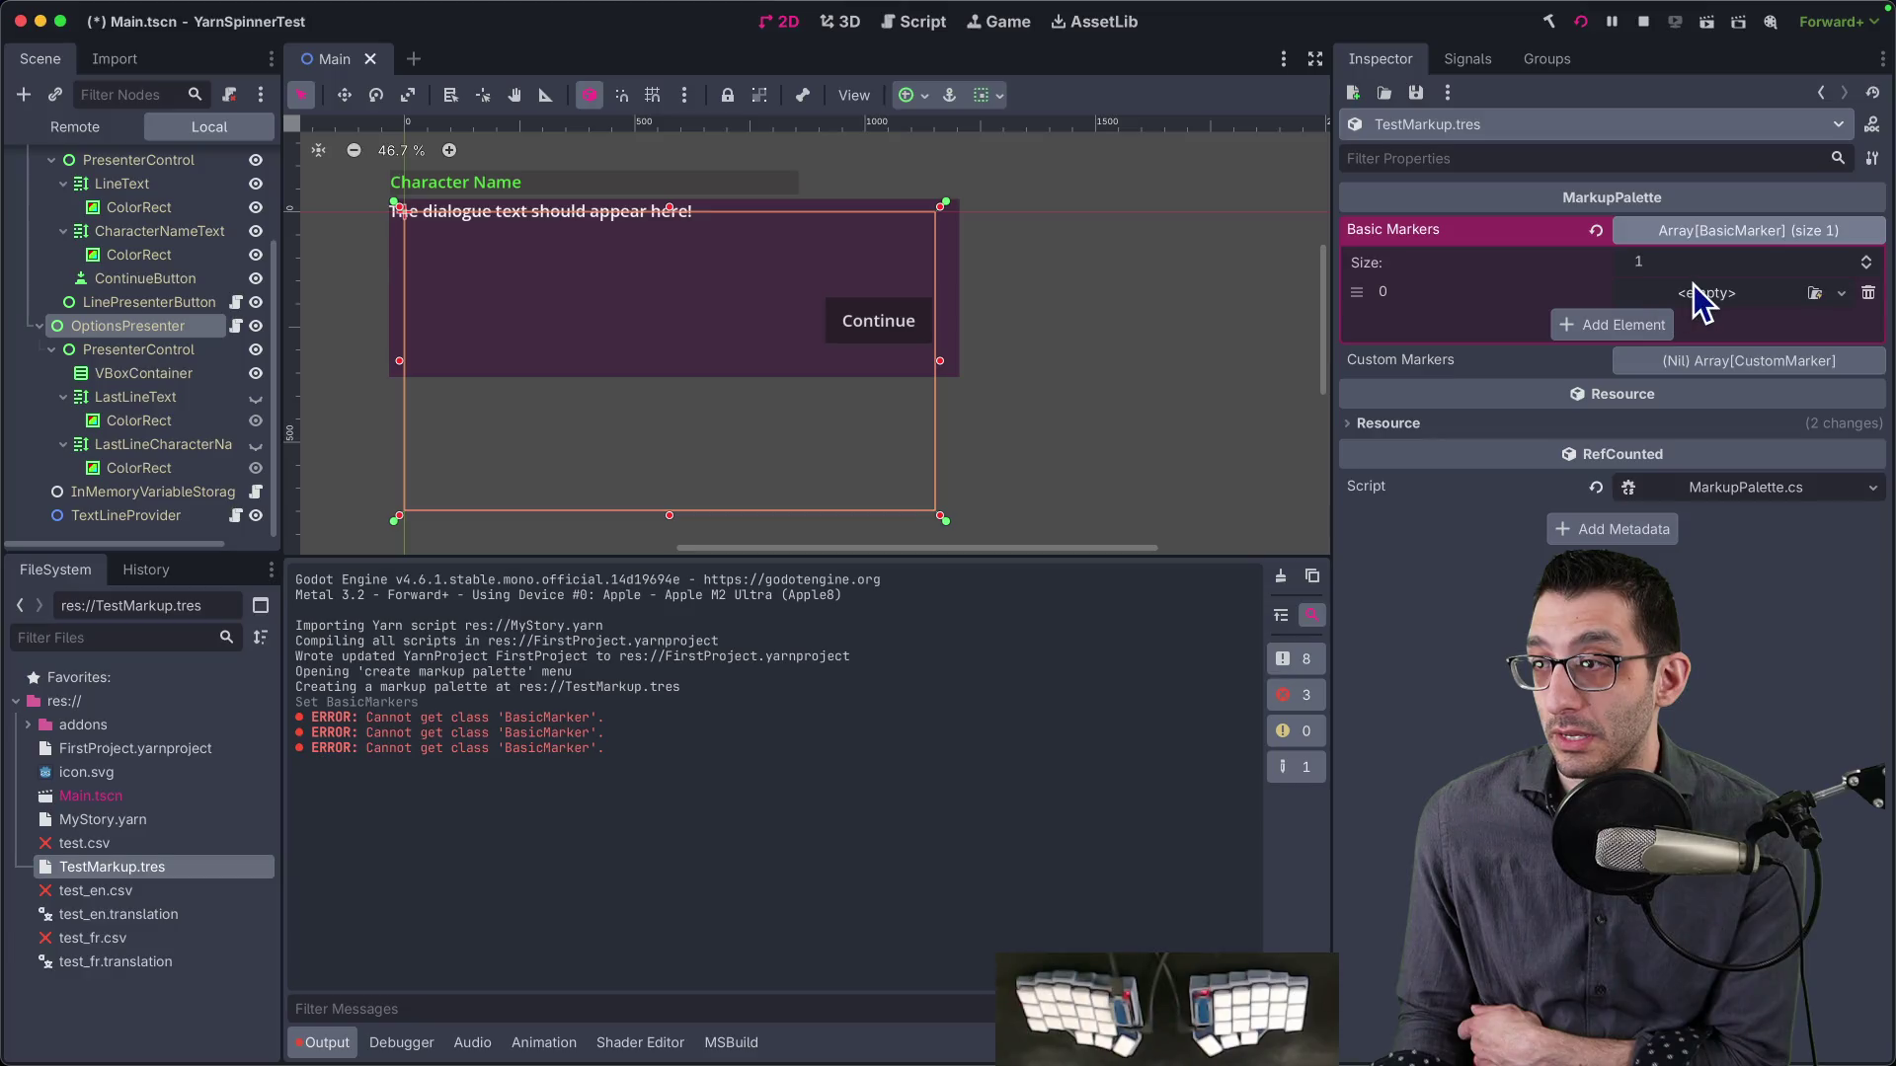
- Delete Basic Markers element 0, add then remove a Custom Markers entry, and switch to the docs
{"action": "left_click", "coordinate": [1869, 293]}
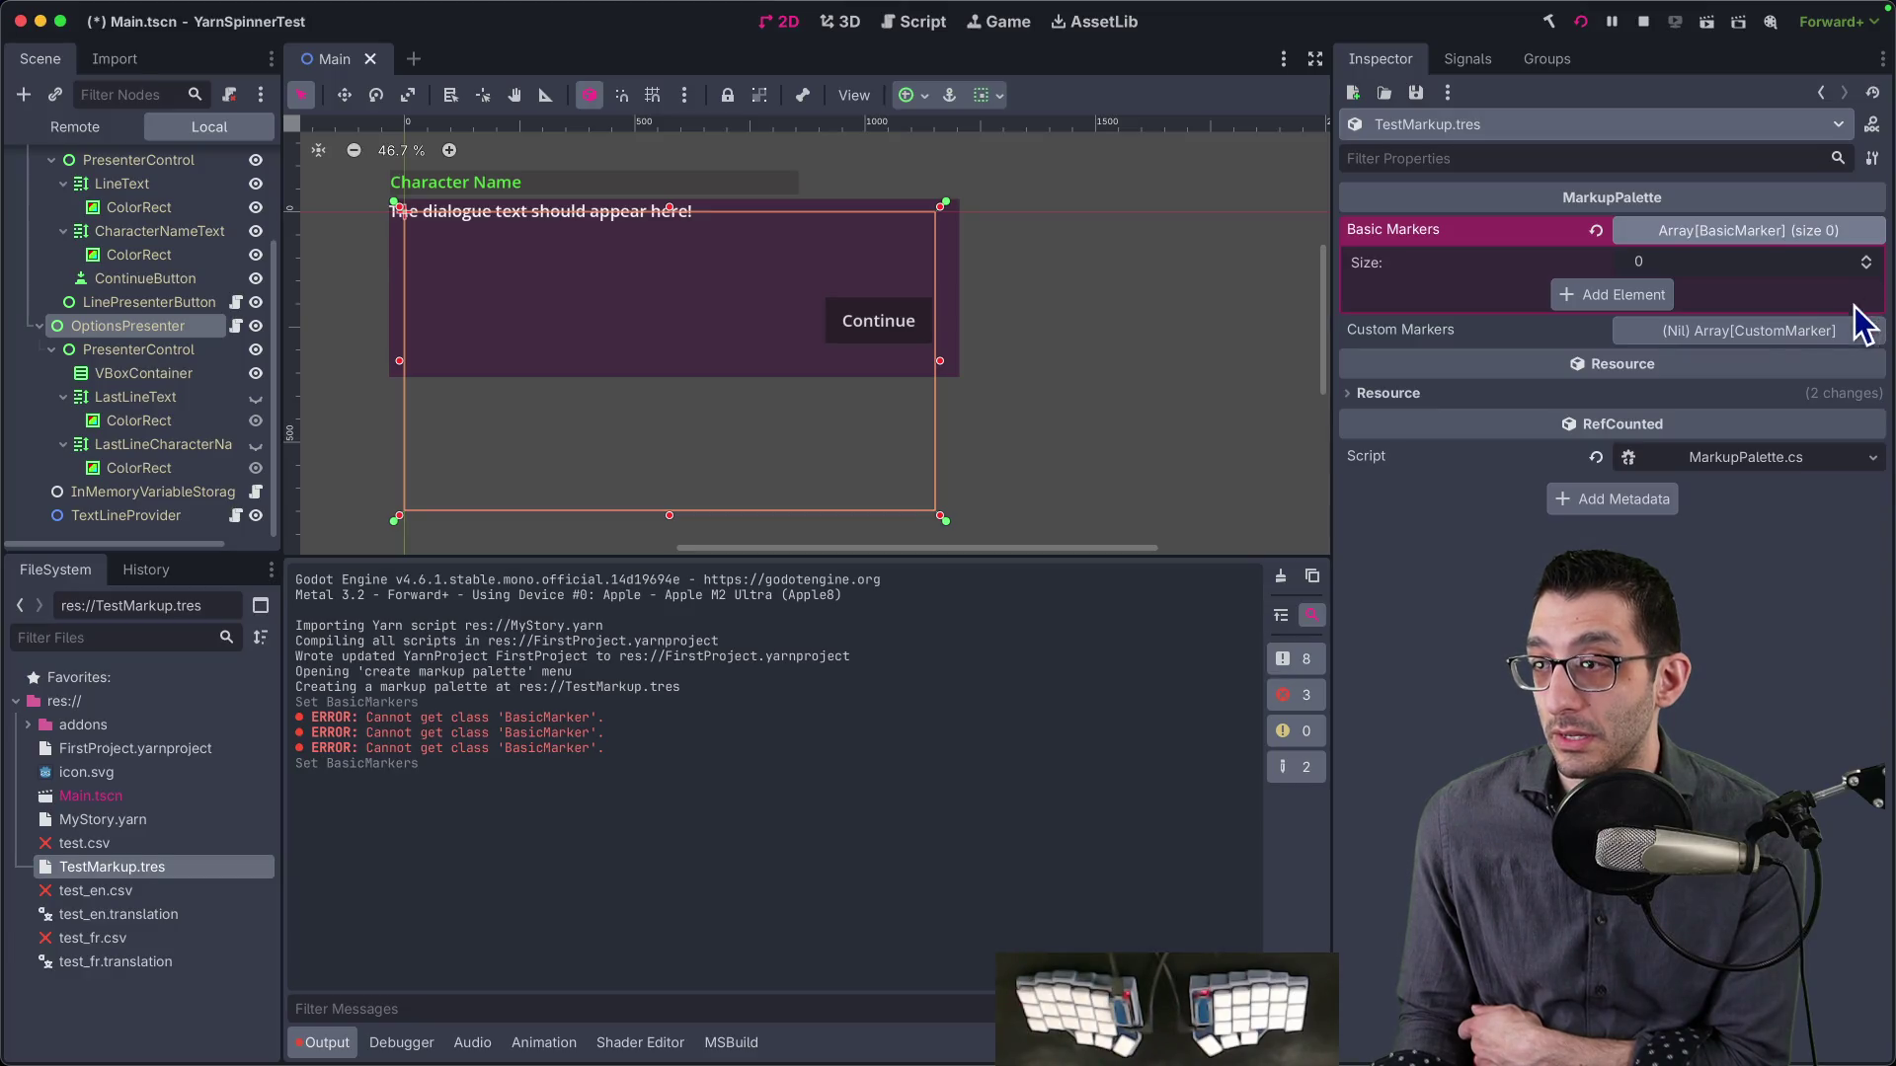
{"action": "left_click", "coordinate": [1777, 336]}
{"action": "left_click", "coordinate": [1631, 393]}
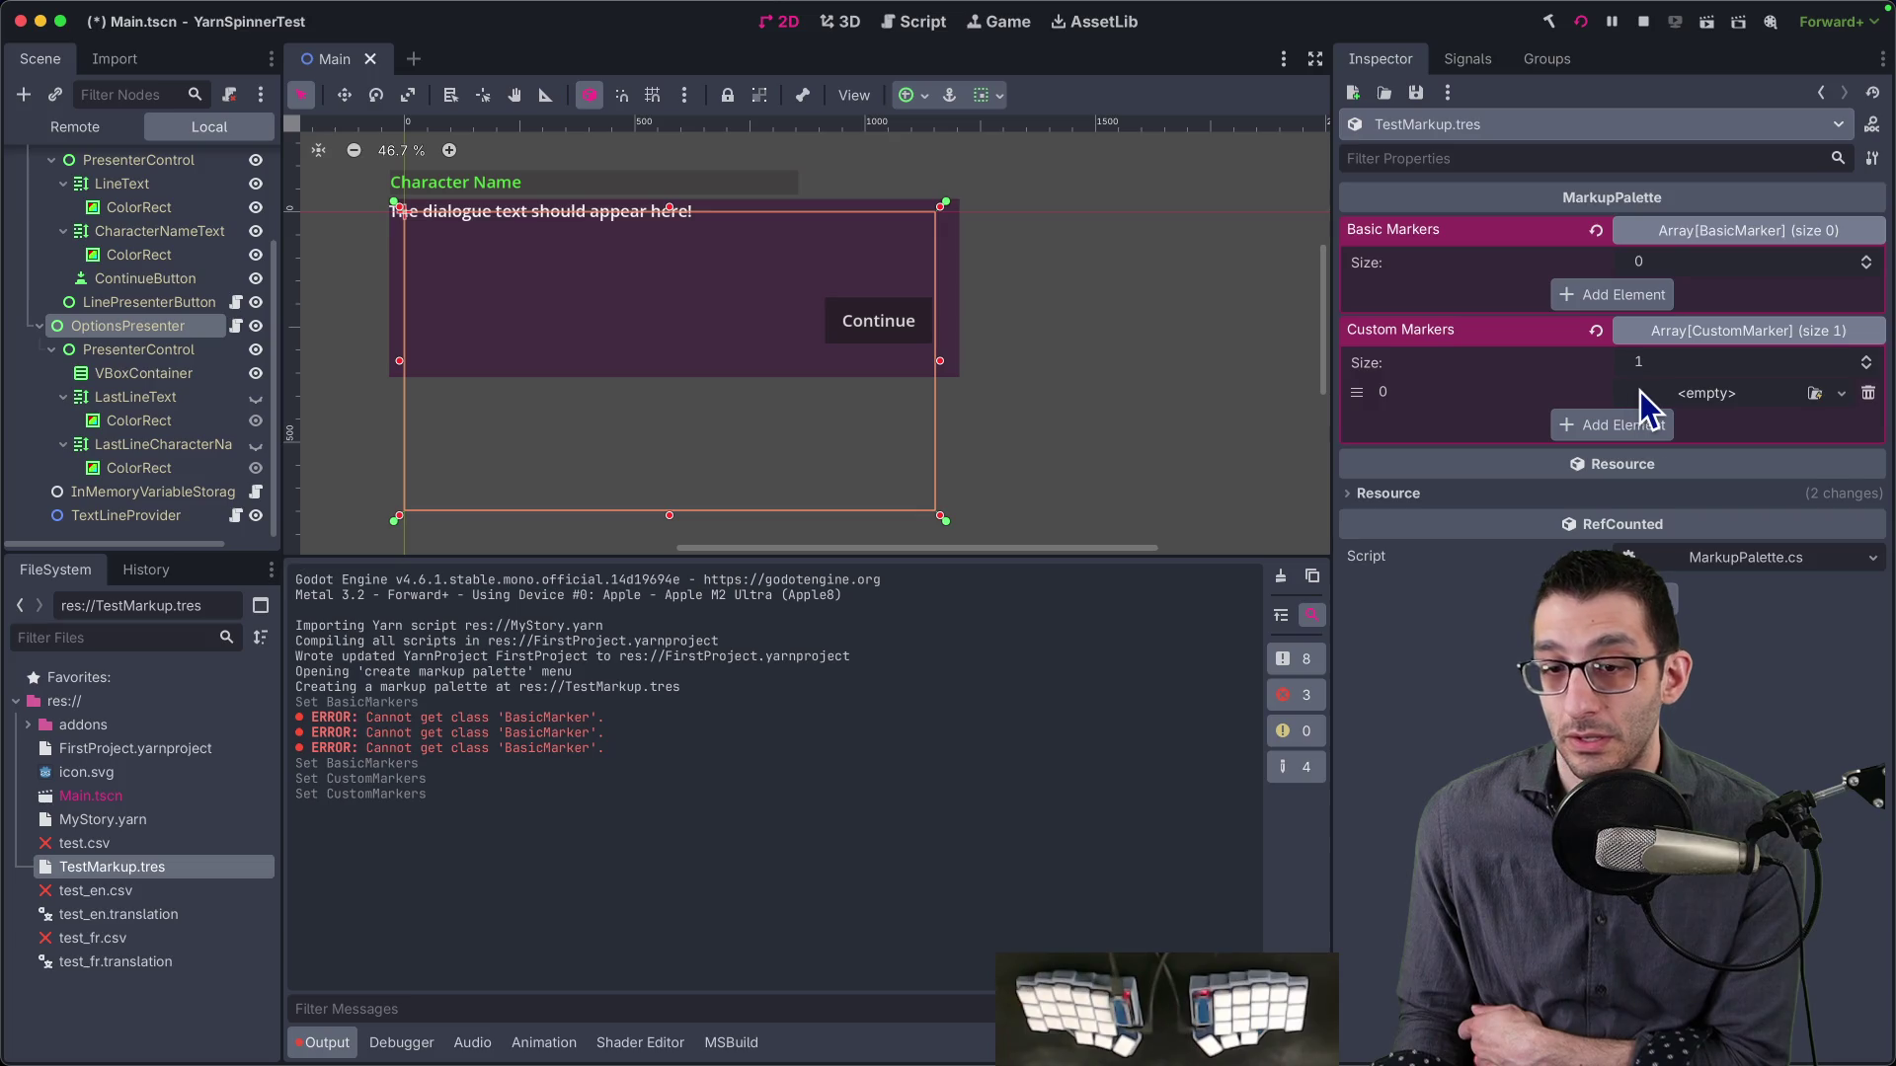
{"action": "left_click", "coordinate": [1694, 395]}
{"action": "left_click", "coordinate": [1722, 399]}
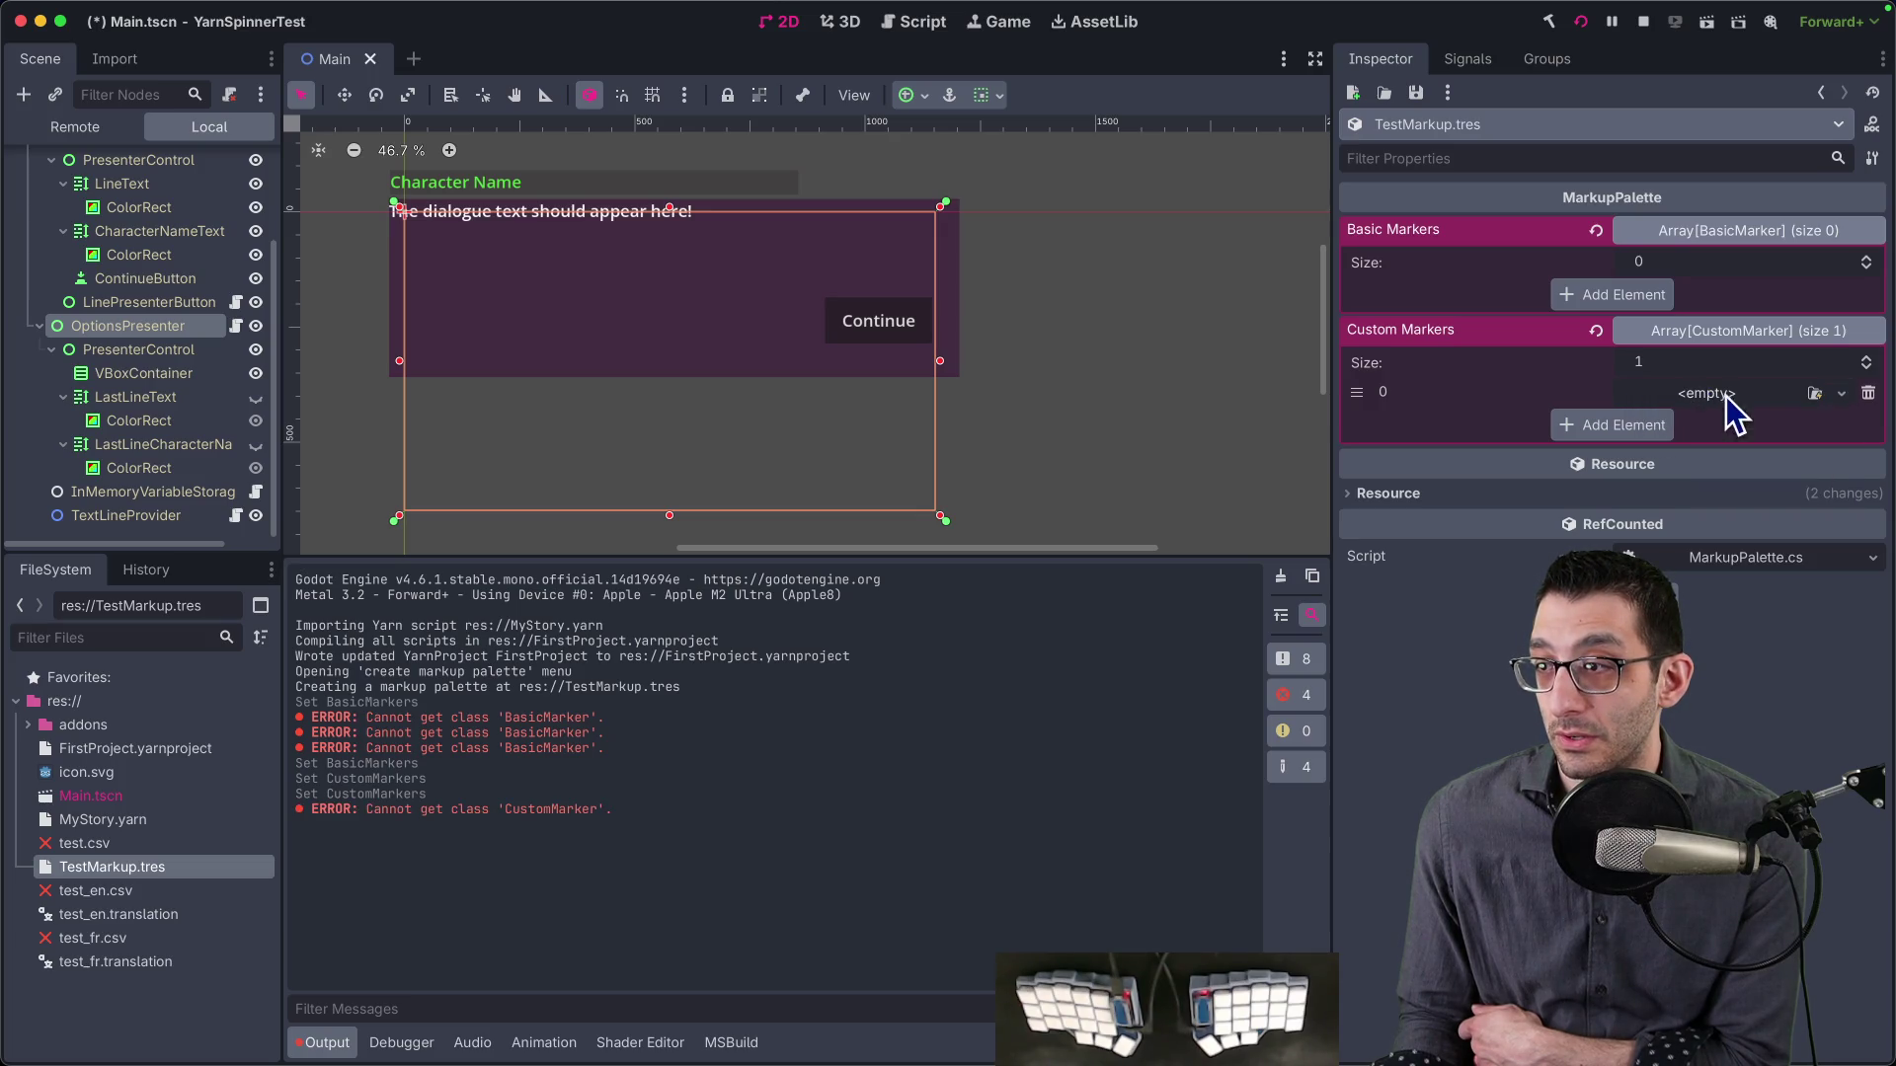
{"action": "left_click", "coordinate": [1868, 393]}
{"action": "key", "text": "super+Tab"}
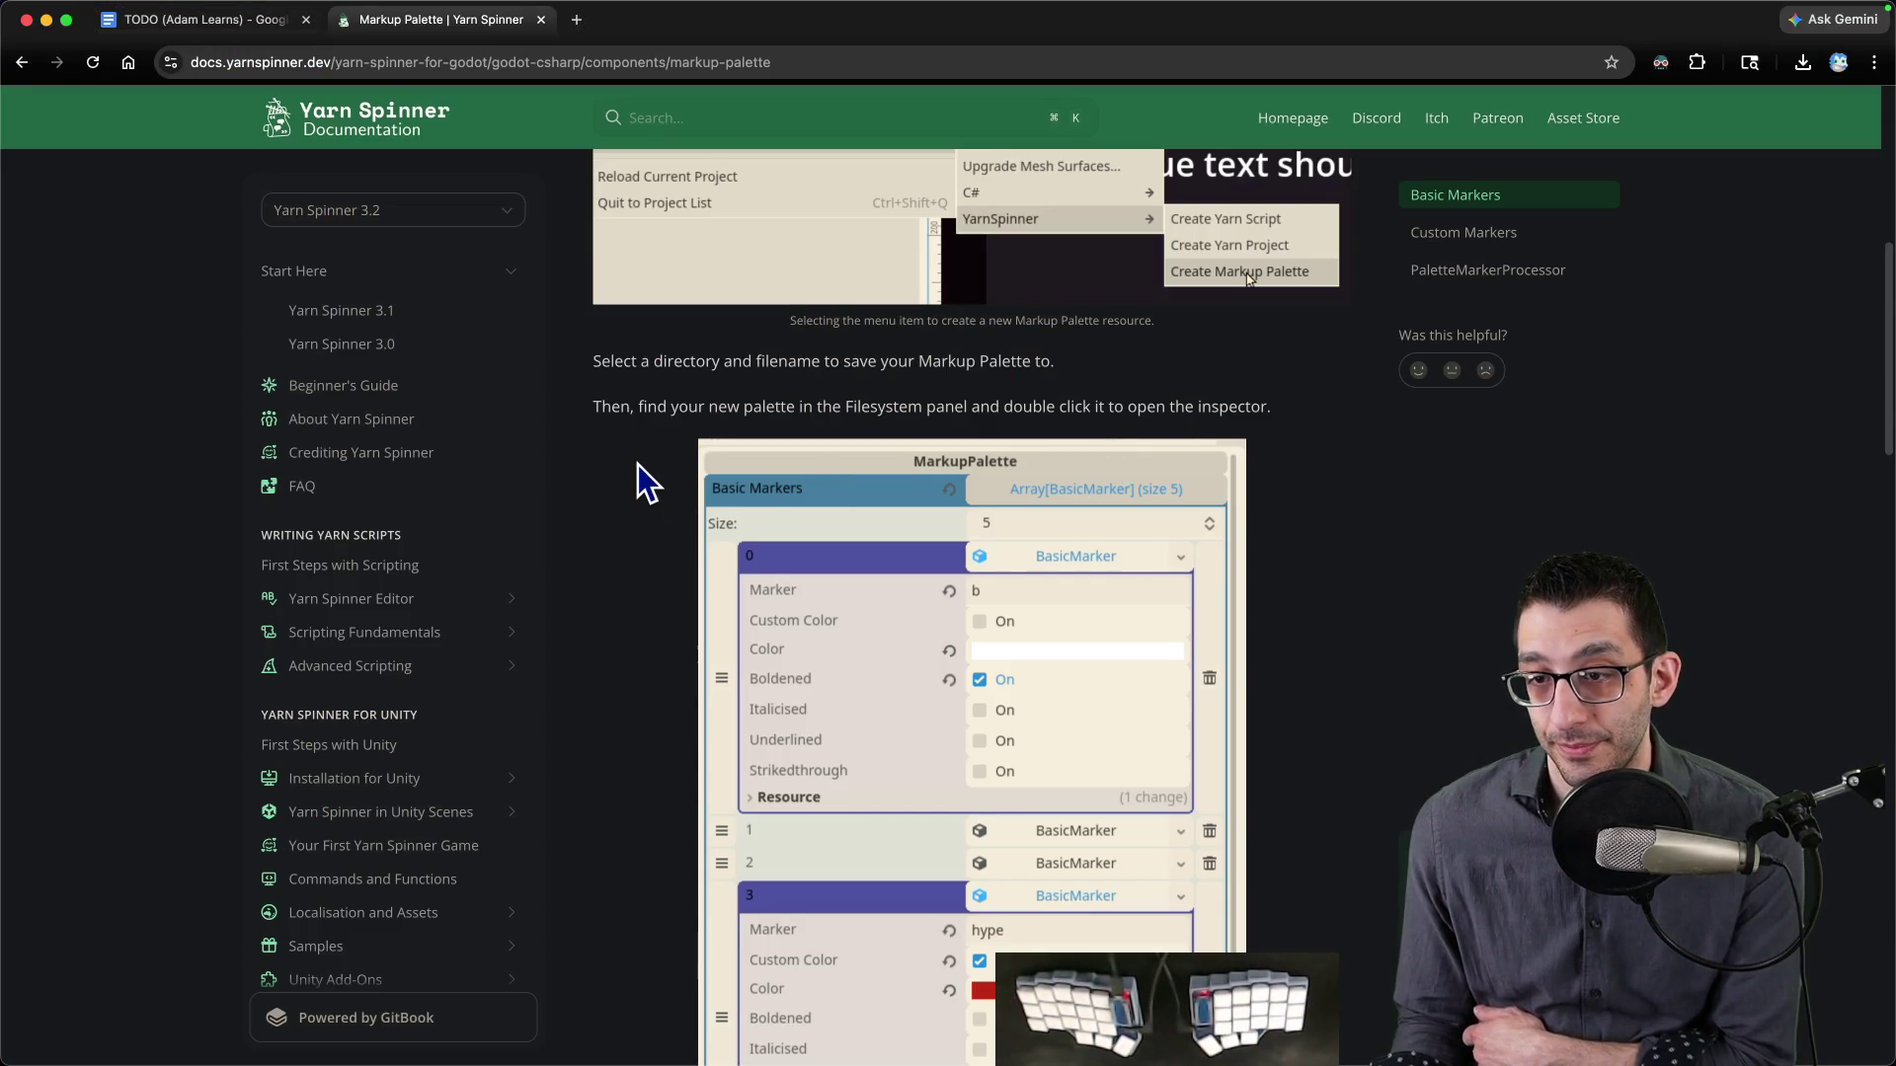
- Scroll through the Markup Palette setup steps and example inspector, then return to Godot
{"action": "scroll", "coordinate": [638, 465], "scroll_direction": "up", "scroll_amount": 4}
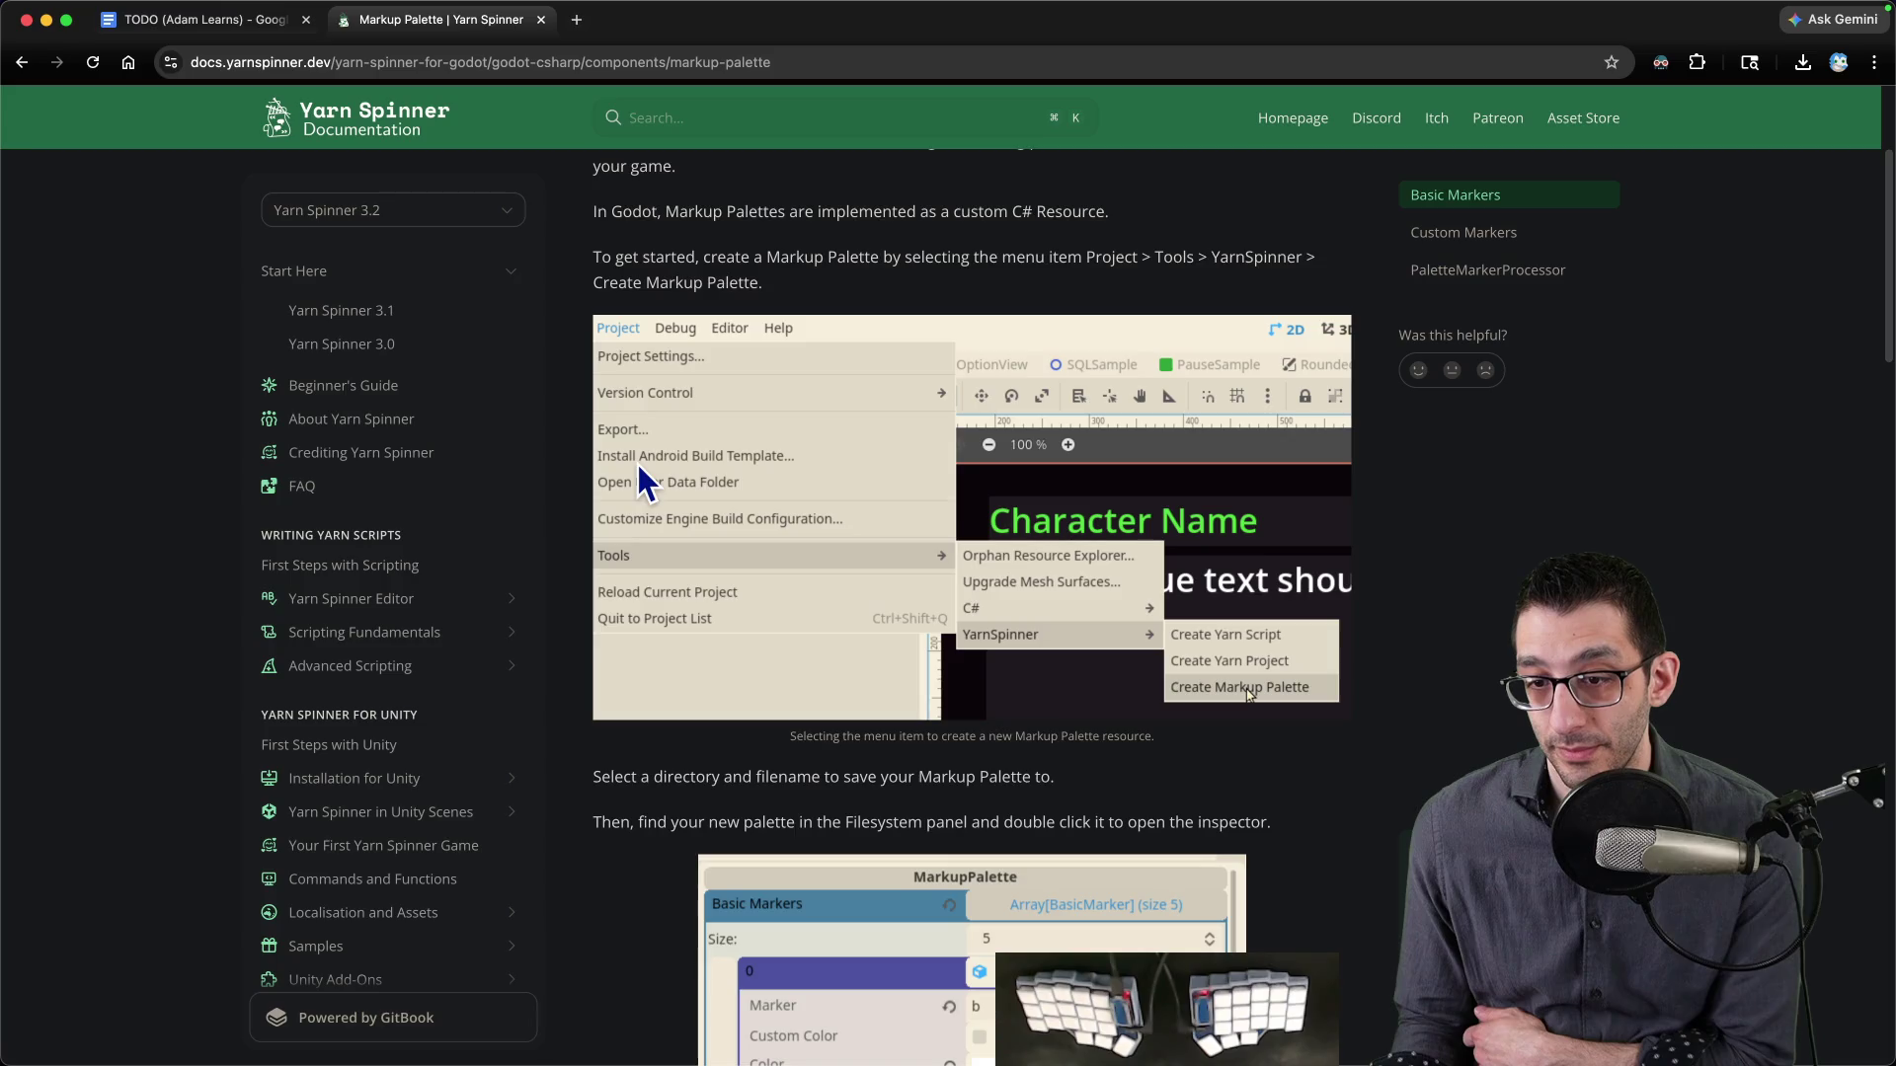
{"action": "scroll", "coordinate": [638, 474], "scroll_direction": "down", "scroll_amount": 4}
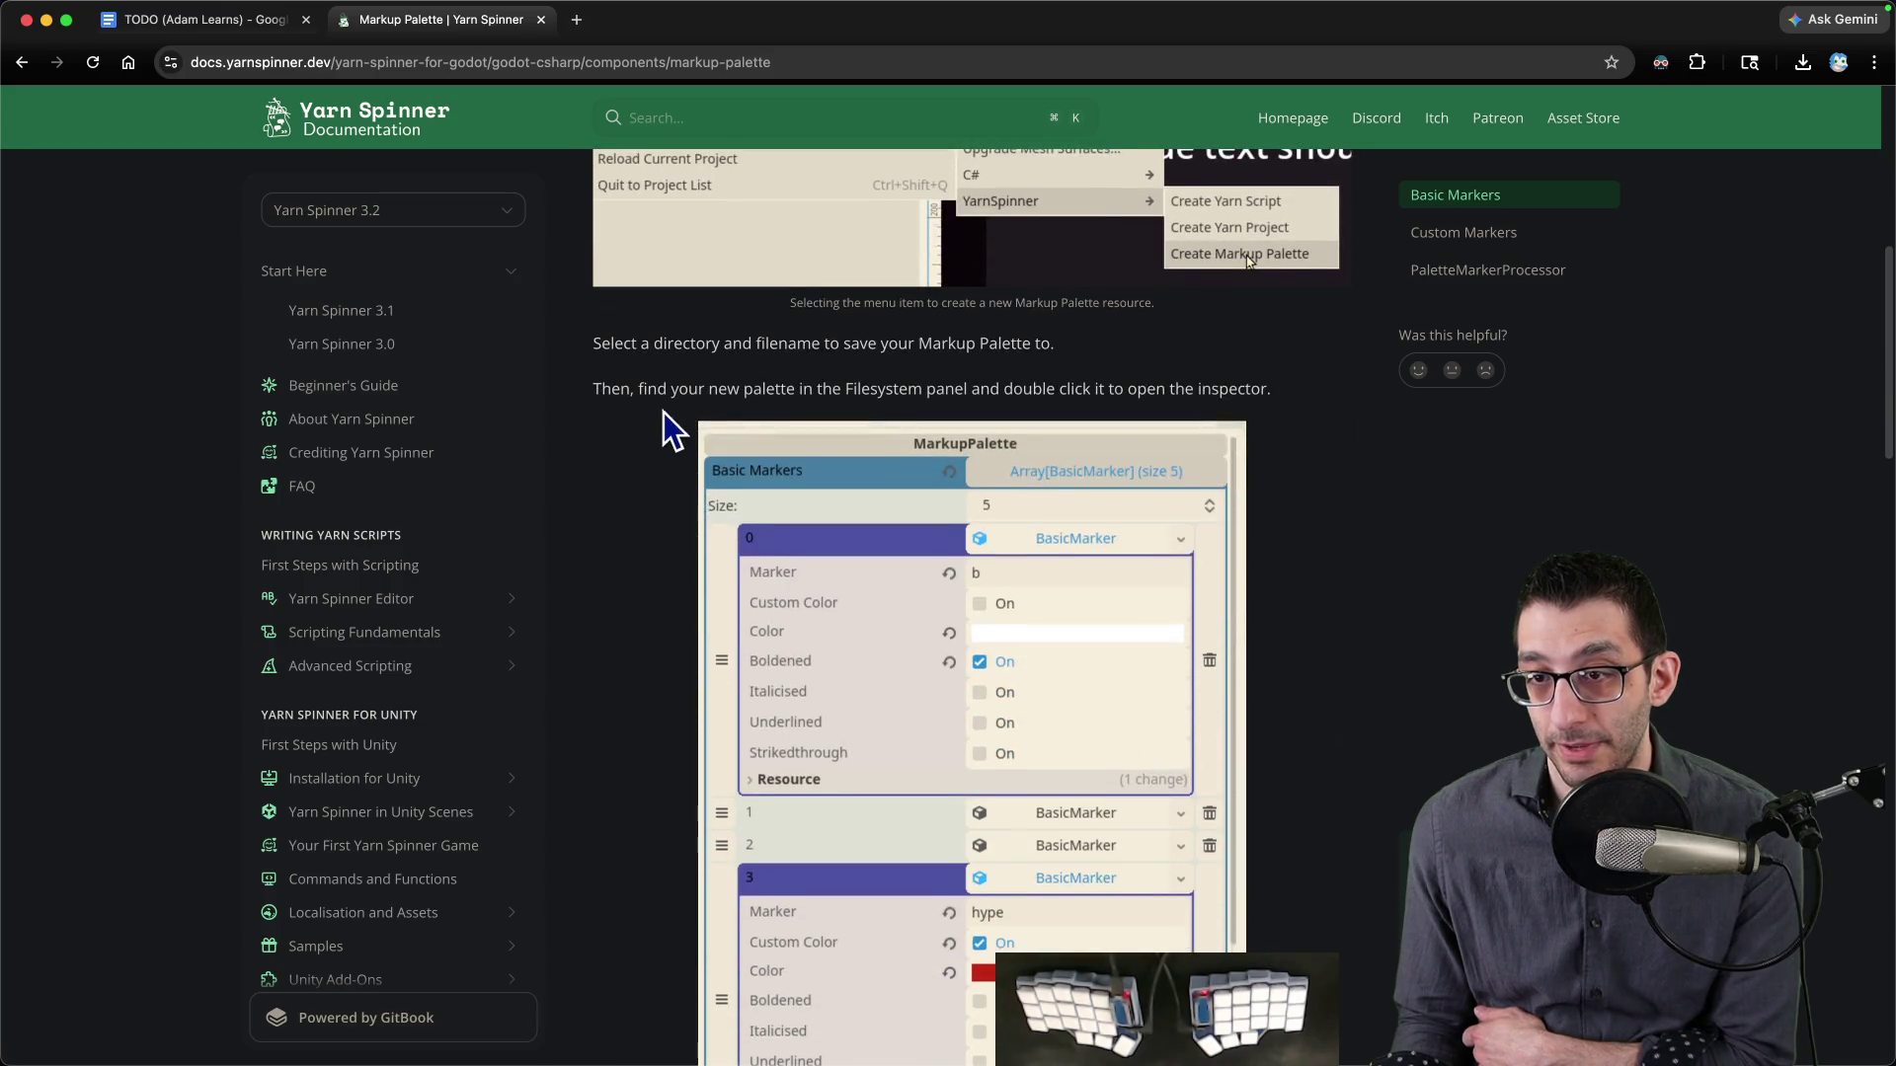
{"action": "scroll", "coordinate": [1134, 392], "scroll_direction": "down", "scroll_amount": 4}
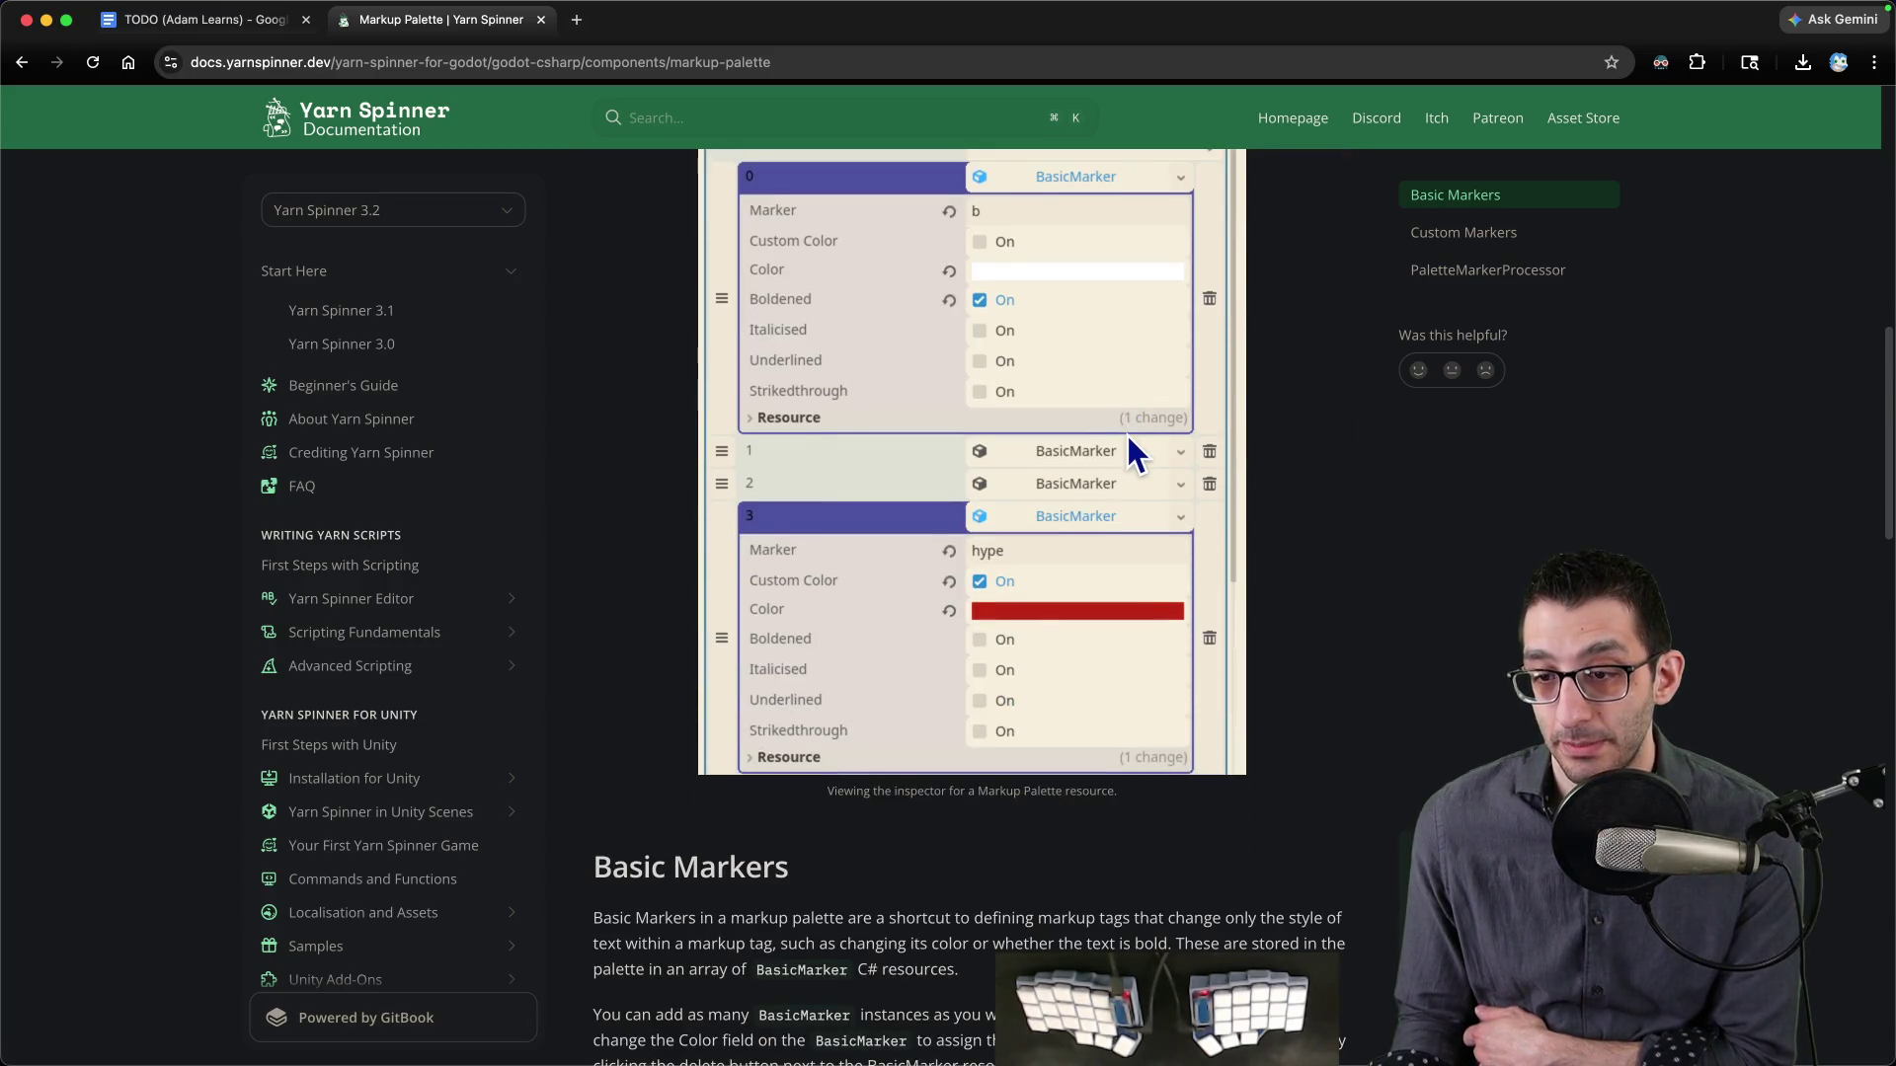
{"action": "scroll", "coordinate": [1129, 440], "scroll_direction": "up", "scroll_amount": 2}
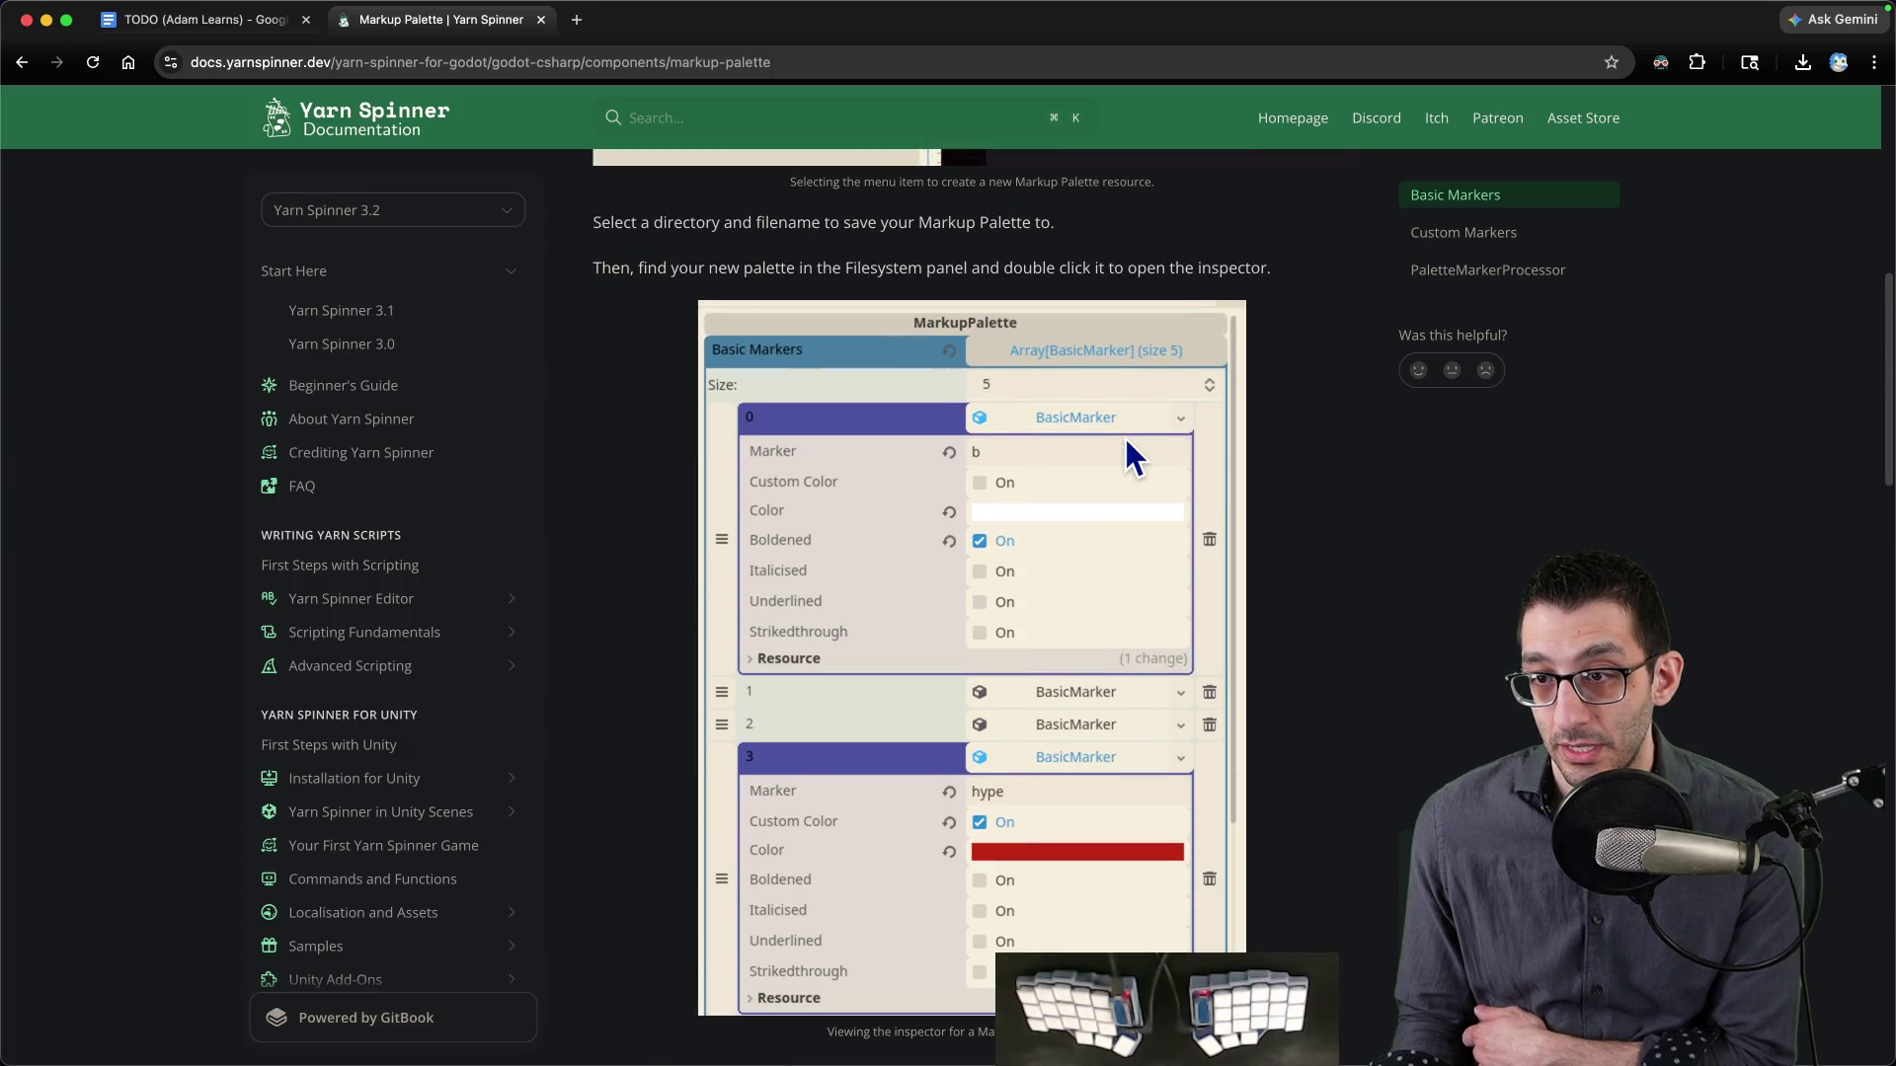
{"action": "left_click", "coordinate": [1206, 1002]}
- Add an empty Basic Markers entry, finding no BasicMarker resource to load into it
{"action": "left_click", "coordinate": [1639, 294]}
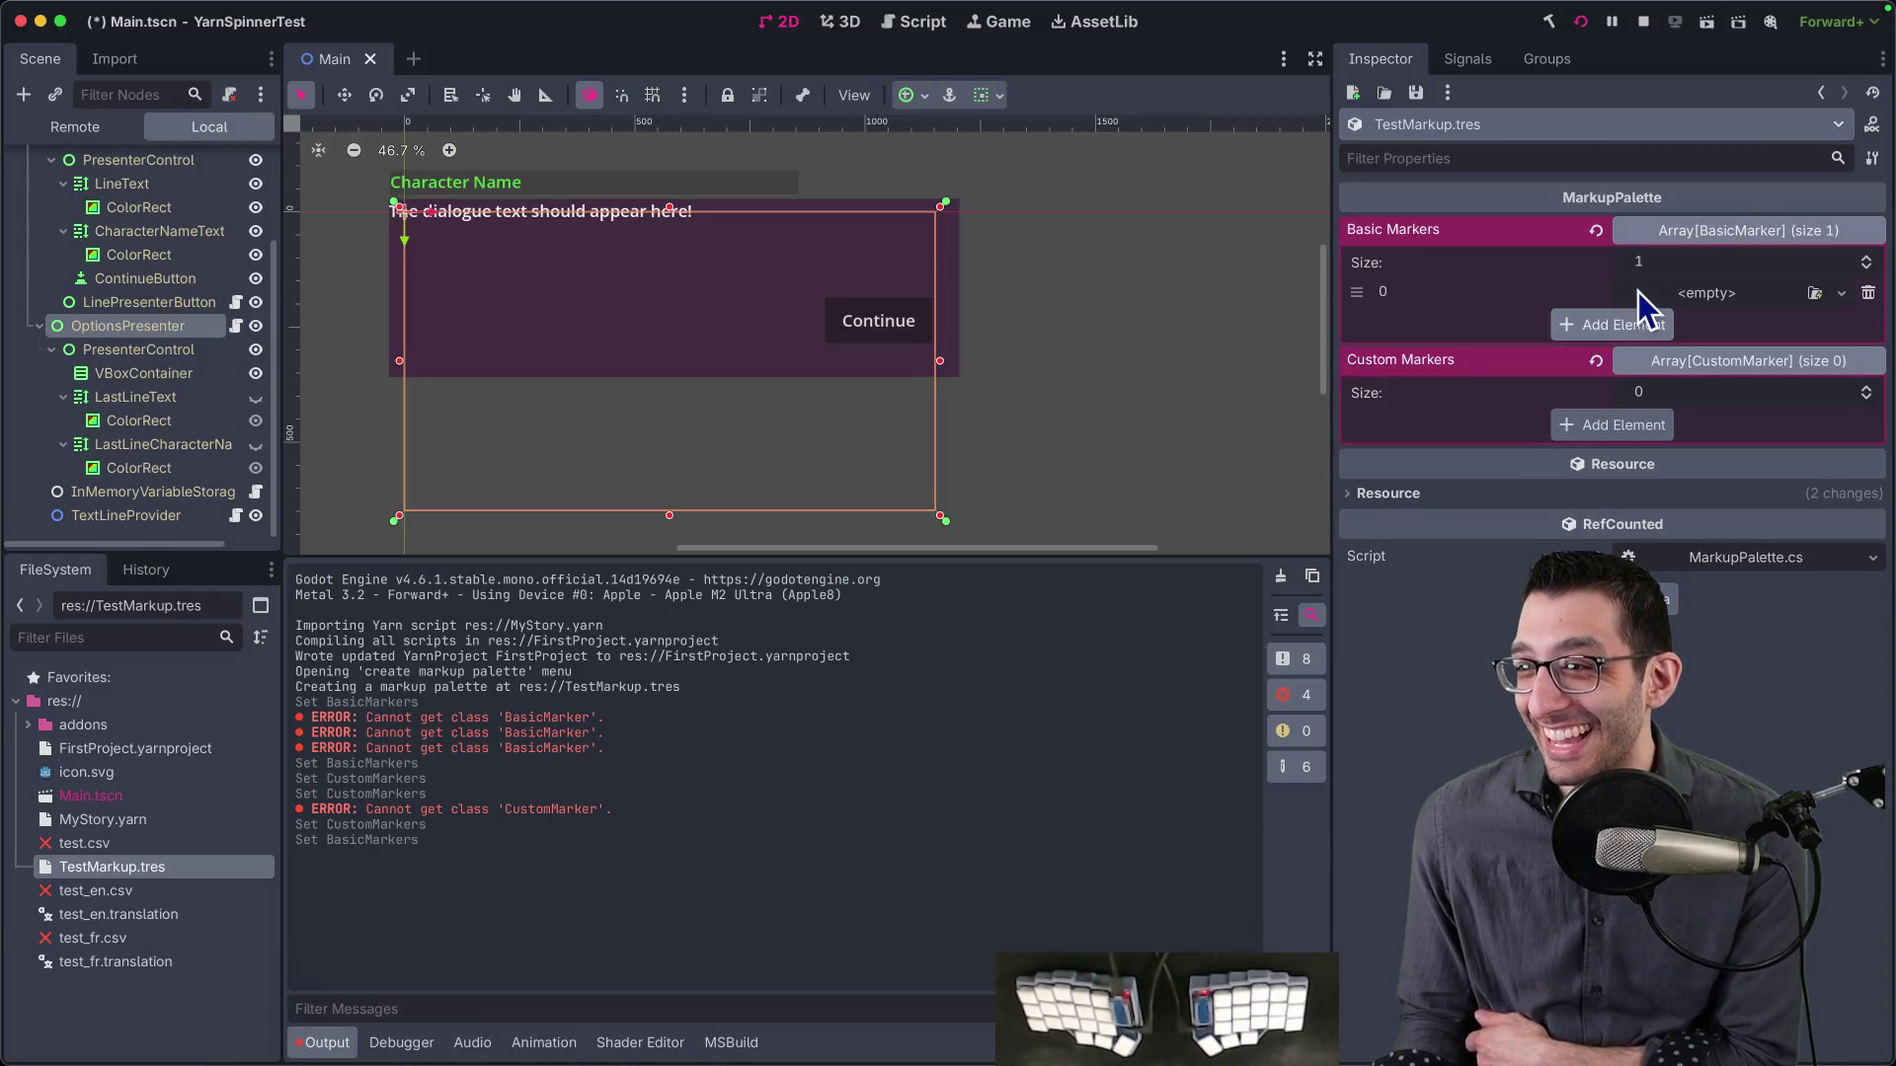
{"action": "left_click", "coordinate": [1711, 297]}
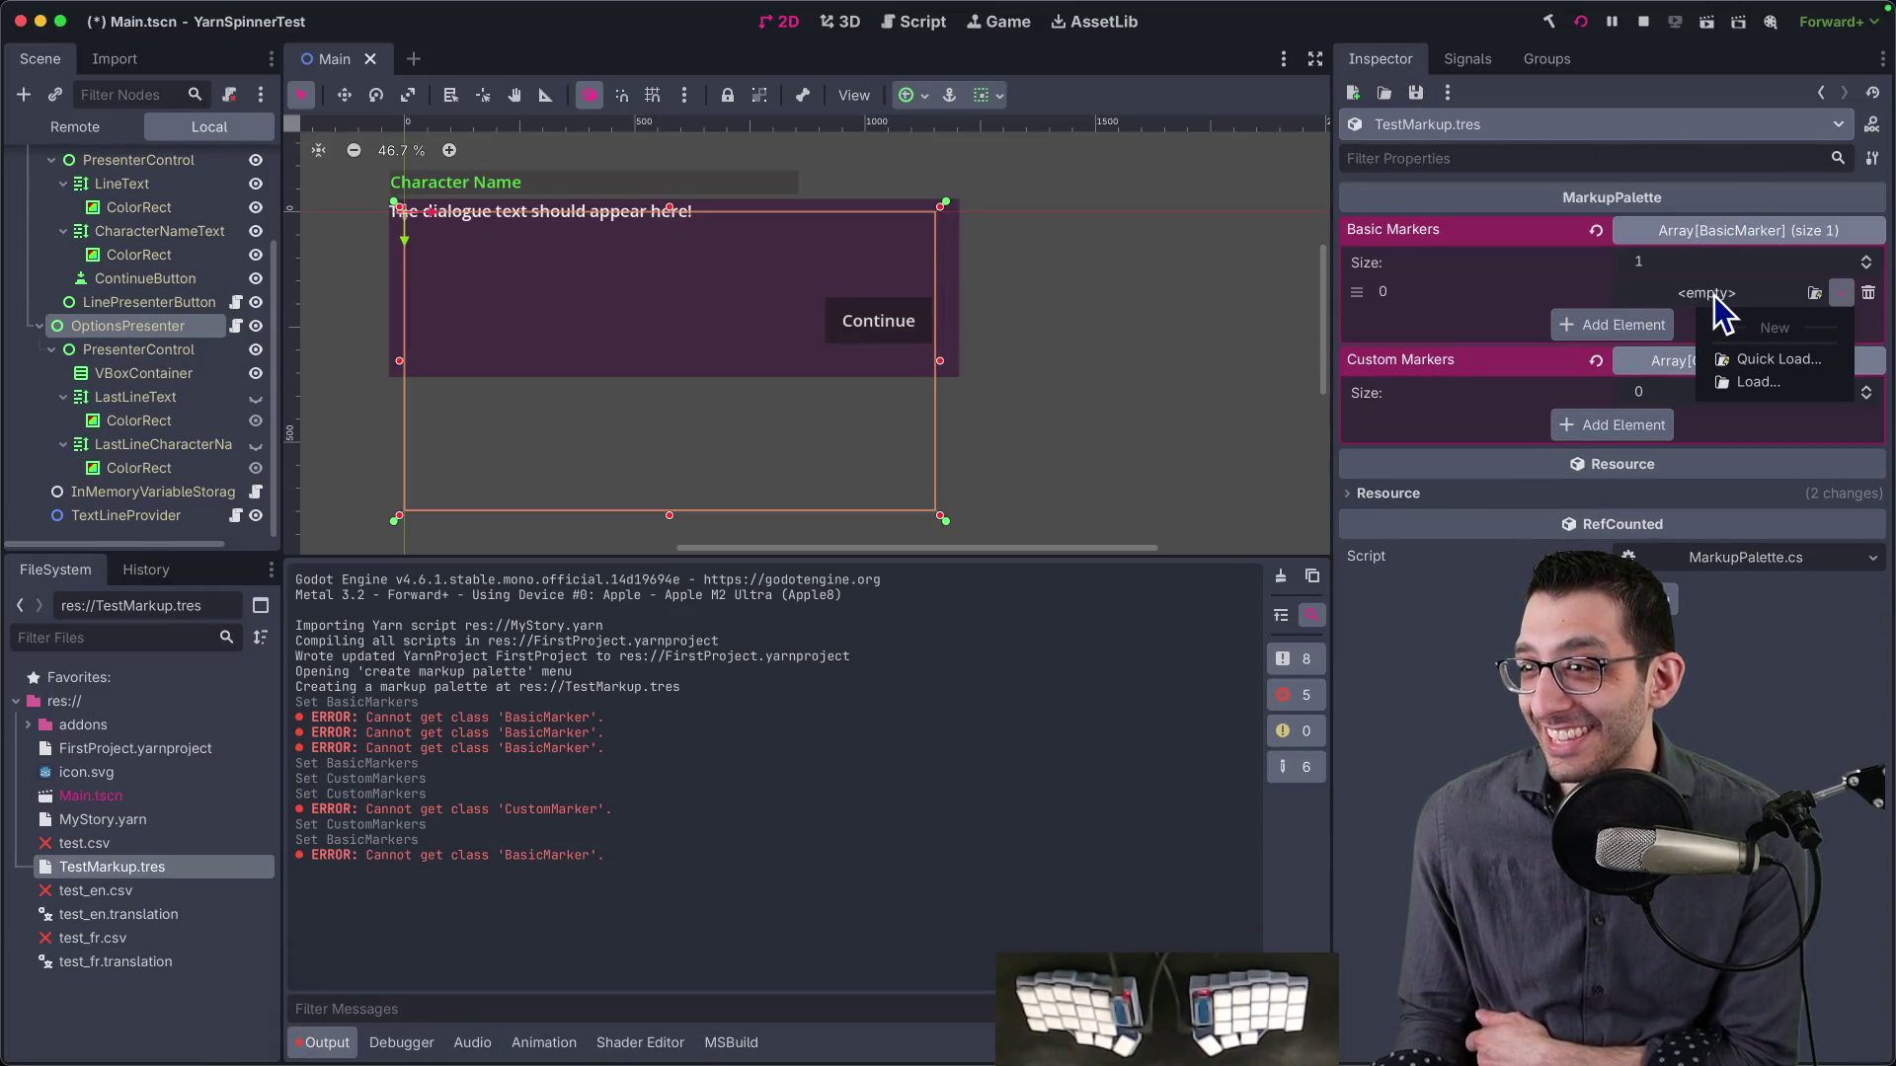
{"action": "left_click", "coordinate": [1813, 294]}
{"action": "key", "text": "Escape"}
{"action": "left_click", "coordinate": [1503, 299]}
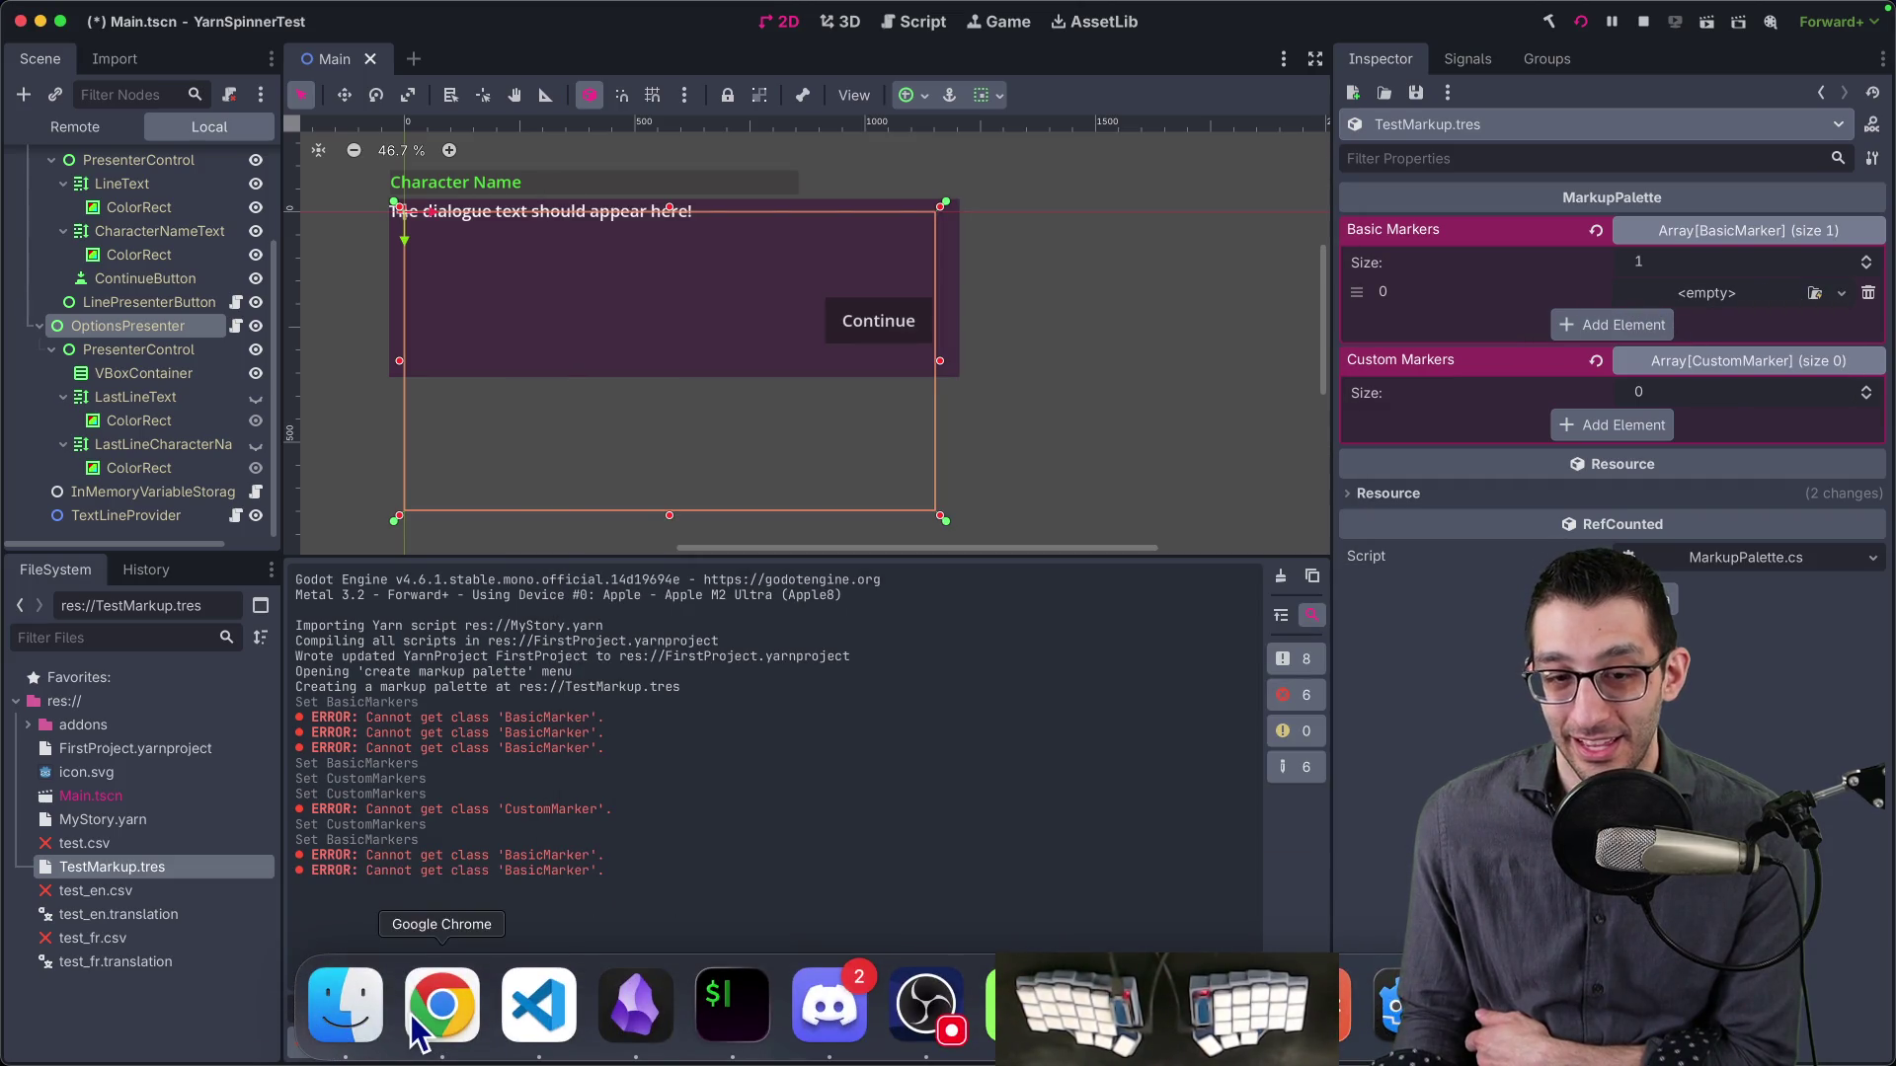
{"action": "left_click_drag", "start_coordinate": [504, 855], "coordinate": [603, 857]}
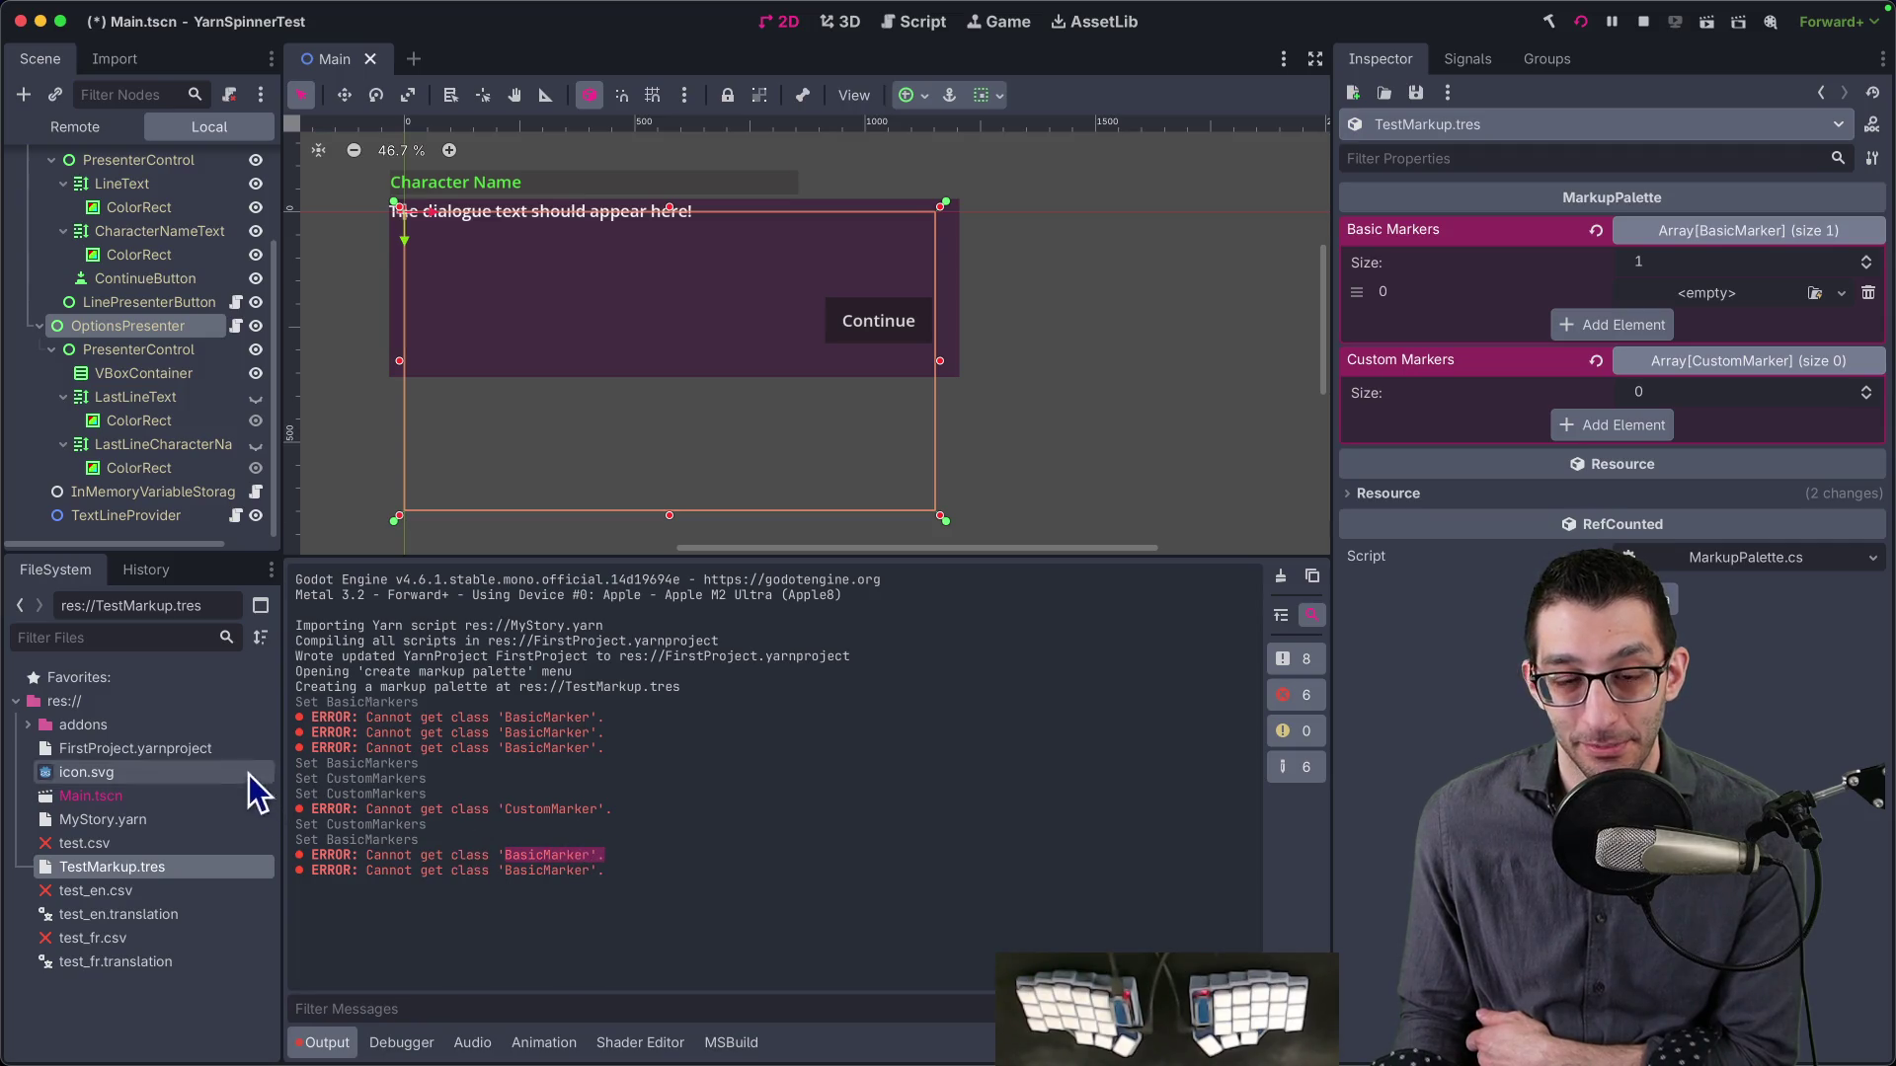
- Expand addons/YarnSpinner-Godot in FileSystem, then go back to the Markup Palette docs
{"action": "left_click", "coordinate": [28, 725]}
{"action": "left_click", "coordinate": [51, 749]}
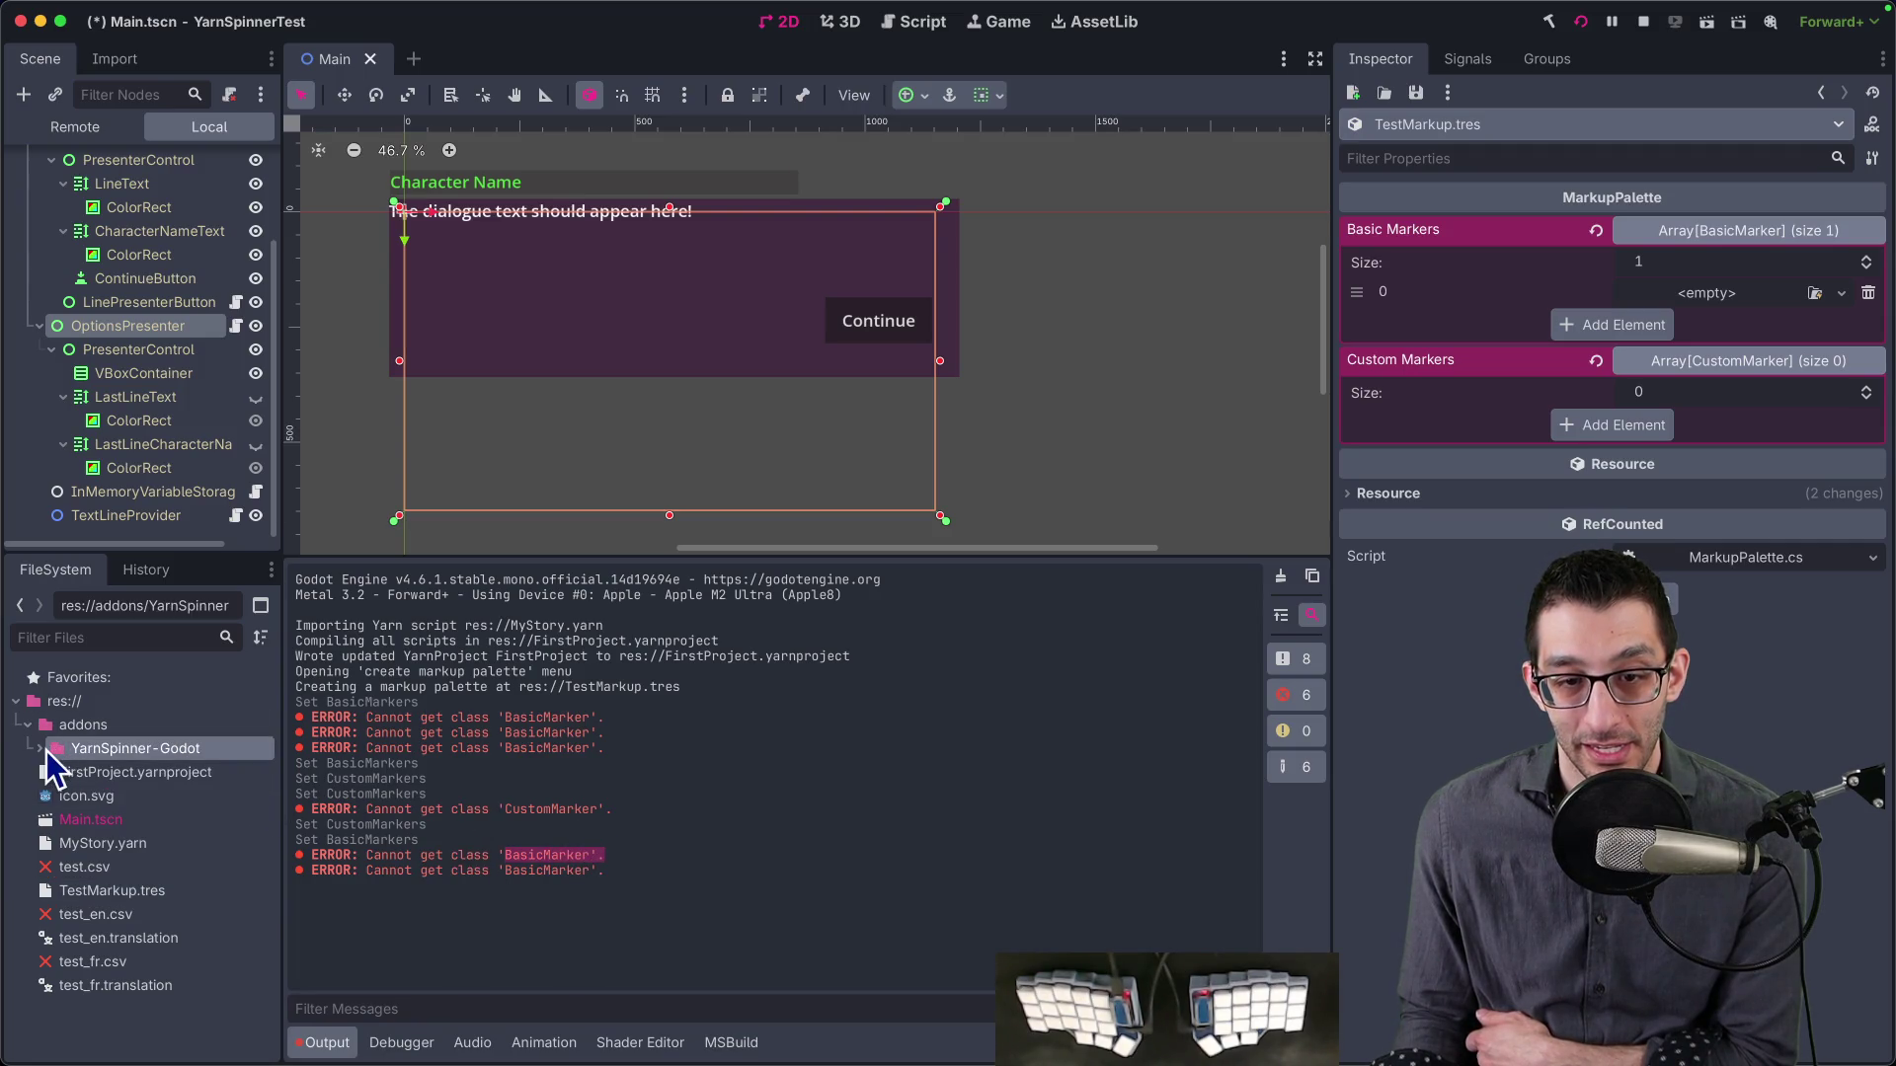
{"action": "left_click", "coordinate": [43, 748]}
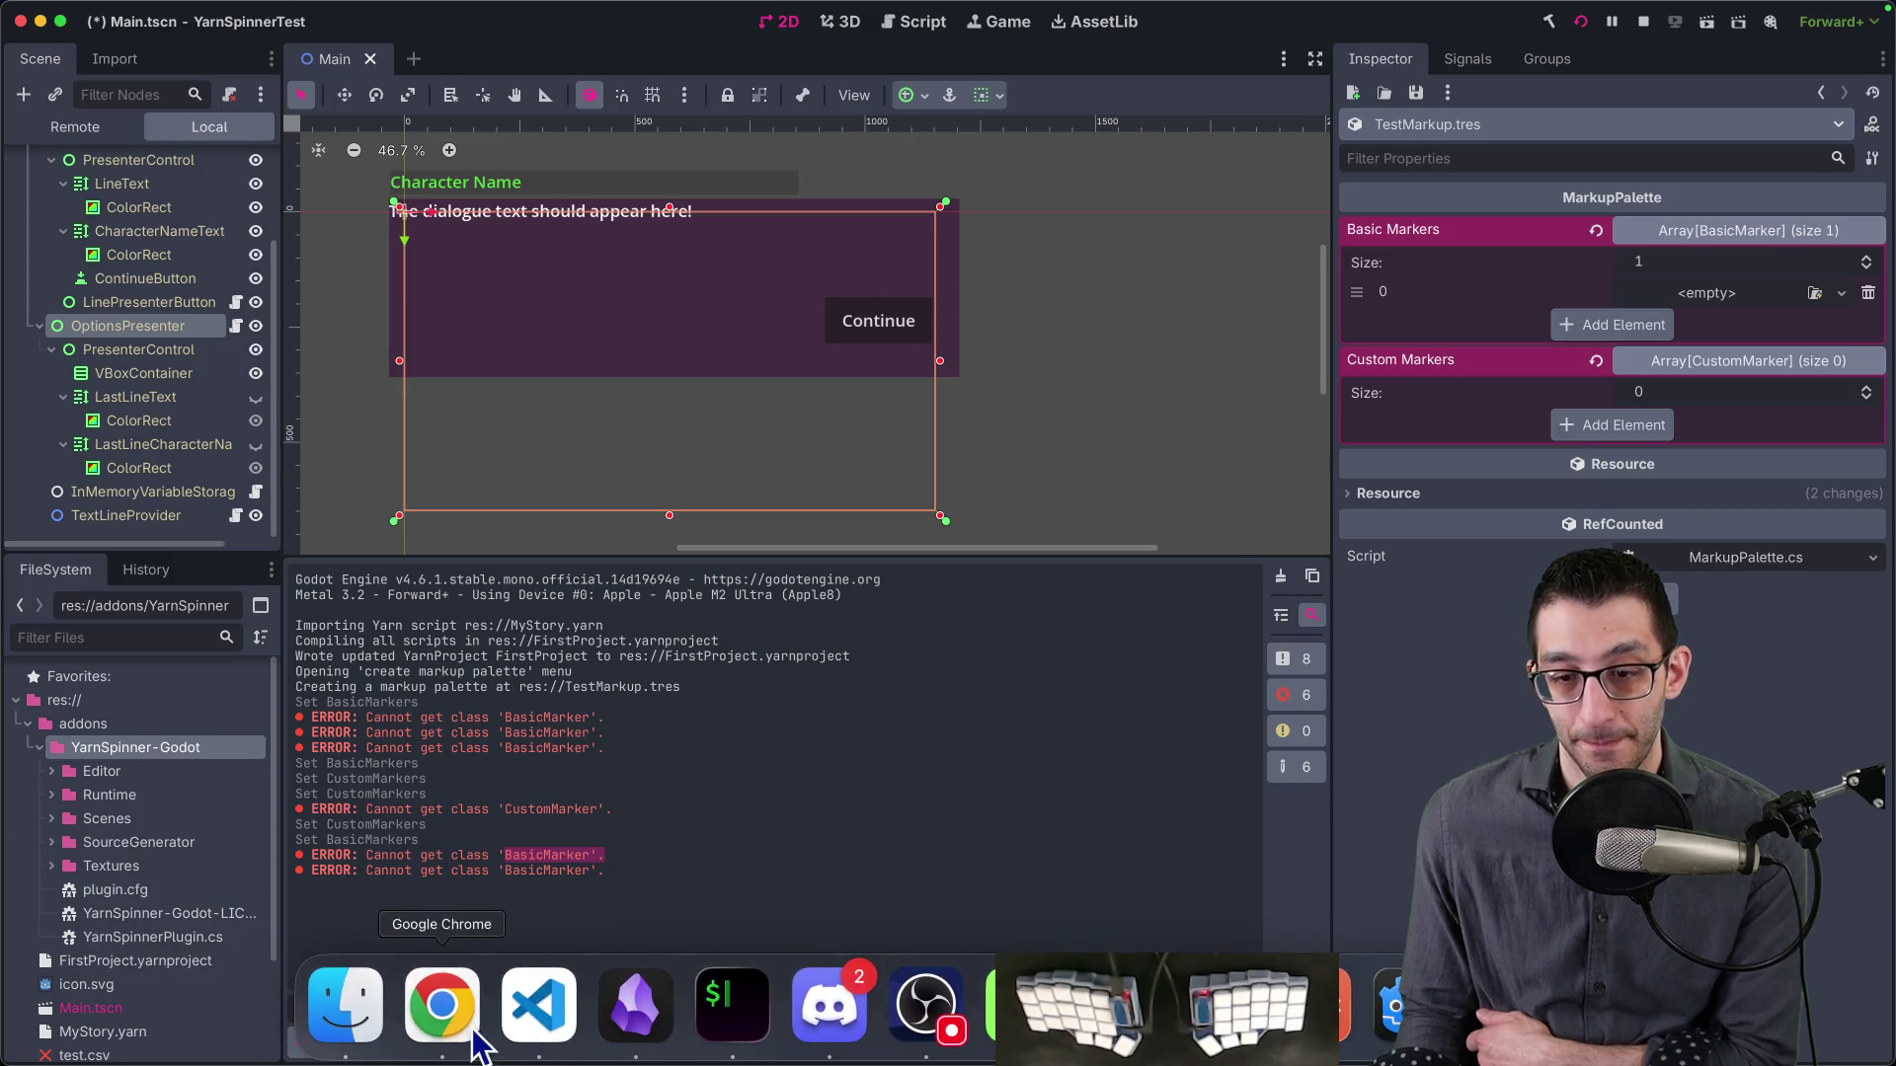
{"action": "left_click", "coordinate": [440, 1004]}
- Read the palette creation steps, selecting the sentence about opening the palette
{"action": "scroll", "coordinate": [868, 583], "scroll_direction": "up", "scroll_amount": 3}
{"action": "mouse_move", "coordinate": [614, 530]}
{"action": "left_mouse_down"}
{"action": "mouse_move", "coordinate": [1280, 531]}
{"action": "mouse_move", "coordinate": [805, 561]}
{"action": "left_mouse_up"}
{"action": "scroll", "coordinate": [800, 567], "scroll_direction": "down", "scroll_amount": 6}
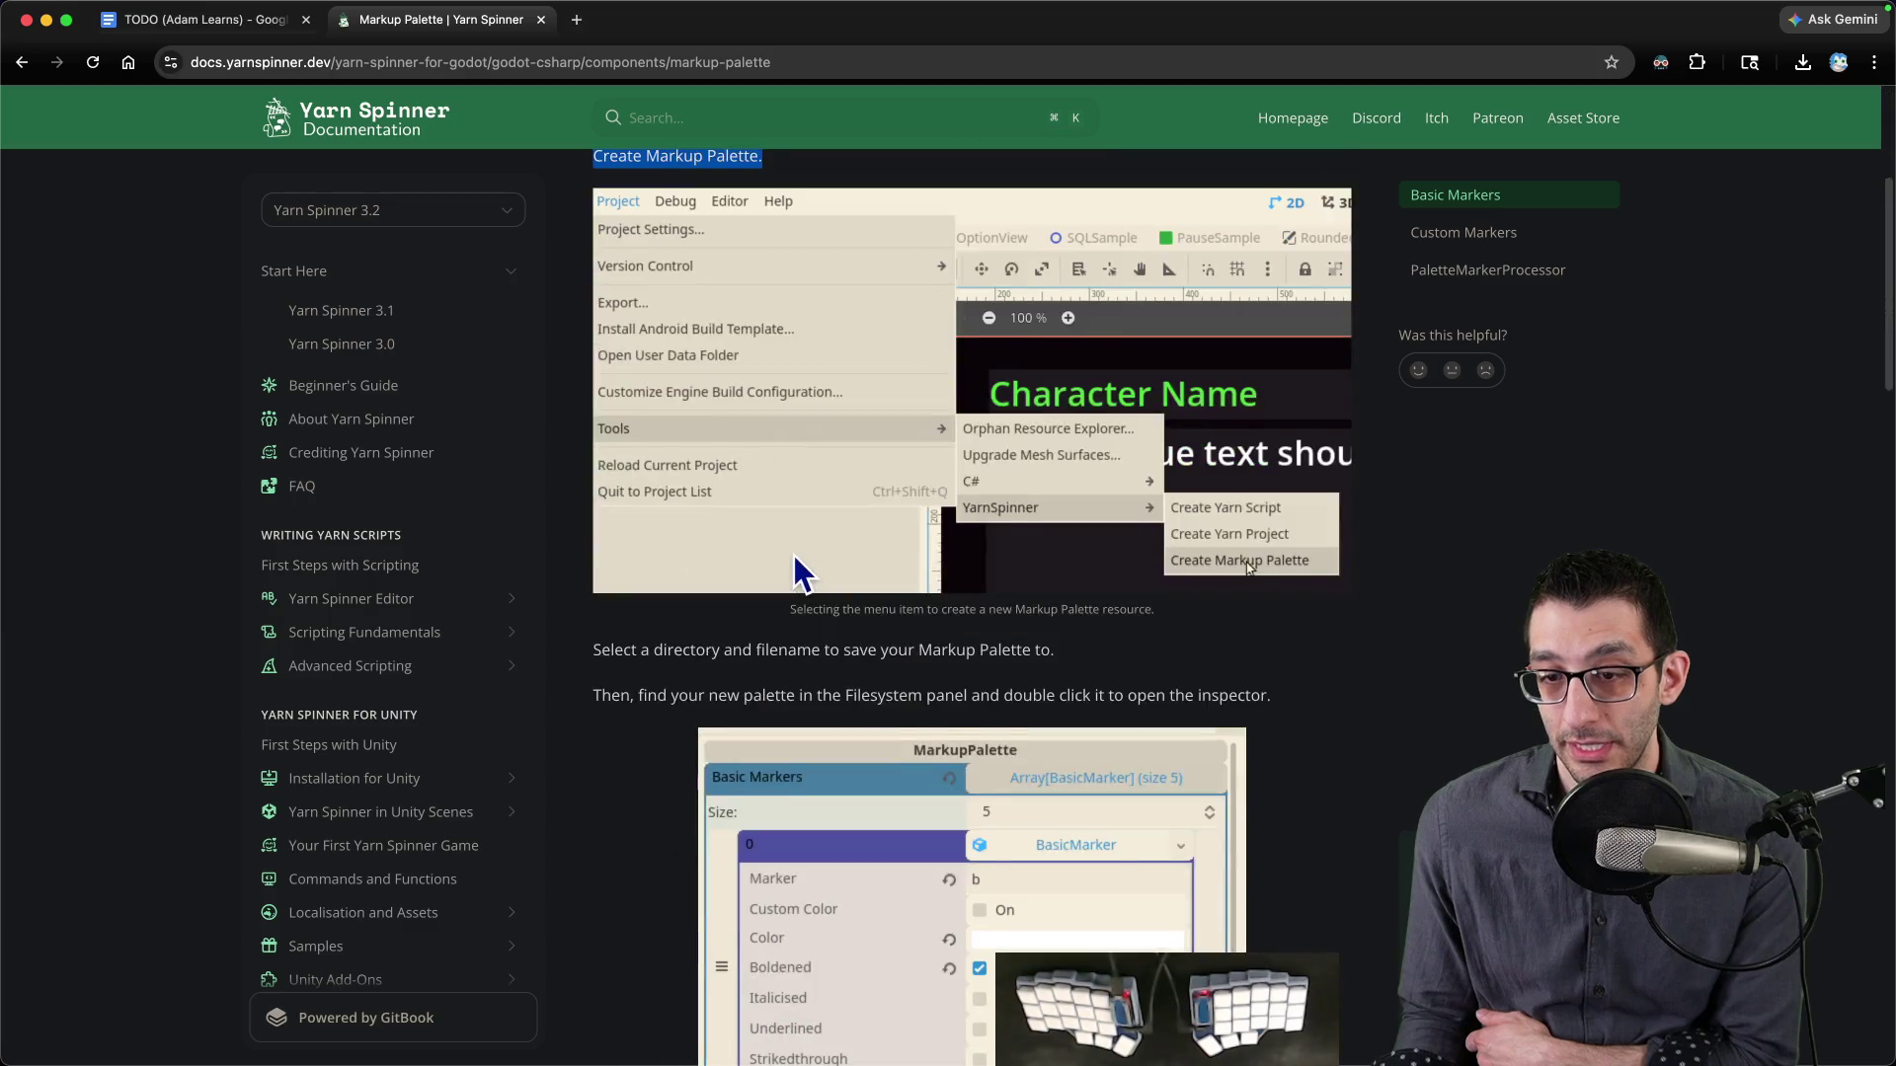
{"action": "mouse_move", "coordinate": [597, 467]}
{"action": "left_mouse_down"}
{"action": "mouse_move", "coordinate": [910, 472]}
{"action": "mouse_move", "coordinate": [991, 512]}
{"action": "mouse_move", "coordinate": [1235, 521]}
{"action": "mouse_move", "coordinate": [1278, 541]}
{"action": "left_mouse_up"}
{"action": "left_click", "coordinate": [632, 512]}
- Read the Basic and Custom Markers sections, then select 'BasicMarker' in Godot's Output error
{"action": "scroll", "coordinate": [1278, 541], "scroll_direction": "down", "scroll_amount": 4}
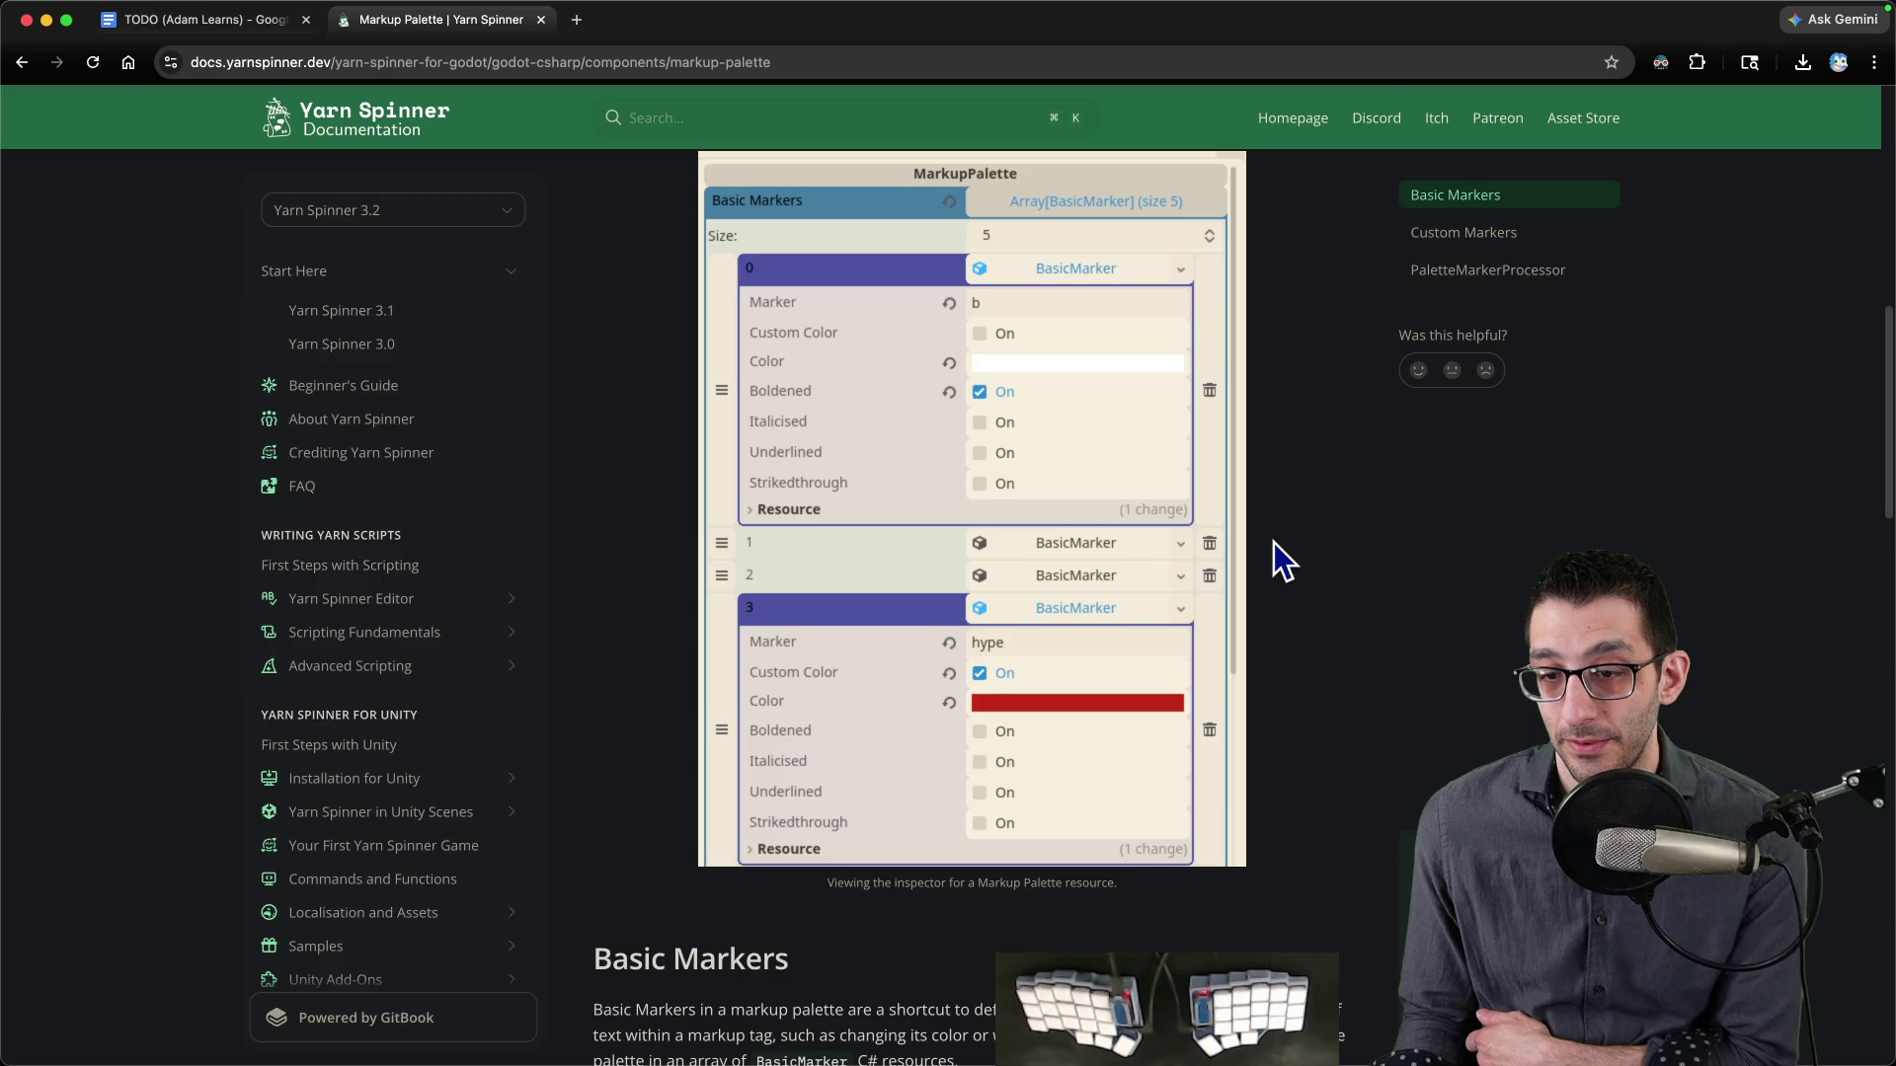
{"action": "scroll", "coordinate": [1274, 542], "scroll_direction": "down", "scroll_amount": 6}
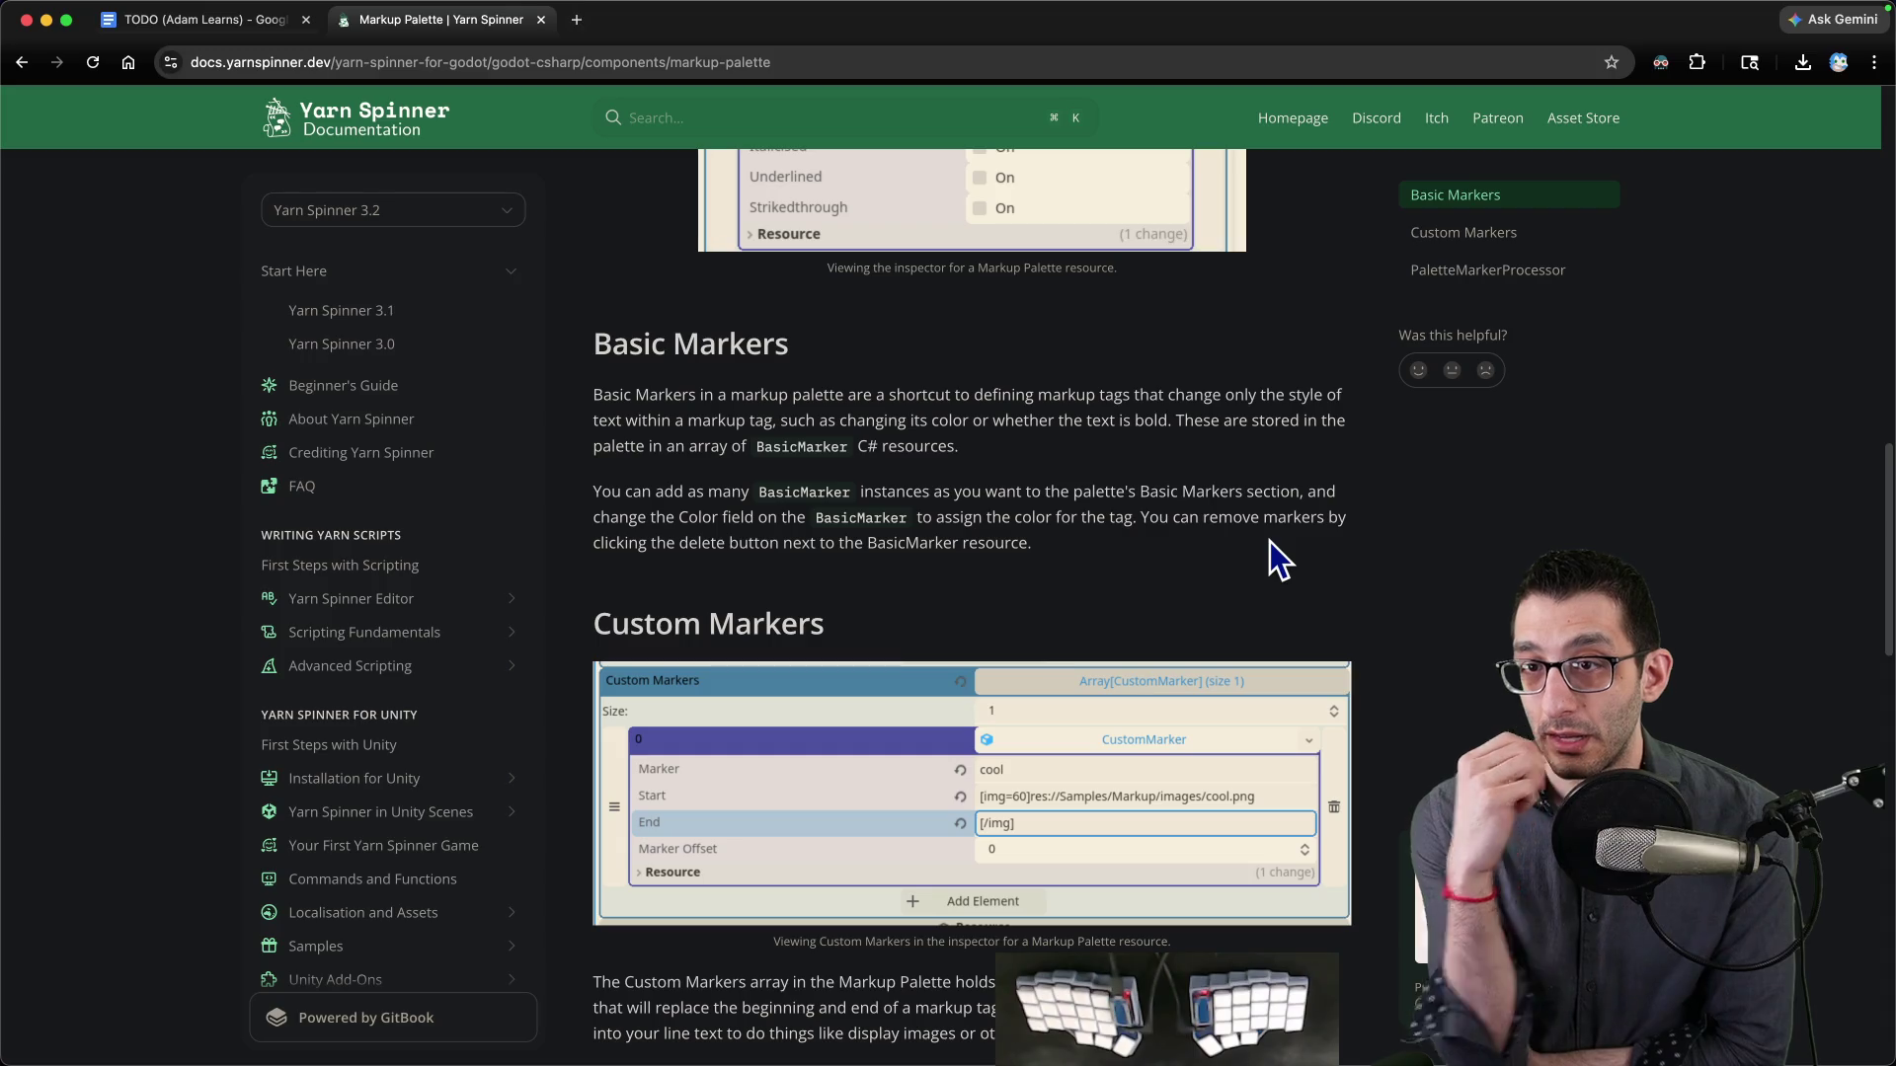
{"action": "scroll", "coordinate": [1277, 538], "scroll_direction": "up", "scroll_amount": 5}
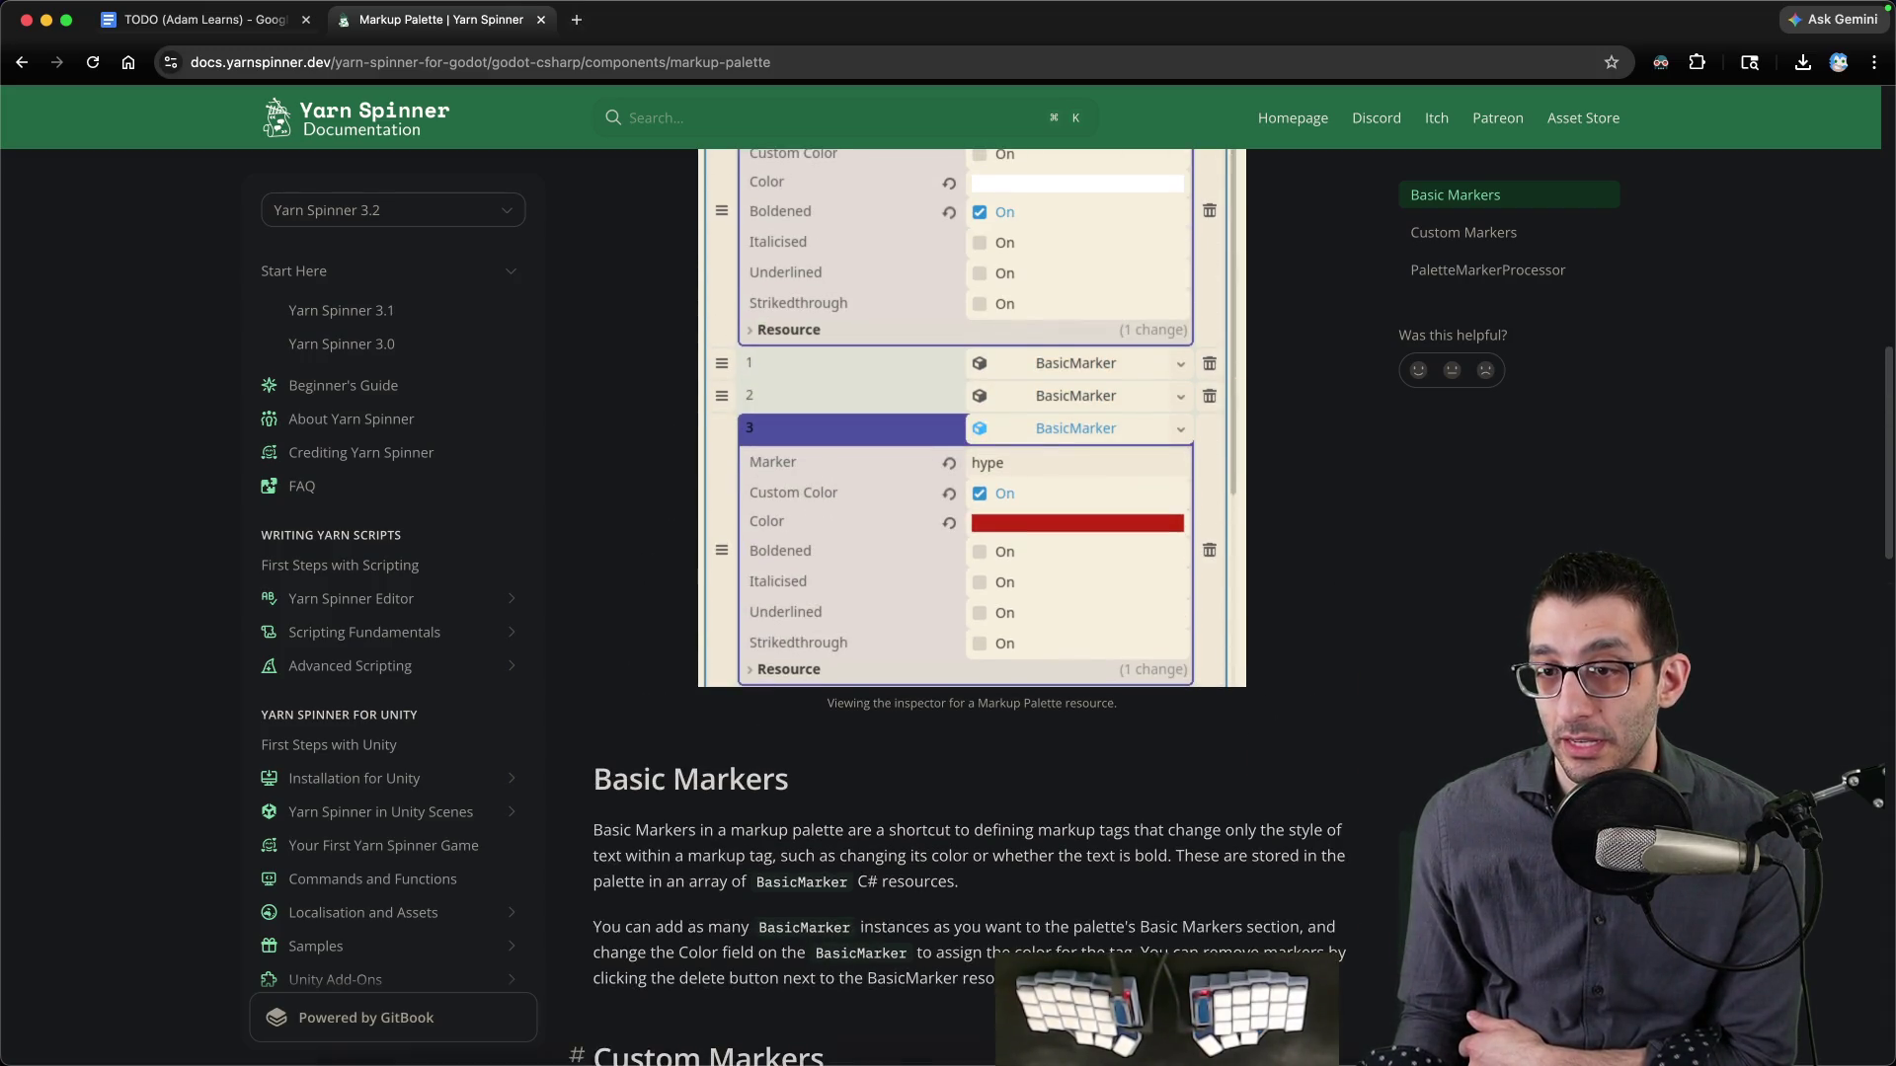
{"action": "left_click", "coordinate": [1220, 1017]}
{"action": "double_click", "coordinate": [523, 867]}
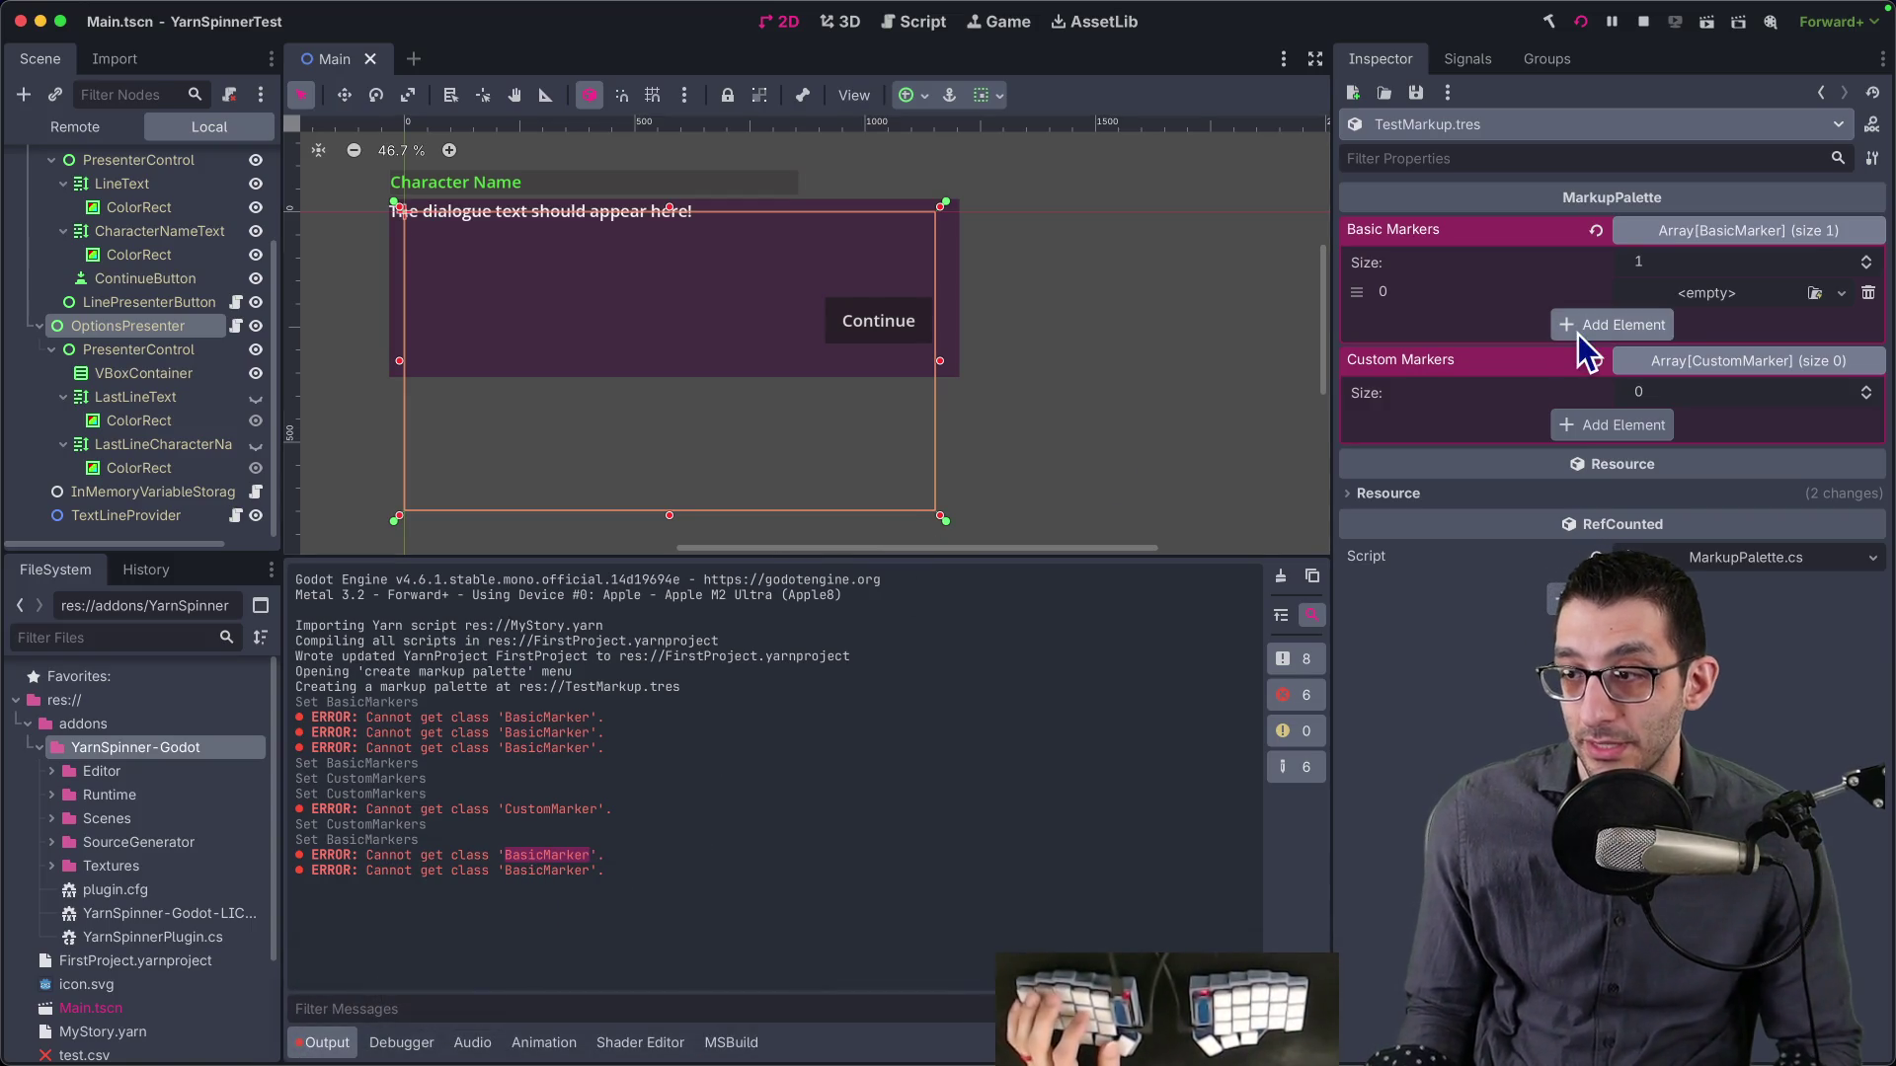
- Inspect the MarkupPalette.cs script, reopen TestMarkup.tres and rebuild the .NET project
{"action": "left_click", "coordinate": [1758, 557]}
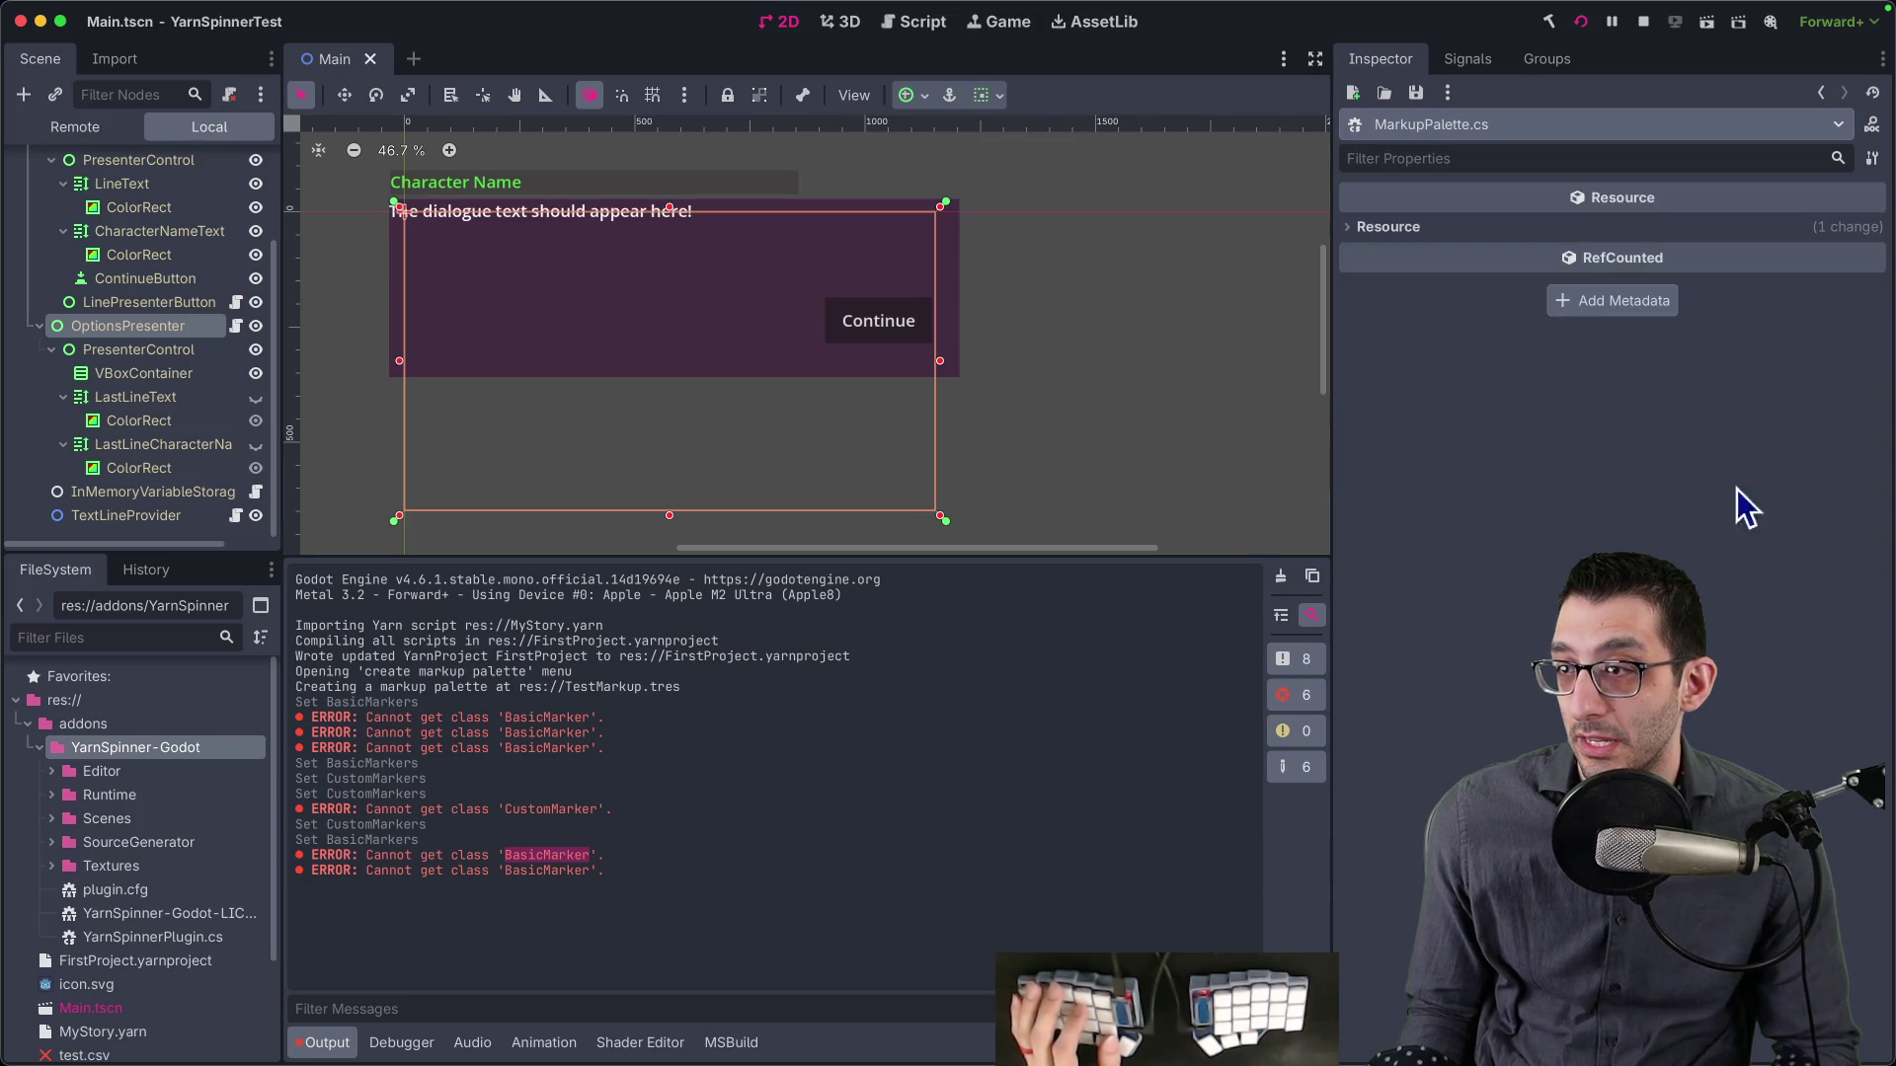
{"action": "left_click", "coordinate": [1501, 229]}
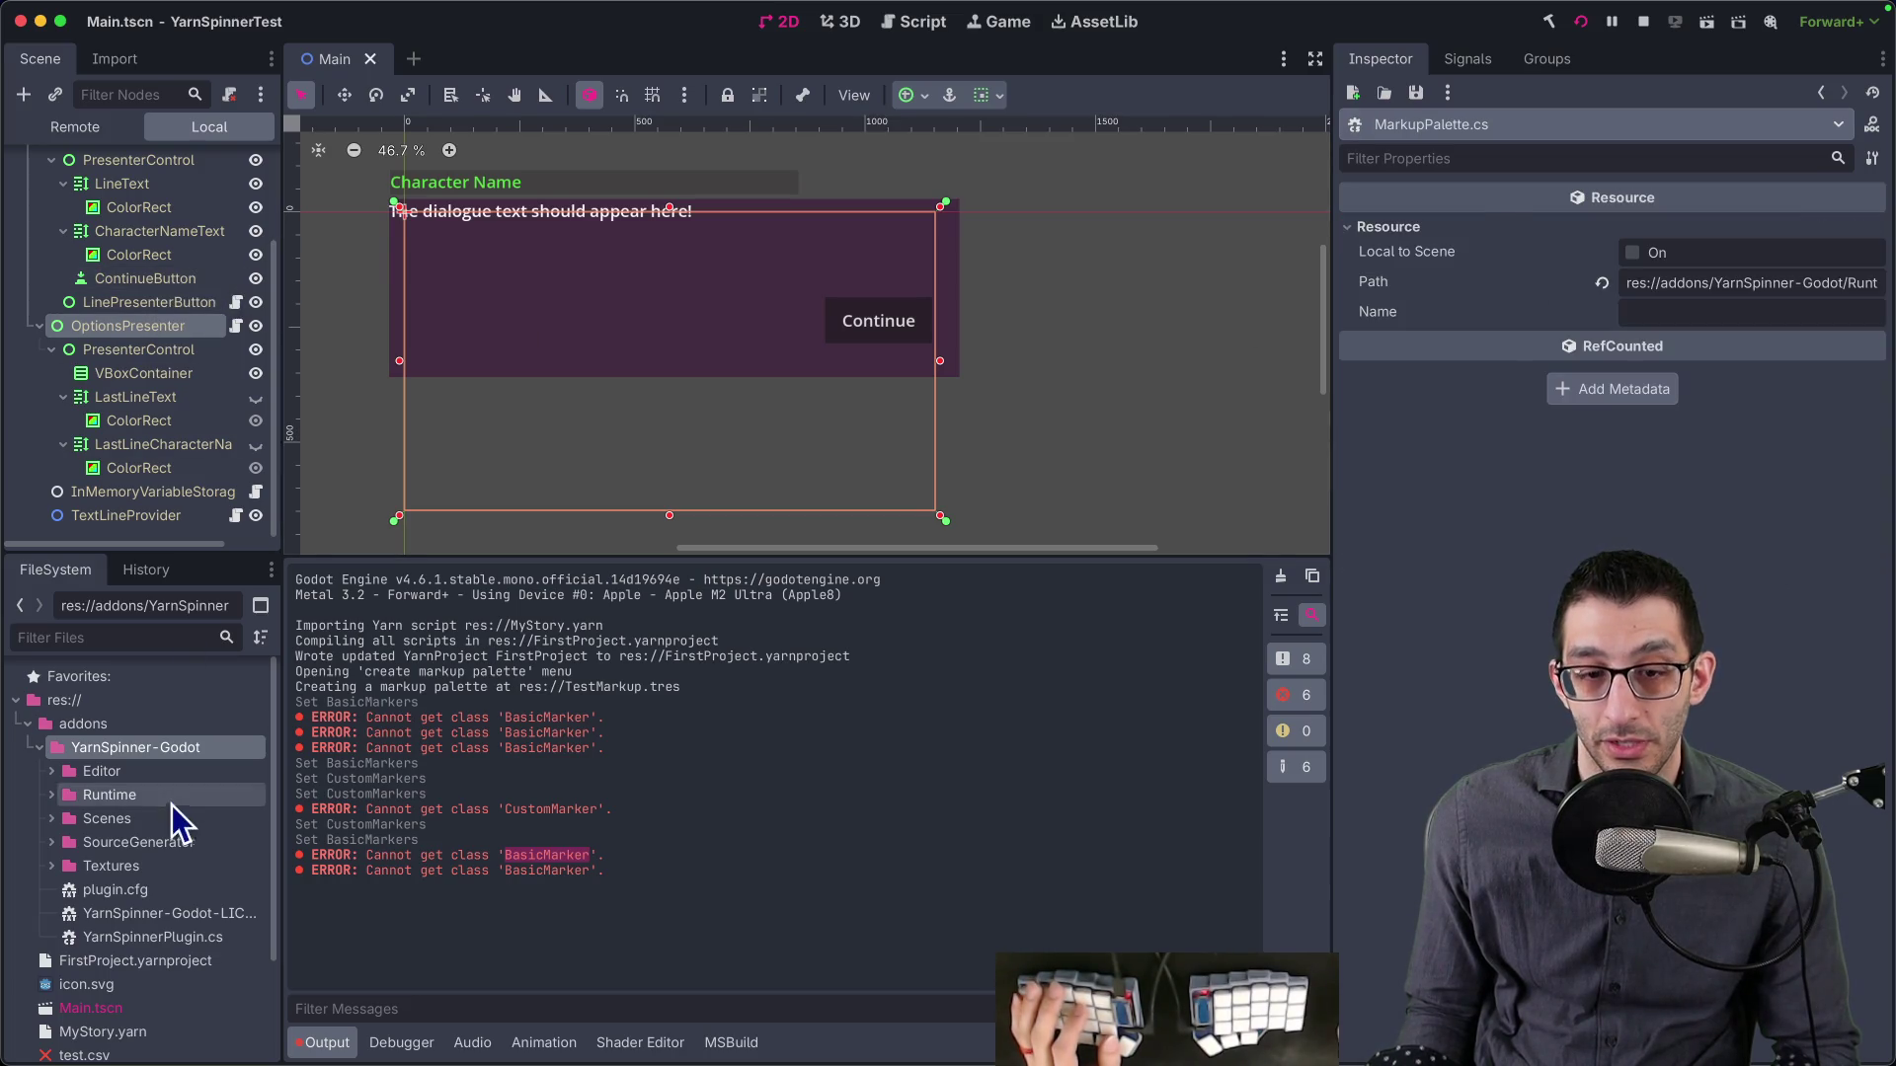
{"action": "scroll", "coordinate": [129, 904], "scroll_direction": "down", "scroll_amount": 3}
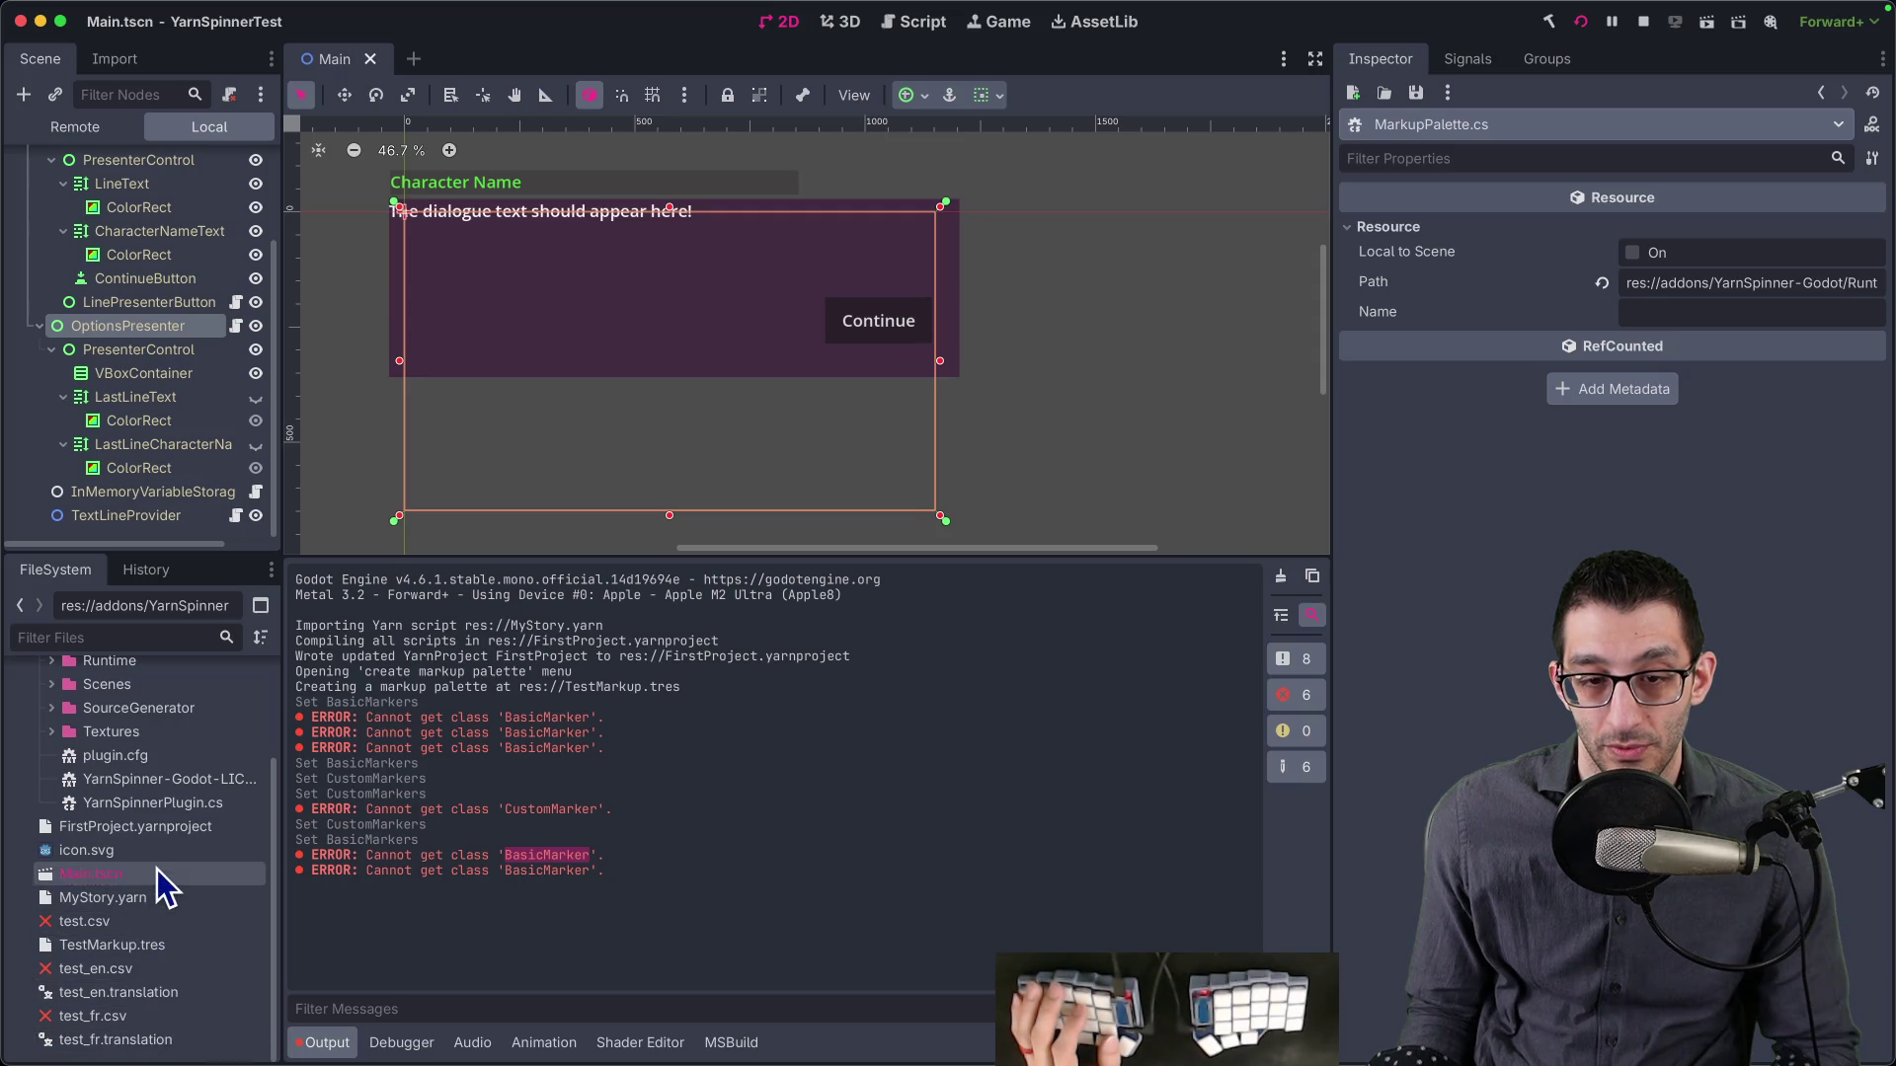
{"action": "left_click", "coordinate": [158, 946]}
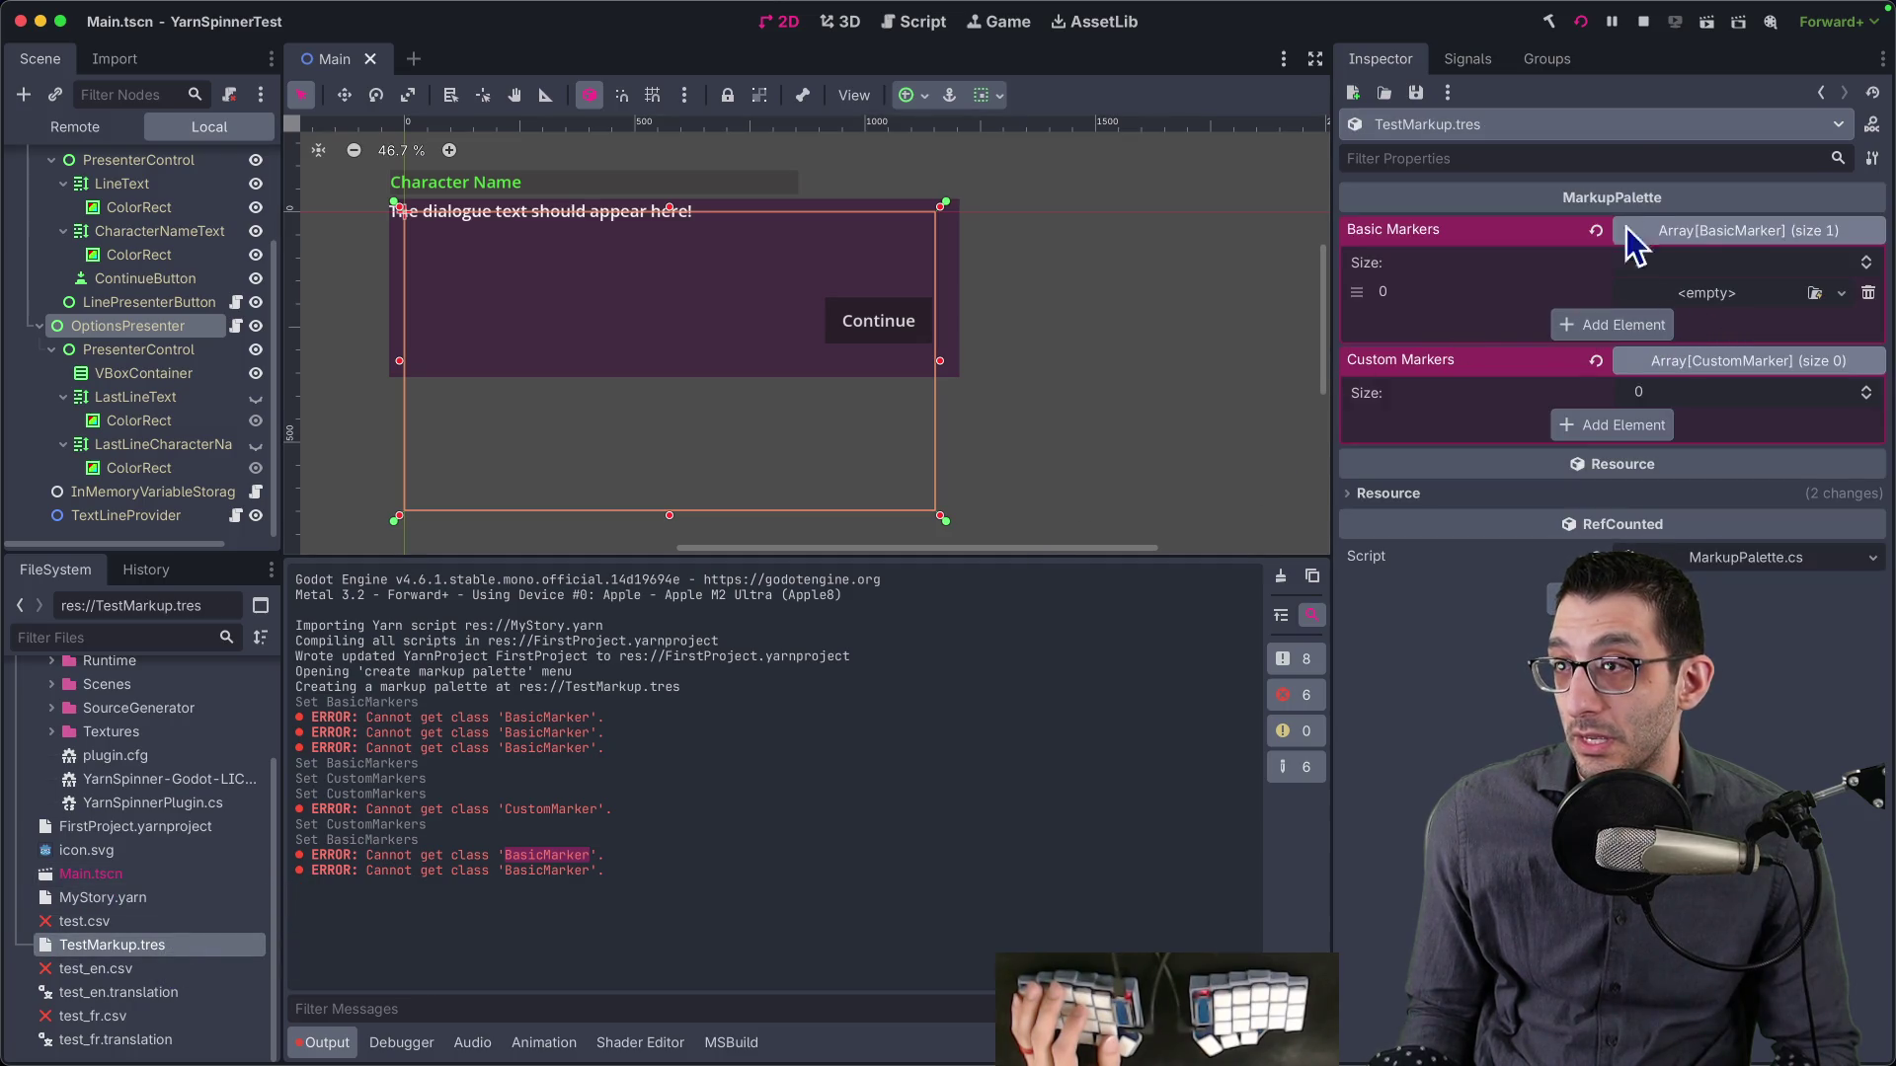
{"action": "left_click", "coordinate": [1548, 22]}
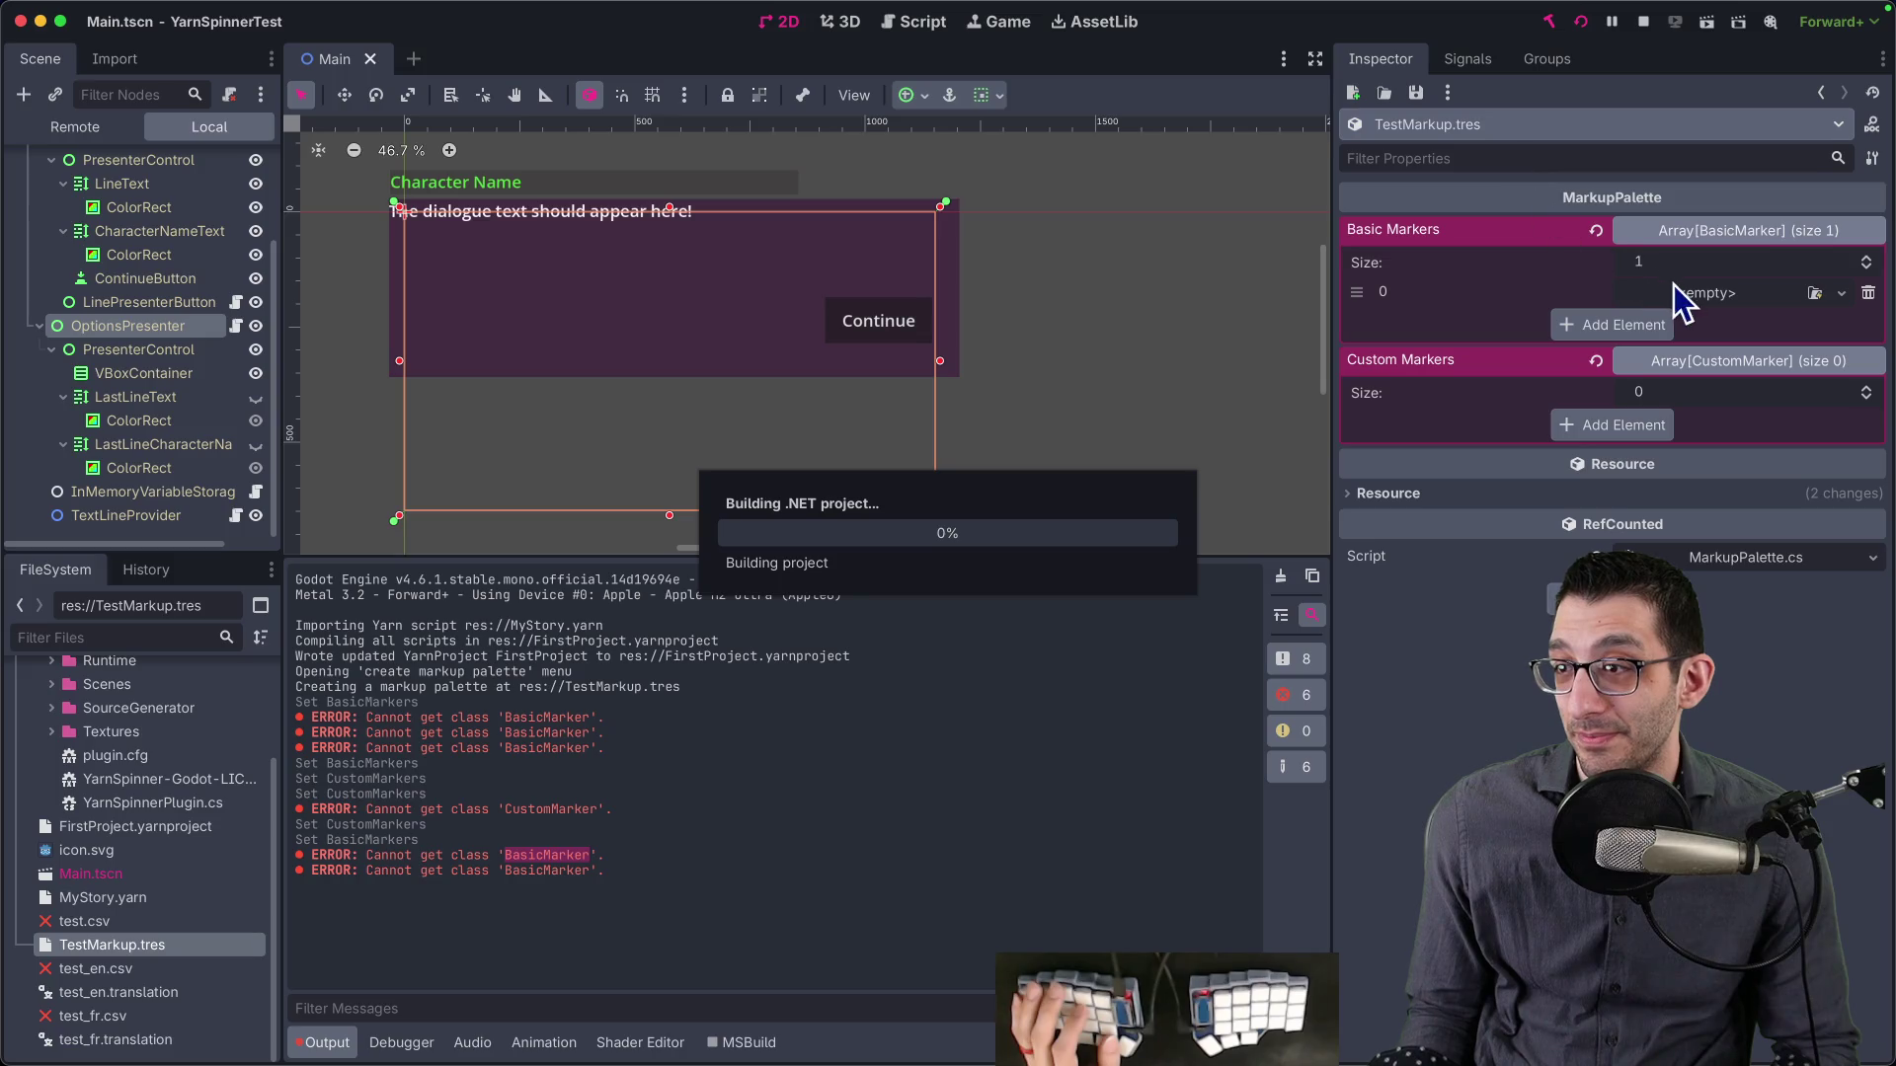
{"action": "left_click", "coordinate": [1726, 304]}
{"action": "key", "text": "Escape"}
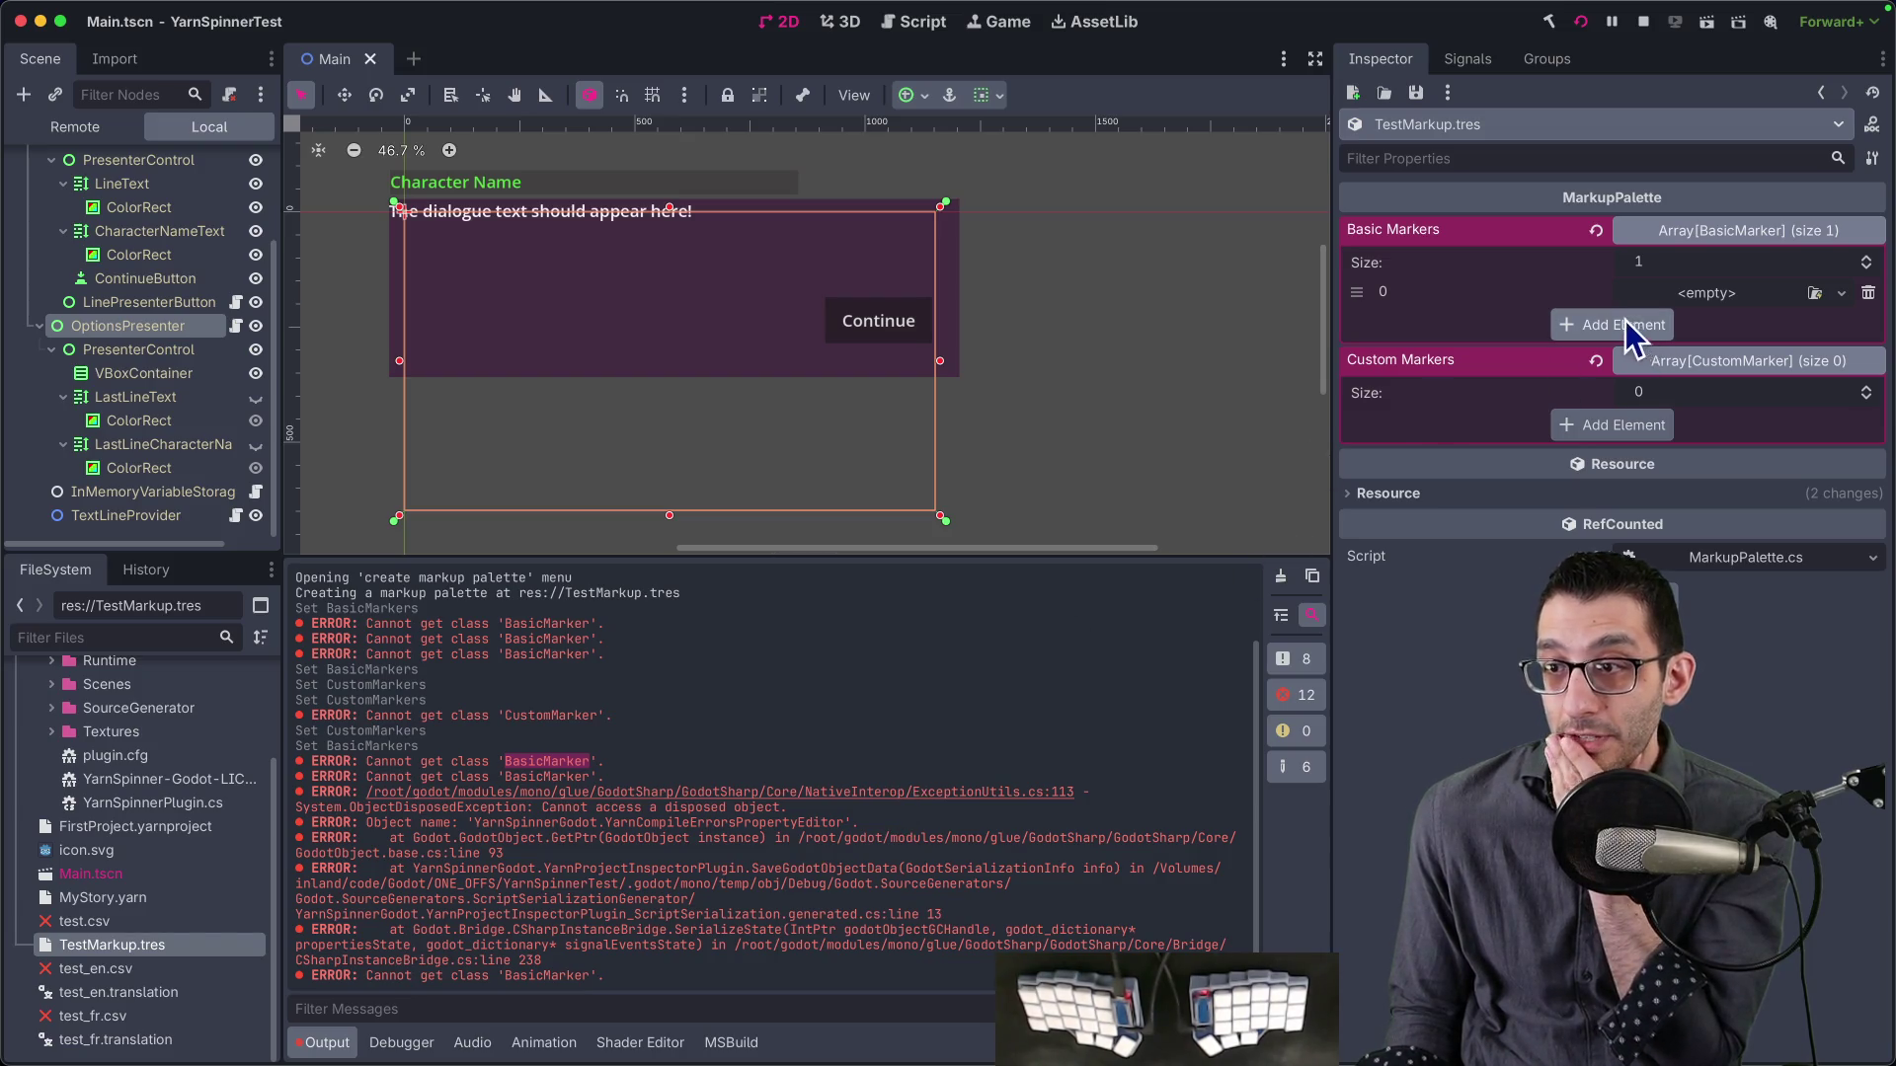
- Filter FileSystem for 'basic' and try dragging BasicMarker.cs onto the empty Basic Marker
{"action": "left_click", "coordinate": [118, 638]}
{"action": "type", "text": "bas"}
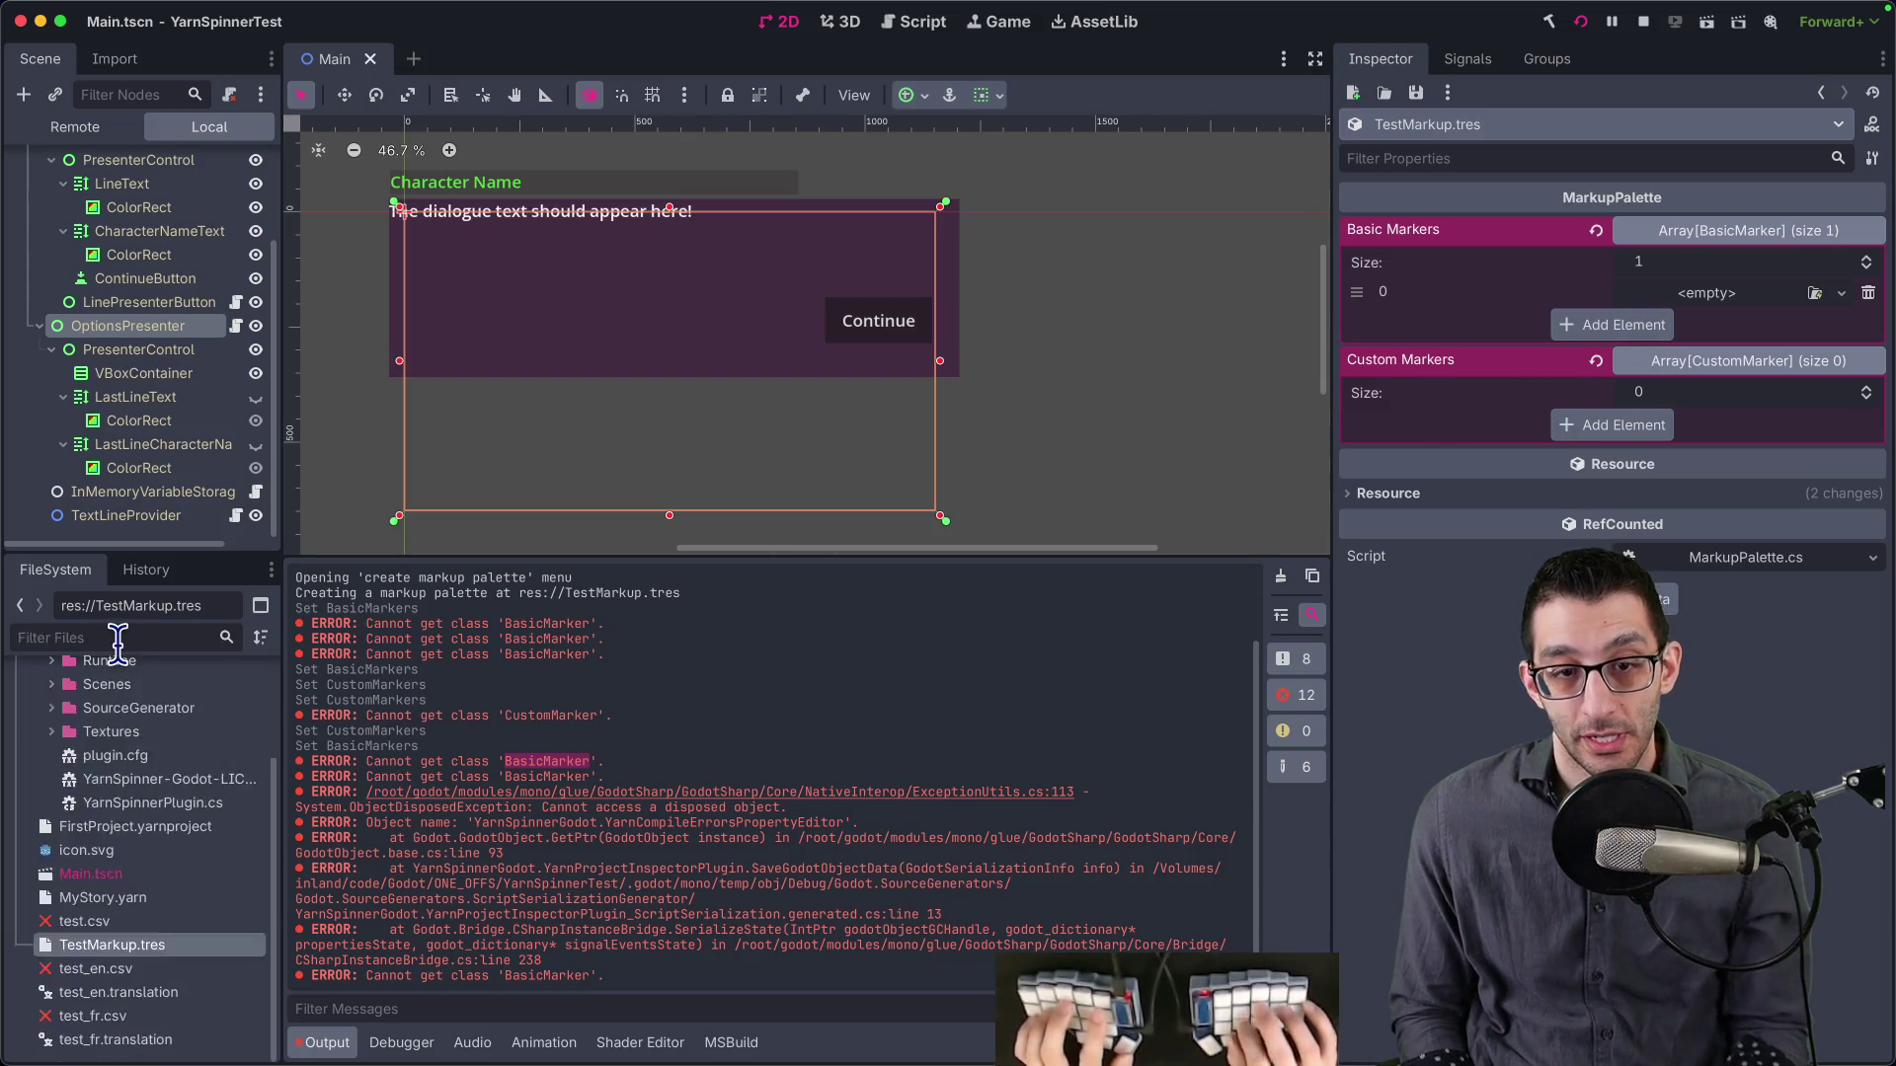
{"action": "type", "text": "ic"}
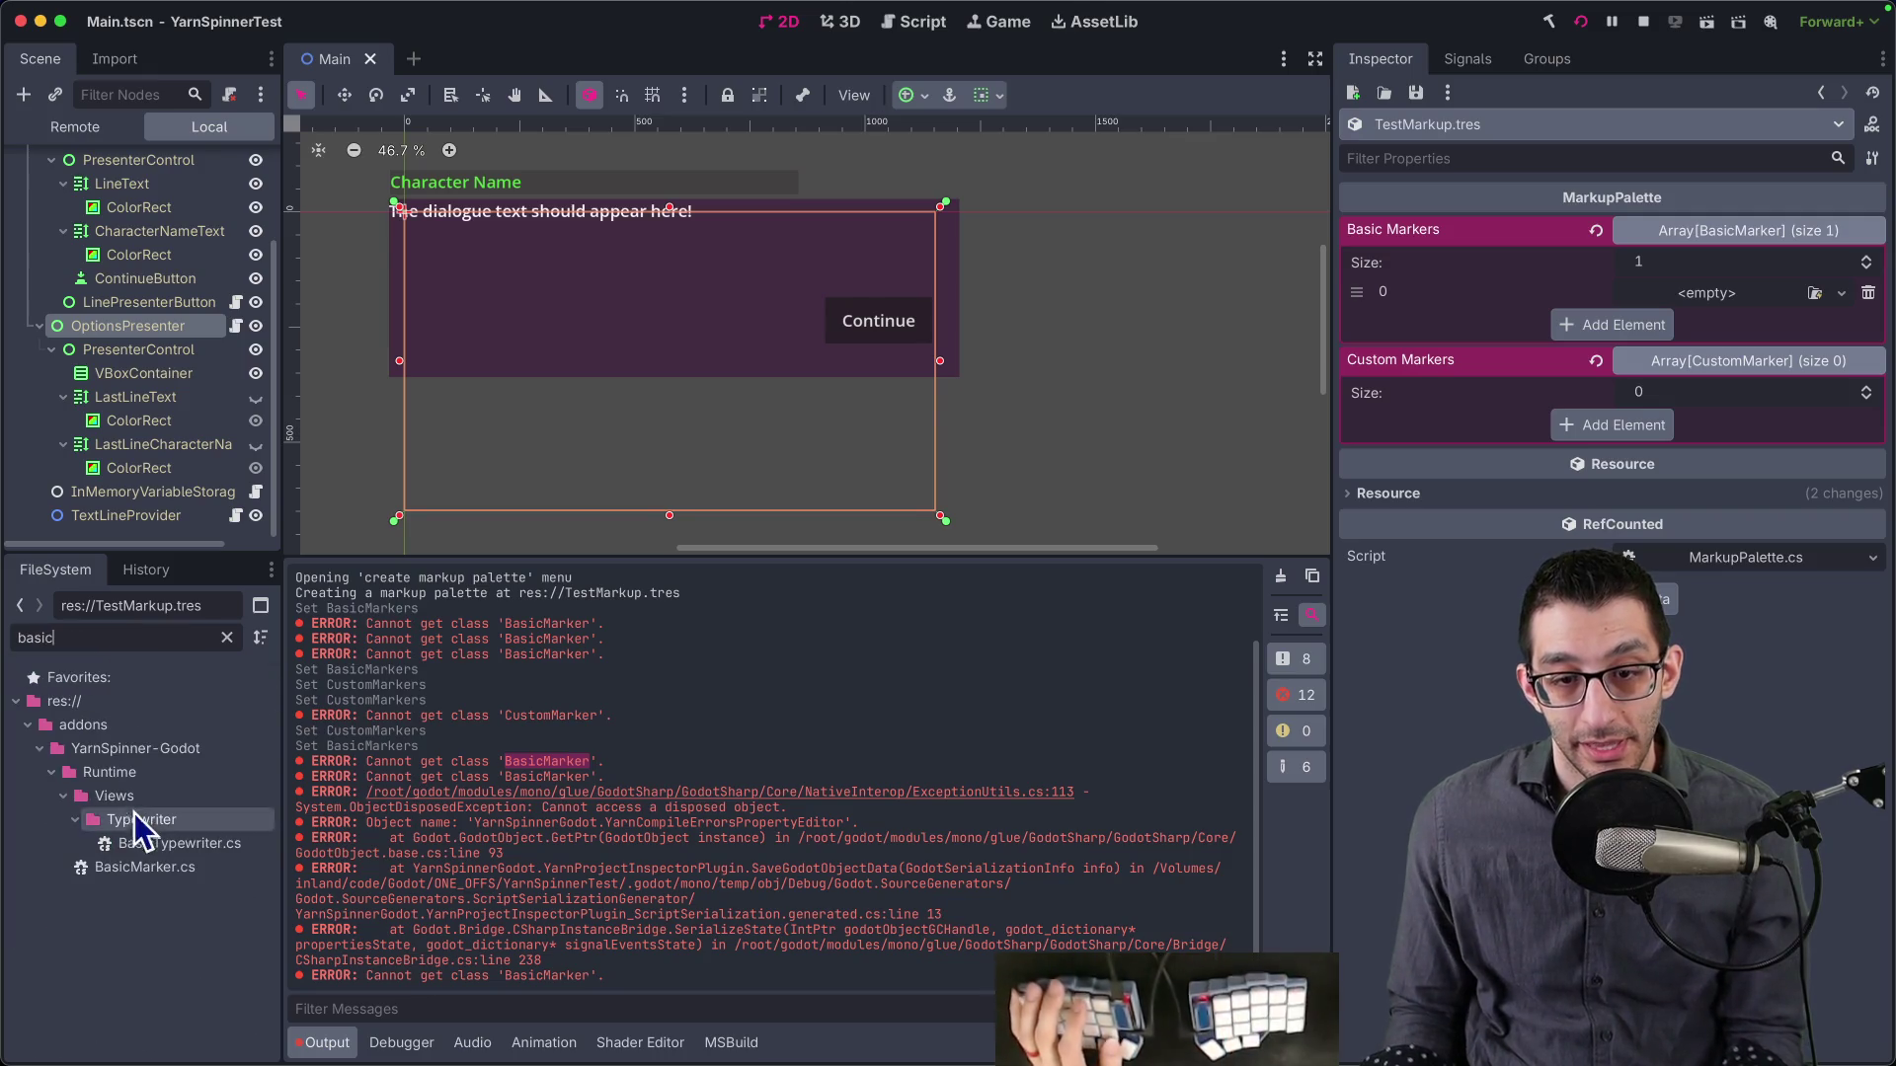
{"action": "left_click", "coordinate": [140, 868]}
{"action": "mouse_move", "coordinate": [140, 868]}
{"action": "left_mouse_down"}
{"action": "mouse_move", "coordinate": [1142, 669]}
{"action": "mouse_move", "coordinate": [1735, 339]}
{"action": "mouse_move", "coordinate": [1728, 296]}
{"action": "left_mouse_up"}
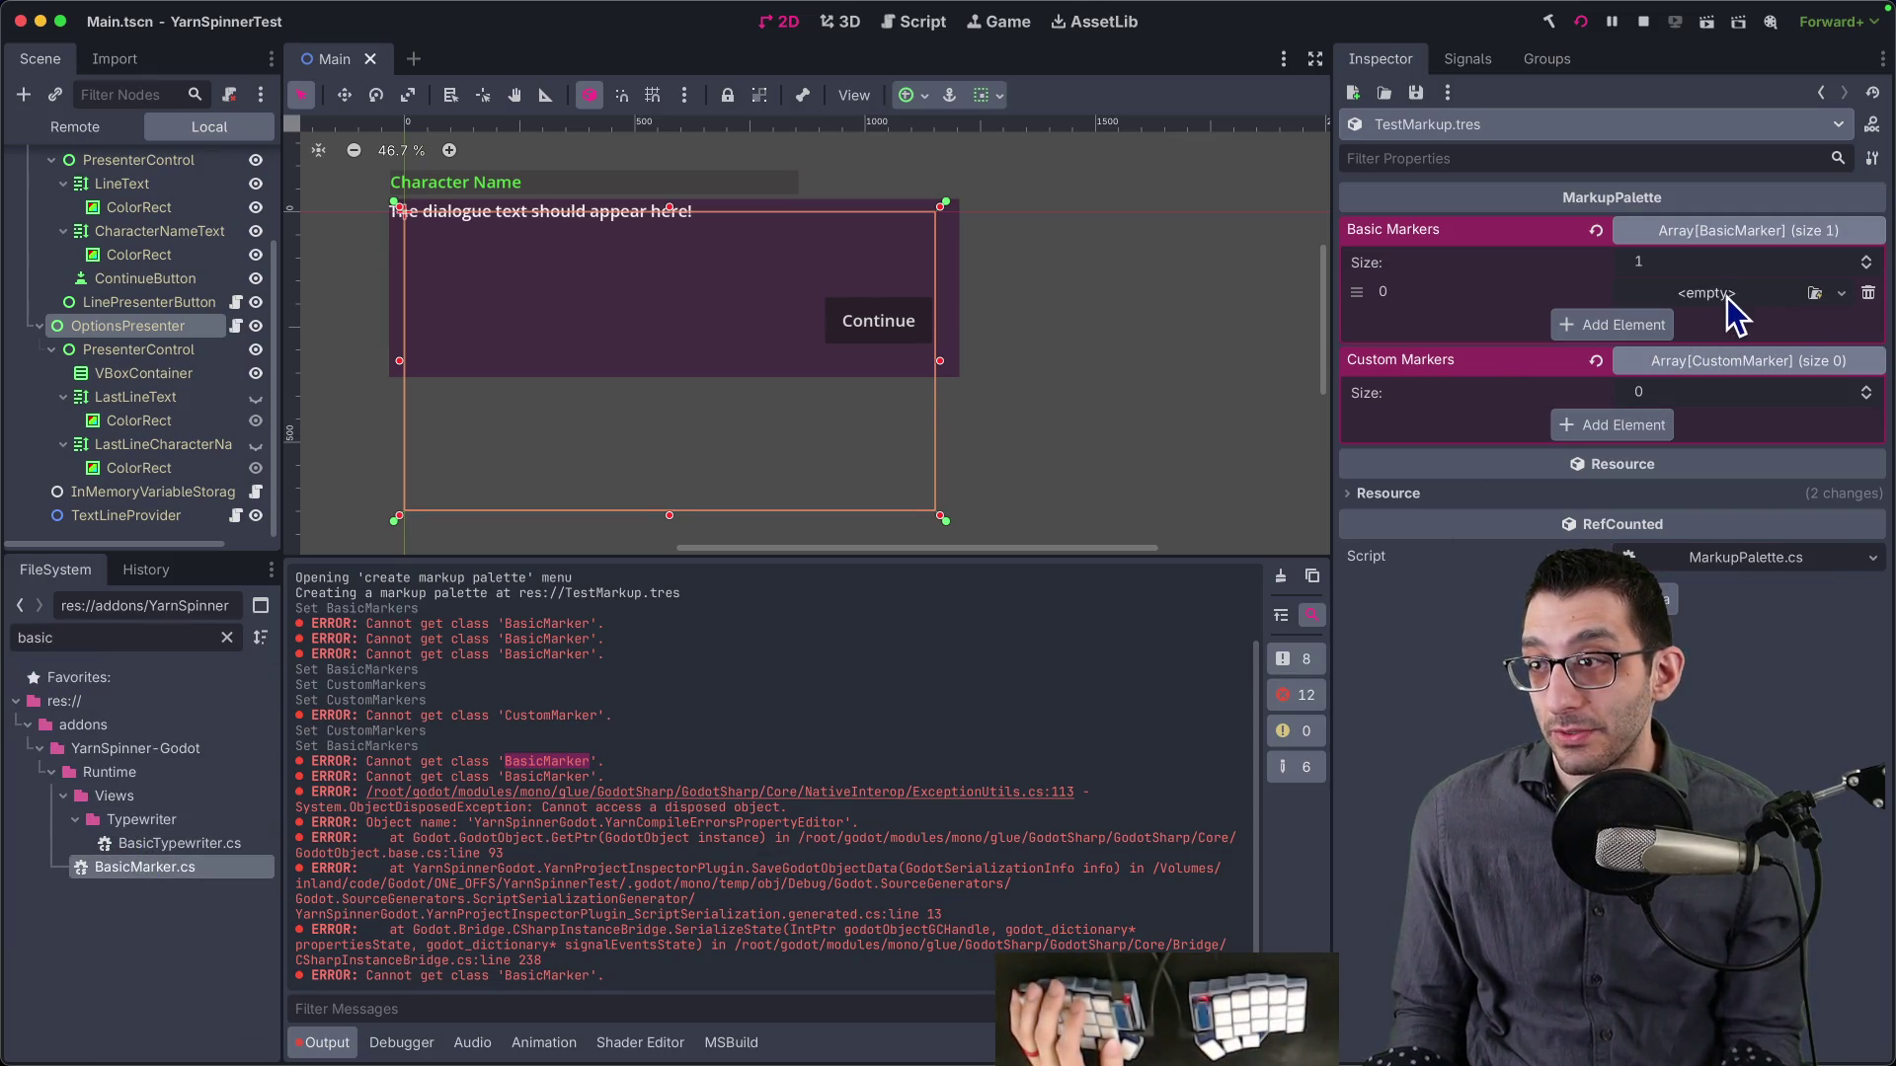
{"action": "left_click", "coordinate": [1728, 297]}
{"action": "key", "text": "Escape"}
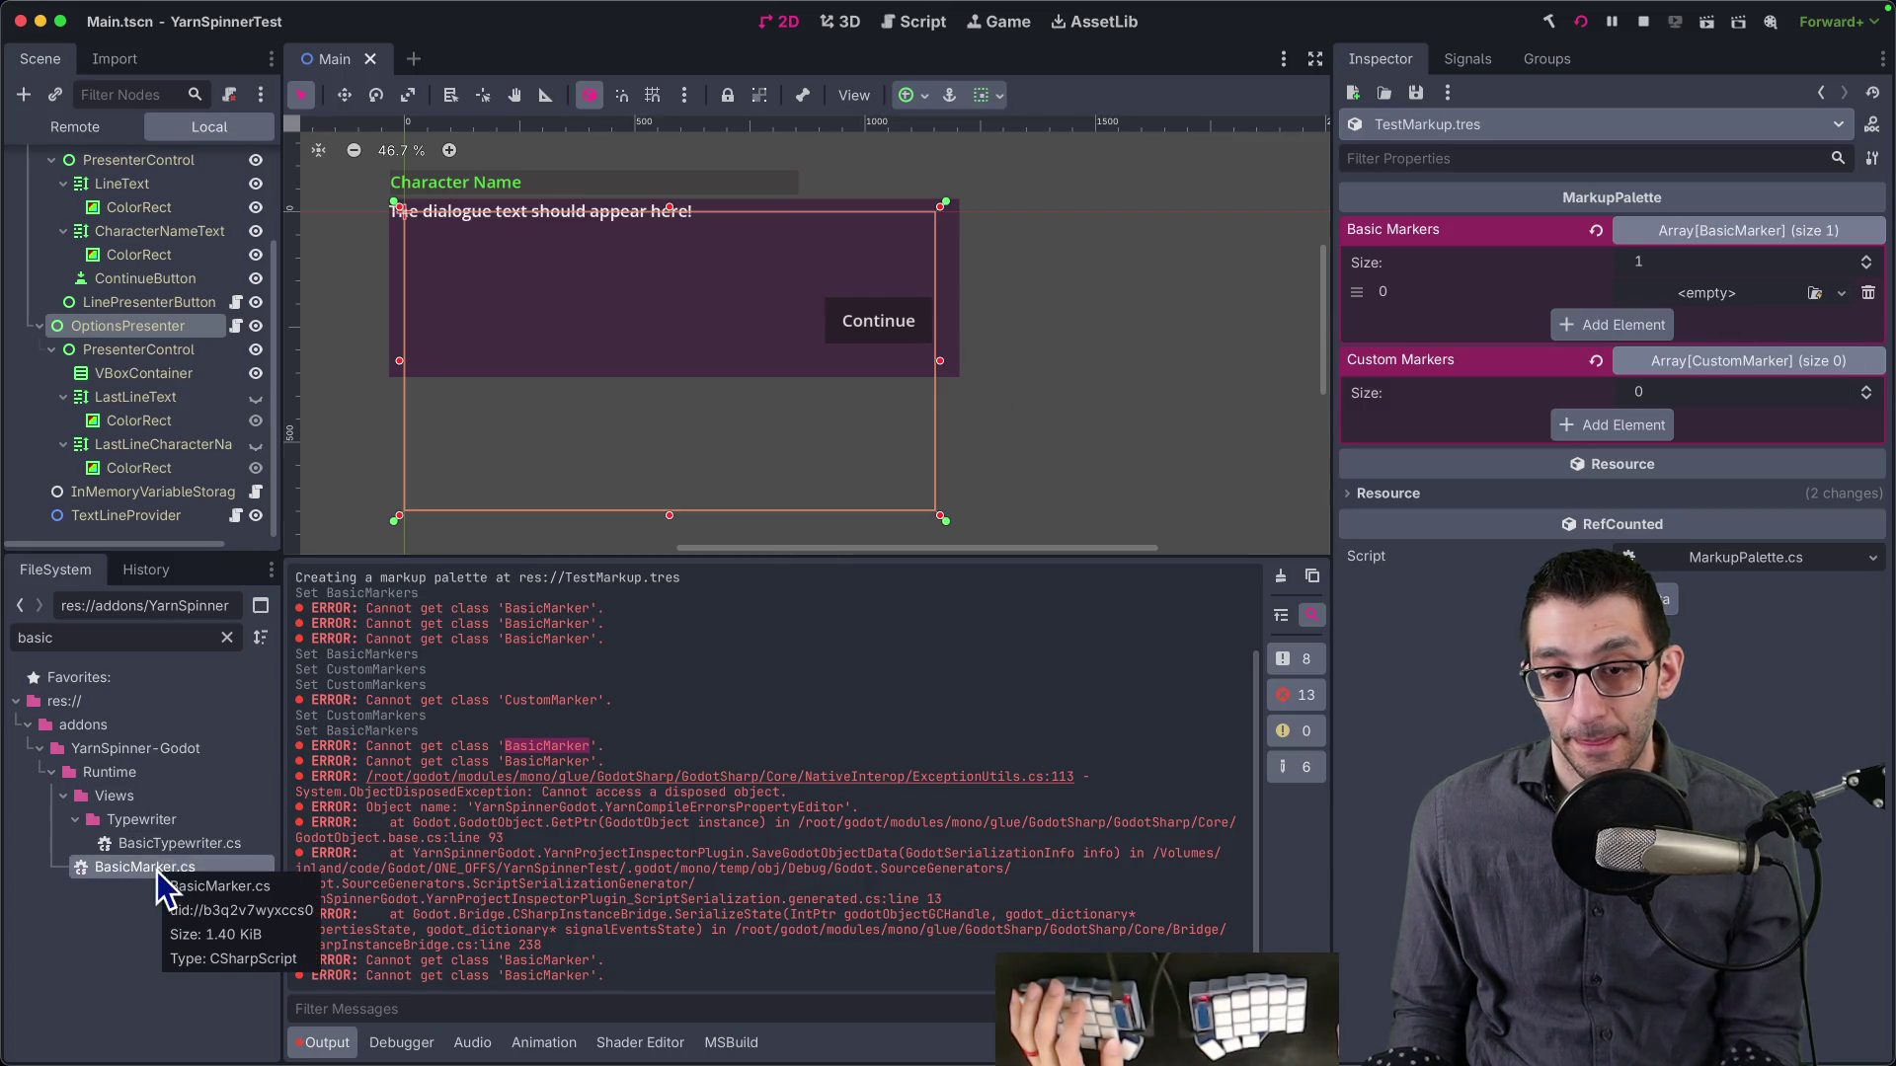
- Reveal BasicMarker.cs from the Runtime folder in the system file manager
{"action": "left_click", "coordinate": [157, 871]}
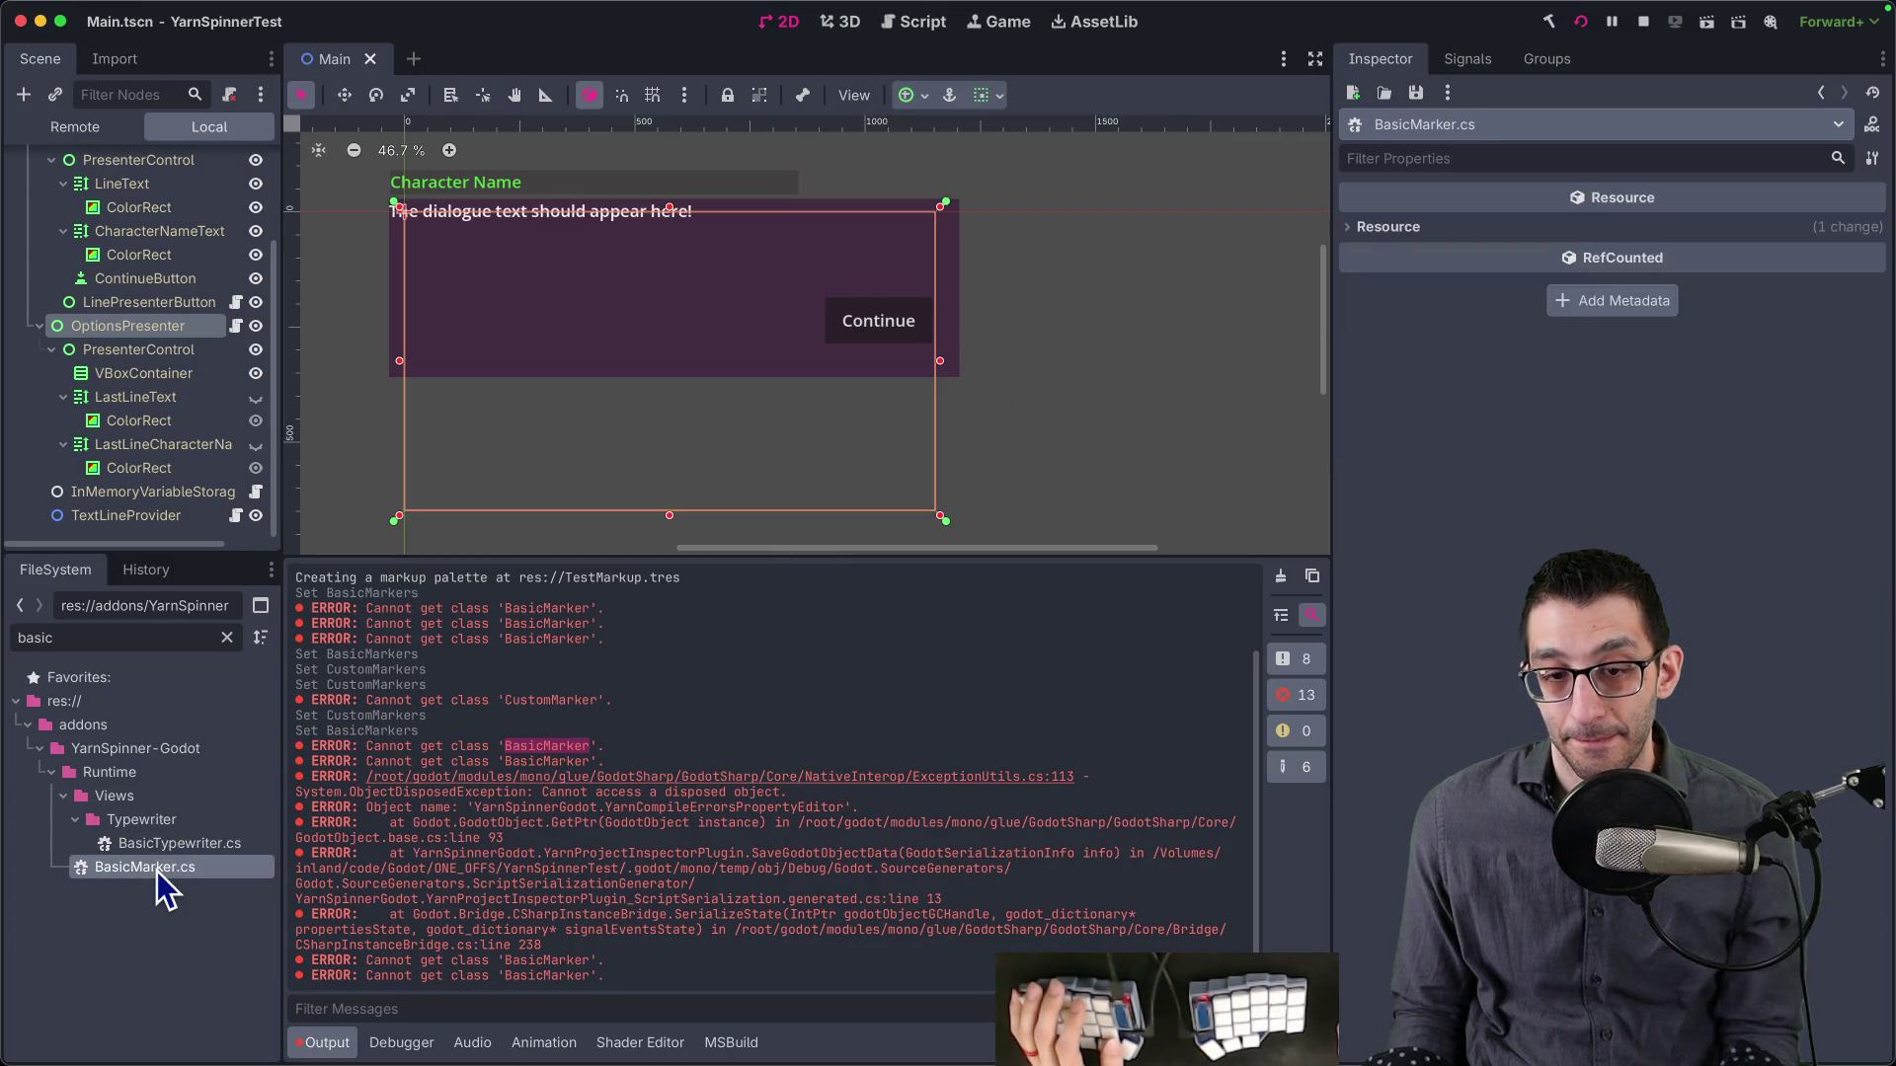
{"action": "right_click", "coordinate": [106, 870]}
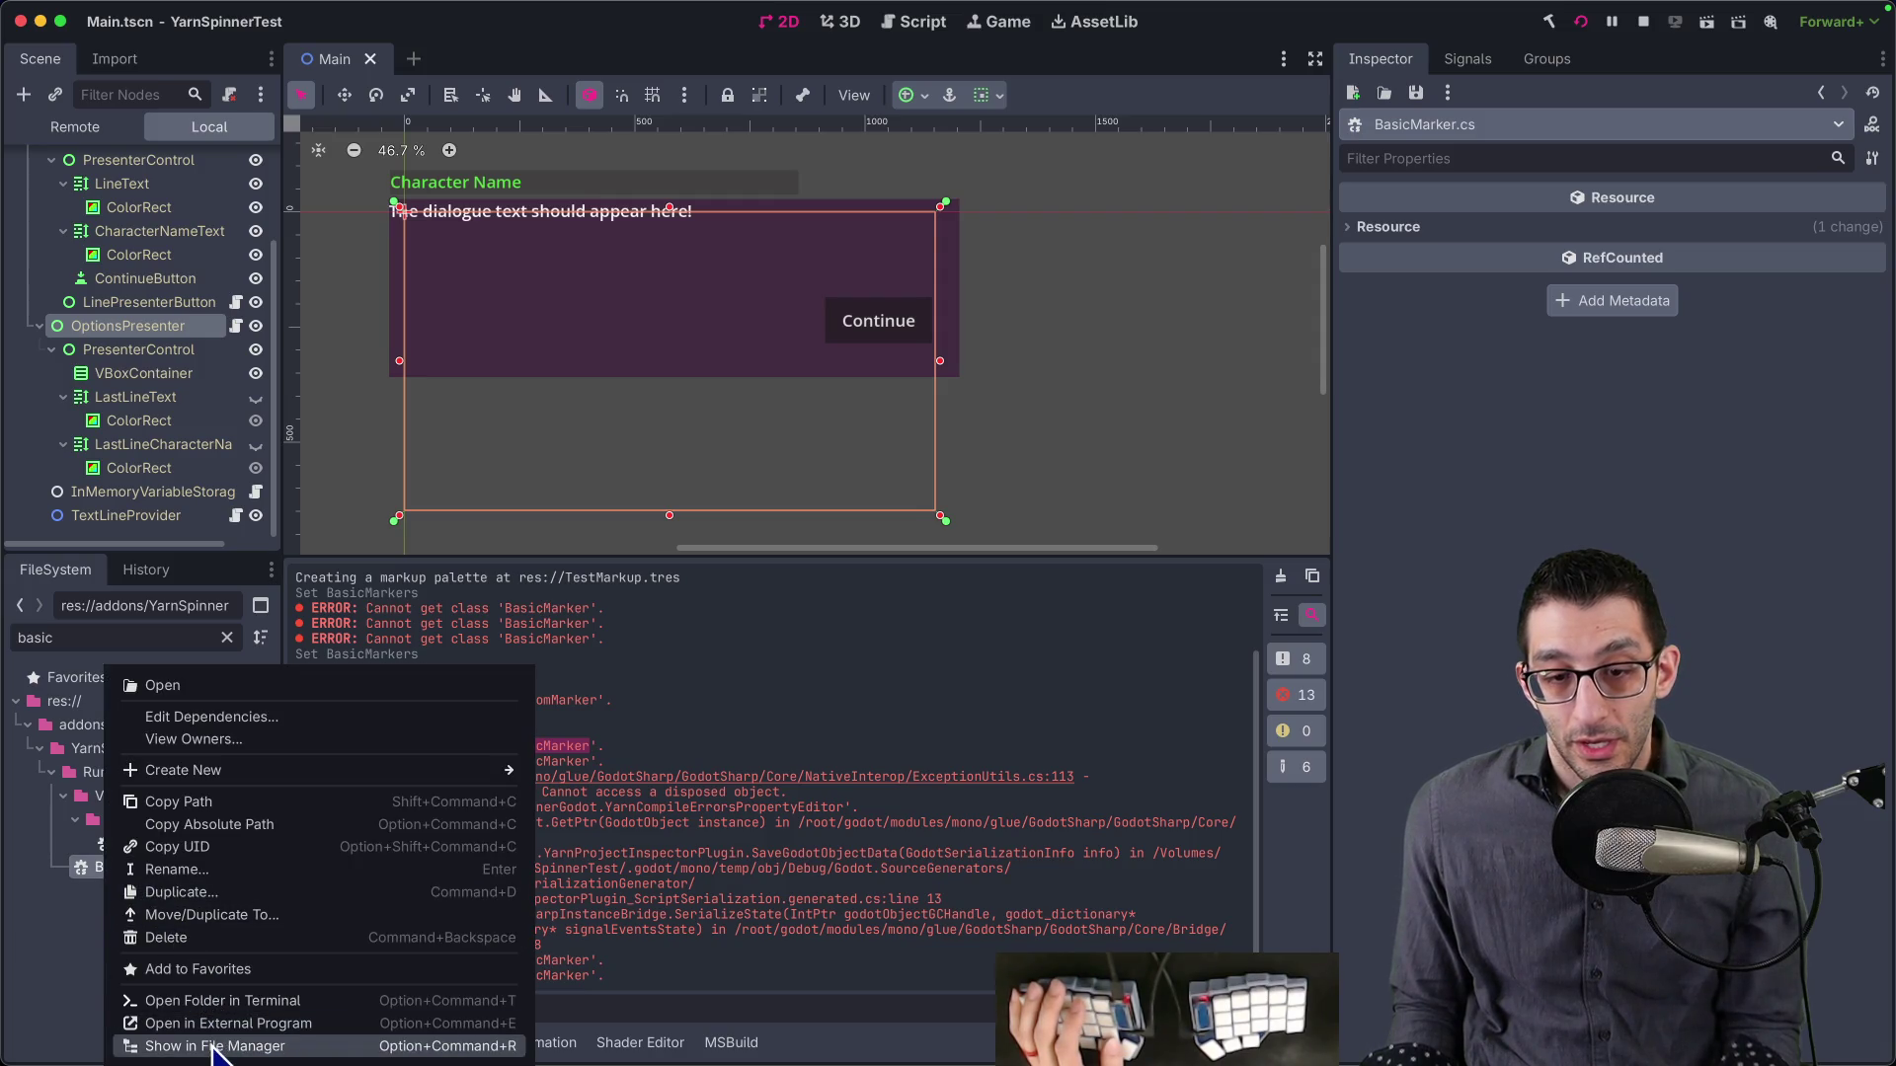
{"action": "left_click", "coordinate": [157, 1045]}
- Open BasicMarker.cs in VS Code, review its exported bools, then return to the Markup Palette docs
{"action": "key", "text": "super+Tab"}
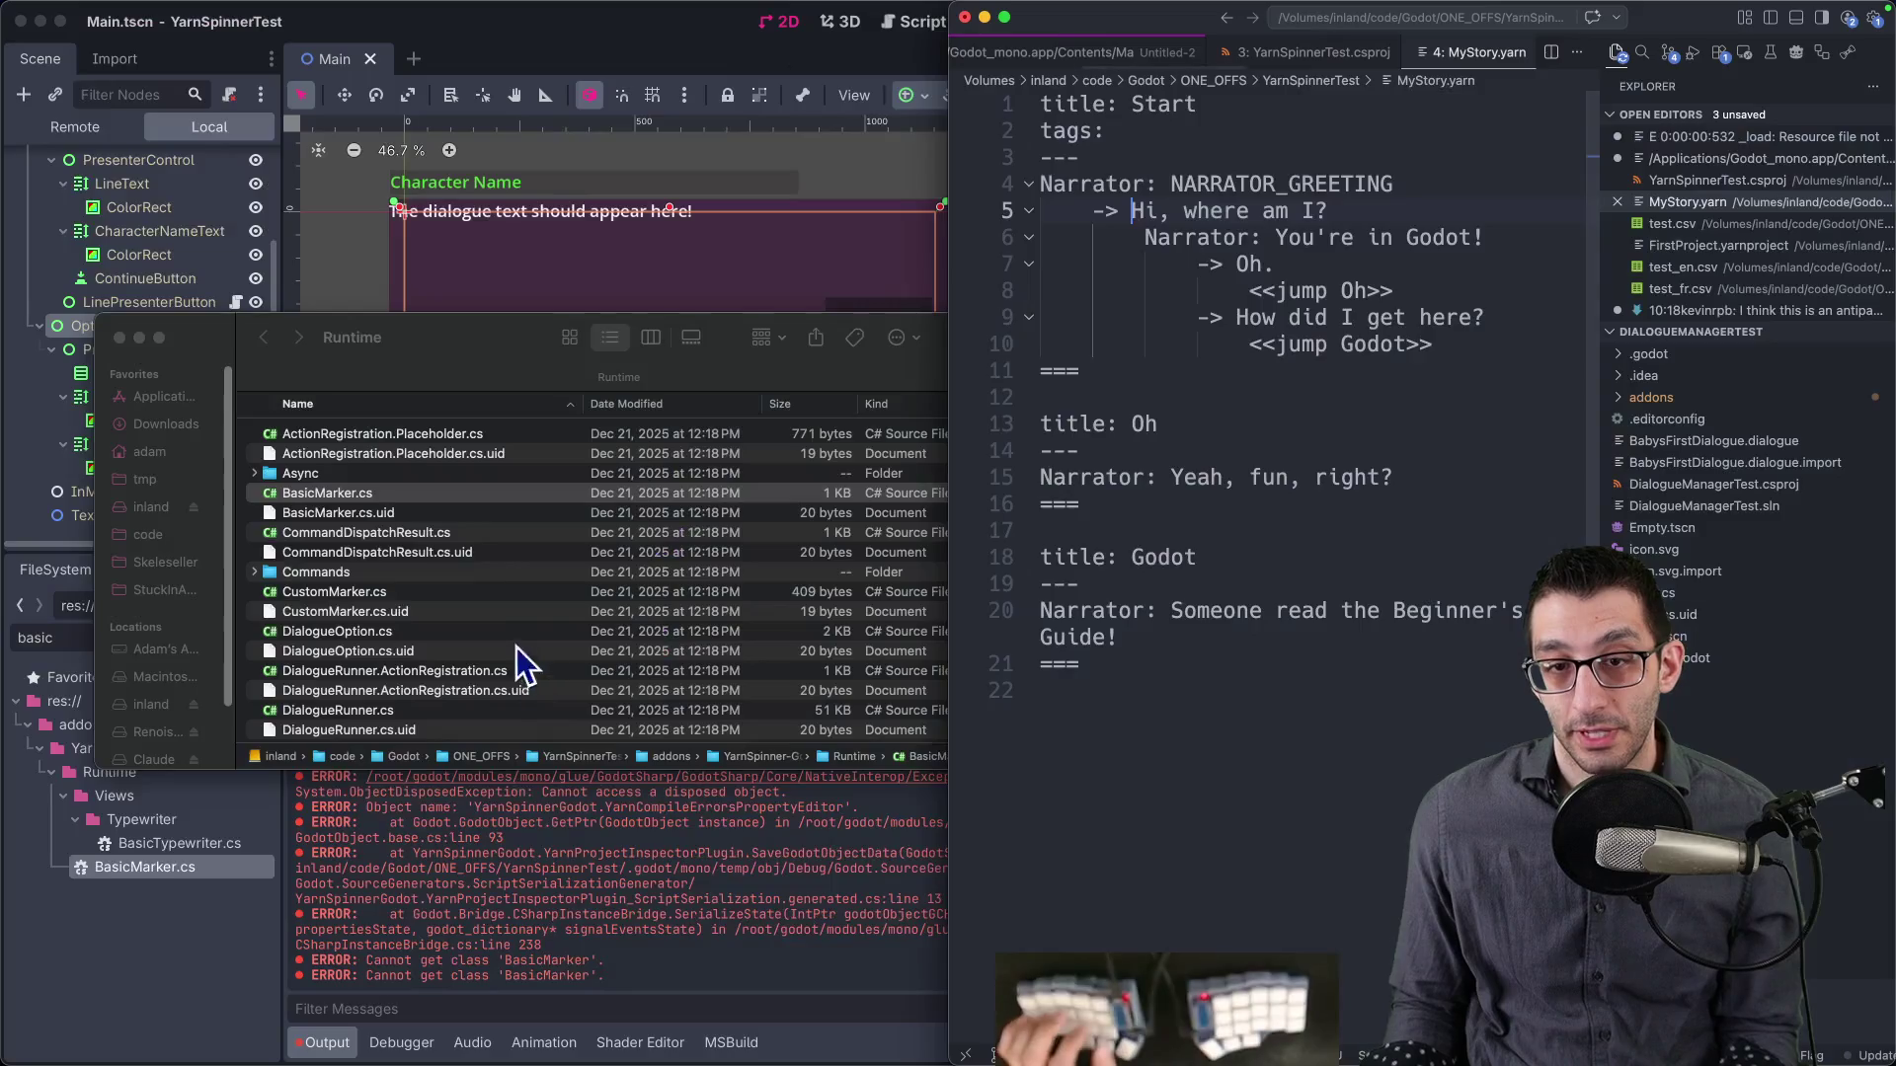
{"action": "double_click", "coordinate": [326, 492]}
{"action": "key", "text": "ctrl+alt+Return"}
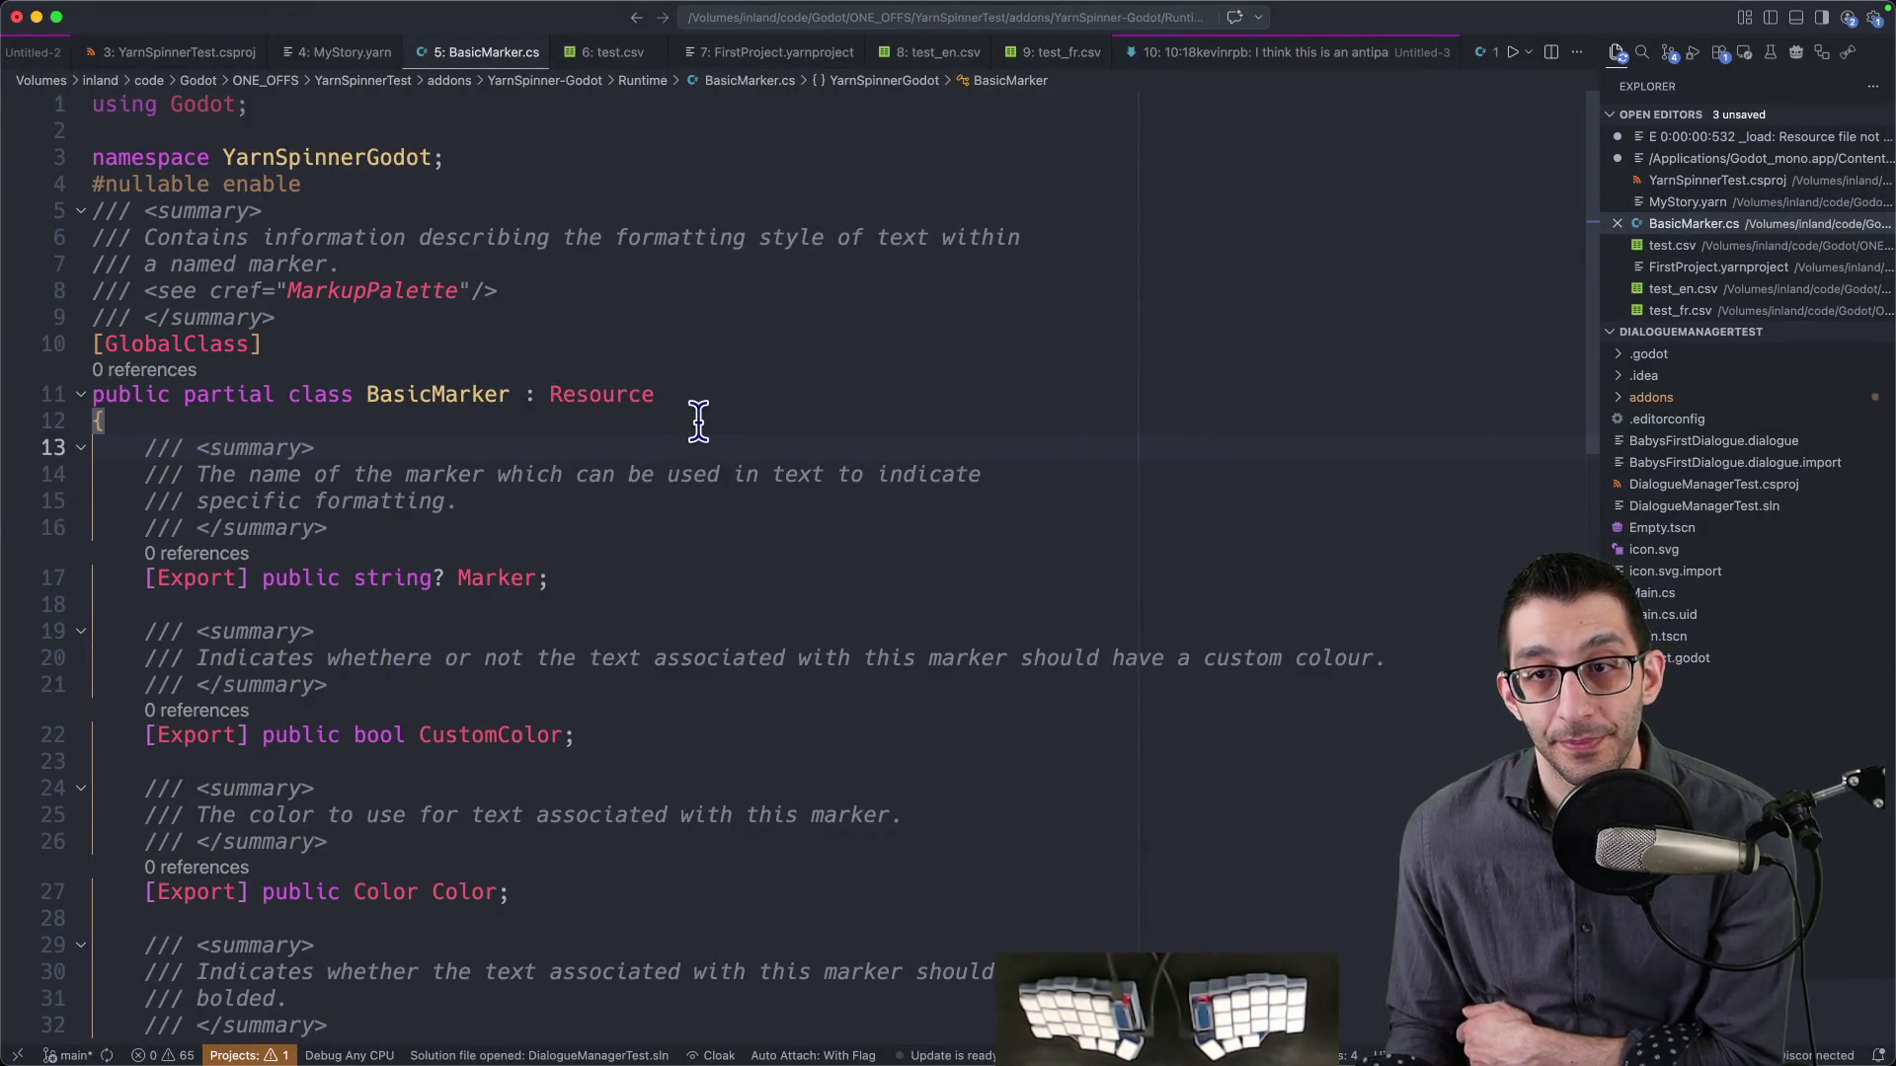
{"action": "scroll", "coordinate": [699, 419], "scroll_direction": "down", "scroll_amount": 10}
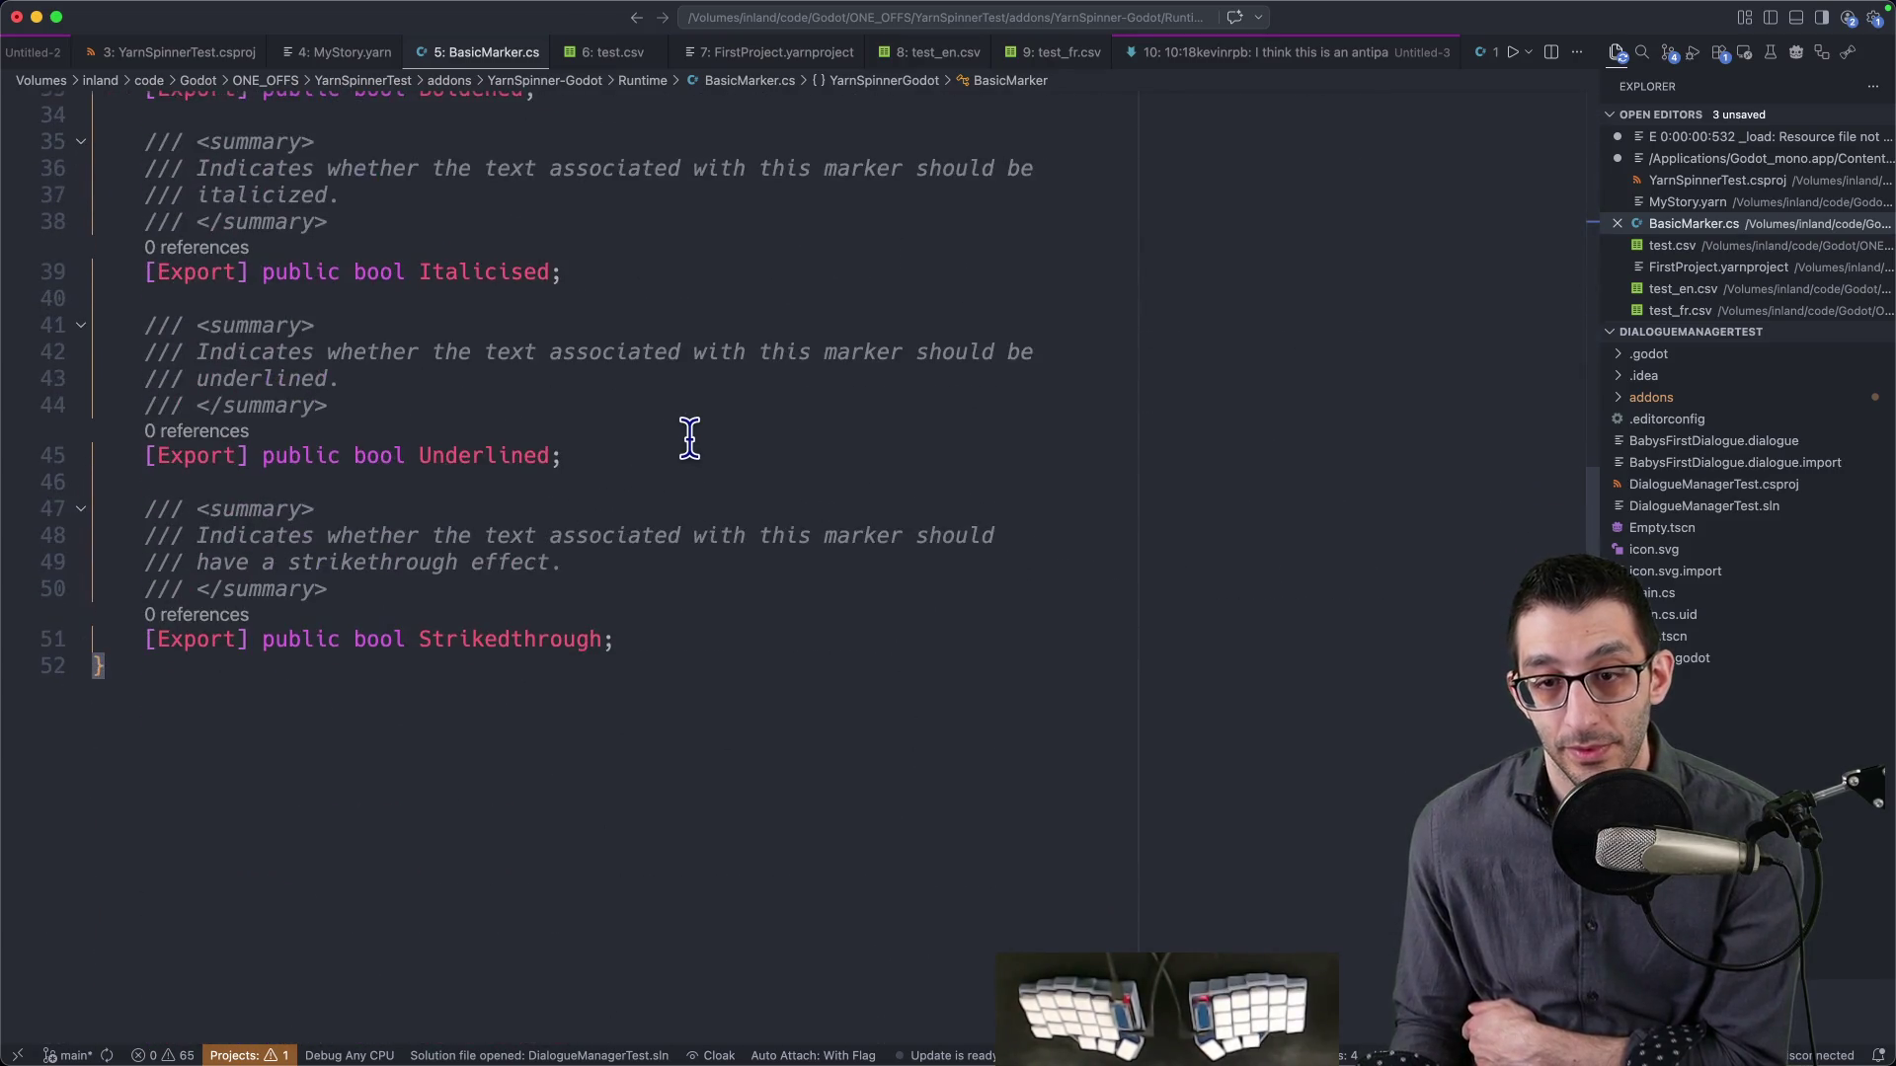
{"action": "scroll", "coordinate": [688, 428], "scroll_direction": "up", "scroll_amount": 10}
{"action": "scroll", "coordinate": [685, 427], "scroll_direction": "down", "scroll_amount": 10}
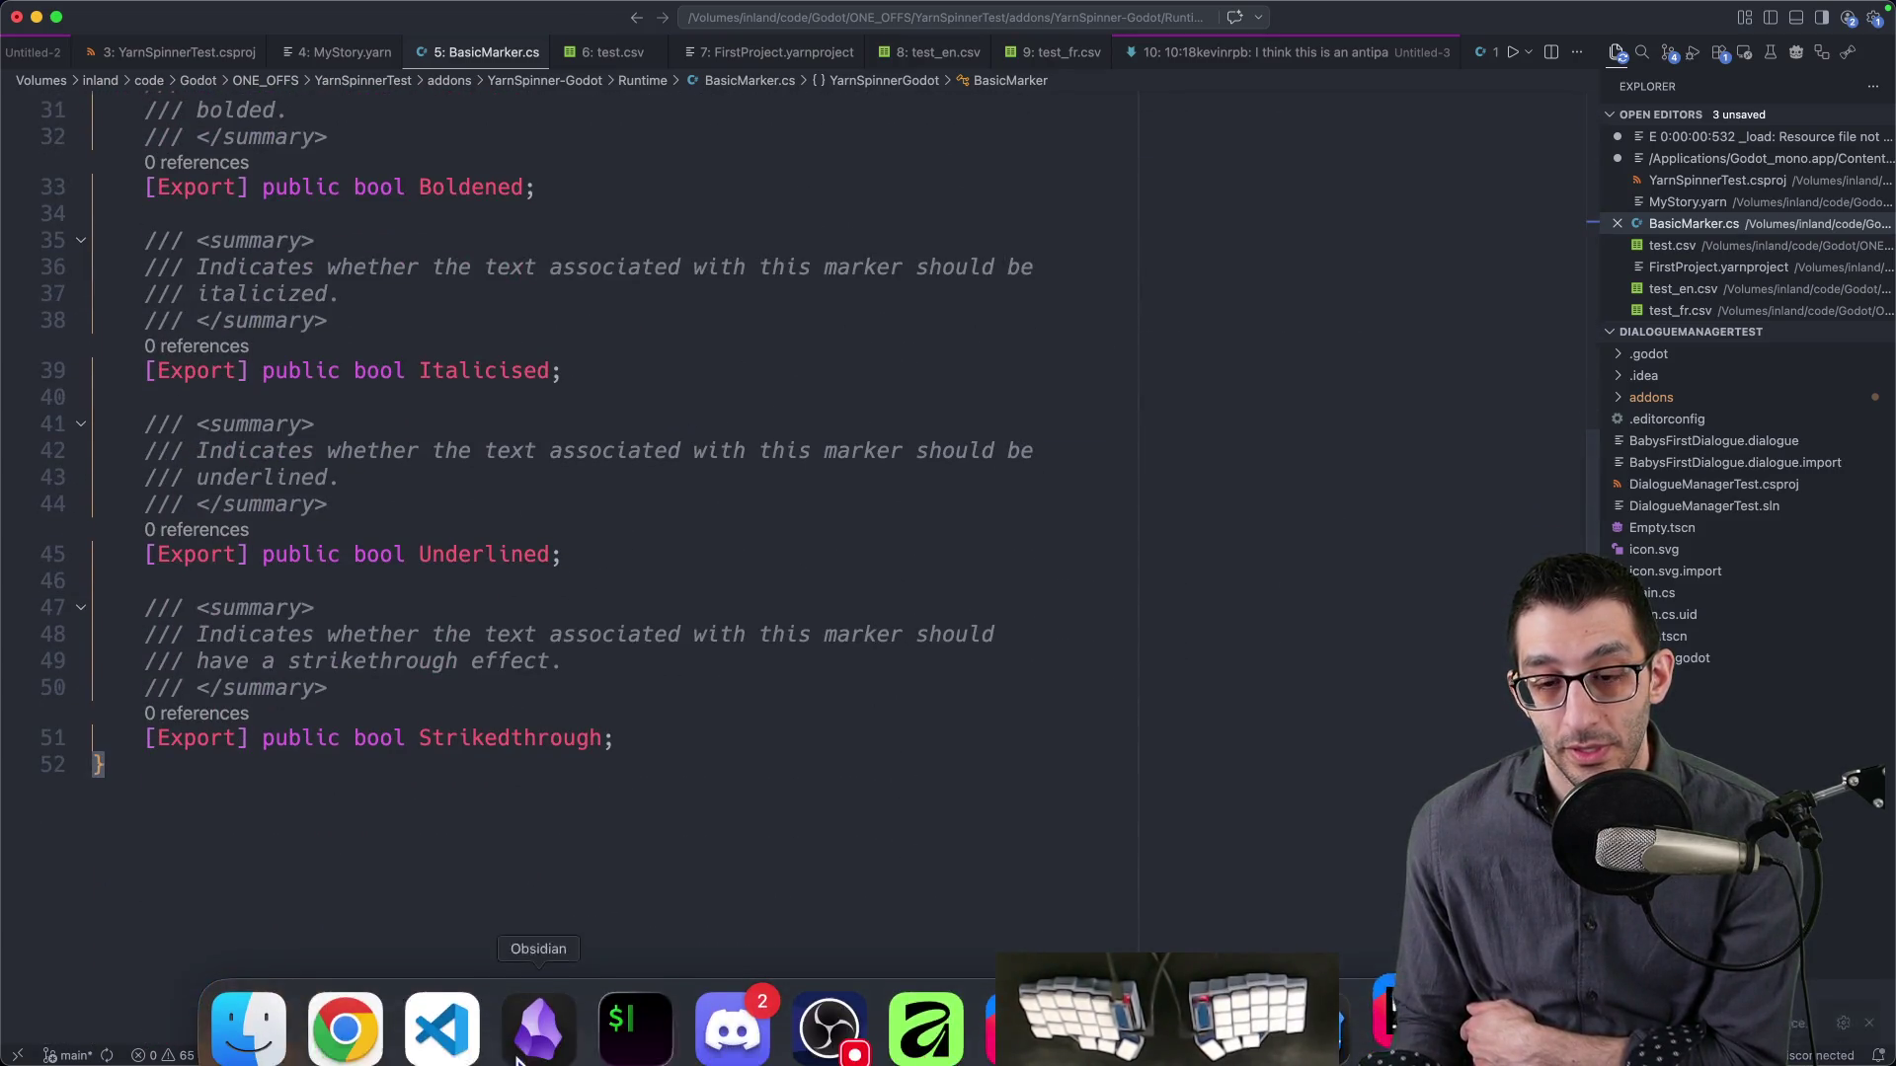
{"action": "left_click", "coordinate": [346, 1008]}
{"action": "scroll", "coordinate": [1074, 592], "scroll_direction": "down", "scroll_amount": 7}
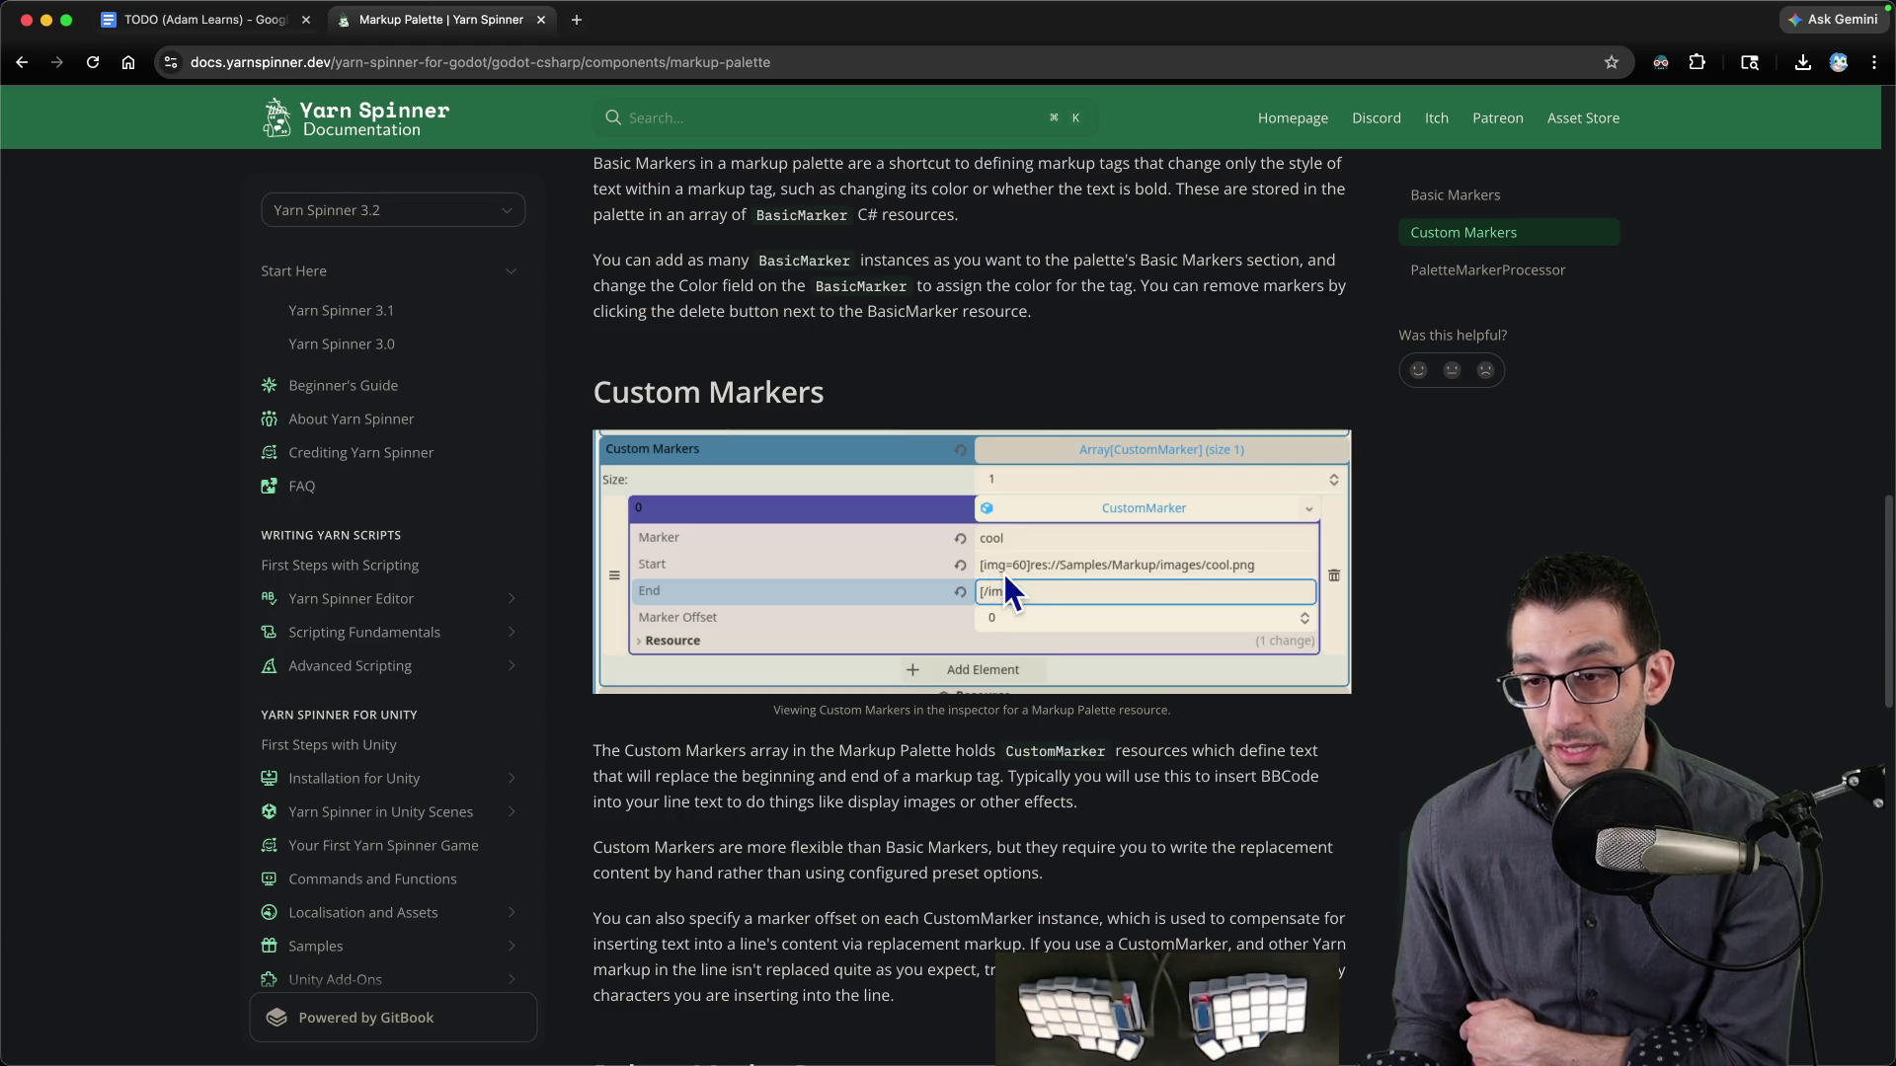
- Read the Custom Markers section on replacement text and Marker Offset, then return to Godot
{"action": "scroll", "coordinate": [1003, 579], "scroll_direction": "down", "scroll_amount": 3}
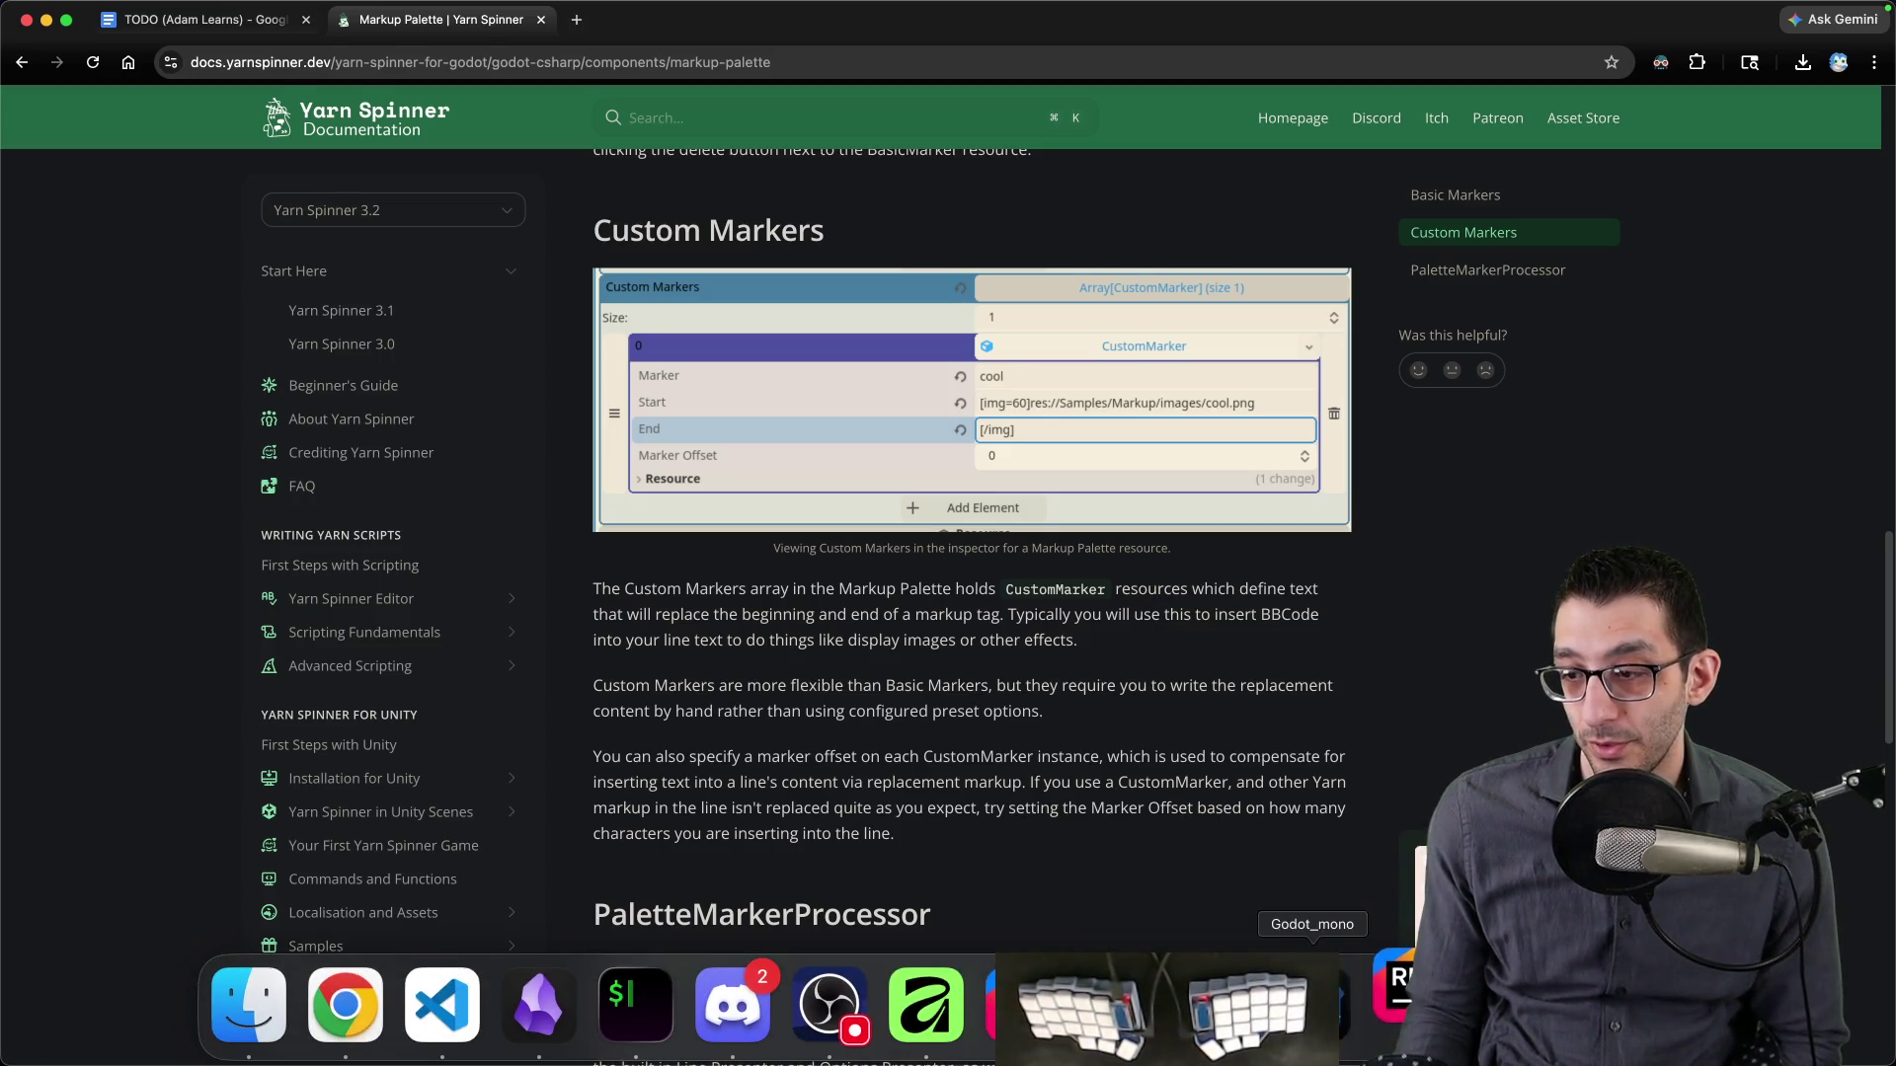
{"action": "left_click", "coordinate": [1338, 1008]}
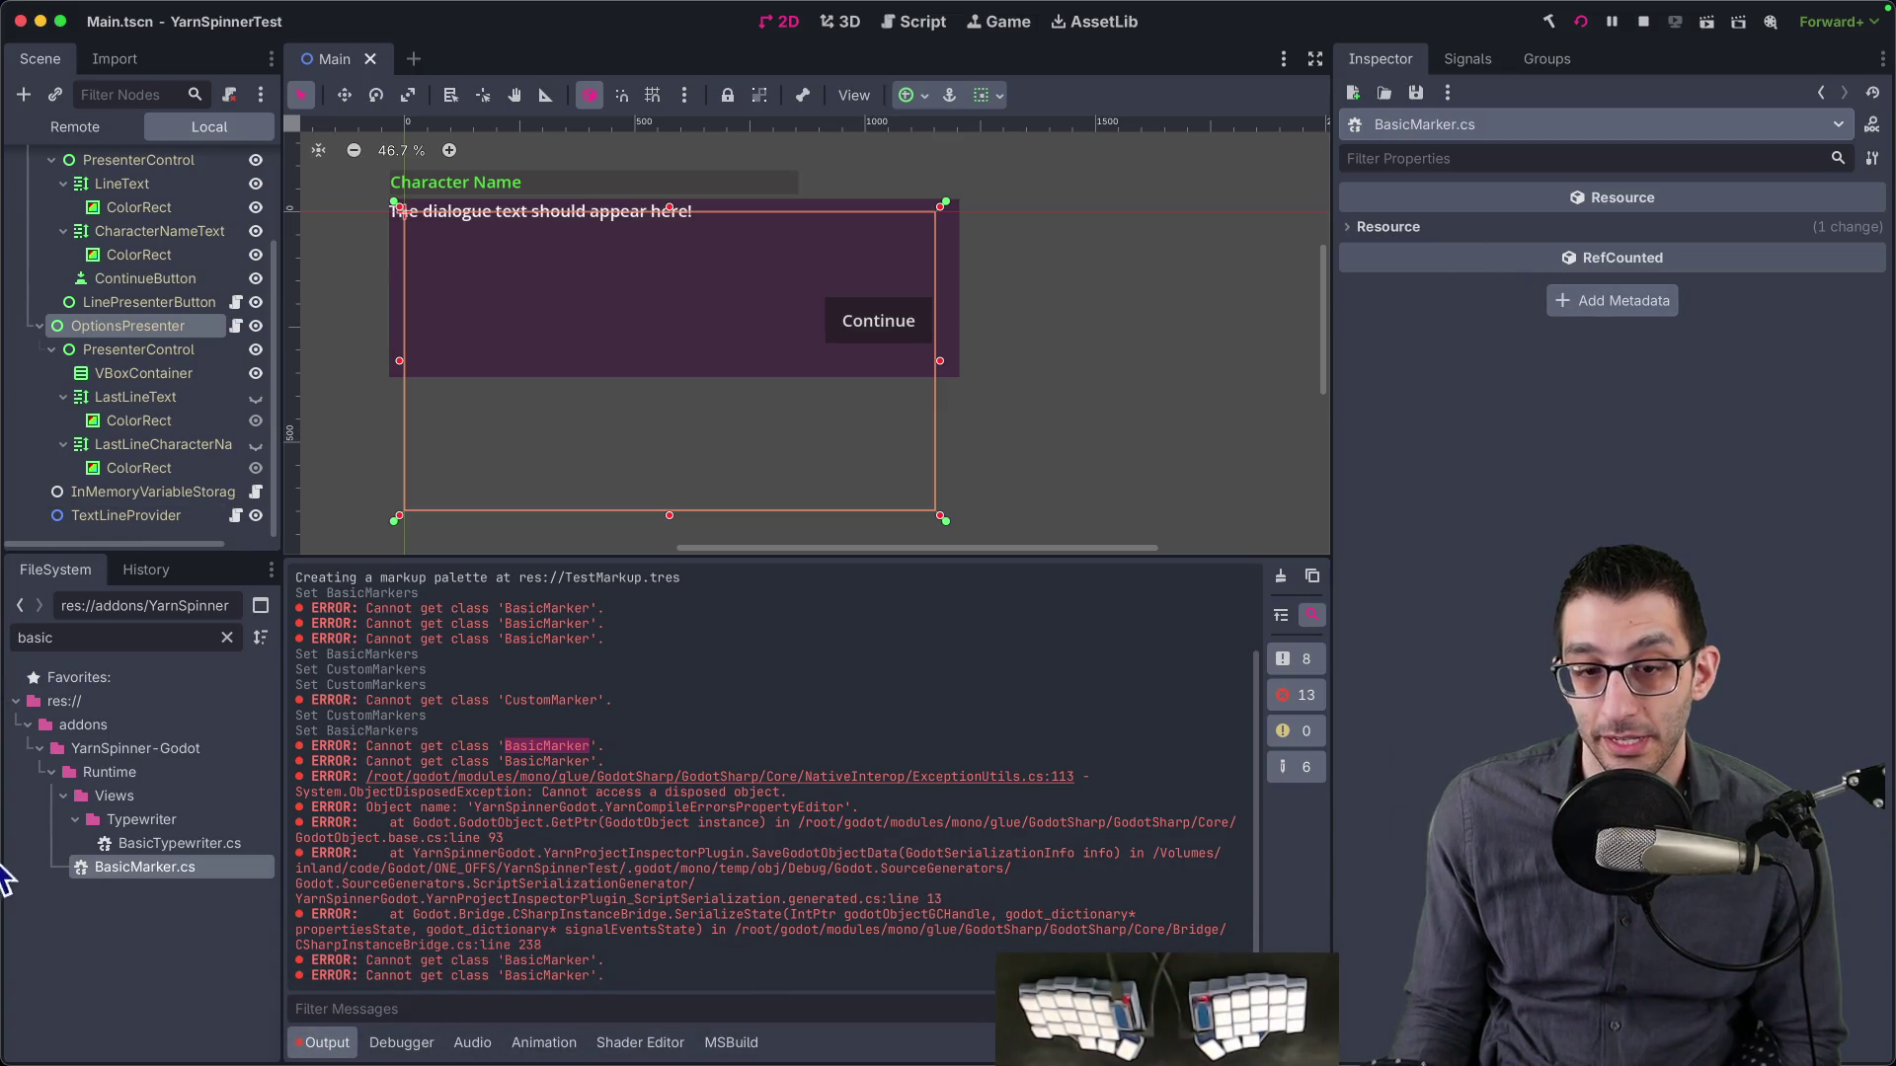
- Clear the 'basic' file filter, reopen TestMarkup.tres and add a Custom Markers element
{"action": "left_click", "coordinate": [227, 638]}
{"action": "scroll", "coordinate": [129, 908], "scroll_direction": "down", "scroll_amount": 10}
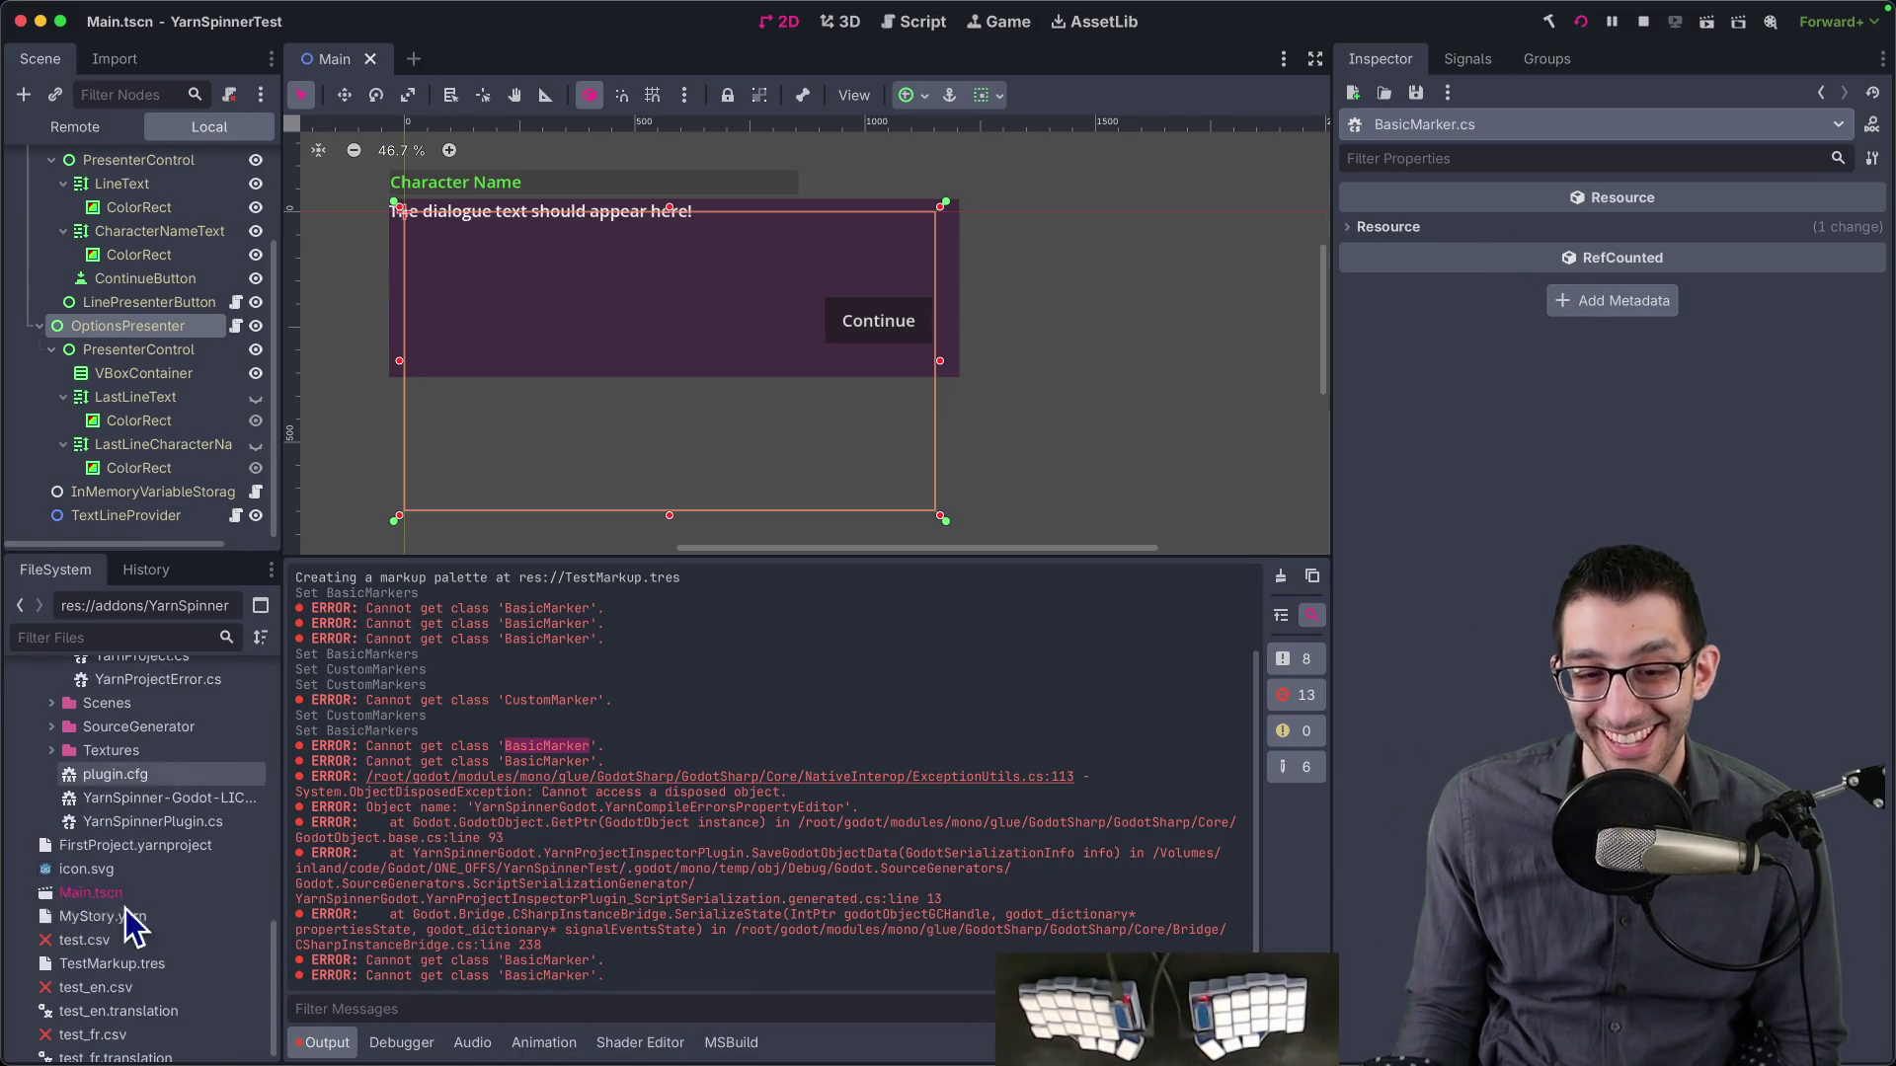
{"action": "left_click", "coordinate": [129, 948]}
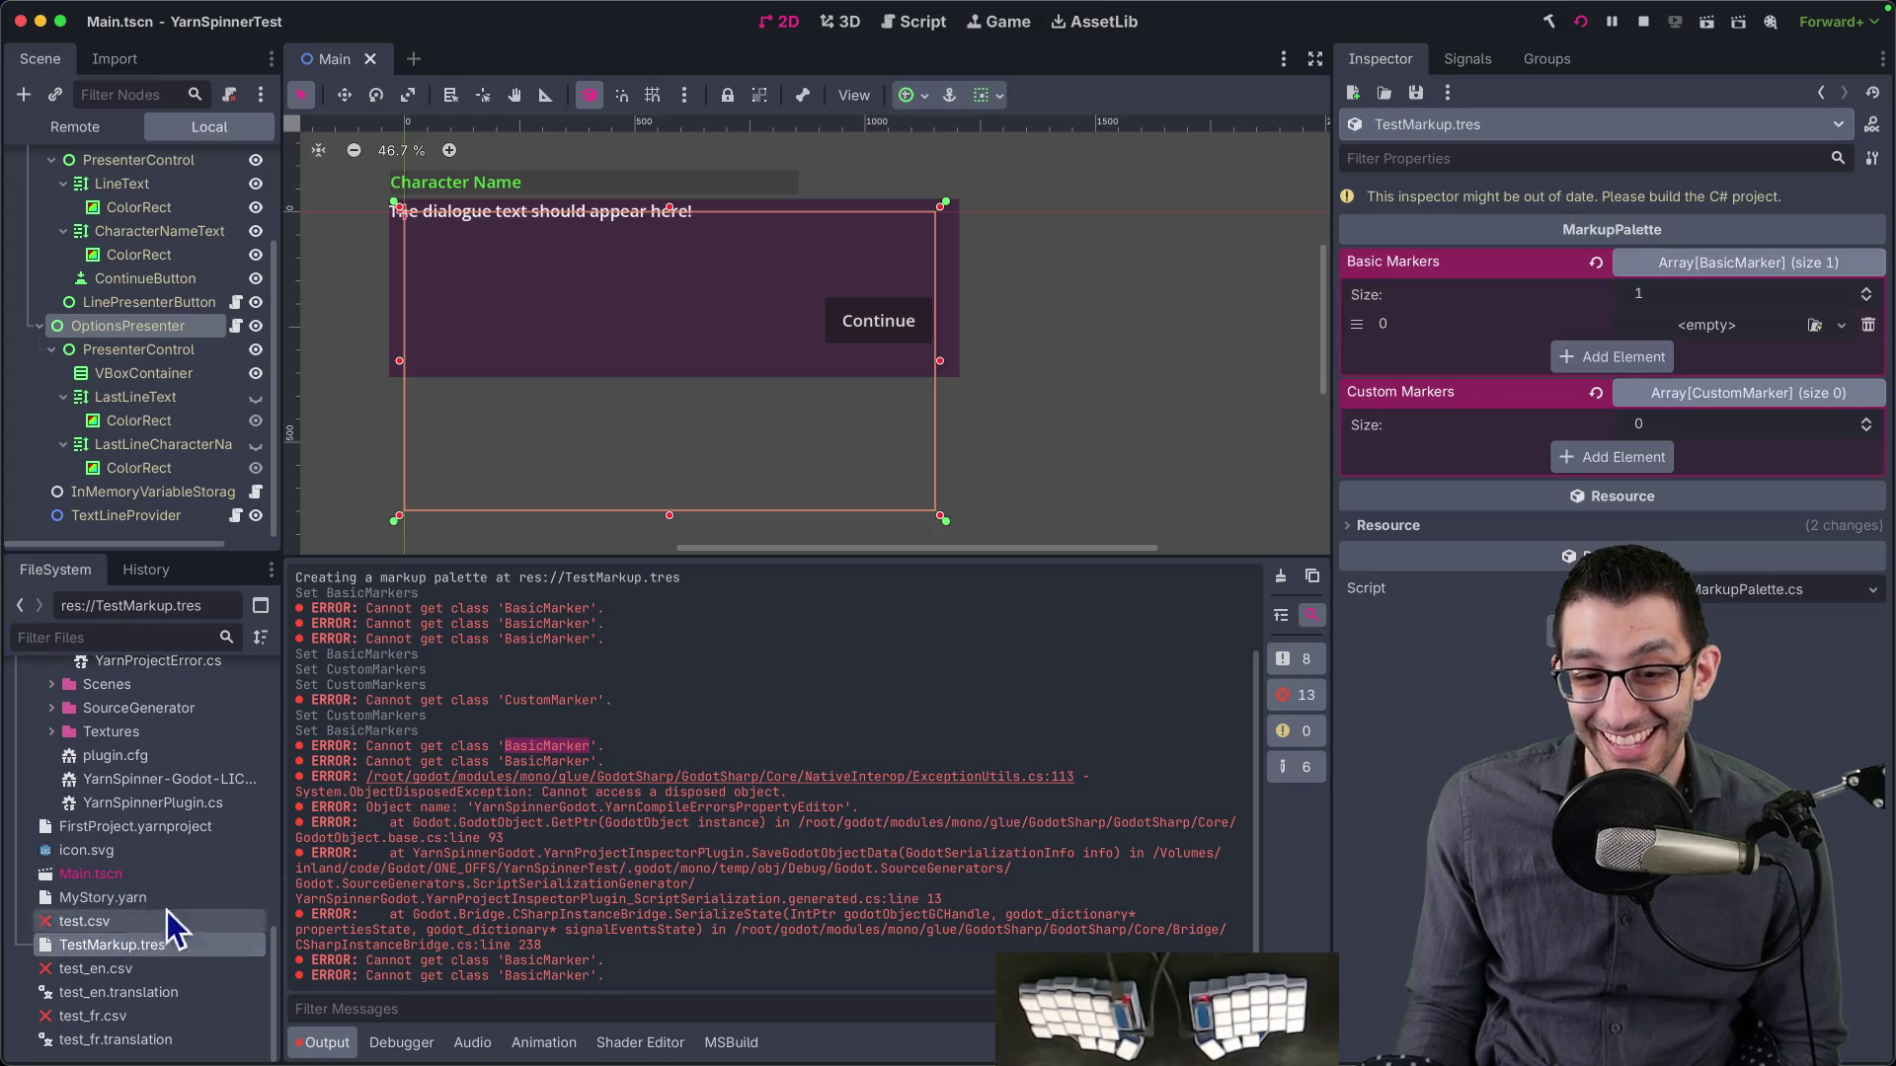
{"action": "left_click", "coordinate": [1625, 456]}
- Try loading a resource into the new custom marker slot, cancelling the file picker each time
{"action": "left_click", "coordinate": [1818, 459]}
{"action": "key", "text": "Escape"}
{"action": "right_click", "coordinate": [1747, 462]}
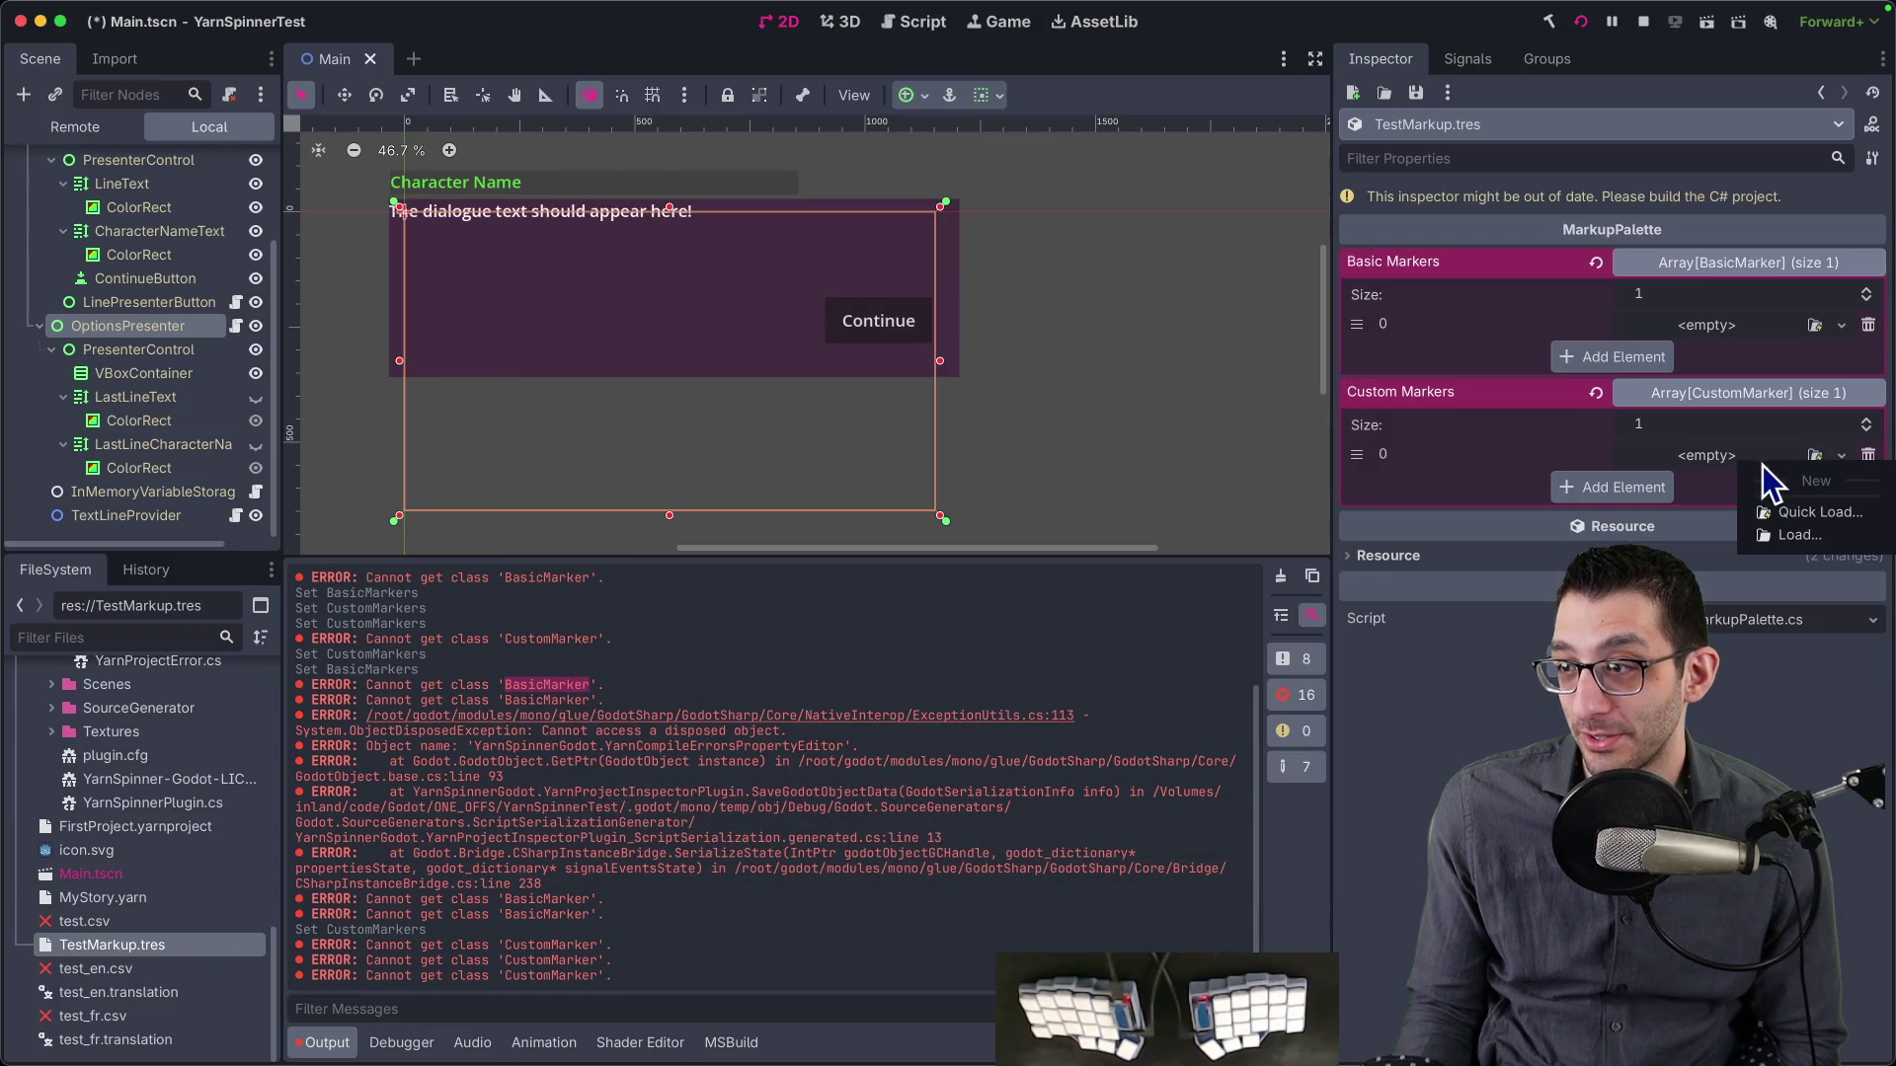
{"action": "left_click", "coordinate": [1799, 535]}
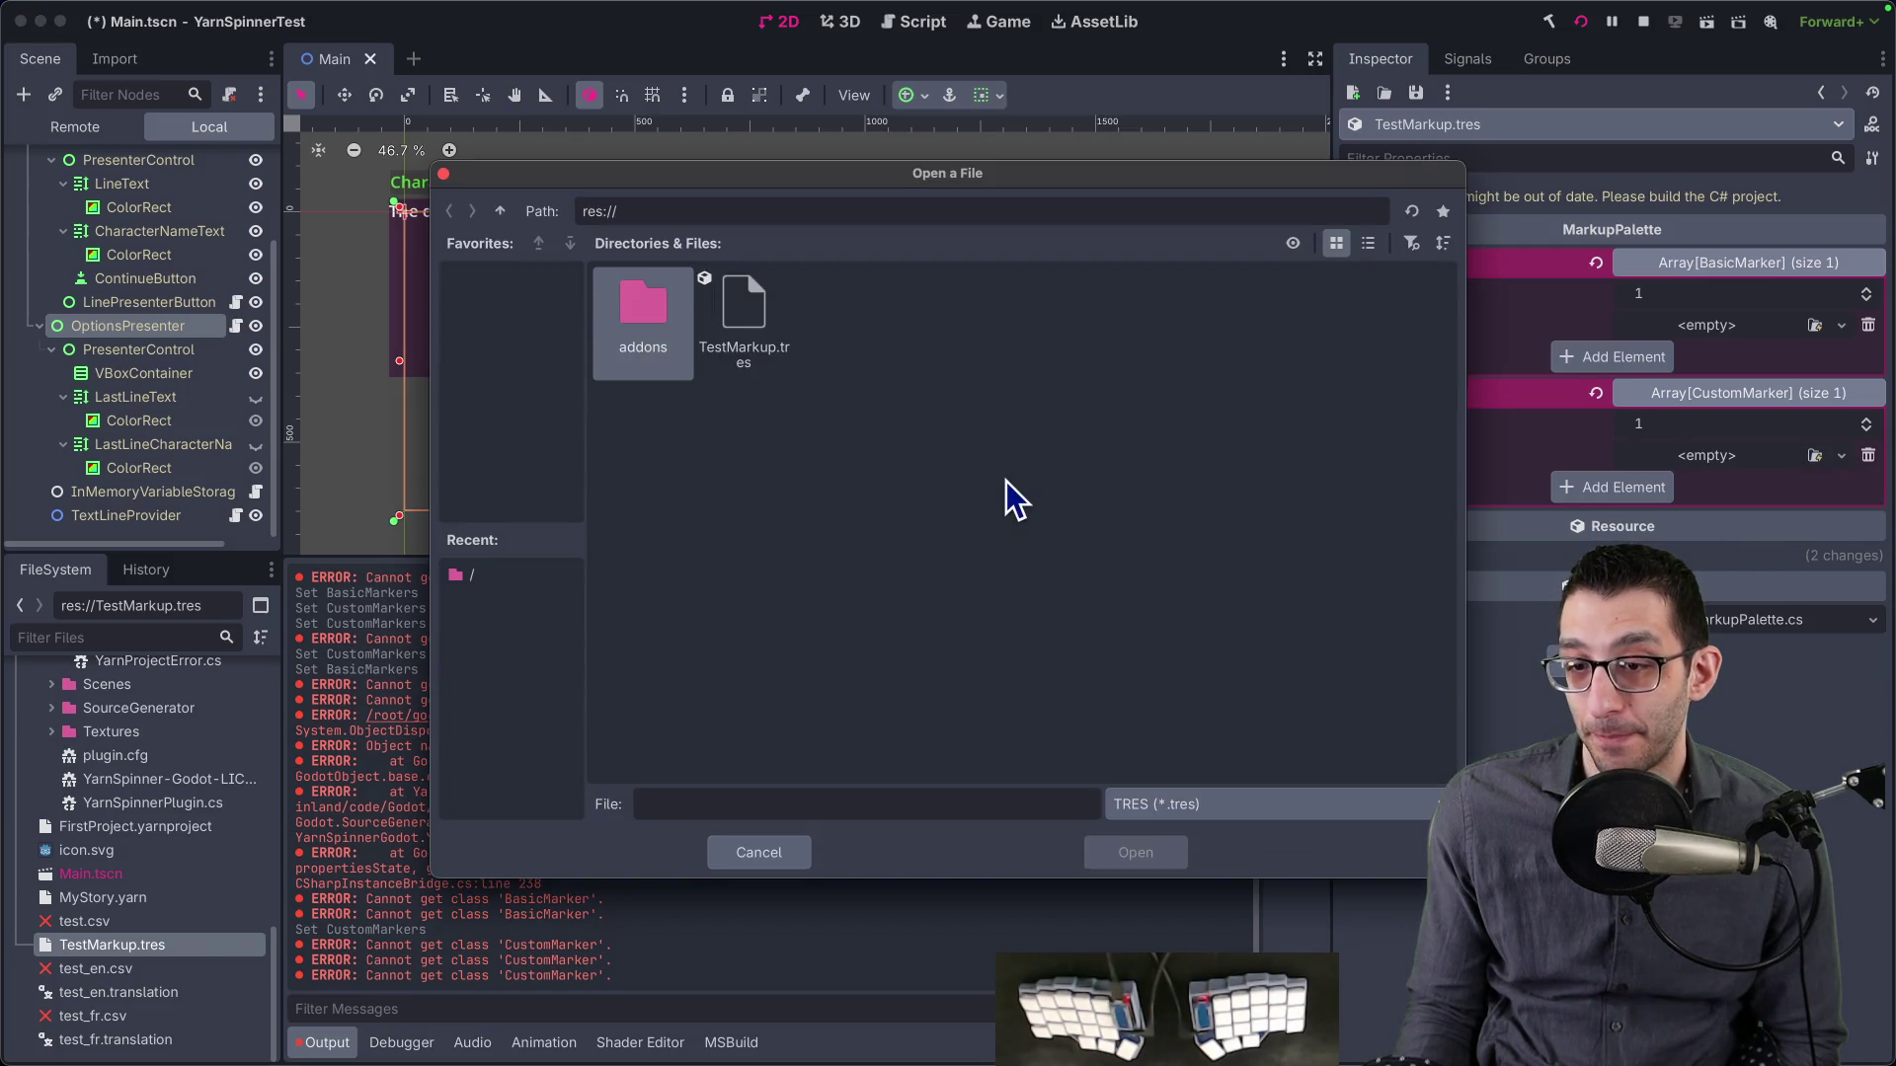
{"action": "key", "text": "Escape"}
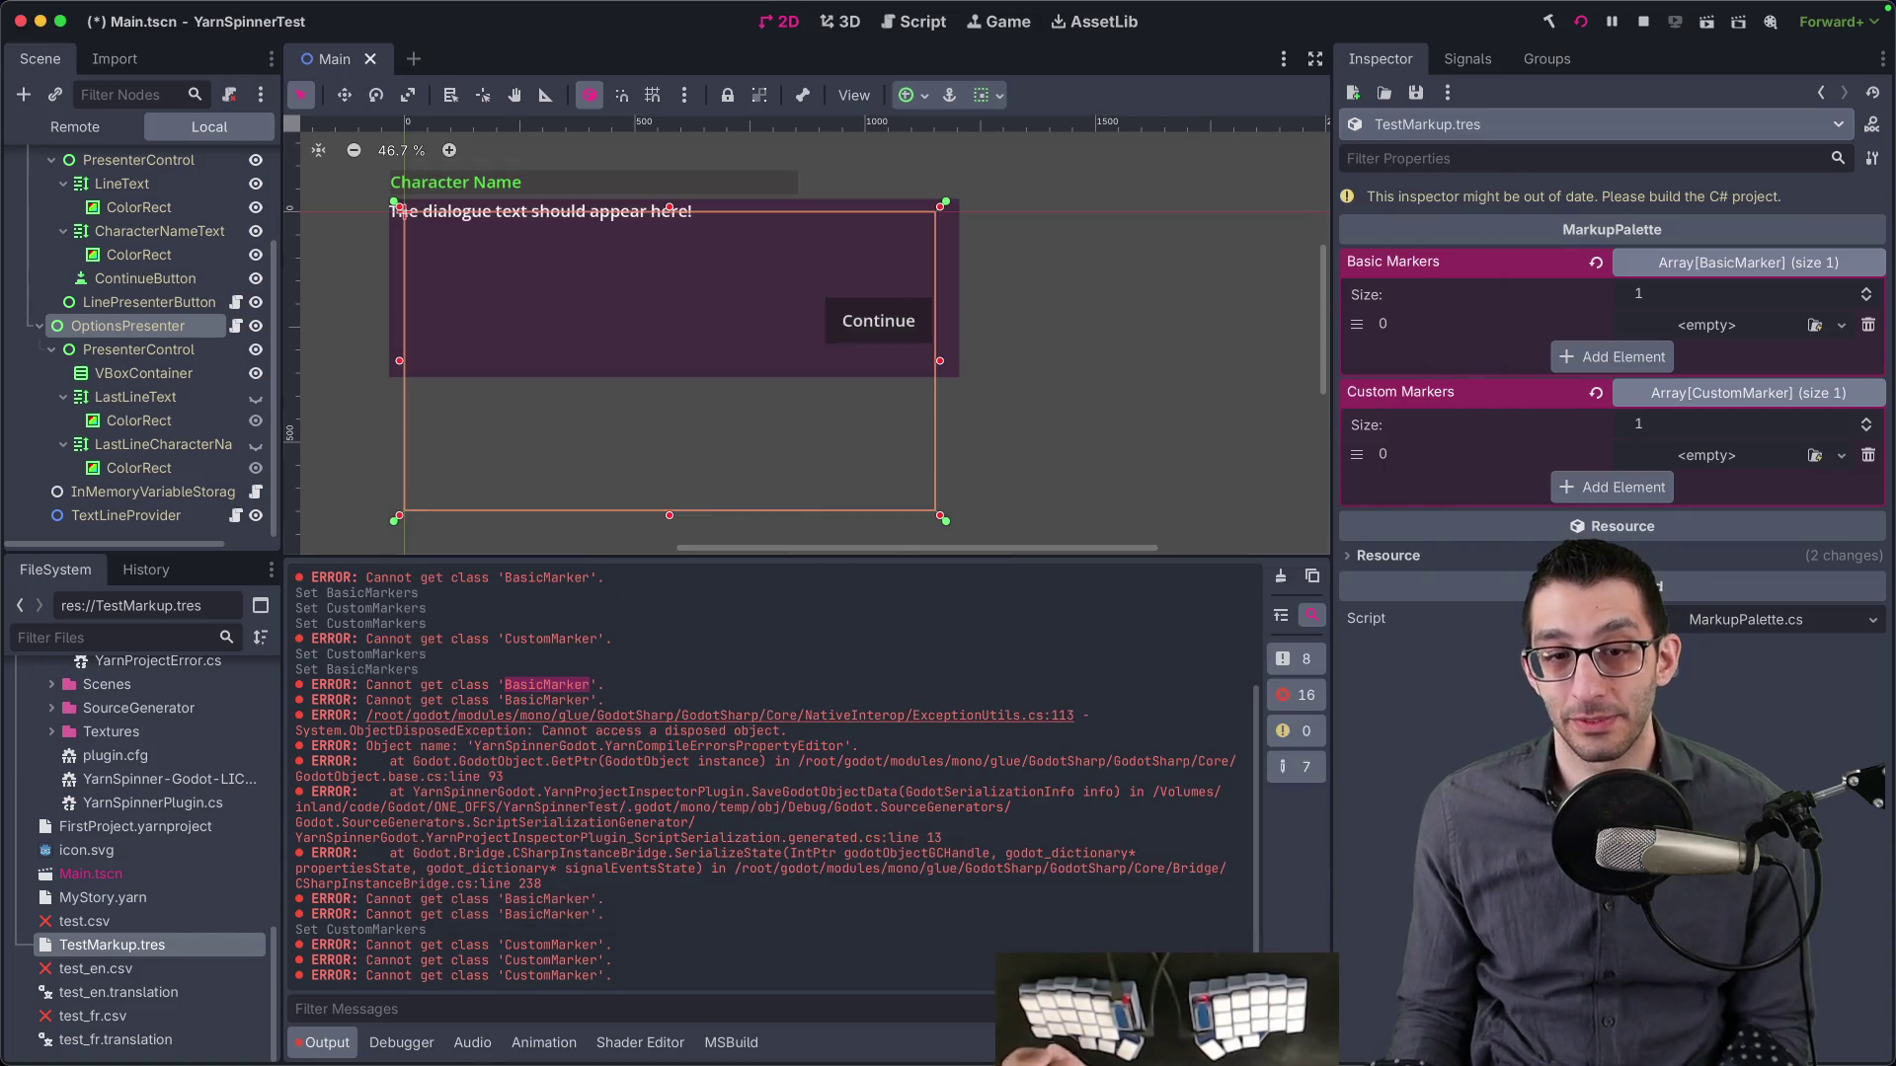
- Look through the Project > Tools menu for Yarn Spinner options
{"action": "left_click", "coordinate": [190, 11]}
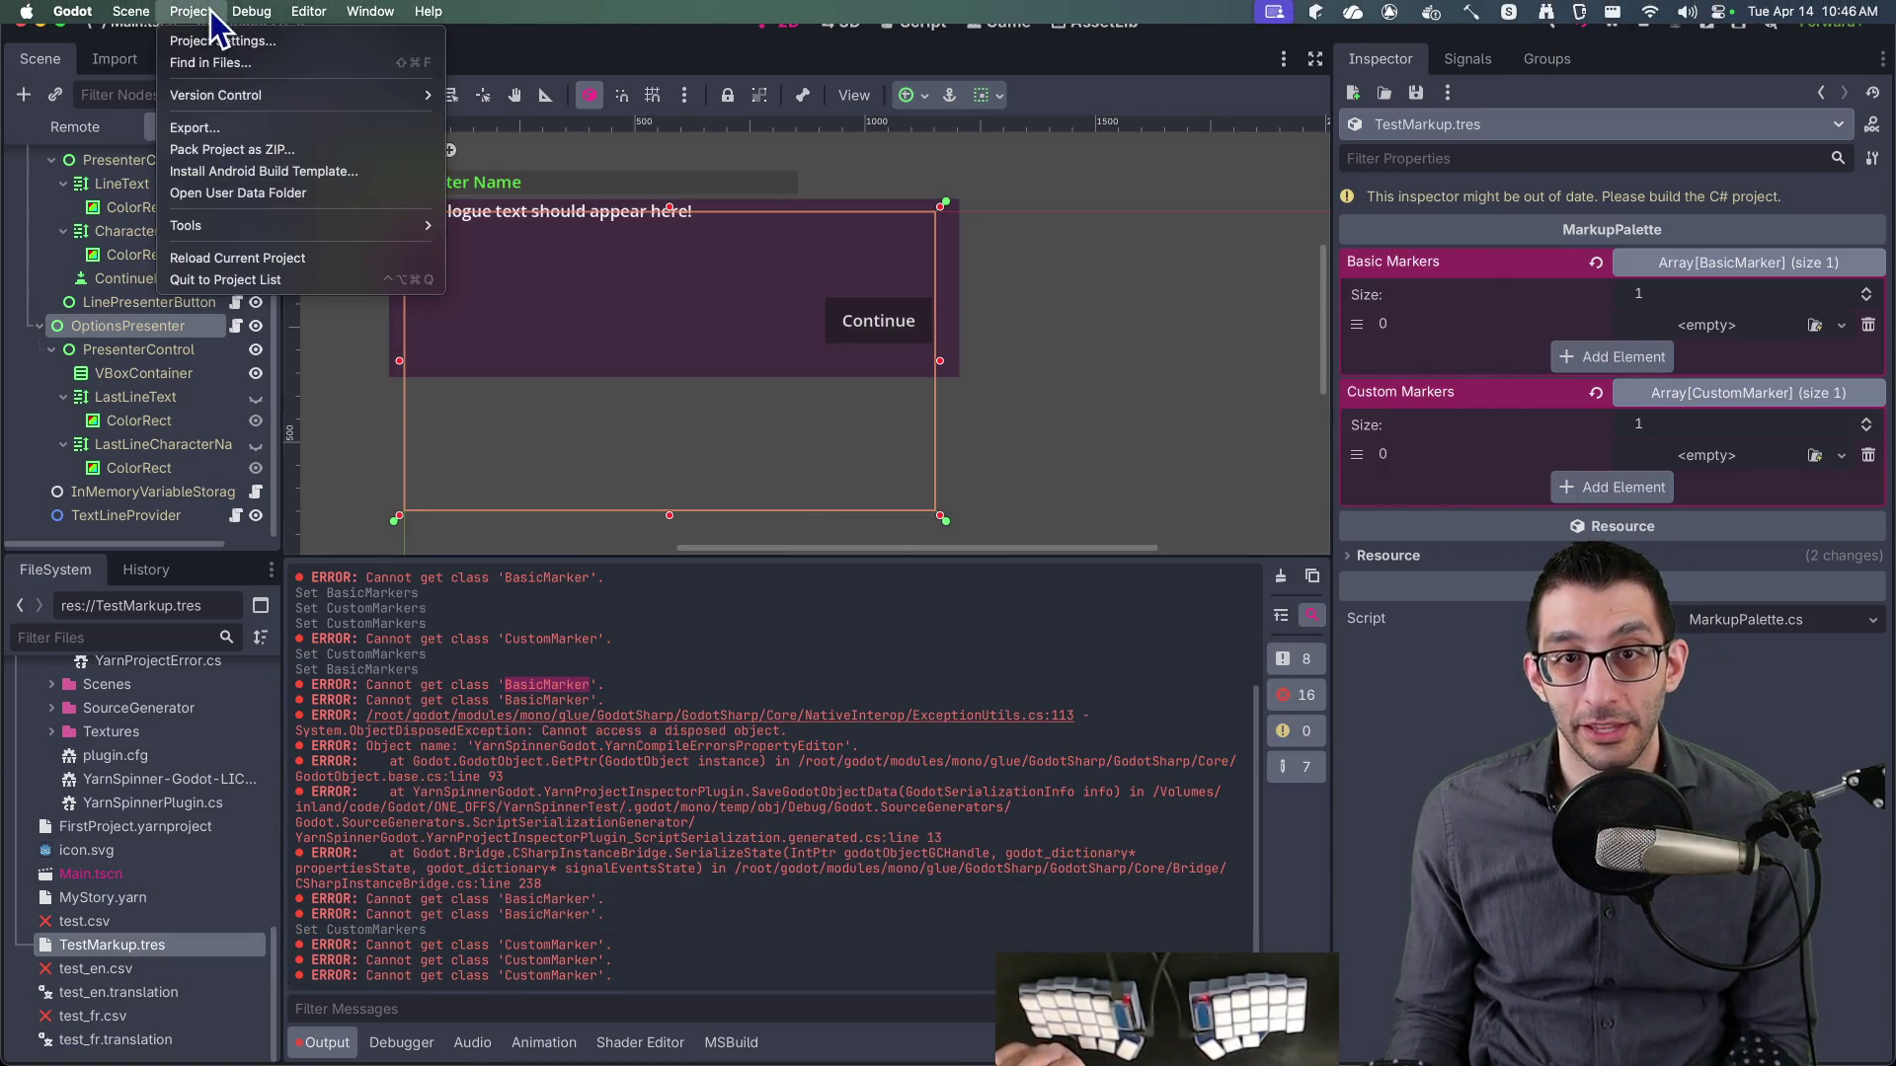
{"action": "mouse_move", "coordinate": [259, 227]}
{"action": "mouse_move", "coordinate": [607, 314]}
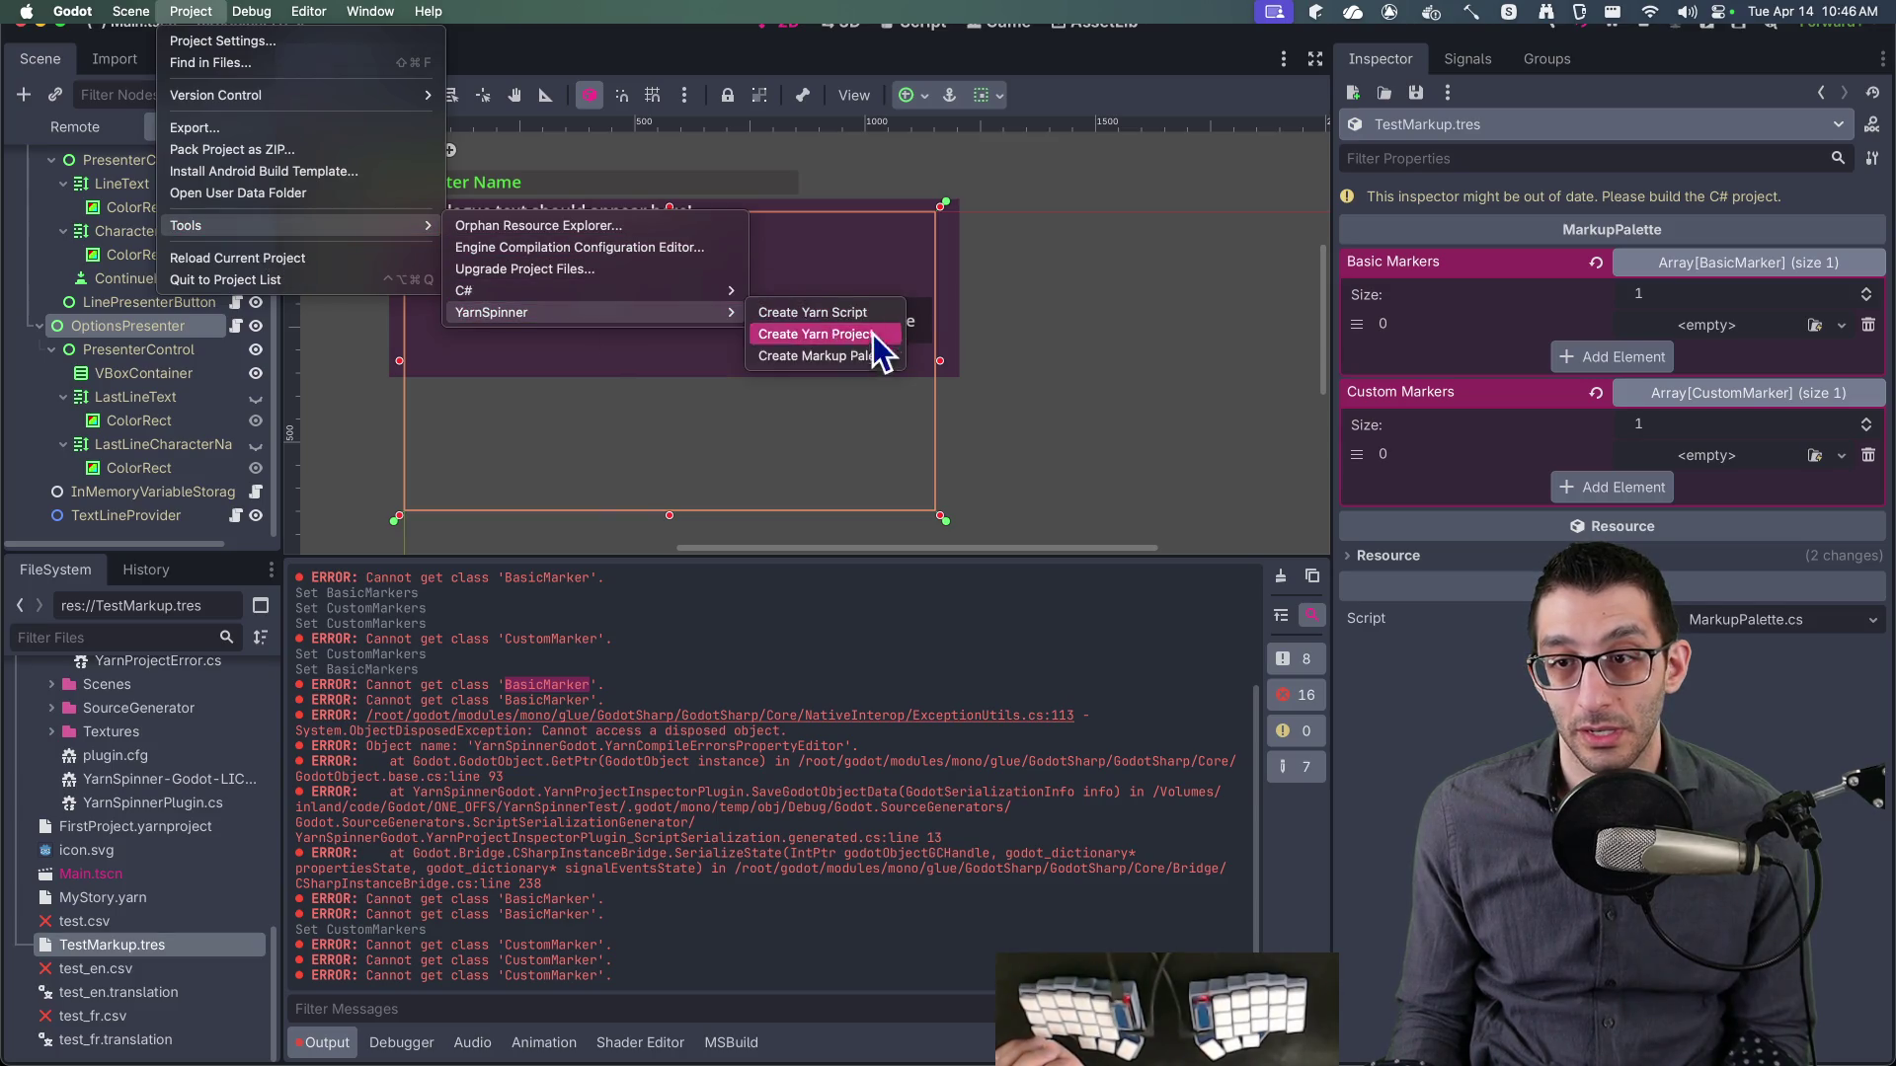
{"action": "left_click", "coordinate": [110, 932]}
{"action": "scroll", "coordinate": [104, 879], "scroll_direction": "up", "scroll_amount": 10}
- Create a new MarkupPalette resource from res:// and dismiss the Save Resource As dialog unsaved
{"action": "right_click", "coordinate": [77, 708]}
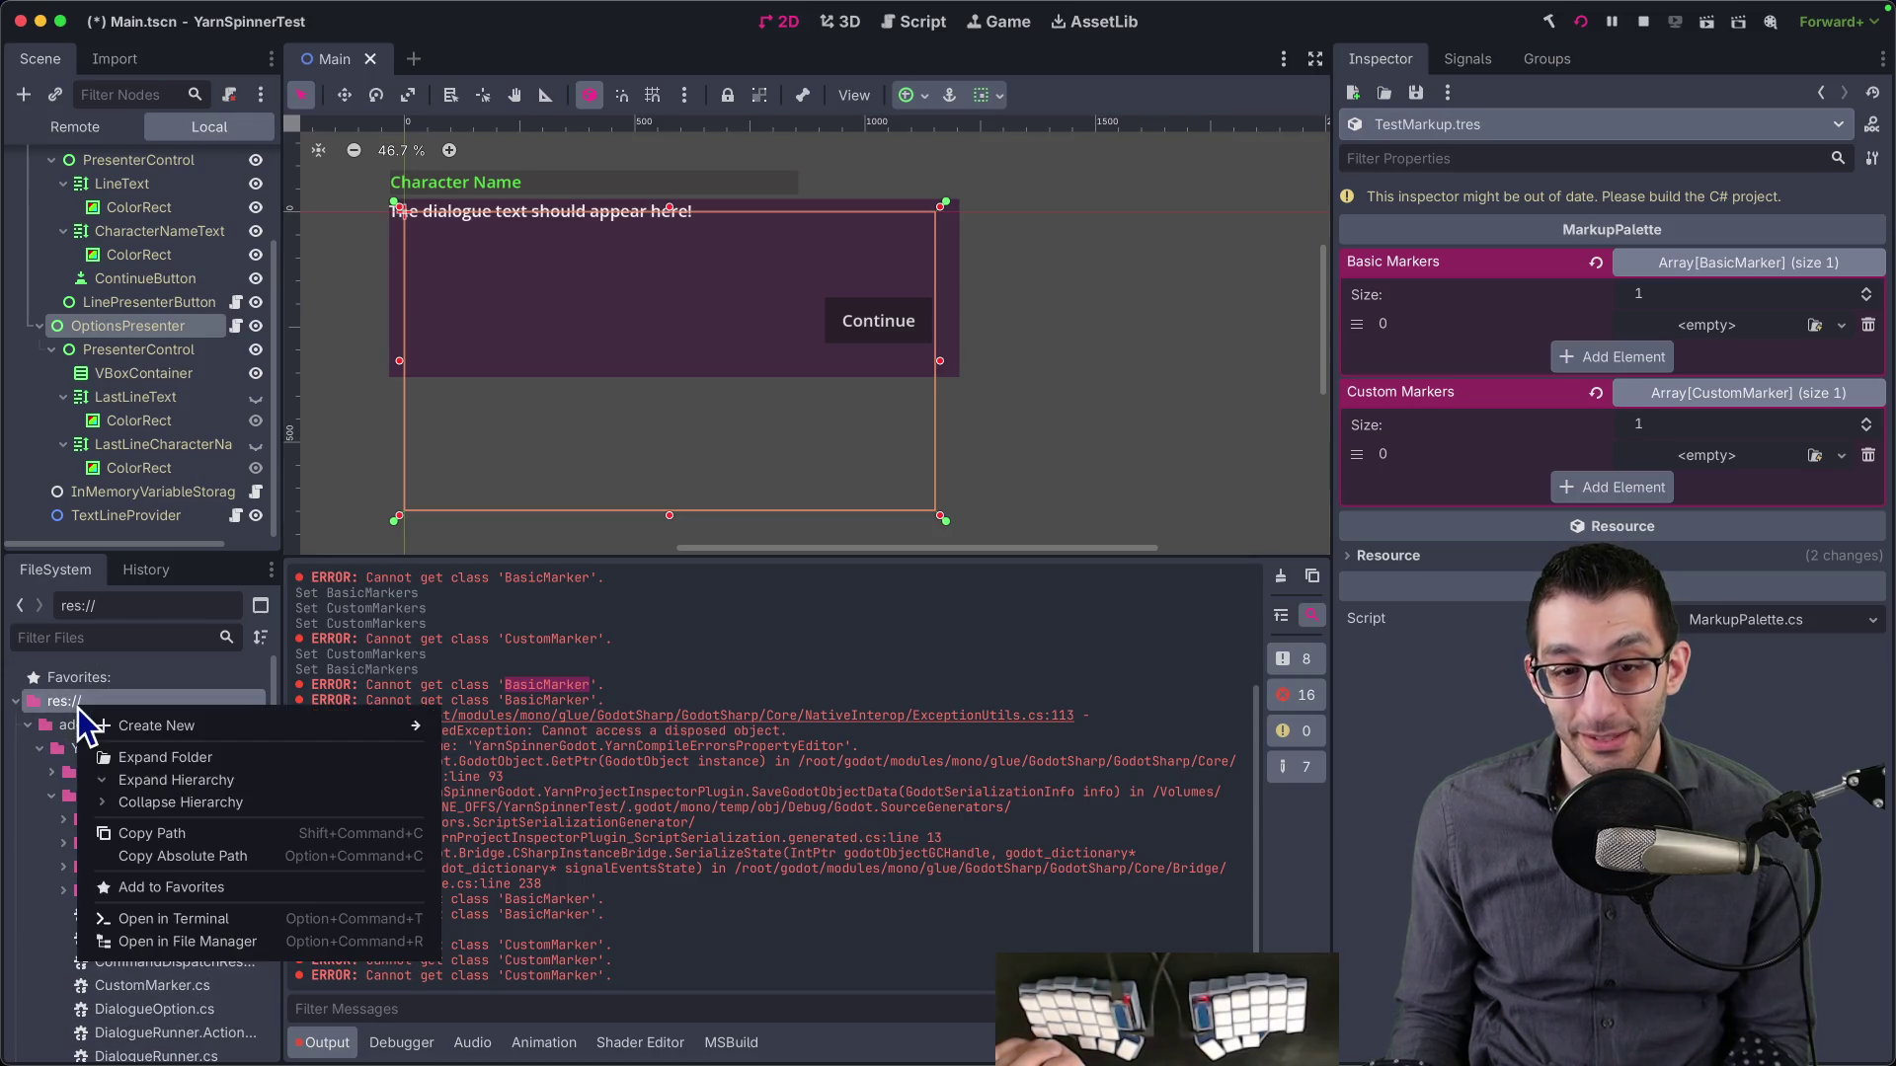
{"action": "mouse_move", "coordinate": [144, 724]}
{"action": "left_click", "coordinate": [549, 790]}
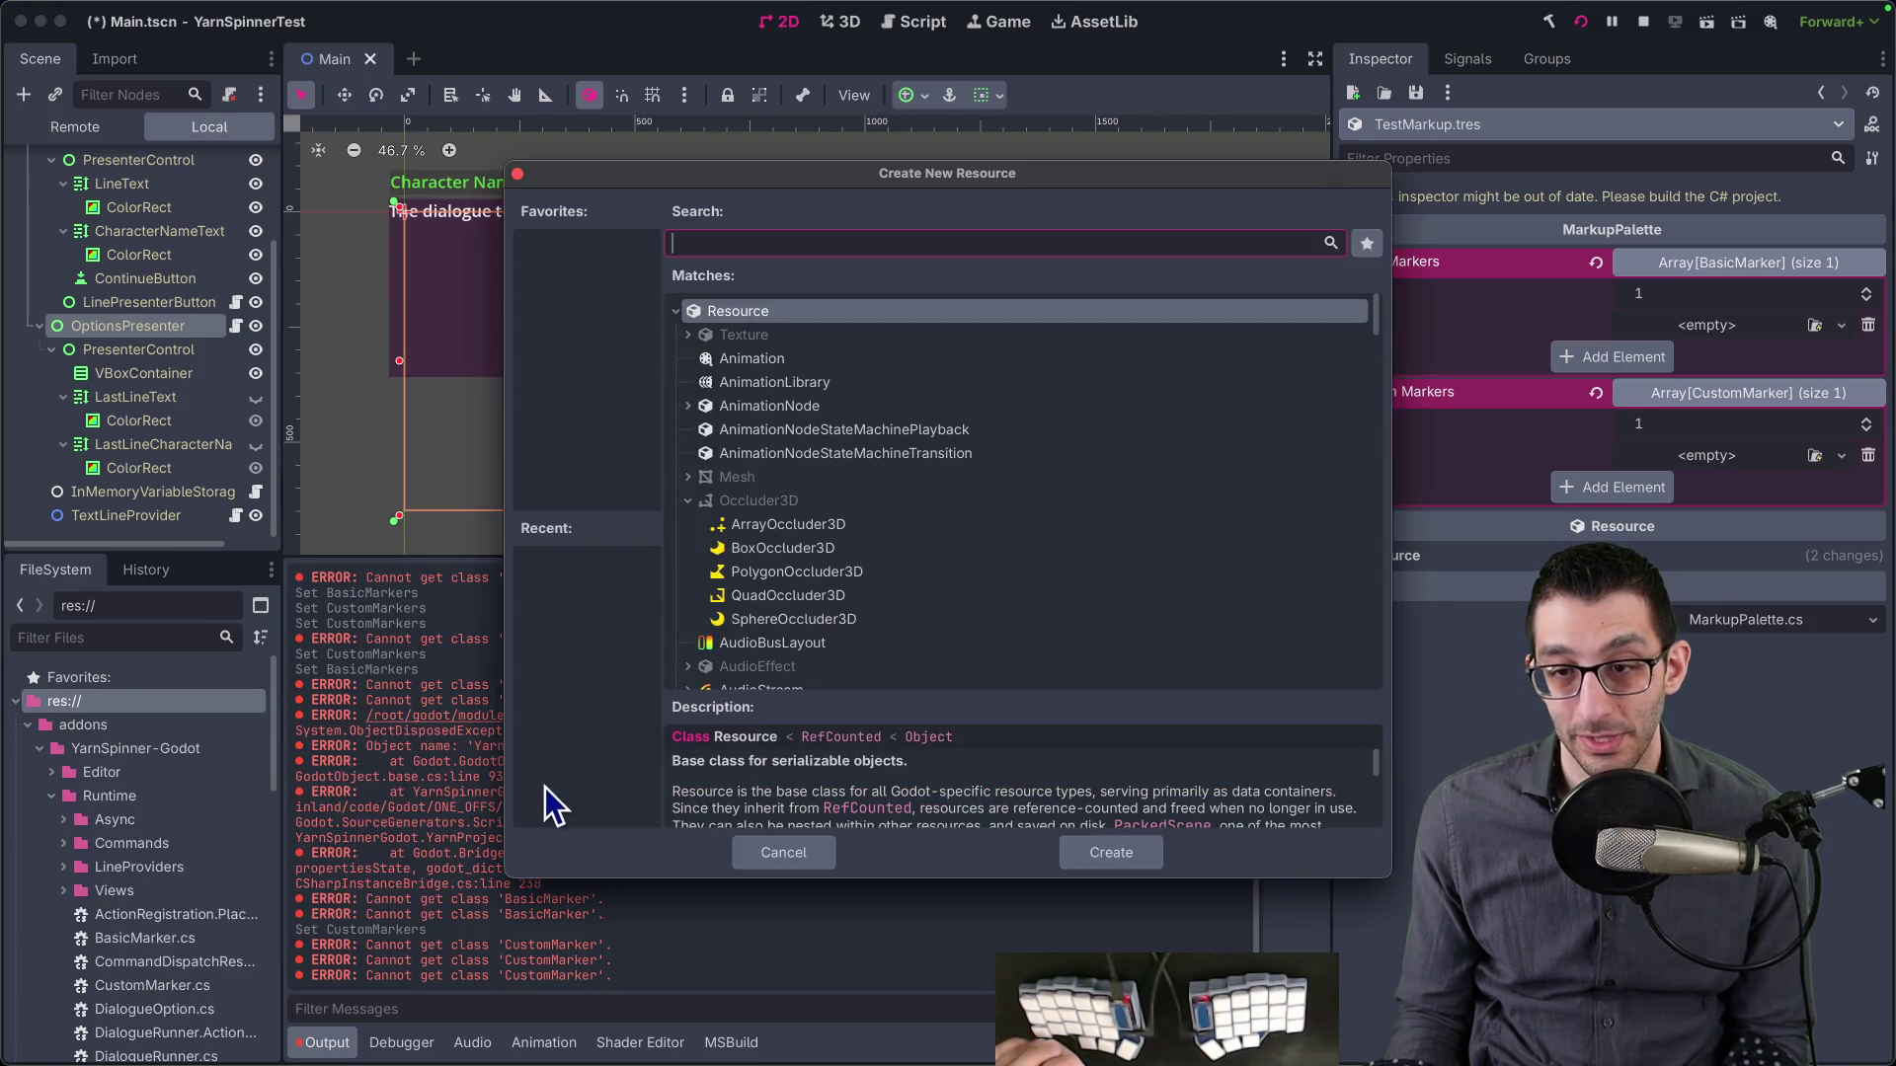
{"action": "type", "text": "basic"}
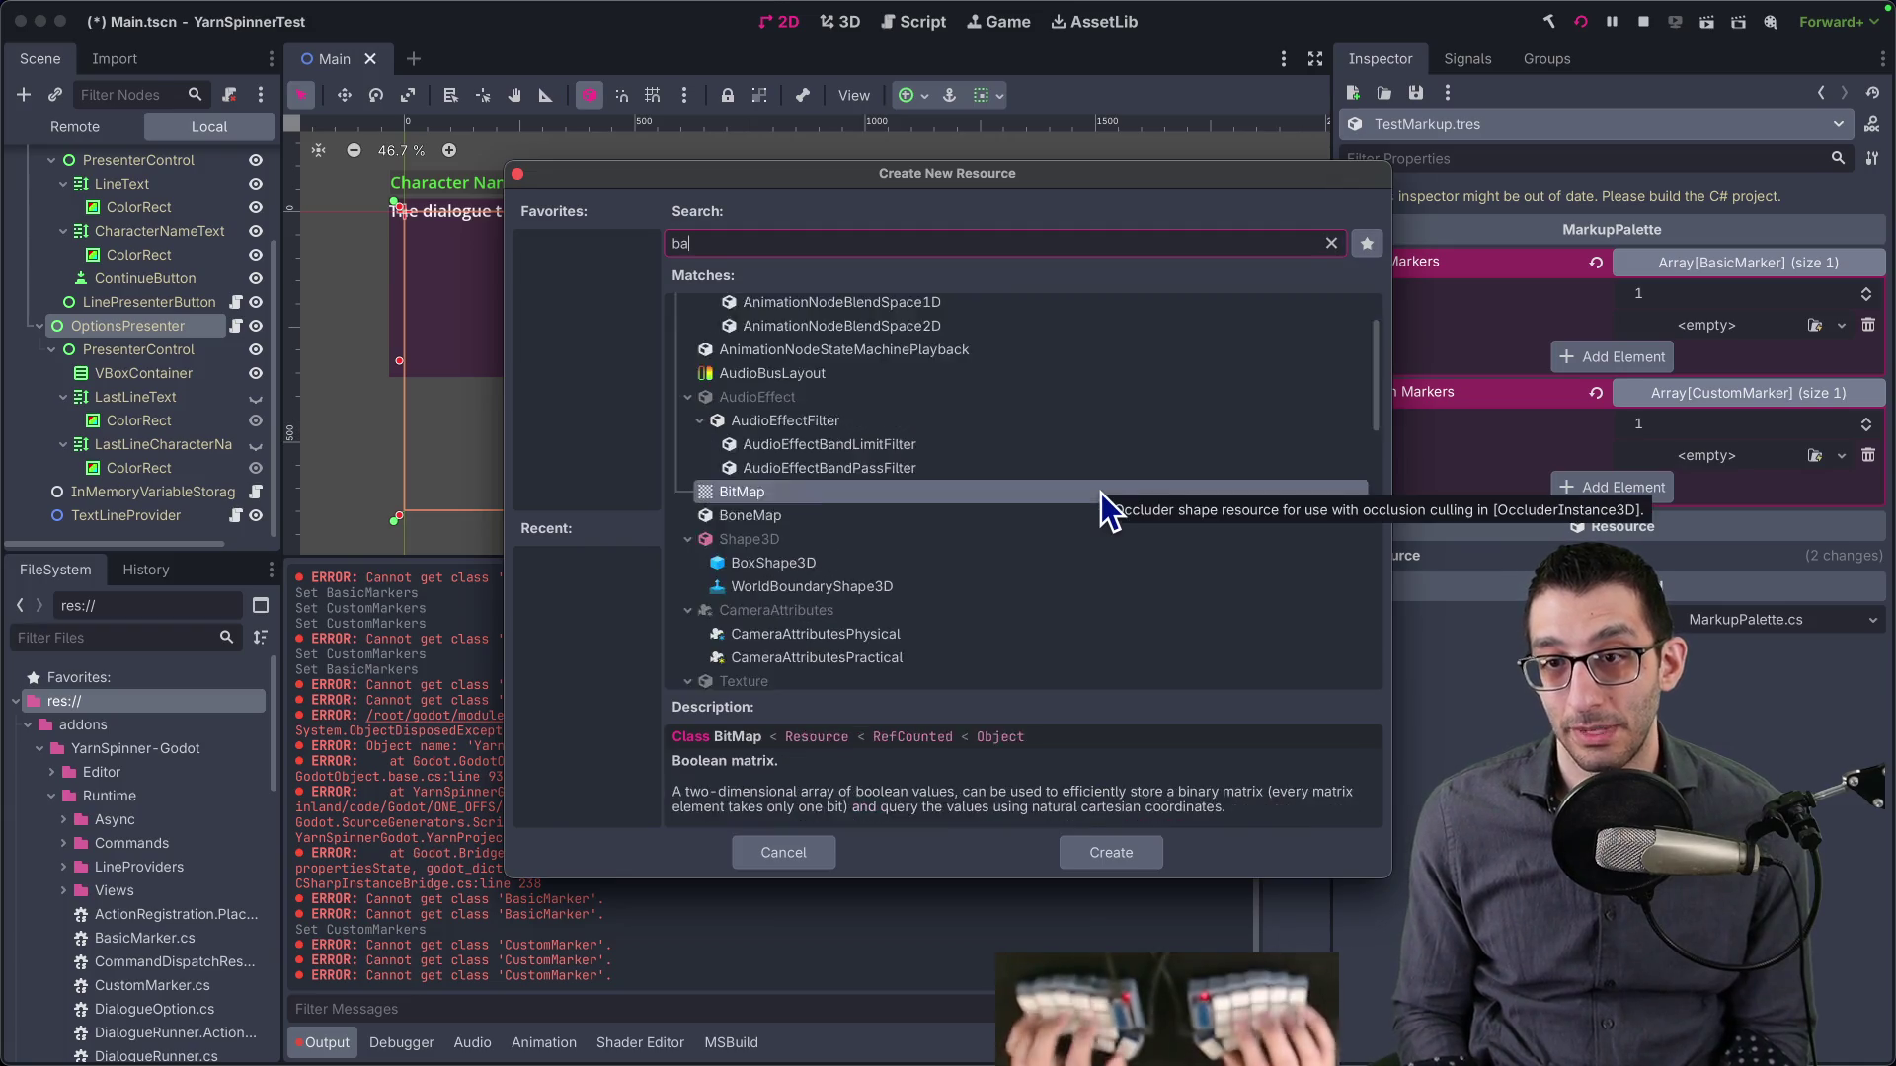
{"action": "key", "text": "BackSpace"}
{"action": "key", "text": "BackSpace"}
{"action": "key", "text": "BackSpace"}
{"action": "type", "text": "markup"}
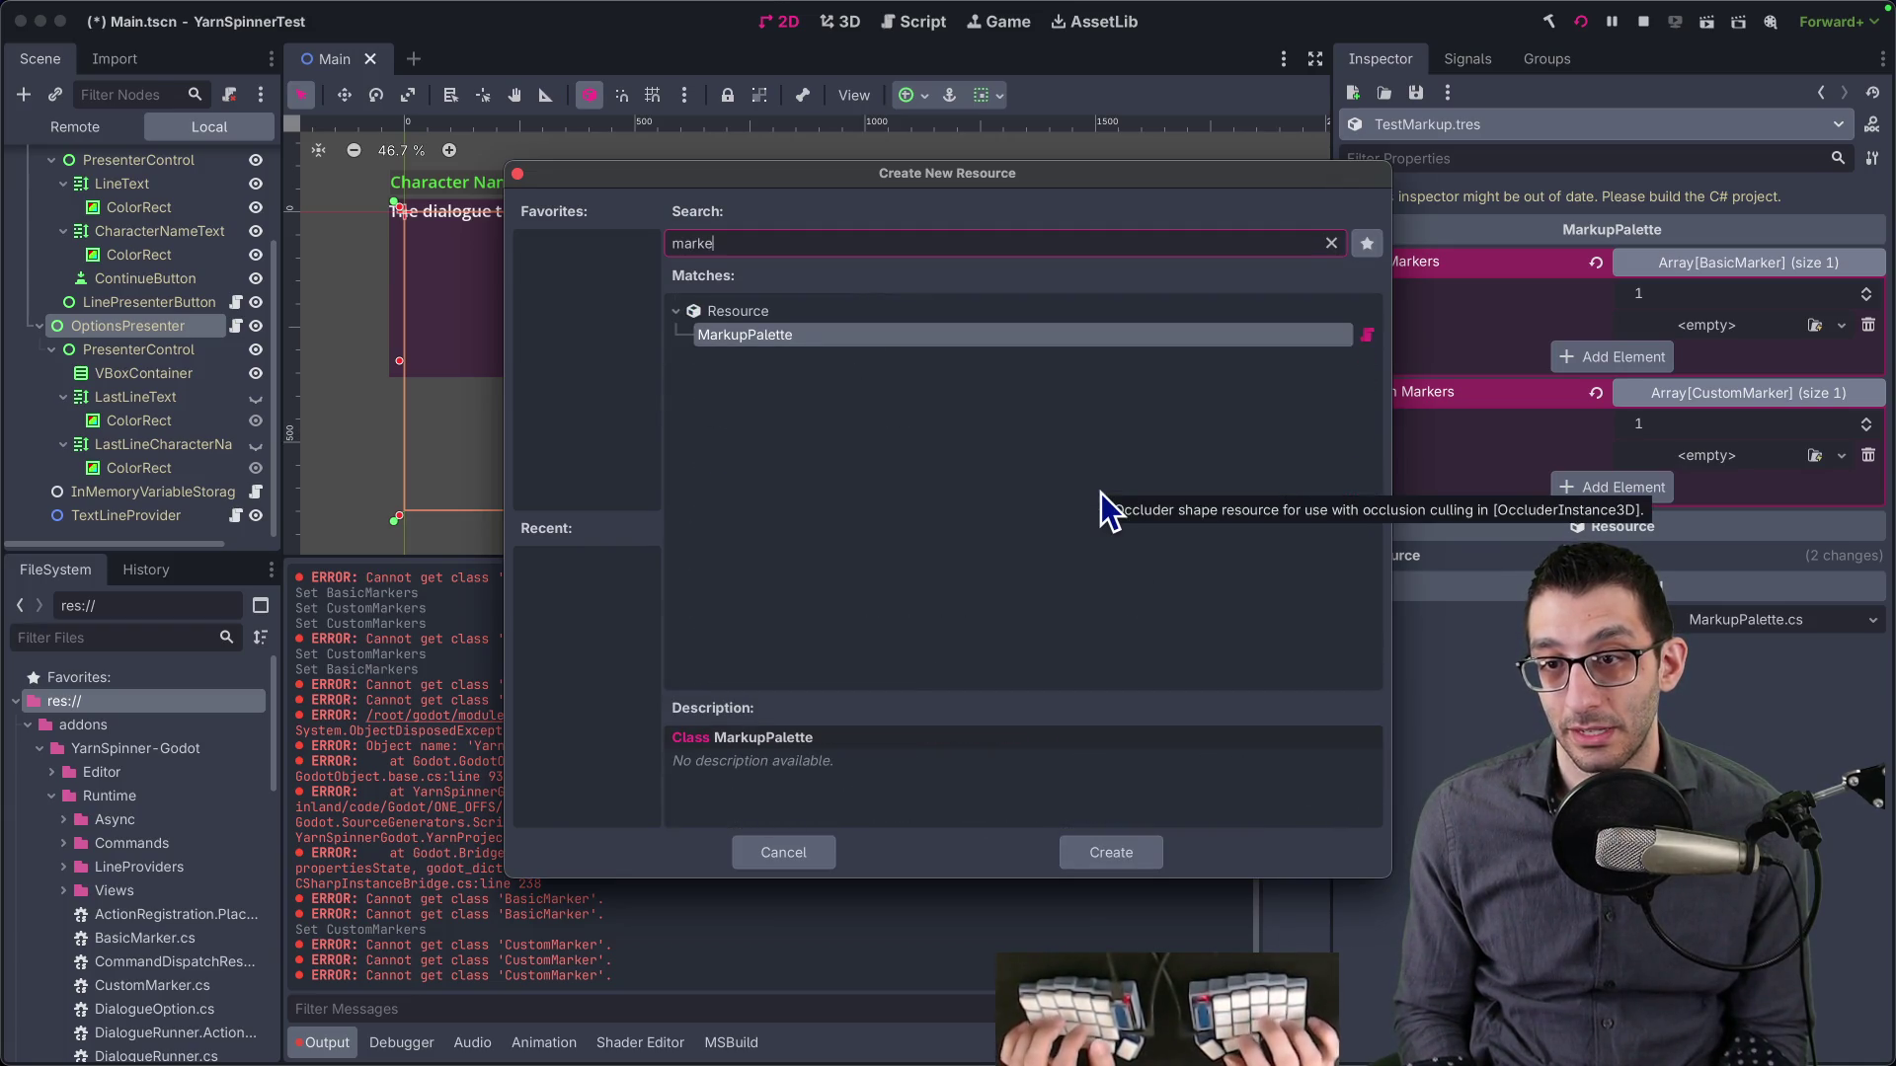
{"action": "key", "text": "Return"}
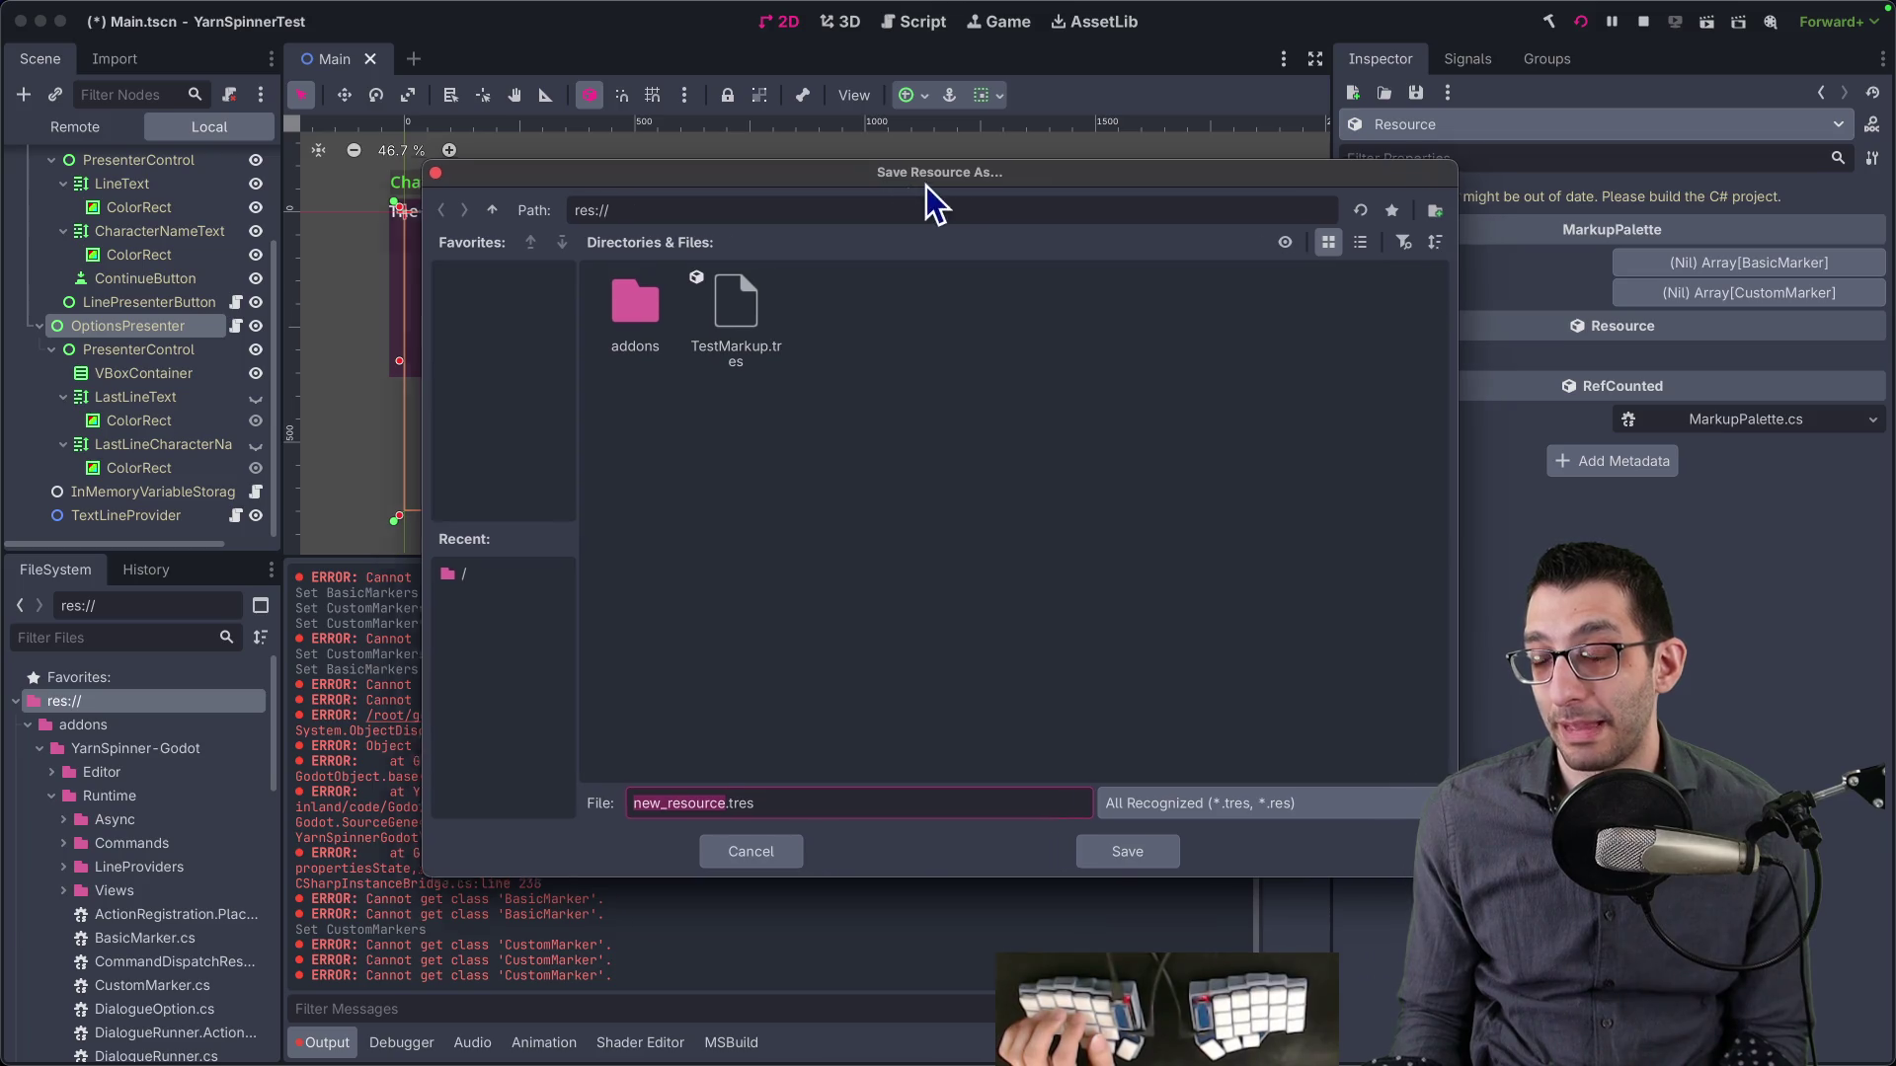
{"action": "left_click_drag", "start_coordinate": [939, 198], "coordinate": [675, 188]}
{"action": "key", "text": "Escape"}
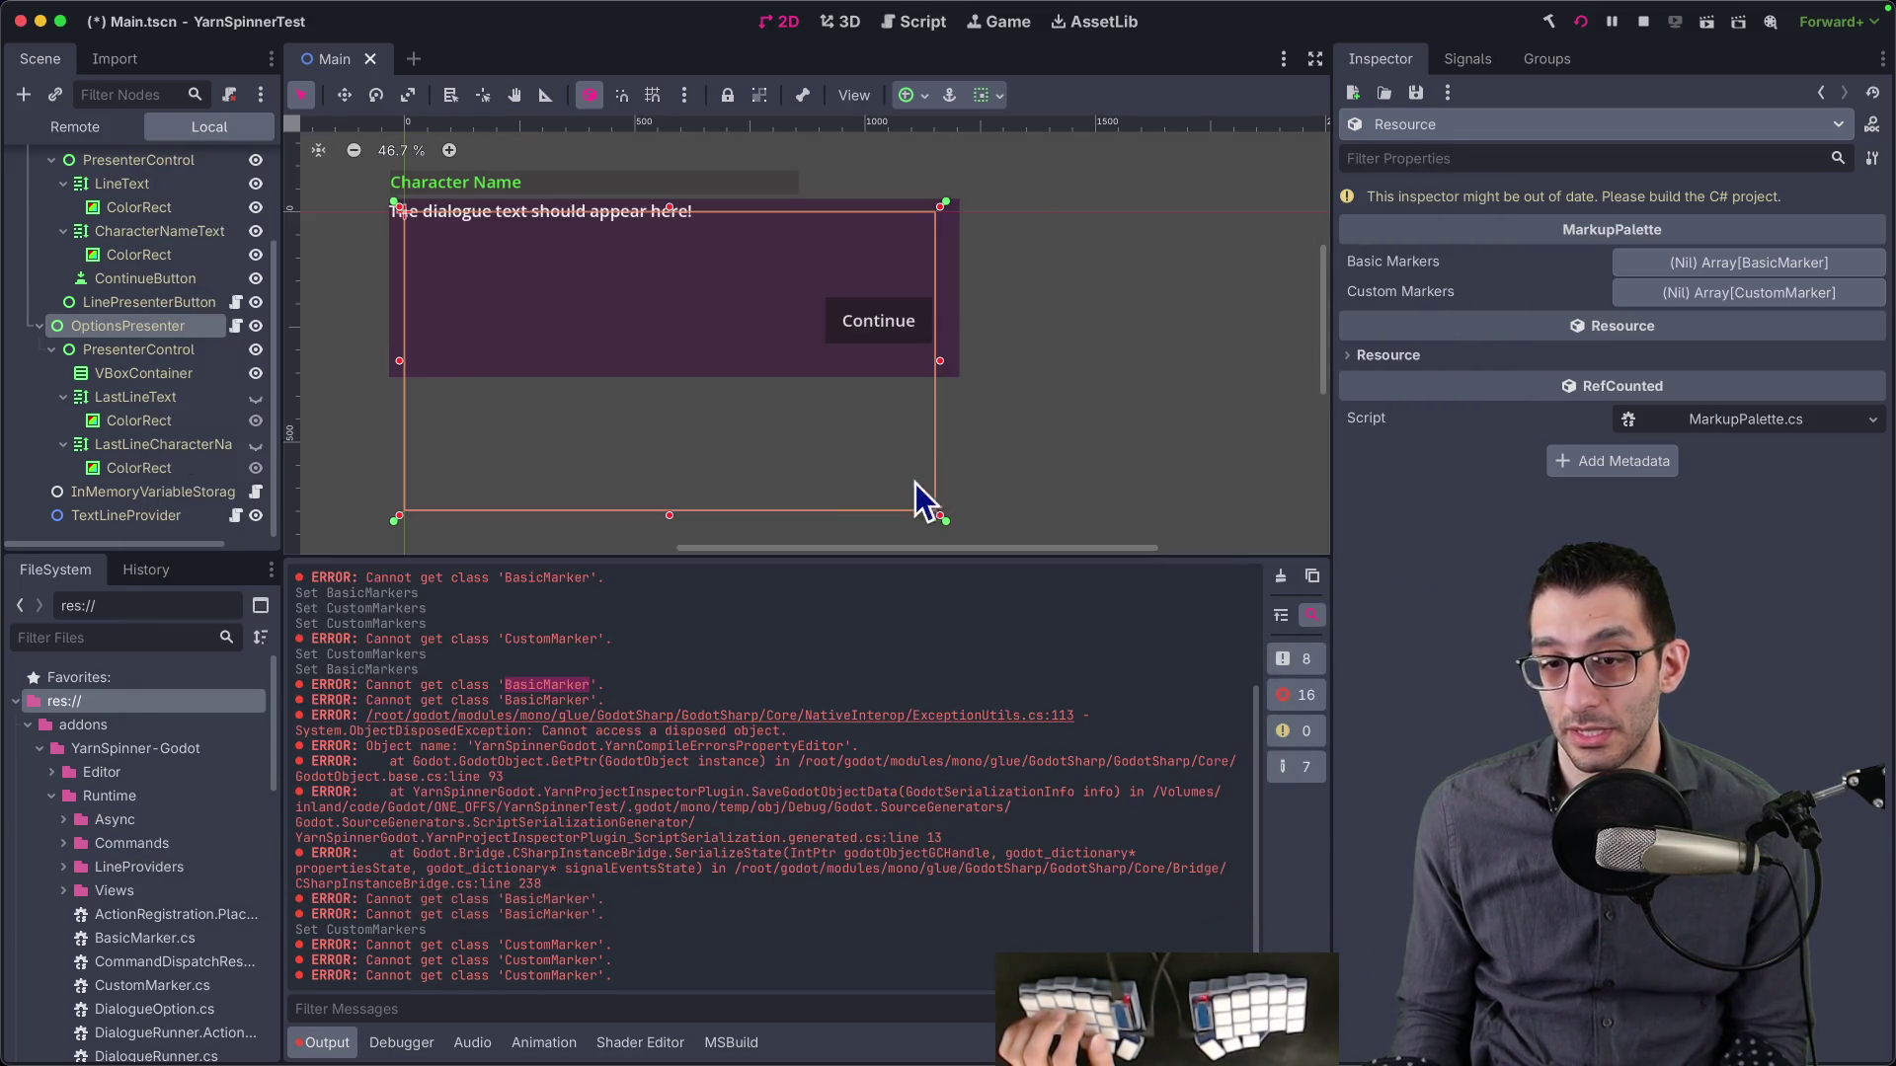
- Start another new resource from res://, trying searches for 'marker' and 'yarn' before clearing them
{"action": "right_click", "coordinate": [89, 702]}
{"action": "mouse_move", "coordinate": [121, 724]}
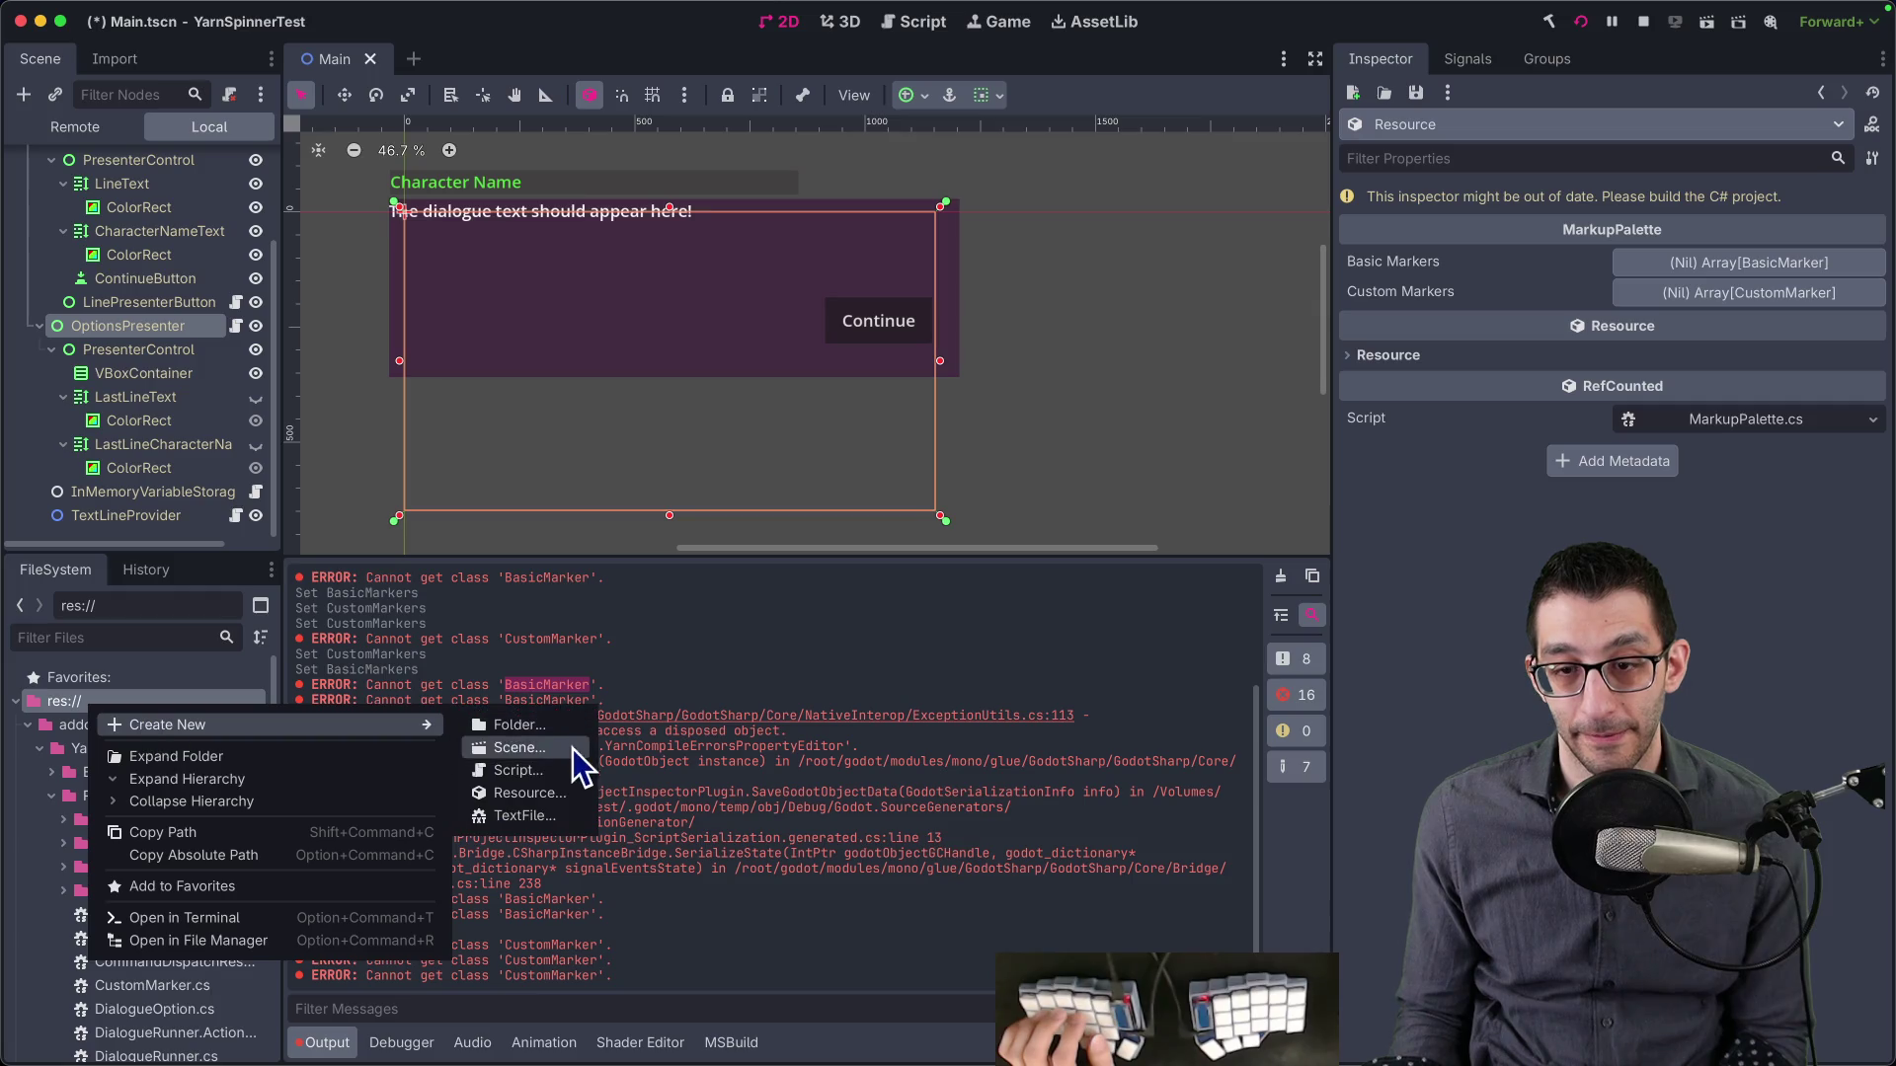
{"action": "left_click", "coordinate": [573, 790]}
{"action": "type", "text": "marker"}
{"action": "key", "text": "BackSpace"}
{"action": "key", "text": "BackSpace"}
{"action": "type", "text": "er"}
{"action": "key", "text": "BackSpace"}
{"action": "key", "text": "BackSpace"}
{"action": "key", "text": "BackSpace"}
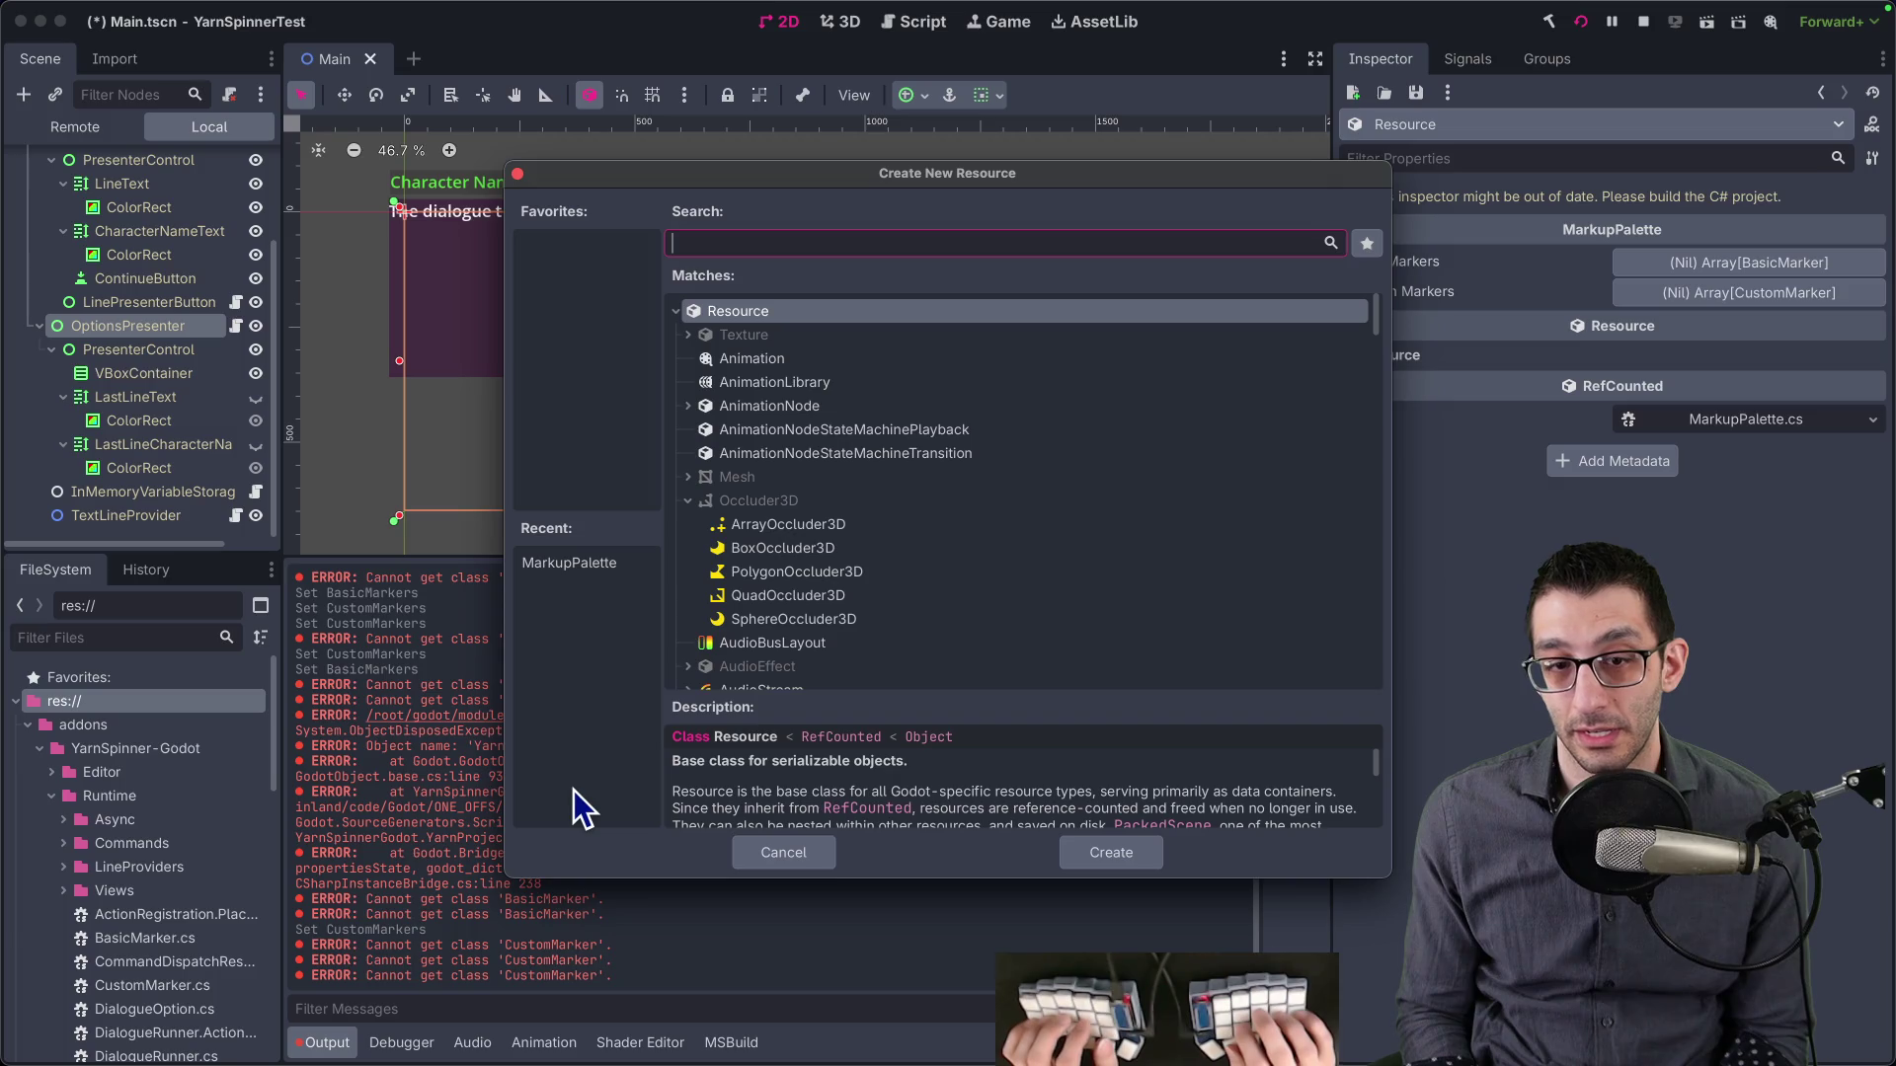
{"action": "type", "text": "yarn"}
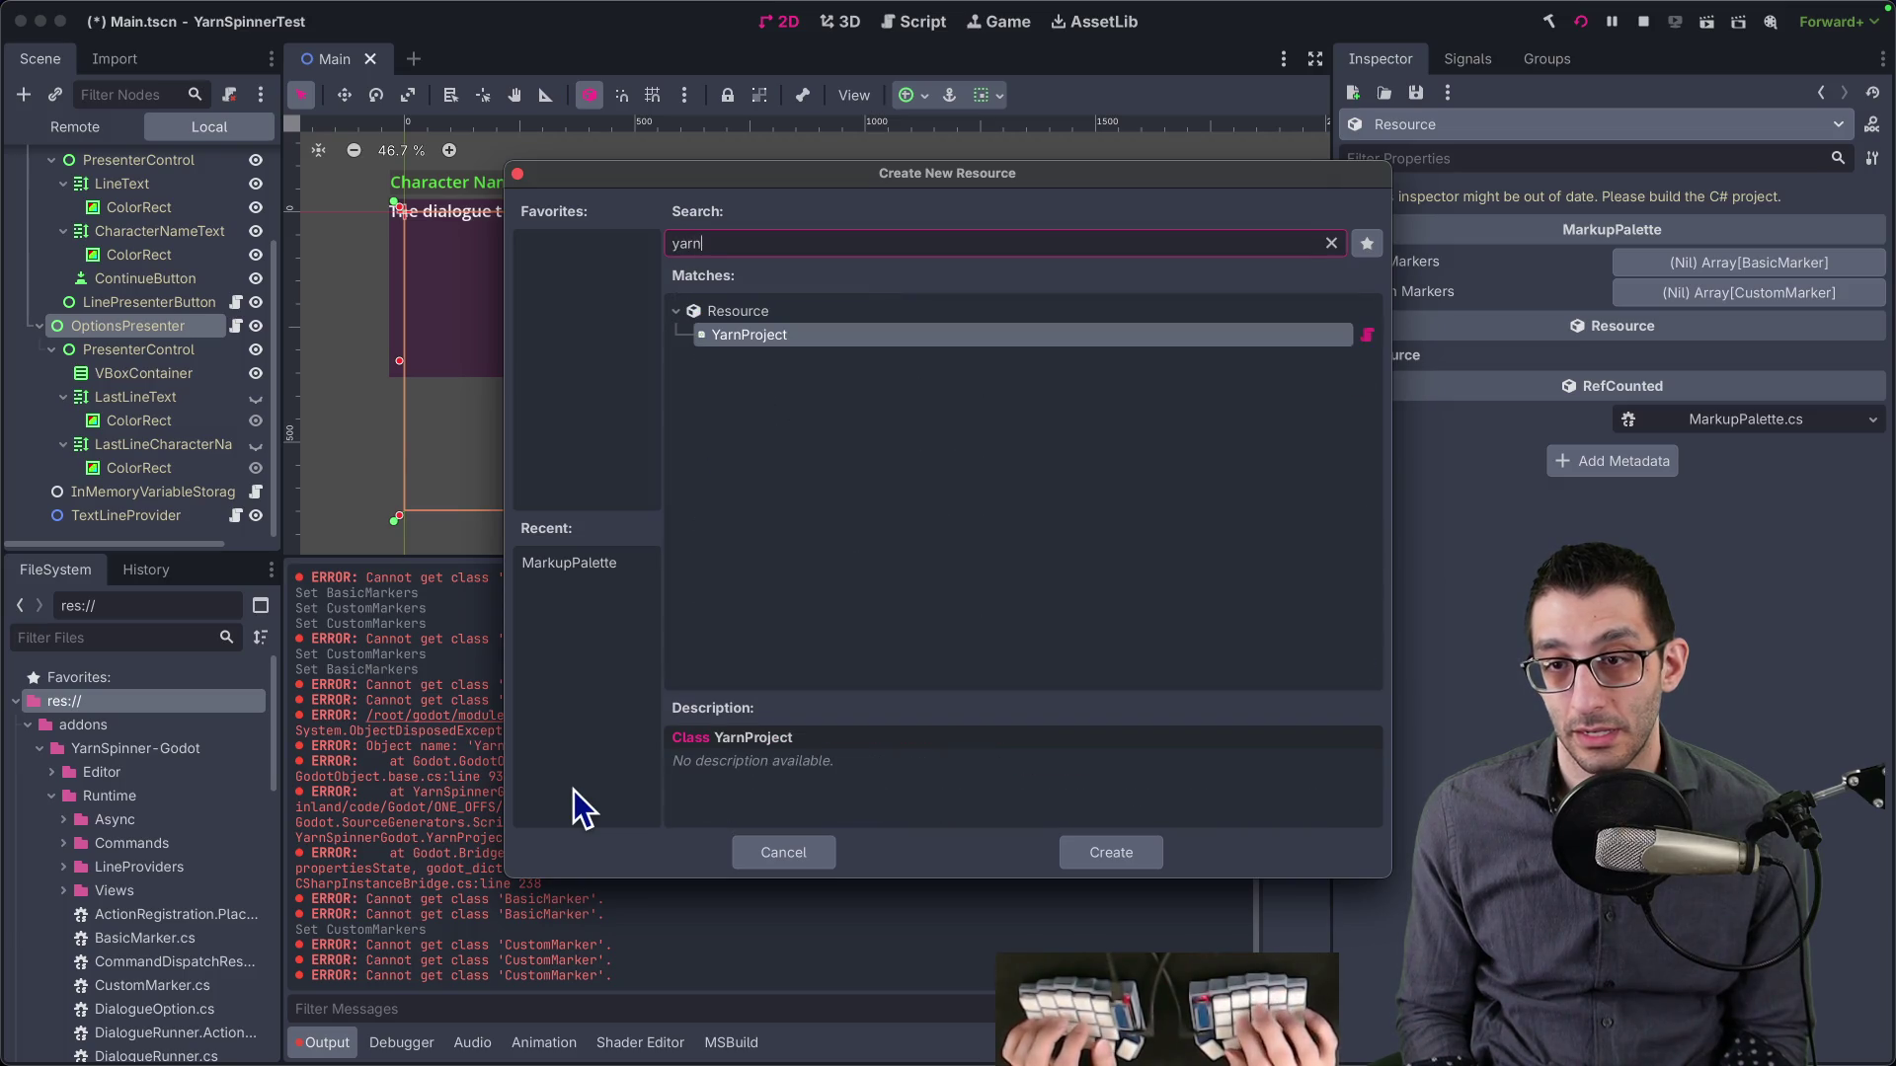
{"action": "key", "text": "BackSpace"}
{"action": "key", "text": "BackSpace"}
{"action": "key", "text": "BackSpace"}
- Scroll through the full Matches list of resource types
{"action": "scroll", "coordinate": [845, 523], "scroll_direction": "down", "scroll_amount": 5}
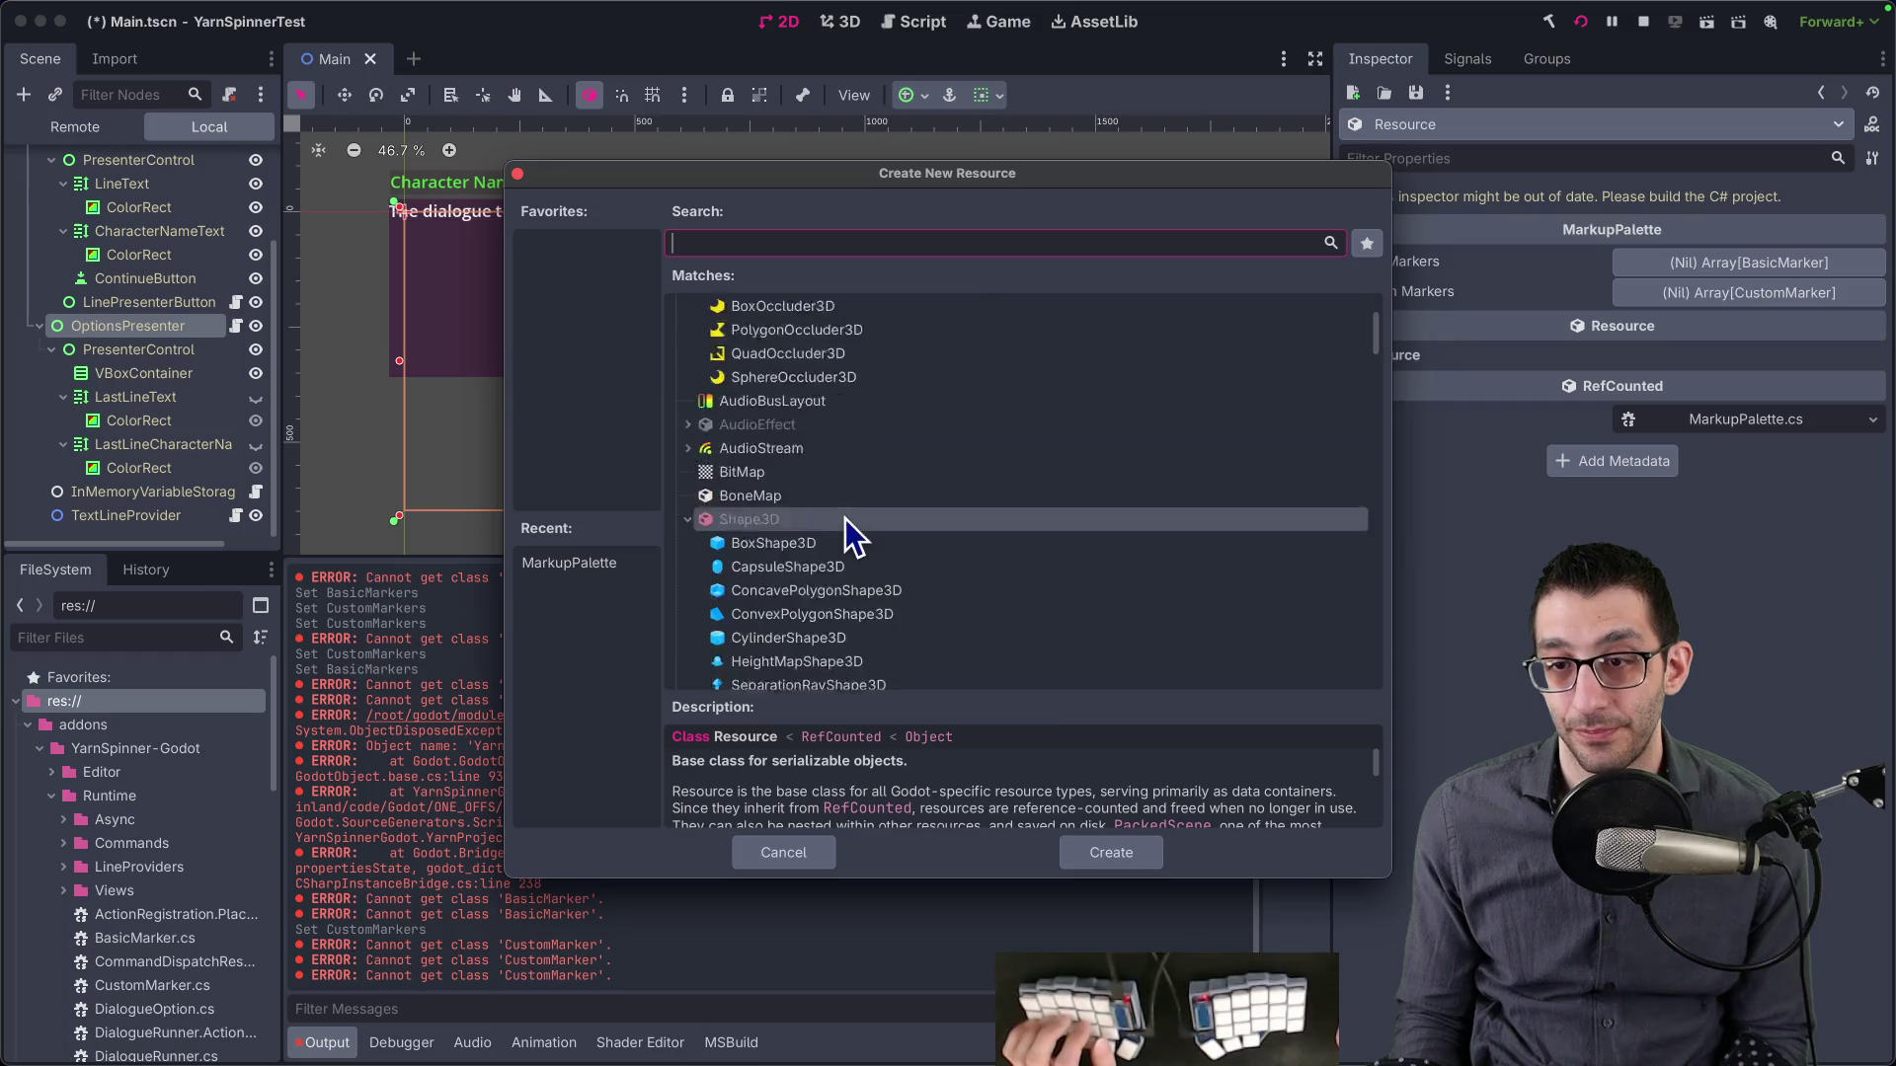
{"action": "scroll", "coordinate": [844, 528], "scroll_direction": "down", "scroll_amount": 10}
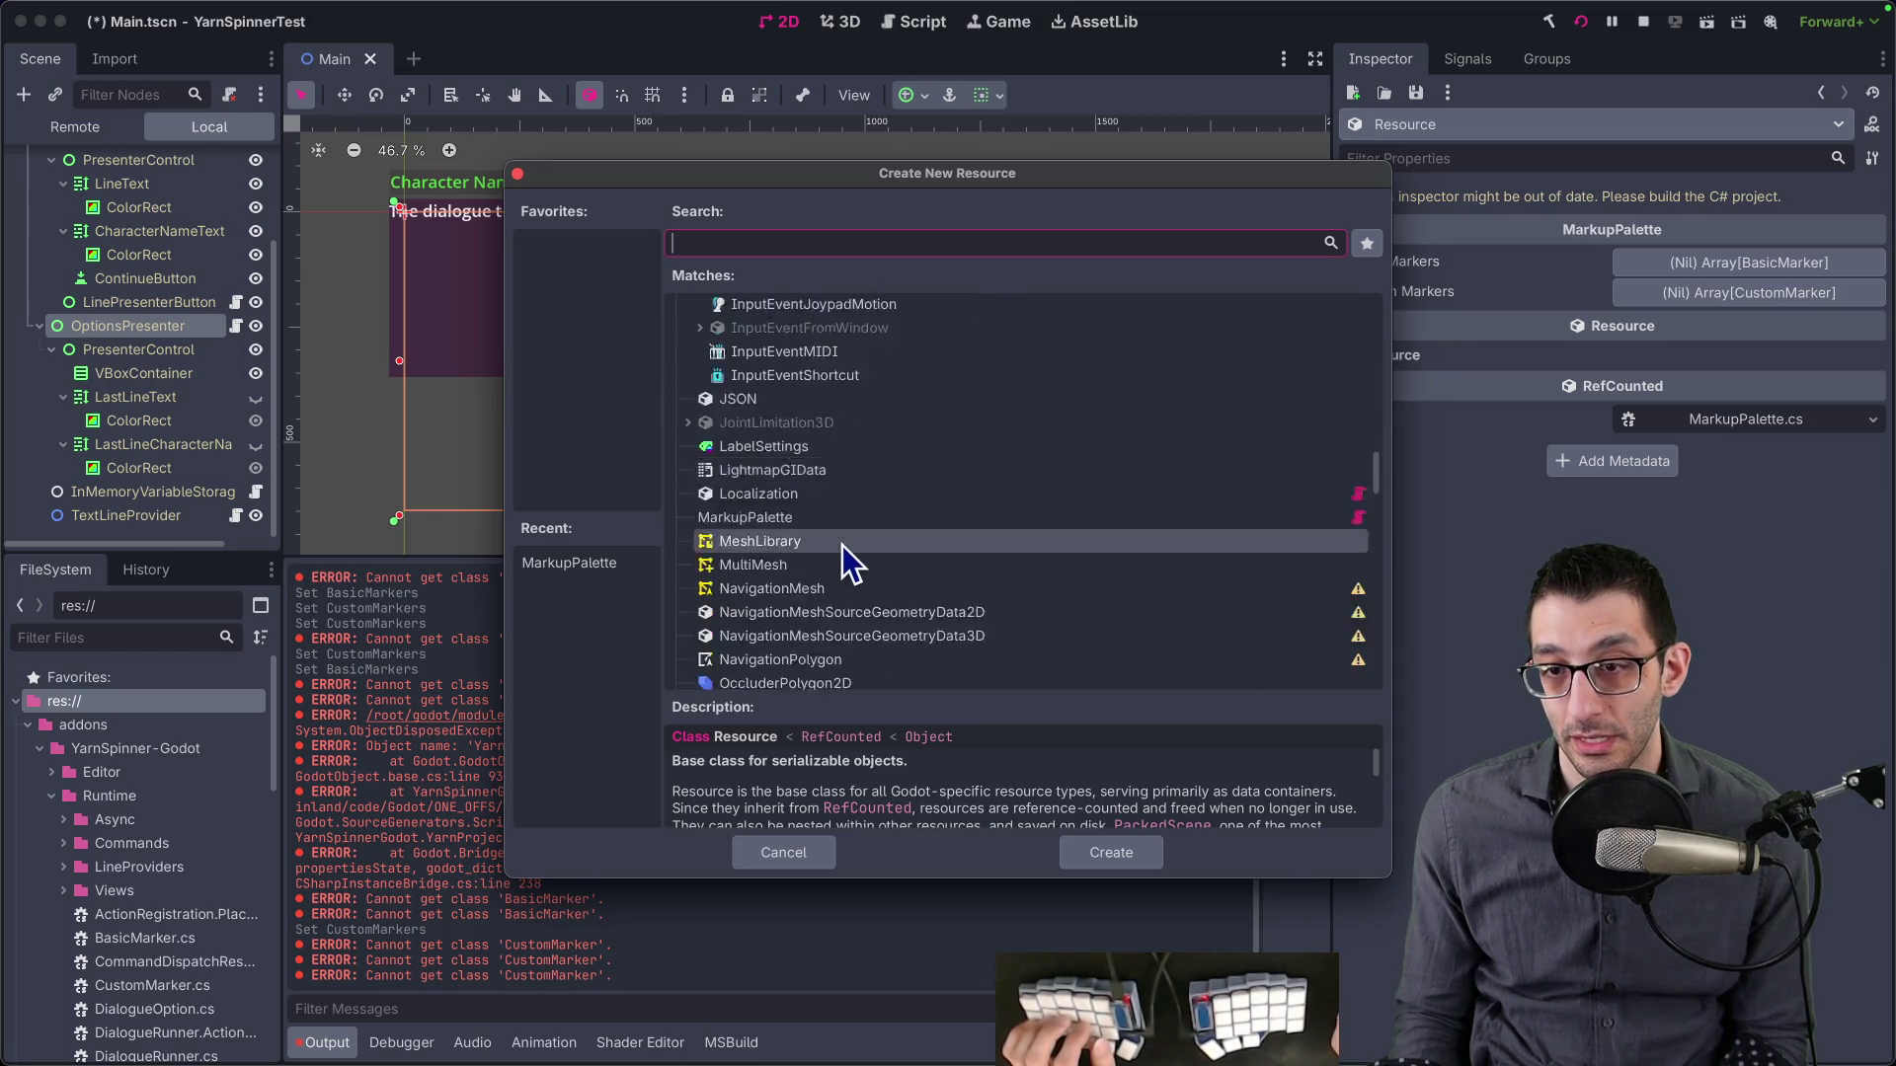
{"action": "scroll", "coordinate": [843, 549], "scroll_direction": "down", "scroll_amount": 10}
{"action": "scroll", "coordinate": [843, 555], "scroll_direction": "up", "scroll_amount": 8}
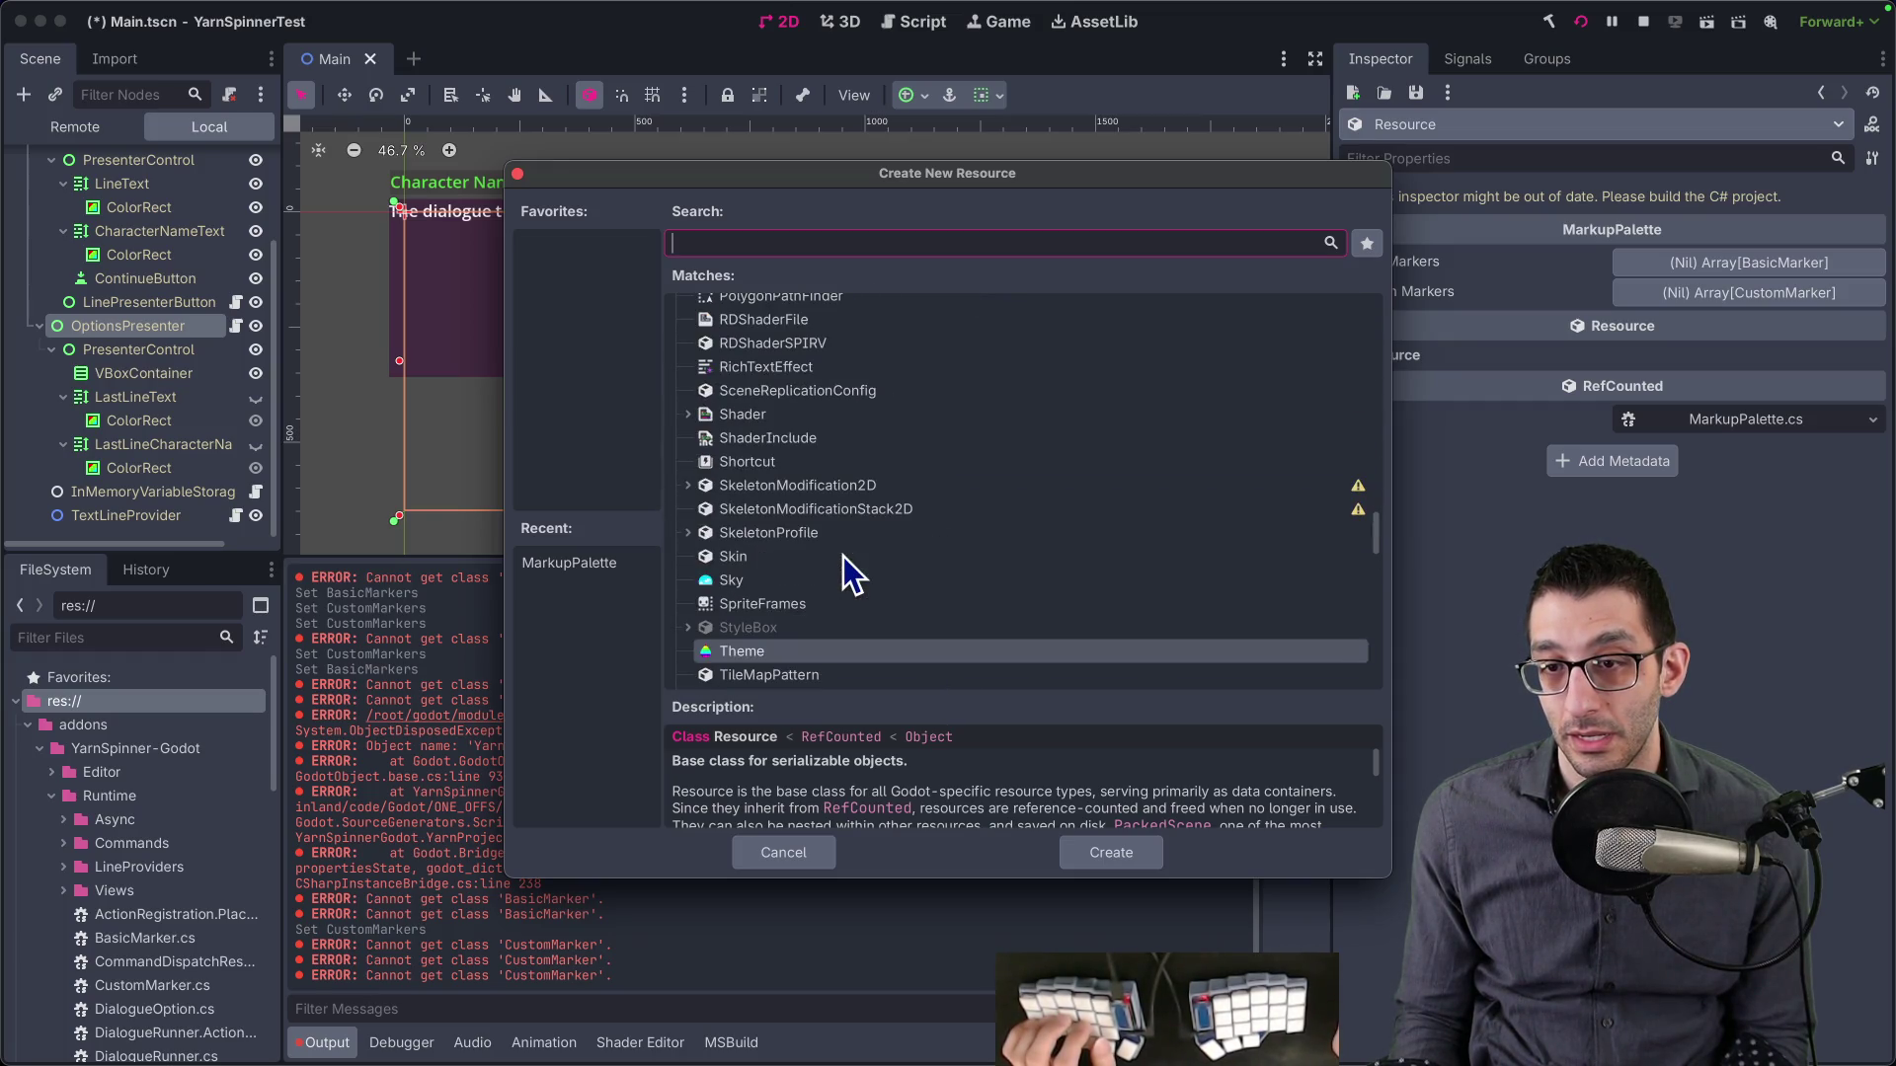
{"action": "scroll", "coordinate": [844, 558], "scroll_direction": "down", "scroll_amount": 15}
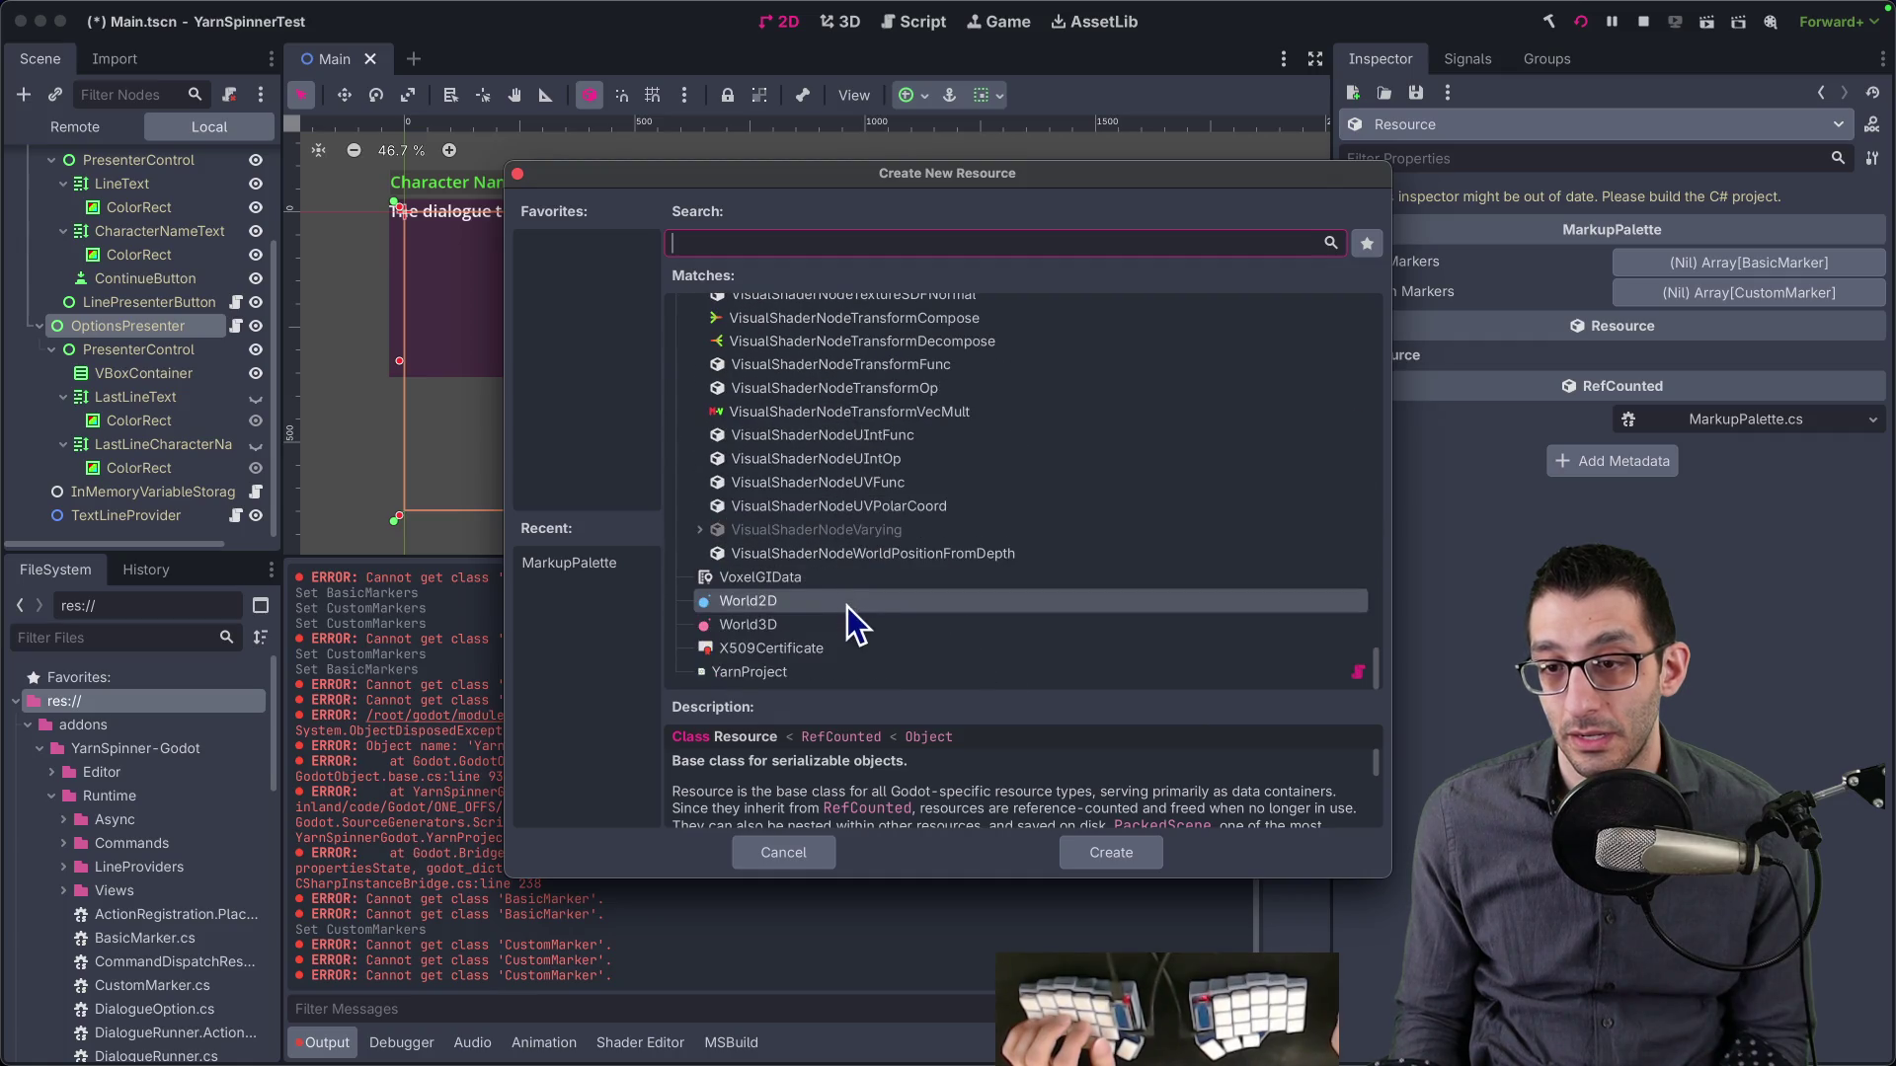
- Clear the resource type search and cancel Godot's New Resource dialog
{"action": "type", "text": "basic"}
{"action": "key", "text": "BackSpace"}
{"action": "key", "text": "BackSpace"}
{"action": "key", "text": "BackSpace"}
{"action": "key", "text": "Escape"}
- Add the sub-bullet "I can't seem to use markup palettes" under Yarn in the TODO doc
{"action": "key", "text": "super+Tab"}
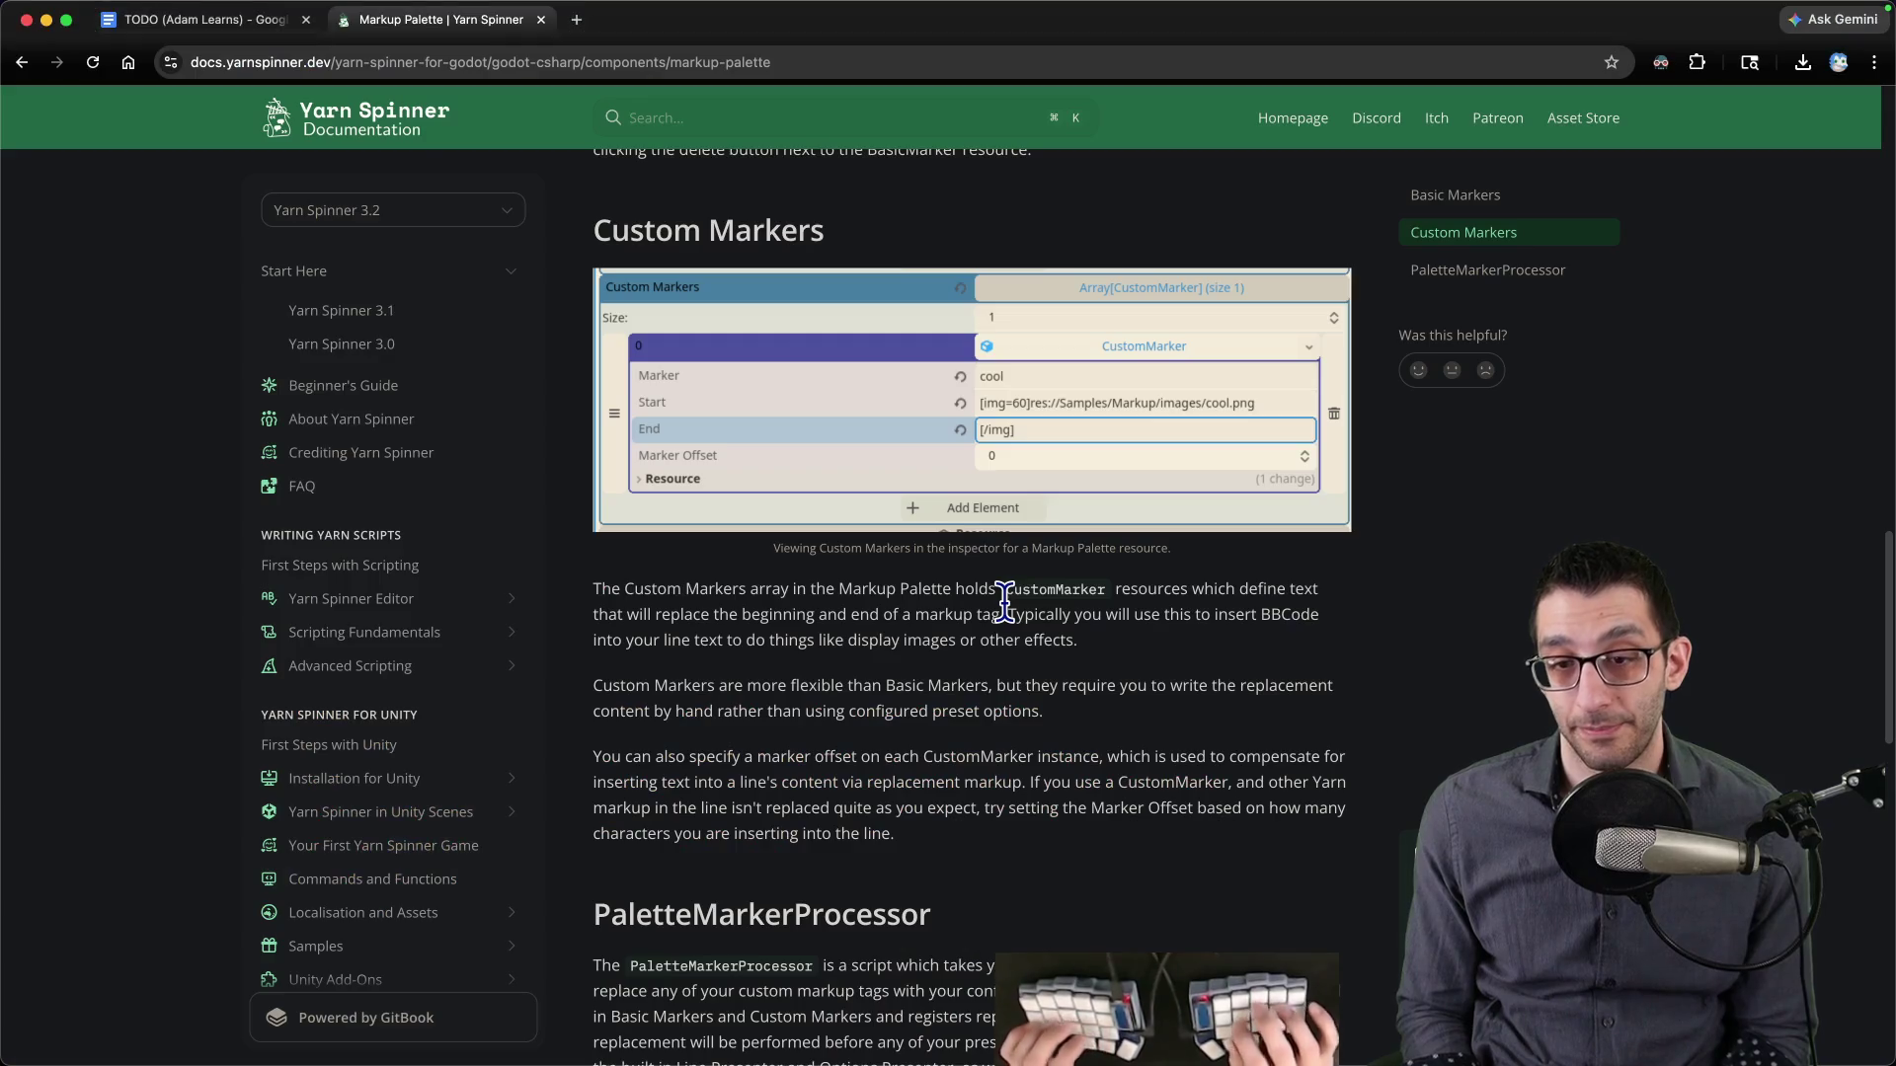
{"action": "key", "text": "ctrl+shift+Tab"}
{"action": "key", "text": "Return"}
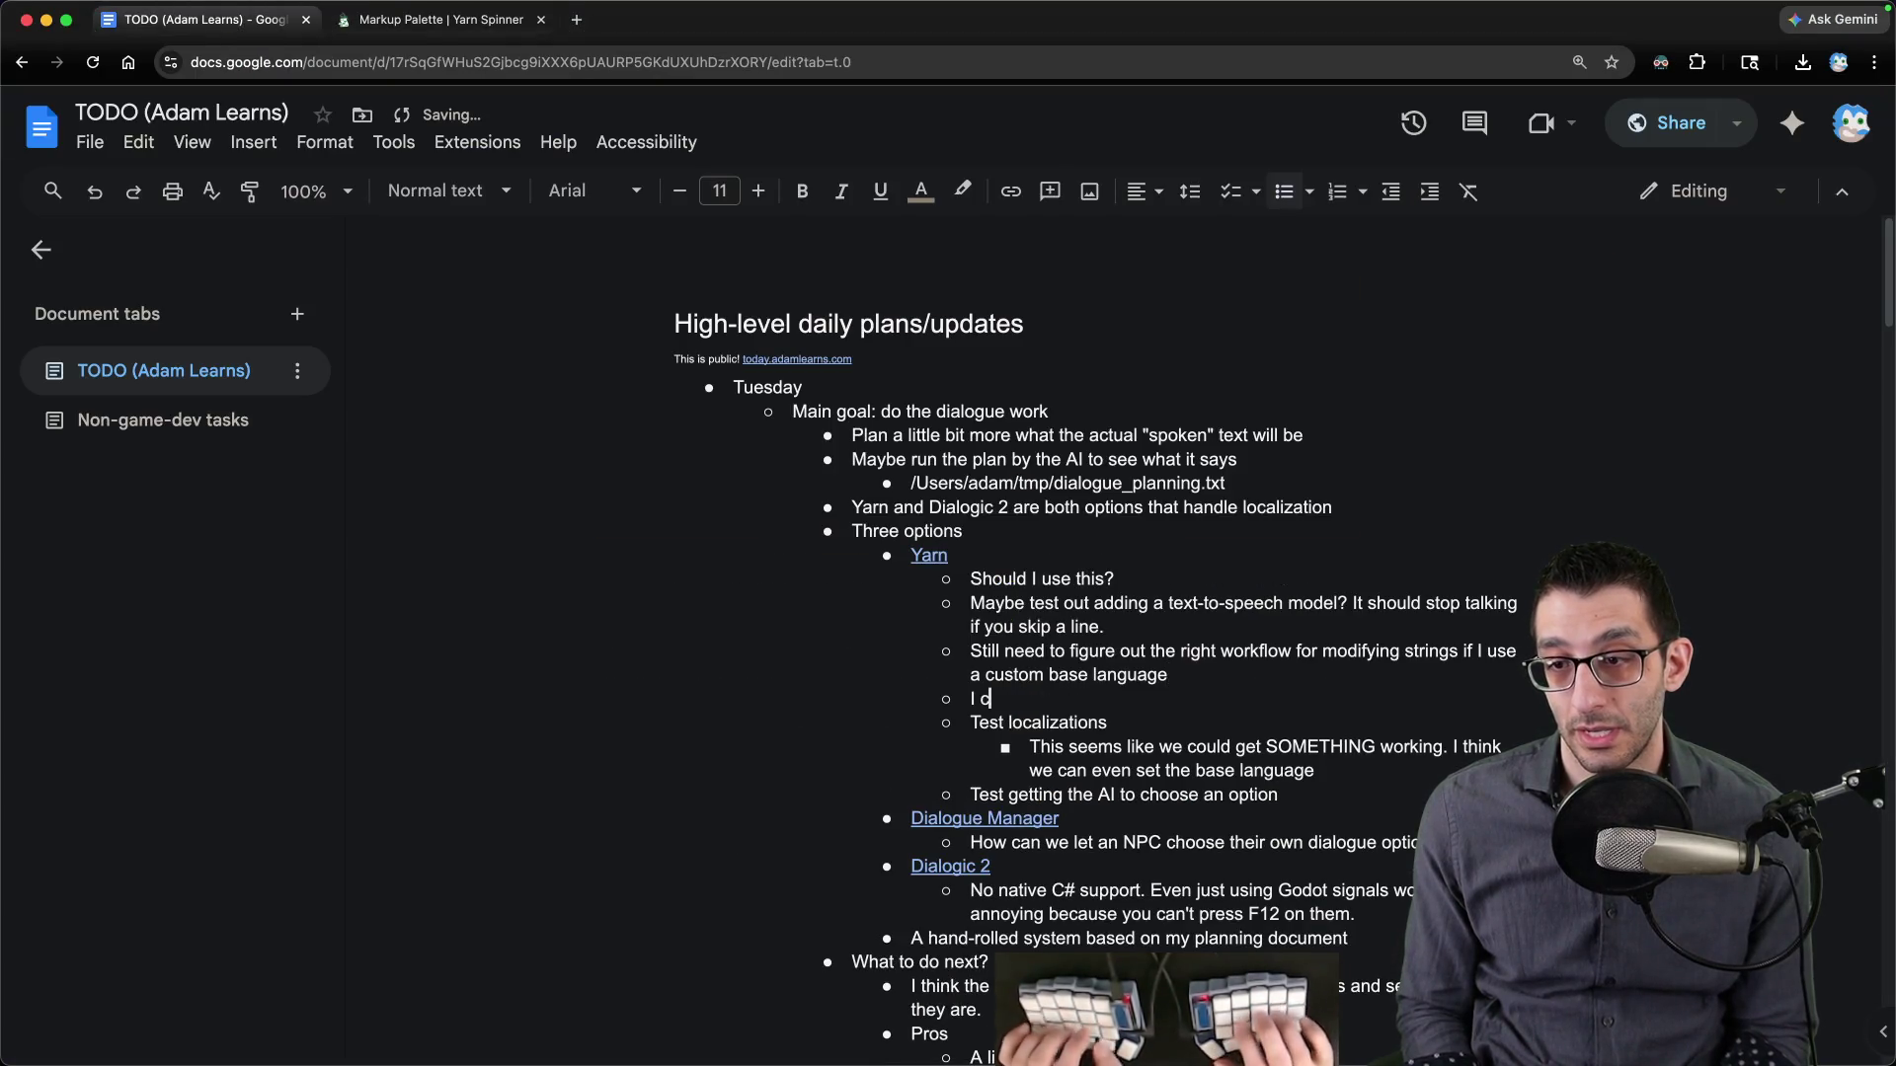
{"action": "type", "text": "to usemarkup"}
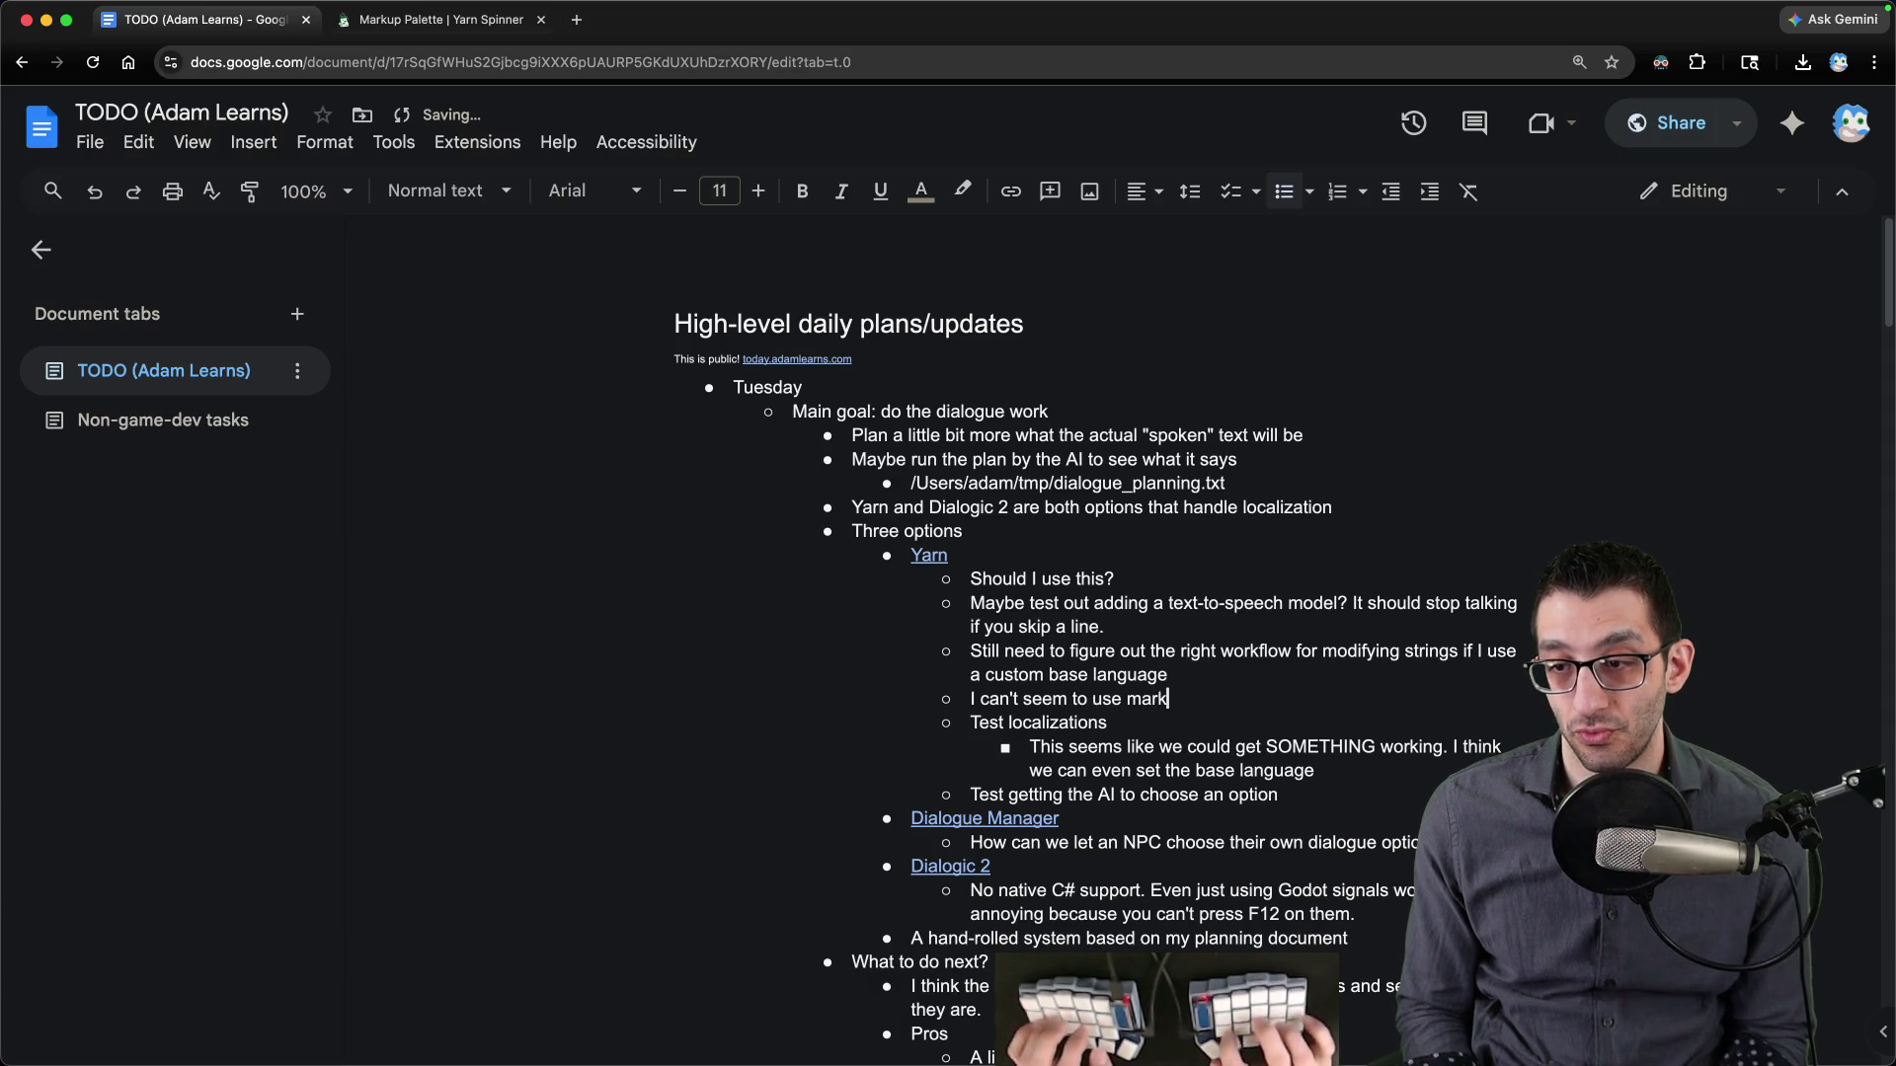
{"action": "type", "text": " palettes"}
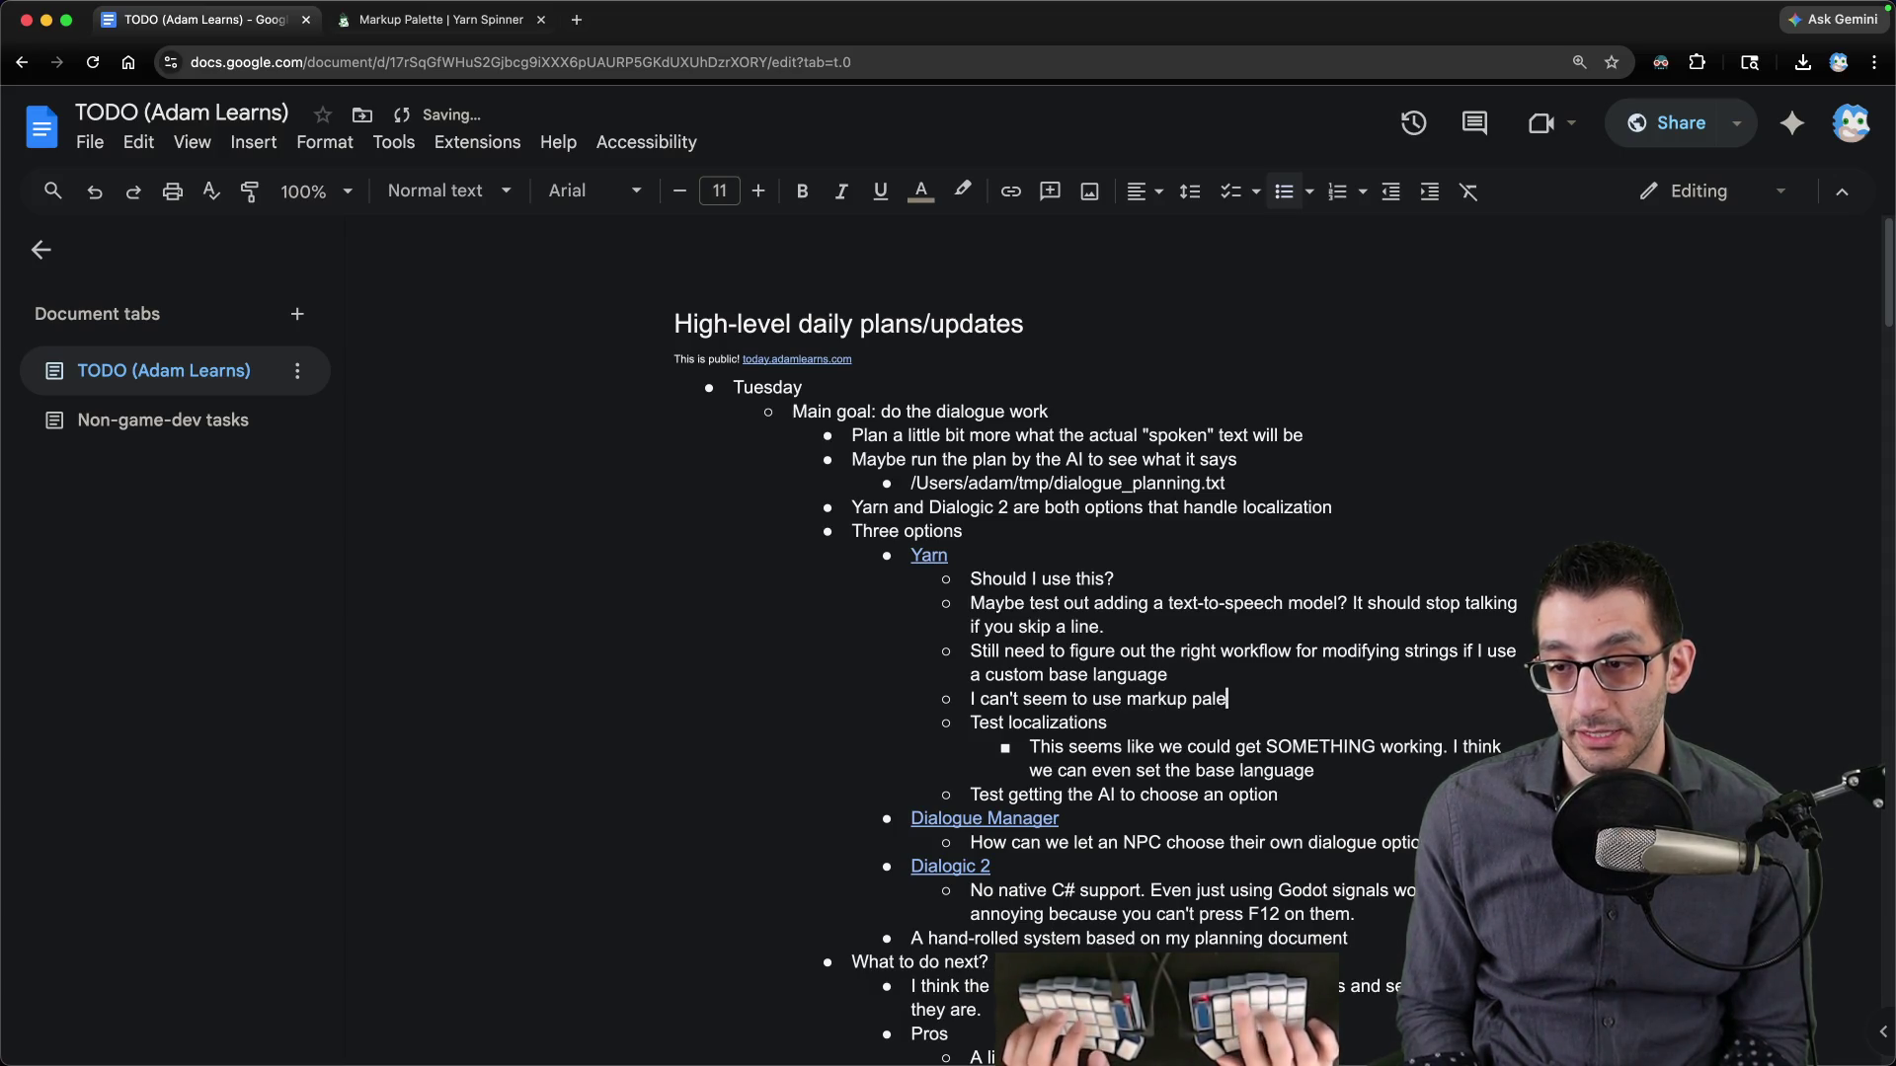
{"action": "key", "text": "ctrl+Tab"}
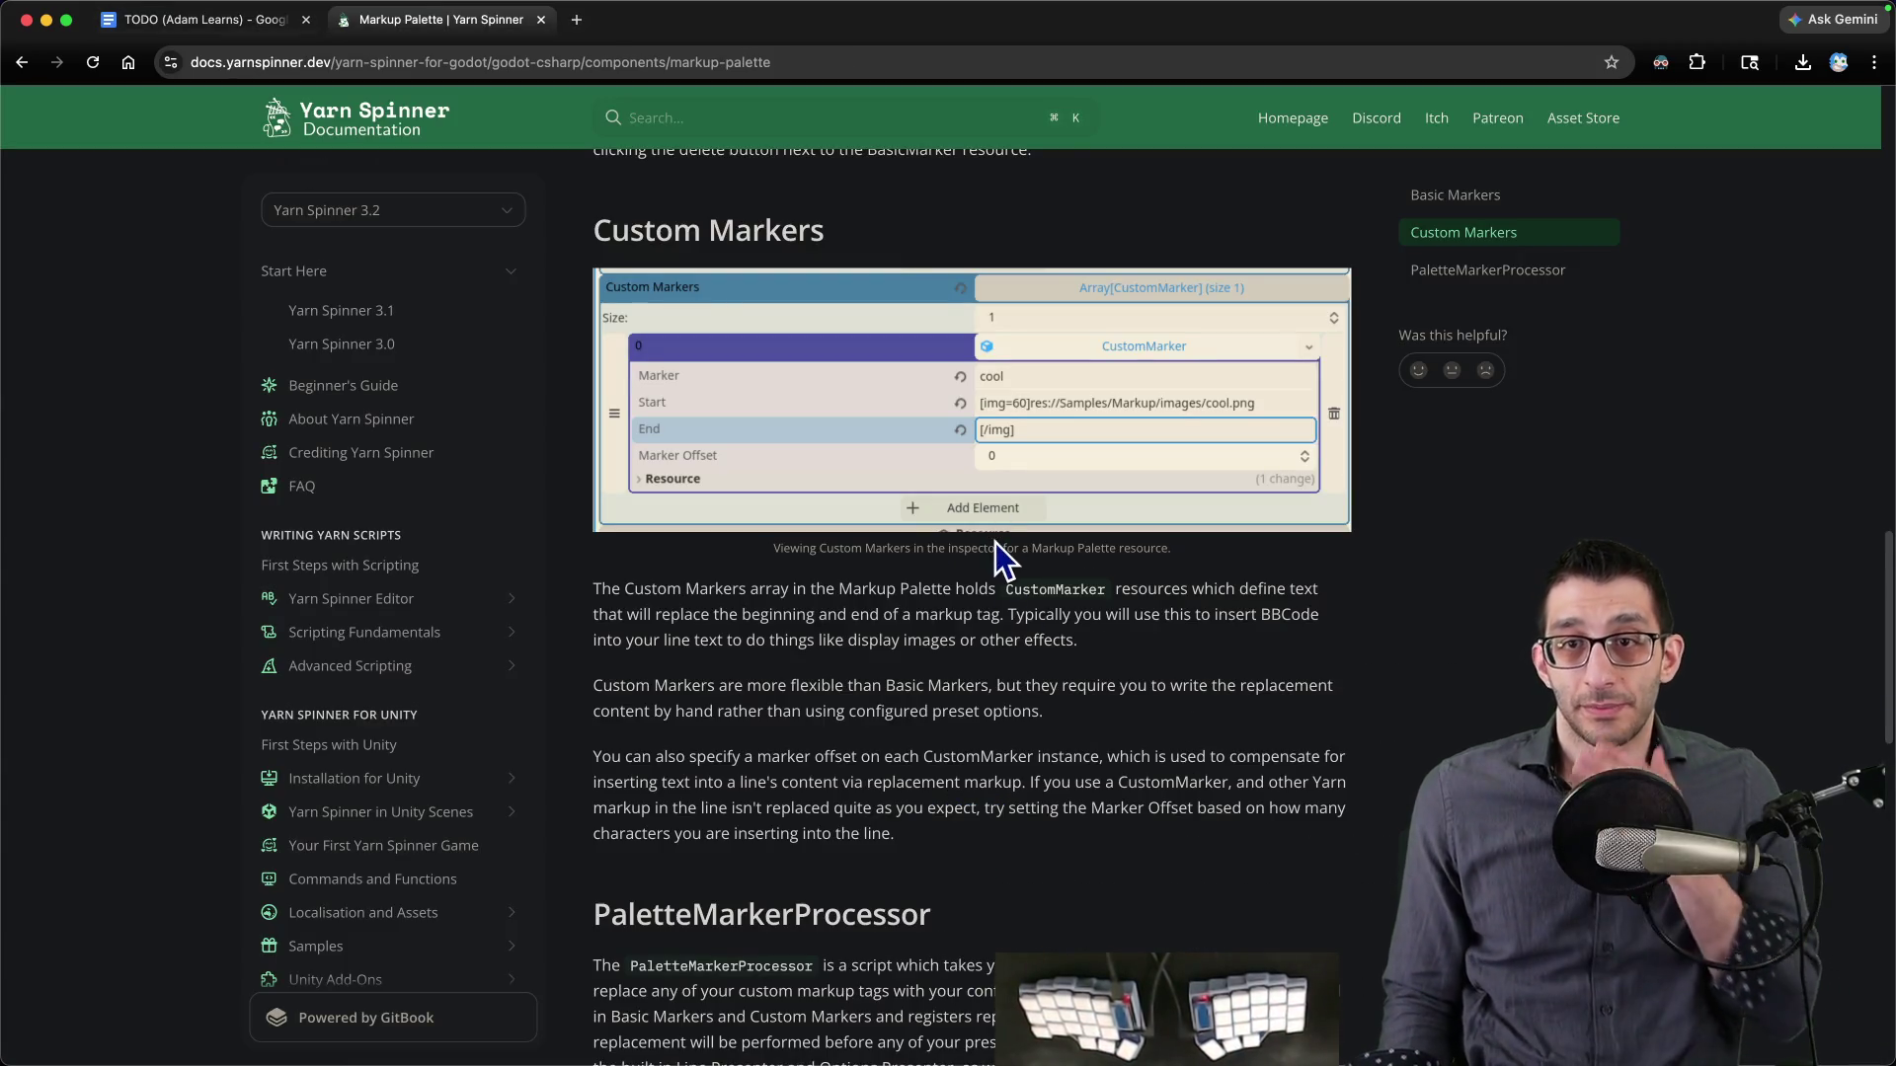
- Read down to PaletteMarkerProcessor and follow the Markup sample link to its GitHub folder
{"action": "scroll", "coordinate": [993, 548], "scroll_direction": "down", "scroll_amount": 5}
{"action": "scroll", "coordinate": [923, 570], "scroll_direction": "down", "scroll_amount": 3}
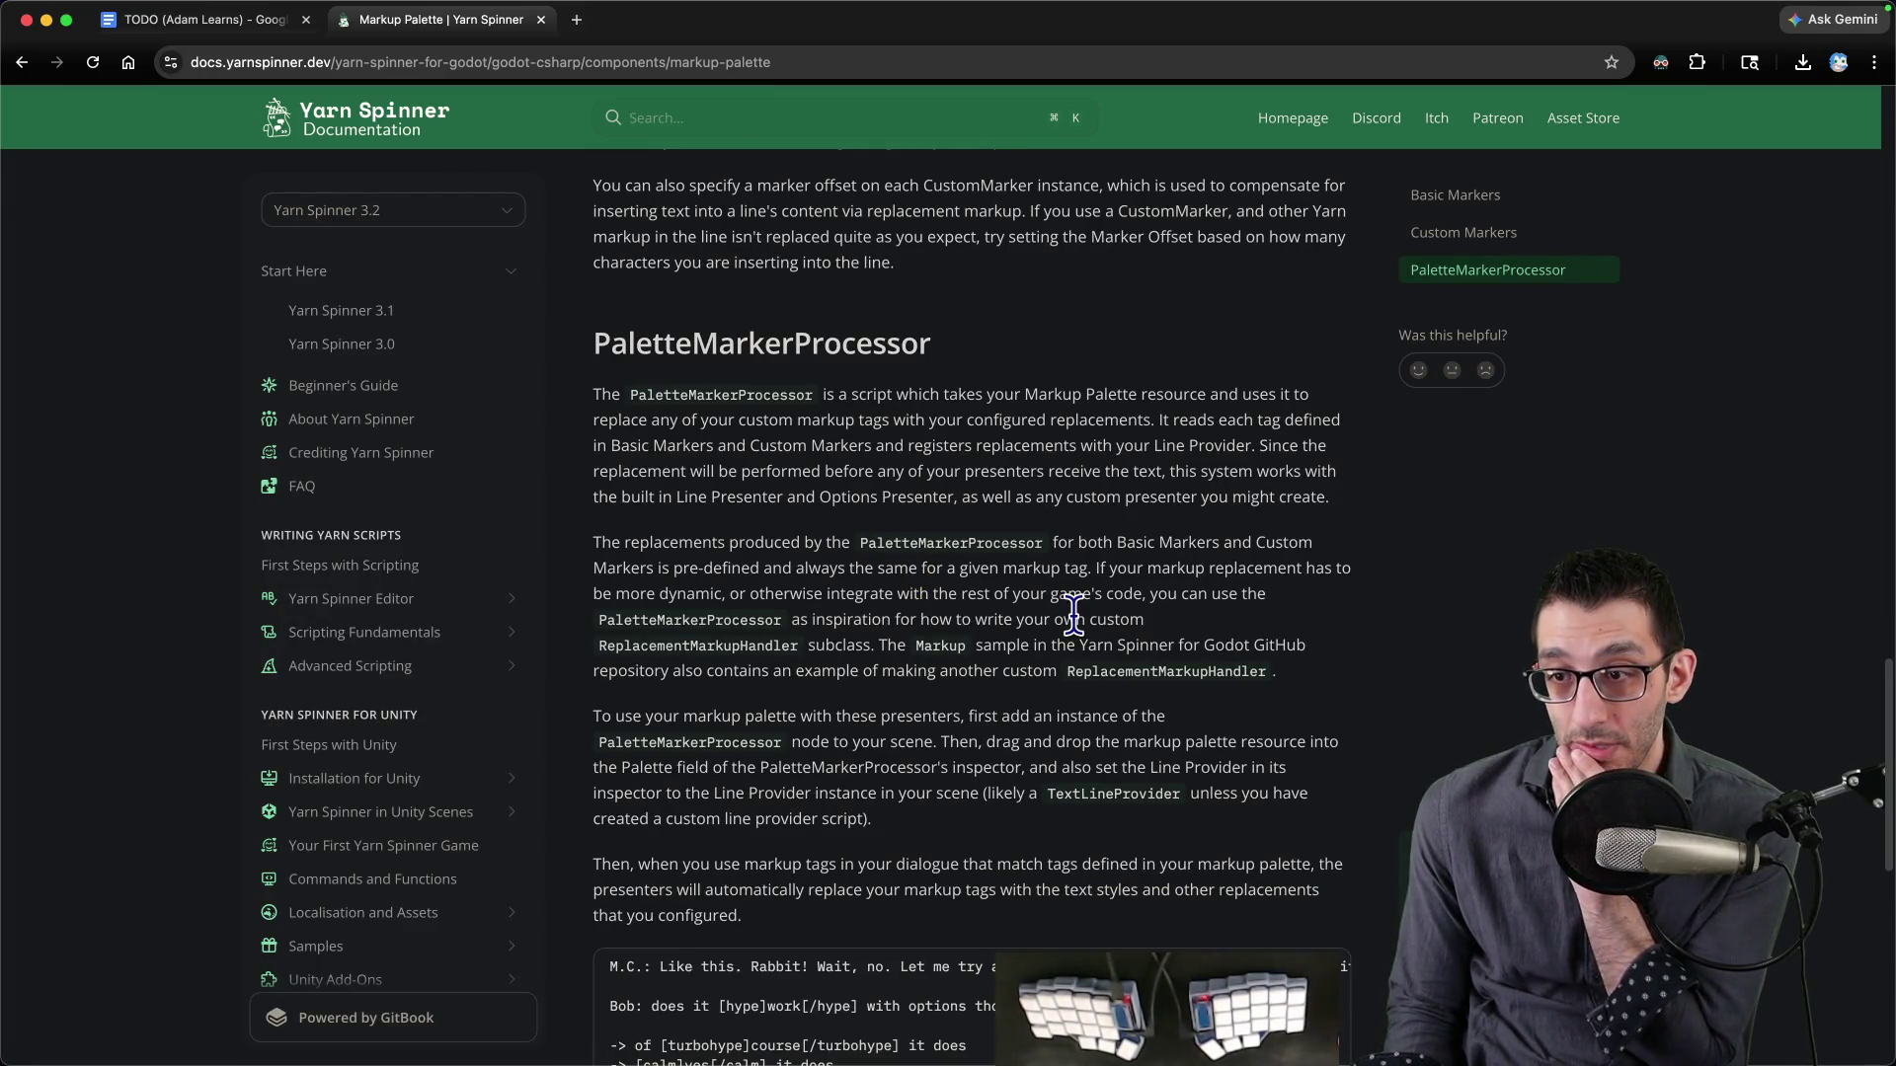
{"action": "scroll", "coordinate": [1074, 617], "scroll_direction": "down", "scroll_amount": 3}
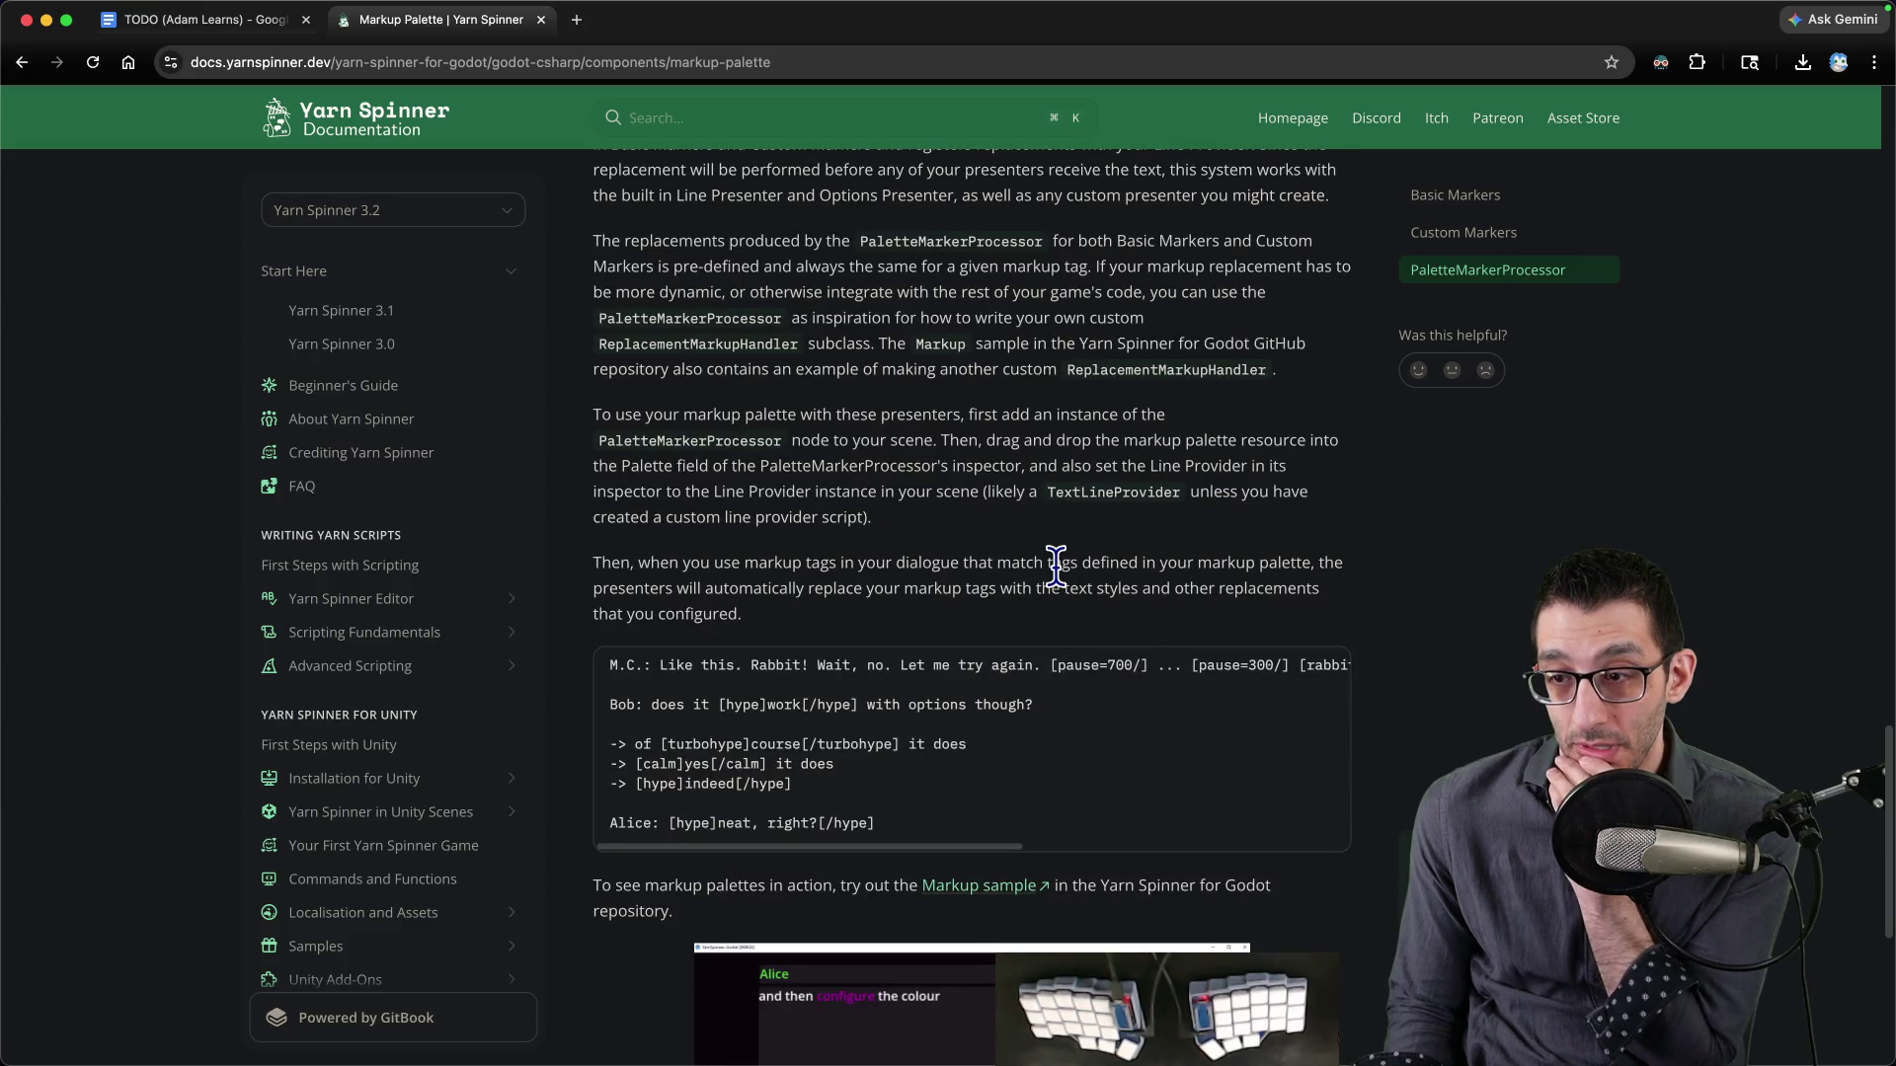
{"action": "scroll", "coordinate": [1055, 565], "scroll_direction": "down", "scroll_amount": 3}
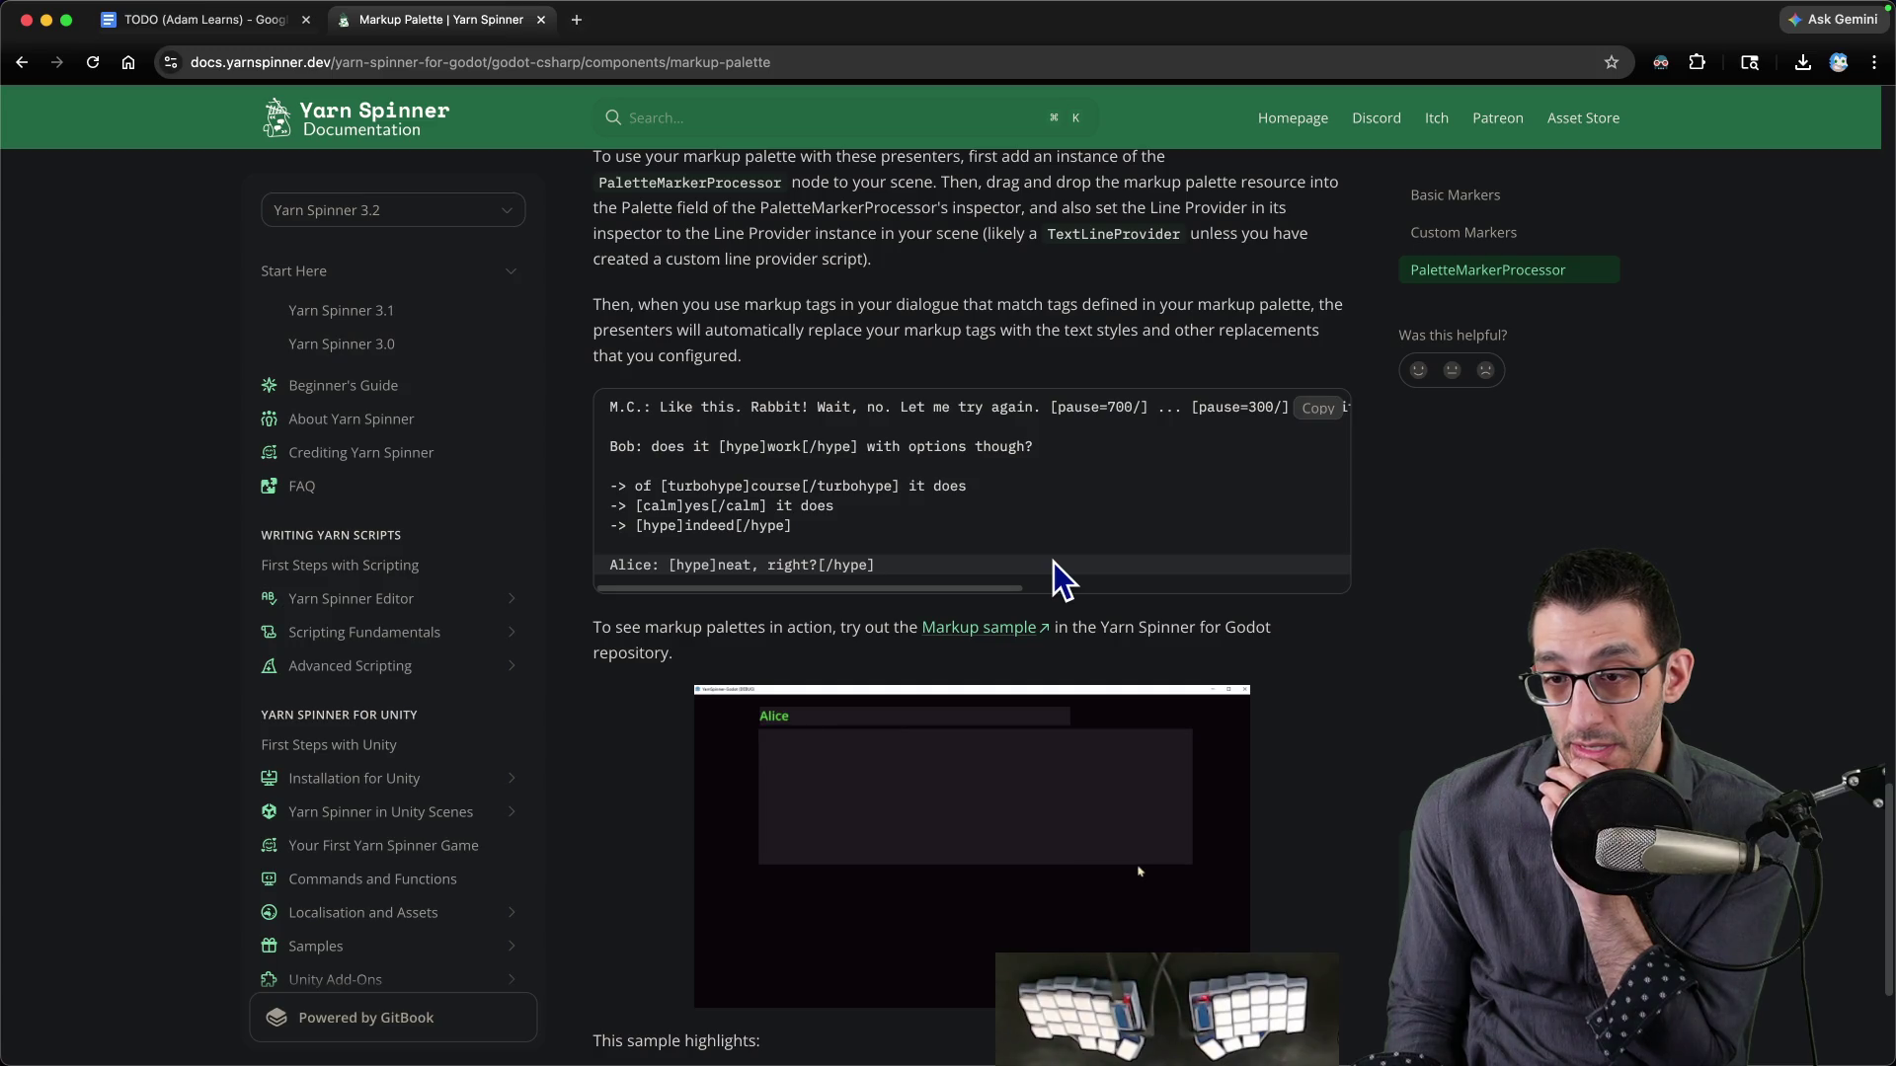
{"action": "scroll", "coordinate": [1053, 561], "scroll_direction": "down", "scroll_amount": 2}
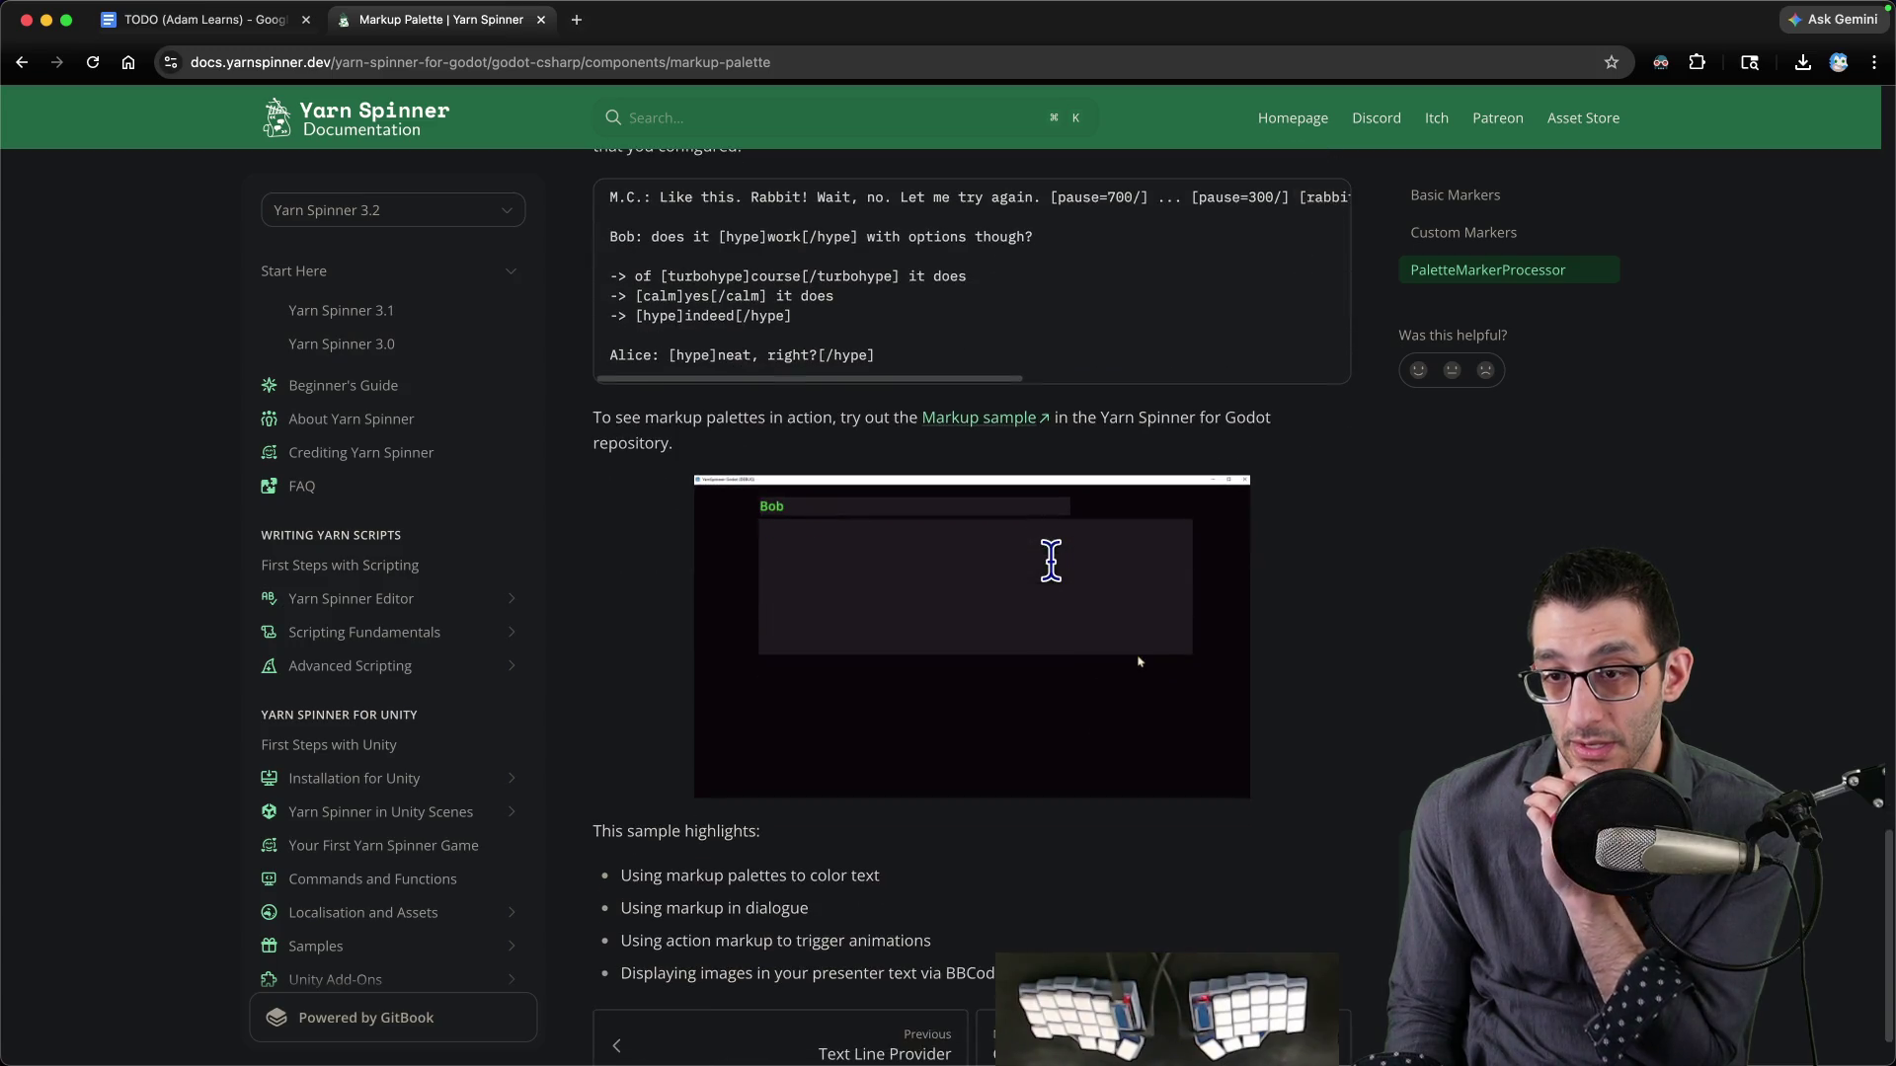
{"action": "left_click", "coordinate": [980, 429], "text": "super"}
{"action": "key", "text": "ctrl+Tab"}
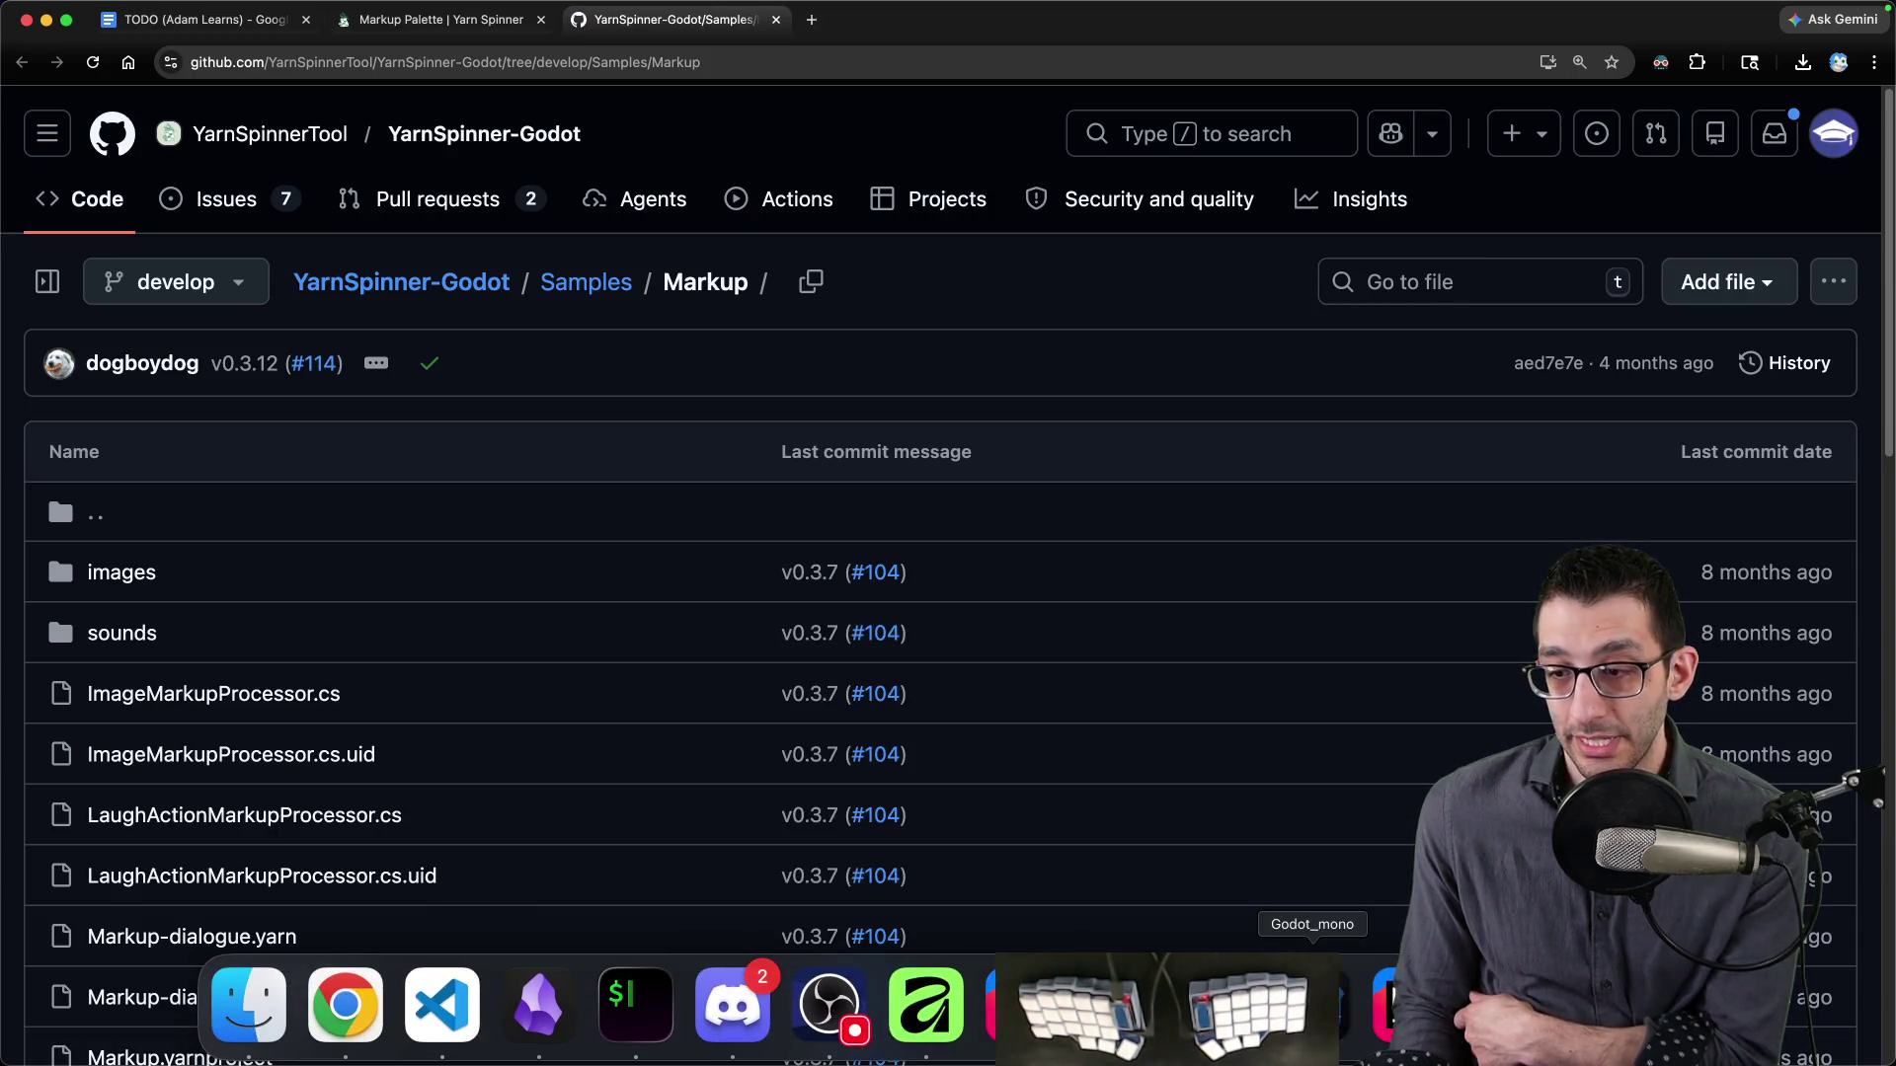
- Check the plugin runtime's Views folder in the Godot editor, then return to GitHub
{"action": "left_click", "coordinate": [1312, 1003]}
{"action": "scroll", "coordinate": [178, 805], "scroll_direction": "down", "scroll_amount": 10}
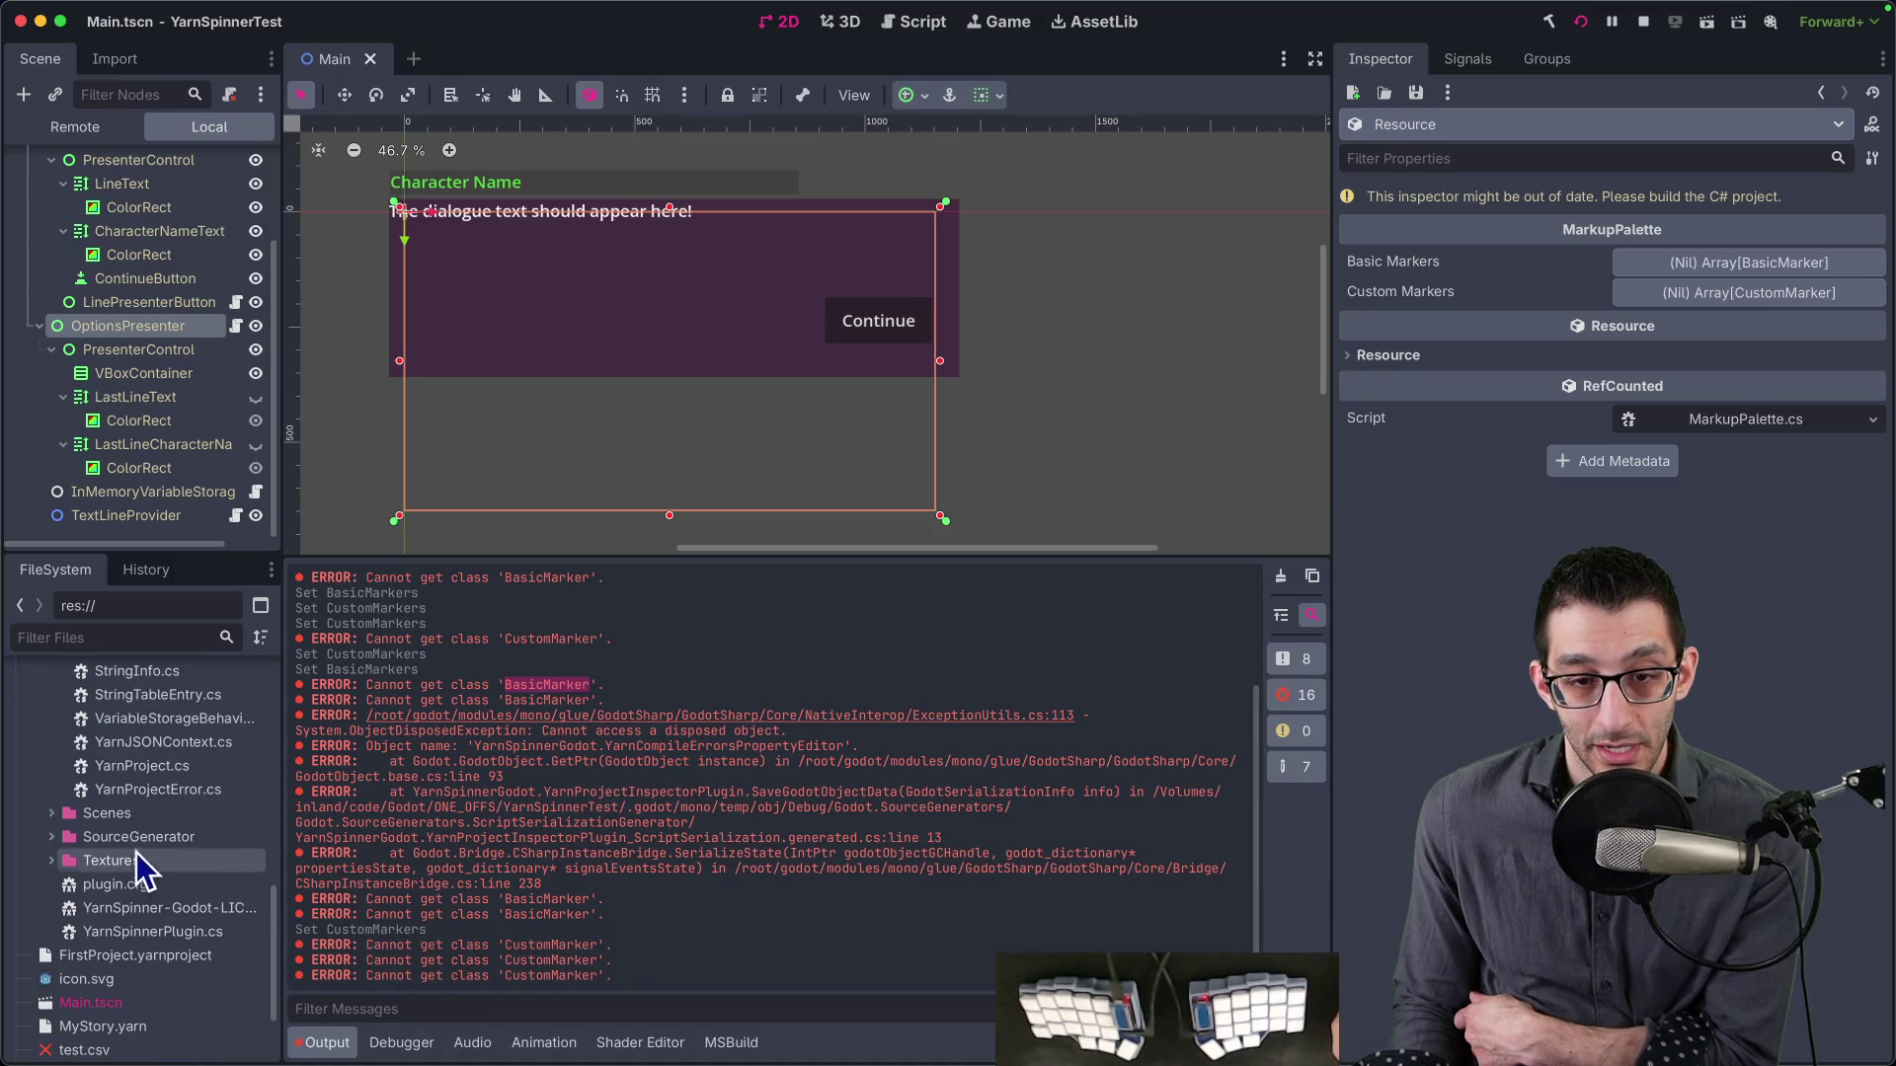
{"action": "scroll", "coordinate": [132, 830], "scroll_direction": "up", "scroll_amount": 10}
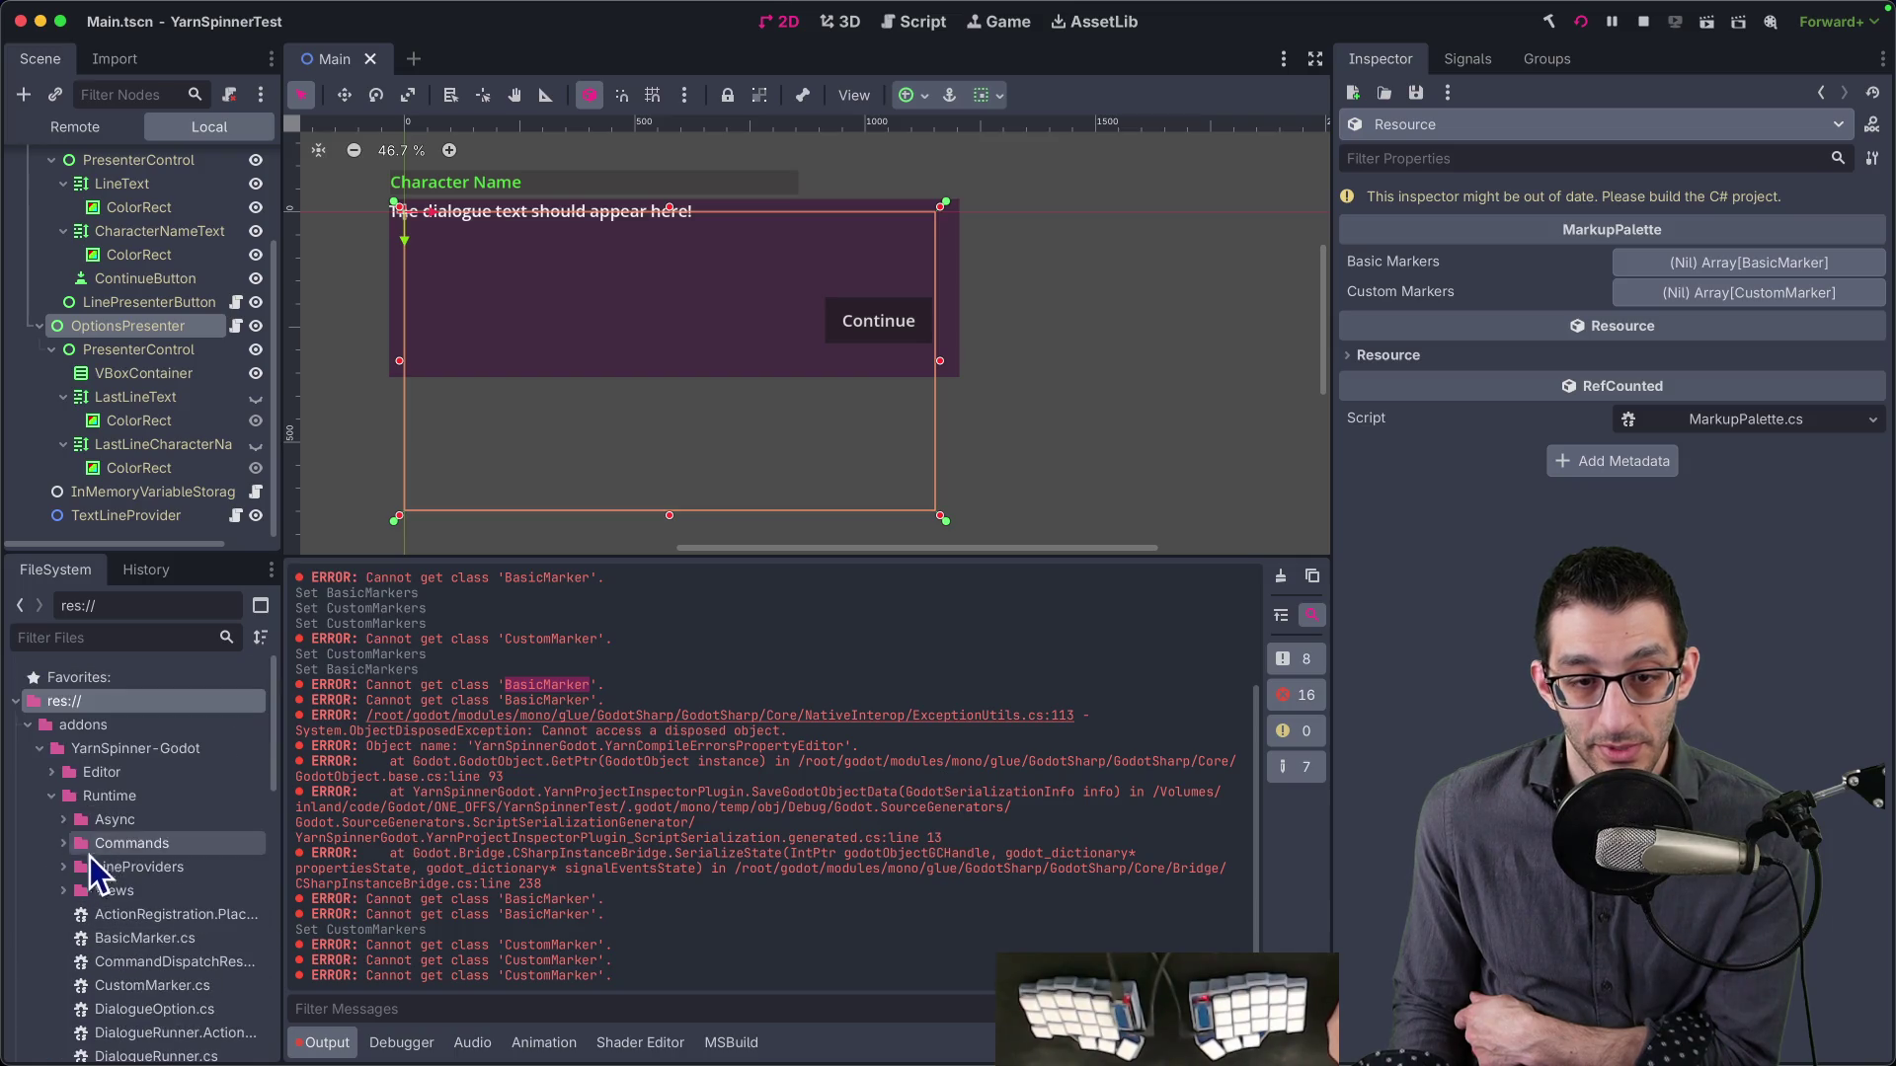
{"action": "left_click", "coordinate": [63, 890]}
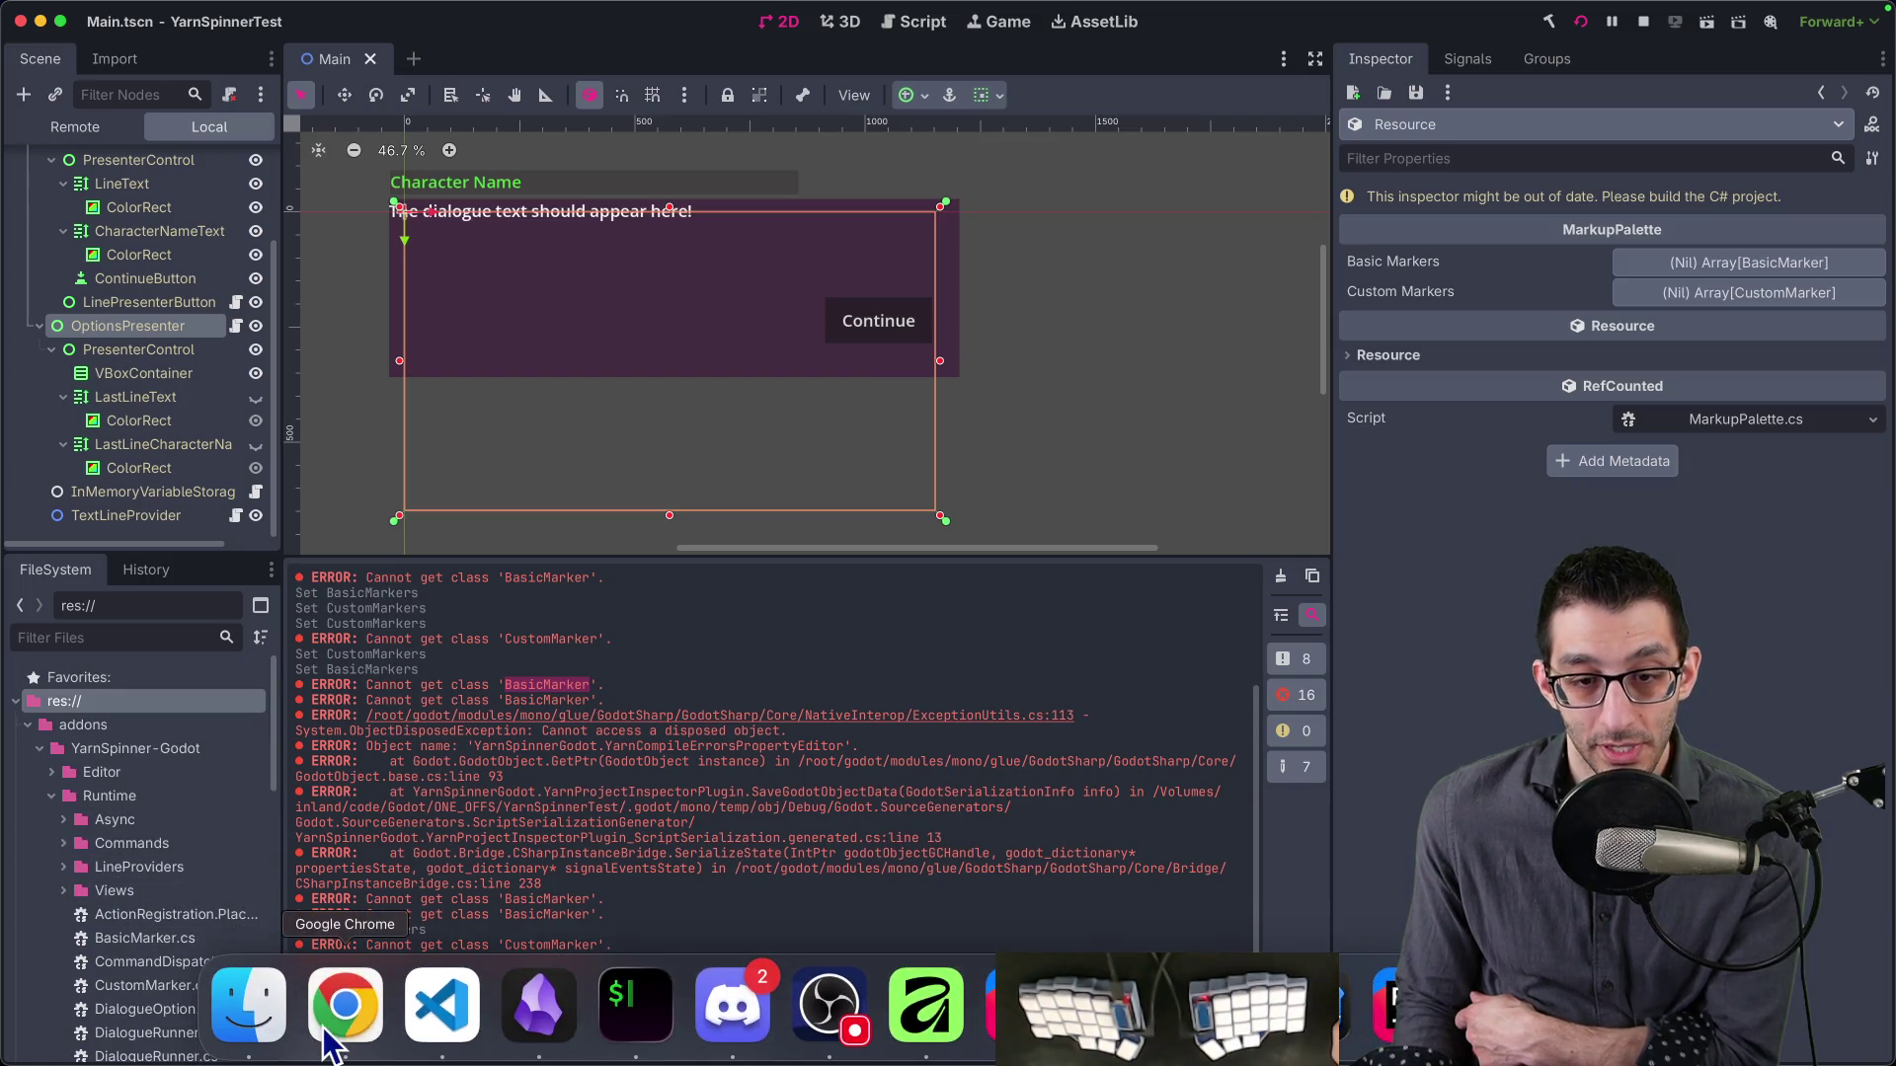
{"action": "left_click", "coordinate": [343, 1006]}
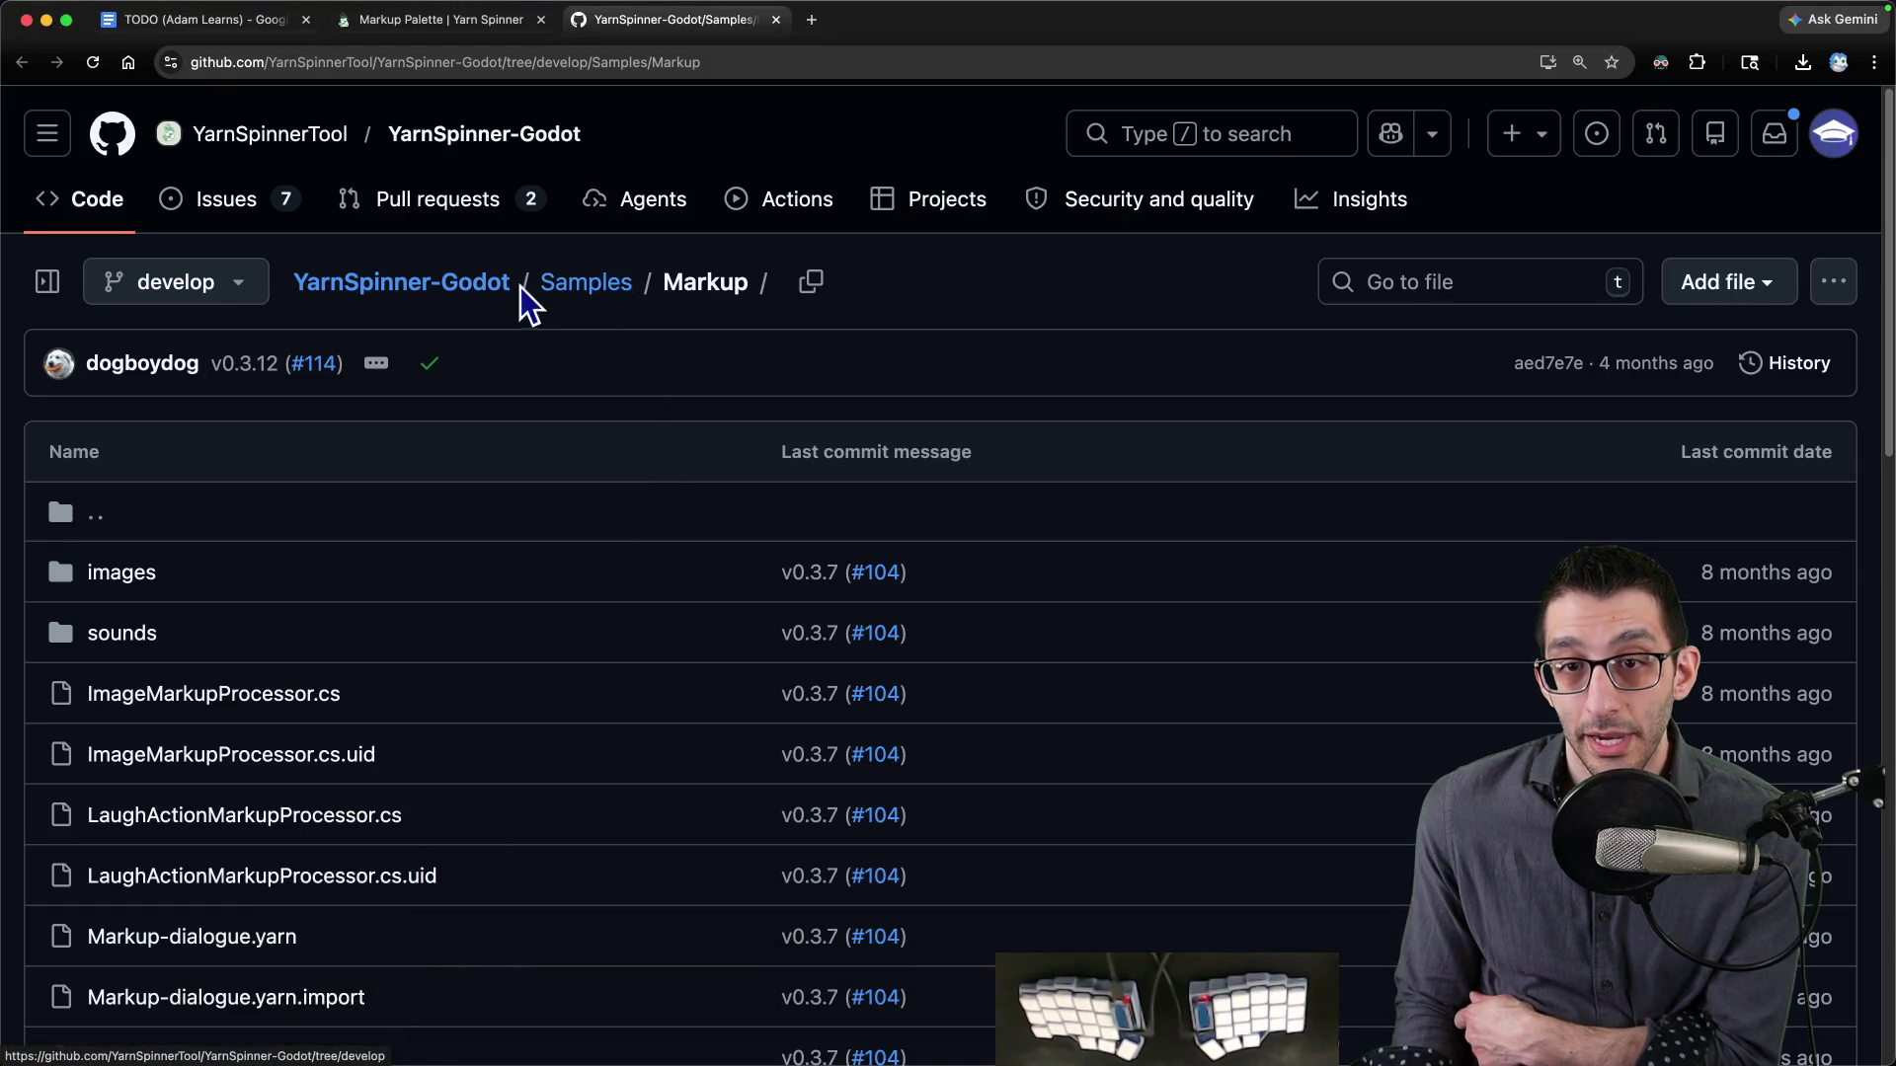
{"action": "mouse_move", "coordinate": [1120, 1046]}
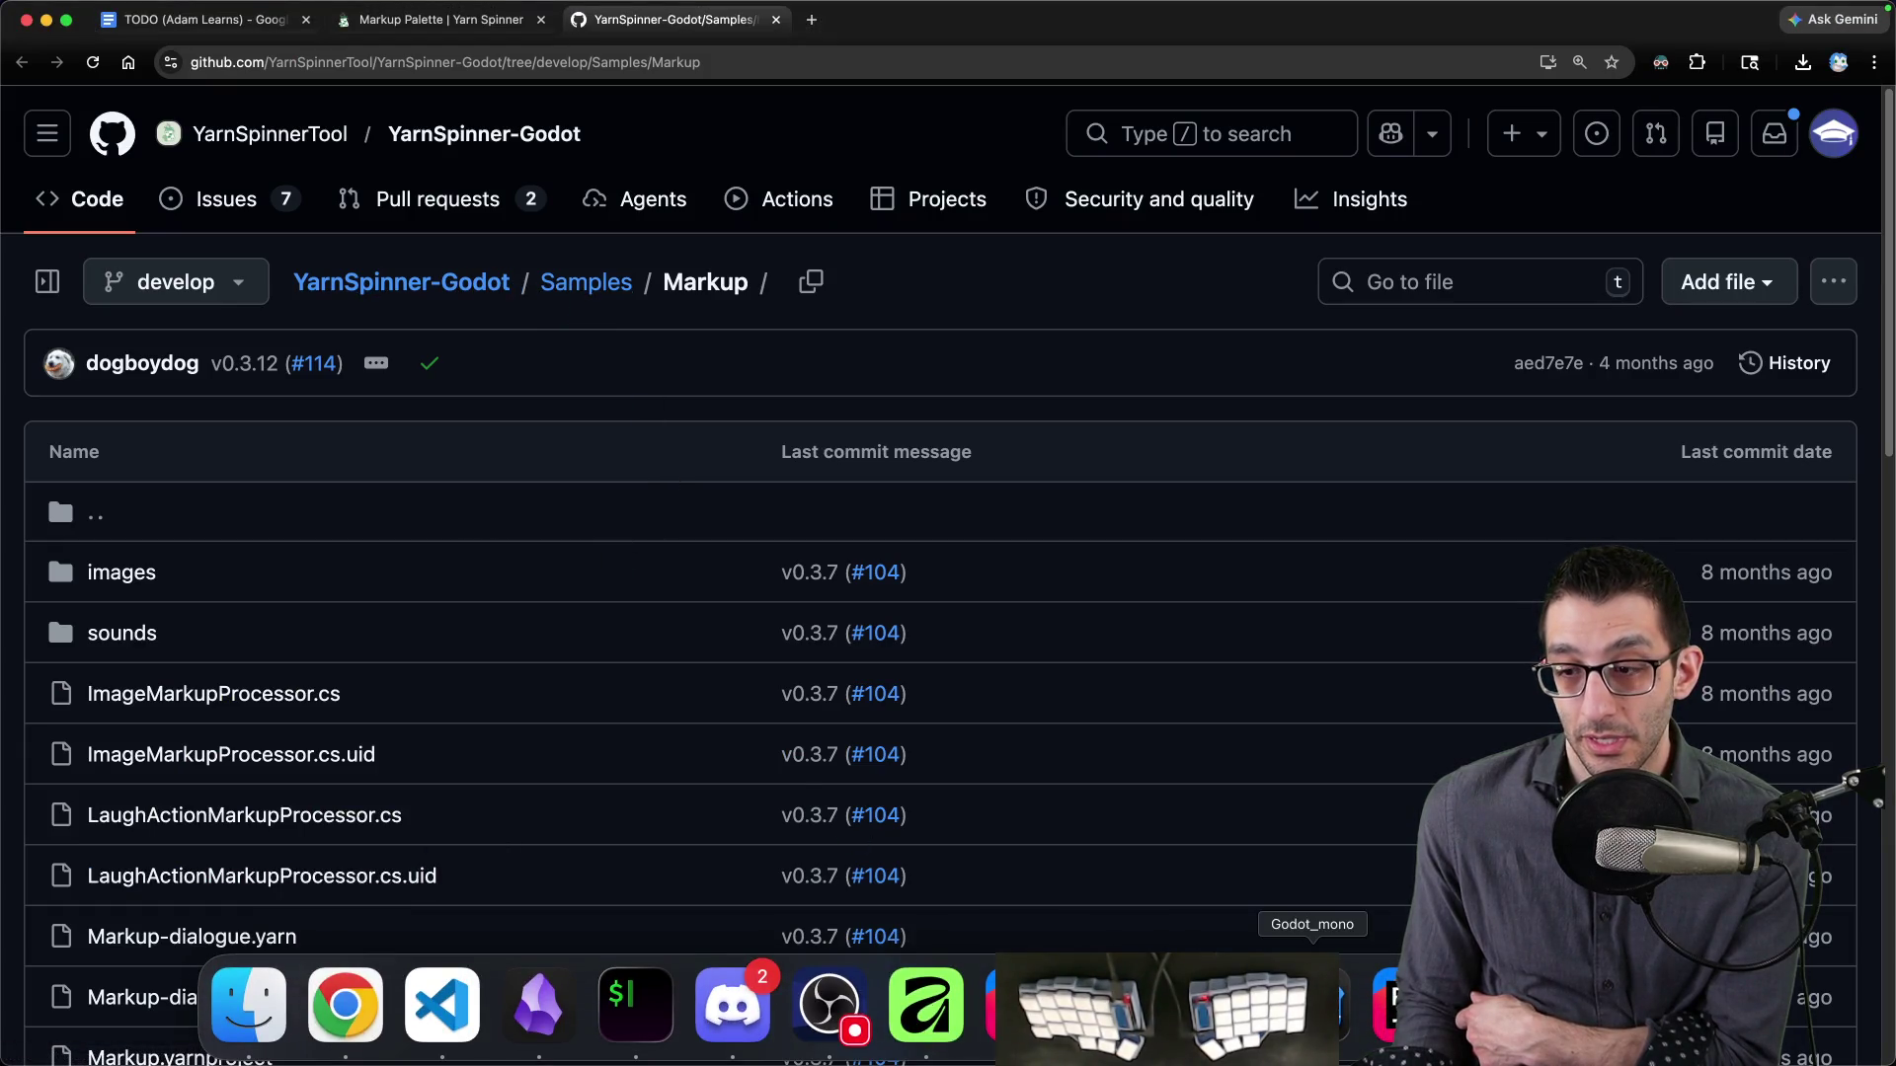
{"action": "left_click", "coordinate": [1339, 1036]}
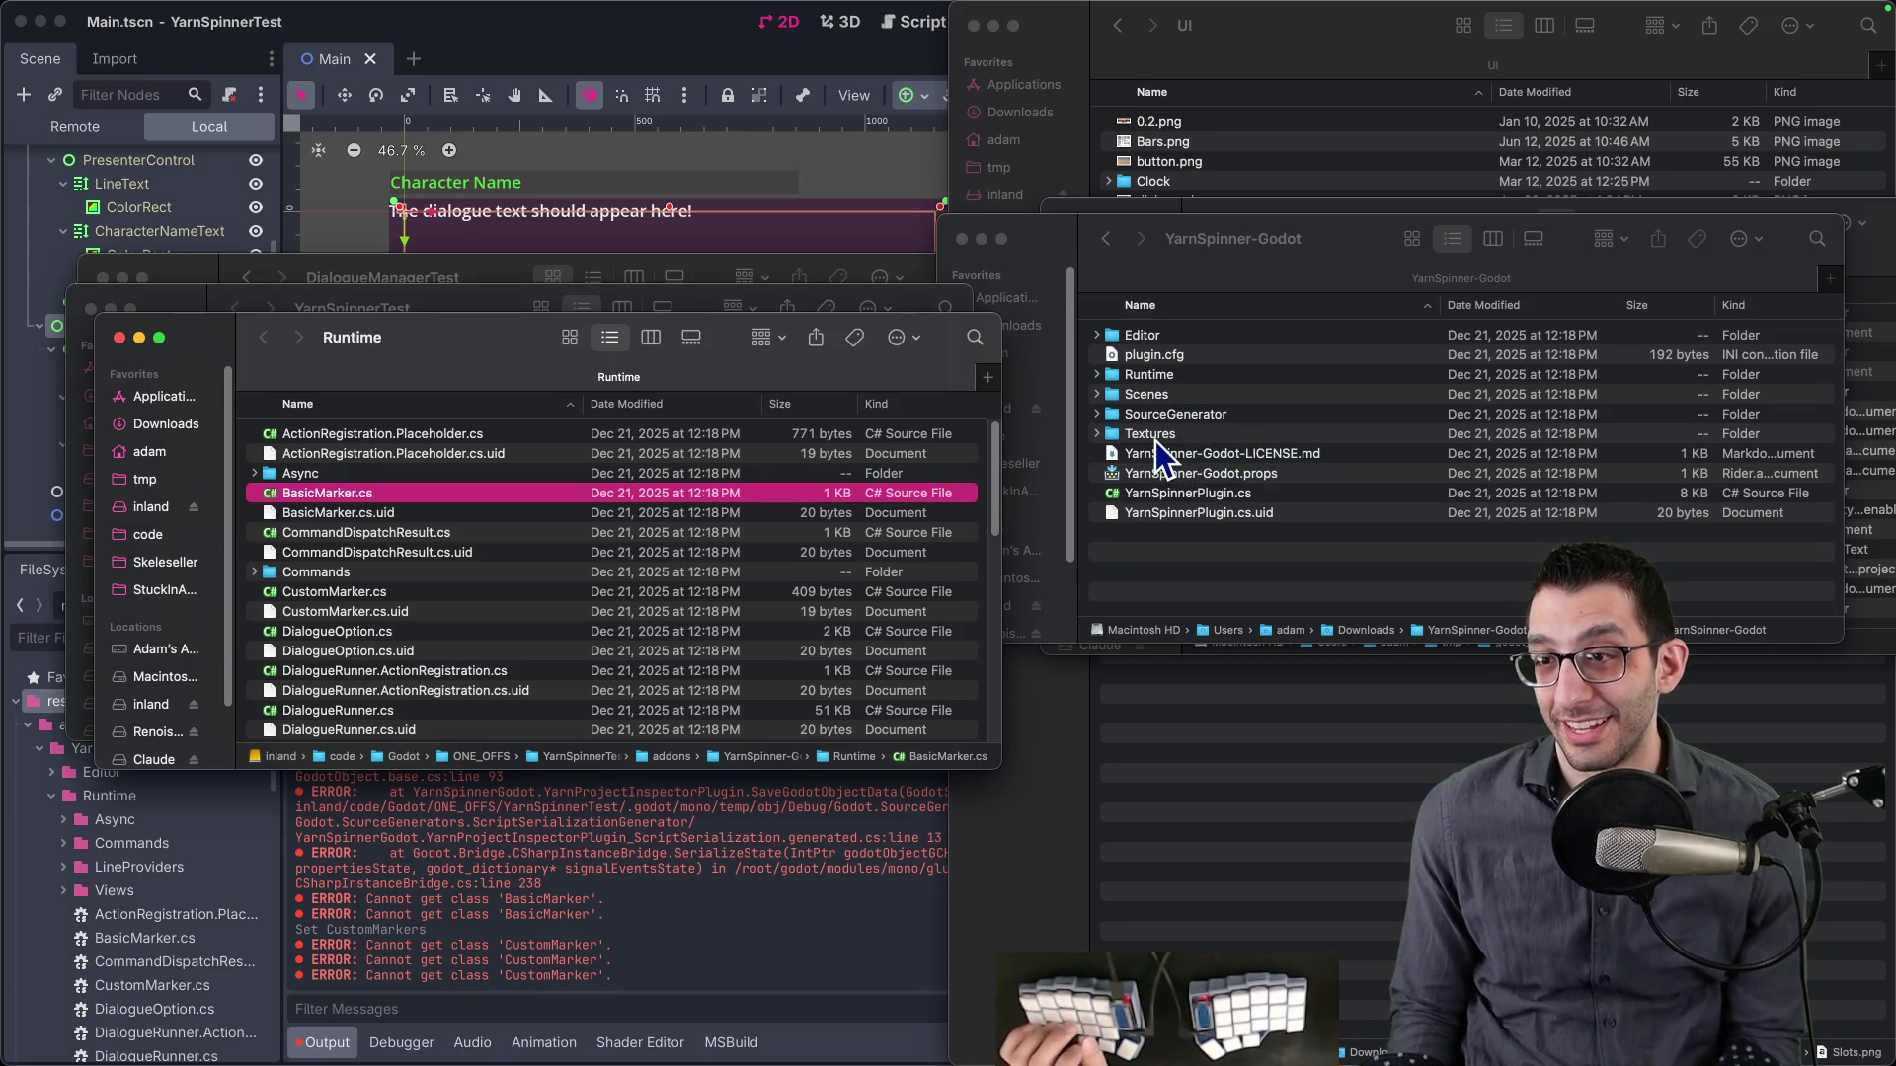
{"action": "key", "text": "super+Tab"}
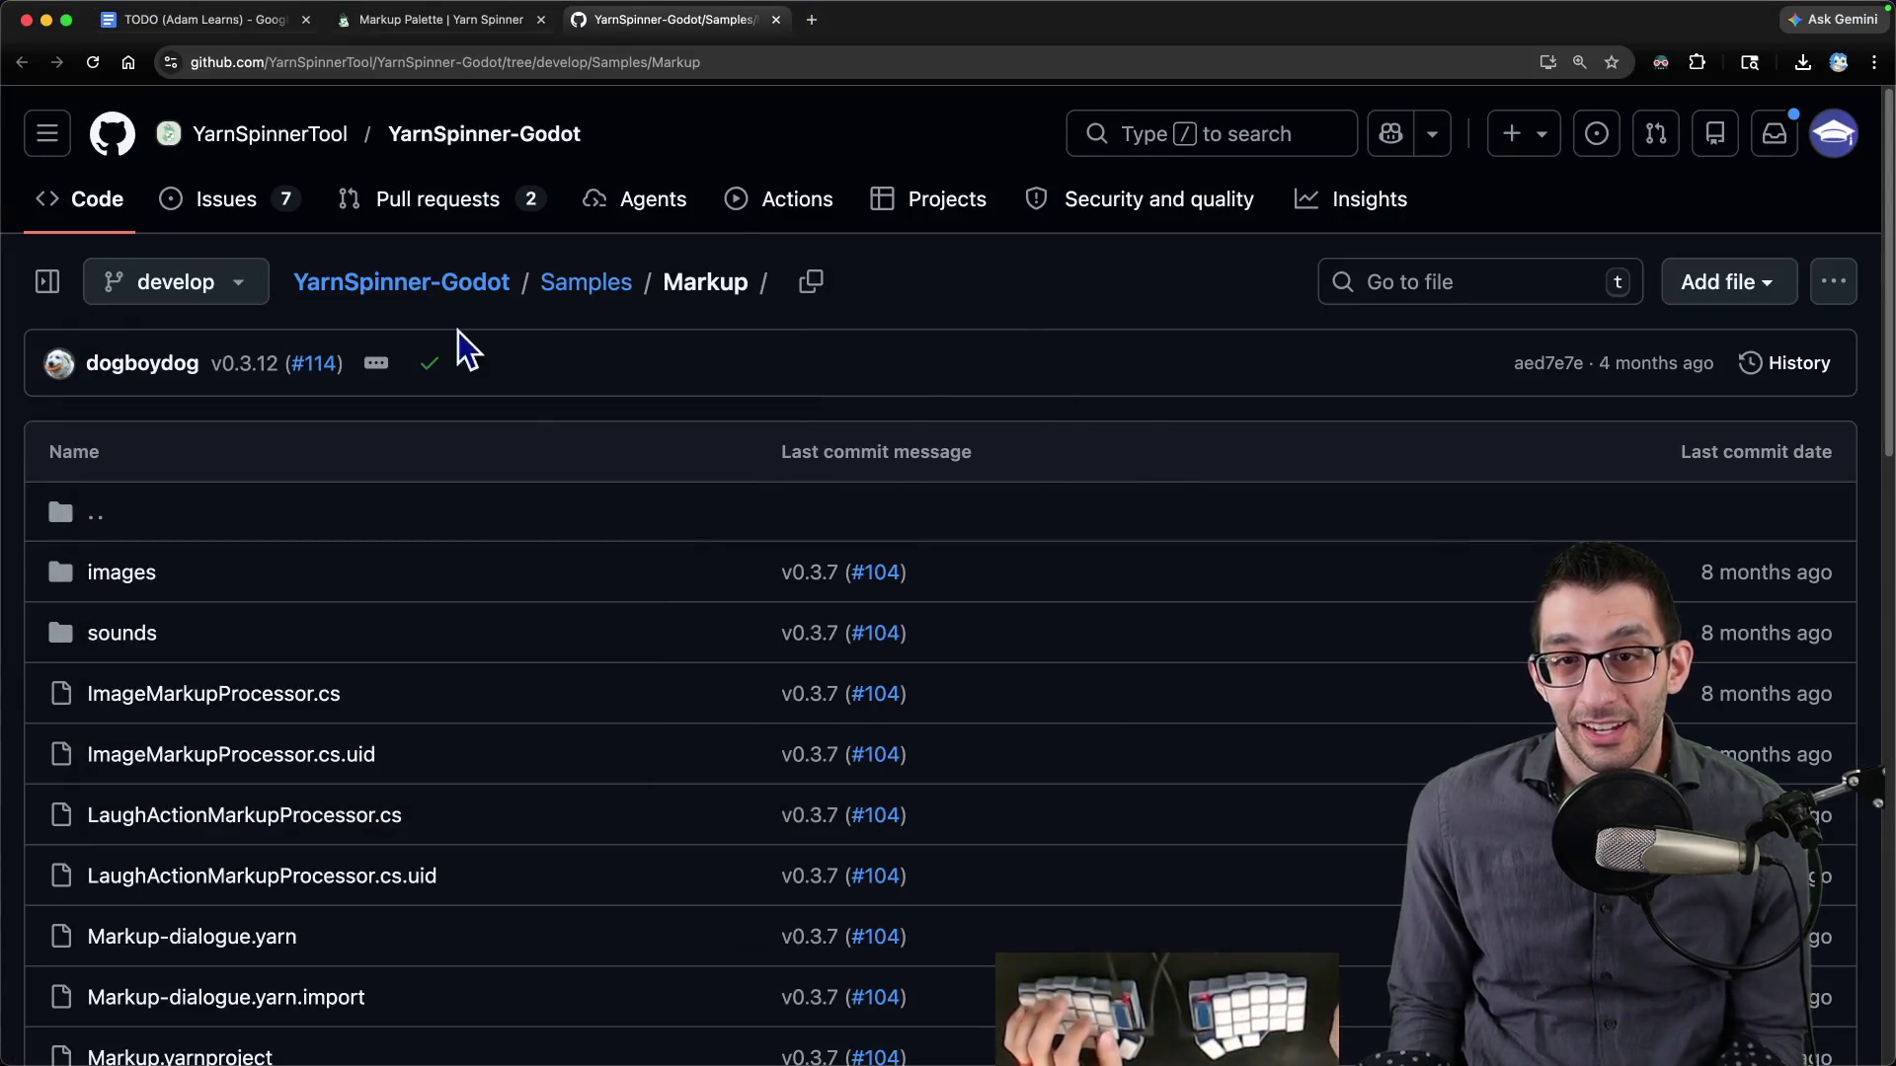
- Copy the HTTPS clone URL from the YarnSpinner-Godot repository root
{"action": "left_click", "coordinate": [472, 292]}
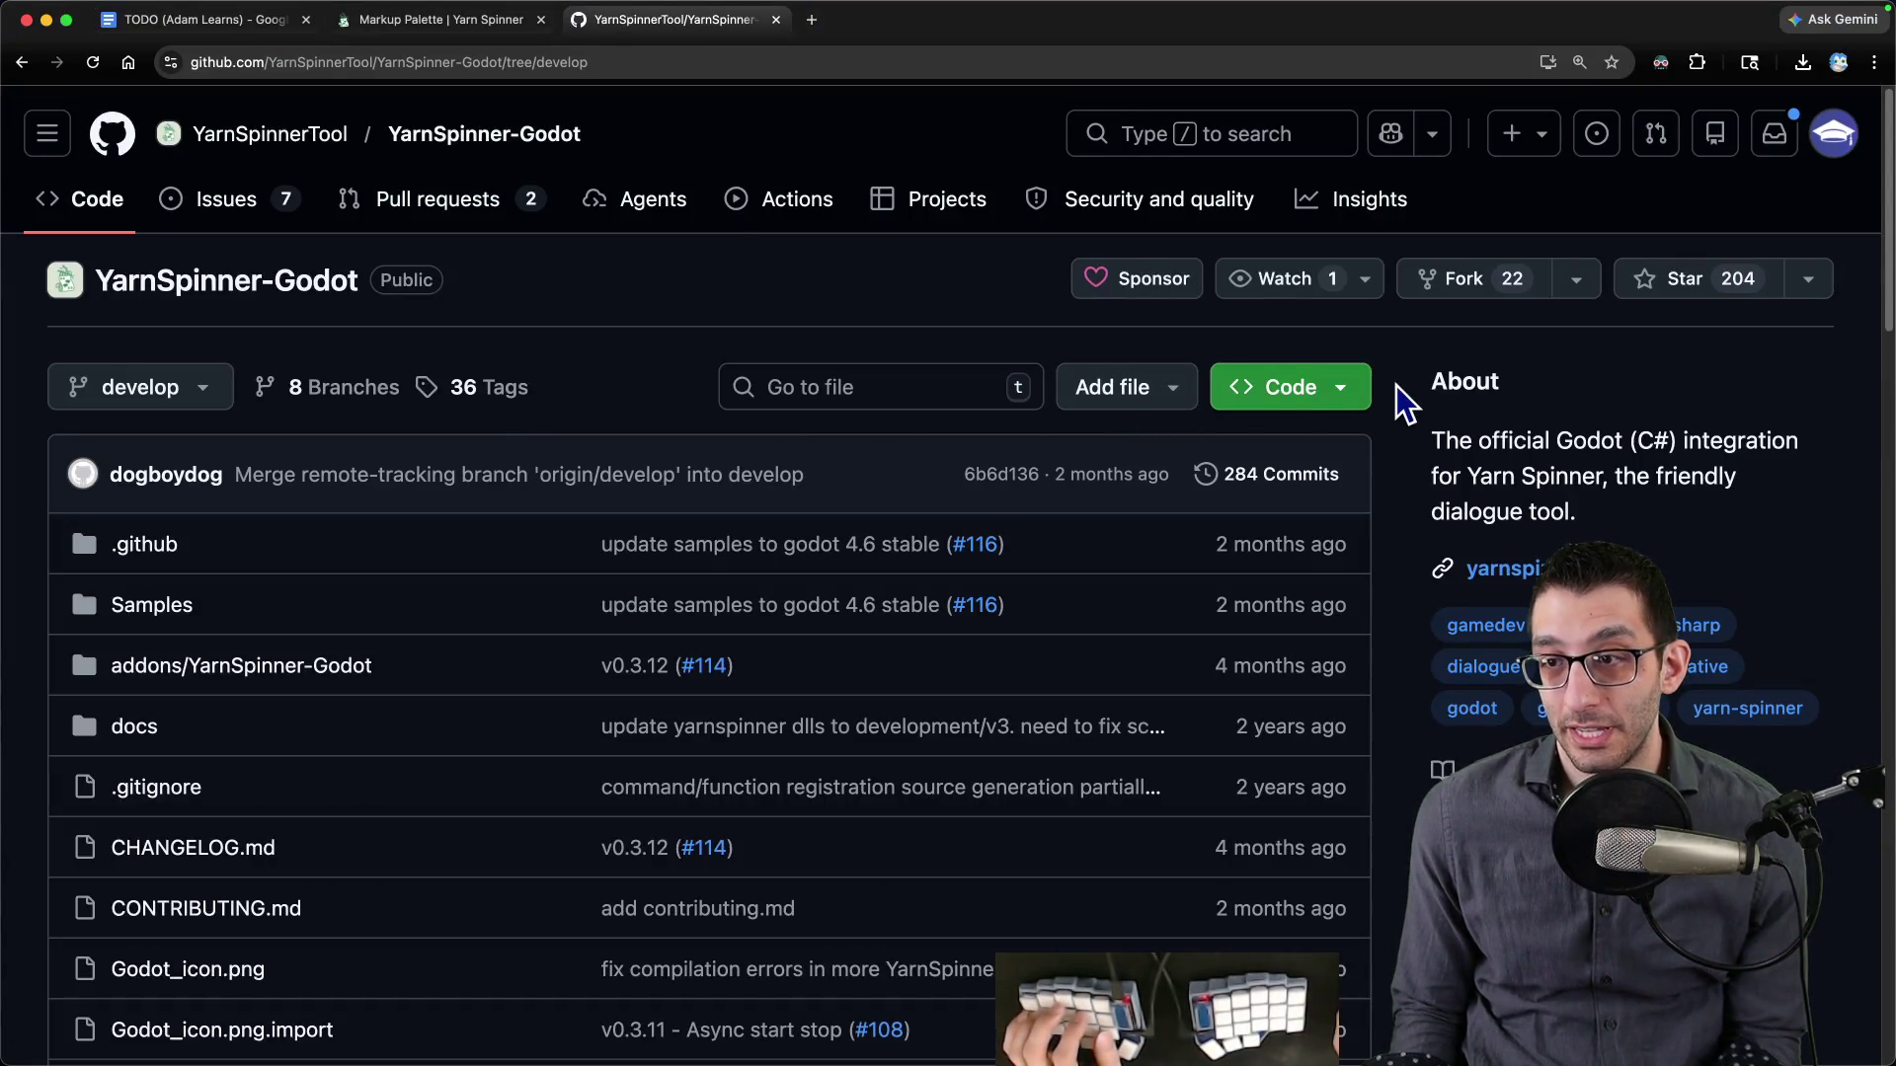
{"action": "left_click", "coordinate": [1363, 403]}
{"action": "left_click", "coordinate": [1324, 645]}
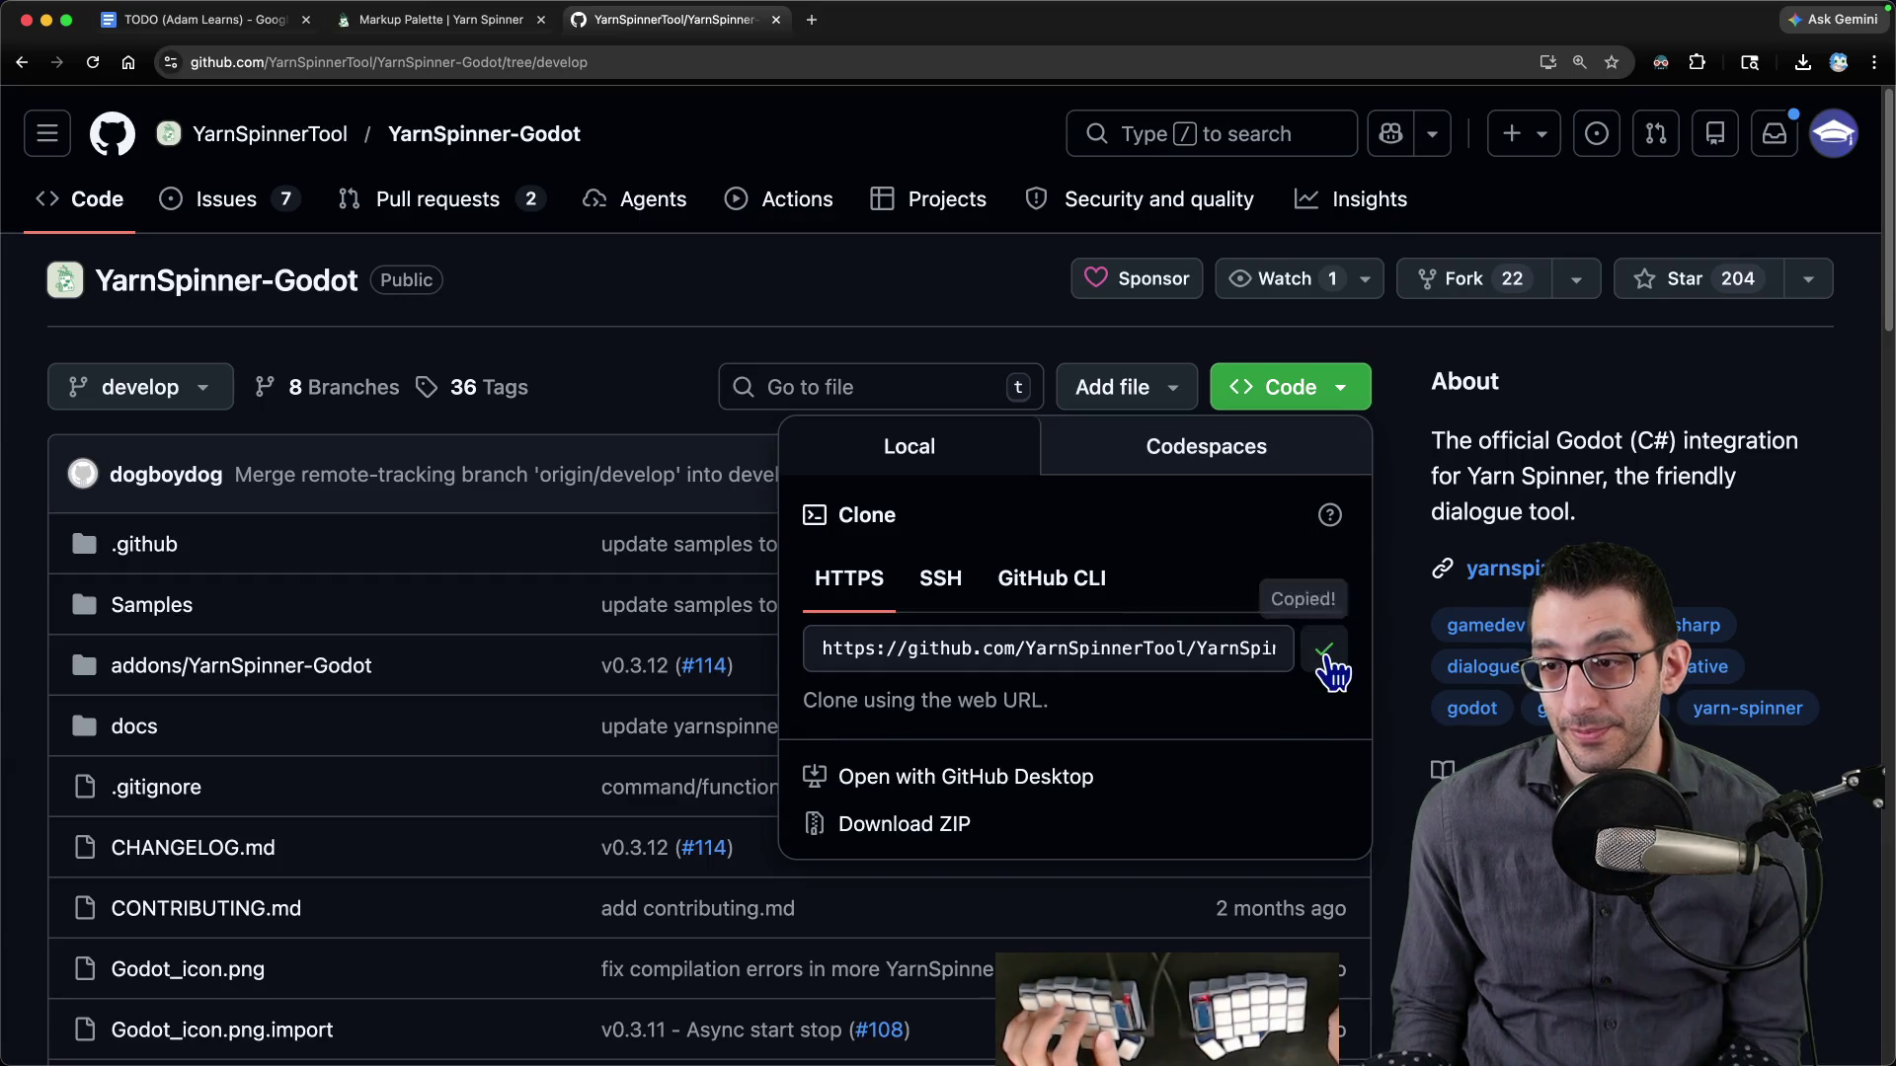
{"action": "key", "text": "super+Tab"}
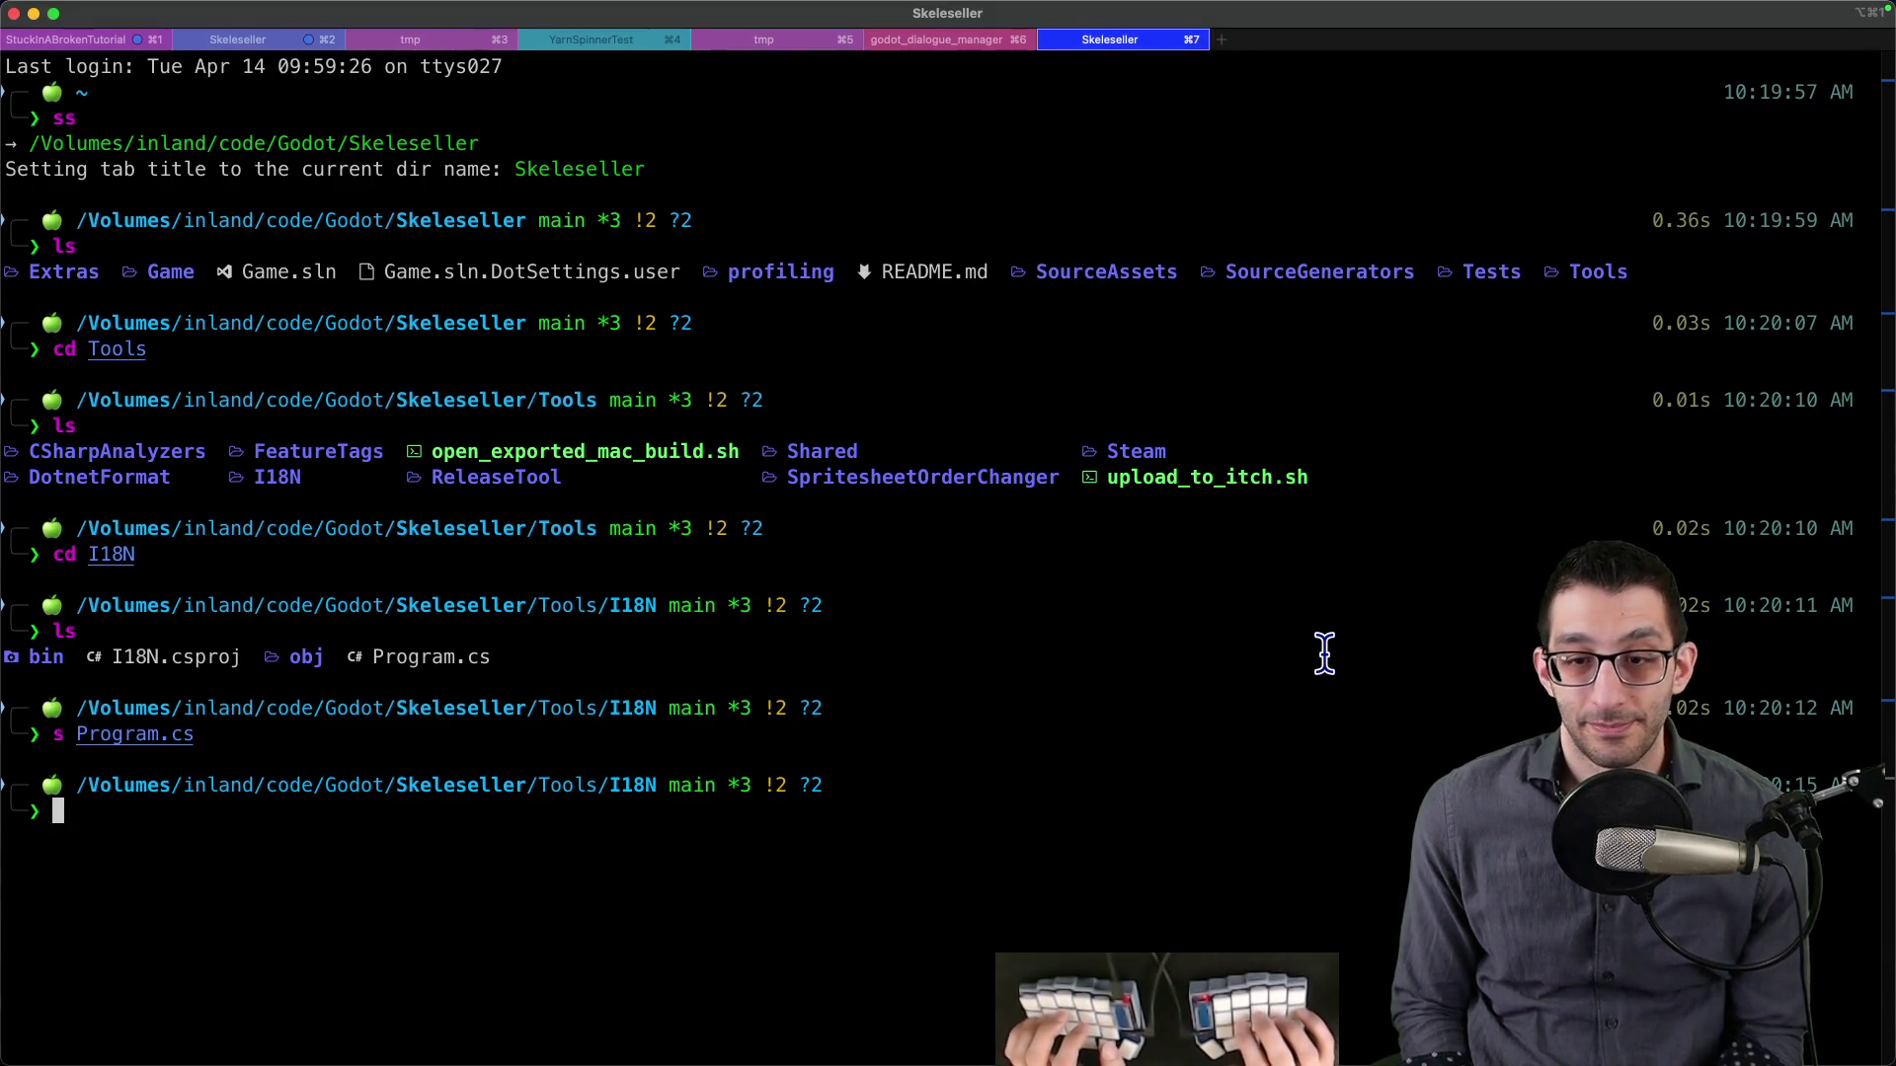
- Clone the YarnSpinner-Godot repository into ~/tmp from a new terminal tab
{"action": "key", "text": "cmd+t"}
{"action": "type", "text": "tmp"}
{"action": "key", "text": "Return"}
{"action": "type", "text": "git cl"}
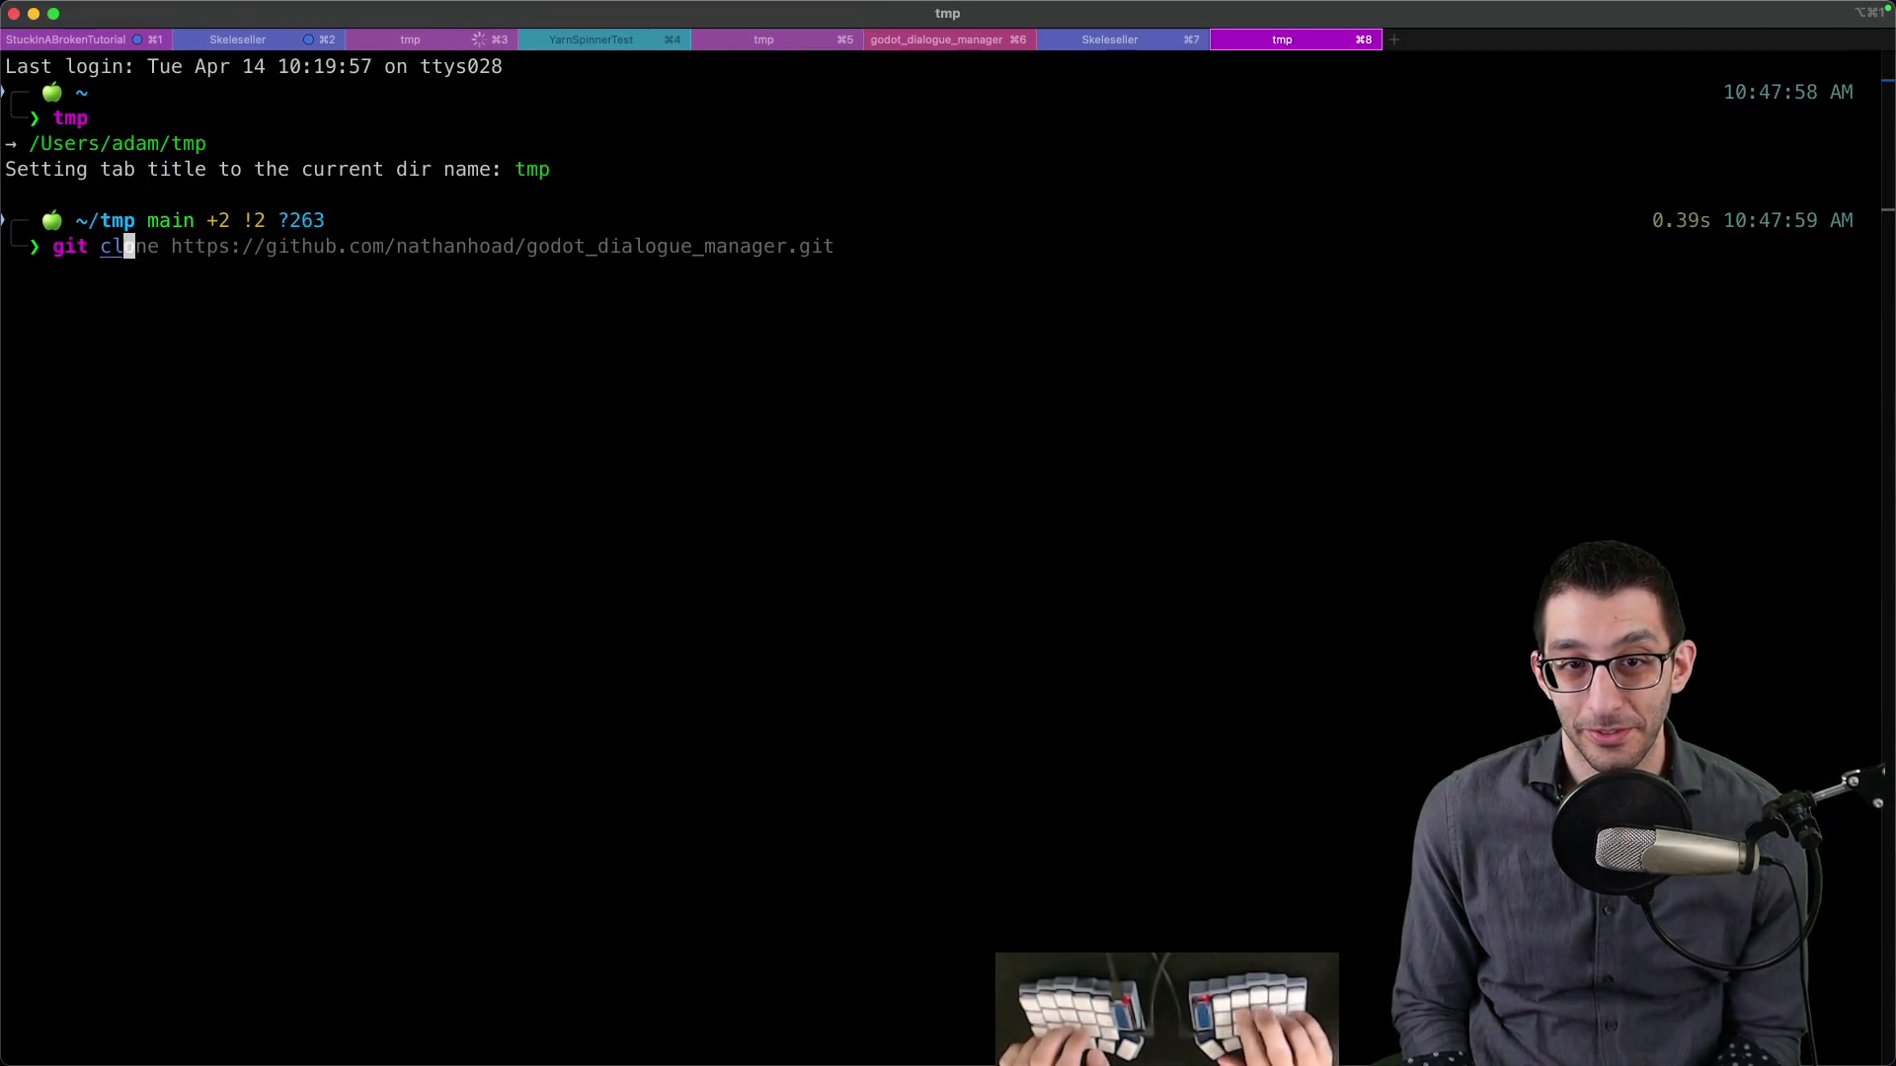
{"action": "type", "text": "one"}
{"action": "key", "text": "super+v"}
{"action": "key", "text": "Return"}
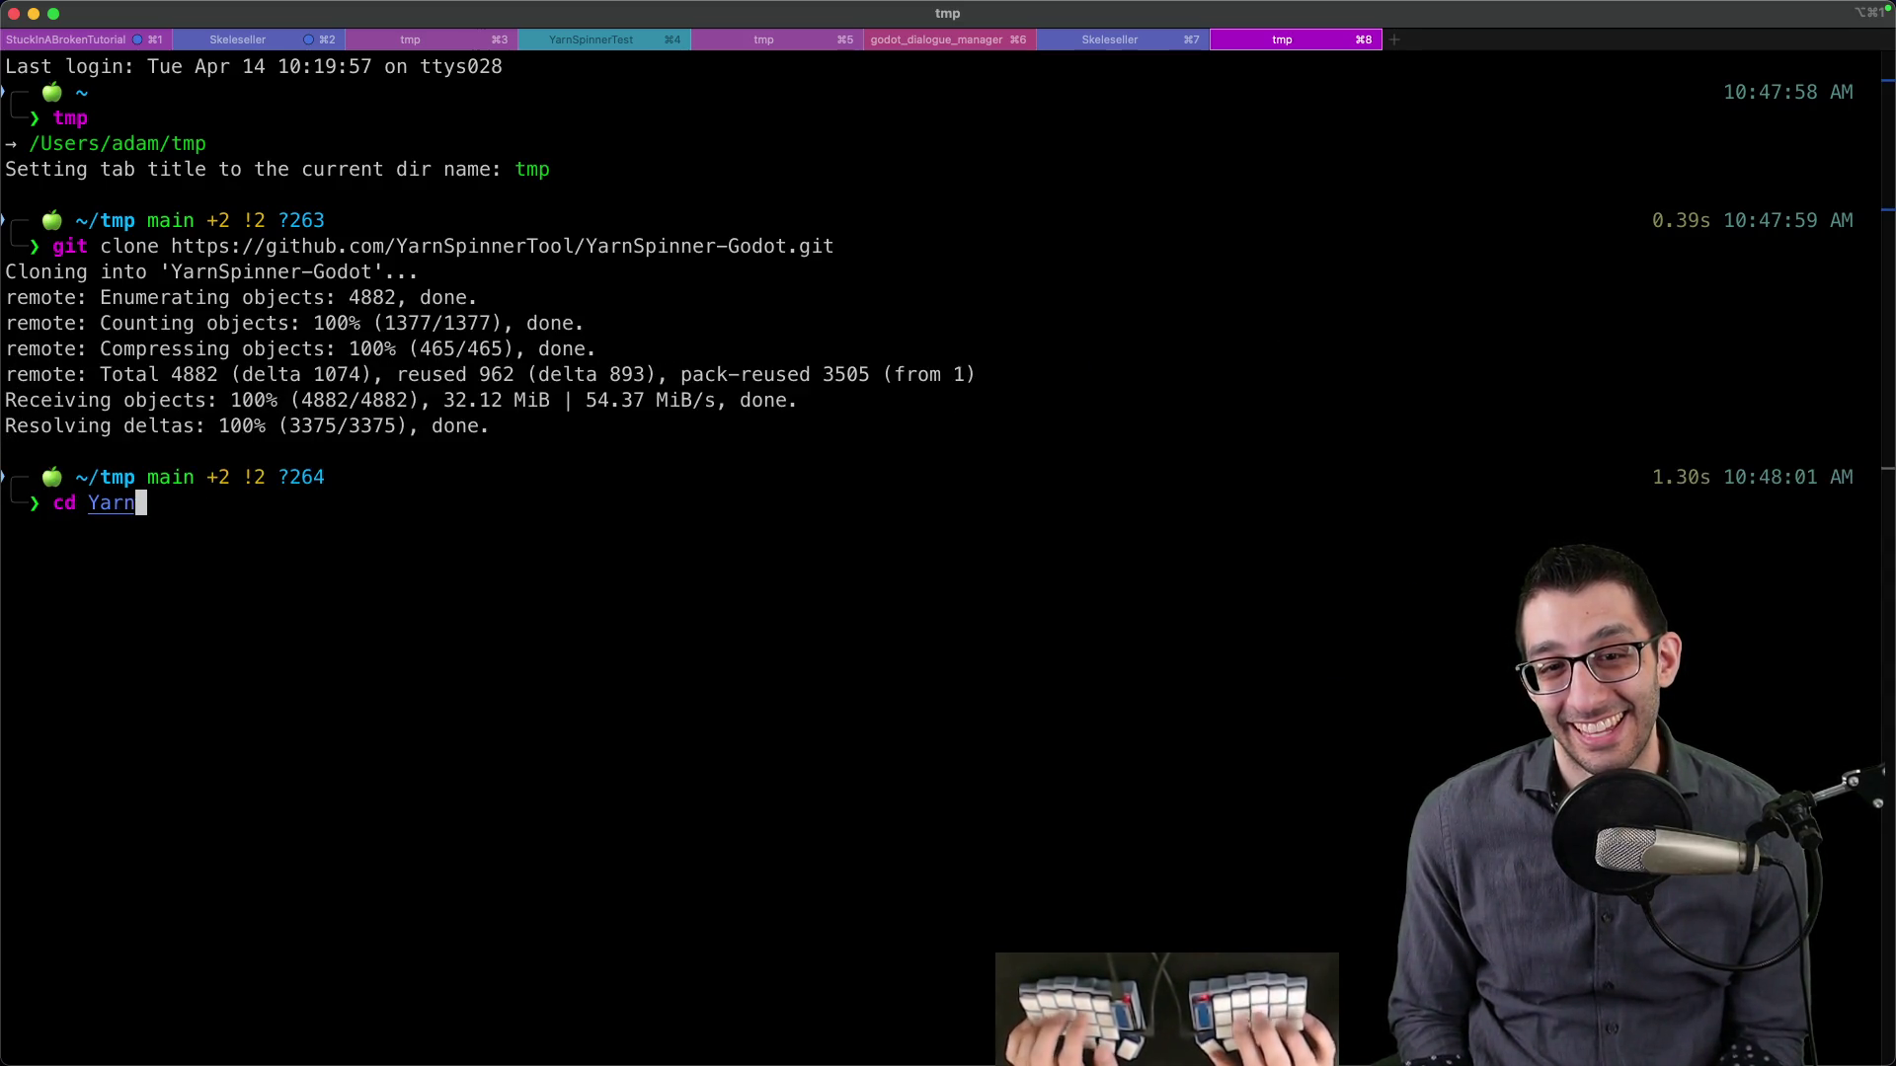
- Browse into the clone's Samples/Markup folder, listing the files at each level
{"action": "key", "text": "Tab"}
{"action": "key", "text": "Return"}
{"action": "type", "text": "ls"}
{"action": "key", "text": "Return"}
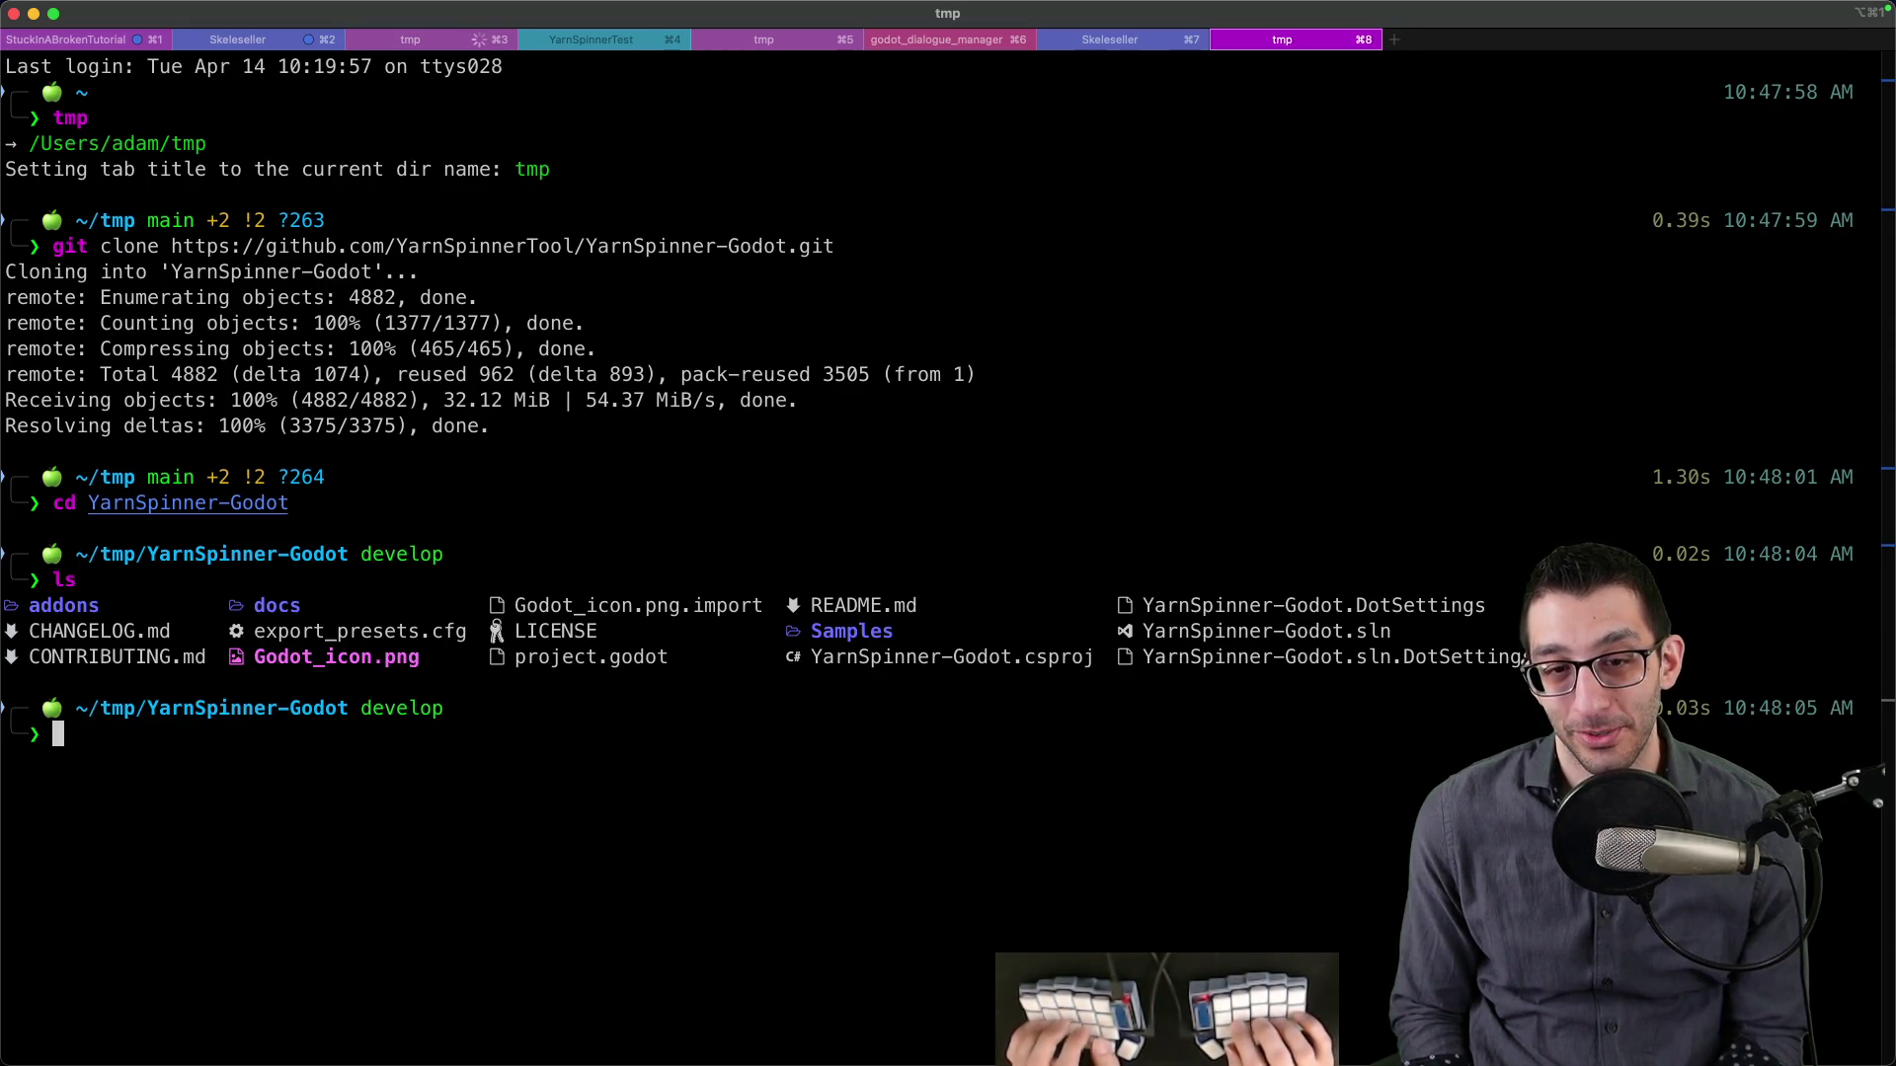
{"action": "type", "text": "cd Sa"}
{"action": "key", "text": "Tab"}
{"action": "key", "text": "Return"}
{"action": "type", "text": "ls"}
{"action": "key", "text": "Return"}
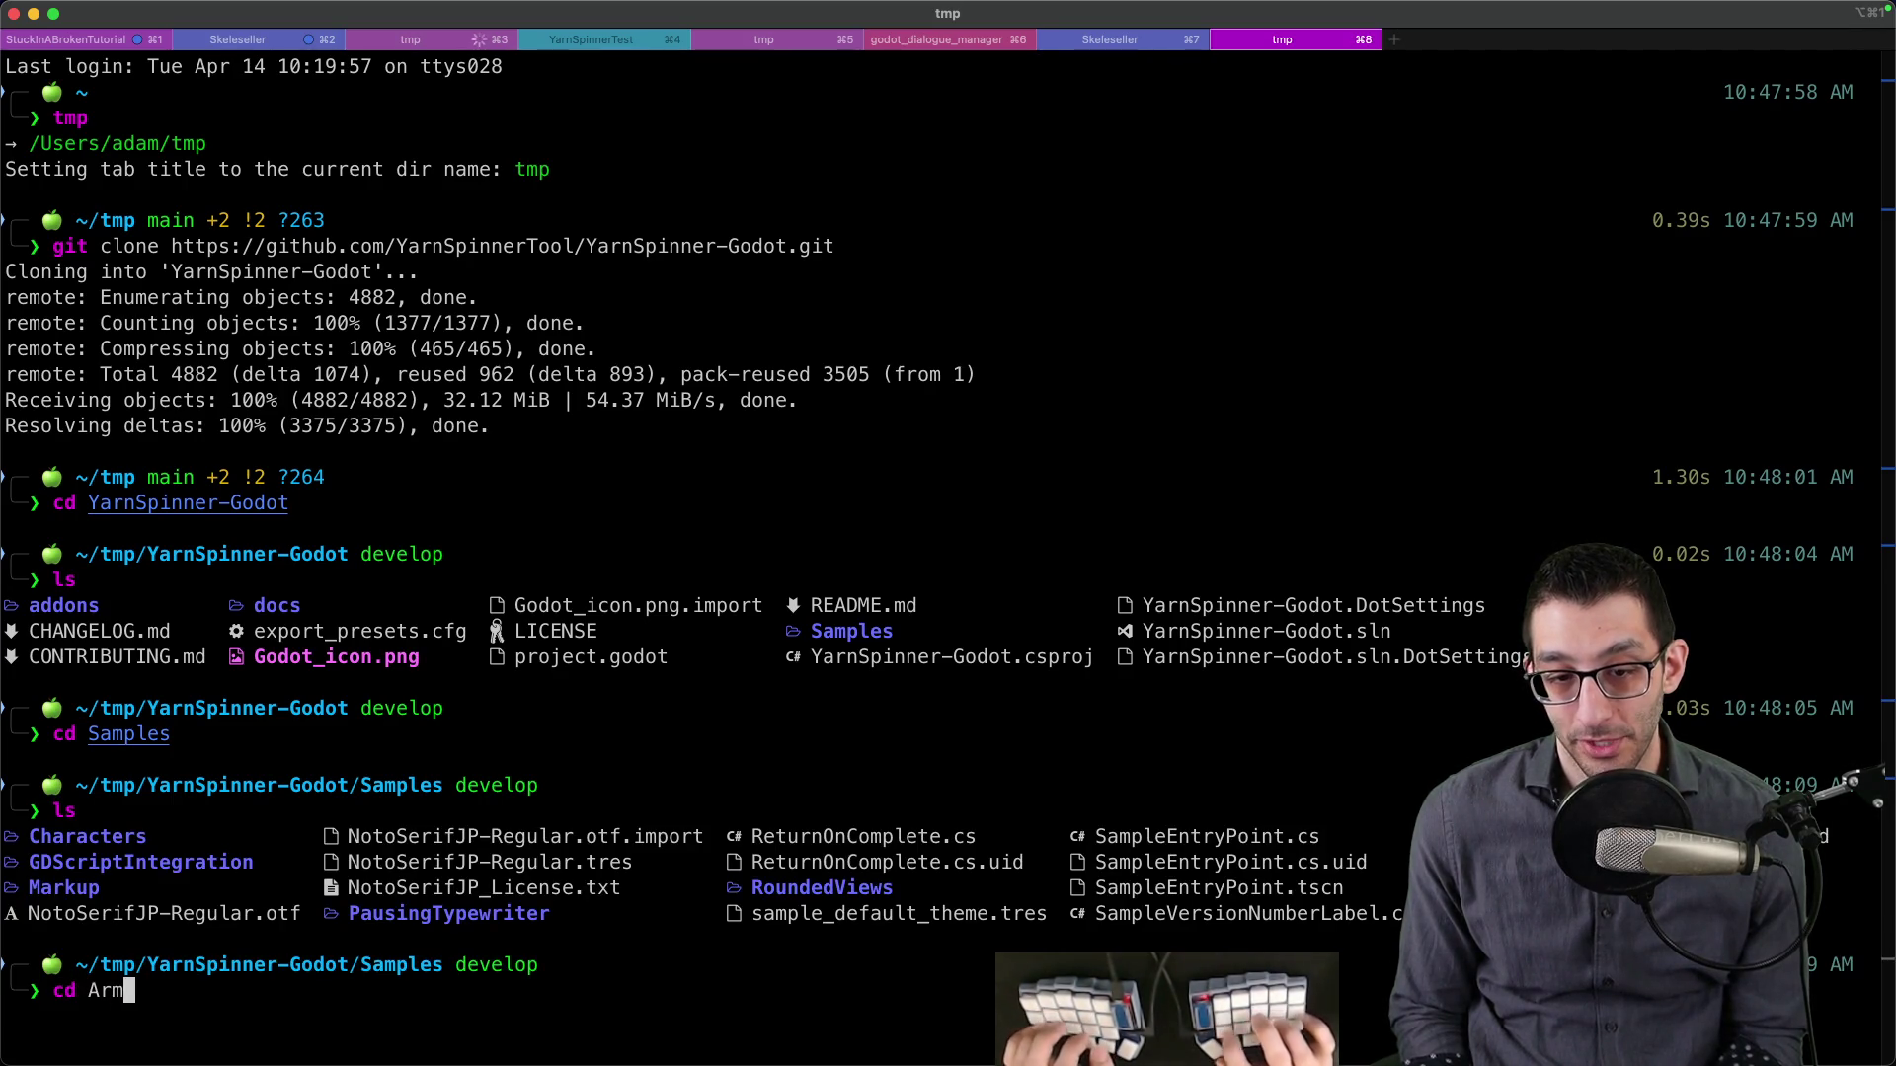
{"action": "key", "text": "Tab"}
{"action": "key", "text": "Return"}
{"action": "type", "text": "ls"}
{"action": "key", "text": "Return"}
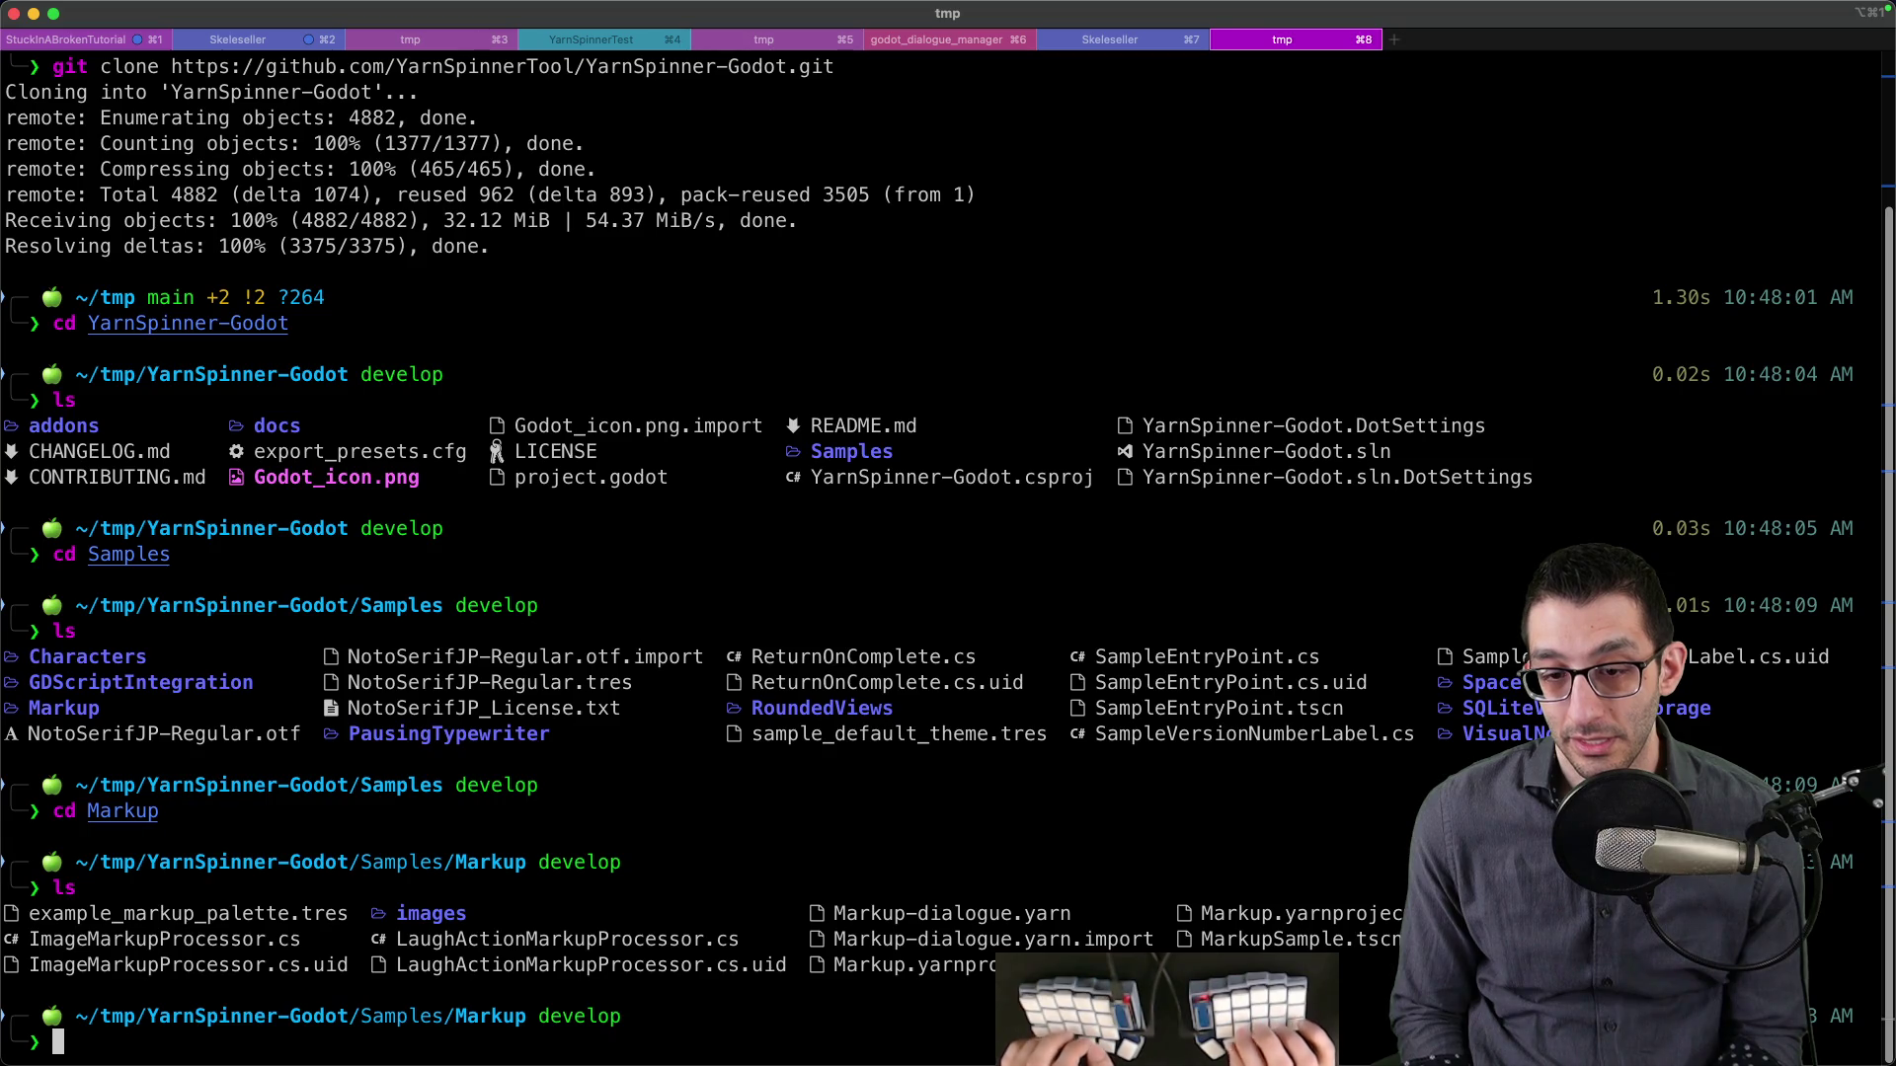
- Copy the Markup path into a new tab, go up to the repo root, and run 'fftype godot'
{"action": "type", "text": "getcd"}
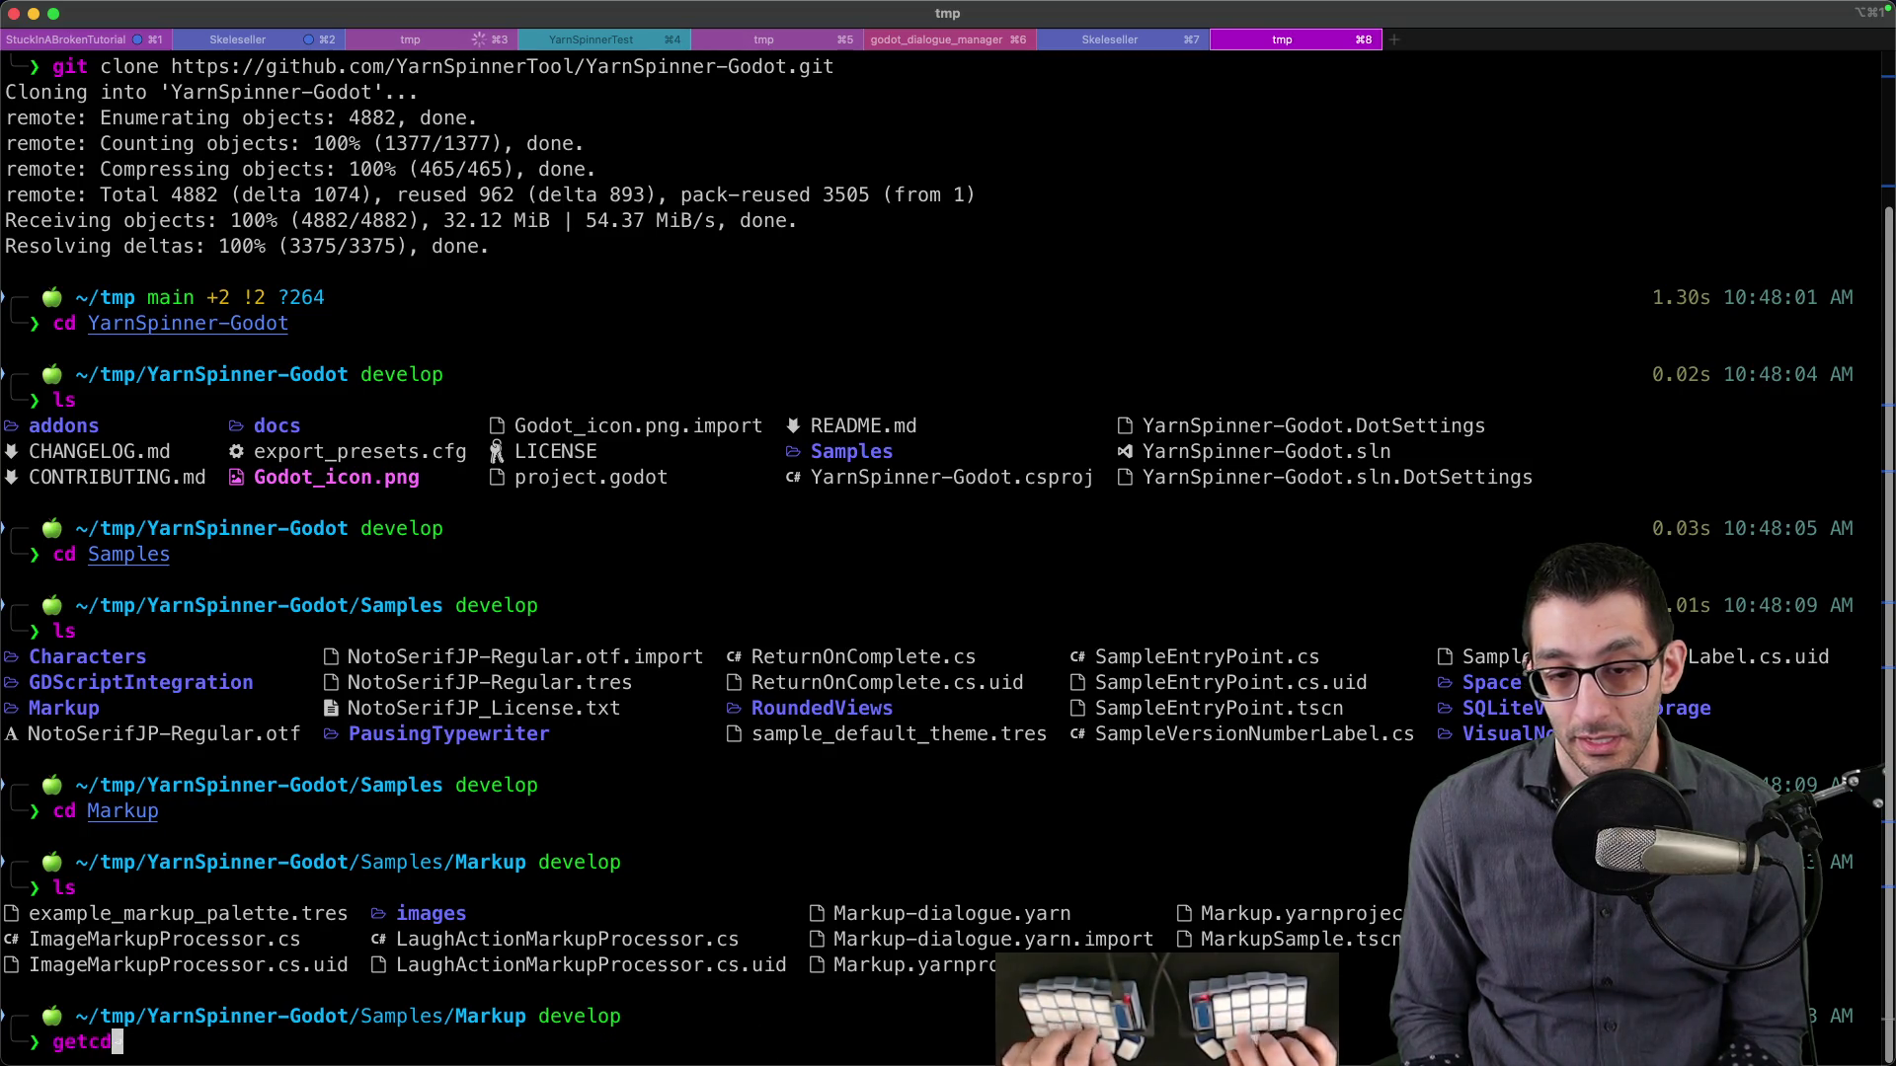
{"action": "key", "text": "Return"}
{"action": "key", "text": "super+t"}
{"action": "type", "text": "/Users/adam/tmp/YarnSpinner-Godot/Samples/Markup"}
{"action": "key", "text": "Return"}
{"action": "type", "text": "..."}
{"action": "key", "text": "Return"}
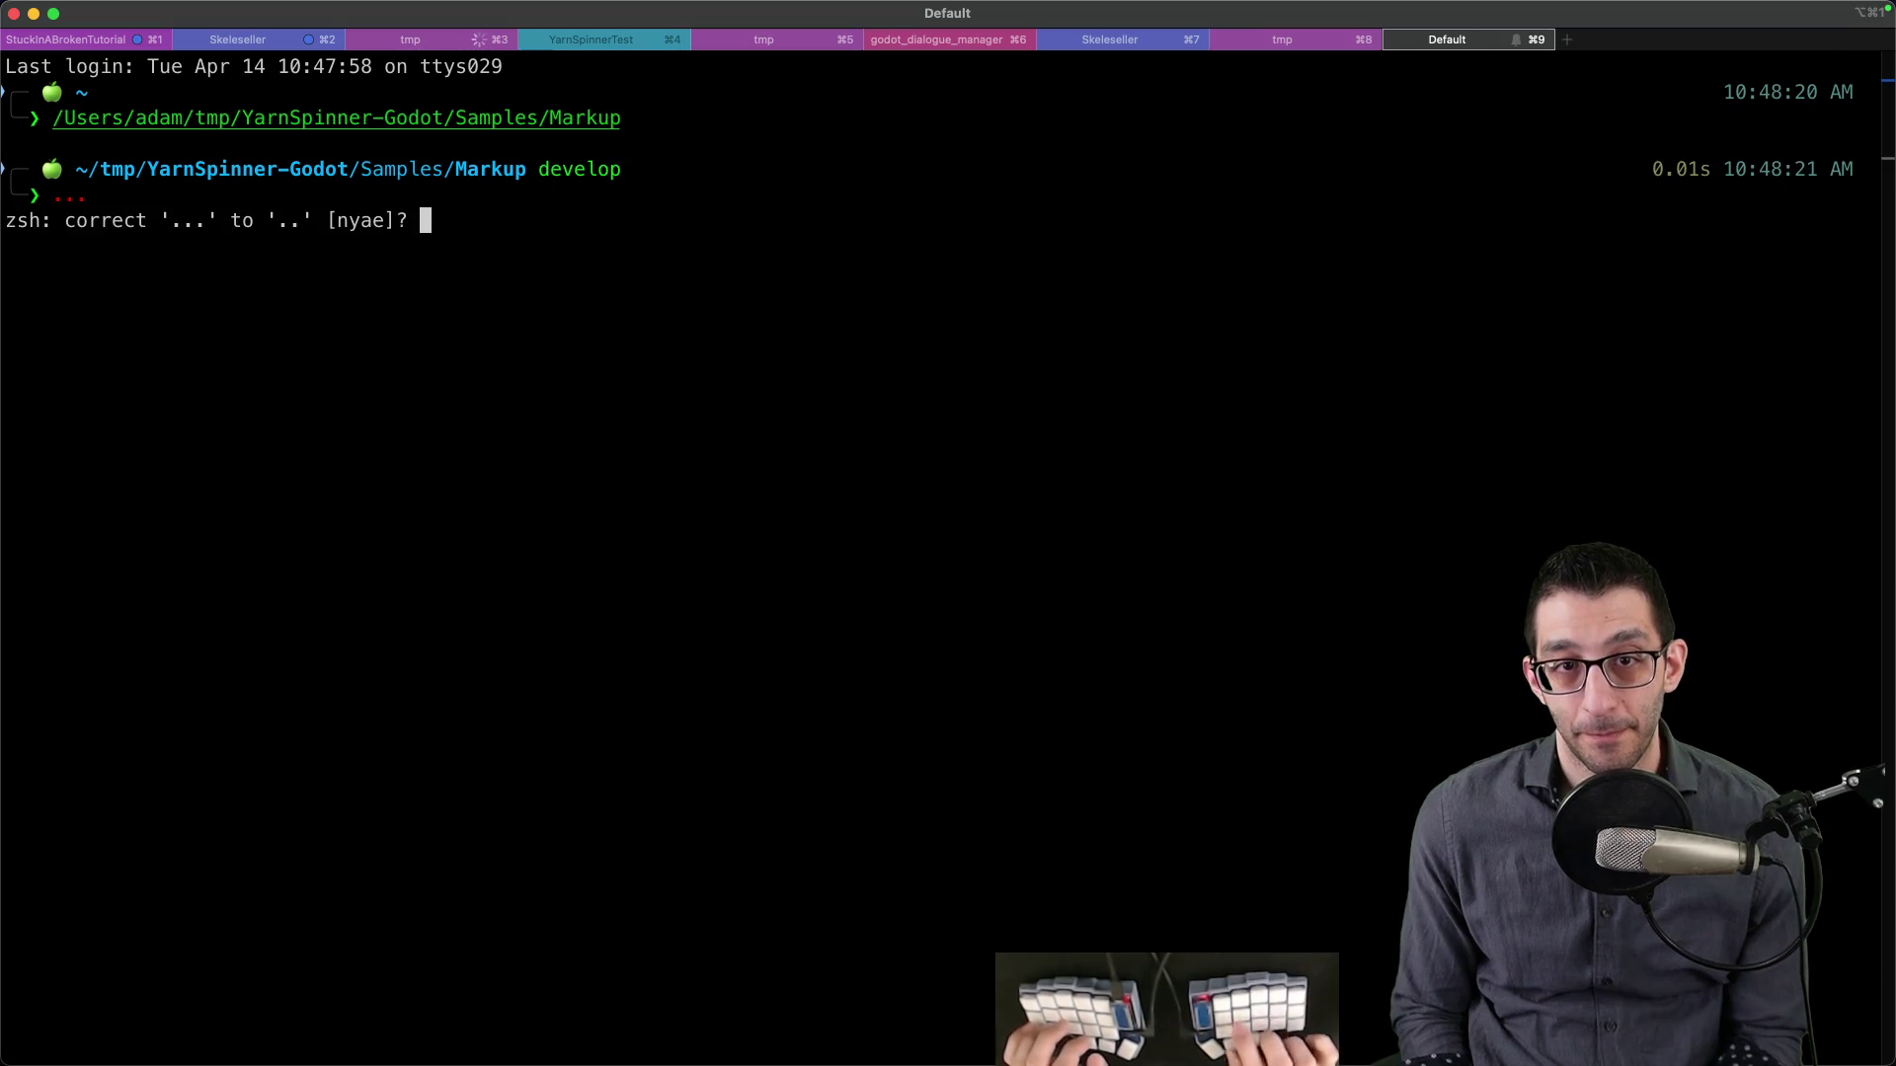
{"action": "type", "text": "n"}
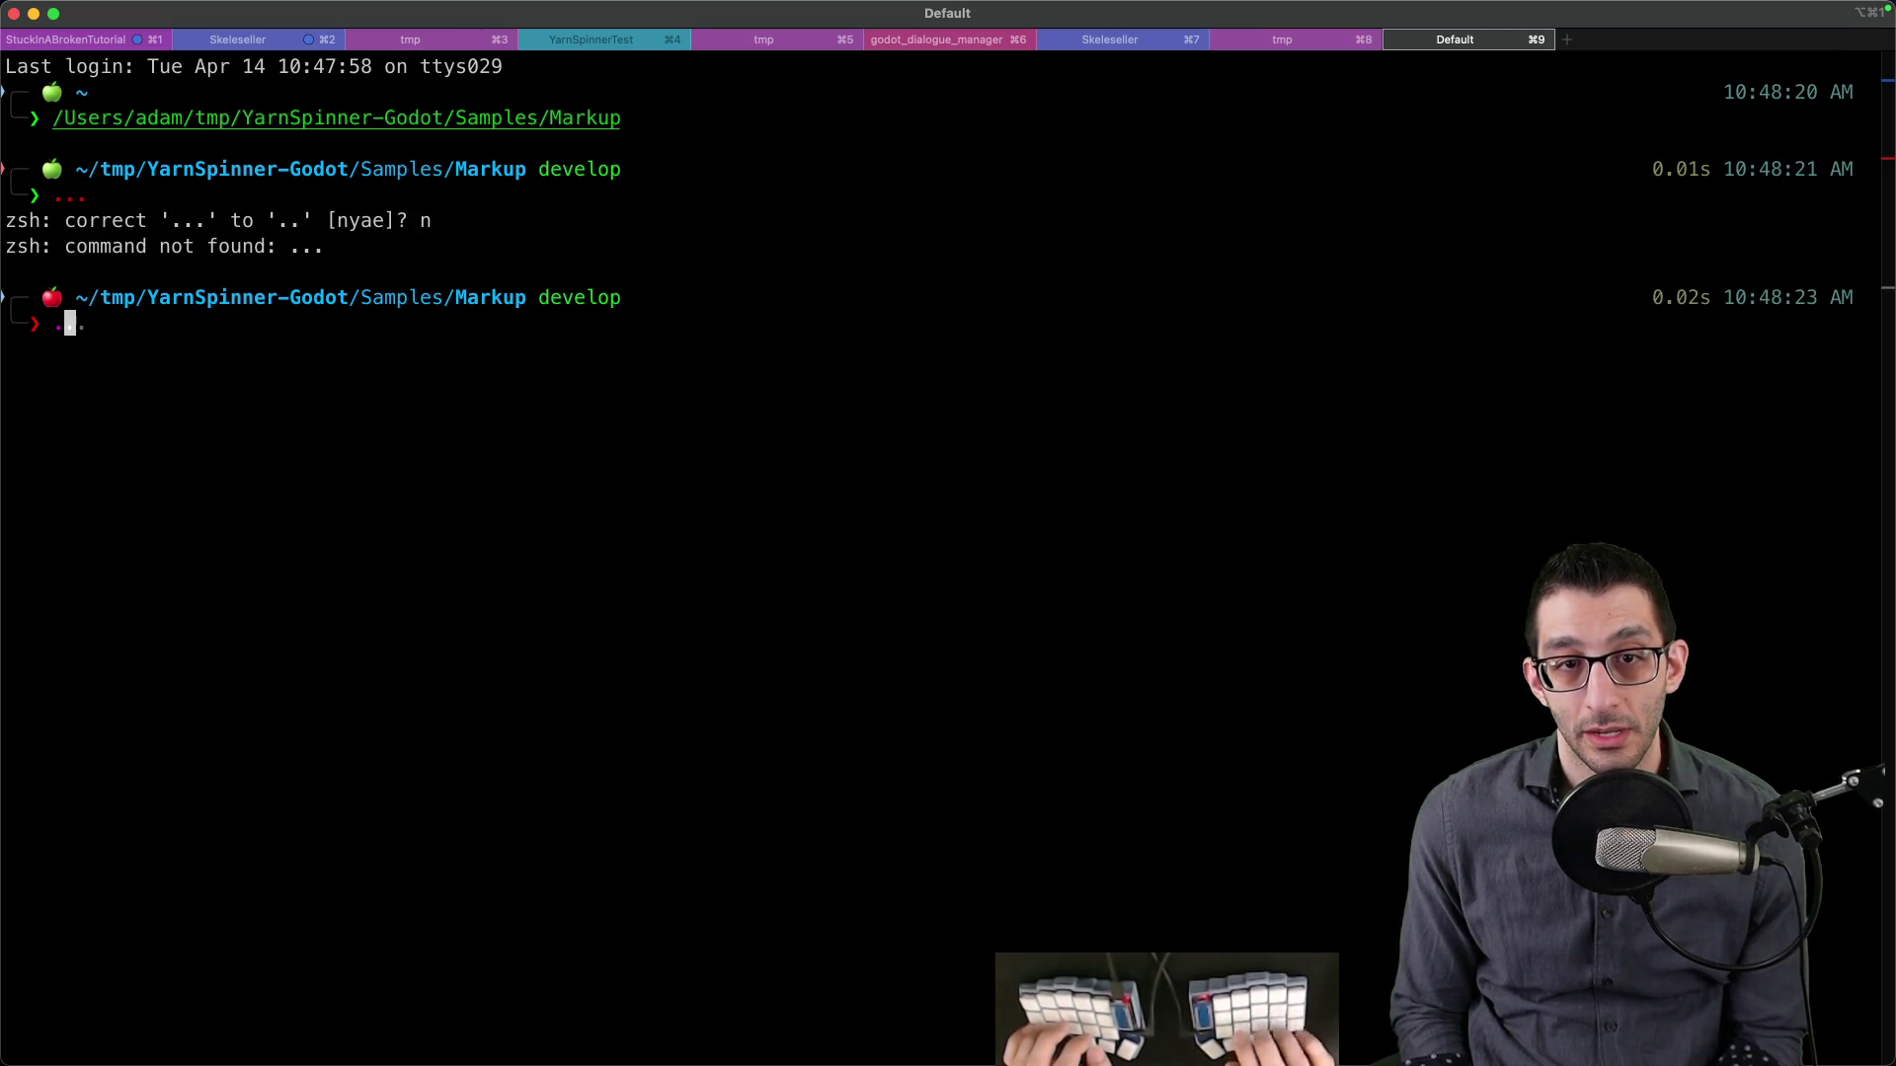
{"action": "type", "text": "."}
{"action": "key", "text": "Return"}
{"action": "type", "text": ".."}
{"action": "key", "text": "Return"}
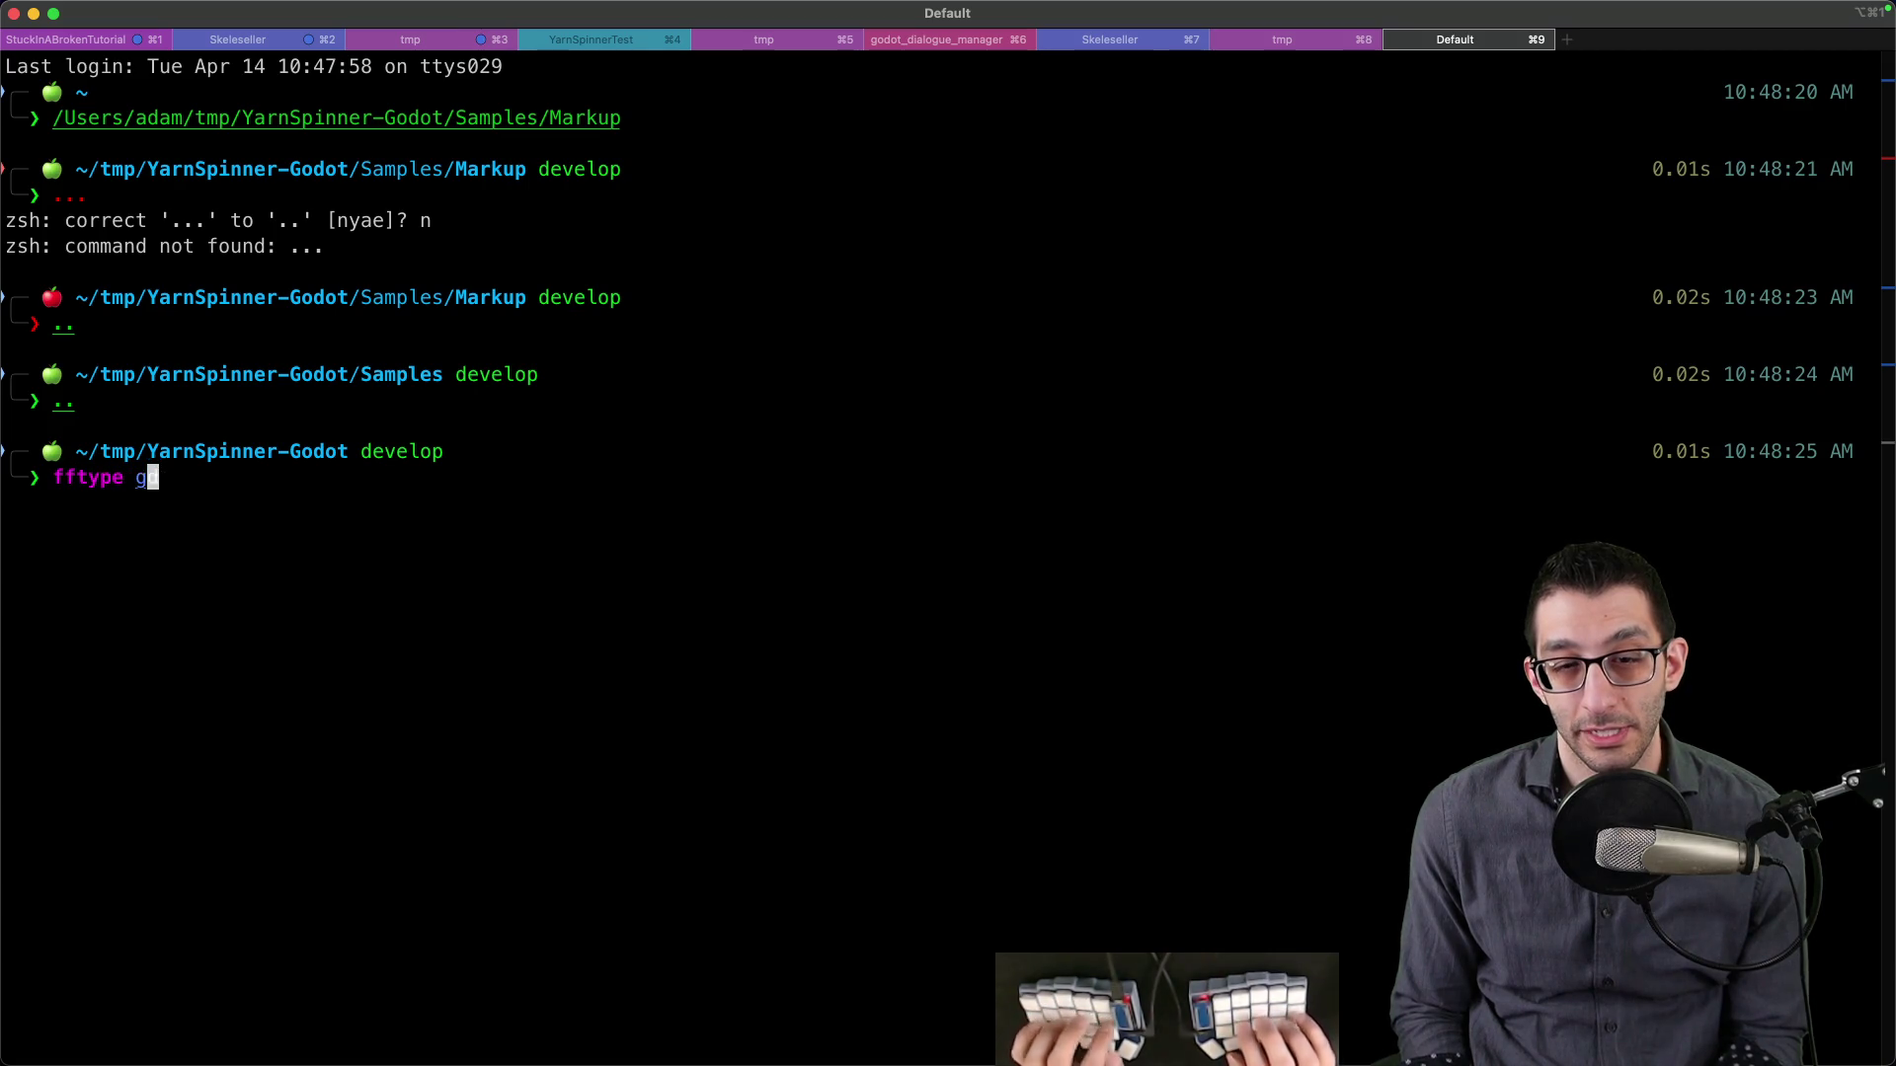
{"action": "type", "text": "odot"}
{"action": "key", "text": "Return"}
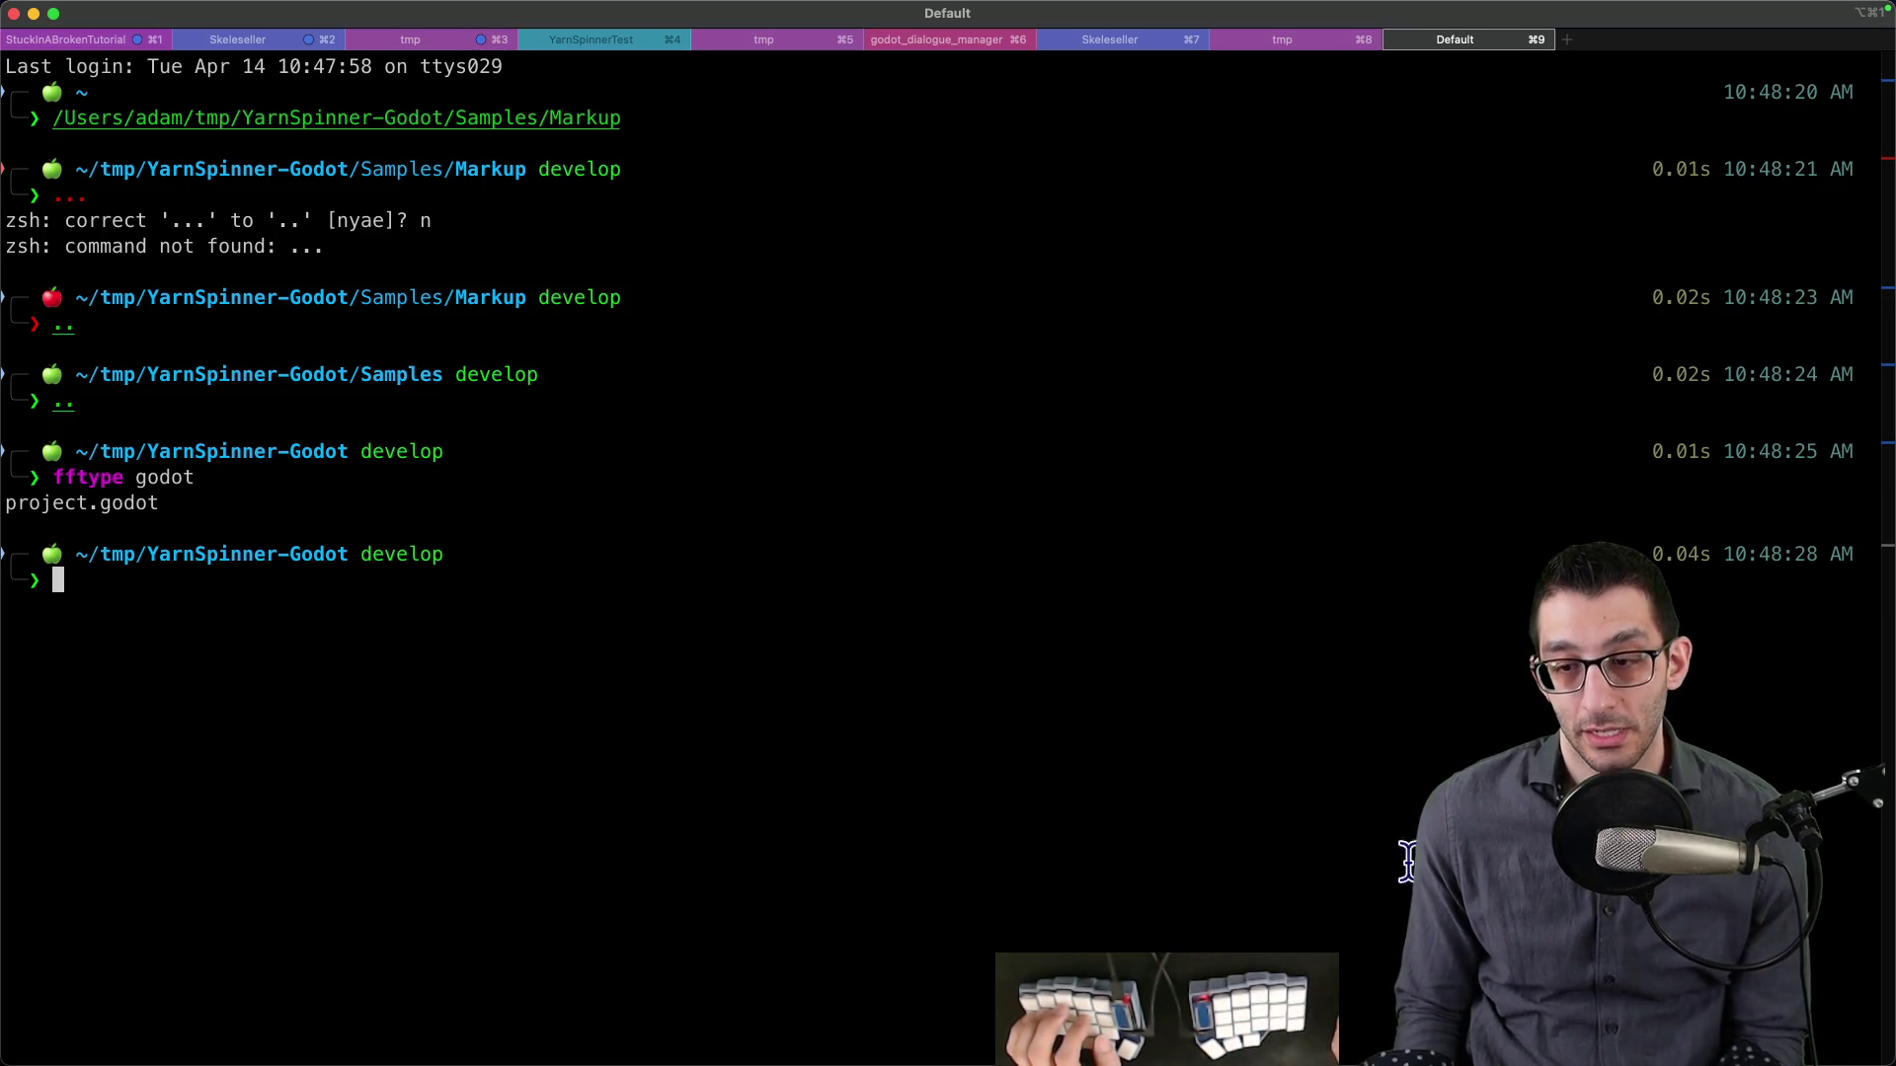
- Leave the fullscreen running game and get back to the Godot editor
{"action": "left_click", "coordinate": [1312, 1015]}
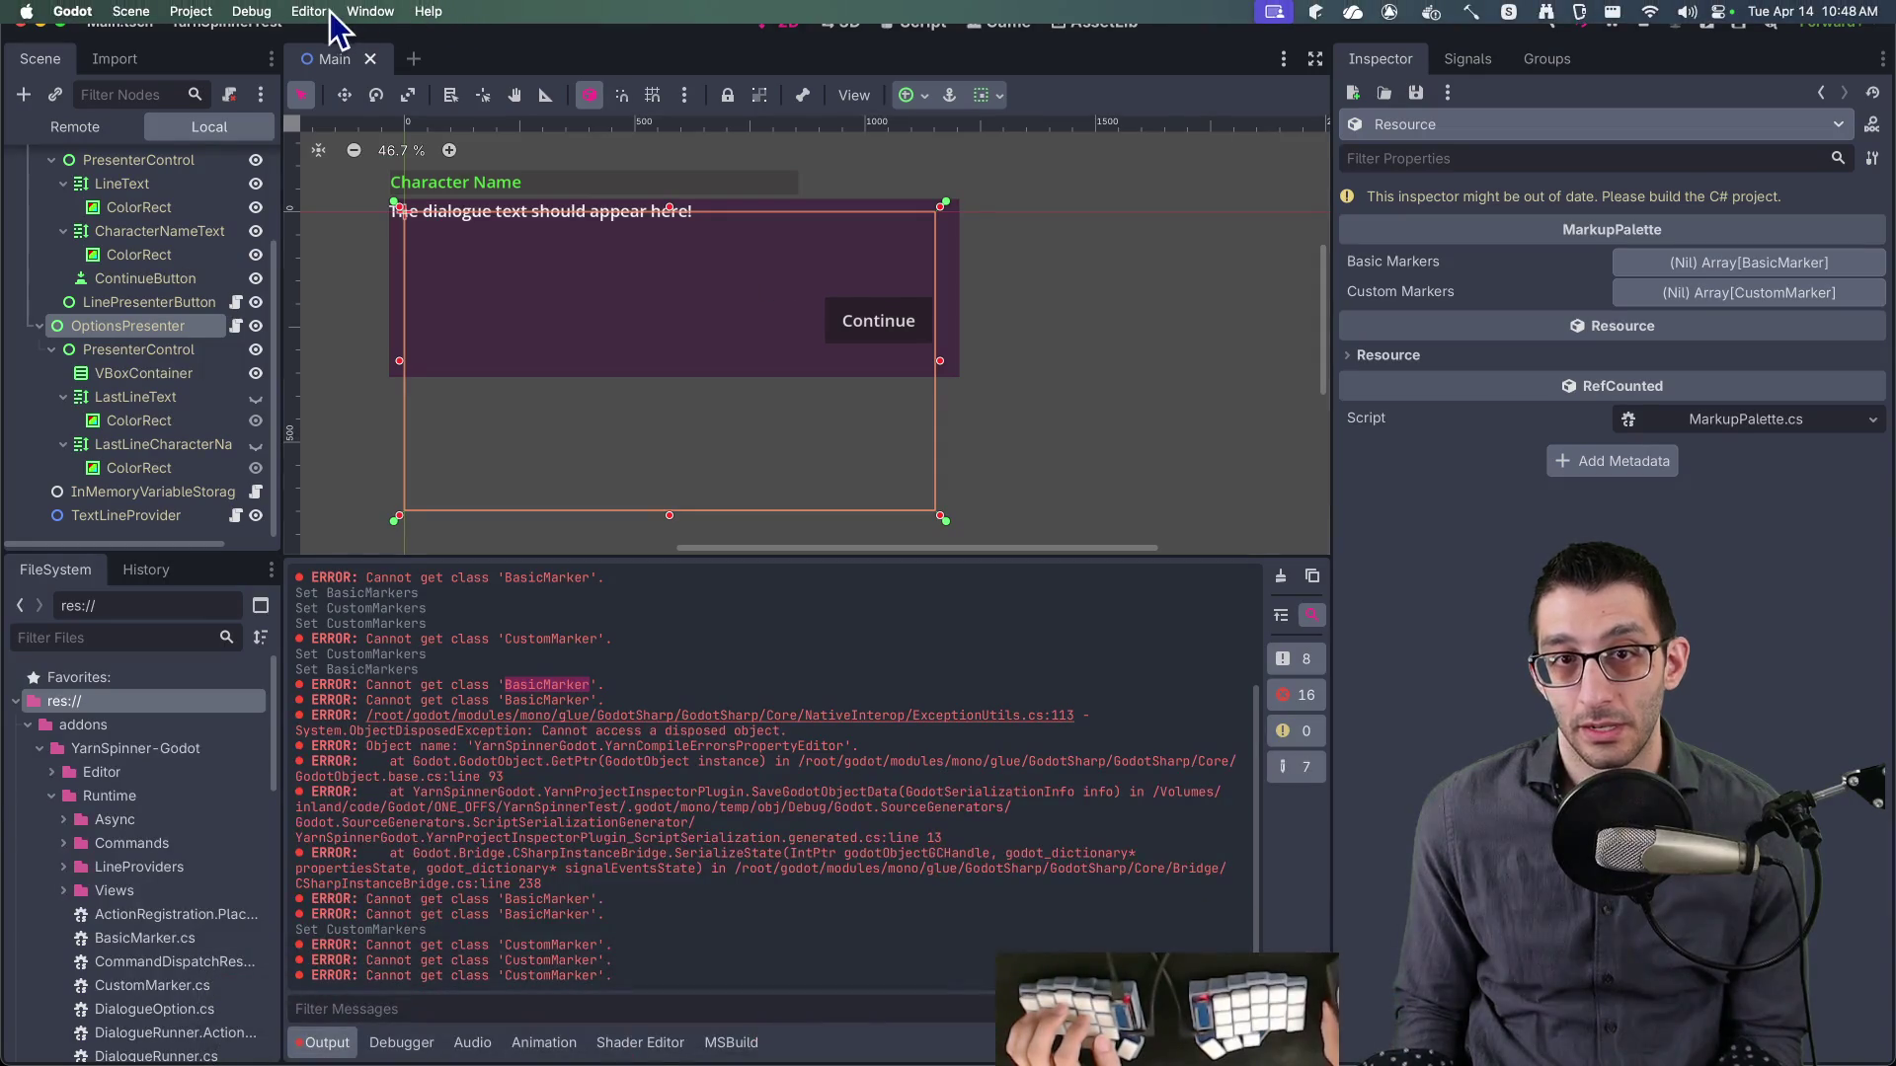
{"action": "right_click", "coordinate": [1312, 1017]}
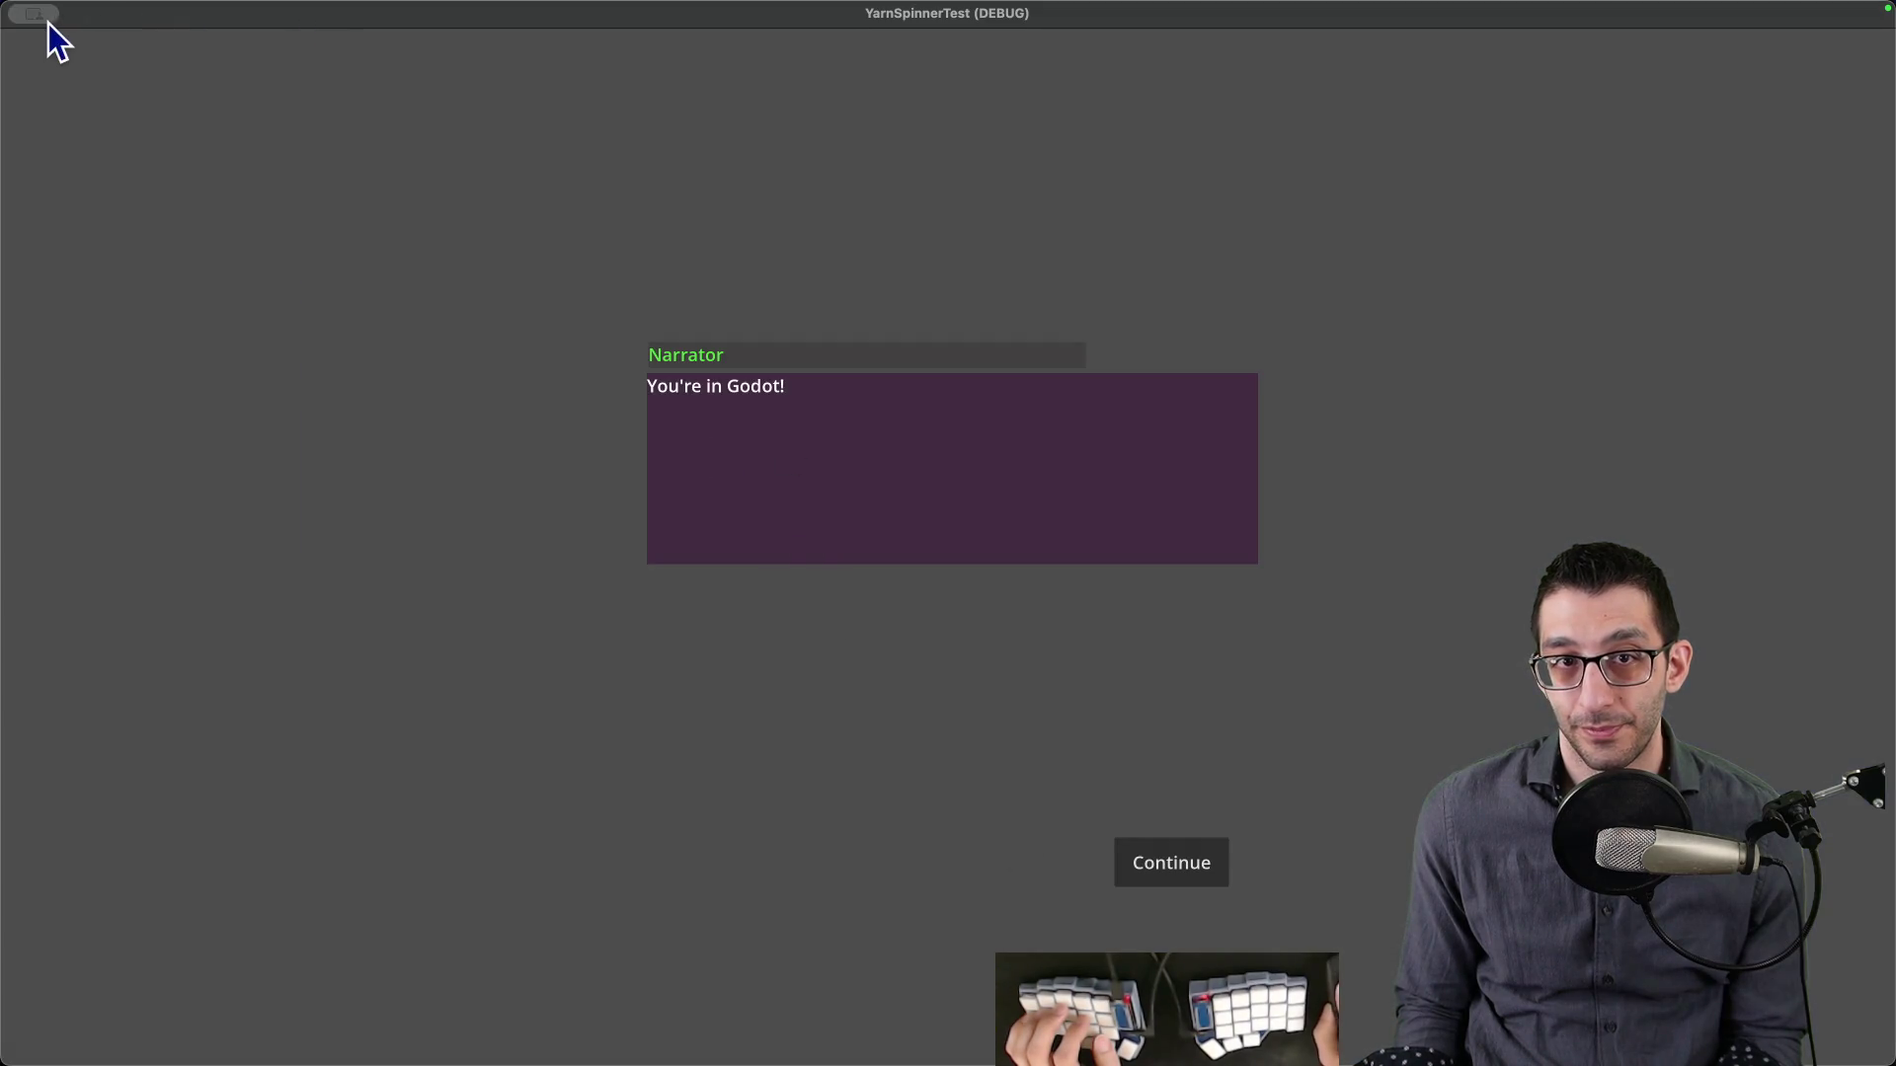
{"action": "mouse_move", "coordinate": [49, 22]}
{"action": "left_click", "coordinate": [74, 52]}
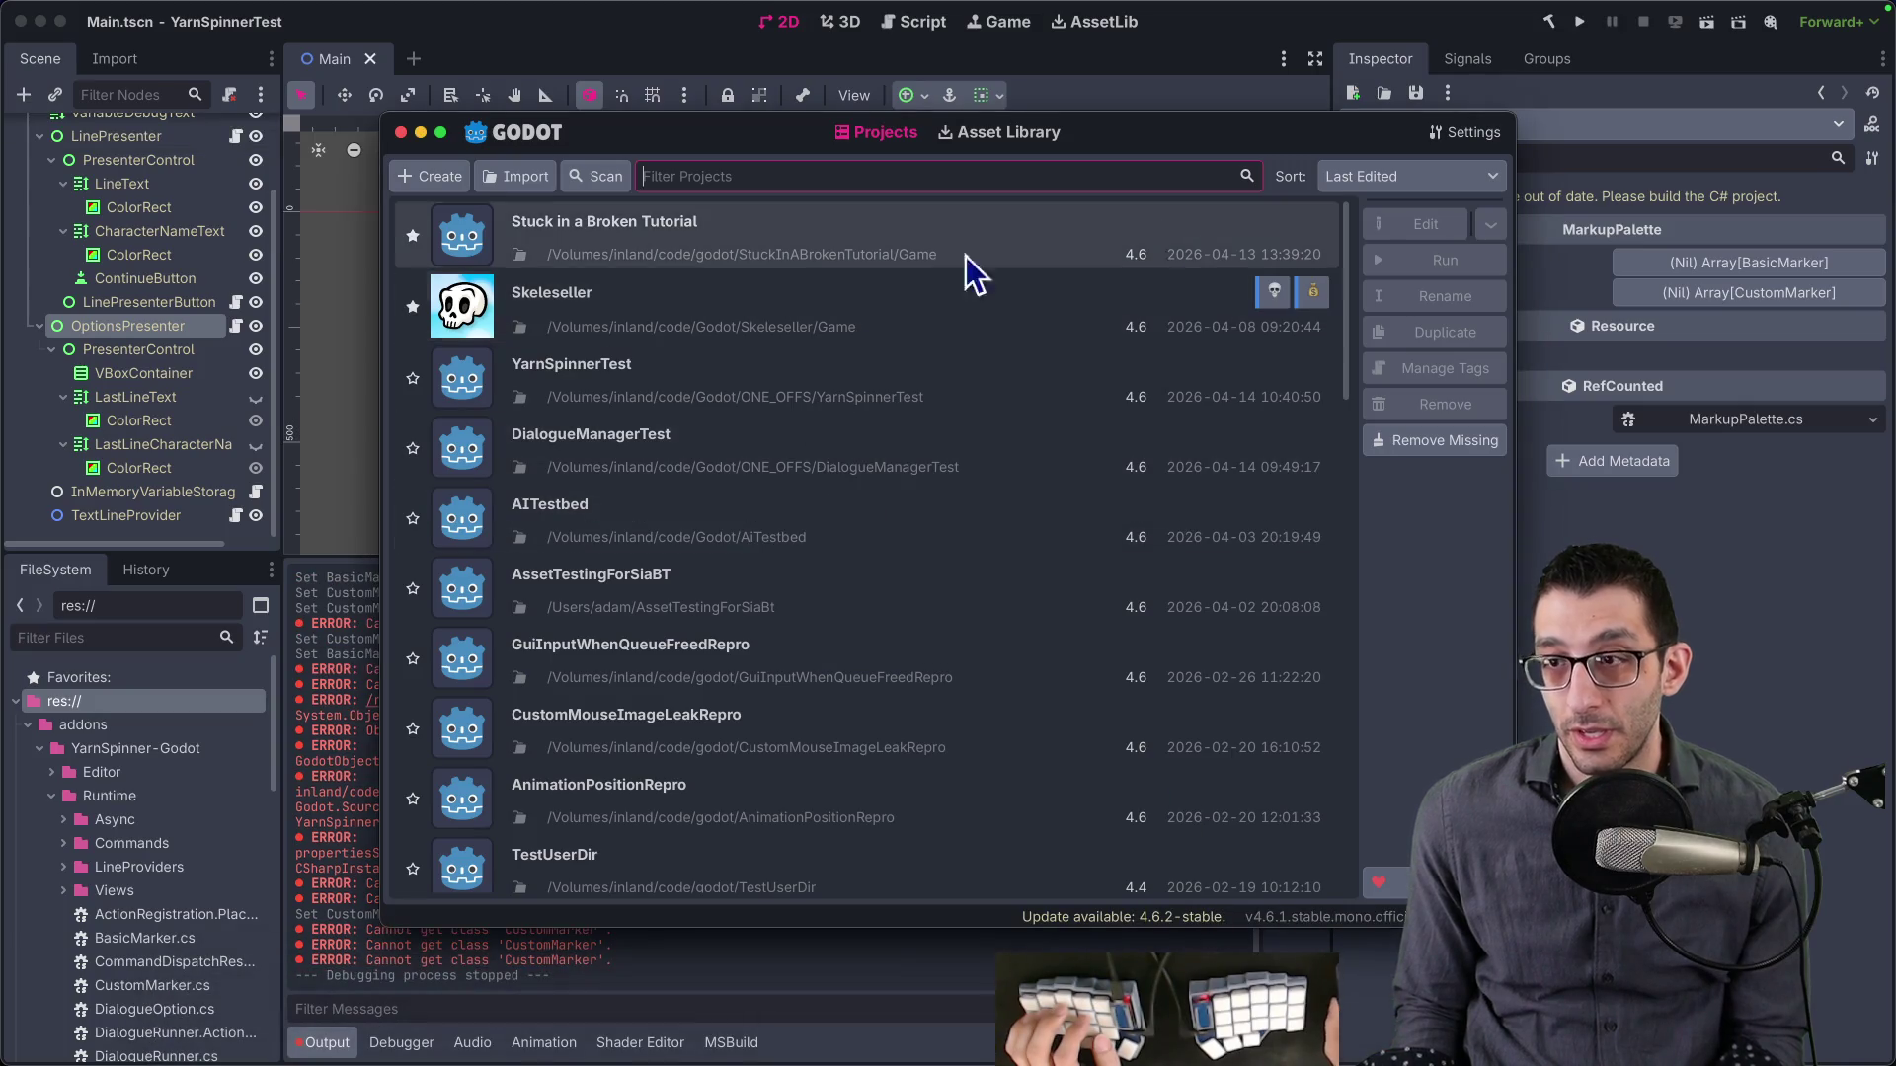
- Launch Godot from the terminal and import the cloned repo's project.godot via its pasted path
{"action": "key", "text": "super+Tab"}
{"action": "type", "text": "godot"}
{"action": "key", "text": "Return"}
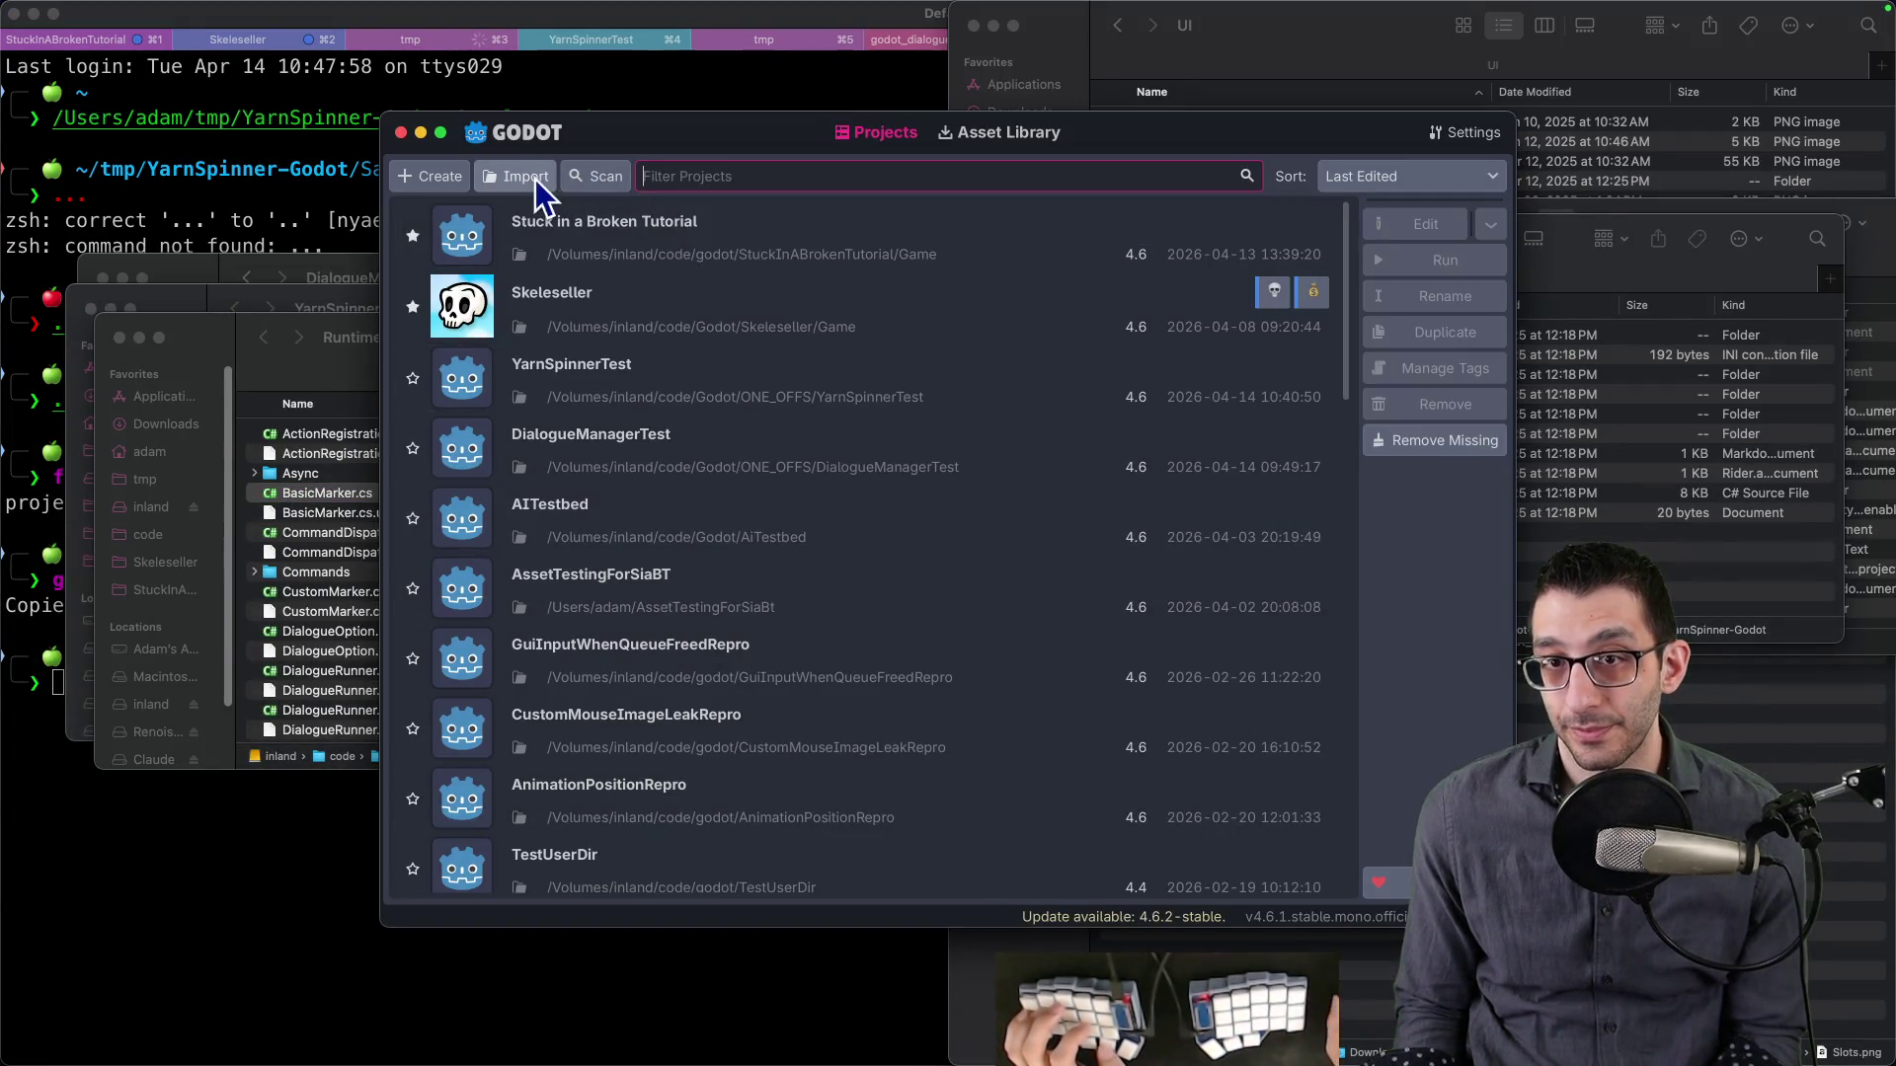
{"action": "left_click", "coordinate": [532, 178]}
{"action": "triple_click", "coordinate": [715, 203]}
{"action": "type", "text": "/Users/adam/tmp/YarnSpinner-Godot"}
{"action": "key", "text": "Return"}
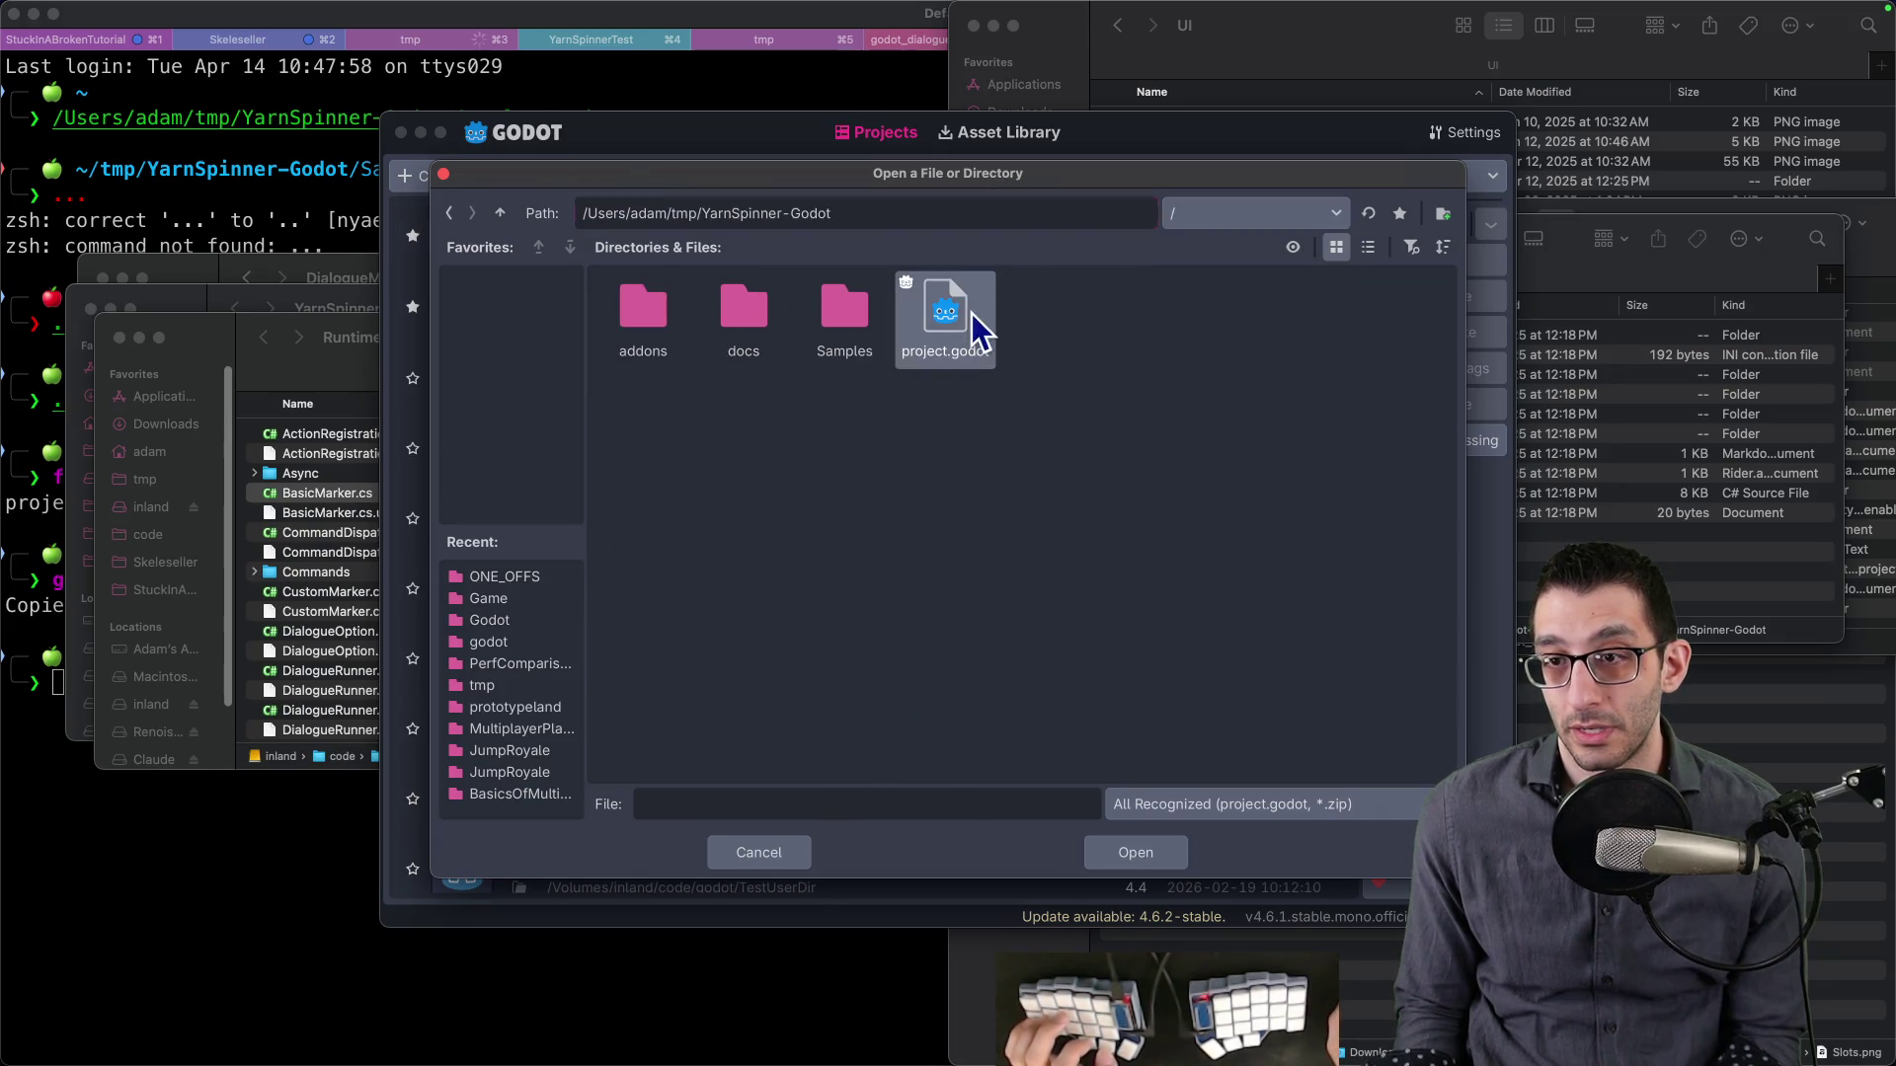
{"action": "double_click", "coordinate": [972, 312]}
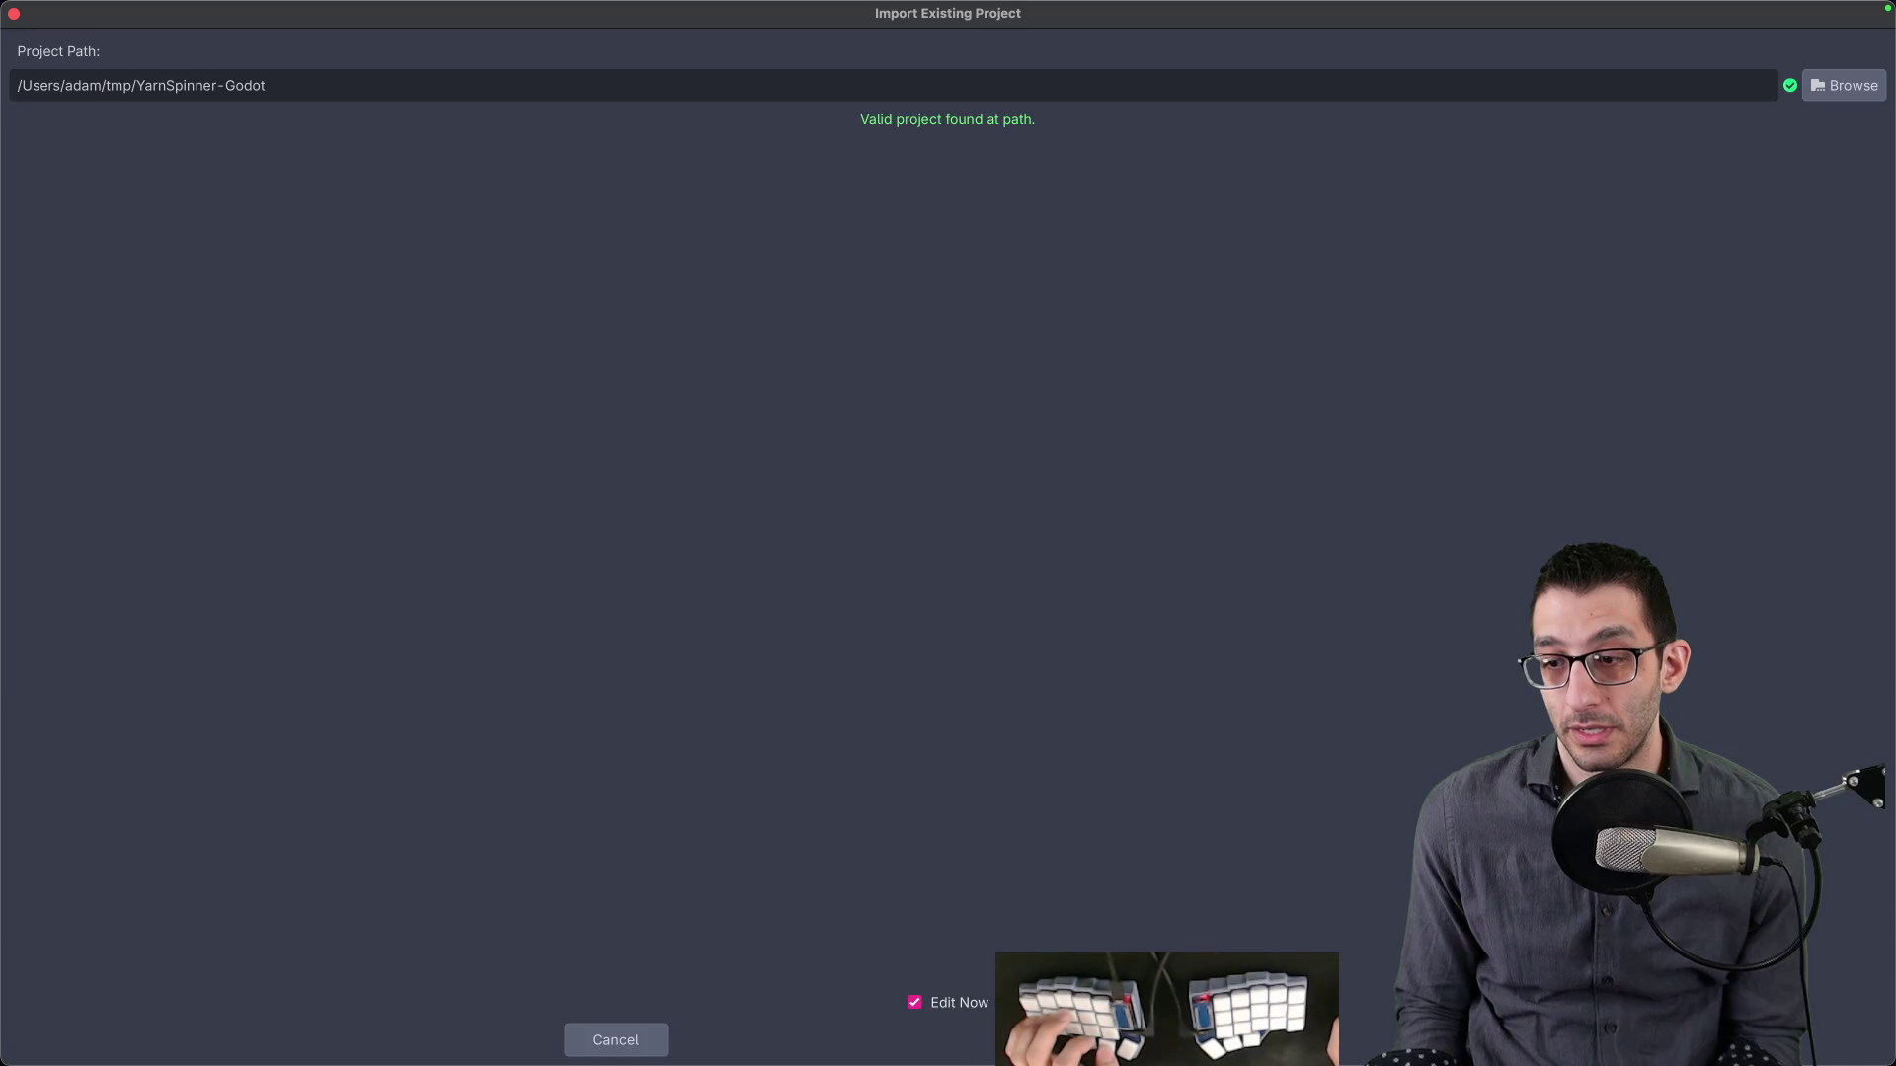
- Import and open the project, dismiss the addon warning, expand Samples and widen the docks
{"action": "key", "text": "Return"}
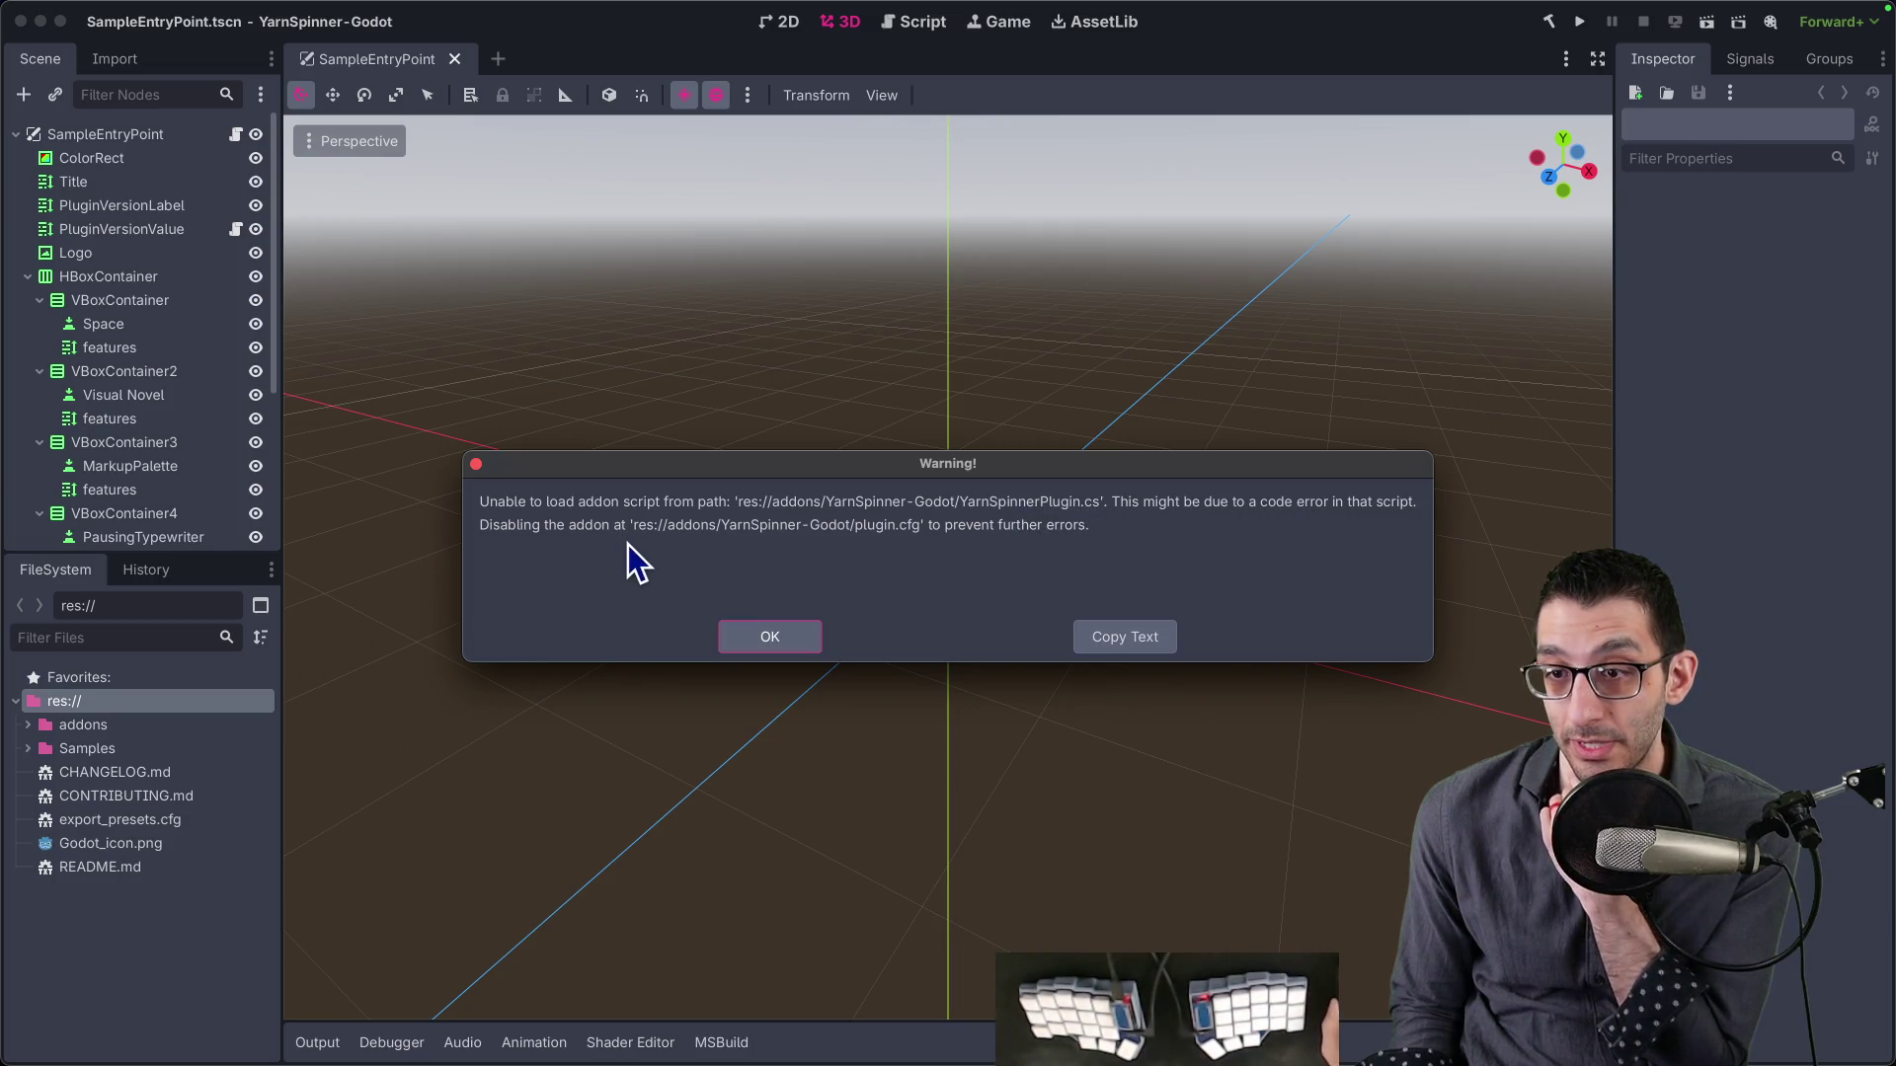
{"action": "left_click", "coordinate": [808, 638]}
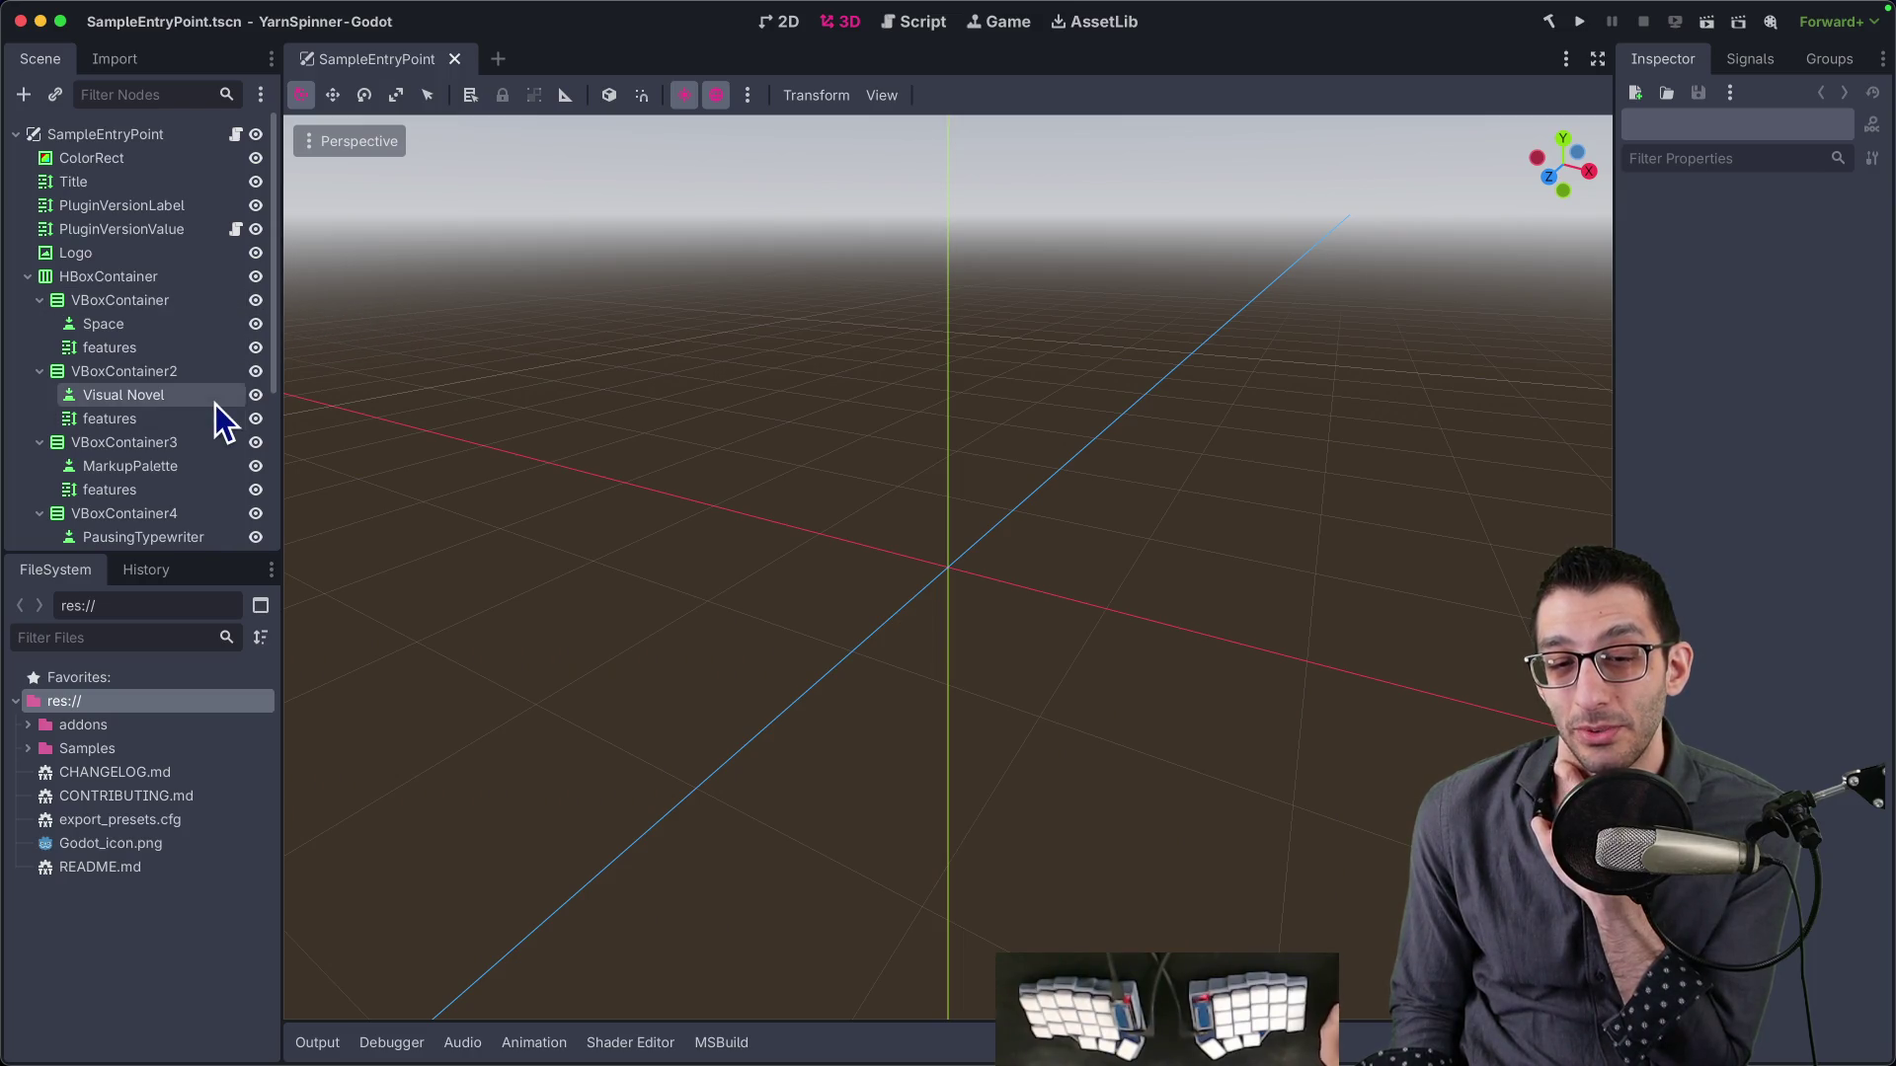
{"action": "double_click", "coordinate": [83, 749]}
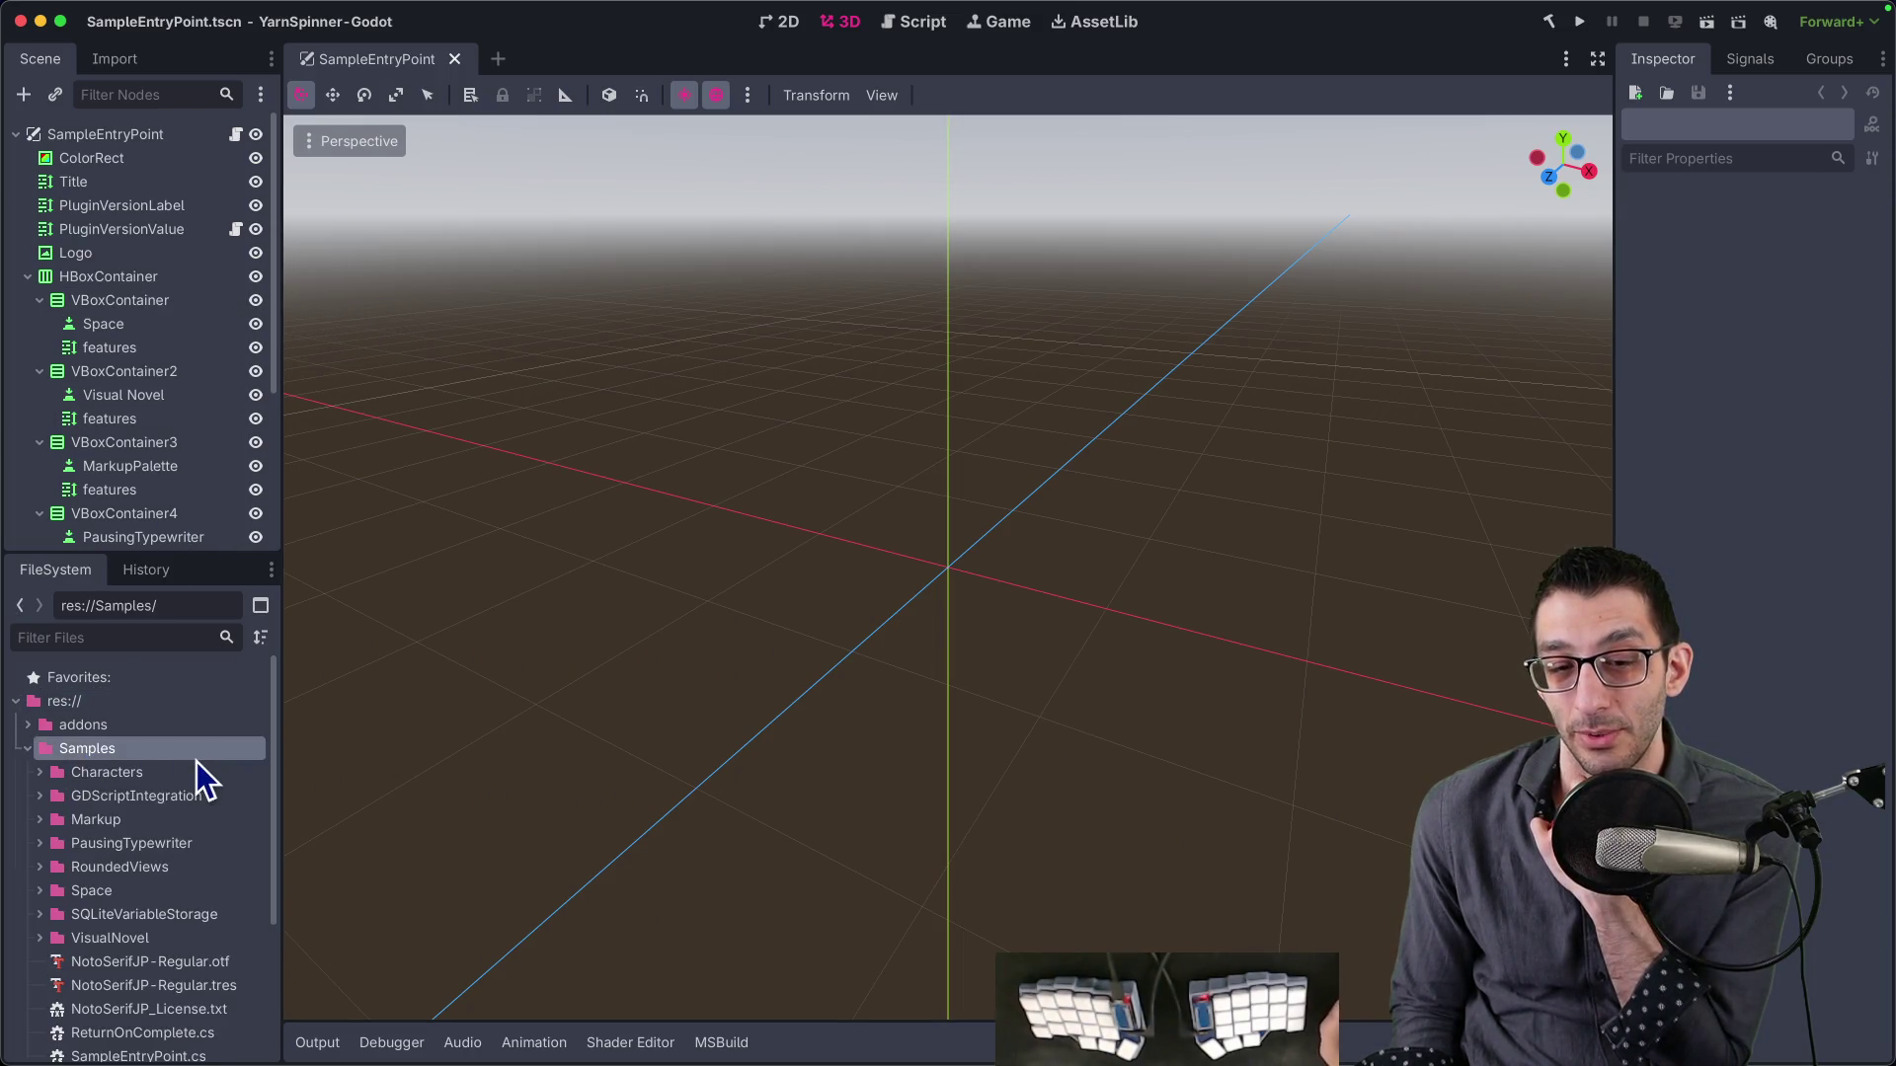
{"action": "scroll", "coordinate": [197, 763], "scroll_direction": "down", "scroll_amount": 5}
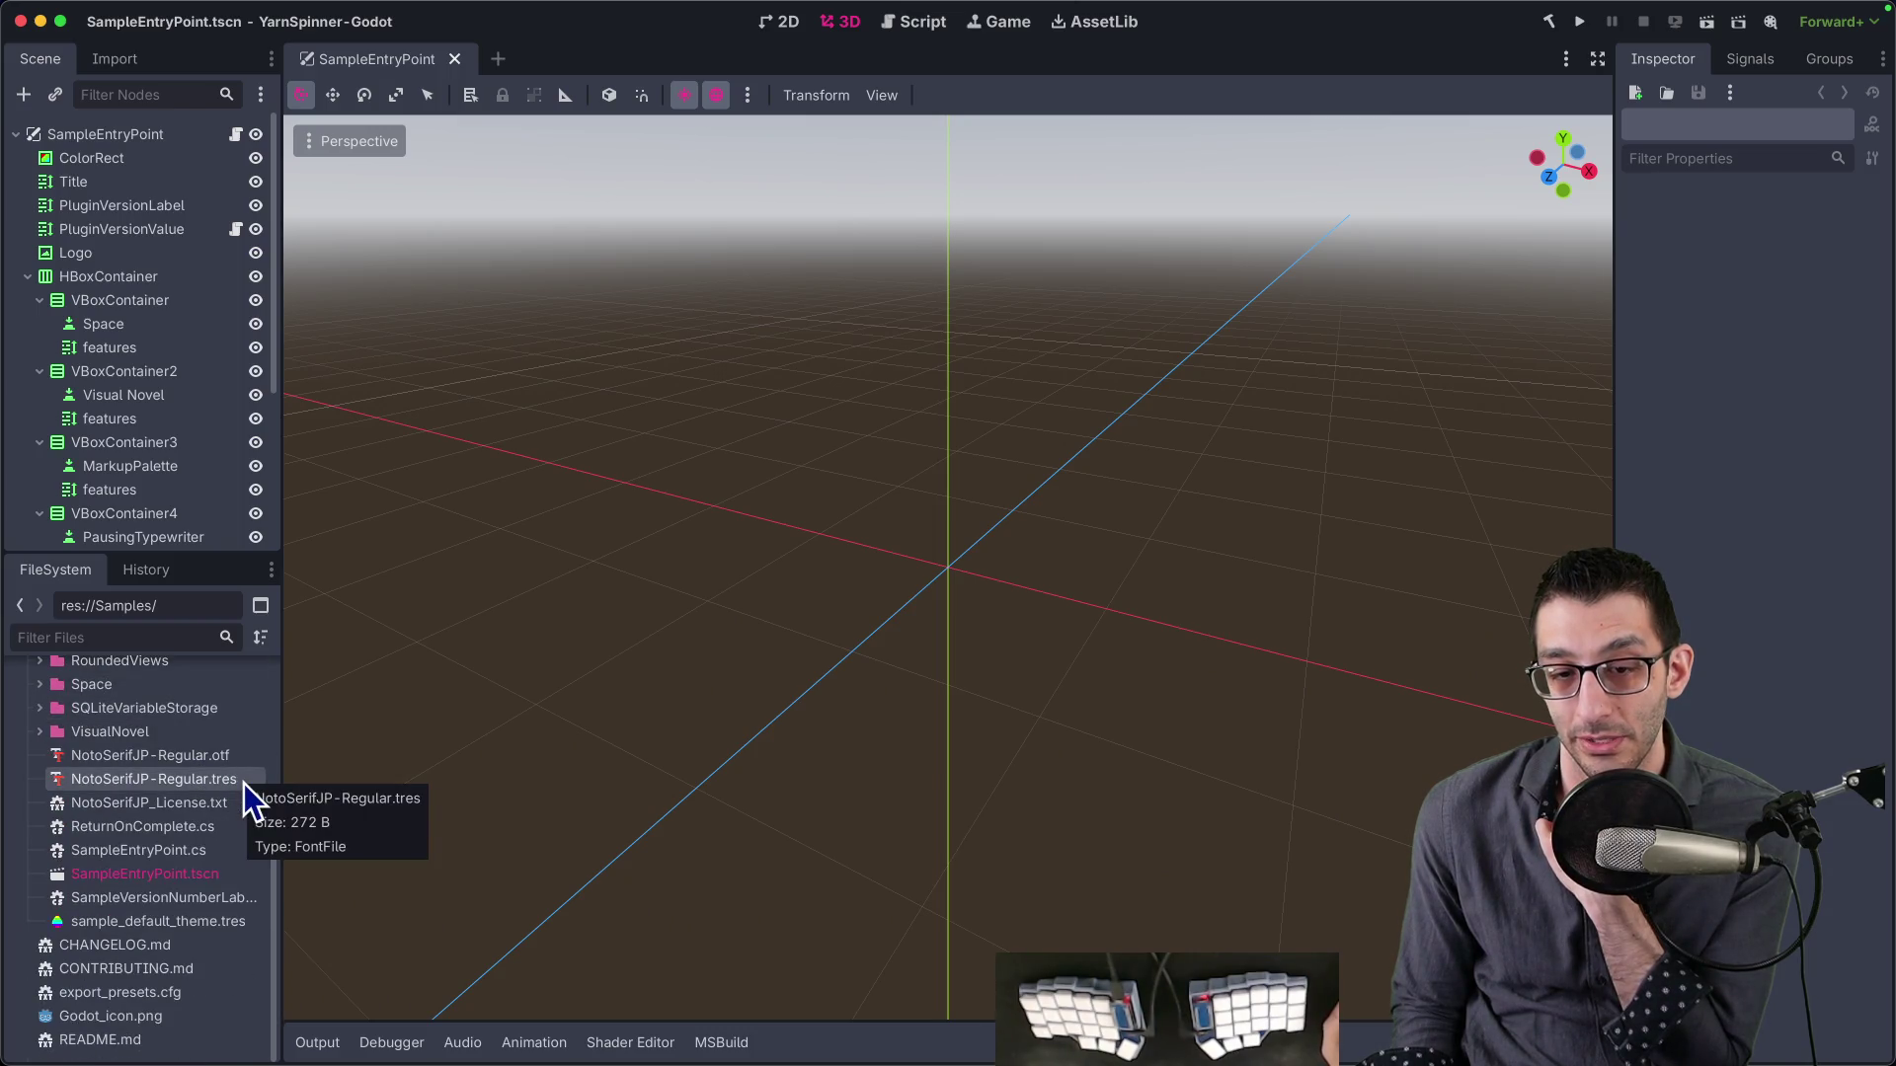
{"action": "left_click_drag", "start_coordinate": [284, 915], "coordinate": [453, 916]}
- Try filtering the FileSystem dock, clear the filter, and run the project
{"action": "left_click", "coordinate": [220, 639]}
{"action": "type", "text": "sln"}
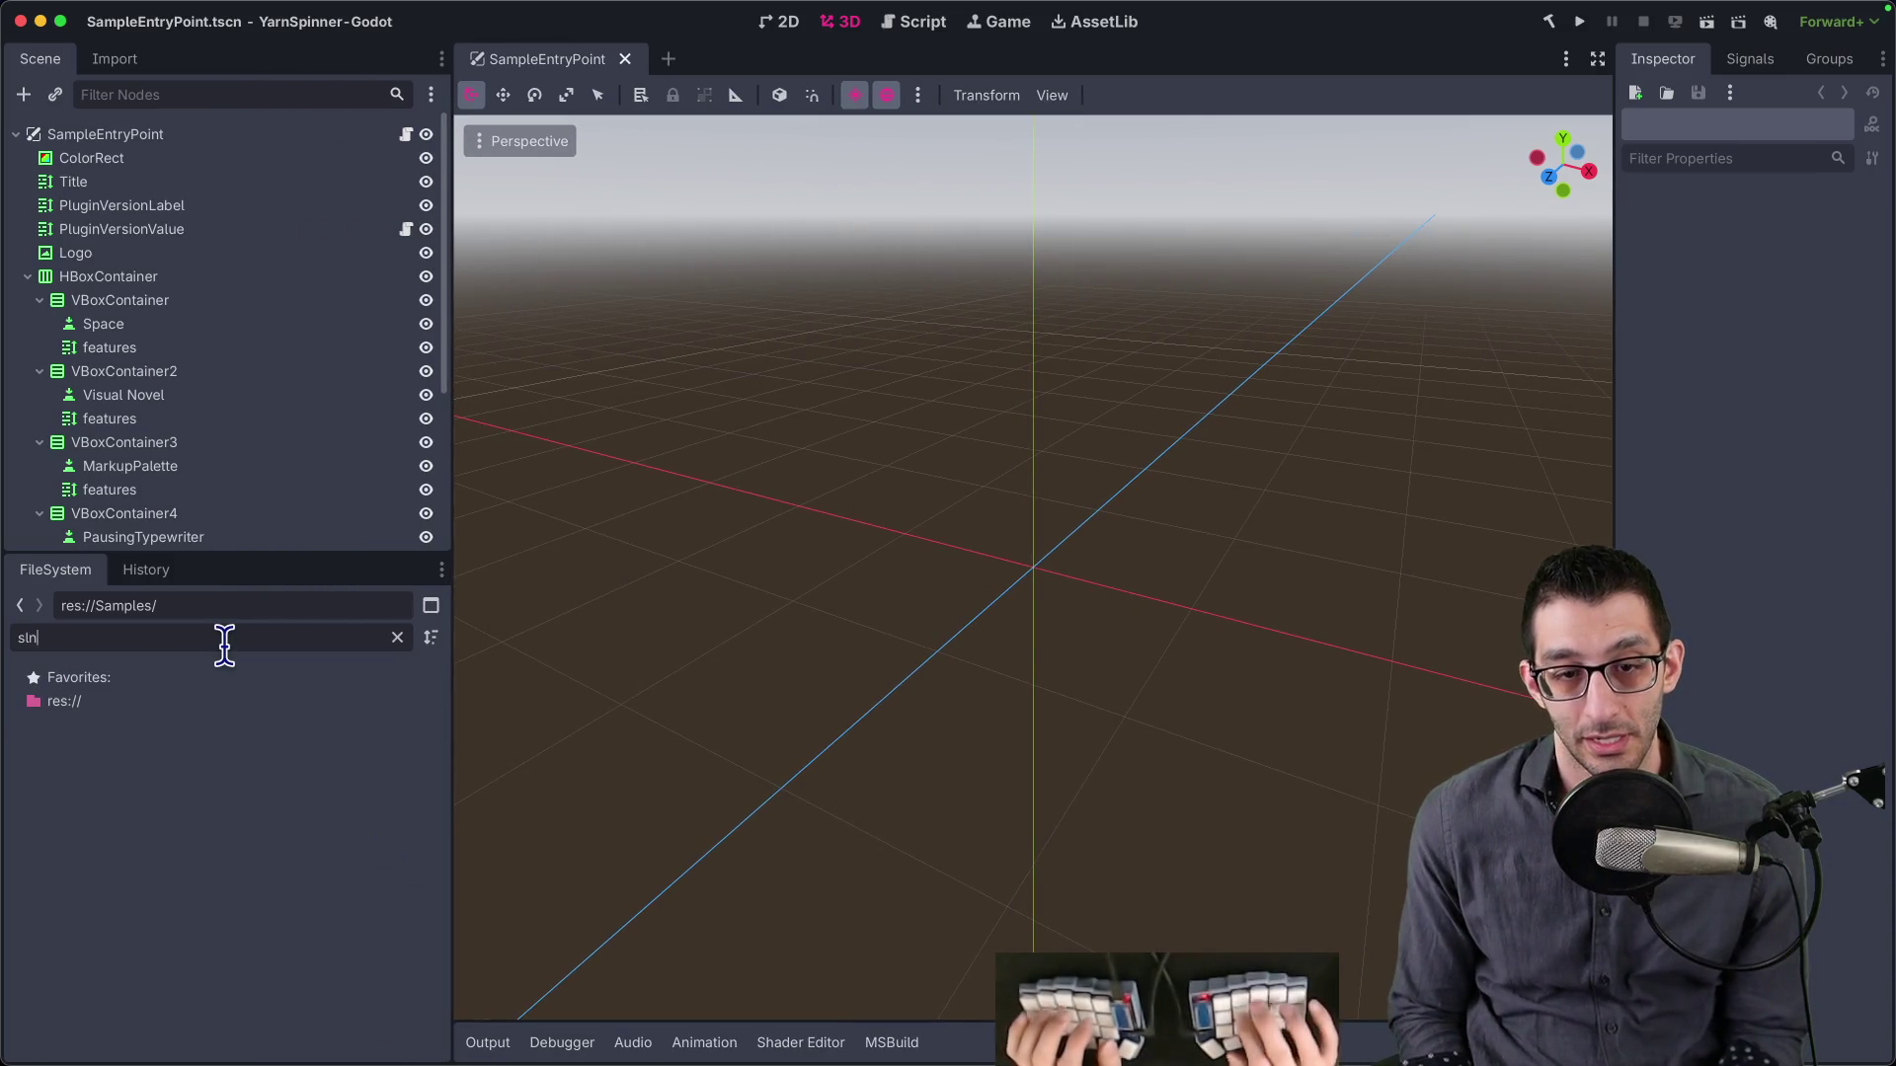
{"action": "key", "text": "BackSpace"}
{"action": "key", "text": "BackSpace"}
{"action": "type", "text": "ound"}
{"action": "key", "text": "BackSpace"}
{"action": "key", "text": "BackSpace"}
{"action": "key", "text": "BackSpace"}
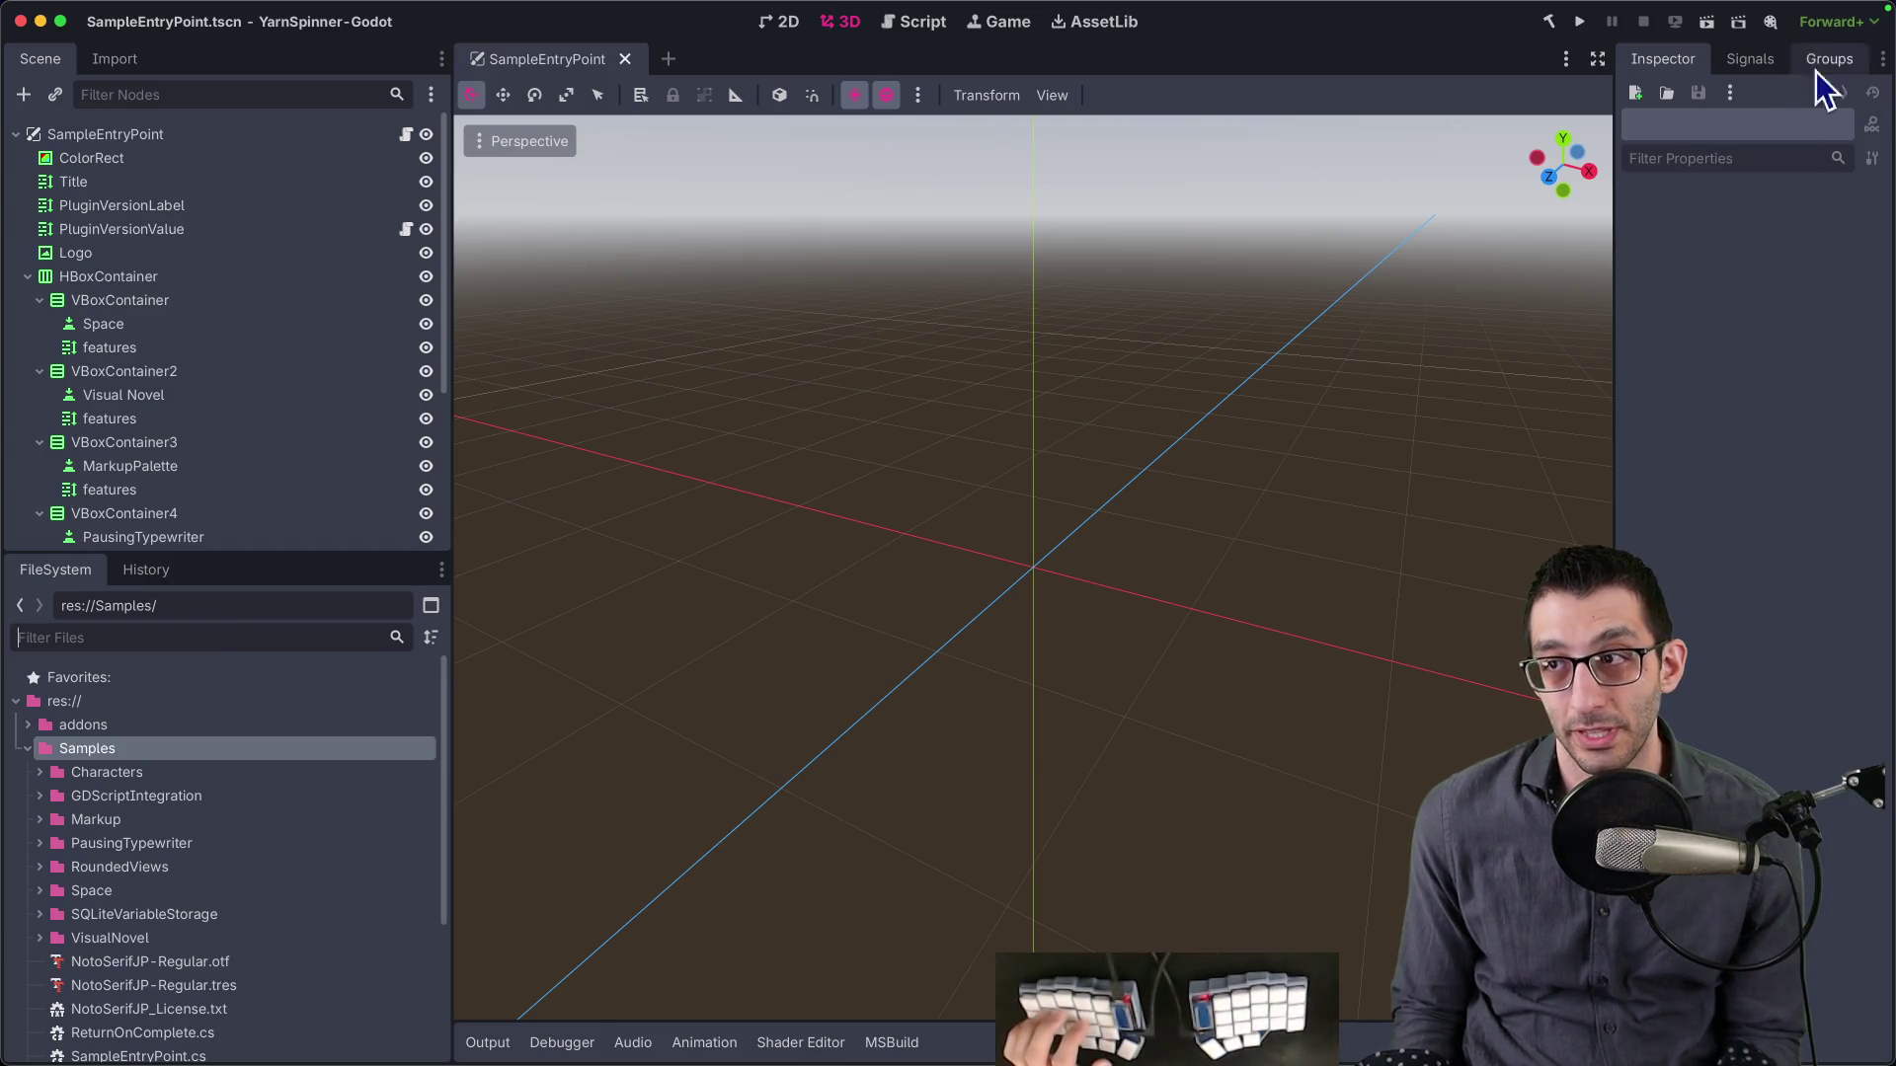
{"action": "left_click", "coordinate": [1580, 21]}
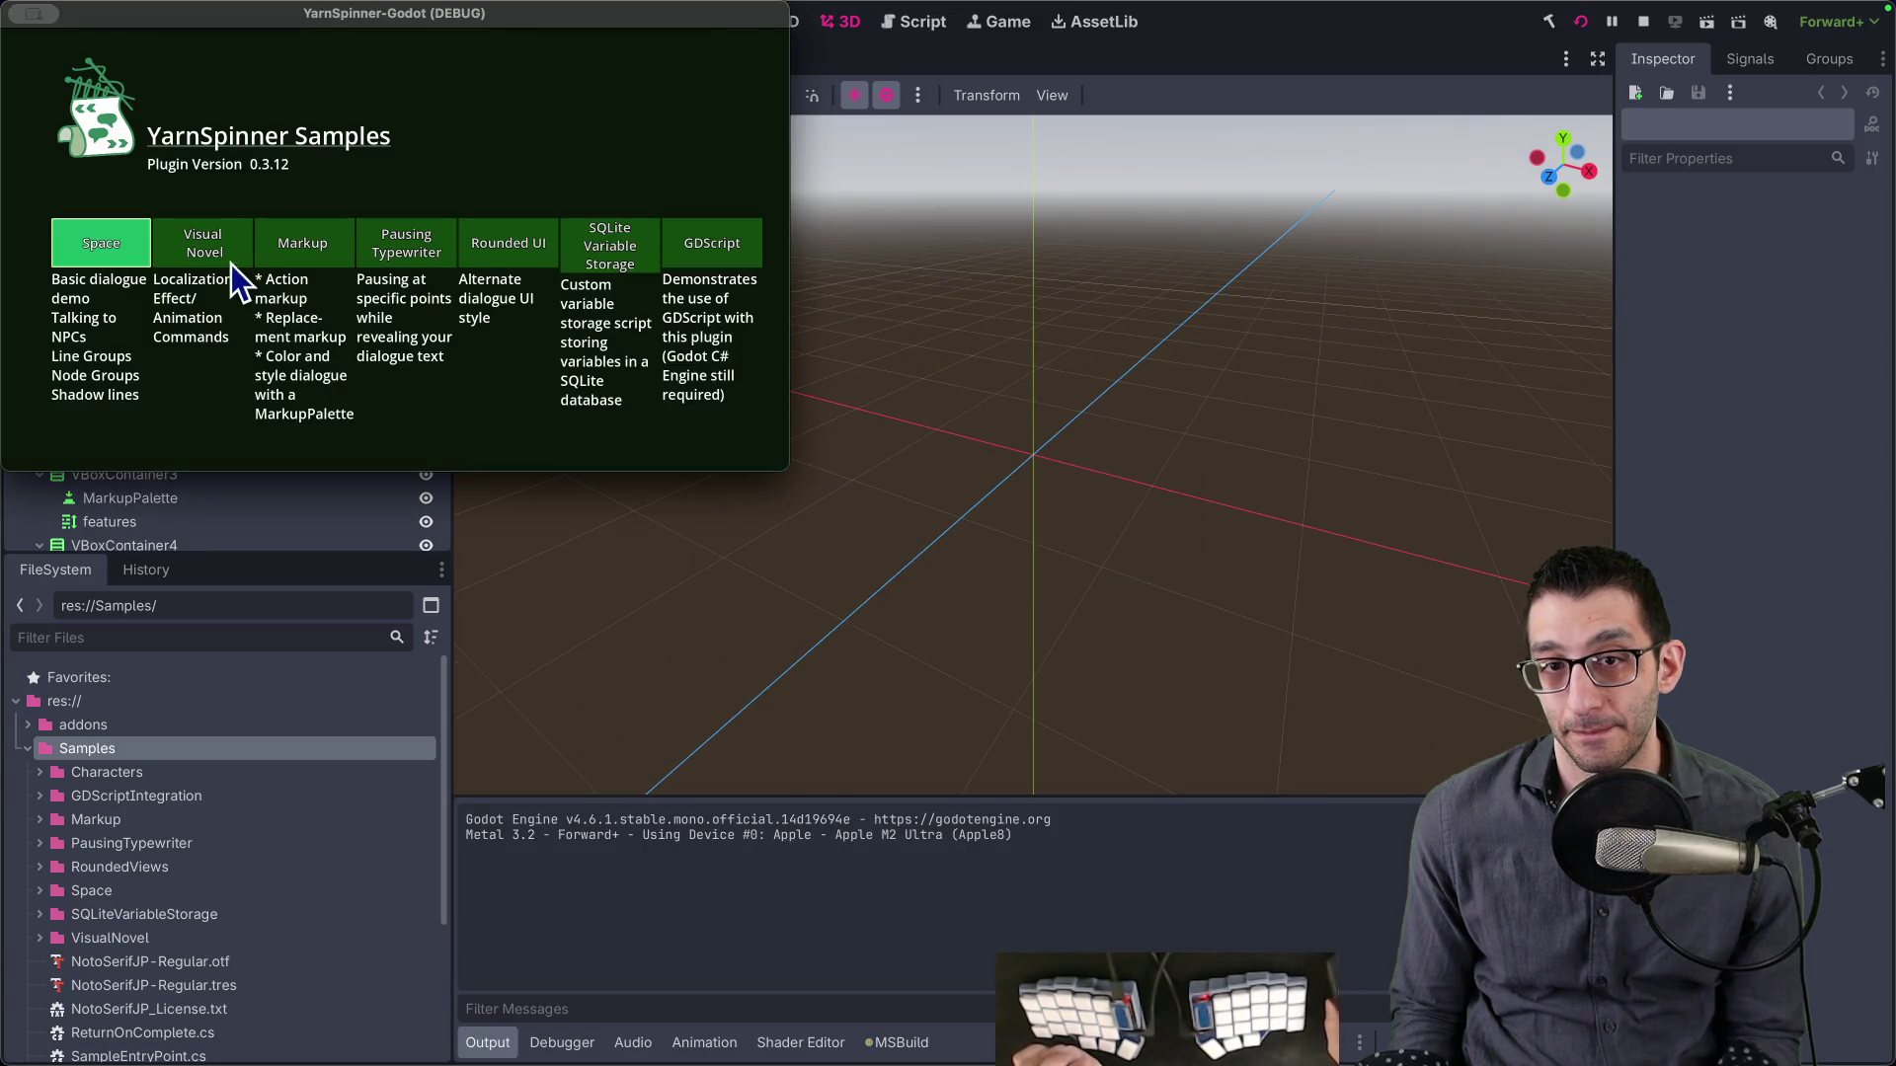
- Launch the Markup sample and review its 8 loading errors in Debugger > Errors
{"action": "left_click", "coordinate": [270, 249]}
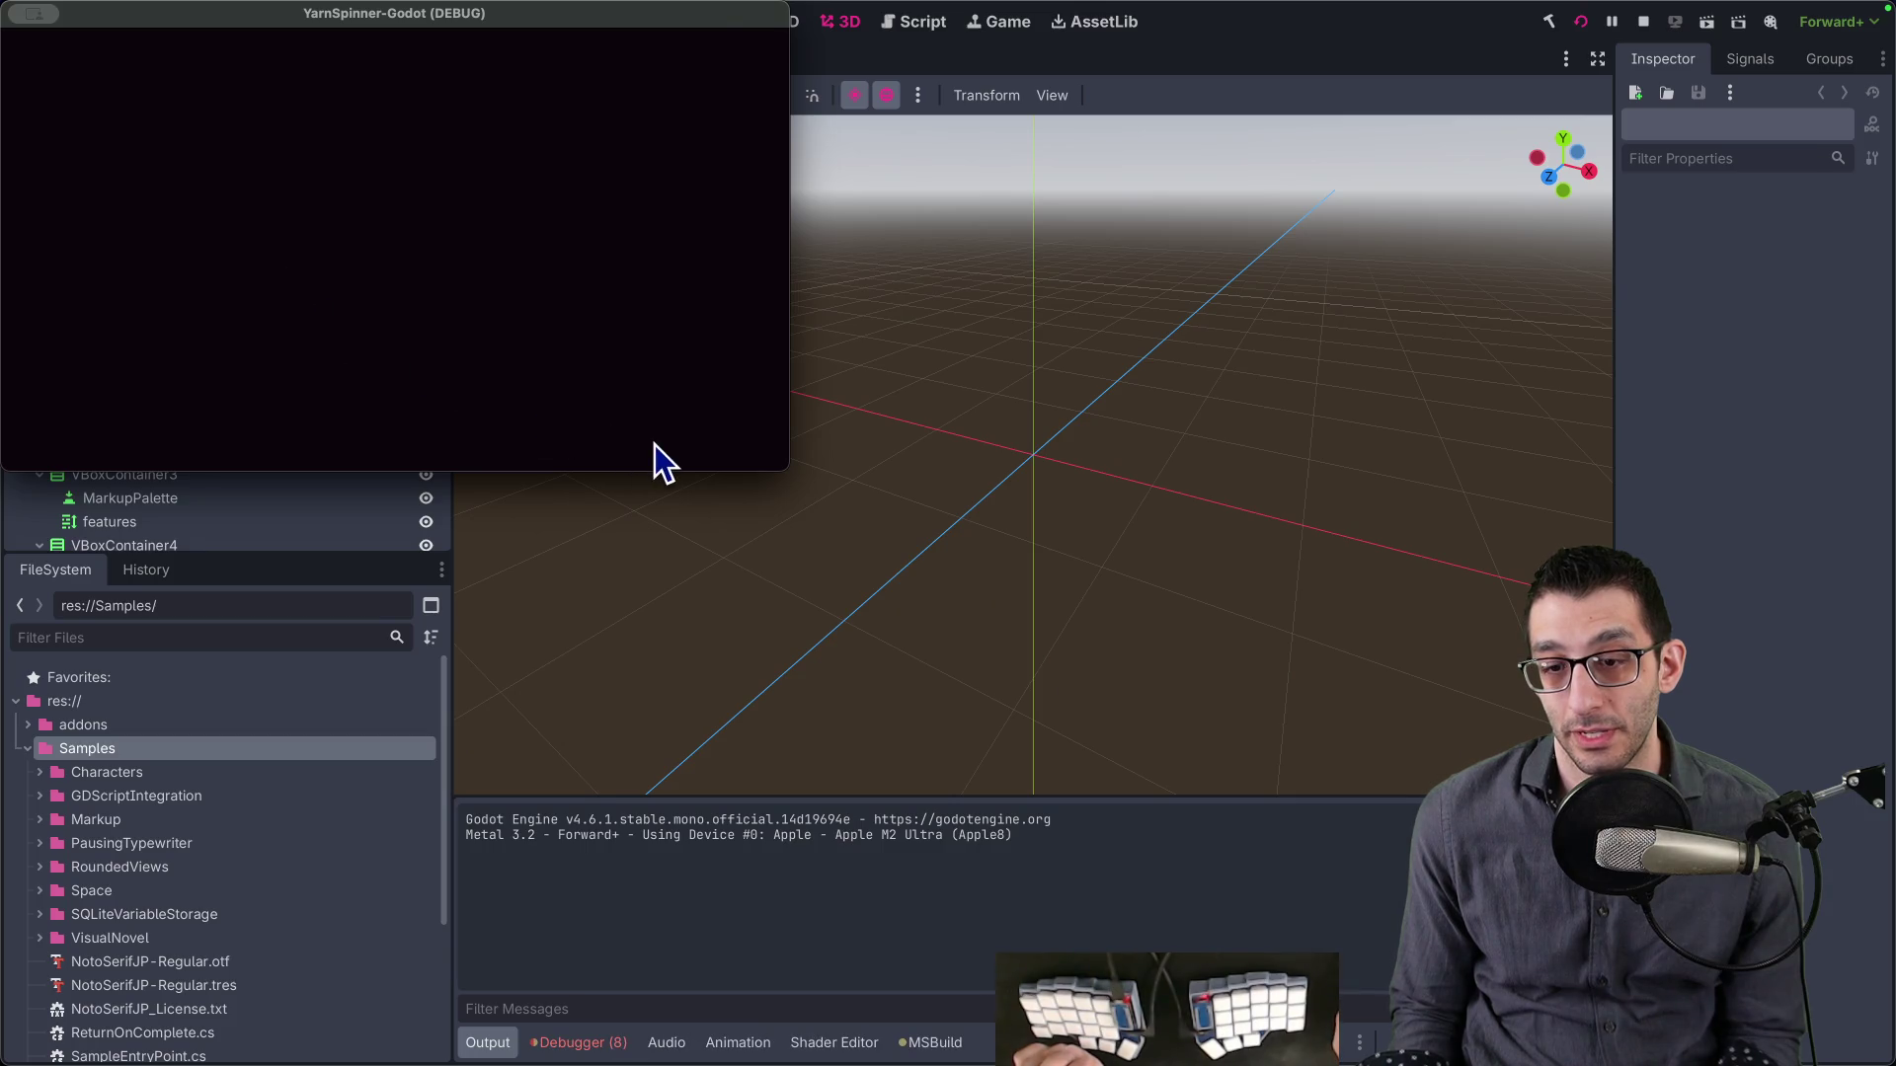
{"action": "left_click", "coordinate": [599, 1044]}
{"action": "left_click", "coordinate": [642, 796]}
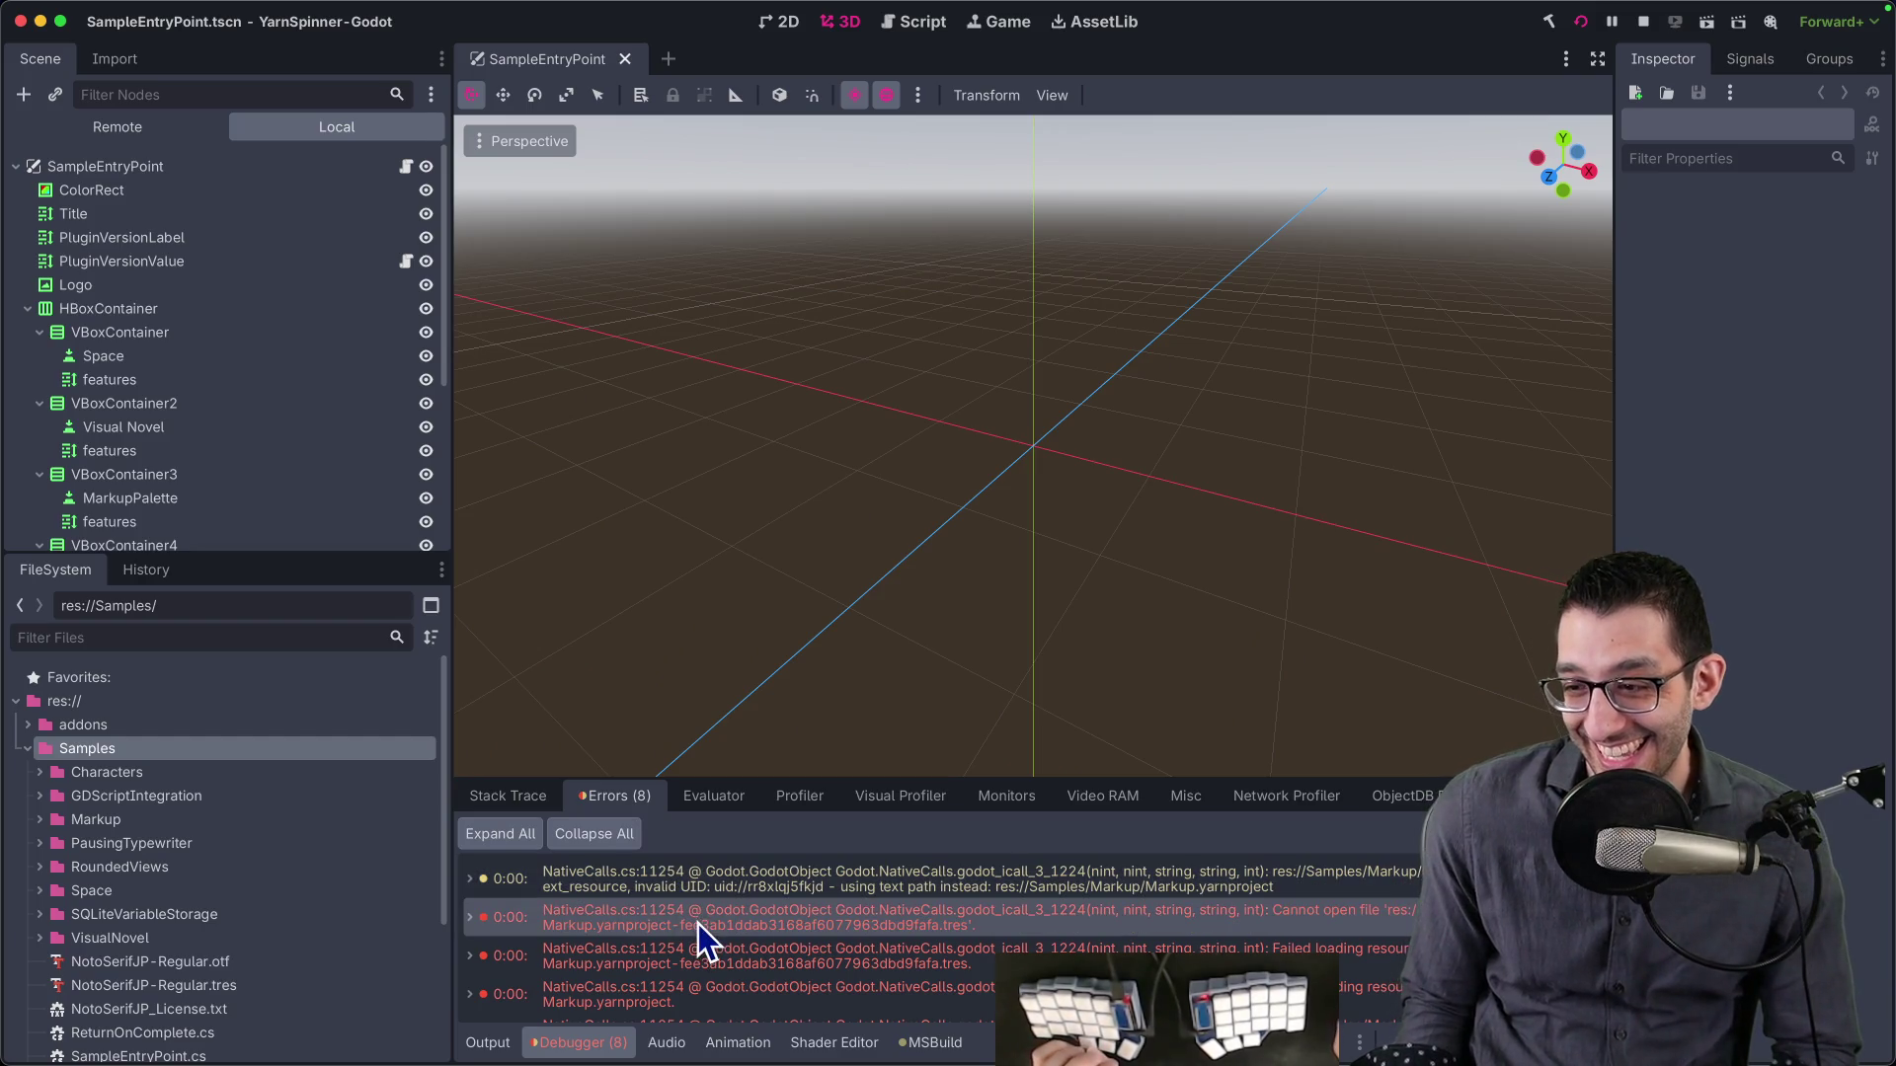
{"action": "mouse_move", "coordinate": [702, 934]}
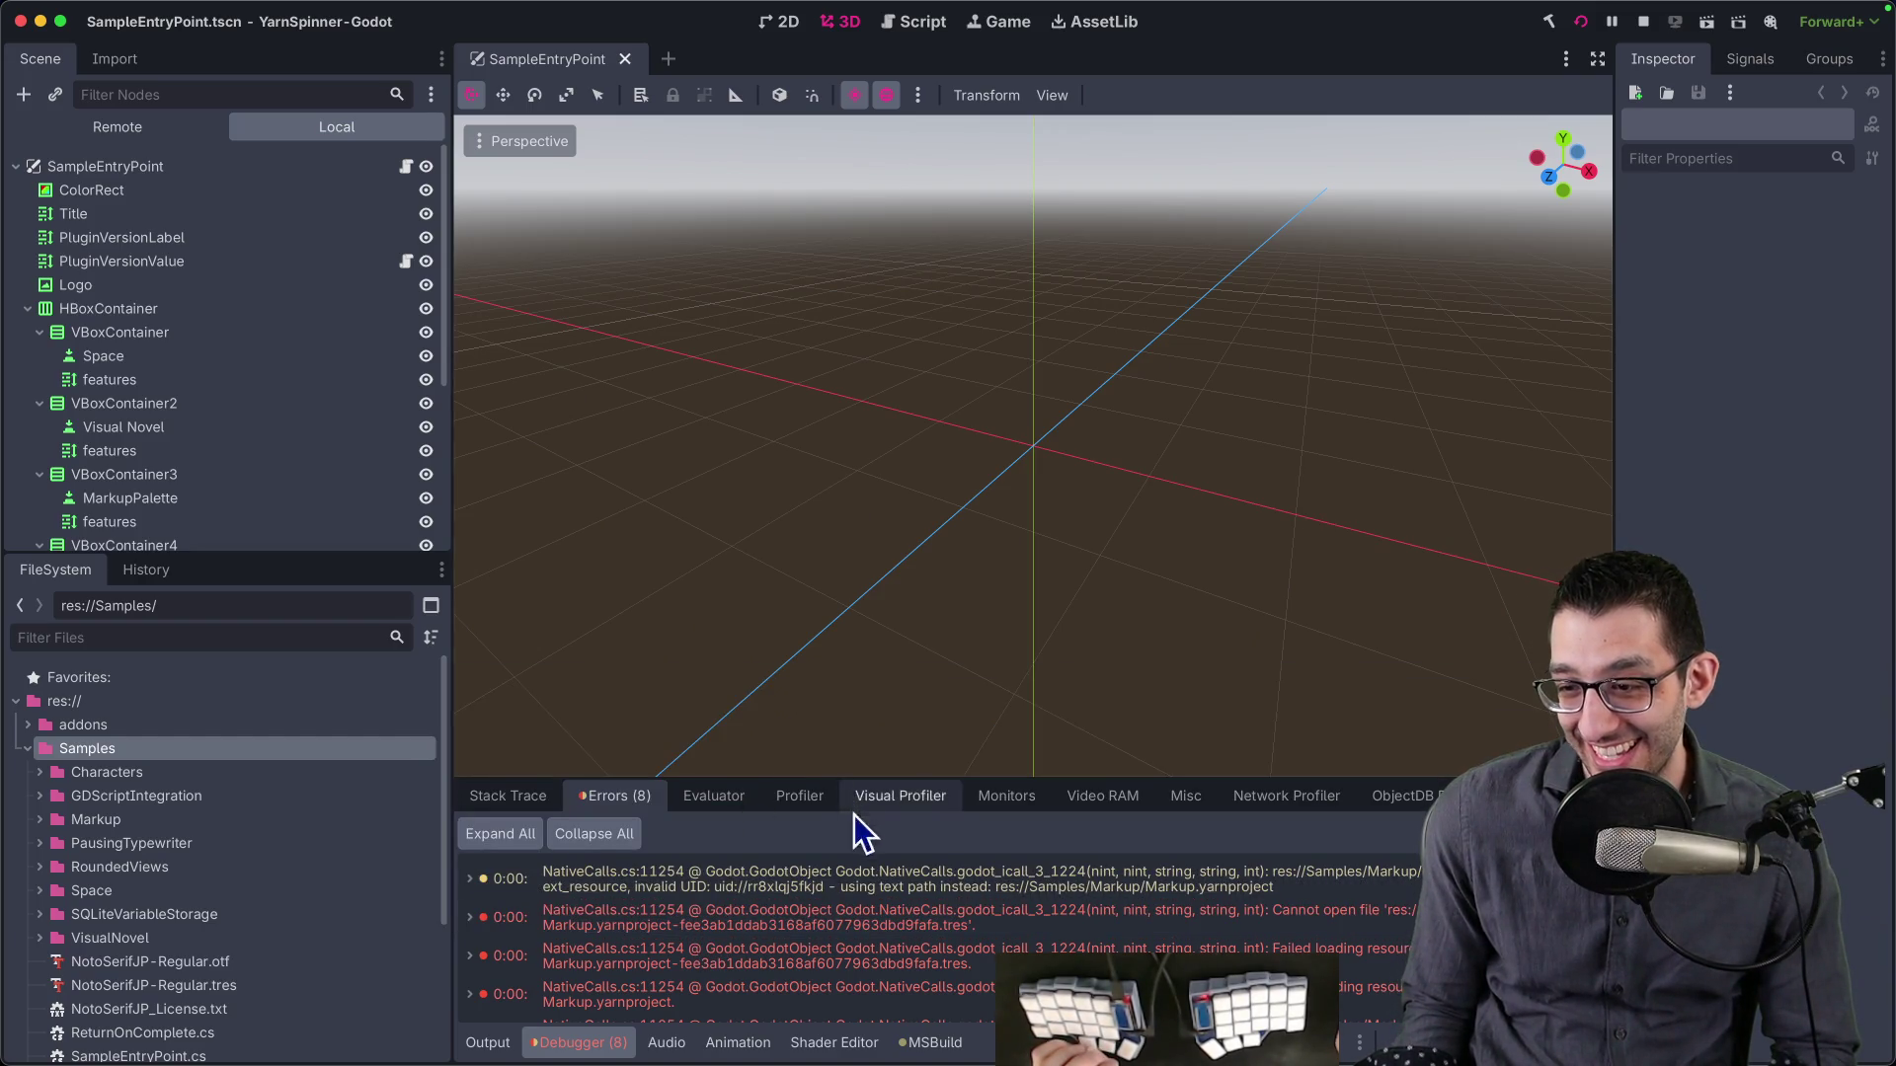
{"action": "mouse_move", "coordinate": [932, 928]}
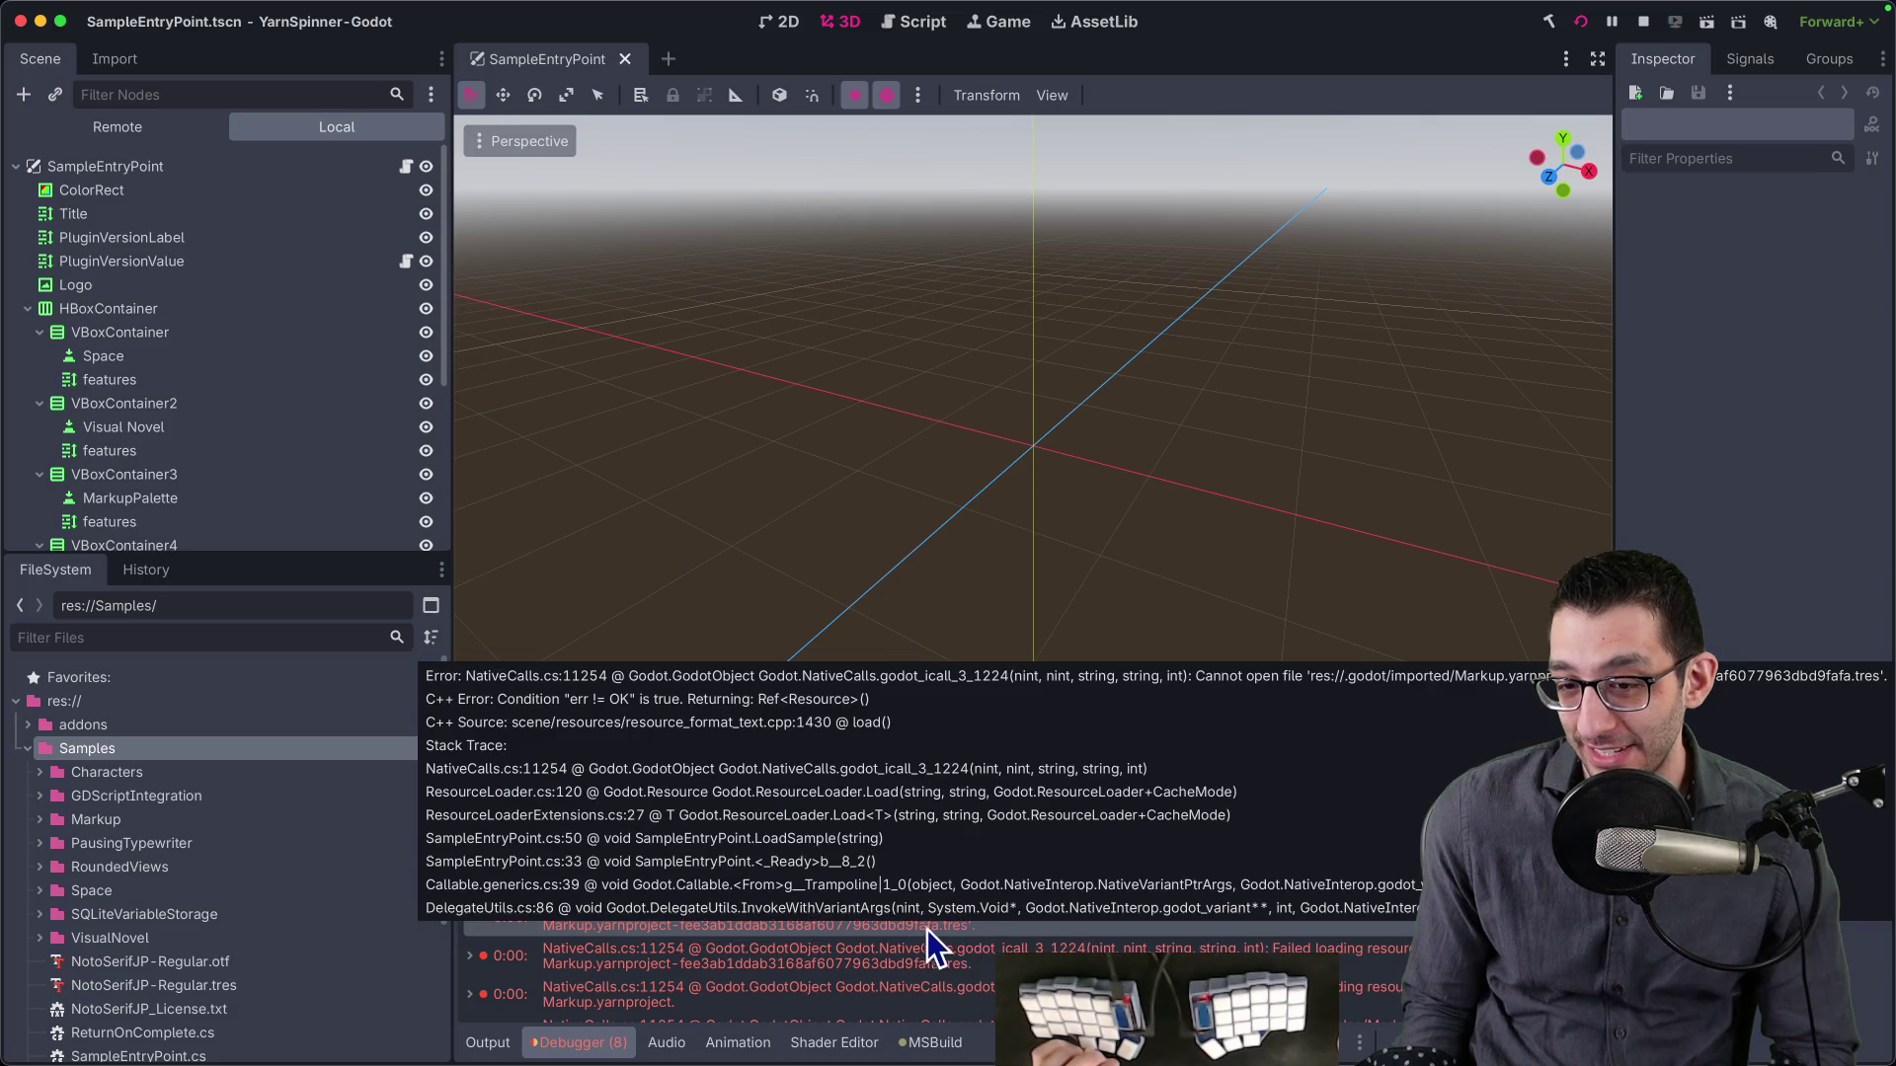
{"action": "scroll", "coordinate": [940, 916], "scroll_direction": "down", "scroll_amount": 1}
{"action": "scroll", "coordinate": [940, 915], "scroll_direction": "down", "scroll_amount": 5}
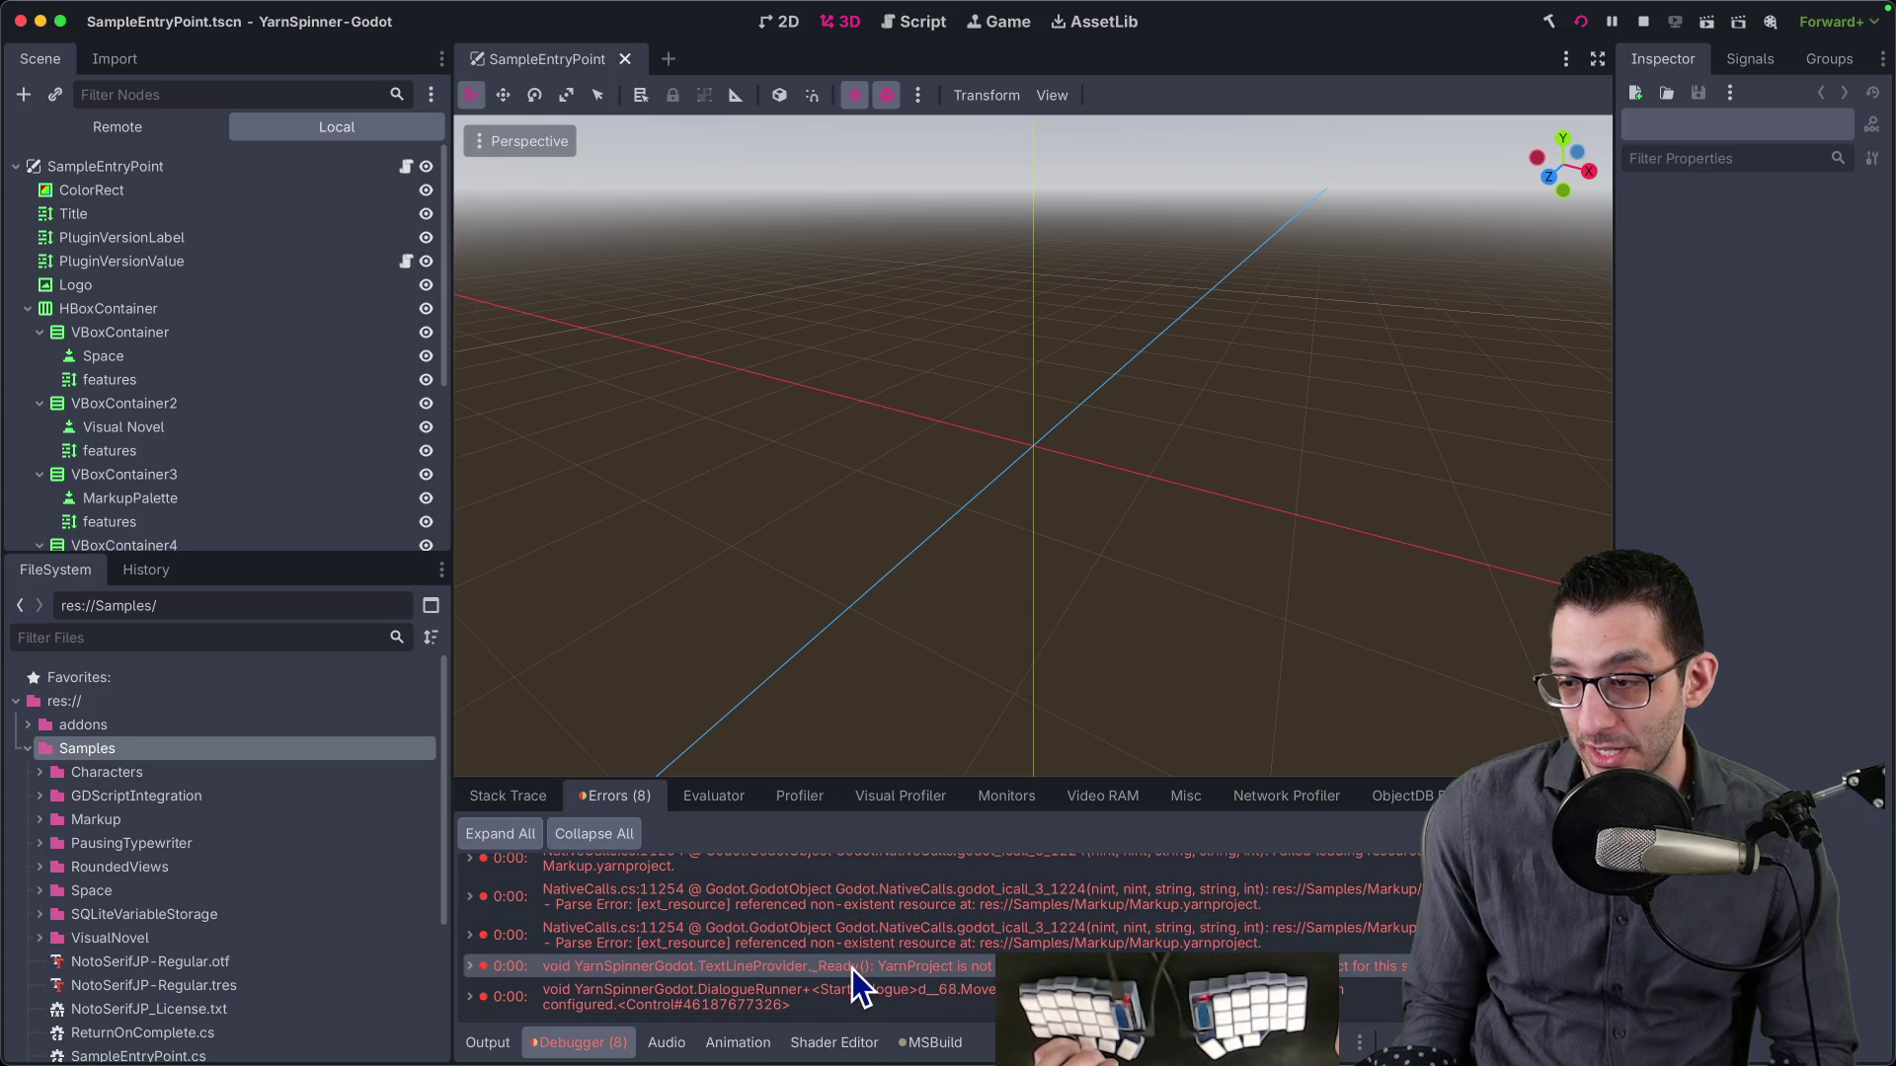
{"action": "scroll", "coordinate": [293, 441], "scroll_direction": "down", "scroll_amount": 3}
{"action": "scroll", "coordinate": [235, 425], "scroll_direction": "up", "scroll_amount": 3}
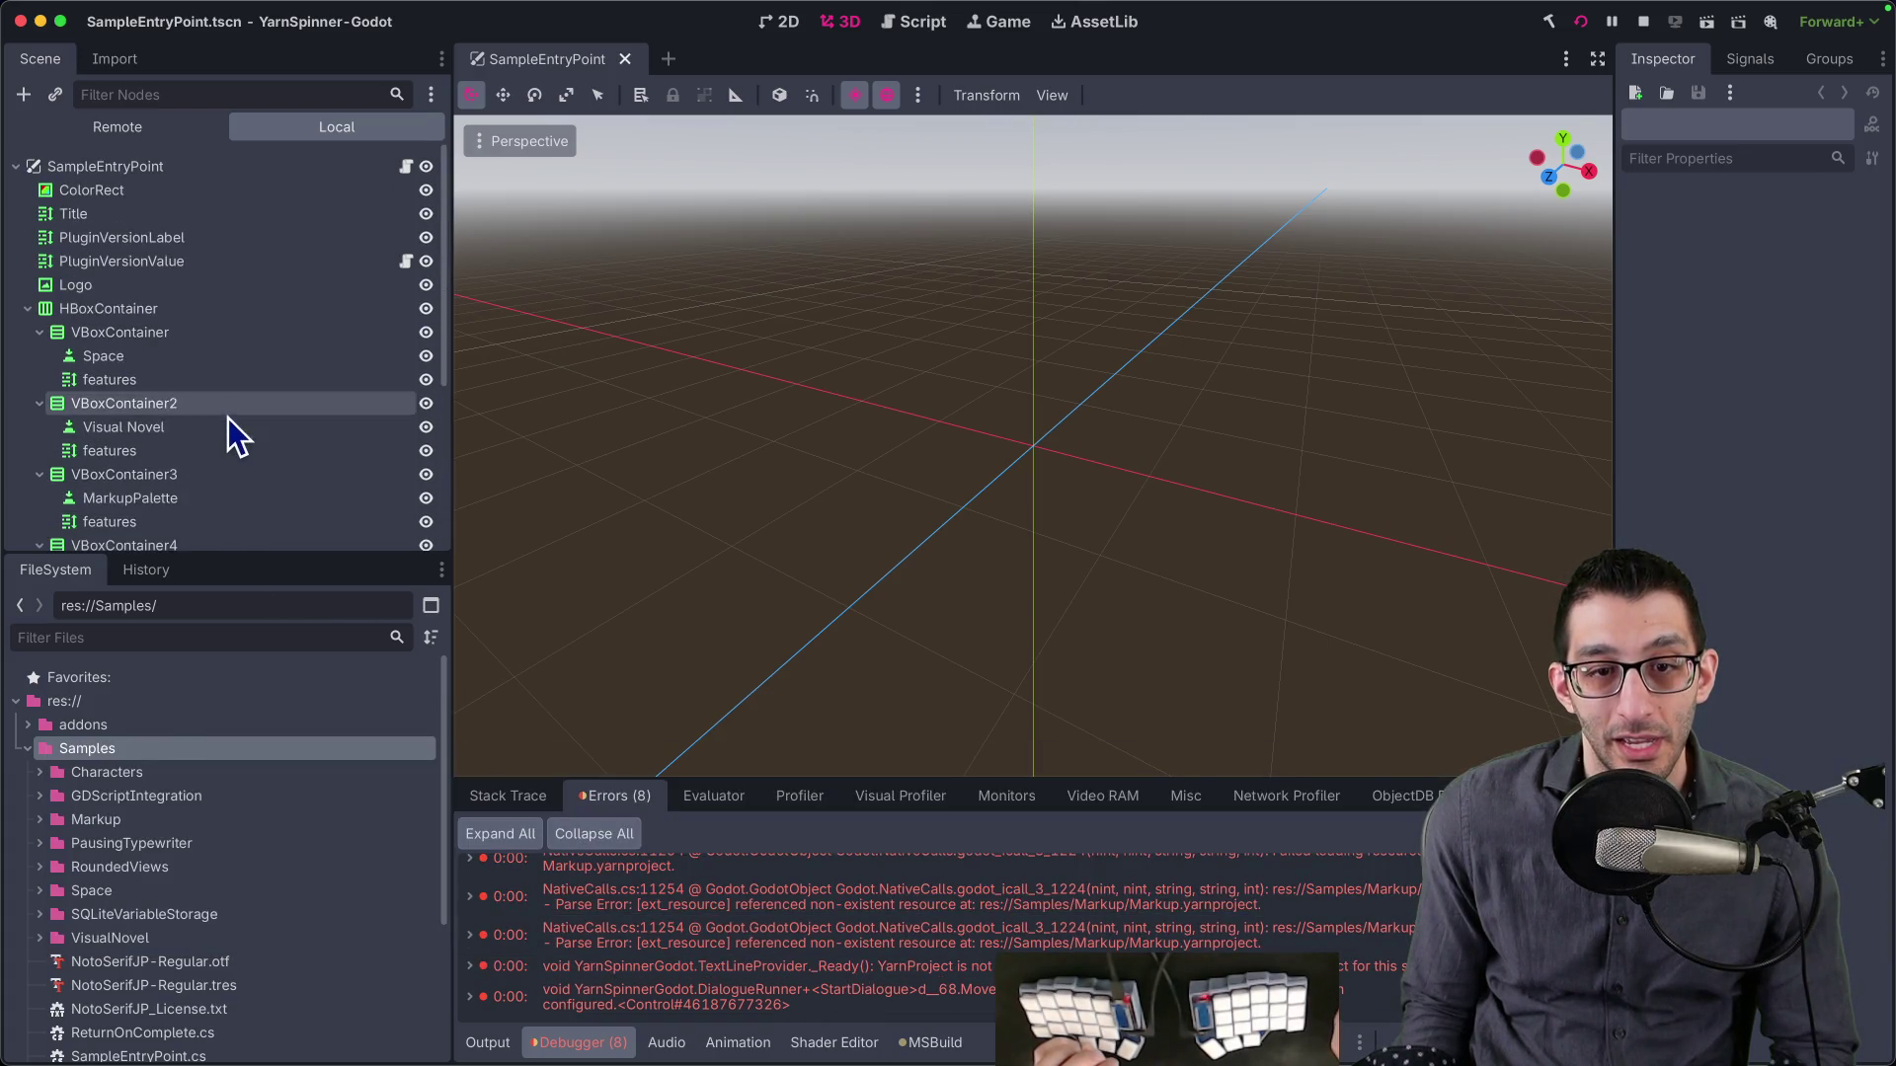
- Inspect the SampleEntryPoint root and MarkupPalette button nodes' properties
{"action": "left_click", "coordinate": [98, 166]}
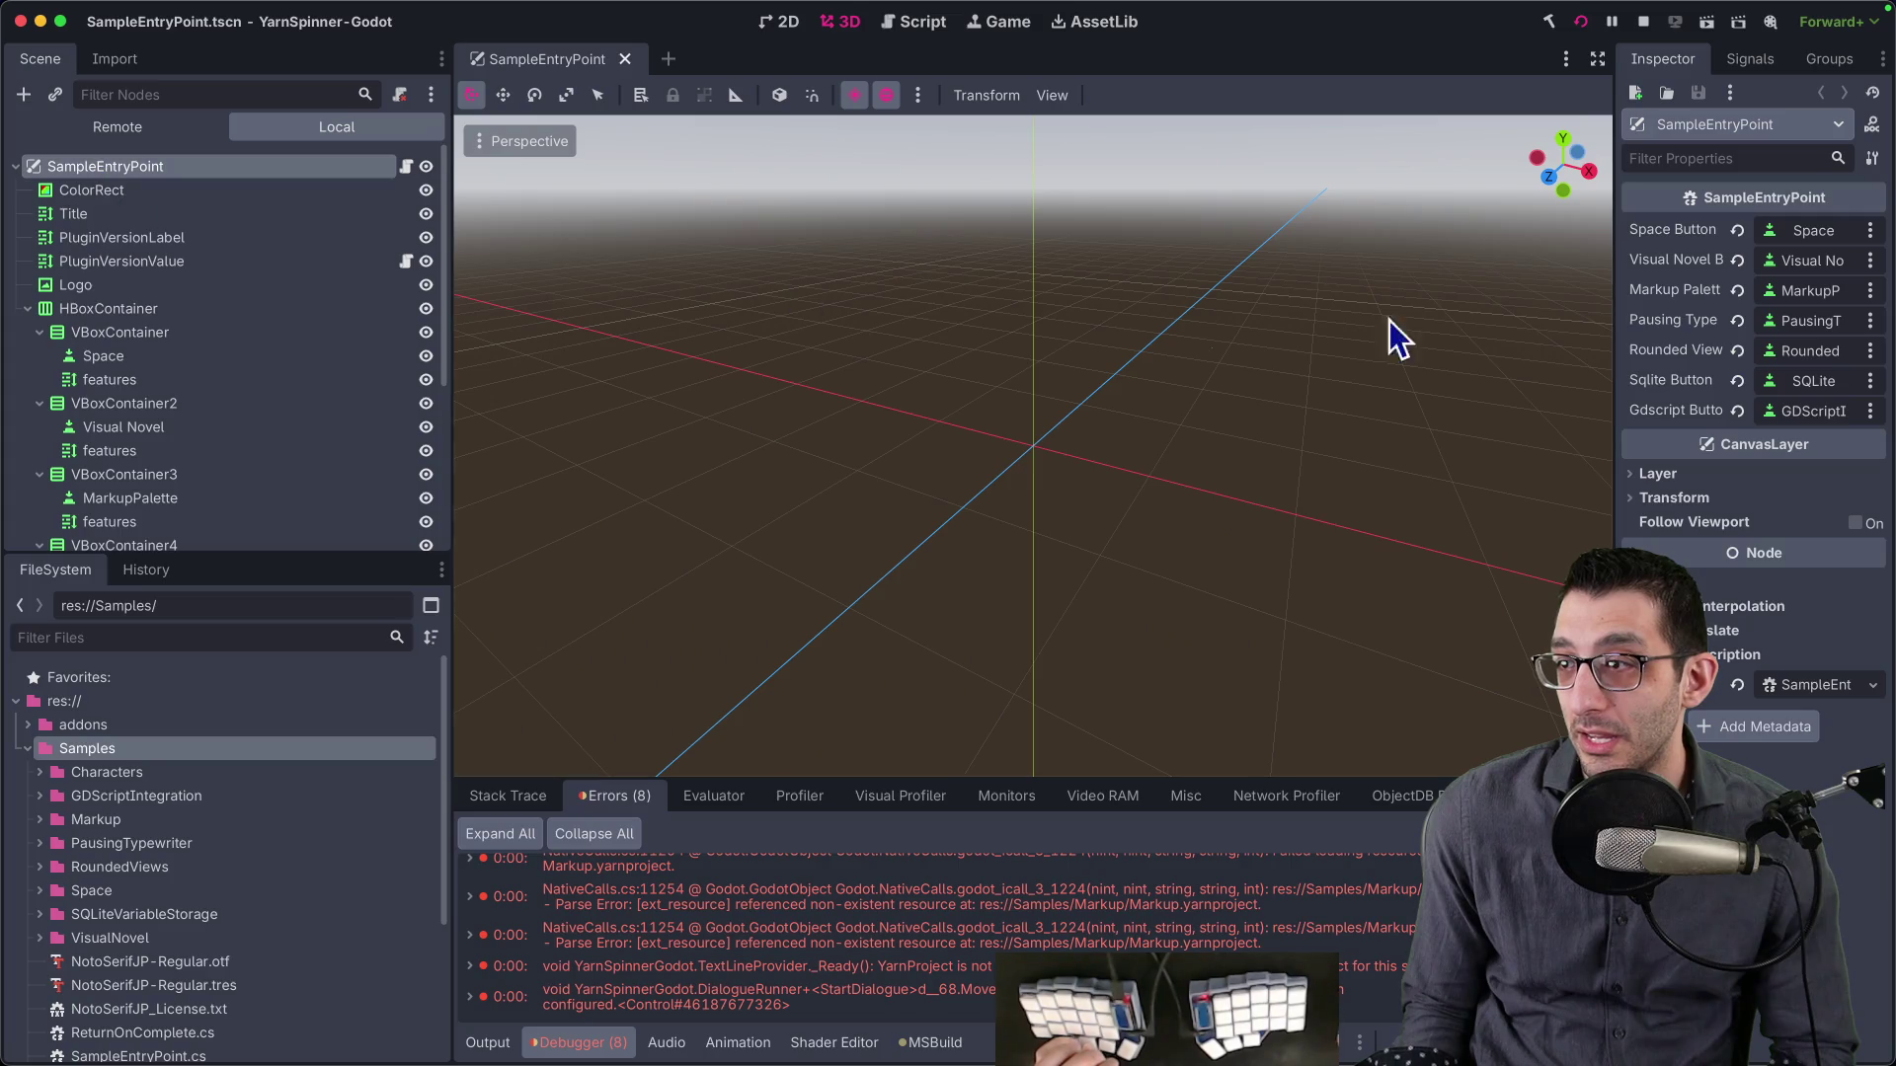
{"action": "left_click", "coordinate": [1787, 289]}
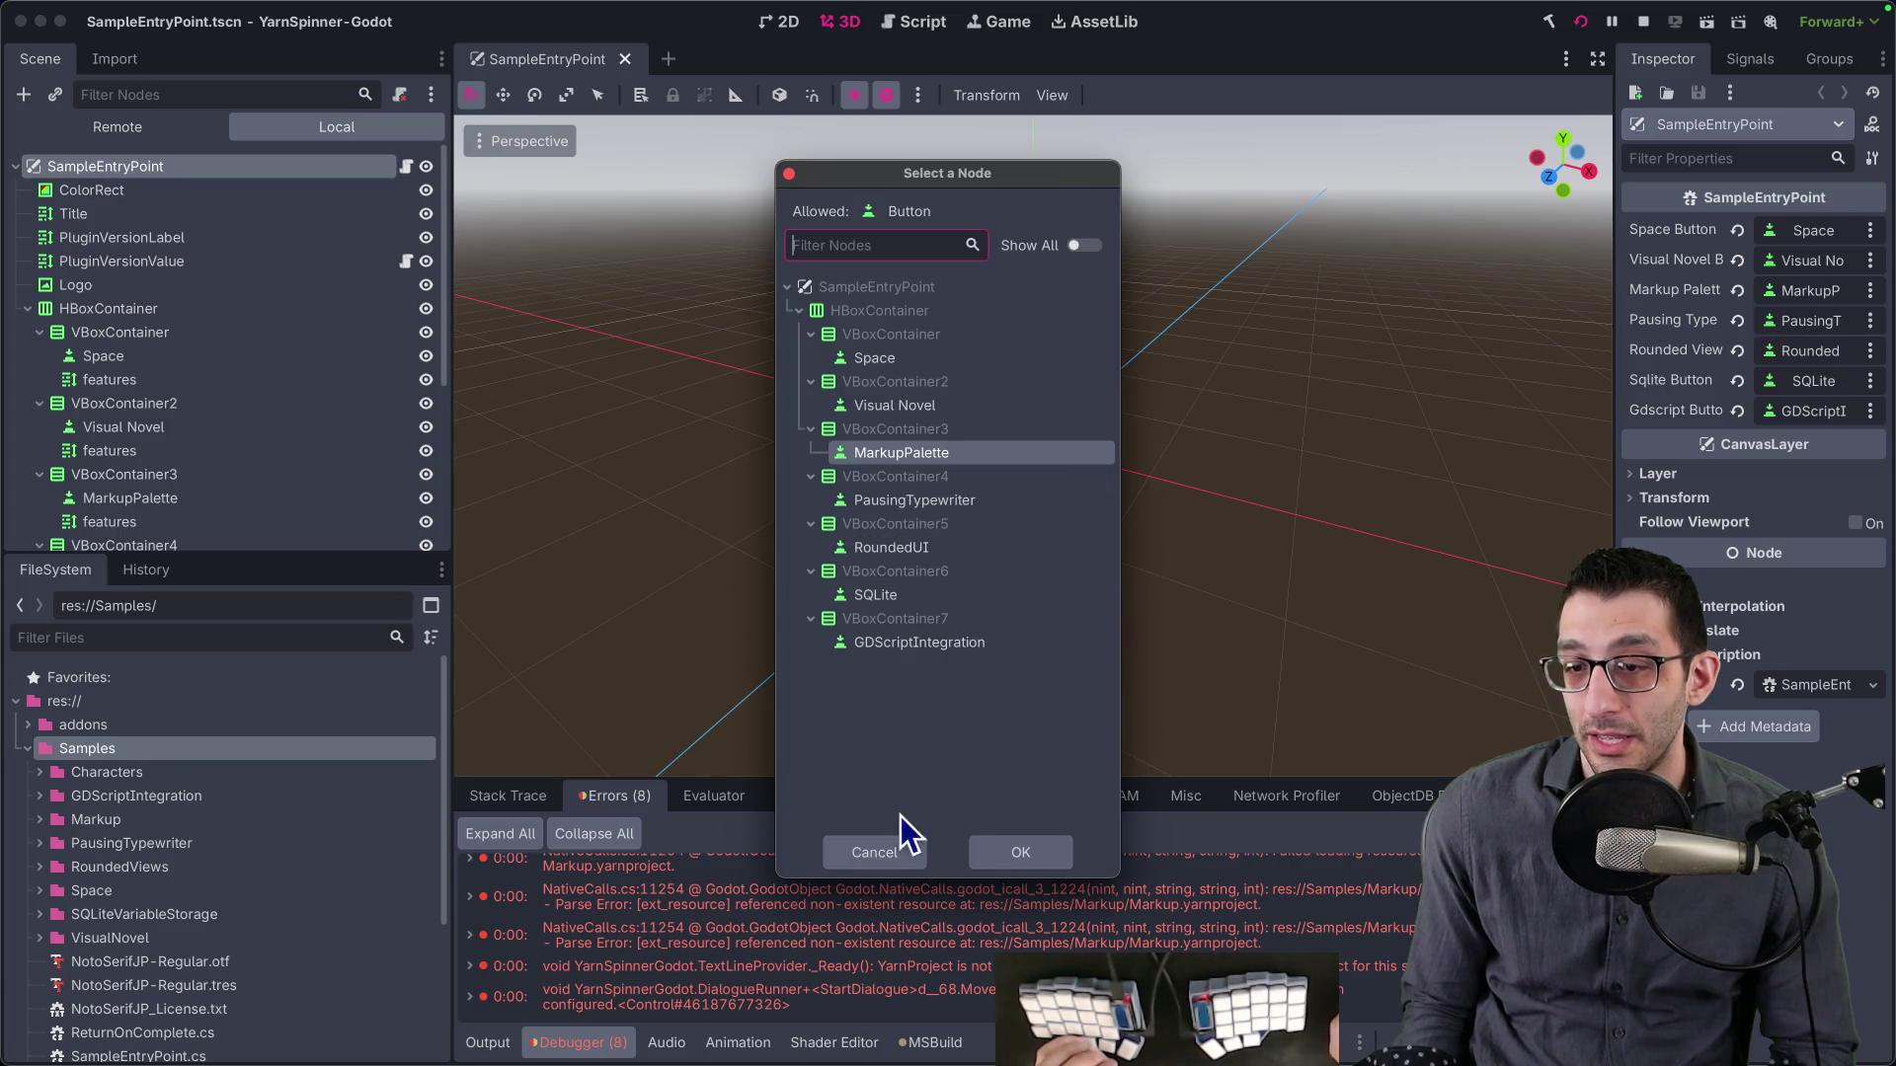
{"action": "left_click", "coordinate": [875, 852]}
{"action": "scroll", "coordinate": [185, 361], "scroll_direction": "down", "scroll_amount": 5}
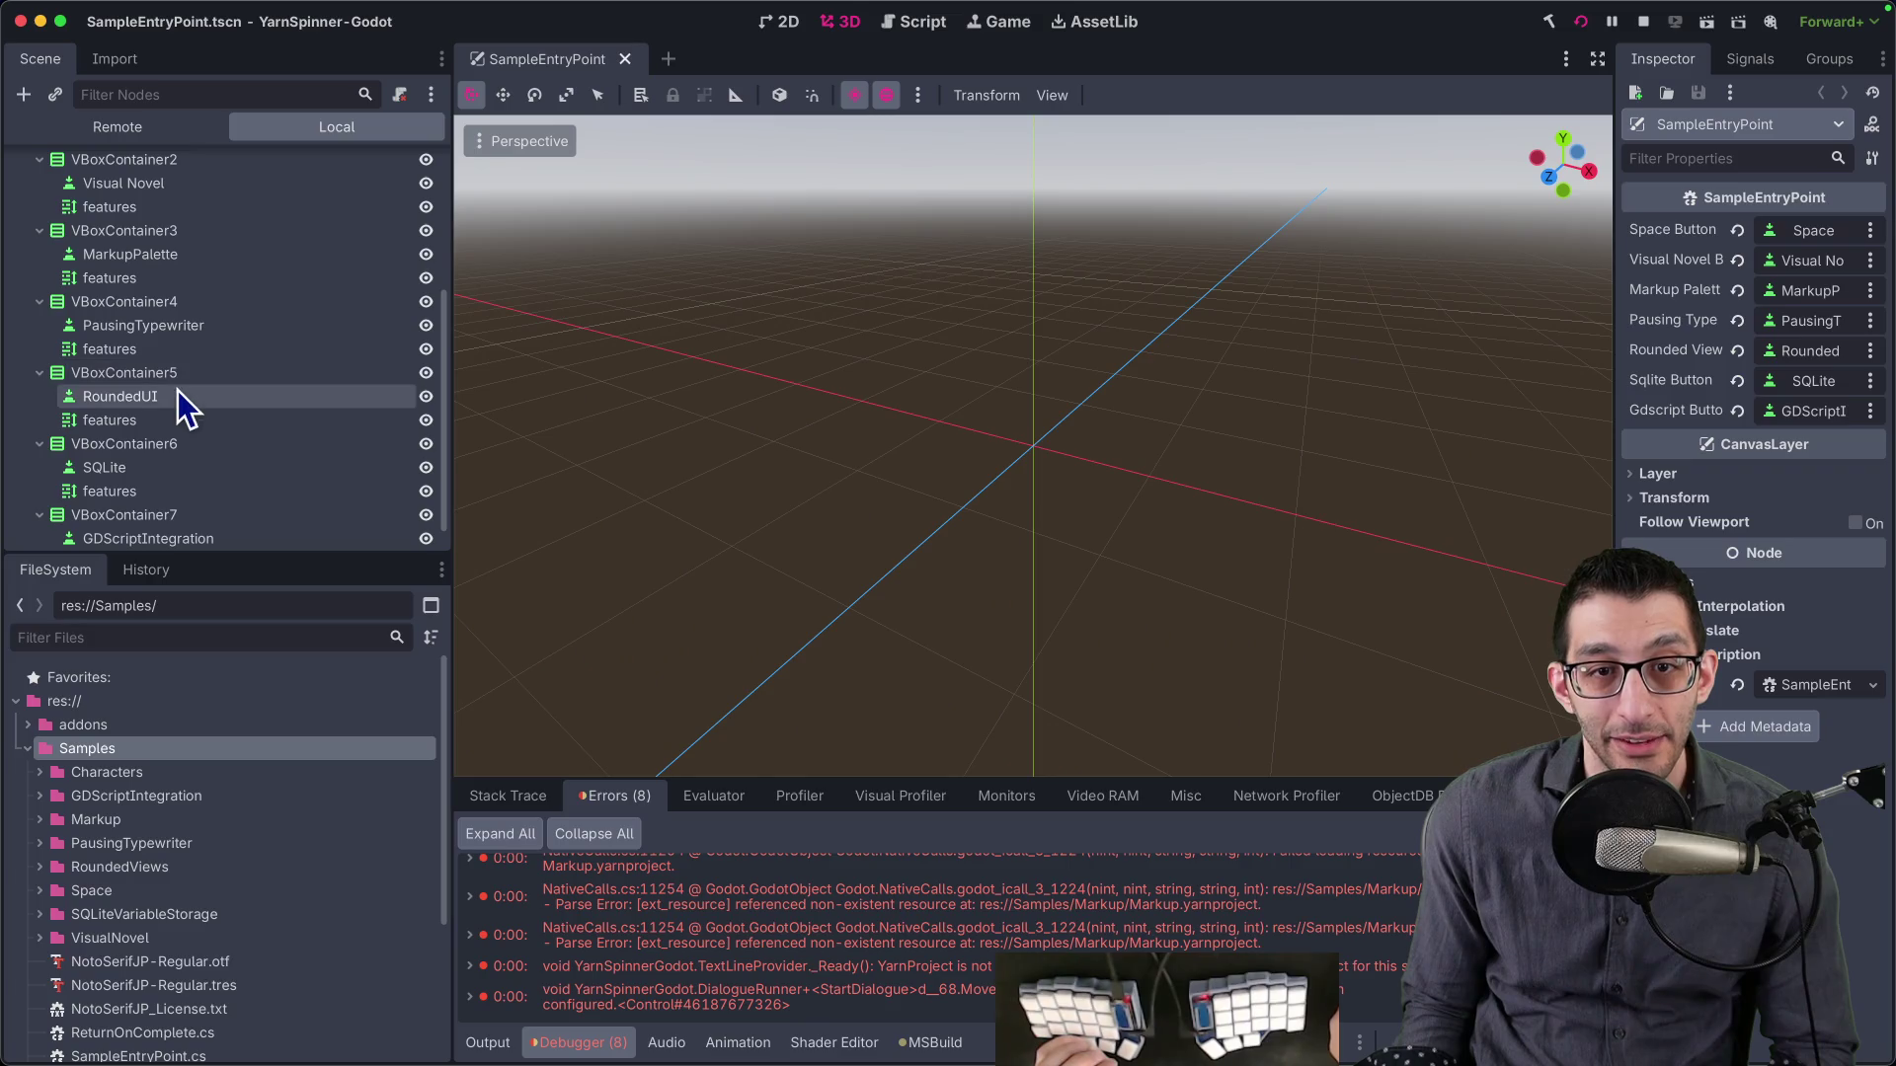
{"action": "left_click", "coordinate": [189, 259]}
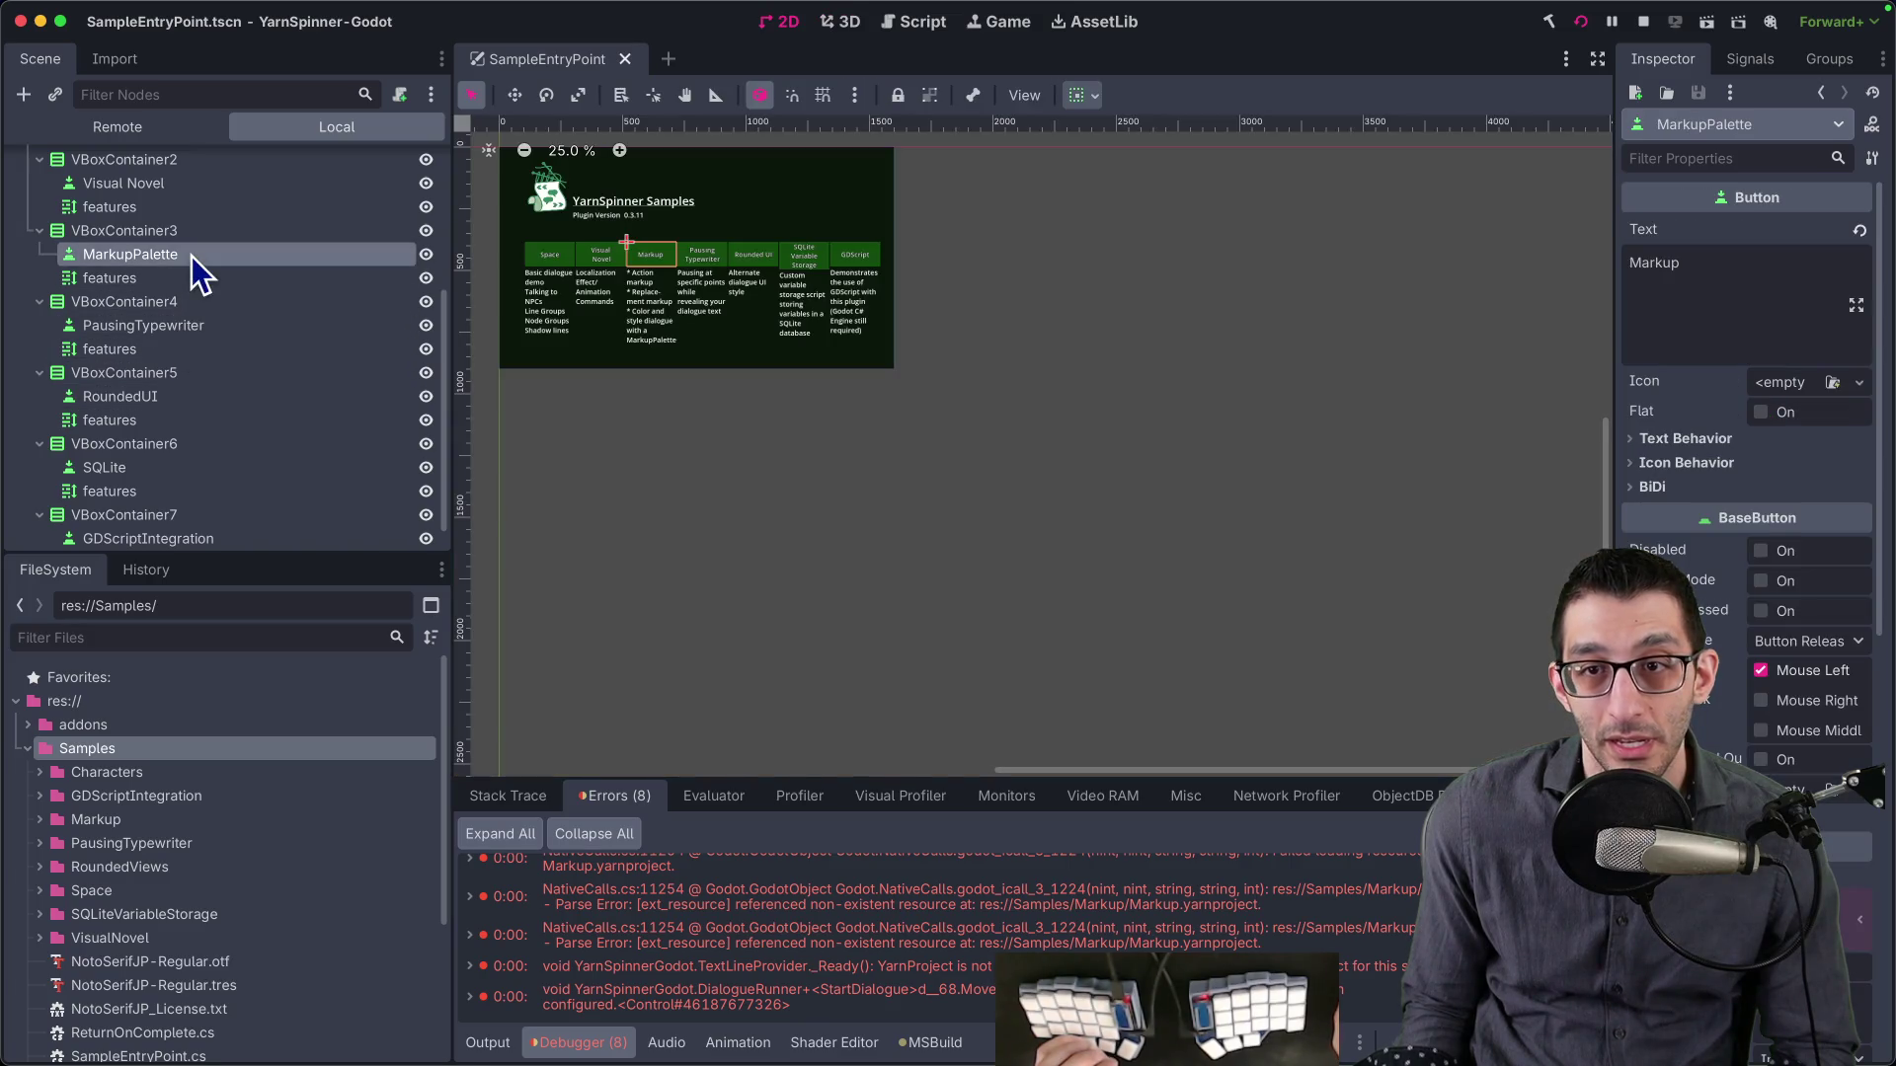
{"action": "scroll", "coordinate": [170, 262], "scroll_direction": "up", "scroll_amount": 5}
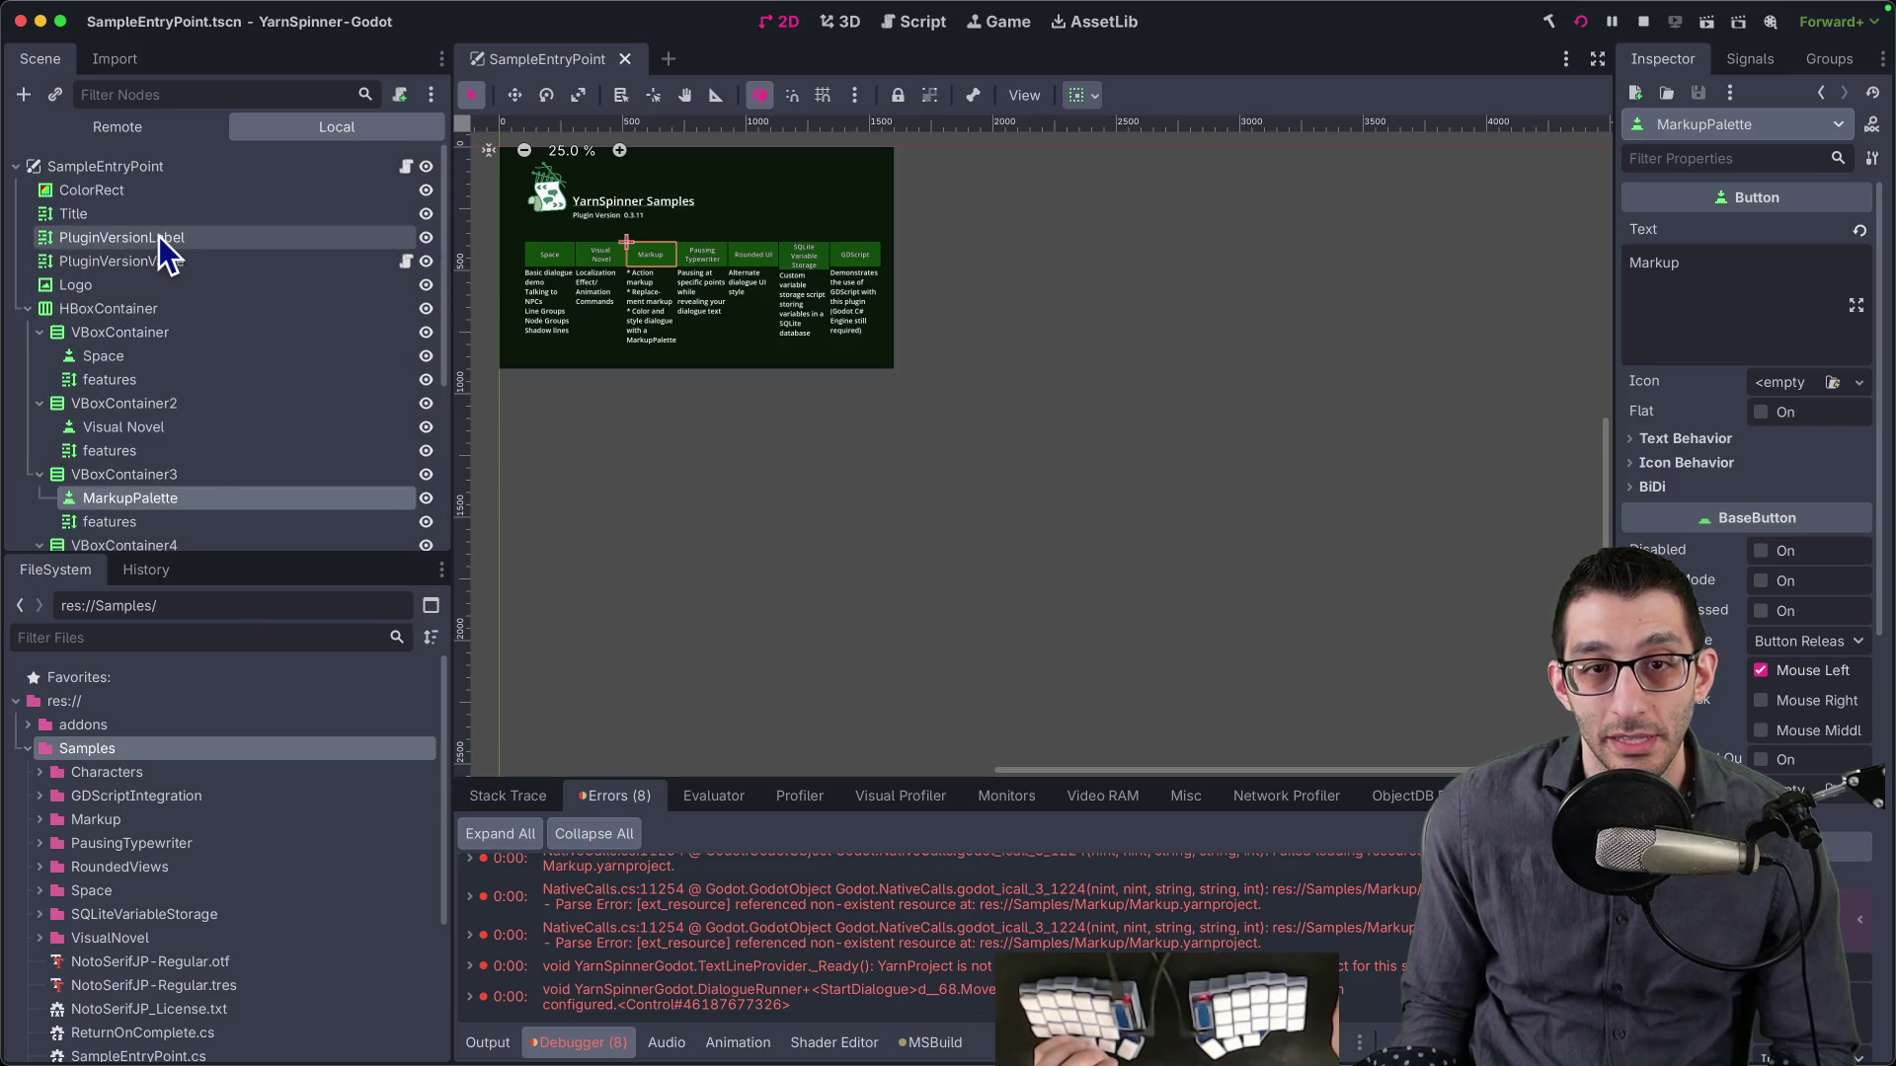
- Filter the FileSystem by 'tscn' and open Samples/Markup/MarkupSample.tscn
{"action": "left_click", "coordinate": [205, 638]}
{"action": "type", "text": "tscn"}
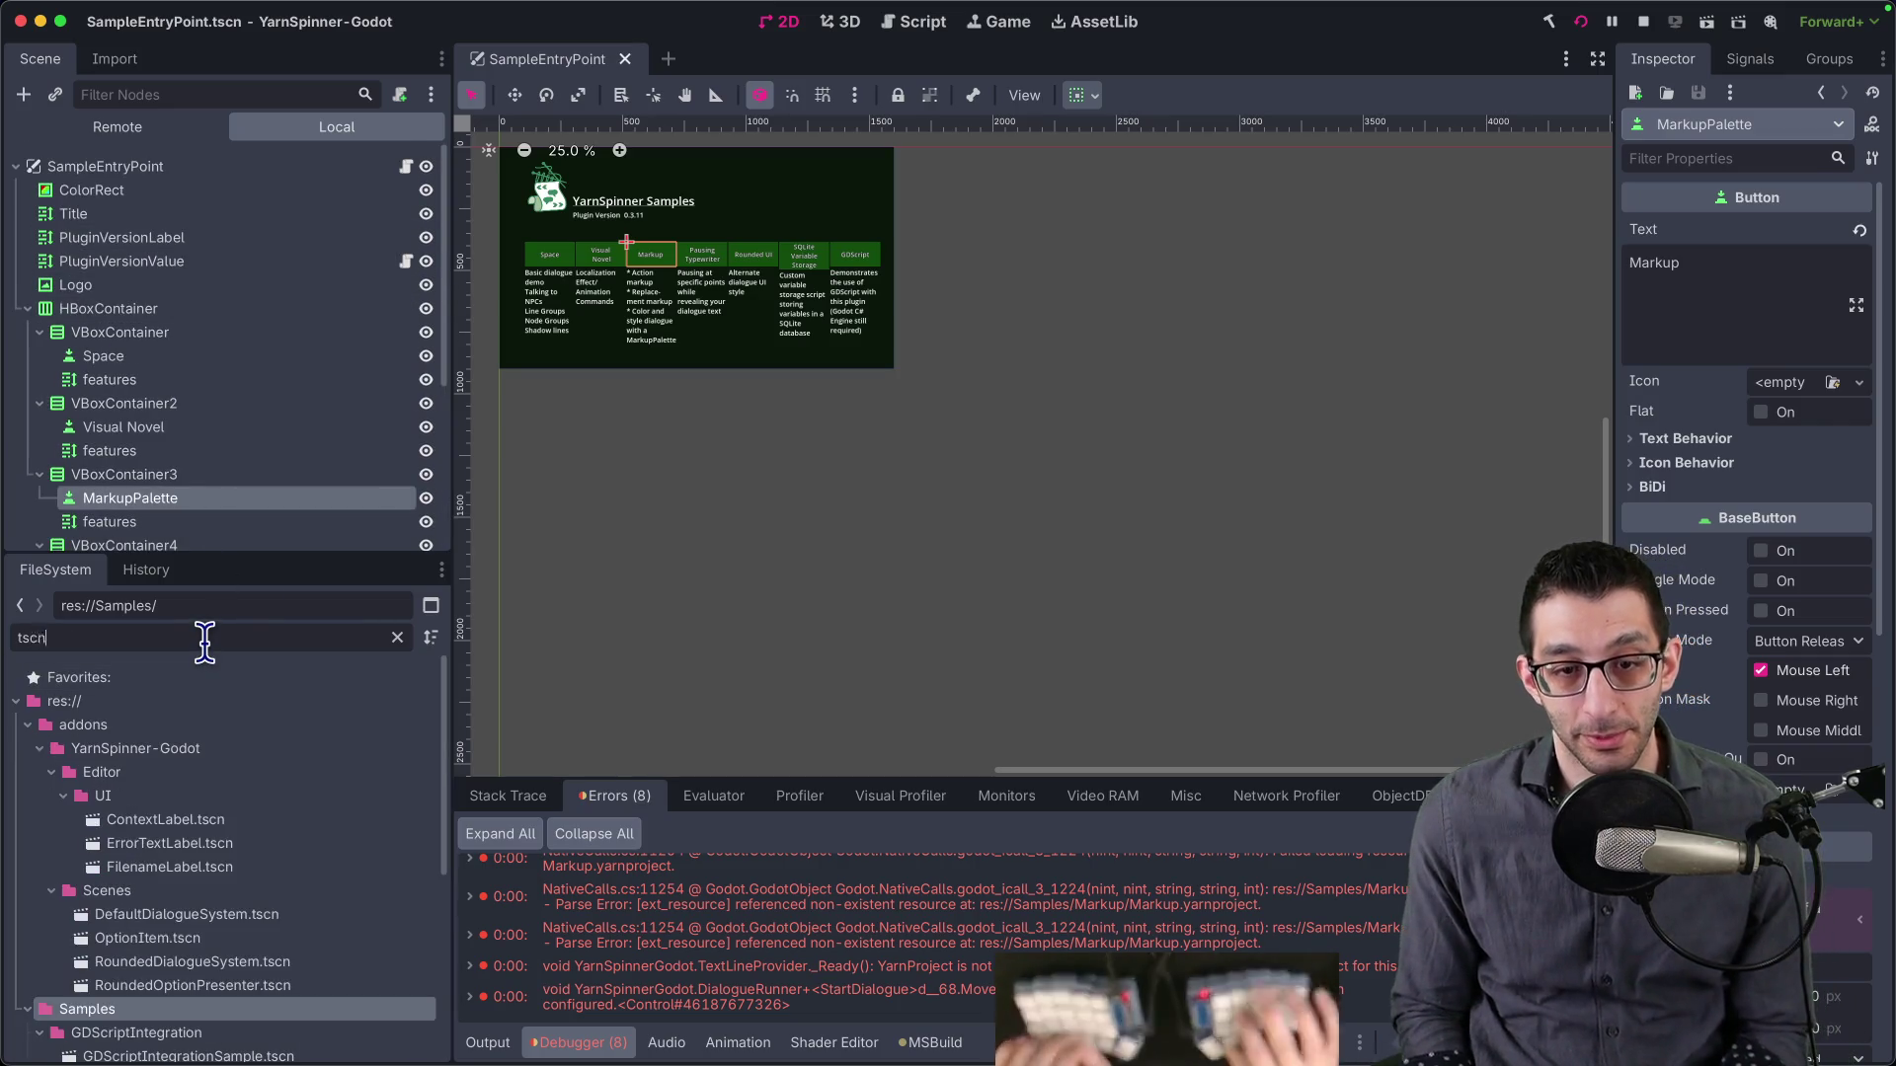
{"action": "scroll", "coordinate": [202, 778], "scroll_direction": "down", "scroll_amount": 5}
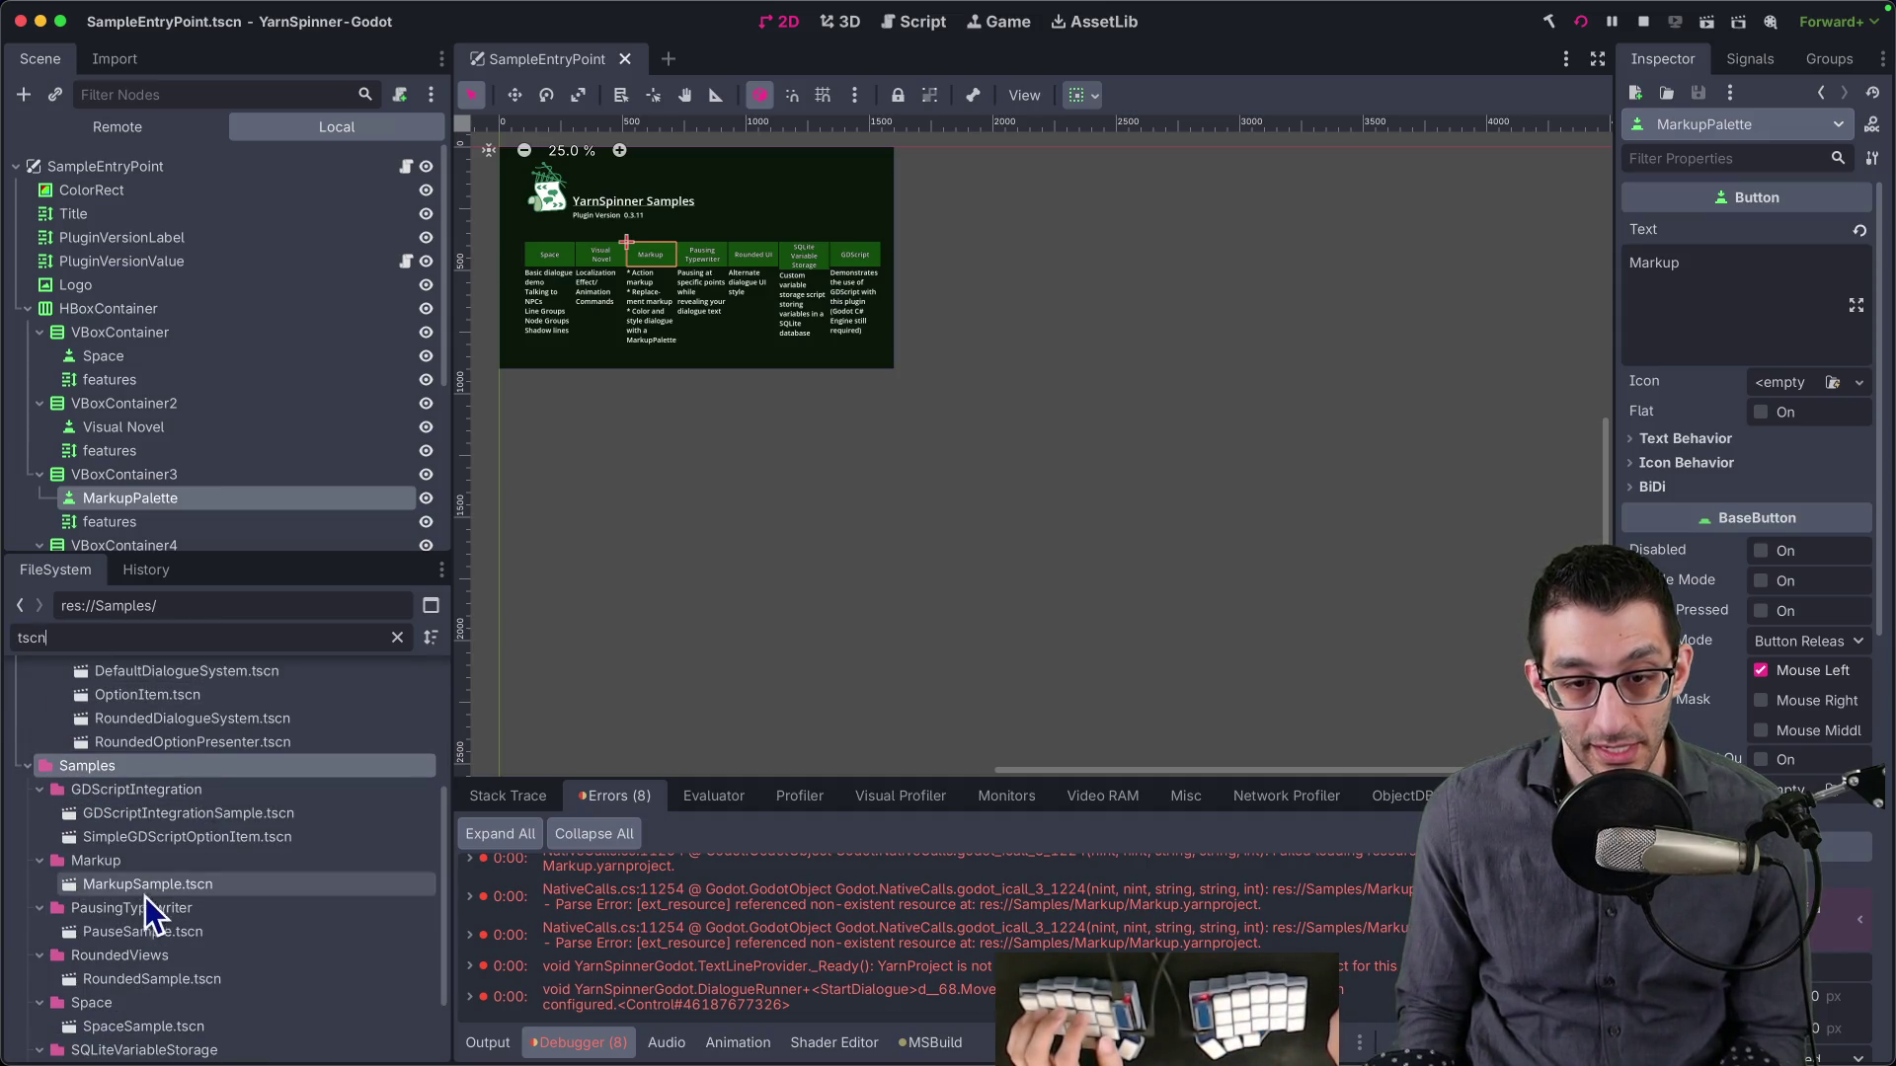
{"action": "double_click", "coordinate": [153, 884]}
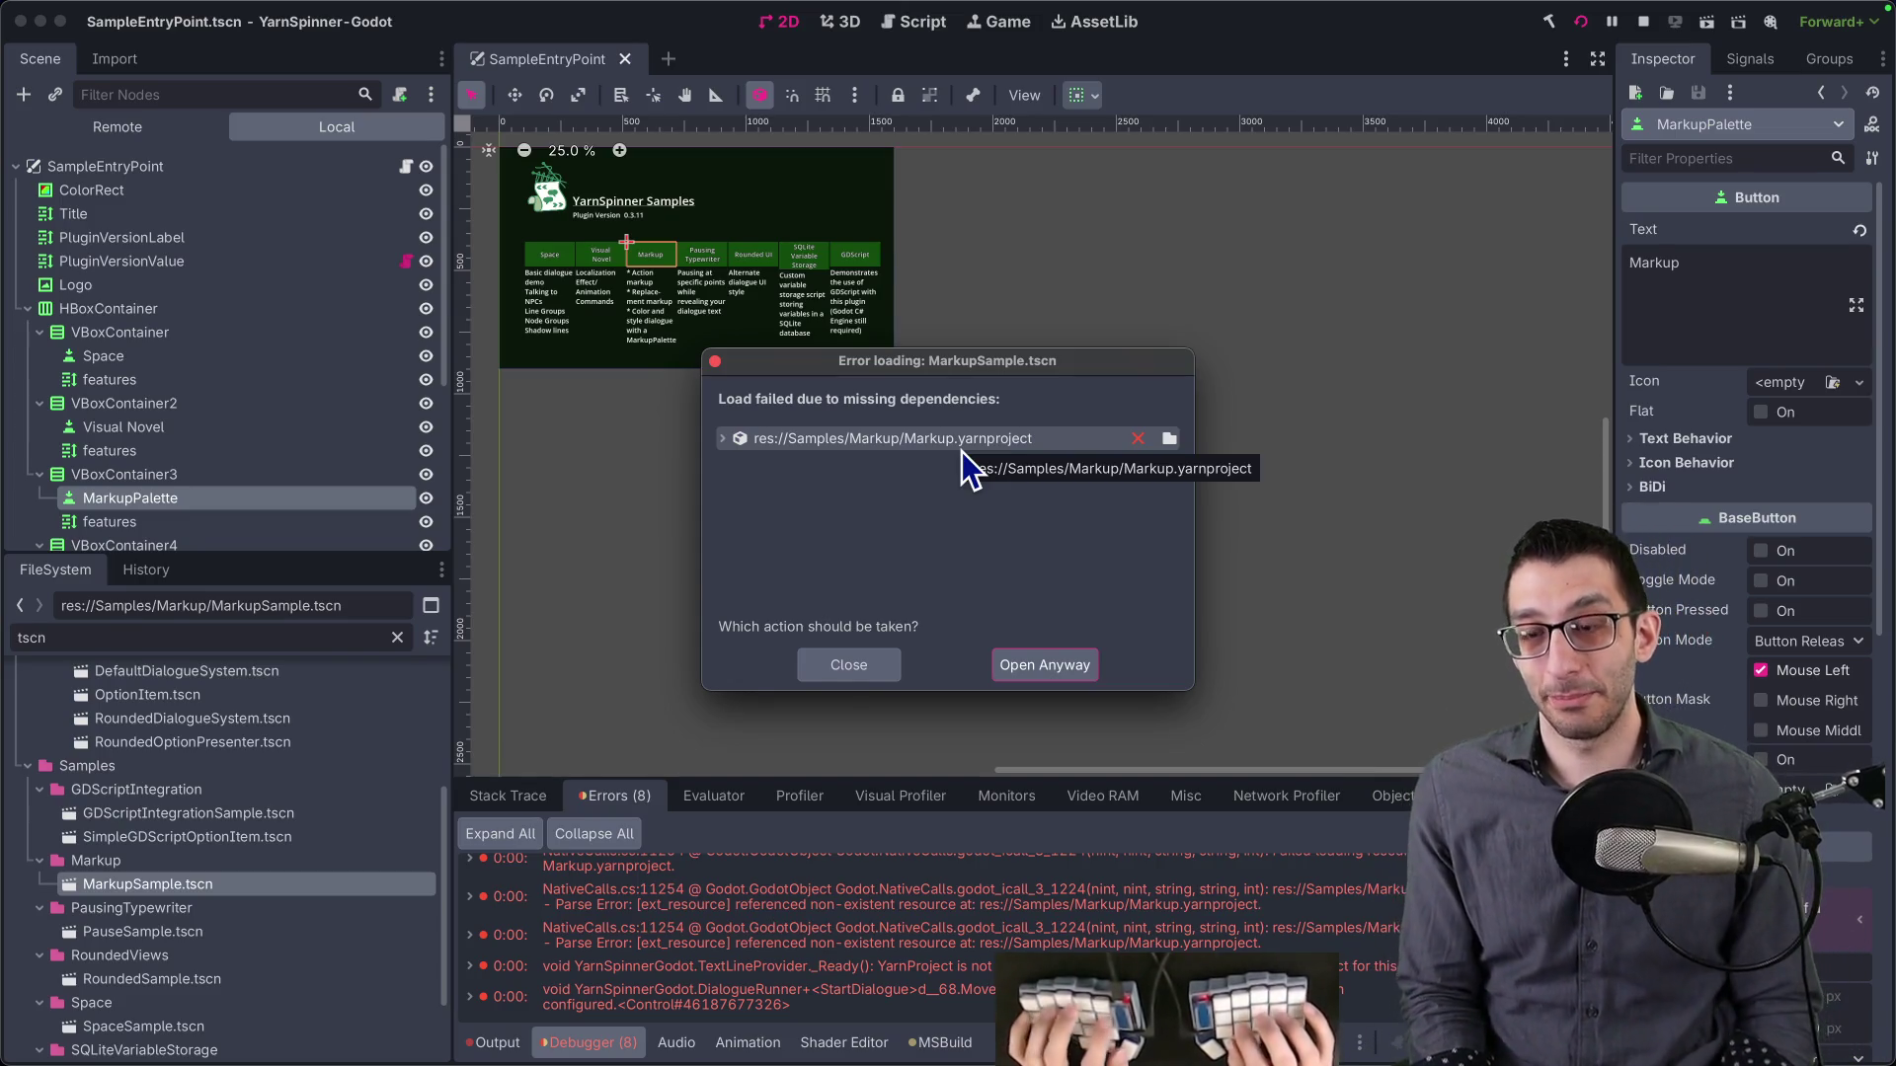
- List the repo's yarnproject files in the terminal and select the Markup.yarnproject path
{"action": "key", "text": "super+Tab"}
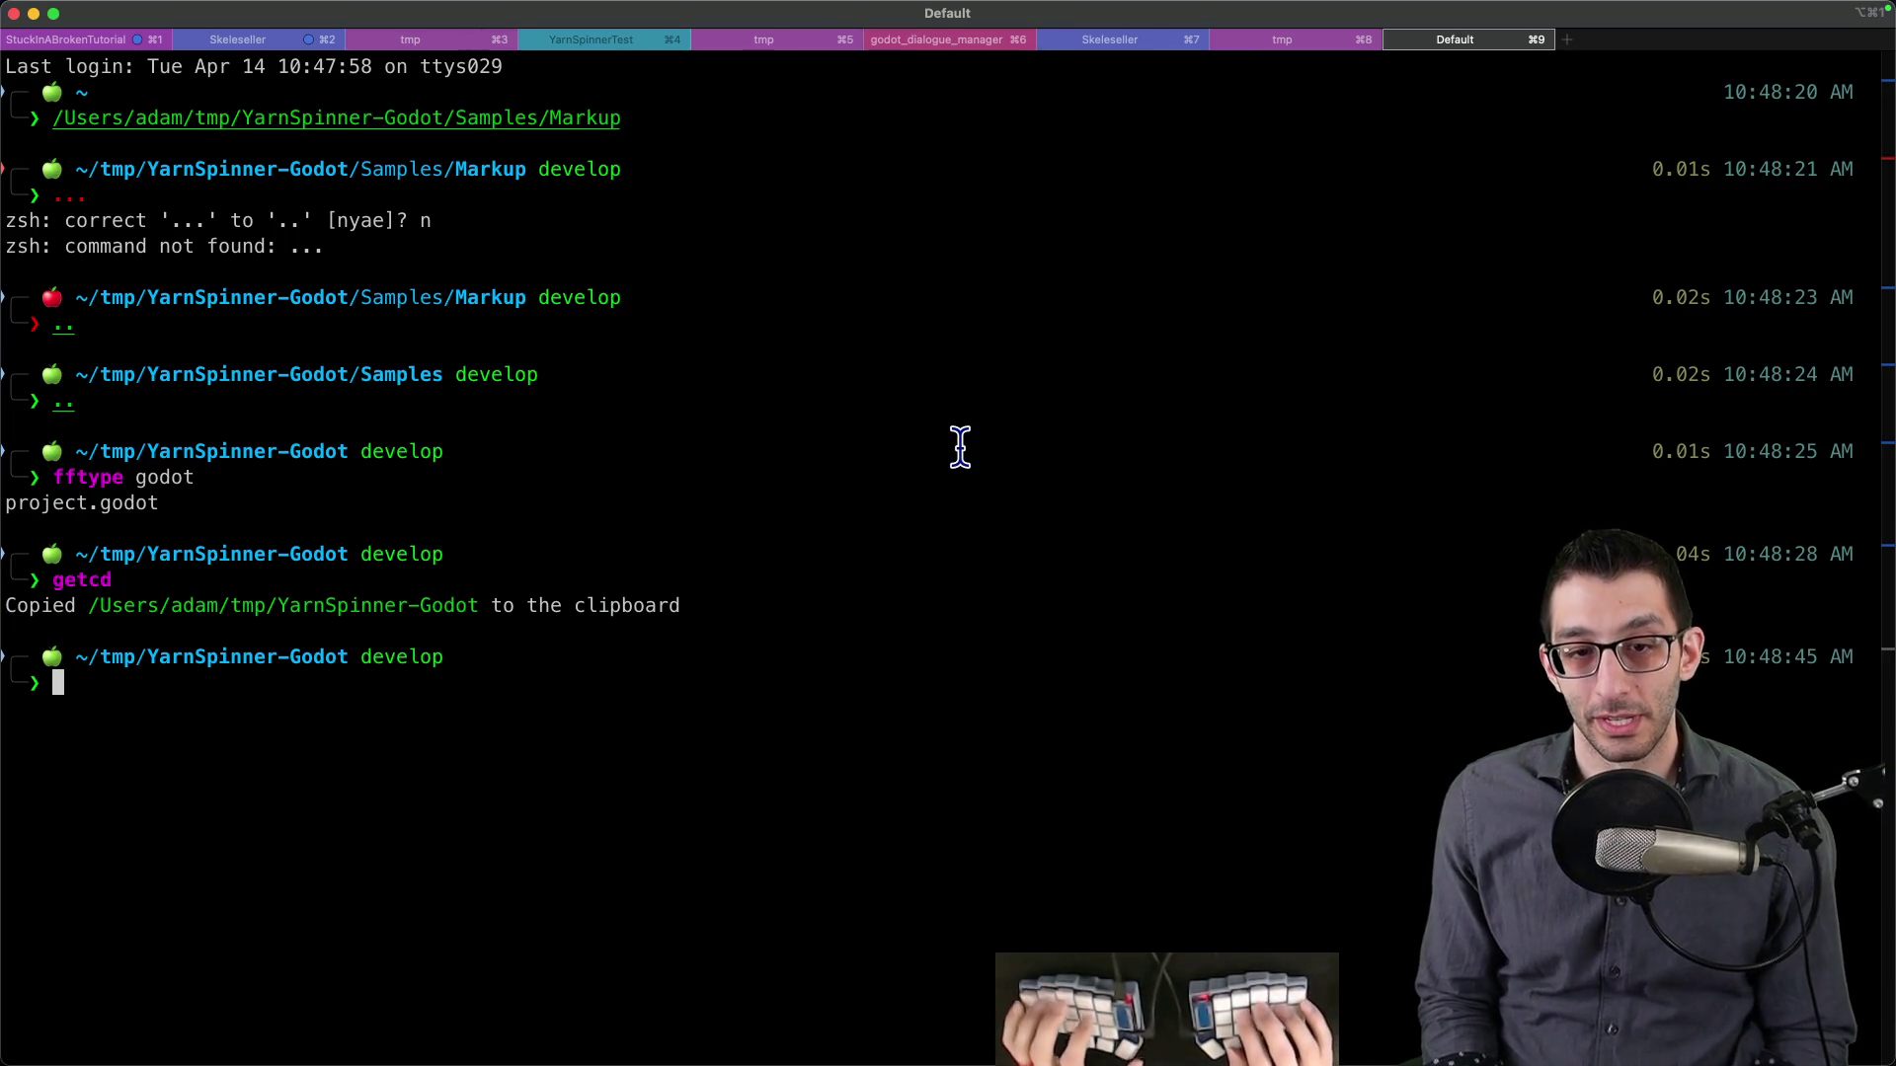
{"action": "type", "text": "fftype yarnpr"}
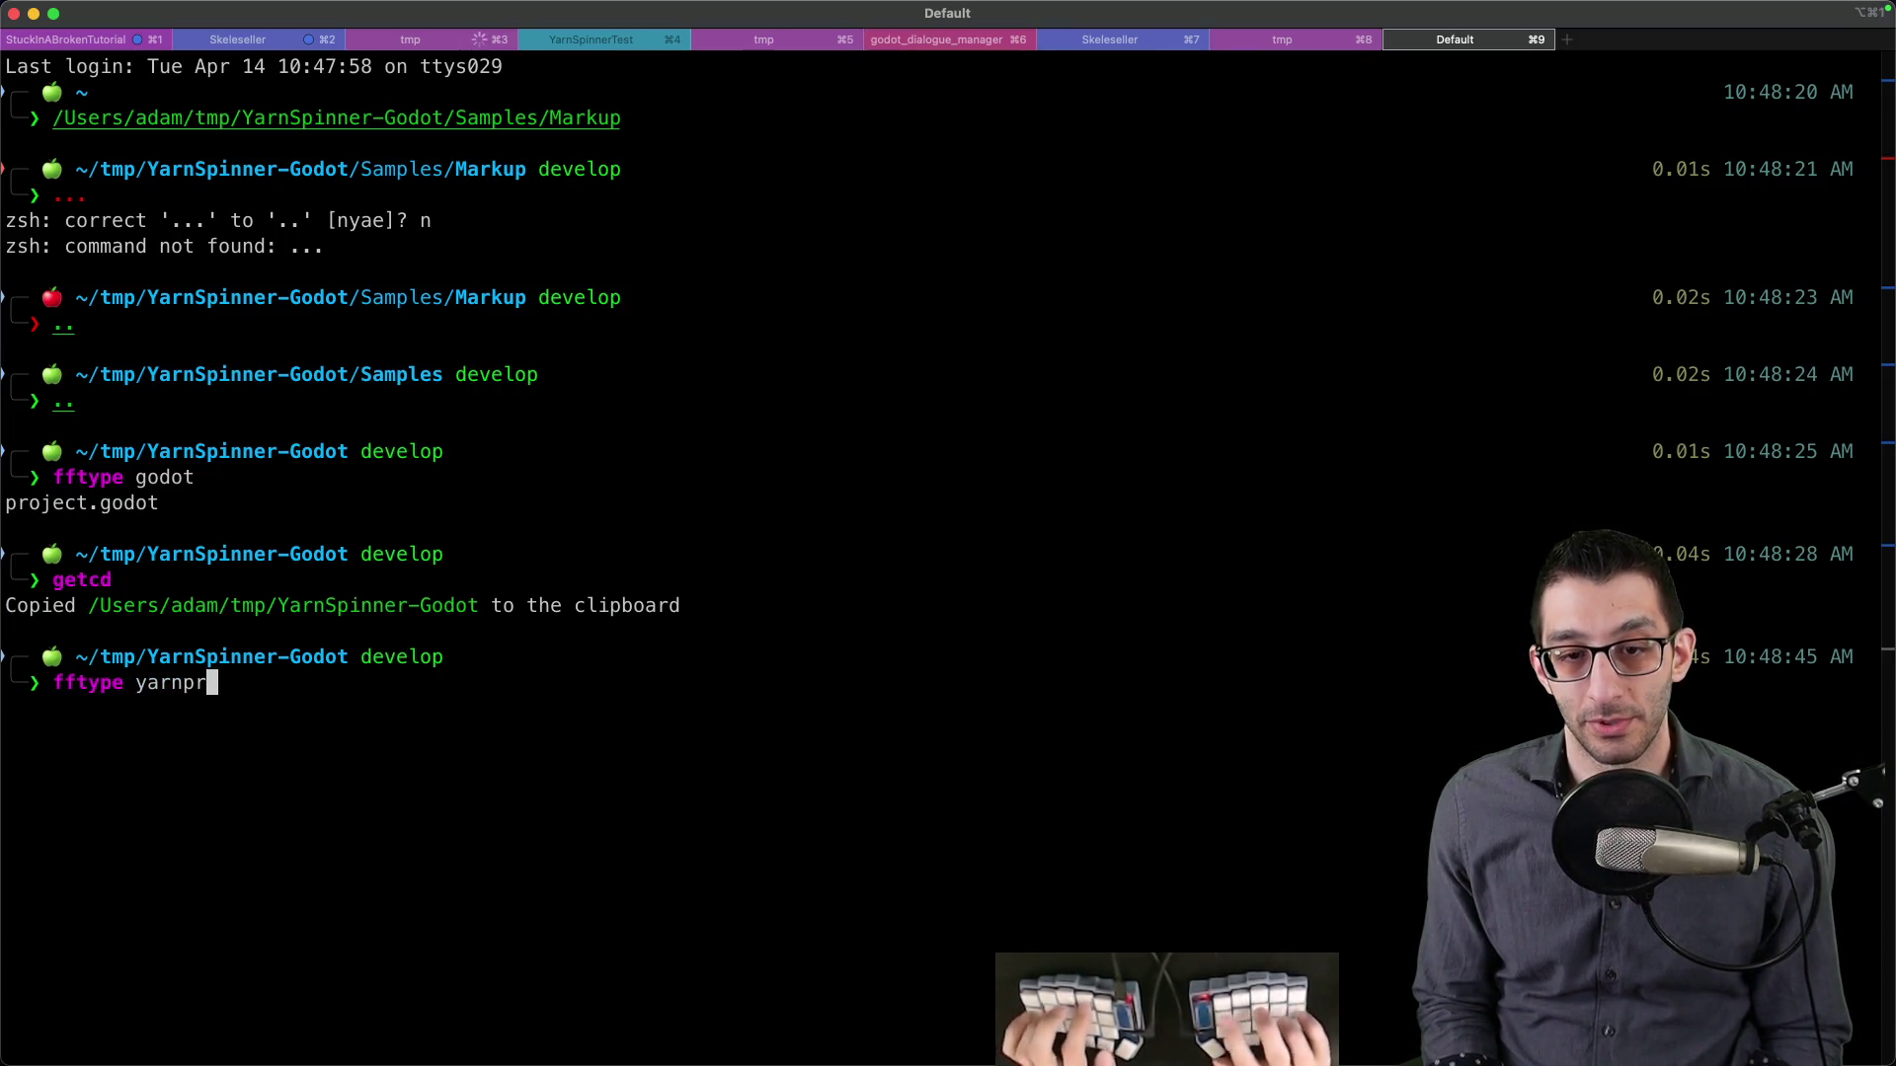
{"action": "type", "text": "oject"}
{"action": "key", "text": "Return"}
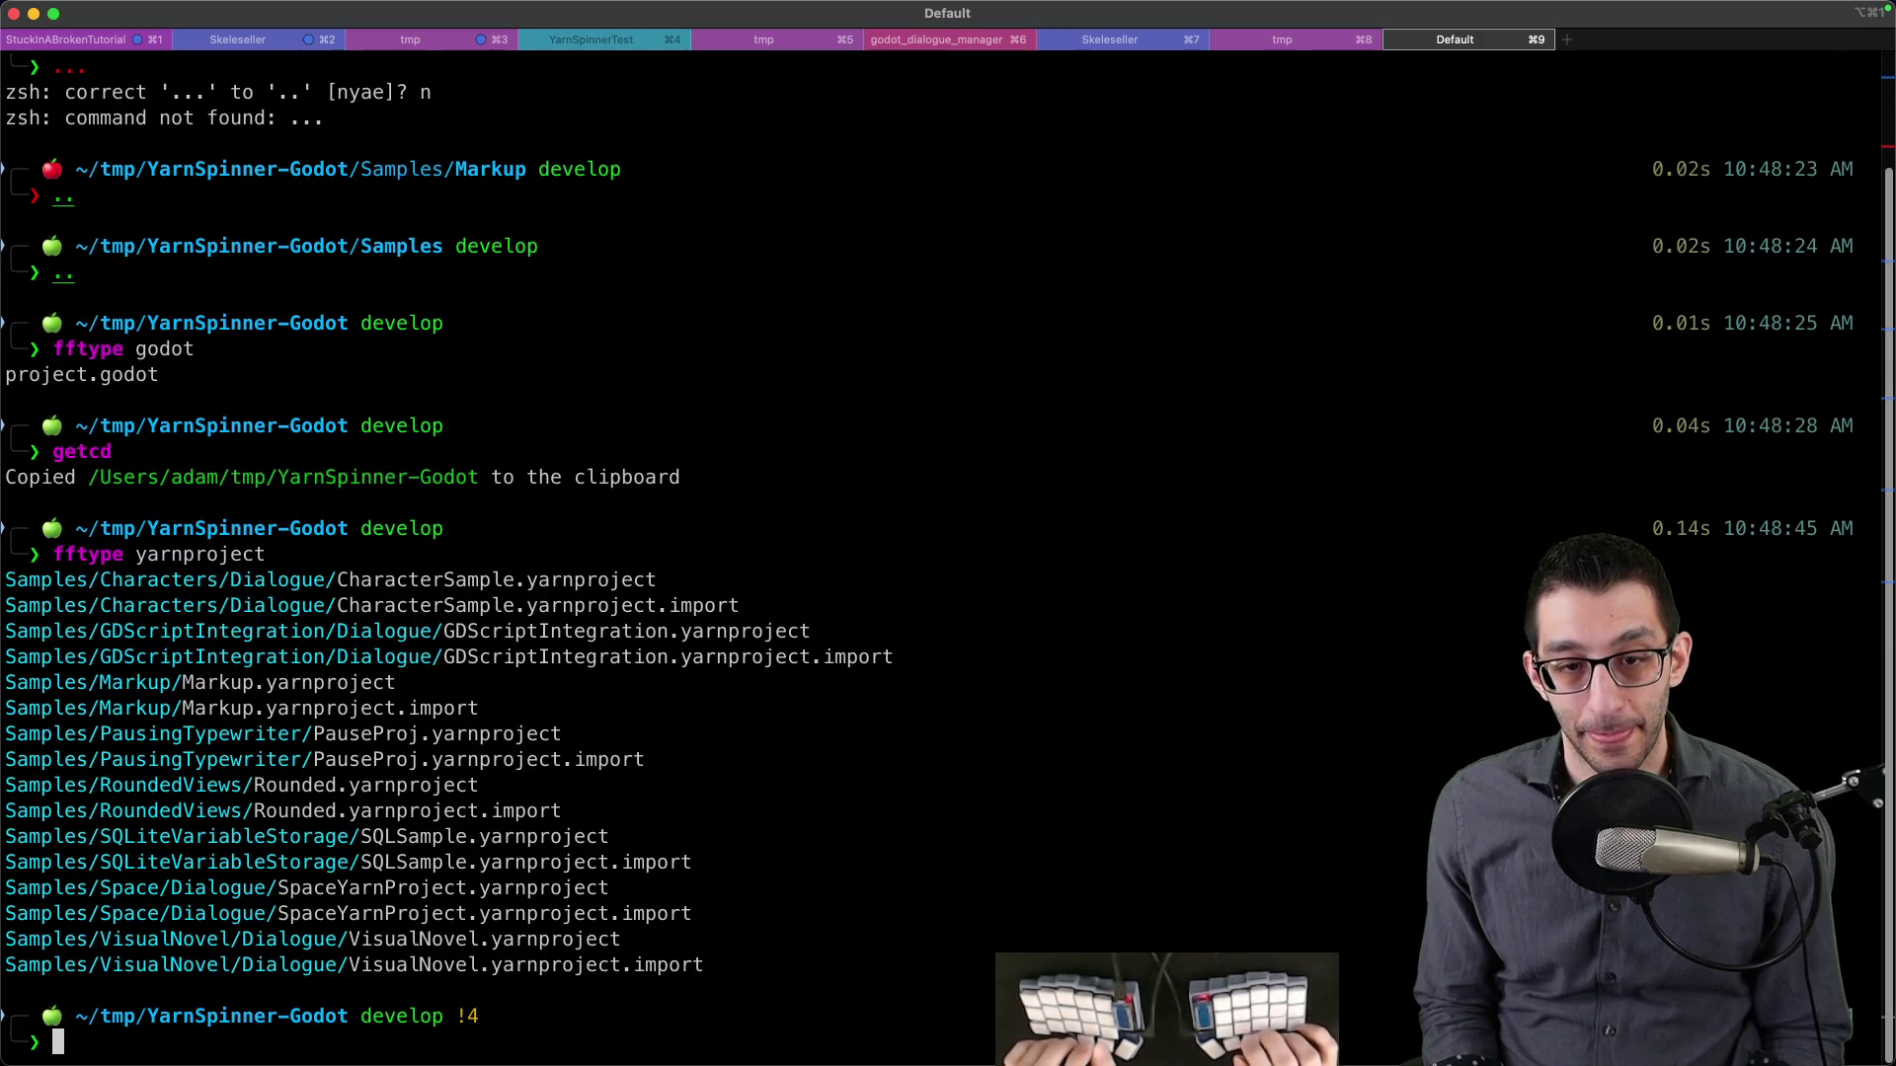
{"action": "double_click", "coordinate": [227, 682]}
- Expand the missing Markup.yarnproject dependency in Godot and open MarkupSample anyway
{"action": "key", "text": "super+Tab"}
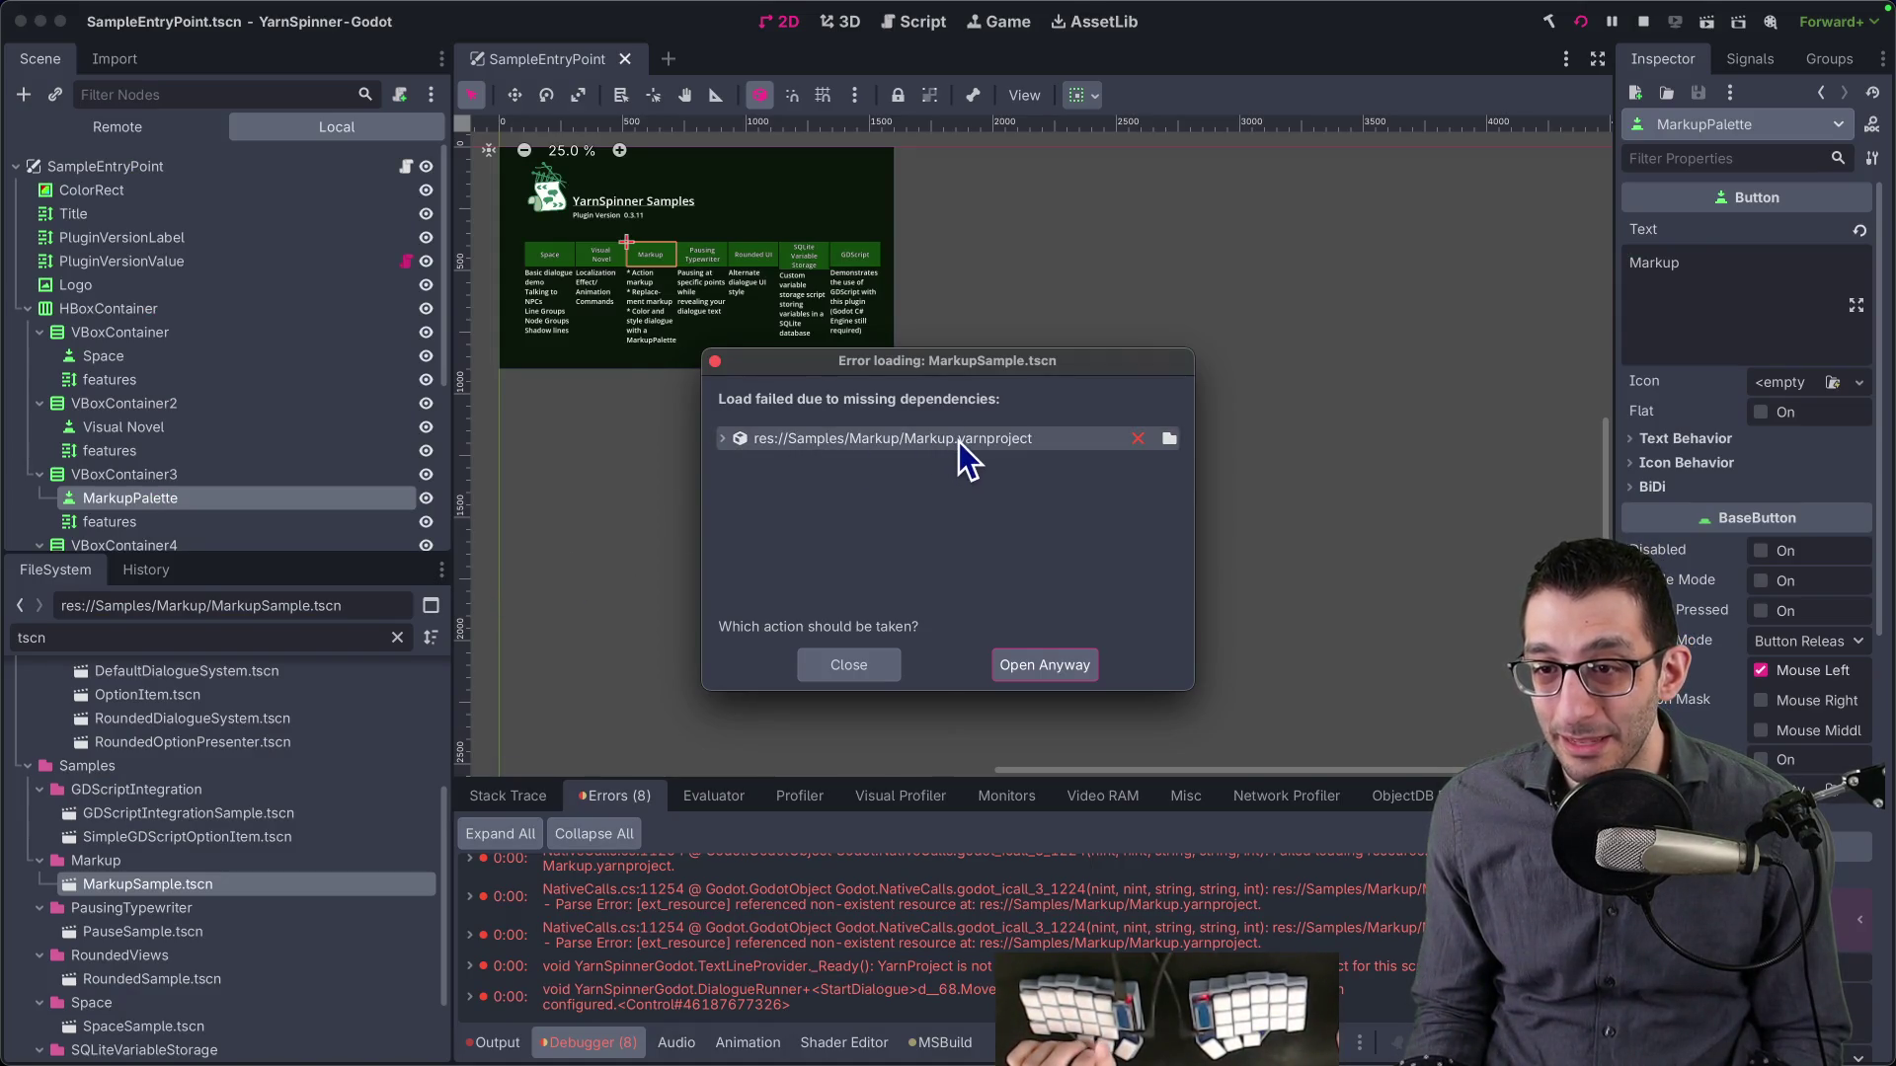
{"action": "left_click", "coordinate": [723, 440]}
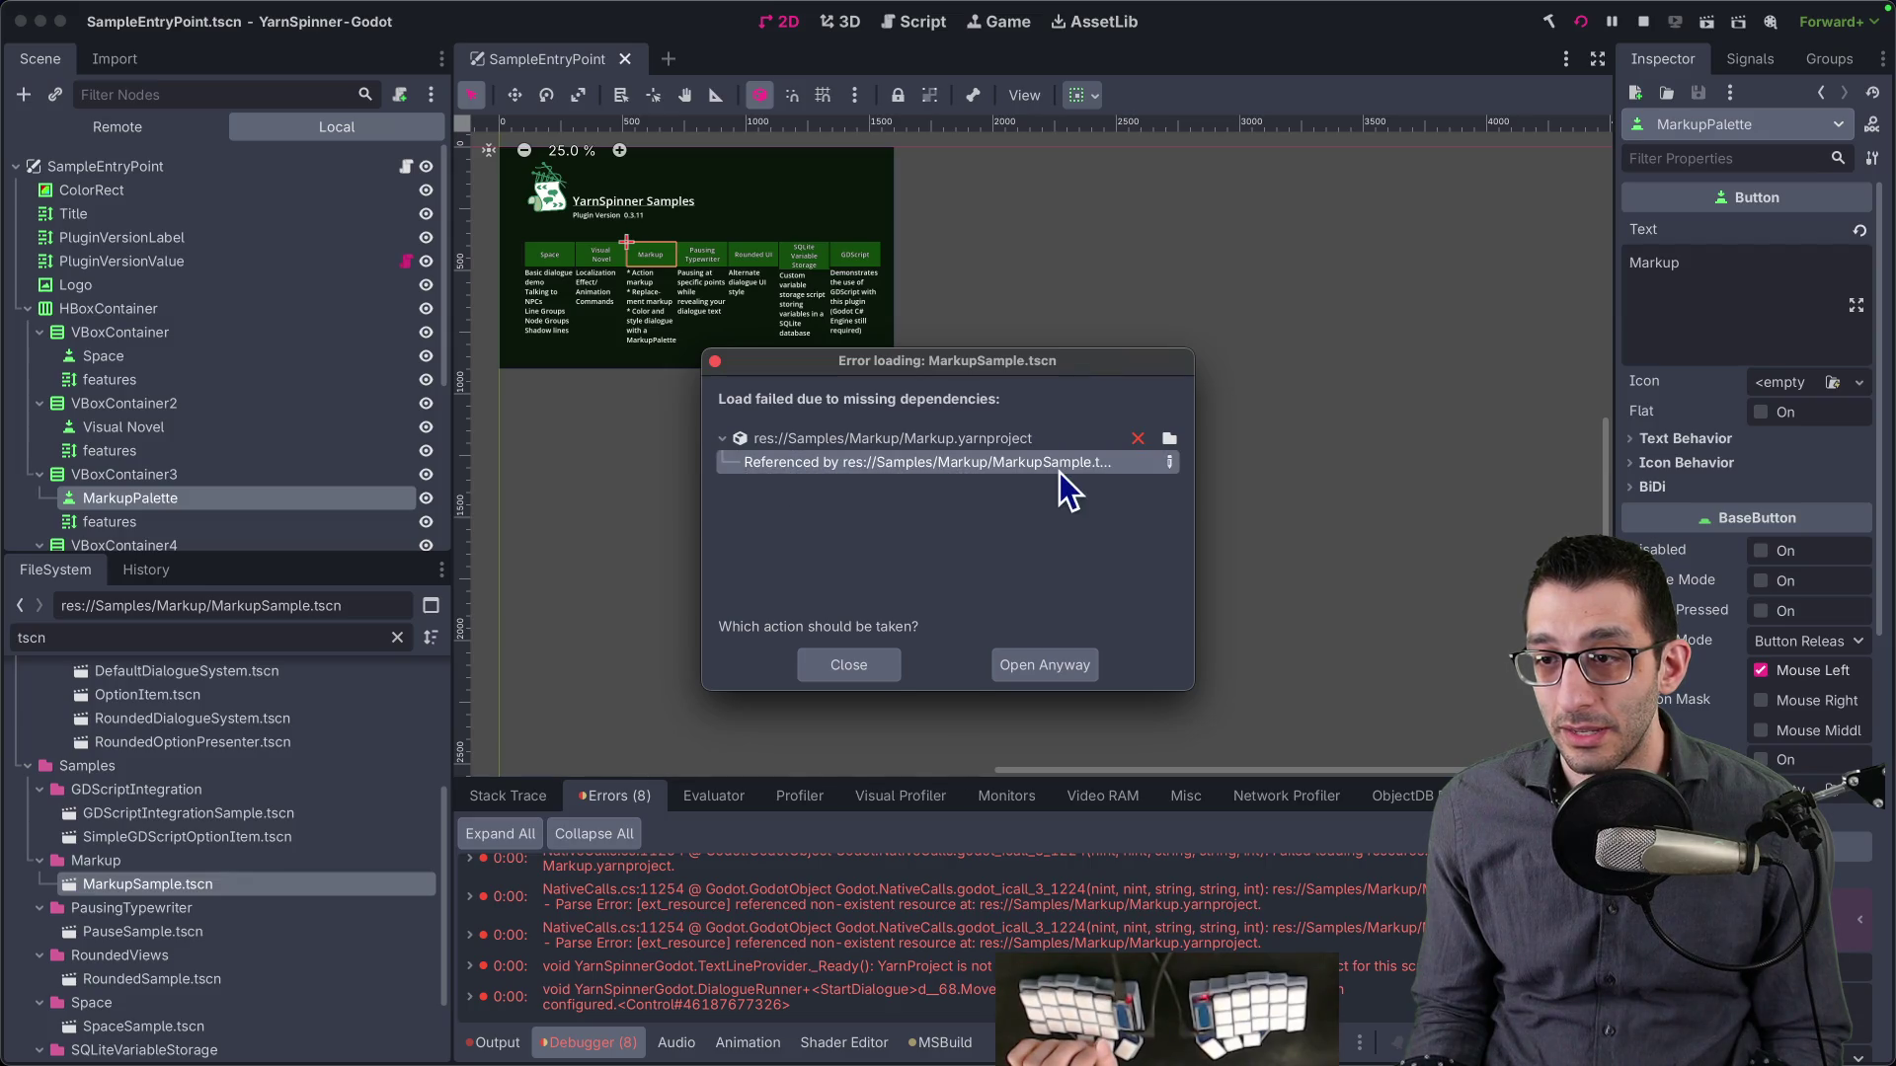
{"action": "left_click", "coordinate": [1002, 672]}
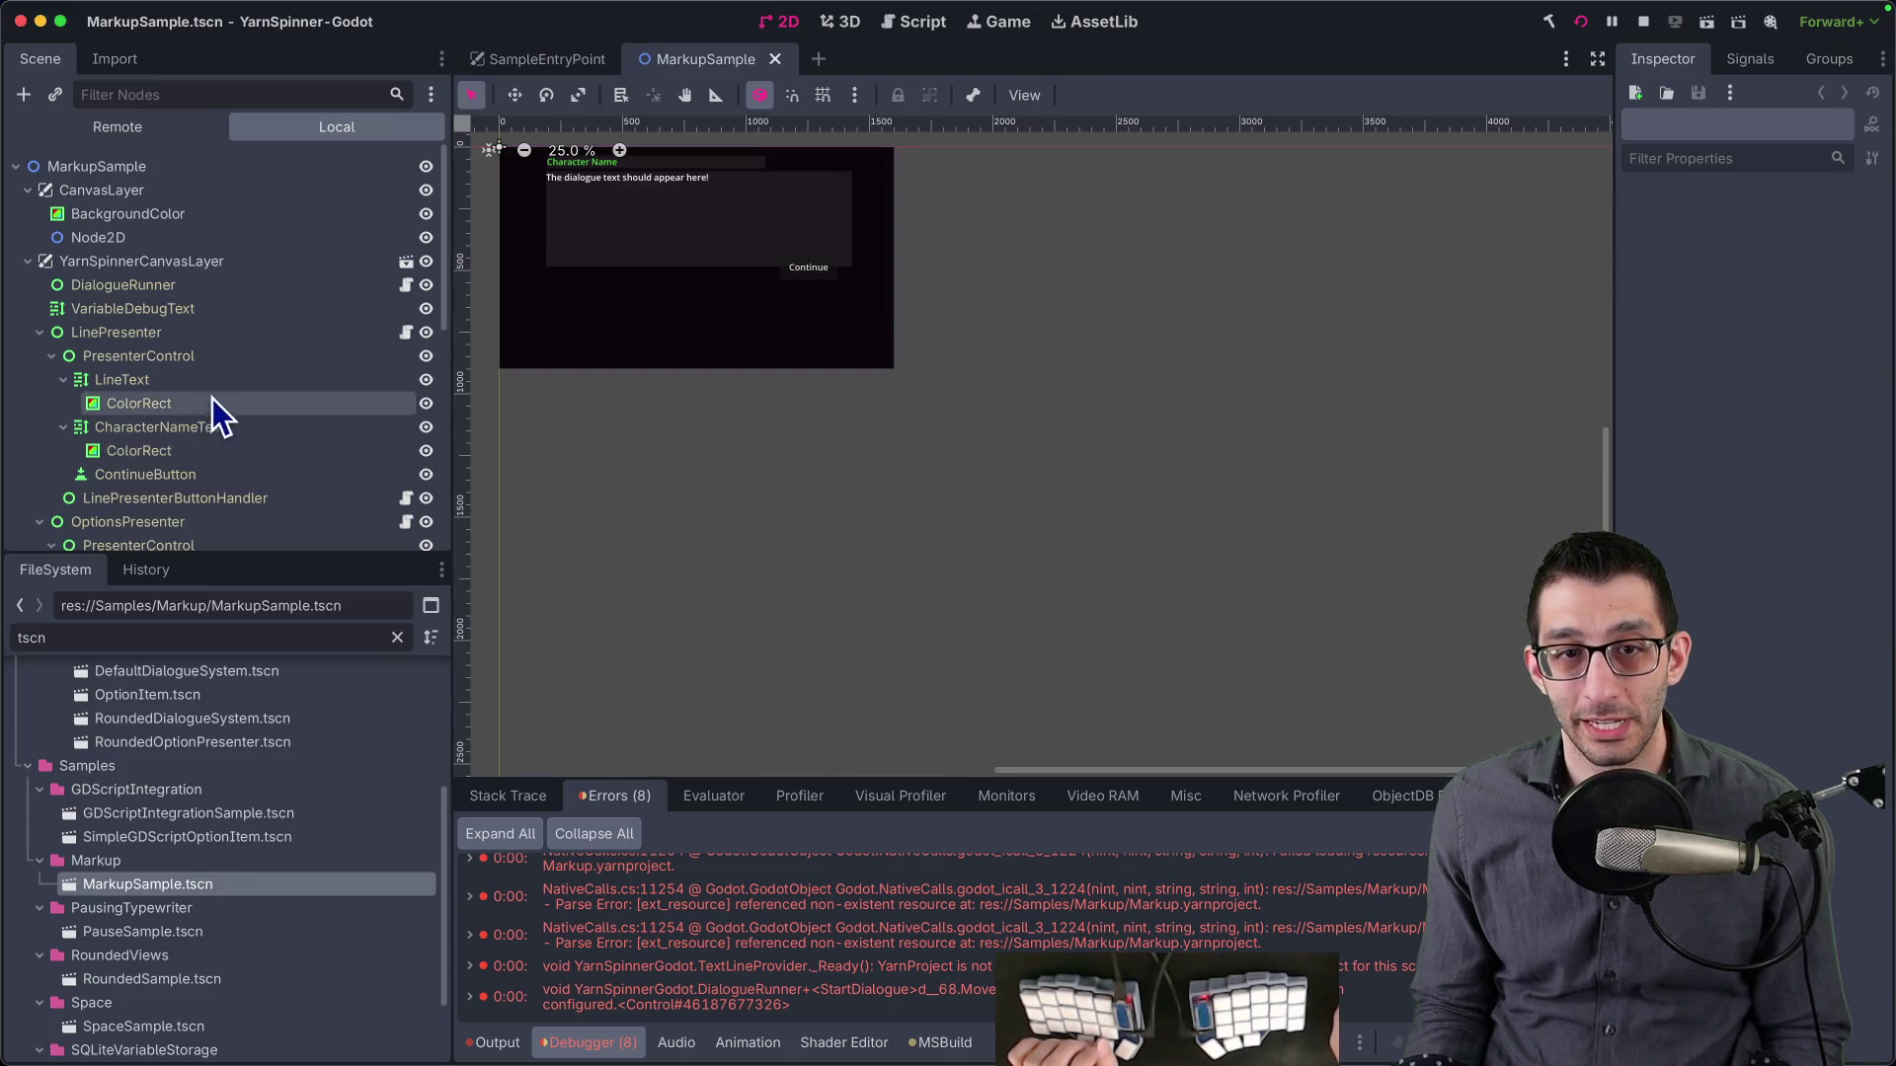
- Inspect the DialogueRunner node's properties, widening the Inspector to read full values
{"action": "scroll", "coordinate": [211, 400], "scroll_direction": "down", "scroll_amount": 10}
{"action": "scroll", "coordinate": [217, 375], "scroll_direction": "up", "scroll_amount": 10}
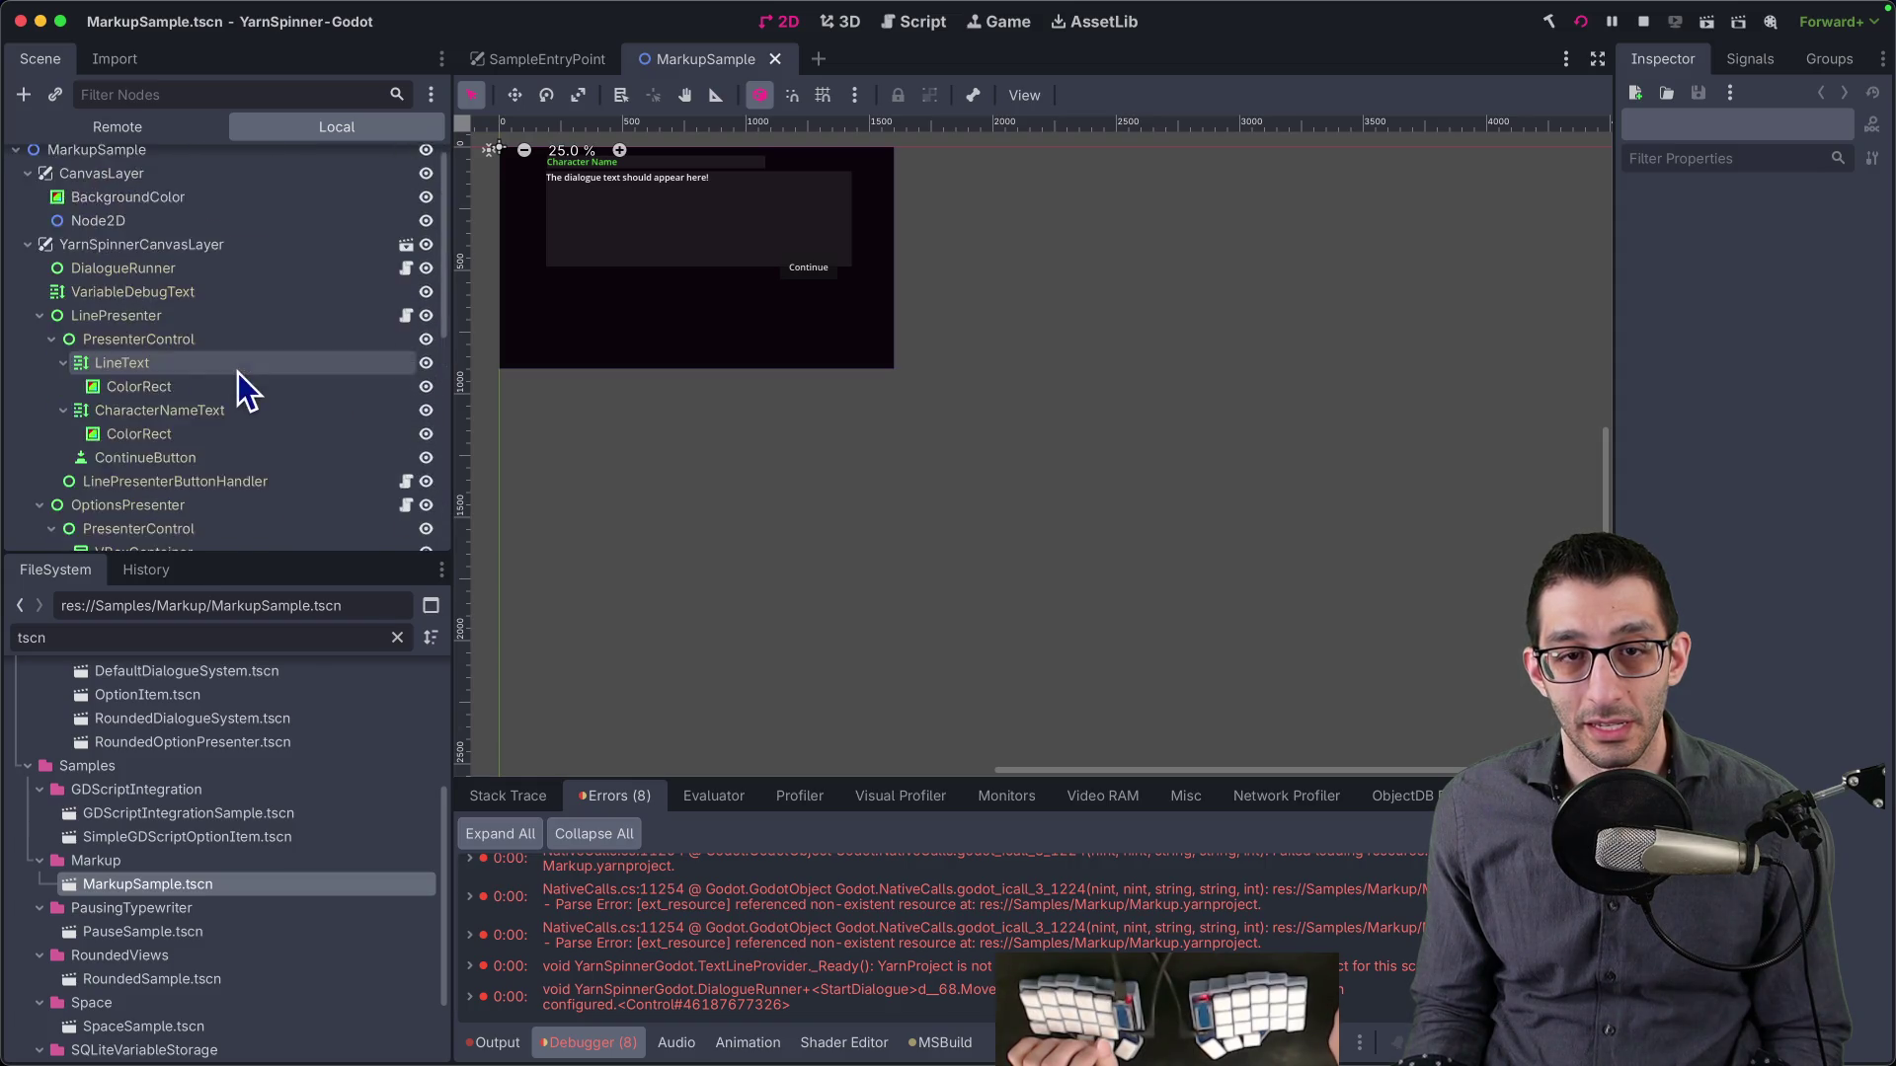
{"action": "scroll", "coordinate": [232, 375], "scroll_direction": "up", "scroll_amount": 1}
{"action": "left_click", "coordinate": [182, 287]}
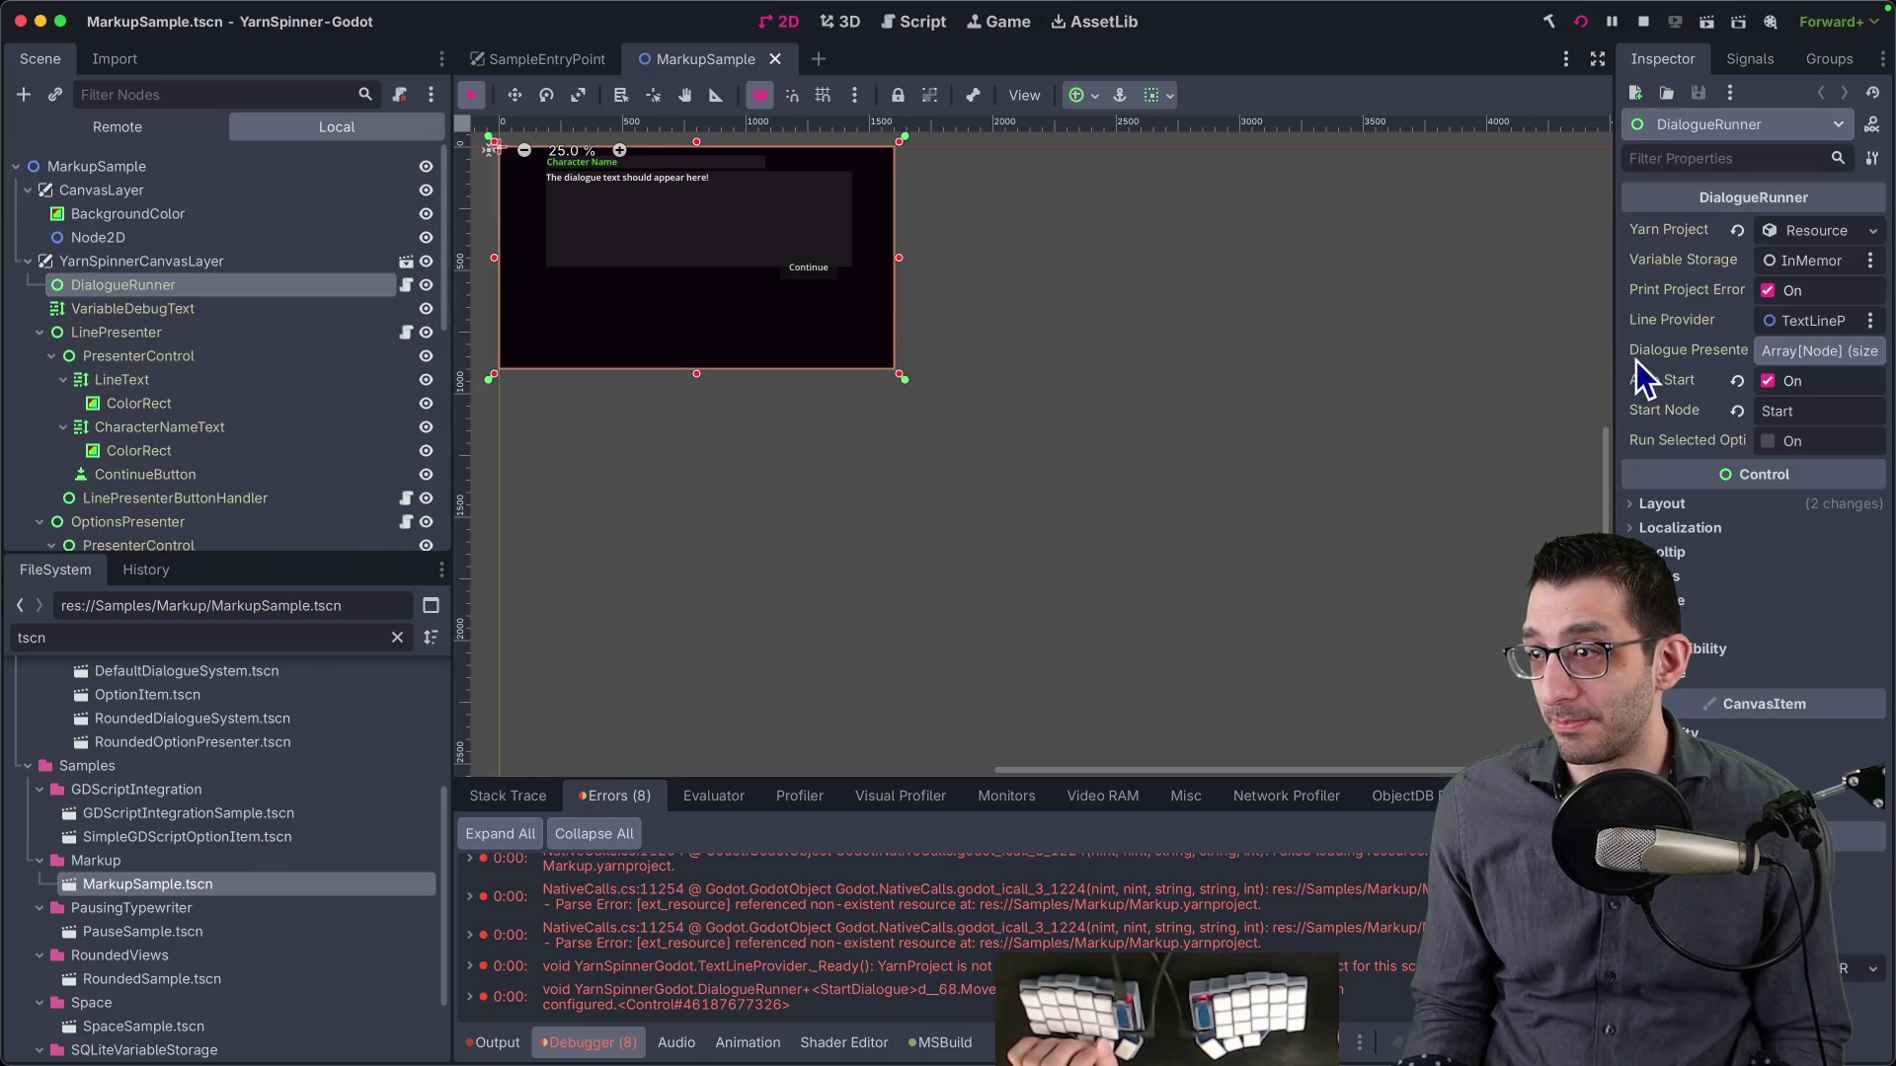
{"action": "left_click_drag", "start_coordinate": [1619, 358], "coordinate": [1257, 347]}
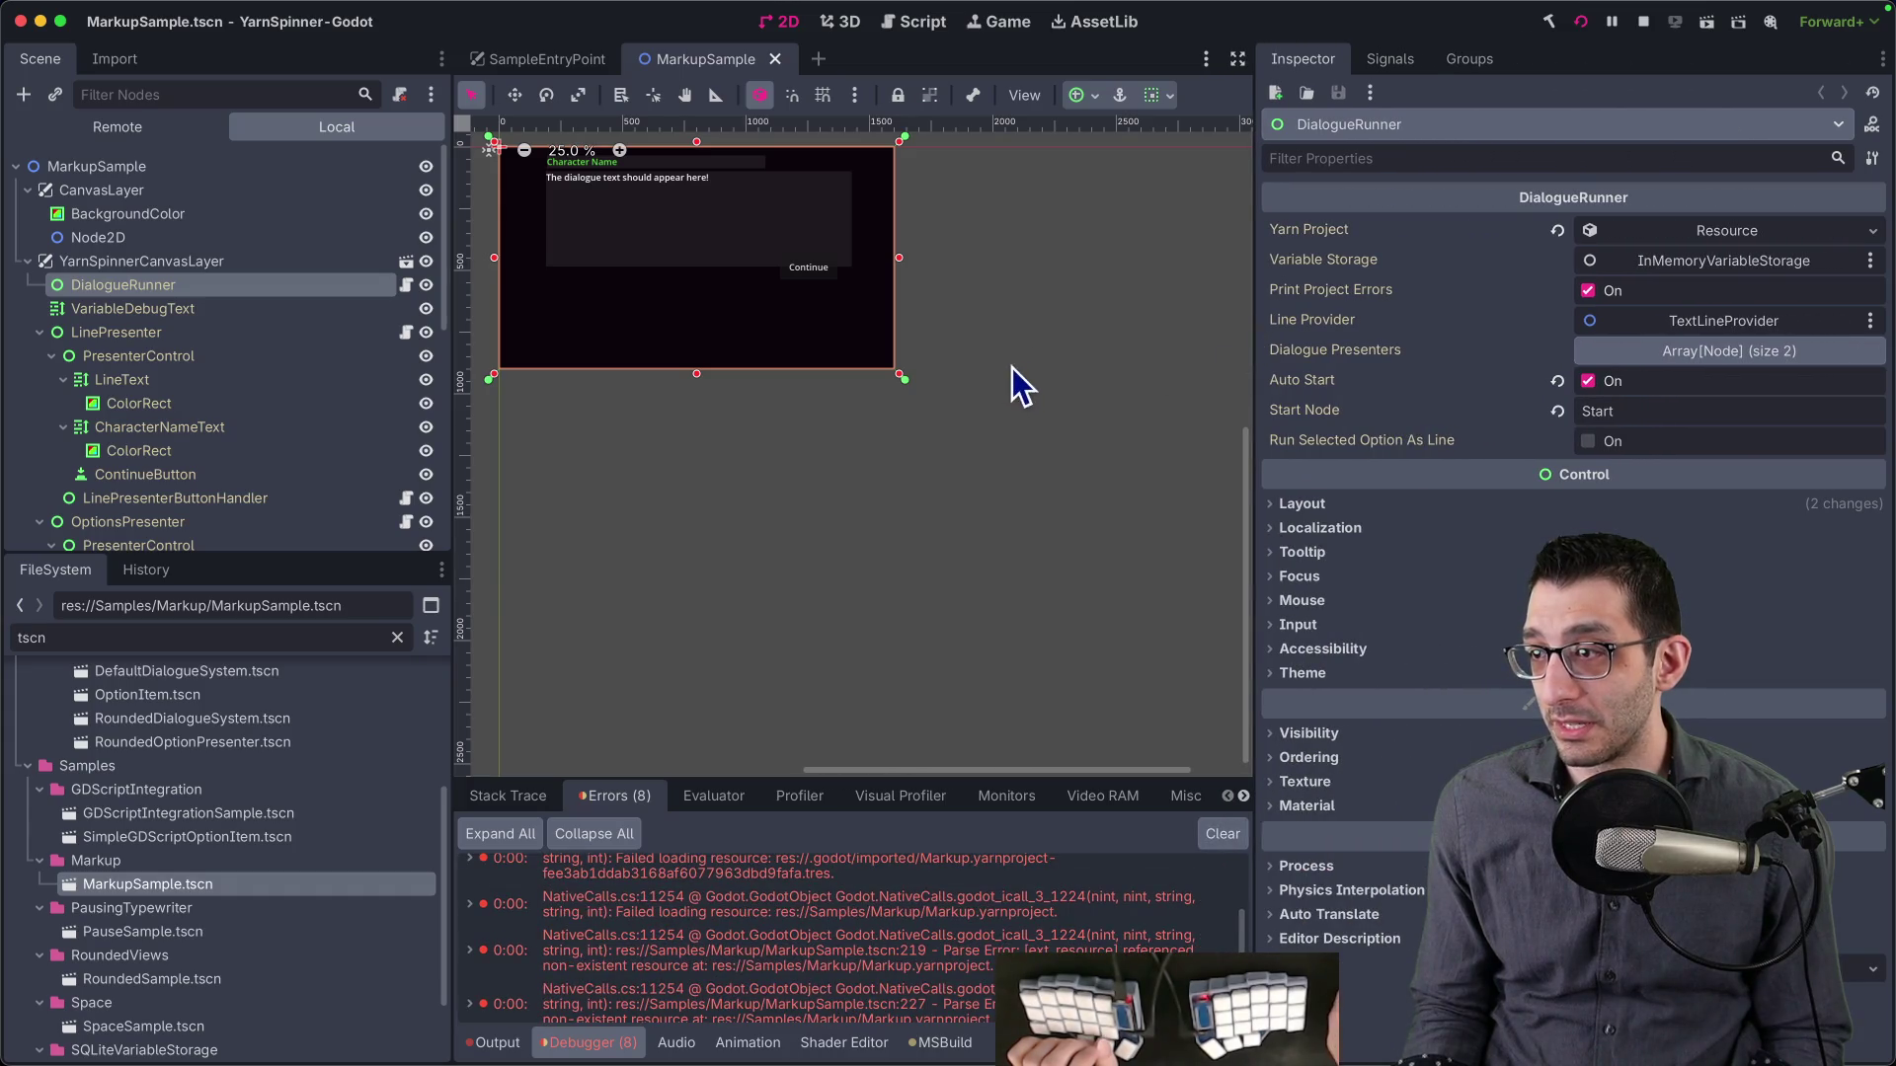
{"action": "left_click", "coordinate": [148, 262]}
{"action": "left_click", "coordinate": [163, 286]}
{"action": "scroll", "coordinate": [192, 340], "scroll_direction": "down", "scroll_amount": 4}
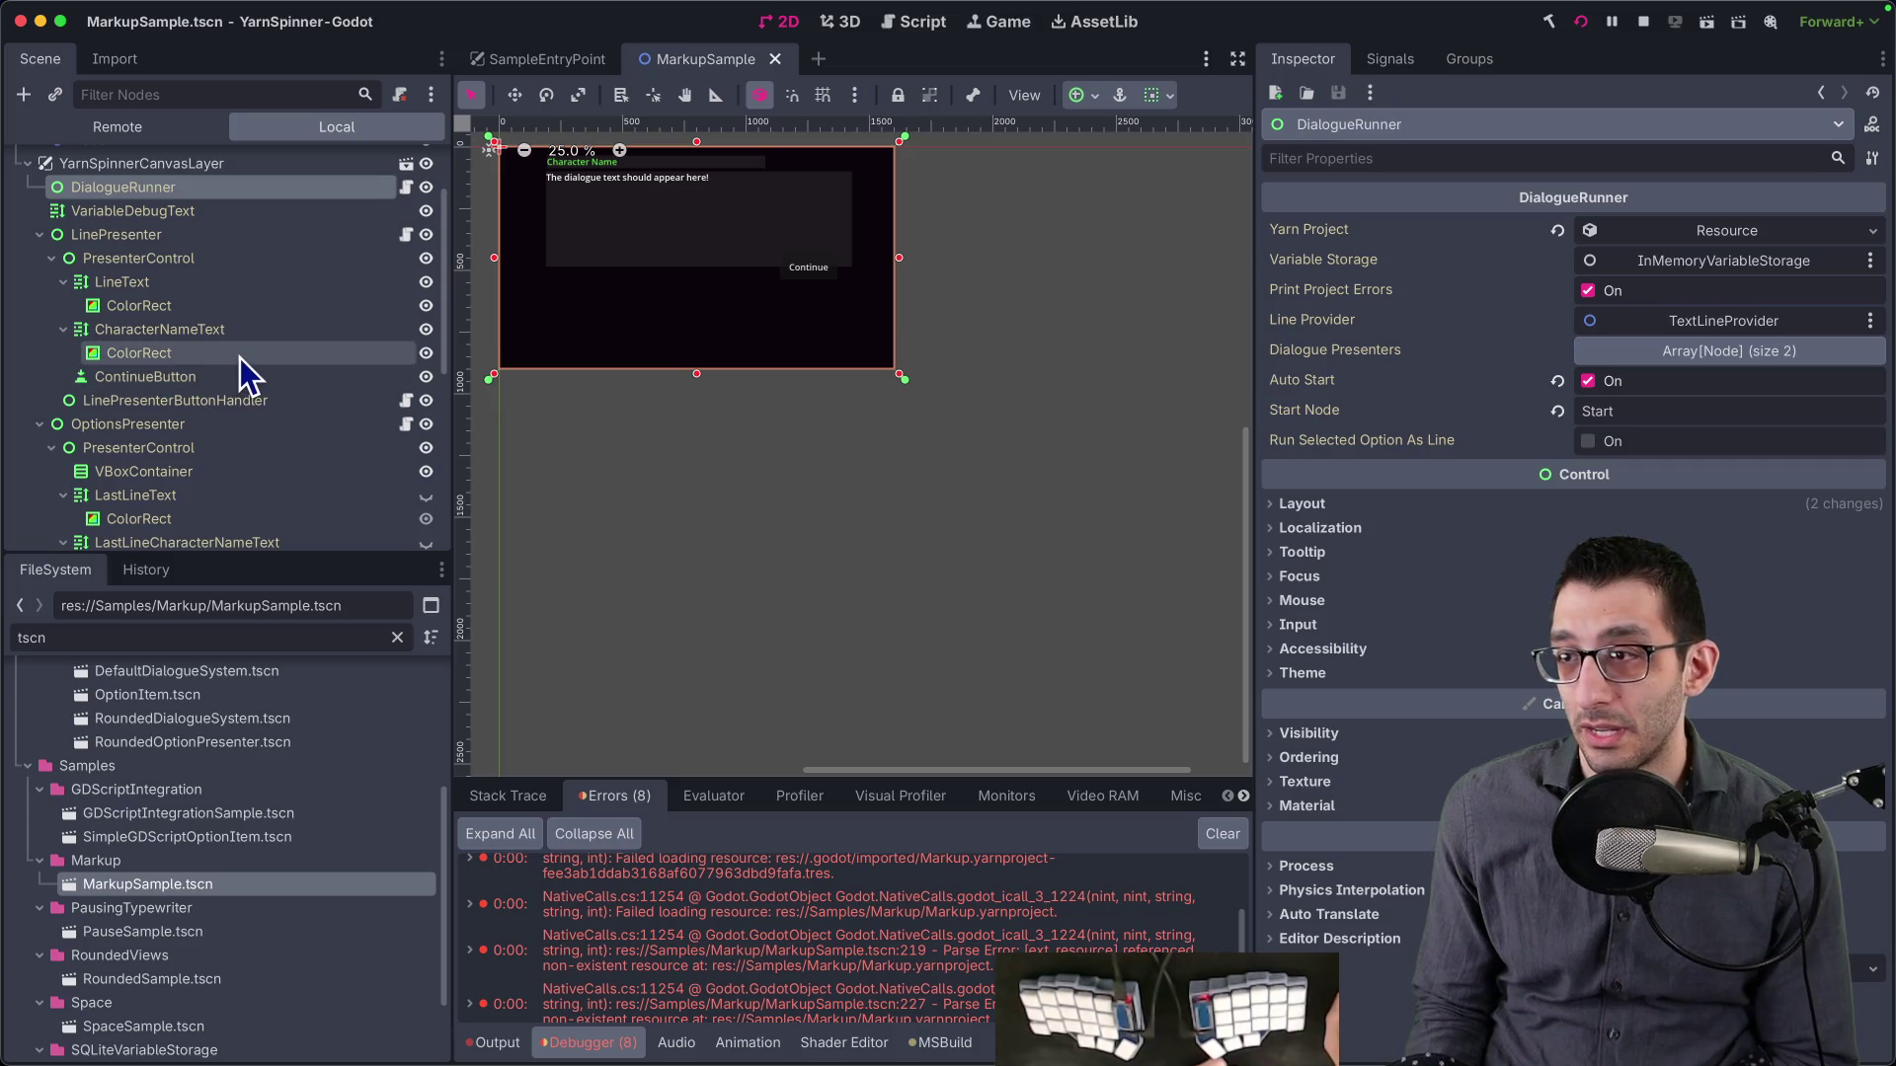
{"action": "scroll", "coordinate": [240, 358], "scroll_direction": "up", "scroll_amount": 3}
{"action": "scroll", "coordinate": [240, 358], "scroll_direction": "up", "scroll_amount": 1}
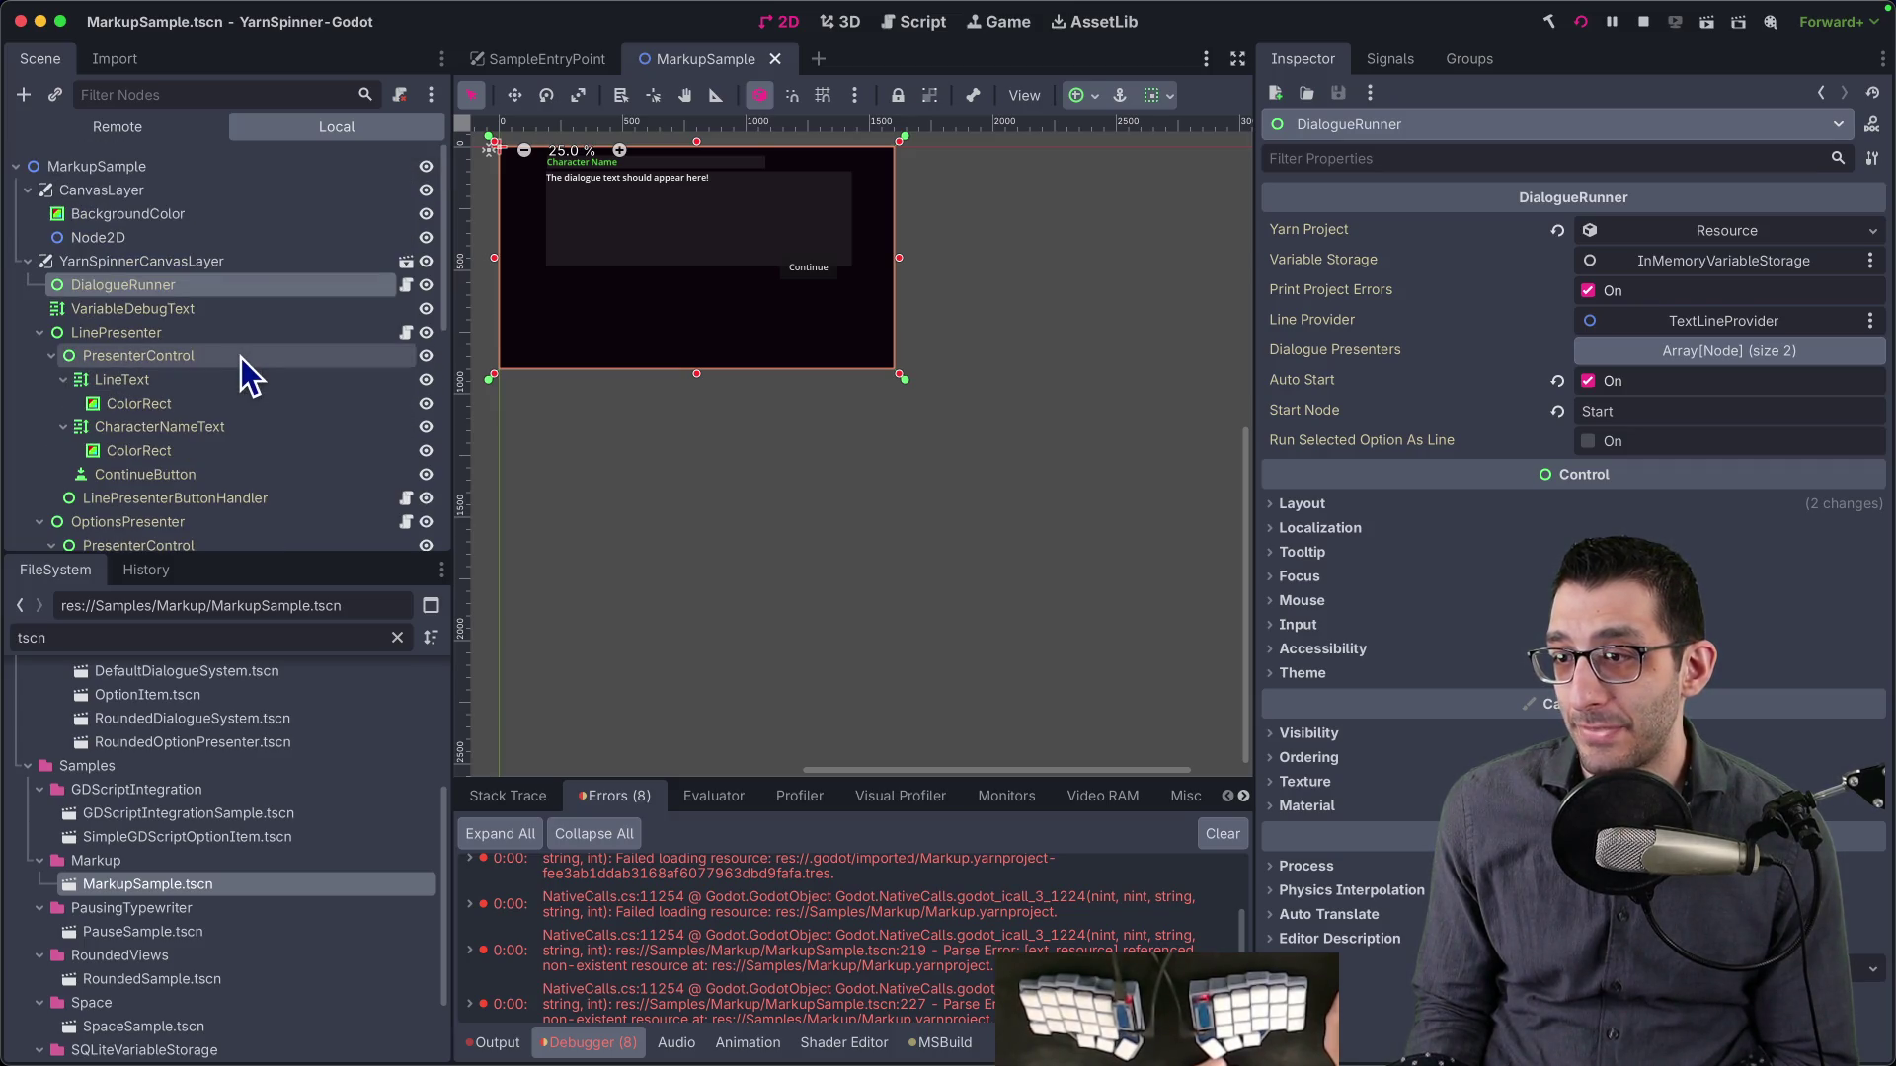
{"action": "scroll", "coordinate": [189, 327], "scroll_direction": "down", "scroll_amount": 3}
{"action": "scroll", "coordinate": [193, 395], "scroll_direction": "down", "scroll_amount": 15}
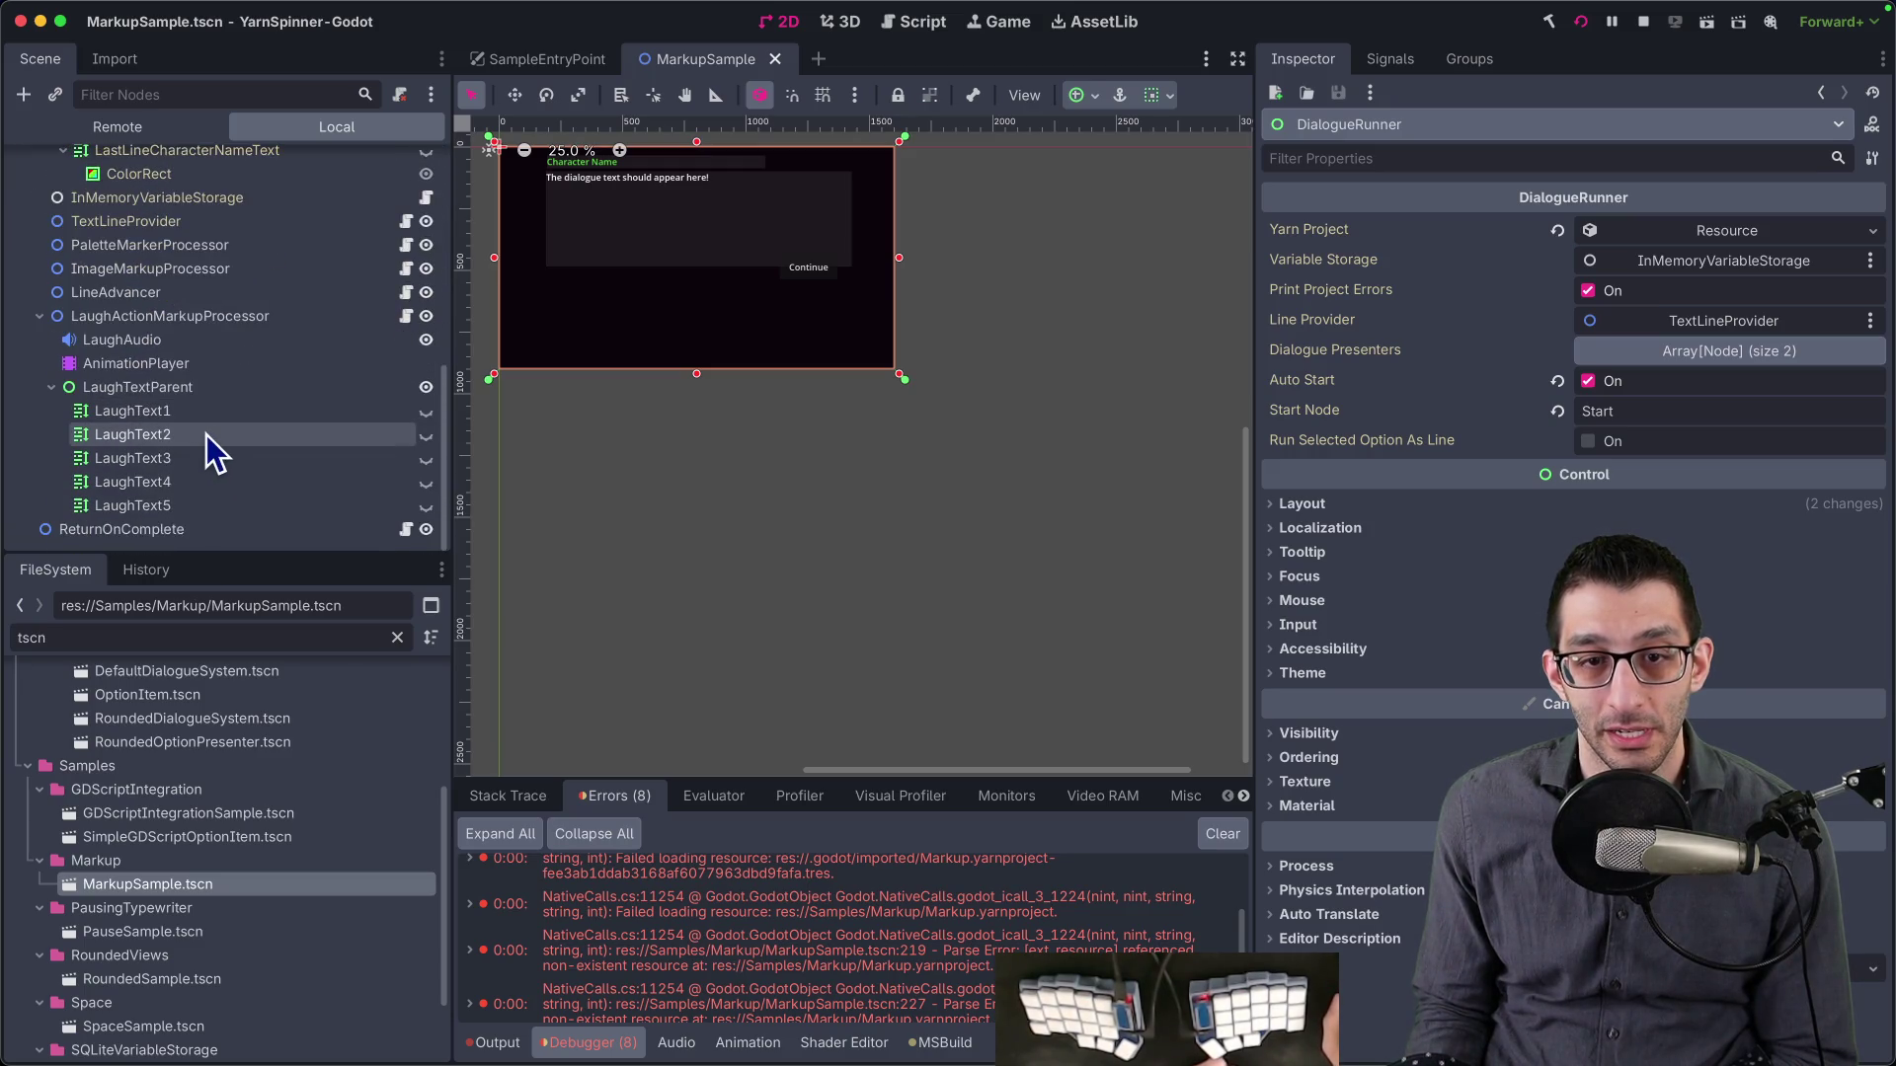
{"action": "scroll", "coordinate": [210, 431], "scroll_direction": "up", "scroll_amount": 15}
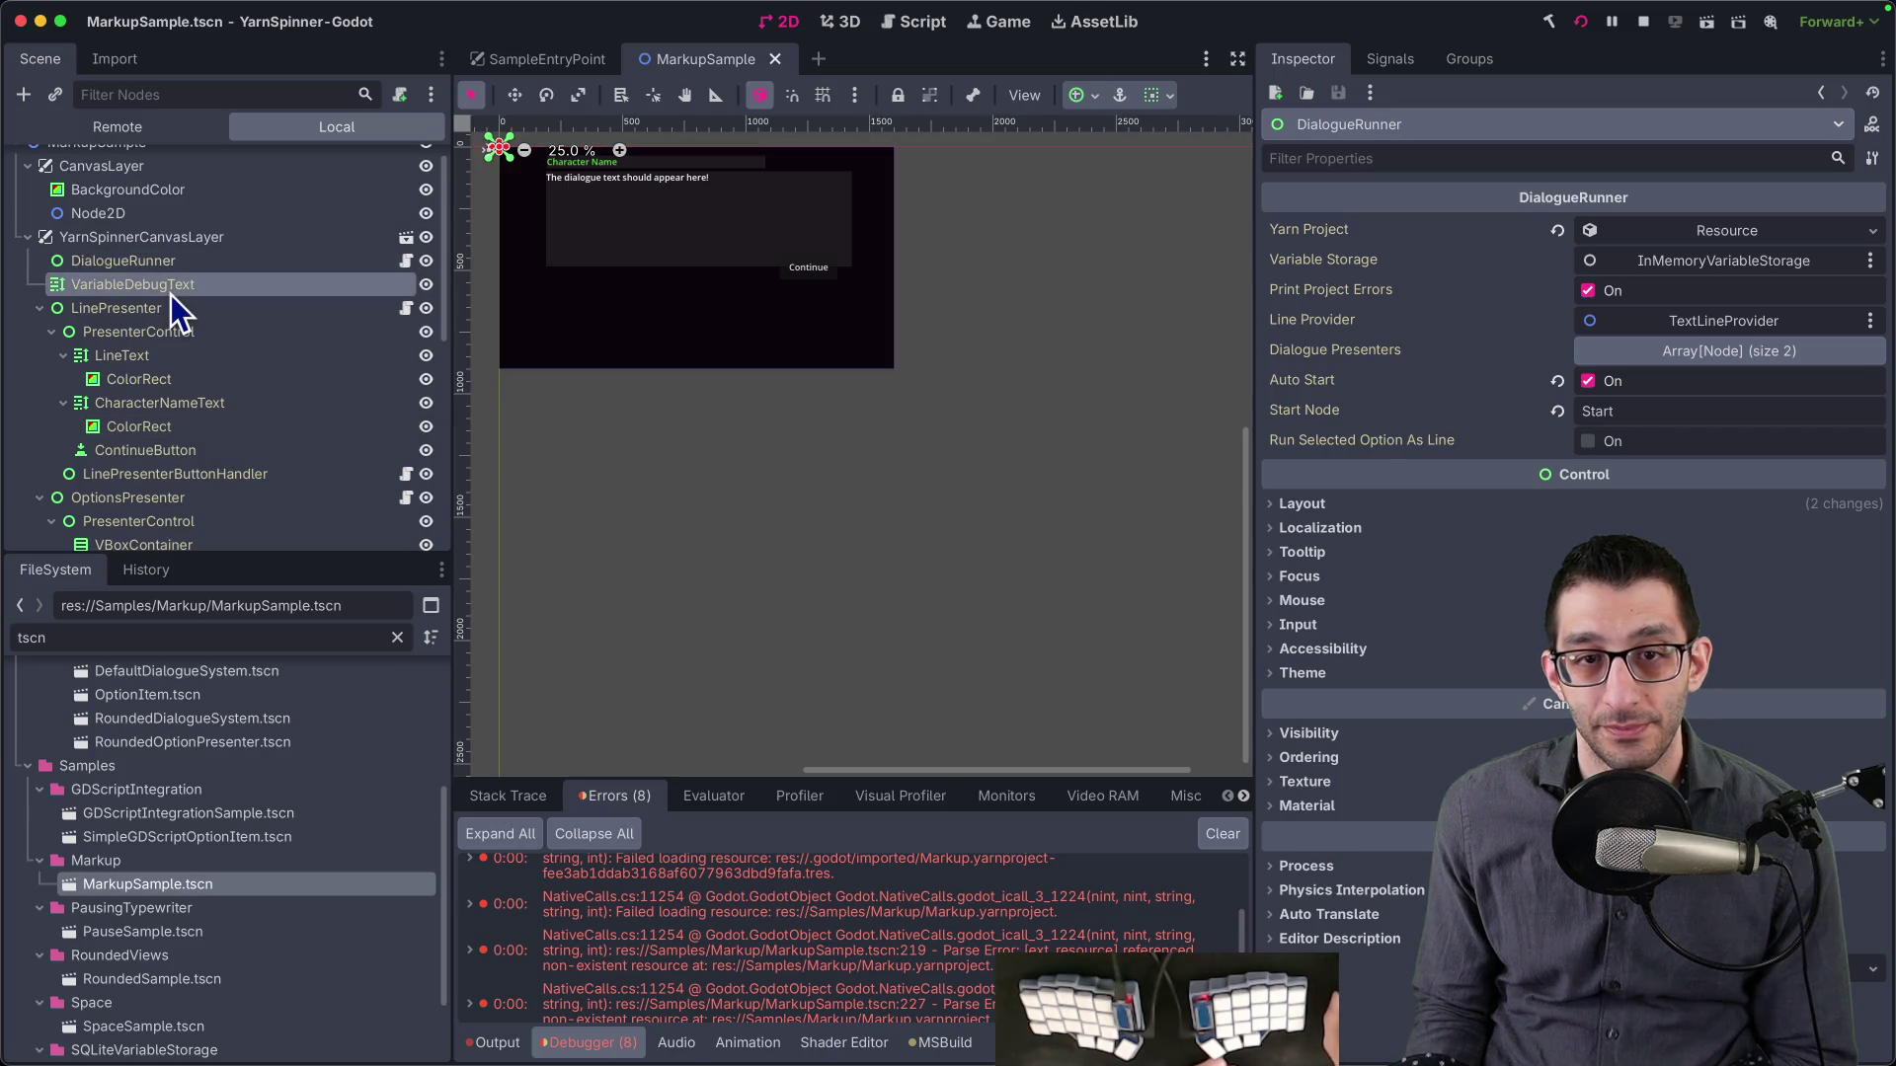
- Inspect the VariableDebugText and LinePresenter node settings
{"action": "left_click", "coordinate": [169, 295]}
{"action": "left_click", "coordinate": [170, 310]}
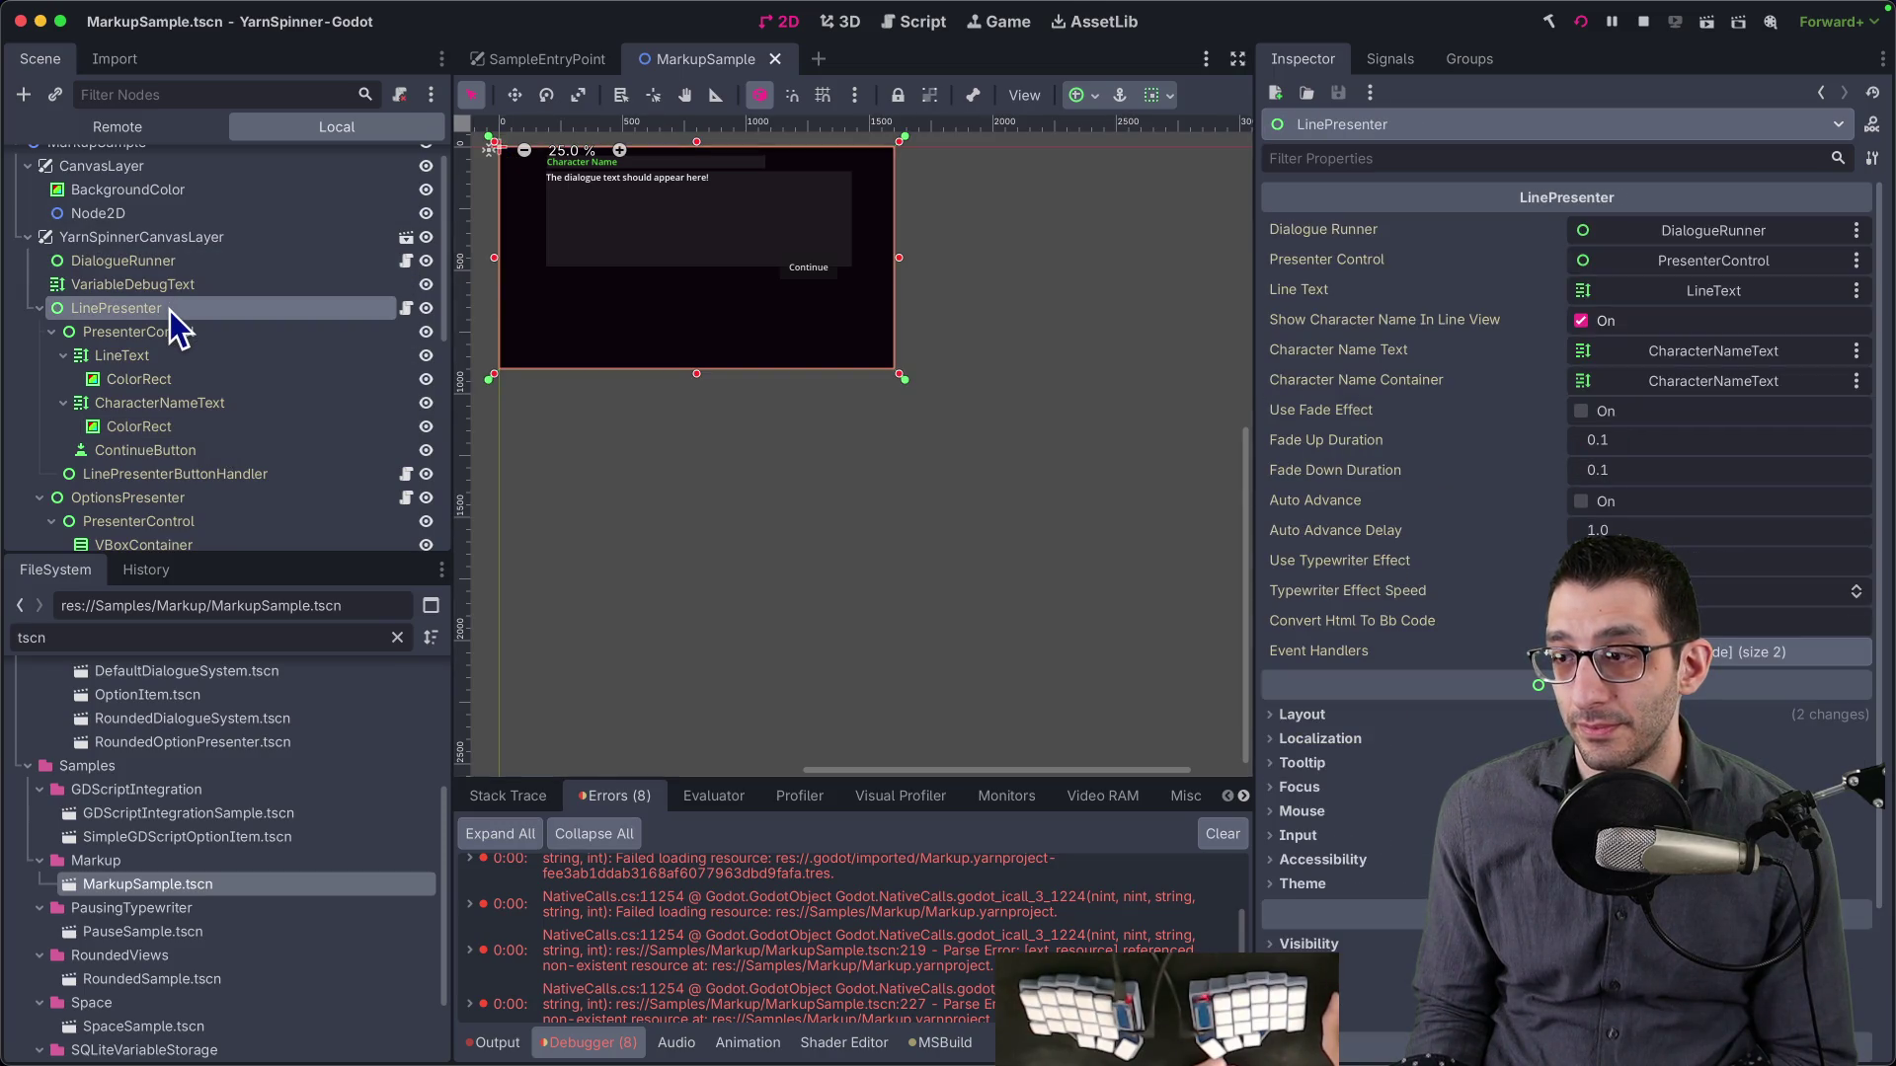
{"action": "scroll", "coordinate": [772, 926], "scroll_direction": "up", "scroll_amount": 3}
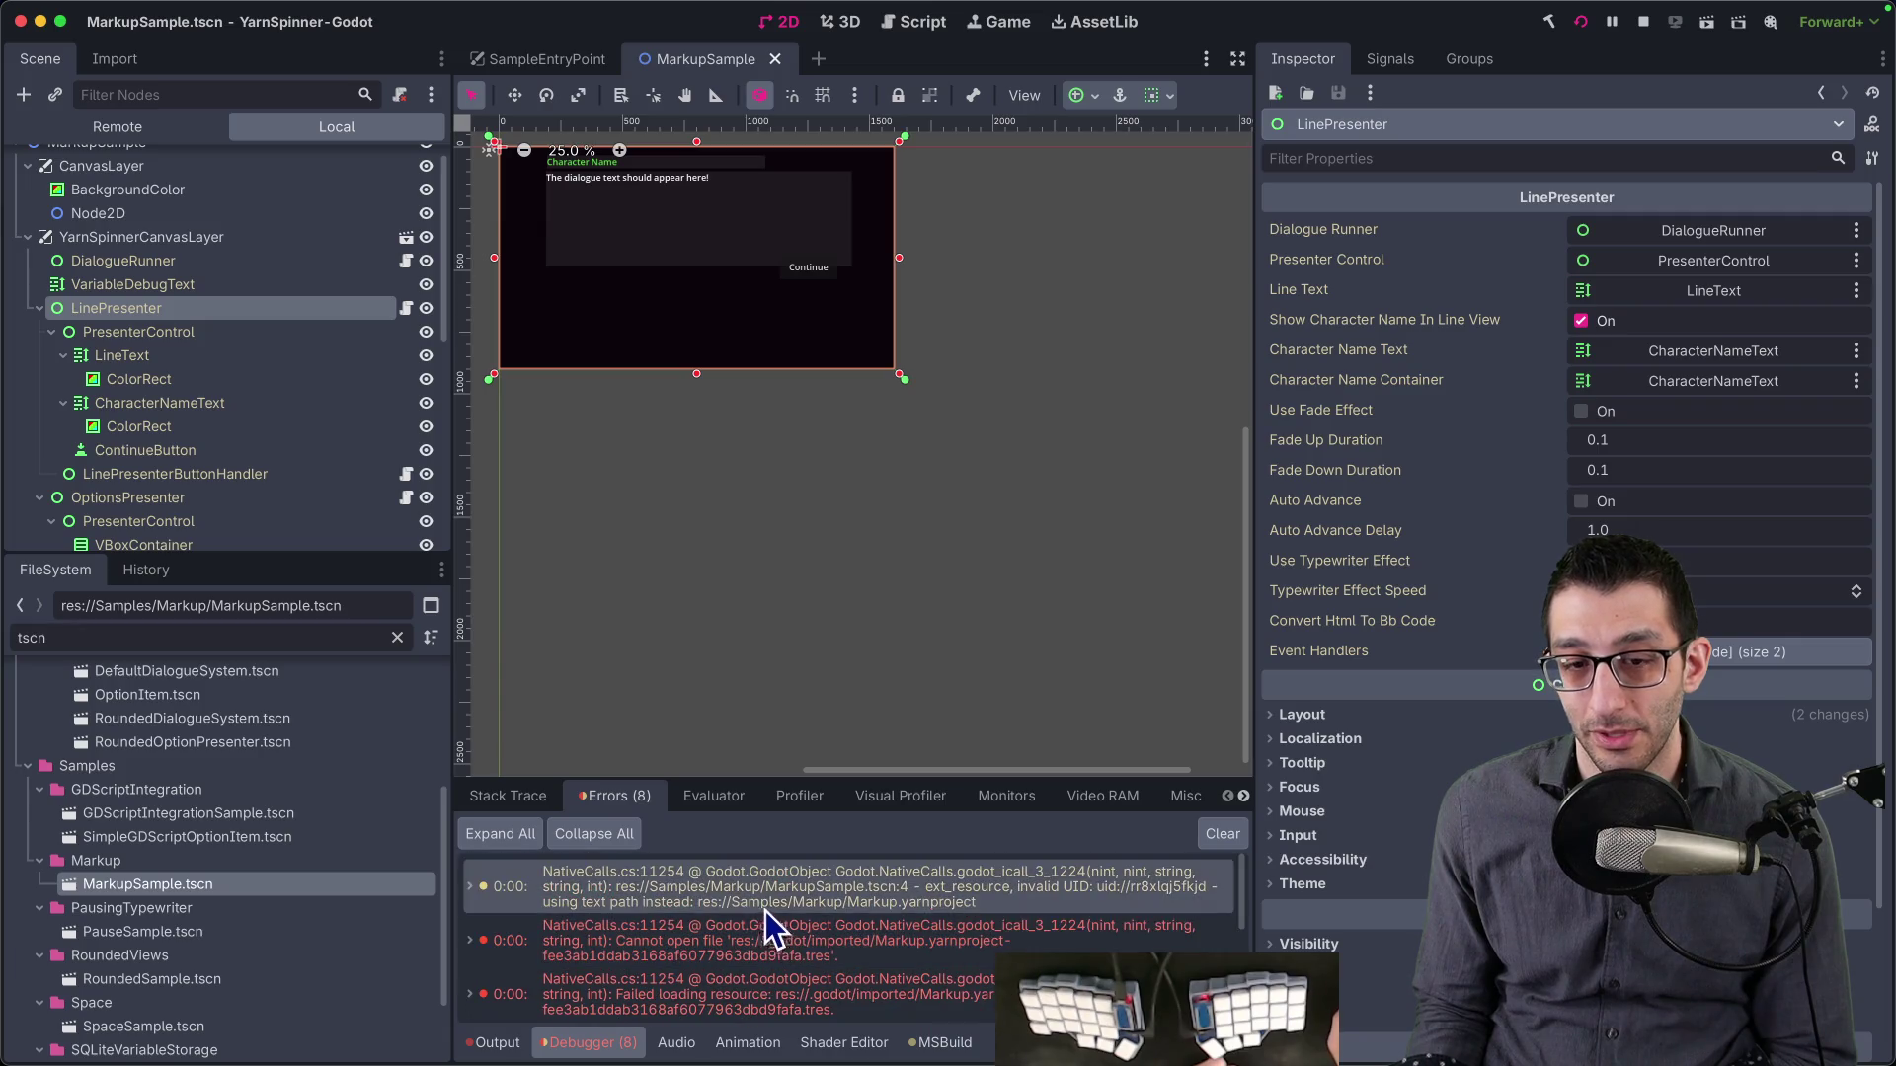
{"action": "scroll", "coordinate": [304, 879], "scroll_direction": "up", "scroll_amount": 5}
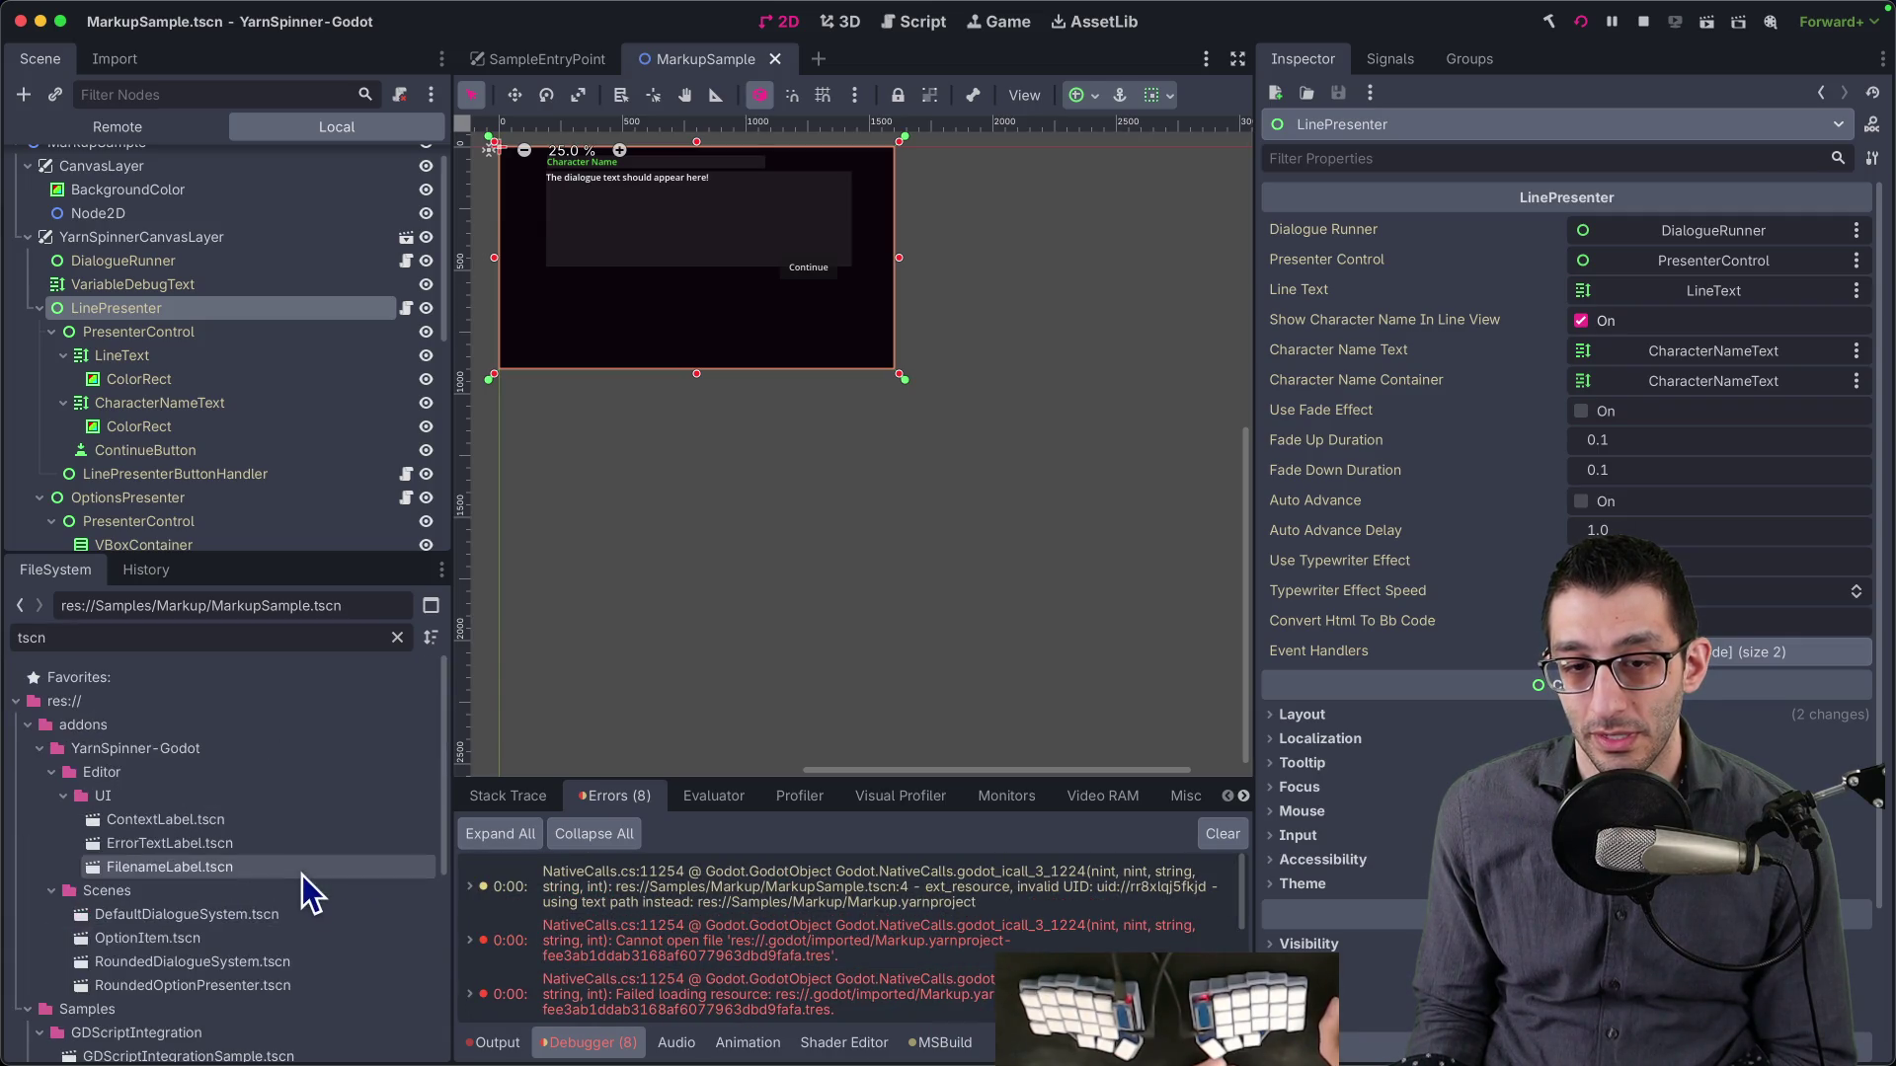
{"action": "scroll", "coordinate": [306, 873], "scroll_direction": "down", "scroll_amount": 5}
- Close the leftover debug game window and return to the YarnSpinner-Godot editor
{"action": "key", "text": "super+Tab"}
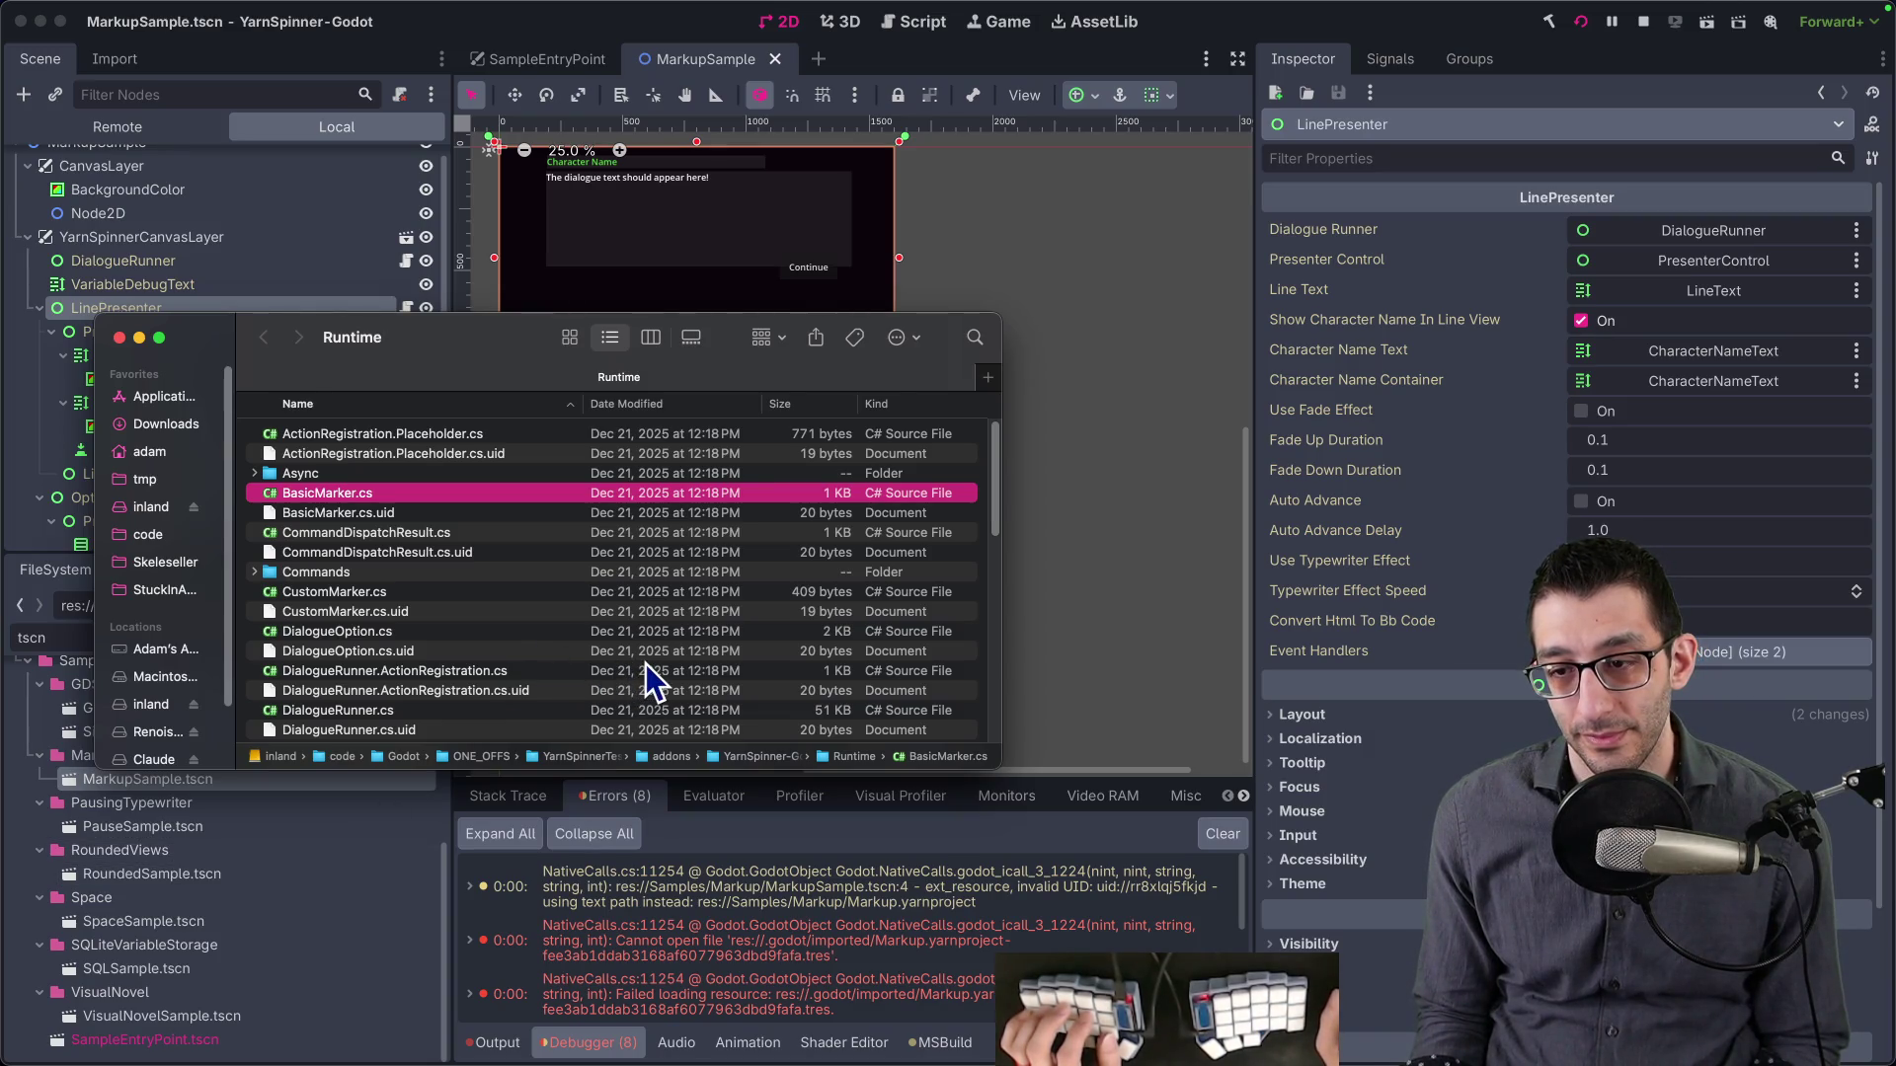
{"action": "key", "text": "super+Tab"}
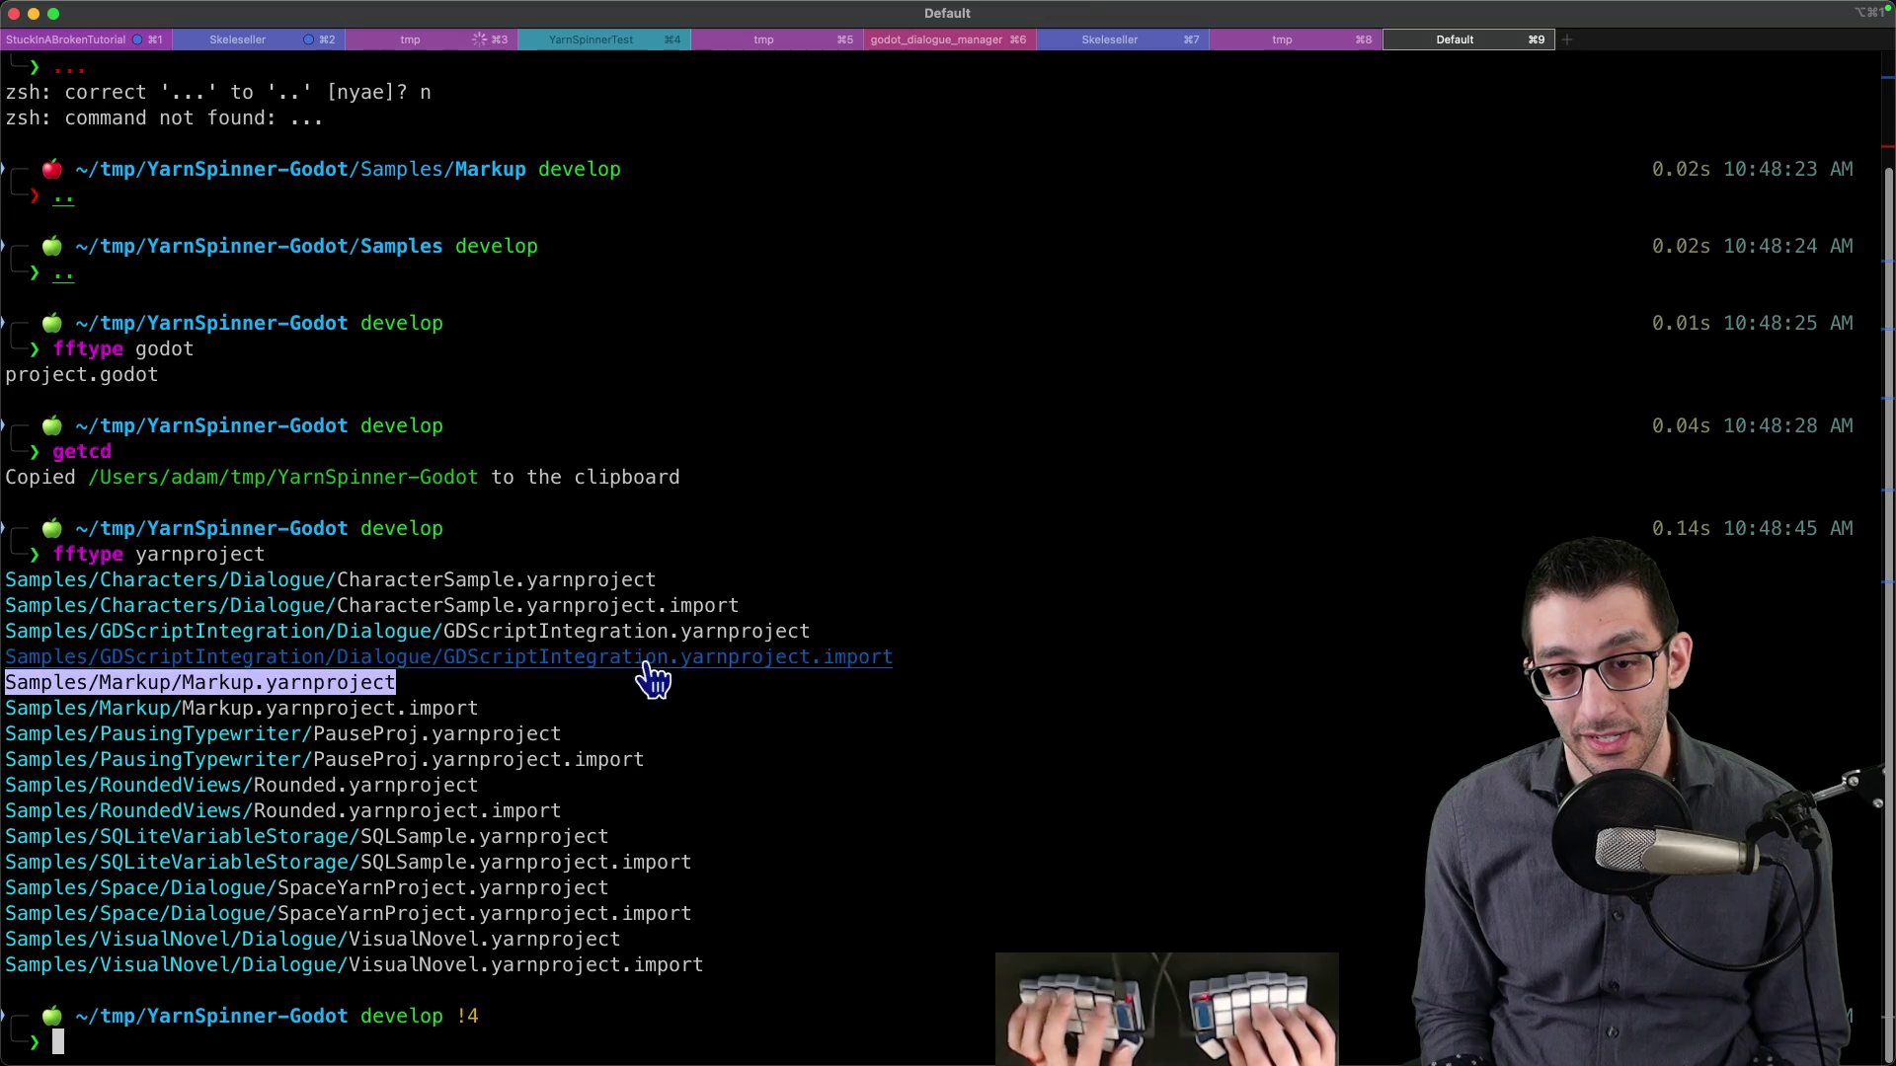
{"action": "key", "text": "super+Tab"}
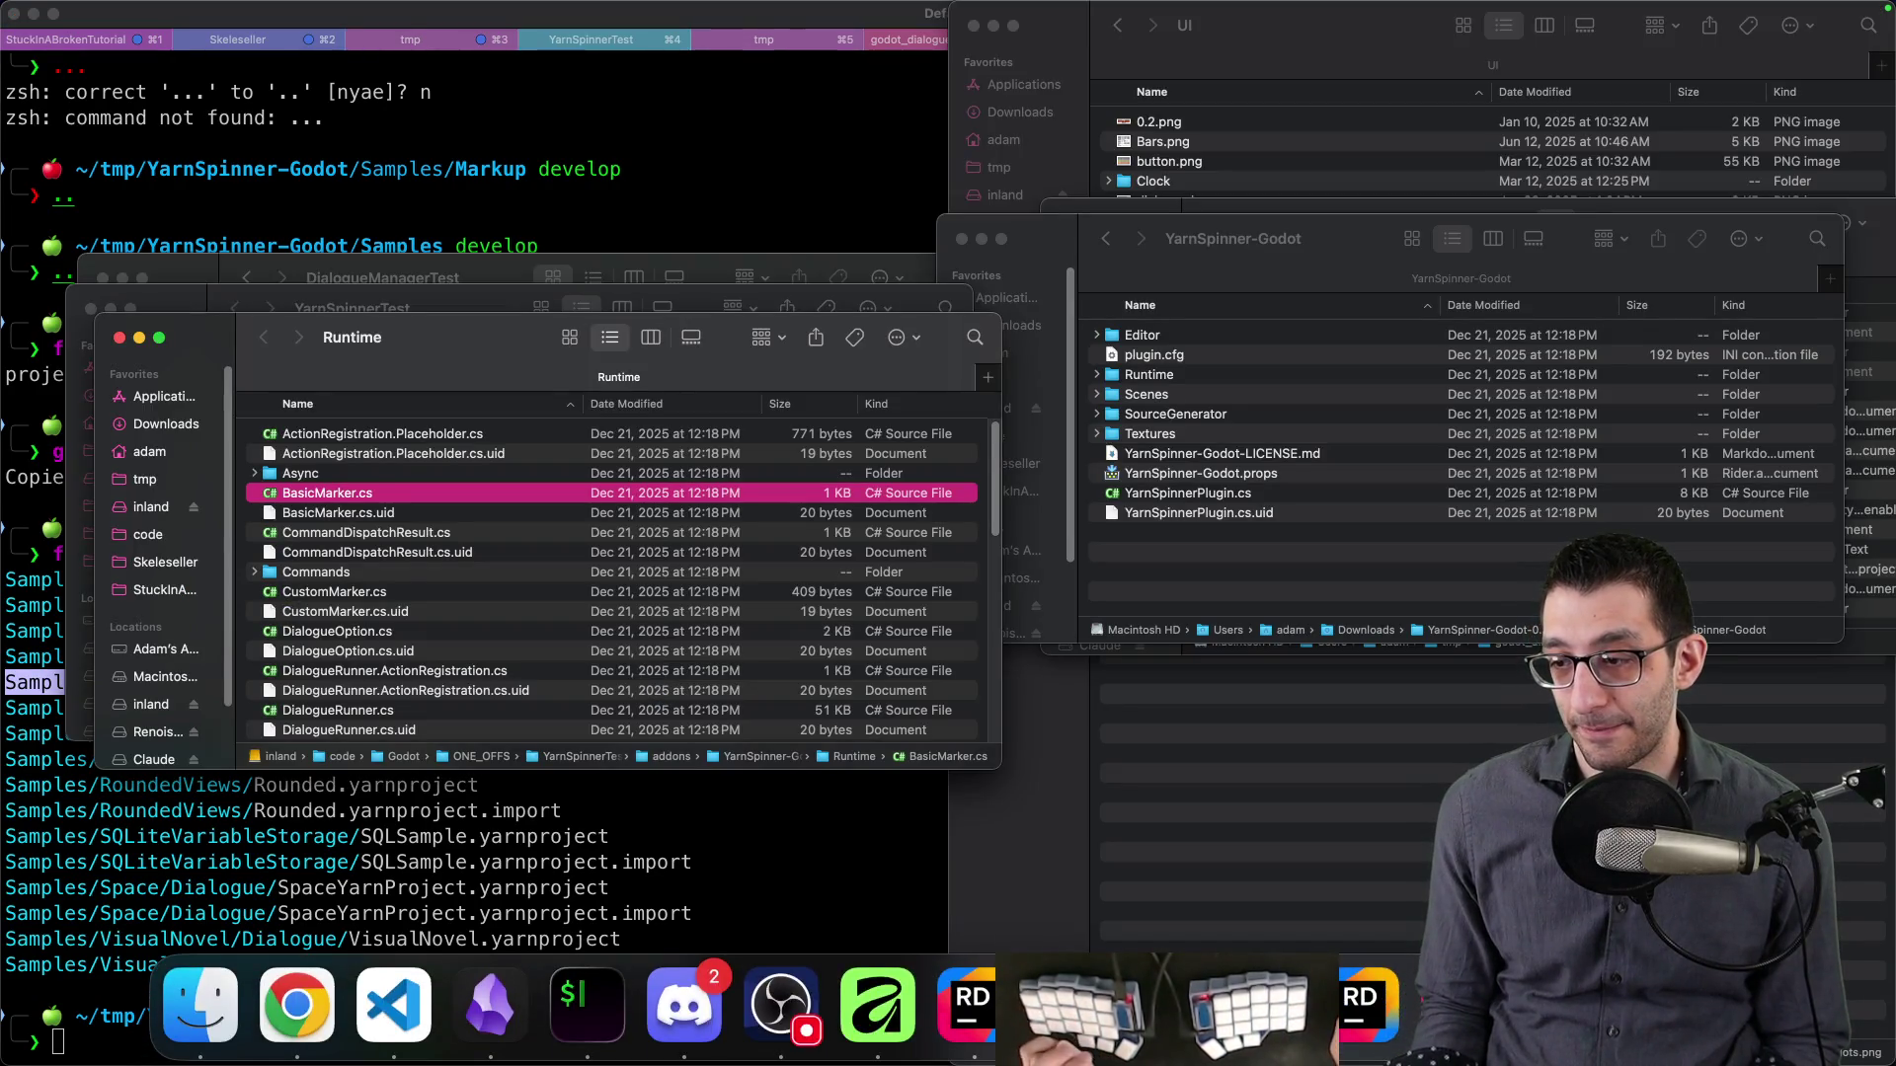
{"action": "left_click", "coordinate": [784, 1022]}
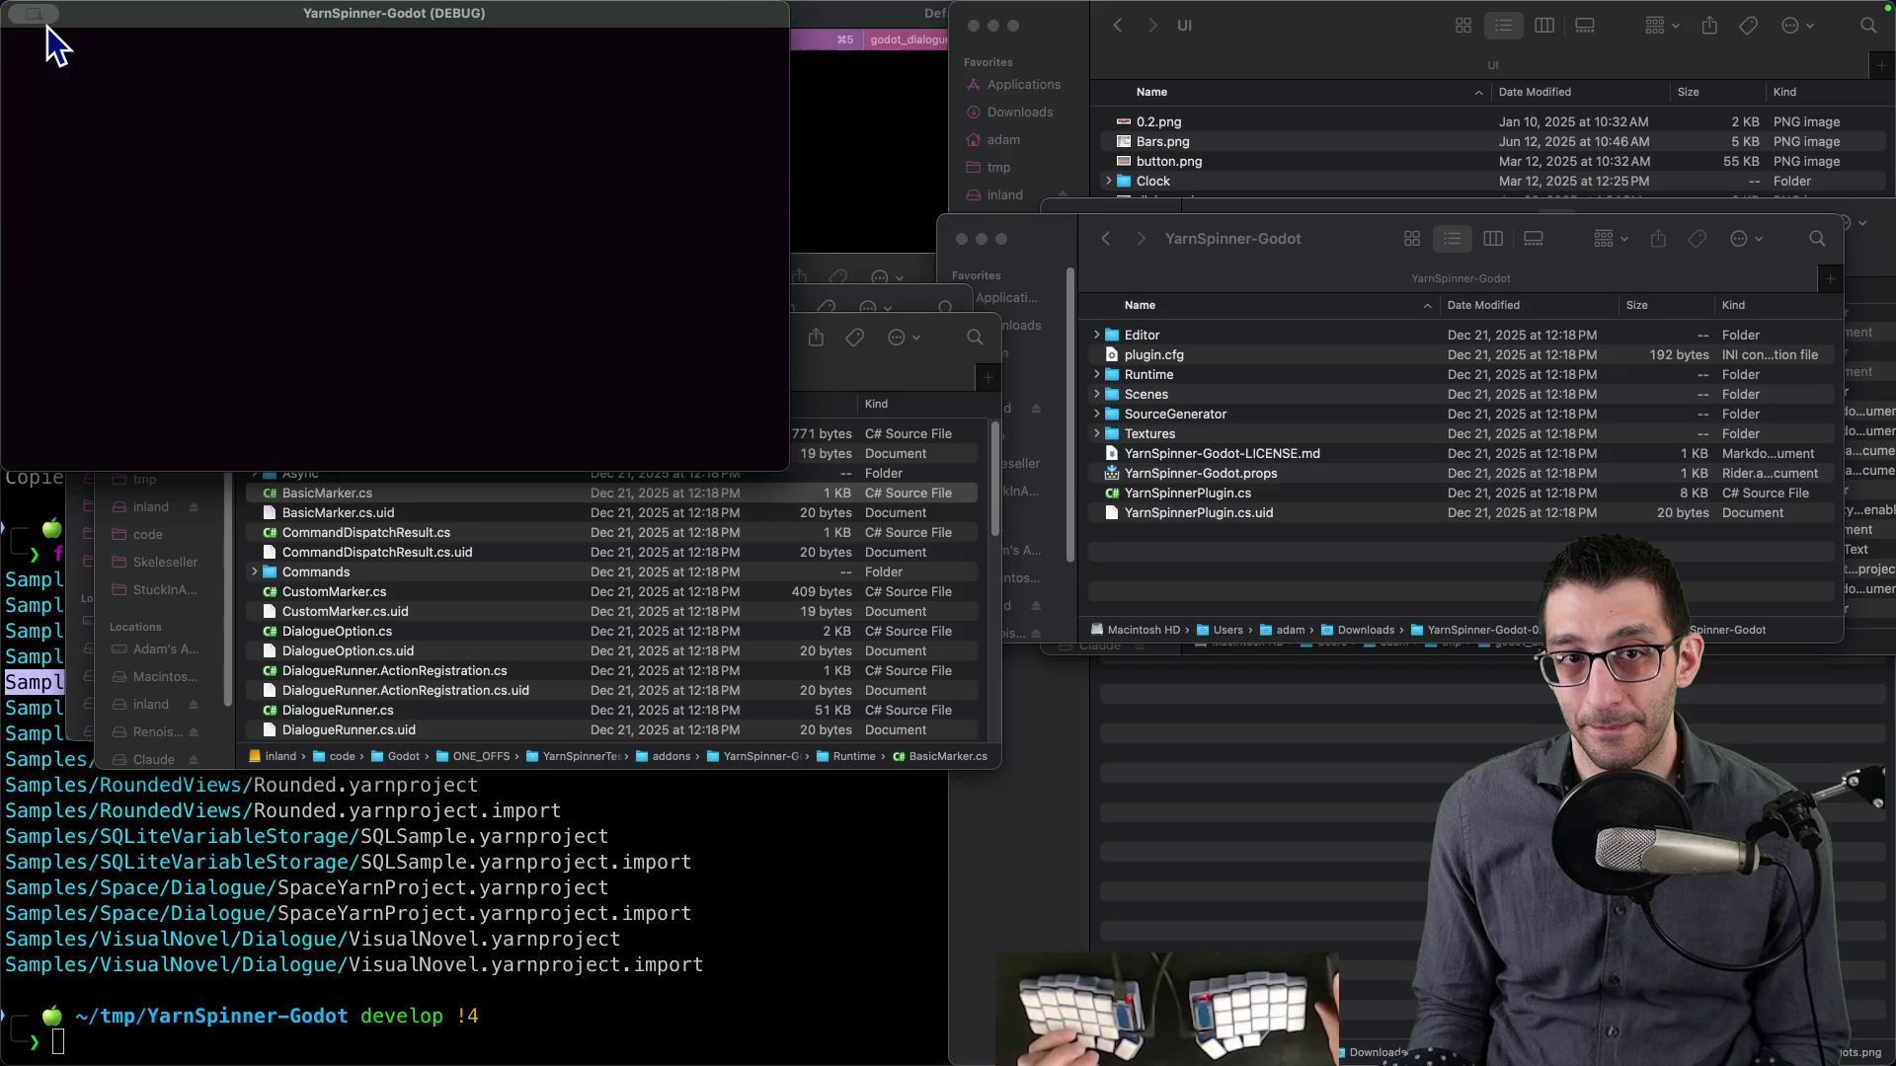
{"action": "left_click", "coordinate": [57, 49]}
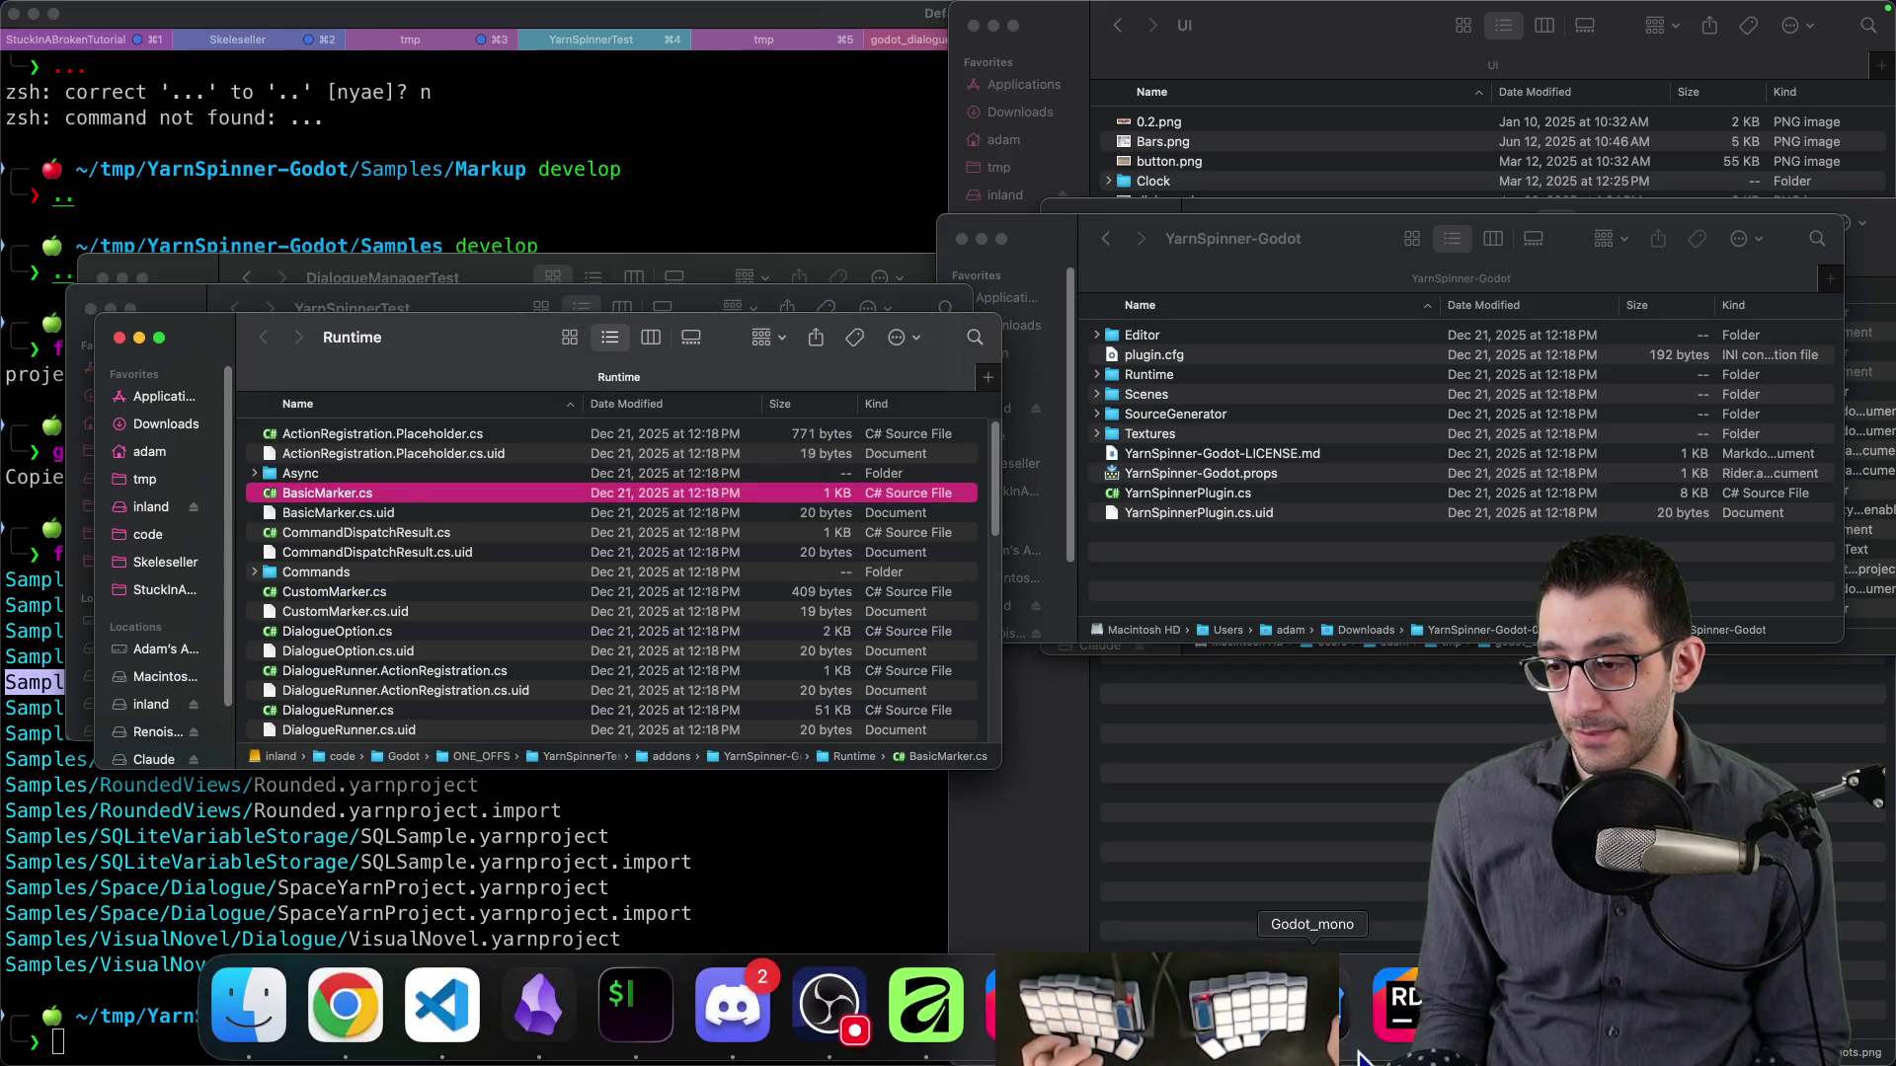
{"action": "left_click", "coordinate": [1358, 1055]}
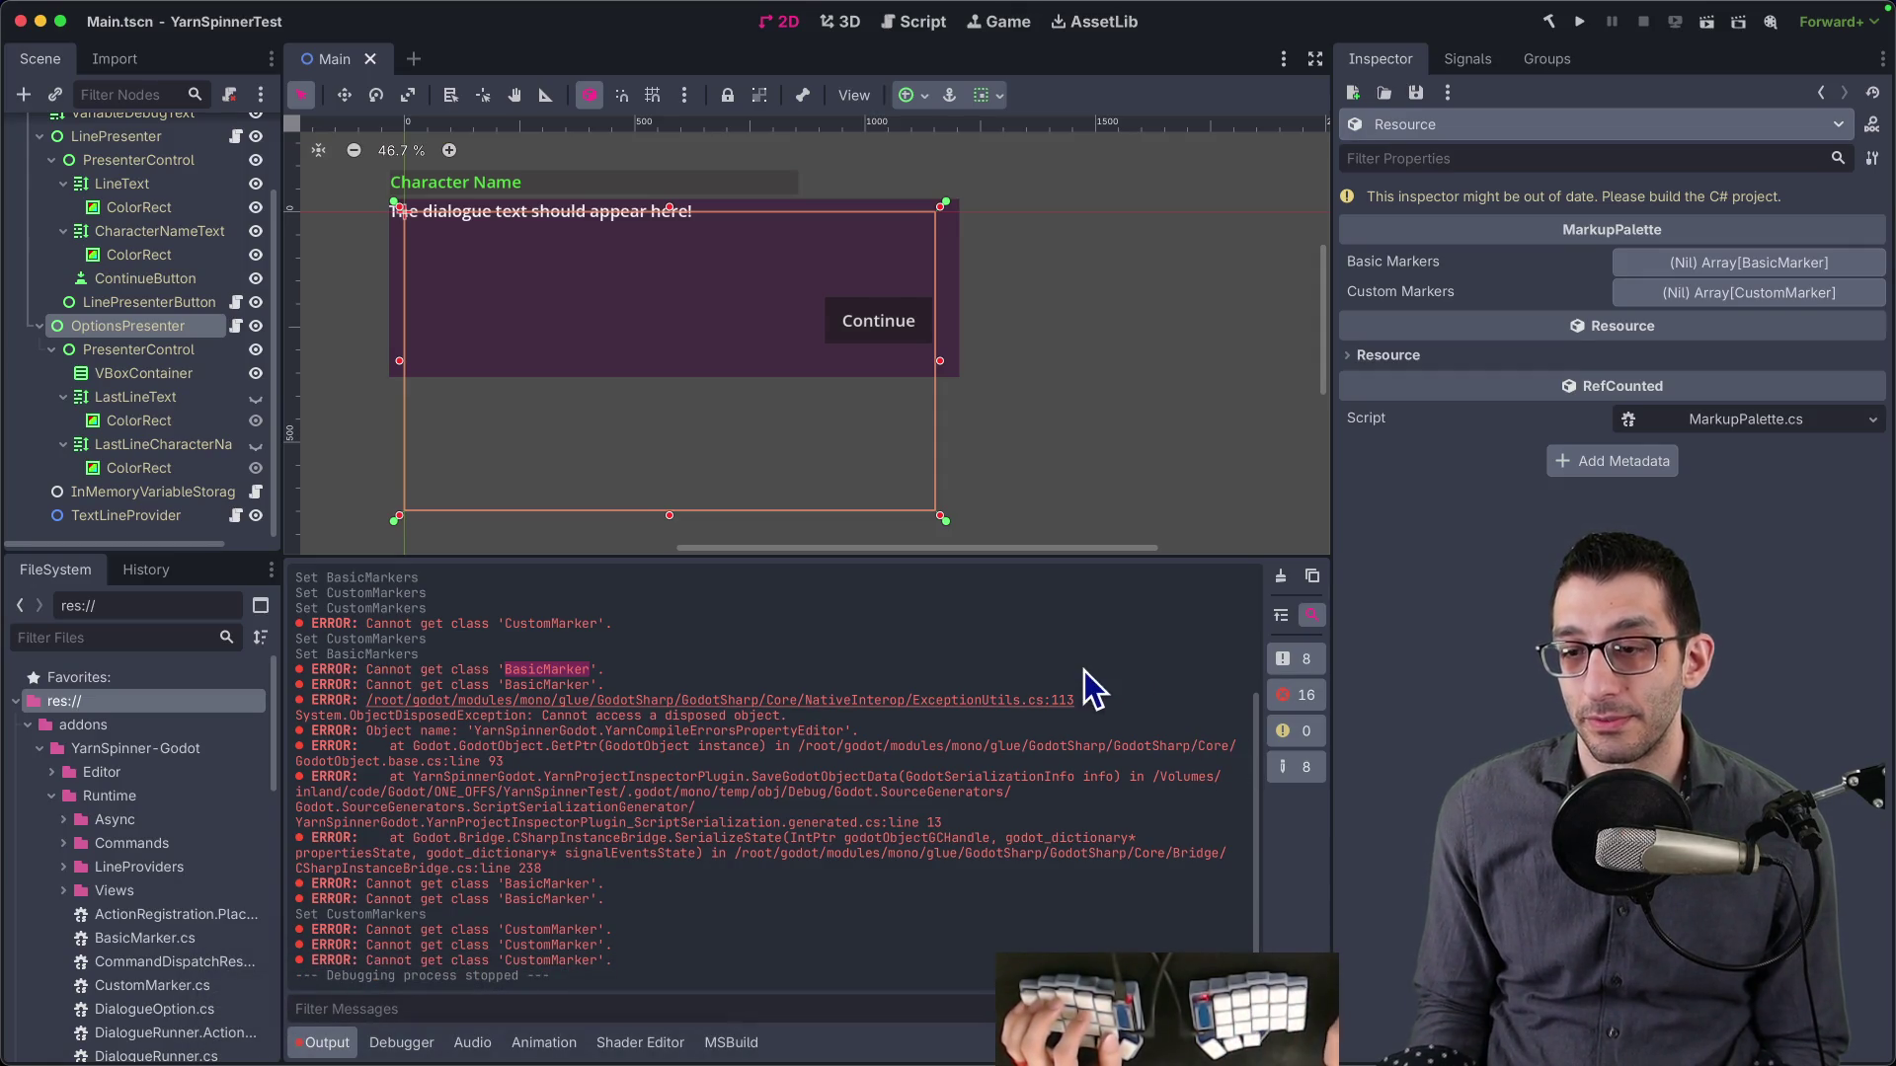
{"action": "left_click", "coordinate": [1118, 1027]}
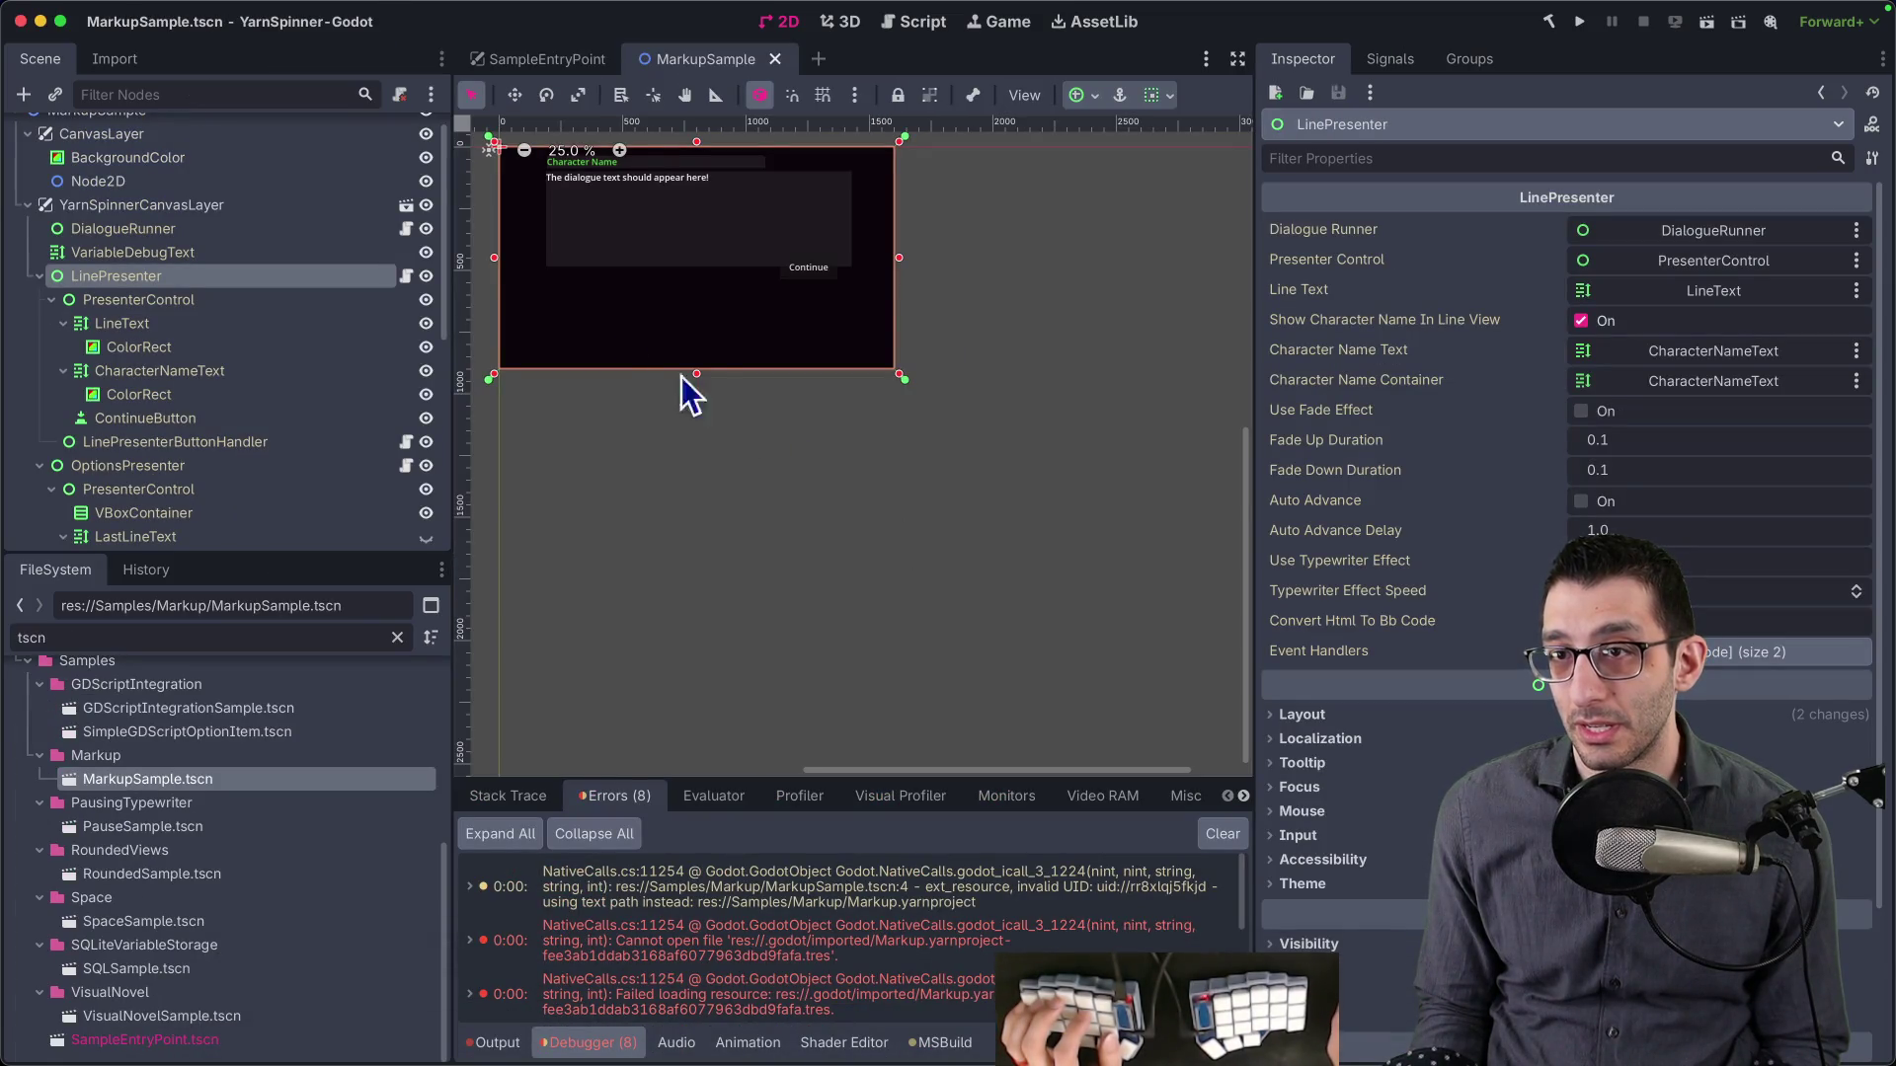
- Enable the YarnSpinner-Godot plugin in Project Settings > Plugins, then build and run
{"action": "mouse_move", "coordinate": [129, 8]}
{"action": "left_click", "coordinate": [190, 11]}
{"action": "left_click", "coordinate": [205, 41]}
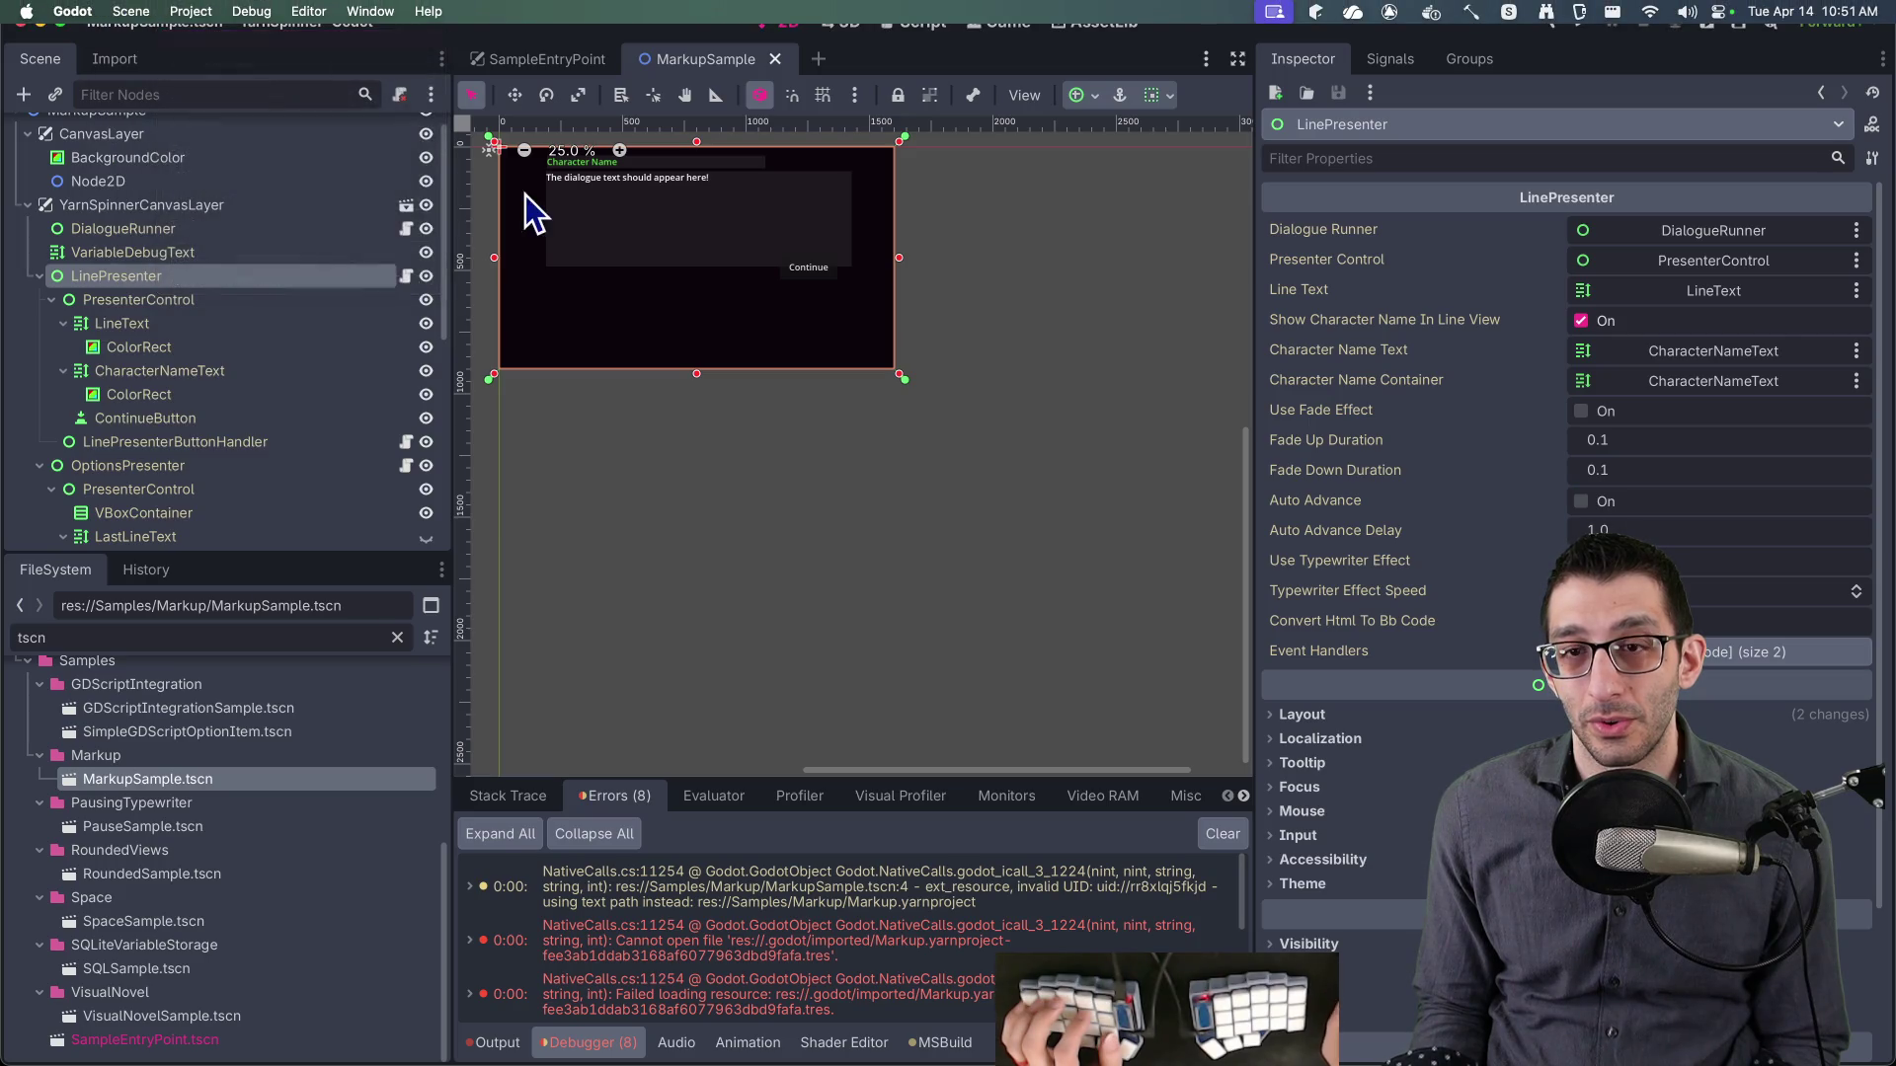
{"action": "left_click", "coordinate": [753, 215]}
{"action": "left_click", "coordinate": [400, 315]}
{"action": "left_click", "coordinate": [993, 849]}
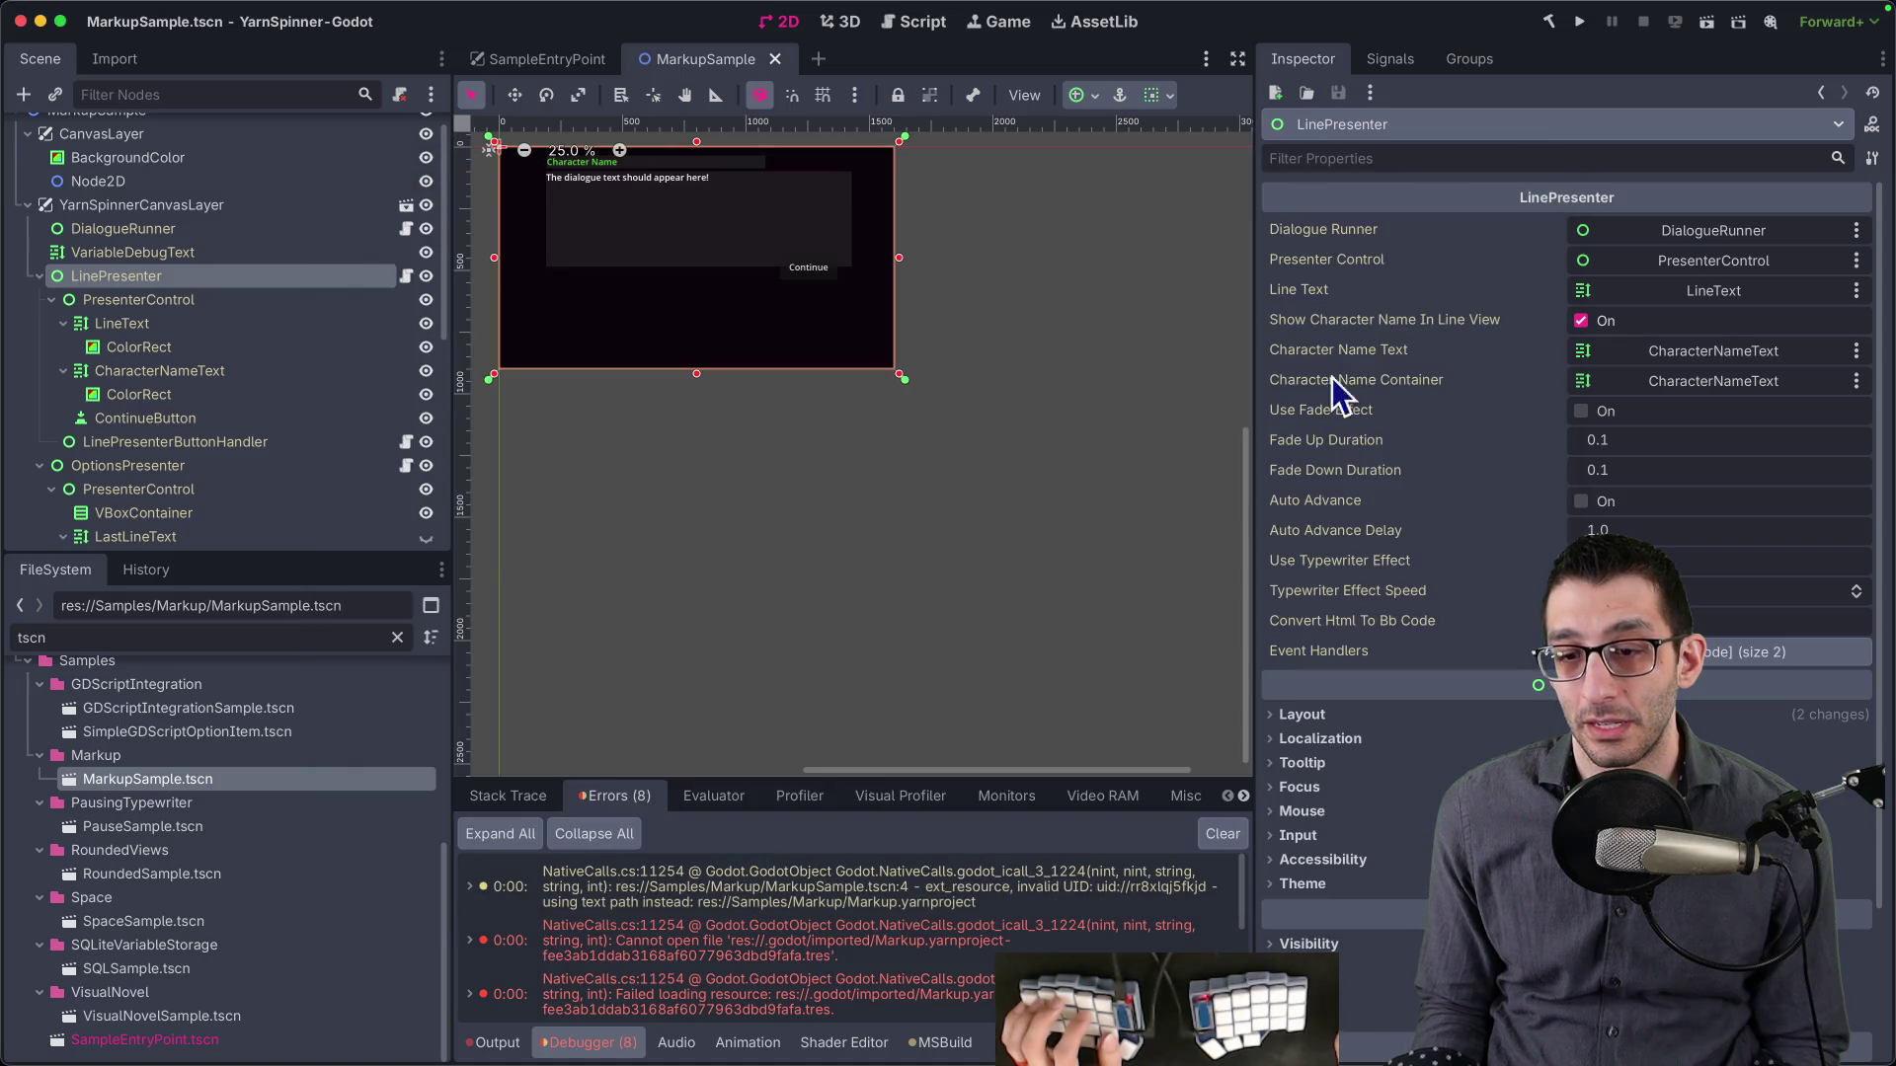
{"action": "key", "text": "super+b"}
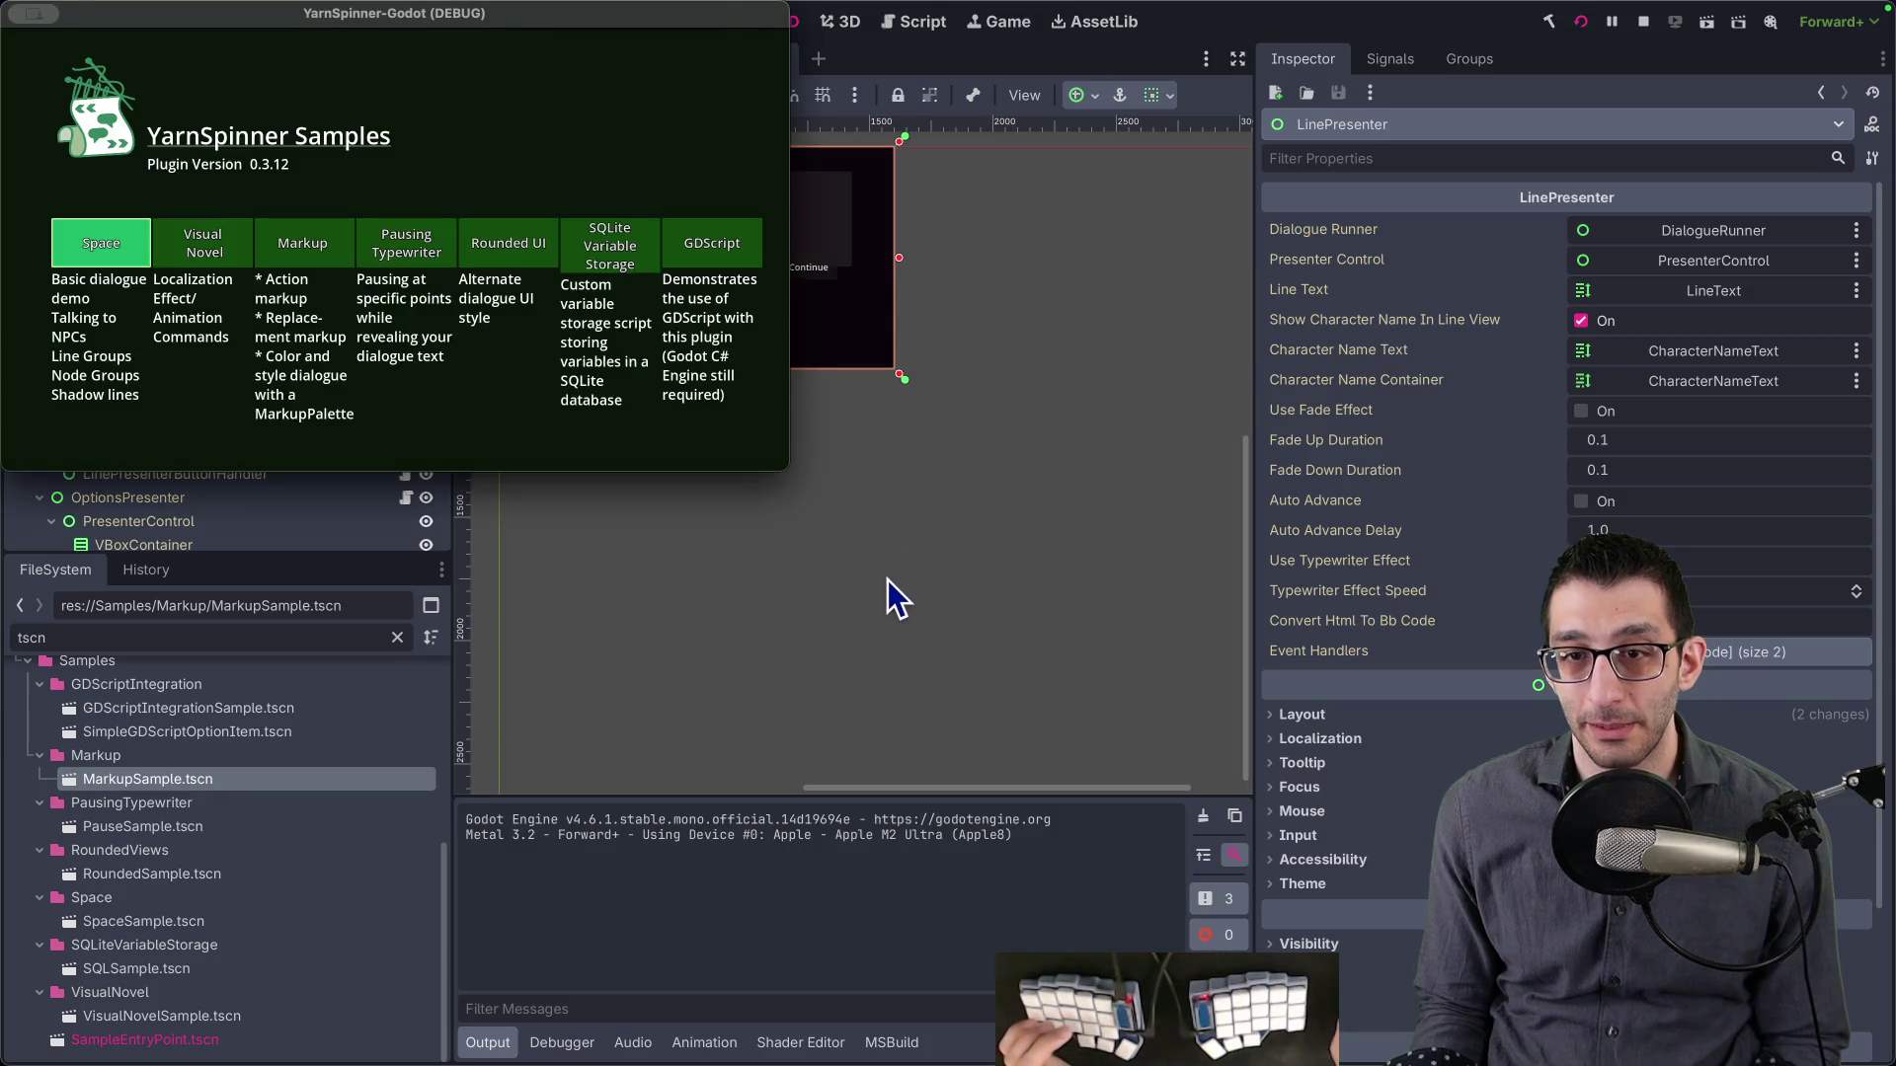
- Launch the Markup sample, close its blank window, and show the 4 unset-YarnProject debugger errors
{"action": "left_click", "coordinate": [305, 243]}
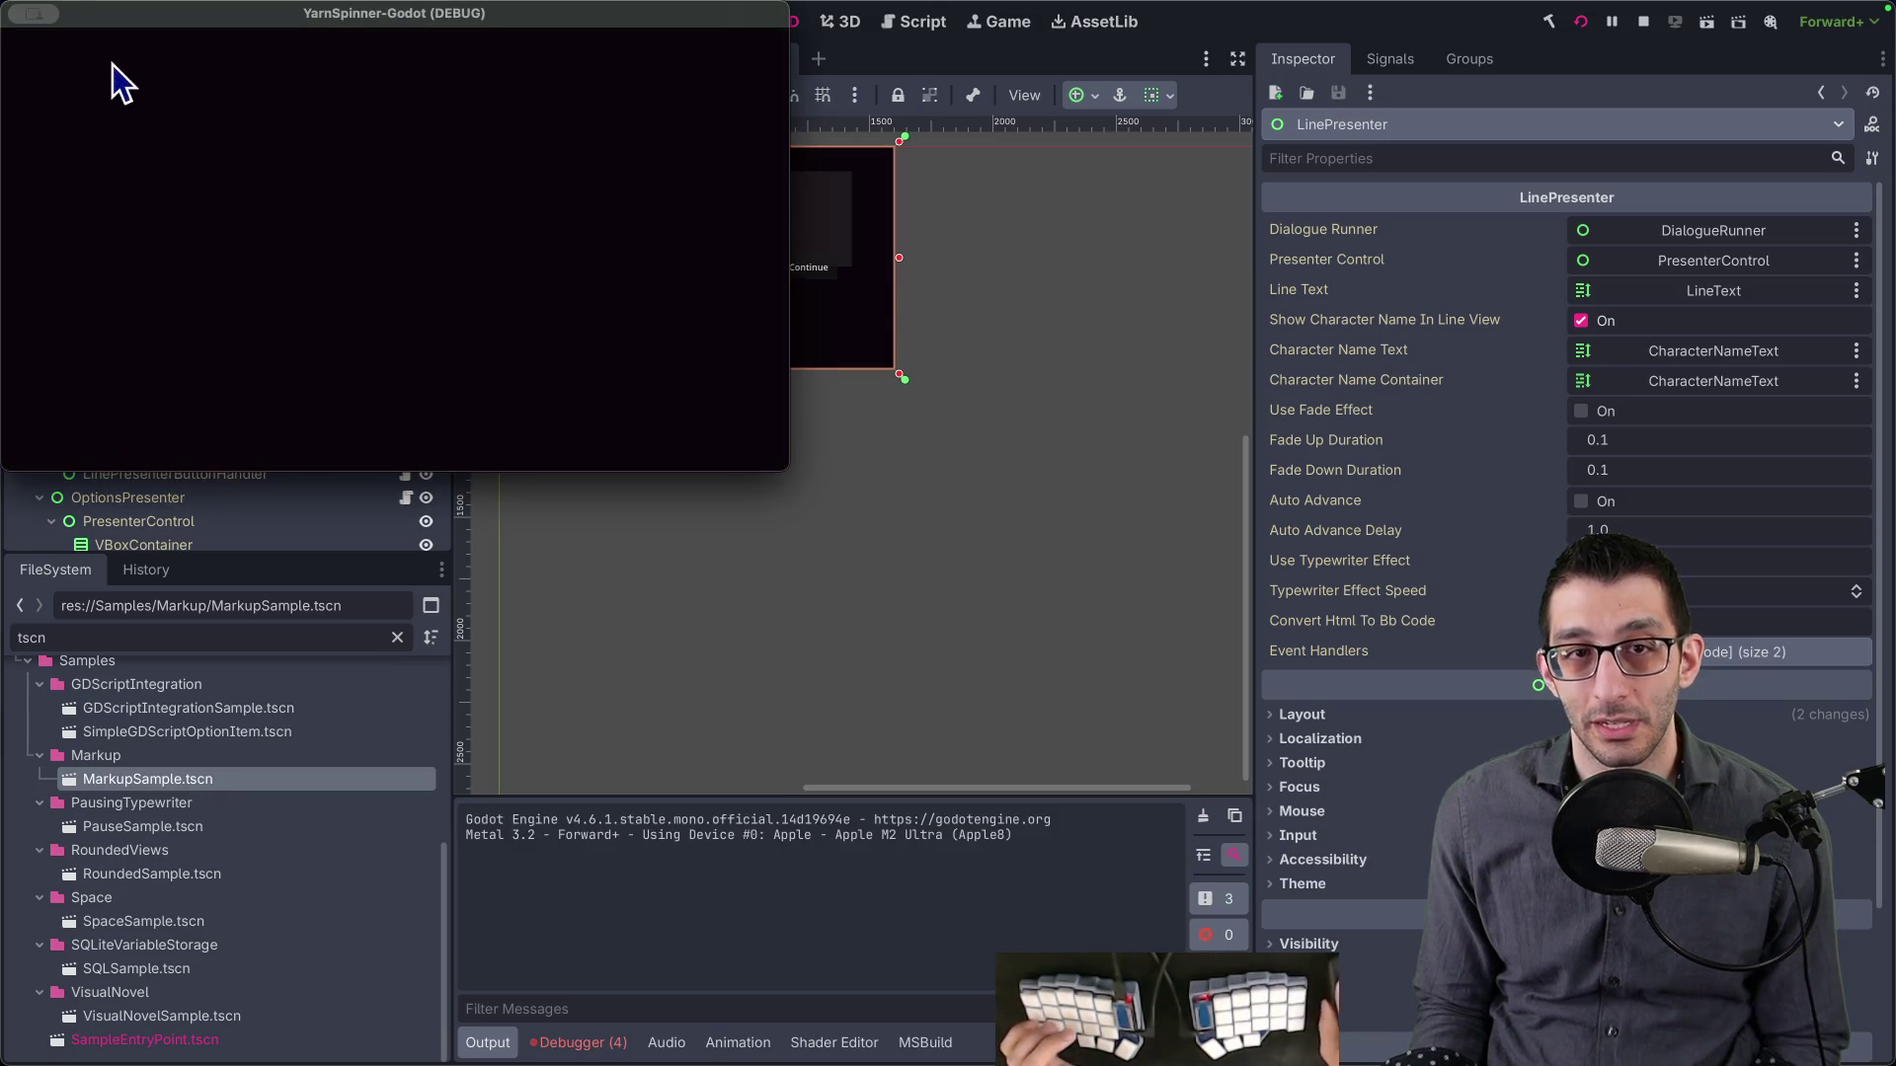
{"action": "left_click", "coordinate": [15, 13]}
{"action": "left_click", "coordinate": [577, 1043]}
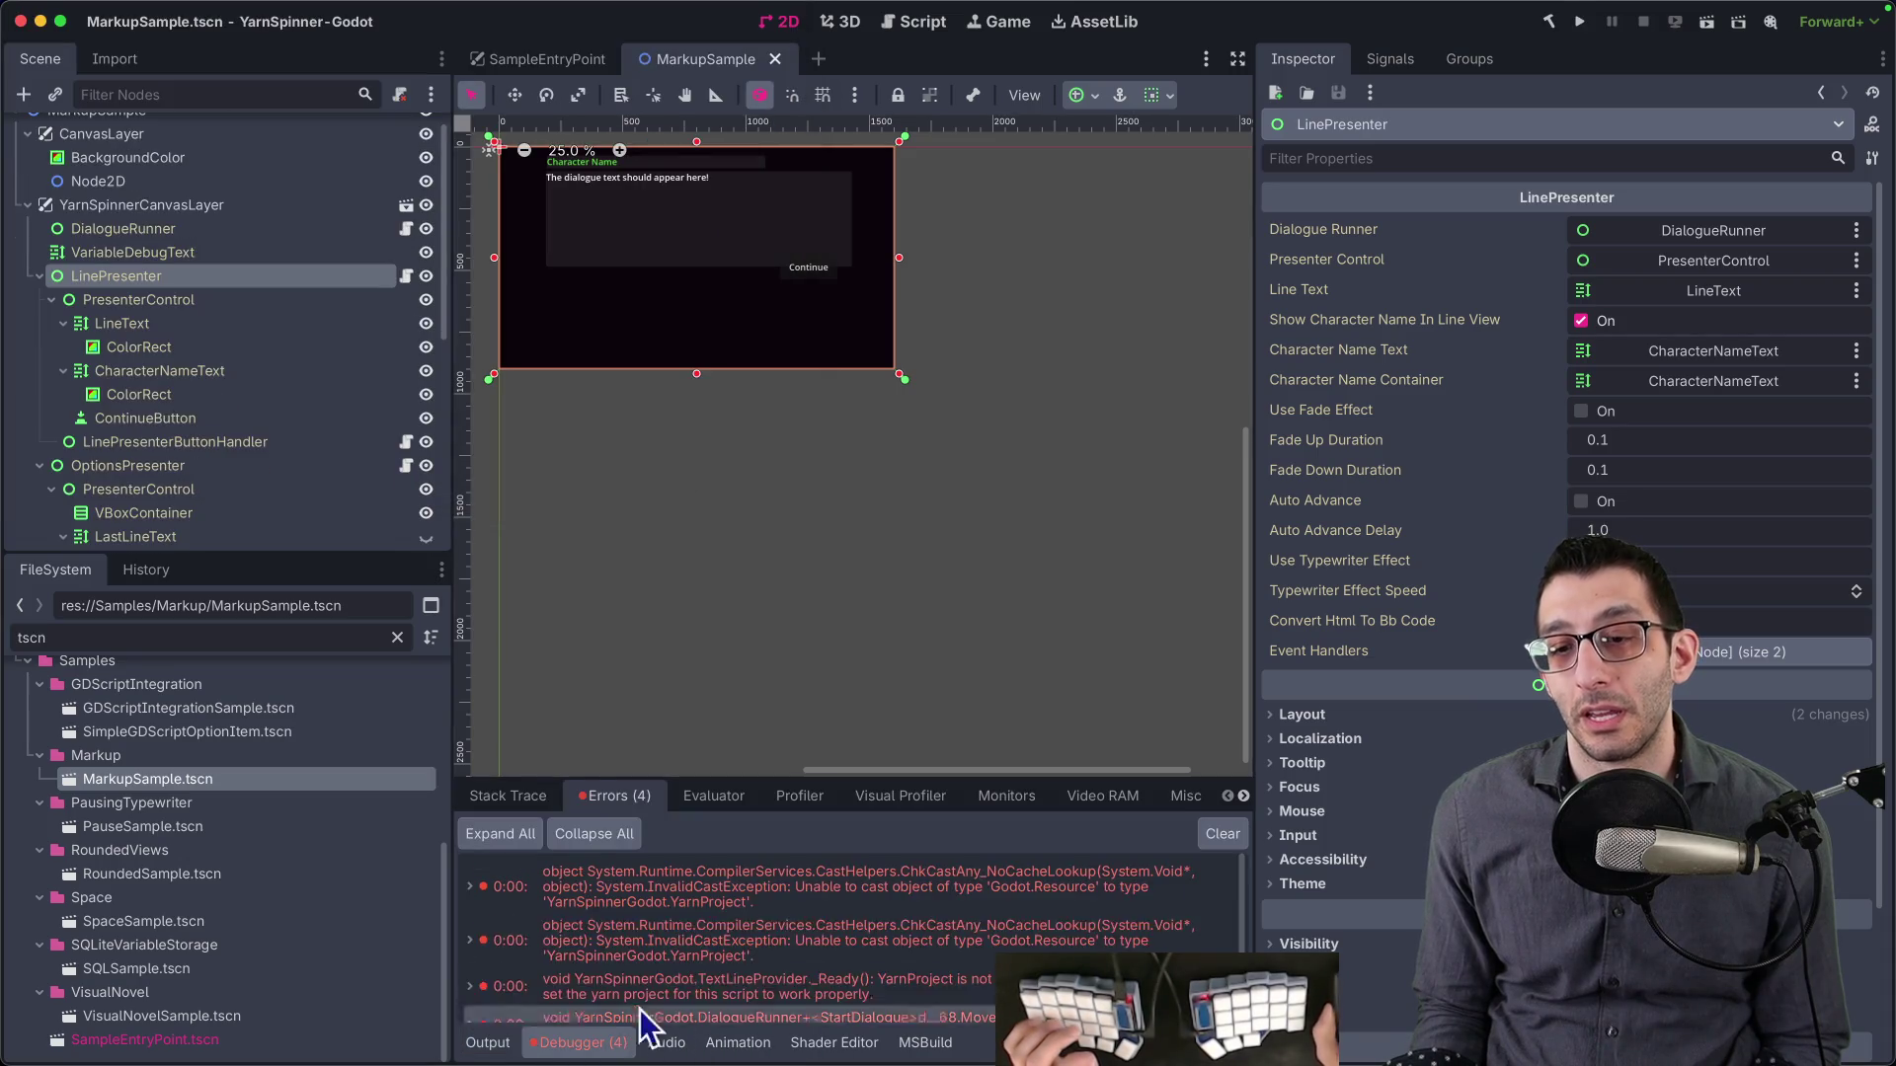
{"action": "mouse_move", "coordinate": [699, 952]}
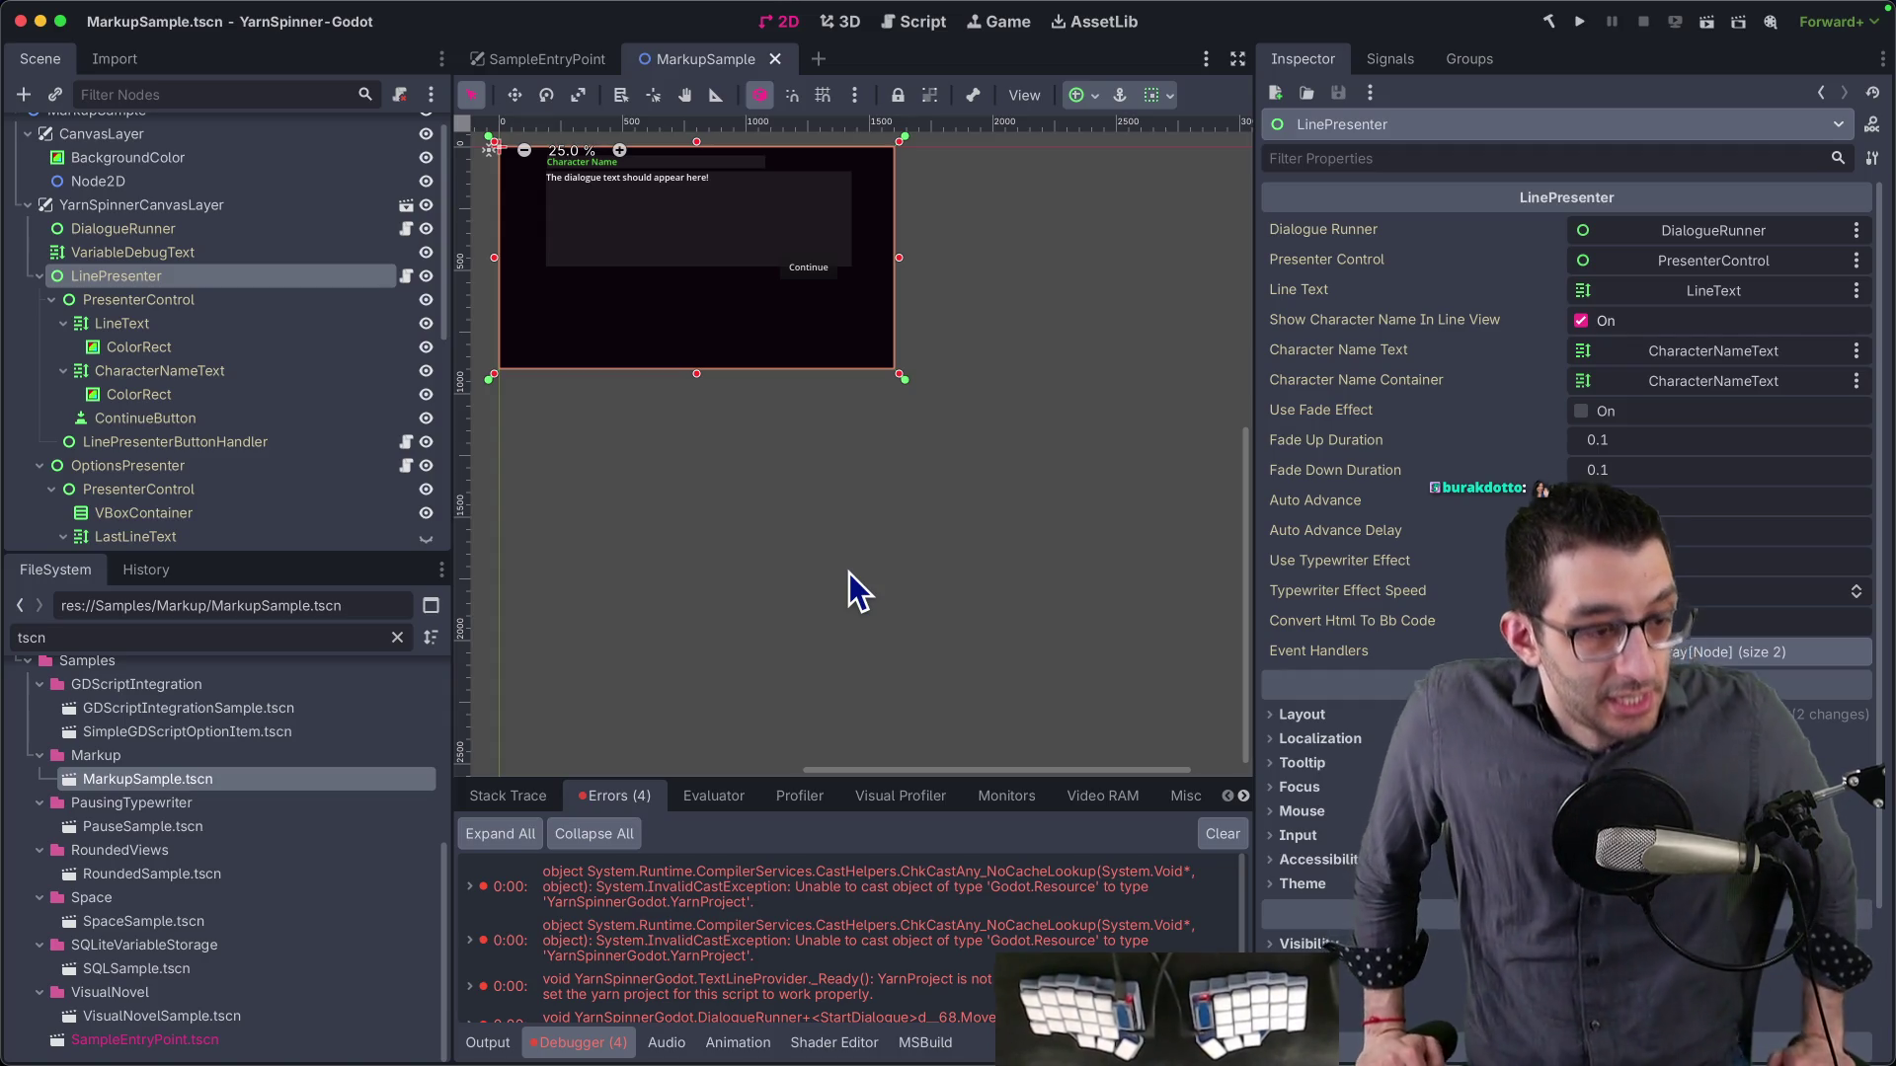
- In the TODO notes doc, start a nested bullet under 'I can't seem to use markup palettes'
{"action": "key", "text": "super+Tab"}
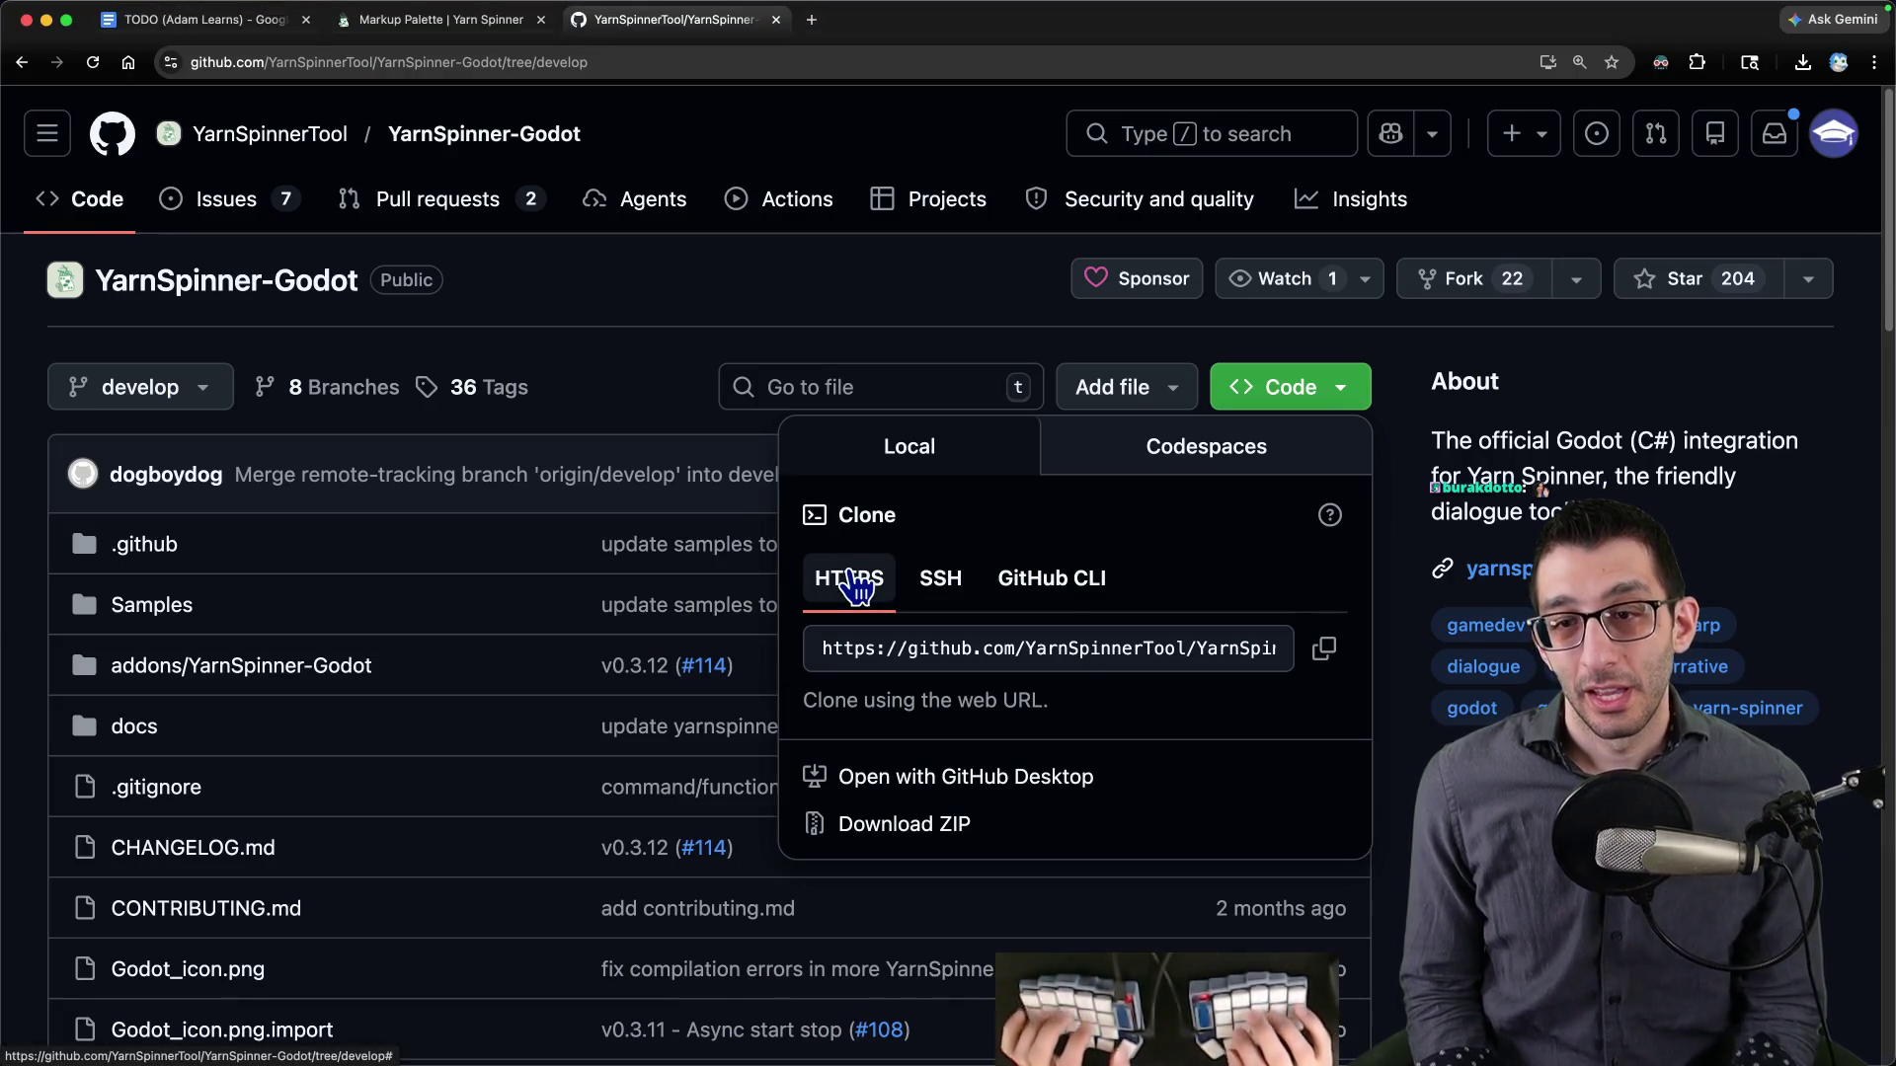
{"action": "key", "text": "ctrl+Tab"}
{"action": "scroll", "coordinate": [958, 576], "scroll_direction": "down", "scroll_amount": 3}
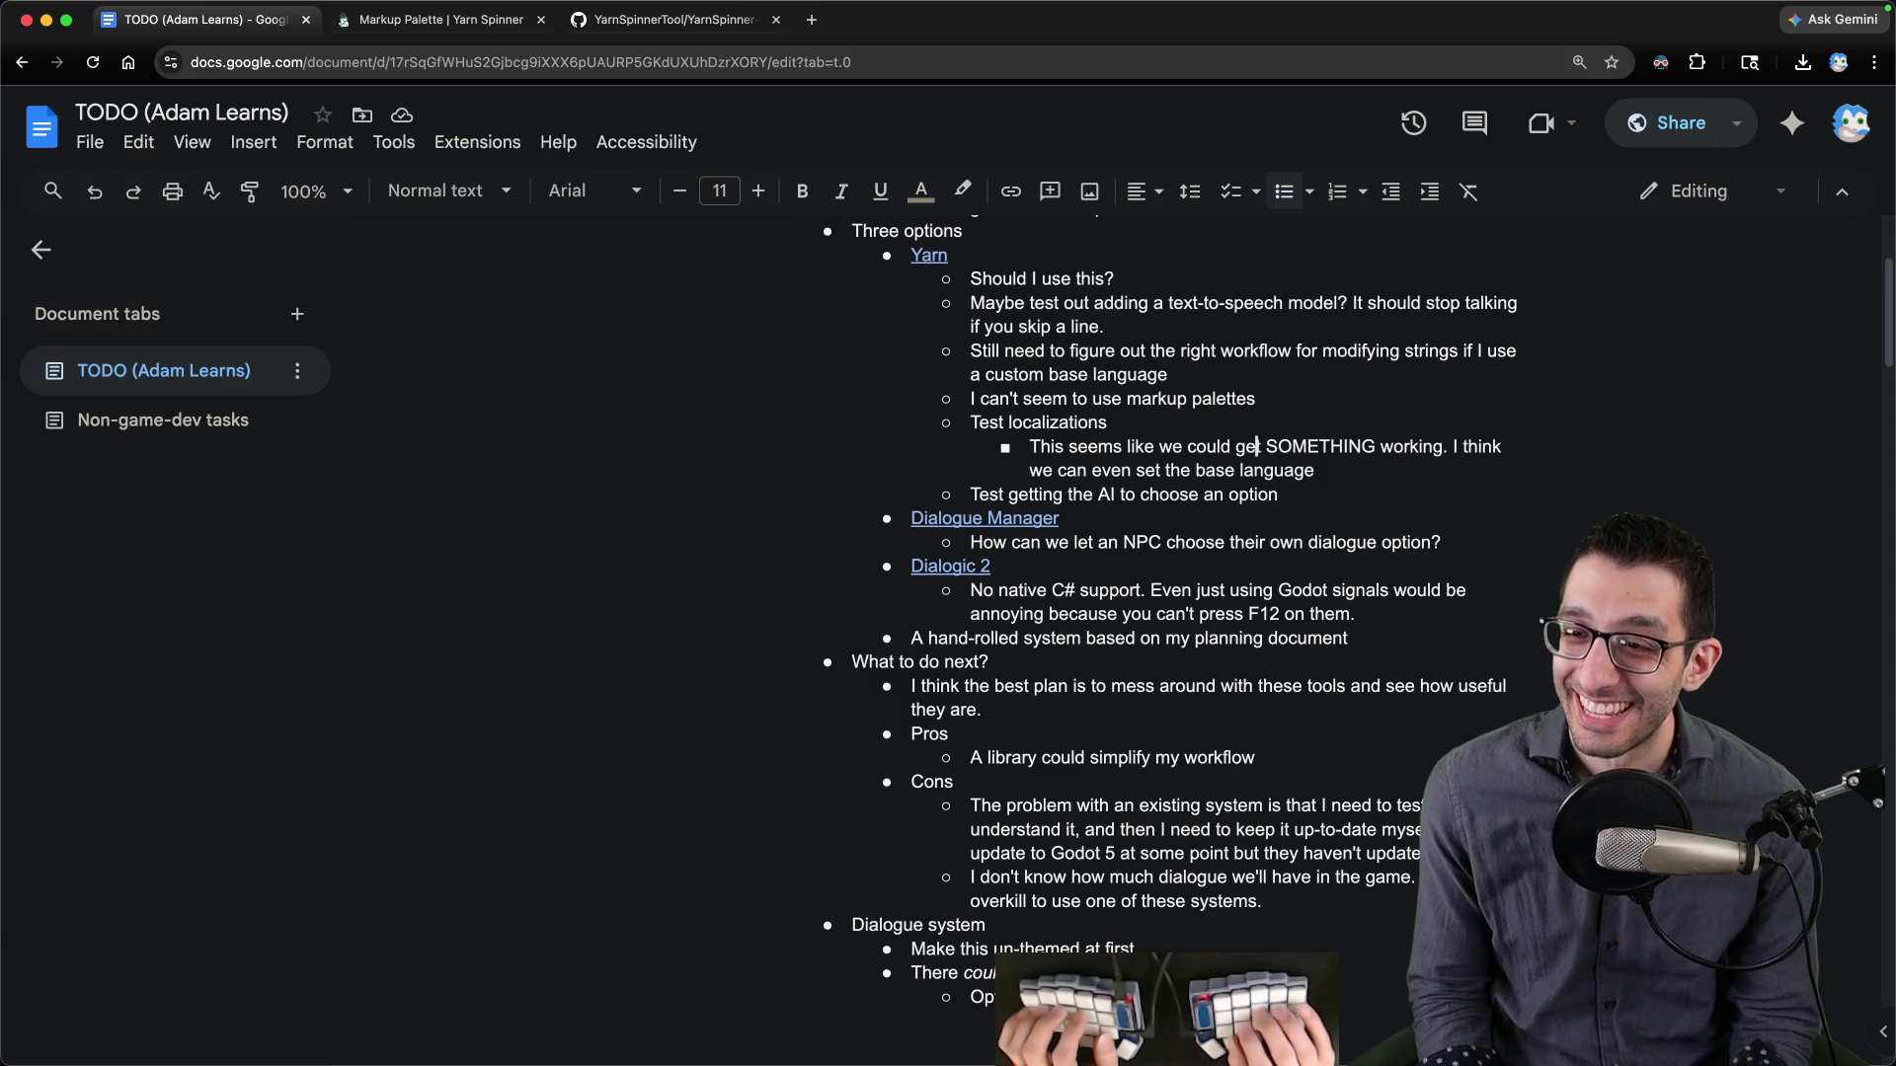
{"action": "key", "text": "Return"}
{"action": "key", "text": "Tab"}
{"action": "type", "text": "I tried loading their sample, but it hits errors"}
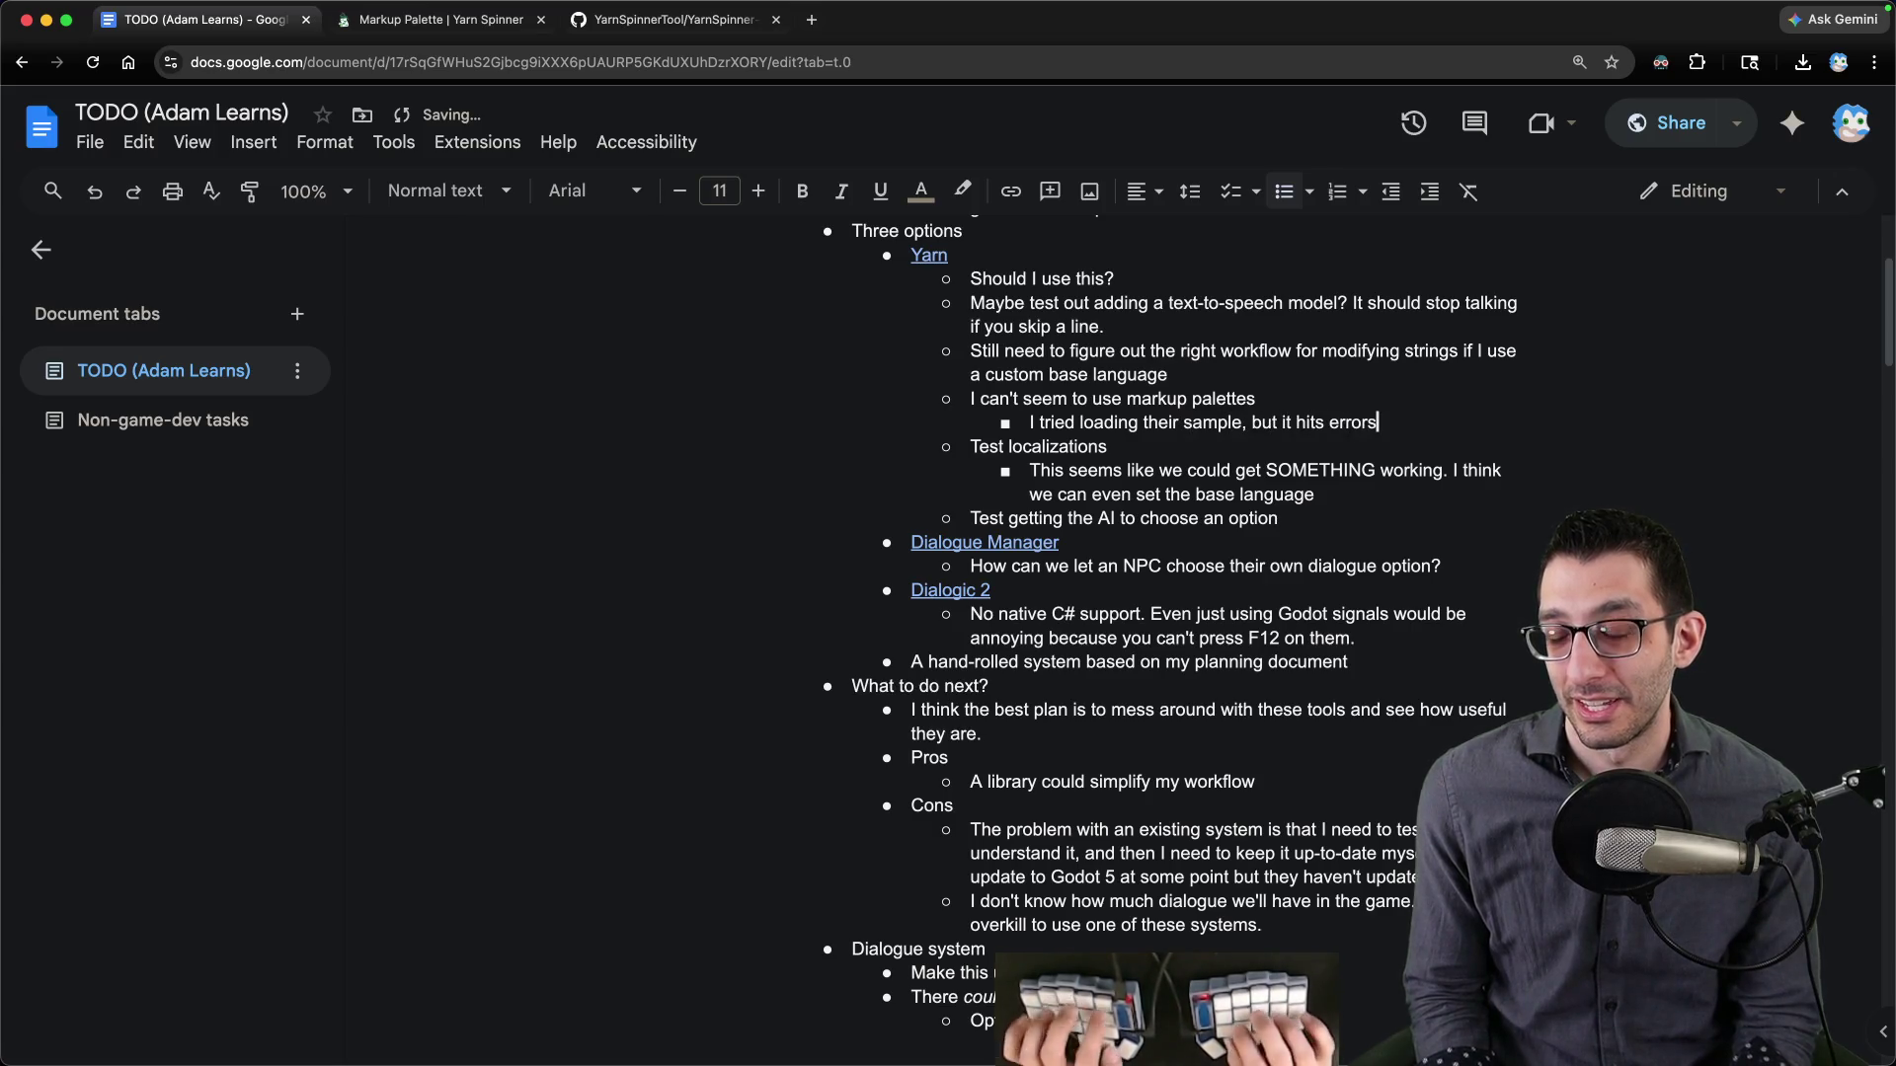
- Cycle through the windows back to the YarnSpinner-Godot sample editor in Godot
{"action": "key", "text": "super+Tab"}
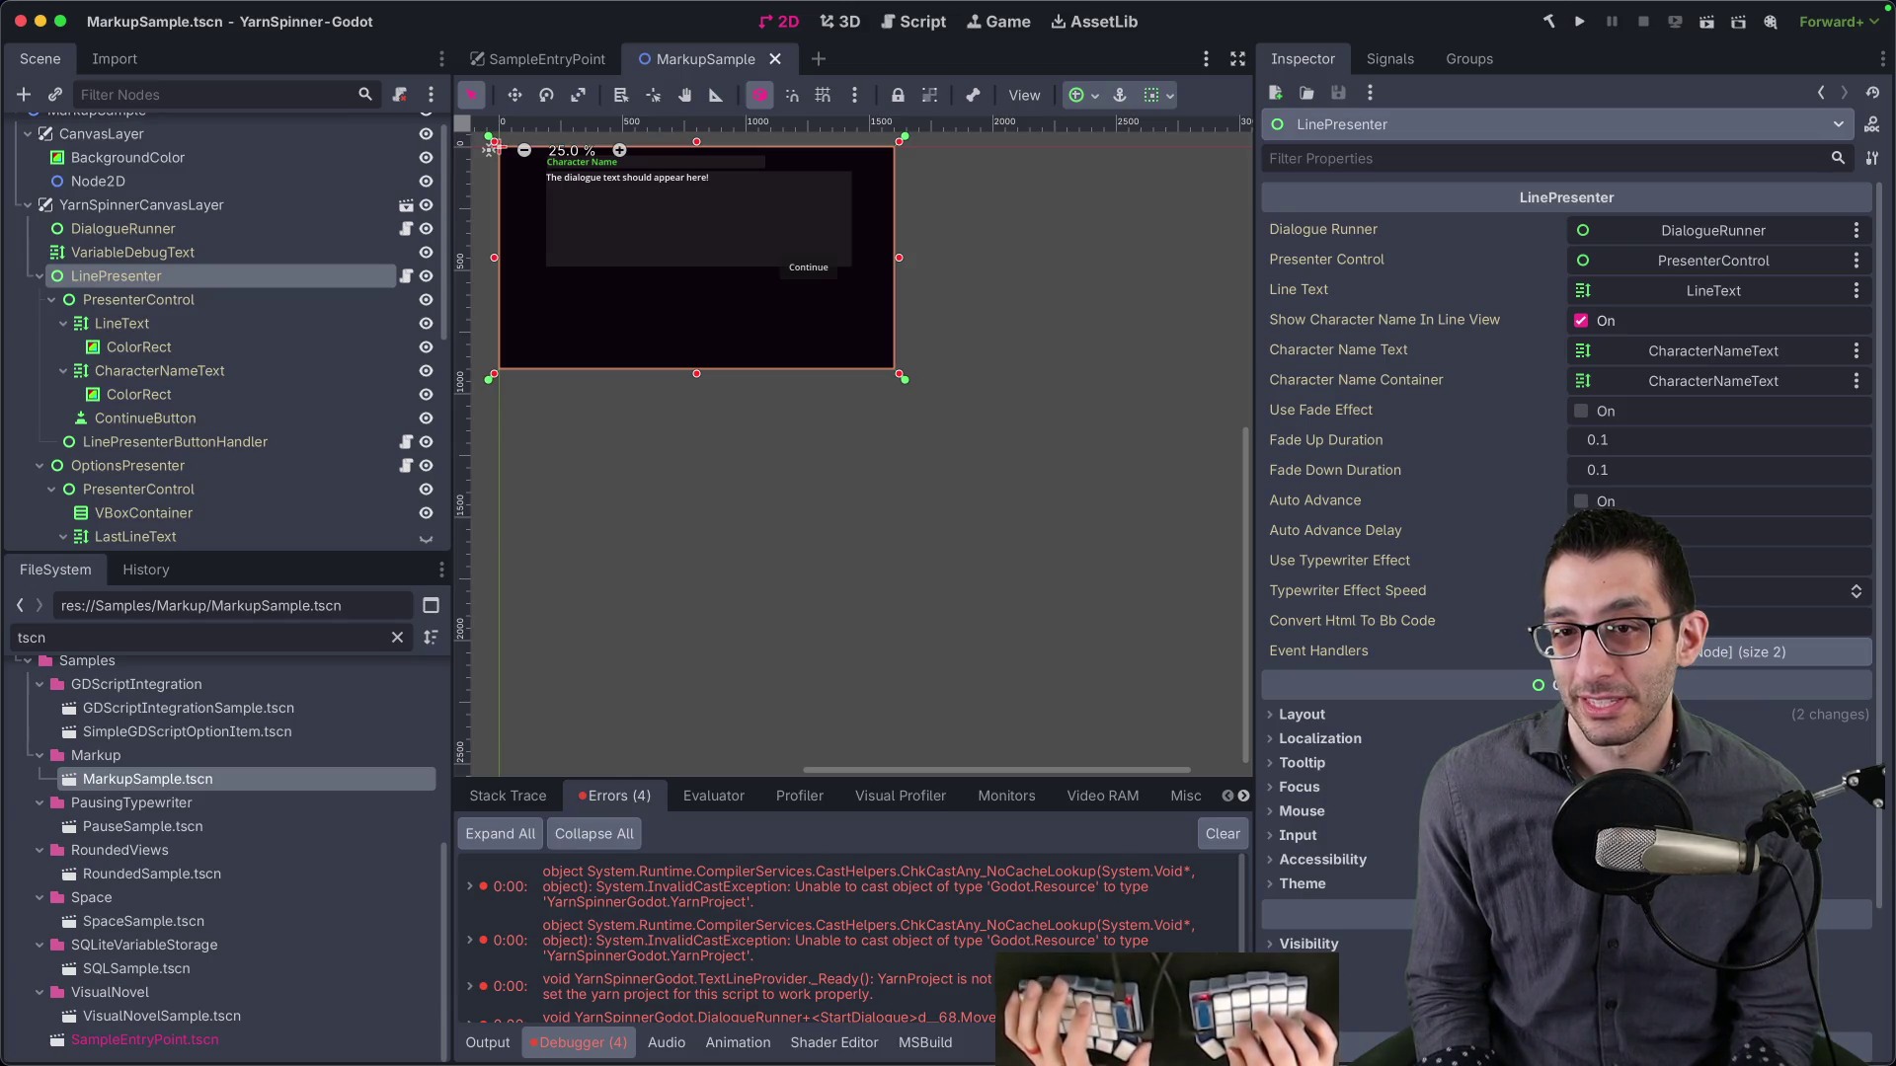
{"action": "key", "text": "super+Tab"}
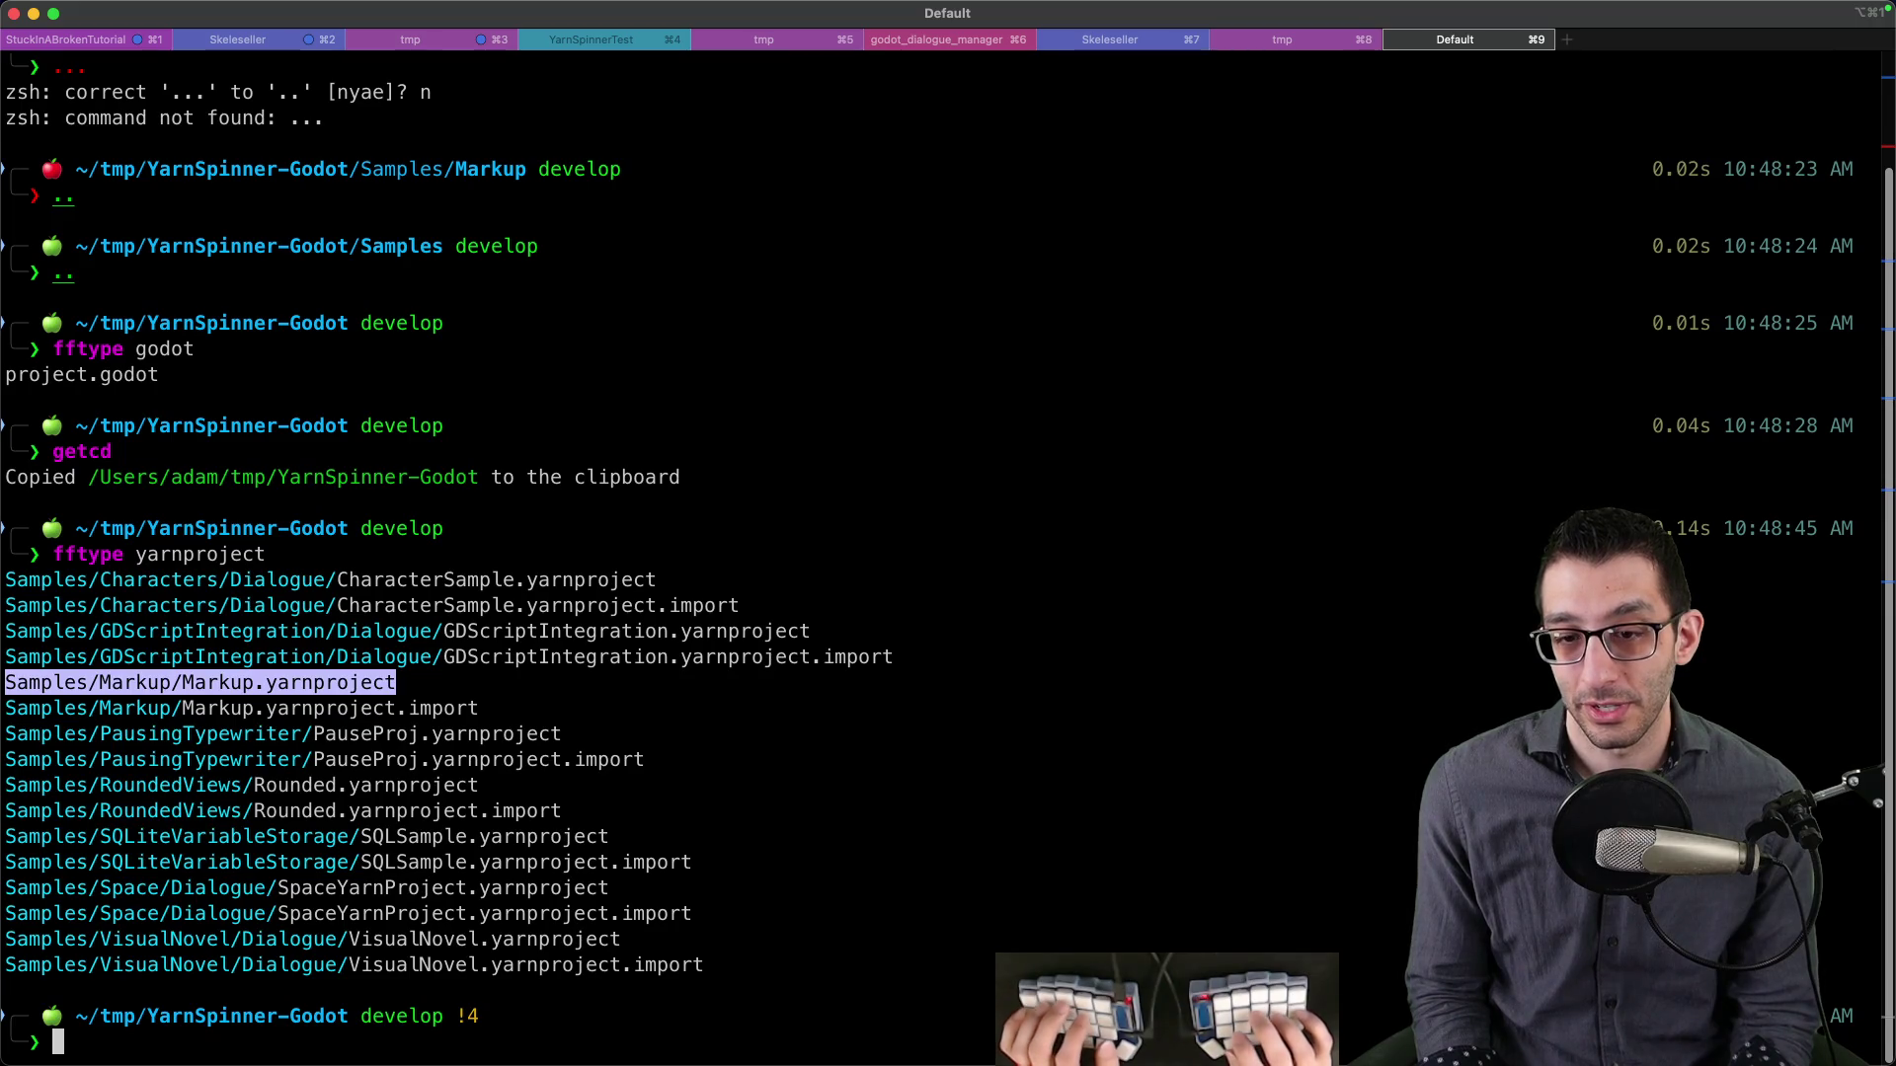
{"action": "key", "text": "super+Tab"}
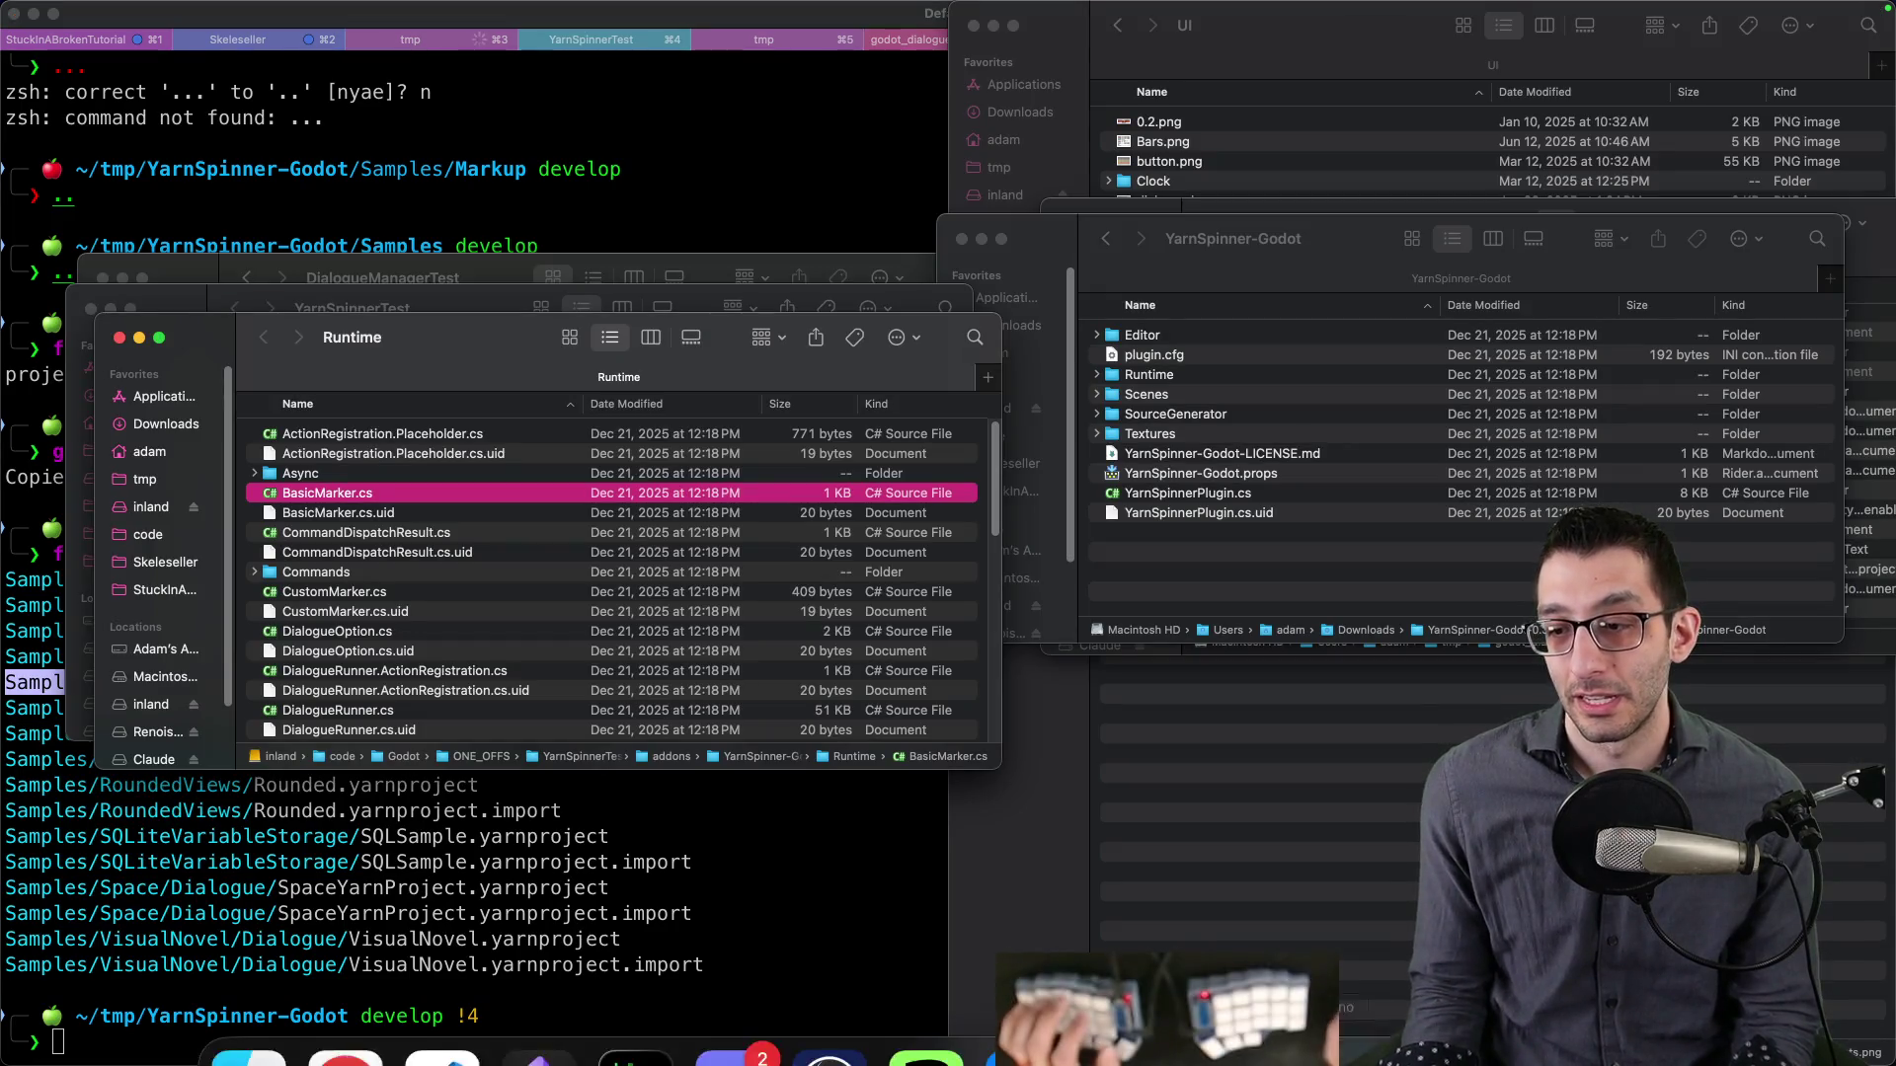
{"action": "left_click", "coordinate": [1358, 1041]}
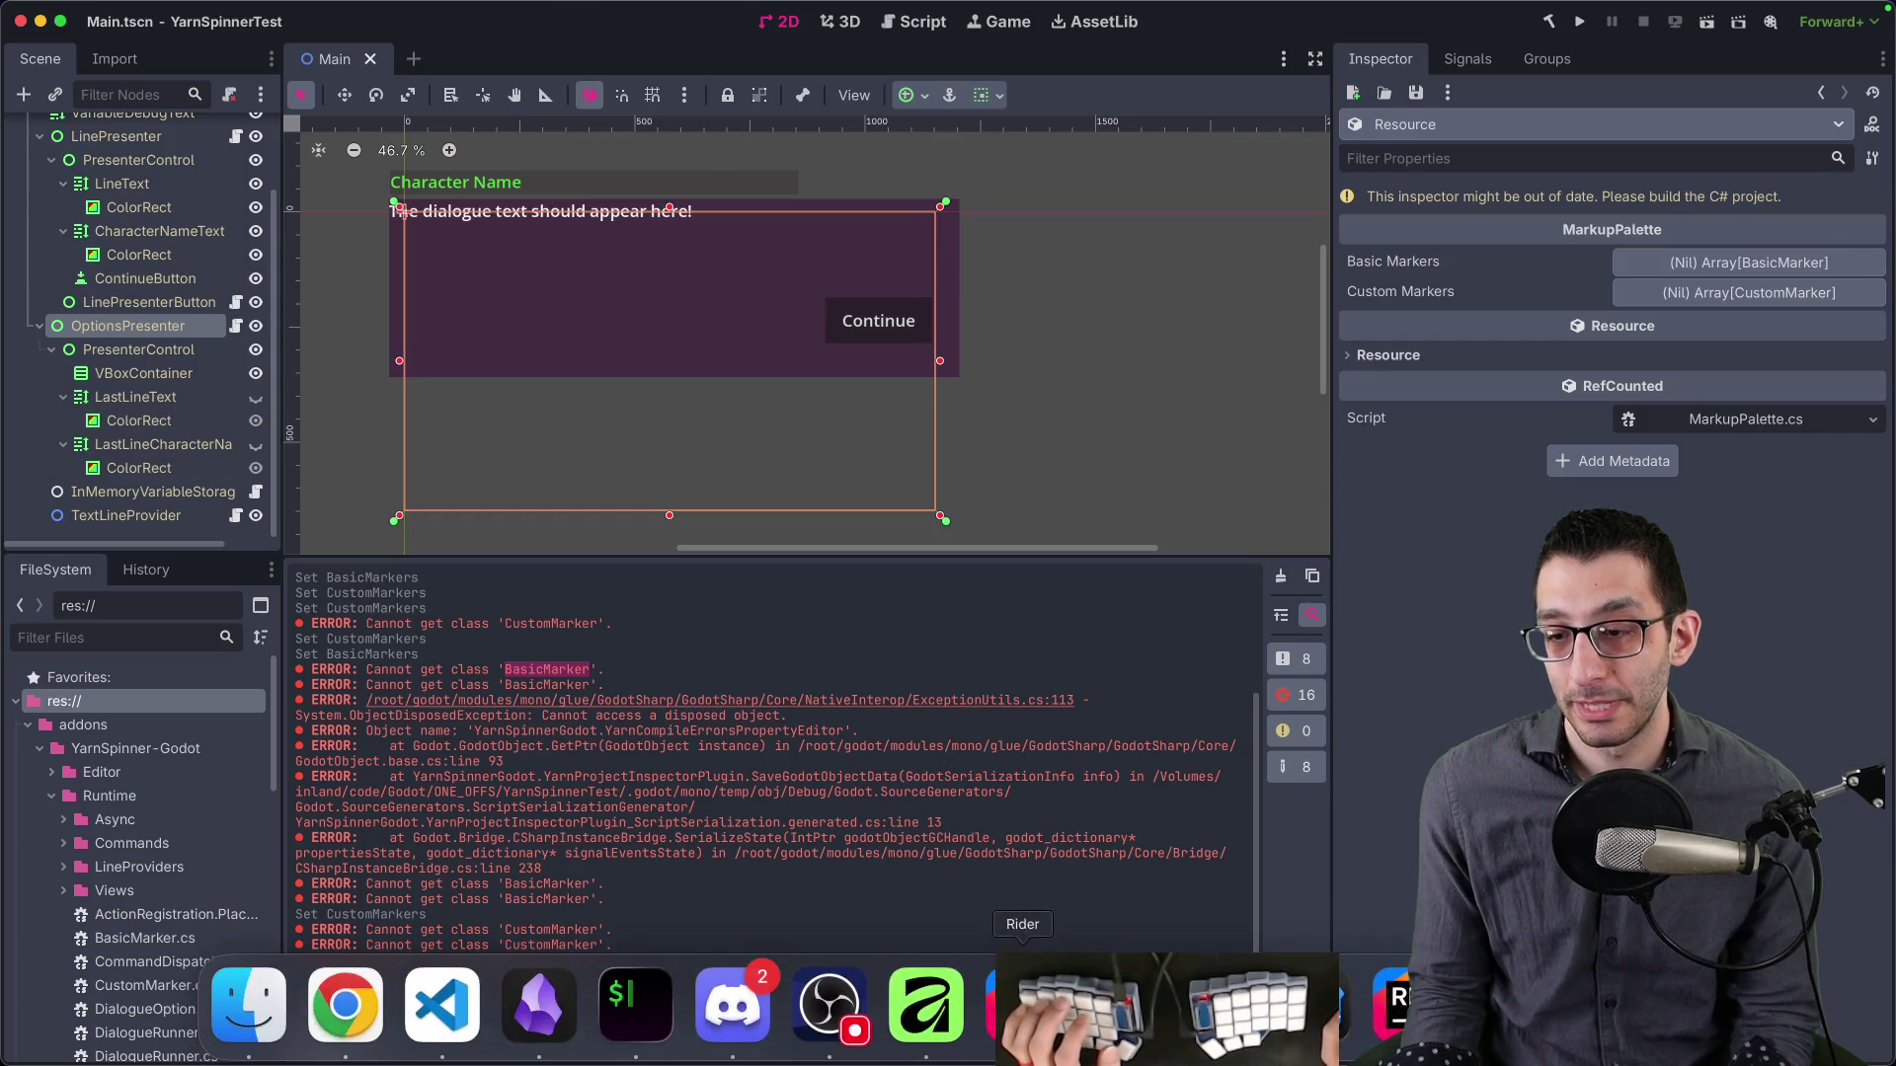
{"action": "left_click", "coordinate": [1120, 1008]}
- Run Create C# solution for the sample project and confirm overriding the existing project file
{"action": "left_click", "coordinate": [192, 12]}
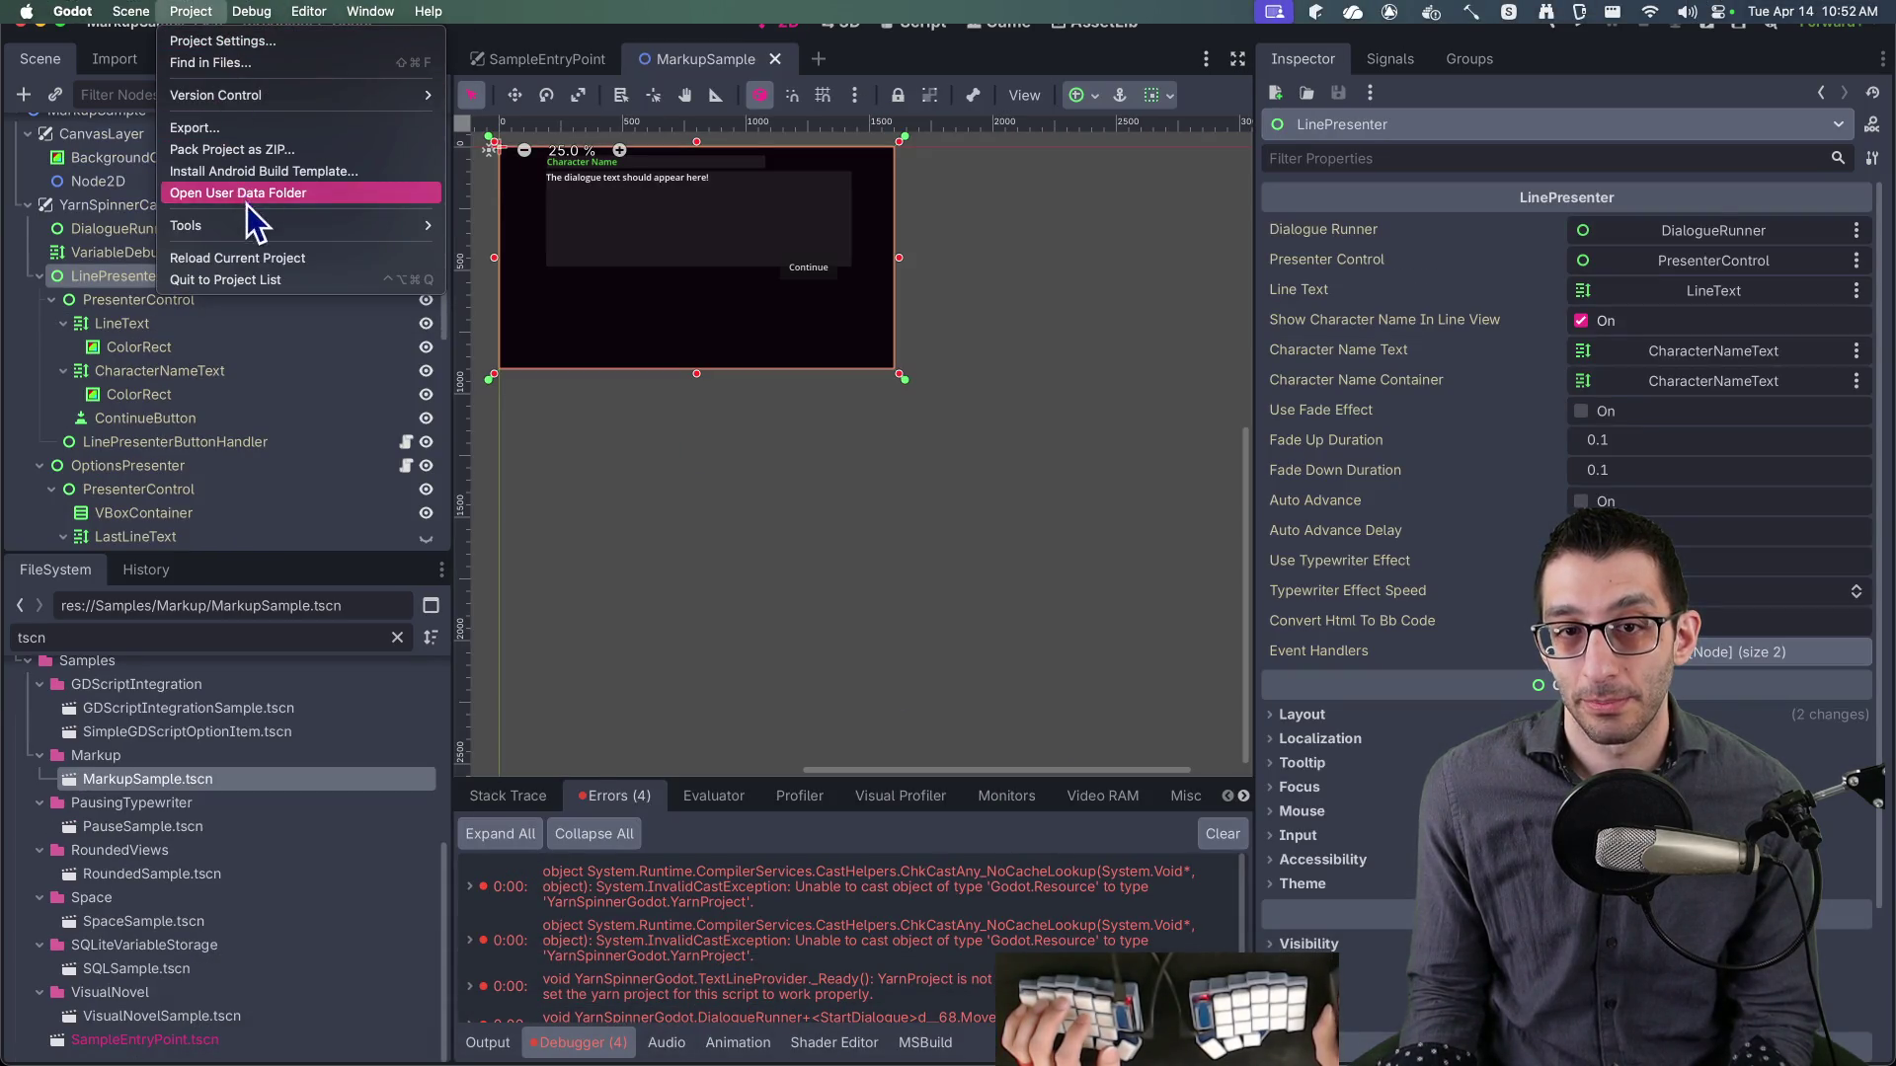
{"action": "mouse_move", "coordinate": [420, 227]}
{"action": "left_click", "coordinate": [758, 295]}
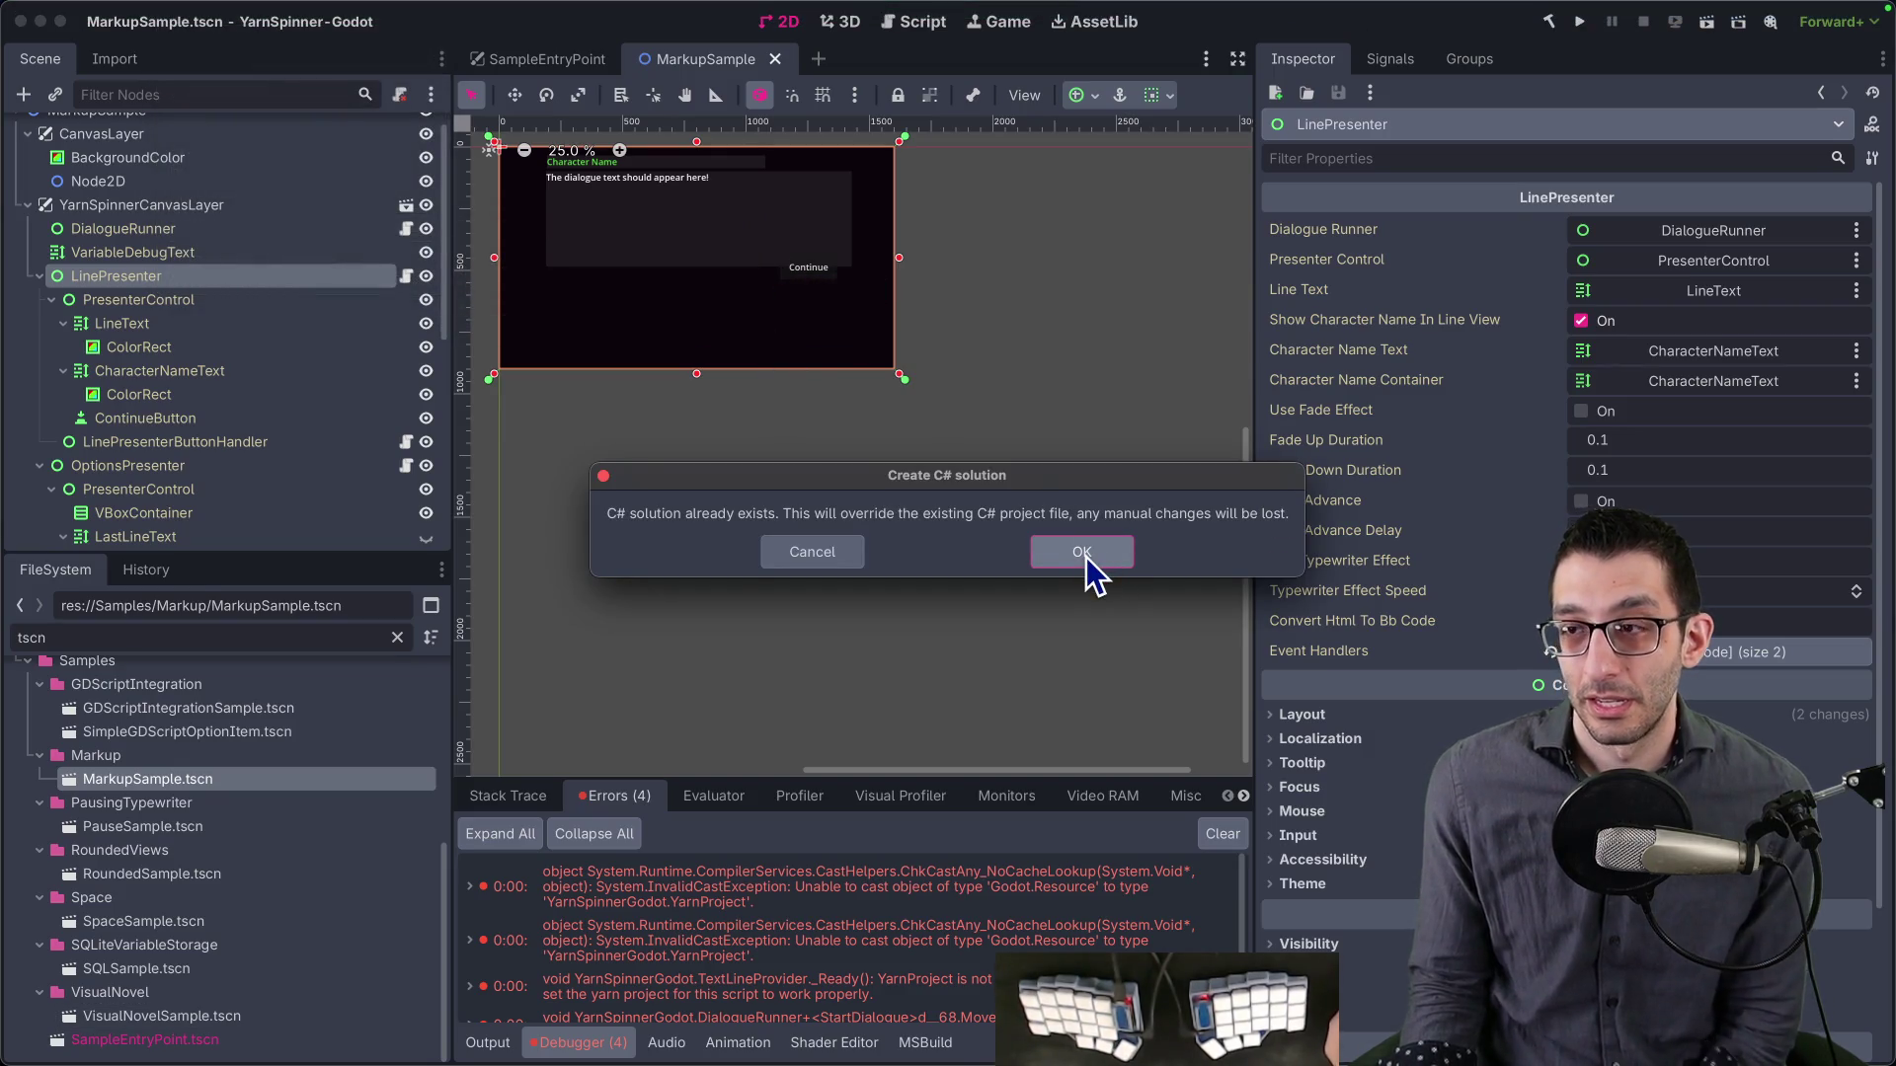
{"action": "left_click", "coordinate": [1082, 552]}
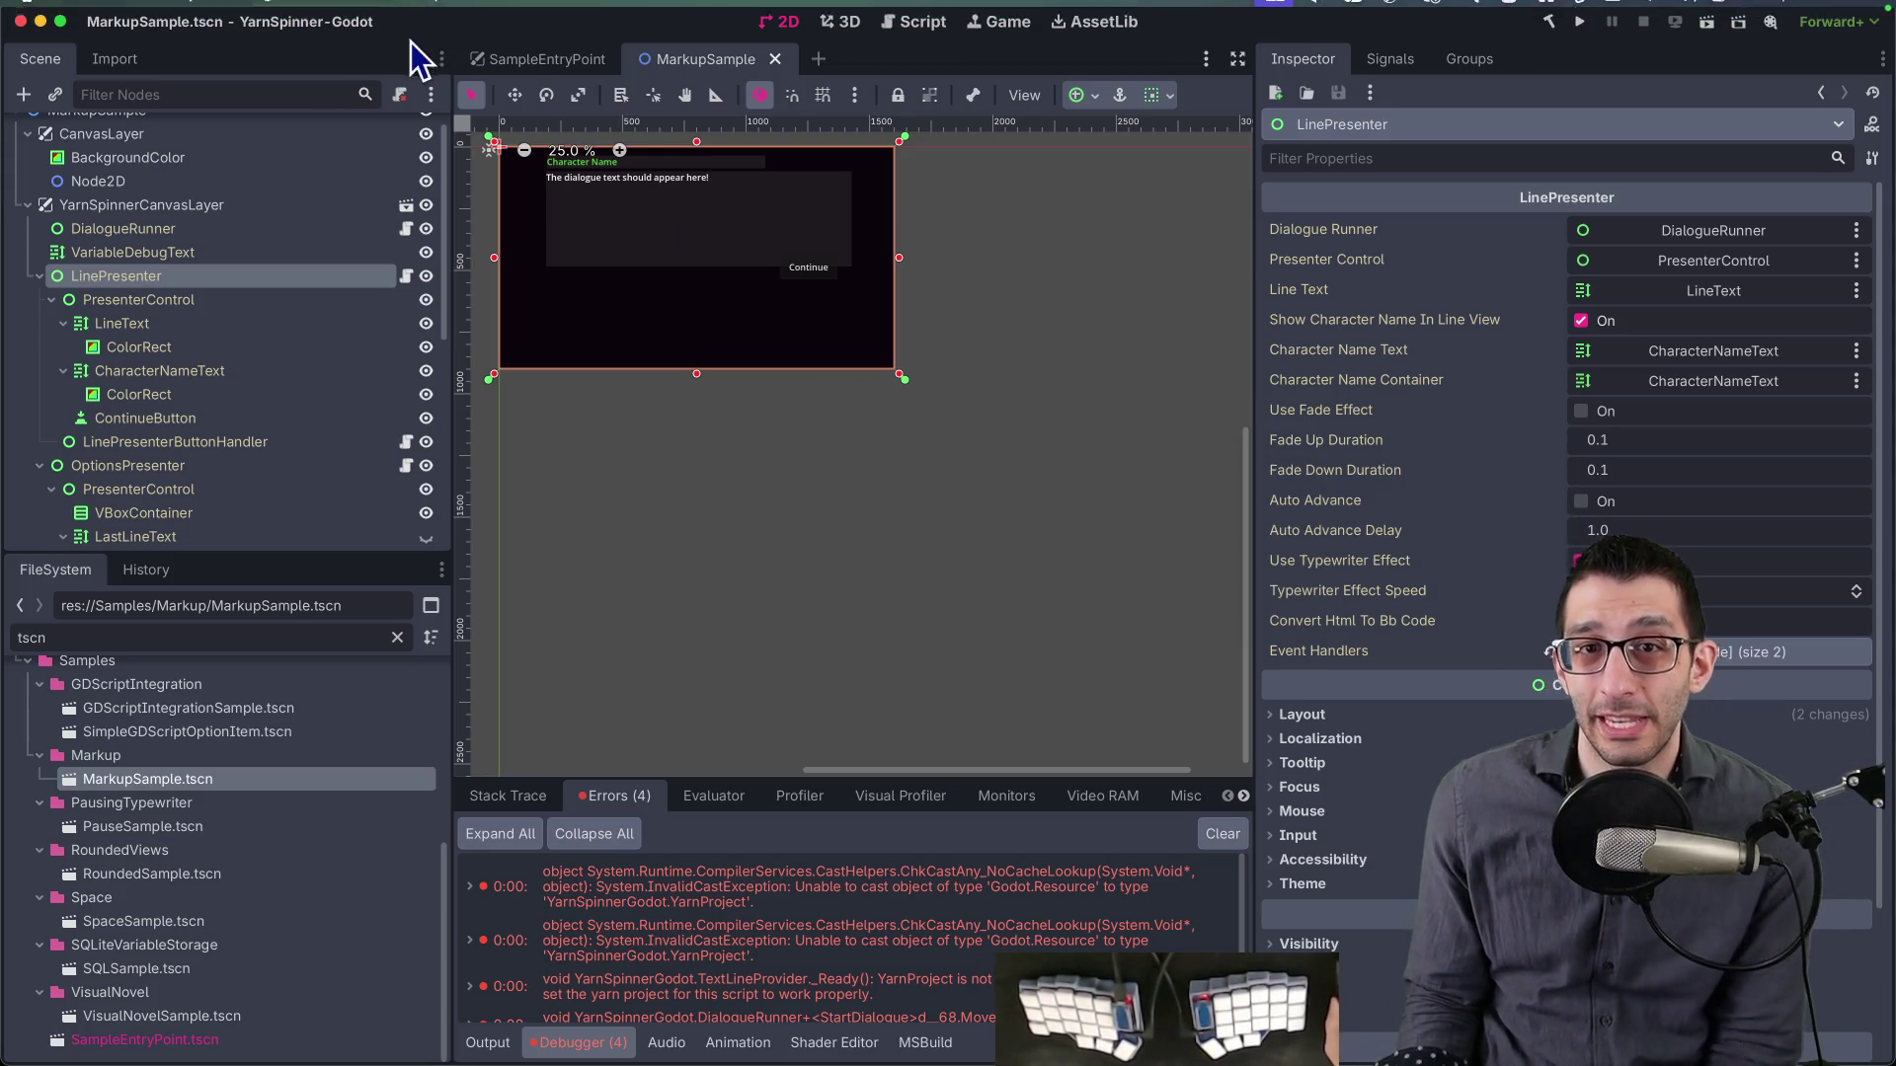
{"action": "key", "text": "super+Tab"}
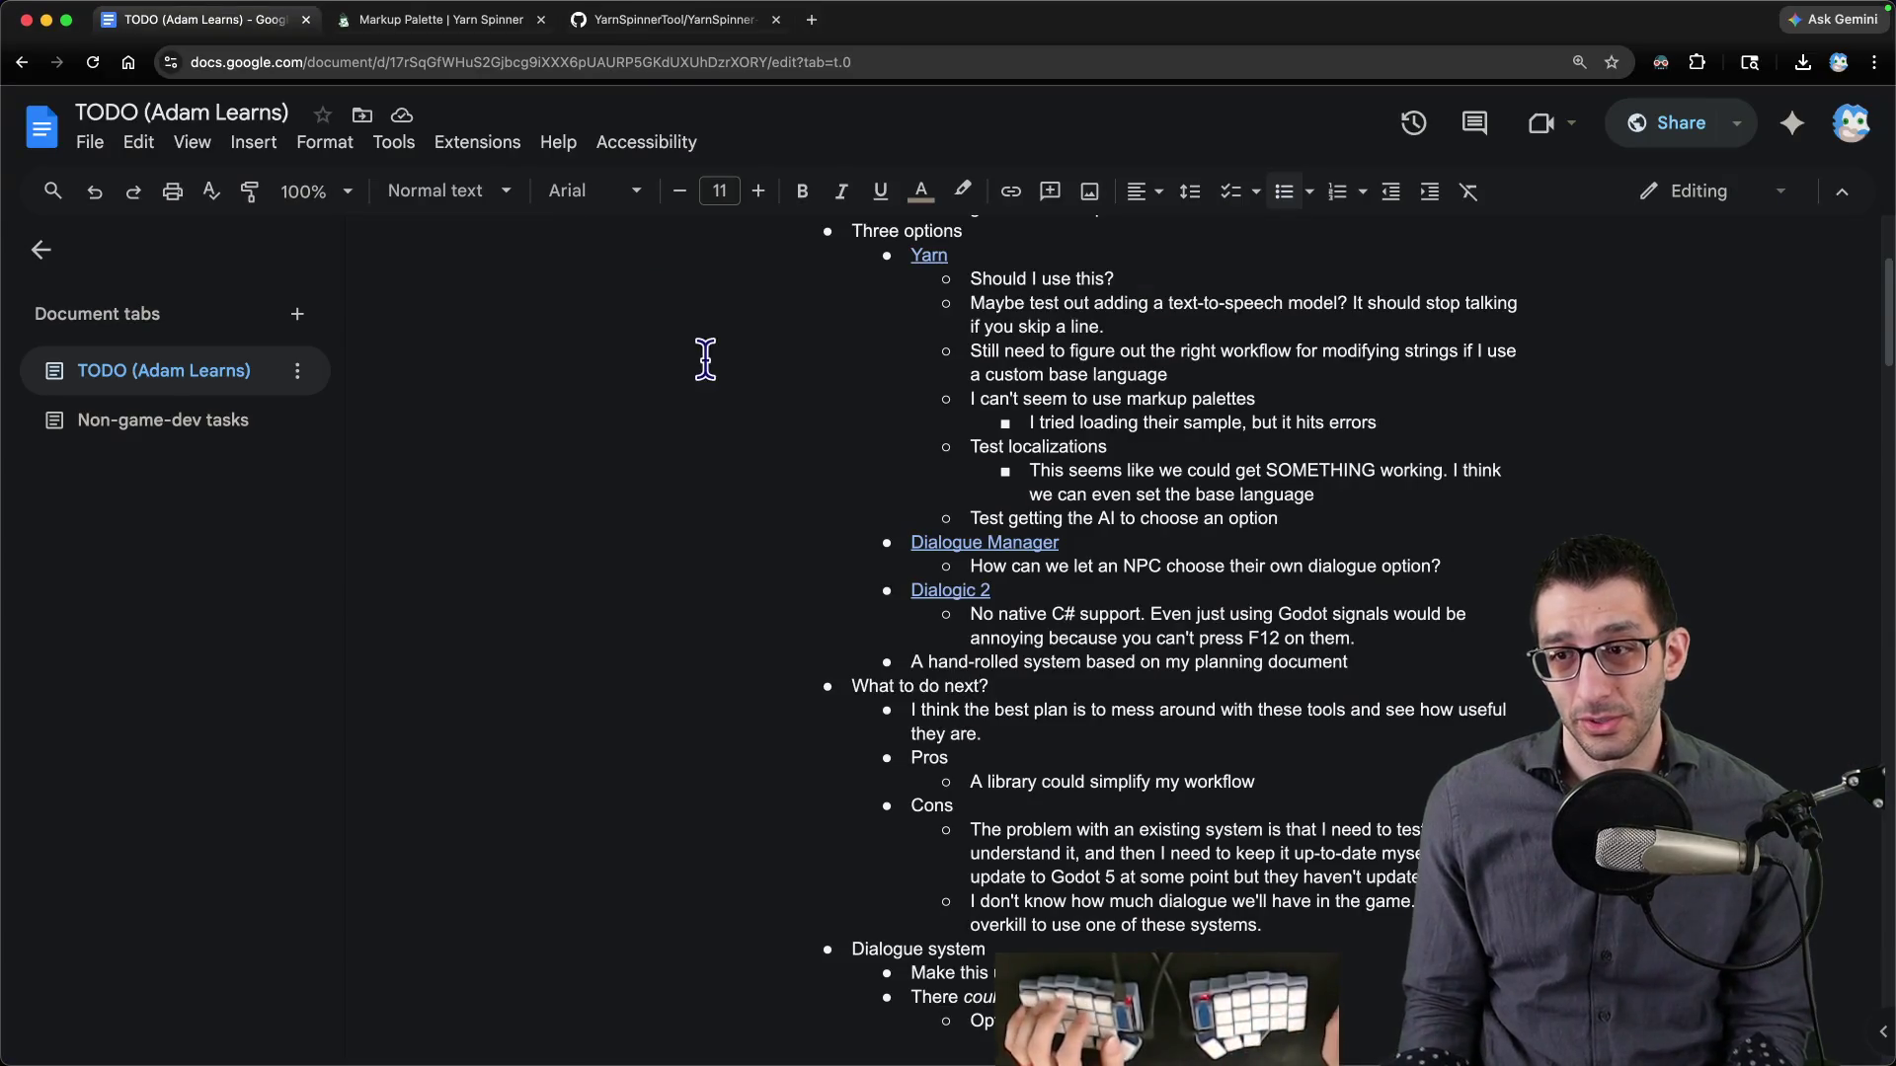
- Go from Godot (C#) docs to Installation for Godot and select the .csproj Import Project line
{"action": "key", "text": "ctrl+Tab"}
{"action": "scroll", "coordinate": [628, 425], "scroll_direction": "up", "scroll_amount": 10}
{"action": "scroll", "coordinate": [642, 434], "scroll_direction": "down", "scroll_amount": 10}
{"action": "scroll", "coordinate": [711, 326], "scroll_direction": "up", "scroll_amount": 15}
{"action": "left_click", "coordinate": [822, 195]}
{"action": "left_click", "coordinate": [1037, 370]}
{"action": "left_click", "coordinate": [1090, 541]}
{"action": "scroll", "coordinate": [1077, 535], "scroll_direction": "down", "scroll_amount": 10}
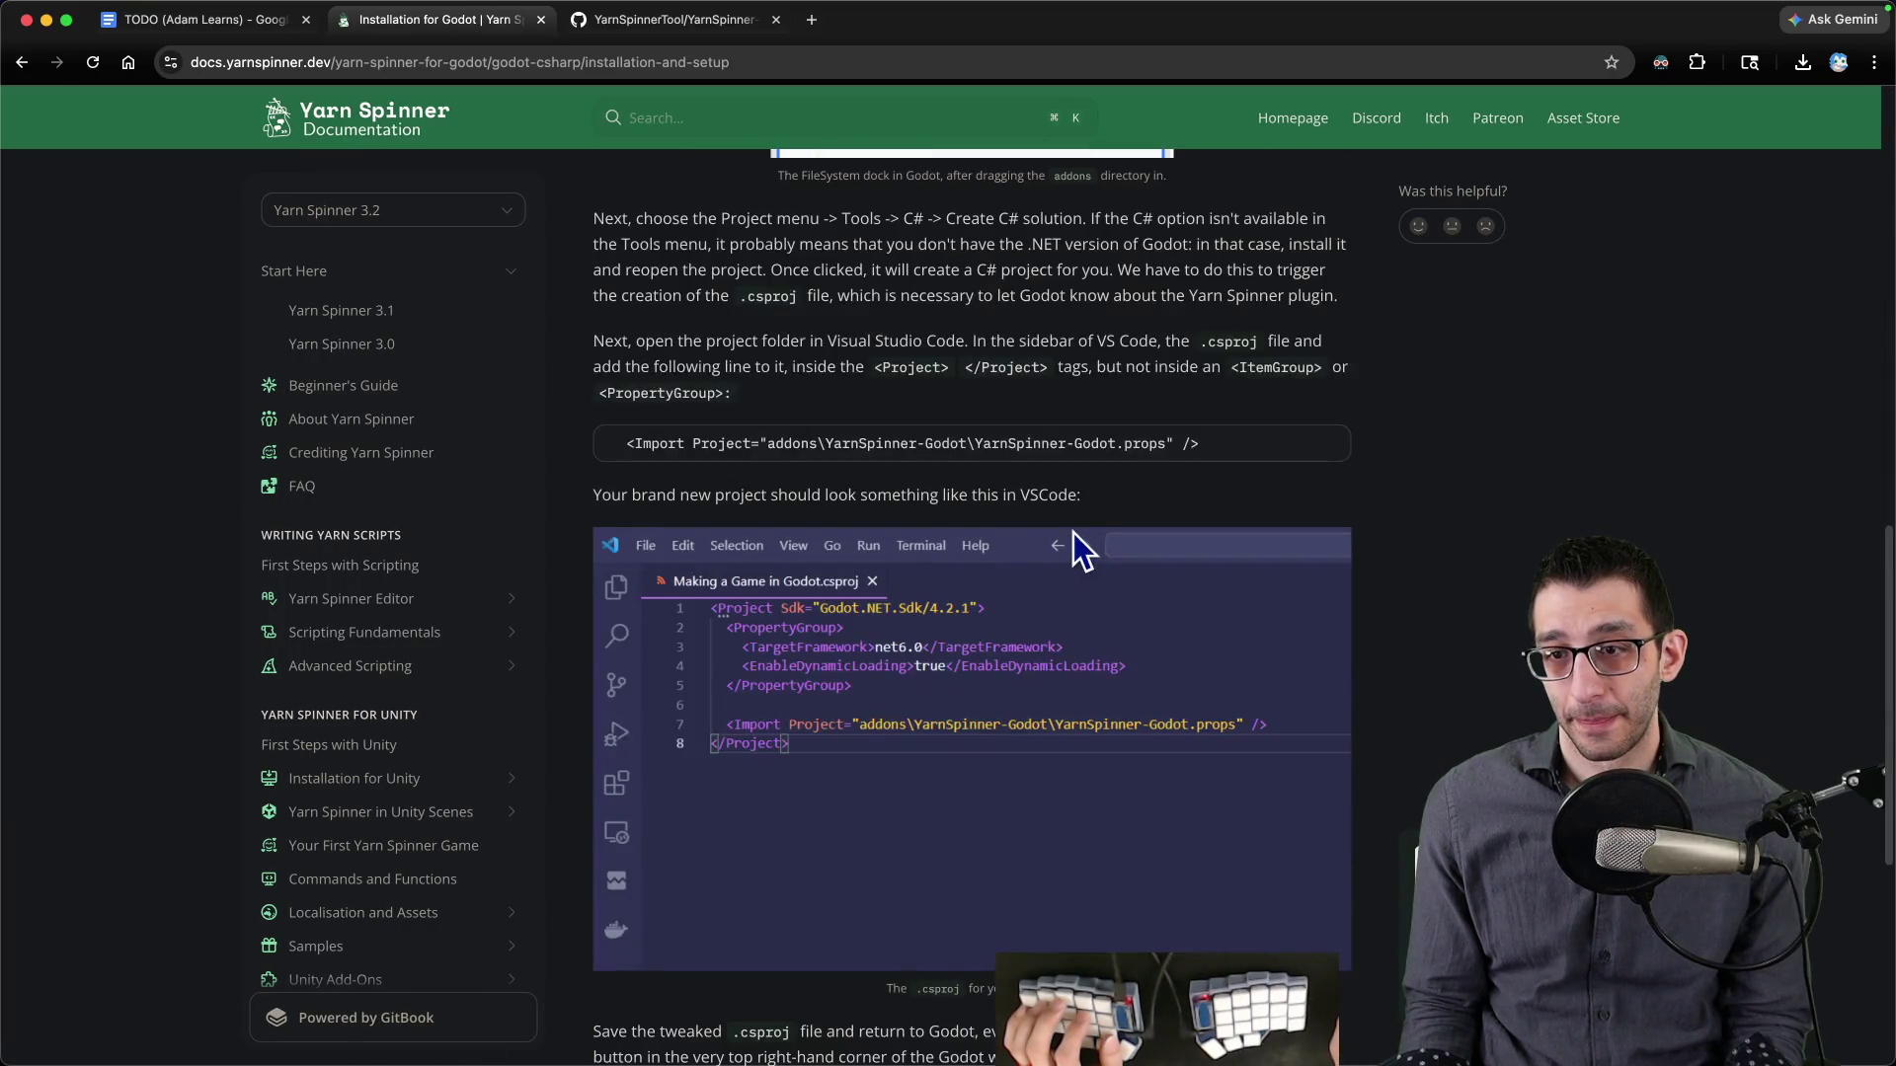
{"action": "triple_click", "coordinate": [773, 444]}
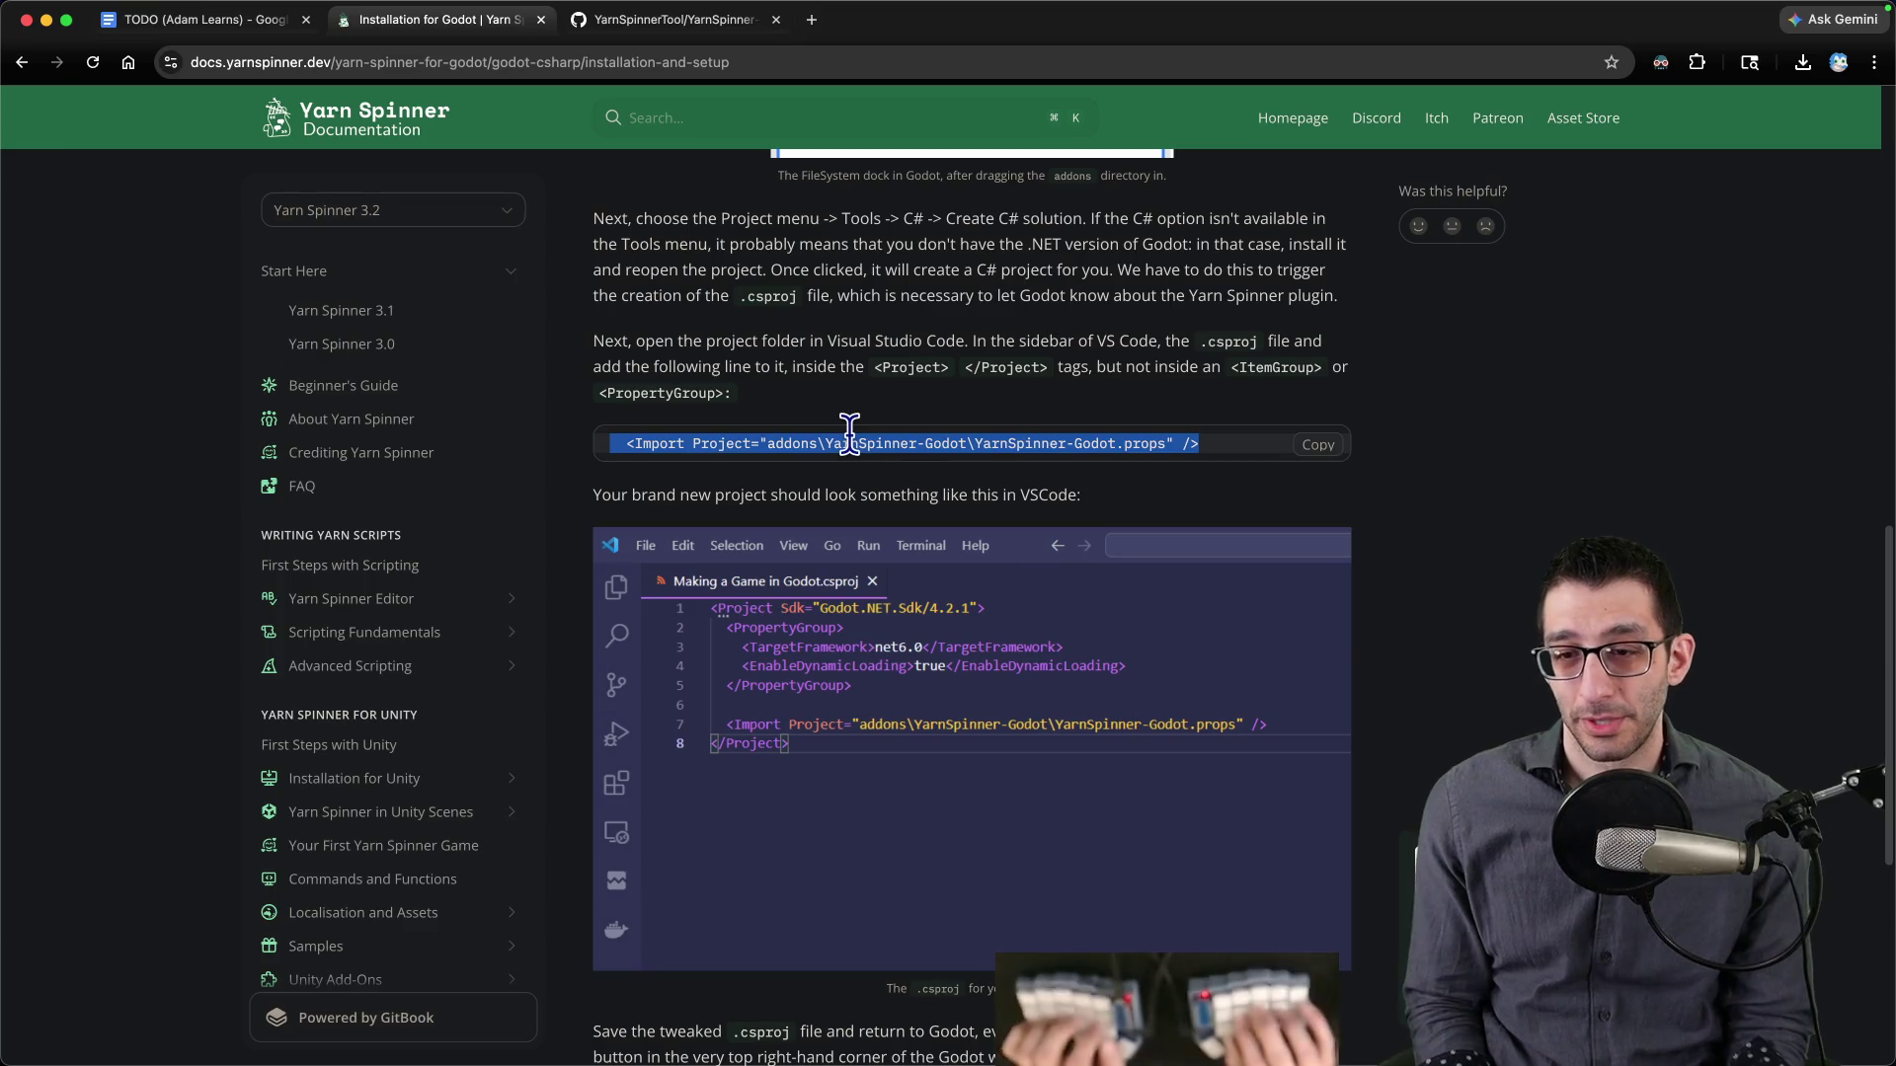
{"action": "key", "text": "super+Tab"}
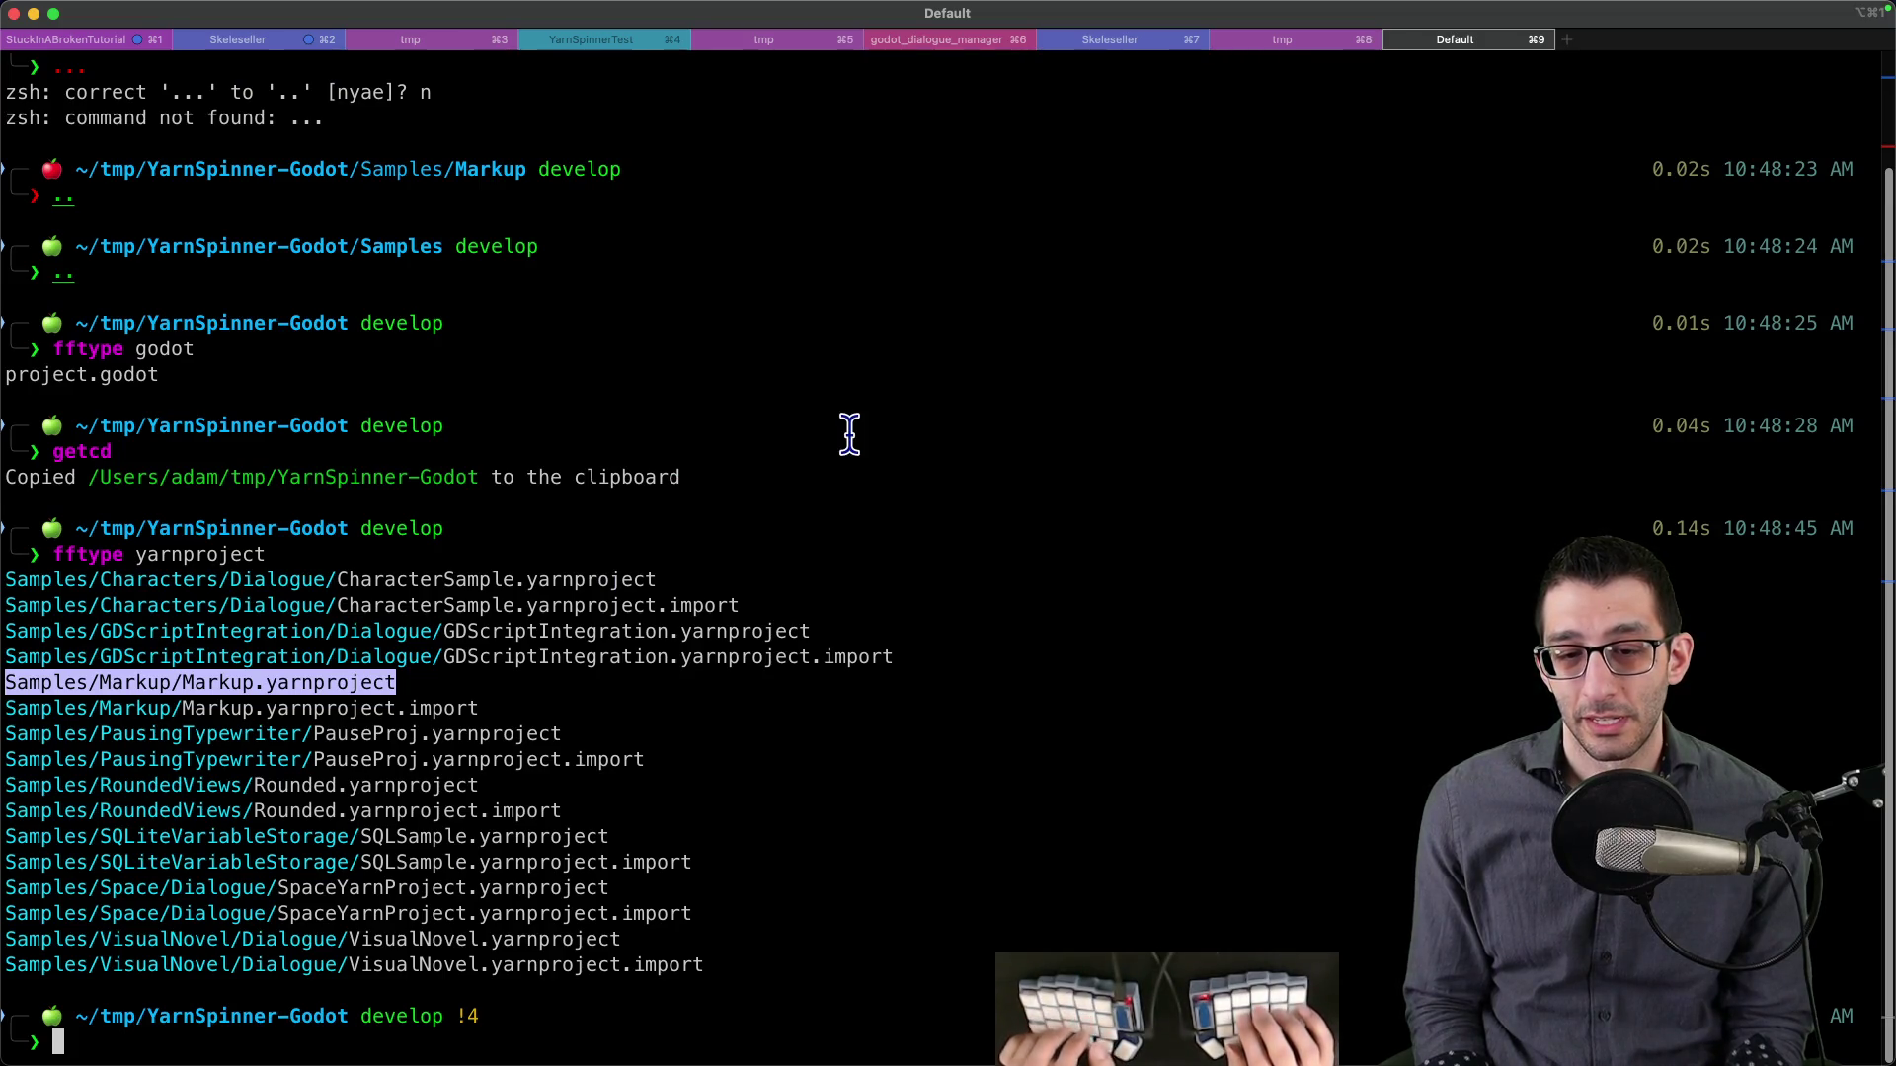
- Search for .csproj files with ffoj and try opening YarnSpinner-Godot.csproj
{"action": "type", "text": "fftype"}
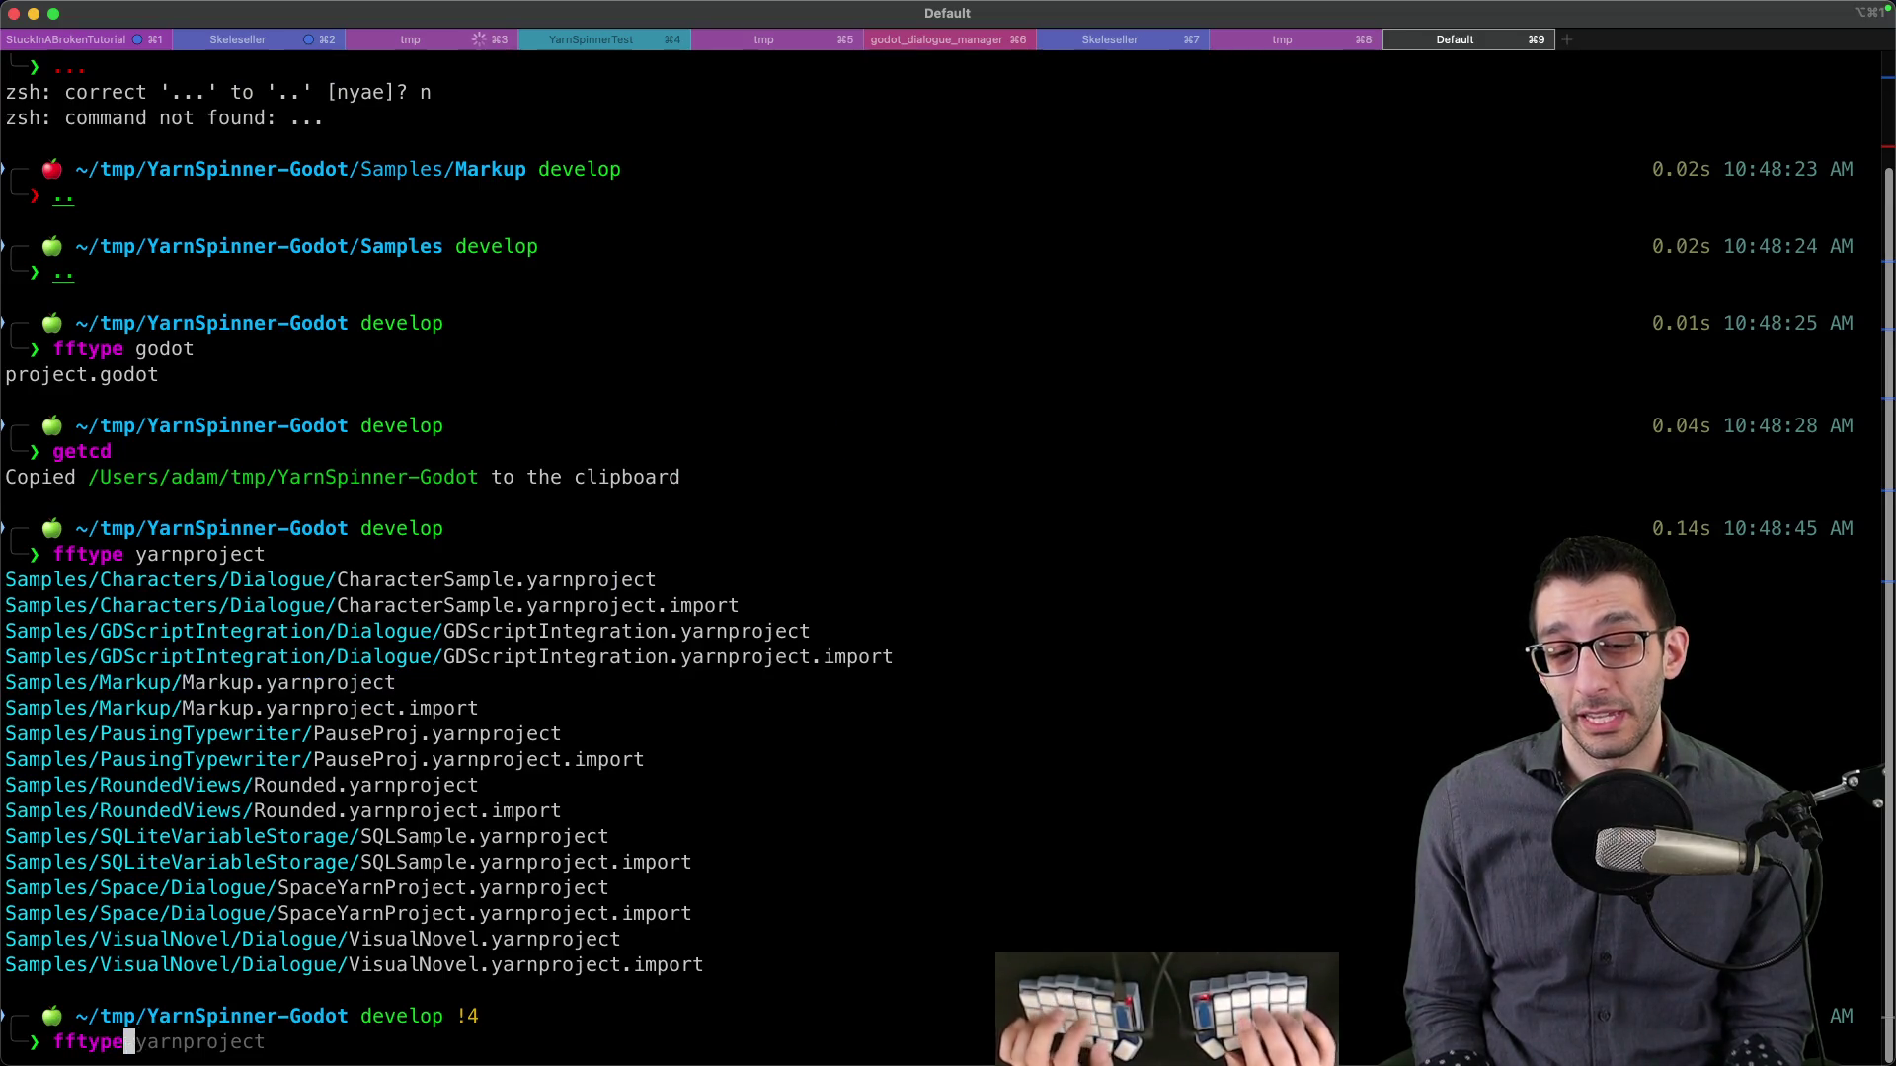
{"action": "type", "text": "oj"}
{"action": "key", "text": "Return"}
{"action": "type", "text": "s addons/YarnSpinner-Godot/Soru"}
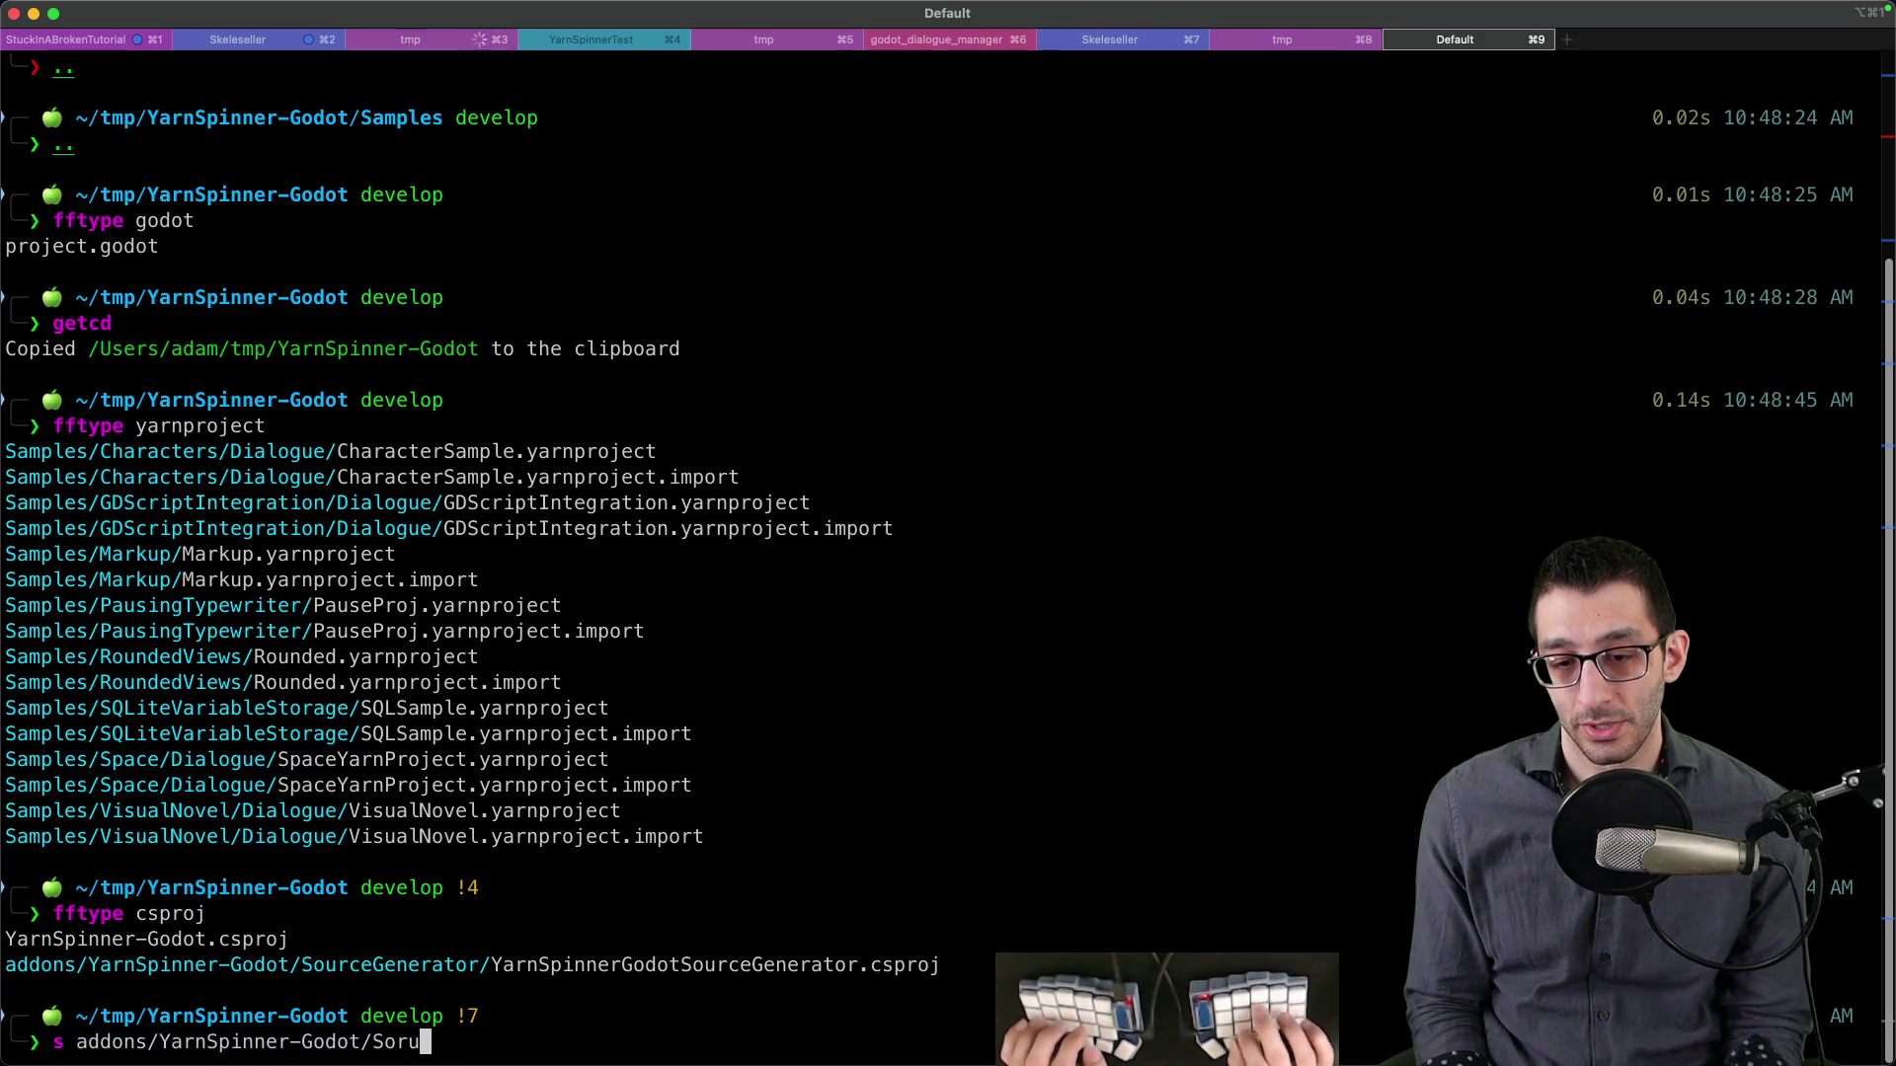
{"action": "type", "text": "our"}
{"action": "key", "text": "Tab"}
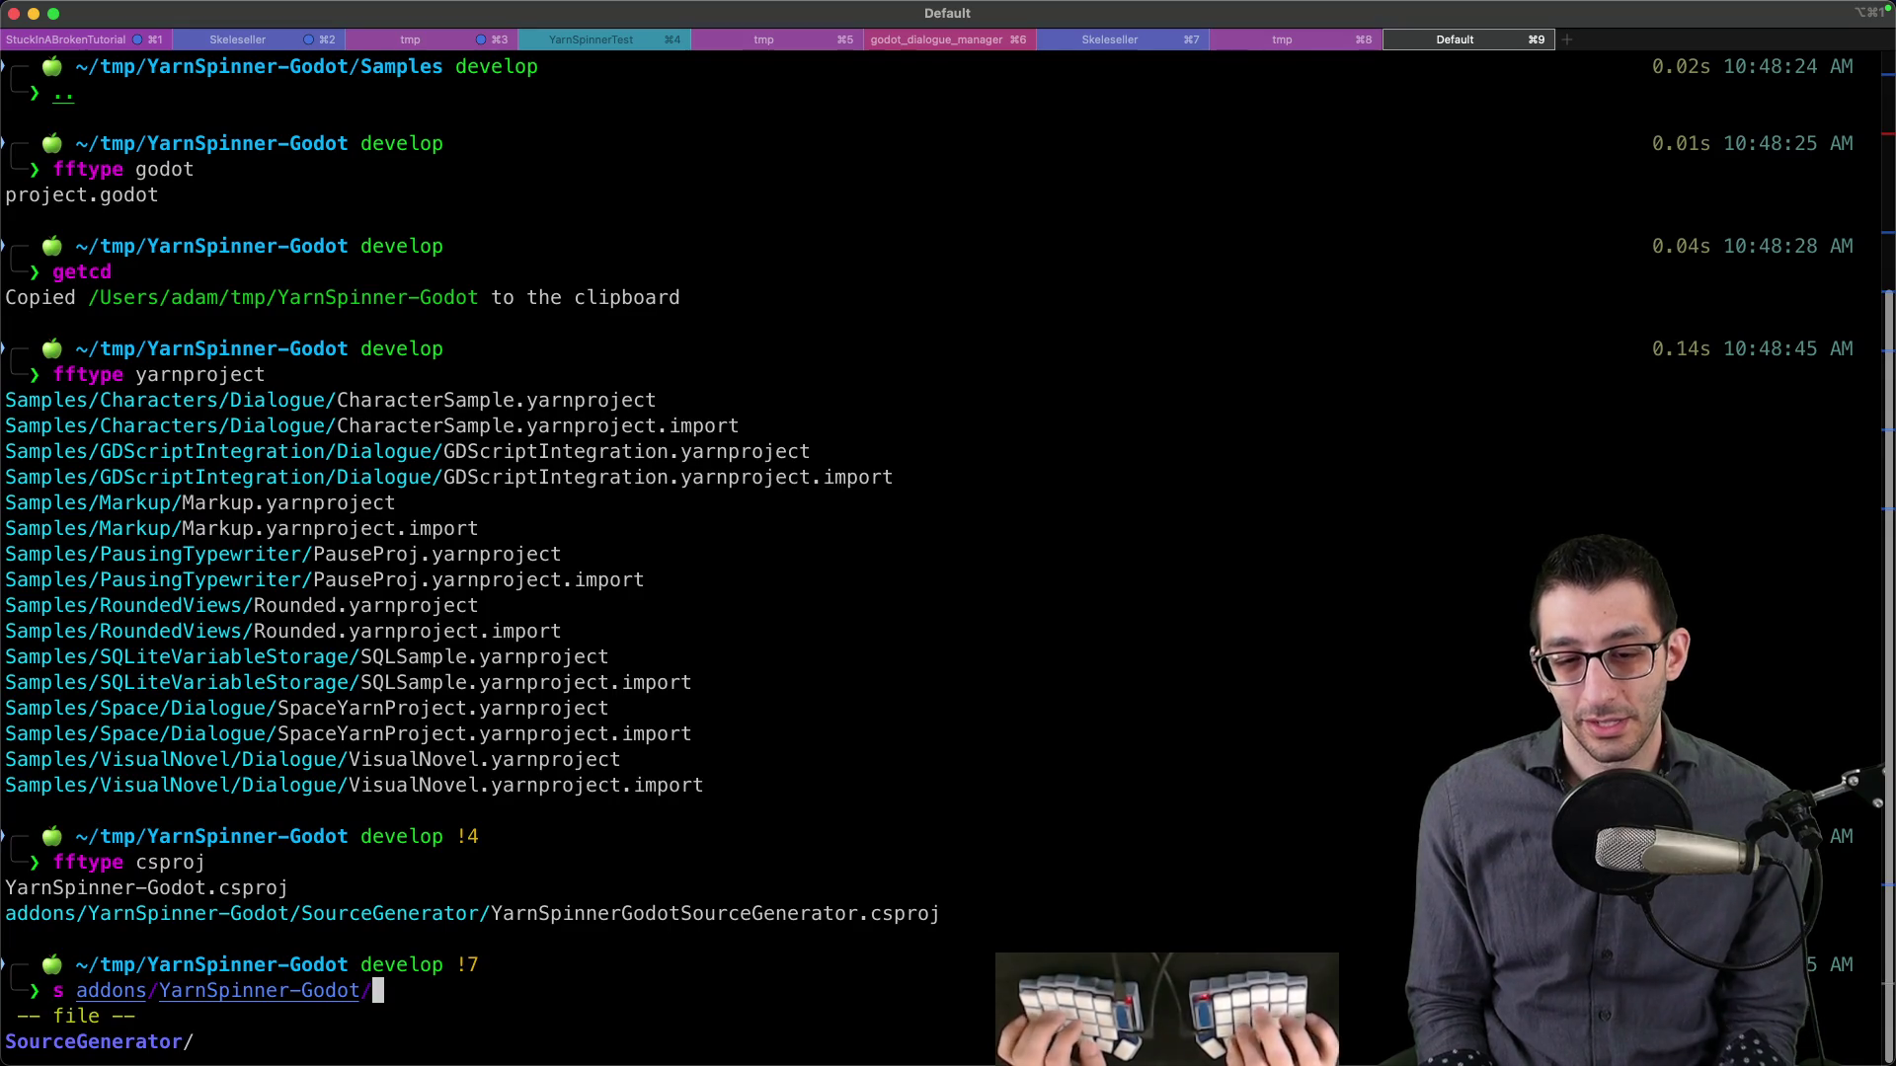
{"action": "key", "text": "ctrl+w"}
{"action": "key", "text": "ctrl+w"}
{"action": "key", "text": "ctrl+w"}
{"action": "type", "text": "Yarn"}
{"action": "key", "text": "Tab"}
{"action": "key", "text": "Return"}
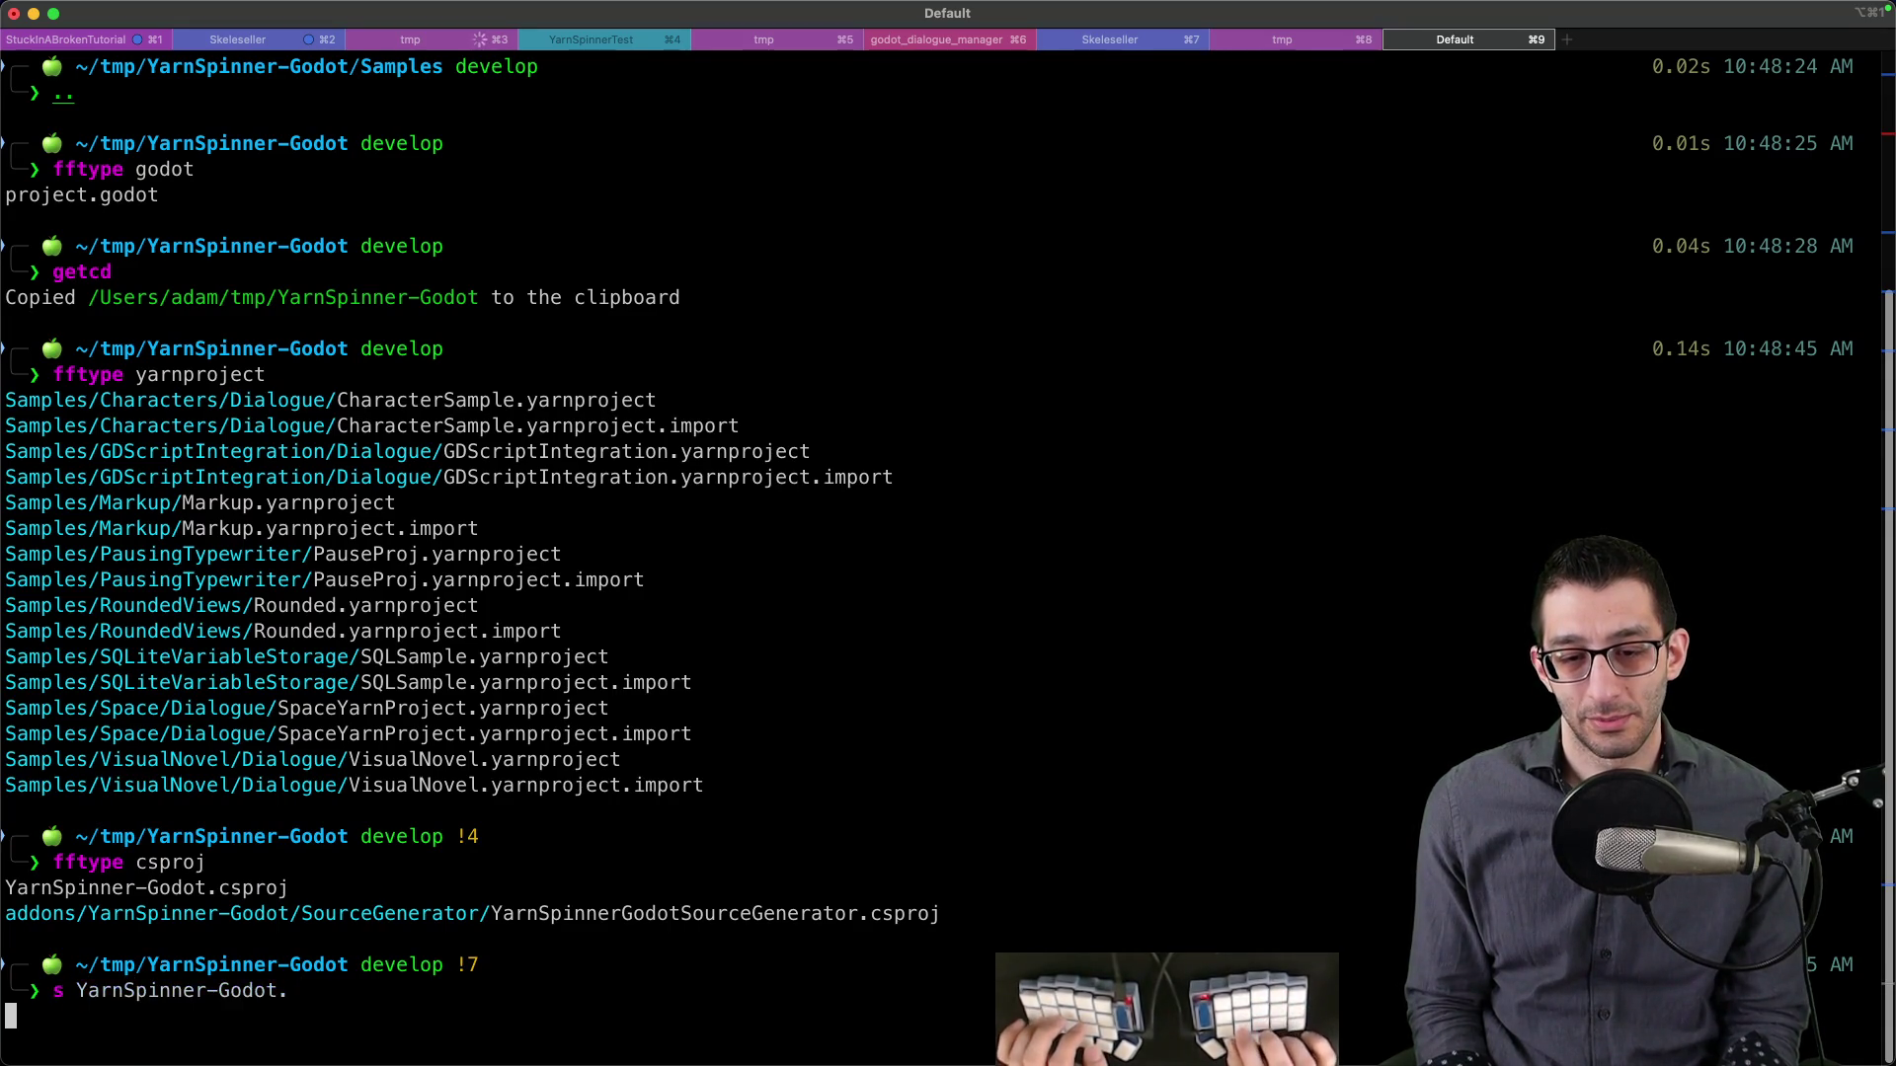
- Discard the wrongly opened empty file and reopen YarnSpinner-Godot.csproj in the code editor
{"action": "key", "text": "cmd+w"}
{"action": "key", "text": "cmd+d"}
{"action": "key", "text": "cmd+Tab"}
{"action": "key", "text": "Up"}
{"action": "key", "text": "Return"}
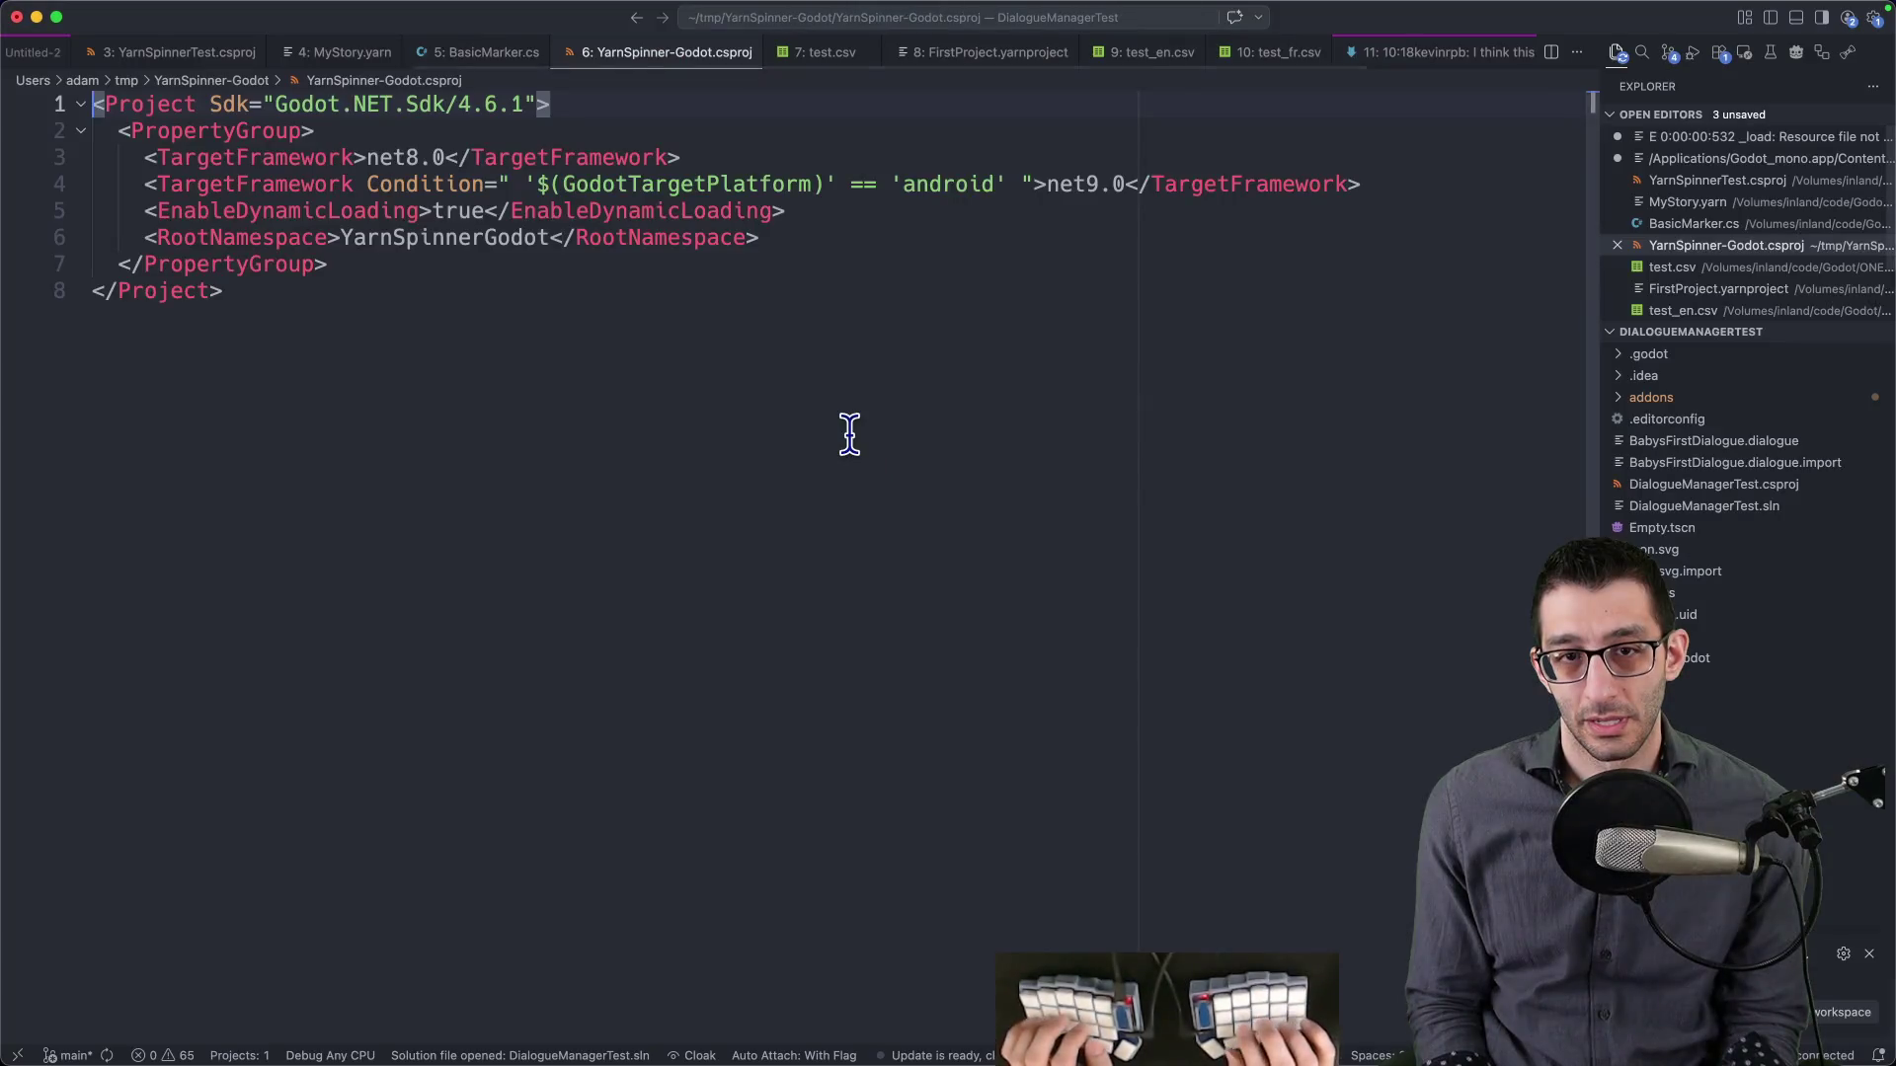
- Paste the YarnSpinner-Godot.props Import line into the csproj and save it
{"action": "key", "text": "Return"}
{"action": "type", "text": "<Import Project=\"addons\\YarnSpinner-Godot\\YarnSpinner-Godot.props\" />"}
{"action": "key", "text": "super+Tab"}
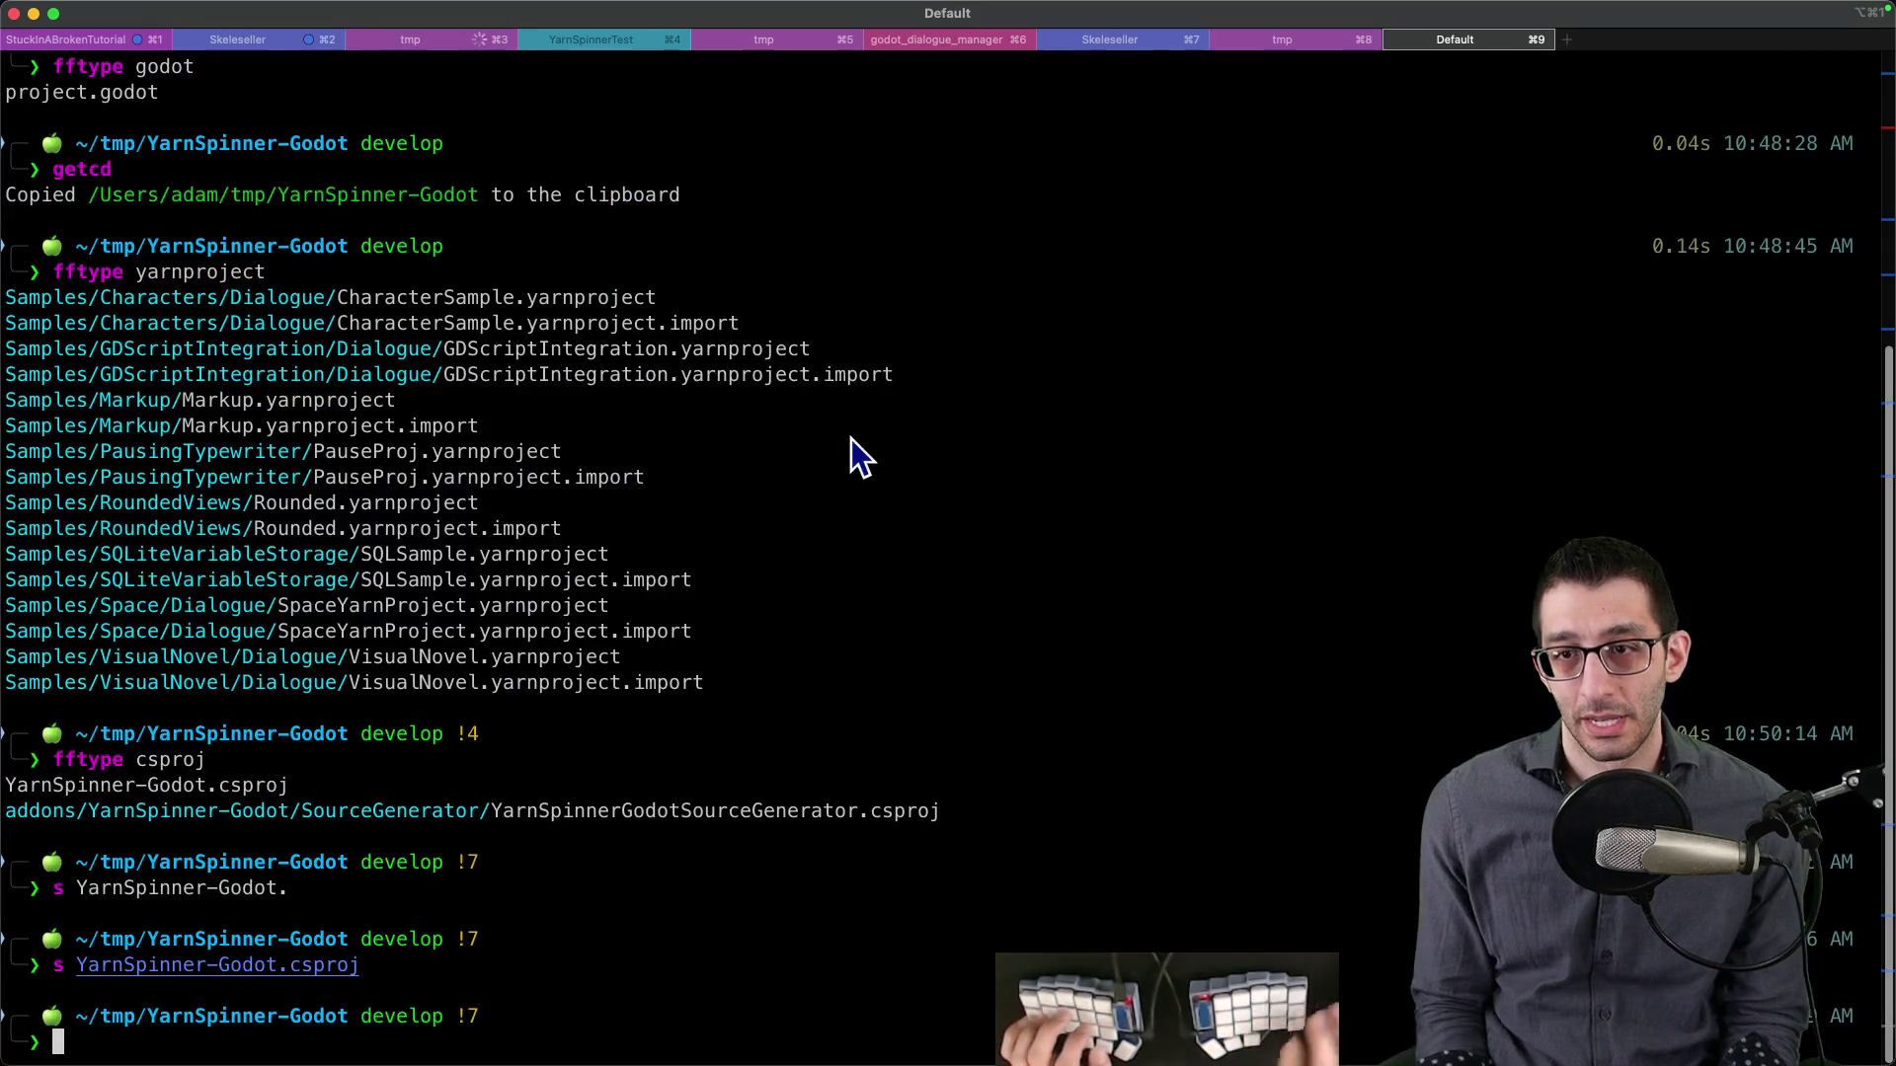
{"action": "left_click", "coordinate": [1312, 1002]}
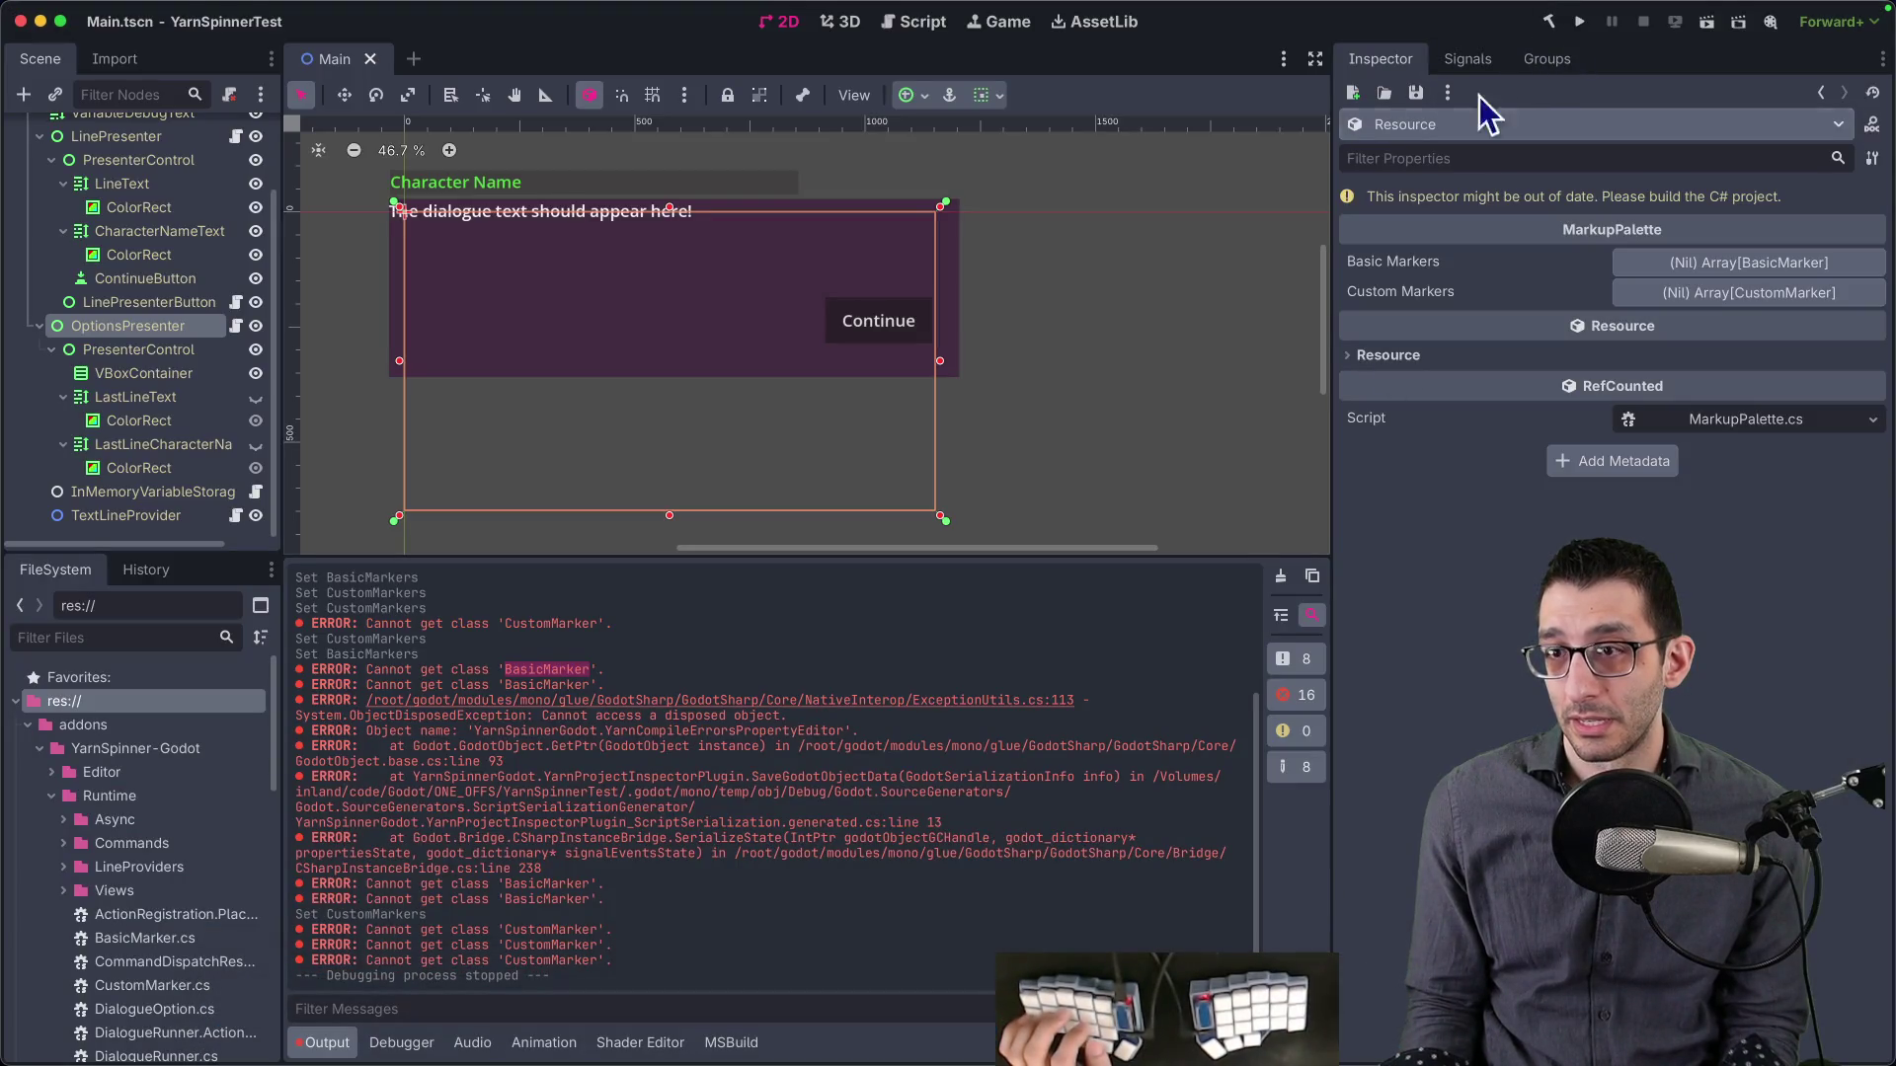
- Build the sample project, dismiss the build error, and enlarge the Problems panel
{"action": "key", "text": "super+grave"}
{"action": "left_click", "coordinate": [1548, 22]}
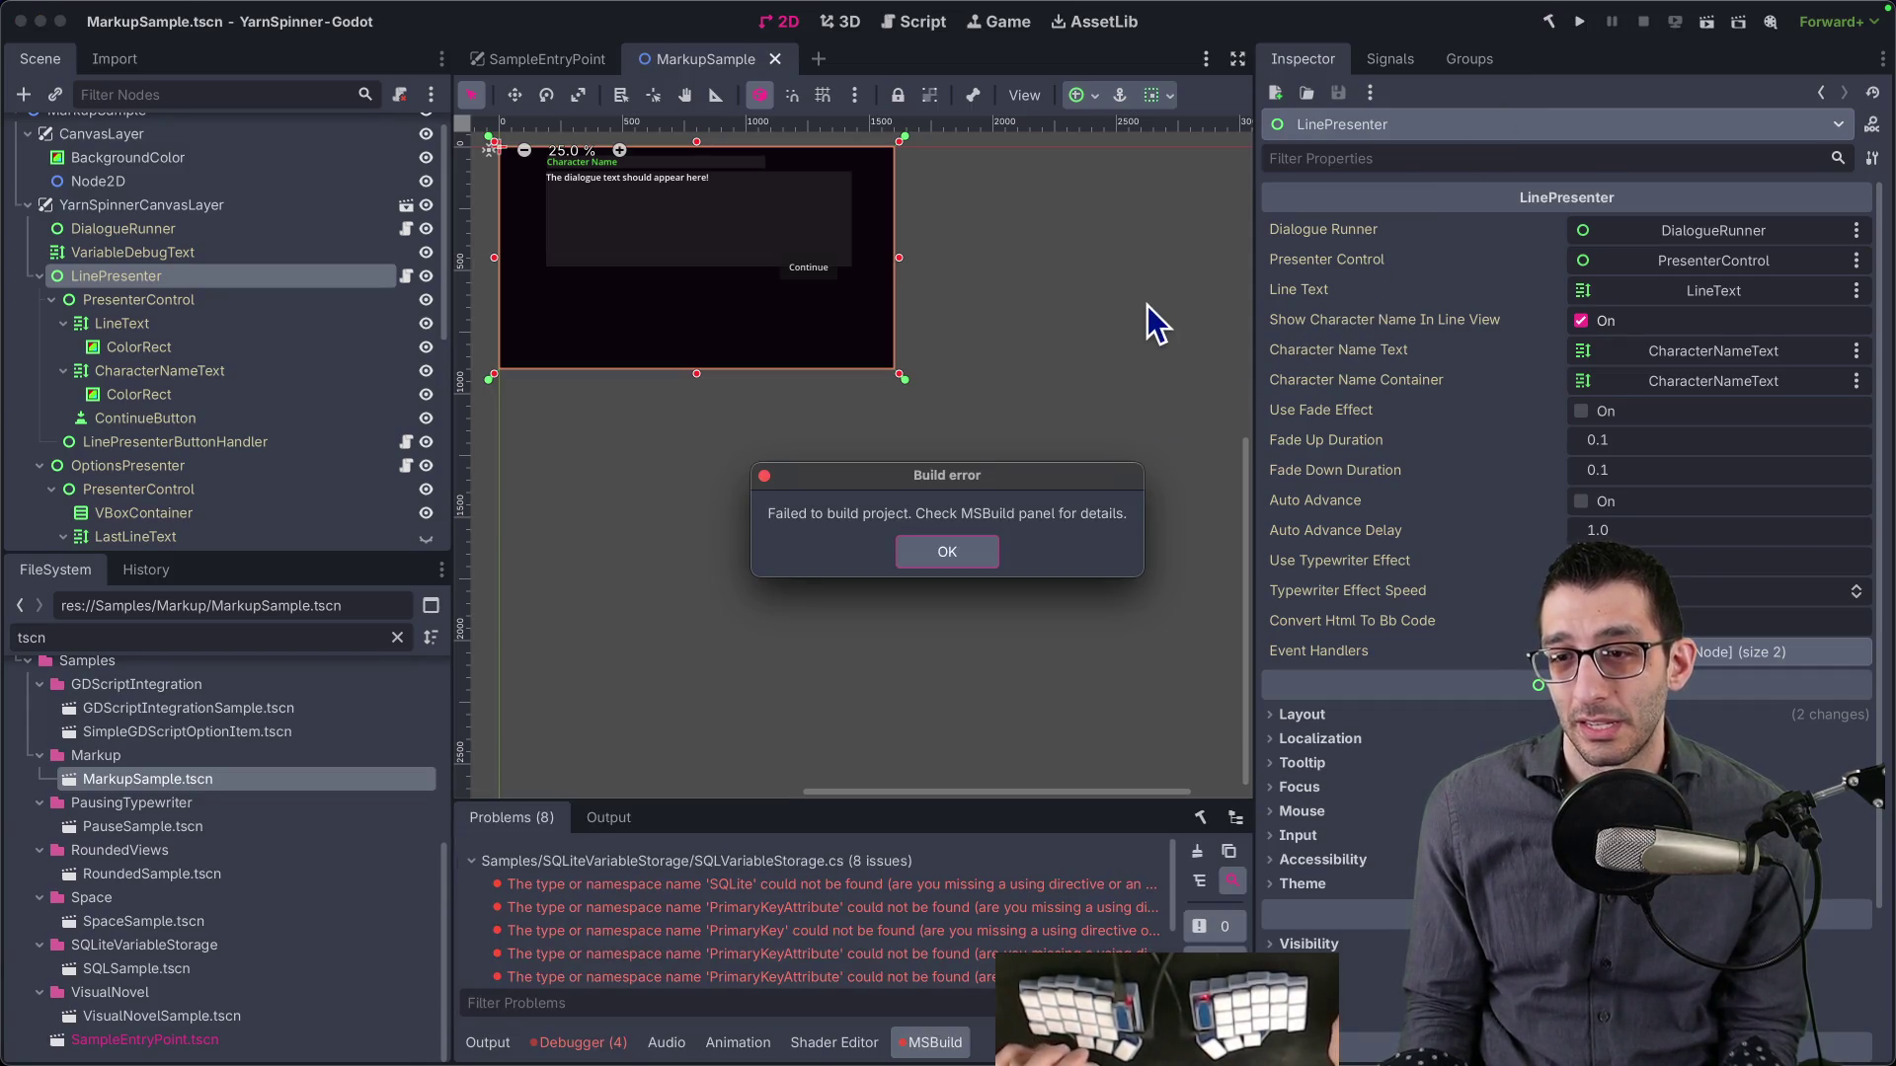
{"action": "left_click", "coordinate": [982, 545]}
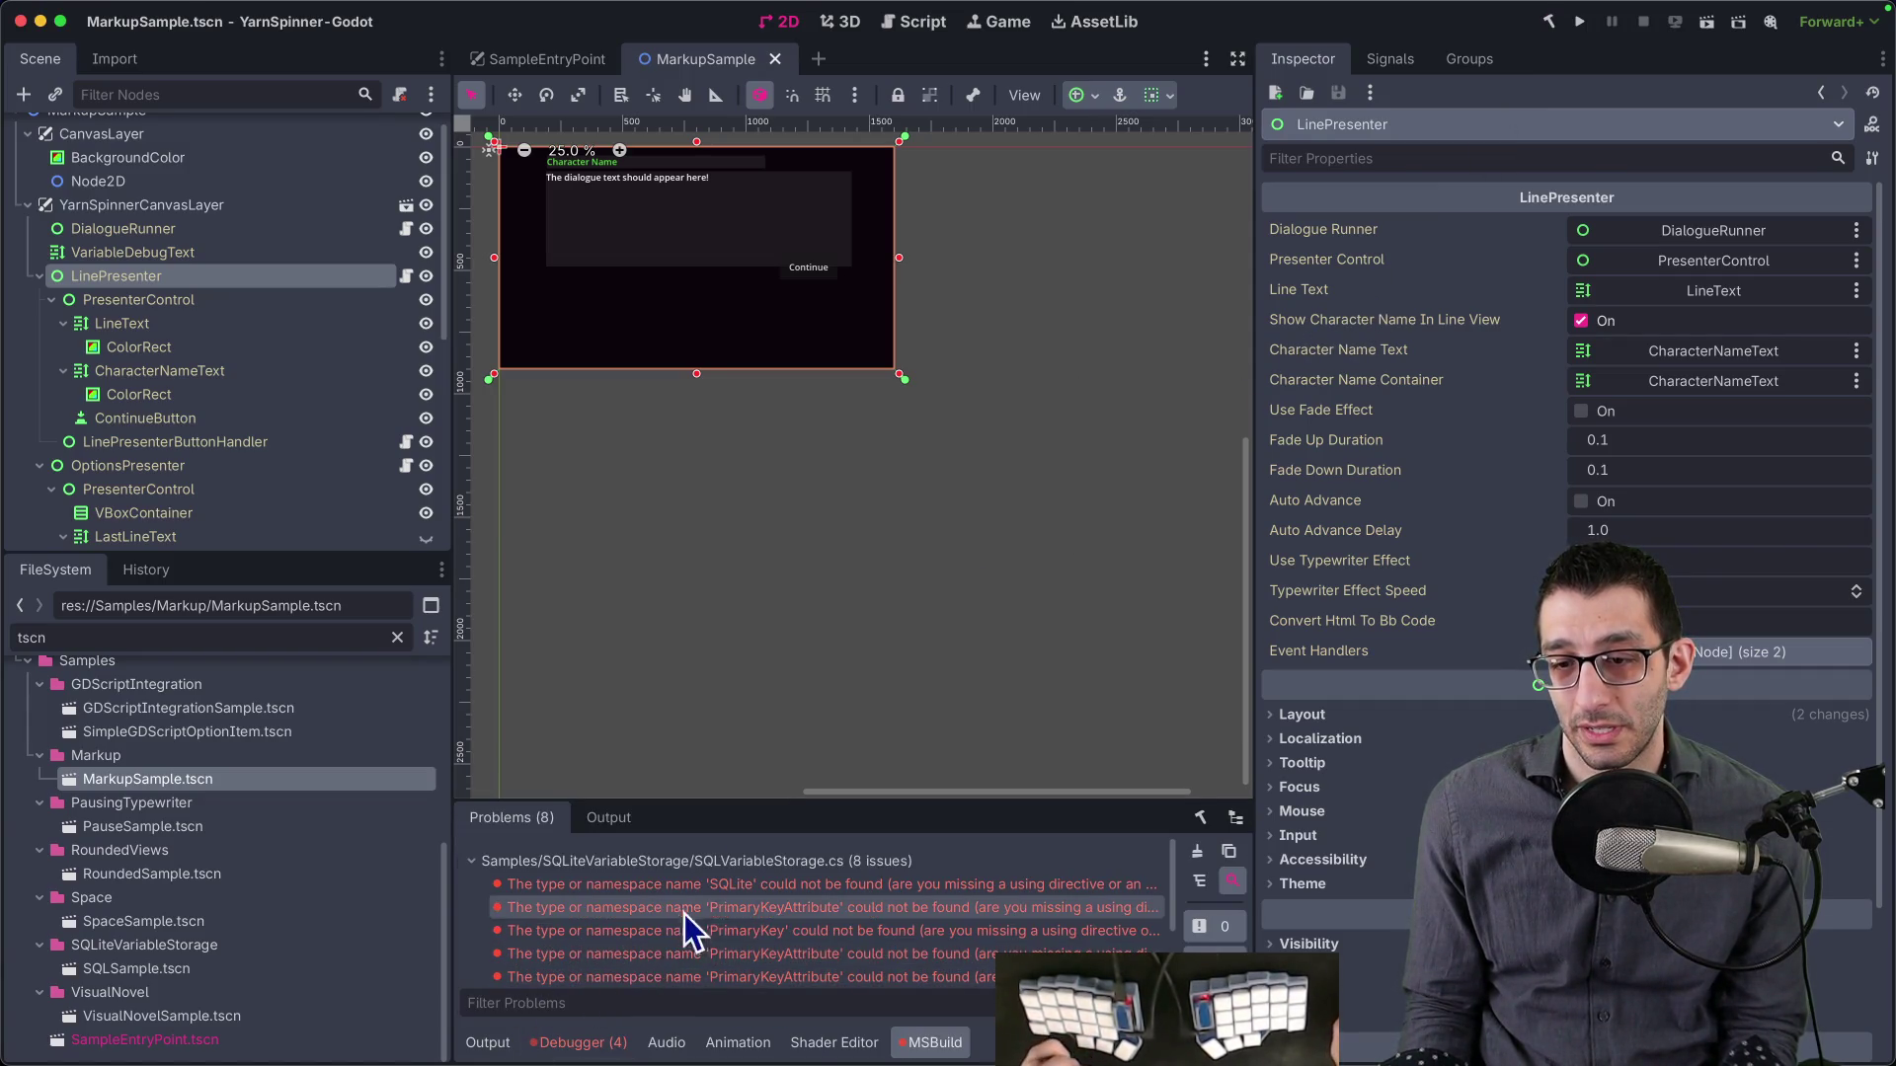
{"action": "mouse_move", "coordinate": [728, 800]}
{"action": "left_mouse_down"}
{"action": "mouse_move", "coordinate": [771, 571]}
{"action": "mouse_move", "coordinate": [762, 516]}
{"action": "mouse_move", "coordinate": [757, 543]}
{"action": "left_mouse_up"}
- Copy the first CS0246 SQLite error and paste it into a new code-editor tab
{"action": "mouse_move", "coordinate": [749, 628]}
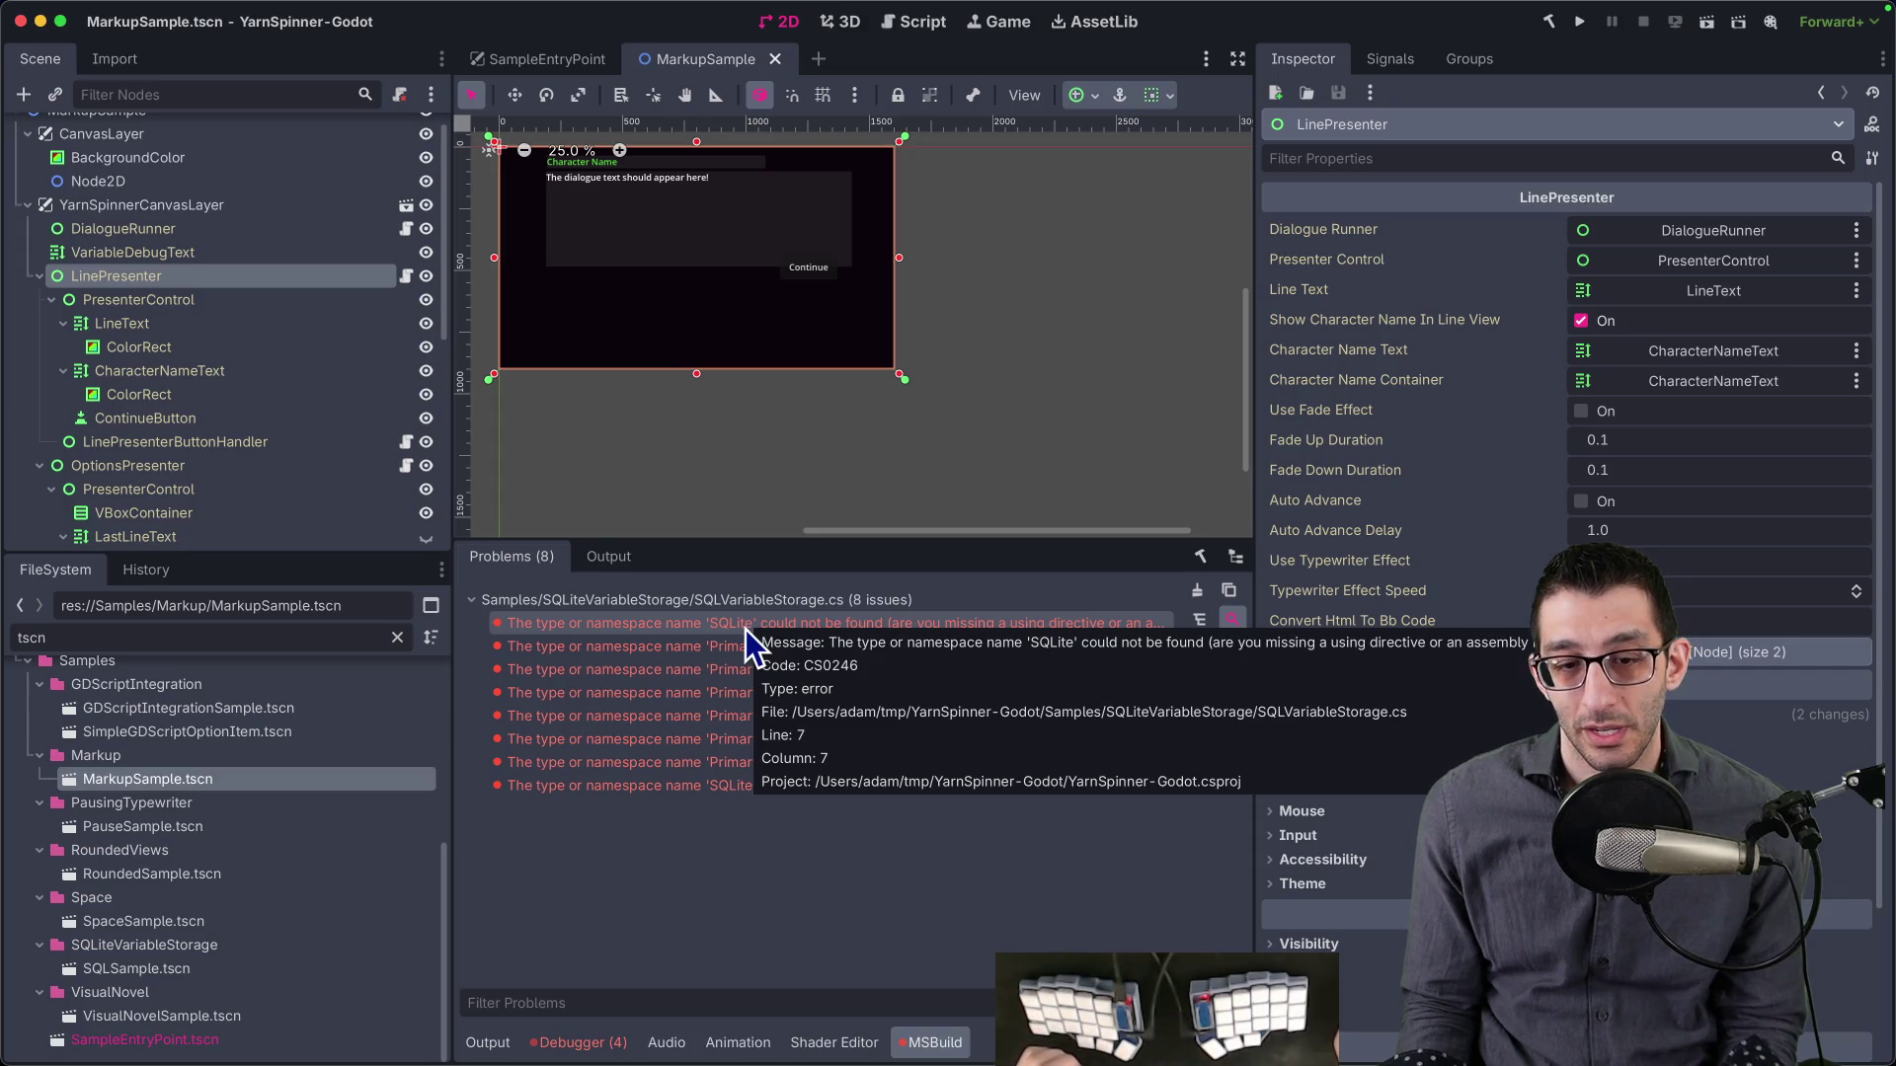
{"action": "right_click", "coordinate": [745, 630]}
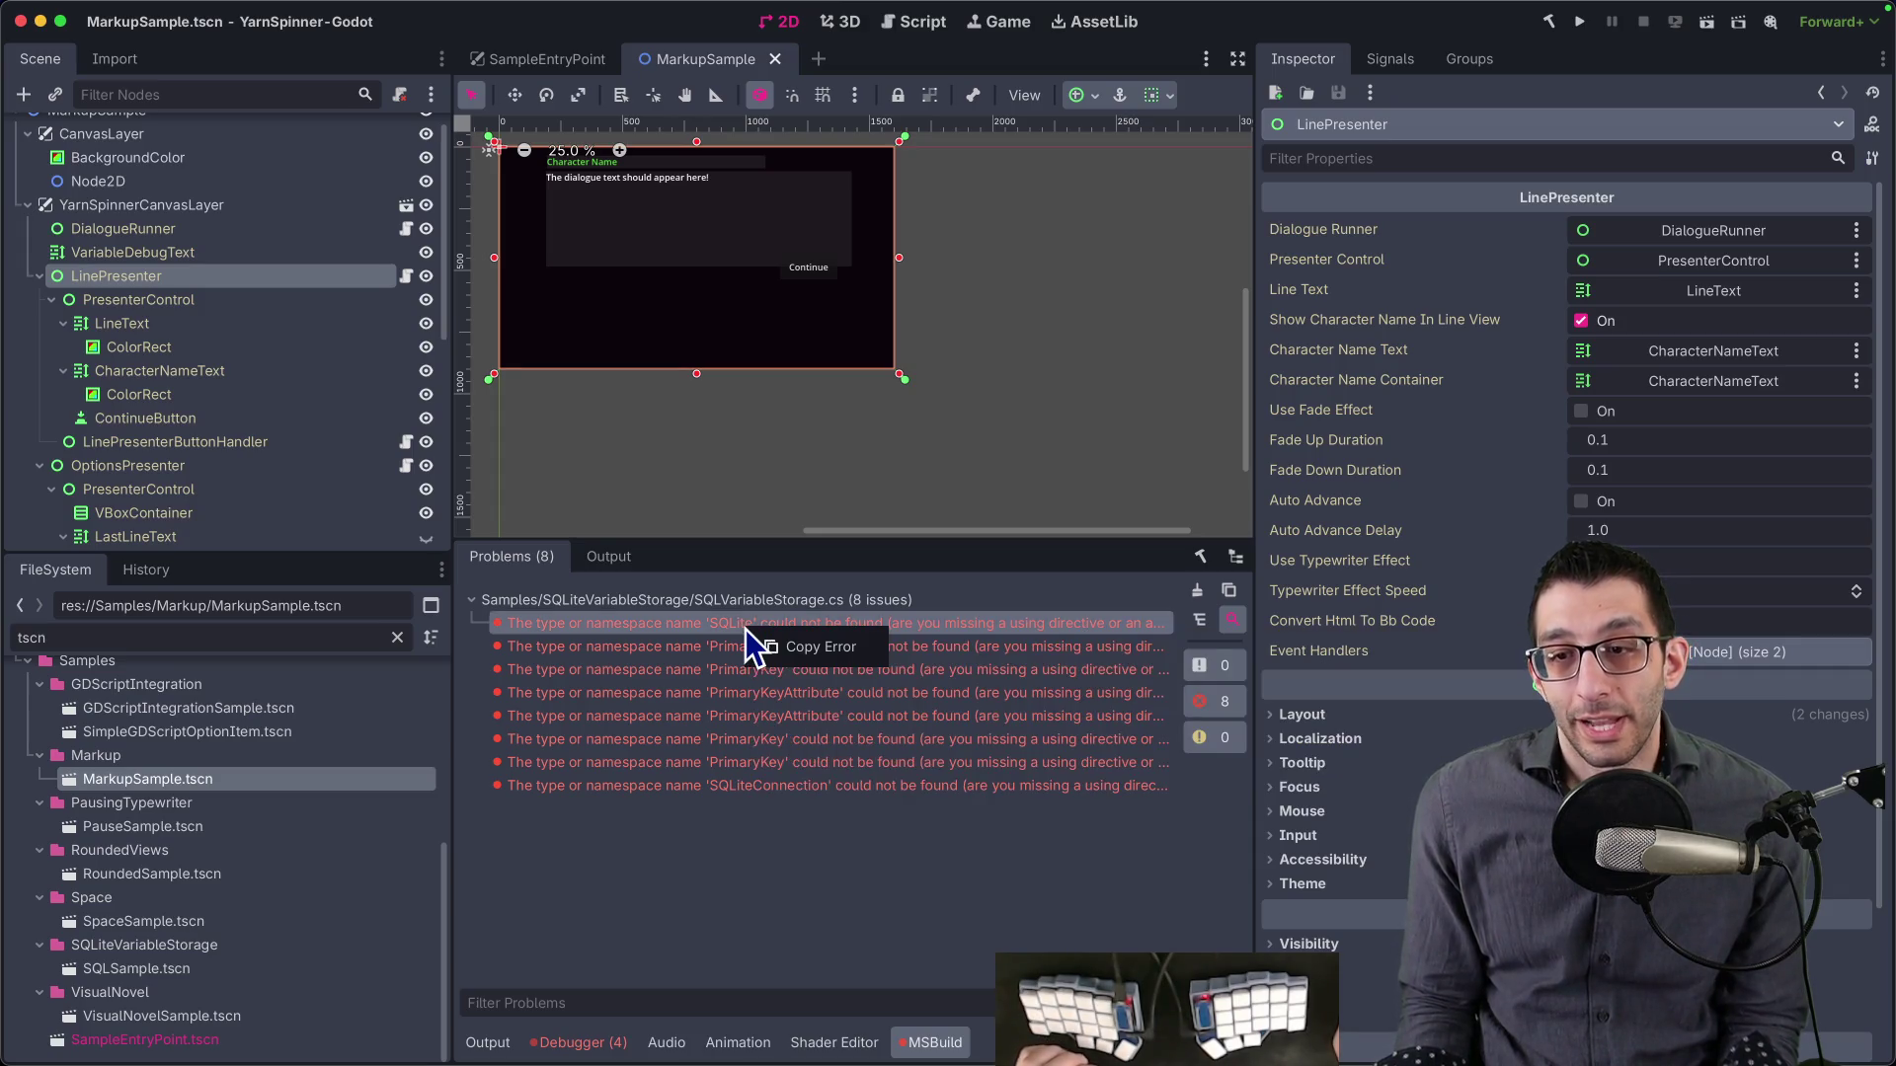
{"action": "left_click", "coordinate": [765, 642]}
{"action": "key", "text": "super+Tab"}
{"action": "key", "text": "super+n"}
{"action": "type", "text": "CS0246: The type or namespace name 'SQLite' could not be found (are you missing a using directive or an assembly reference?) /Users/adam/tmp/YarnSpinner-Godot/Samples/SQLiteVariableStorage/SQLVariableStorage.cs(7,7)"}
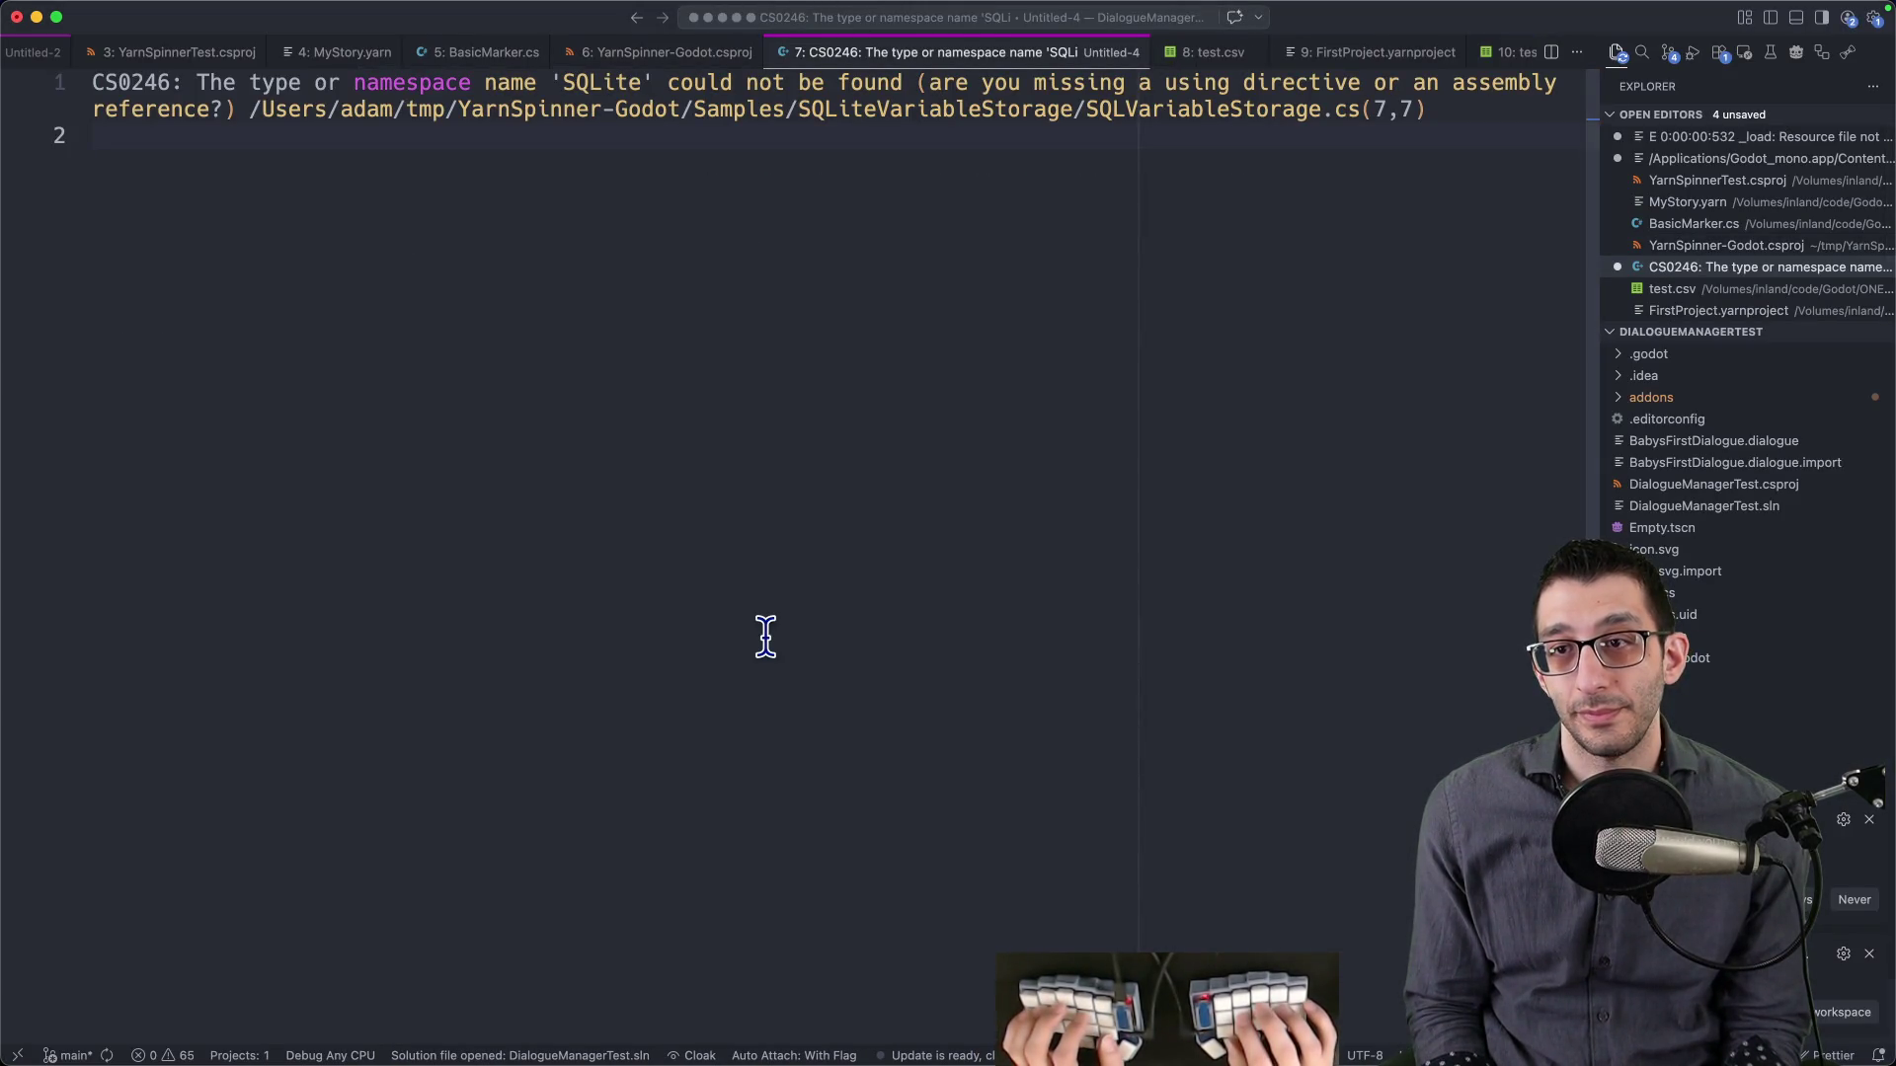
- List the YarnSpinner-Godot repository root in the terminal with ls
{"action": "key", "text": "super+Tab"}
{"action": "key", "text": "super+Tab"}
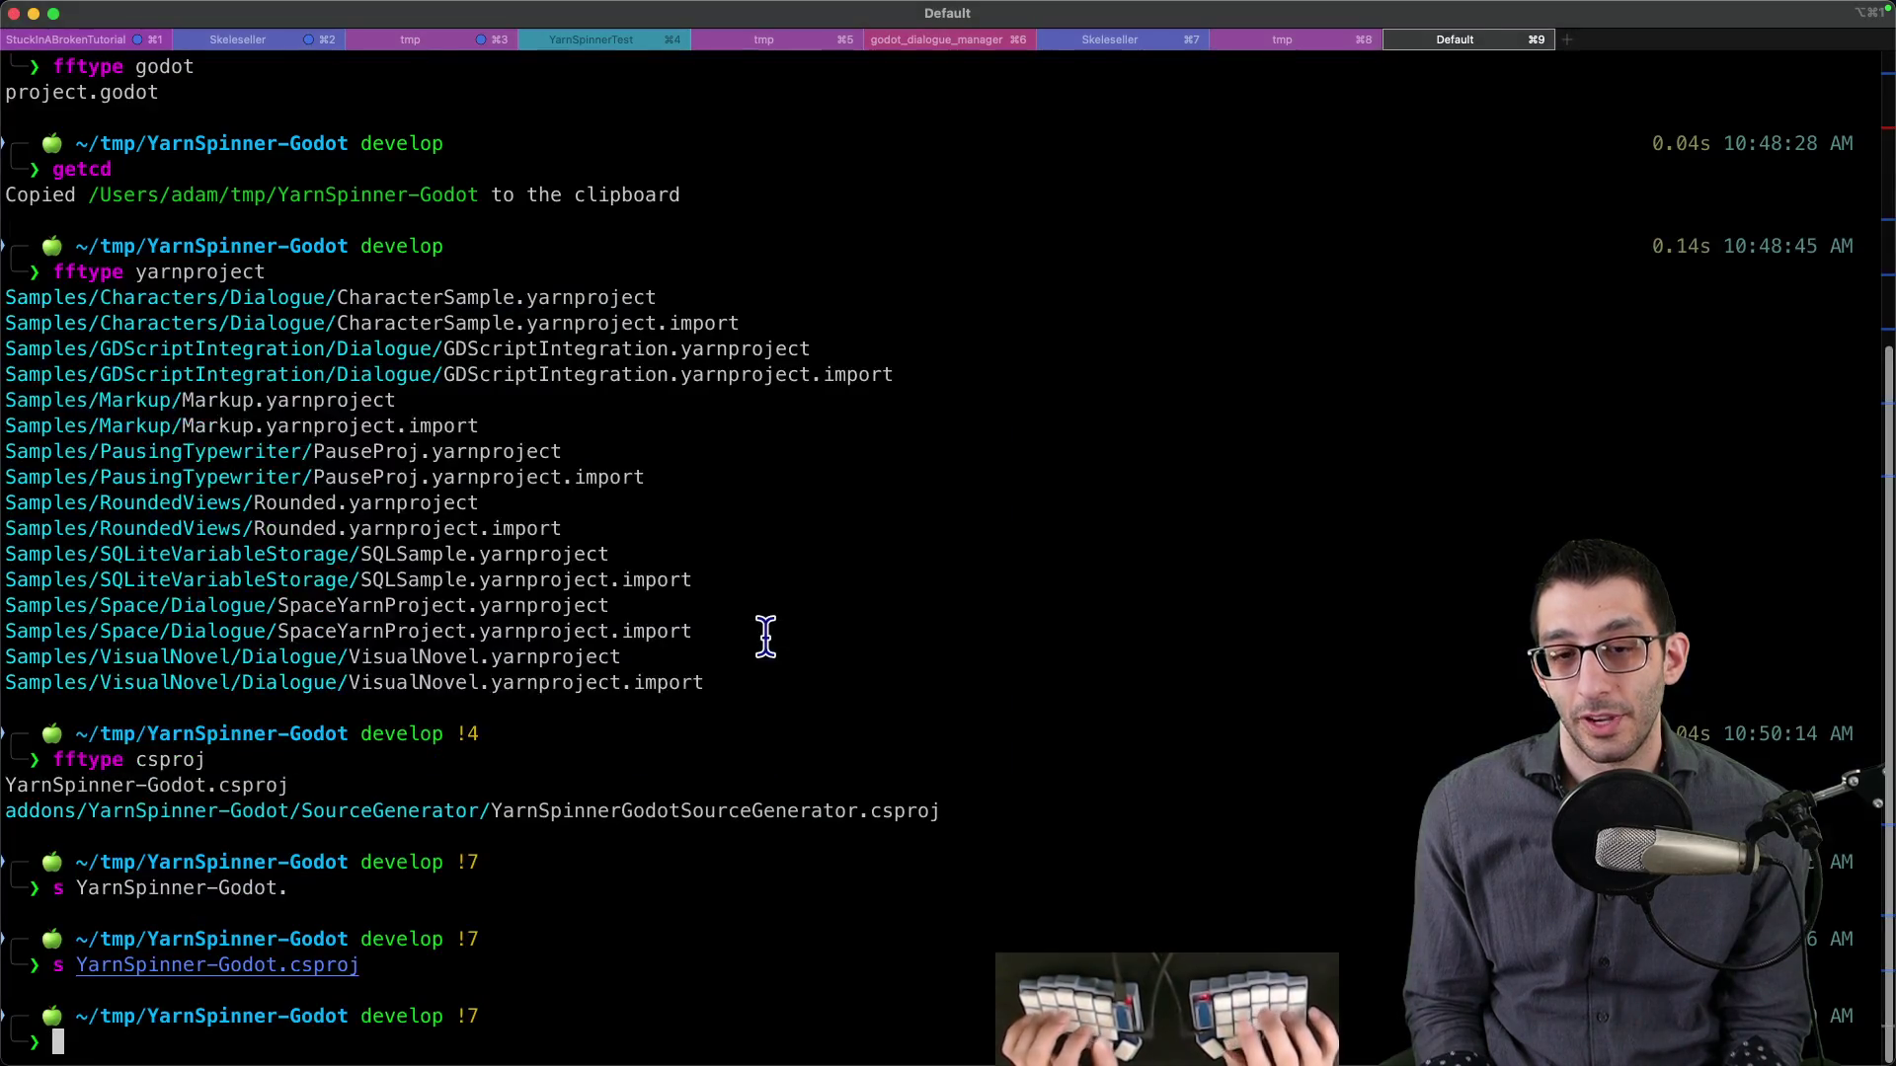
{"action": "type", "text": "ls"}
{"action": "key", "text": "Return"}
{"action": "type", "text": "cd Sampl"}
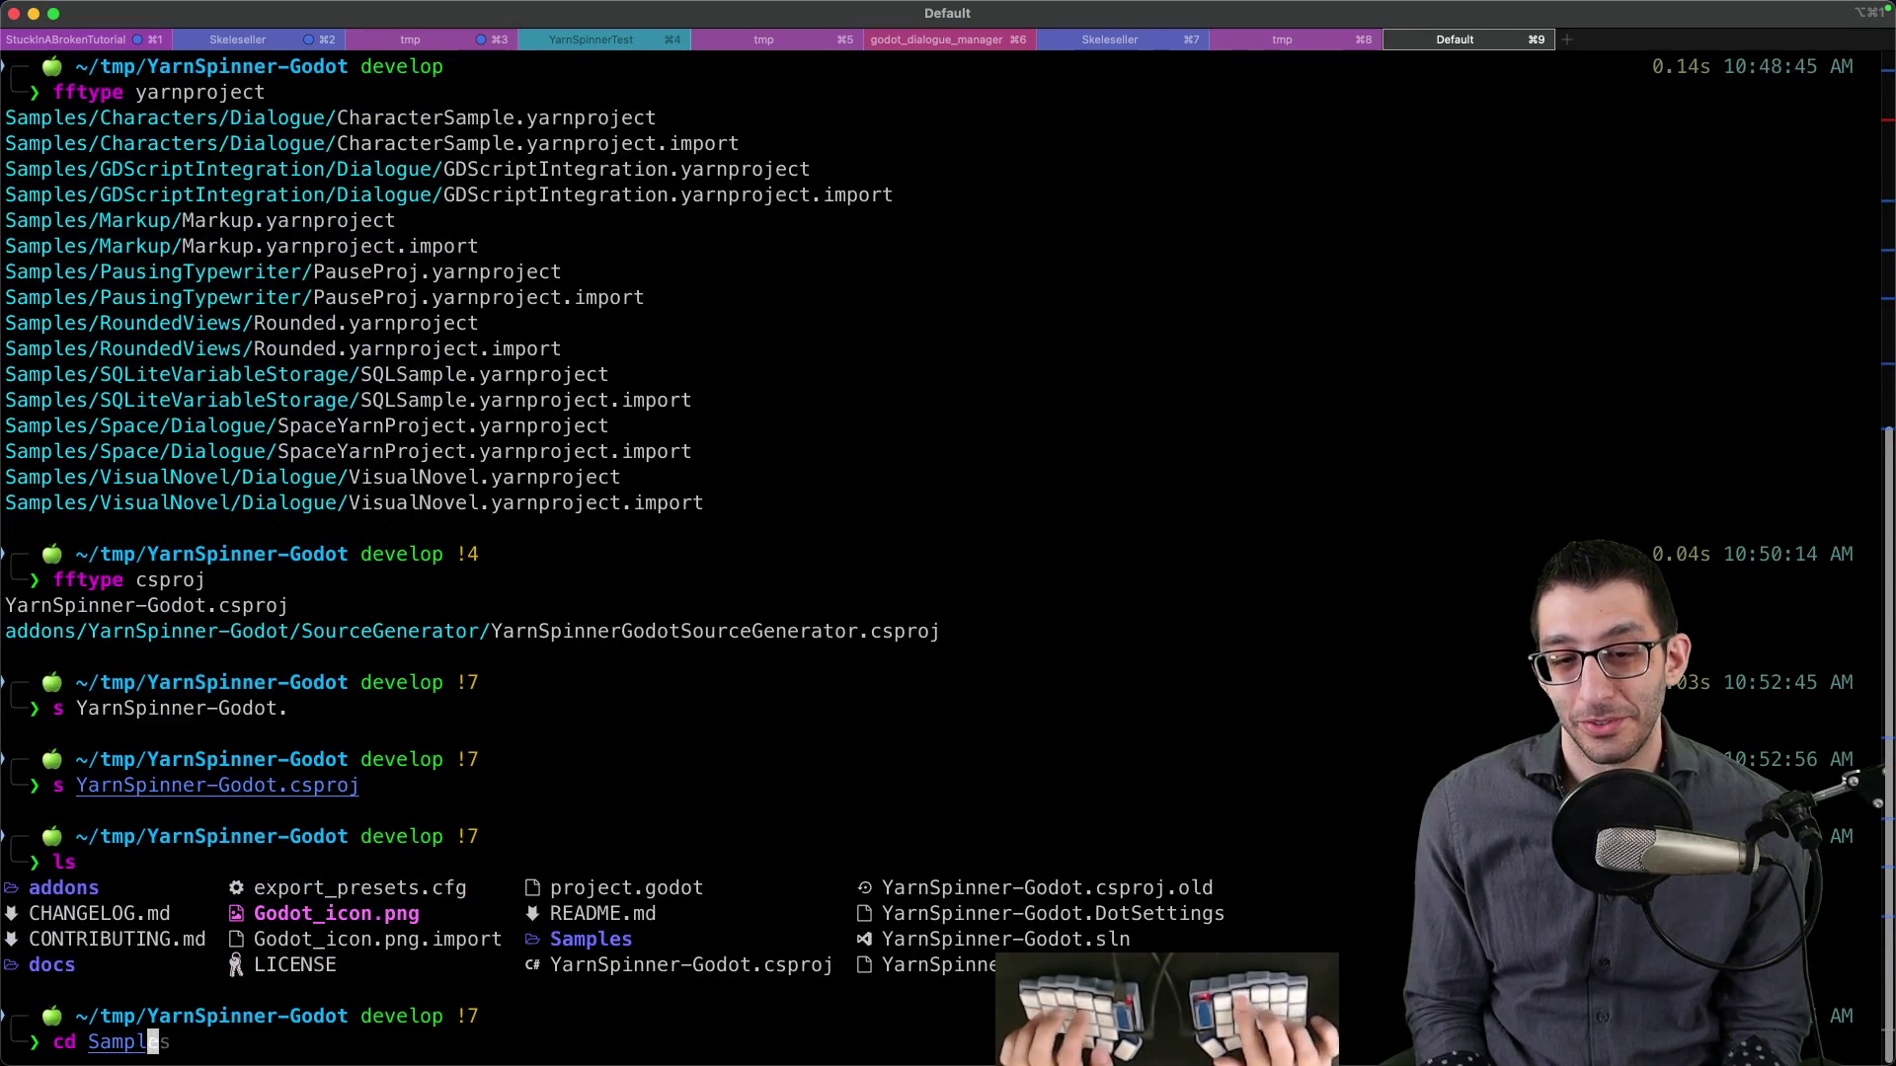
- Enter the Samples folder, list it, and rm -rf the SQLiteVariableStorage folder
{"action": "type", "text": "es"}
{"action": "key", "text": "Return"}
{"action": "type", "text": "ls"}
{"action": "key", "text": "Return"}
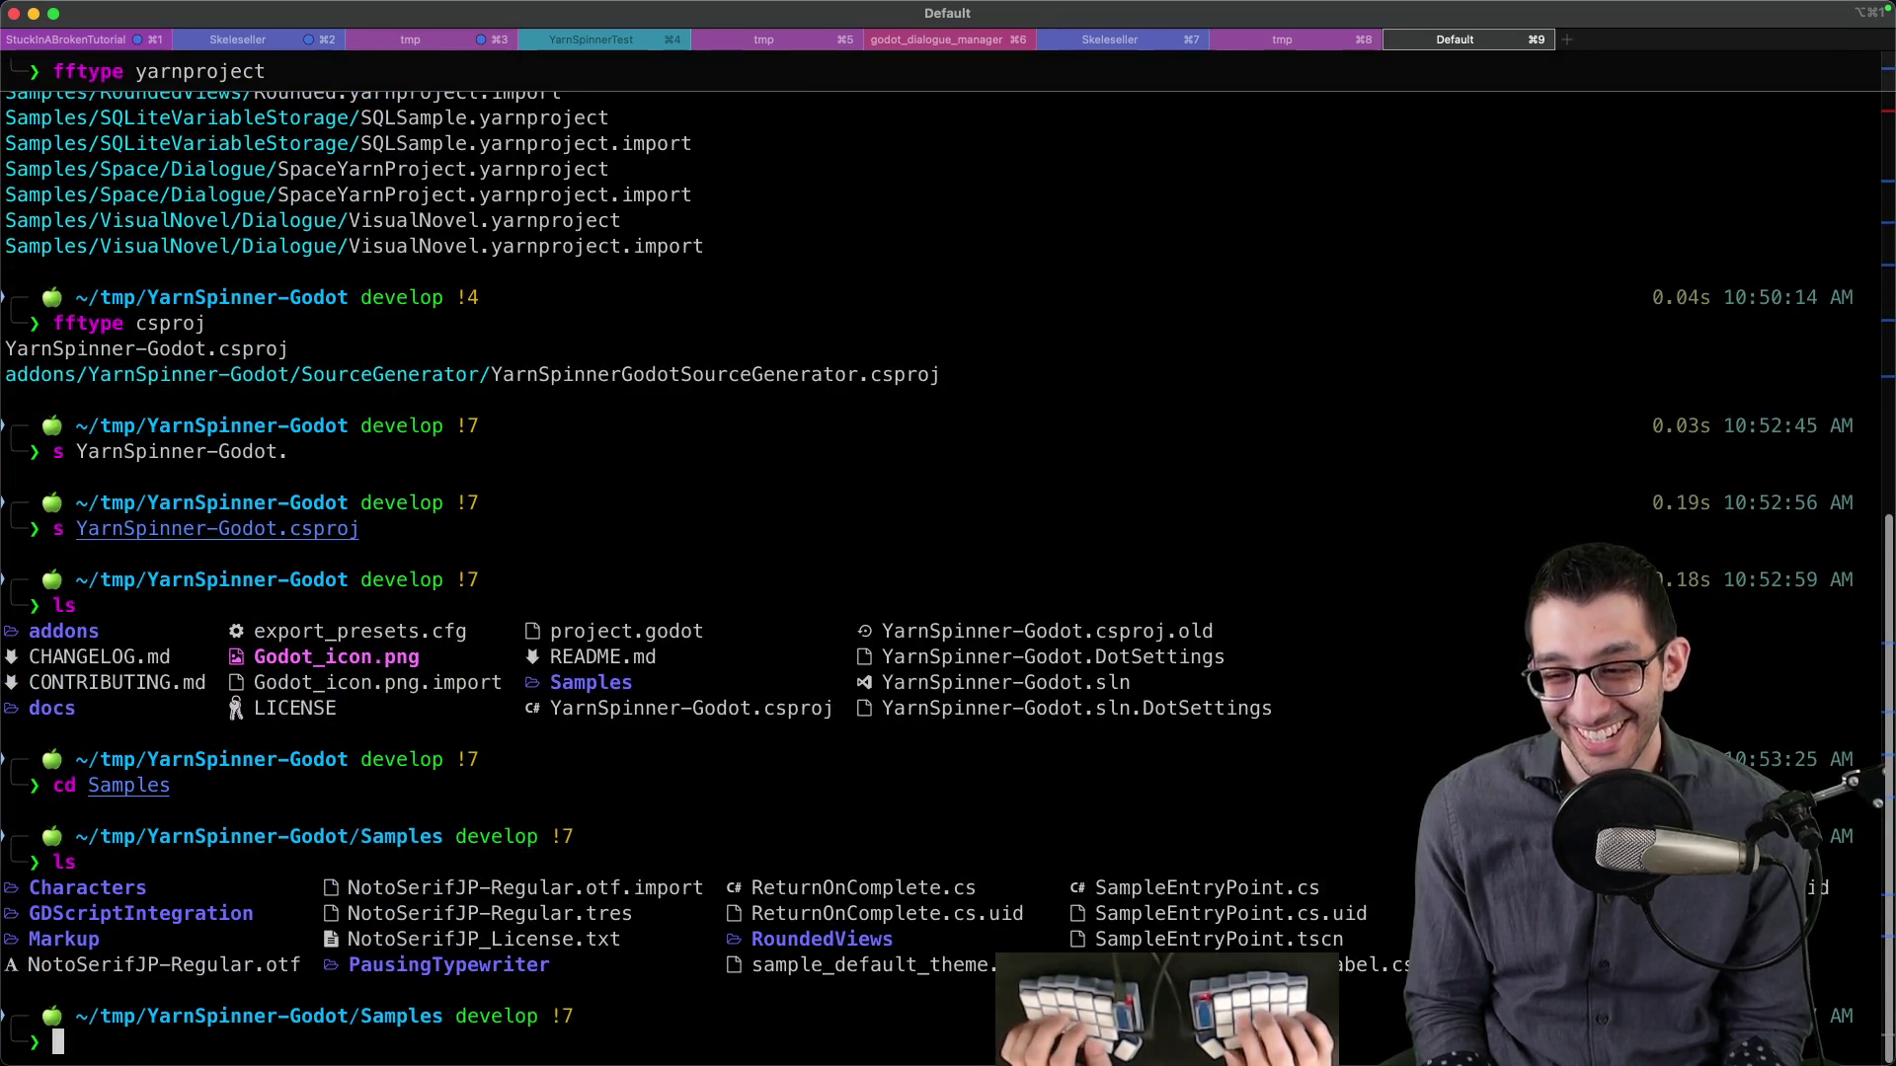
{"action": "type", "text": "rm -rf SQLi"}
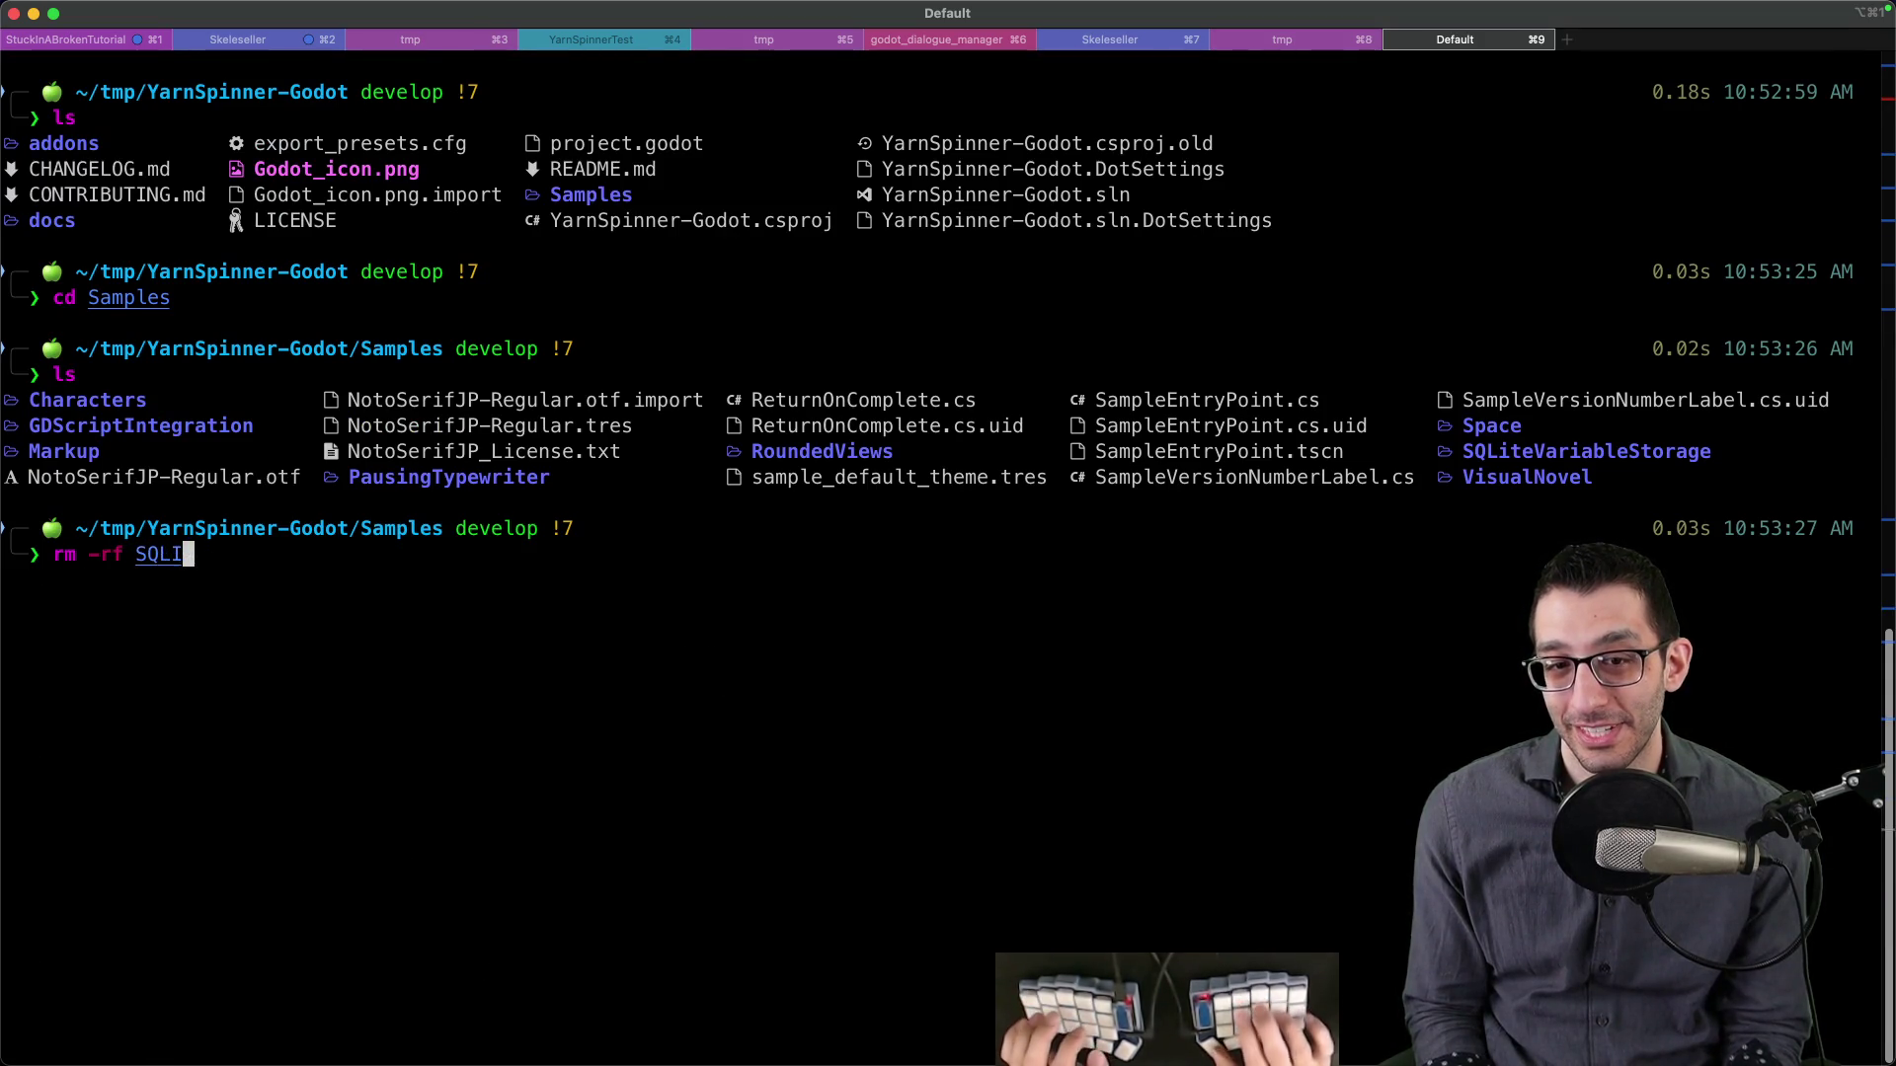
{"action": "key", "text": "Tab"}
{"action": "key", "text": "Return"}
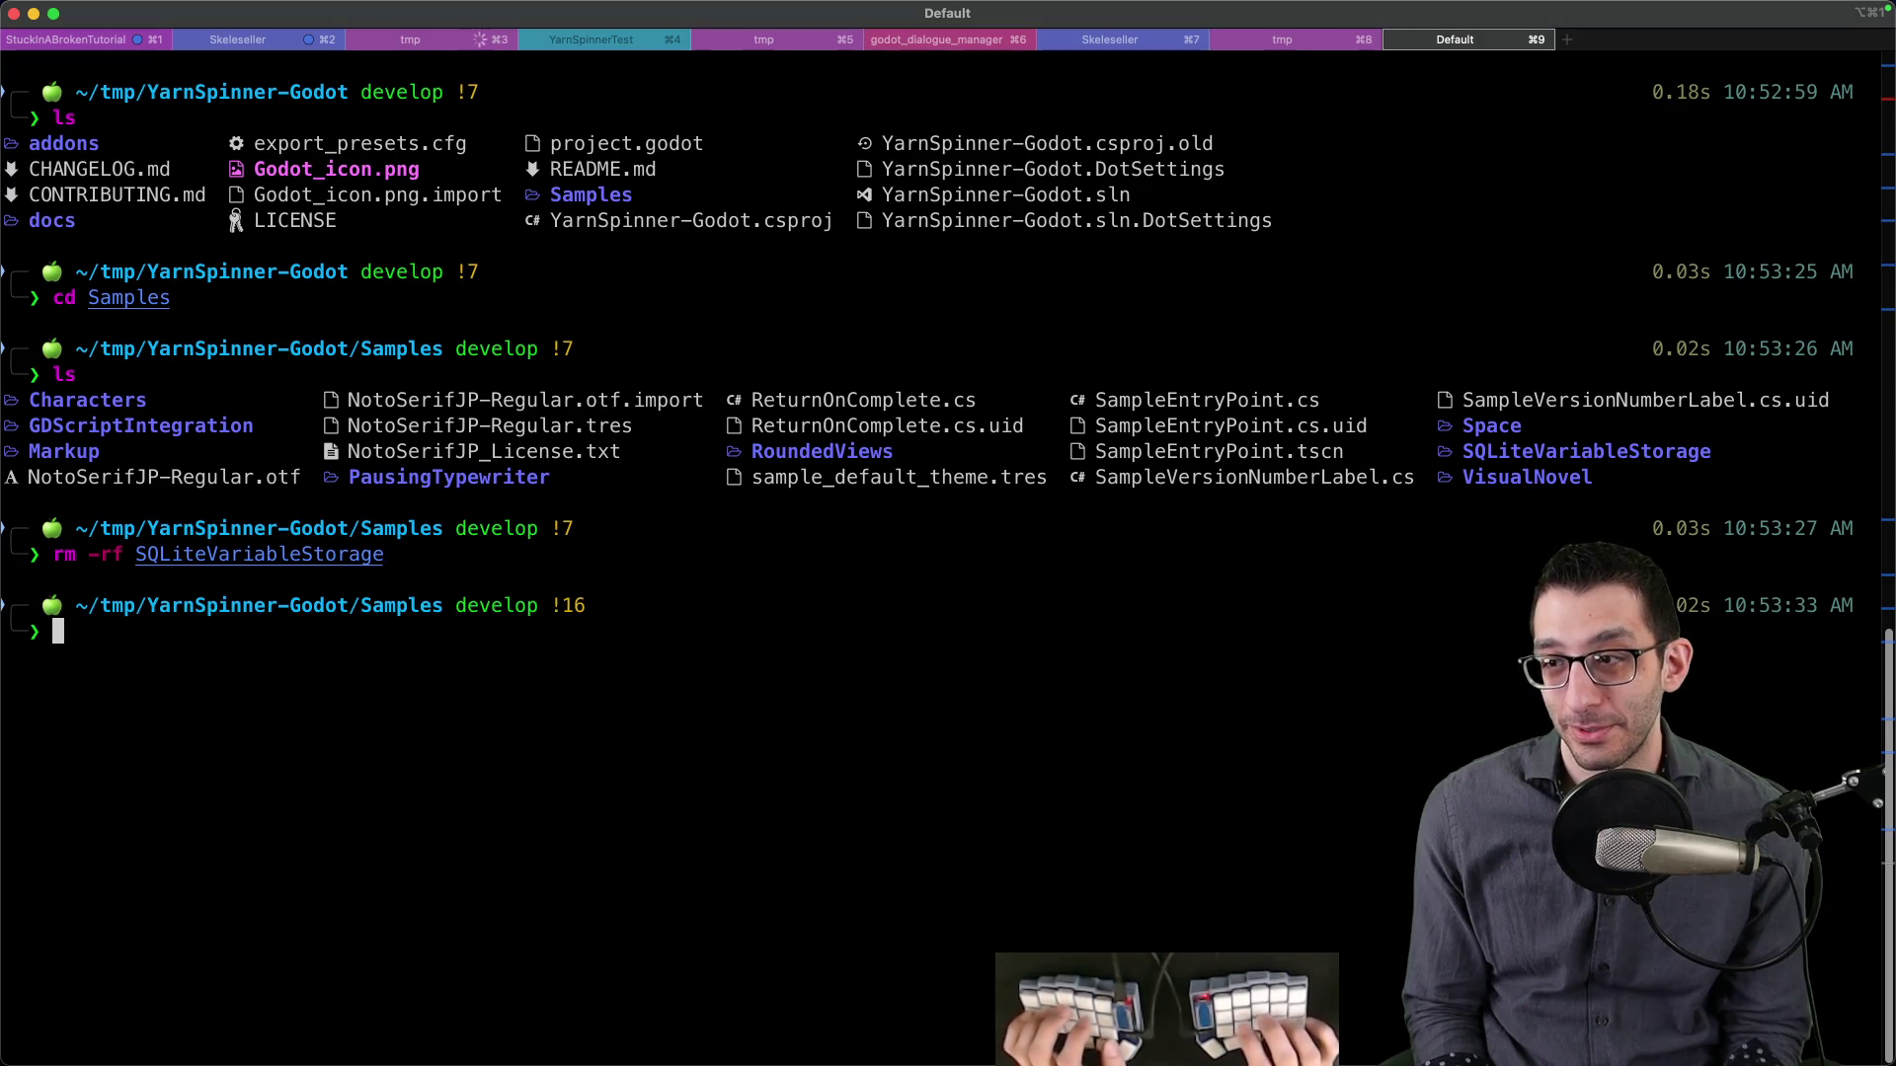
{"action": "key", "text": "super+Tab"}
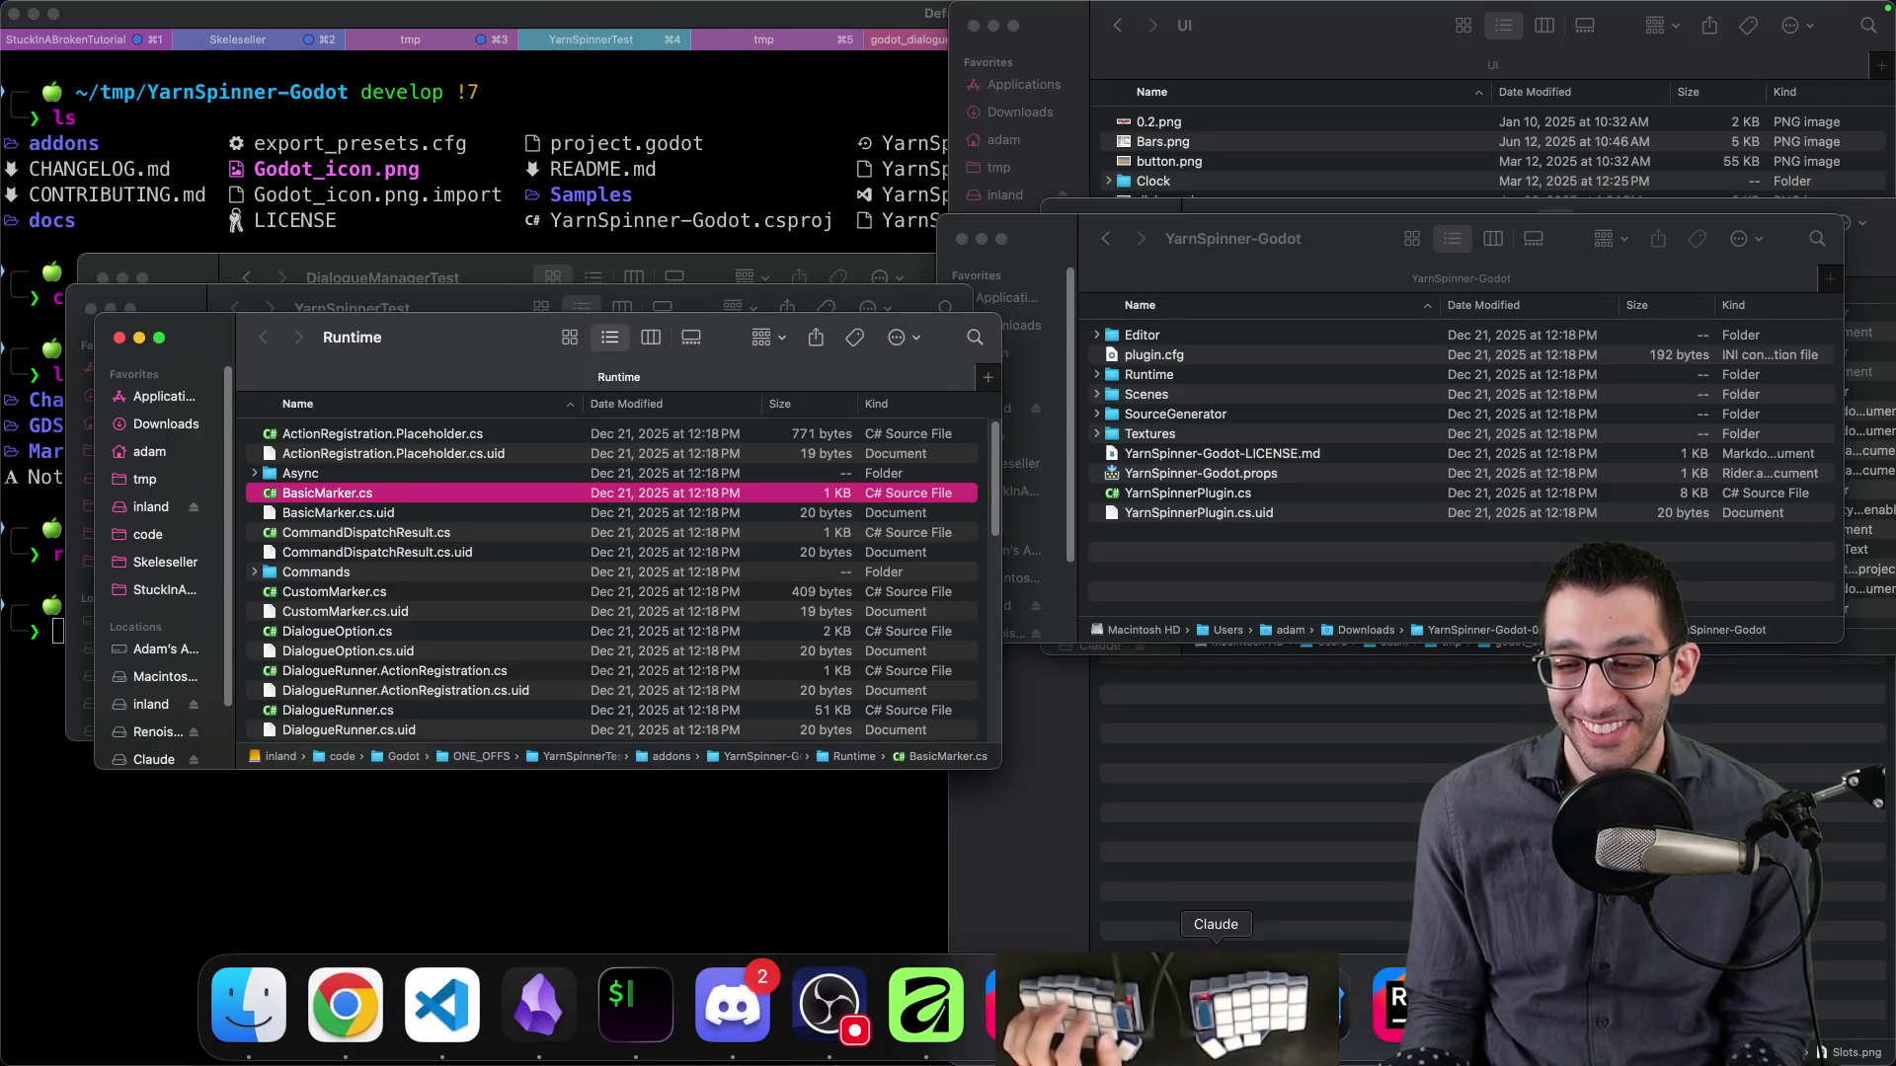
- Rebuild the .NET project and review the Markup sample's YarnProject cast errors
{"action": "left_click", "coordinate": [1122, 1004]}
{"action": "left_click", "coordinate": [1548, 21]}
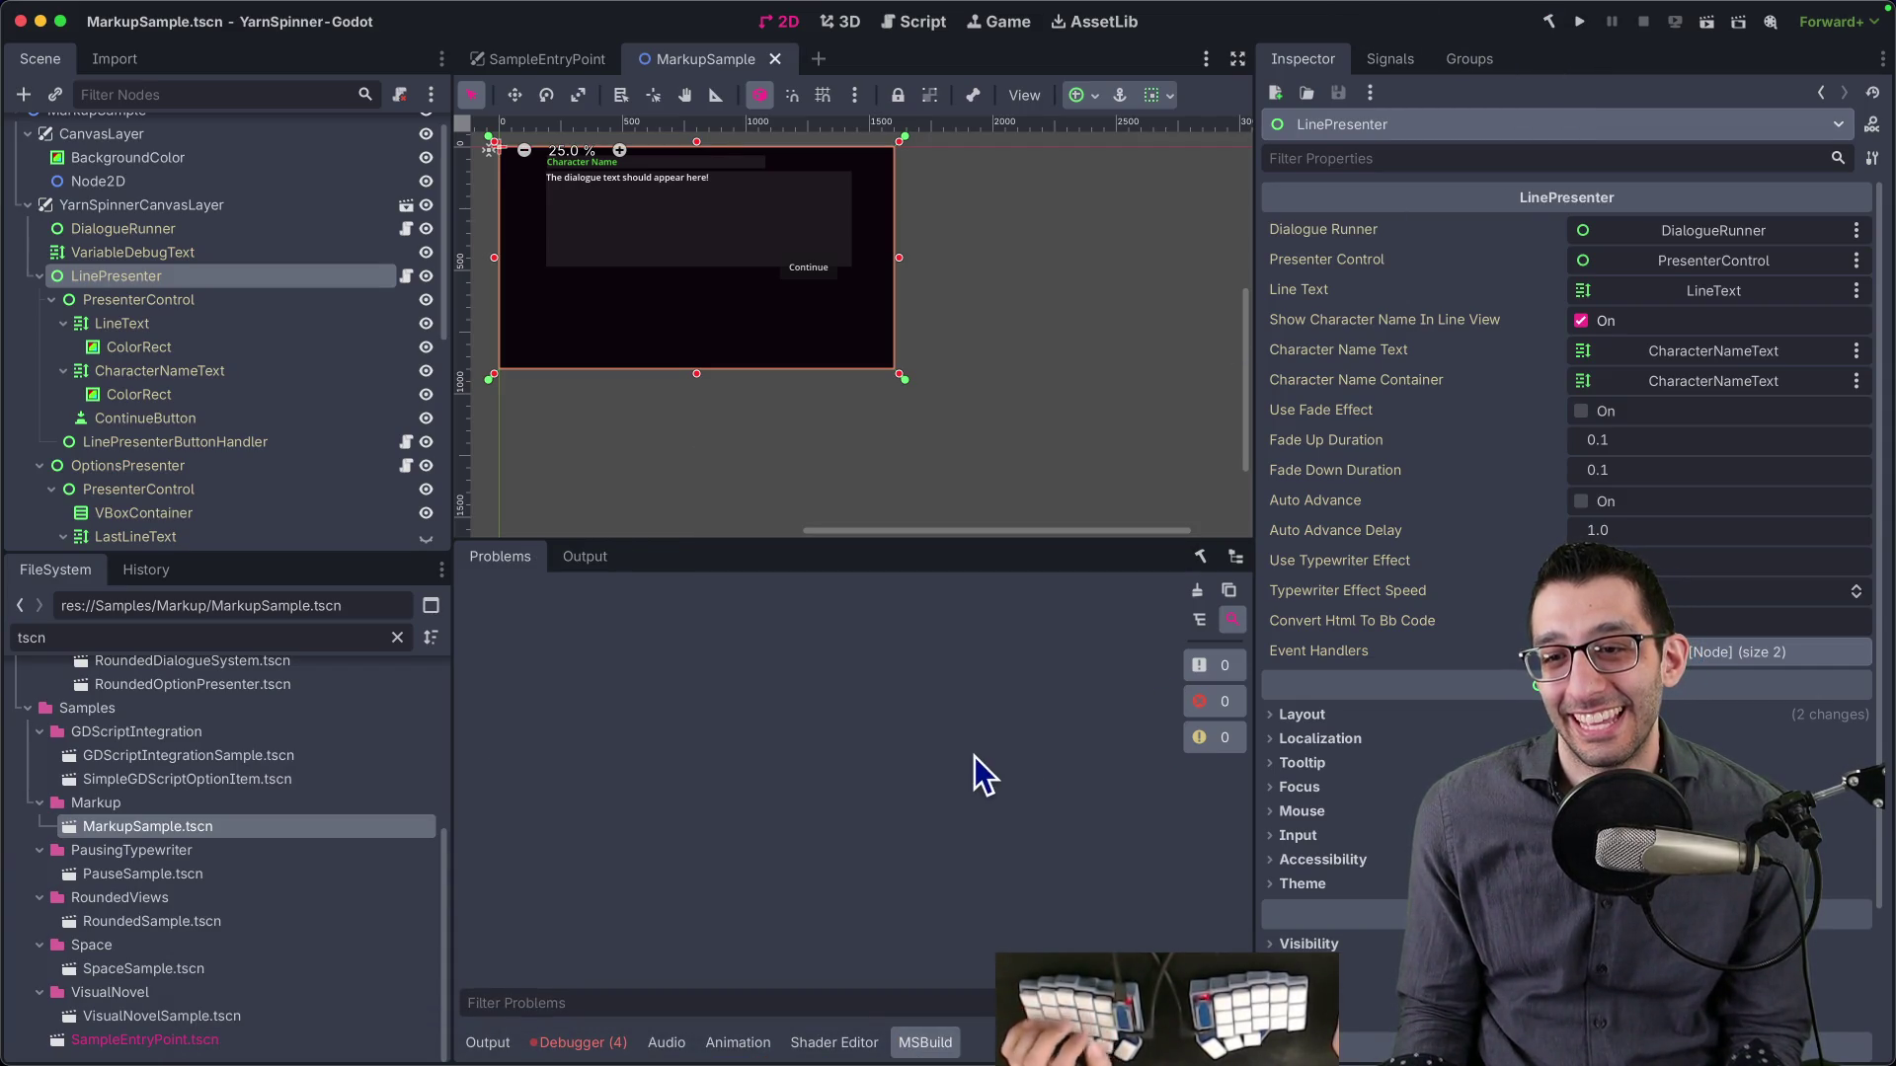
{"action": "left_click", "coordinate": [580, 1042]}
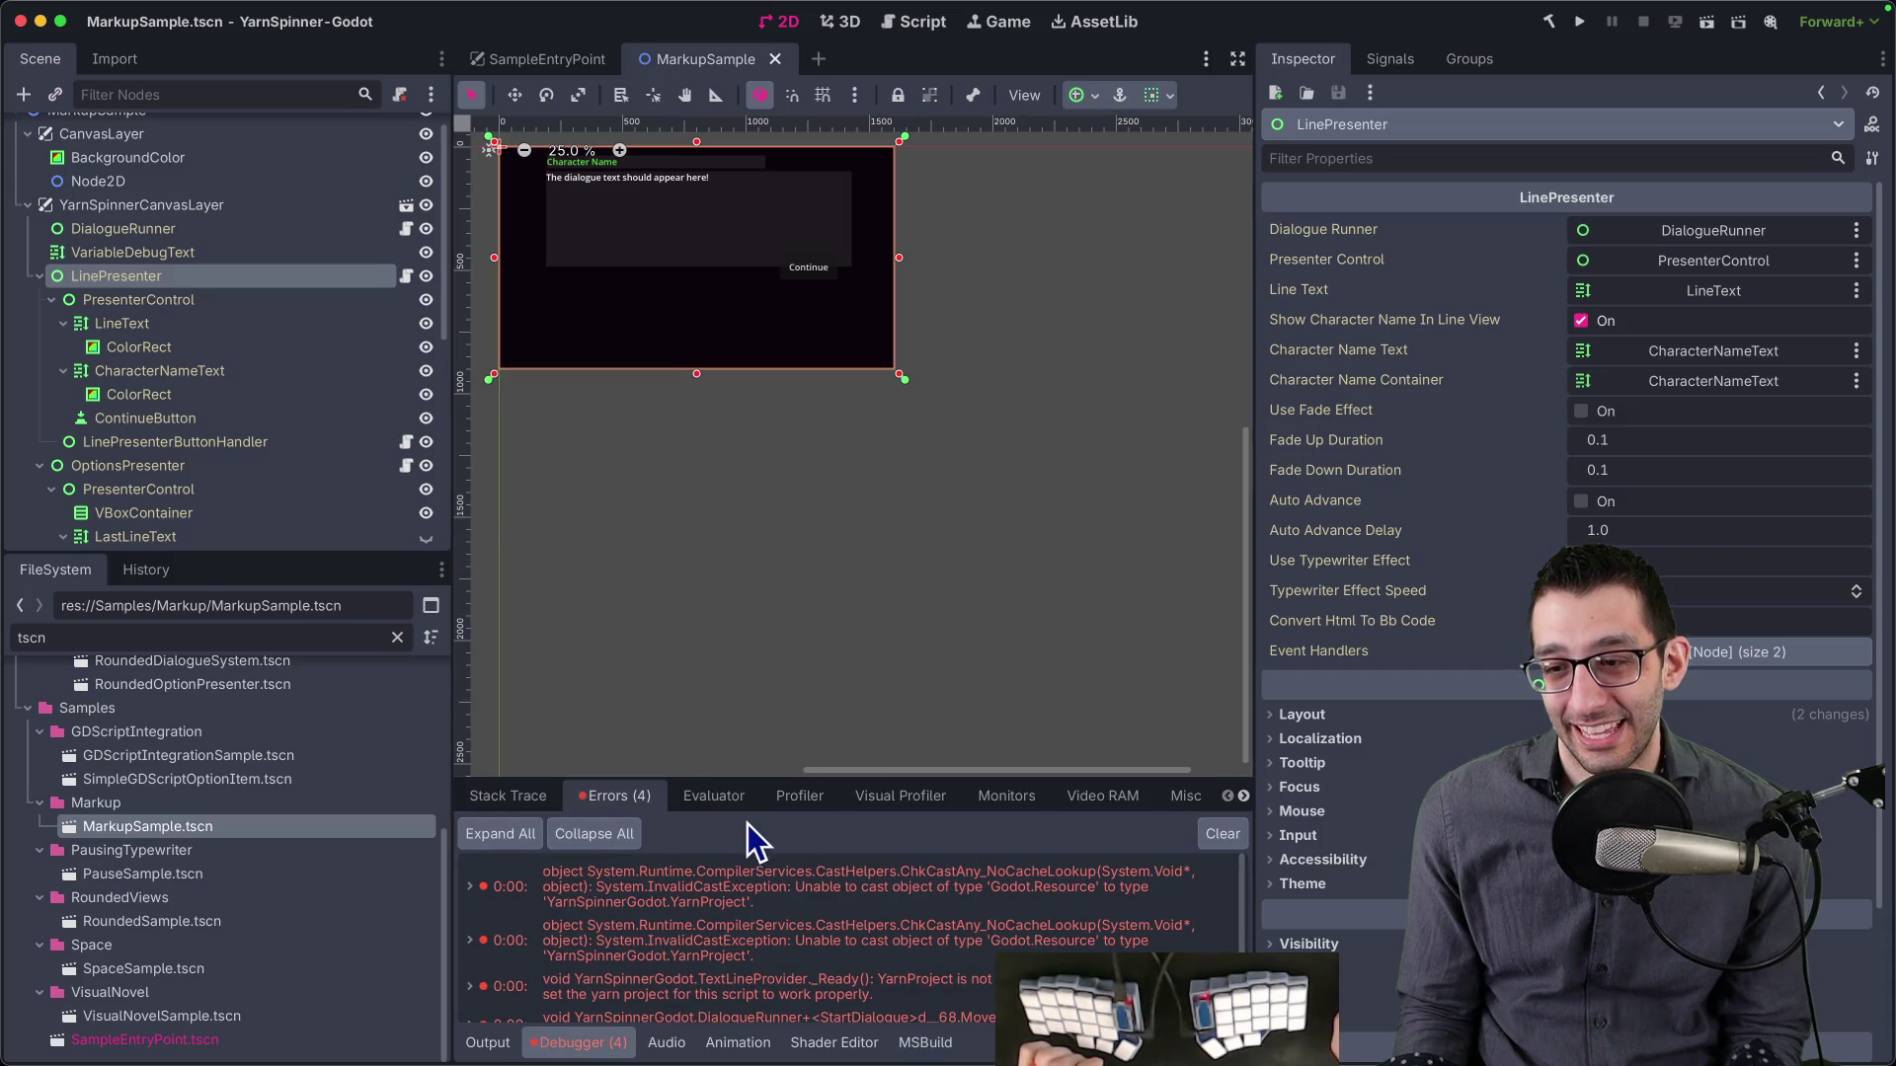
- Run the project, open the Markup sample, stop the game, and run it again
{"action": "left_click", "coordinate": [1579, 23]}
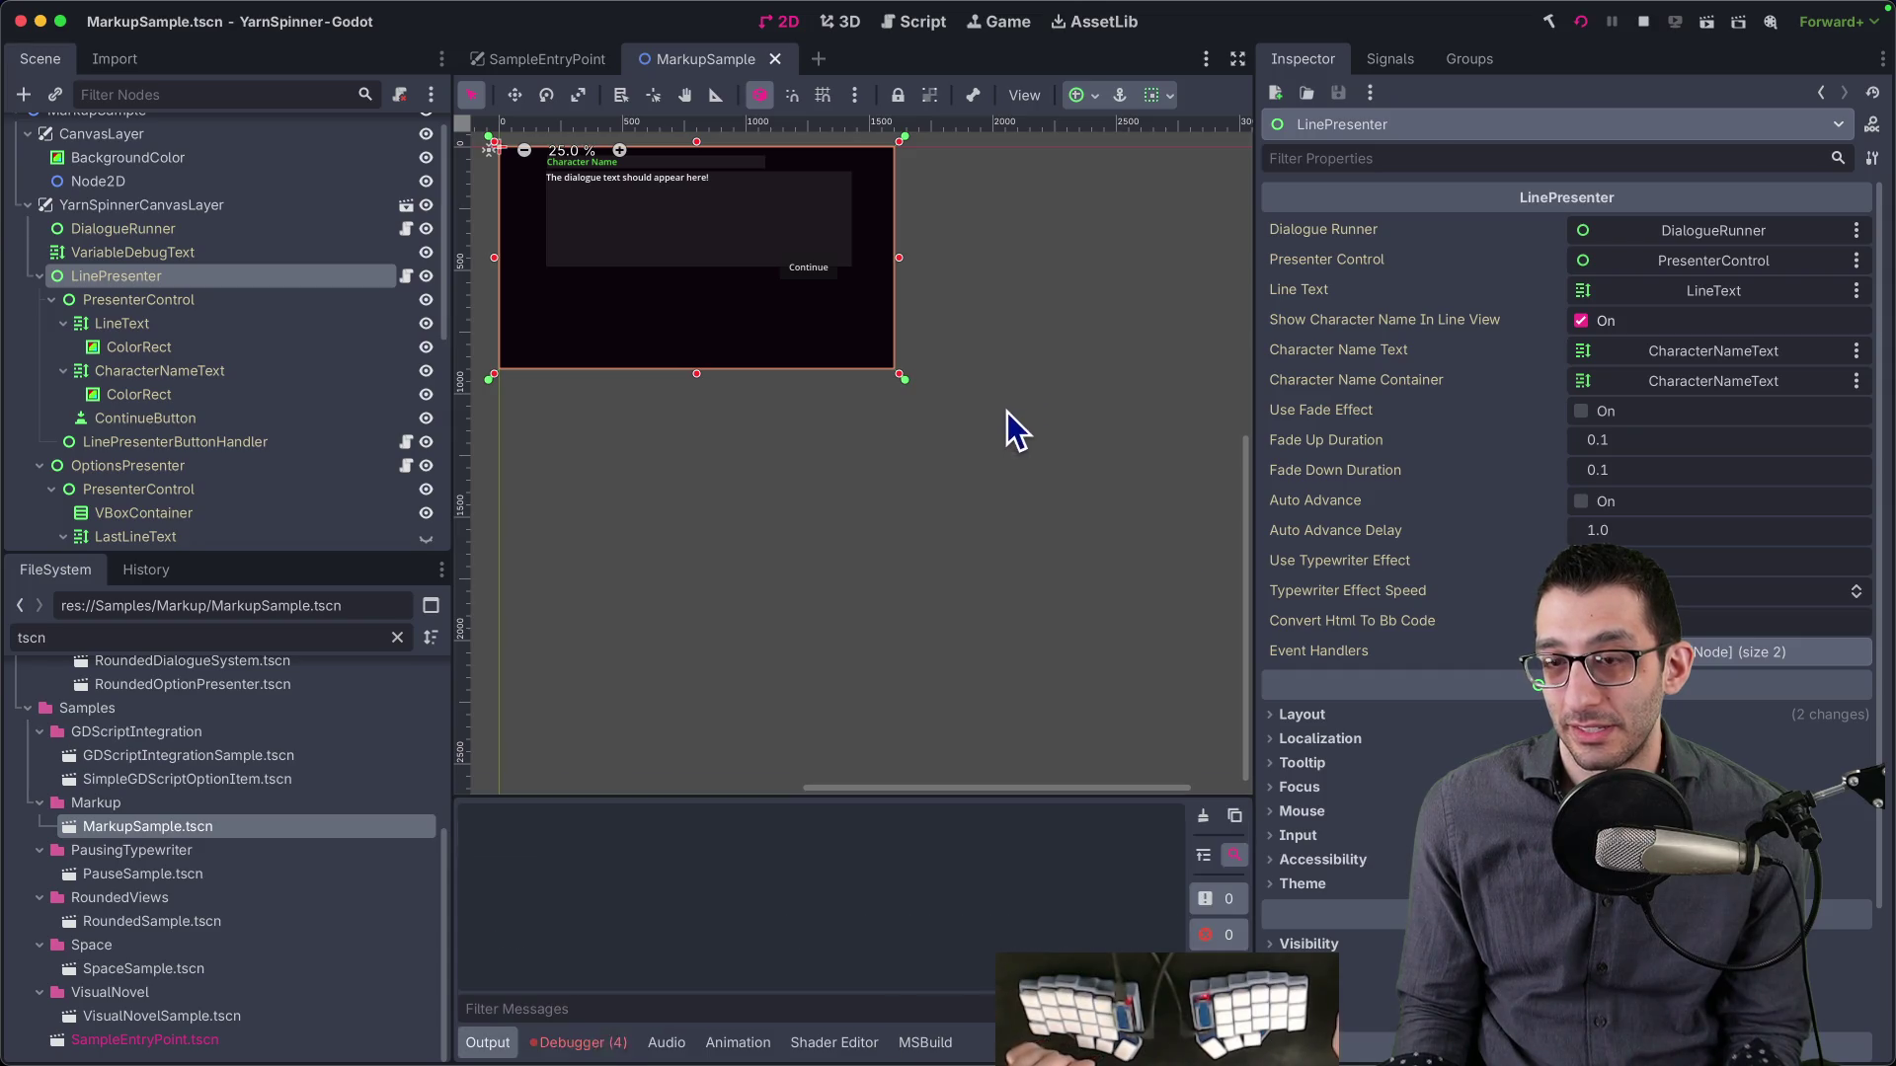
{"action": "left_click", "coordinate": [327, 245]}
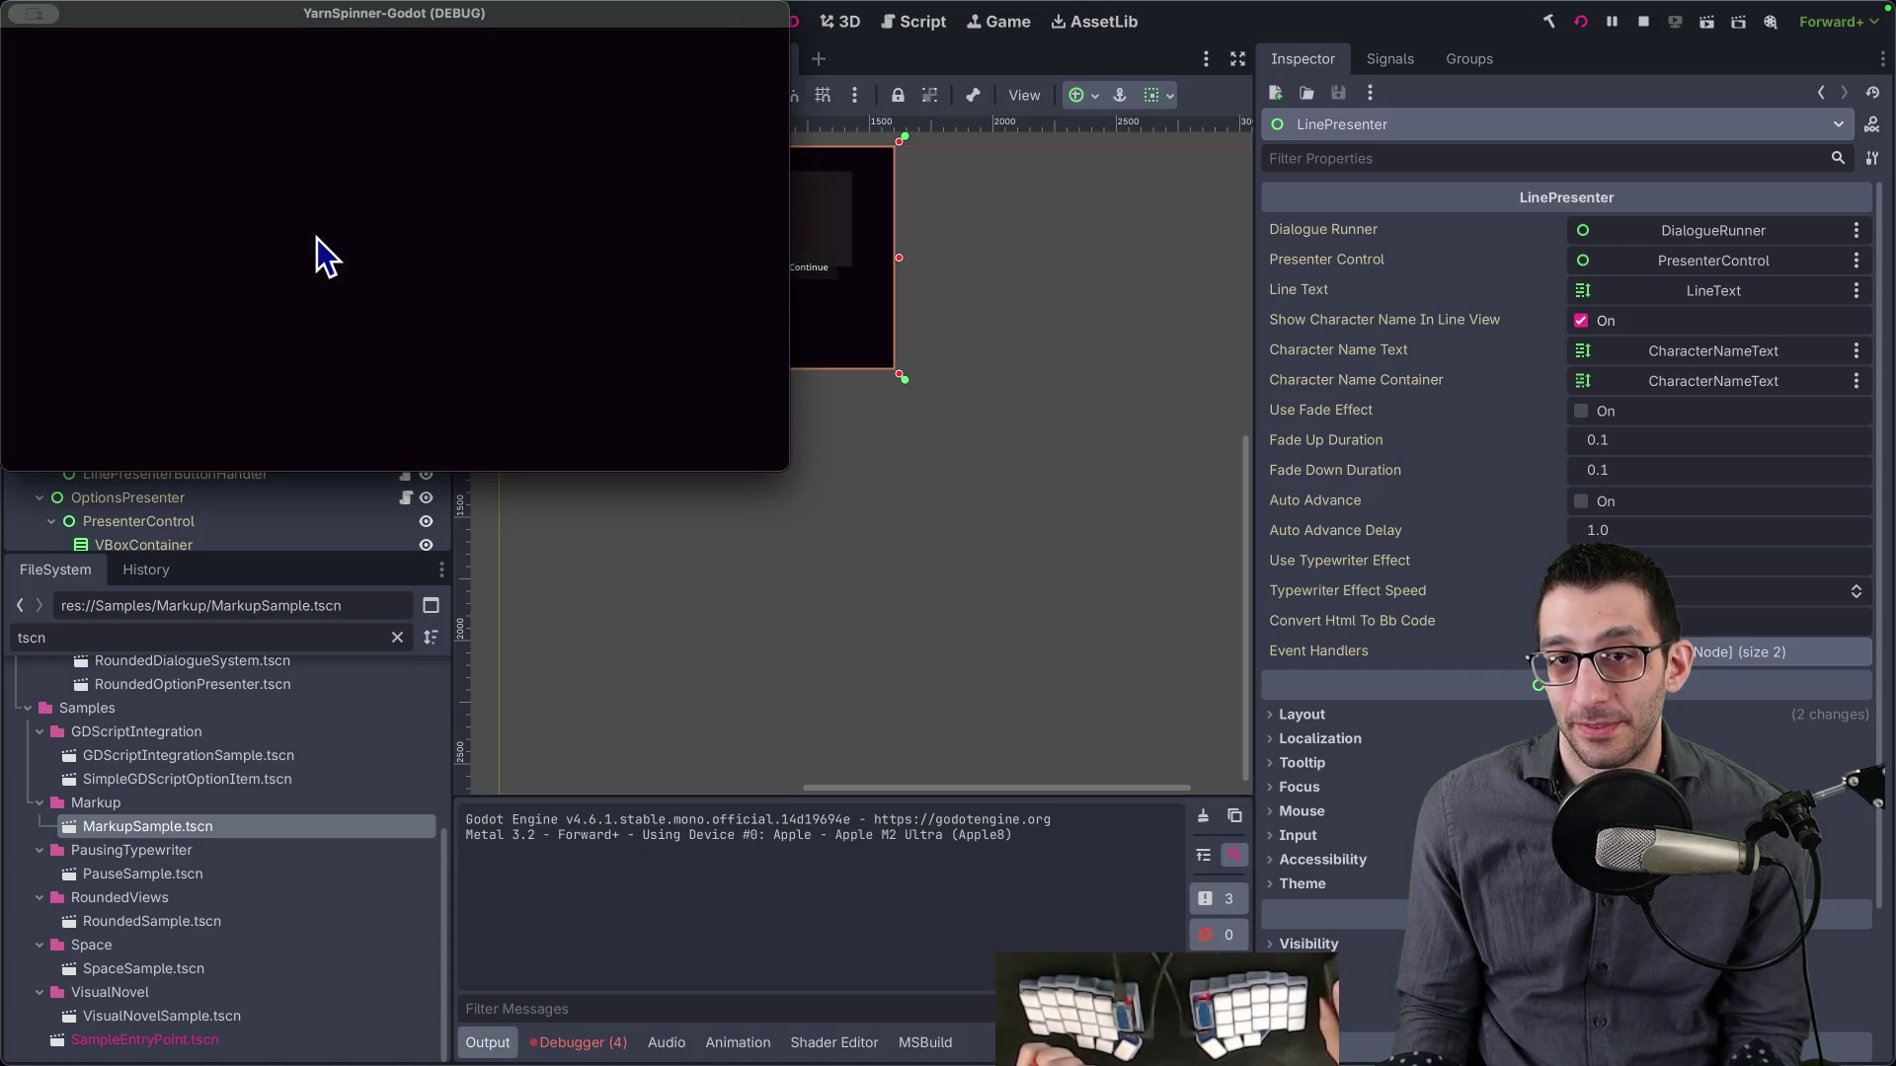
{"action": "left_click", "coordinate": [596, 1043]}
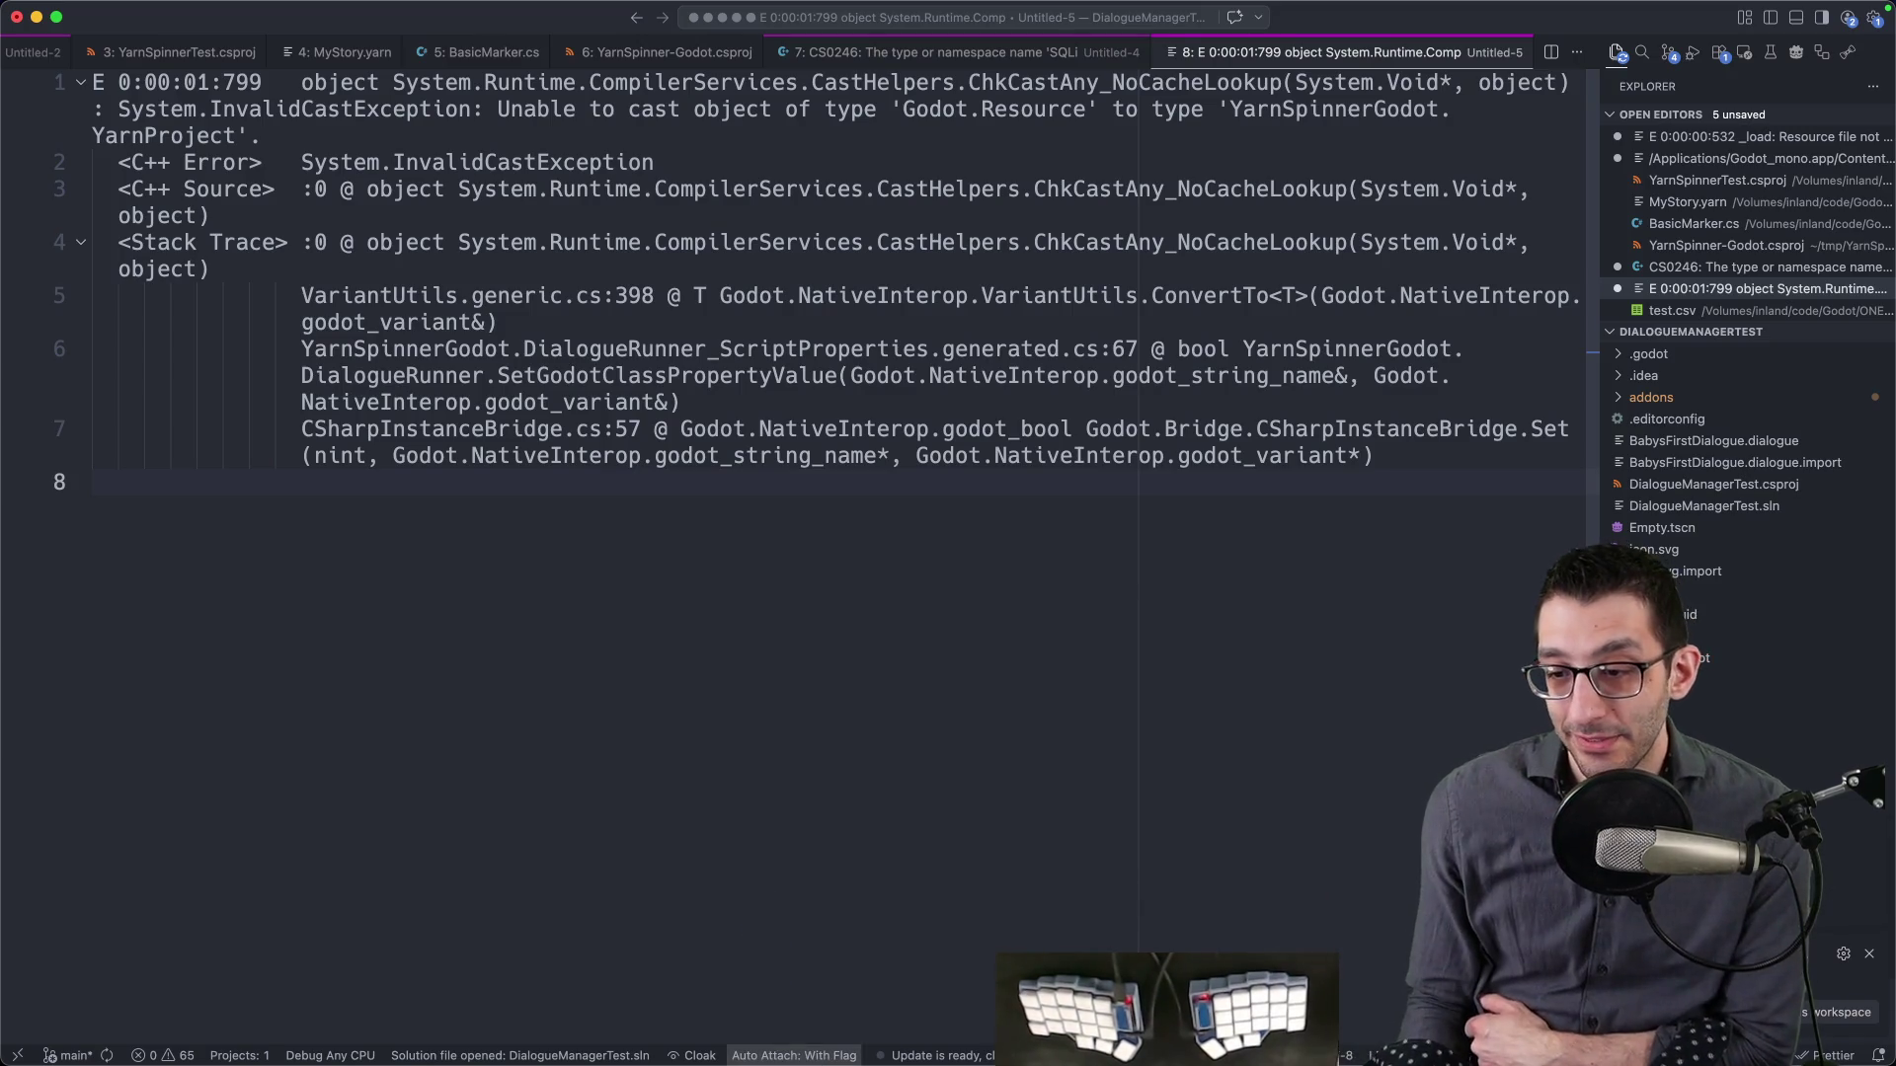
{"action": "mouse_move", "coordinate": [1264, 1047]}
{"action": "left_click", "coordinate": [1264, 1006]}
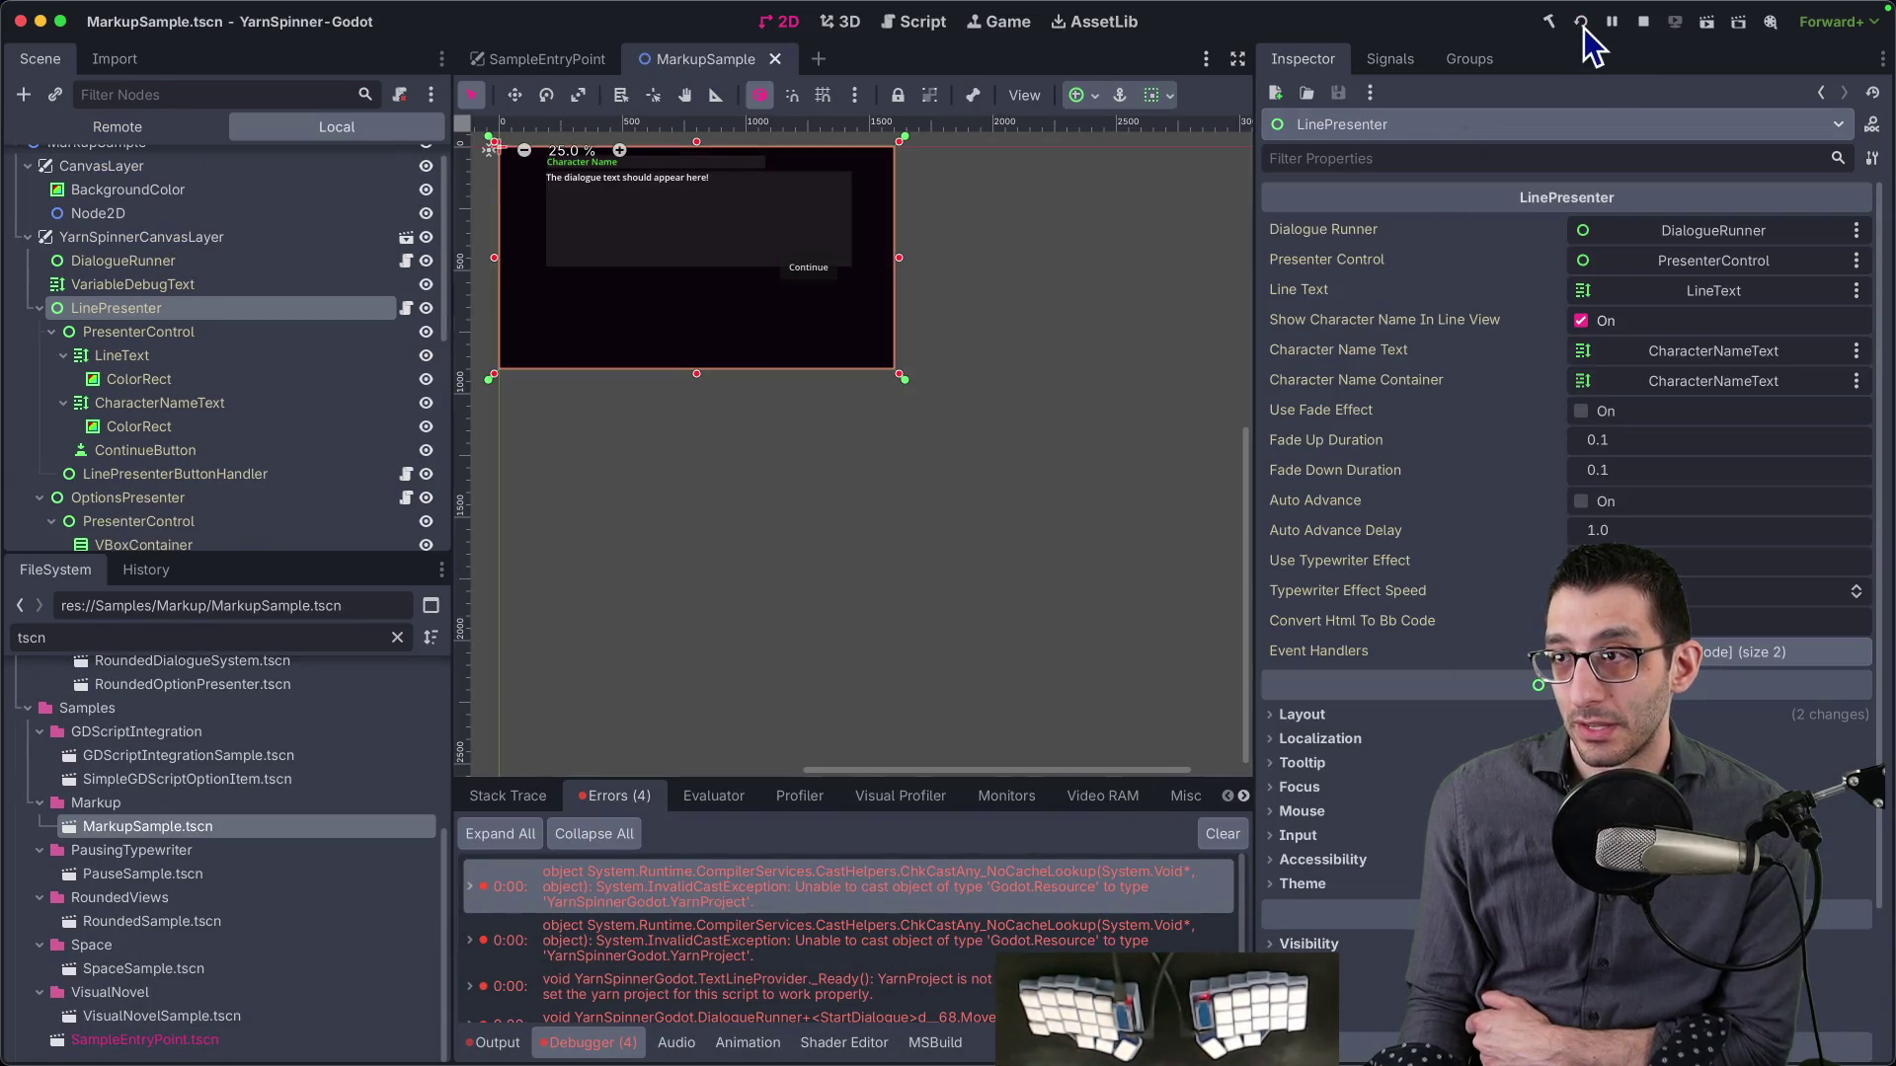
{"action": "left_click", "coordinate": [1581, 23]}
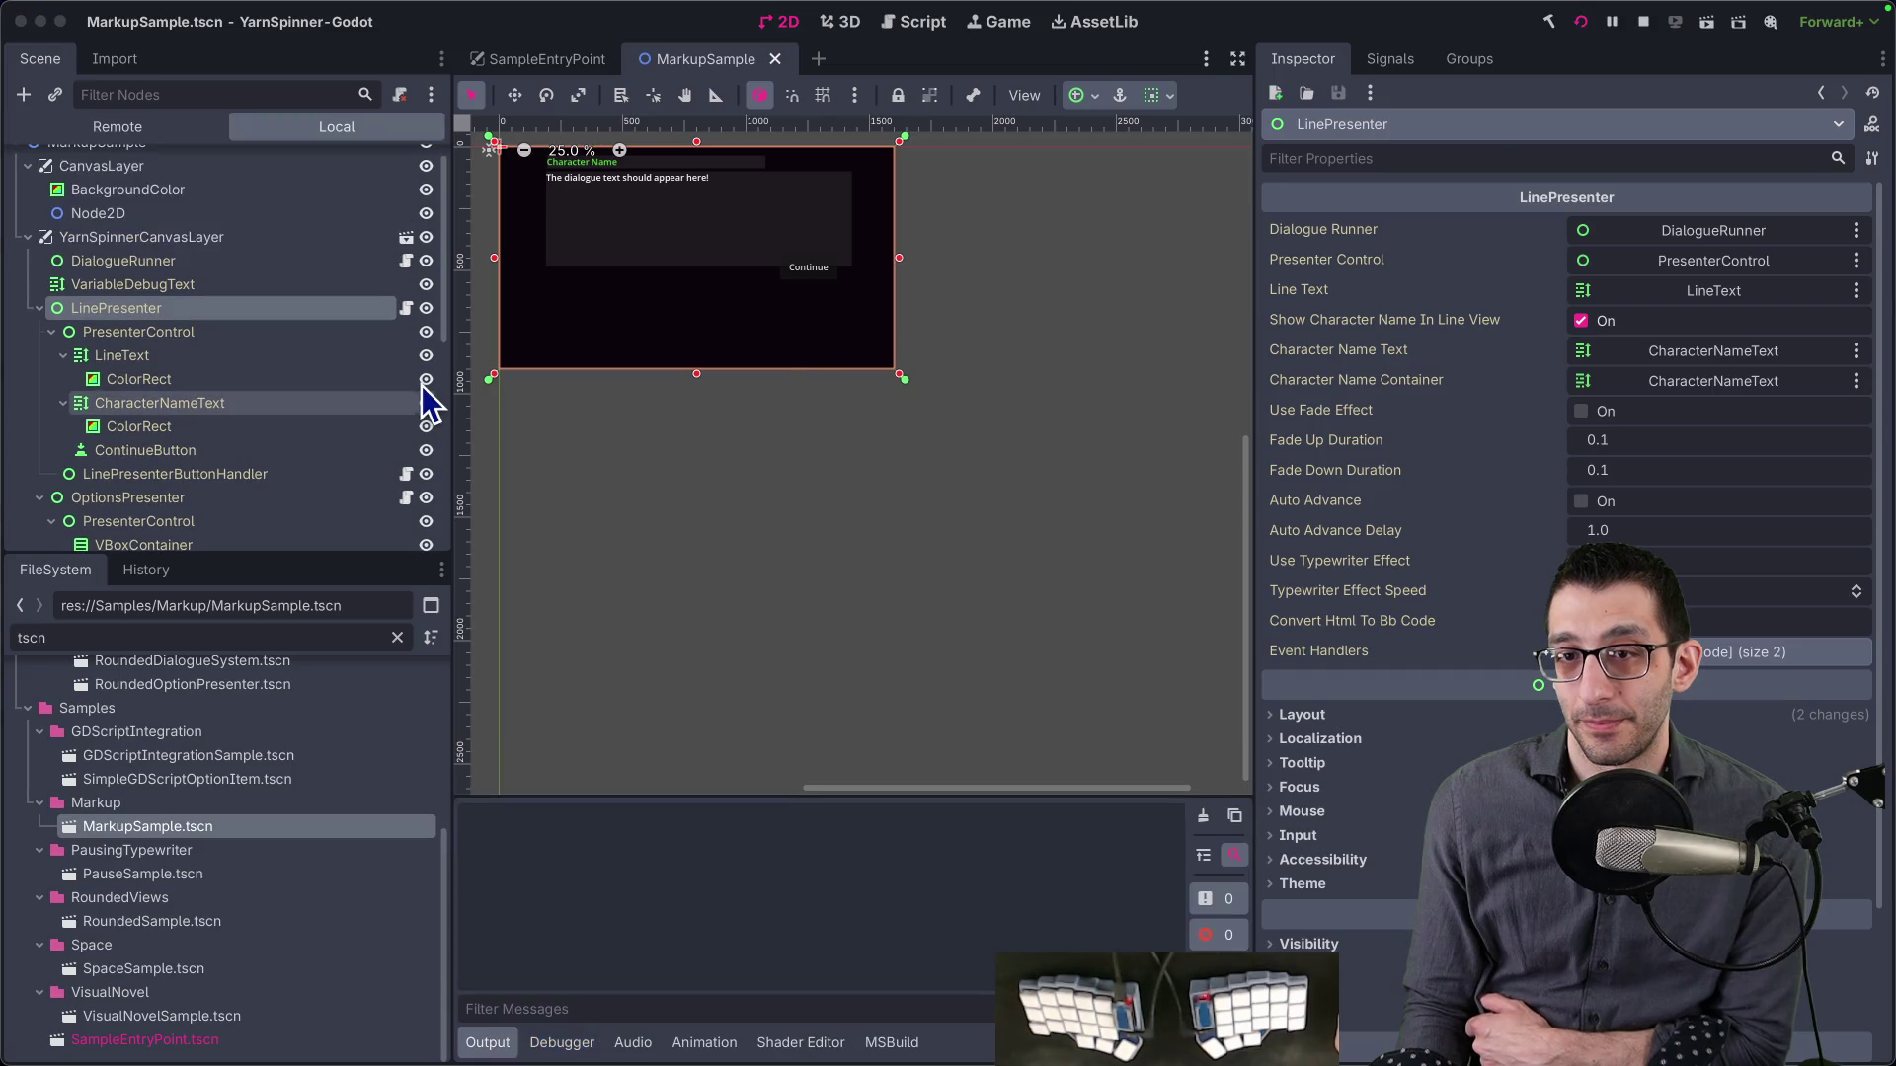
- Start the Space sample, restart it full screen, and get past the welcome line
{"action": "left_click", "coordinate": [143, 287]}
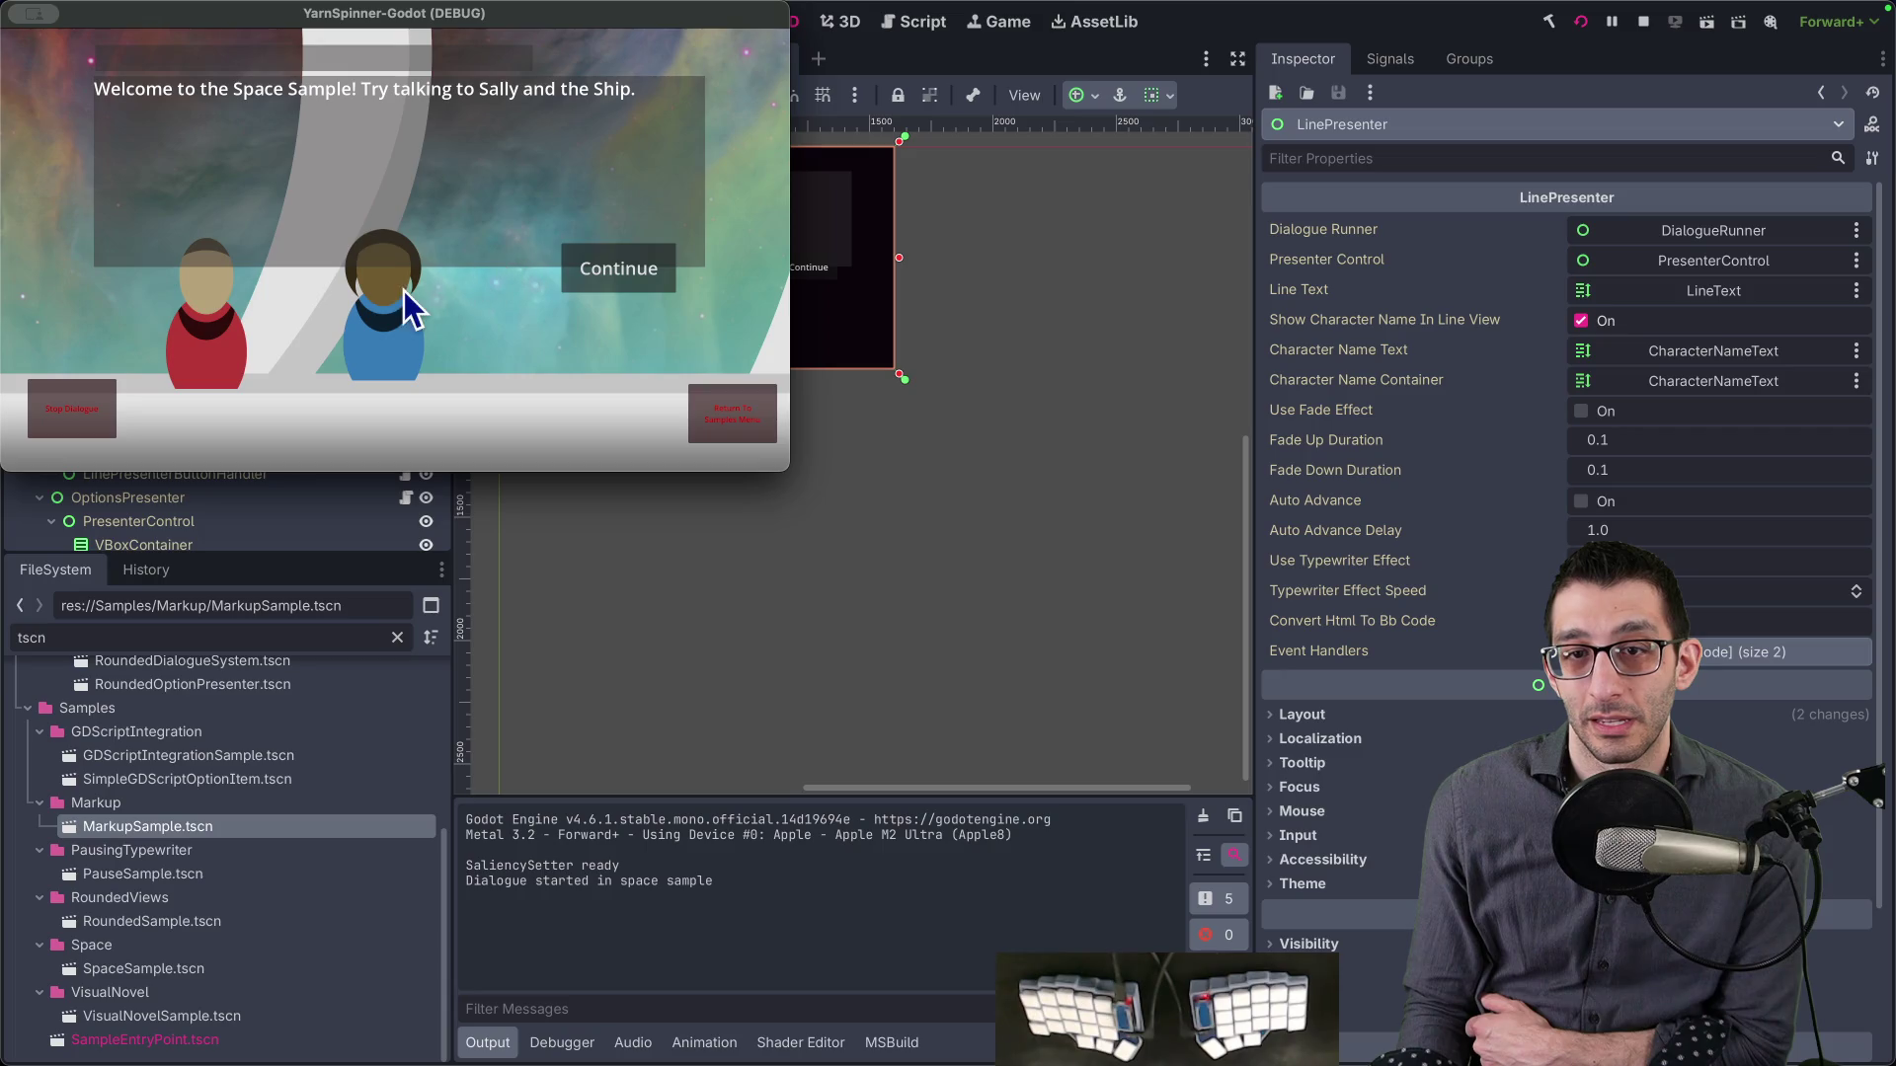
{"action": "left_click", "coordinate": [644, 272]}
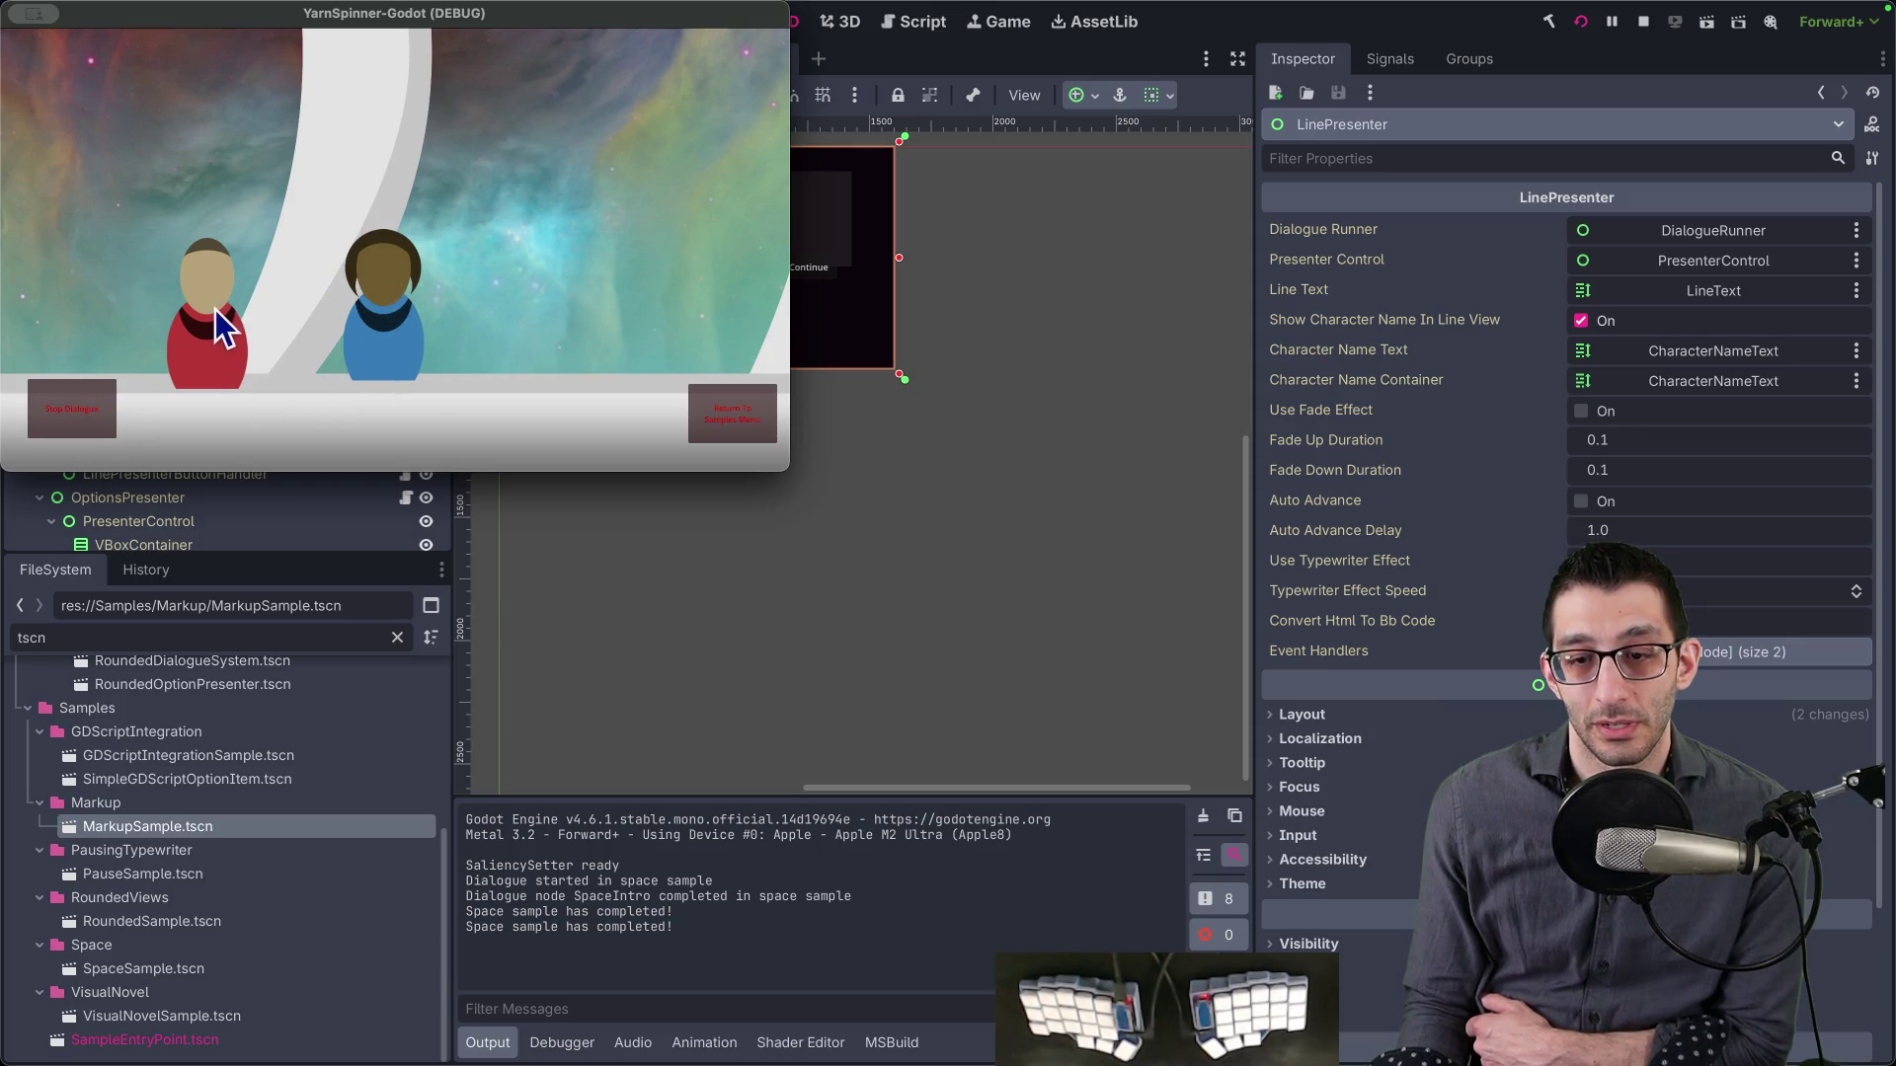
{"action": "left_click", "coordinate": [763, 418]}
{"action": "left_click", "coordinate": [116, 255]}
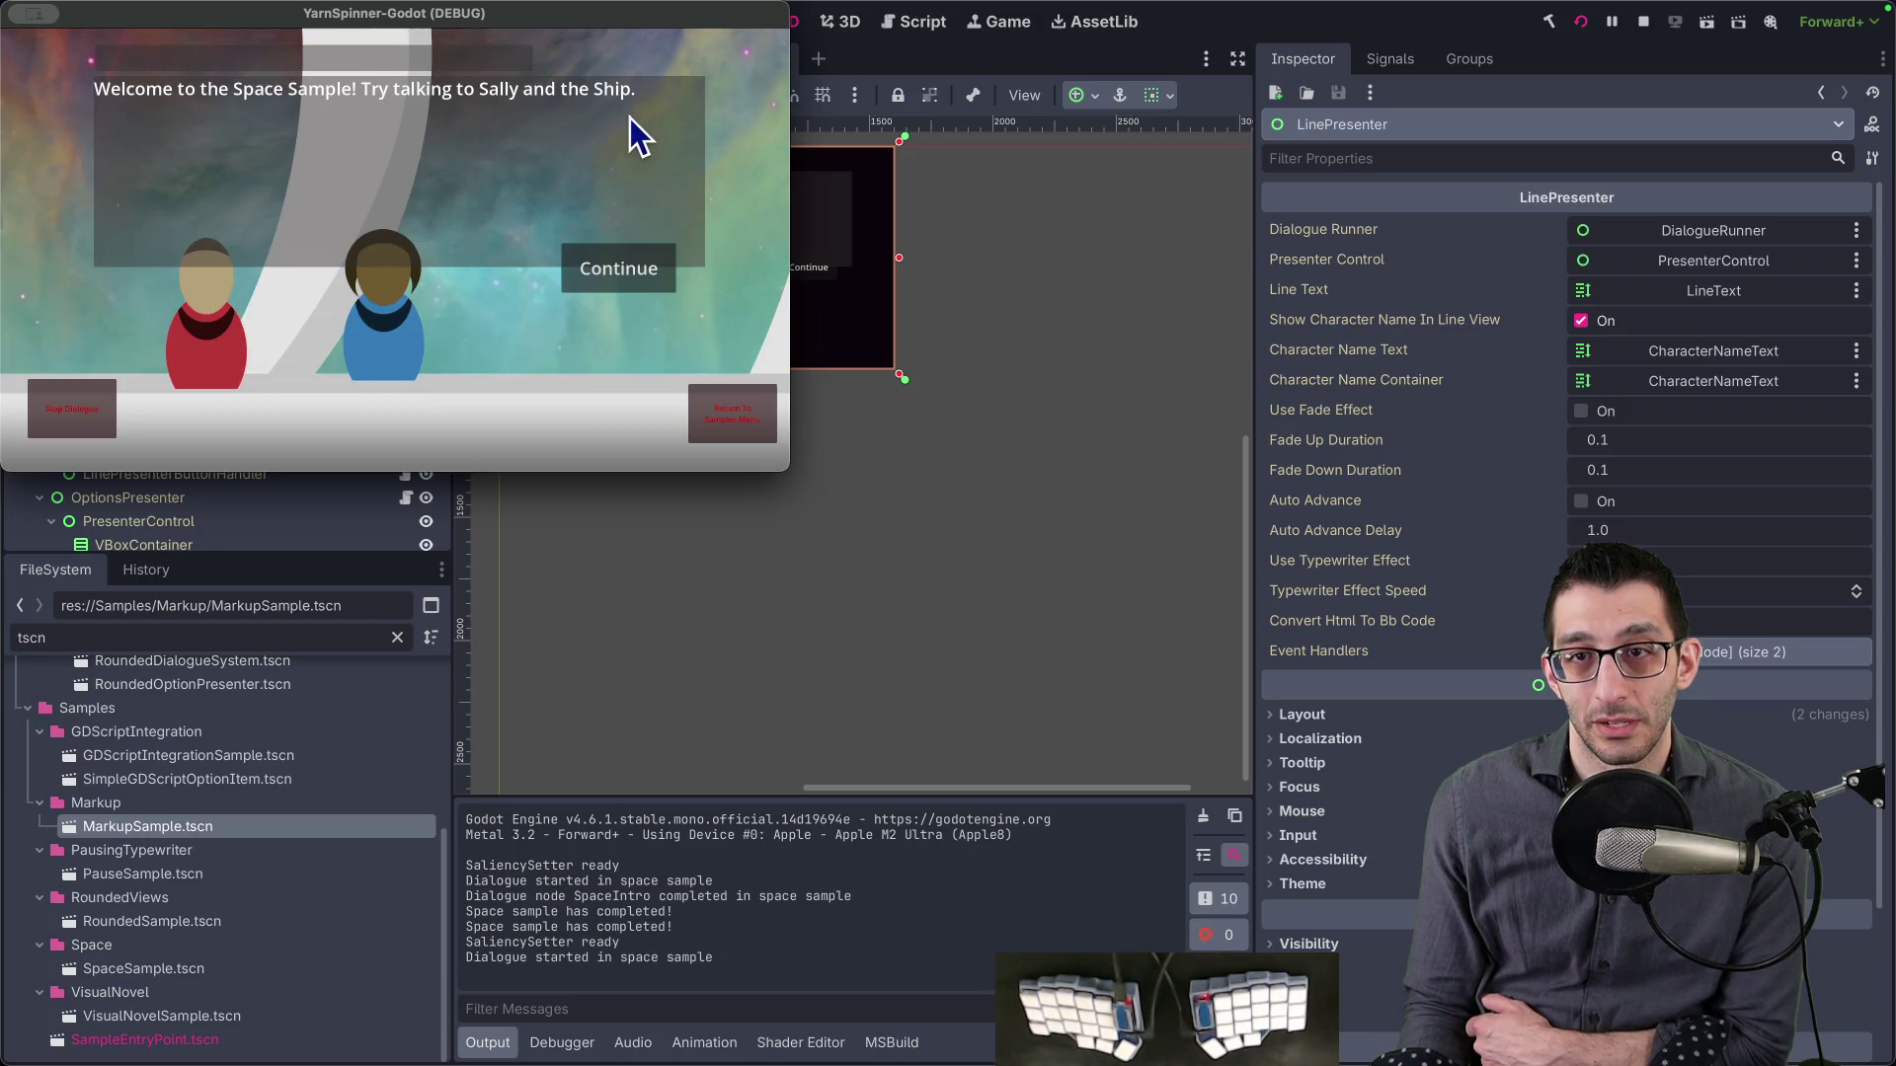
{"action": "key", "text": "ctrl+super+f"}
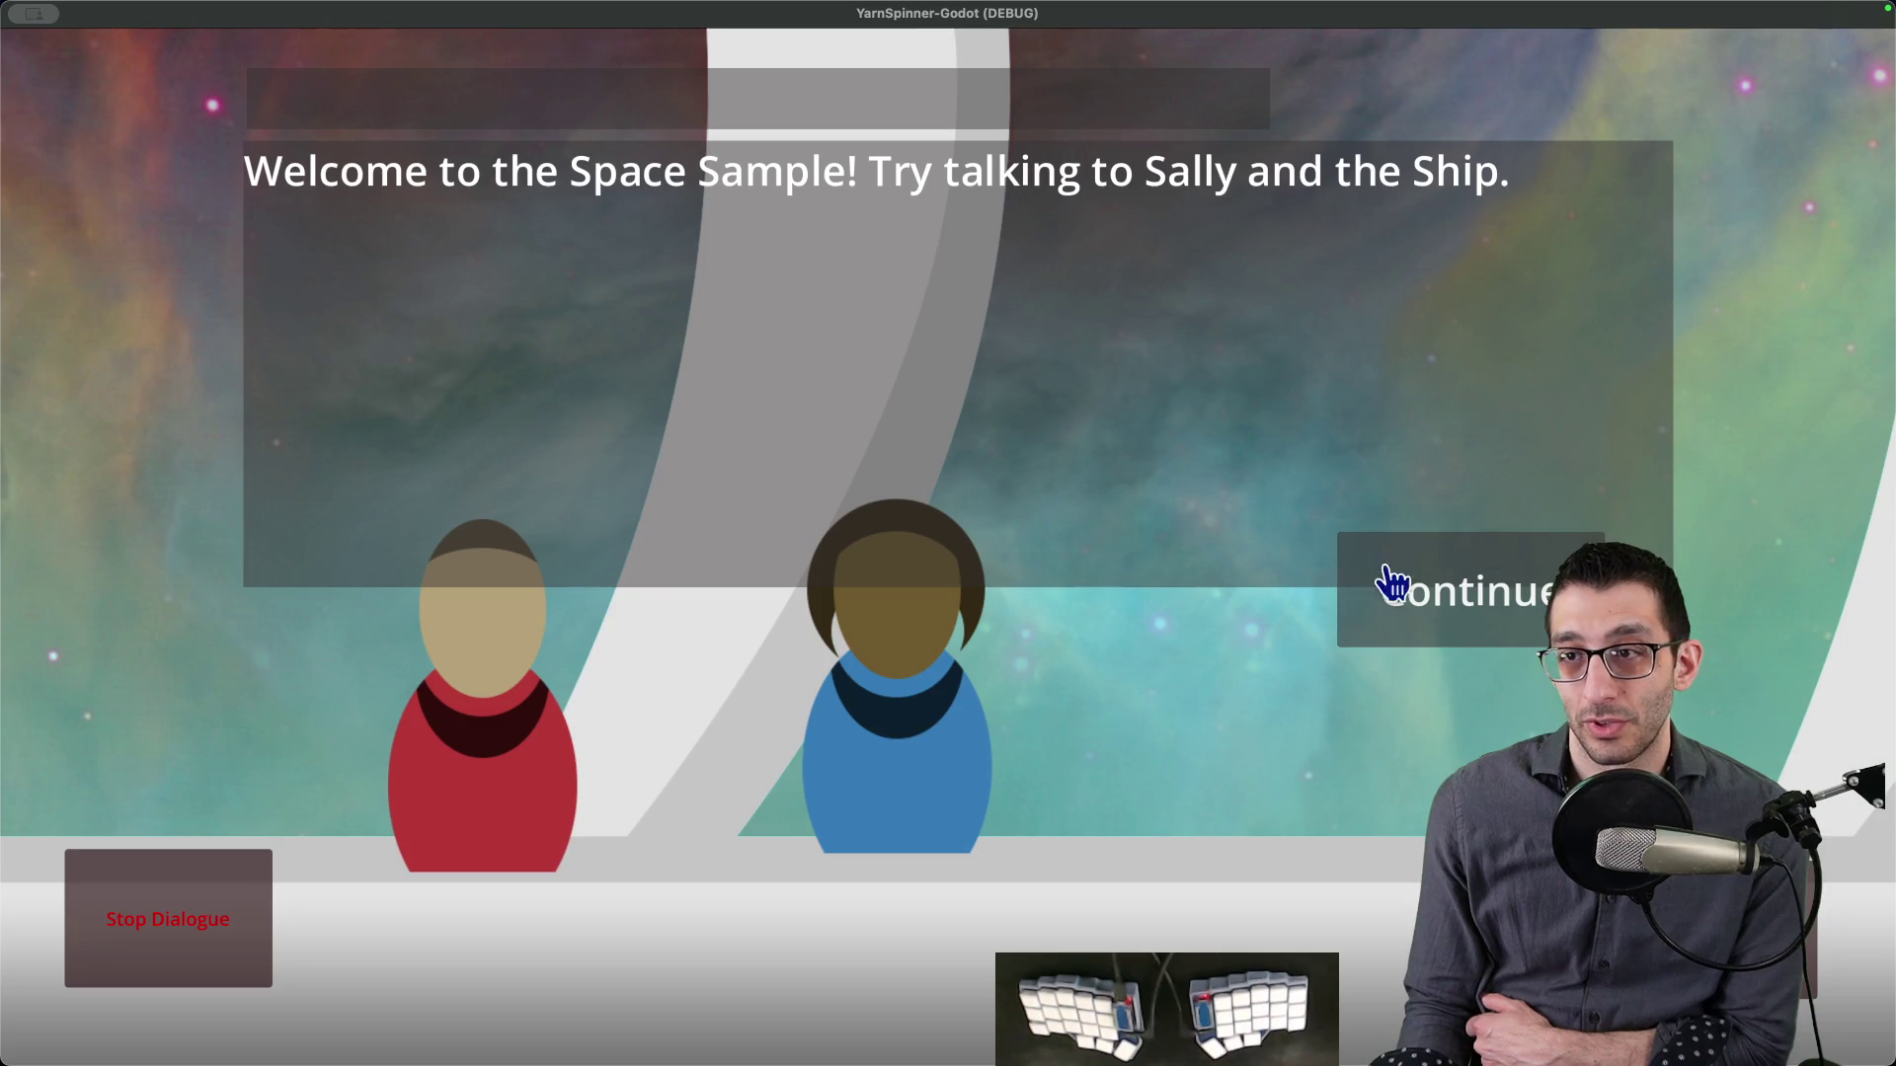
{"action": "left_click", "coordinate": [1422, 612]}
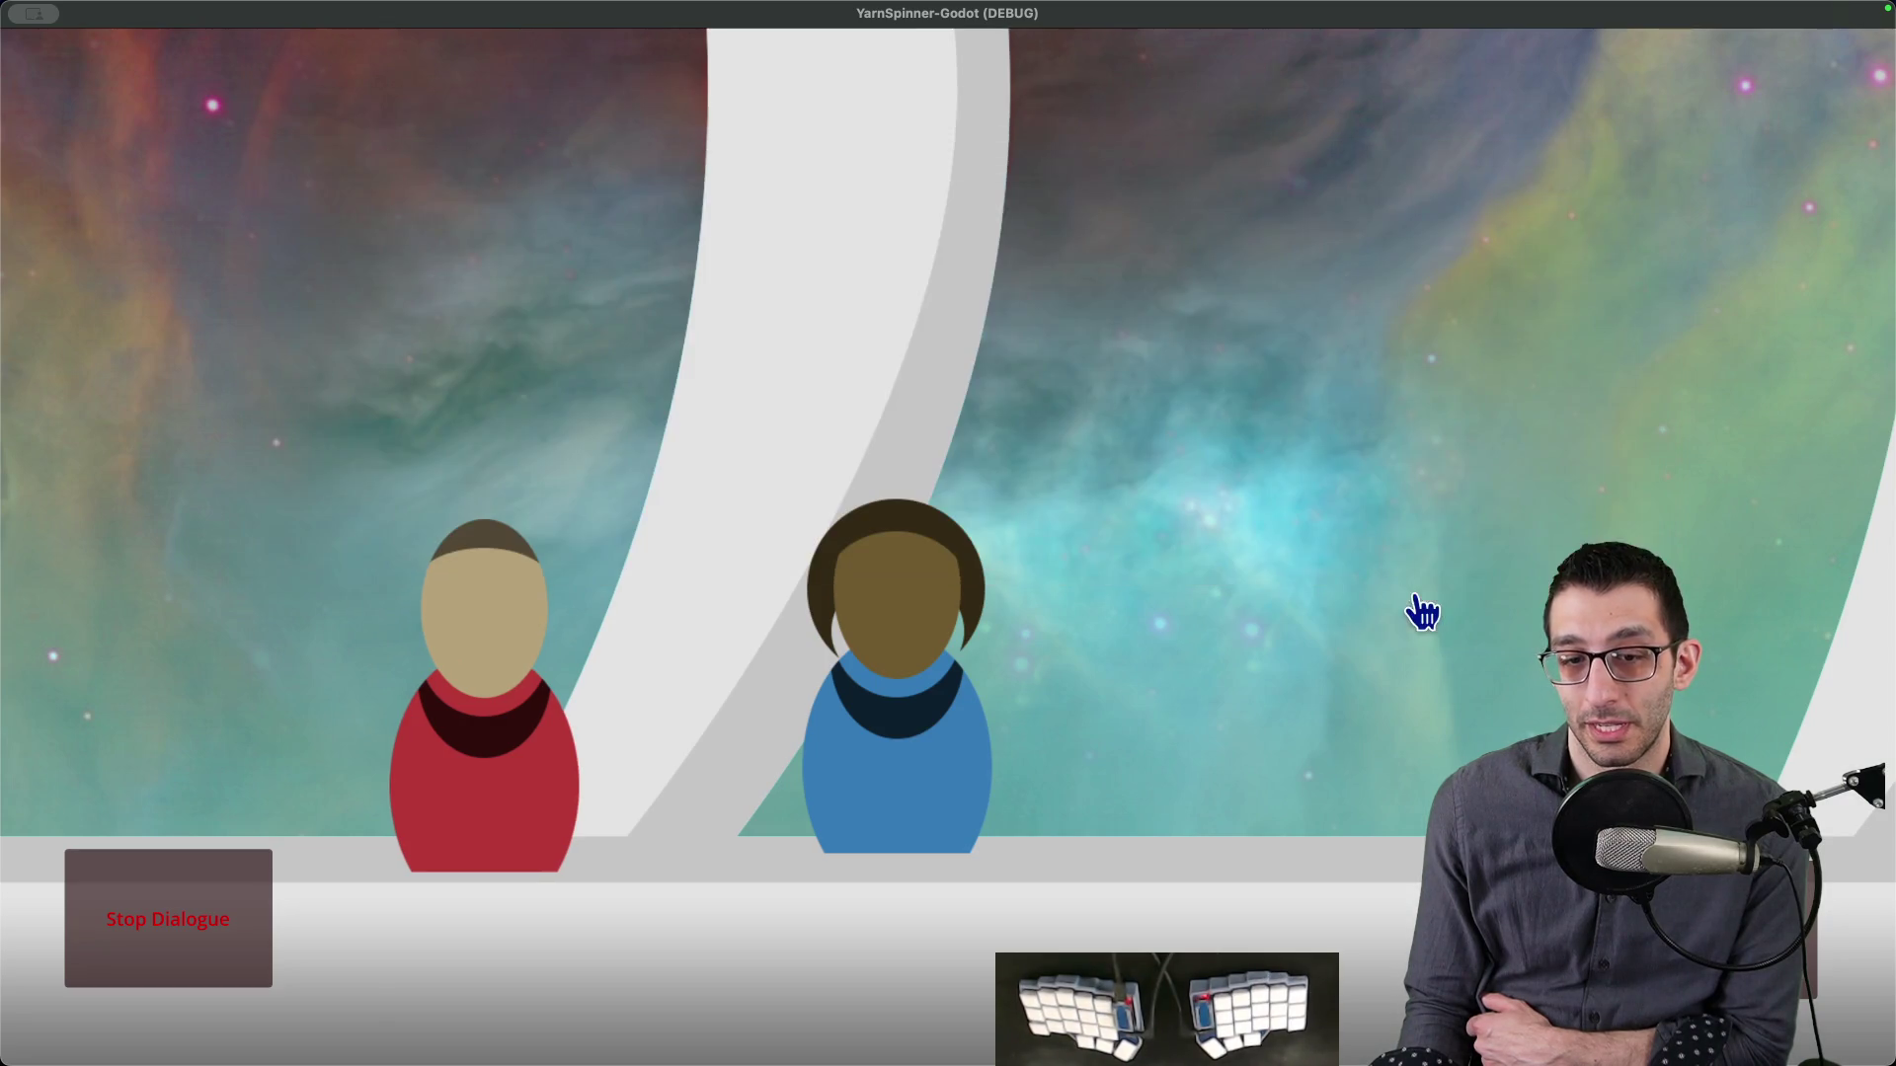
- Walk right to Sally, choose replies and 'See you later.' until her final 'Bye.'
{"action": "key", "text": "Right"}
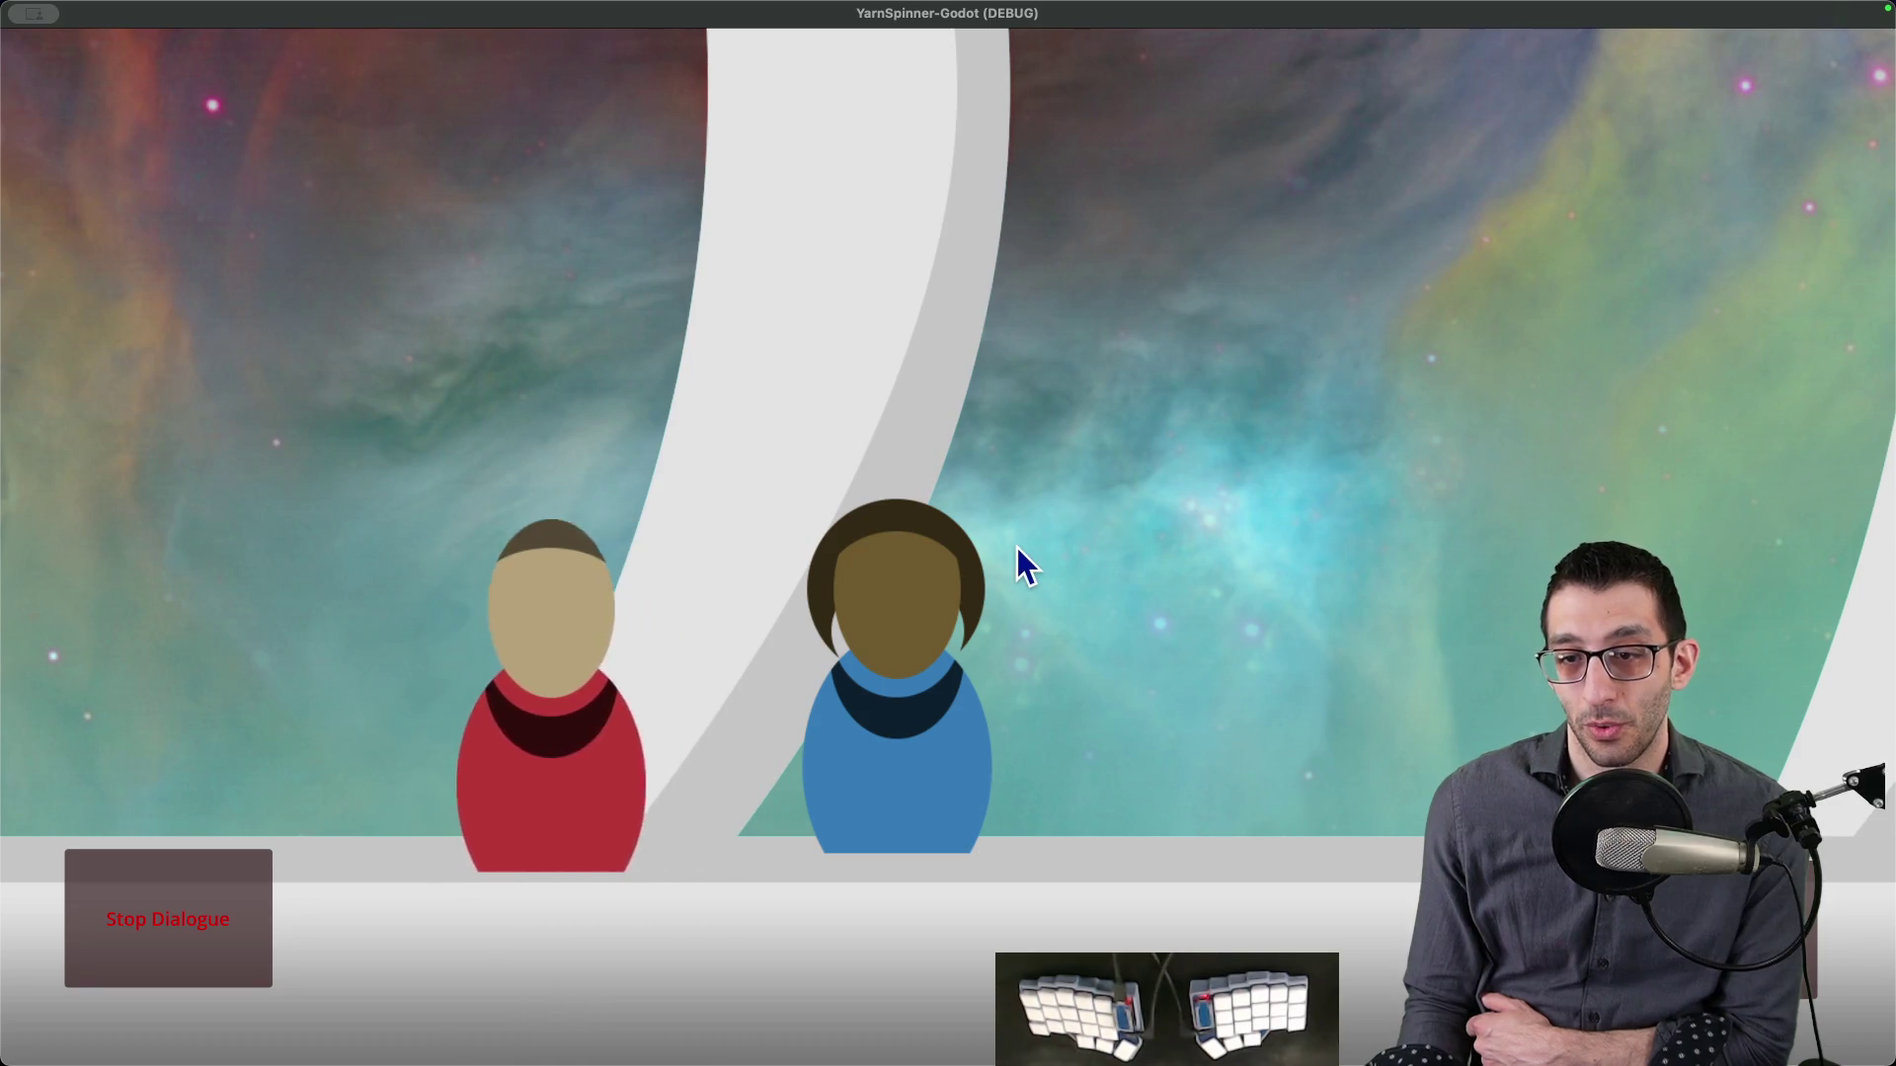
{"action": "key", "text": "space"}
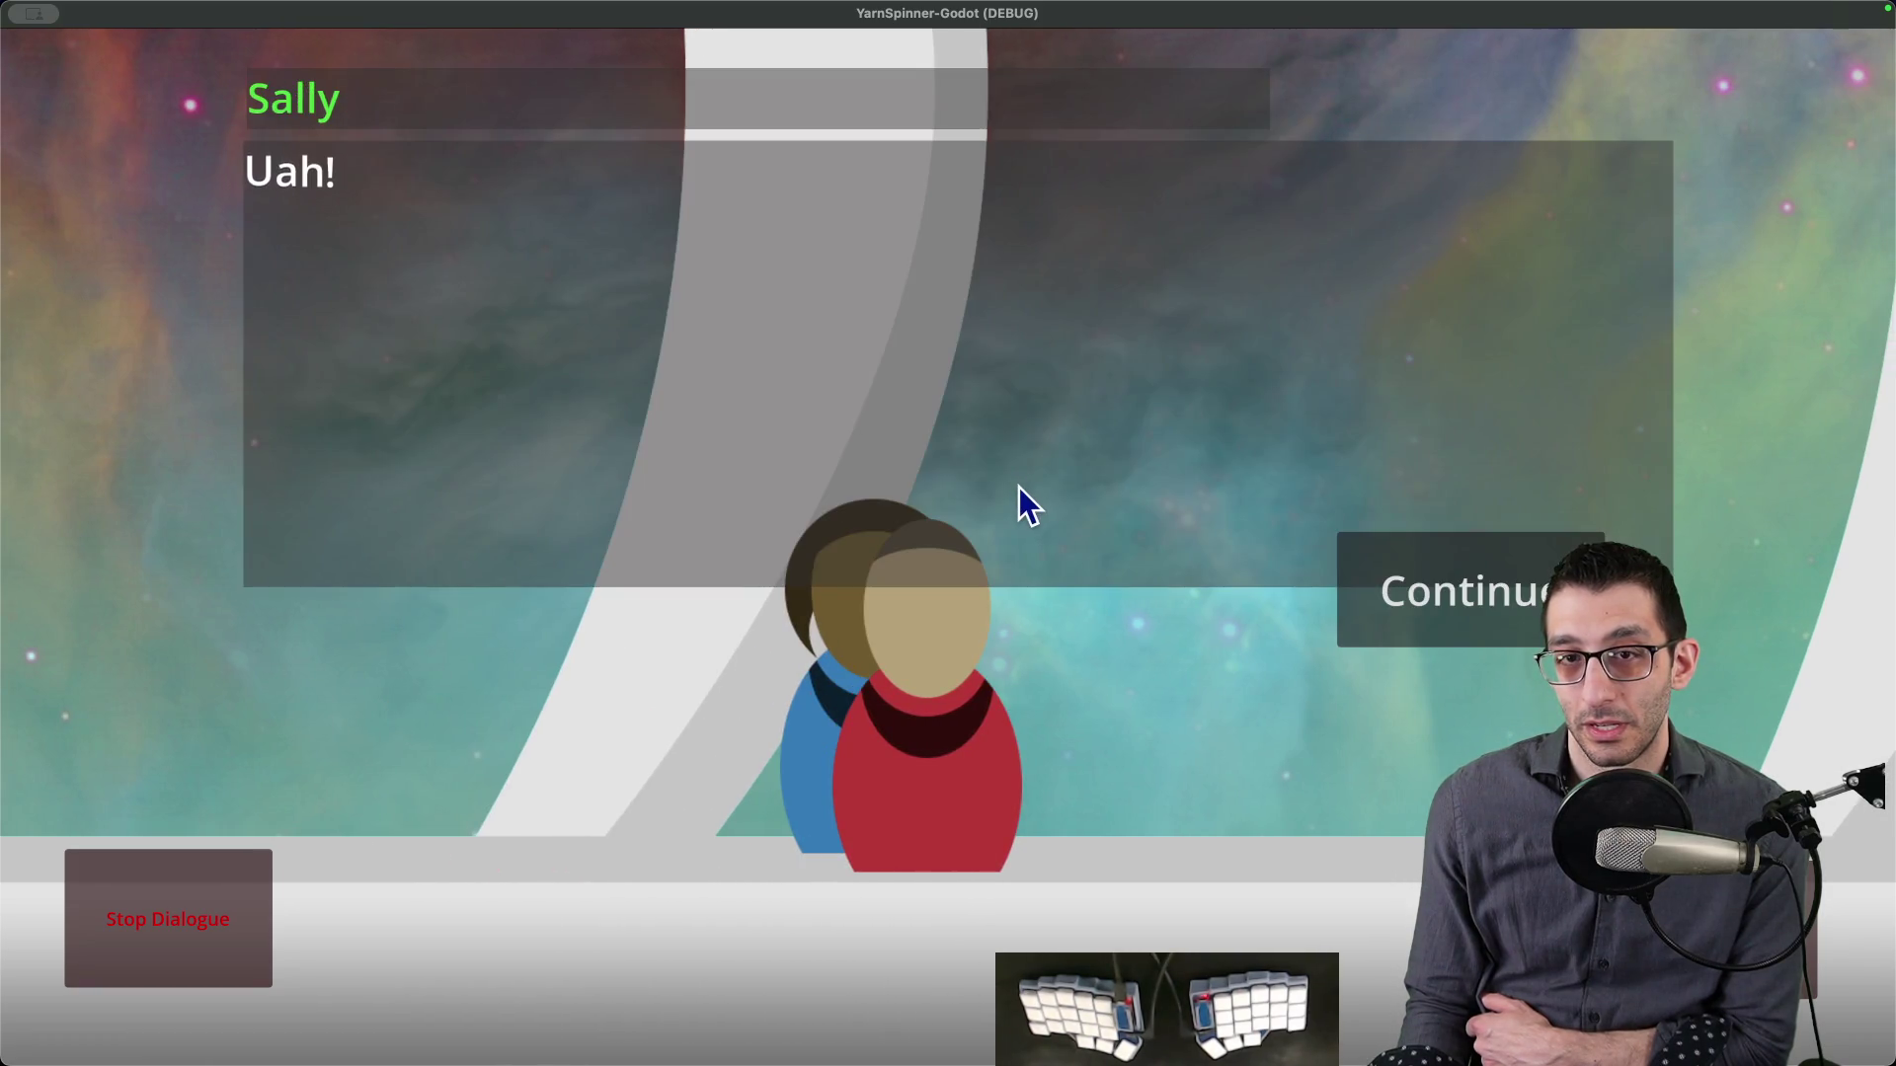
{"action": "key", "text": "space"}
{"action": "key", "text": "space"}
{"action": "key", "text": "space"}
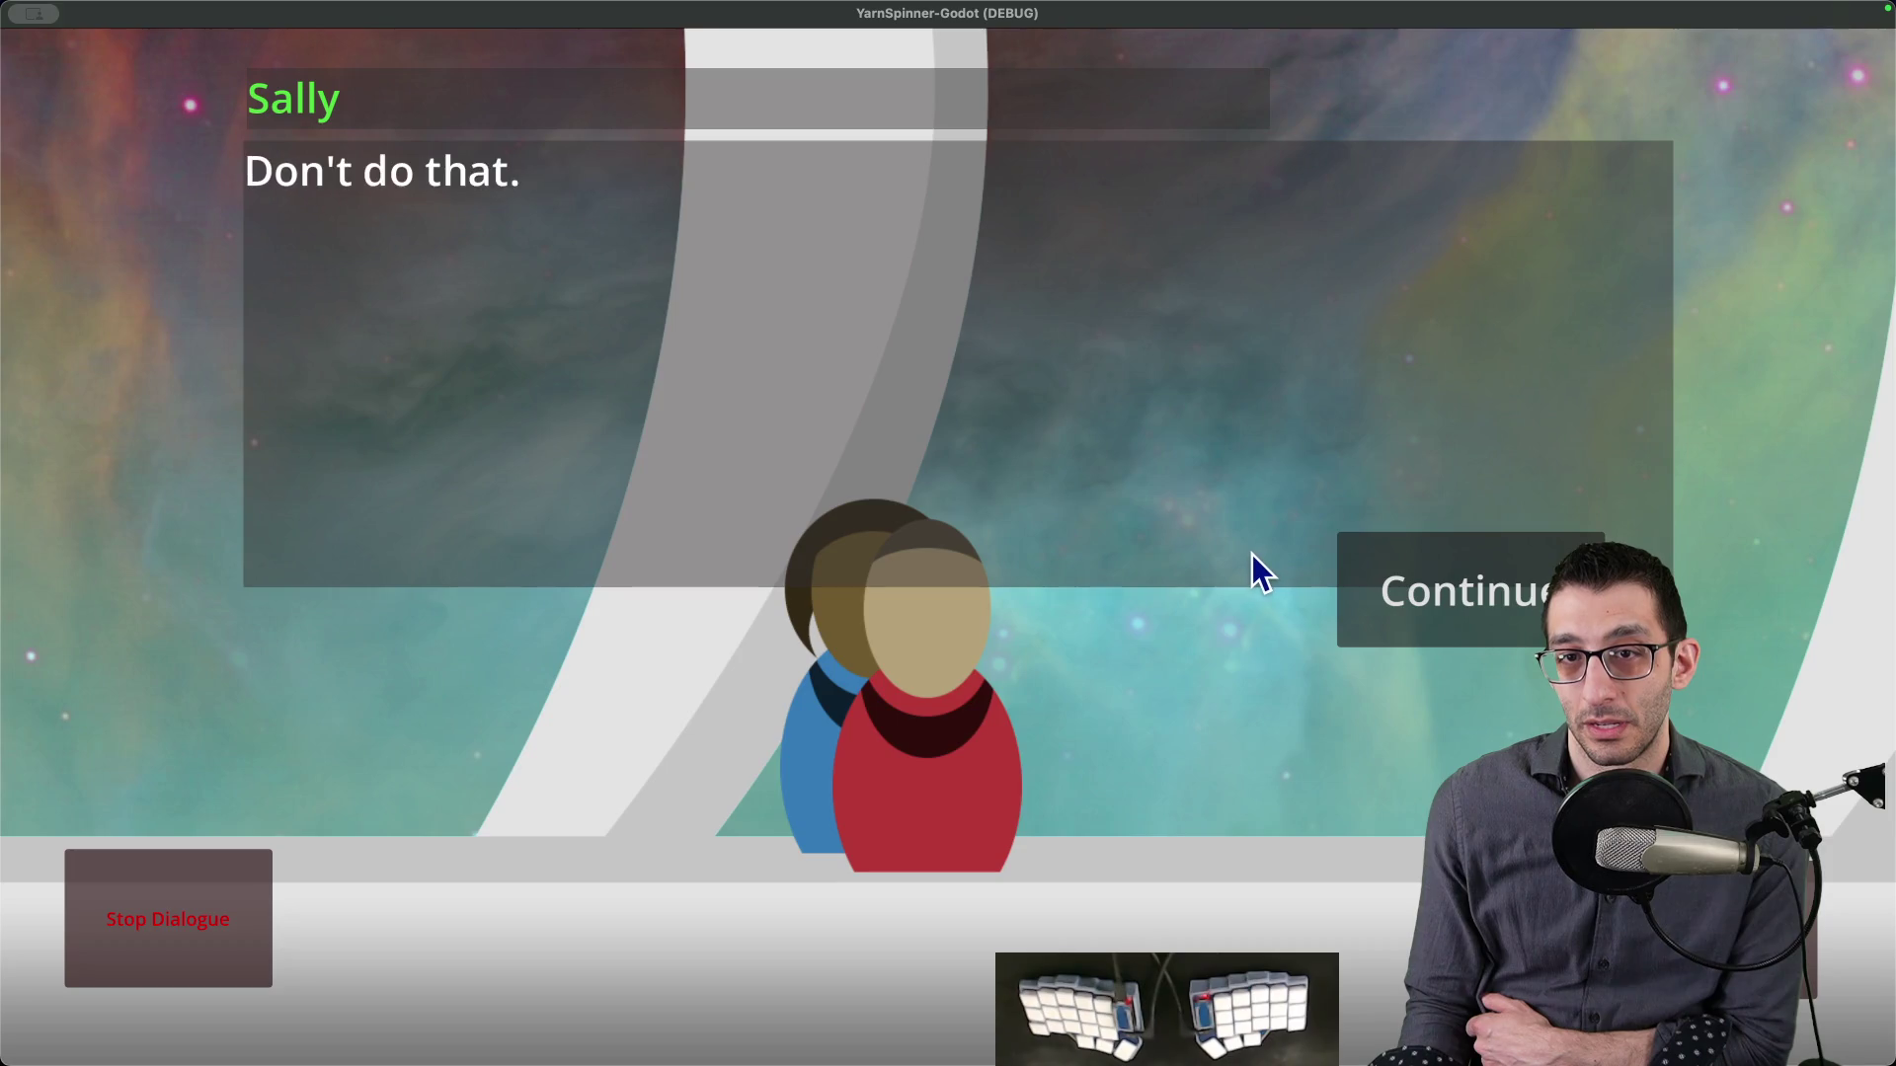
{"action": "key", "text": "space"}
{"action": "left_click", "coordinate": [1121, 648]}
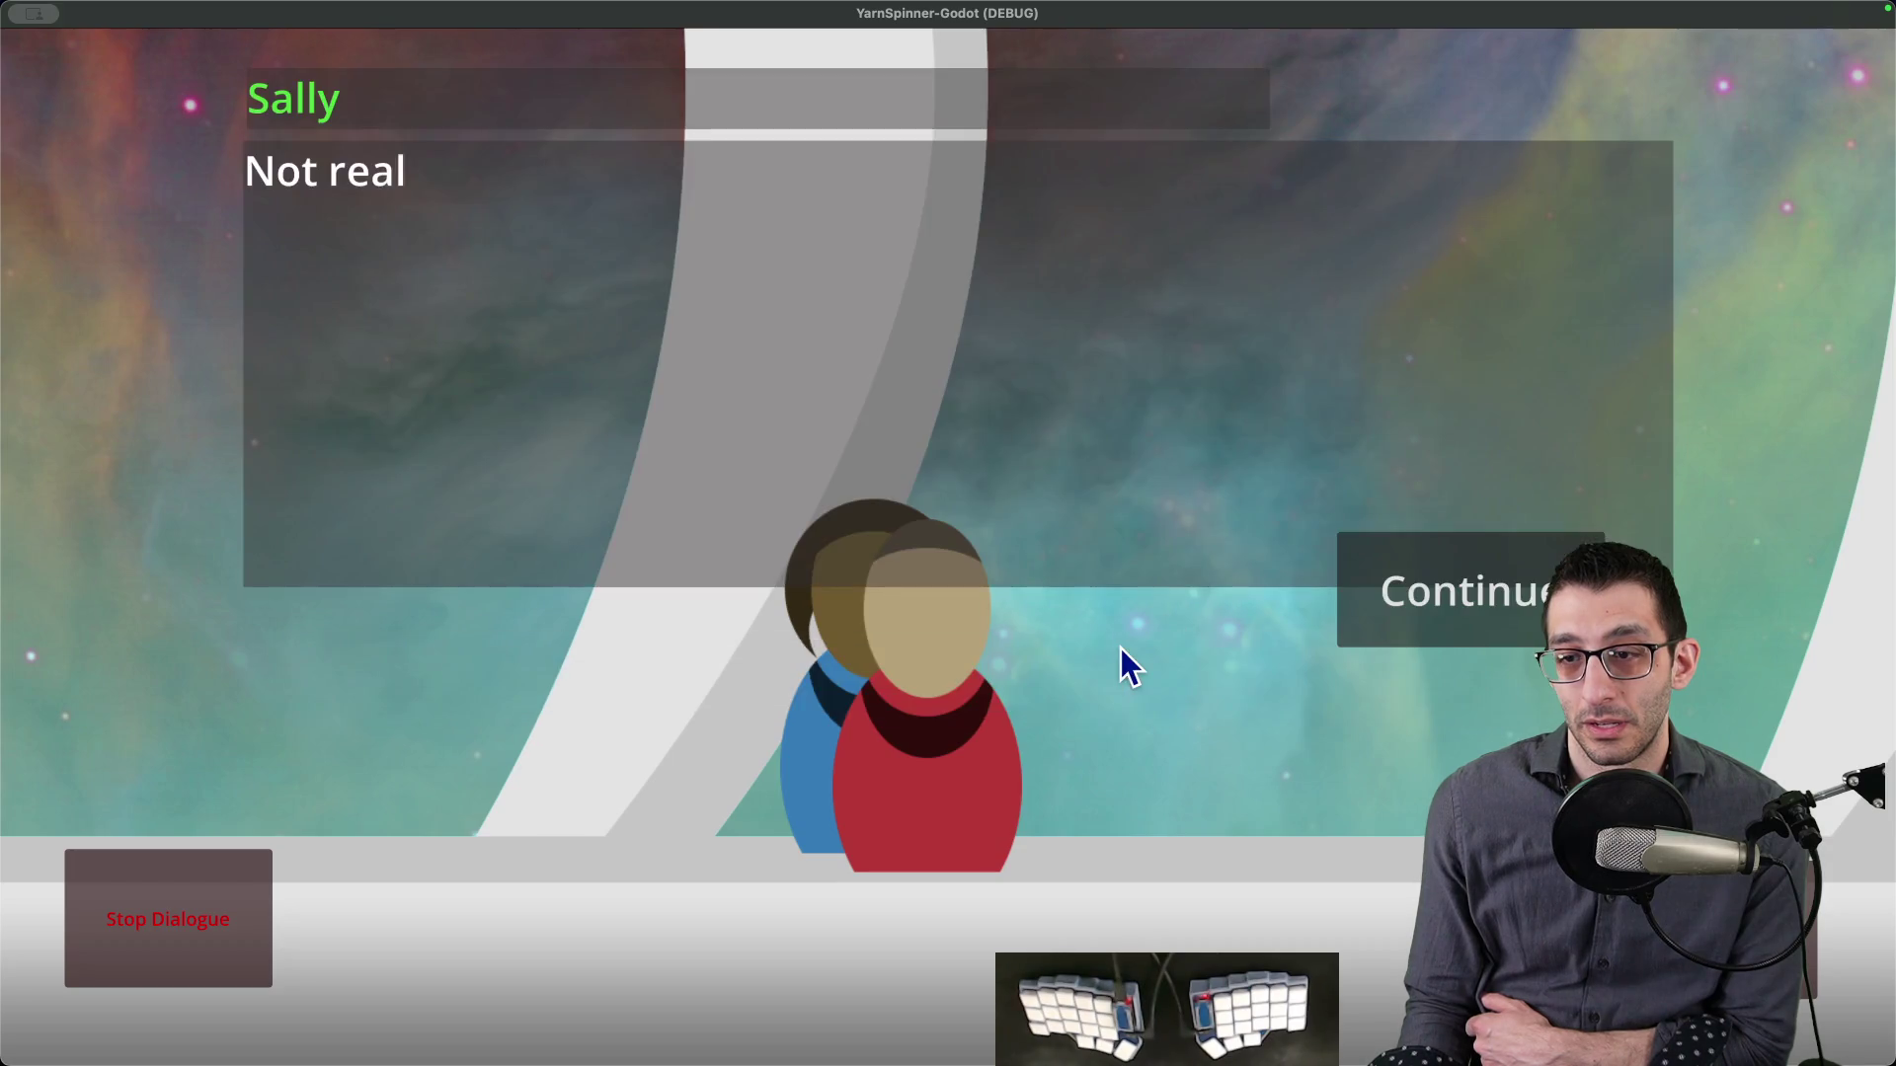
{"action": "key", "text": "space"}
{"action": "key", "text": "space"}
{"action": "key", "text": "space"}
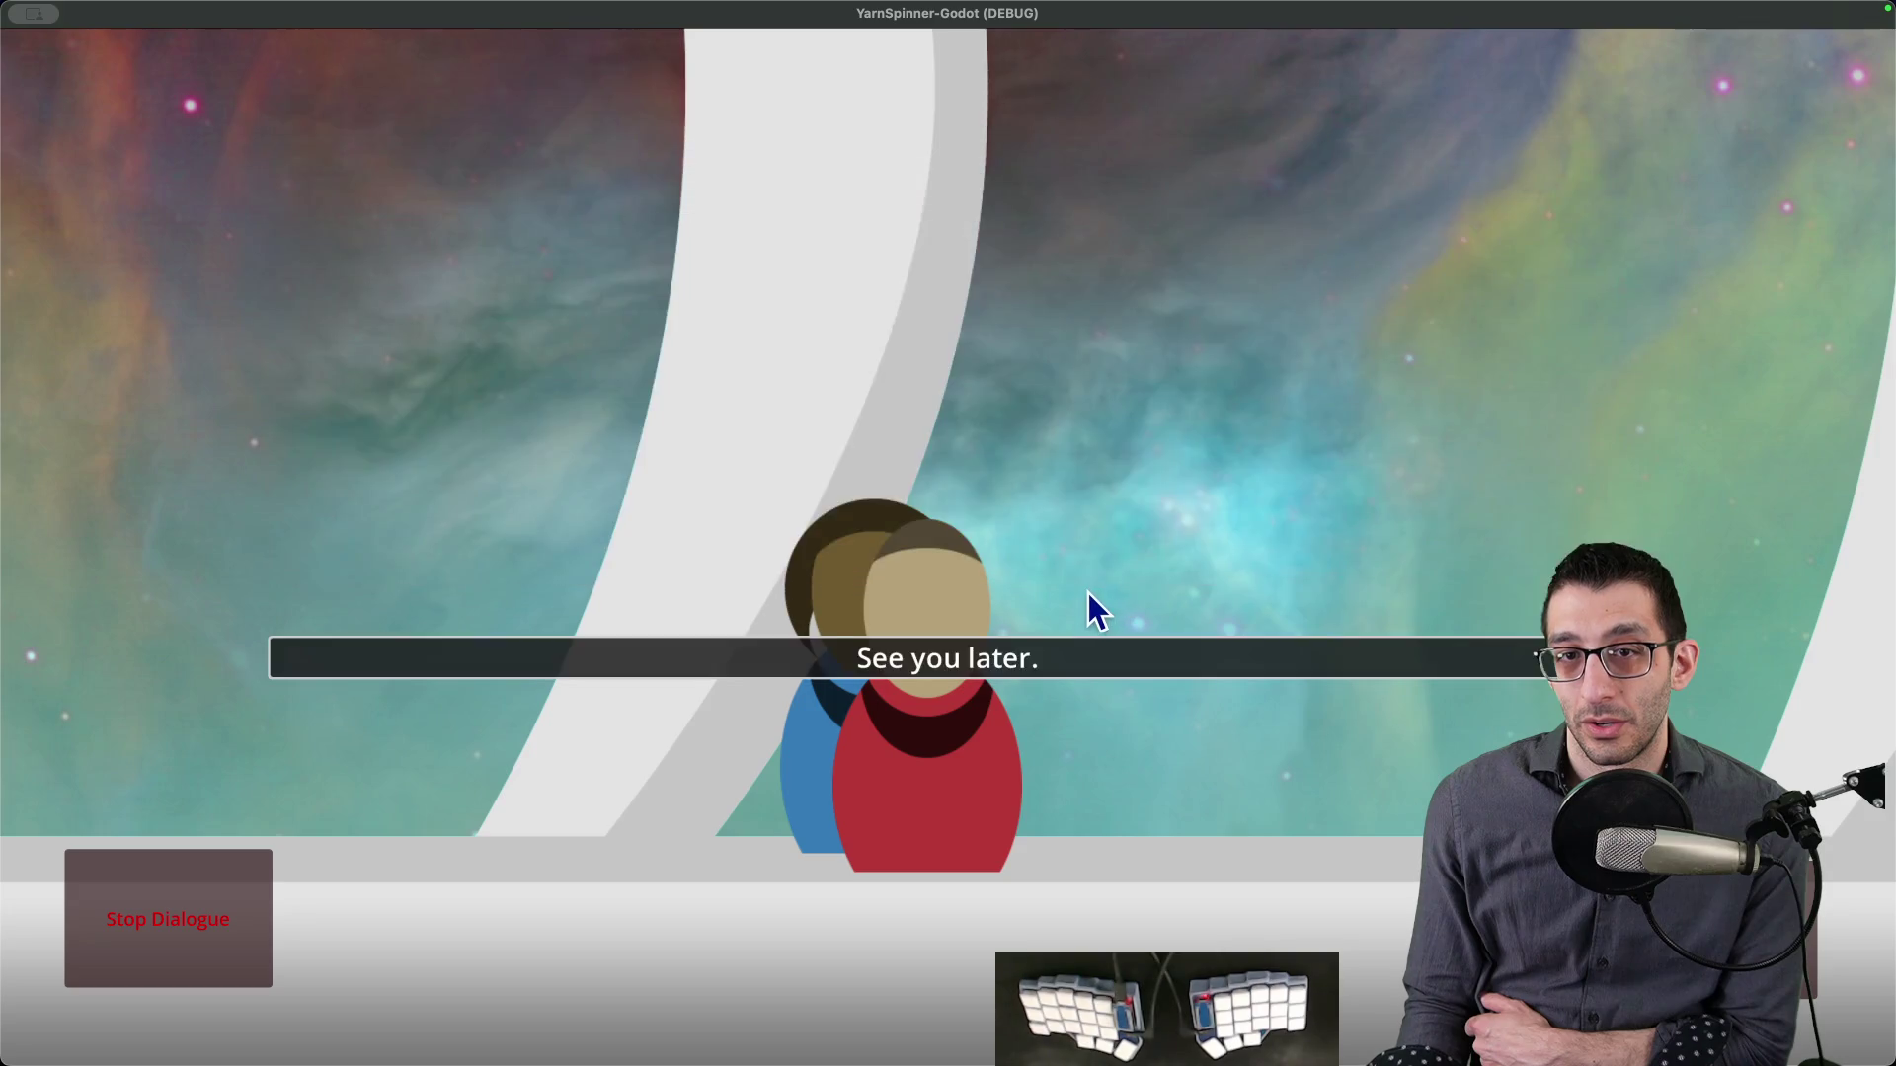
{"action": "key", "text": "space"}
{"action": "left_click", "coordinate": [956, 643]}
{"action": "key", "text": "space"}
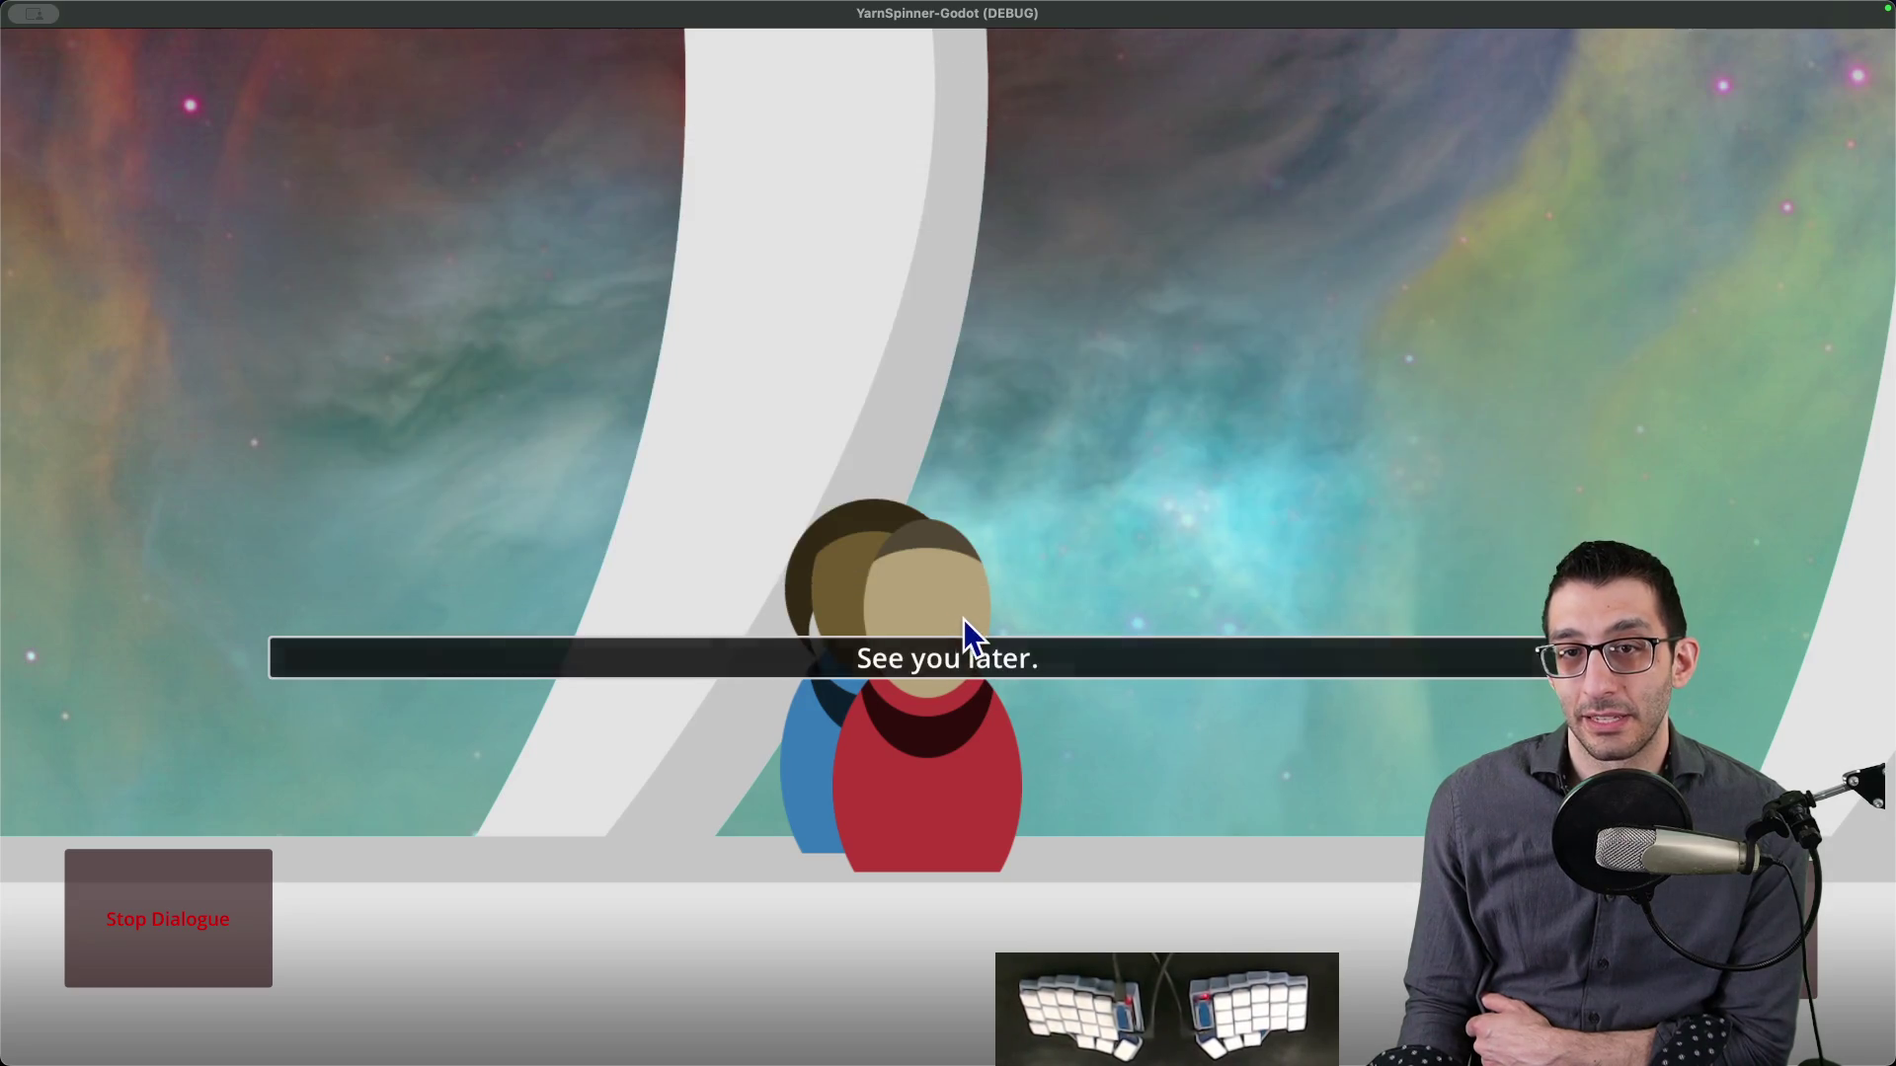
{"action": "left_click", "coordinate": [952, 654]}
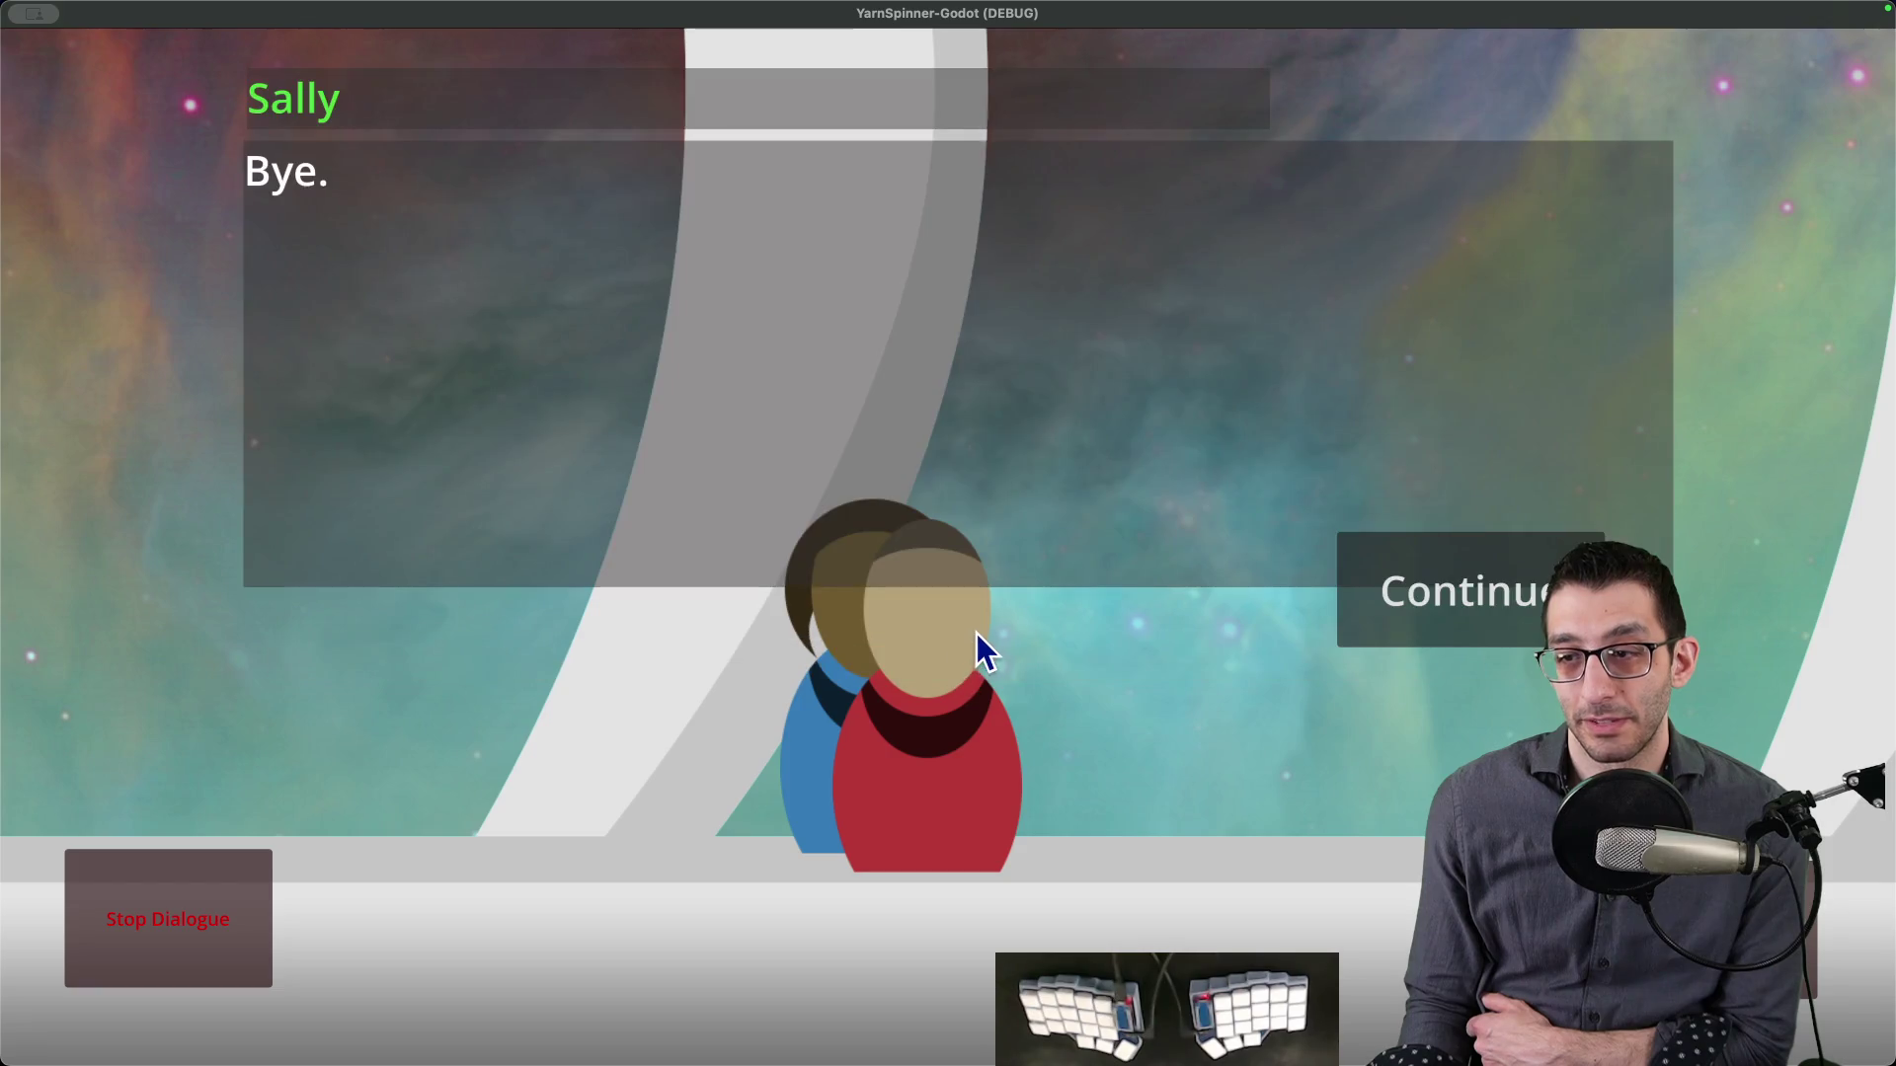
{"action": "key", "text": "space"}
{"action": "mouse_move", "coordinate": [1185, 1062]}
{"action": "left_click", "coordinate": [1261, 1007]}
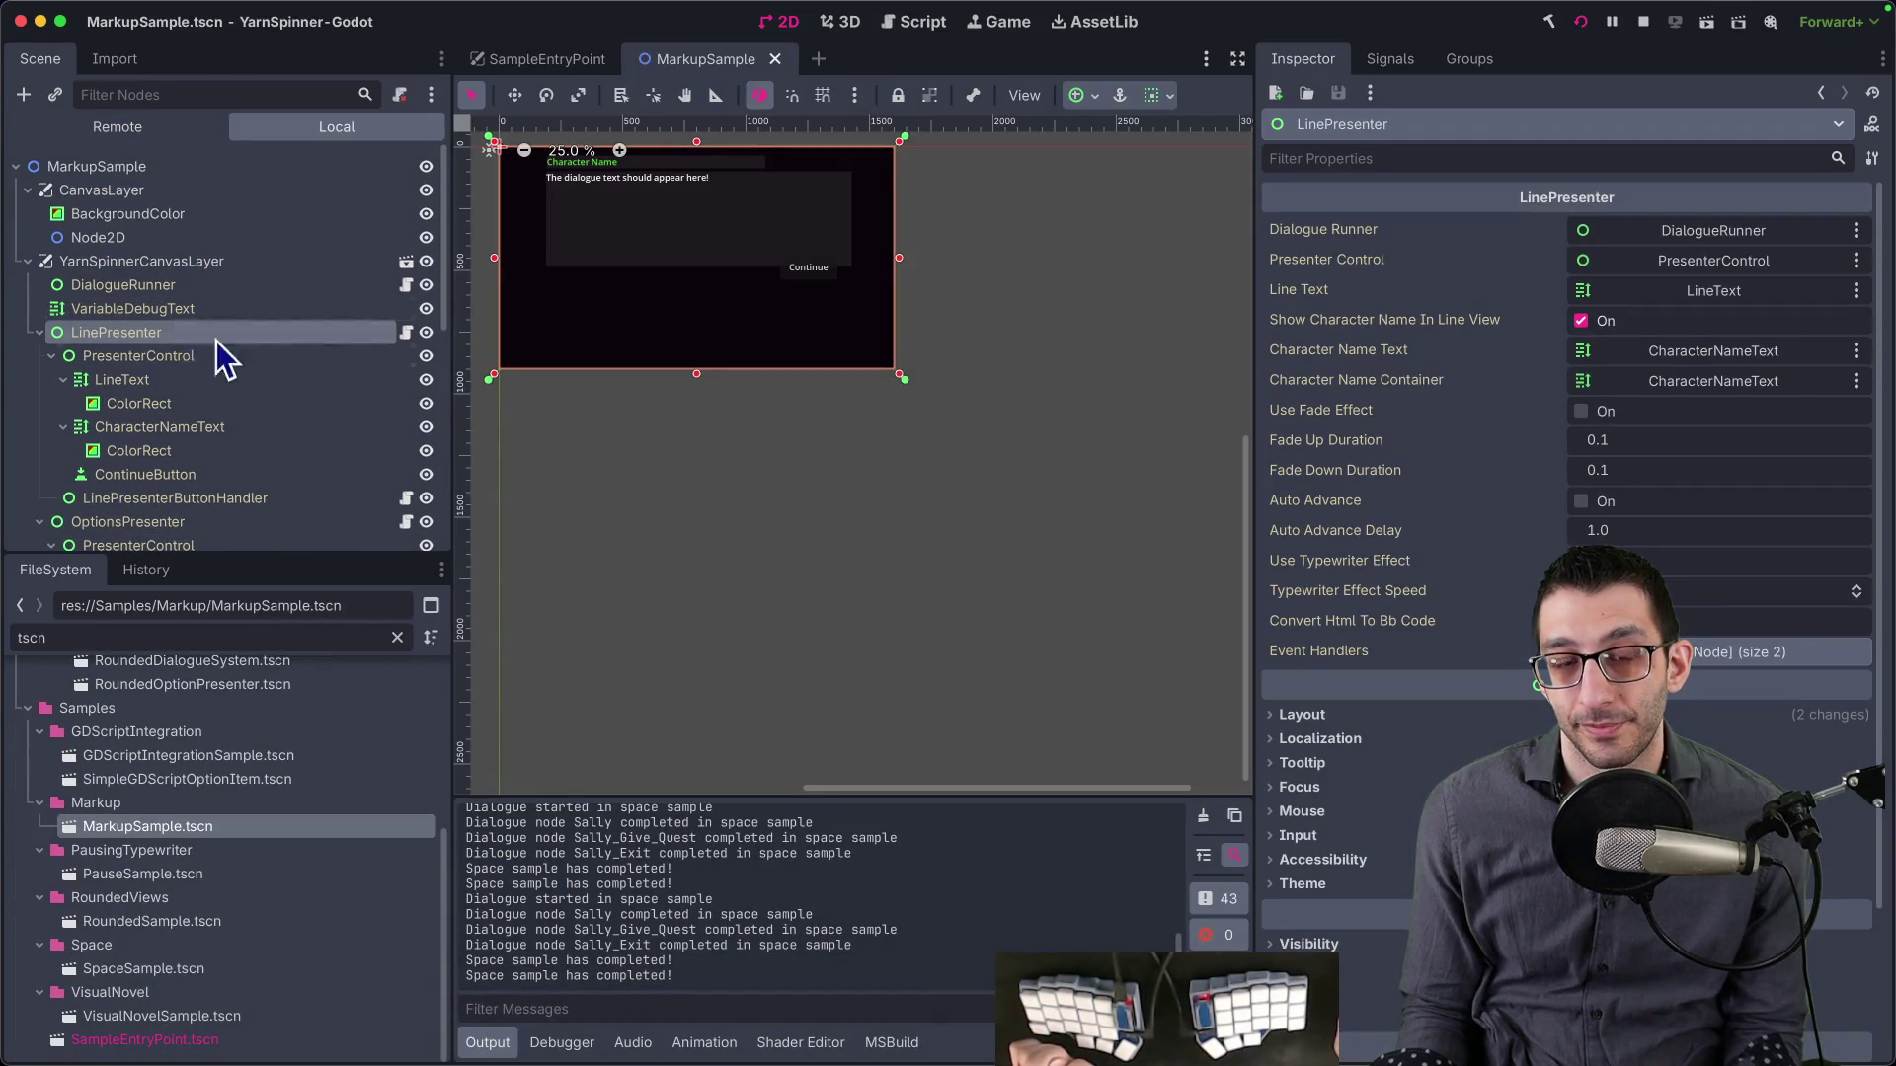
- Open SpaceSample.tscn and inspect the DialogueRunner's SpaceYarnProject resource
{"action": "left_click", "coordinate": [1261, 1008]}
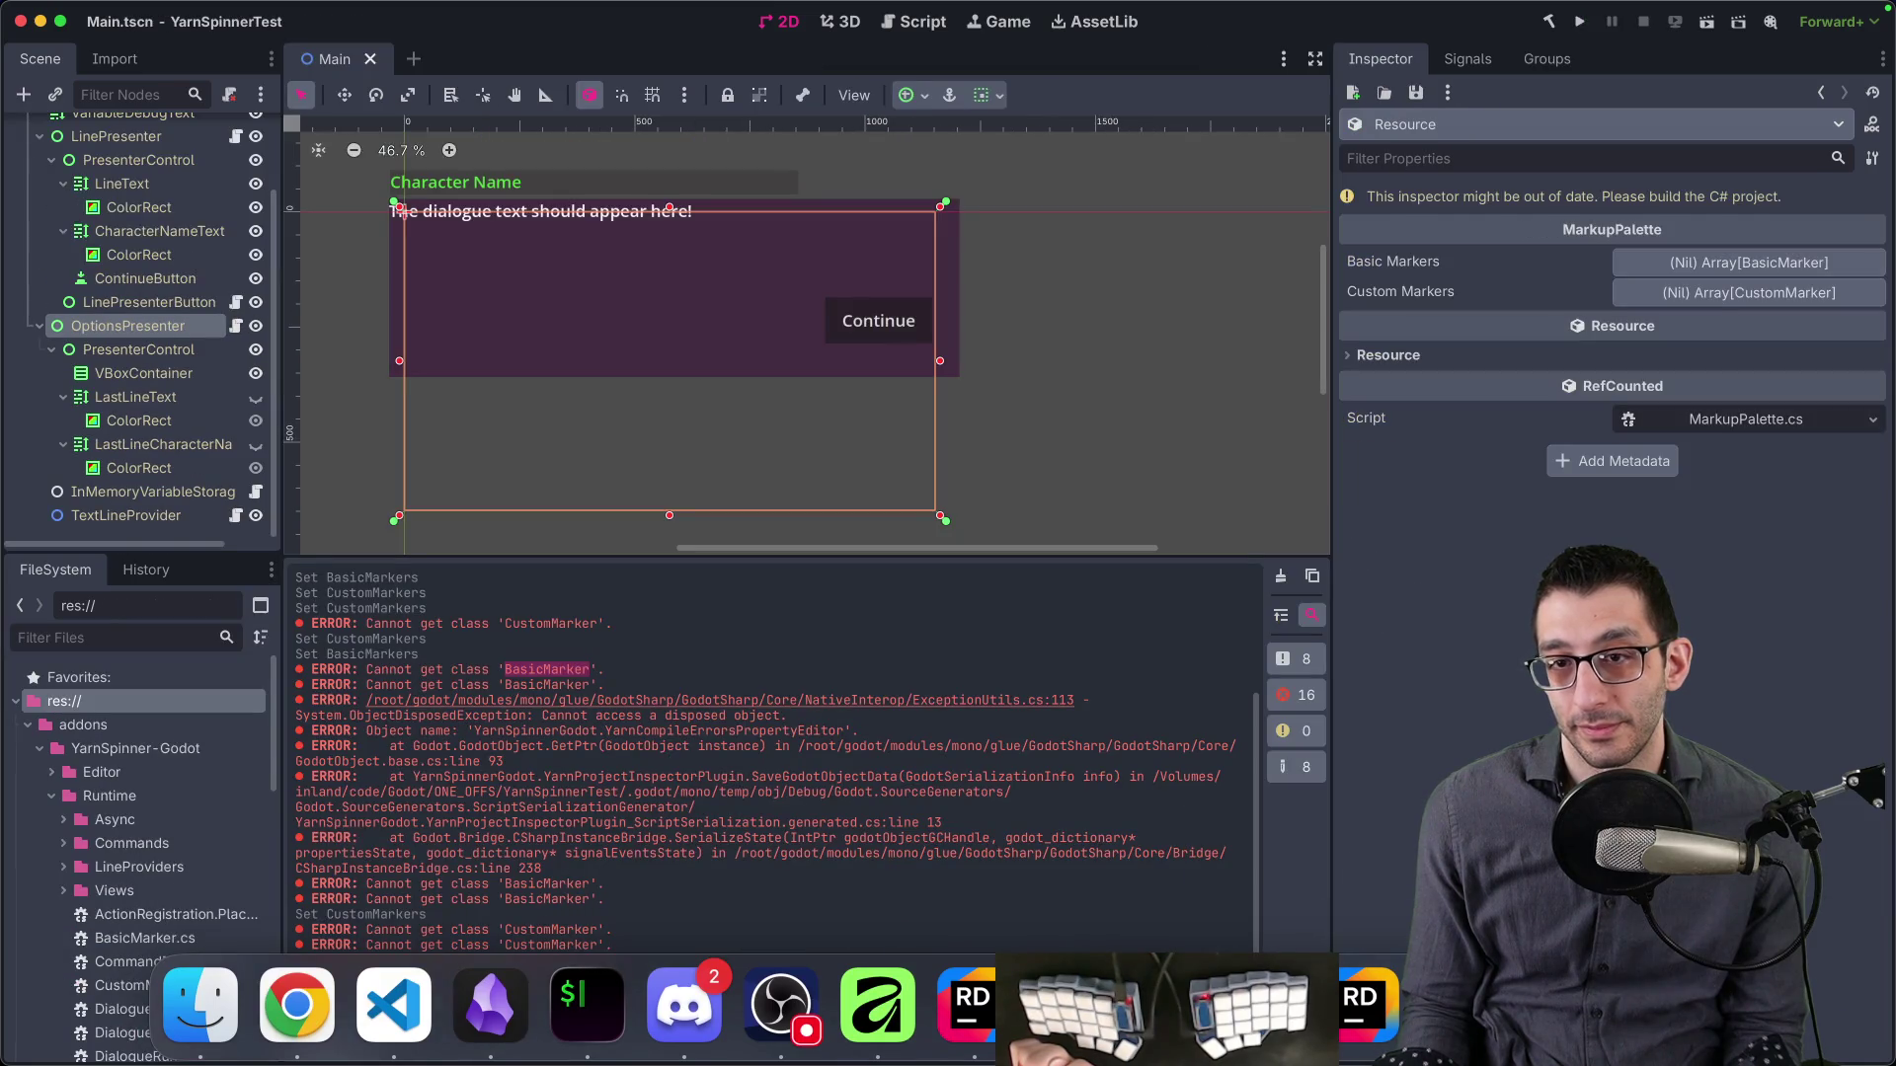
{"action": "left_click", "coordinate": [1068, 1007]}
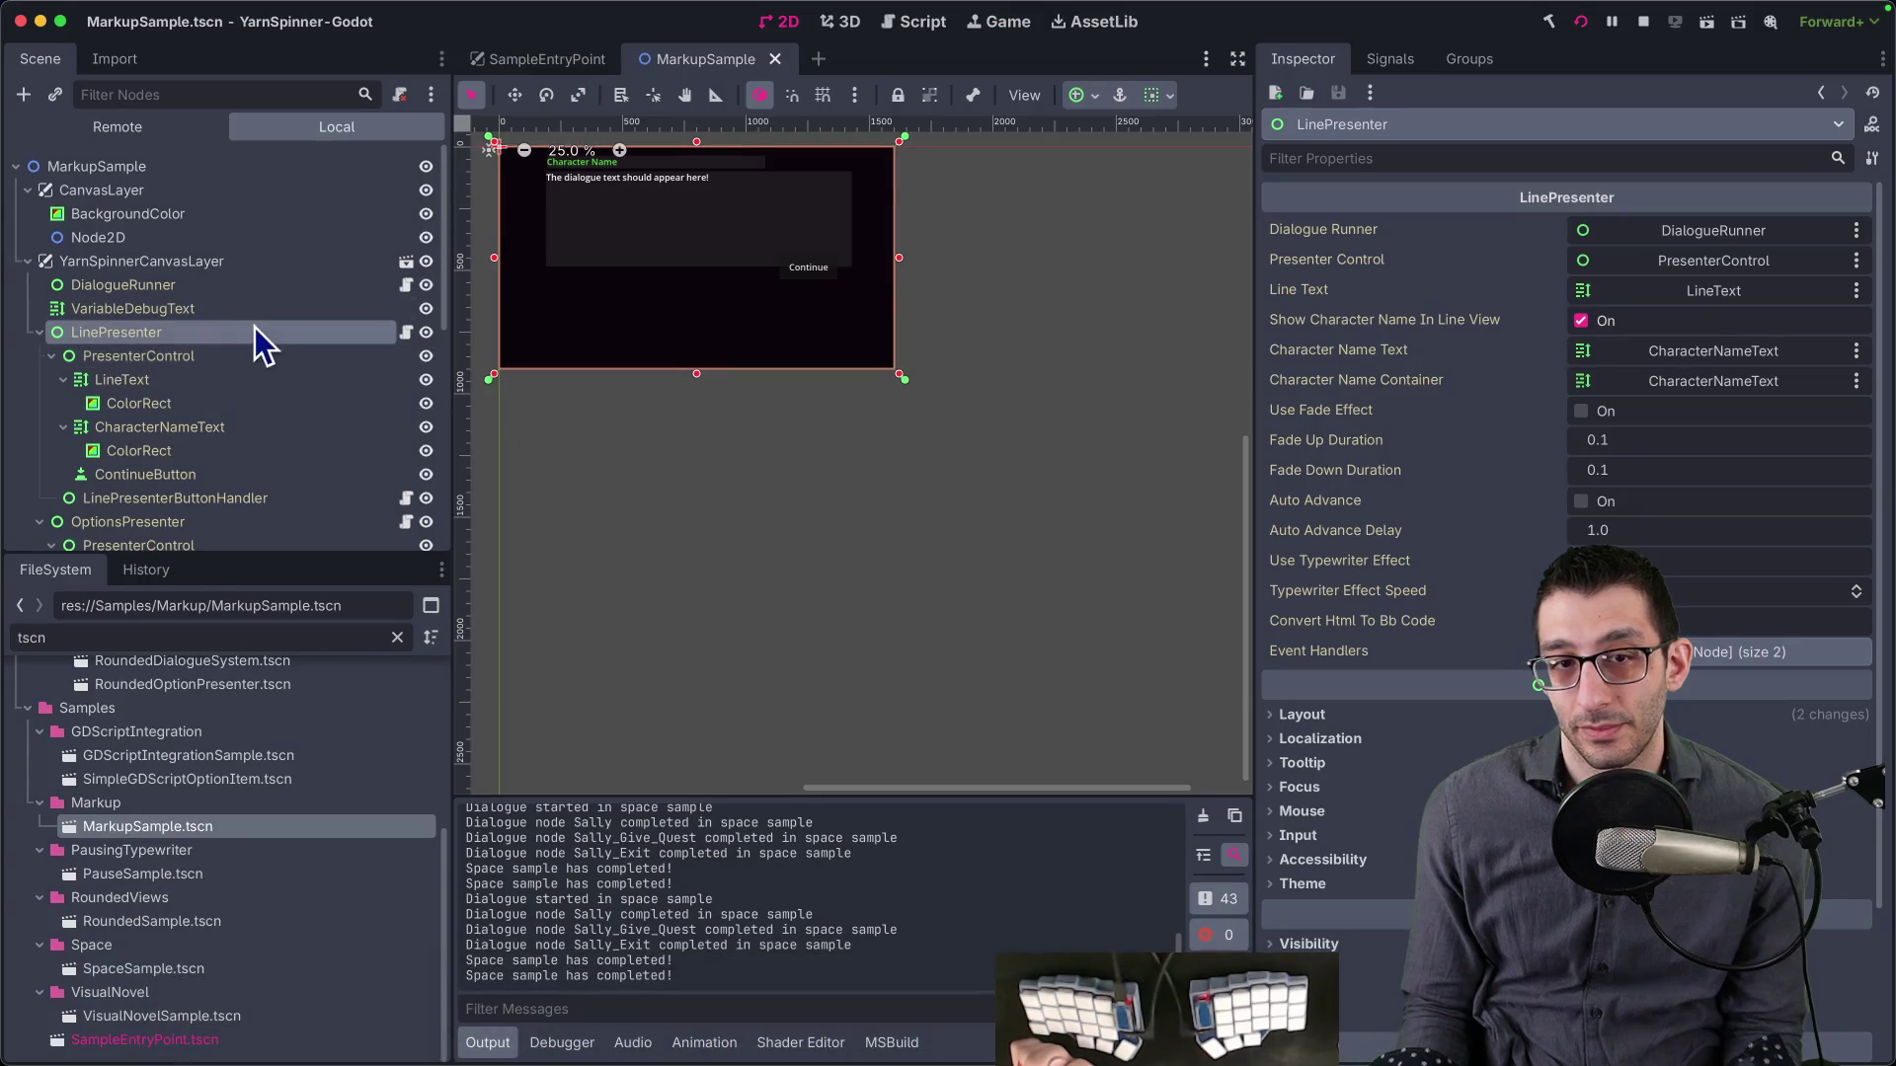
{"action": "scroll", "coordinate": [227, 365], "scroll_direction": "down", "scroll_amount": 10}
{"action": "left_click", "coordinate": [215, 637]}
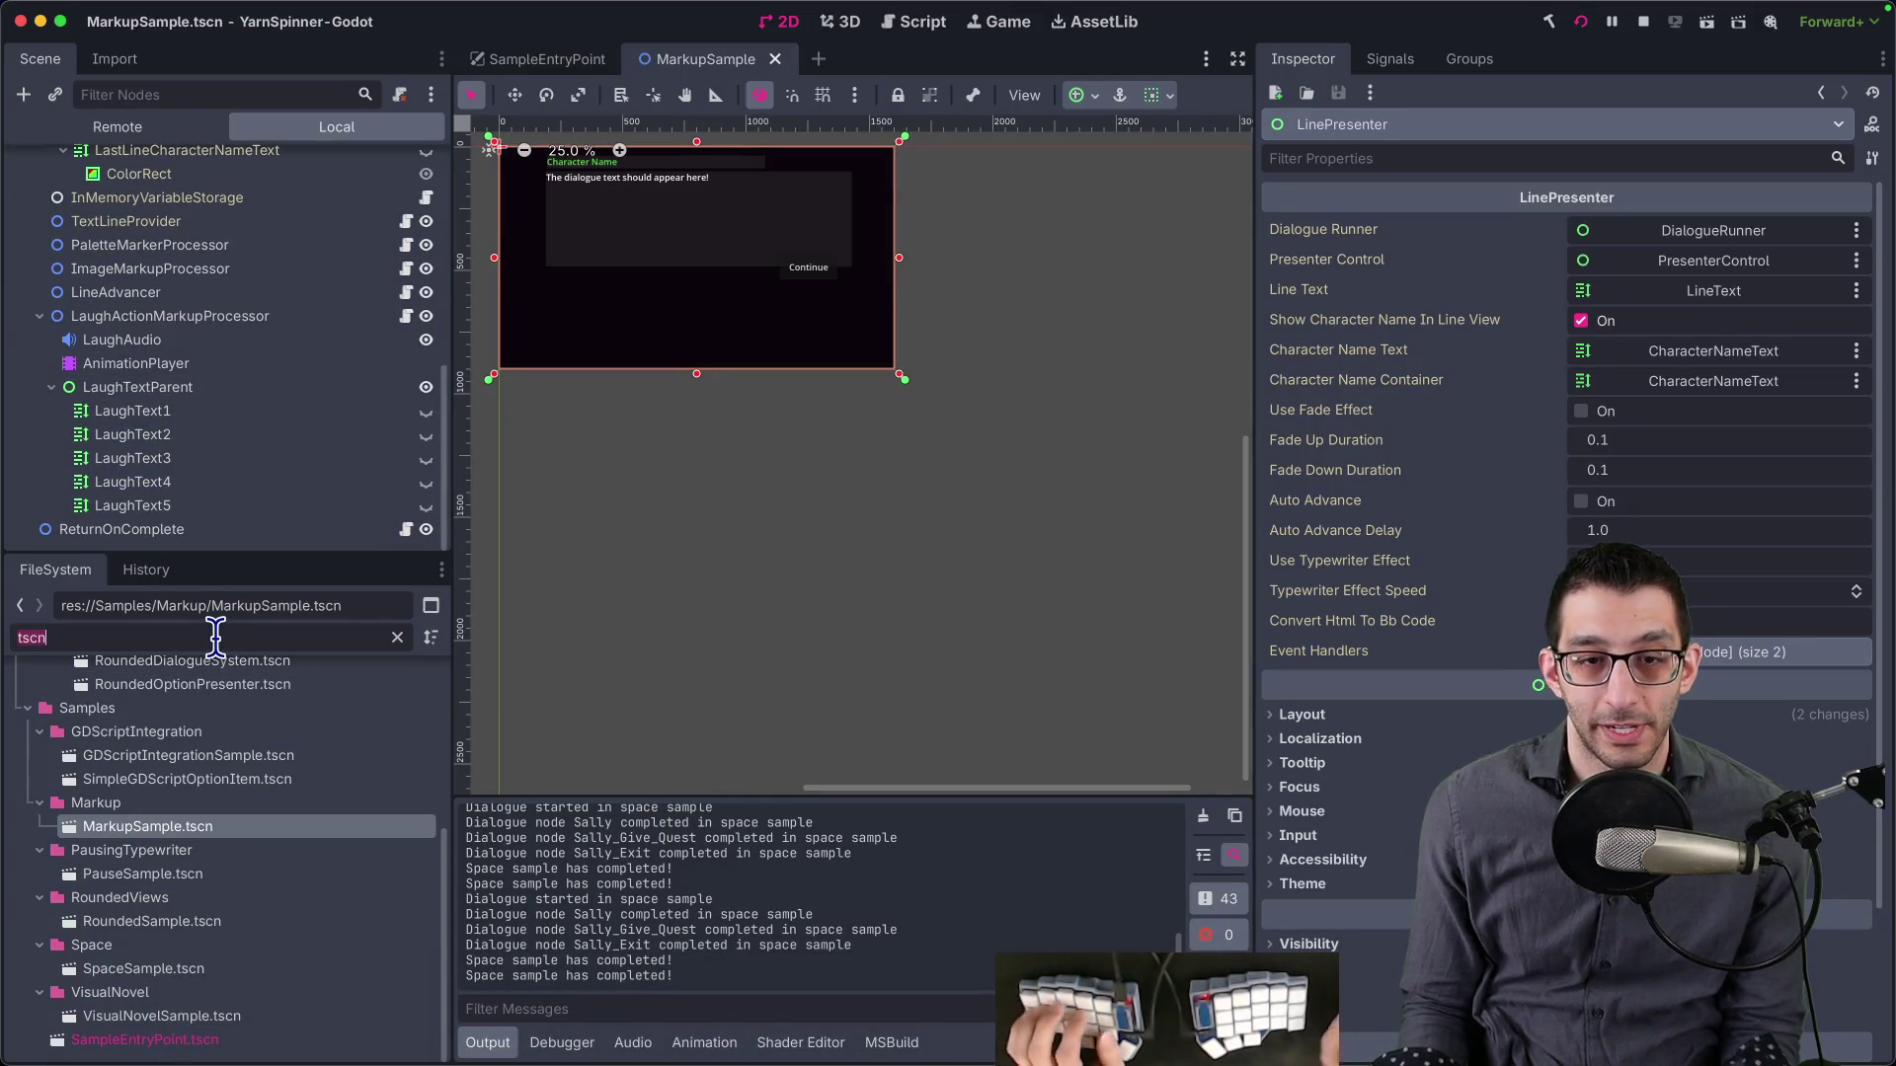
{"action": "type", "text": "space"}
{"action": "double_click", "coordinate": [170, 919]}
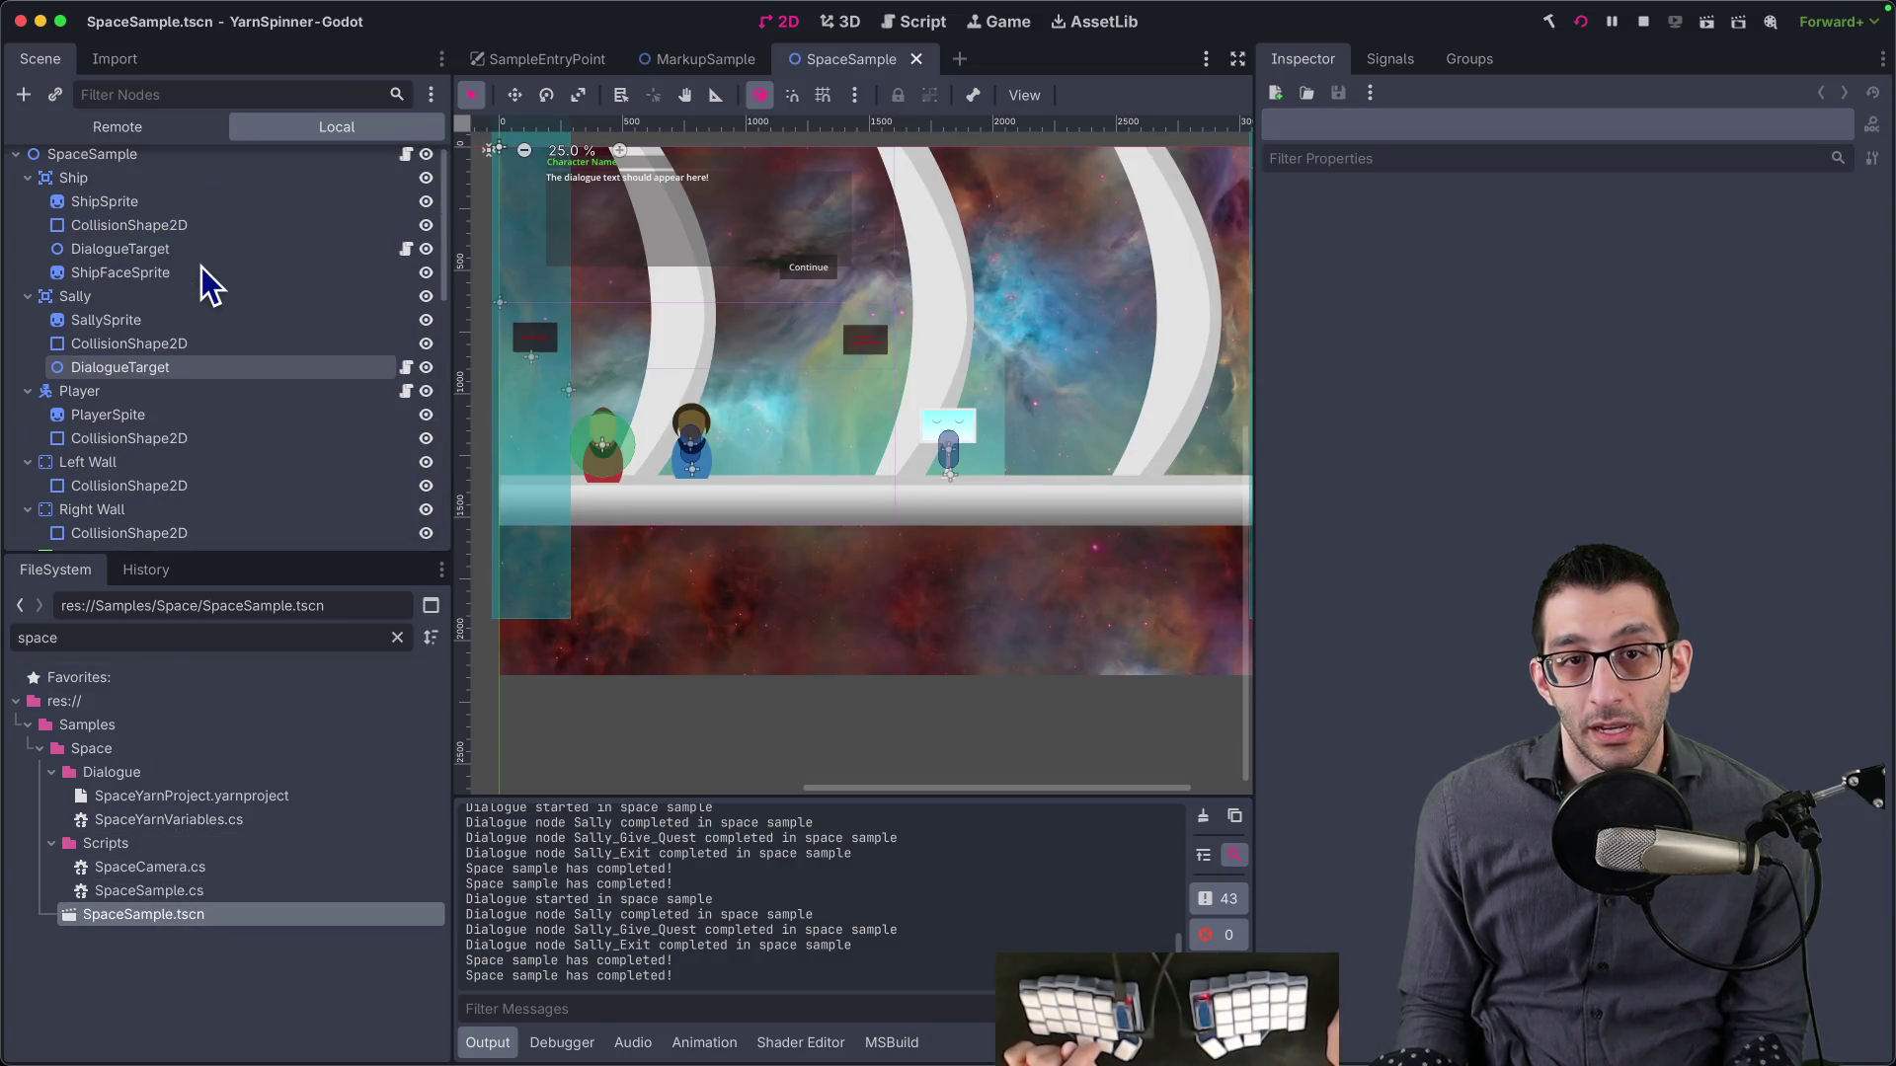
{"action": "scroll", "coordinate": [201, 267], "scroll_direction": "up", "scroll_amount": 1}
{"action": "scroll", "coordinate": [220, 276], "scroll_direction": "down", "scroll_amount": 5}
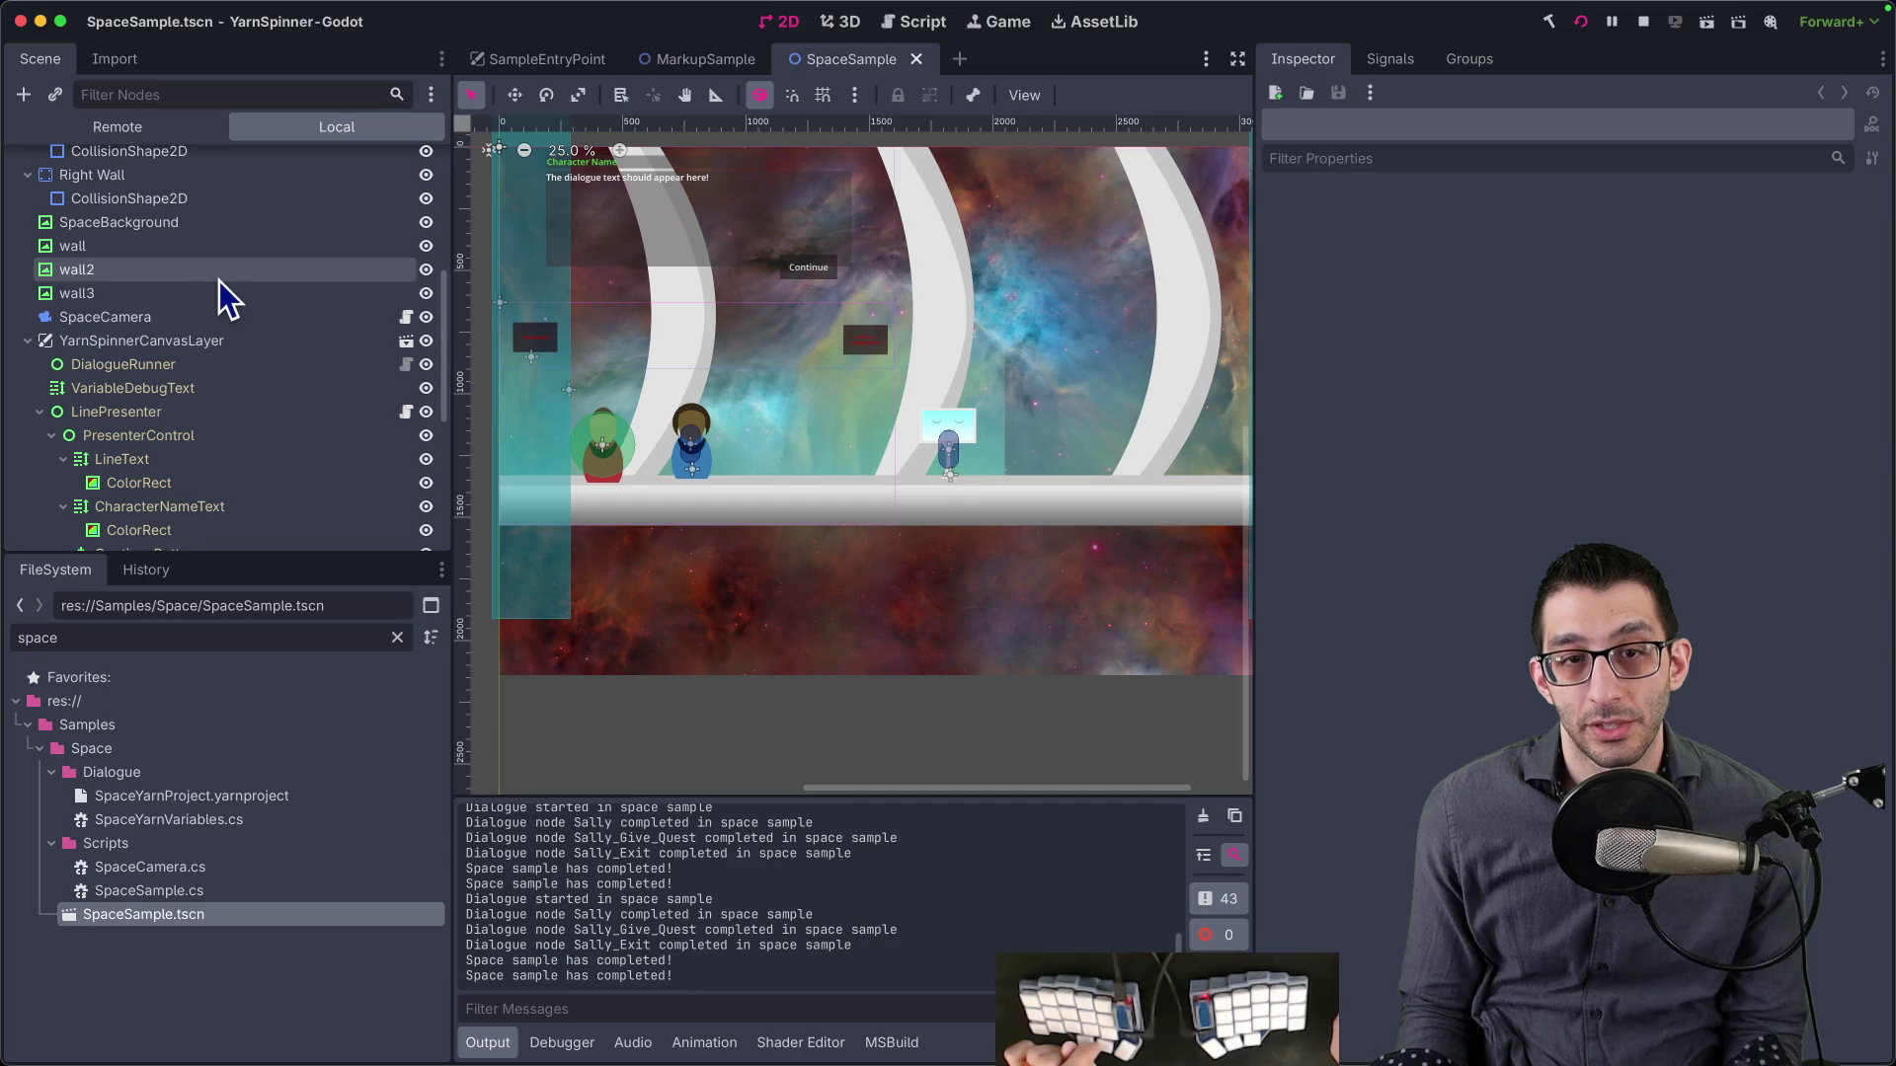
{"action": "left_click", "coordinate": [178, 366]}
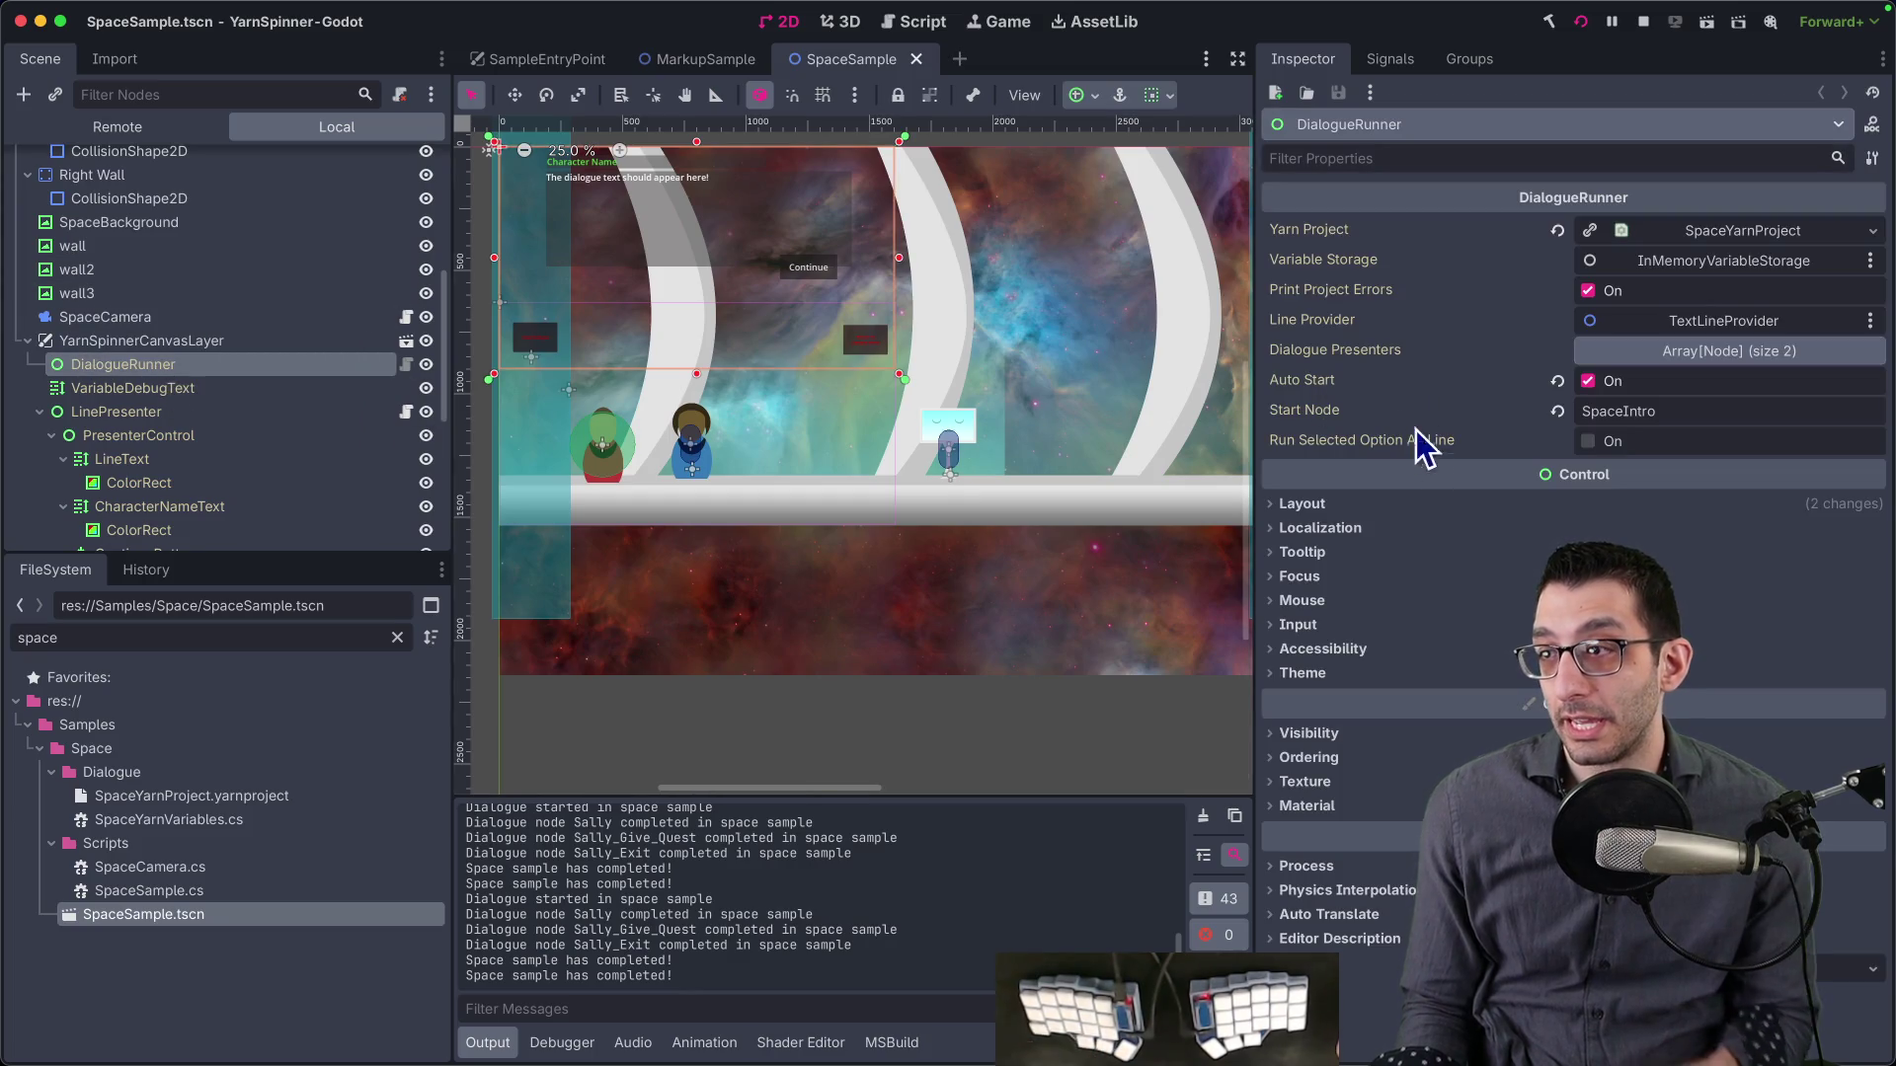
{"action": "left_click", "coordinate": [1704, 234]}
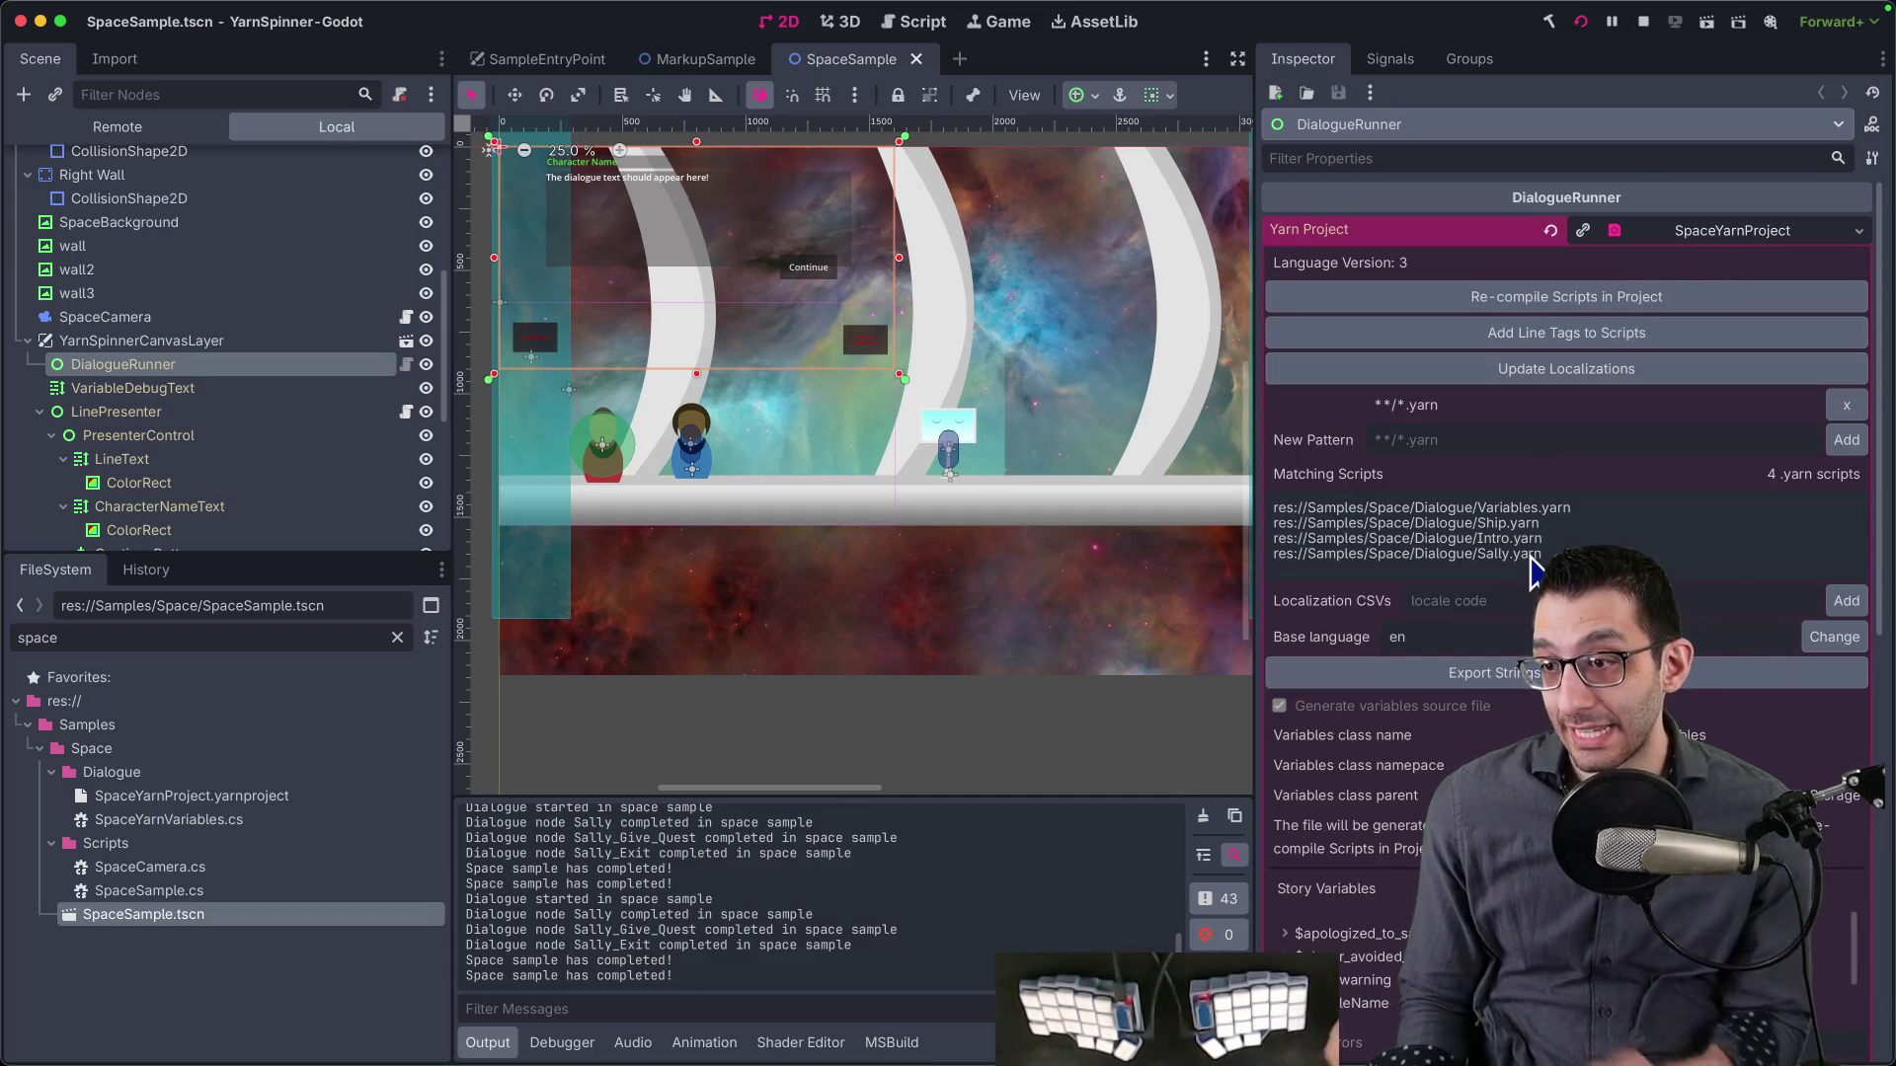
- Filter for 'sally', show Sally.yarn in Finder, and open it in the code editor
{"action": "double_click", "coordinate": [288, 638]}
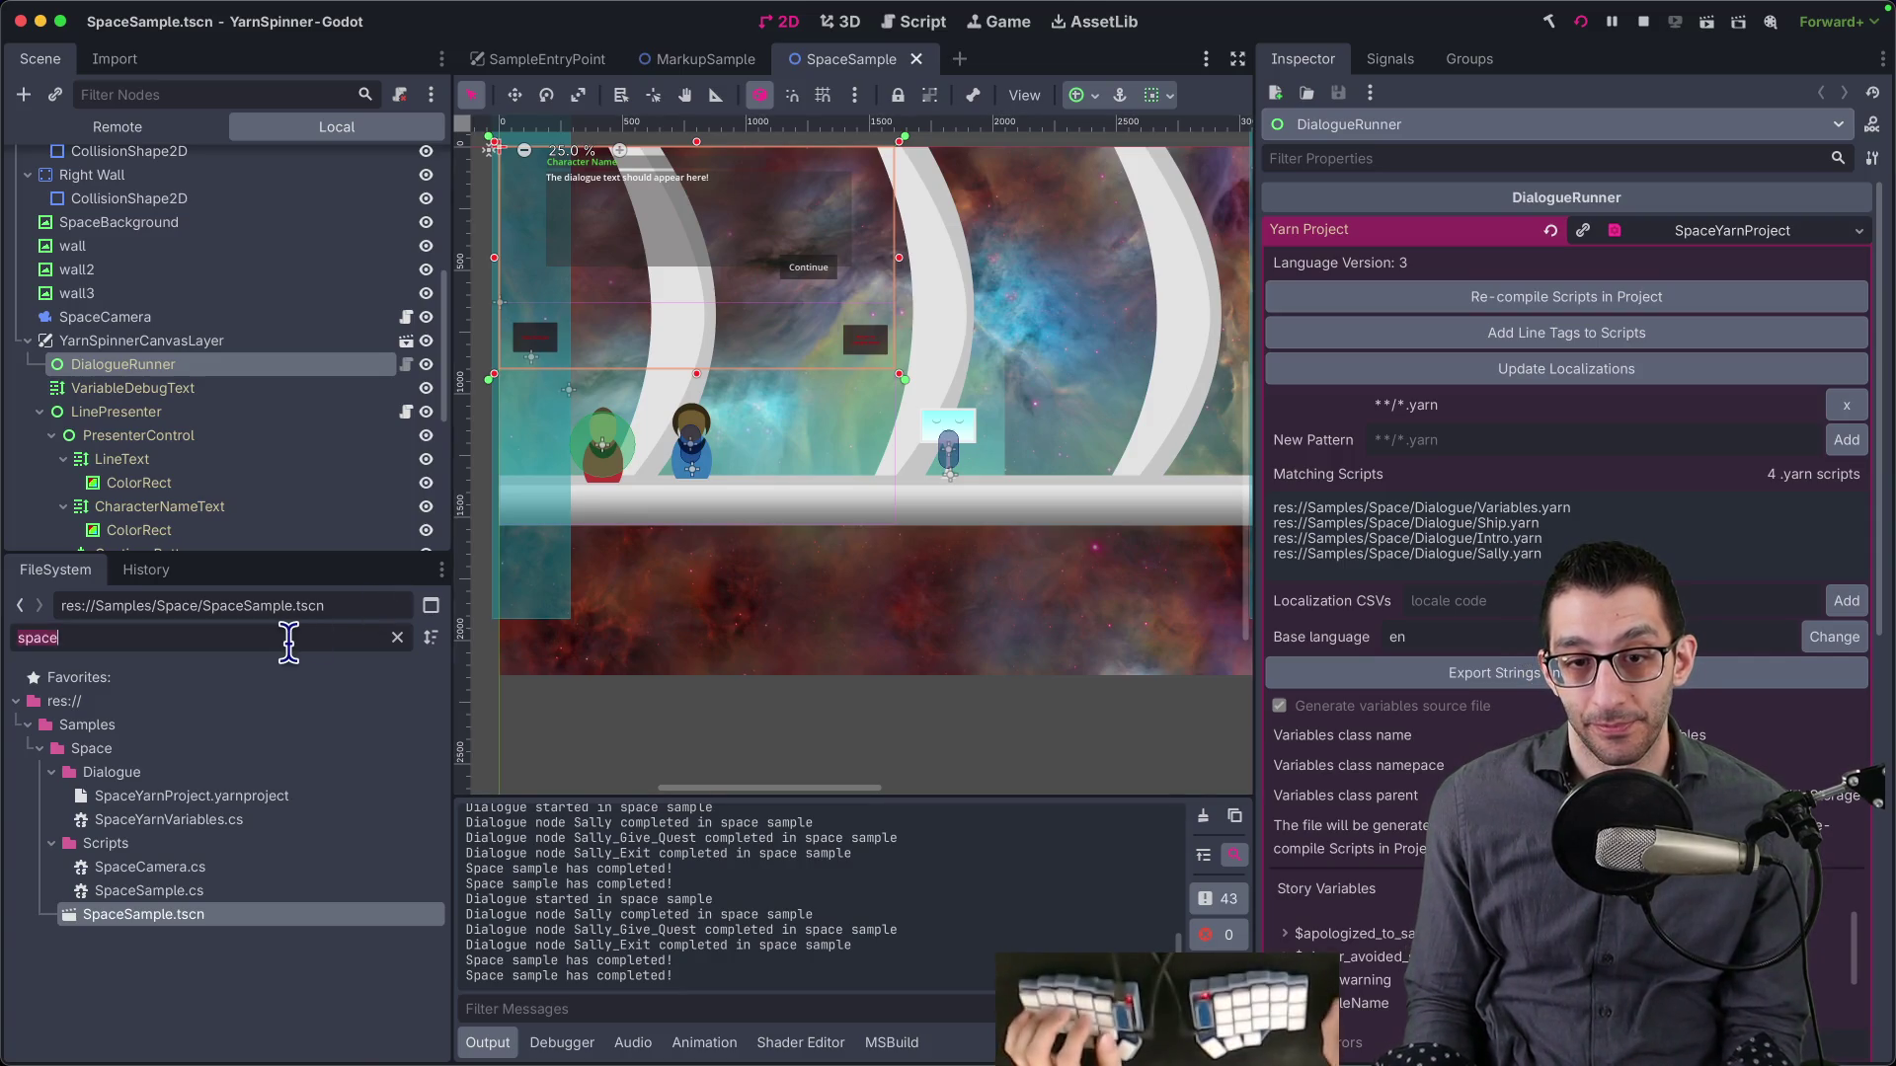
{"action": "type", "text": "sally.y"}
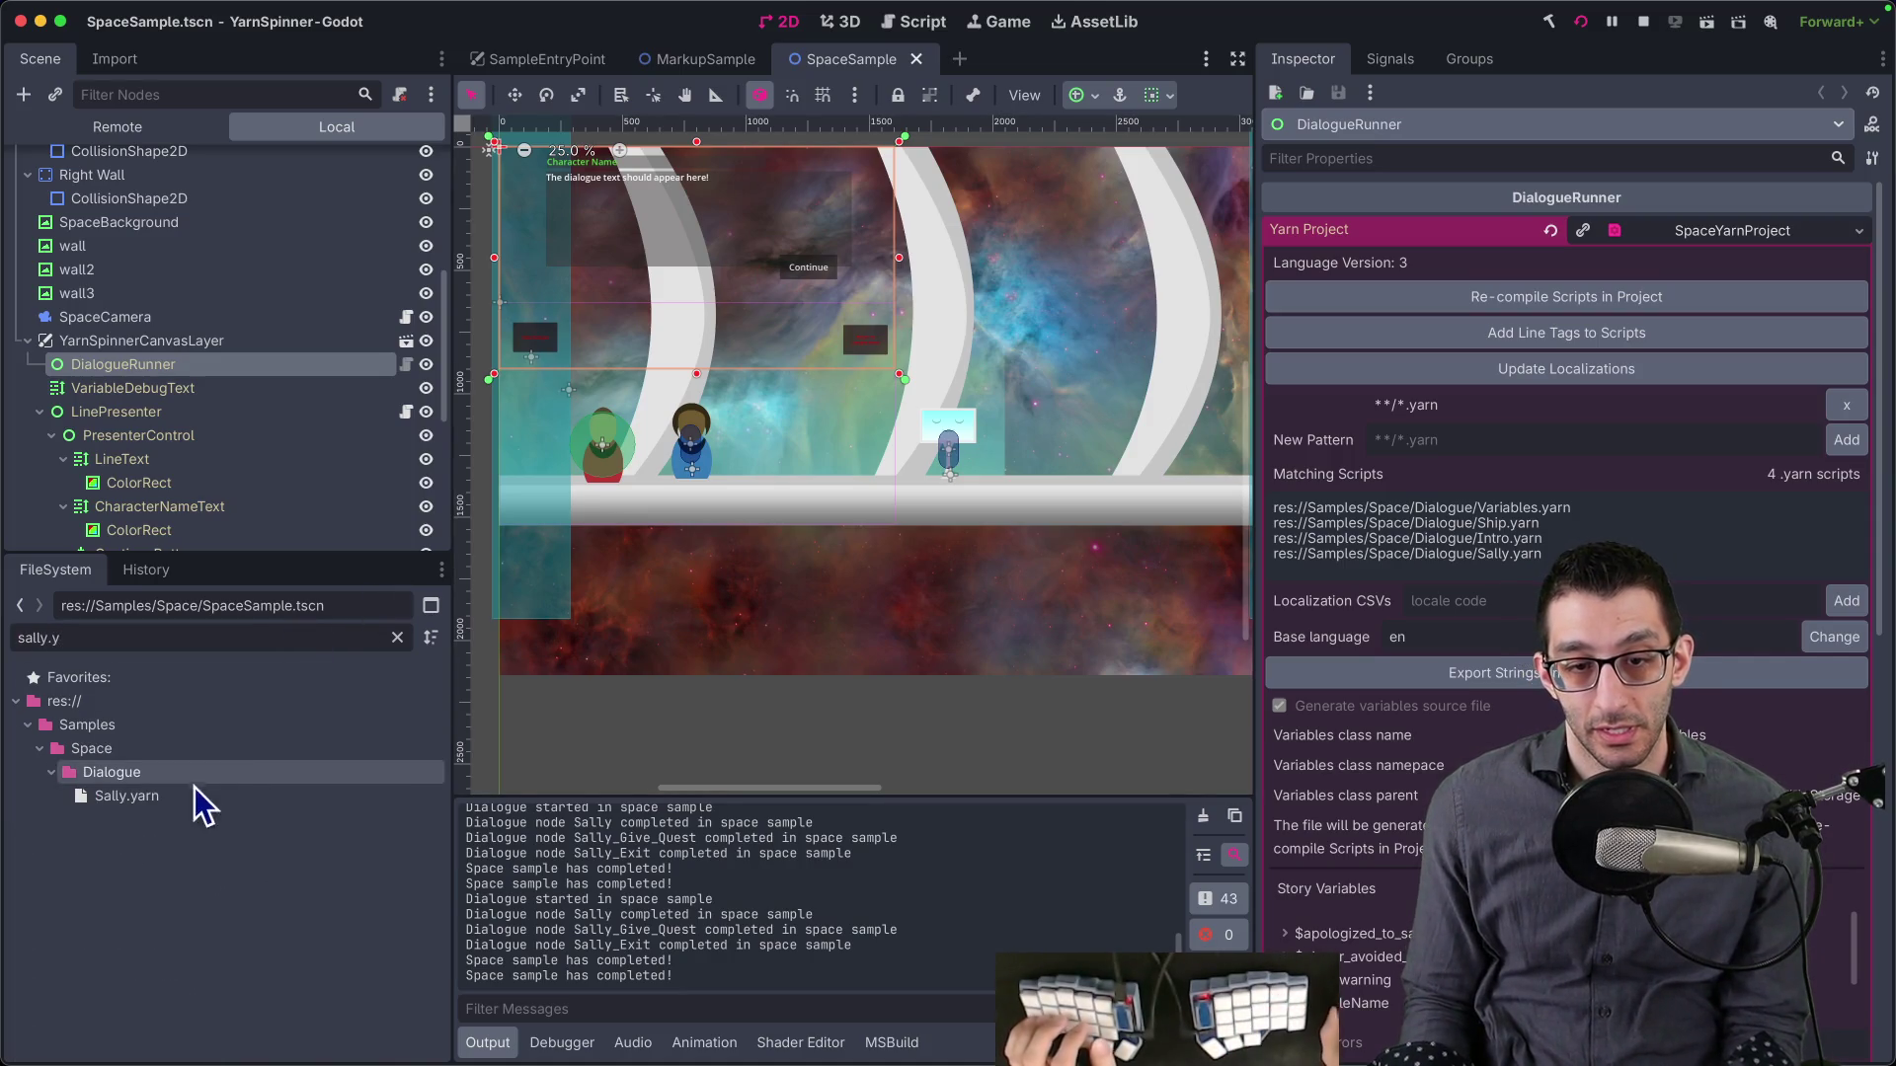
{"action": "right_click", "coordinate": [168, 798]}
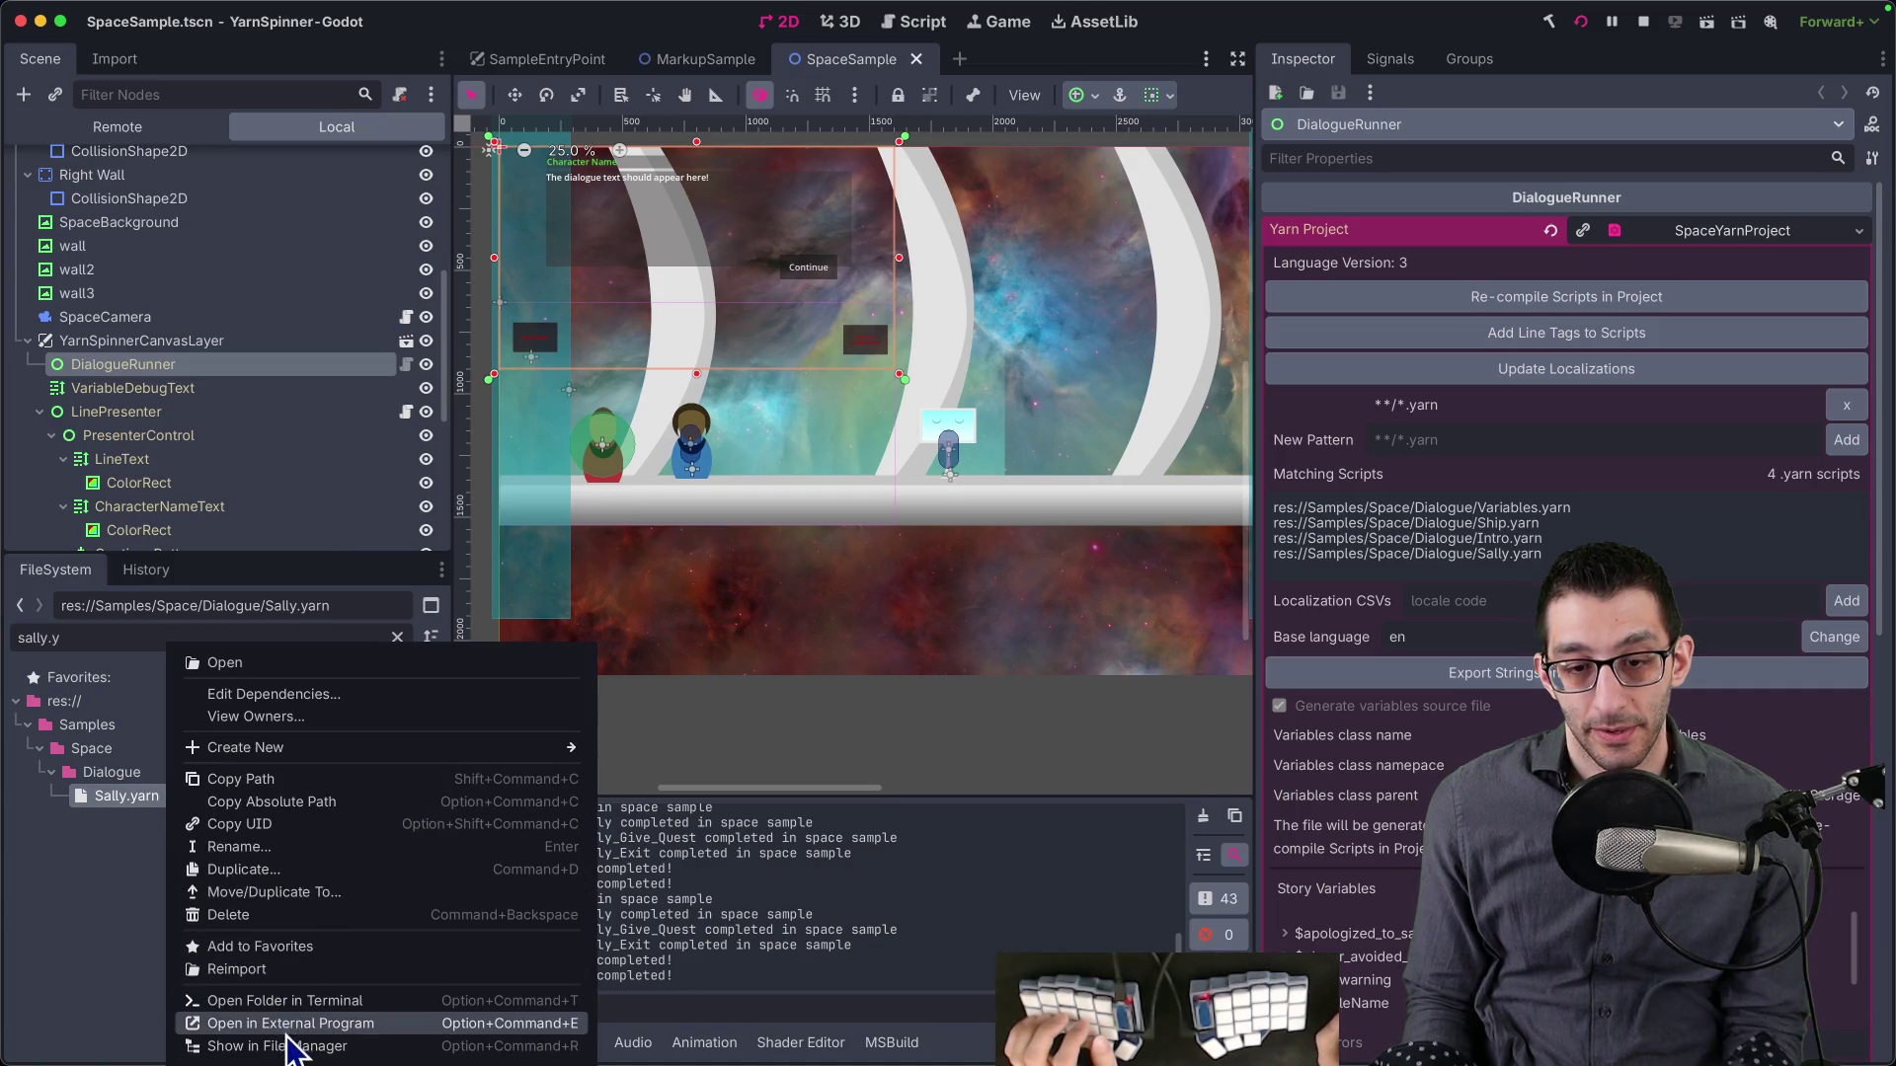
{"action": "left_click", "coordinate": [295, 1046]}
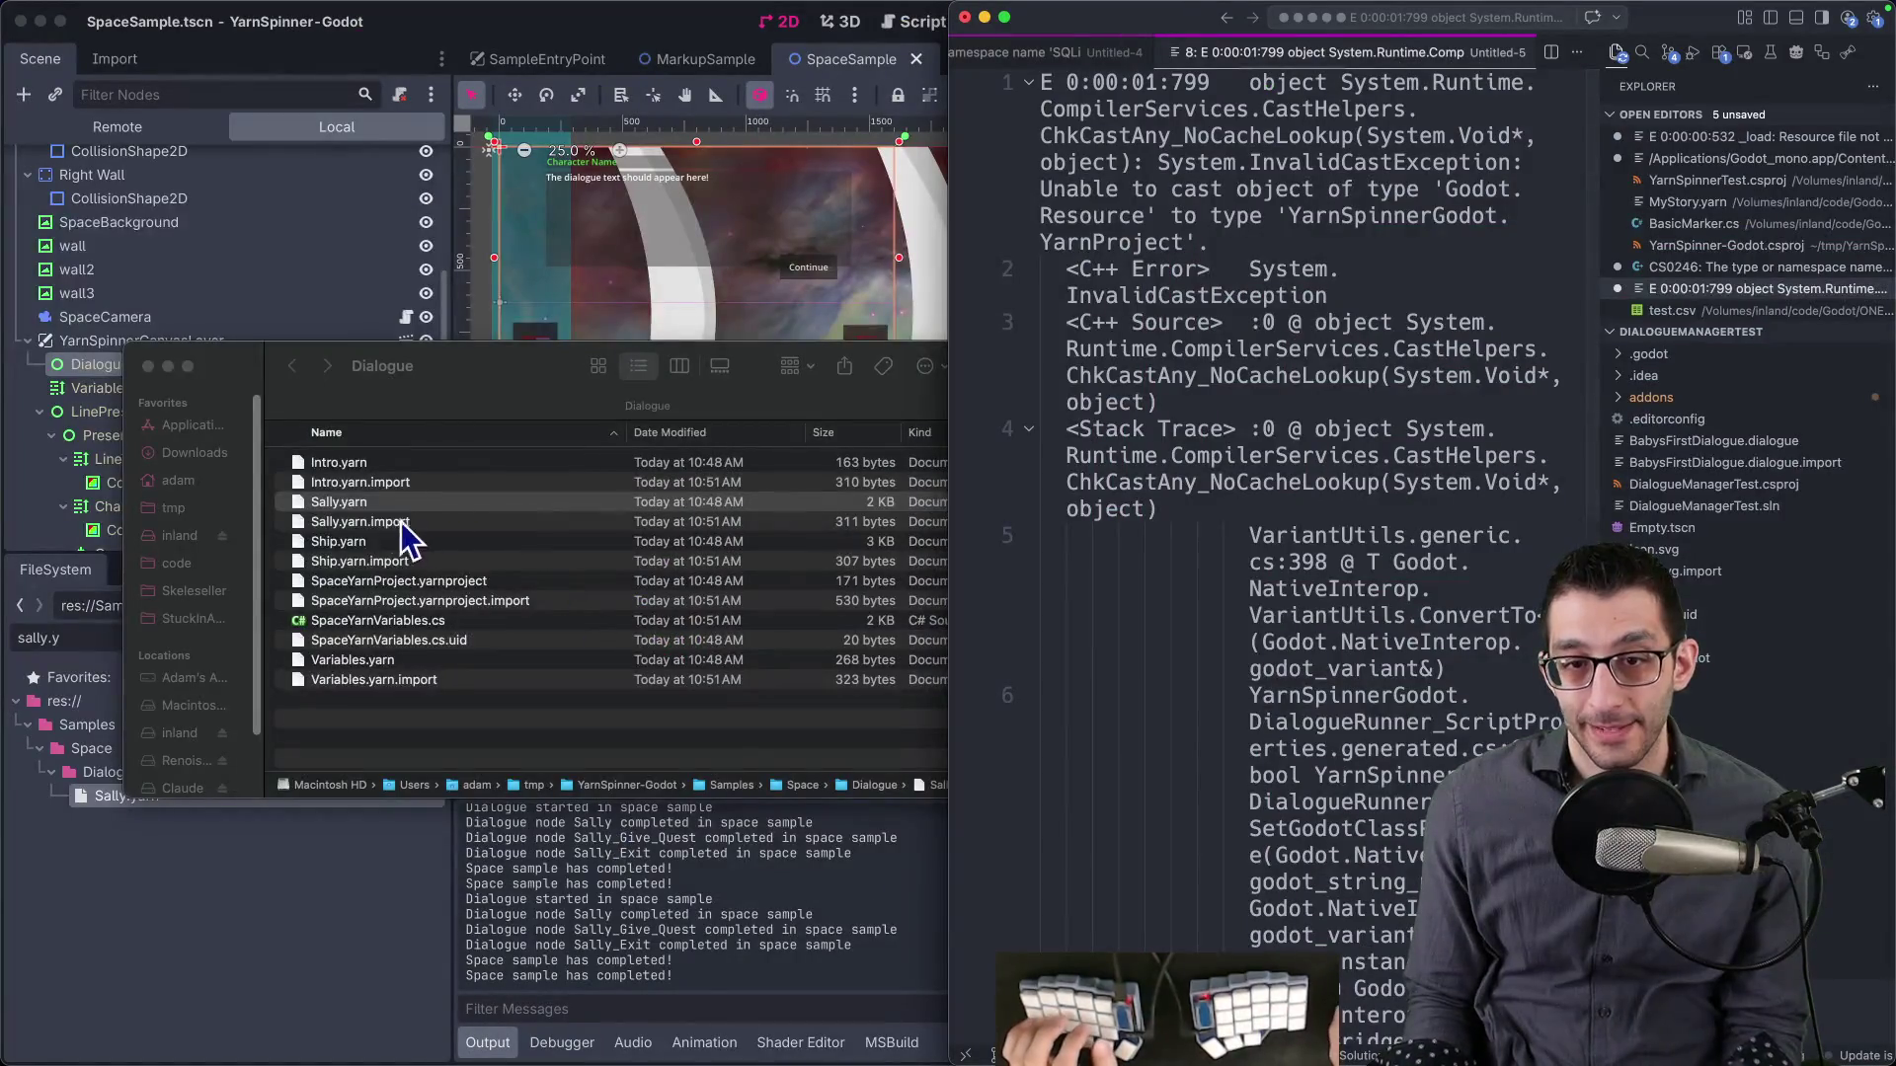
{"action": "left_click_drag", "start_coordinate": [1223, 483], "coordinate": [1142, 495]}
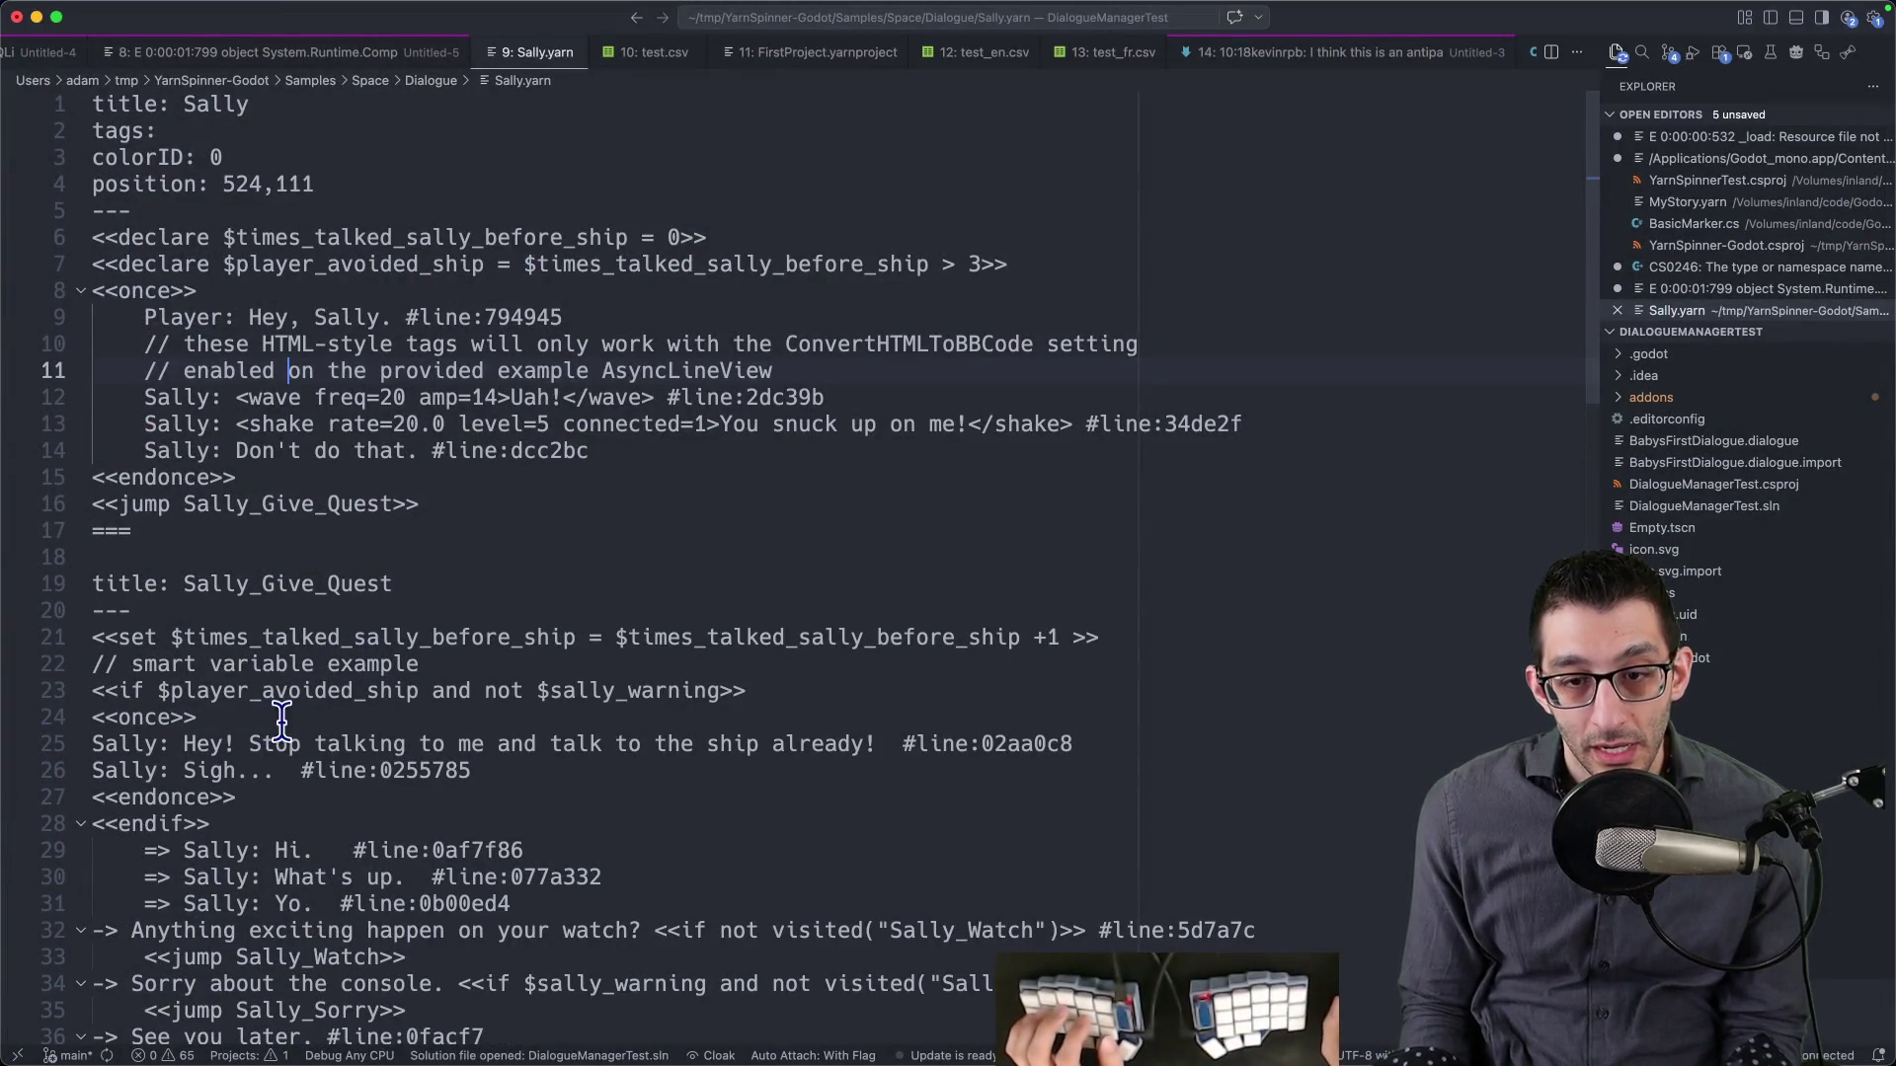
- Find 'You snuck up on me!' on line 13 of Sally.yarn and inspect its shake tag attributes
{"action": "key", "text": "Down"}
{"action": "key", "text": "Down"}
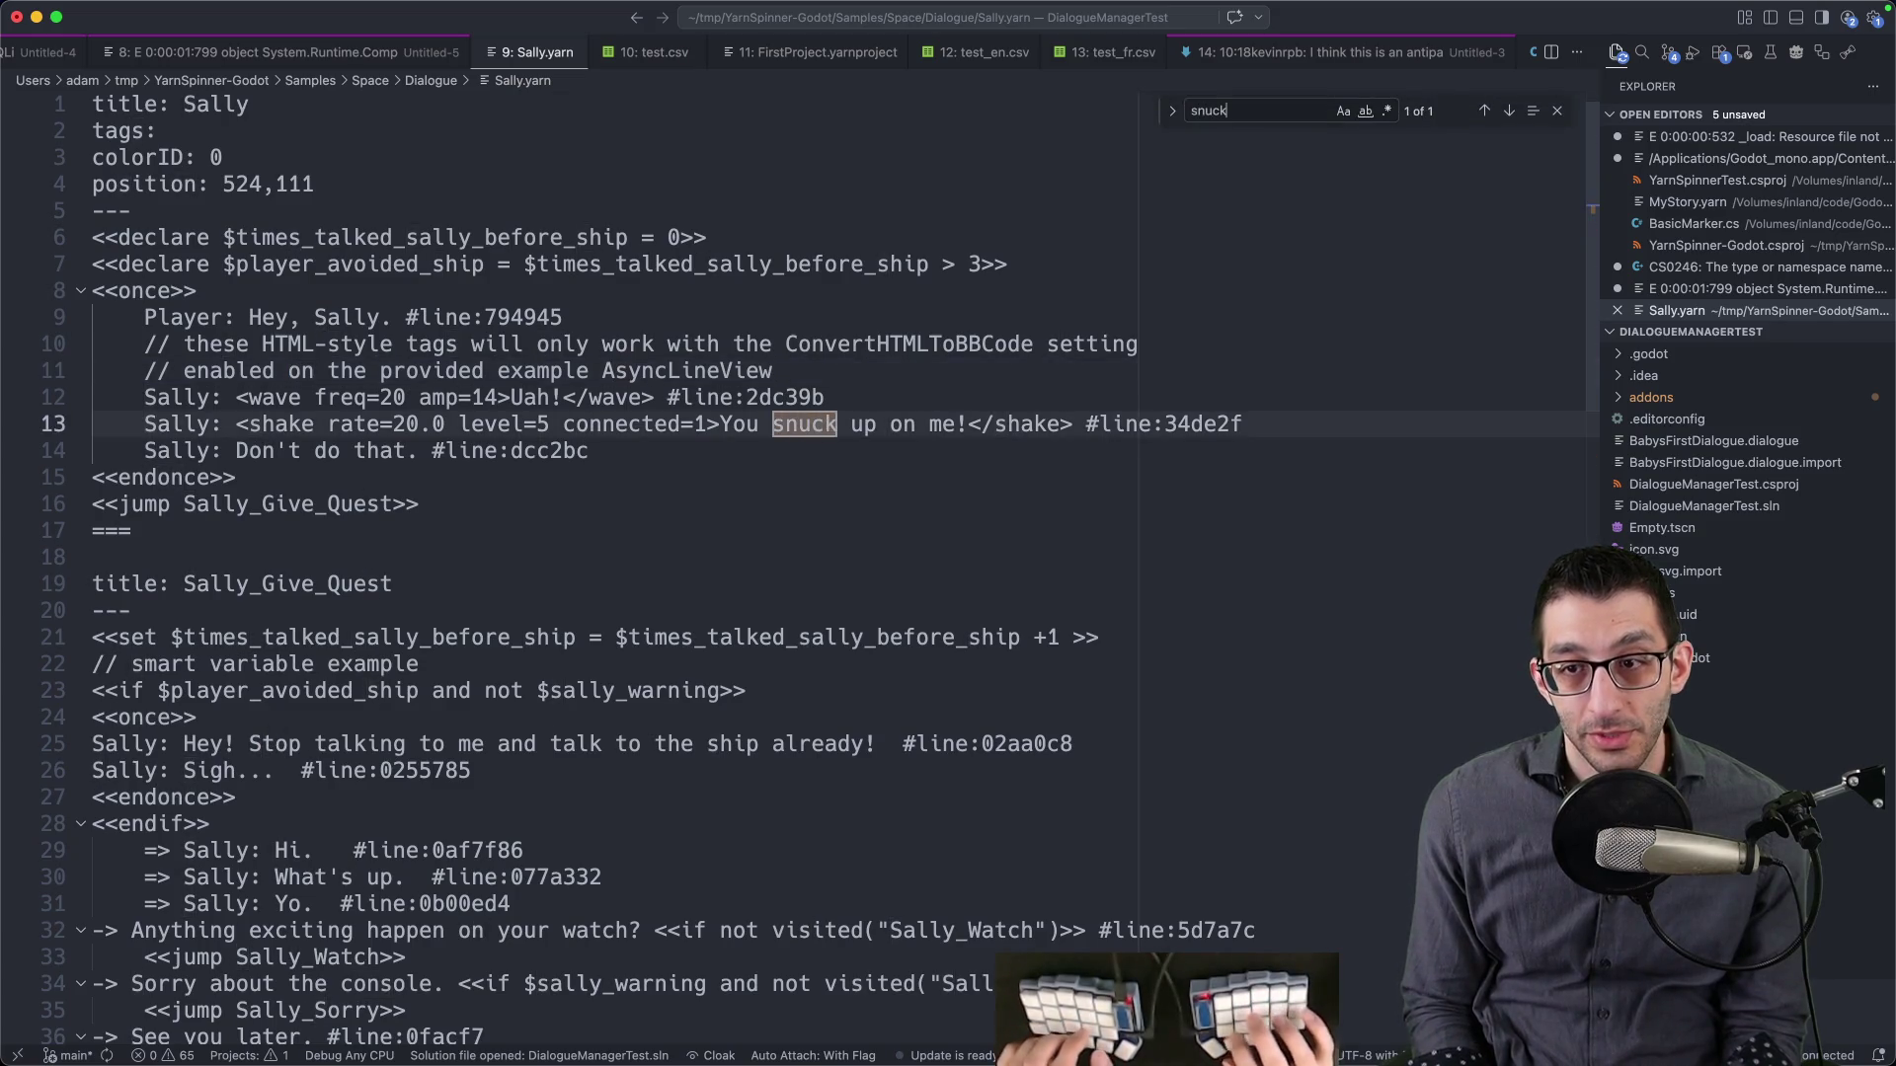
{"action": "left_click_drag", "start_coordinate": [249, 423], "coordinate": [681, 424]}
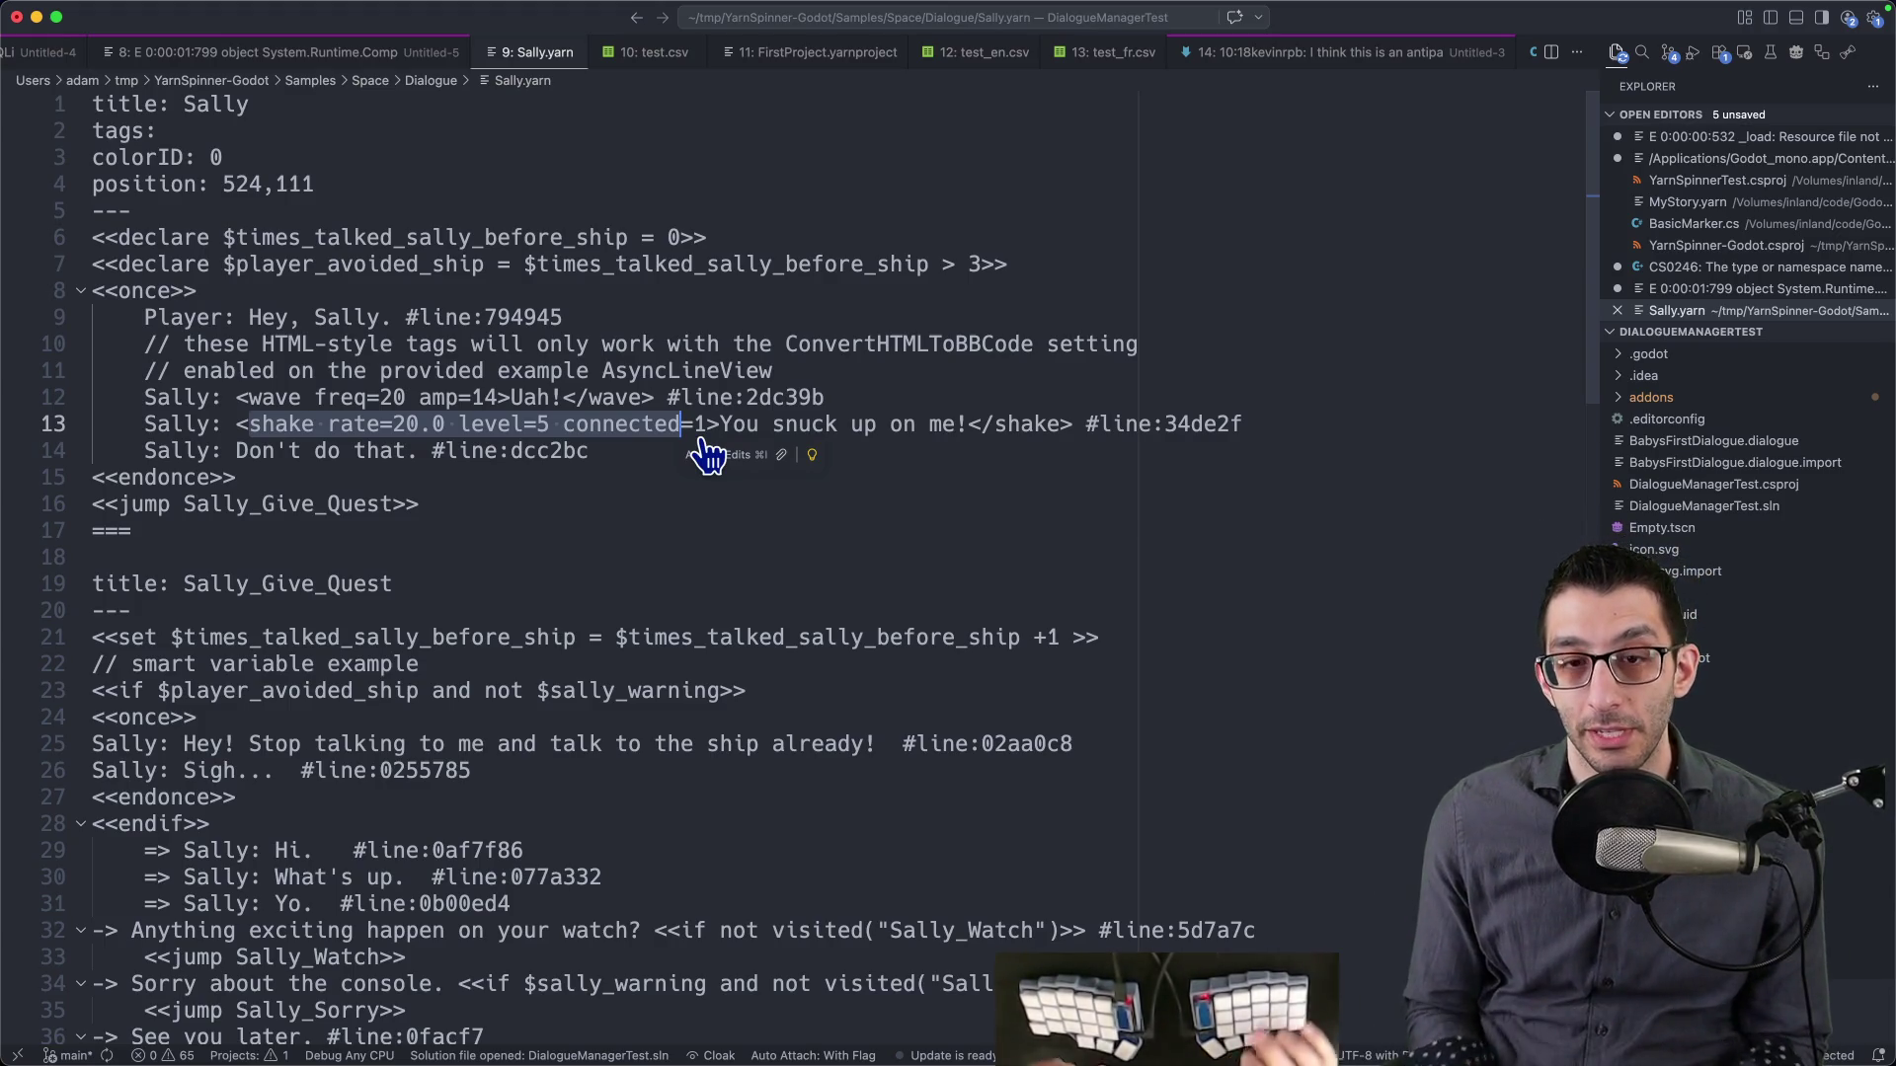
{"action": "key", "text": "Left"}
{"action": "key", "text": "alt+shift+Right"}
{"action": "key", "text": "Right"}
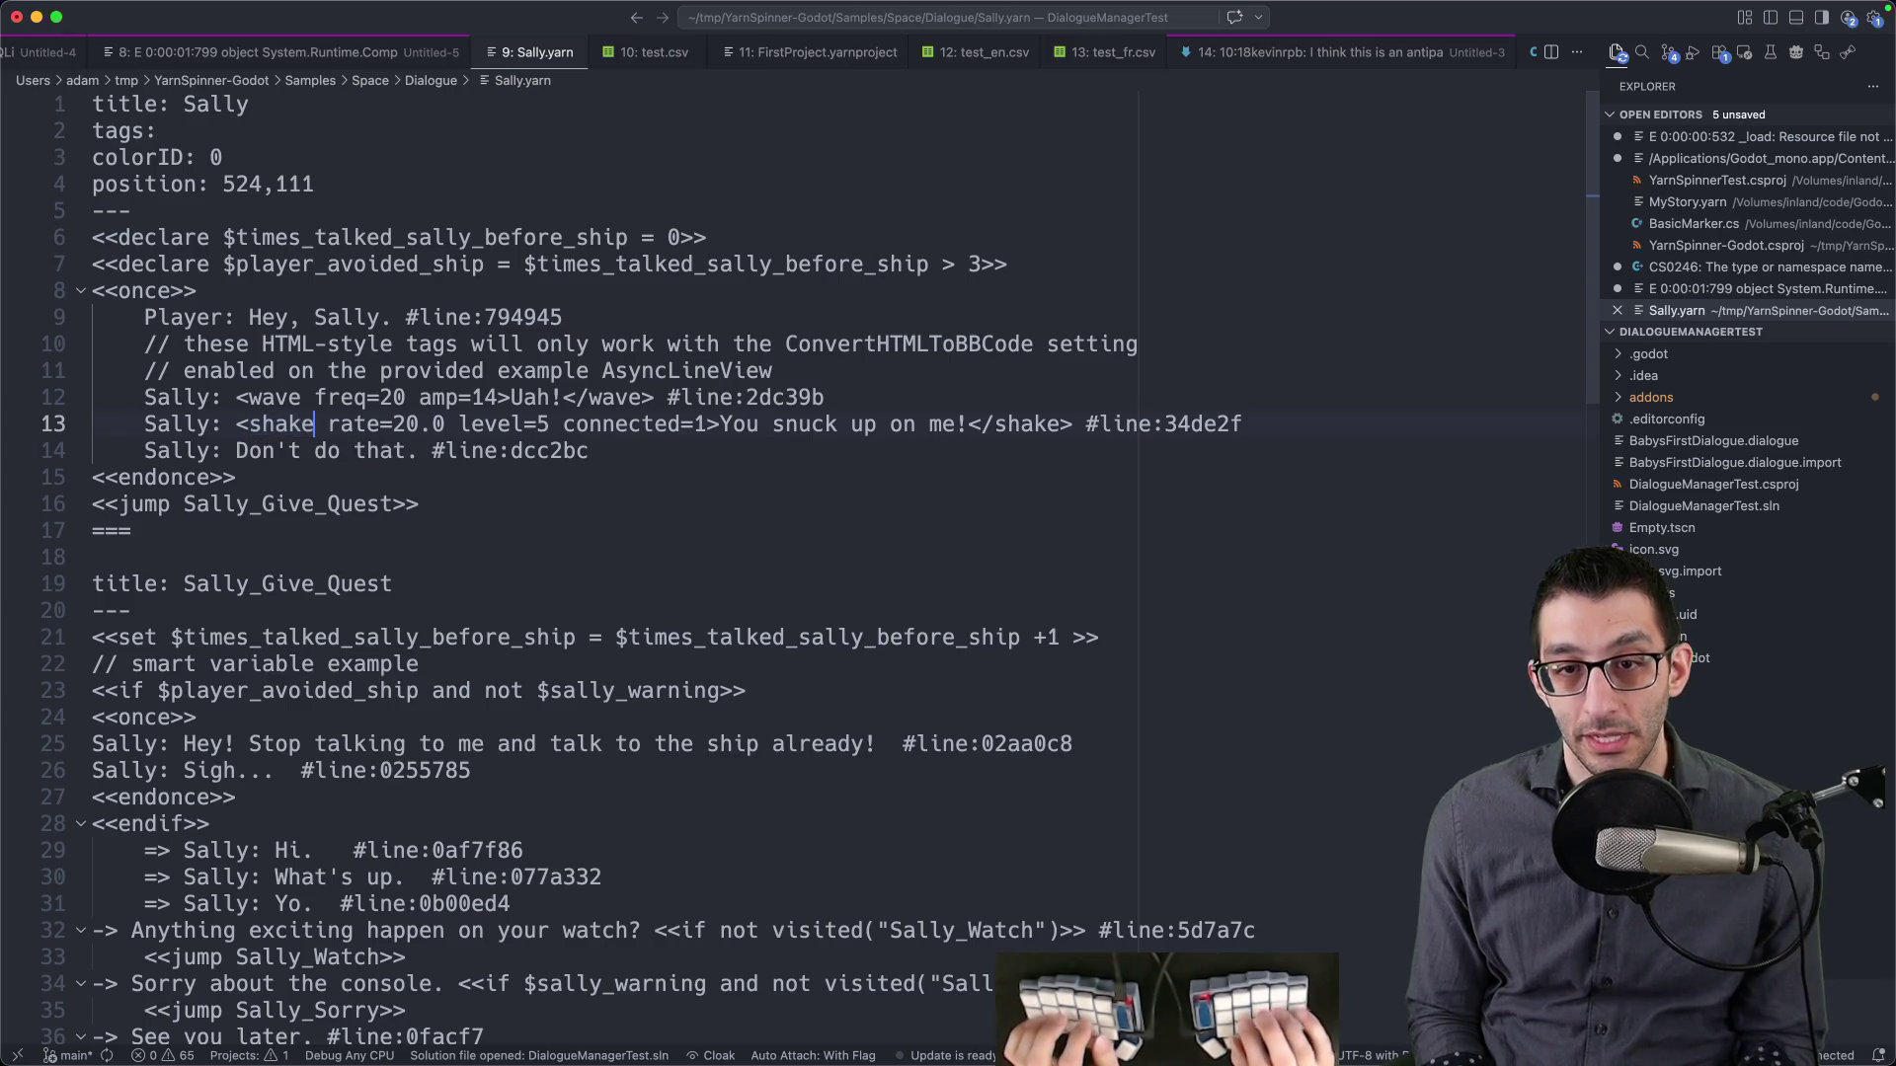
{"action": "key", "text": "alt+shift+Right"}
{"action": "key", "text": "alt+shift+Right"}
{"action": "key", "text": "alt+shift+Right"}
{"action": "key", "text": "Home"}
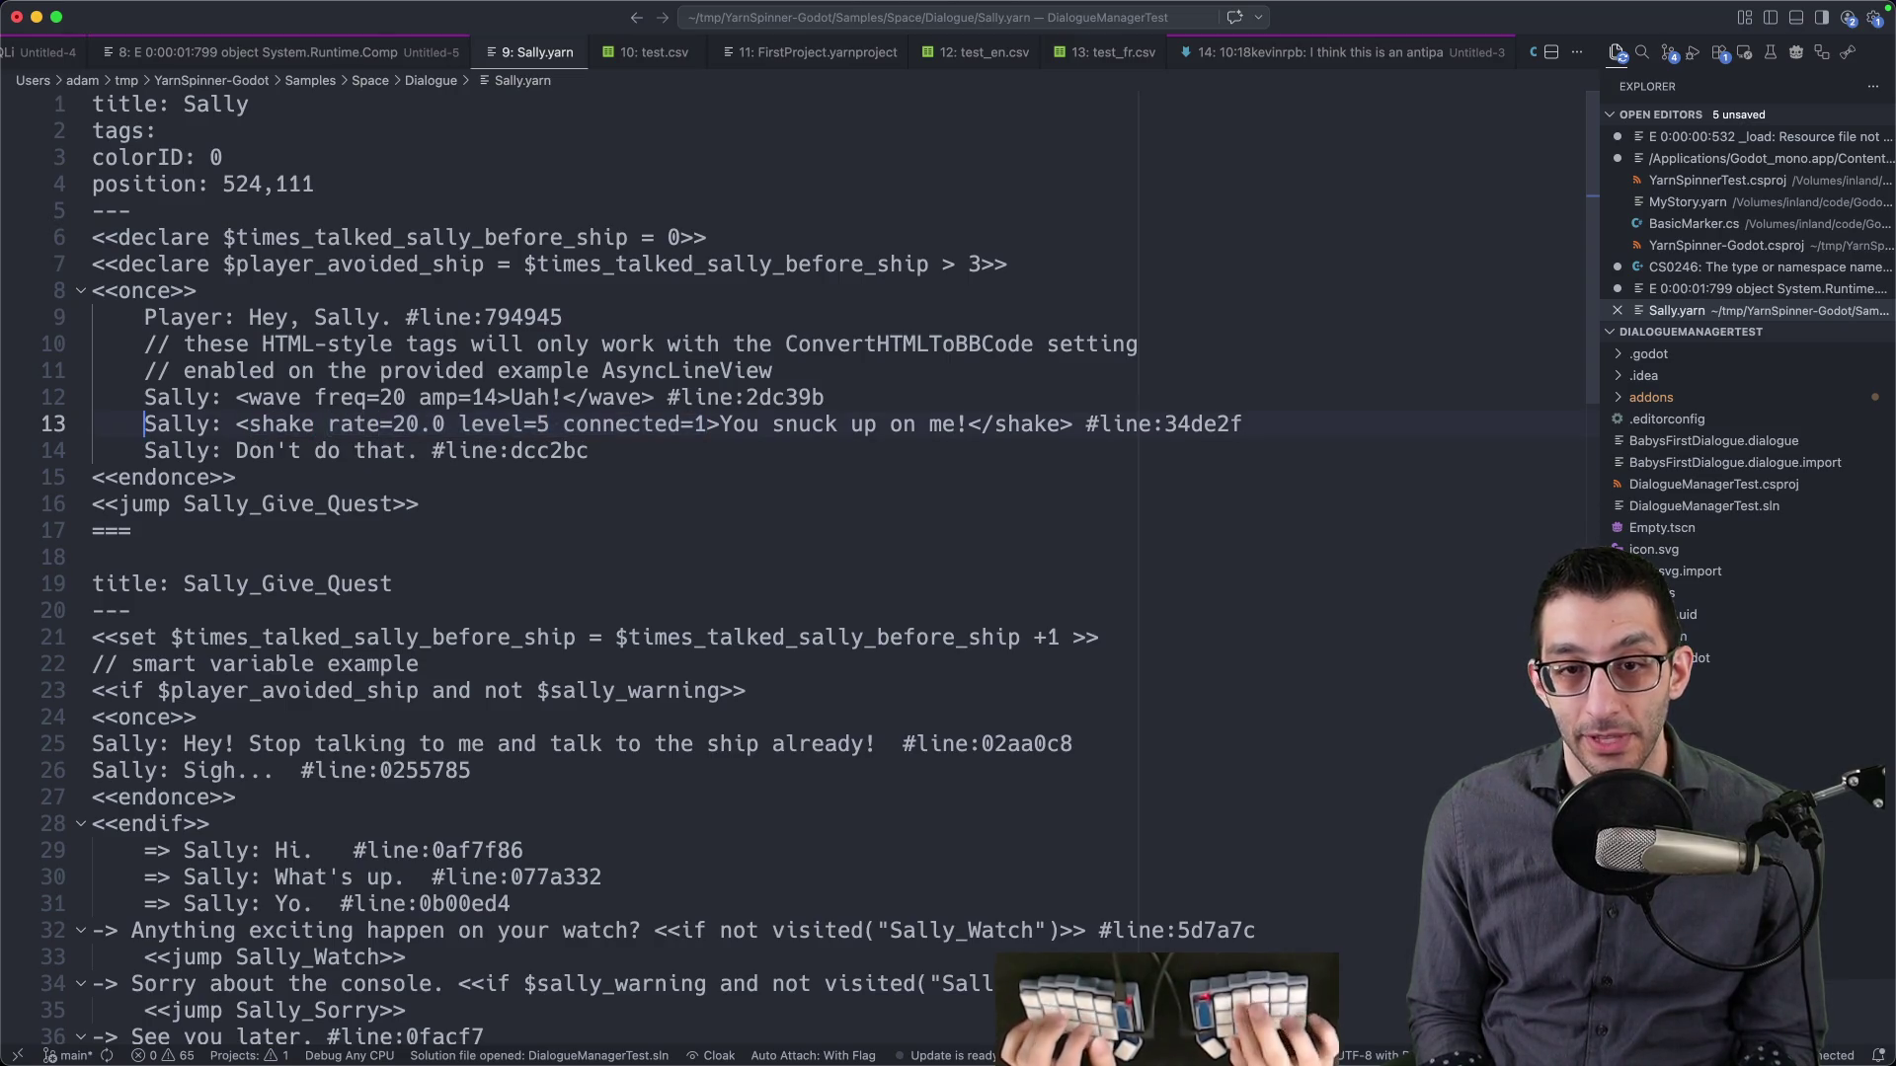
{"action": "key", "text": "super+Tab"}
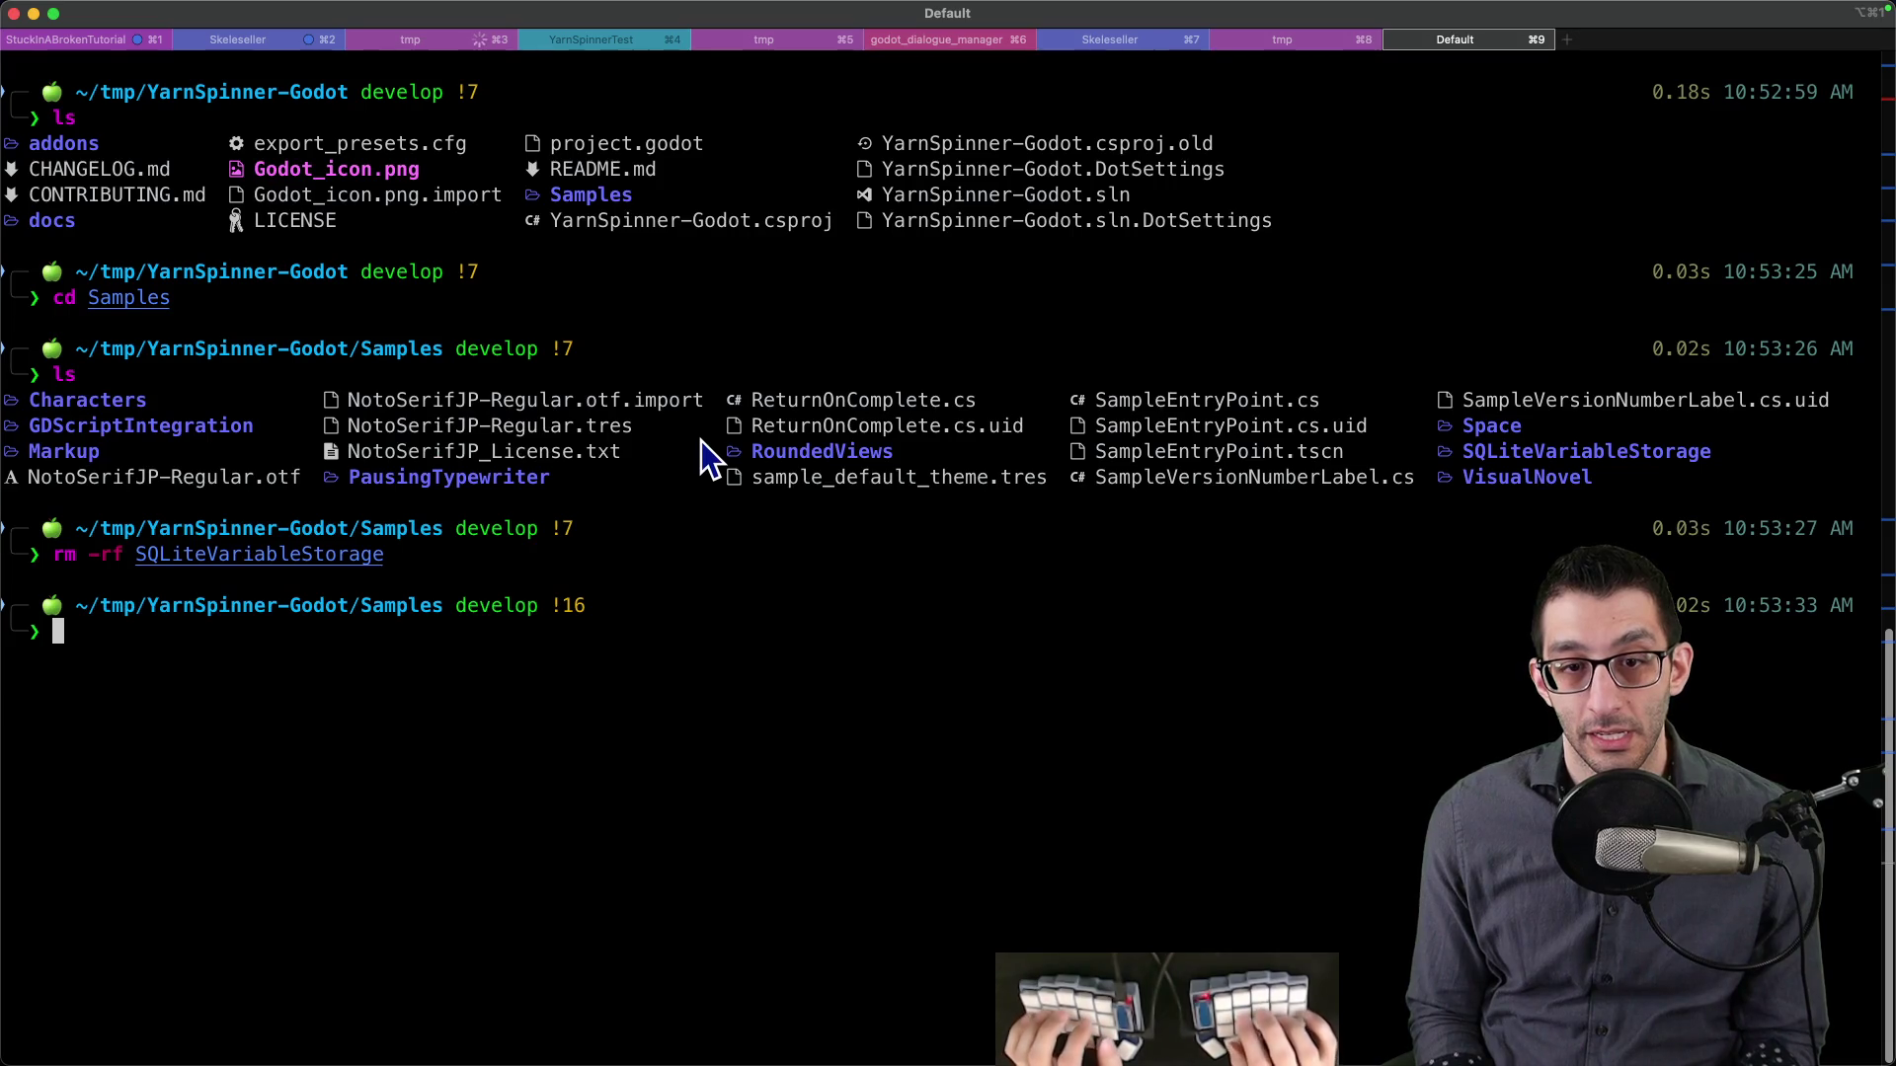
- Run 'rgi shake' in Samples, then again from the YarnSpinner-Godot root after 'cd ..'
{"action": "type", "text": "rgi shake"}
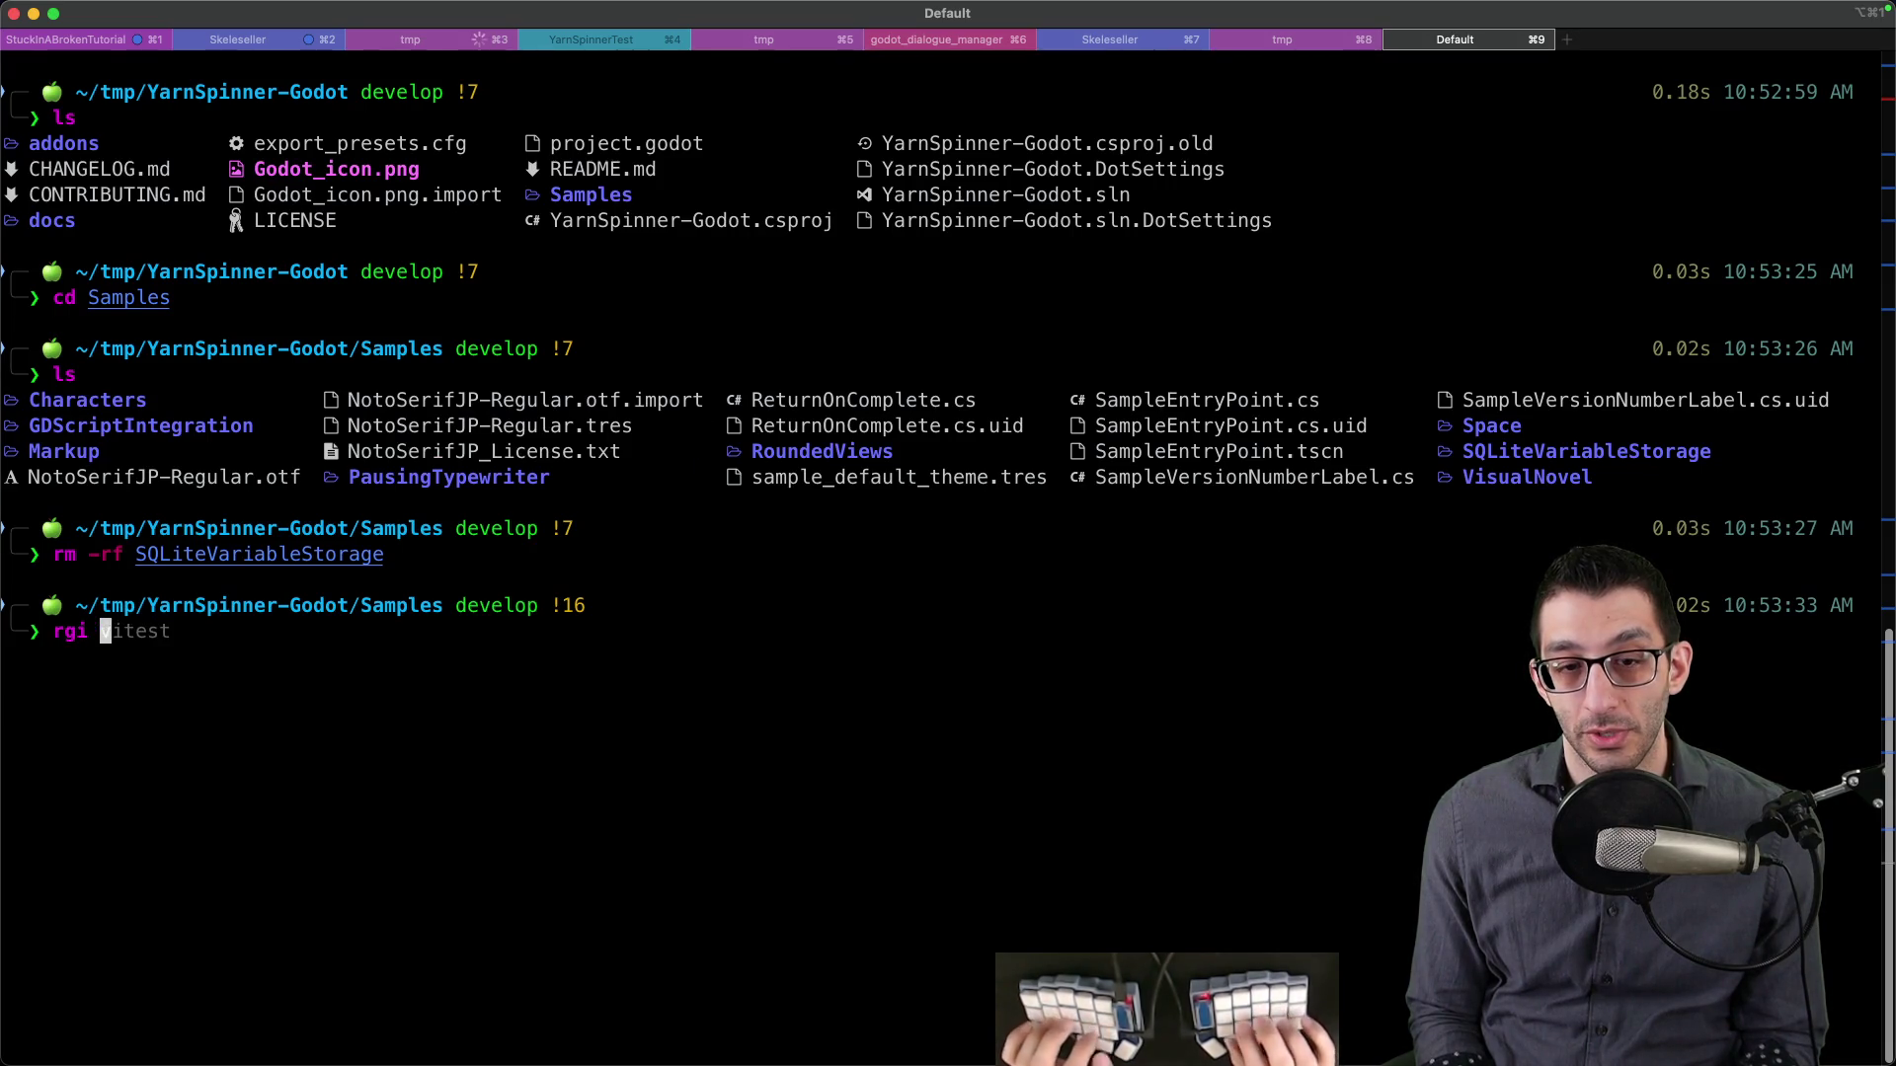
{"action": "key", "text": "Return"}
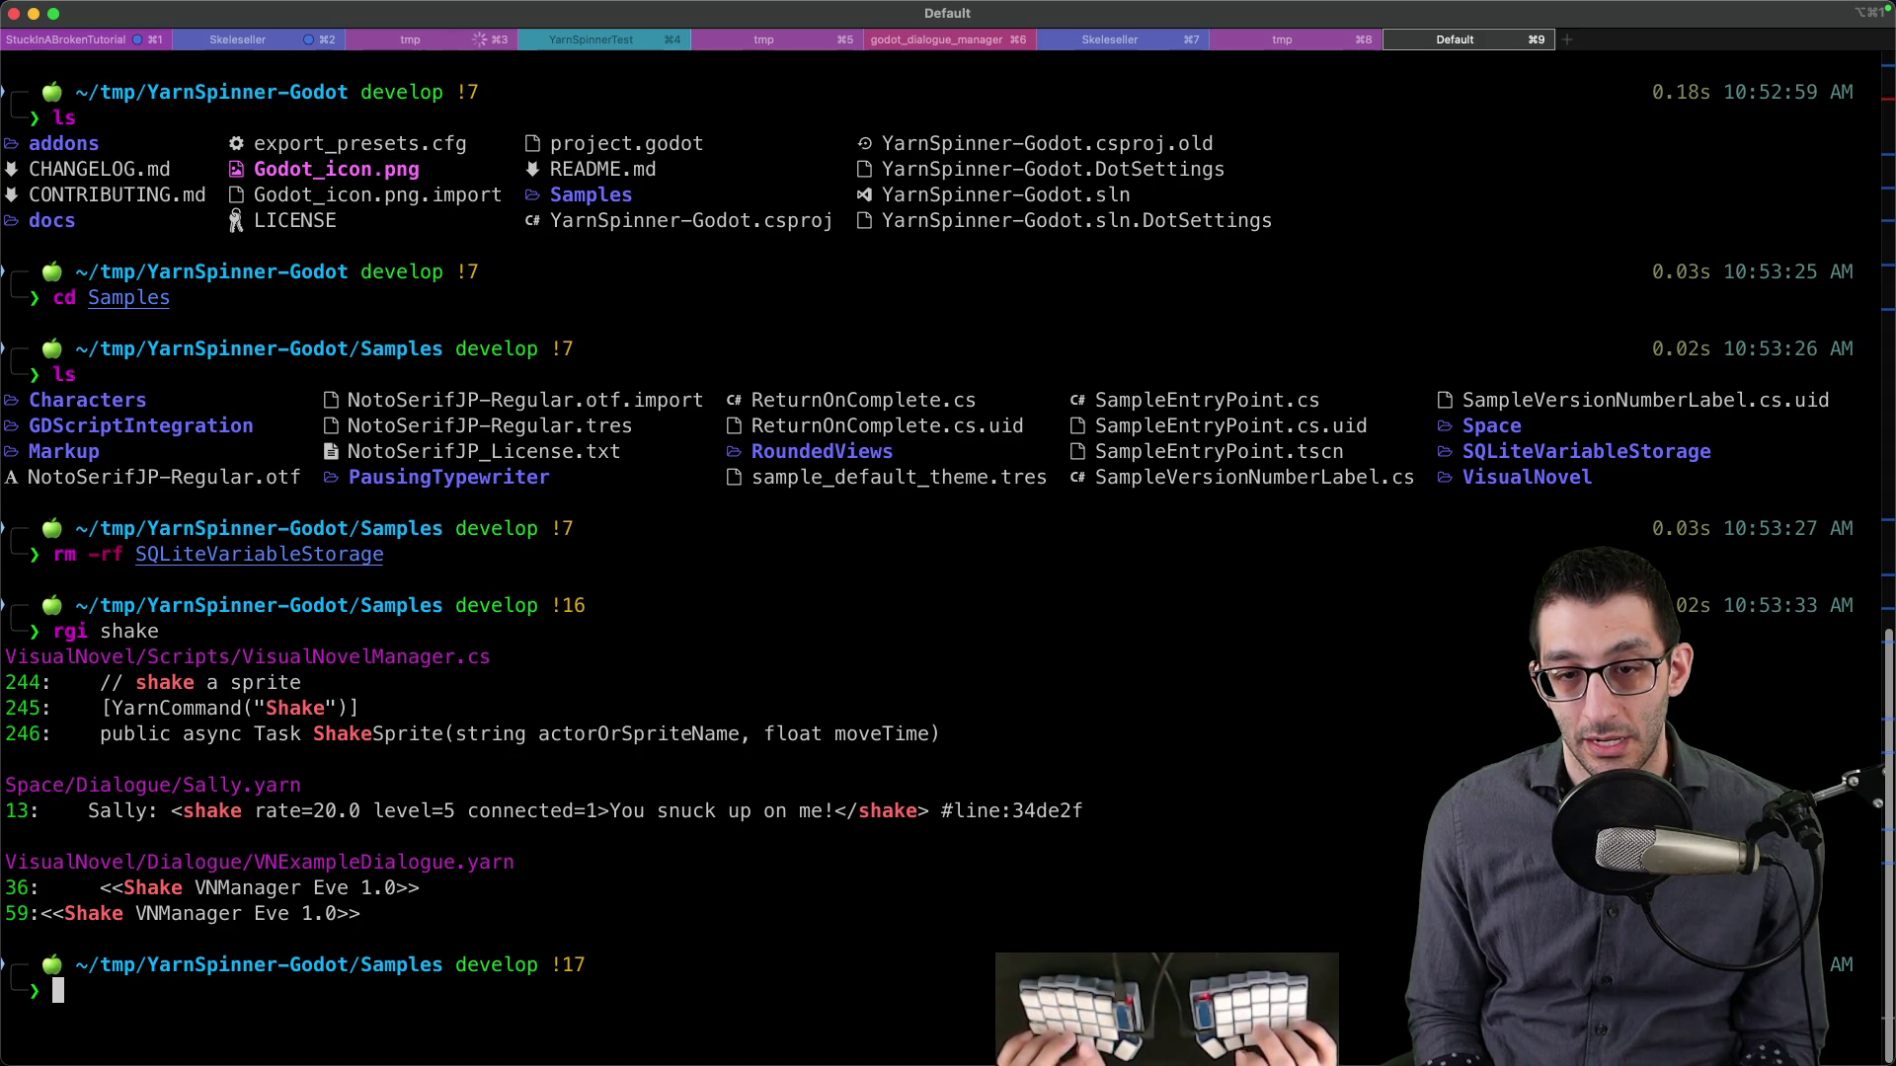
{"action": "type", "text": "cd .."}
{"action": "key", "text": "Return"}
{"action": "type", "text": "rgi shake"}
{"action": "key", "text": "Return"}
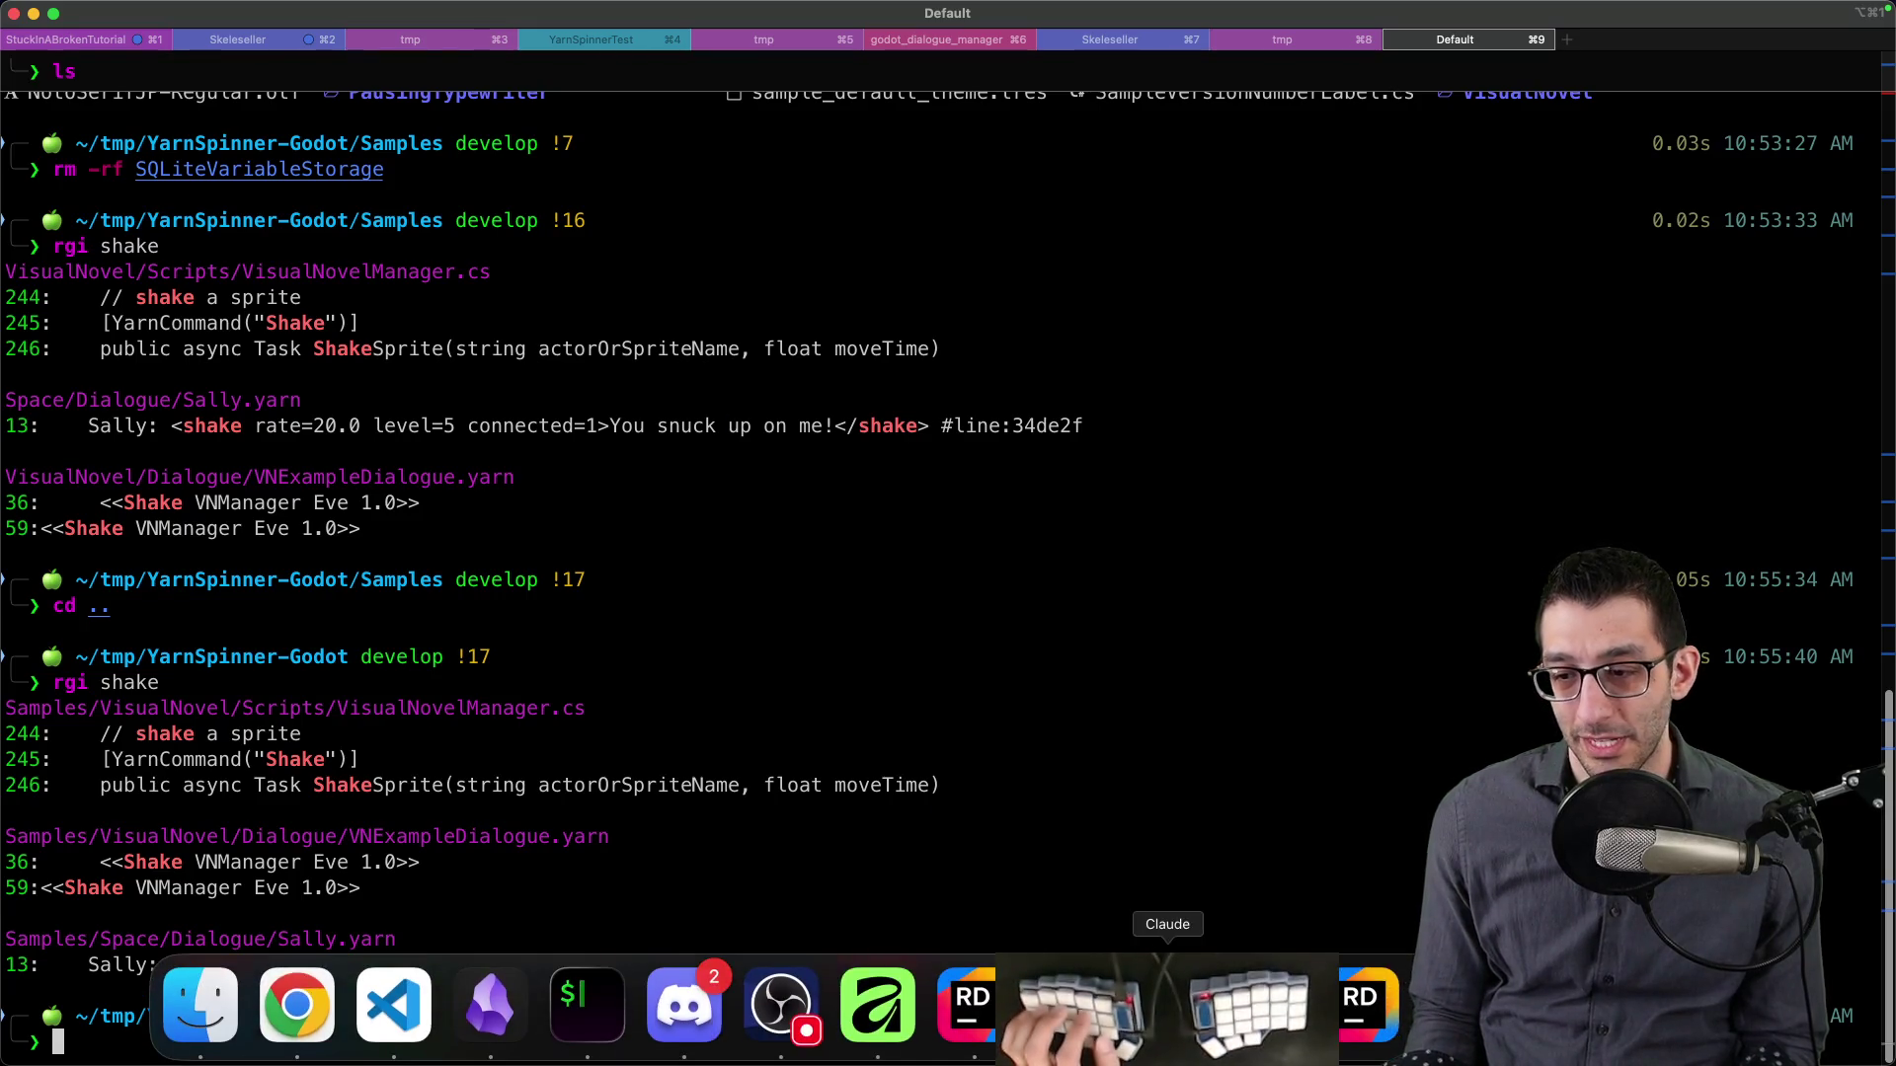
- Open MyStory.yarn, start a '<shake' tag on the first option, and save
{"action": "left_click", "coordinate": [1168, 1037]}
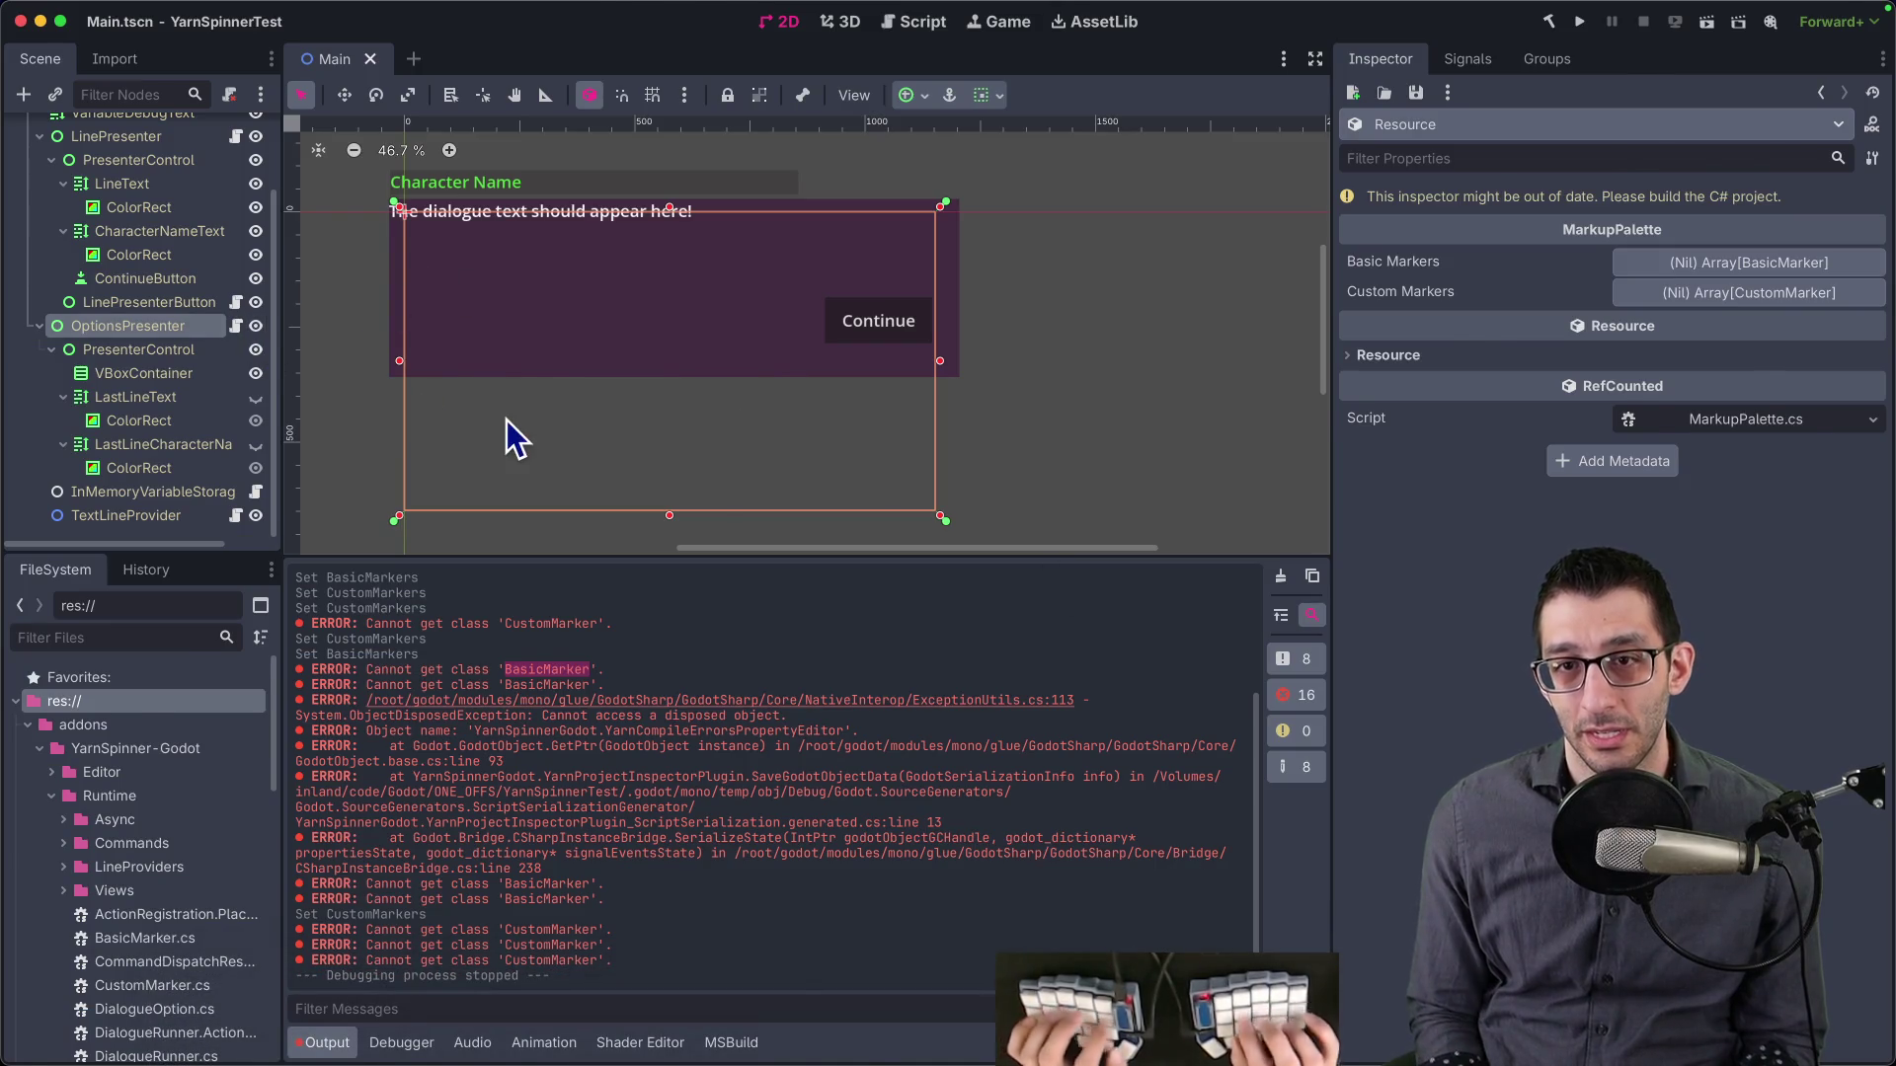
{"action": "key", "text": "super+Tab"}
{"action": "key", "text": "super+alt+Right"}
{"action": "key", "text": "super+alt+Right"}
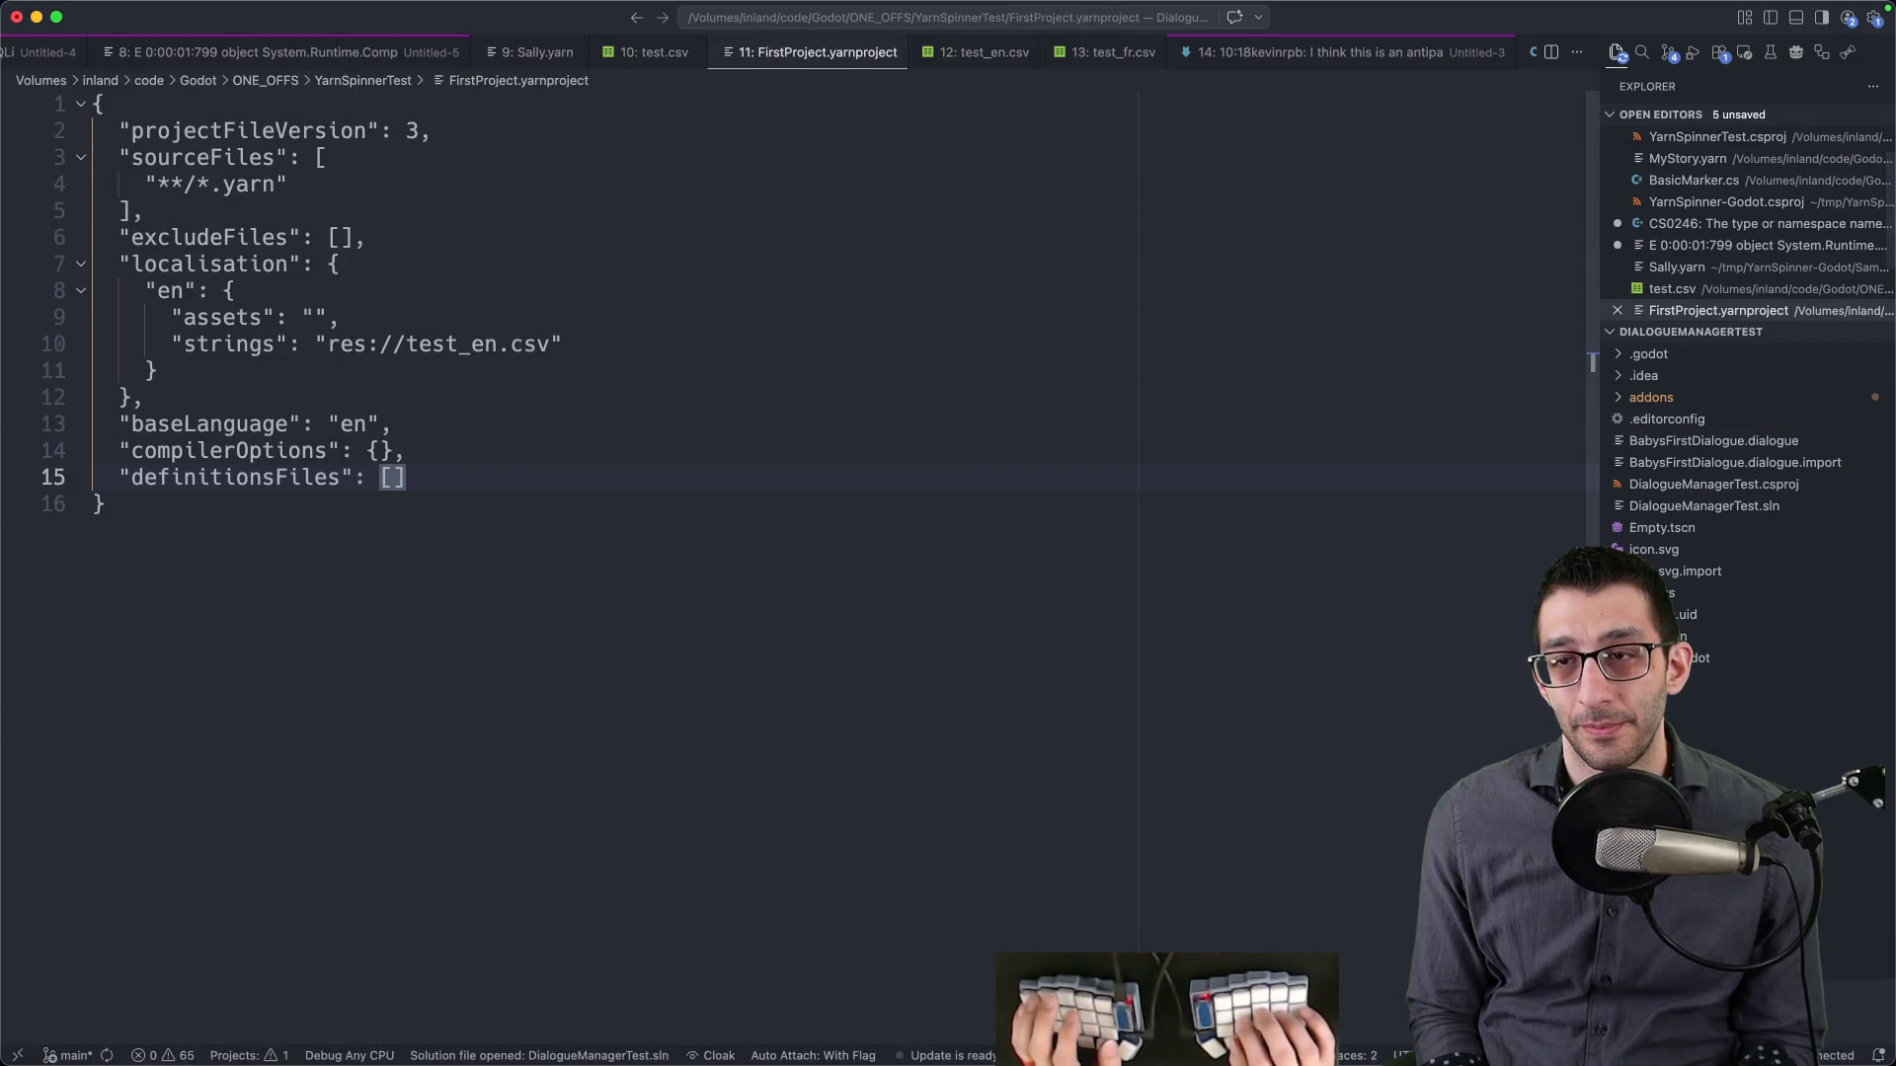
{"action": "key", "text": "super+alt+Left"}
{"action": "key", "text": "super+alt+Left"}
{"action": "key", "text": "super+alt+Left"}
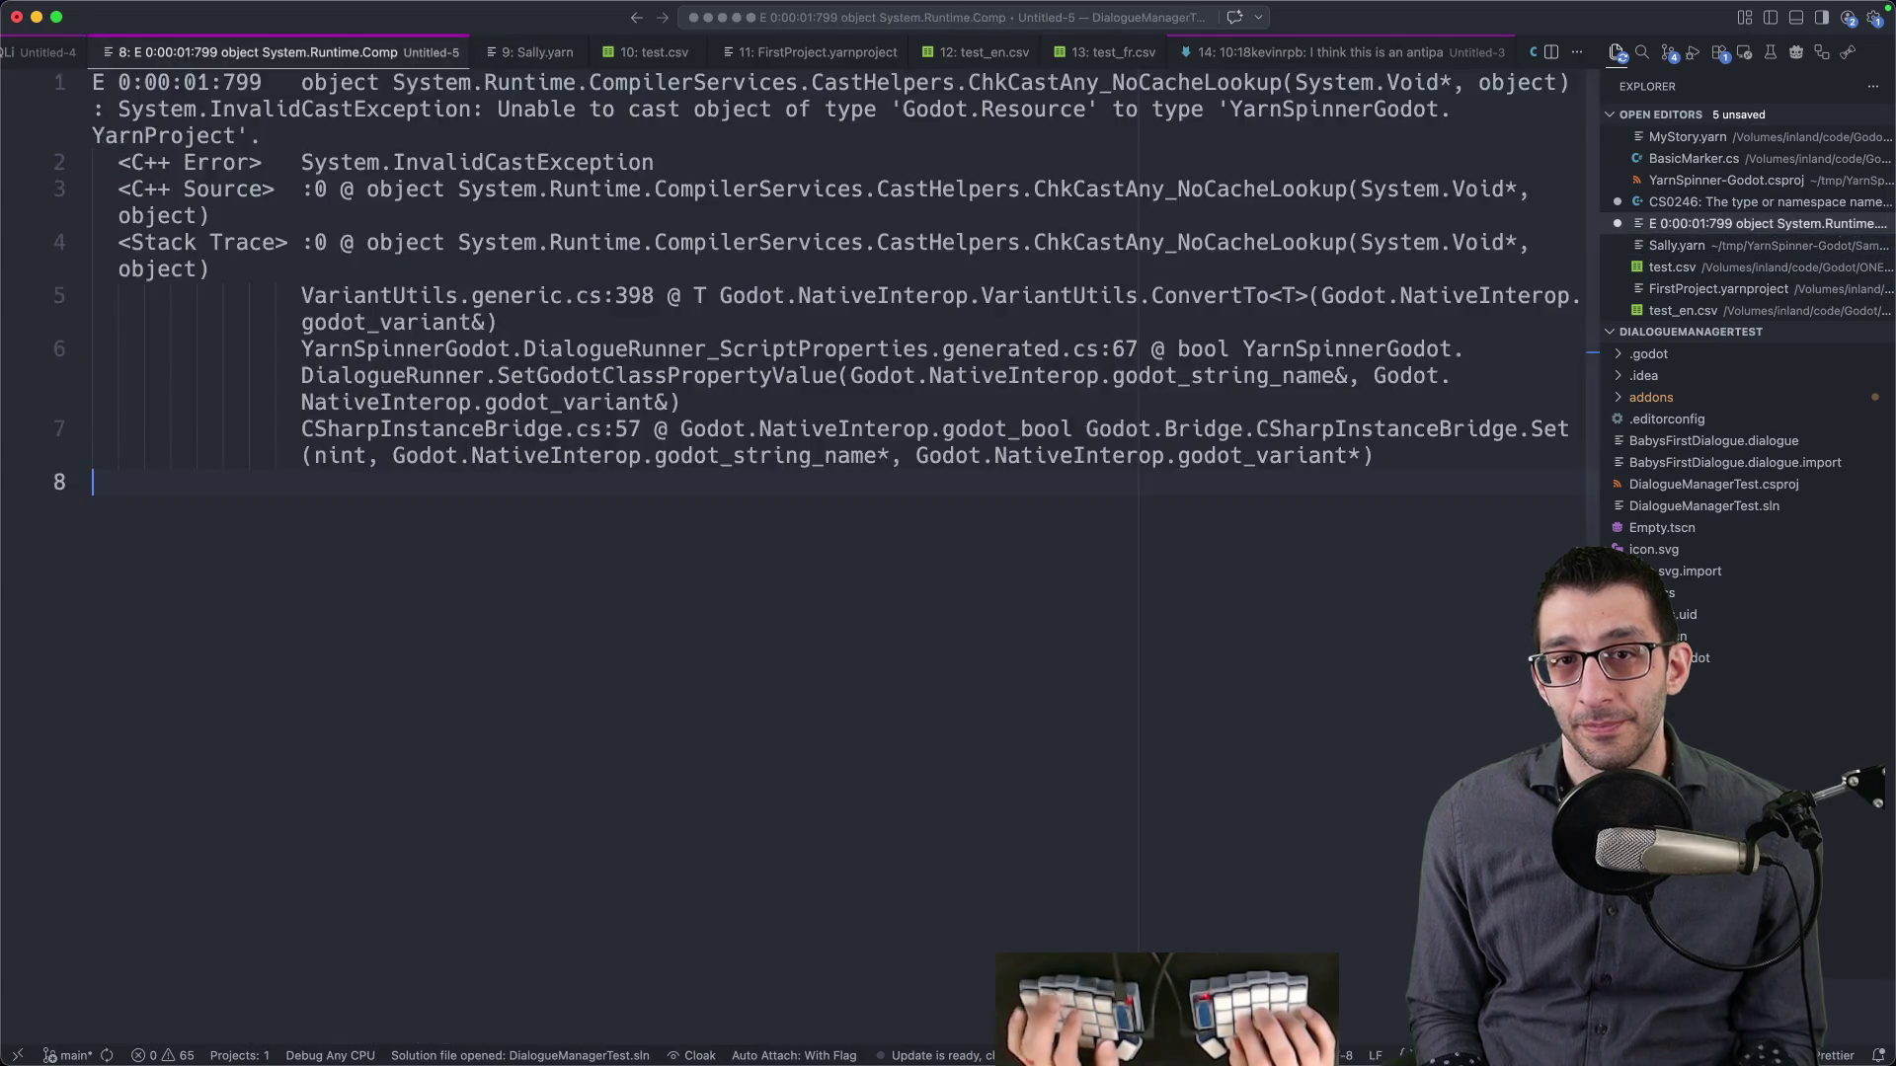
{"action": "key", "text": "super+alt+Left"}
{"action": "key", "text": "super+p"}
{"action": "type", "text": "yarn"}
{"action": "key", "text": "Down"}
{"action": "key", "text": "Return"}
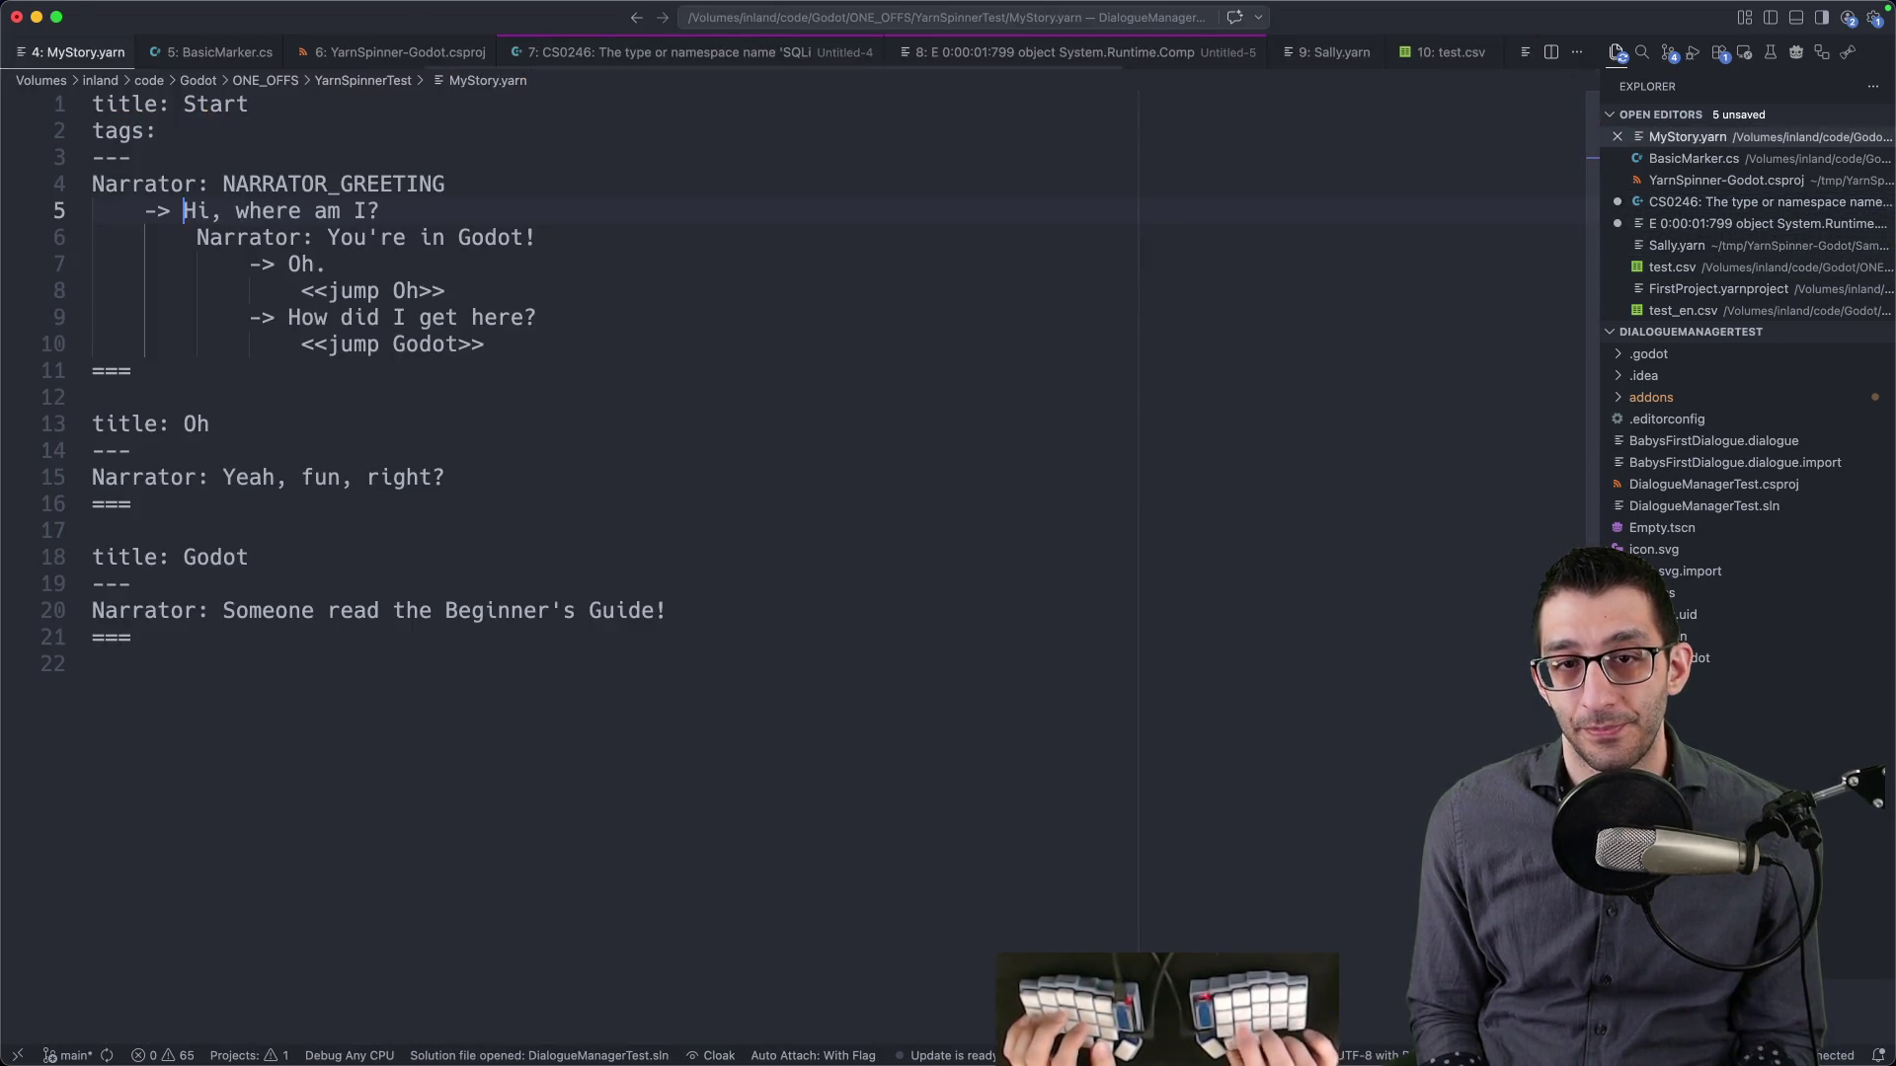
{"action": "key", "text": "Down"}
{"action": "type", "text": "<shake"}
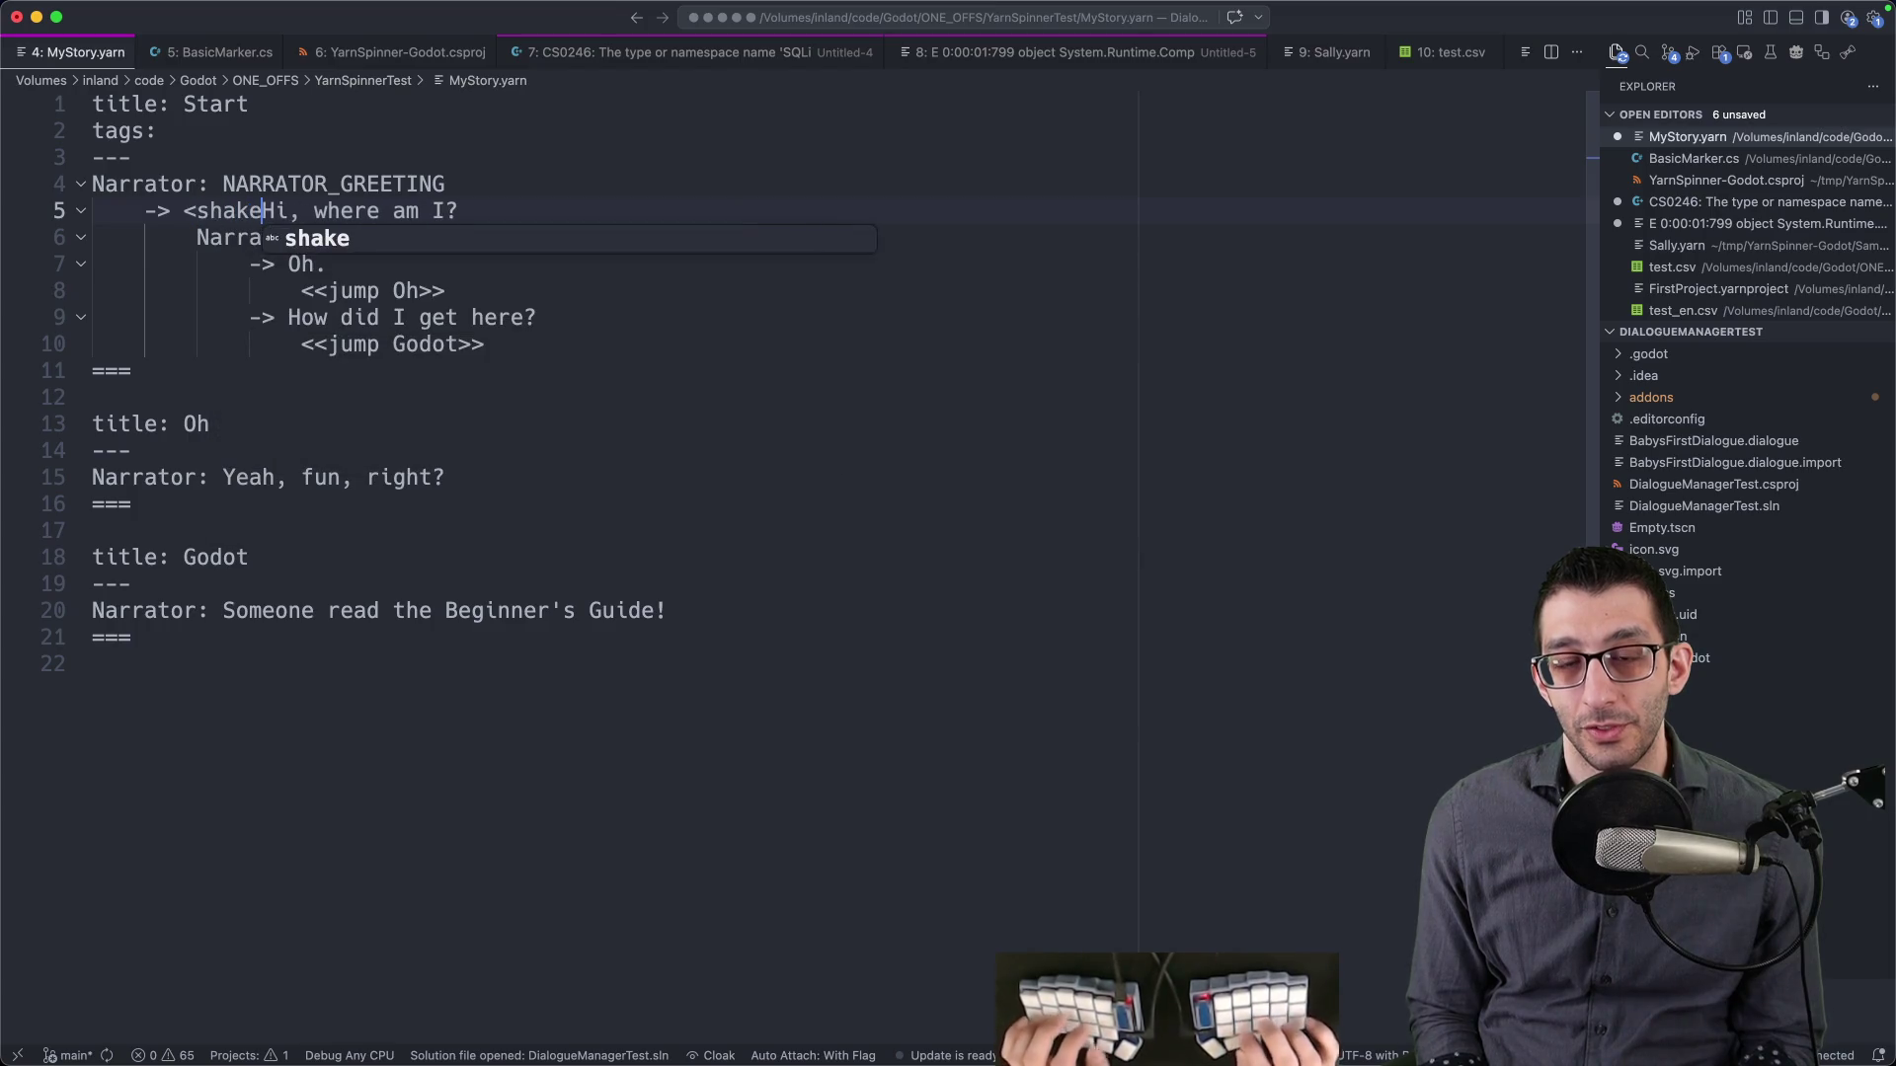
{"action": "key", "text": "super+s"}
- Copy Sally.yarn's shake line and paste it over MyStory.yarn's first option text
{"action": "key", "text": "super+alt+Right"}
{"action": "key", "text": "super+alt+Right"}
{"action": "key", "text": "super+alt+Right"}
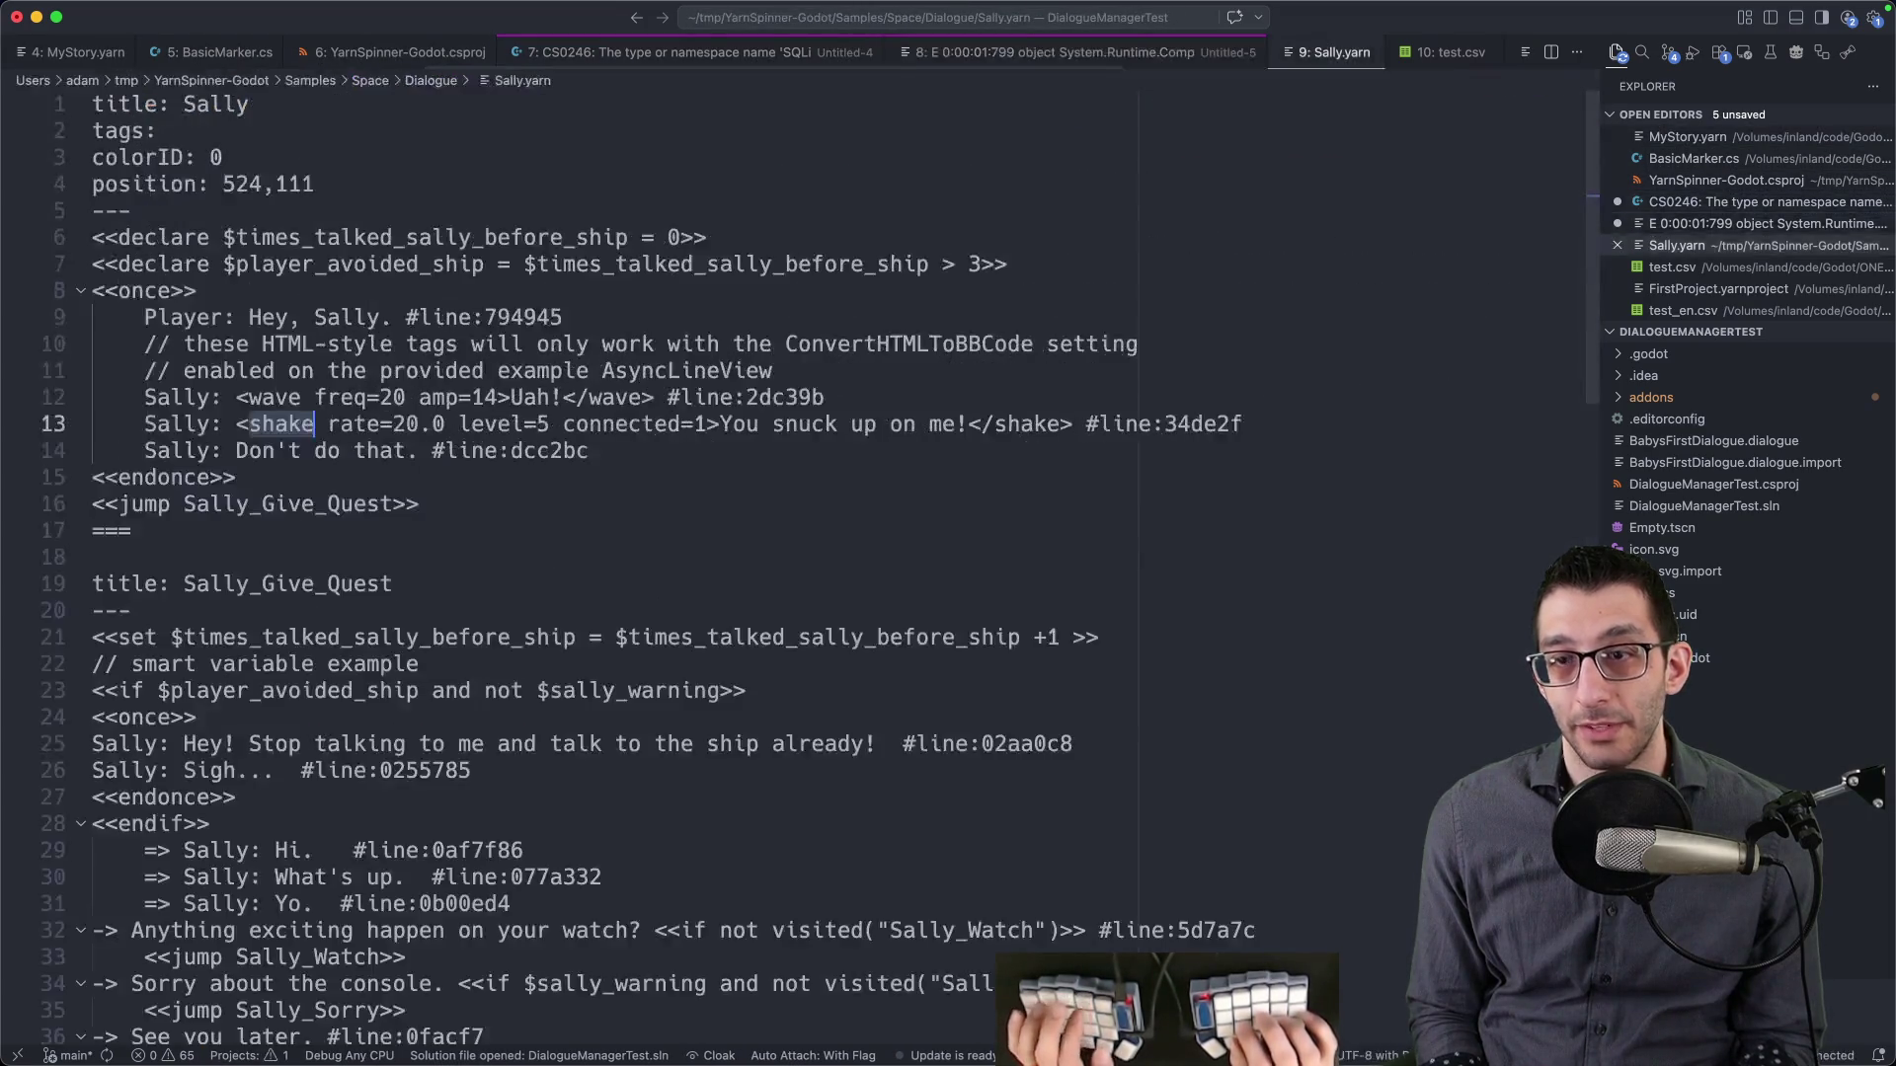
{"action": "key", "text": "shift+End"}
{"action": "key", "text": "super+c"}
{"action": "key", "text": "super+1"}
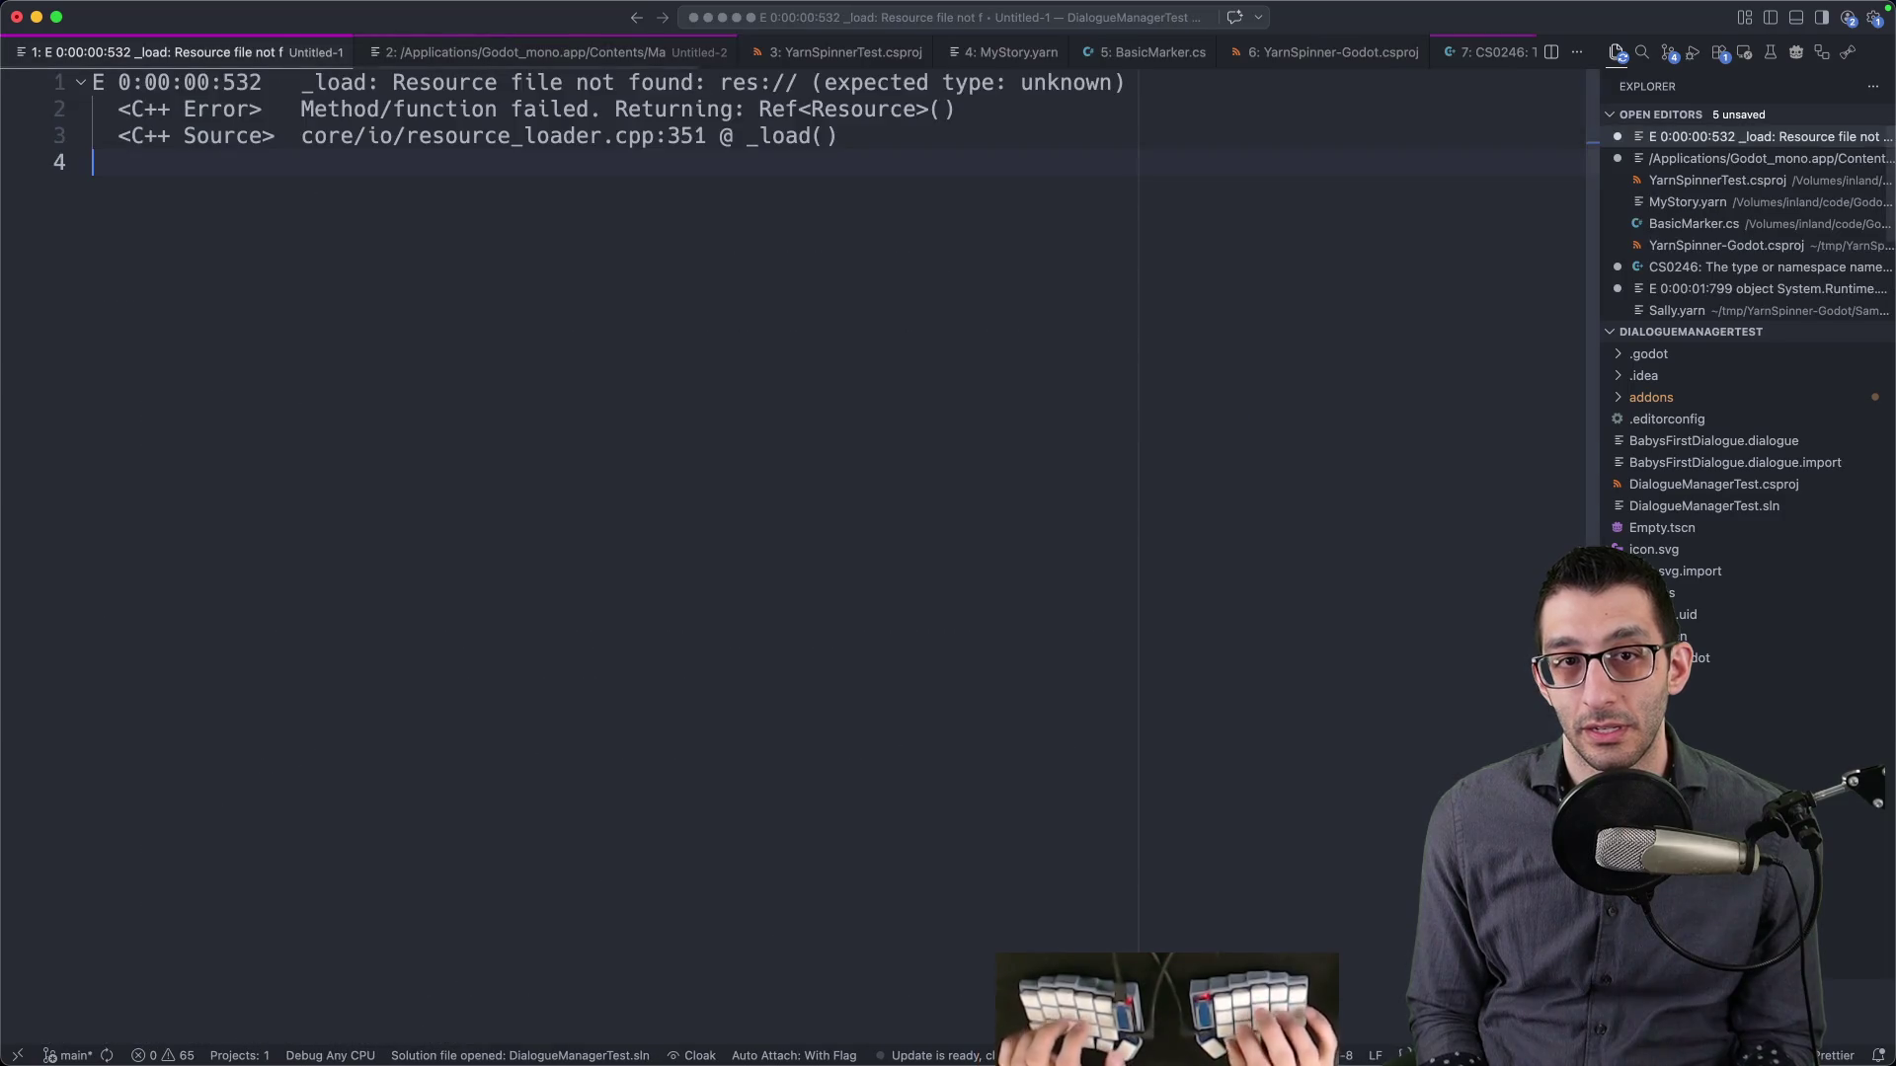
{"action": "key", "text": "super+alt+Right"}
{"action": "key", "text": "super+alt+Right"}
{"action": "key", "text": "super+alt+Right"}
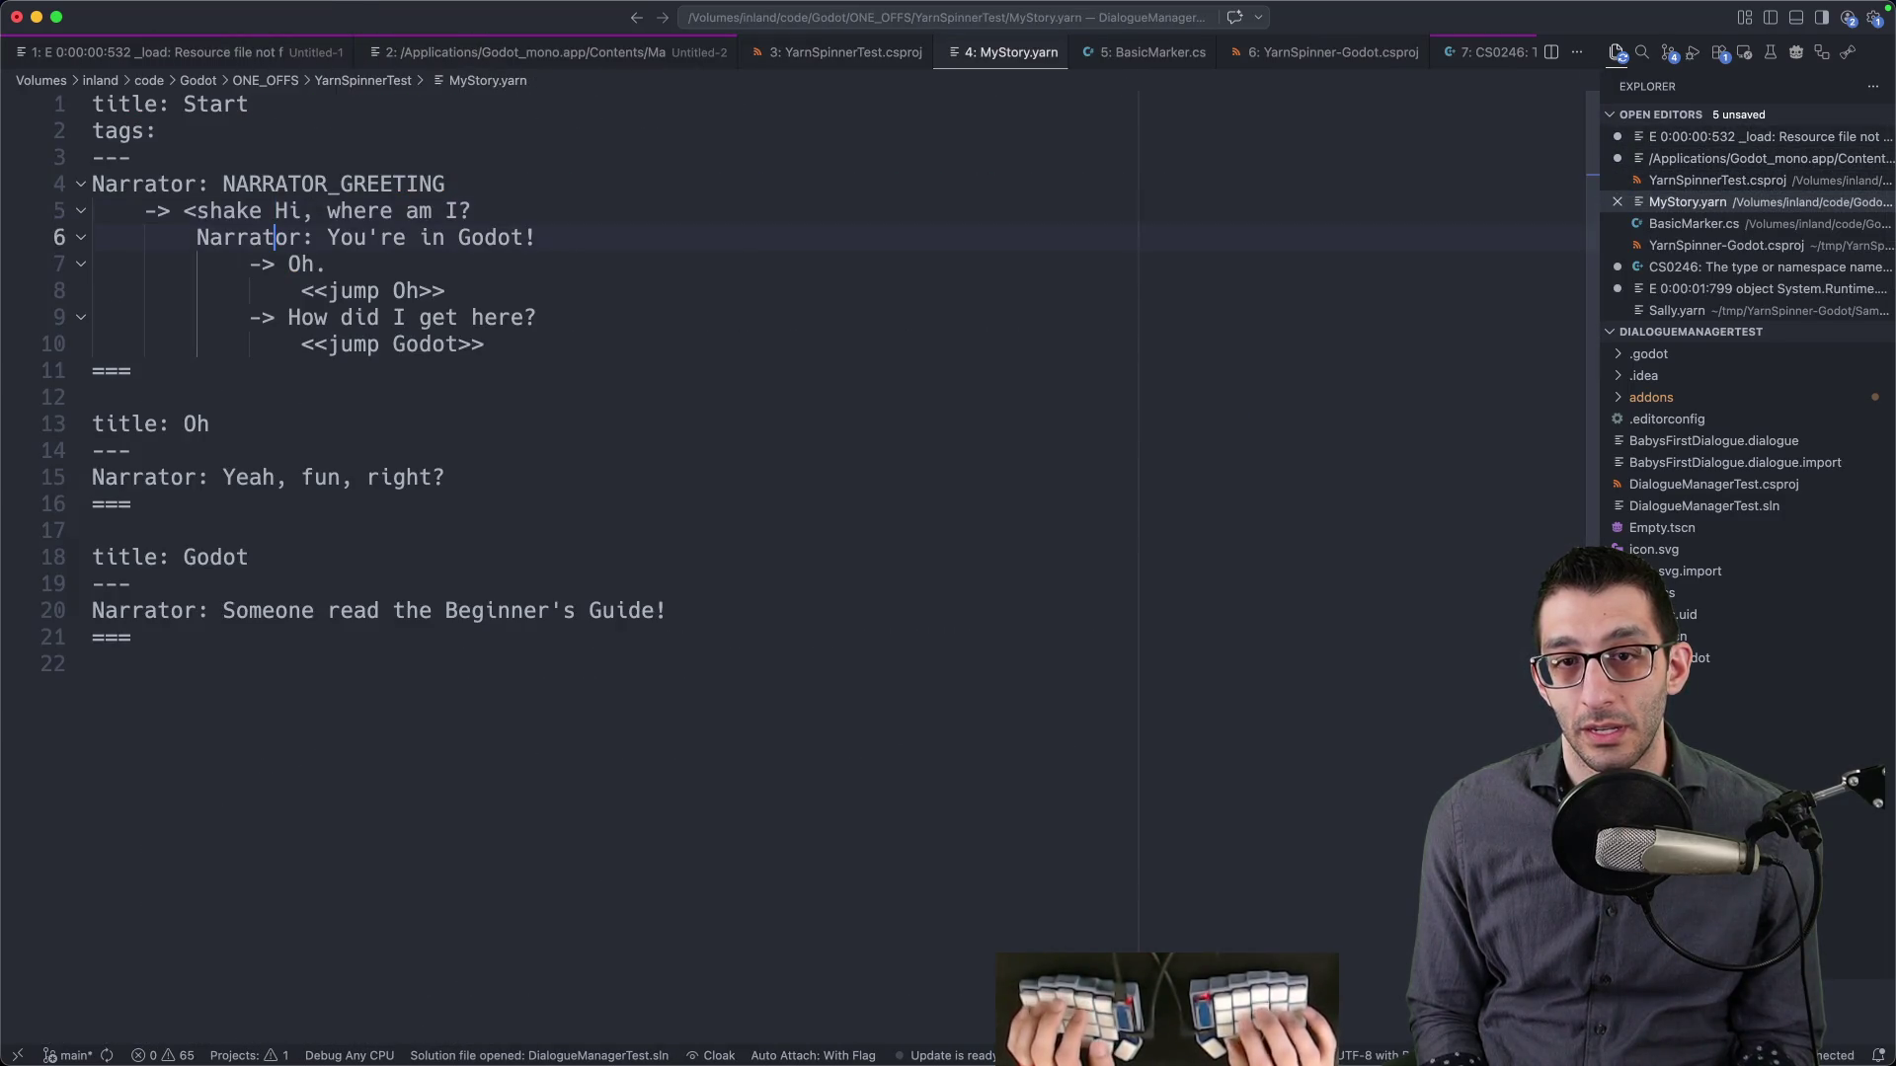
{"action": "key", "text": "alt+shift+Left"}
{"action": "key", "text": "alt+shift+Left"}
{"action": "key", "text": "alt+shift+Left"}
{"action": "key", "text": "super+v"}
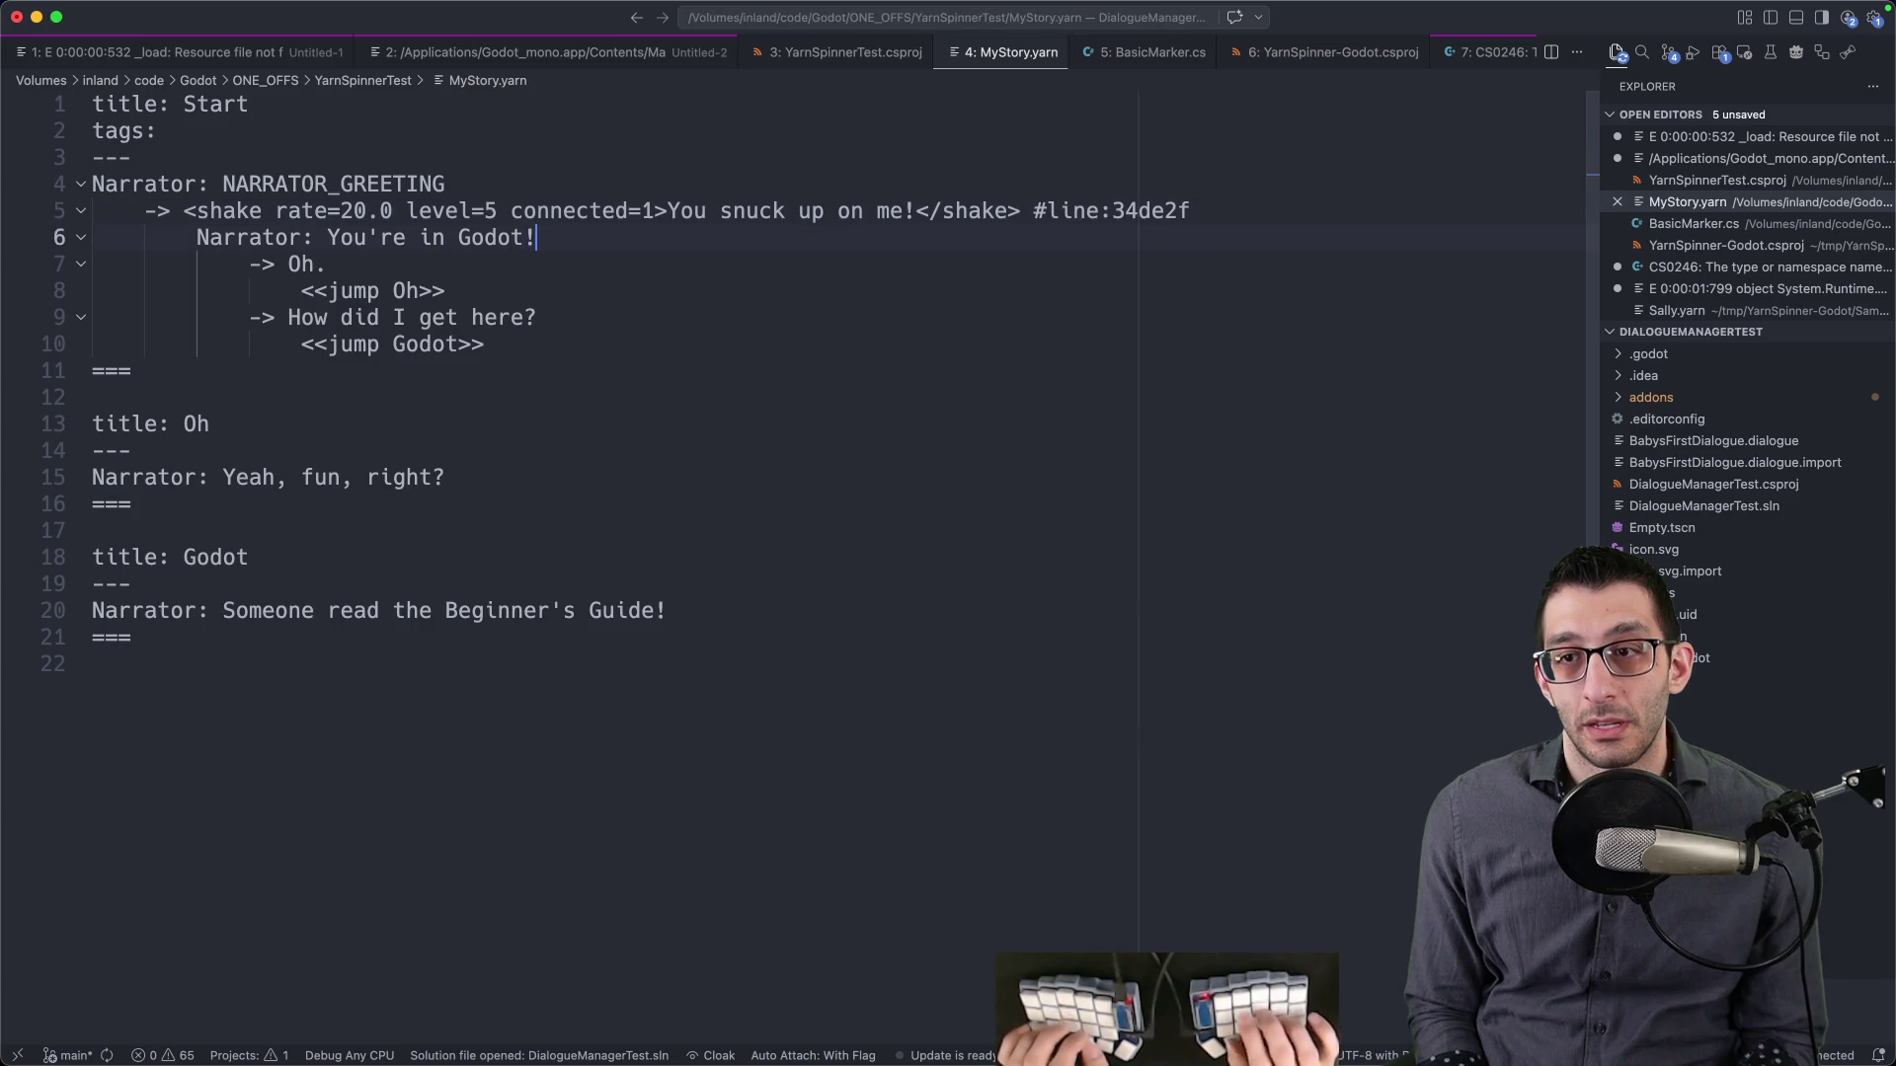
{"action": "left_click", "coordinate": [1264, 1006]}
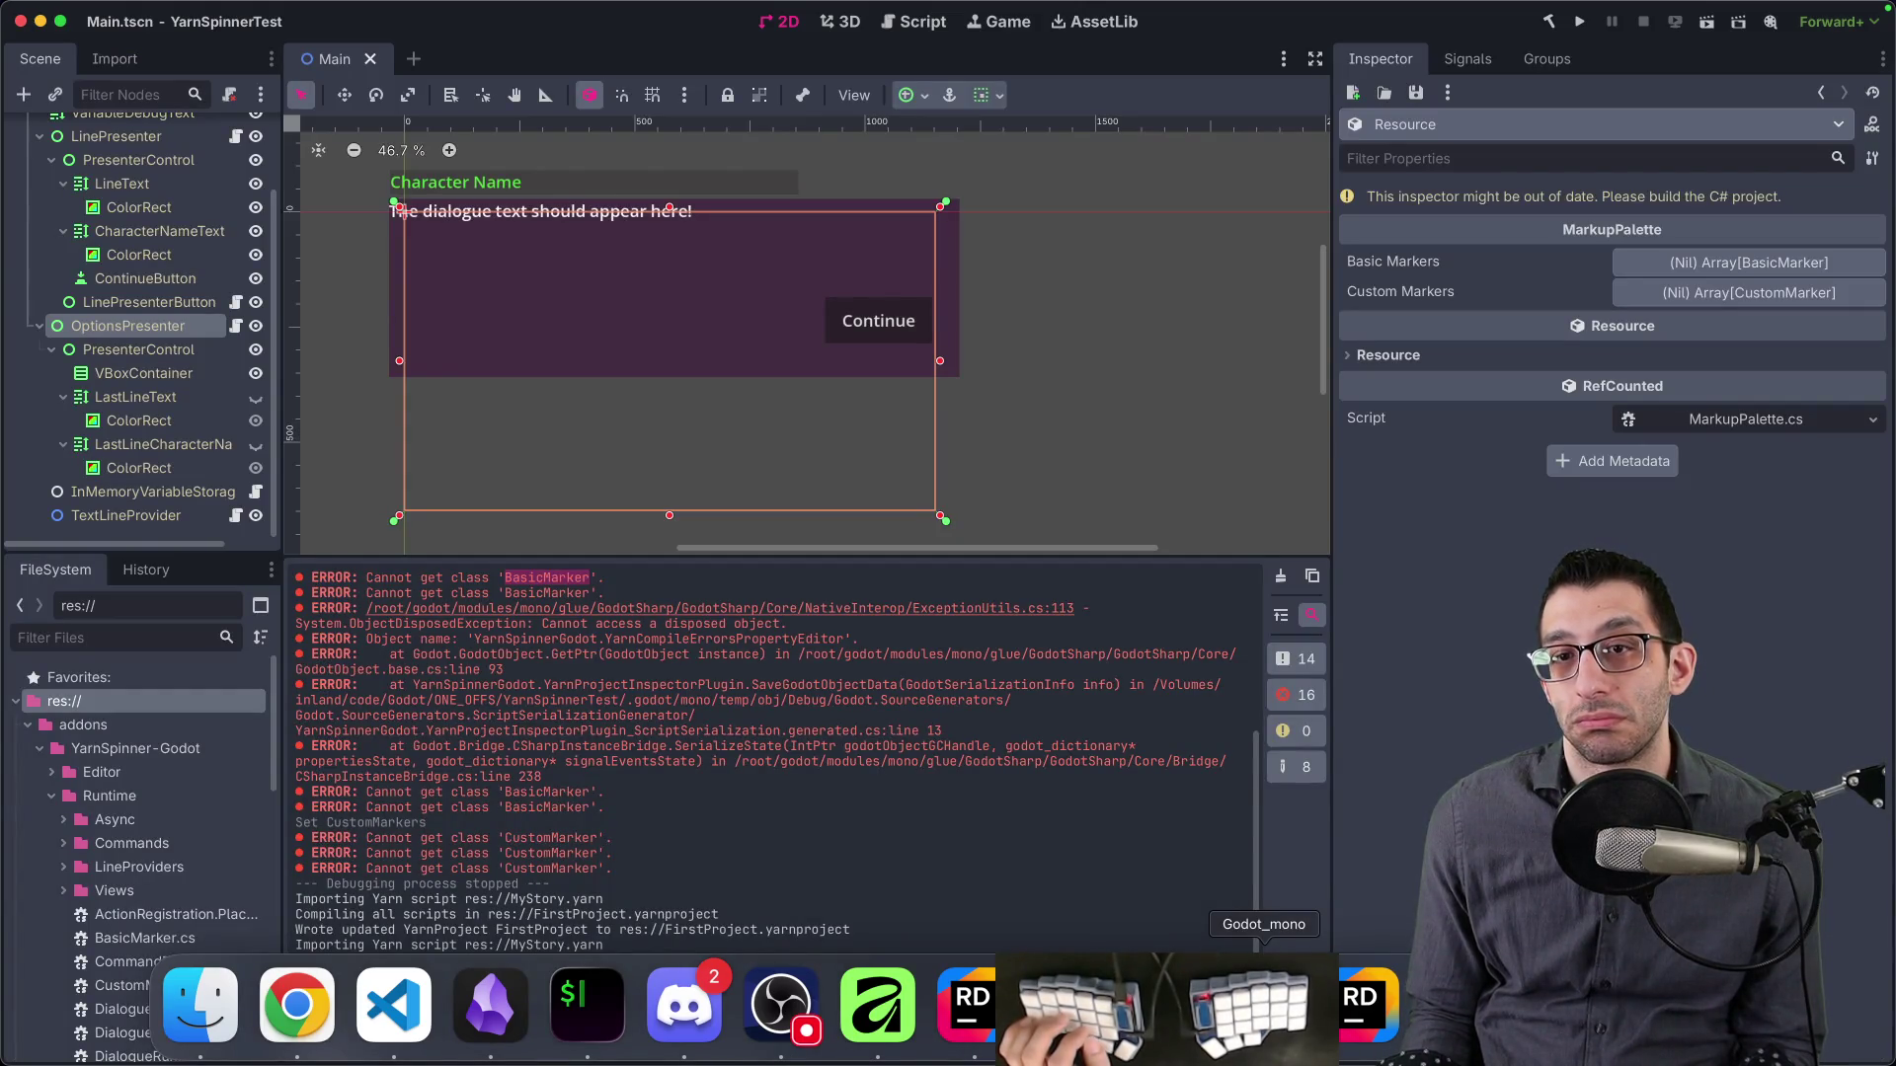
- Run the test project and advance the dialogue until the shake line appears as raw markup
{"action": "left_click", "coordinate": [1580, 20]}
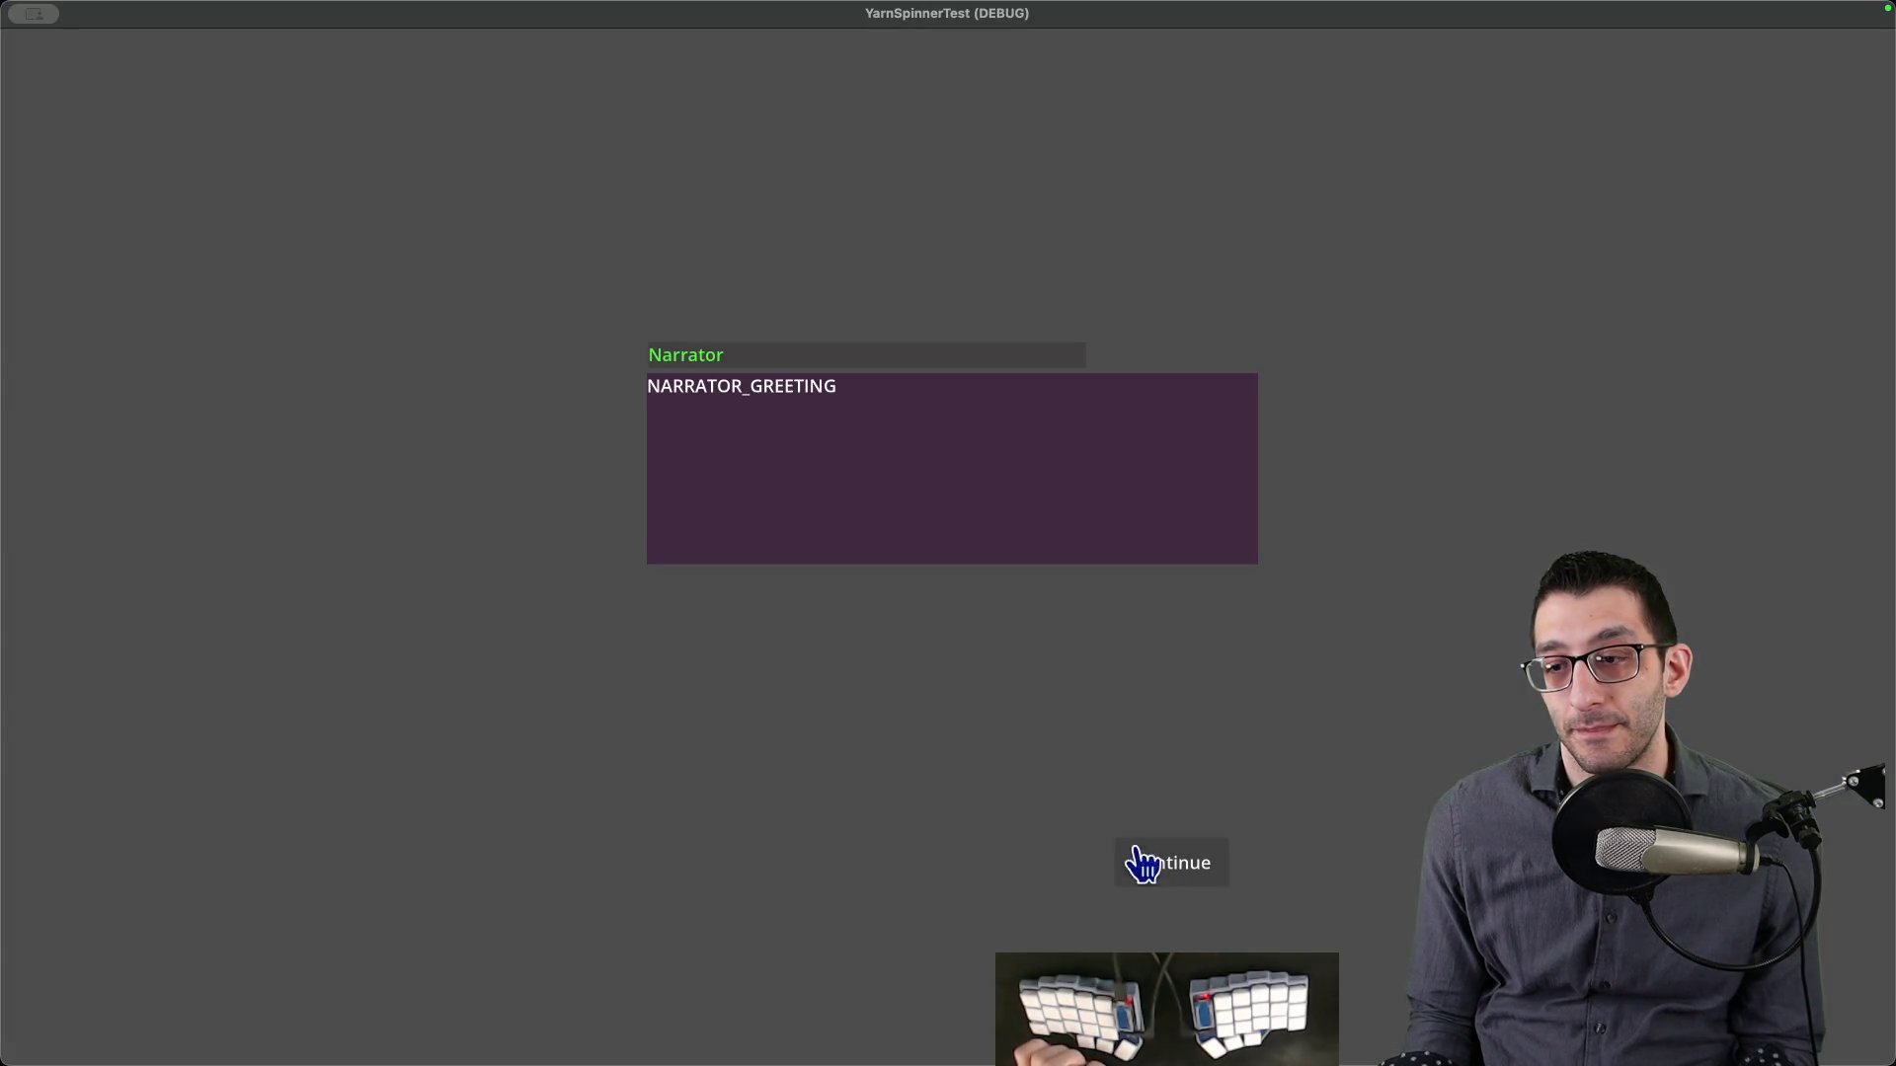
{"action": "left_click", "coordinate": [1166, 865]}
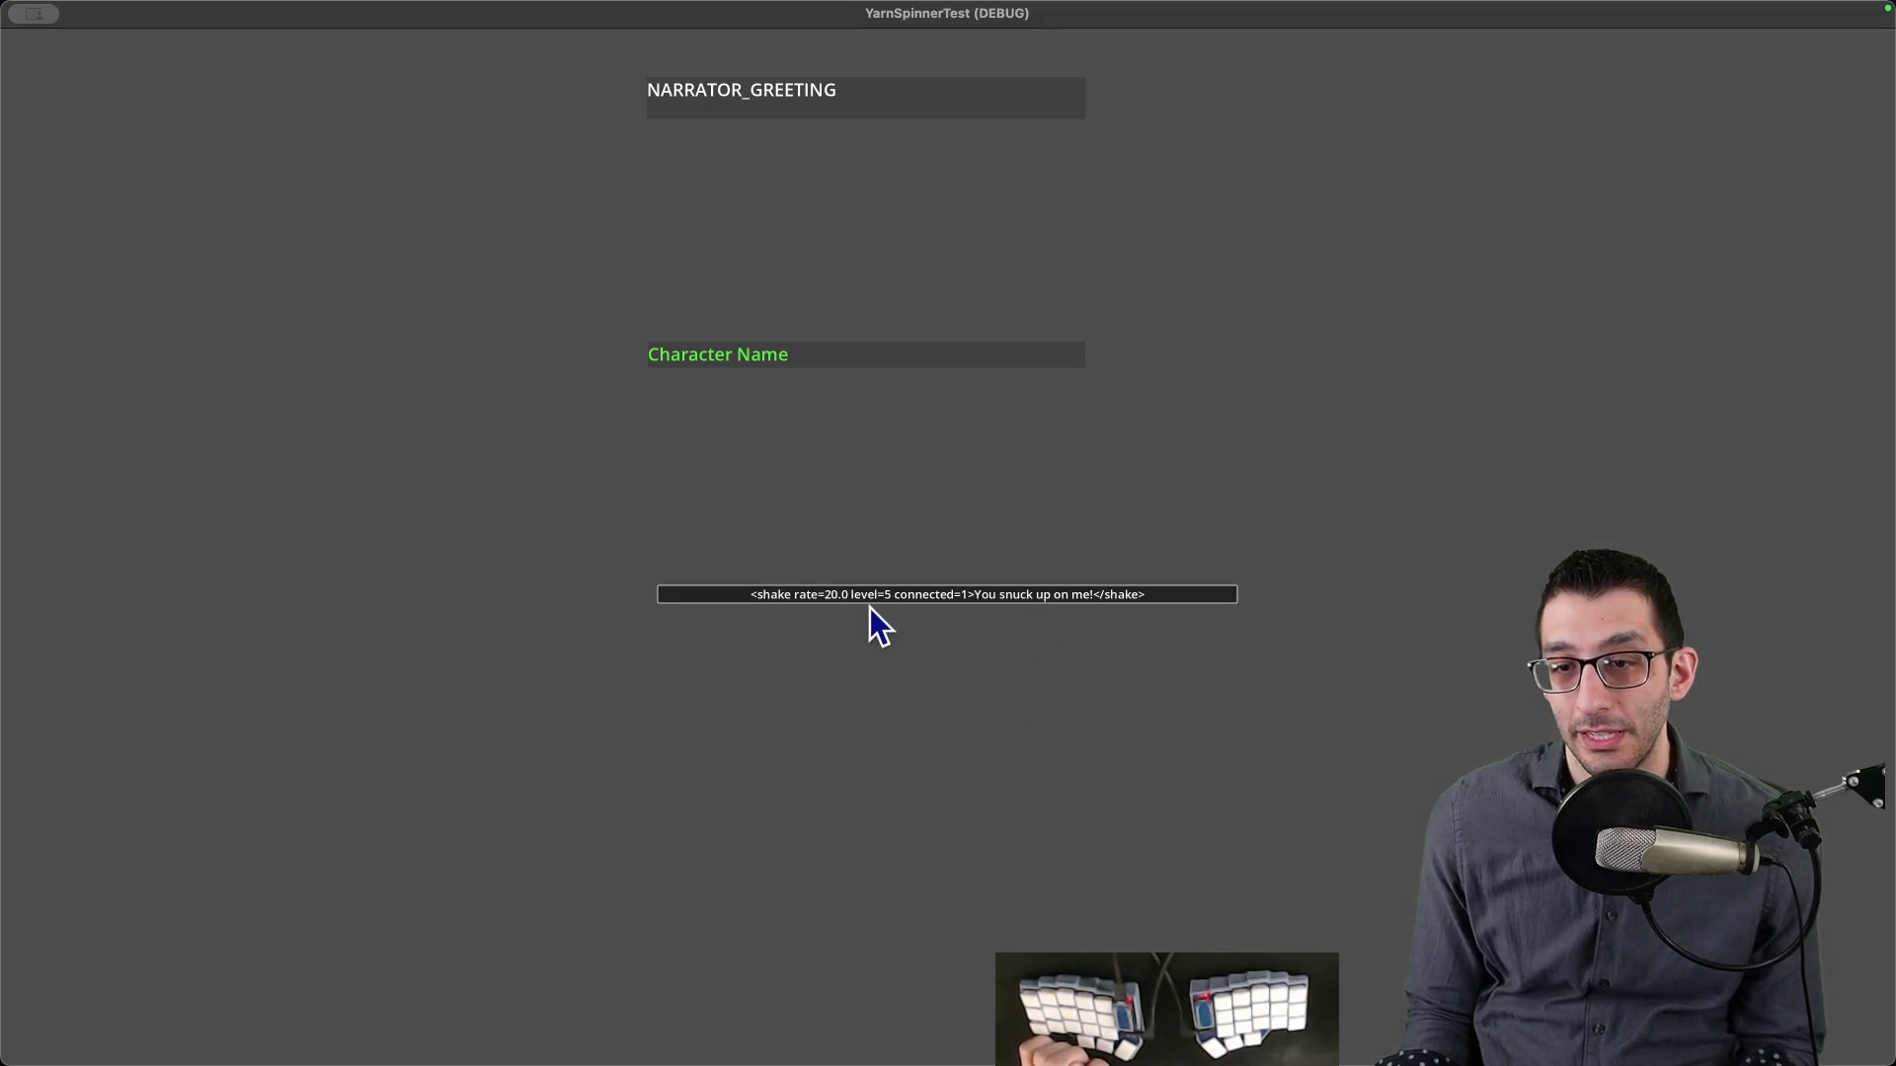
{"action": "key", "text": "super+Tab"}
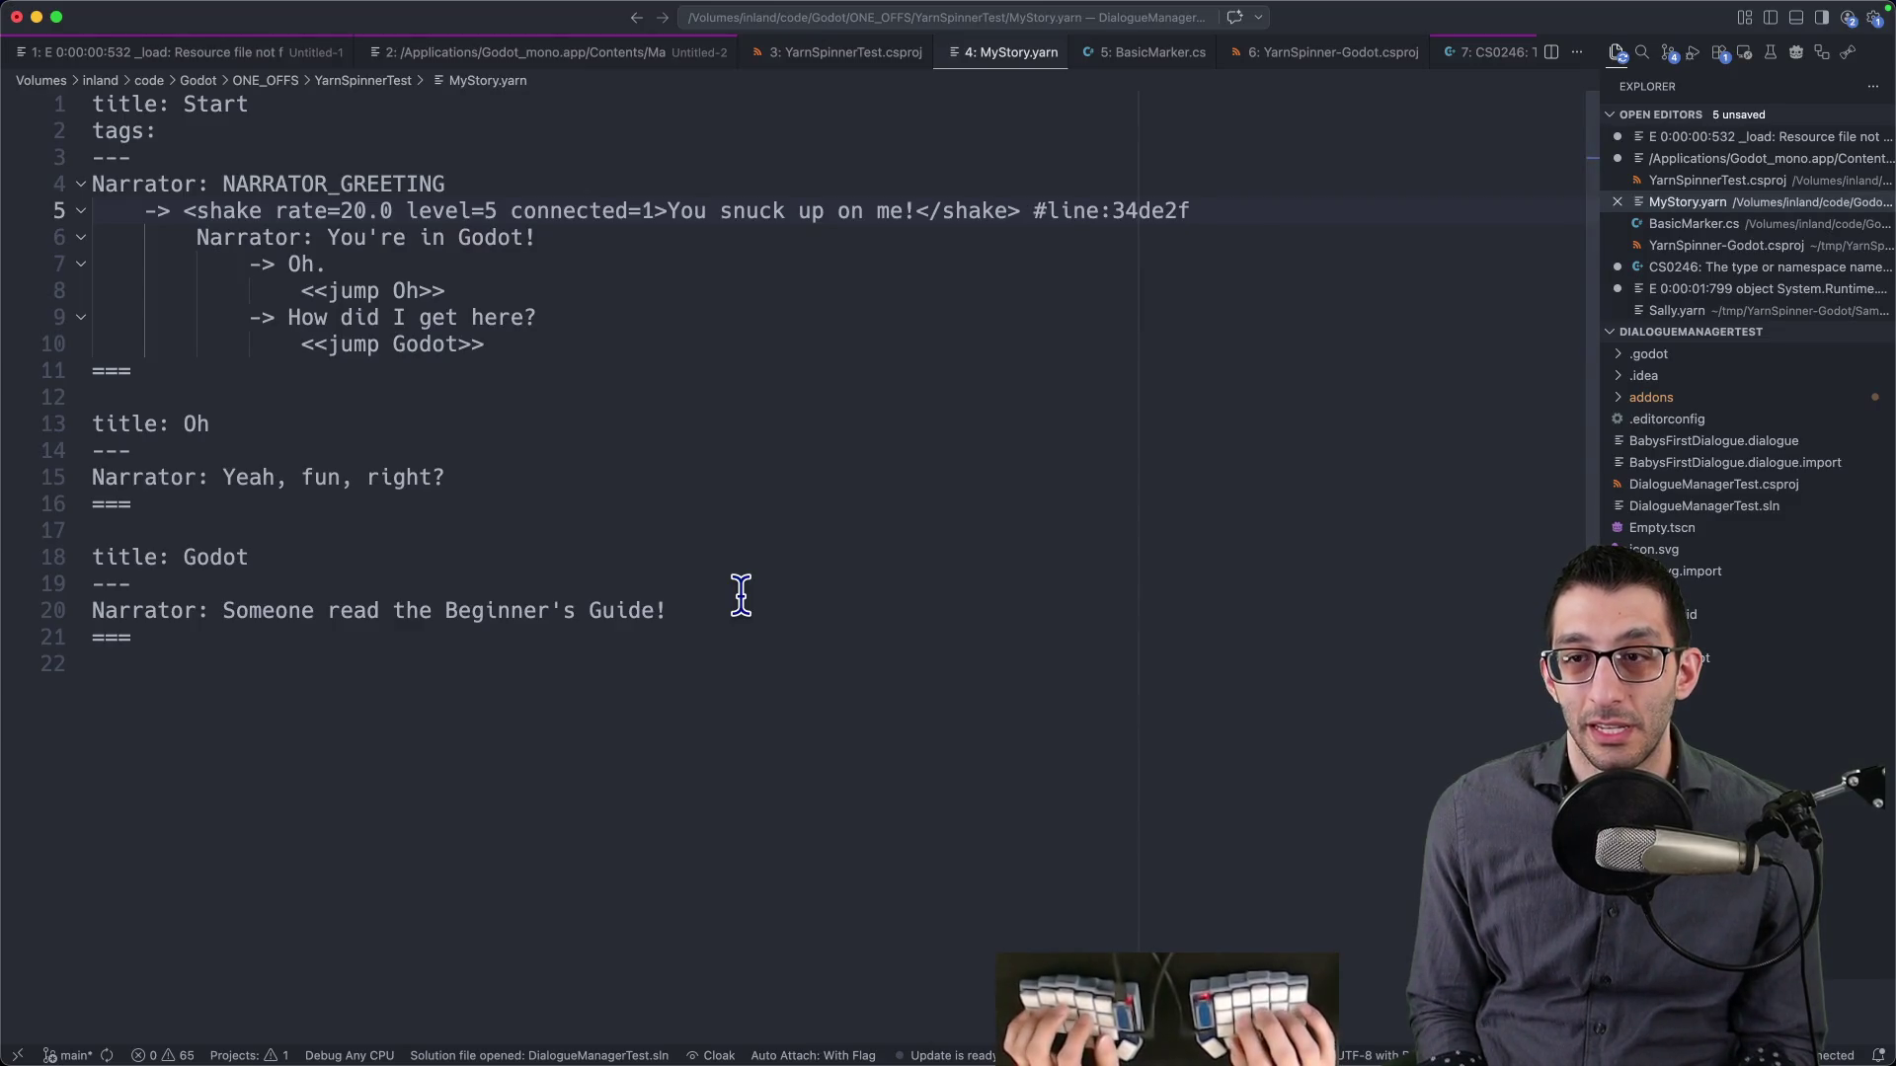
- Copy the line 5 shake line and paste it over NARRATOR_GREETING on line 4
{"action": "key", "text": "super+shift+Left"}
{"action": "key", "text": "super+c"}
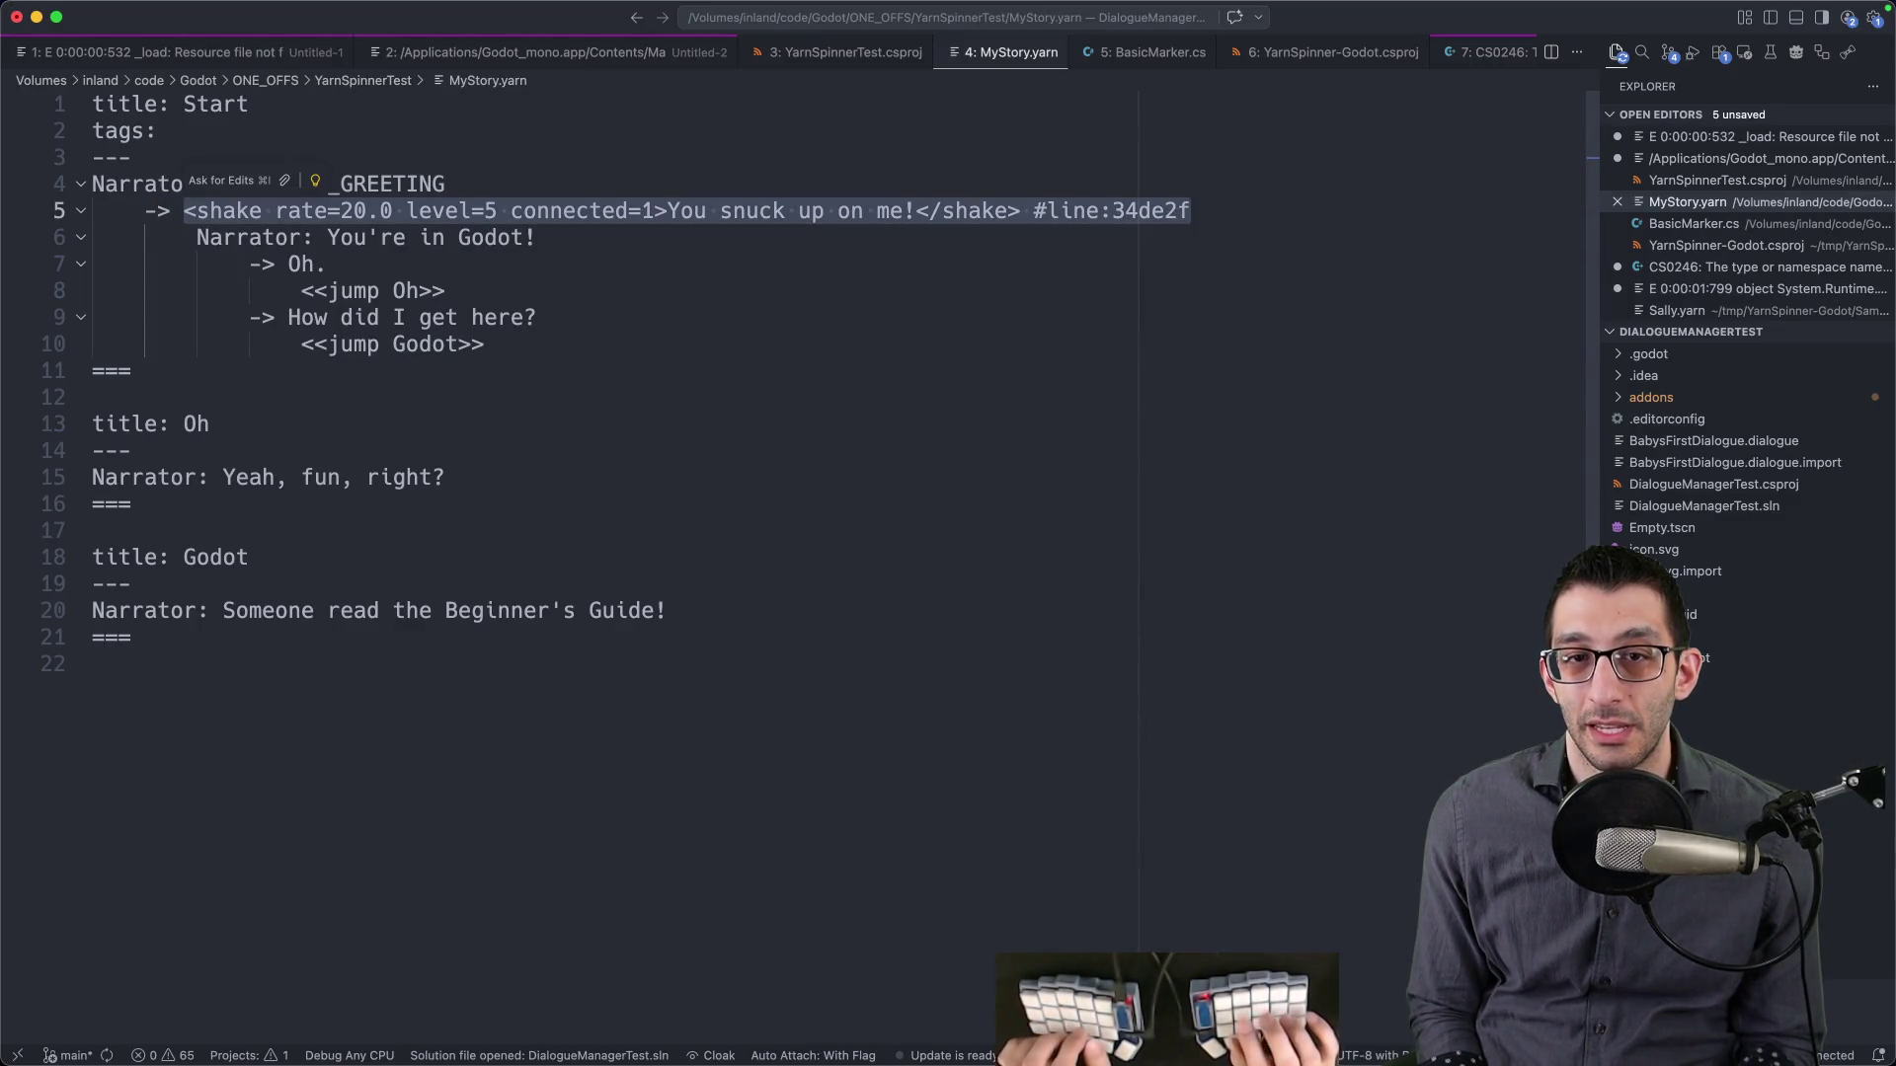
{"action": "key", "text": "Up"}
{"action": "key", "text": "super+Right"}
{"action": "key", "text": "alt+shift+Left"}
{"action": "key", "text": "super+v"}
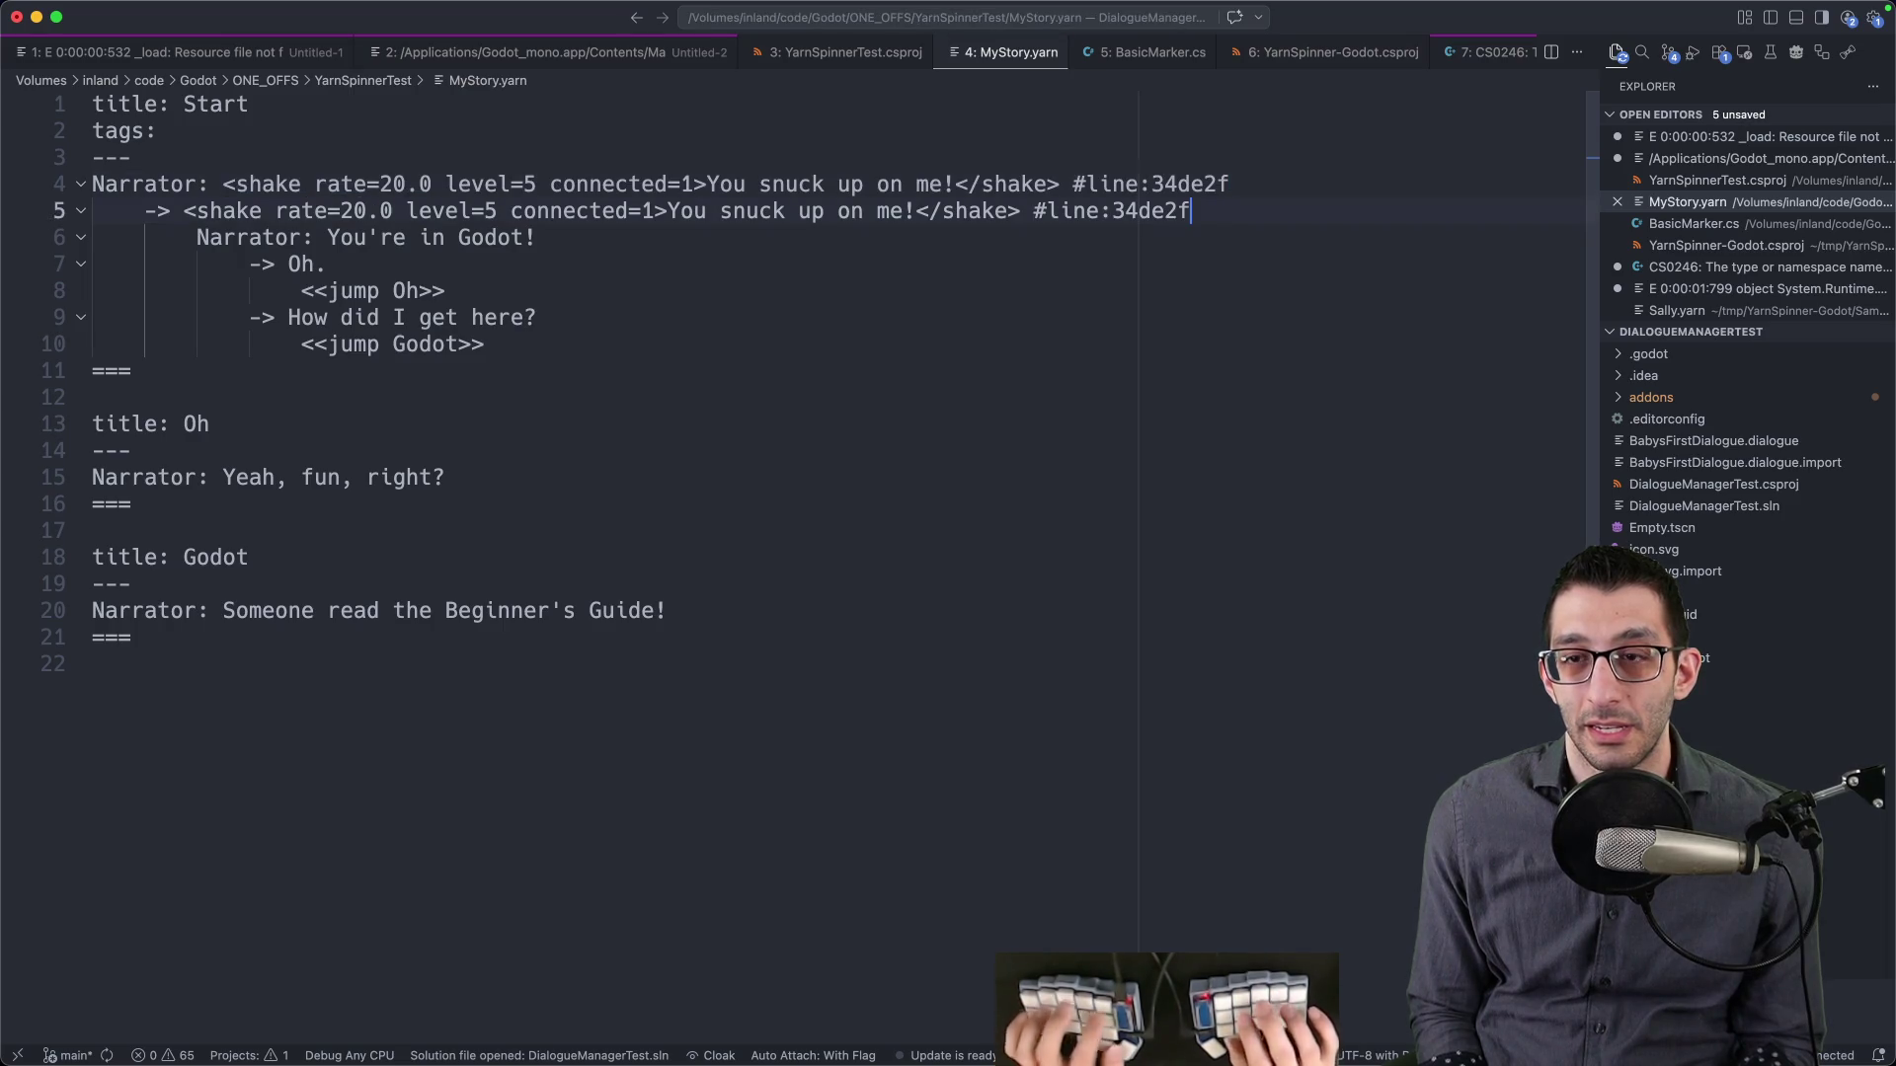
- Close the running game window and return to the Godot editor
{"action": "key", "text": "super+Tab"}
{"action": "mouse_move", "coordinate": [35, 16]}
{"action": "left_click", "coordinate": [39, 52]}
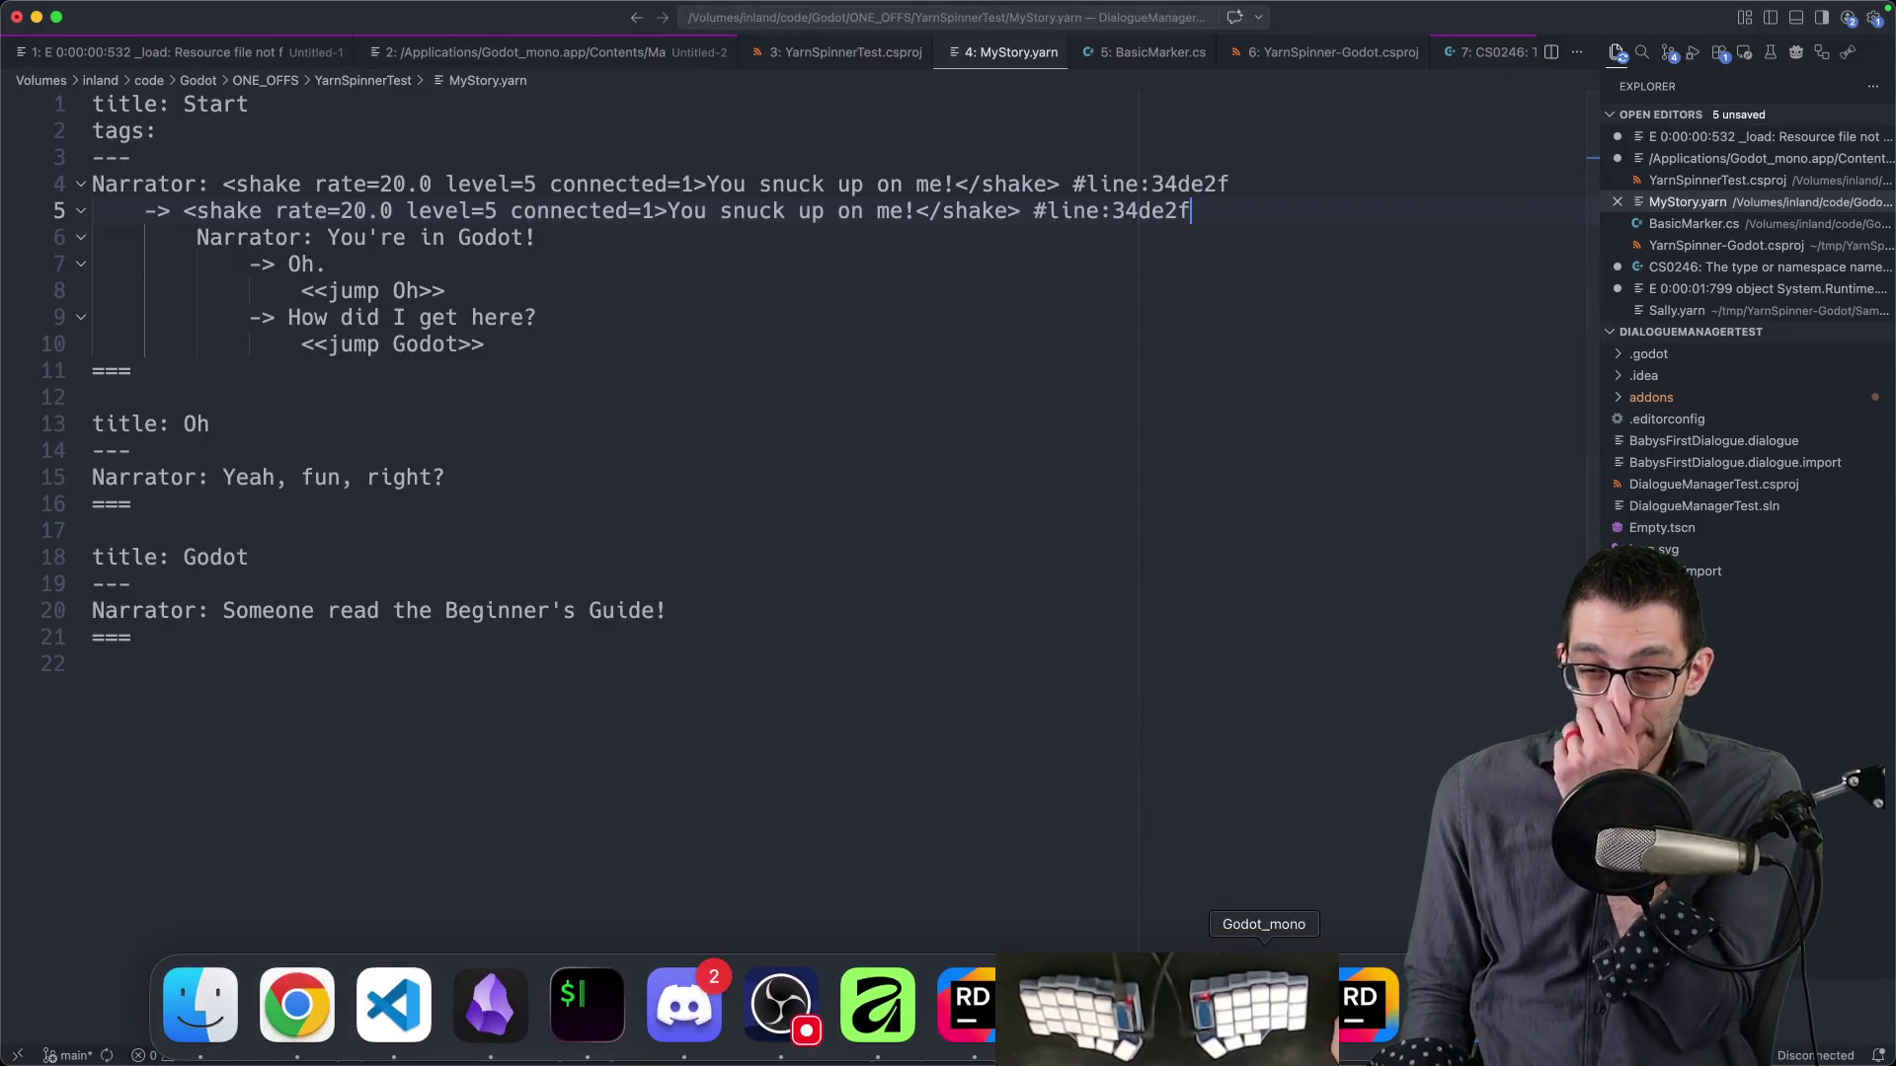
{"action": "left_click", "coordinate": [1264, 1002]}
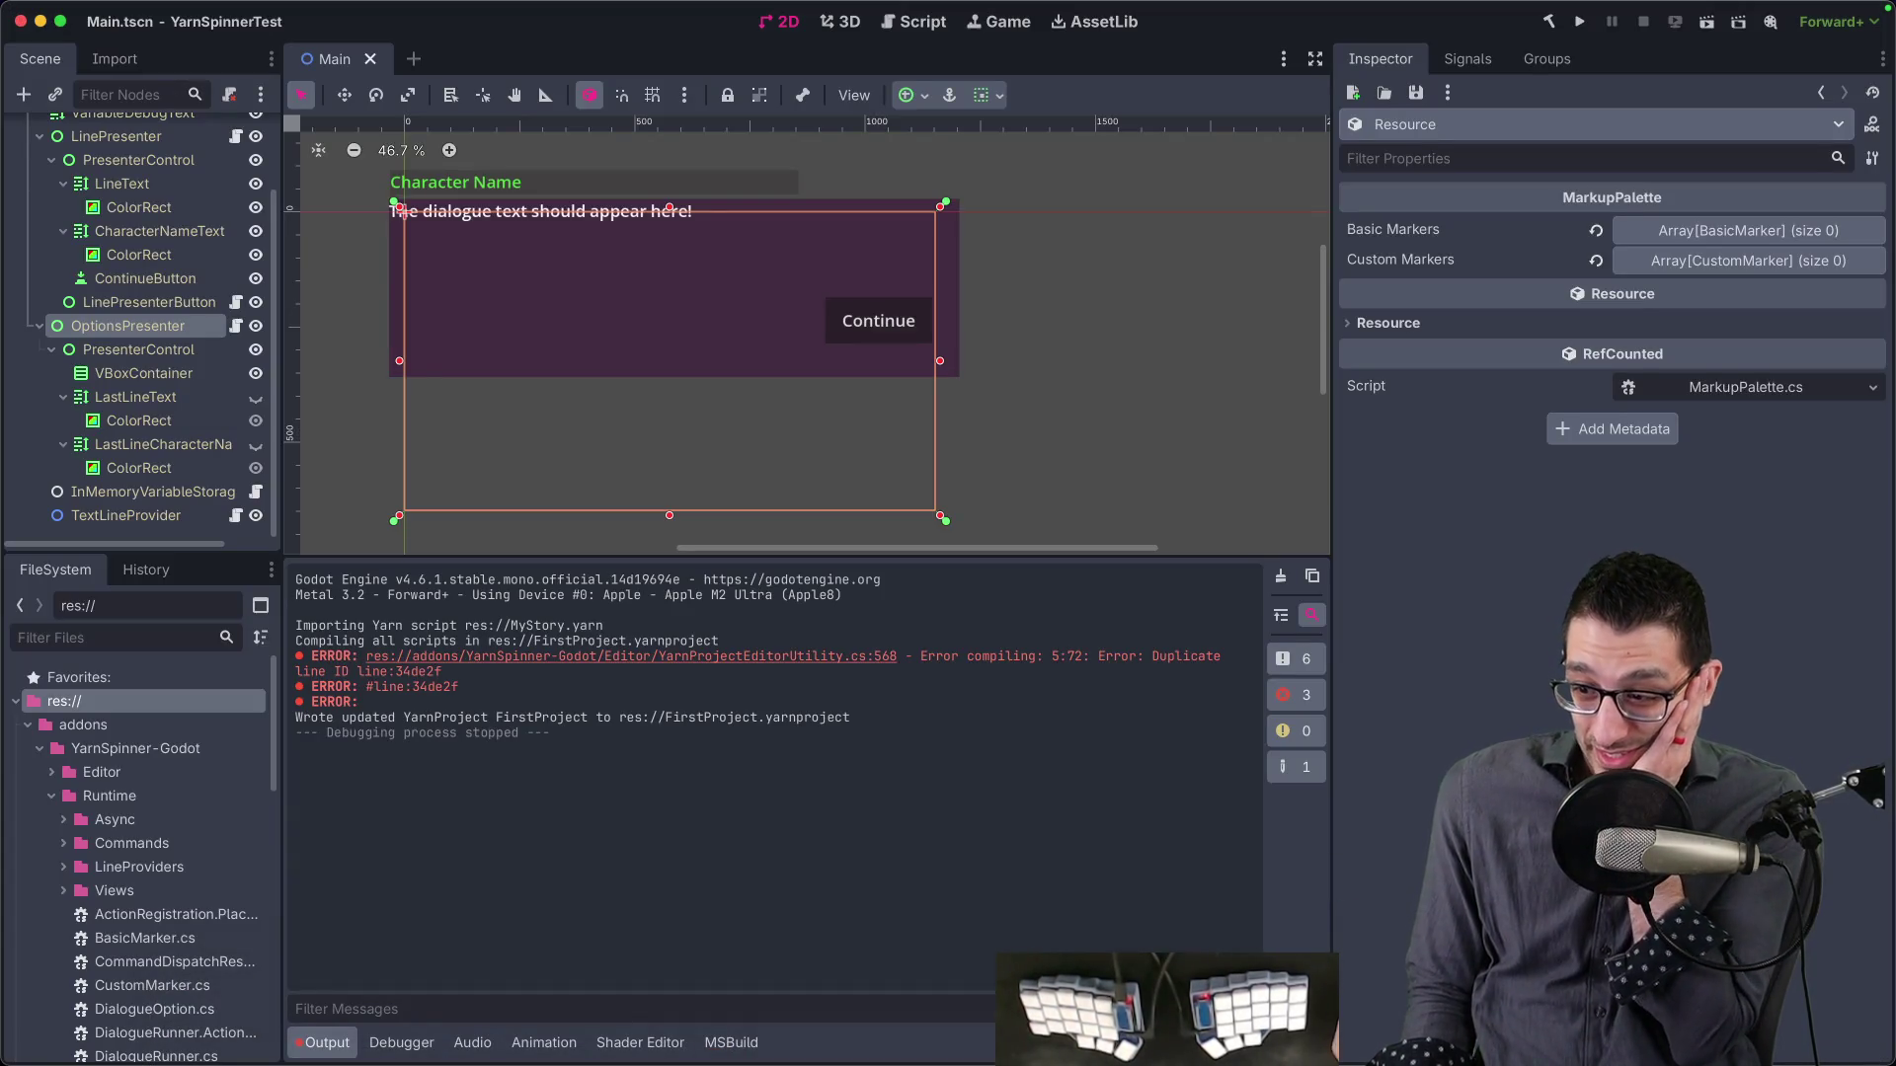
- Run the YarnSpinnerTest project, advance the dialogue, then close the game window
{"action": "key", "text": "super+b"}
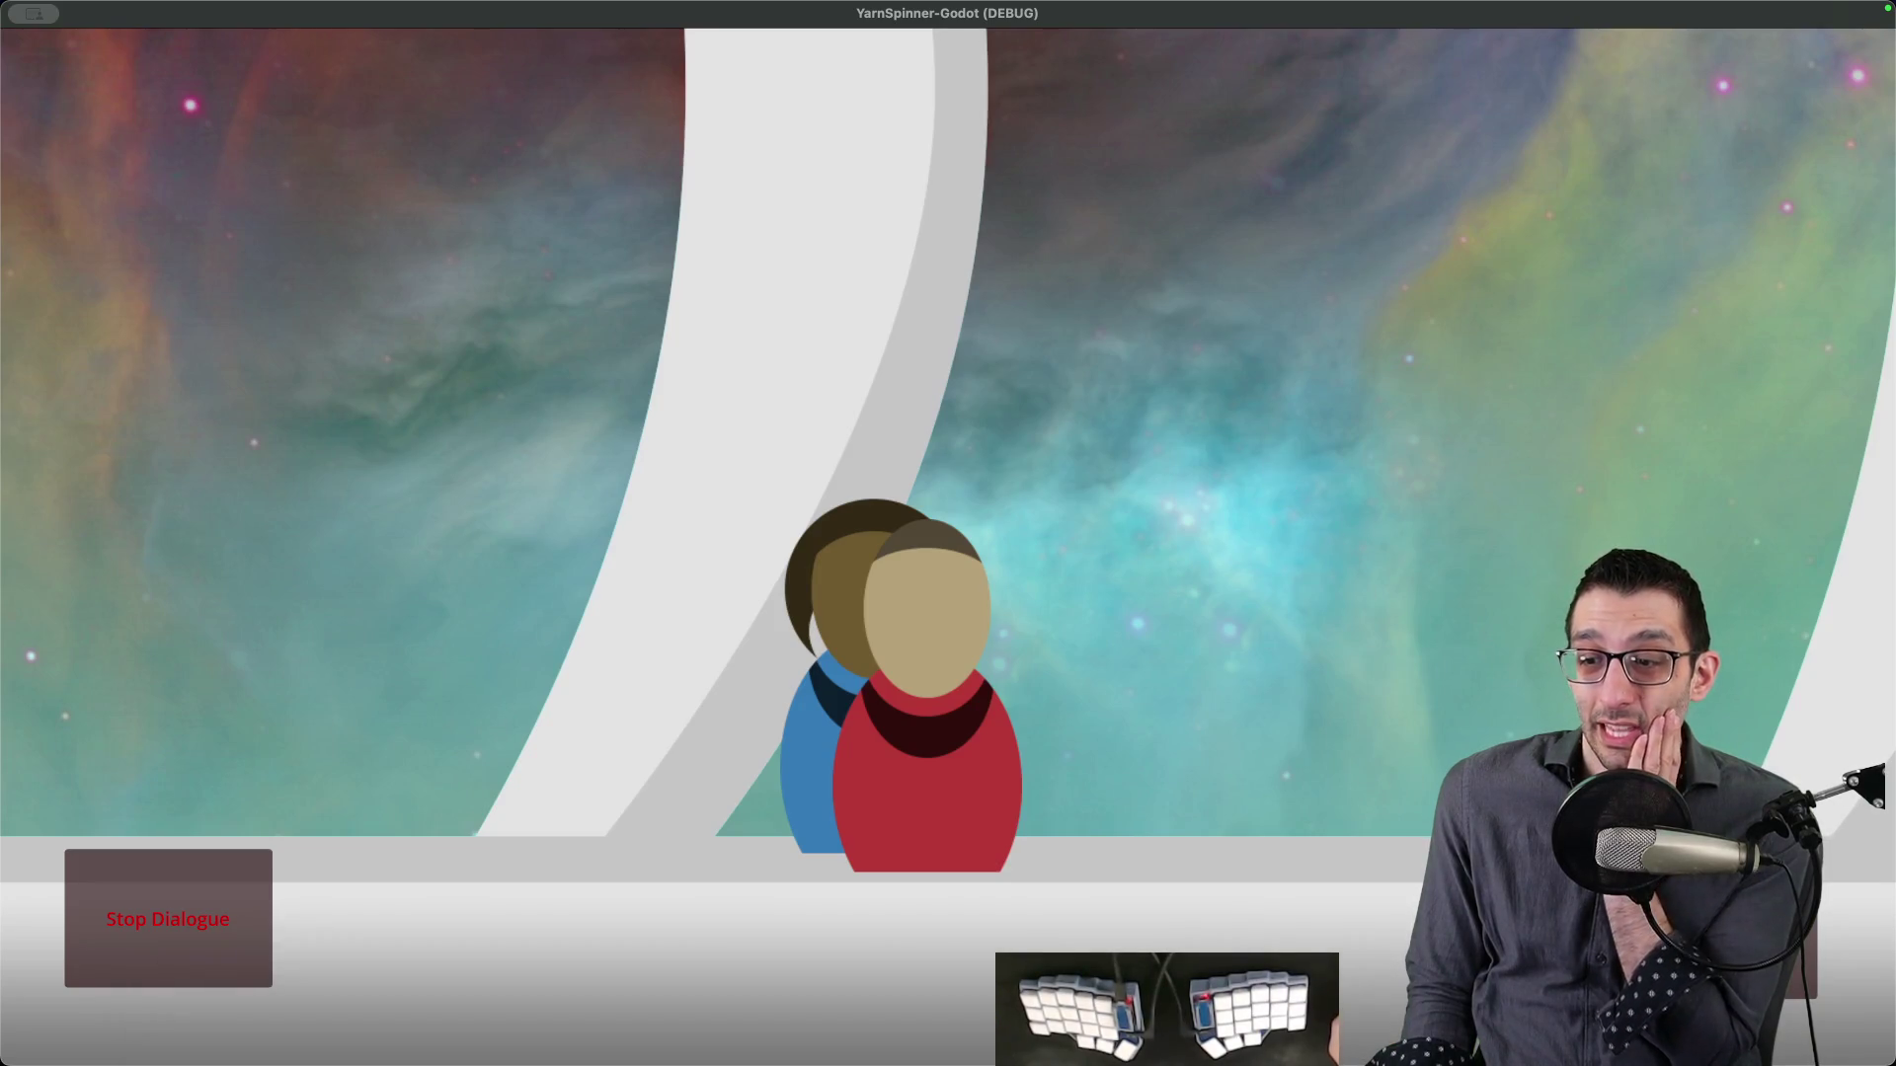
{"action": "left_click", "coordinate": [1264, 1003]}
{"action": "left_click", "coordinate": [1580, 22]}
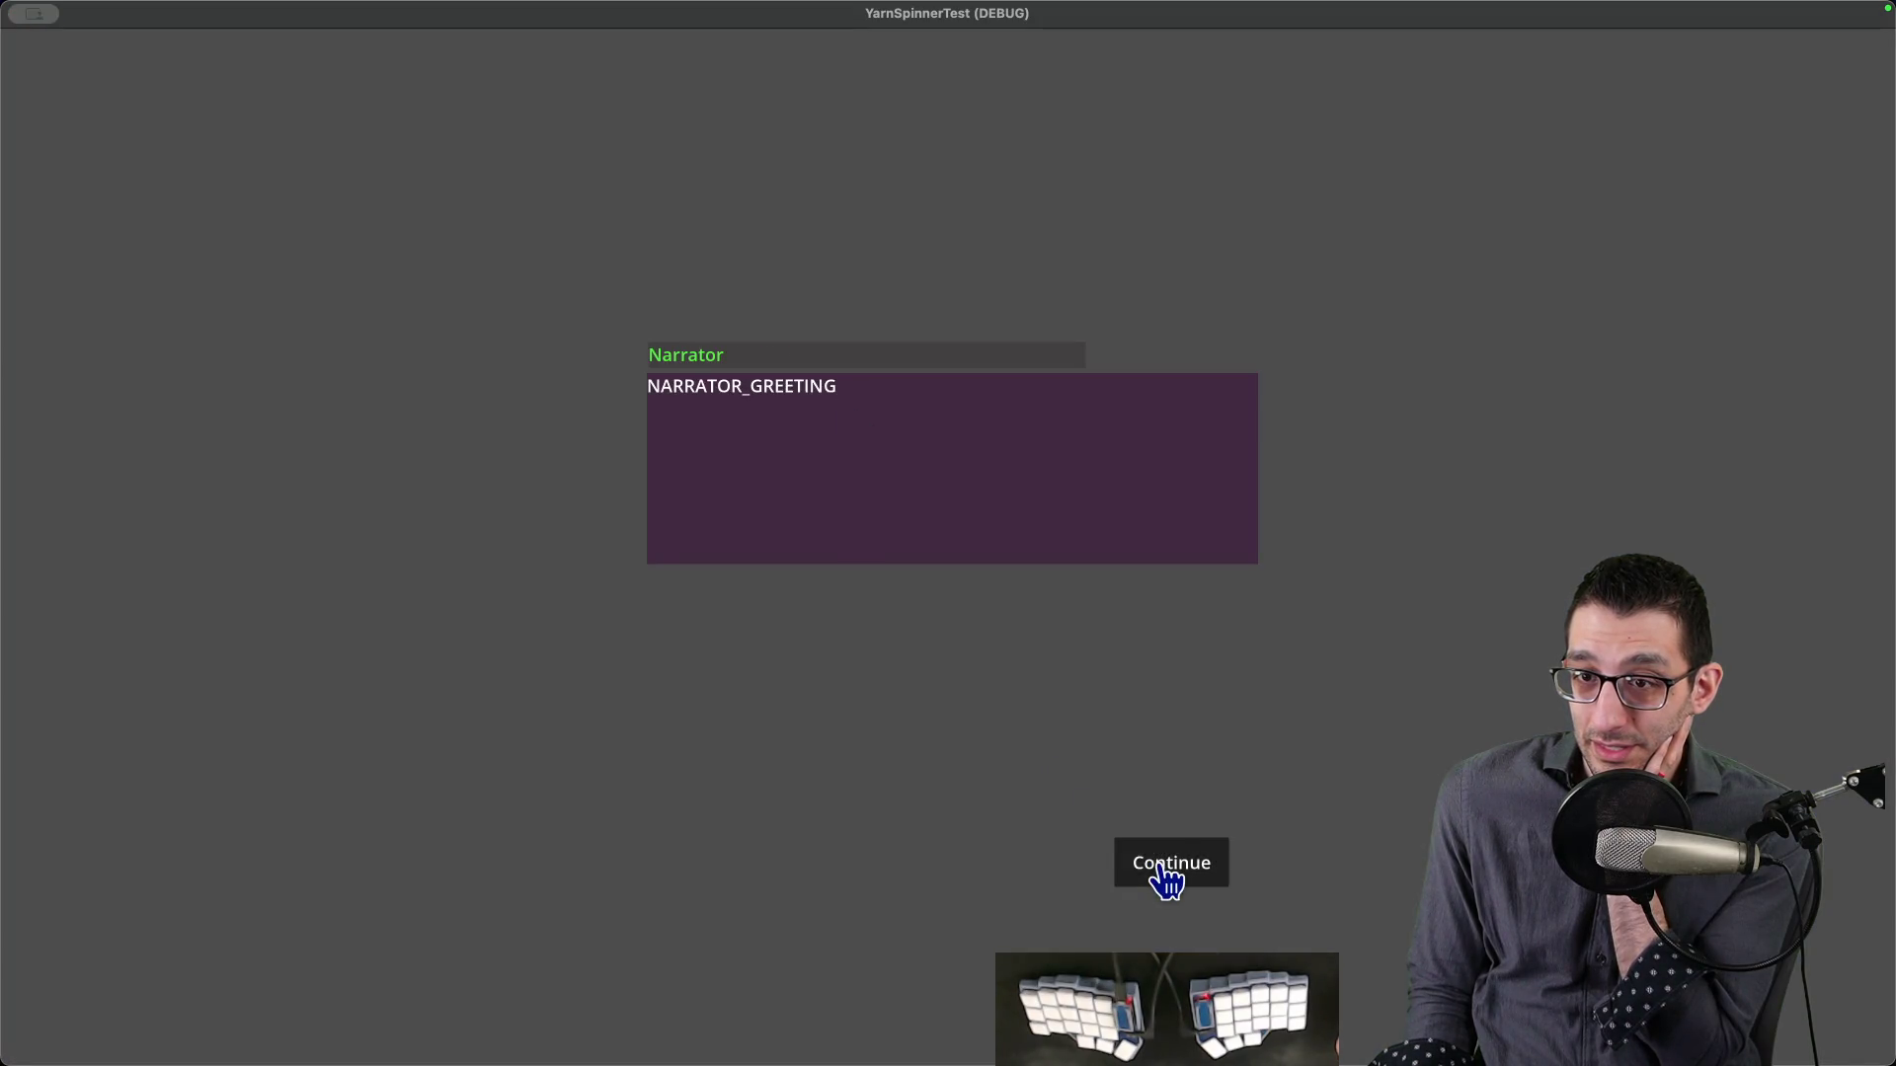
{"action": "left_click", "coordinate": [1148, 869]}
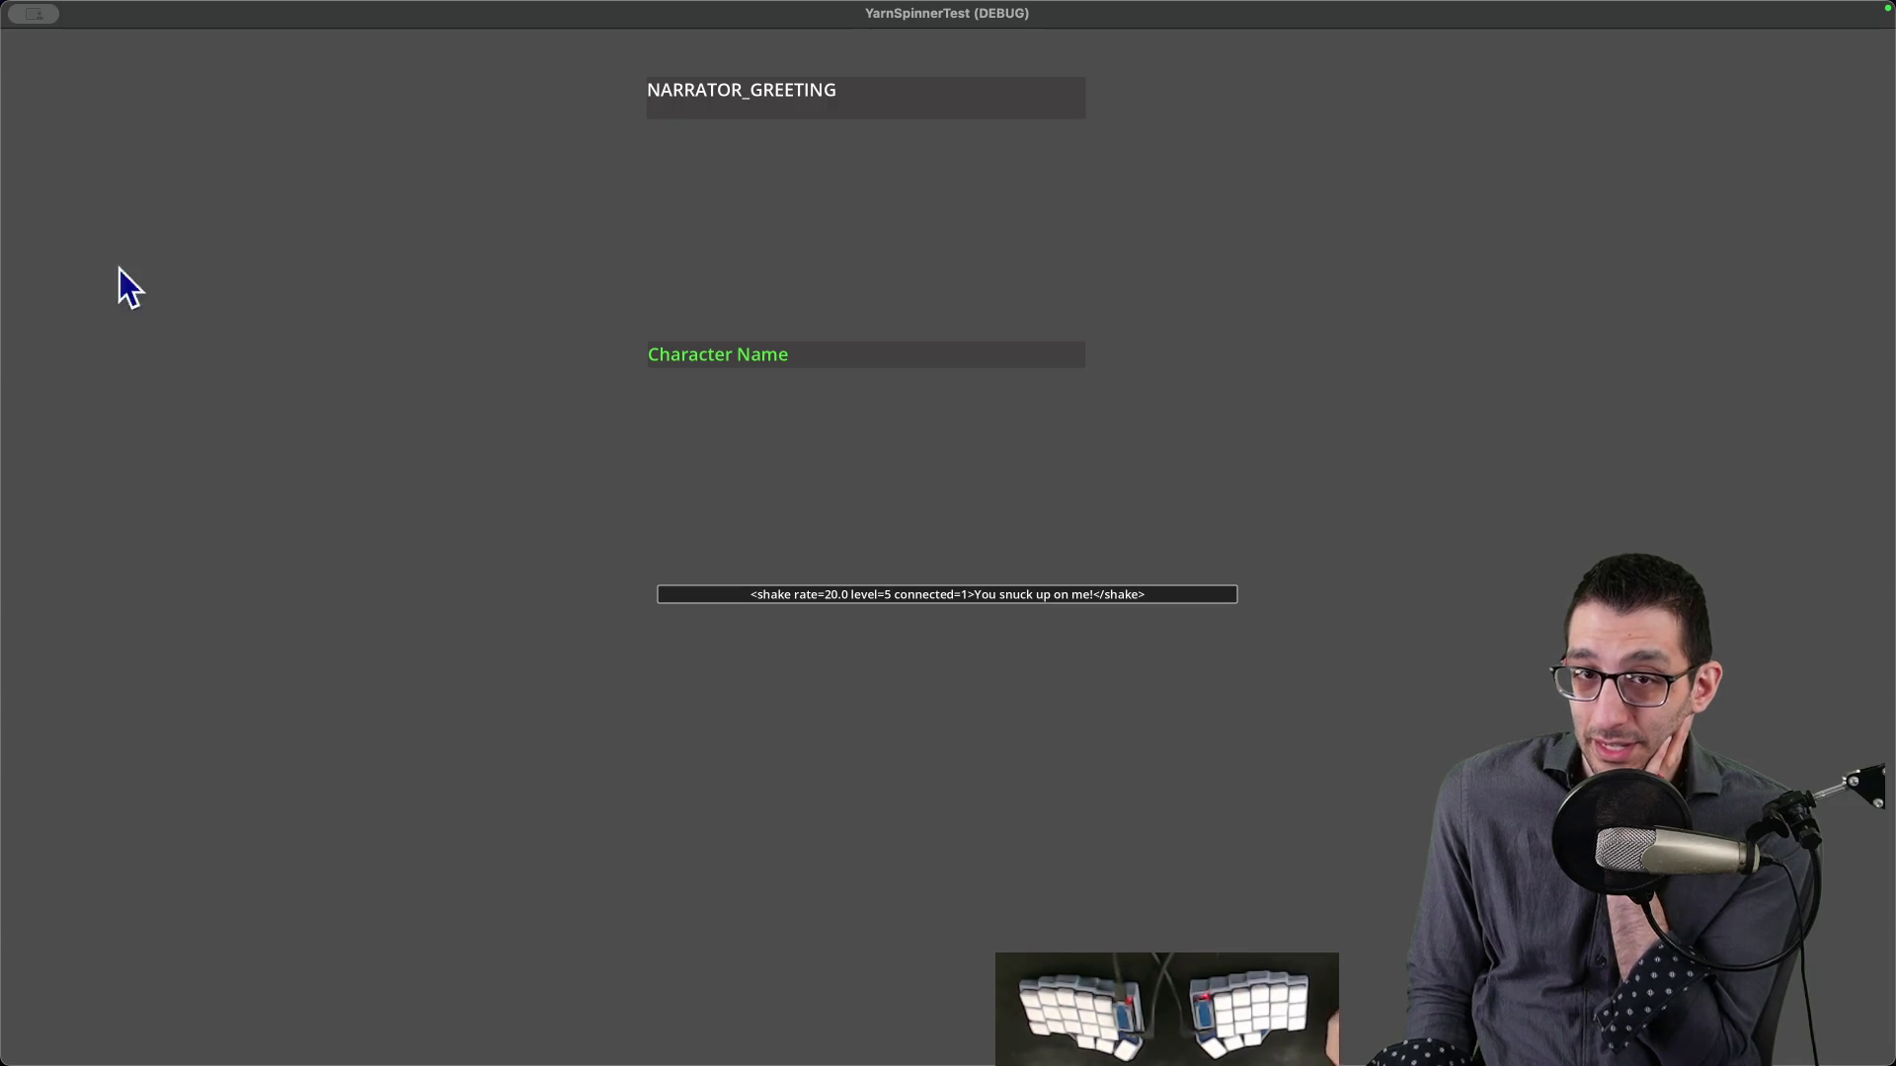
{"action": "mouse_move", "coordinate": [55, 15]}
{"action": "left_click", "coordinate": [69, 57]}
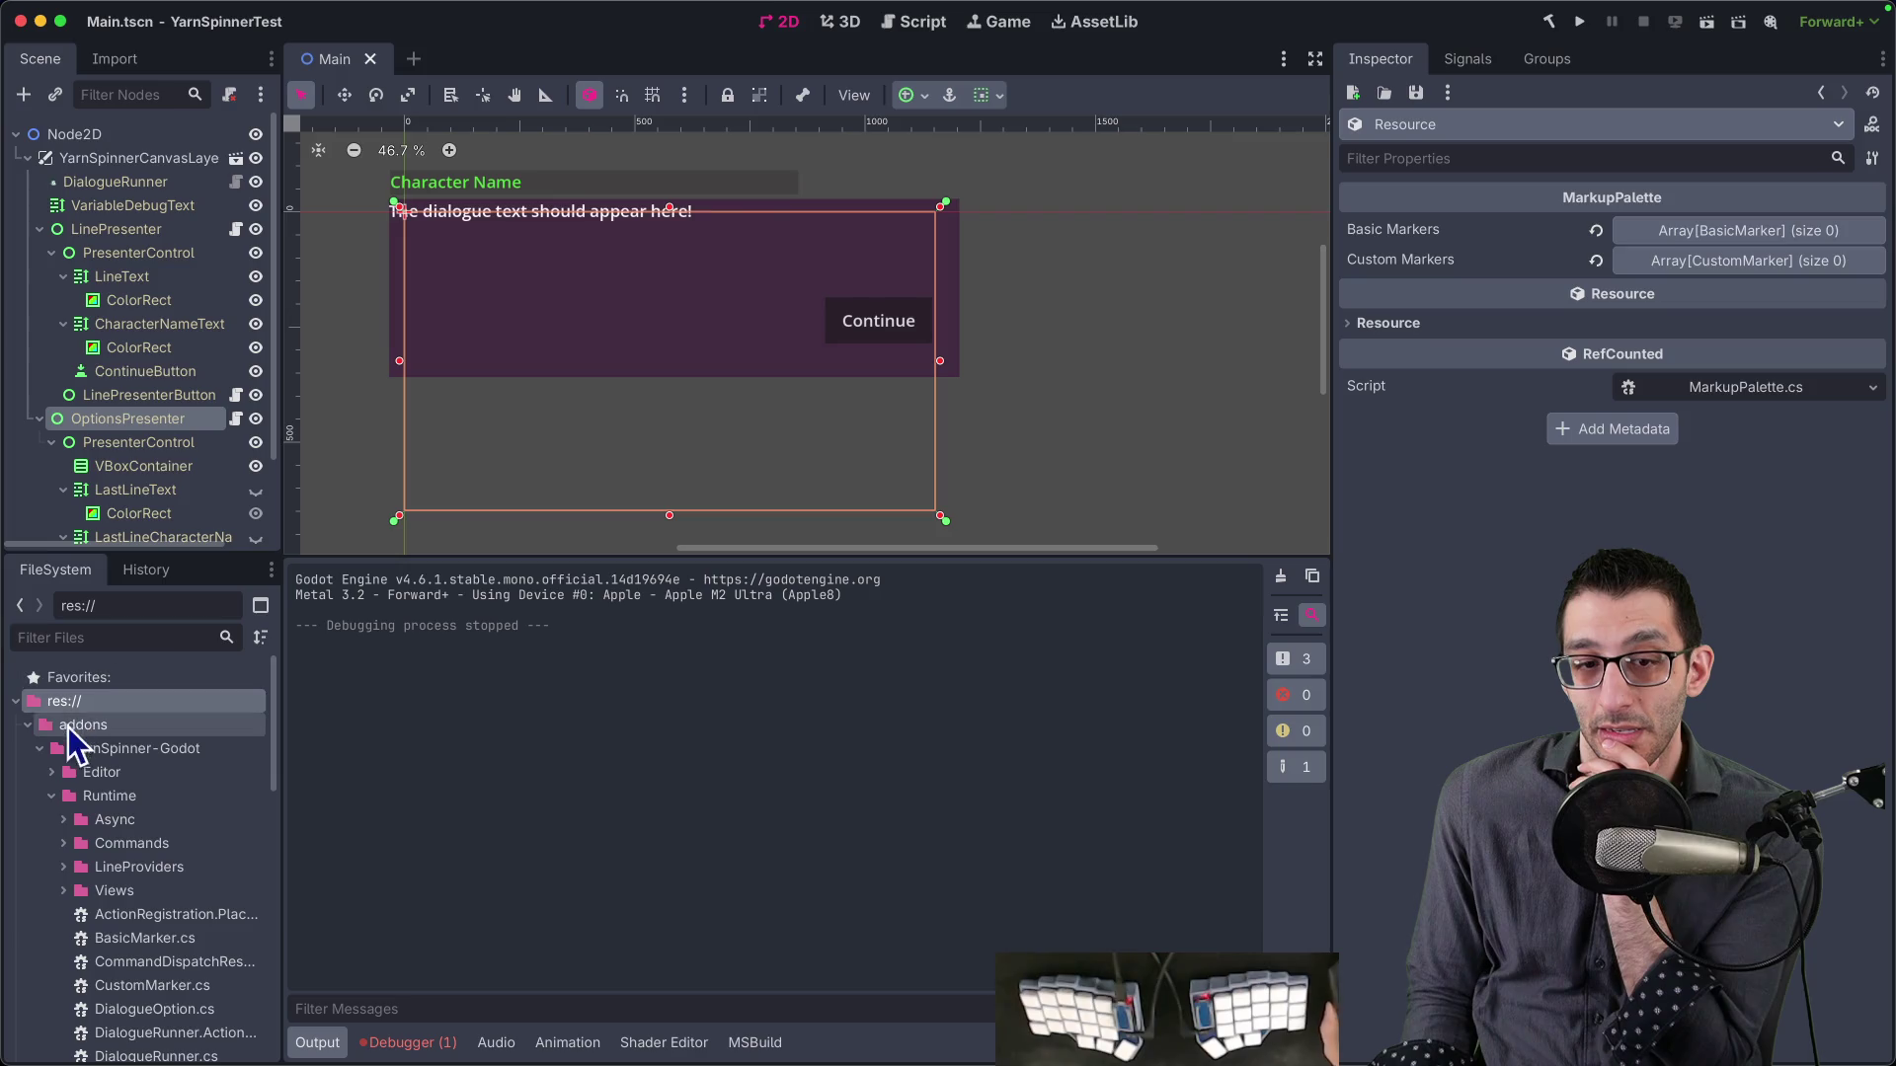
- Open FirstProject.yarnproject and regenerate its localization files with Update Localizations
{"action": "left_click", "coordinate": [28, 724]}
{"action": "left_click", "coordinate": [109, 753]}
{"action": "double_click", "coordinate": [109, 753]}
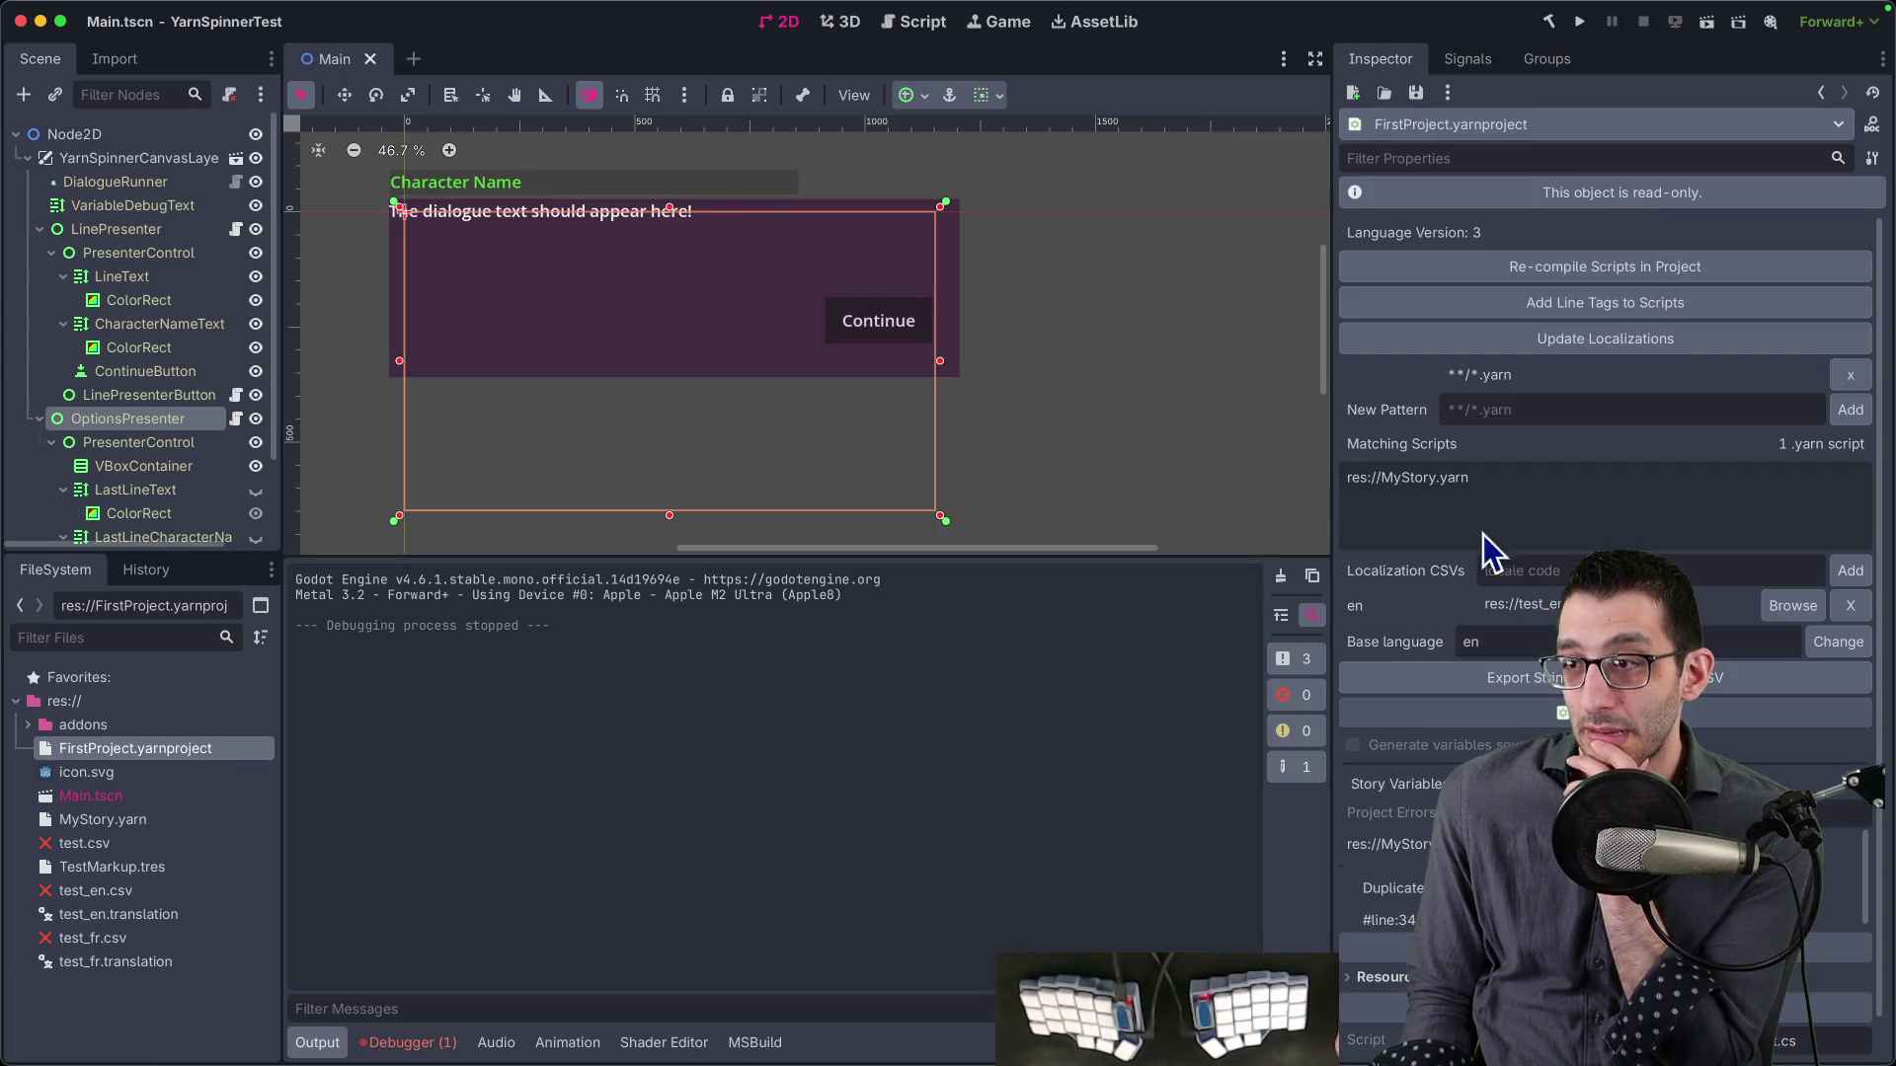
{"action": "left_click", "coordinate": [1645, 342]}
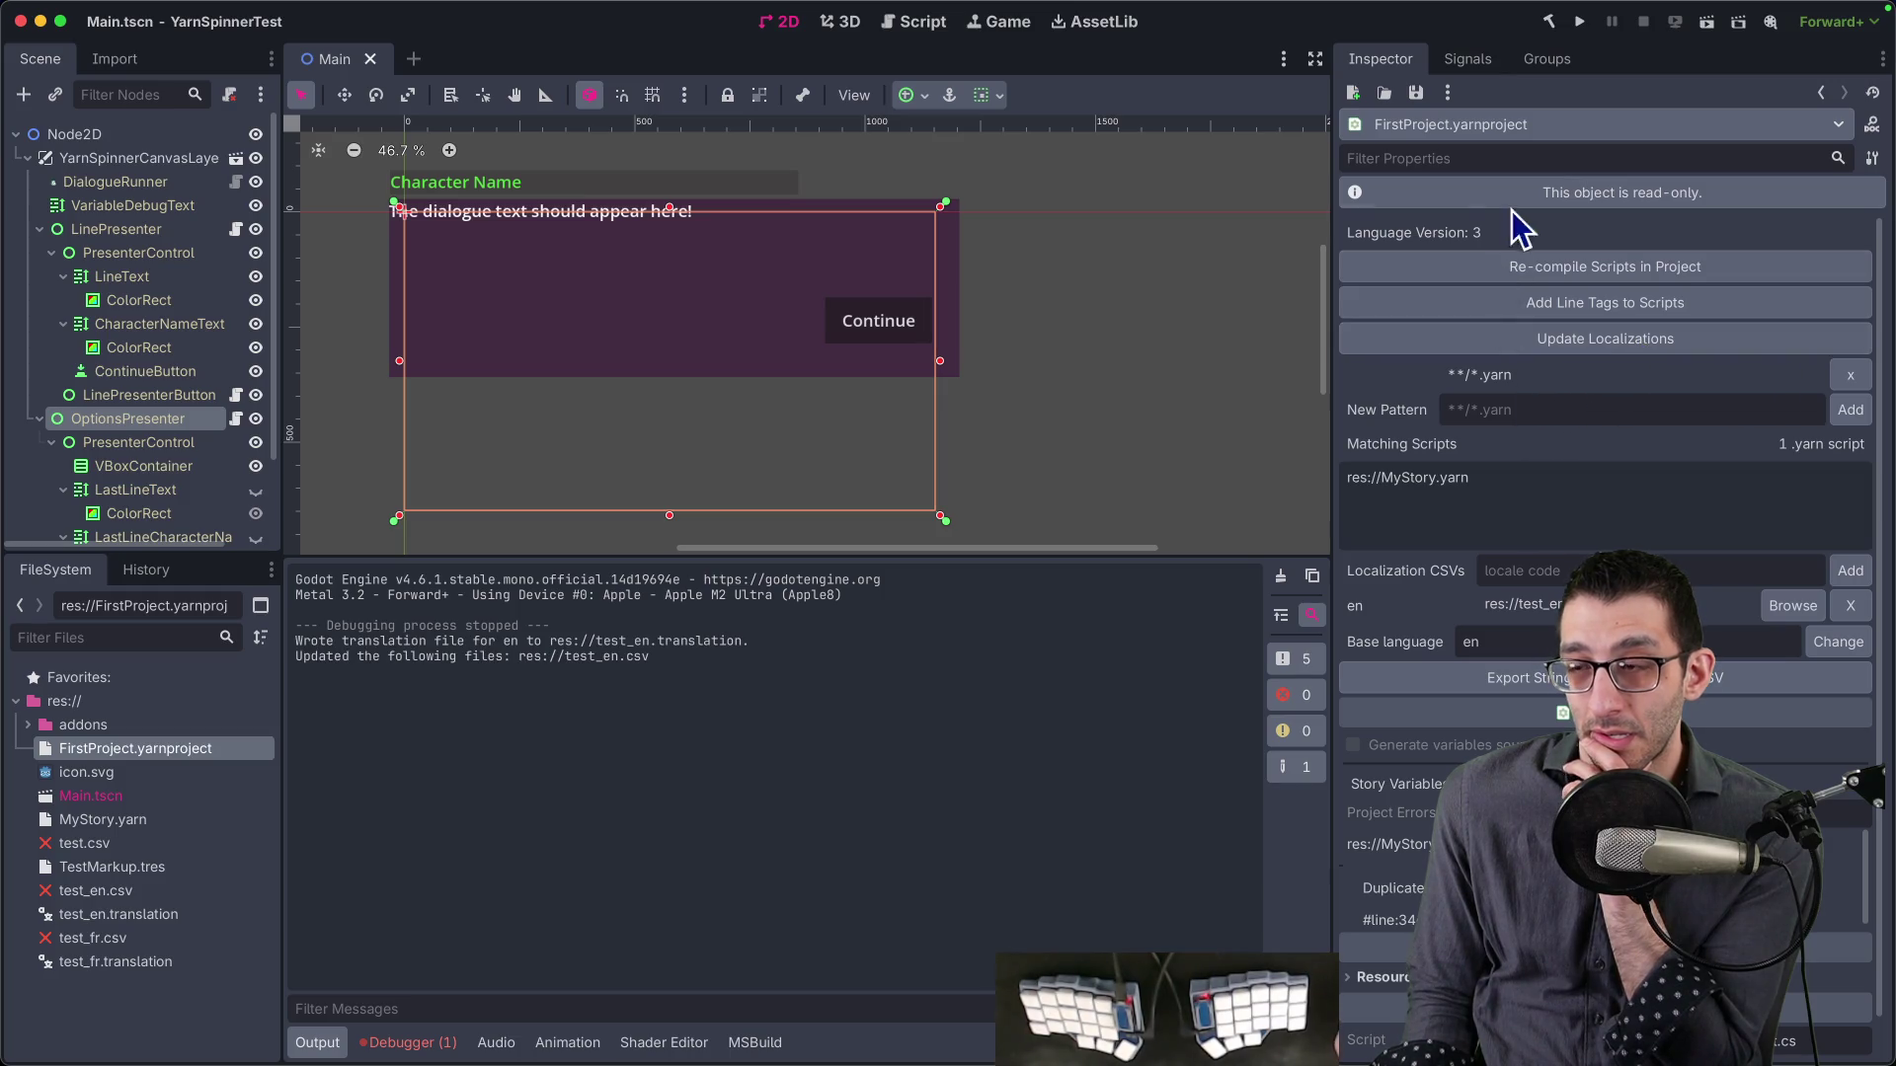
- Rerun the game past the narrator greeting, confirming the shake line still shows raw markup
{"action": "left_click", "coordinate": [1579, 20]}
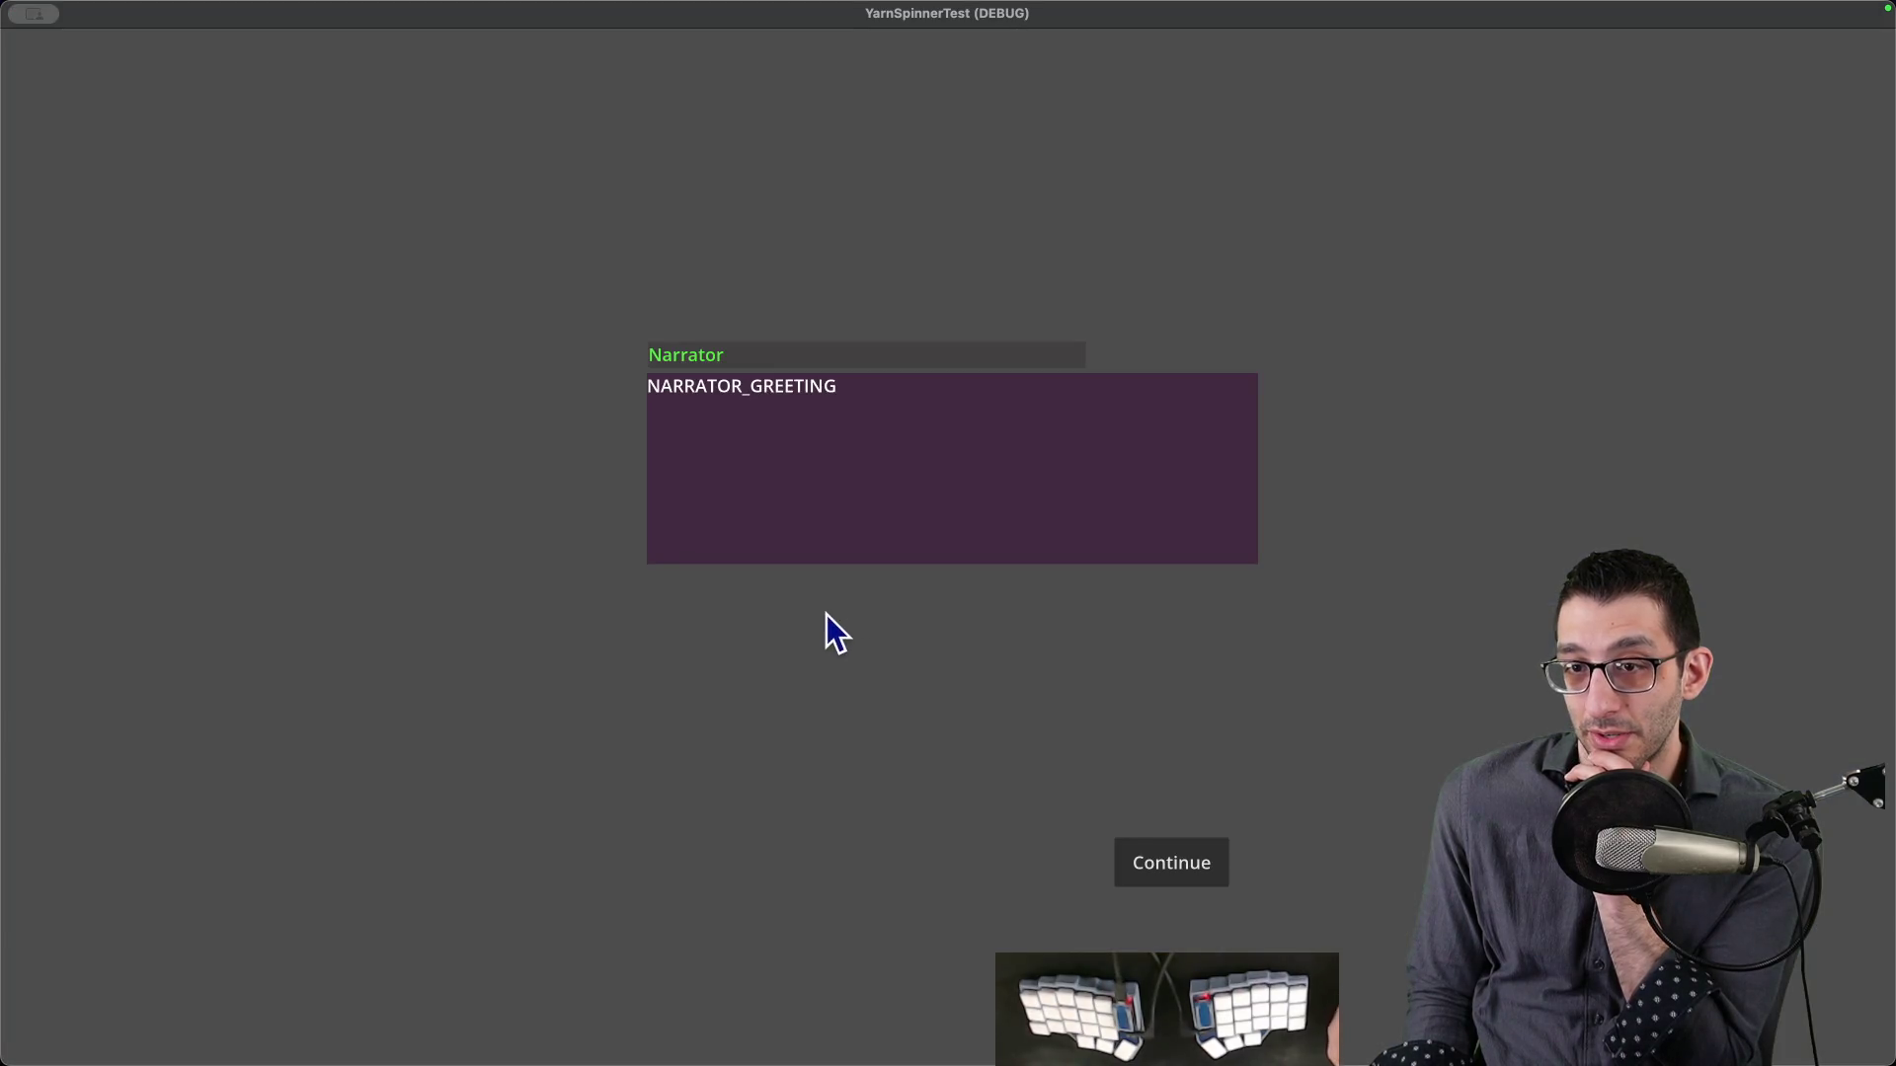
{"action": "left_click", "coordinate": [1140, 871]}
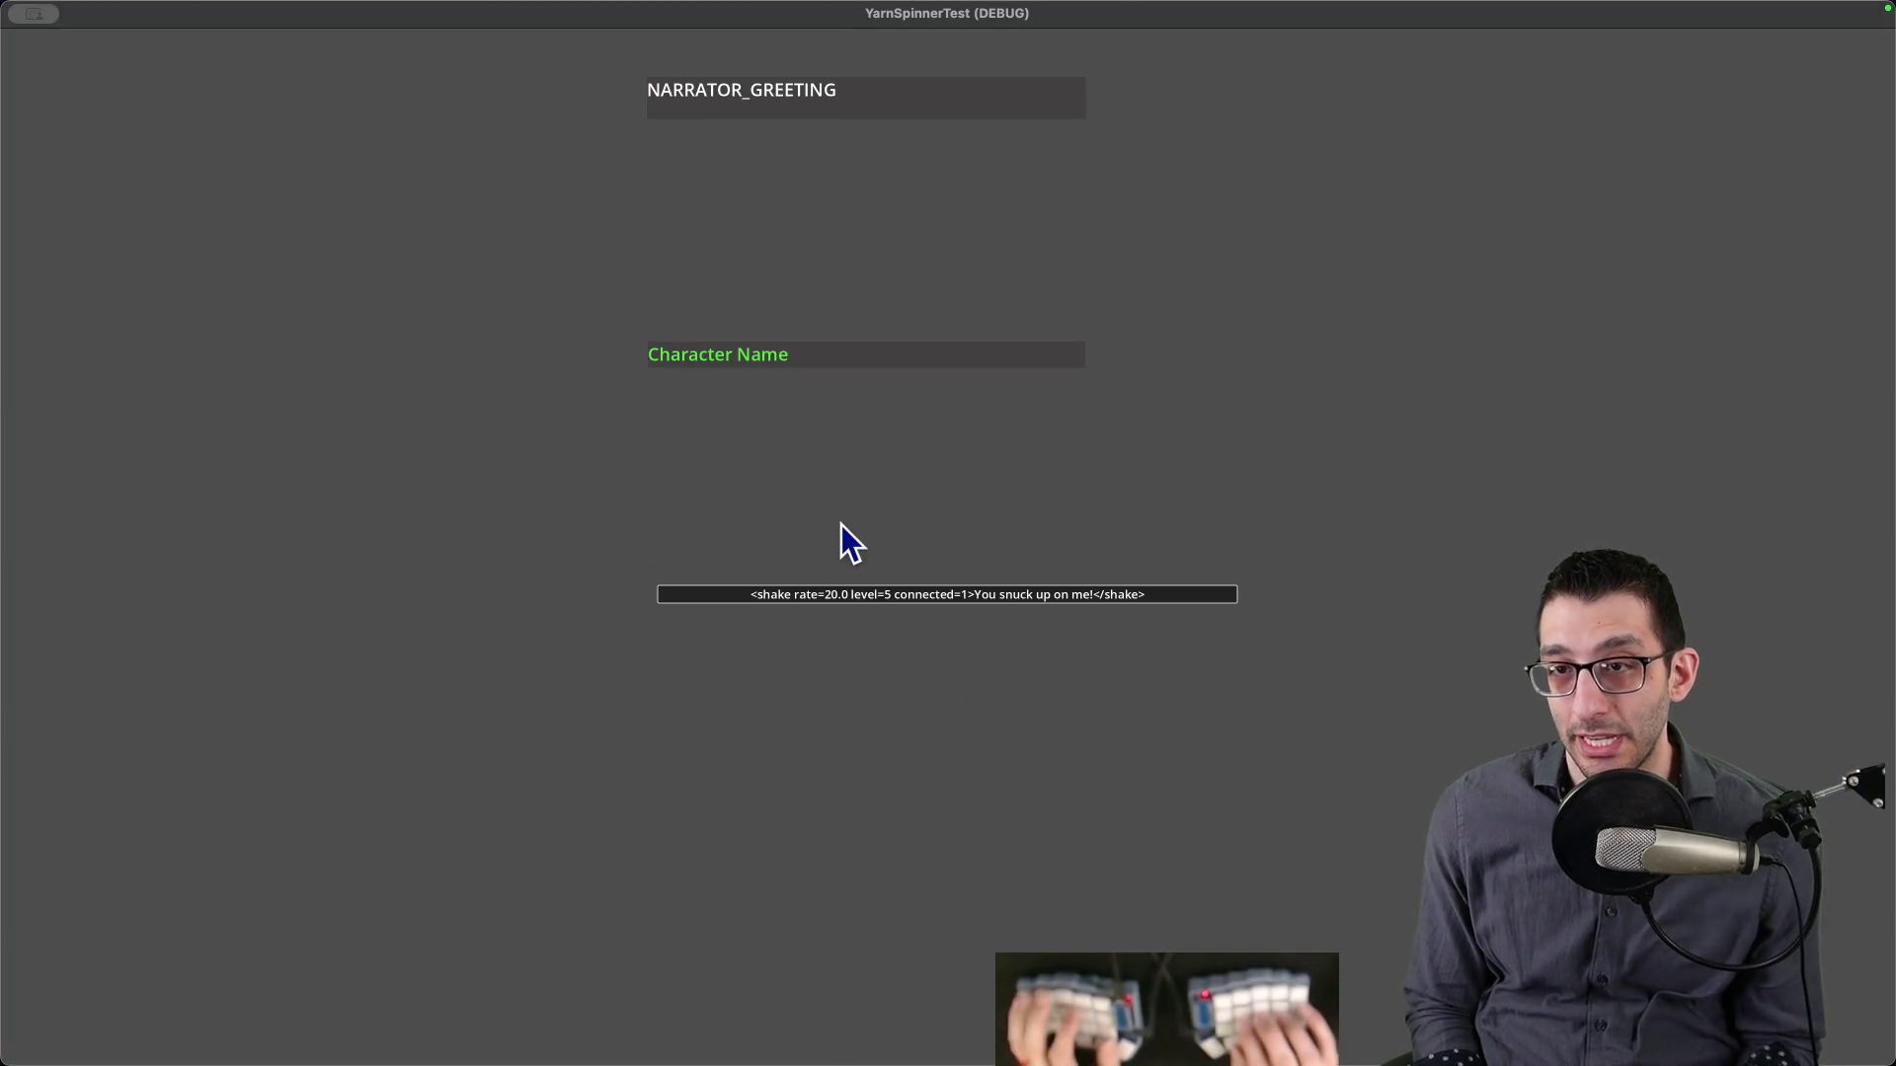
{"action": "key", "text": "super+q"}
{"action": "key", "text": "super+Tab"}
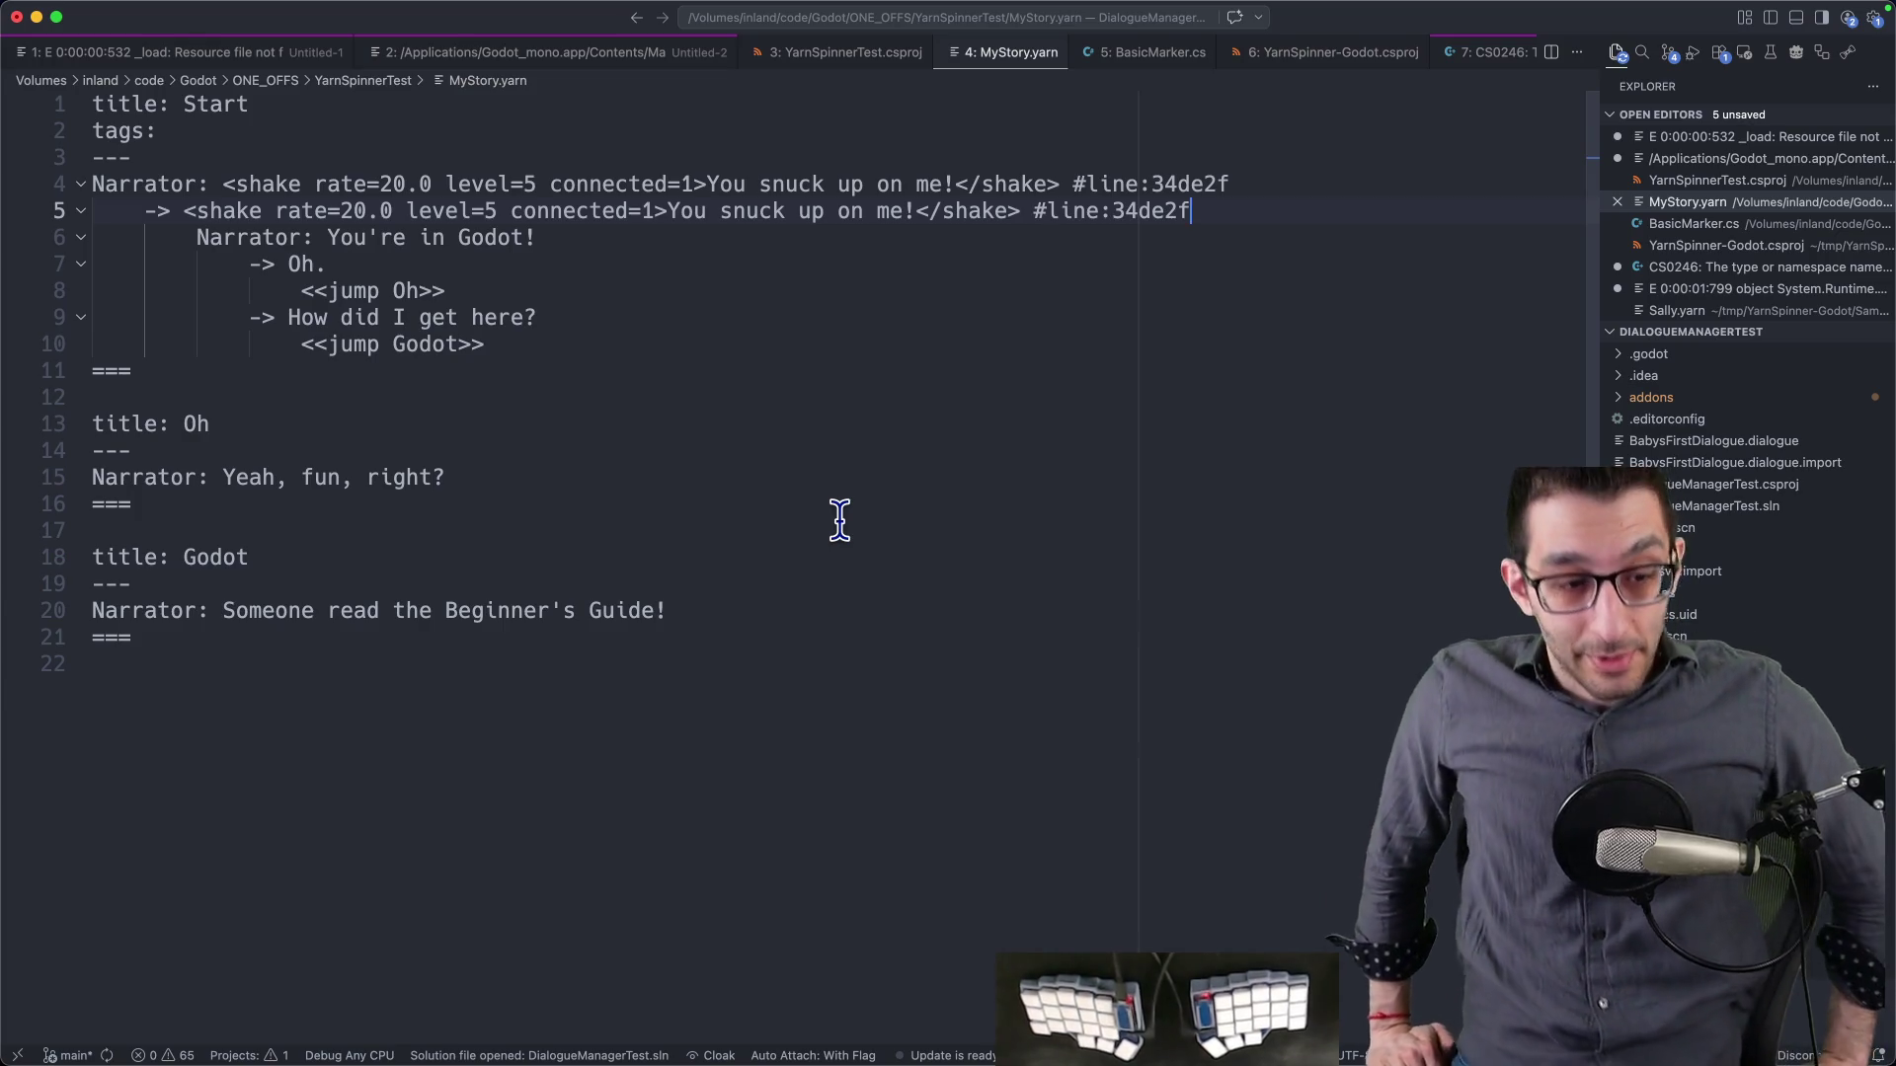
{"action": "key", "text": "super+Tab"}
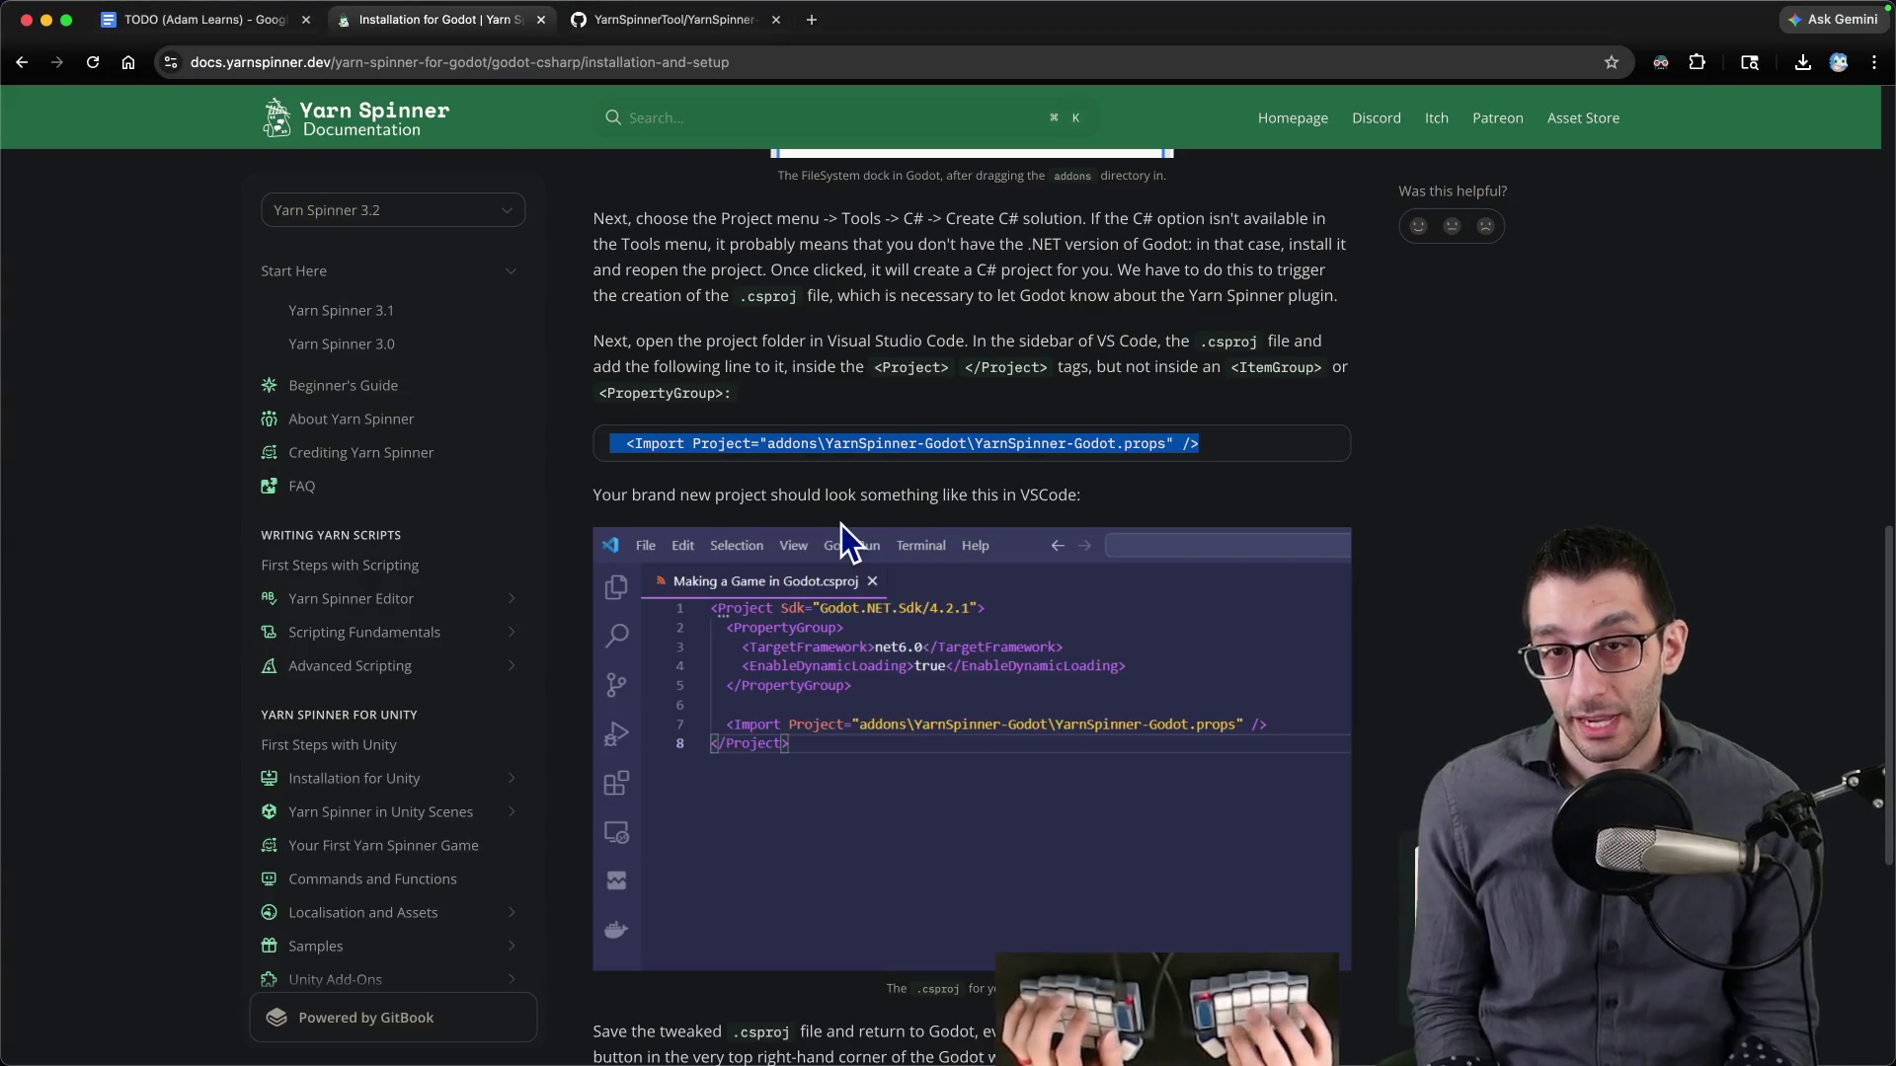
- In the TODO doc, add a 'Questions' bullet with an indented 'What should I do?' sub-bullet
{"action": "key", "text": "ctrl+shift+Tab"}
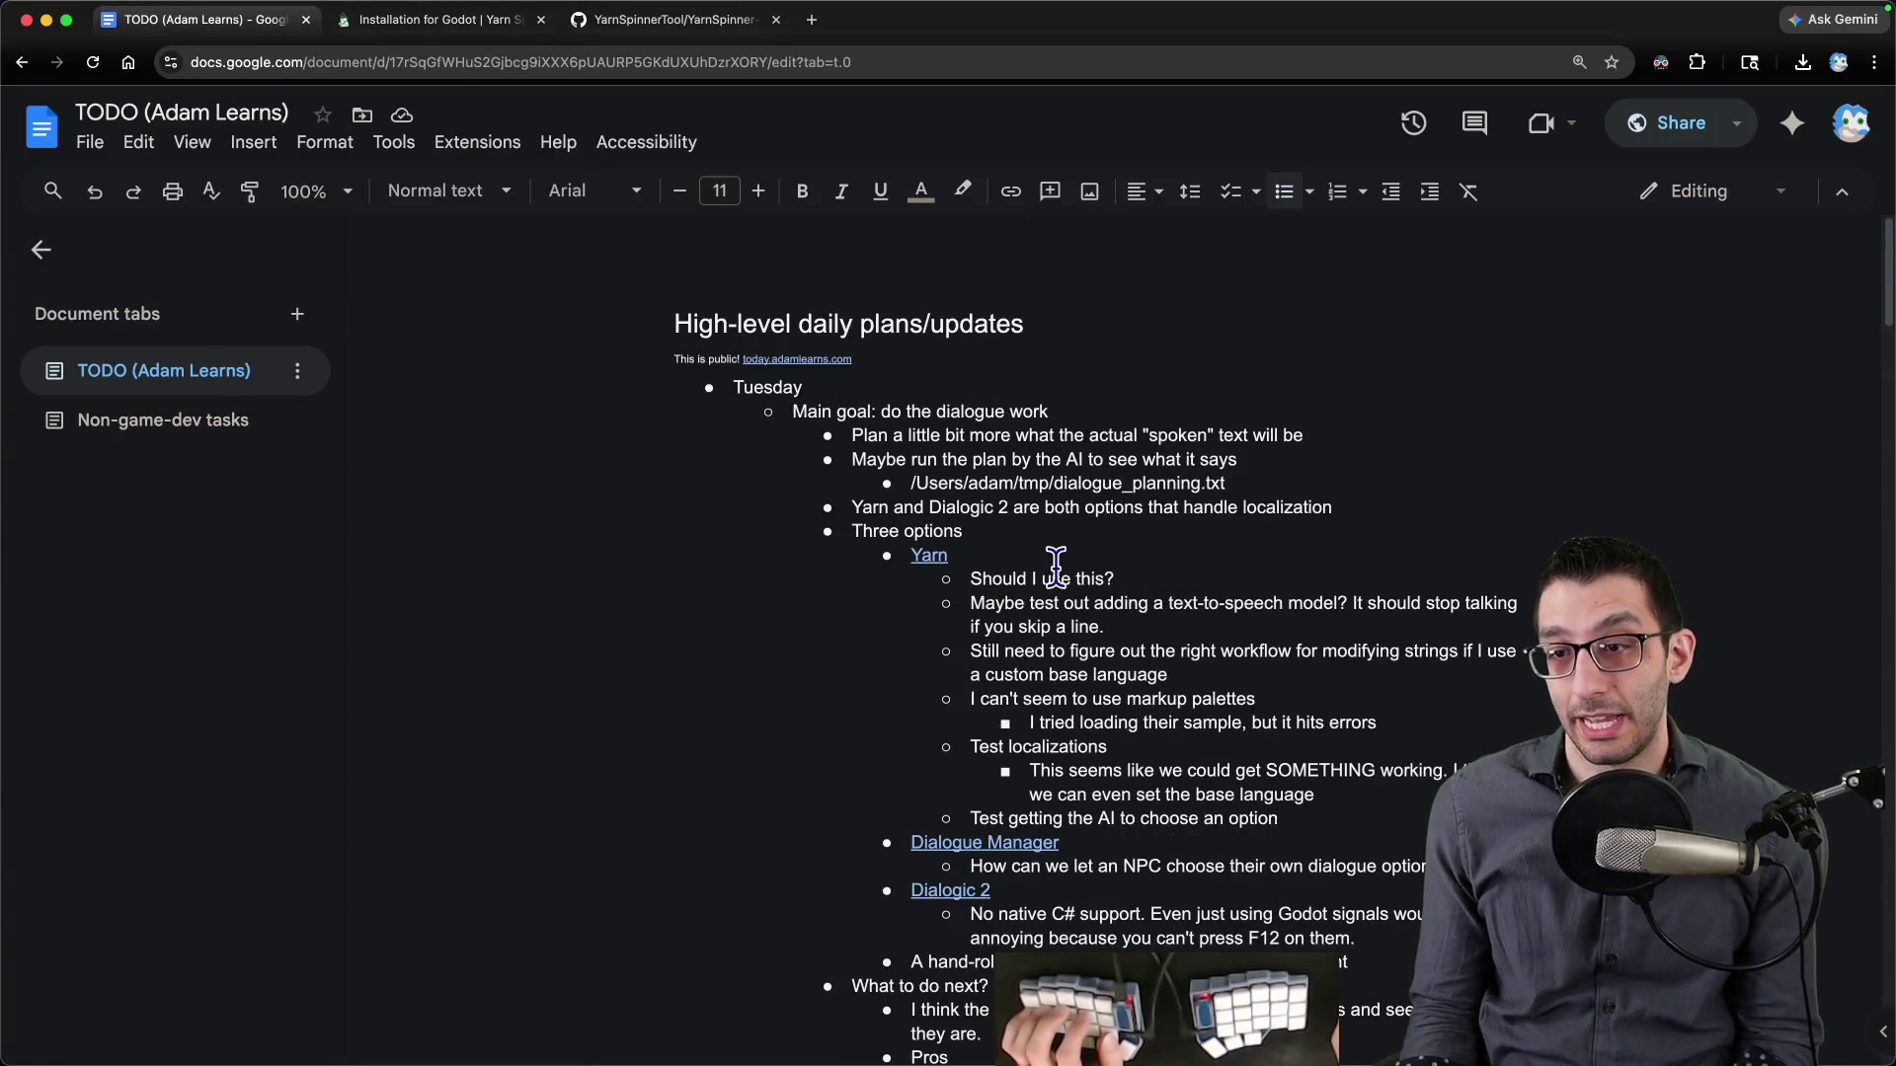
{"action": "scroll", "coordinate": [1052, 563], "scroll_direction": "down", "scroll_amount": 3}
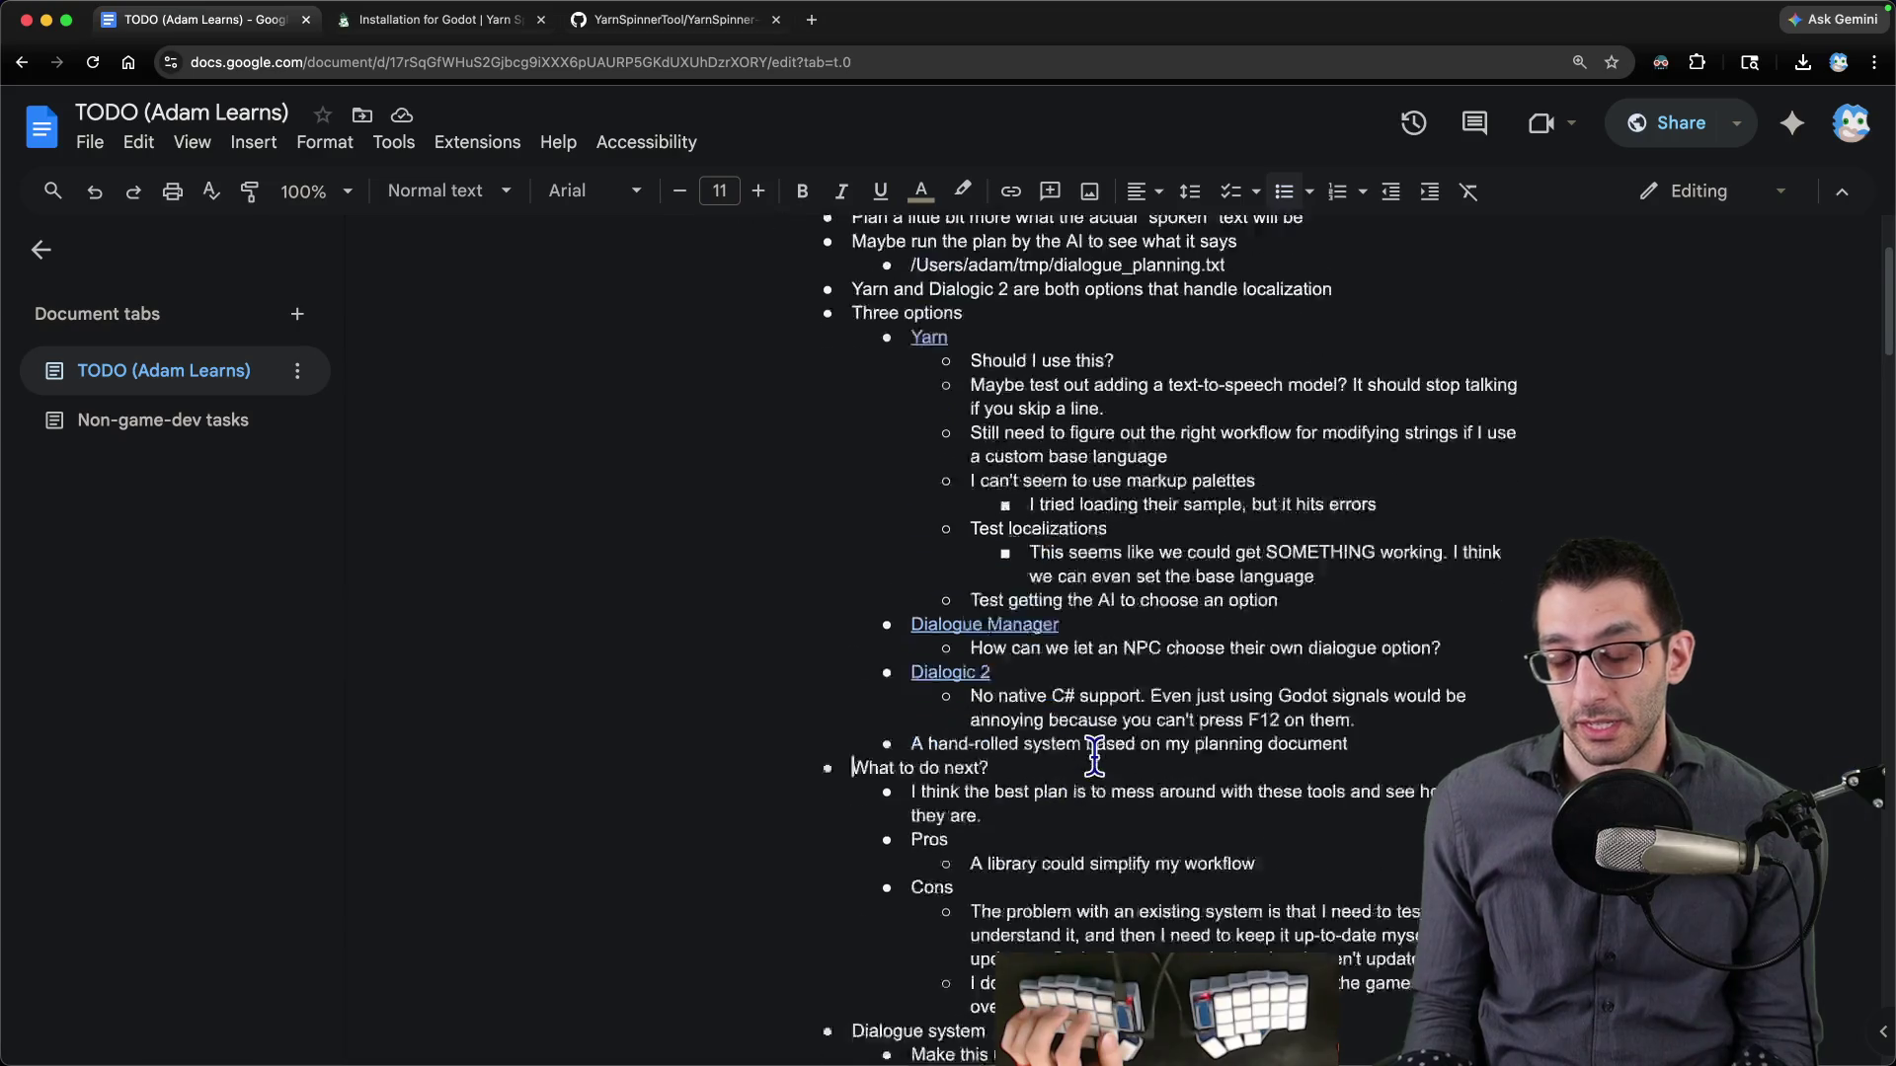
{"action": "scroll", "coordinate": [1094, 756], "scroll_direction": "down", "scroll_amount": 3}
{"action": "key", "text": "Return"}
{"action": "key", "text": "Up"}
{"action": "type", "text": "Qu"}
{"action": "key", "text": "Return"}
{"action": "key", "text": "Tab"}
{"action": "type", "text": "W"}
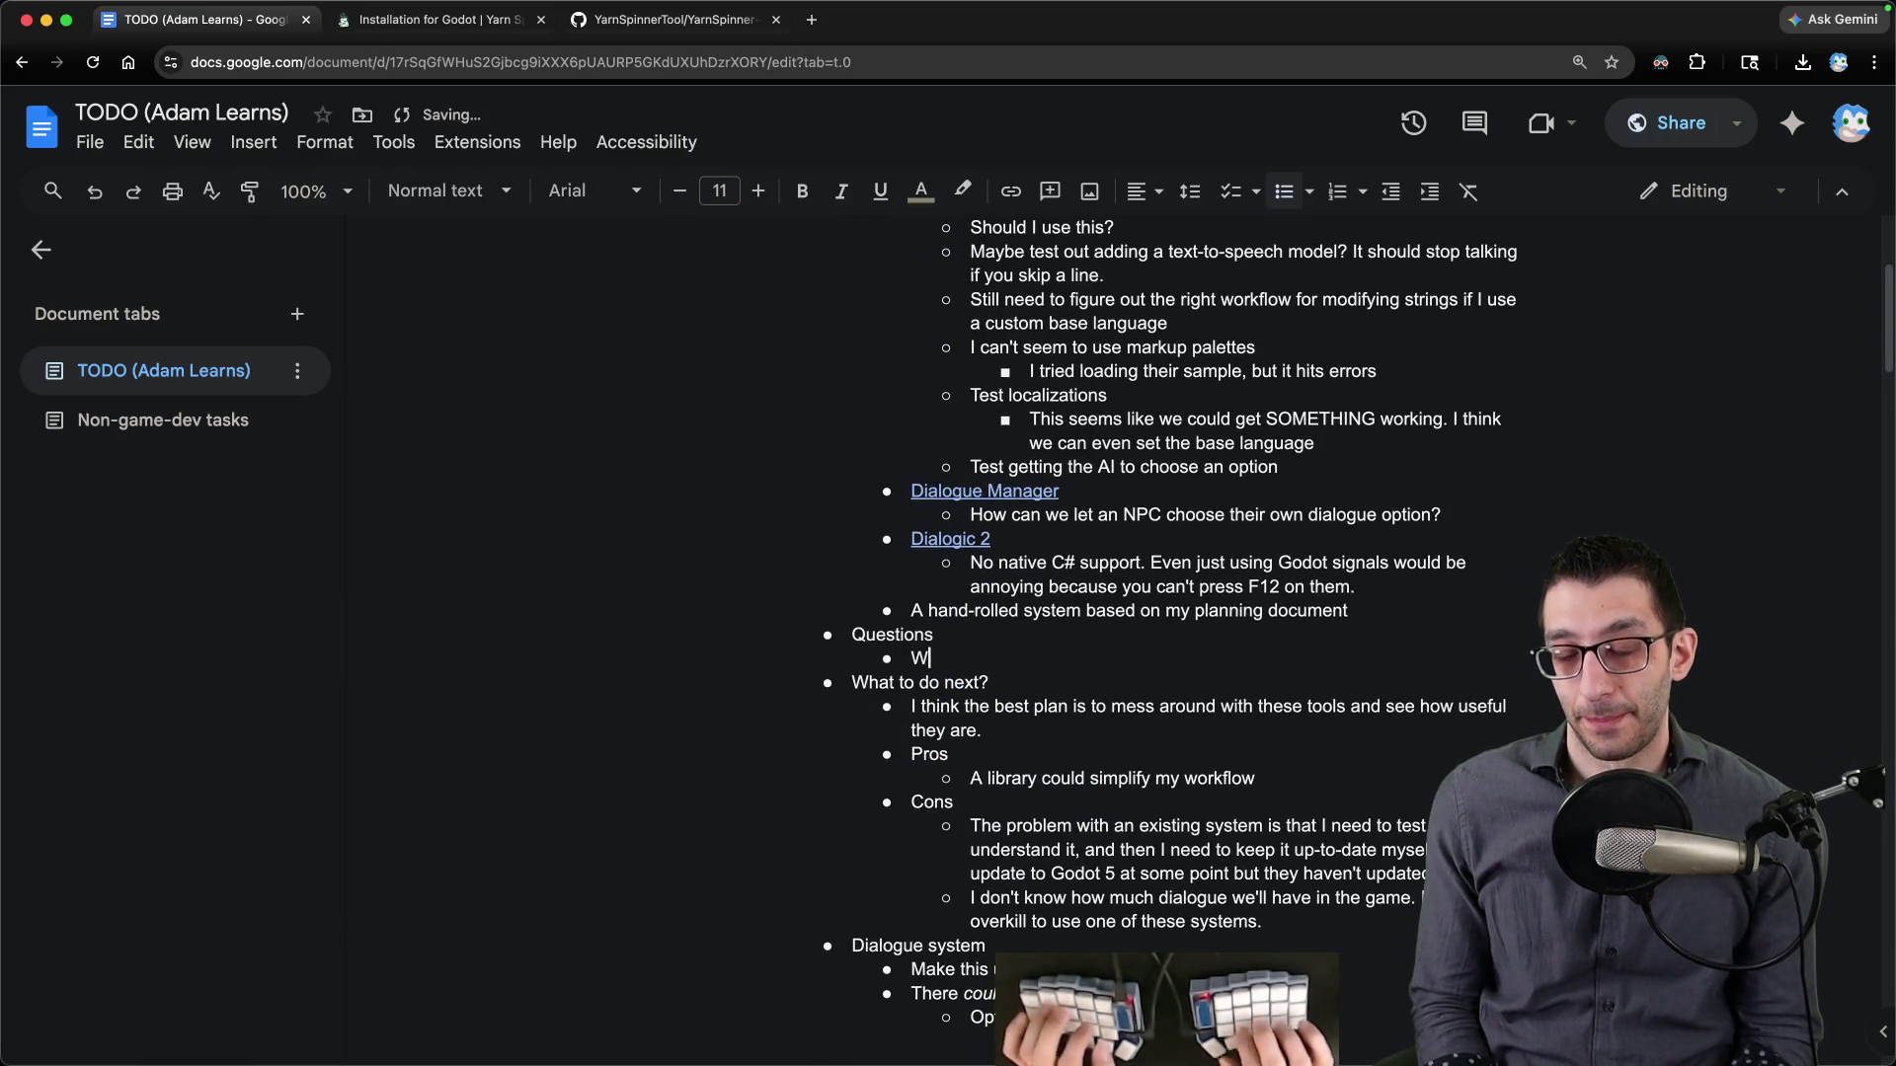
{"action": "type", "text": "hat should I do?"}
- Write a deeper-indented answer weighing whether Yarn meets the dialogue needs, favouring separate dialogue files
{"action": "key", "text": "Return"}
{"action": "key", "text": "Tab"}
{"action": "scroll", "coordinate": [1354, 746], "scroll_direction": "down", "scroll_amount": 3}
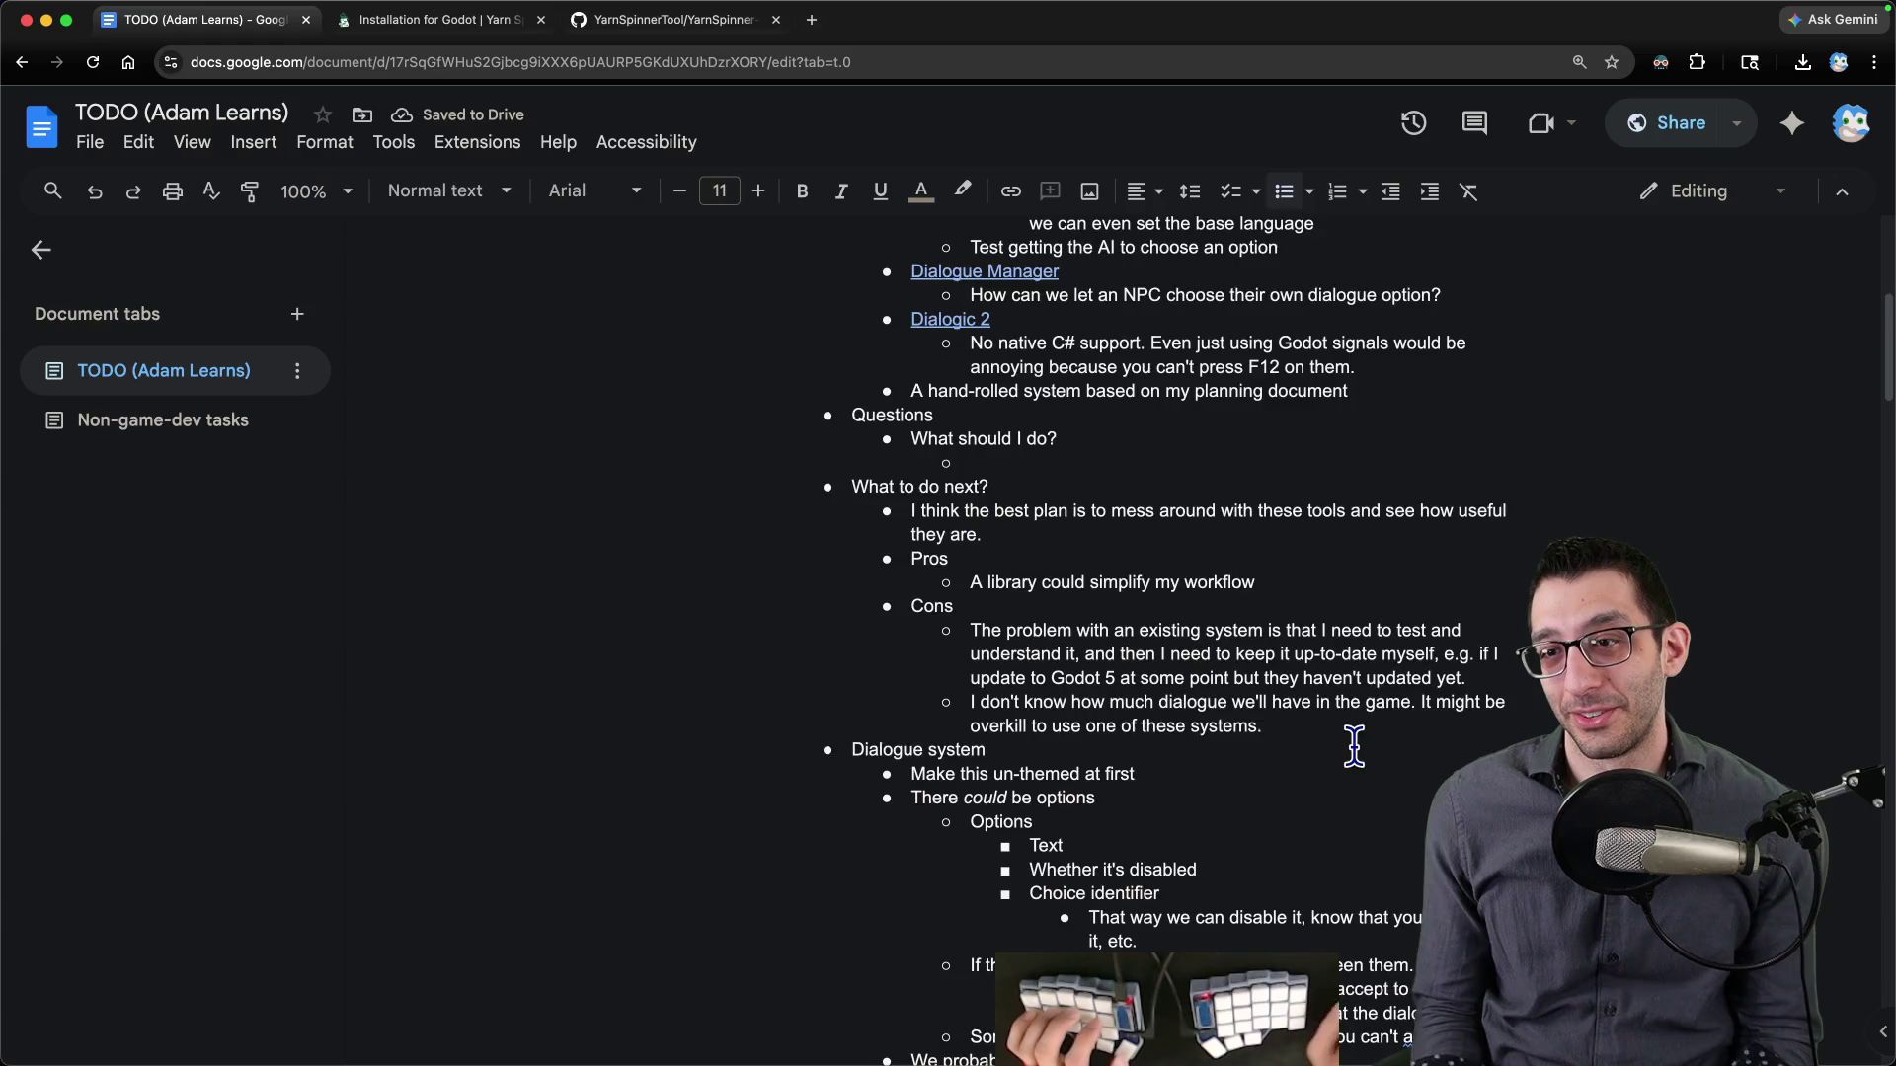
{"action": "scroll", "coordinate": [1354, 747], "scroll_direction": "up", "scroll_amount": 8}
{"action": "type", "text": "Yarn"}
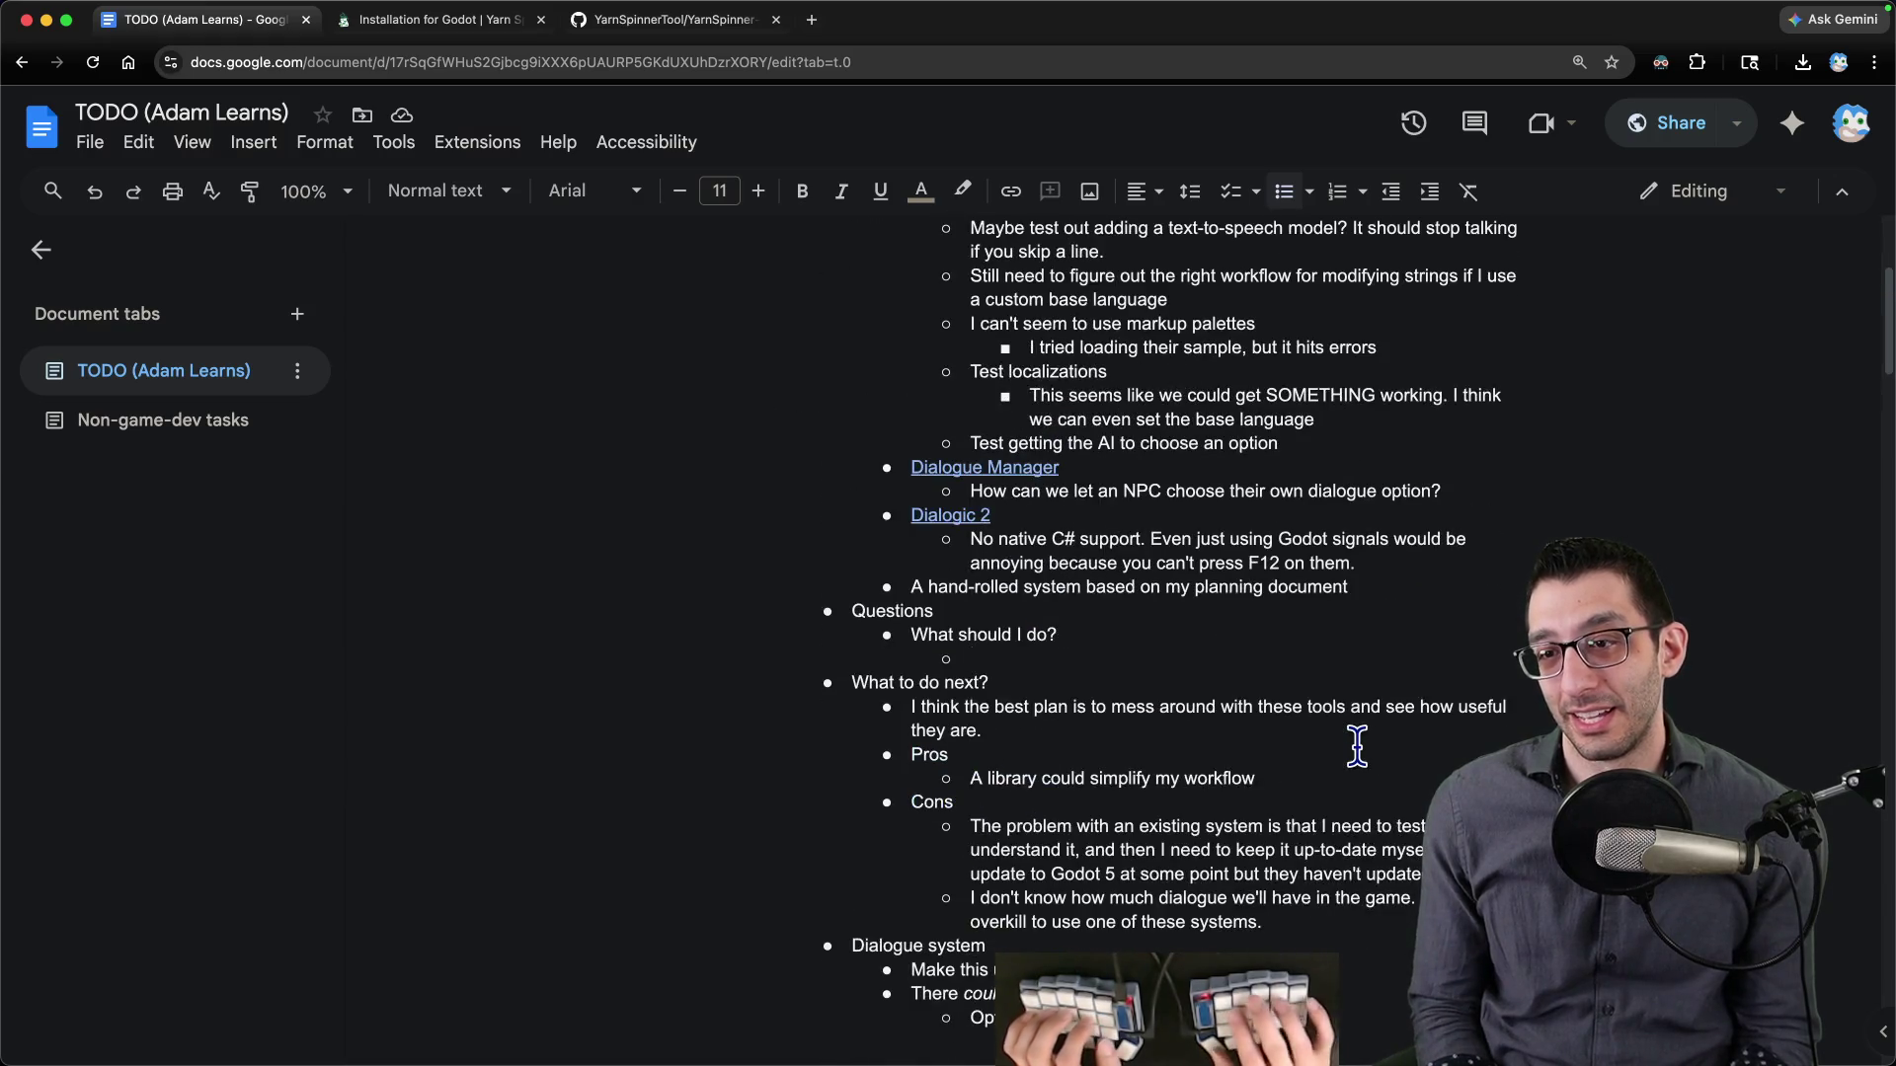
{"action": "type", "text": "ets my "}
{"action": "type", "text": " need t"}
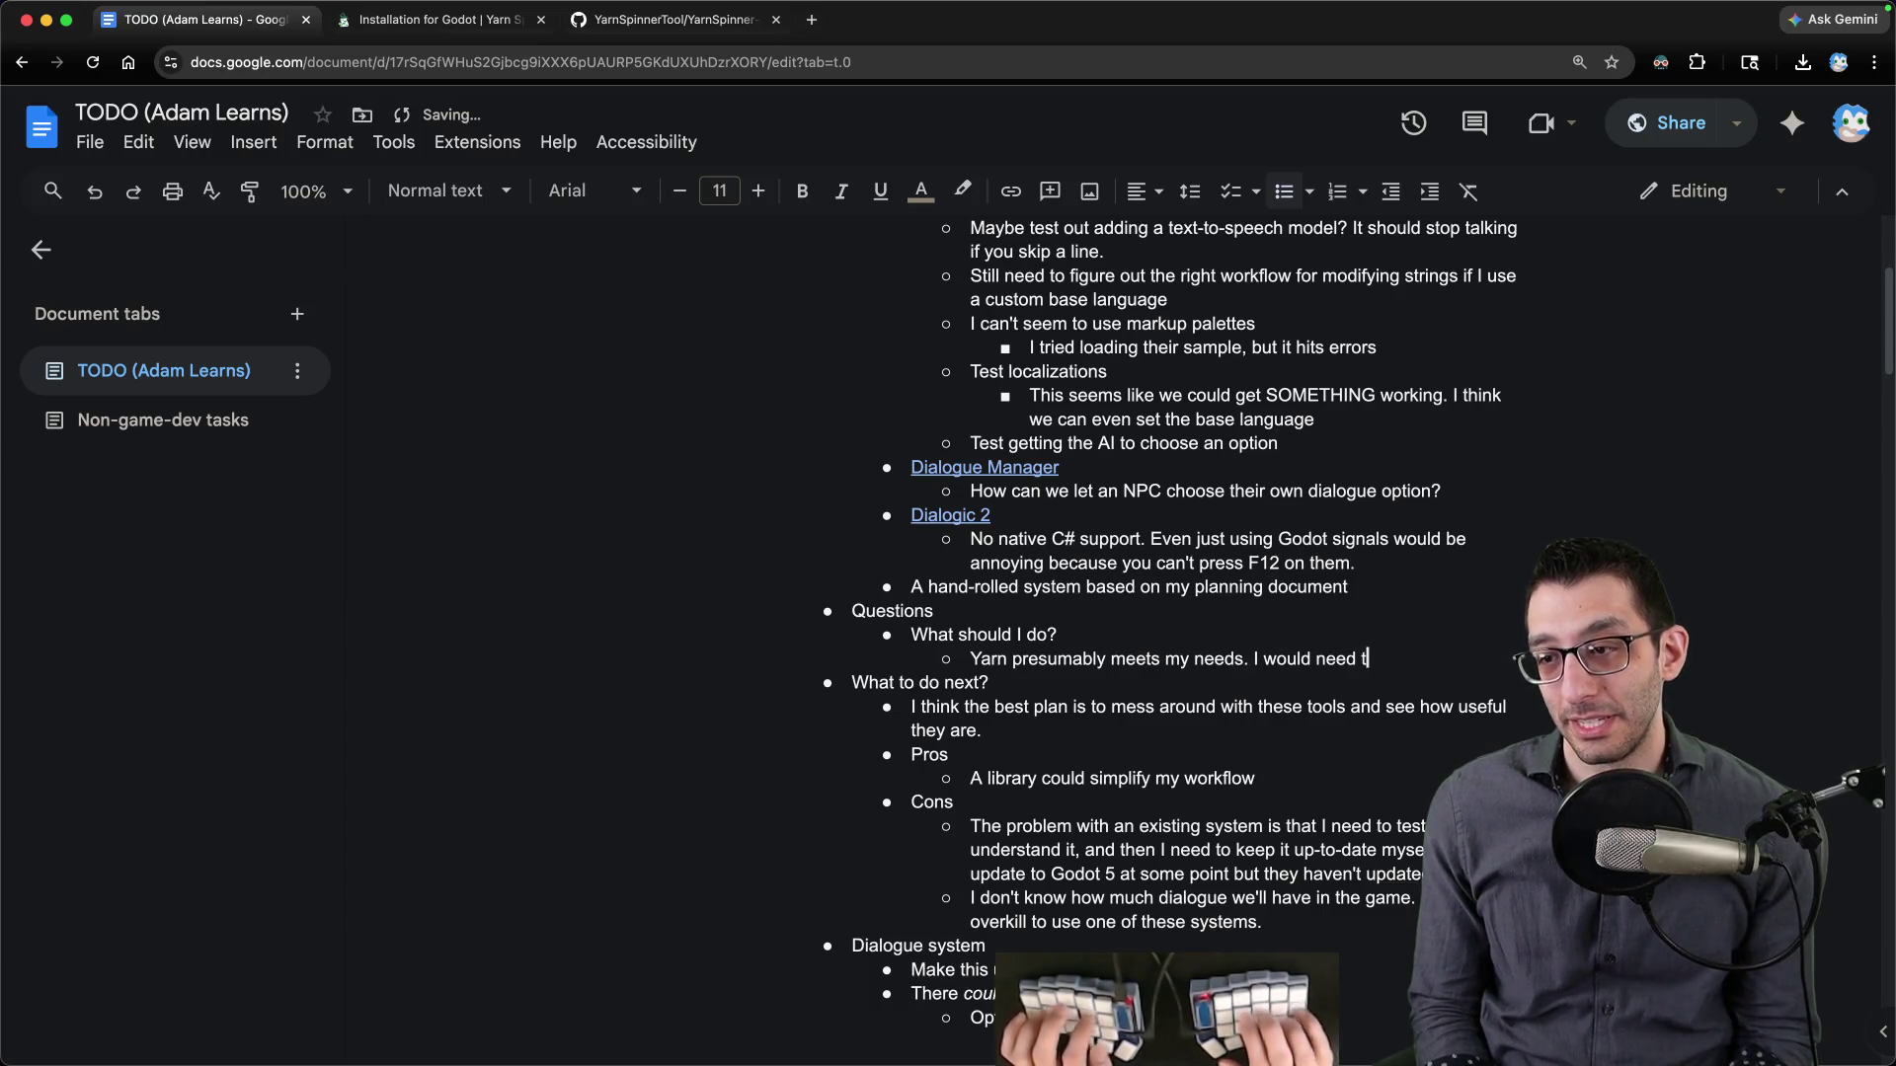
{"action": "type", "text": ": I'm n"}
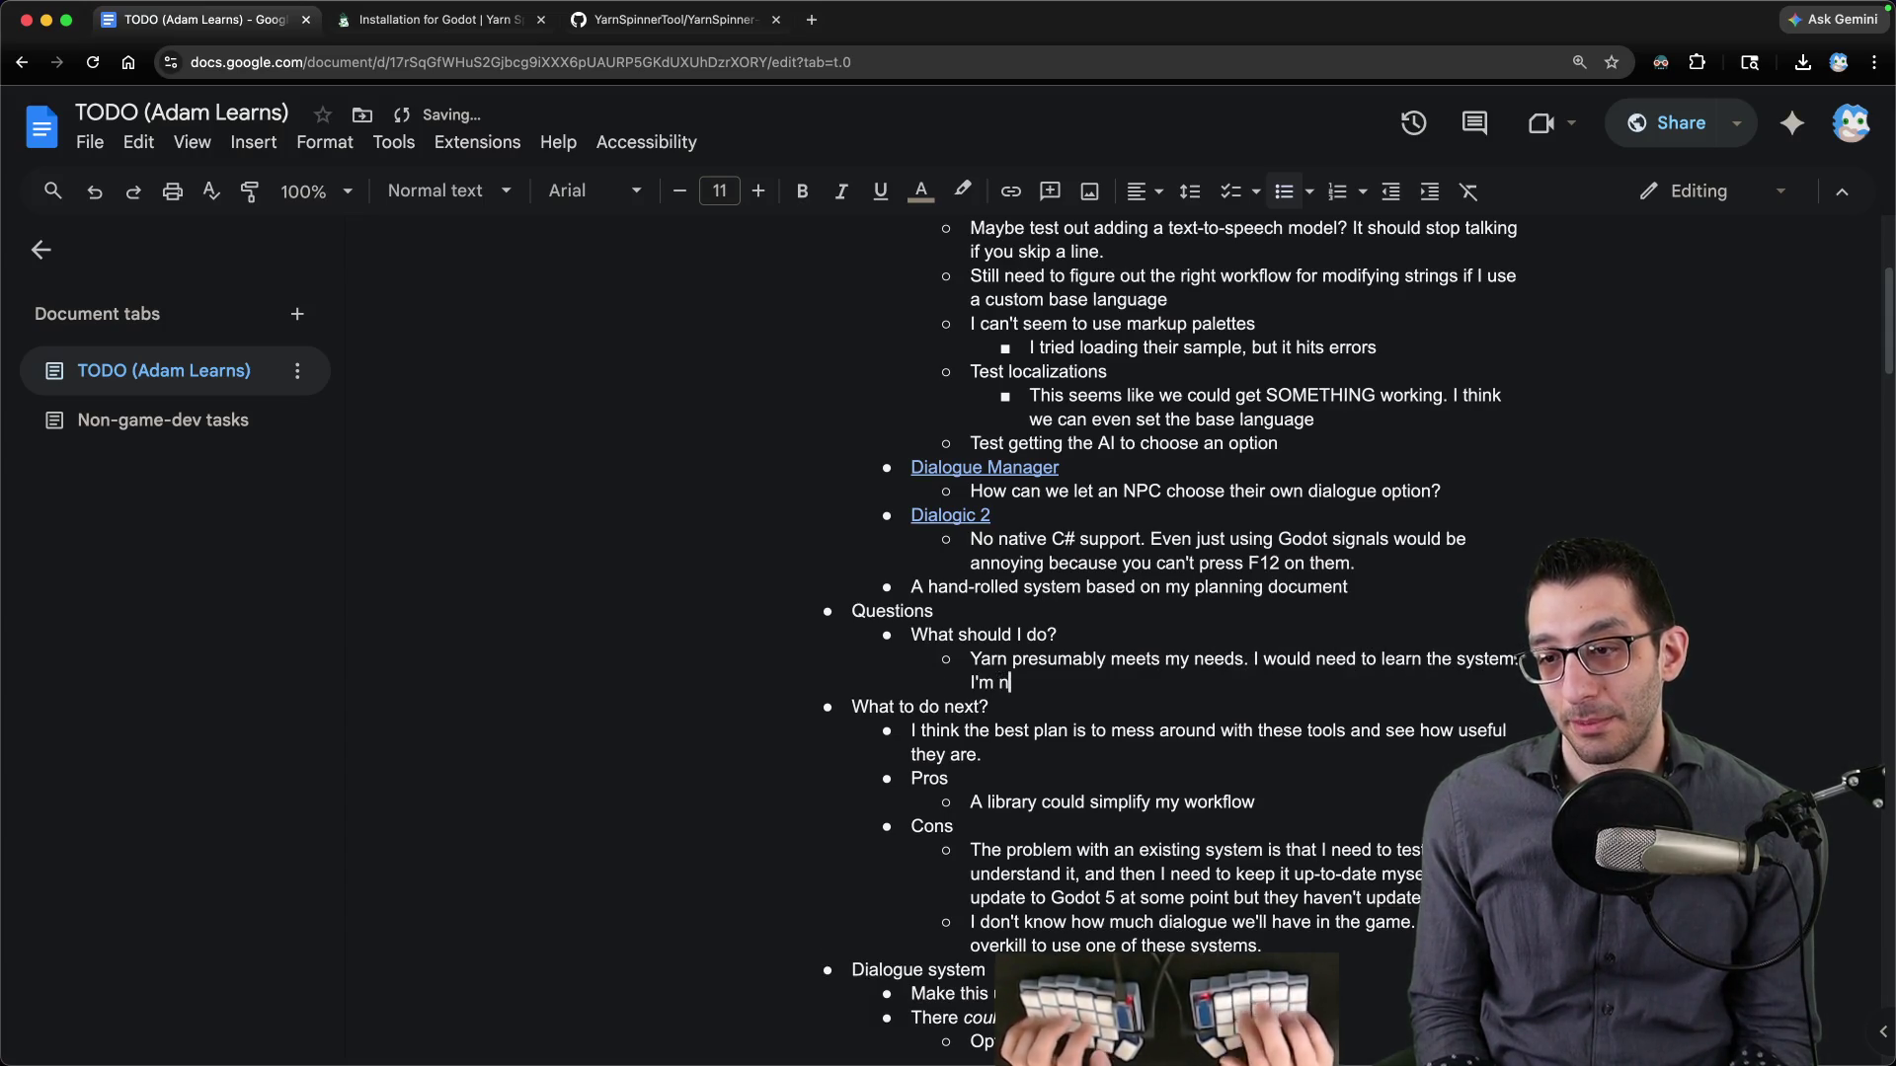
{"action": "type", "text": "ot  I would end up with for l"}
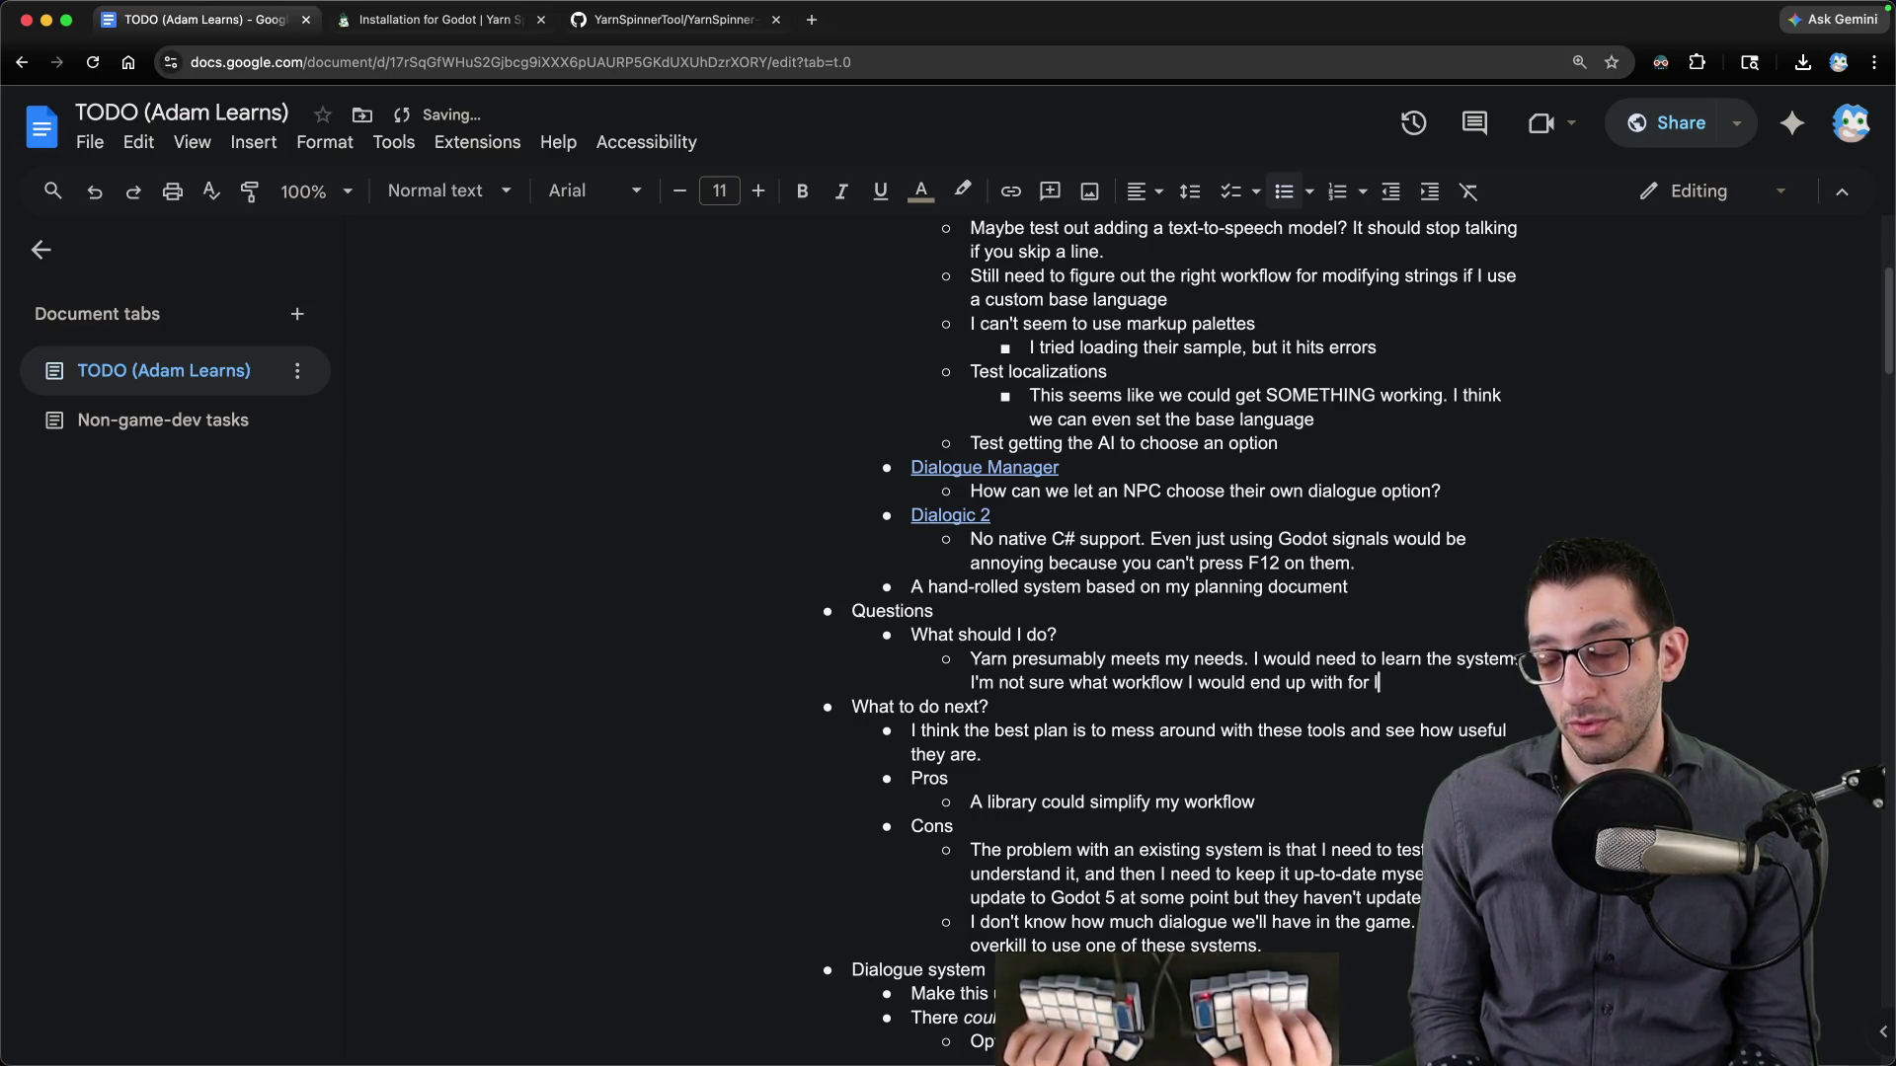
{"action": "type", "text": " whether it would"}
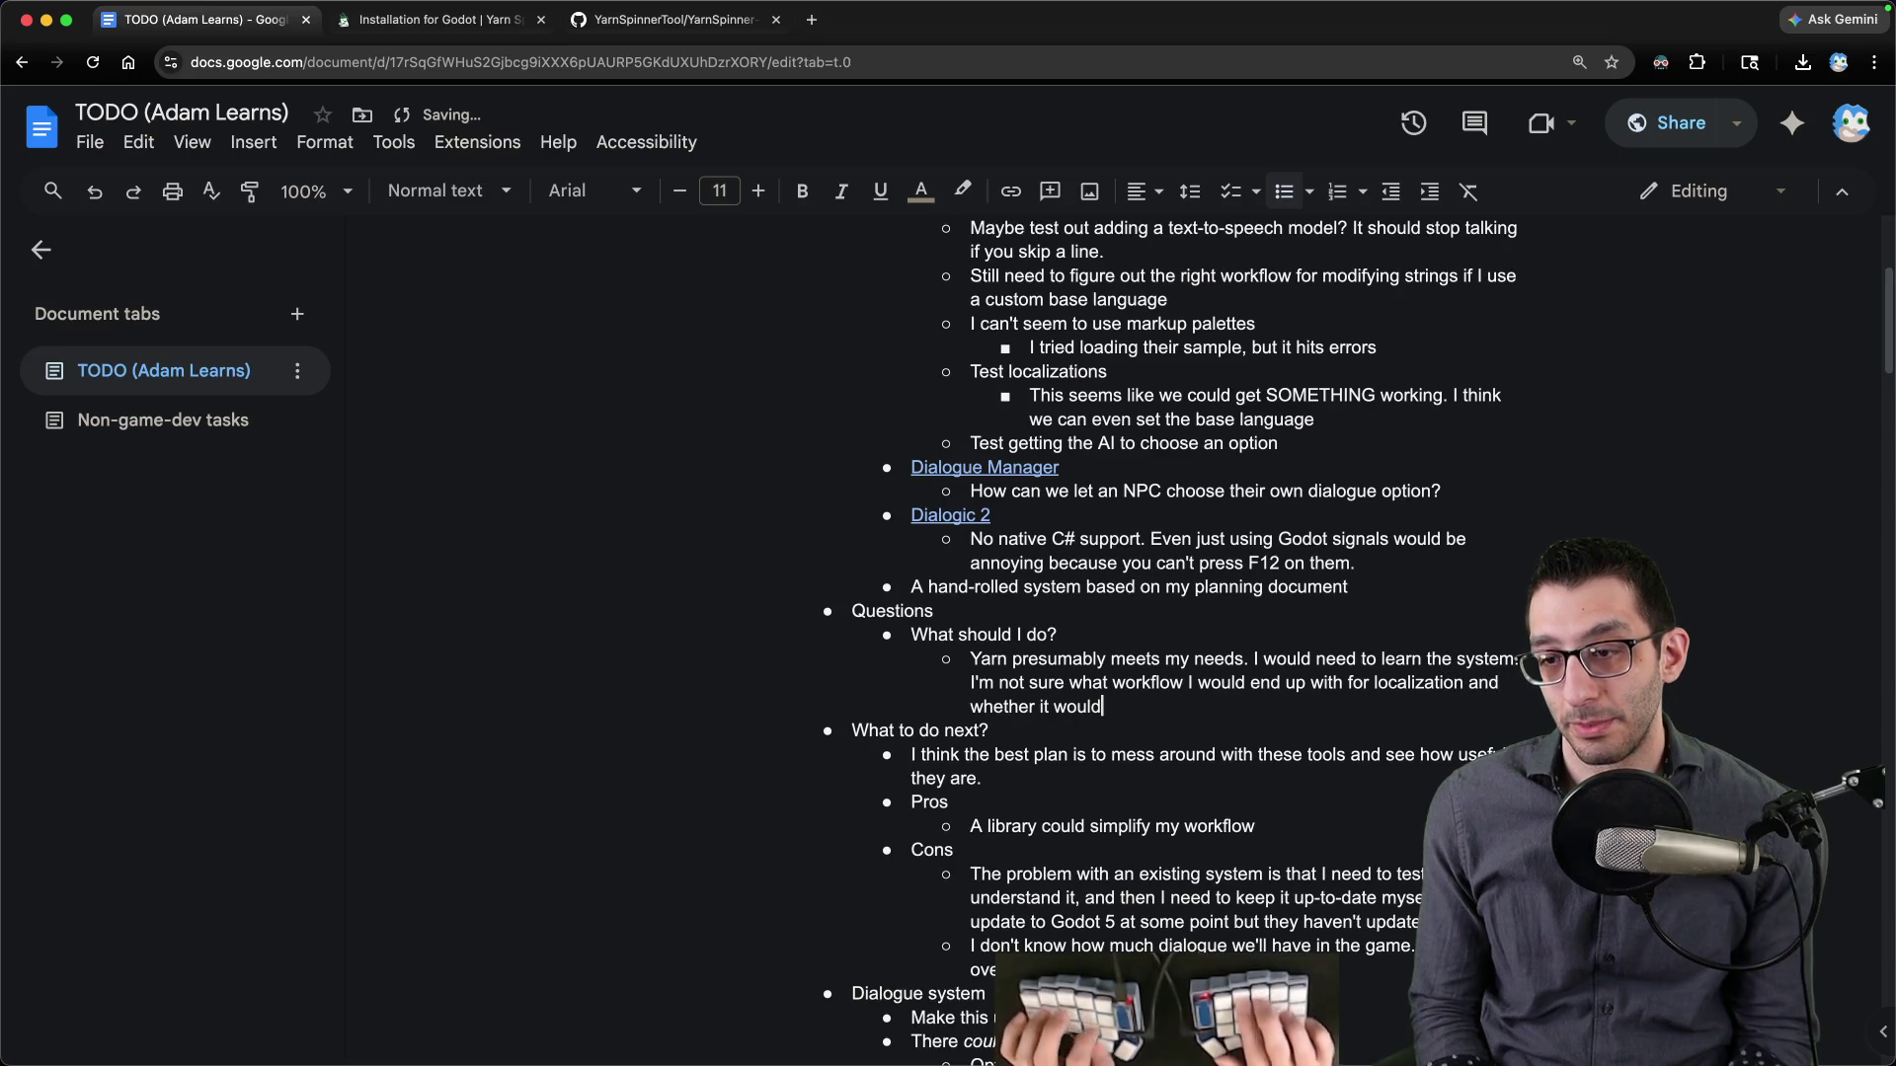
{"action": "type", "text": " probably be nice to keep the"}
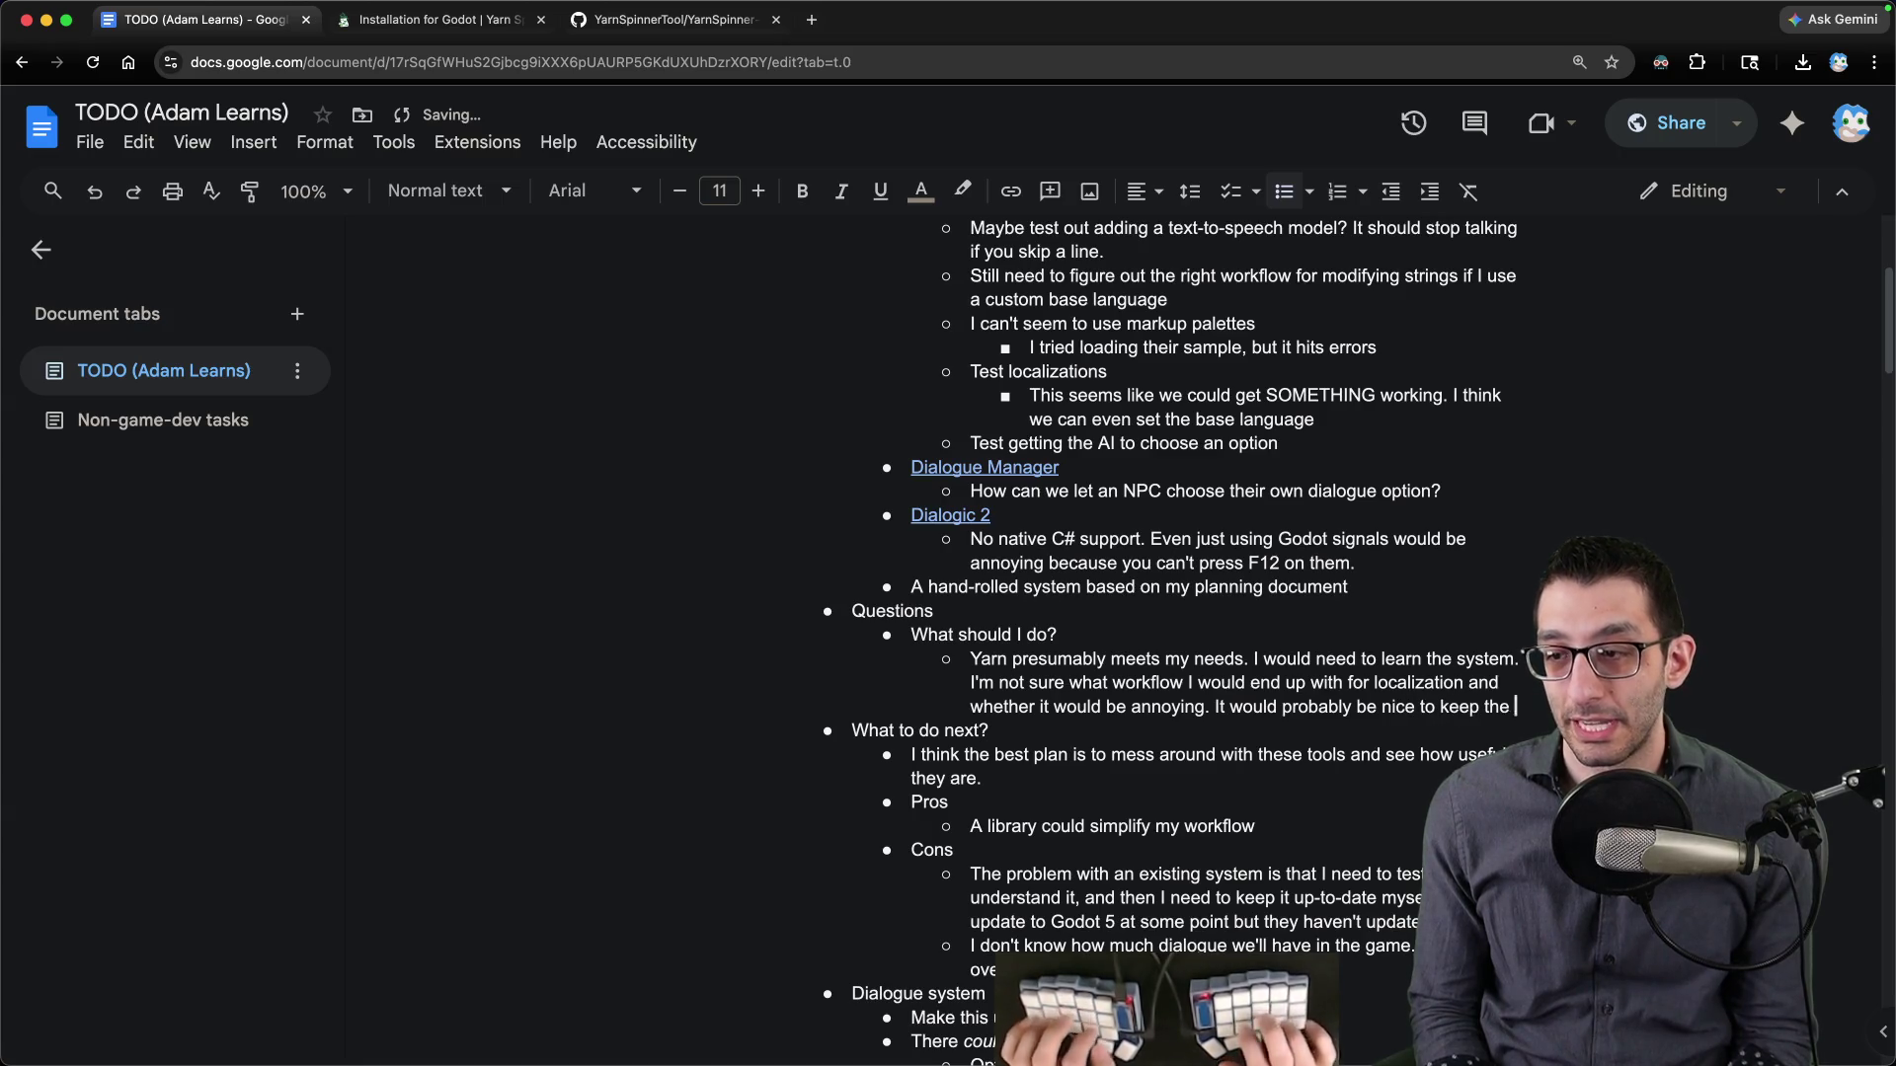
{"action": "type", "text": "dialogue all in their own files though and not hav"}
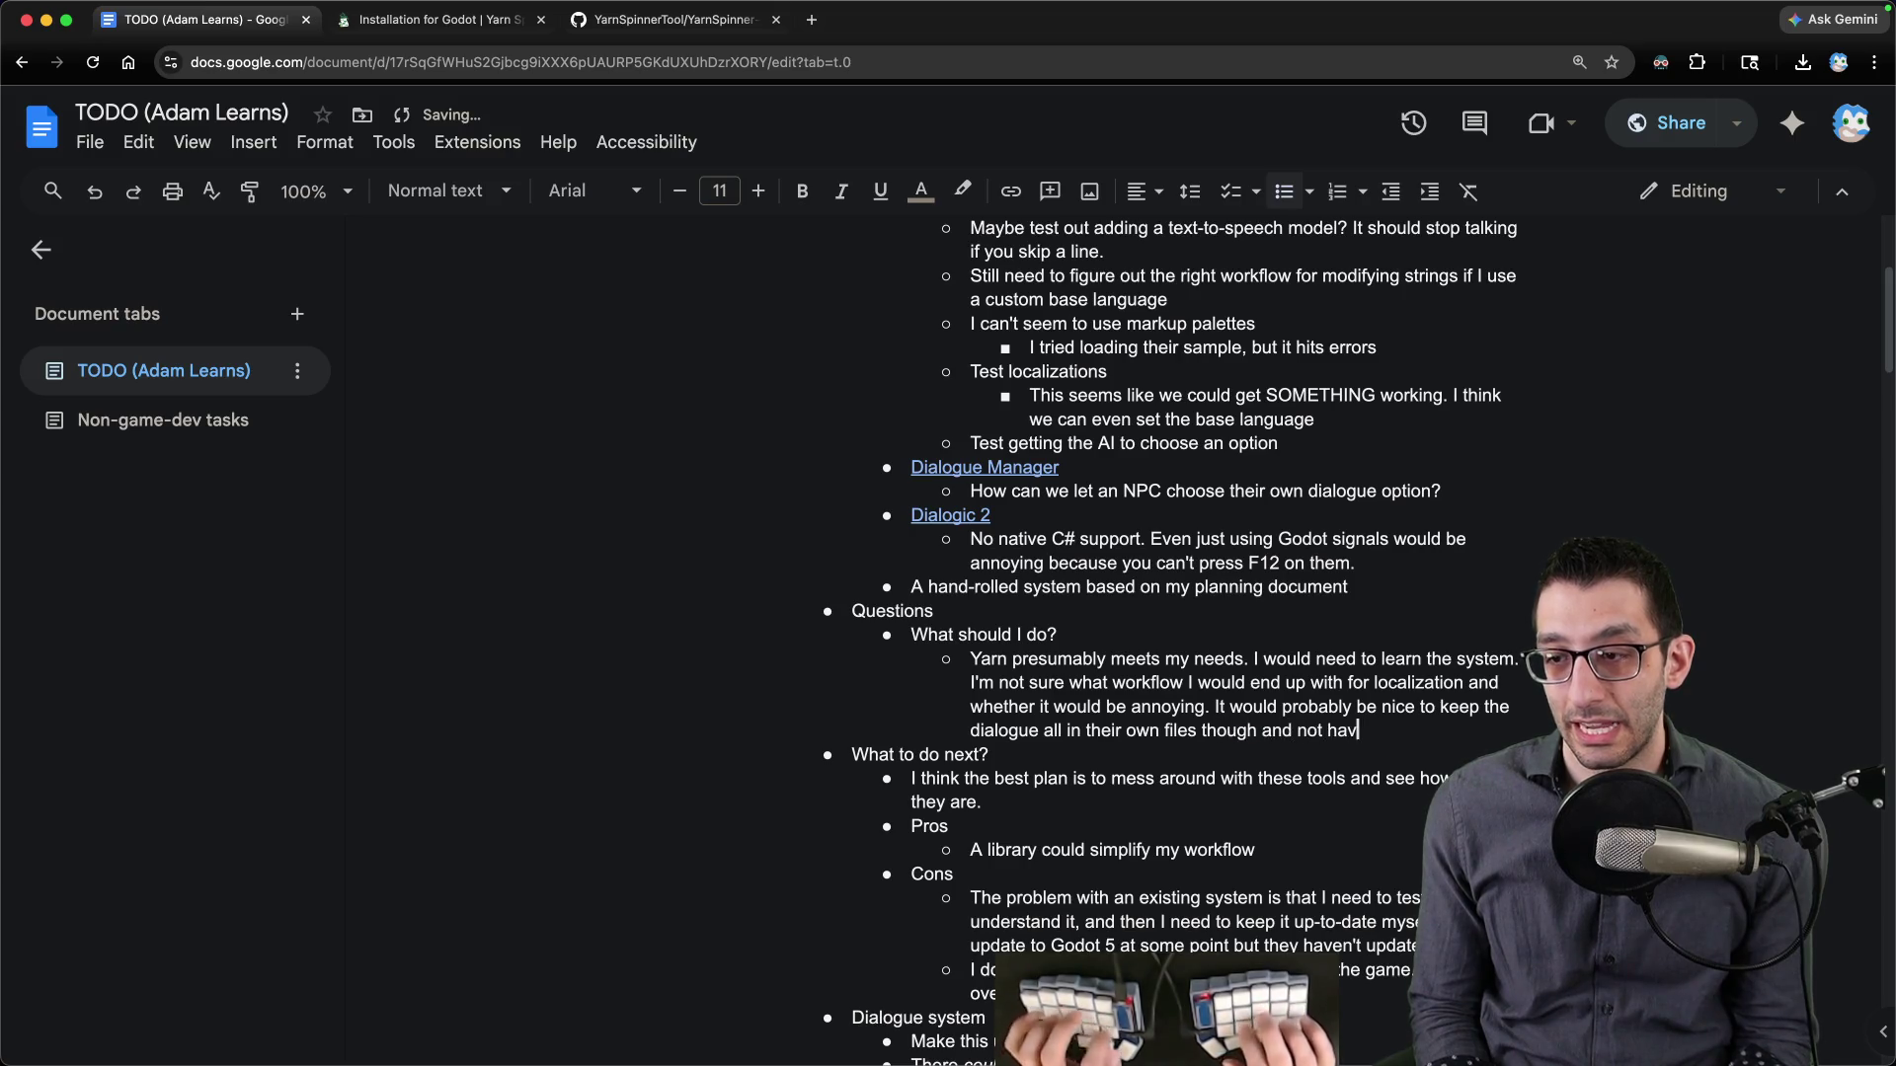
{"action": "type", "text": "gled"}
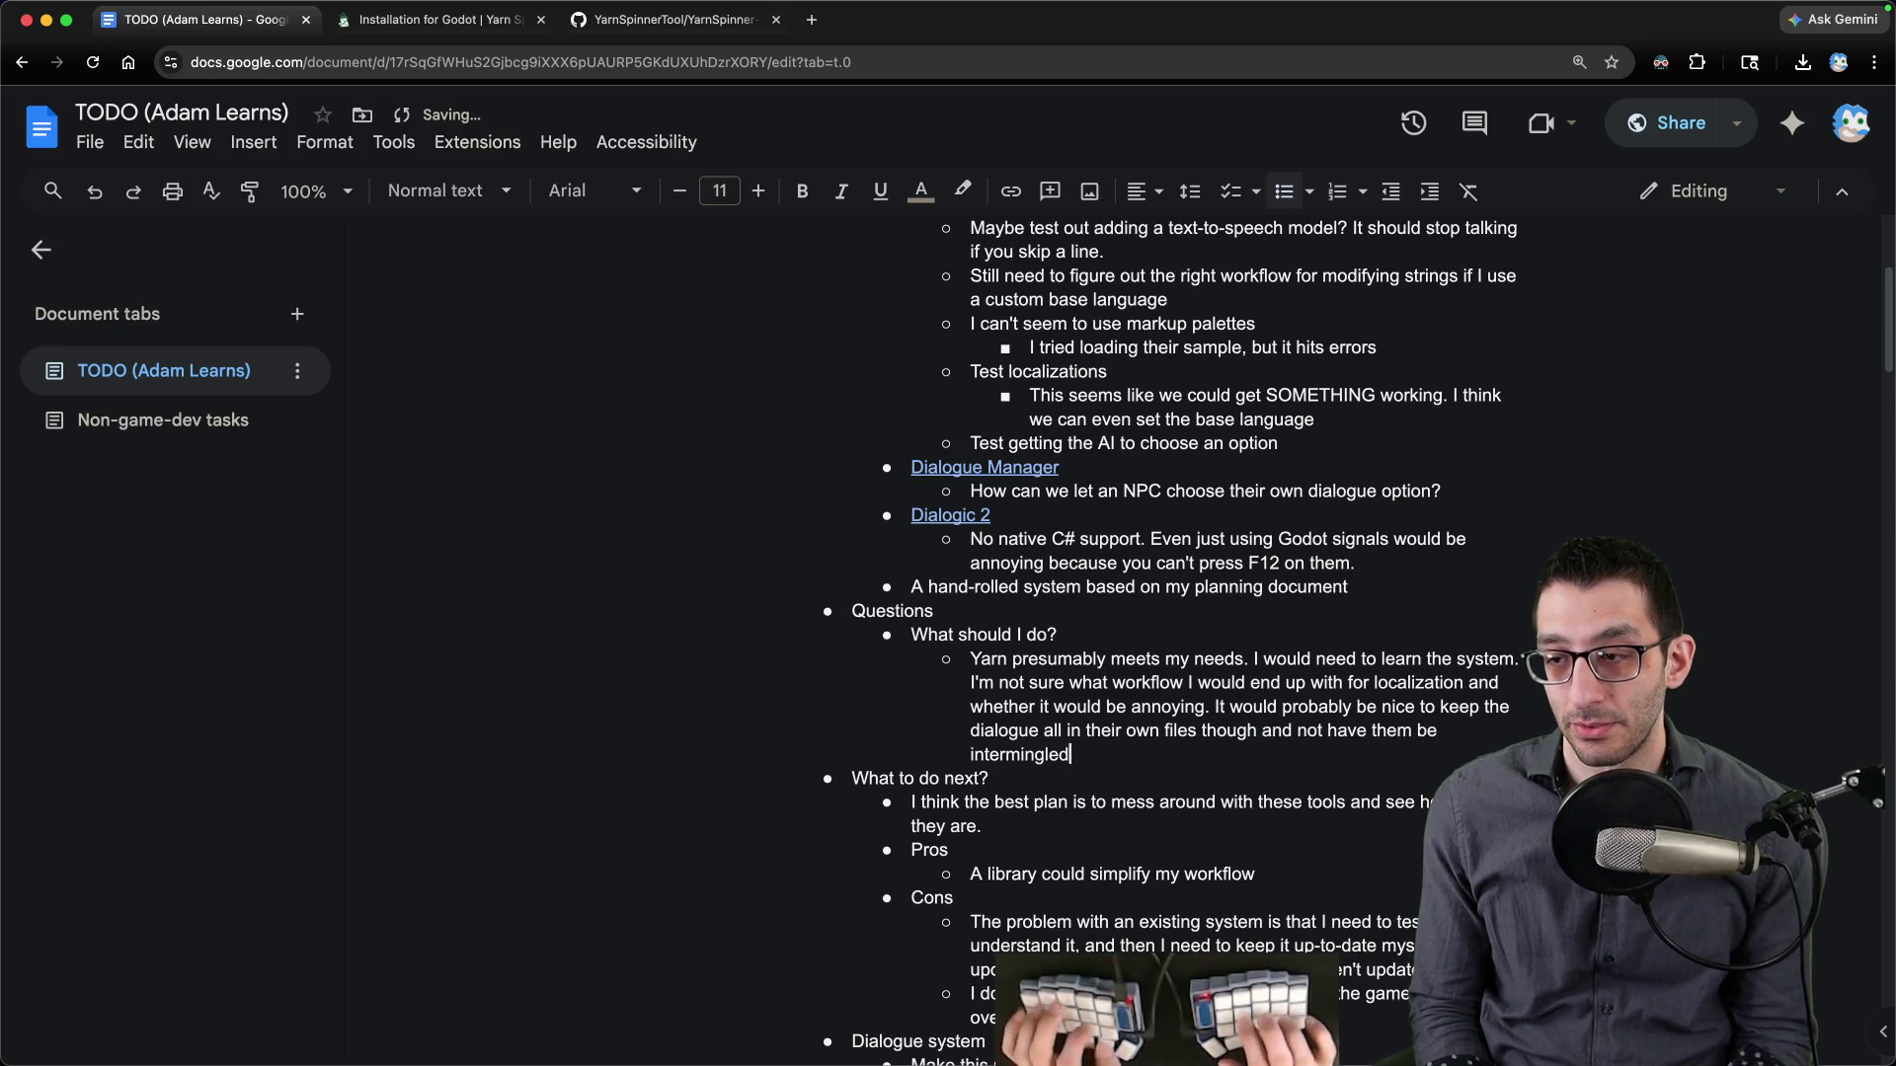
{"action": "key", "text": "super+Tab"}
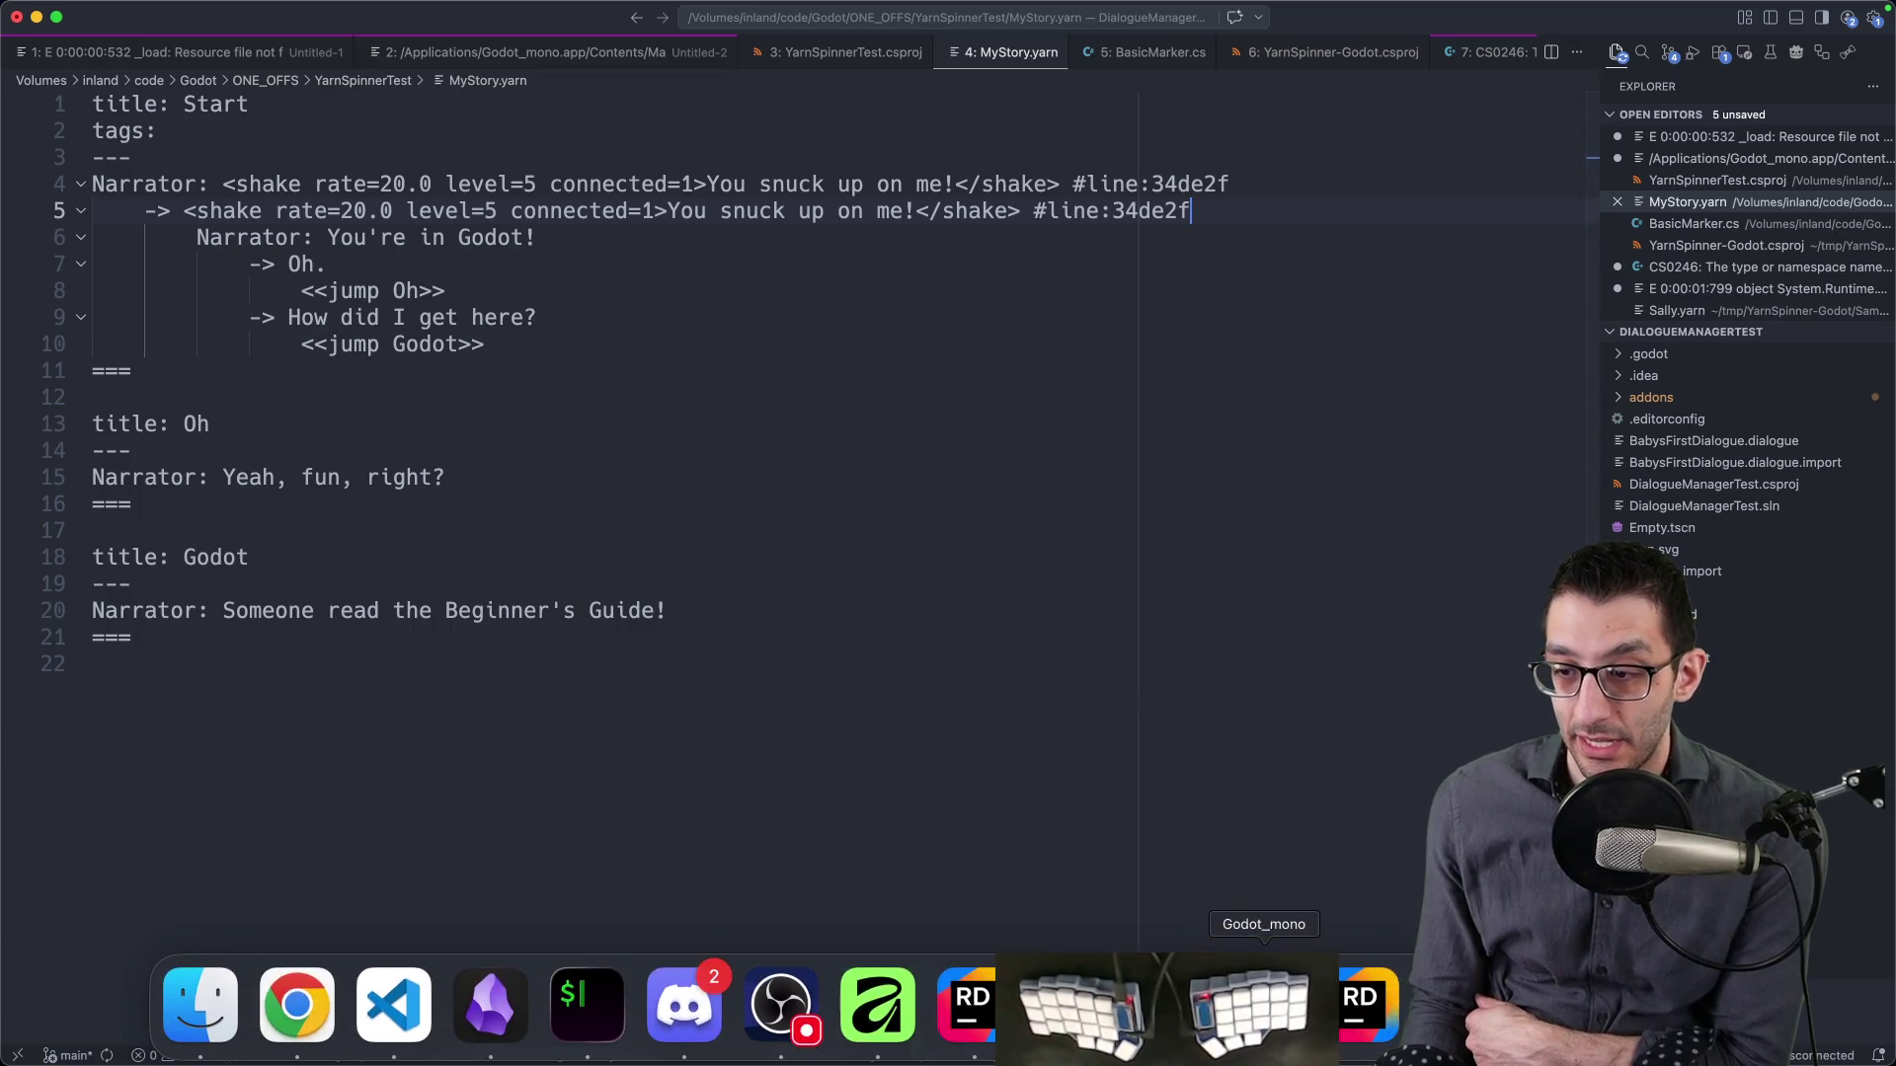
- Bring the YarnSpinnerTest Godot editor back to the front from the Dock
{"action": "left_click", "coordinate": [879, 1004]}
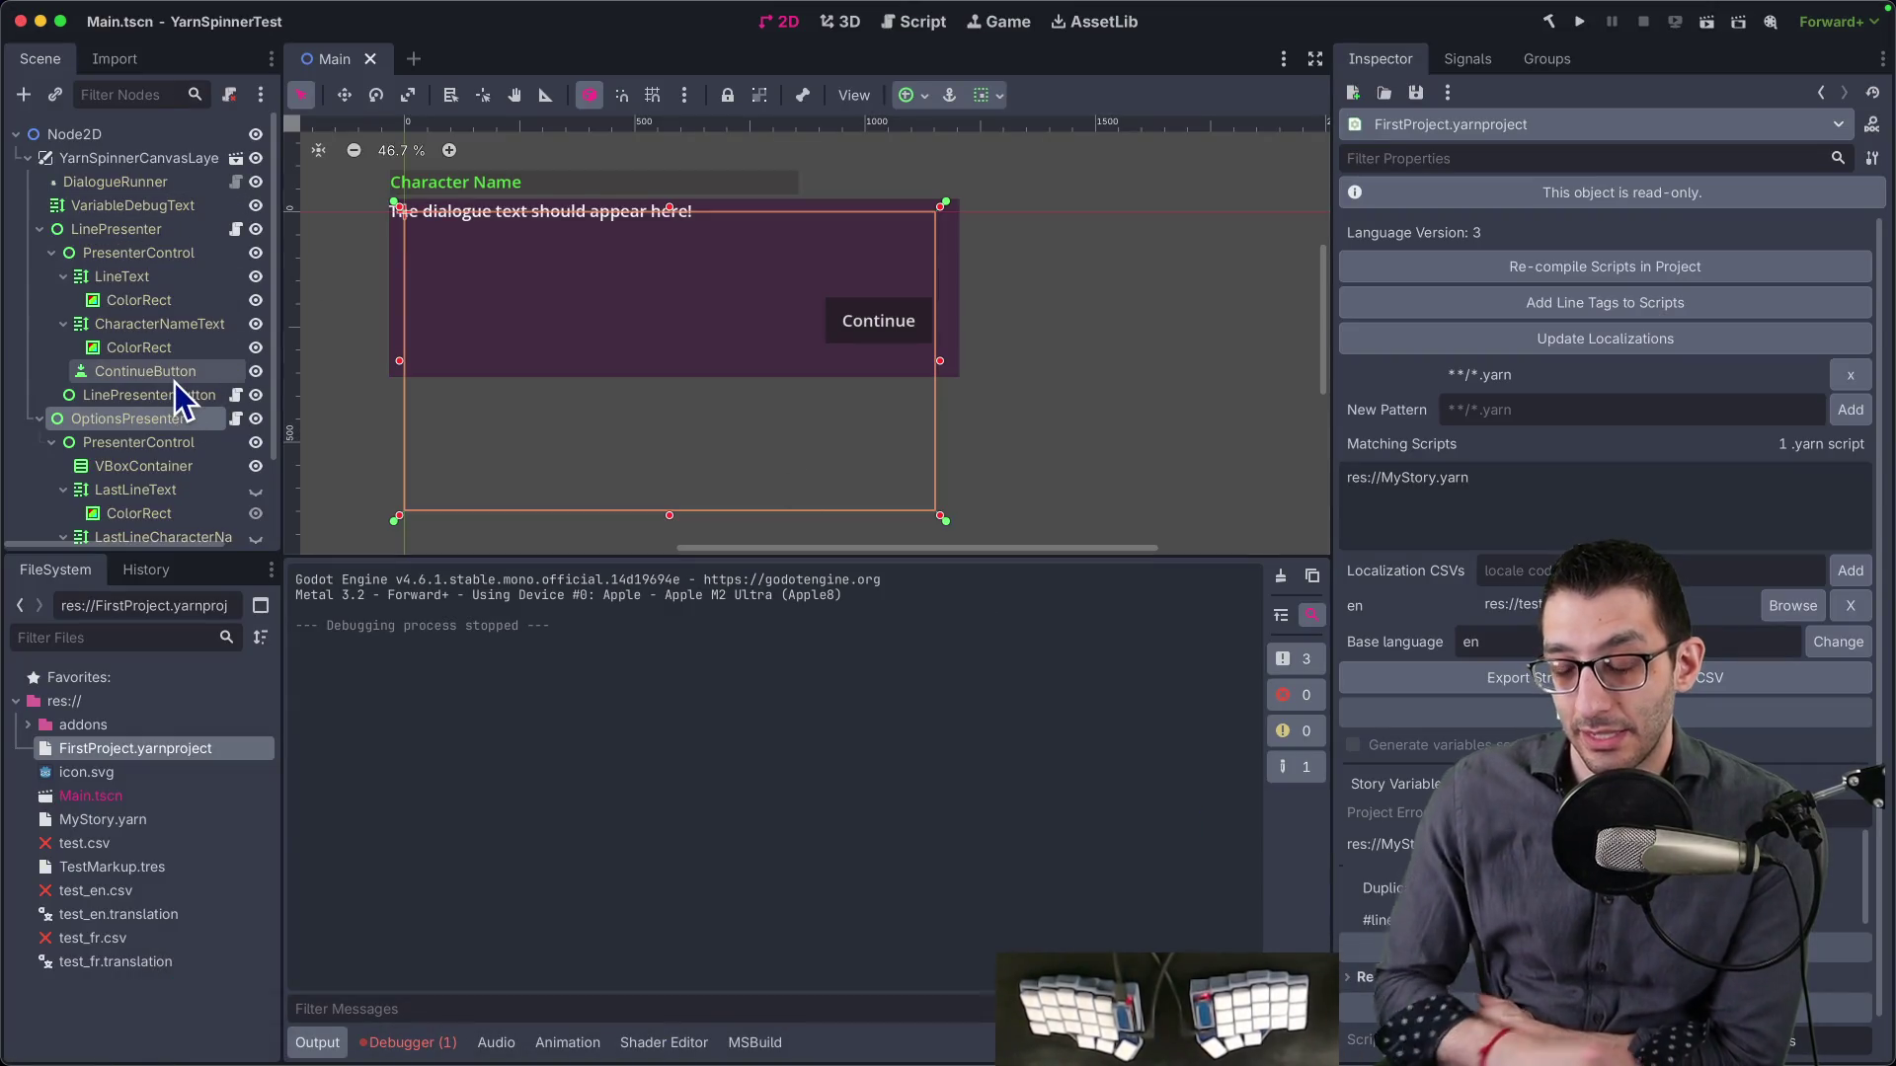
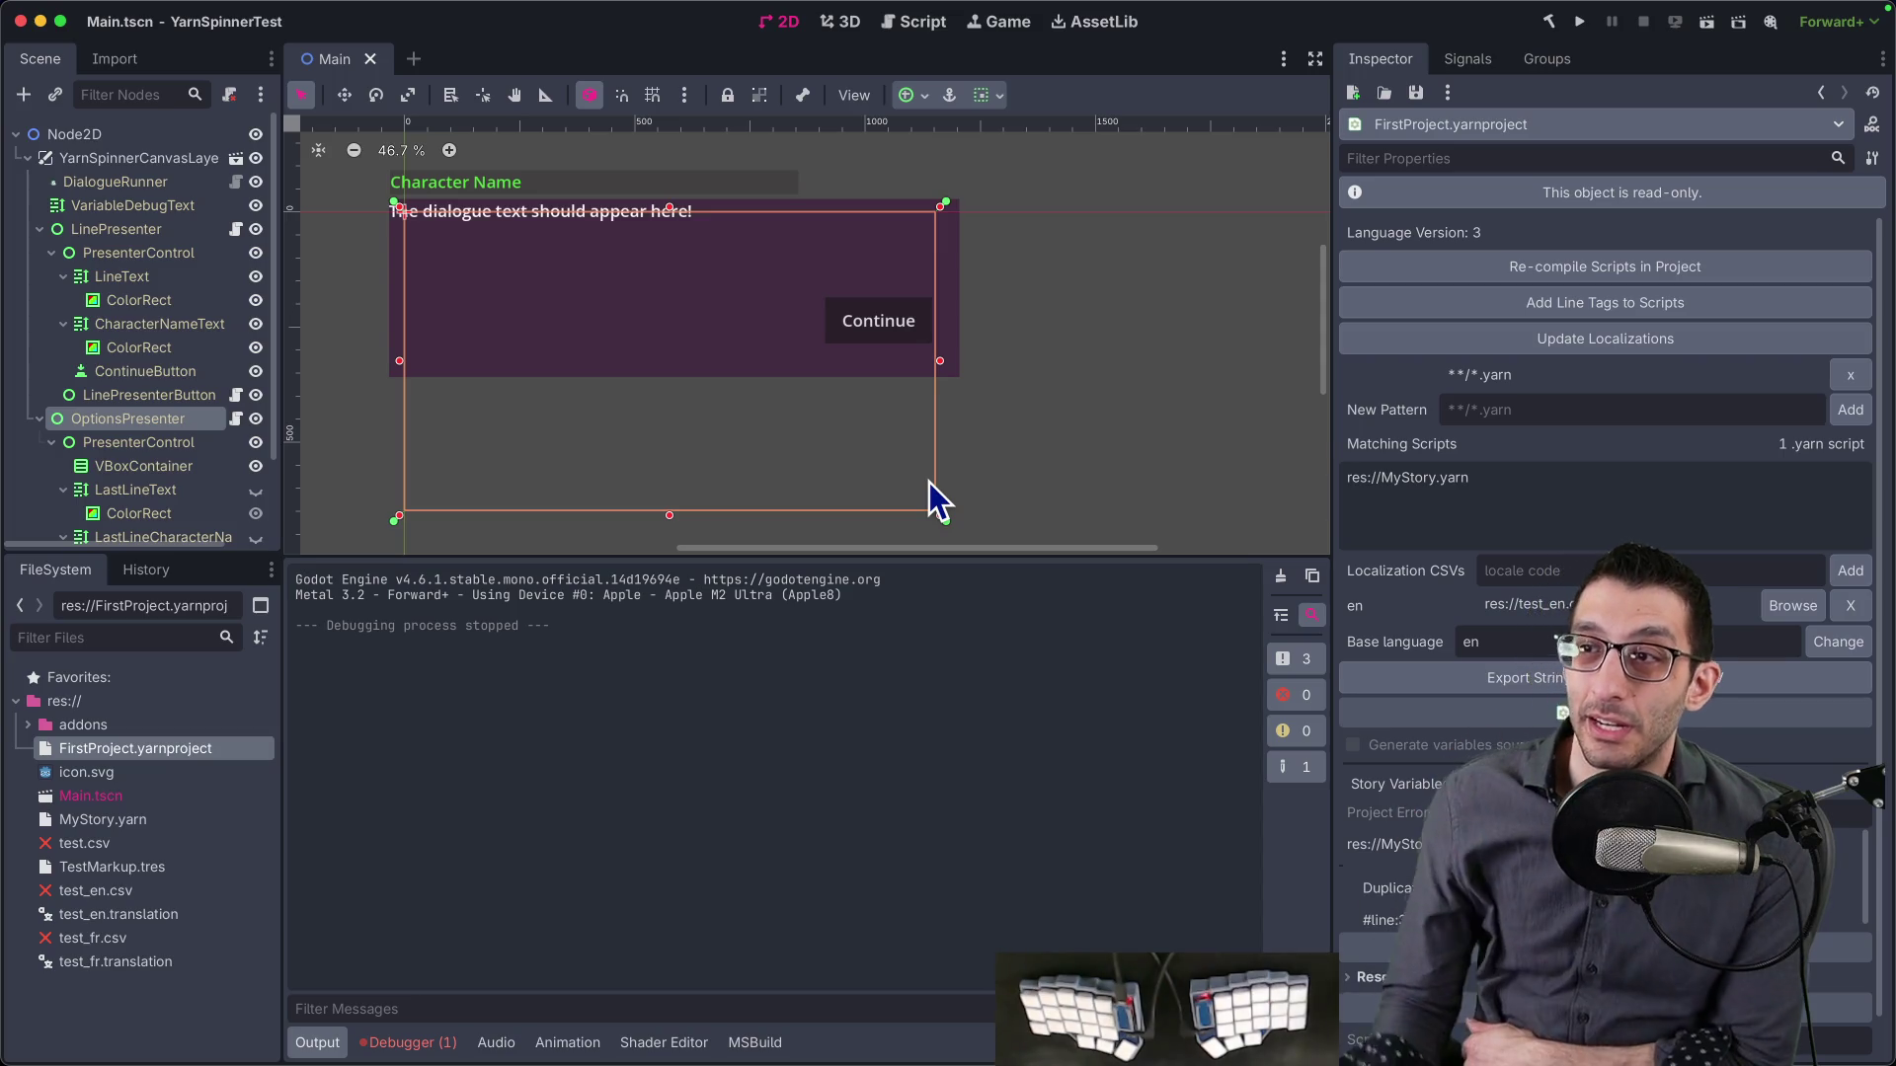
- Run and stop FirstProject, then run and reload YarnSpinner-Godot to reach its YarnSpinner Samples menu
{"action": "left_click", "coordinate": [1580, 21]}
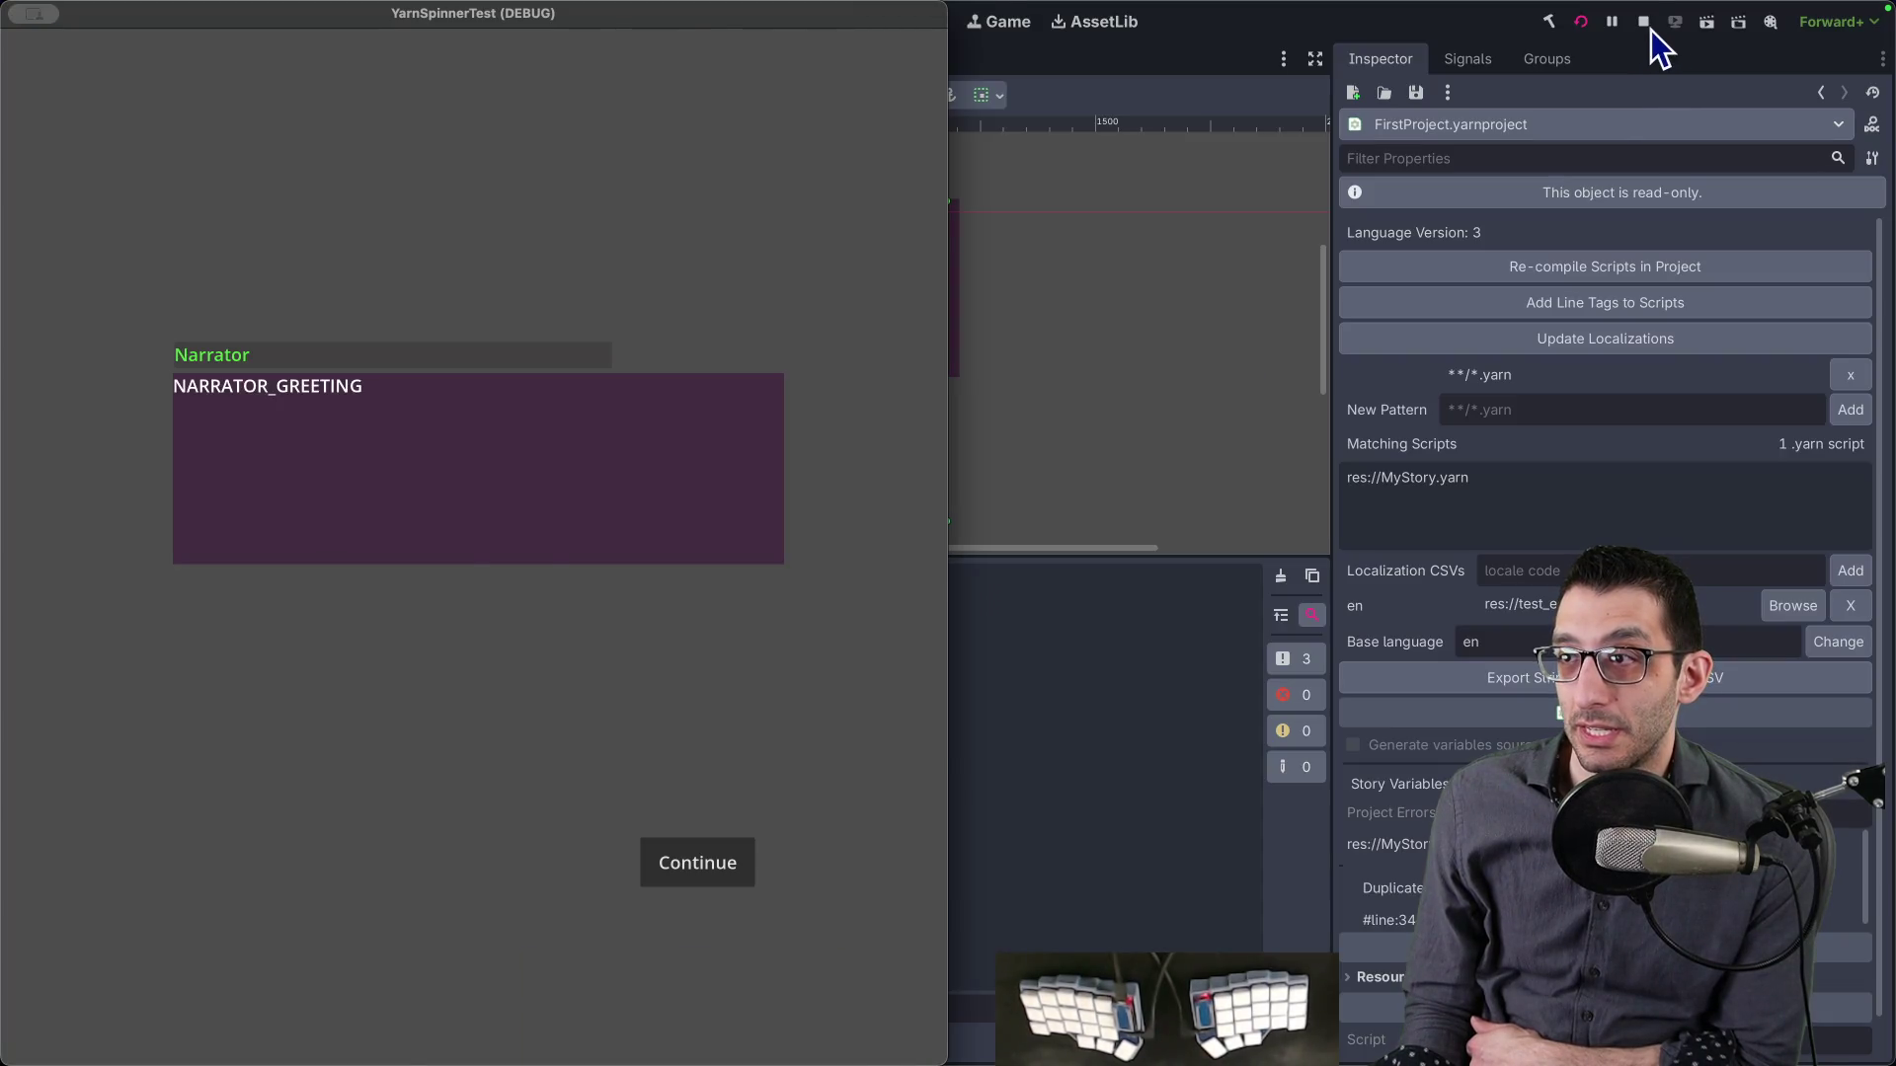
{"action": "left_click", "coordinate": [1643, 23]}
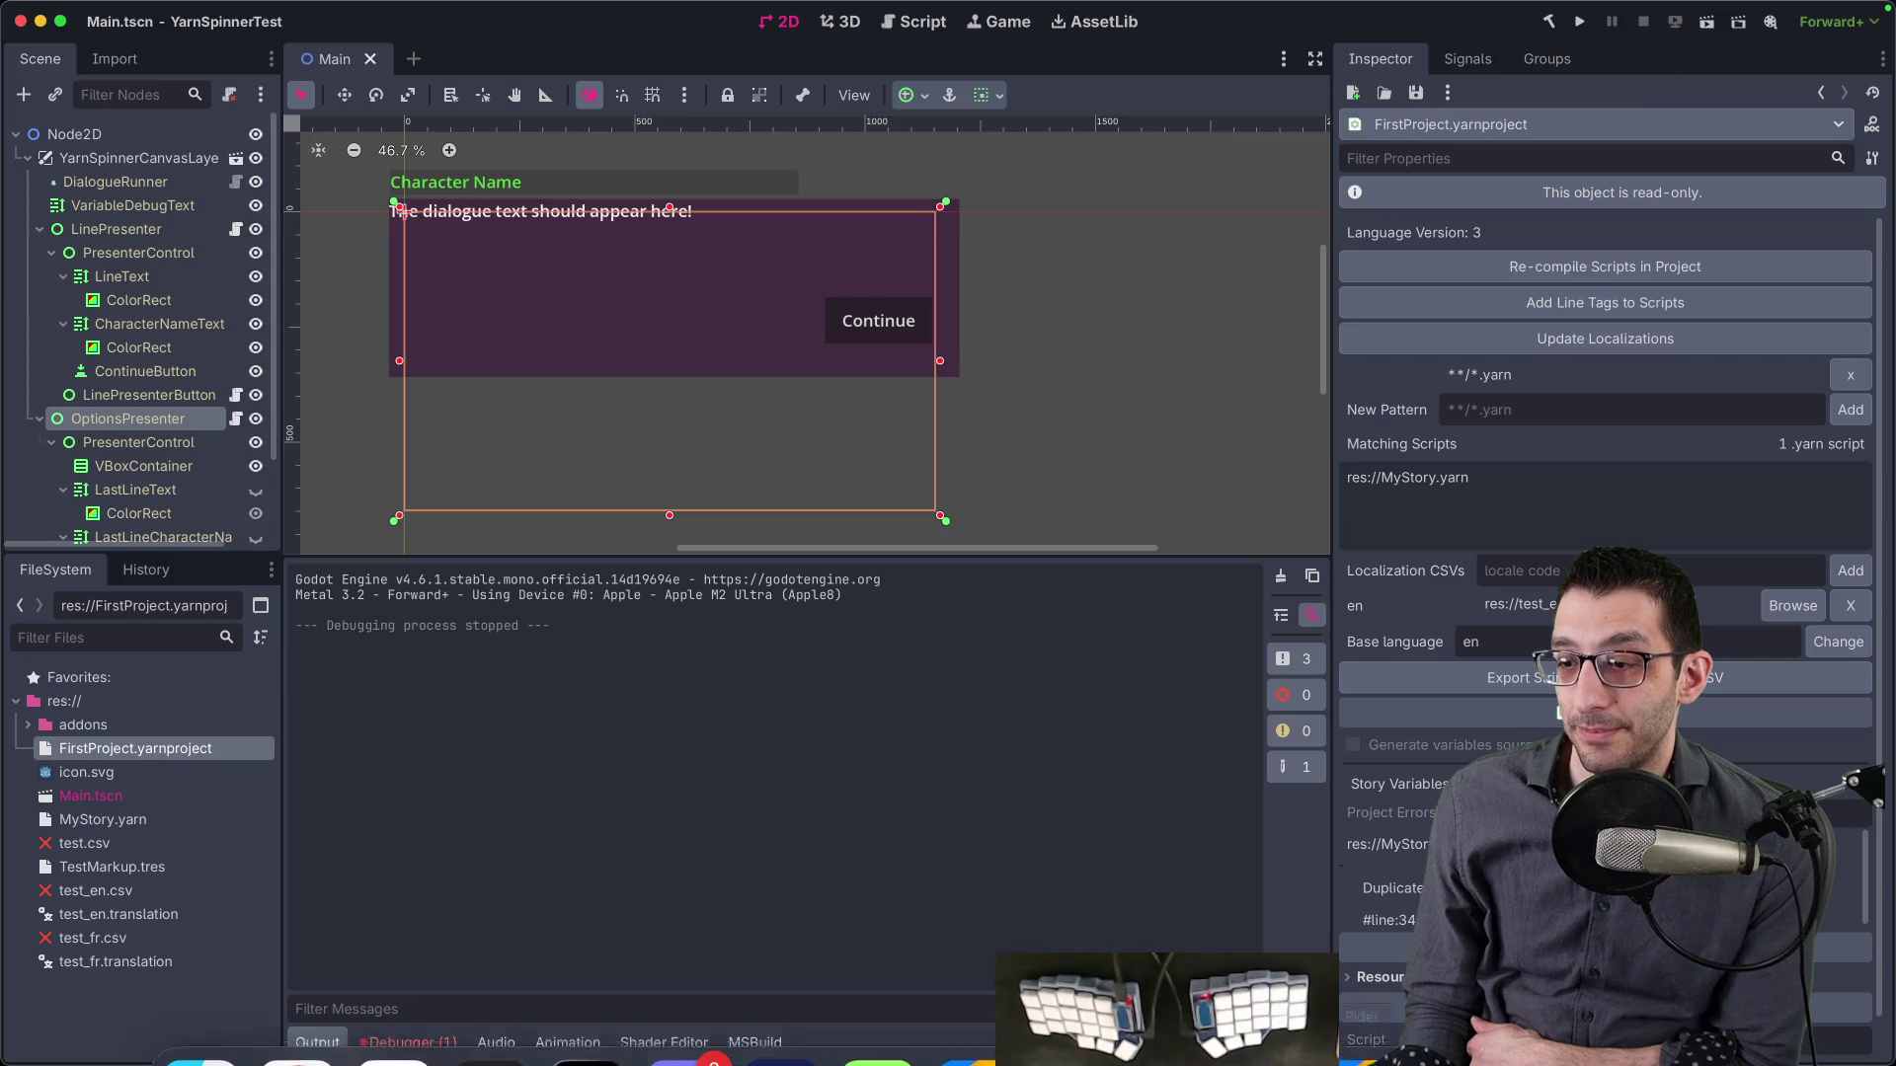
{"action": "left_click", "coordinate": [1071, 1045]}
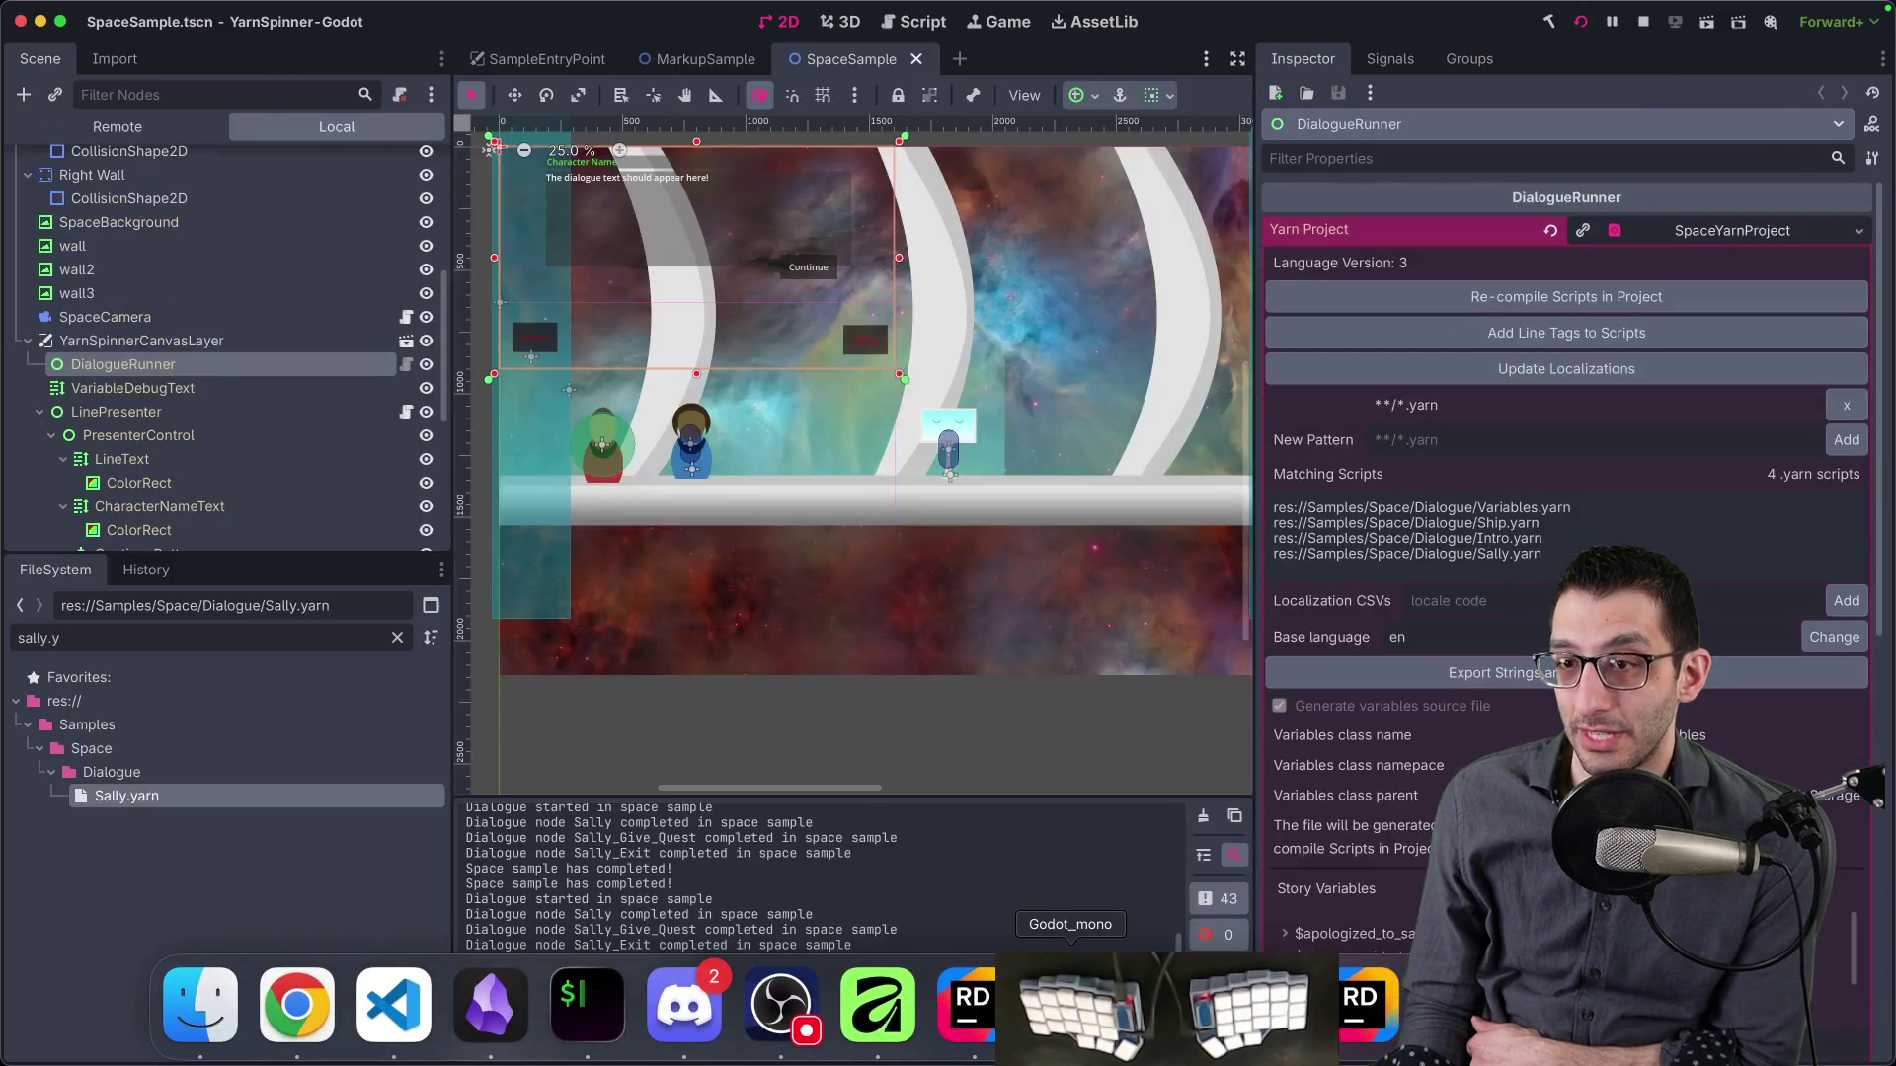
{"action": "left_click", "coordinate": [1582, 22]}
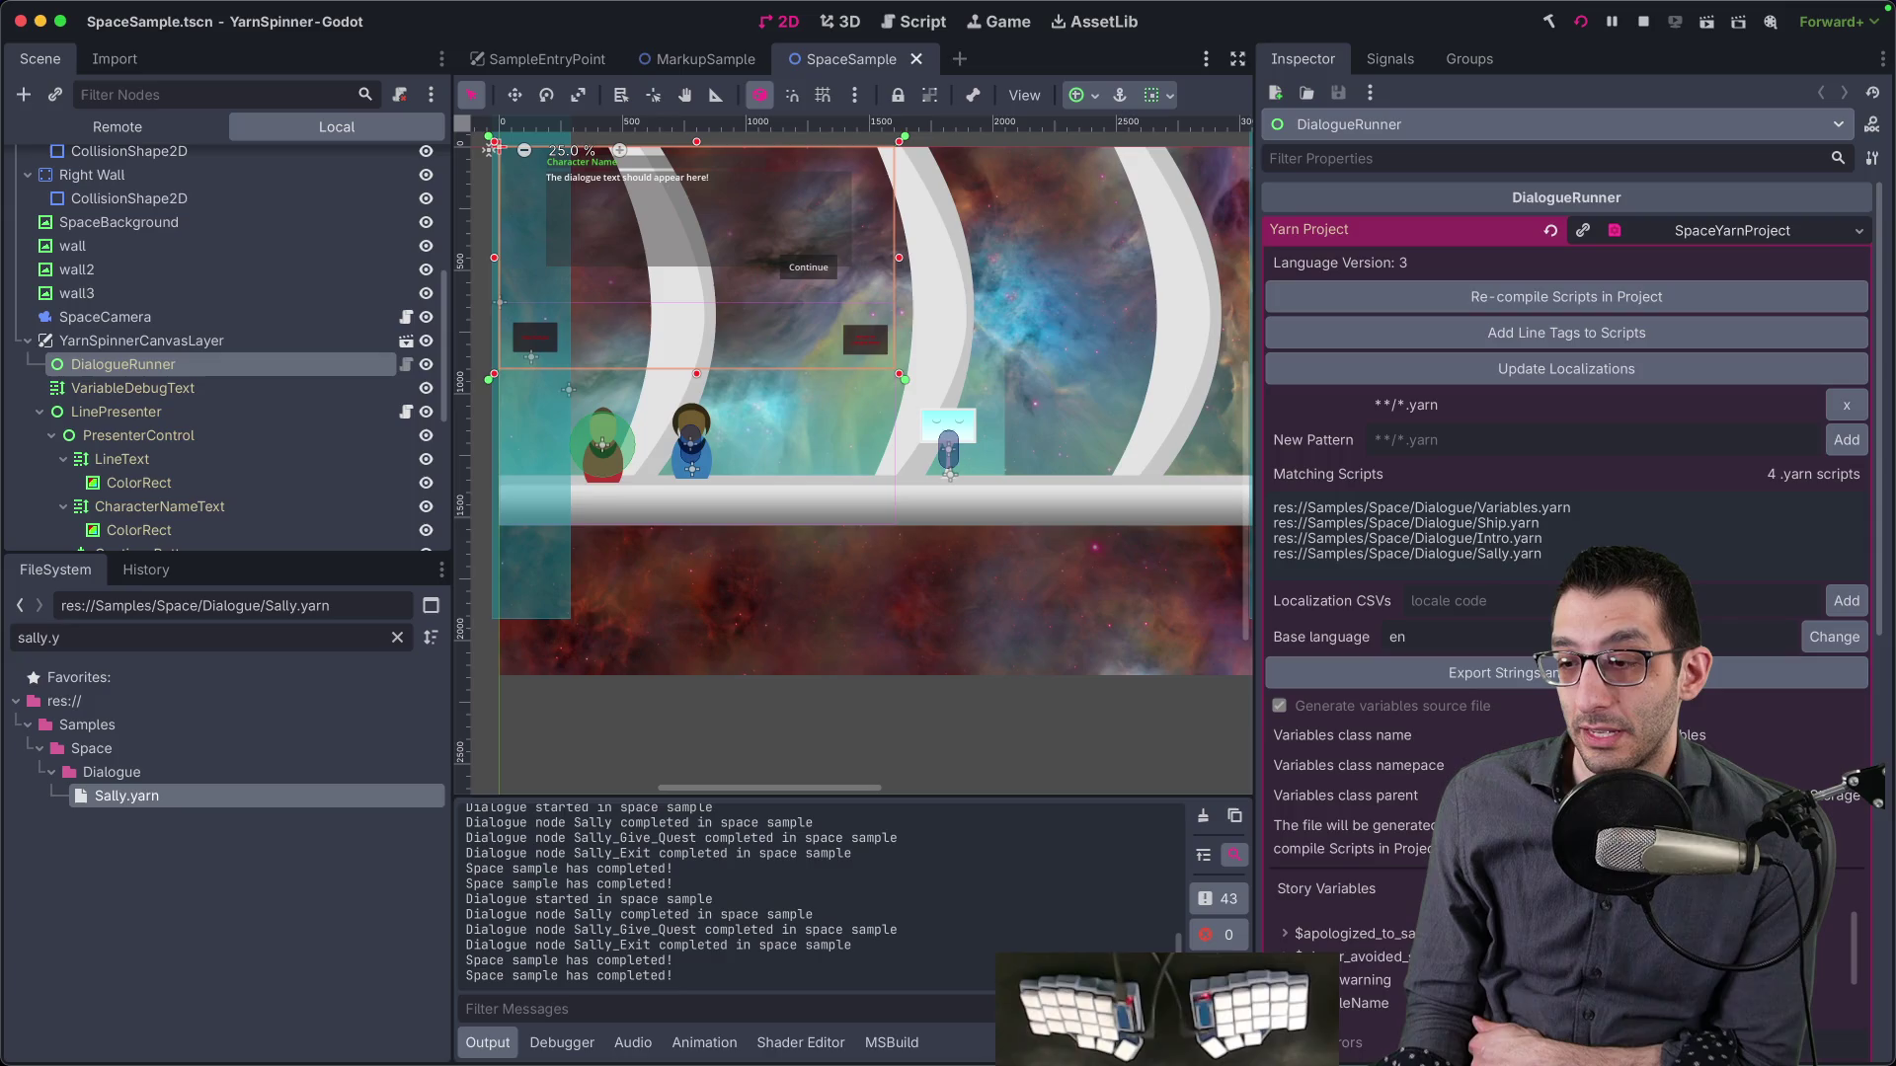
{"action": "left_click", "coordinate": [1581, 21]}
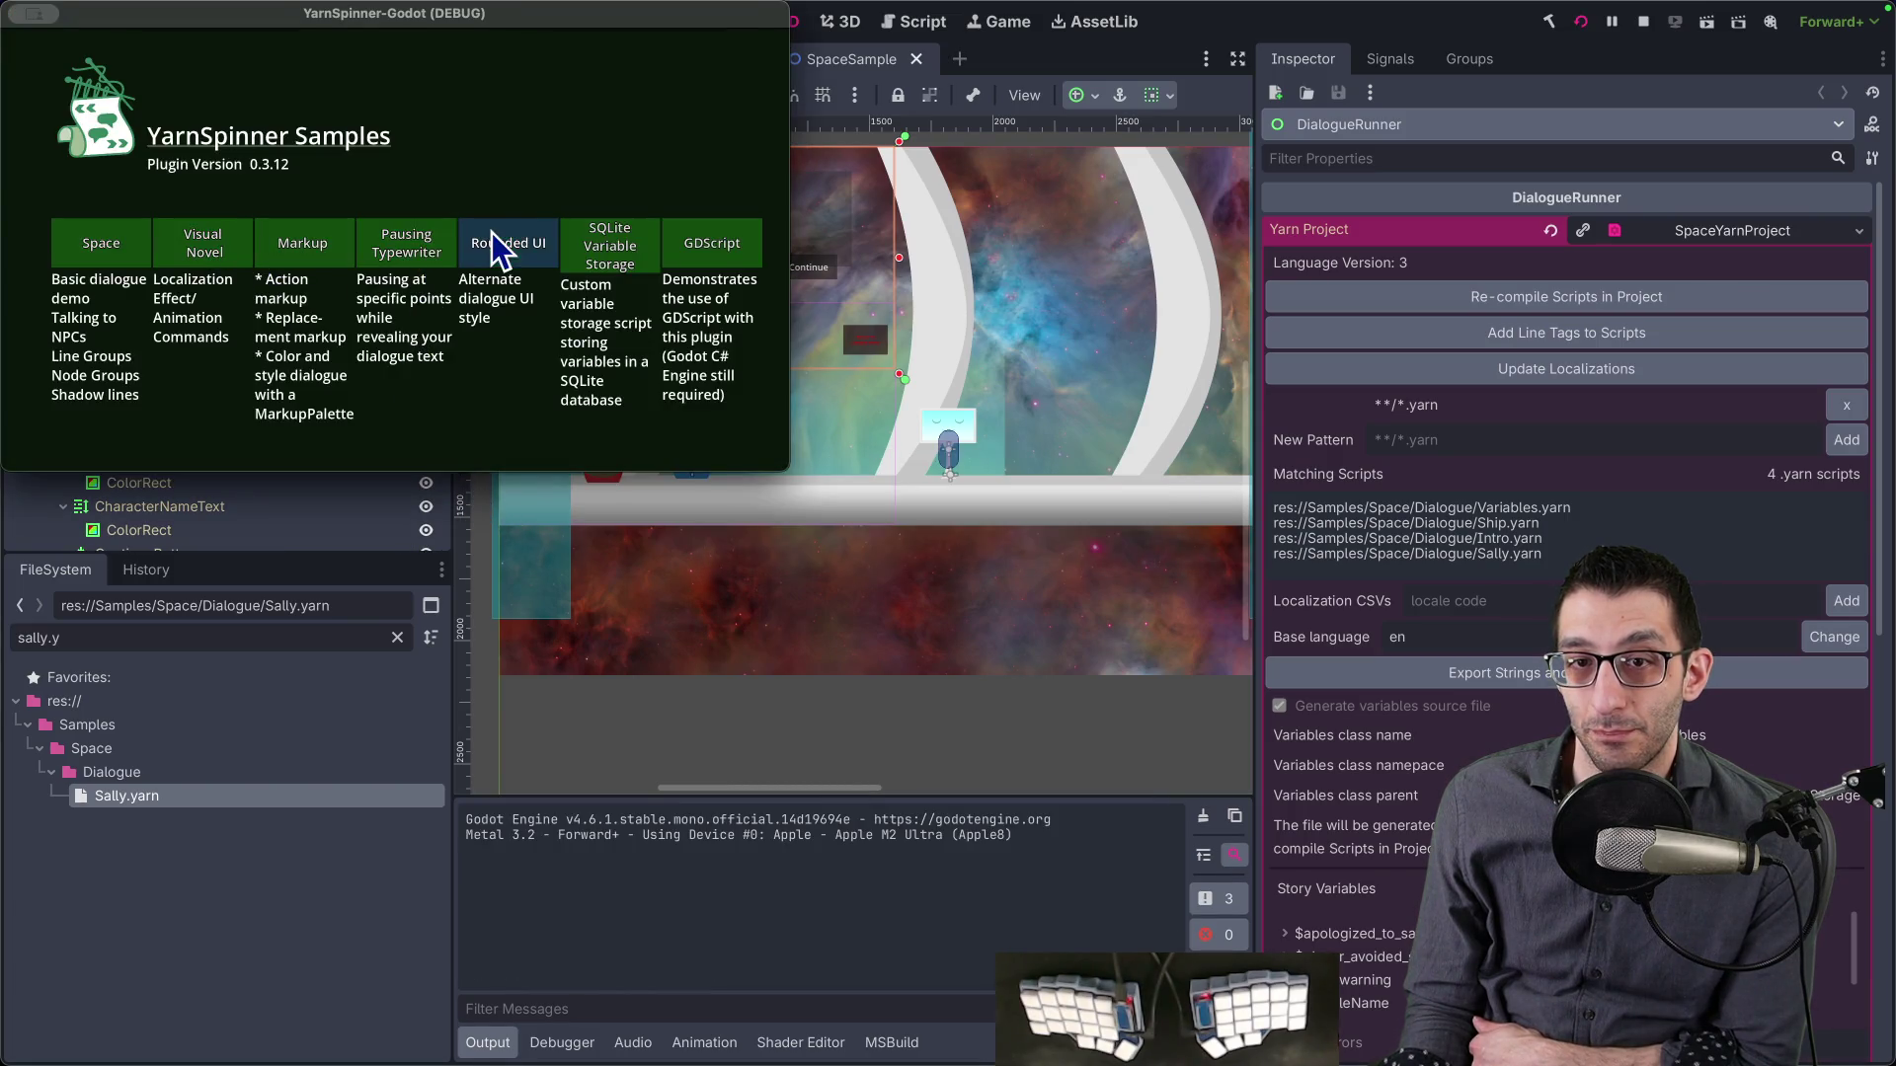
{"action": "left_click", "coordinate": [414, 252]}
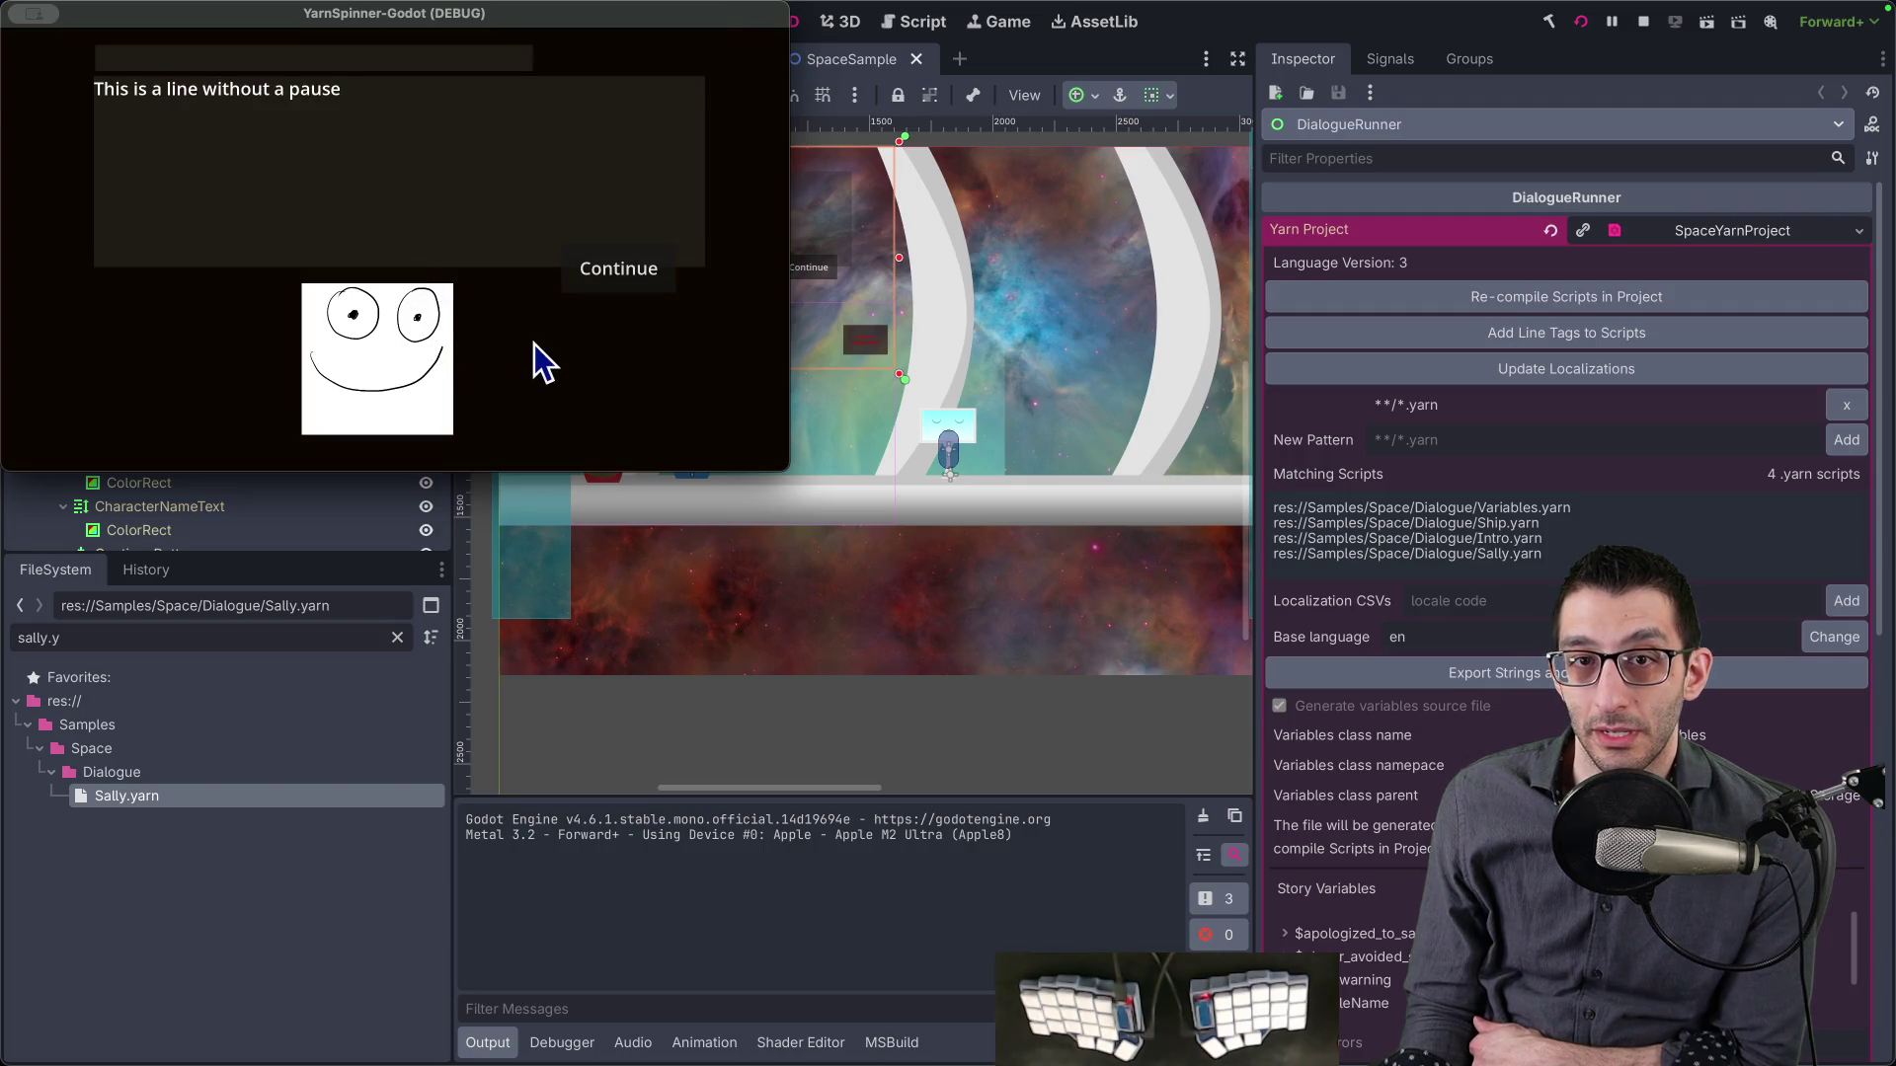
{"action": "left_click", "coordinate": [591, 285]}
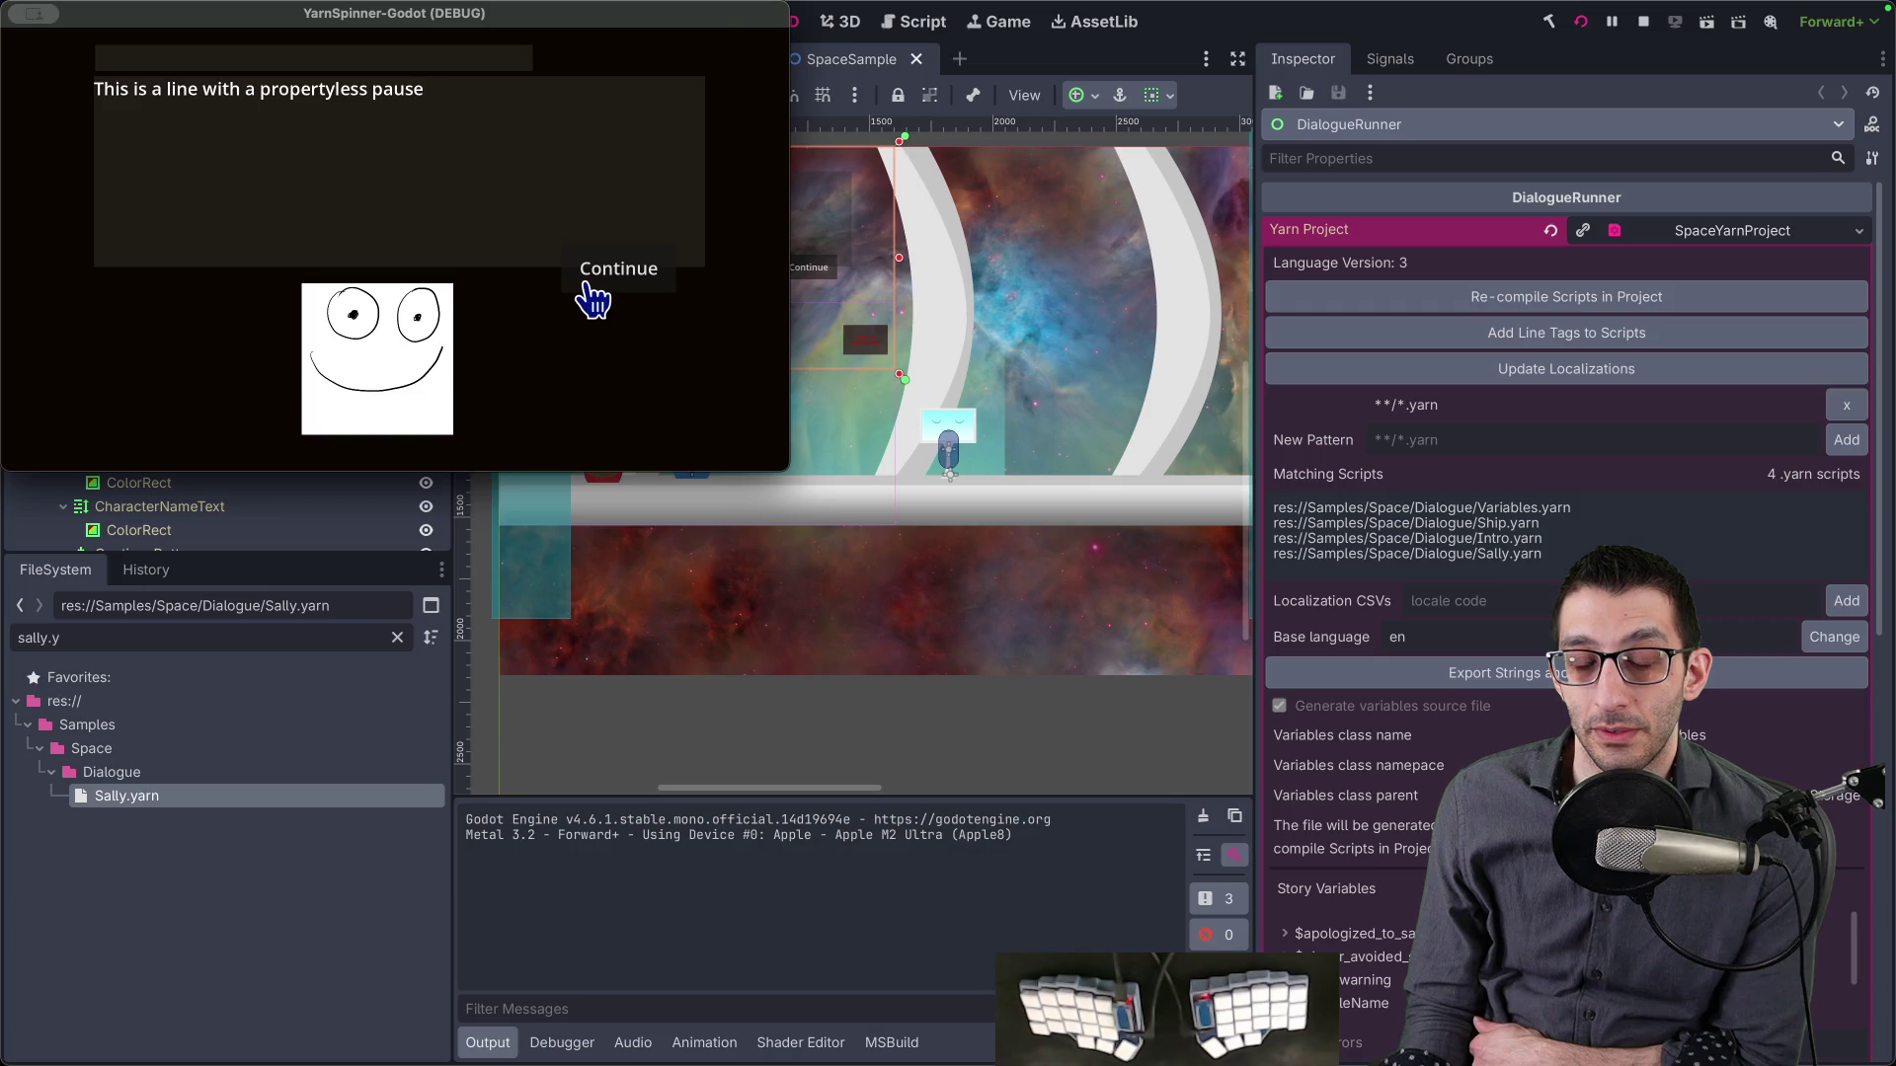
{"action": "left_click", "coordinate": [593, 296]}
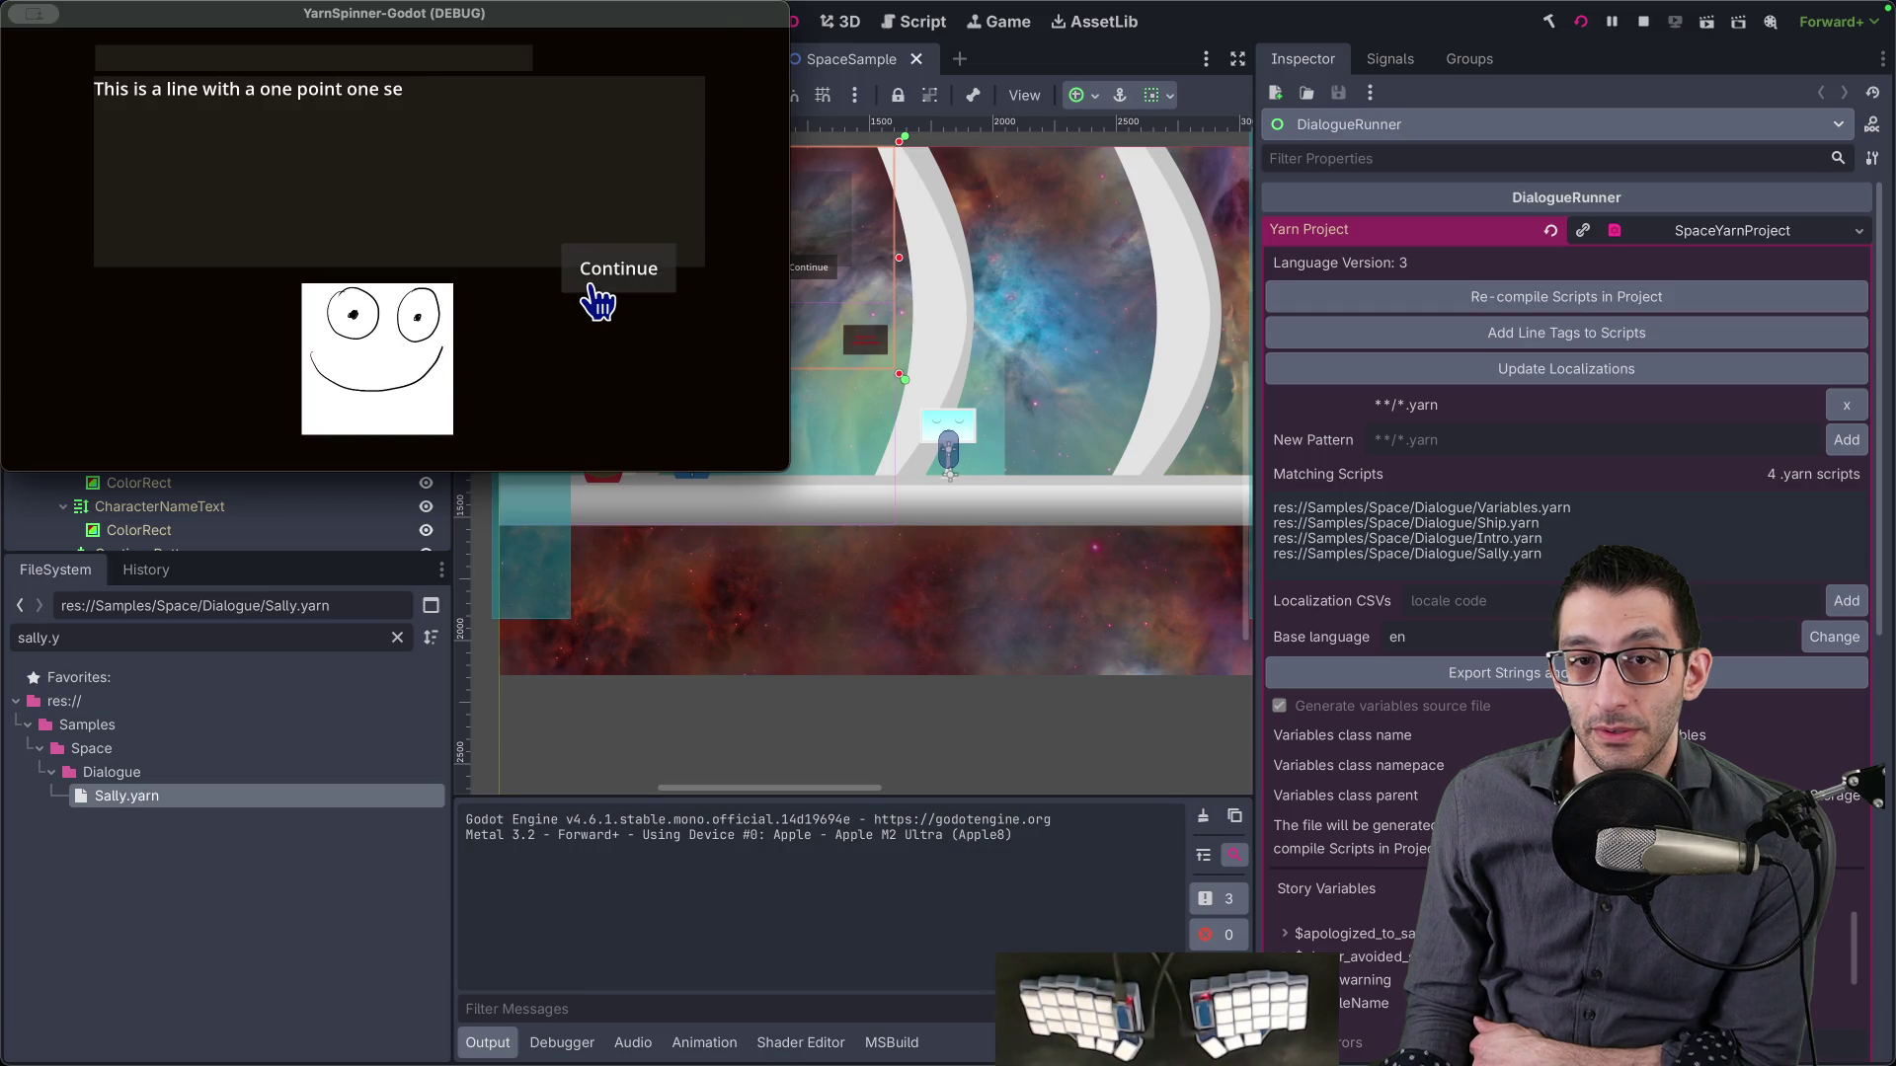
{"action": "left_click", "coordinate": [593, 296]}
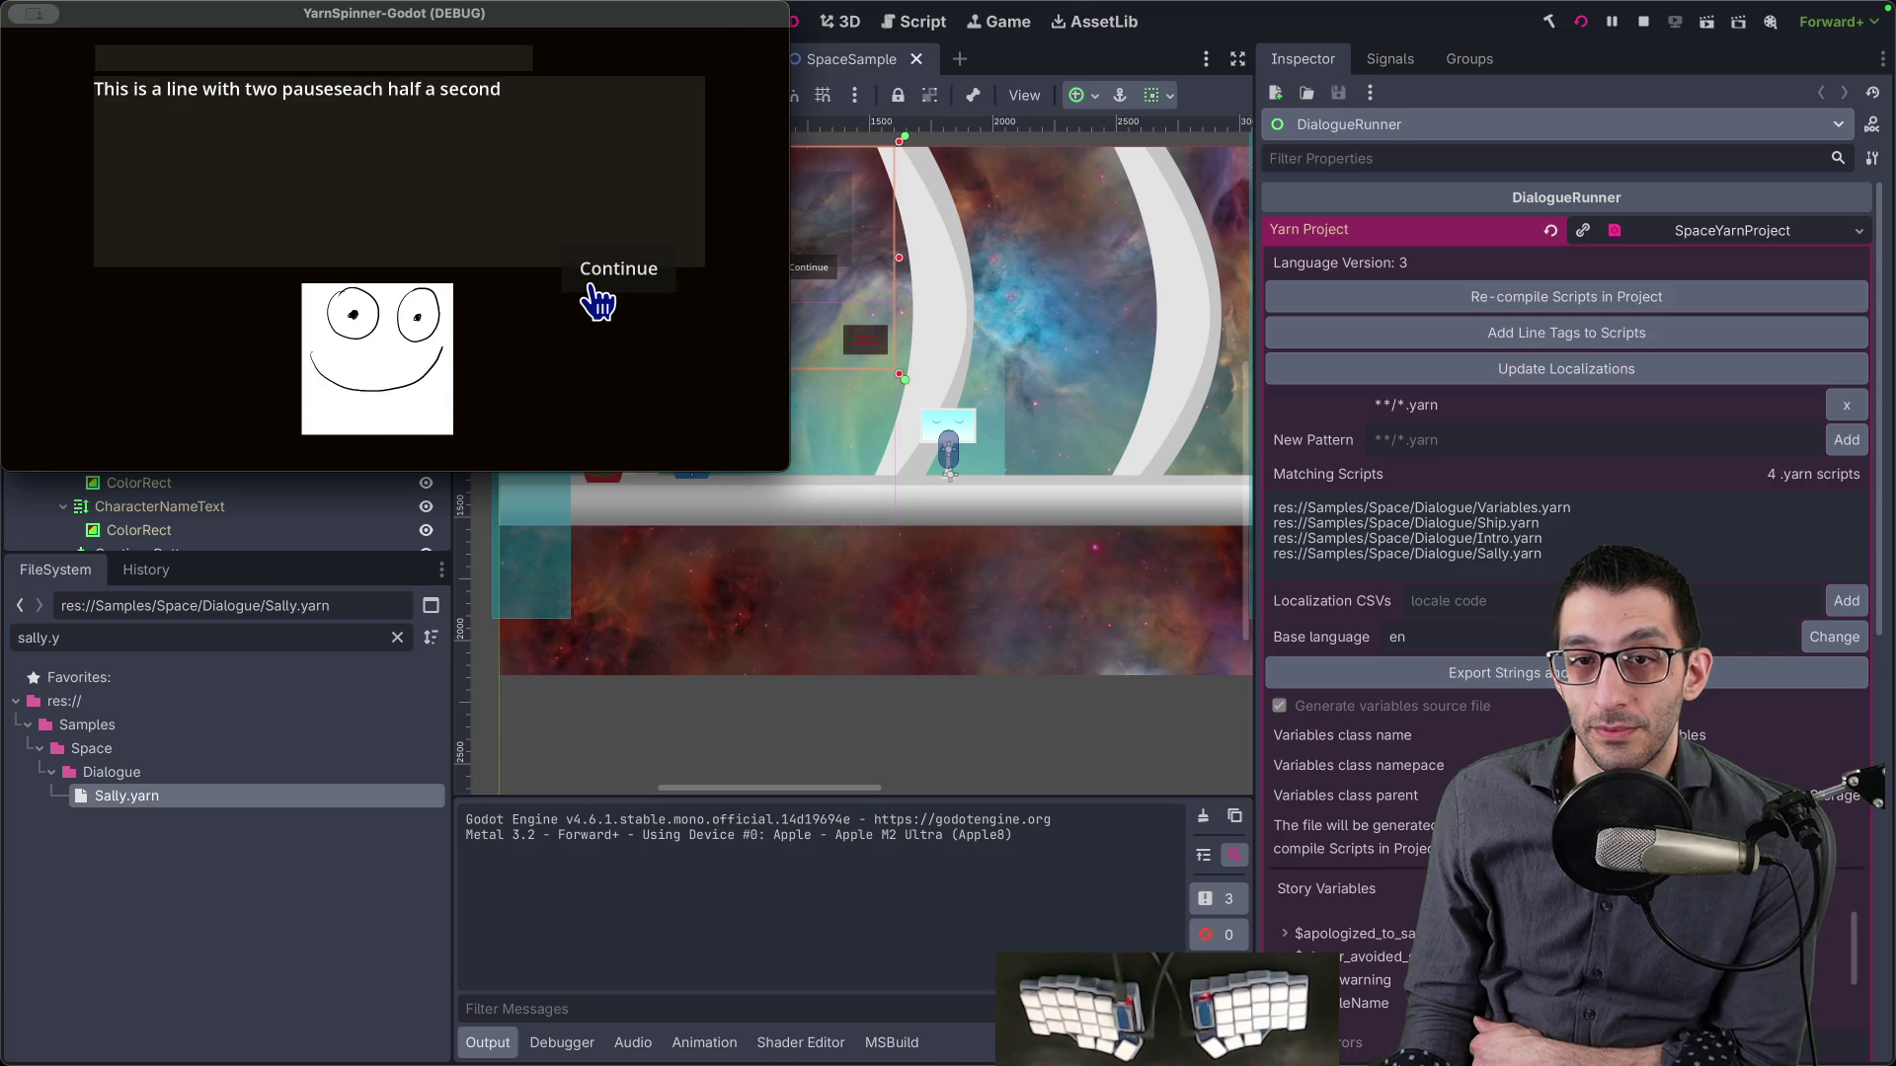
{"action": "left_click", "coordinate": [596, 296]}
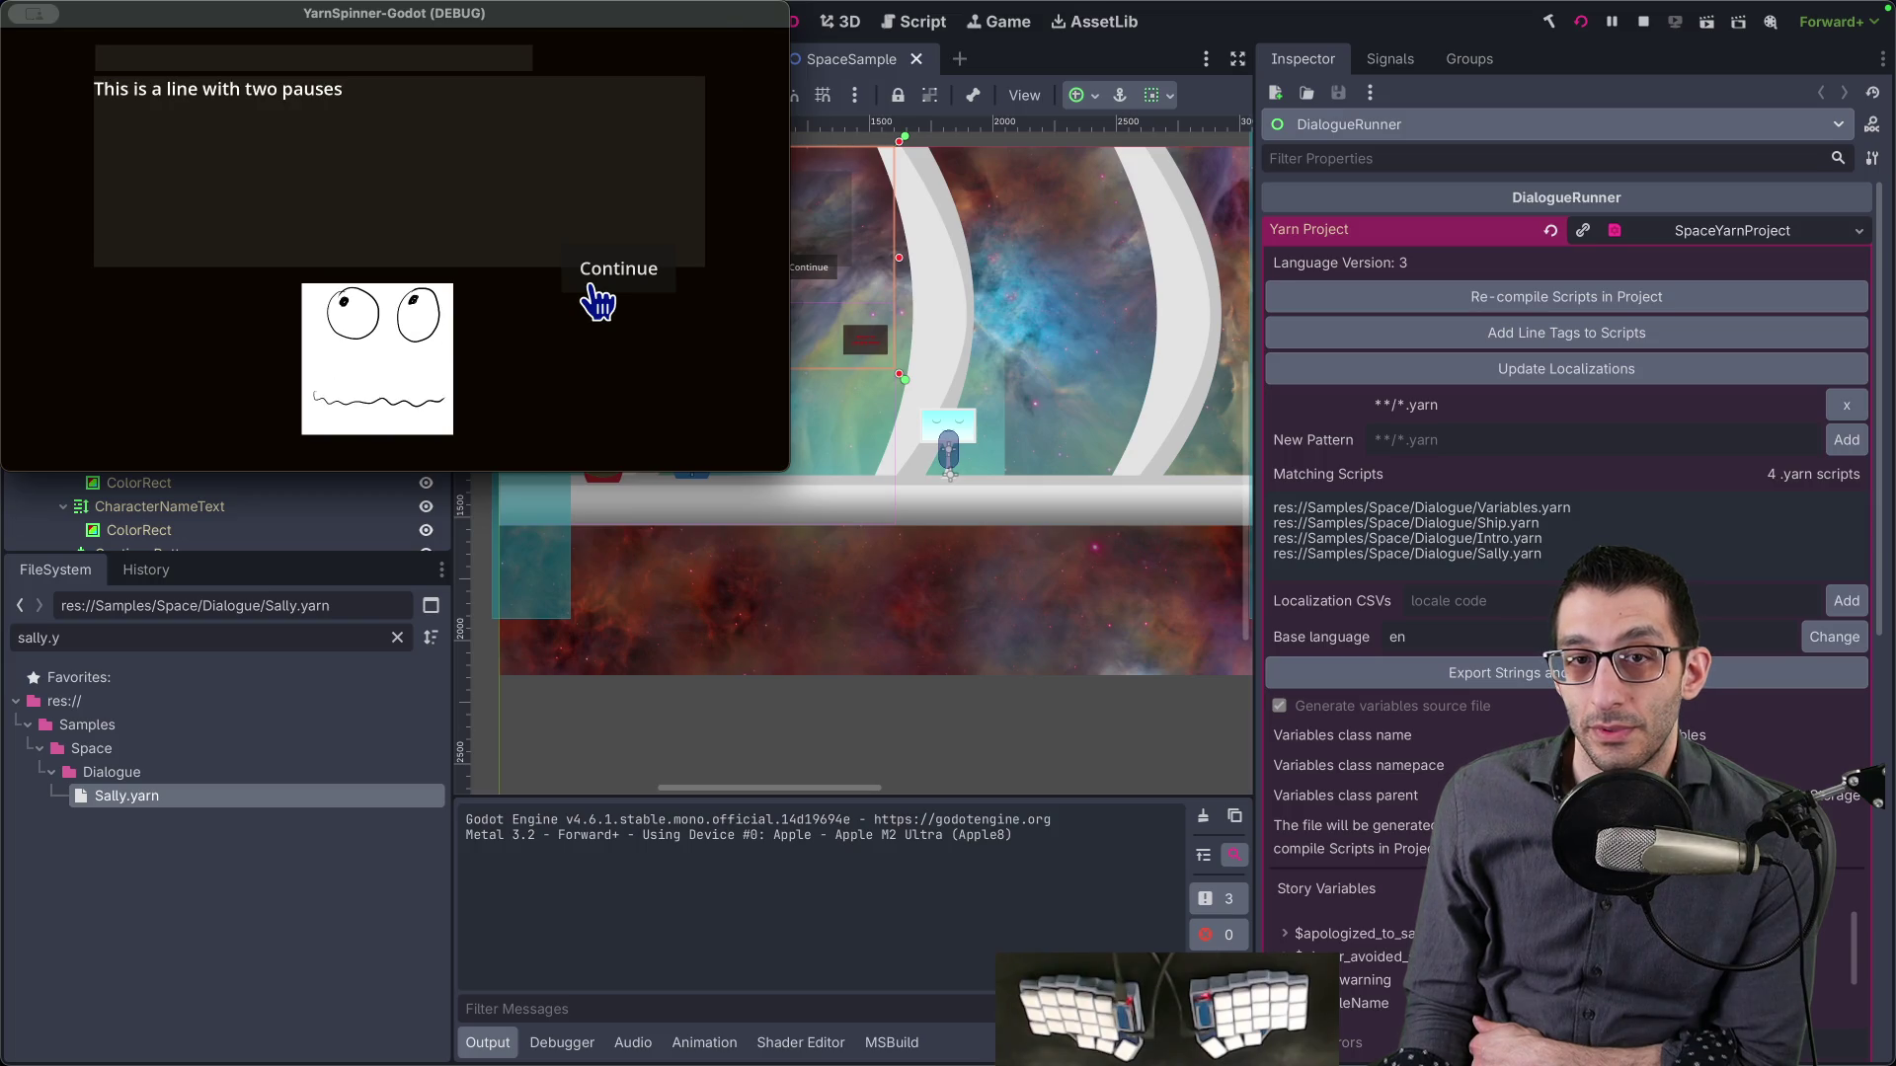
{"action": "left_click", "coordinate": [596, 296]}
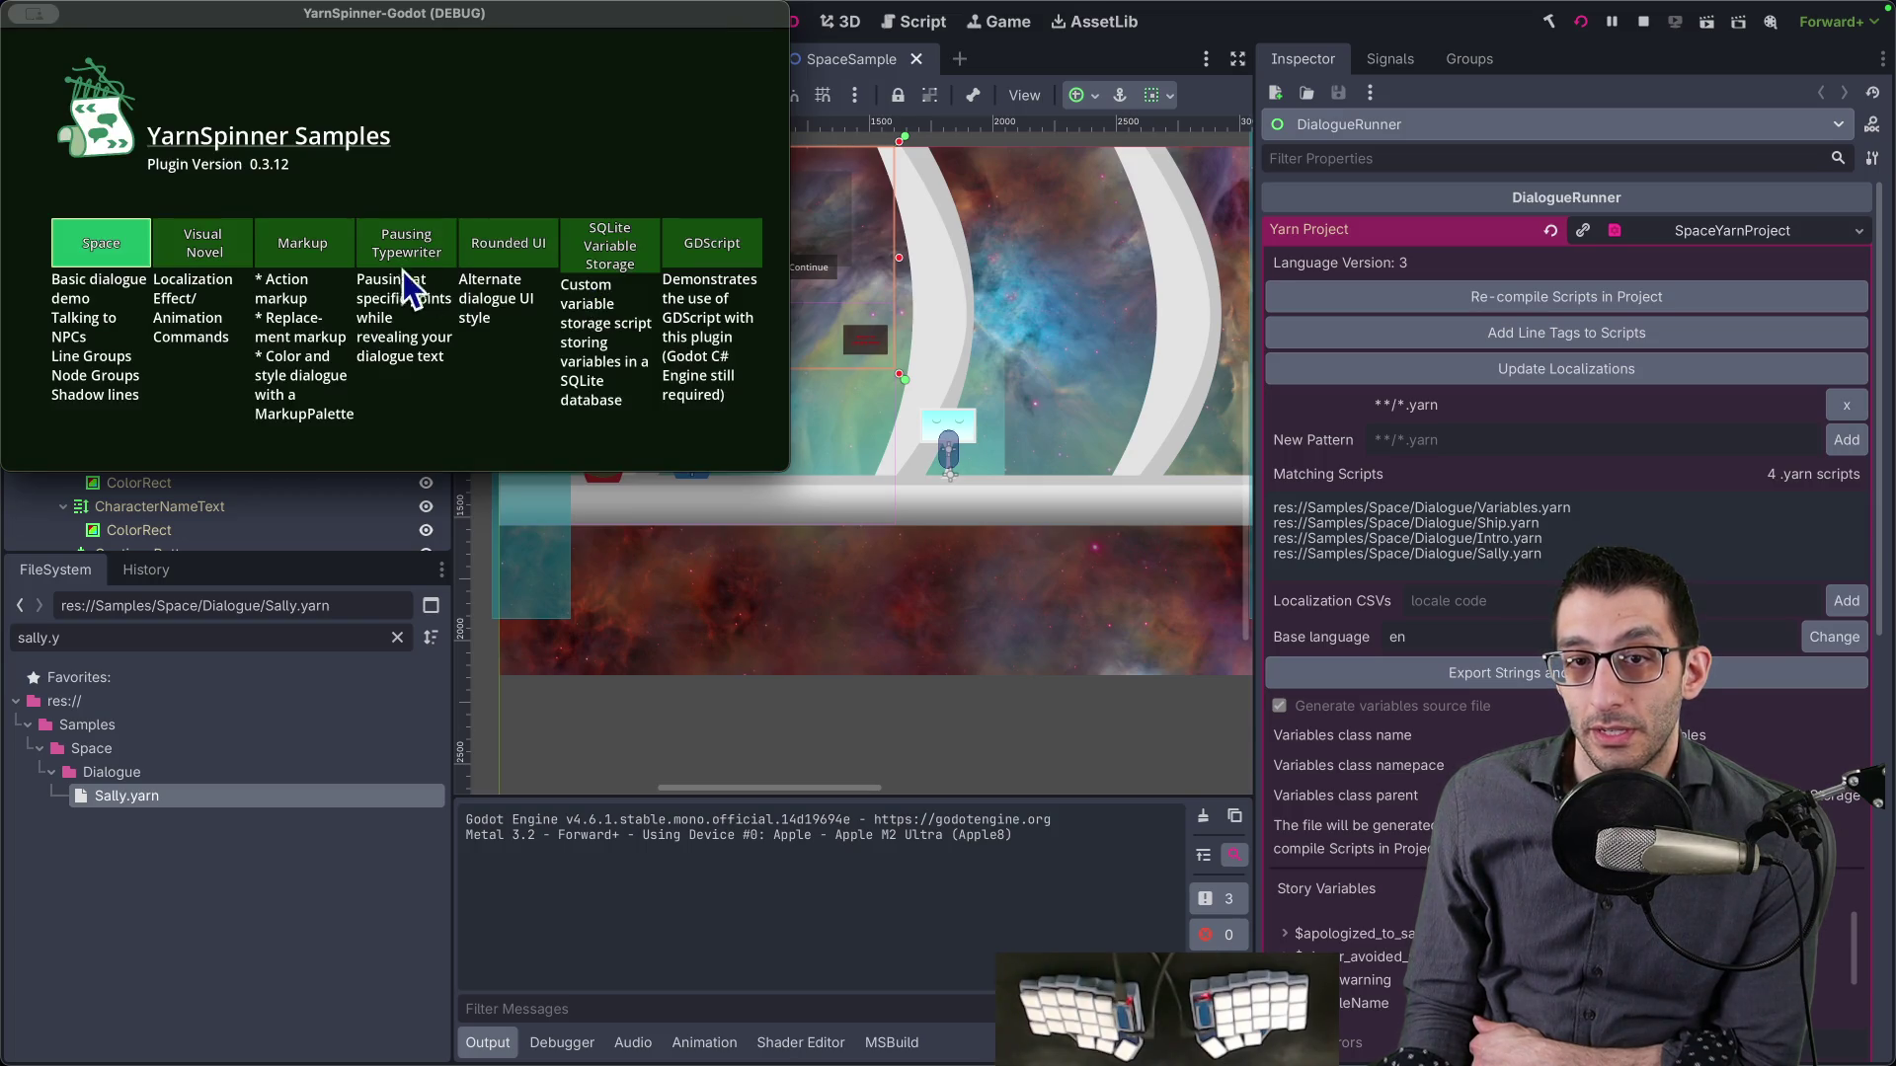
{"action": "left_click", "coordinate": [405, 255]}
- Leave the current sample and play the GDScript sample up to its Yes/No options
{"action": "left_click", "coordinate": [608, 294]}
{"action": "left_click", "coordinate": [606, 296]}
{"action": "left_click", "coordinate": [606, 296]}
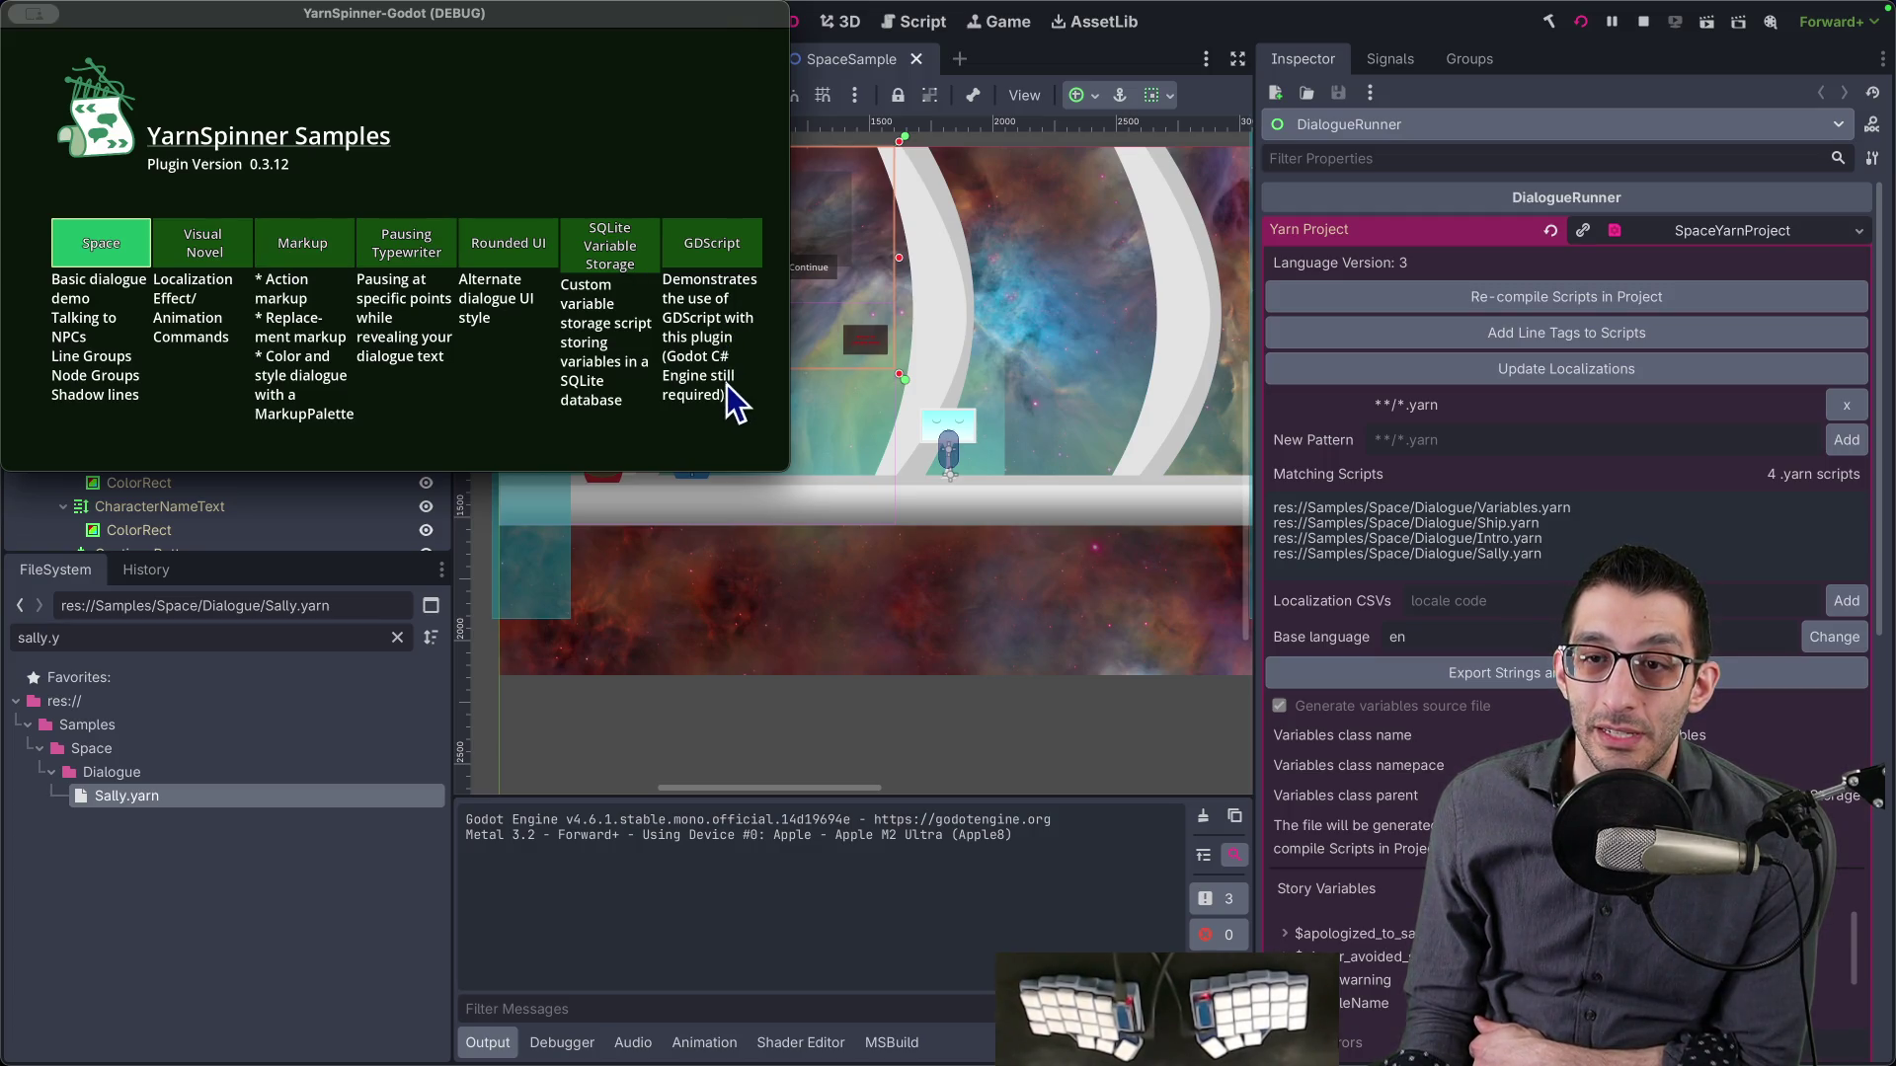
{"action": "left_click", "coordinate": [727, 263]}
{"action": "left_click", "coordinate": [625, 279]}
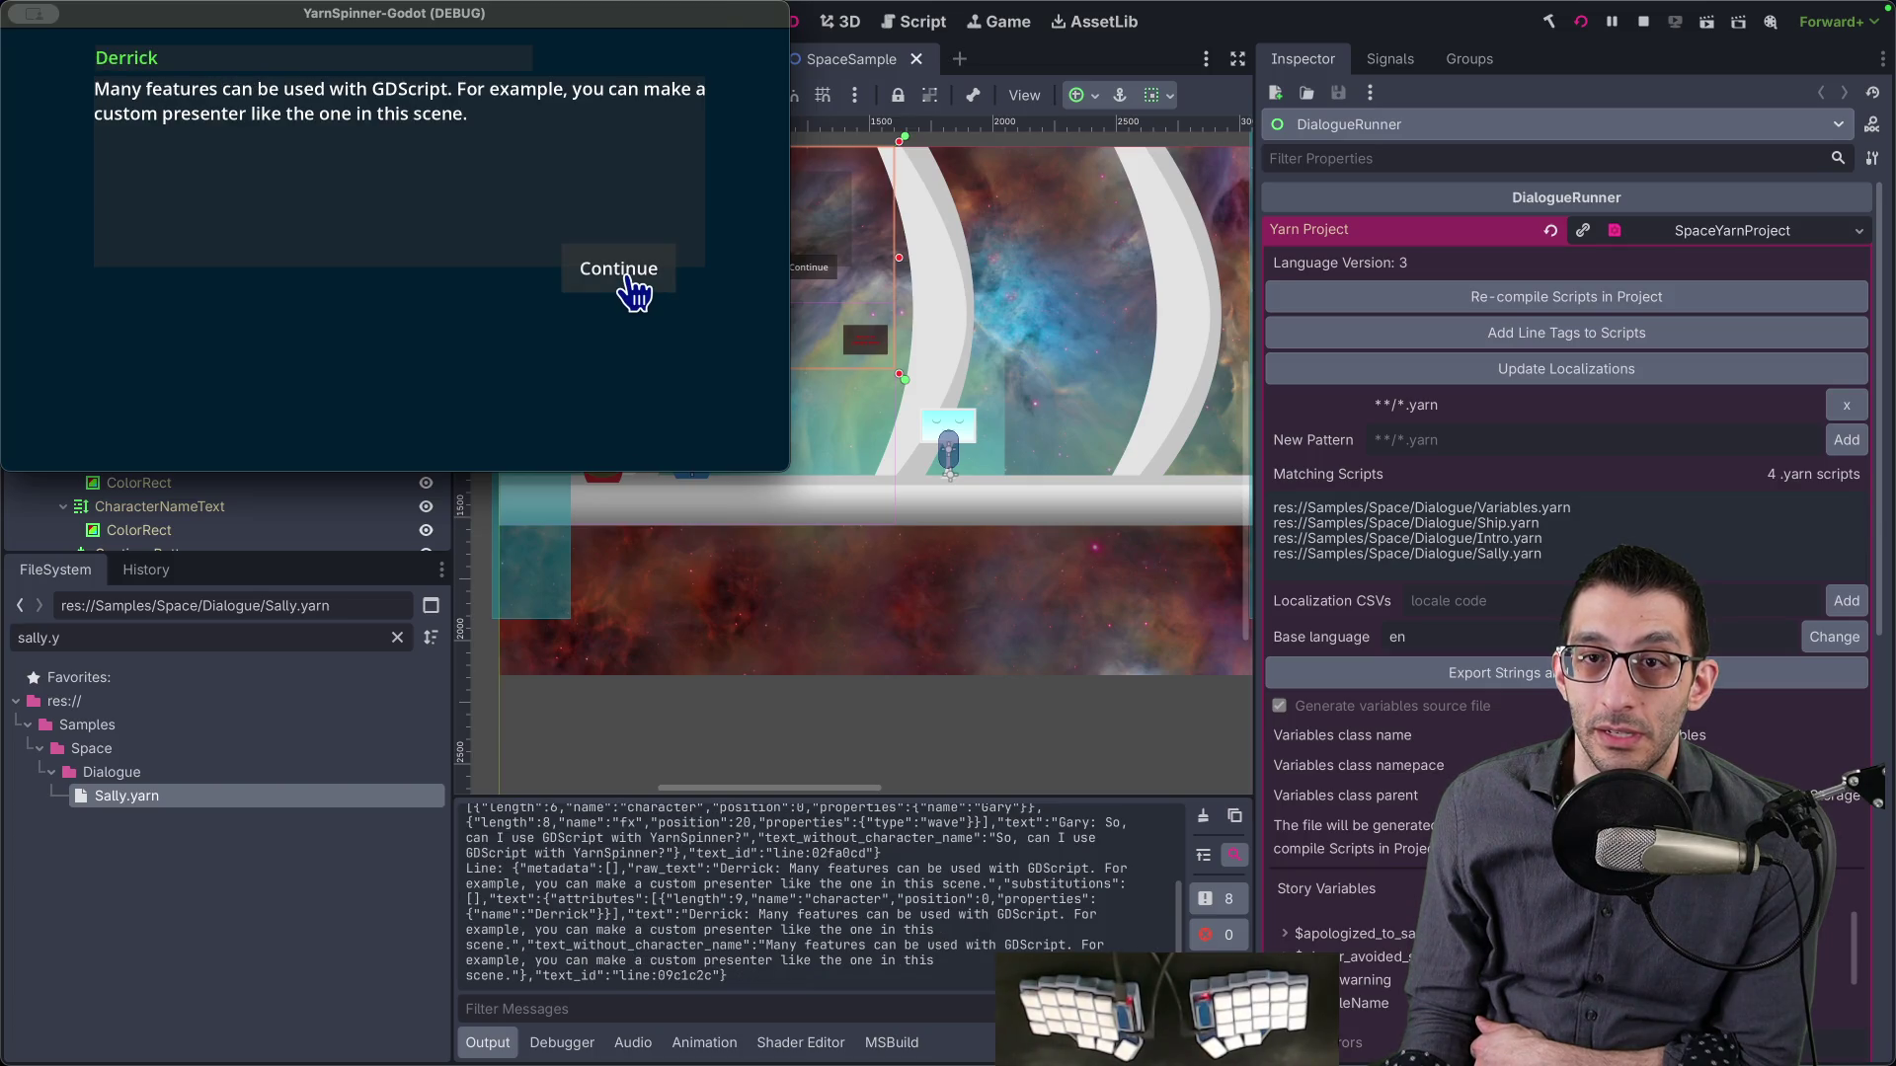
{"action": "left_click", "coordinate": [629, 284]}
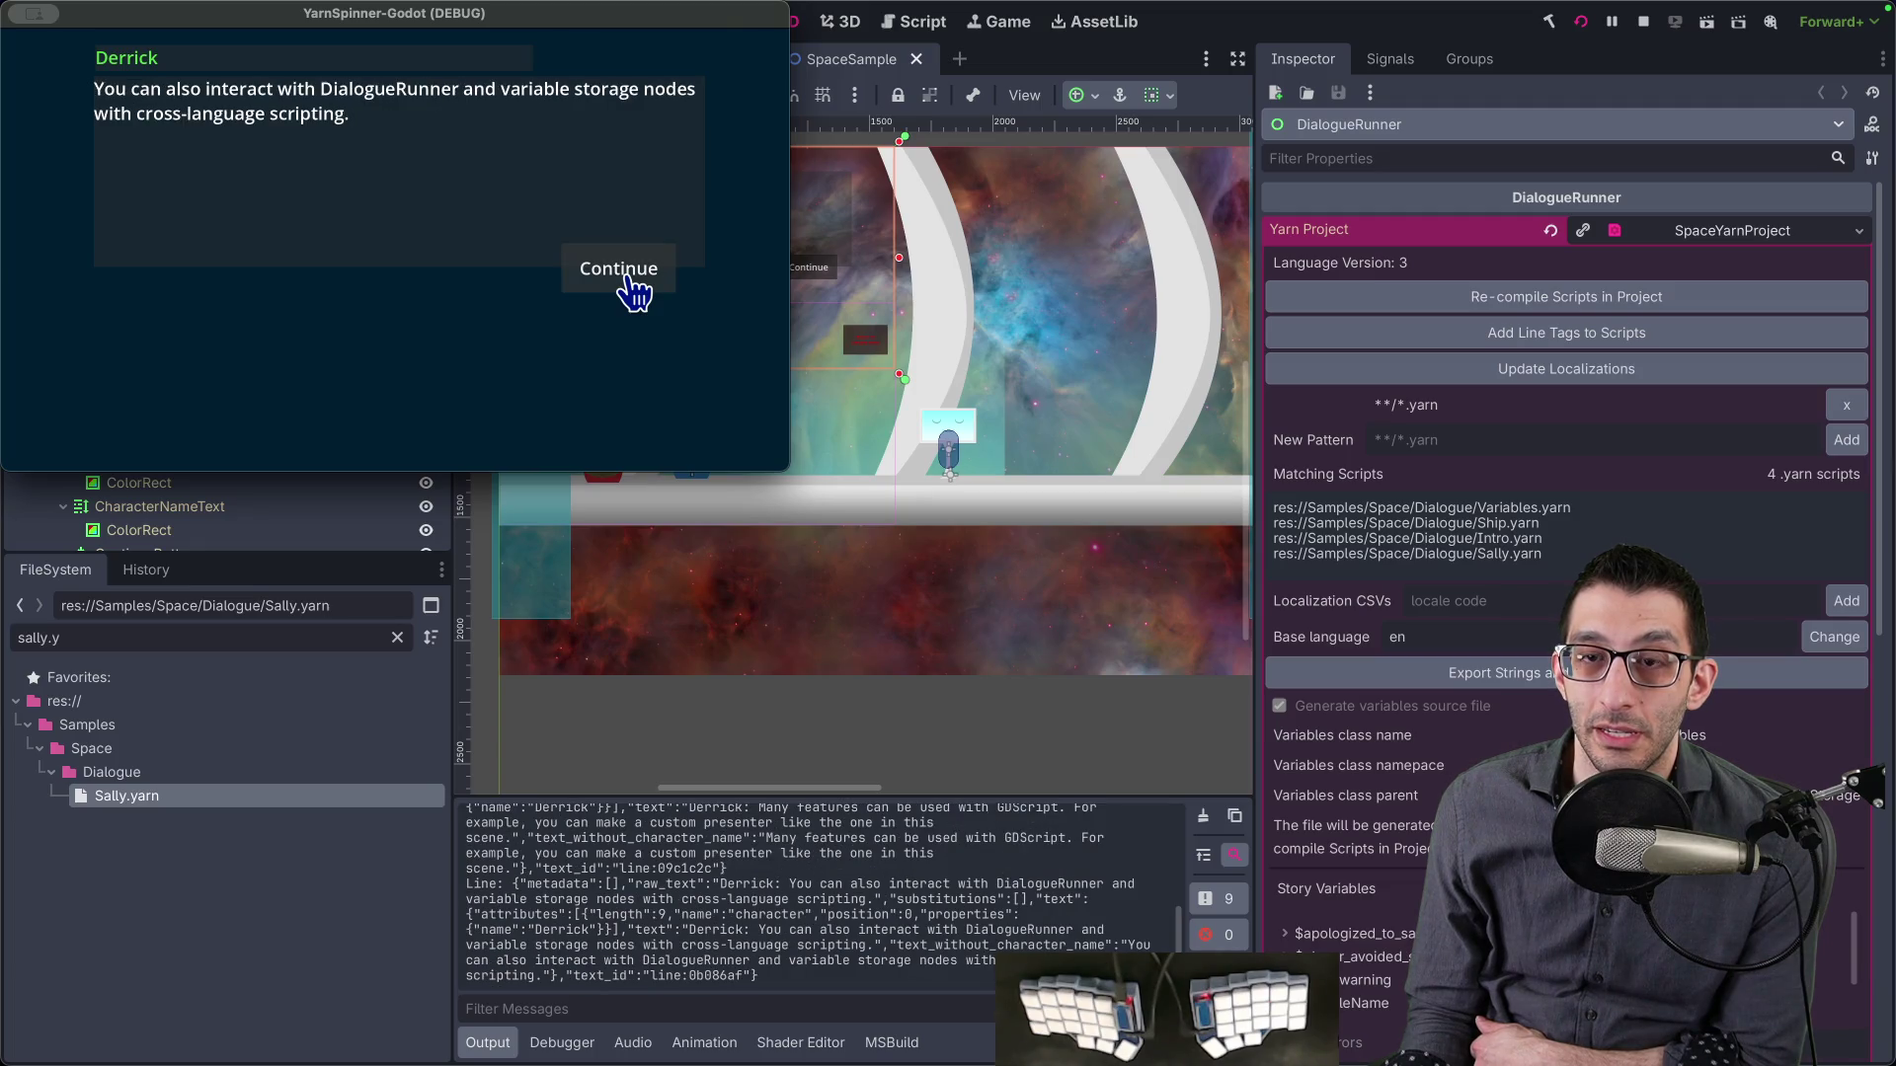
{"action": "left_click", "coordinate": [632, 286]}
{"action": "left_click", "coordinate": [627, 280]}
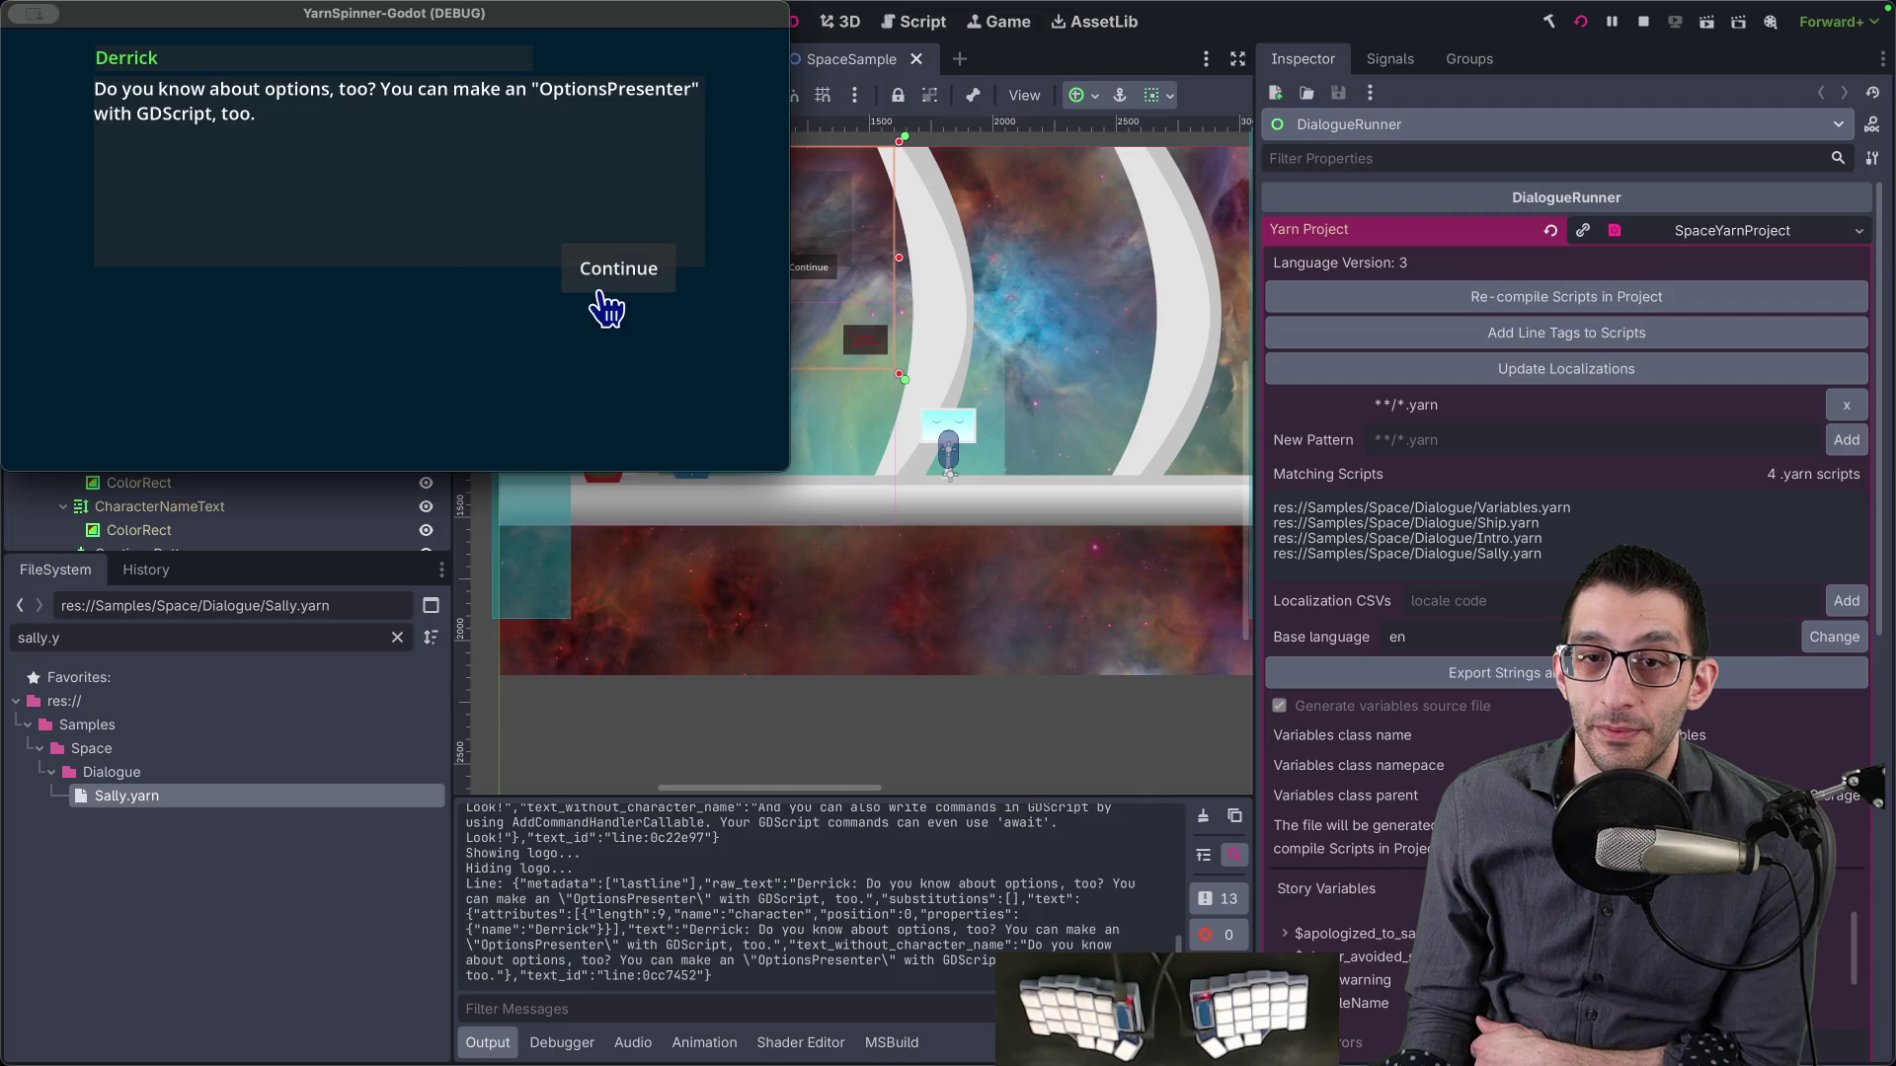
{"action": "left_click", "coordinate": [605, 293]}
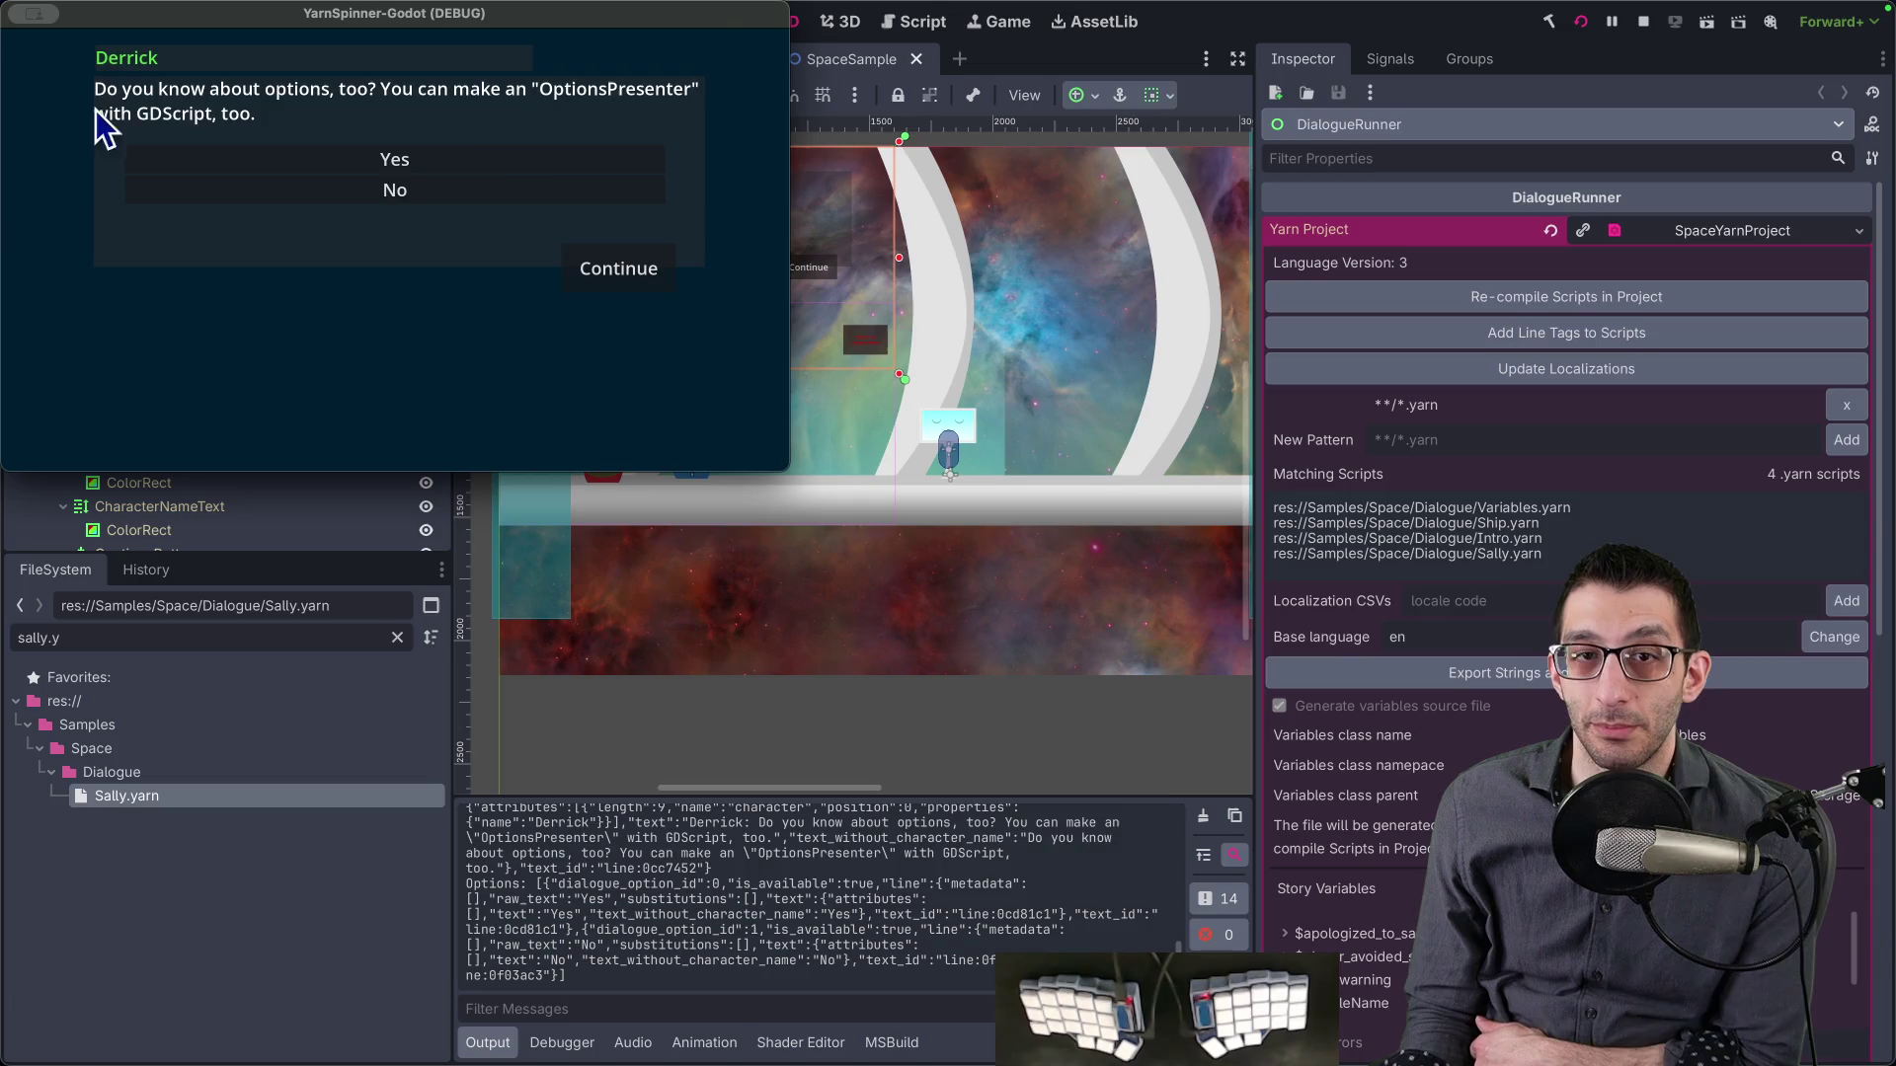
- Answer Yes, reach the GDScript-or-C# question, and screenshot the dialogue box for the TODO document
{"action": "left_click", "coordinate": [422, 170]}
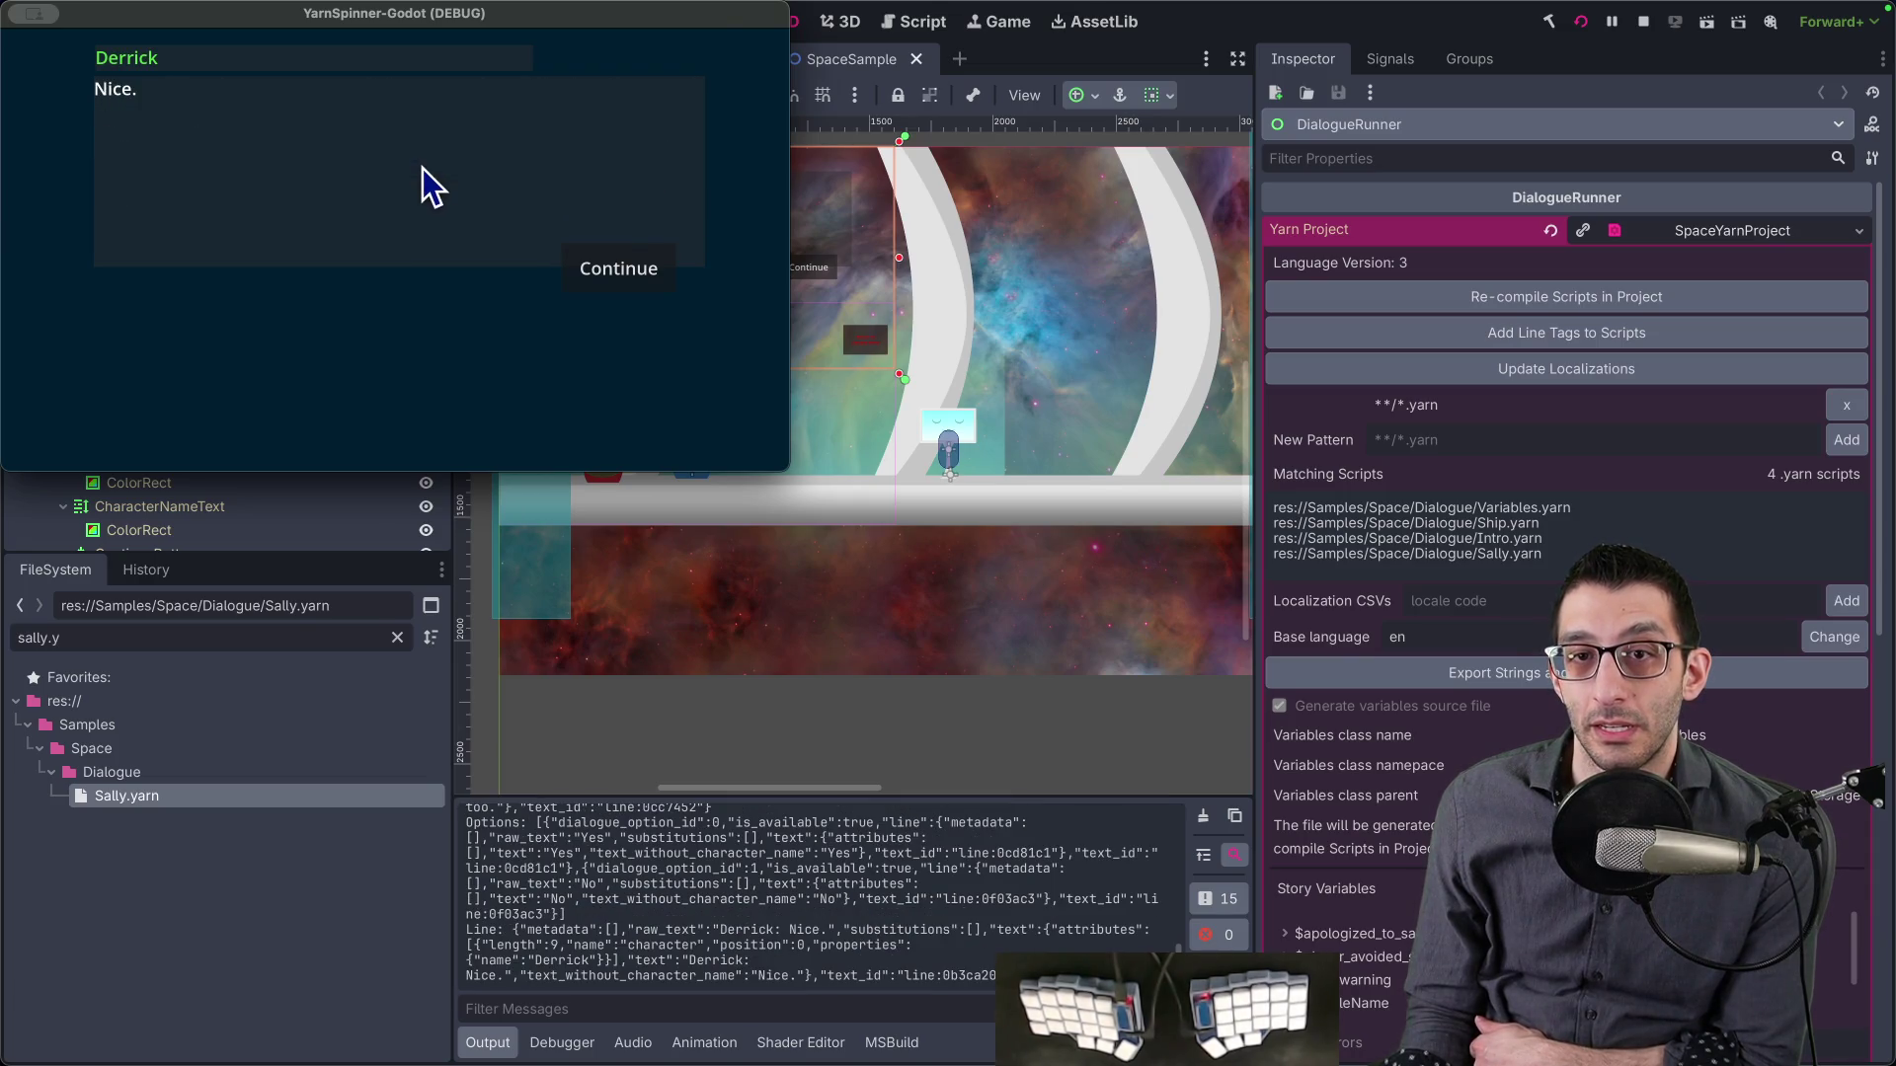
{"action": "left_click", "coordinate": [600, 280]}
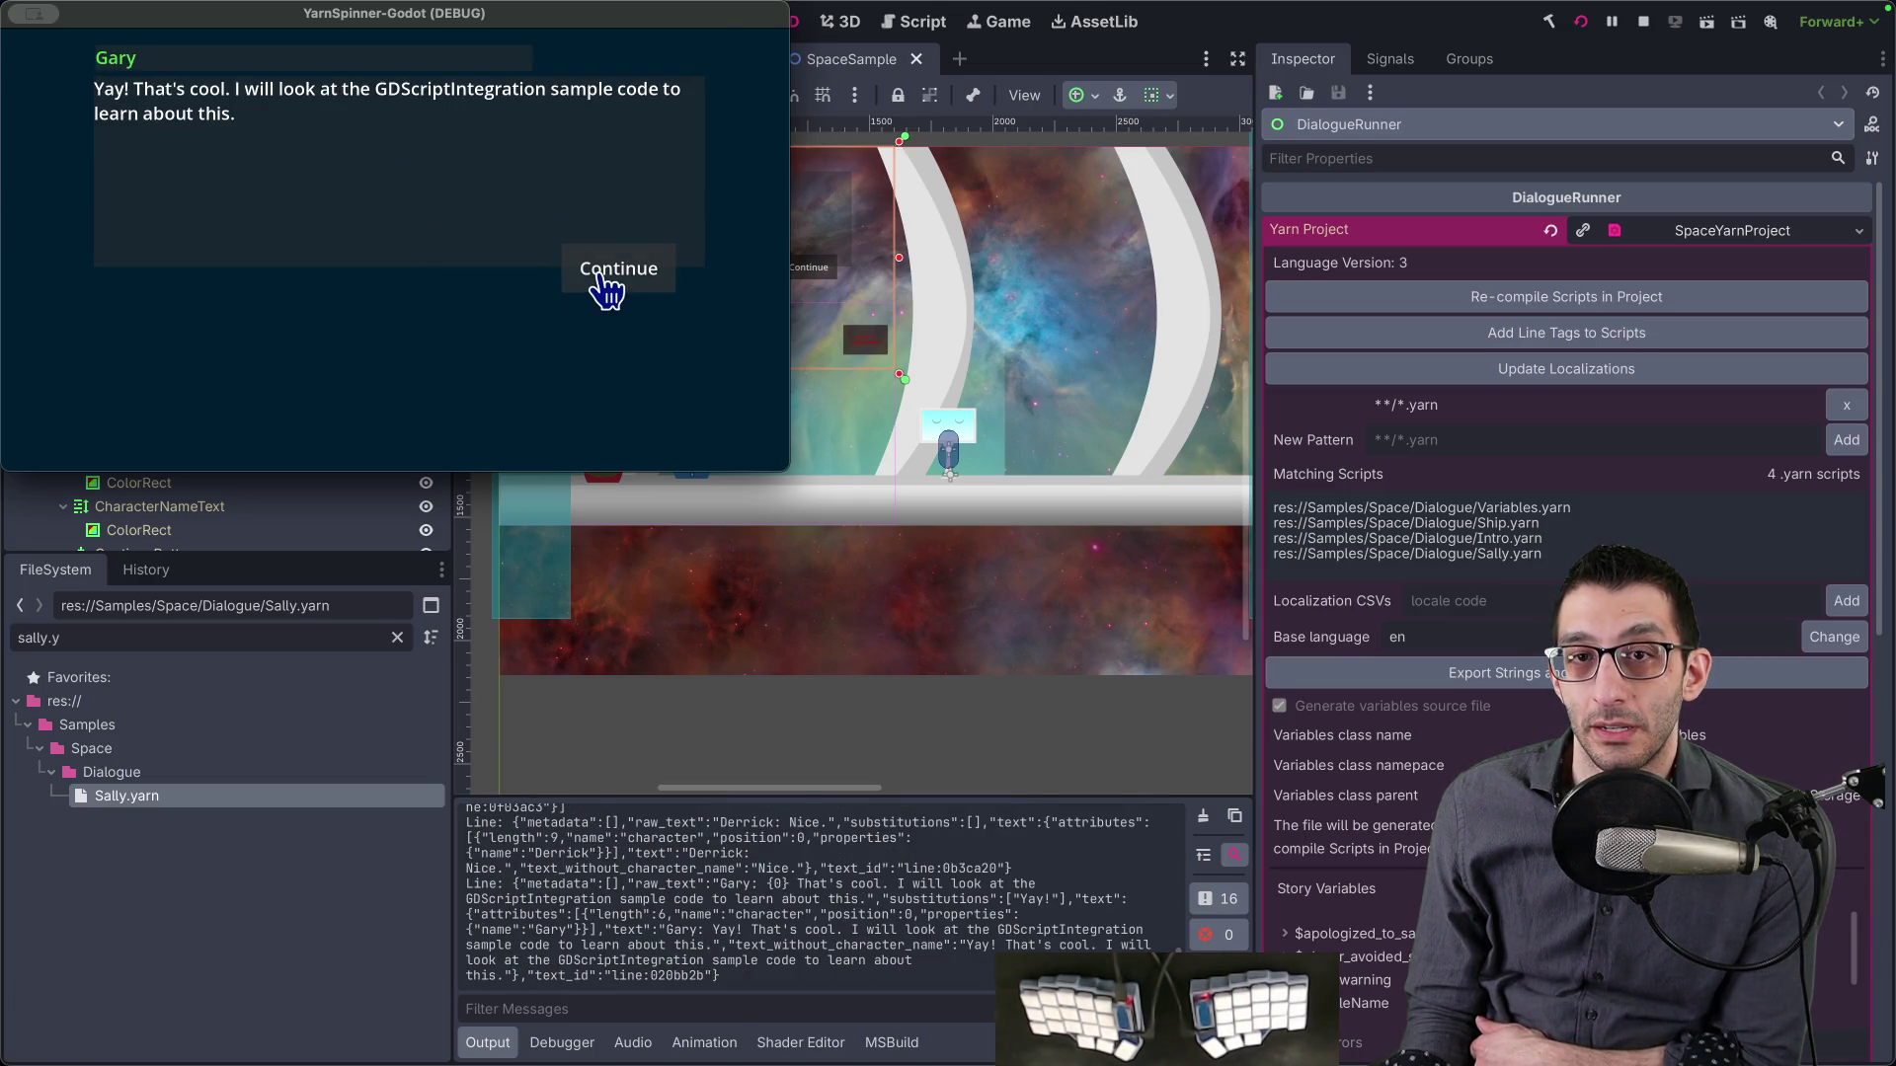
{"action": "left_click", "coordinate": [606, 286]}
{"action": "left_click", "coordinate": [602, 281]}
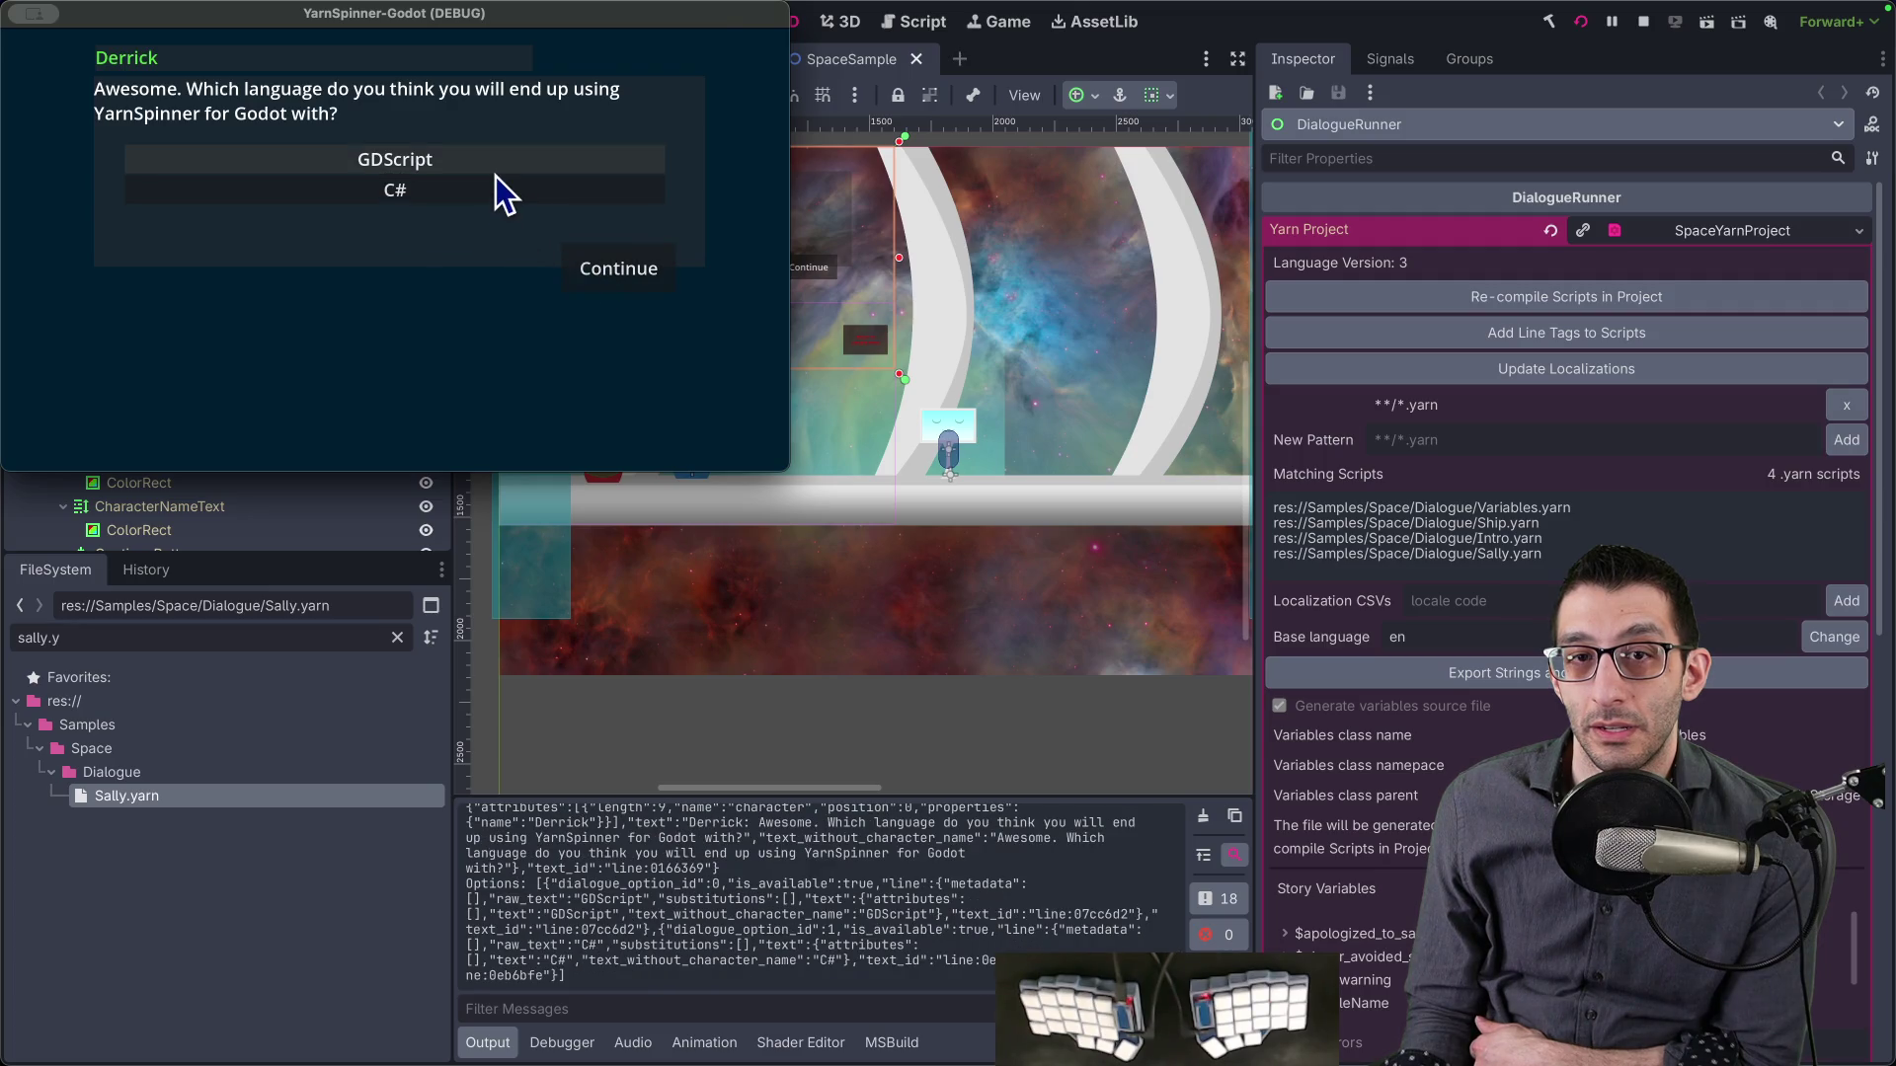
{"action": "key", "text": "super+shift+4"}
{"action": "mouse_move", "coordinate": [725, 302]}
{"action": "left_mouse_down"}
{"action": "mouse_move", "coordinate": [30, 15]}
{"action": "mouse_move", "coordinate": [71, 37]}
{"action": "left_mouse_up"}
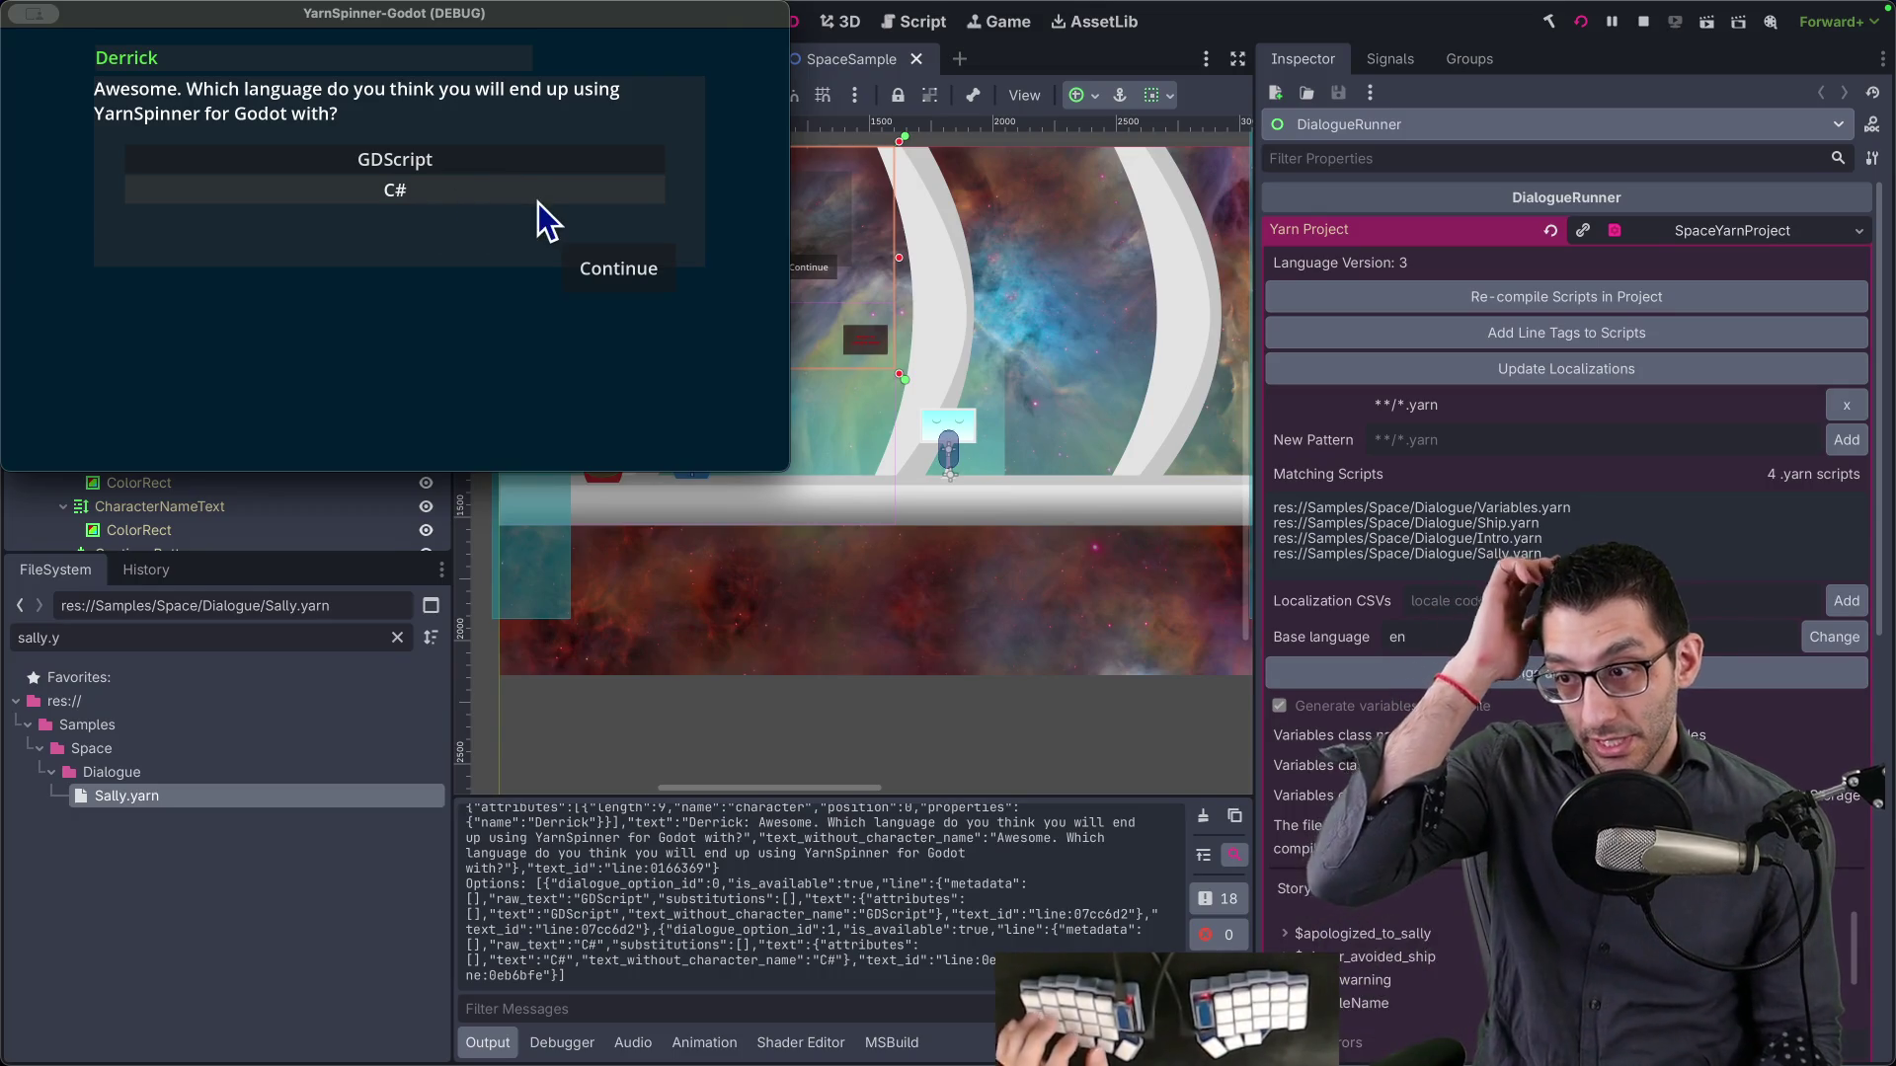
{"action": "key", "text": "super+Tab"}
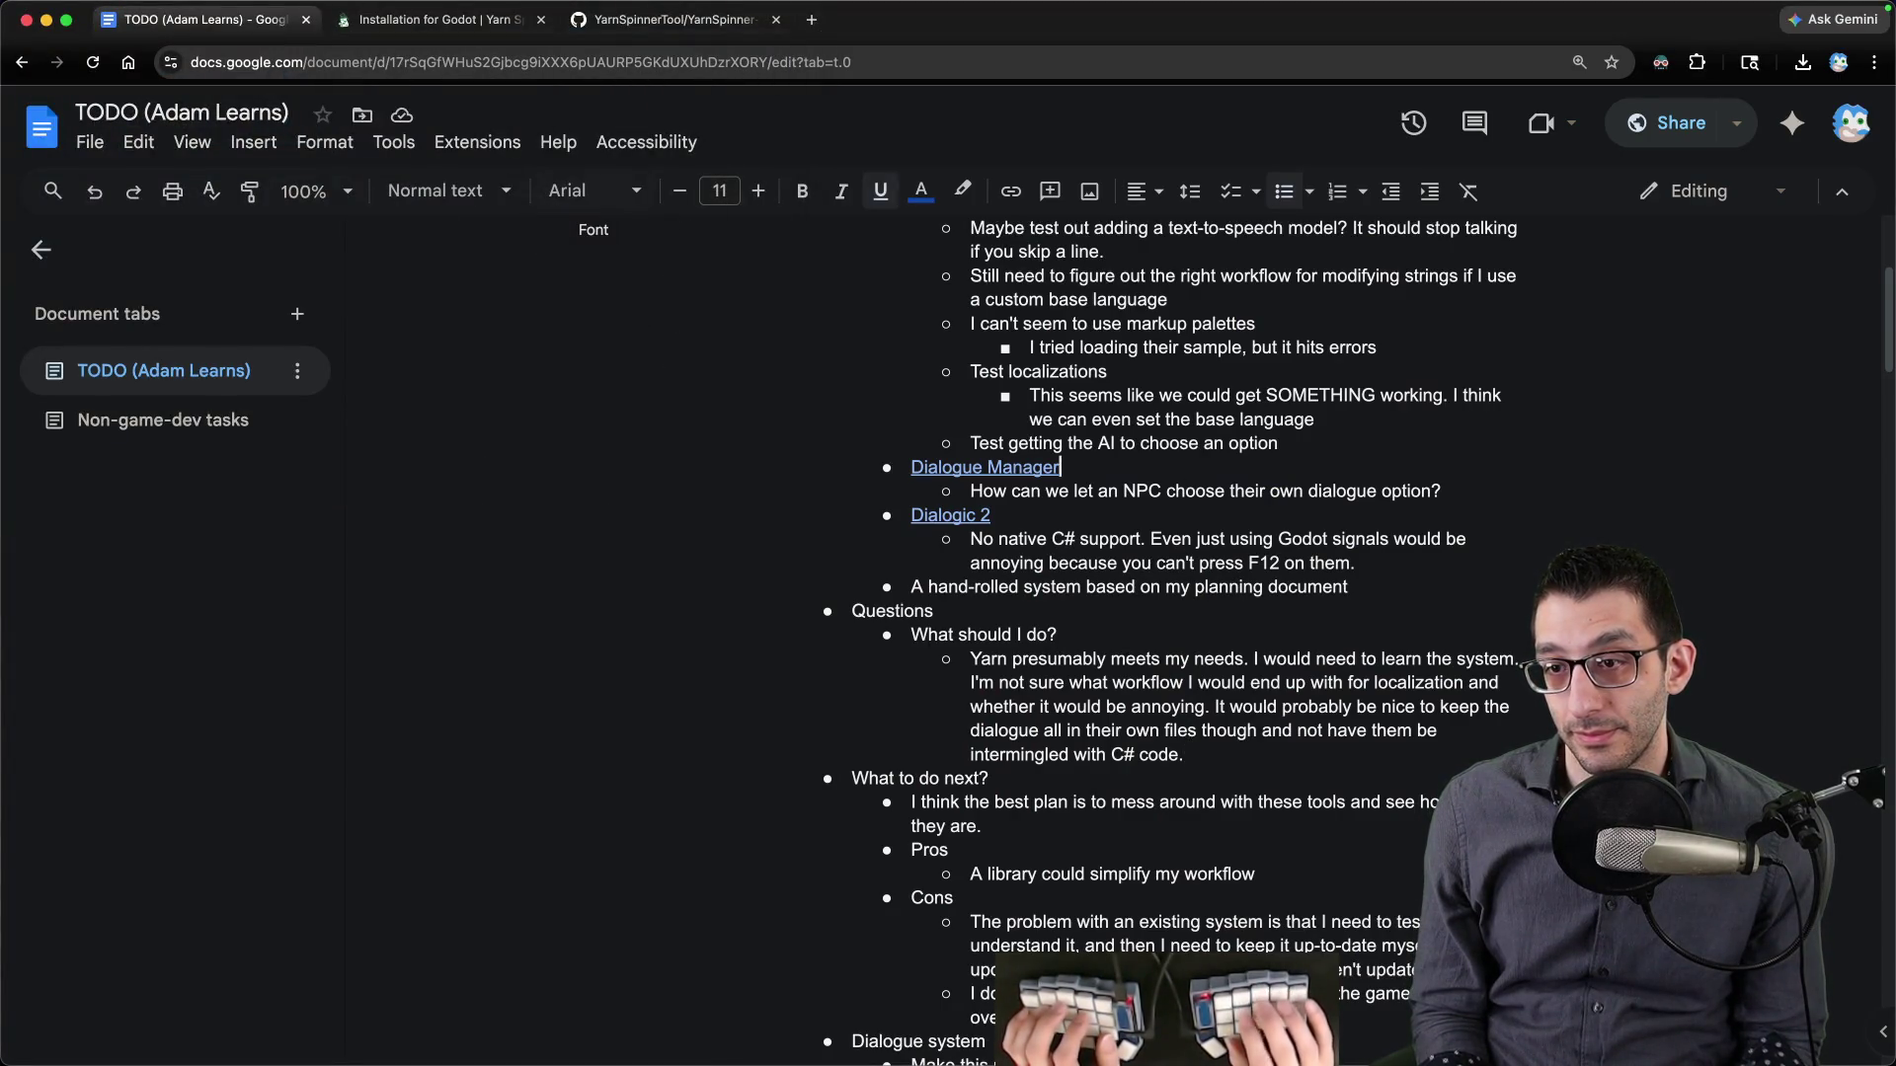
- Add a nested bullet under 'Test getting the AI' noting options appear inside the line presenter, with the screenshot
{"action": "left_click", "coordinate": [1278, 443]}
{"action": "key", "text": "Return"}
{"action": "key", "text": "ctrl+v"}
{"action": "key", "text": "Up"}
{"action": "key", "text": "Return"}
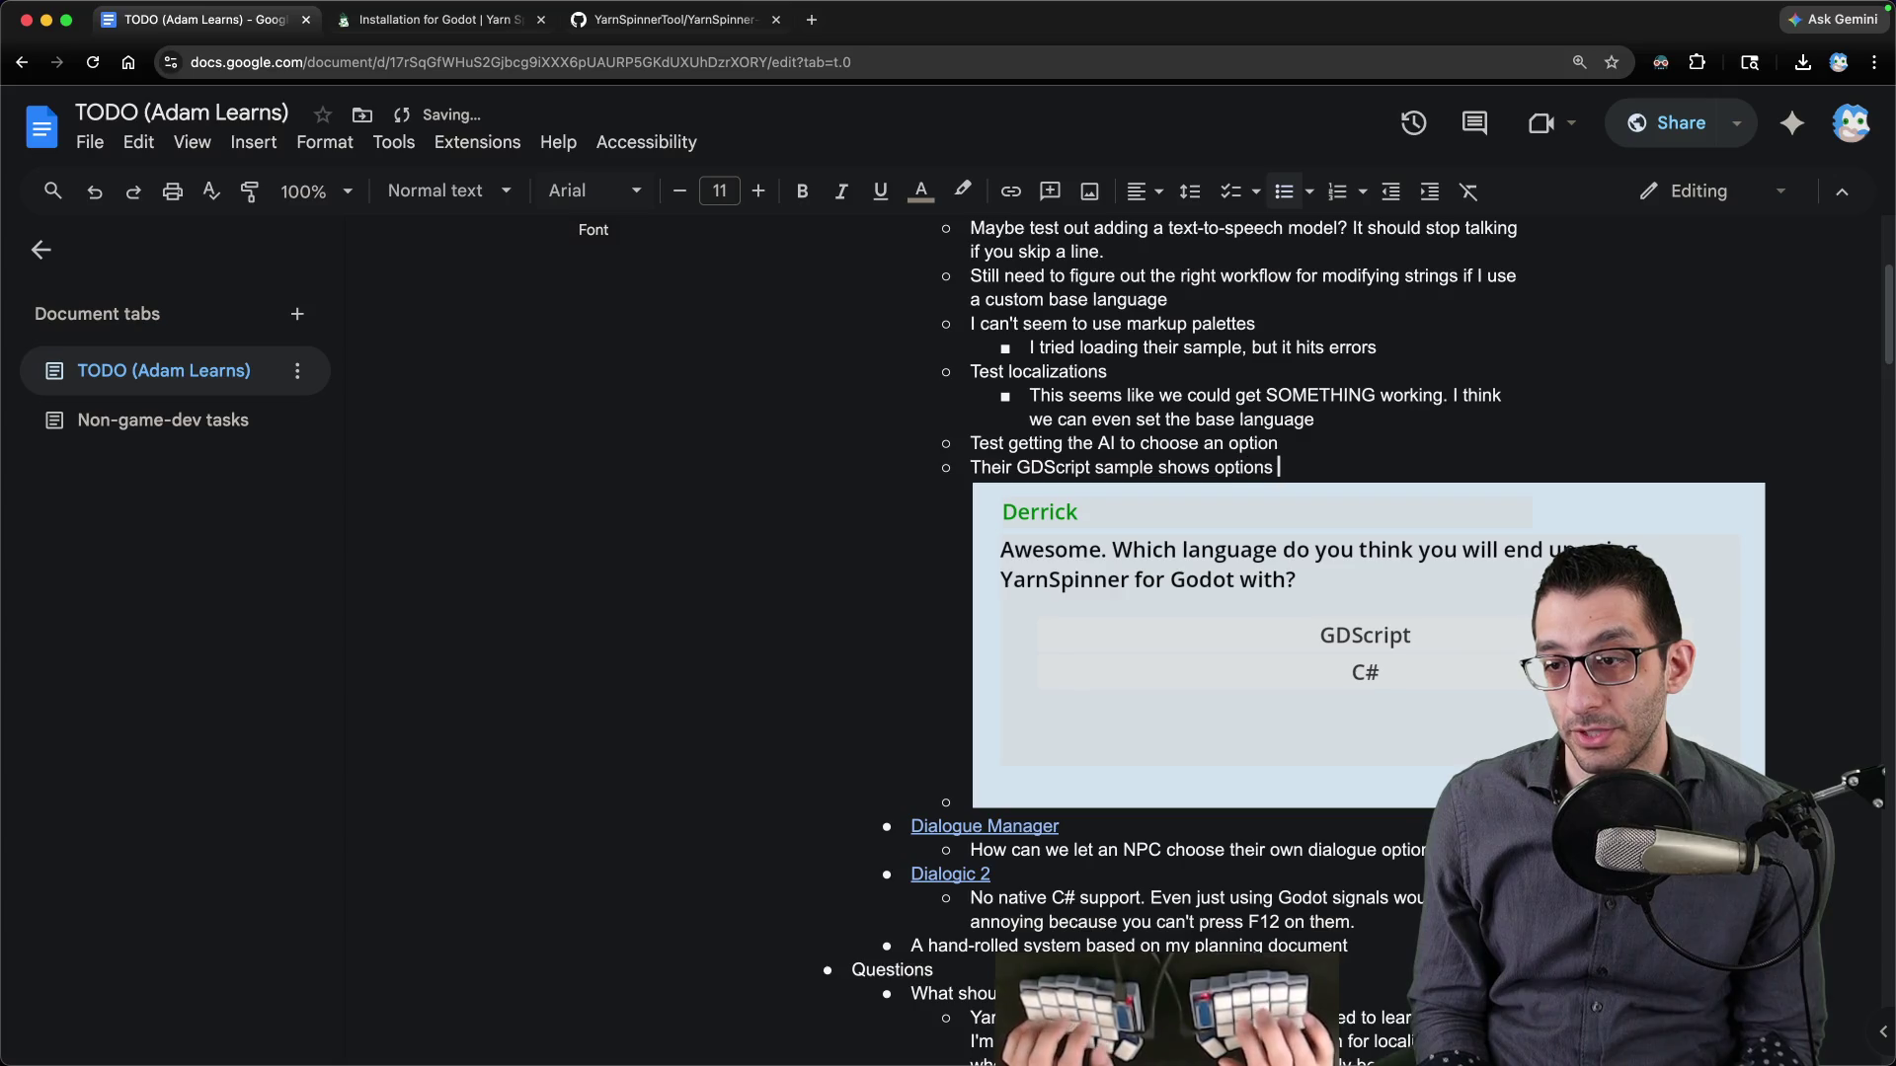
{"action": "type", "text": "inside the line presenter"}
{"action": "key", "text": "super+Tab"}
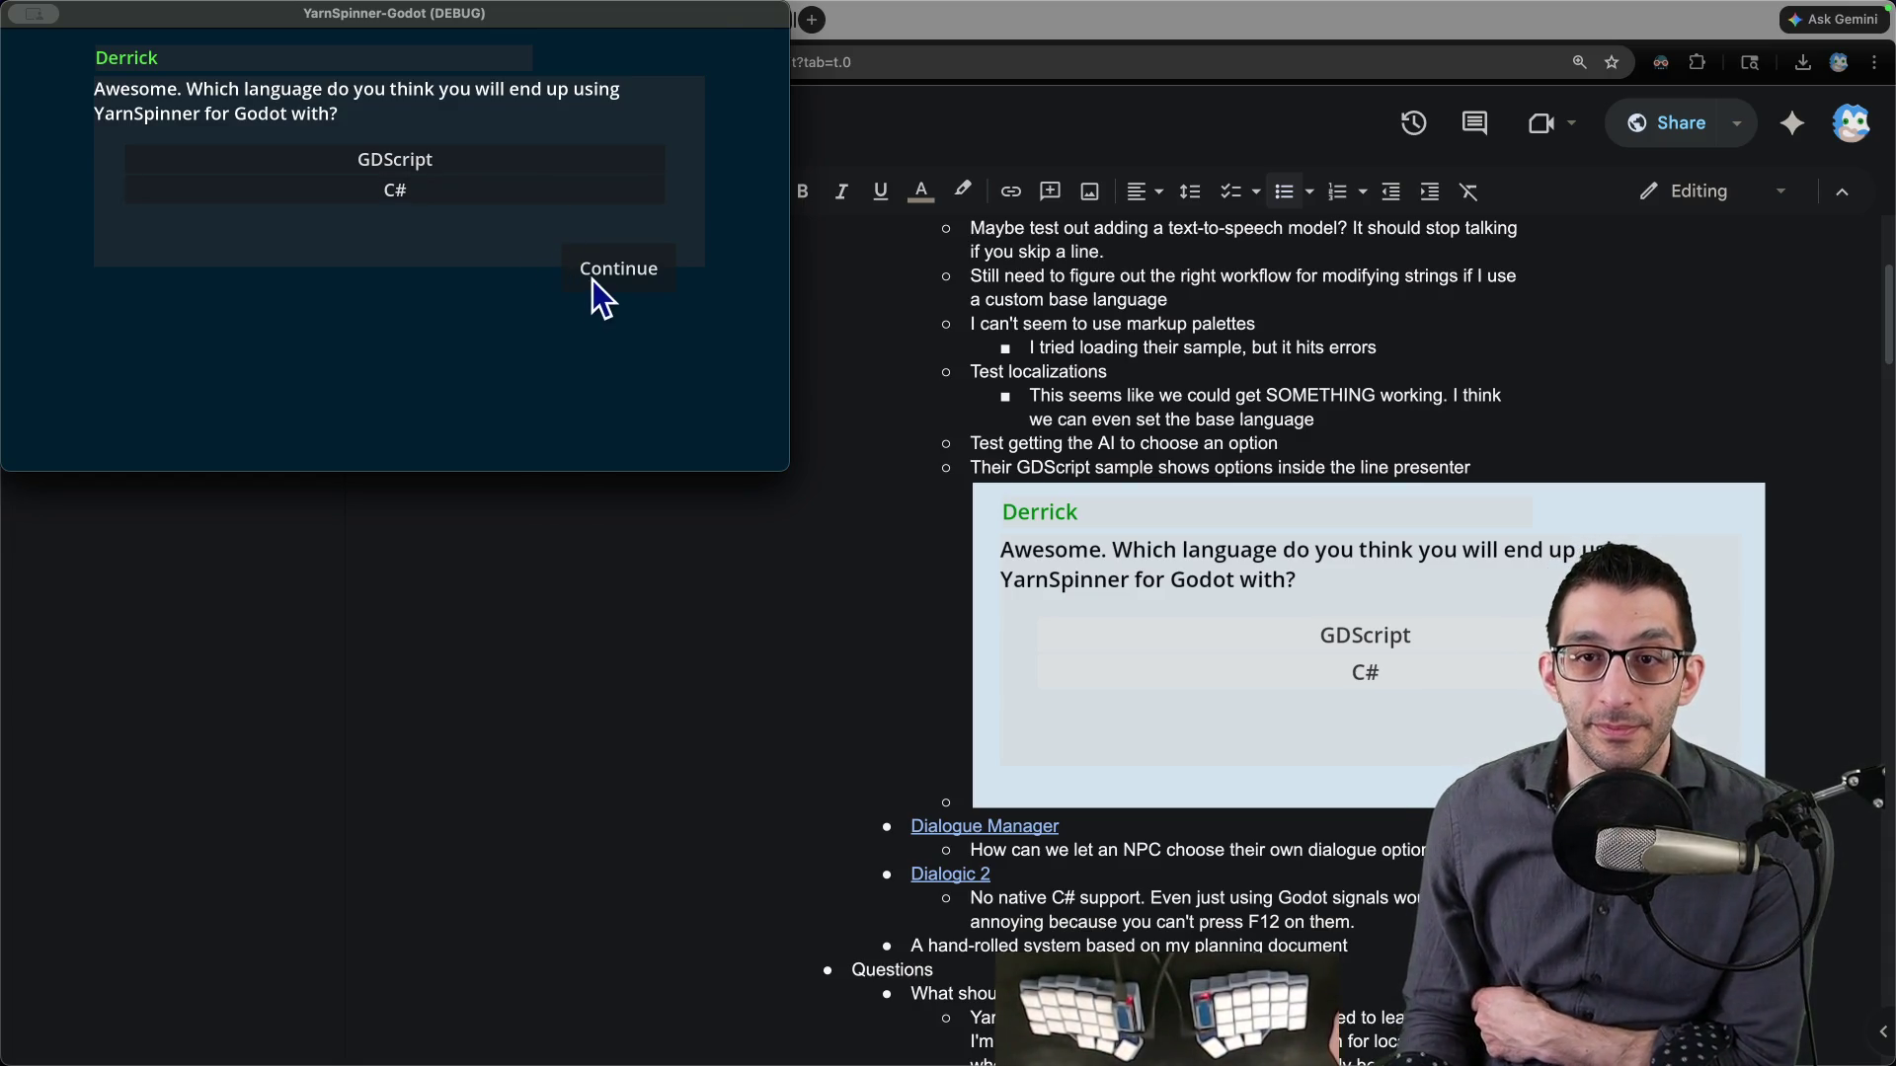
- Answer the language question, then play the Rounded UI sample through to the samples menu
{"action": "left_click", "coordinate": [490, 190]}
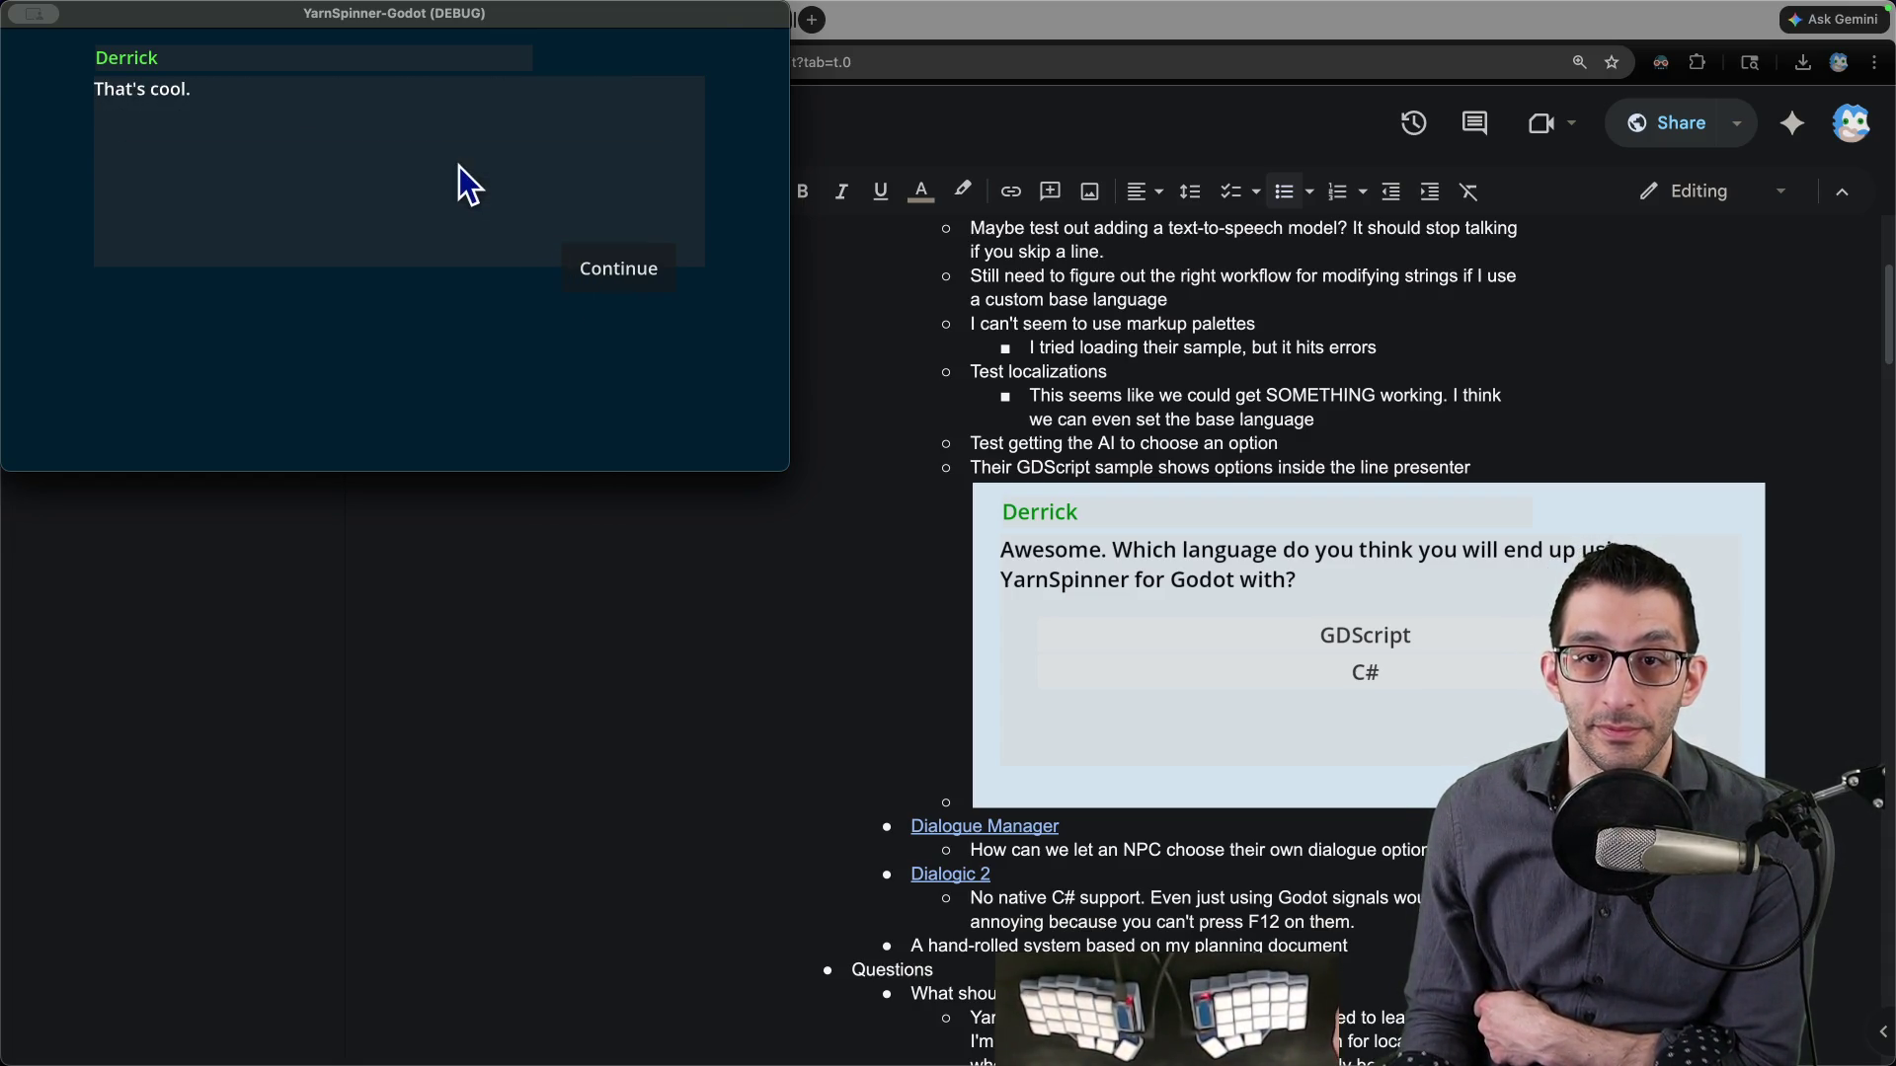
{"action": "left_click", "coordinate": [570, 259]}
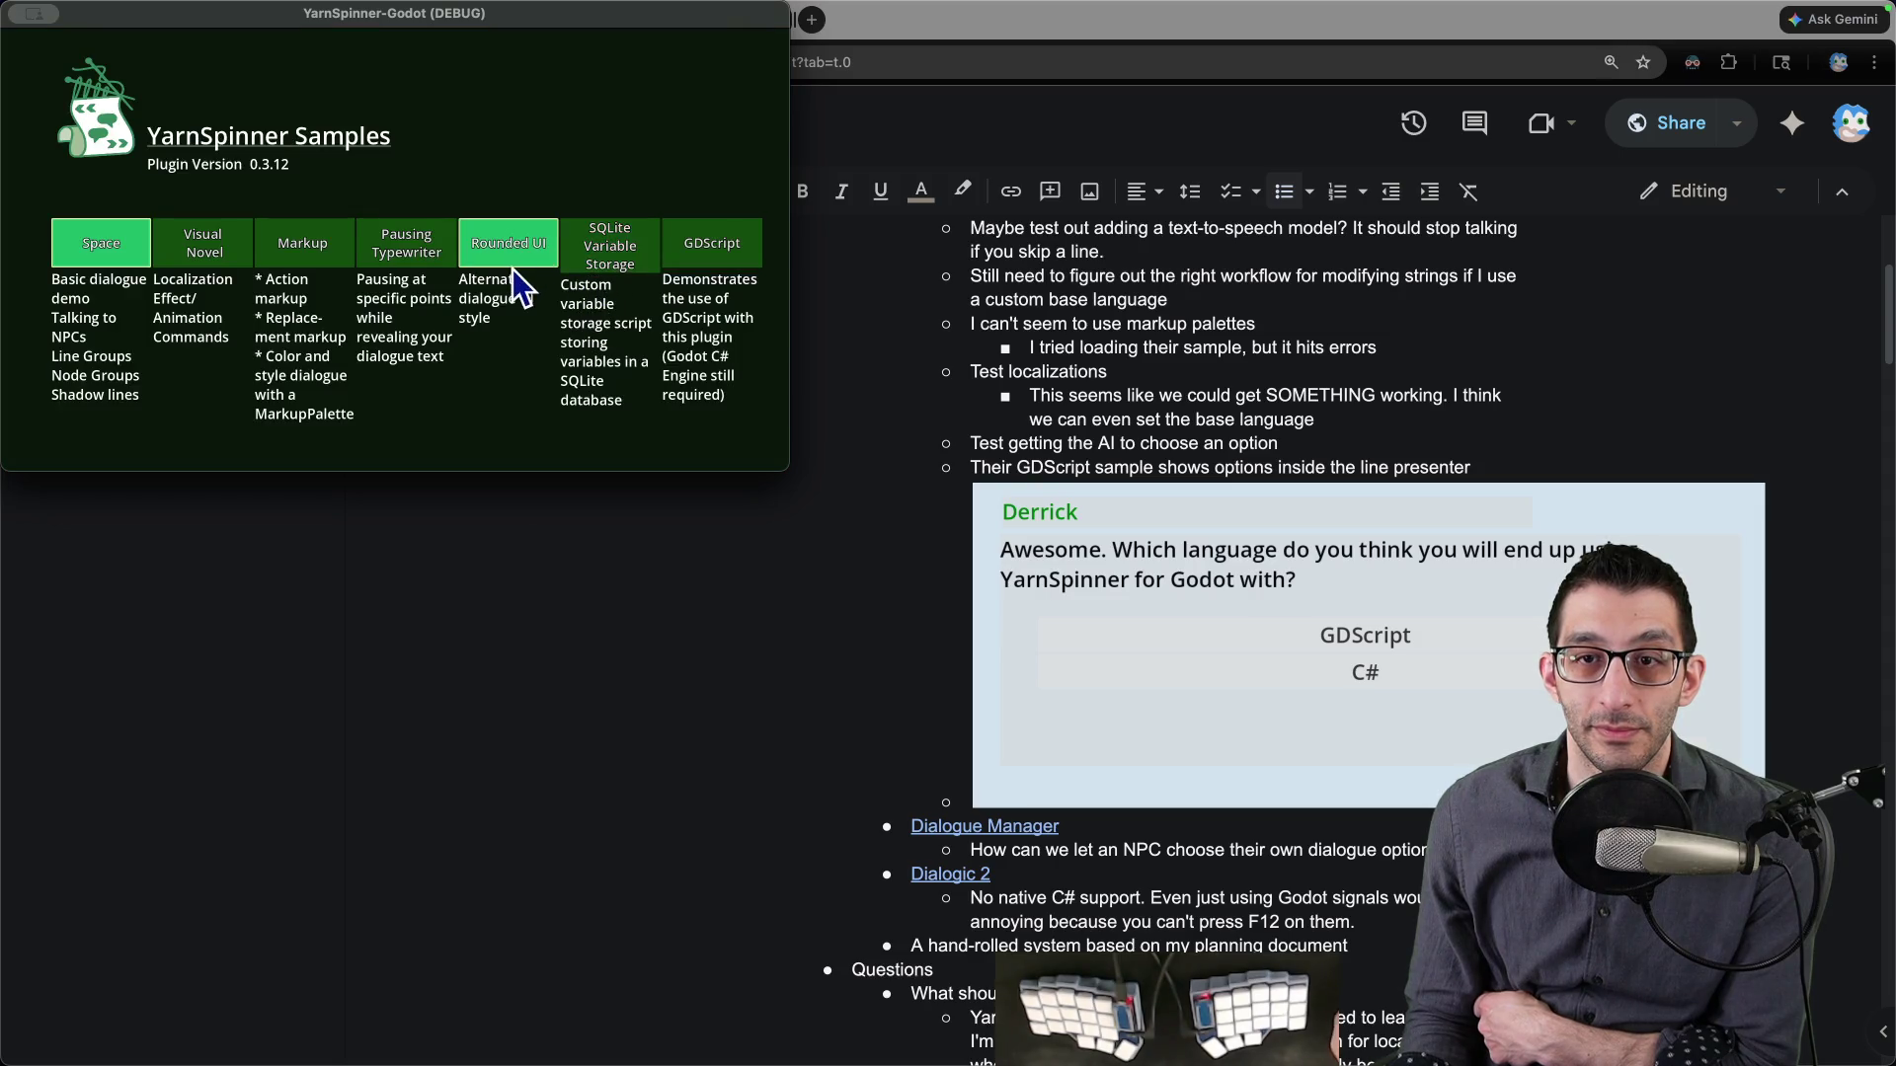
{"action": "left_click", "coordinate": [513, 274]}
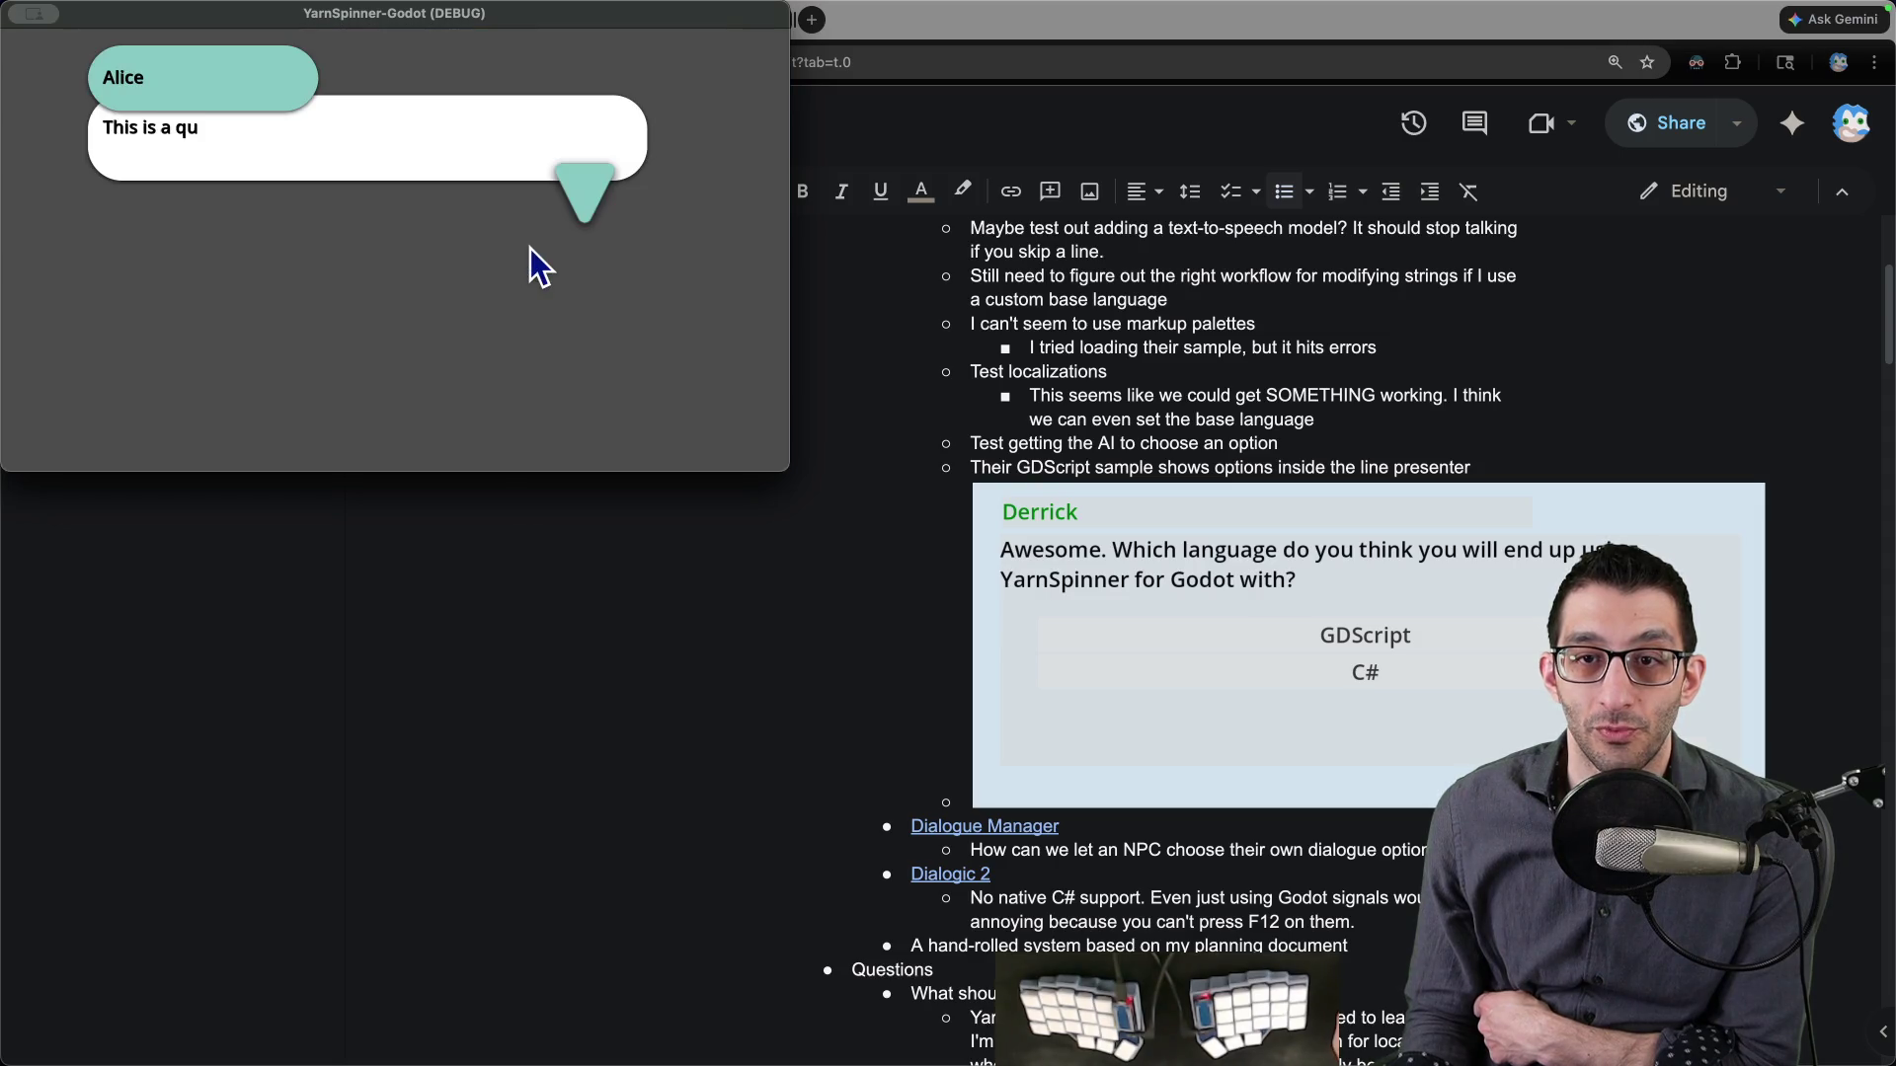
{"action": "left_click", "coordinate": [593, 232]}
{"action": "left_click", "coordinate": [593, 247]}
{"action": "left_click", "coordinate": [593, 247]}
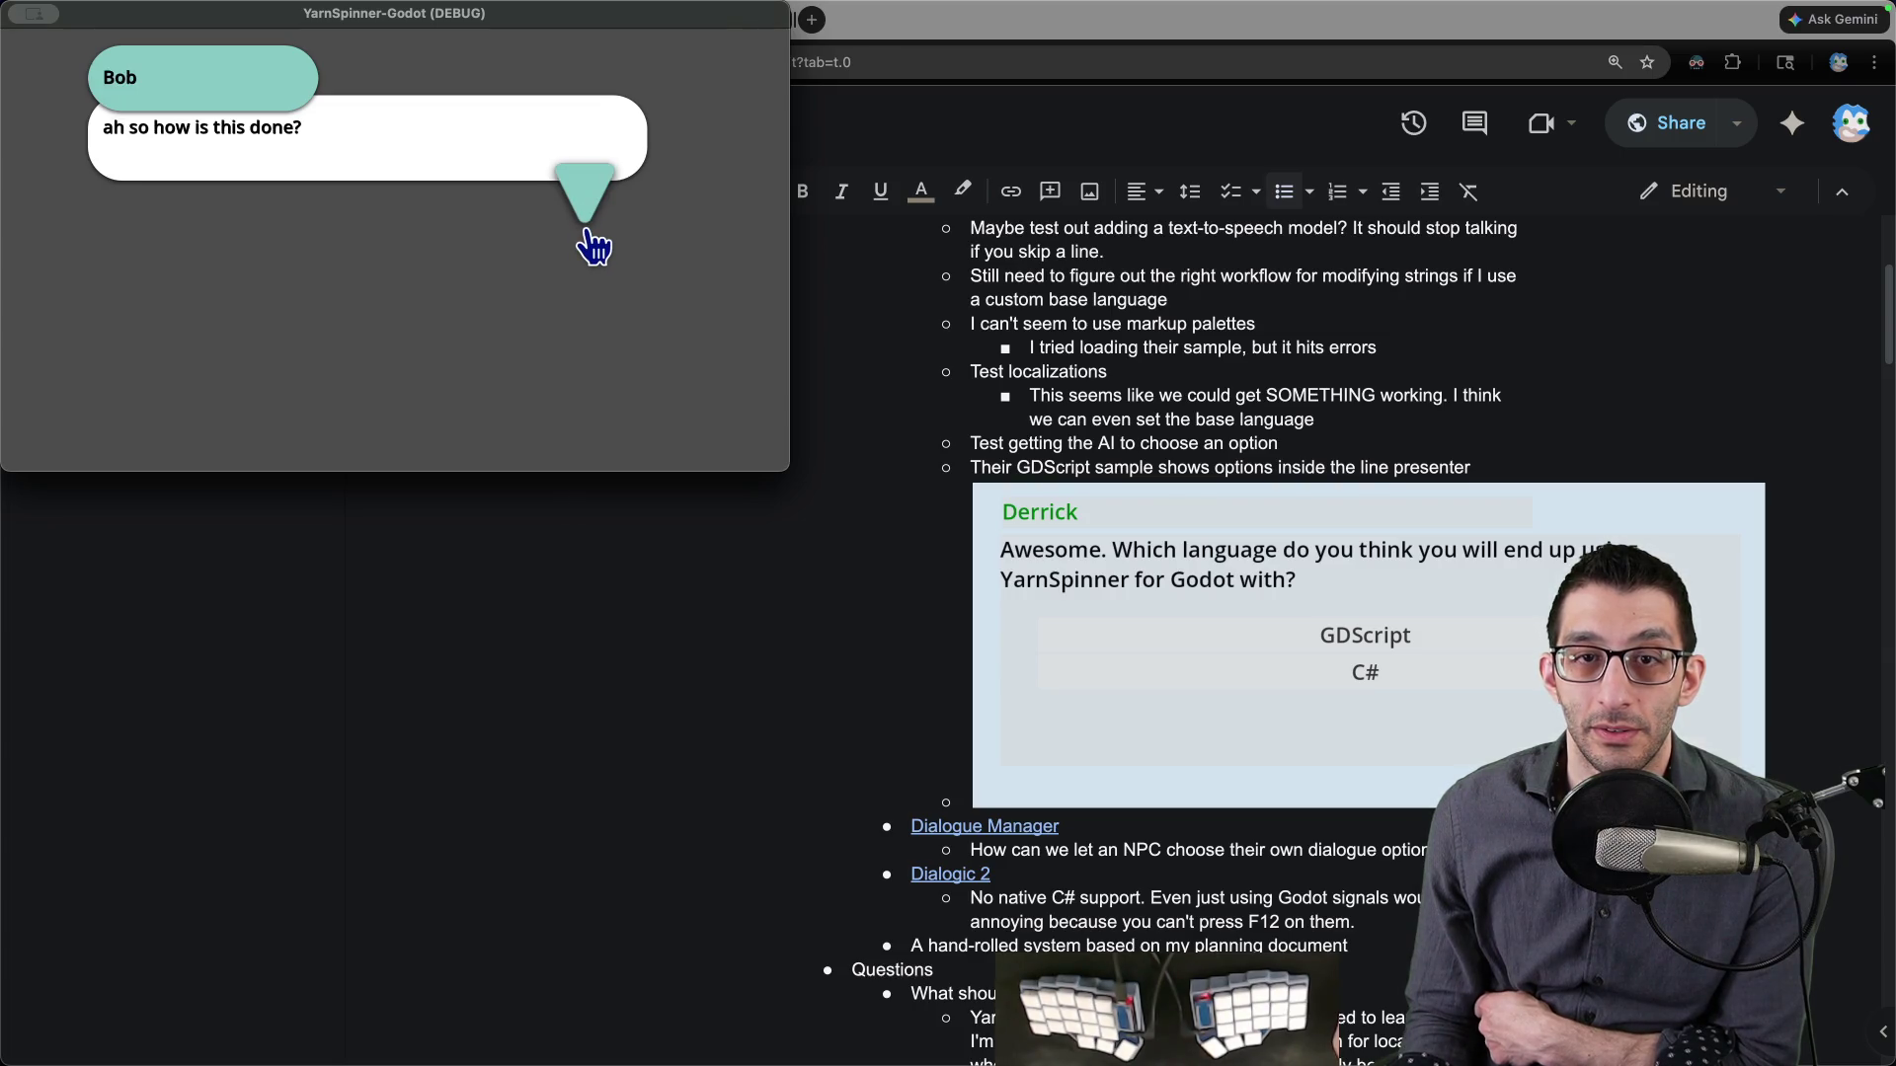
{"action": "left_click", "coordinate": [592, 246]}
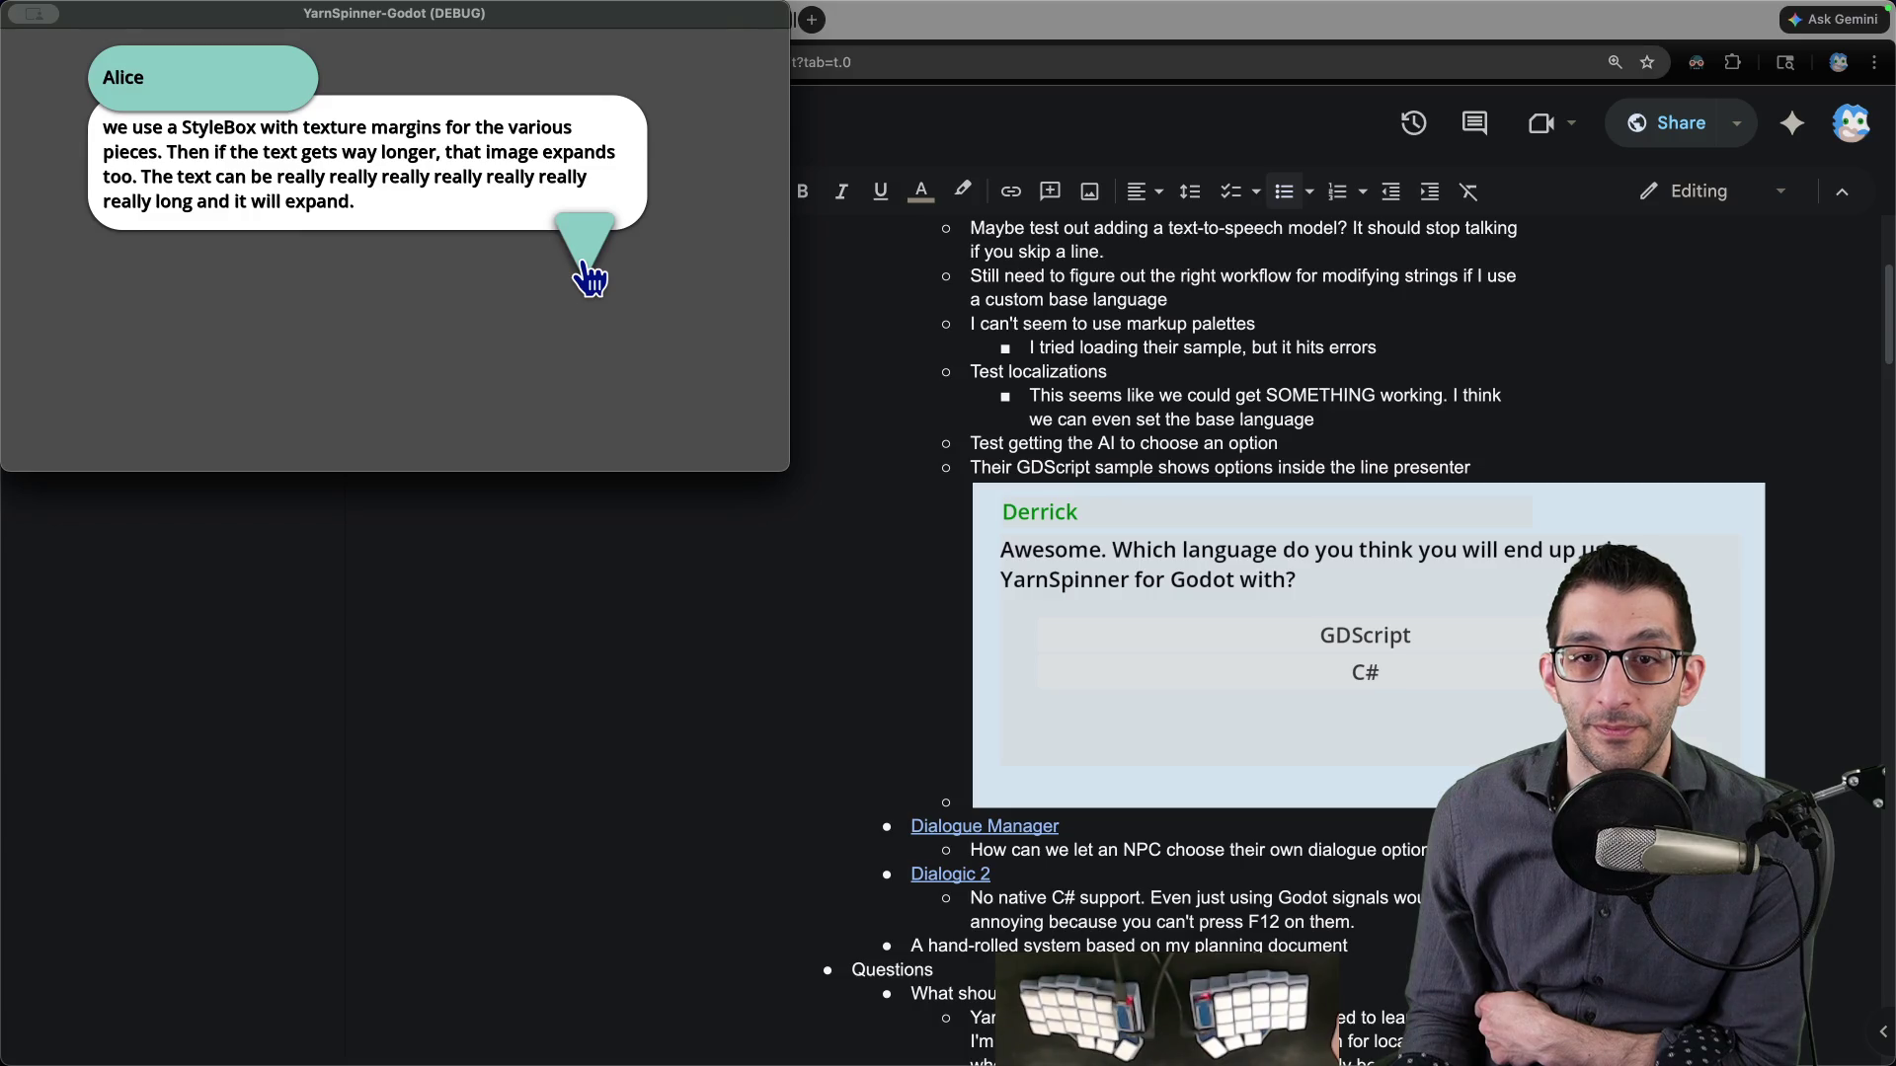
{"action": "left_click", "coordinate": [591, 266]}
{"action": "left_click", "coordinate": [597, 229]}
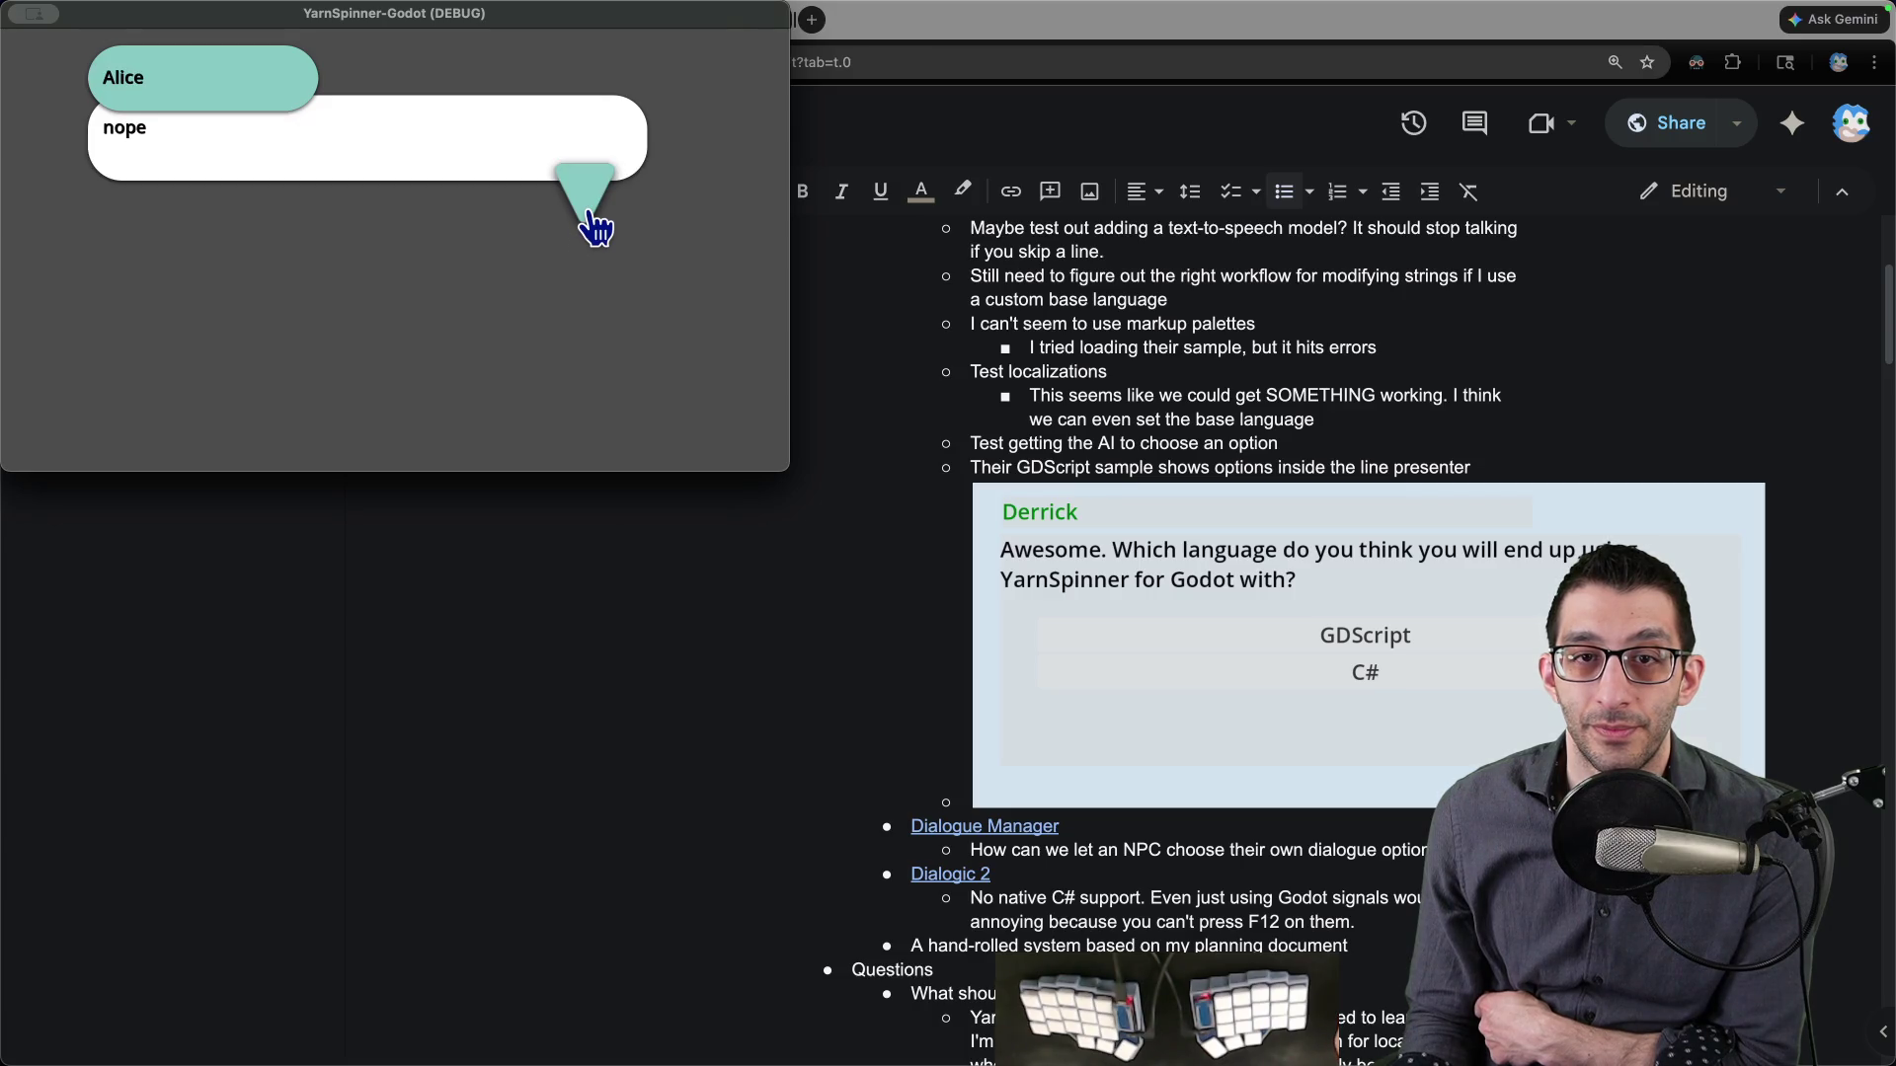
{"action": "left_click", "coordinate": [595, 229]}
{"action": "left_click", "coordinate": [595, 229]}
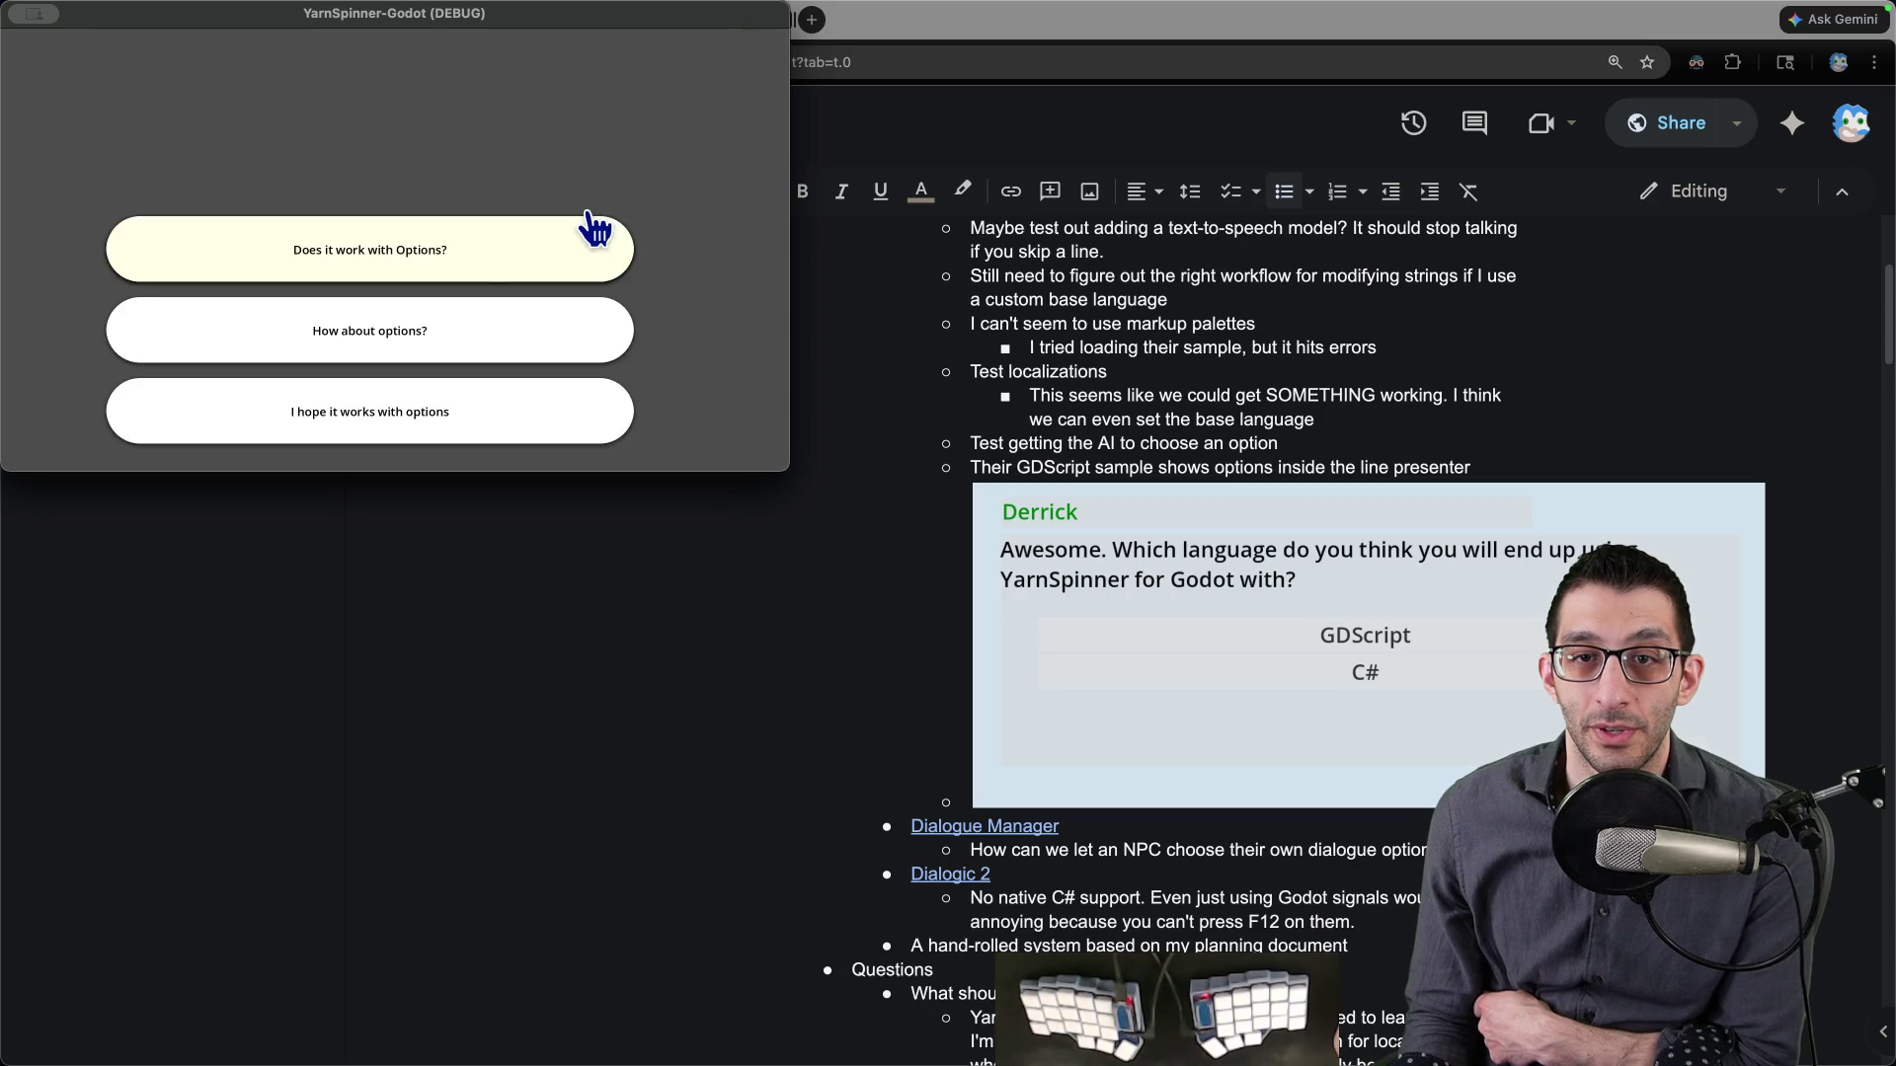
{"action": "left_click", "coordinate": [523, 277]}
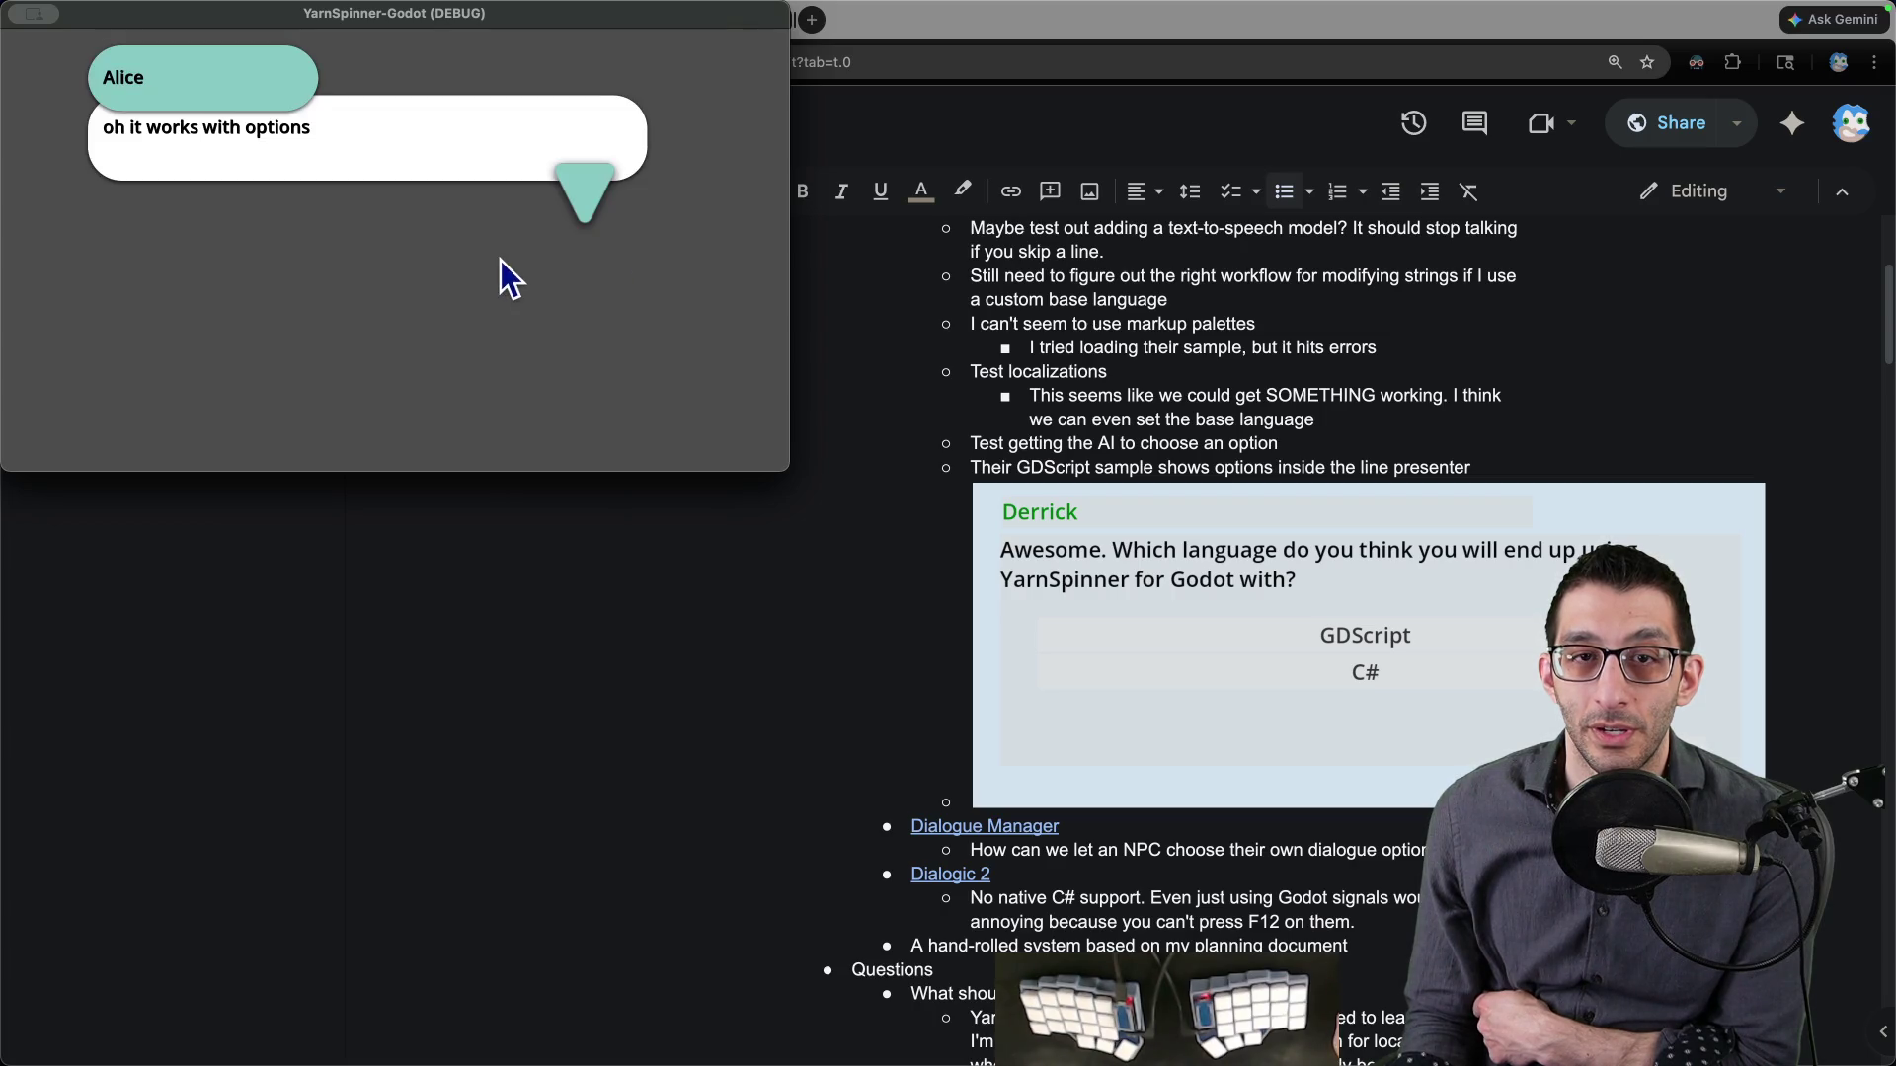
{"action": "left_click", "coordinate": [588, 205]}
{"action": "left_click", "coordinate": [588, 210]}
{"action": "left_click", "coordinate": [586, 213]}
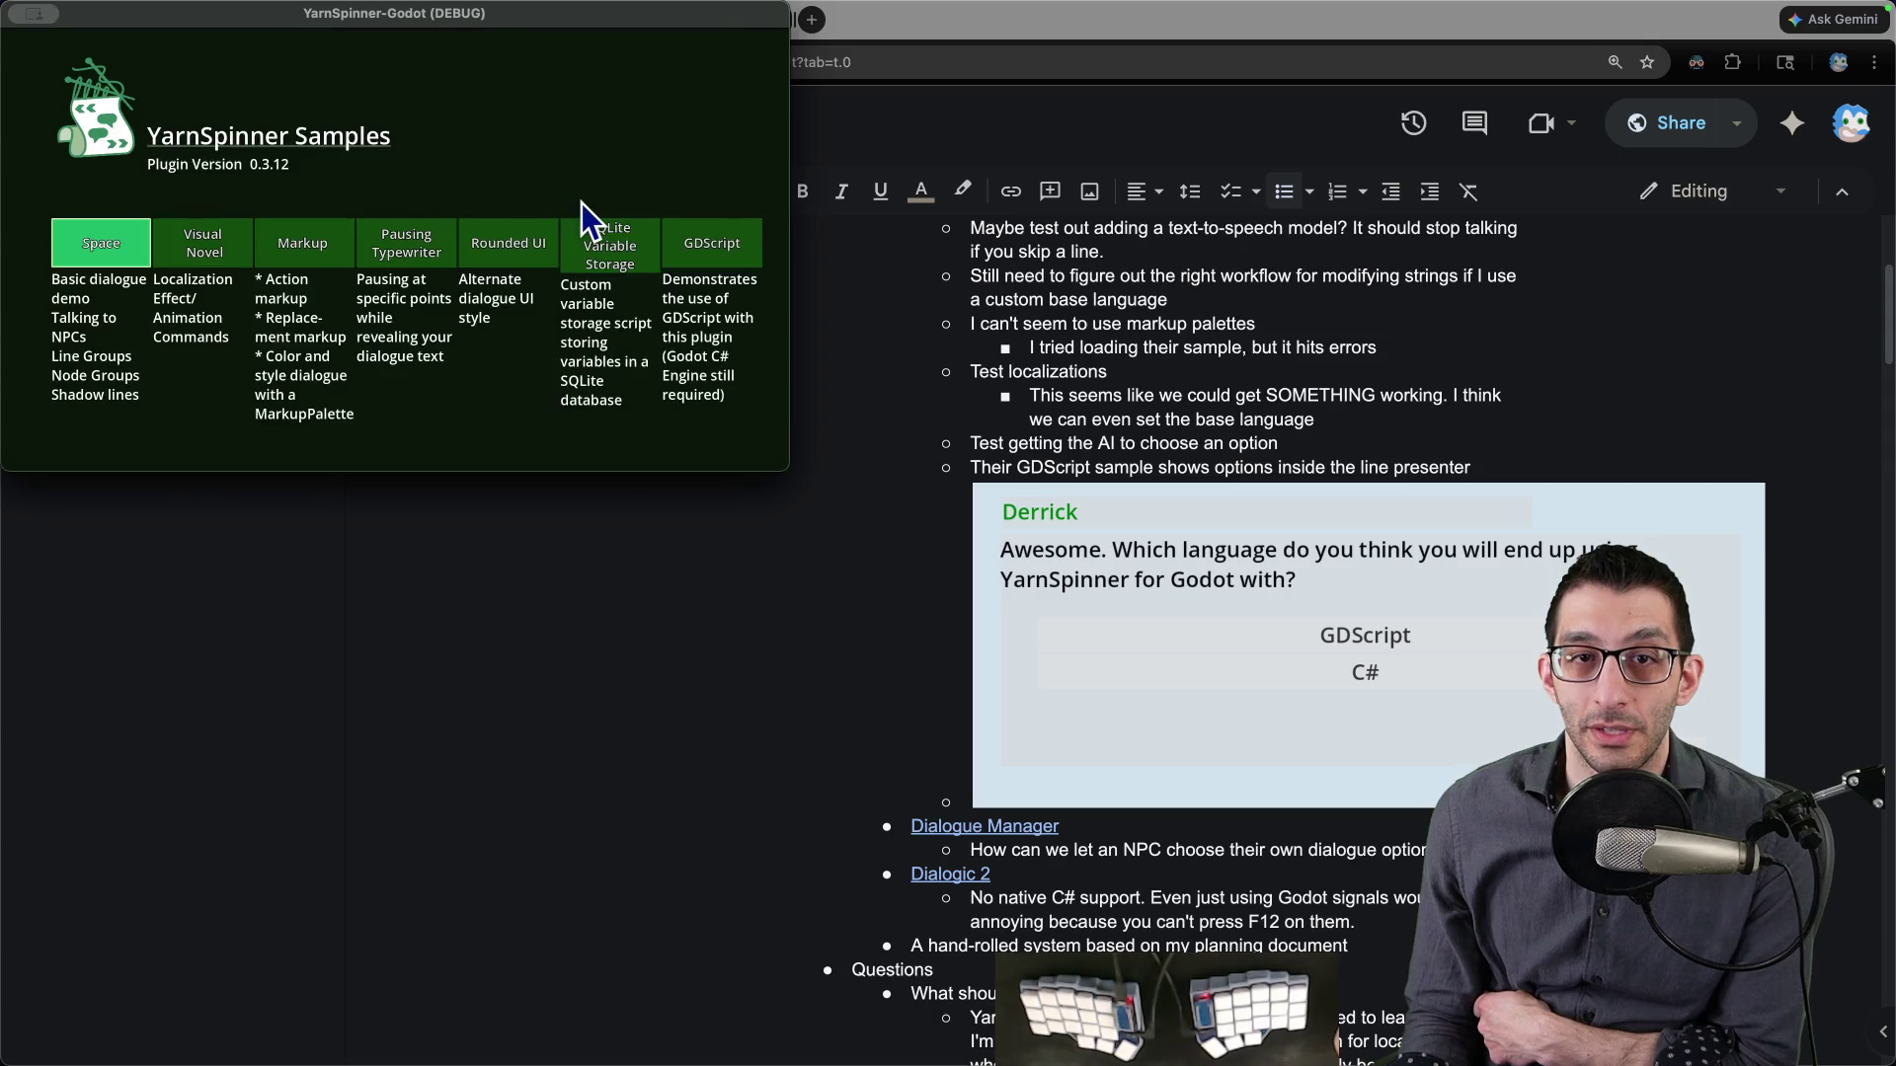
- Replay Rounded UI picking the first option, then restart it up to Bob's 'Alternative prefabs?' line
{"action": "left_click", "coordinate": [538, 257]}
{"action": "left_click", "coordinate": [572, 199]}
{"action": "left_click", "coordinate": [576, 203]}
{"action": "left_click", "coordinate": [584, 198]}
{"action": "left_click", "coordinate": [600, 234]}
{"action": "left_click", "coordinate": [599, 234]}
{"action": "left_click", "coordinate": [600, 233]}
{"action": "left_click", "coordinate": [601, 229]}
{"action": "left_click", "coordinate": [603, 217]}
{"action": "left_click", "coordinate": [599, 213]}
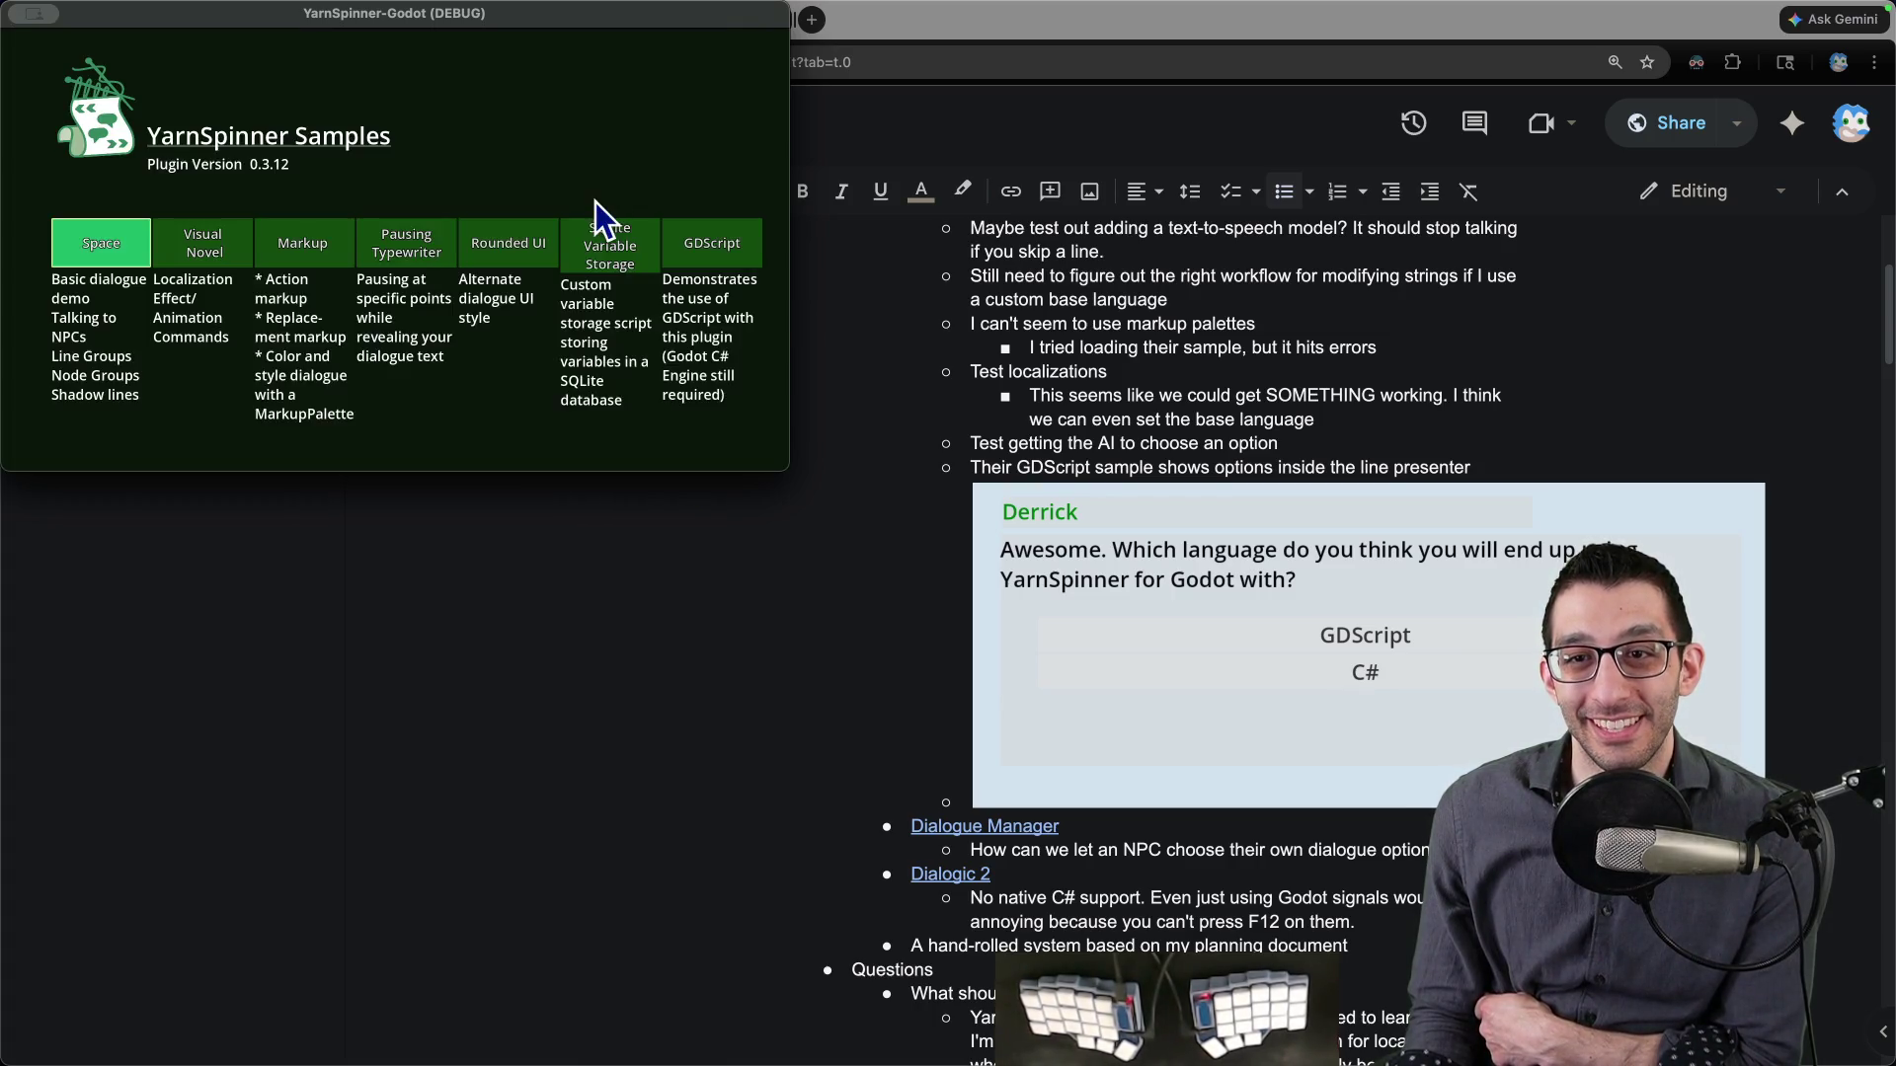
{"action": "left_click", "coordinate": [517, 252]}
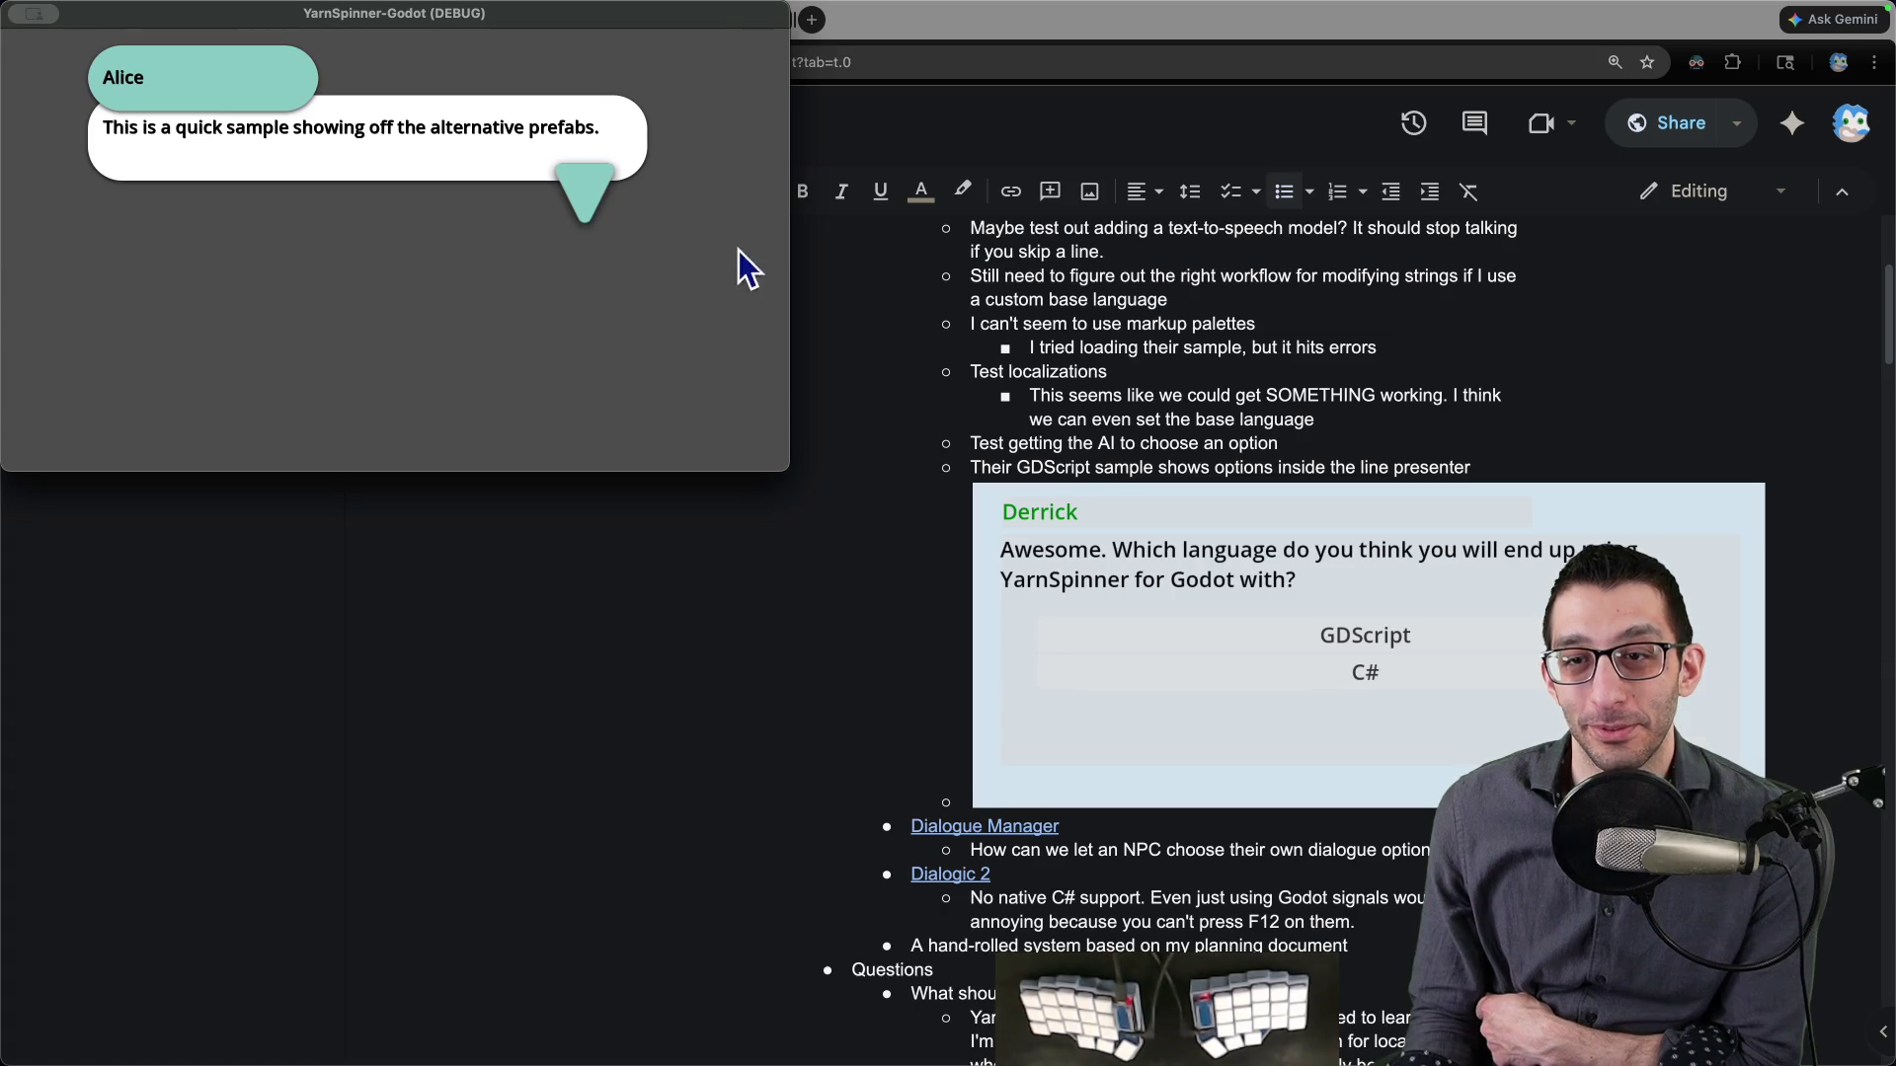
{"action": "left_click", "coordinate": [615, 209]}
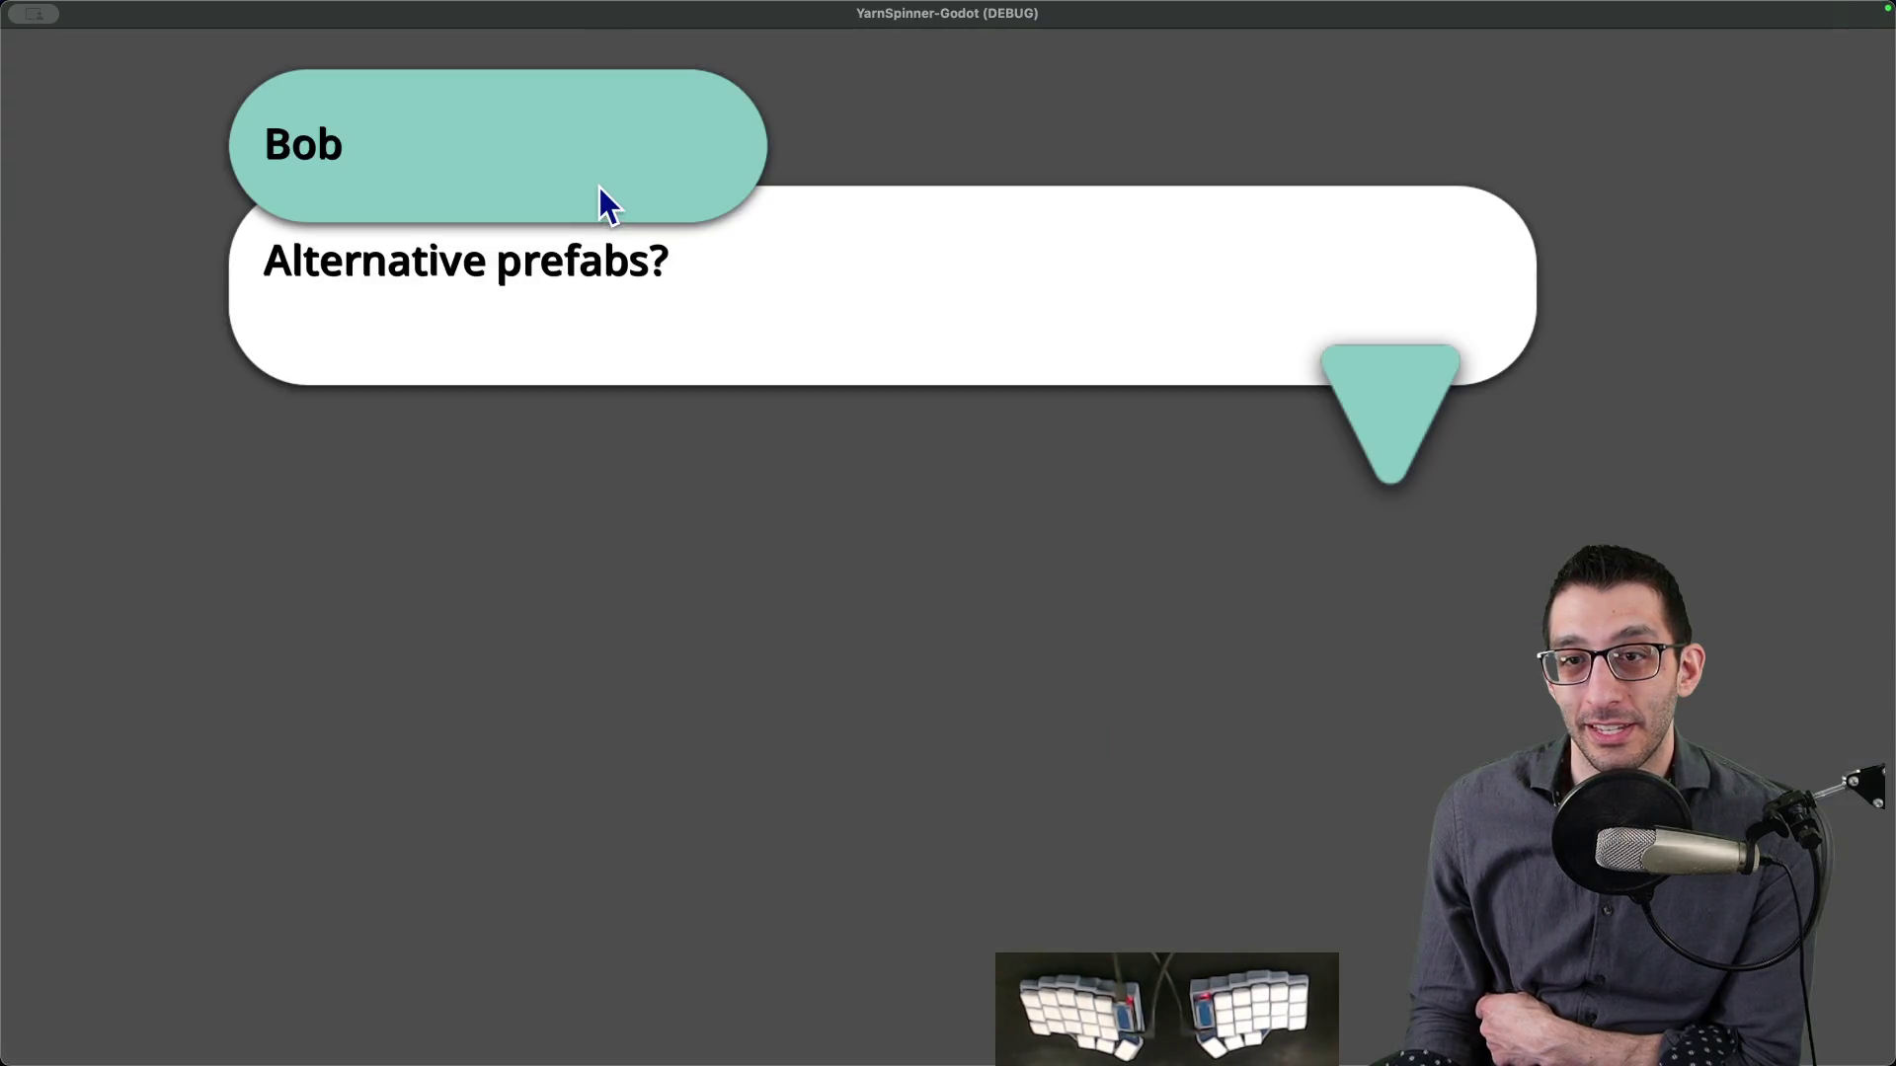
- Advance past Alice's StyleBox explanation and choose the 'How about options?' reply
{"action": "left_click", "coordinate": [1350, 403]}
{"action": "left_click", "coordinate": [1363, 381]}
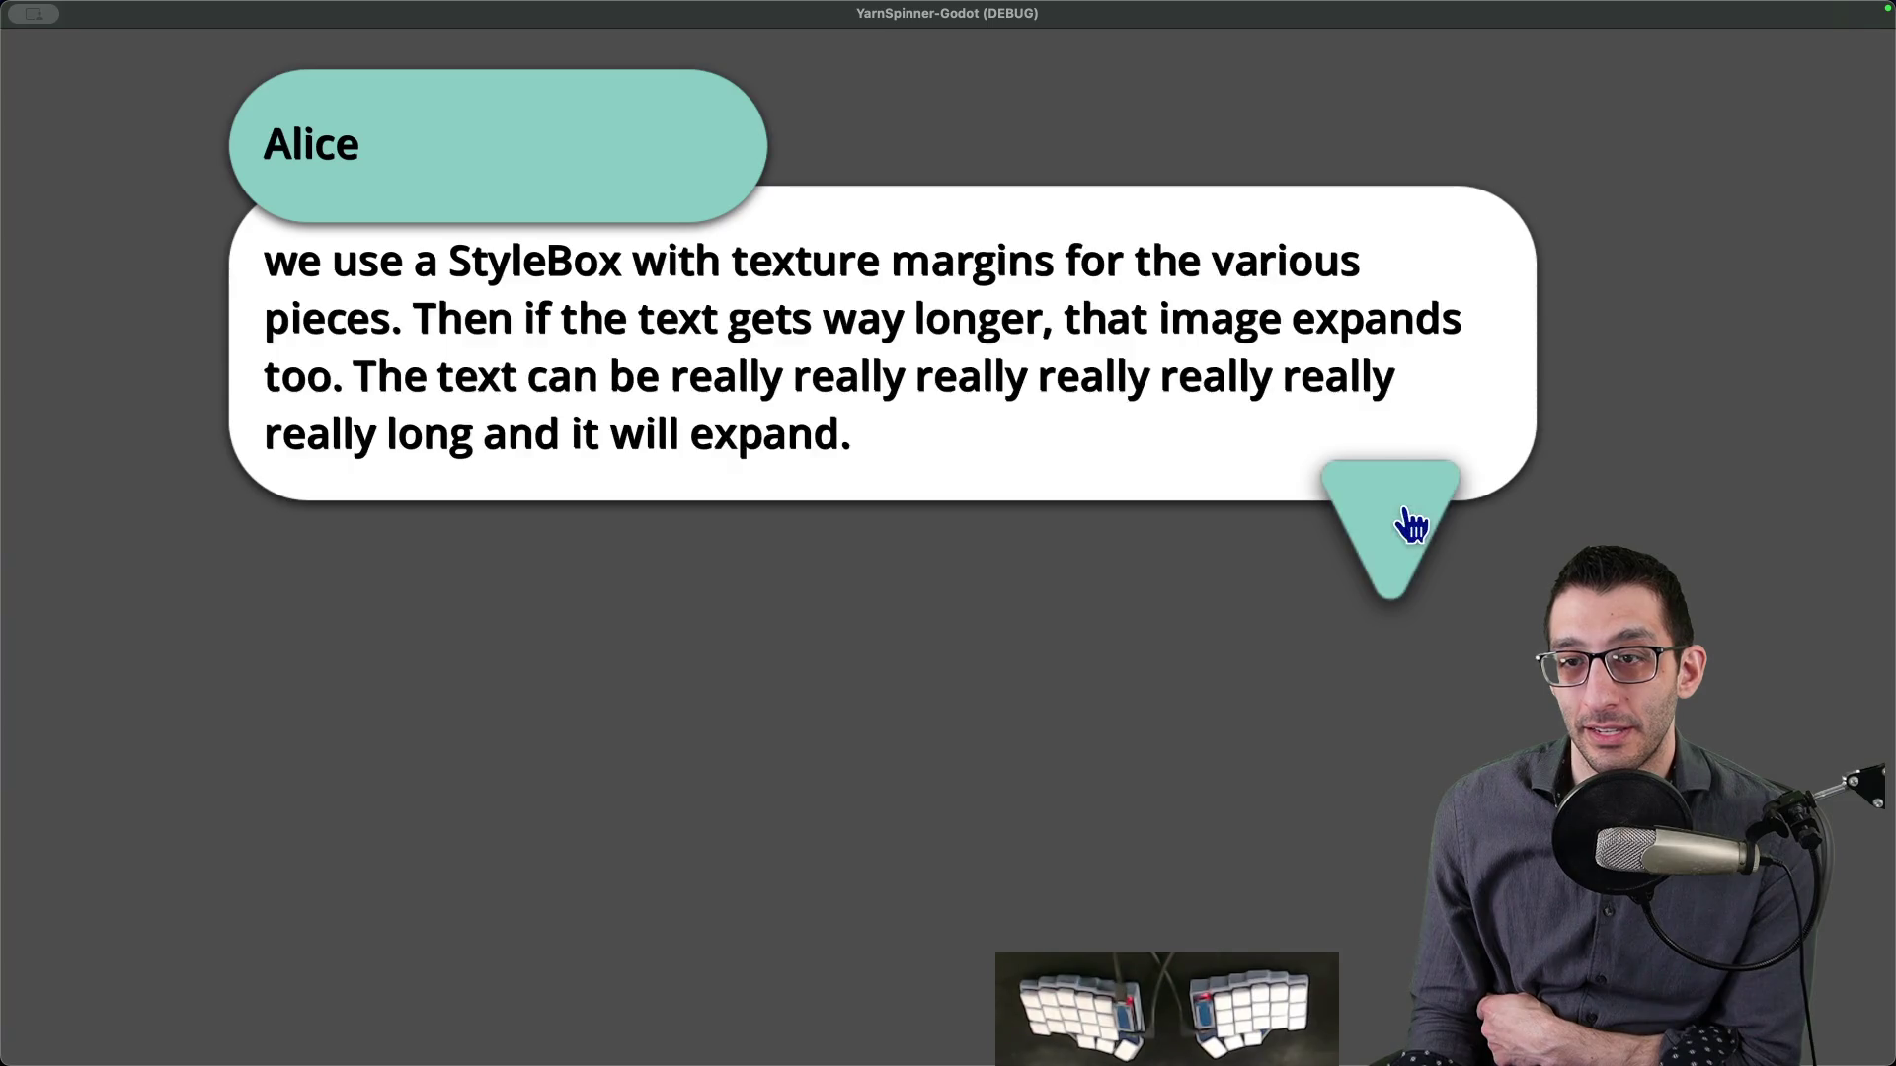
{"action": "left_click", "coordinate": [1410, 525]}
{"action": "left_click", "coordinate": [1392, 464]}
{"action": "left_click", "coordinate": [1381, 419]}
{"action": "left_click", "coordinate": [1379, 399]}
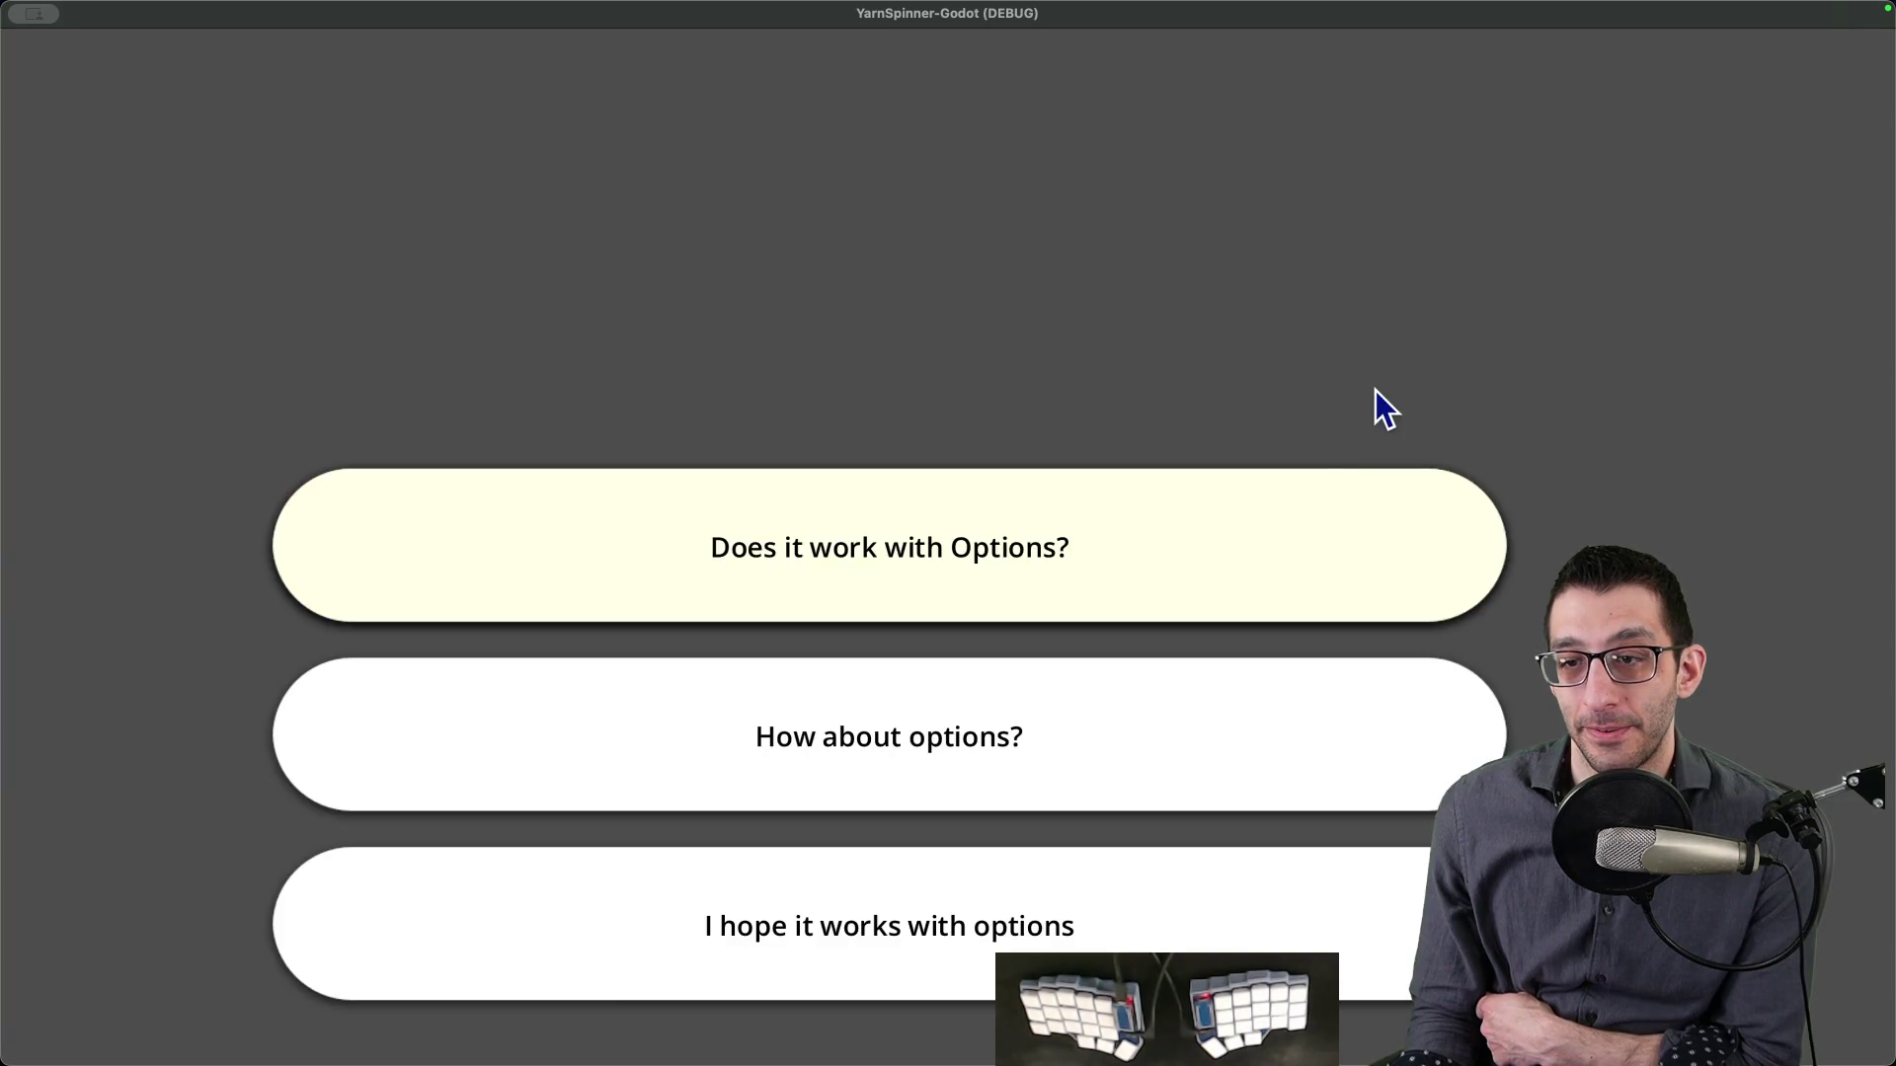
{"action": "left_click", "coordinate": [924, 766]}
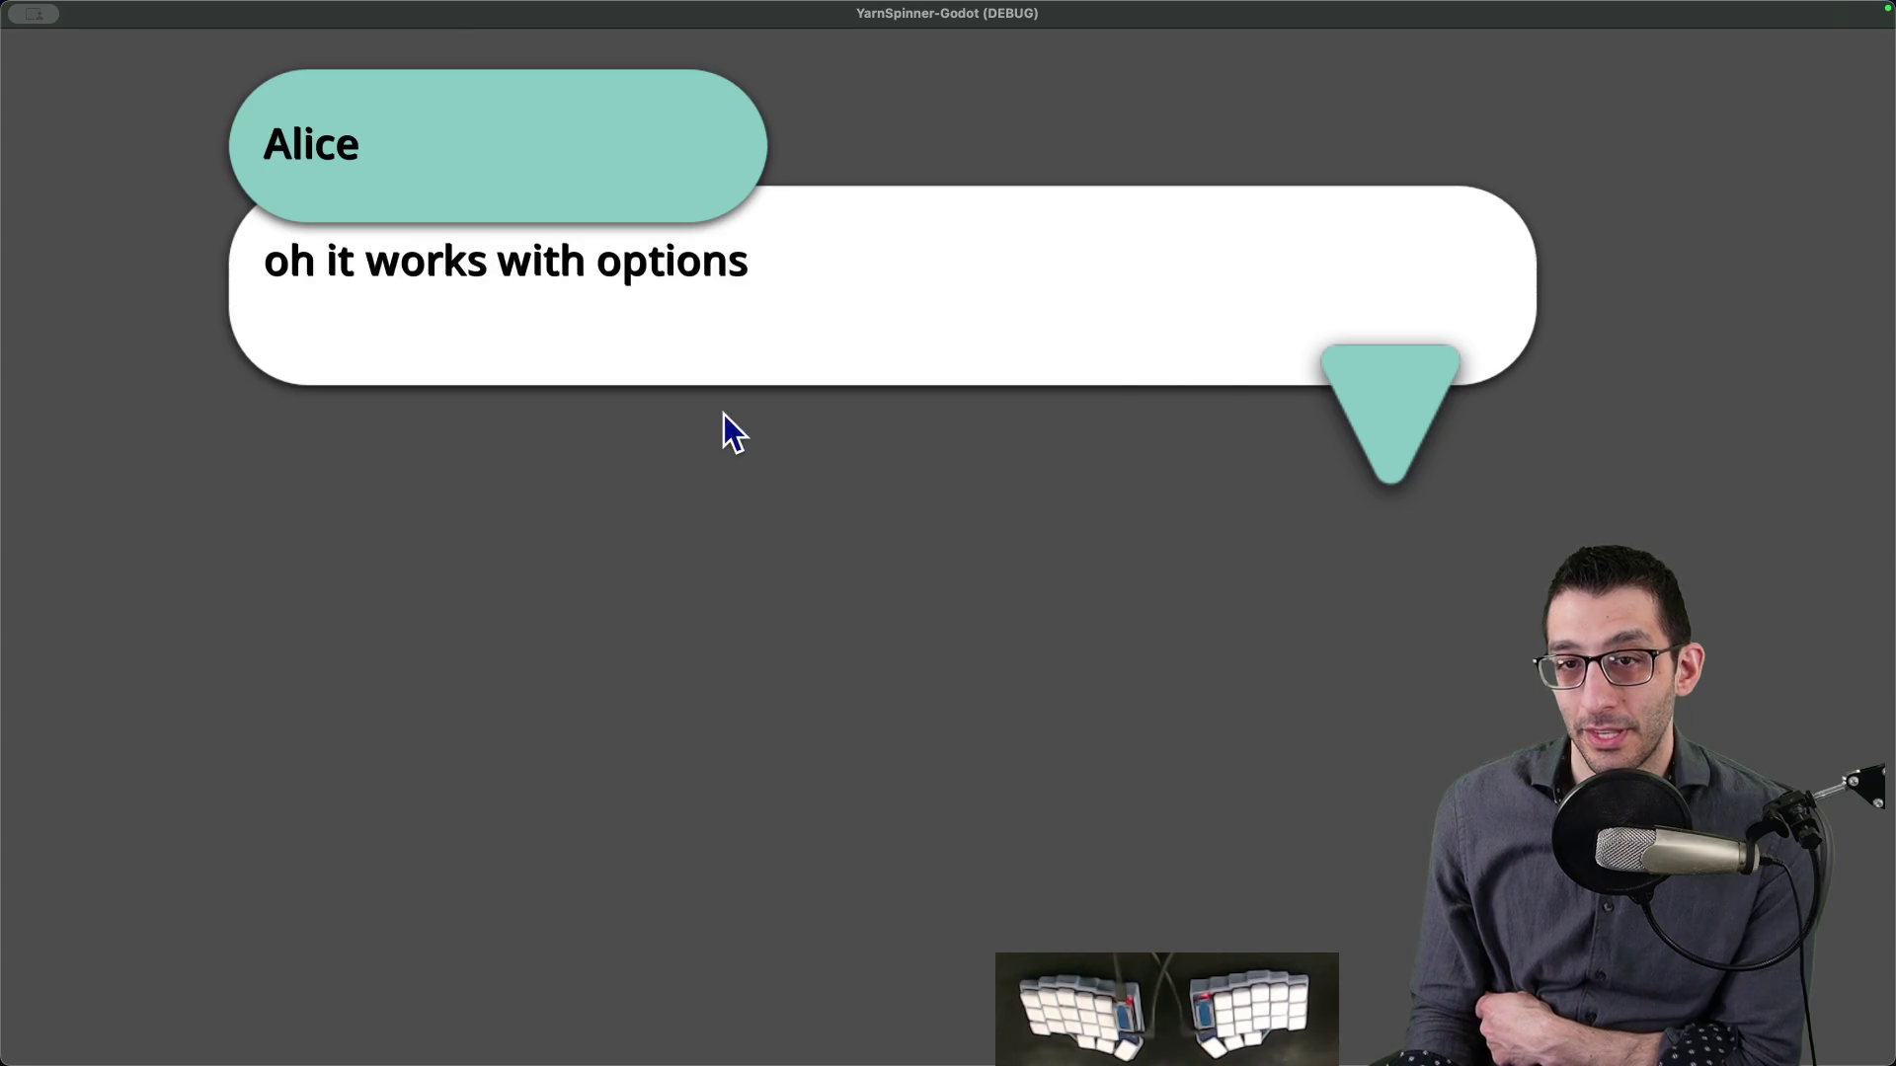
- Shrink the game to a floating window and finish Alice's closing lines
{"action": "key", "text": "ctrl+alt+Left"}
{"action": "key", "text": "ctrl+alt+BackSpace"}
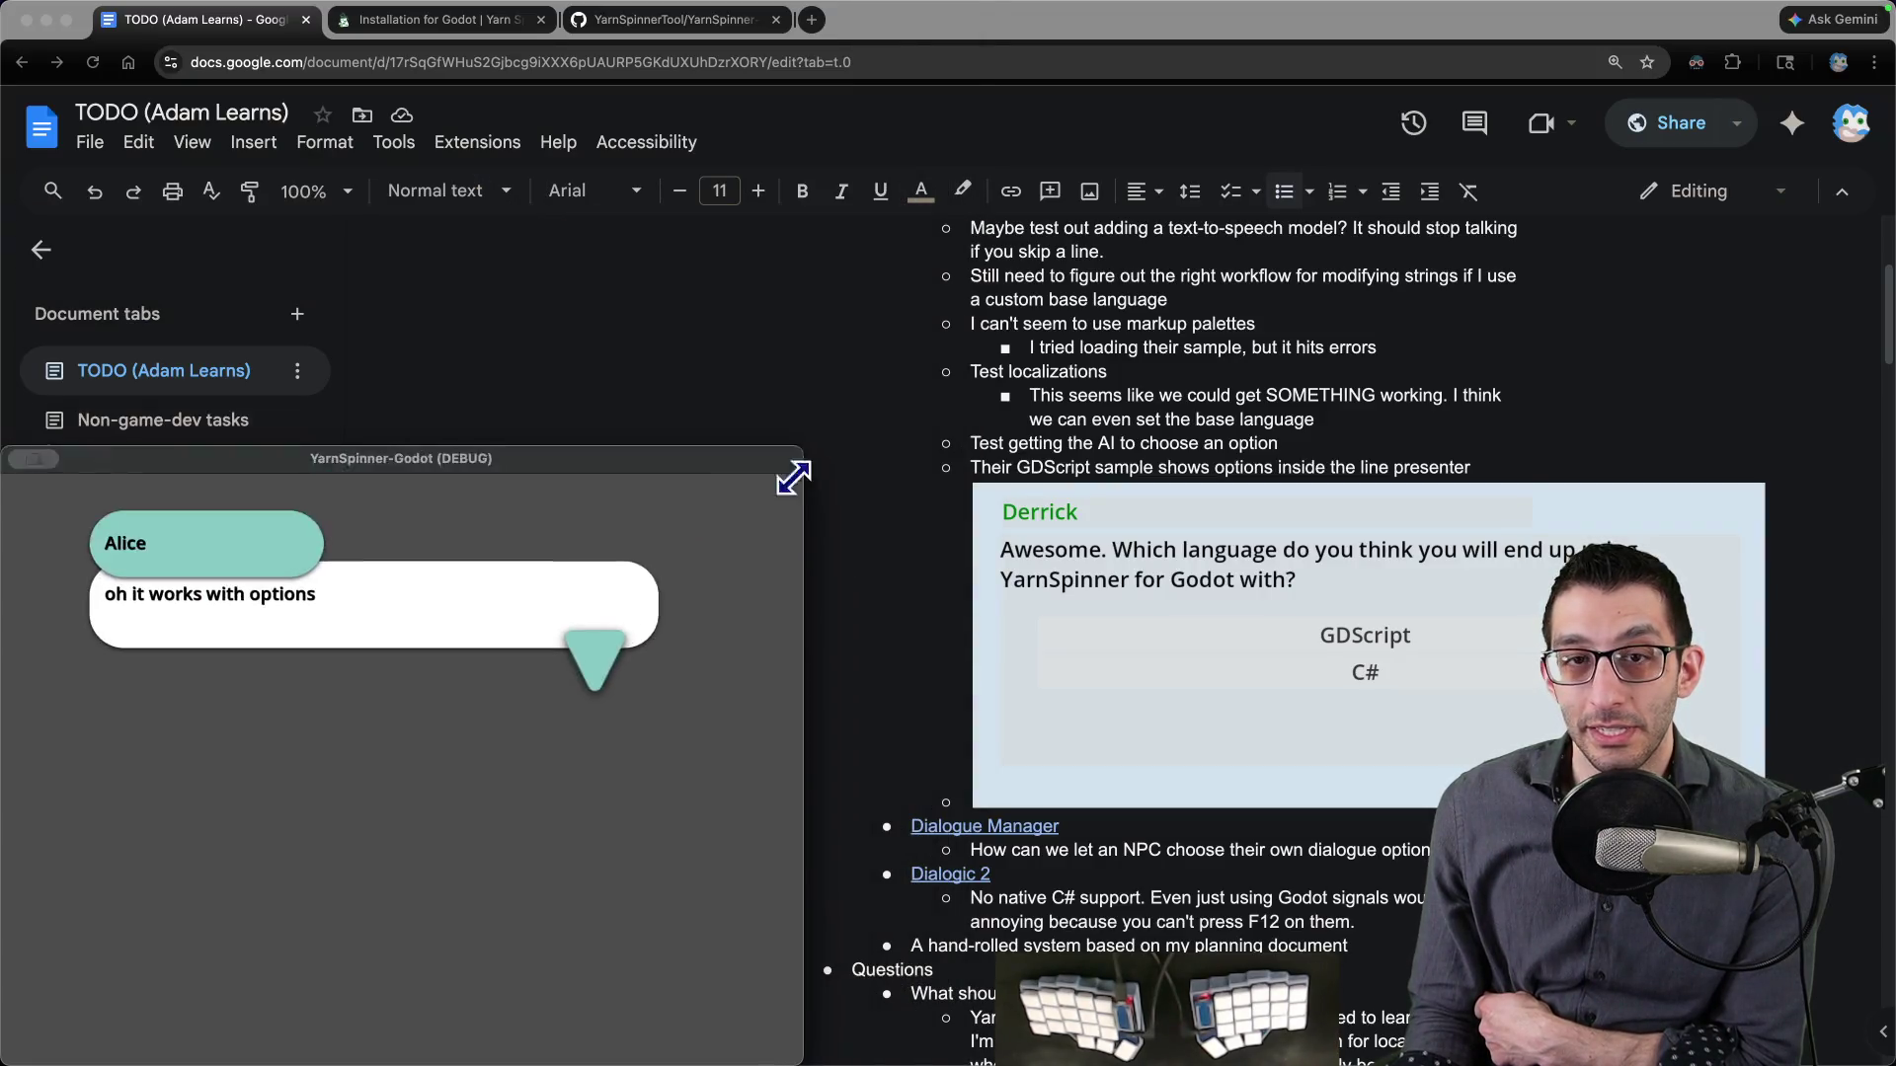
{"action": "left_click", "coordinate": [1129, 365]}
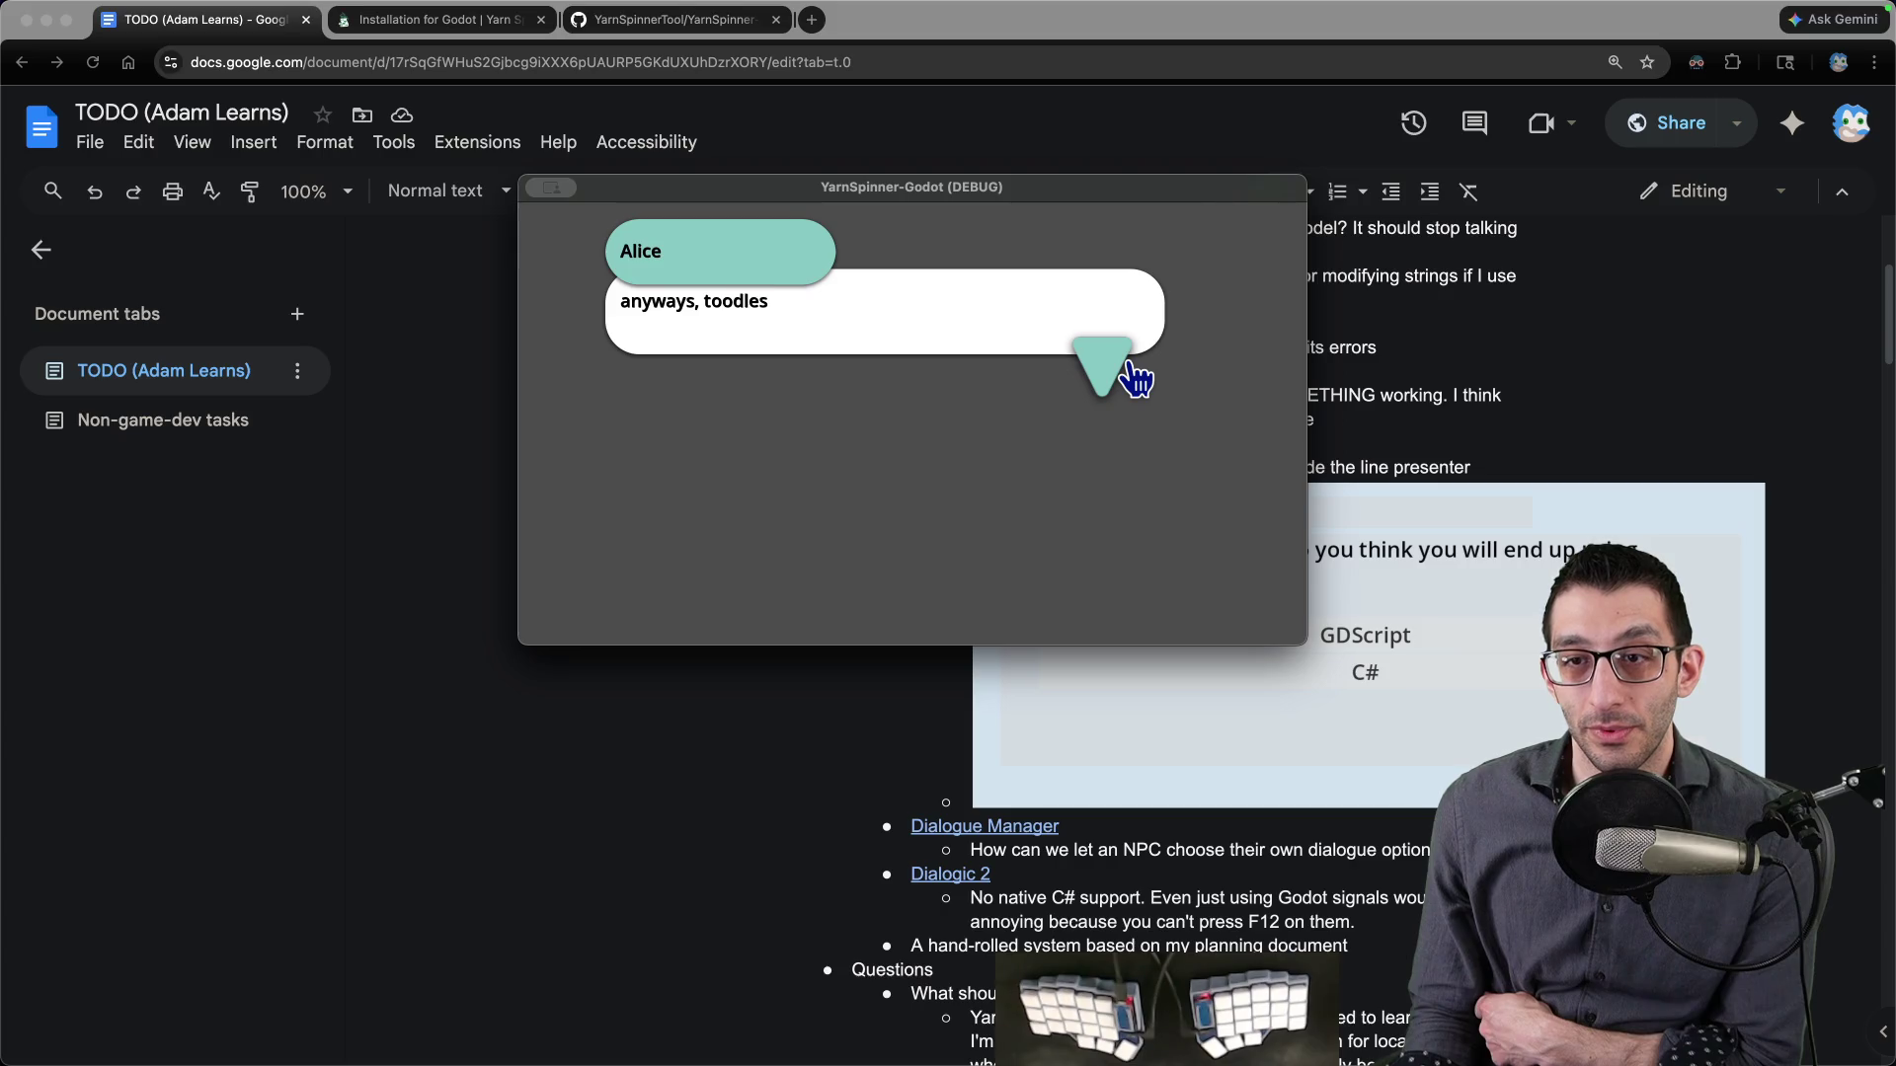
{"action": "left_click", "coordinate": [1096, 357]}
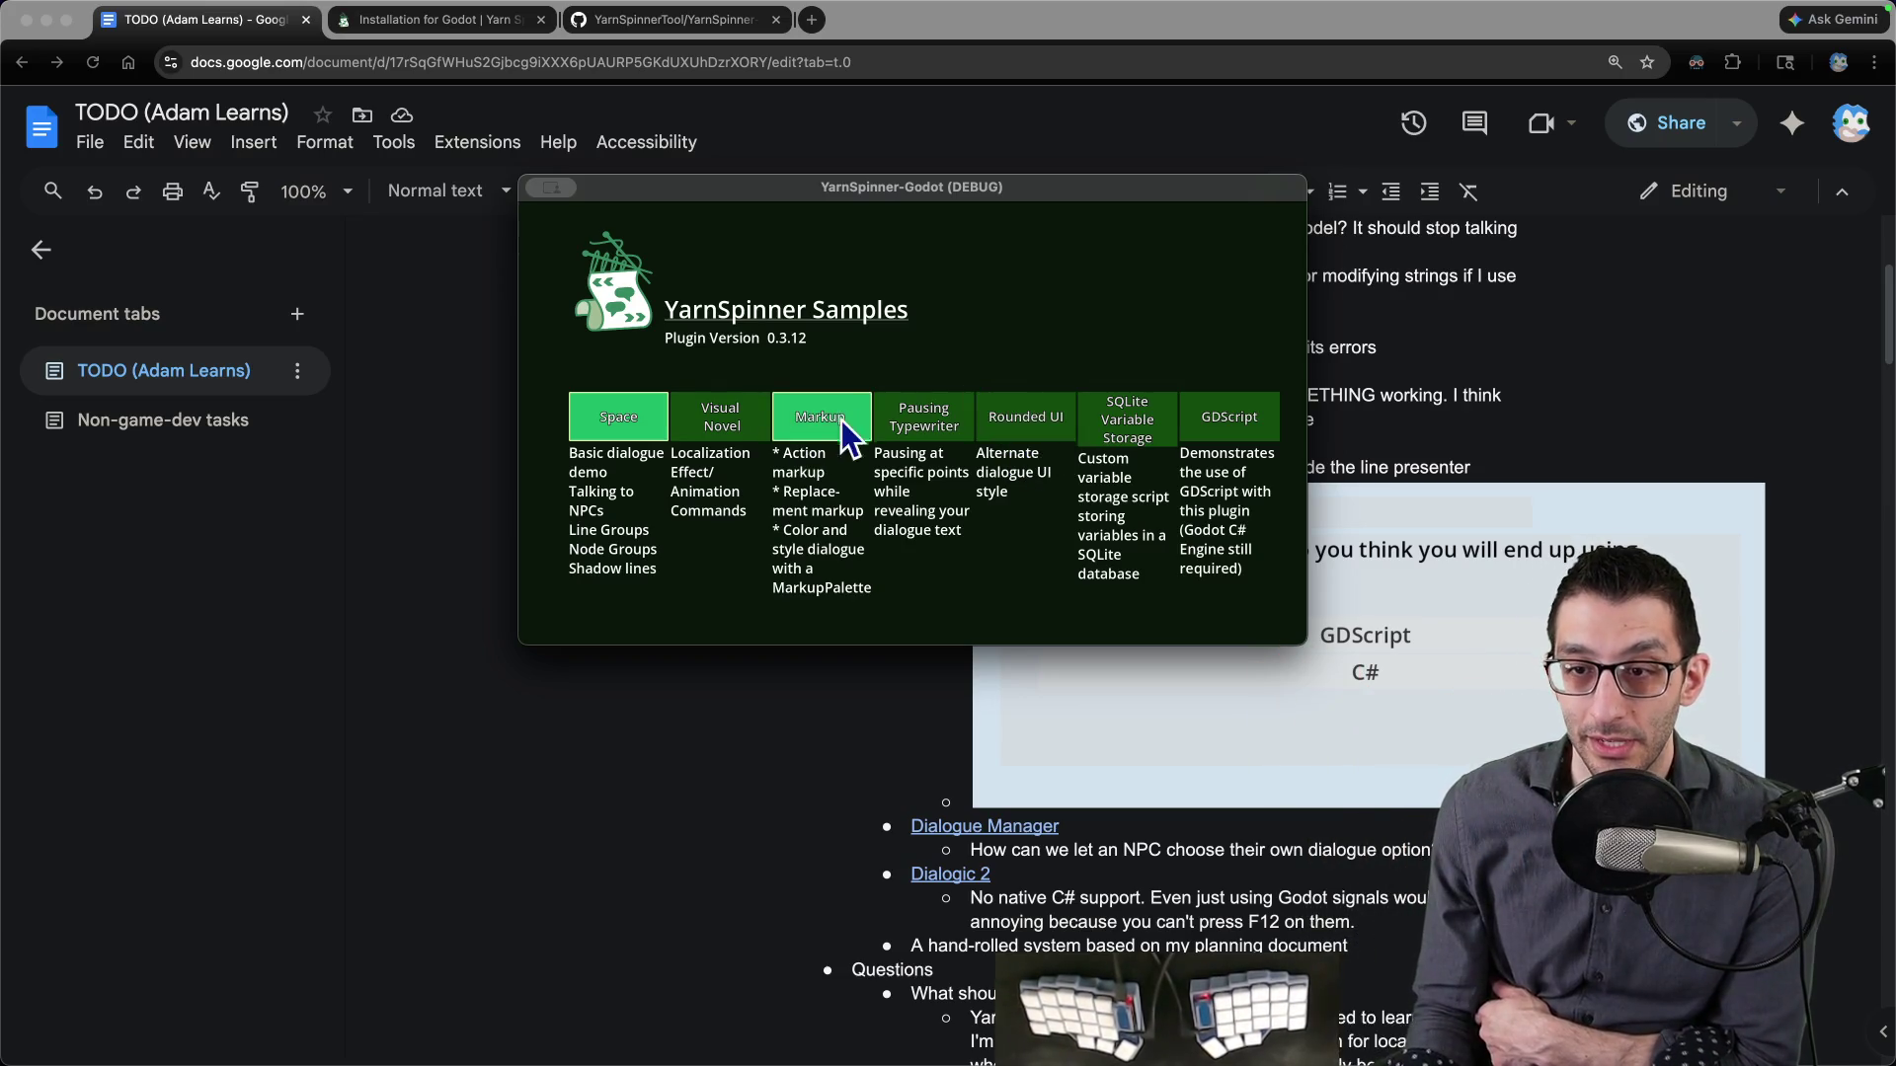
- Play the Visual Novel sample in Español up to its choices, then quit back to the Godot editor
{"action": "left_click", "coordinate": [755, 429]}
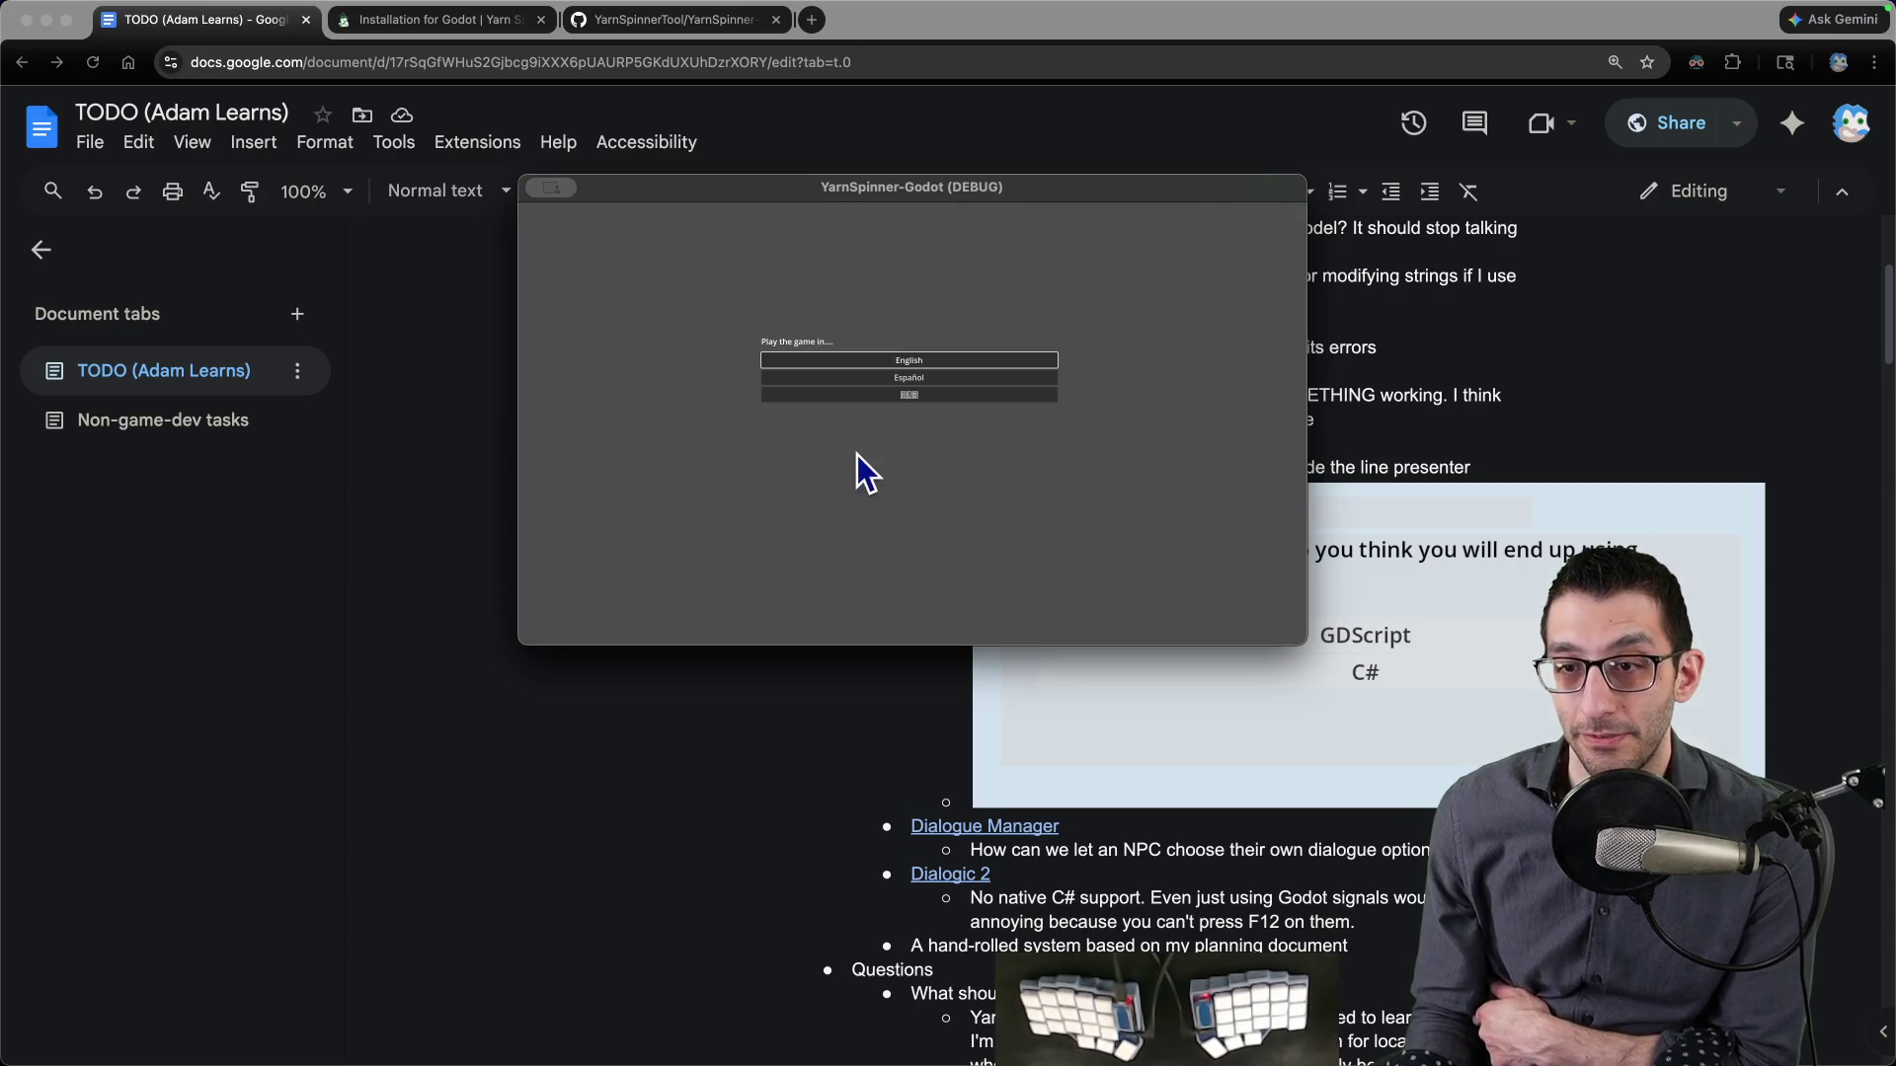
{"action": "left_click", "coordinate": [938, 377]}
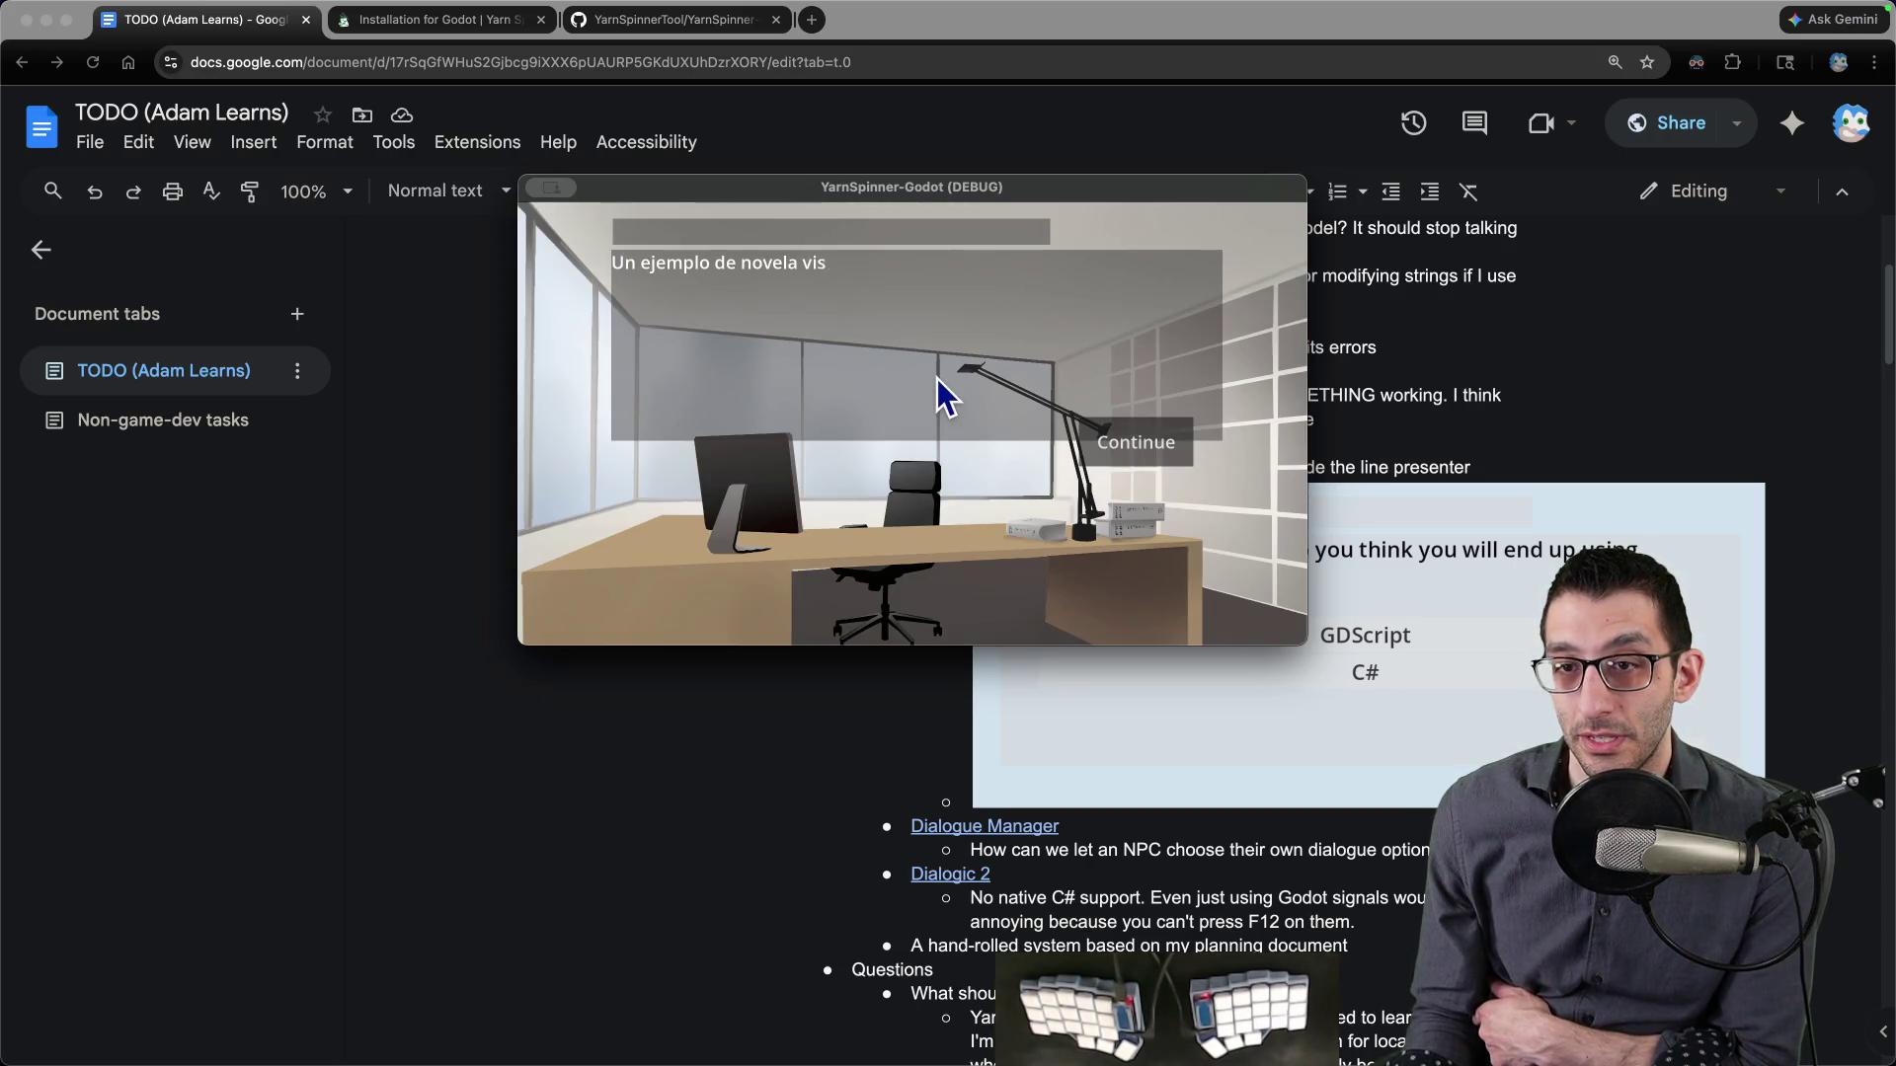
{"action": "left_click", "coordinate": [1136, 443]}
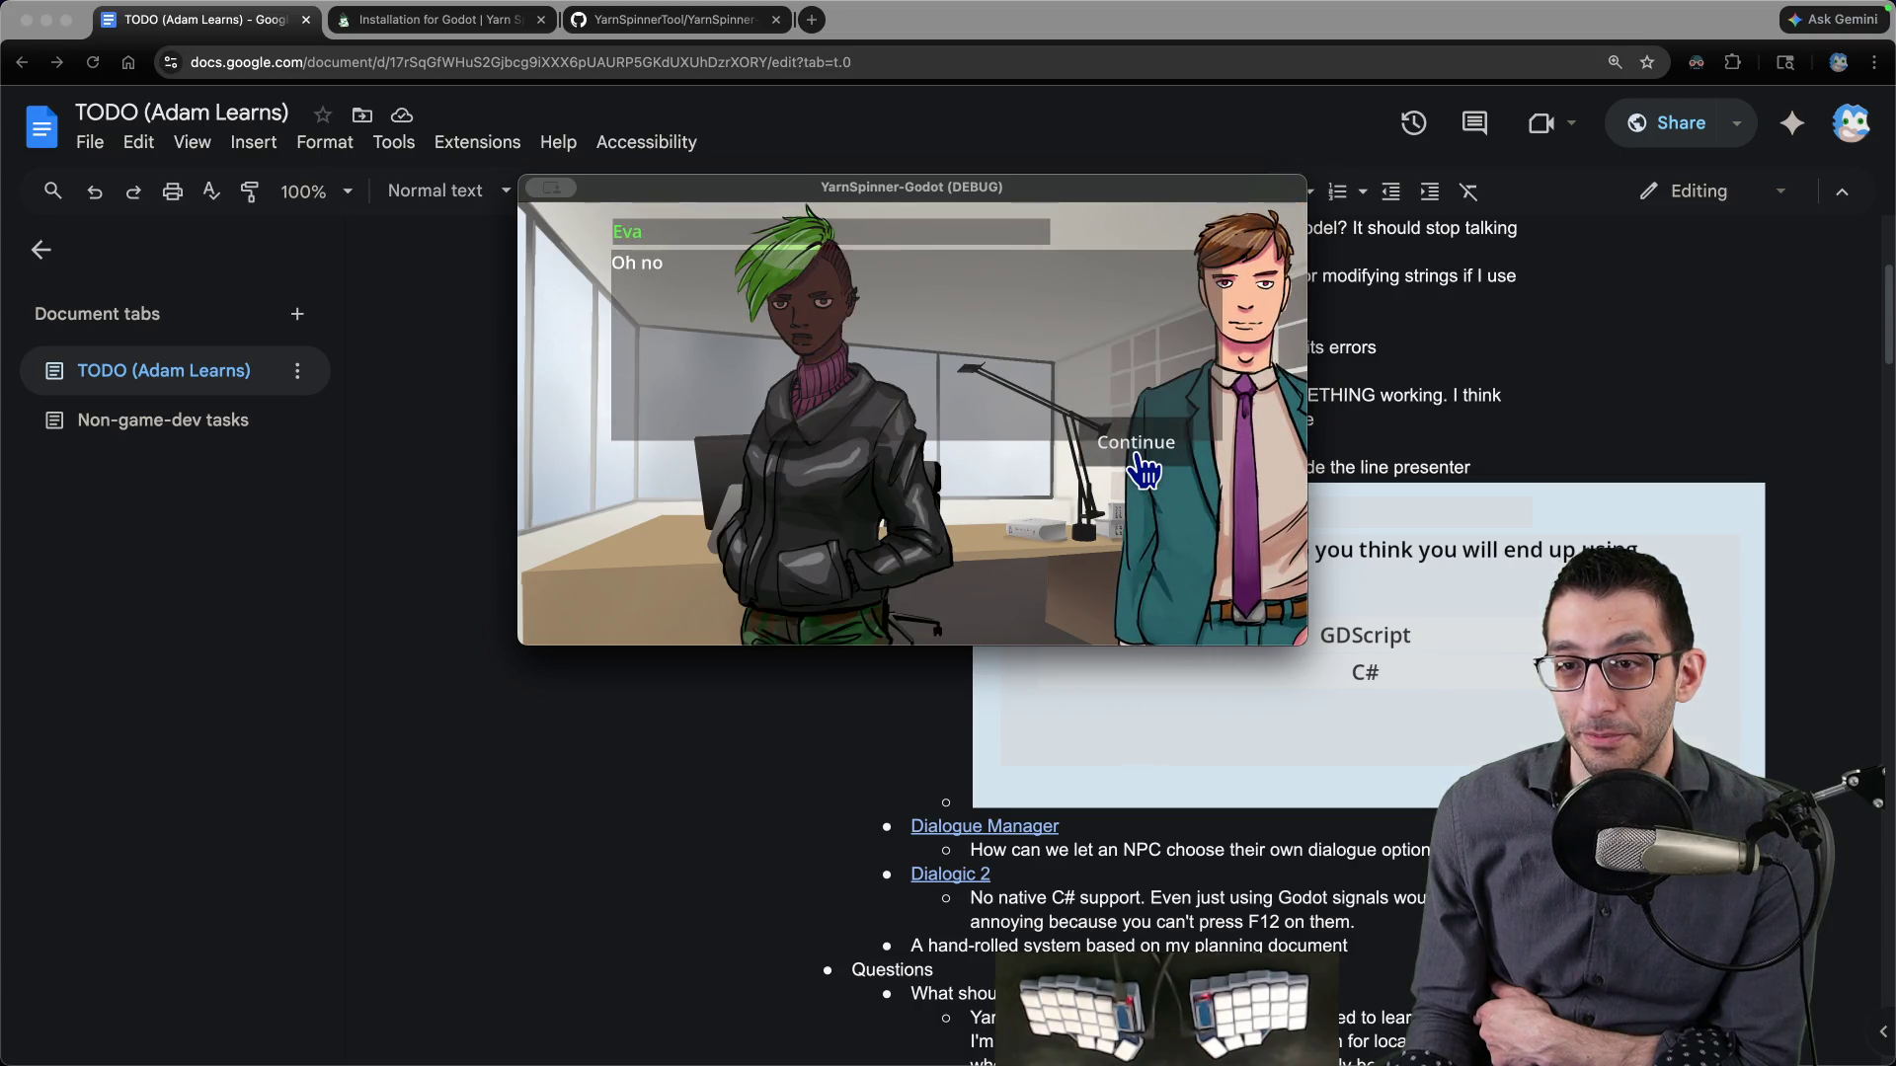
{"action": "left_click", "coordinate": [1140, 465]}
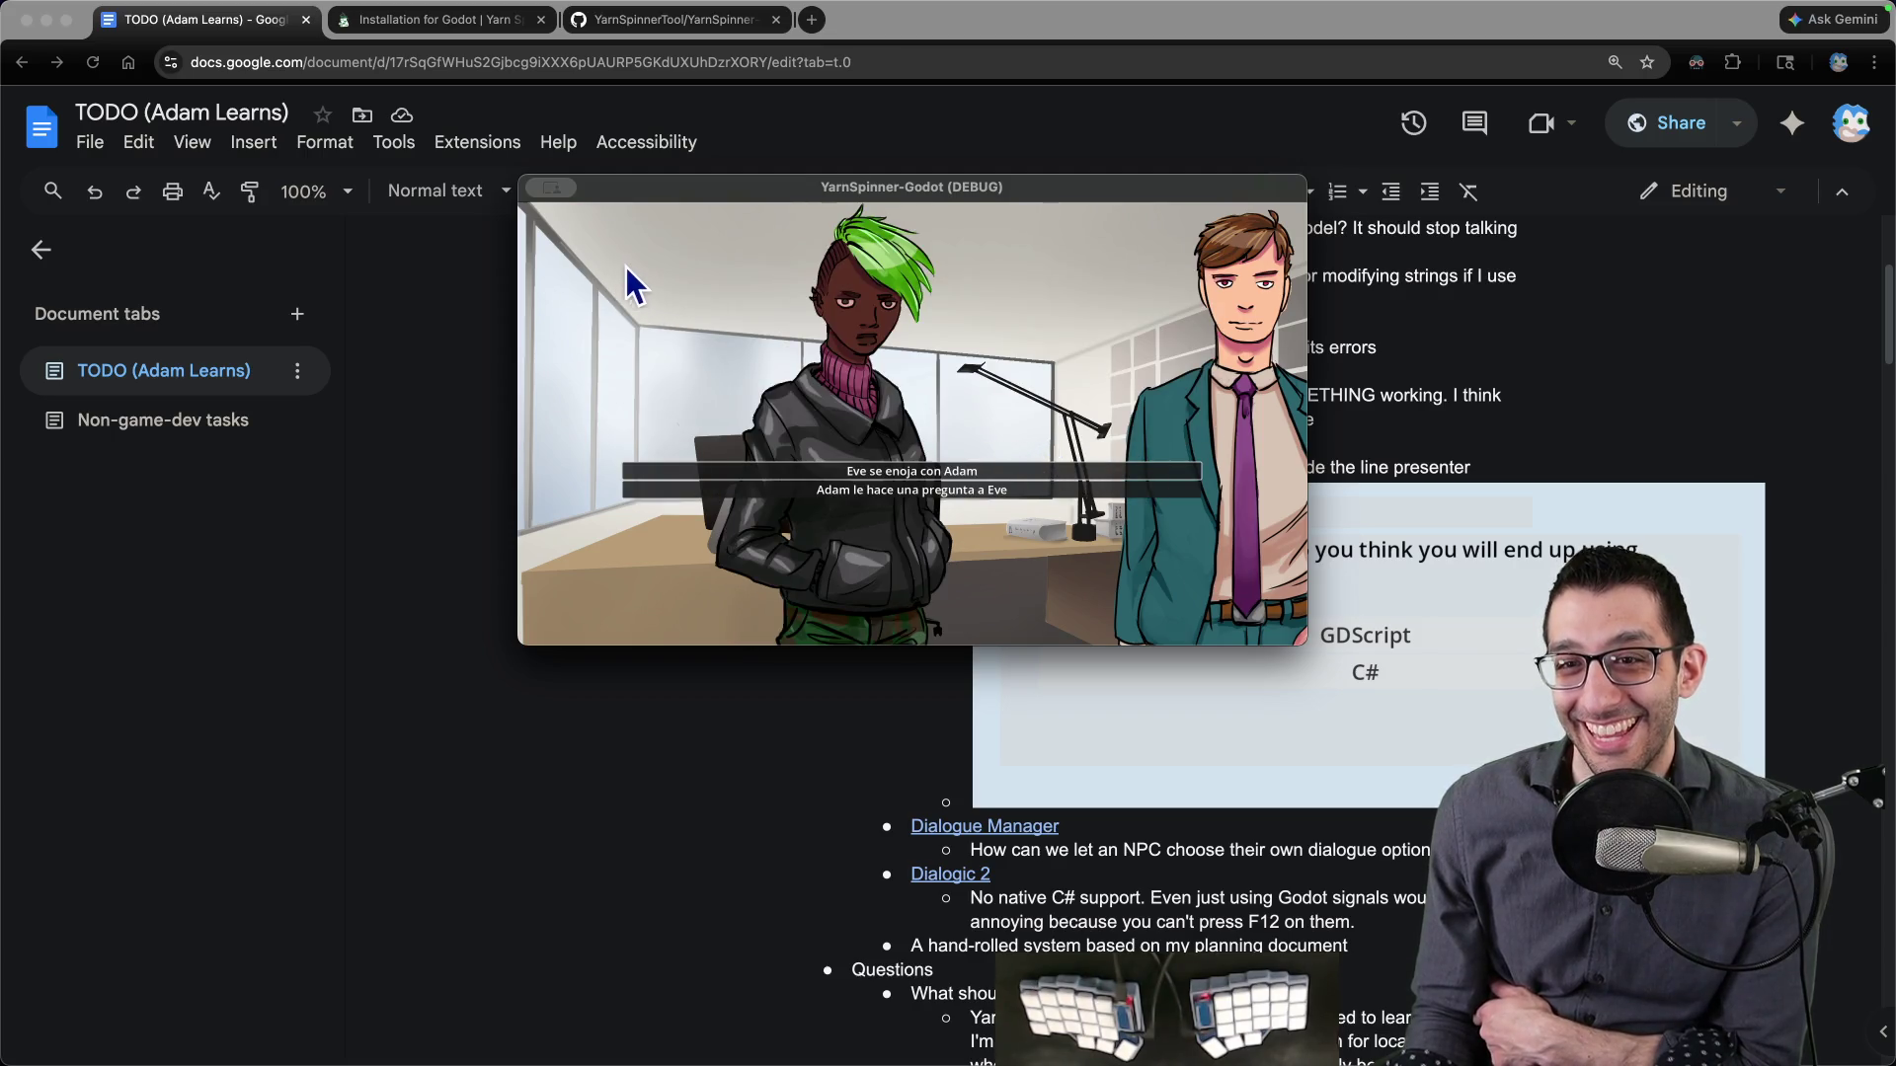
{"action": "key", "text": "super+q"}
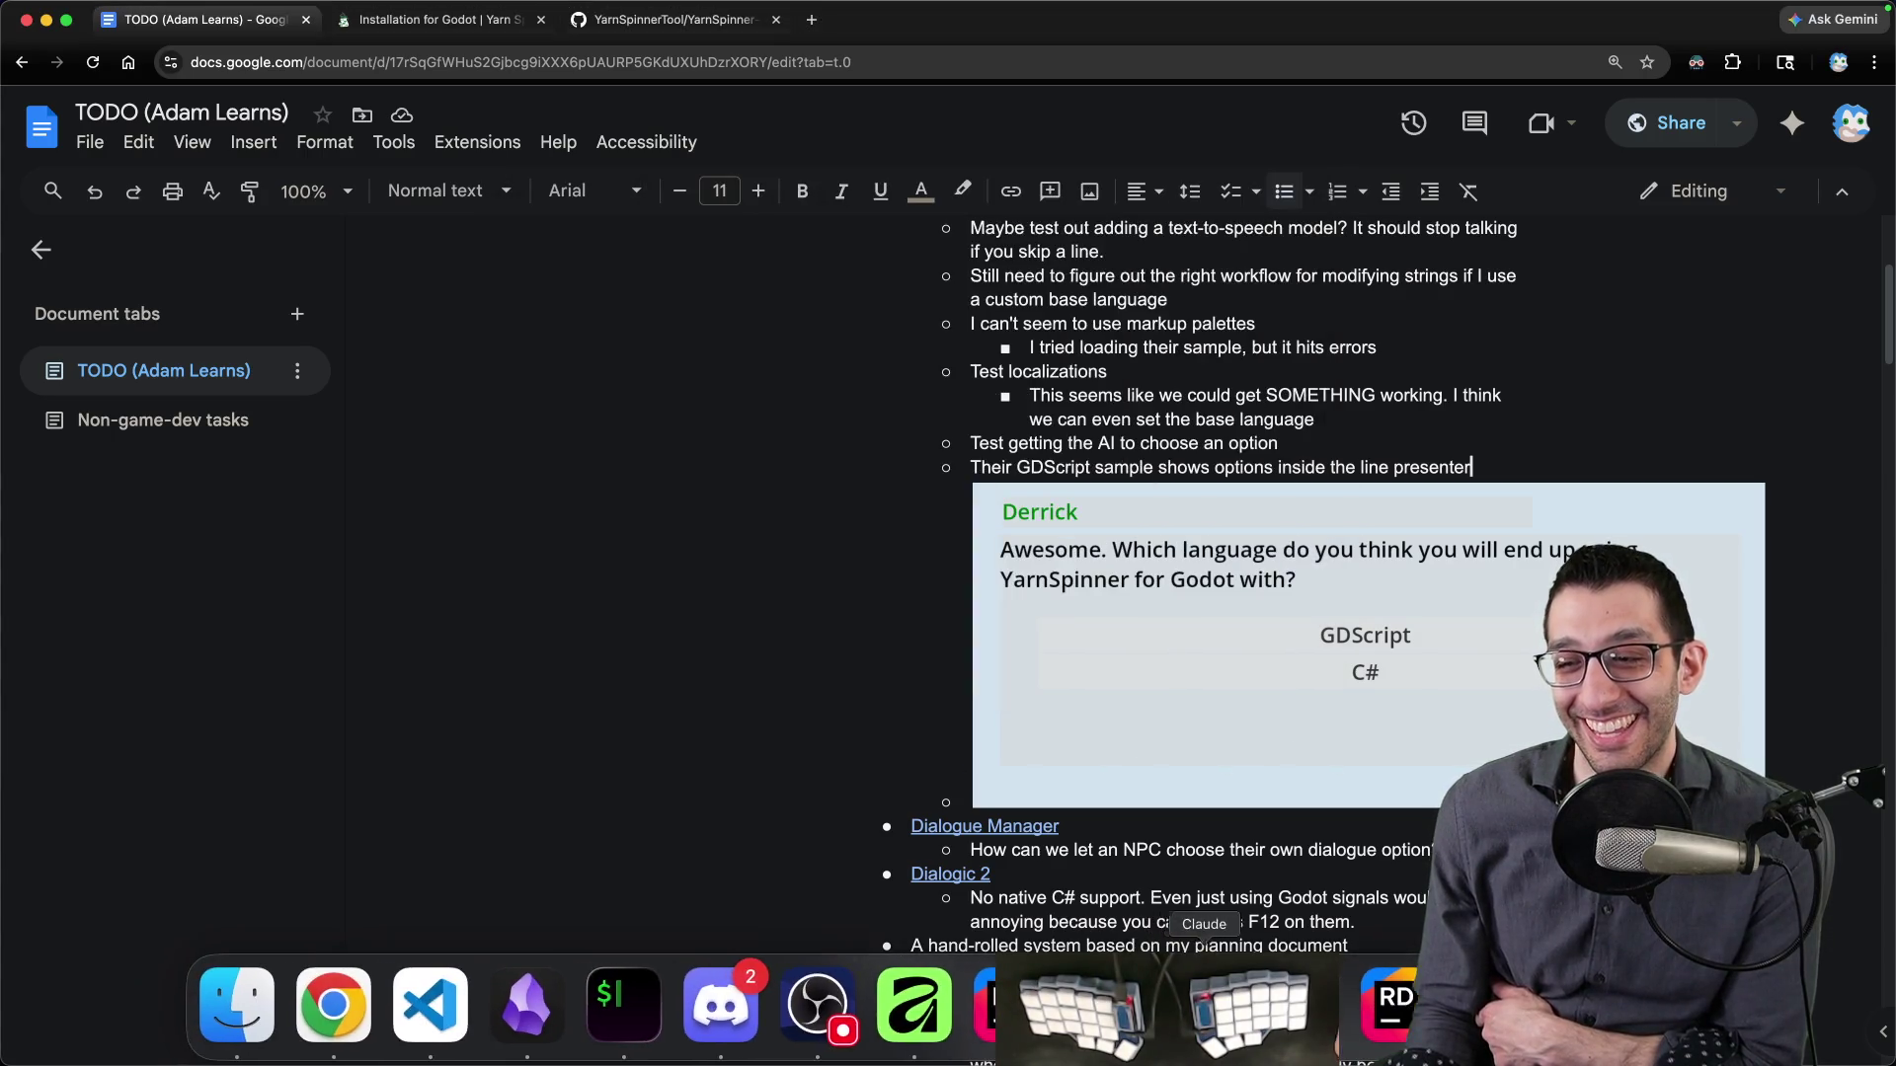
{"action": "left_click", "coordinate": [1311, 1002]}
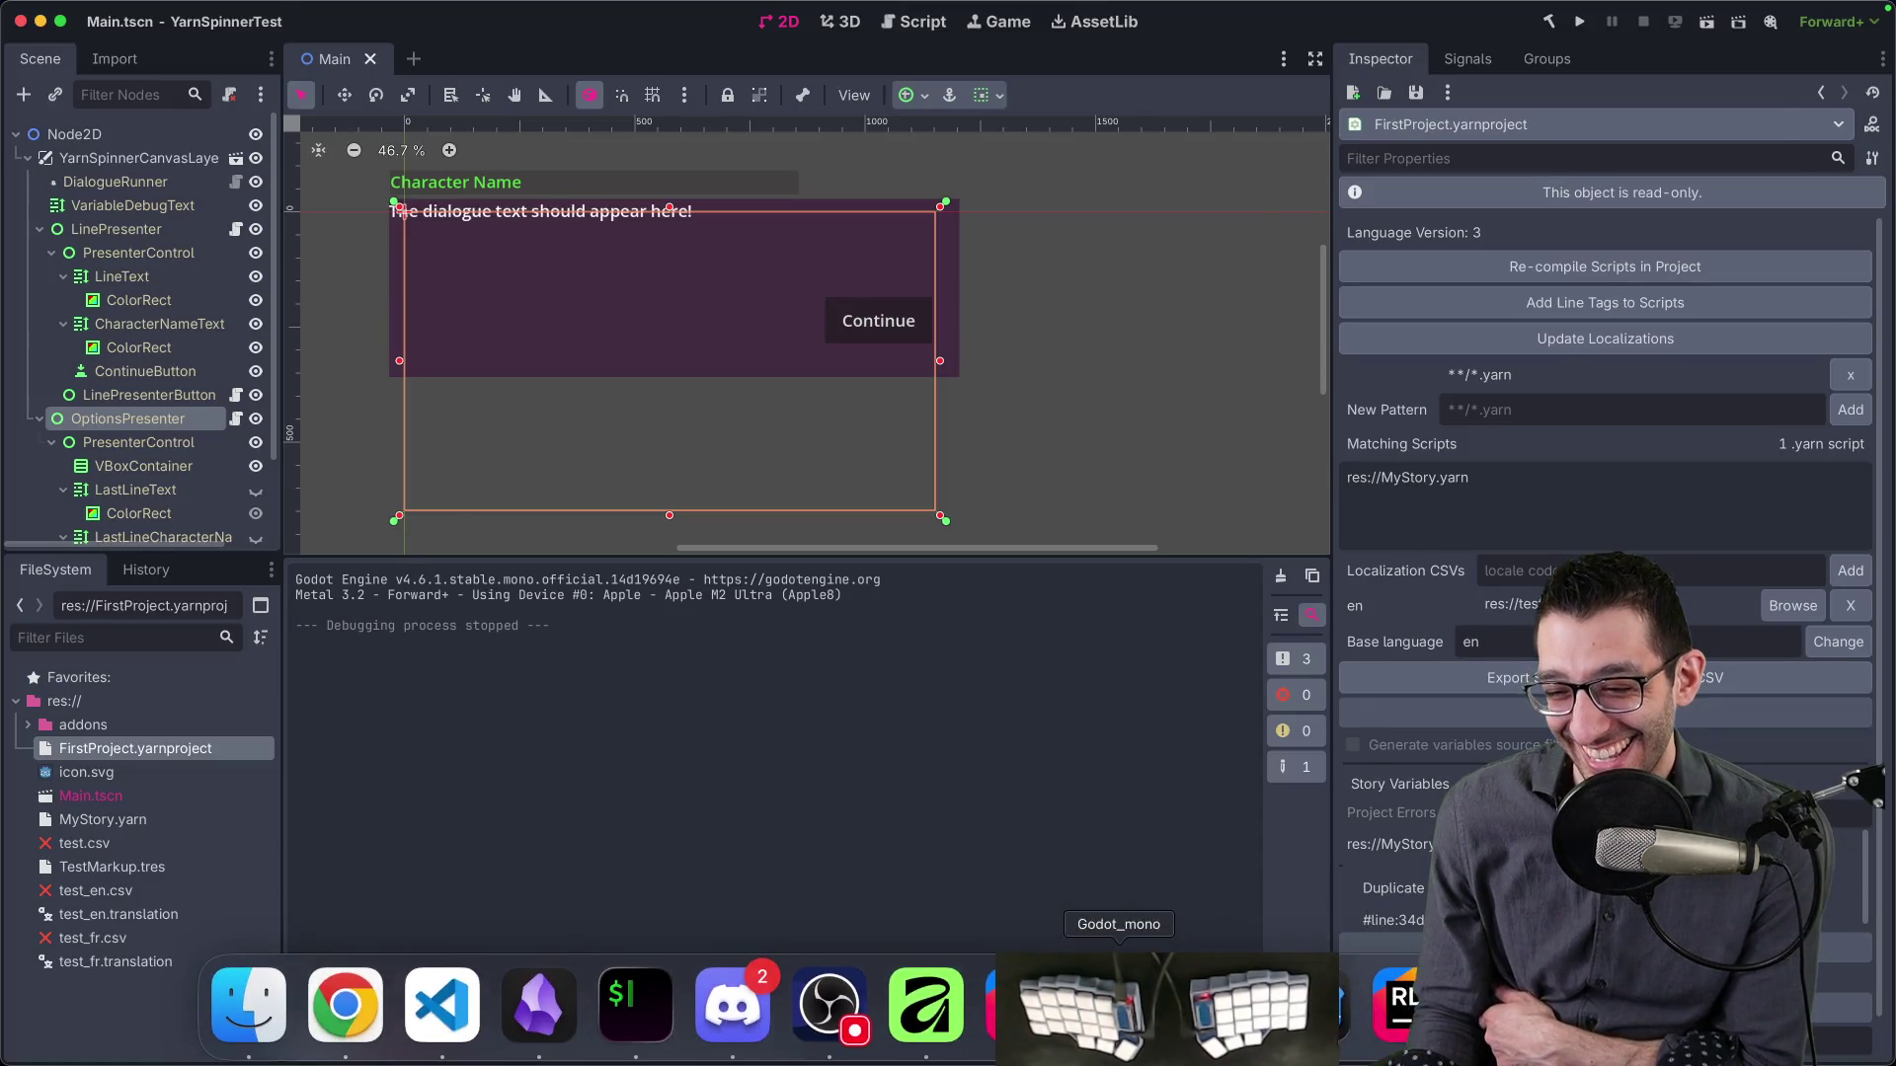
- Rerun the project, try the broken Markup sample, and expand the first debugger error
{"action": "left_click", "coordinate": [1002, 1002]}
{"action": "left_click", "coordinate": [1580, 21]}
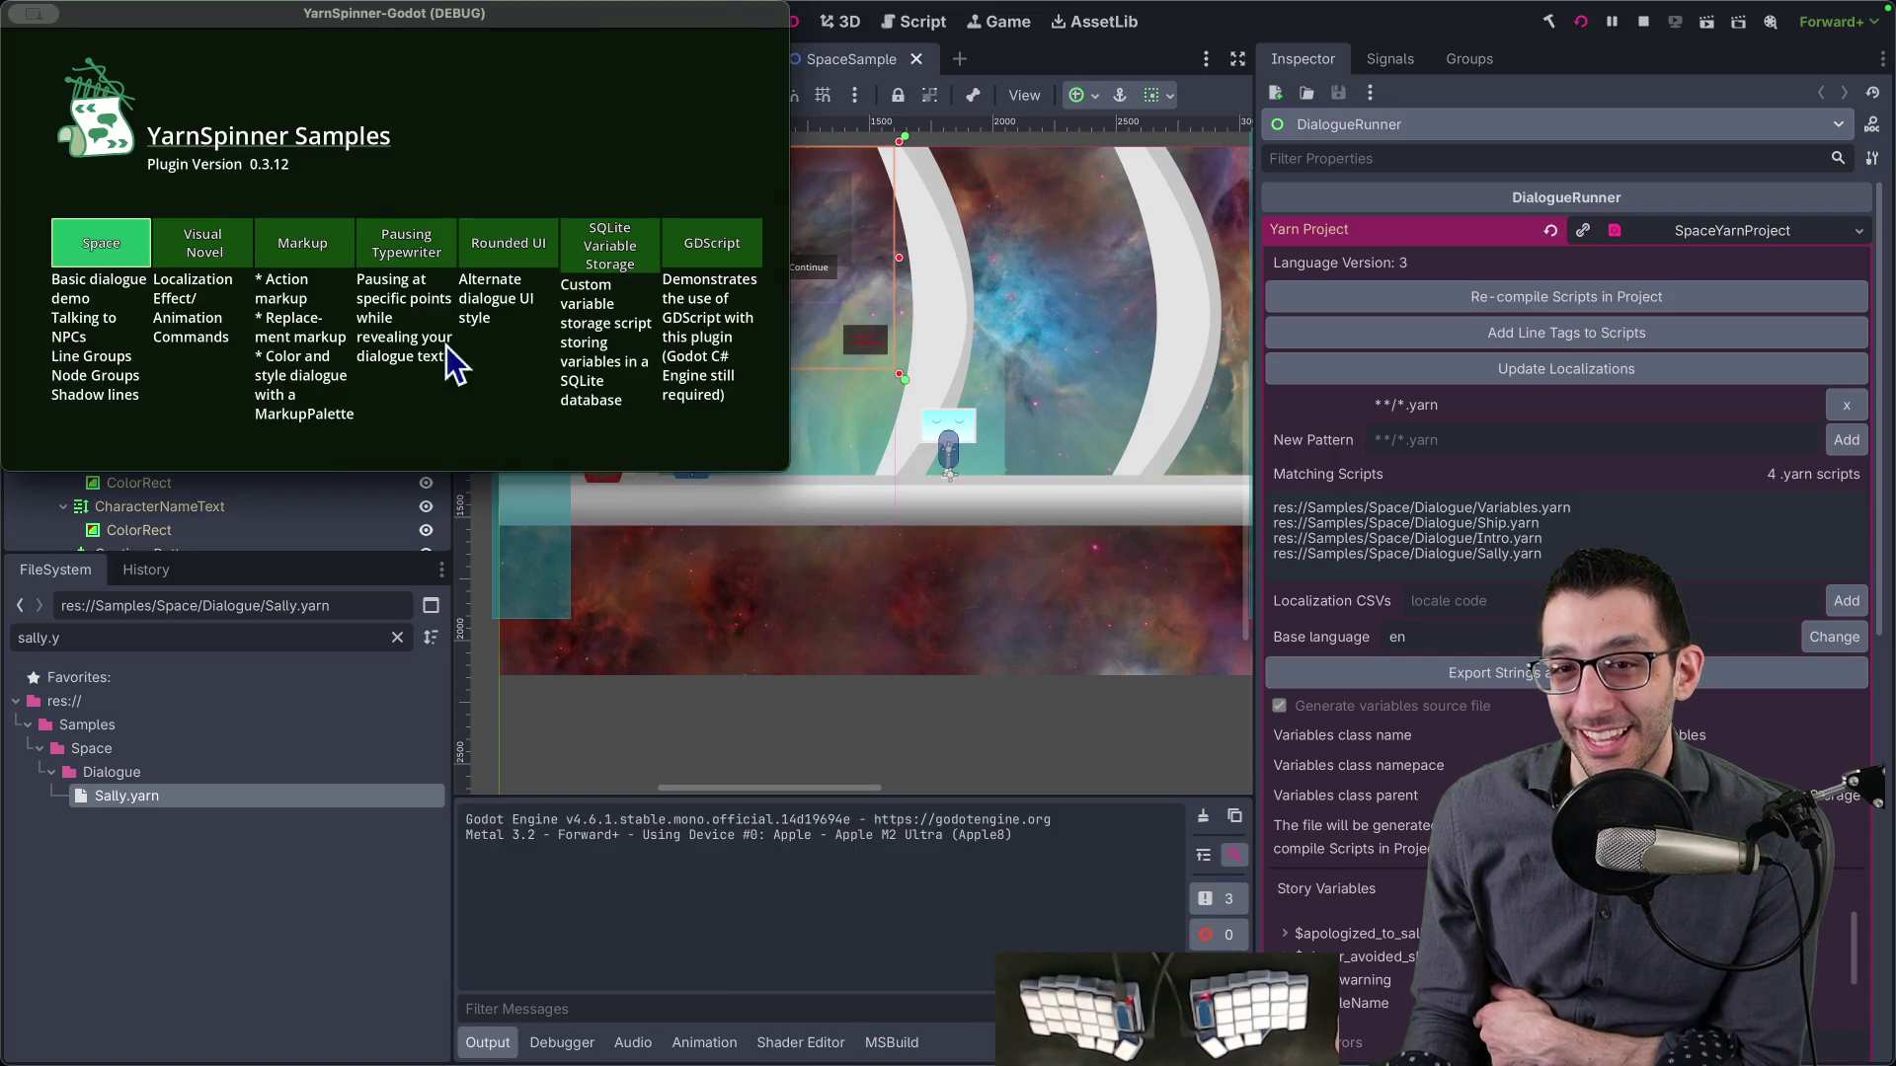
{"action": "left_click", "coordinate": [322, 249]}
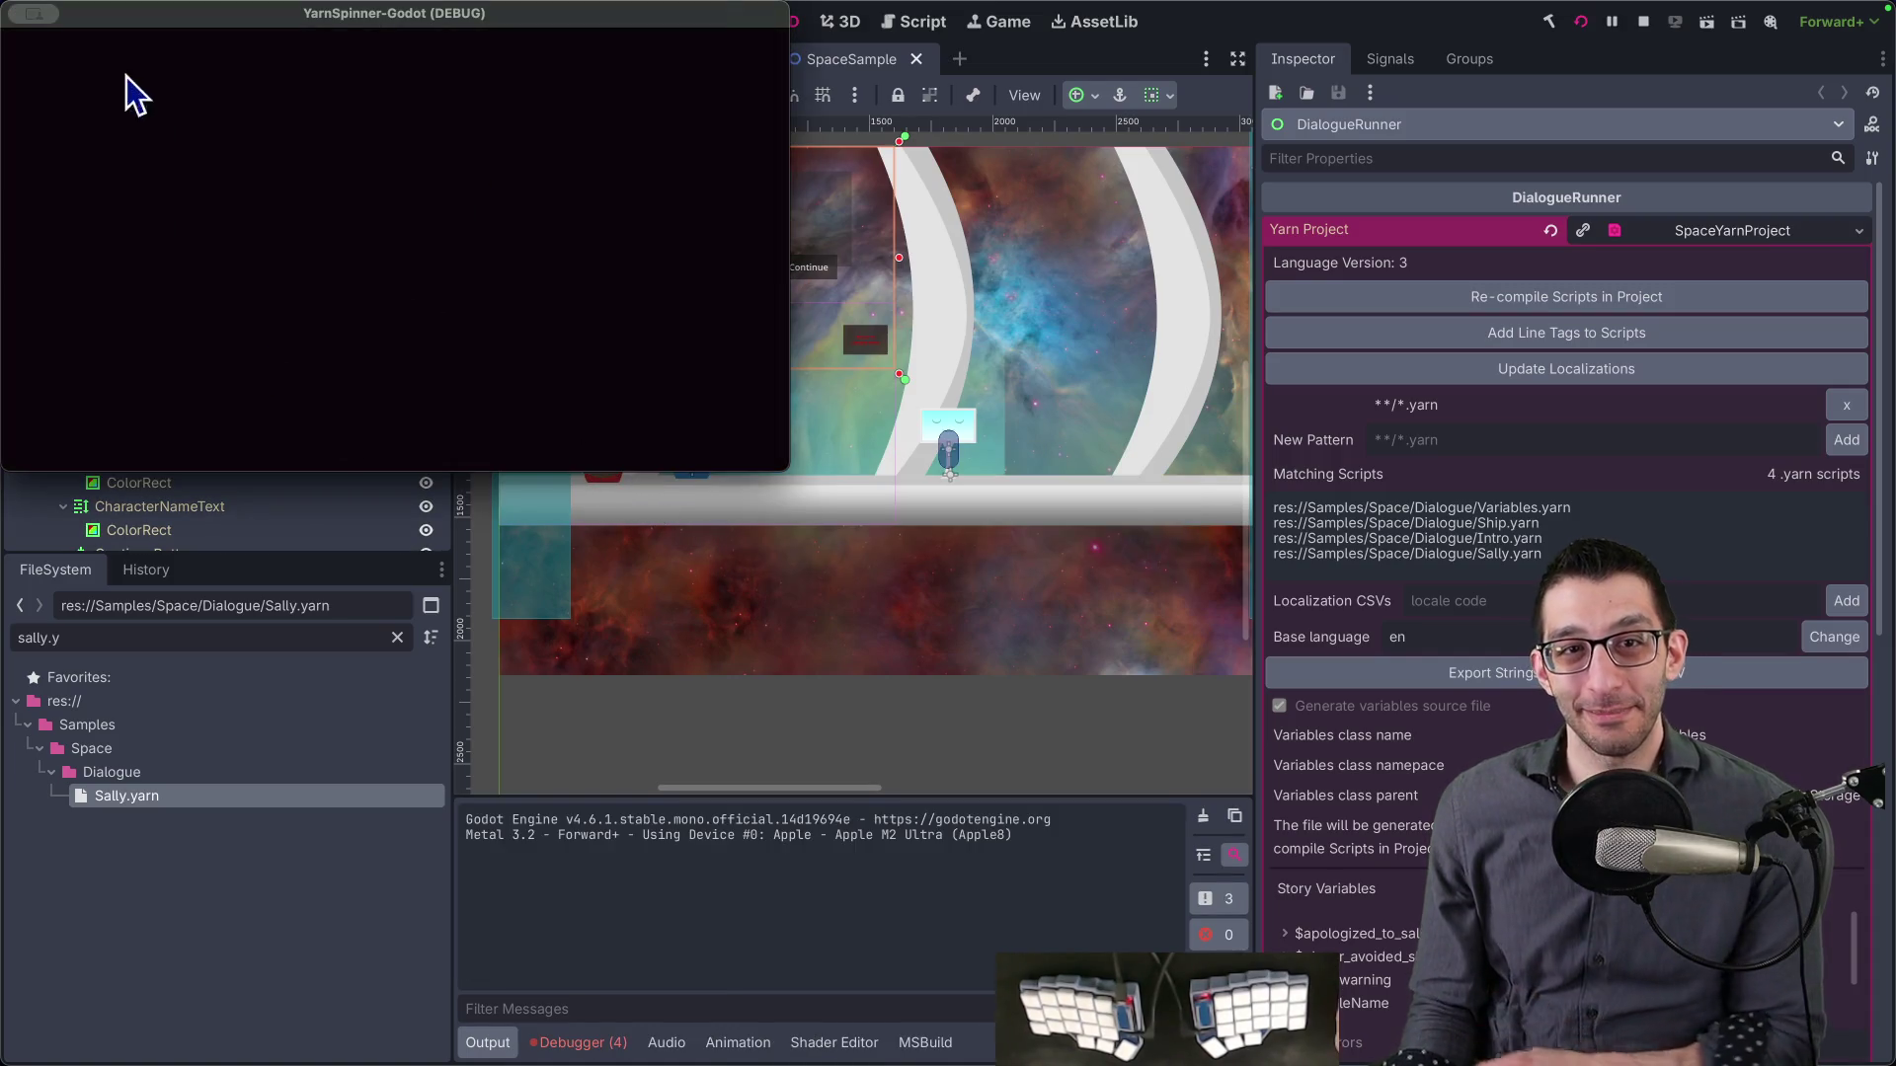
{"action": "left_click", "coordinate": [14, 14]}
{"action": "left_click", "coordinate": [612, 1043]}
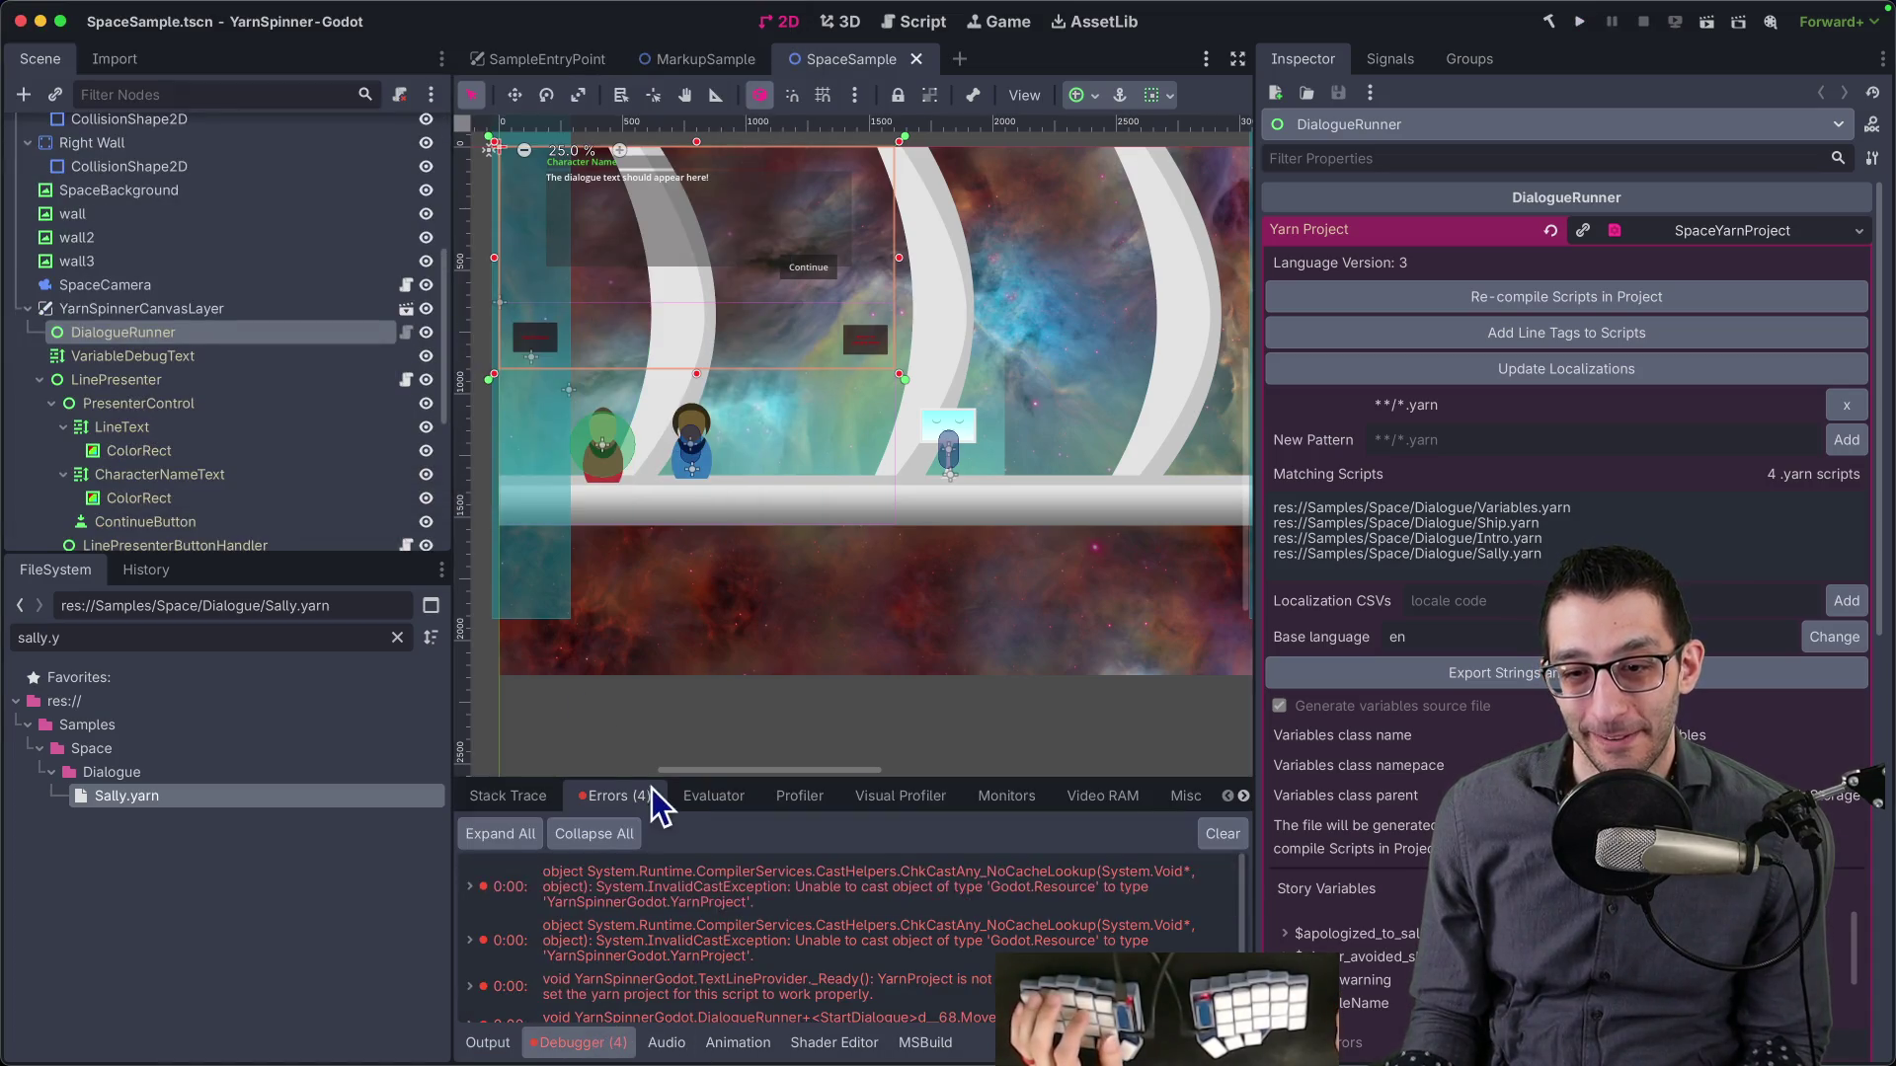
{"action": "left_click", "coordinate": [644, 885]}
{"action": "key", "text": "super+Tab"}
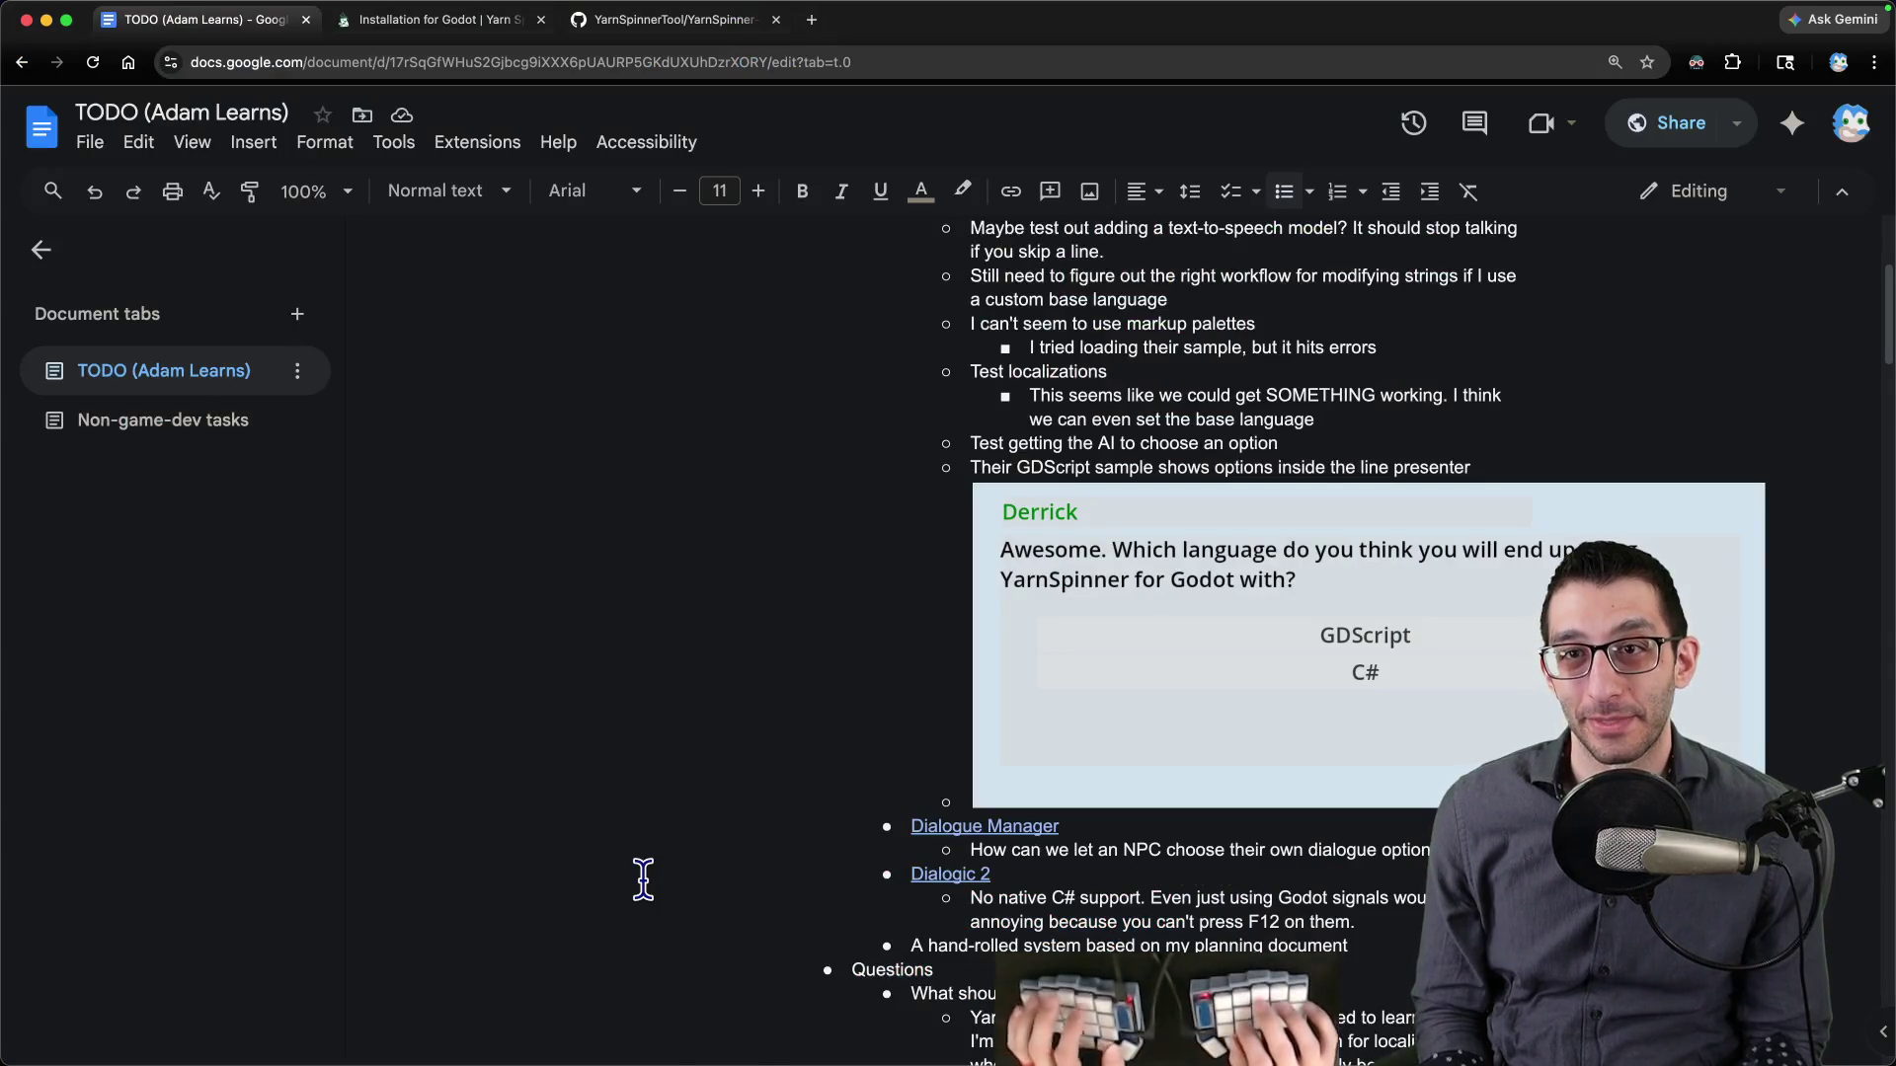
- Search the repository issues for 'markup' and read closed issue #24, HTML tags not rendered
{"action": "key", "text": "super+3"}
{"action": "left_click", "coordinate": [259, 203]}
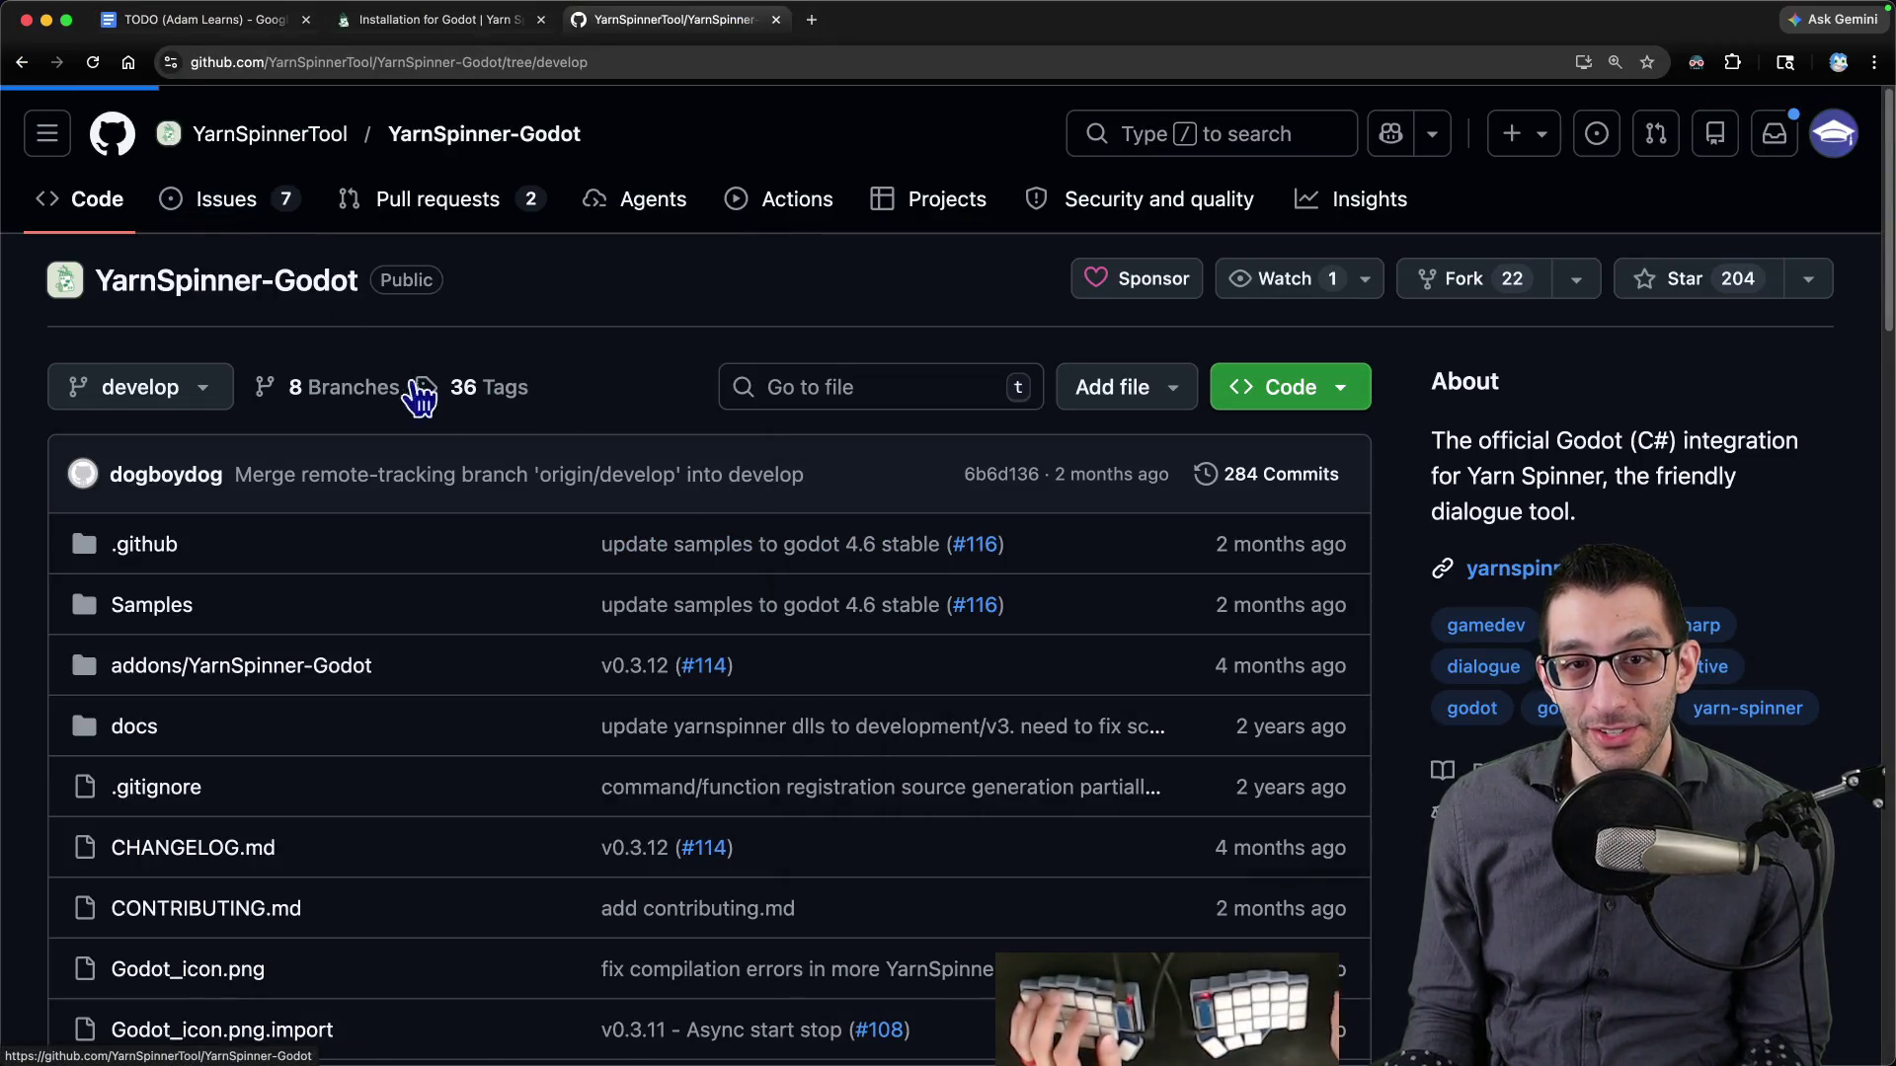
{"action": "left_click", "coordinate": [466, 448]}
{"action": "type", "text": "markup"}
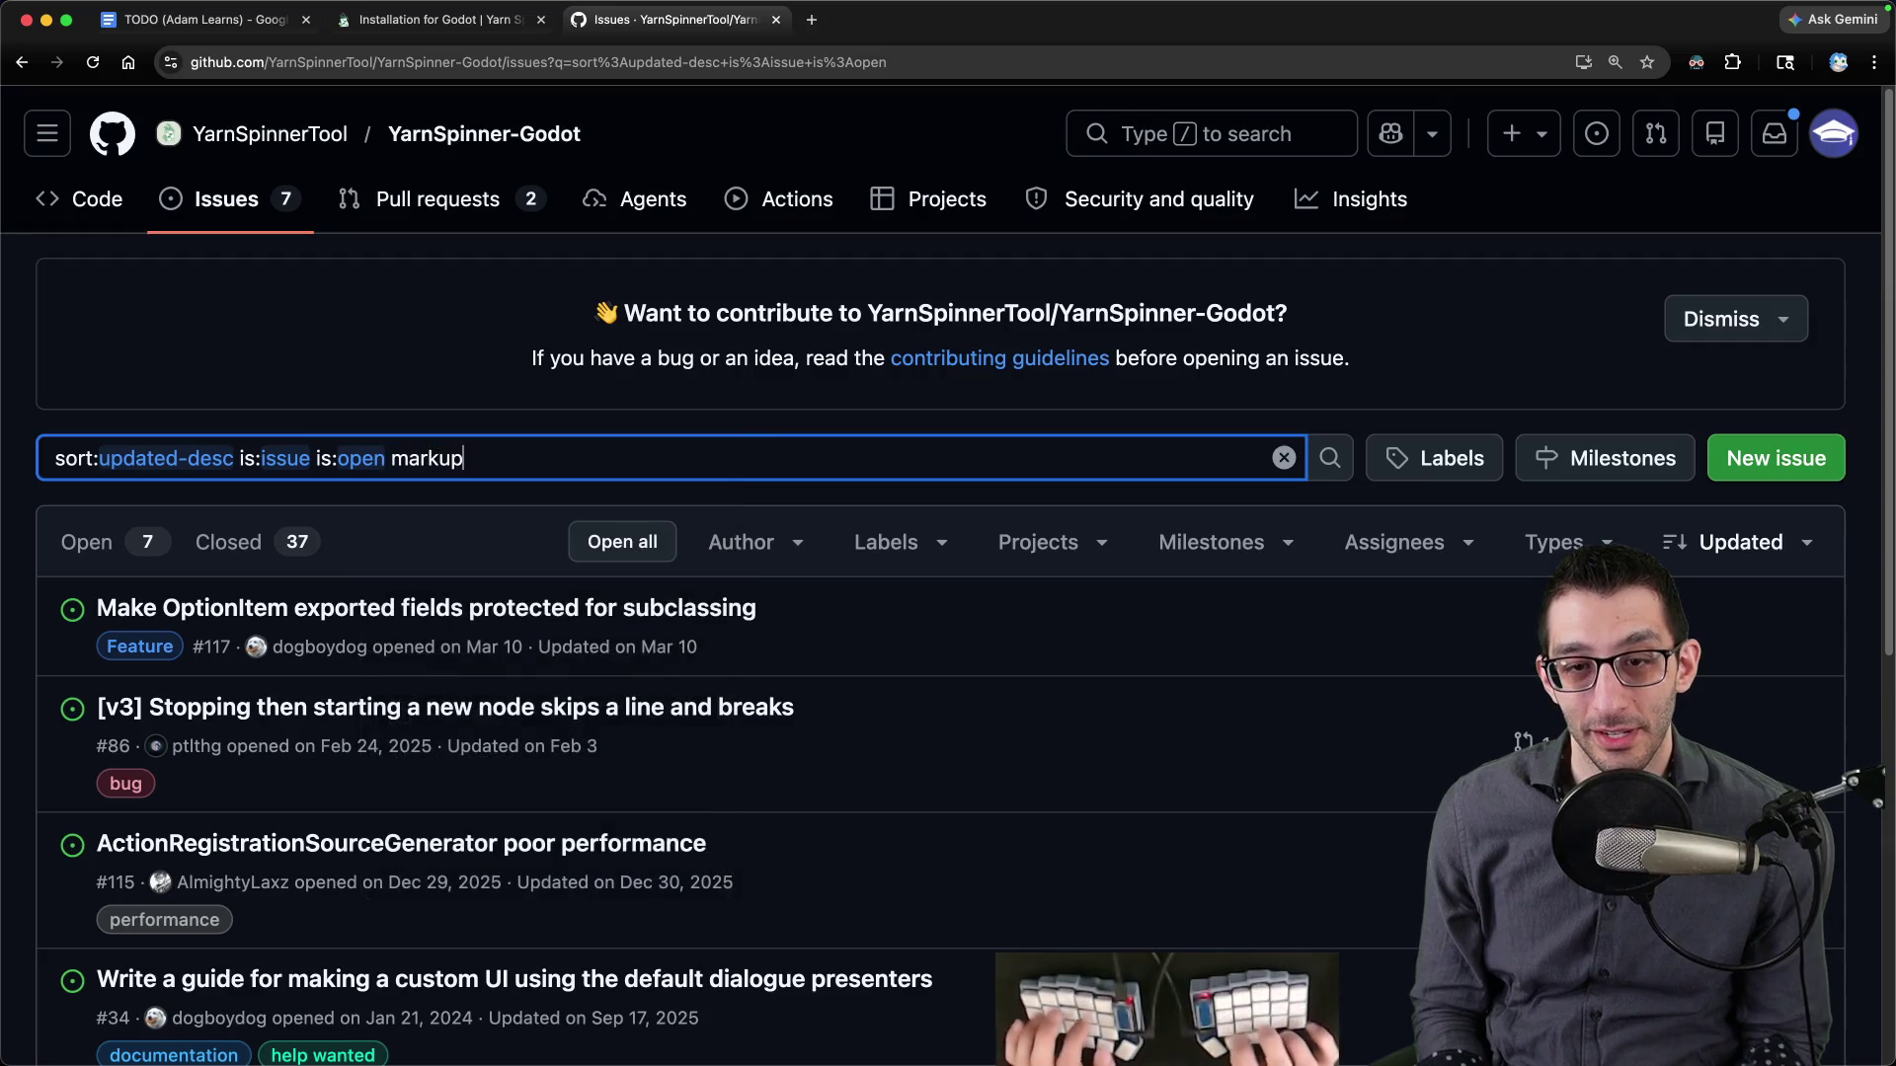
{"action": "key", "text": "Return"}
{"action": "left_click", "coordinate": [292, 545]}
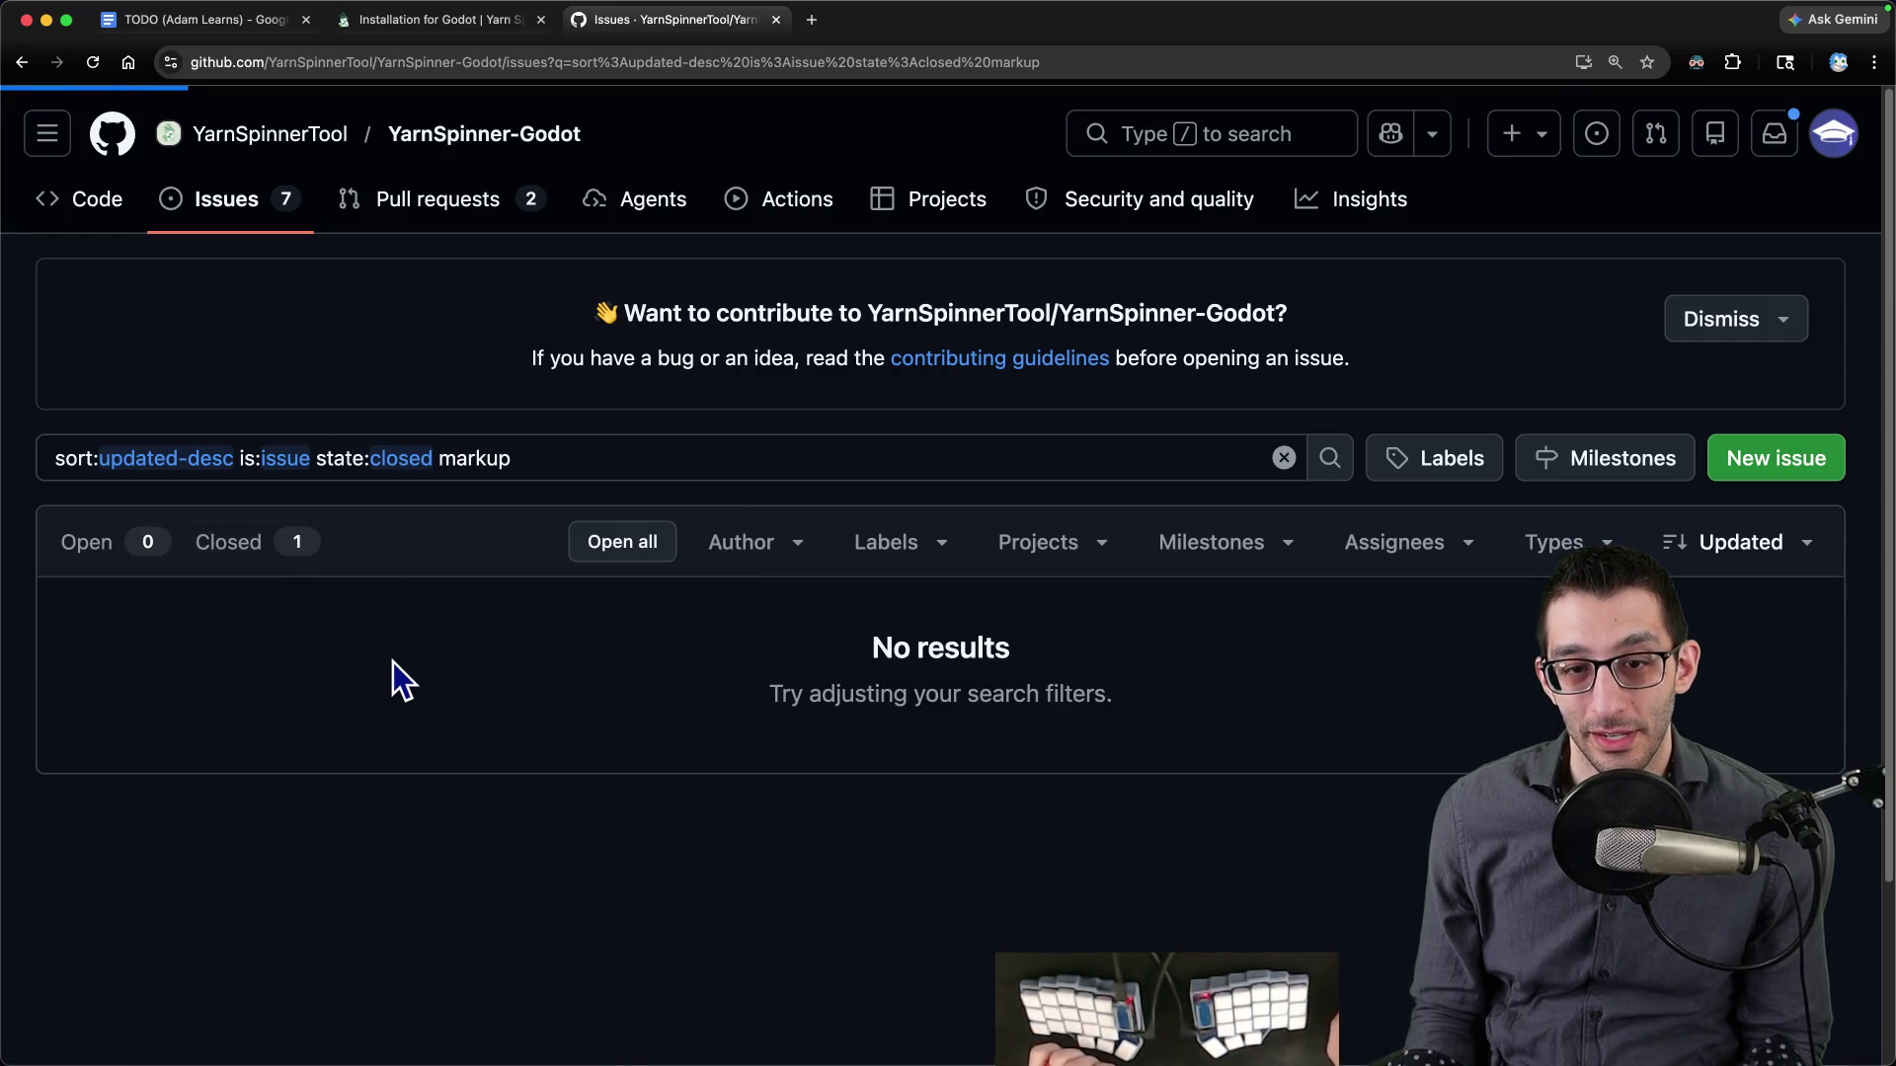
{"action": "left_click", "coordinate": [328, 613]}
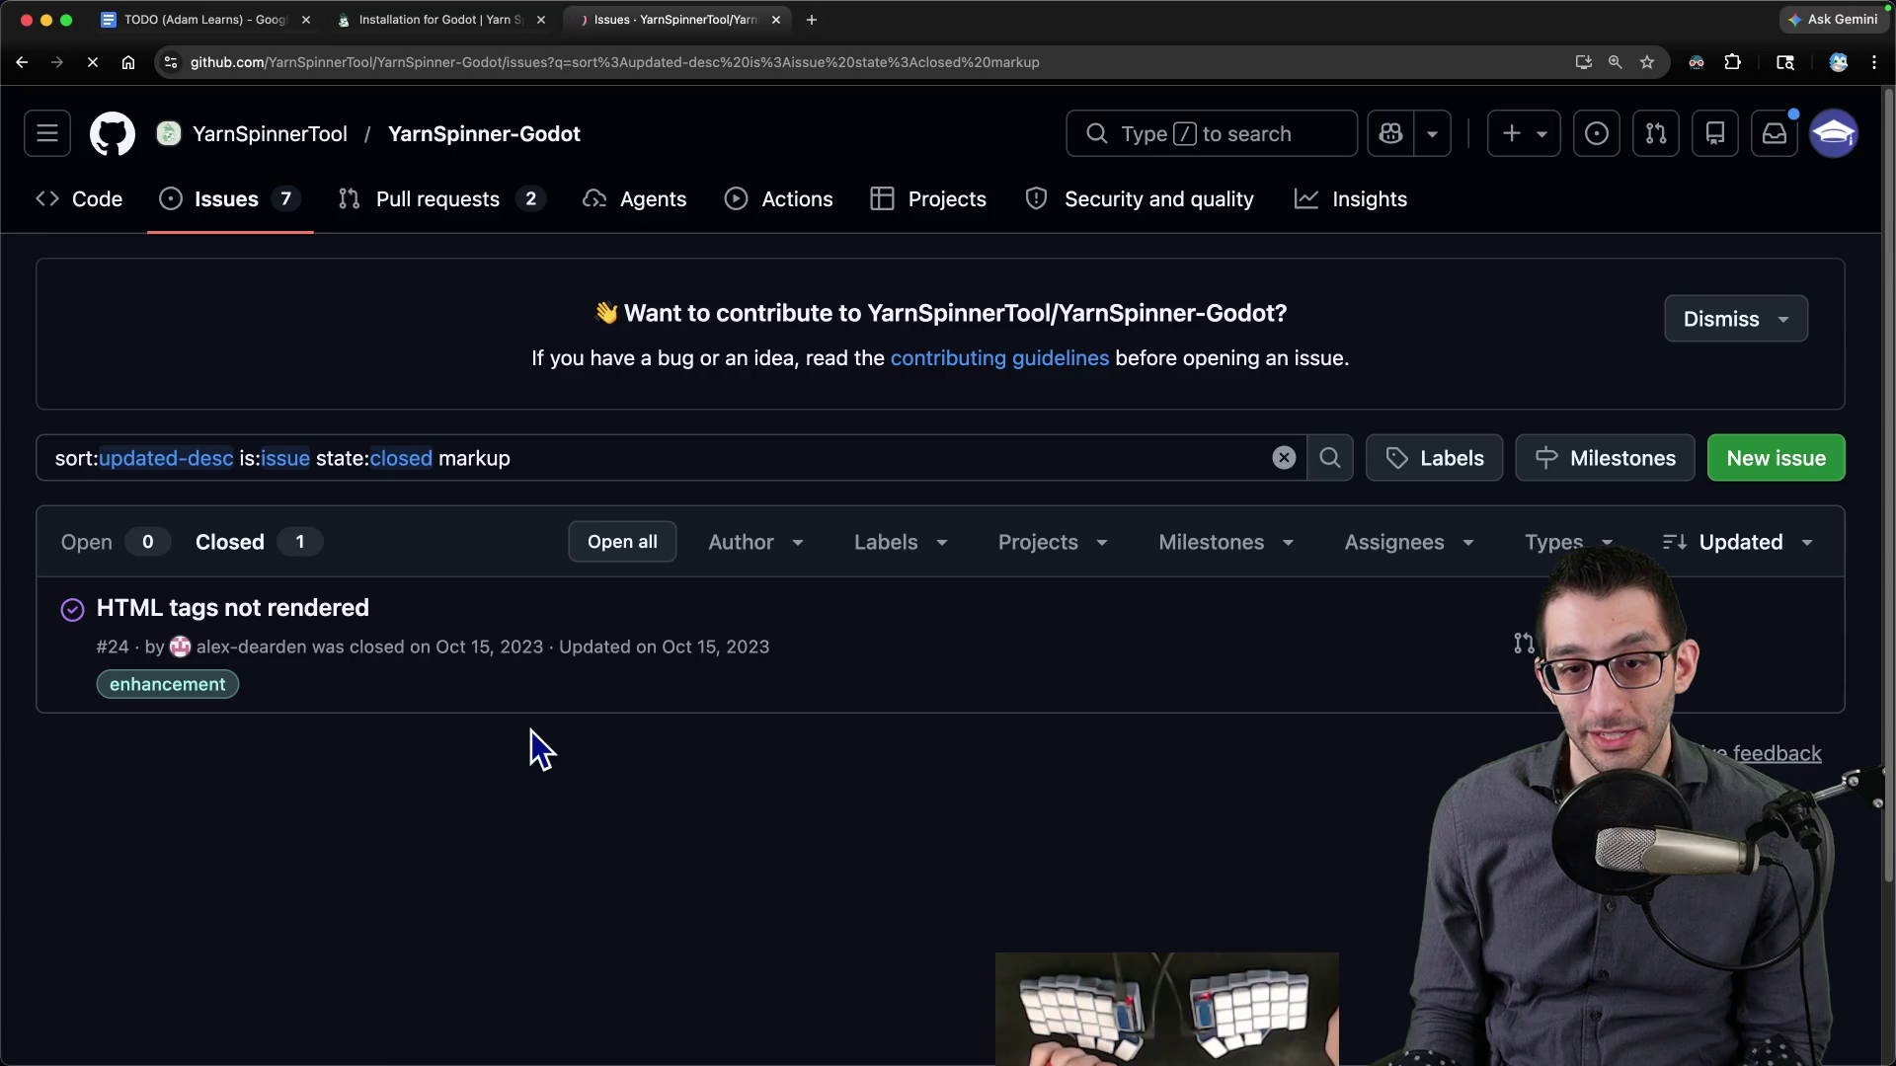
{"action": "scroll", "coordinate": [1053, 715], "scroll_direction": "down", "scroll_amount": 10}
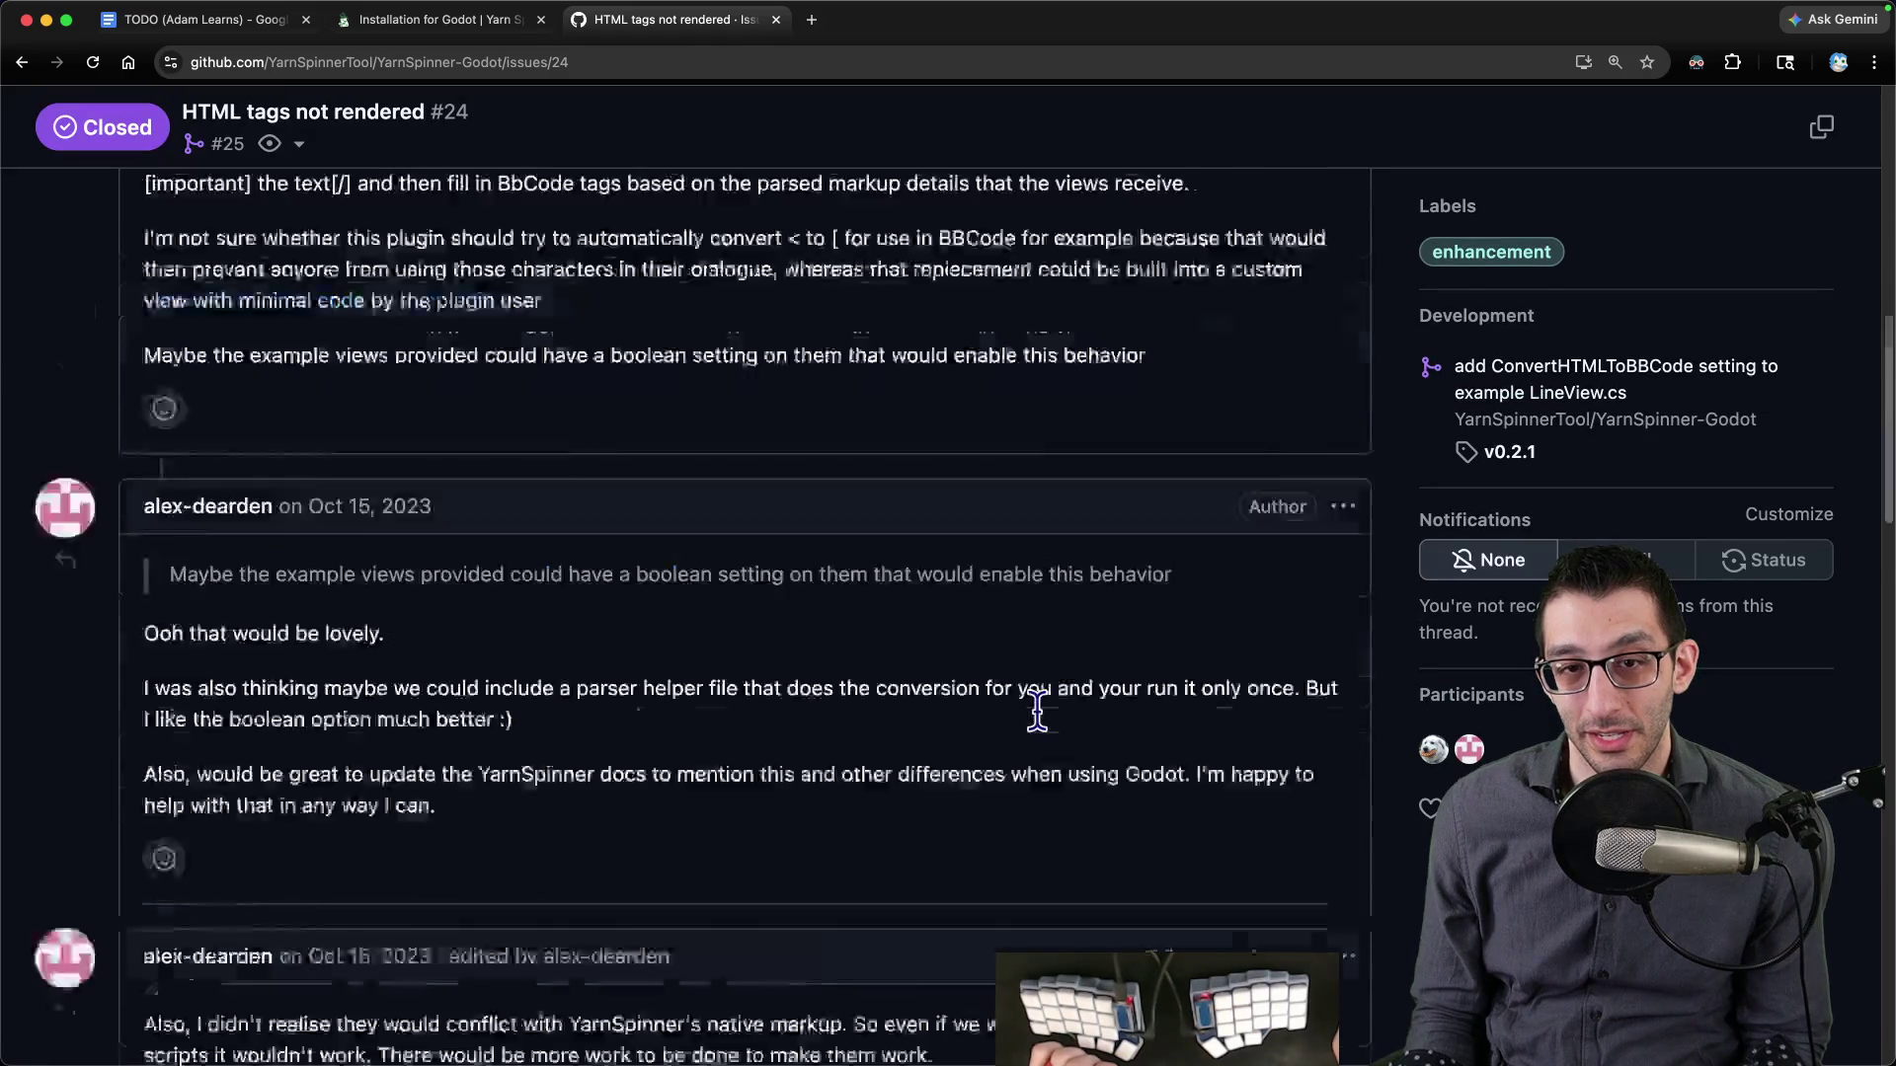
{"action": "key", "text": "super+bracketleft"}
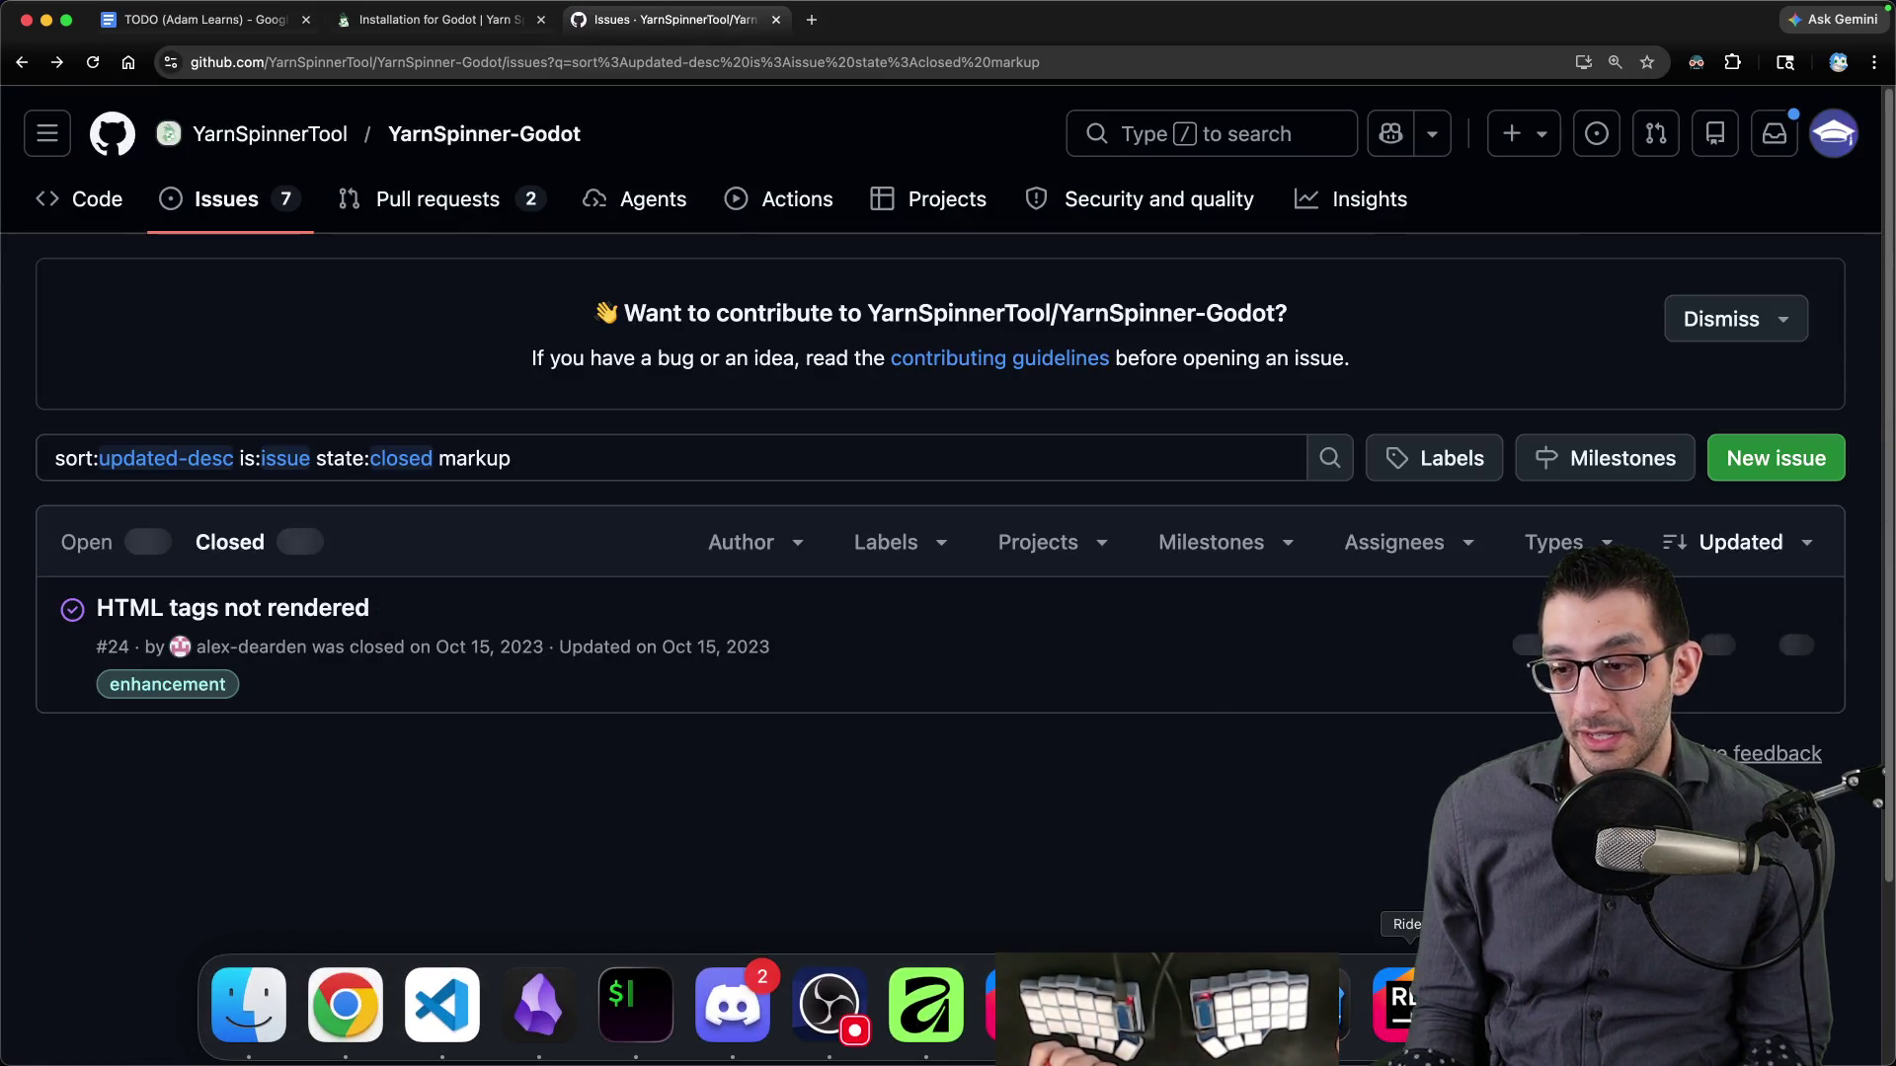
- Return to Godot and open, then dismiss, the first error's context menu
{"action": "left_click", "coordinate": [1119, 1002]}
{"action": "right_click", "coordinate": [681, 895]}
{"action": "key", "text": "Escape"}
- Filter the FileSystem dock by 'markup' and open MarkupSample.tscn
{"action": "scroll", "coordinate": [228, 462], "scroll_direction": "up", "scroll_amount": 3}
{"action": "triple_click", "coordinate": [161, 637]}
{"action": "type", "text": "marke"}
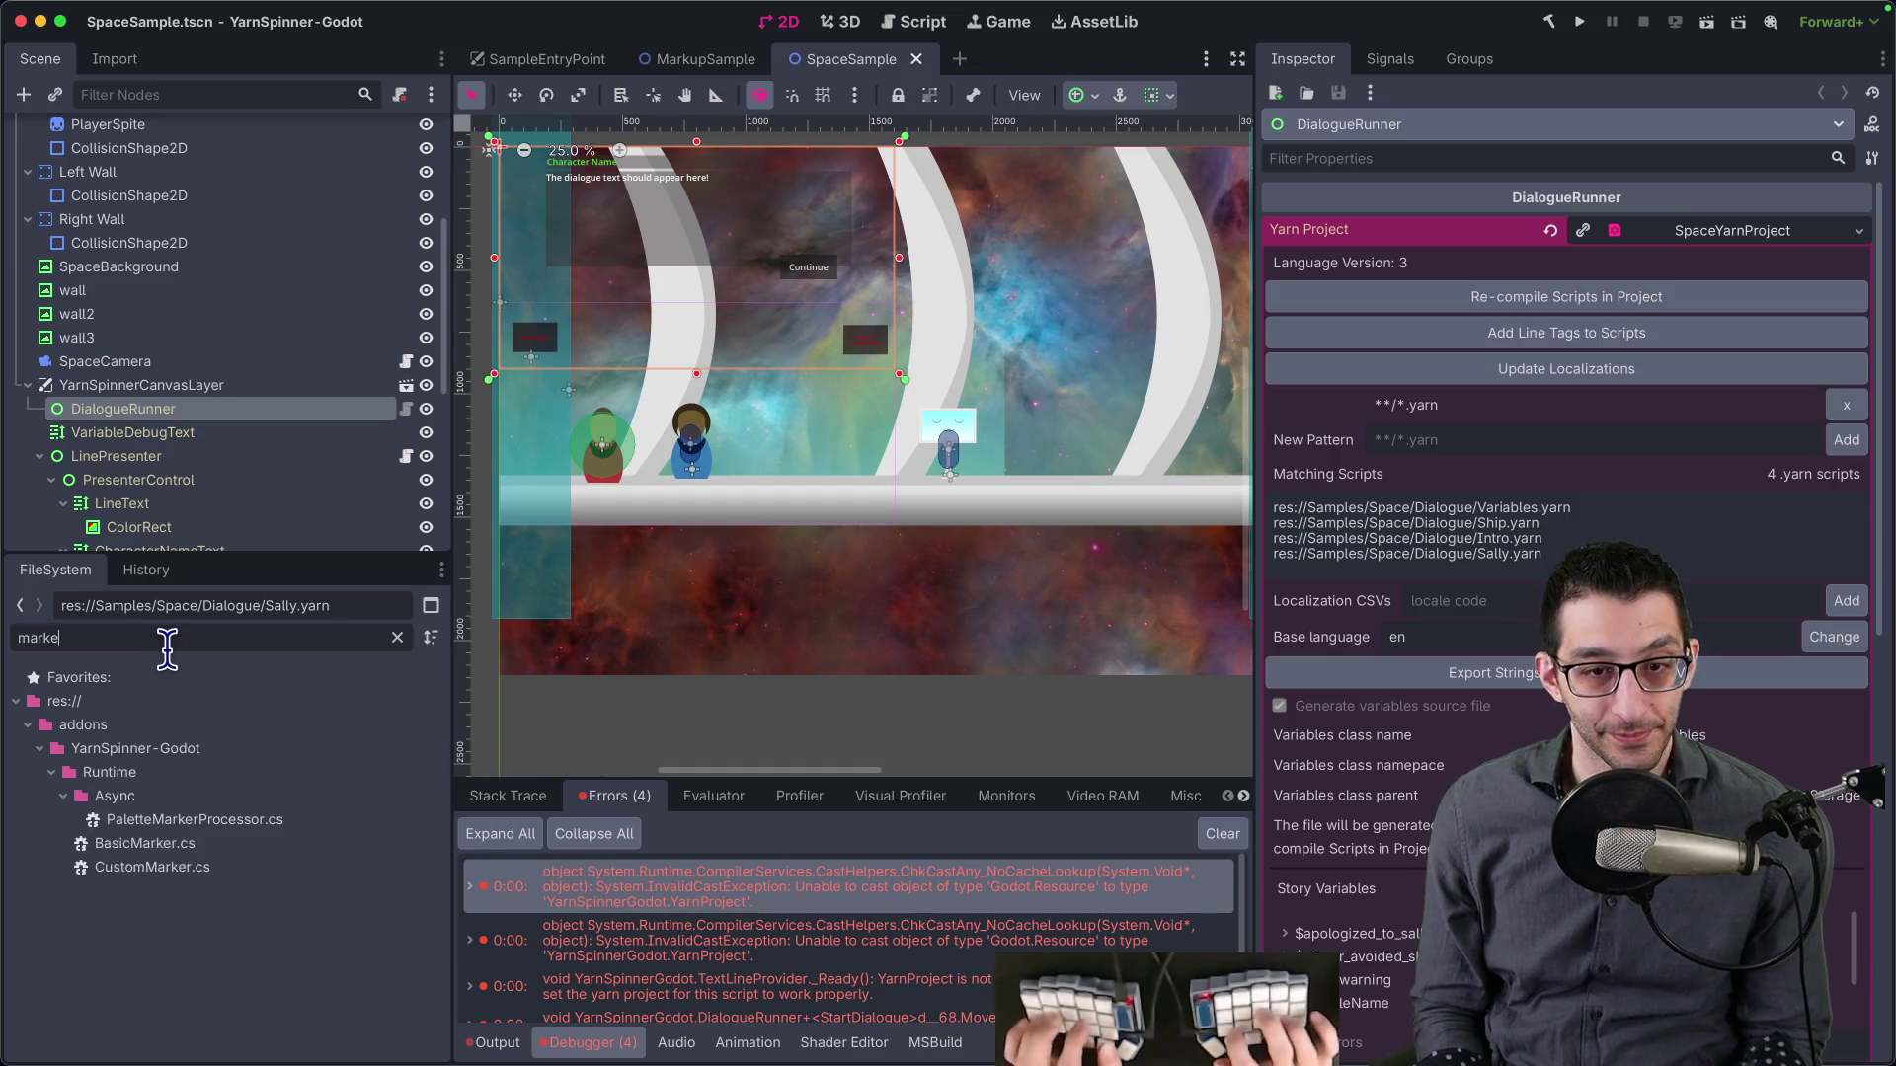
{"action": "key", "text": "BackSpace"}
{"action": "type", "text": "up"}
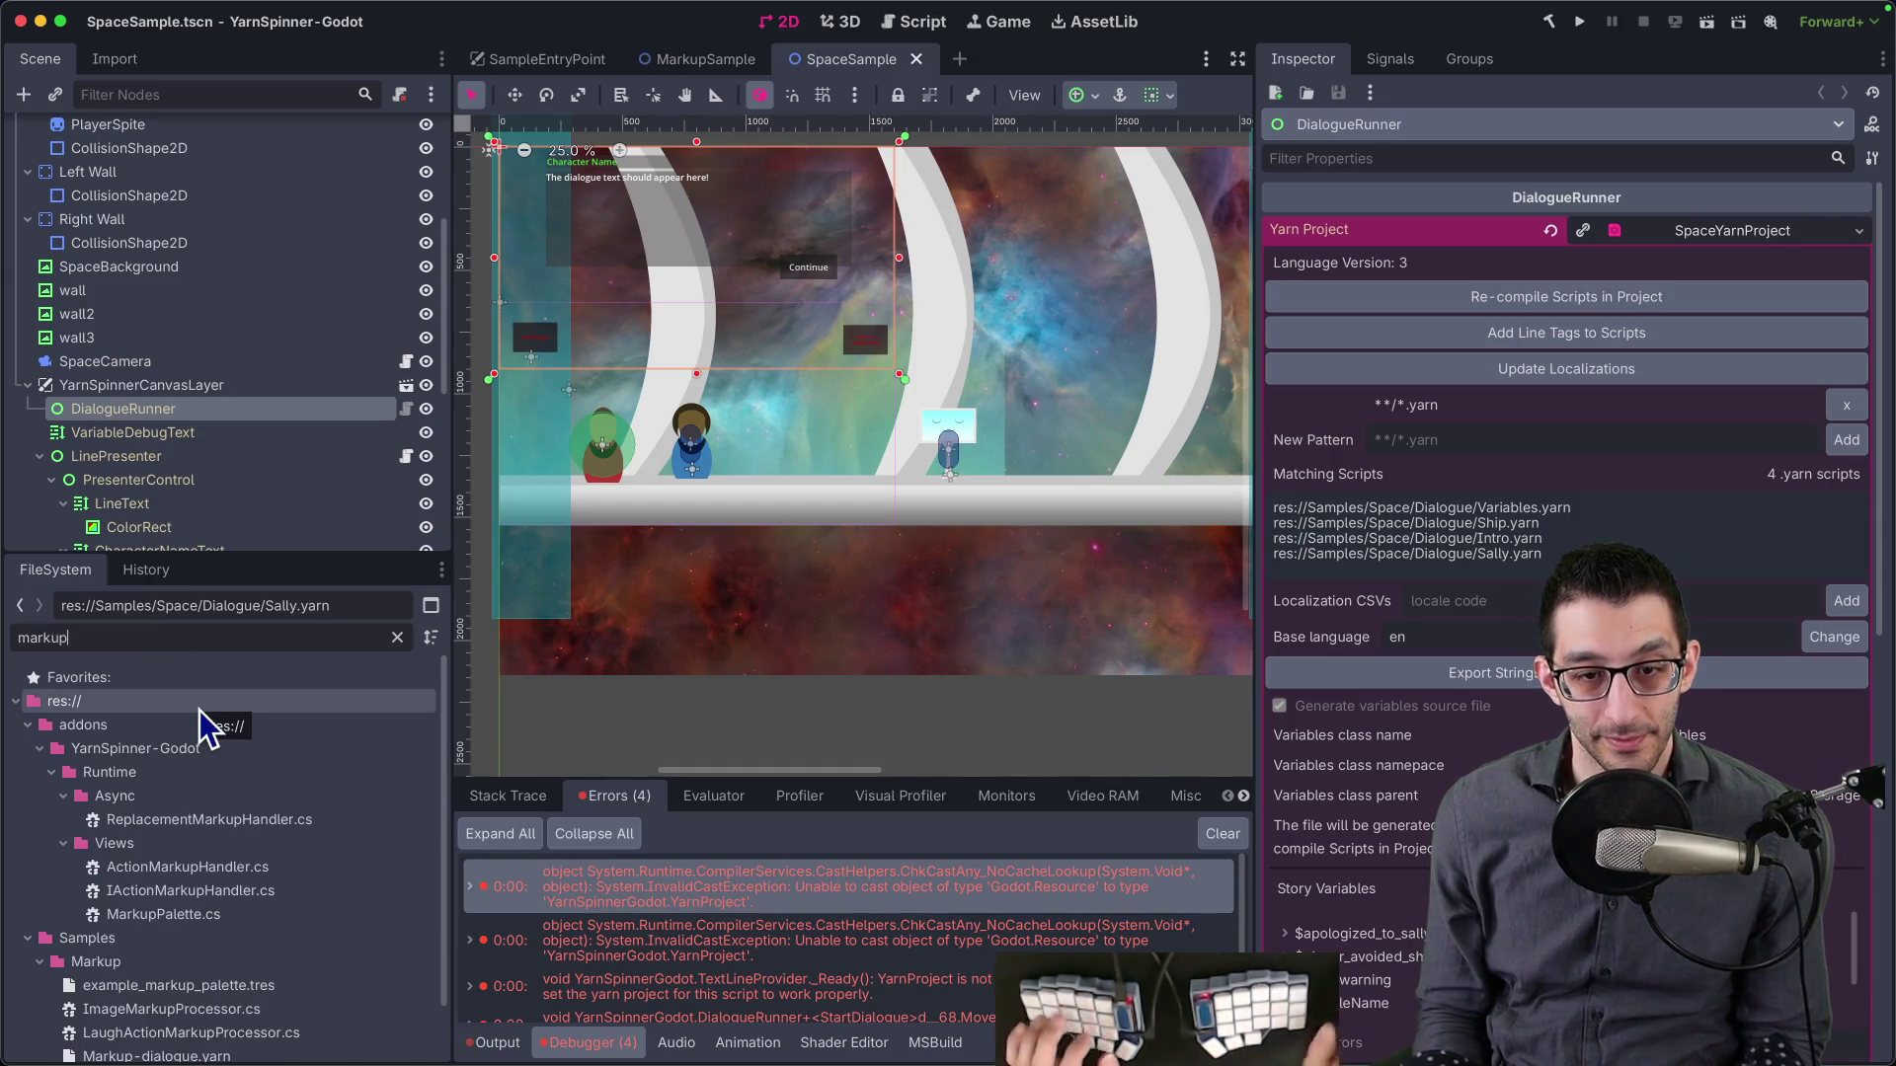
{"action": "scroll", "coordinate": [178, 1027], "scroll_direction": "down", "scroll_amount": 2}
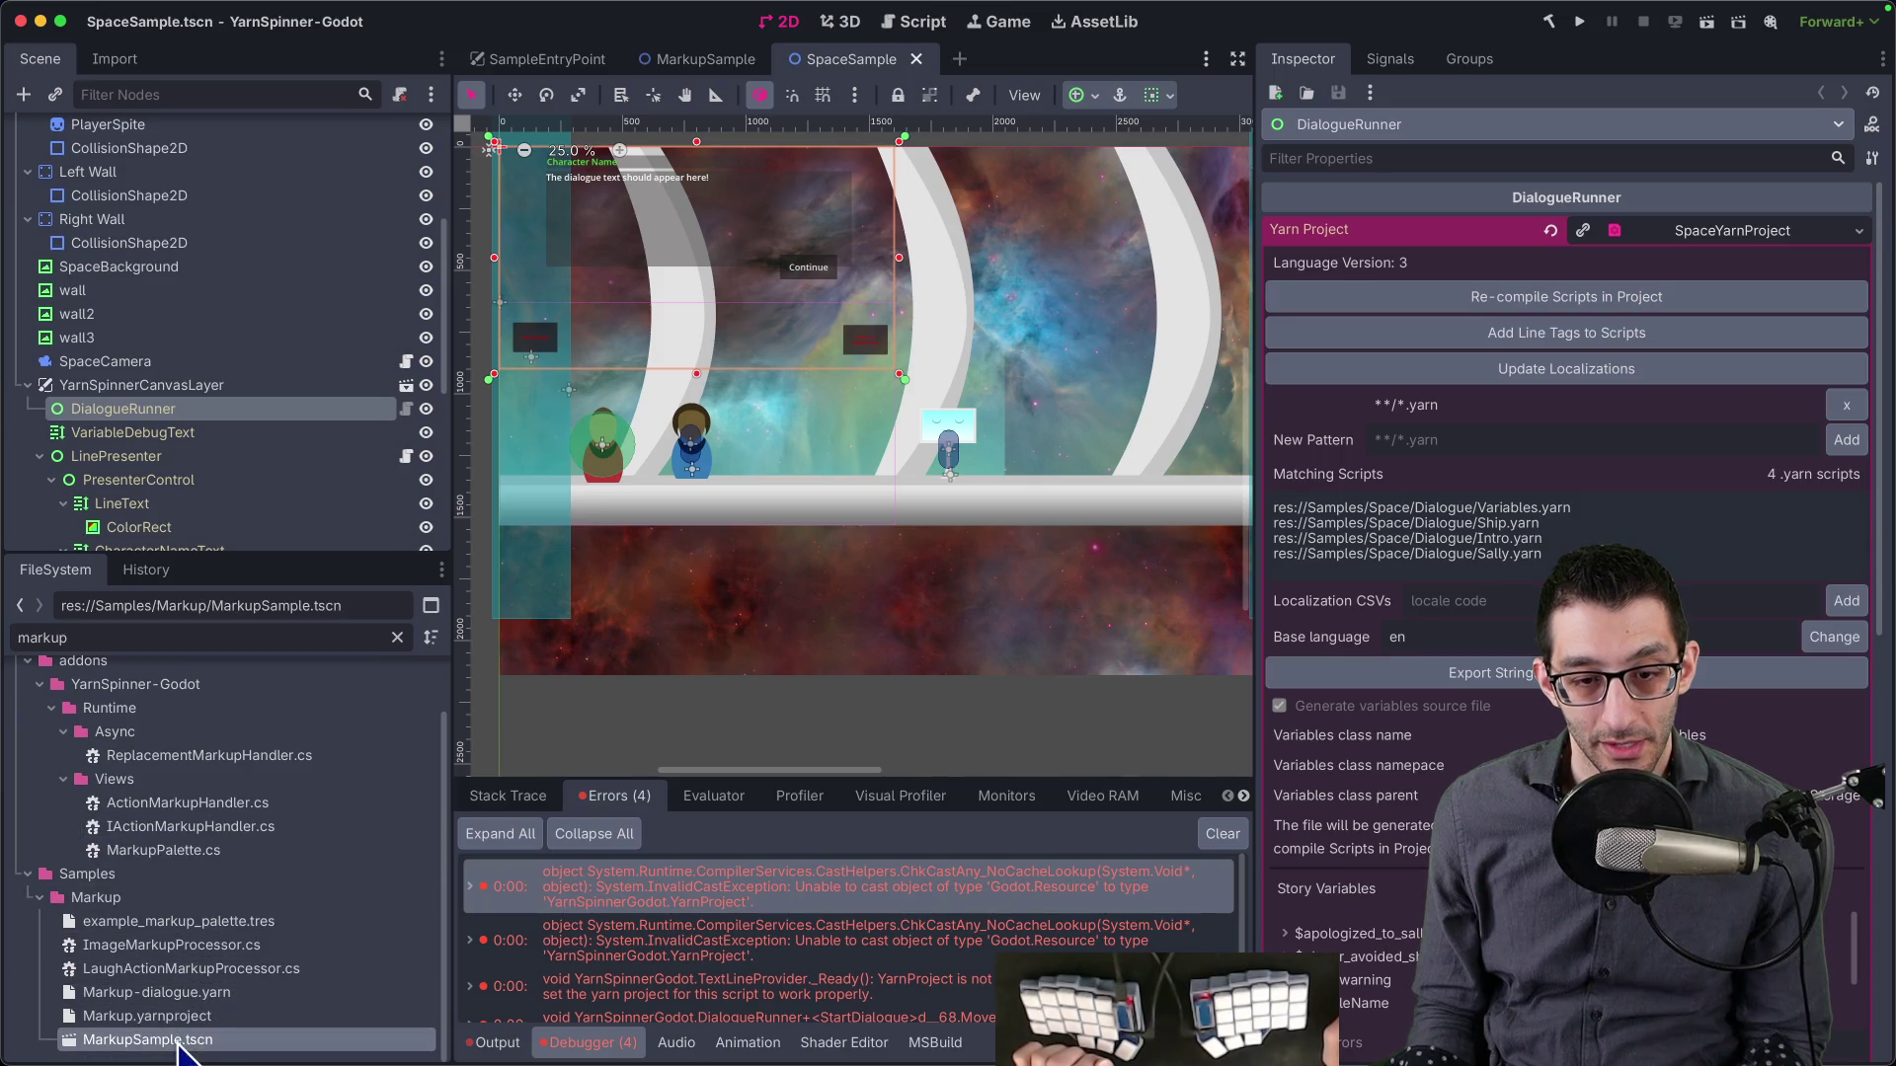
{"action": "double_click", "coordinate": [148, 1039]}
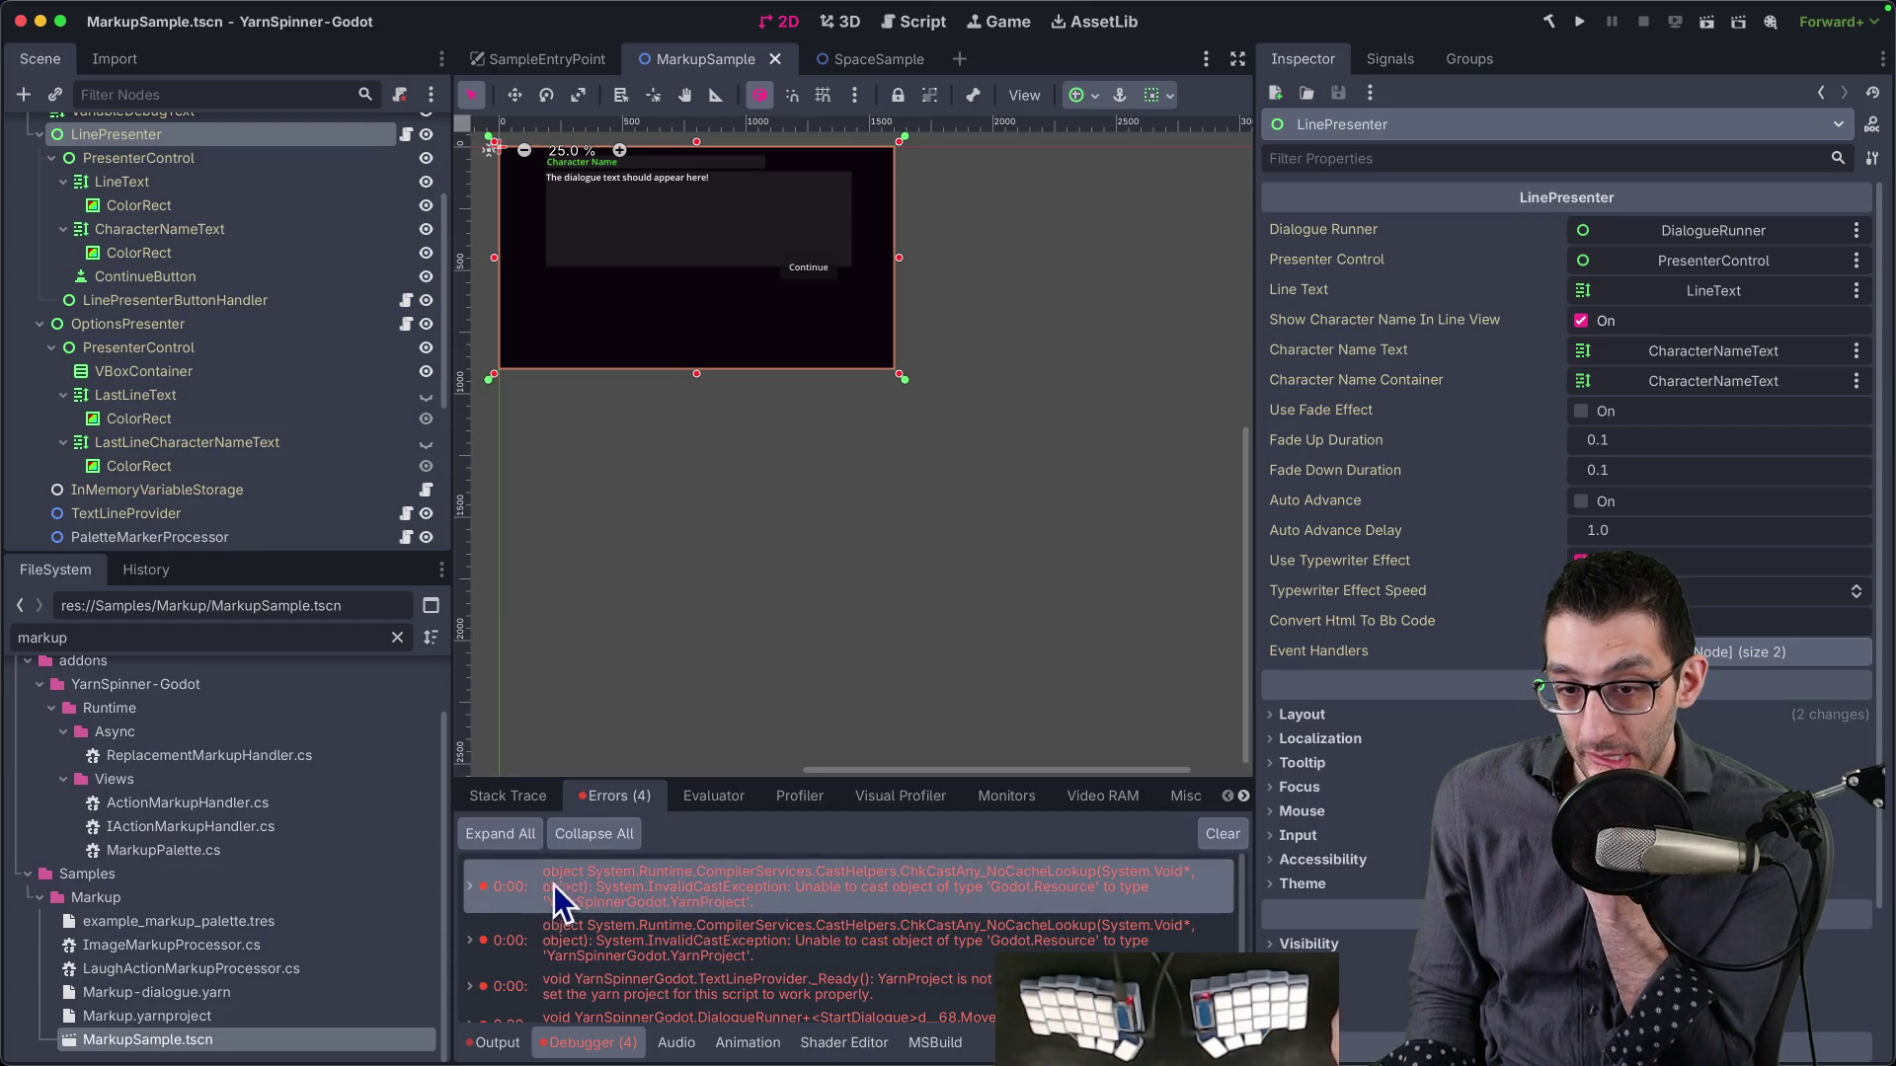
- Read through the InvalidCastException error details, then select the DialogueRunner node
{"action": "left_click", "coordinate": [474, 883]}
{"action": "scroll", "coordinate": [630, 911], "scroll_direction": "down", "scroll_amount": 2}
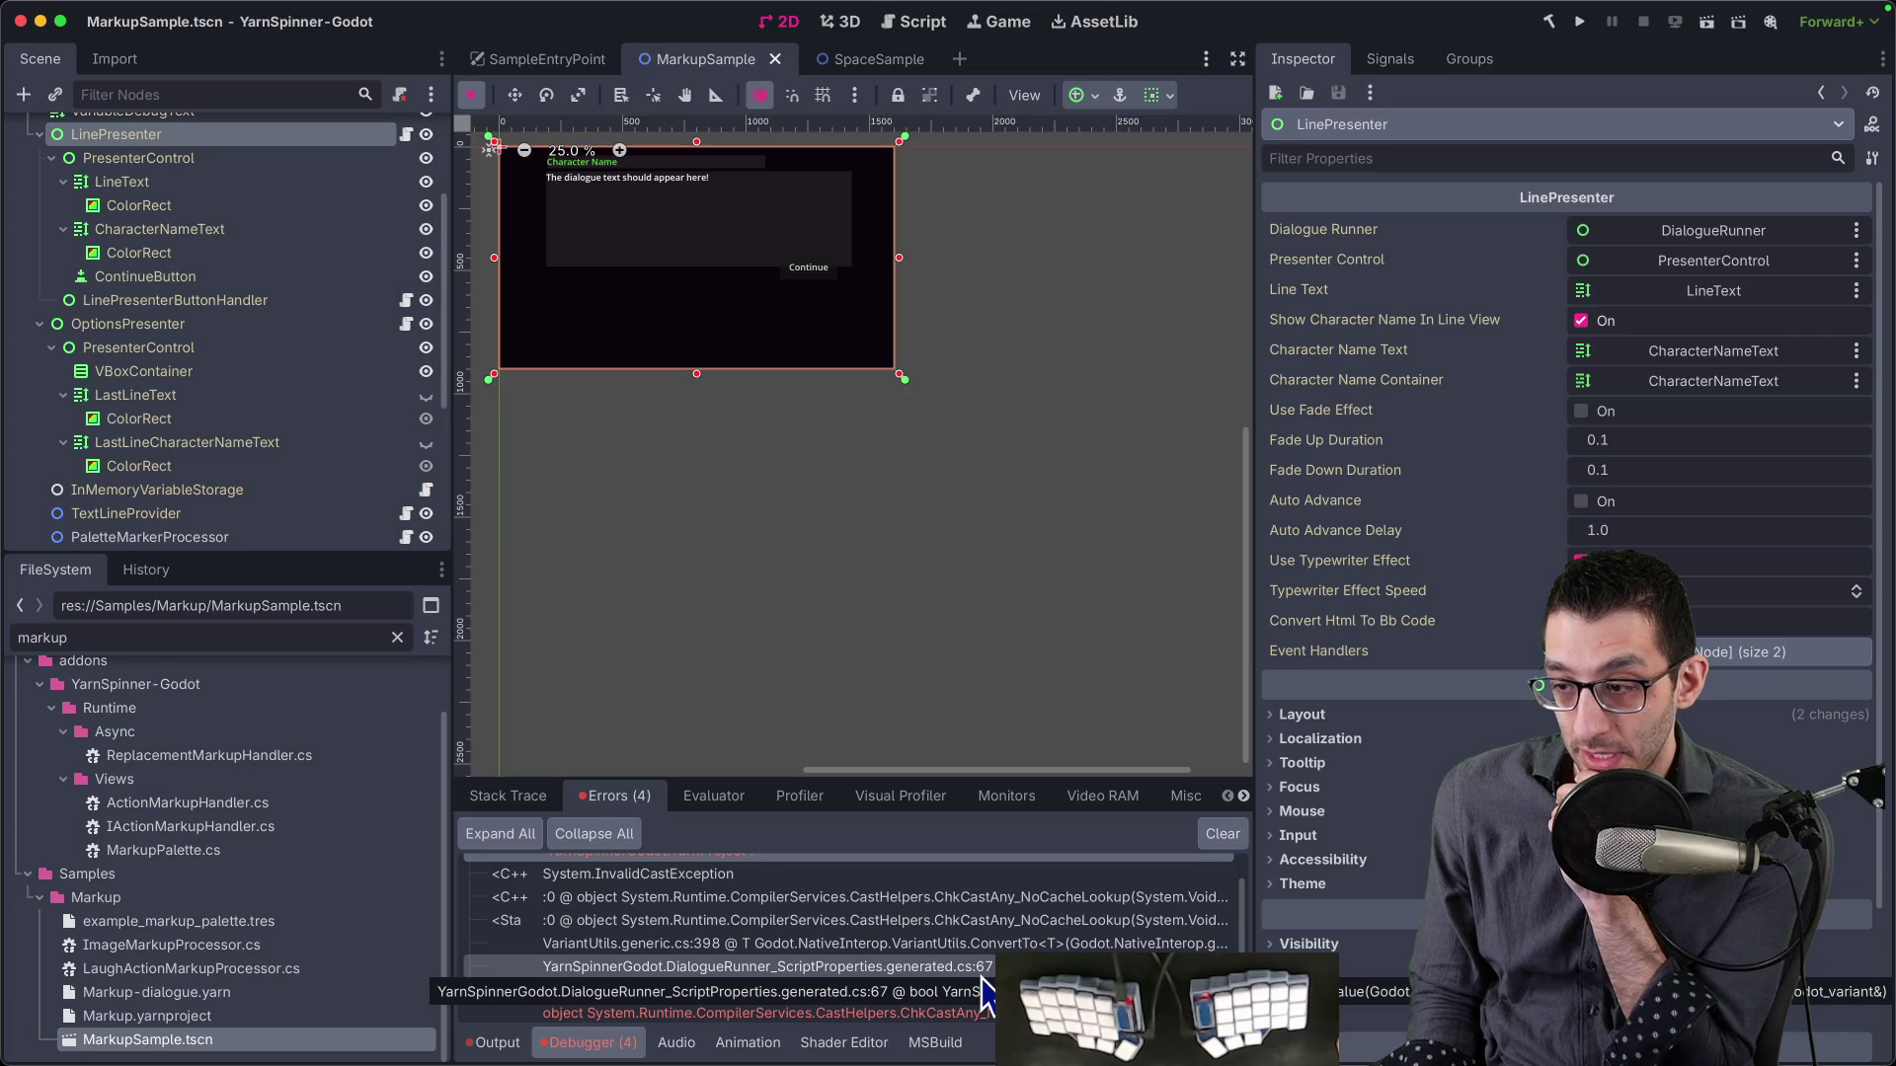
{"action": "scroll", "coordinate": [985, 987], "scroll_direction": "down", "scroll_amount": 2}
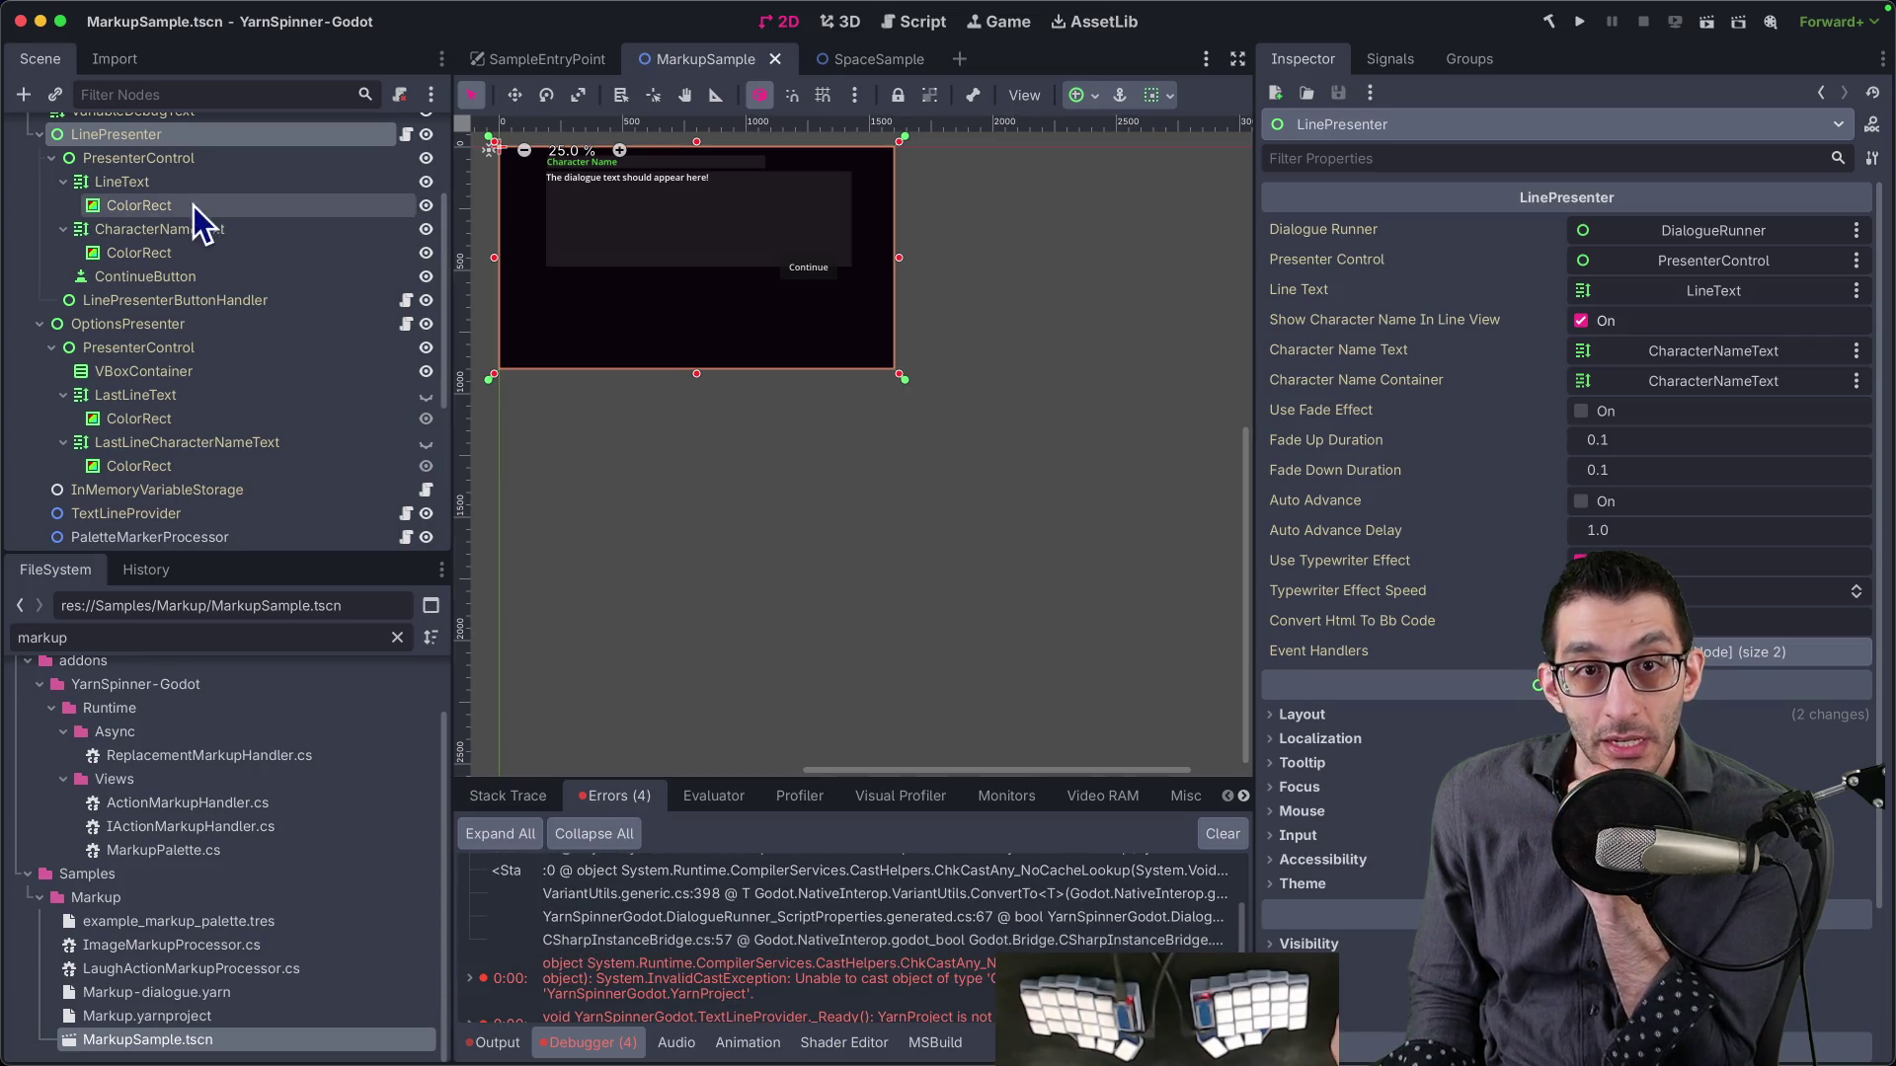
{"action": "scroll", "coordinate": [188, 203], "scroll_direction": "up", "scroll_amount": 5}
{"action": "left_click", "coordinate": [150, 247]}
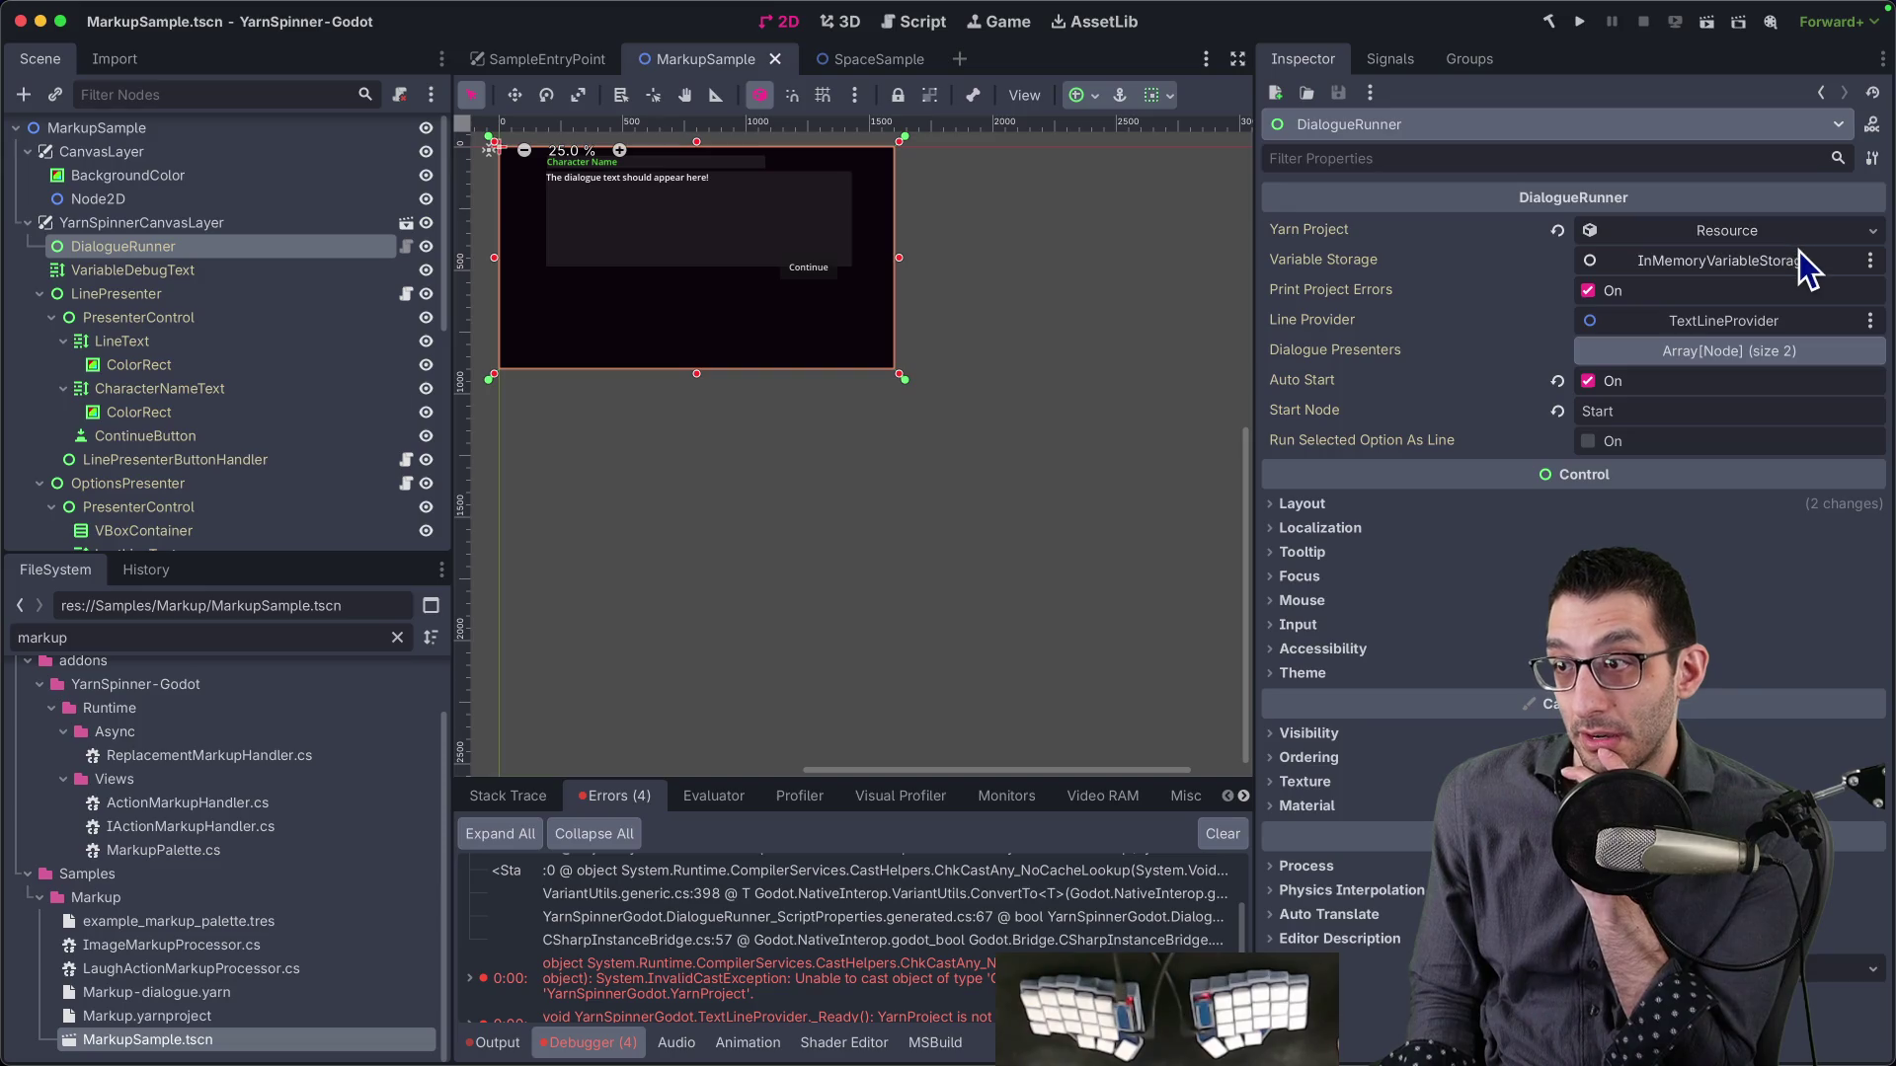
- Inspect the DialogueRunner's Yarn Project resource and read its full path
{"action": "left_click", "coordinate": [1732, 233]}
{"action": "left_click", "coordinate": [1315, 258]}
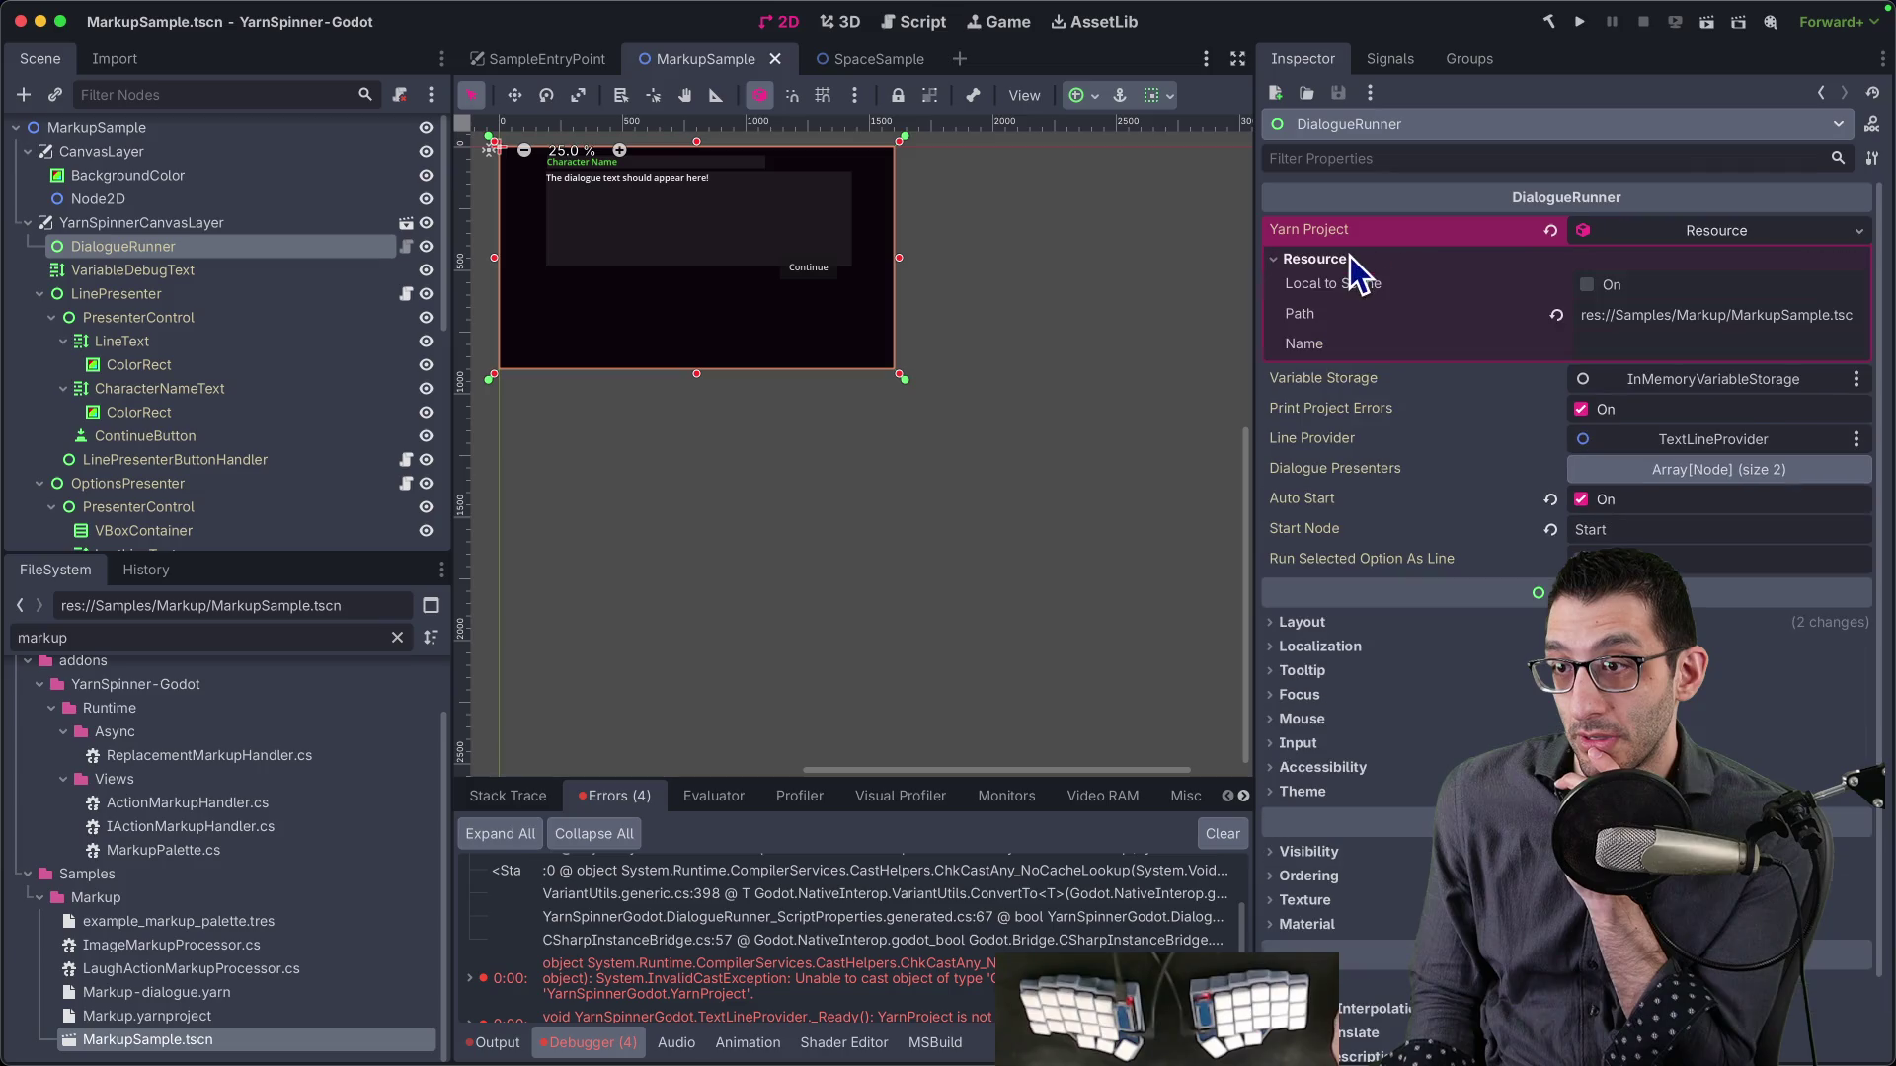
{"action": "left_click_drag", "start_coordinate": [1698, 314], "coordinate": [1886, 316]}
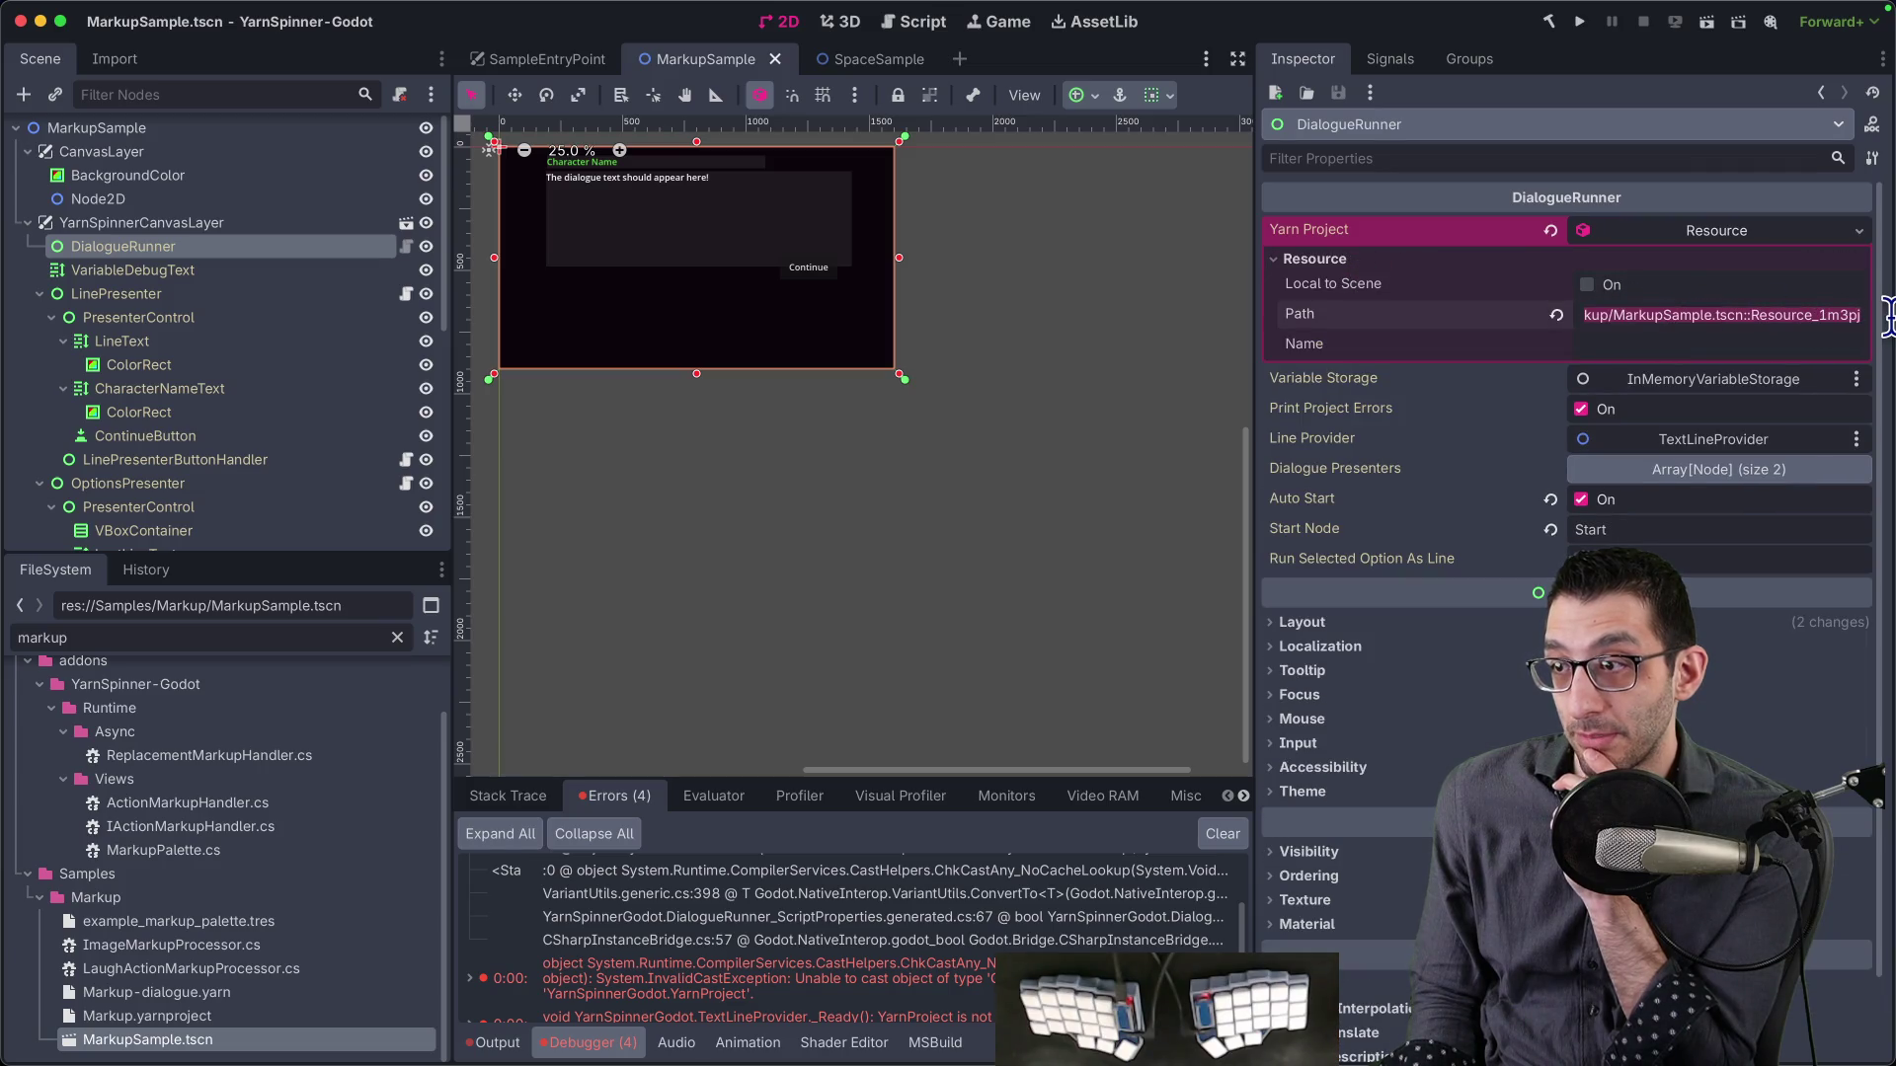
{"action": "left_click", "coordinate": [1772, 314]}
- Quick-load search 'markup' for the Yarn Project slot, then run the Markup scene with Cmd+B
{"action": "left_click", "coordinate": [1859, 230]}
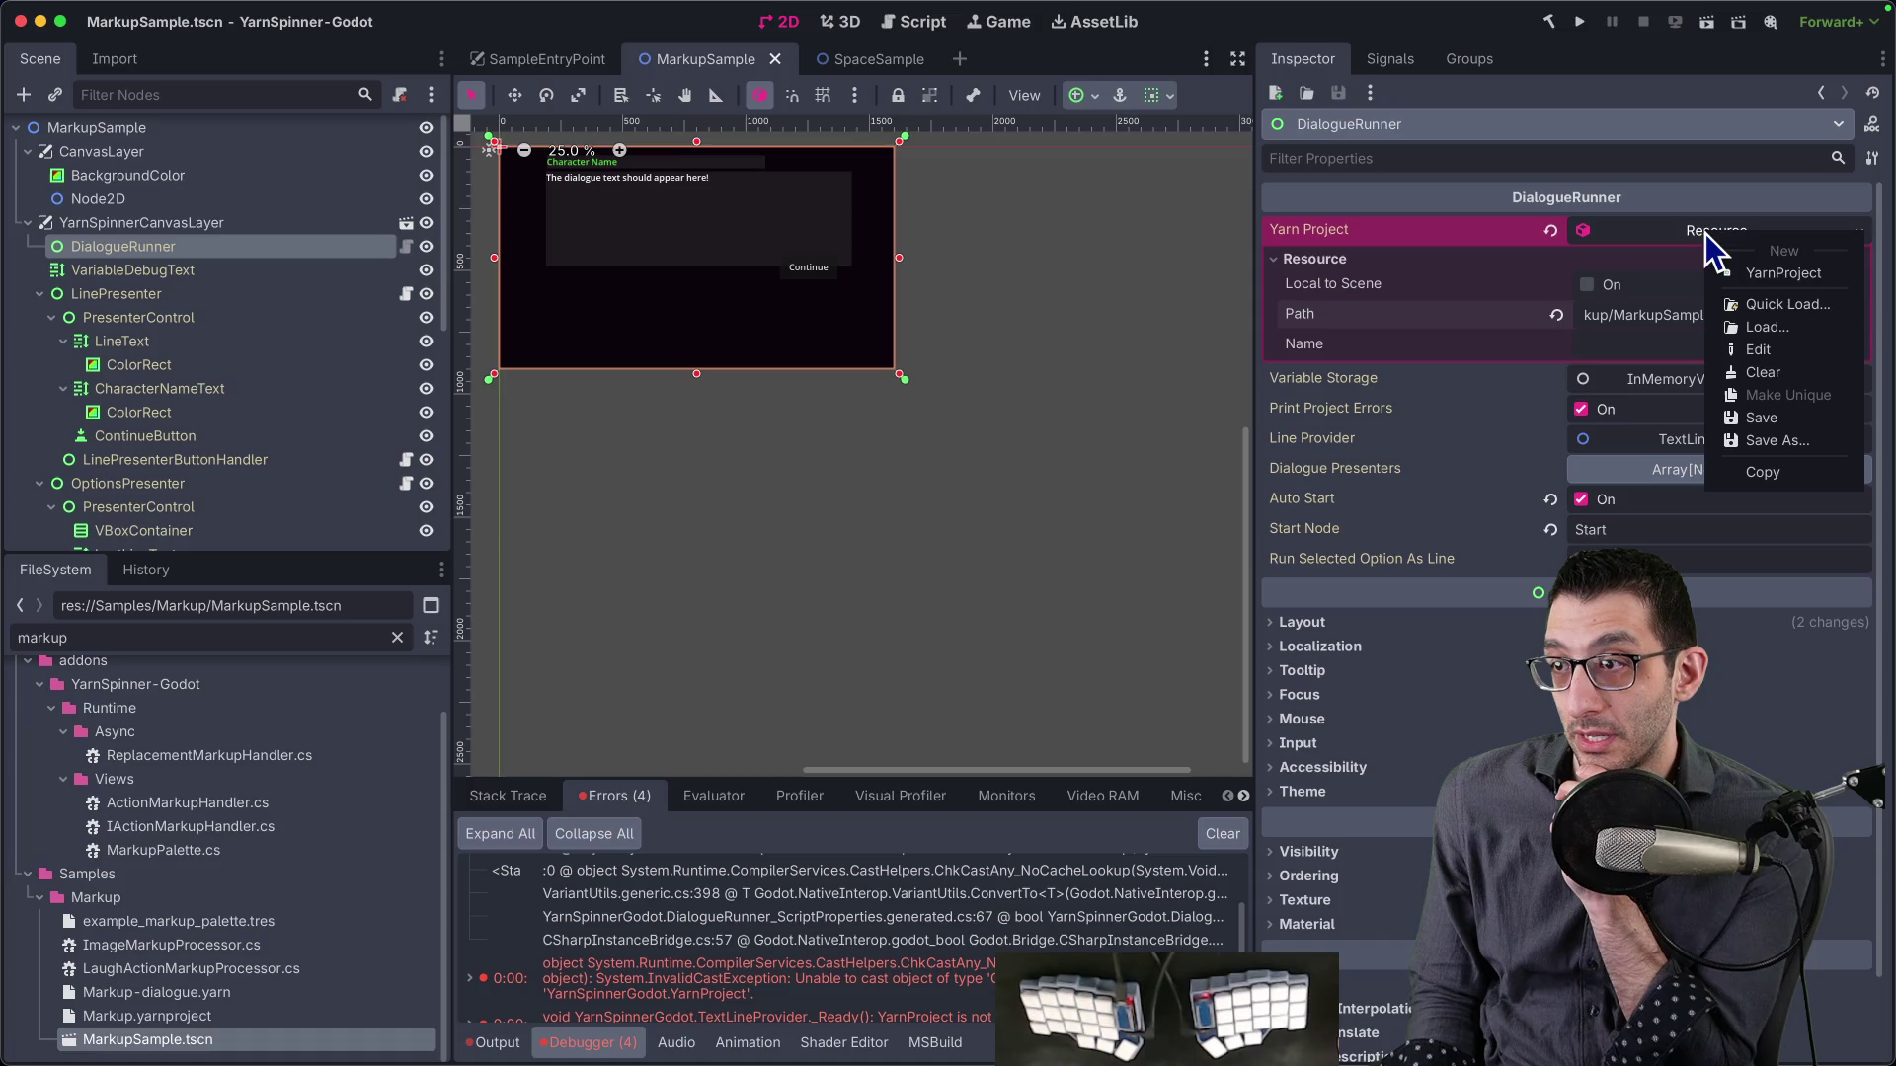
{"action": "left_click", "coordinate": [1787, 295]}
{"action": "type", "text": "markup"}
{"action": "key", "text": "Escape"}
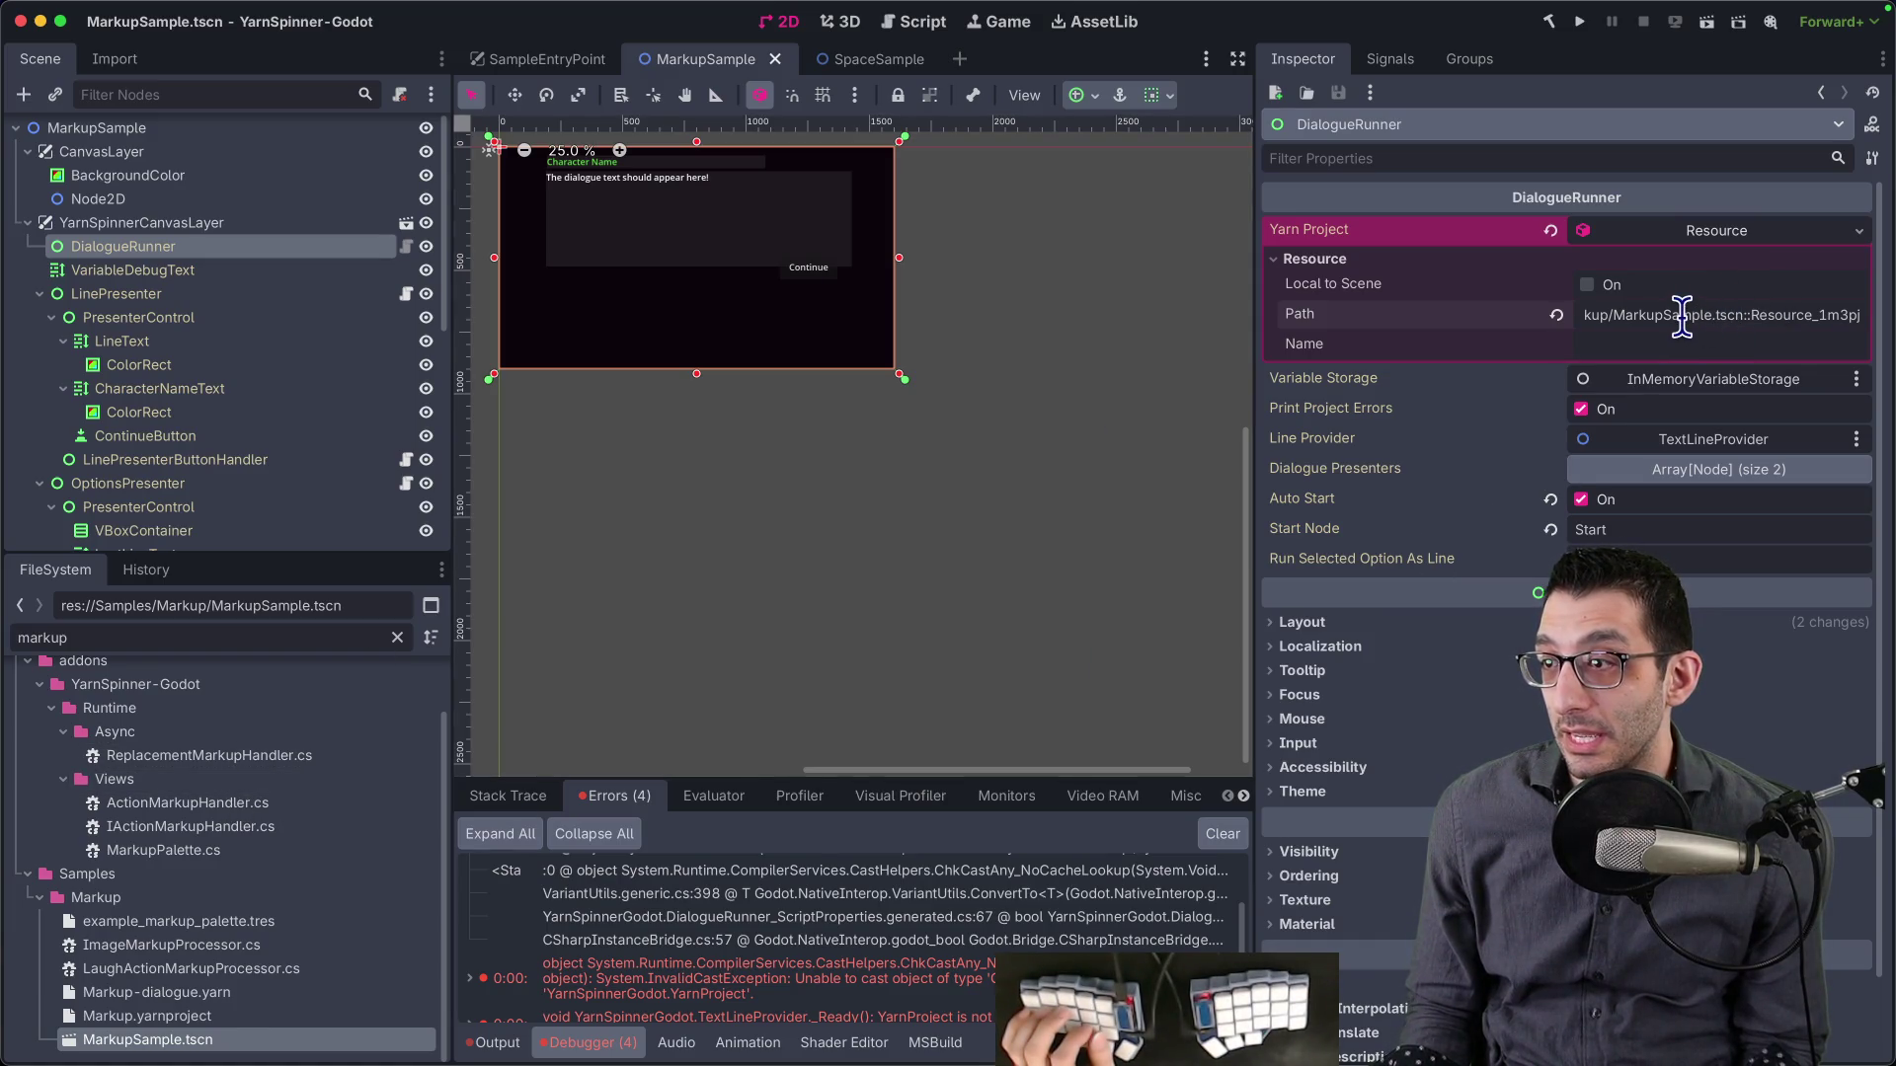
{"action": "key", "text": "super+b"}
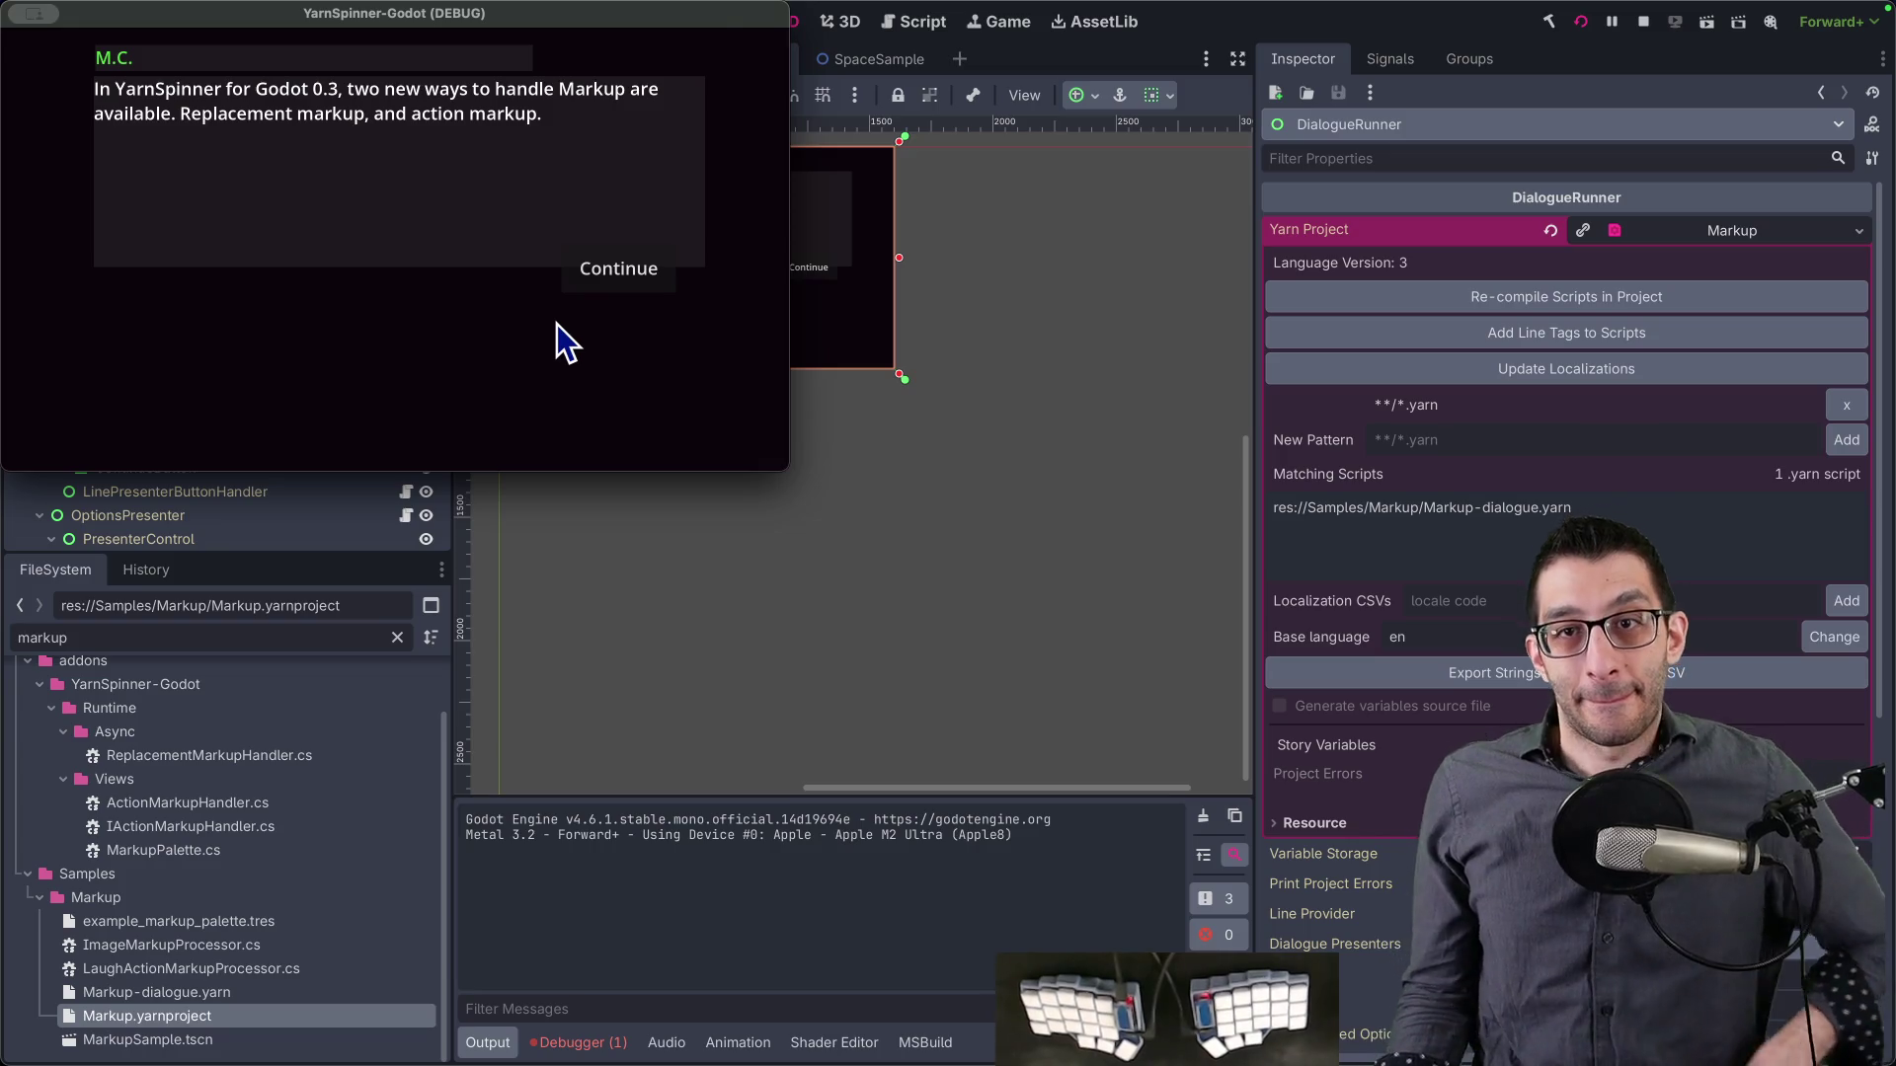
- Advance the Markup sample three lines, with the game window maximised and then tiled right
{"action": "left_click", "coordinate": [603, 289]}
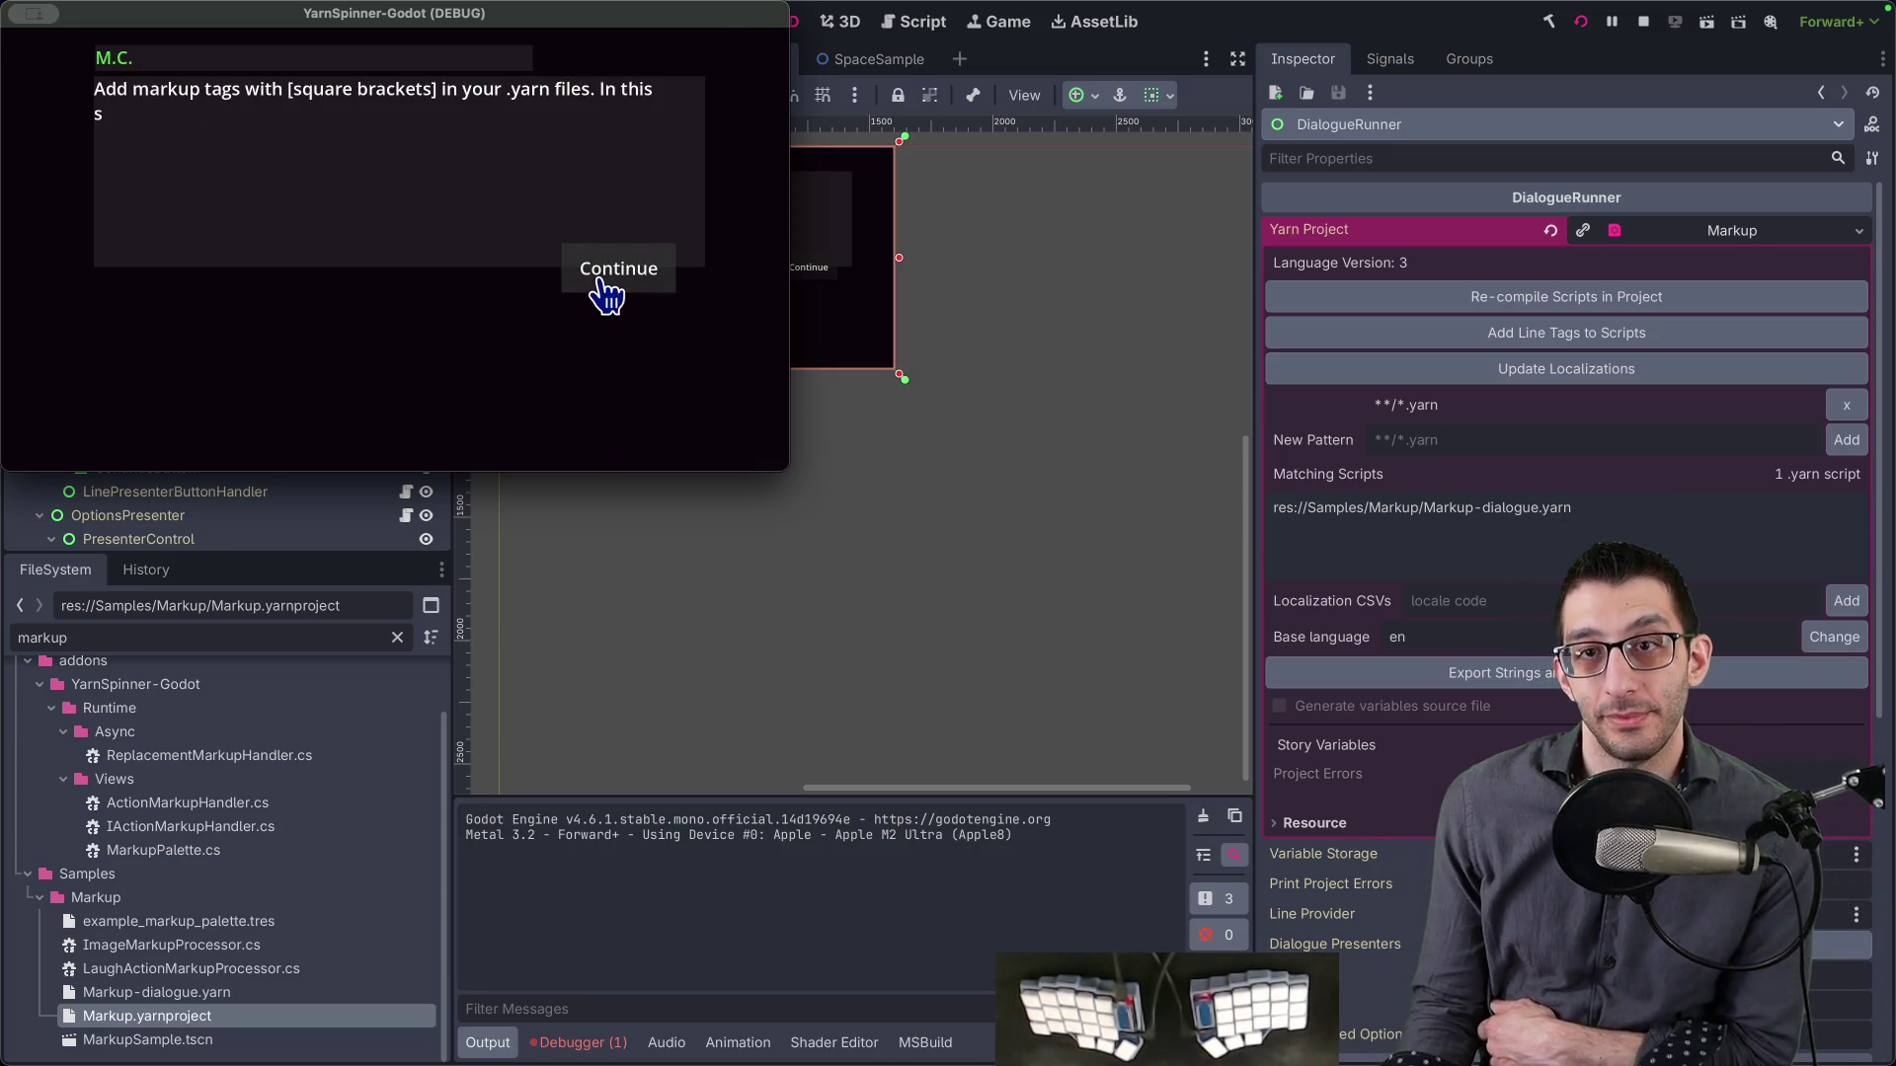
{"action": "left_click", "coordinate": [600, 288]}
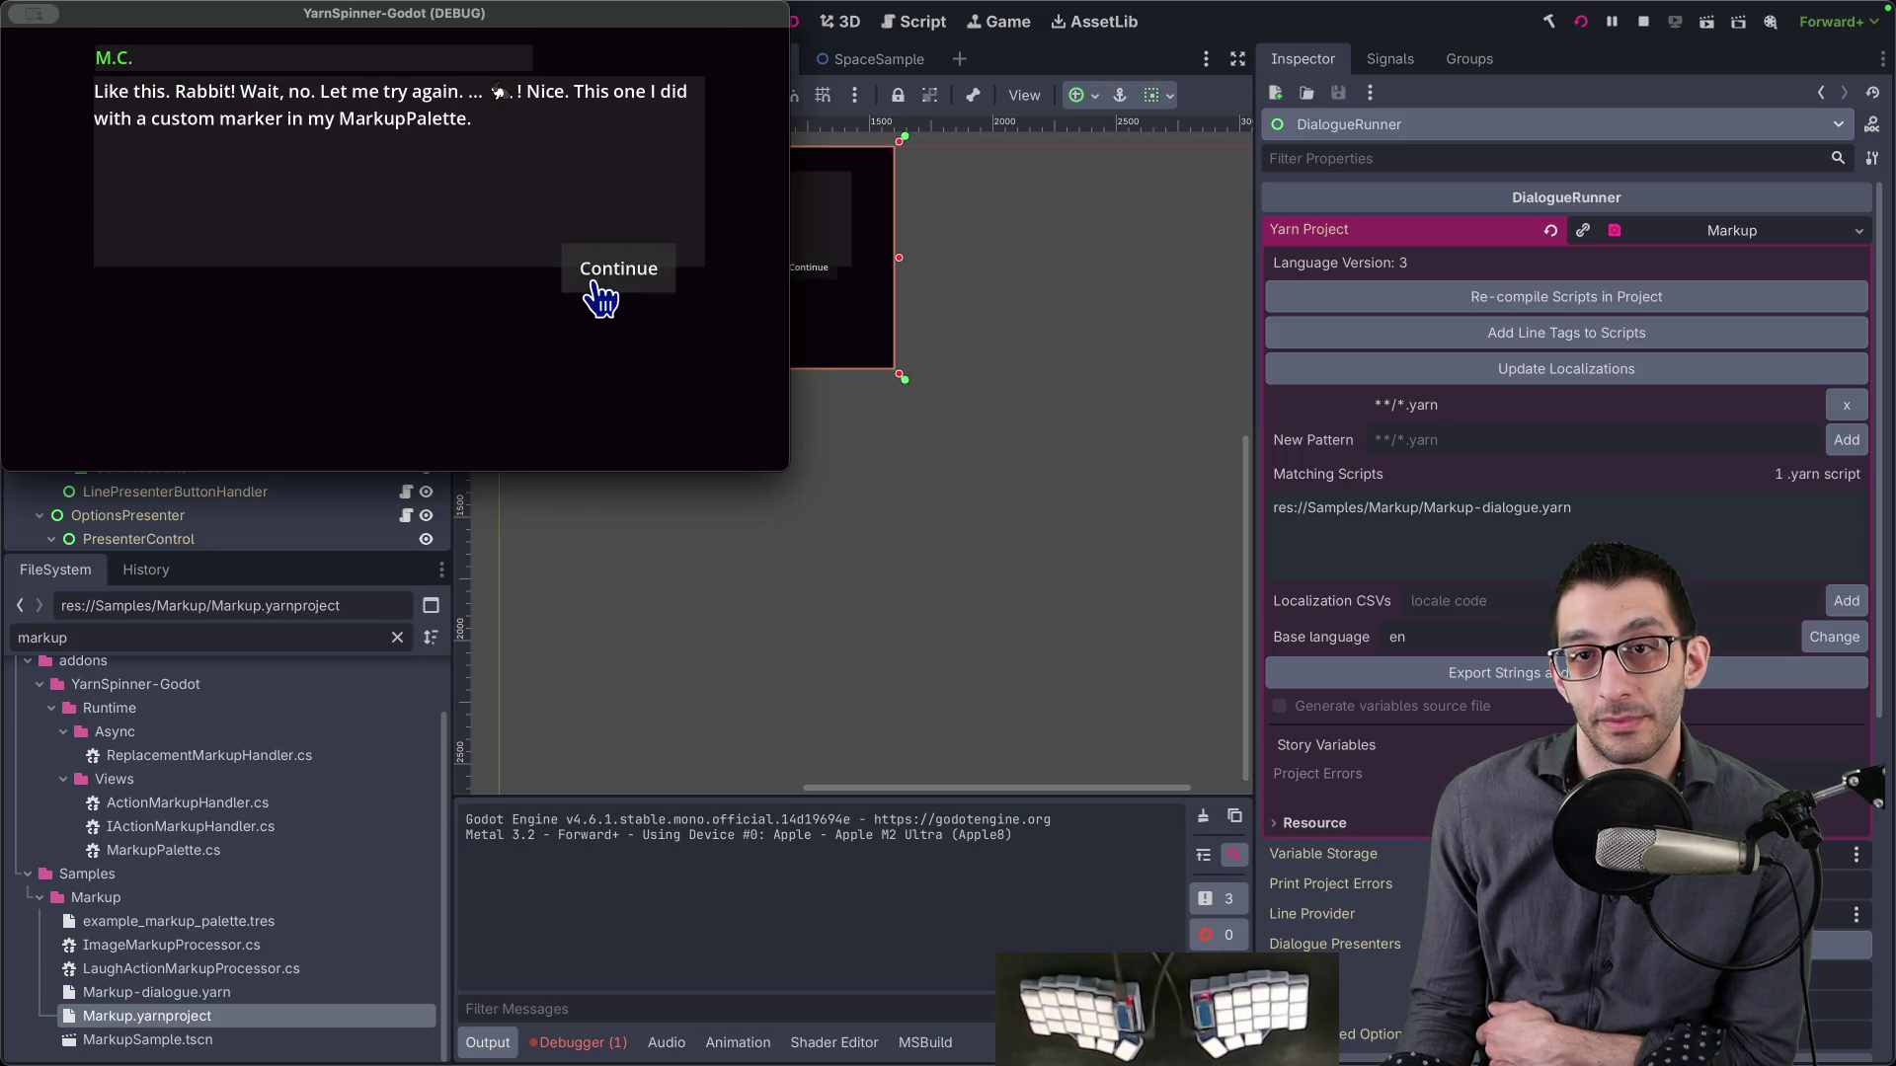
{"action": "key", "text": "ctrl+alt+Return"}
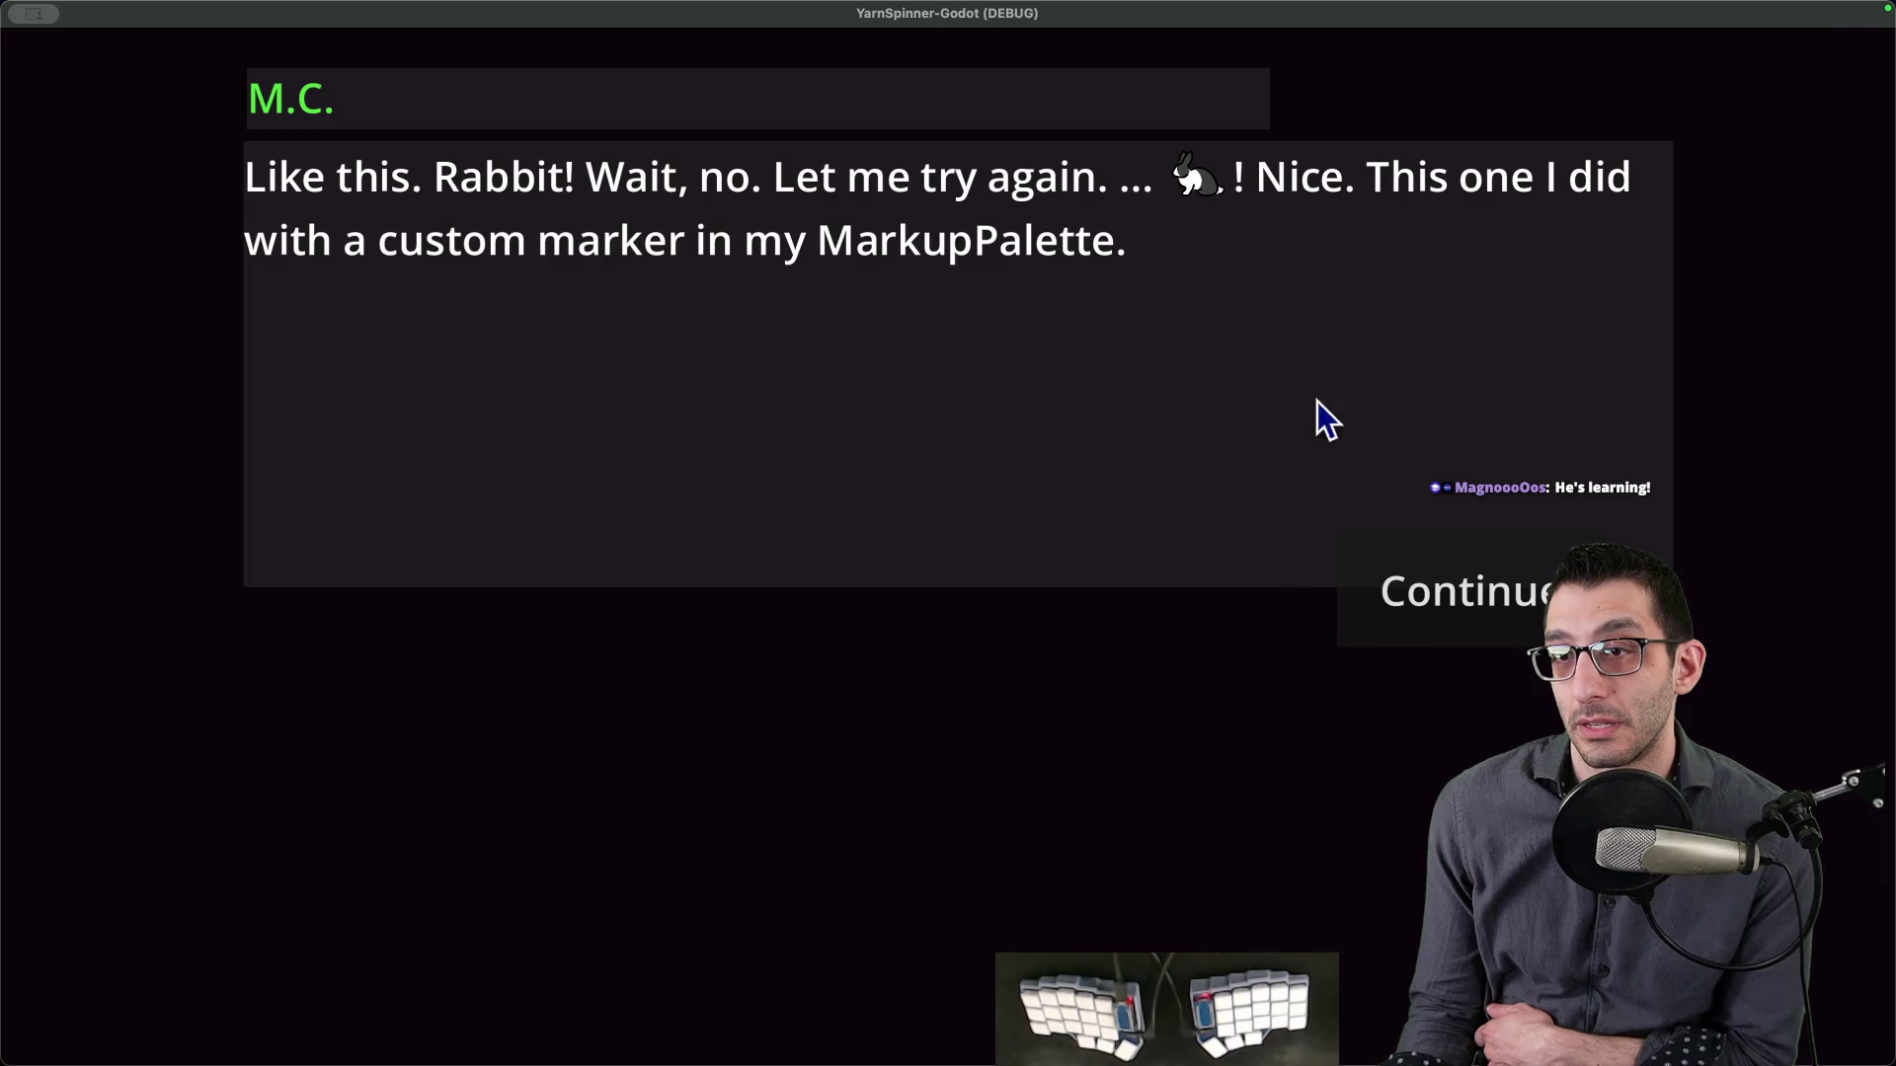
{"action": "left_click", "coordinate": [1437, 598]}
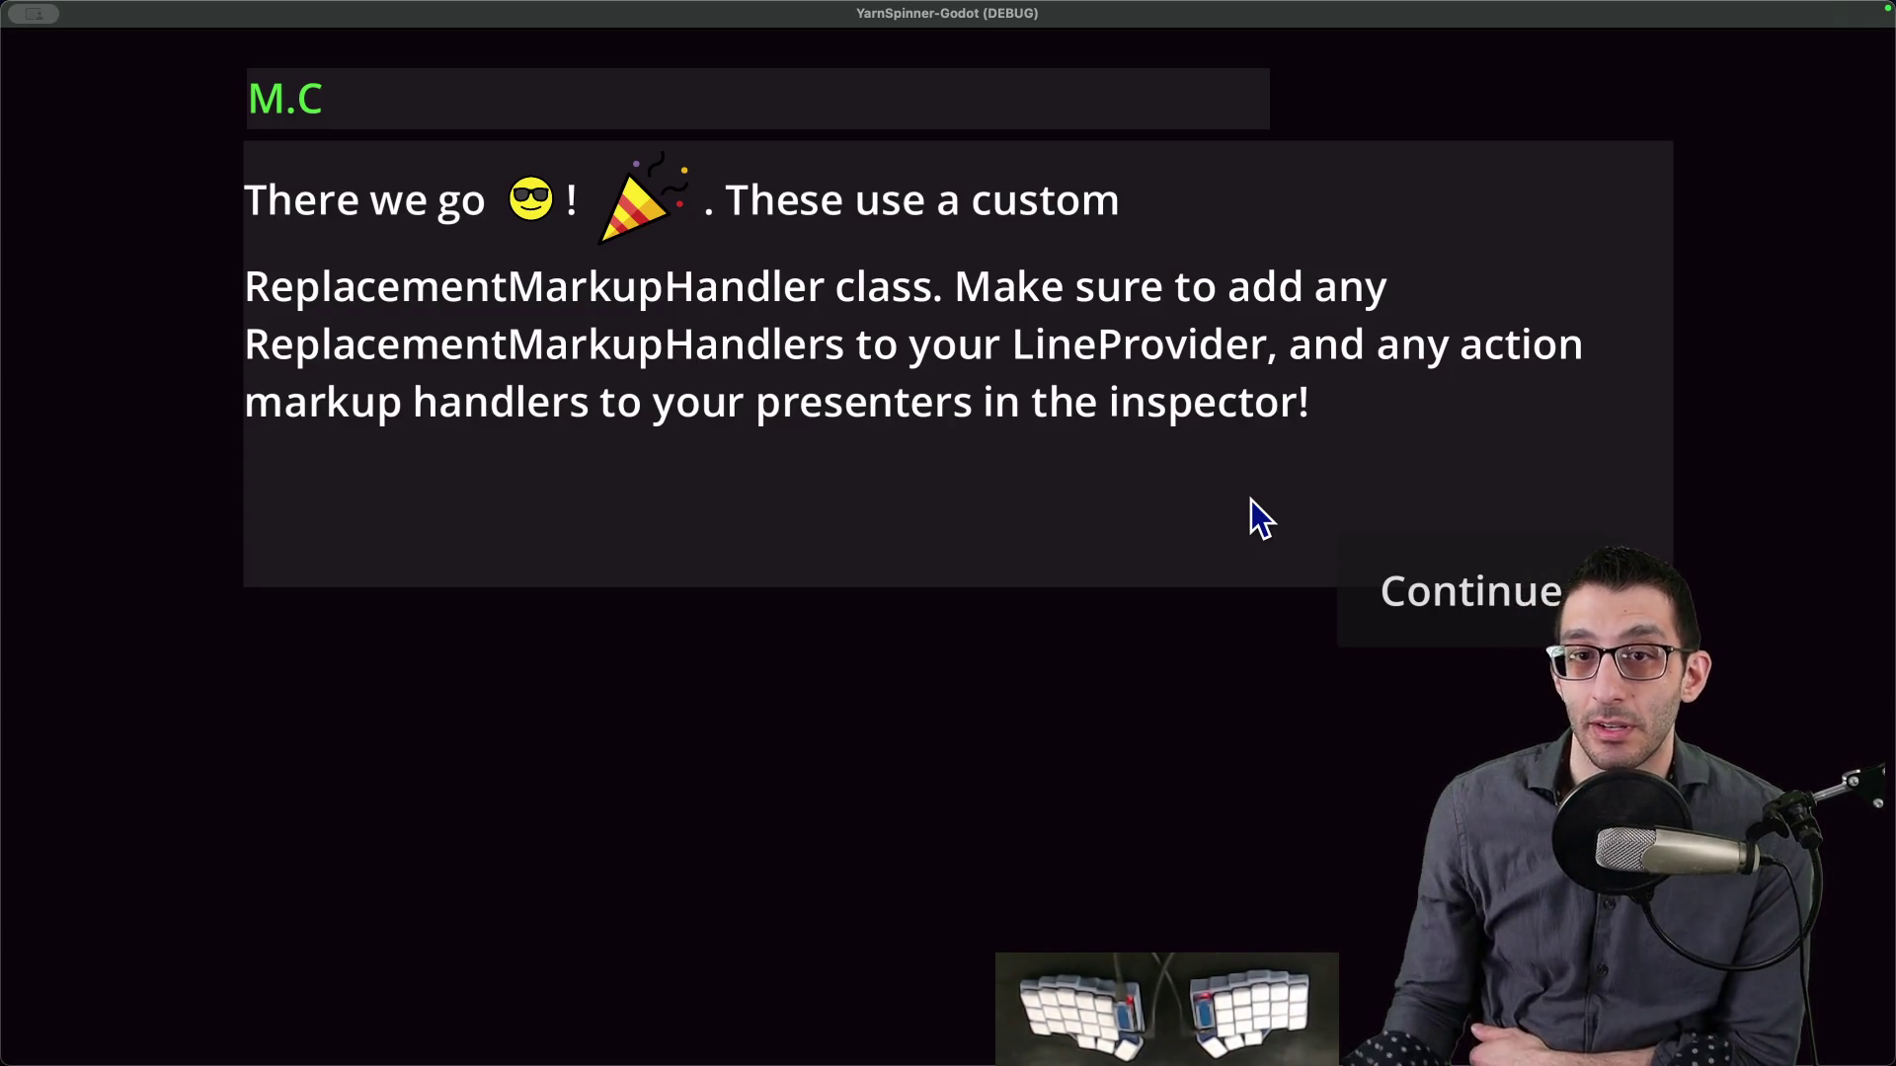
{"action": "key", "text": "super+ctrl+f"}
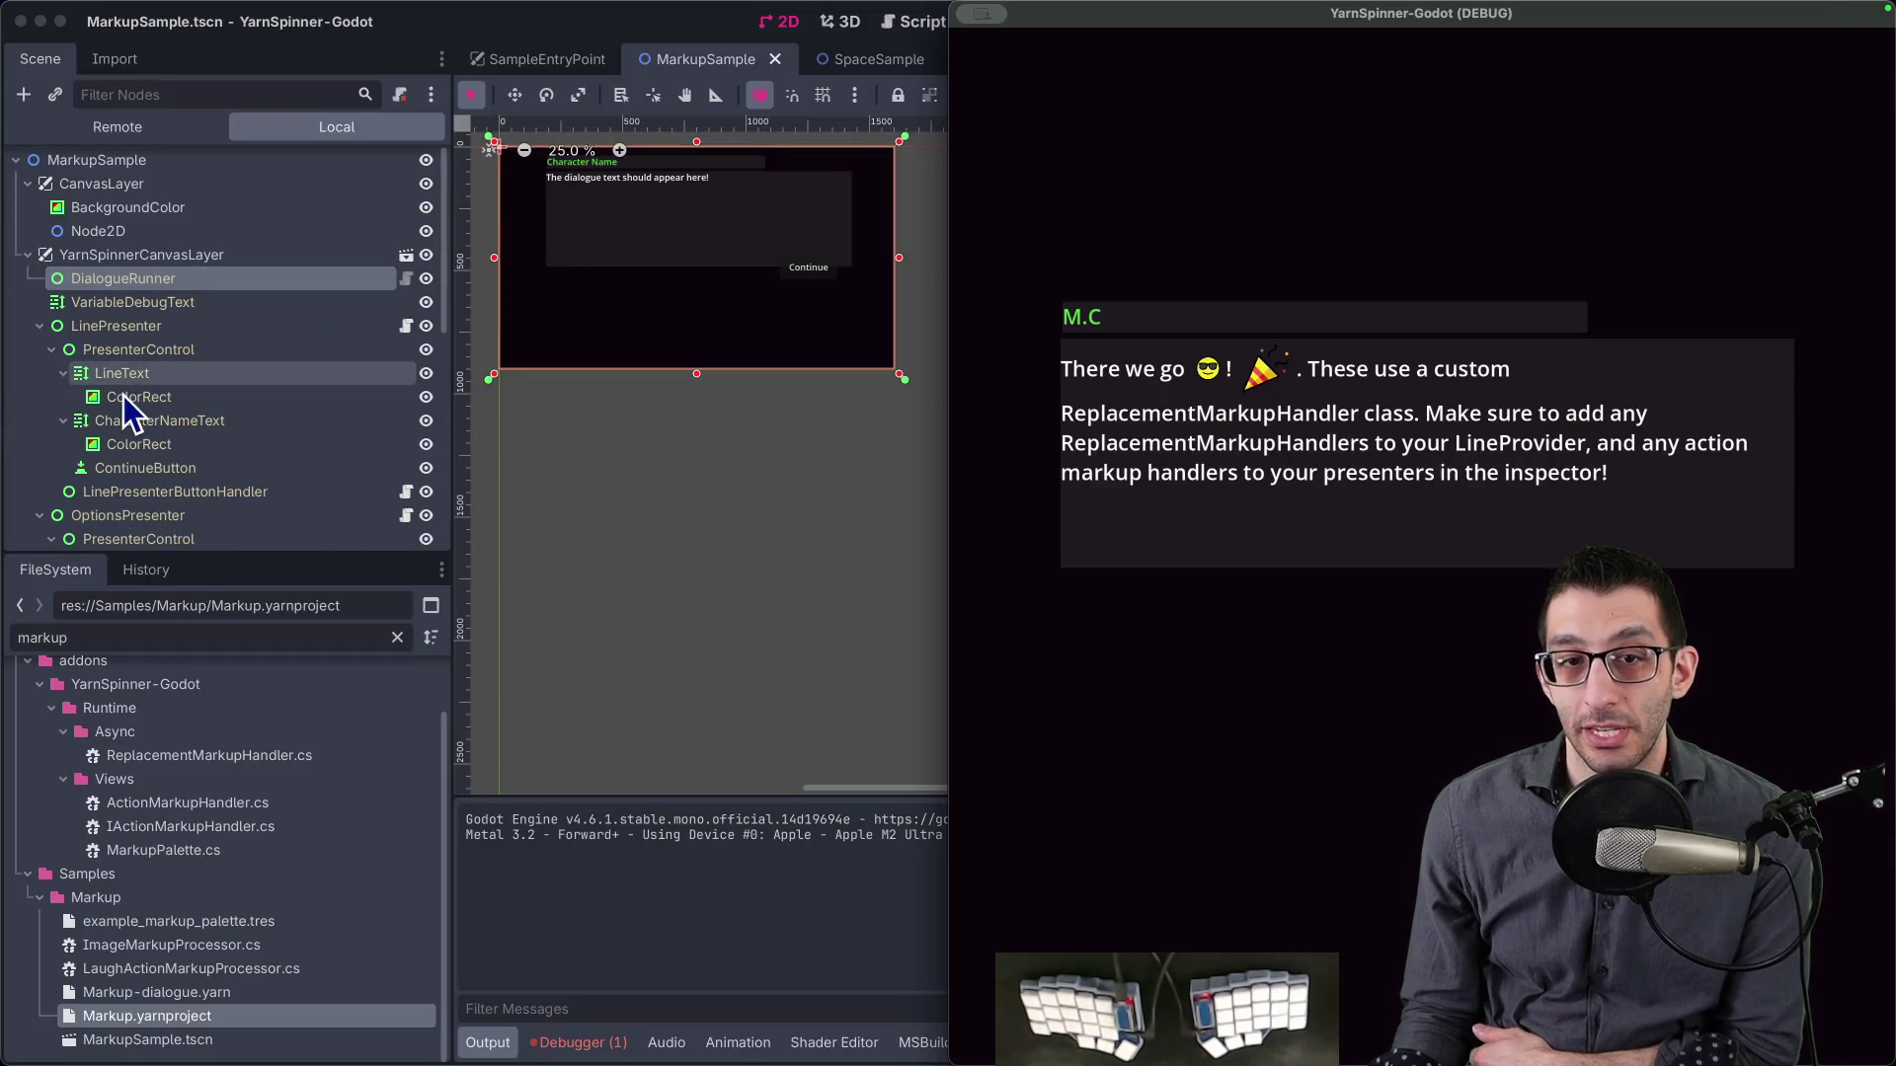
- Try Nearest and Linear texture filters on LineText, then restore the filter to Inherit
{"action": "left_click", "coordinate": [122, 396]}
{"action": "key", "text": "ctrl+alt+Left"}
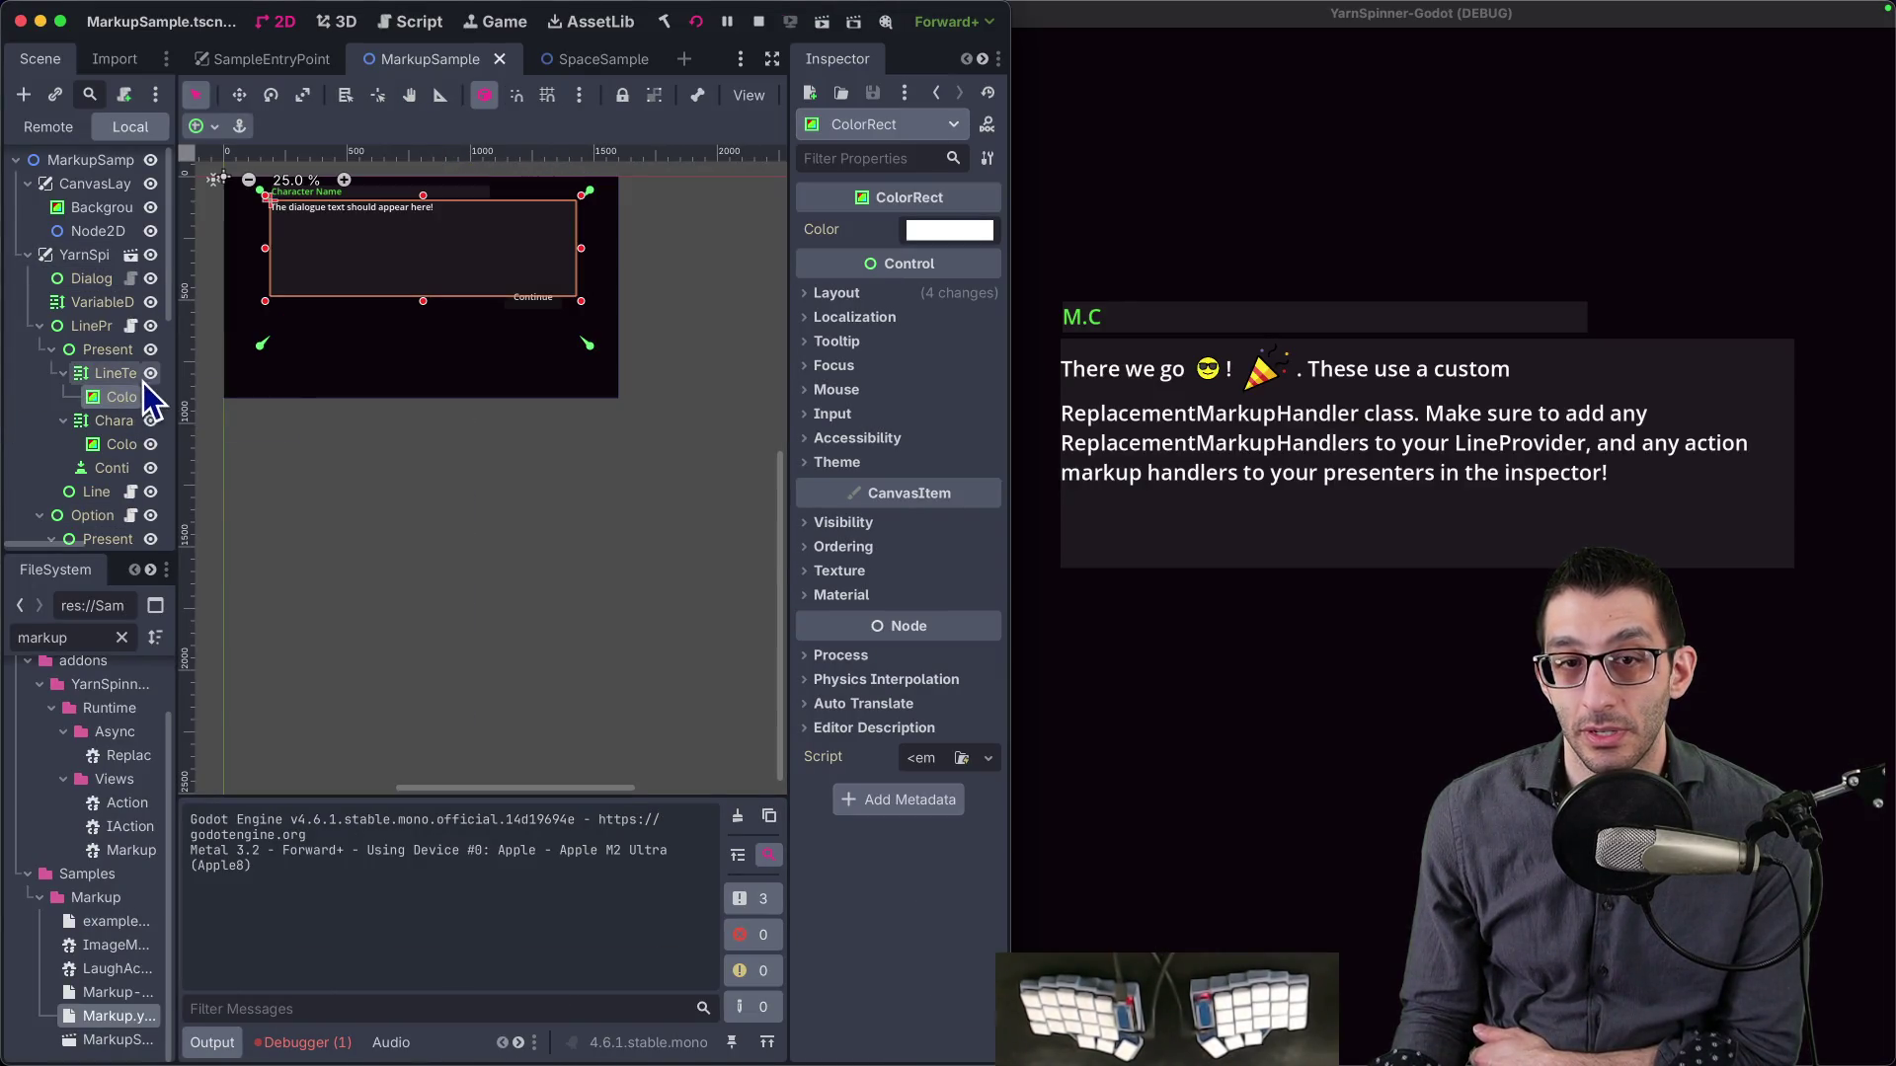
{"action": "left_click", "coordinate": [114, 379]}
{"action": "scroll", "coordinate": [834, 529], "scroll_direction": "down", "scroll_amount": 10}
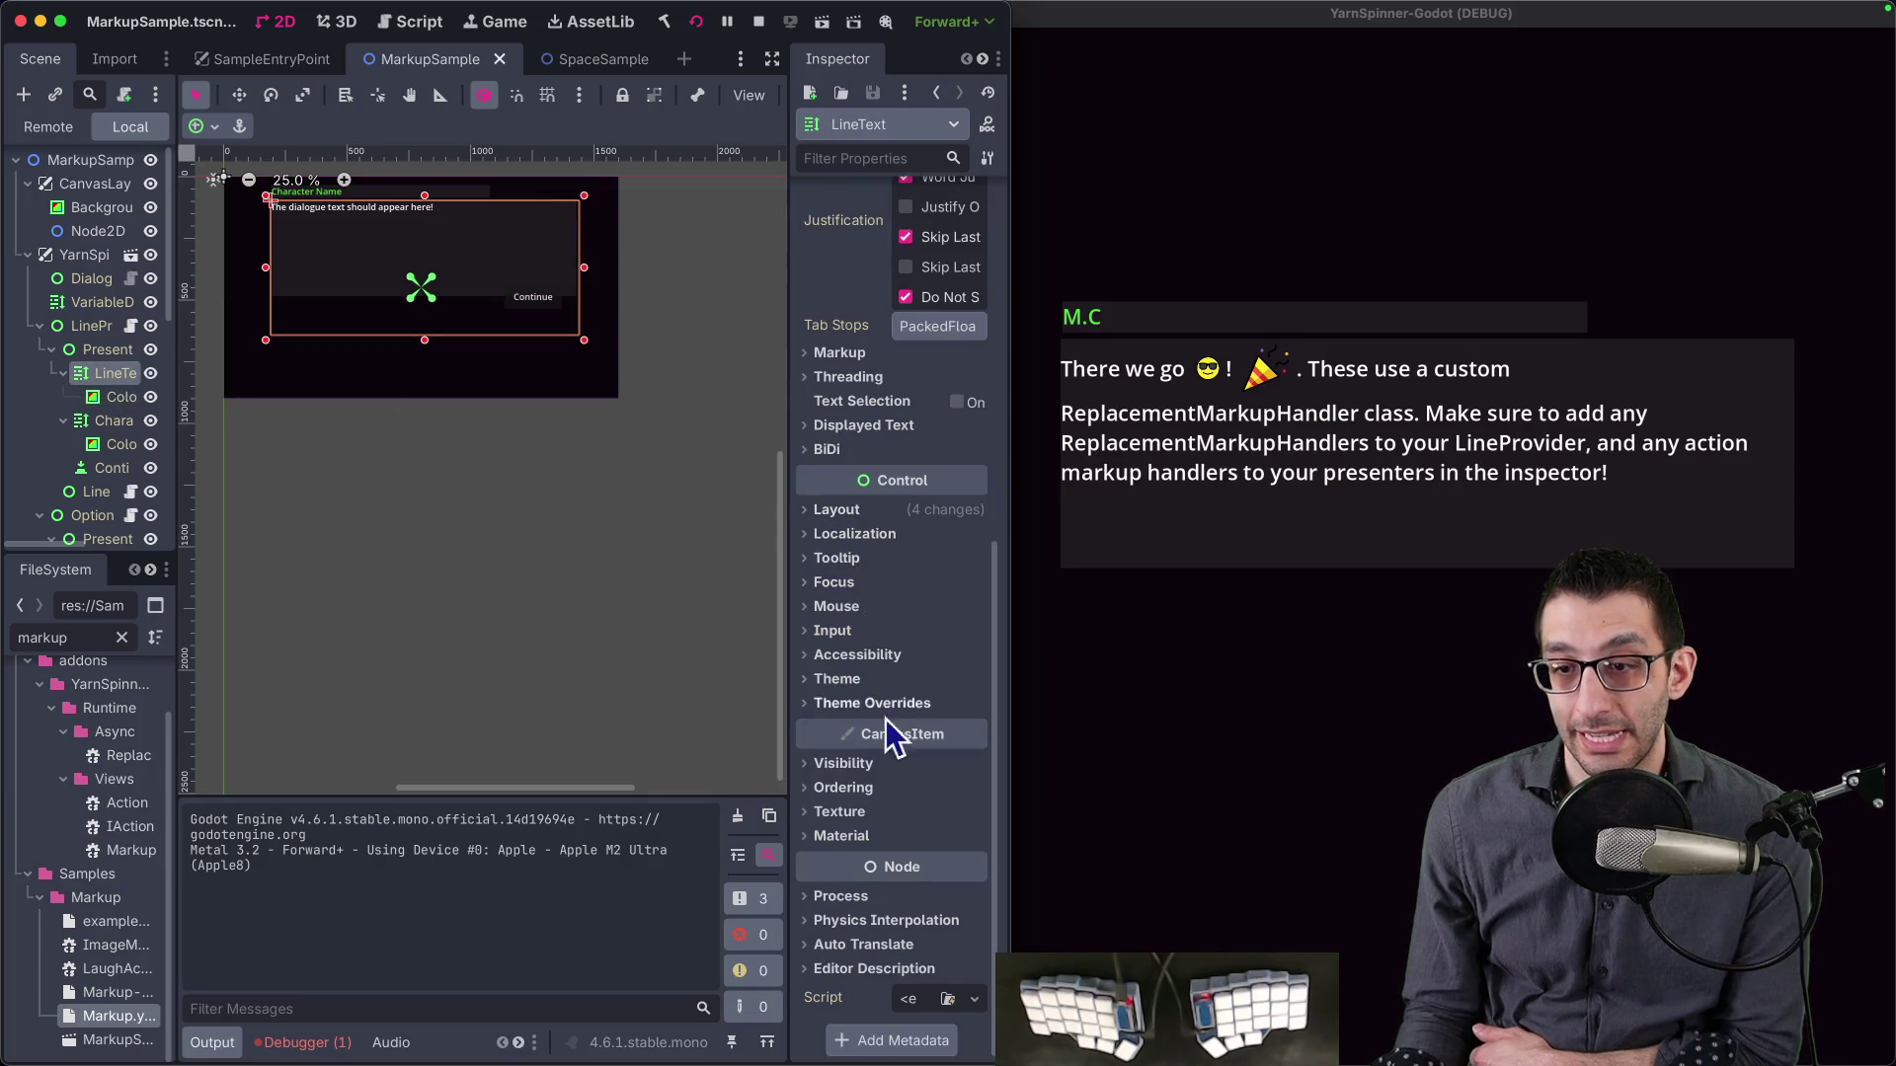
{"action": "left_click", "coordinate": [869, 812]}
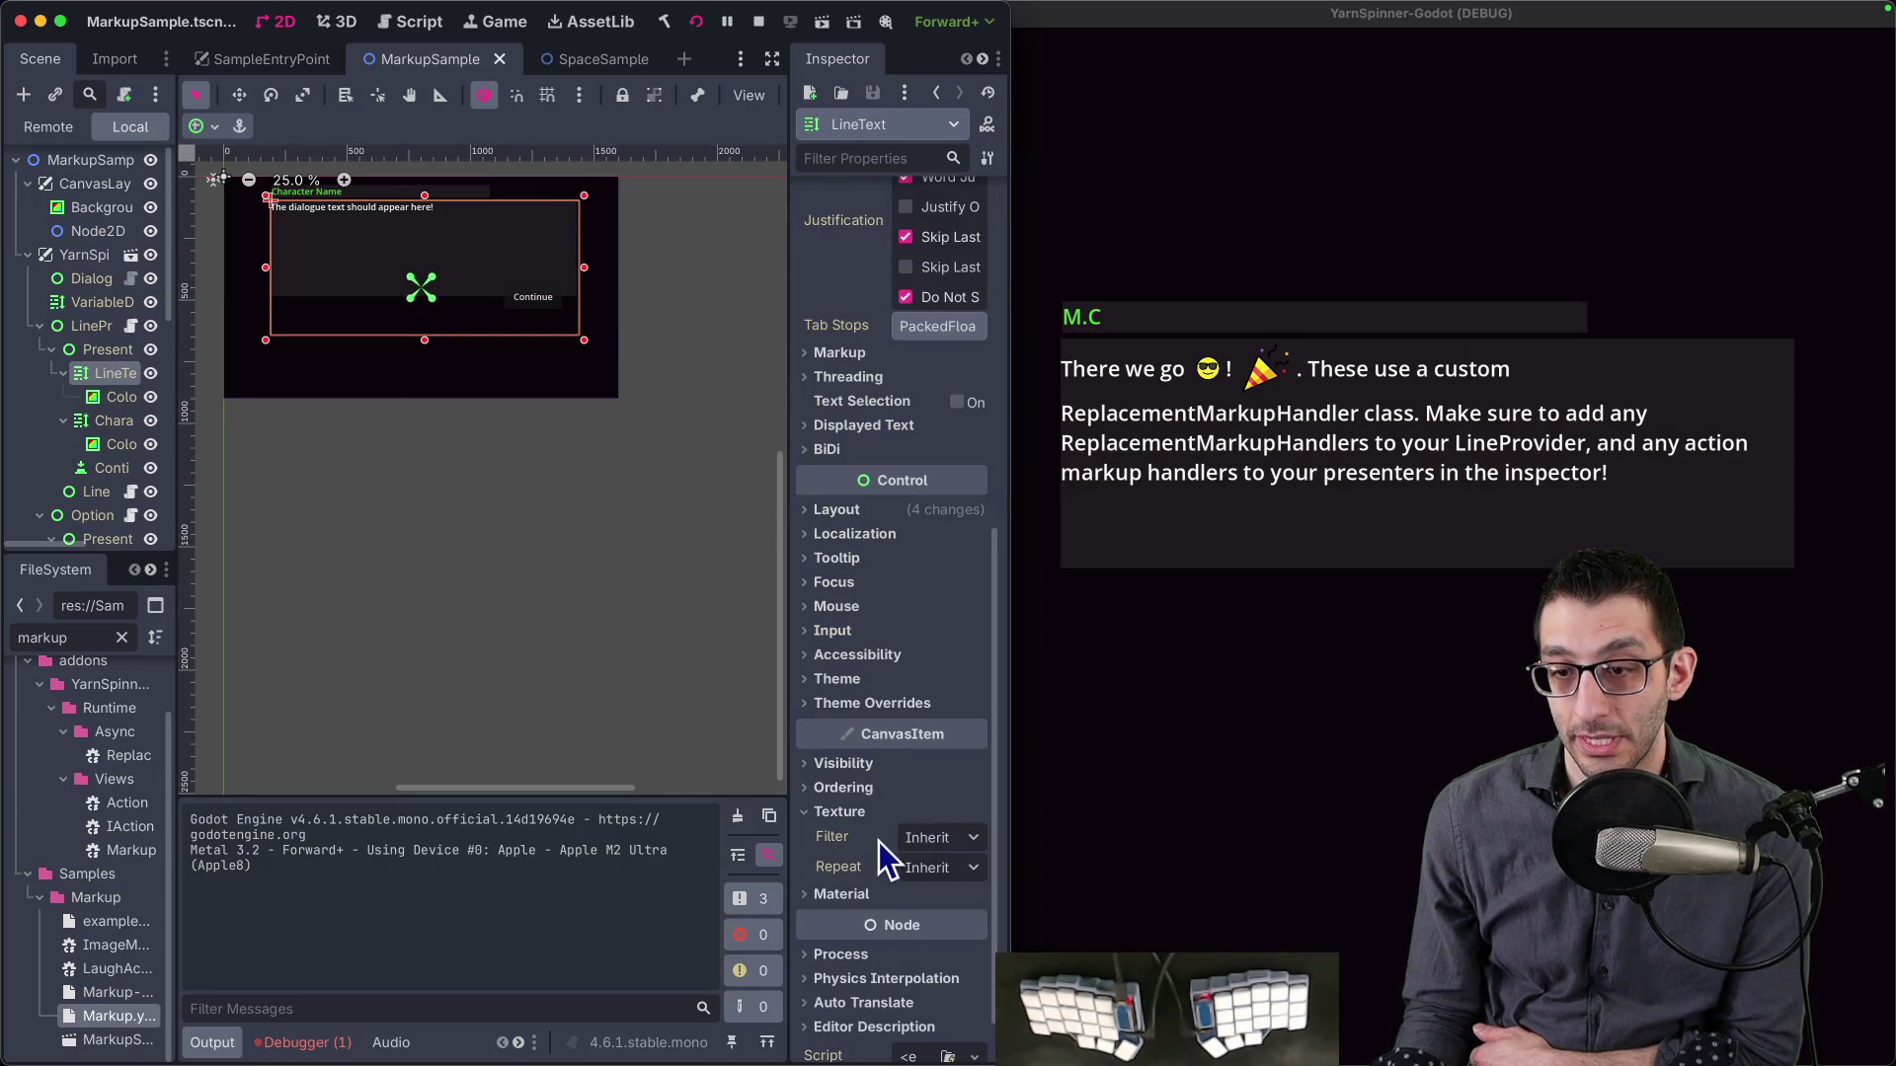
{"action": "left_click", "coordinate": [943, 837]}
{"action": "left_click", "coordinate": [963, 895]}
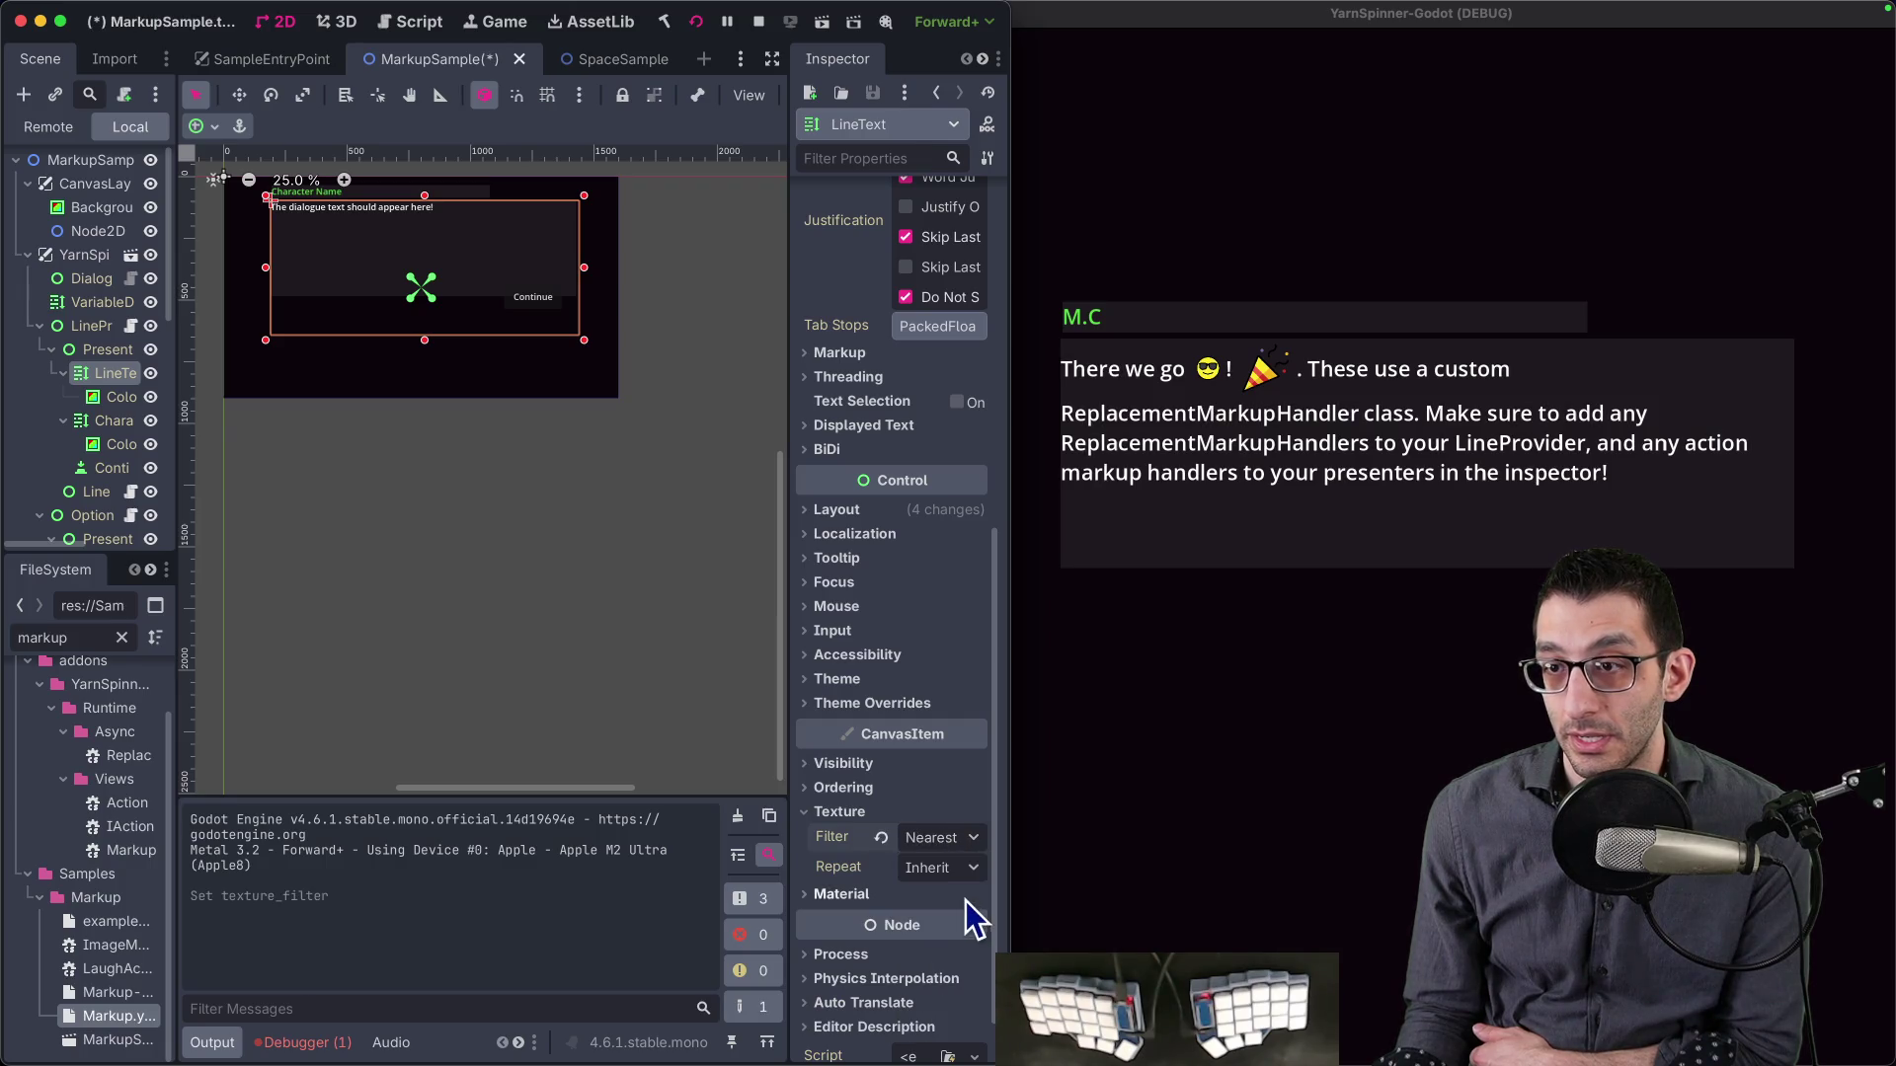
{"action": "left_click", "coordinate": [944, 837]}
{"action": "left_click", "coordinate": [960, 918]}
{"action": "left_click", "coordinate": [943, 840]}
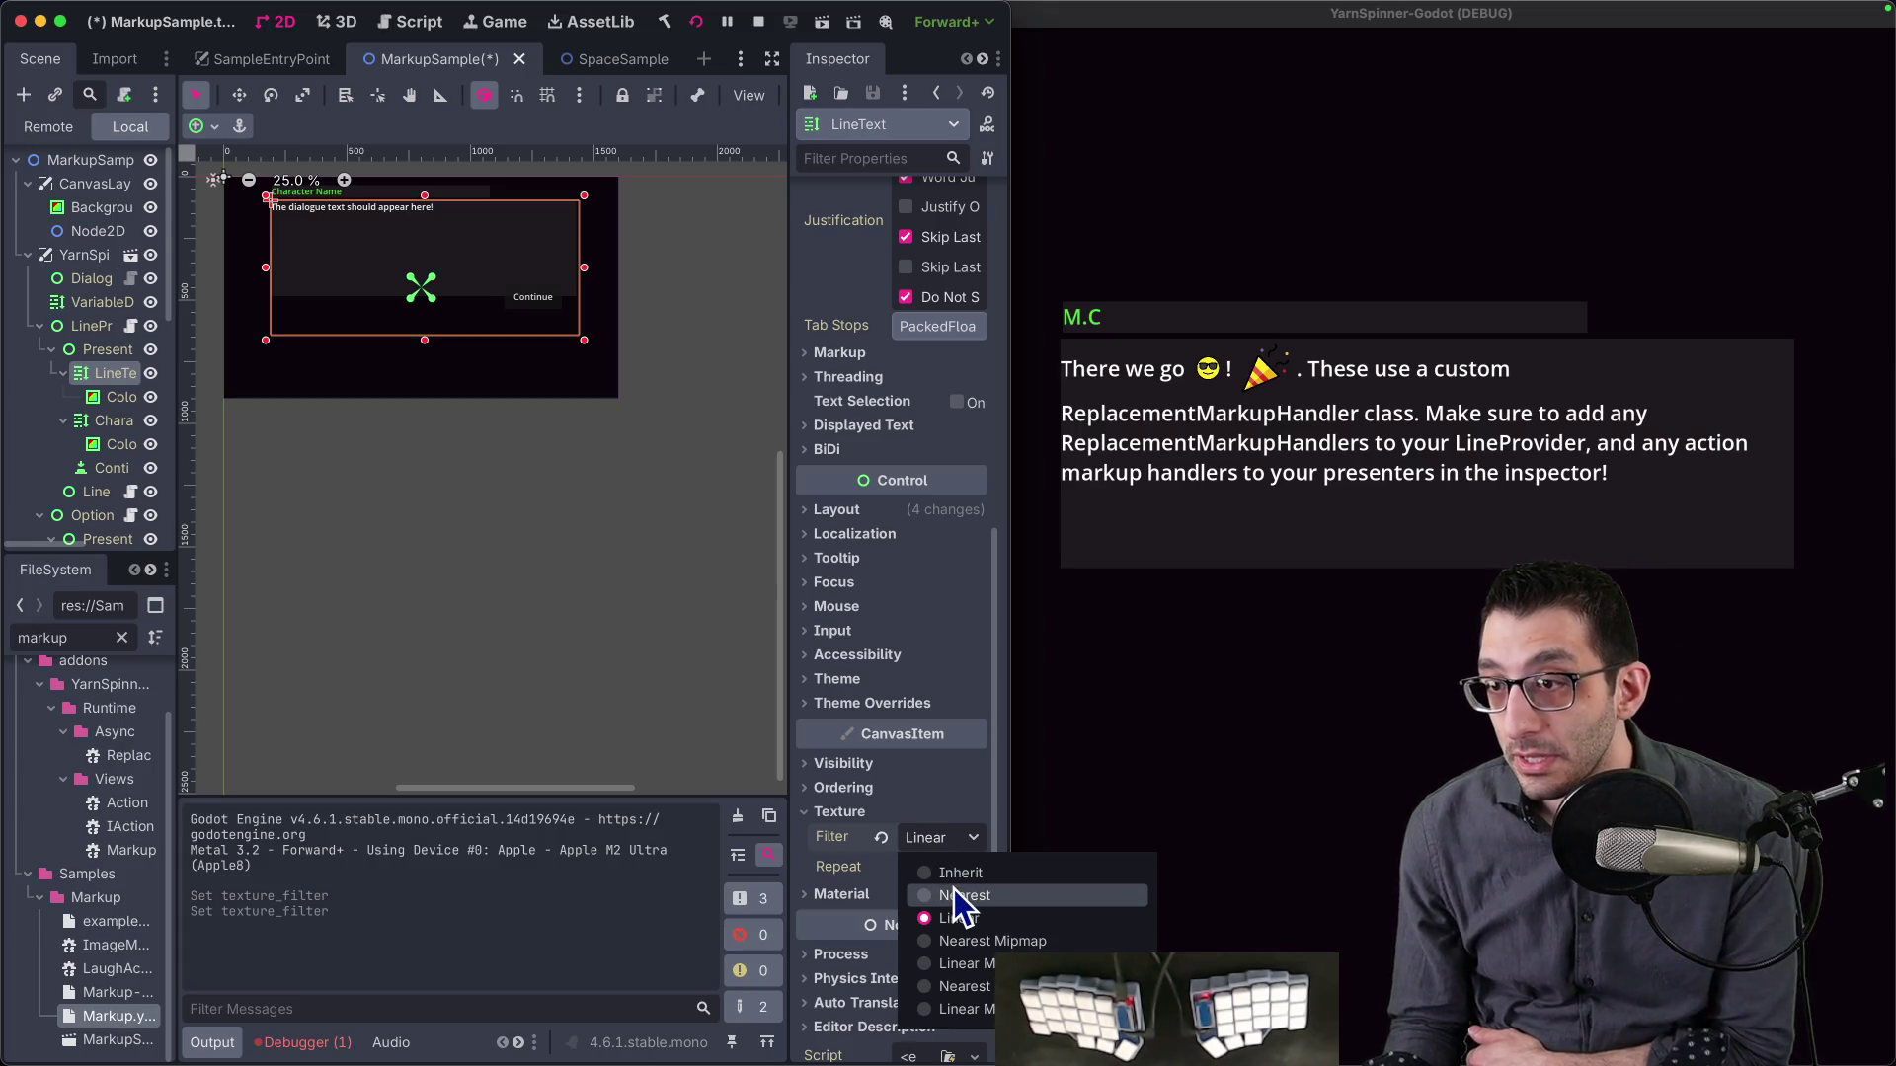
{"action": "left_click", "coordinate": [956, 898]}
{"action": "left_click", "coordinate": [972, 839]}
{"action": "left_click", "coordinate": [956, 874]}
- Switch to the Remote scene tree and expand nodes down through LinePresenter to LineText
{"action": "left_click", "coordinate": [48, 127]}
{"action": "left_click", "coordinate": [28, 190]}
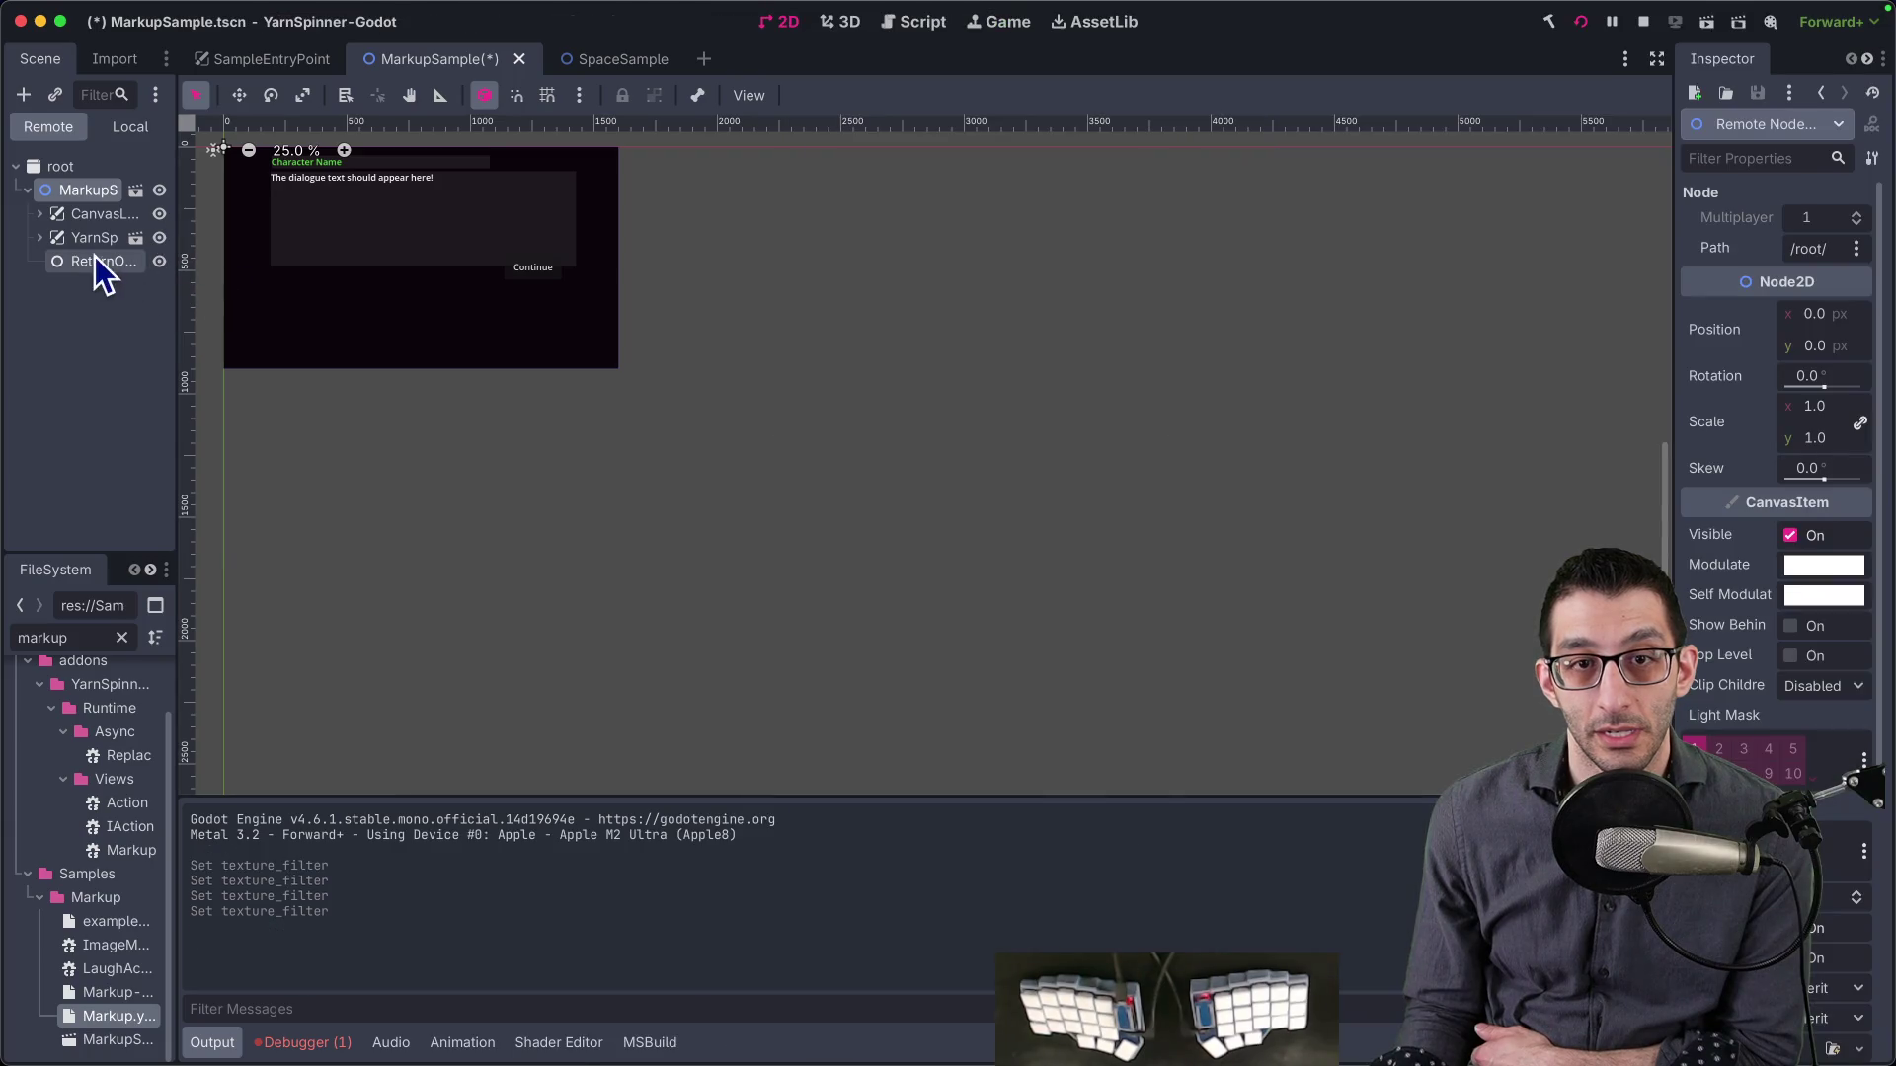
{"action": "left_click_drag", "start_coordinate": [172, 292], "coordinate": [405, 305]}
{"action": "left_click", "coordinate": [39, 237]}
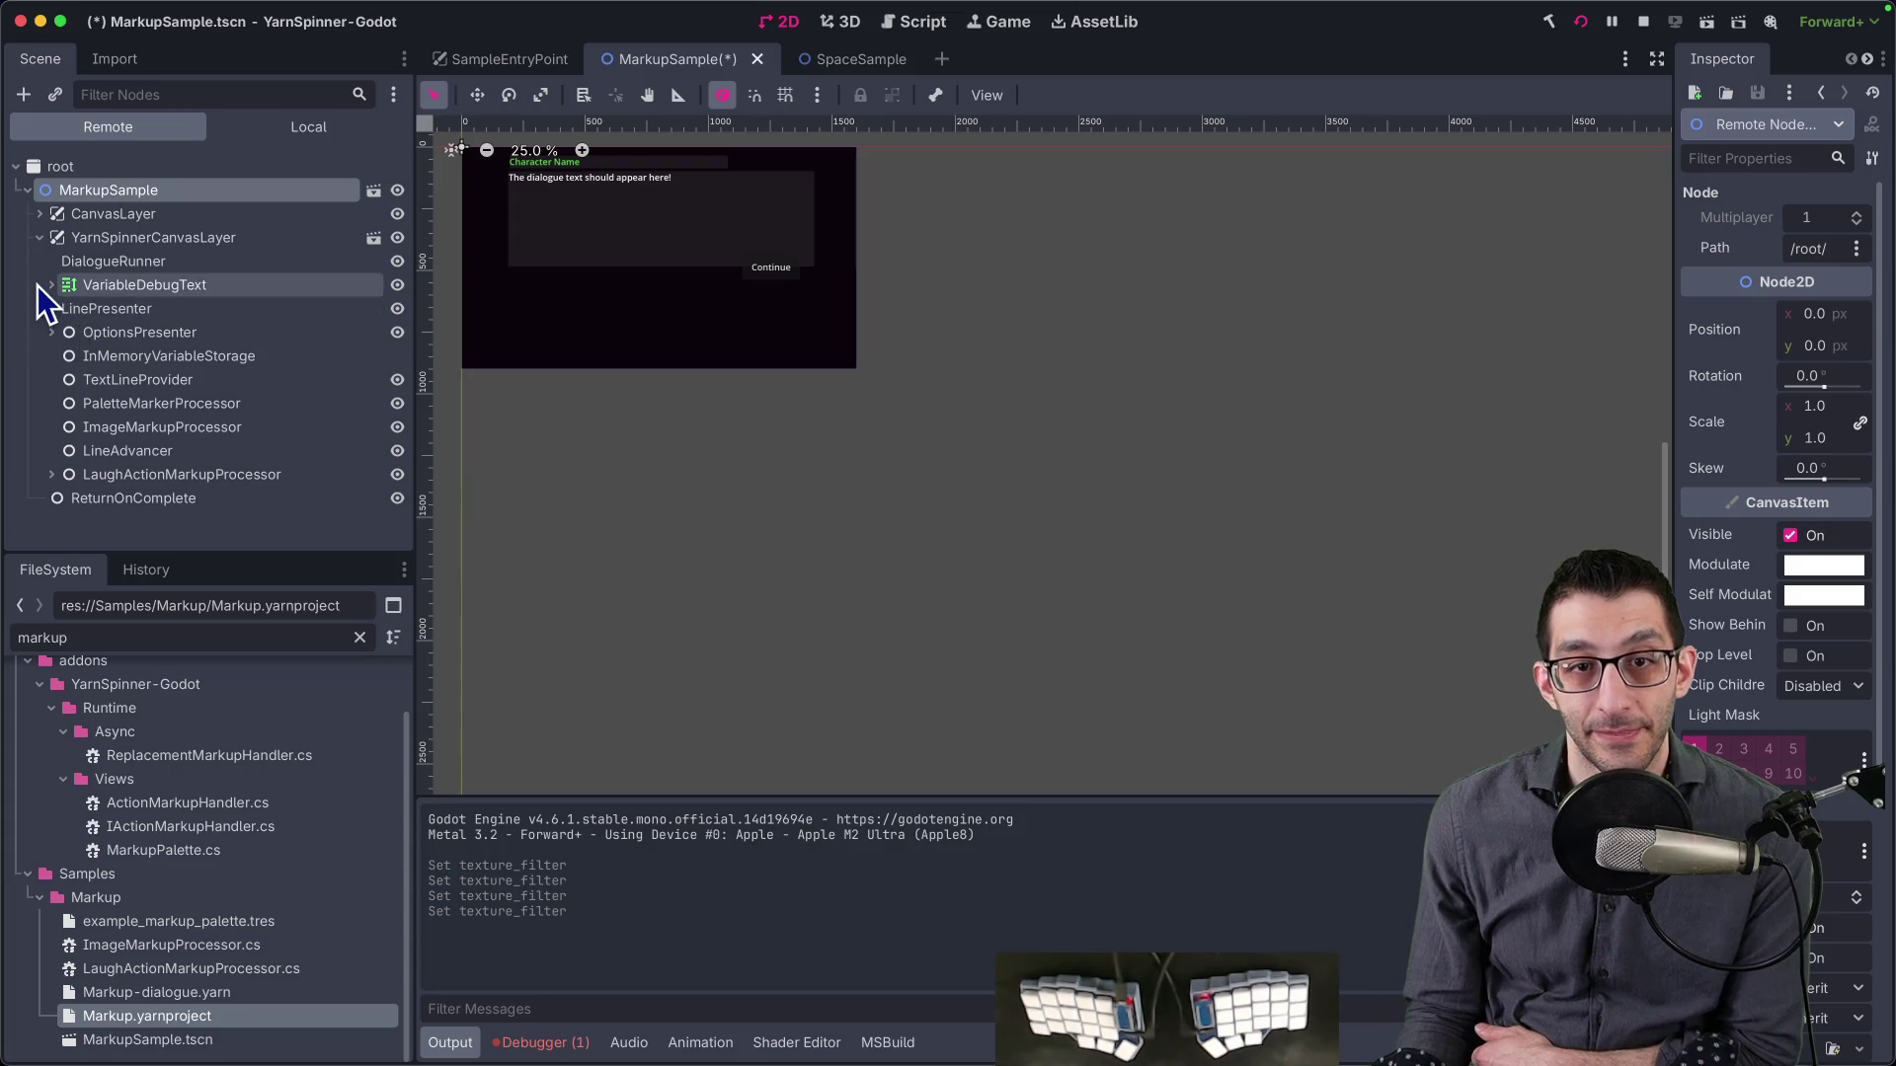
{"action": "left_click", "coordinate": [37, 216]}
{"action": "left_click", "coordinate": [49, 334]}
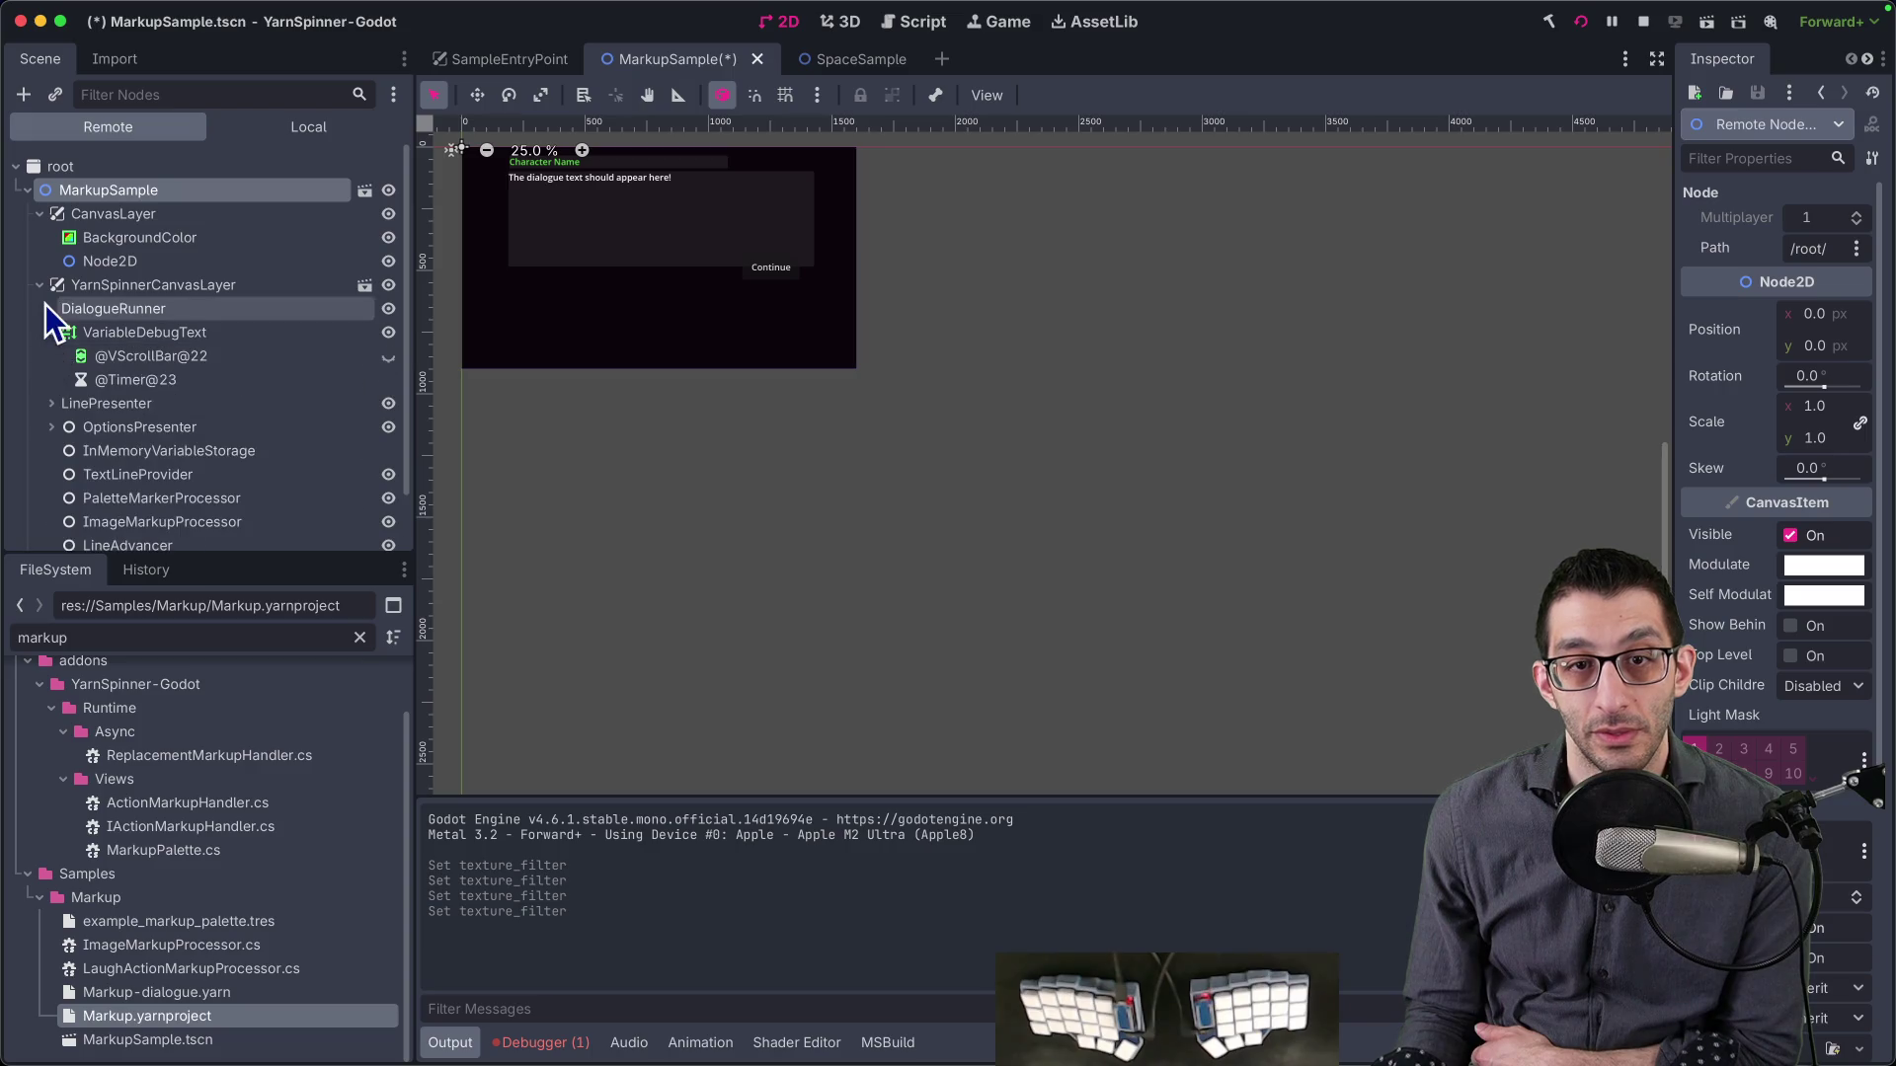
{"action": "left_click", "coordinate": [51, 403]}
{"action": "scroll", "coordinate": [59, 395], "scroll_direction": "down", "scroll_amount": 2}
{"action": "left_click", "coordinate": [73, 364]}
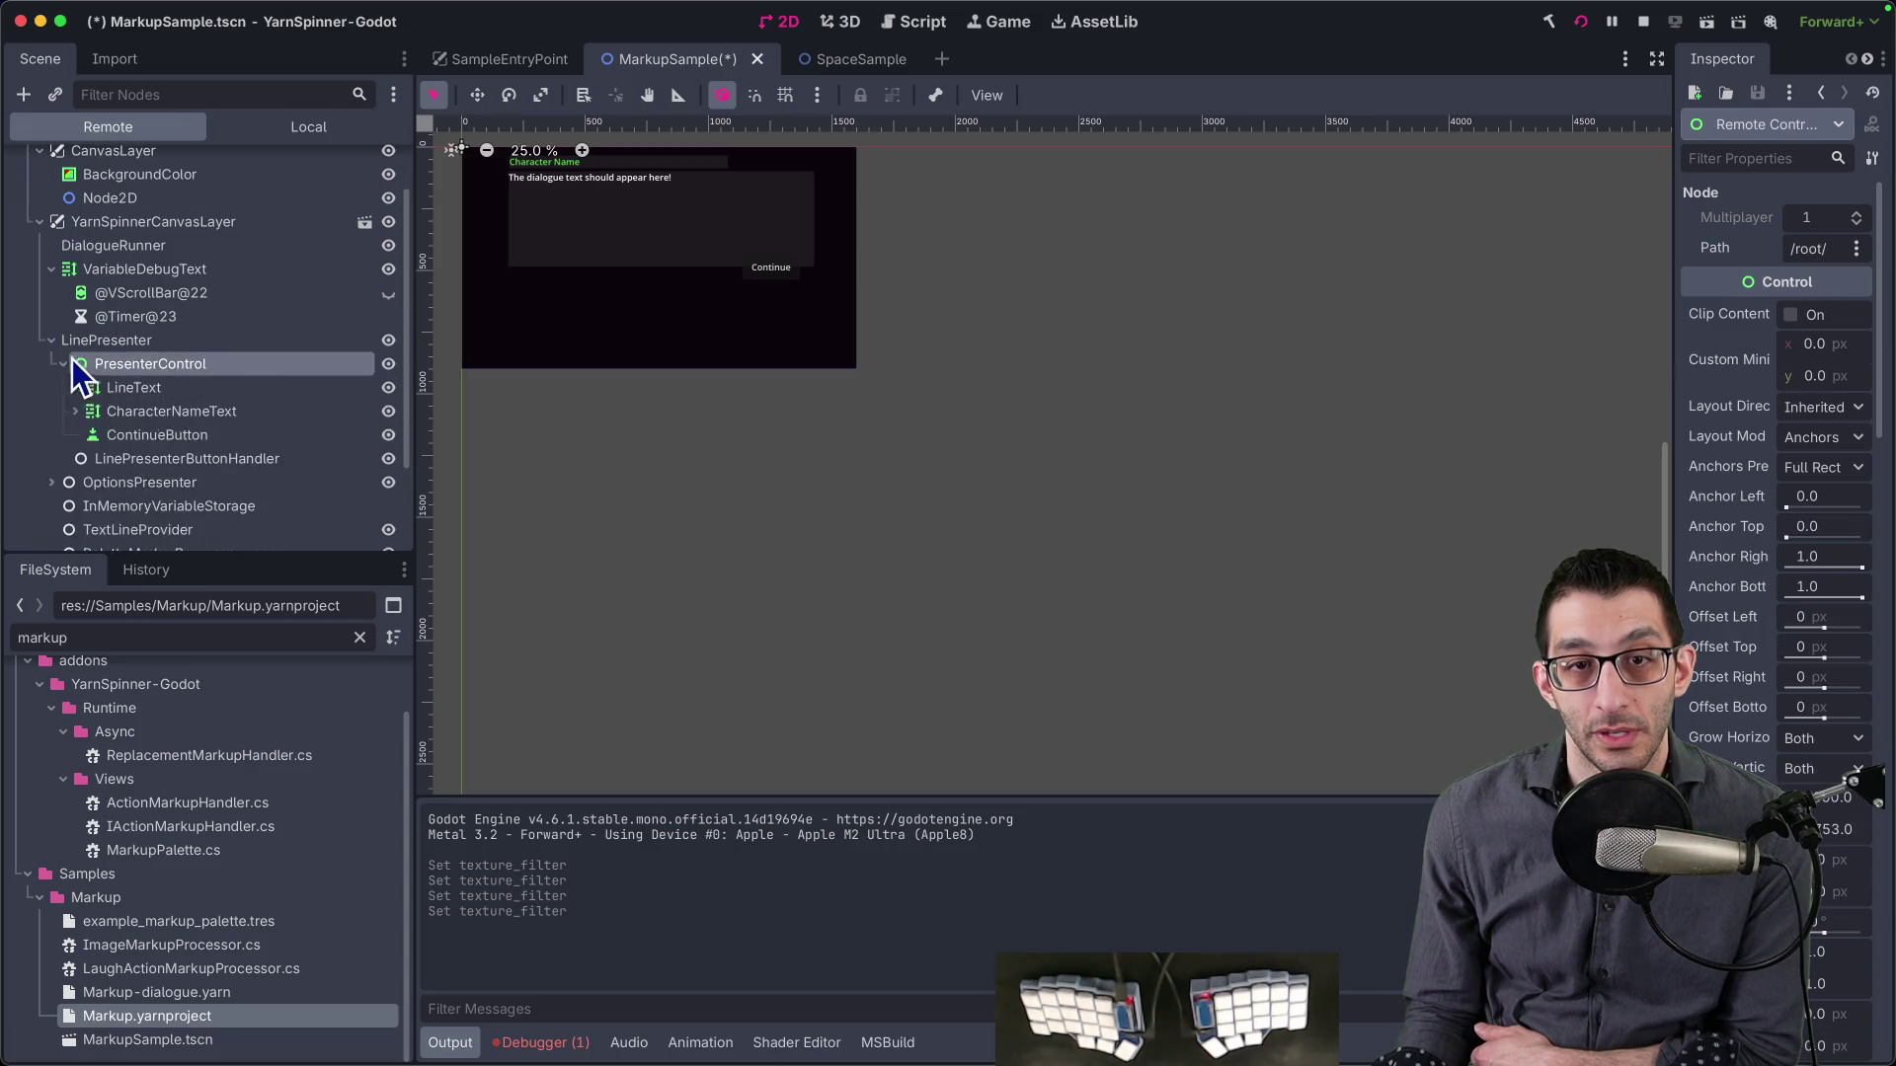
{"action": "scroll", "coordinate": [89, 366], "scroll_direction": "down", "scroll_amount": 2}
{"action": "left_click", "coordinate": [76, 324]}
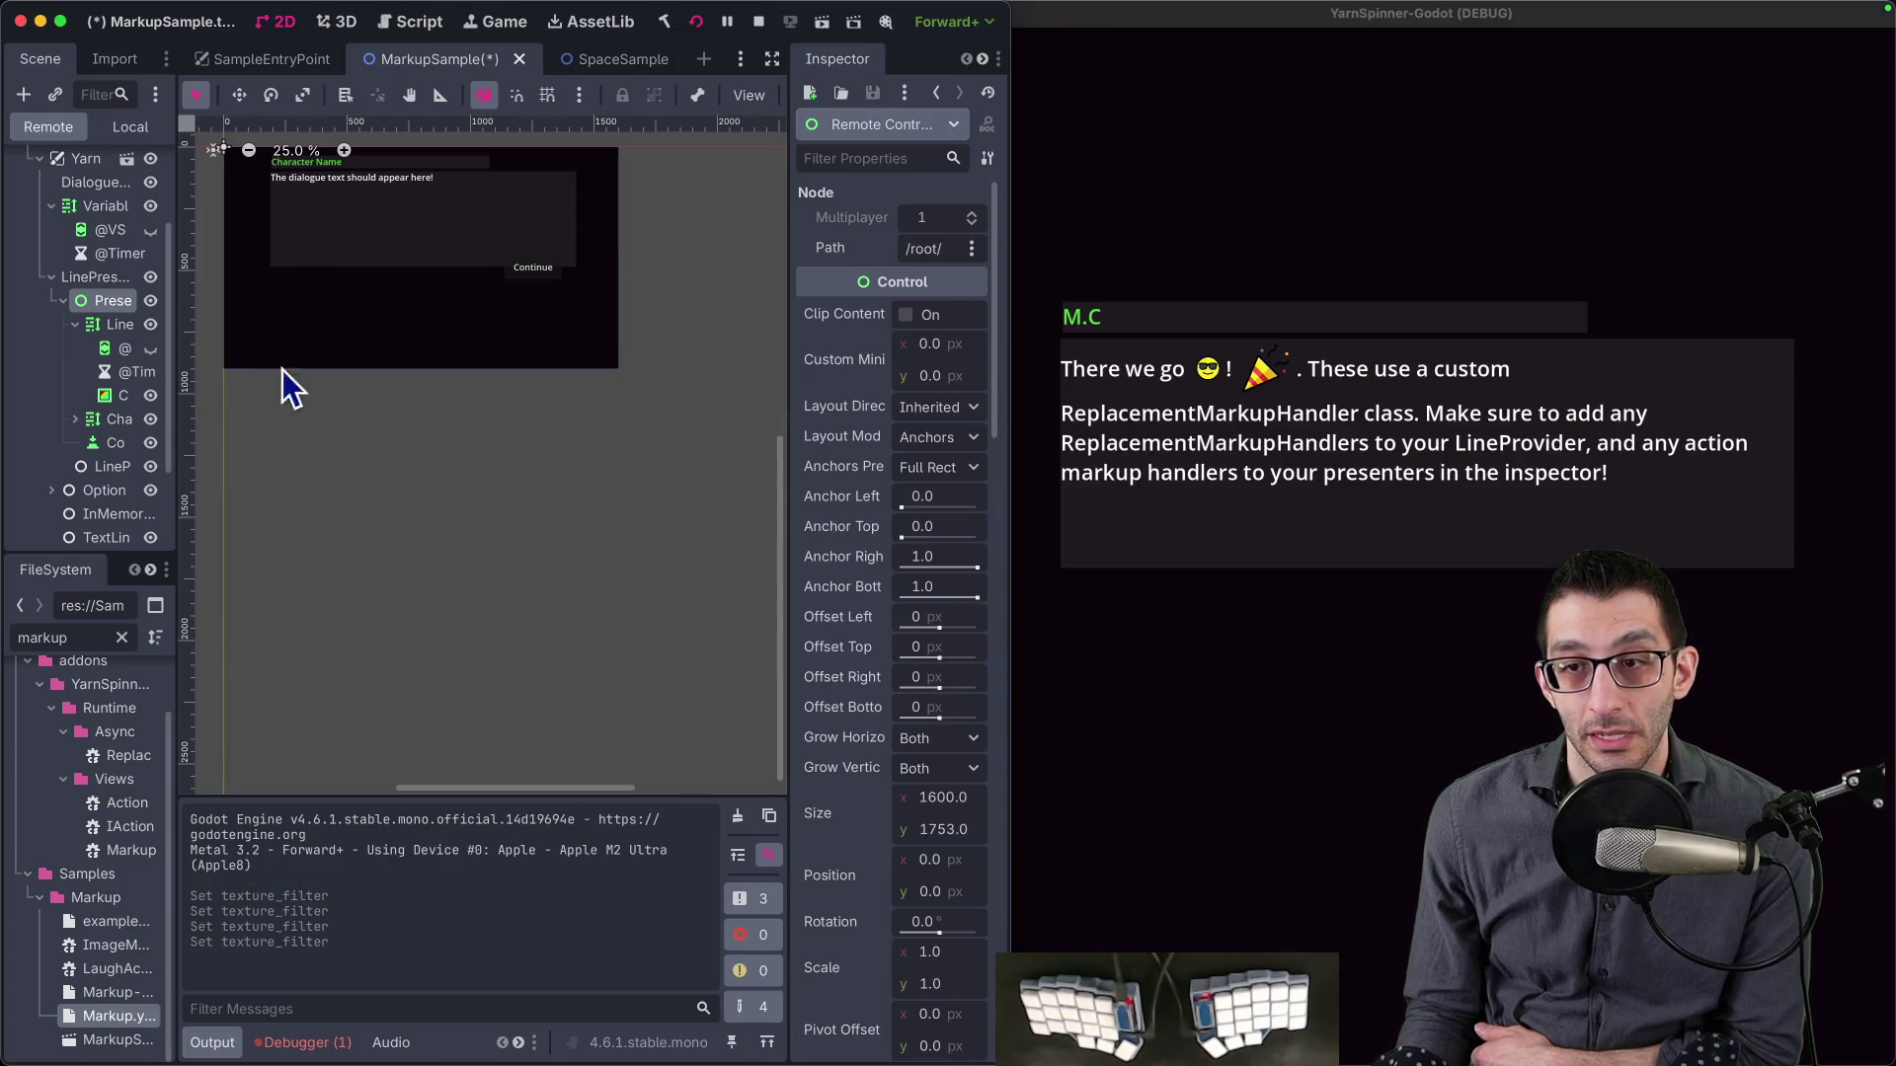
- Inspect LineText's remote children, then select remote LineText to reveal its [img] markup
{"action": "left_click_drag", "start_coordinate": [1009, 381], "coordinate": [1236, 383]}
{"action": "left_click", "coordinate": [181, 395]}
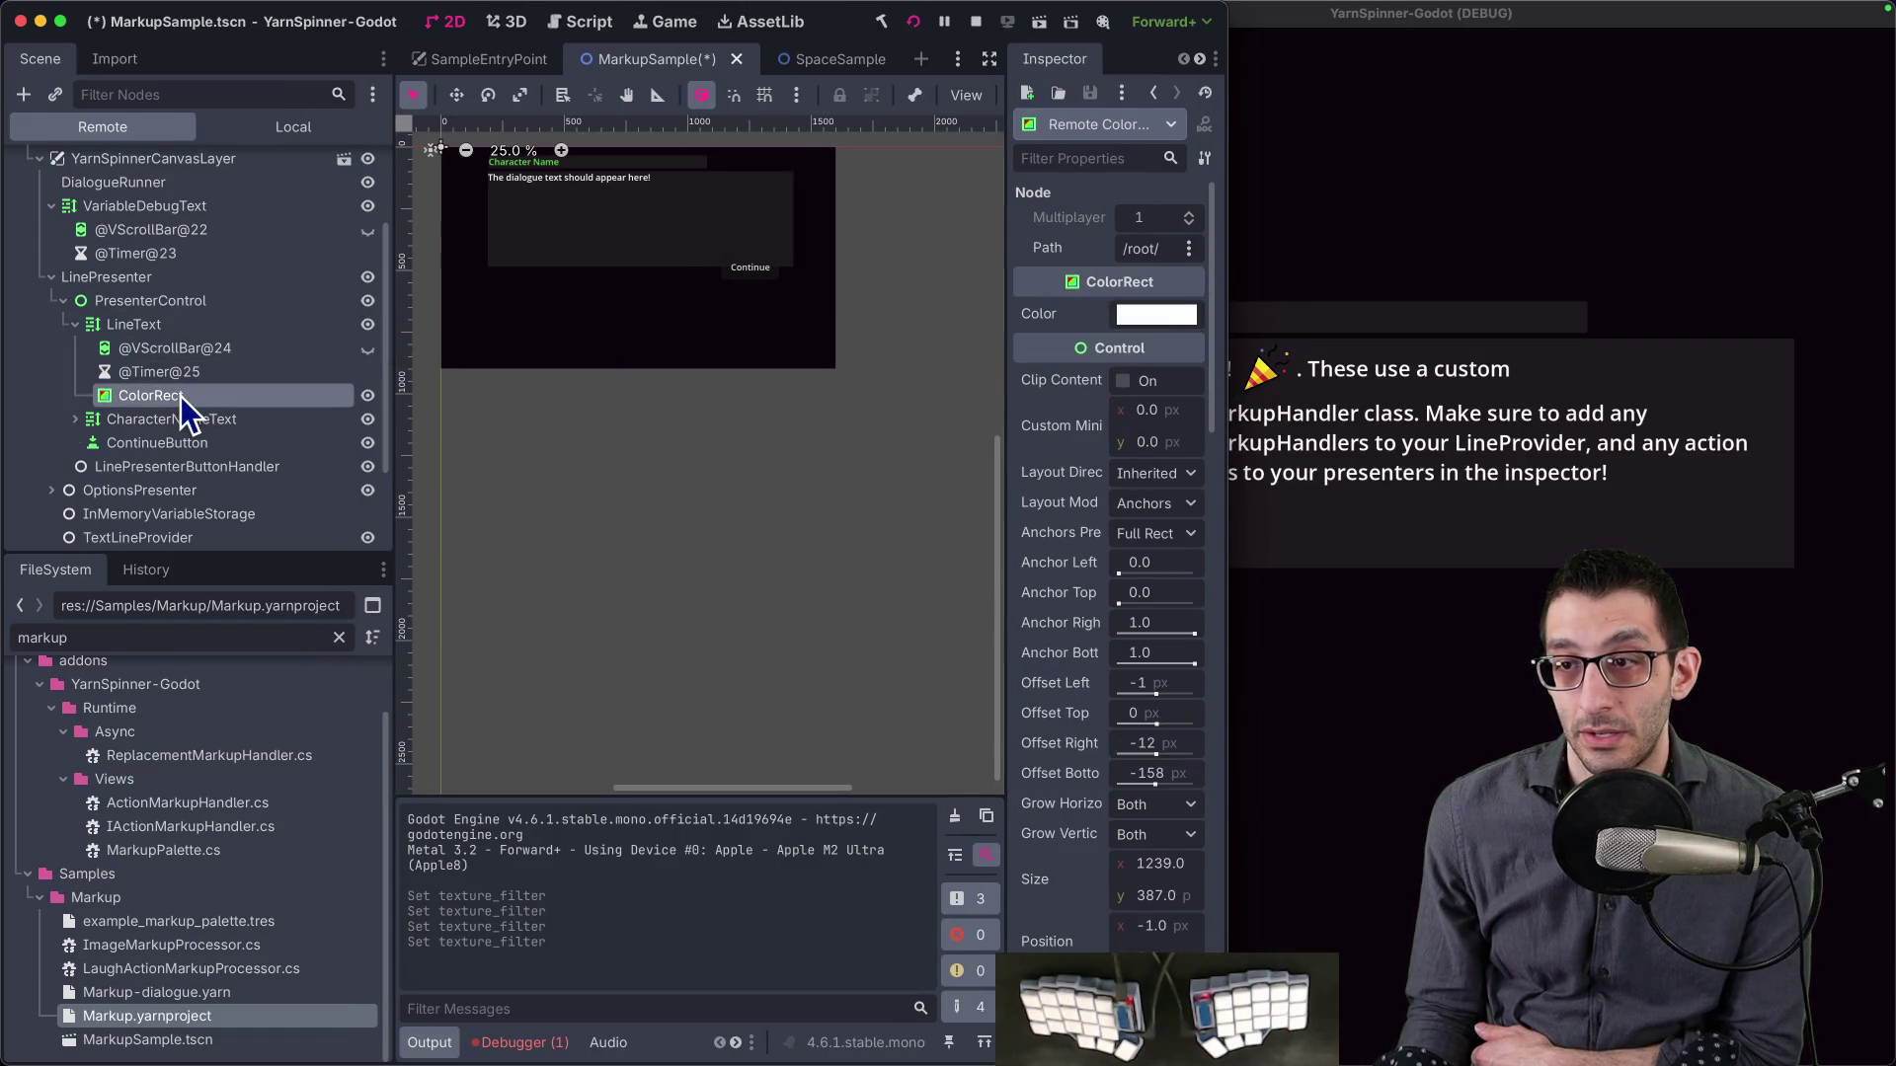
{"action": "left_click", "coordinate": [177, 371]}
{"action": "left_click", "coordinate": [174, 348]}
{"action": "left_click", "coordinate": [162, 421]}
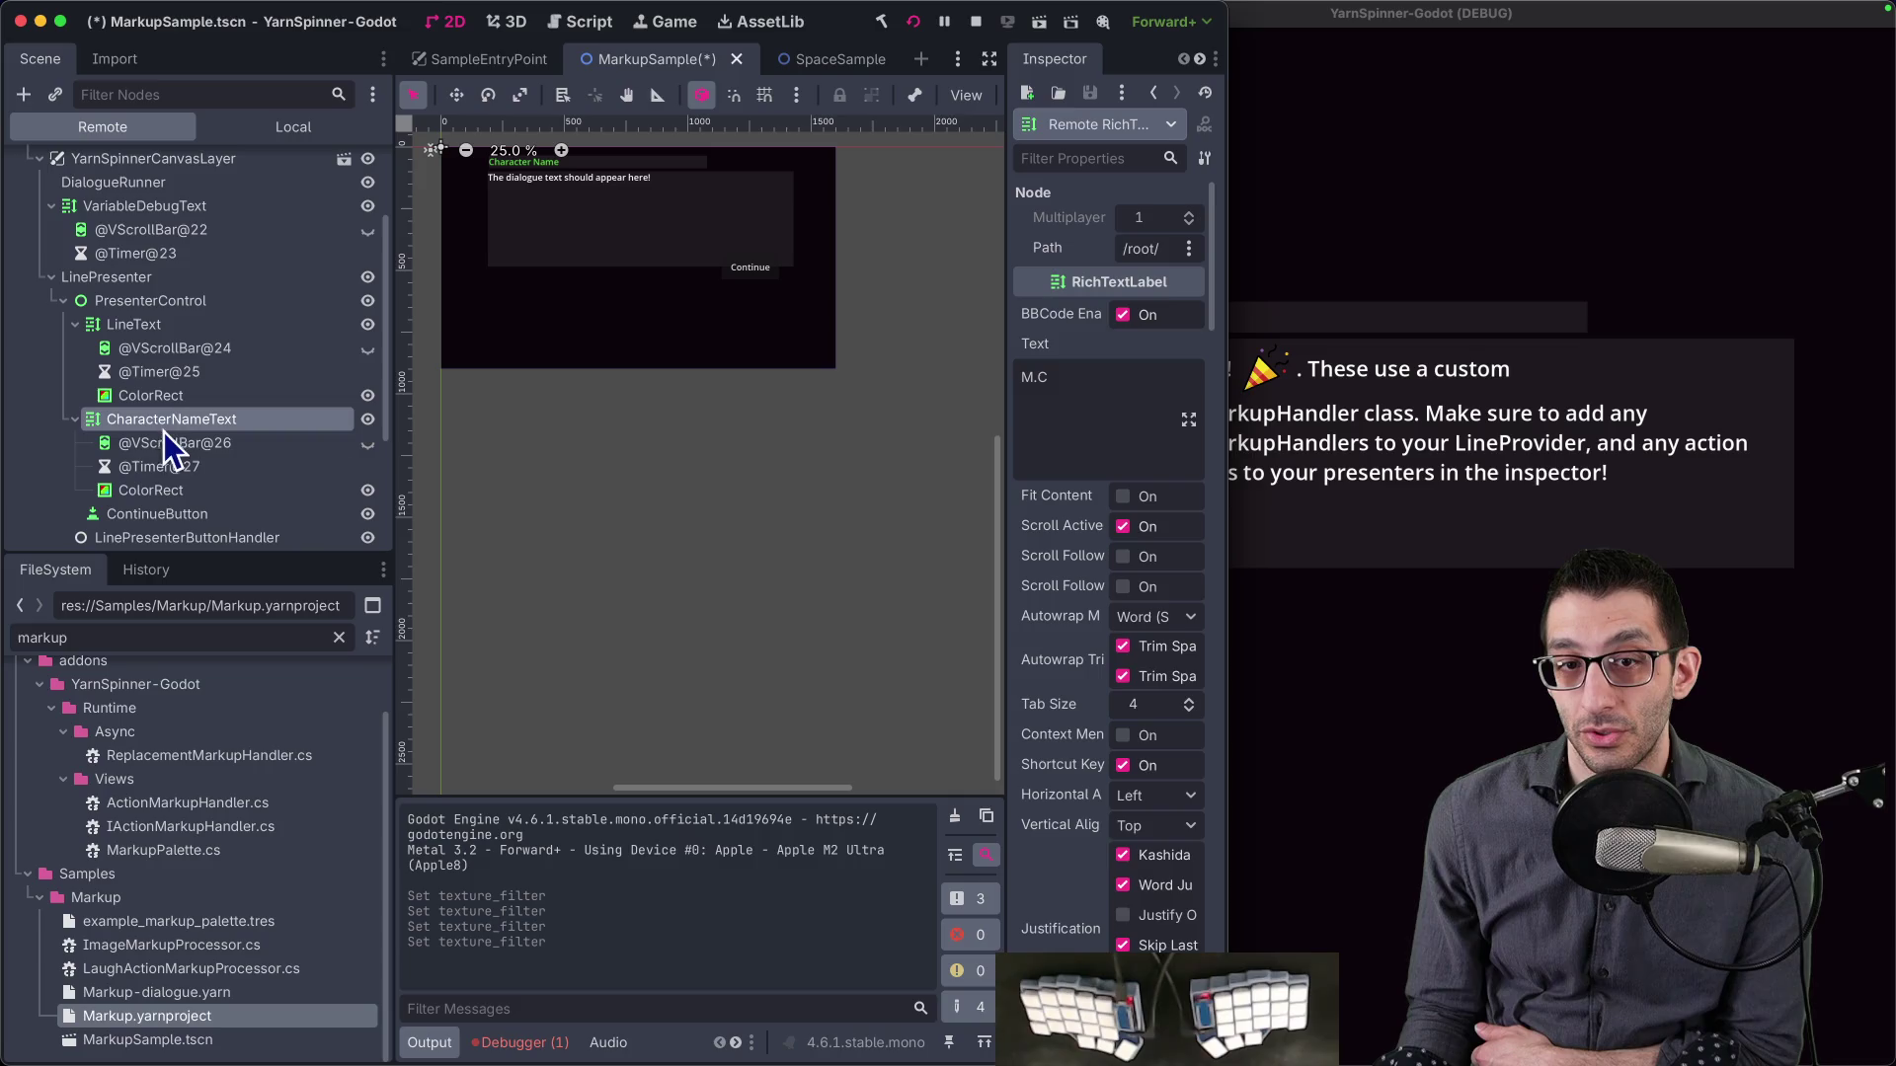
{"action": "scroll", "coordinate": [187, 450], "scroll_direction": "down", "scroll_amount": 2}
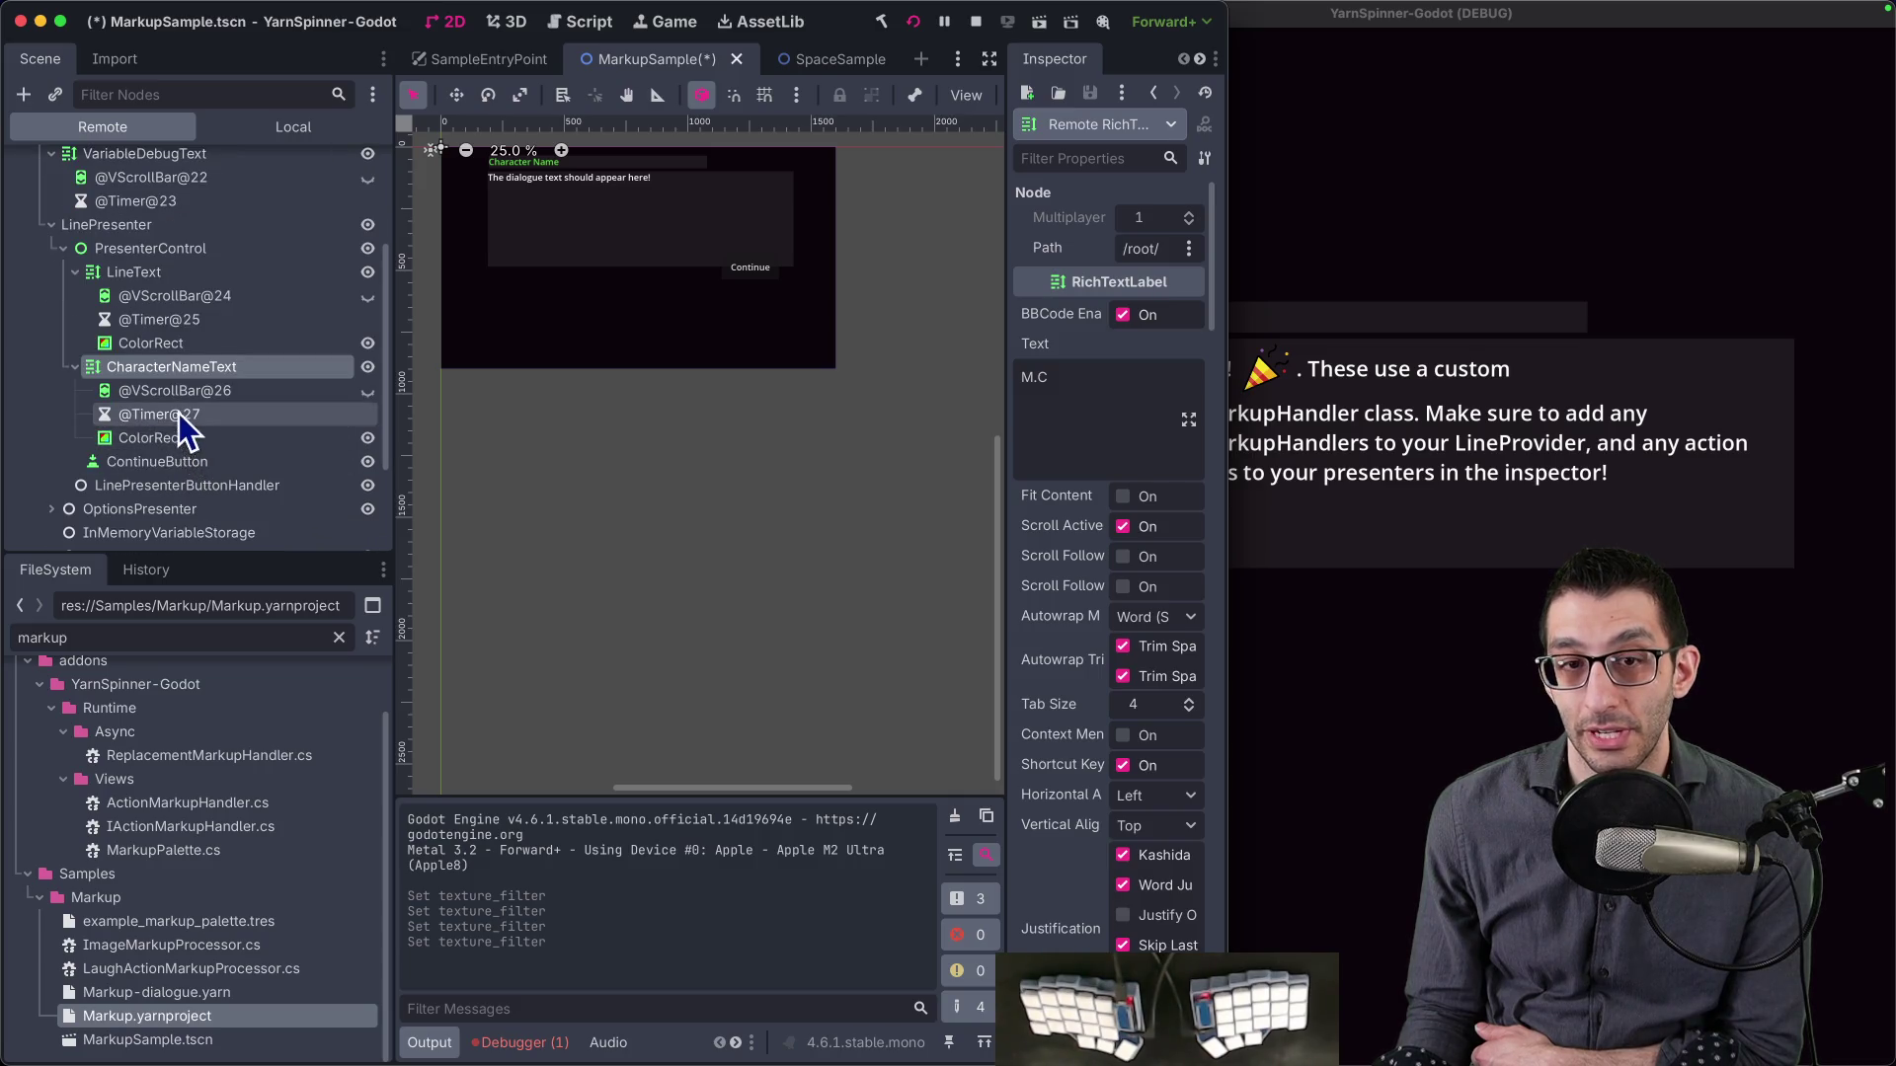
{"action": "left_click", "coordinate": [1576, 288]}
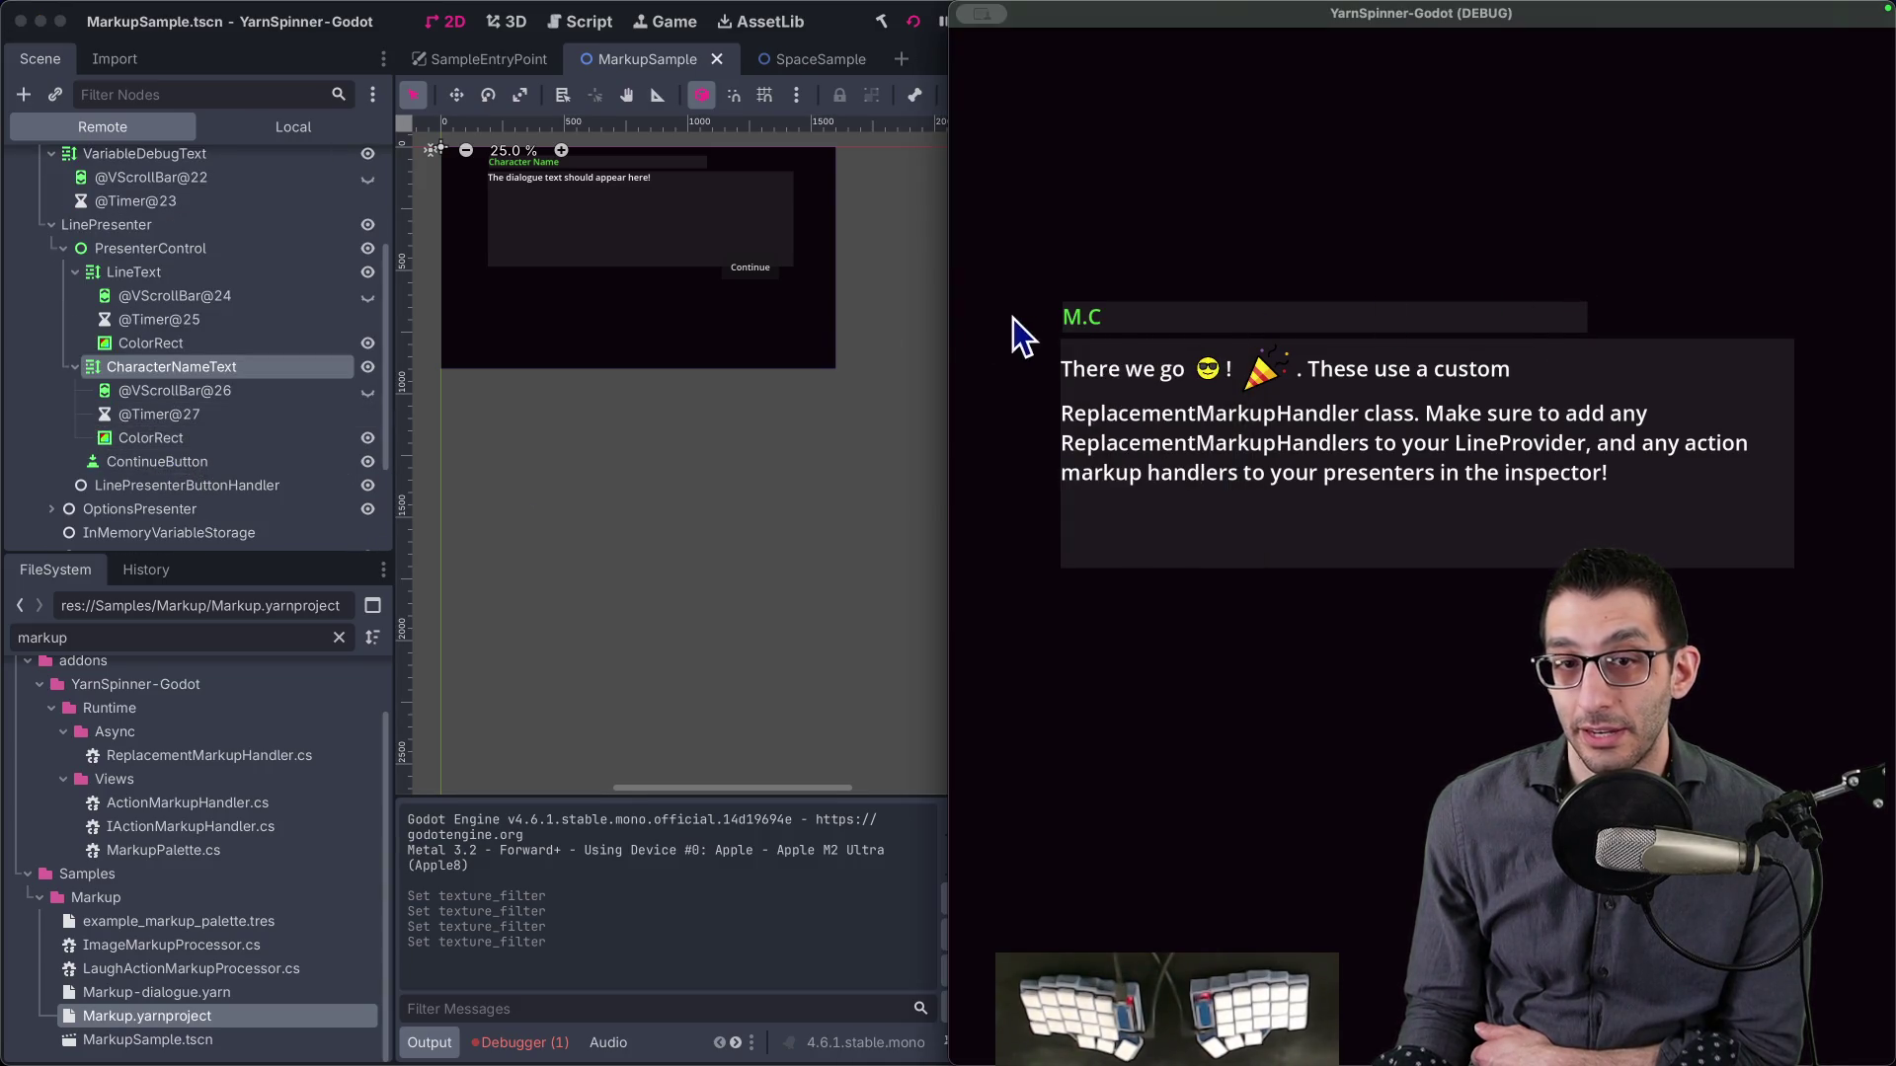
{"action": "left_click", "coordinate": [140, 395]}
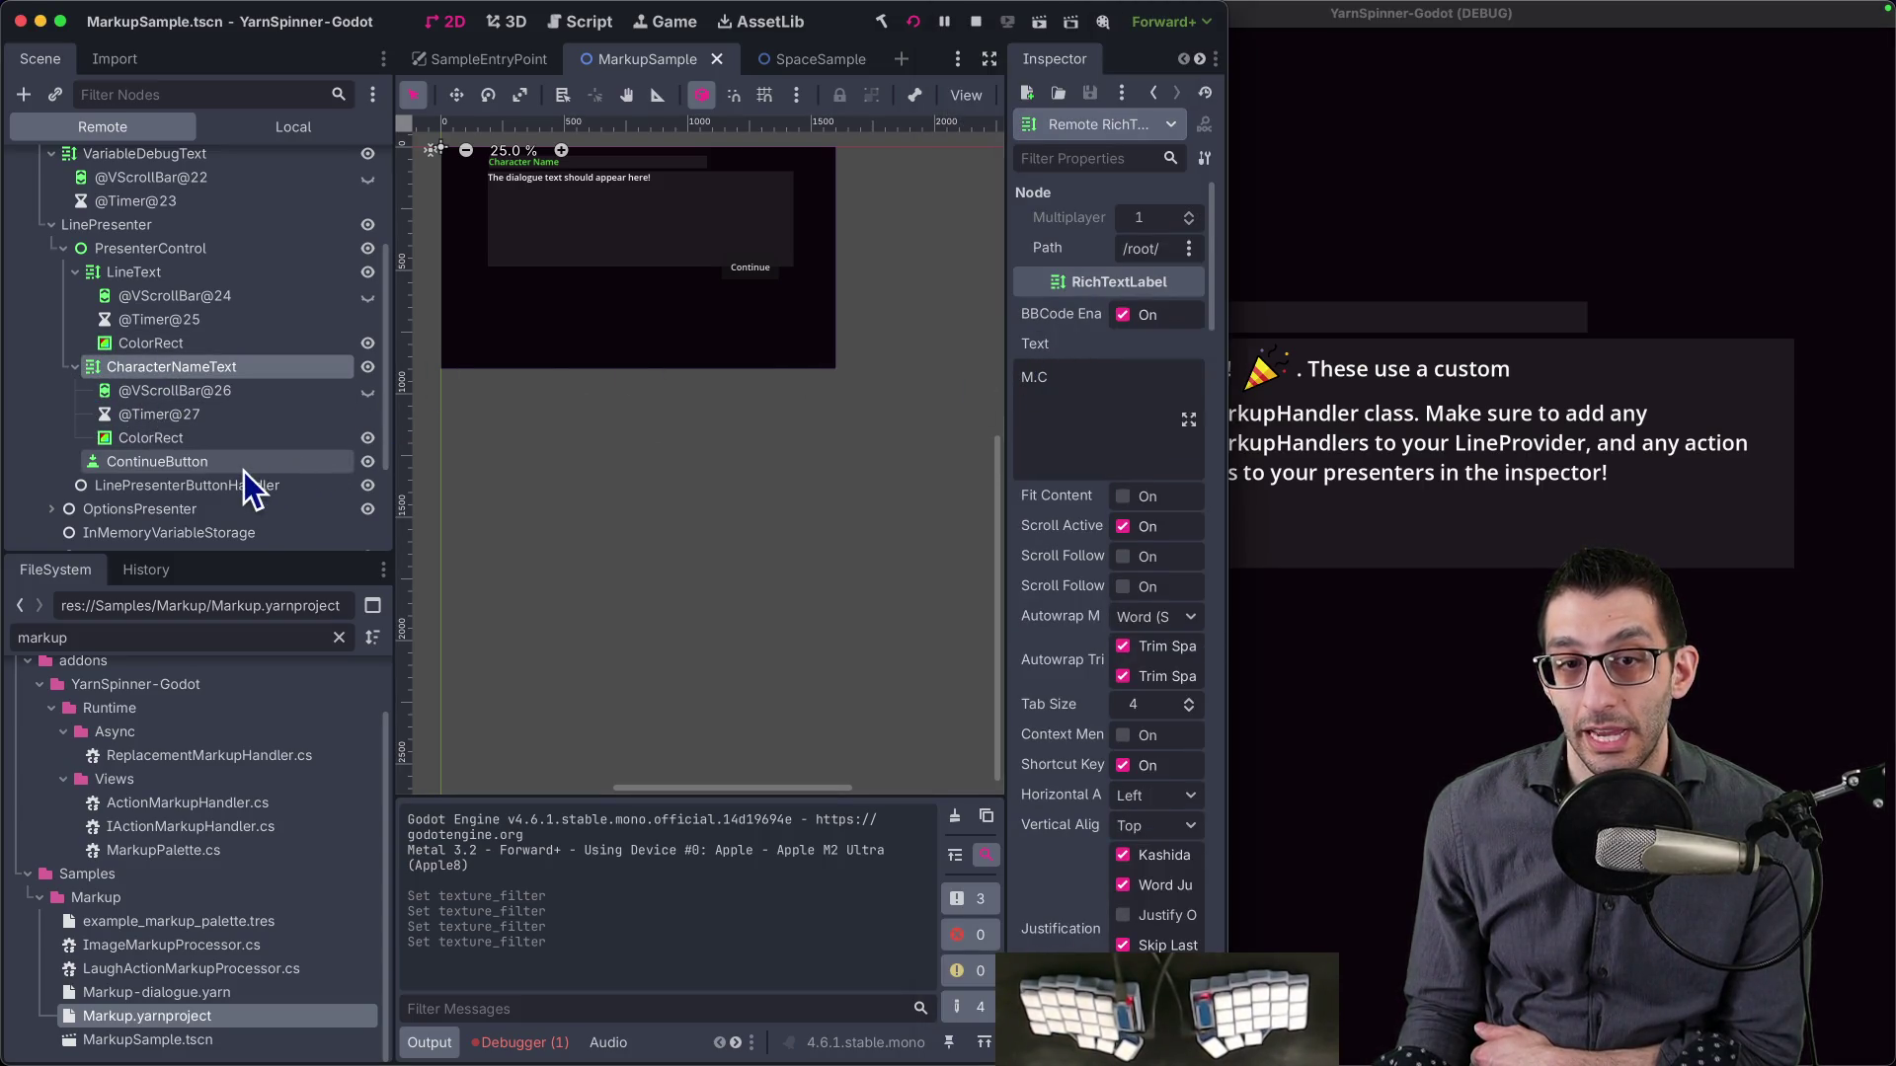
{"action": "left_click", "coordinate": [1363, 361]}
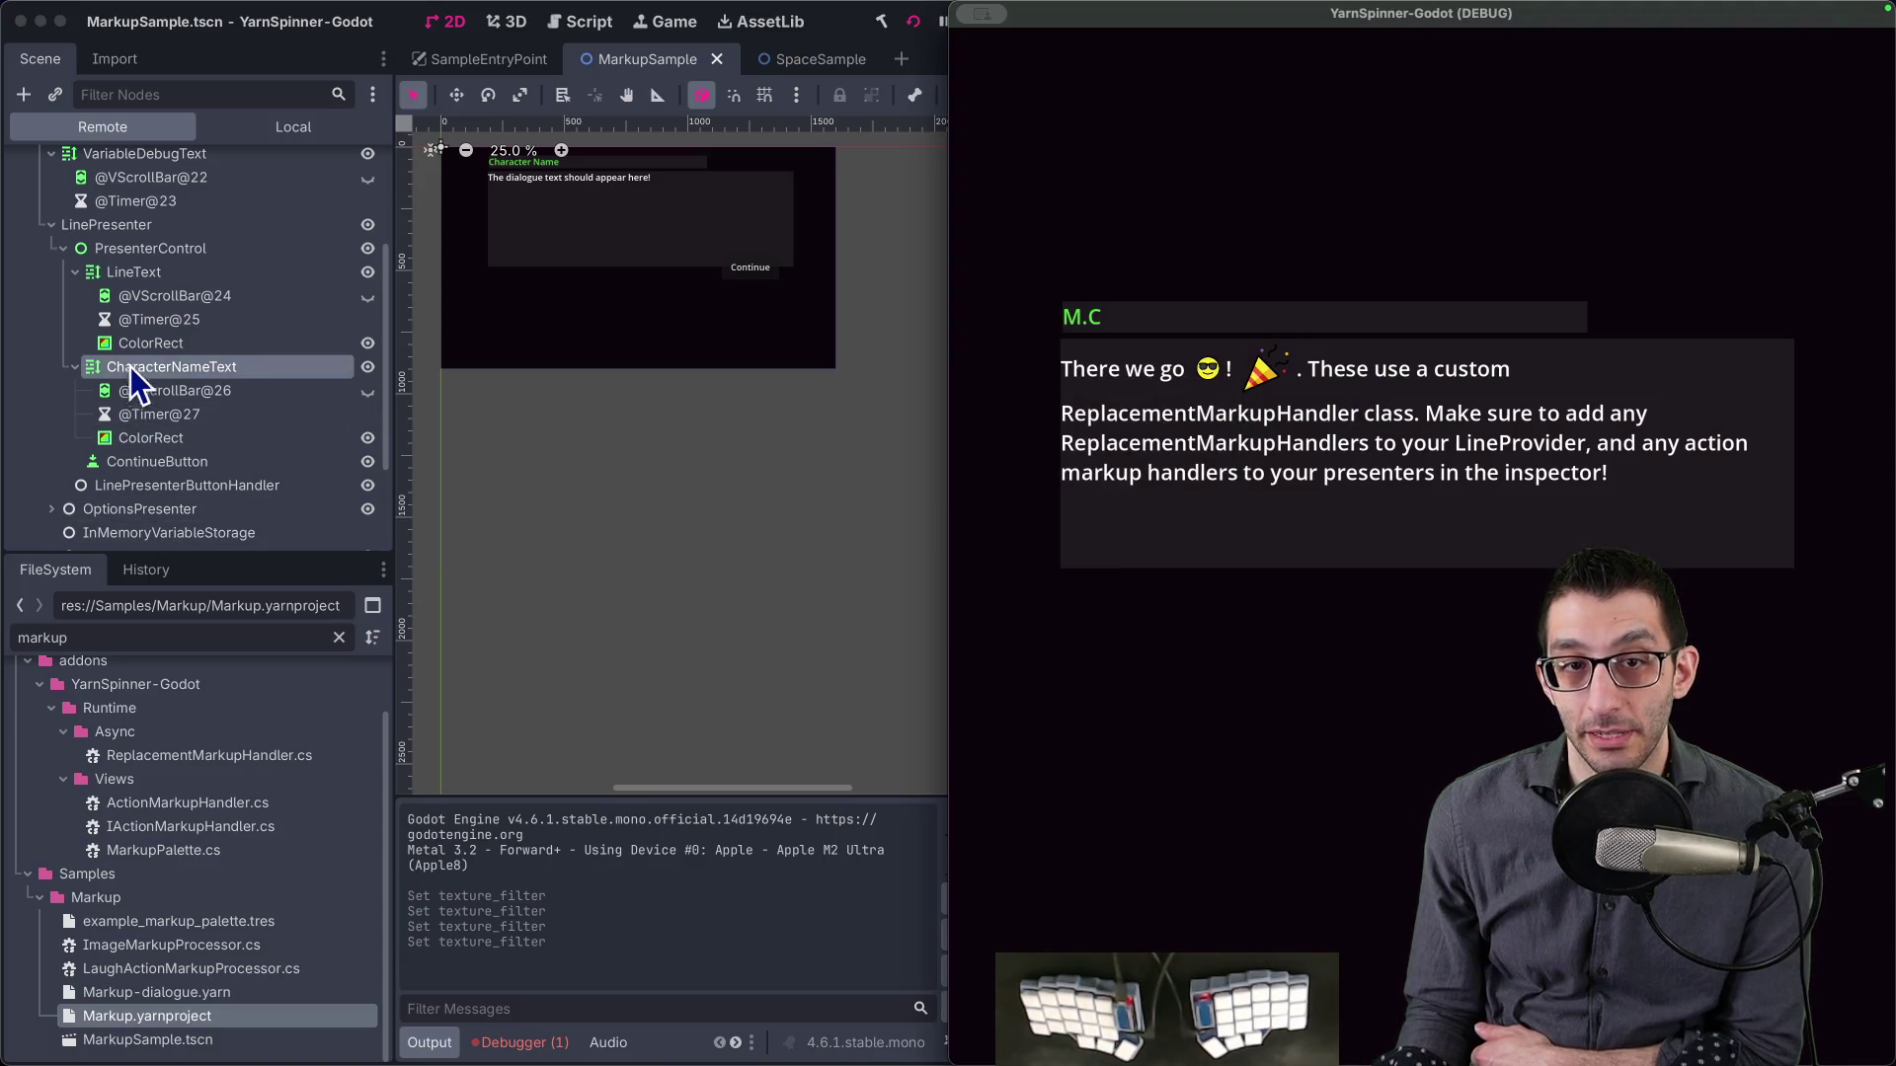
{"action": "left_click", "coordinate": [158, 272]}
{"action": "scroll", "coordinate": [1096, 423], "scroll_direction": "down", "scroll_amount": 2}
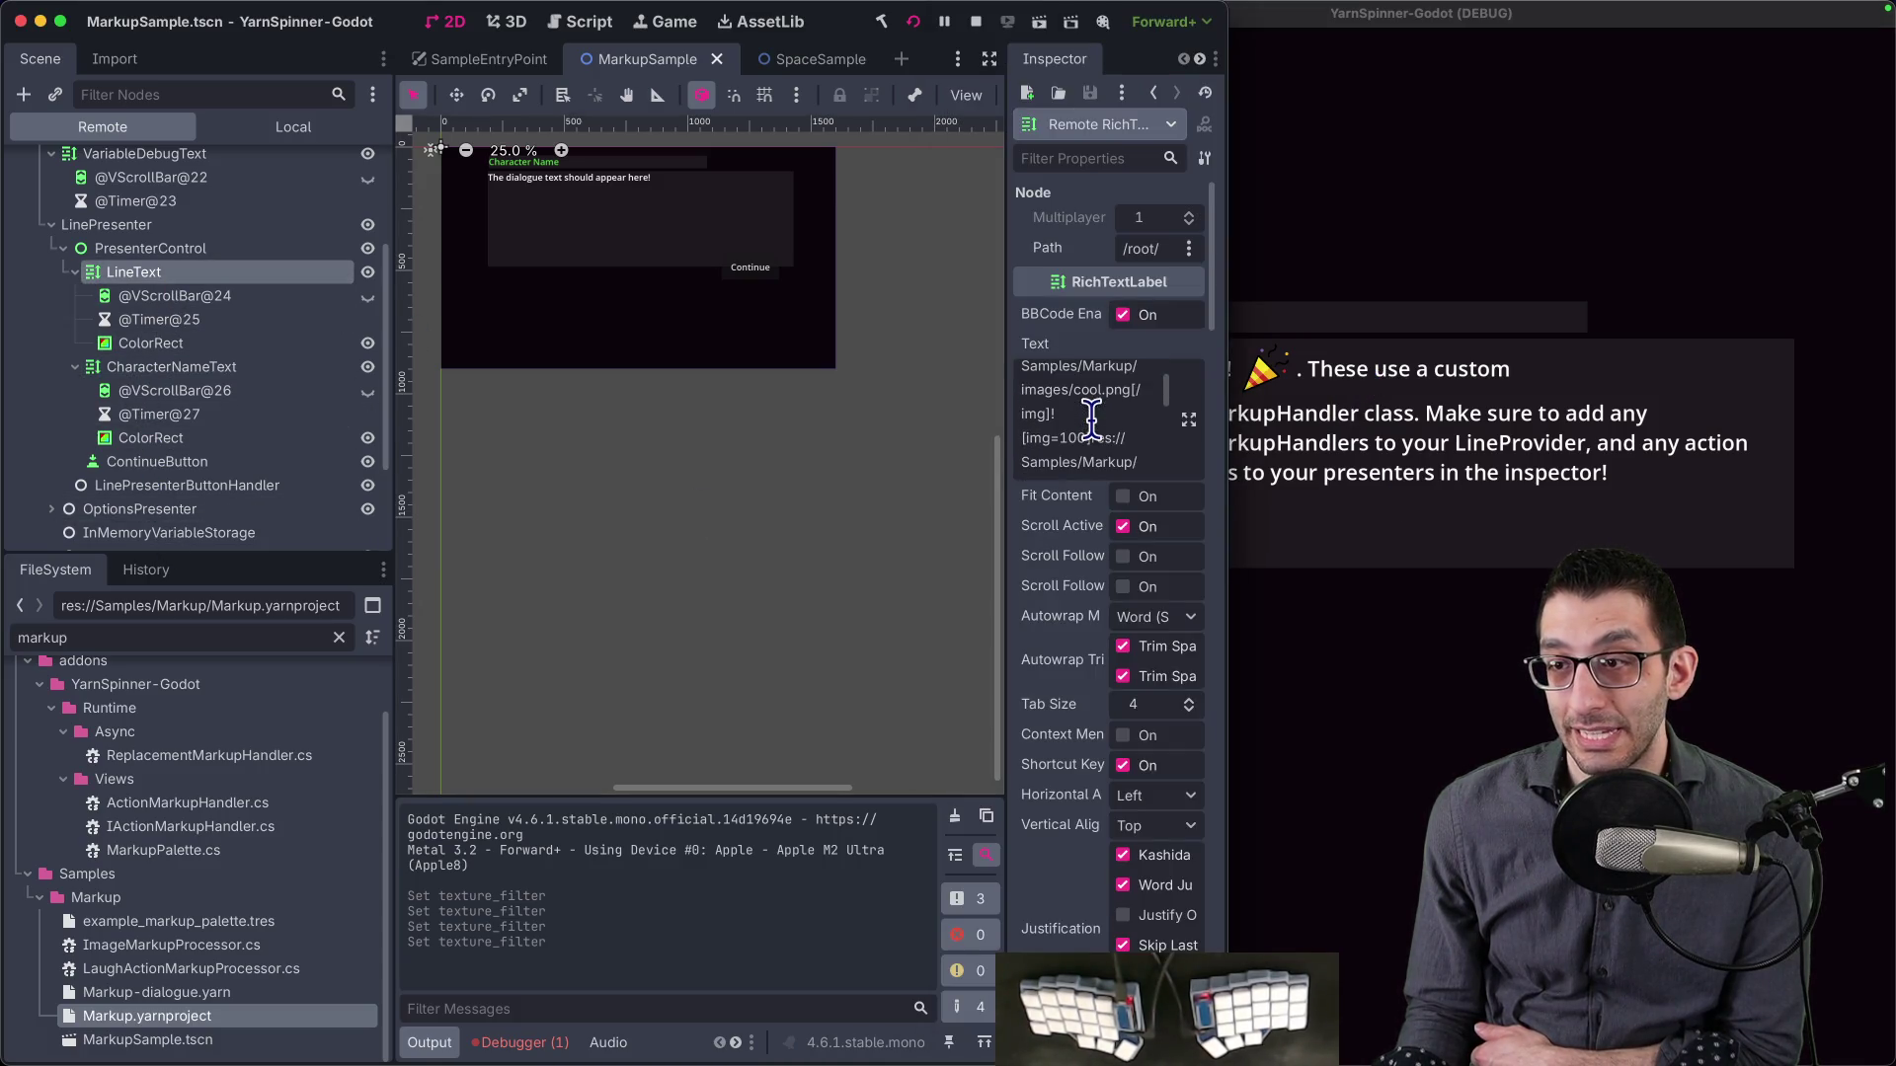
- Highlight the first img tag, then set remote LineText's texture filter to Nearest
{"action": "scroll", "coordinate": [1126, 430], "scroll_direction": "up", "scroll_amount": 2}
{"action": "left_click_drag", "start_coordinate": [1022, 373], "coordinate": [1076, 446]}
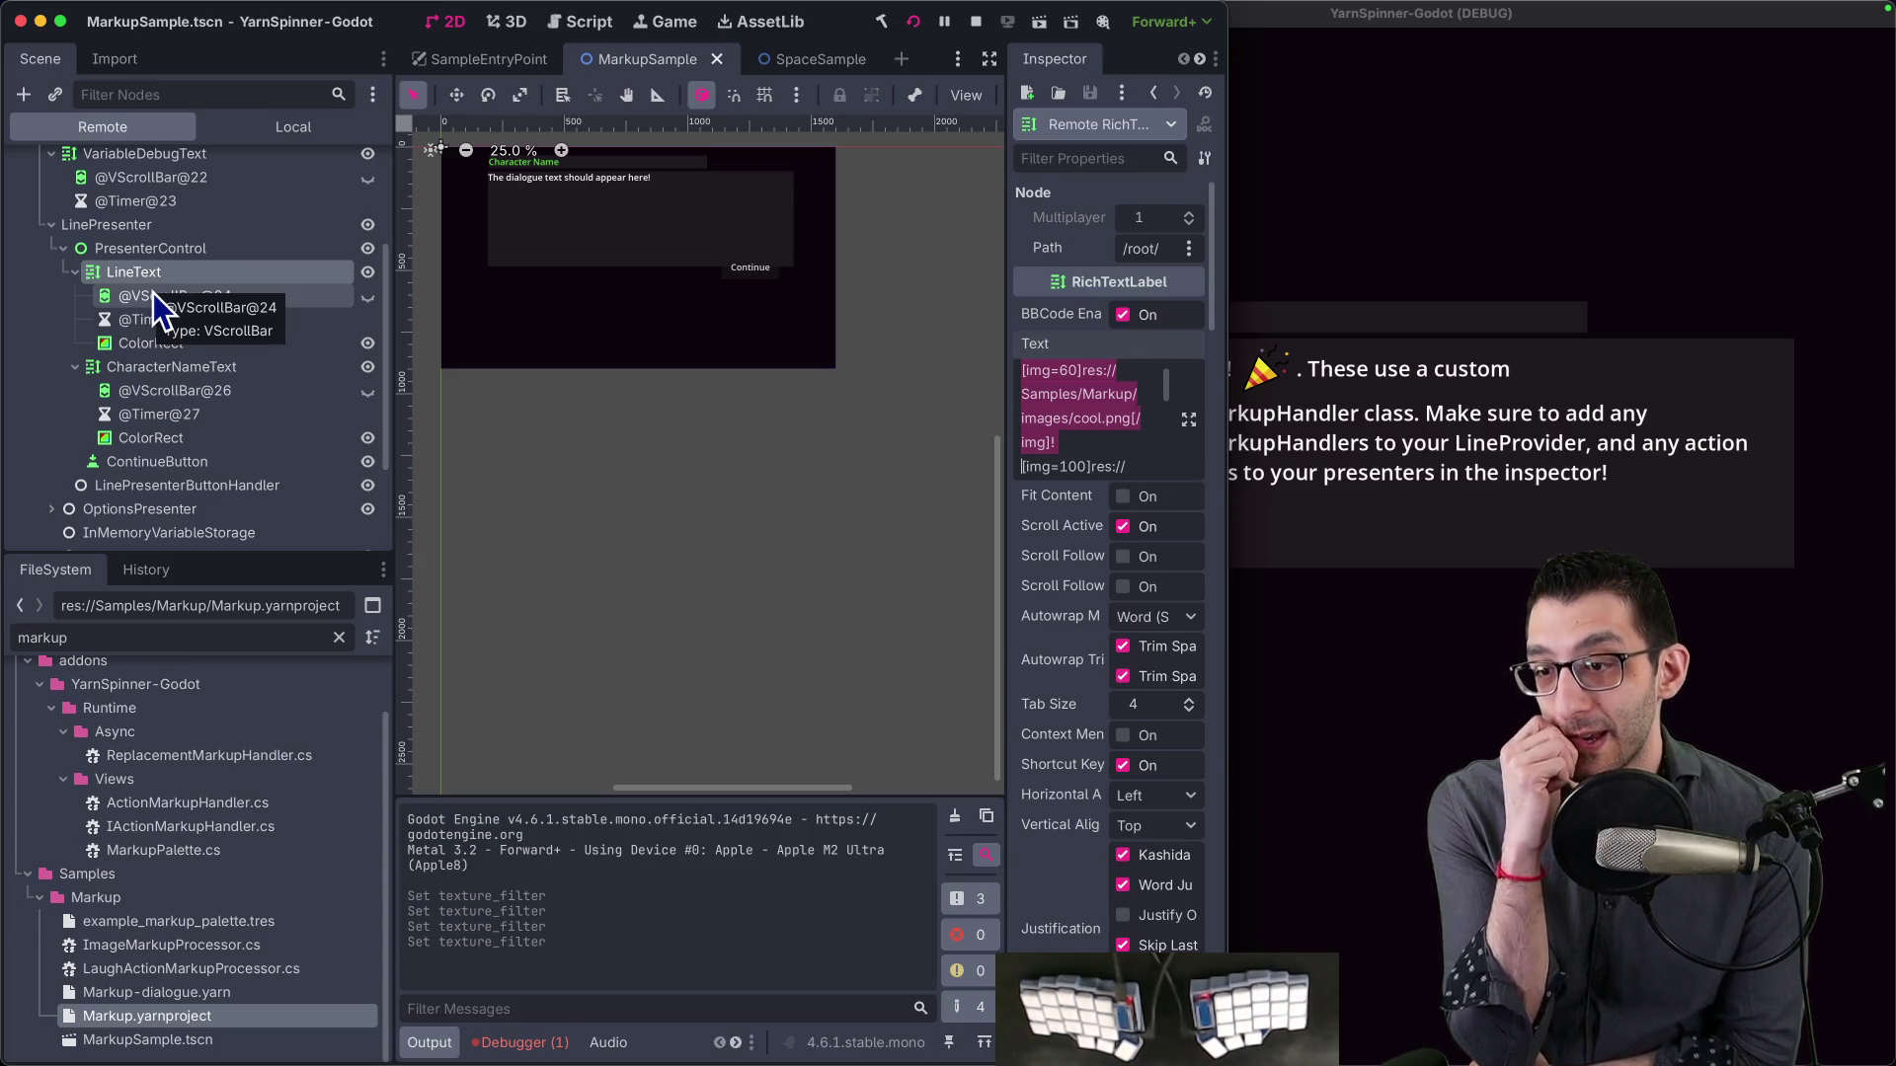
{"action": "left_click_drag", "start_coordinate": [1201, 254], "coordinate": [1195, 992]}
{"action": "left_click", "coordinate": [1155, 554]}
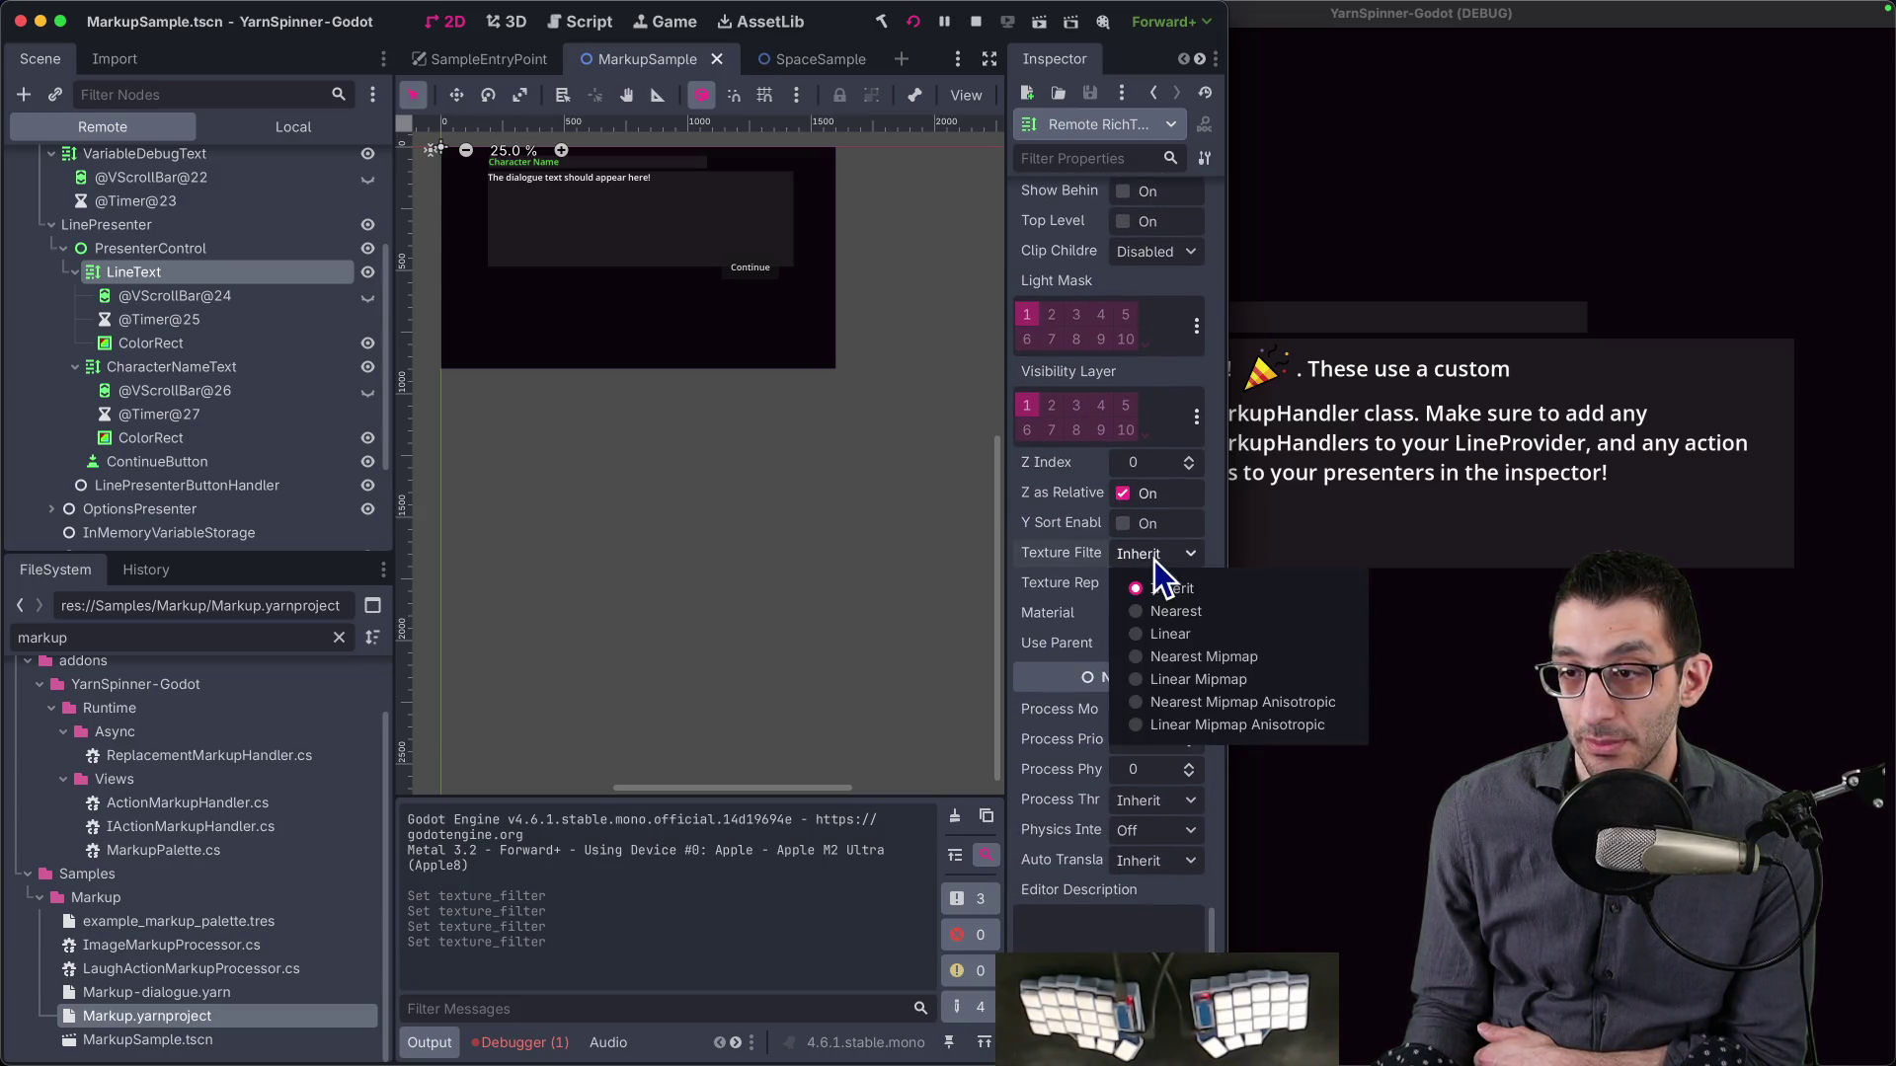
{"action": "left_click", "coordinate": [1172, 624]}
- Change LineText's texture filter to Linear and make the game window fullscreen
{"action": "left_click", "coordinate": [1338, 558]}
{"action": "left_click", "coordinate": [816, 465]}
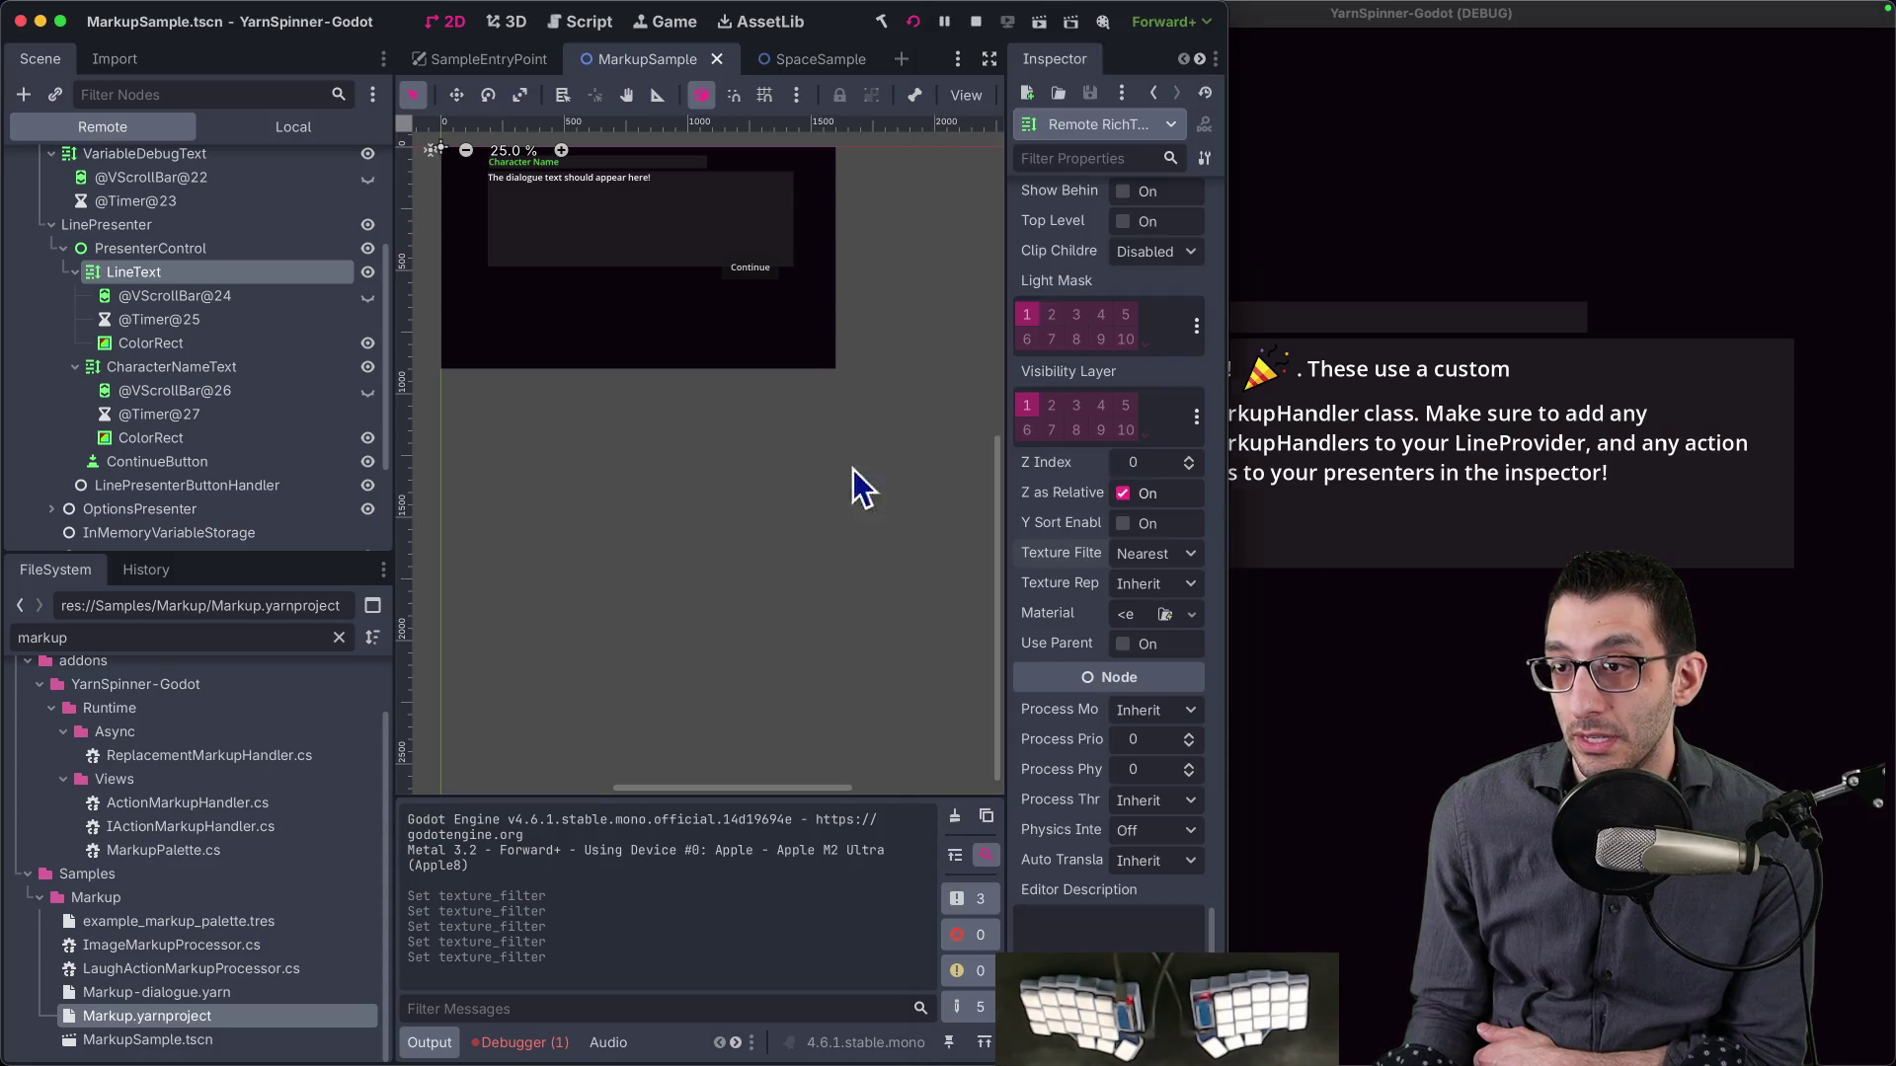
{"action": "left_click_drag", "start_coordinate": [1212, 439], "coordinate": [994, 440]}
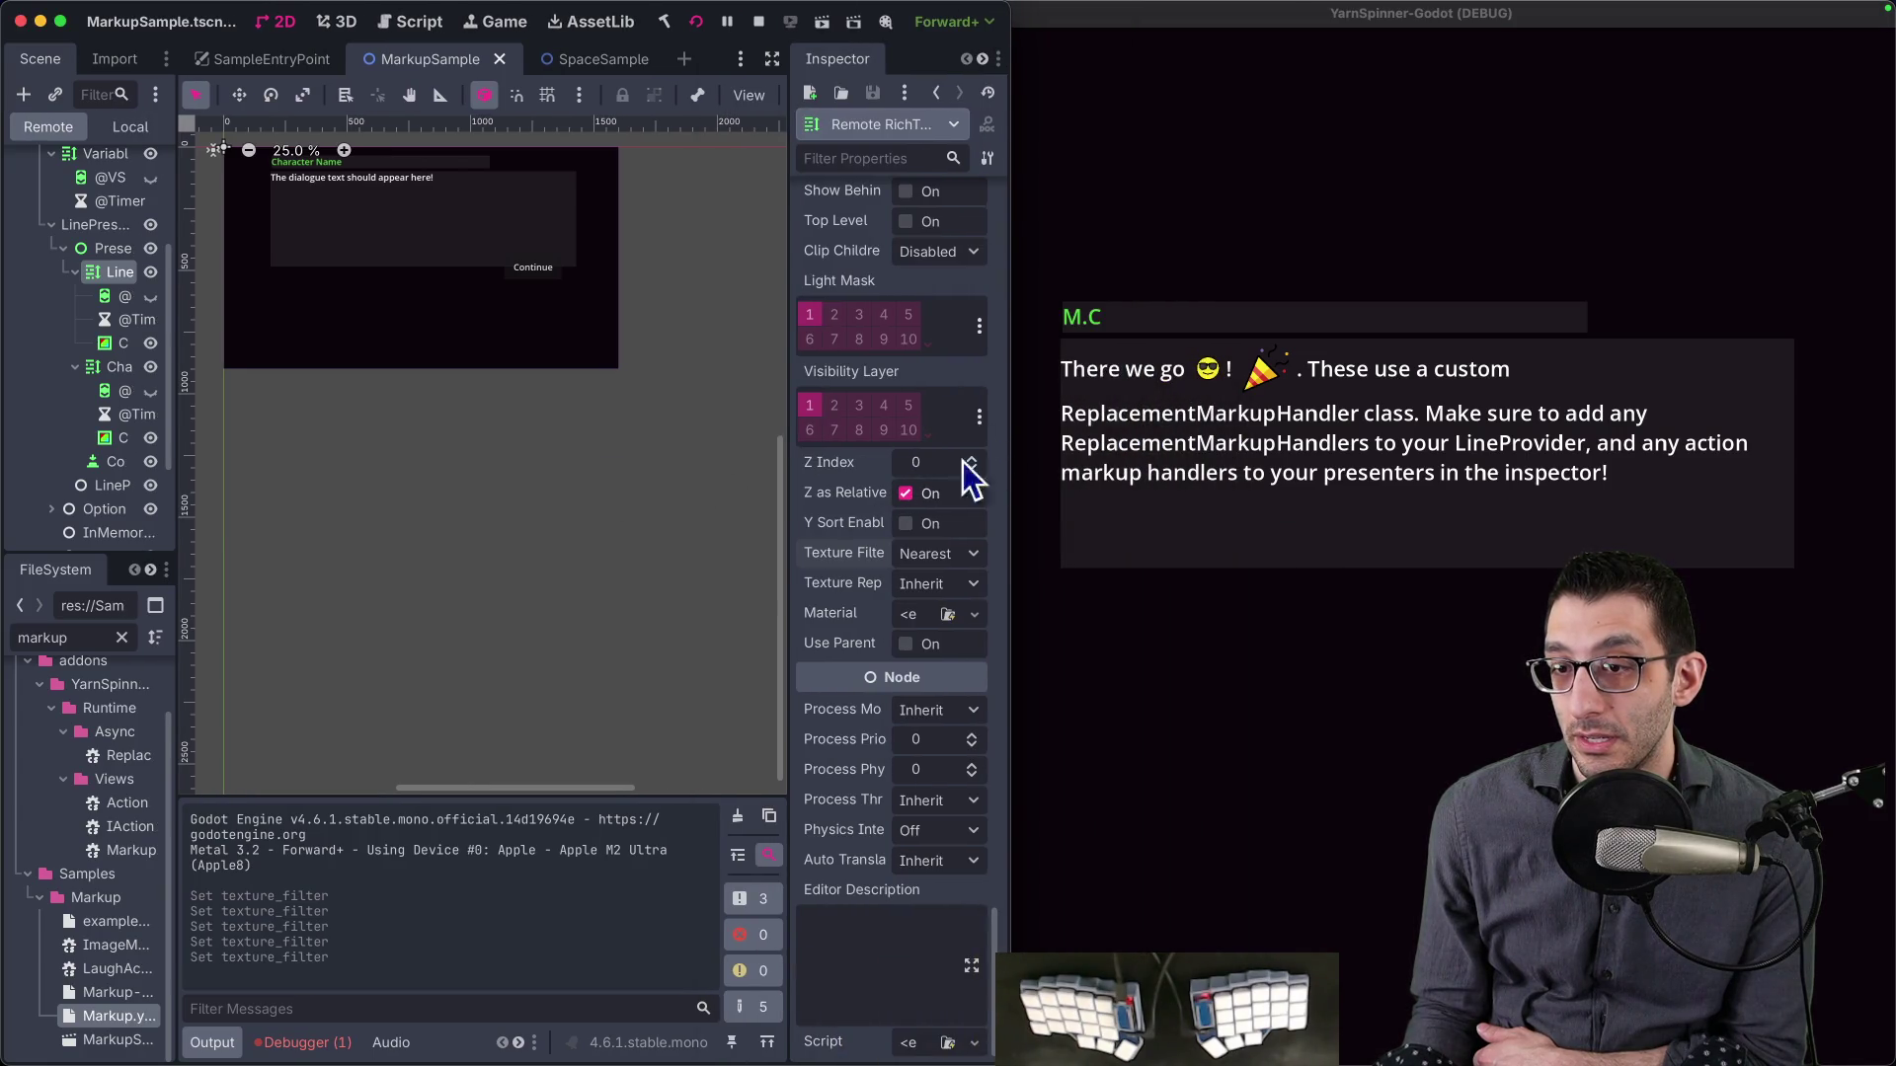
{"action": "left_click", "coordinate": [928, 576]}
{"action": "left_click", "coordinate": [952, 630]}
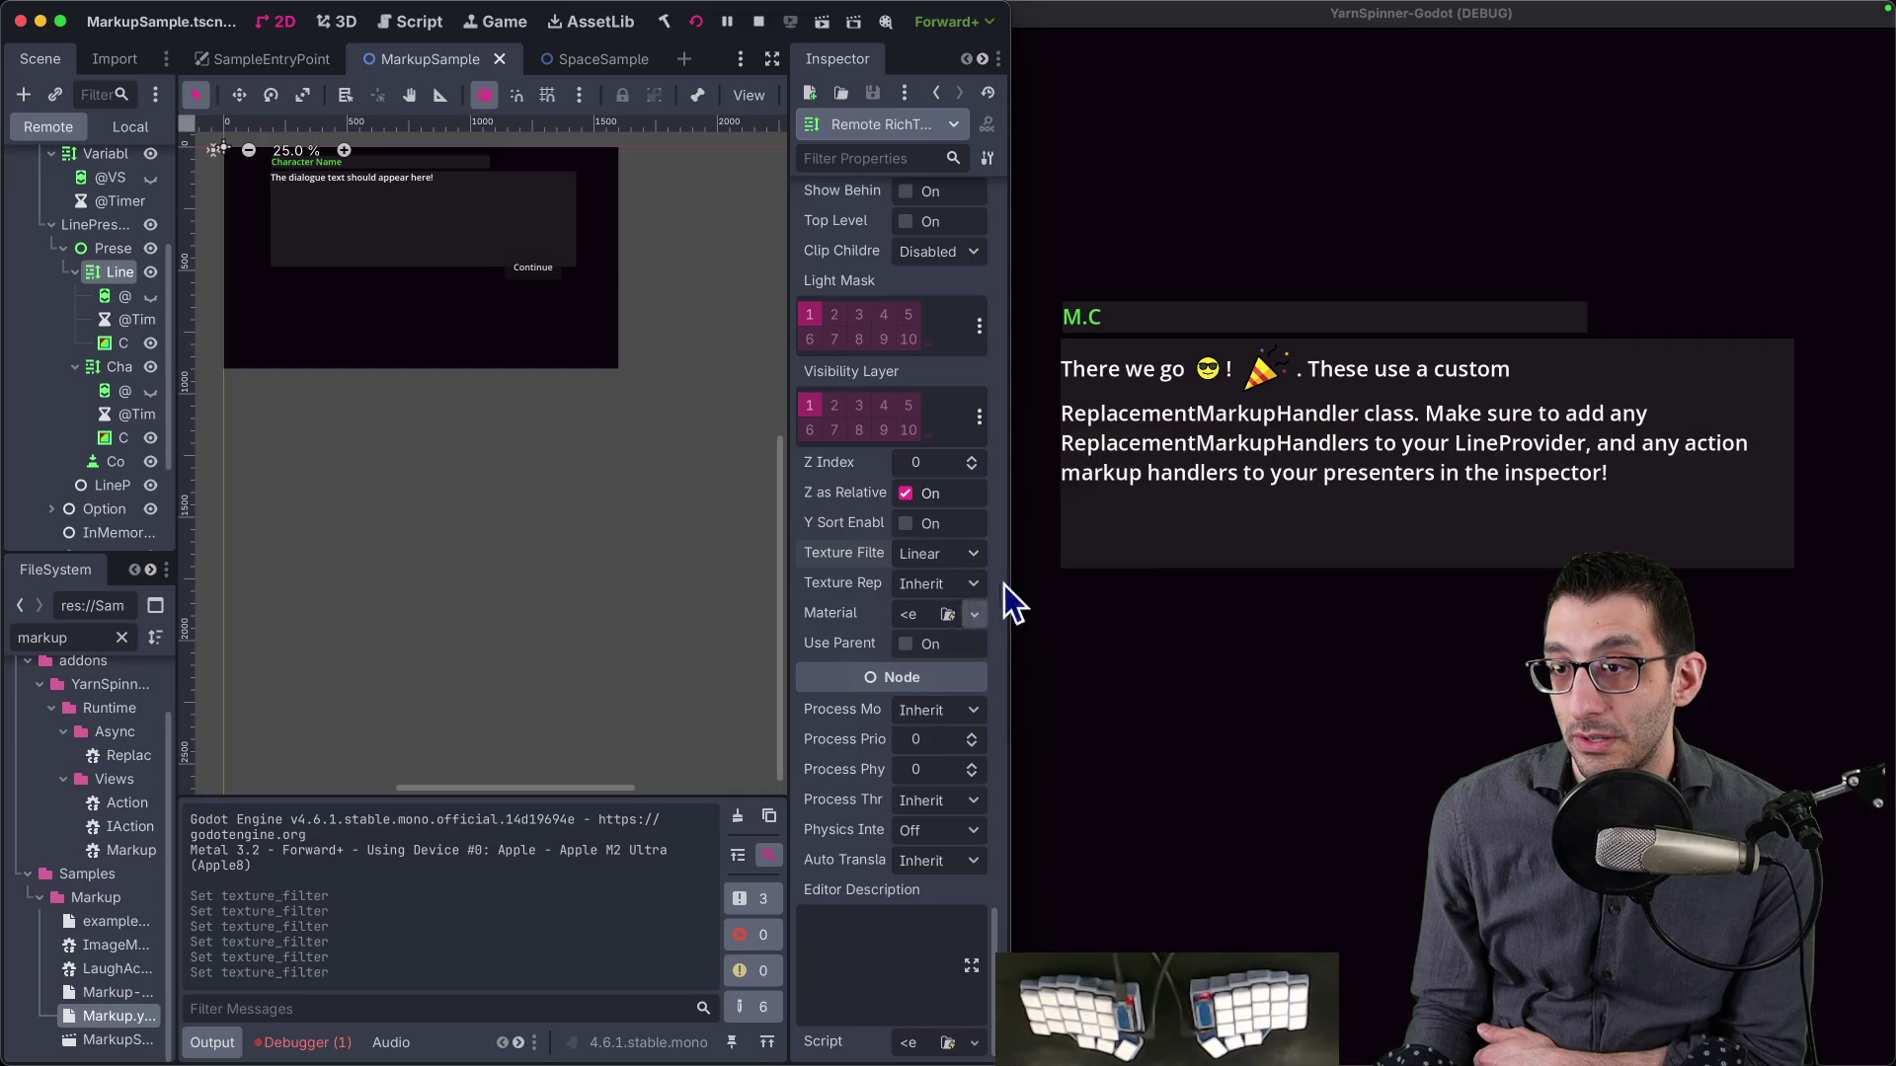
{"action": "left_click", "coordinate": [1111, 430]}
{"action": "key", "text": "ctrl+alt+Return"}
- Check the scaled-up dialogue text in the full-screen game, then return to the editor space
{"action": "mouse_move", "coordinate": [1167, 1062]}
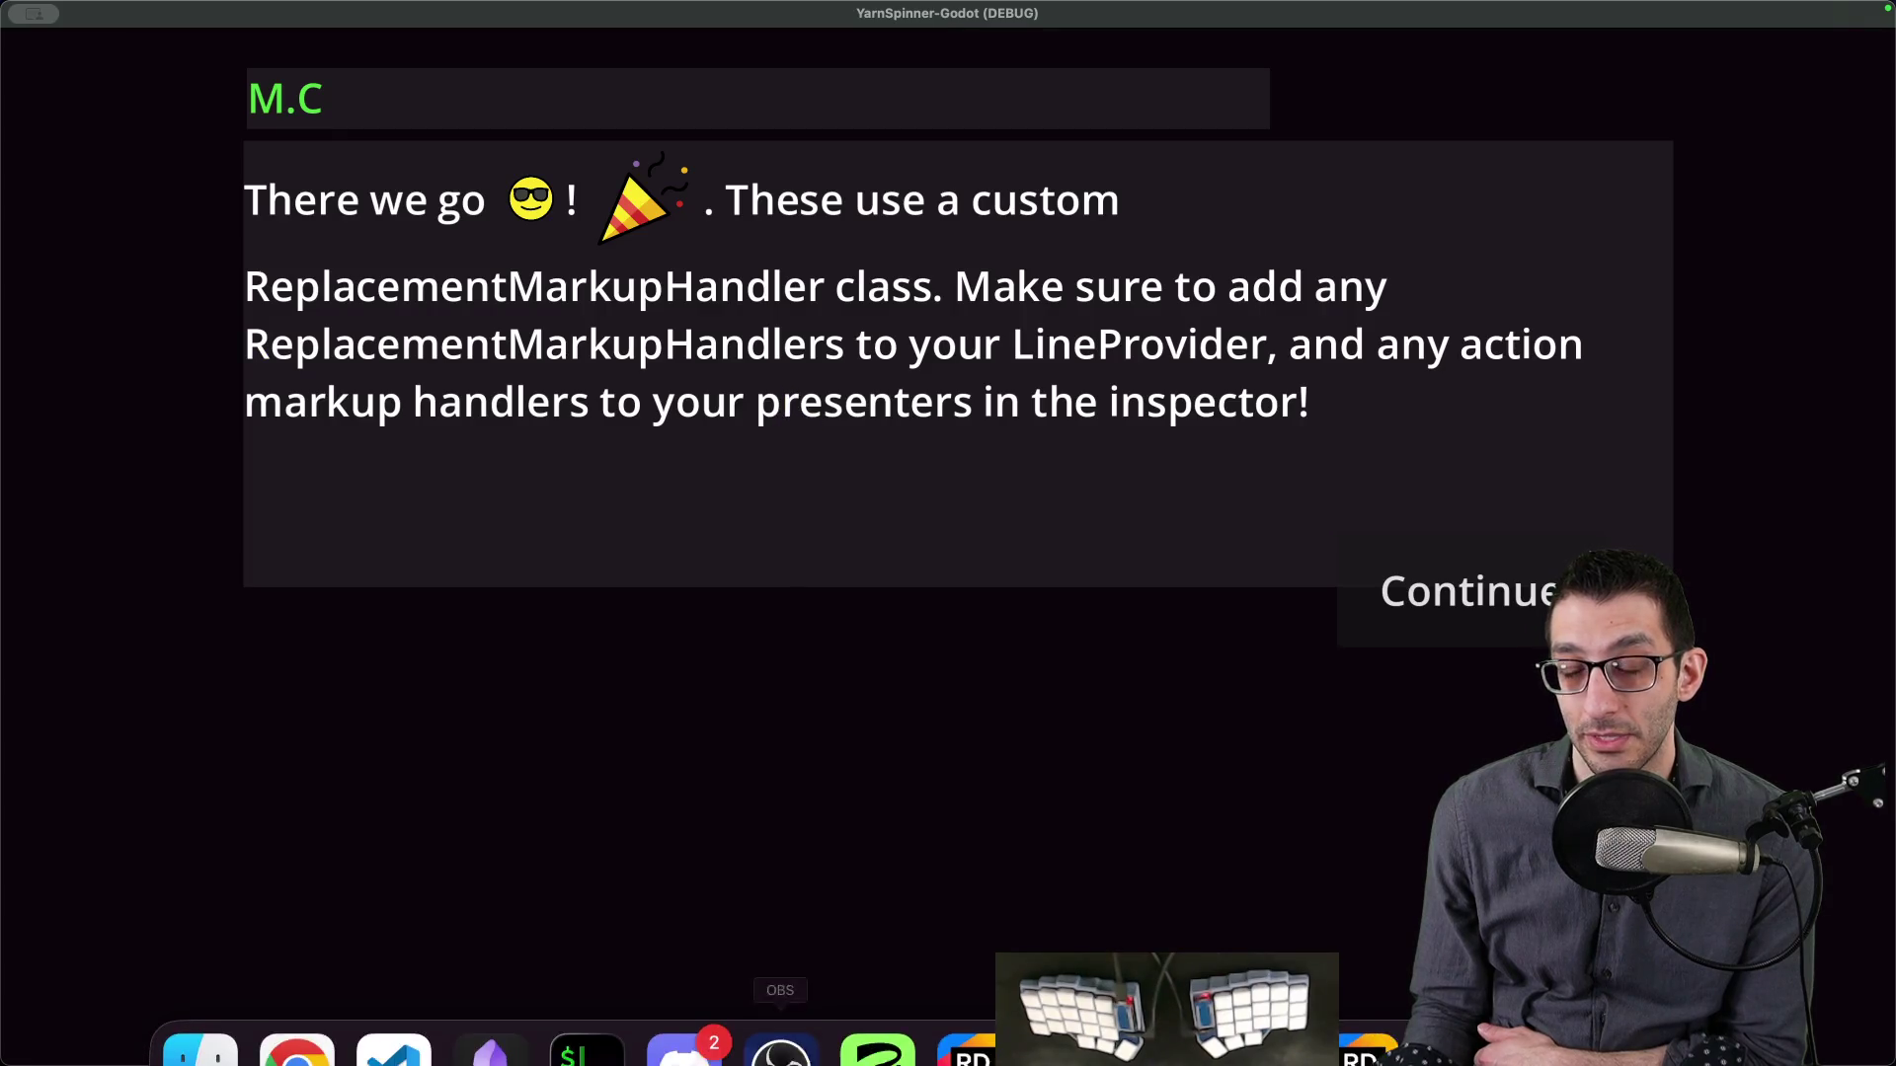
{"action": "left_click", "coordinate": [1071, 1008]}
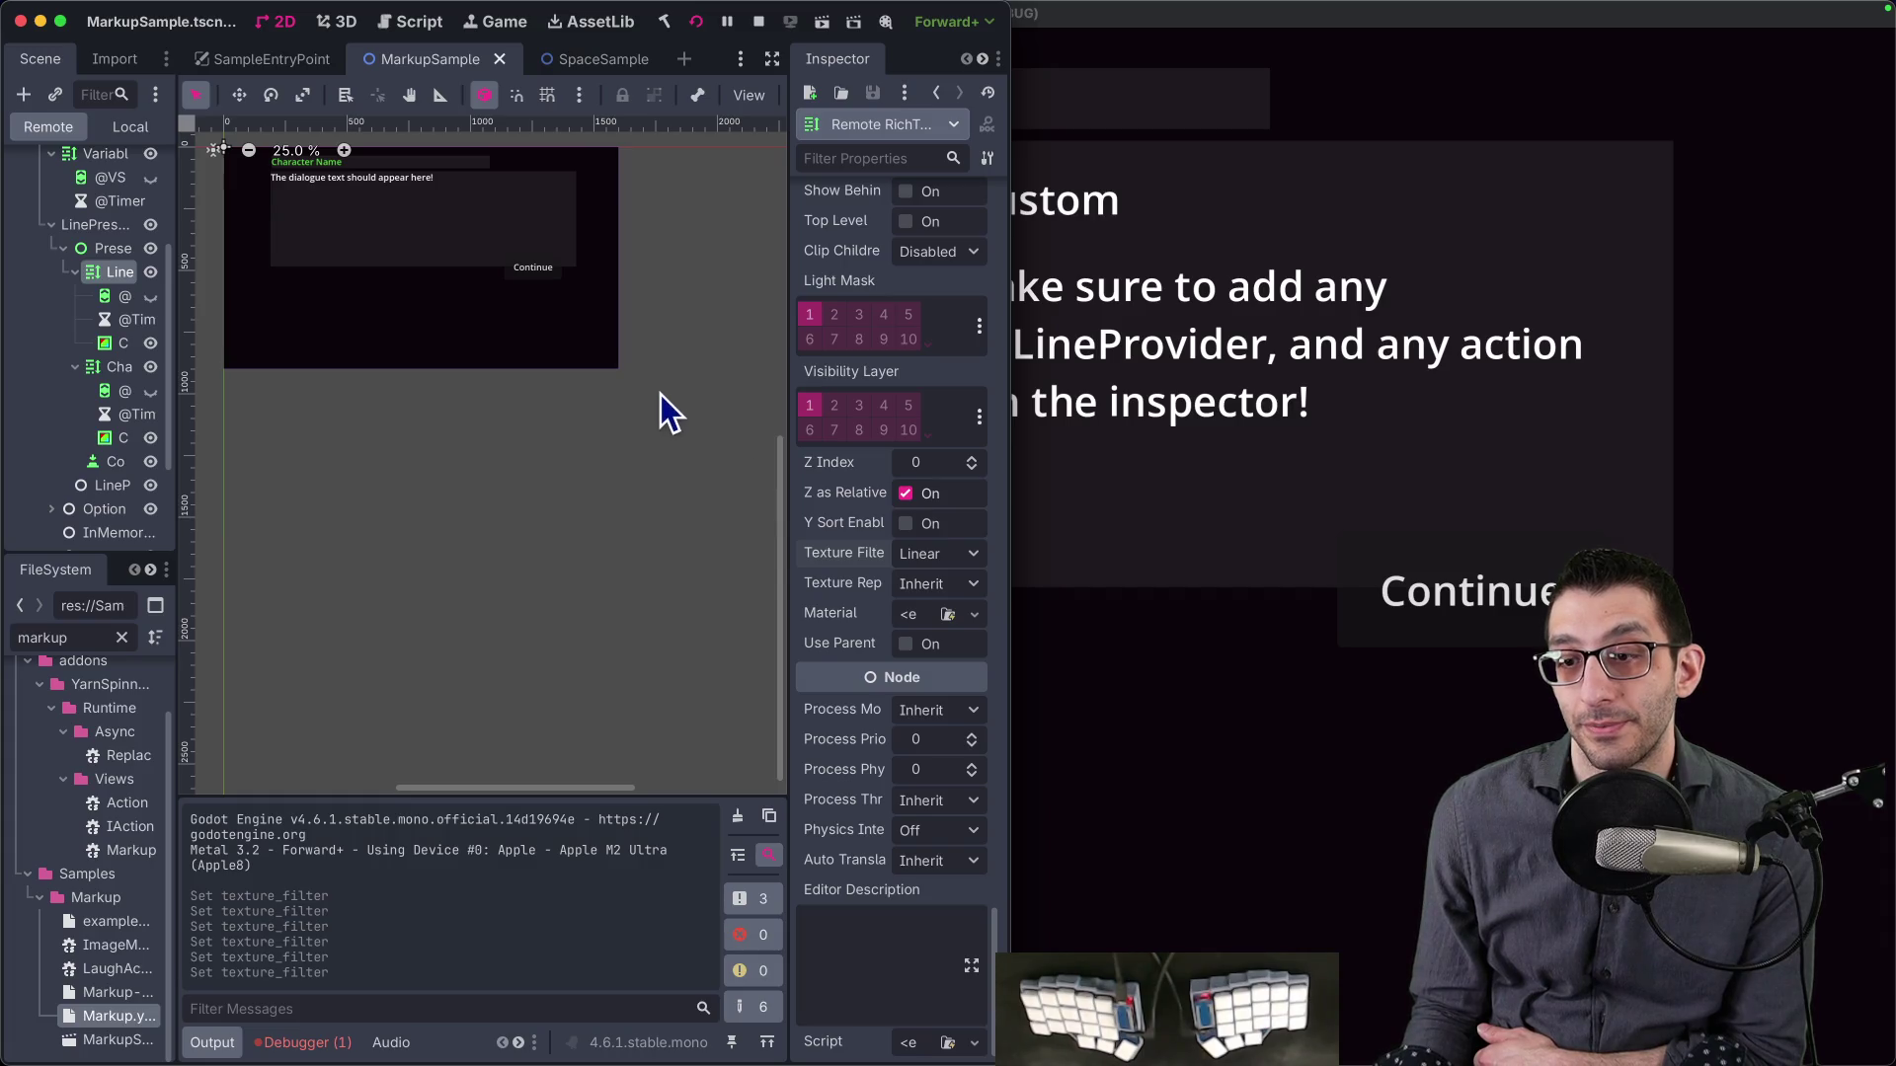
{"action": "key", "text": "super+Tab"}
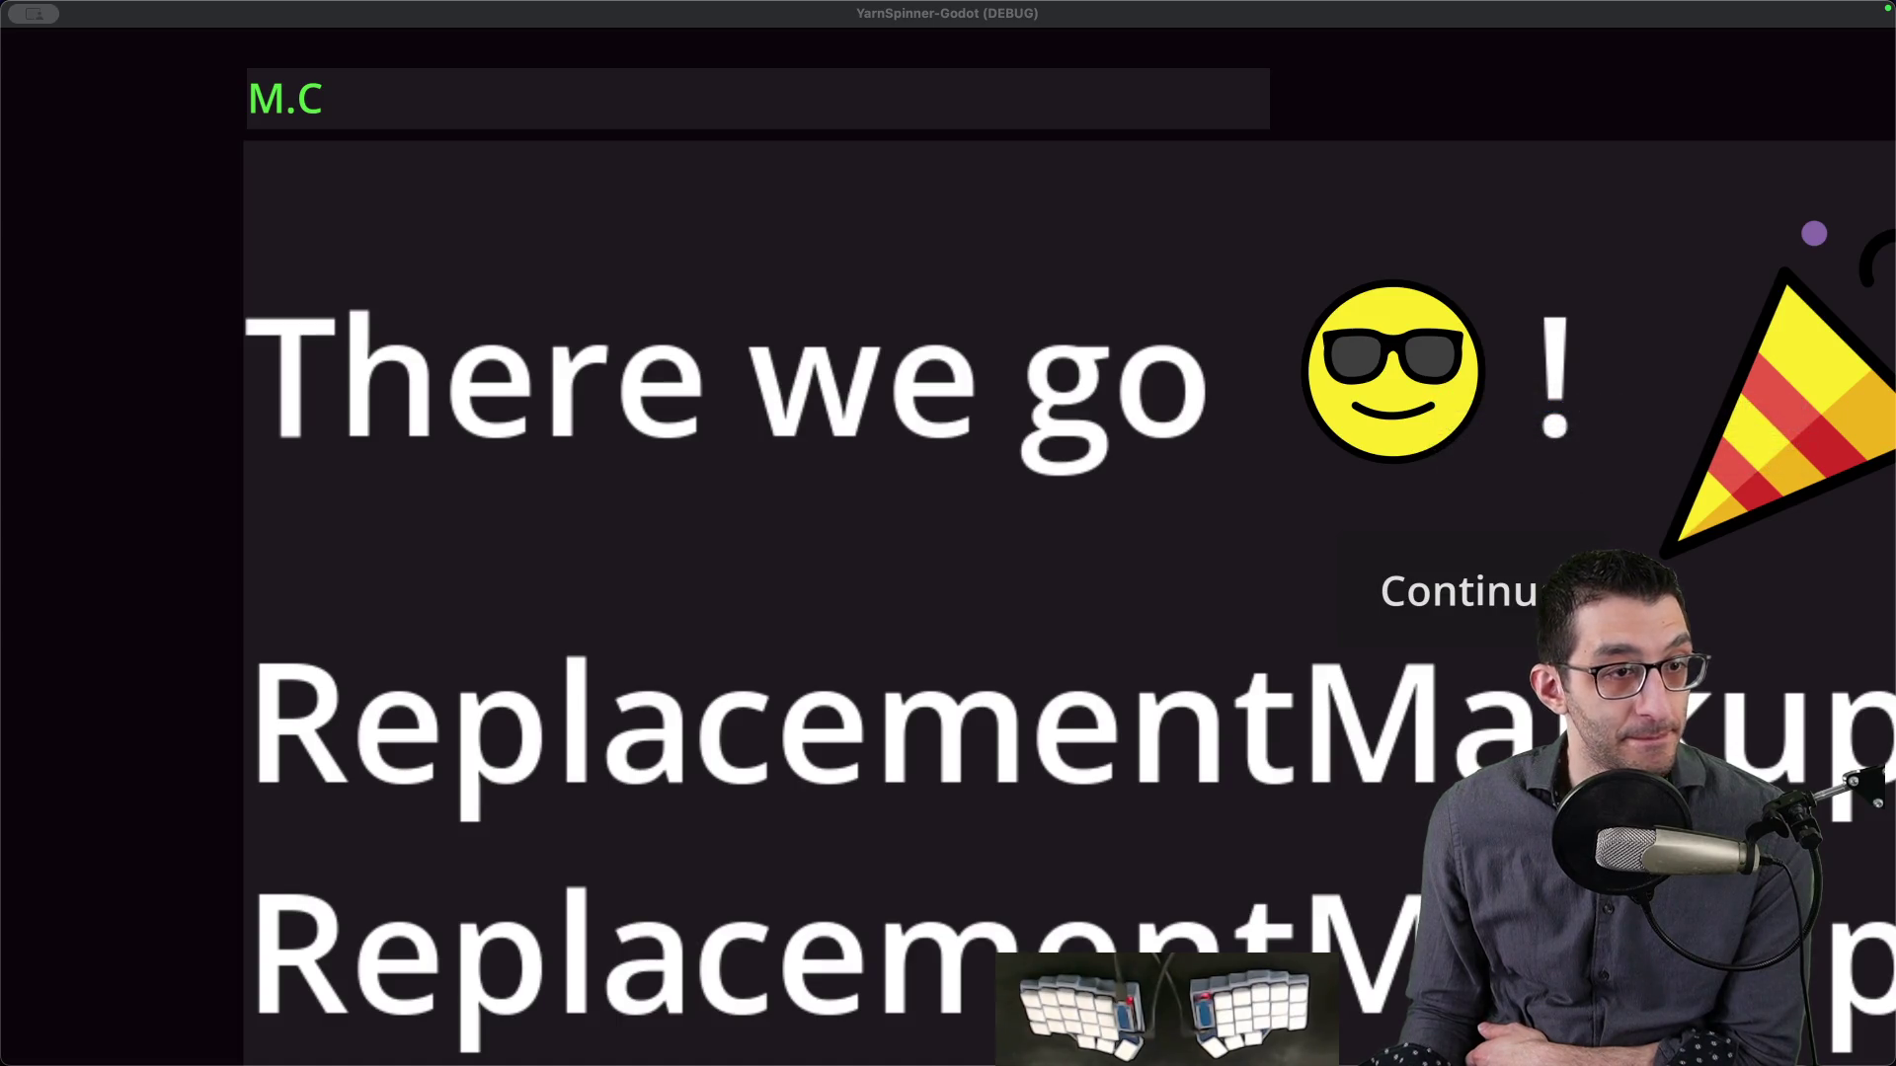
{"action": "key", "text": "ctrl+Left"}
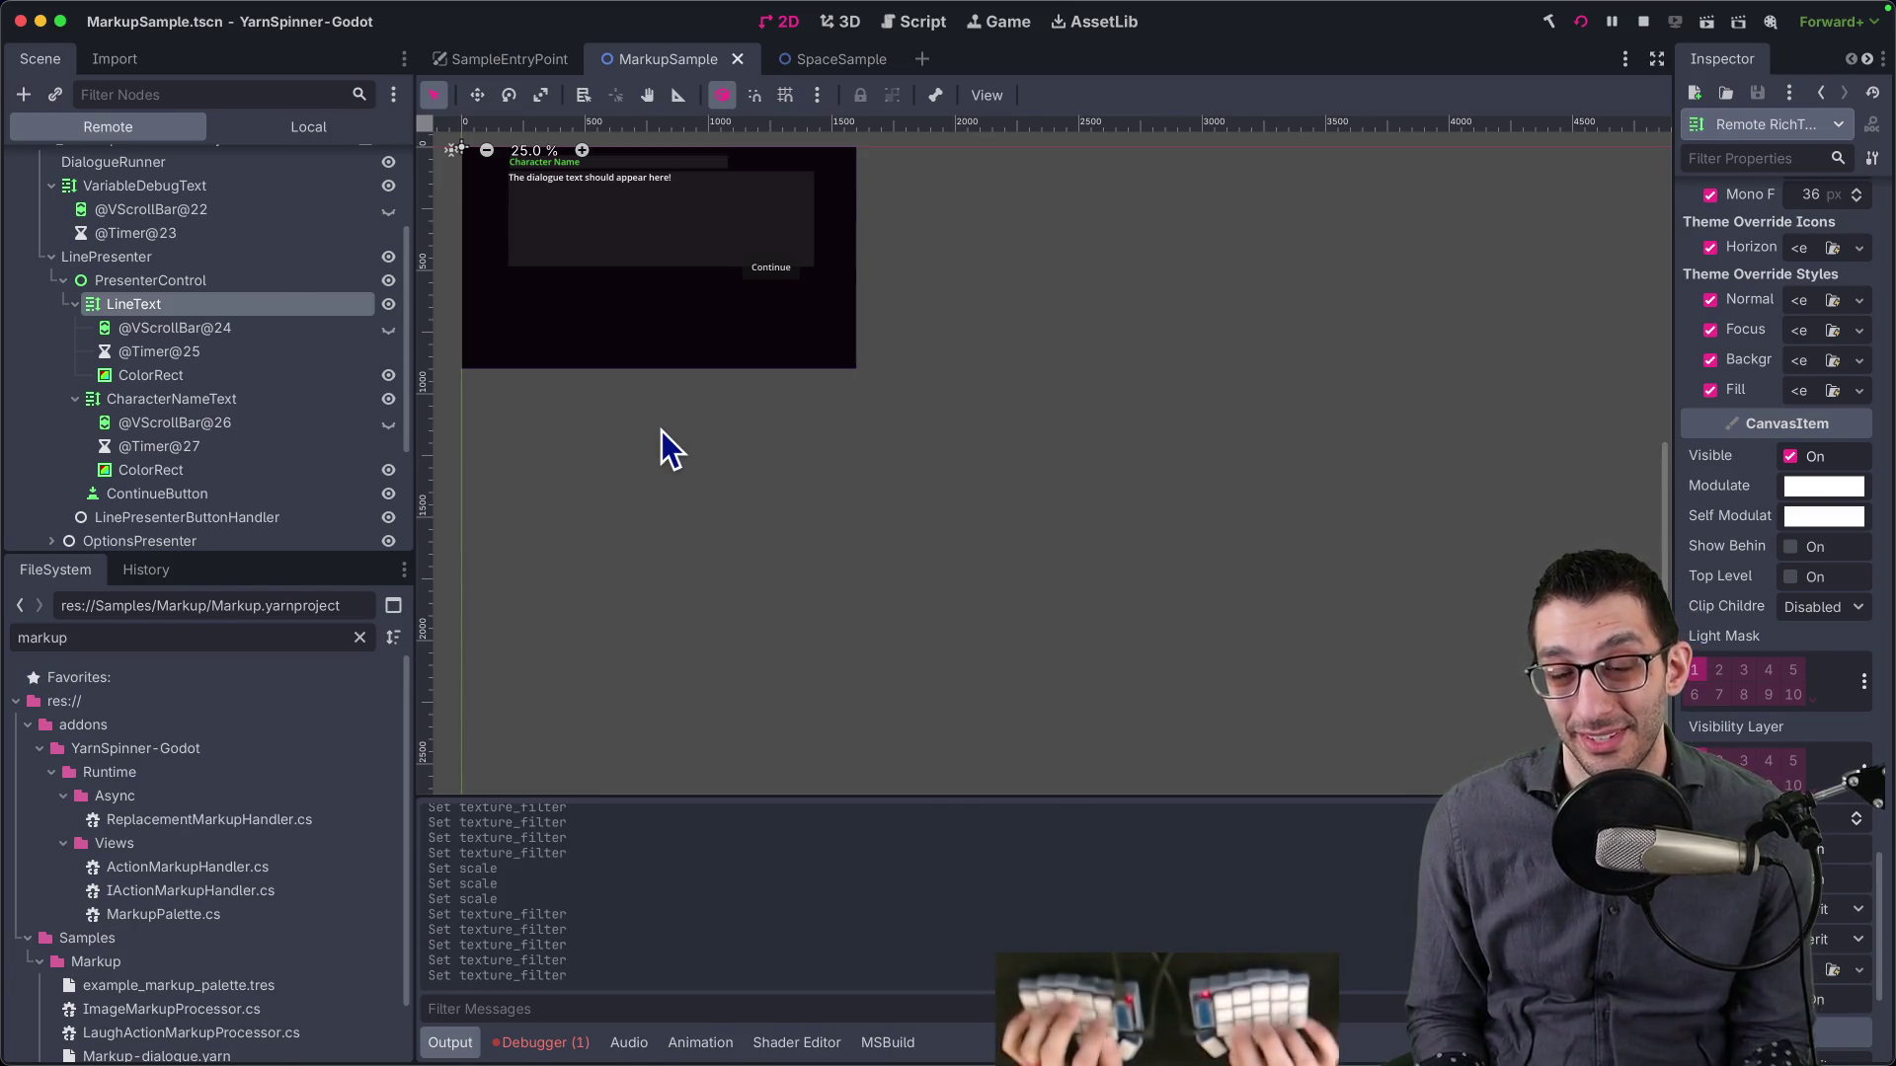
- Reselect remote LineText and scroll its Inspector to the top to focus the Text field
{"action": "key", "text": "ctrl+Left"}
{"action": "key", "text": "ctrl+Left"}
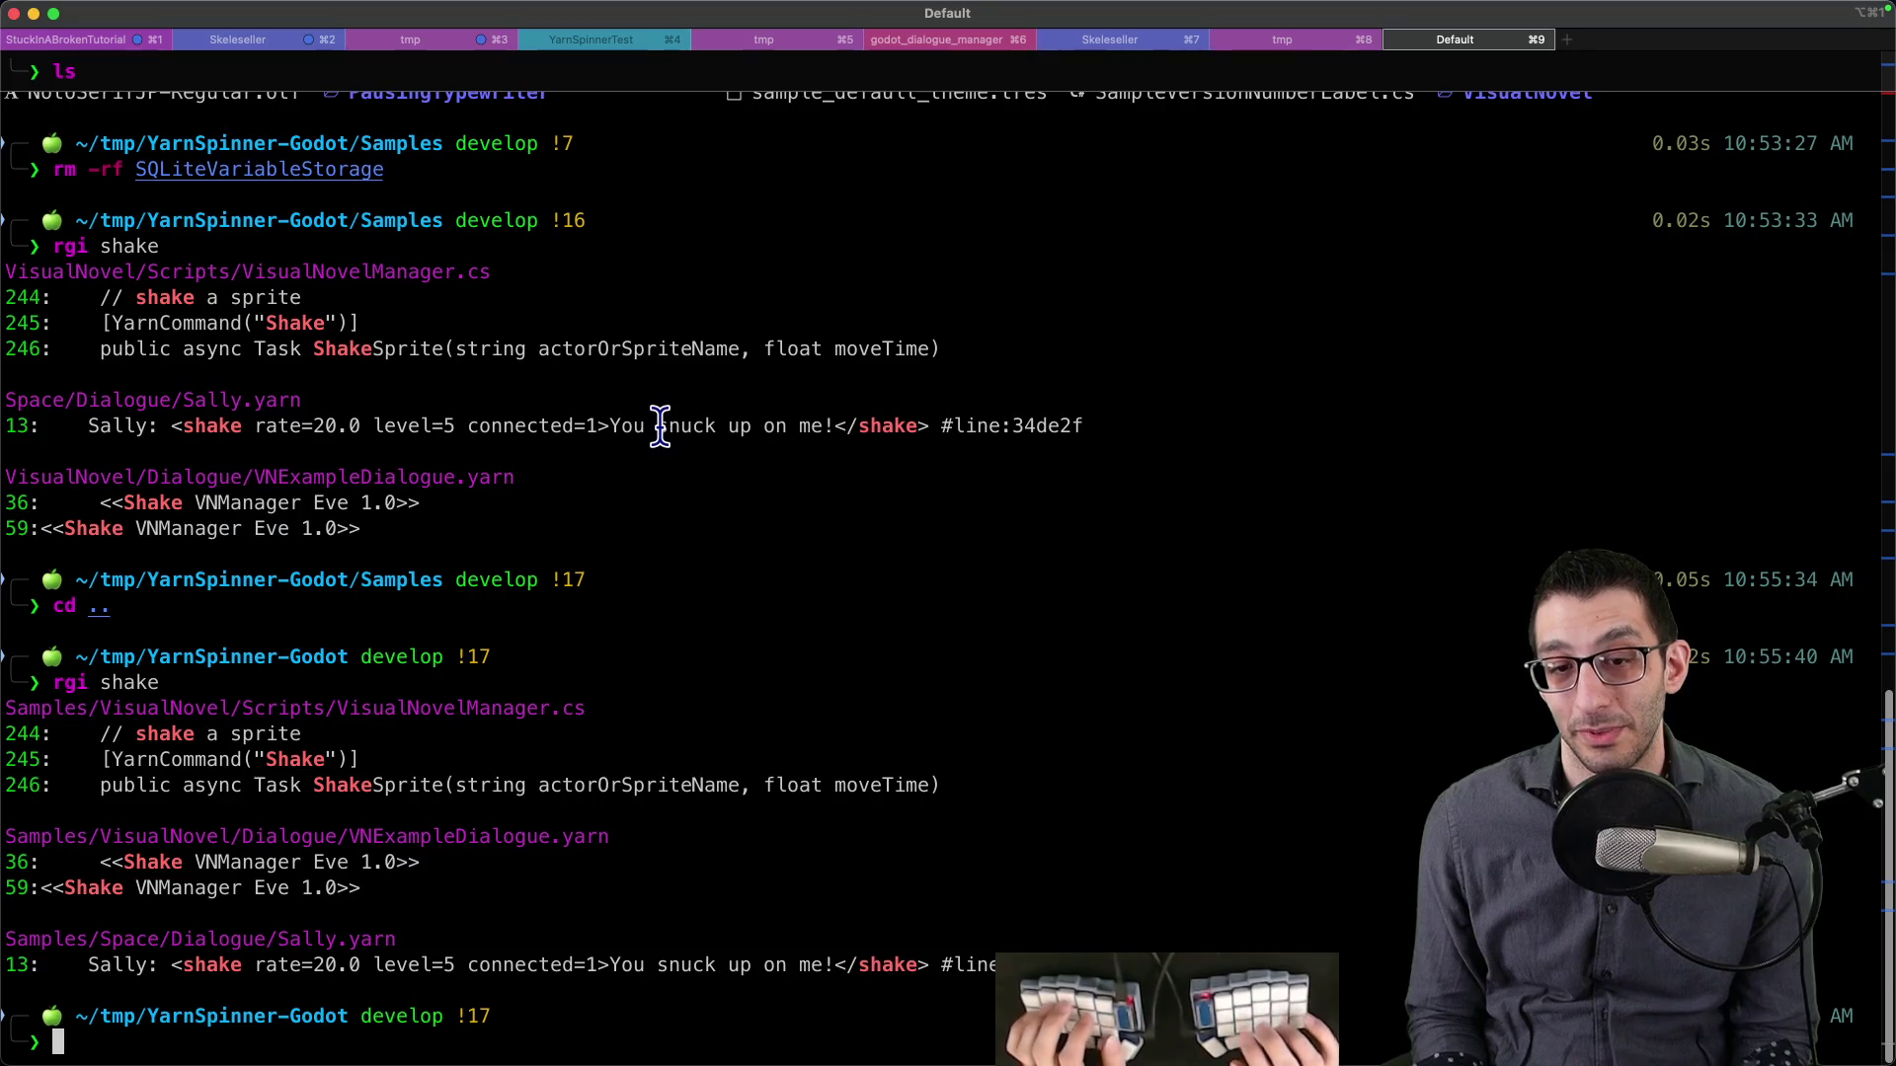
{"action": "key", "text": "ctrl+Right"}
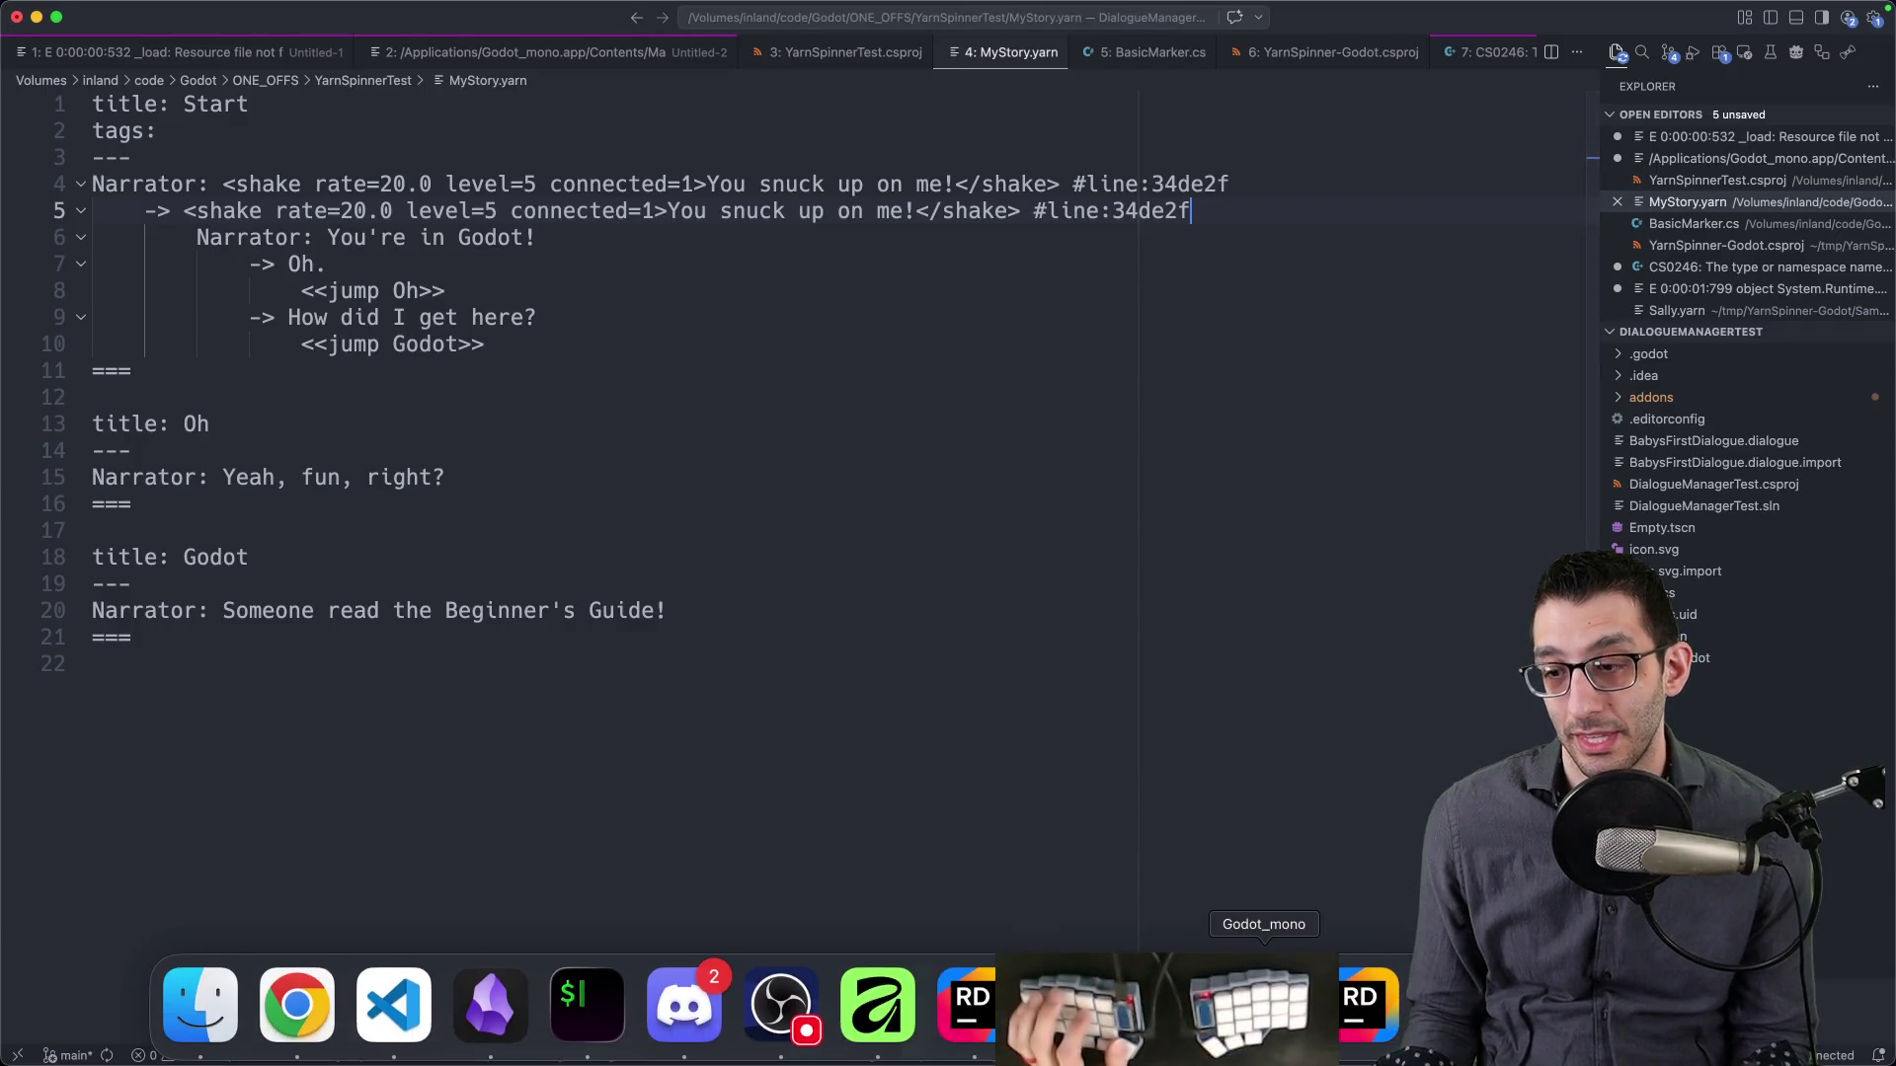
{"action": "left_click", "coordinate": [1264, 1002]}
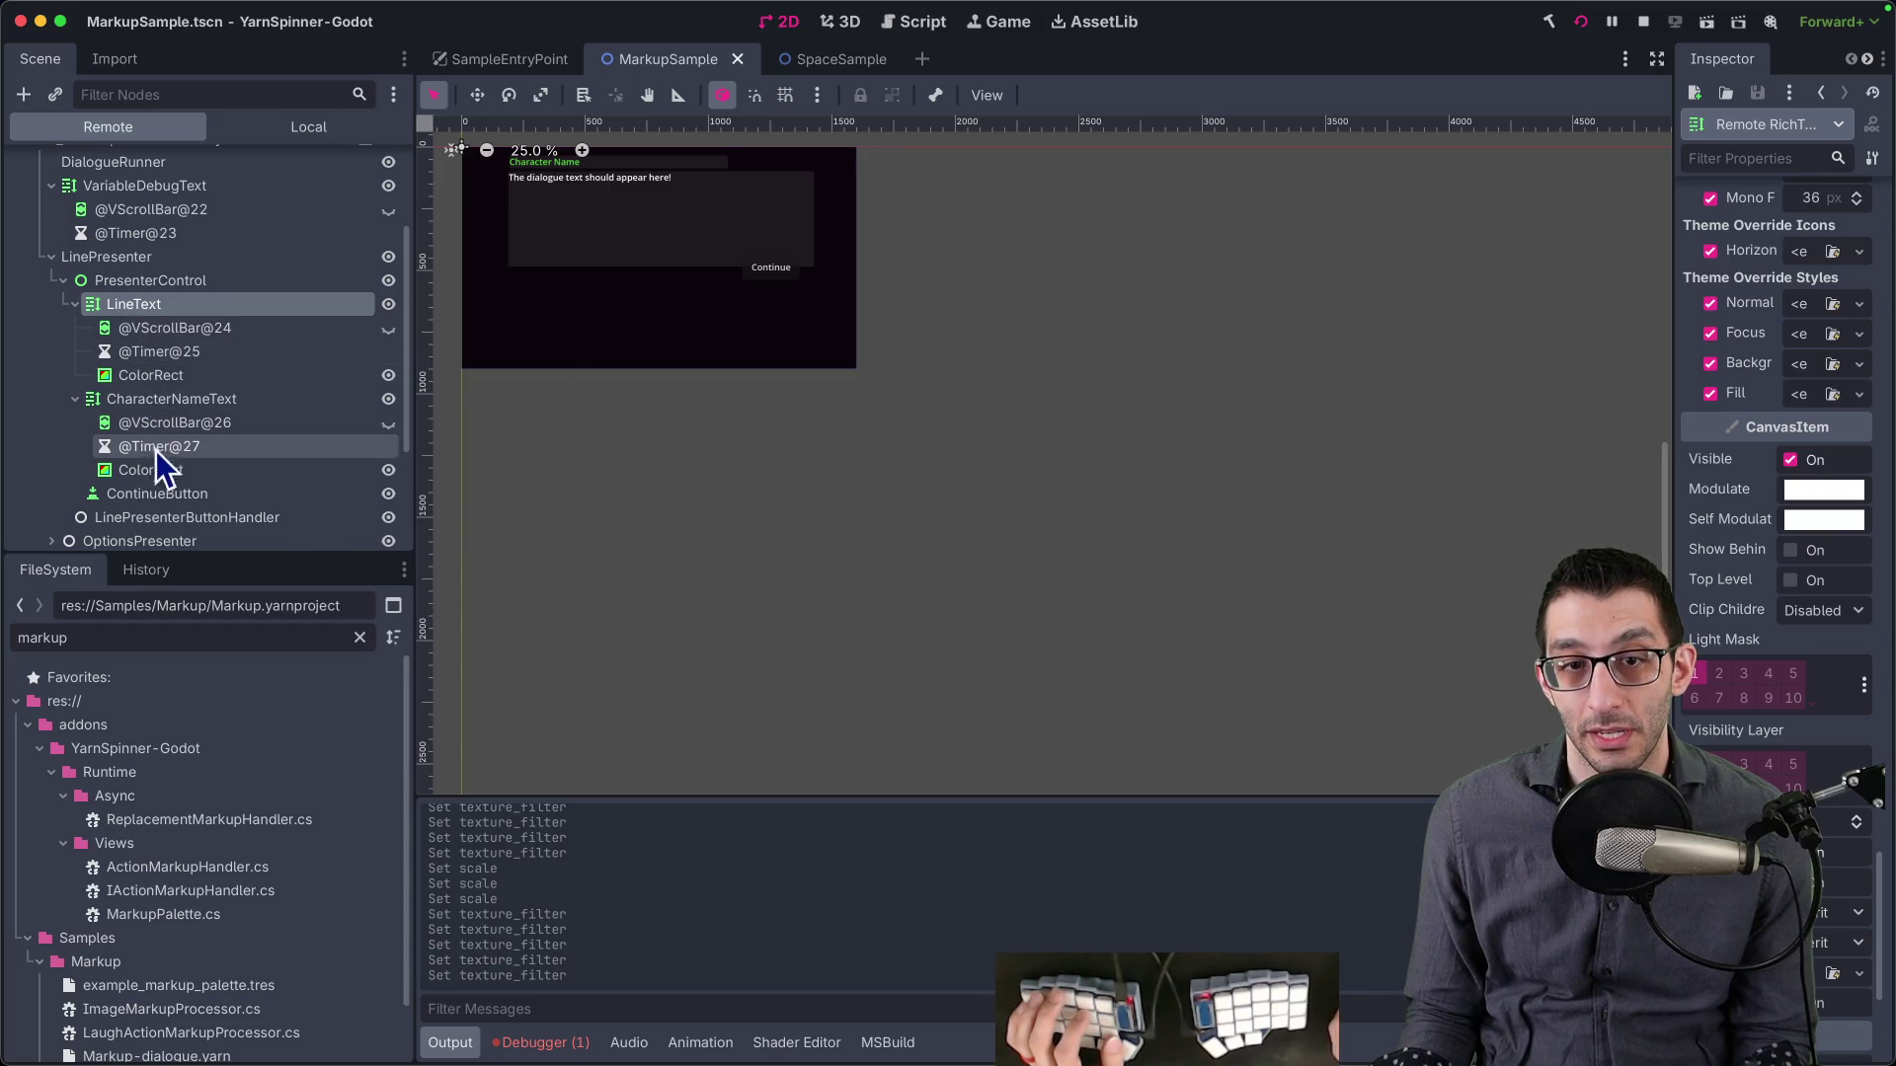
{"action": "left_click", "coordinate": [183, 354]}
{"action": "left_click", "coordinate": [186, 308]}
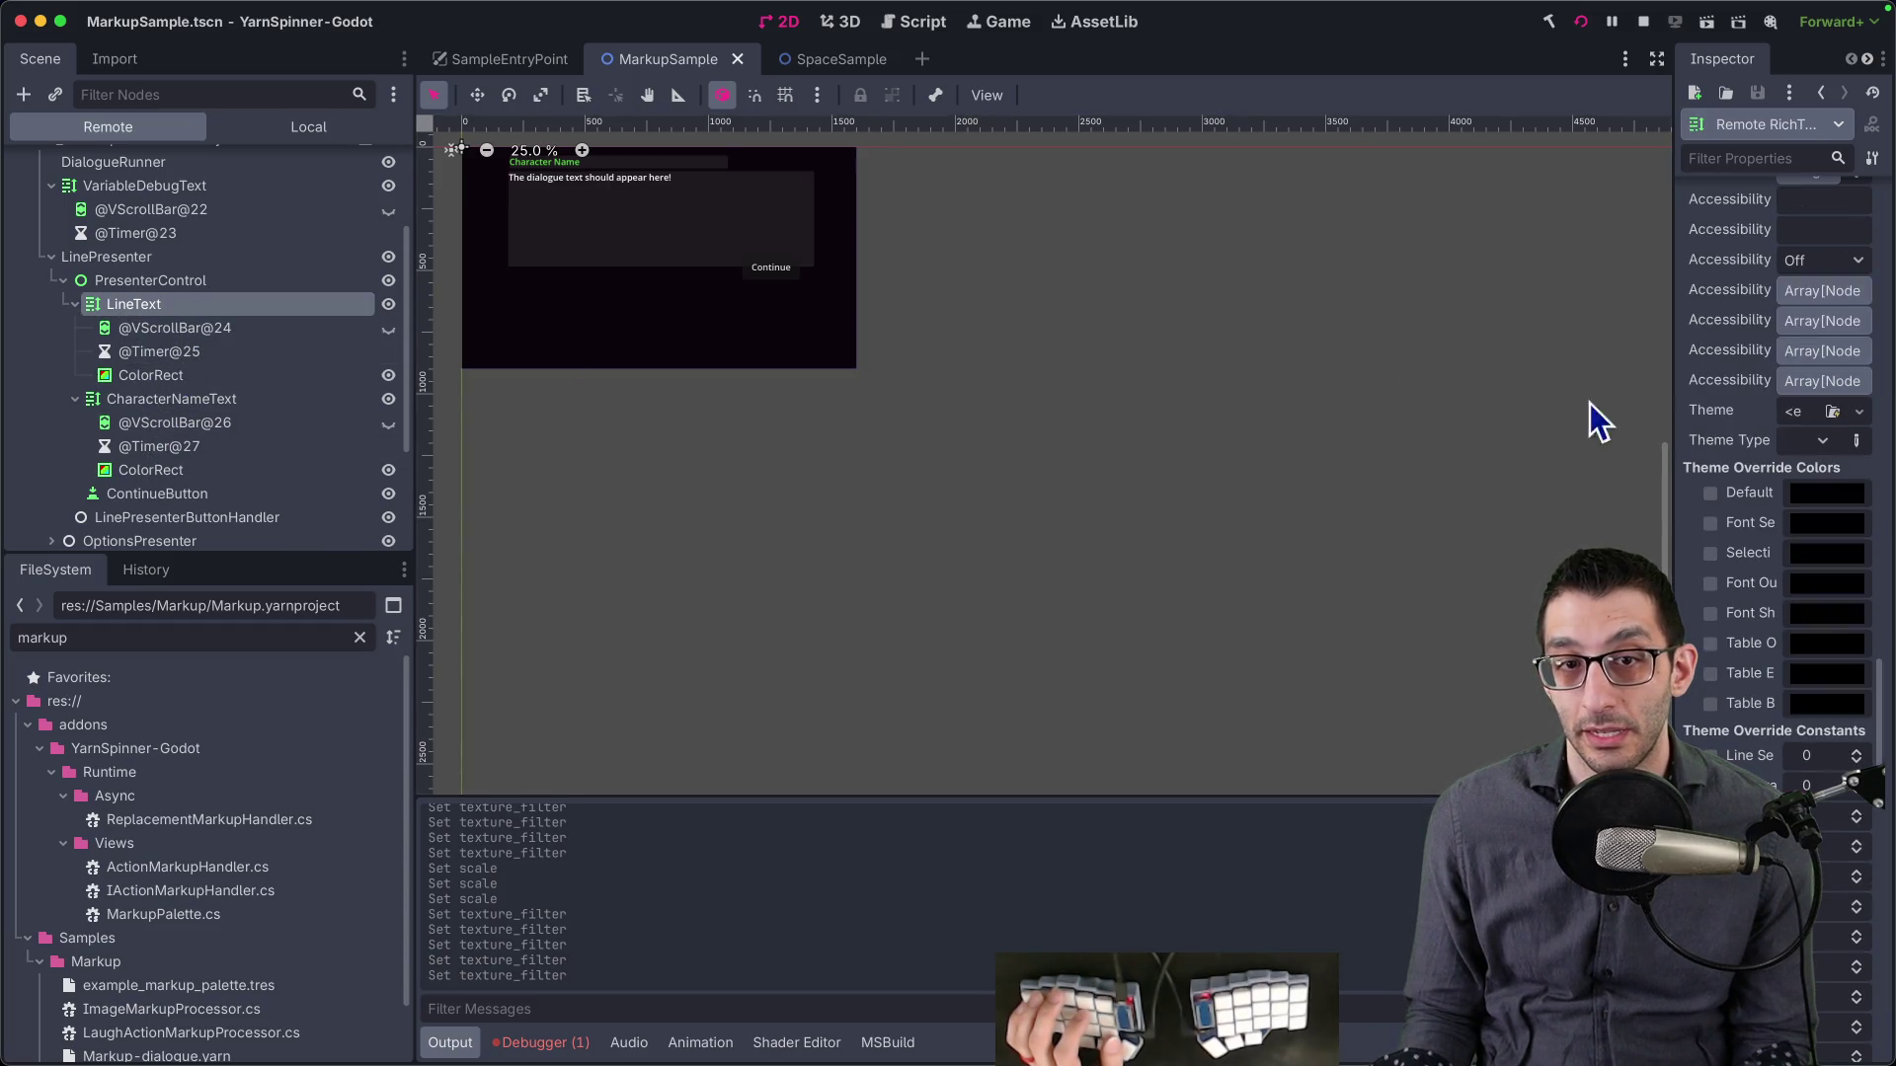
{"action": "scroll", "coordinate": [1738, 401], "scroll_direction": "up", "scroll_amount": 10}
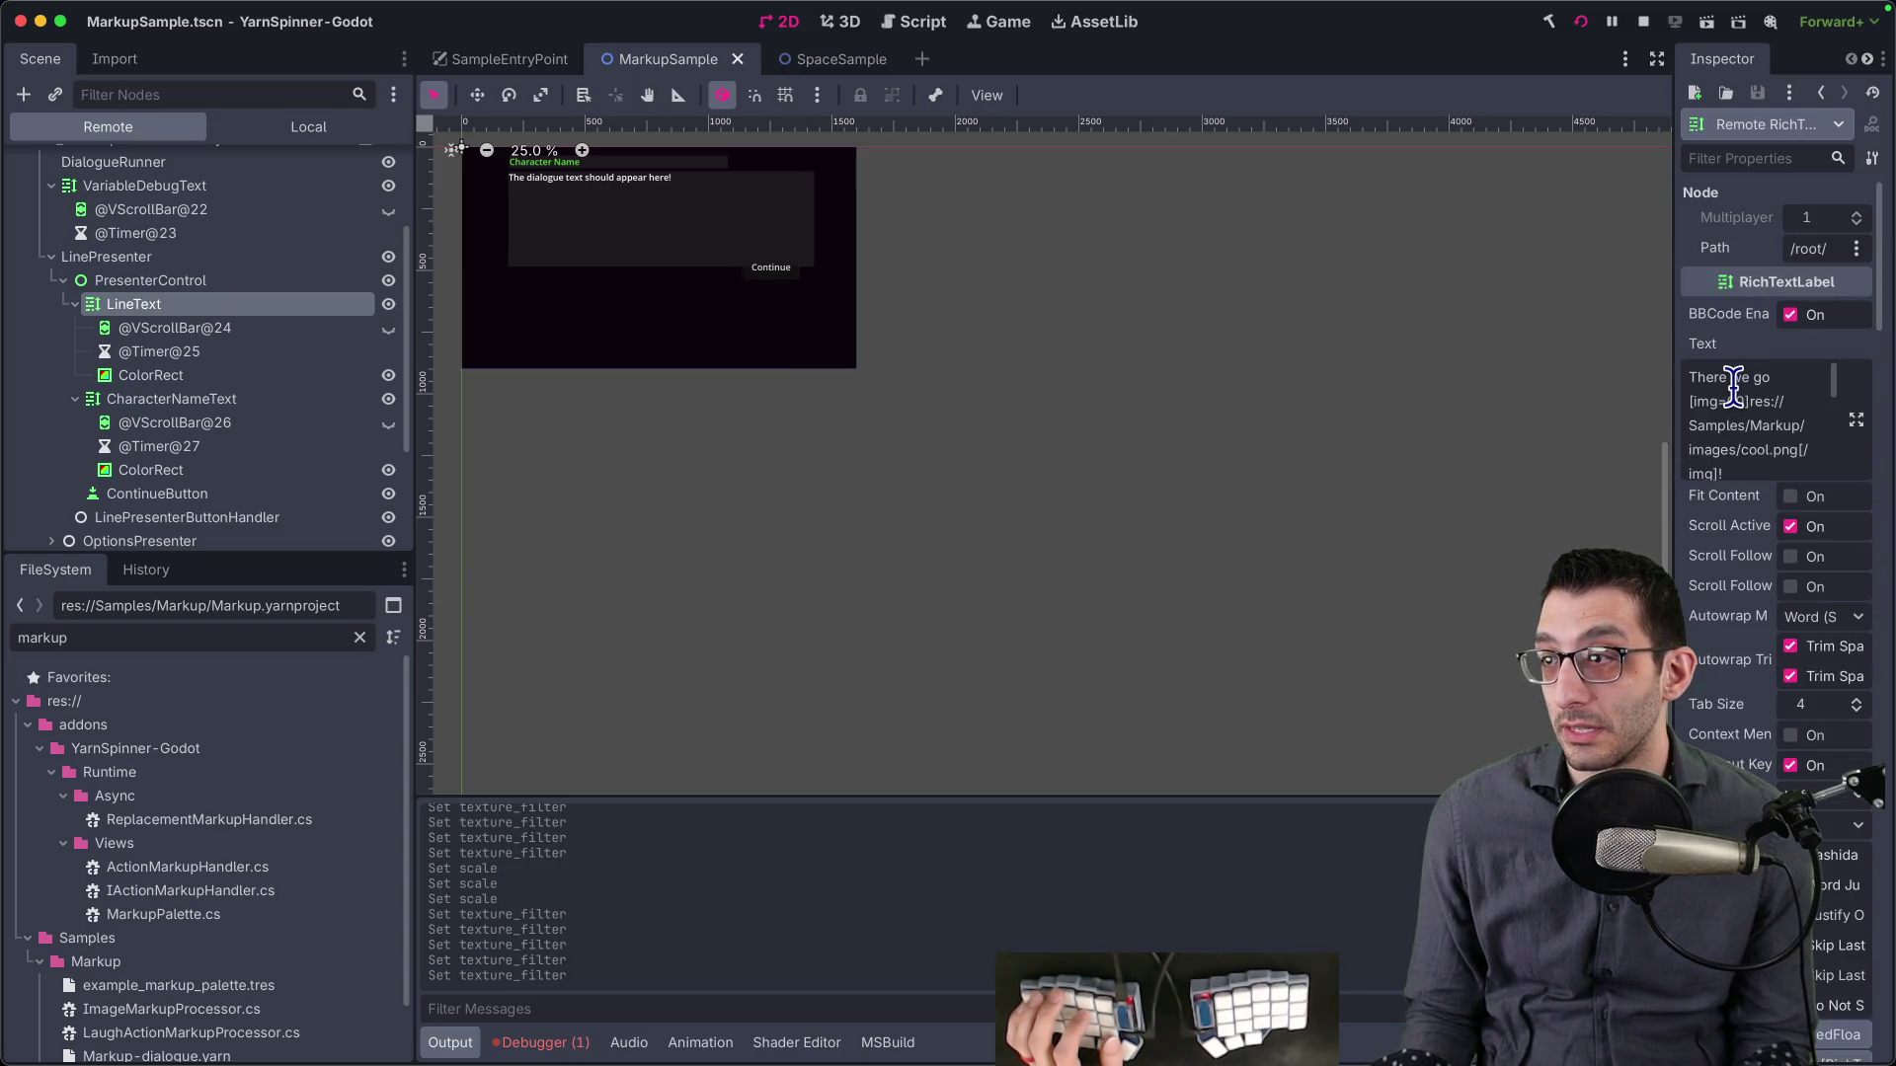
{"action": "left_click", "coordinate": [1738, 412]}
- Copy the label's text and select the phrase ending at ReplacementMarkupHandler
{"action": "key", "text": "super+a"}
{"action": "key", "text": "super+Tab"}
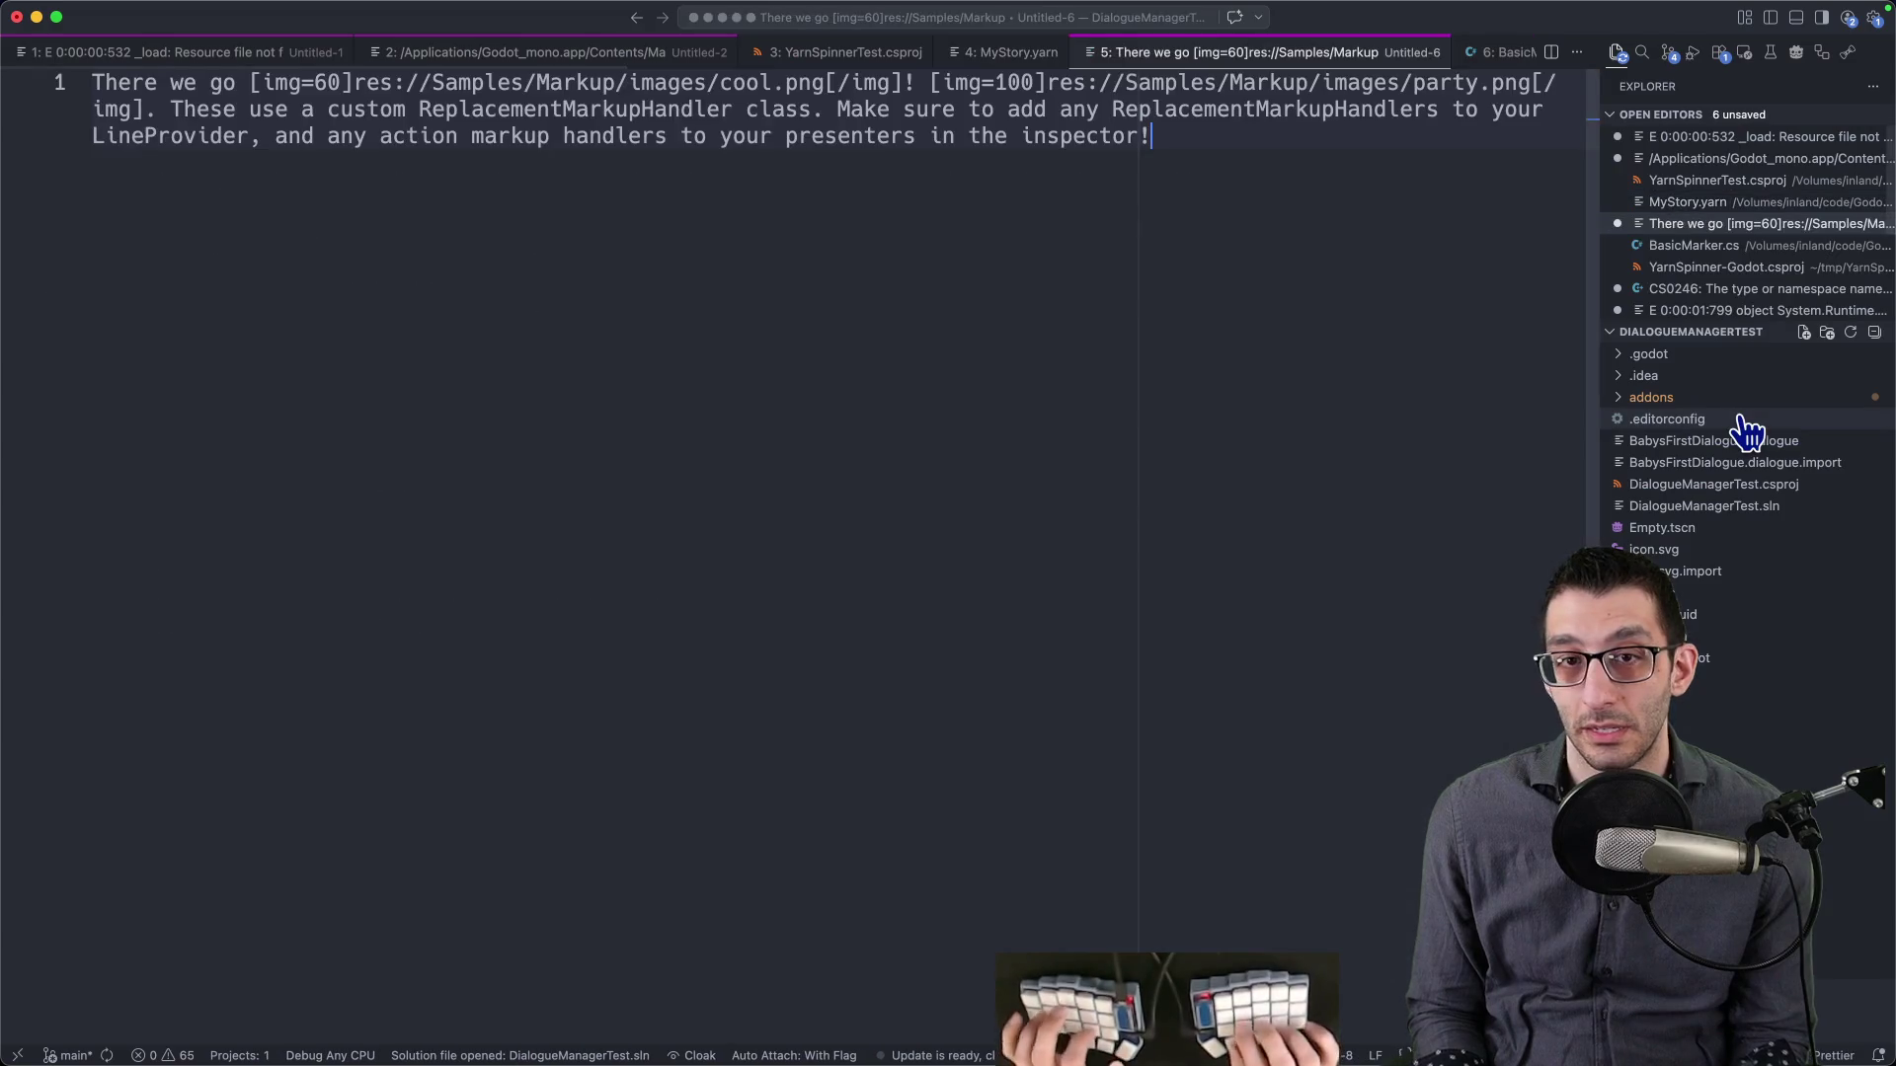
{"action": "key", "text": "Home"}
{"action": "key", "text": "alt+Right"}
{"action": "key", "text": "alt+Right"}
{"action": "key", "text": "Right"}
{"action": "key", "text": "shift+alt+Right"}
{"action": "key", "text": "shift+alt+Right"}
{"action": "key", "text": "shift+alt+Right"}
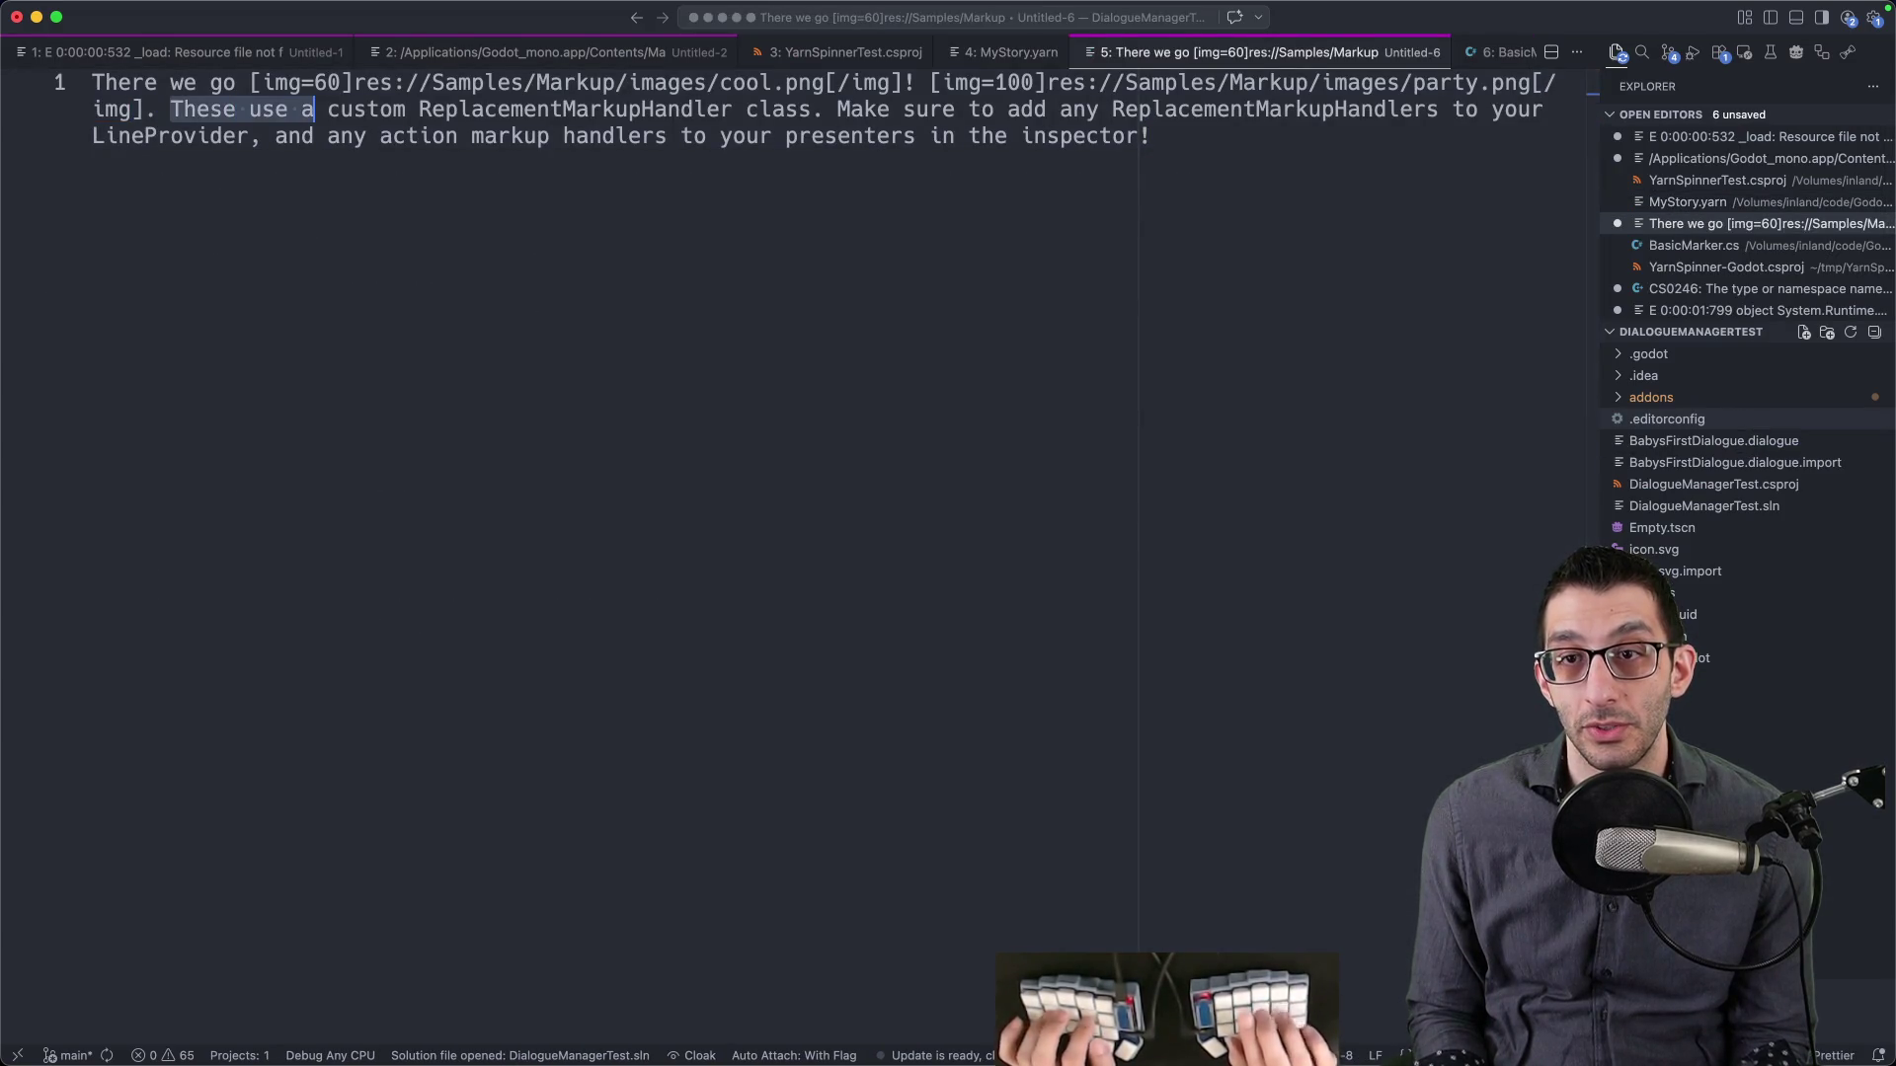
- Search the project with rg for the copied phrase, rerunning it wrapped in quotes
{"action": "key", "text": "super+Tab"}
{"action": "type", "text": "g"}
{"action": "type", "text": "These use a custom ReplacementMarkupHandler"}
{"action": "key", "text": "Return"}
{"action": "key", "text": "Up"}
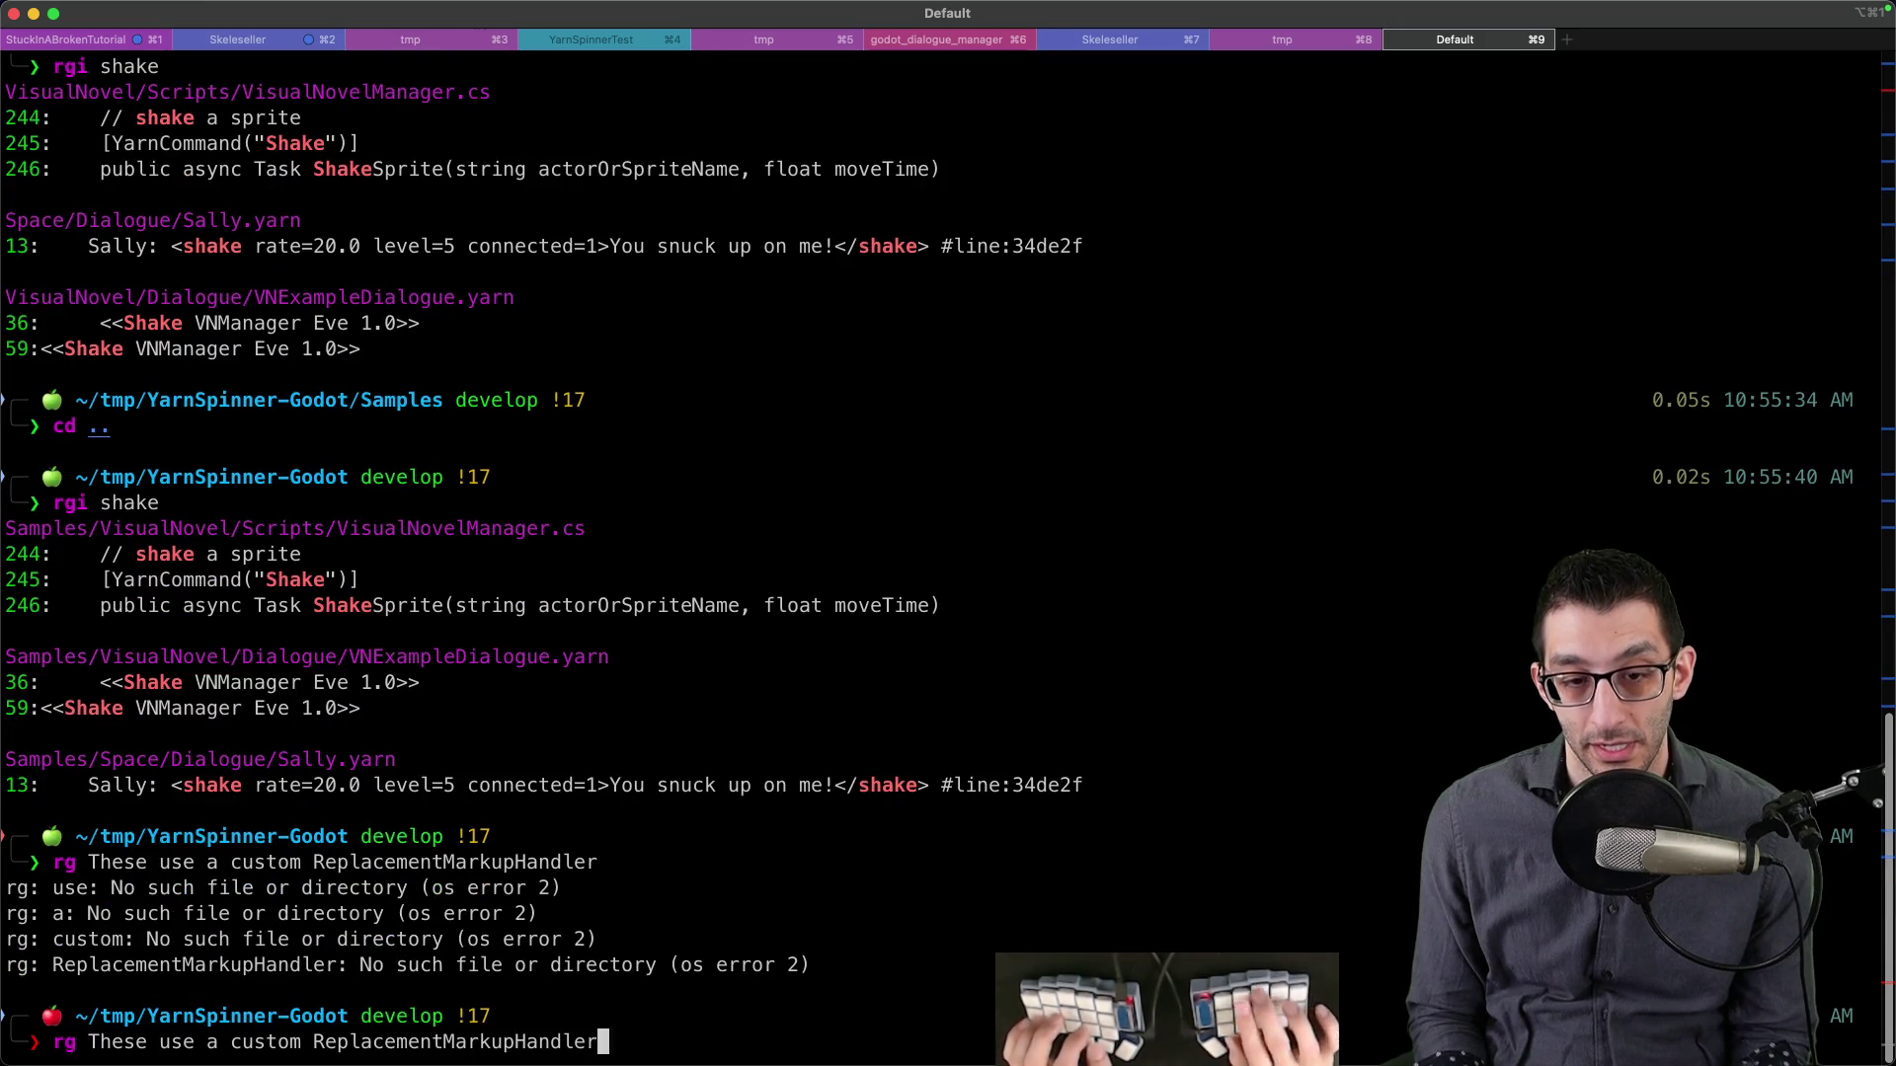
{"action": "type", "text": "\""}
{"action": "key", "text": "ctrl+e"}
{"action": "type", "text": "\""}
{"action": "key", "text": "Return"}
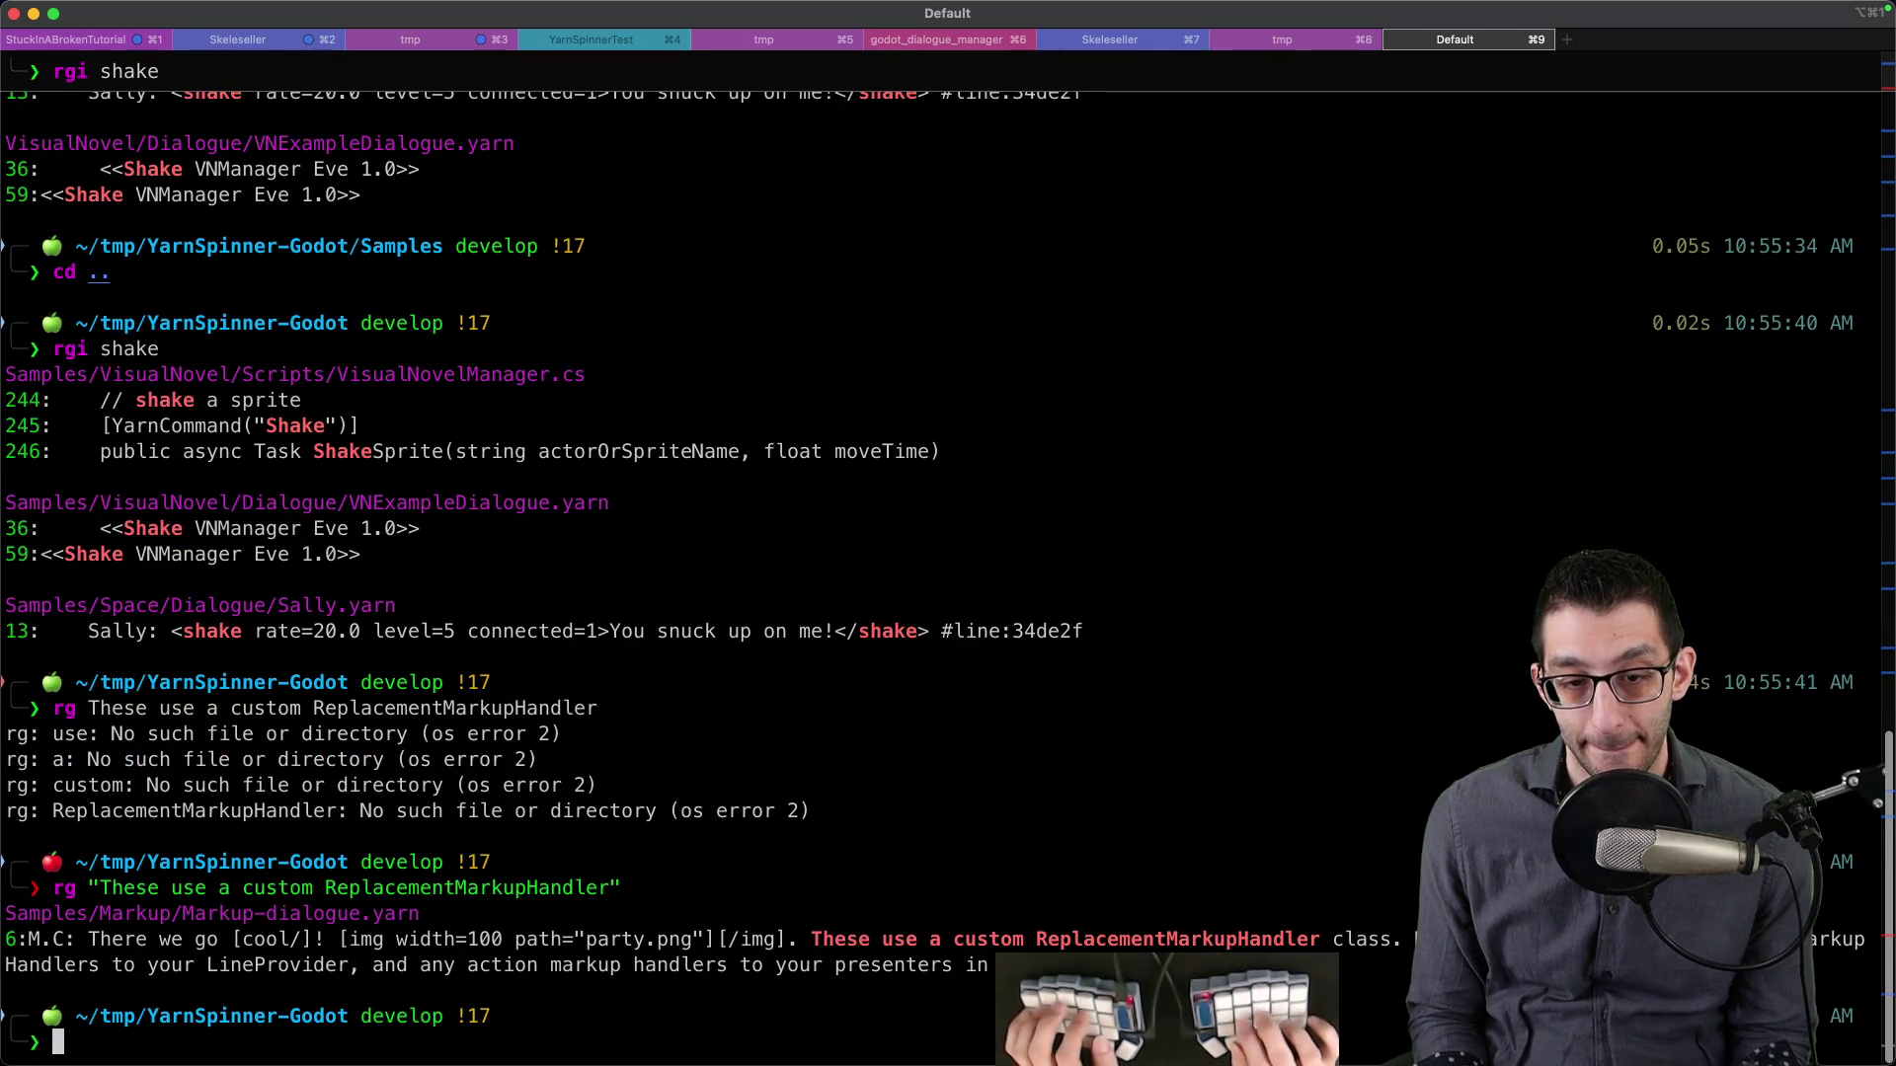
- Open Markup-dialogue.yarn in VS Code, find 'custom', and select 'party' on line 6
{"action": "triple_click", "coordinate": [366, 910]}
{"action": "key", "text": "super+c"}
{"action": "type", "text": "s"}
{"action": "key", "text": "super+v"}
{"action": "key", "text": "Return"}
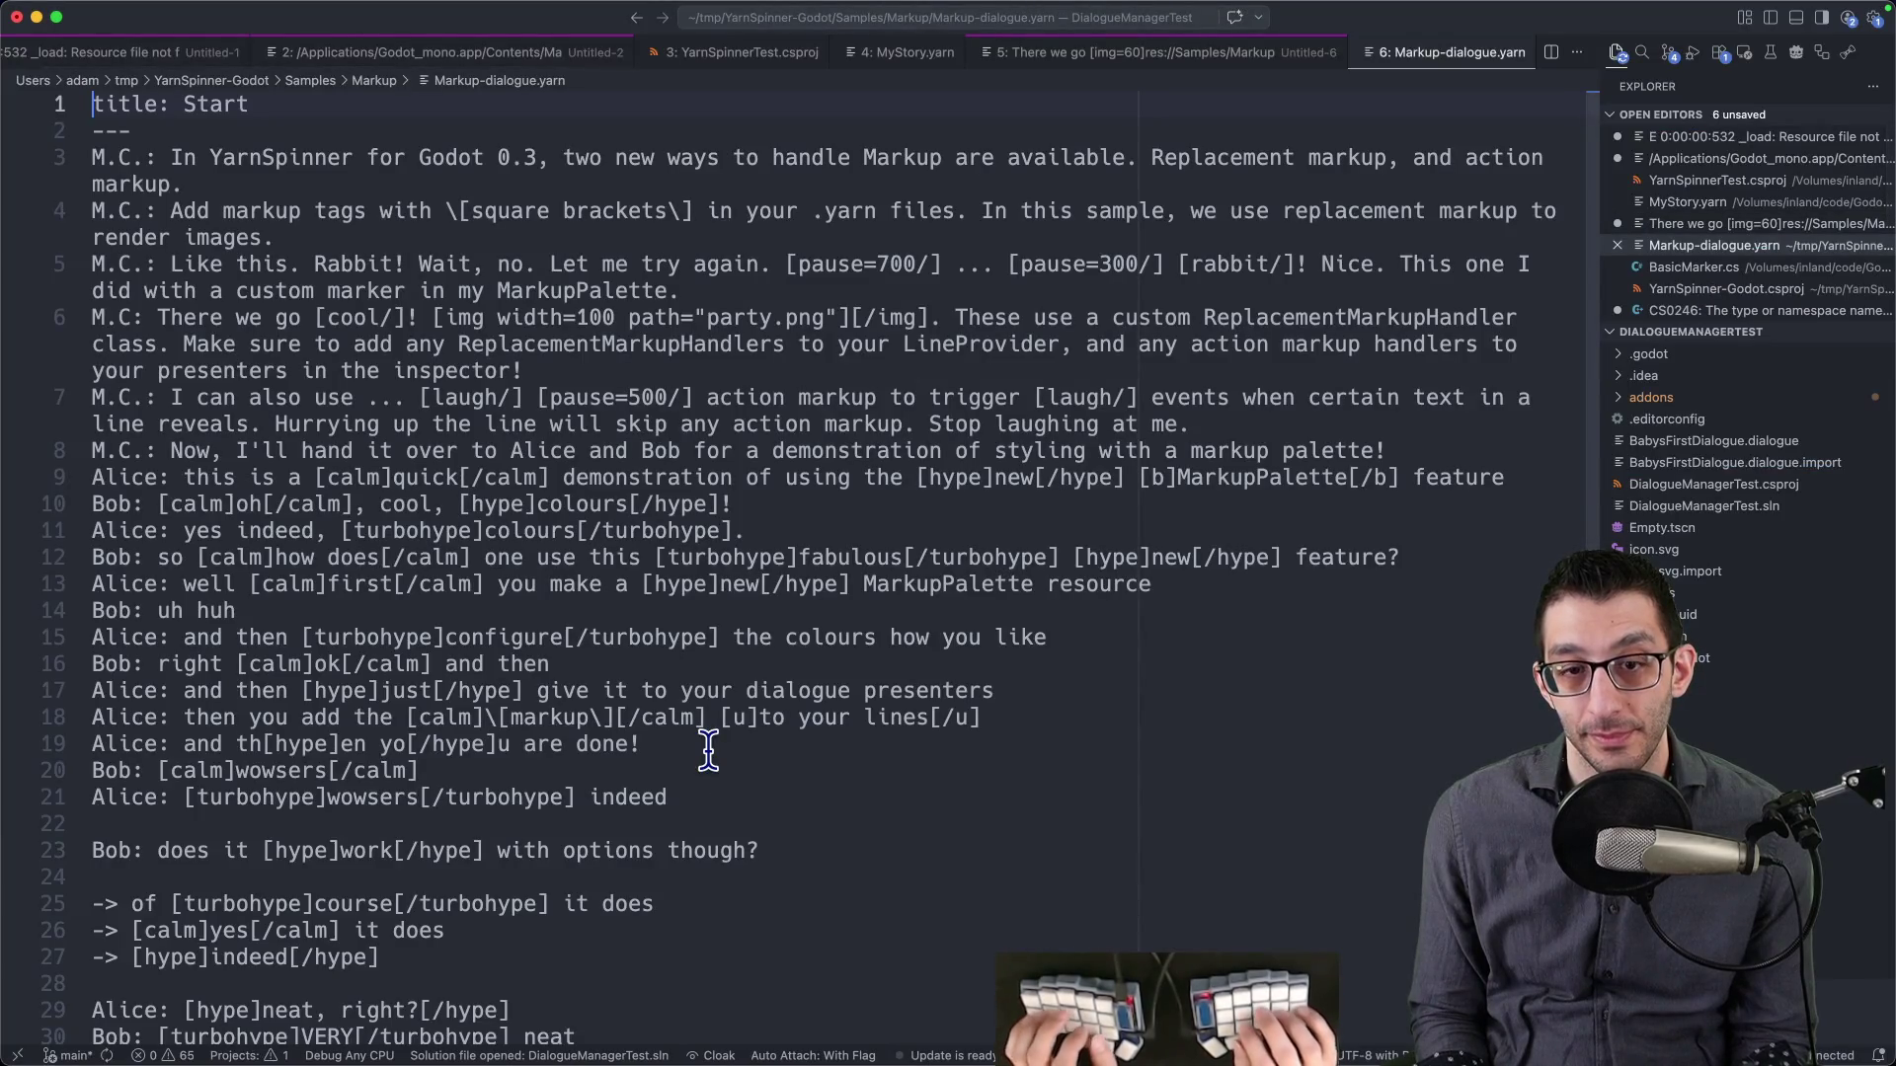
{"action": "key", "text": "super+f"}
{"action": "type", "text": "custom"}
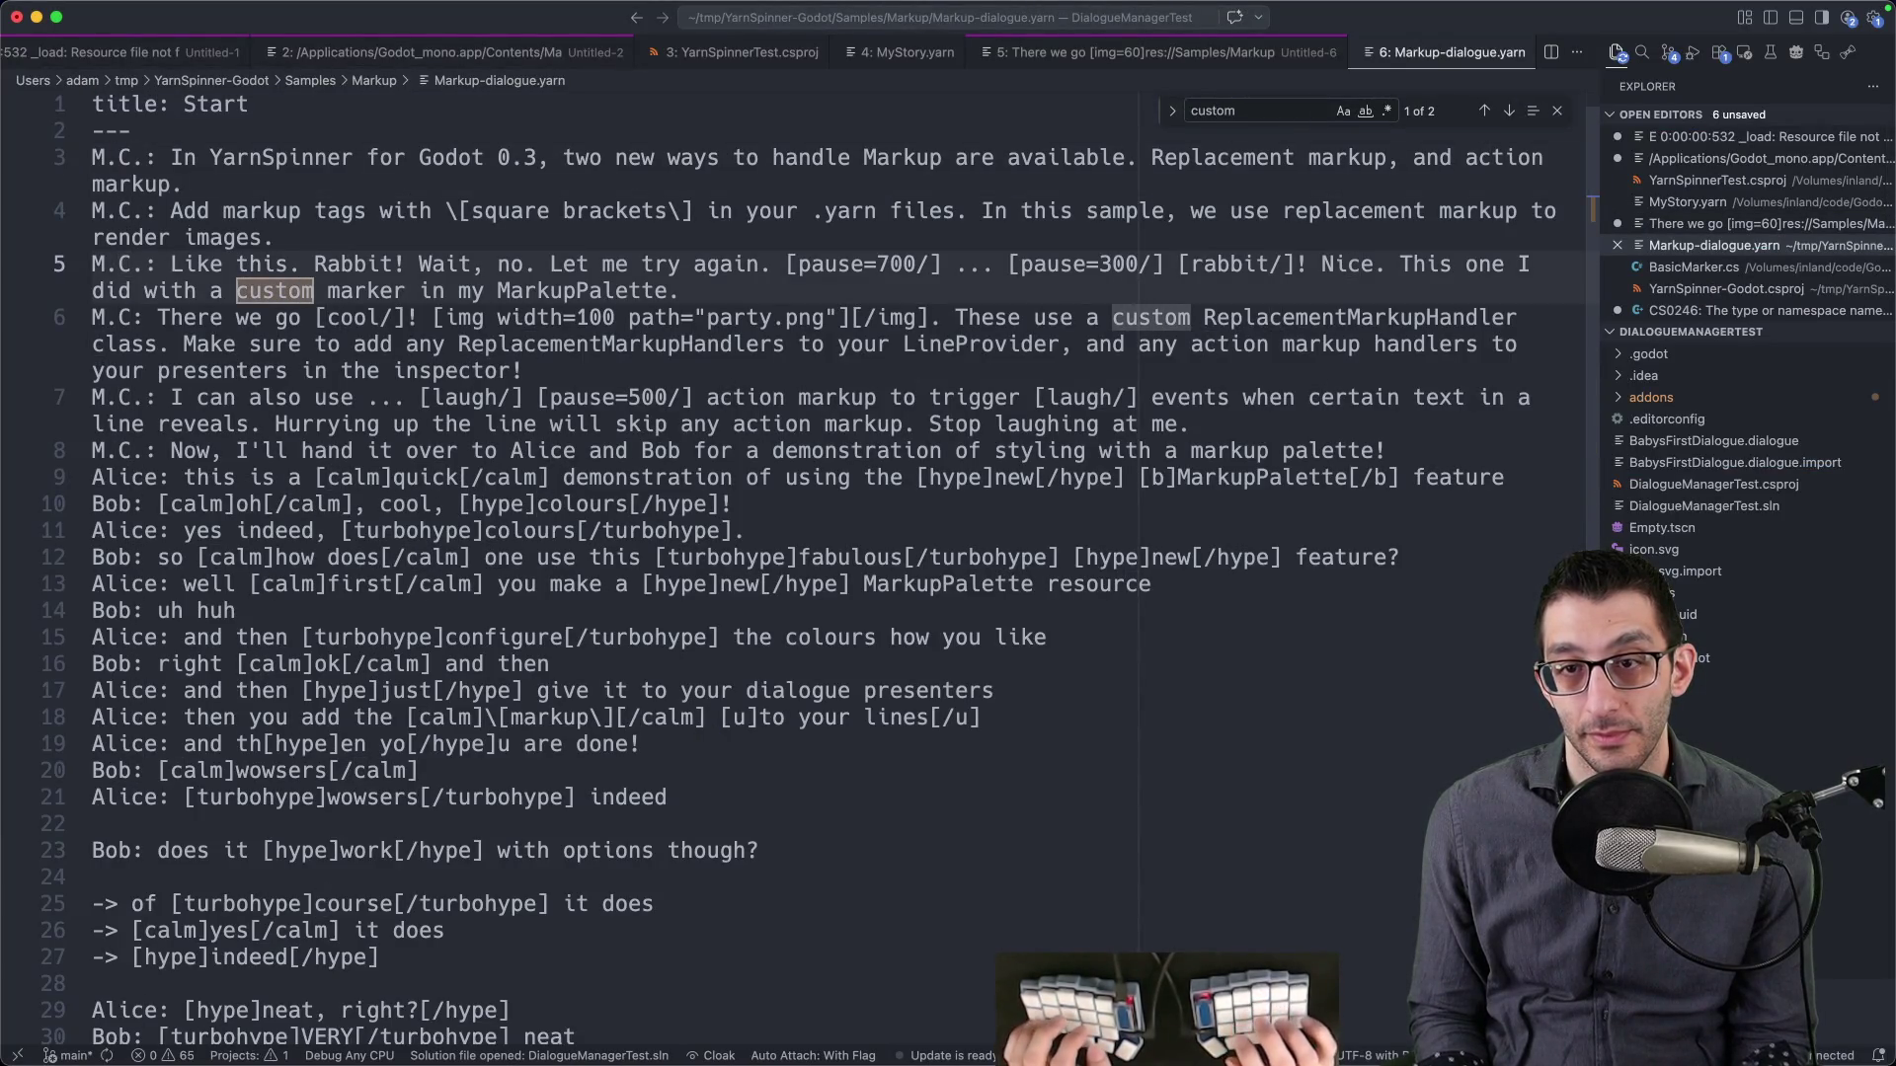
{"action": "key", "text": "Return"}
{"action": "key", "text": "Escape"}
{"action": "key", "text": "alt+Left"}
{"action": "key", "text": "alt+Left"}
{"action": "key", "text": "alt+Left"}
{"action": "key", "text": "alt+shift+Right"}
{"action": "key", "text": "super+Tab"}
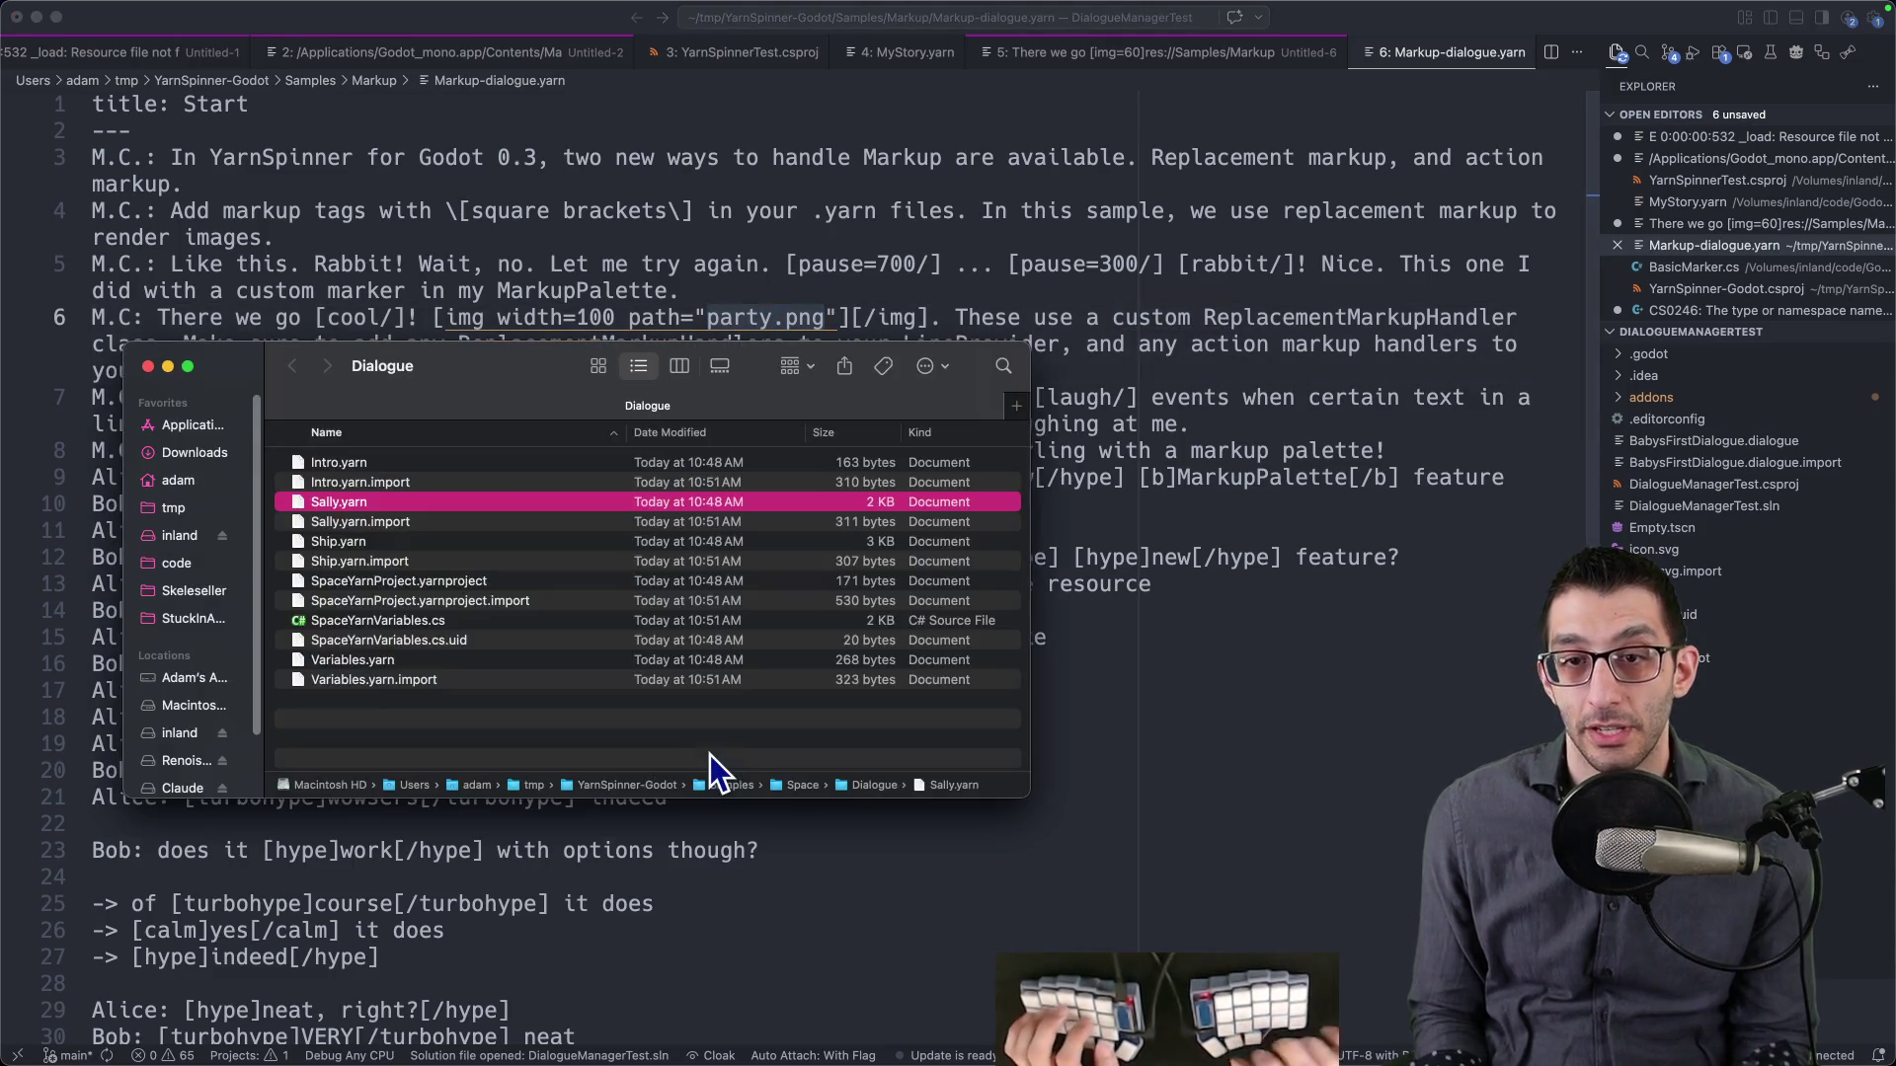
- In a new tab, browse Game > Assets > Sprites > Characters > FarmingCharacters > Lyria and open Idle_hold.png
{"action": "key", "text": "super+t"}
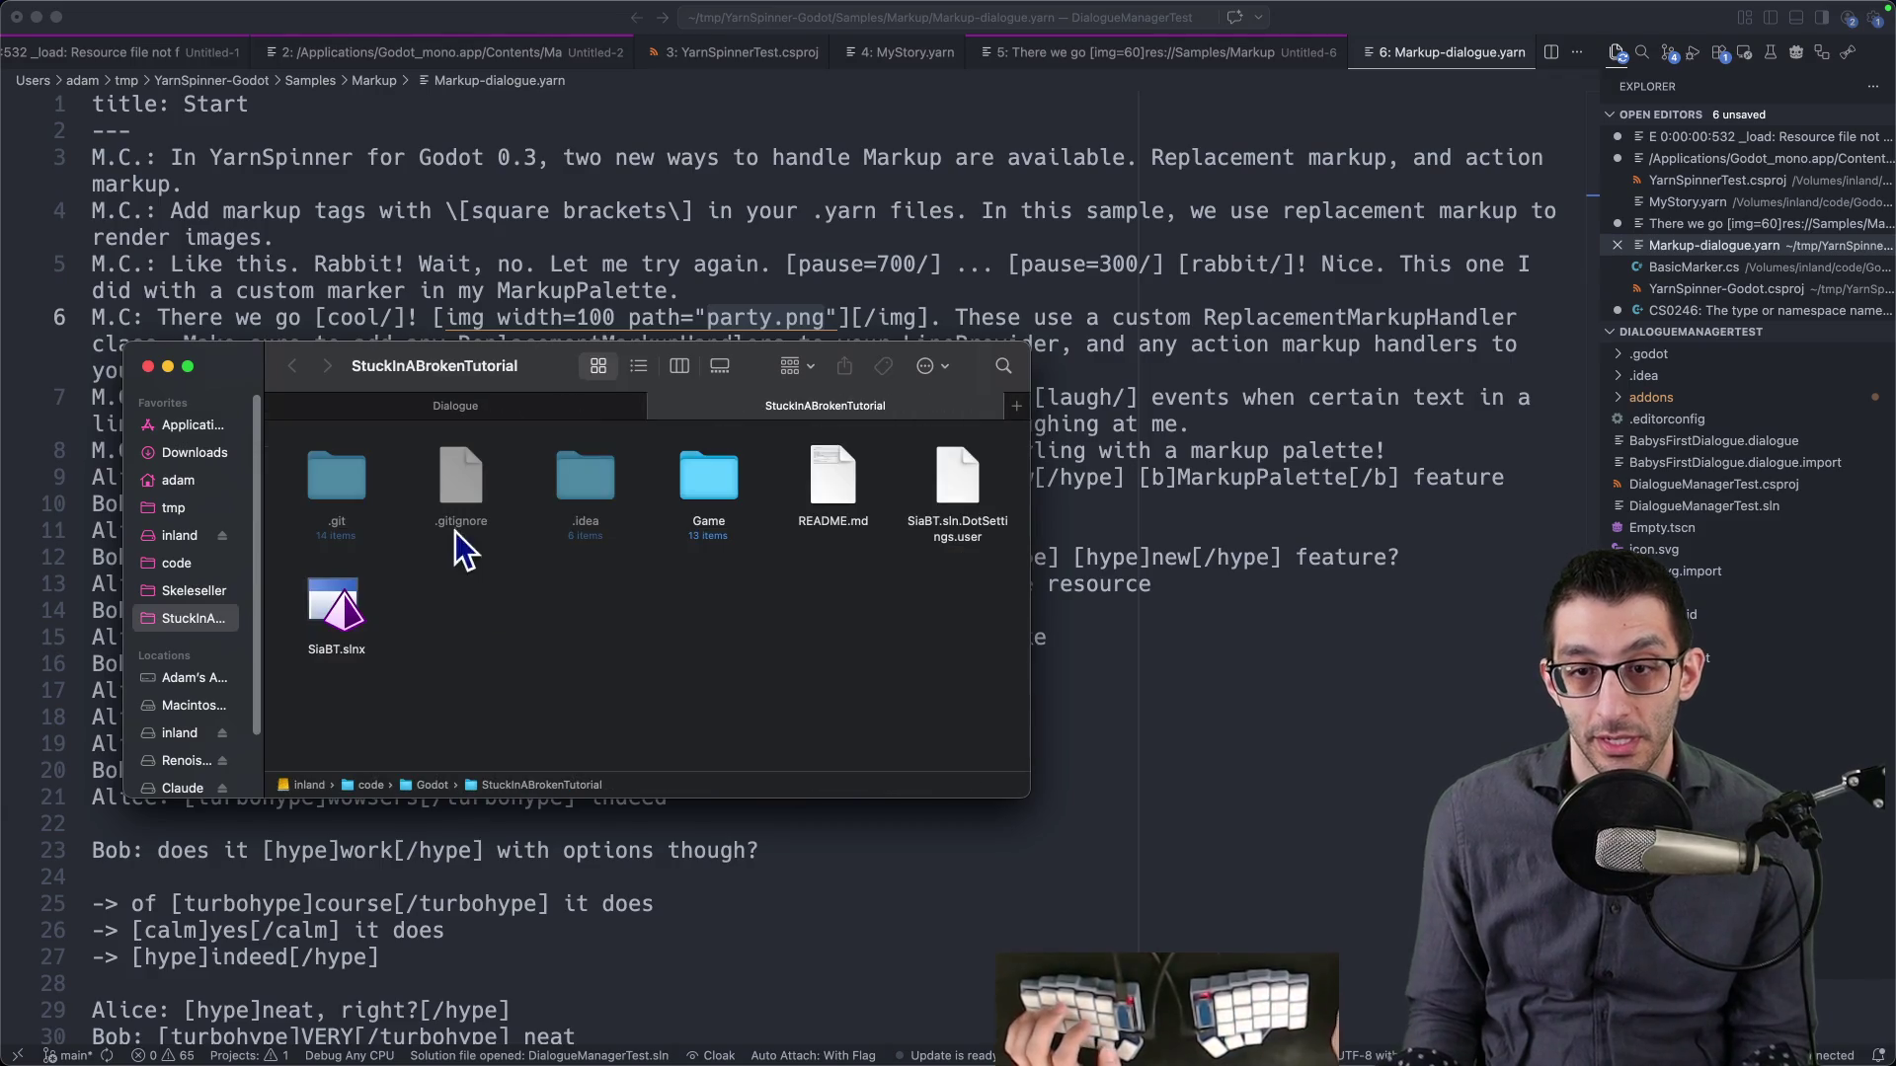
{"action": "double_click", "coordinate": [711, 479]}
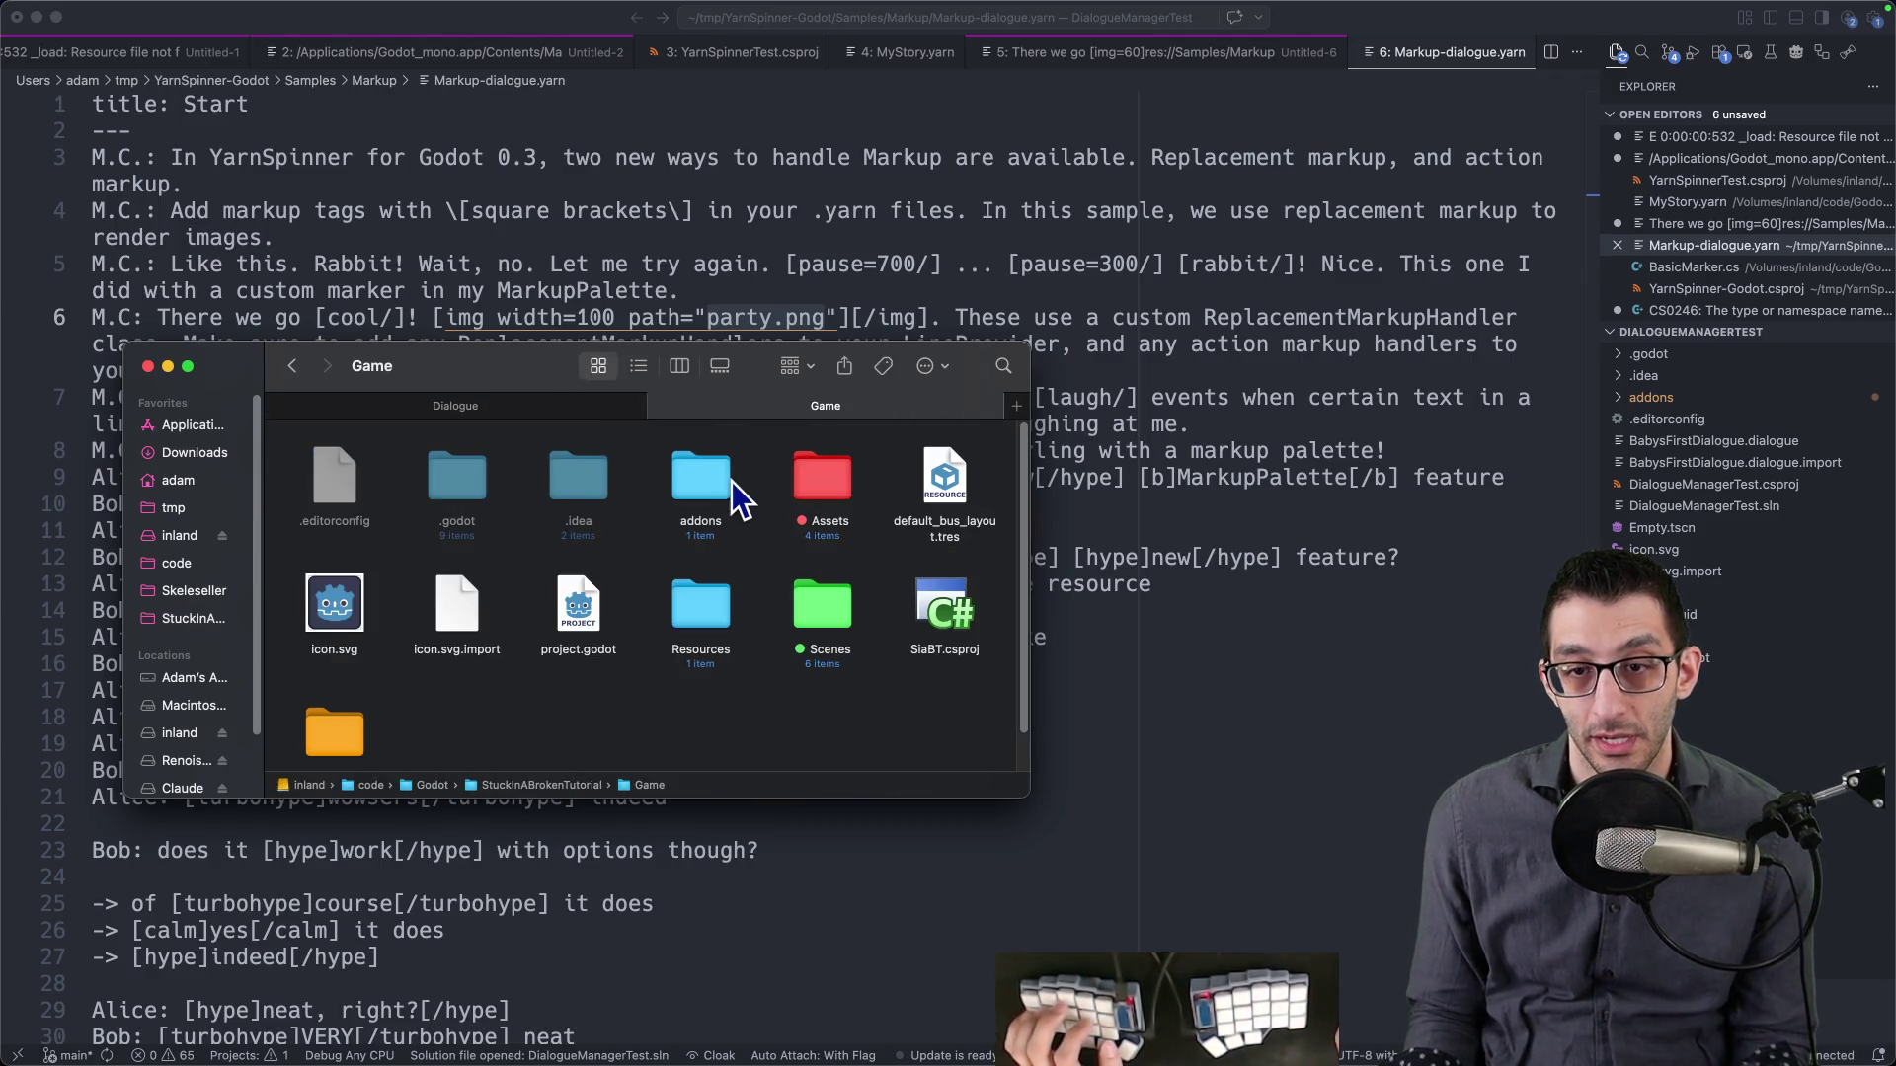
{"action": "double_click", "coordinate": [797, 477]}
{"action": "double_click", "coordinate": [659, 489]}
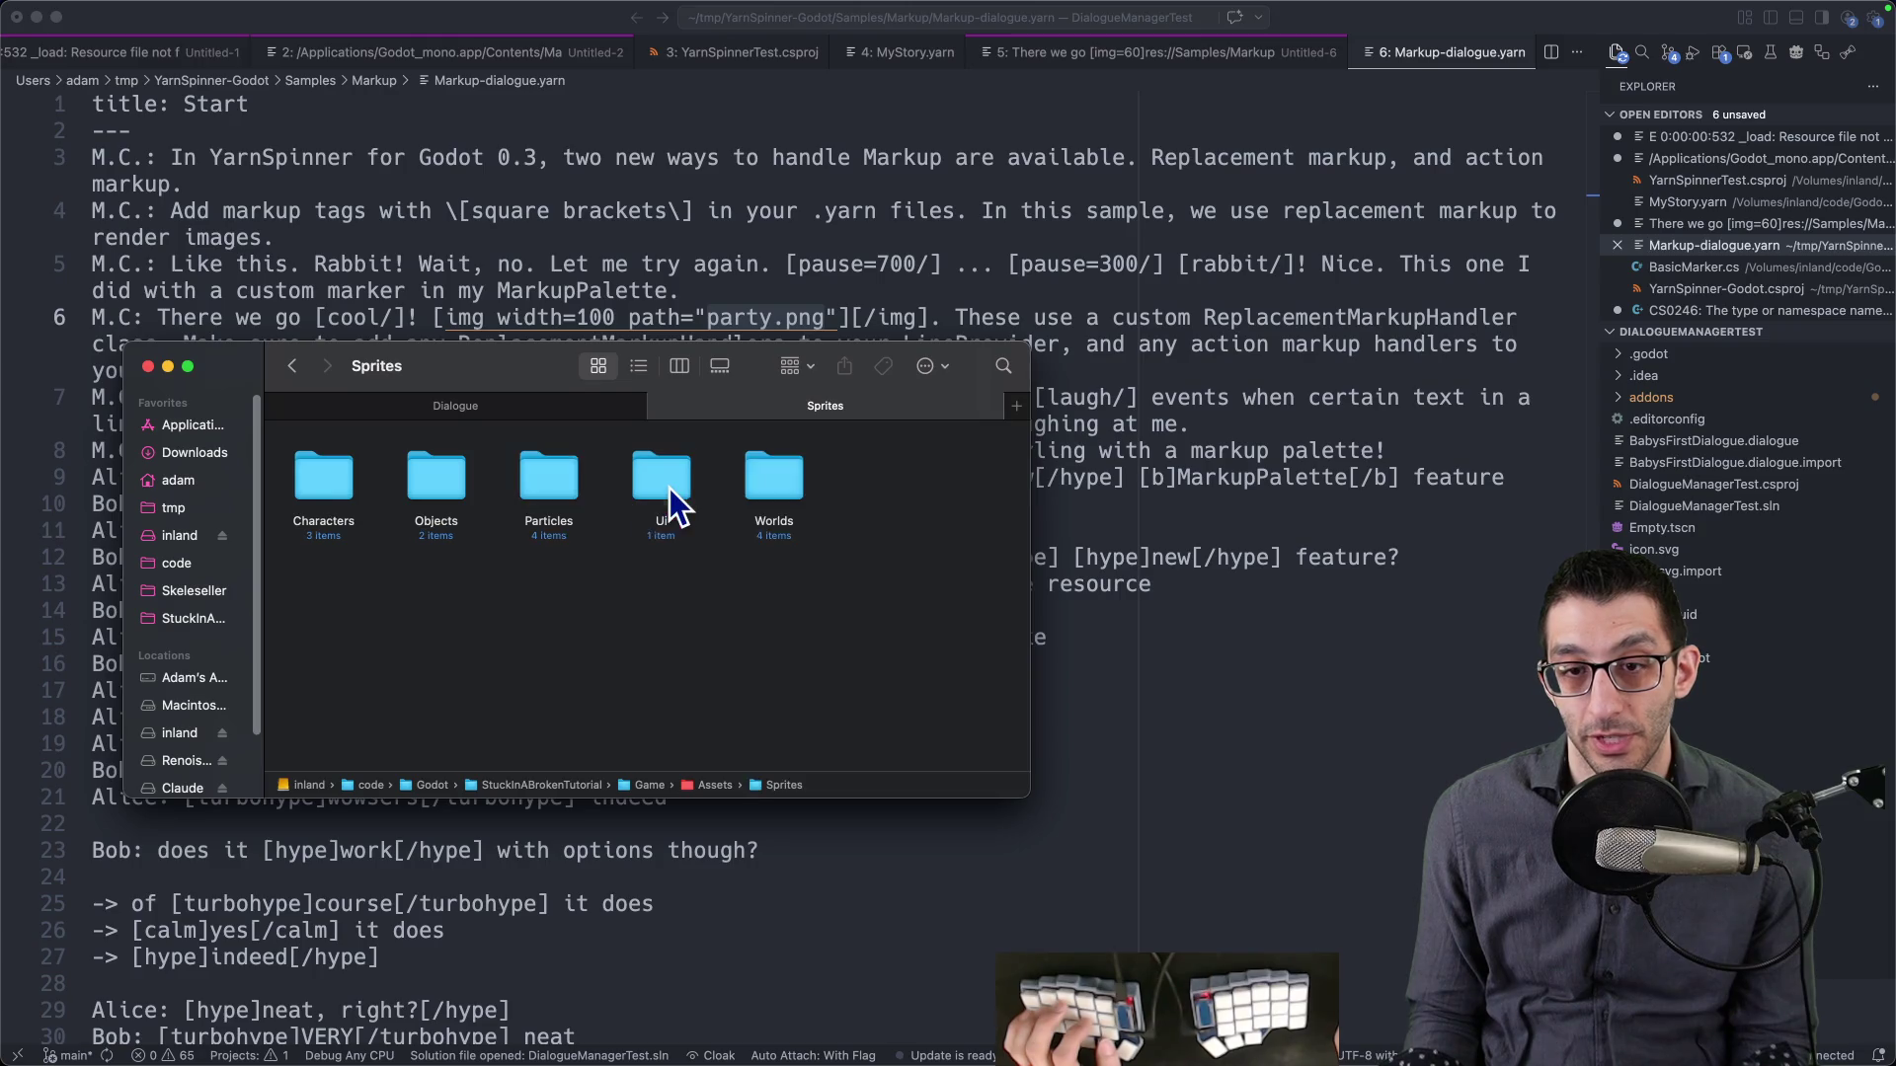
{"action": "double_click", "coordinate": [354, 493]}
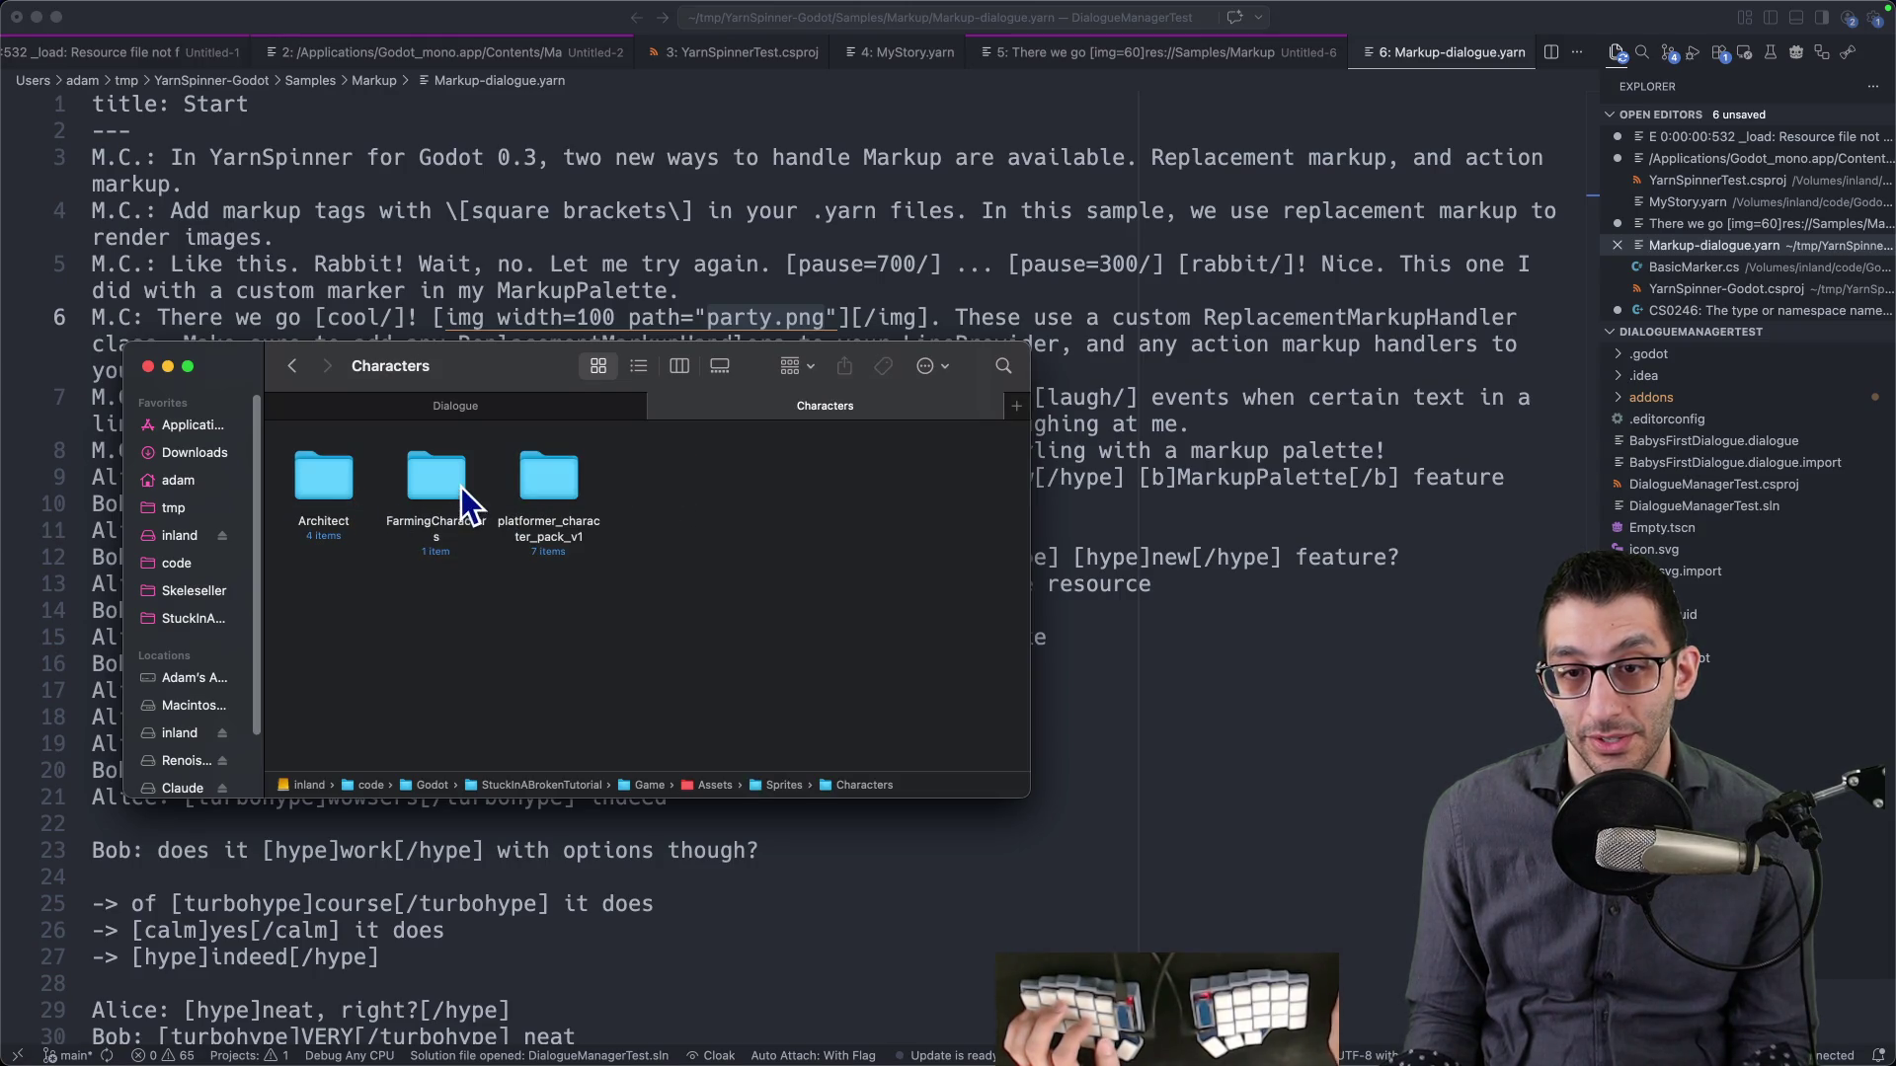
{"action": "double_click", "coordinate": [457, 488]}
{"action": "double_click", "coordinate": [345, 492]}
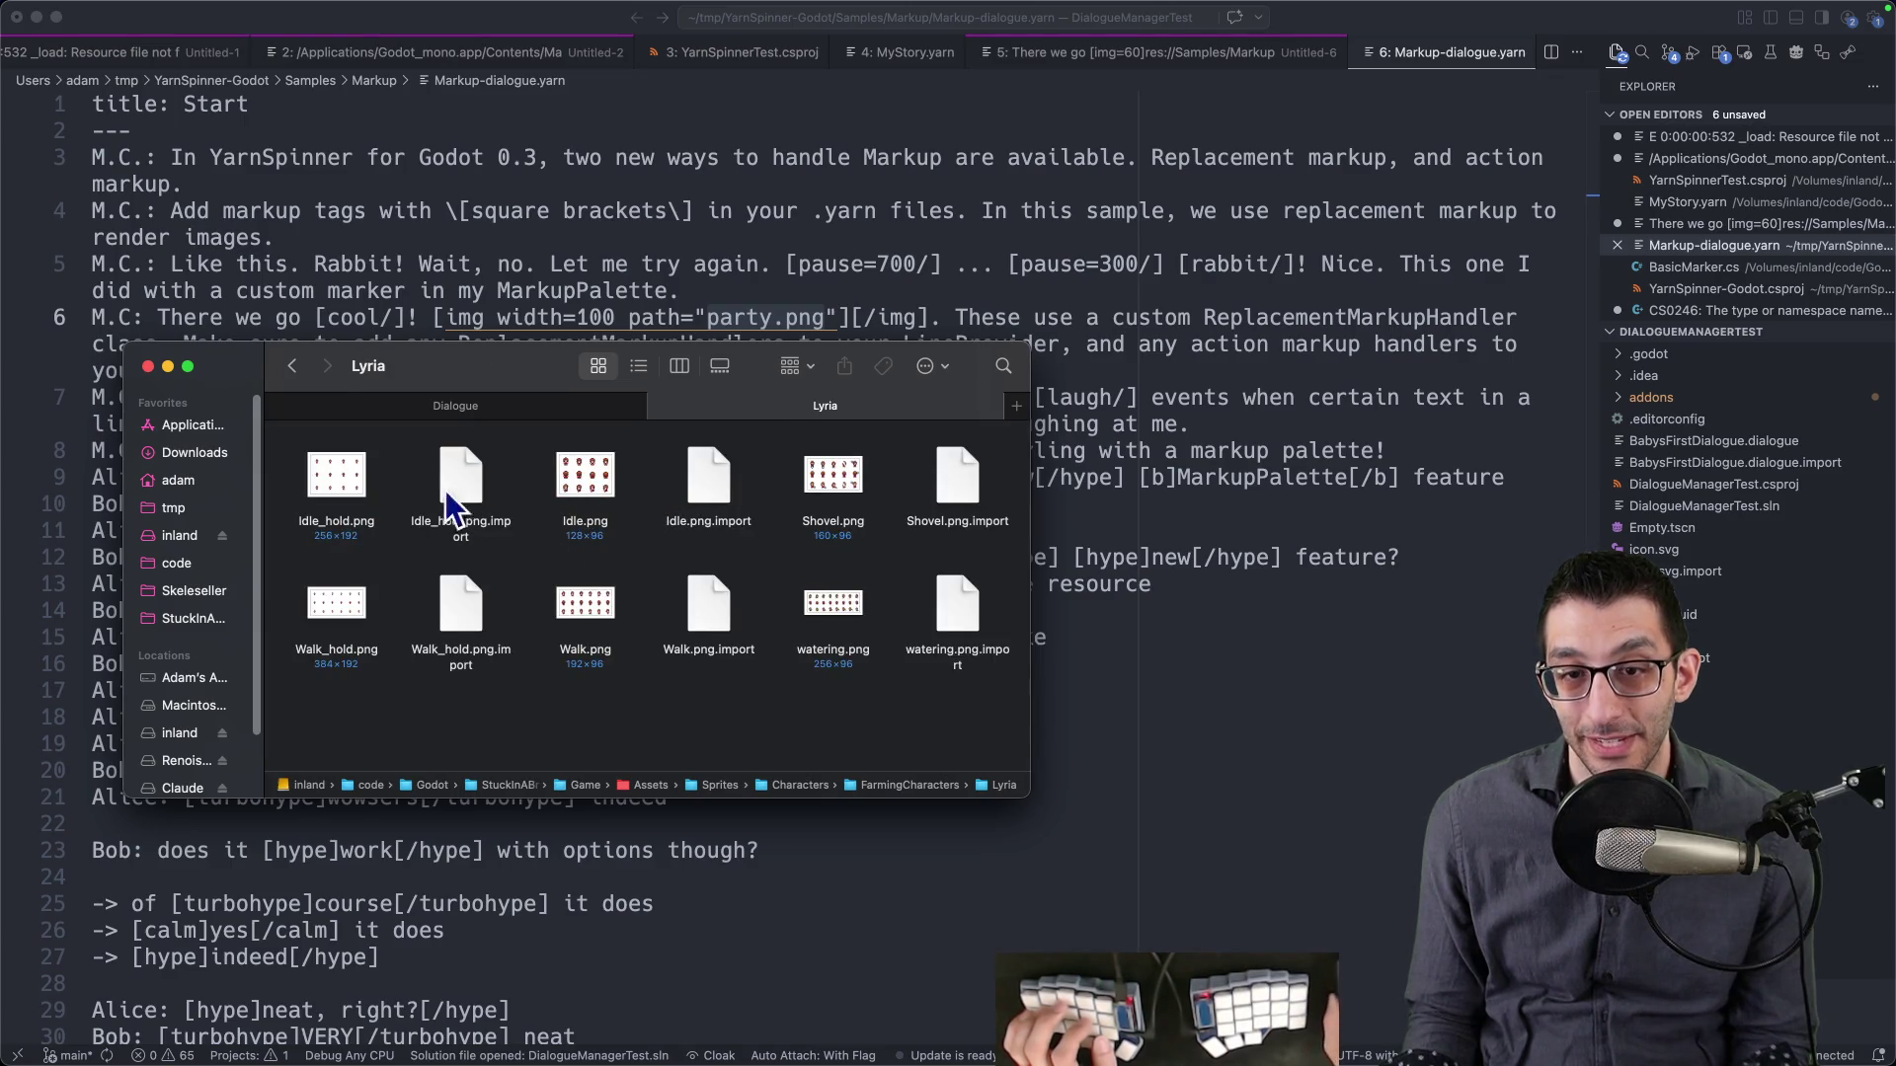
{"action": "right_click", "coordinate": [334, 488]}
{"action": "left_click", "coordinate": [345, 492]}
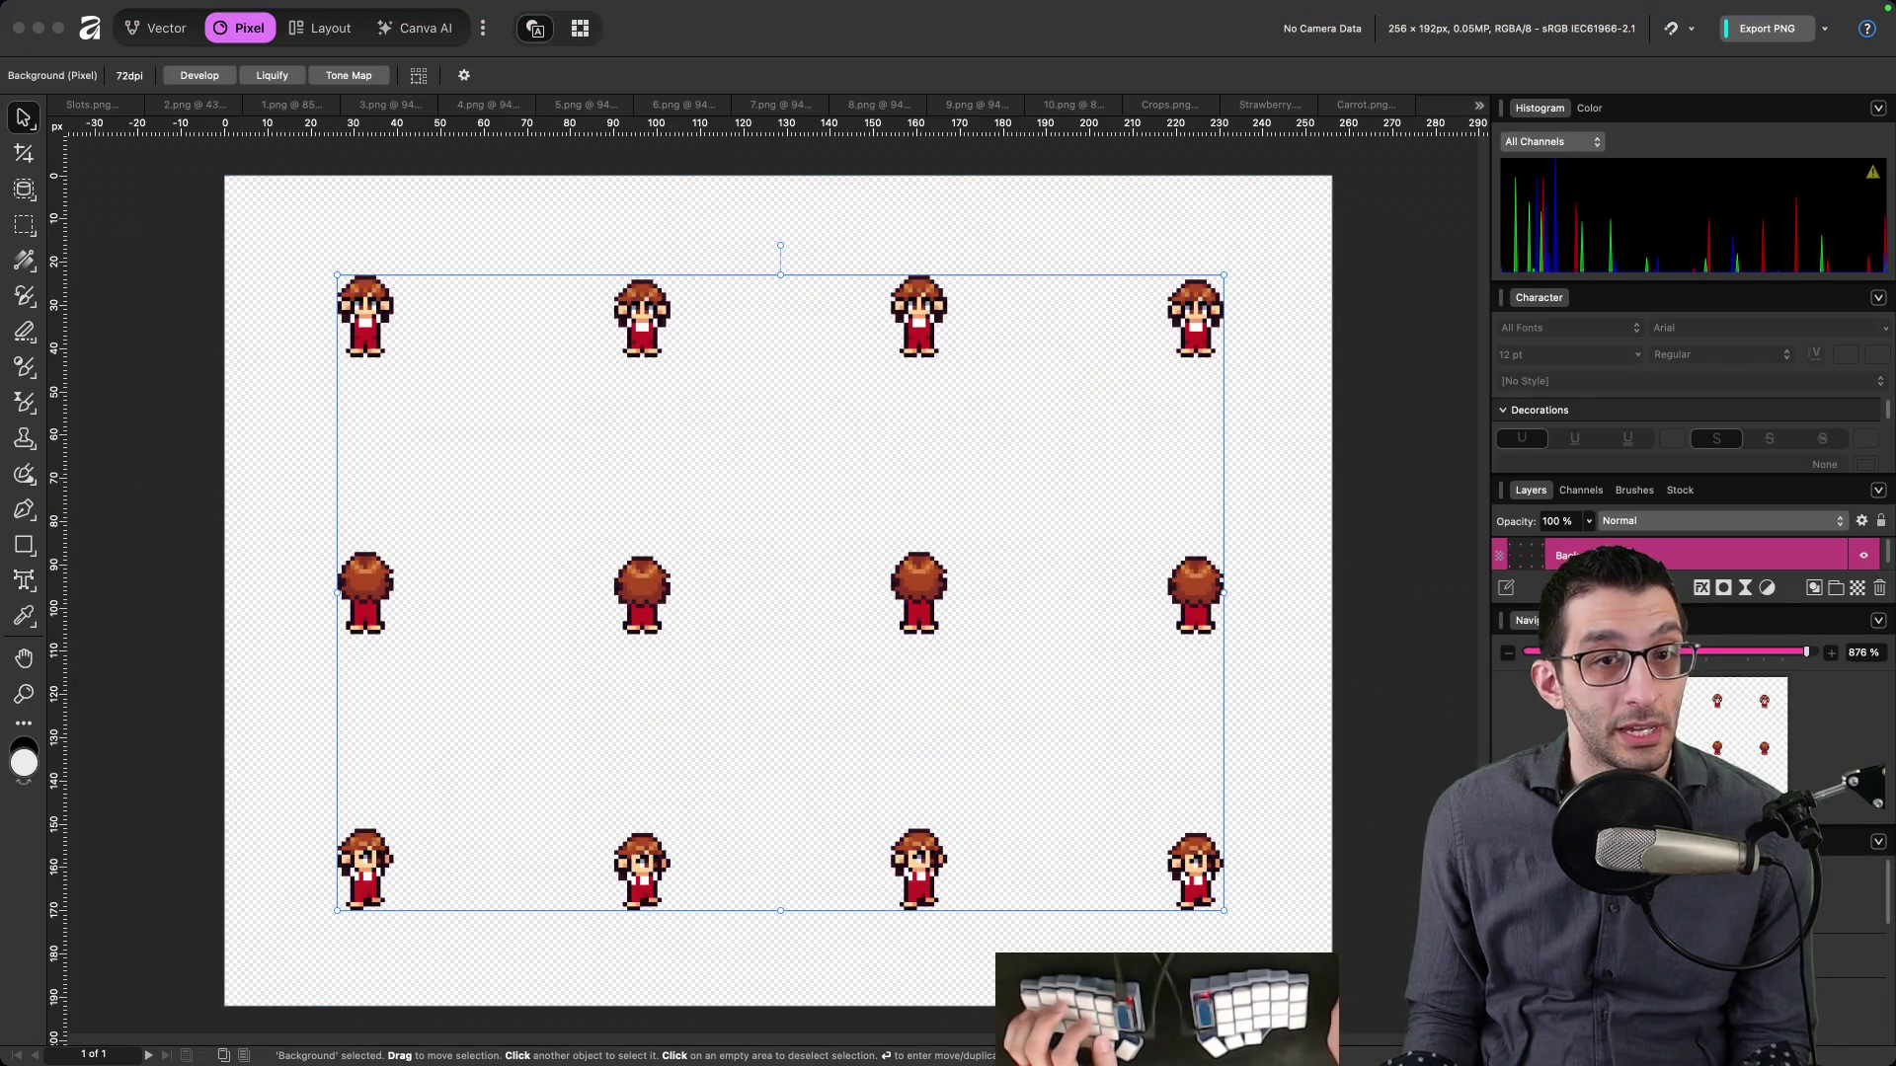
- Zoom onto one sprite frame, then find the 'slice' tip in the Affinity note
{"action": "left_click", "coordinate": [881, 447]}
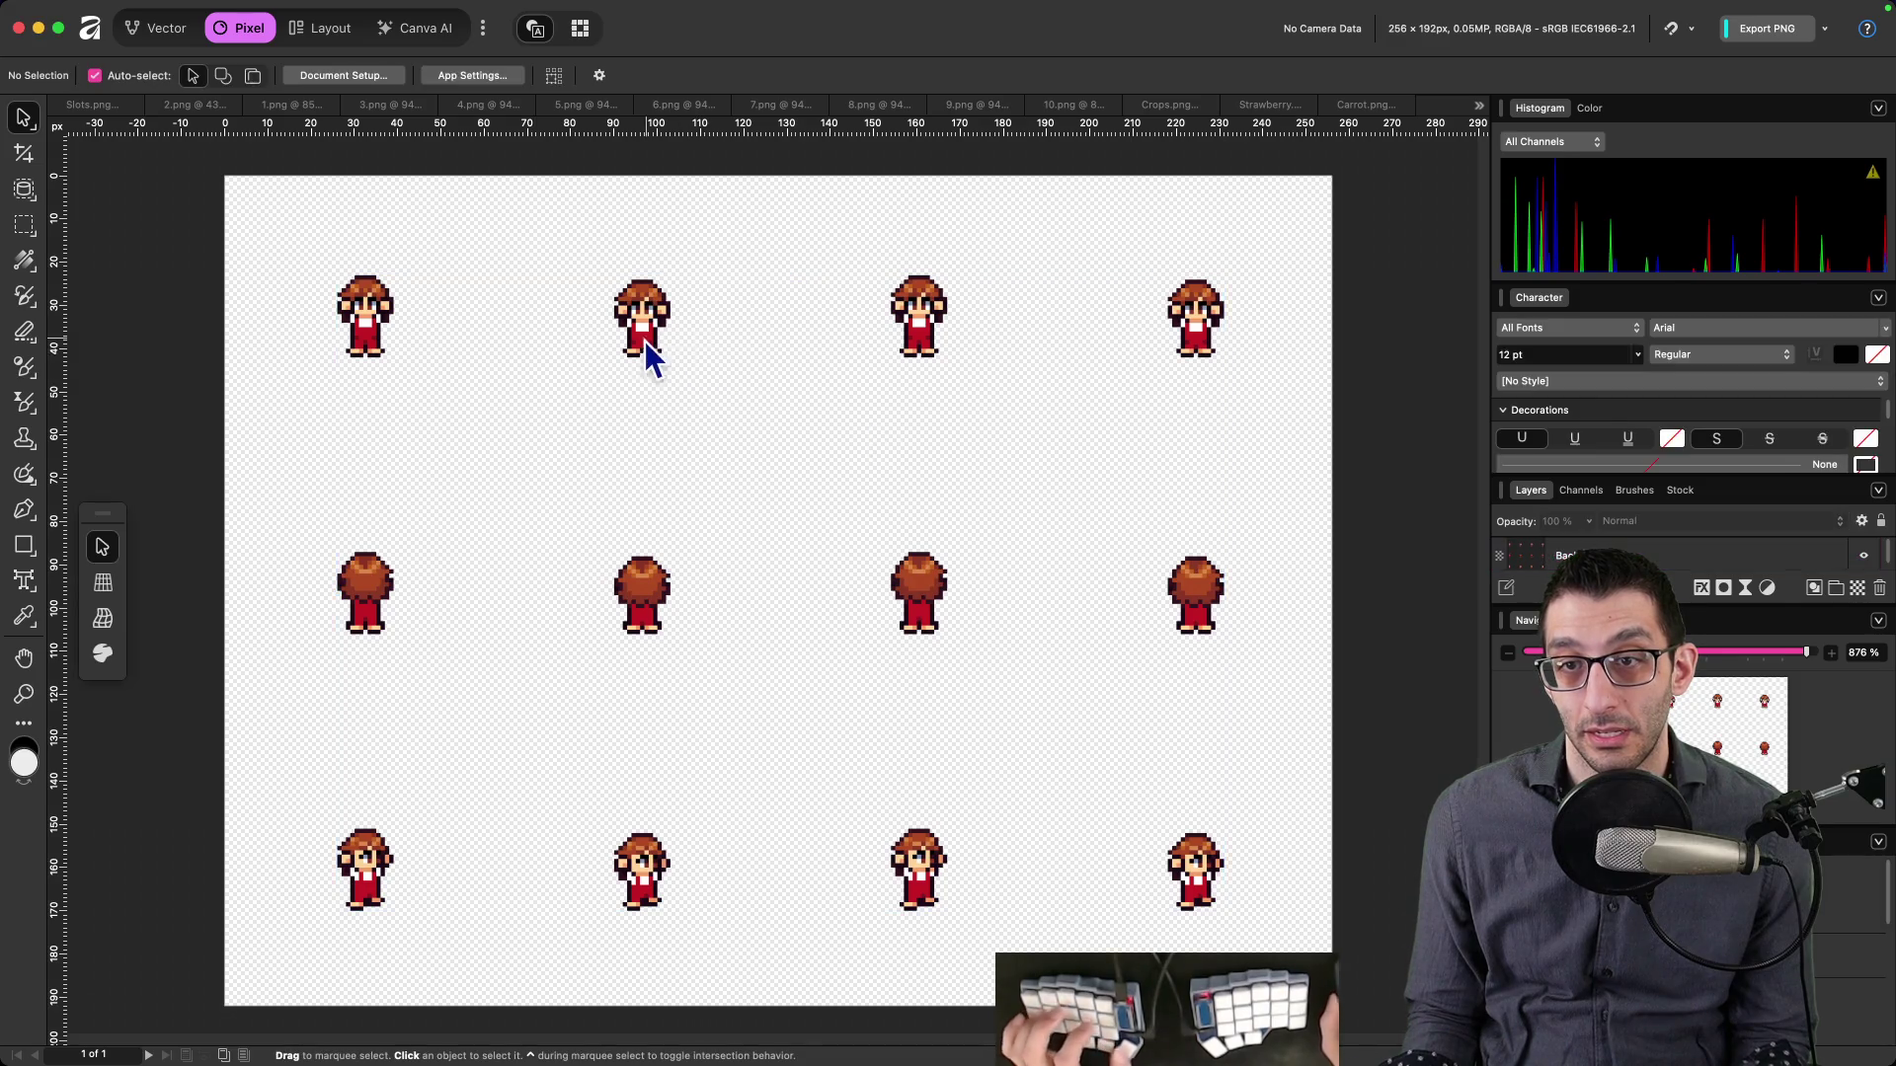
{"action": "scroll", "coordinate": [656, 356], "scroll_direction": "up", "scroll_amount": 5}
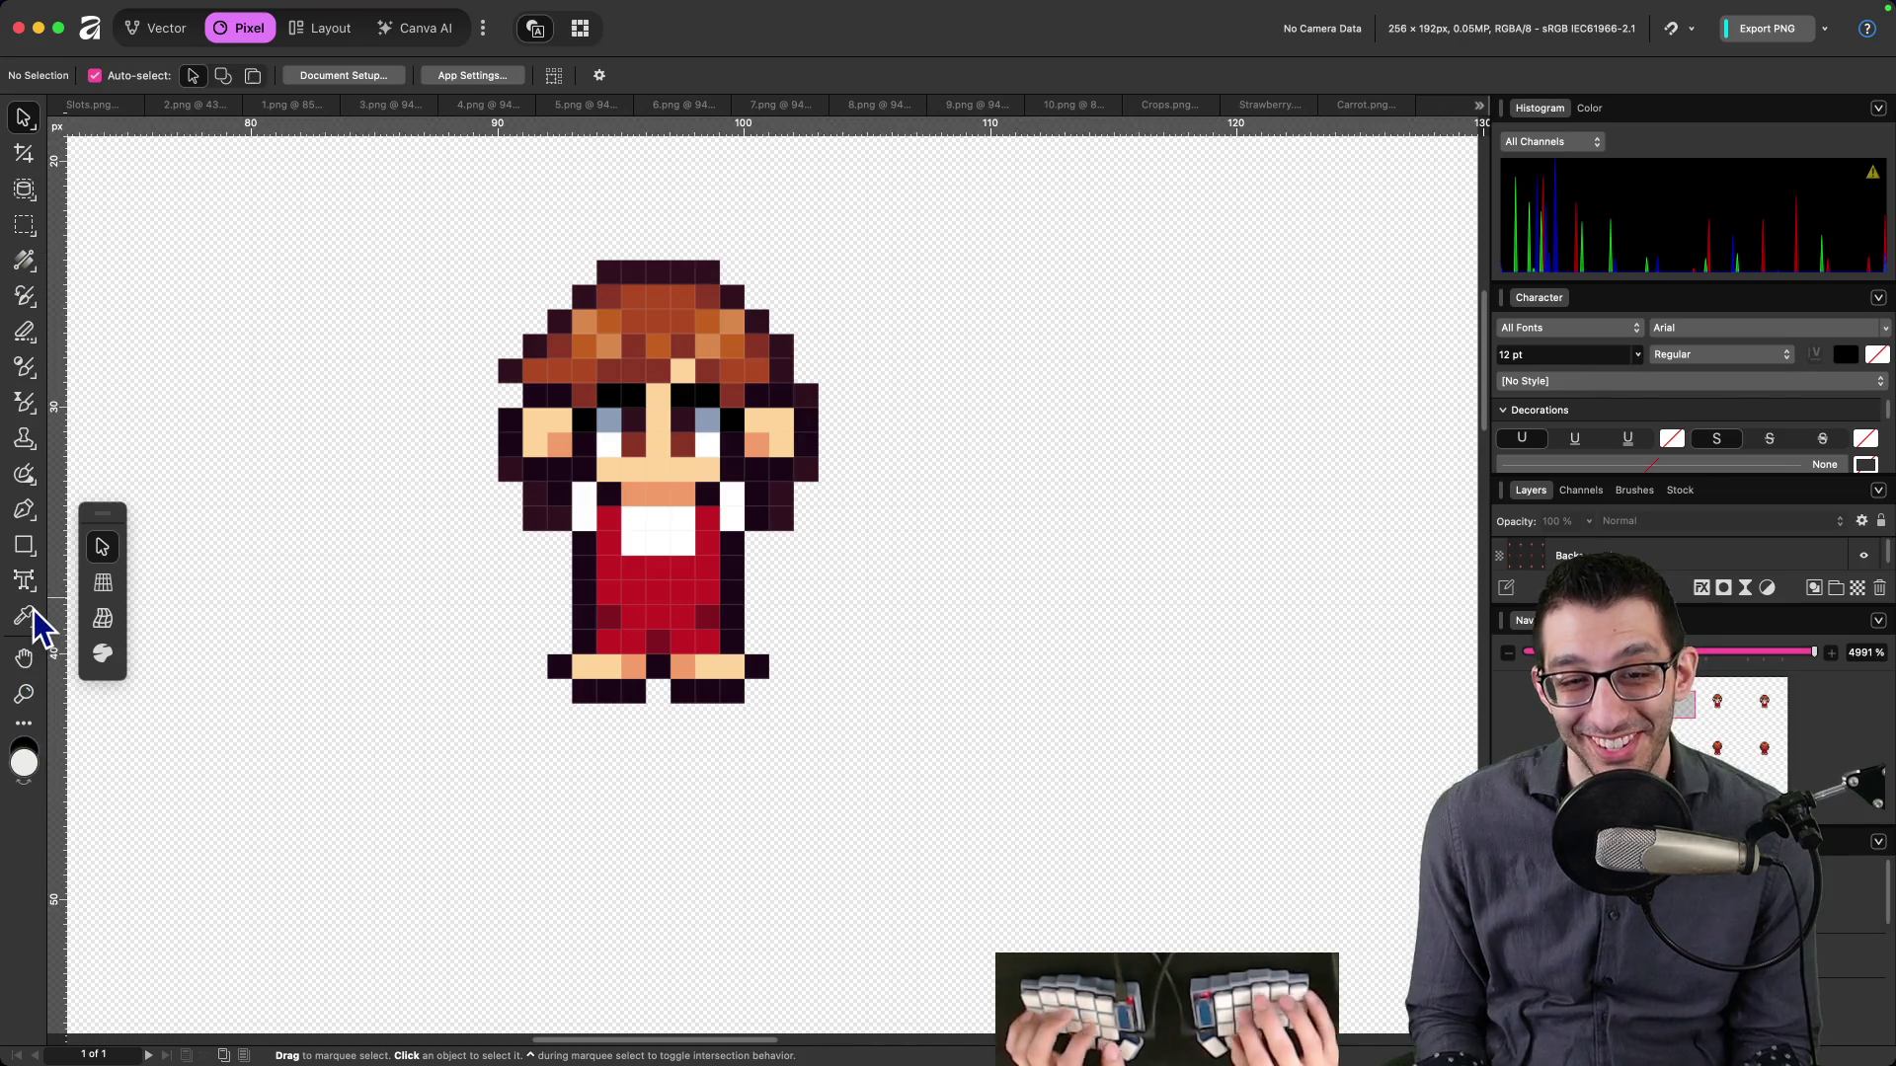
{"action": "key", "text": "super+Tab"}
{"action": "key", "text": "super+o"}
{"action": "type", "text": "affini"}
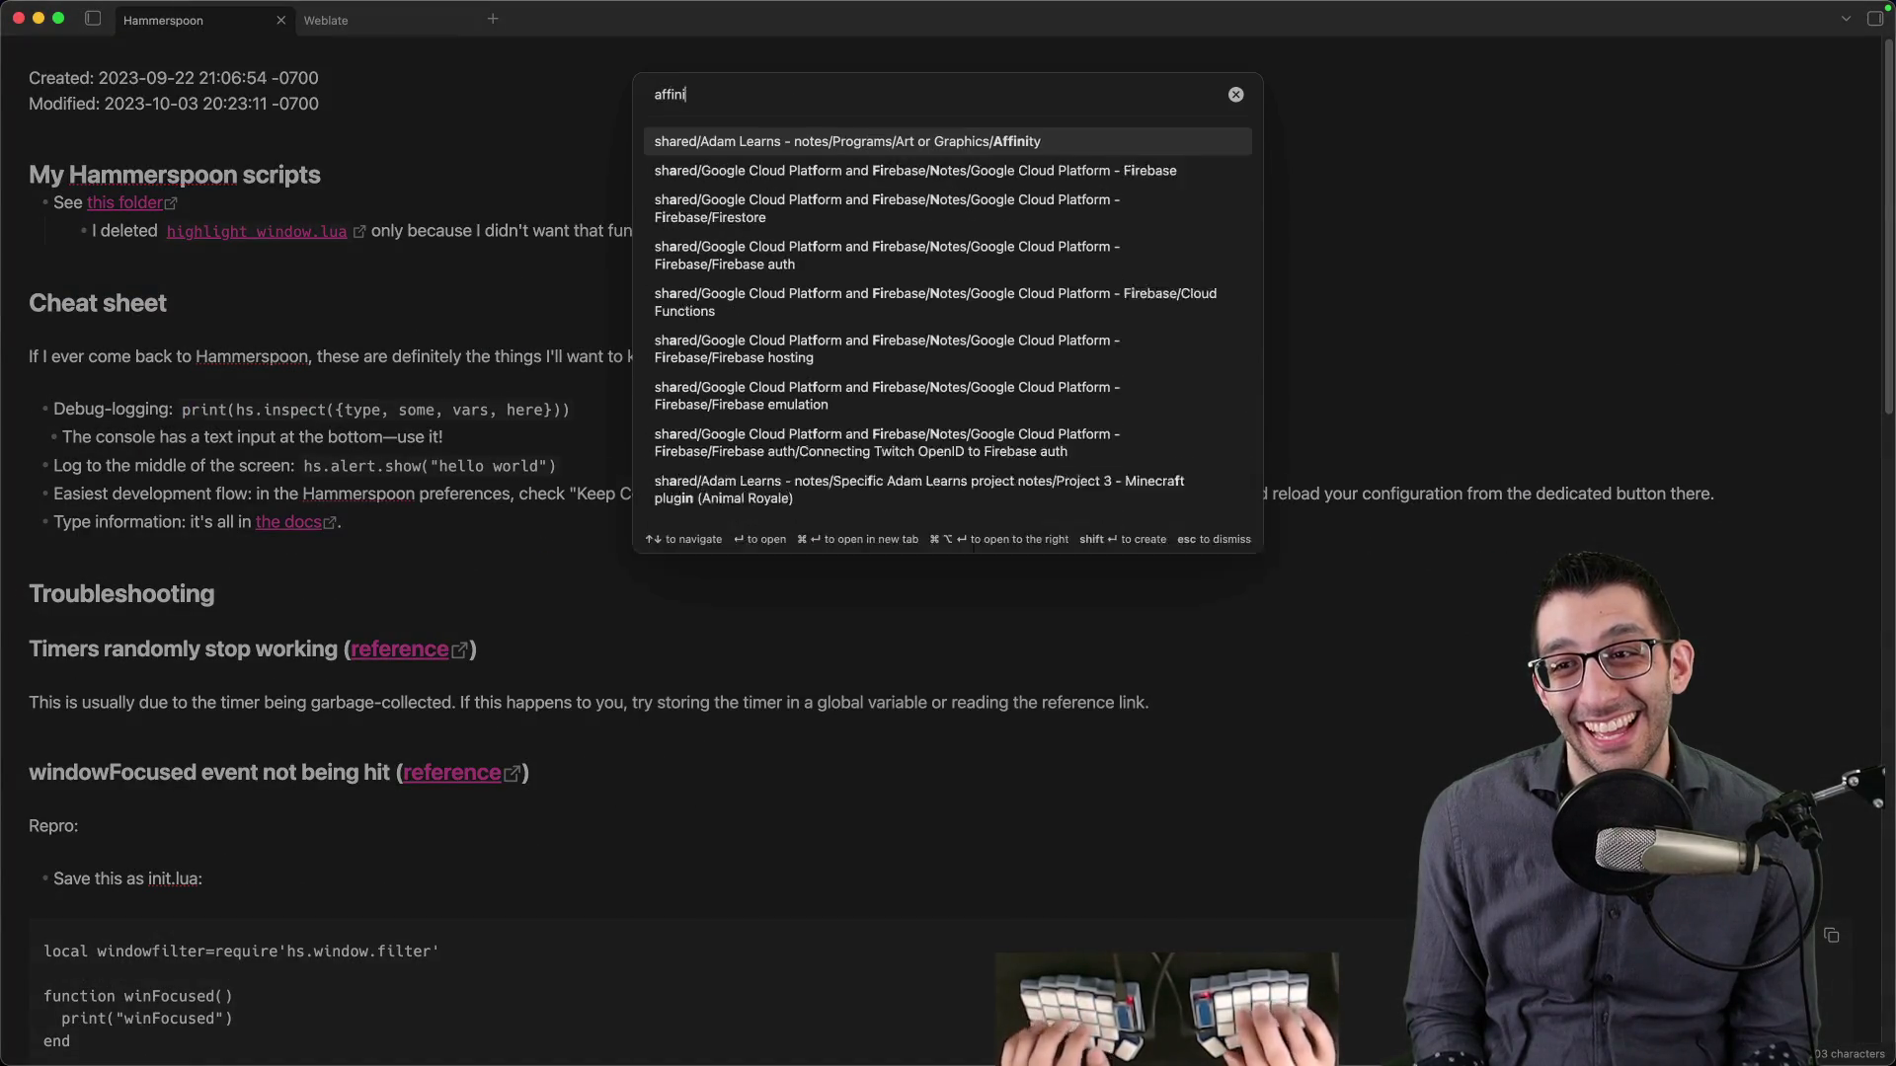
{"action": "key", "text": "Return"}
{"action": "key", "text": "super+f"}
{"action": "type", "text": "slice"}
{"action": "key", "text": "Escape"}
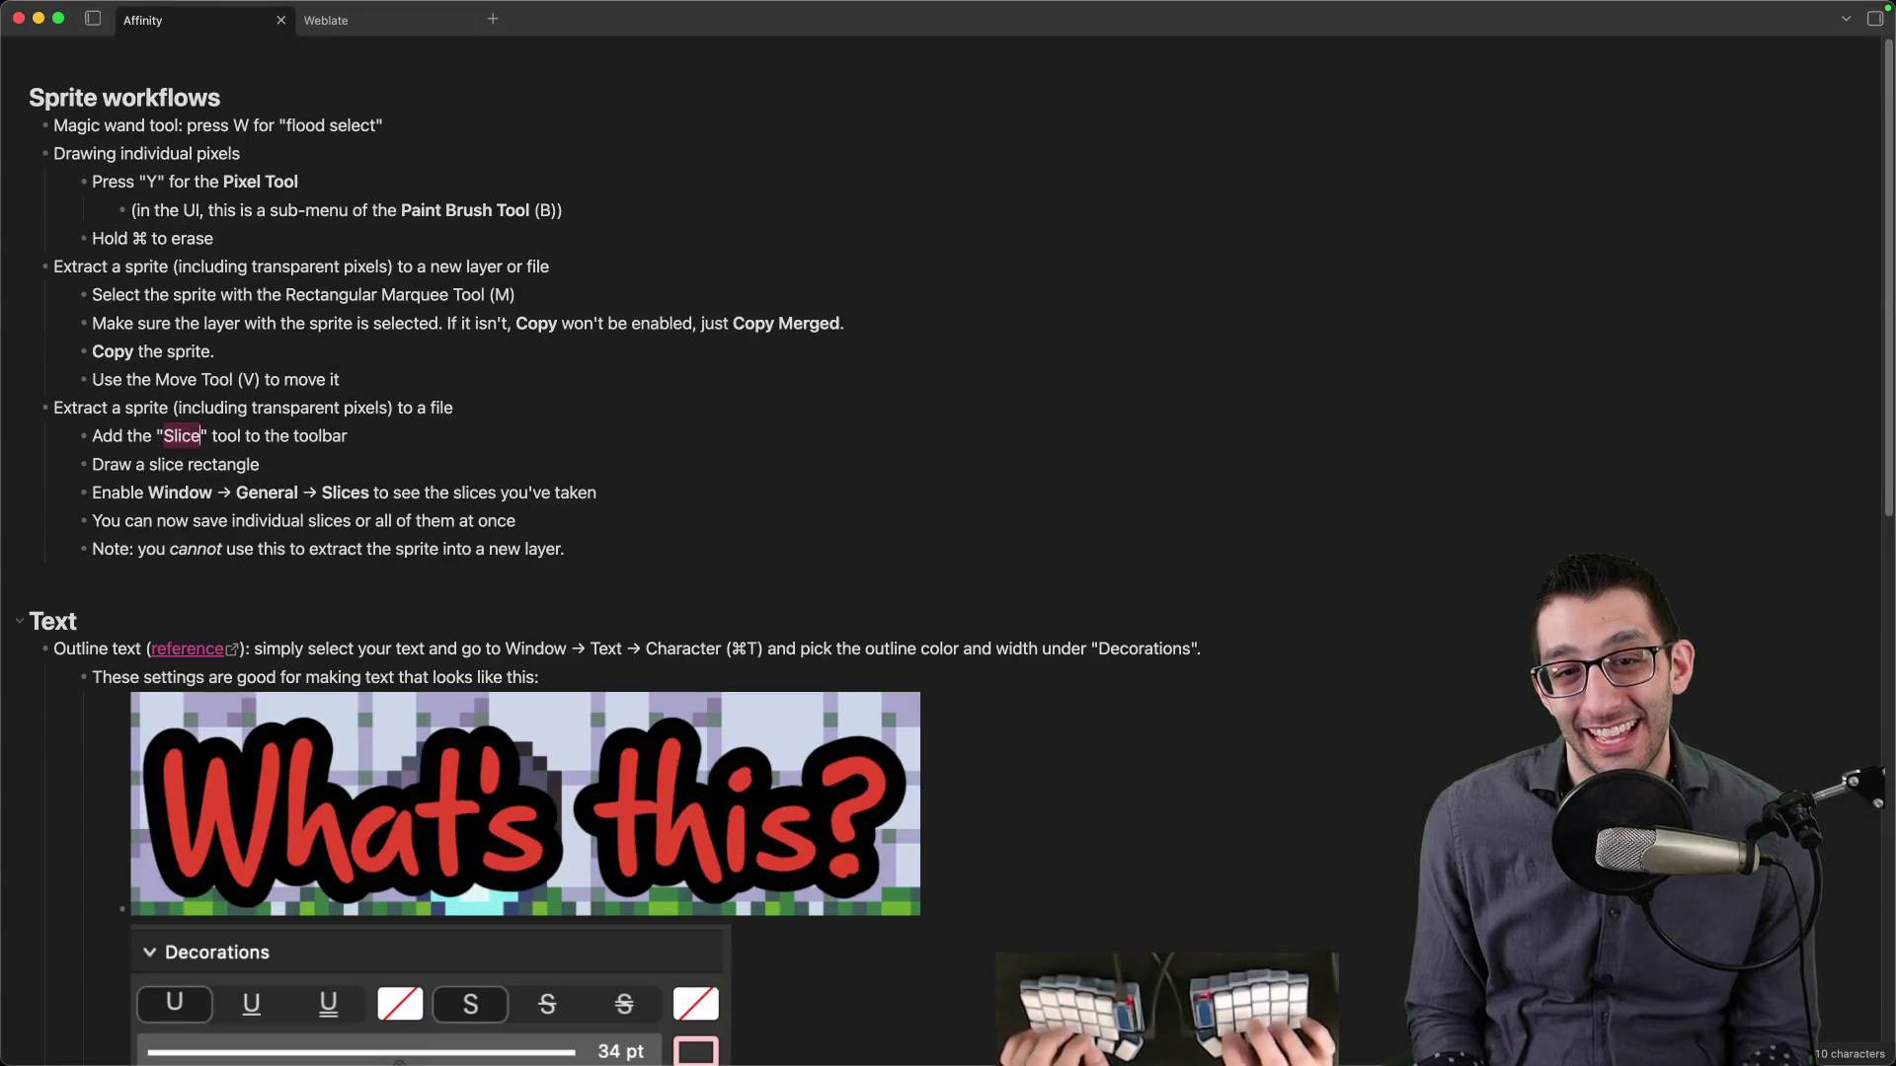
{"action": "key", "text": "super+Tab"}
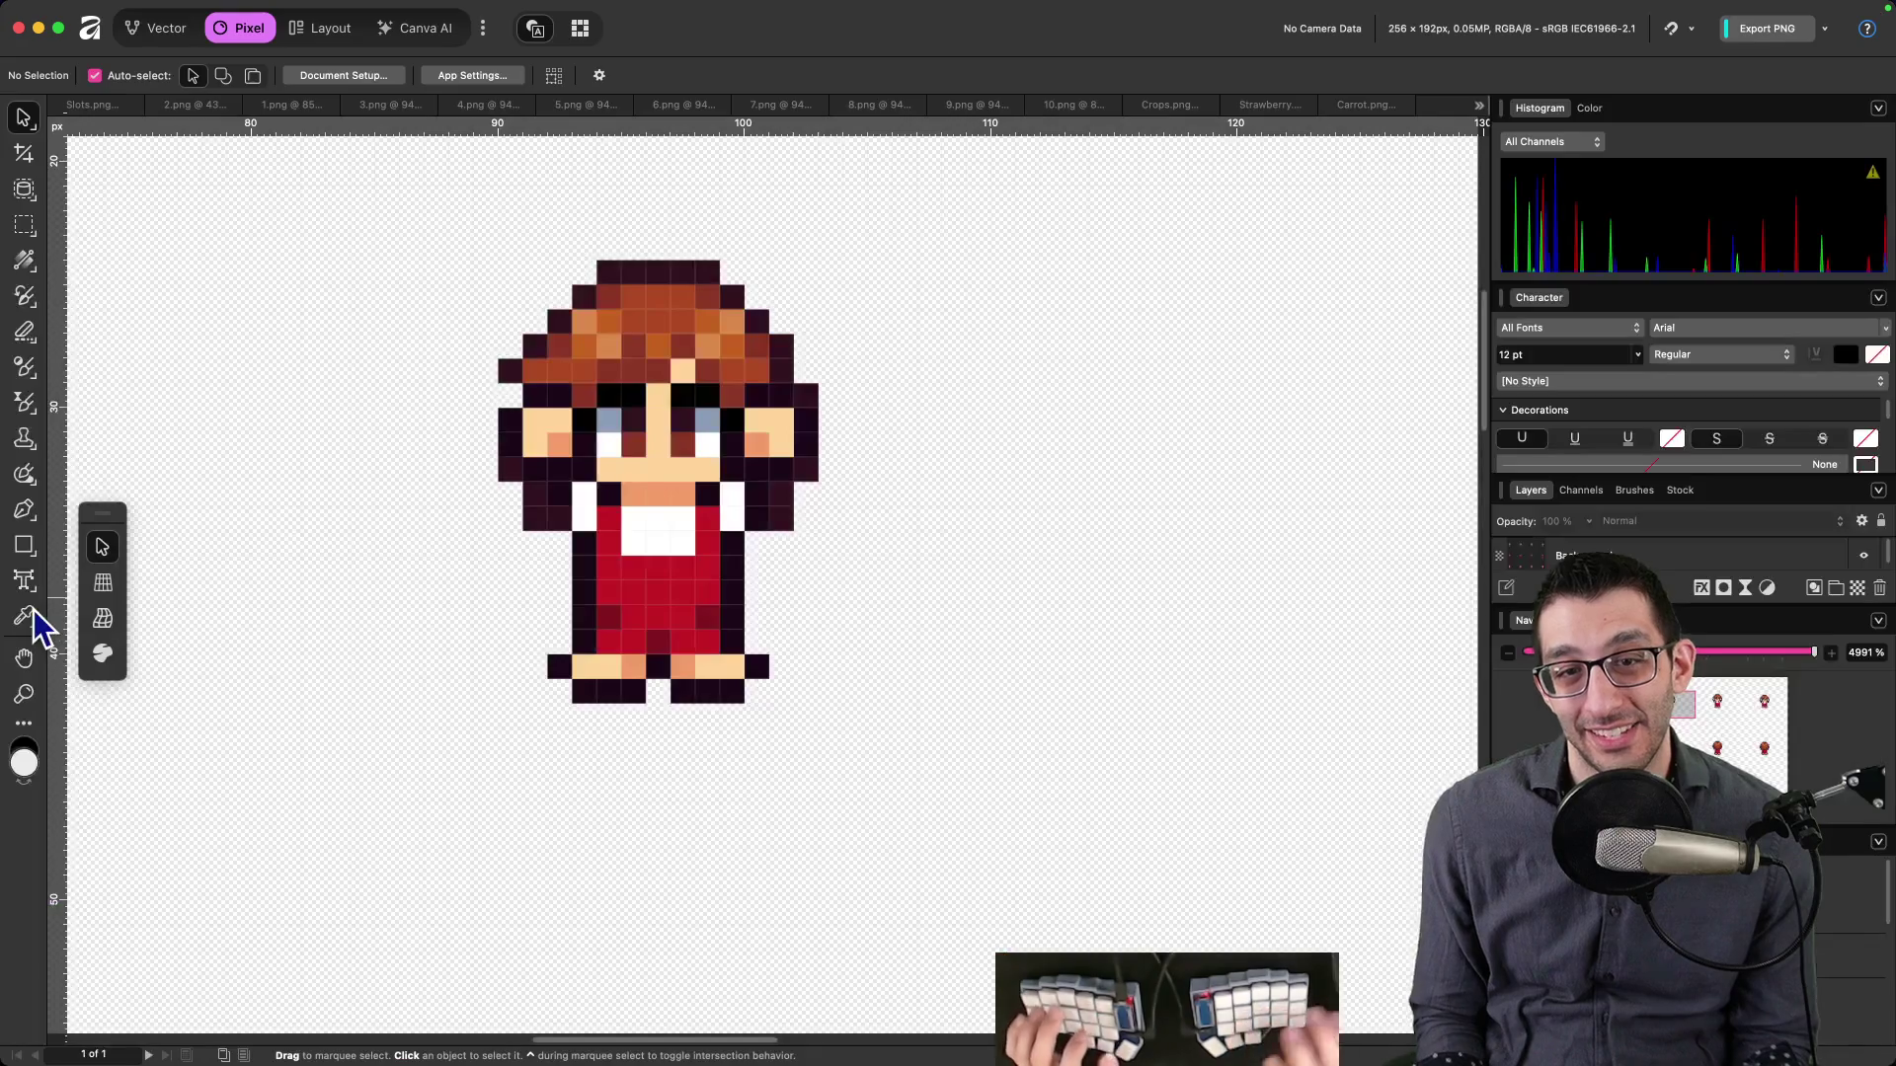
- Add the Slice Tool to the Affinity toolbox by searching 'slice' in toolbar customisation
{"action": "left_click", "coordinate": [33, 723]}
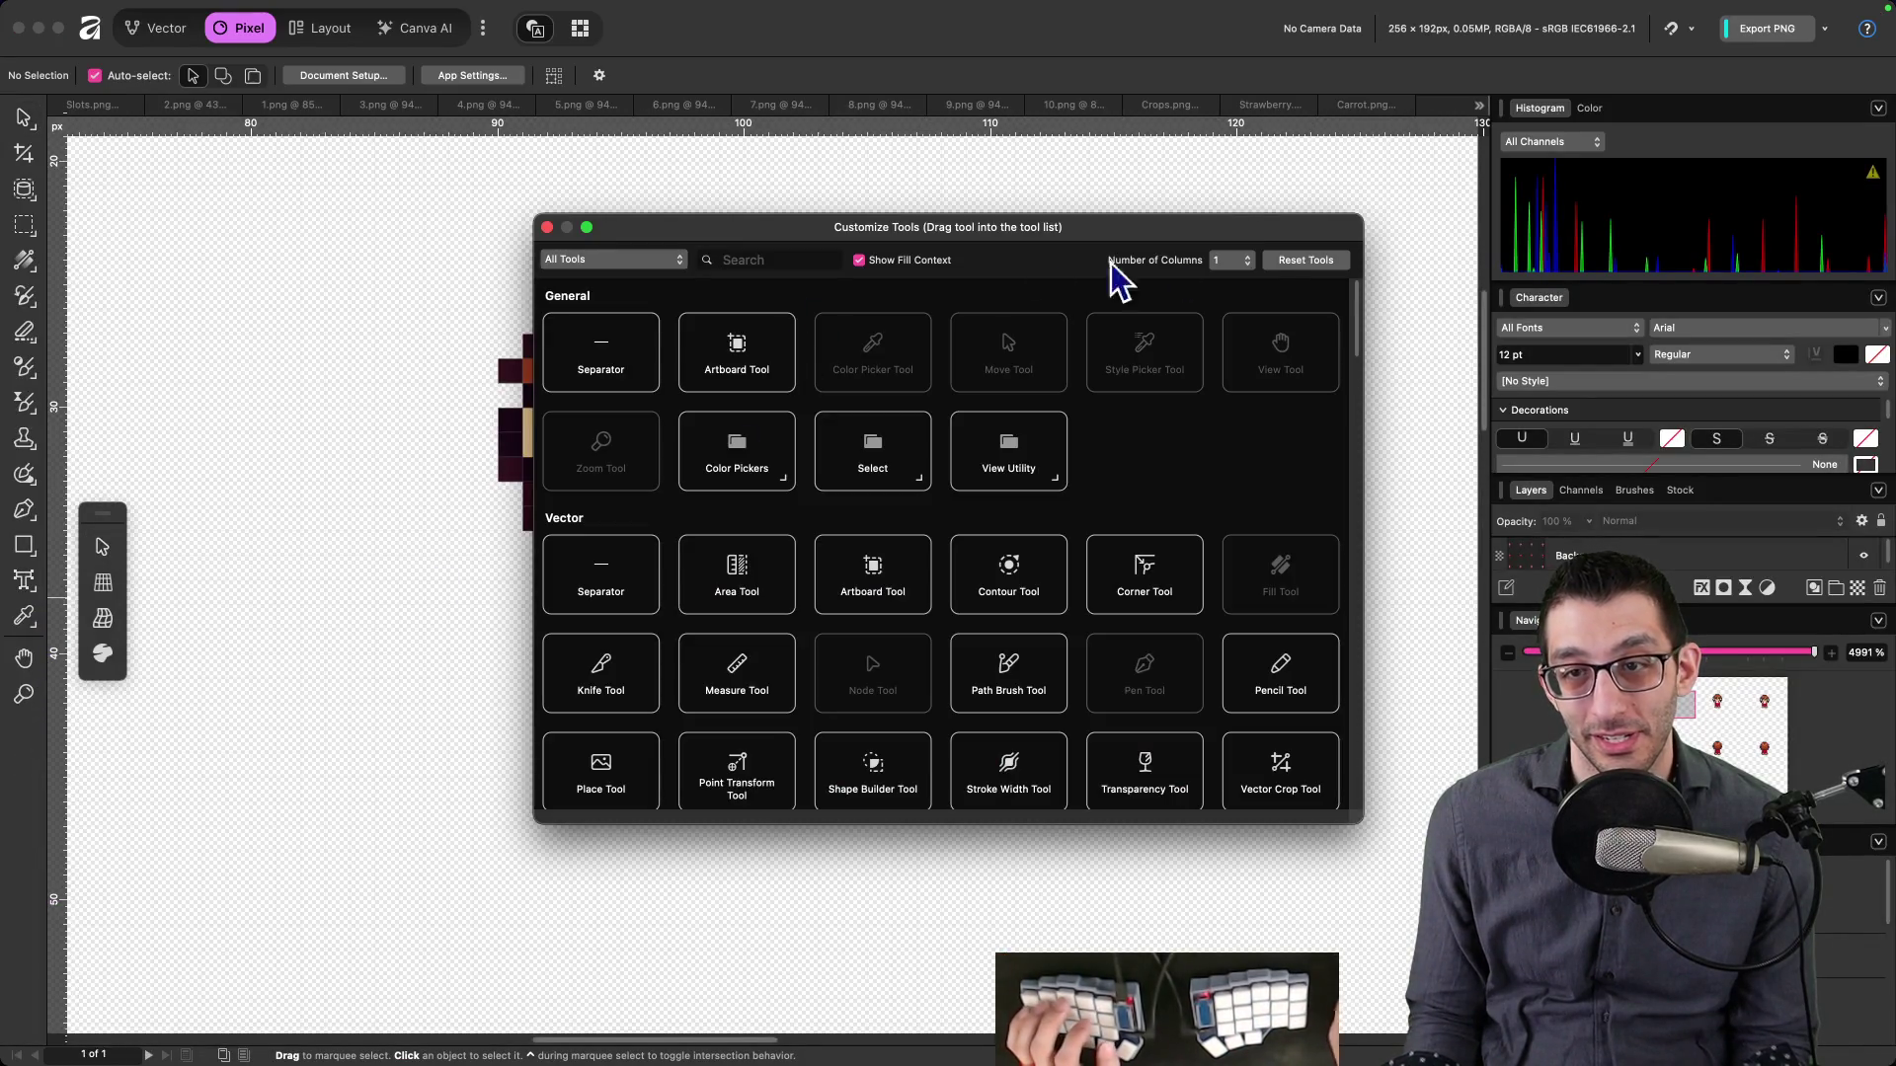
{"action": "type", "text": "slice"}
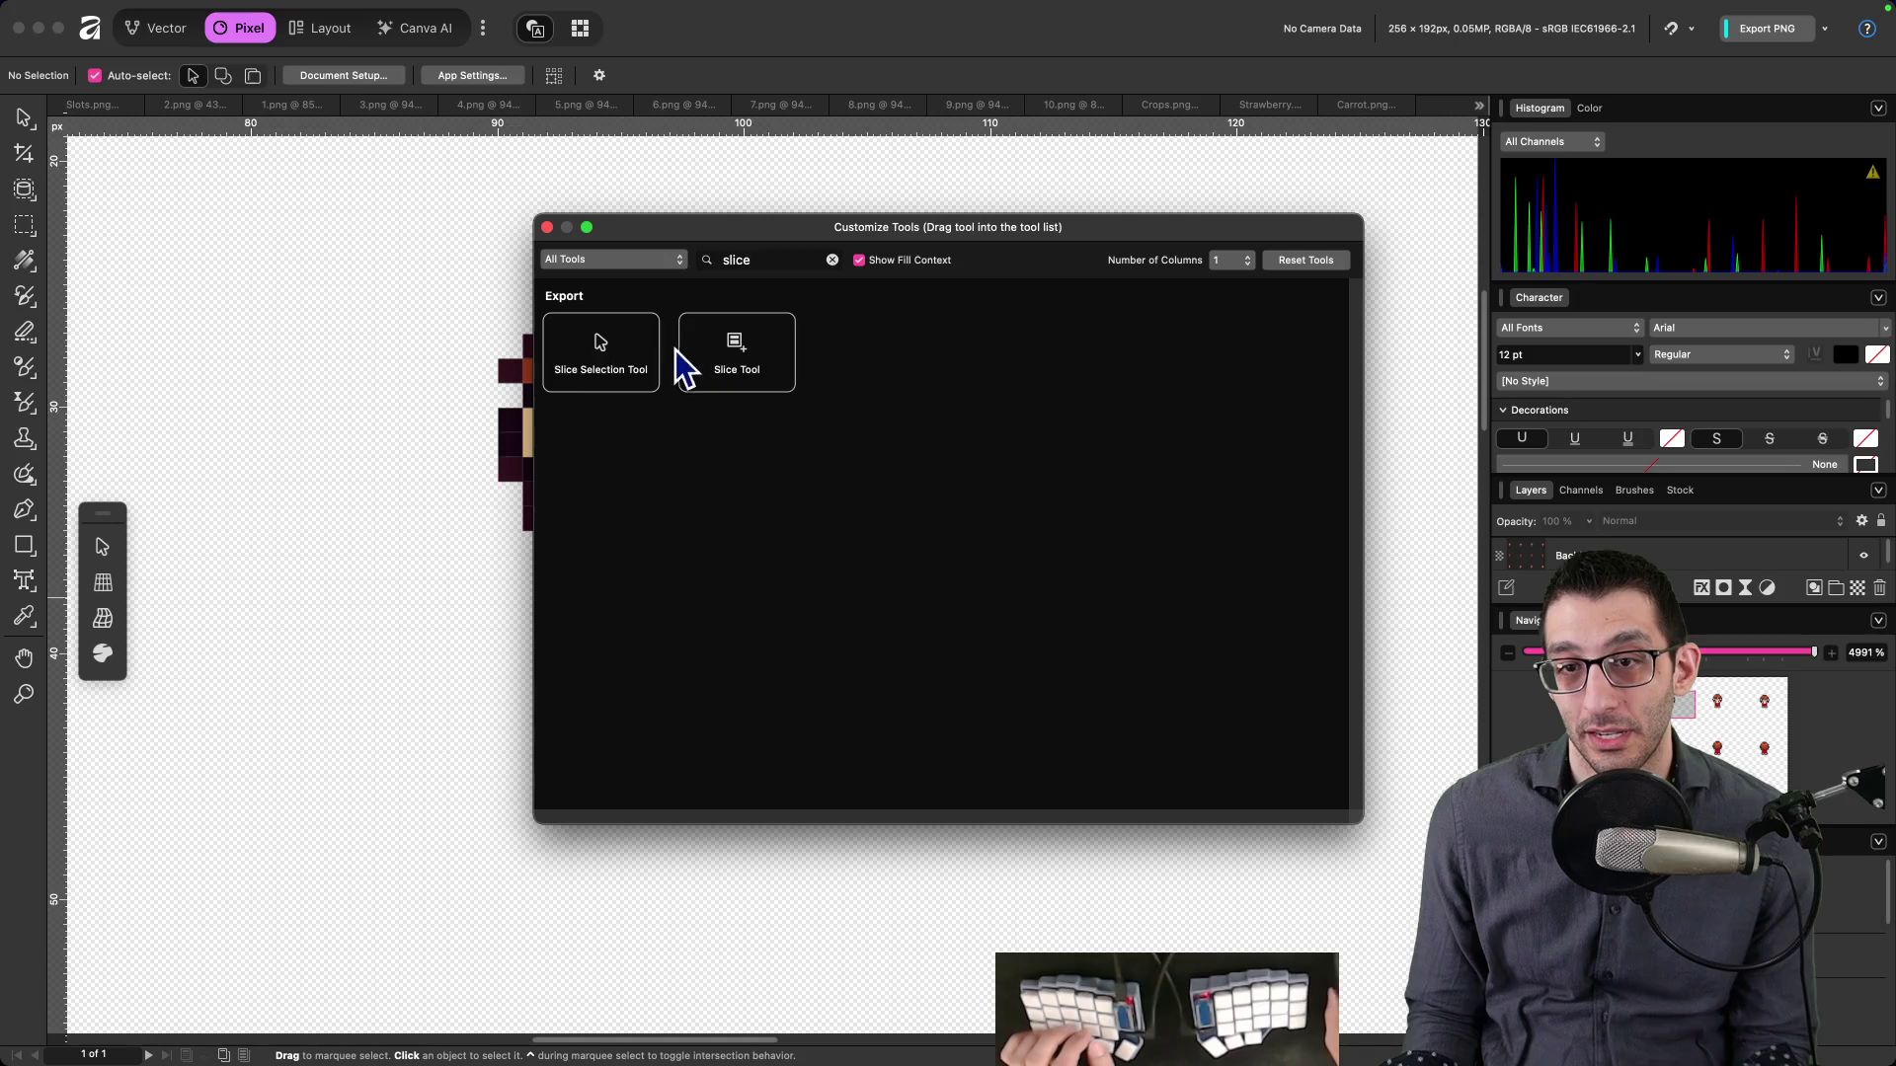
{"action": "mouse_move", "coordinate": [738, 377]}
{"action": "left_mouse_down"}
{"action": "mouse_move", "coordinate": [18, 583]}
{"action": "mouse_move", "coordinate": [46, 613]}
{"action": "mouse_move", "coordinate": [41, 664]}
{"action": "left_mouse_up"}
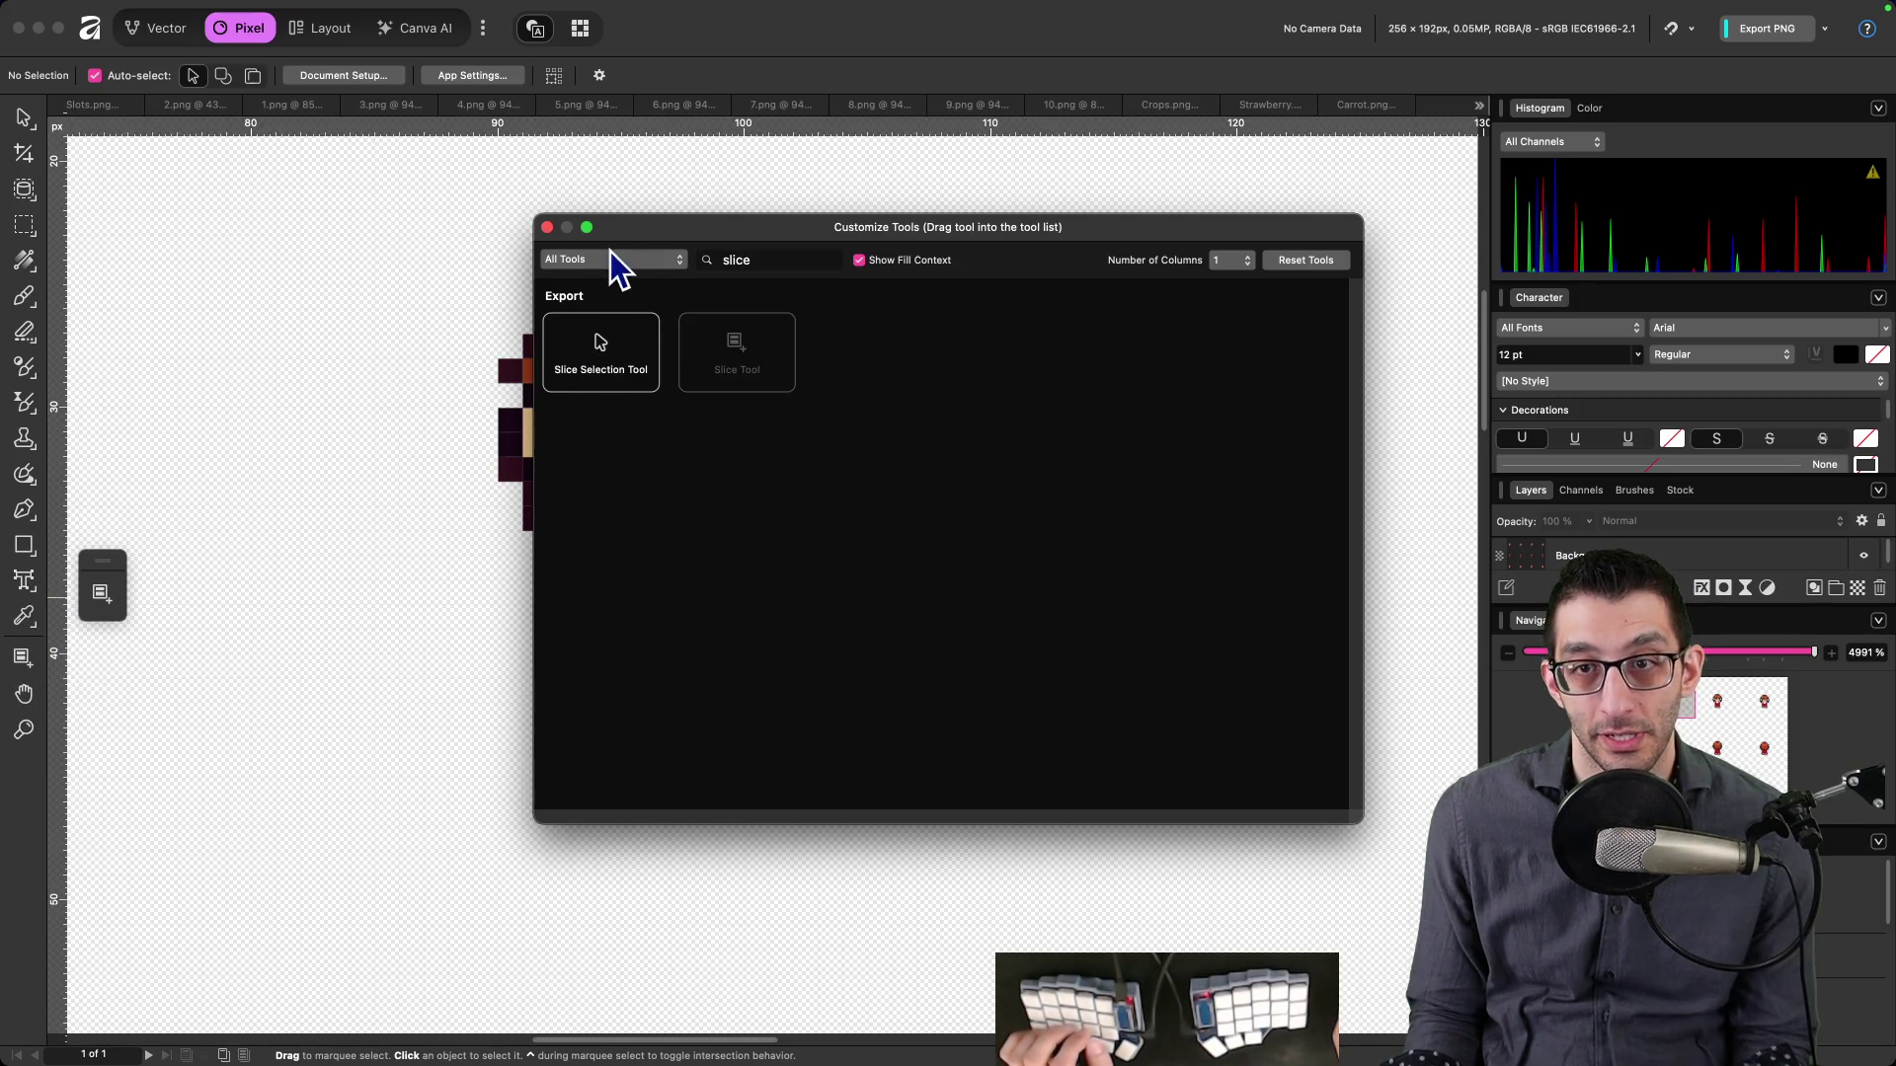
{"action": "left_click", "coordinate": [549, 228]}
- Draw a slice around the whole pixel-art character
{"action": "left_click", "coordinate": [22, 660]}
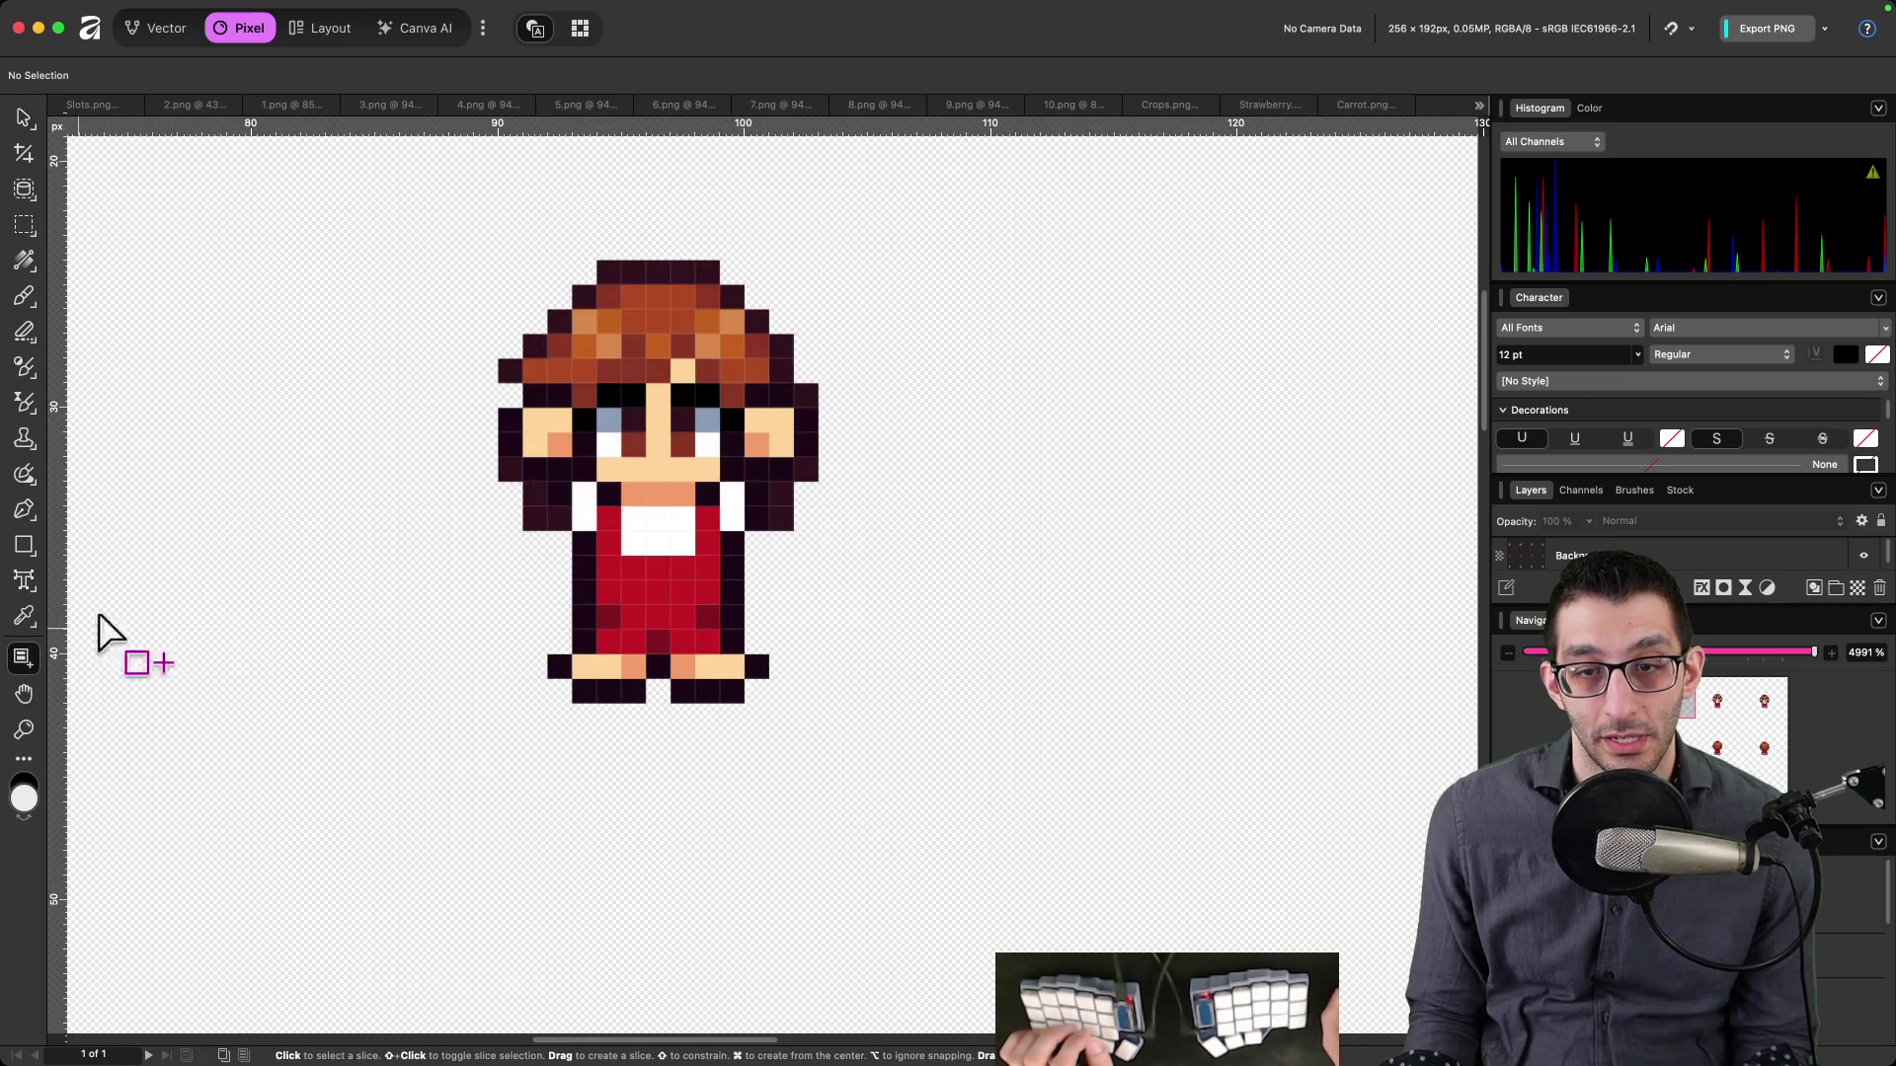
{"action": "mouse_move", "coordinate": [498, 260]}
{"action": "left_mouse_down"}
{"action": "mouse_move", "coordinate": [791, 592]}
{"action": "mouse_move", "coordinate": [817, 704]}
{"action": "left_mouse_up"}
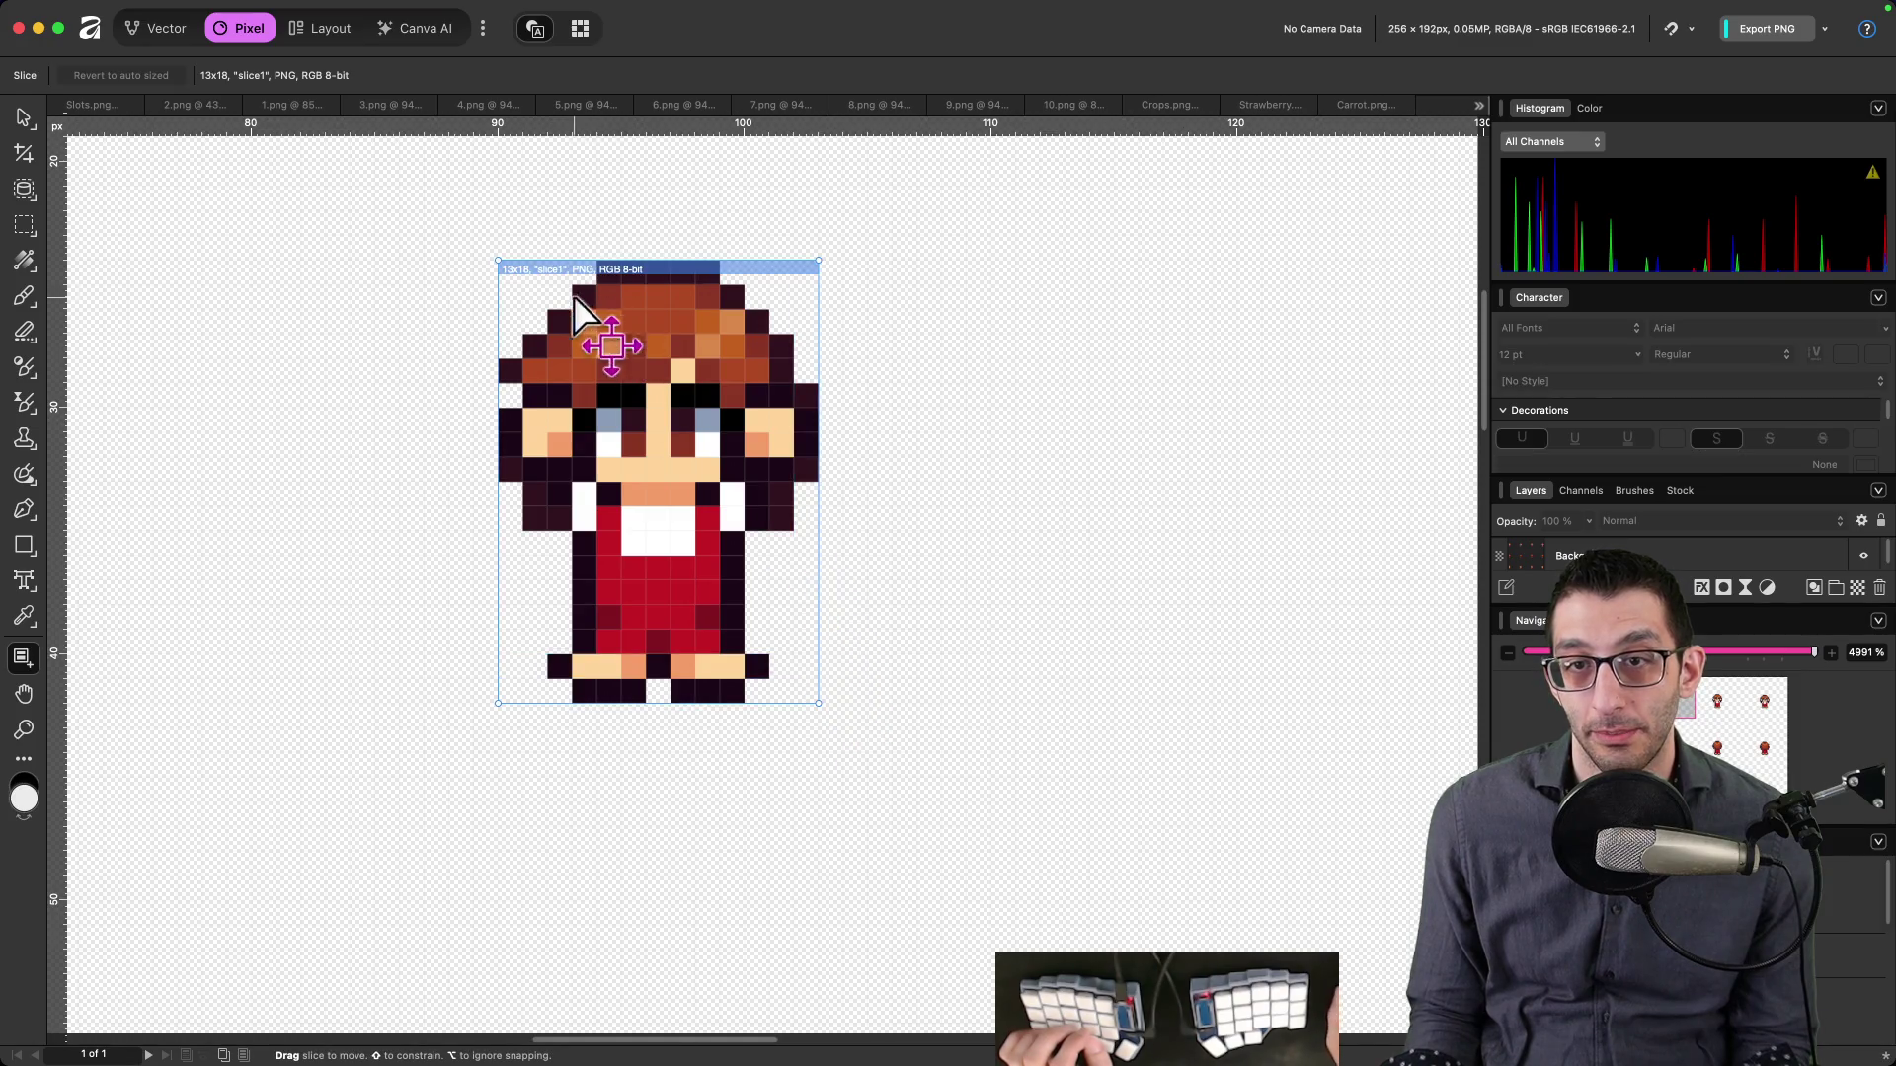
{"action": "key", "text": "super+Tab"}
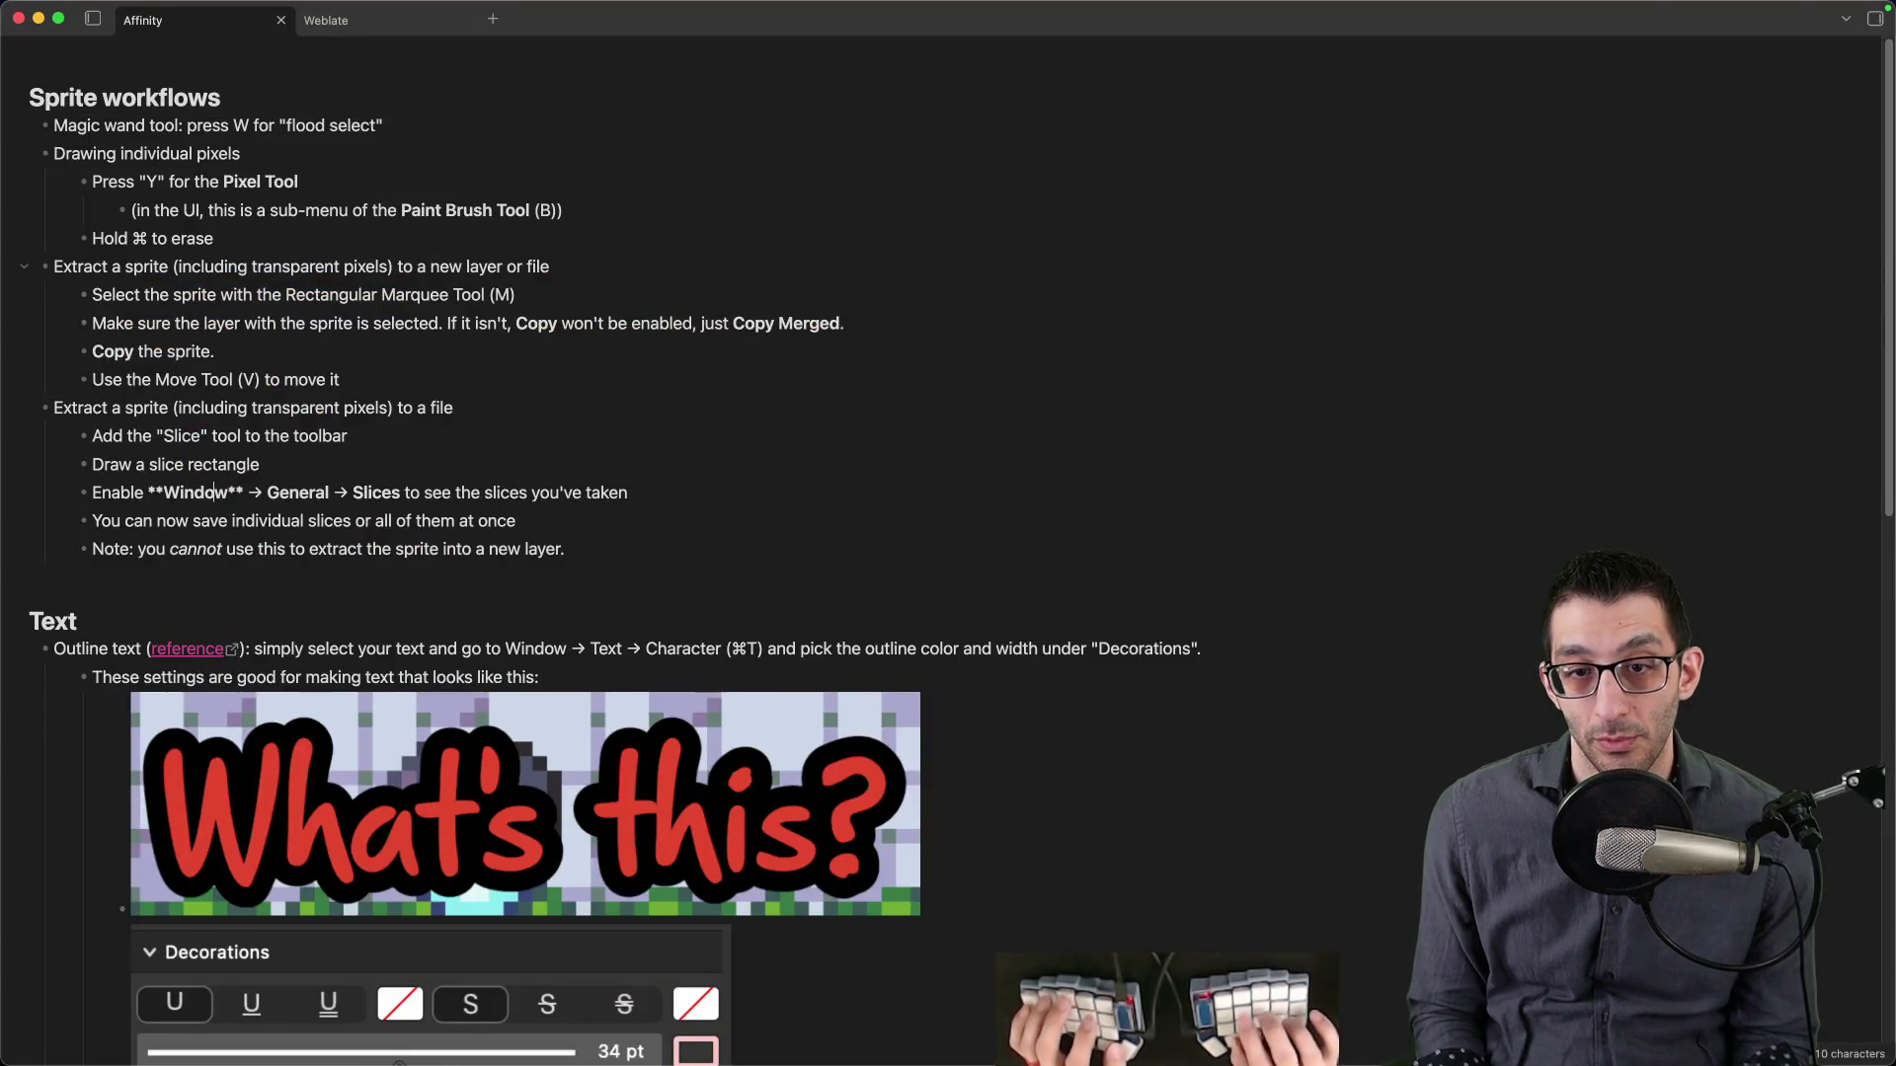
- Show the Slices panel and export slice1 as slice1.png into the tmp folder
{"action": "key", "text": "super+Tab"}
{"action": "left_click", "coordinate": [564, 12]}
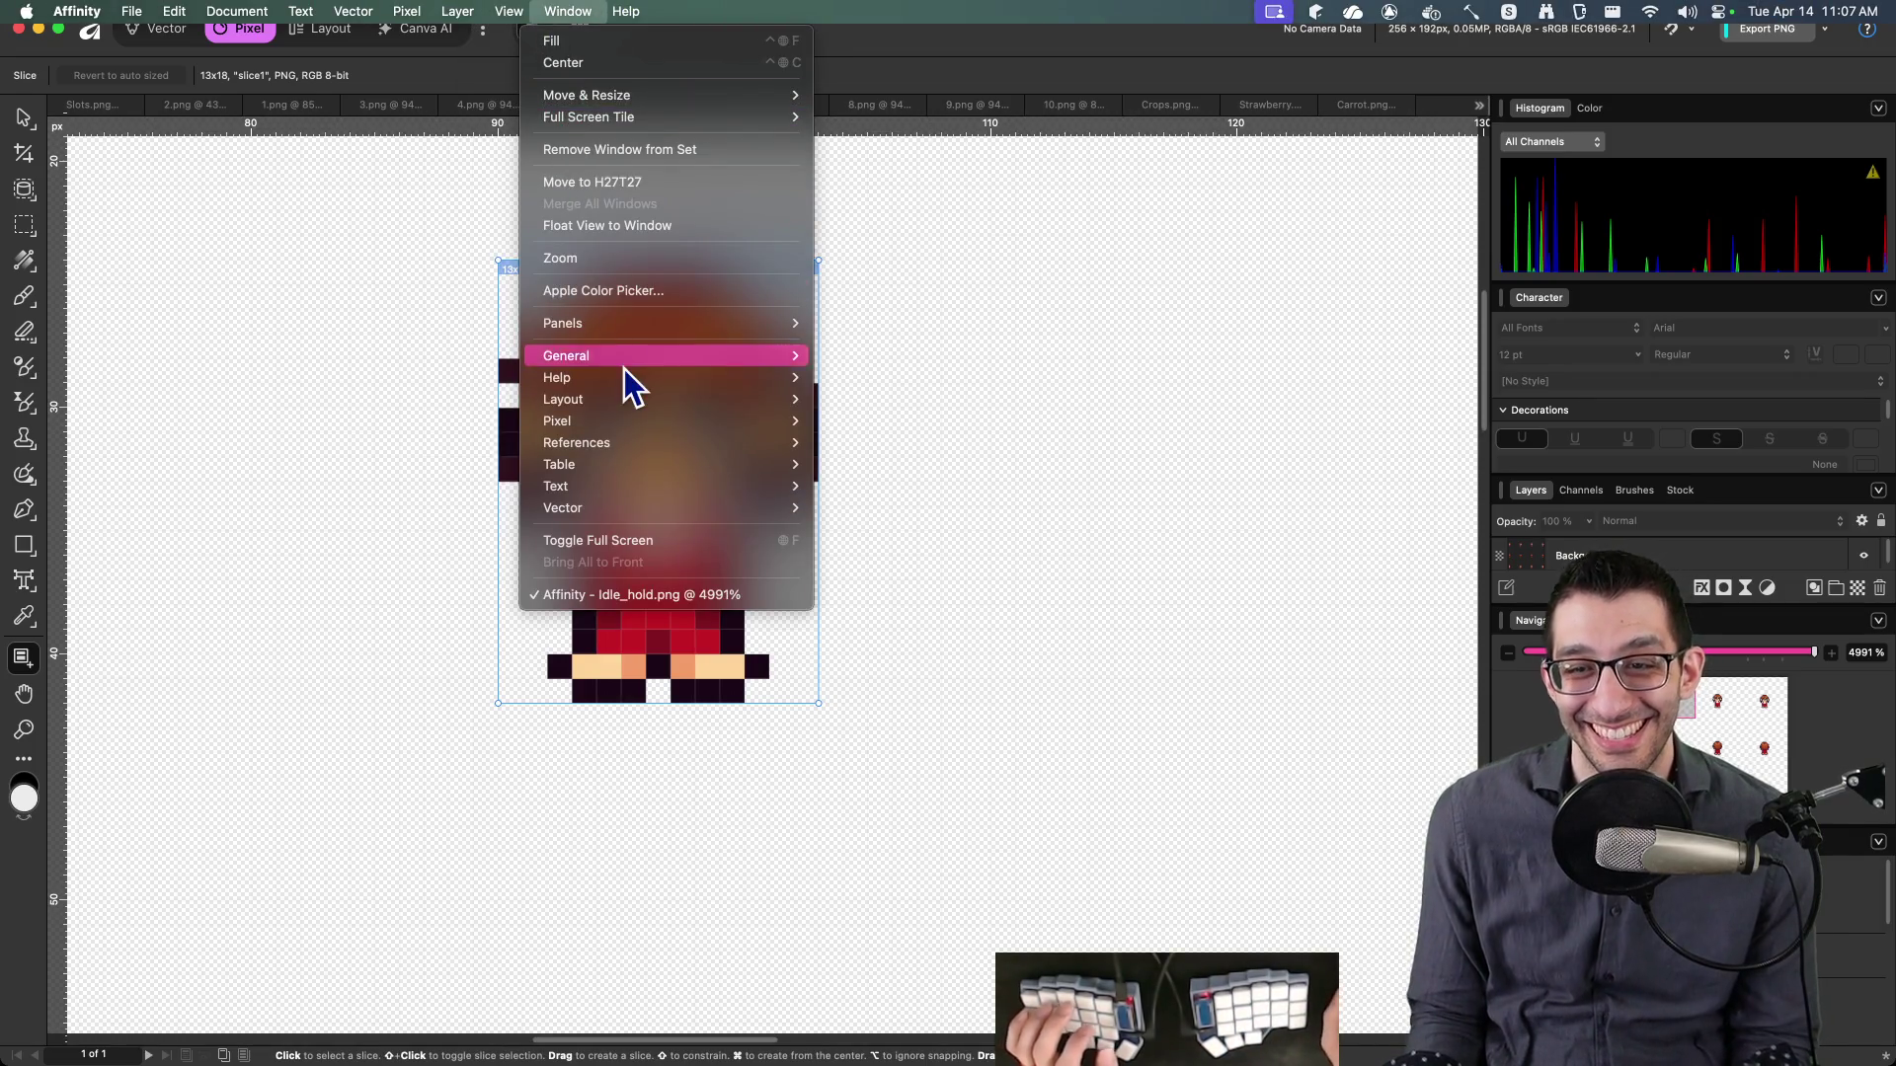
{"action": "mouse_move", "coordinate": [637, 356]}
{"action": "left_click", "coordinate": [869, 616]}
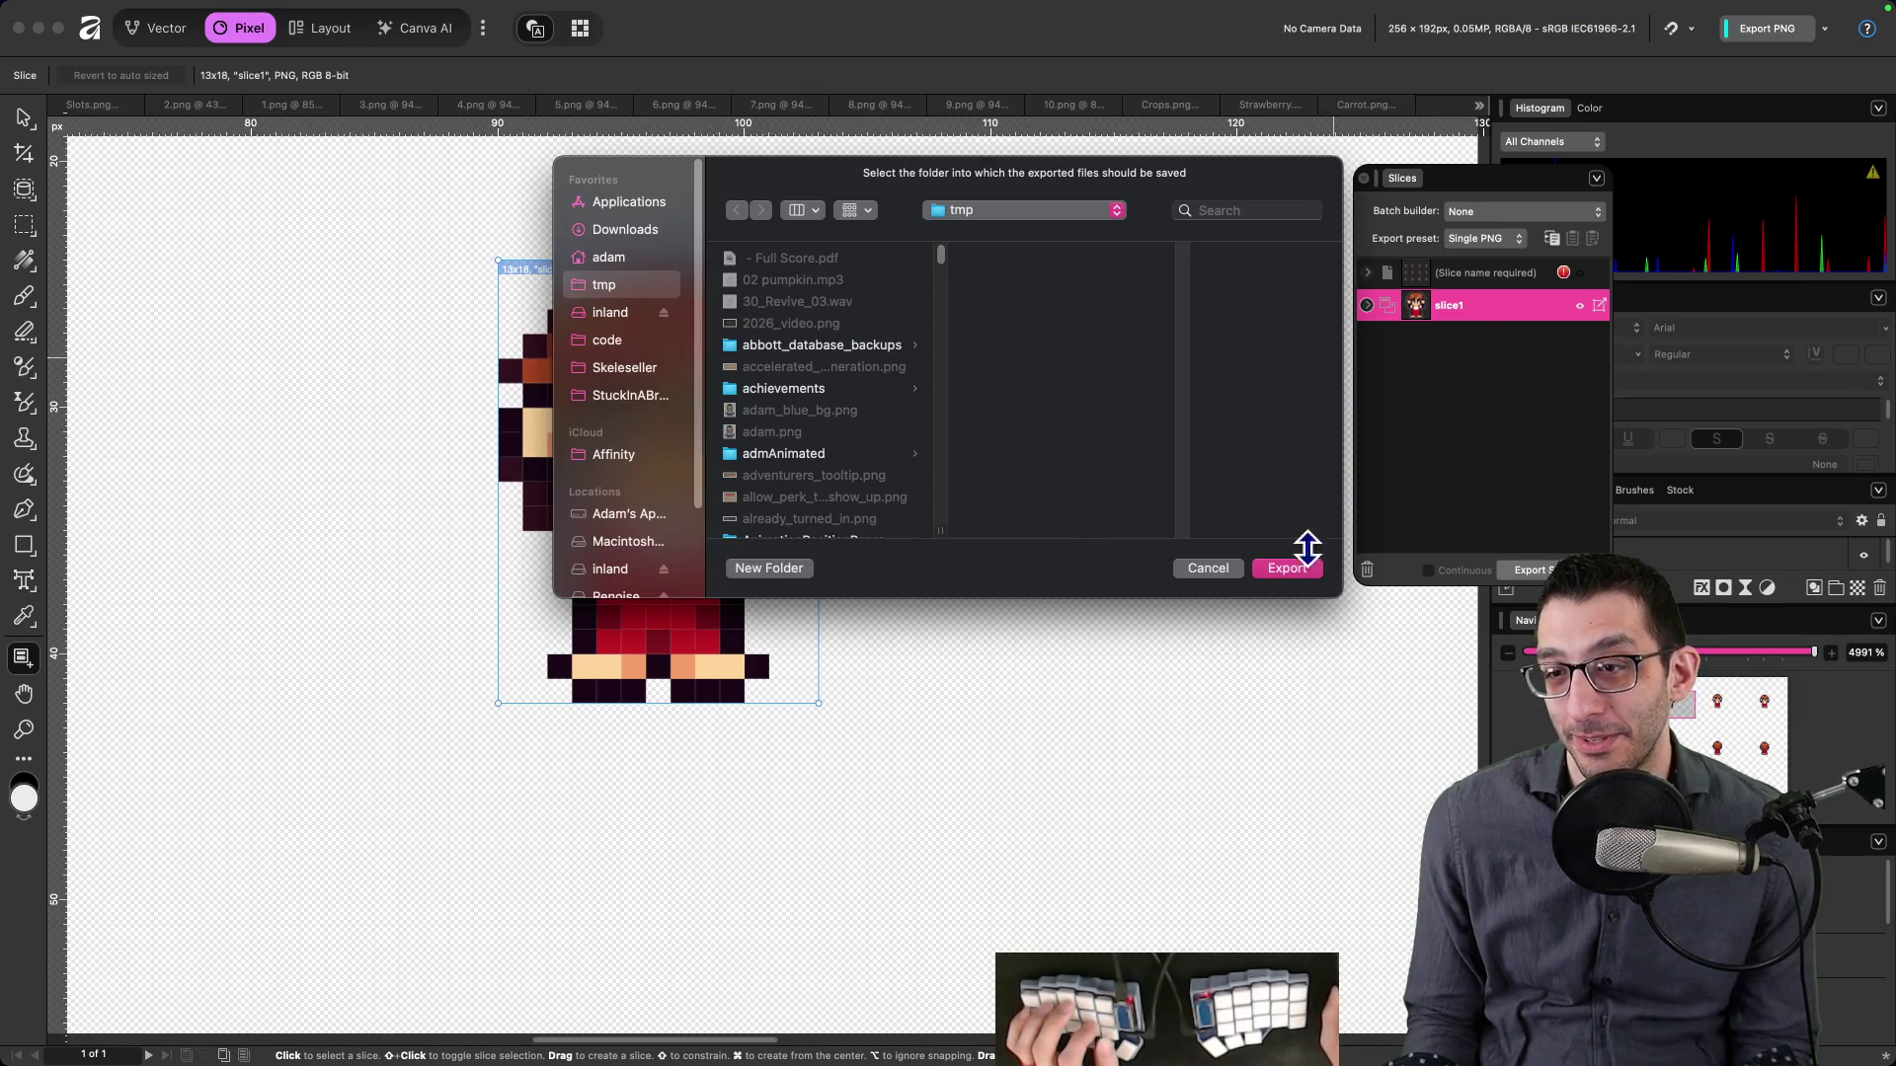
{"action": "left_click", "coordinate": [1286, 568]}
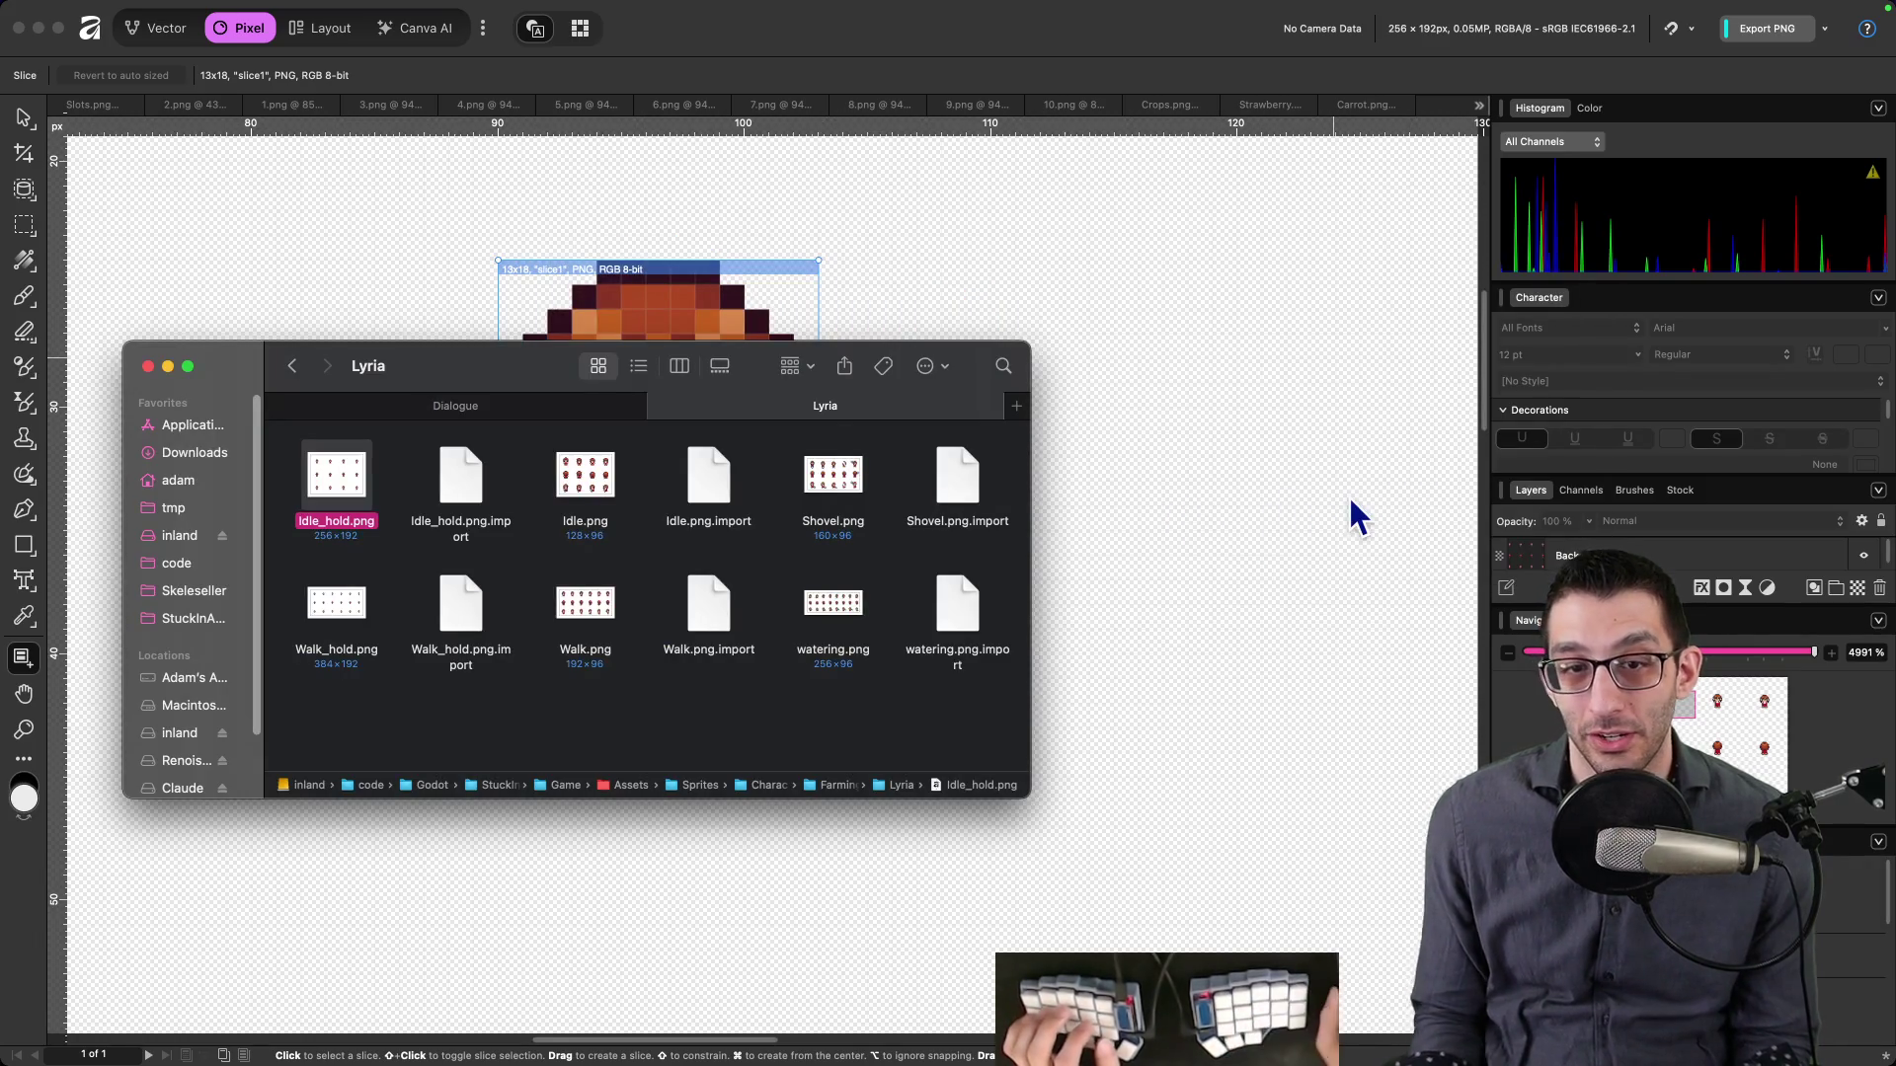
- Confirm in Finder that slice1.png is in the tmp folder
{"action": "left_click", "coordinate": [226, 508]}
{"action": "left_click", "coordinate": [364, 484]}
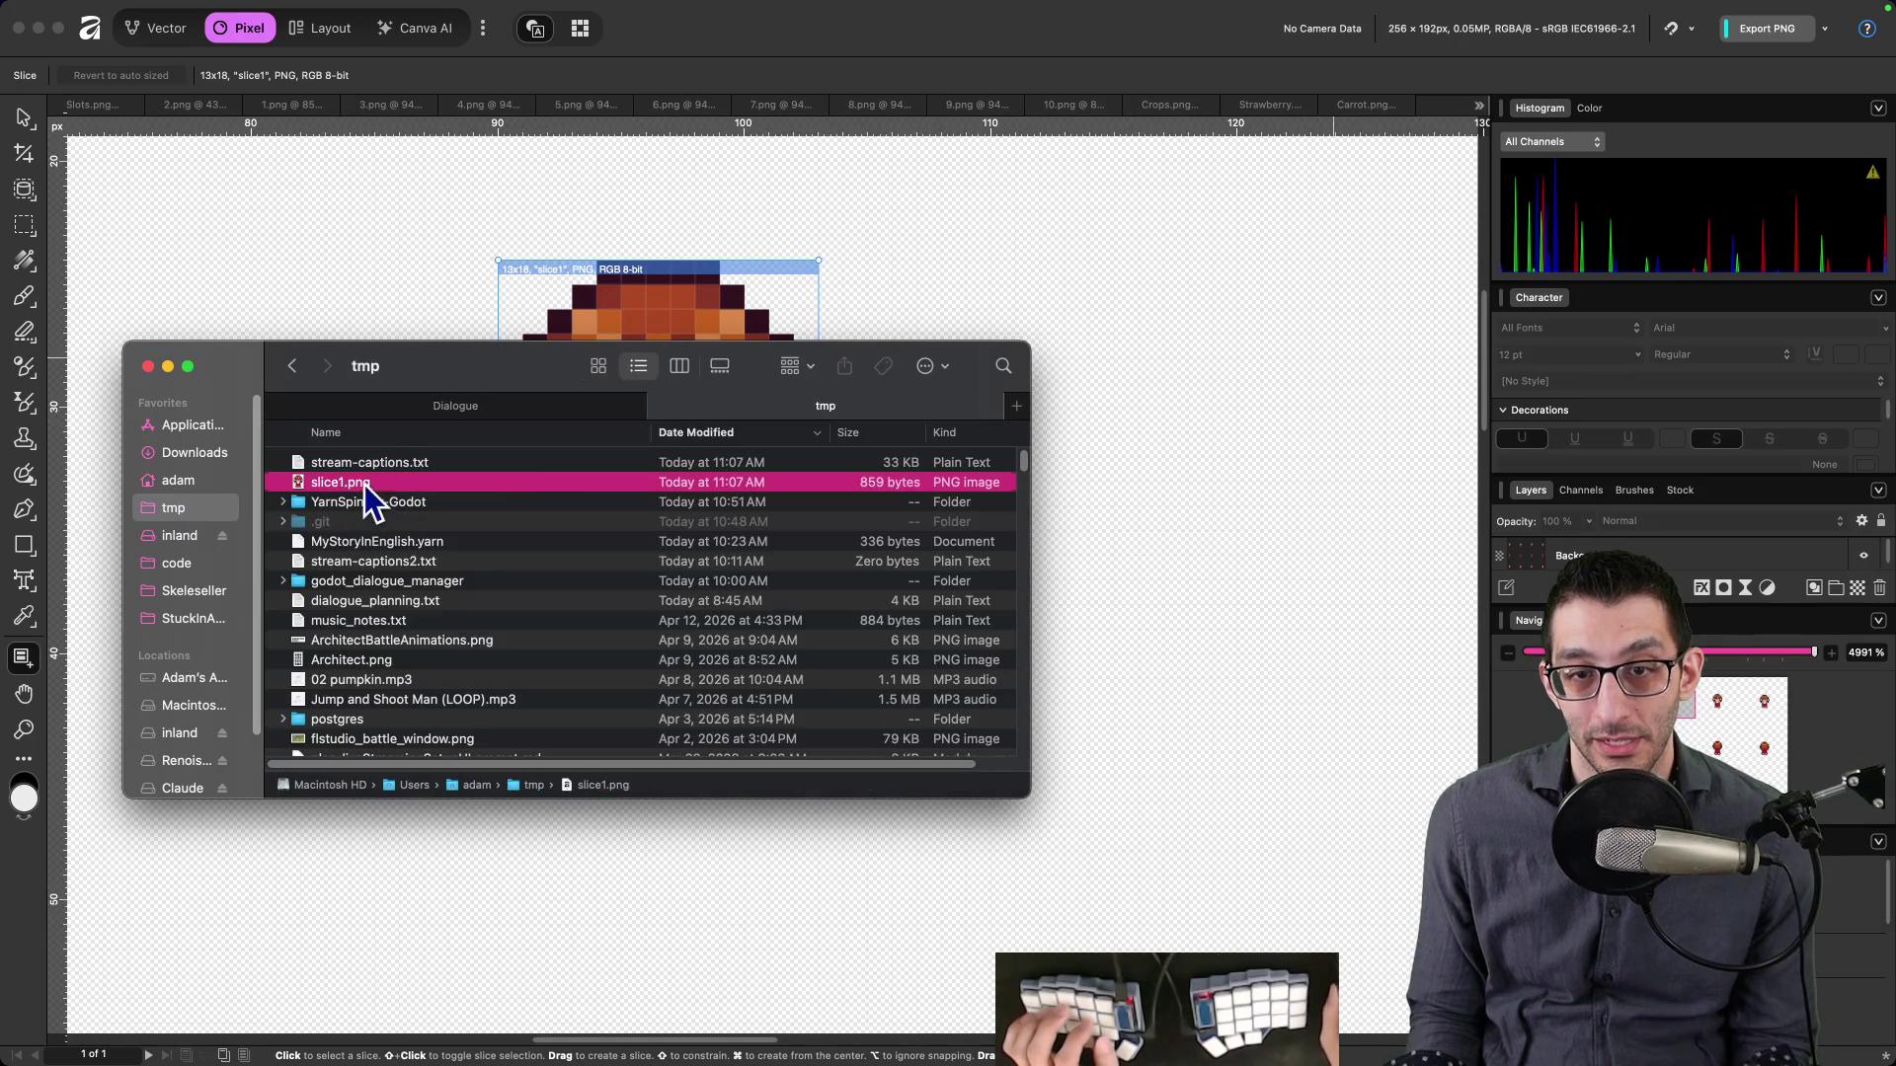
{"action": "left_click", "coordinate": [505, 407]}
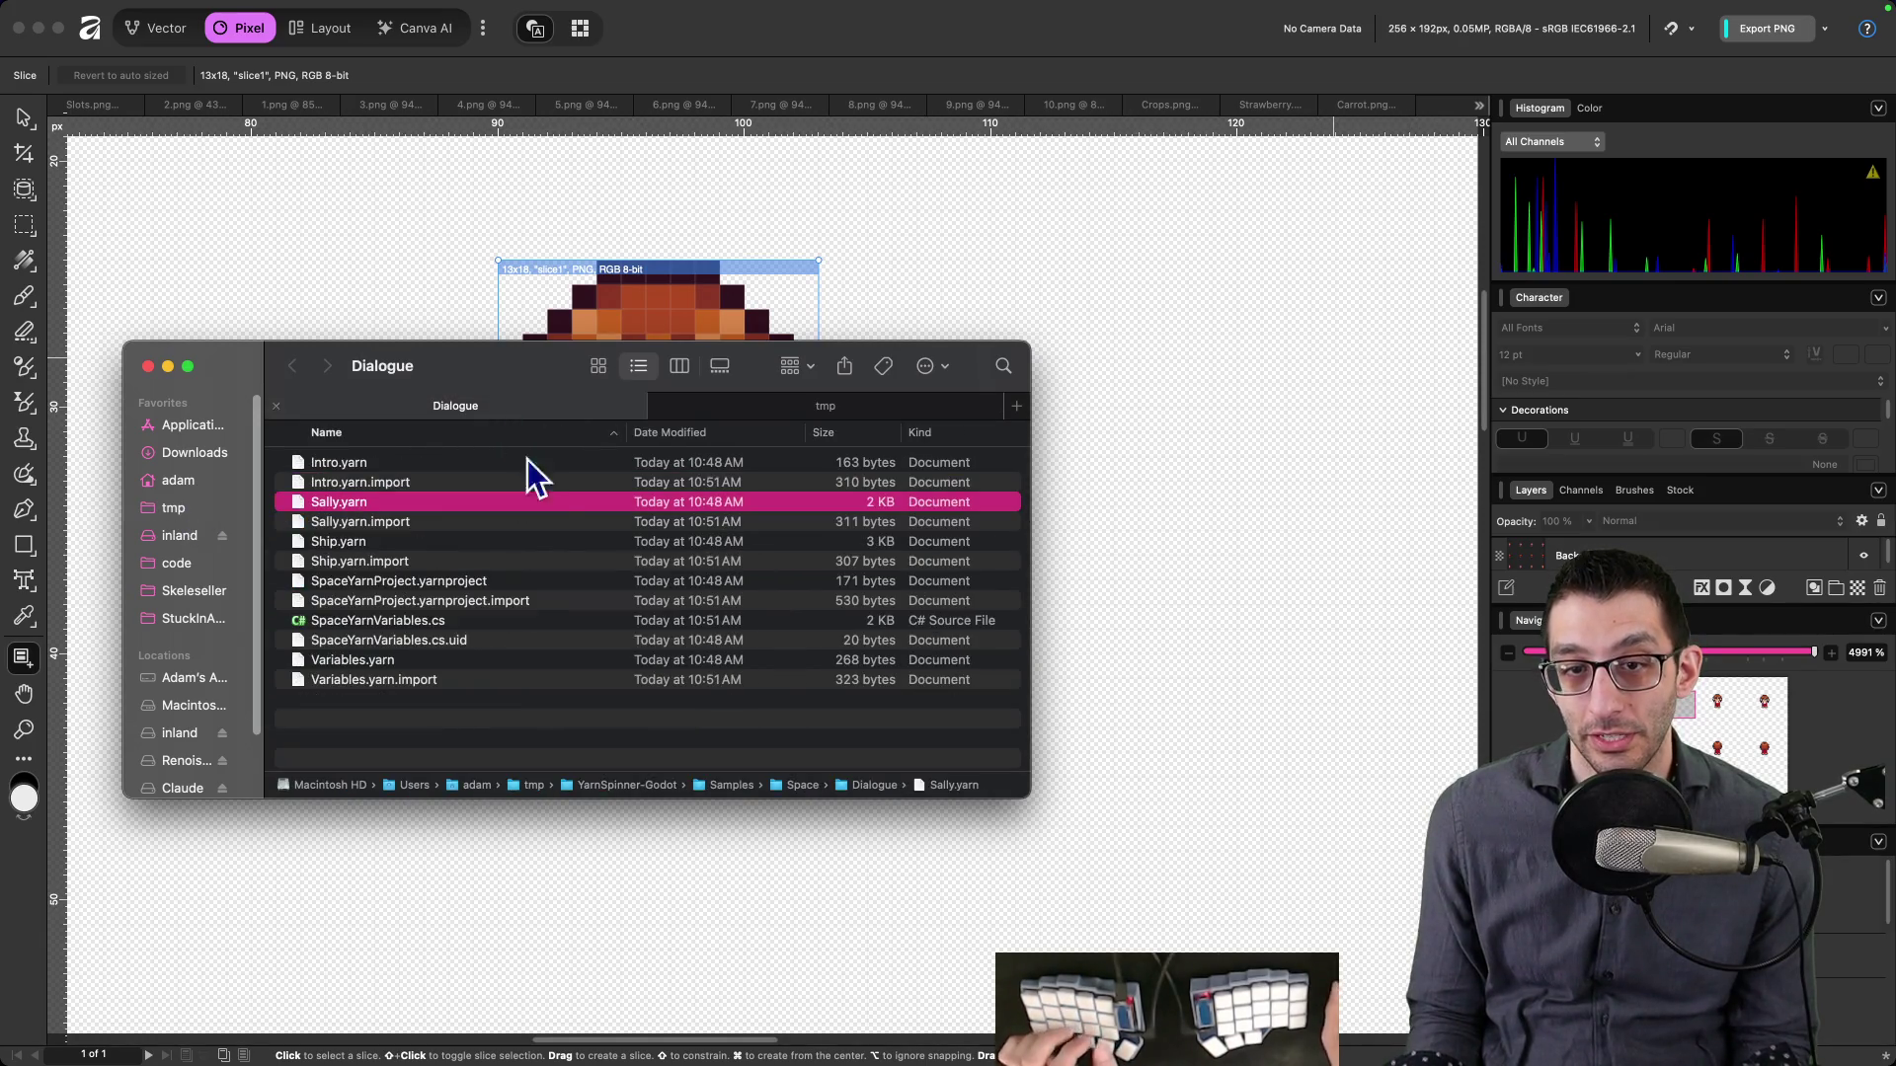
{"action": "key", "text": "super+Tab"}
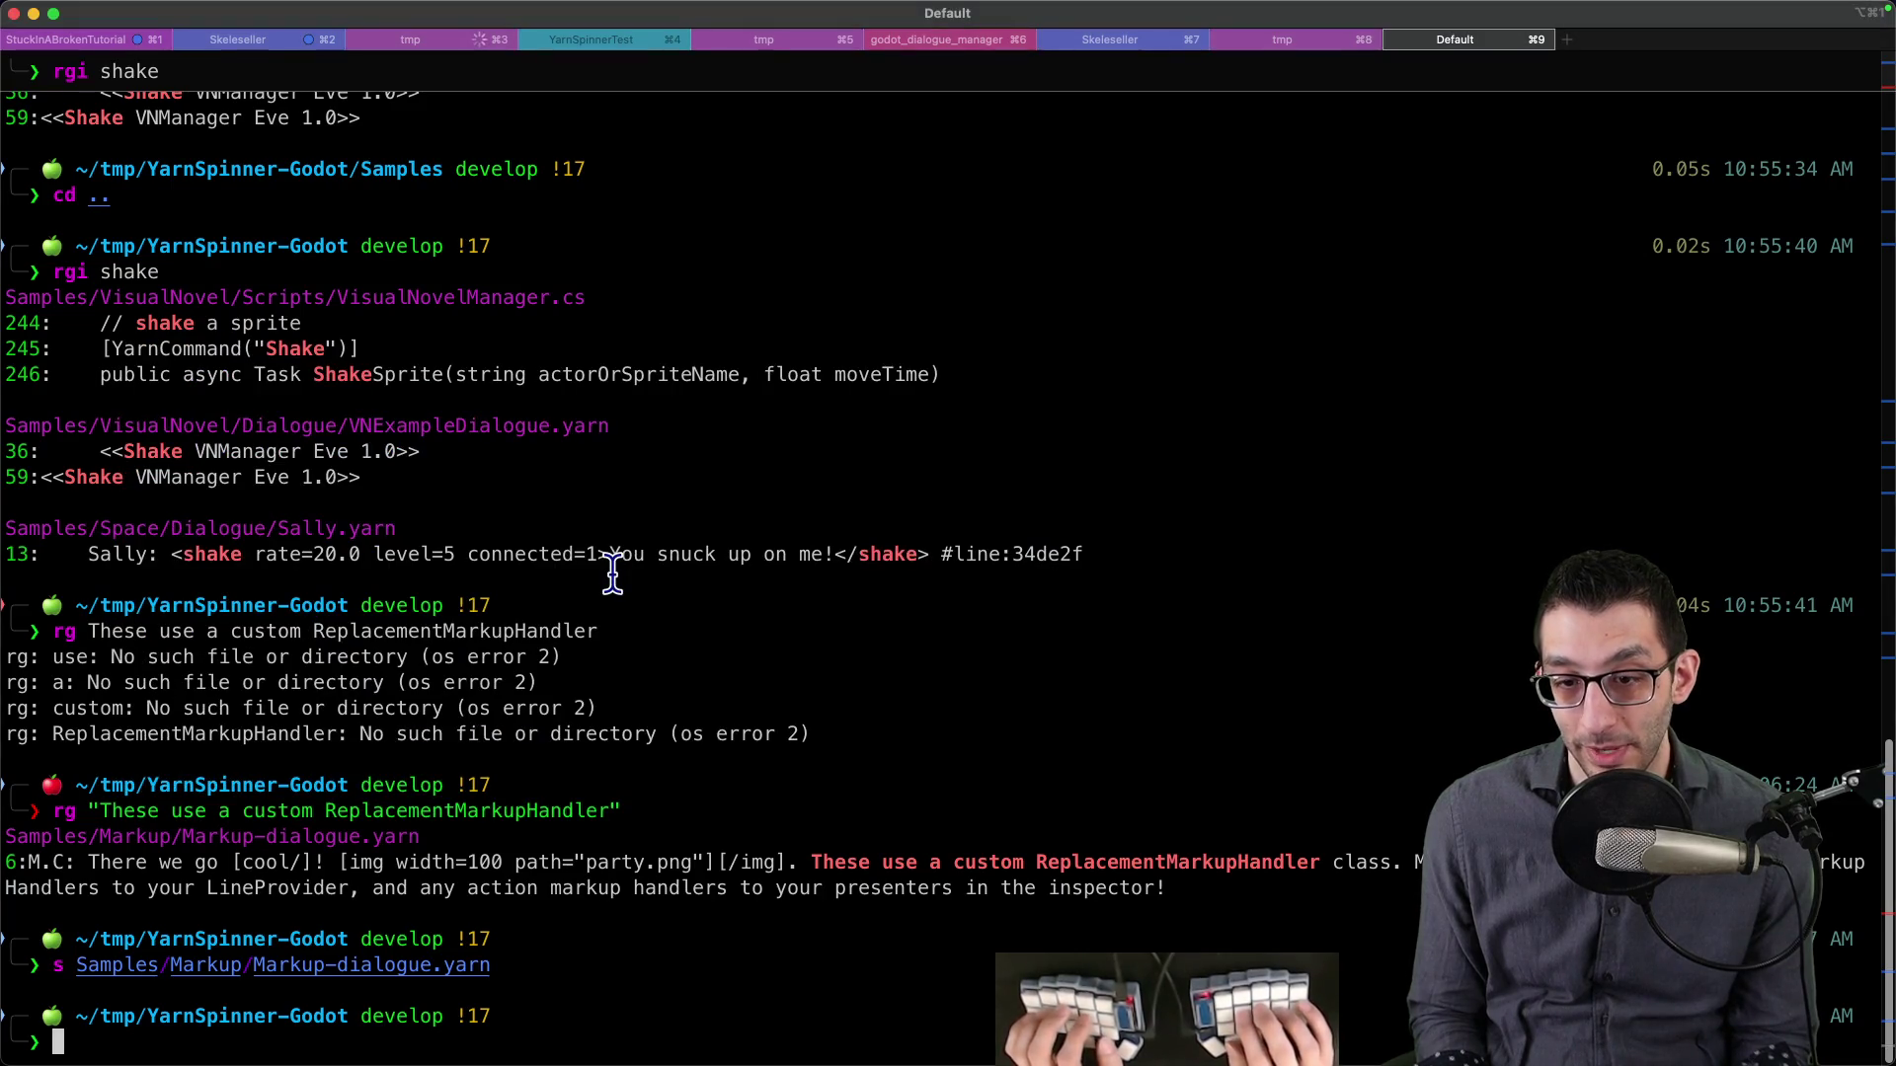
- Find party.png with ff, then overwrite Samples/Markup/images/party.png with the exported slice1.png
{"action": "type", "text": "ff party.png"}
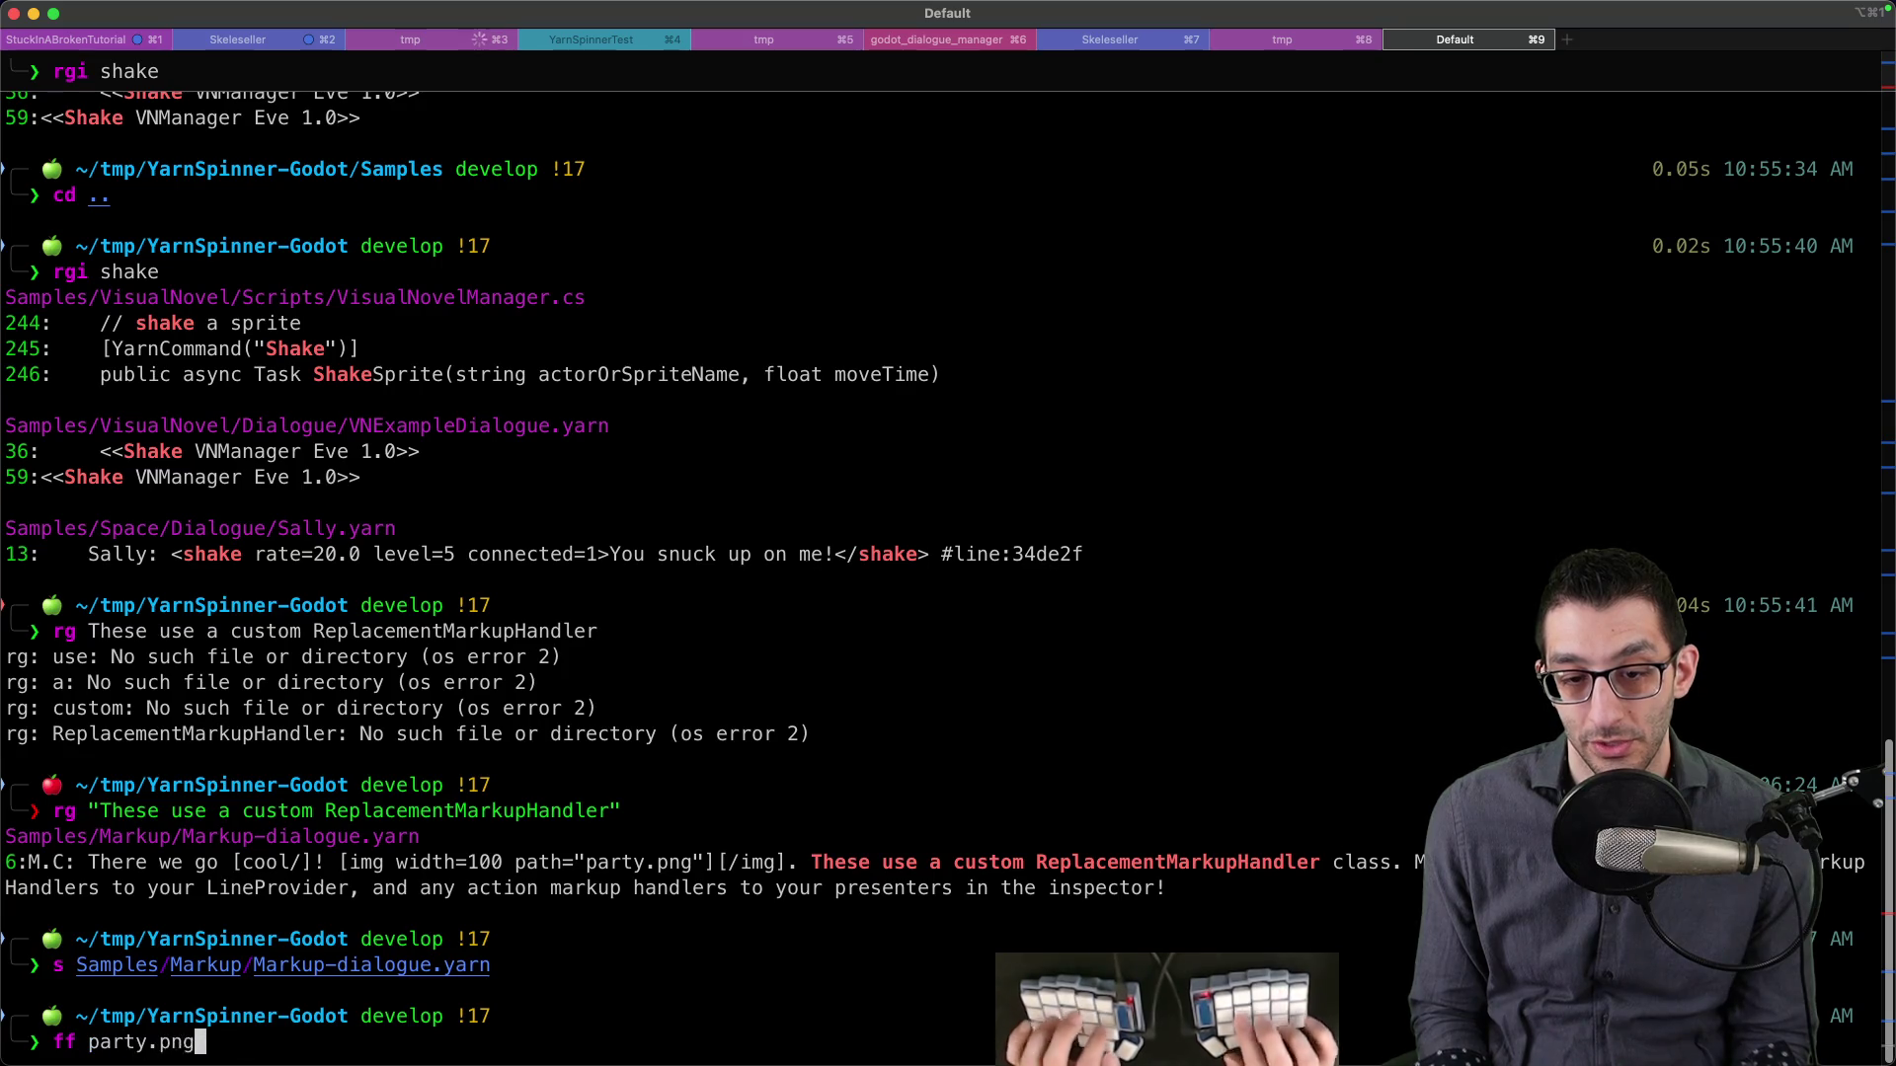
{"action": "key", "text": "Return"}
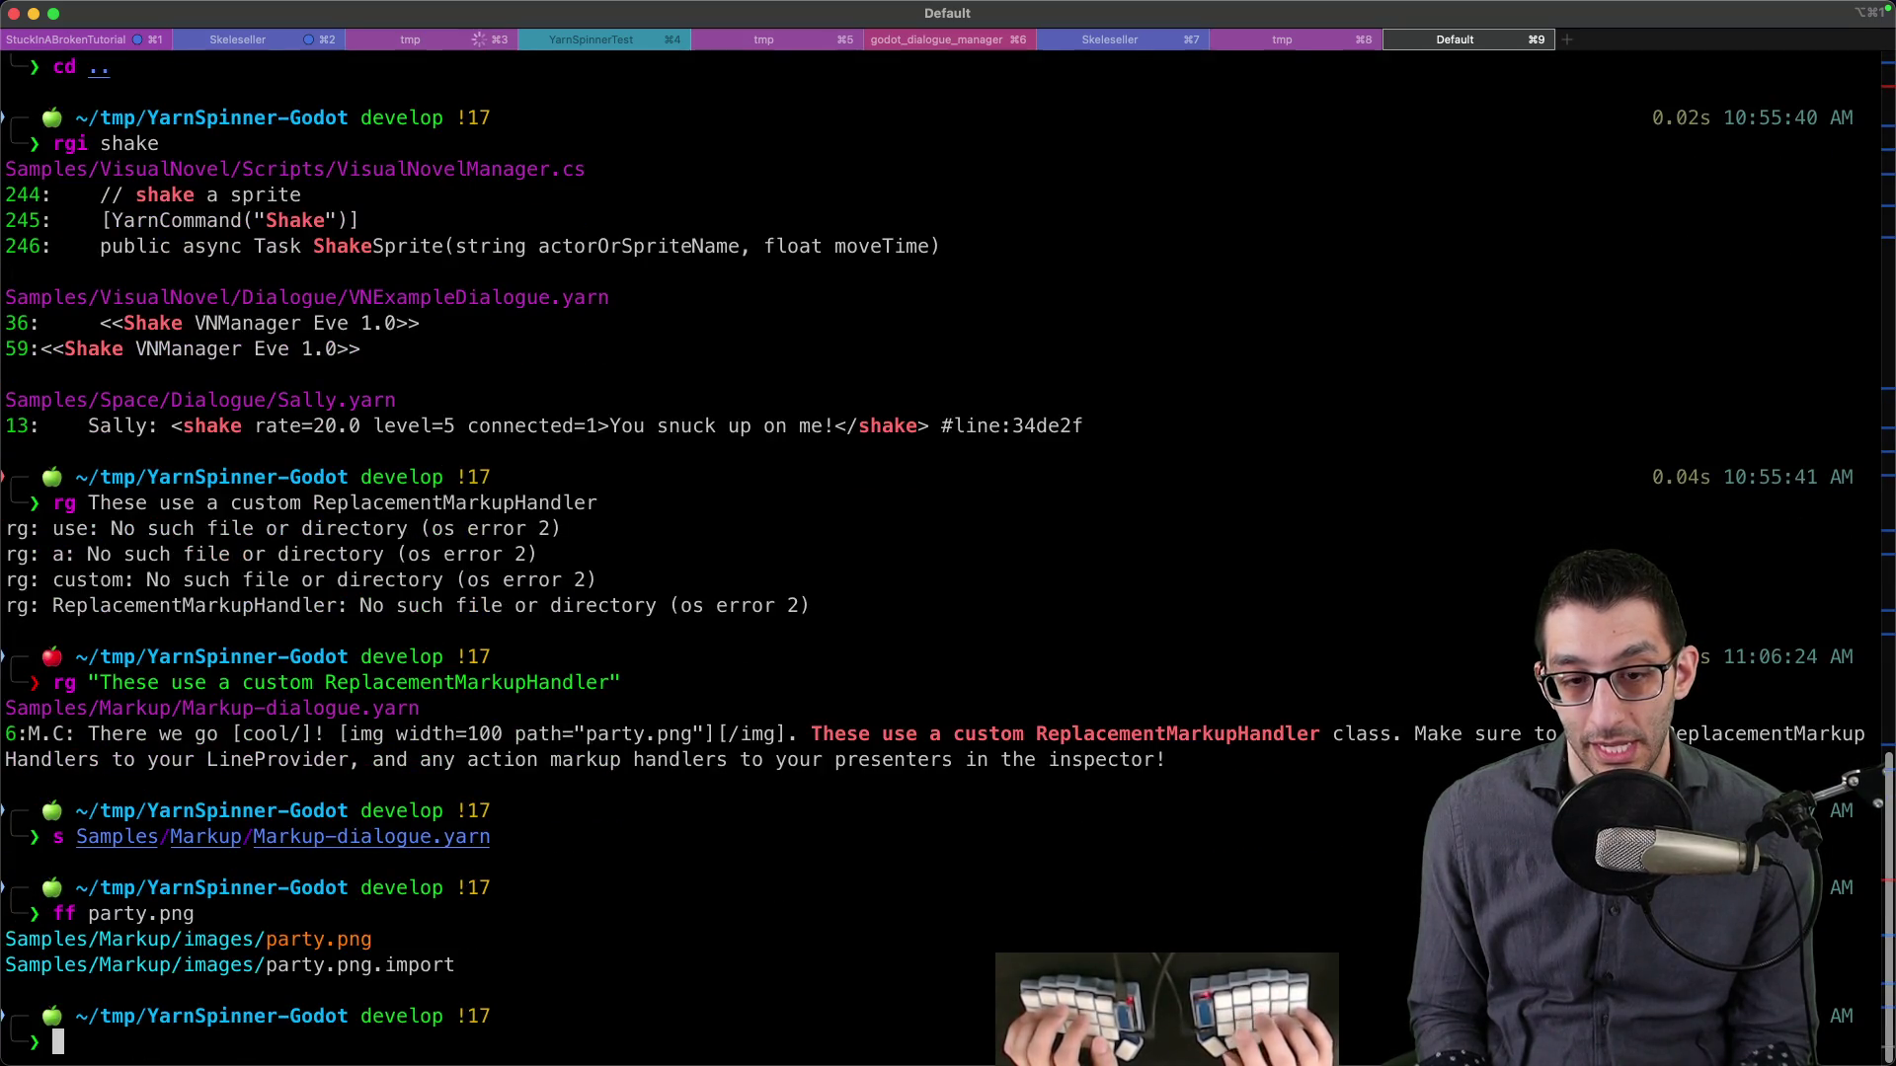
{"action": "type", "text": "mmv"}
{"action": "key", "text": "BackSpace"}
{"action": "key", "text": "BackSpace"}
{"action": "key", "text": "BackSpace"}
{"action": "type", "text": "mv ~tmp/"}
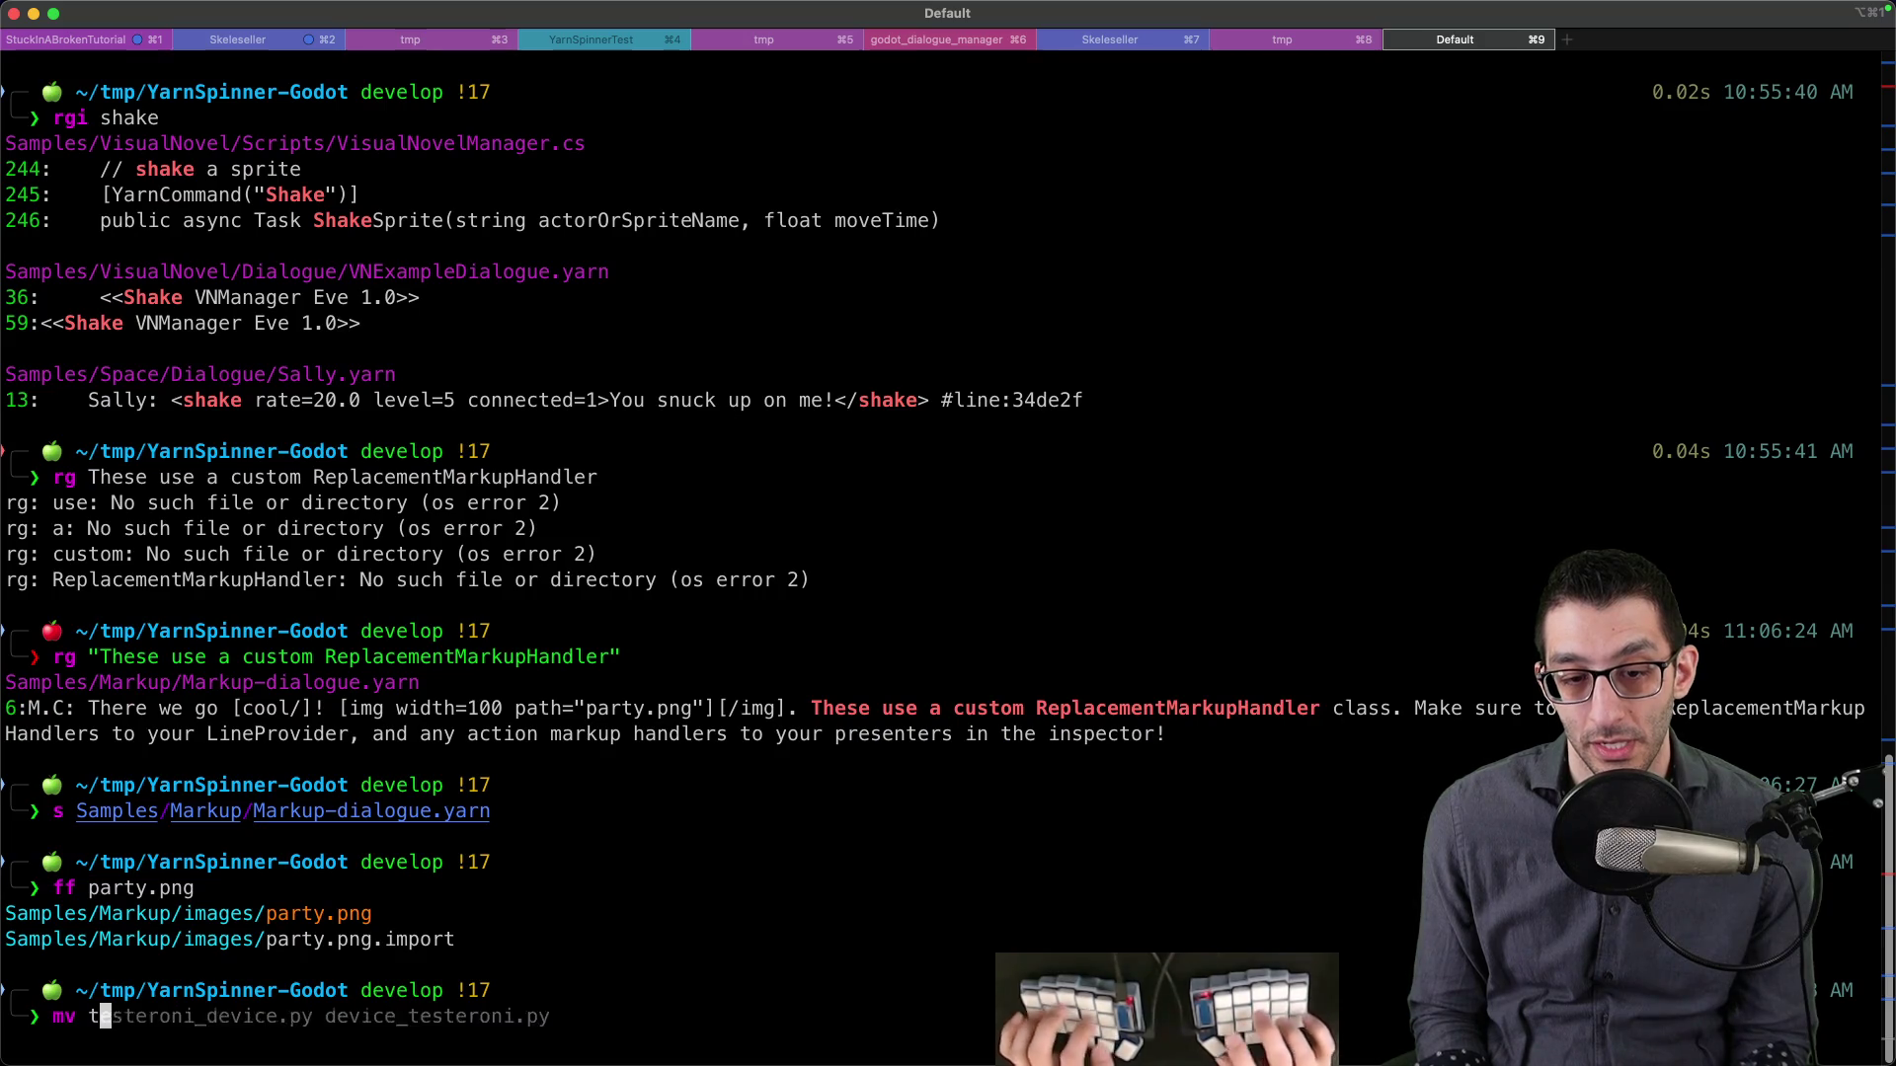
{"action": "type", "text": "/Users/adam/tmp/slice1.png"}
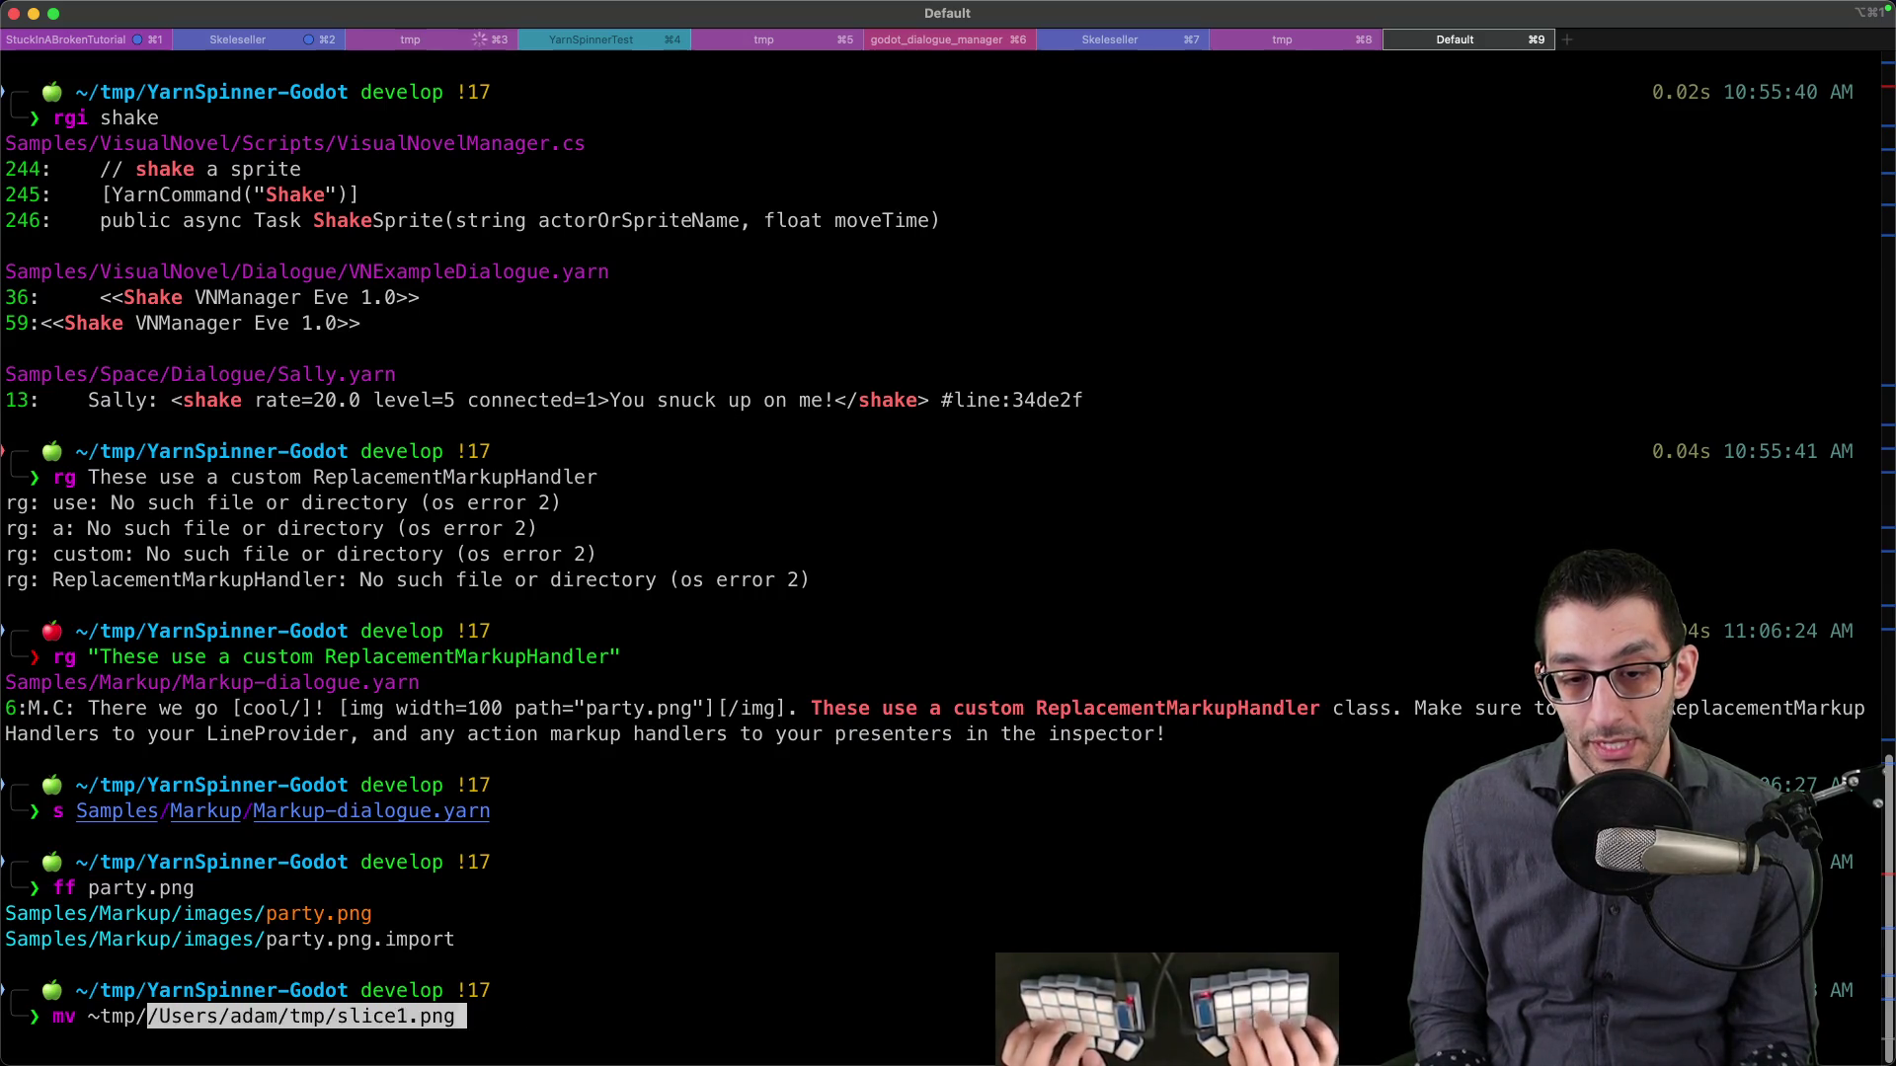
{"action": "key", "text": "alt+Left"}
{"action": "key", "text": "alt+Left"}
{"action": "key", "text": "alt+Left"}
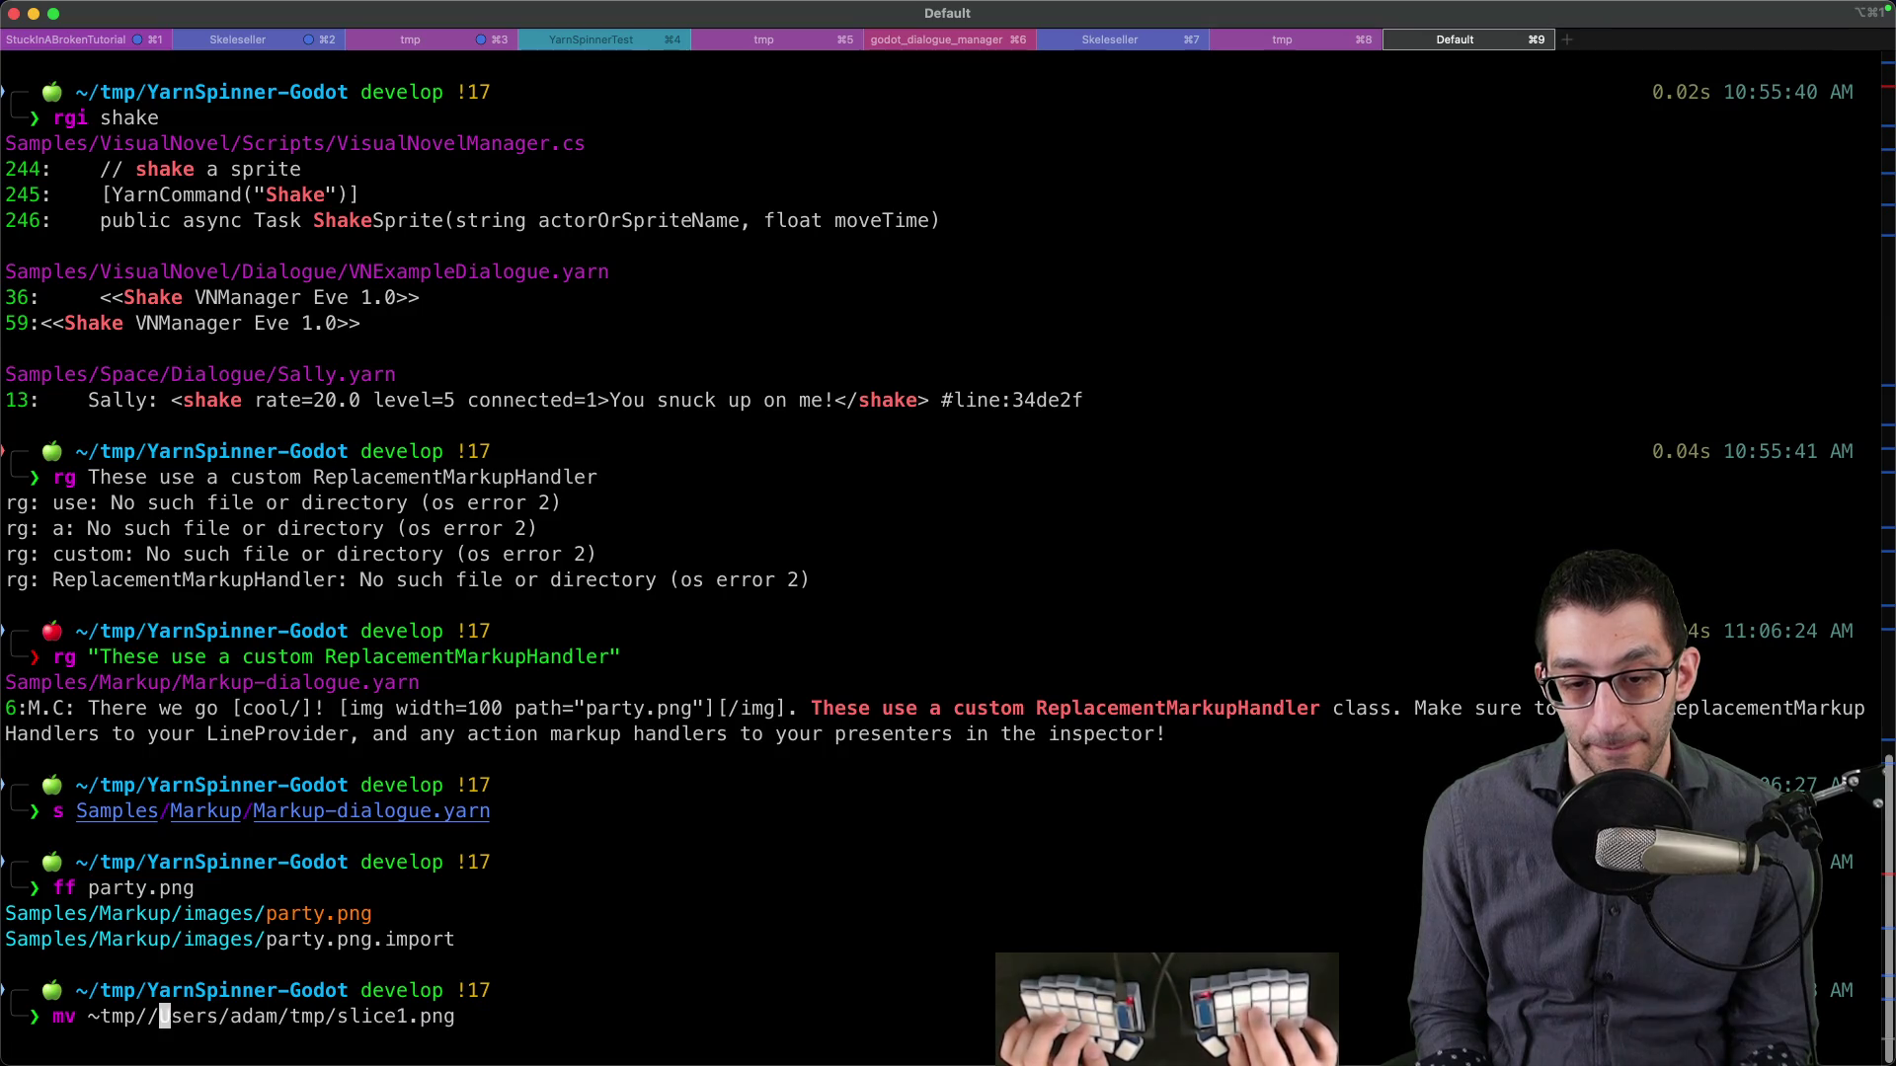
{"action": "key", "text": "Left"}
{"action": "key", "text": "BackSpace"}
{"action": "key", "text": "BackSpace"}
{"action": "key", "text": "BackSpace"}
{"action": "double_click", "coordinate": [252, 913]}
{"action": "type", "text": "Samples/Markup/images/party.png"}
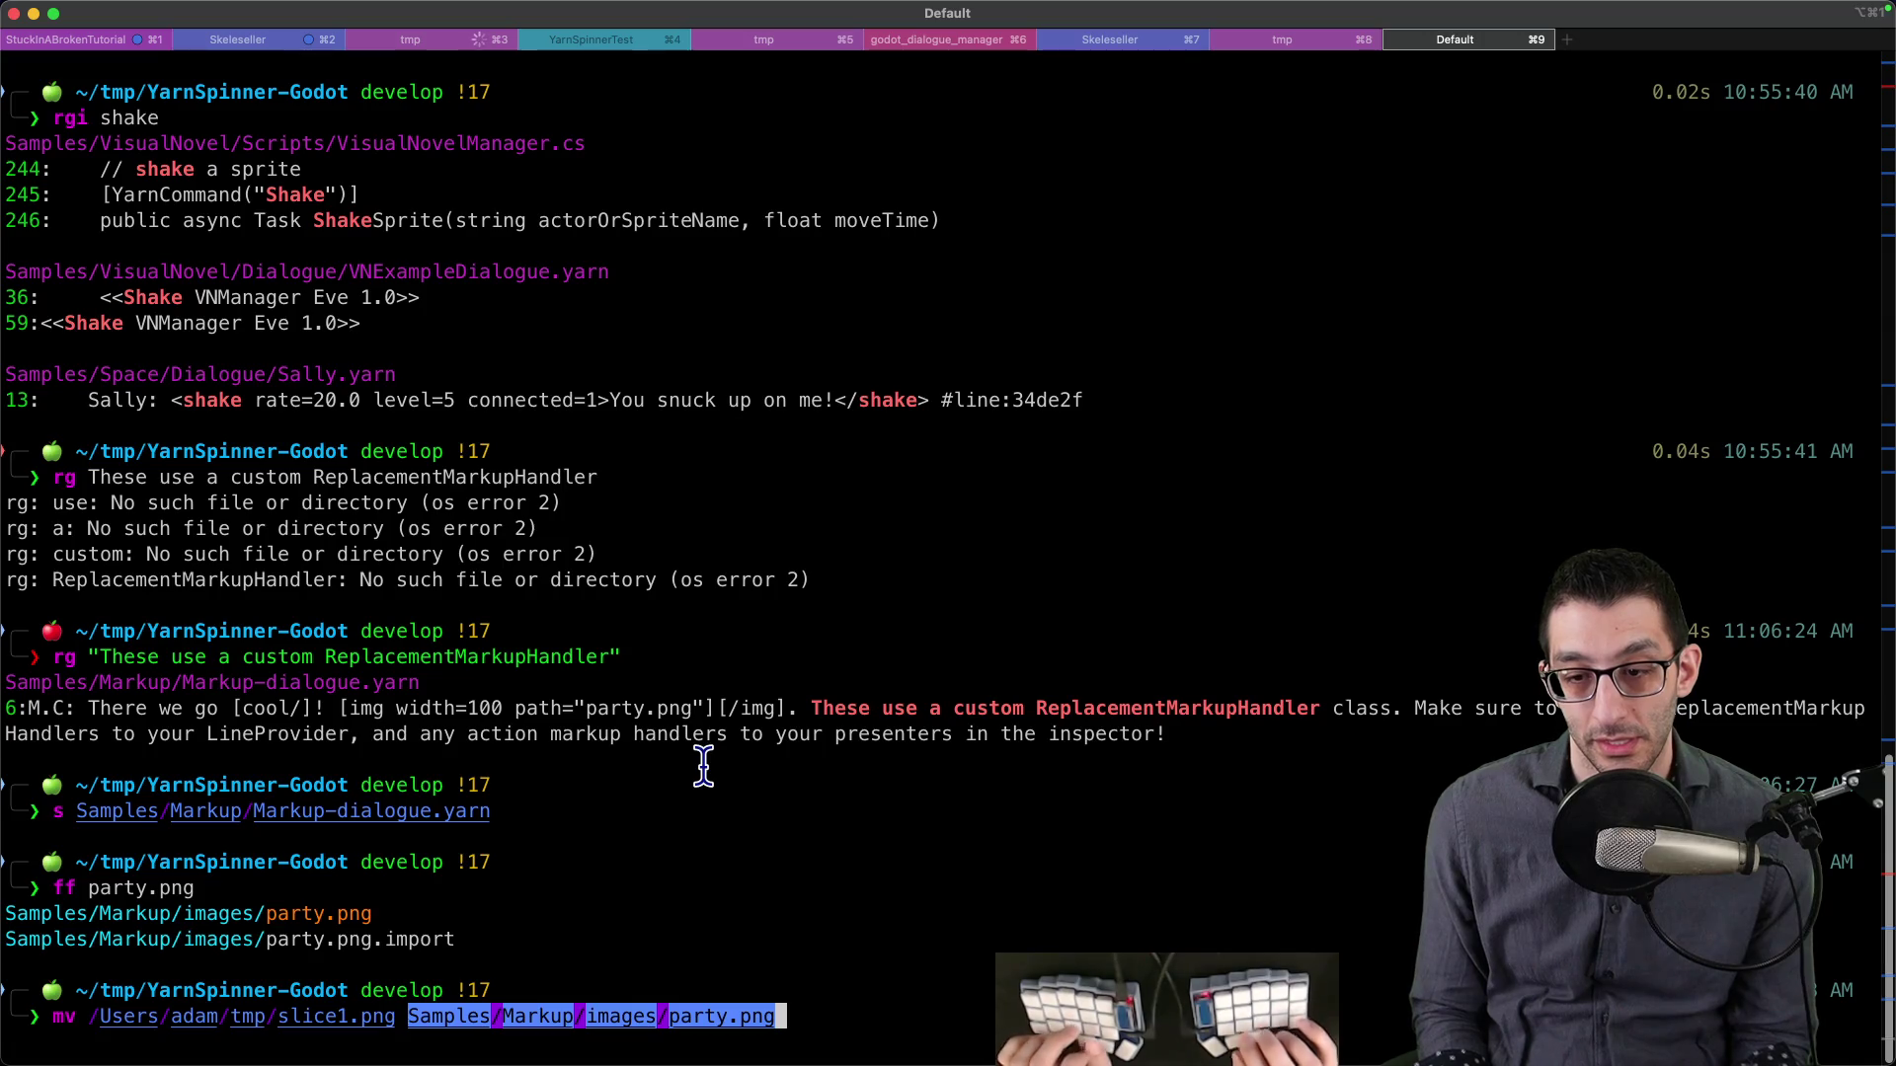
{"action": "key", "text": "Return"}
{"action": "key", "text": "Return"}
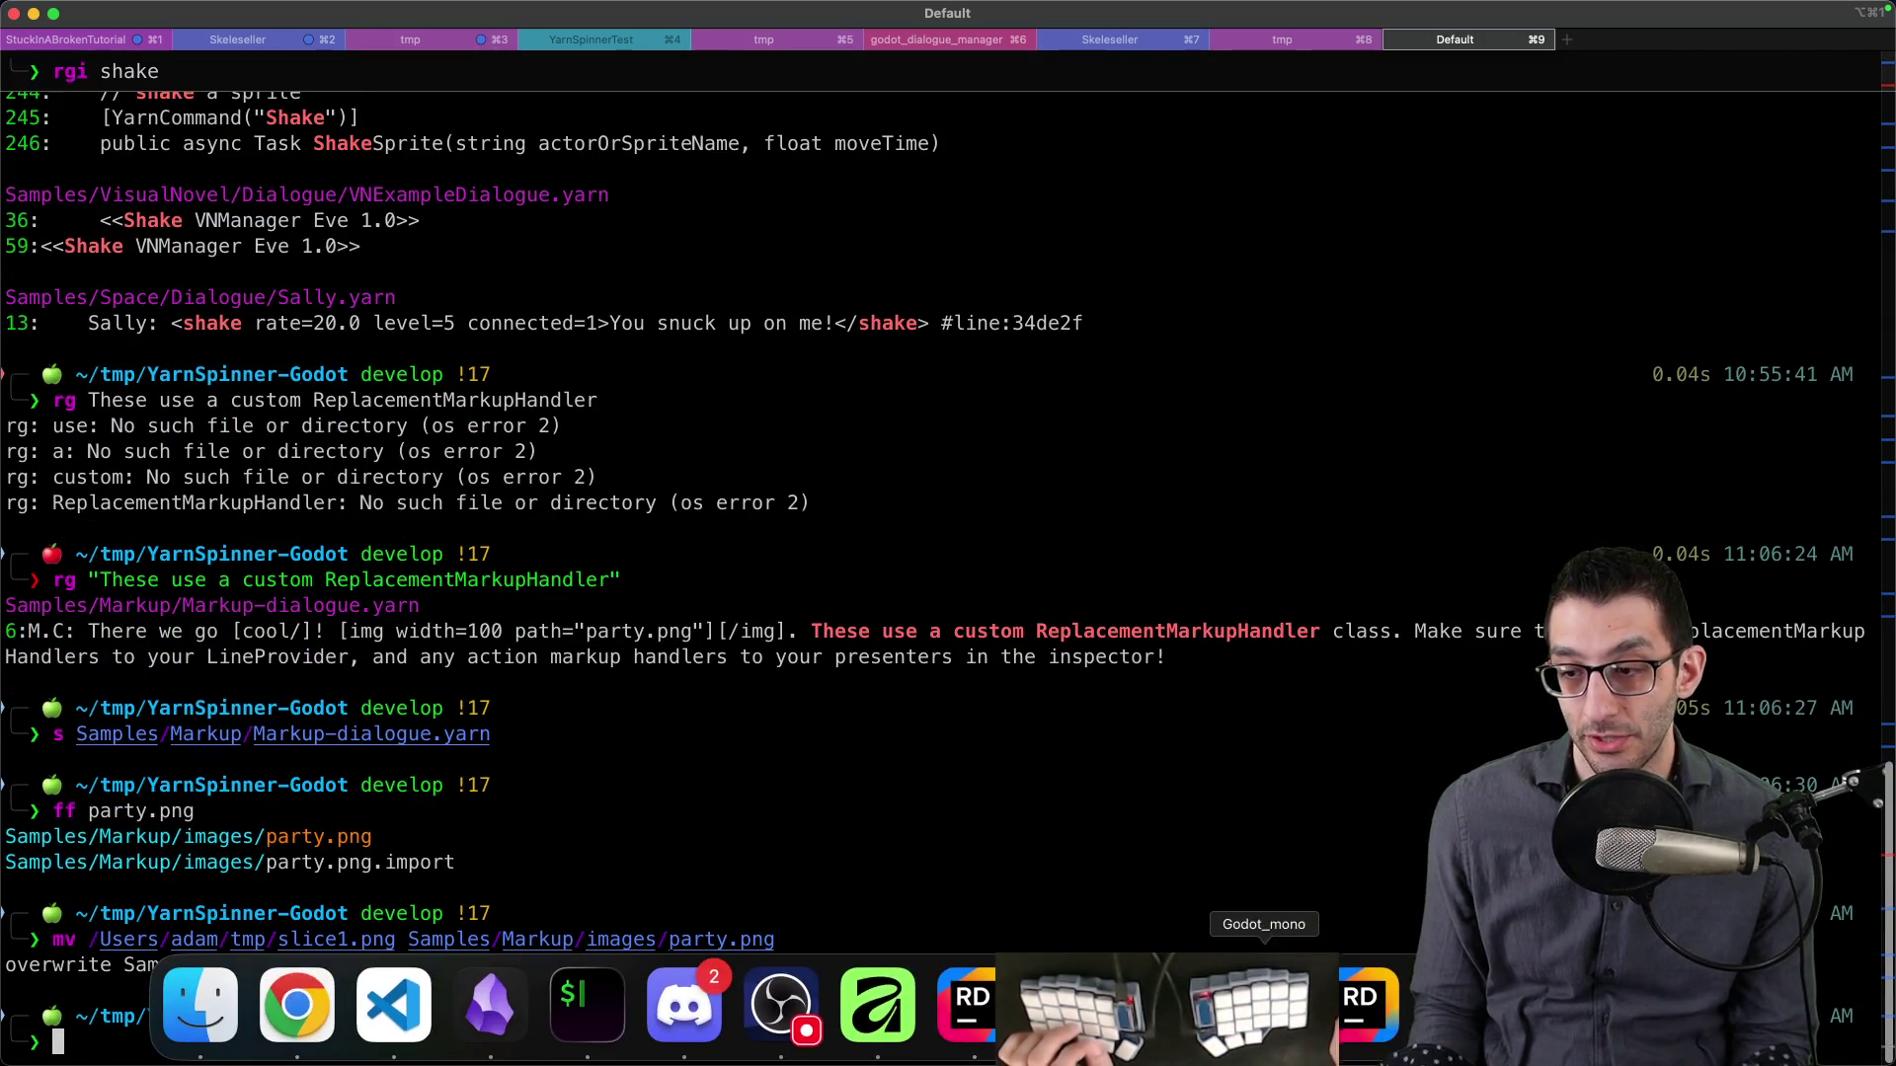
- Rerun the Markup sample, advance its dialogue to the image line, and show it fullscreen
{"action": "left_click", "coordinate": [1264, 1008]}
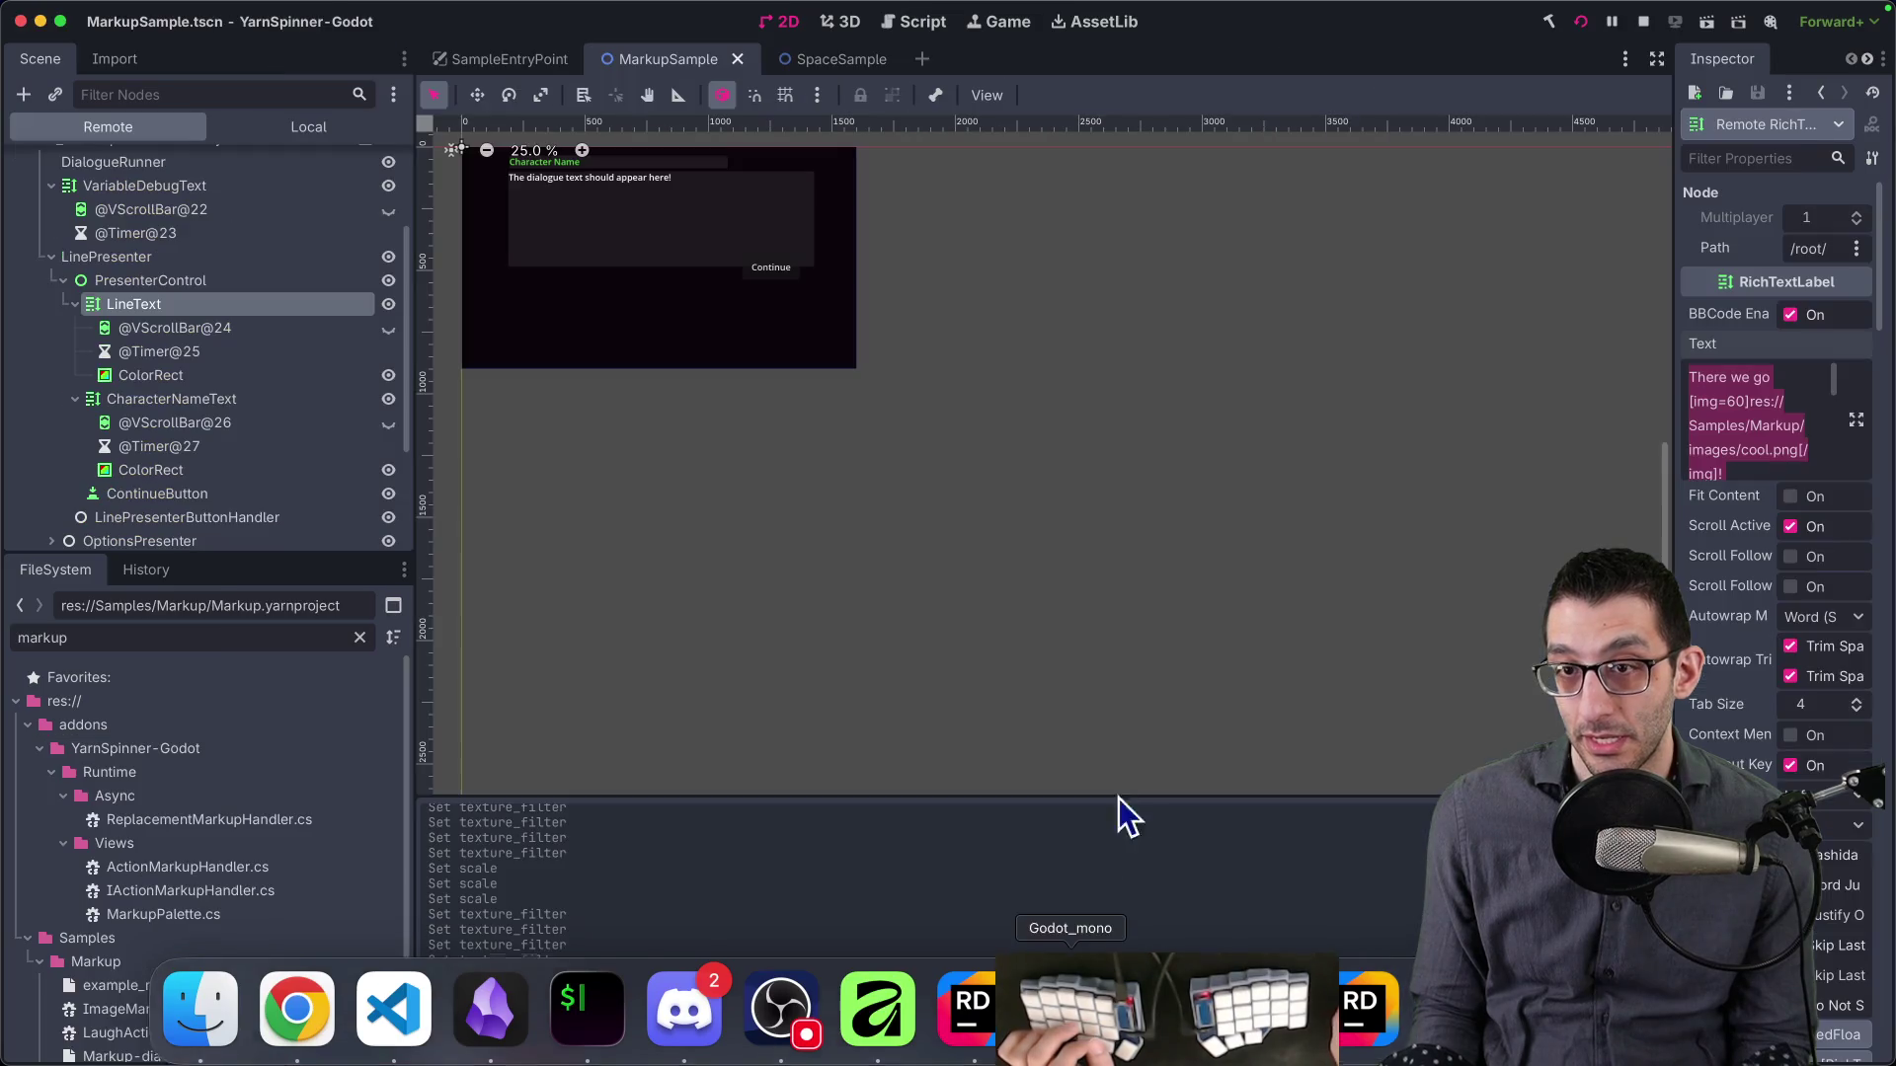
{"action": "left_click", "coordinate": [1583, 32]}
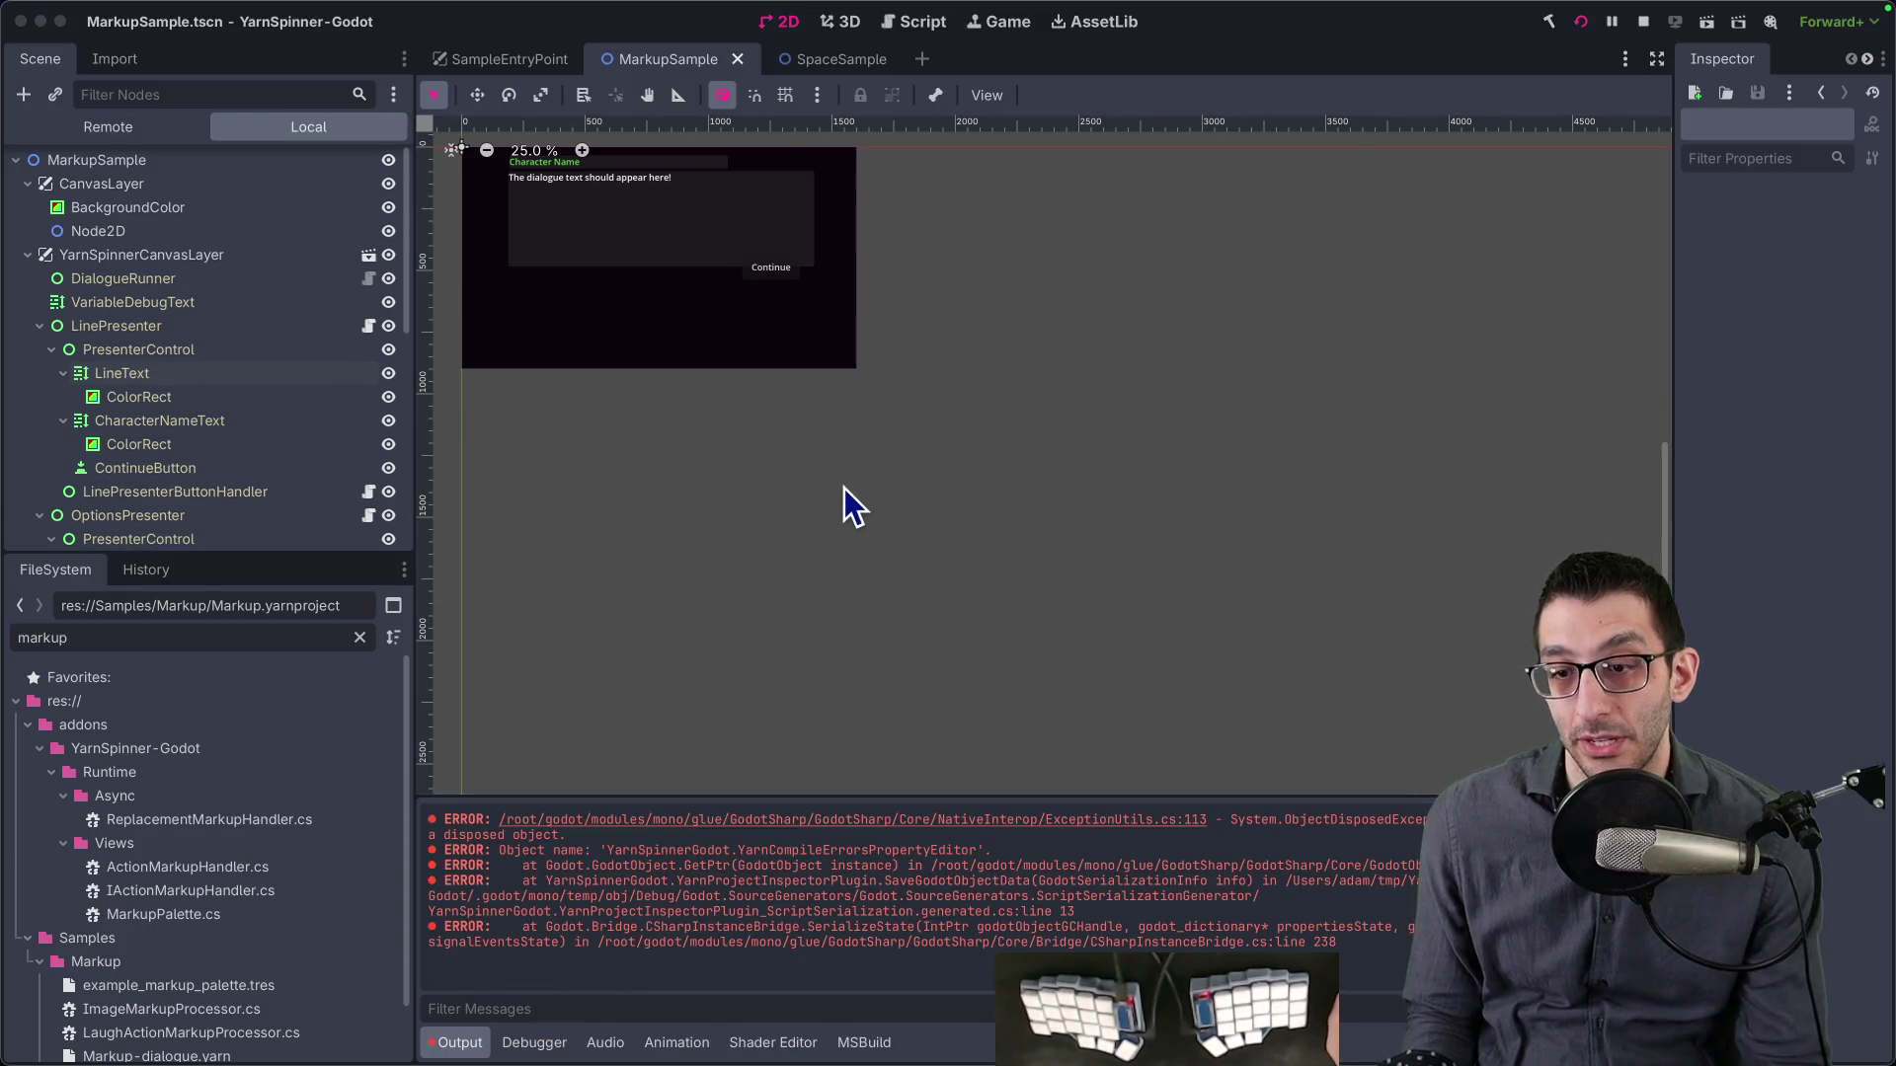
{"action": "left_click", "coordinate": [329, 262]}
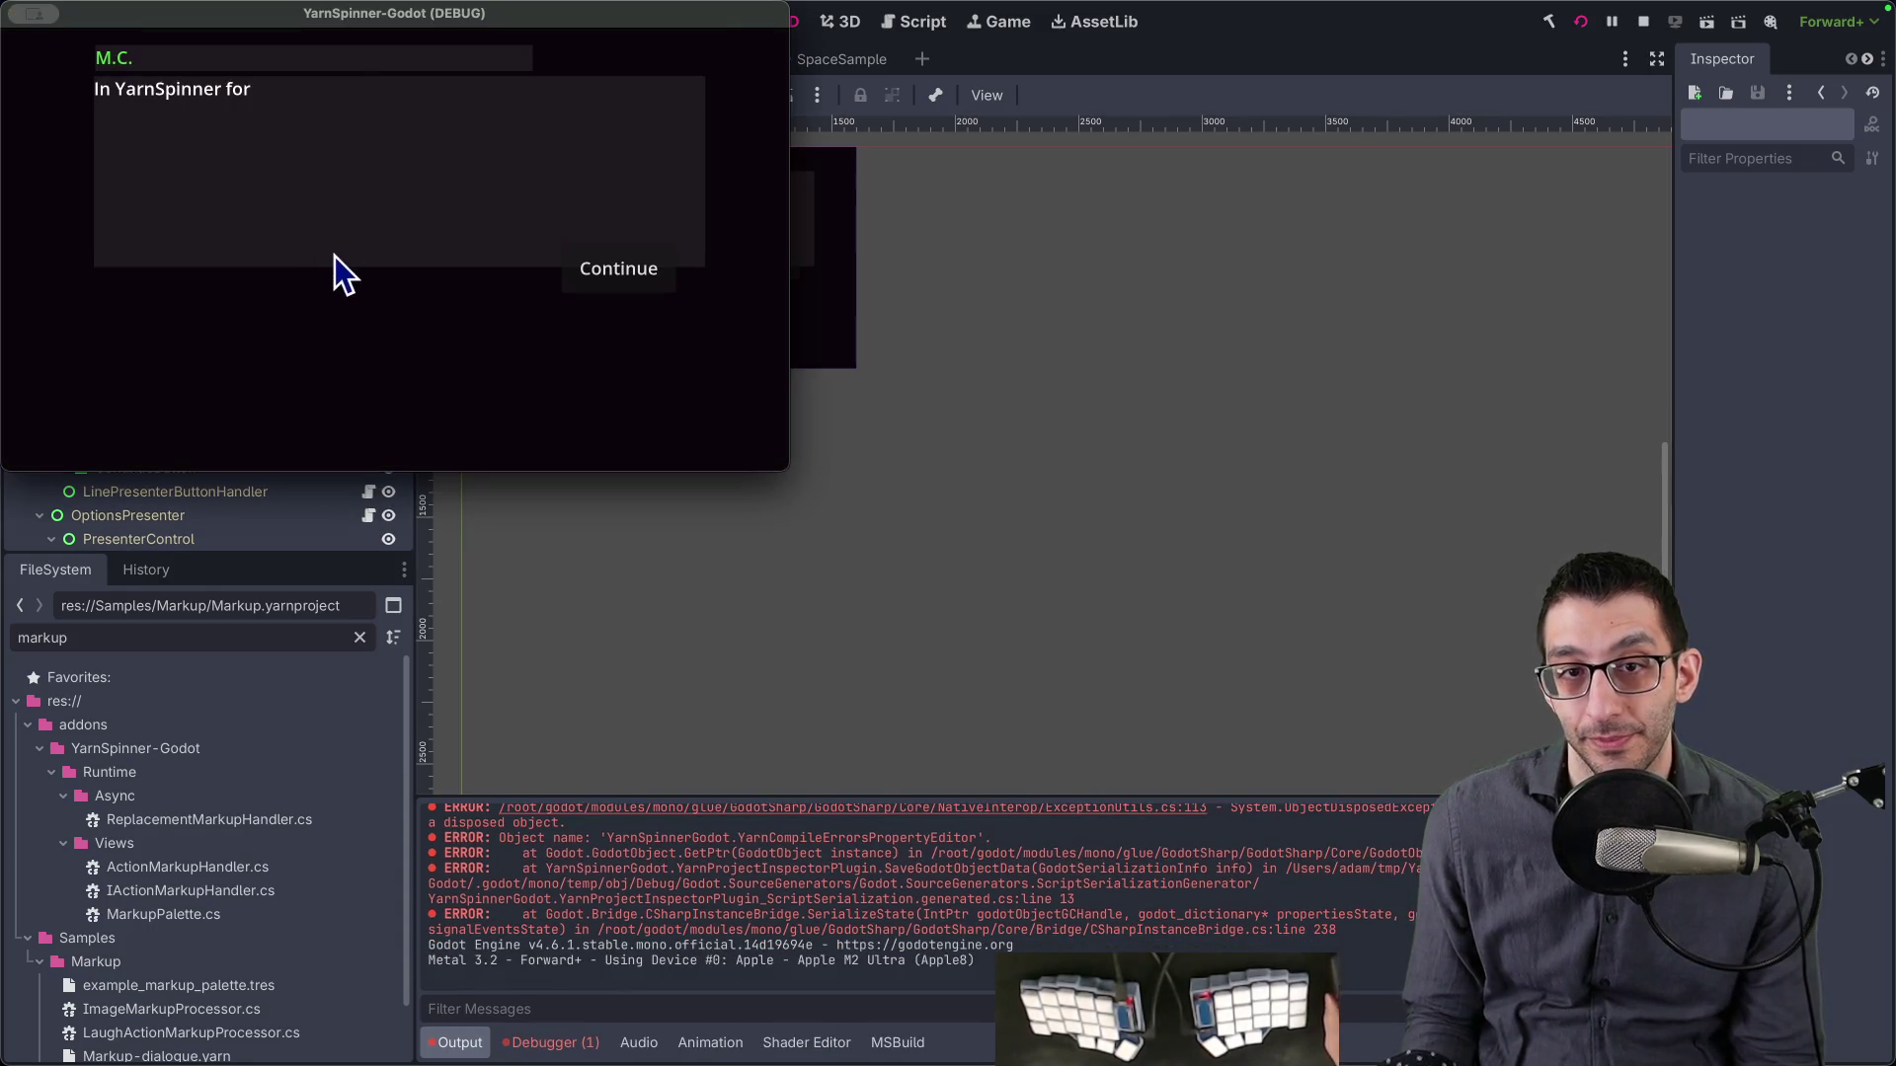
{"action": "left_click", "coordinate": [622, 285]}
{"action": "left_click", "coordinate": [622, 284]}
{"action": "left_click", "coordinate": [623, 284]}
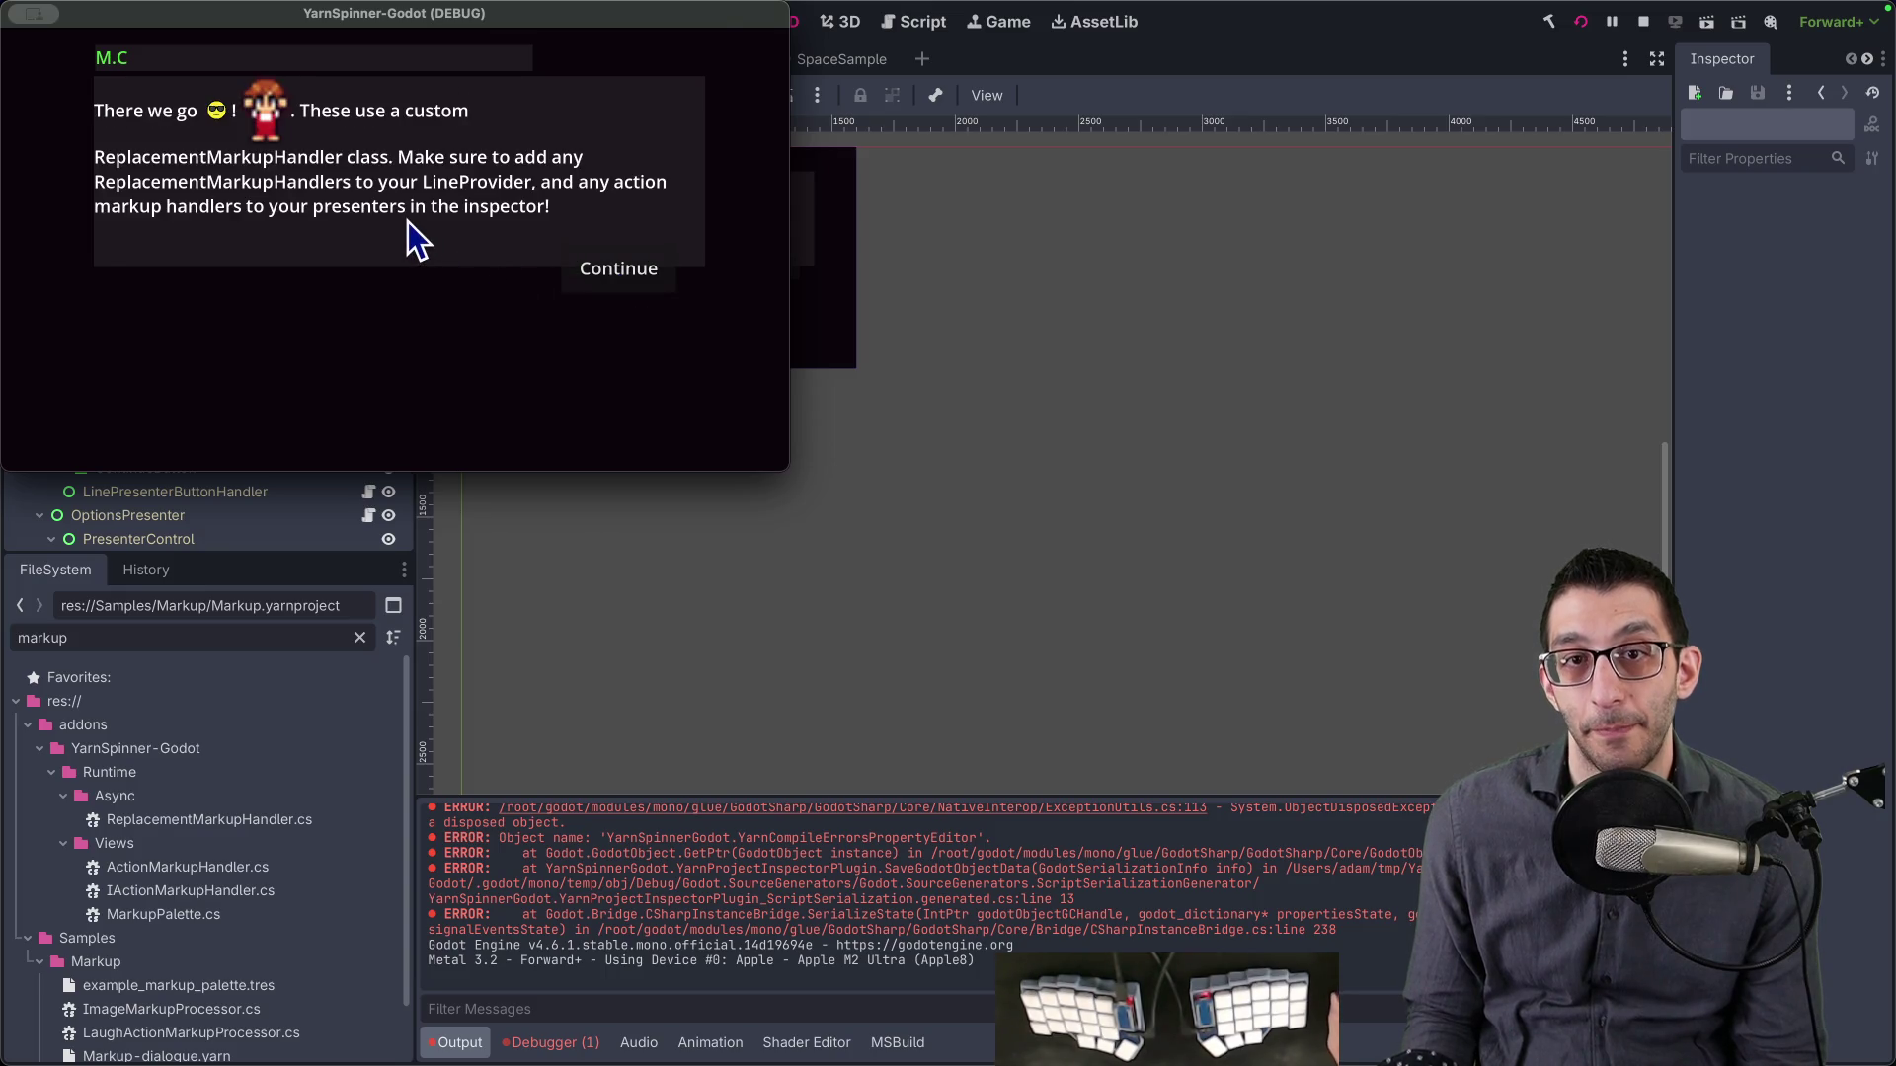
{"action": "key", "text": "ctrl+alt+Return"}
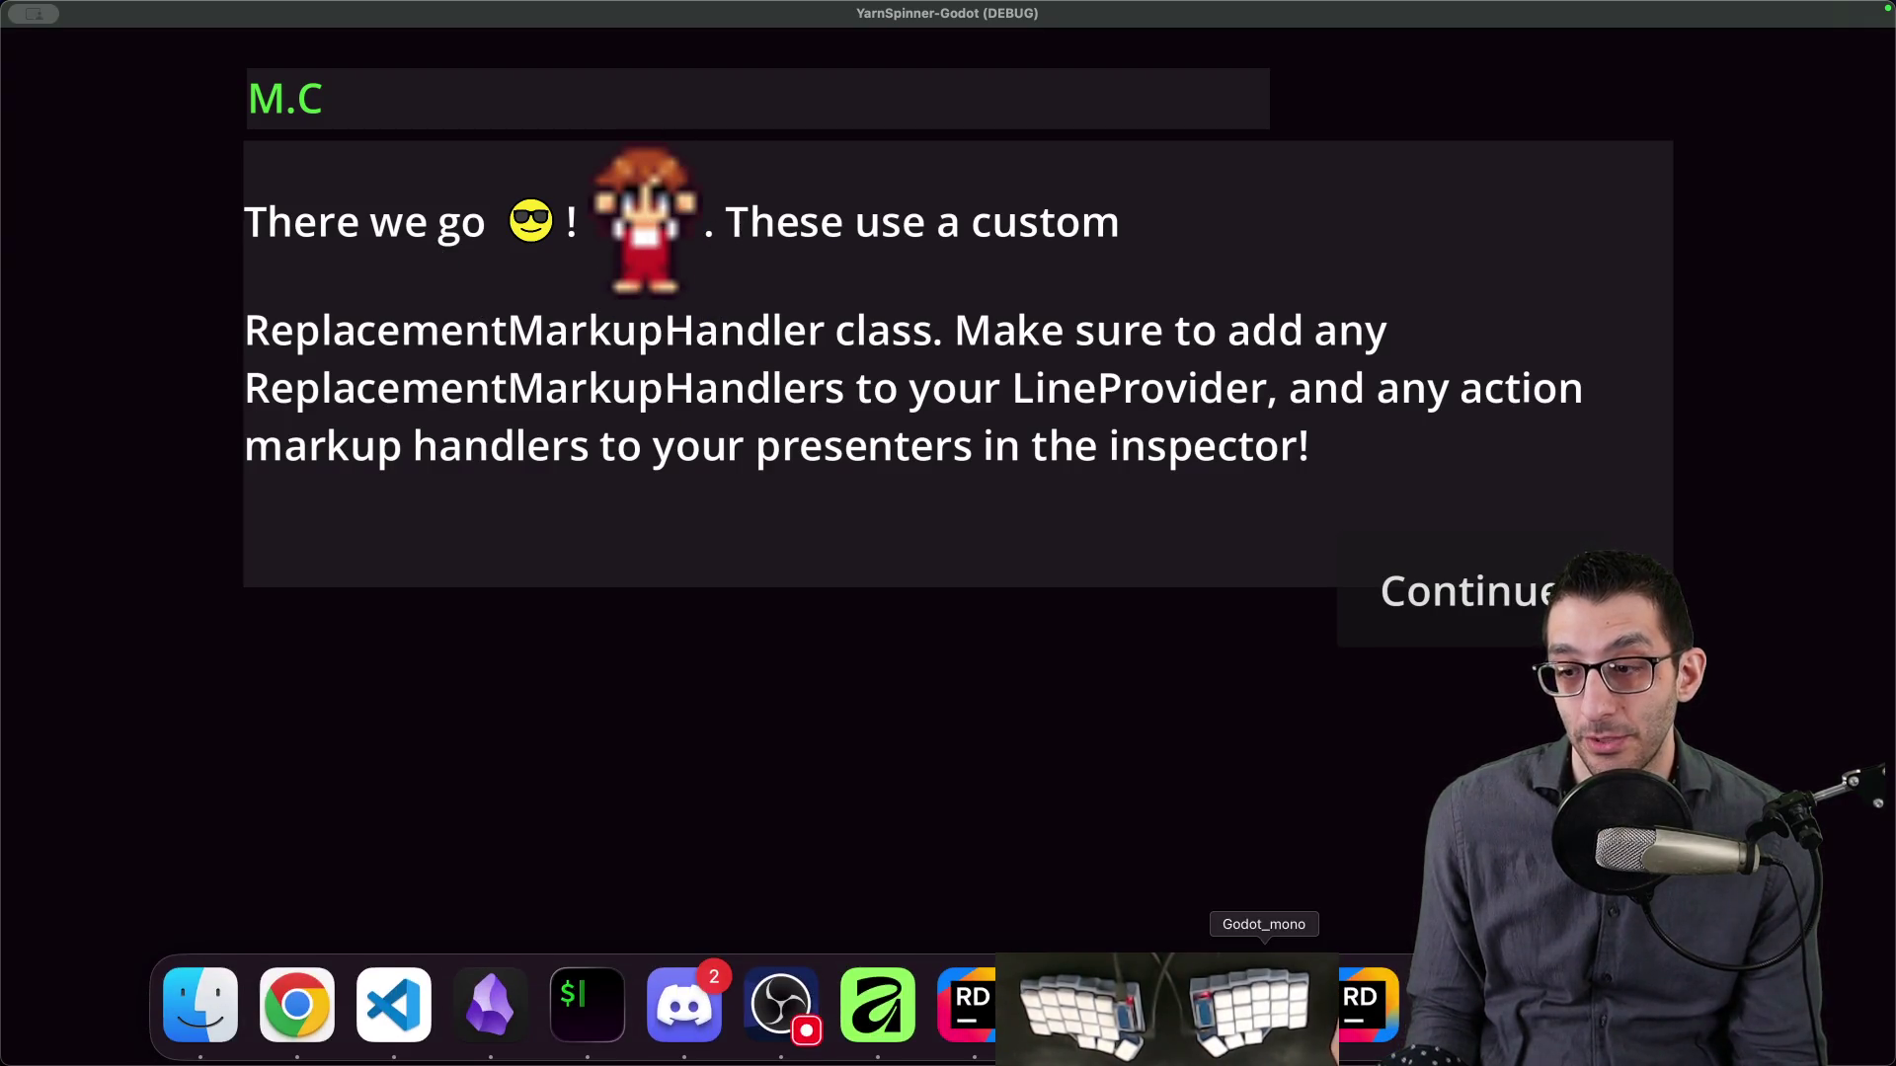
- Inspect the running game's live scene tree, then bring the editor back fullscreen
{"action": "left_click", "coordinate": [1071, 1015]}
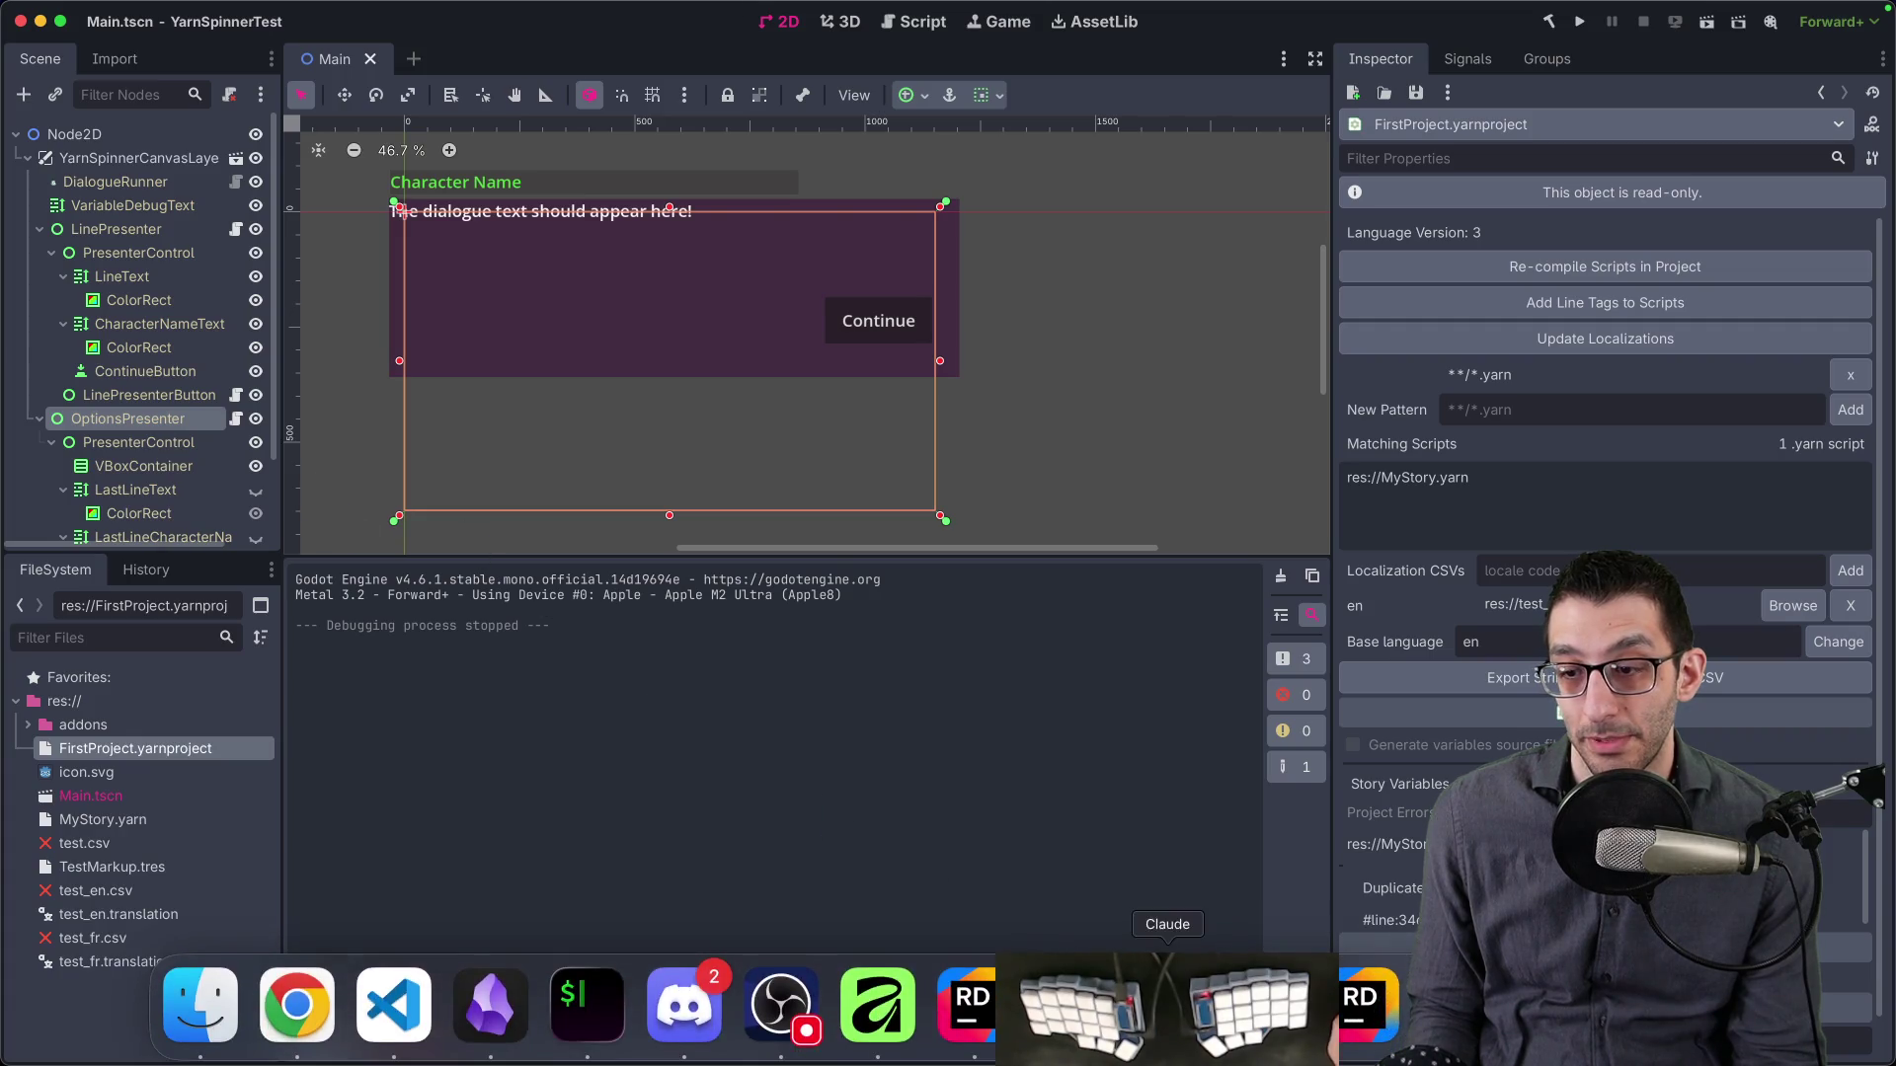
{"action": "left_click", "coordinate": [1071, 1015]}
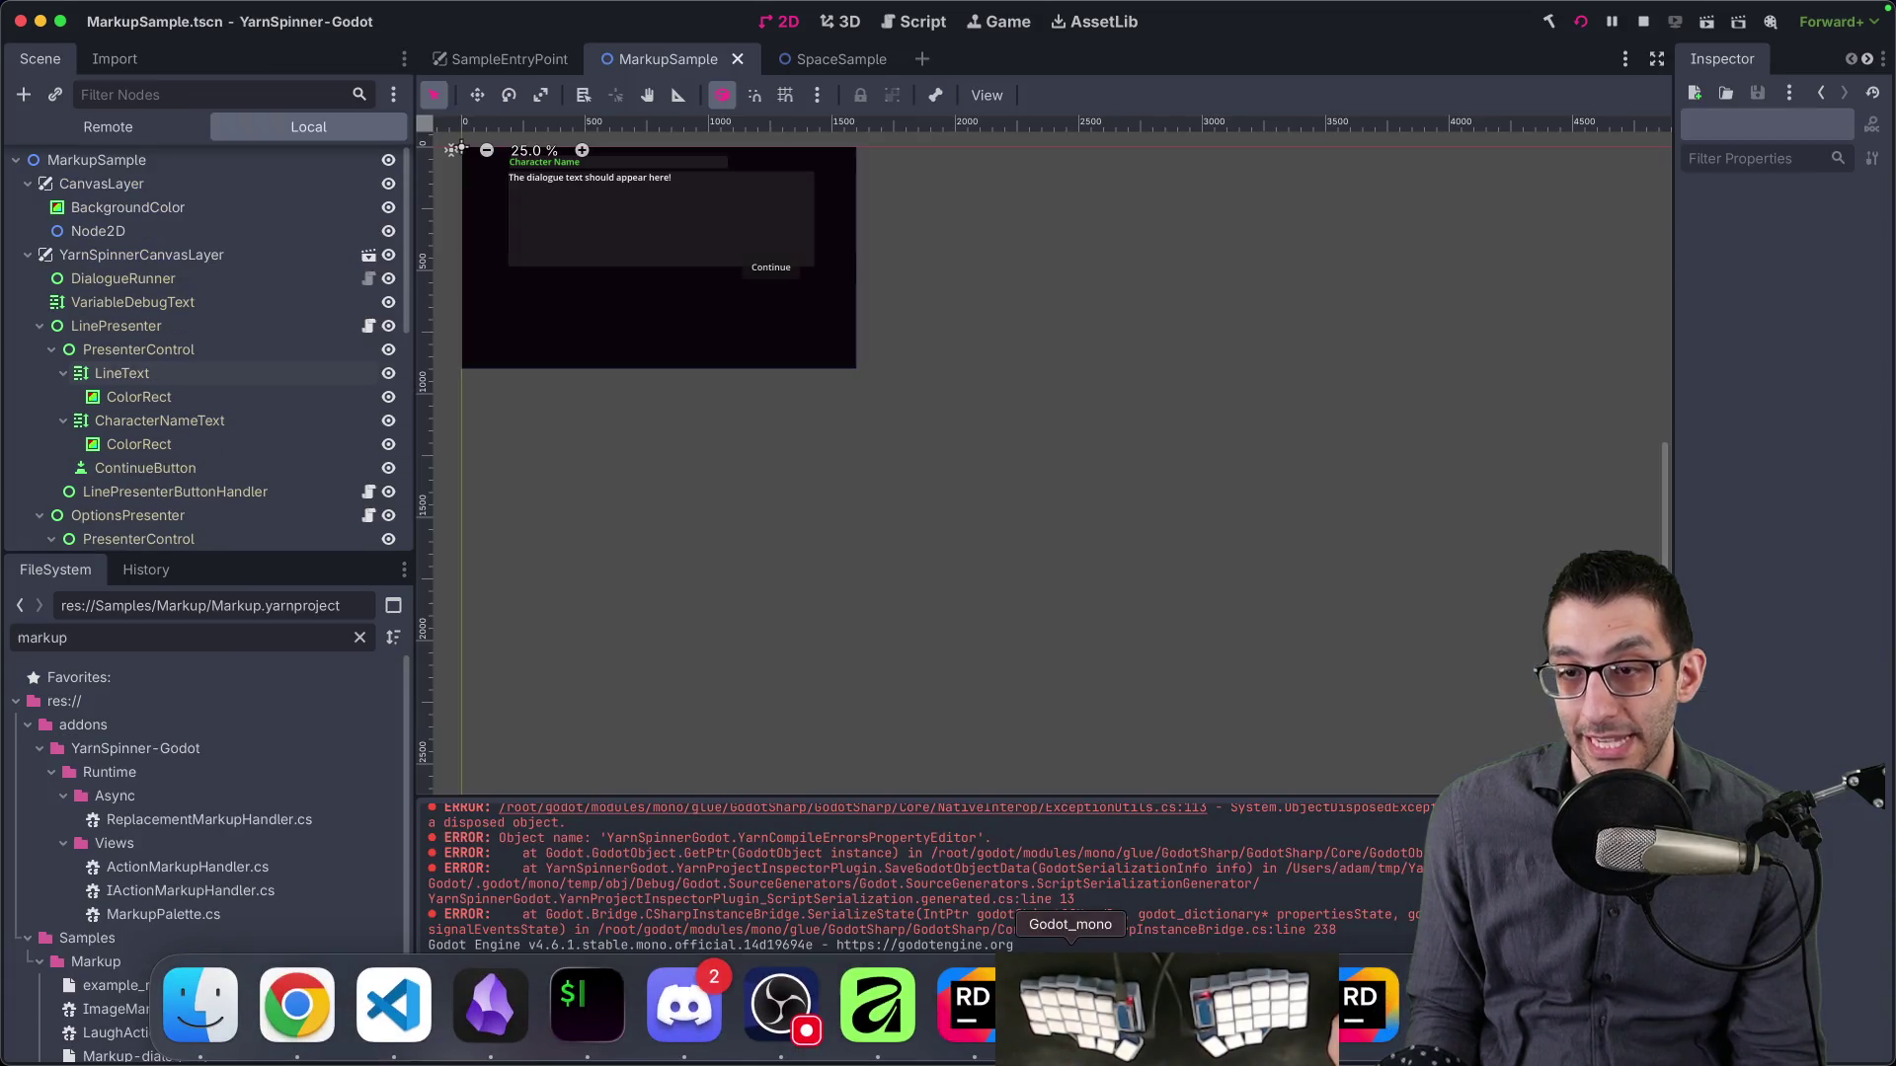
{"action": "left_click", "coordinate": [84, 133]}
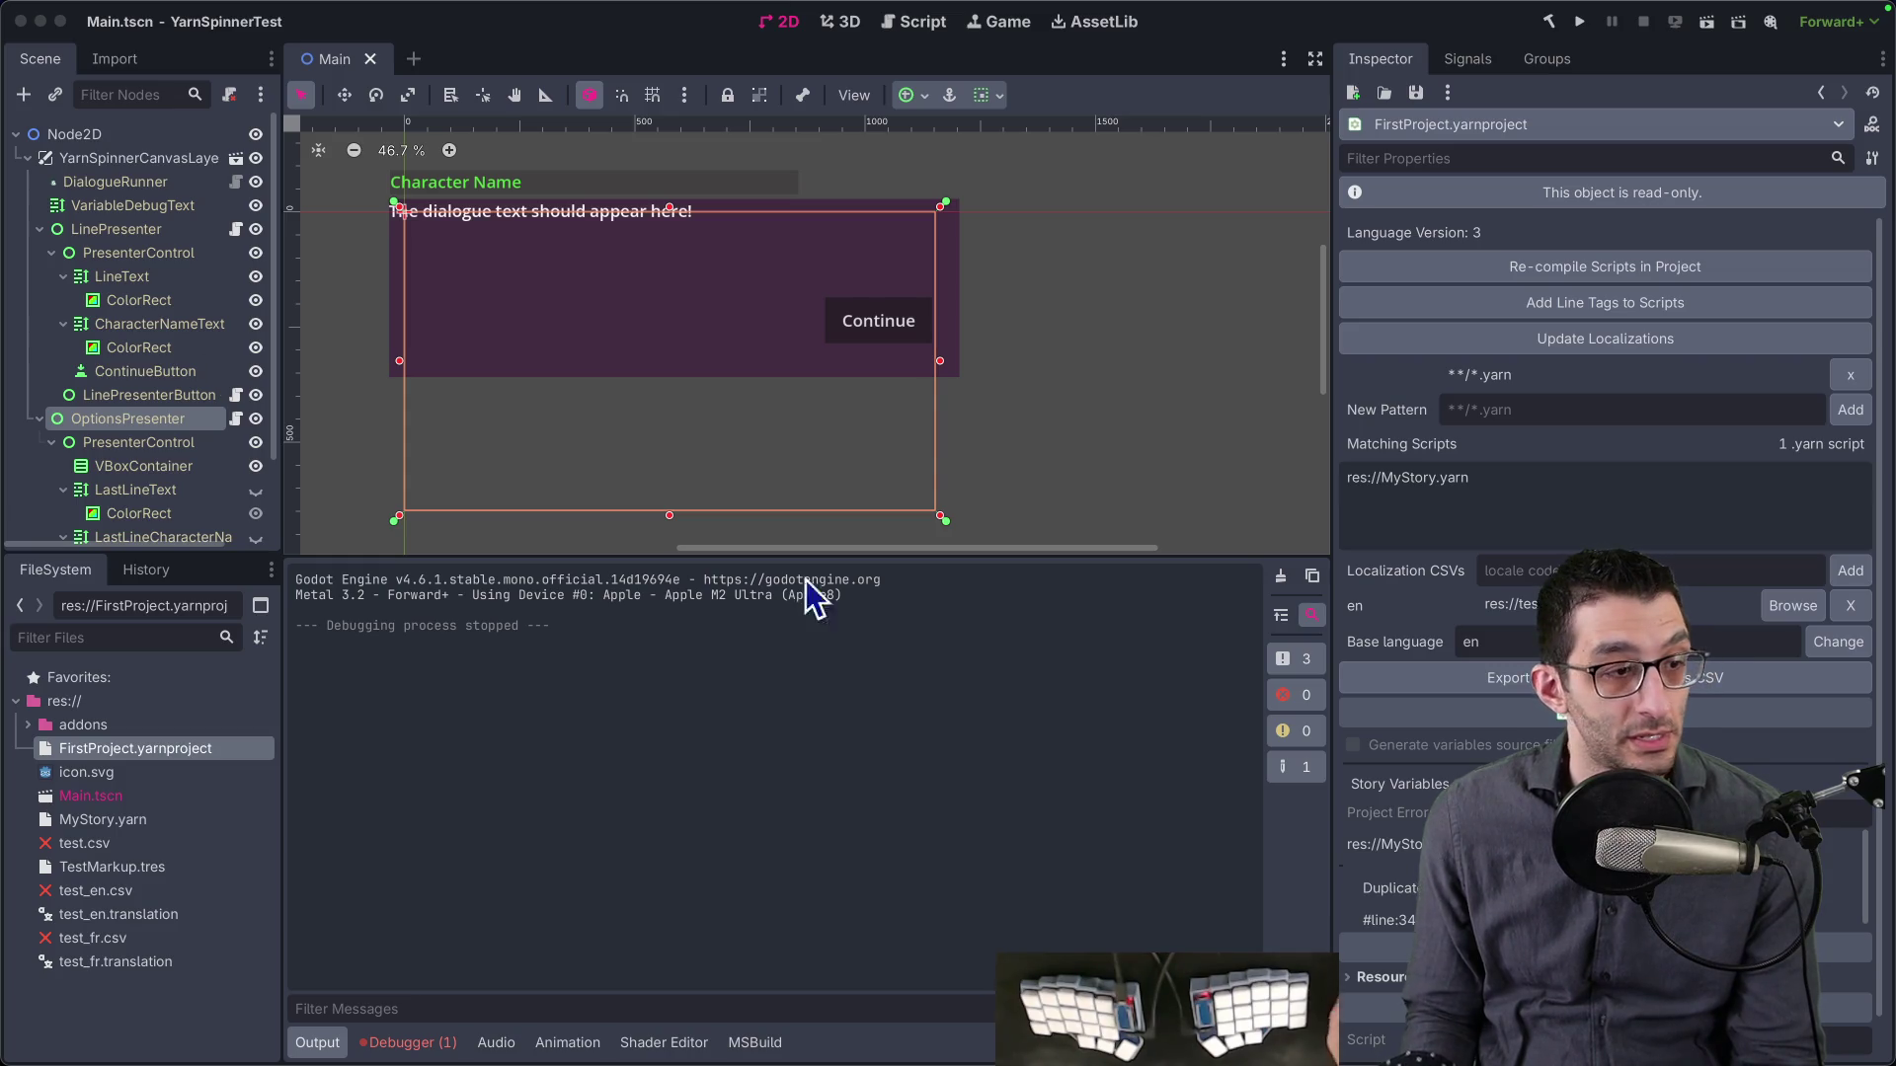
{"action": "mouse_move", "coordinate": [1086, 1065]}
{"action": "key", "text": "super+b"}
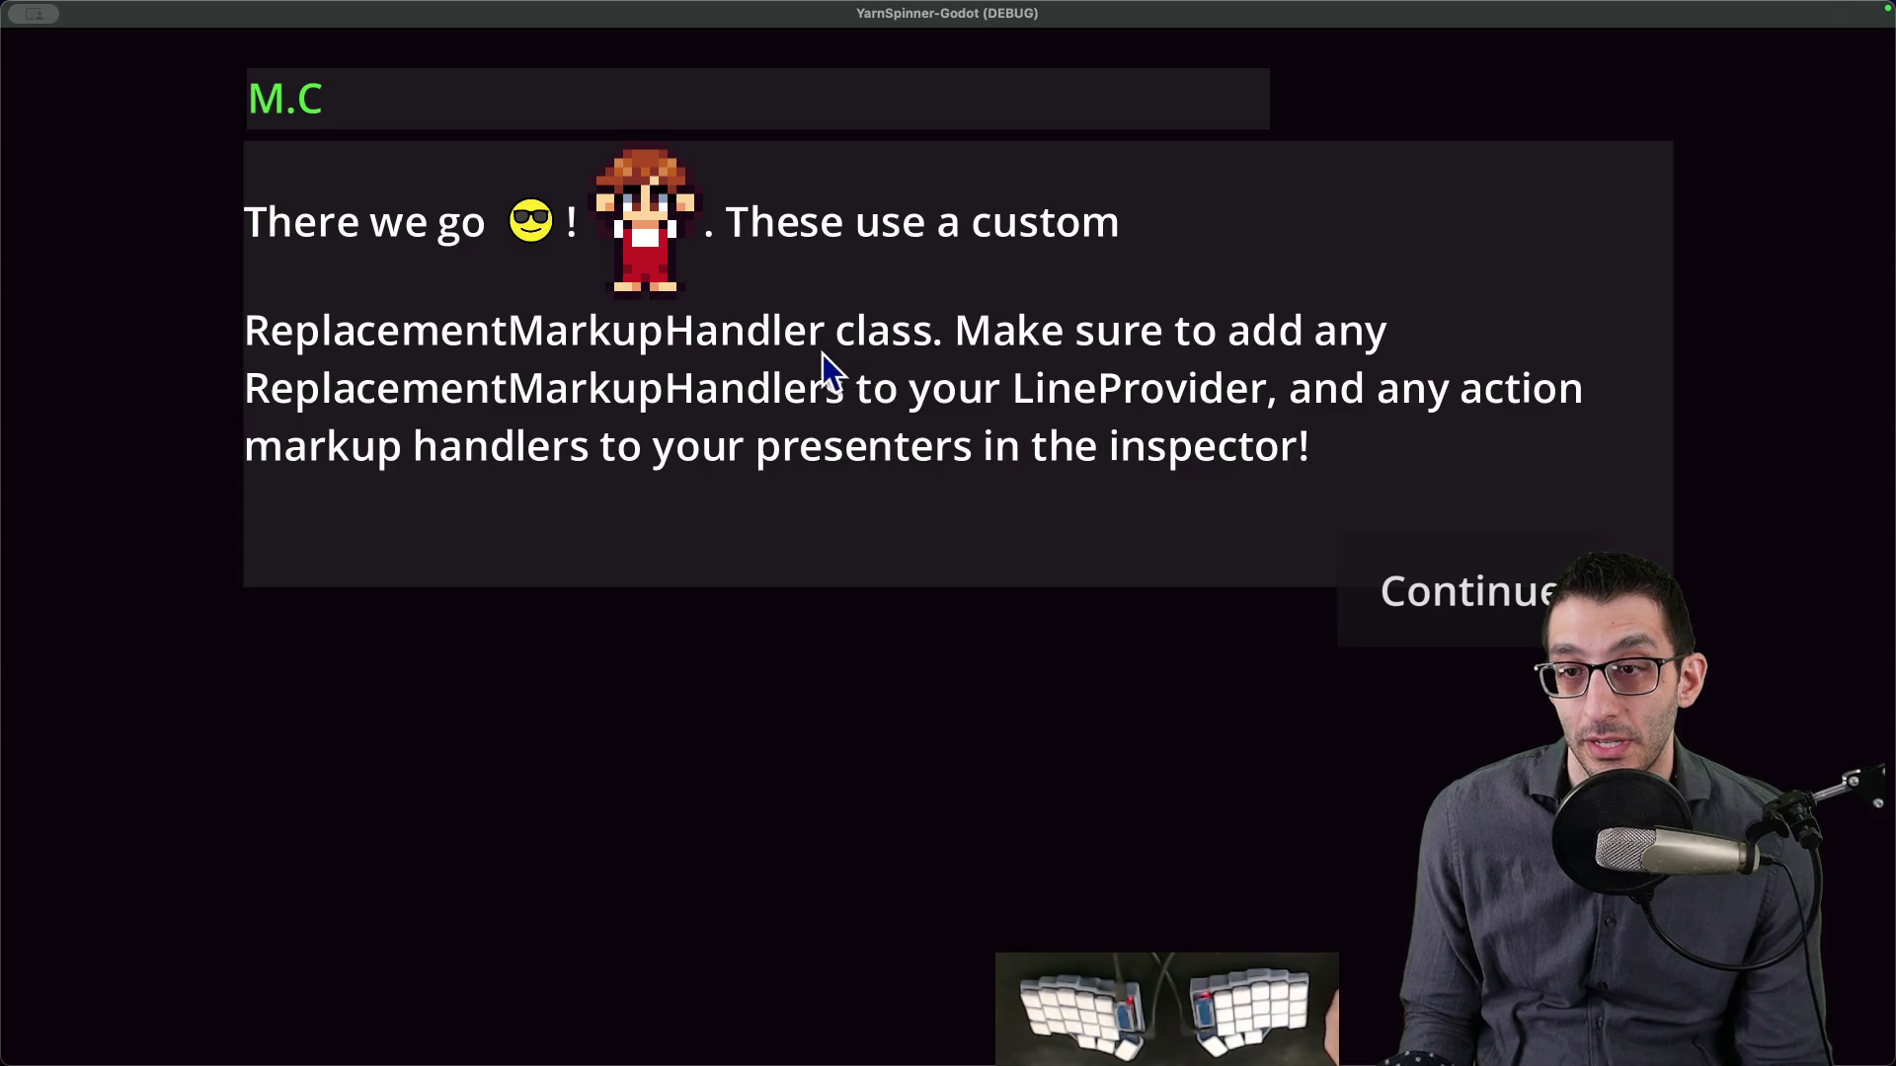
{"action": "key", "text": "super+Tab"}
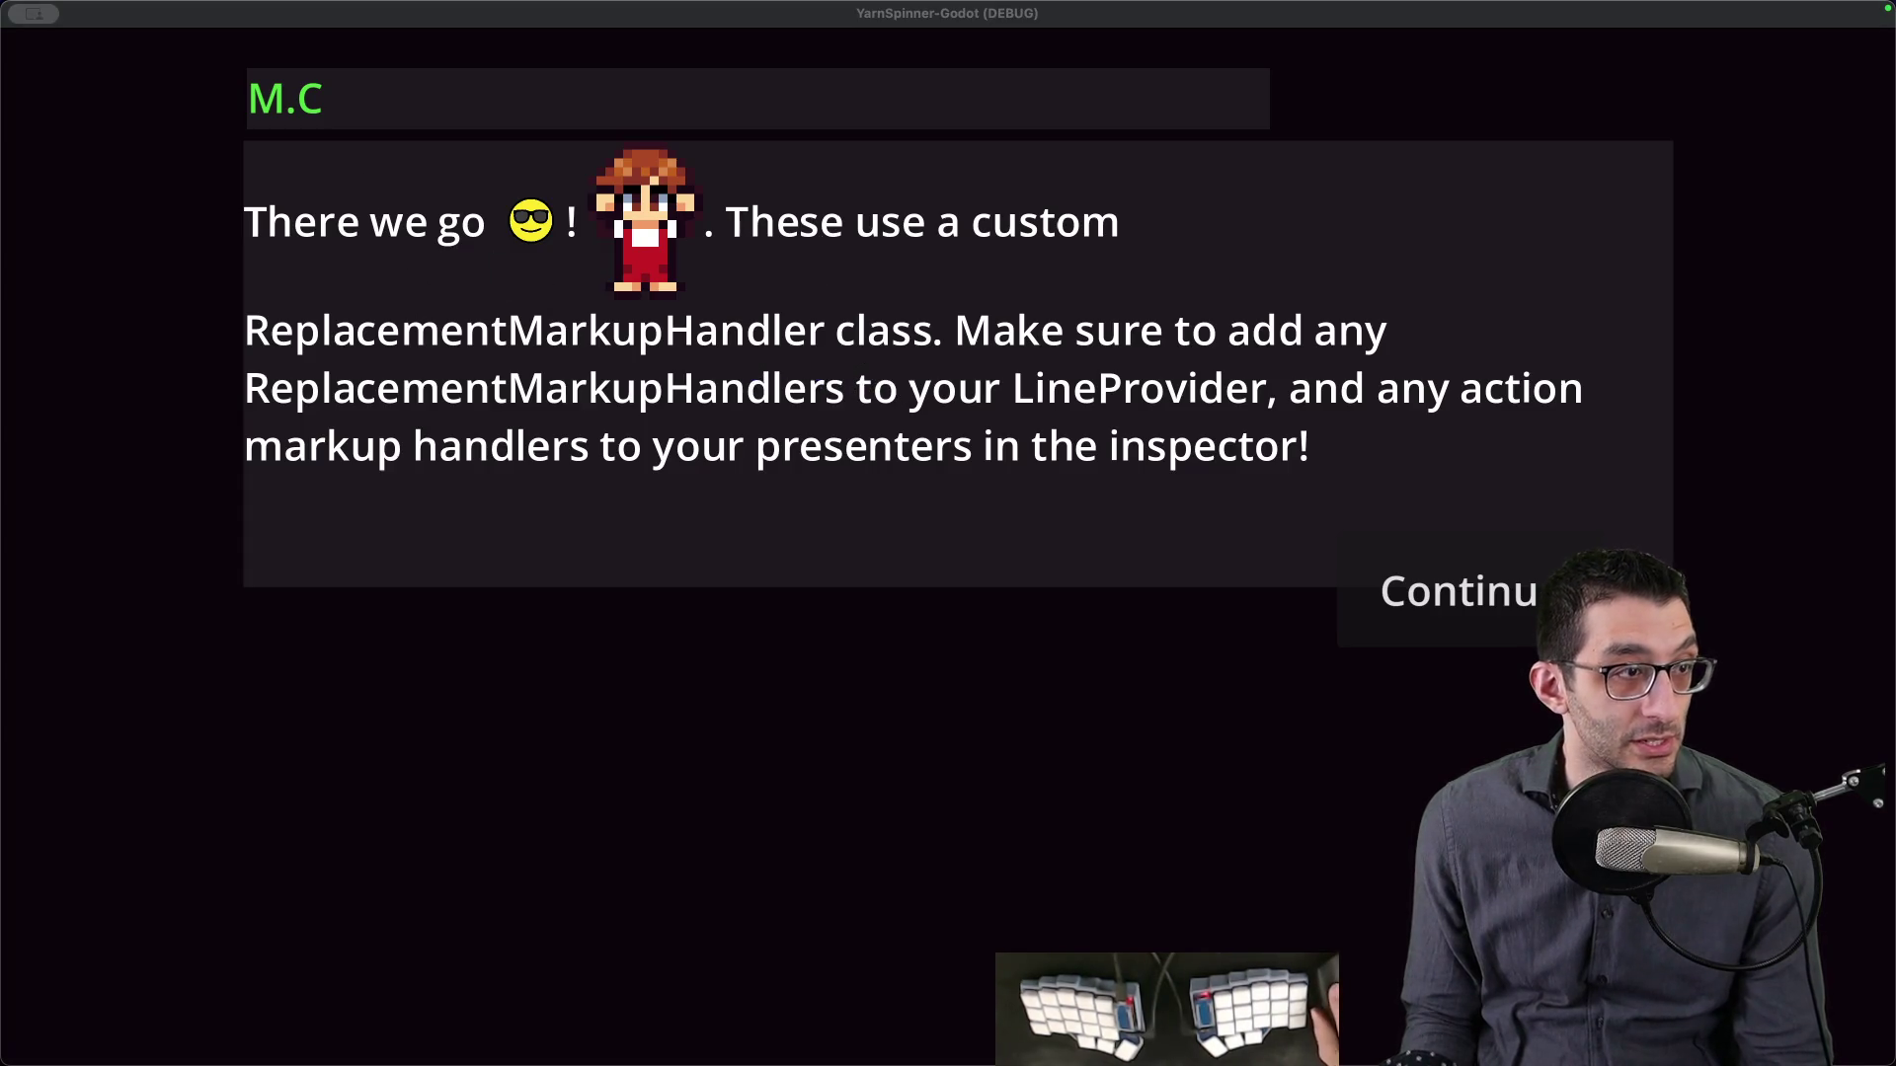
{"action": "key", "text": "ctrl+super+f"}
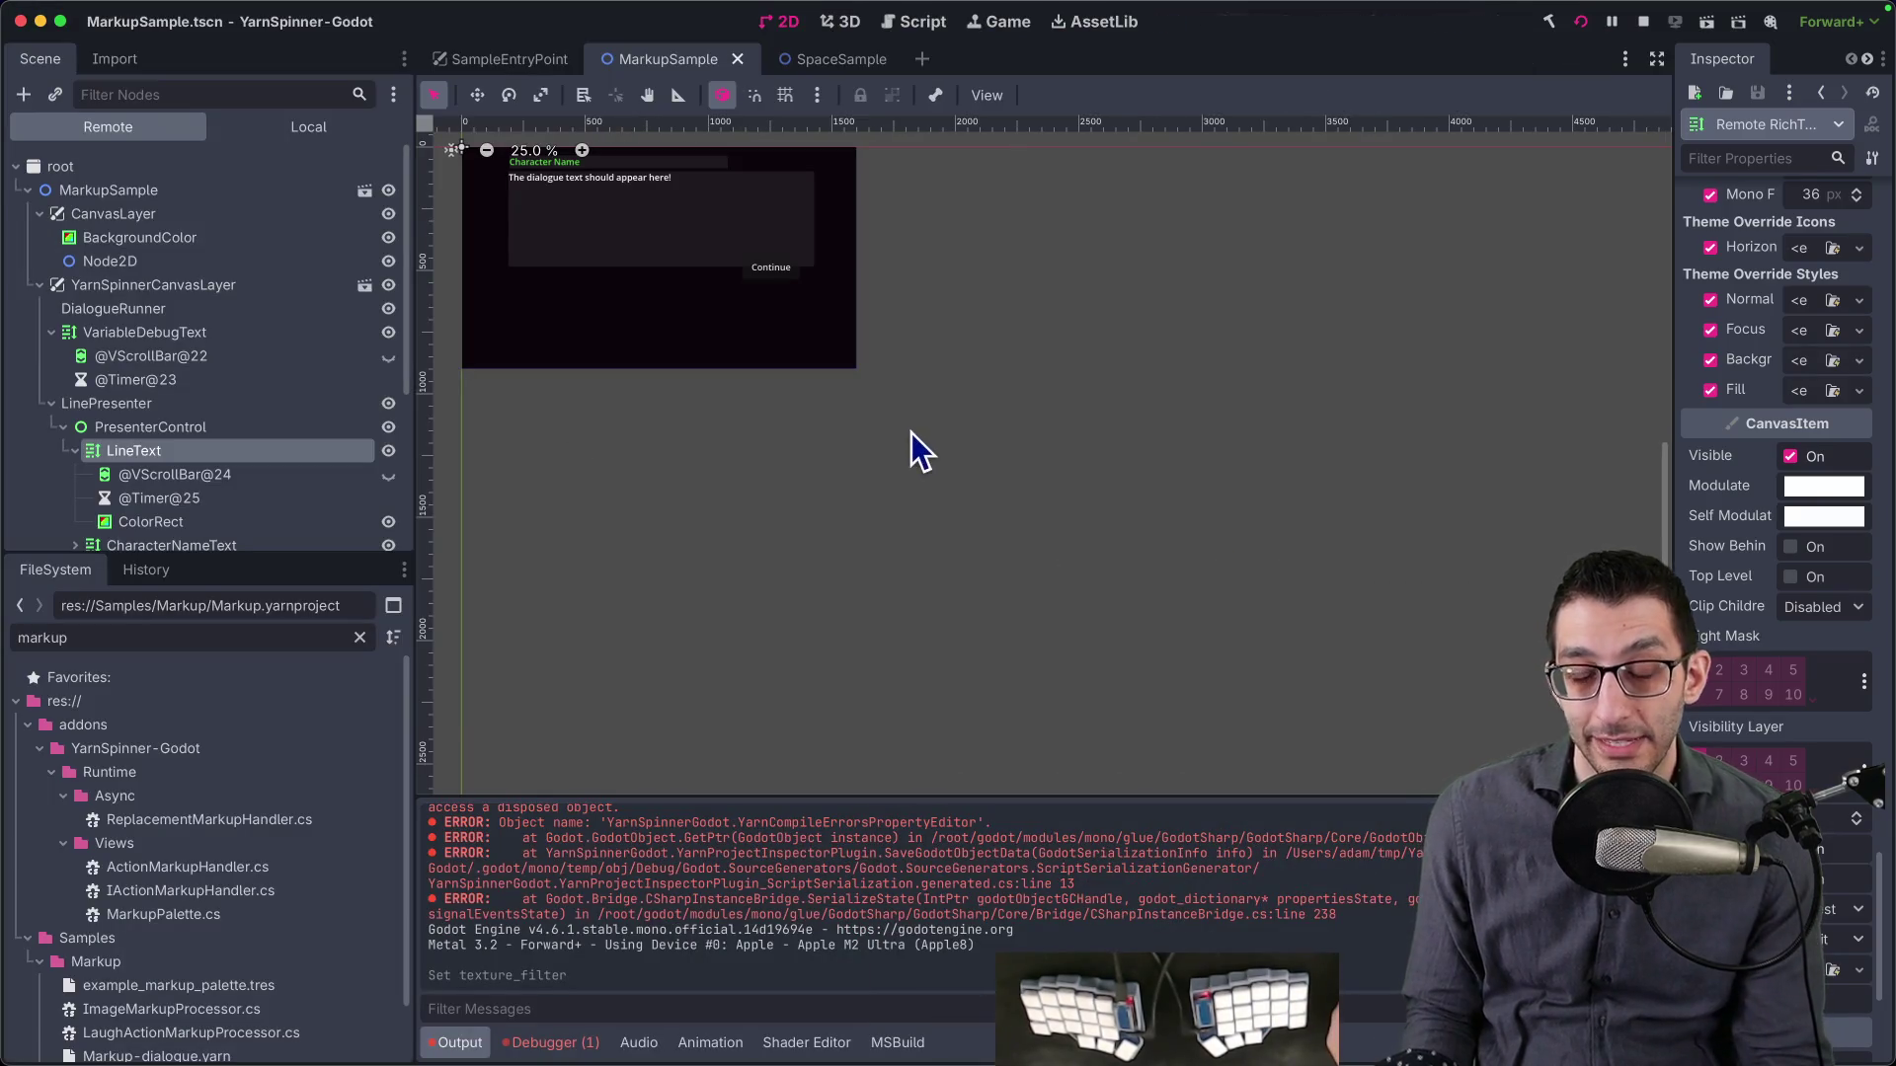
- Glance at Markup-dialogue.yarn in VS Code, then advance the game to M.C.'s action-markup line
{"action": "mouse_move", "coordinate": [326, 1042]}
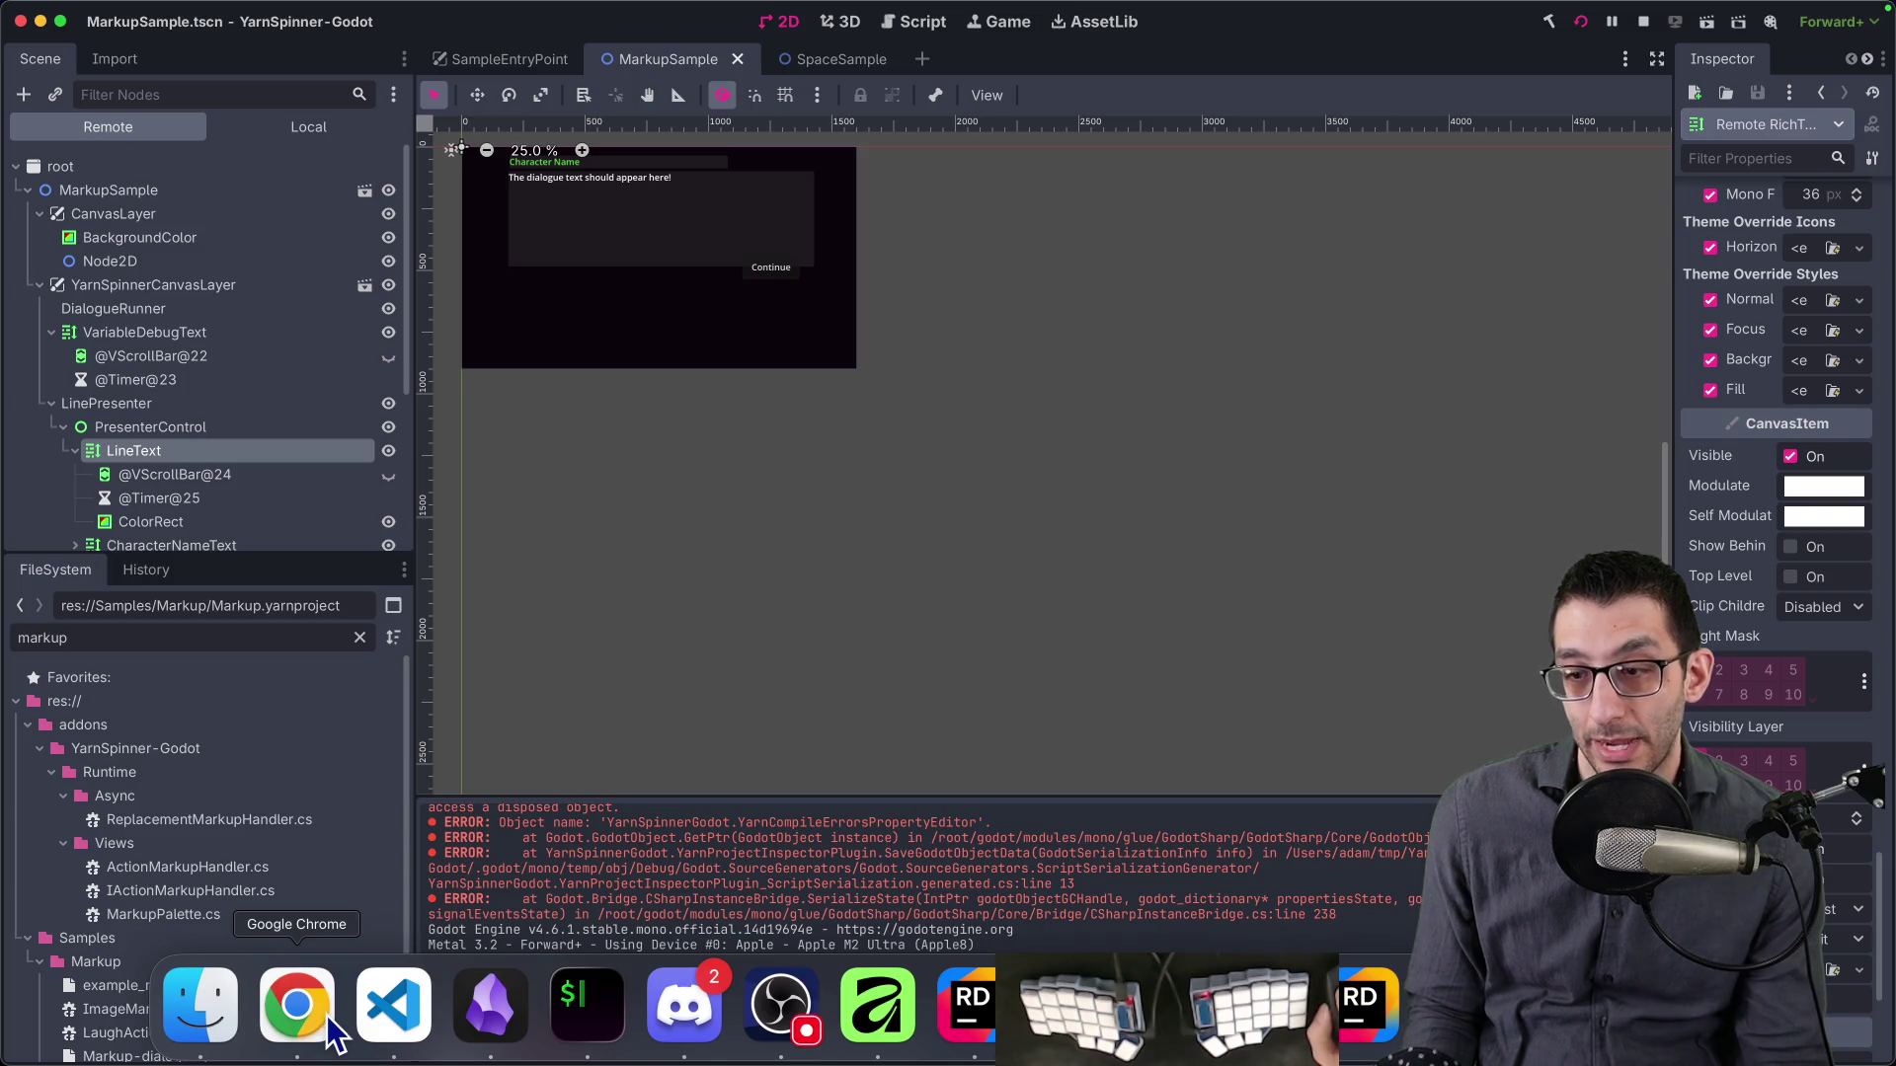
{"action": "left_click", "coordinate": [393, 1007]}
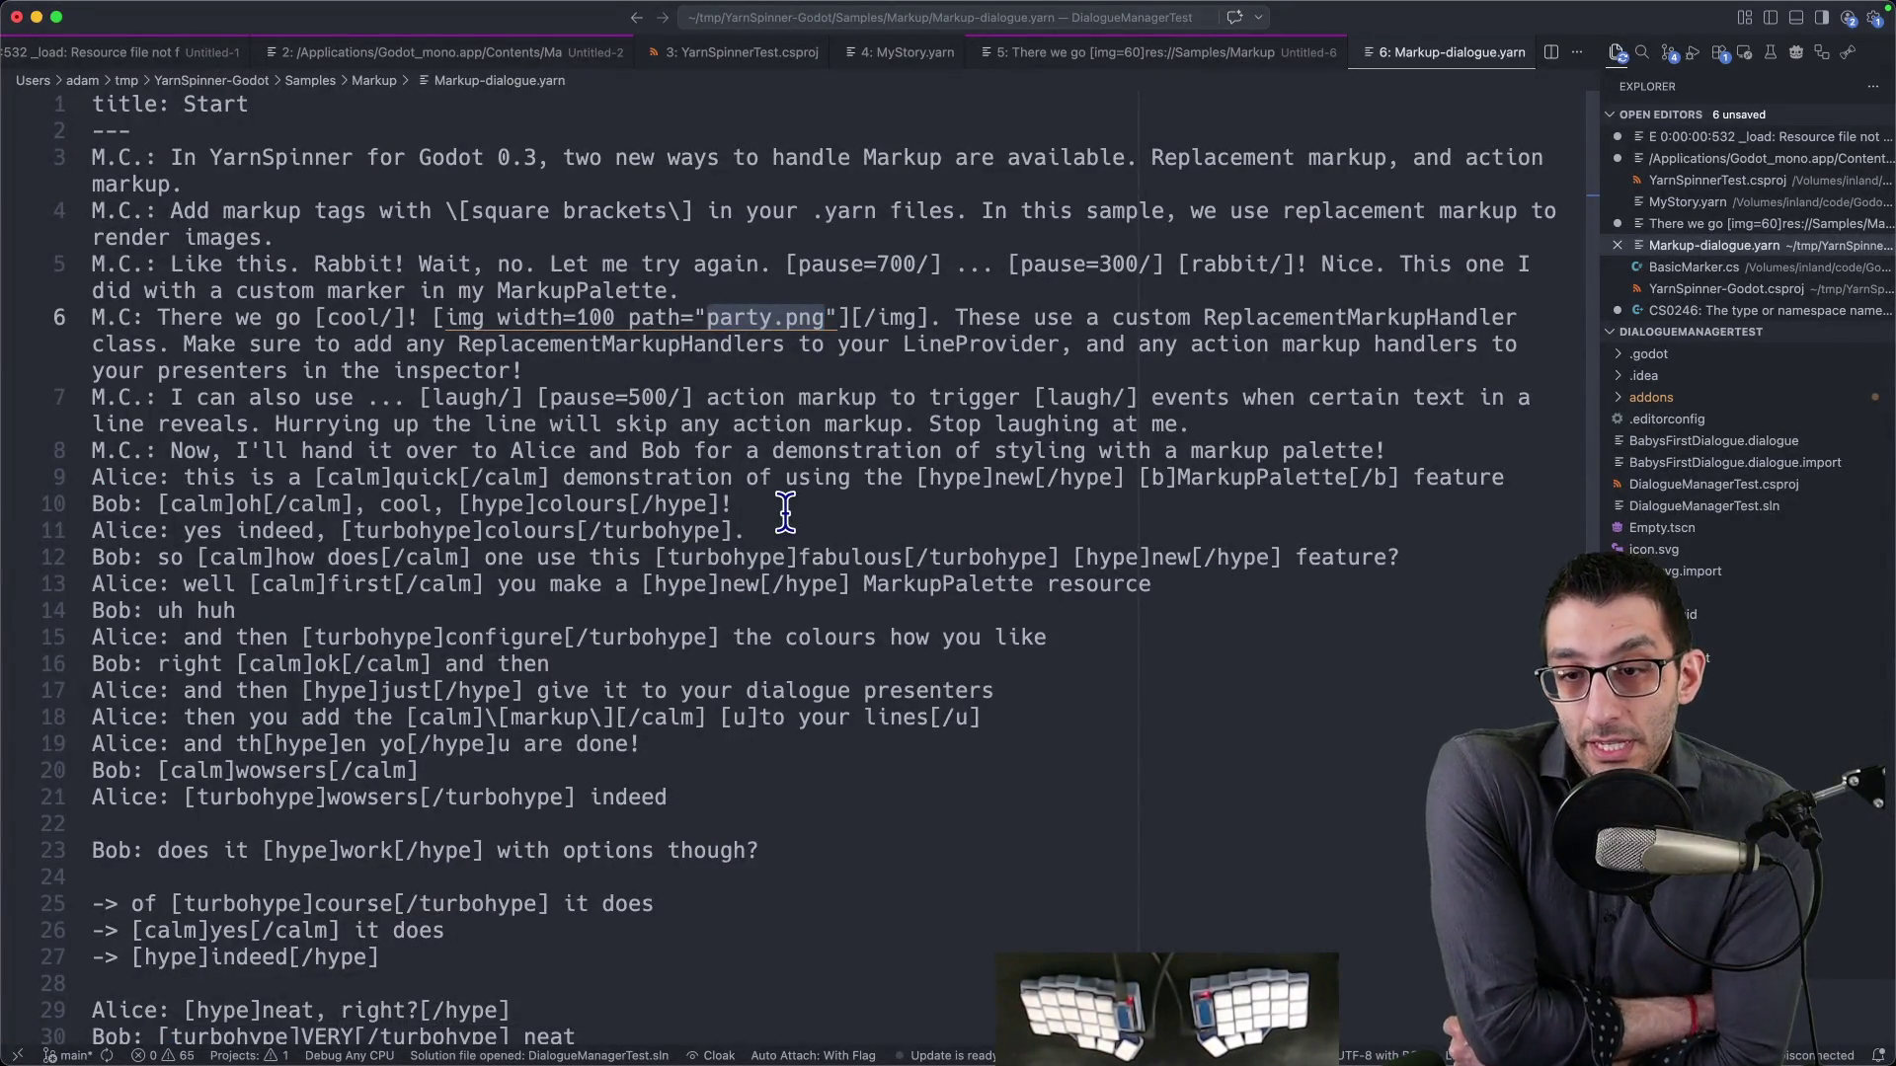
{"action": "mouse_move", "coordinate": [973, 1059]}
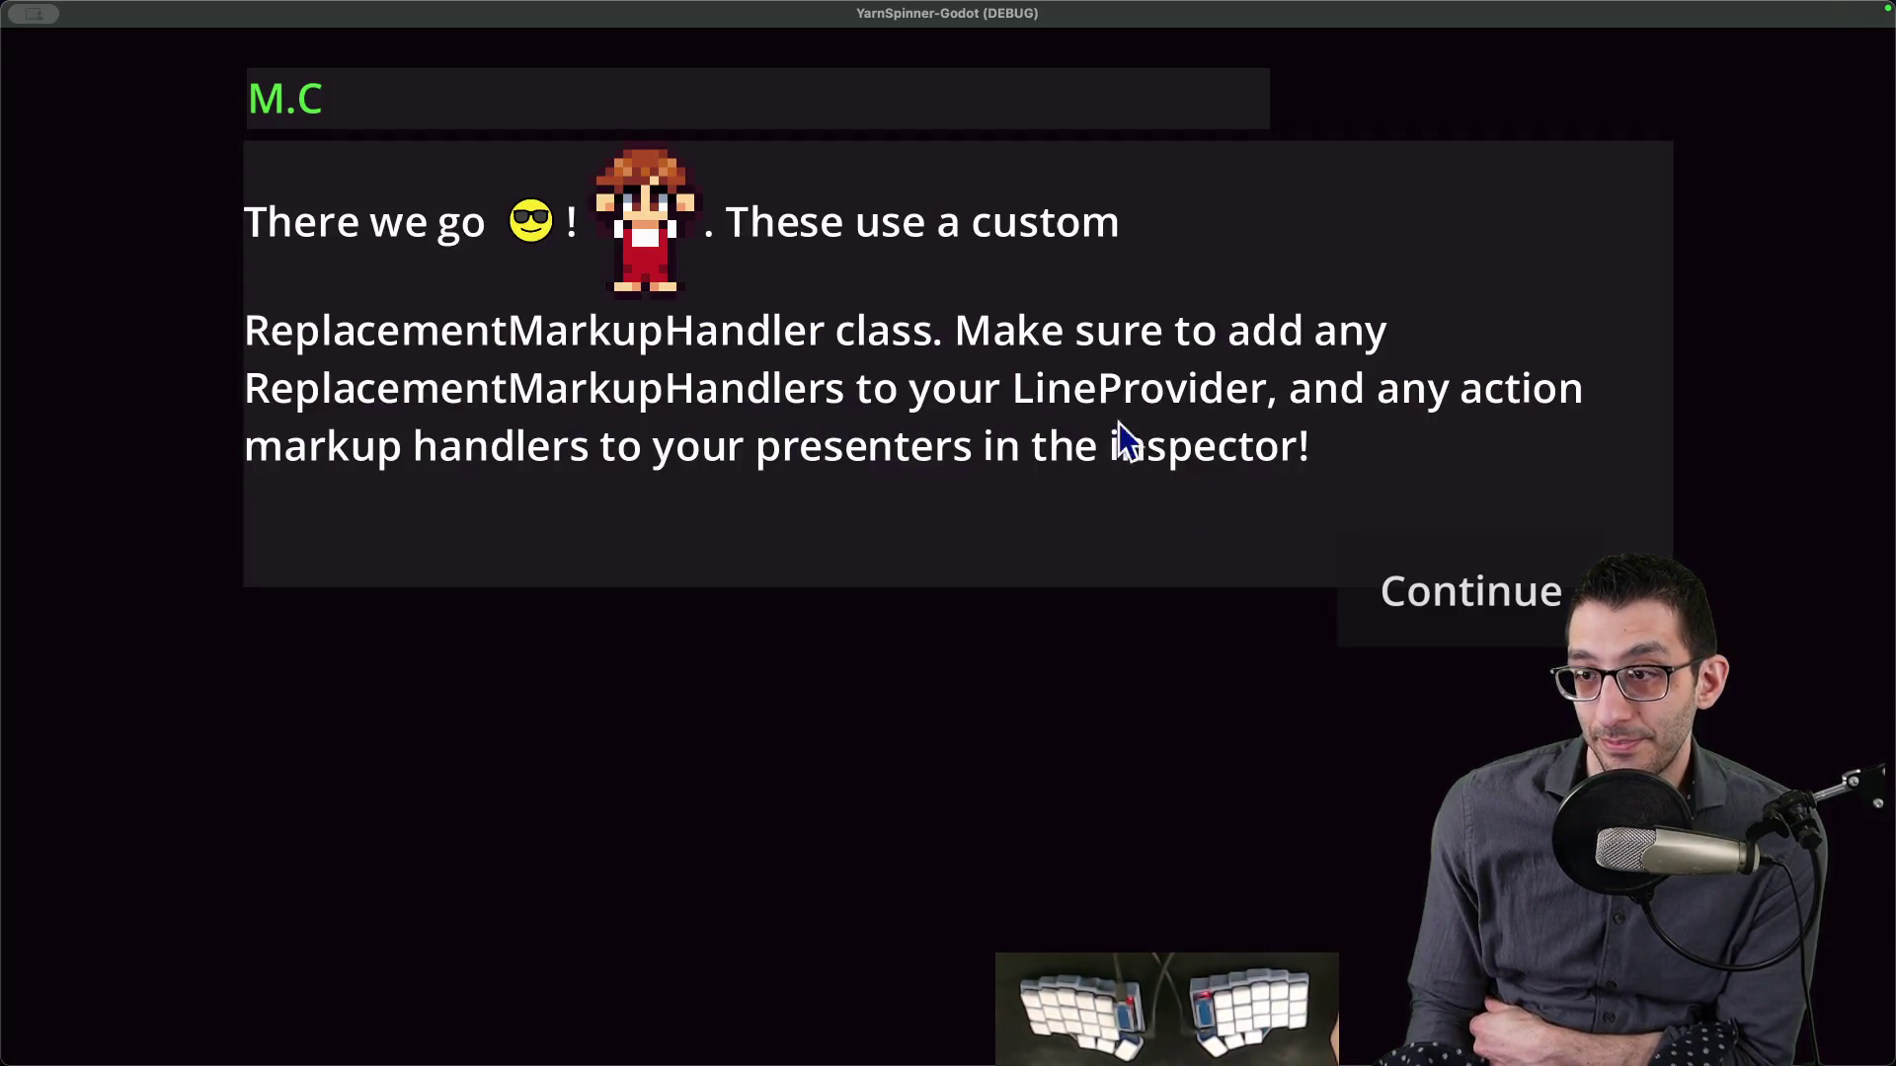
{"action": "left_click", "coordinate": [1432, 610]}
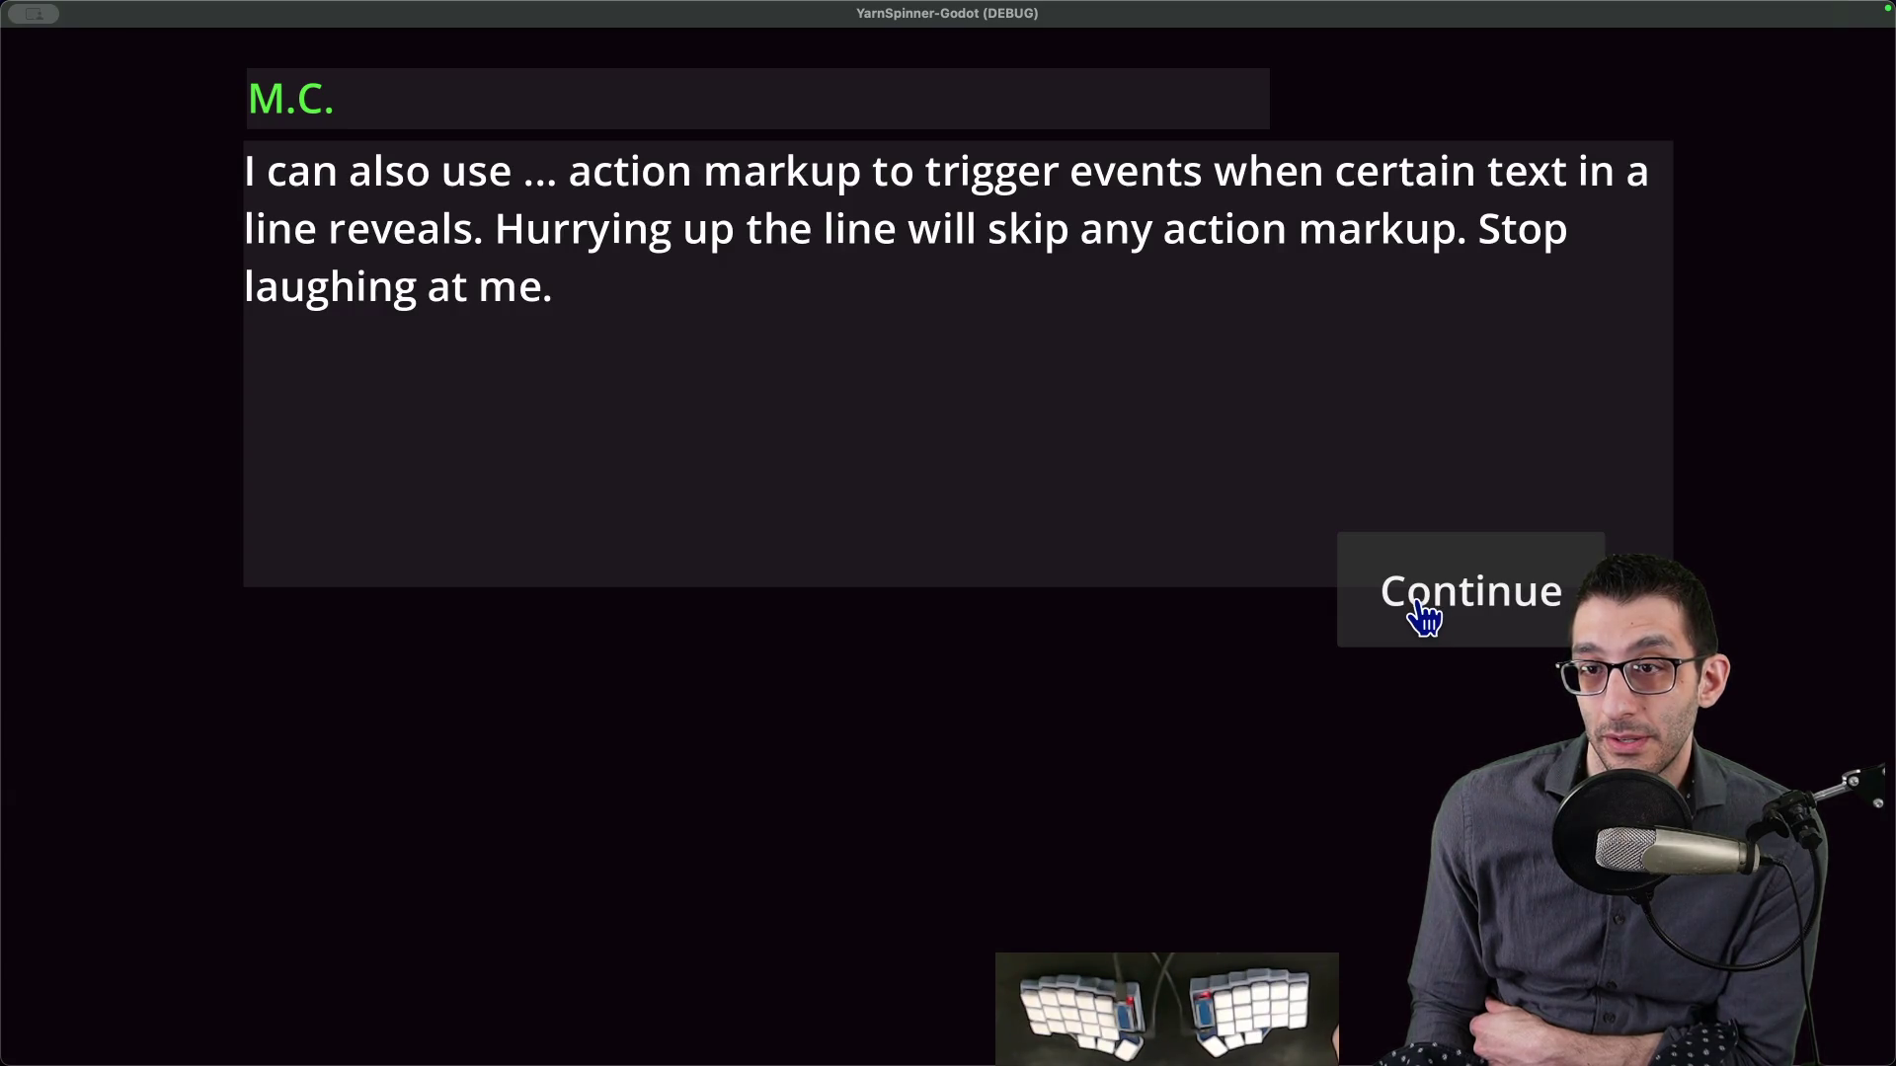
- Advance the Markup sample through Alice and Bob's MarkupPalette colour lines
{"action": "left_click", "coordinate": [1425, 617]}
{"action": "left_click", "coordinate": [1424, 617]}
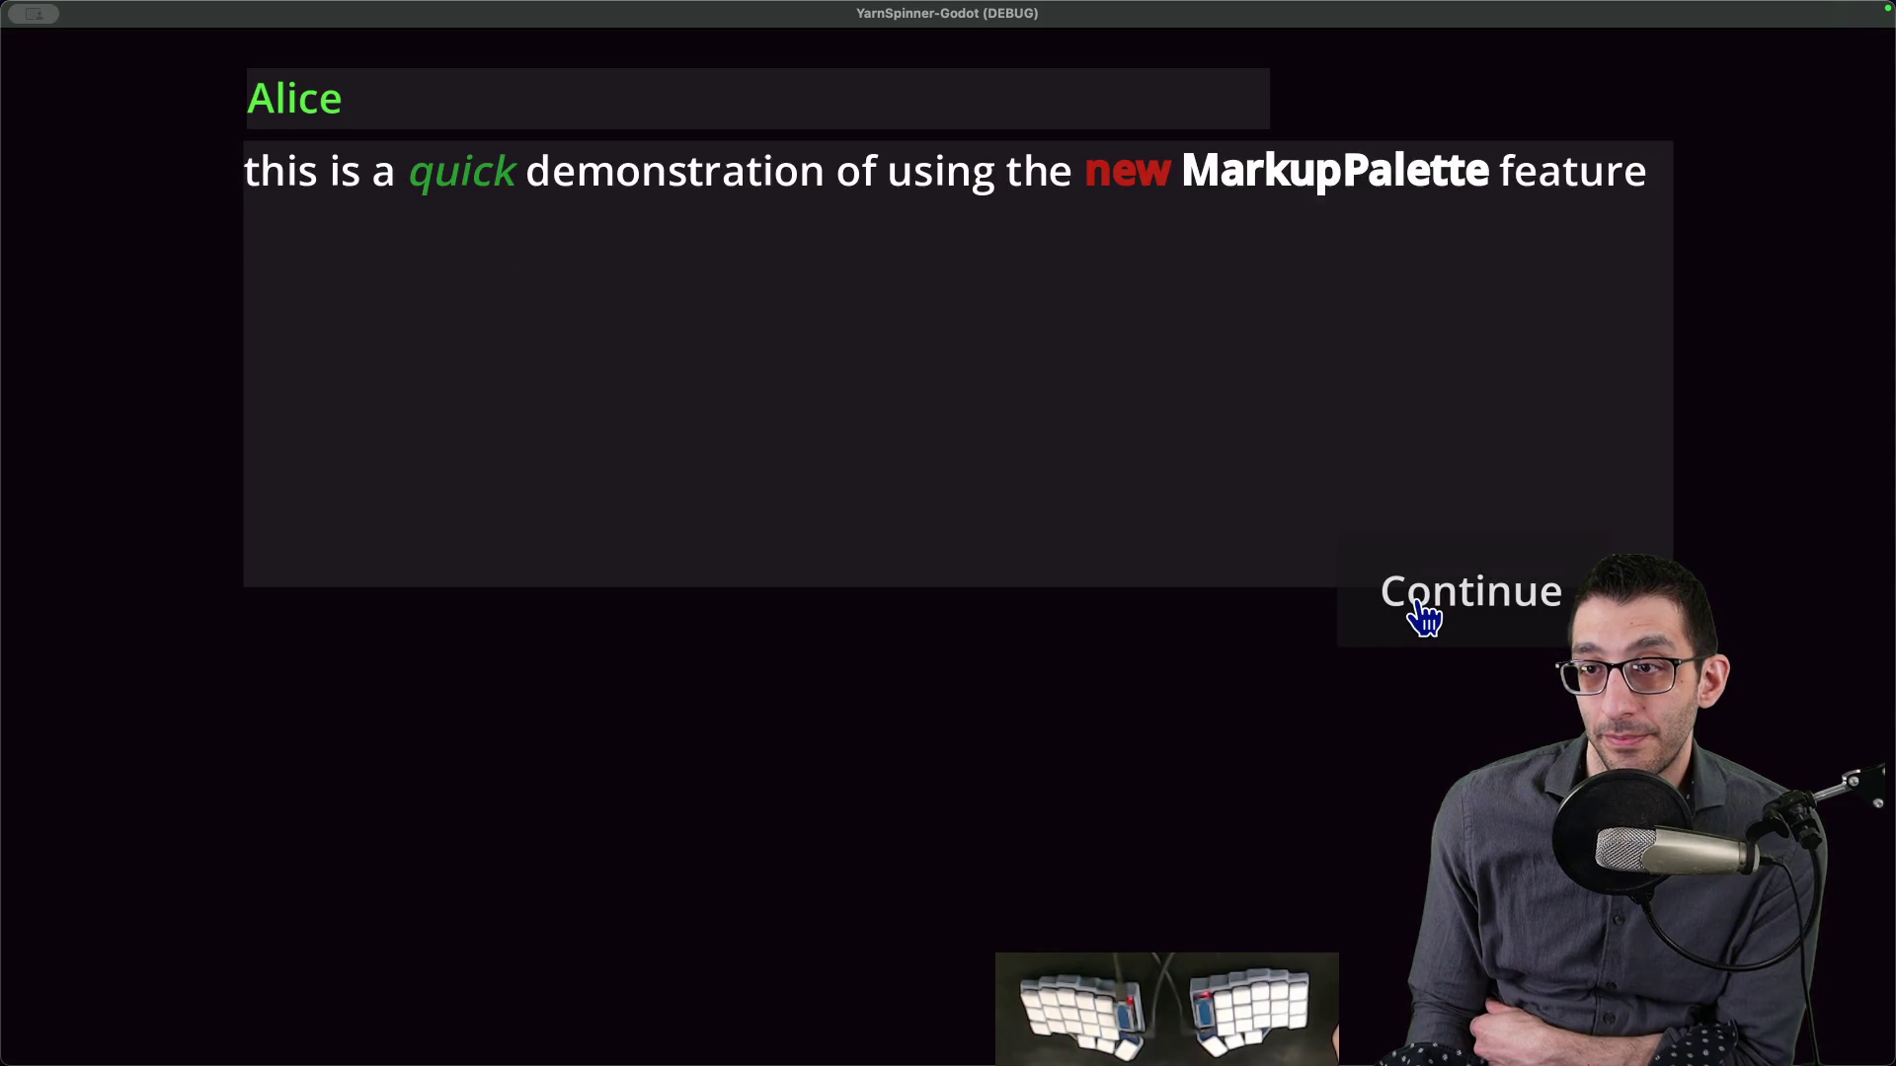
{"action": "left_click", "coordinate": [1427, 618]}
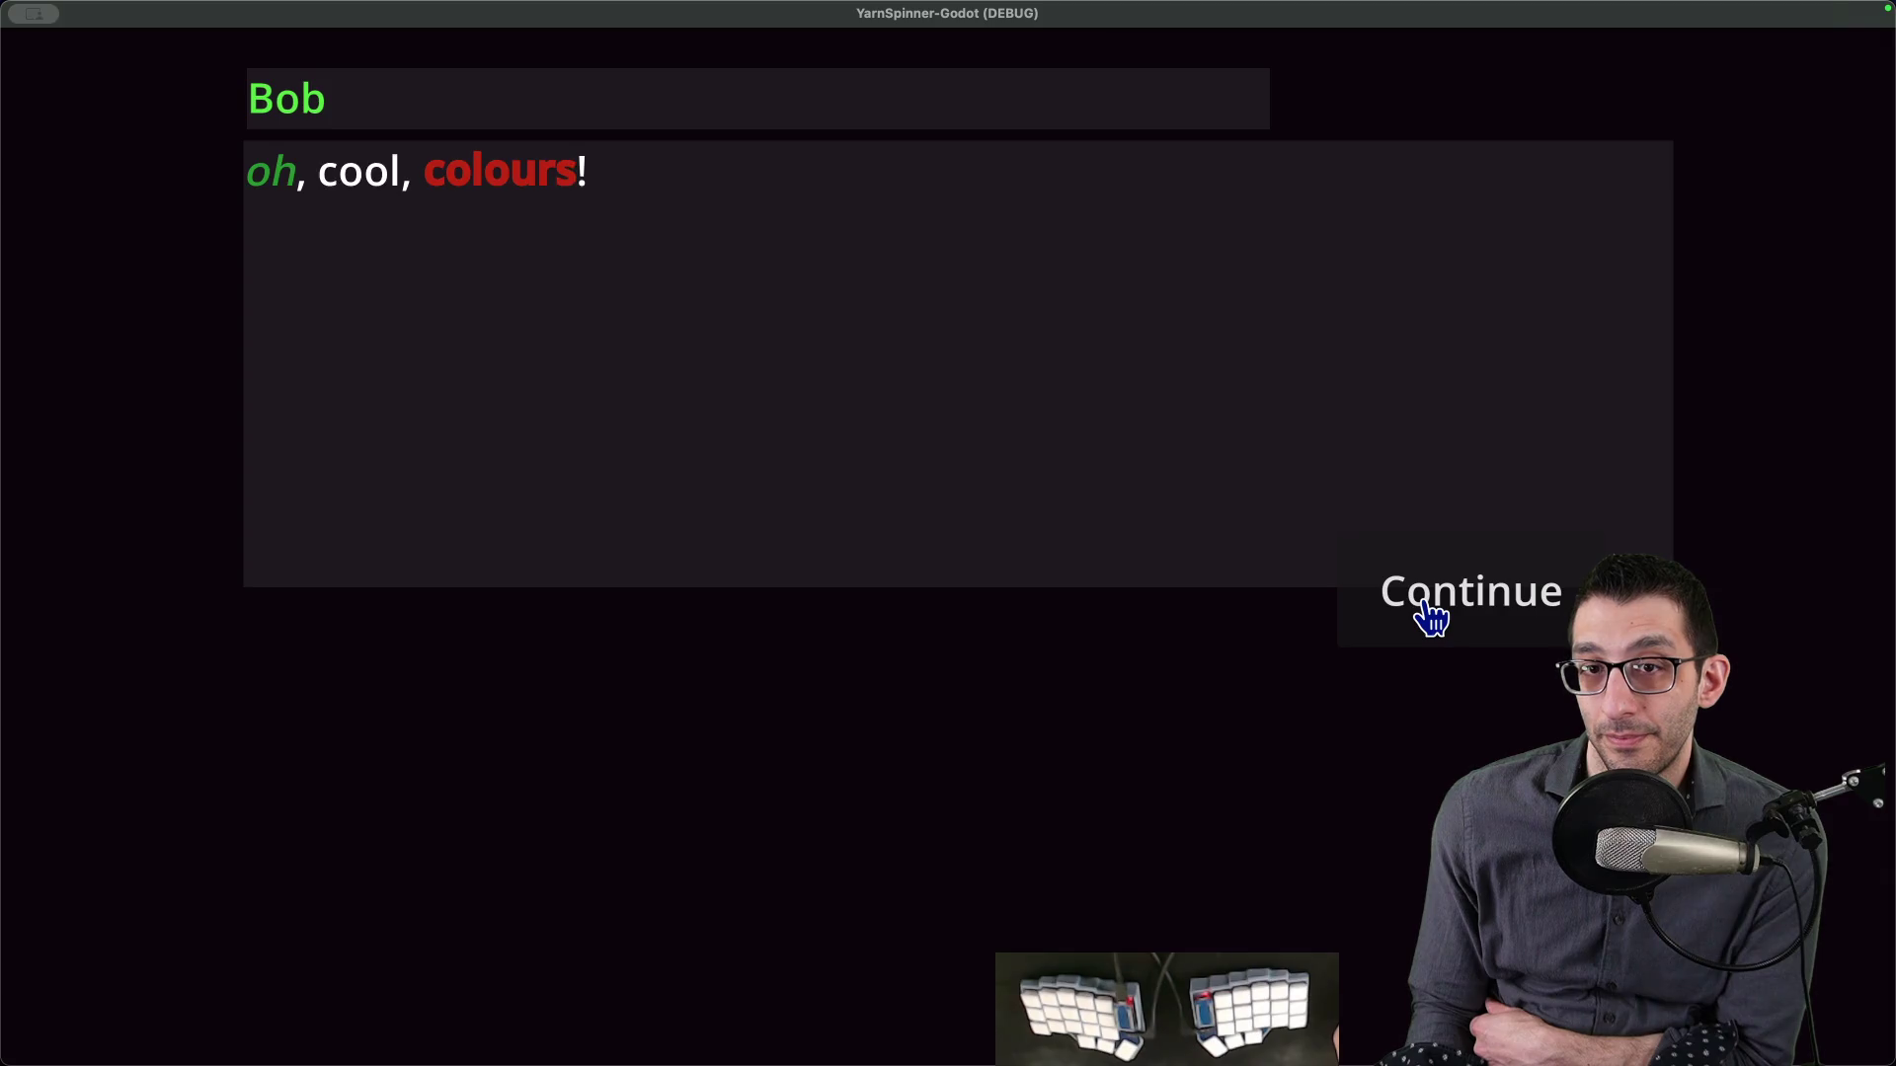
{"action": "left_click", "coordinate": [1427, 617]}
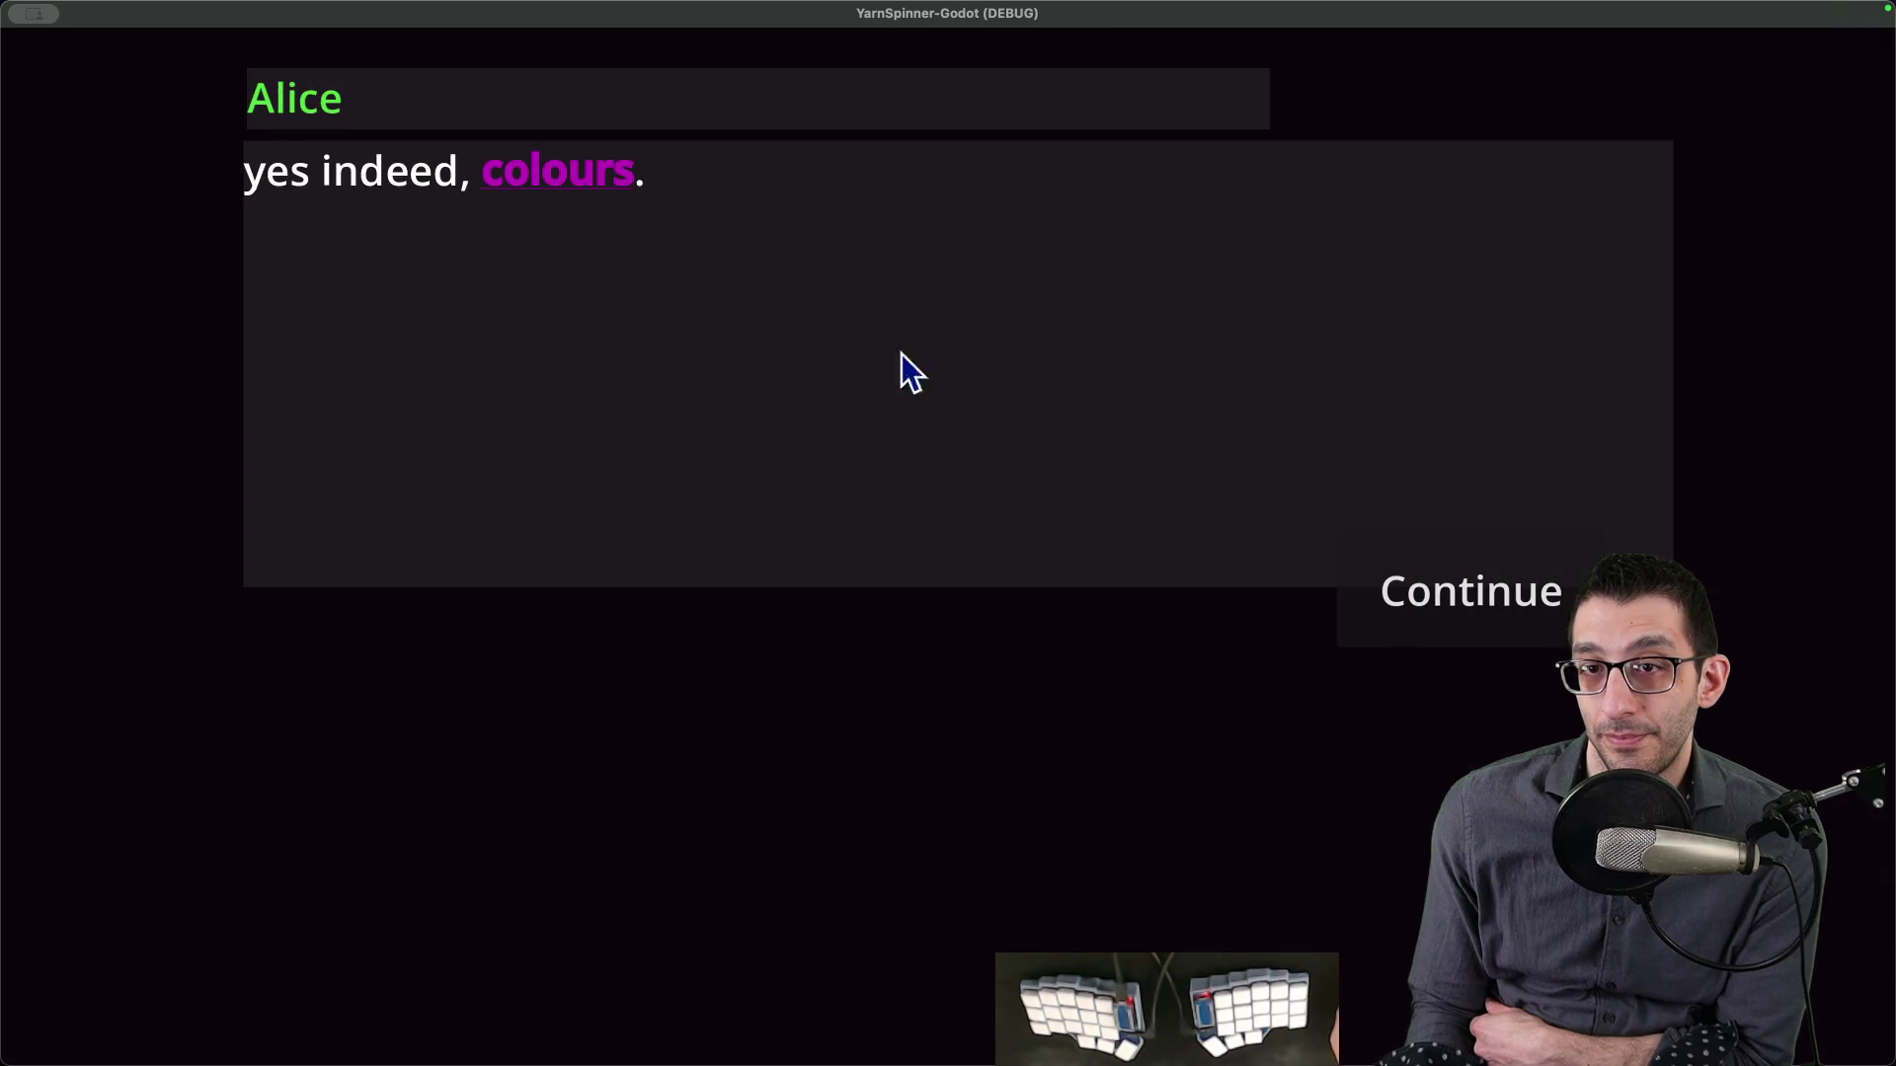
{"action": "left_click", "coordinate": [1546, 618]}
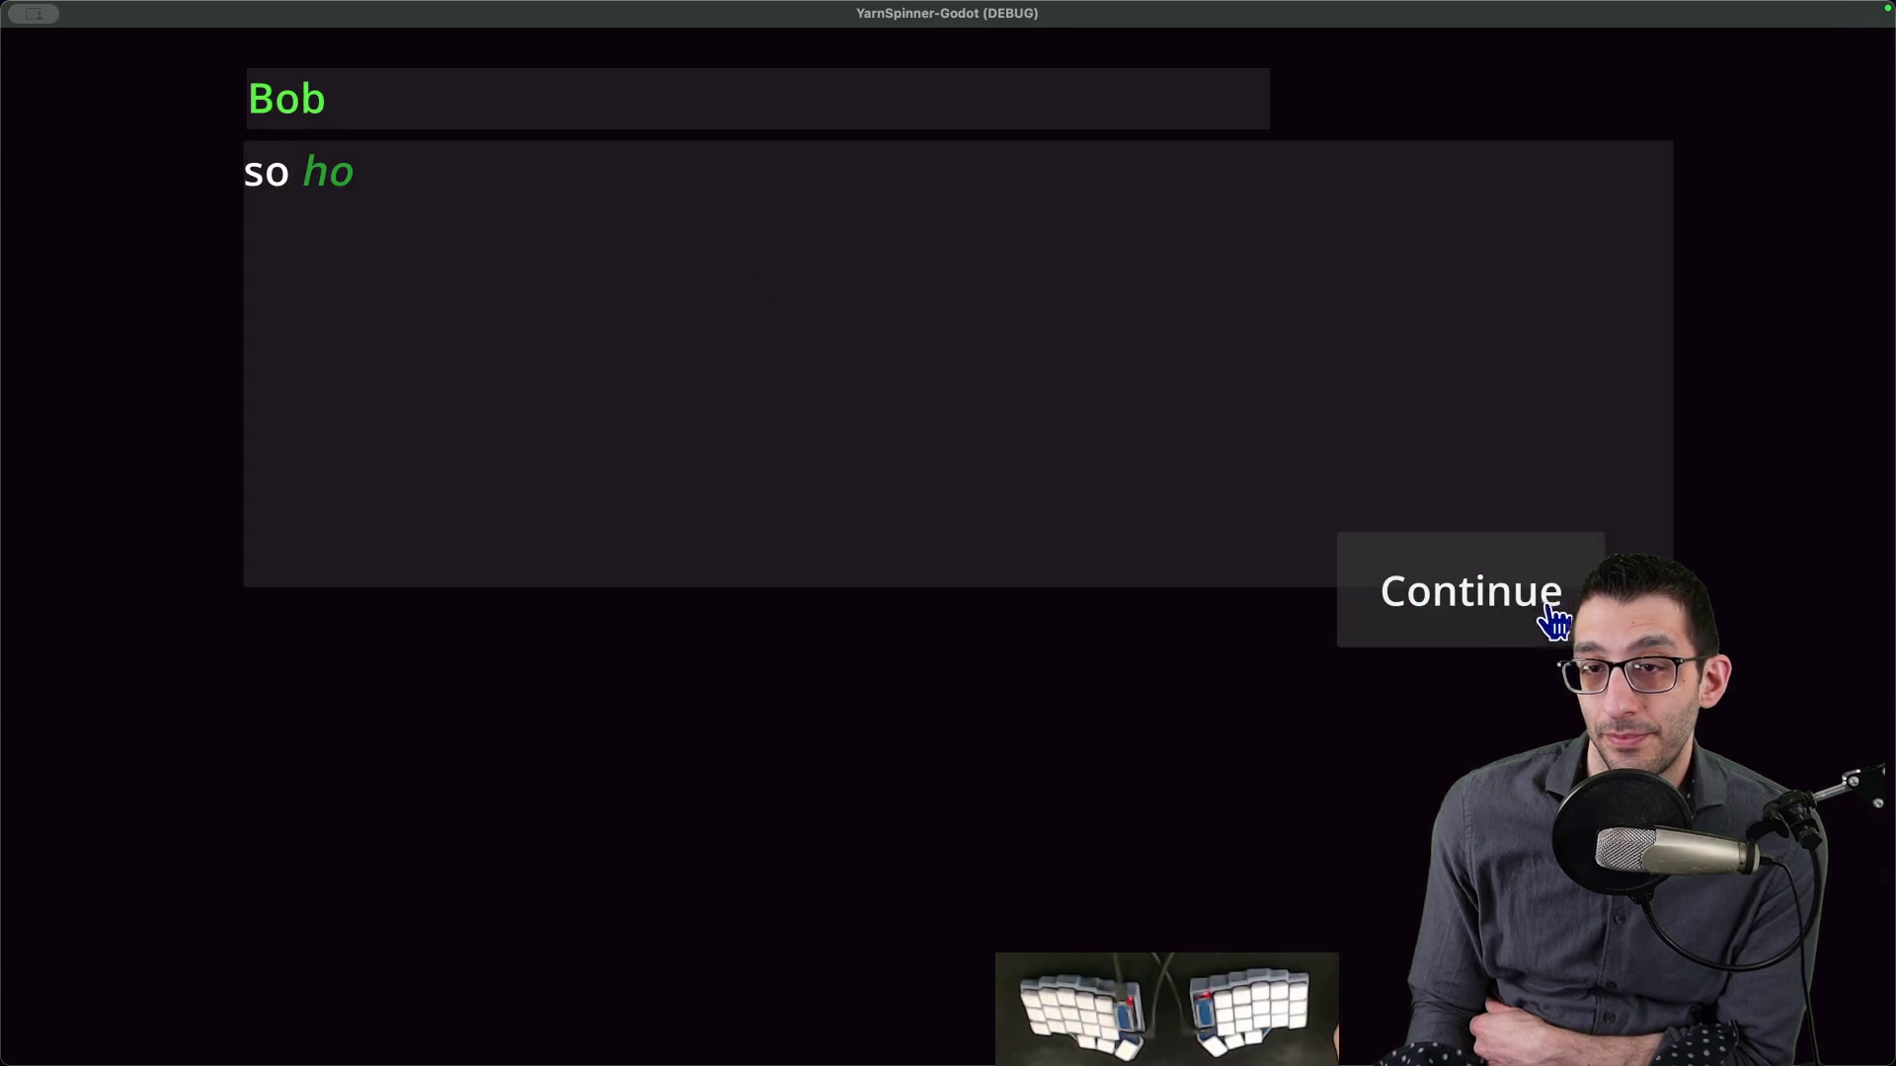
{"action": "left_click", "coordinate": [1469, 607]}
{"action": "left_click", "coordinate": [1469, 607]}
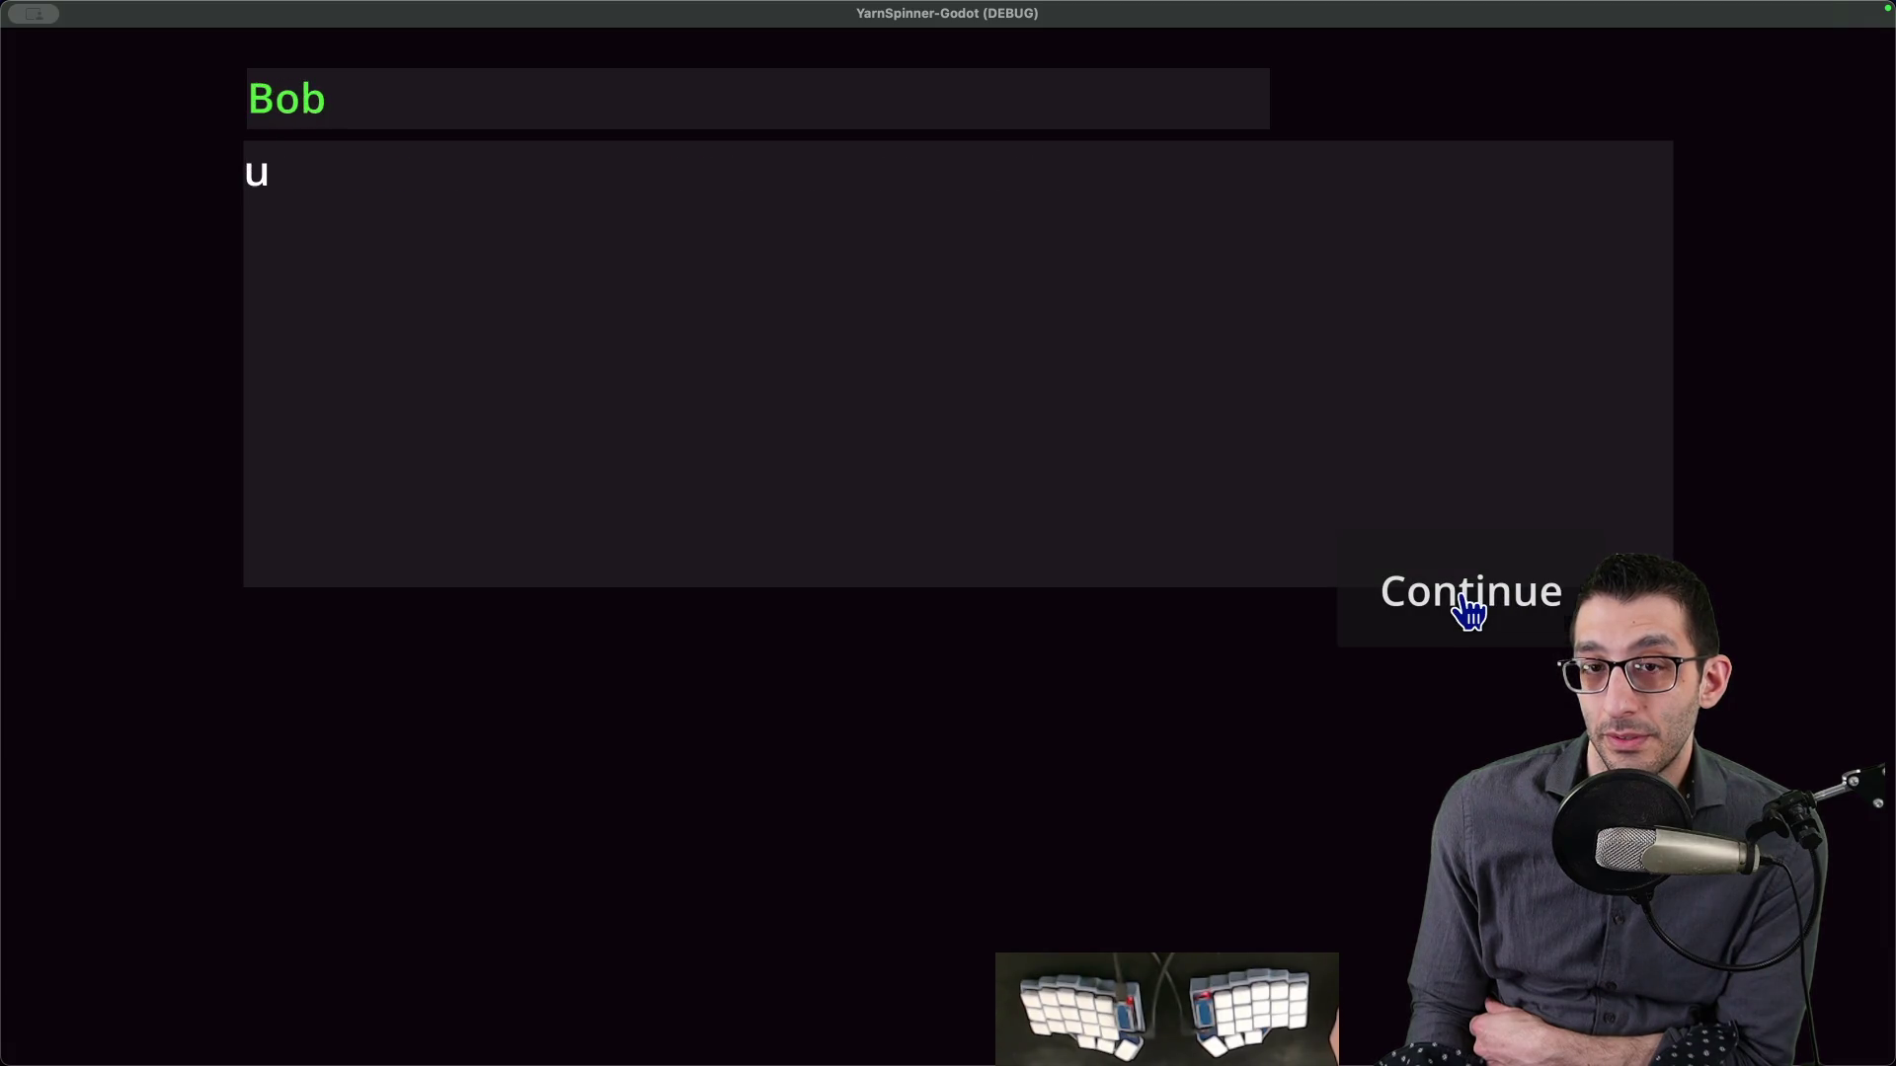
{"action": "left_click", "coordinate": [1469, 607]}
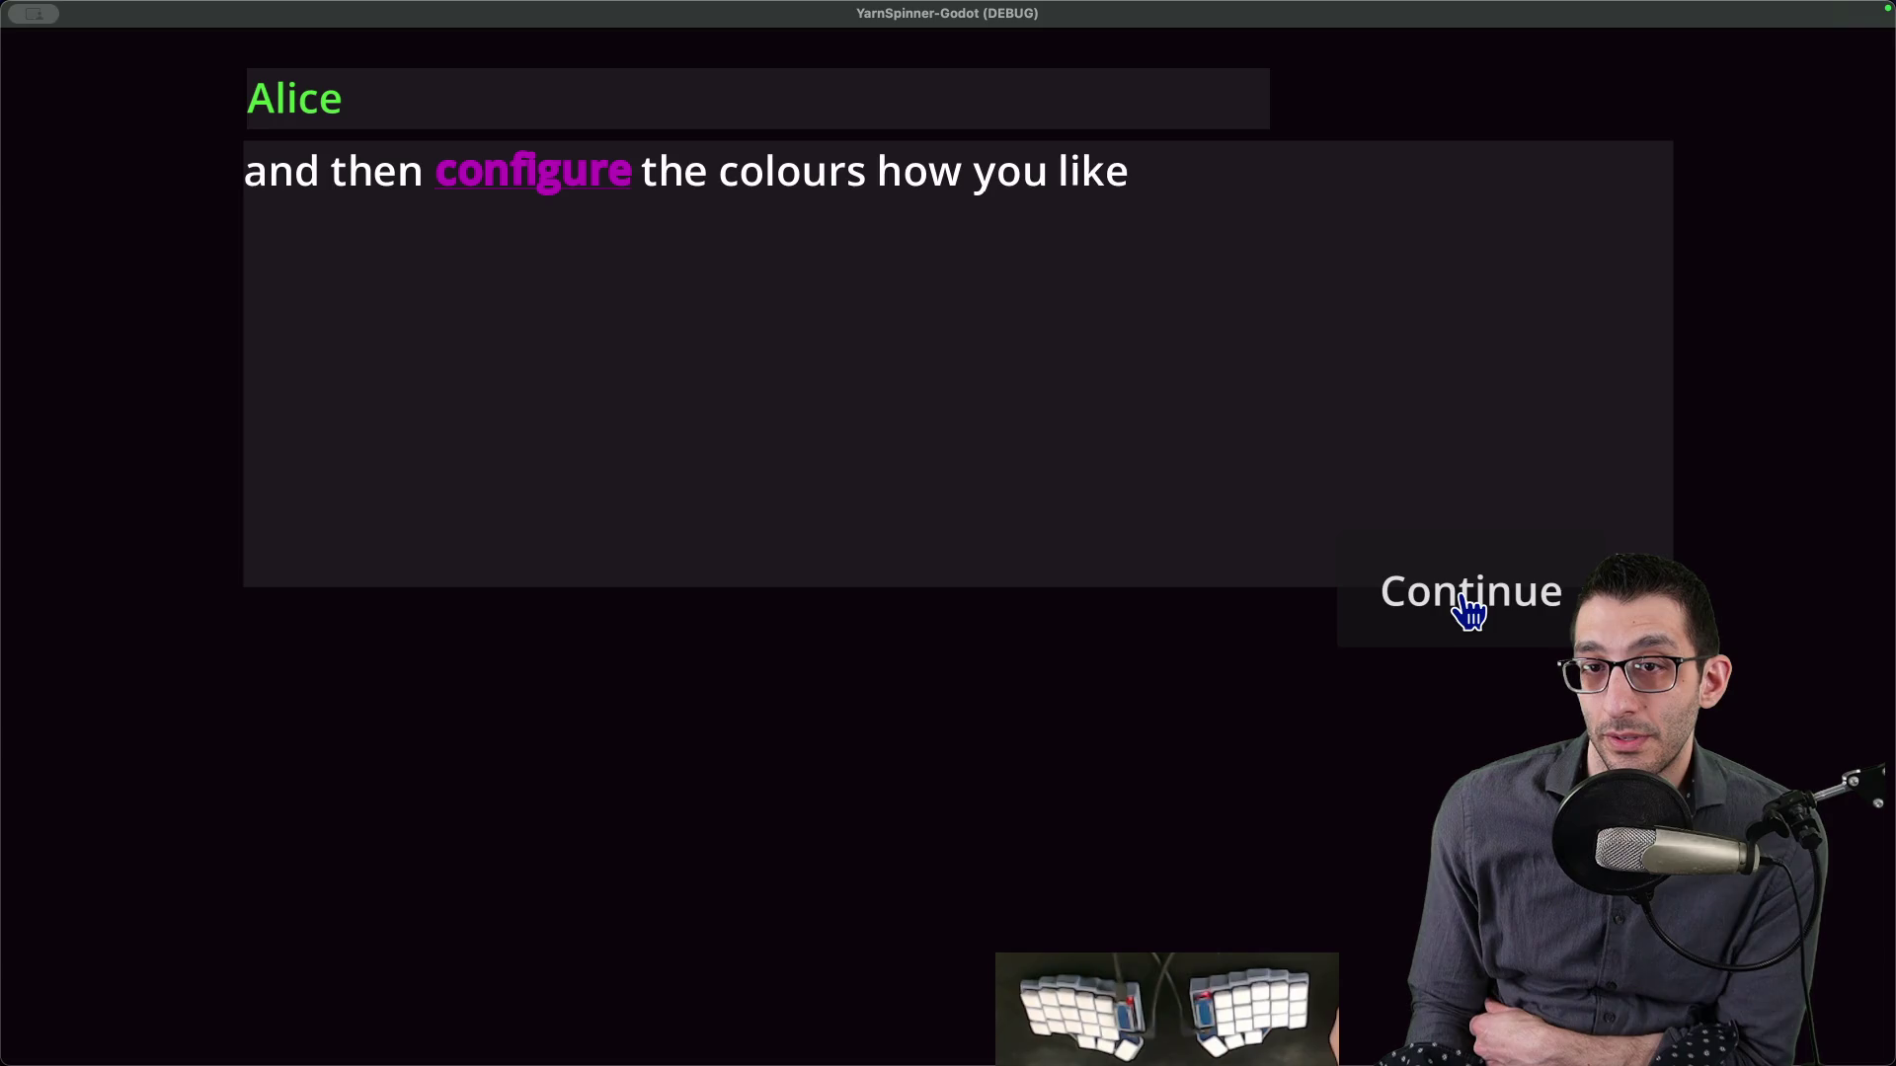
- Finish the dialogue at Alice's 'wowsers indeed' line, quit the game, and open a new browser tab
{"action": "left_click", "coordinate": [1469, 607]}
{"action": "left_click", "coordinate": [1469, 607]}
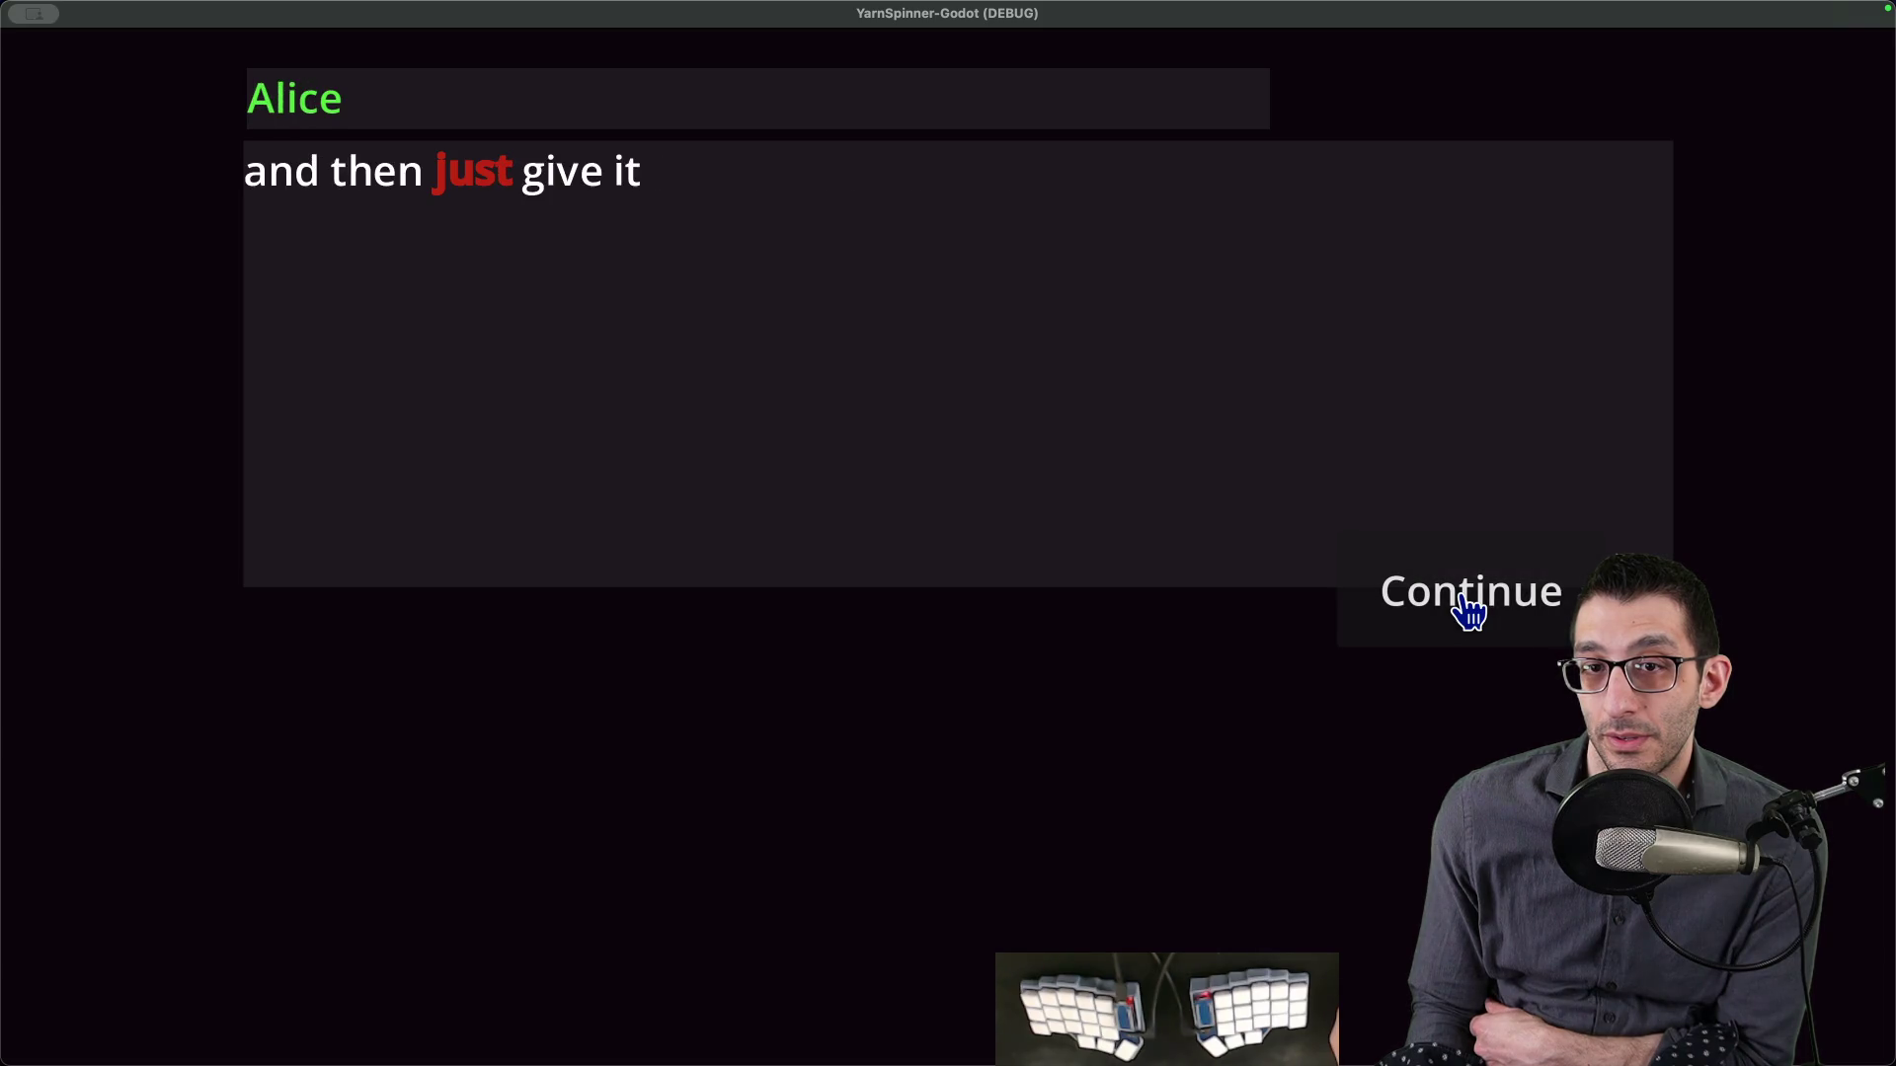
{"action": "left_click", "coordinate": [1469, 607]}
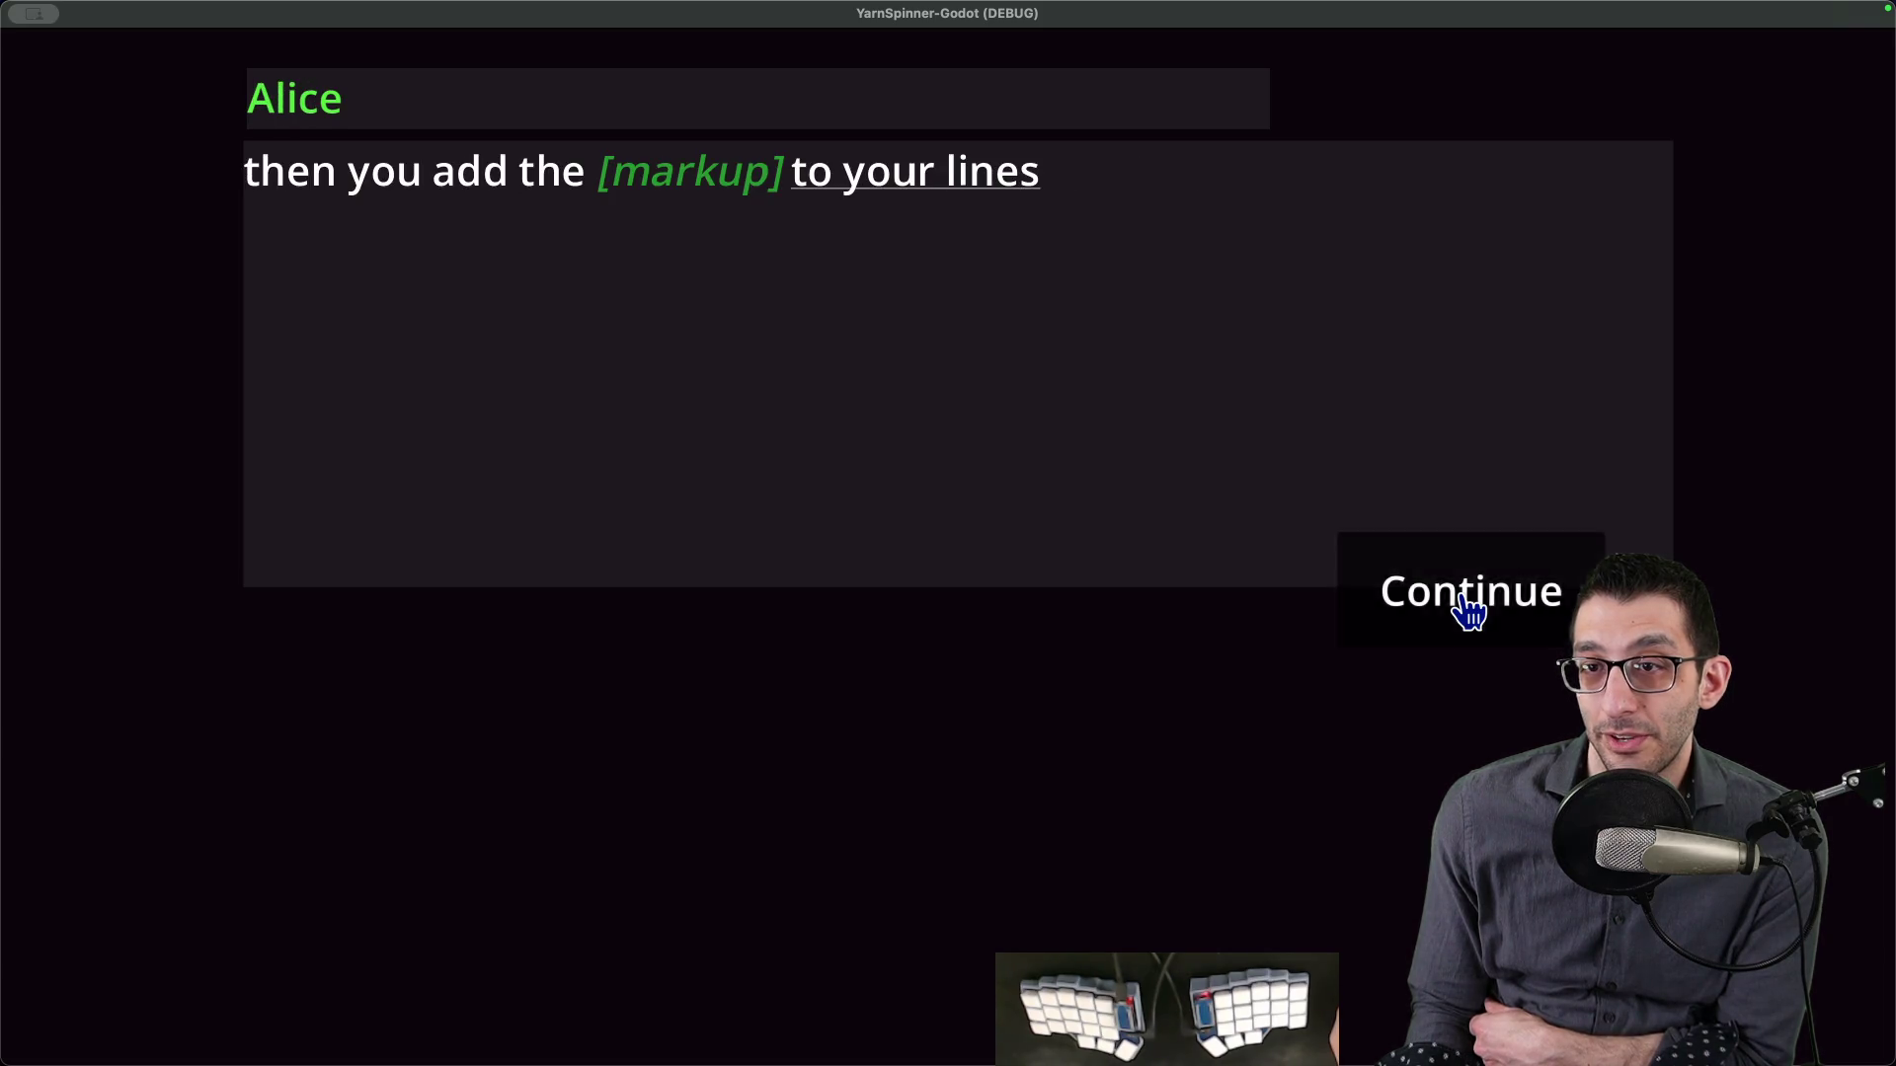
{"action": "left_click", "coordinate": [1468, 608]}
{"action": "left_click", "coordinate": [1469, 607]}
{"action": "left_click", "coordinate": [1468, 607]}
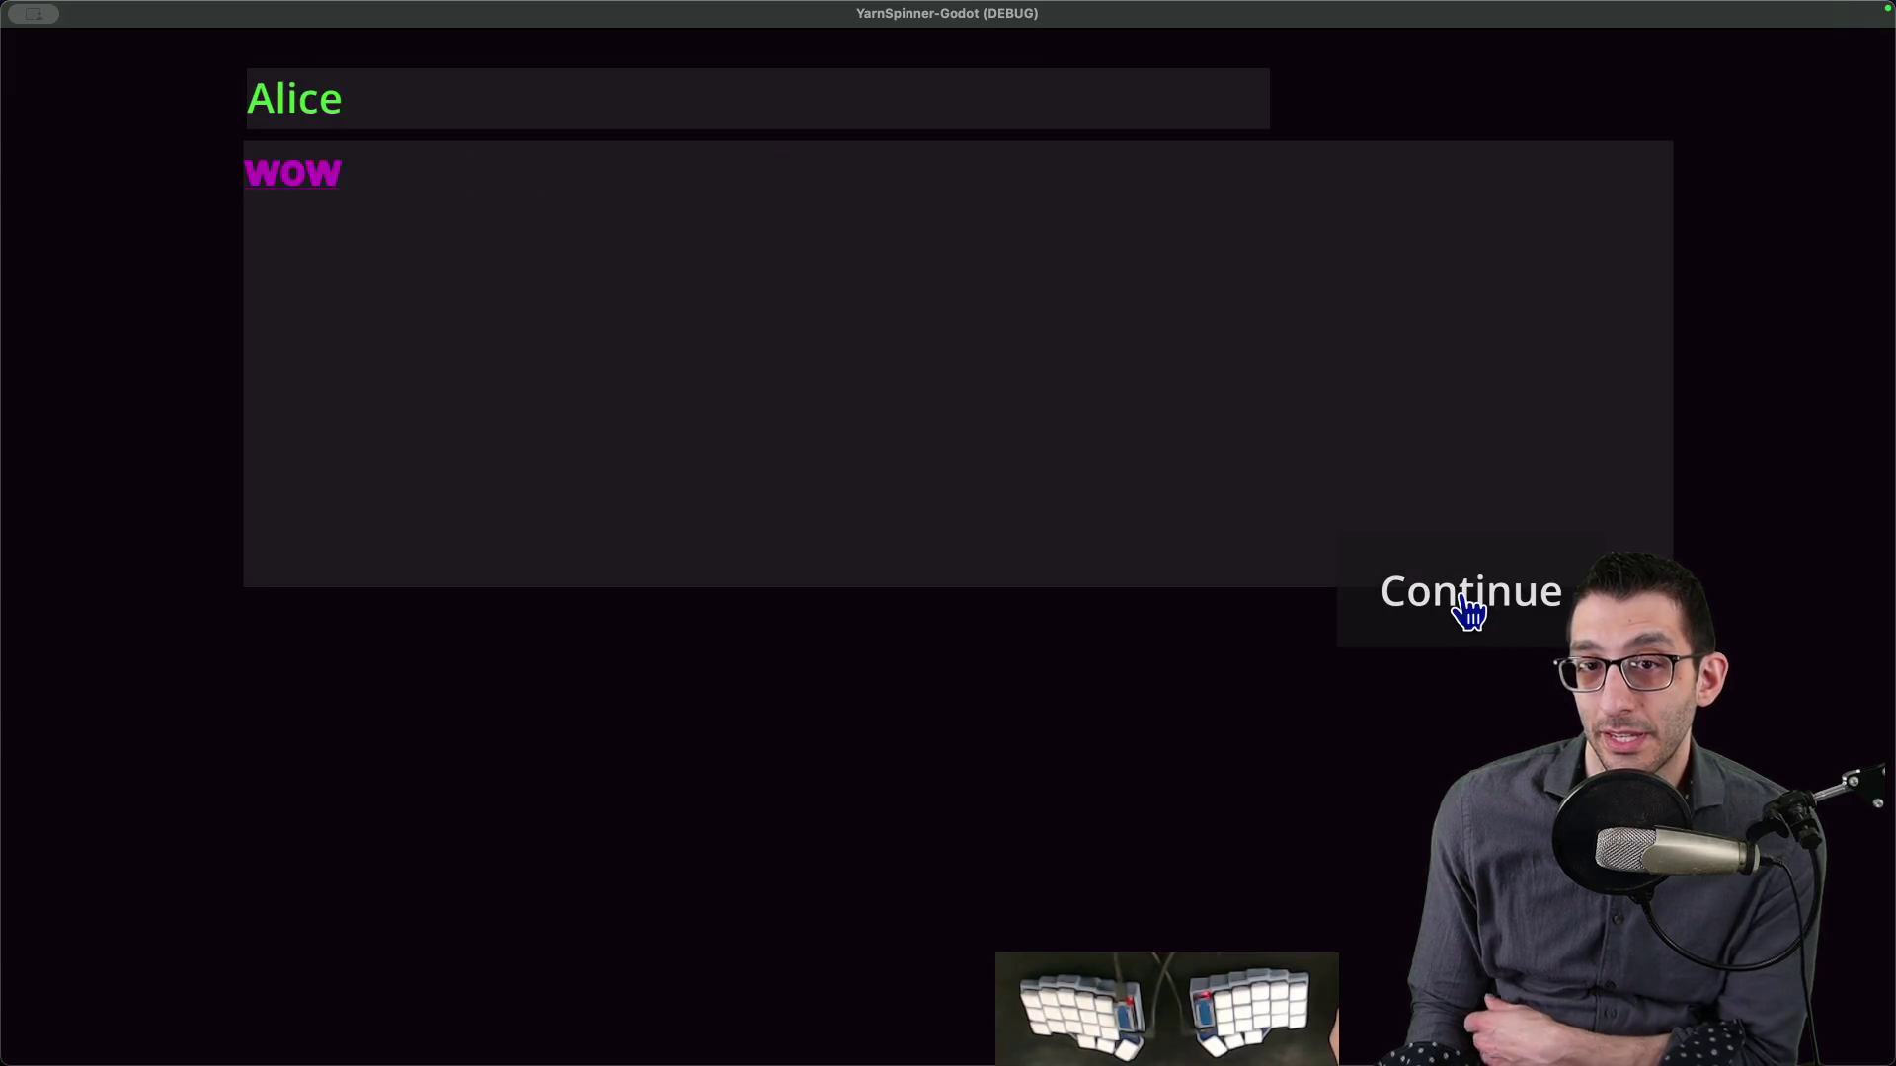
{"action": "key", "text": "super+q"}
{"action": "key", "text": "super+t"}
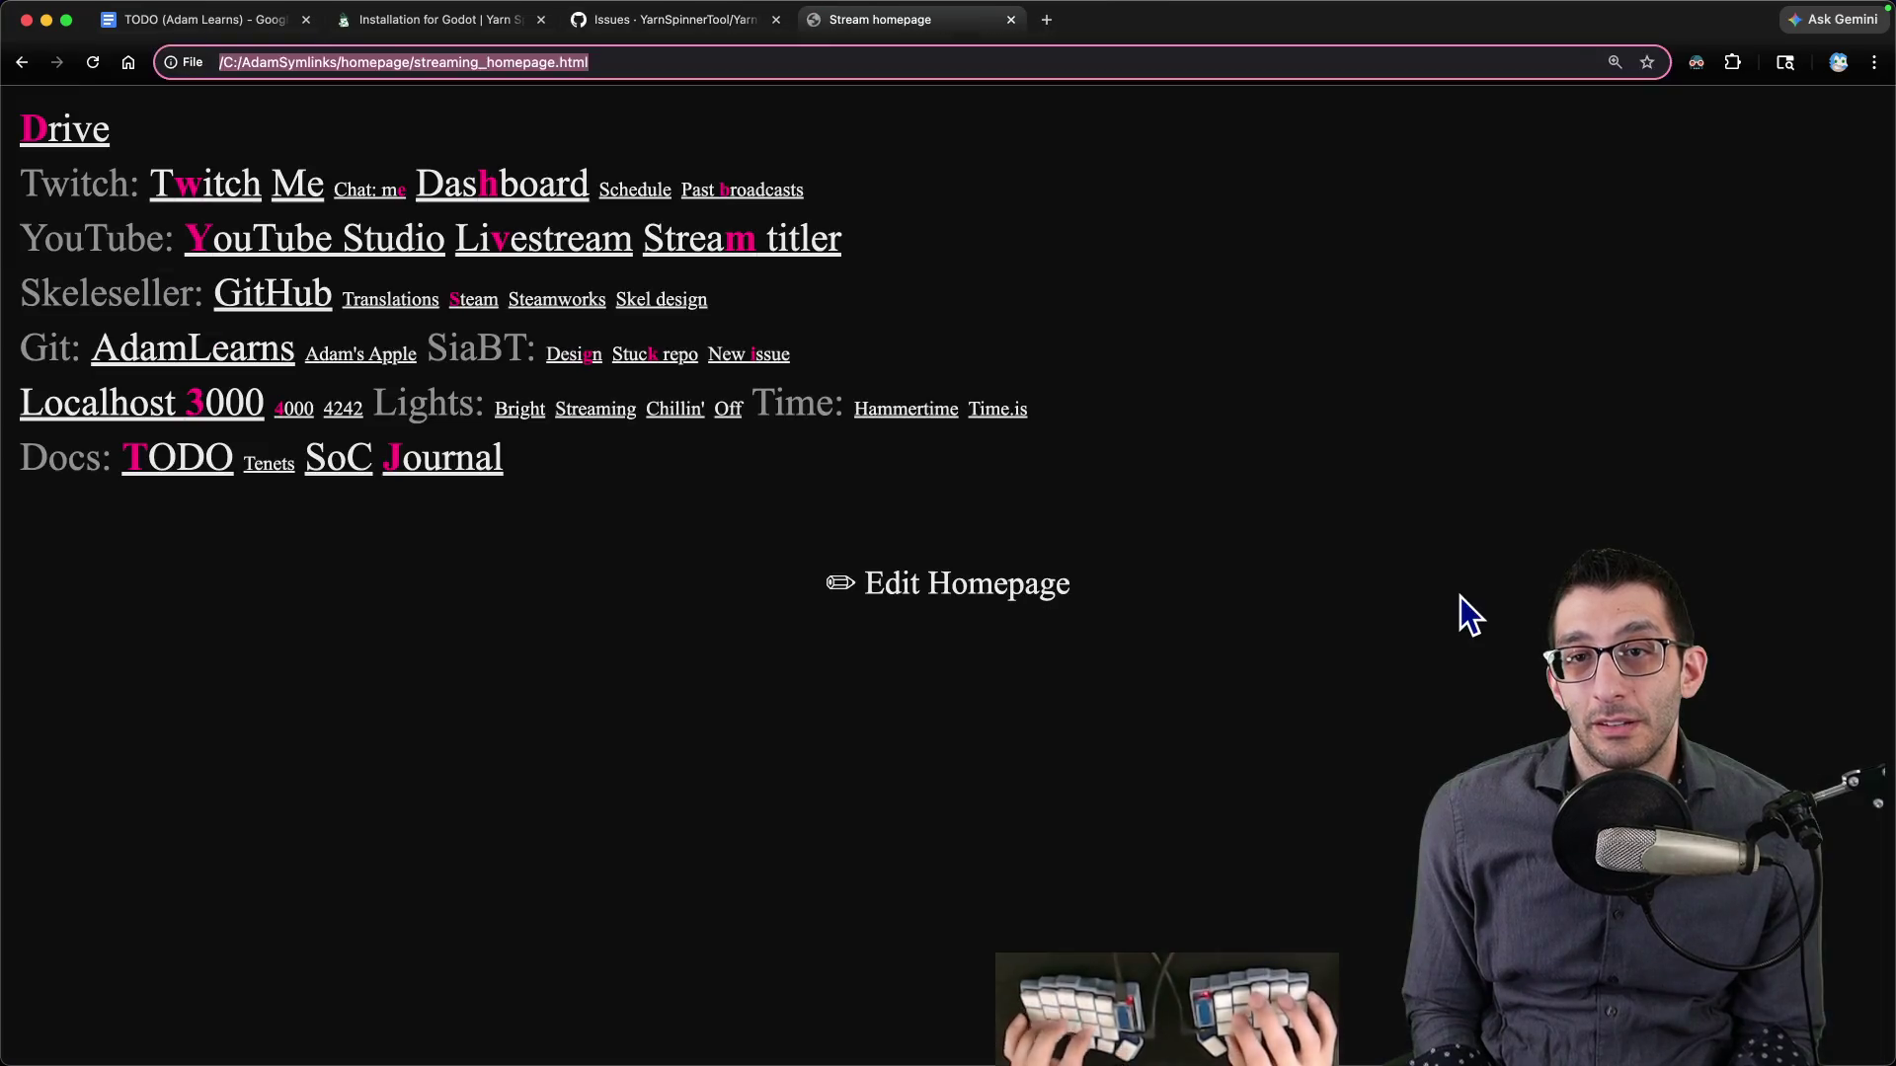
- Play the 'Making a dialogue system (day 12)' livestream fullscreen, rewound to the markup-palette dialogue
{"action": "key", "text": "v"}
{"action": "right_click", "coordinate": [919, 31]}
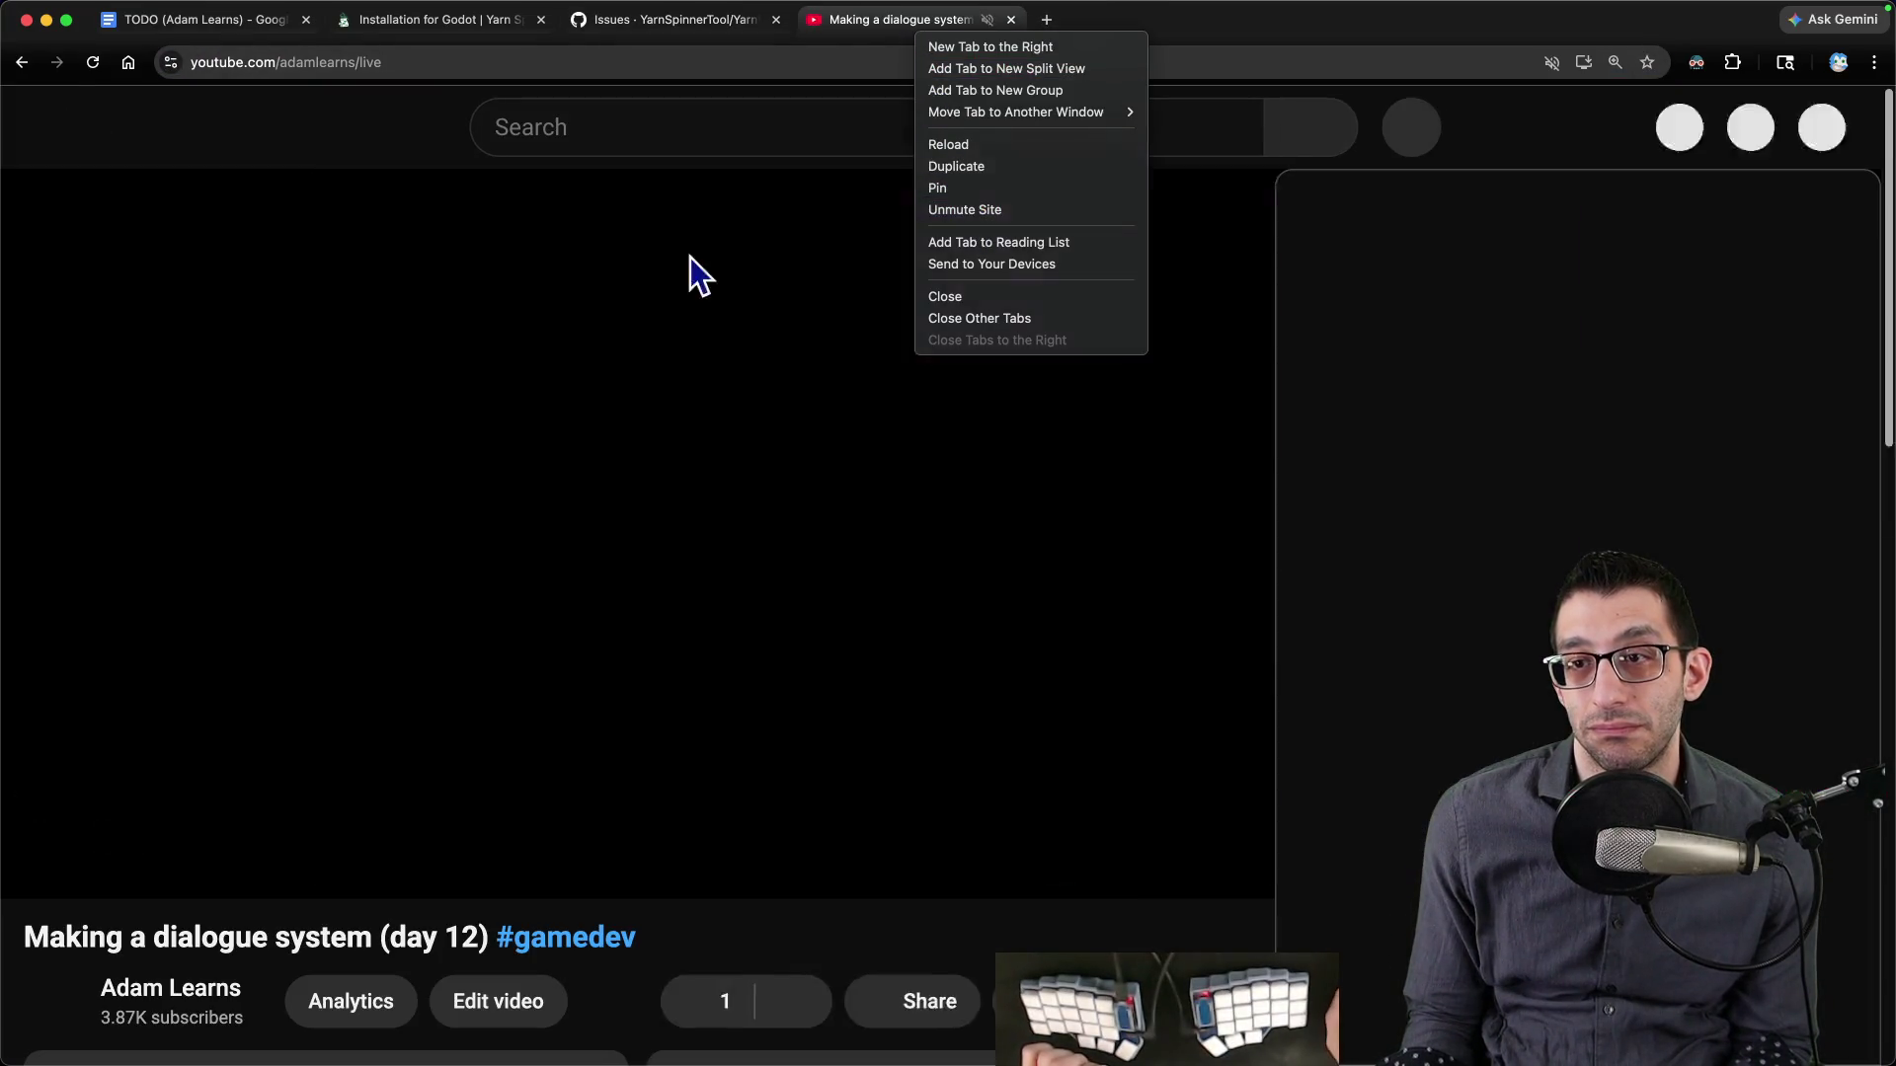
{"action": "key", "text": "Escape"}
{"action": "left_click", "coordinate": [1220, 827]}
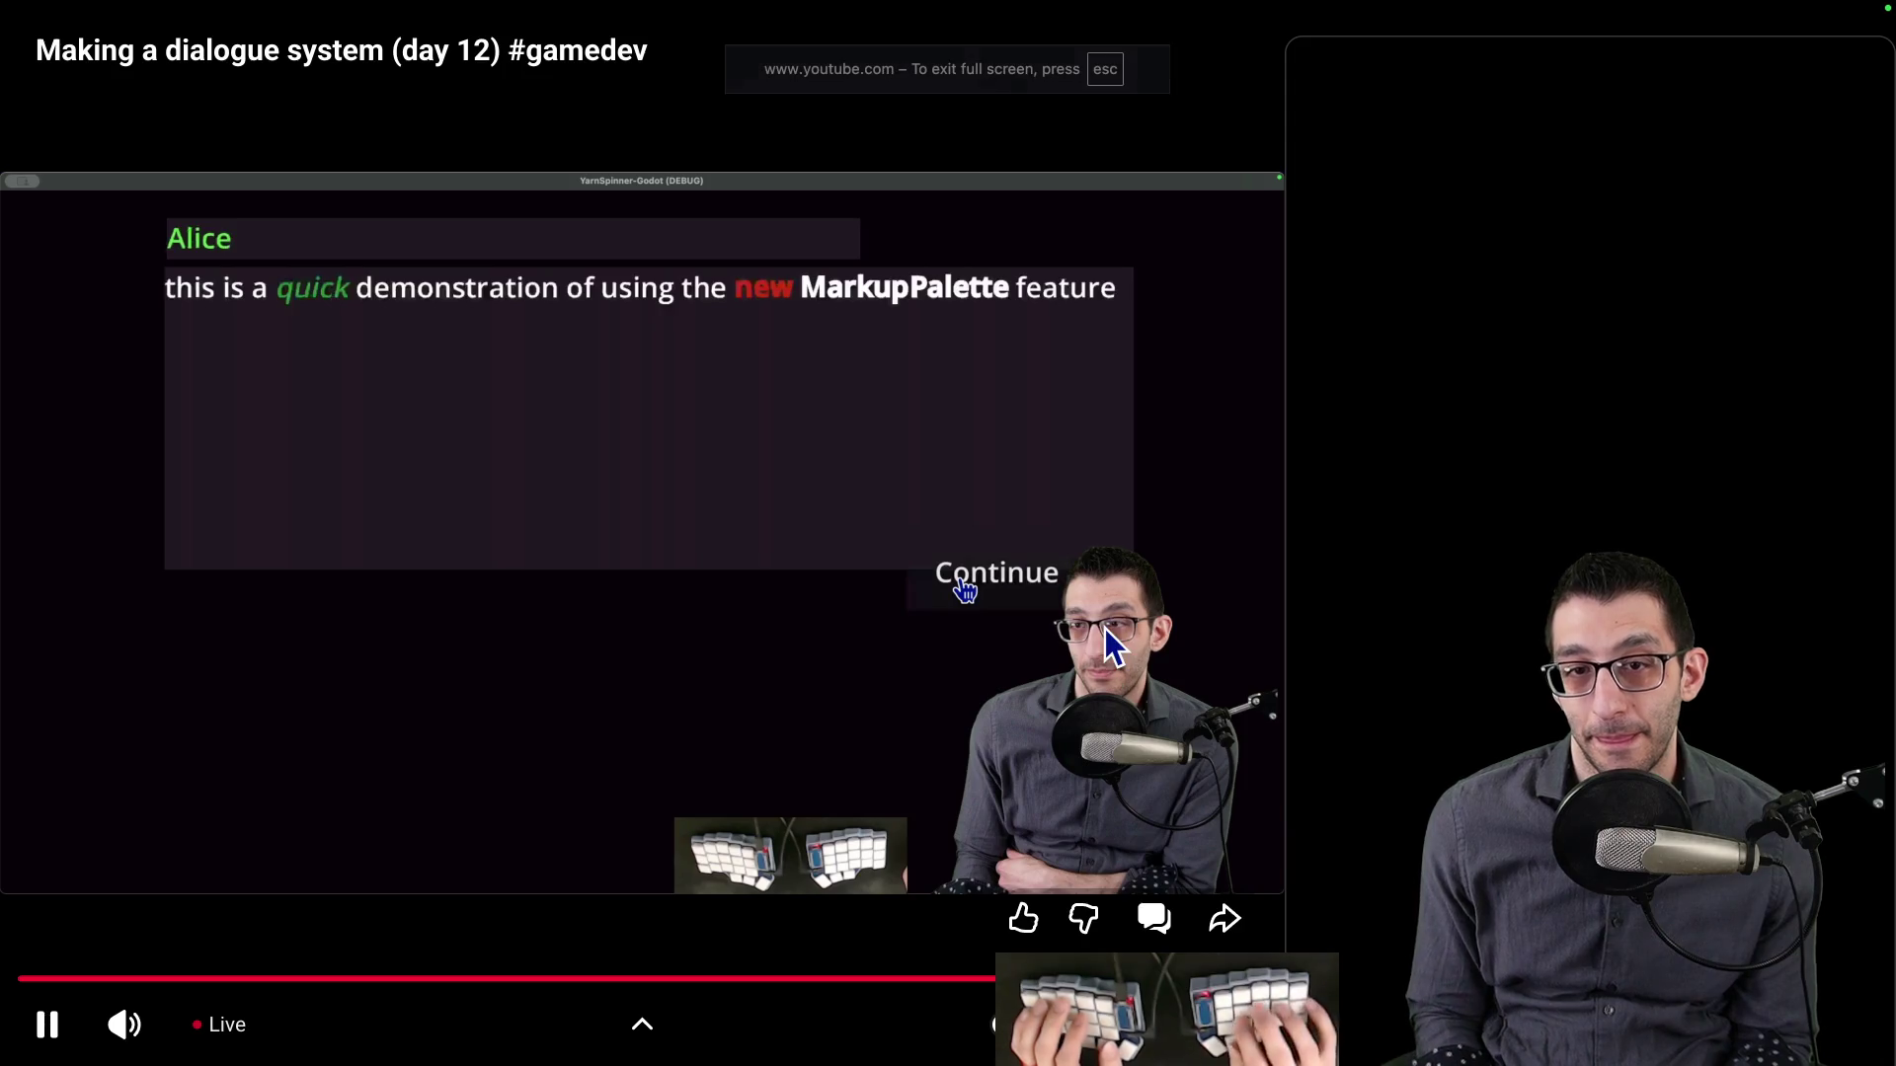
{"action": "key", "text": "j"}
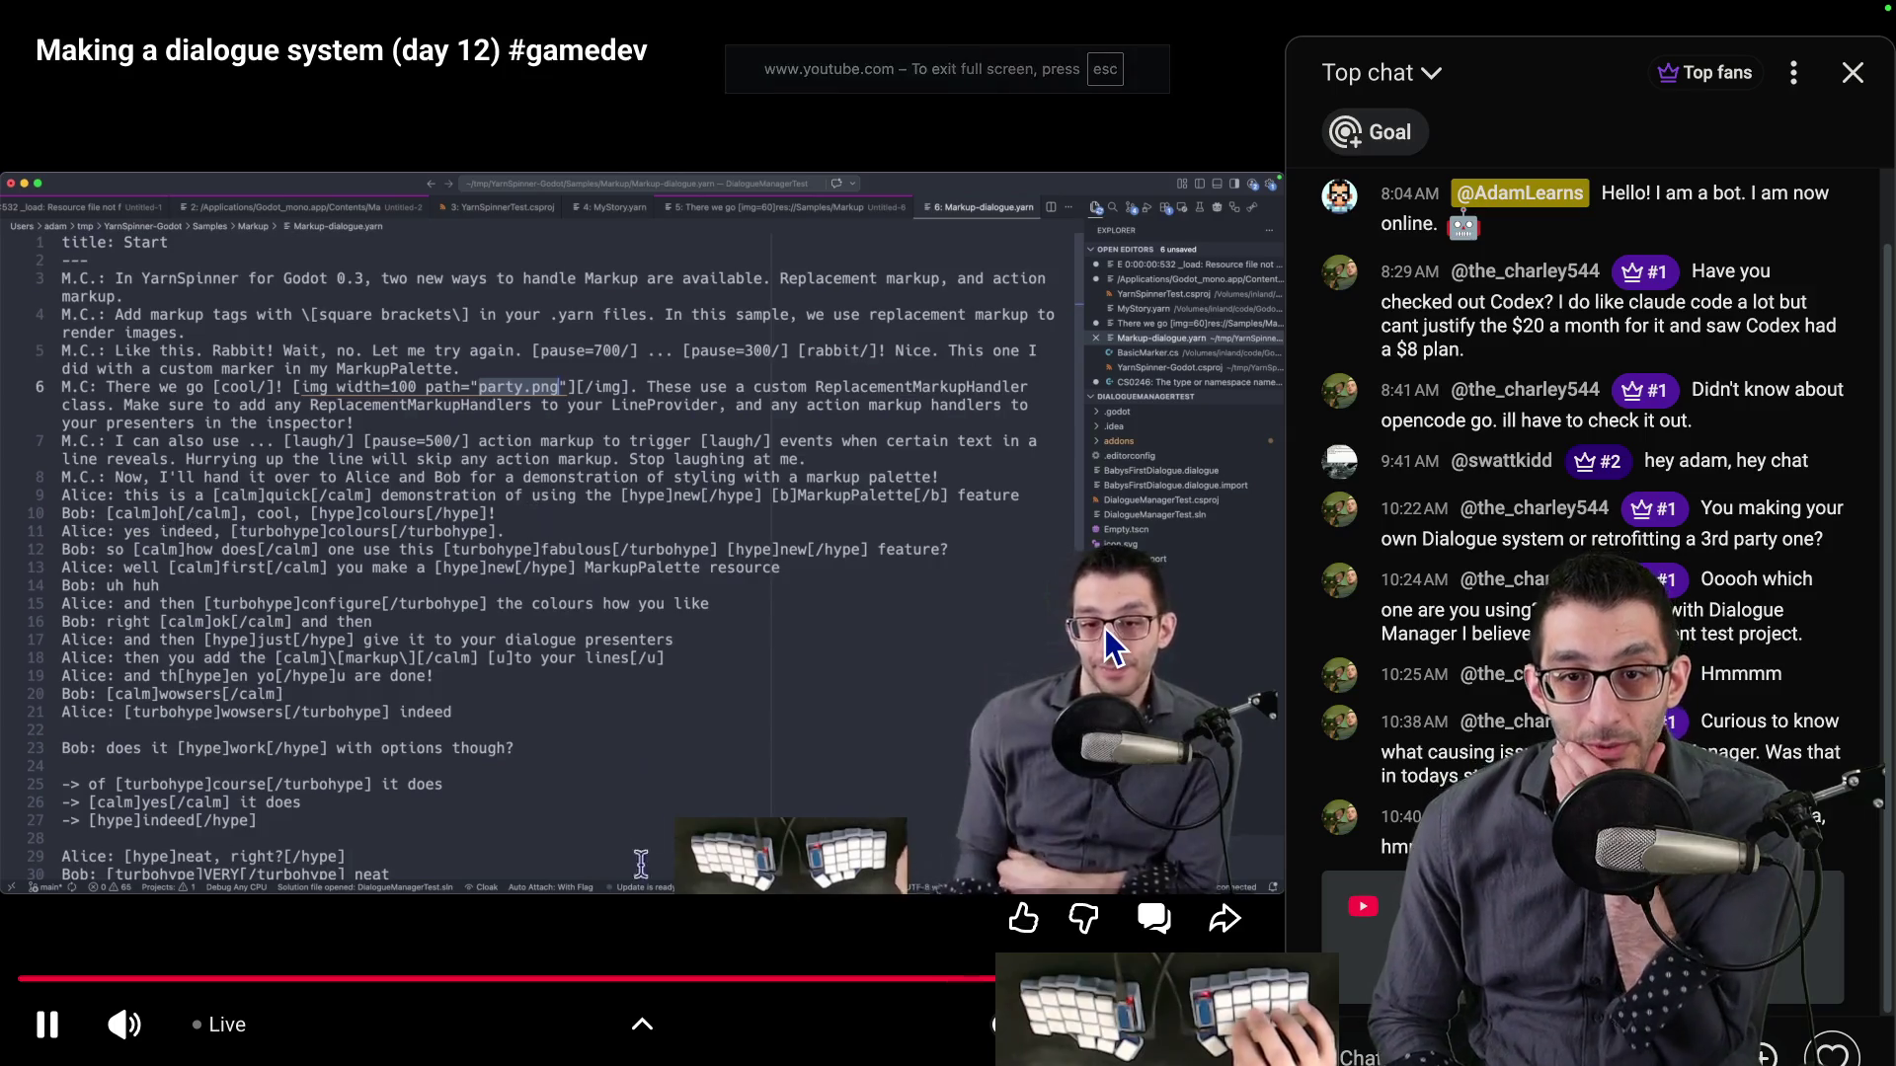
{"action": "key", "text": "super+Tab"}
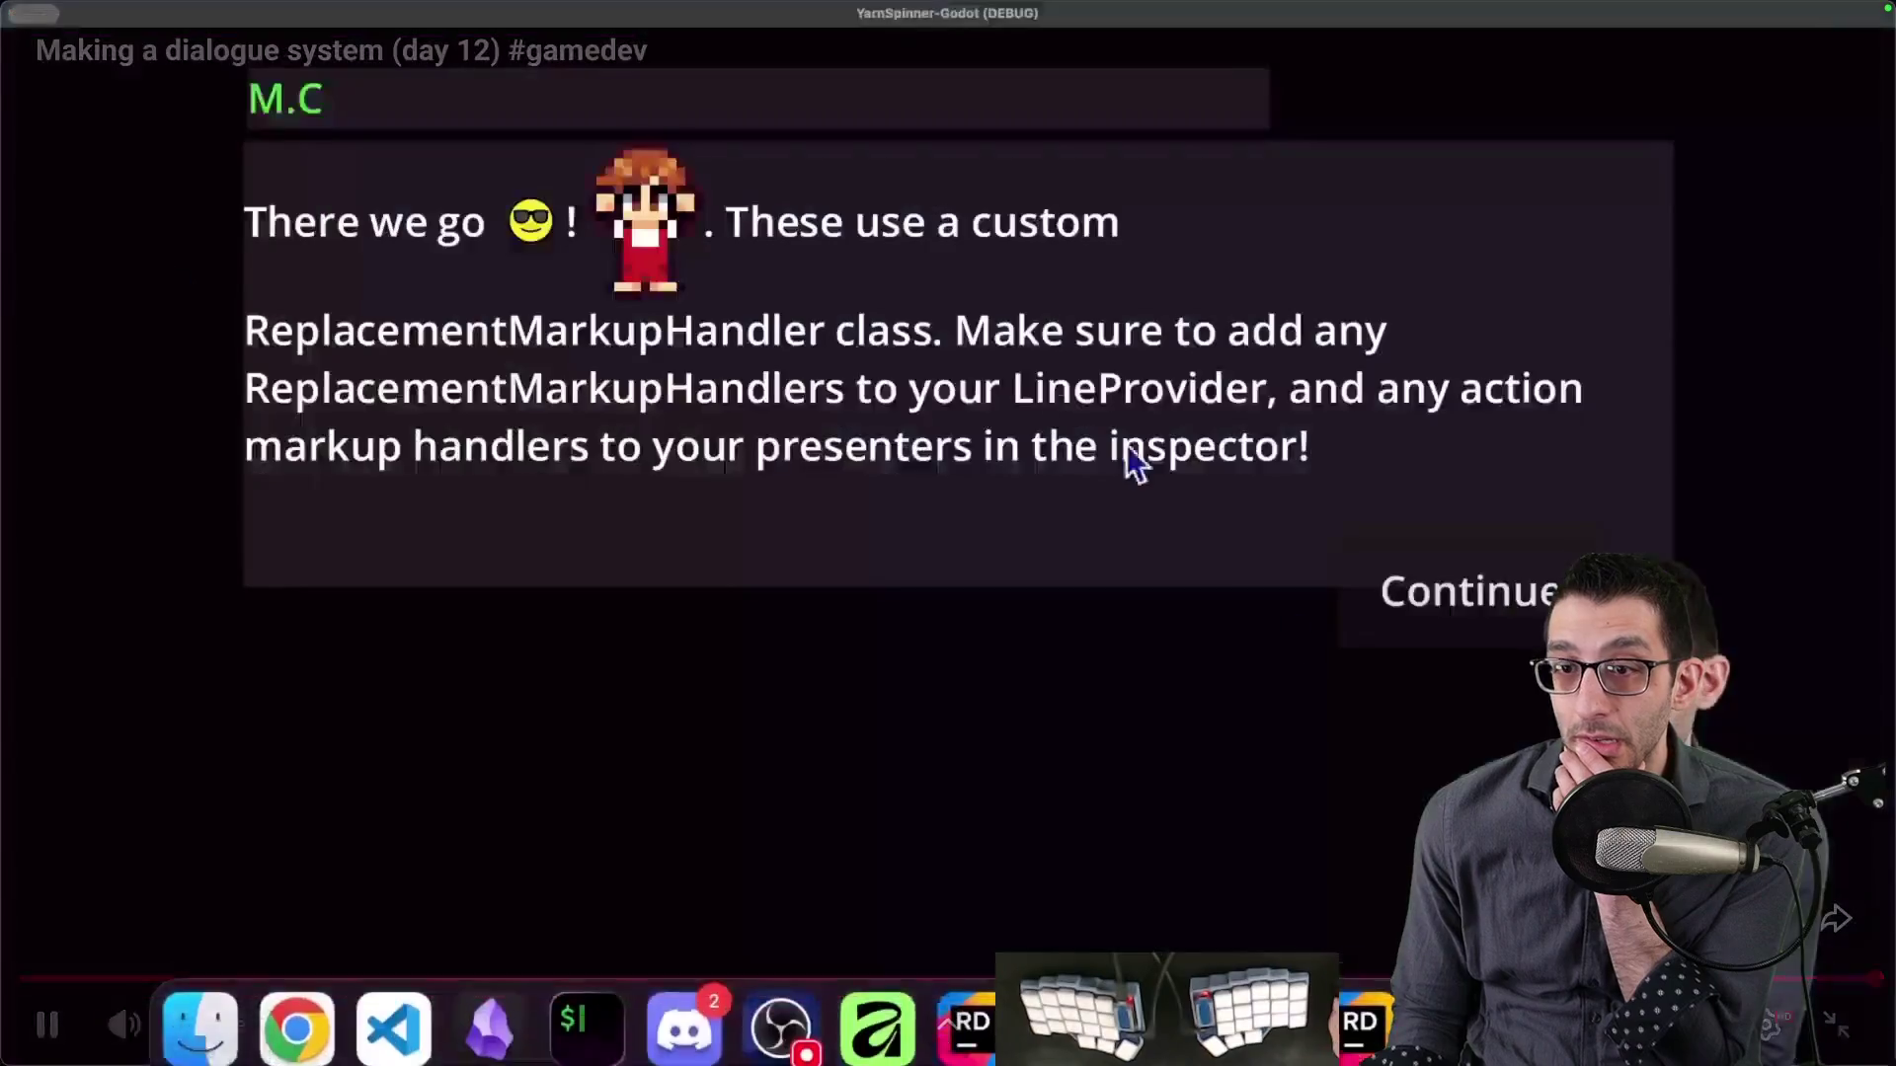
{"action": "left_click", "coordinate": [1425, 607]}
{"action": "left_click", "coordinate": [1425, 613]}
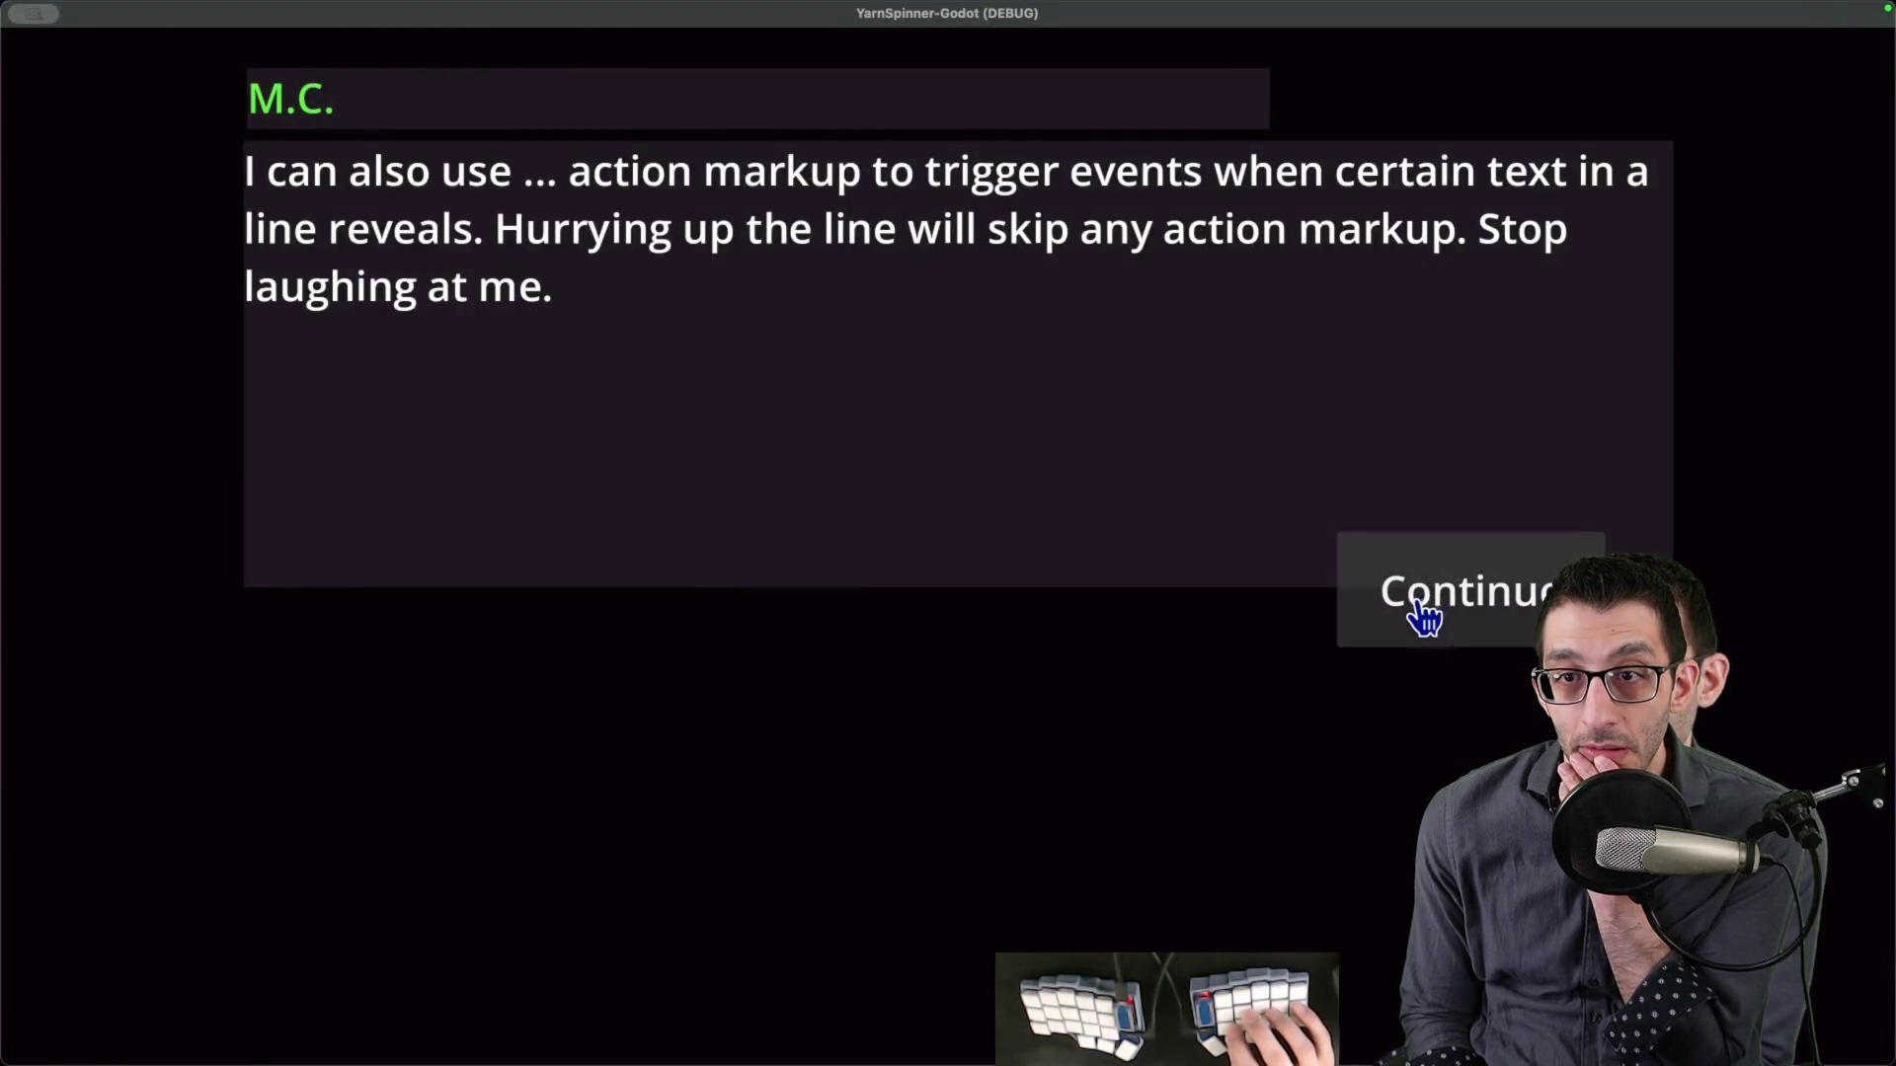
{"action": "key", "text": "shift+period"}
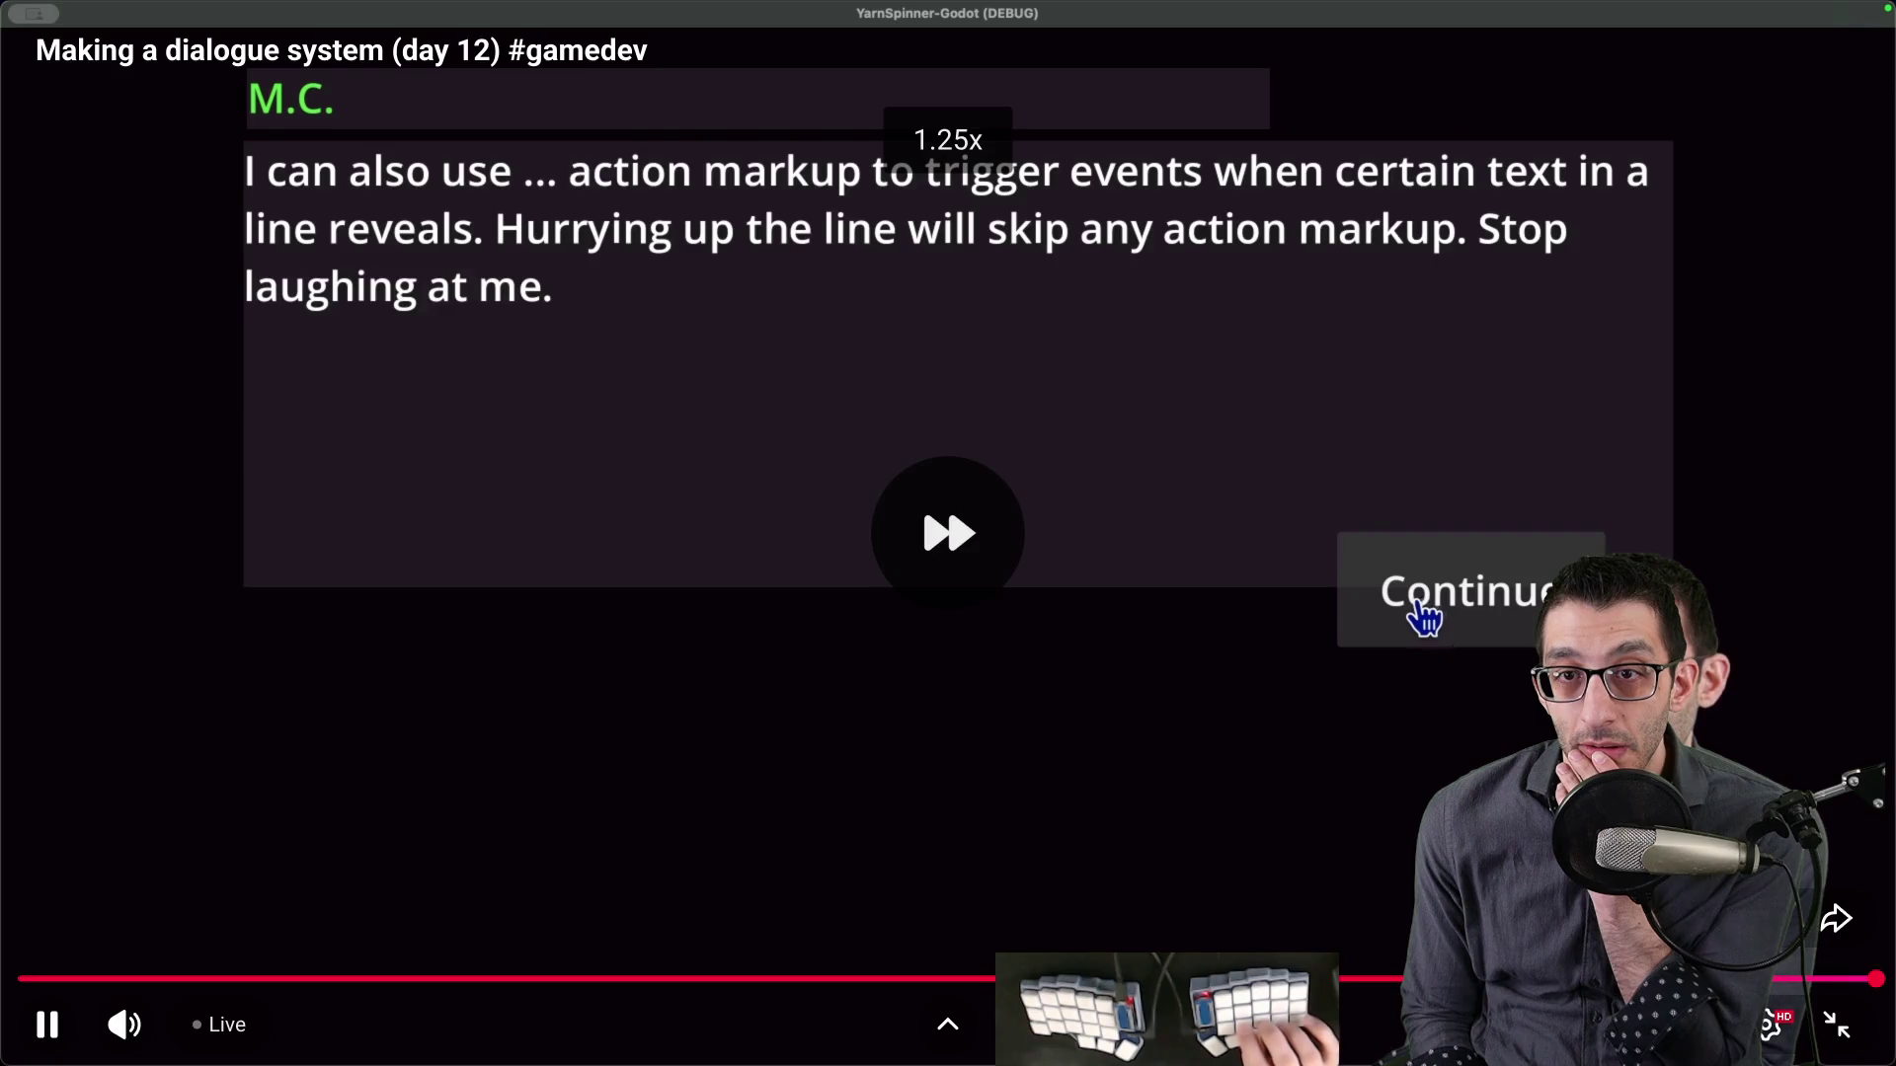
{"action": "key", "text": "shift+comma"}
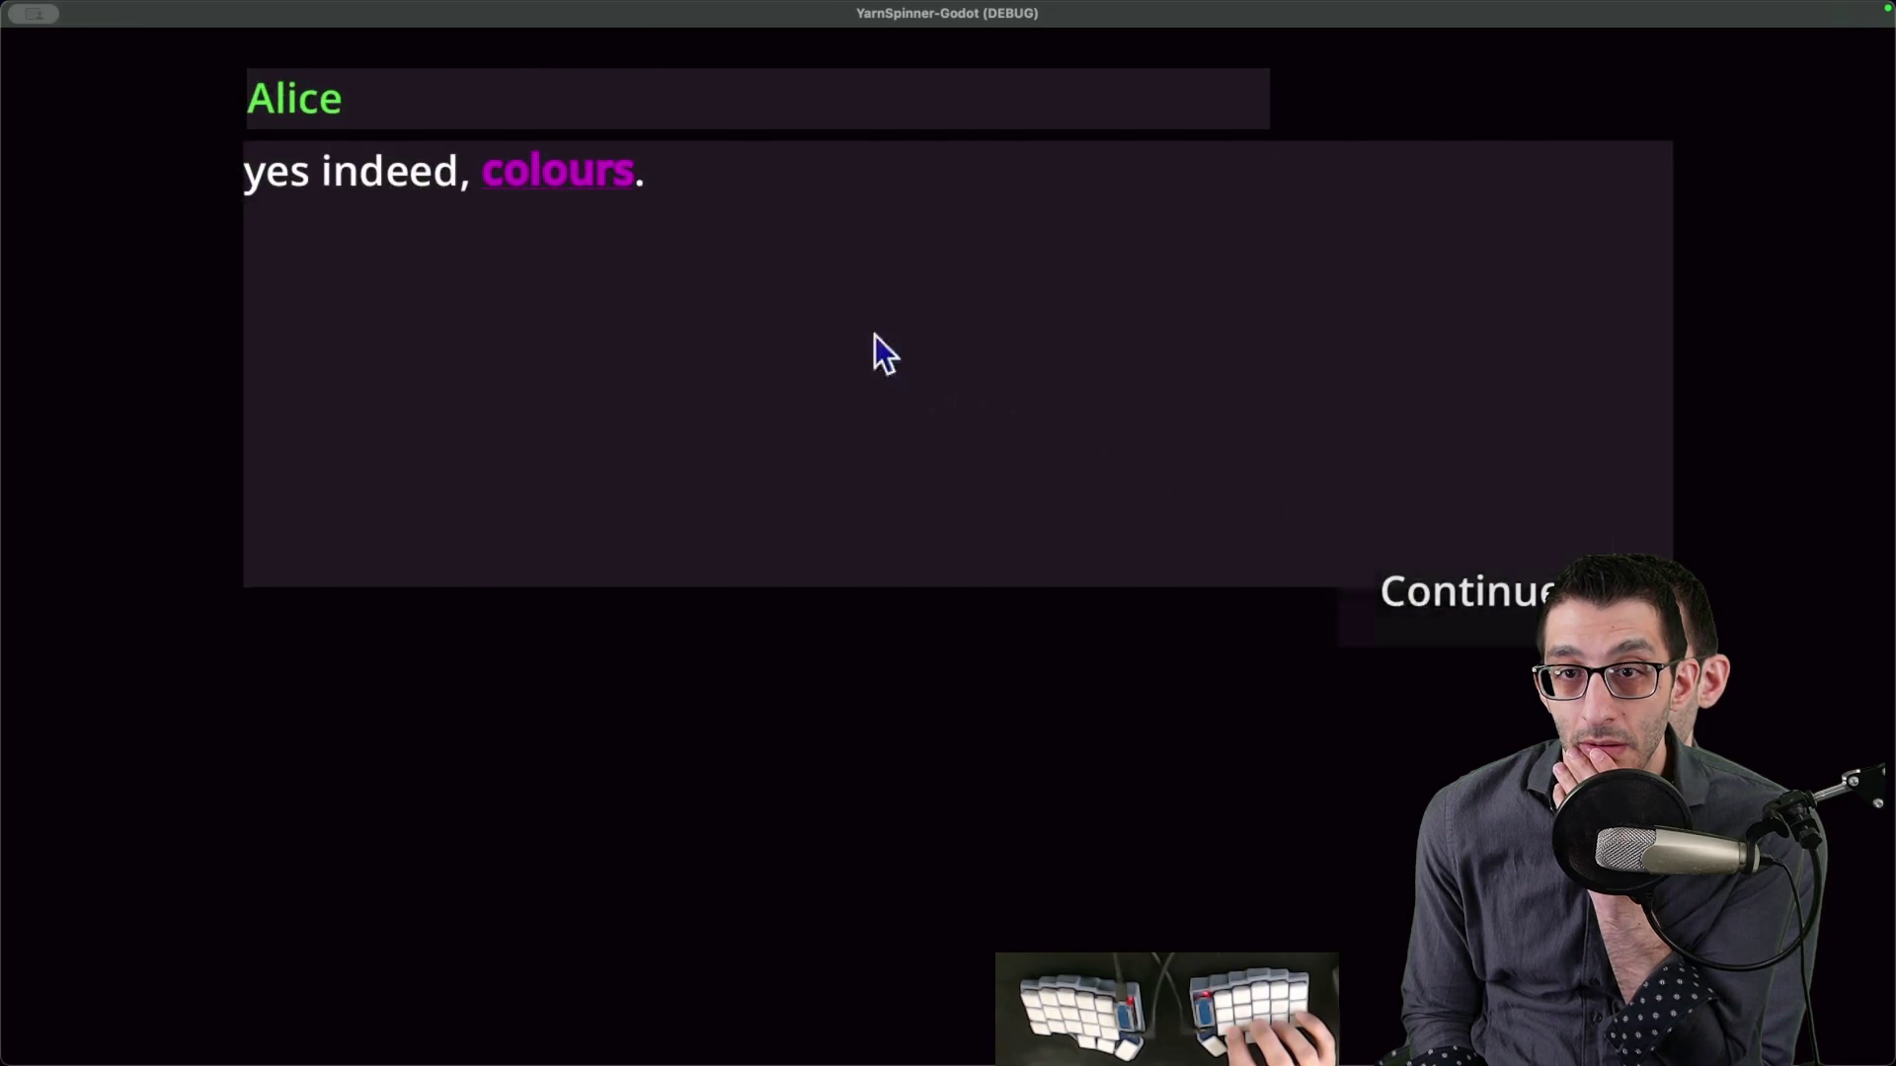
- Replay the dialogue through Alice's 'you are done' line, then exit fullscreen and close the livestream tab
{"action": "left_click", "coordinate": [1496, 613]}
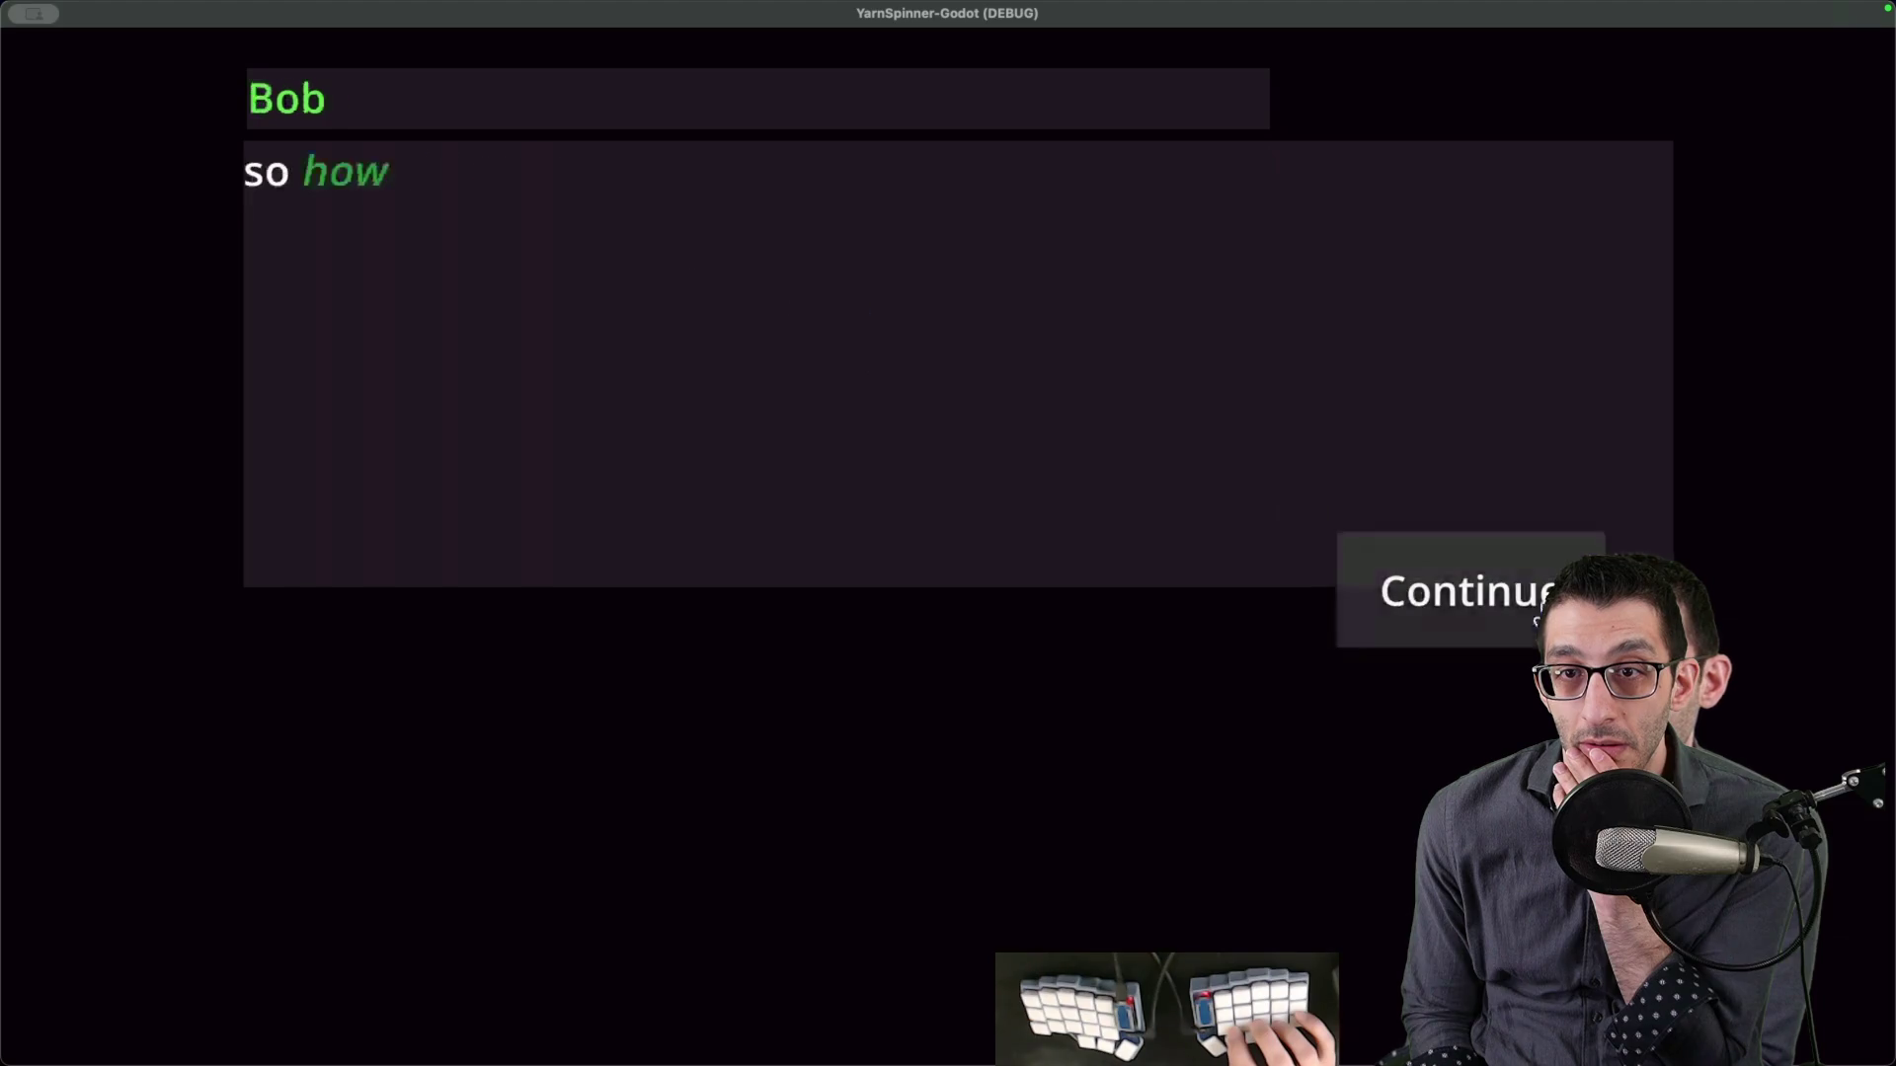
{"action": "left_click", "coordinate": [1471, 612]}
{"action": "left_click", "coordinate": [1469, 612]}
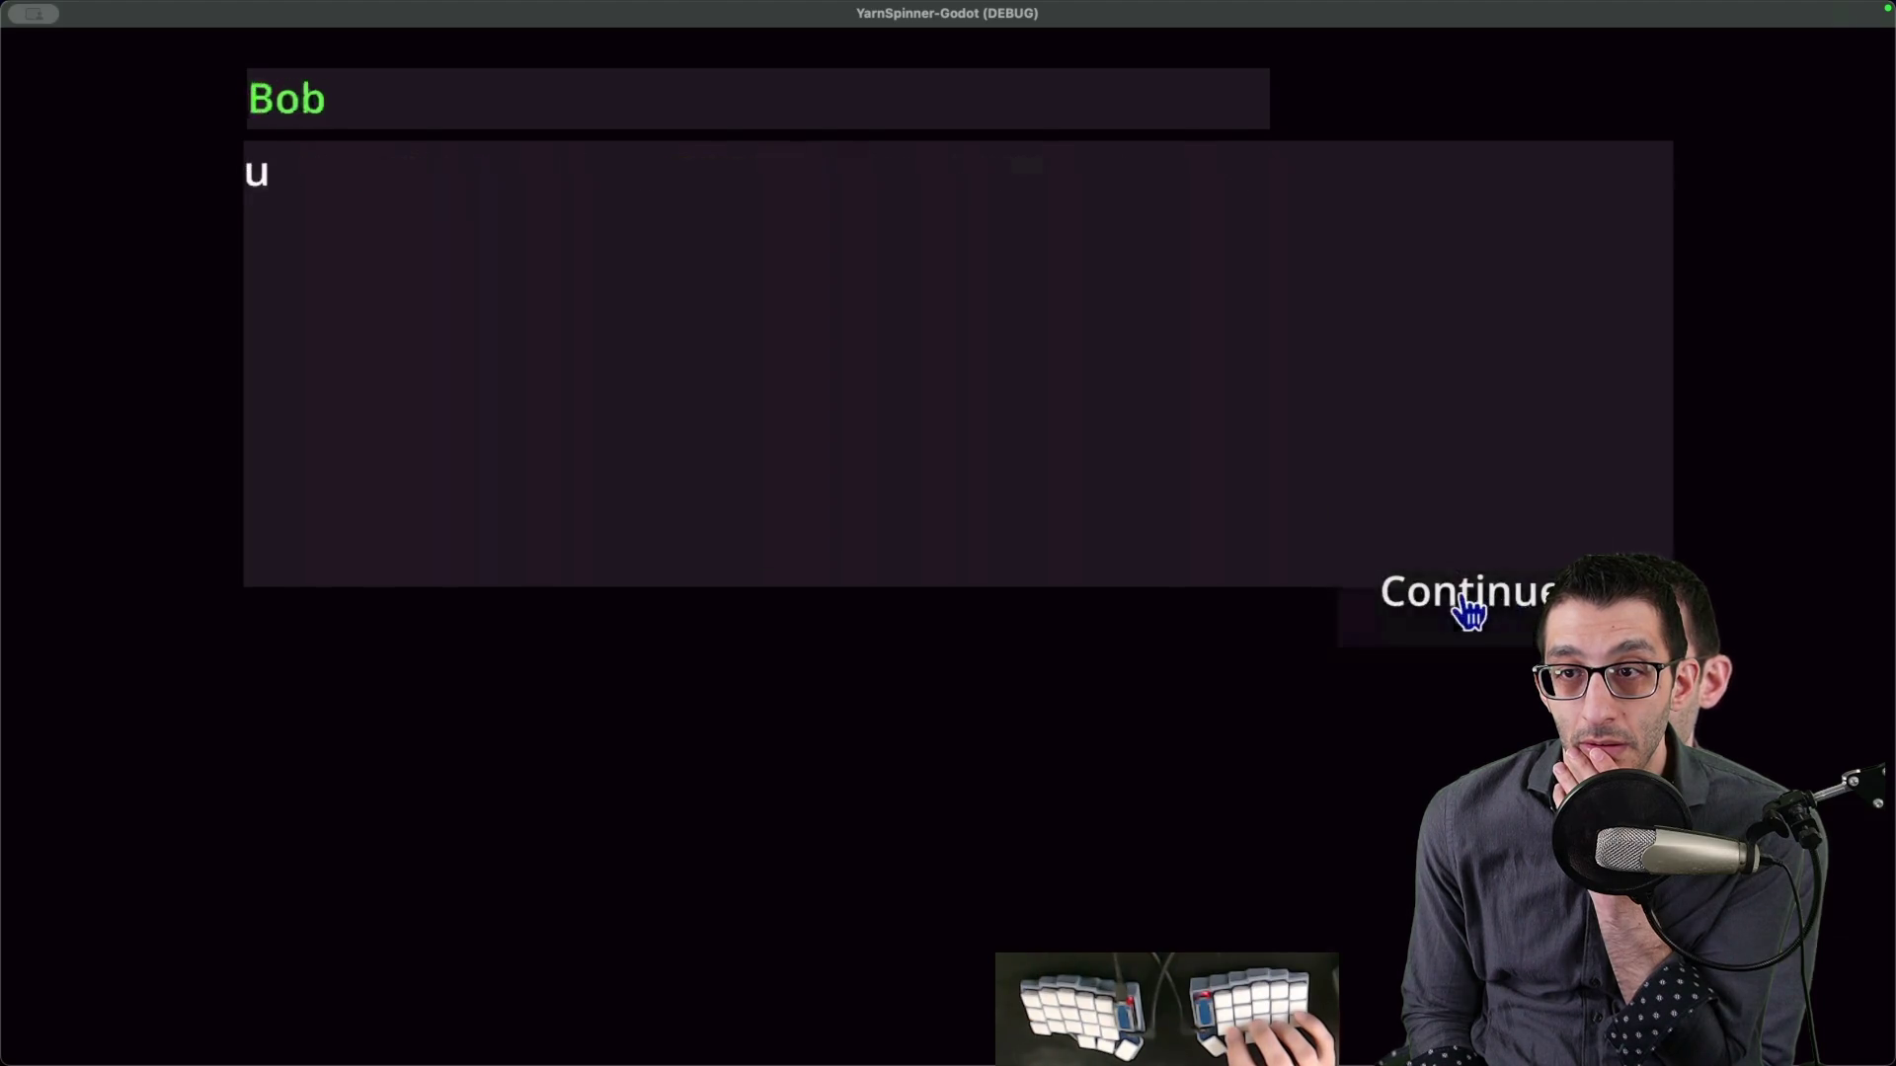
{"action": "left_click", "coordinate": [1469, 612]}
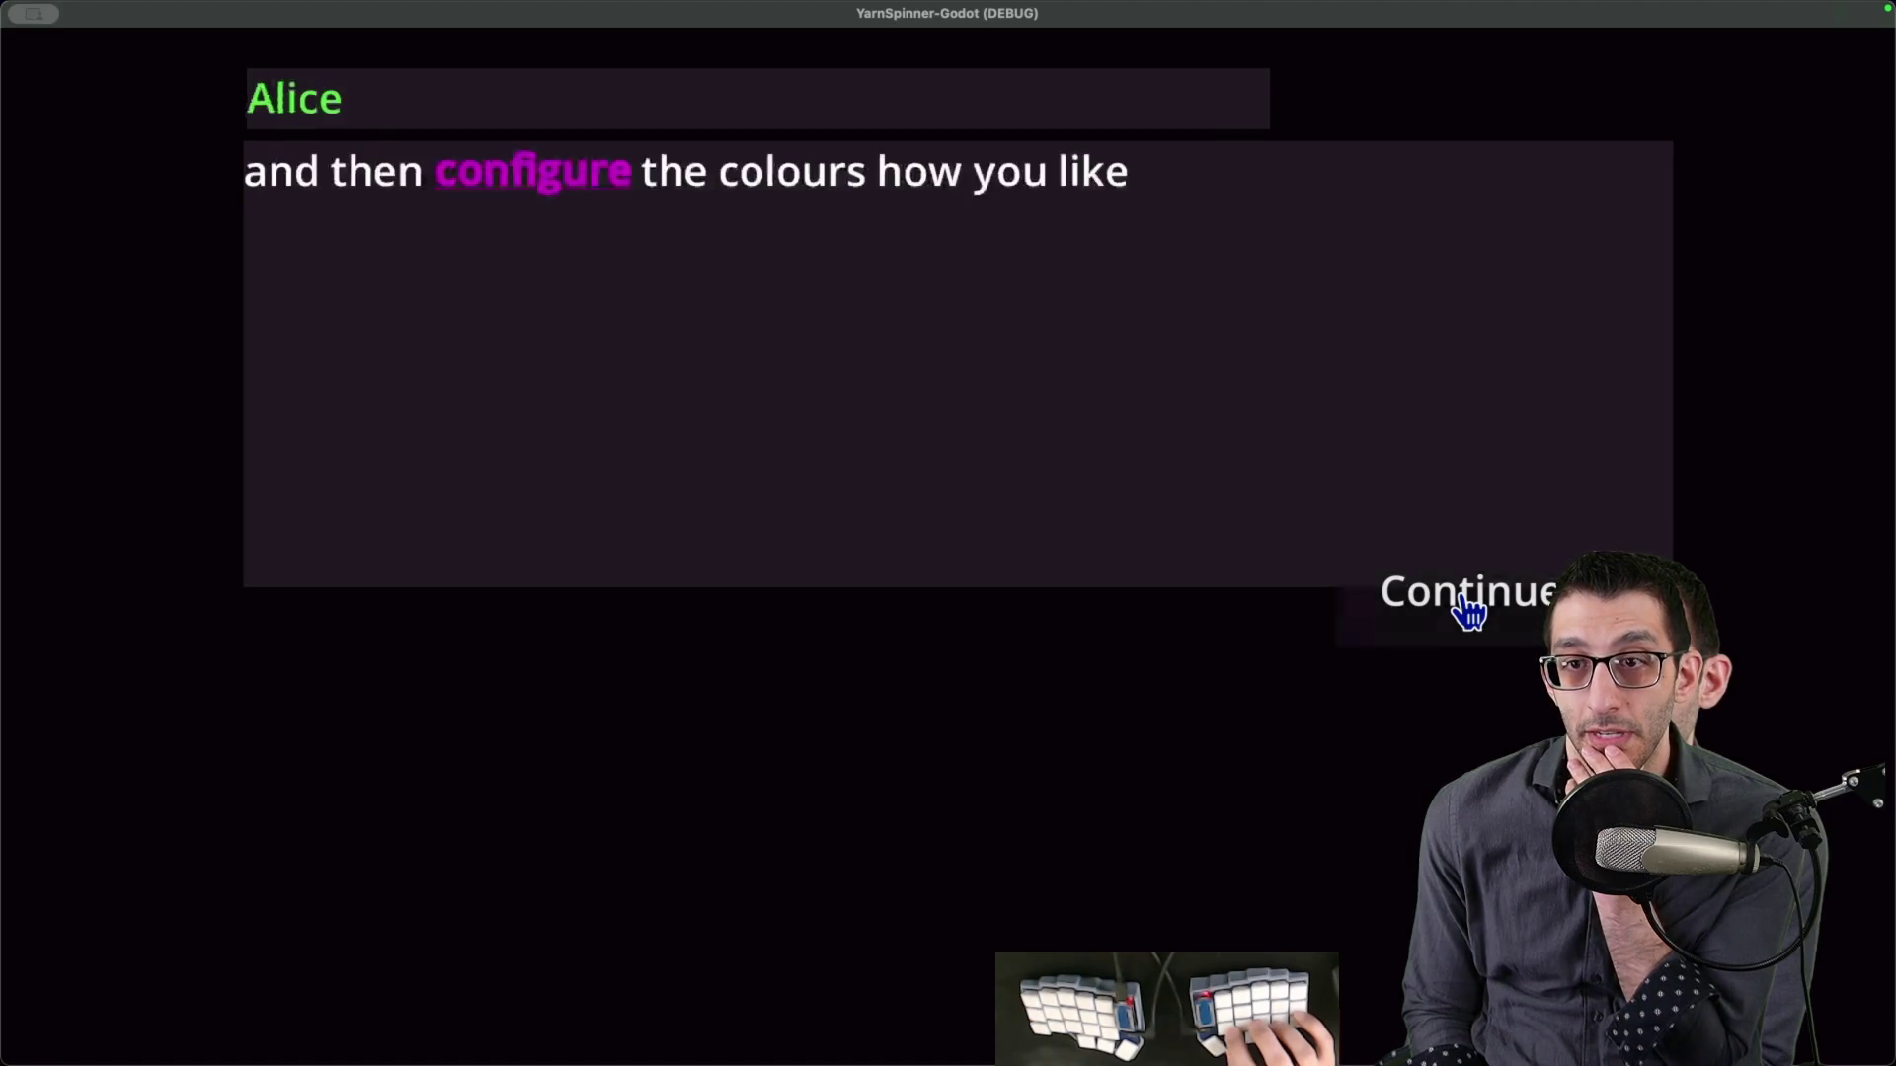
{"action": "left_click", "coordinate": [1469, 613]}
{"action": "left_click", "coordinate": [1470, 612]}
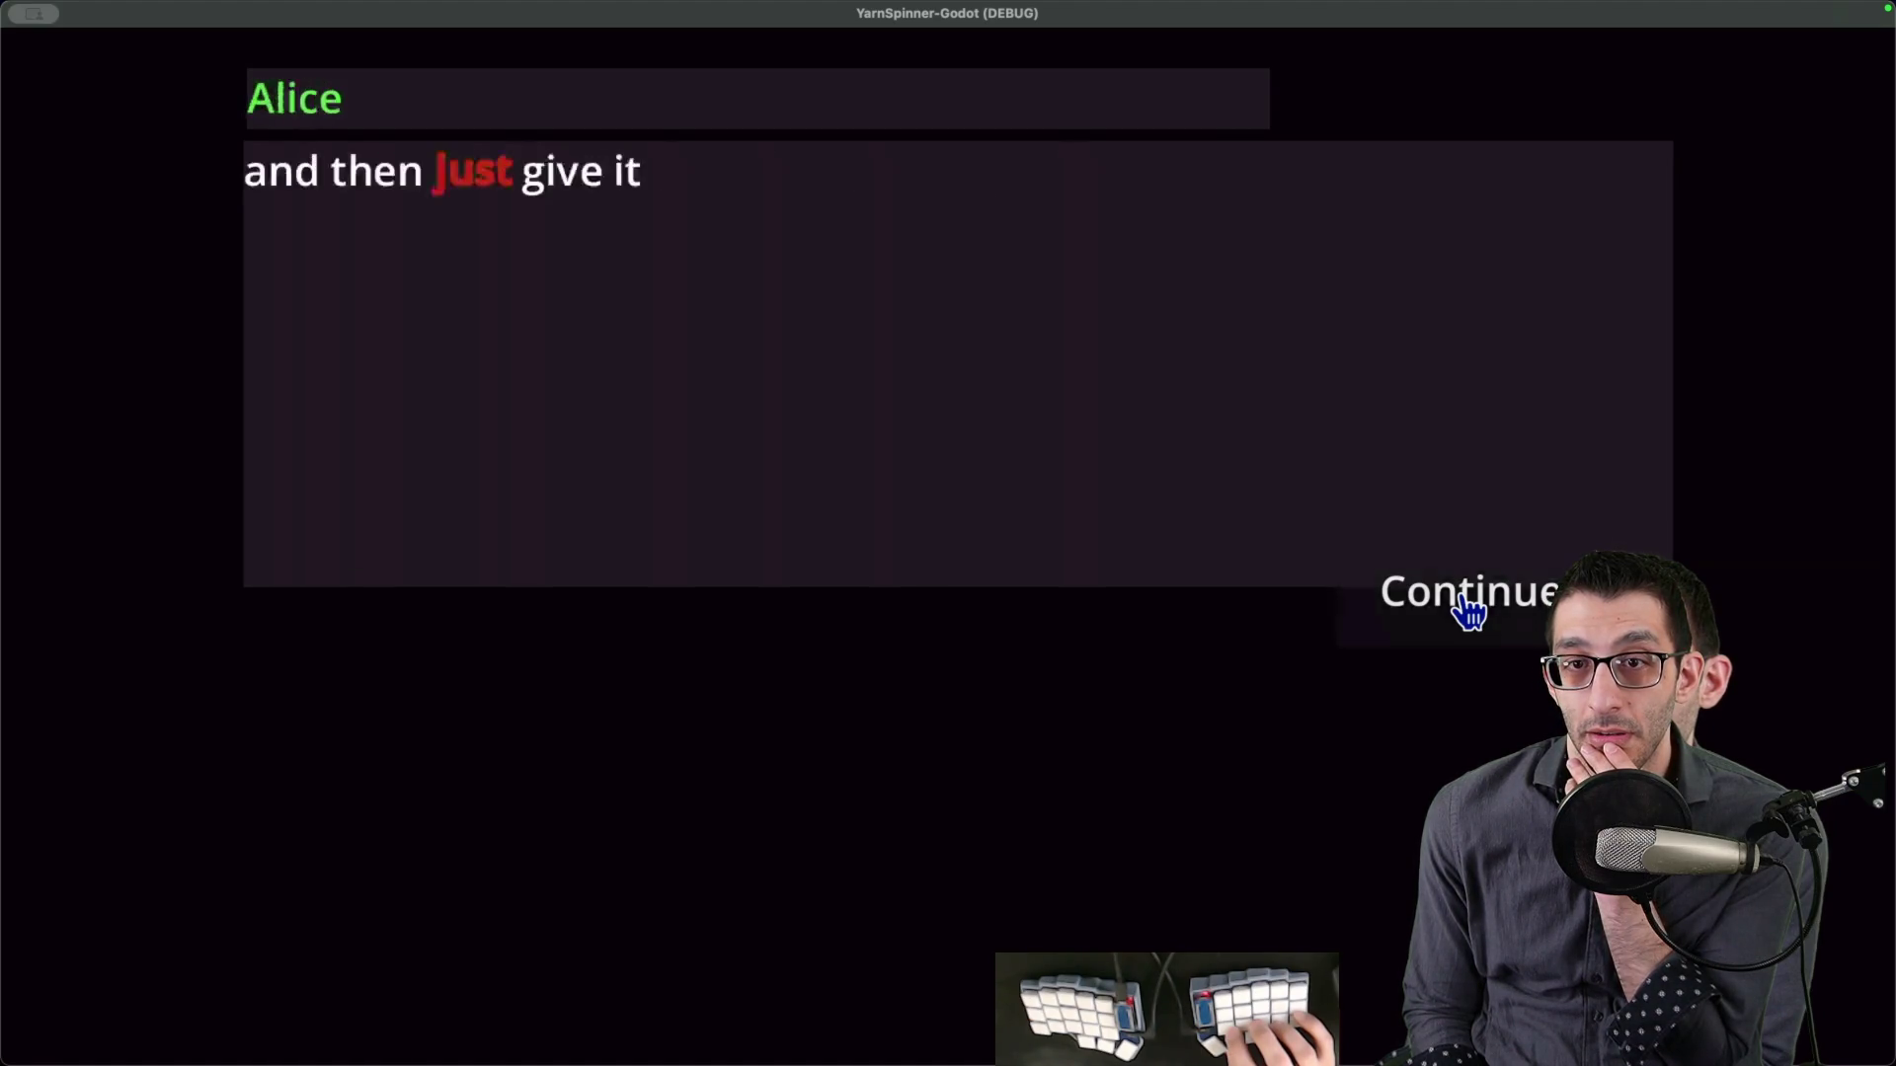
{"action": "left_click", "coordinate": [1469, 613]}
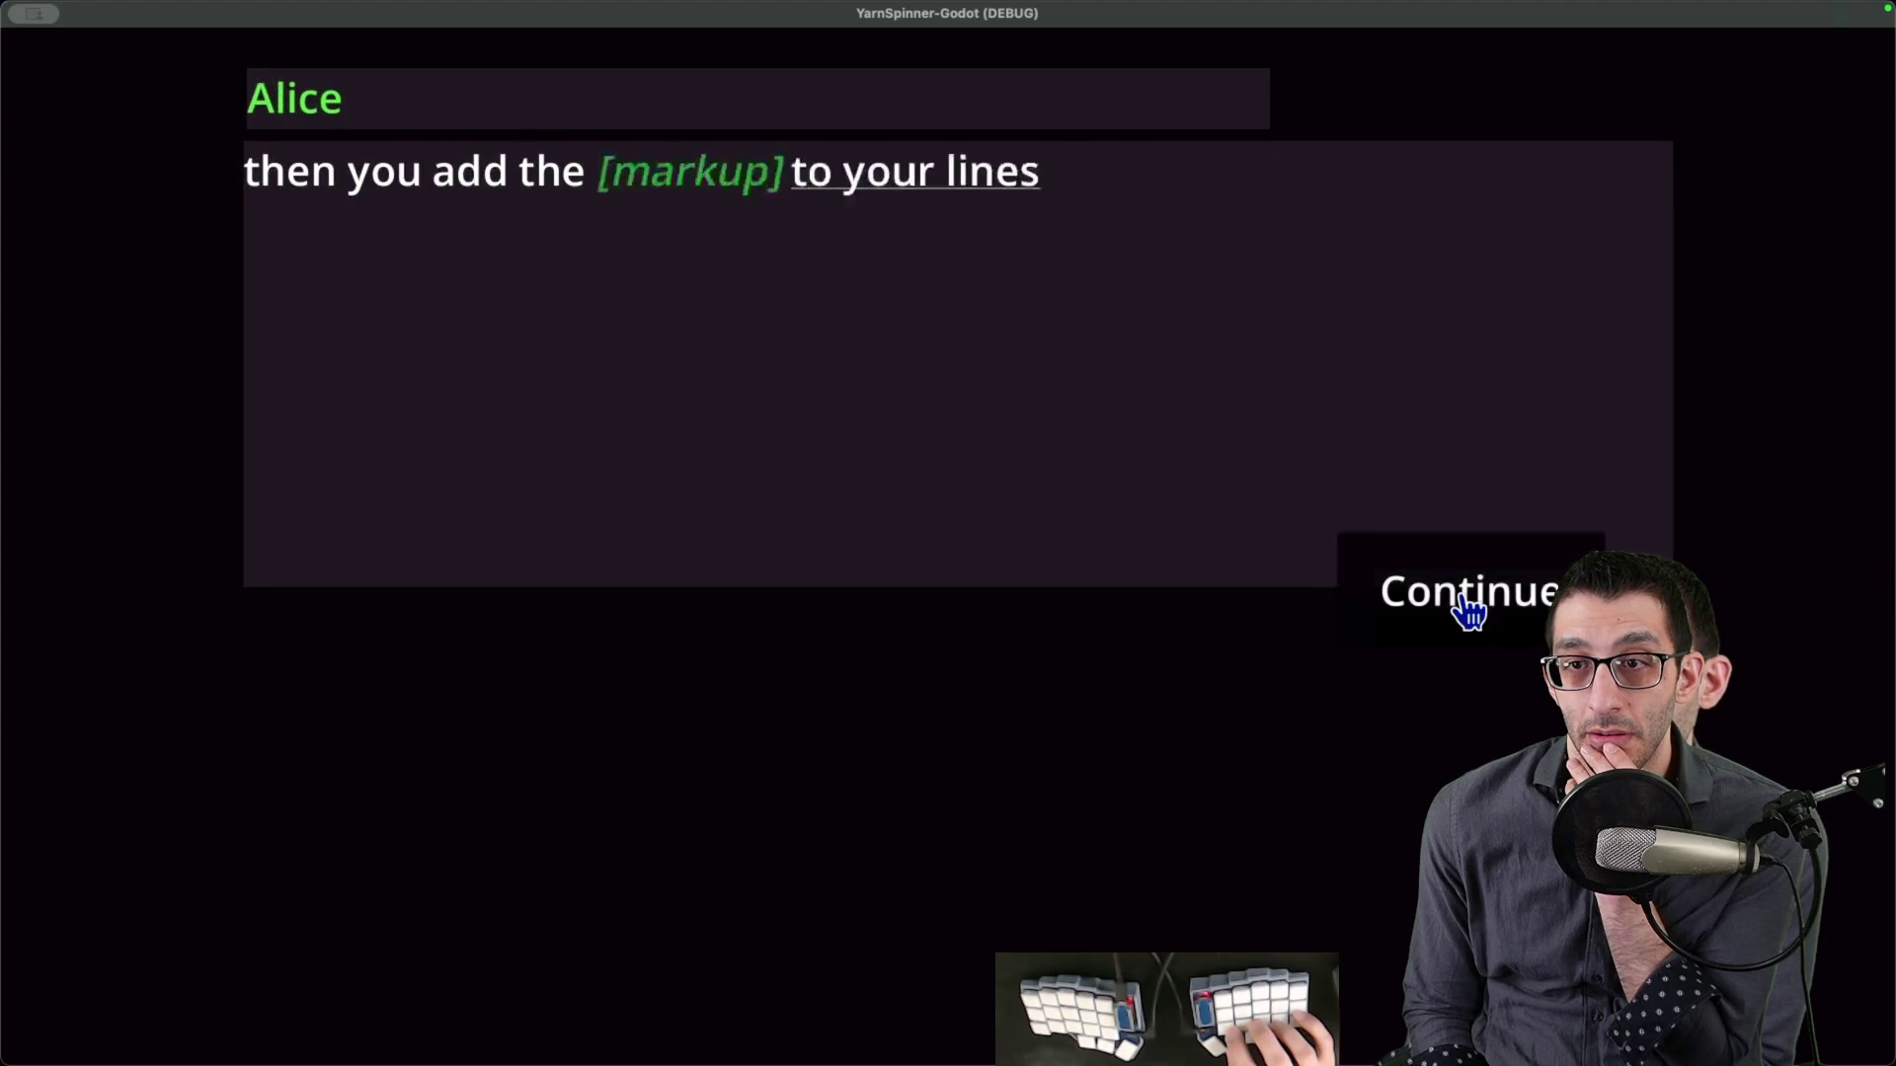
{"action": "left_click", "coordinate": [1469, 612]}
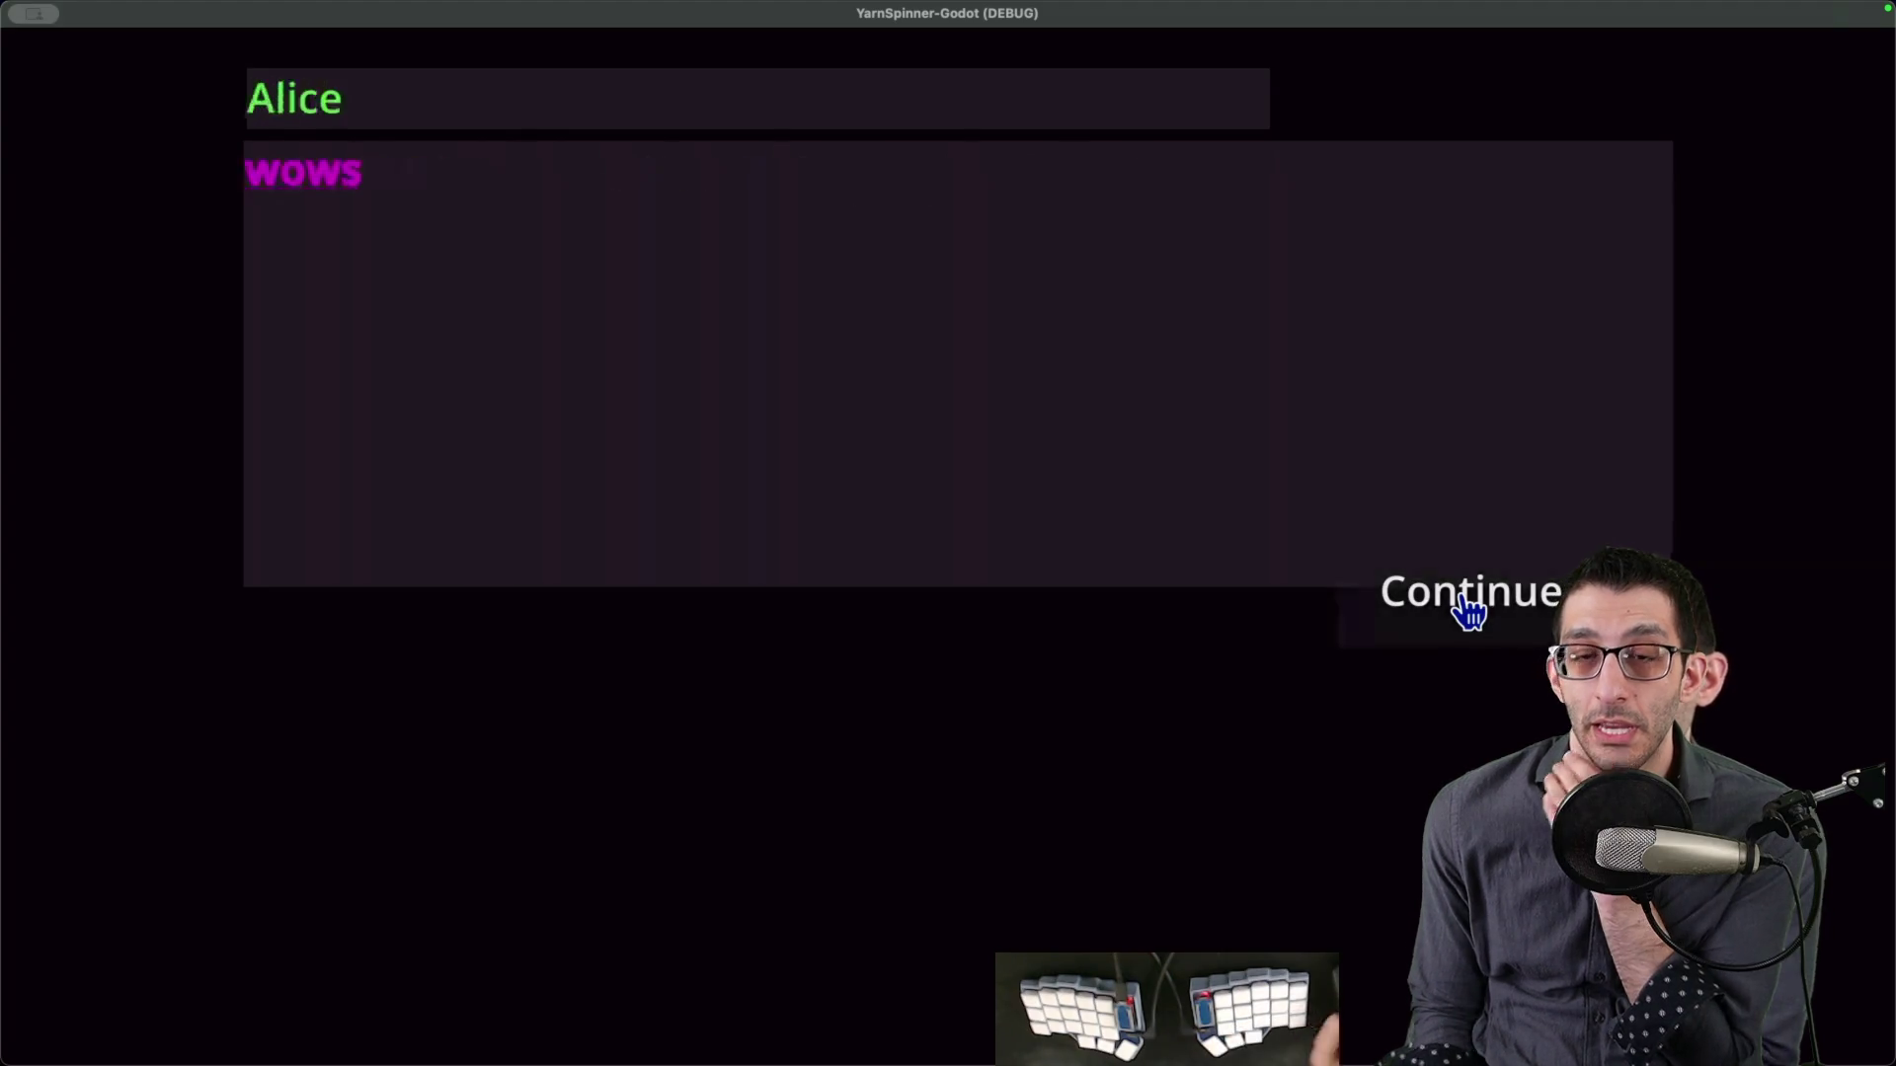
{"action": "key", "text": "Escape"}
{"action": "key", "text": "super+w"}
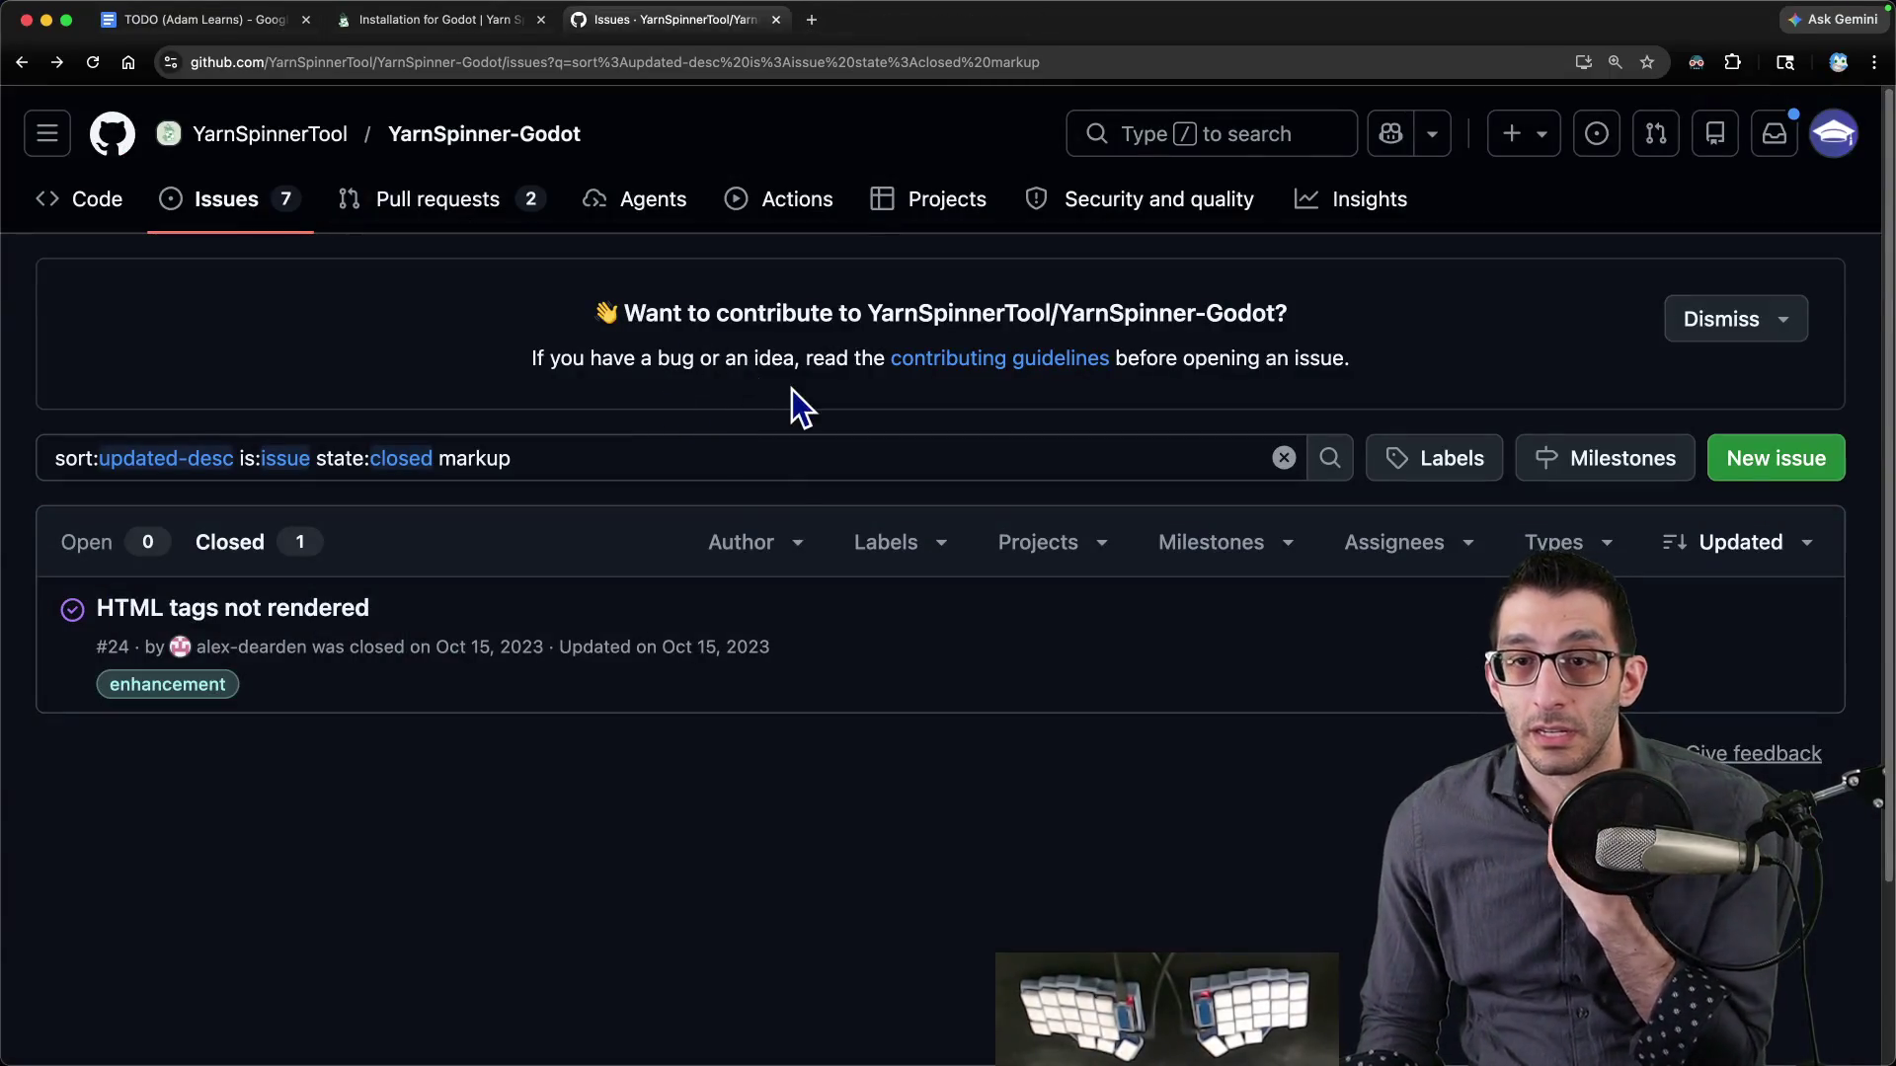
- Bring the TODO (Adam Learns) Google Doc to the front with Cmd+1
{"action": "mouse_move", "coordinate": [810, 1063]}
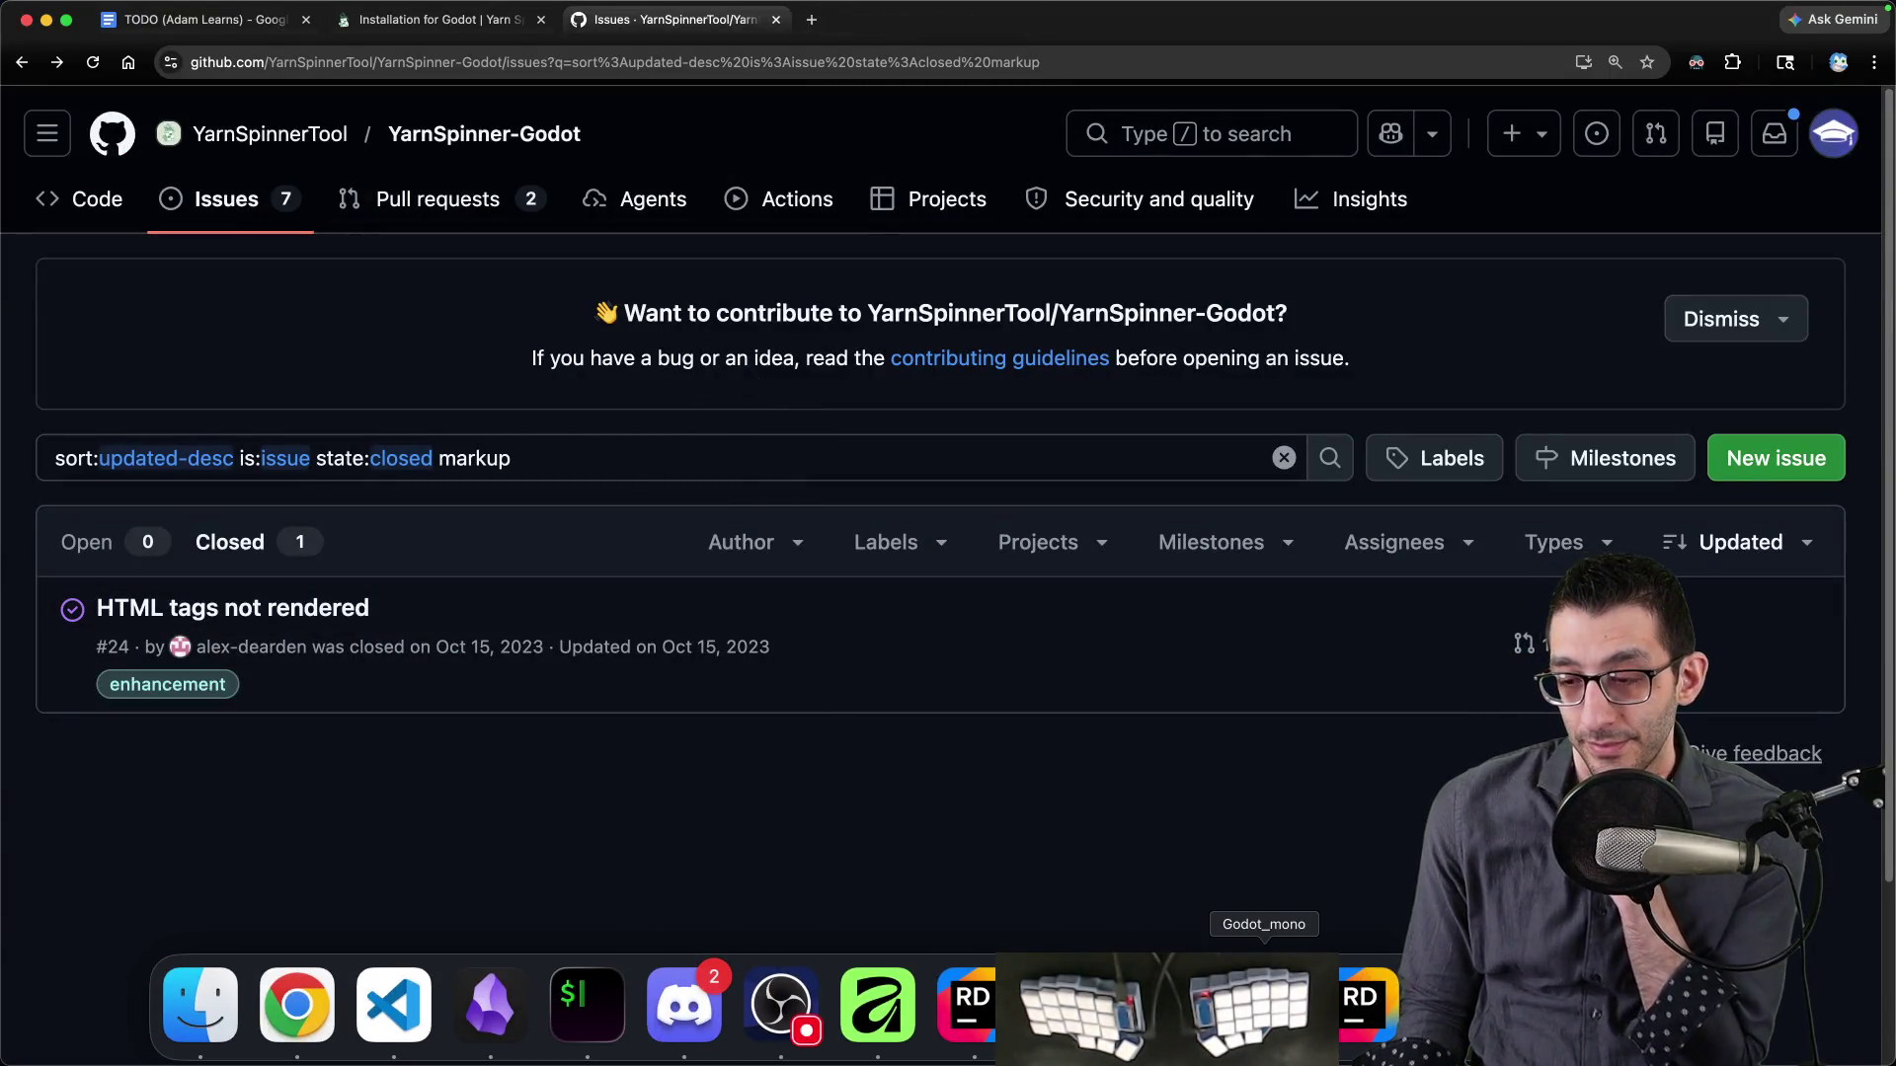
{"action": "key", "text": "super+1"}
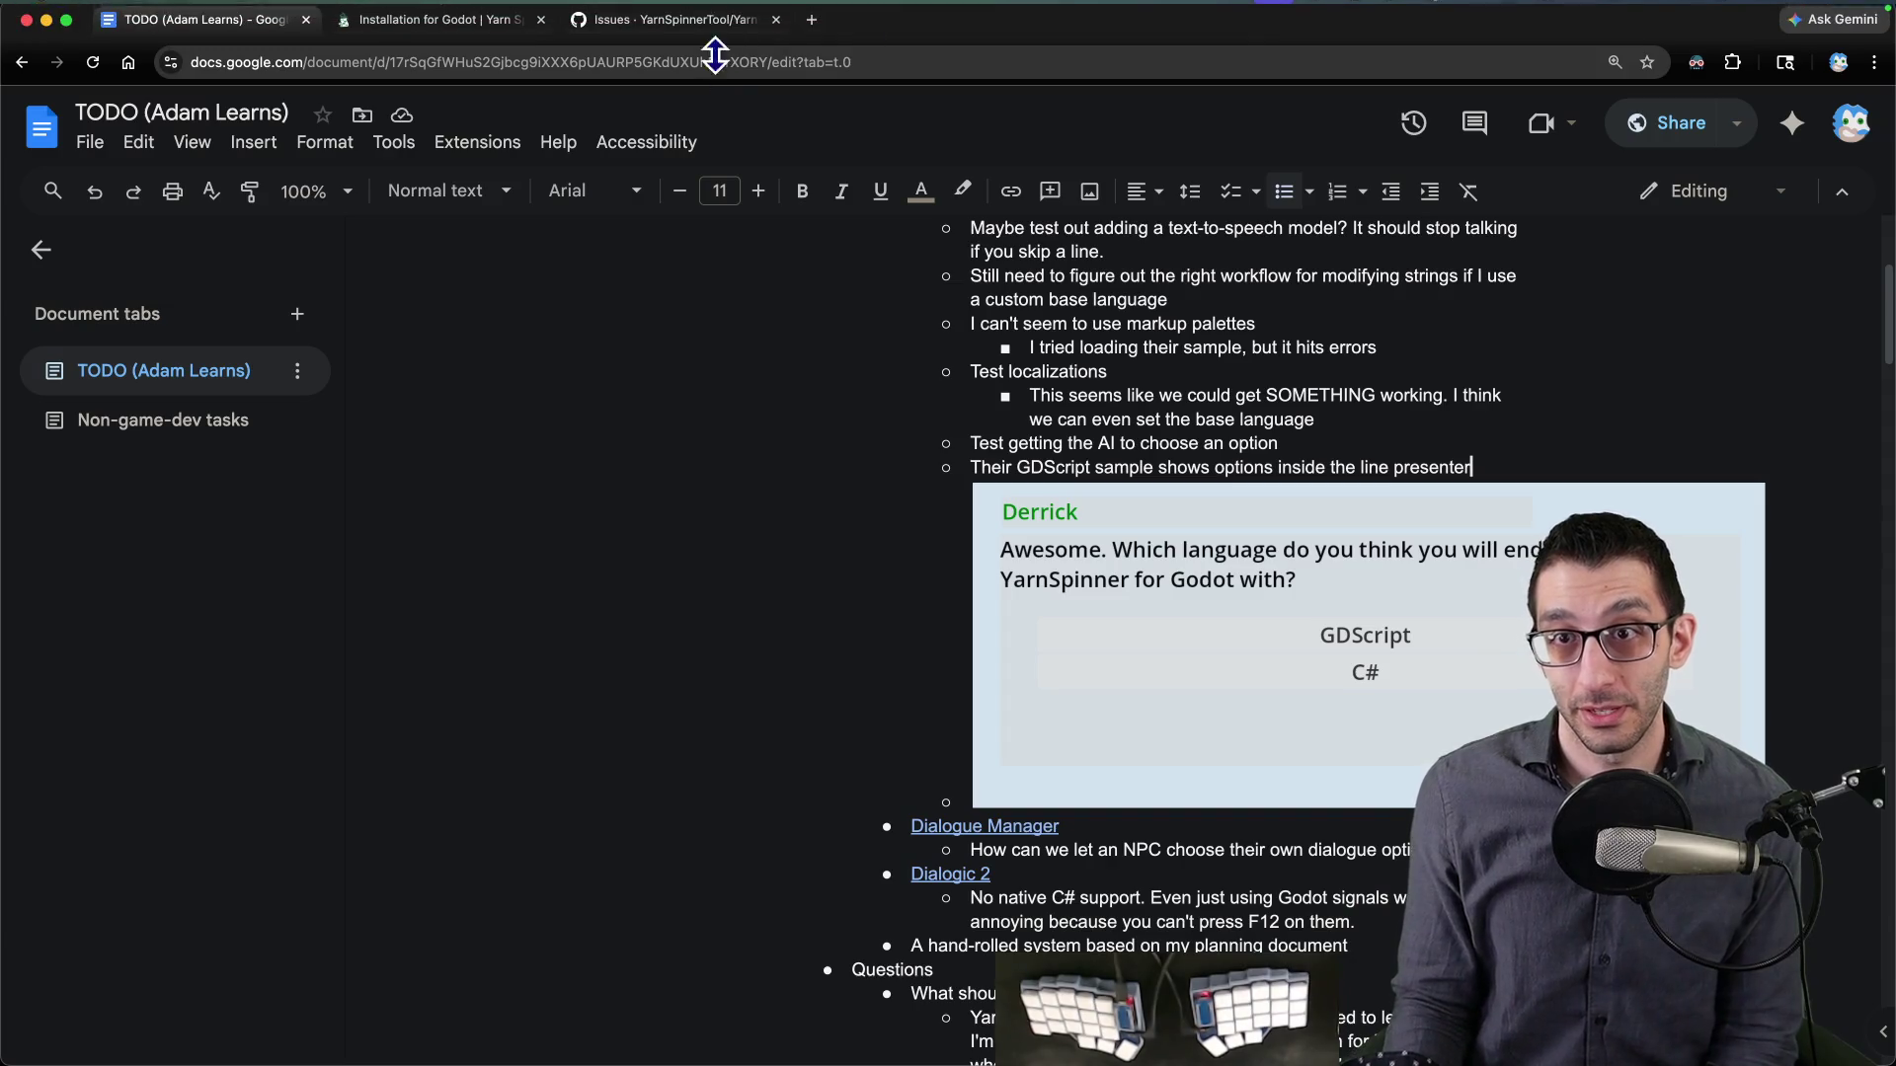
- Open the YarnSpinner-Godot pull requests in a new tab, then return to the TODO document
{"action": "left_click", "coordinate": [706, 22]}
{"action": "left_click", "coordinate": [482, 208], "text": "shift+super"}
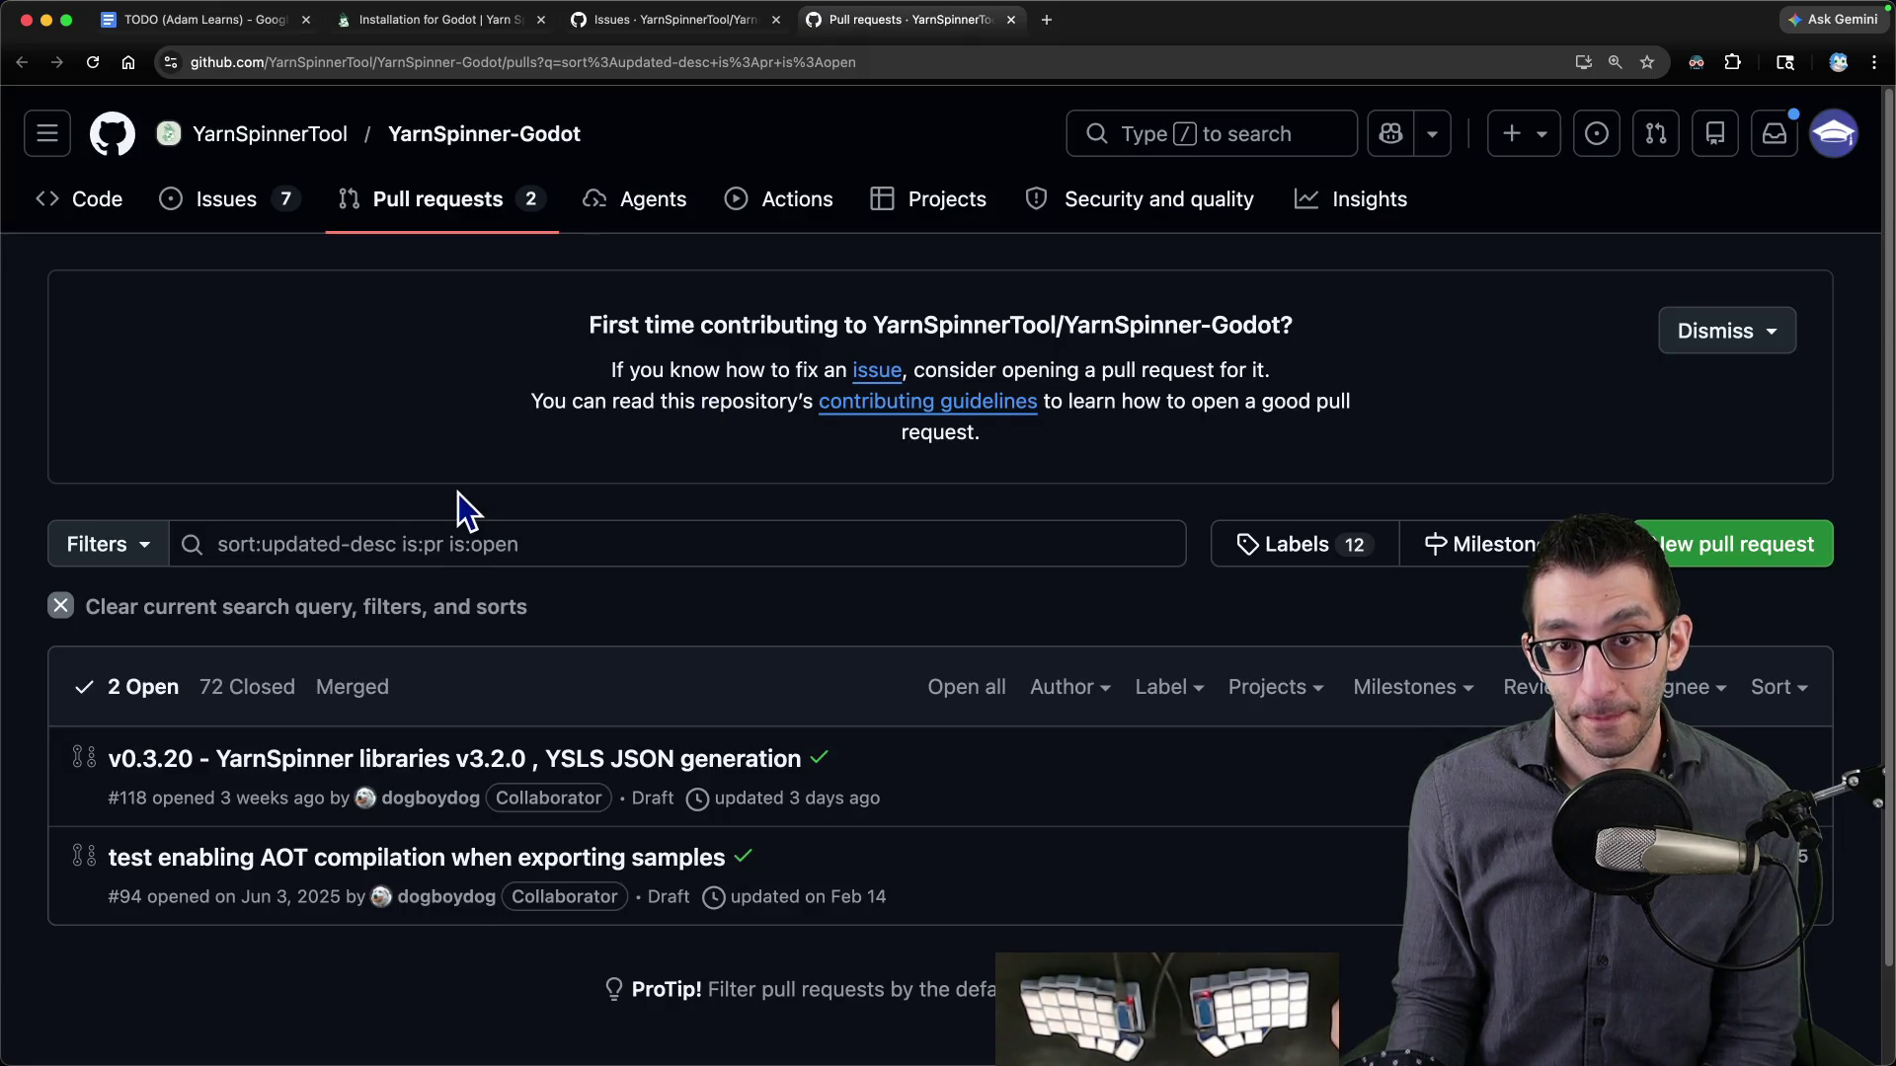
{"action": "key", "text": "super+1"}
- Add the Yarn sub-bullet 'Submit a PR to fix their markup sample in the repo.'
{"action": "scroll", "coordinate": [474, 474], "scroll_direction": "up", "scroll_amount": 5}
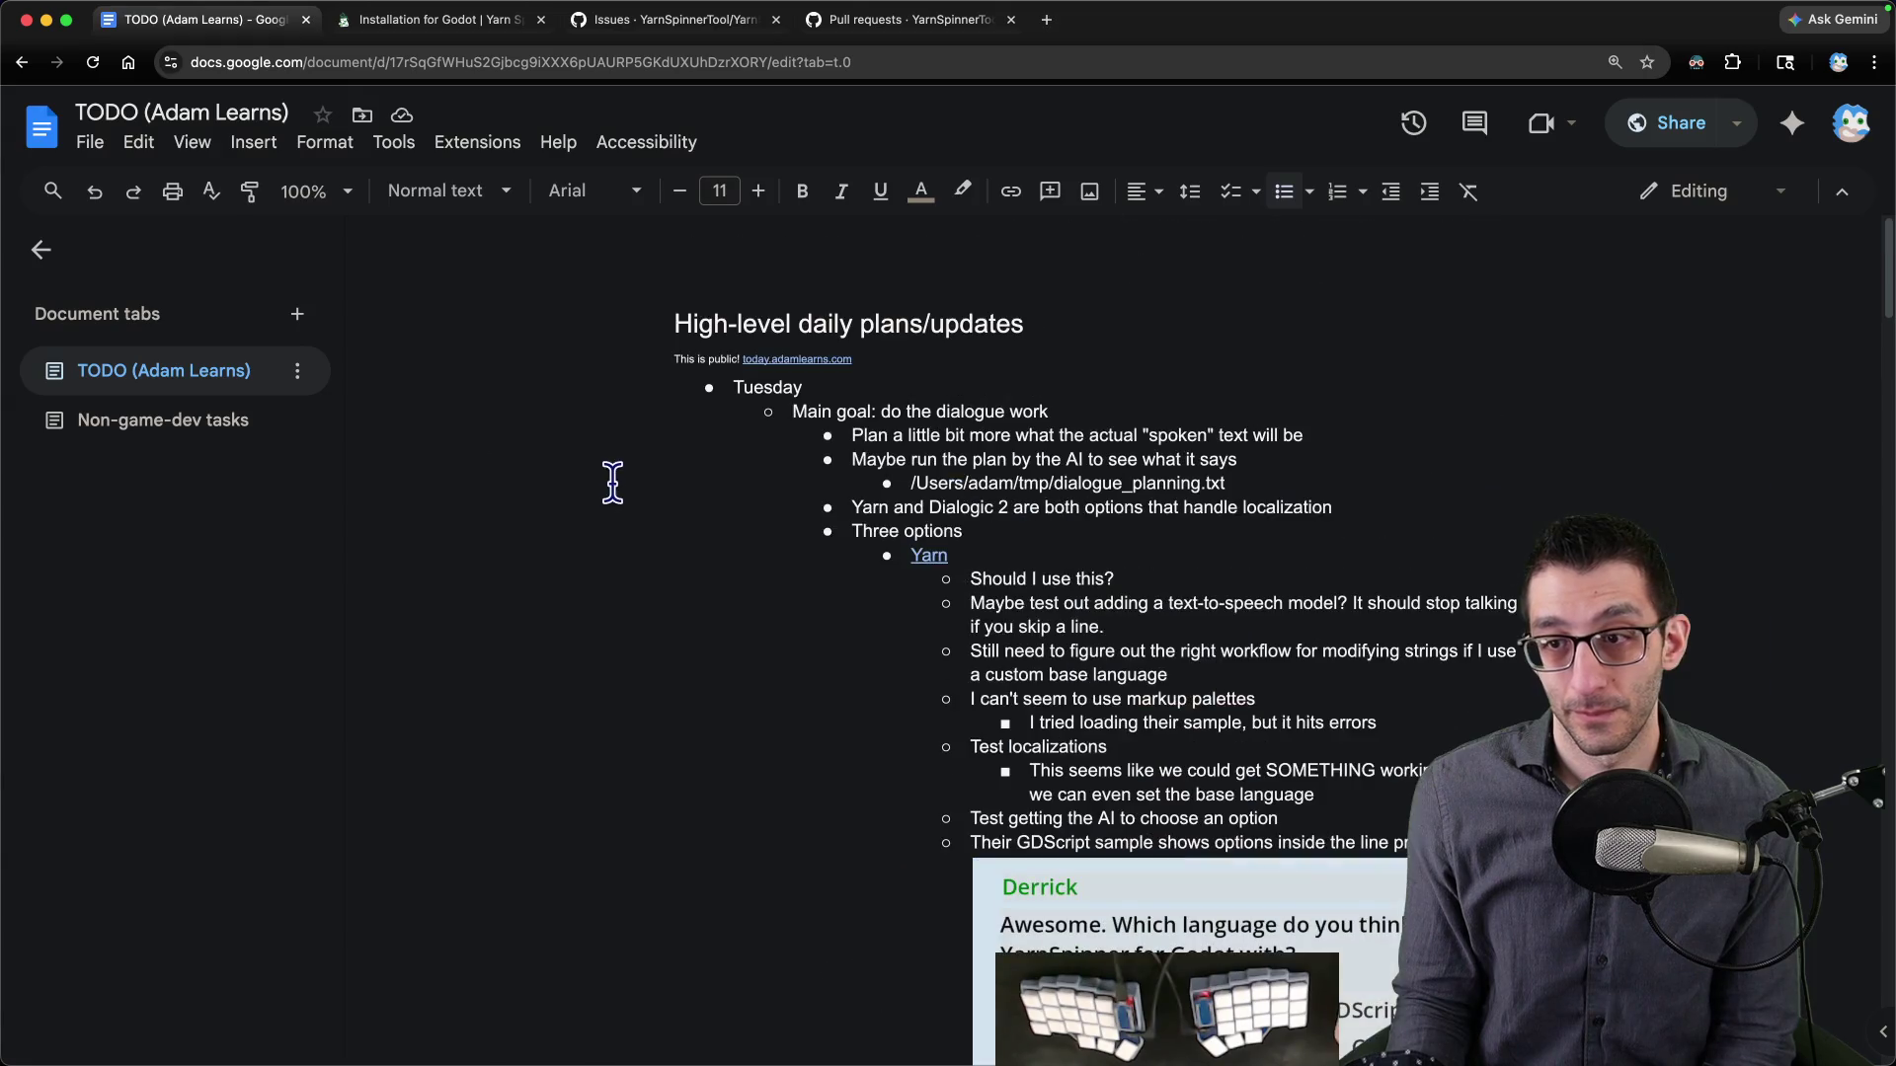
{"action": "left_click", "coordinate": [1036, 523]}
{"action": "key", "text": "Return"}
{"action": "key", "text": "Tab"}
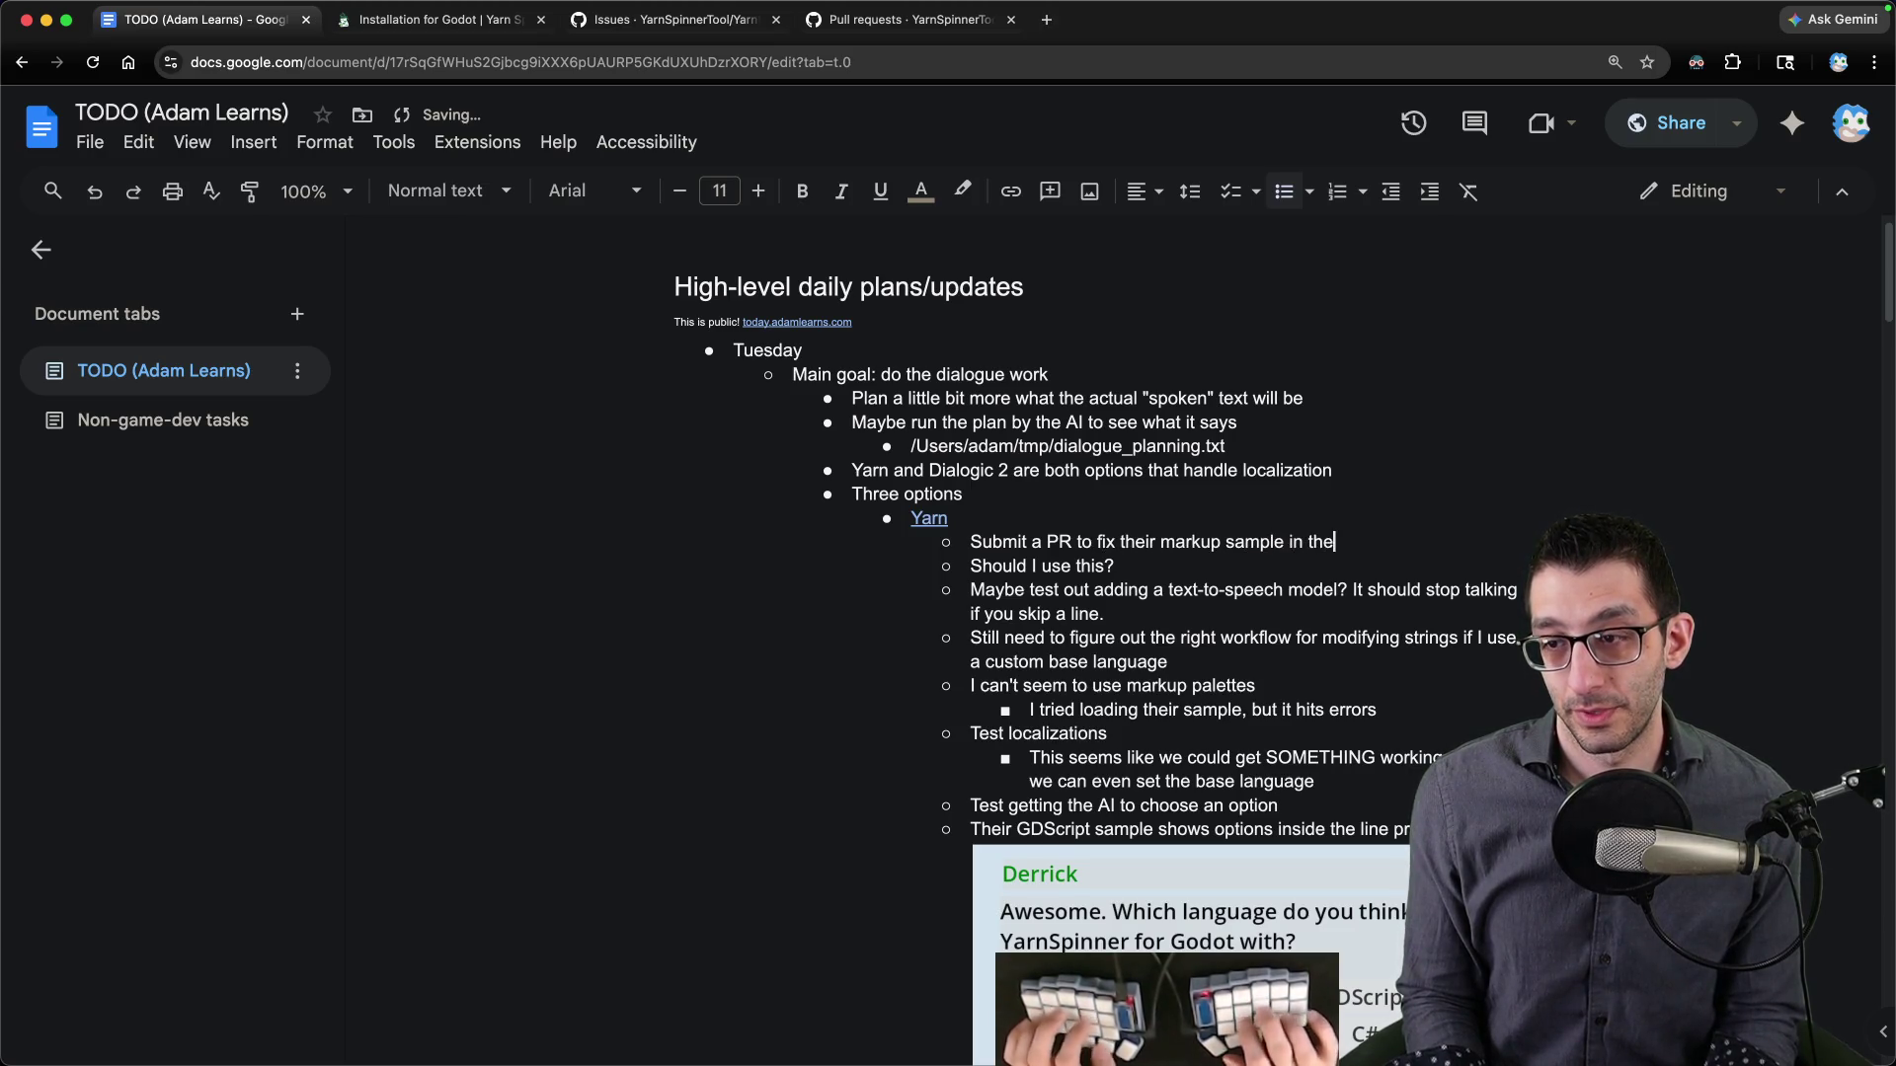
{"action": "type", "text": " repo."}
{"action": "key", "text": "Return"}
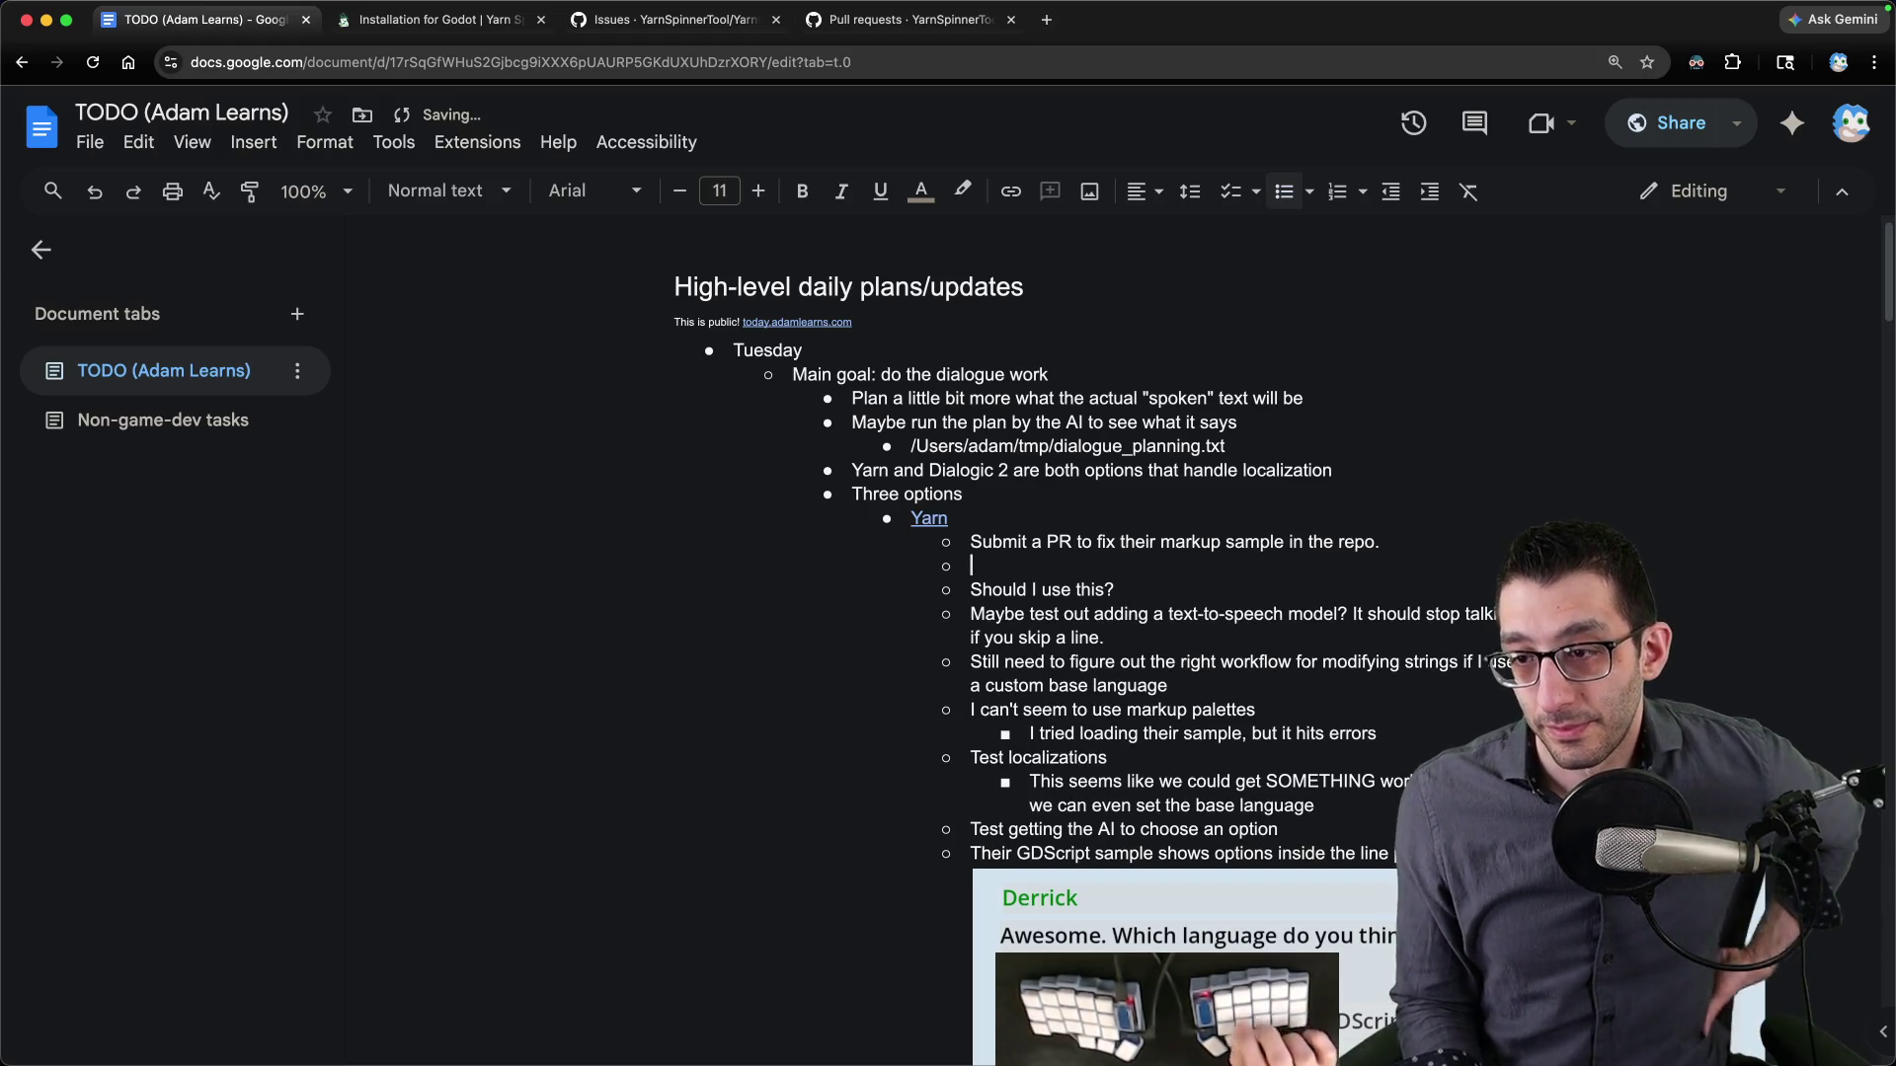
{"action": "left_click", "coordinate": [1168, 1027]}
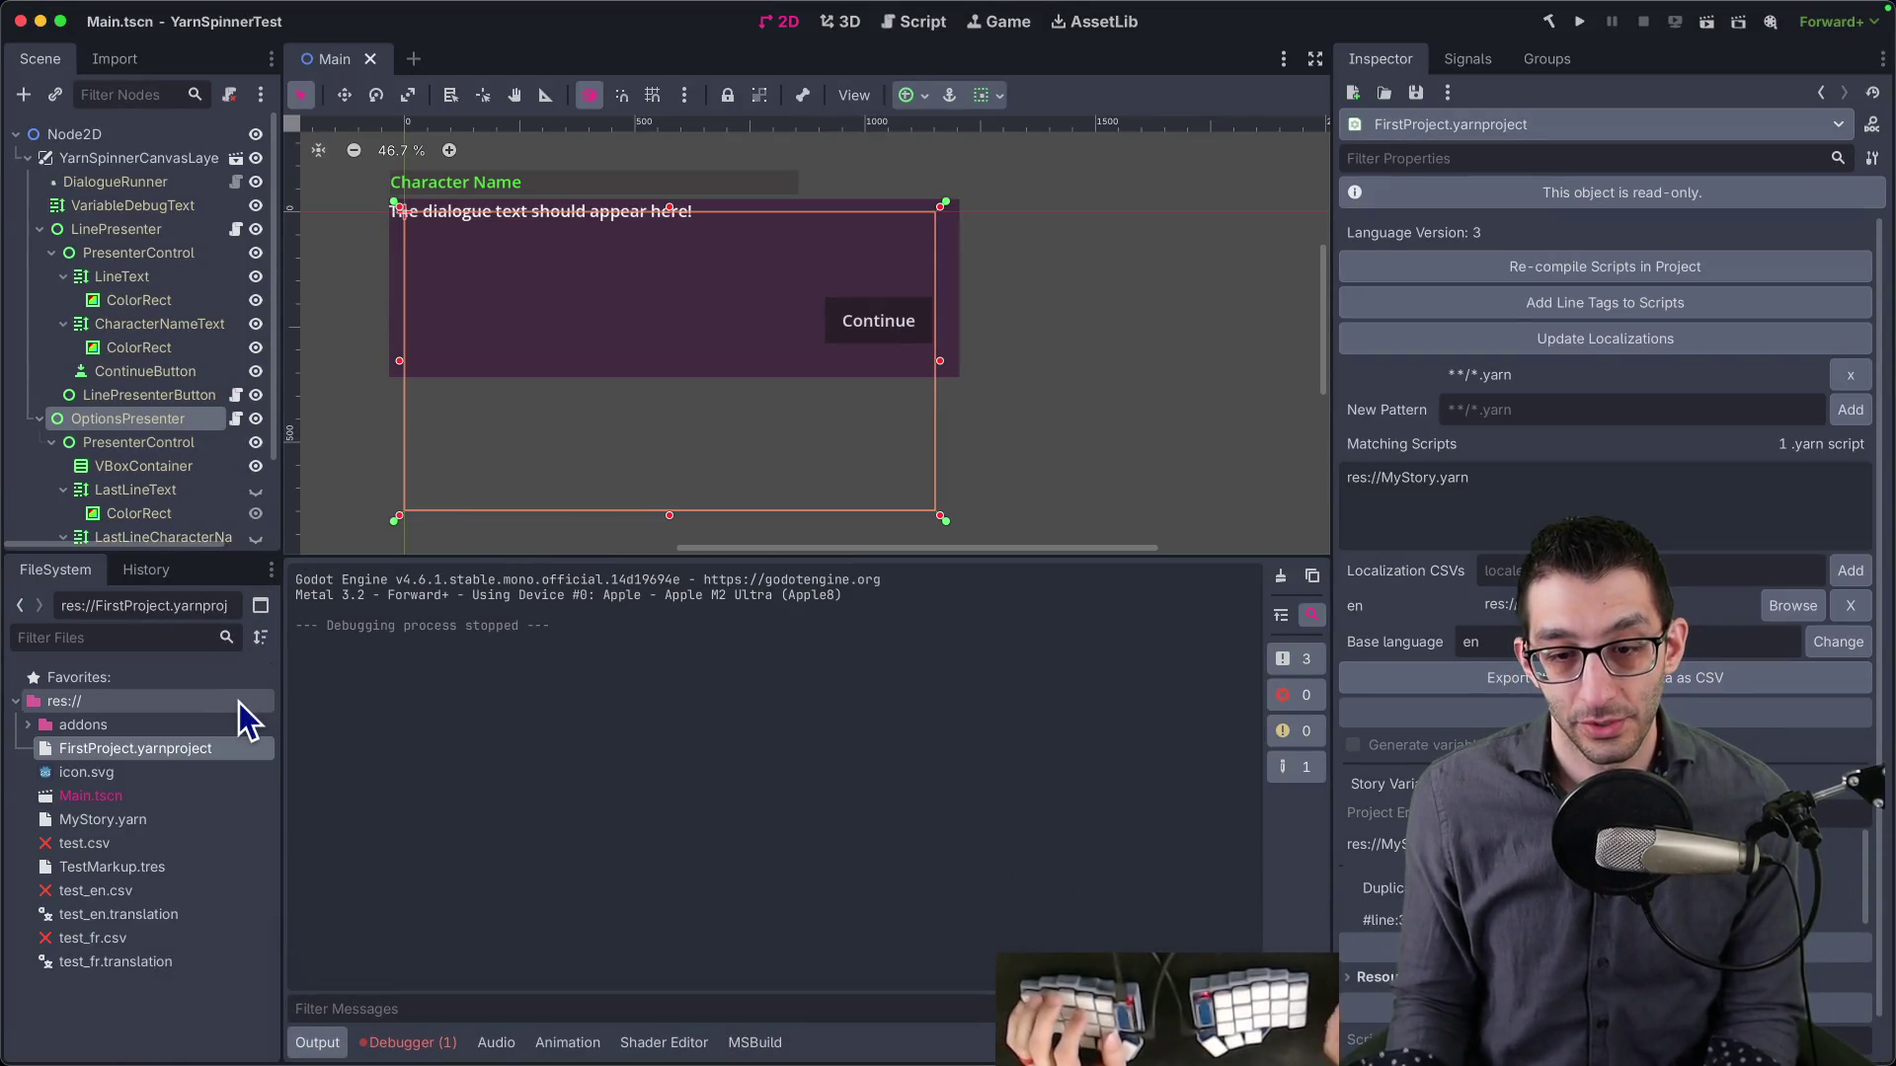
- Review git diff of the Markup sample scene and select the LaughAudio unique_id value
{"action": "key", "text": "super+Tab"}
{"action": "type", "text": "git diff"}
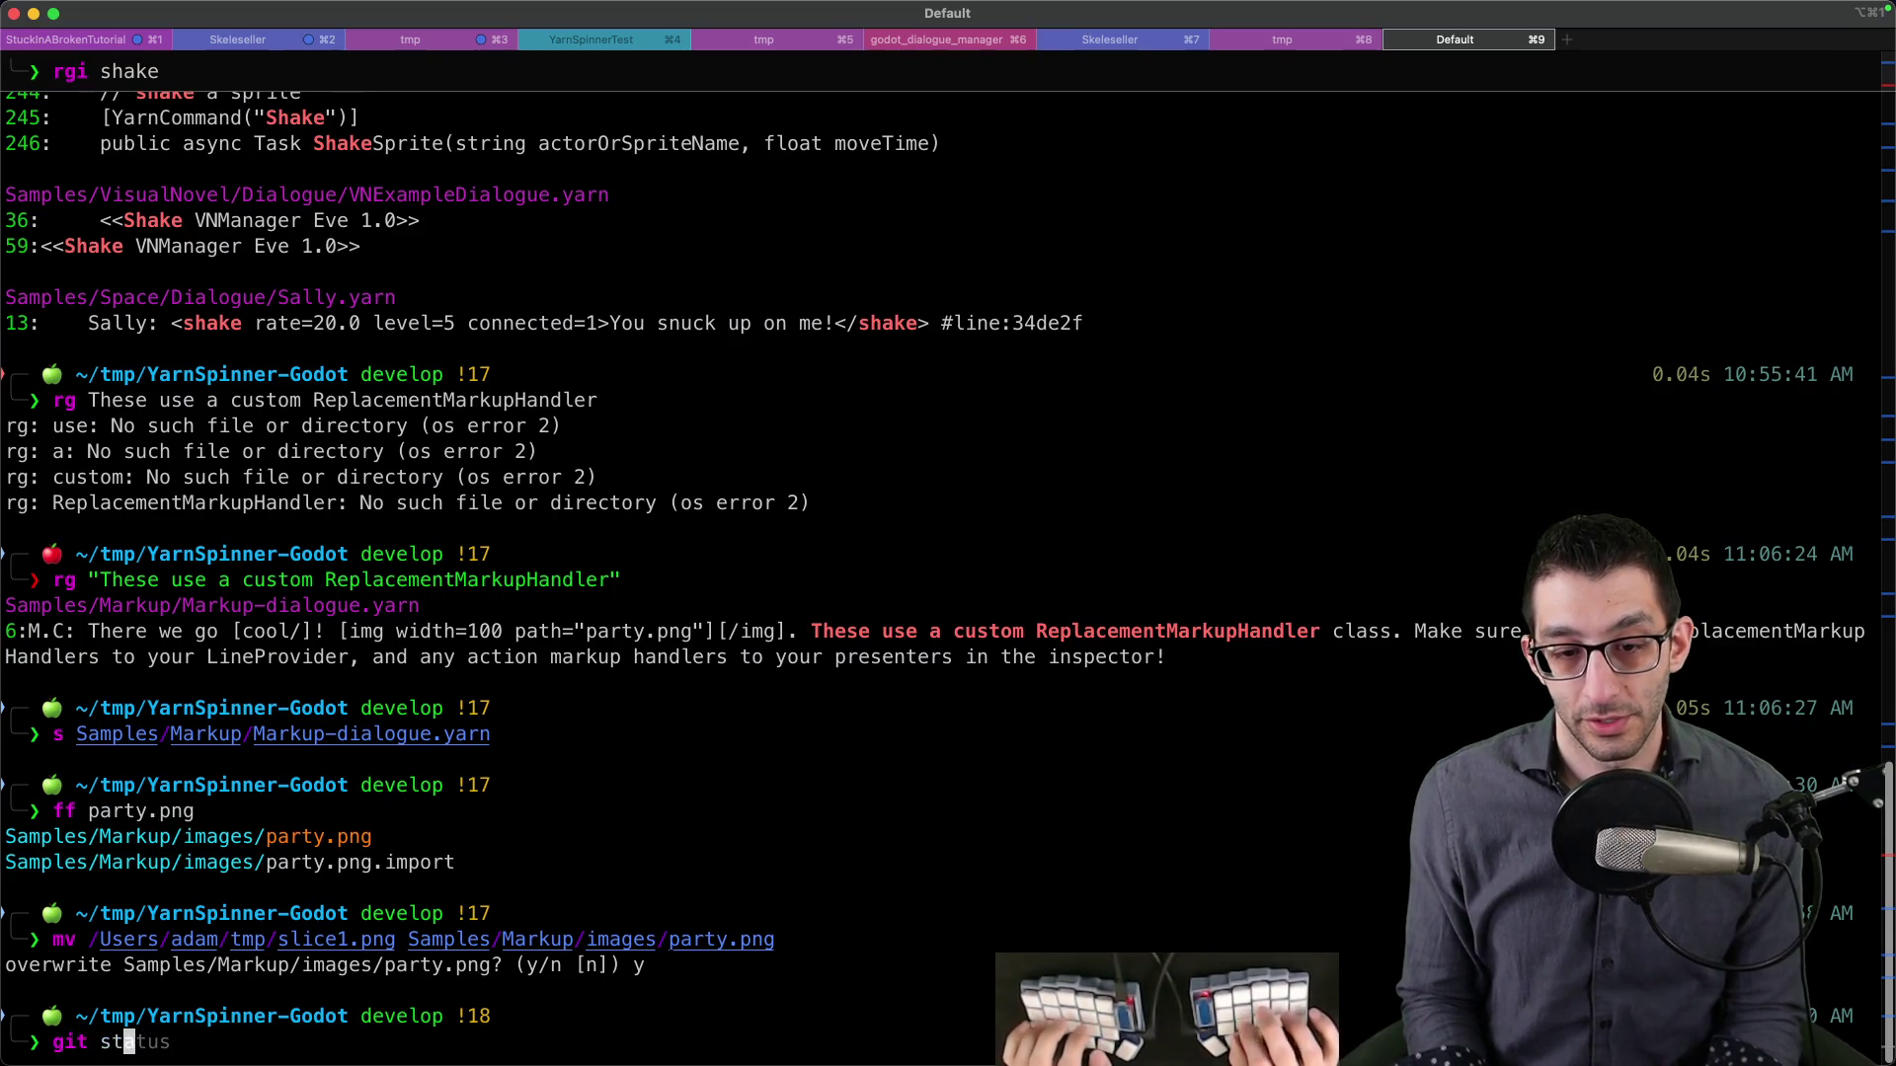
{"action": "key", "text": "Return"}
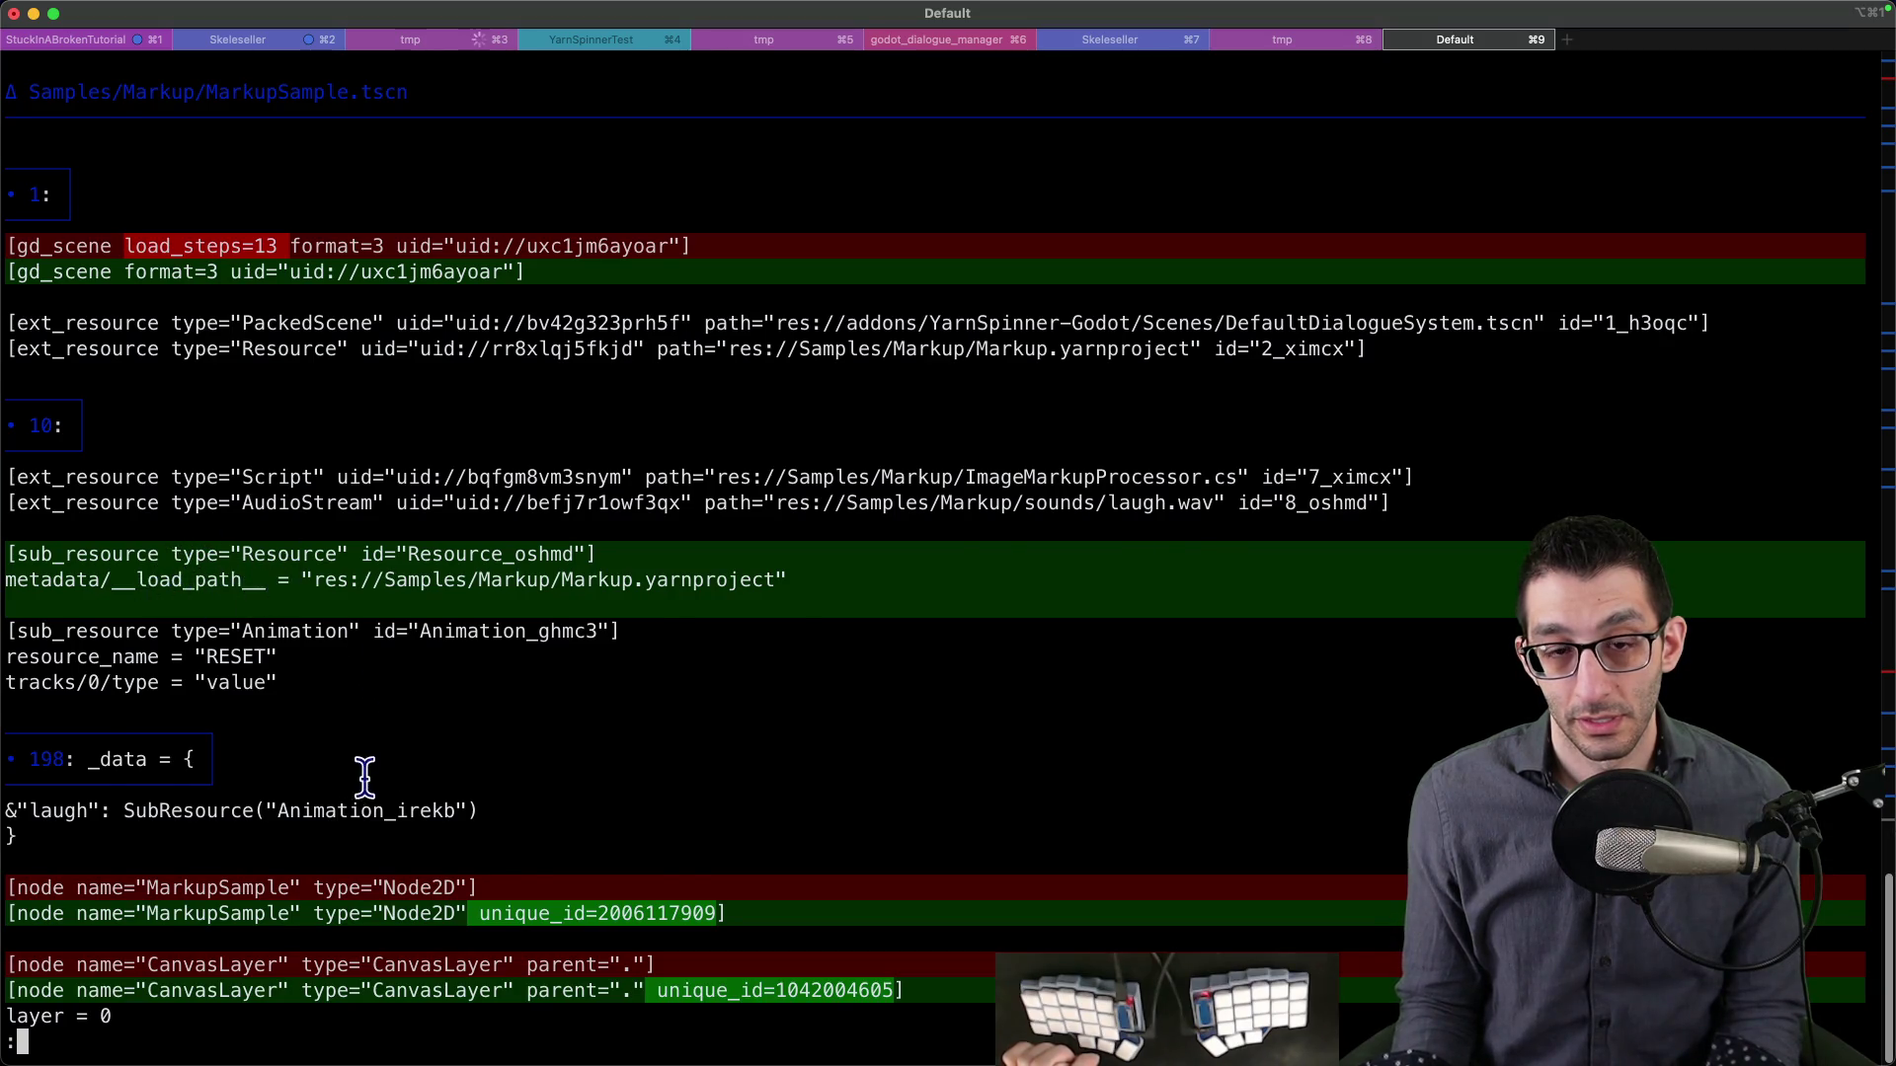
{"action": "key", "text": "space"}
{"action": "key", "text": "space"}
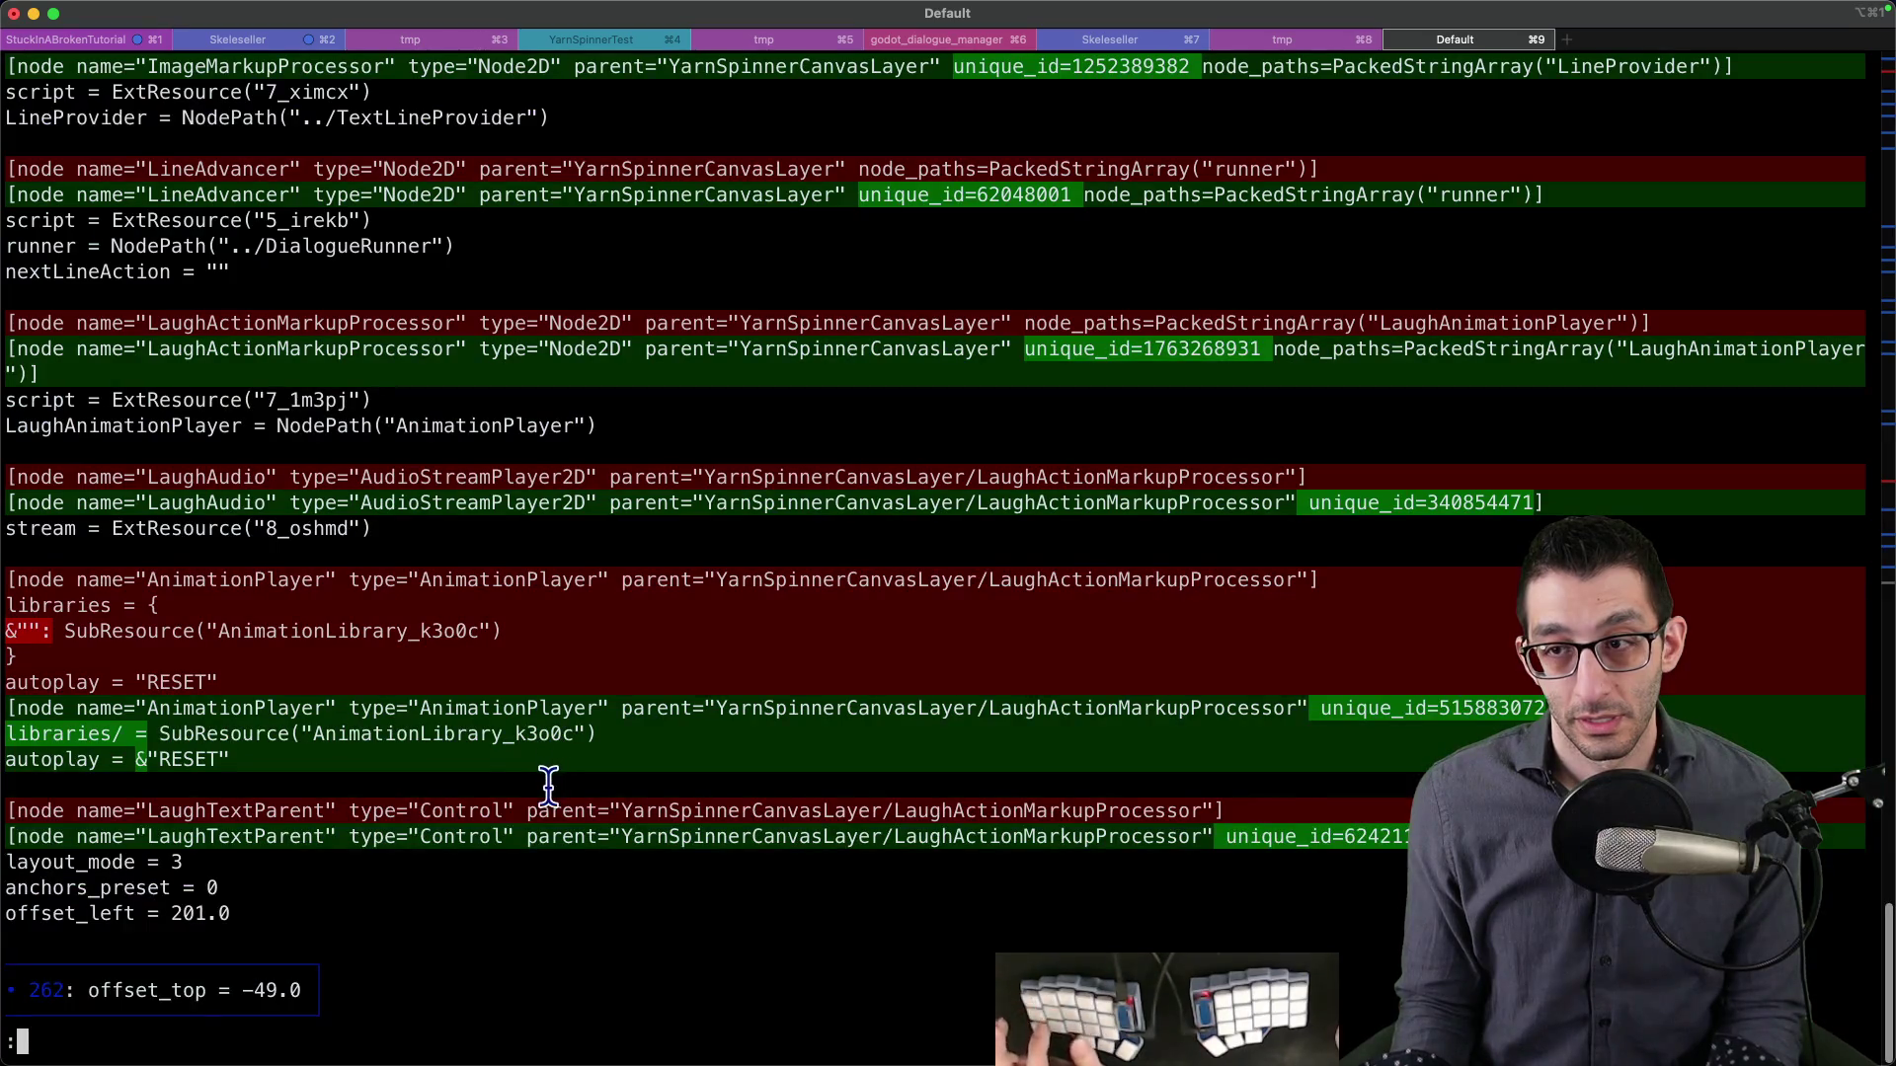
{"action": "key", "text": "q"}
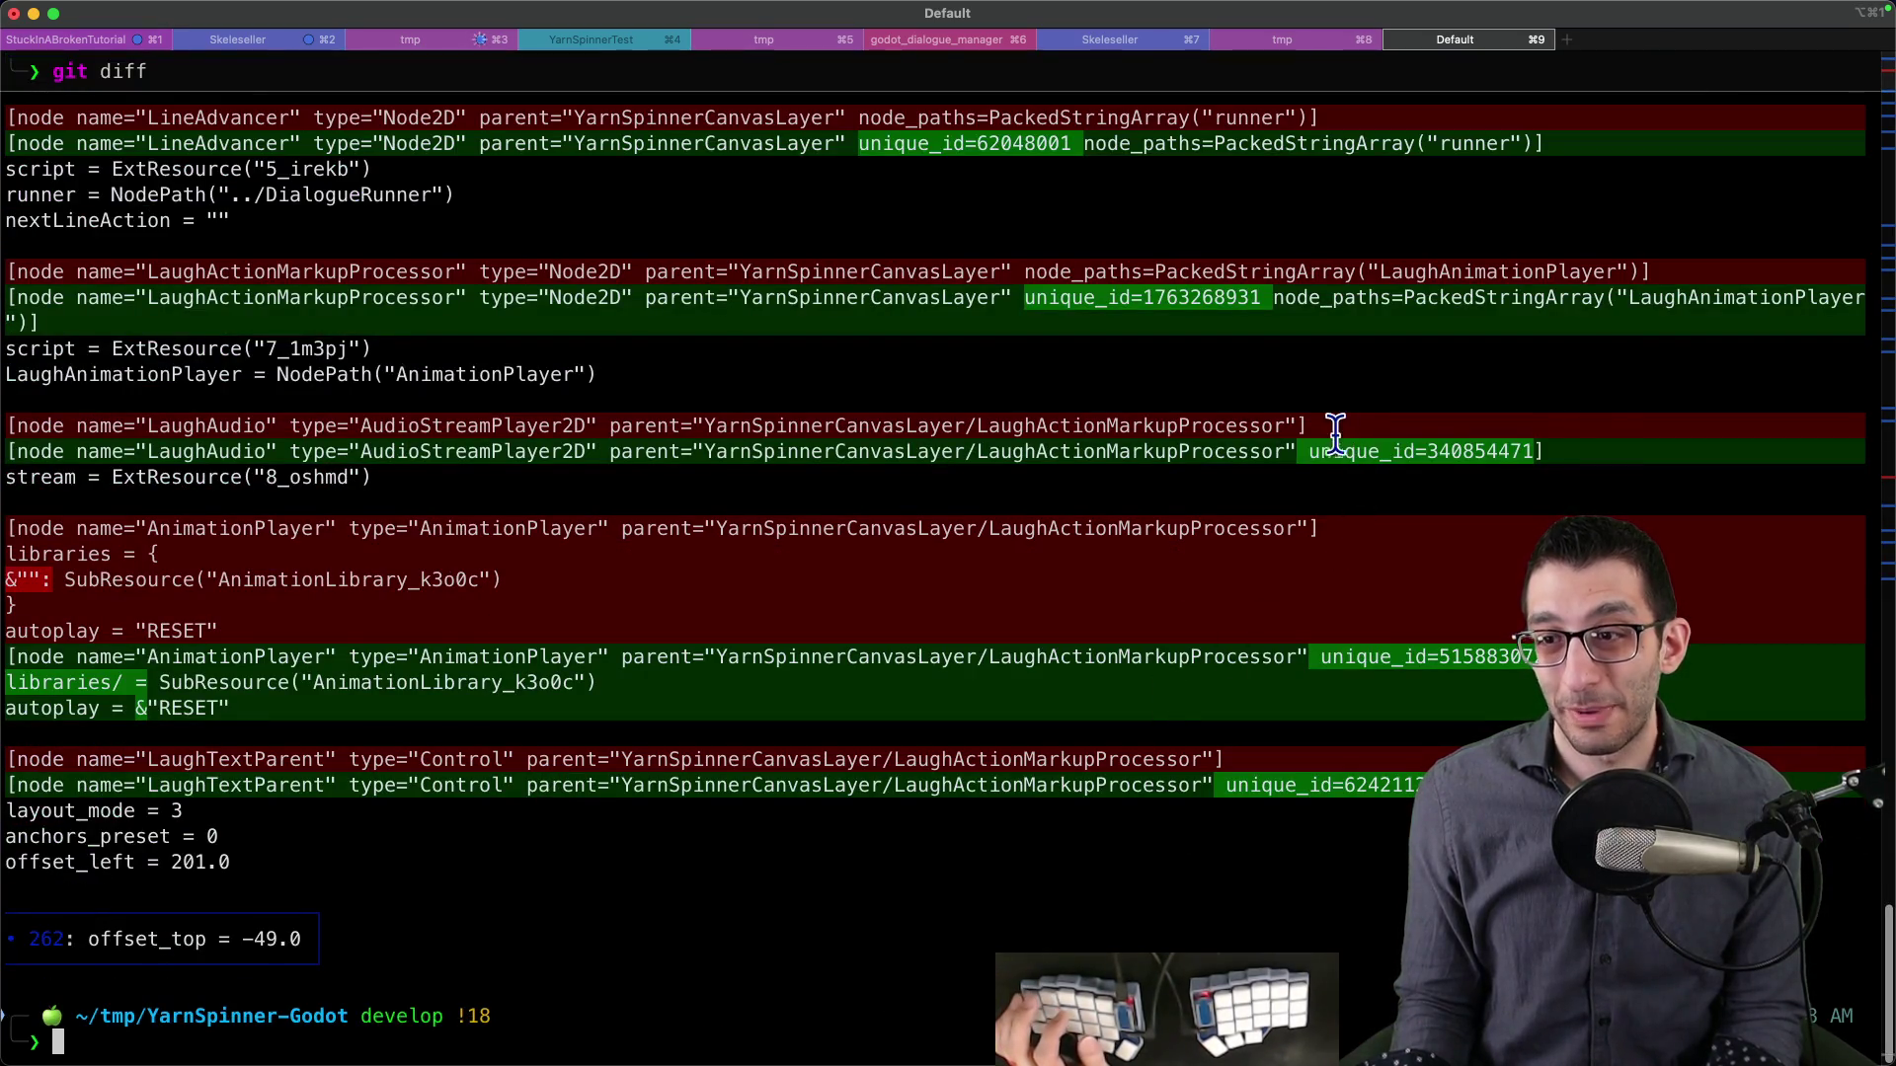
{"action": "left_click_drag", "start_coordinate": [1305, 451], "coordinate": [1535, 451]}
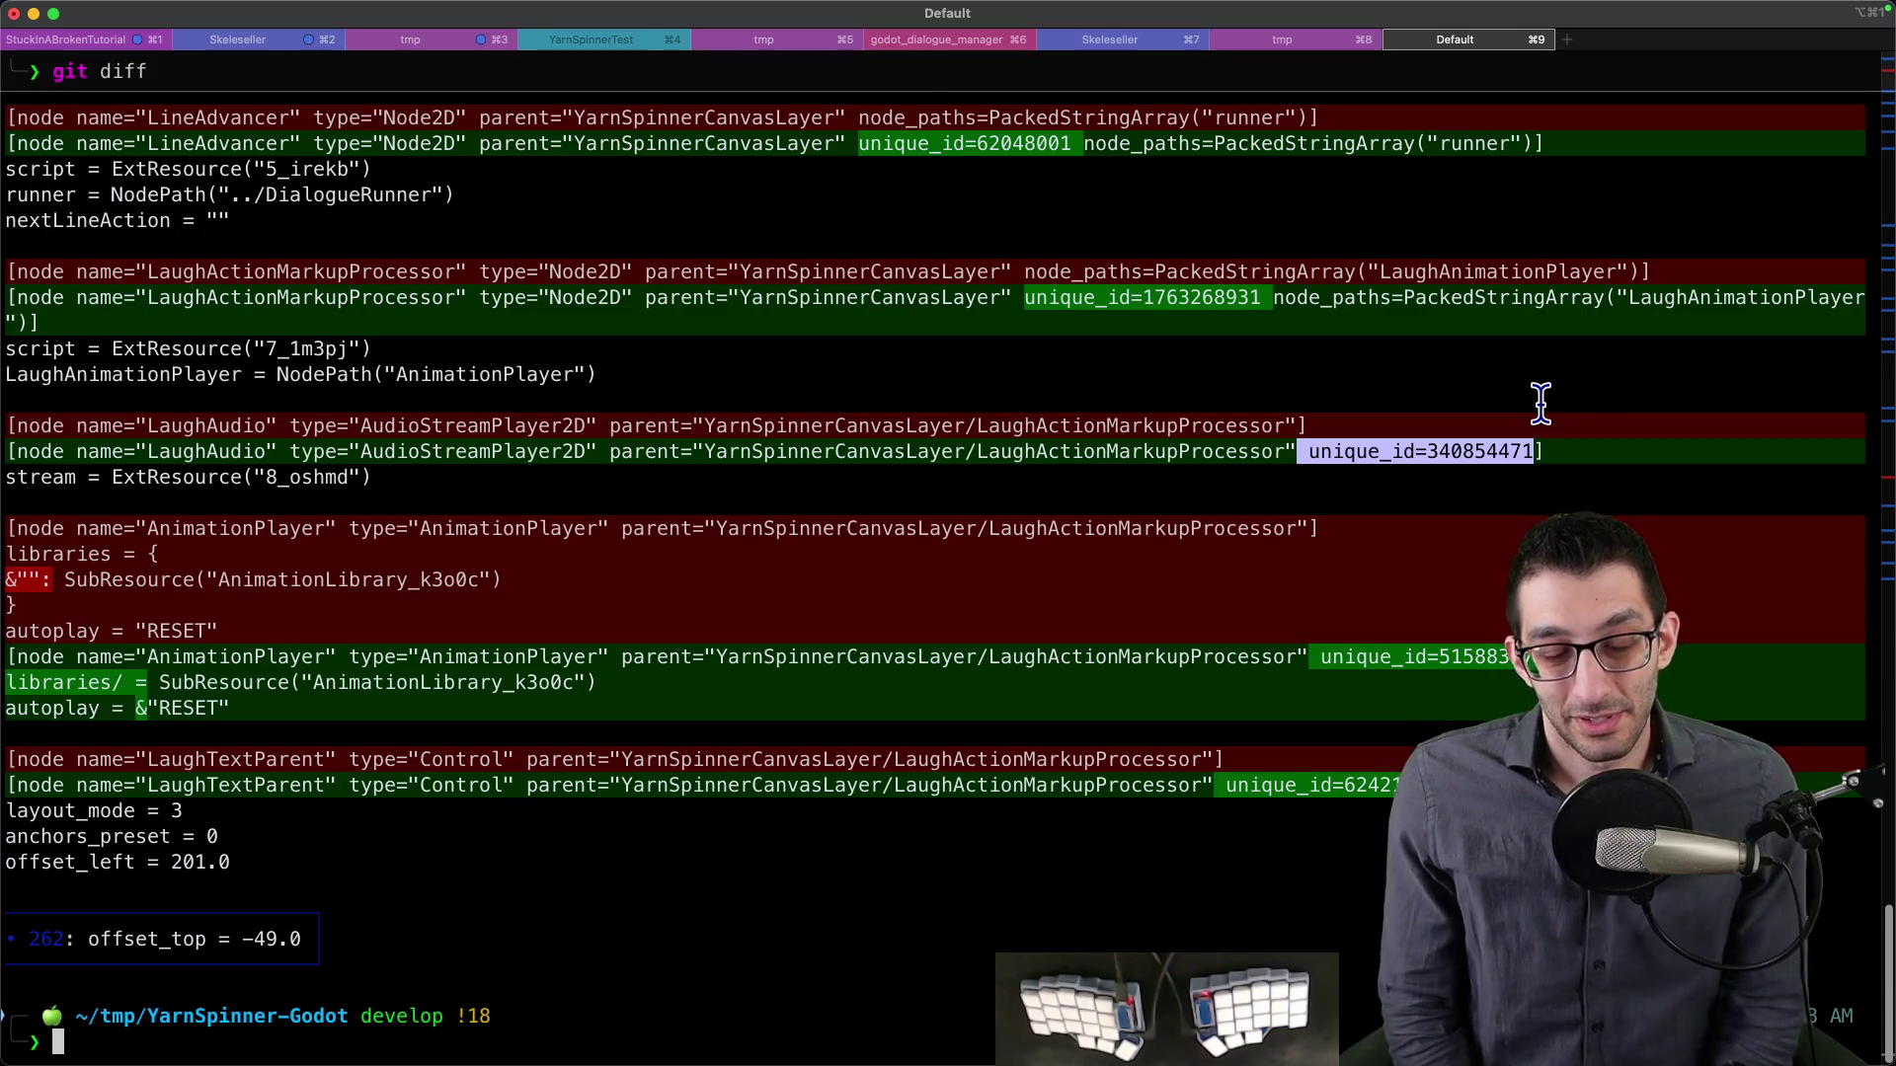
- Start rewording the Yarn note as 'File an issue about their markup sample? I suspect…'
{"action": "key", "text": "super+Tab"}
{"action": "key", "text": "super+shift+Left"}
{"action": "type", "text": "May"}
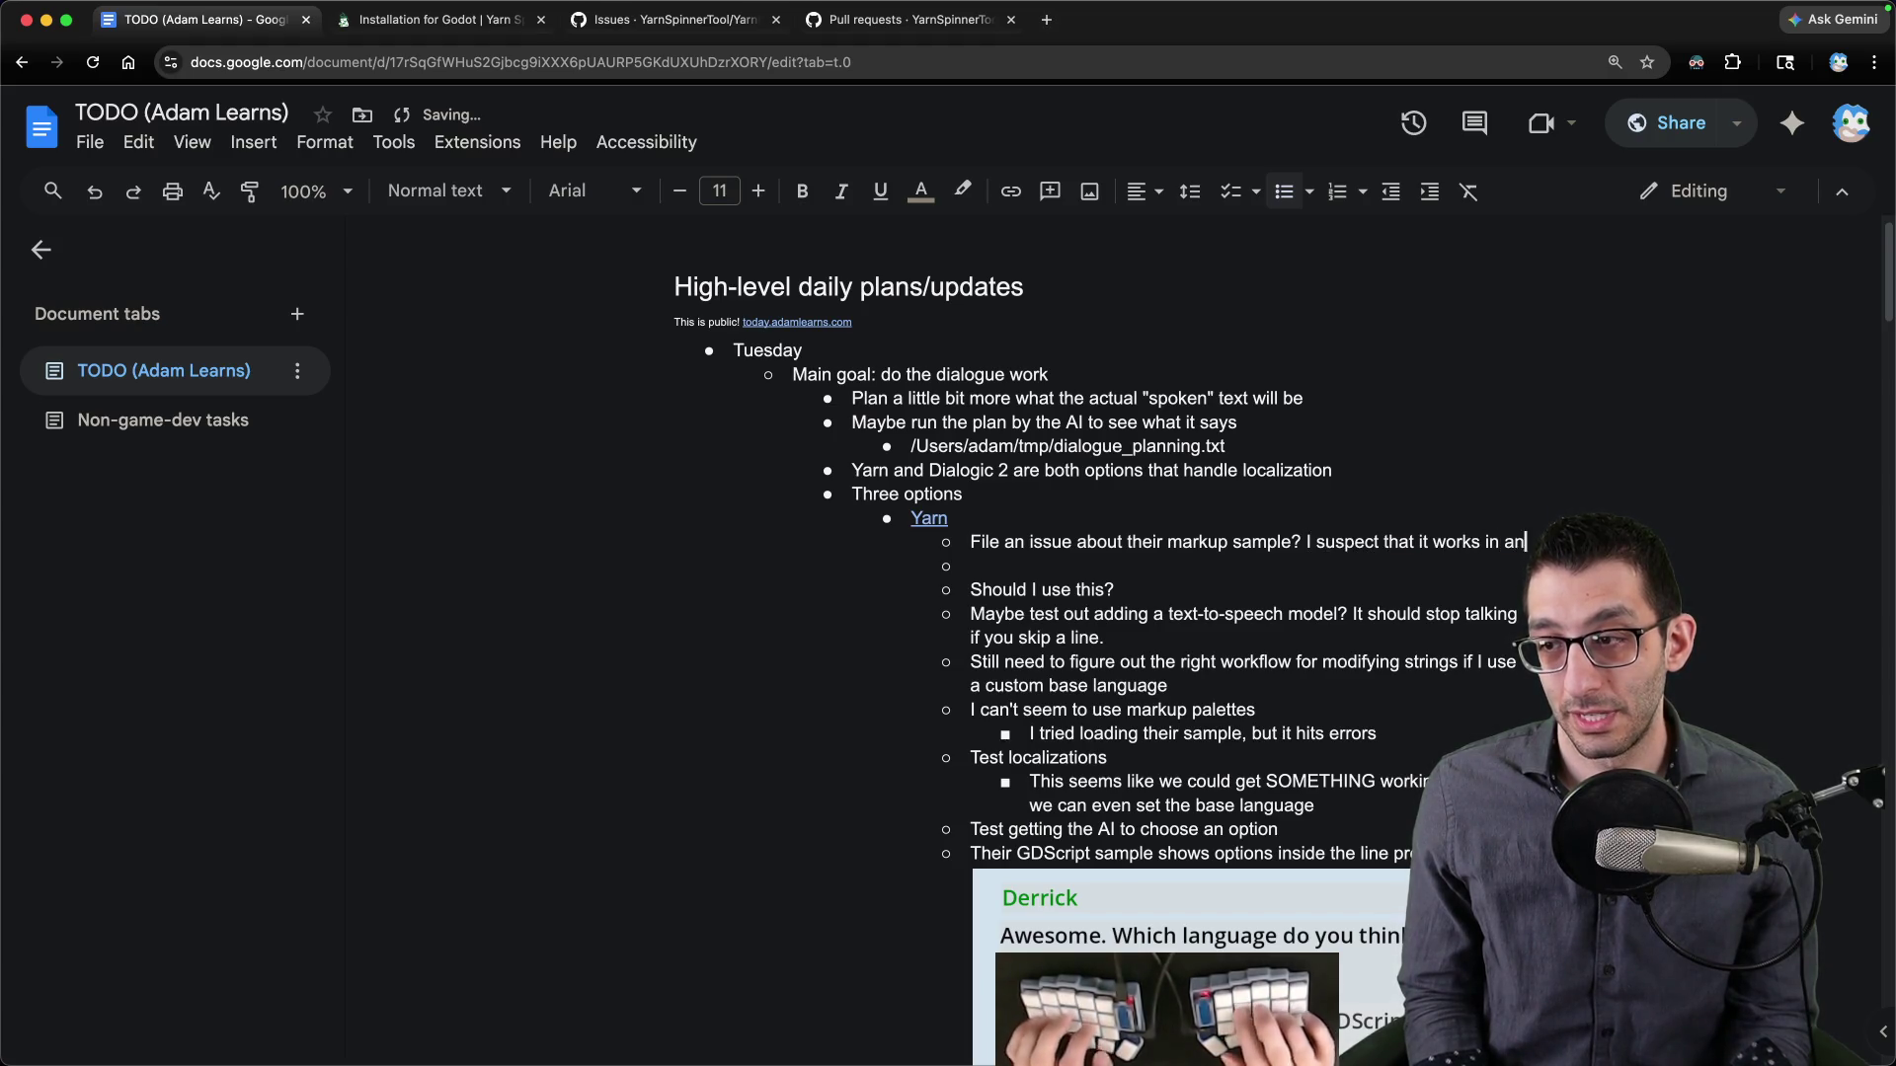
- End the Yarn note with 'probably works in an old version of Godot but didn't work for me.', then bring up the running game
{"action": "type", "text": "old"}
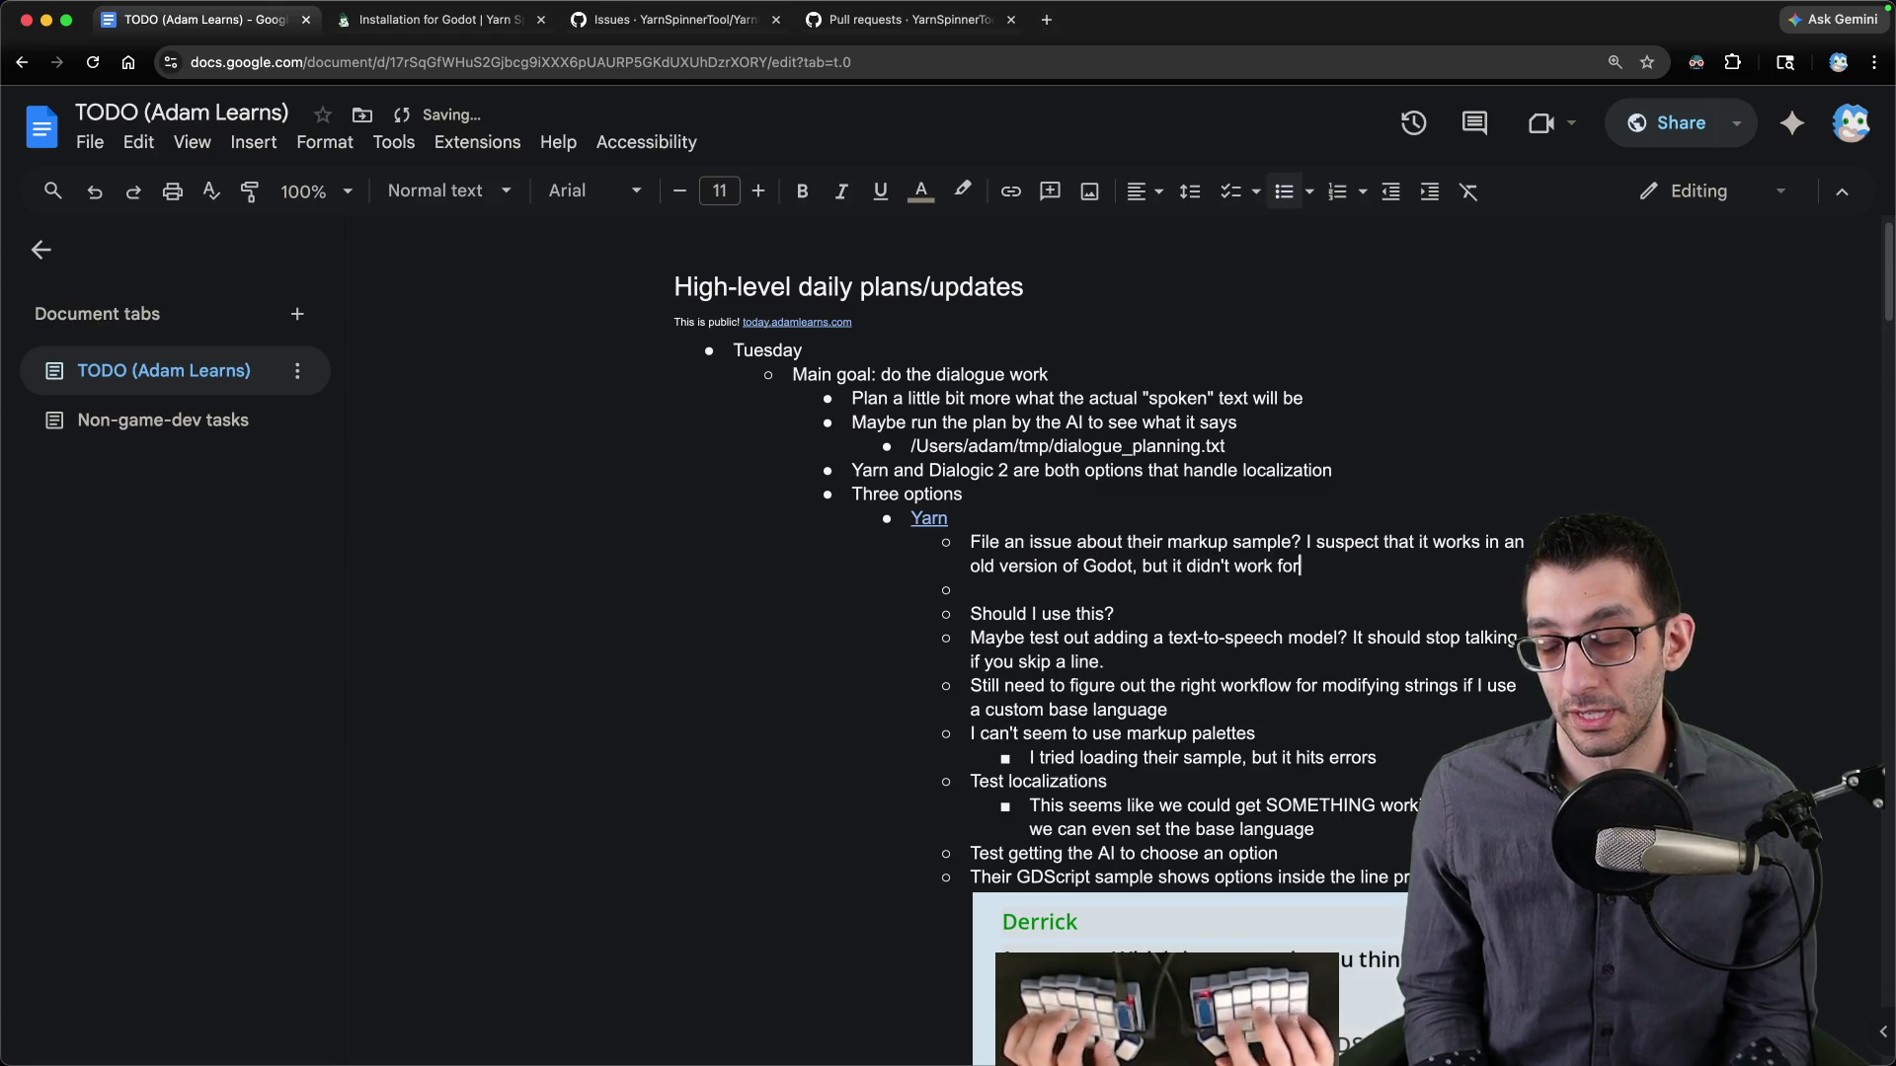
{"action": "mouse_move", "coordinate": [1422, 1062]}
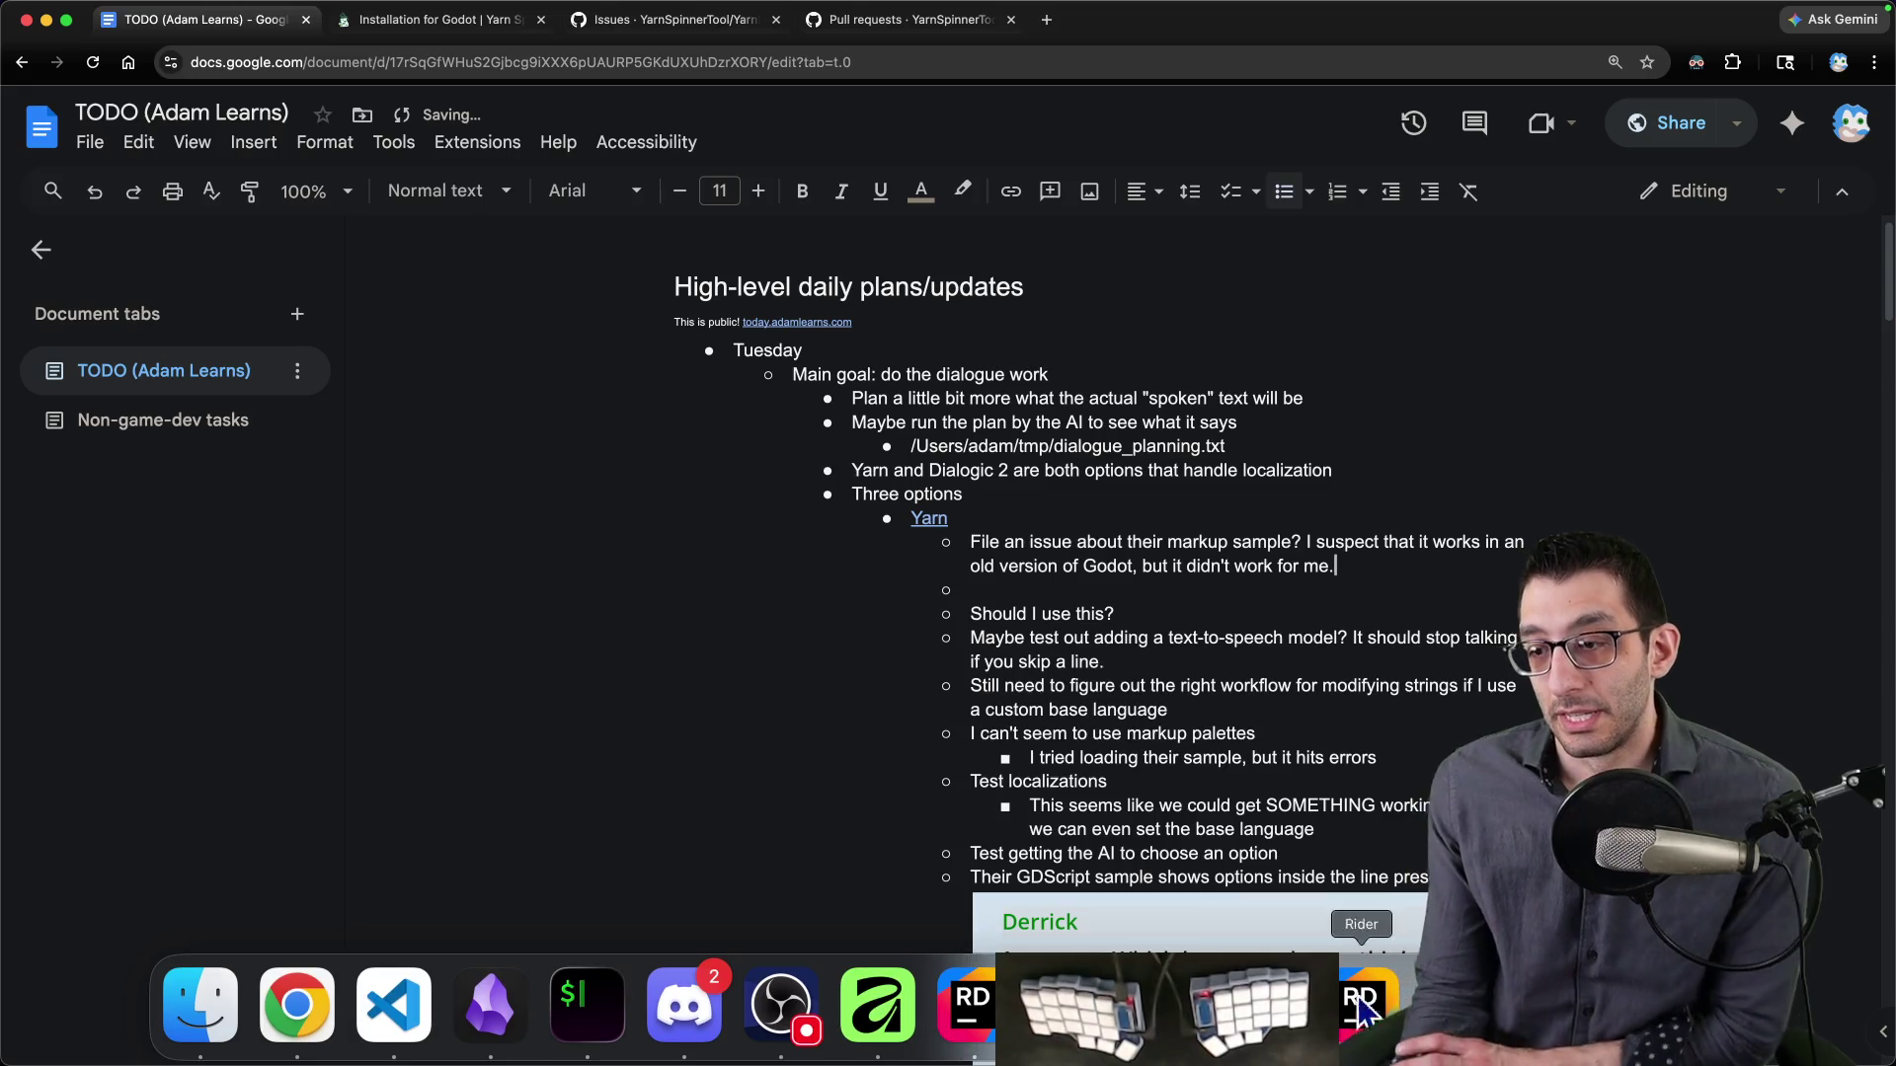
{"action": "left_click", "coordinate": [1427, 1007]}
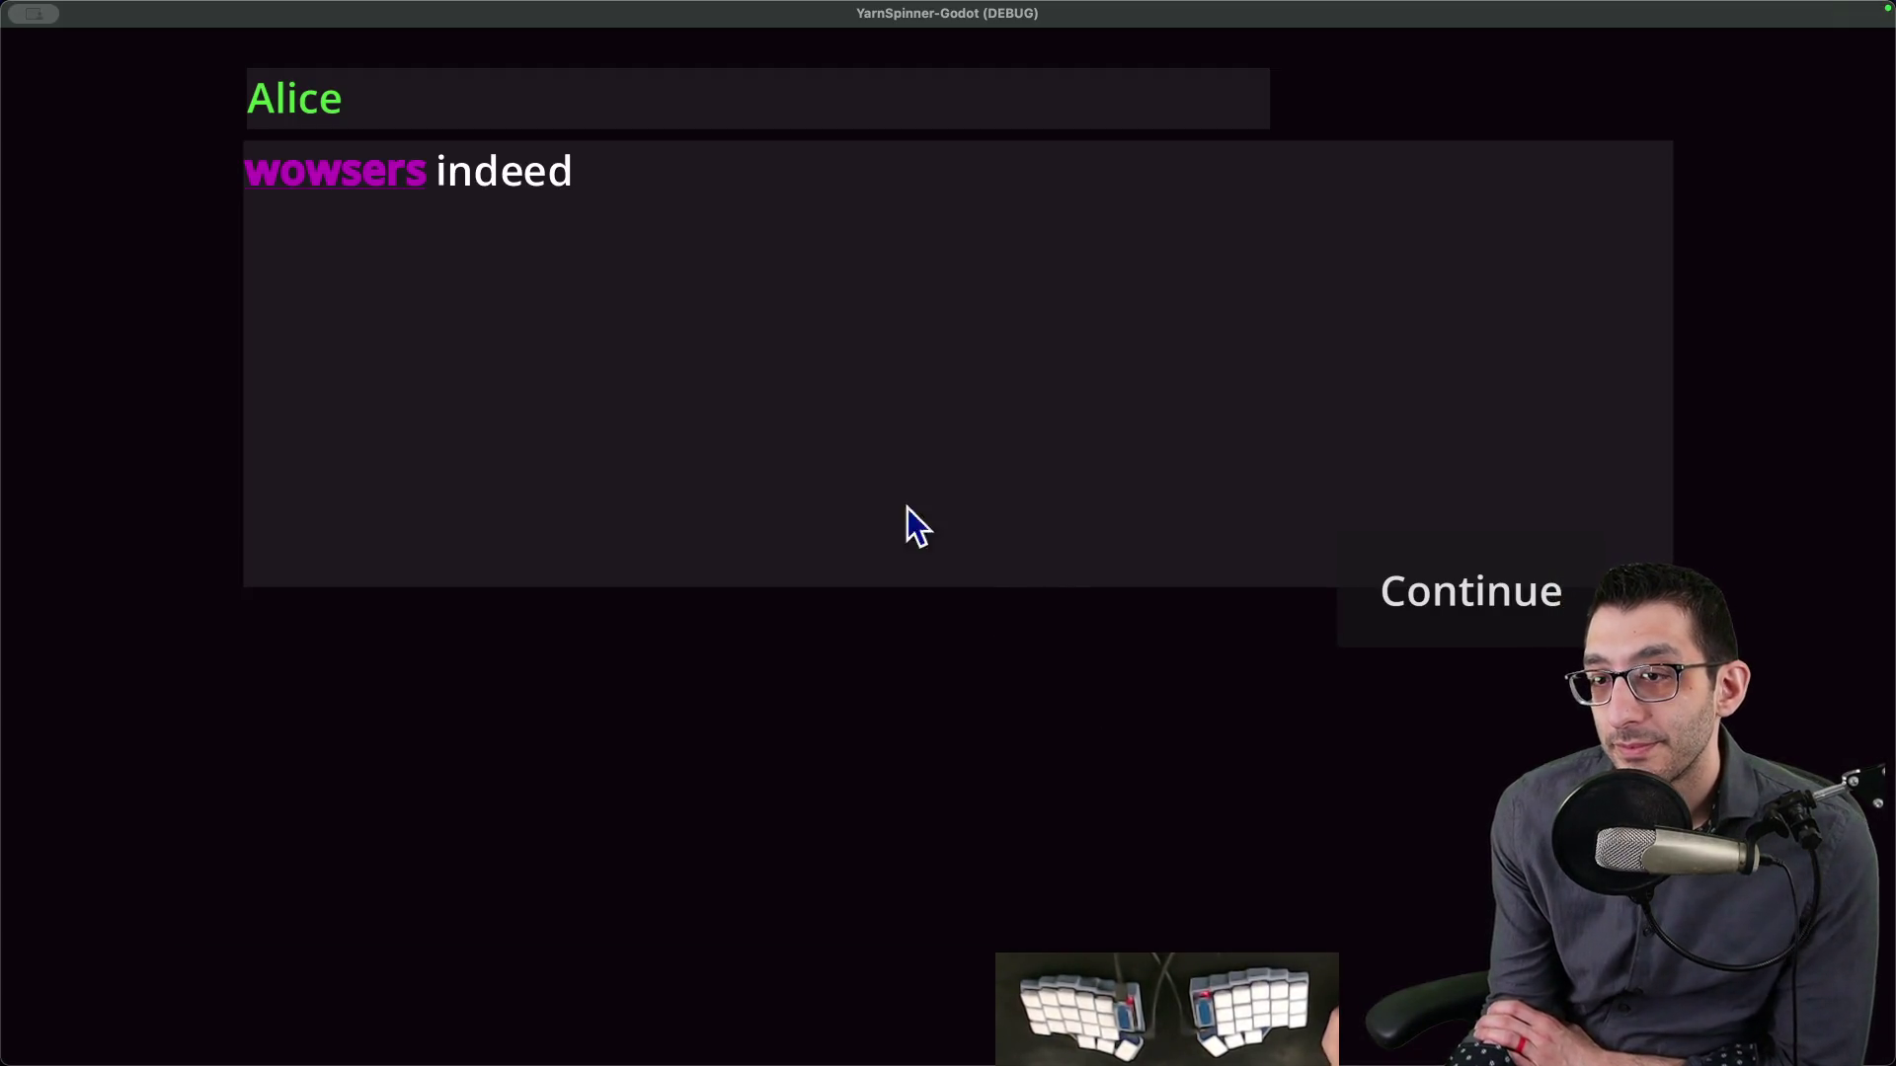
- Launch the Space sample and walk over to talk through the ship's dialogue
{"action": "key", "text": "Escape"}
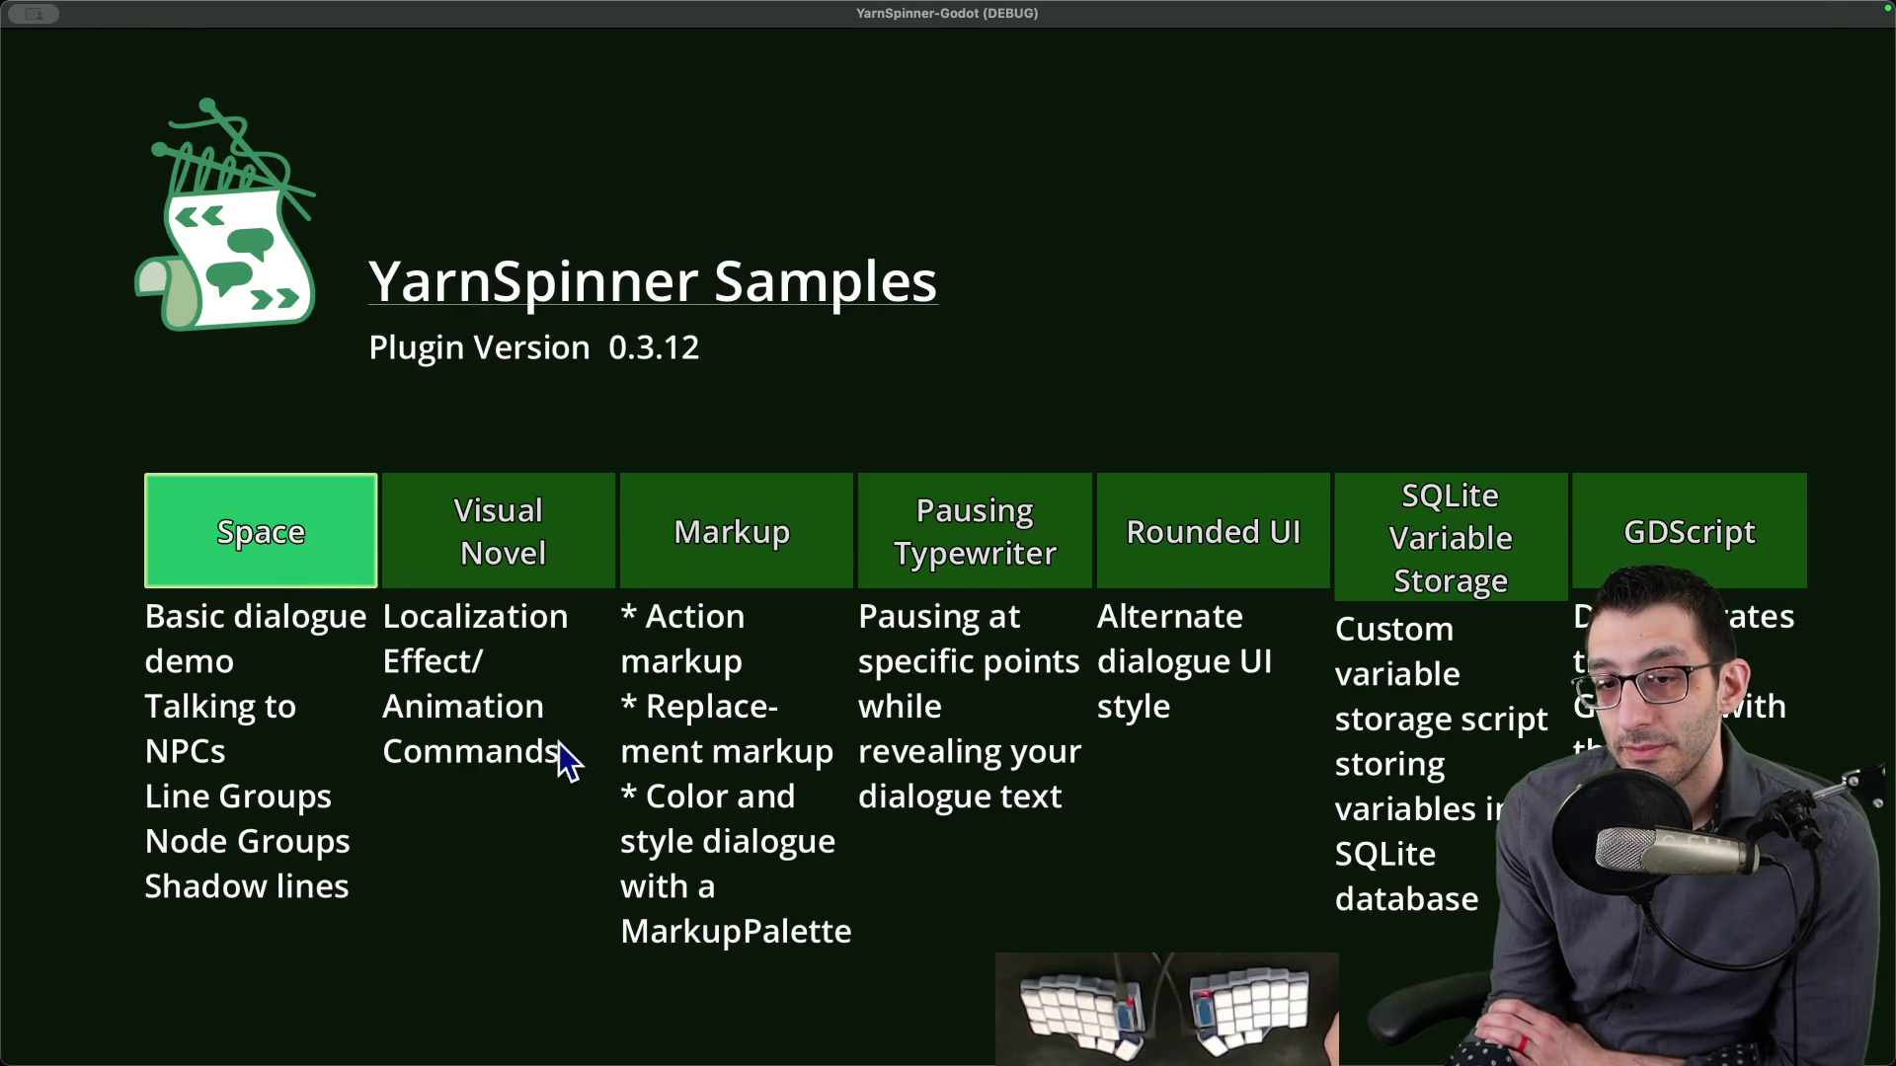
{"action": "left_click", "coordinate": [222, 555]}
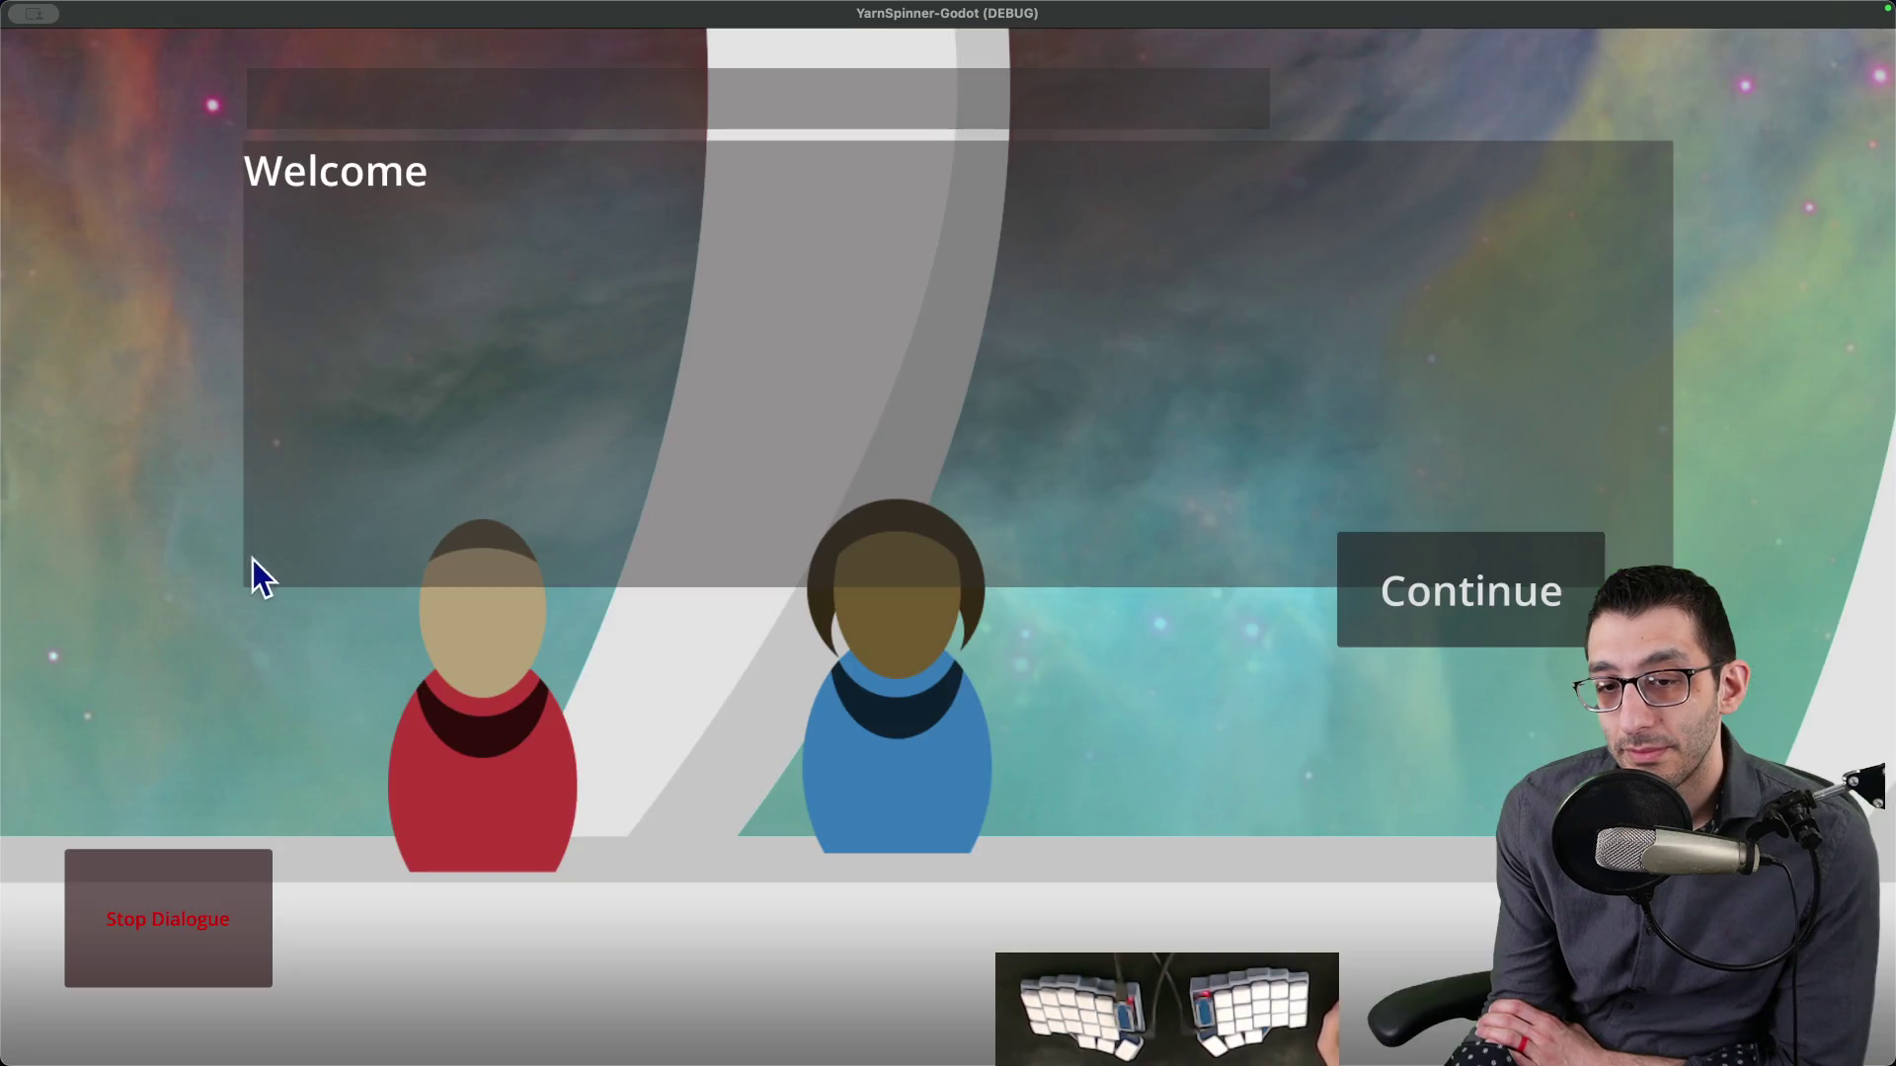
{"action": "left_click", "coordinate": [1427, 614]}
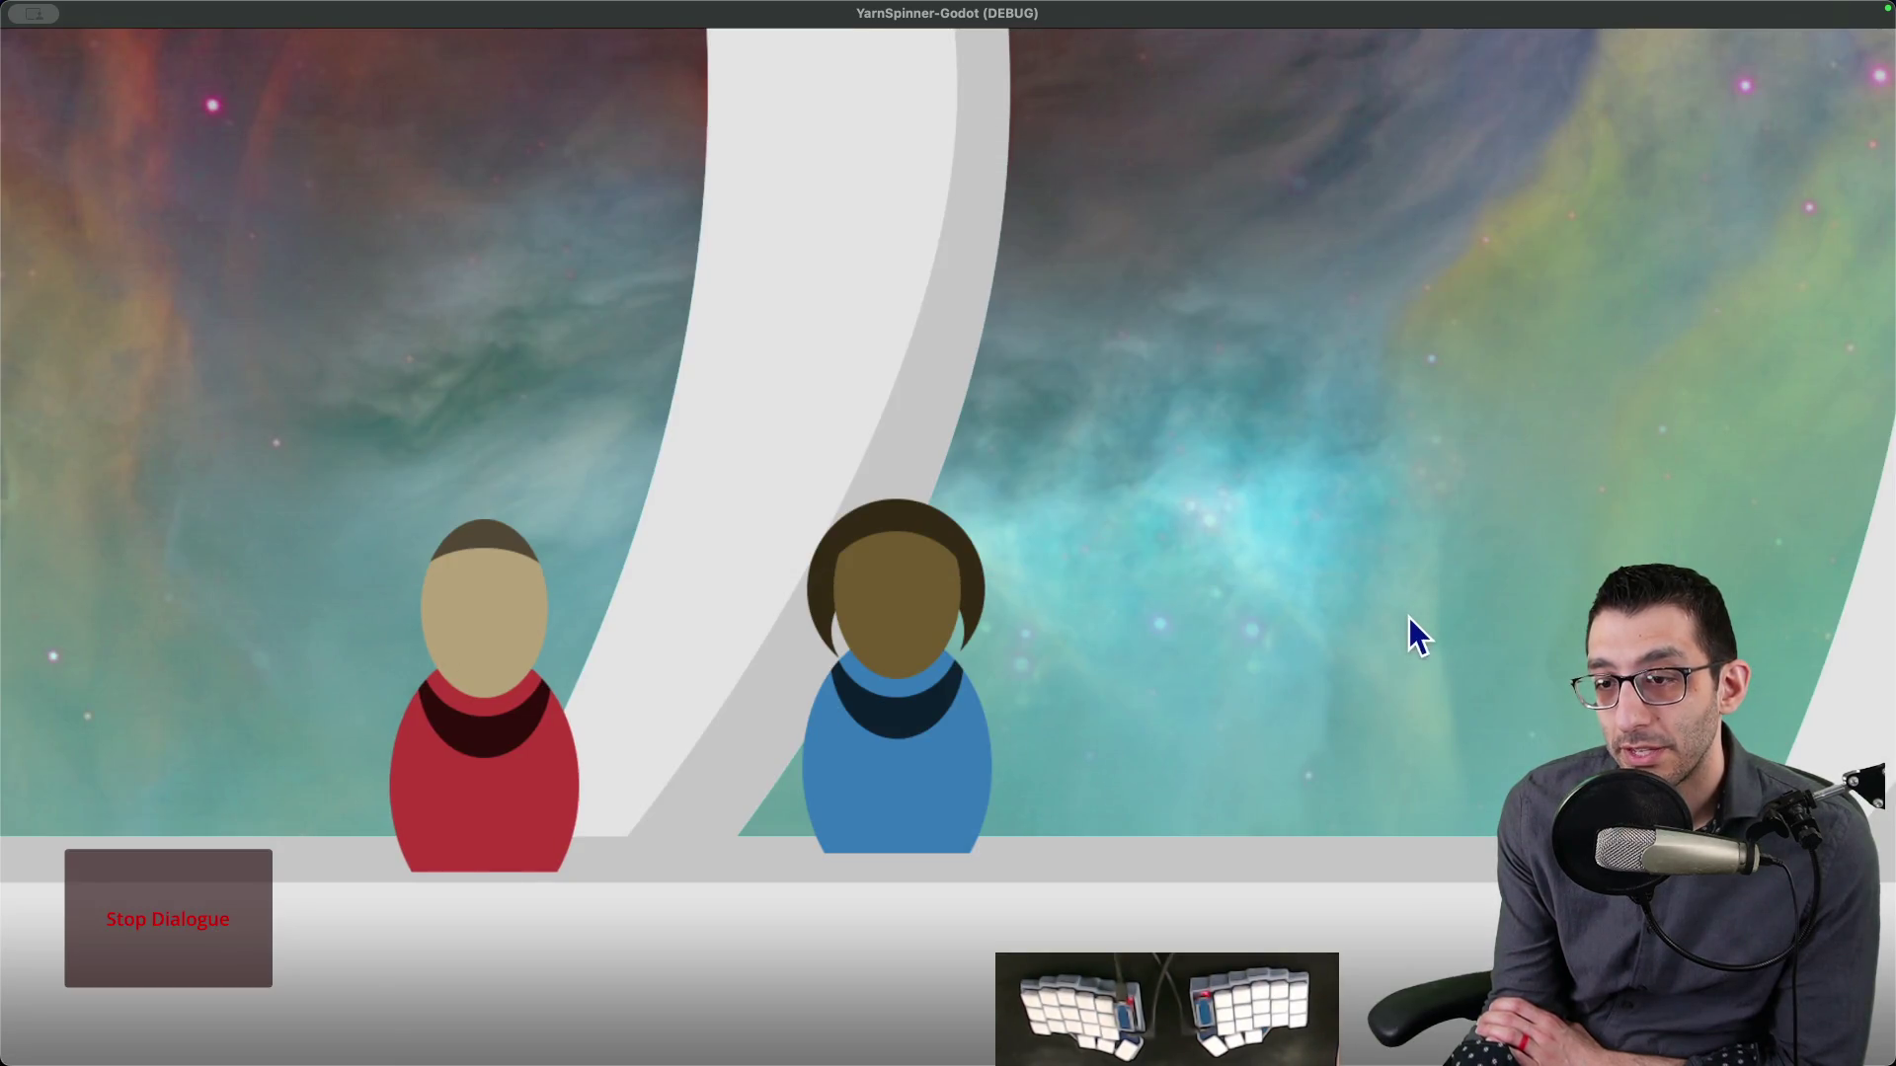
{"action": "key", "text": "Right"}
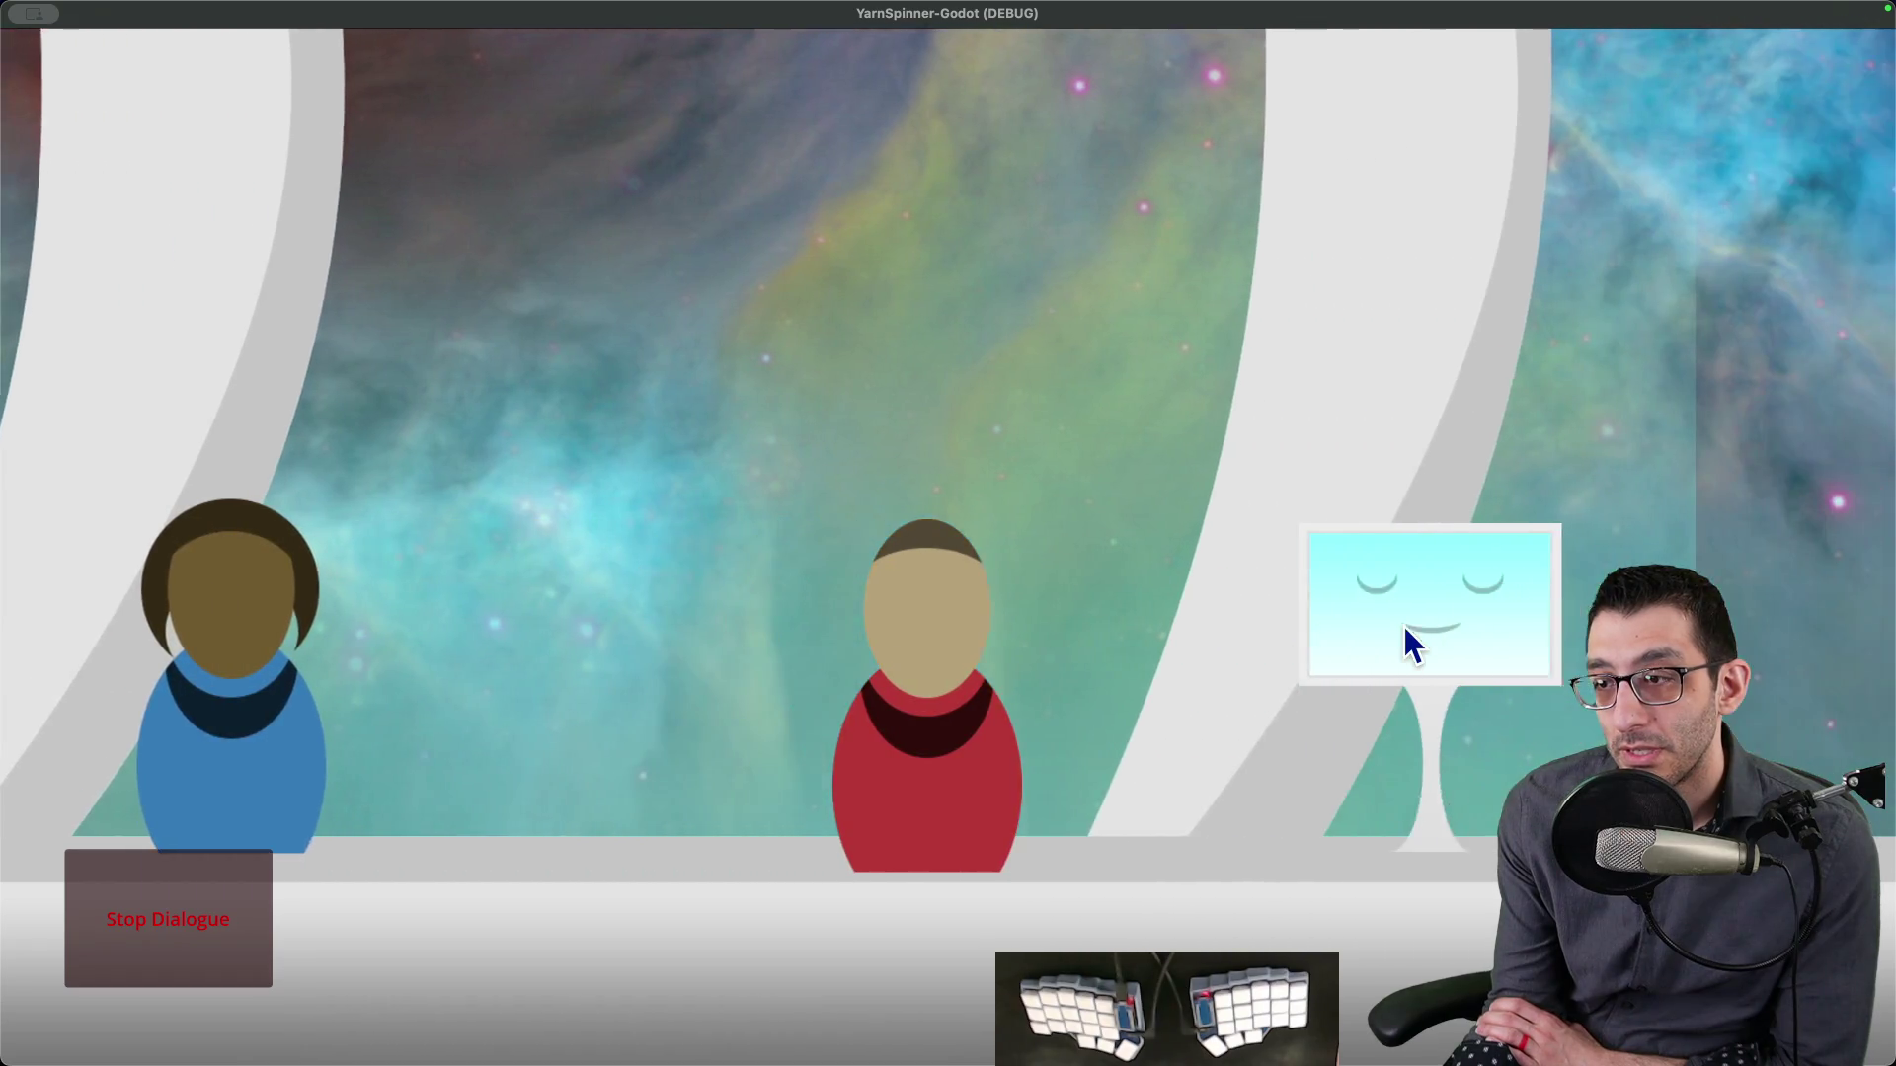
{"action": "key", "text": "space"}
{"action": "key", "text": "space"}
{"action": "key", "text": "space"}
{"action": "key", "text": "space"}
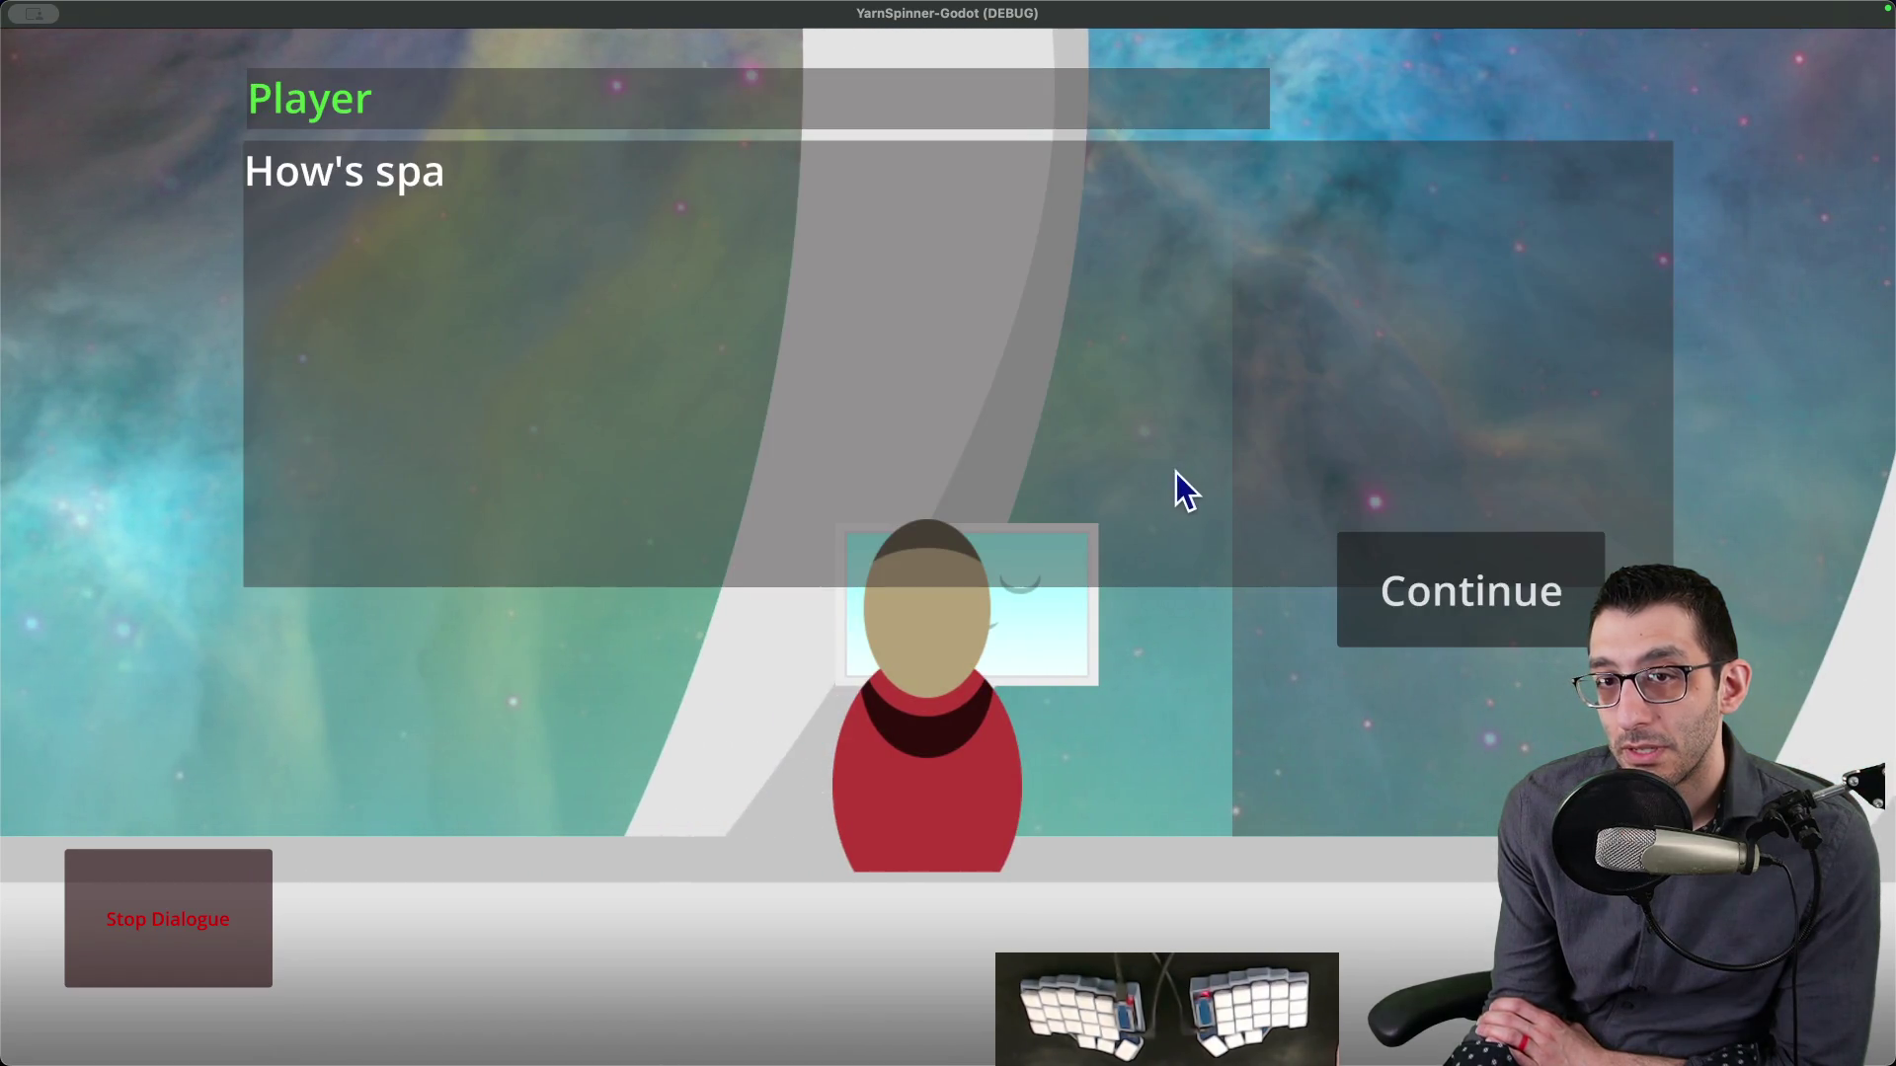
{"action": "key", "text": "space"}
{"action": "key", "text": "space"}
{"action": "key", "text": "space"}
{"action": "key", "text": "space"}
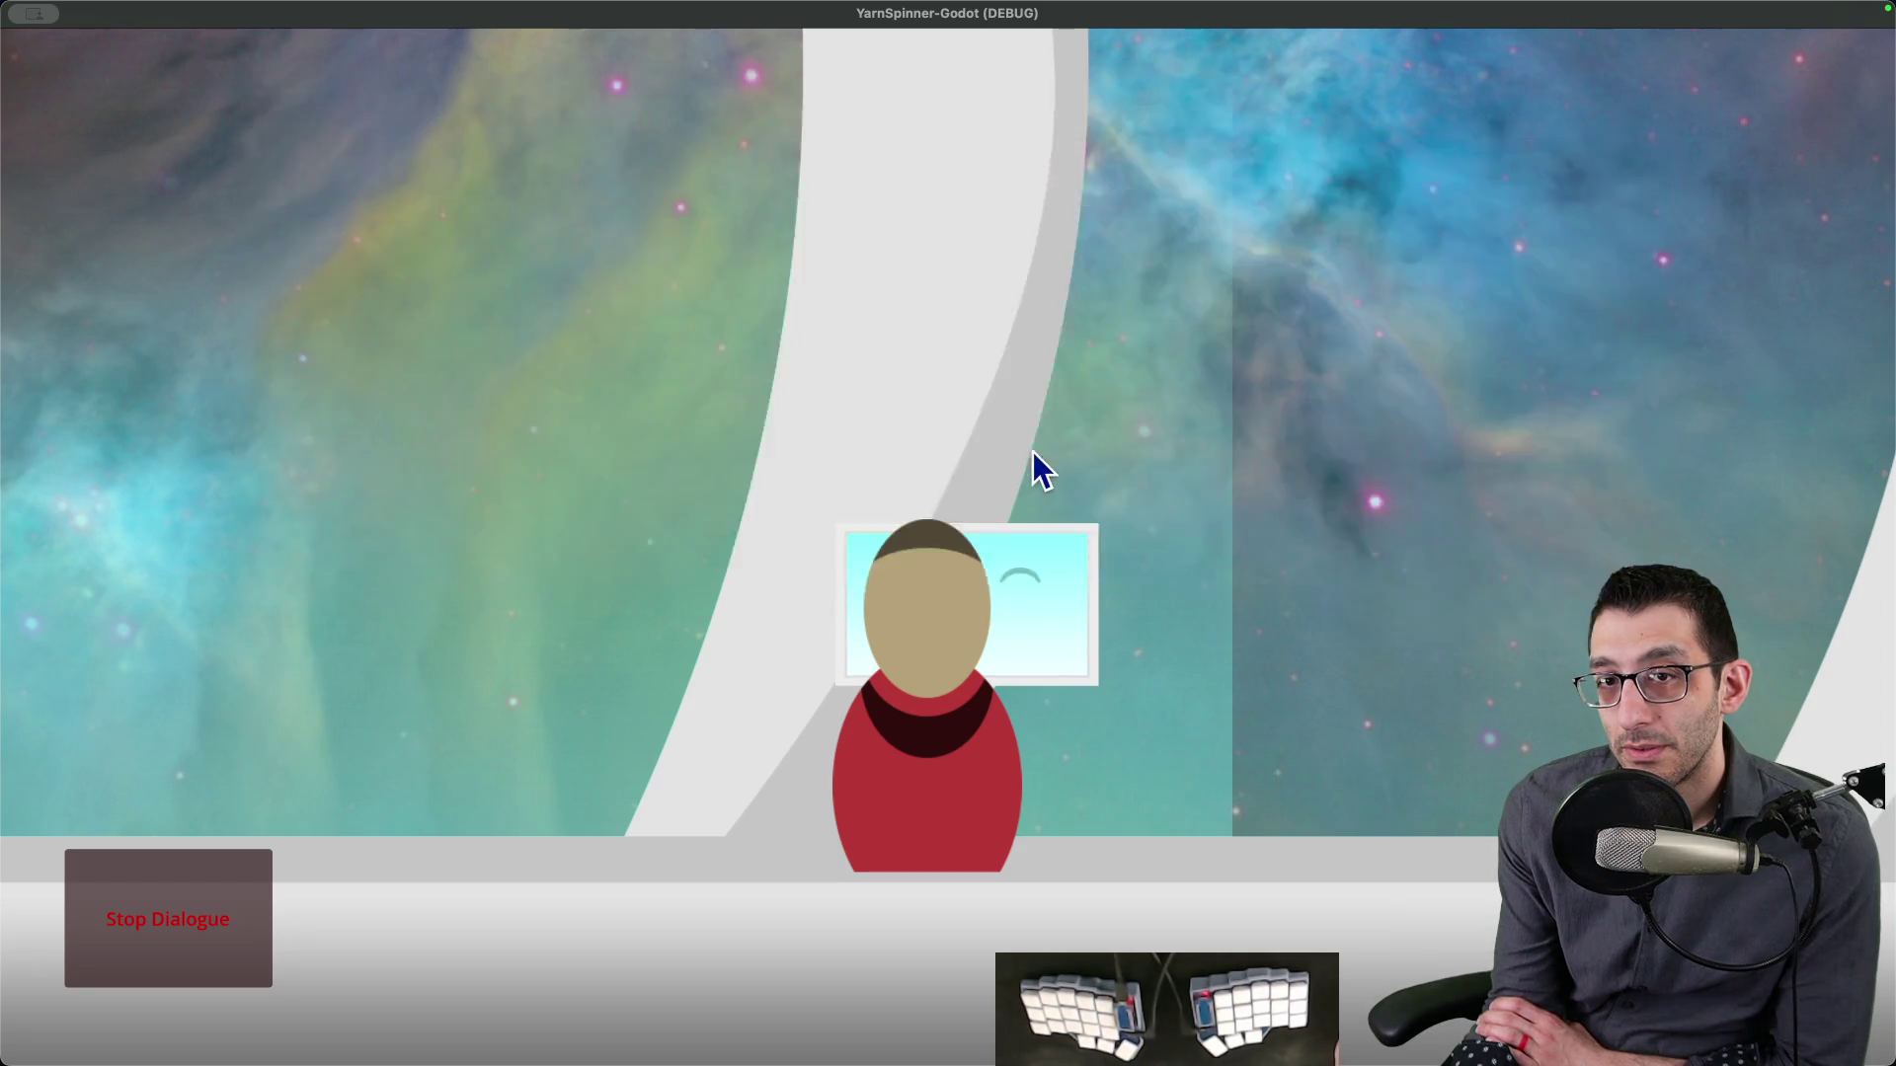
{"action": "key", "text": "space"}
{"action": "key", "text": "space"}
{"action": "key", "text": "space"}
{"action": "key", "text": "space"}
{"action": "key", "text": "space"}
{"action": "key", "text": "space"}
{"action": "key", "text": "space"}
{"action": "key", "text": "space"}
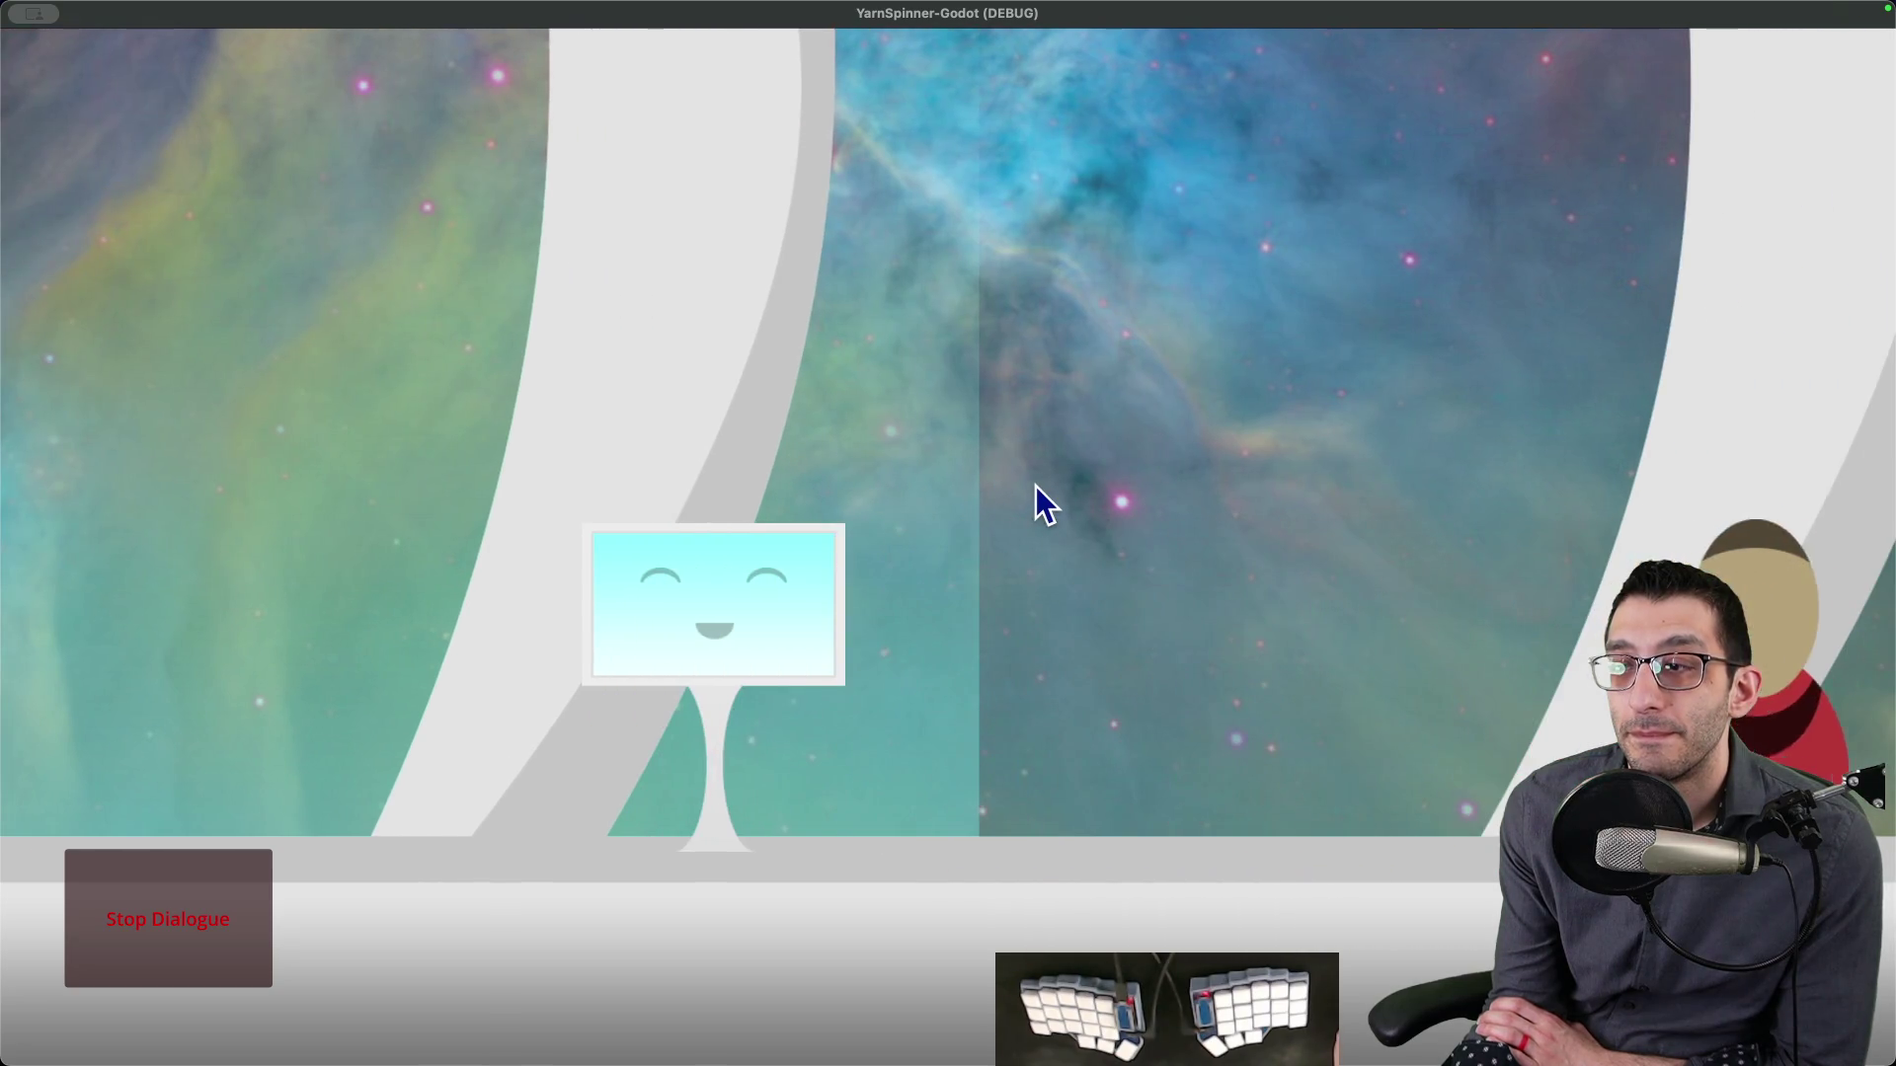
- Walk back left to Sally, talk to her and dismiss her 'Uah!' line
{"action": "key", "text": "Left"}
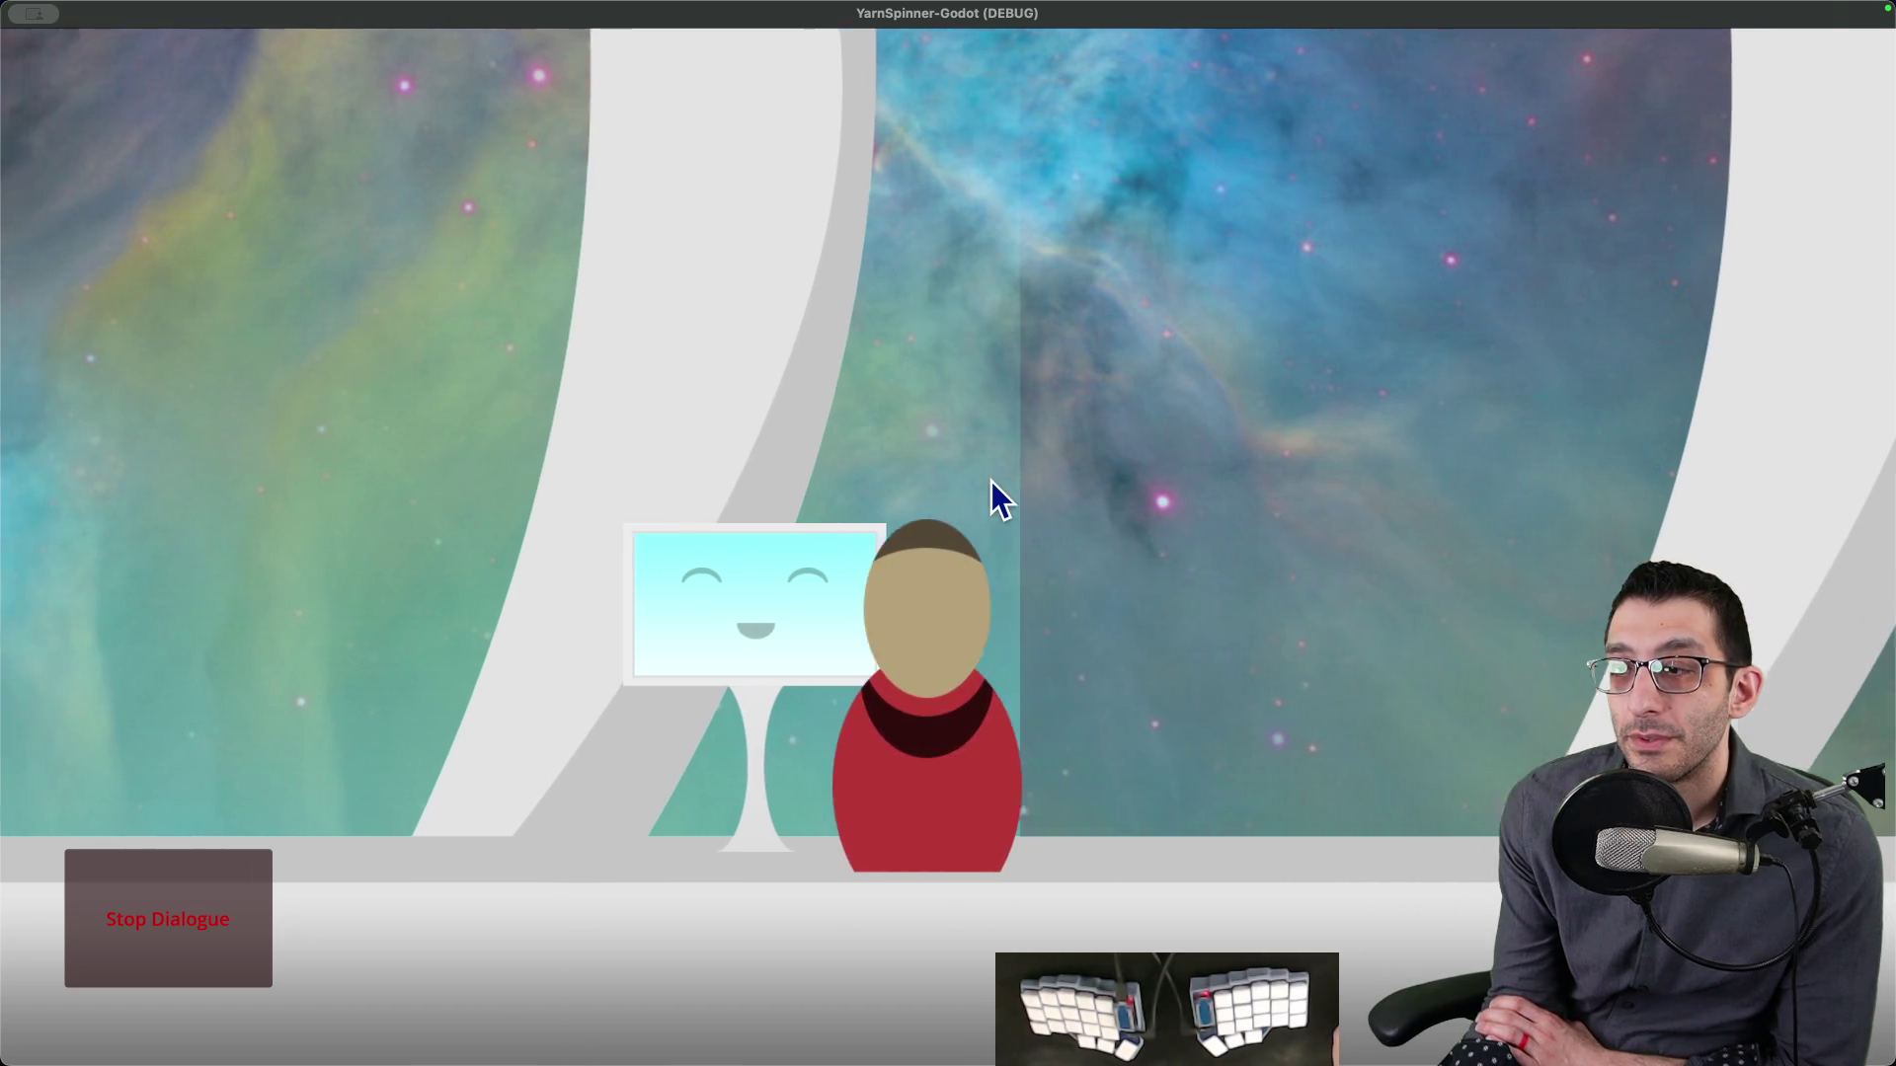
{"action": "key", "text": "Left"}
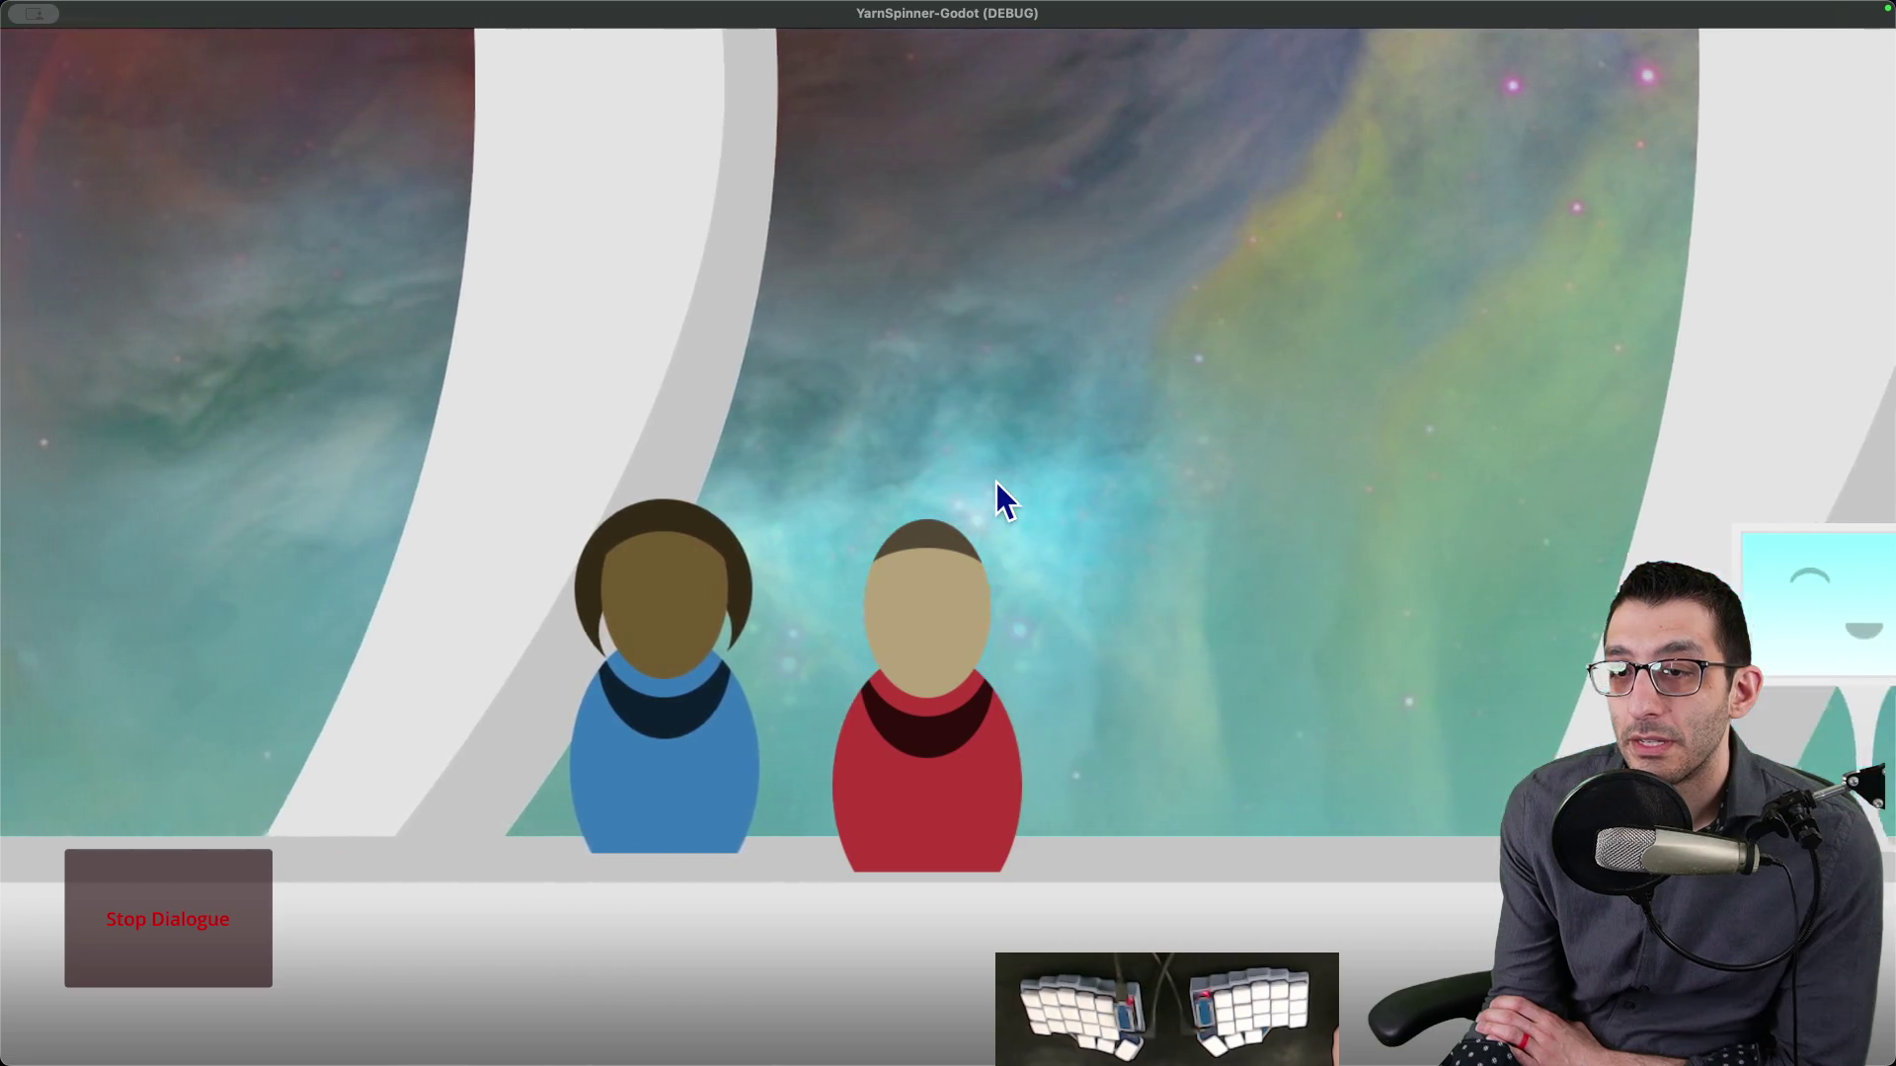
{"action": "key", "text": "Left"}
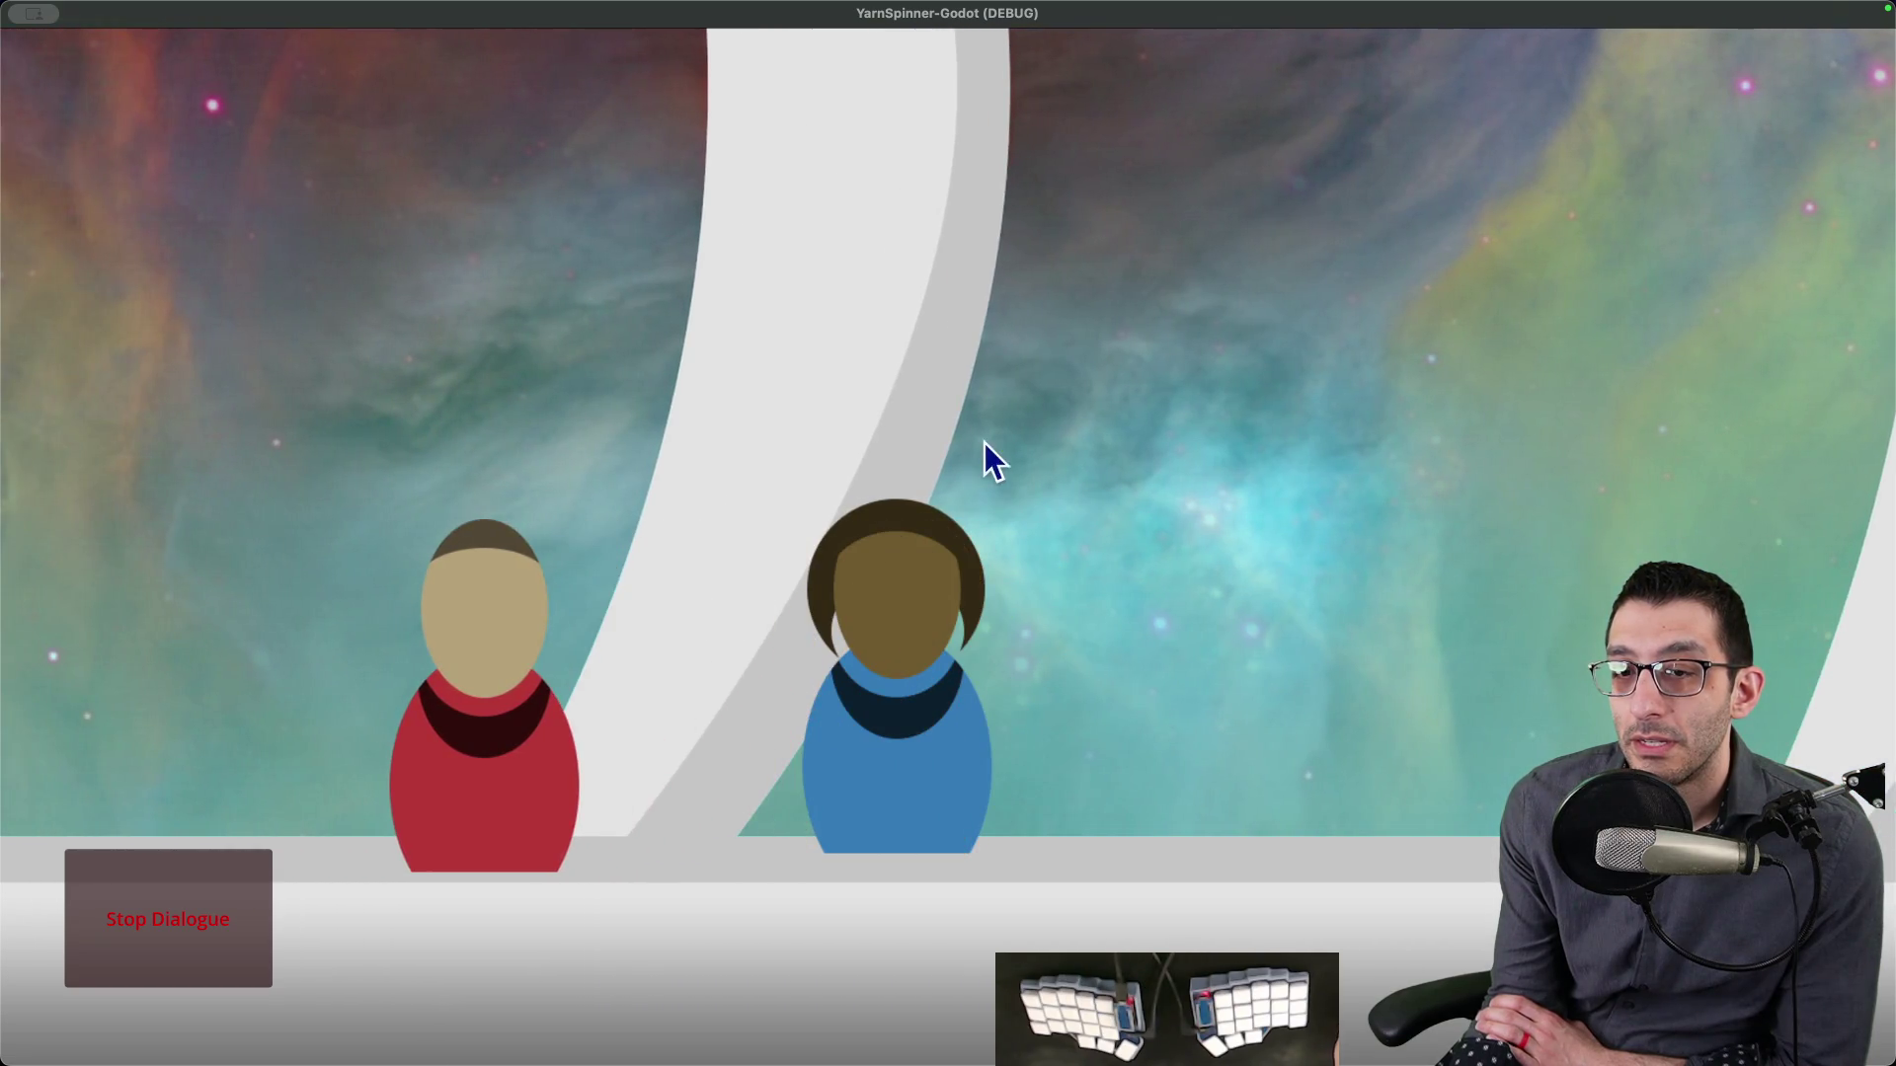
{"action": "key", "text": "Right"}
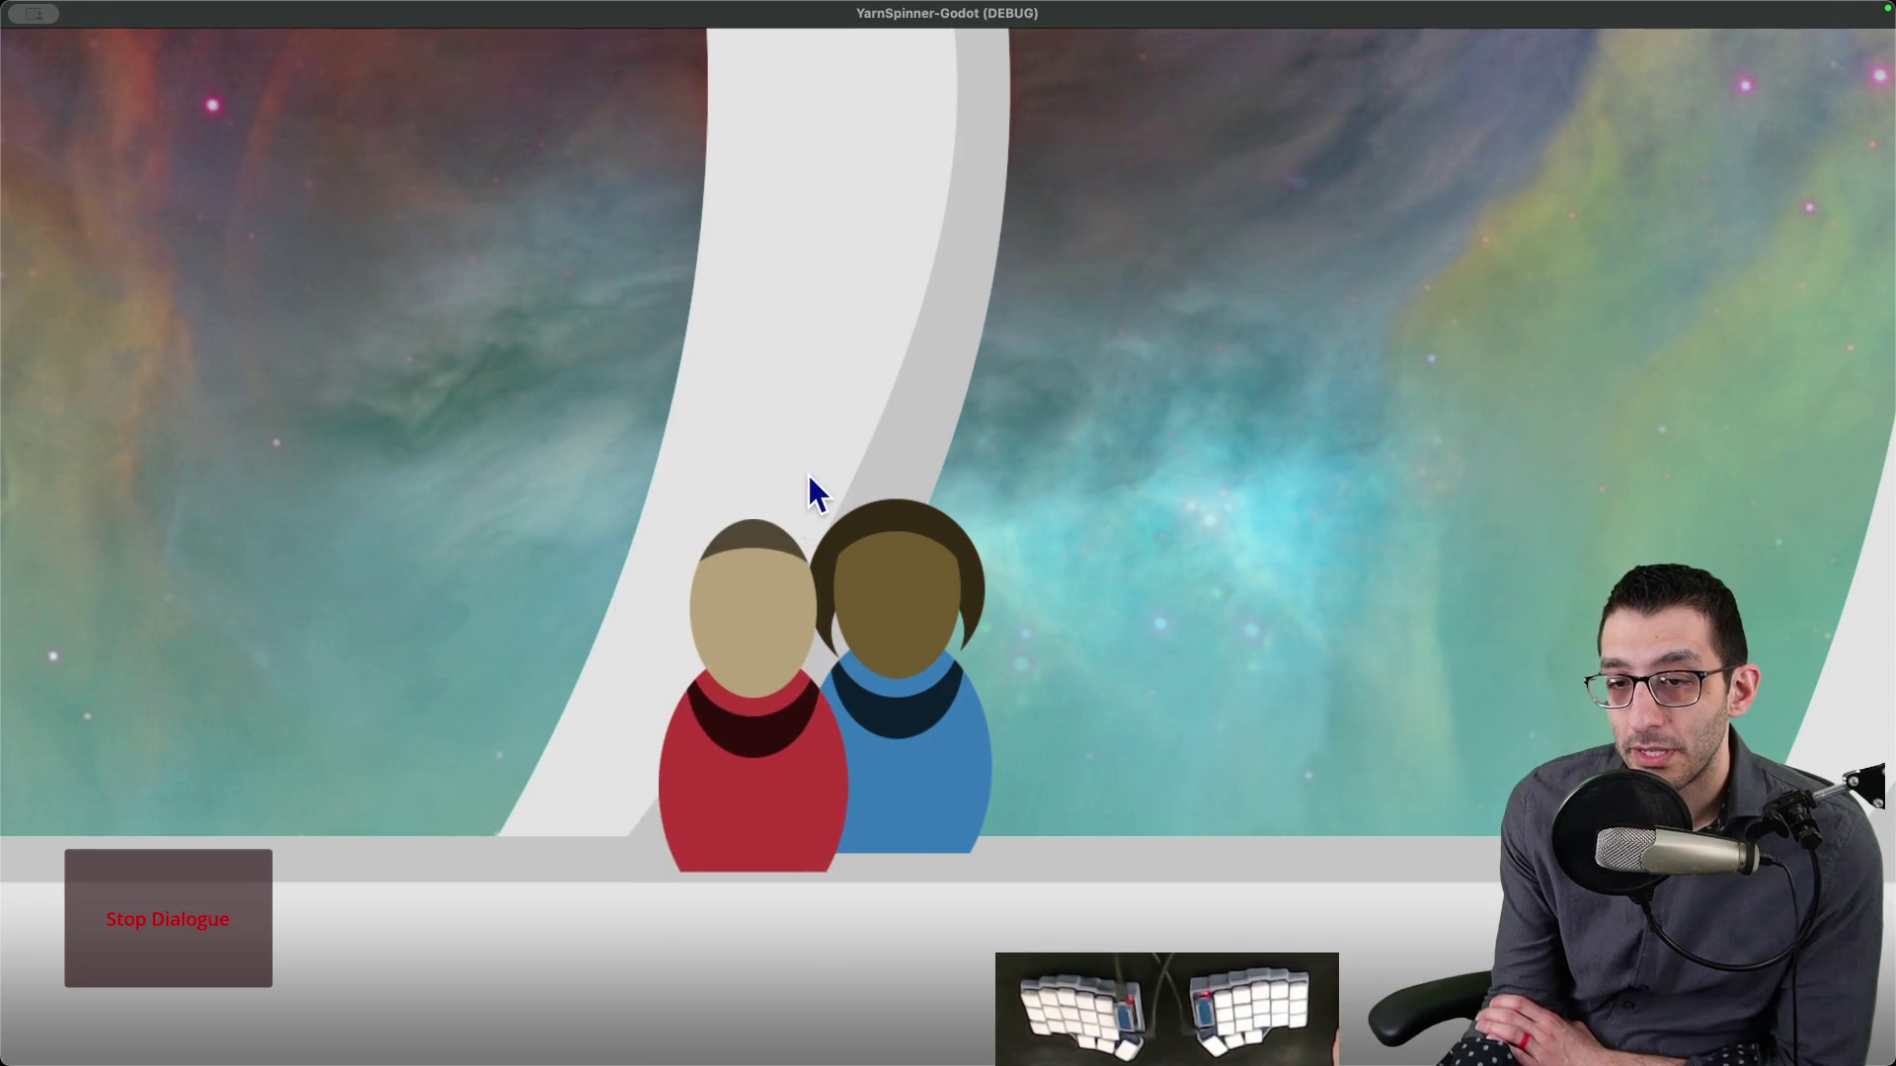
{"action": "key", "text": "space"}
{"action": "left_click", "coordinate": [191, 967]}
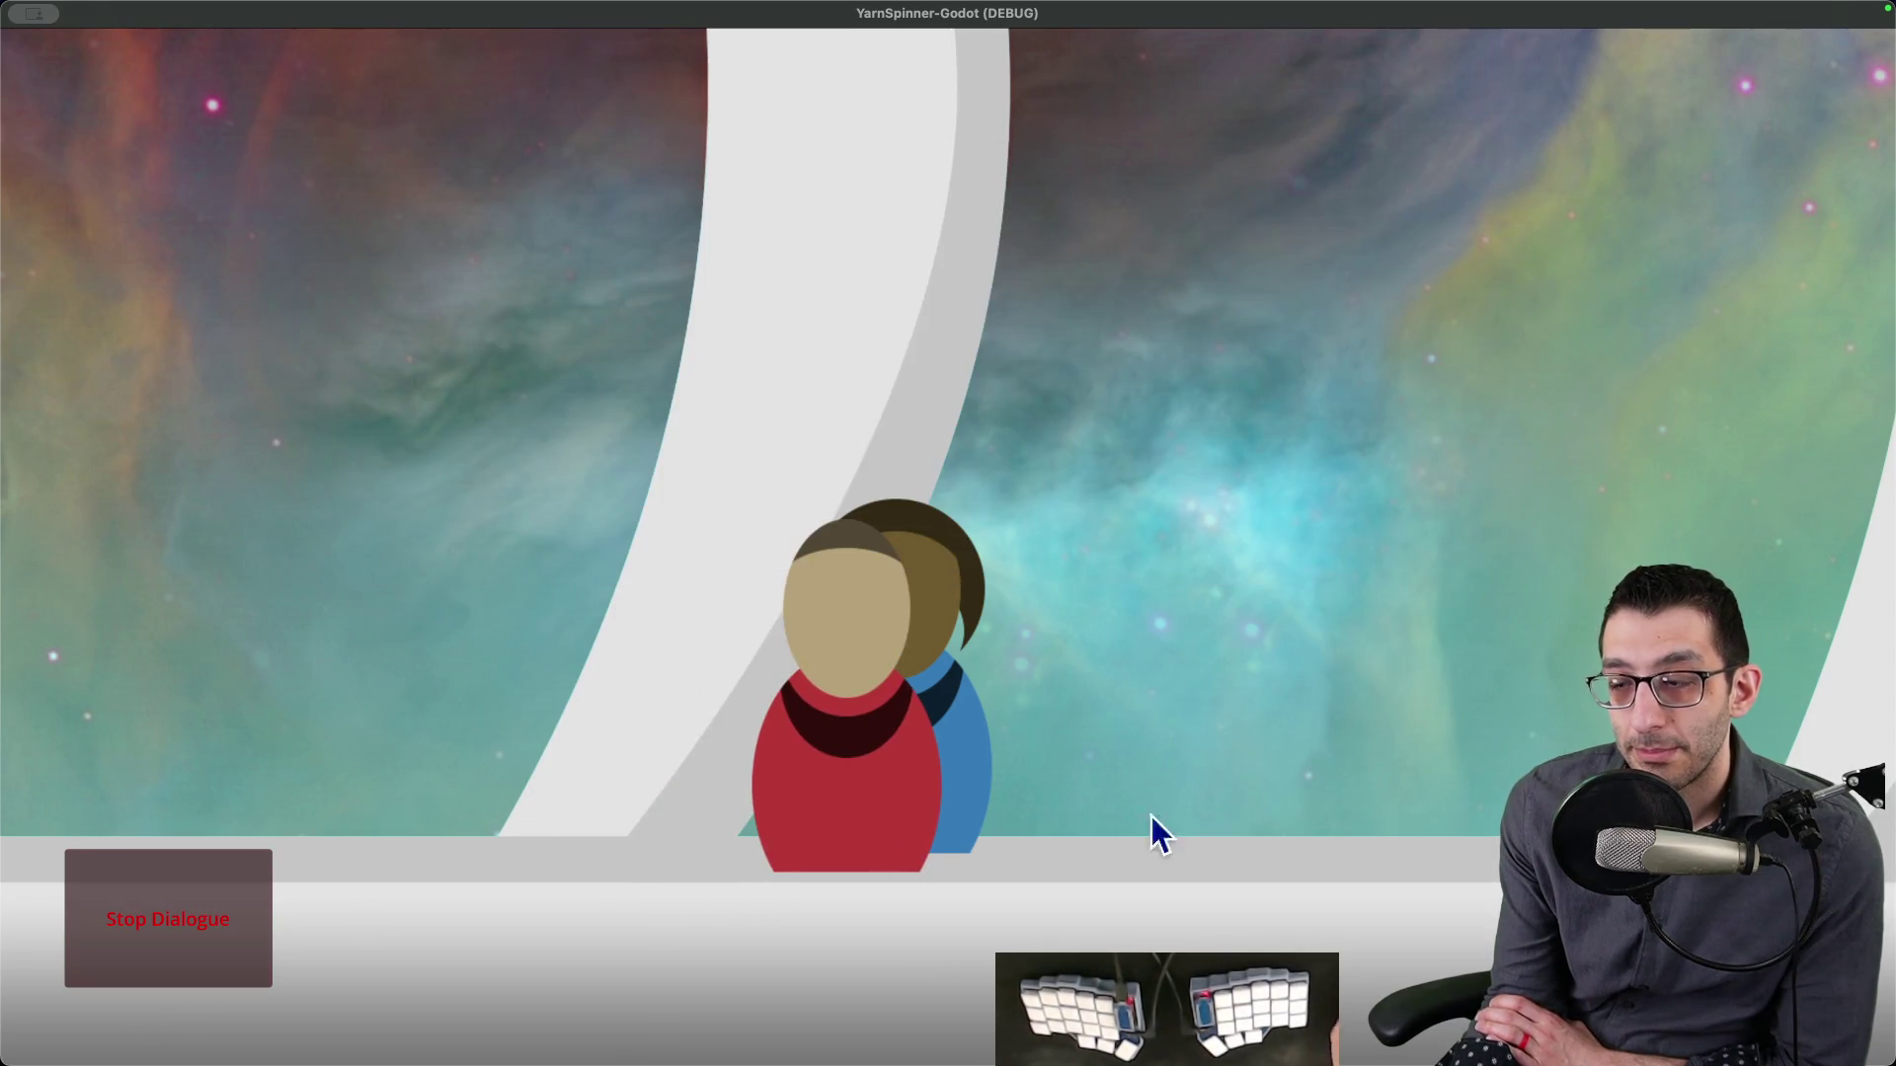
- Relaunch the Space sample, talk to Sally again, then return to the TODO document
{"action": "key", "text": "Escape"}
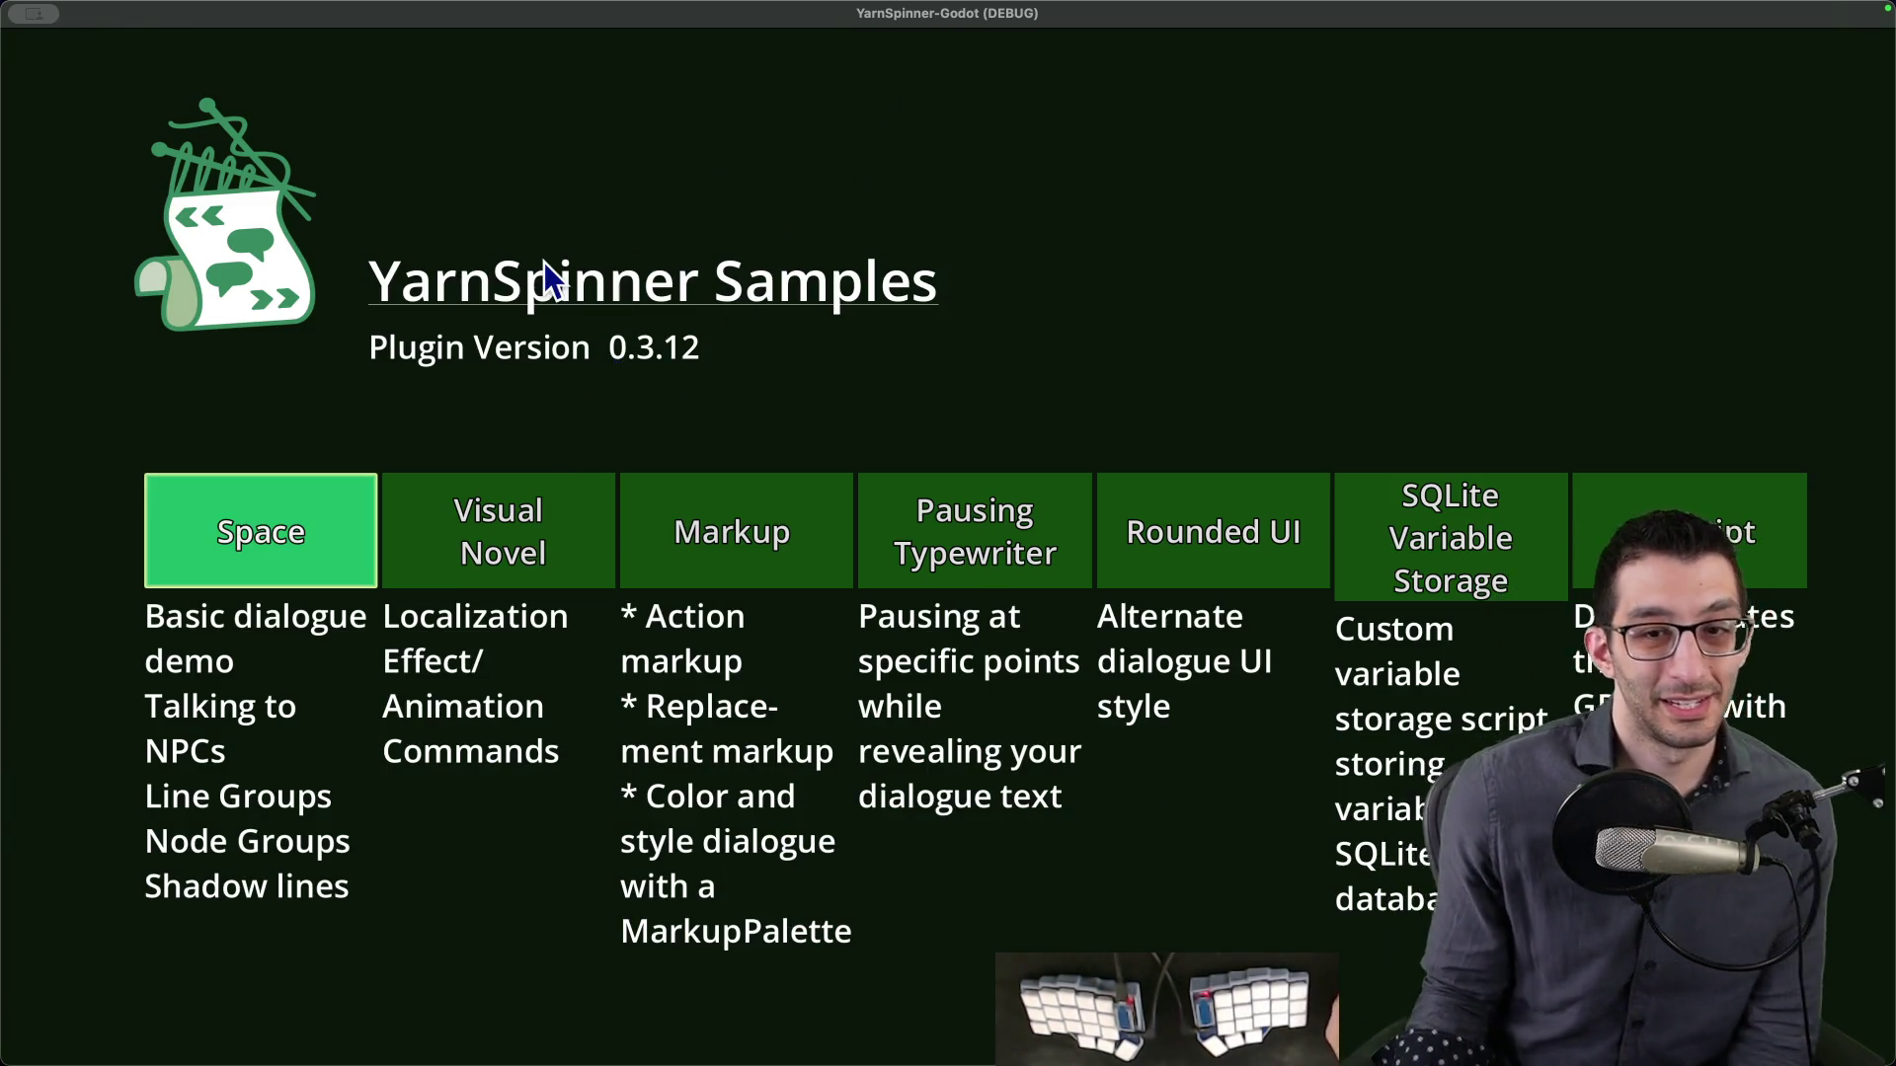
{"action": "left_click", "coordinate": [328, 489]}
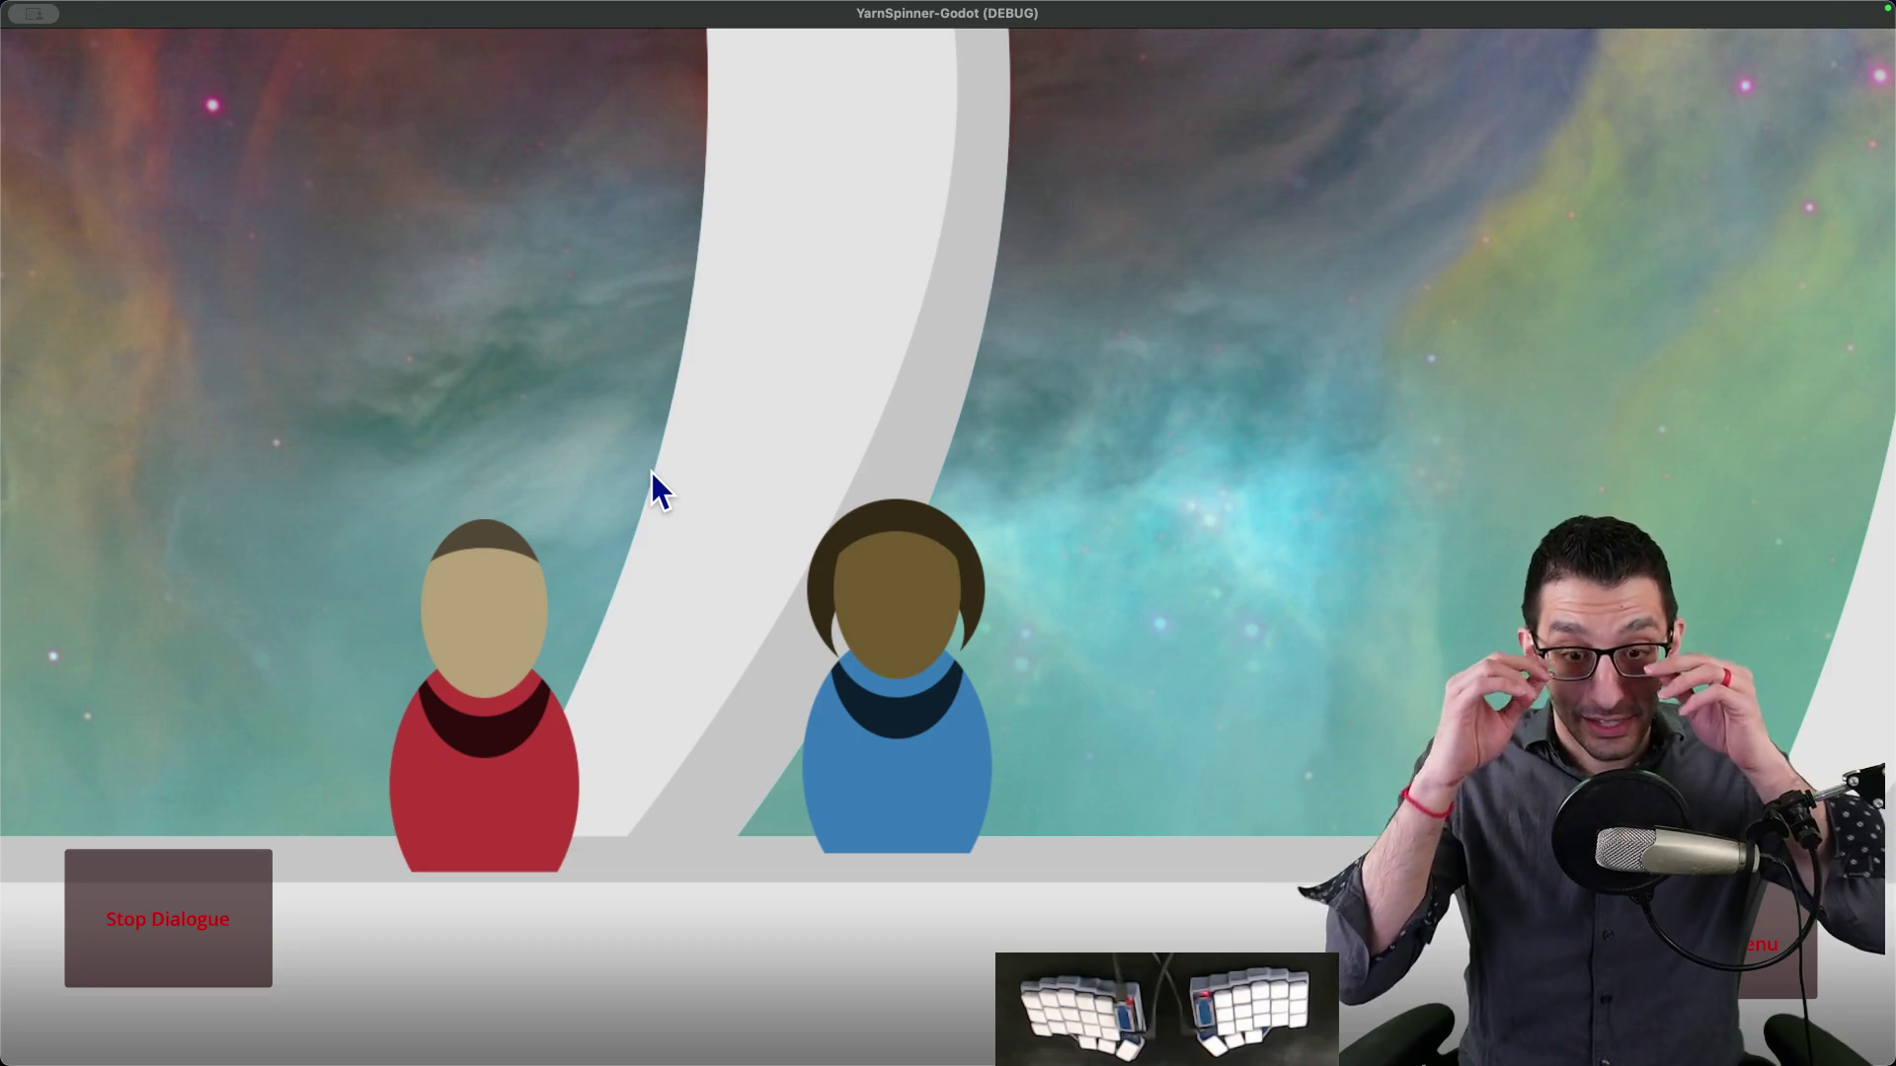
{"action": "key", "text": "Right"}
{"action": "key", "text": "space"}
{"action": "key", "text": "space"}
{"action": "key", "text": "space"}
{"action": "key", "text": "space"}
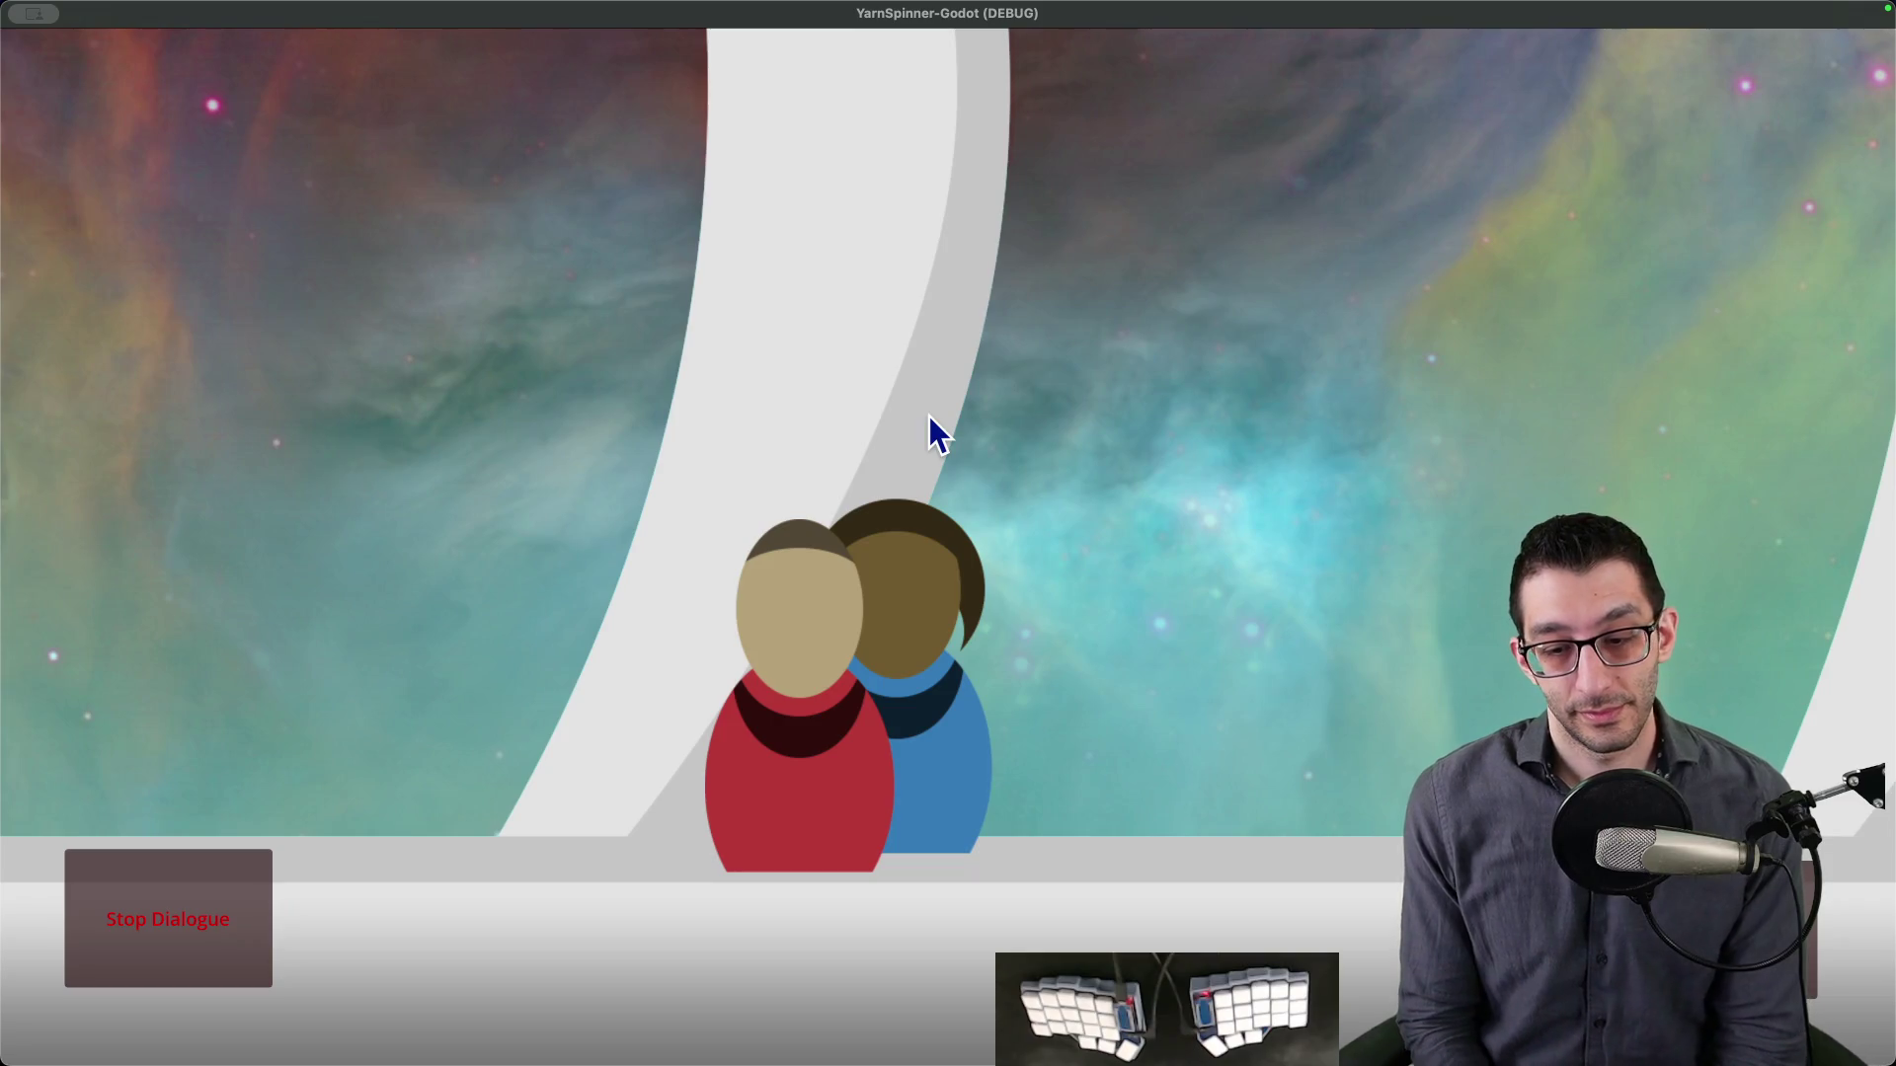
{"action": "key", "text": "super+Tab"}
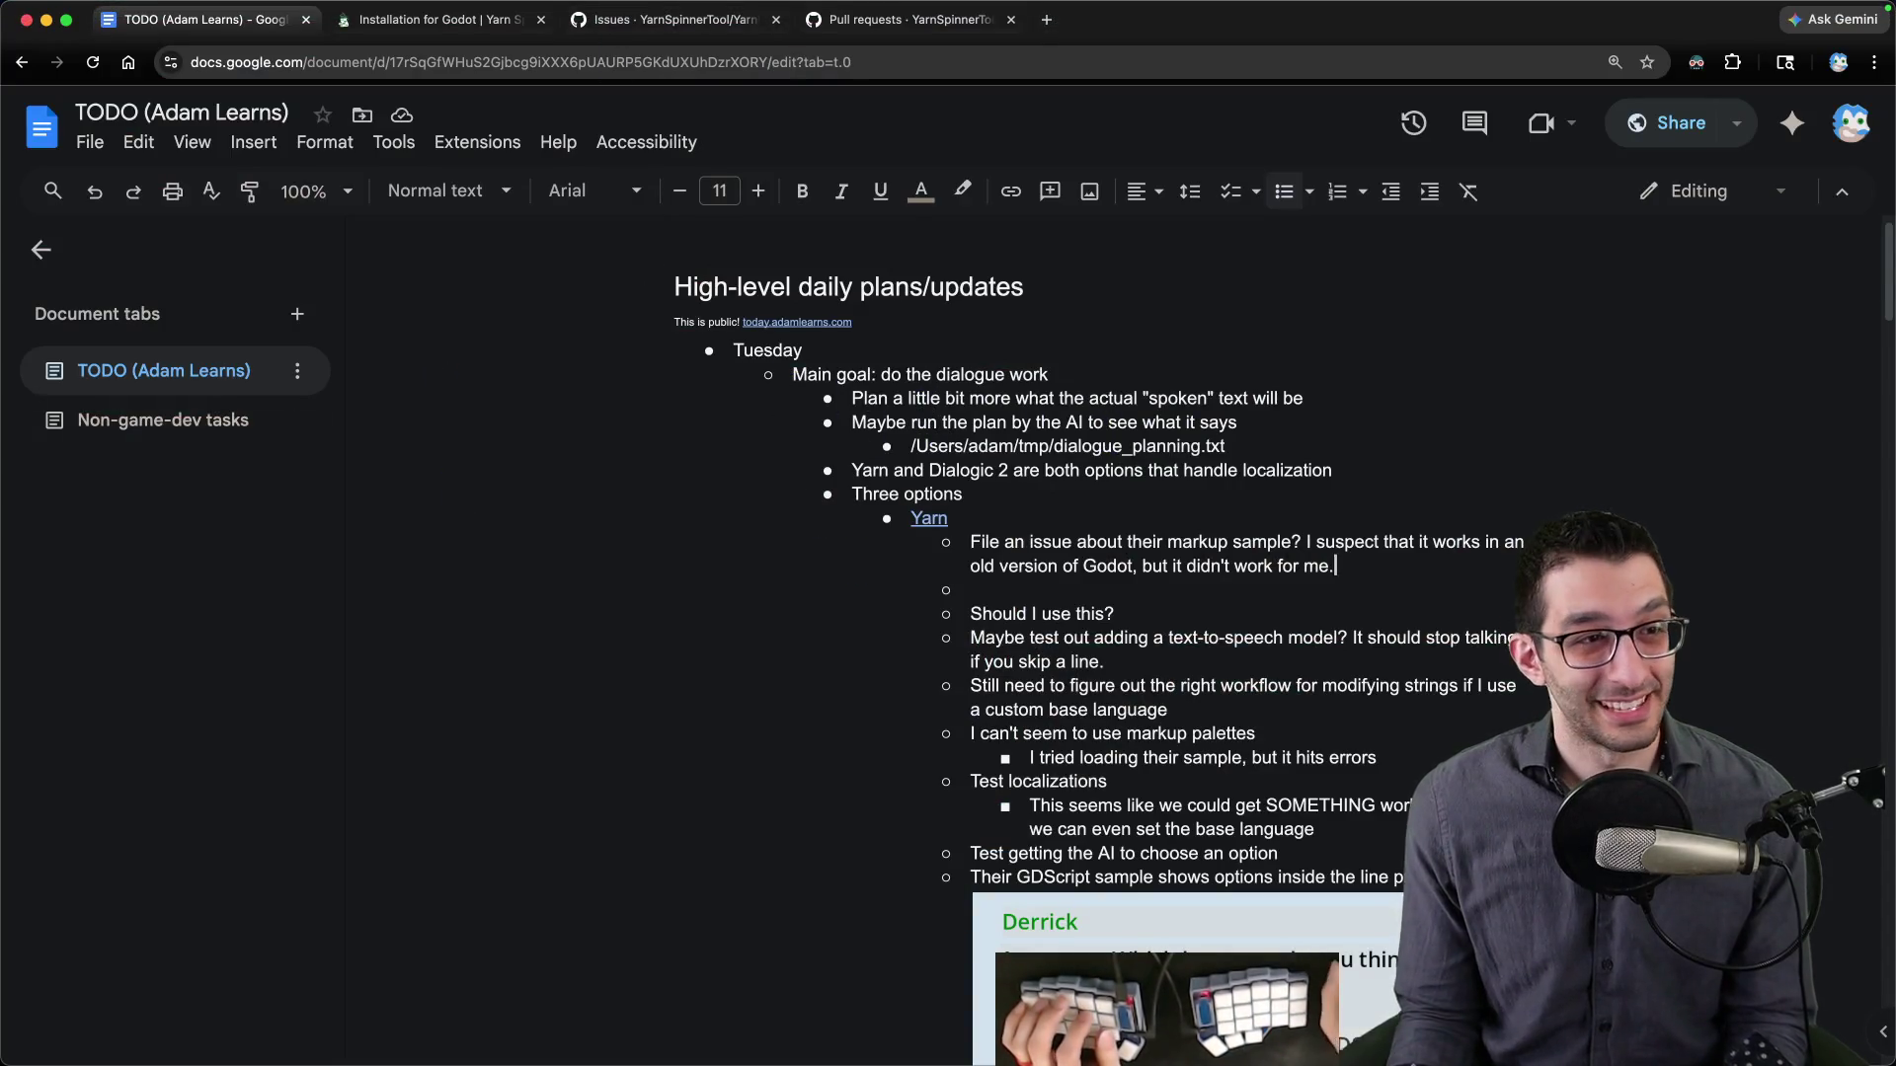
- Add an indented bullet under 'Should I use this?' ending 'a better starting point than zero.'
{"action": "key", "text": "super+Tab"}
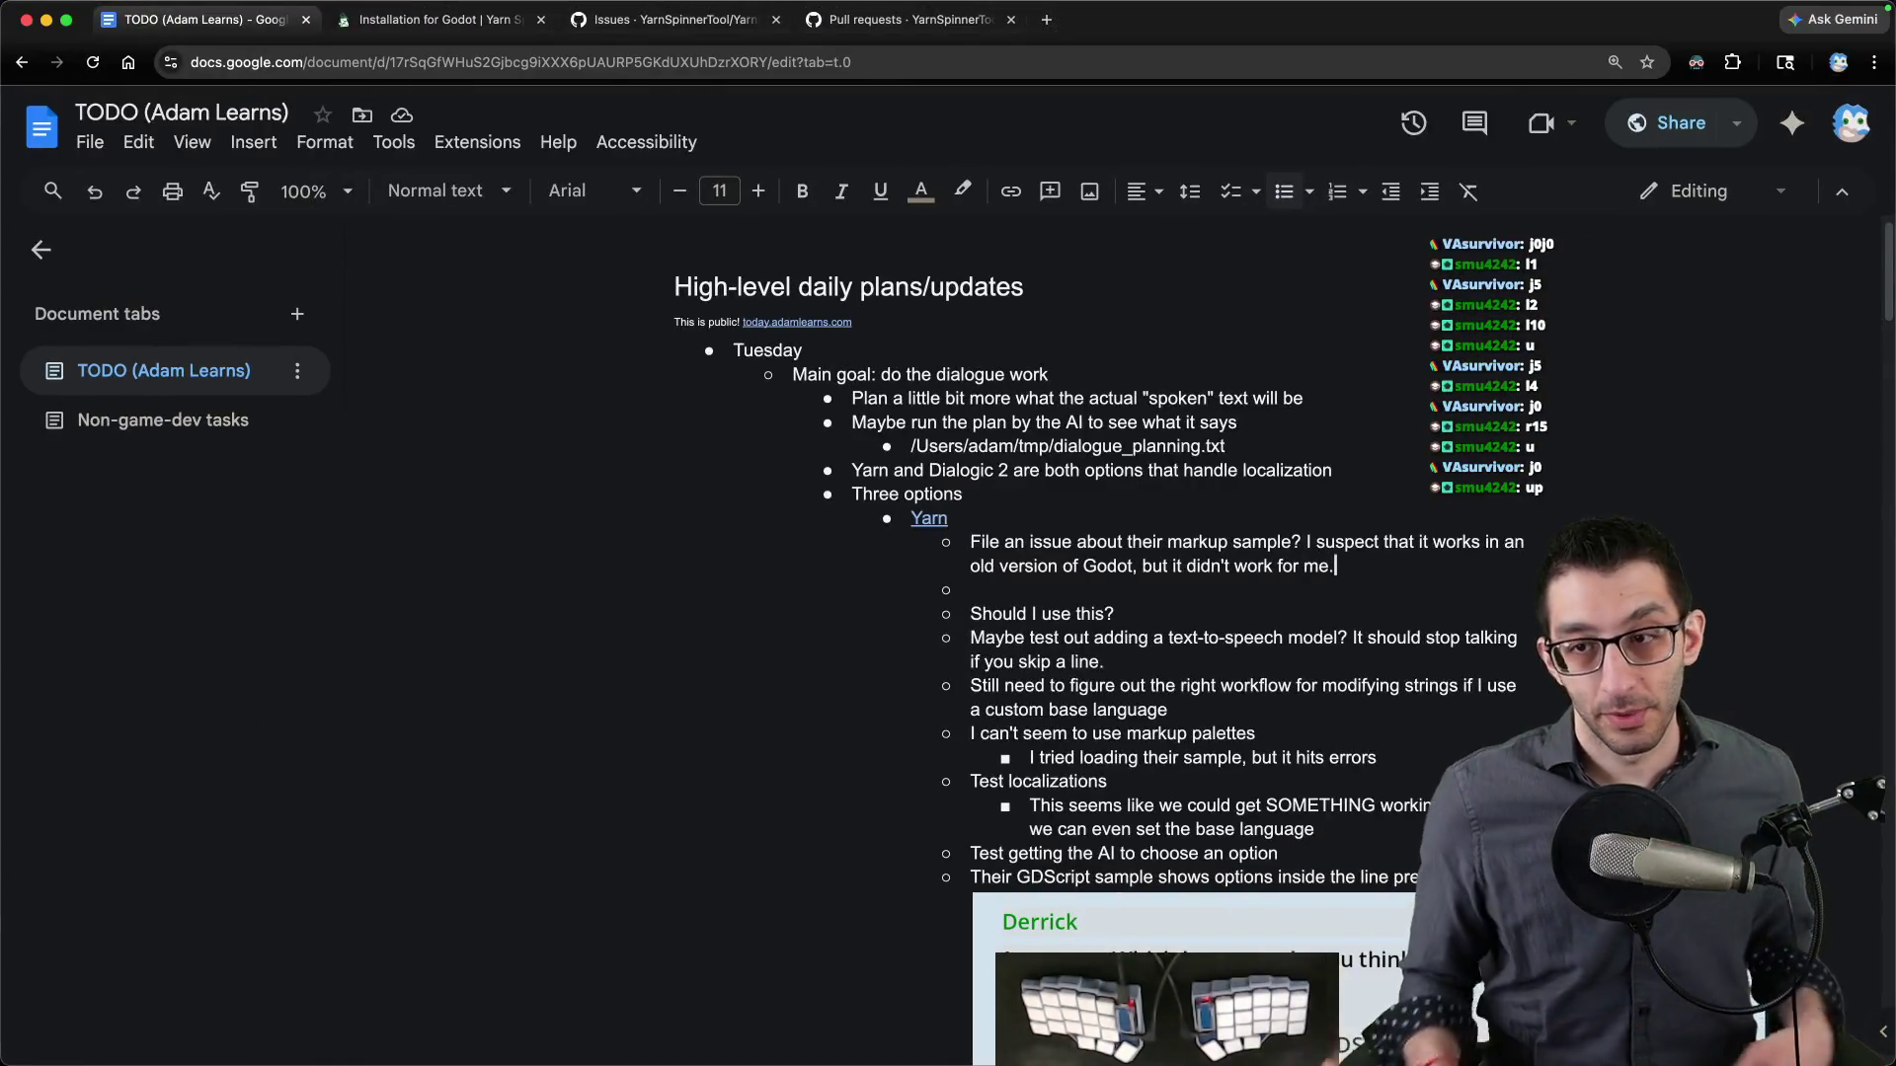
{"action": "scroll", "coordinate": [1565, 348], "scroll_direction": "down", "scroll_amount": 5}
{"action": "key", "text": "Return"}
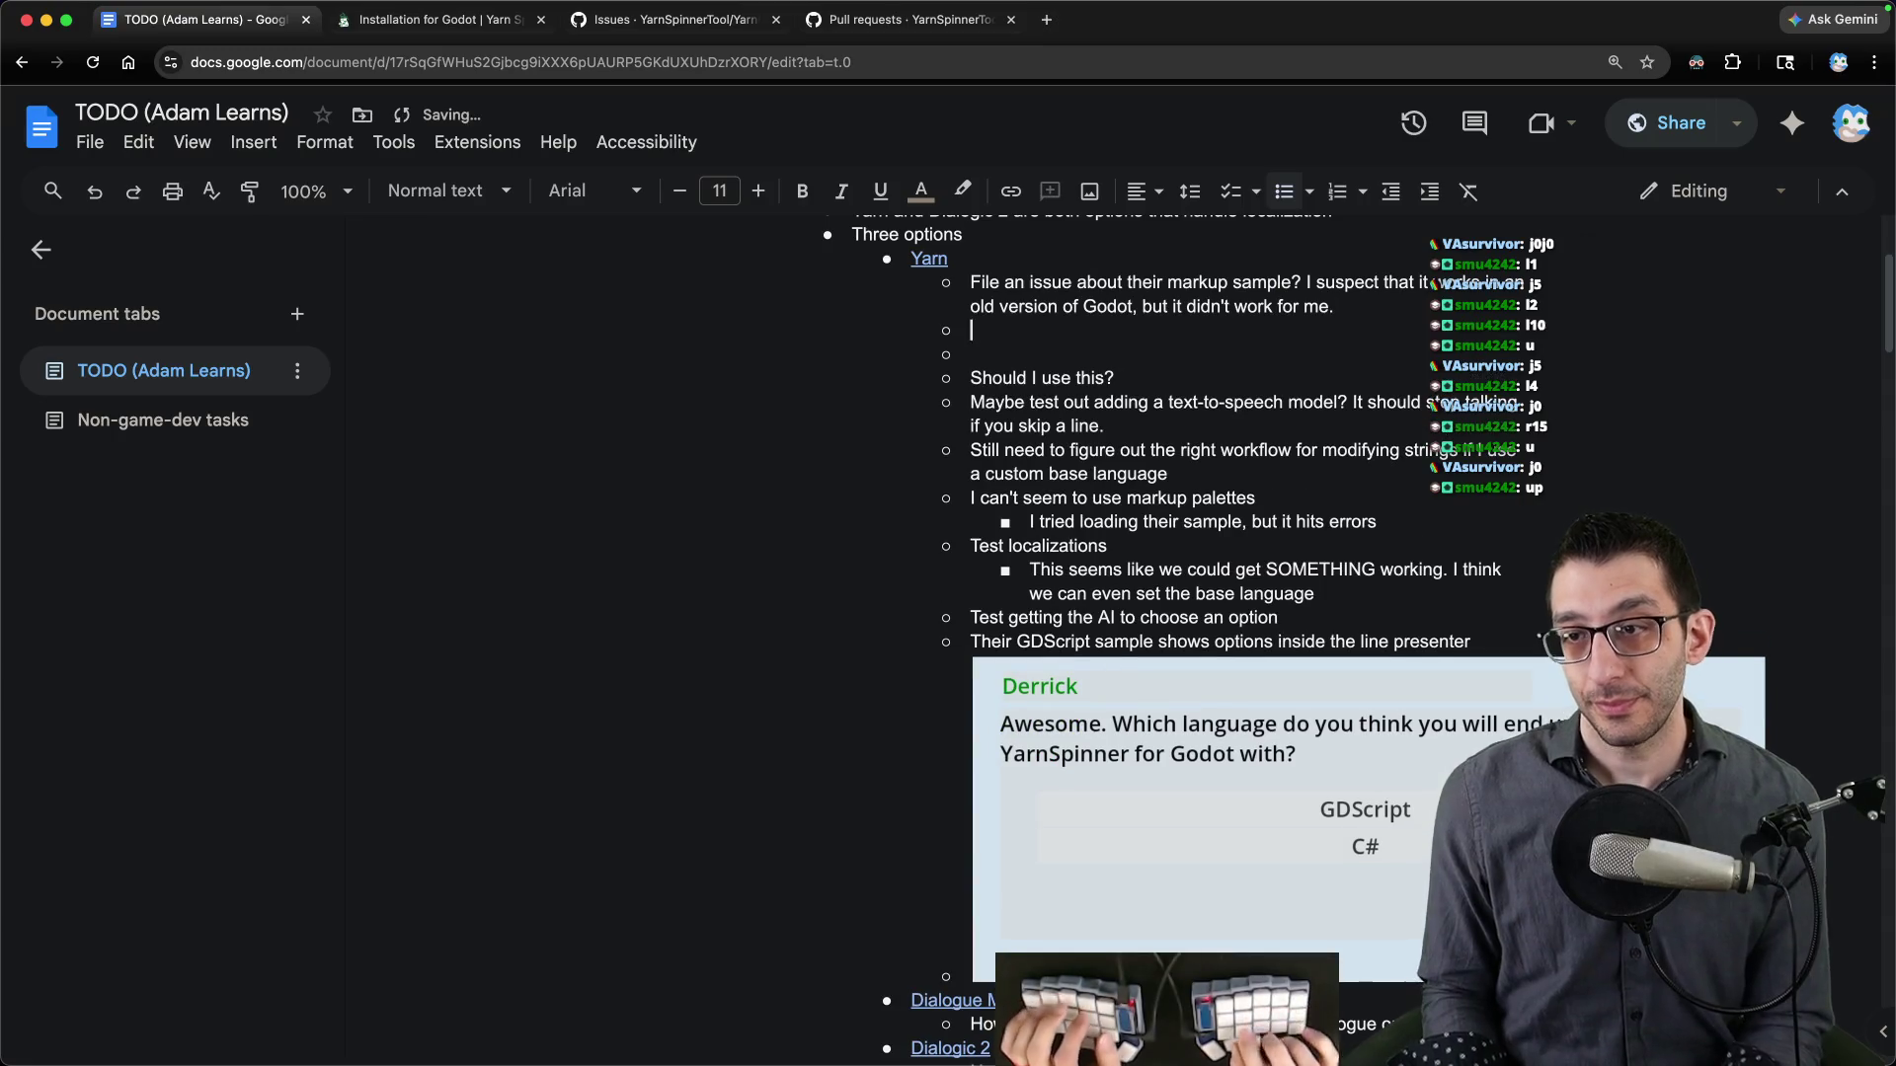
{"action": "key", "text": "super+z"}
{"action": "key", "text": "Down"}
{"action": "key", "text": "End"}
{"action": "key", "text": "Return"}
{"action": "key", "text": "Tab"}
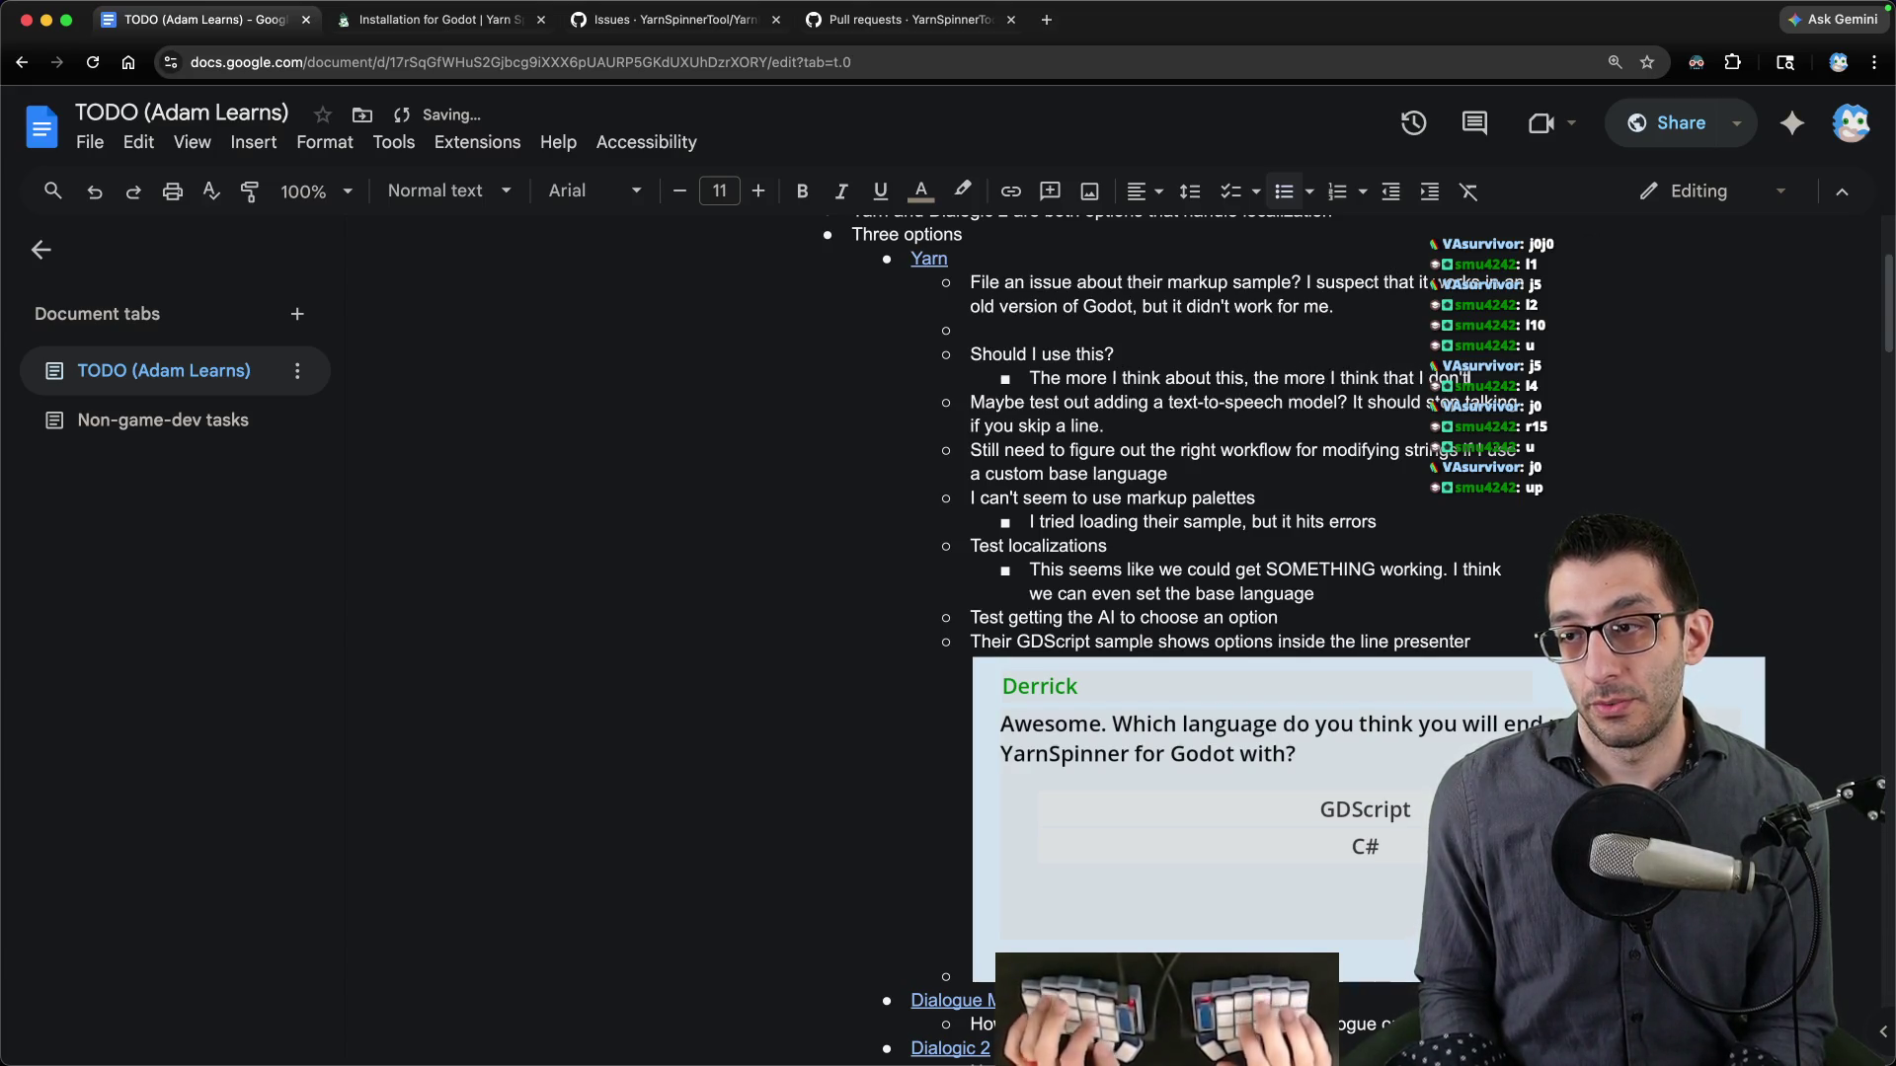
{"action": "type", "text": "want to code all of this stuff from scratch. This is a better starting"}
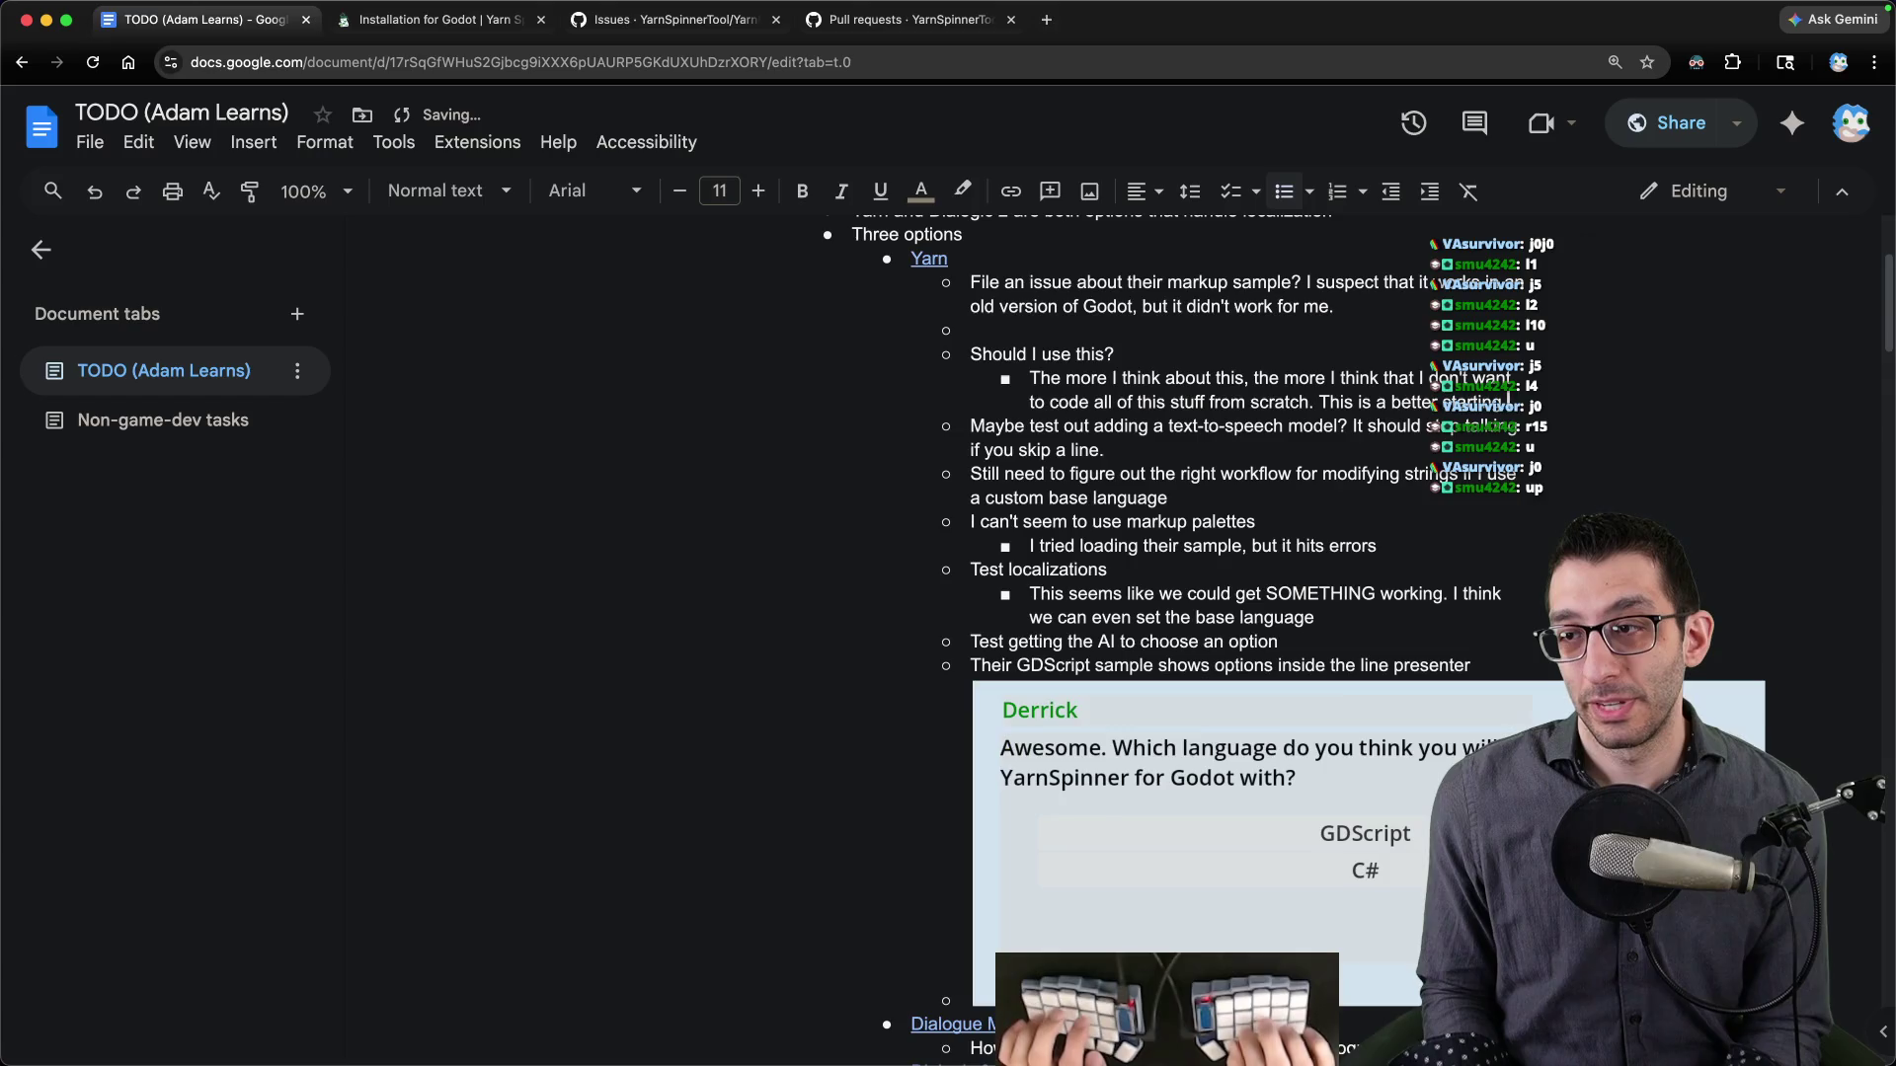
{"action": "type", "text": "point than zero."}
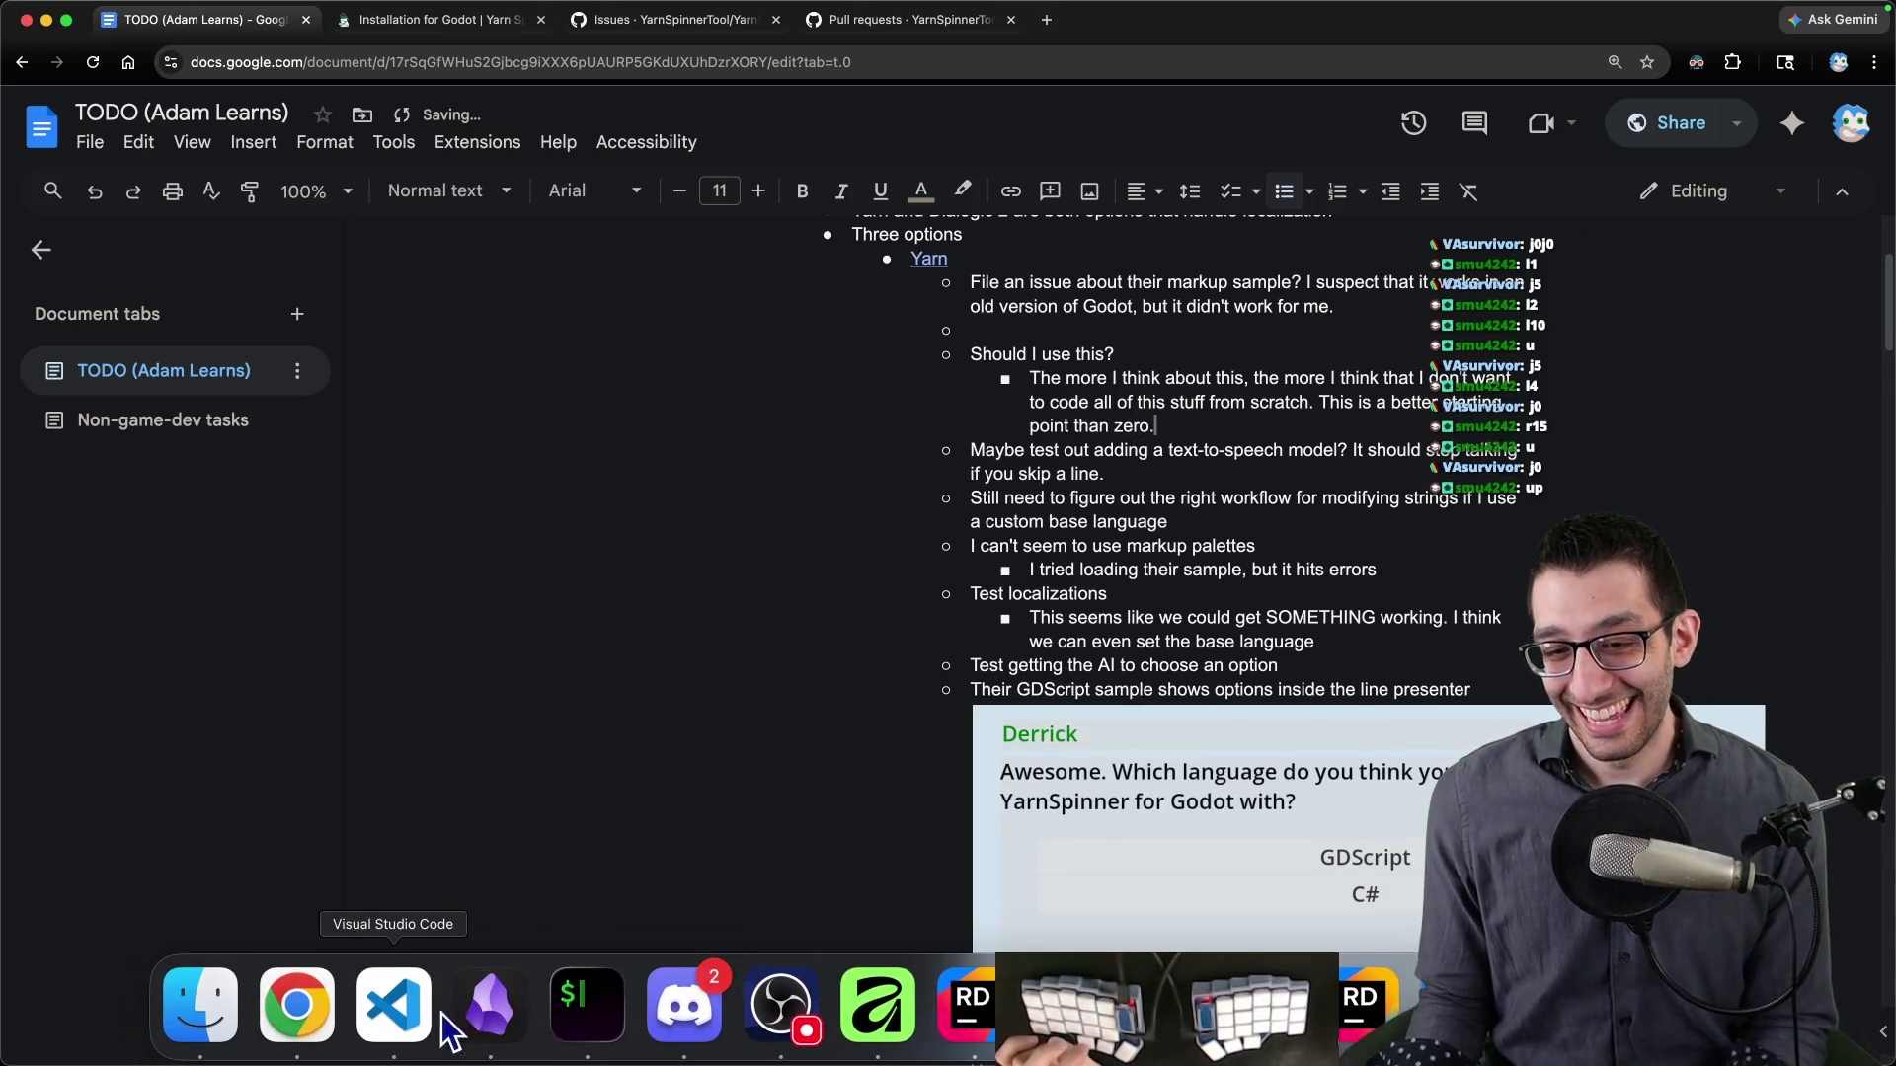
- Glance at Markup-dialogue.yarn in VS Code, then scroll the TODO document
{"action": "left_click", "coordinate": [491, 1045]}
{"action": "key", "text": "super+shift+Up"}
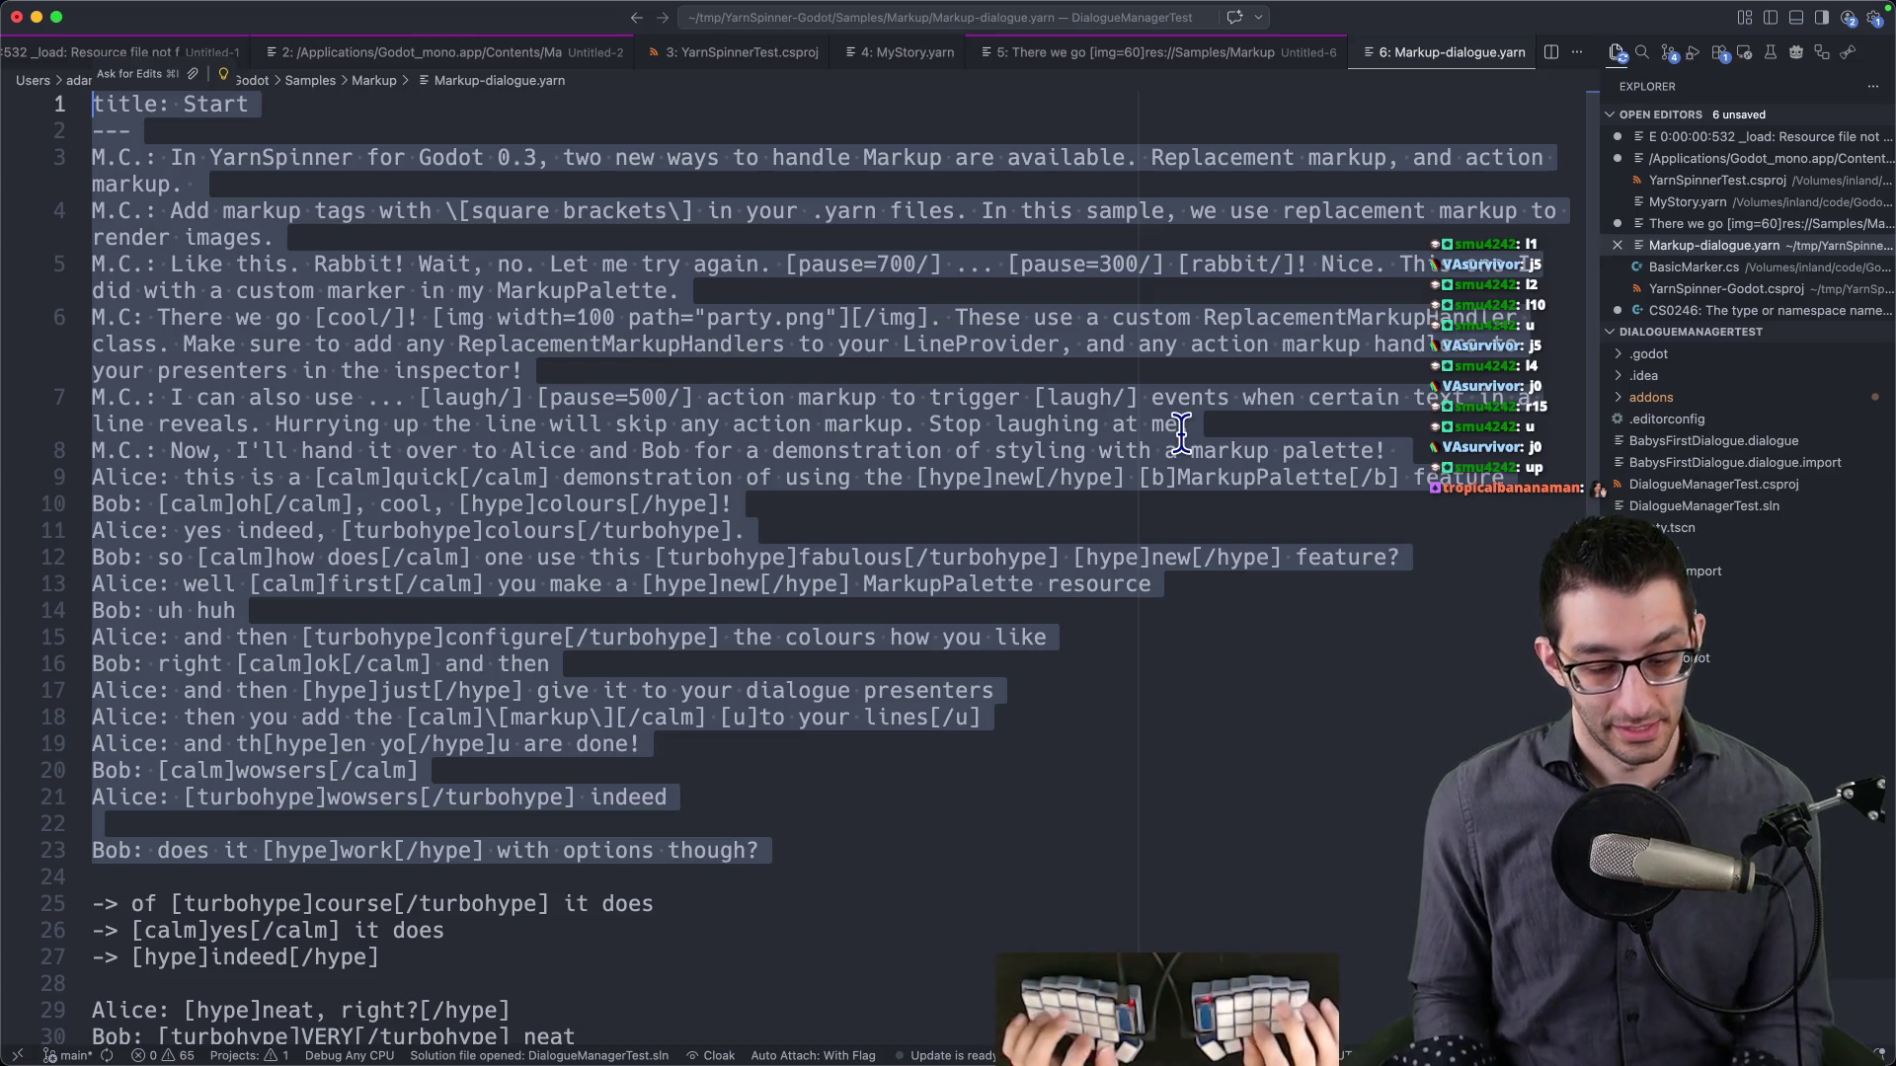
{"action": "type", "text": "`<"}
{"action": "key", "text": "super+Tab"}
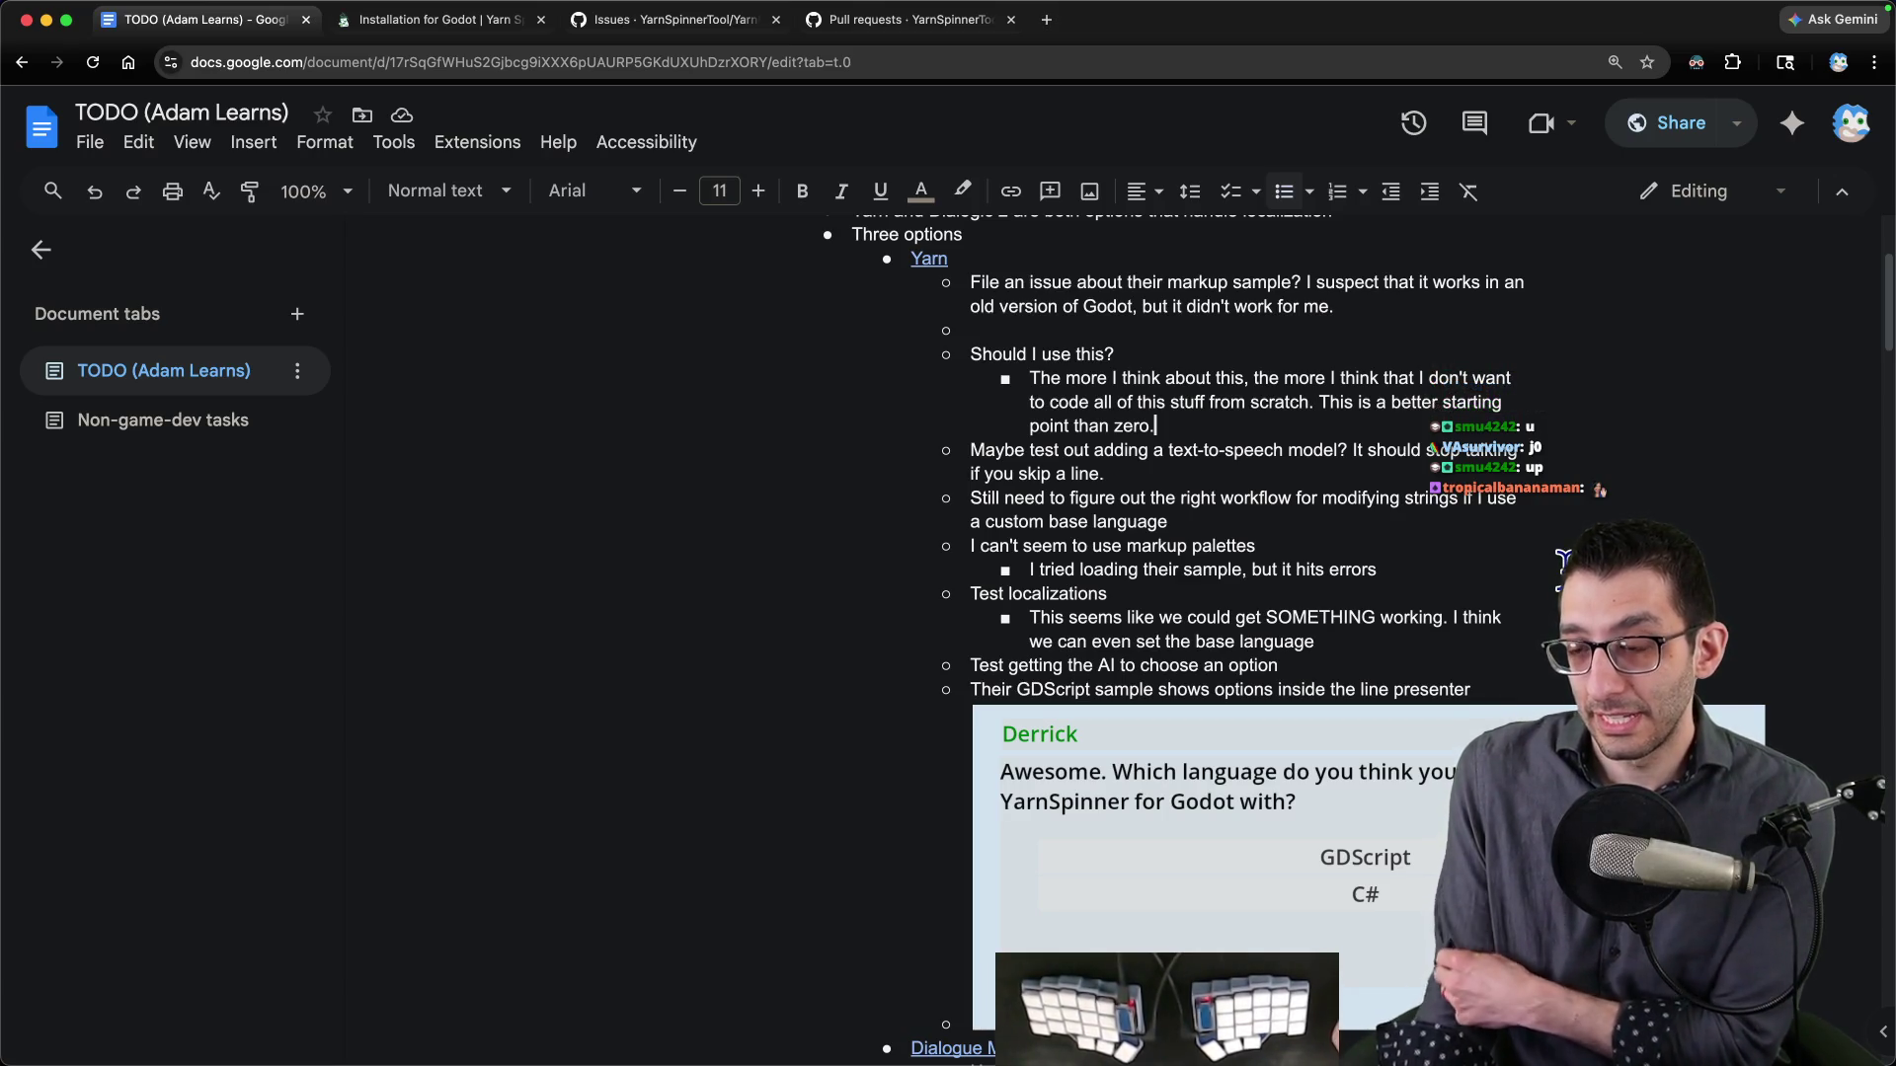
{"action": "scroll", "coordinate": [1407, 632], "scroll_direction": "down", "scroll_amount": 2}
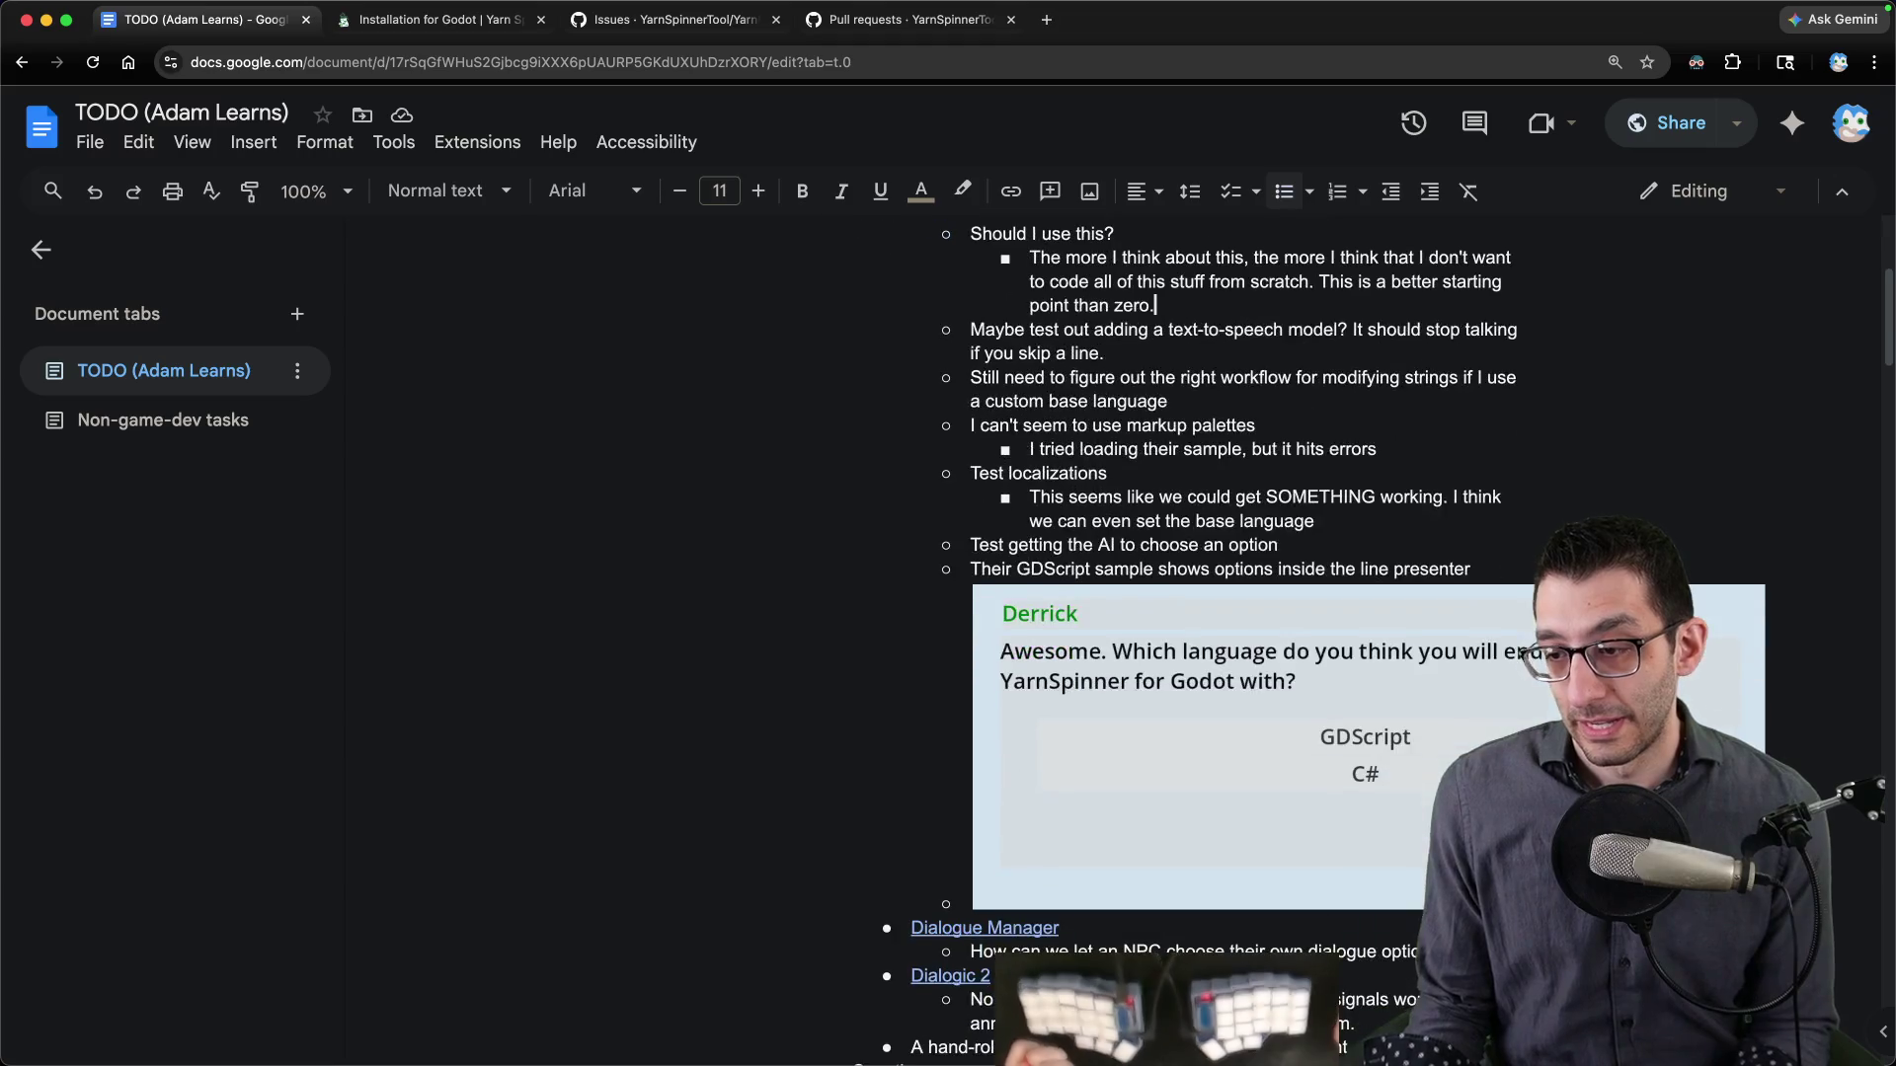
- Bring the Godot project editor and the markup sample project to the front
{"action": "mouse_move", "coordinate": [1365, 1027]}
{"action": "left_click", "coordinate": [1267, 1004]}
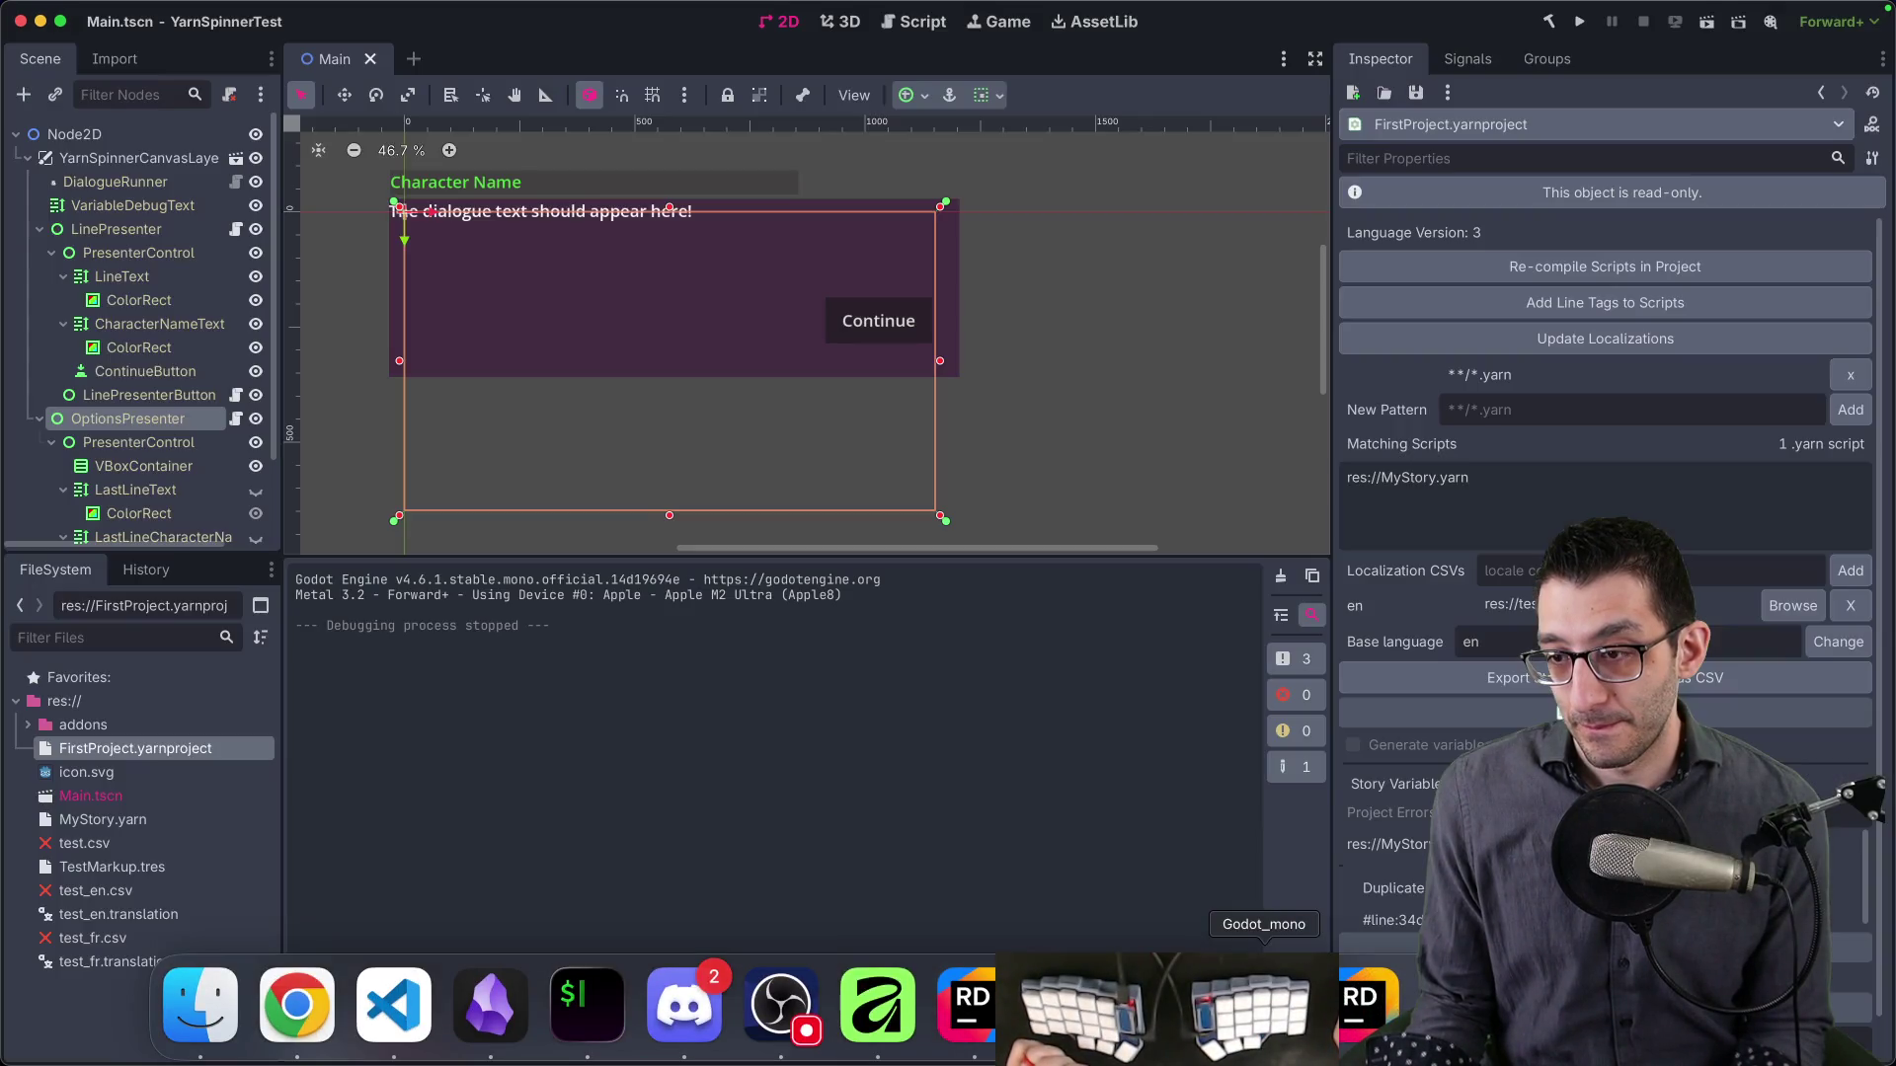
{"action": "mouse_move", "coordinate": [1071, 1057]}
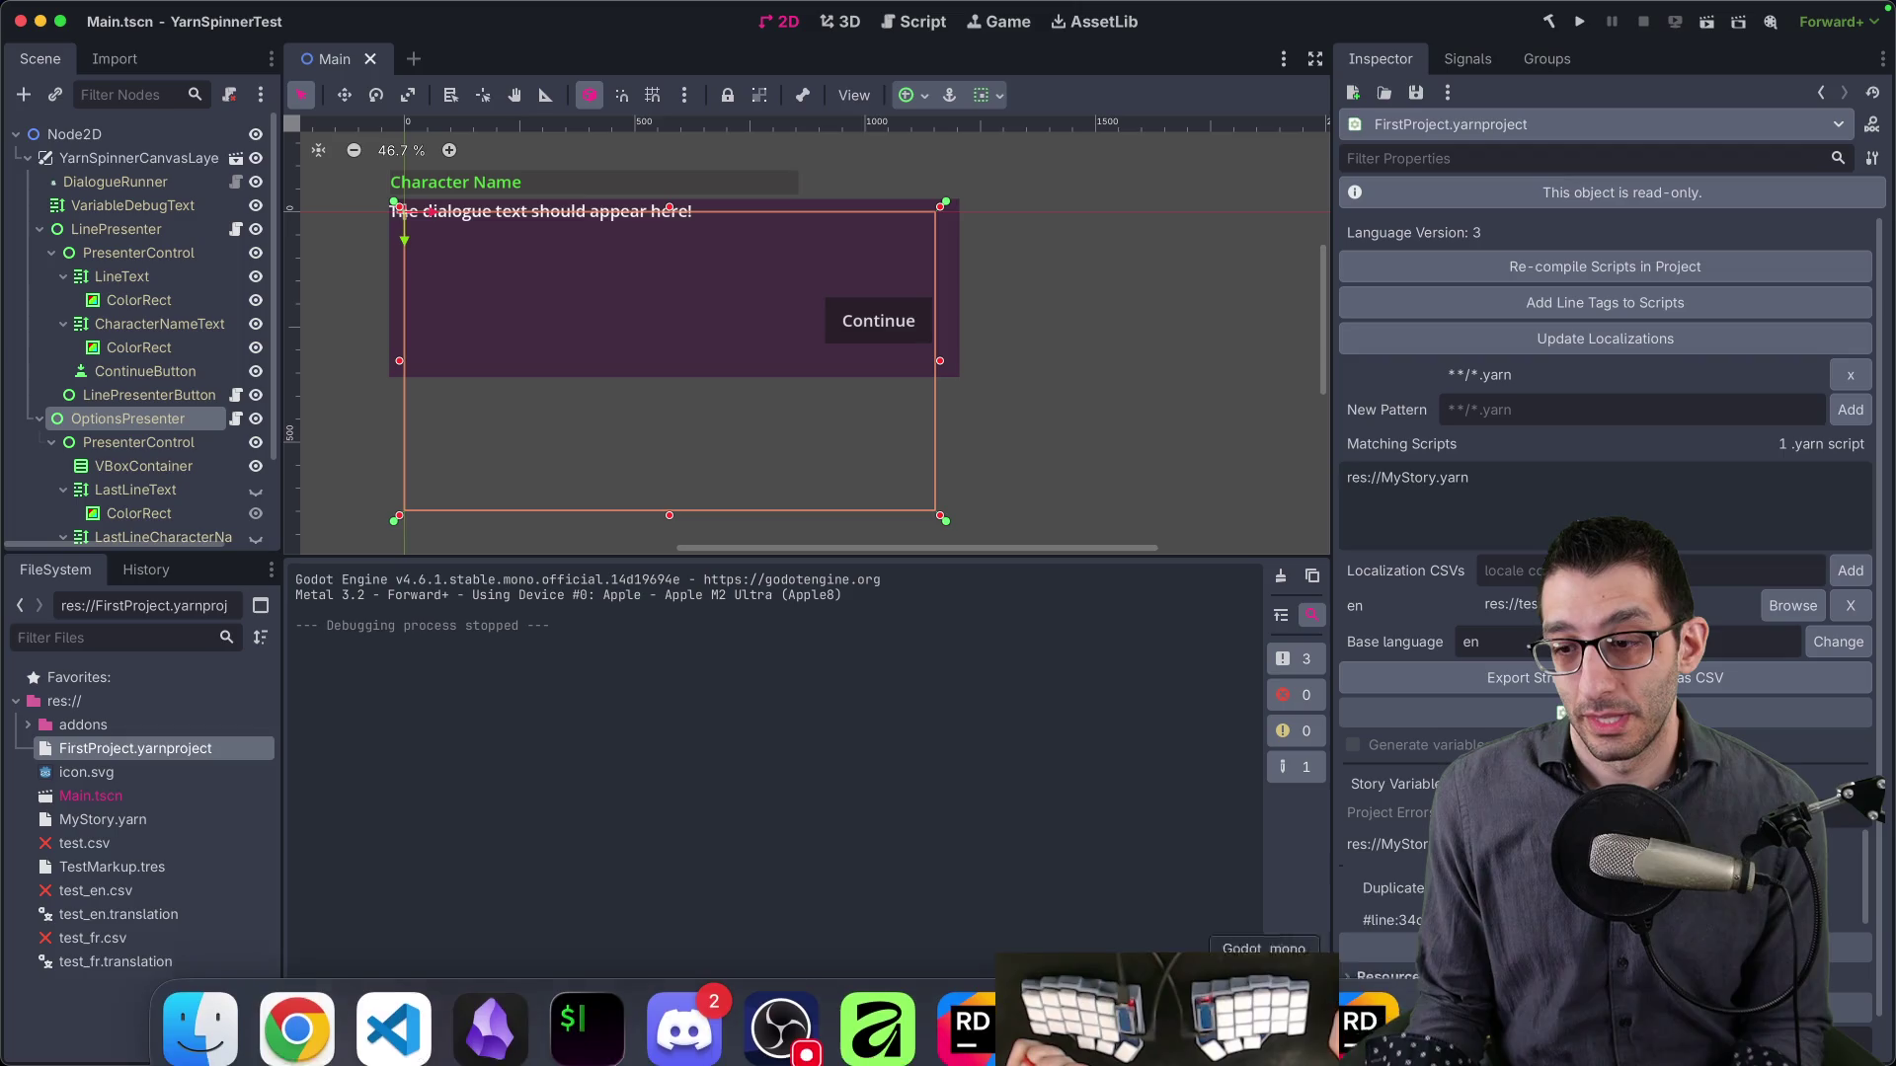
{"action": "left_click", "coordinate": [1070, 1002]}
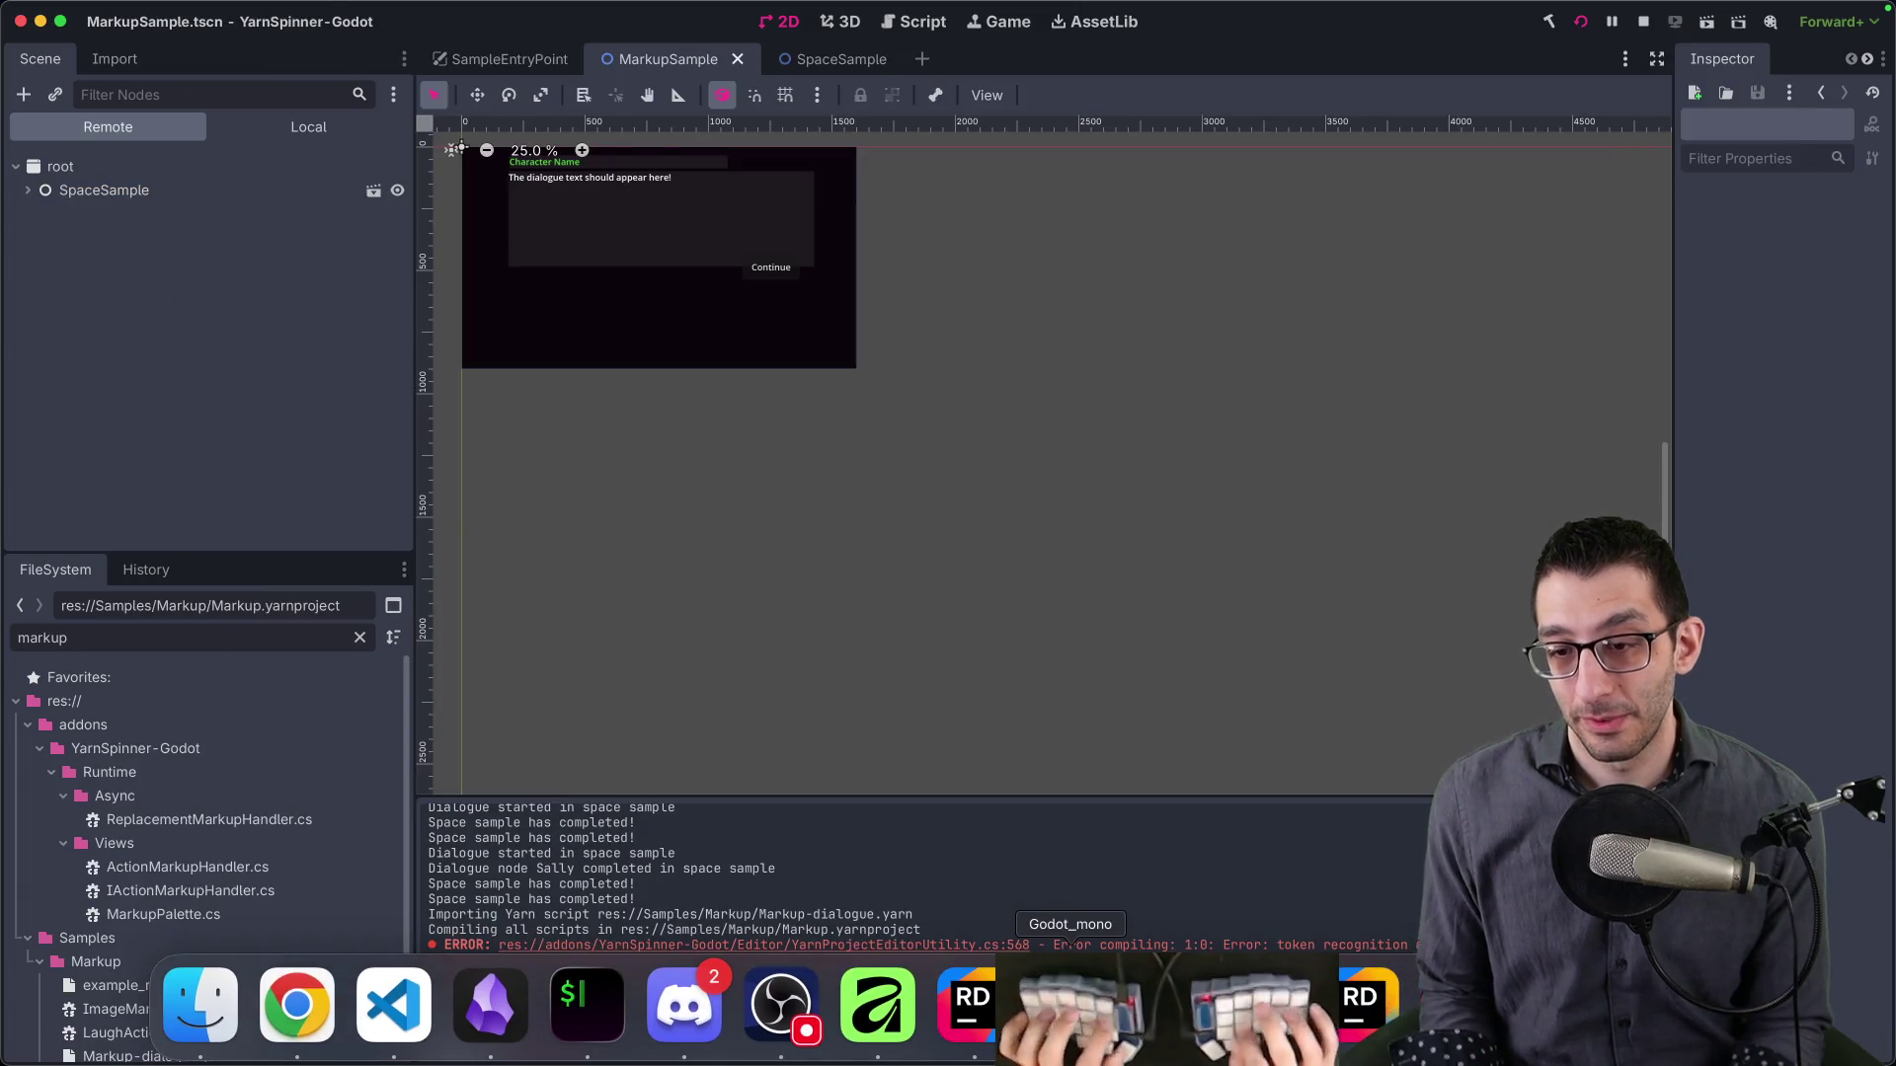
- Recheck the TODO document, then return to Markup-dialogue.yarn and clear the selection
{"action": "key", "text": "super+Tab"}
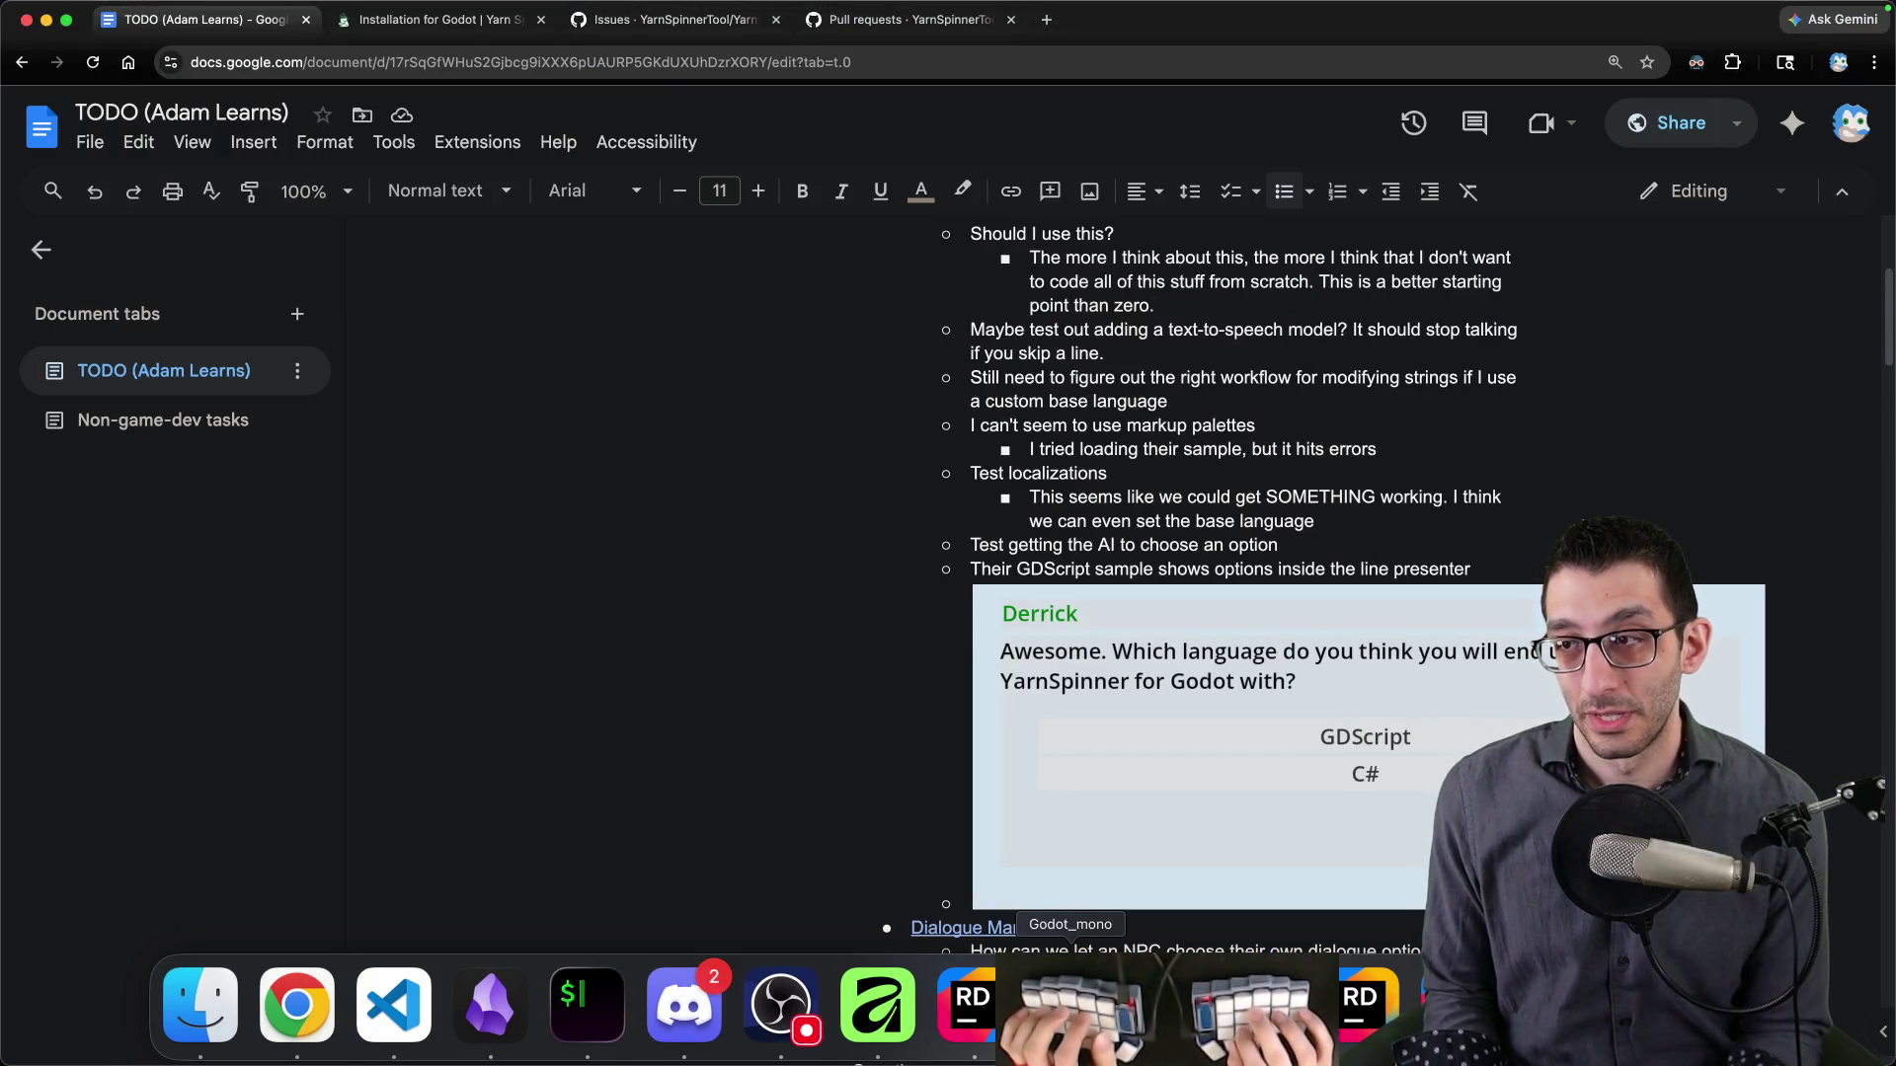
{"action": "scroll", "coordinate": [1109, 622], "scroll_direction": "down", "scroll_amount": 5}
{"action": "scroll", "coordinate": [1124, 637], "scroll_direction": "up", "scroll_amount": 5}
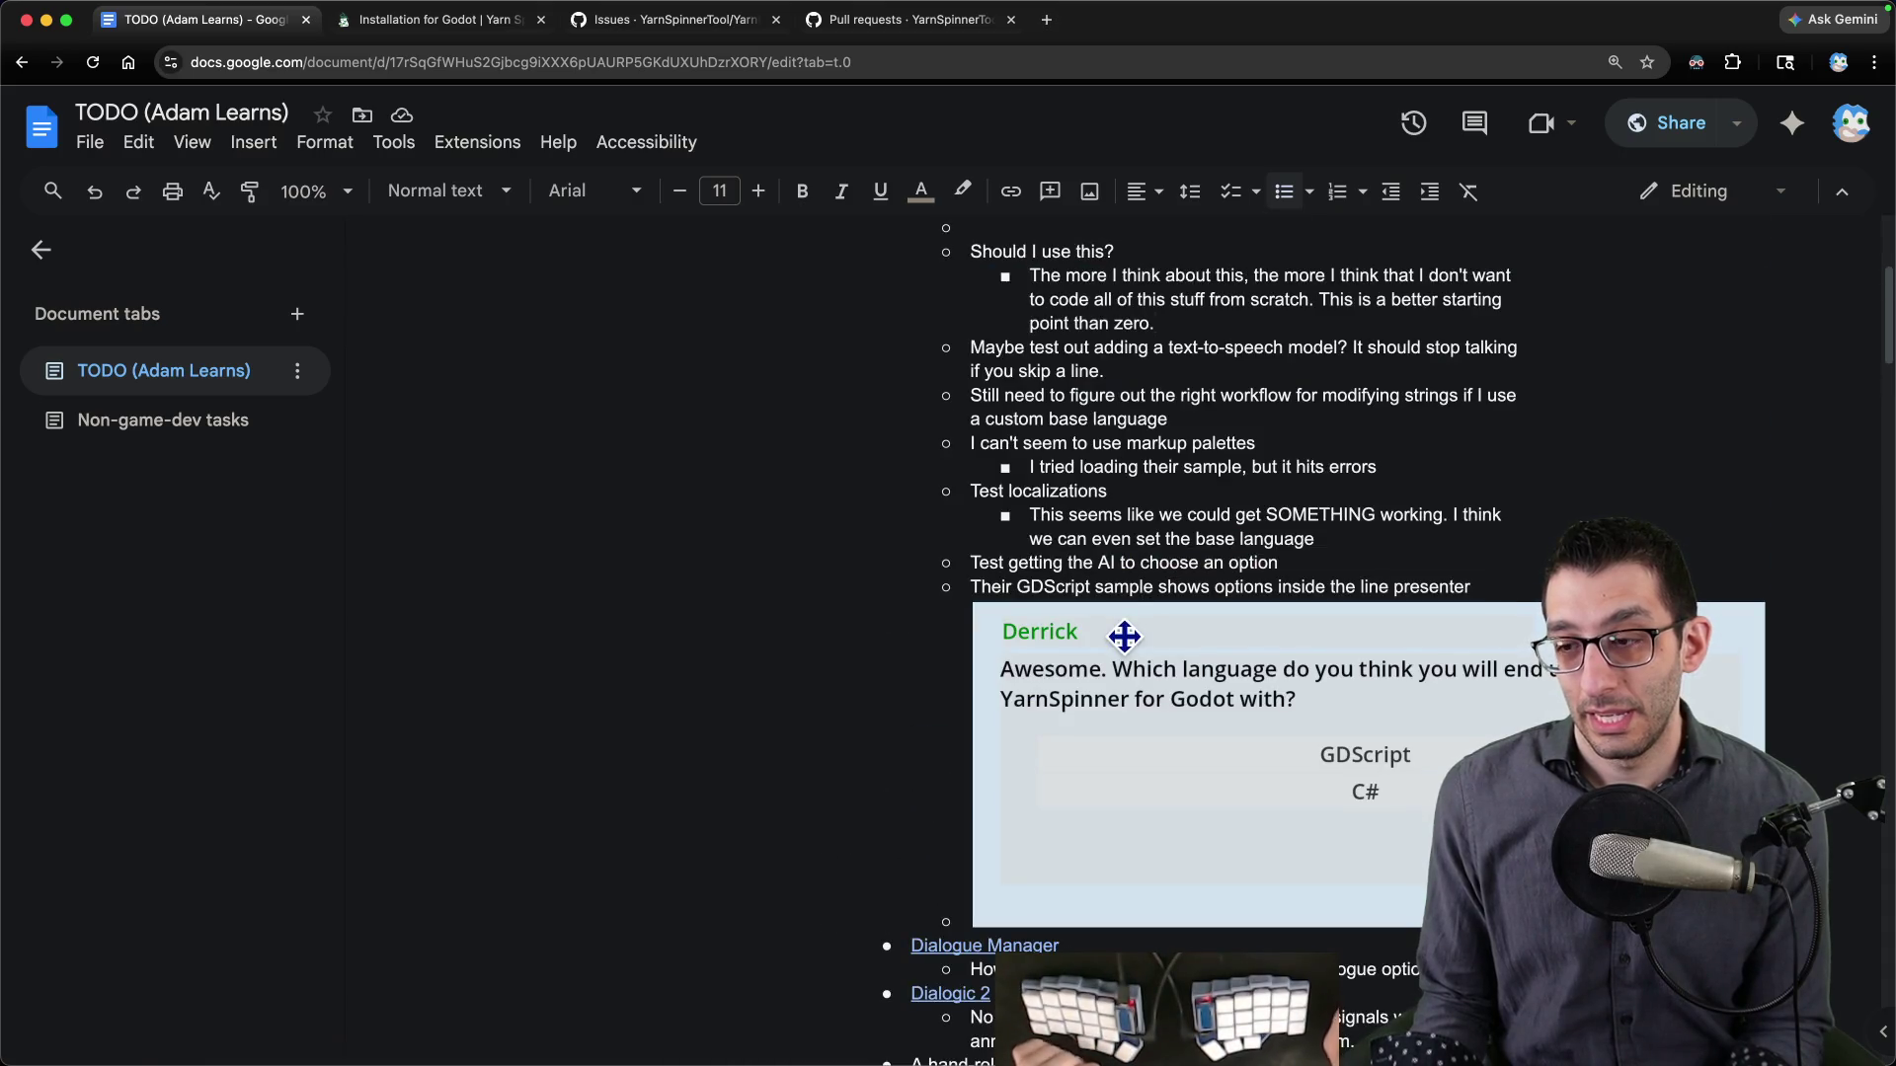
{"action": "key", "text": "super+Tab"}
{"action": "key", "text": "Escape"}
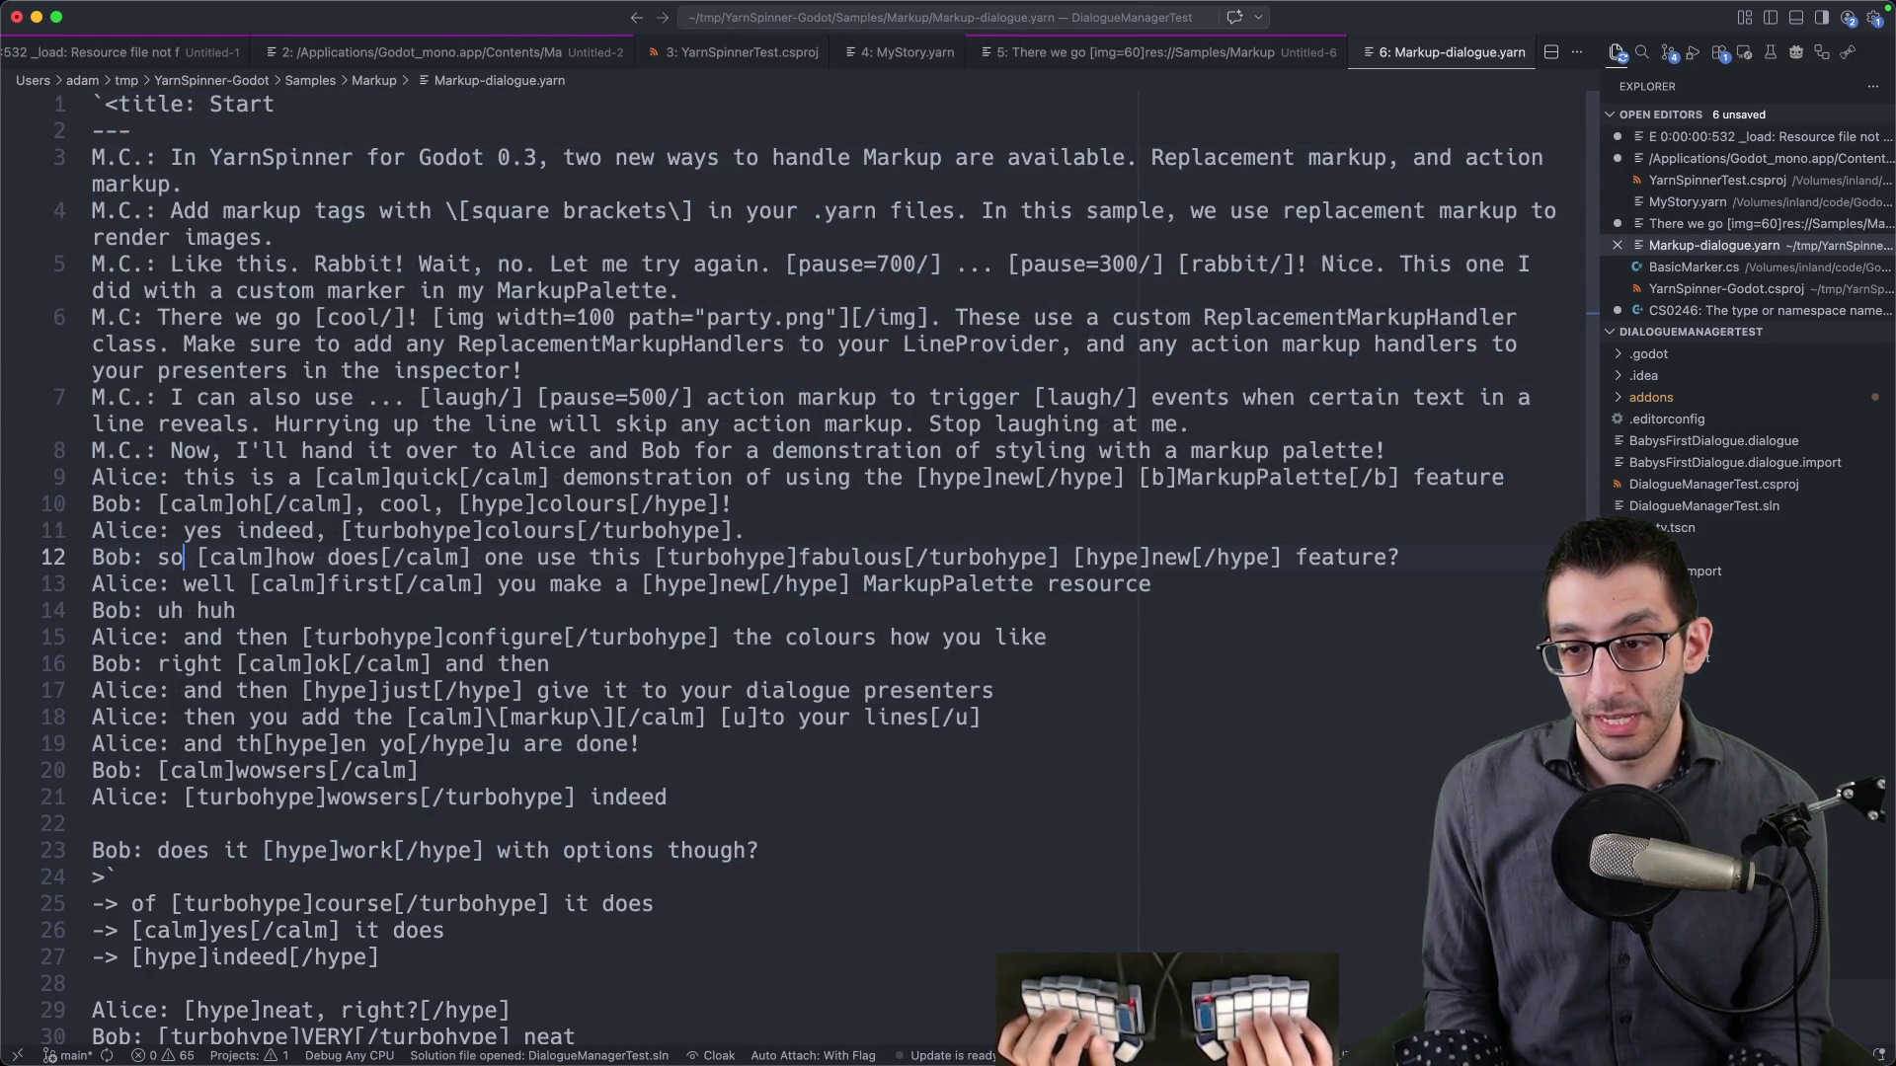
- Search the repository with 'rg turbohype' and open example_markup_palette.tres from the results
{"action": "key", "text": "alt+shift+Right"}
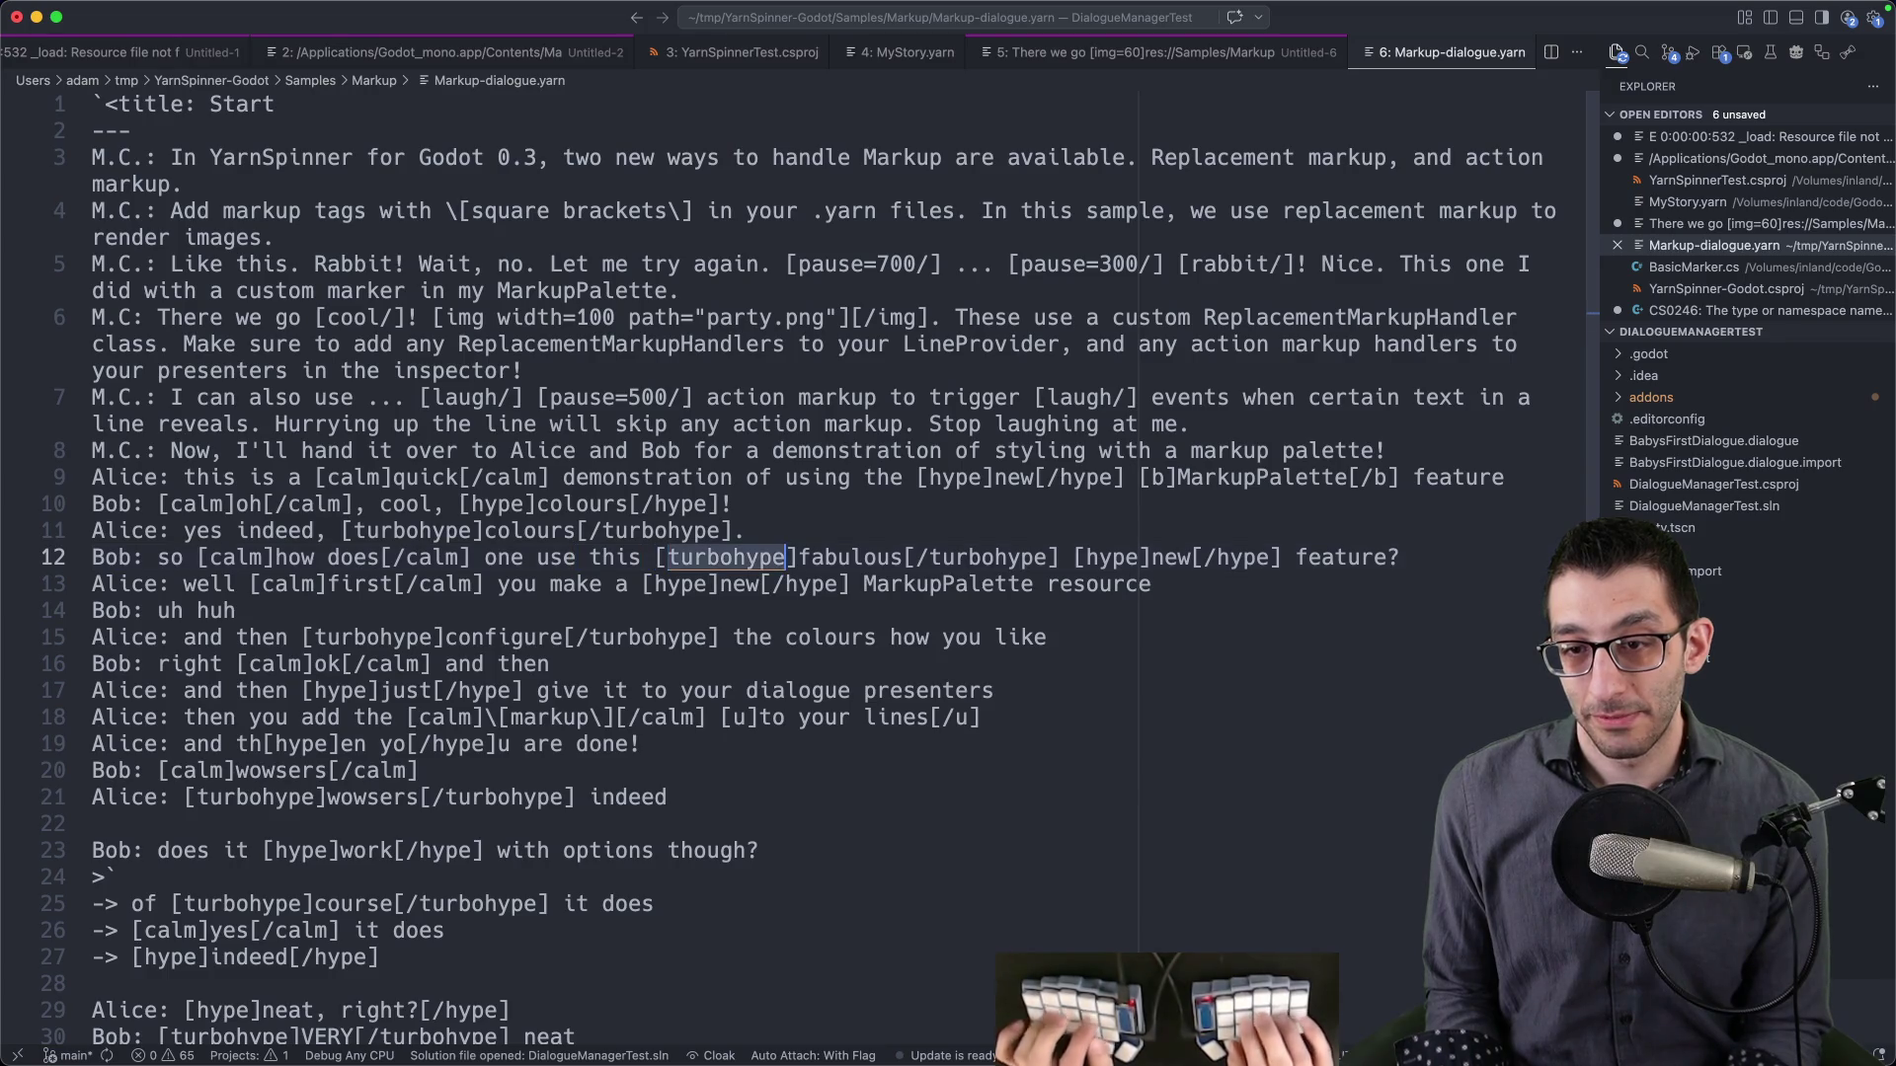
{"action": "key", "text": "super+Tab"}
{"action": "type", "text": "rg turbohype"}
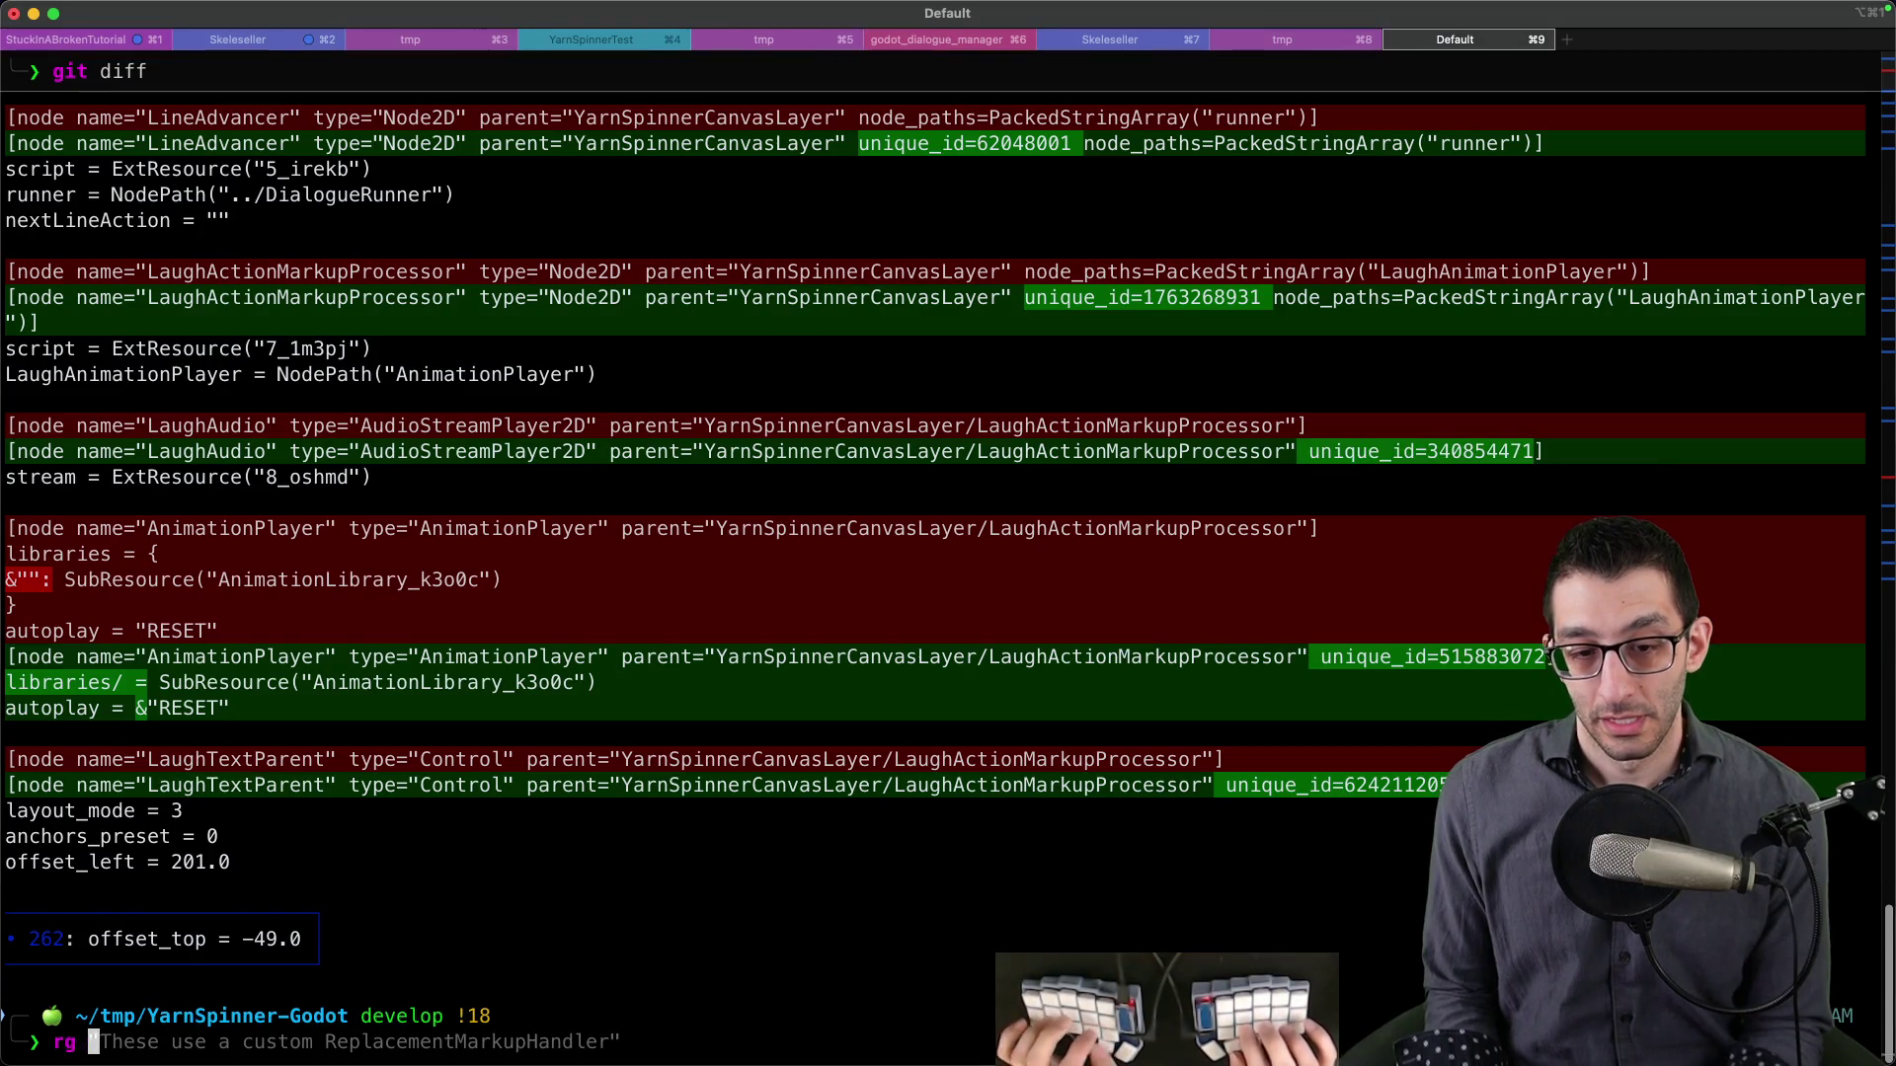
{"action": "key", "text": "Return"}
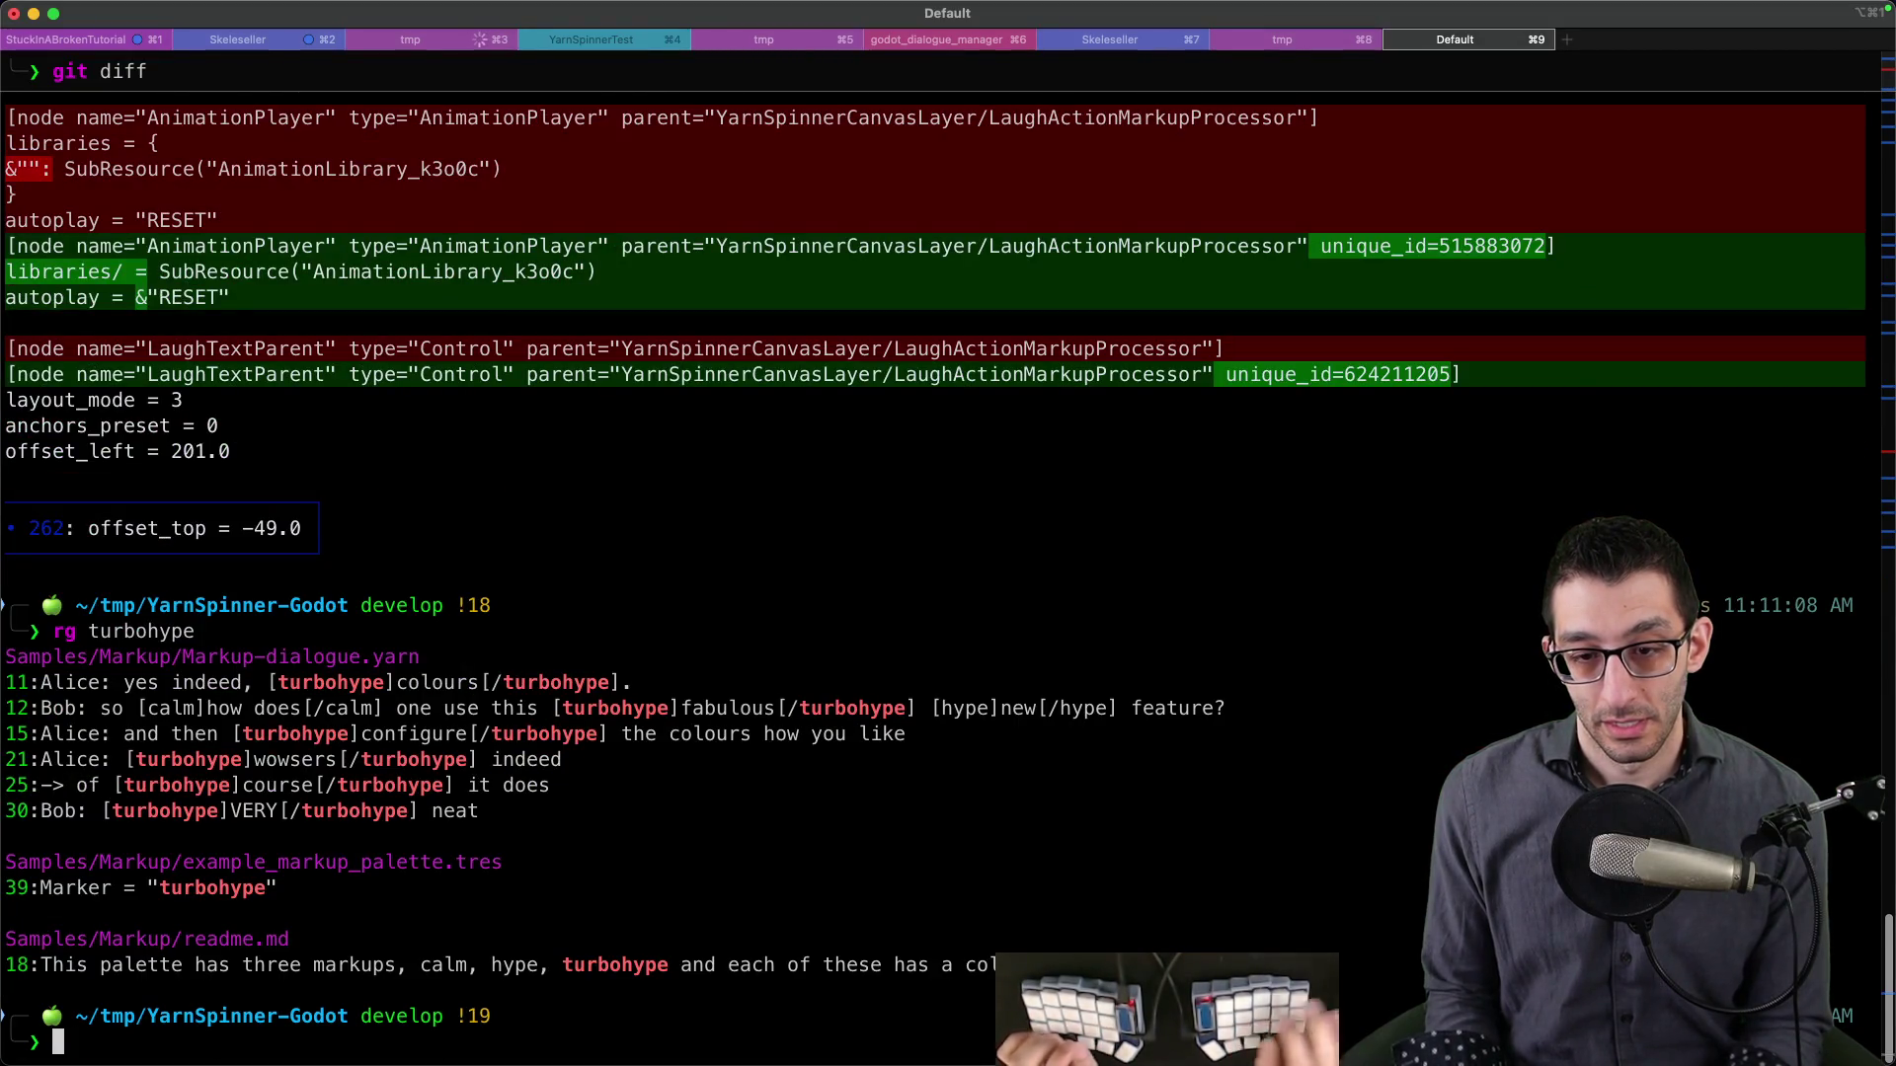
{"action": "left_click", "coordinate": [301, 886], "text": "super"}
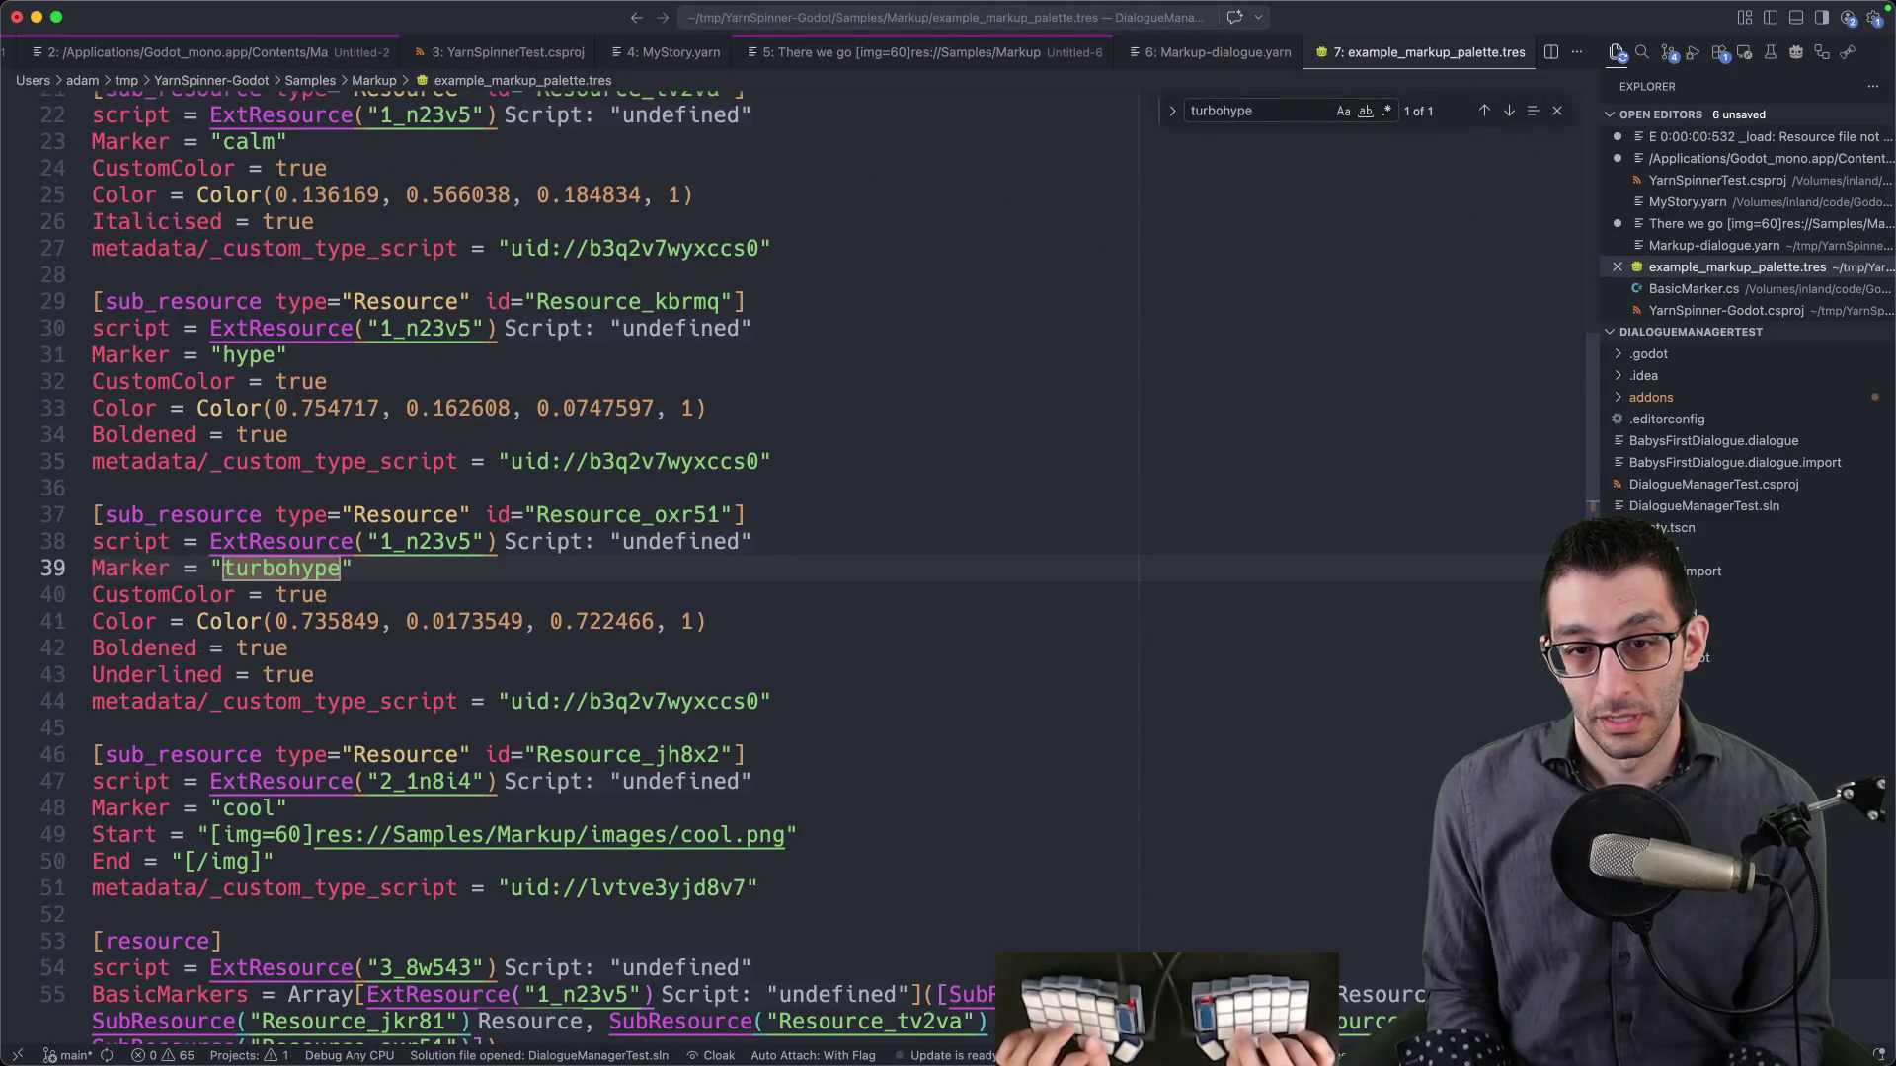
- Trace resource ids 1_n23v5 and 2_1n8i4 between their definitions and usages in the palette file
{"action": "key", "text": "Escape"}
{"action": "key", "text": "k"}
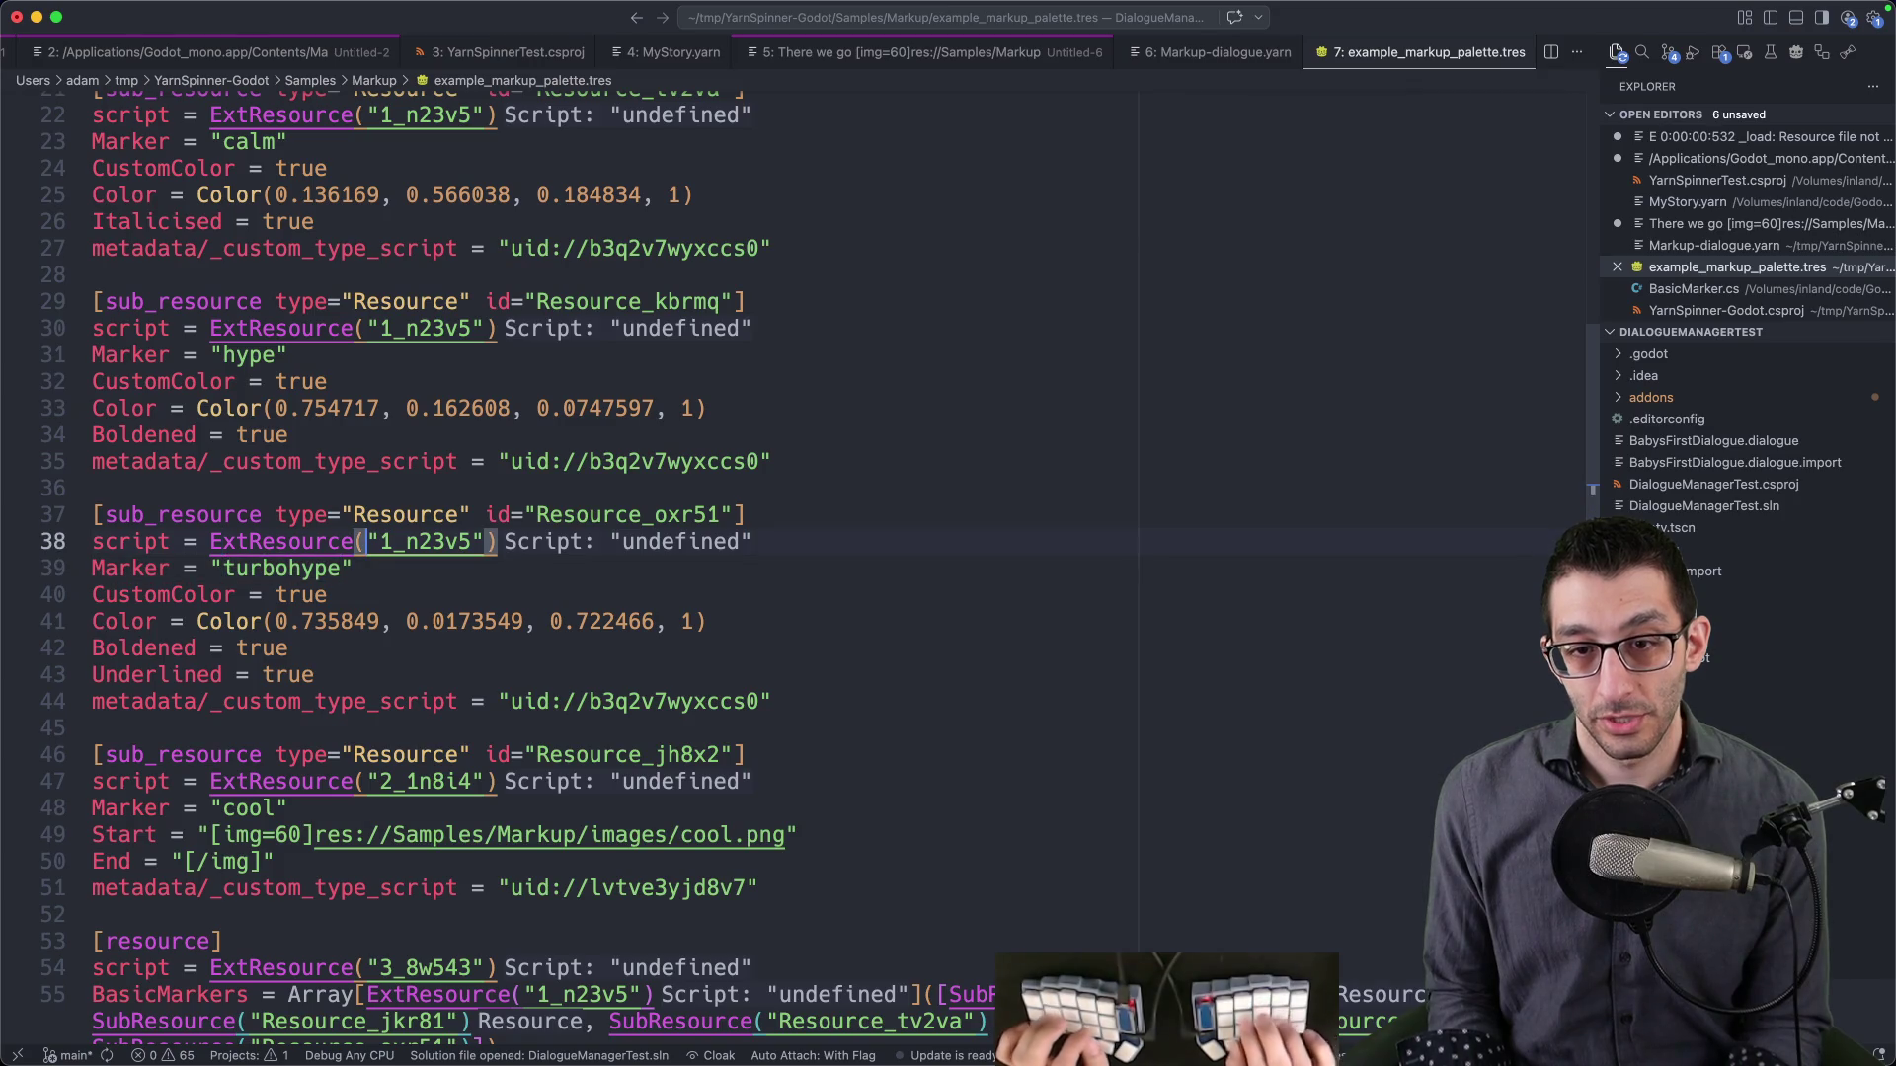
{"action": "key", "text": "asterisk"}
{"action": "key", "text": "super+f"}
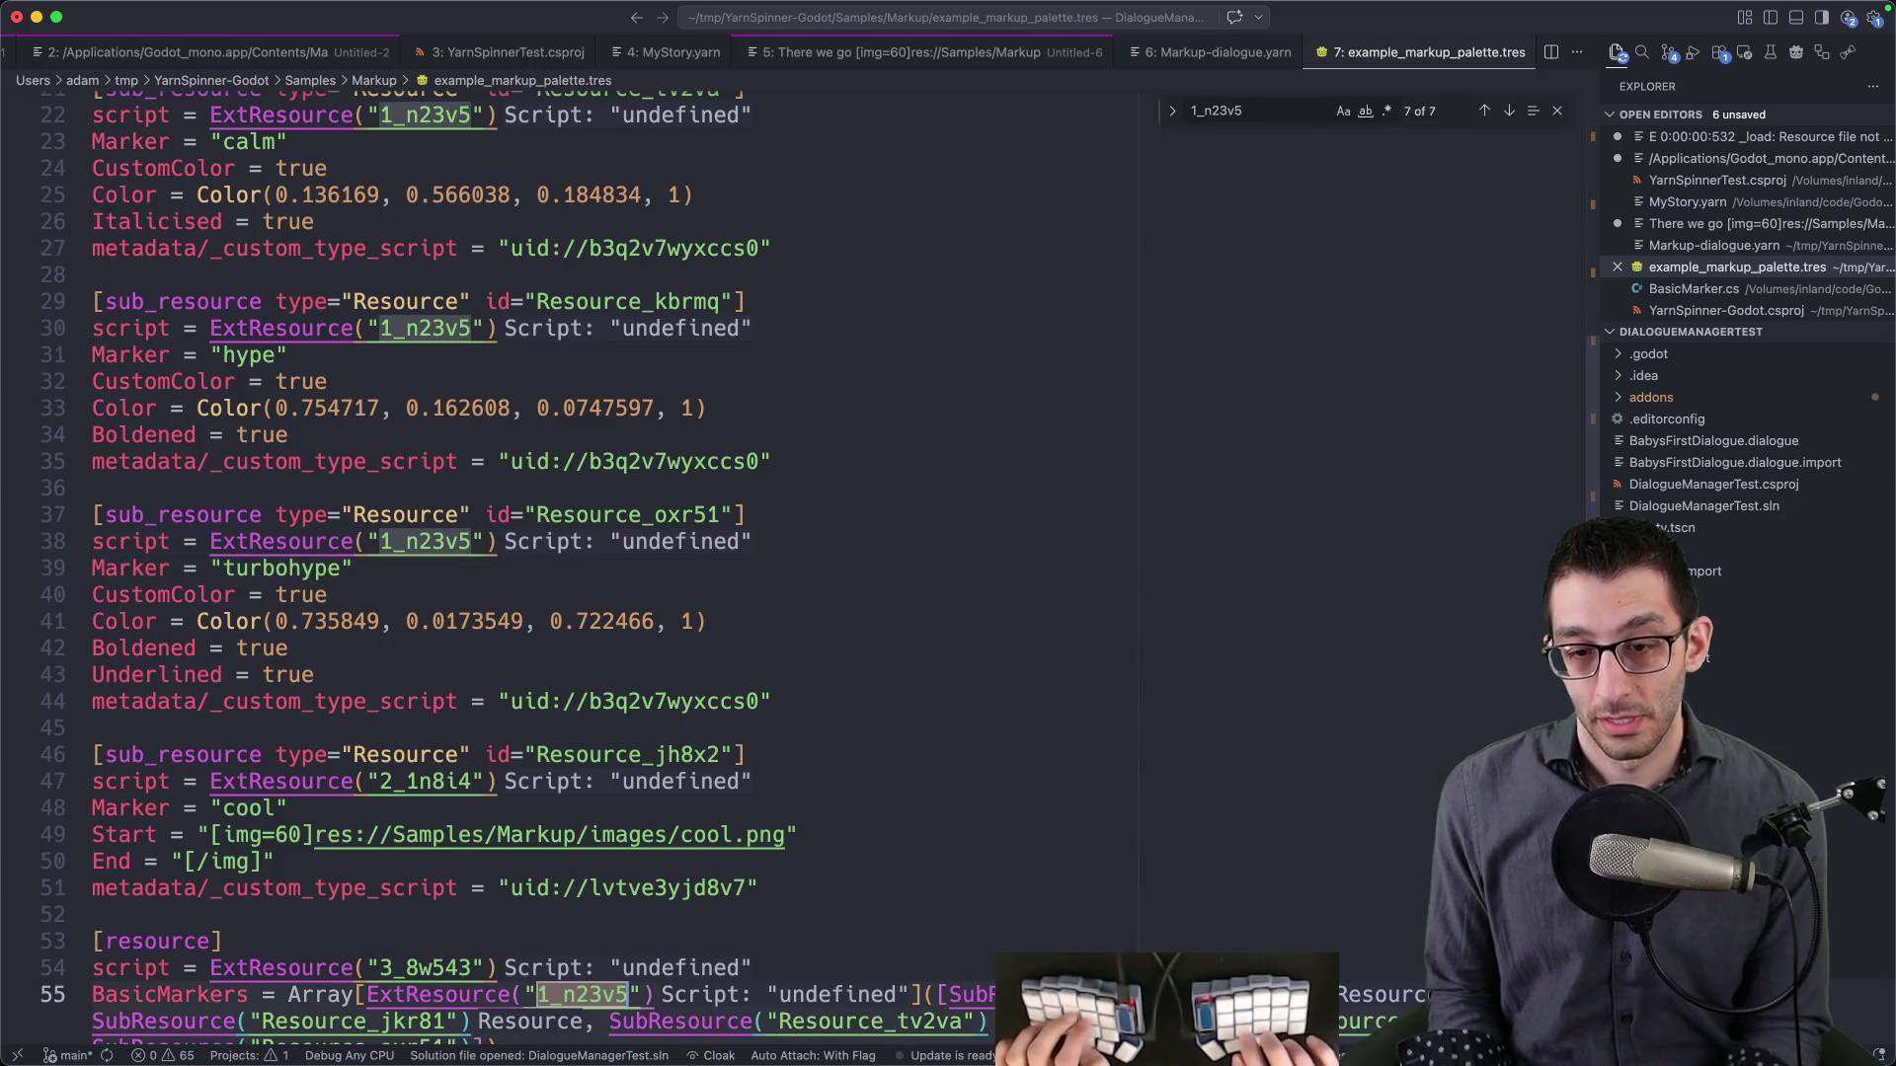
{"action": "key", "text": "shift+Return"}
{"action": "key", "text": "shift+Return"}
{"action": "key", "text": "shift+Return"}
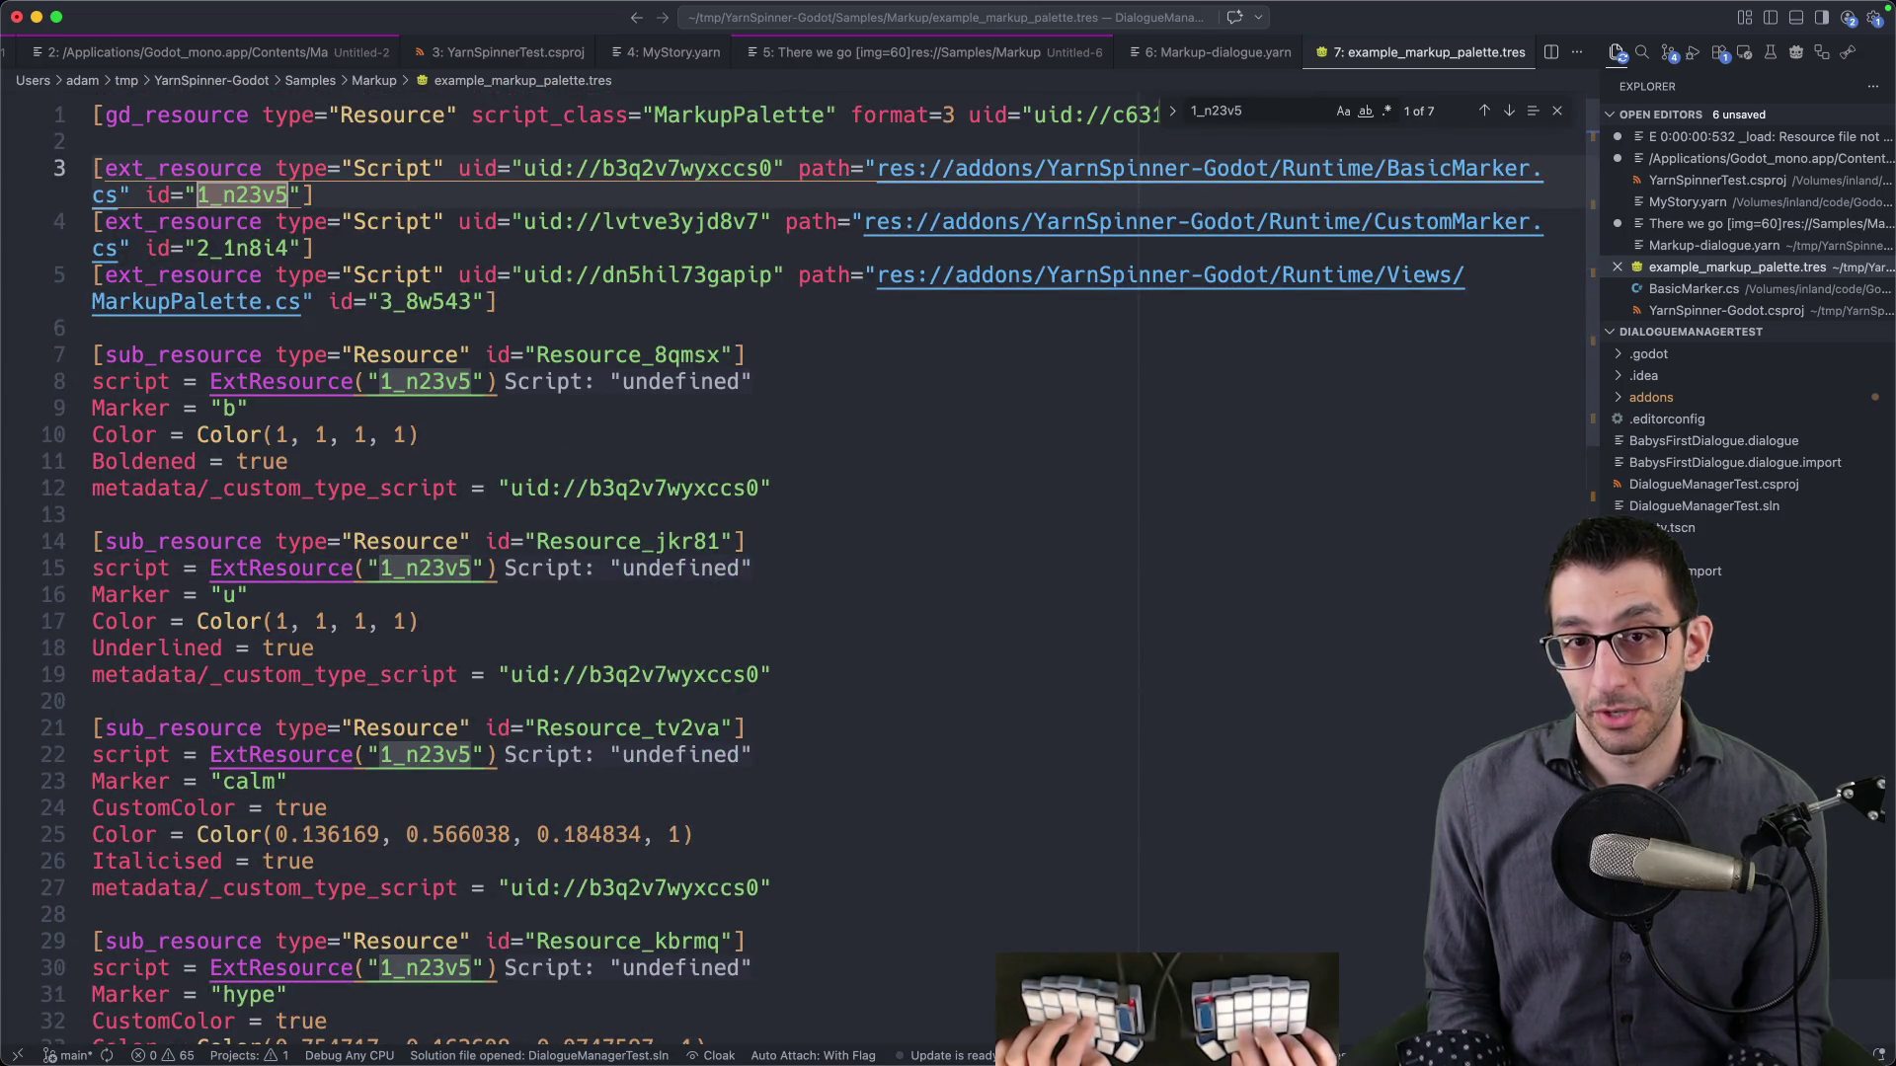
{"action": "key", "text": "j"}
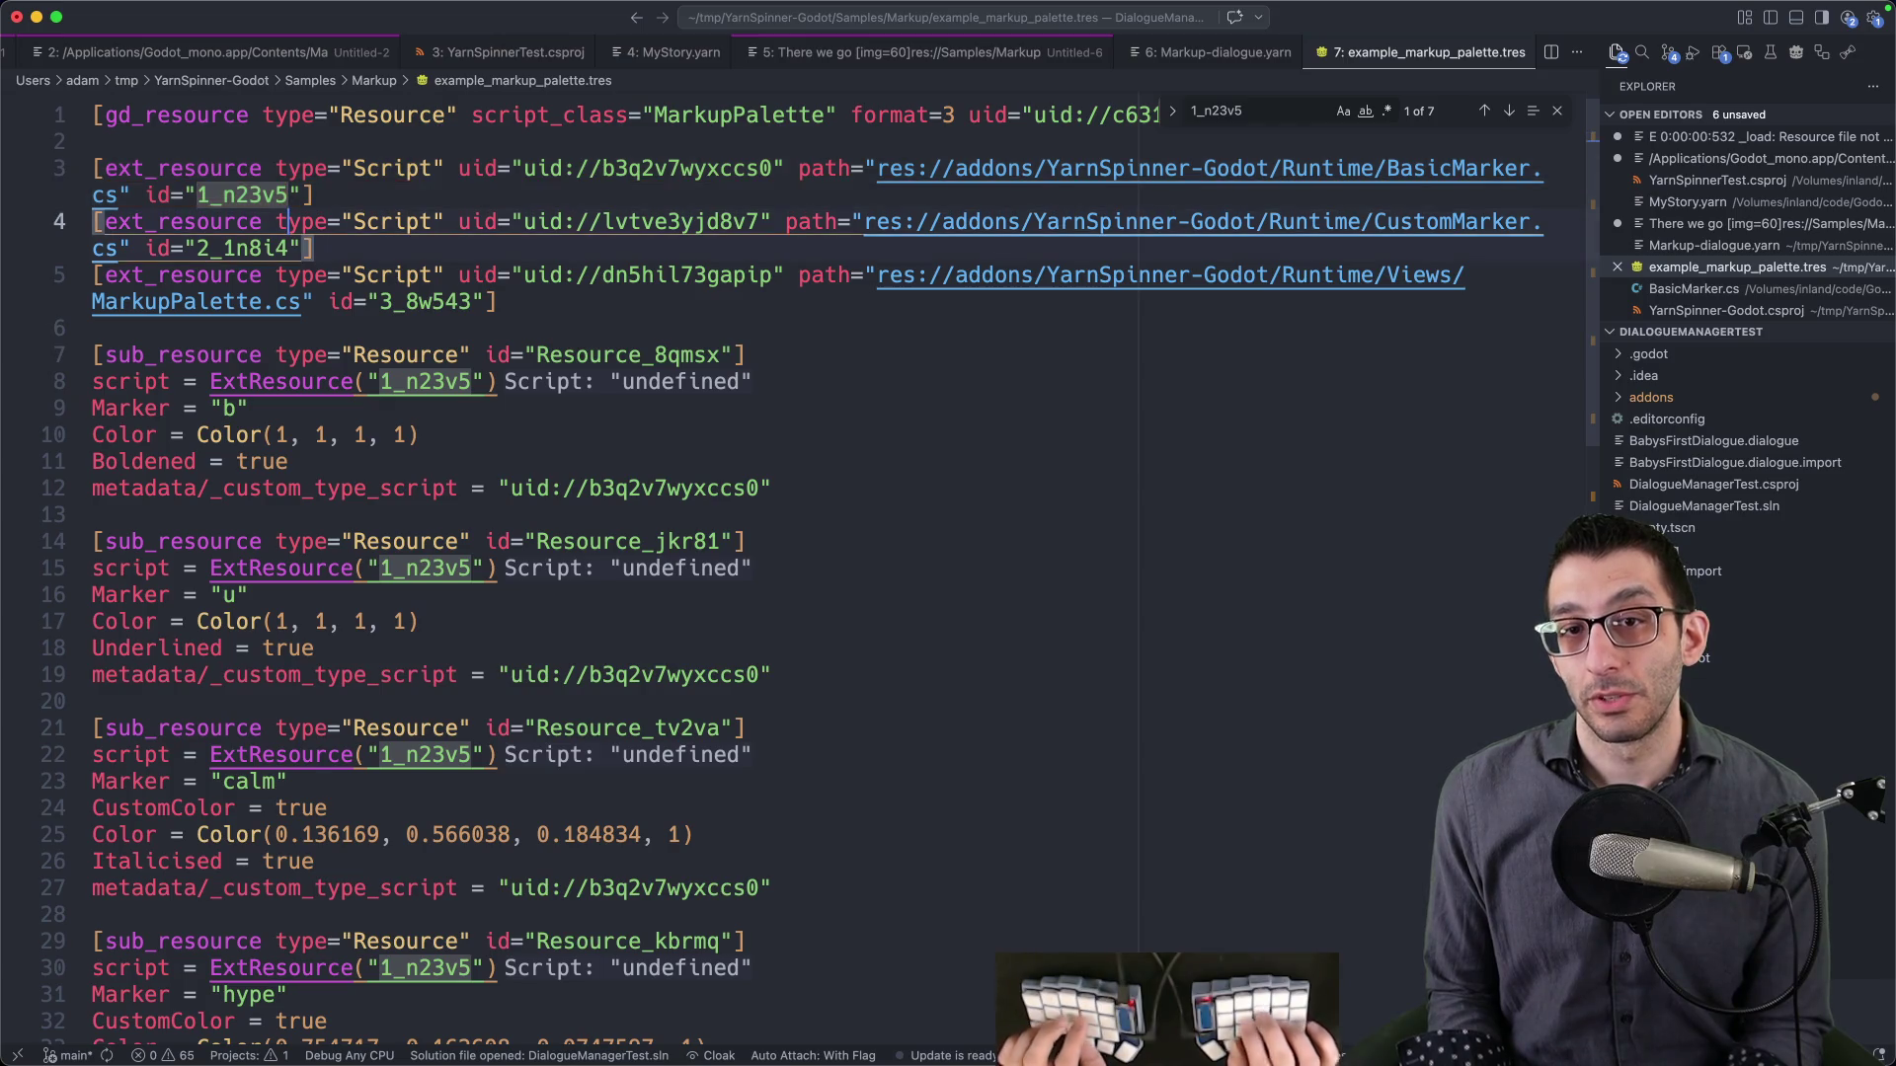
{"action": "key", "text": "b"}
{"action": "key", "text": "asterisk"}
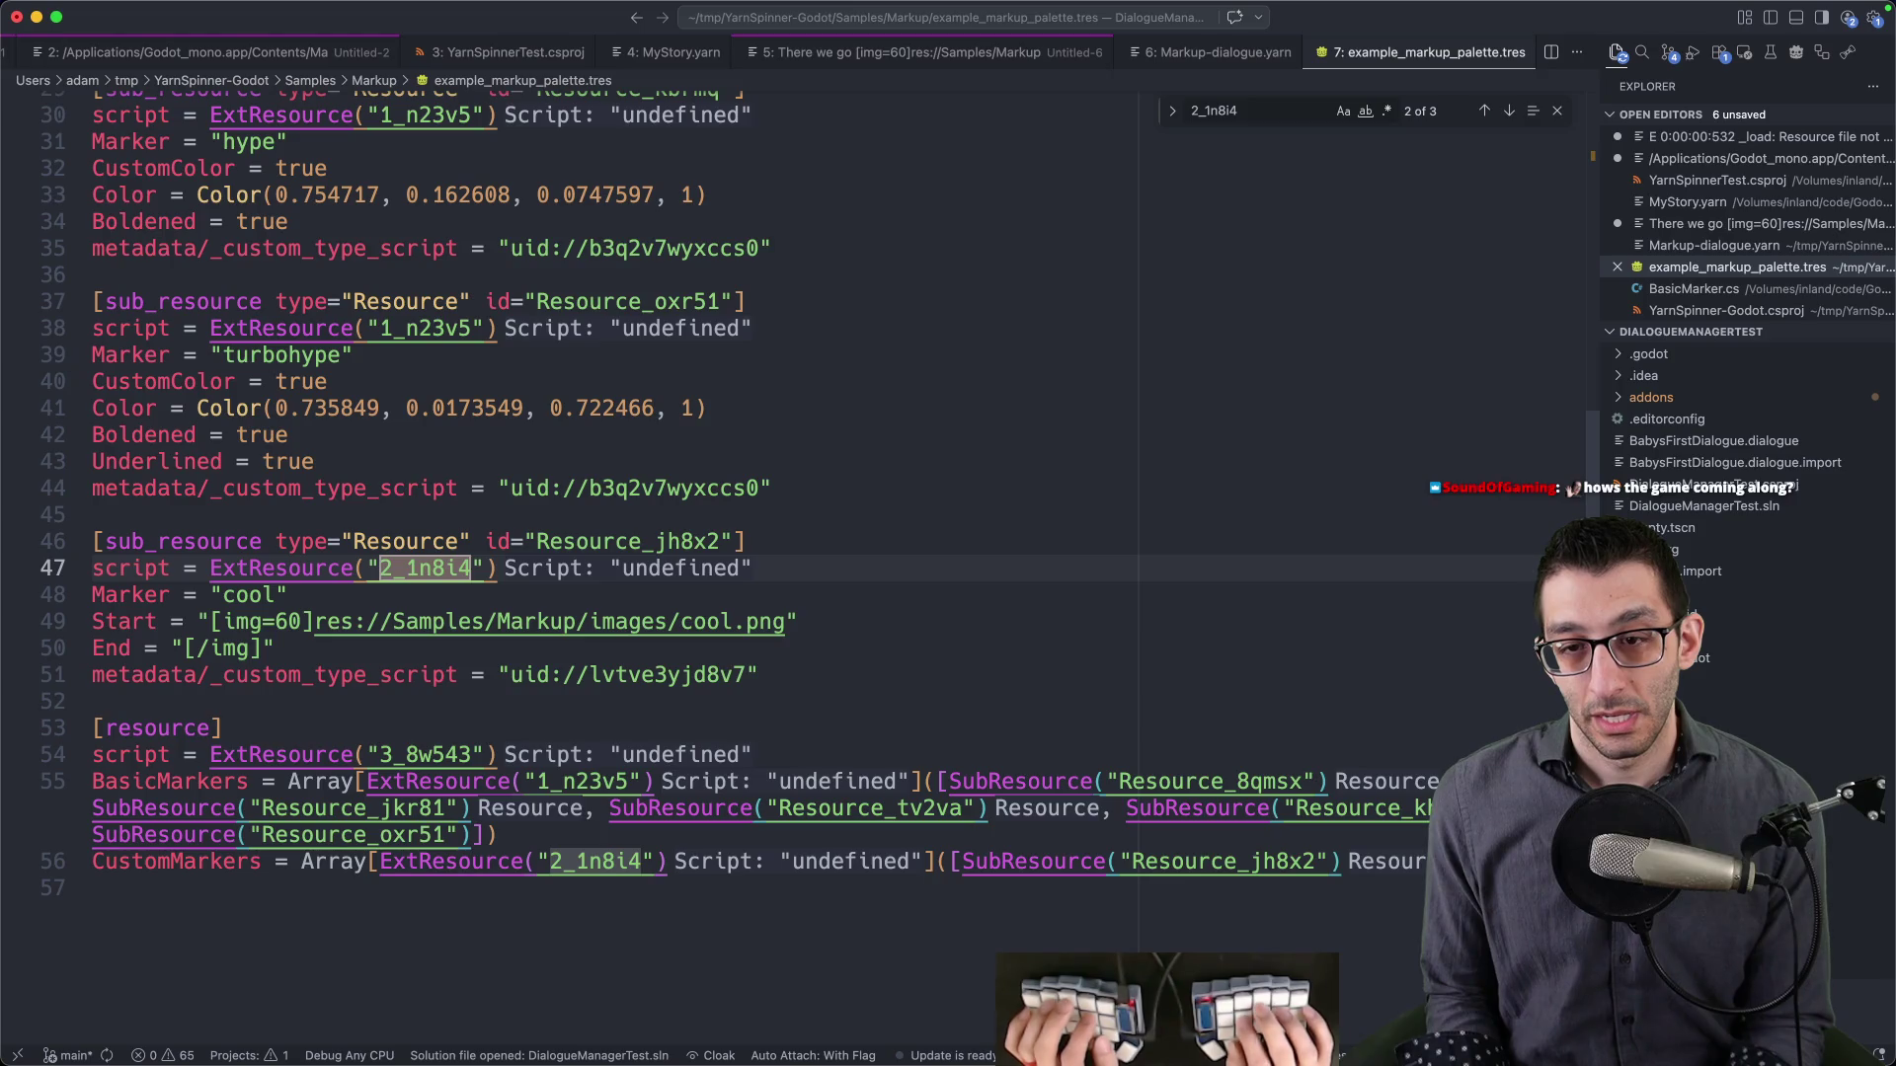
- Find the 'cool' tag in Markup-dialogue.yarn, then return to example_markup_palette.tres
{"action": "key", "text": "ctrl+Tab"}
{"action": "key", "text": "super+f"}
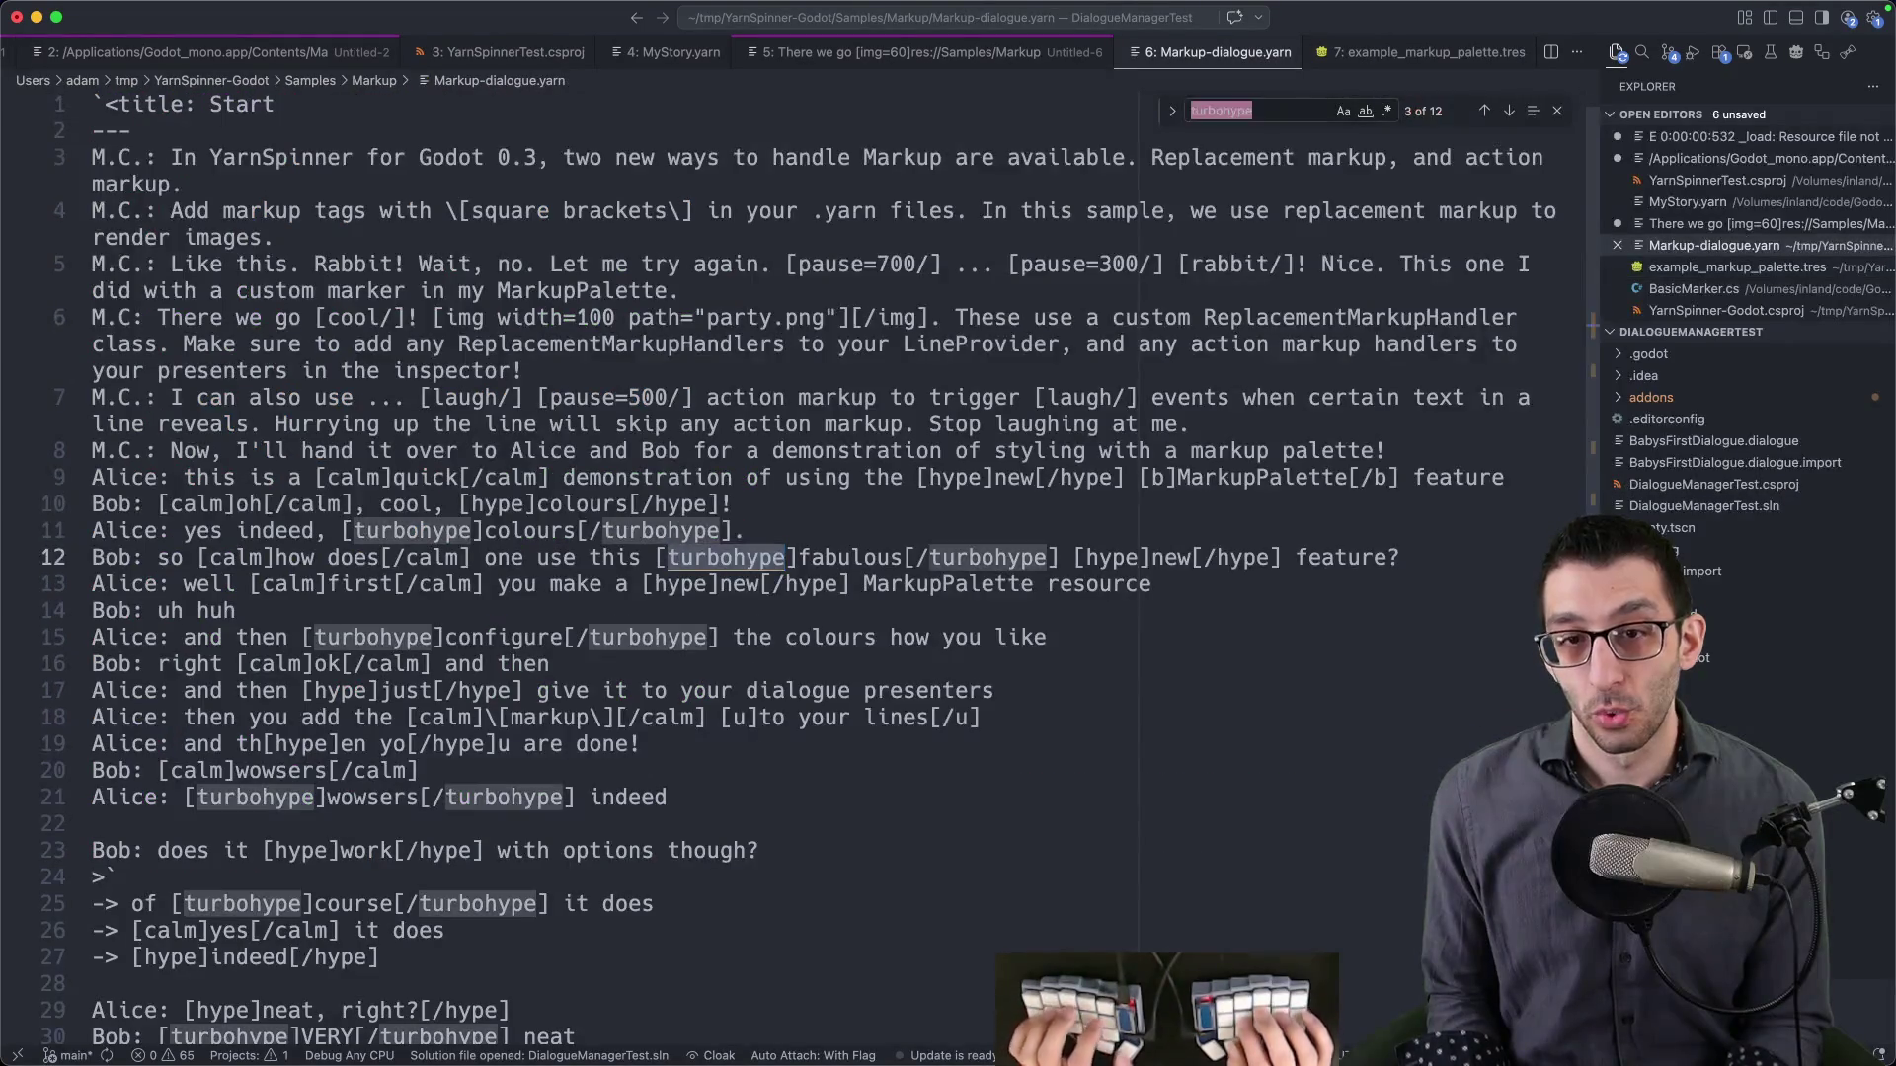
{"action": "type", "text": "cool"}
{"action": "key", "text": "Return"}
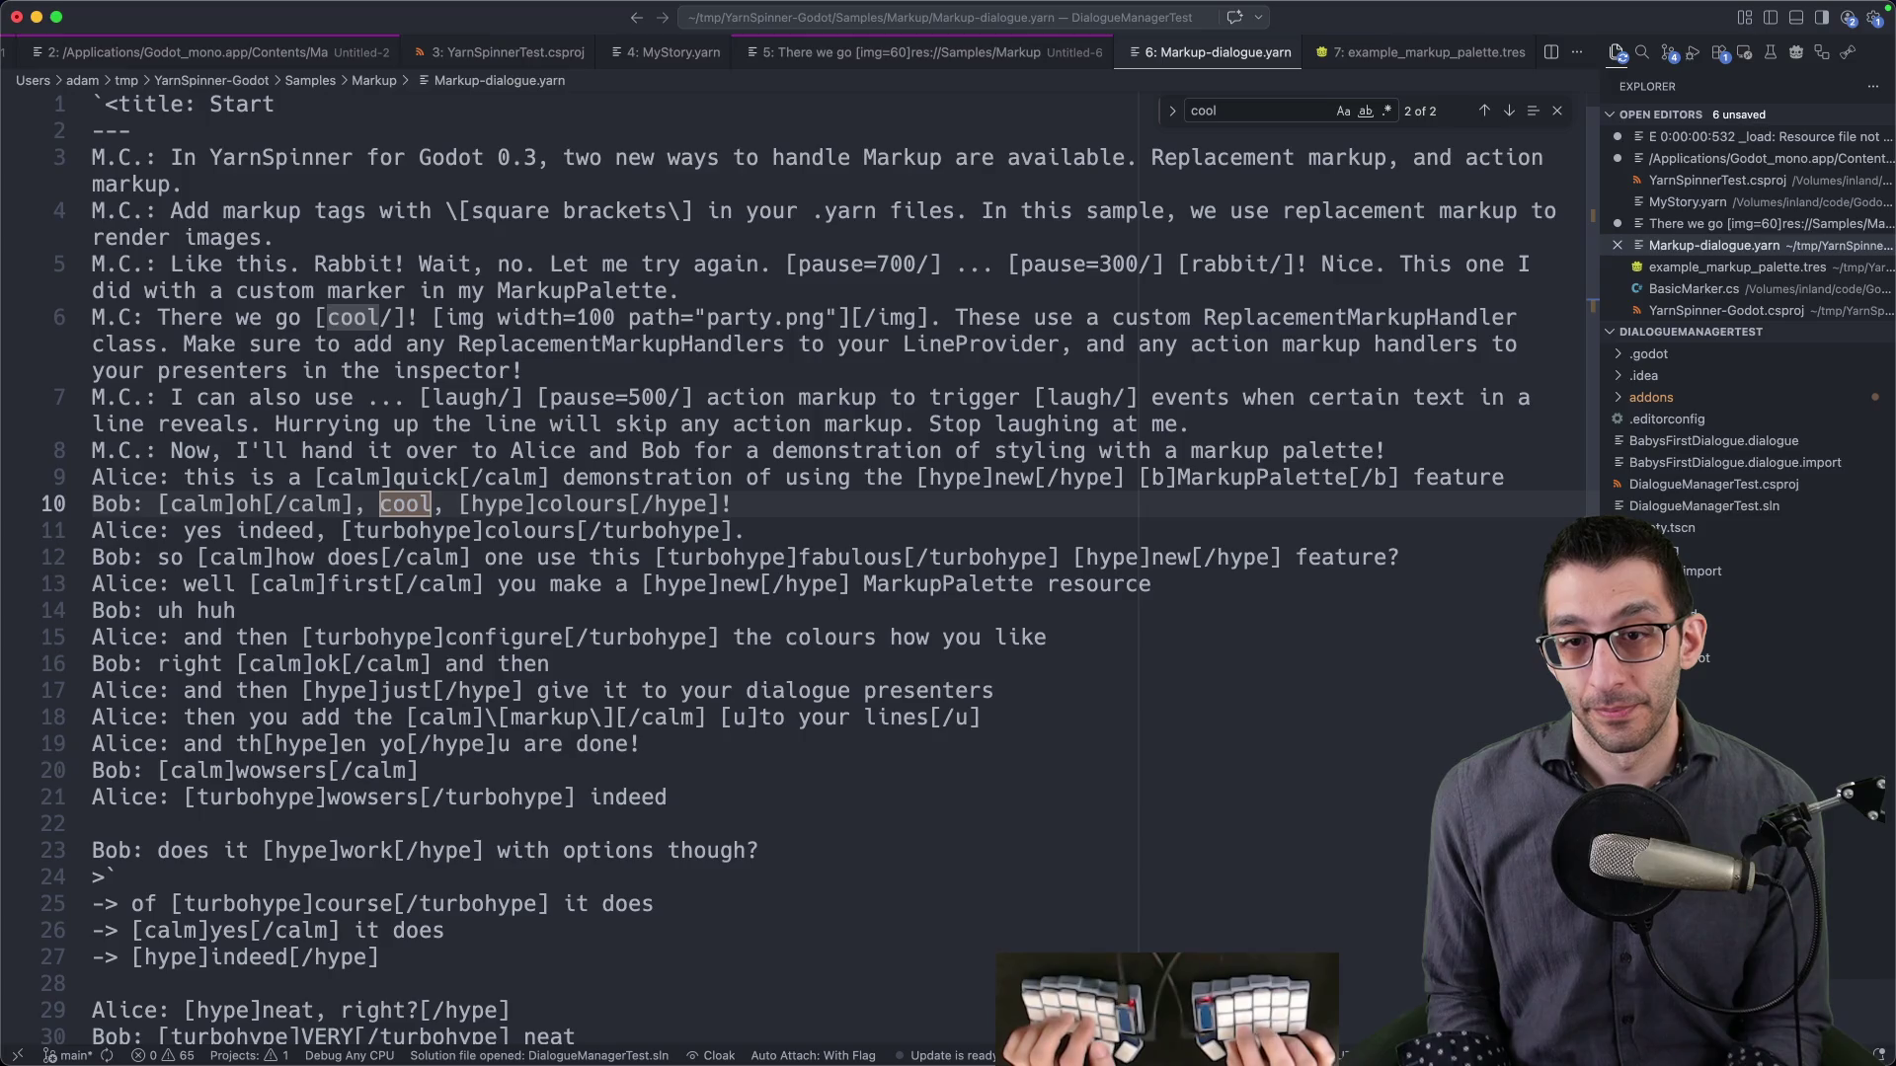
{"action": "key", "text": "Return"}
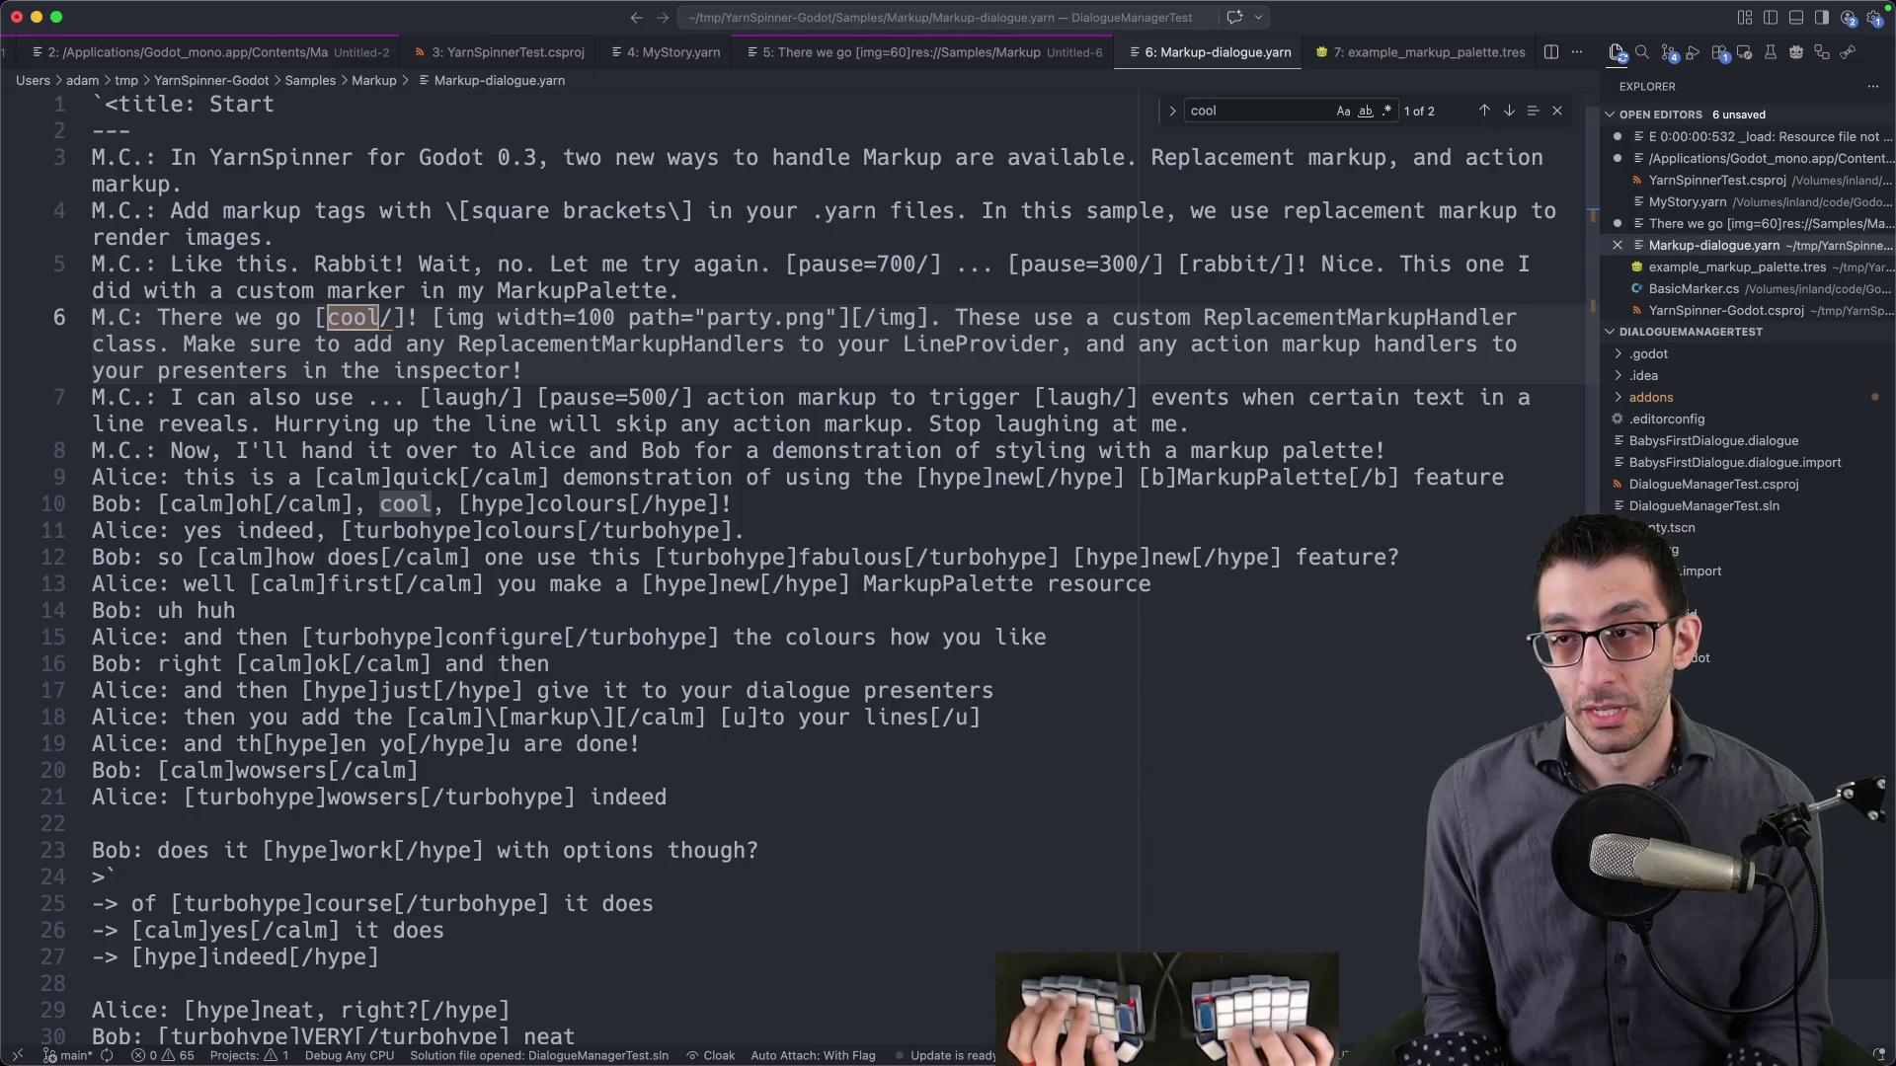
{"action": "key", "text": "ctrl+7"}
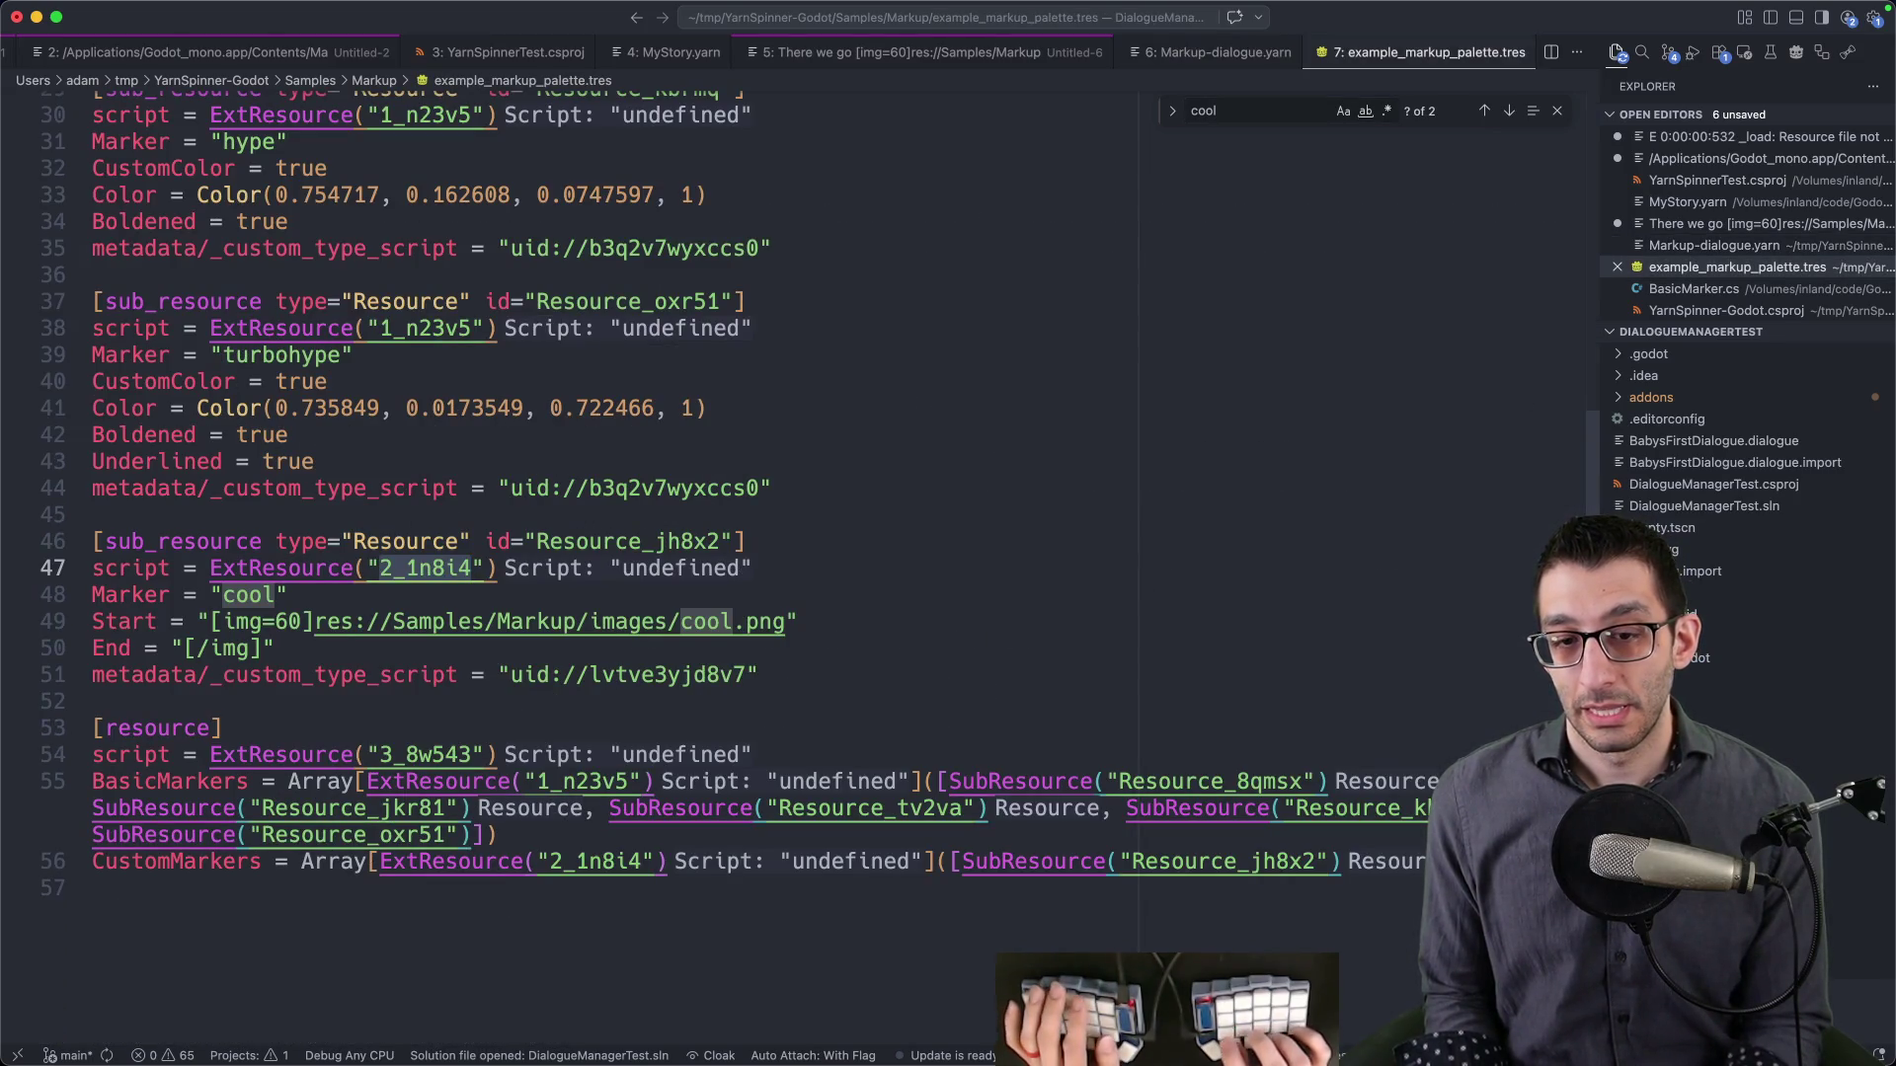
{"action": "key", "text": "Escape"}
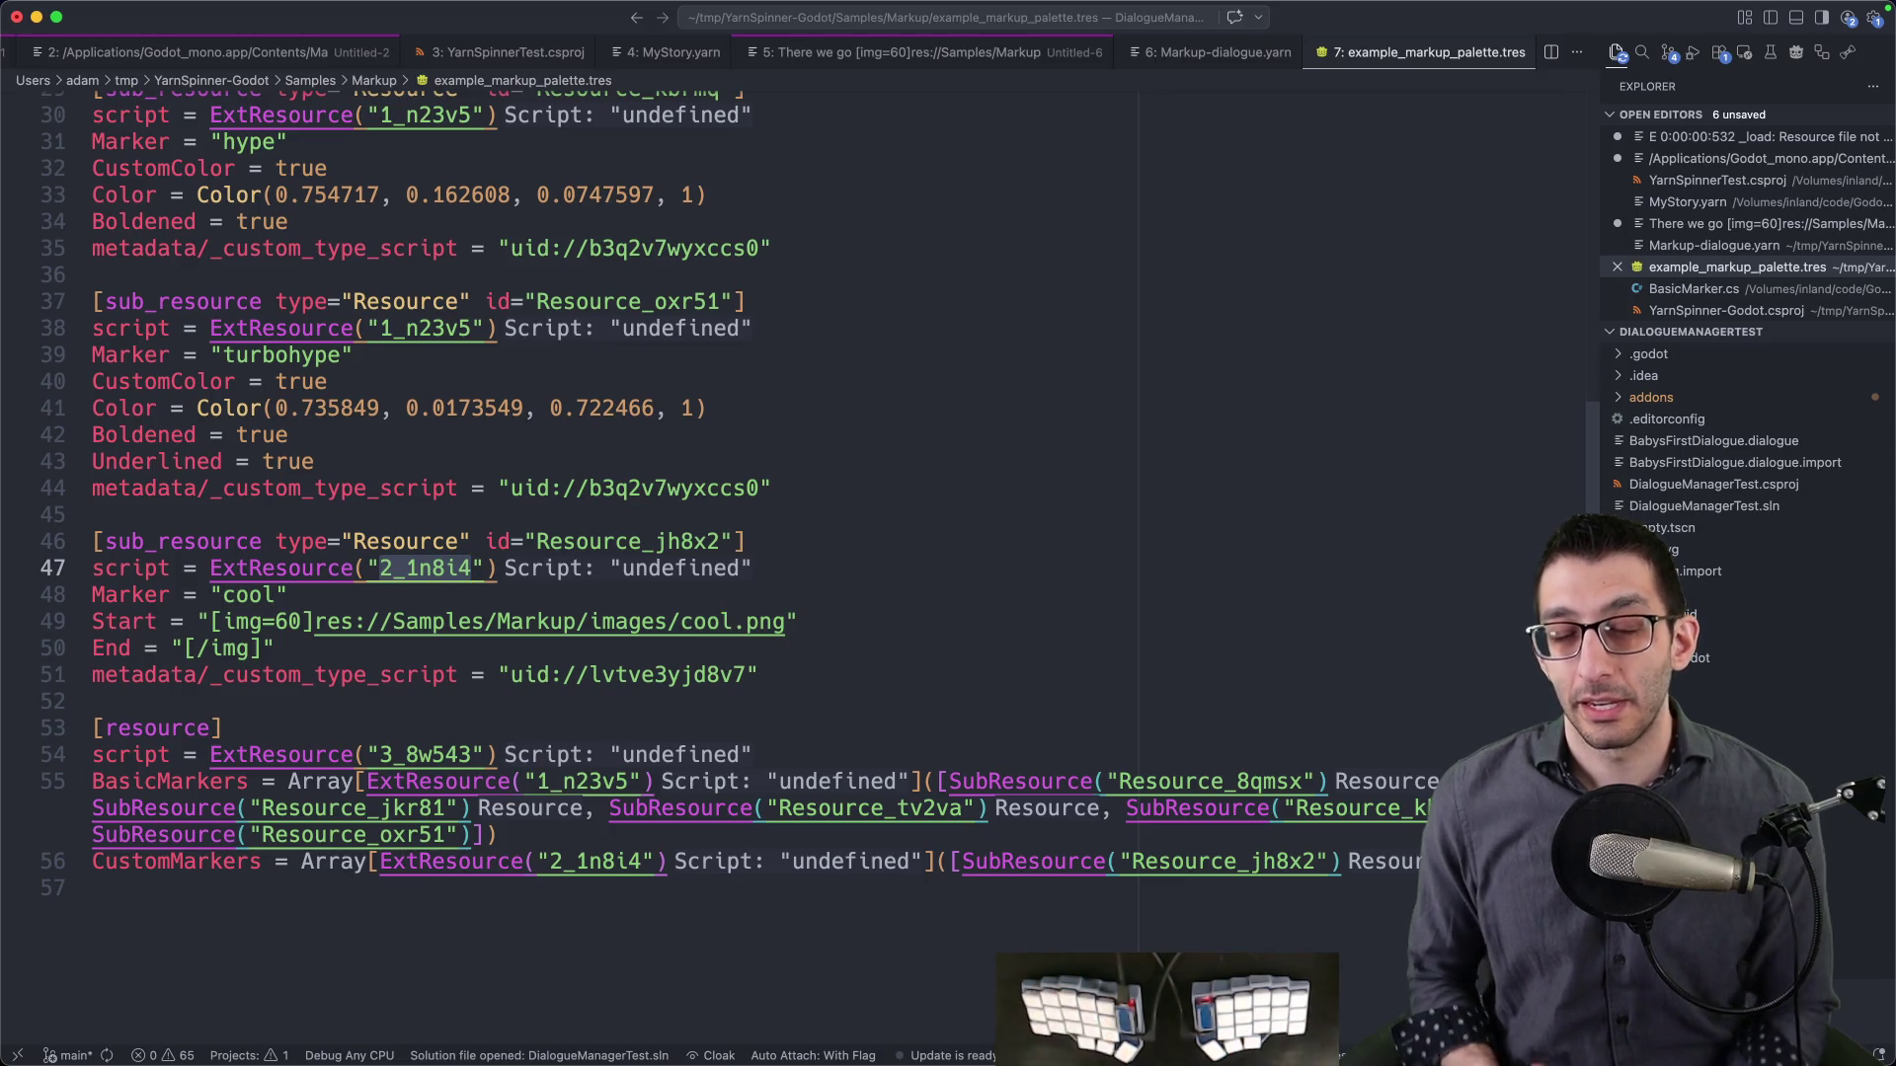
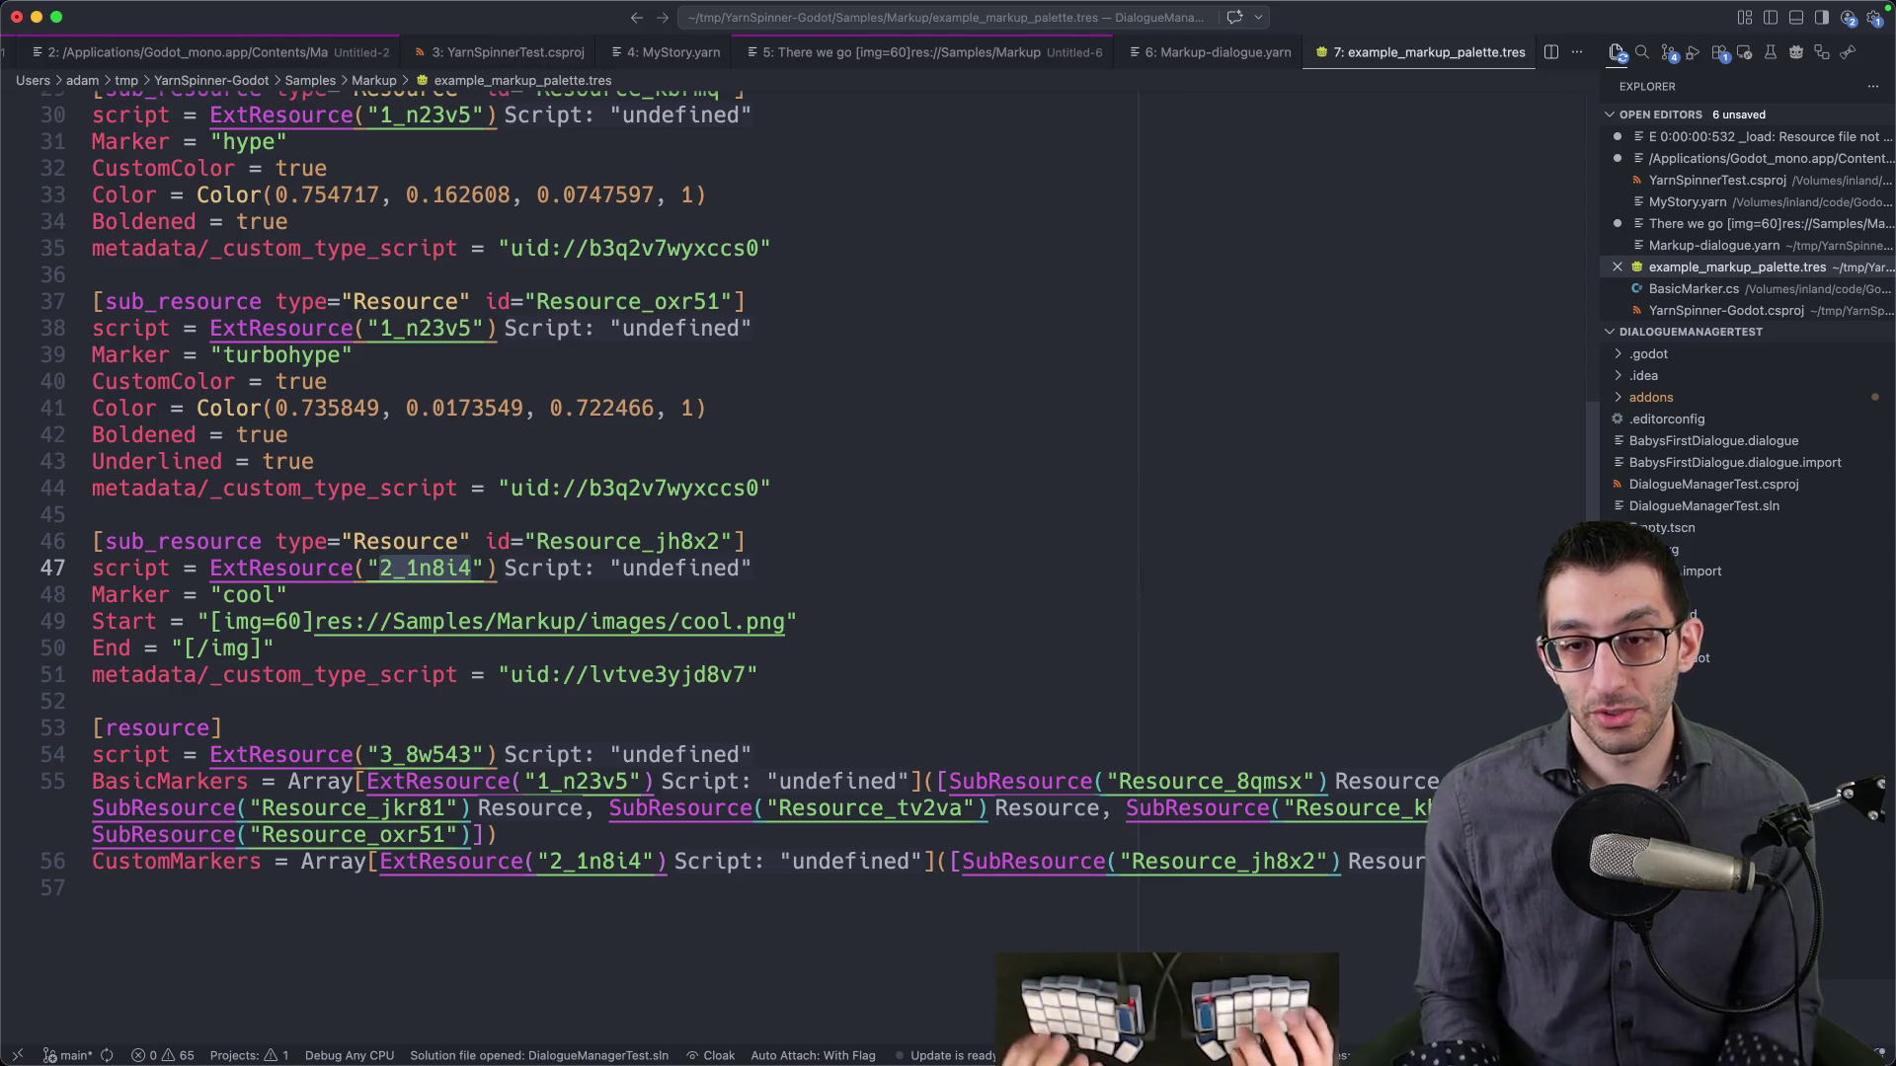
- From a new terminal tab, run the ss alias and 's .' to open Skeleseller in VS Code
{"action": "key", "text": "super+Tab"}
{"action": "key", "text": "super+t"}
{"action": "type", "text": "ss"}
{"action": "key", "text": "Return"}
{"action": "type", "text": "s ."}
{"action": "key", "text": "Return"}
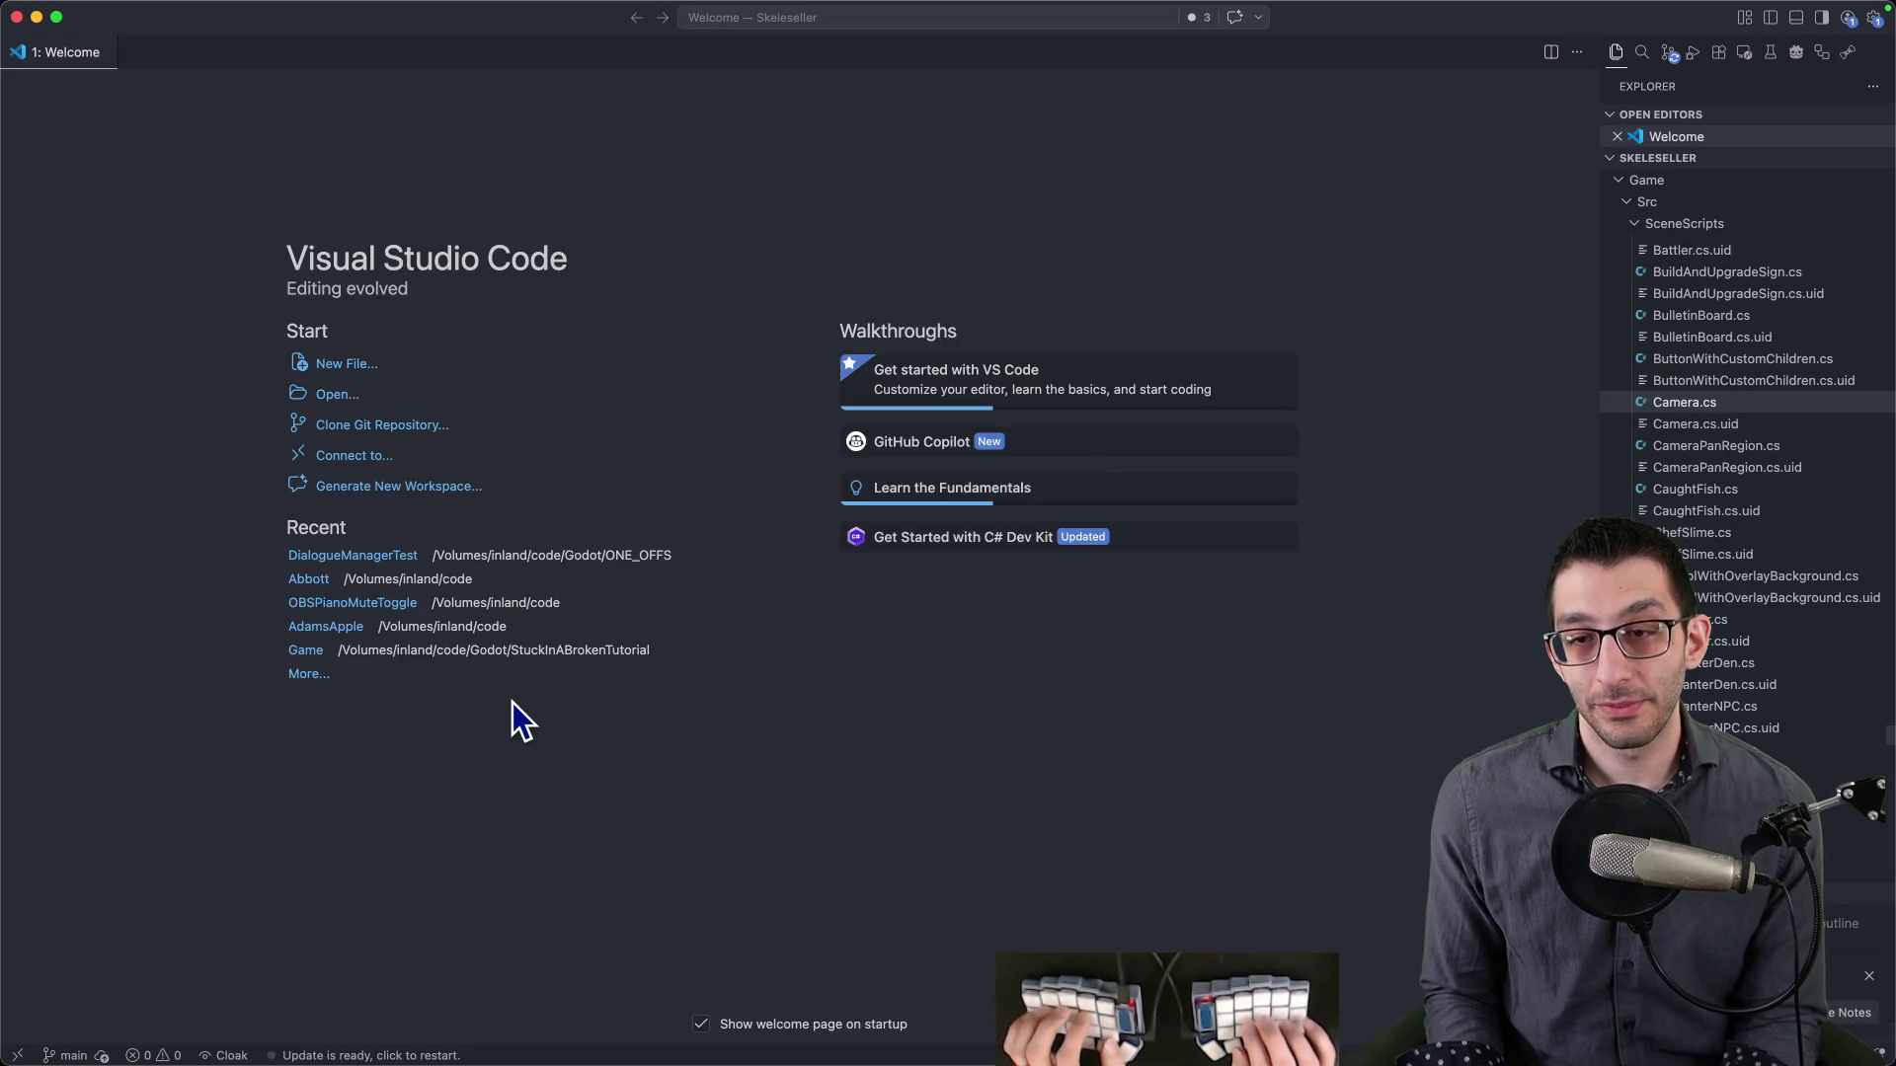
- Open the FarmerStates Greeting.cs file and highlight the farmer's greeting text on line 14
{"action": "key", "text": "super+p"}
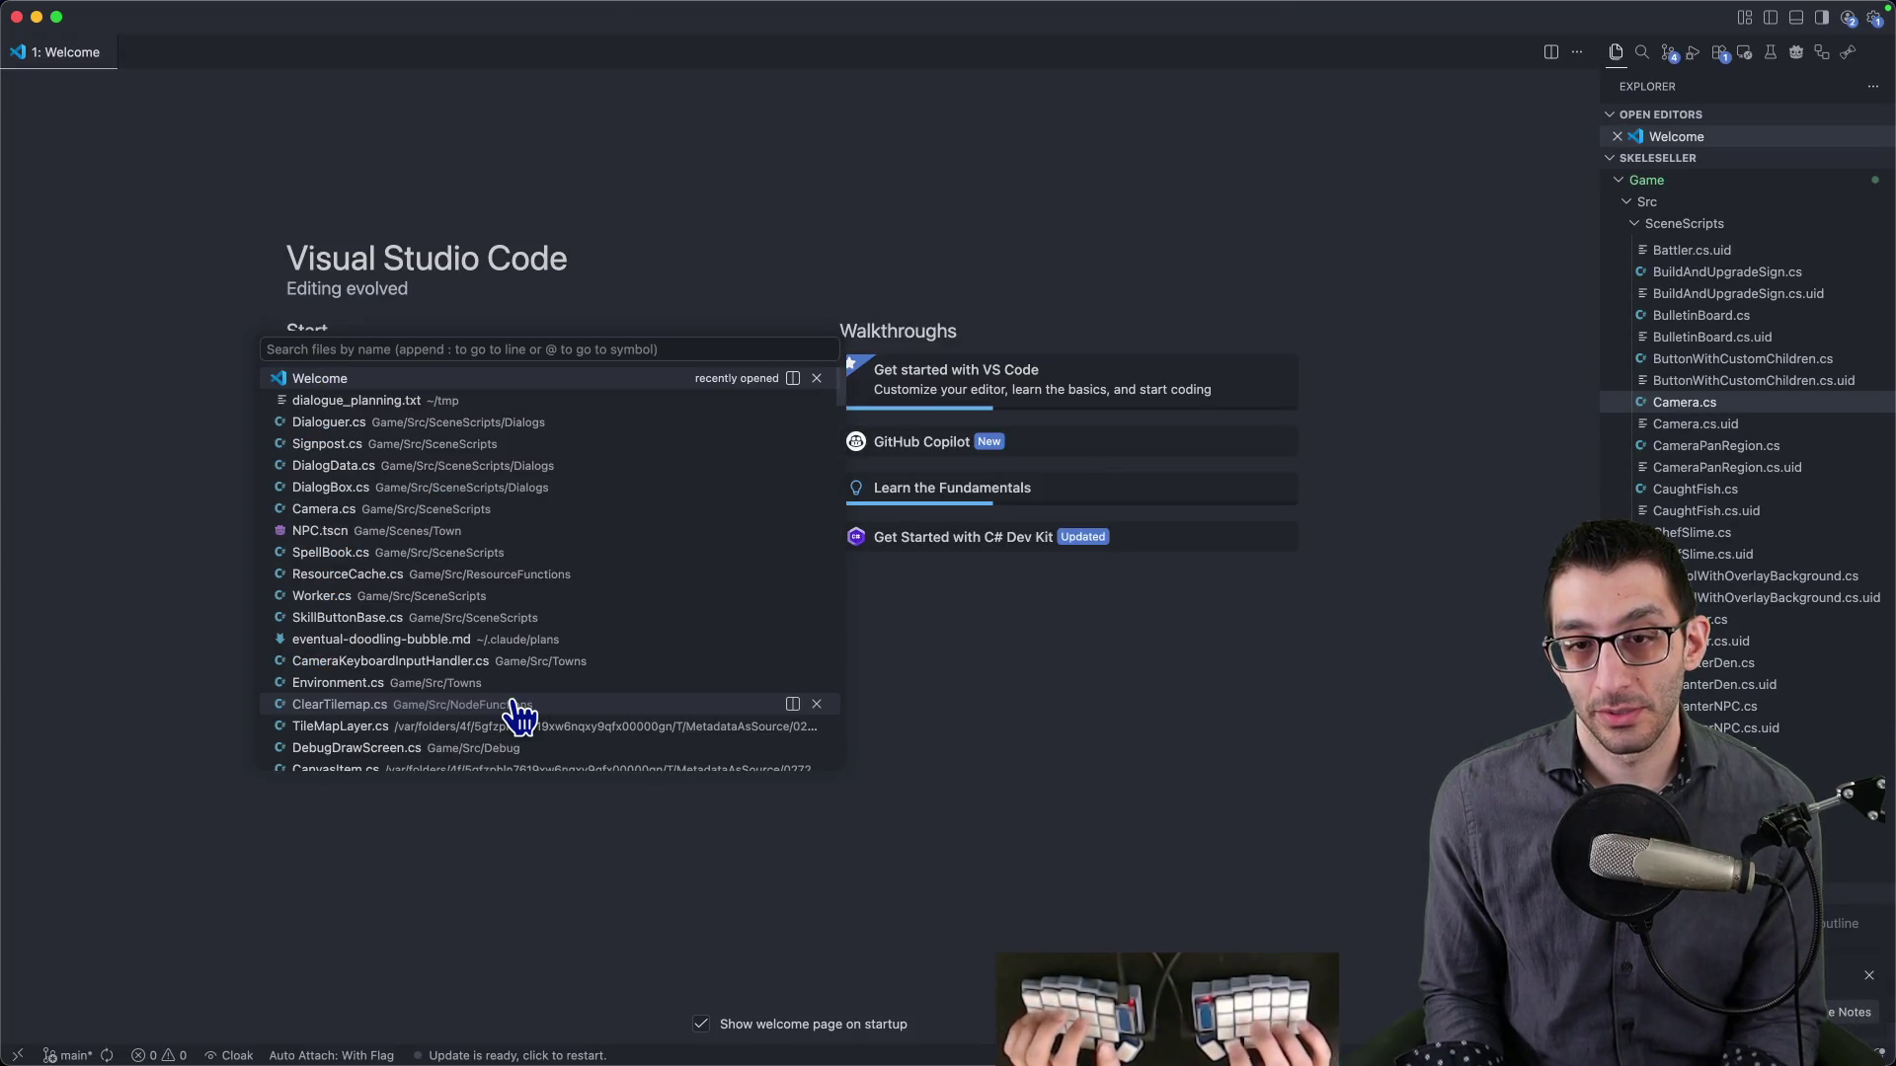
{"action": "type", "text": "gree"}
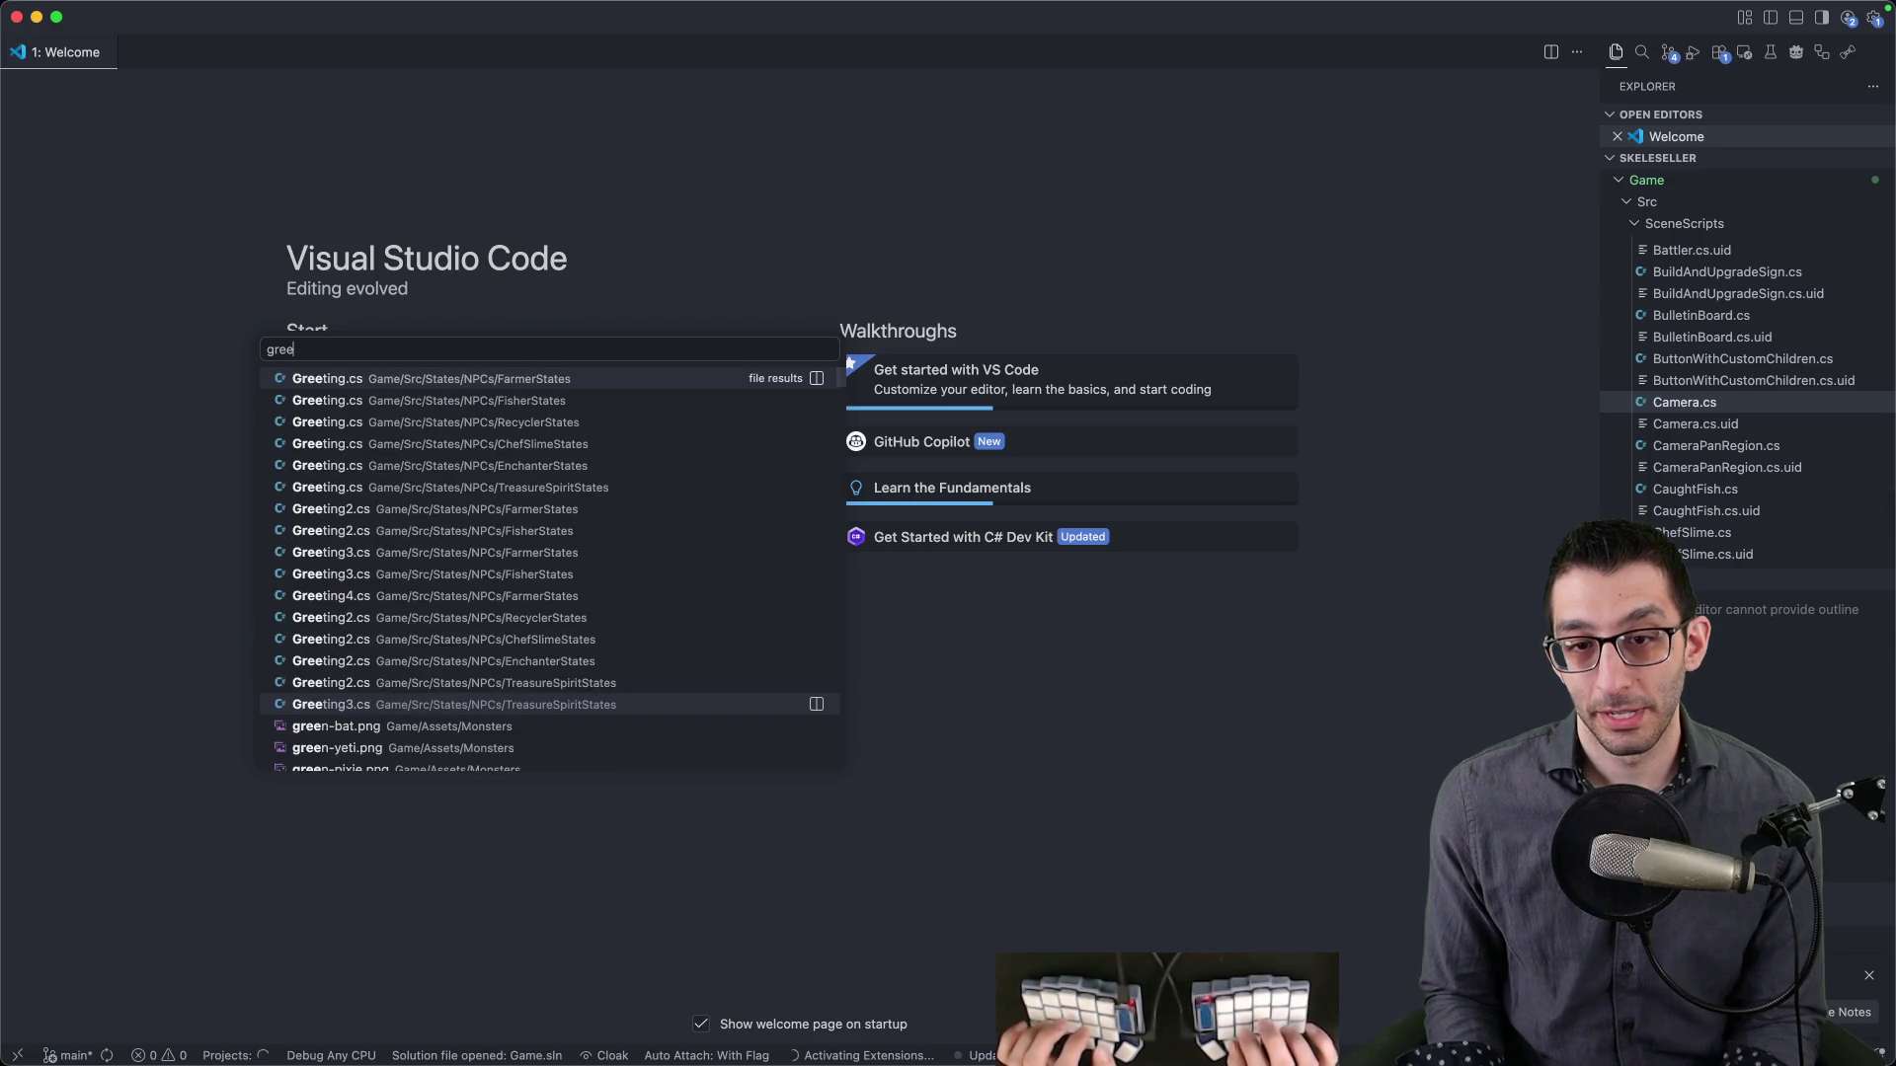
{"action": "key", "text": "Return"}
{"action": "left_click", "coordinate": [459, 470]}
{"action": "mouse_move", "coordinate": [459, 470]}
{"action": "left_mouse_down"}
{"action": "mouse_move", "coordinate": [1109, 495]}
{"action": "mouse_move", "coordinate": [1253, 470]}
{"action": "left_mouse_up"}
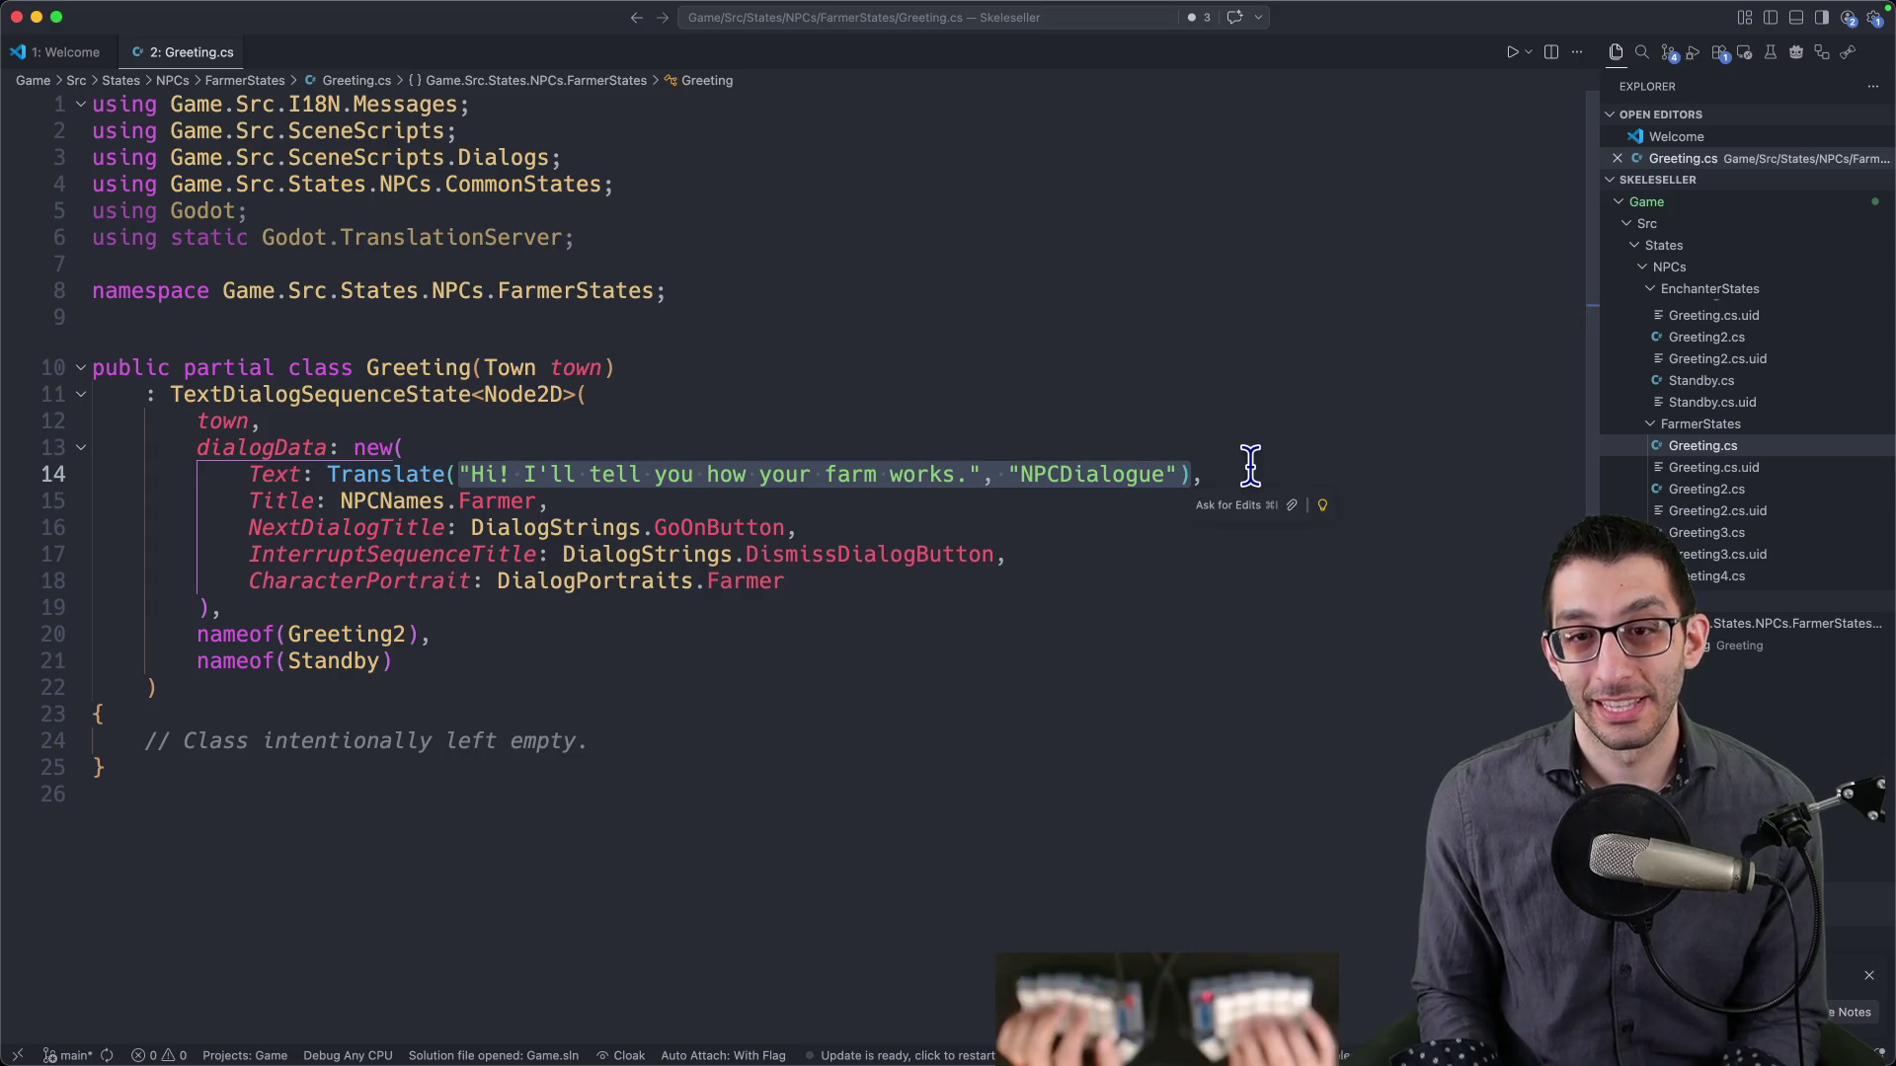
{"action": "key", "text": "Down"}
- Jump through to the Greeting2 and Greeting3 class definitions, viewing the Drop potions dialogue string
{"action": "left_click", "coordinate": [404, 634]}
{"action": "key", "text": "F12"}
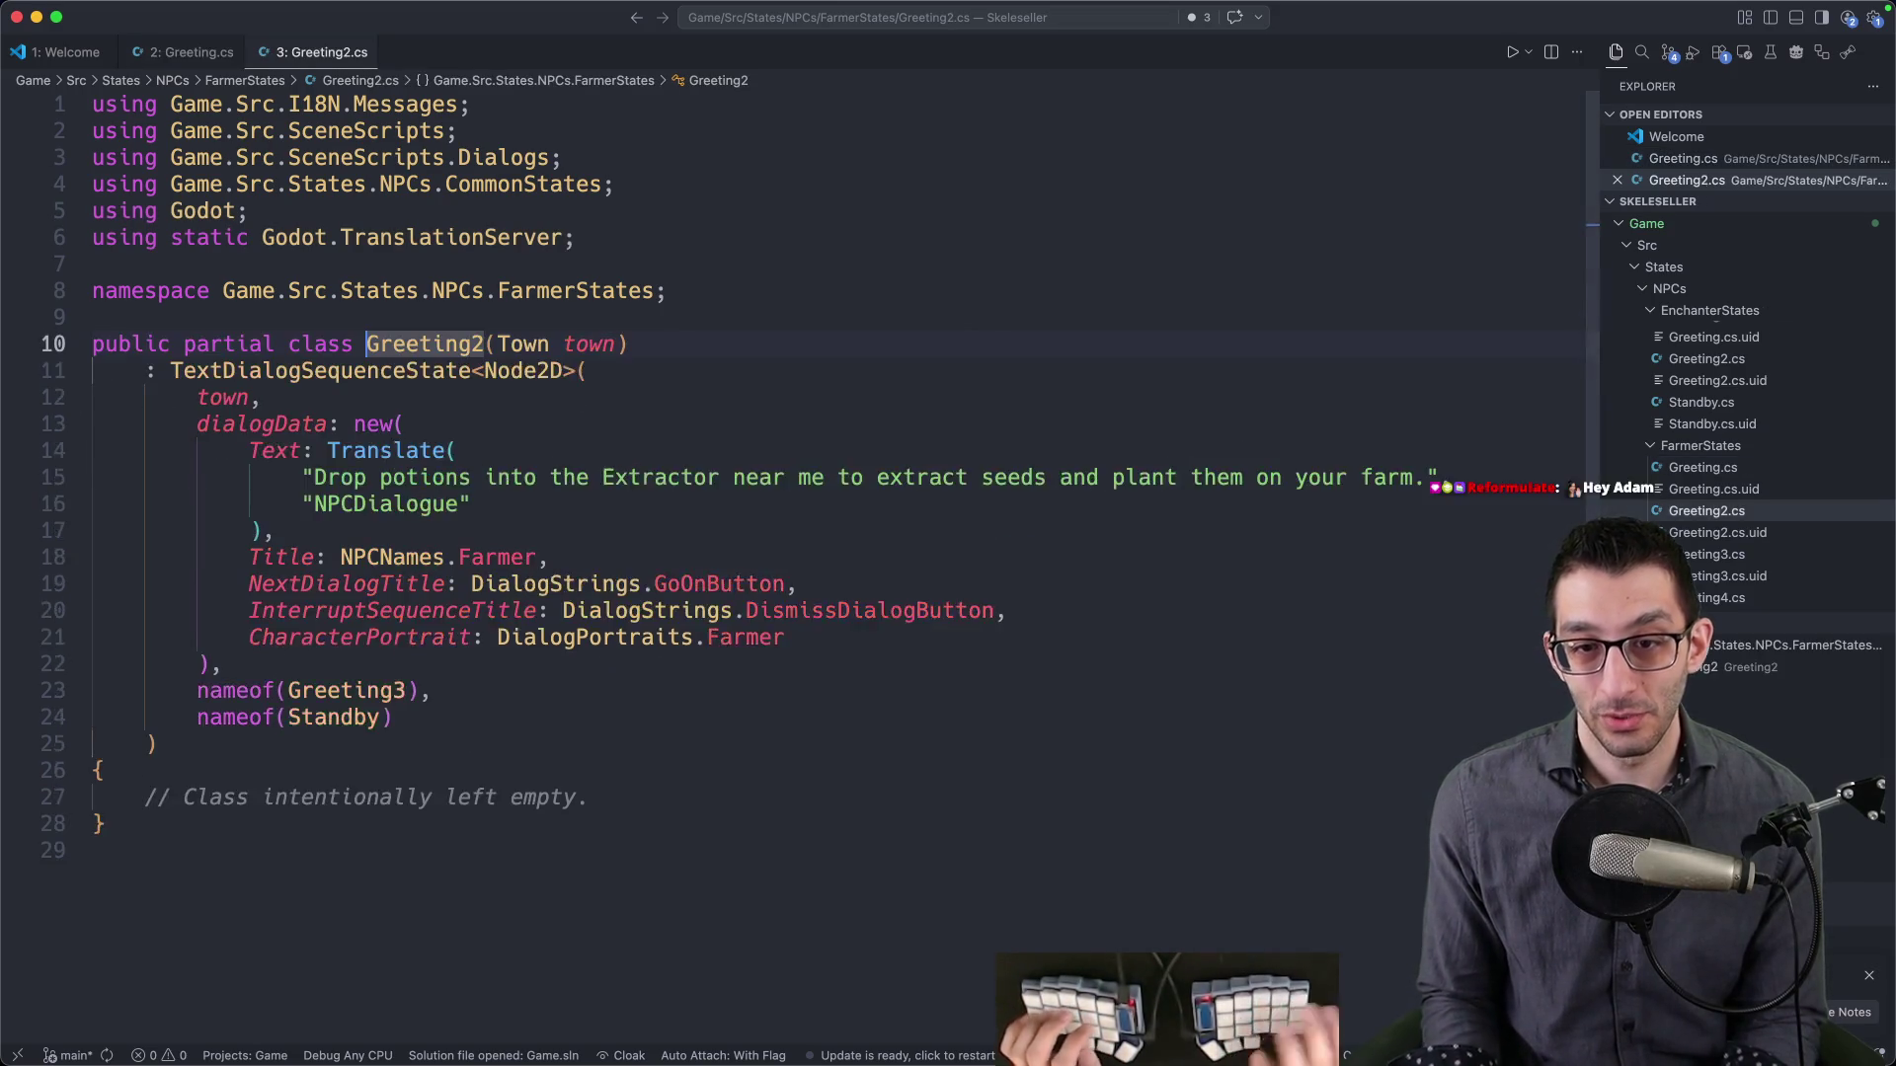
{"action": "left_click_drag", "start_coordinate": [292, 501], "coordinate": [1423, 503]}
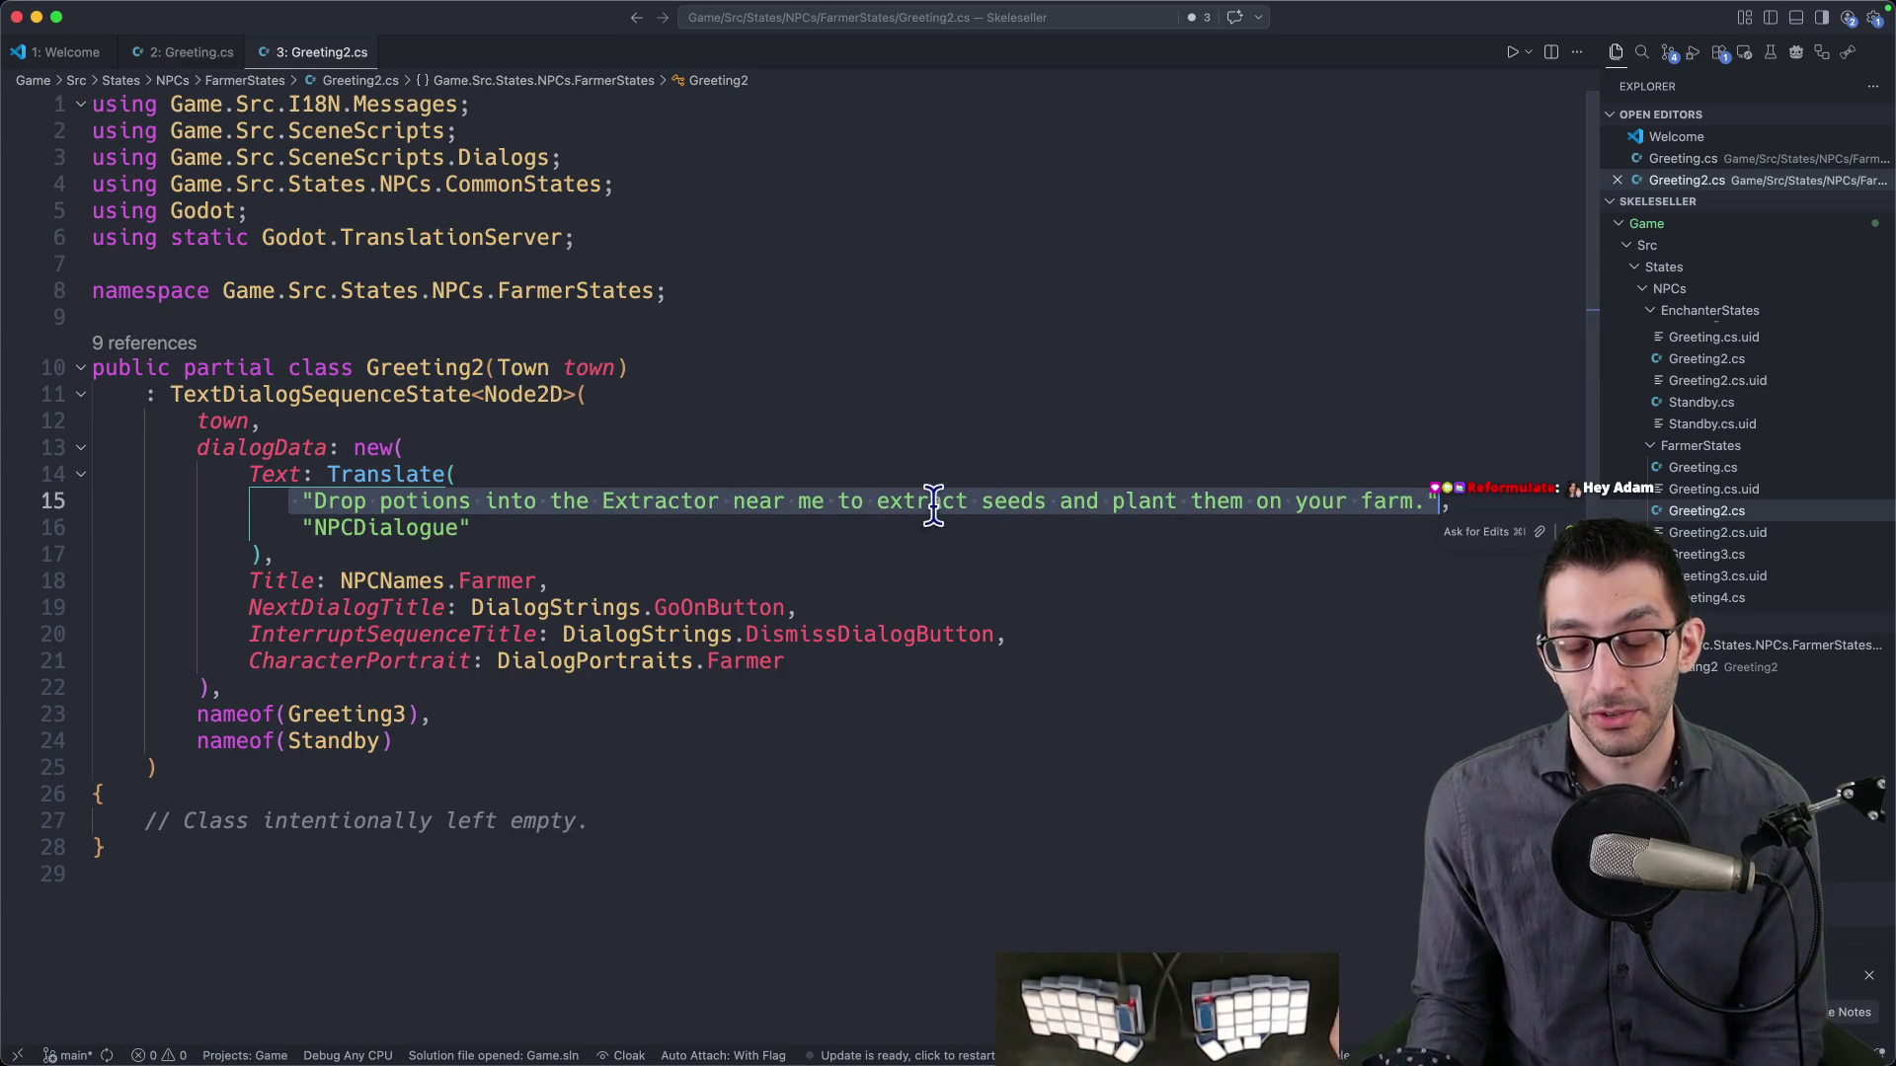
{"action": "left_click", "coordinate": [323, 701]}
{"action": "key", "text": "F12"}
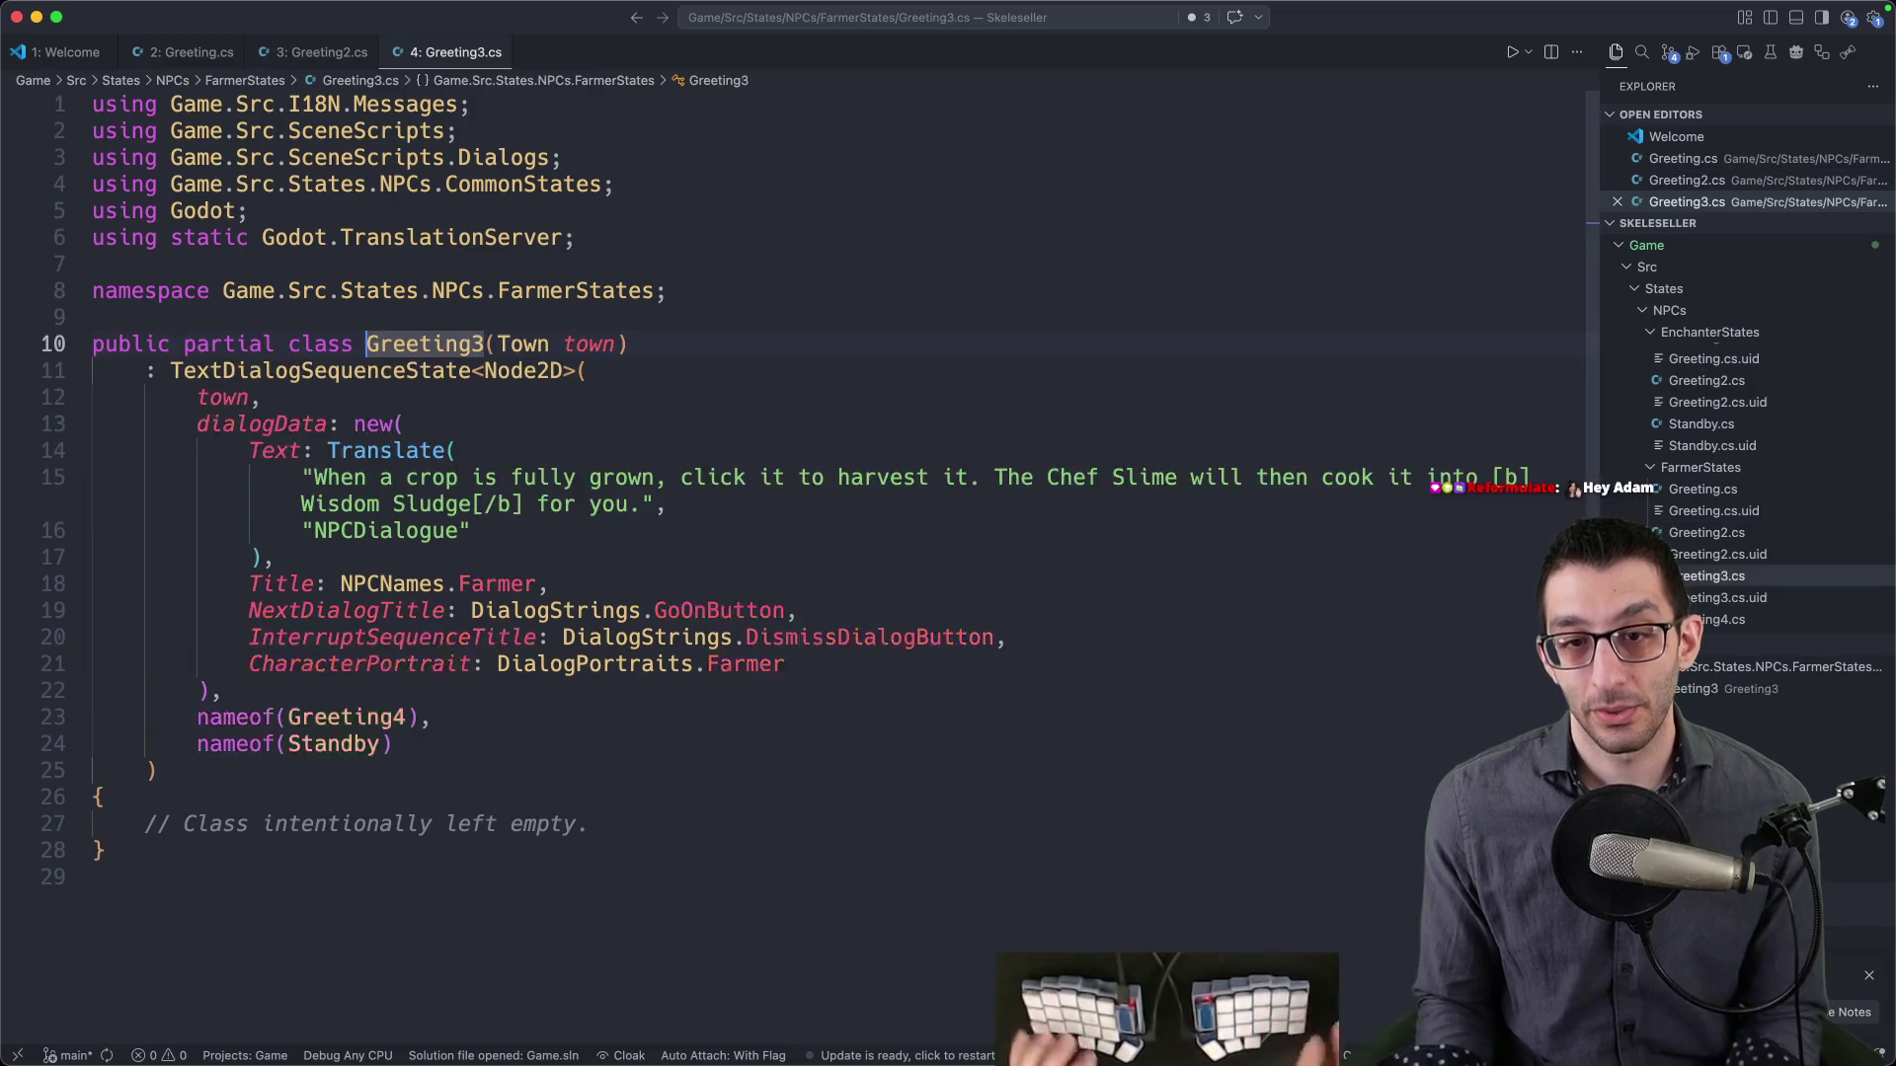
{"action": "key", "text": "ctrl+minus"}
- Compare the Greeting, Greeting2 and Greeting3 class declarations, then go to the TextDialogSequenceState definition
{"action": "key", "text": "ctrl+minus"}
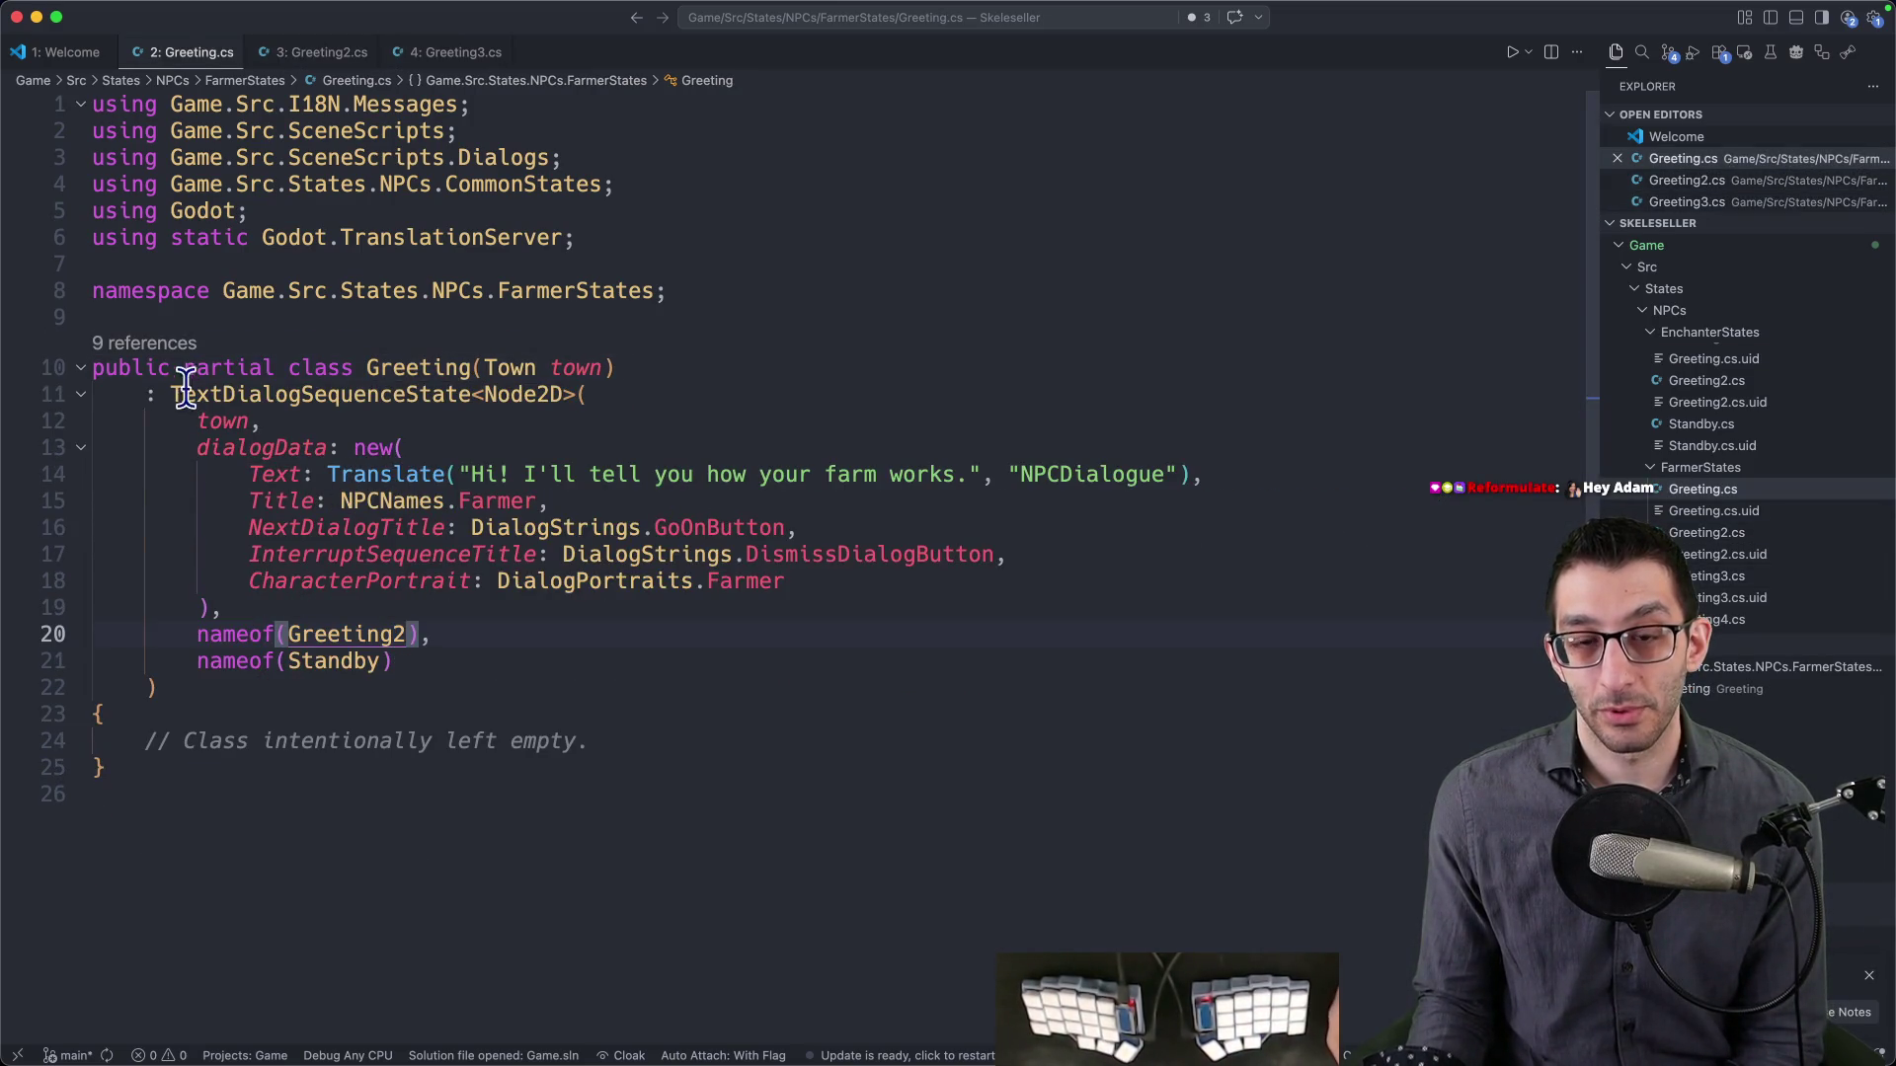
{"action": "left_click_drag", "start_coordinate": [99, 368], "coordinate": [494, 702]}
{"action": "key", "text": "ctrl+minus"}
{"action": "left_click_drag", "start_coordinate": [98, 367], "coordinate": [568, 788]}
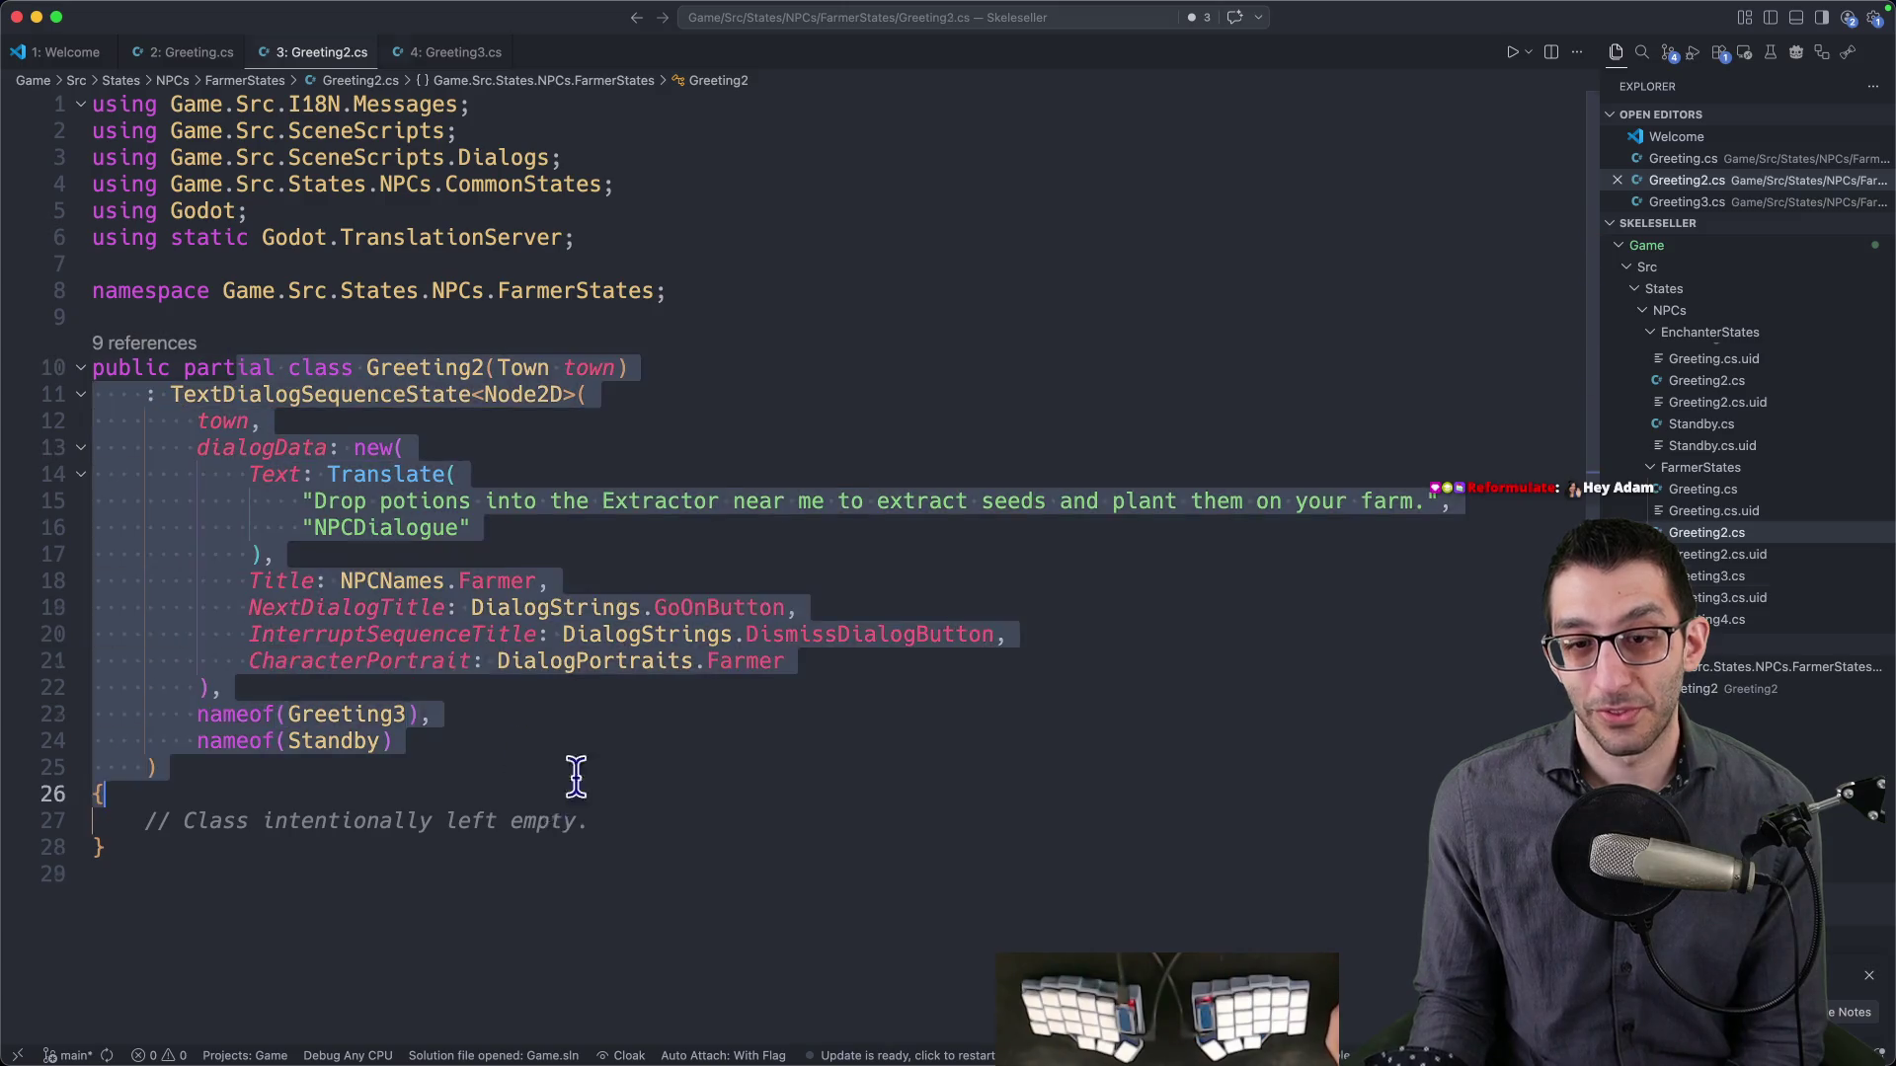
{"action": "key", "text": "ctrl+shift+minus"}
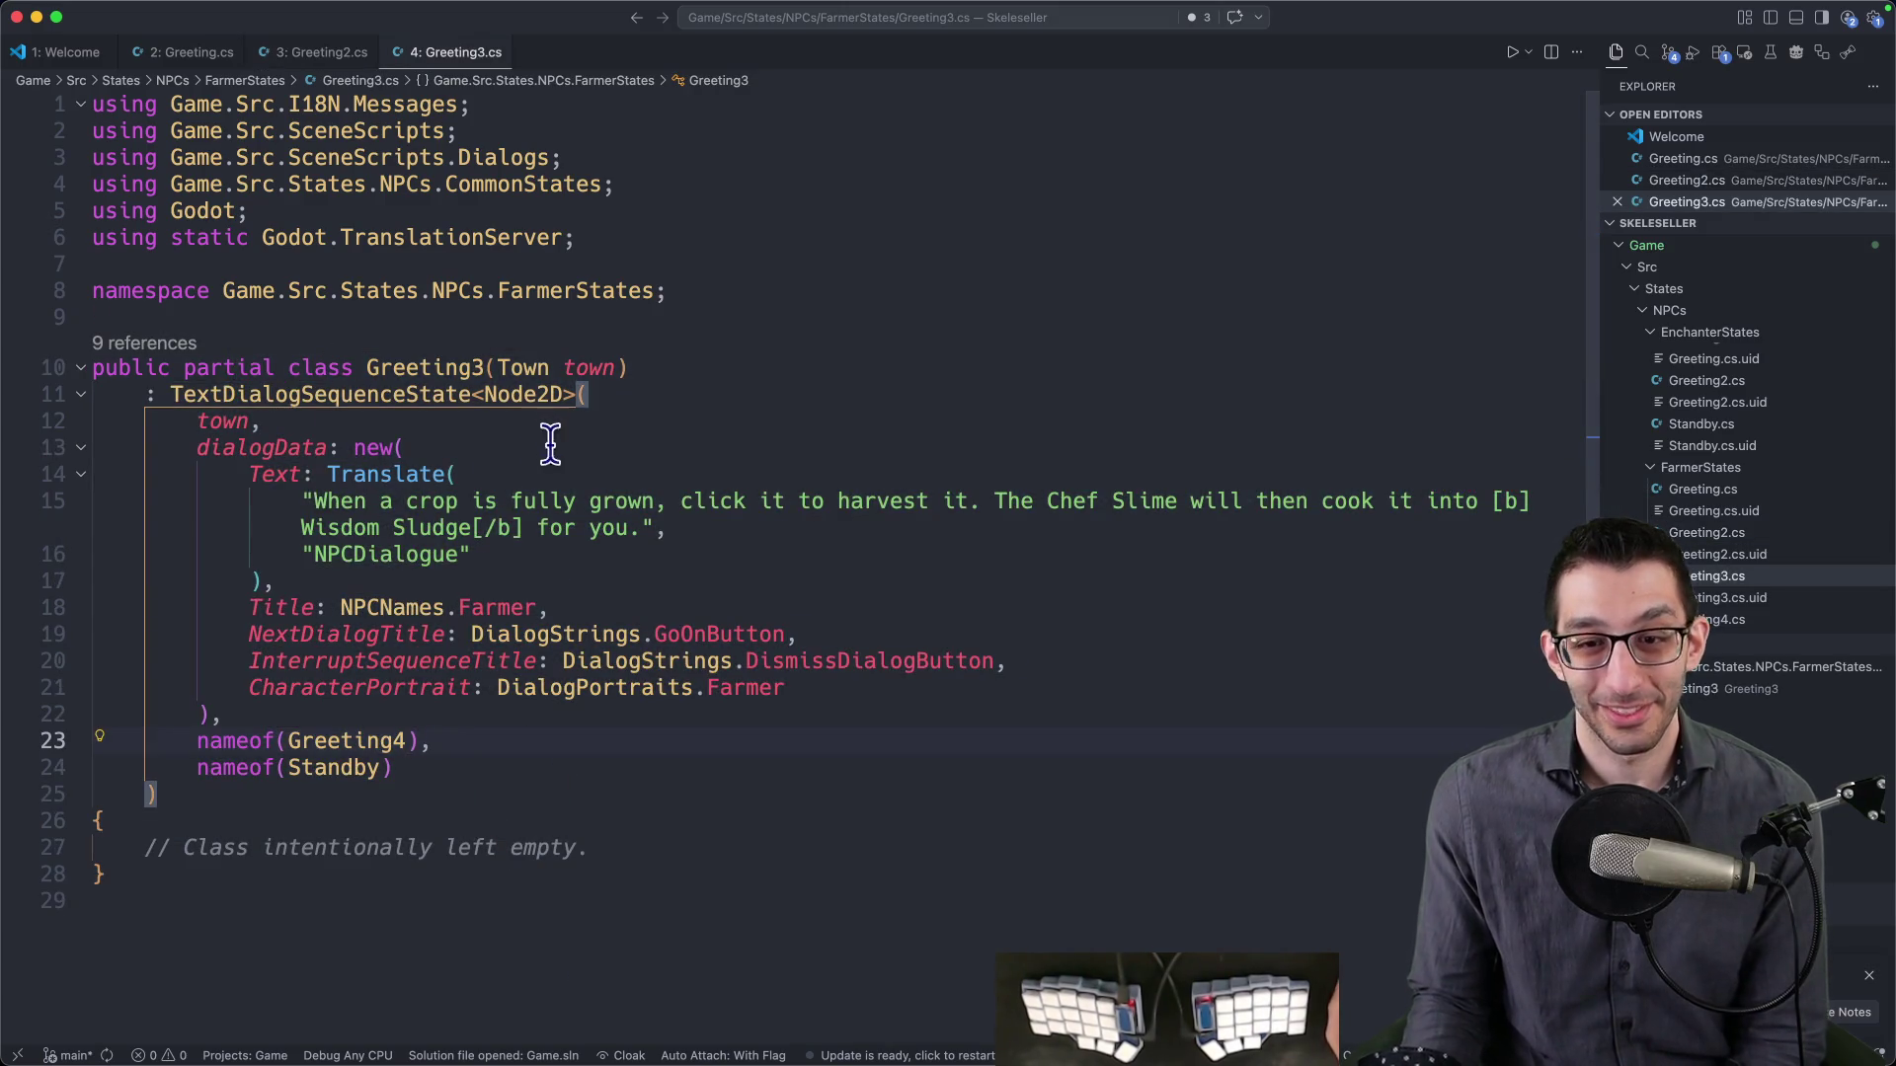
{"action": "key", "text": "ctrl+minus"}
{"action": "key", "text": "ctrl+shift+minus"}
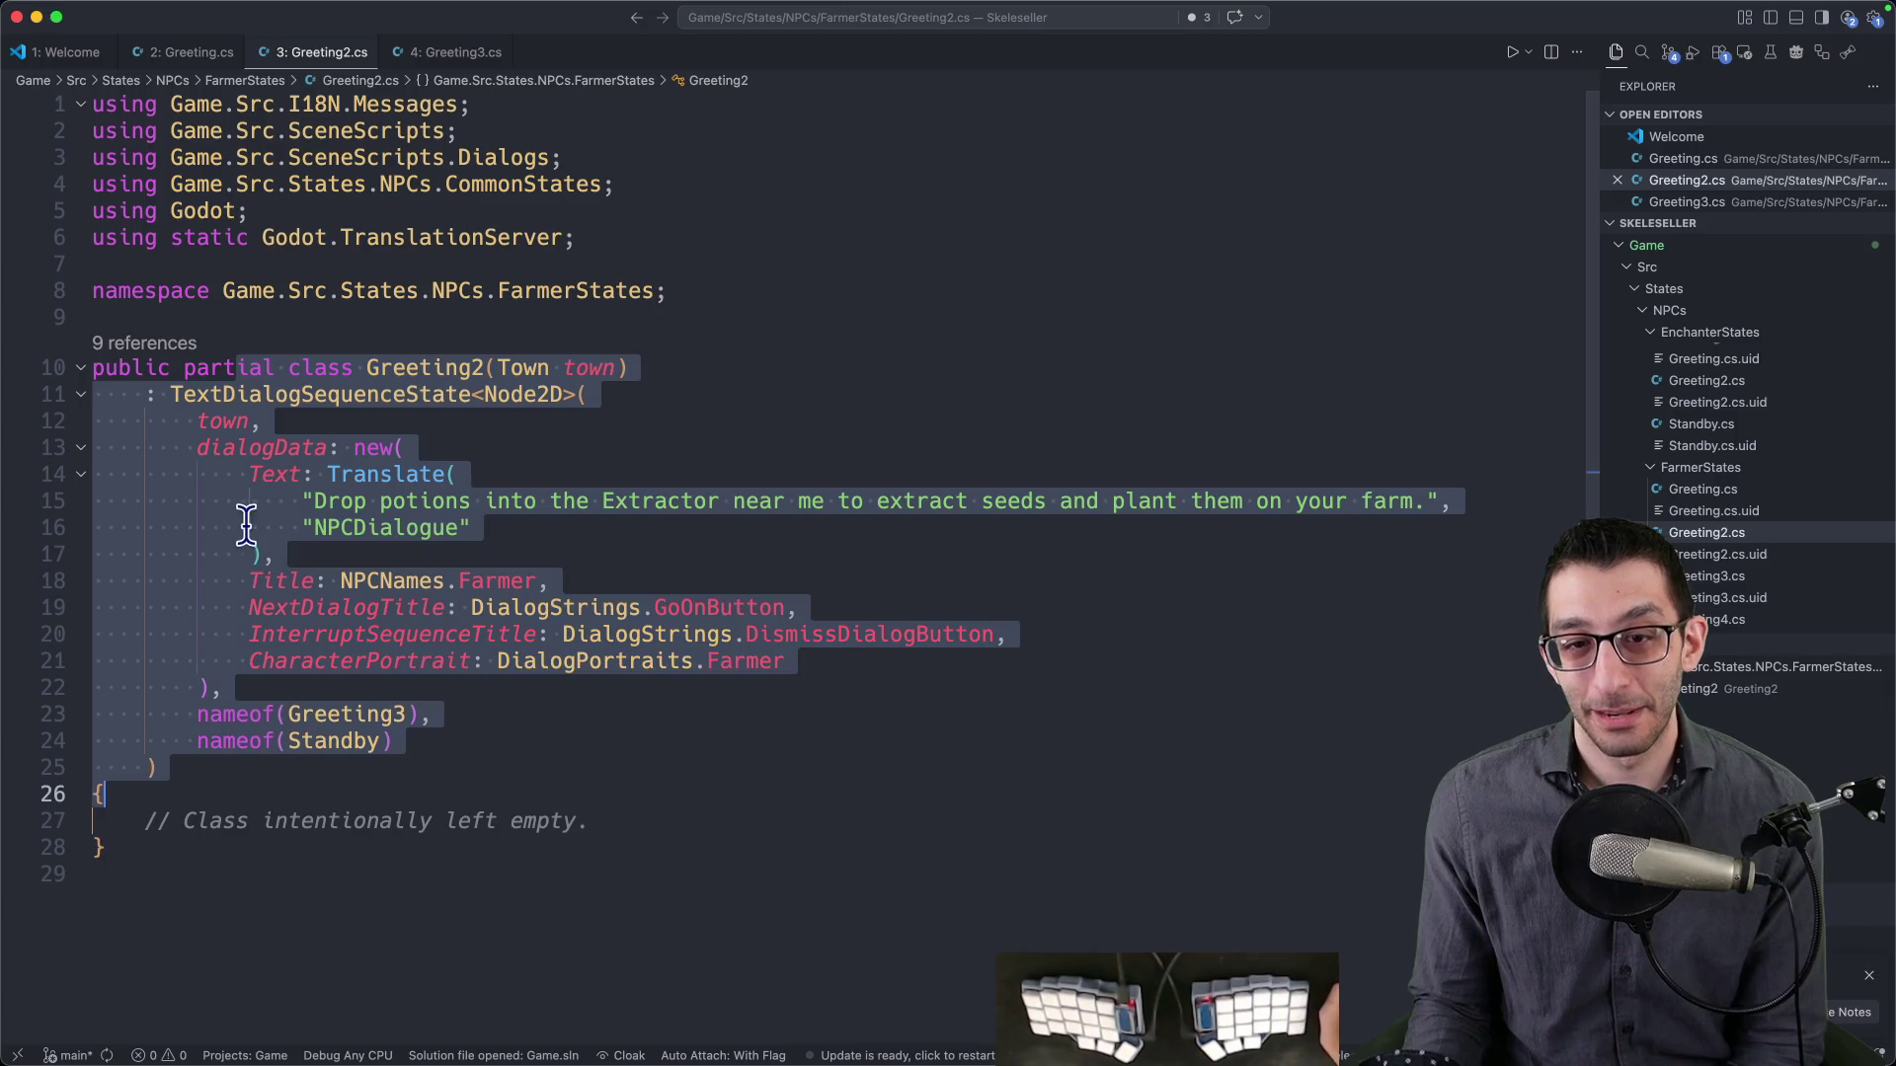
{"action": "left_click", "coordinate": [751, 632]}
{"action": "left_click", "coordinate": [380, 394]}
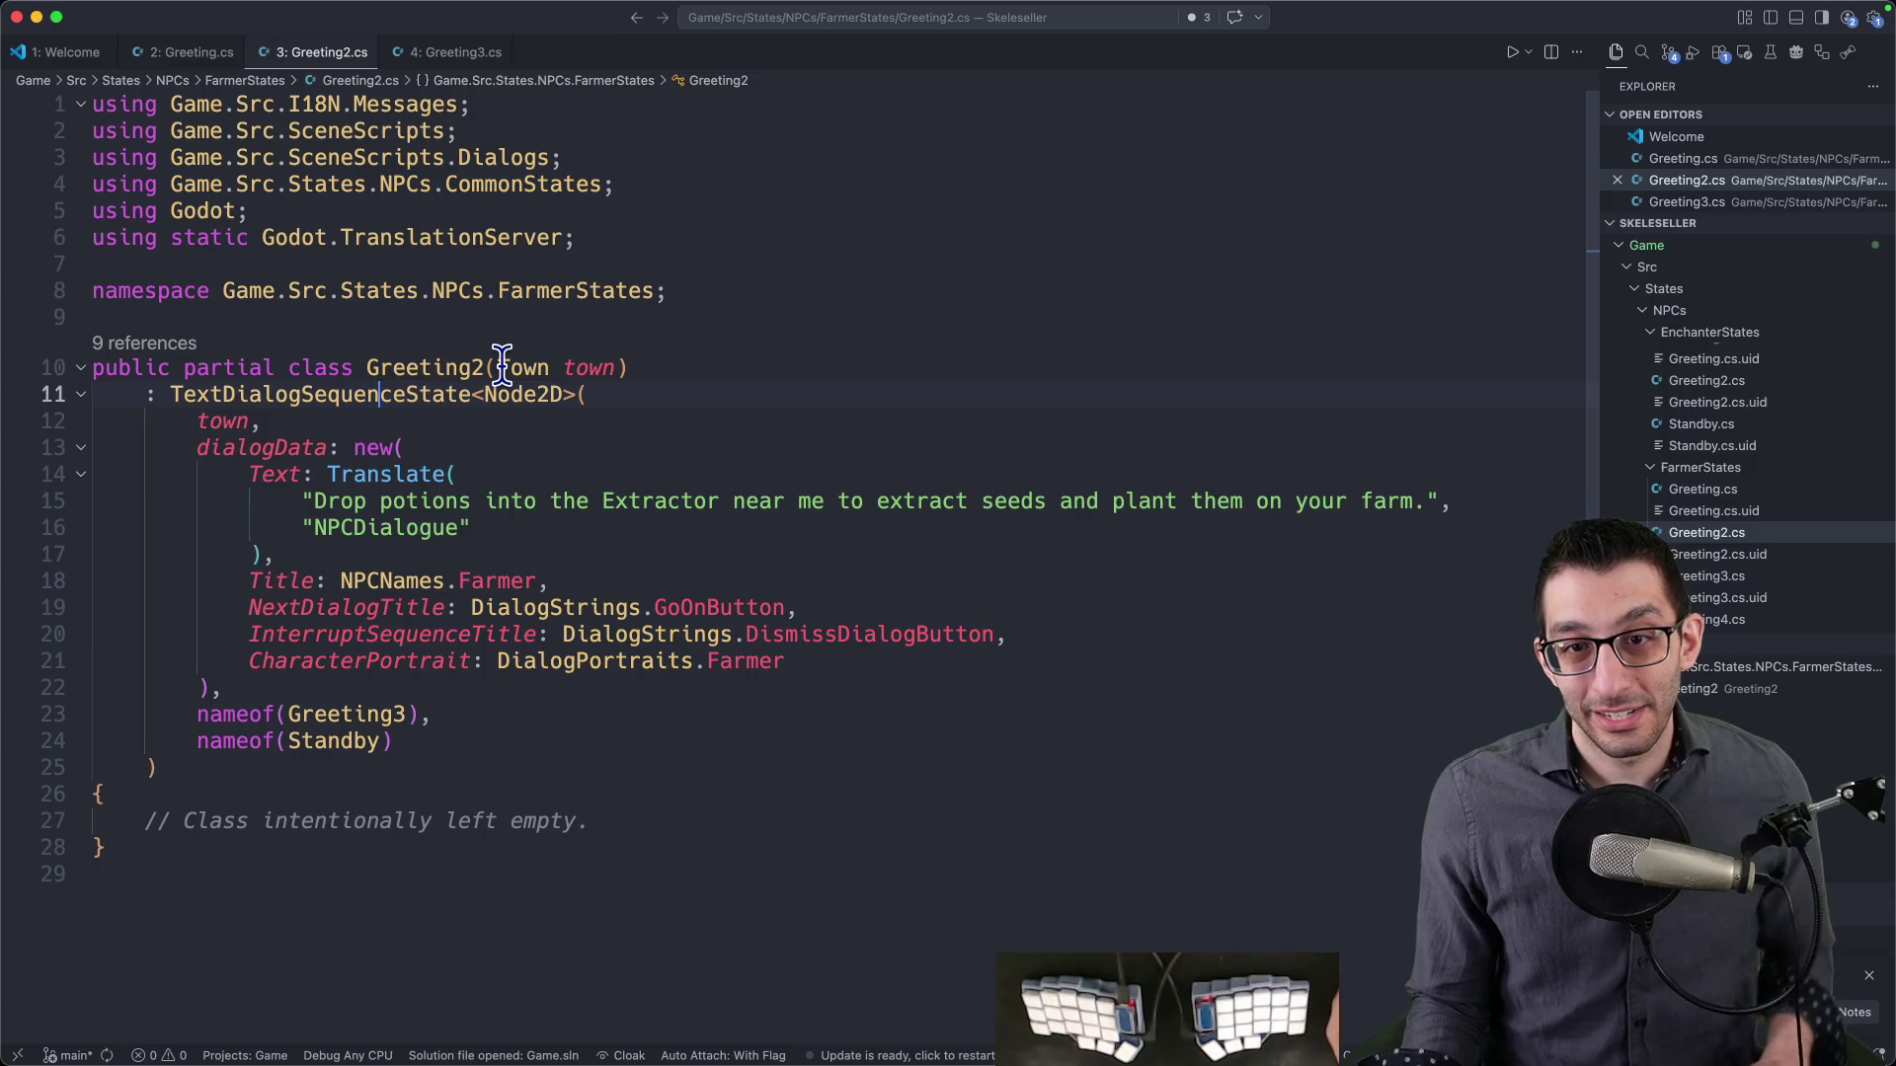
{"action": "key", "text": "F12"}
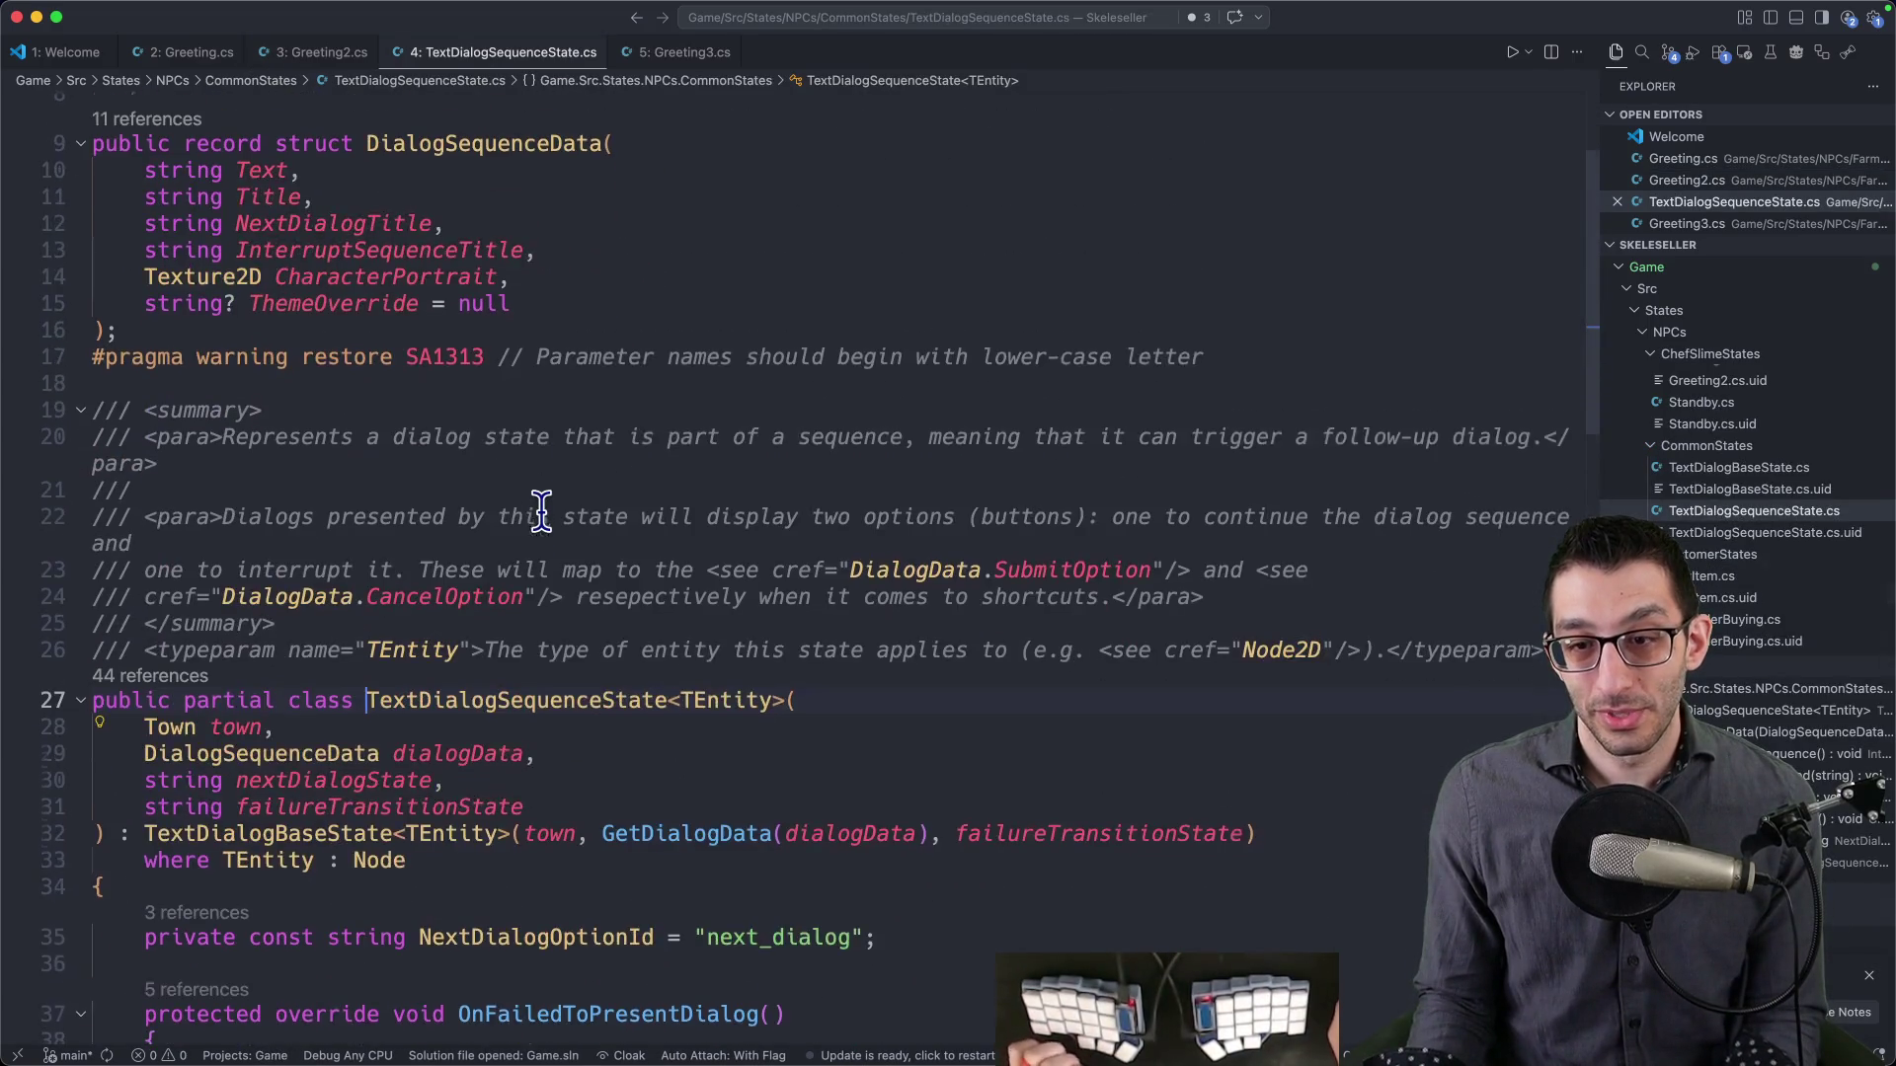
- Read through TextDialogSequenceState.cs, then return to the Drop potions string in Greeting2.cs
{"action": "scroll", "coordinate": [541, 511], "scroll_direction": "down", "scroll_amount": 2}
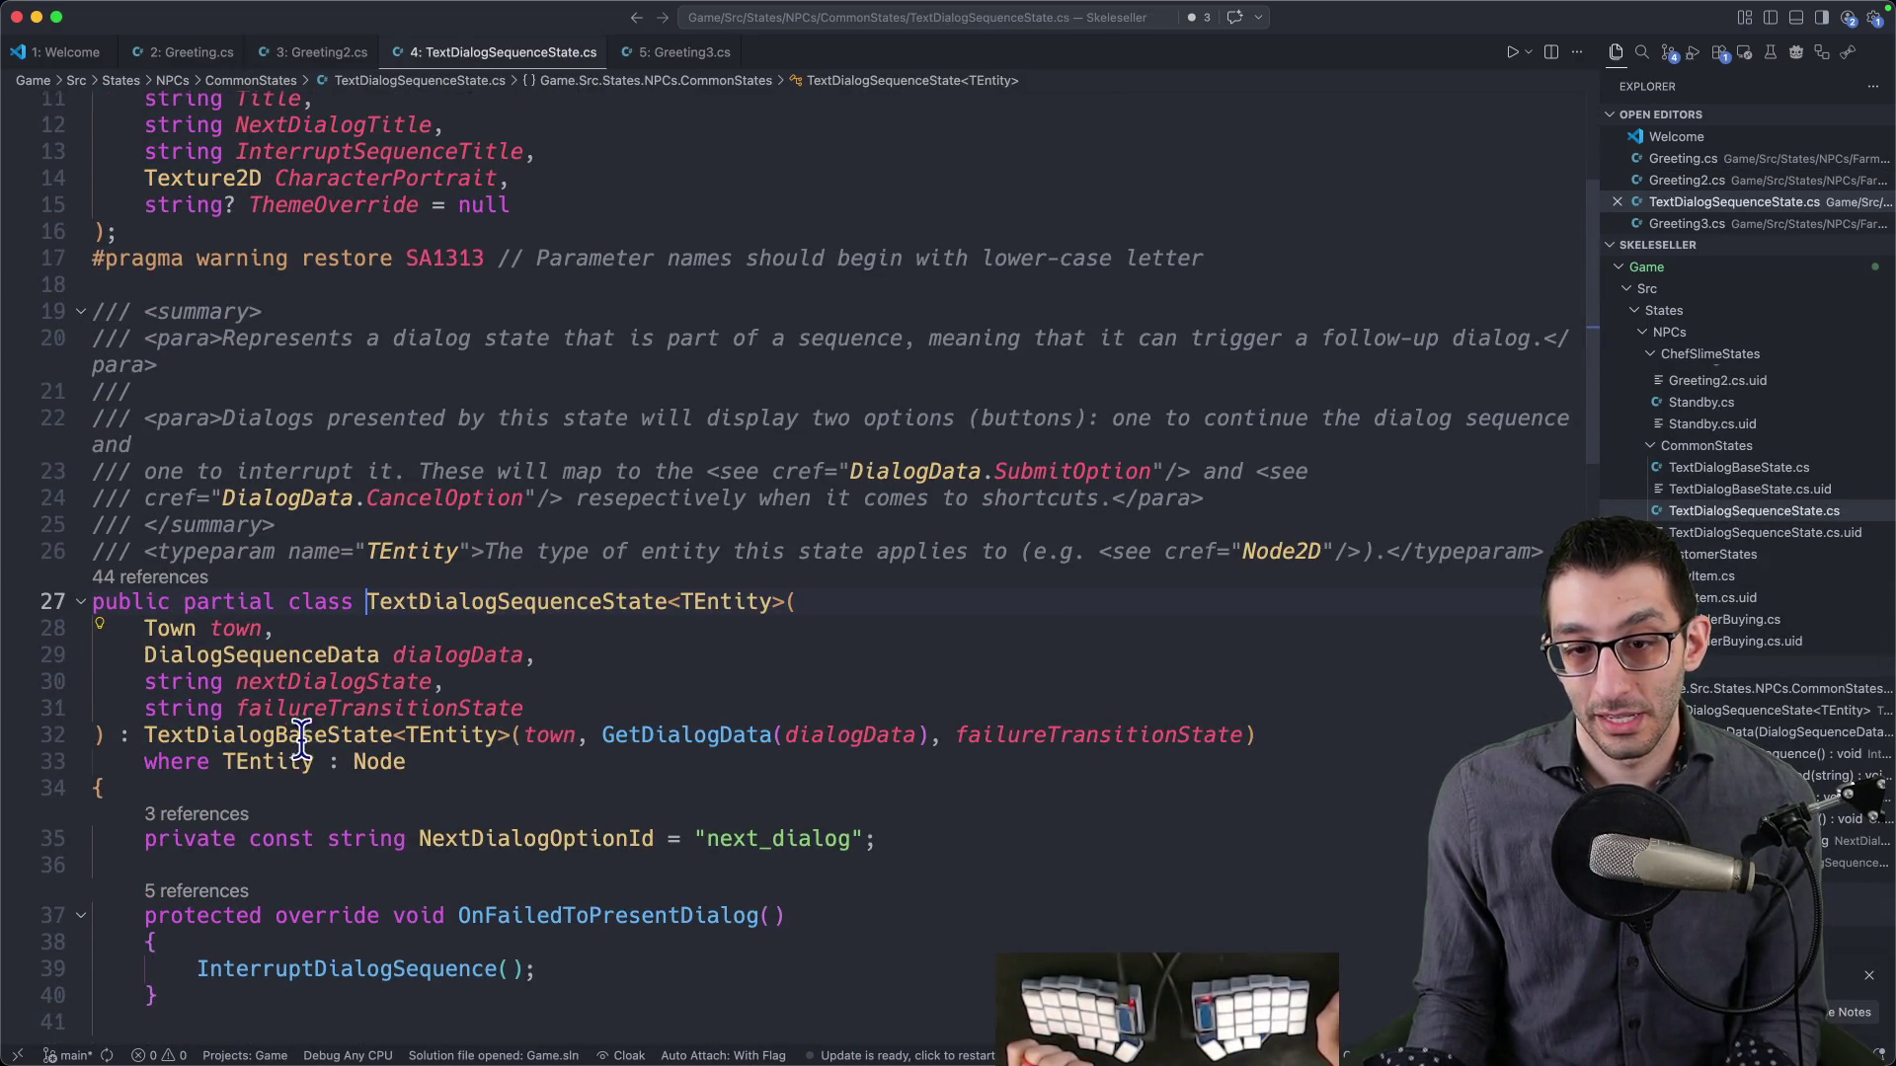
{"action": "scroll", "coordinate": [328, 718], "scroll_direction": "up", "scroll_amount": 5}
{"action": "scroll", "coordinate": [345, 688], "scroll_direction": "down", "scroll_amount": 4}
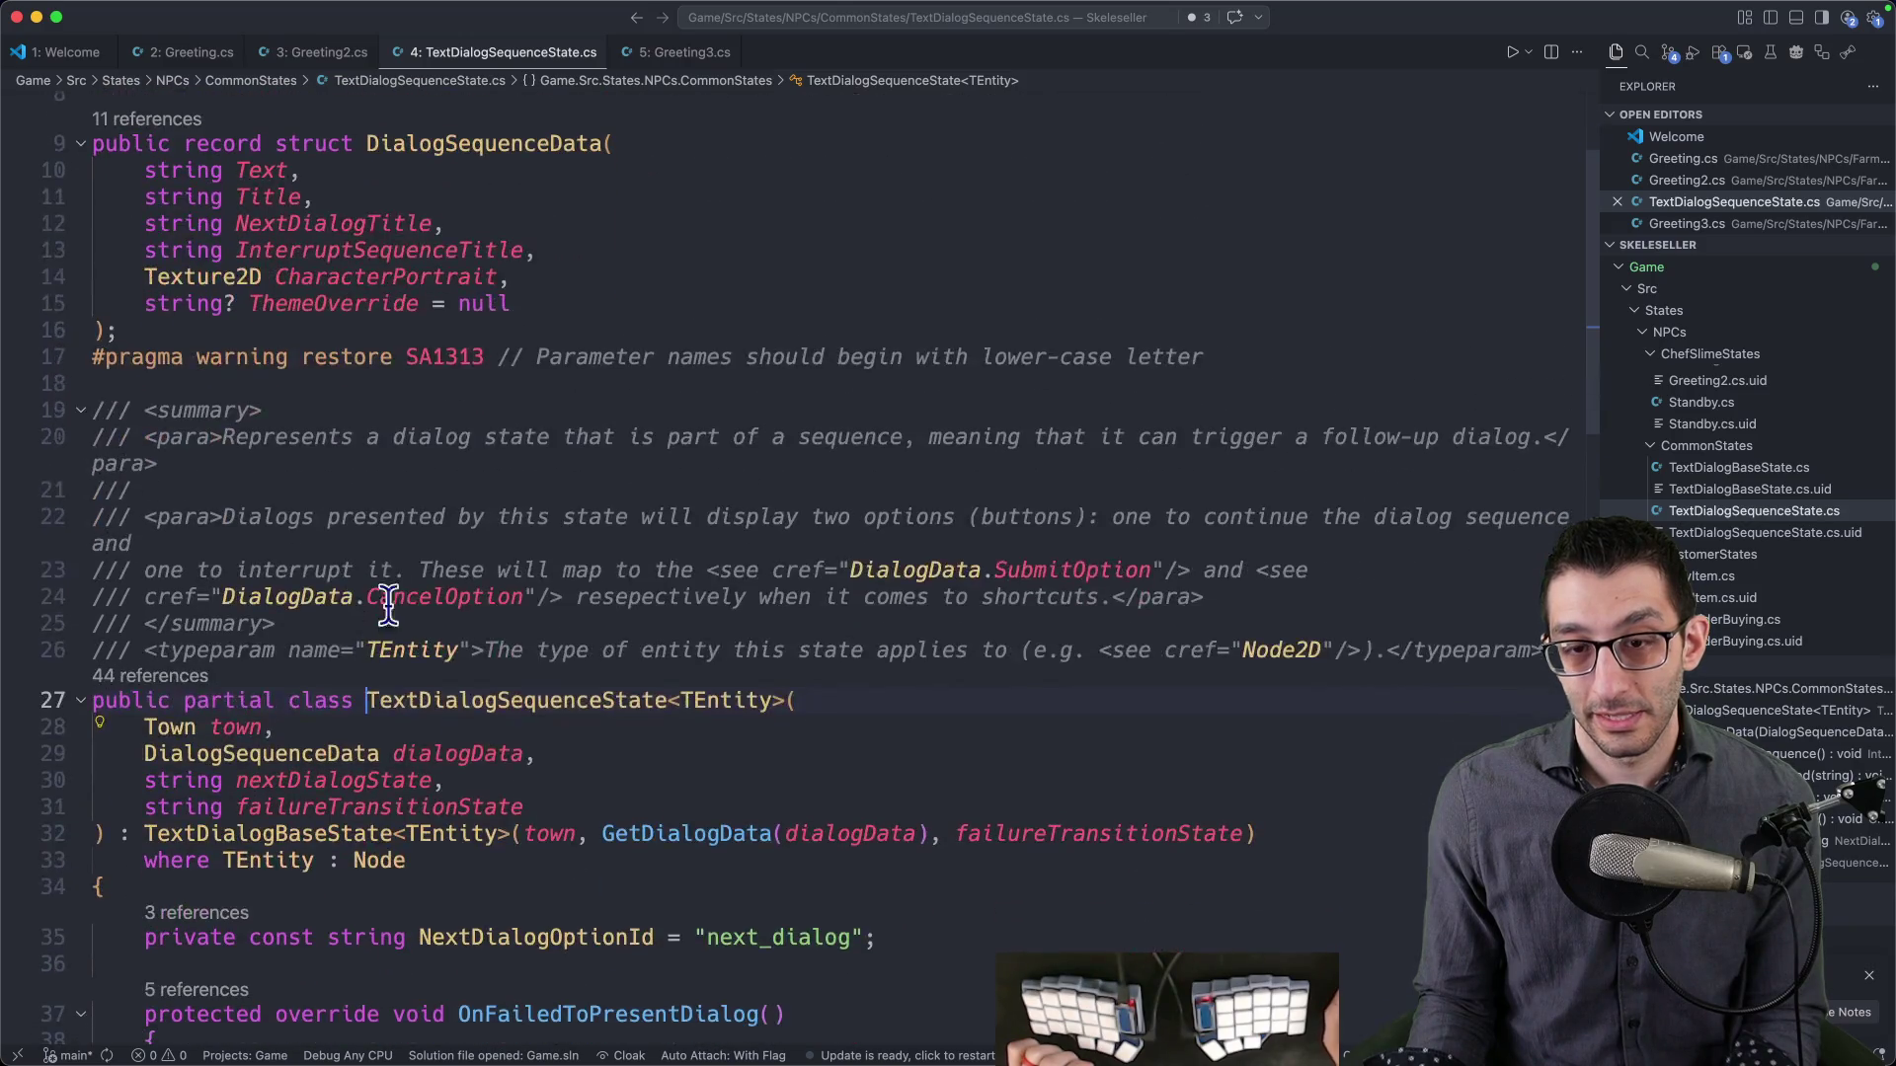
{"action": "scroll", "coordinate": [672, 370], "scroll_direction": "down", "scroll_amount": 20}
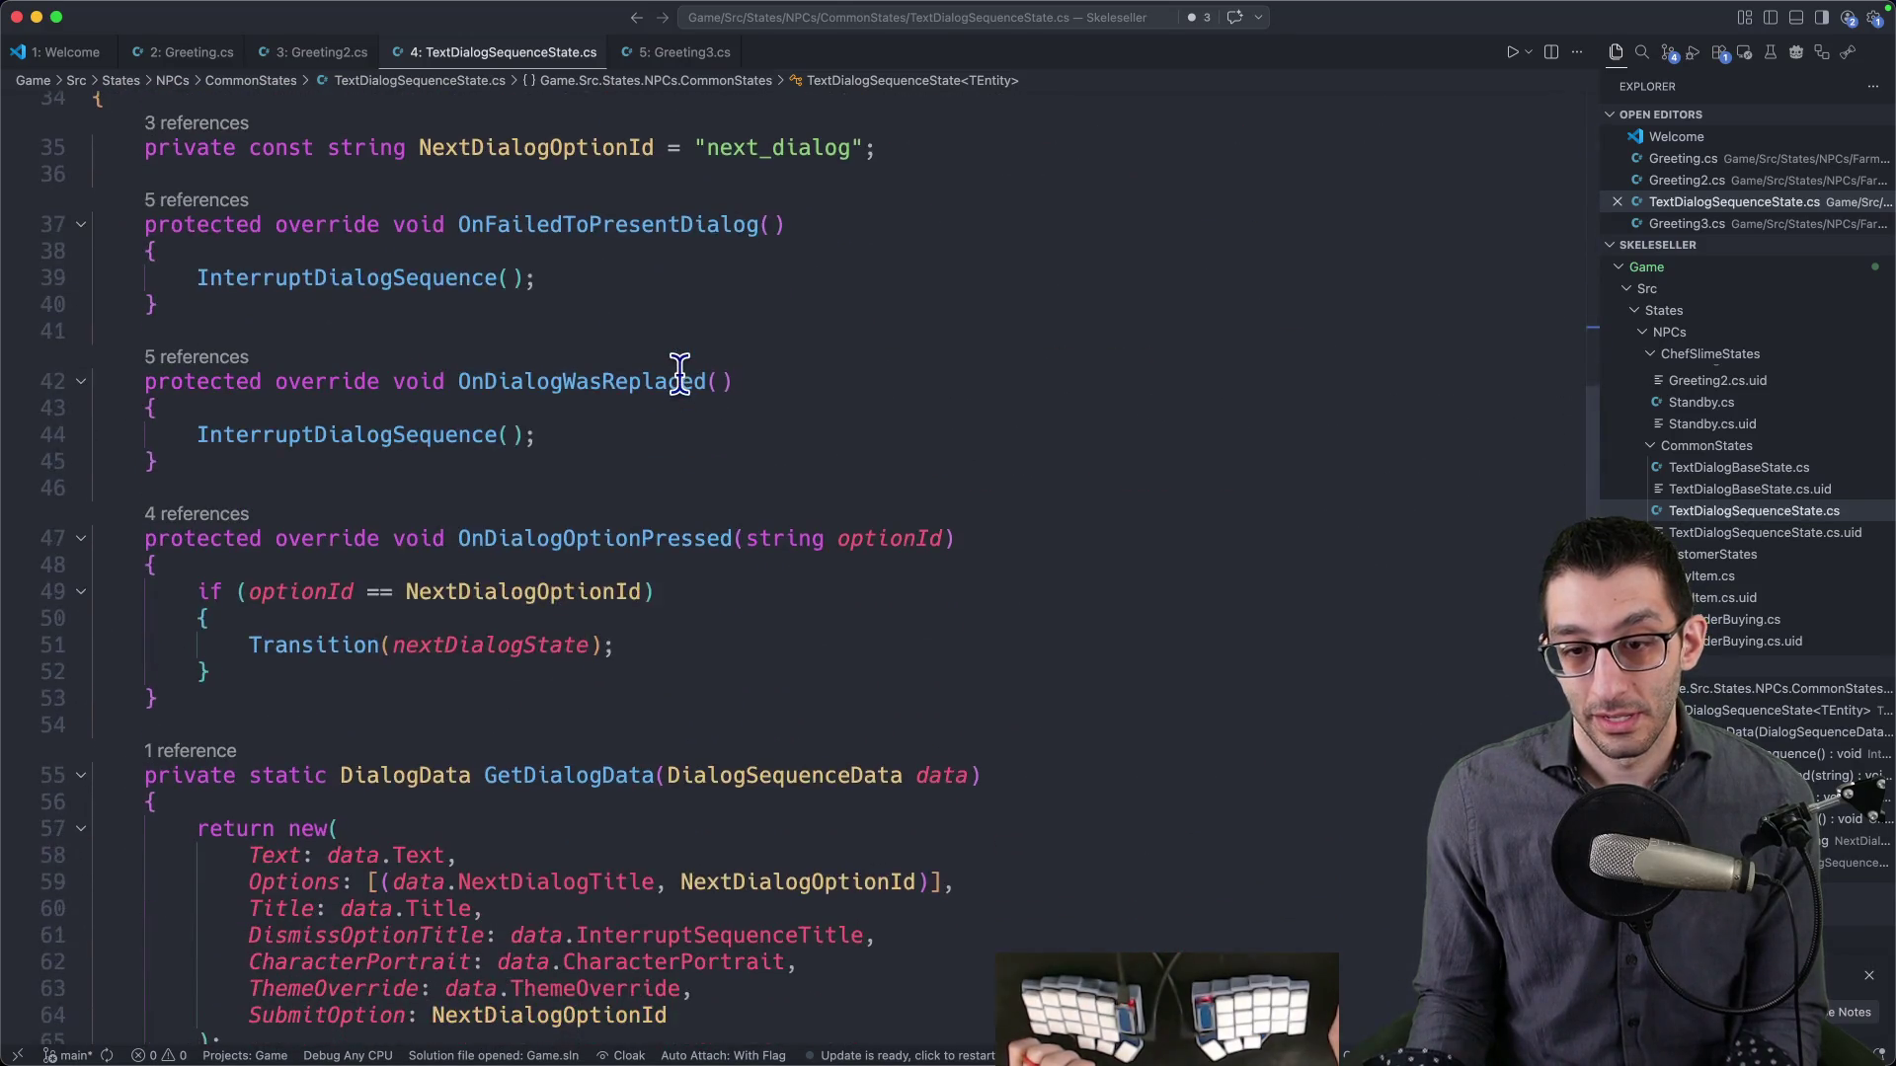
{"action": "scroll", "coordinate": [680, 379], "scroll_direction": "up", "scroll_amount": 20}
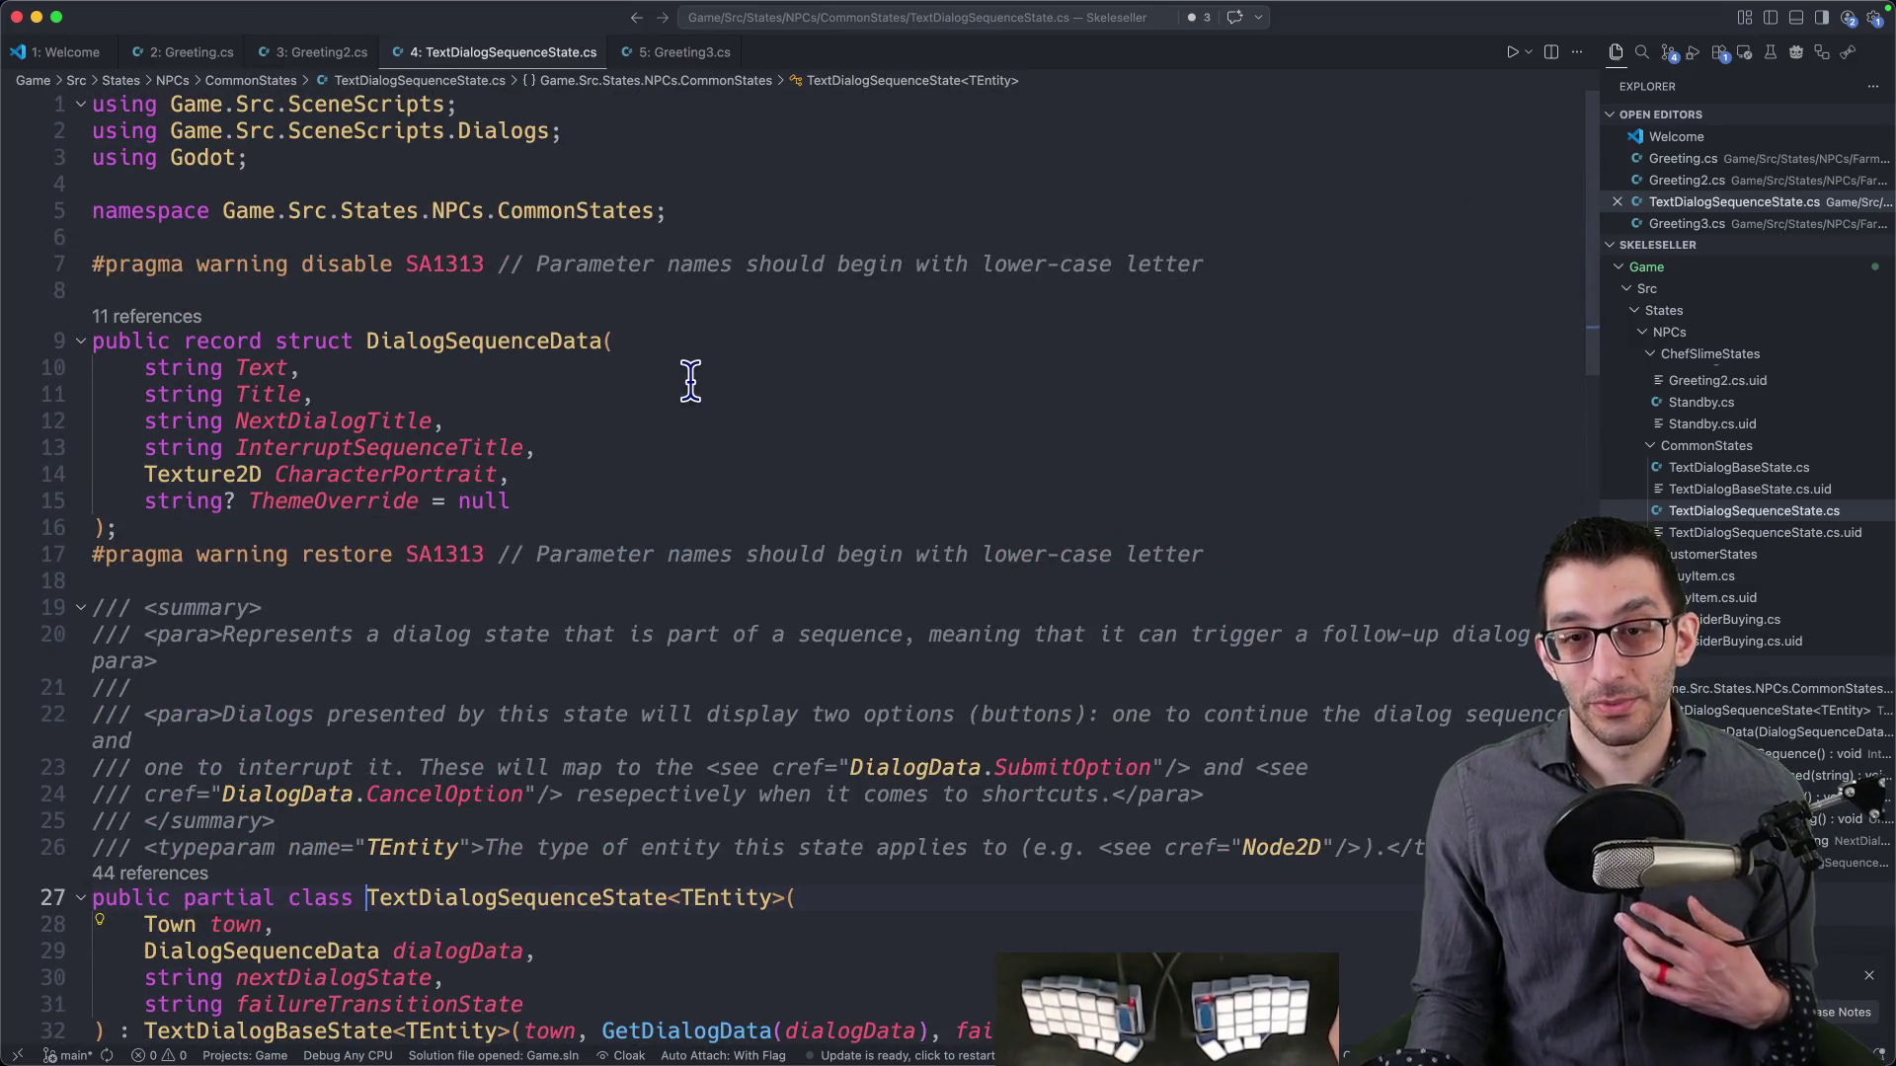
{"action": "key", "text": "ctrl+3"}
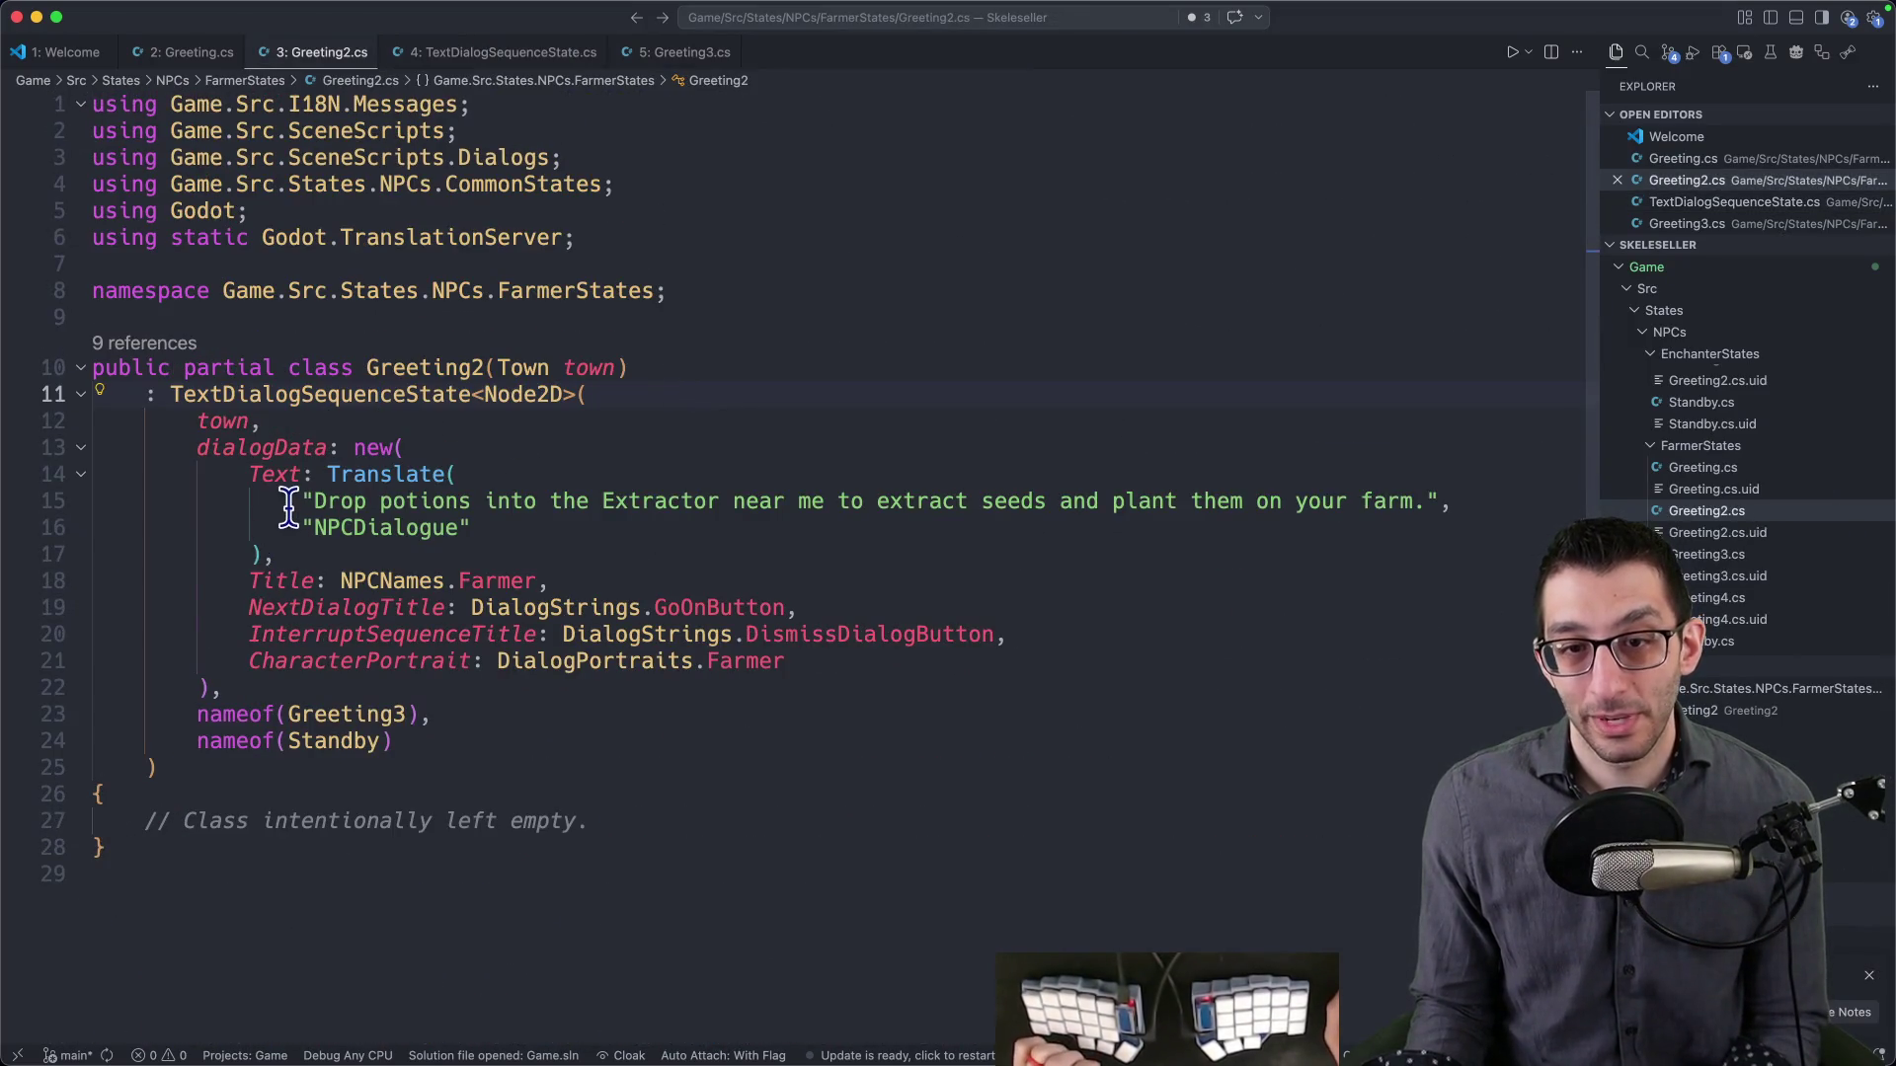
{"action": "left_click_drag", "start_coordinate": [296, 503], "coordinate": [1570, 498]}
{"action": "left_click", "coordinate": [598, 572]}
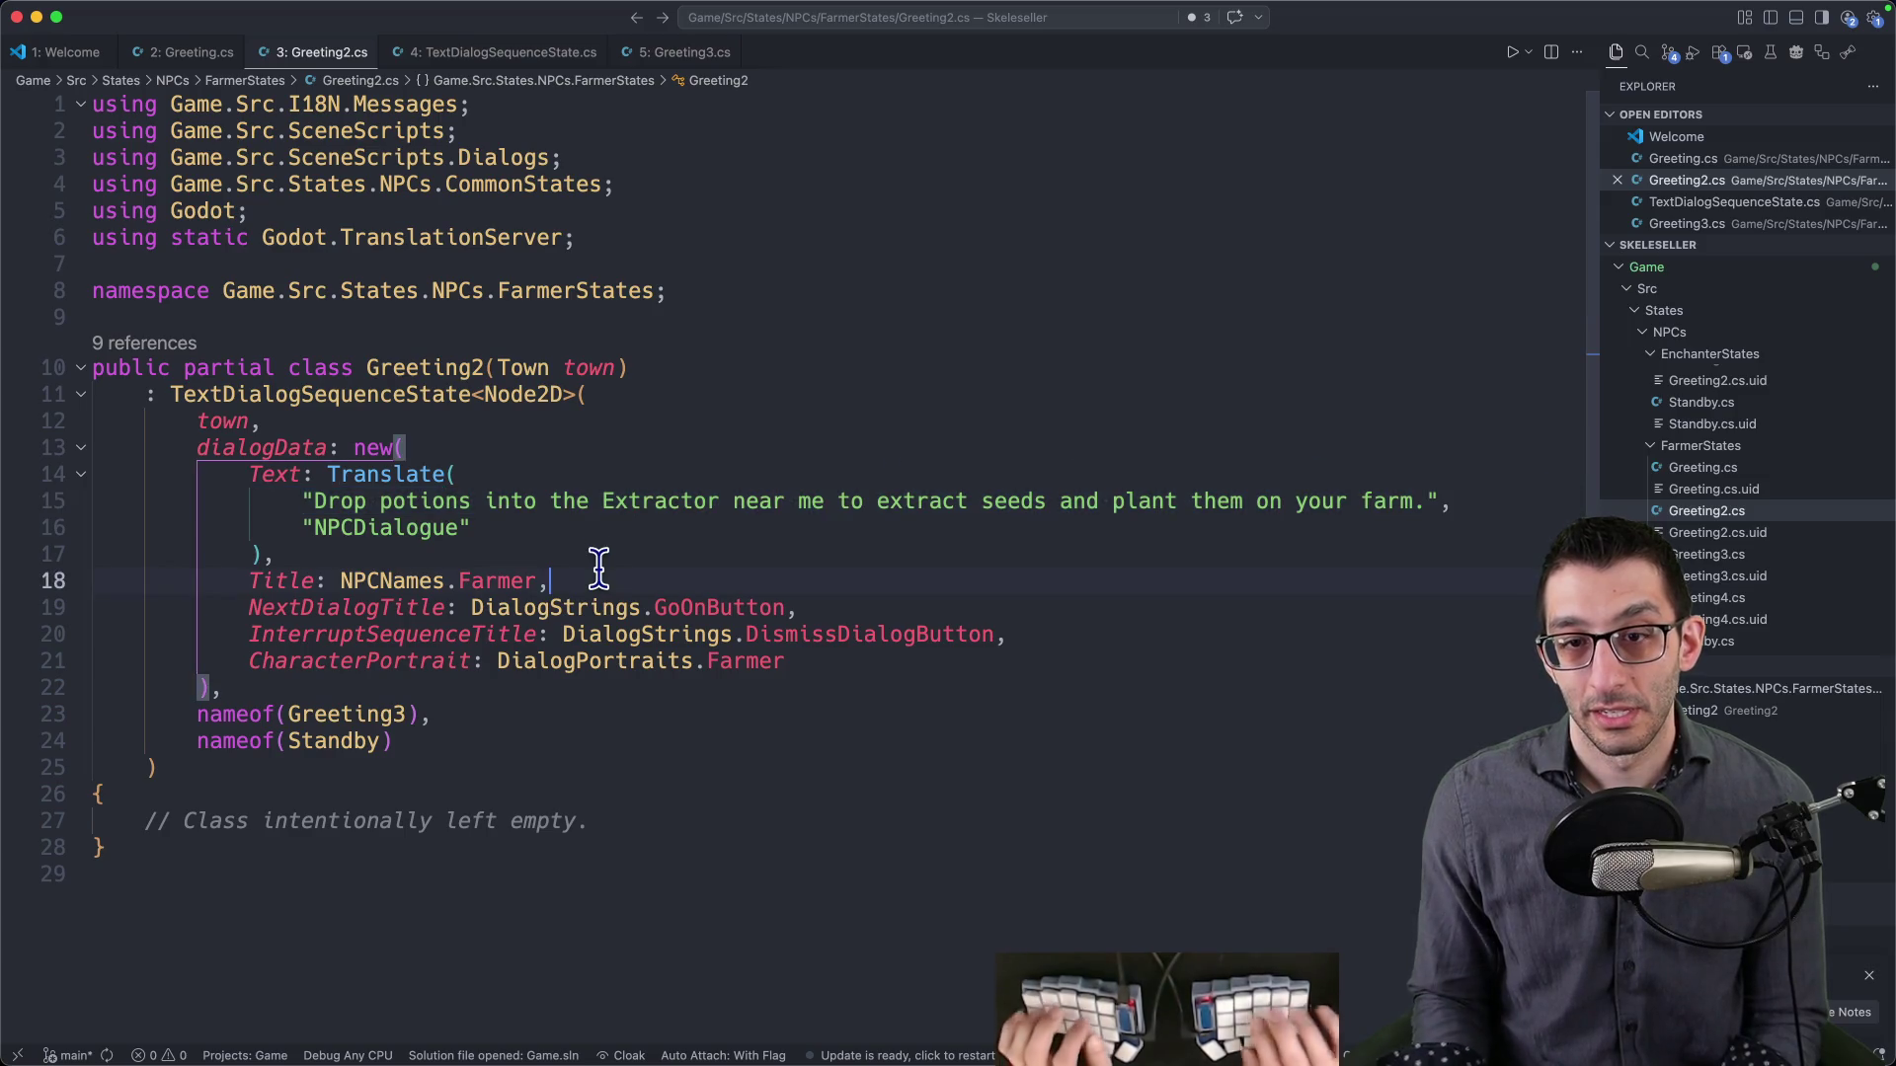
- Reveal Greeting2.cs in Finder using the Command Palette's 'Reveal in Finder'
{"action": "key", "text": "super+shift+e"}
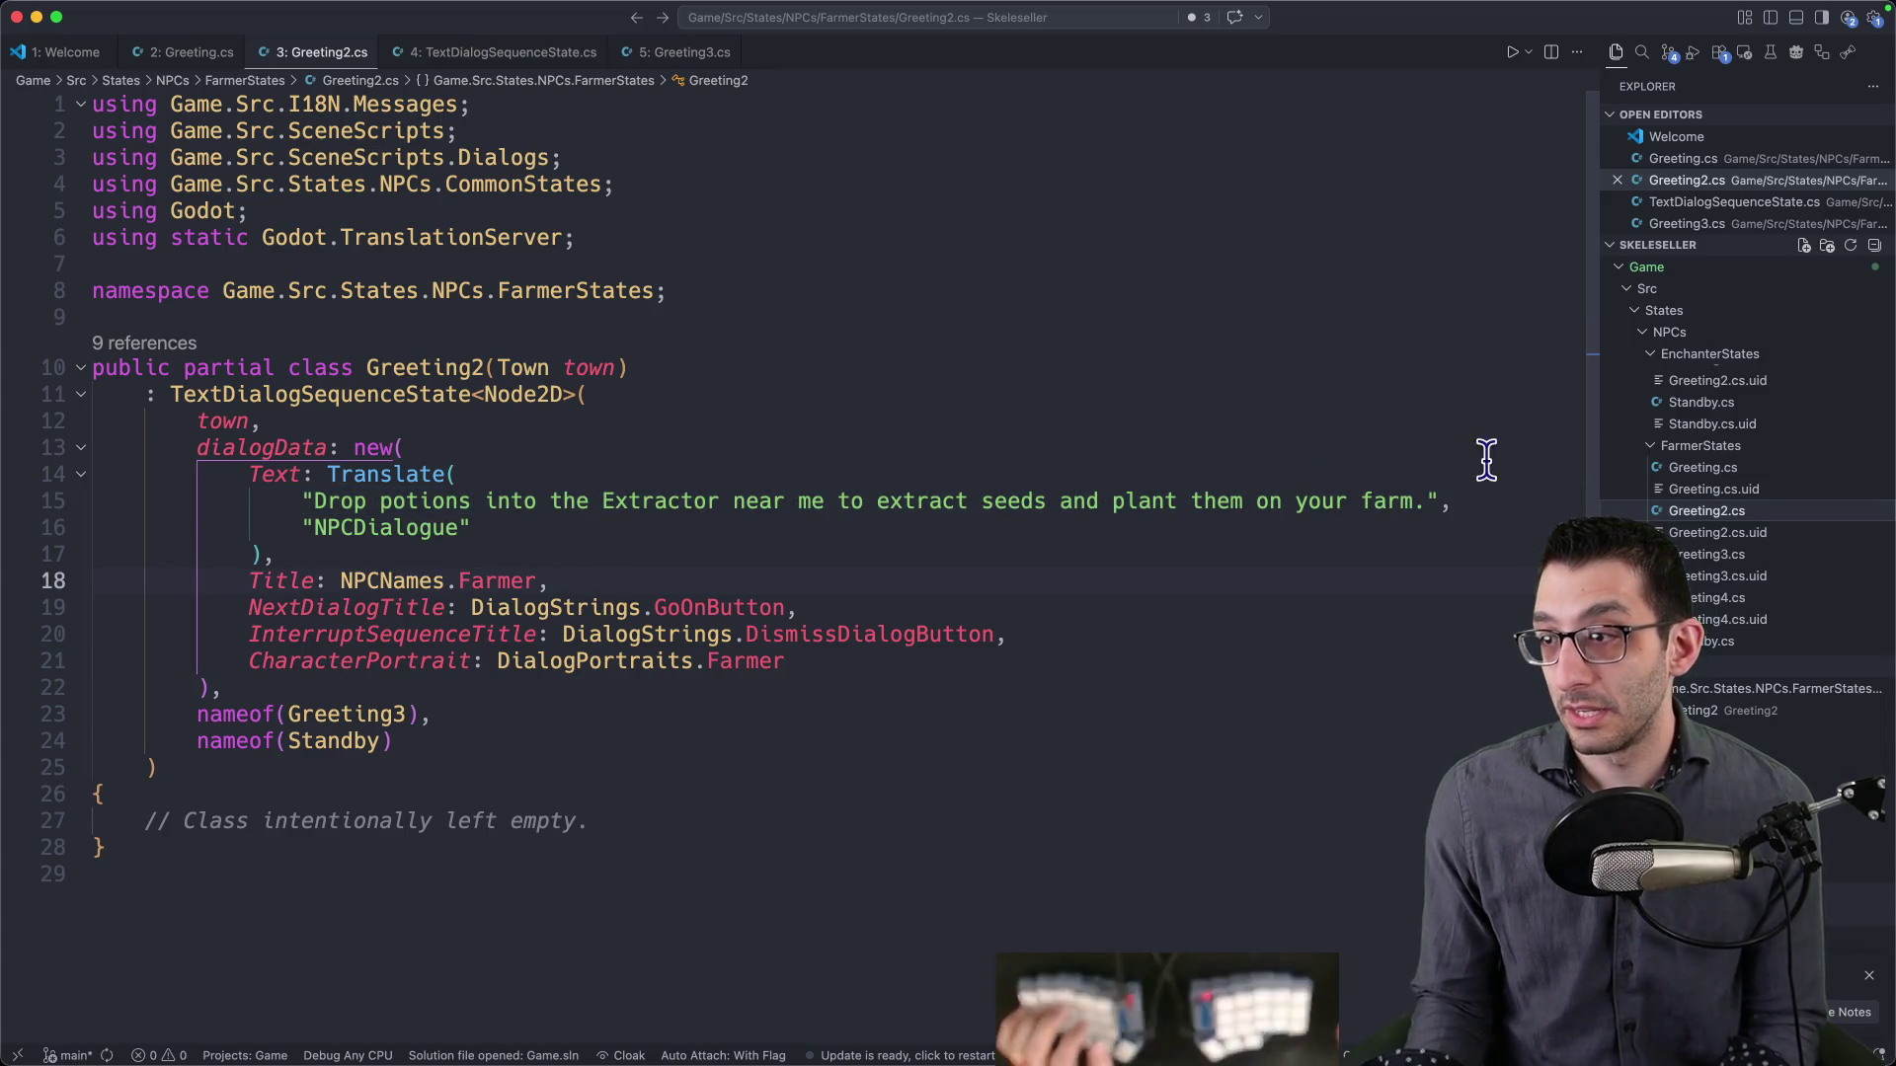
{"action": "left_click", "coordinate": [914, 414]}
{"action": "key", "text": "super+shift+p"}
{"action": "type", "text": "finder"}
{"action": "key", "text": "Return"}
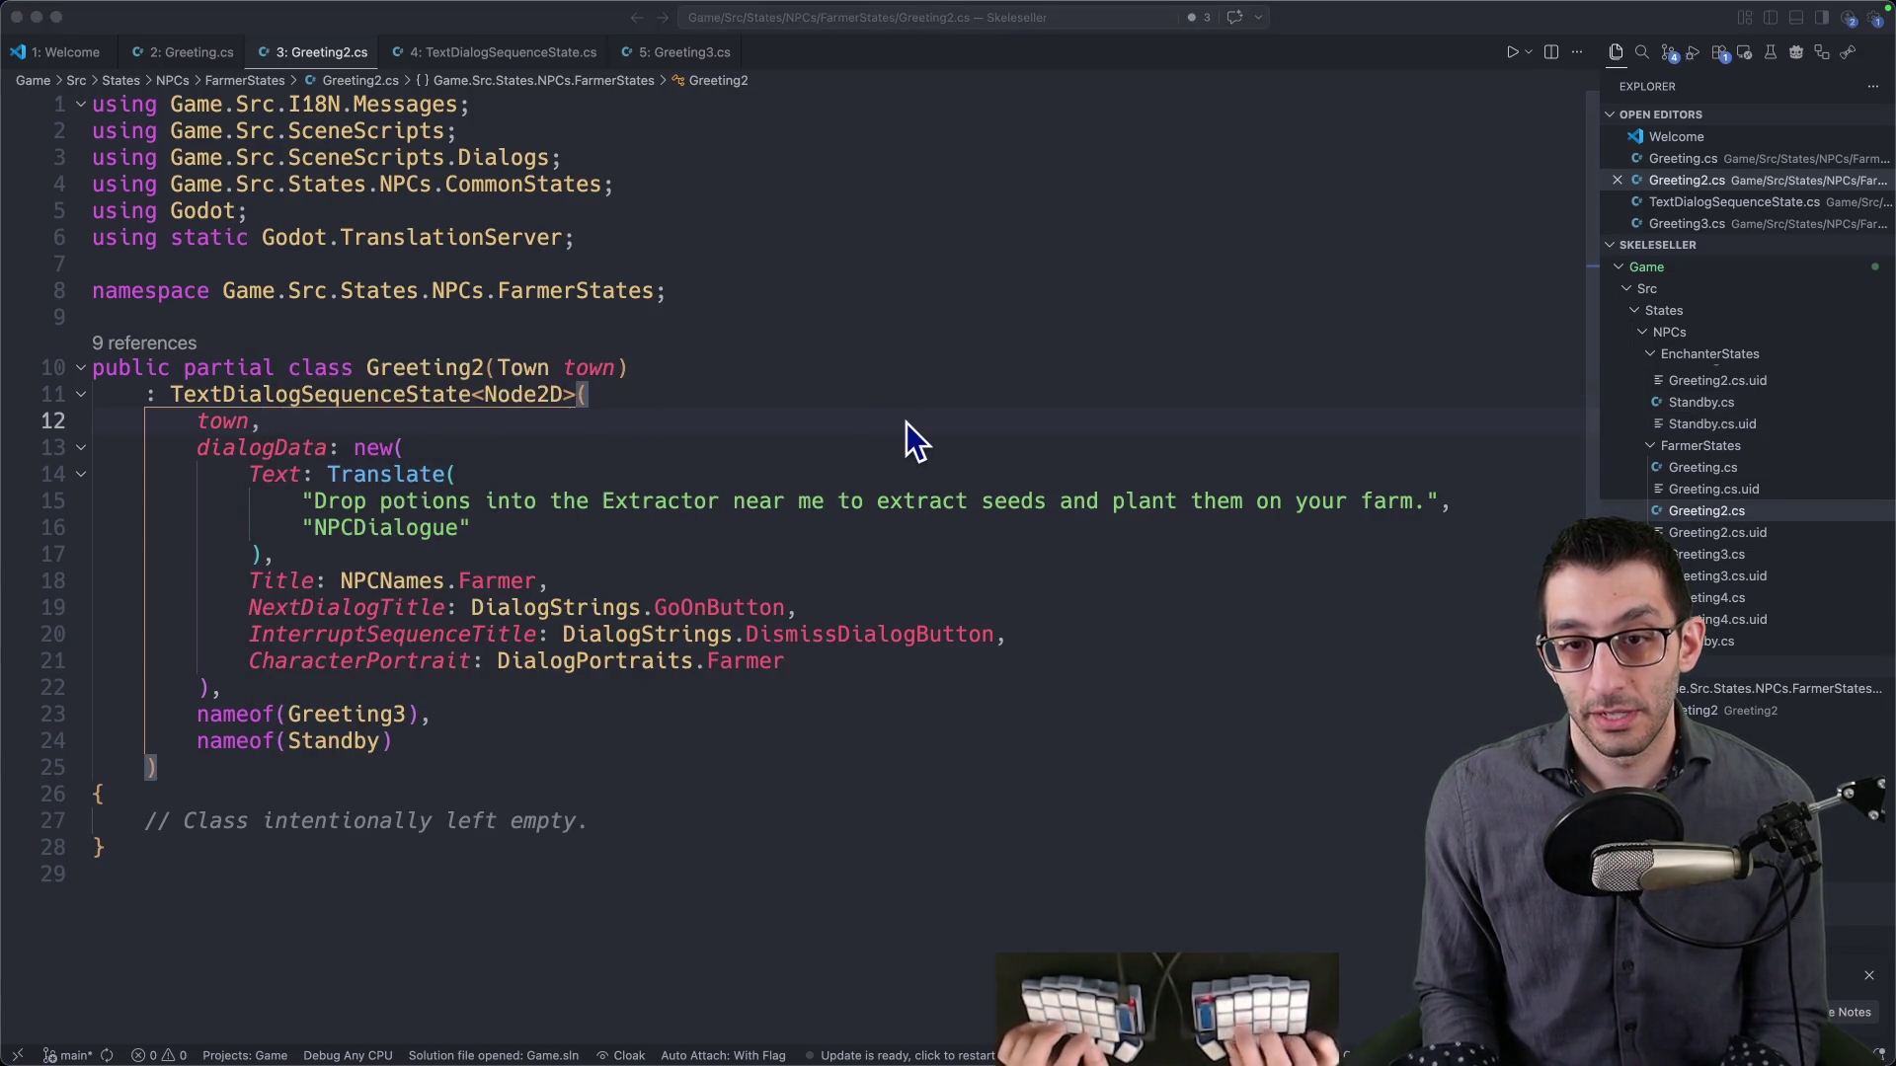
- Browse the NPCs folder's FisherStates and GoblinStates folders in Finder
{"action": "key", "text": "super+Up"}
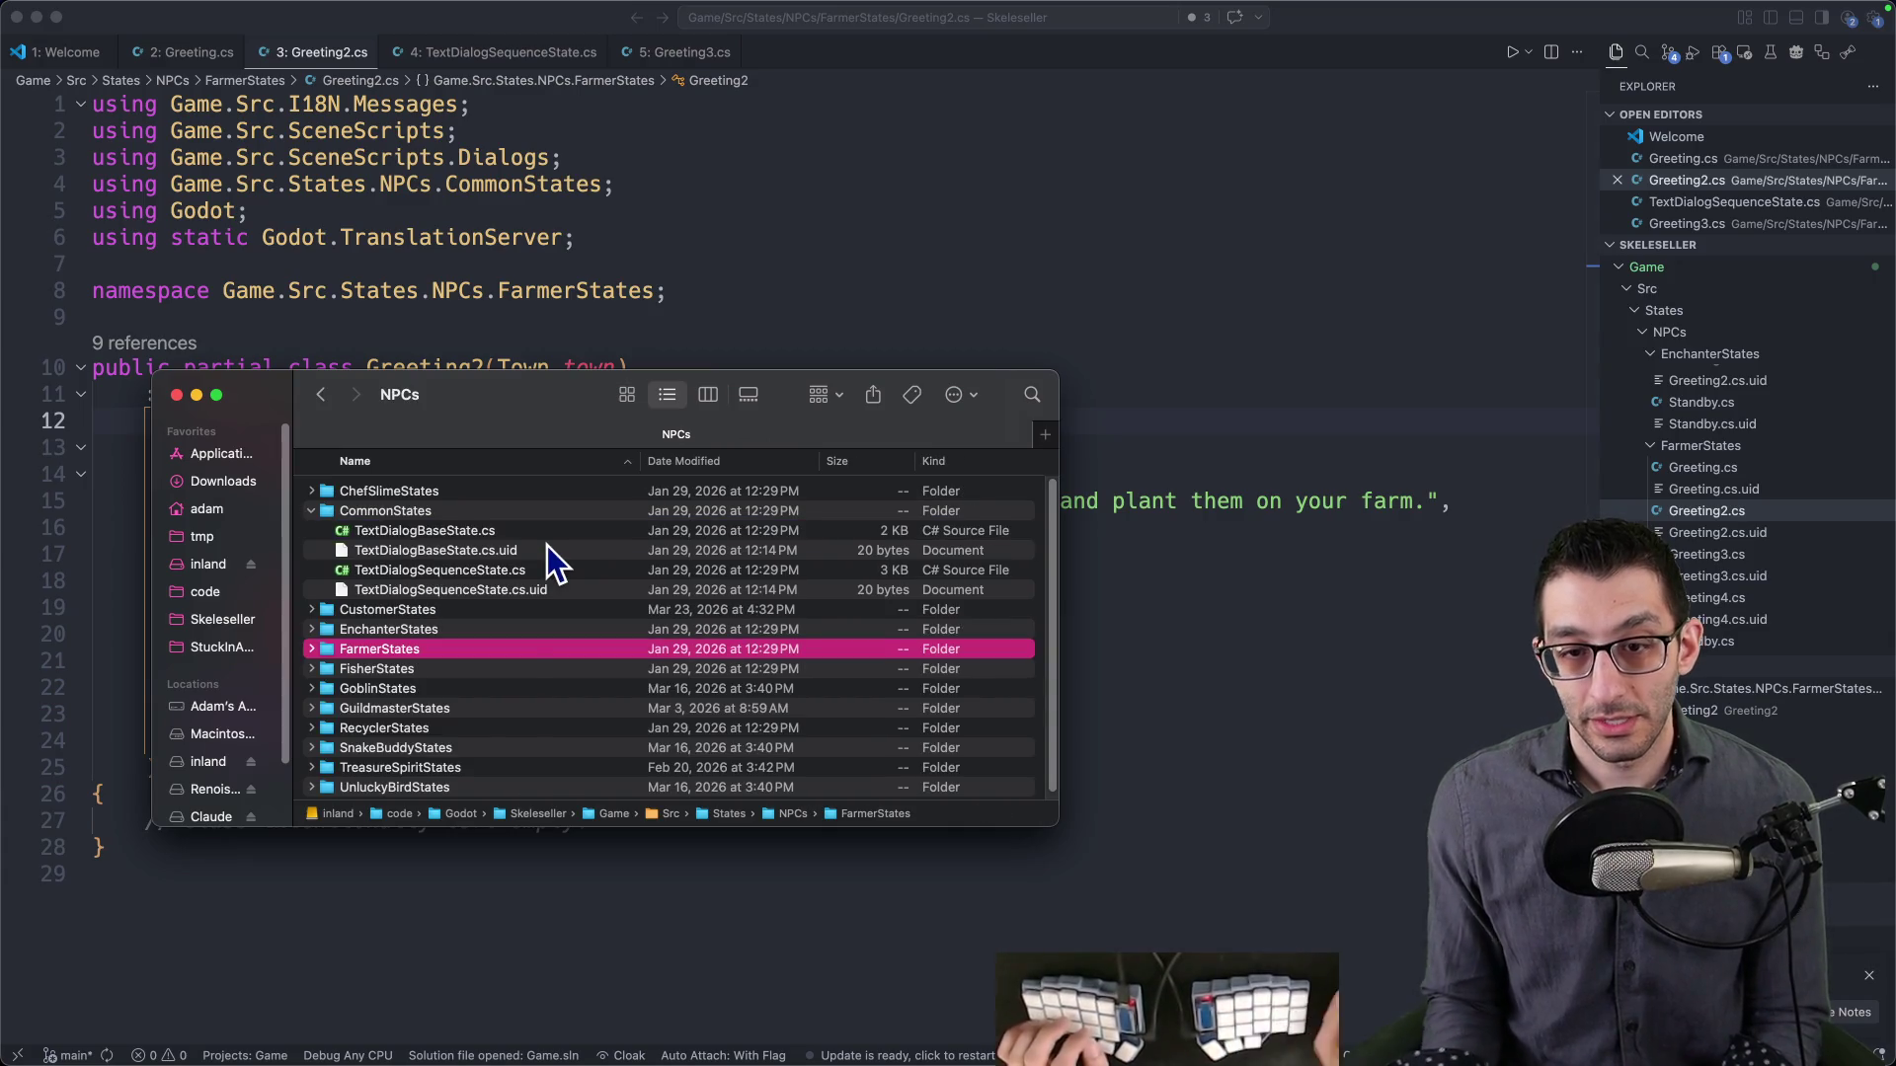
{"action": "key", "text": "Down"}
{"action": "key", "text": "super+Down"}
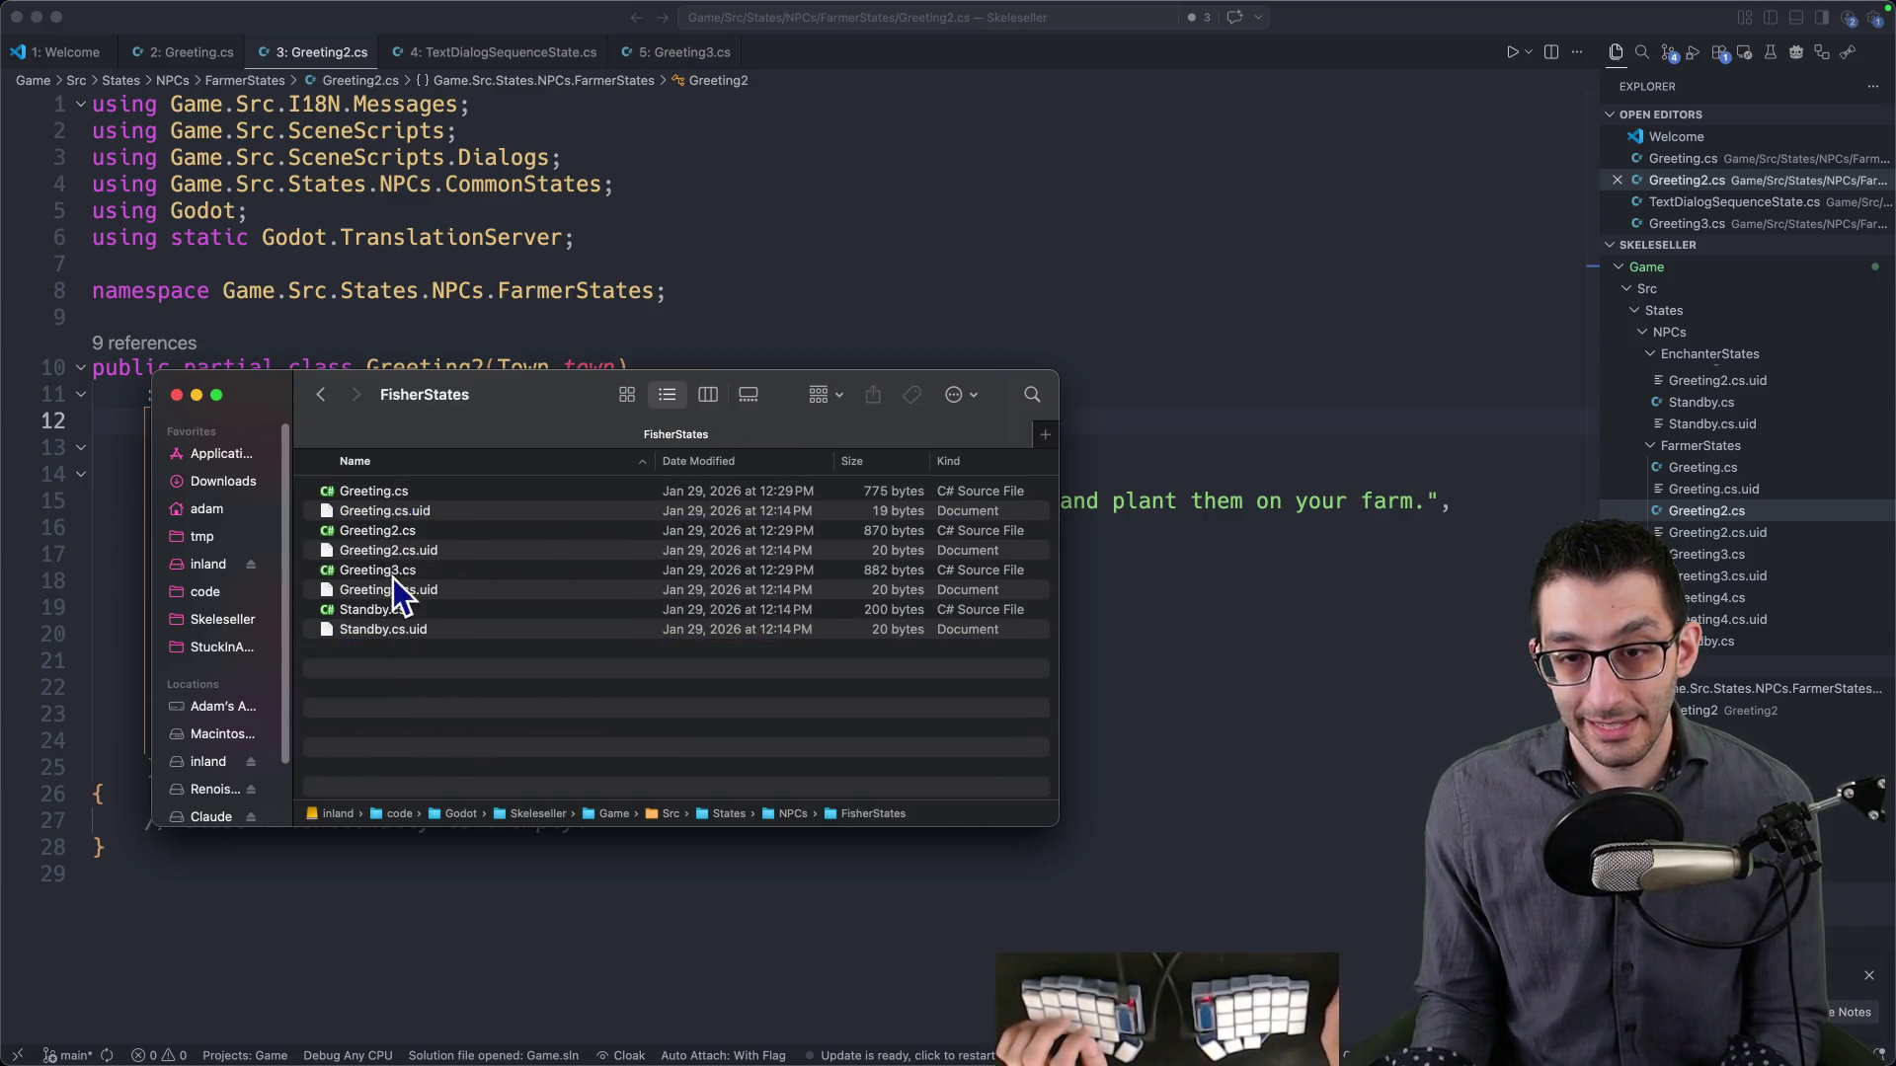
{"action": "key", "text": "super+Up"}
{"action": "key", "text": "Down"}
{"action": "key", "text": "super+Down"}
{"action": "key", "text": "Down"}
{"action": "key", "text": "Down"}
{"action": "key", "text": "Down"}
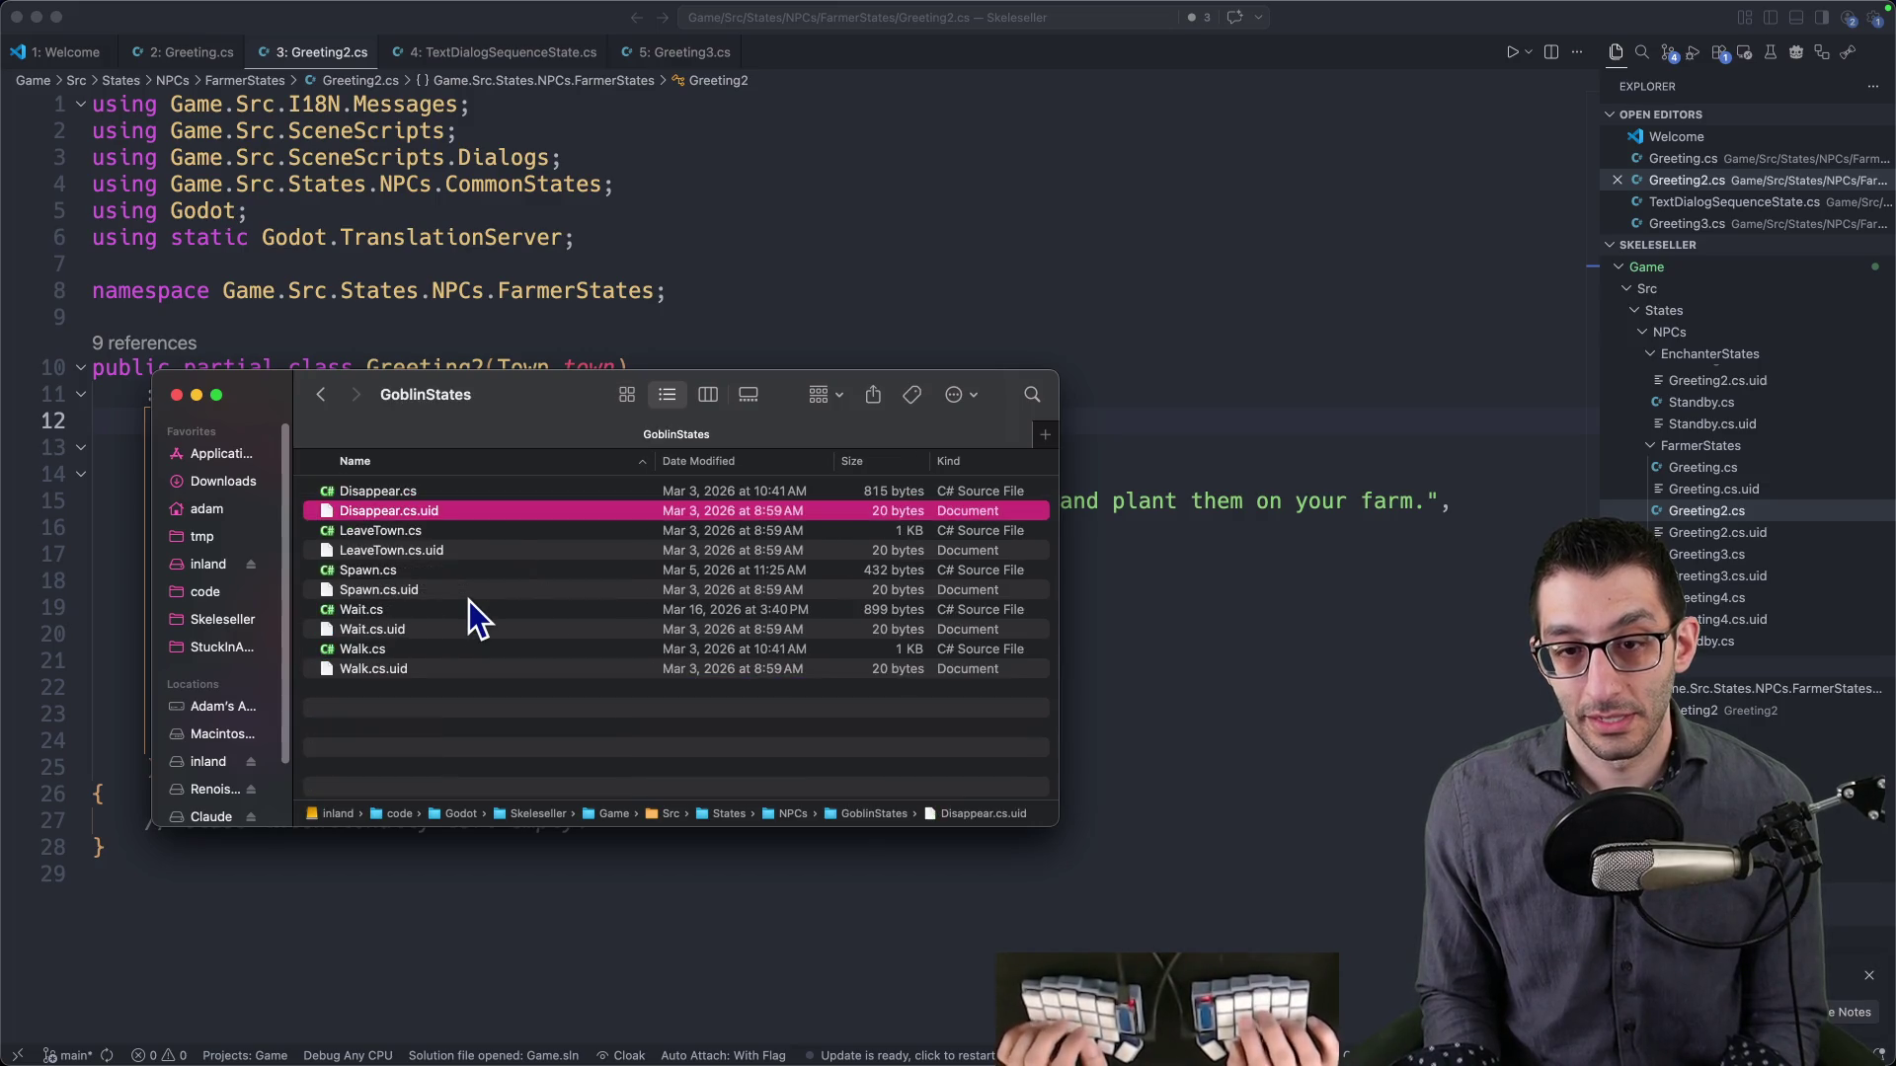
{"action": "key", "text": "super+Up"}
- Open the TreasureSpiritStates folder and bring ChangeAutoPurchasing.cs up in the code editor
{"action": "key", "text": "Down"}
{"action": "key", "text": "Down"}
{"action": "key", "text": "Down"}
{"action": "key", "text": "Down"}
{"action": "key", "text": "Up"}
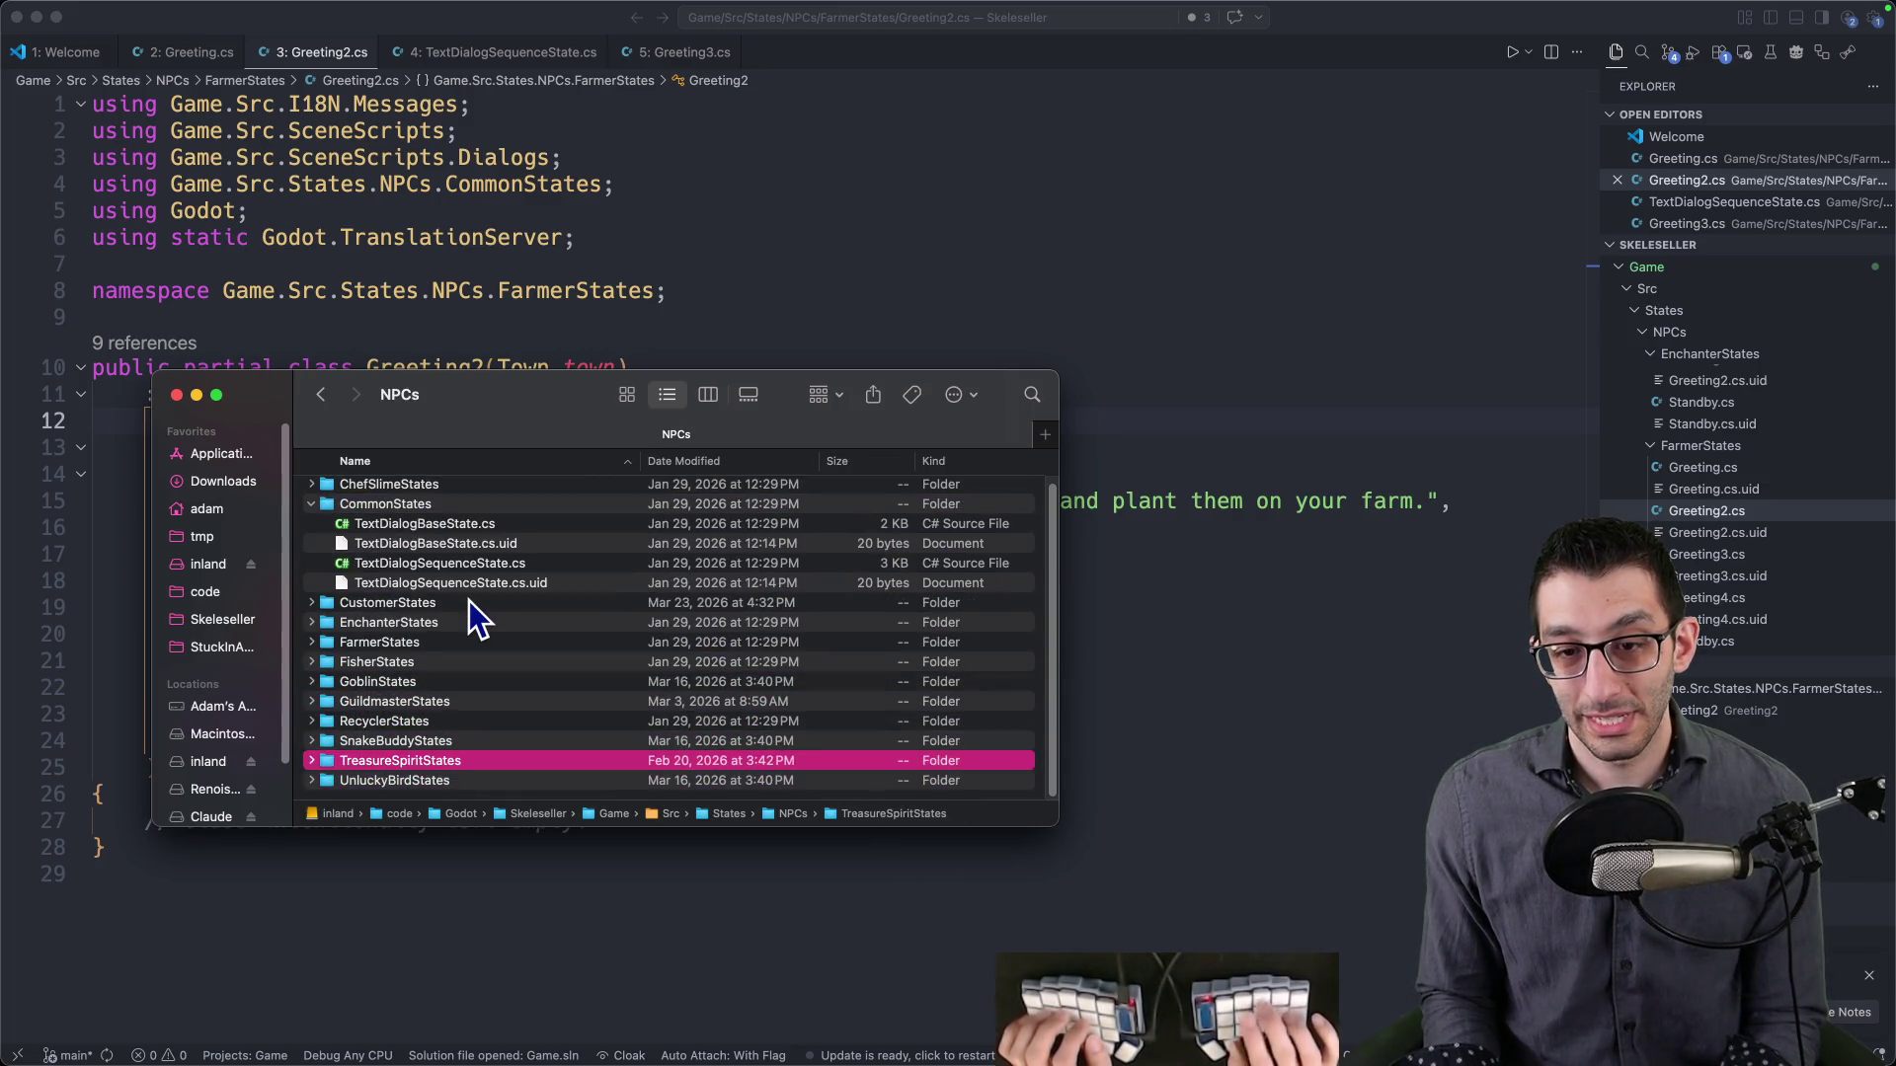
{"action": "key", "text": "super+Down"}
{"action": "key", "text": "Down"}
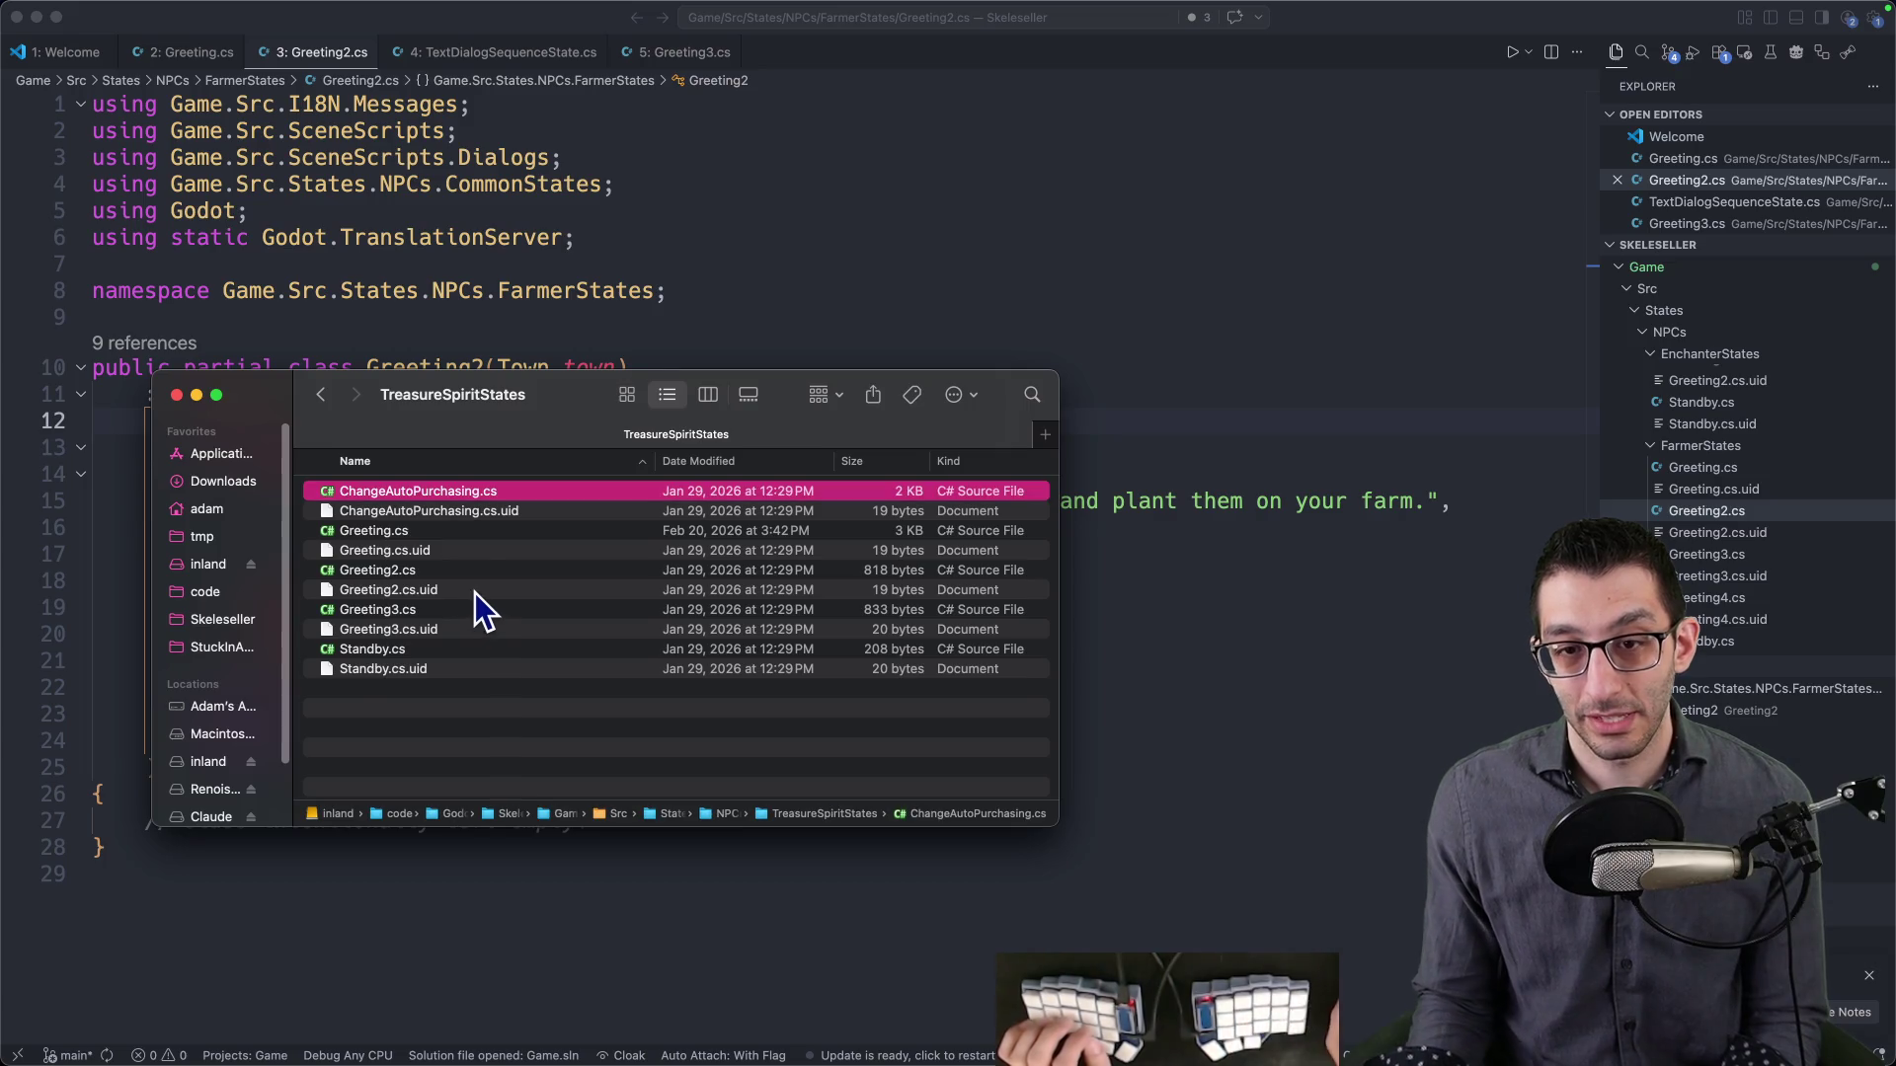
{"action": "key", "text": "super+w"}
- Scroll through the ChangeAutoPurchasing class, then switch to the TODO Google Doc
{"action": "scroll", "coordinate": [691, 582], "scroll_direction": "down", "scroll_amount": 7}
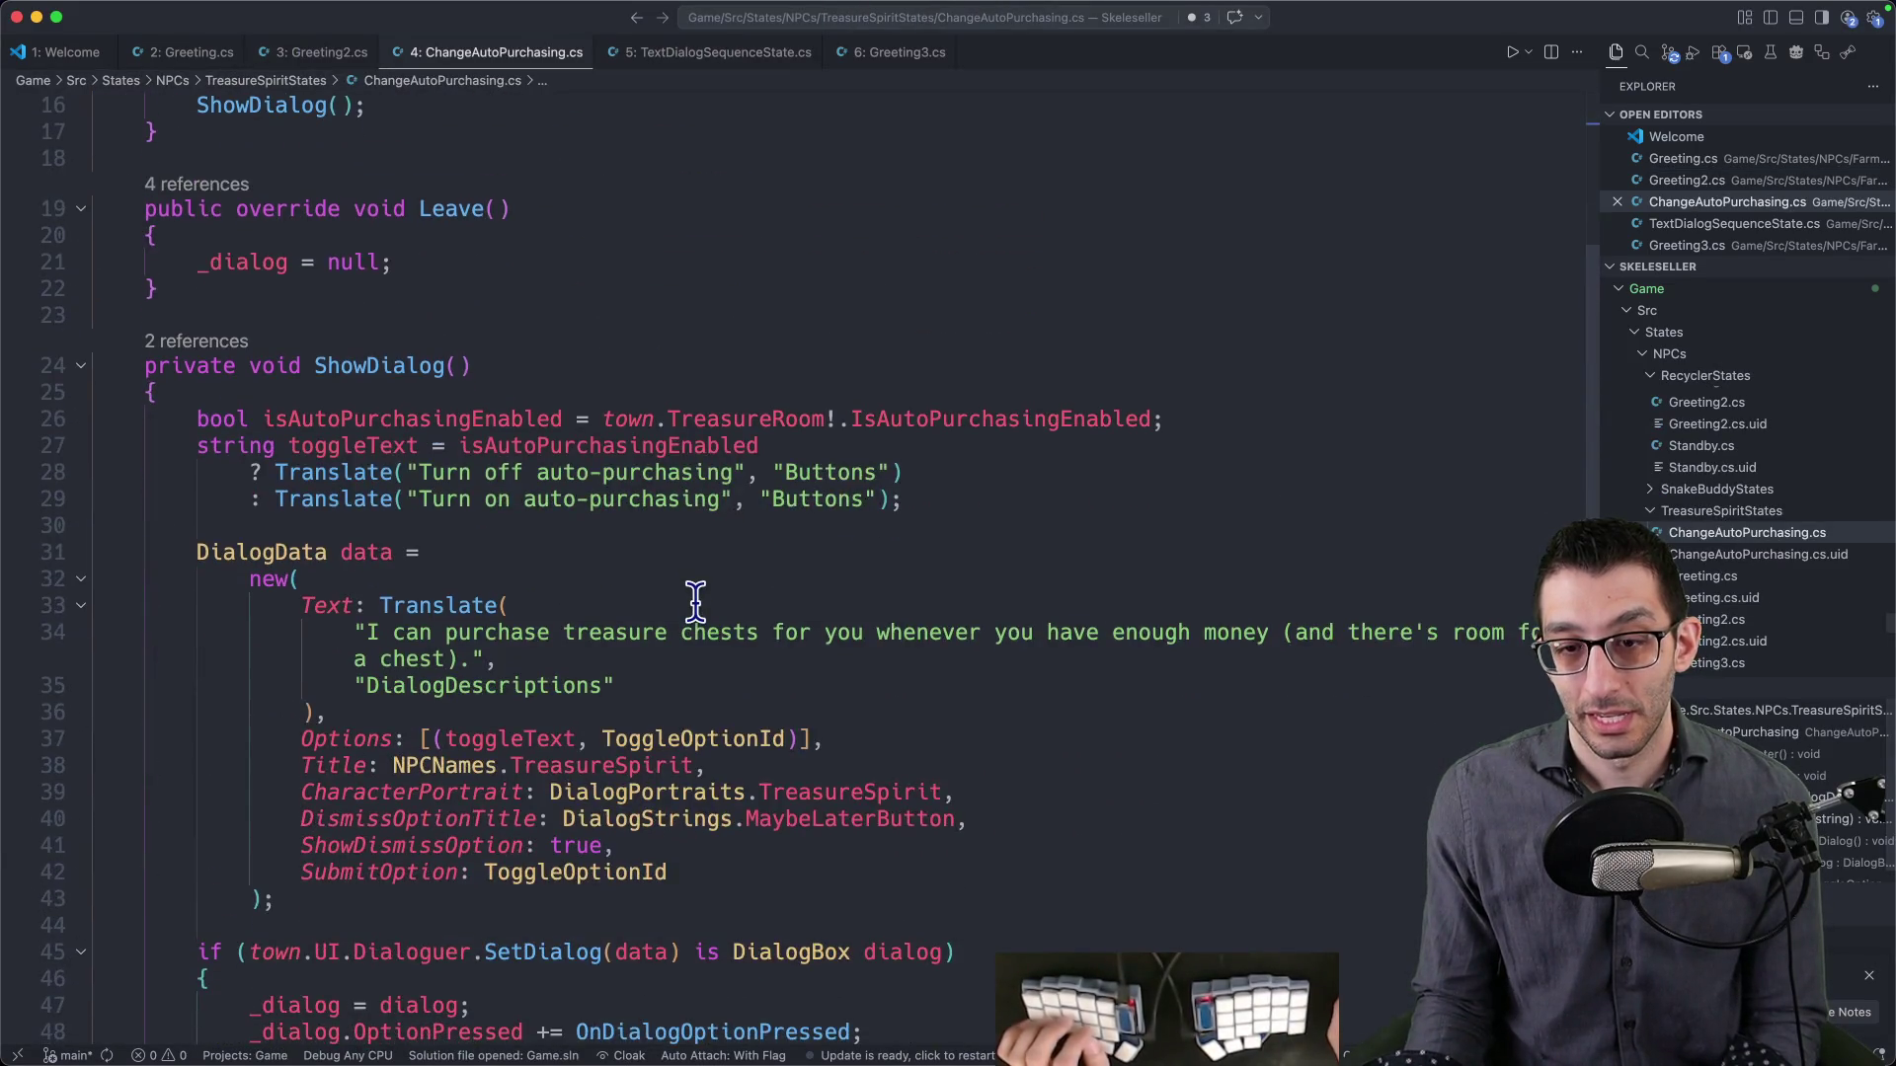
{"action": "scroll", "coordinate": [378, 363], "scroll_direction": "down", "scroll_amount": 10}
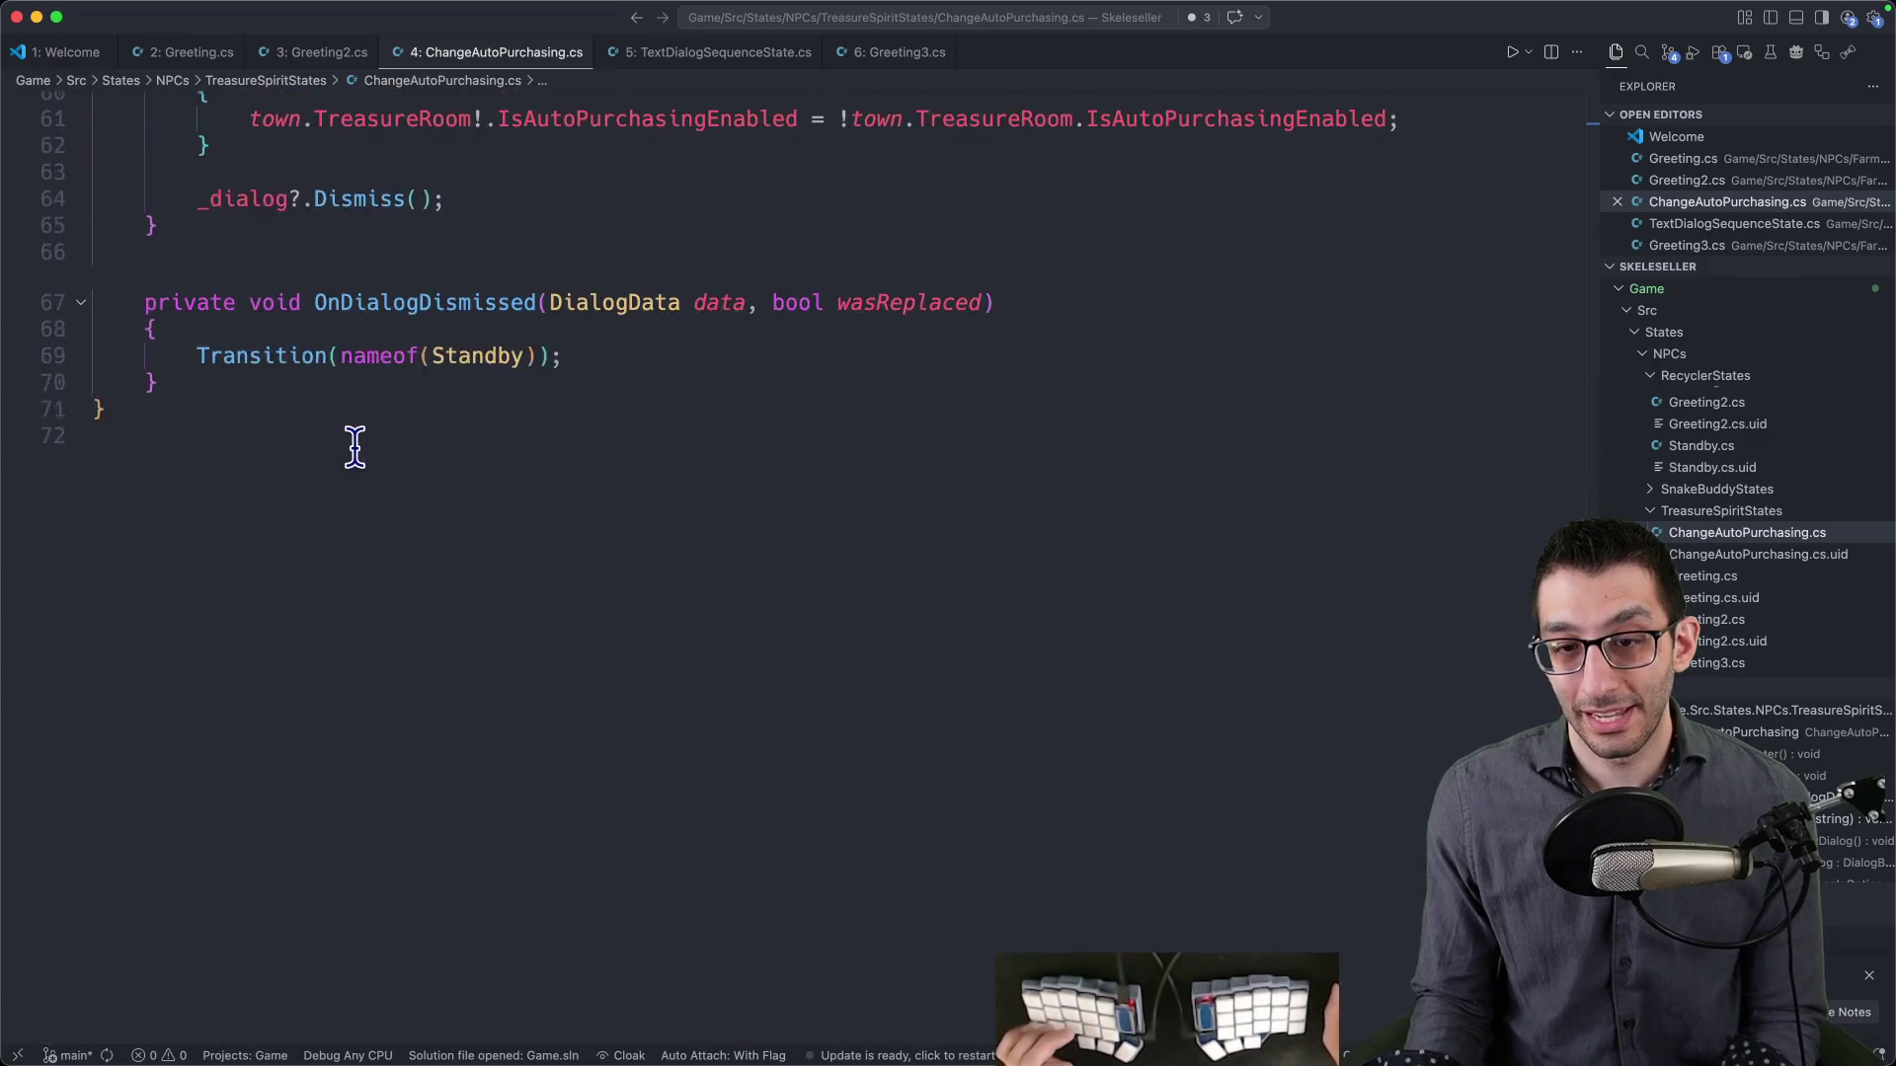
{"action": "scroll", "coordinate": [356, 441], "scroll_direction": "up", "scroll_amount": 15}
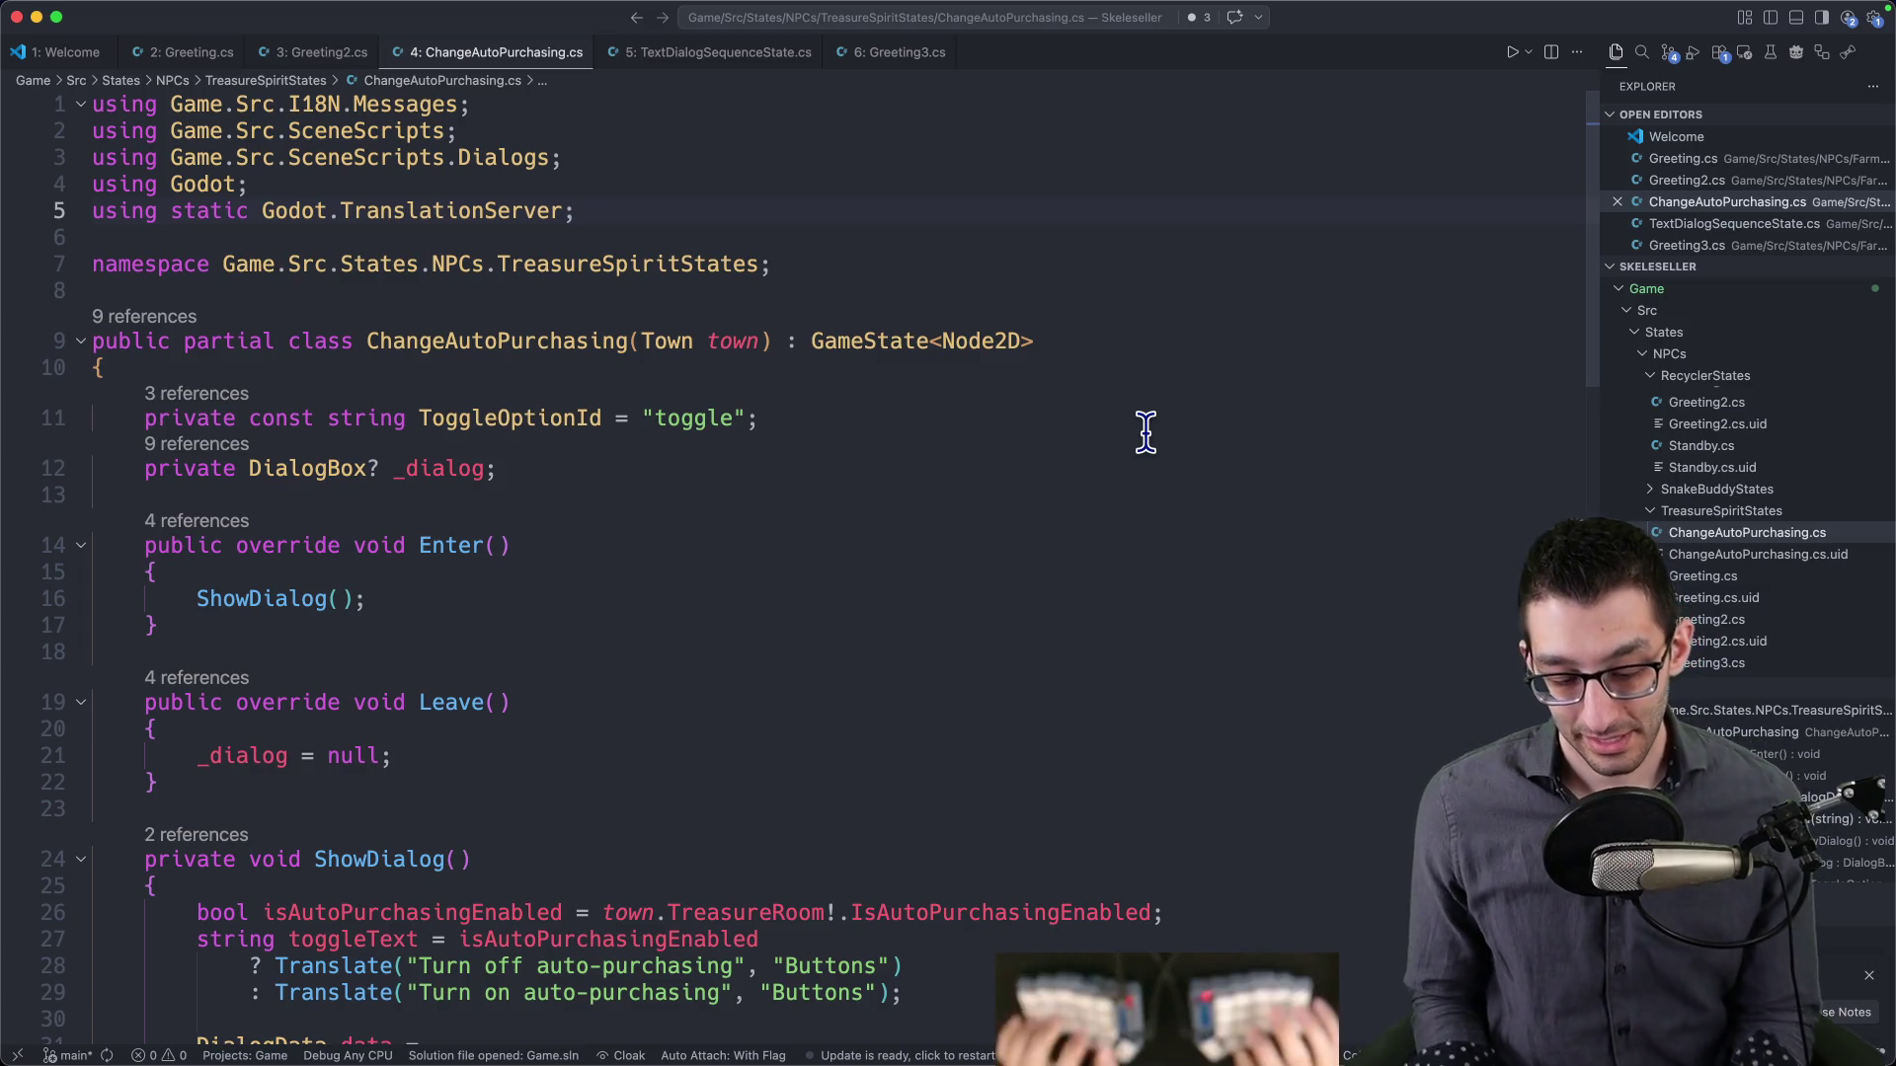
{"action": "key", "text": "super+Tab"}
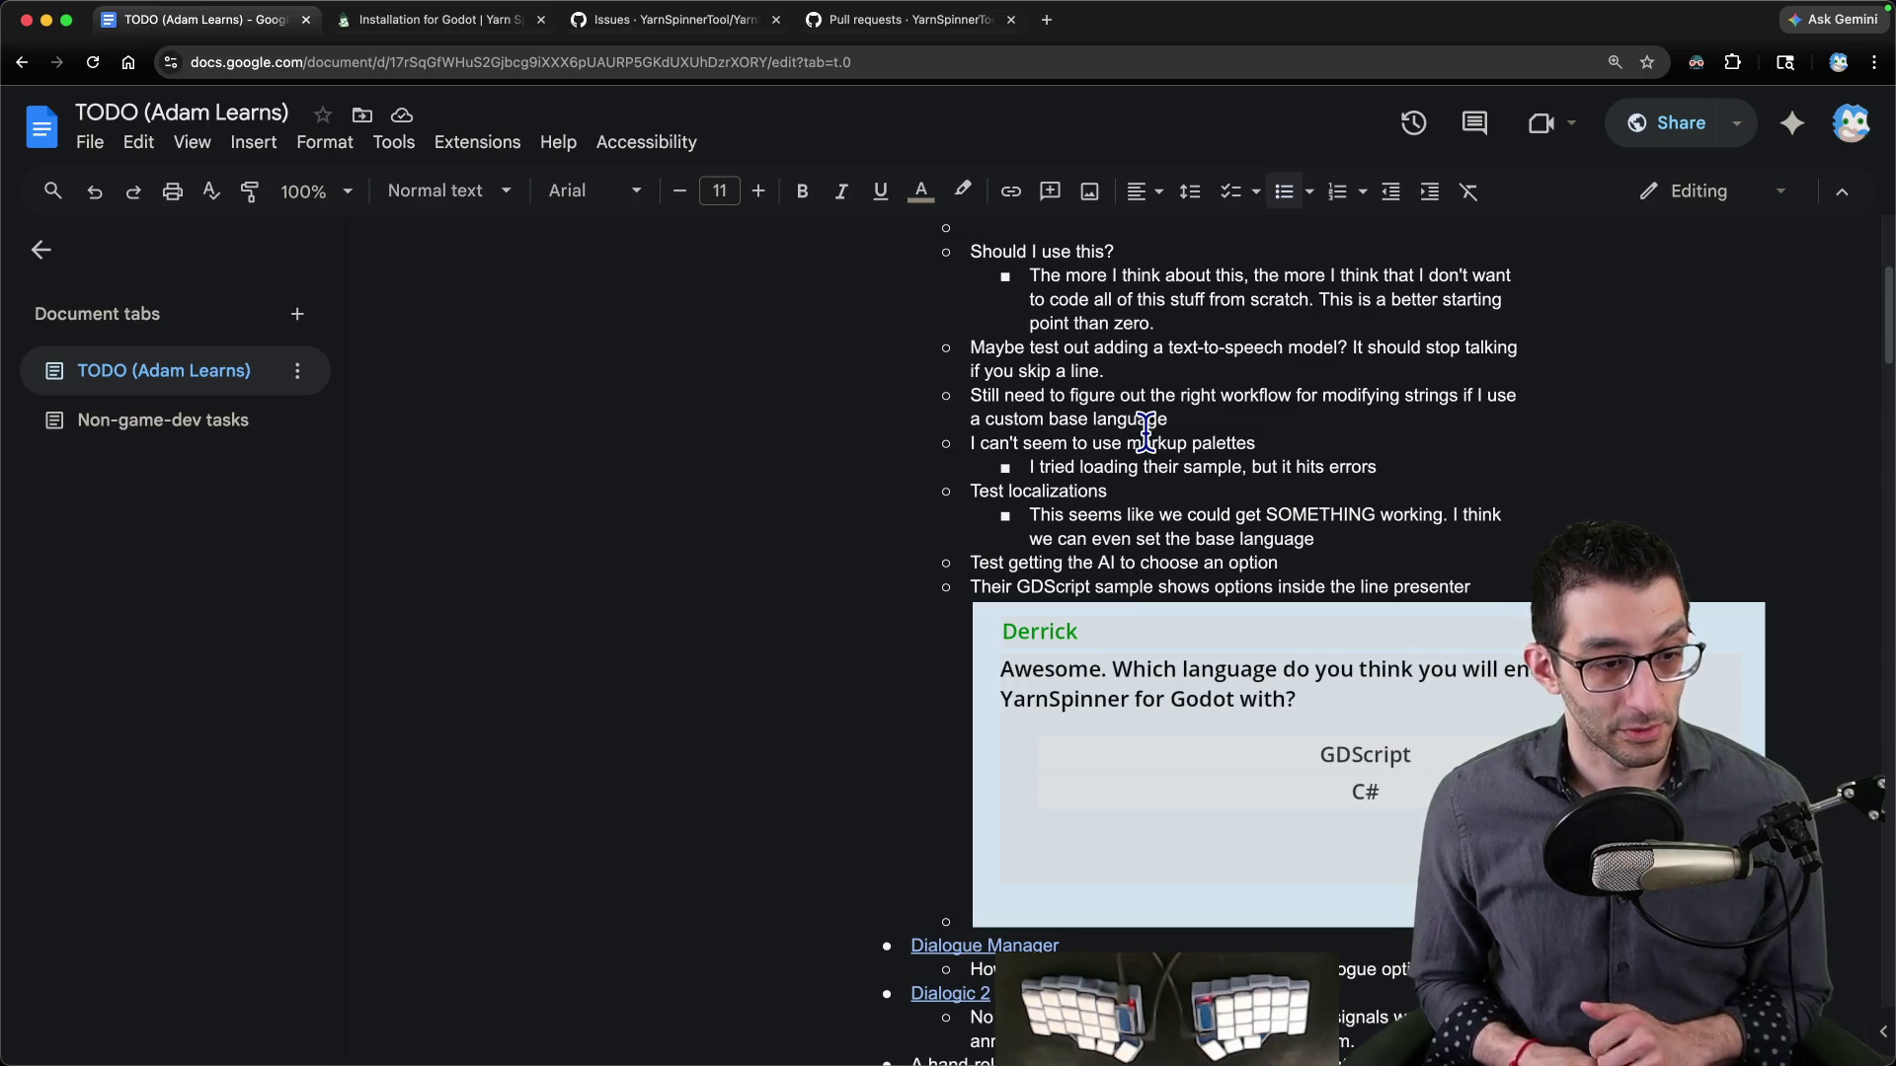
- Add a nested bullet: 'Skeleseller was a bit unwieldy to add dialogue to. We needed a new class per dialog.'
{"action": "scroll", "coordinate": [1621, 418], "scroll_direction": "up", "scroll_amount": 1}
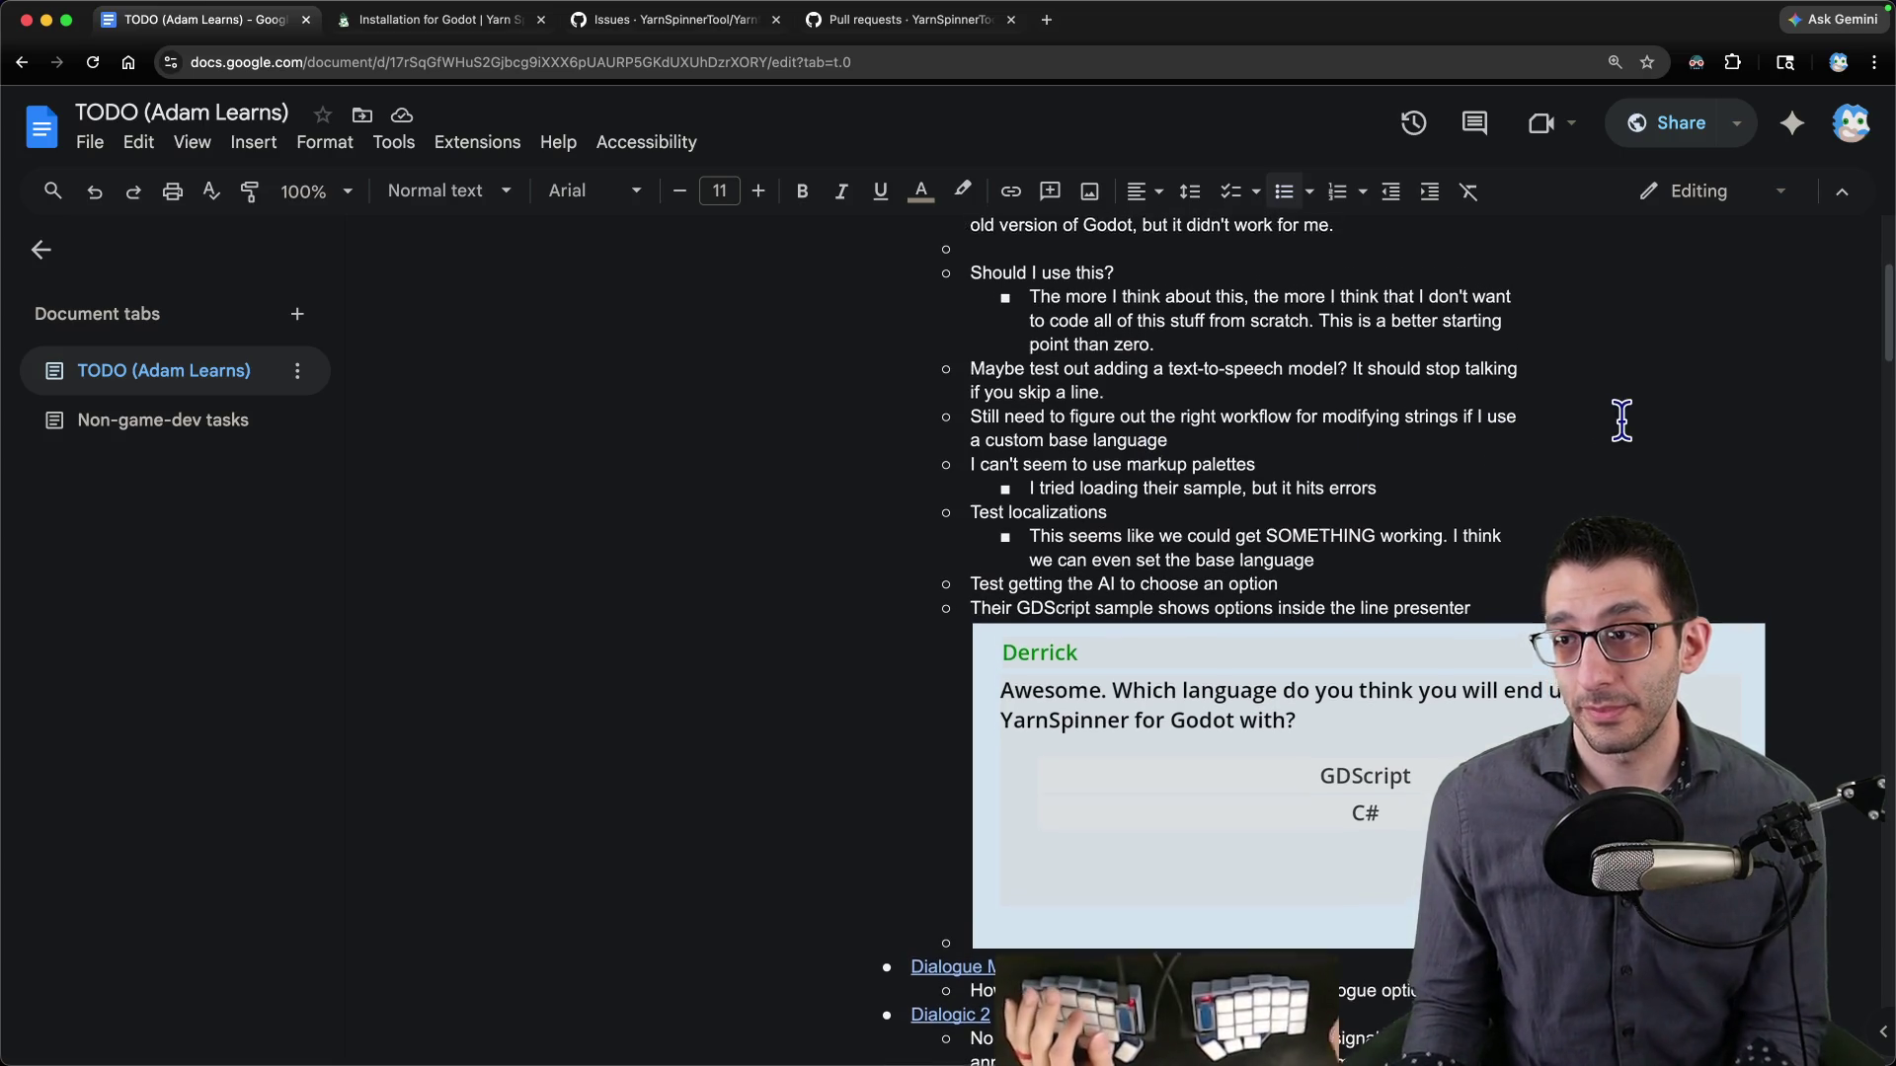
{"action": "key", "text": "Return"}
{"action": "key", "text": "Tab"}
{"action": "type", "text": "Skeleseller was a bit unwie"}
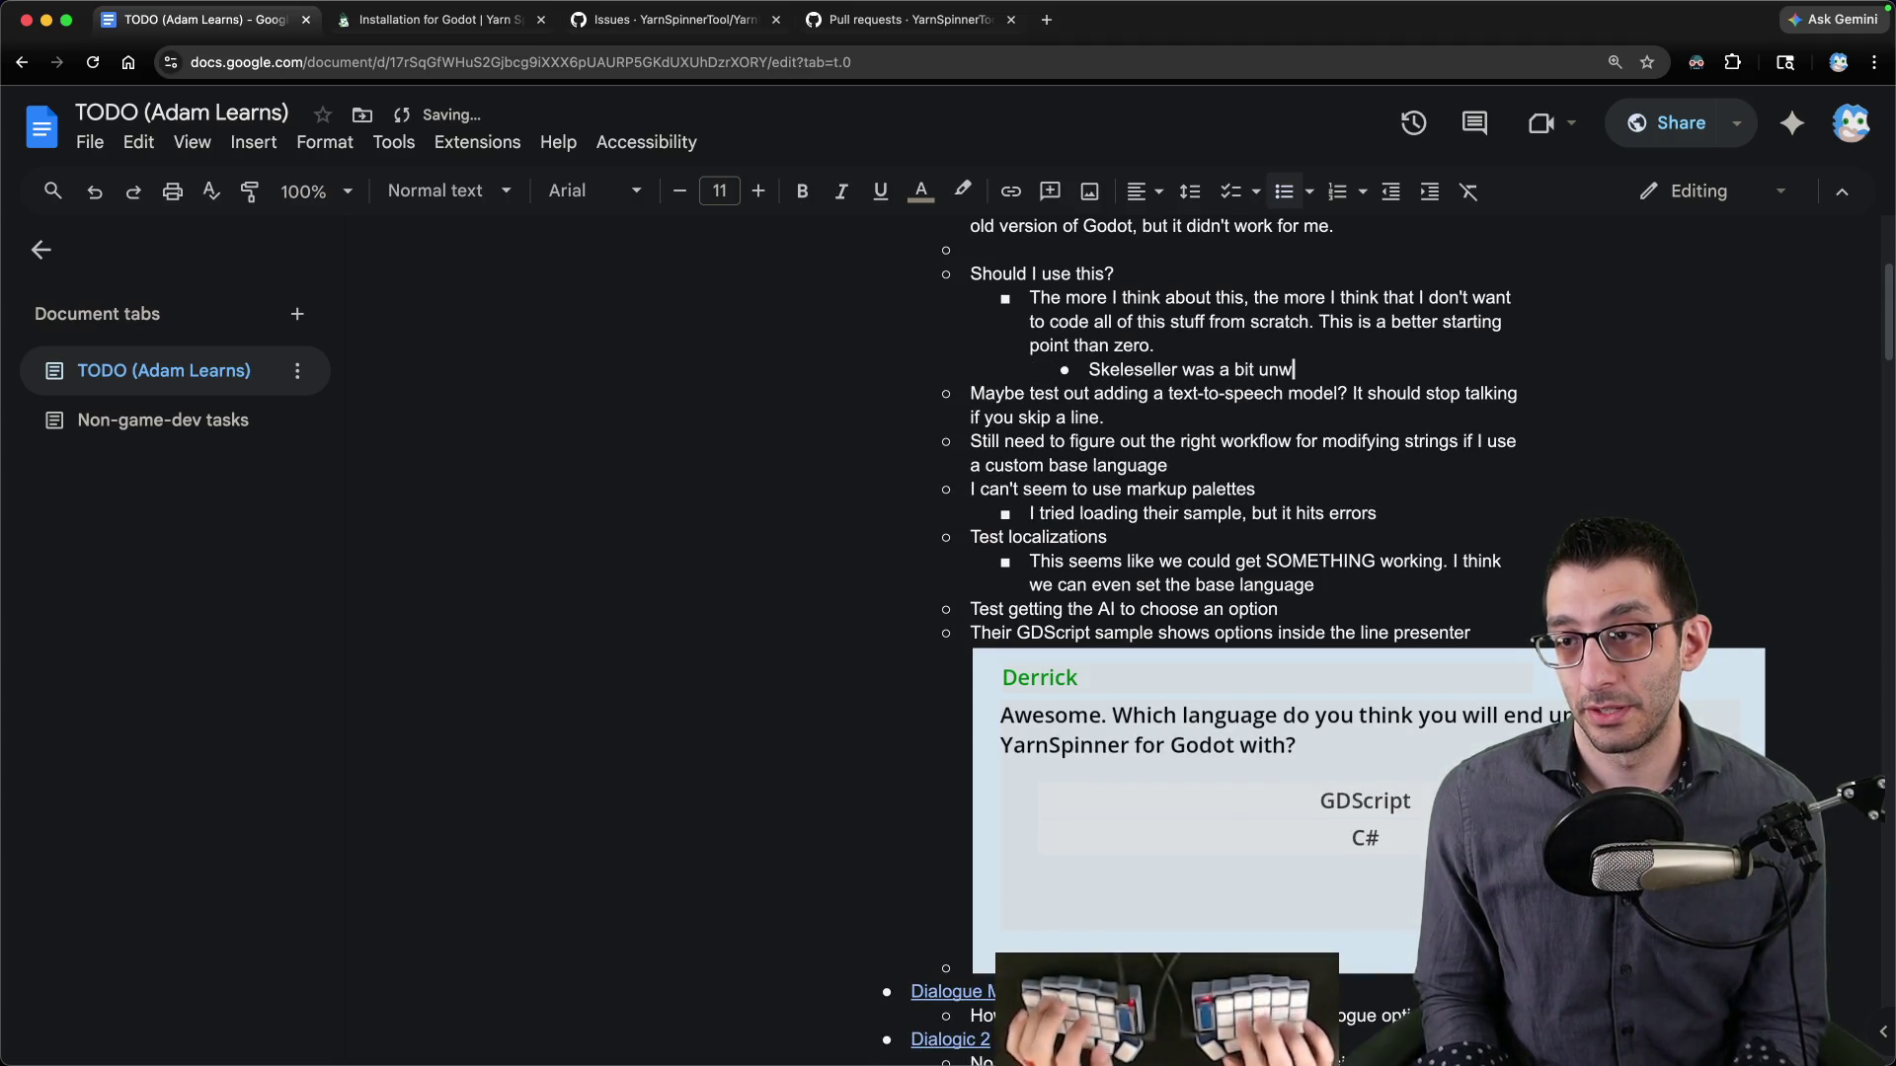
{"action": "type", "text": "ldy to add"}
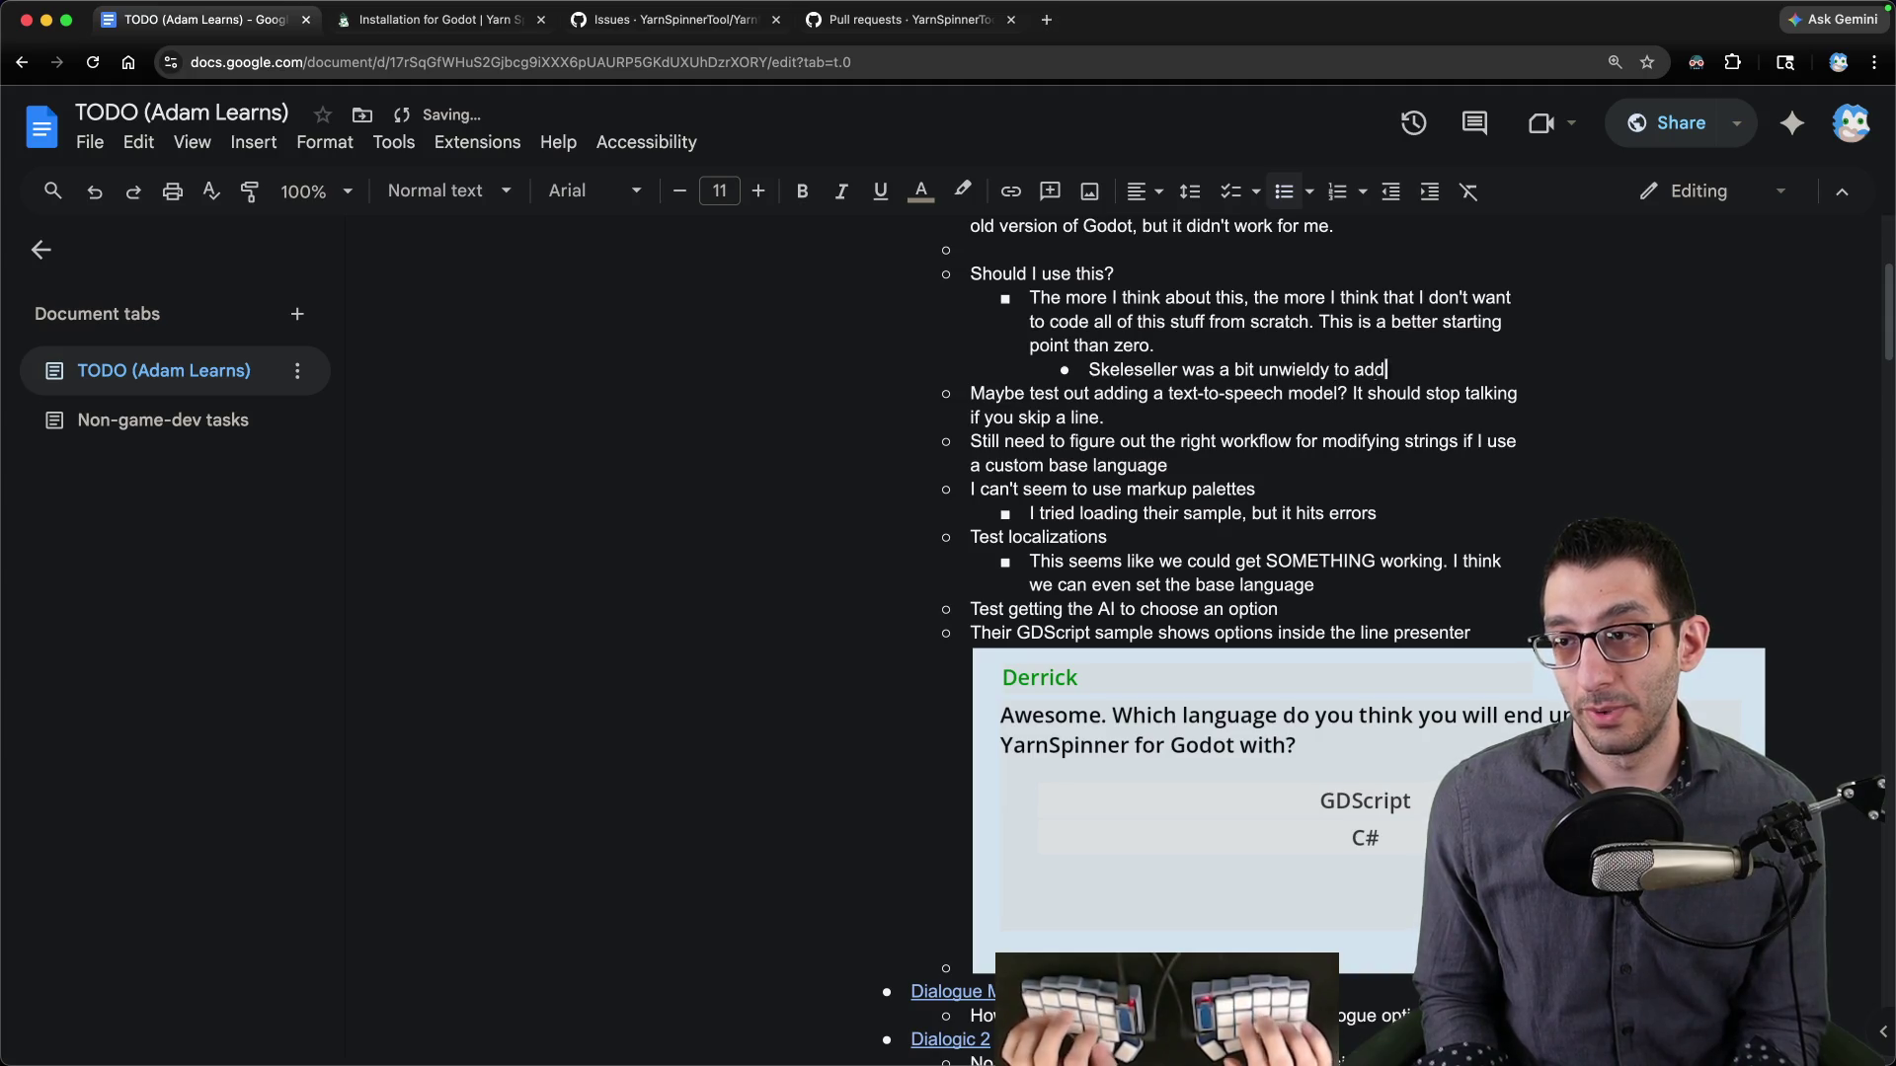
{"action": "type", "text": " dialogue to. W"}
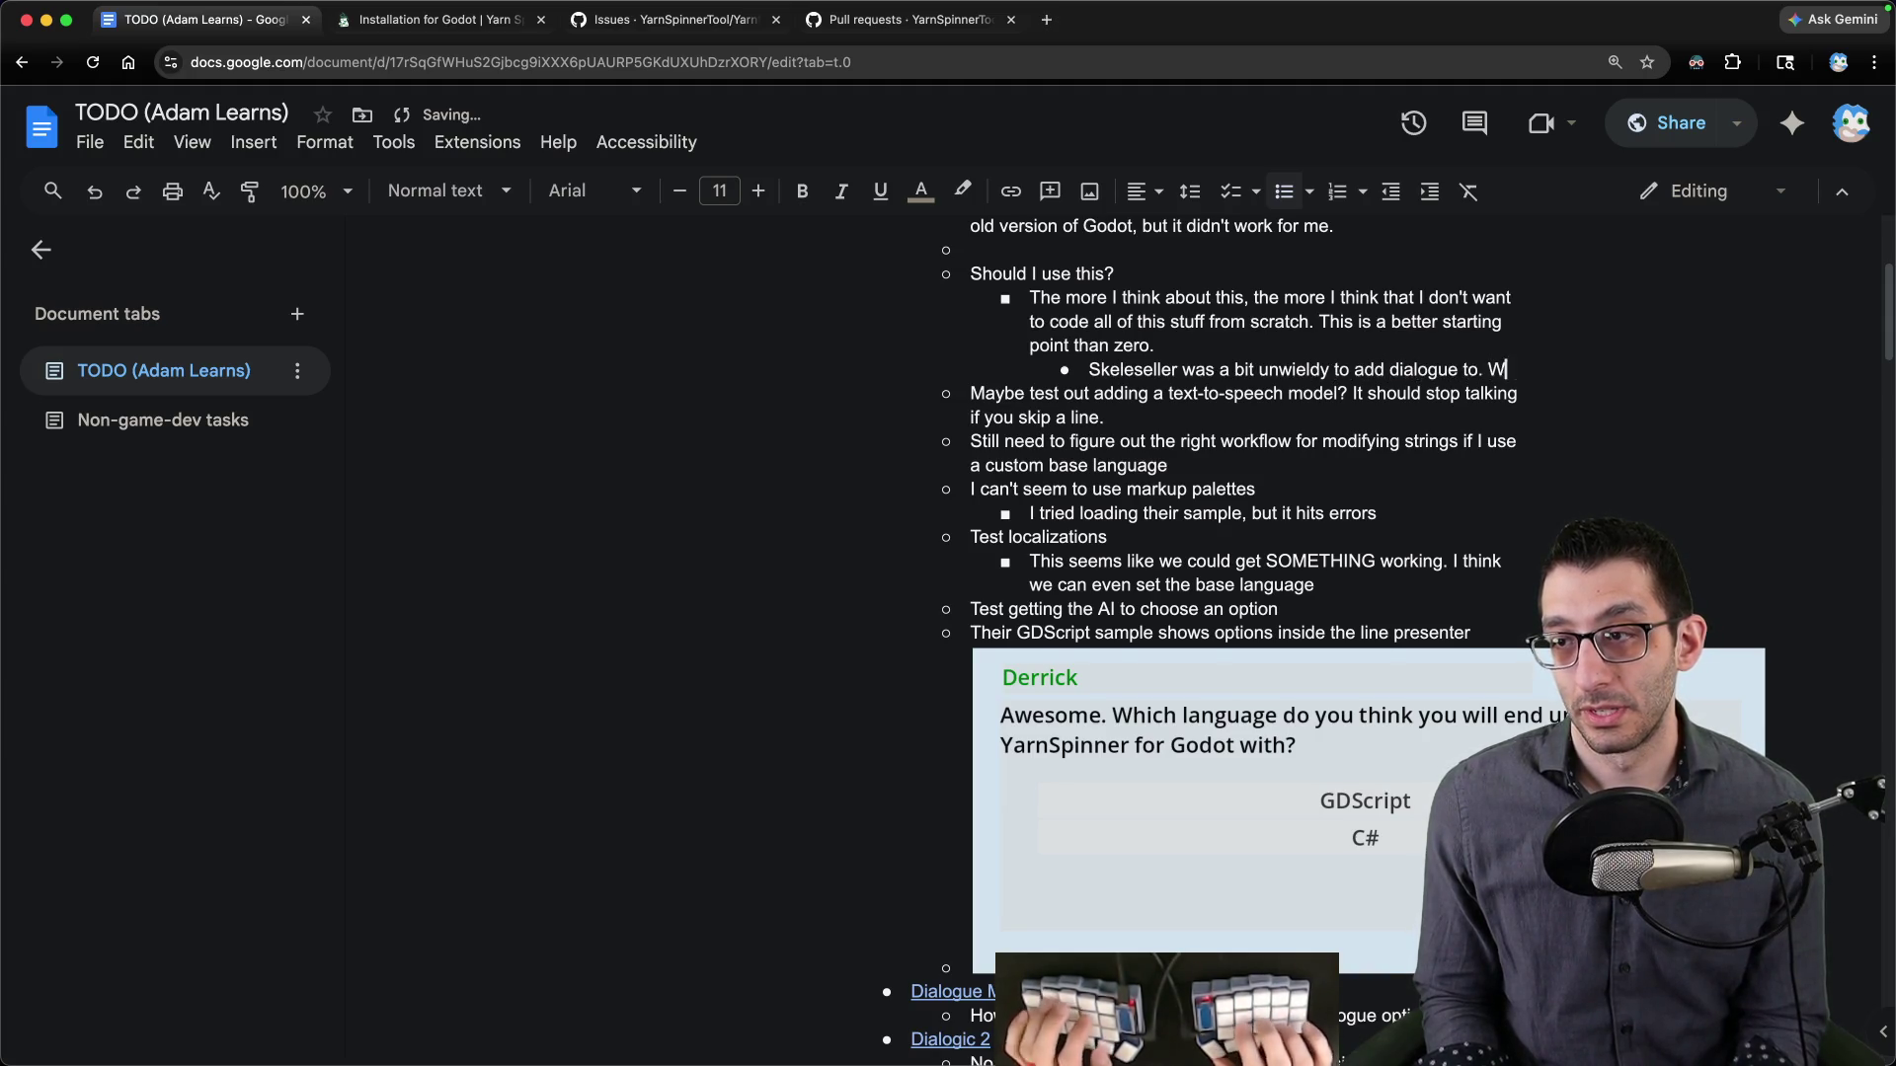
{"action": "type", "text": "e neede"}
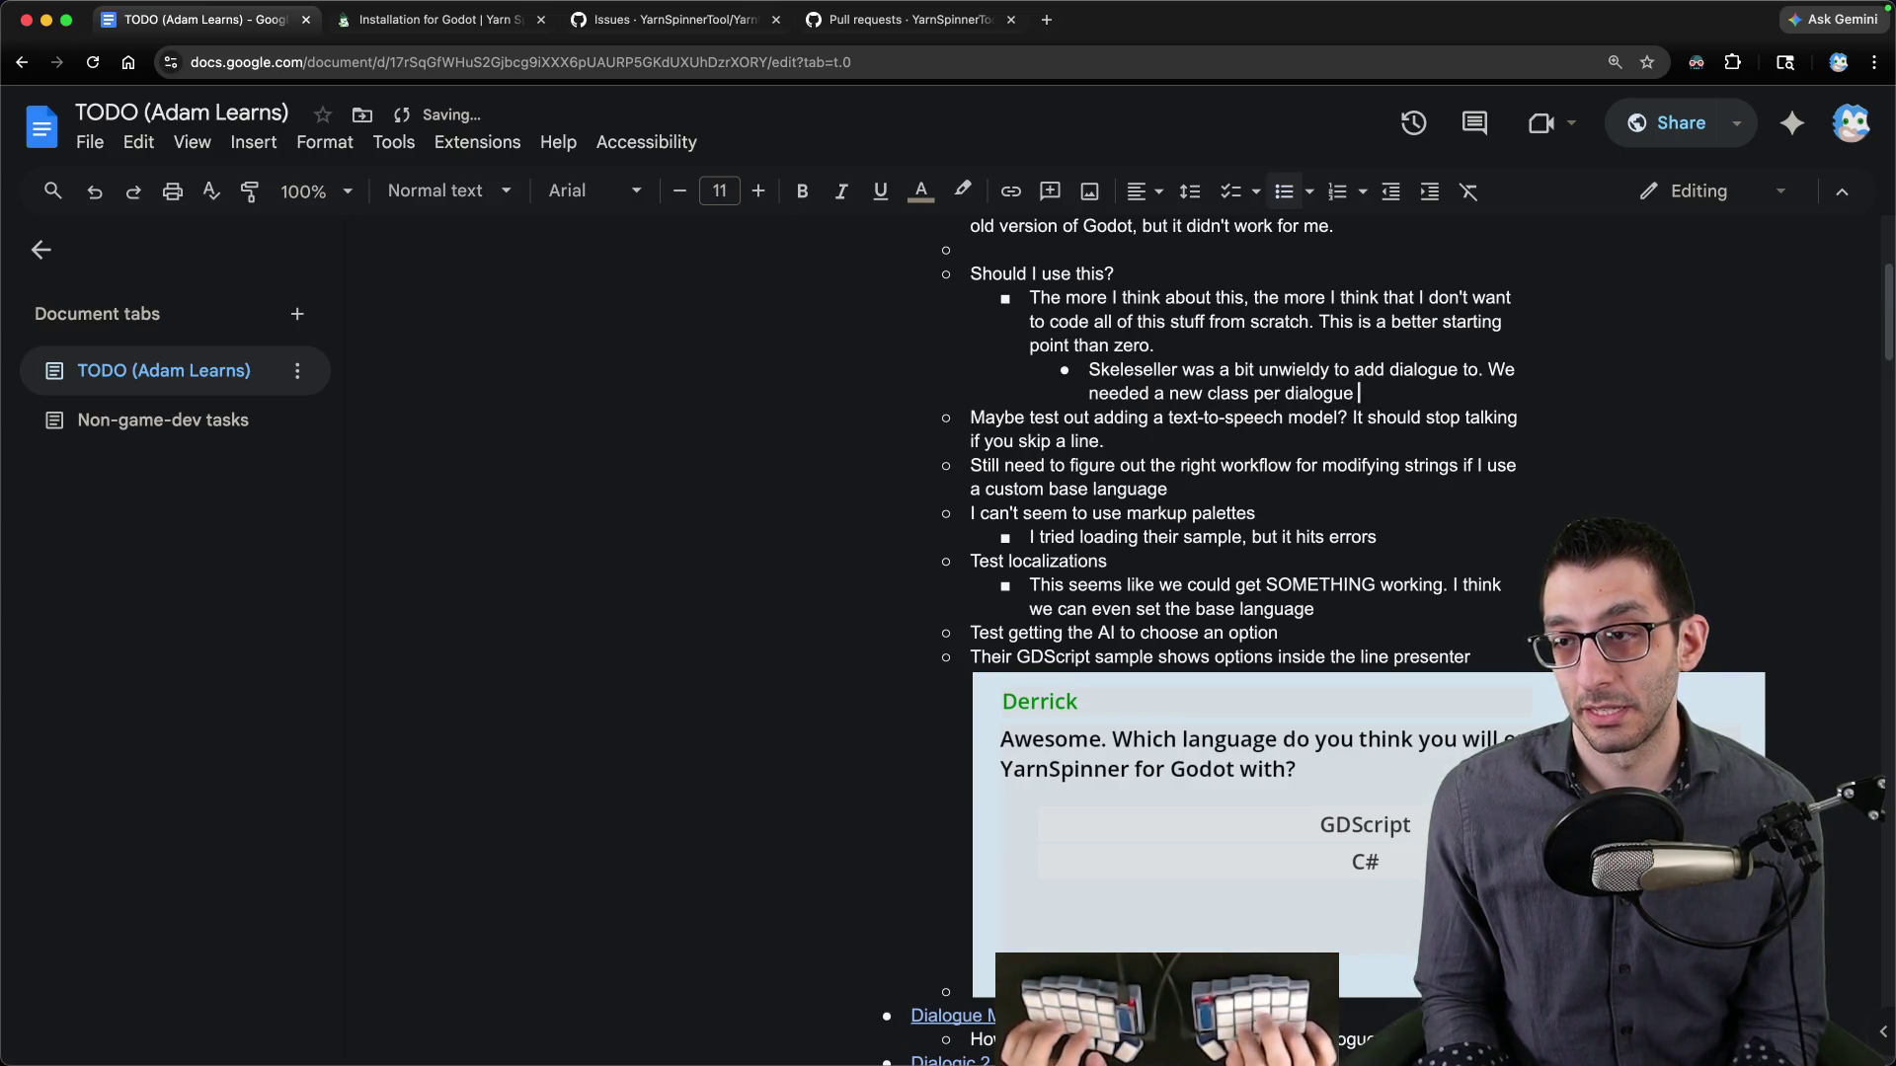
{"action": "type", "text": "d a new class per dialog"}
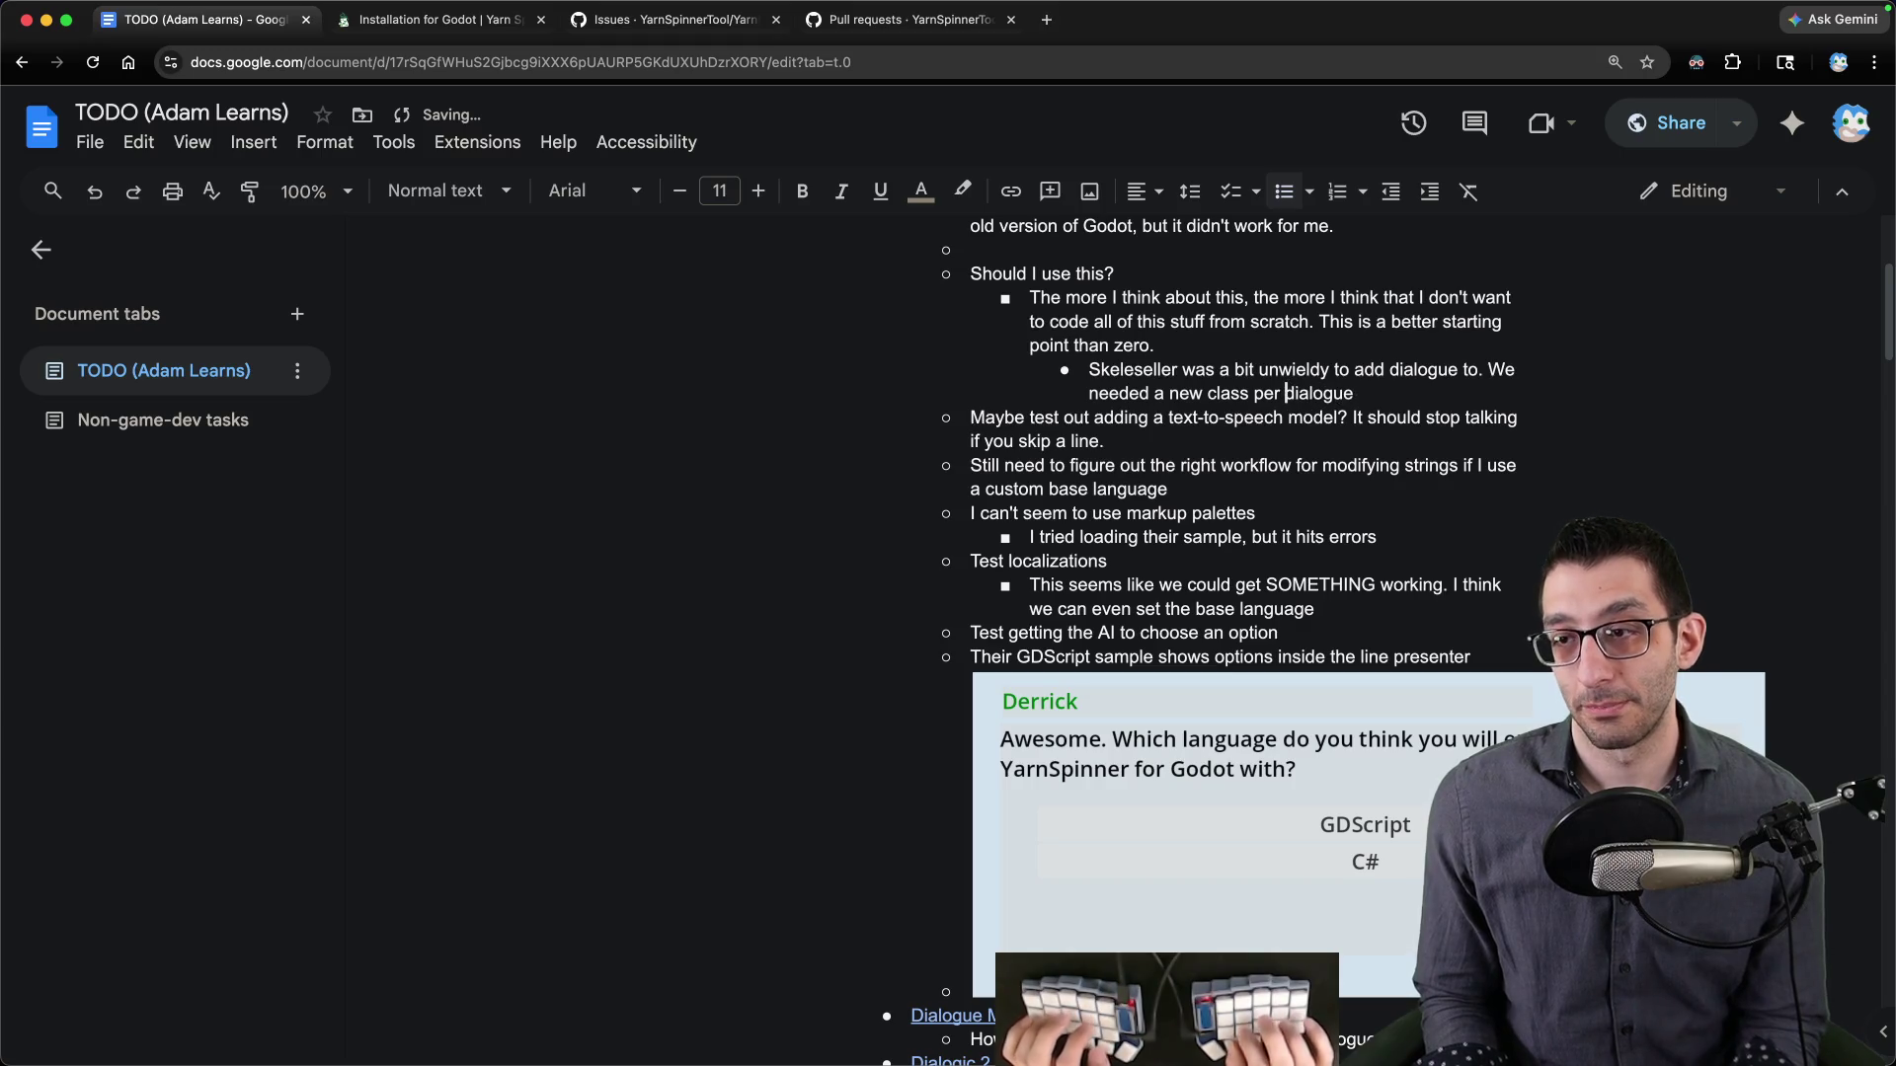
{"action": "type", "text": "."}
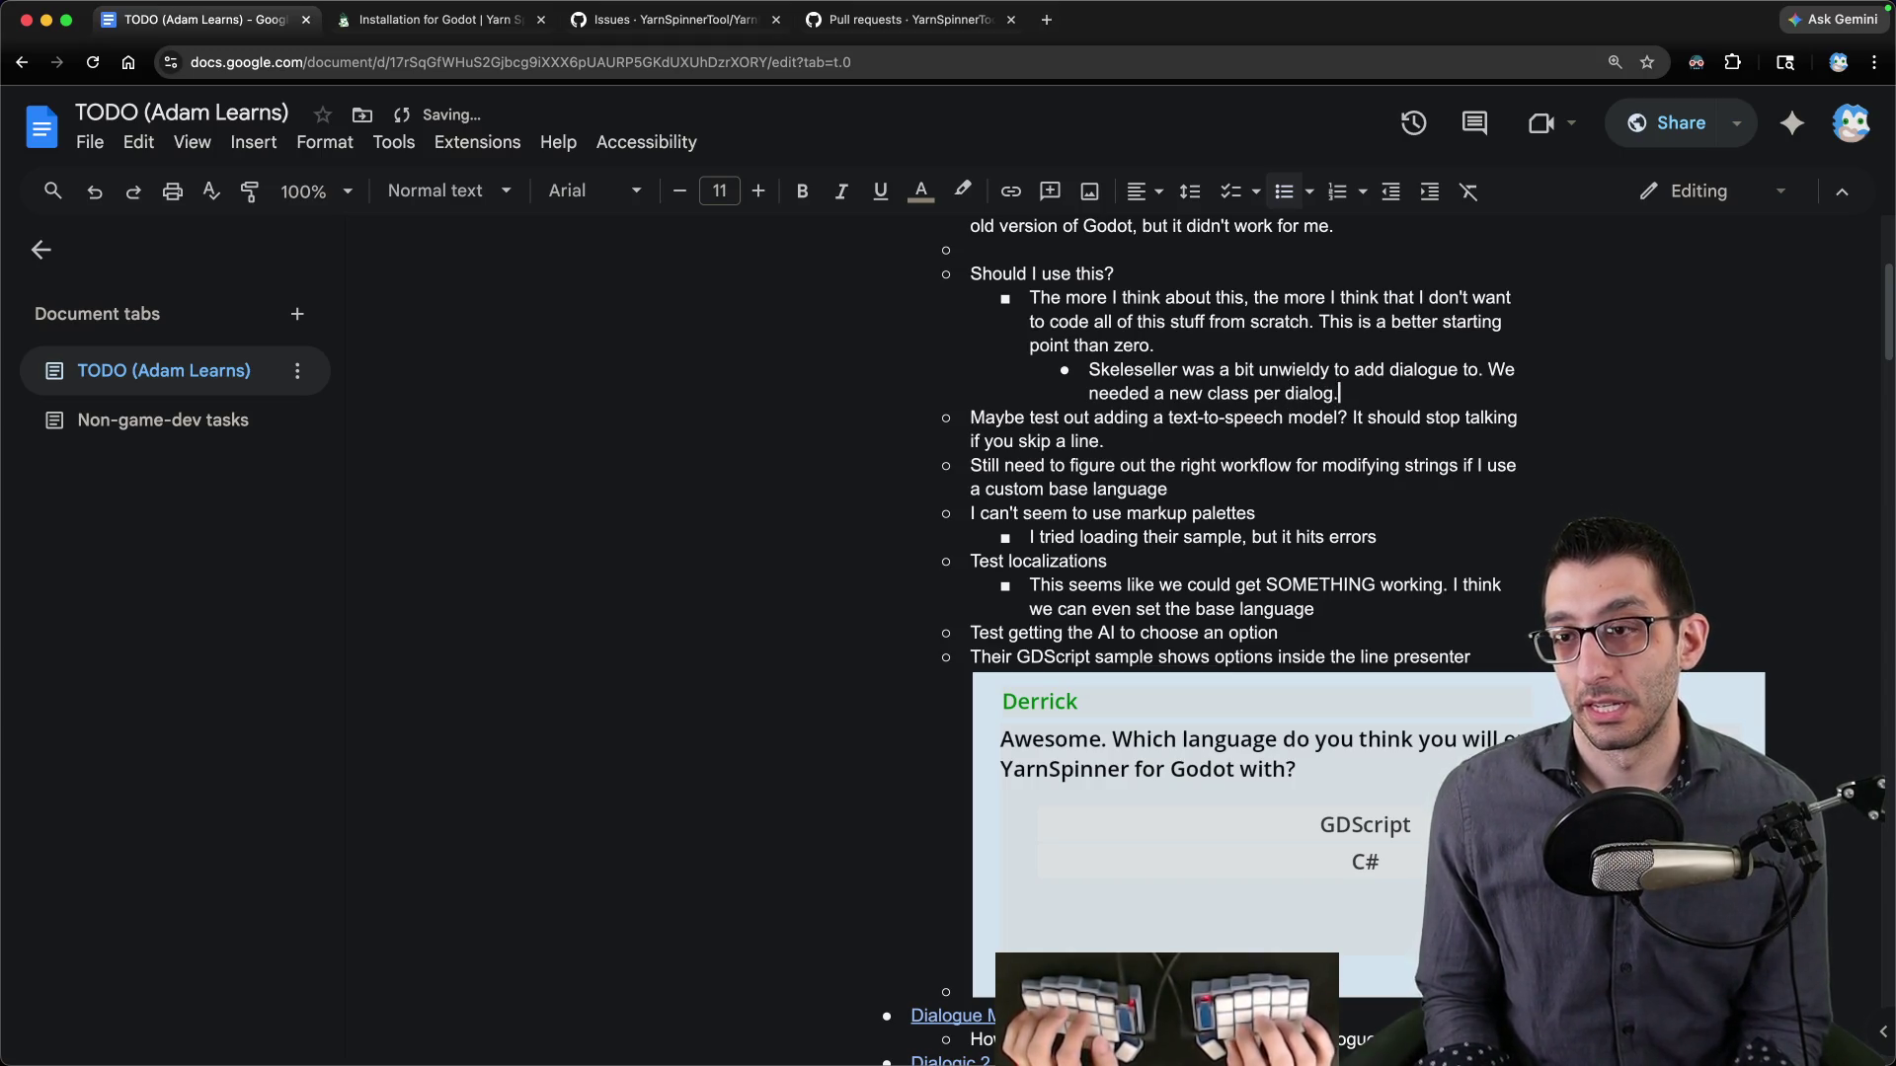
- Add an outdented bullet 'The things I would need to do:'
{"action": "key", "text": "Return"}
{"action": "key", "text": "shift+Tab"}
{"action": "type", "text": "The thing"}
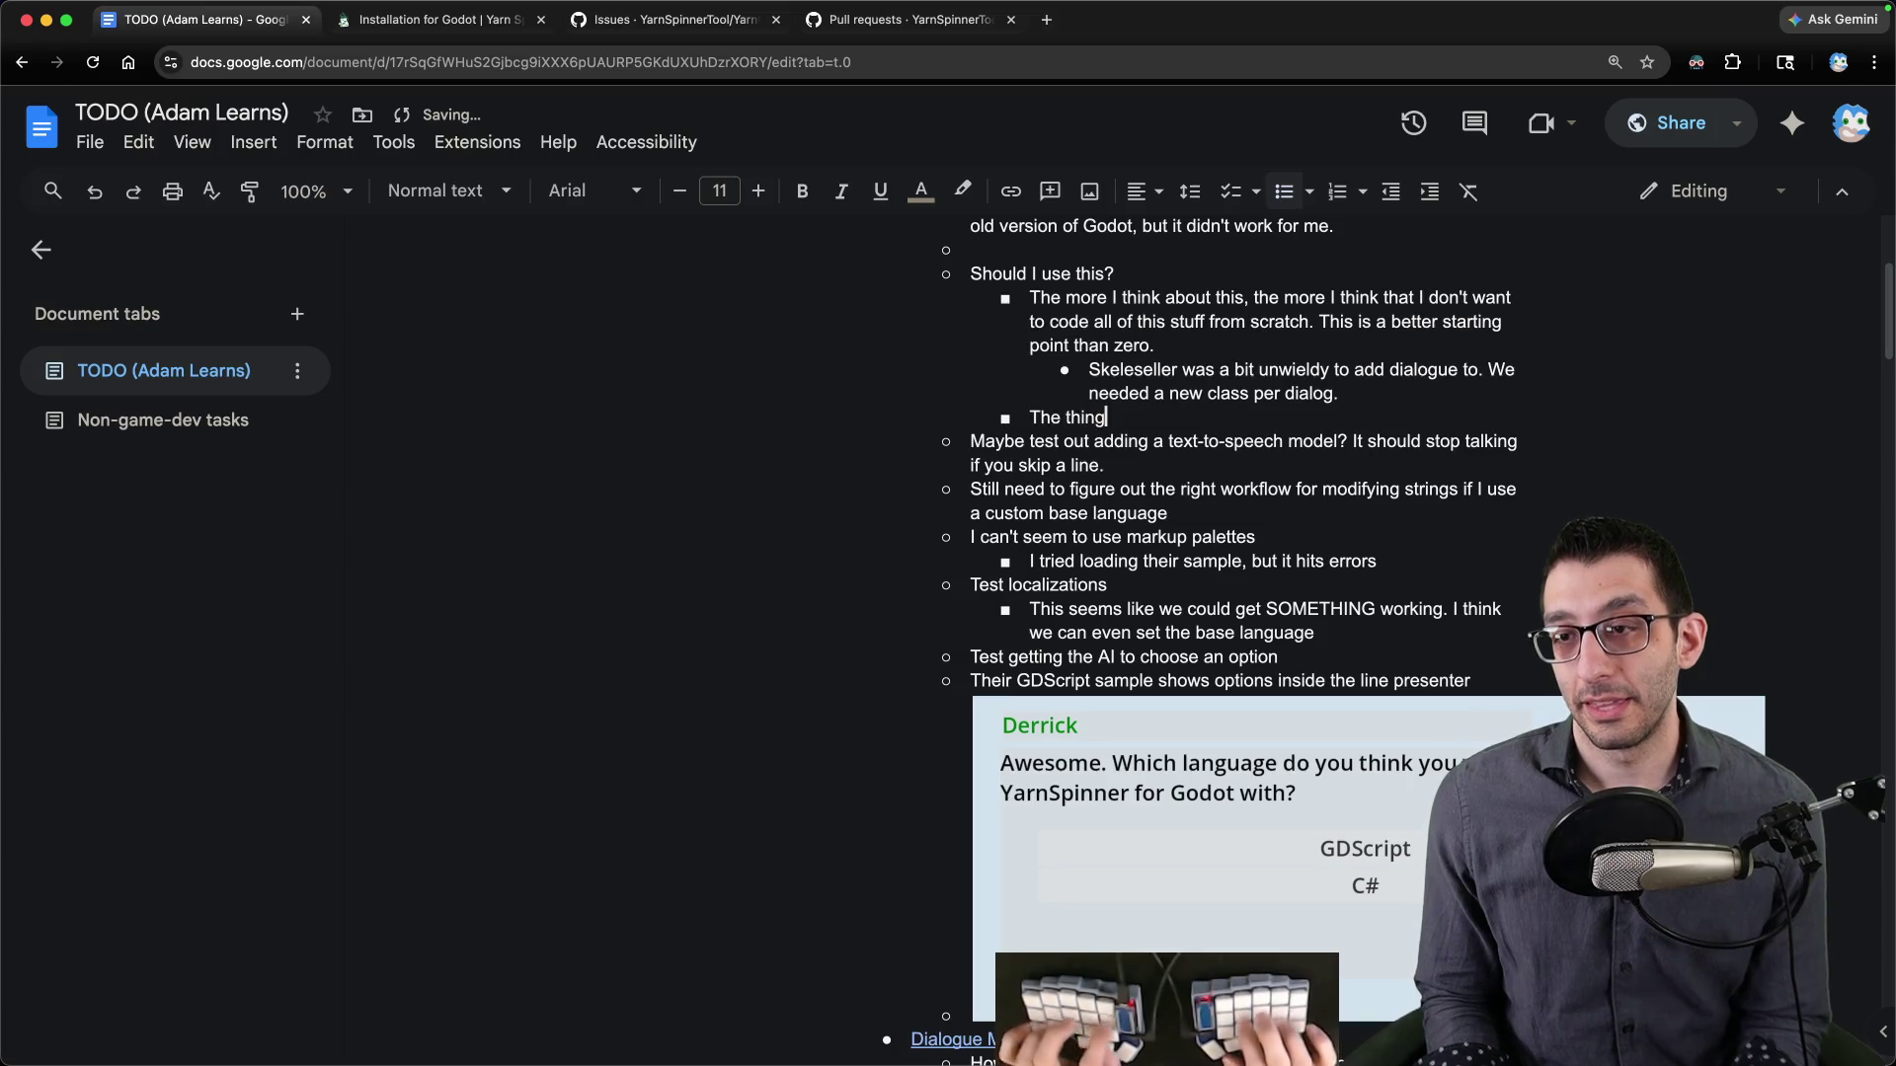
{"action": "type", "text": "ant"}
{"action": "key", "text": "BackSpace"}
{"action": "key", "text": "BackSpace"}
{"action": "key", "text": "BackSpace"}
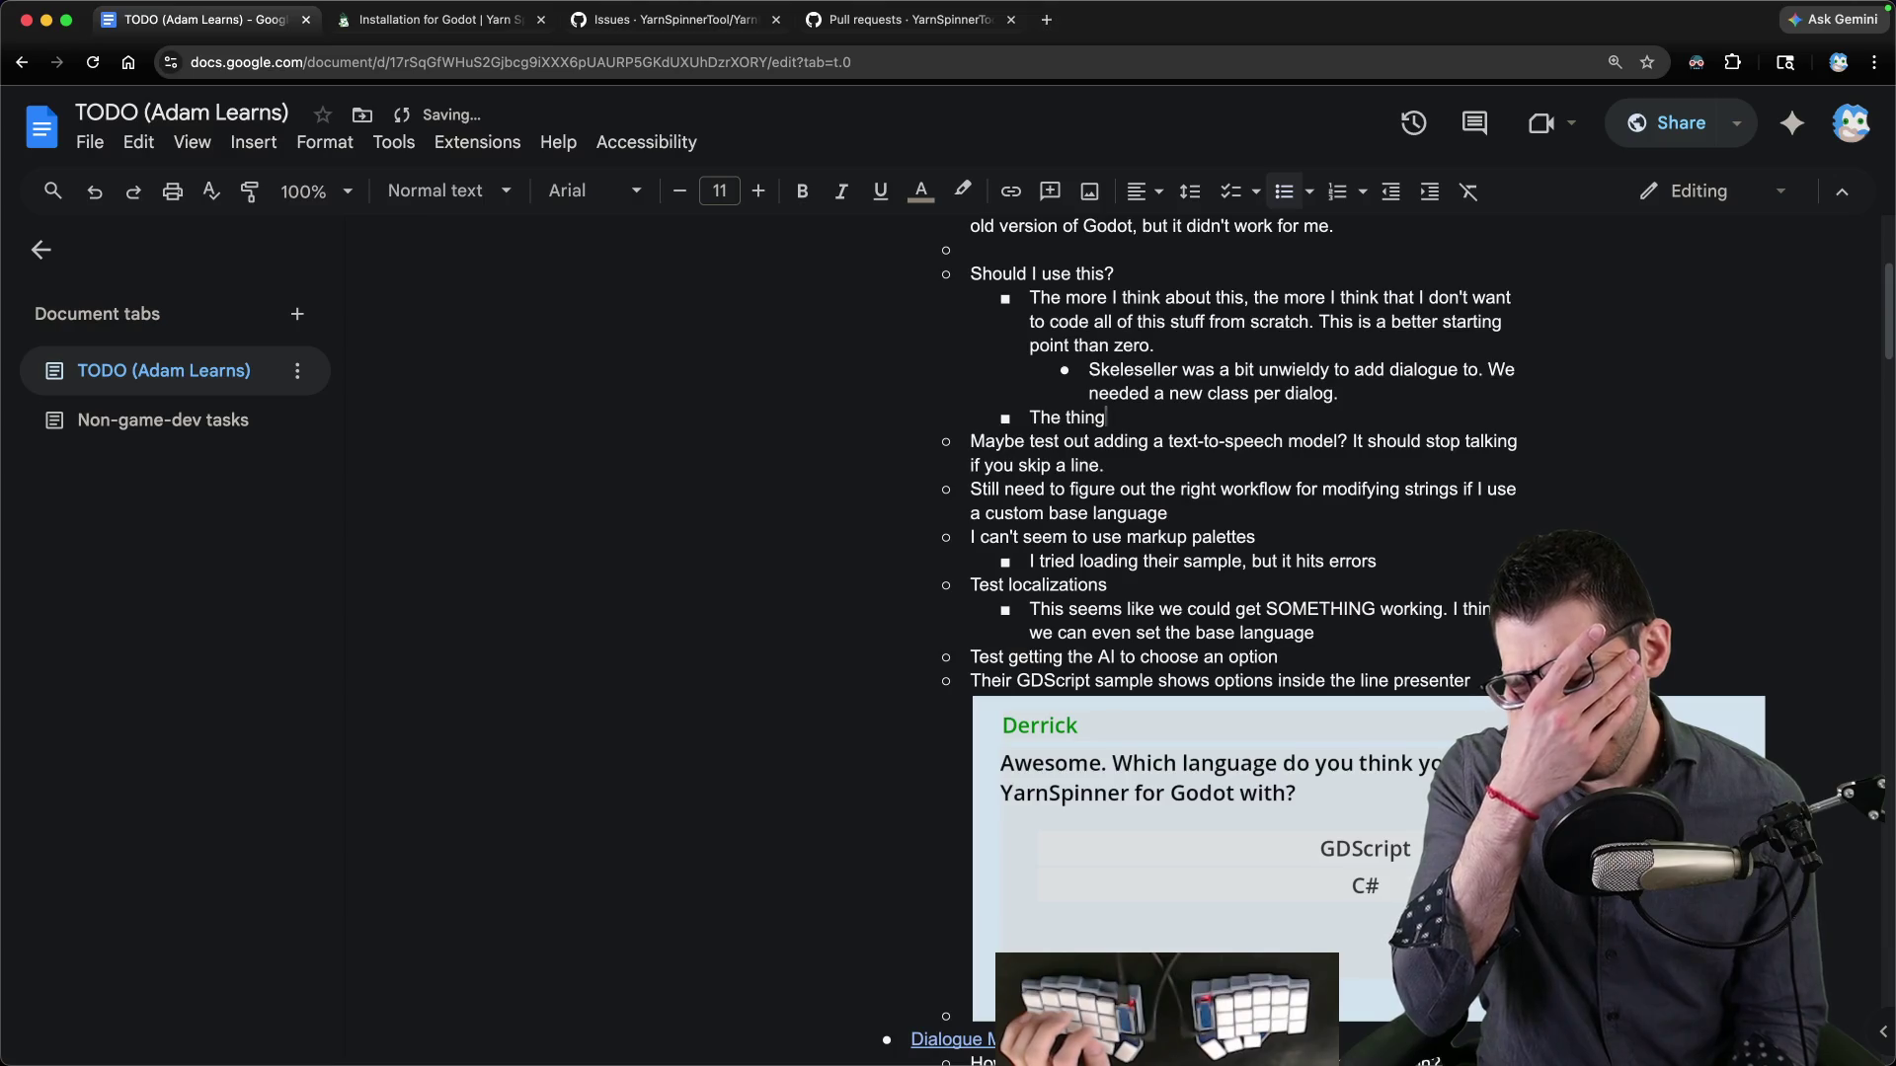
{"action": "type", "text": "s I would need to do:"}
- Add a sub-item about customizing the dialog appearance the way I want for SiaBT
{"action": "key", "text": "Return"}
{"action": "key", "text": "Tab"}
{"action": "type", "text": "Make"}
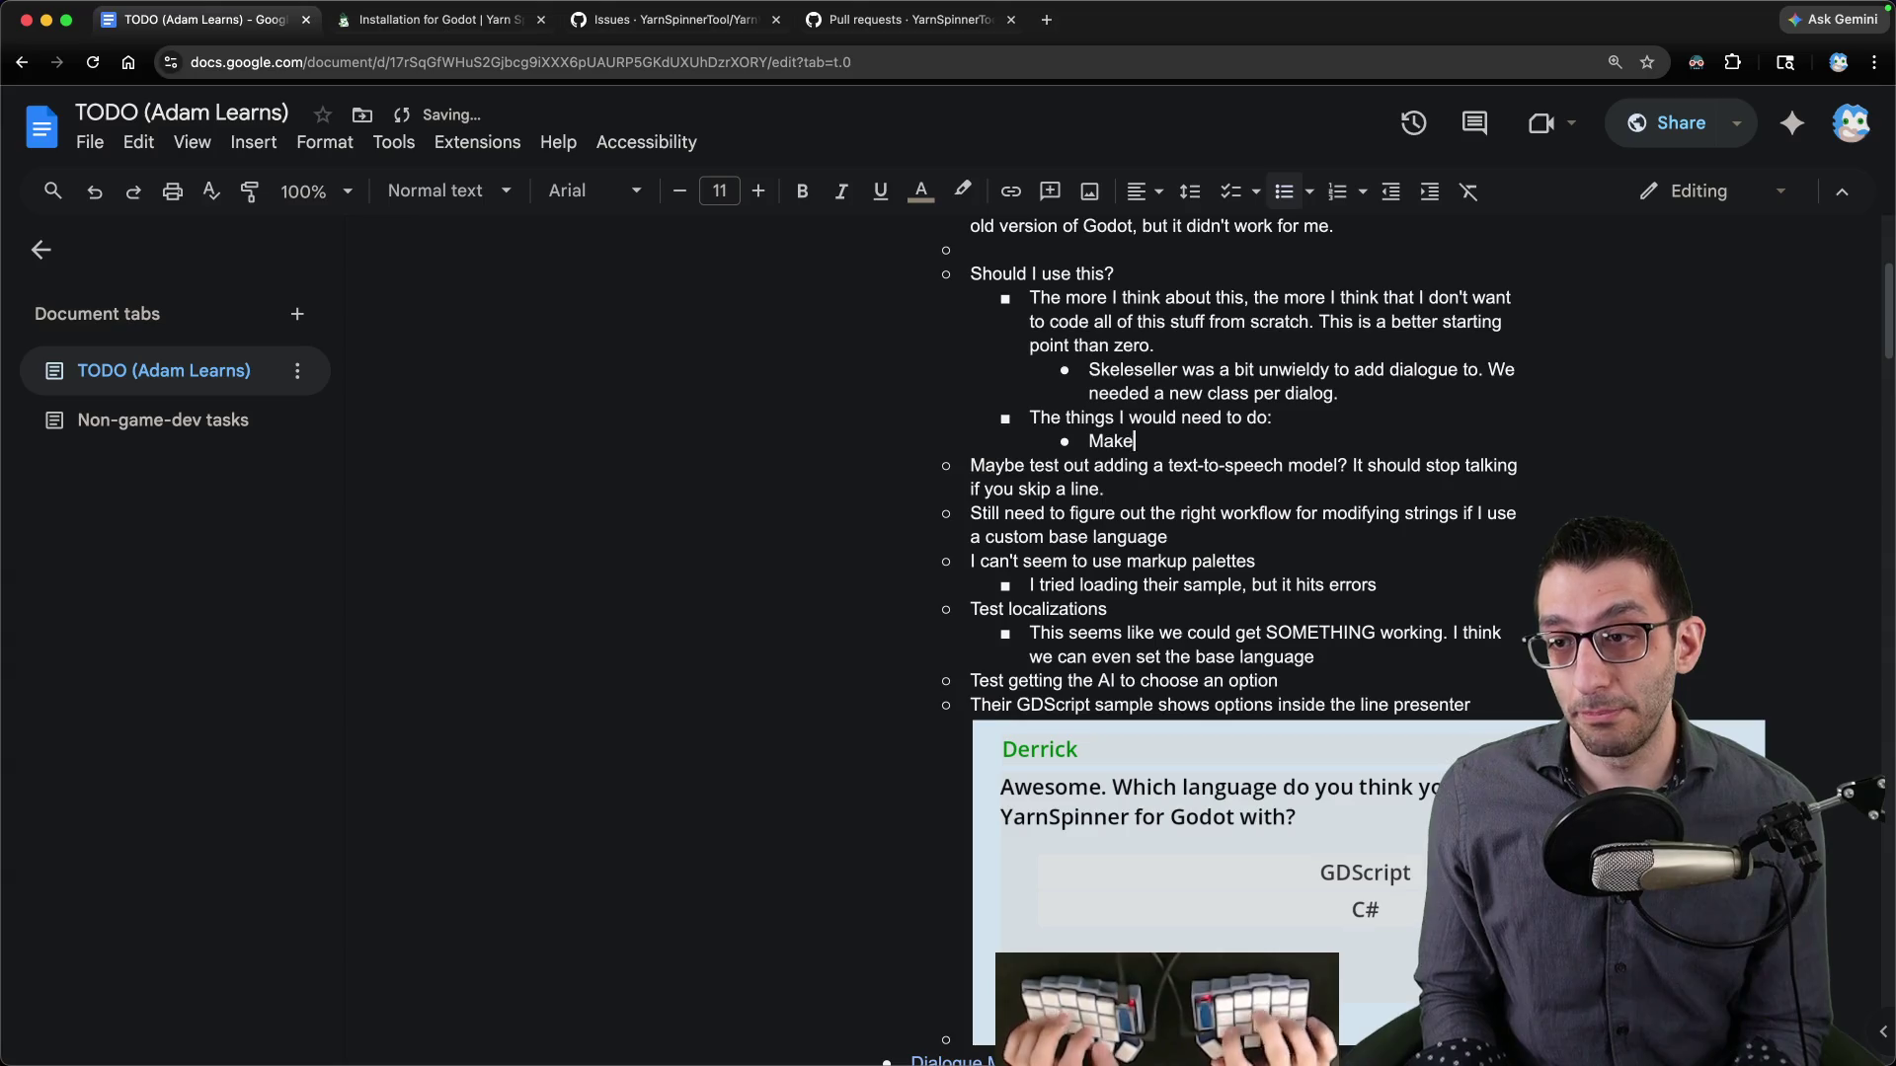
{"action": "type", "text": " sure I can customize the"}
{"action": "key", "text": "BackSpace"}
{"action": "key", "text": "BackSpace"}
{"action": "key", "text": "BackSpace"}
{"action": "type", "text": "he appearance so that"}
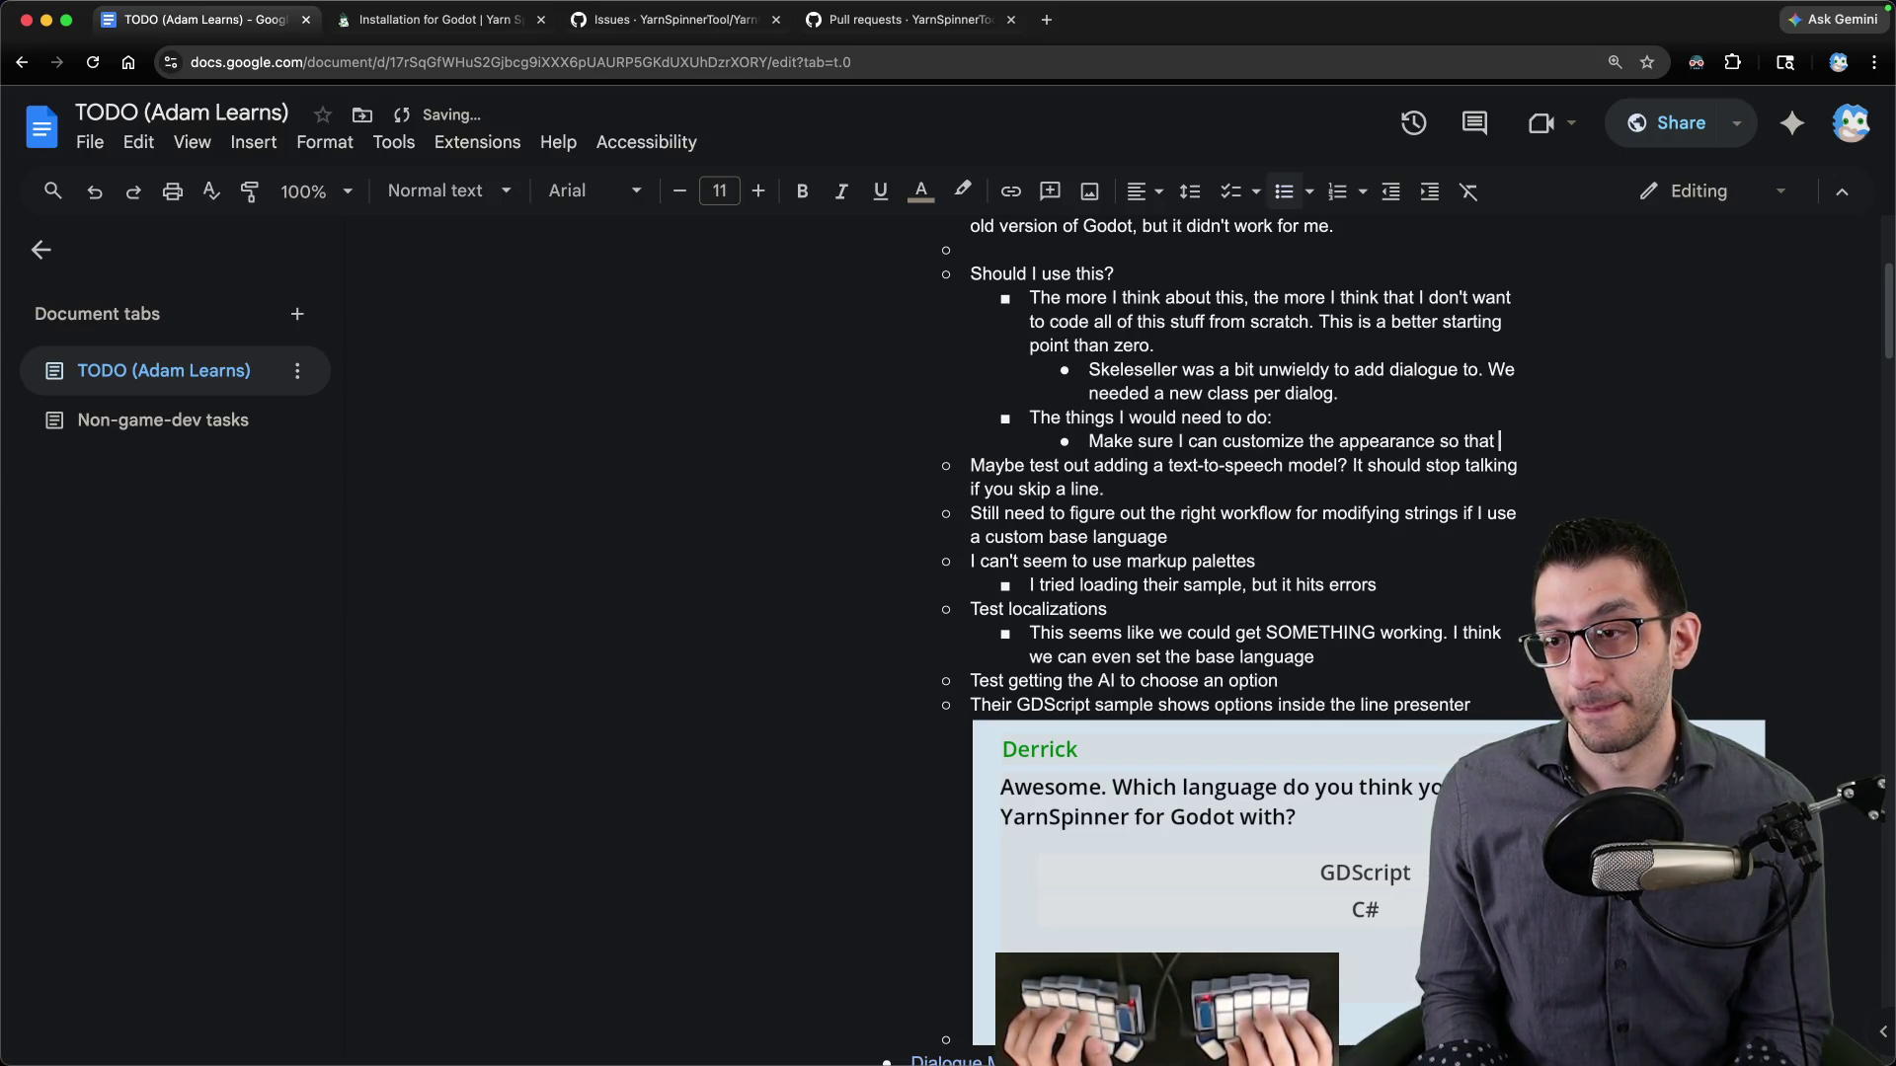
{"action": "key", "text": "BackSpace"}
{"action": "key", "text": "BackSpace"}
{"action": "key", "text": "BackSpace"}
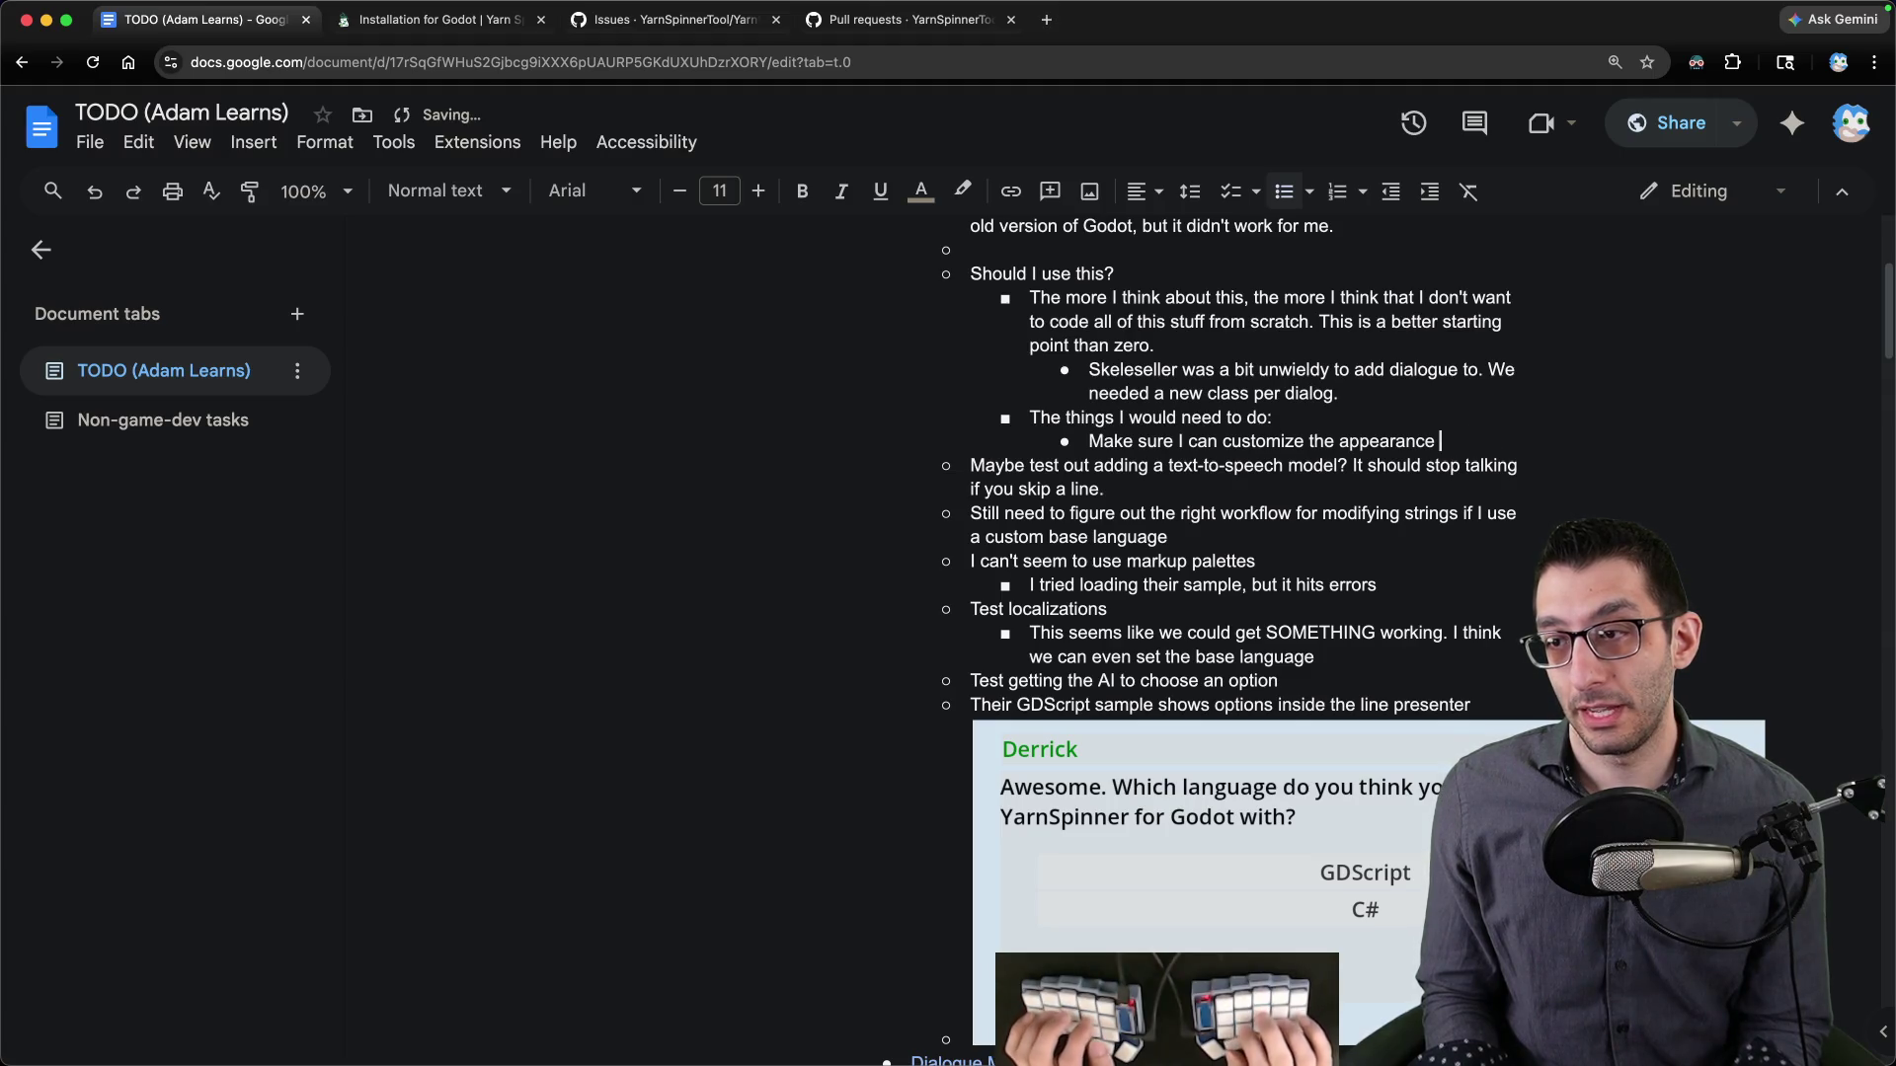
{"action": "type", "text": "want for SiaBT"}
- Add the item 'Make sure I can have AI choose an option for you'
{"action": "key", "text": "Return"}
{"action": "type", "text": "Make sure I can have AI choose an option for you"}
{"action": "key", "text": "shift+Home"}
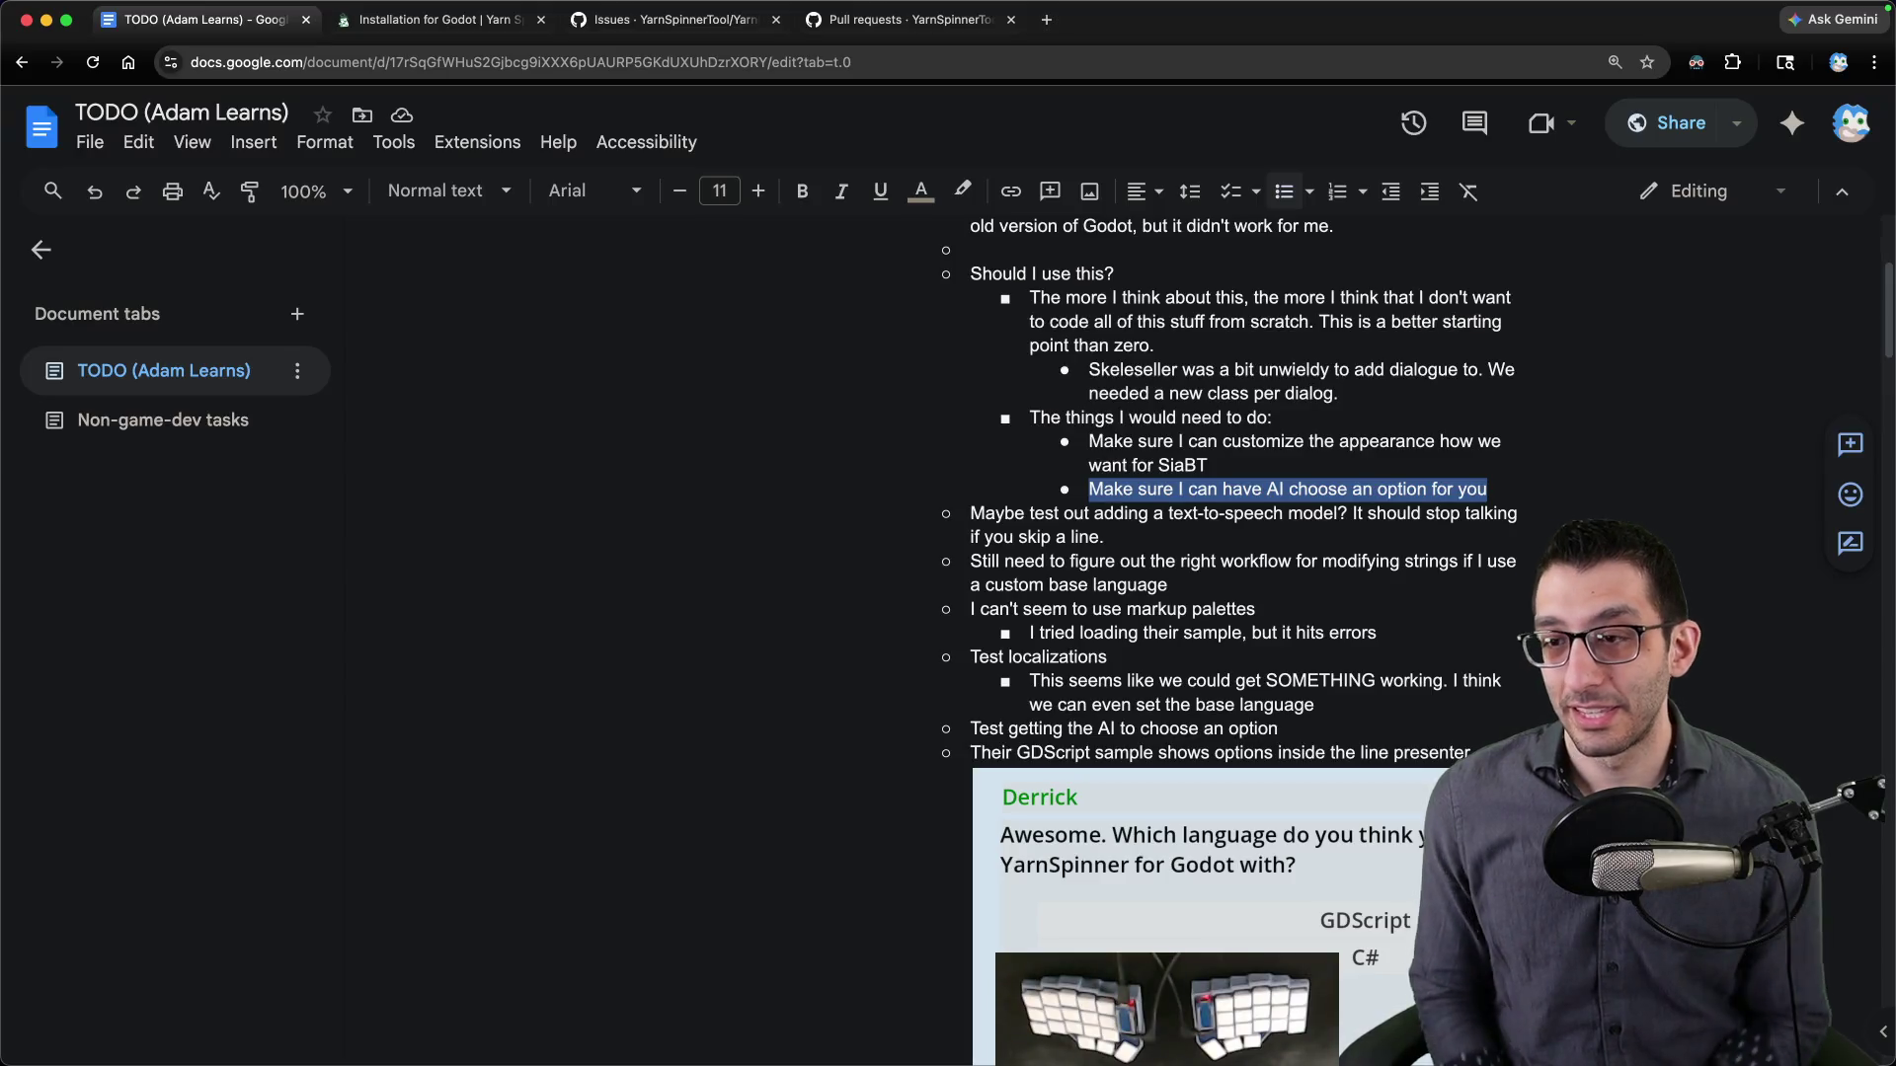
{"action": "key", "text": "End"}
- Add a 'Little things' bullet with a sub-item about sounds when selecting dialog options
{"action": "key", "text": "Return"}
{"action": "type", "text": "Little things"}
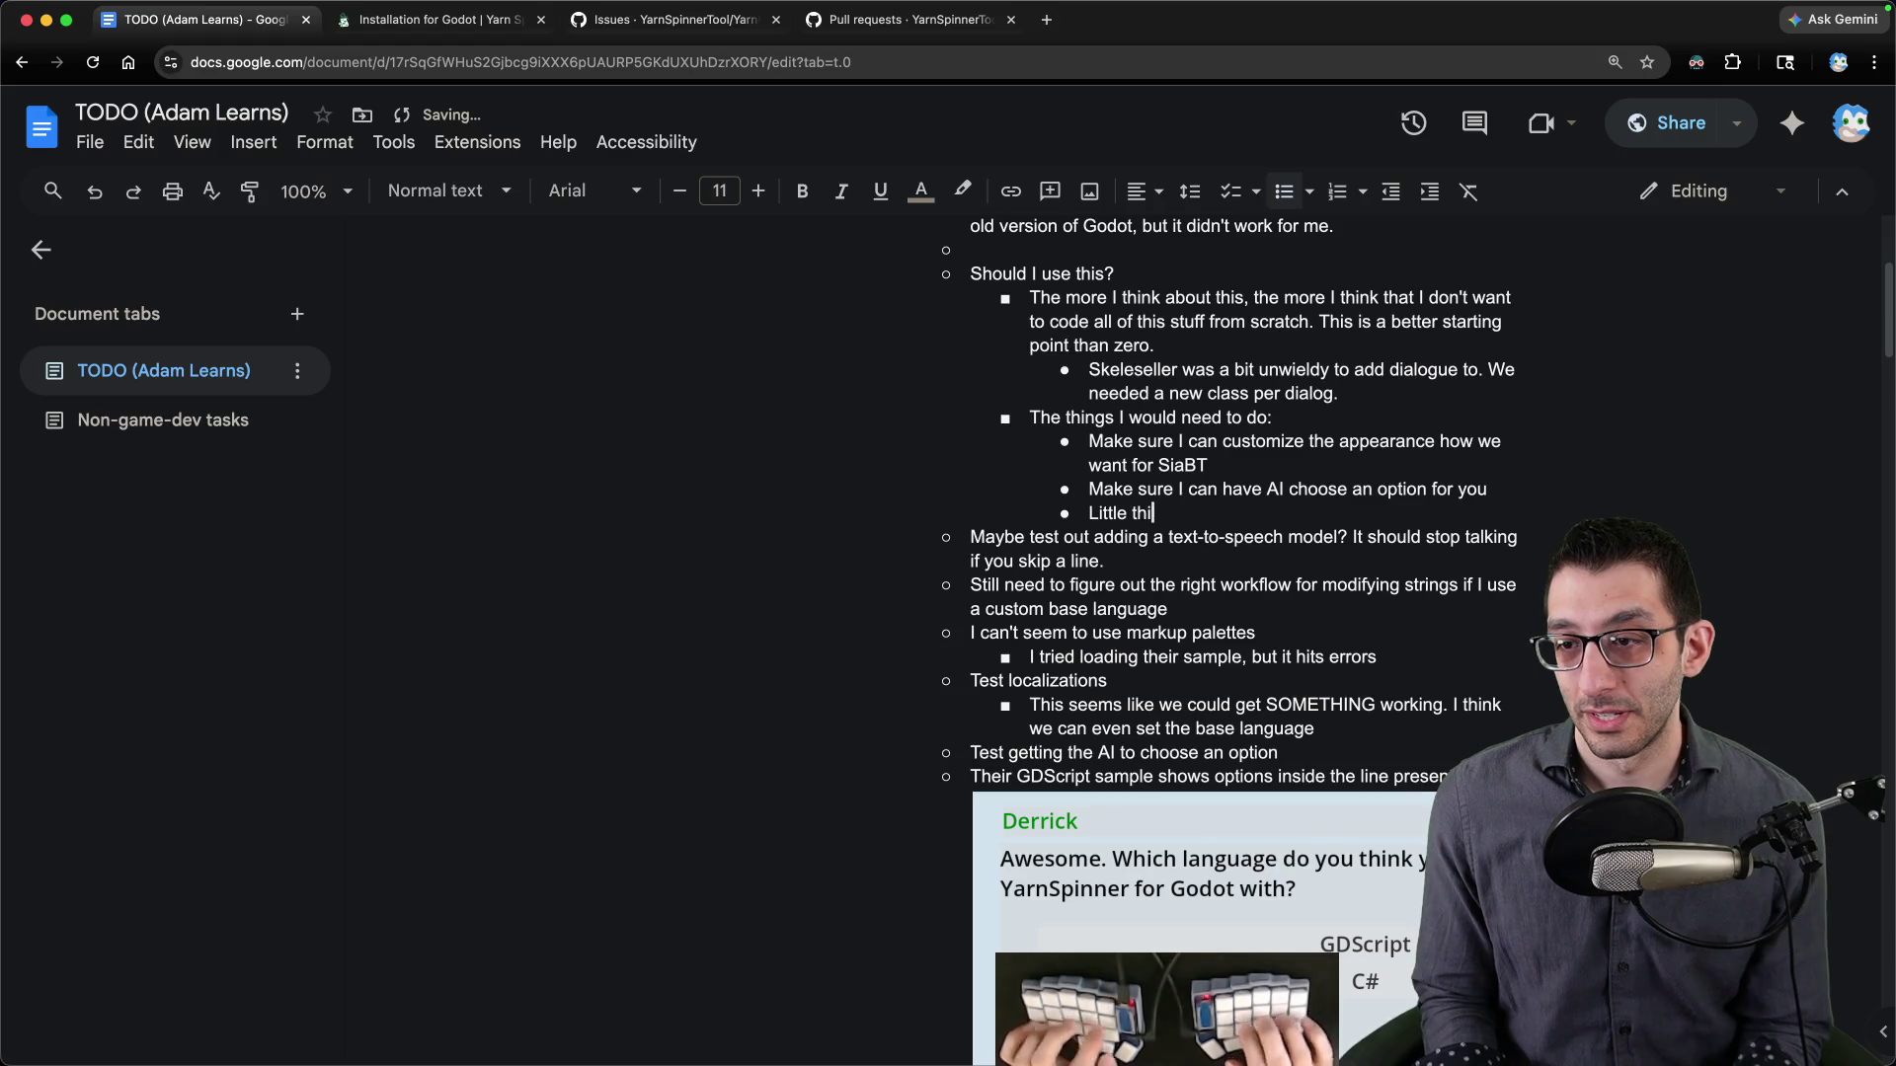
{"action": "key", "text": "Return"}
{"action": "key", "text": "Tab"}
{"action": "type", "text": "Make sur"}
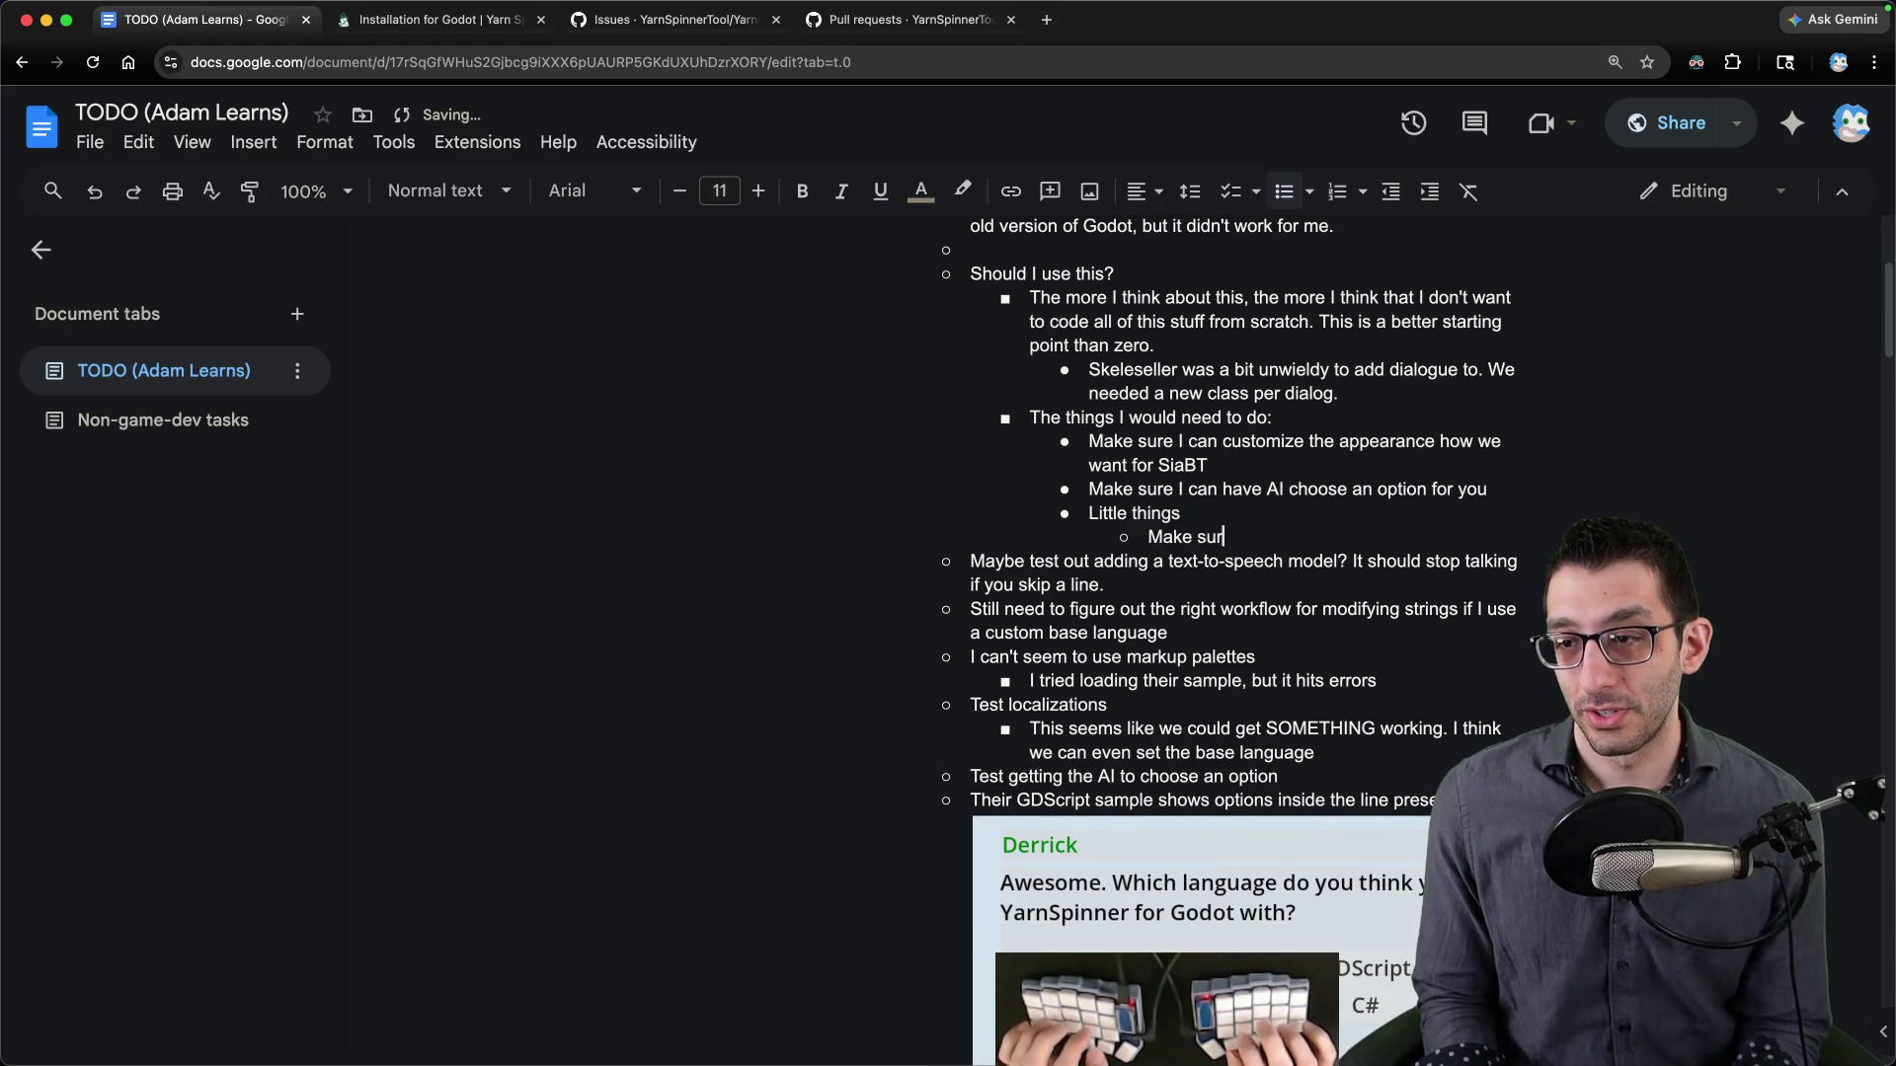
{"action": "type", "text": "e we can have sounds as"}
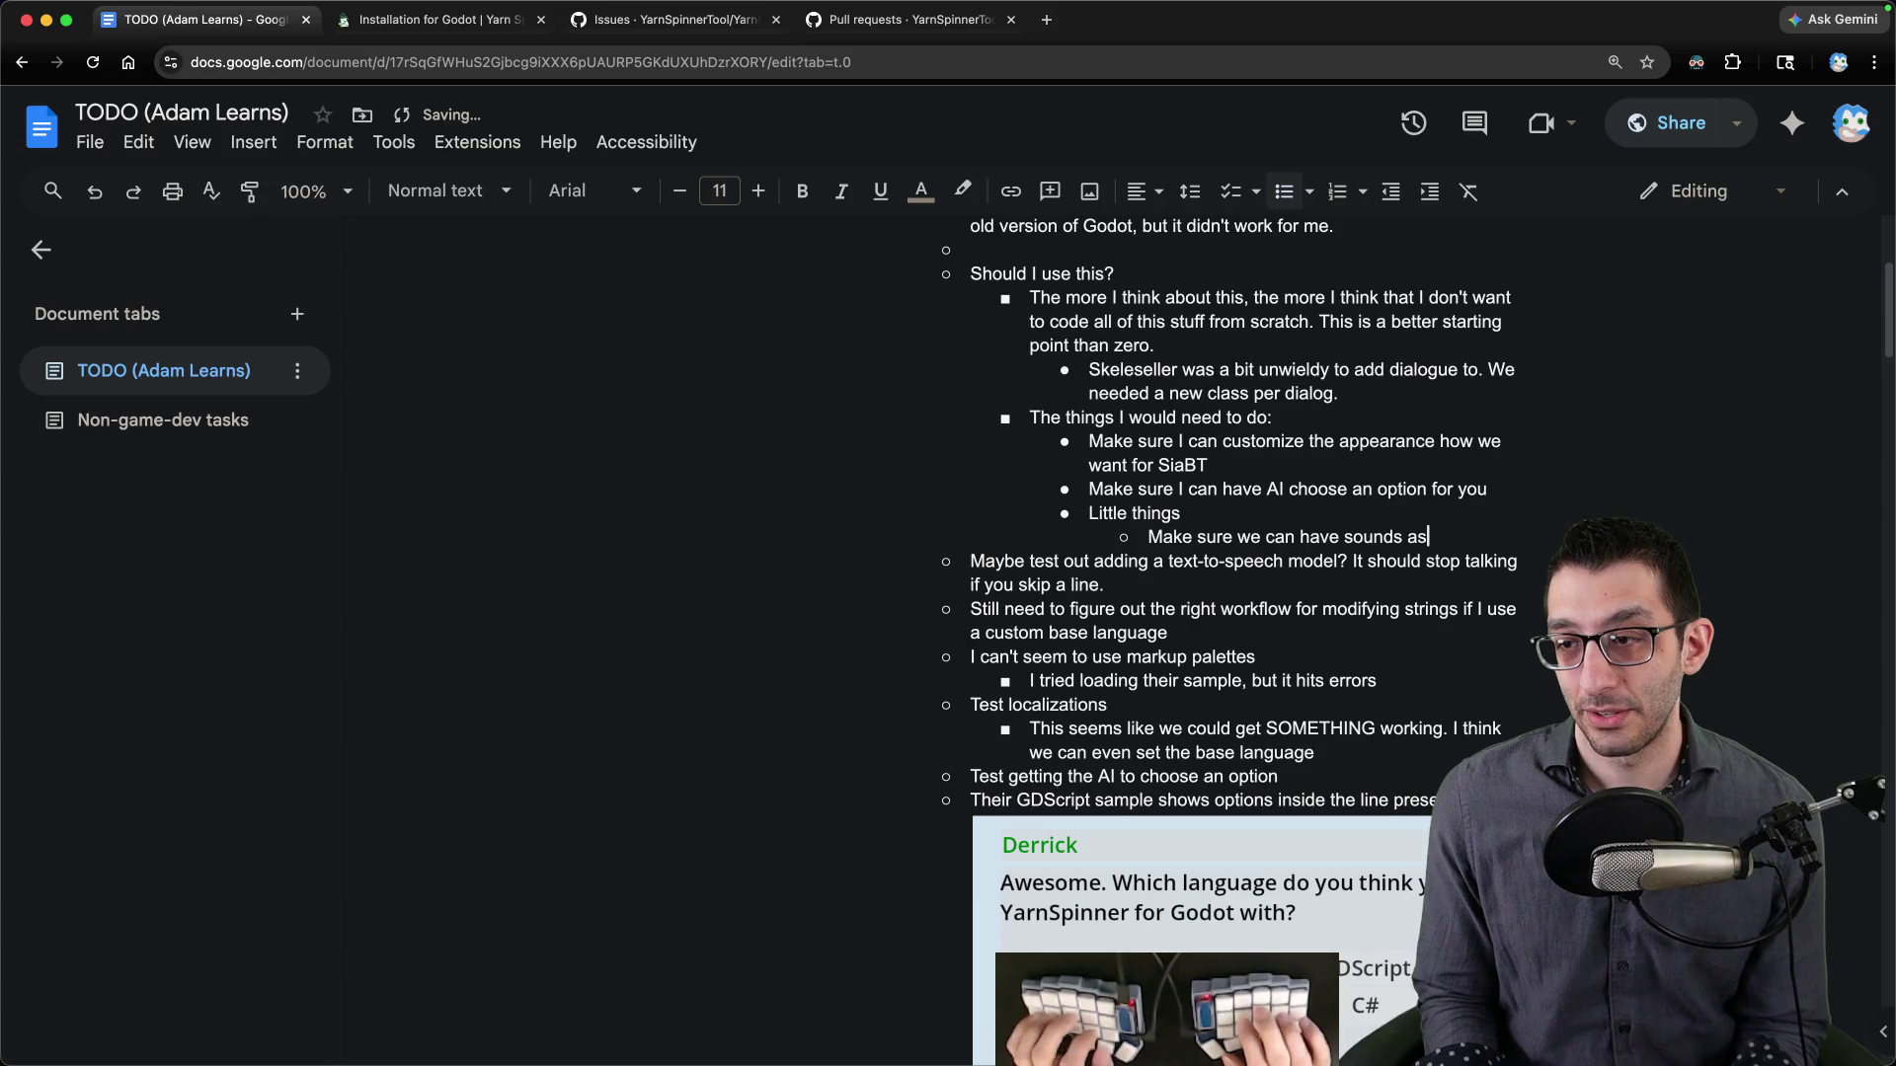
{"action": "type", "text": " you select dialog options"}
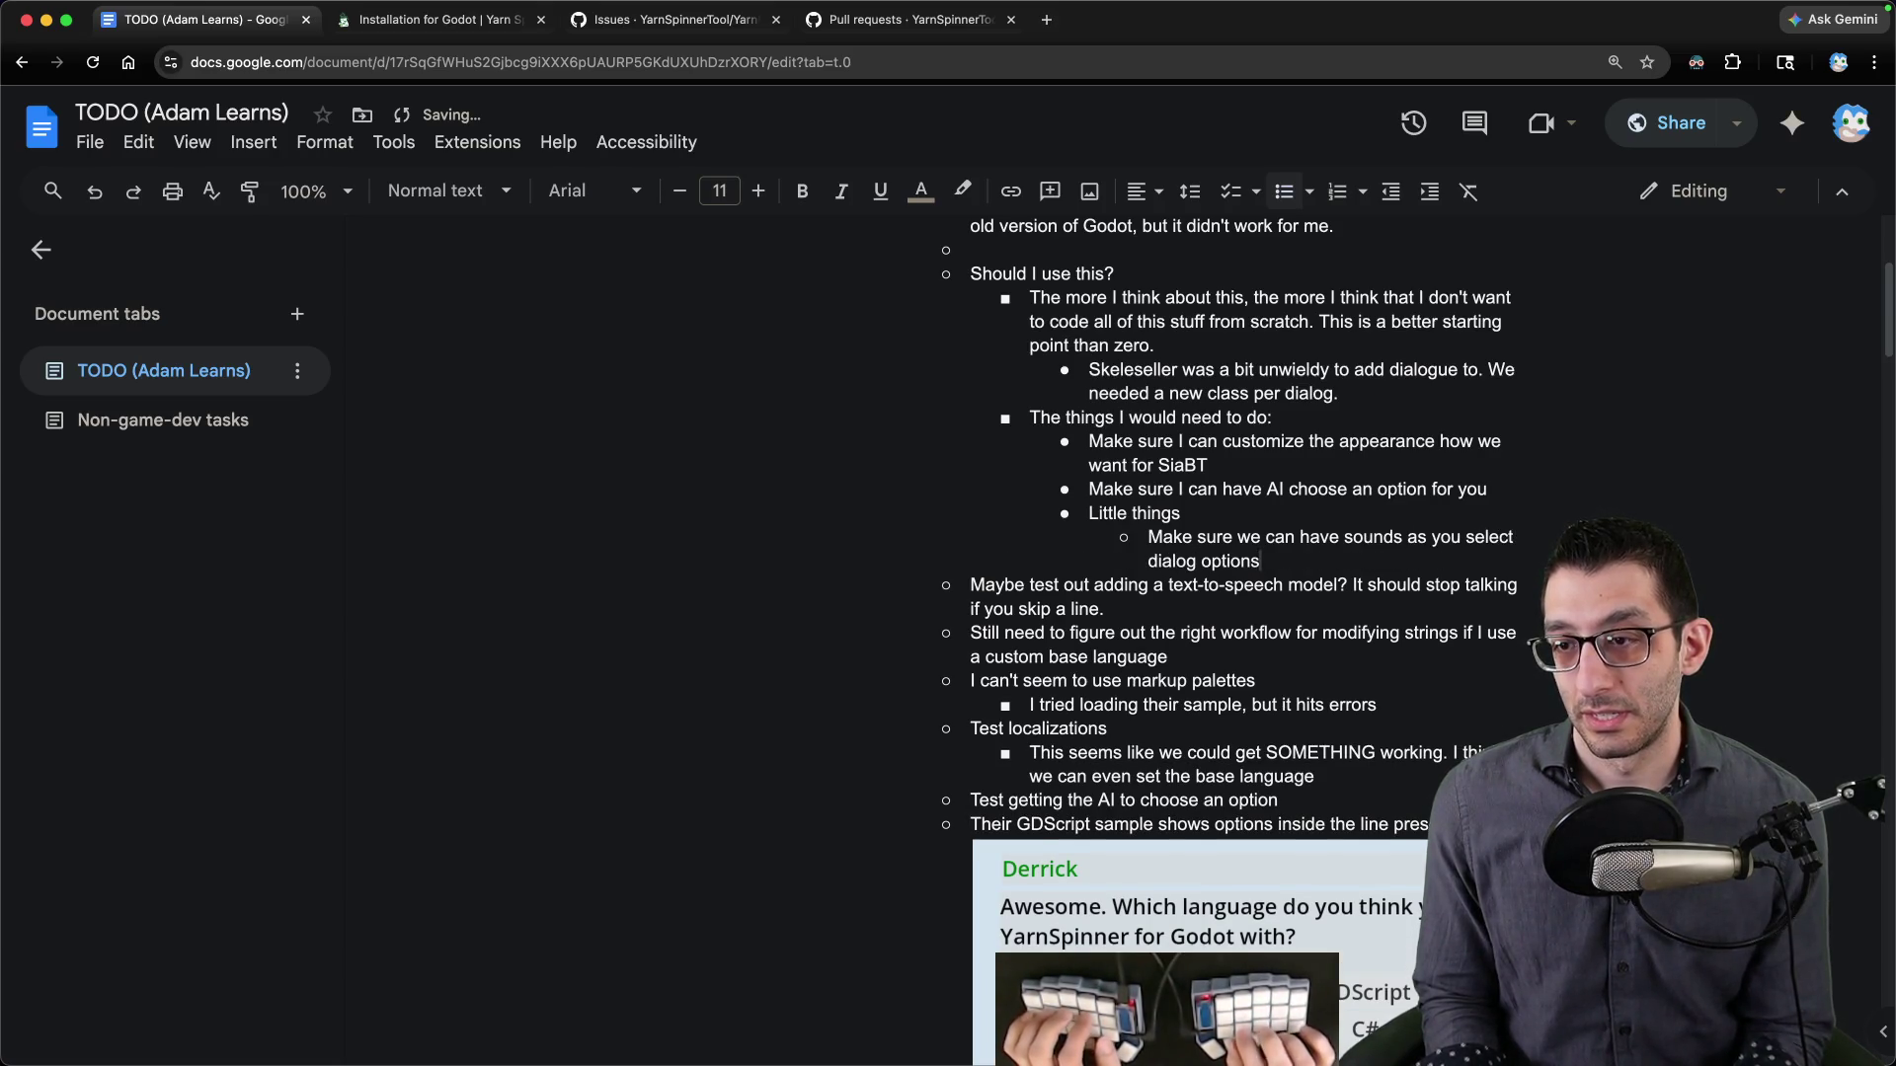
- Add an item to see if a text-to-speech model can read text as it's typed out
{"action": "key", "text": "Return"}
{"action": "key", "text": "Return"}
{"action": "type", "text": "See if "}
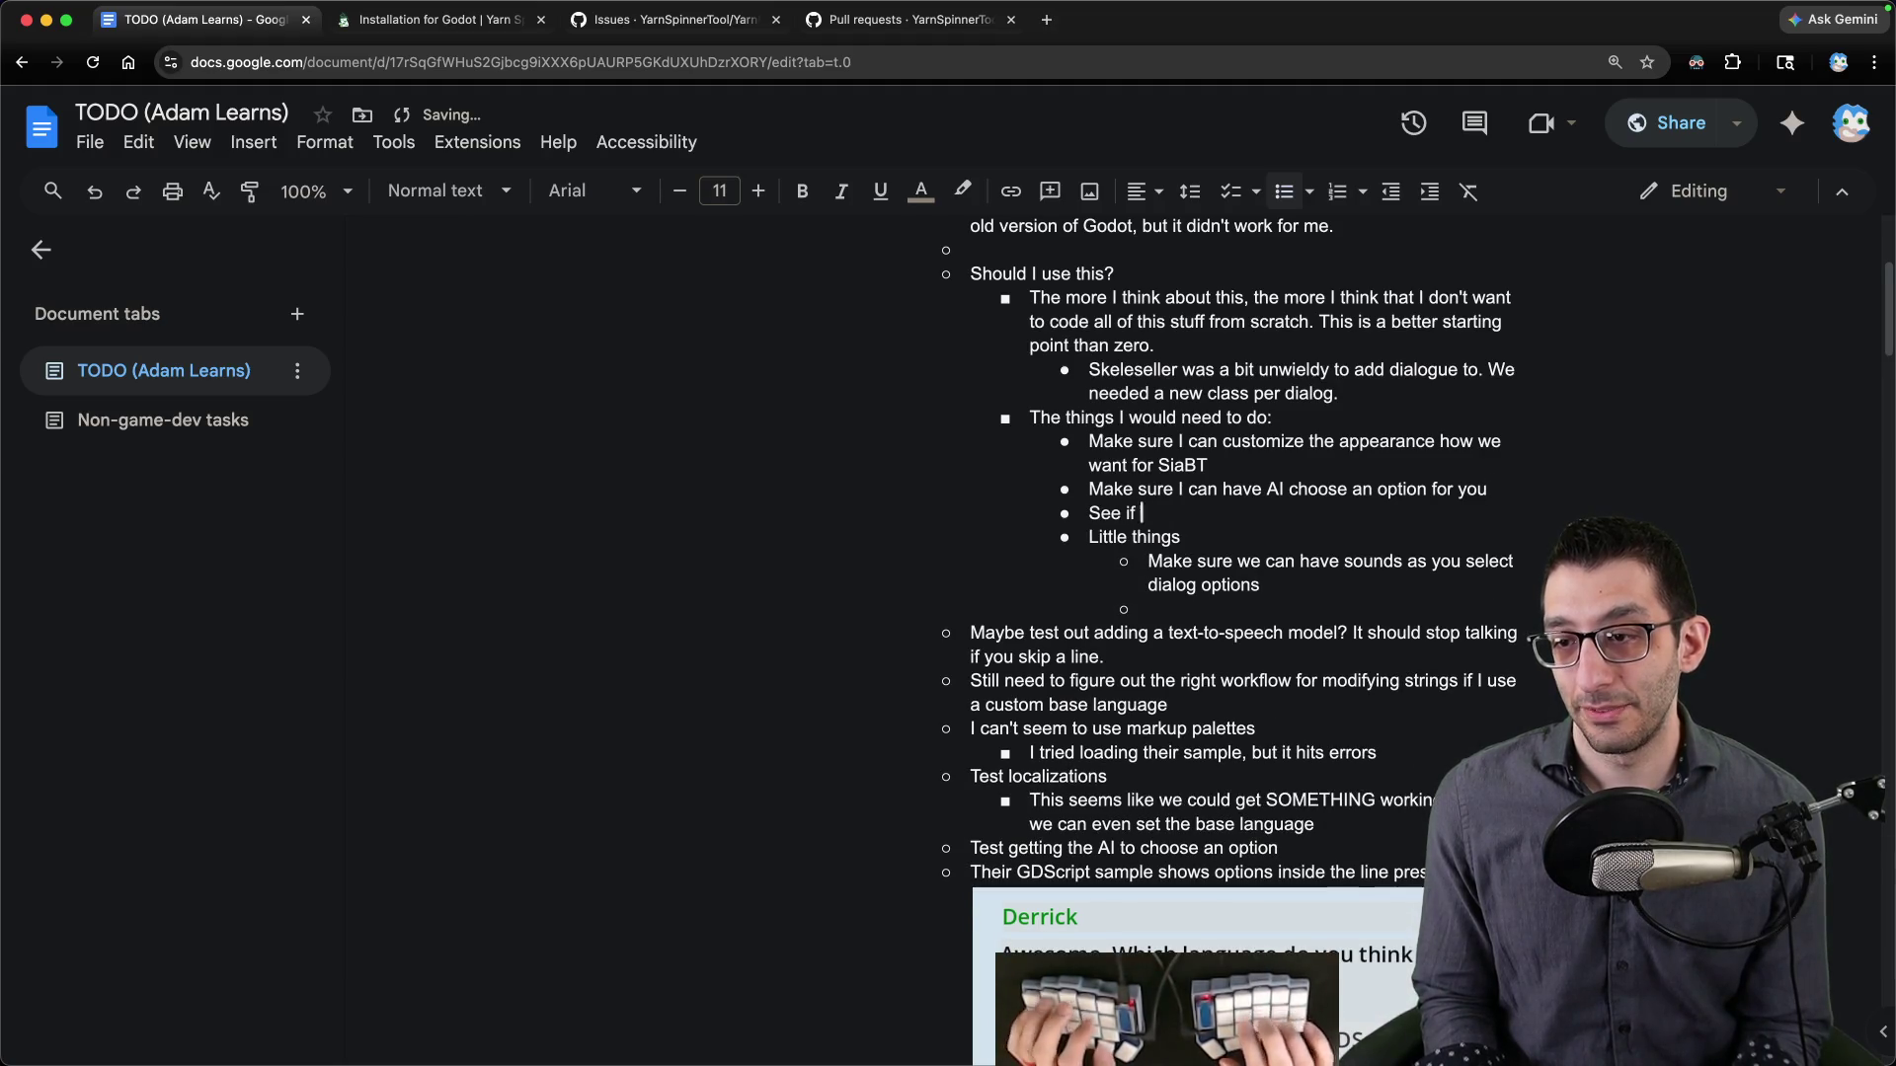
{"action": "type", "text": "we can get a text-to-speec model to"}
{"action": "key", "text": "Left"}
{"action": "type", "text": "h"}
{"action": "key", "text": "End"}
{"action": "type", "text": "read"}
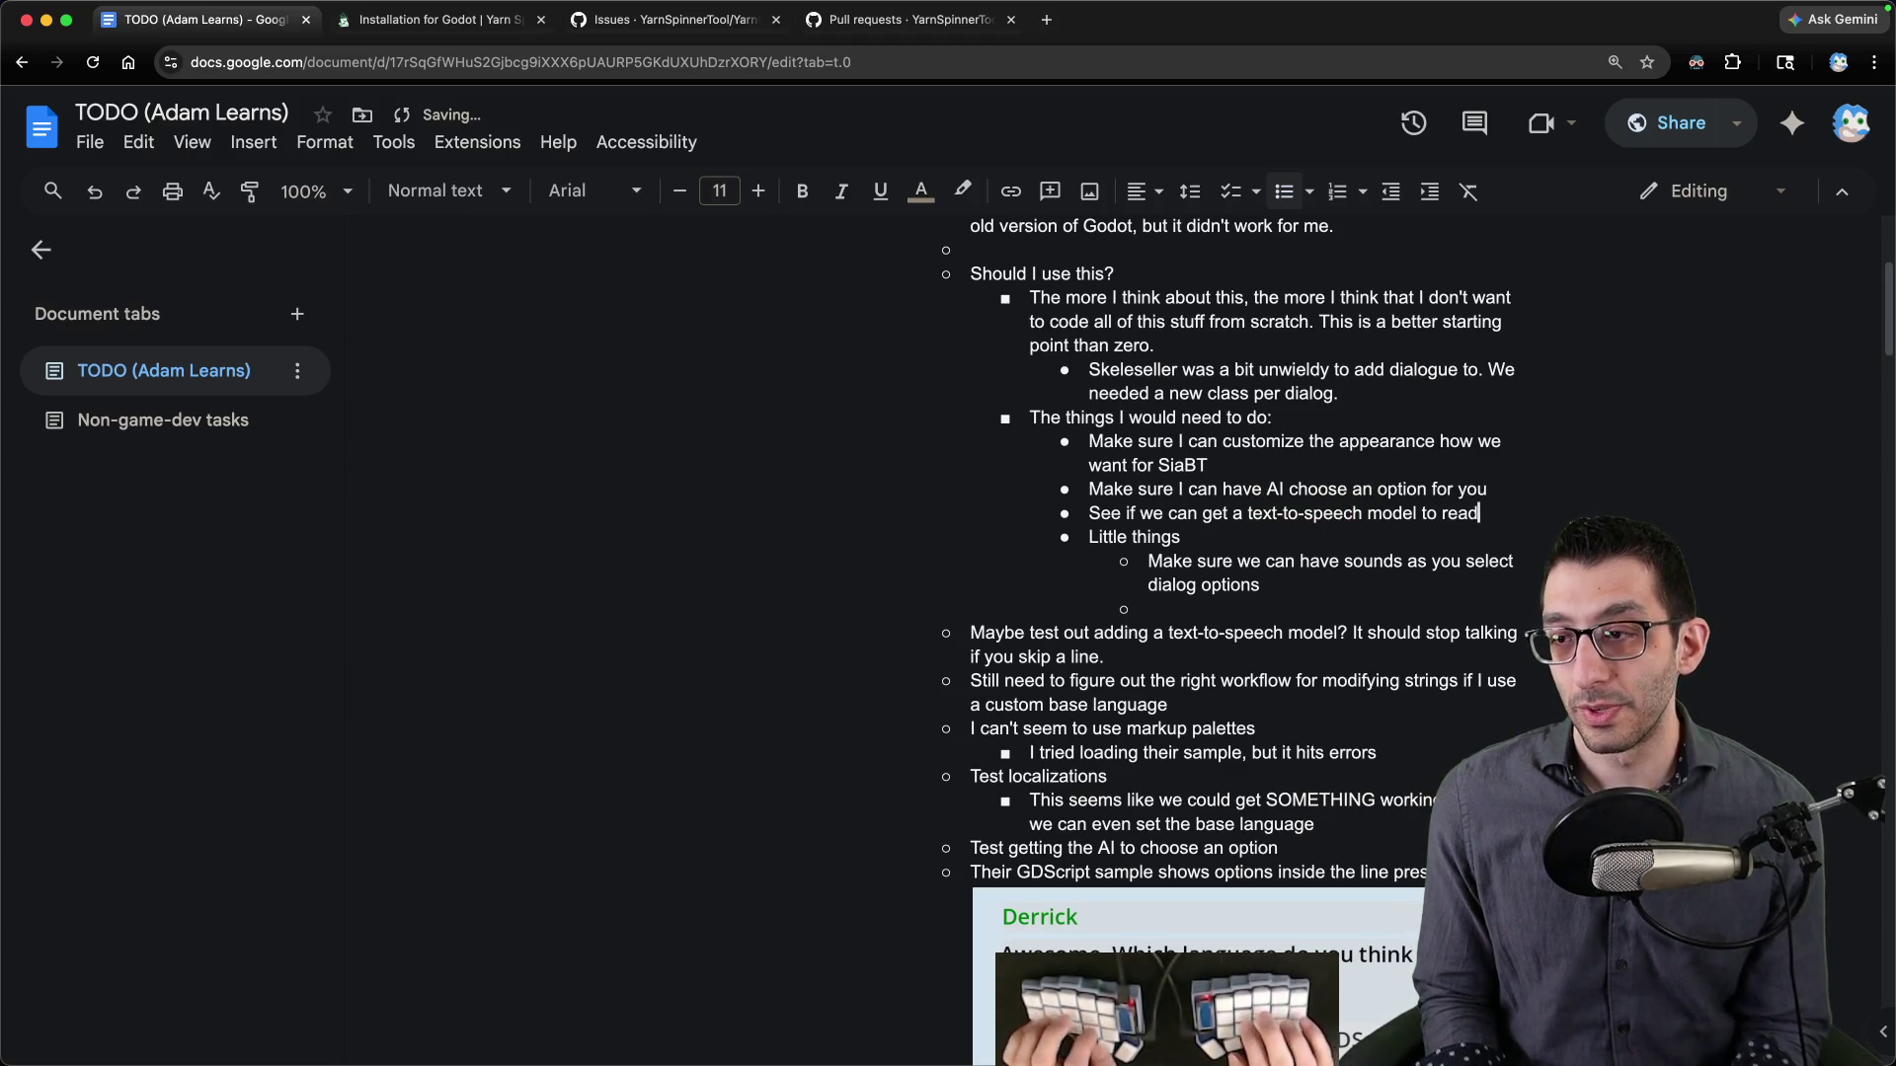
{"action": "type", "text": " text as "}
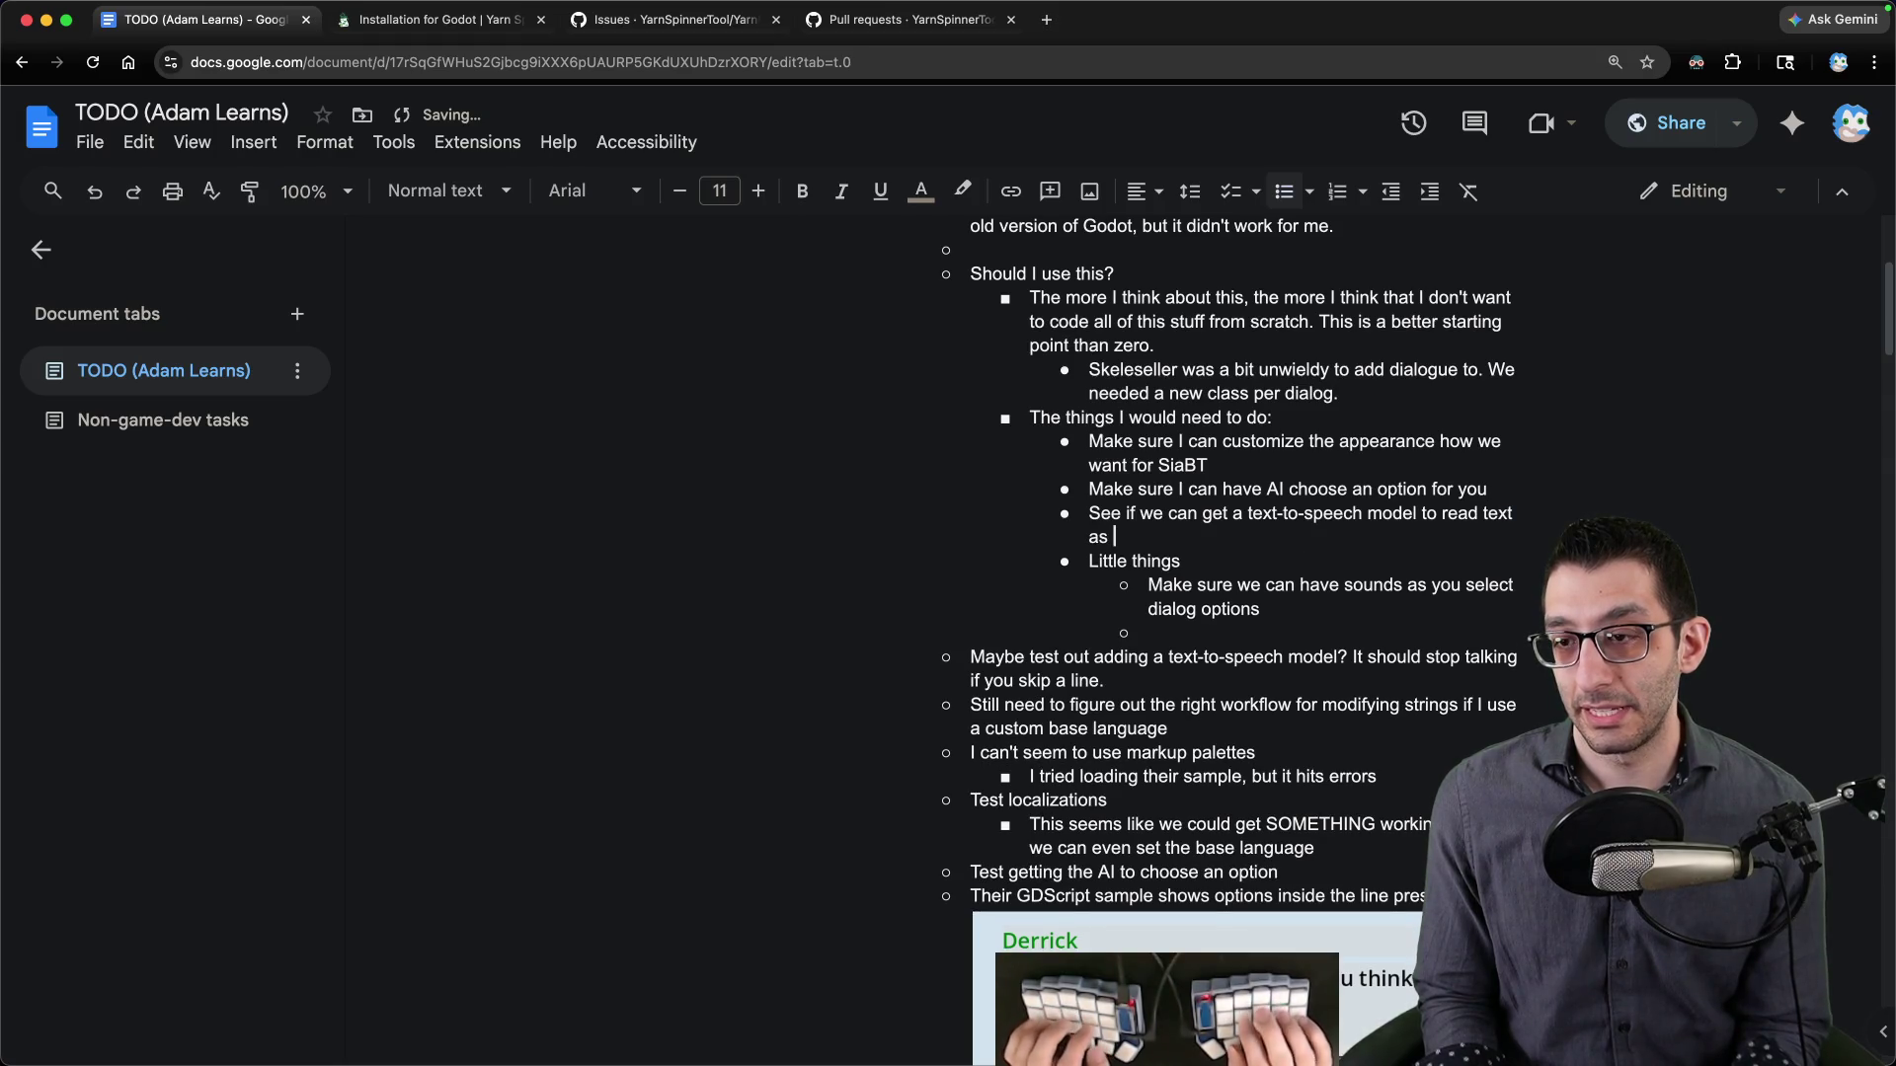
{"action": "type", "text": "it's being typed out"}
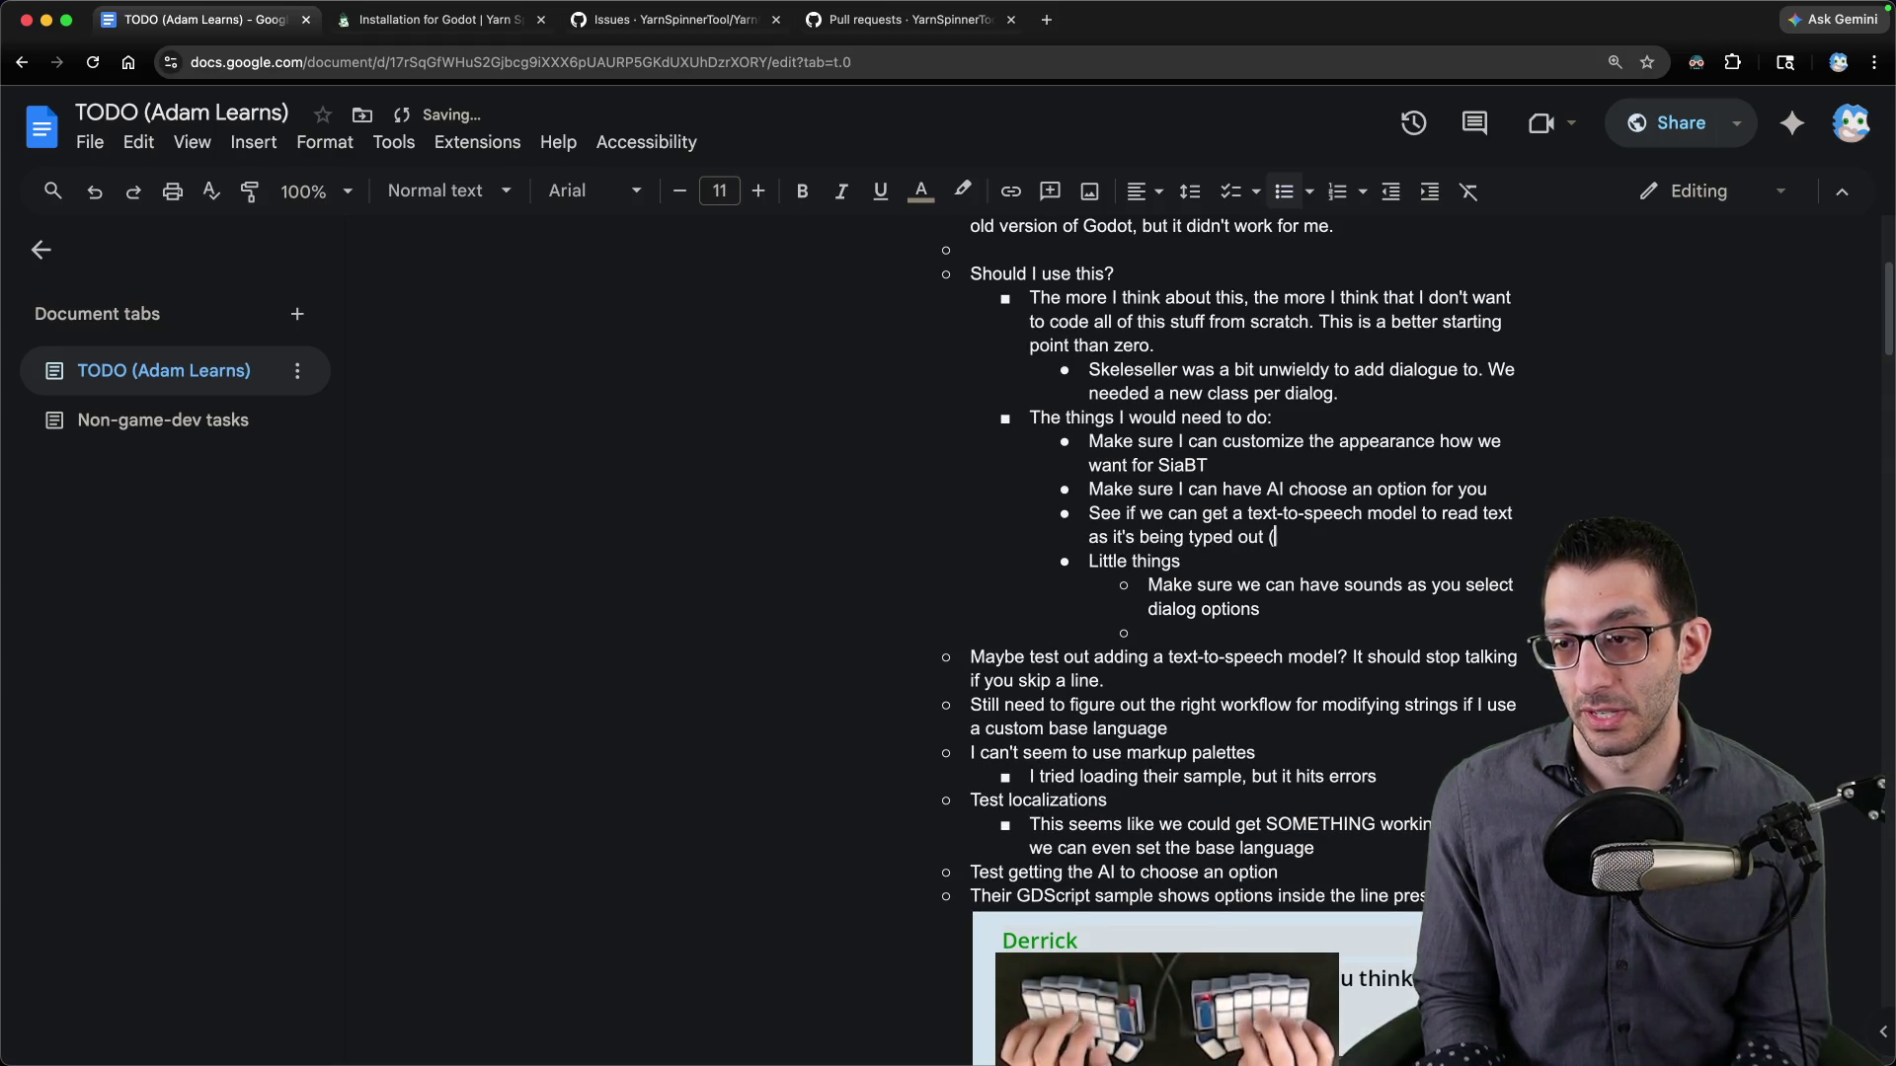
{"action": "key", "text": "BackSpace"}
{"action": "type", "text": "."}
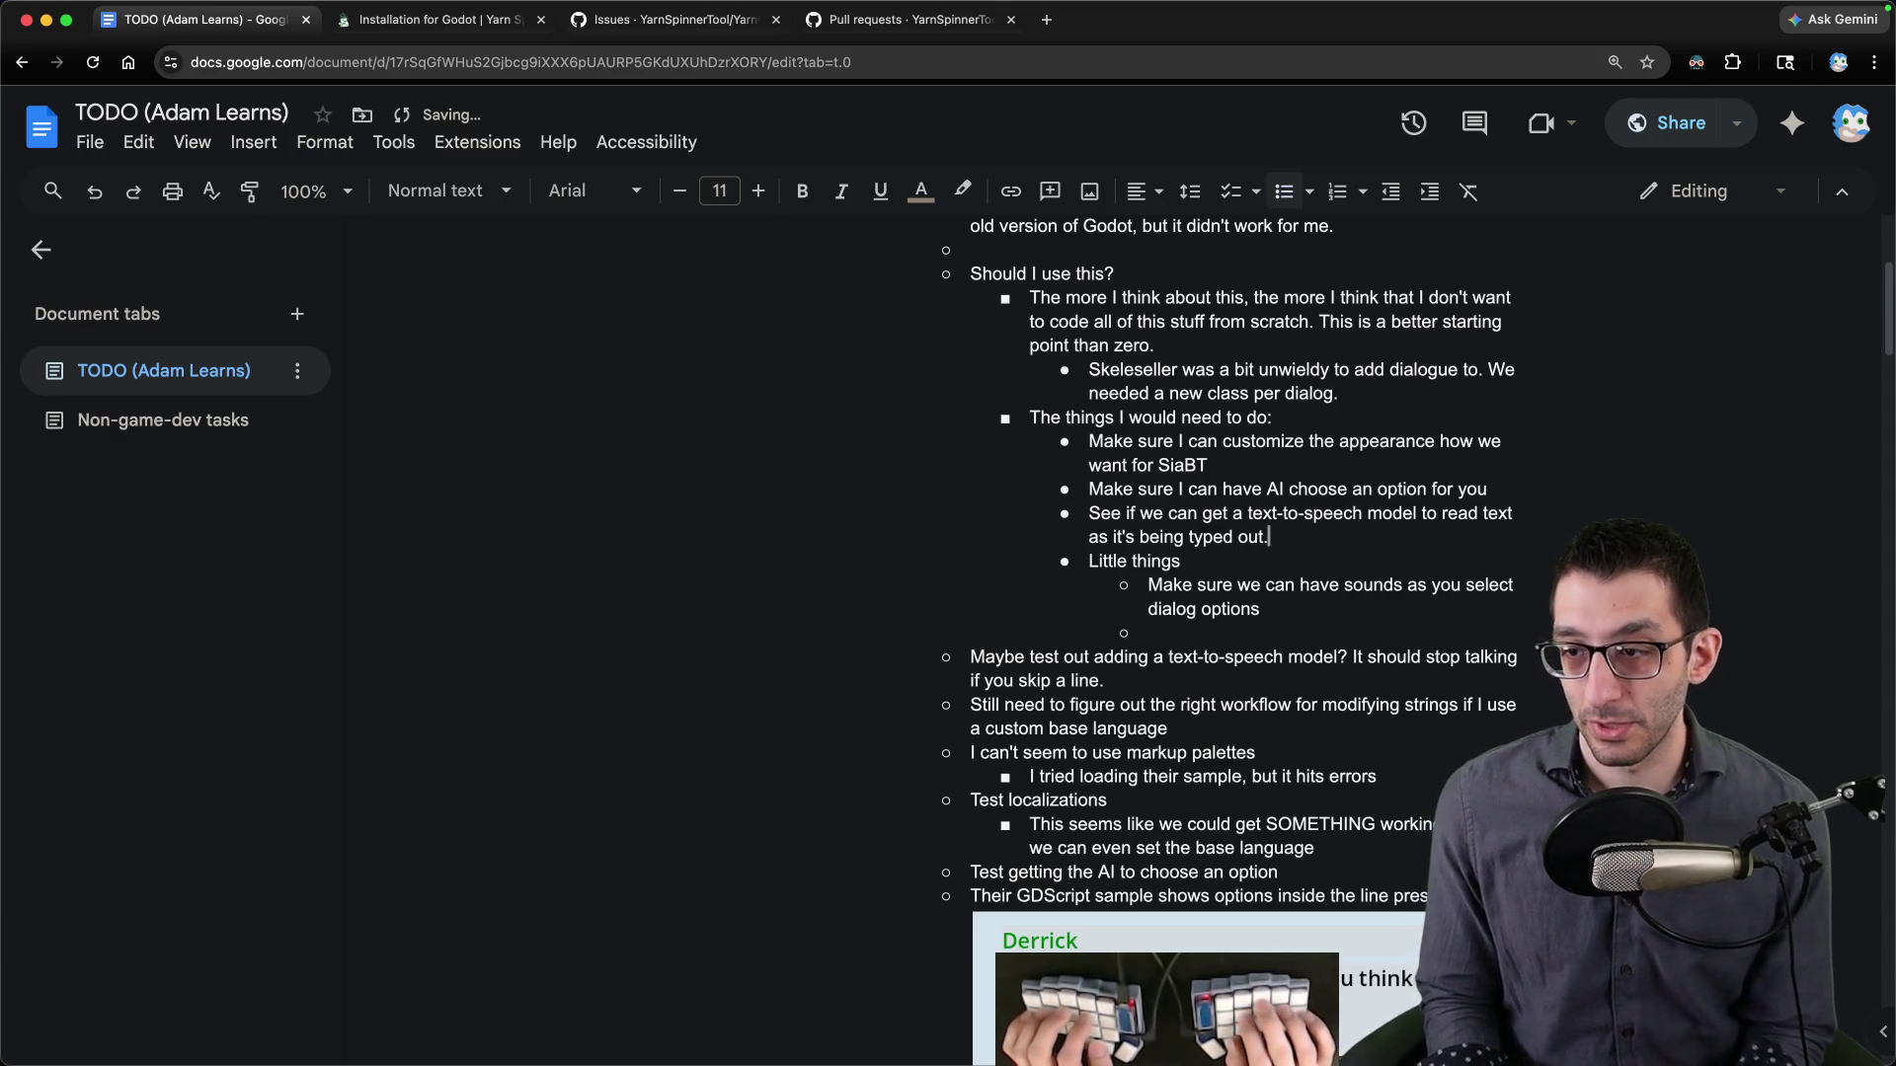
- Reword the text-to-speech item to read each text or options as you select them, removing the empty bullet
{"action": "key", "text": "super+BackSpace"}
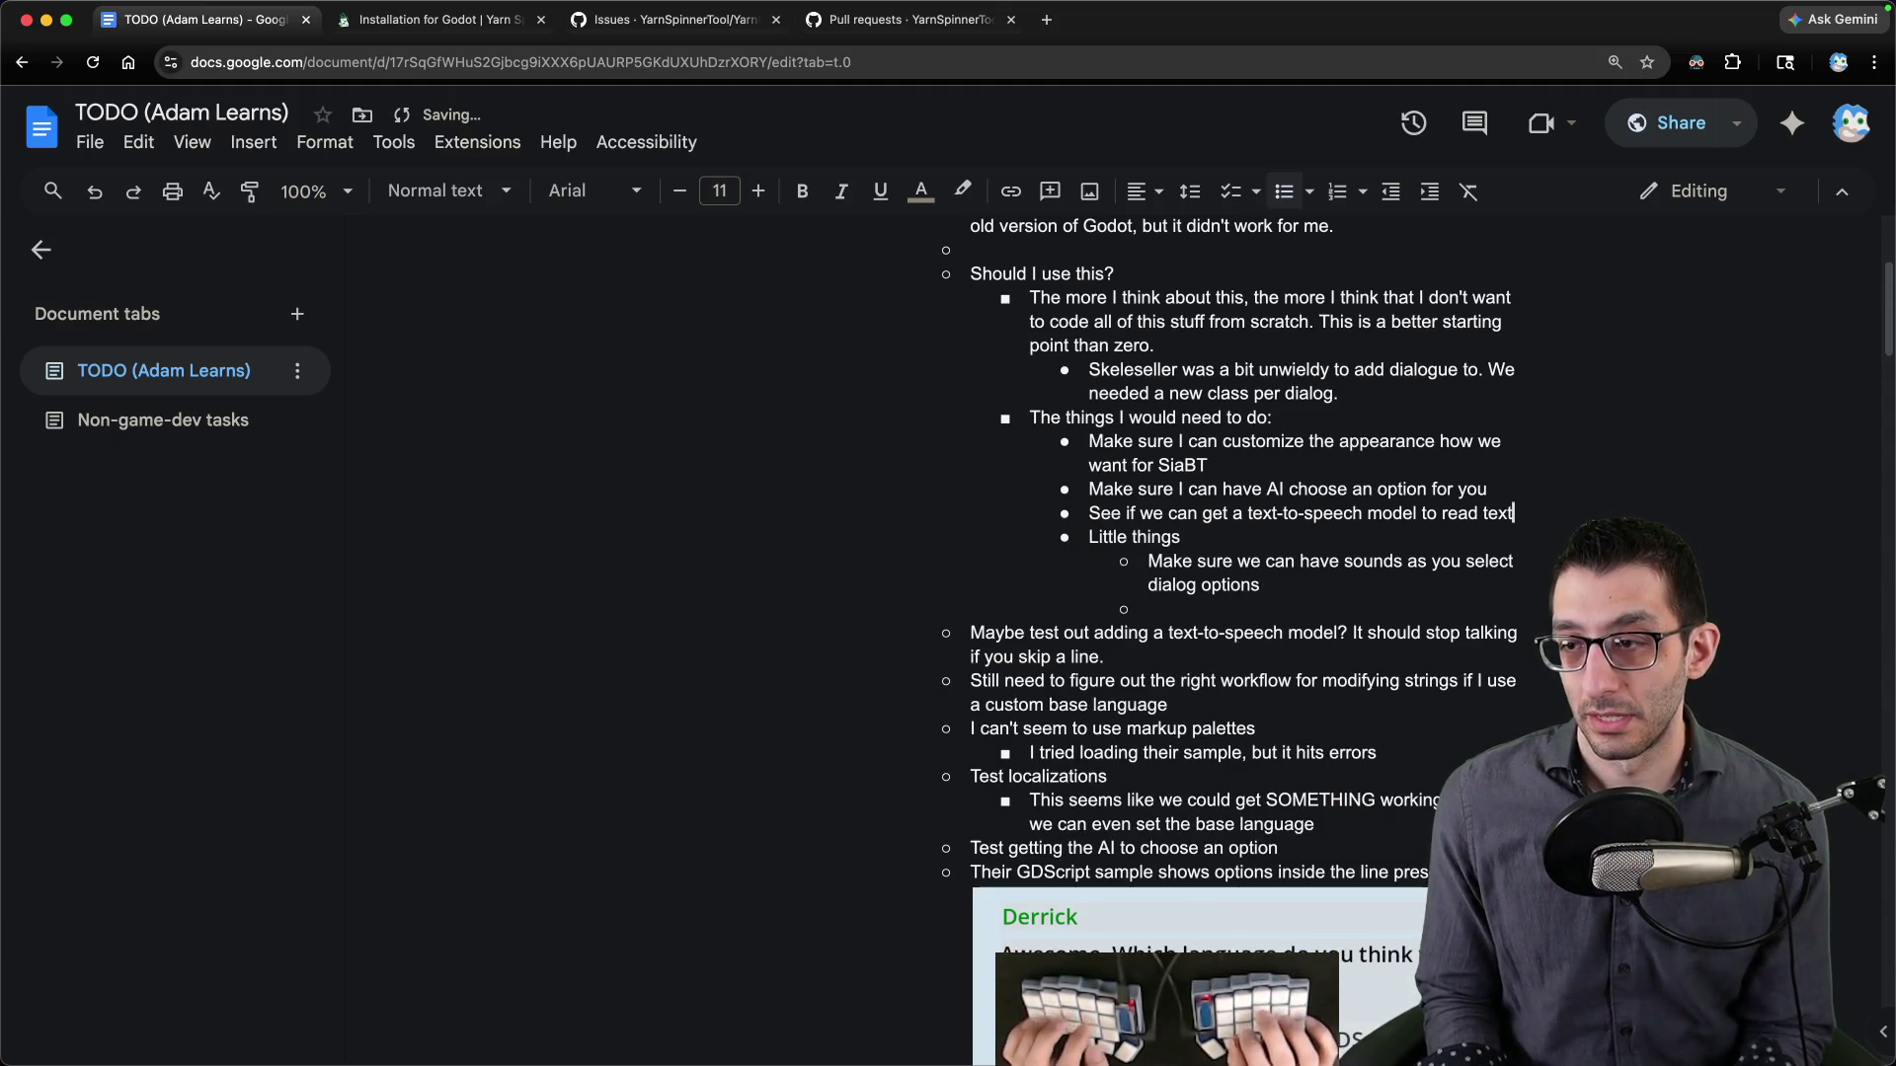
{"action": "key", "text": "alt+BackSpace"}
{"action": "type", "text": "each text"}
{"action": "type", "text": " even doing"}
{"action": "key", "text": "alt+BackSpace"}
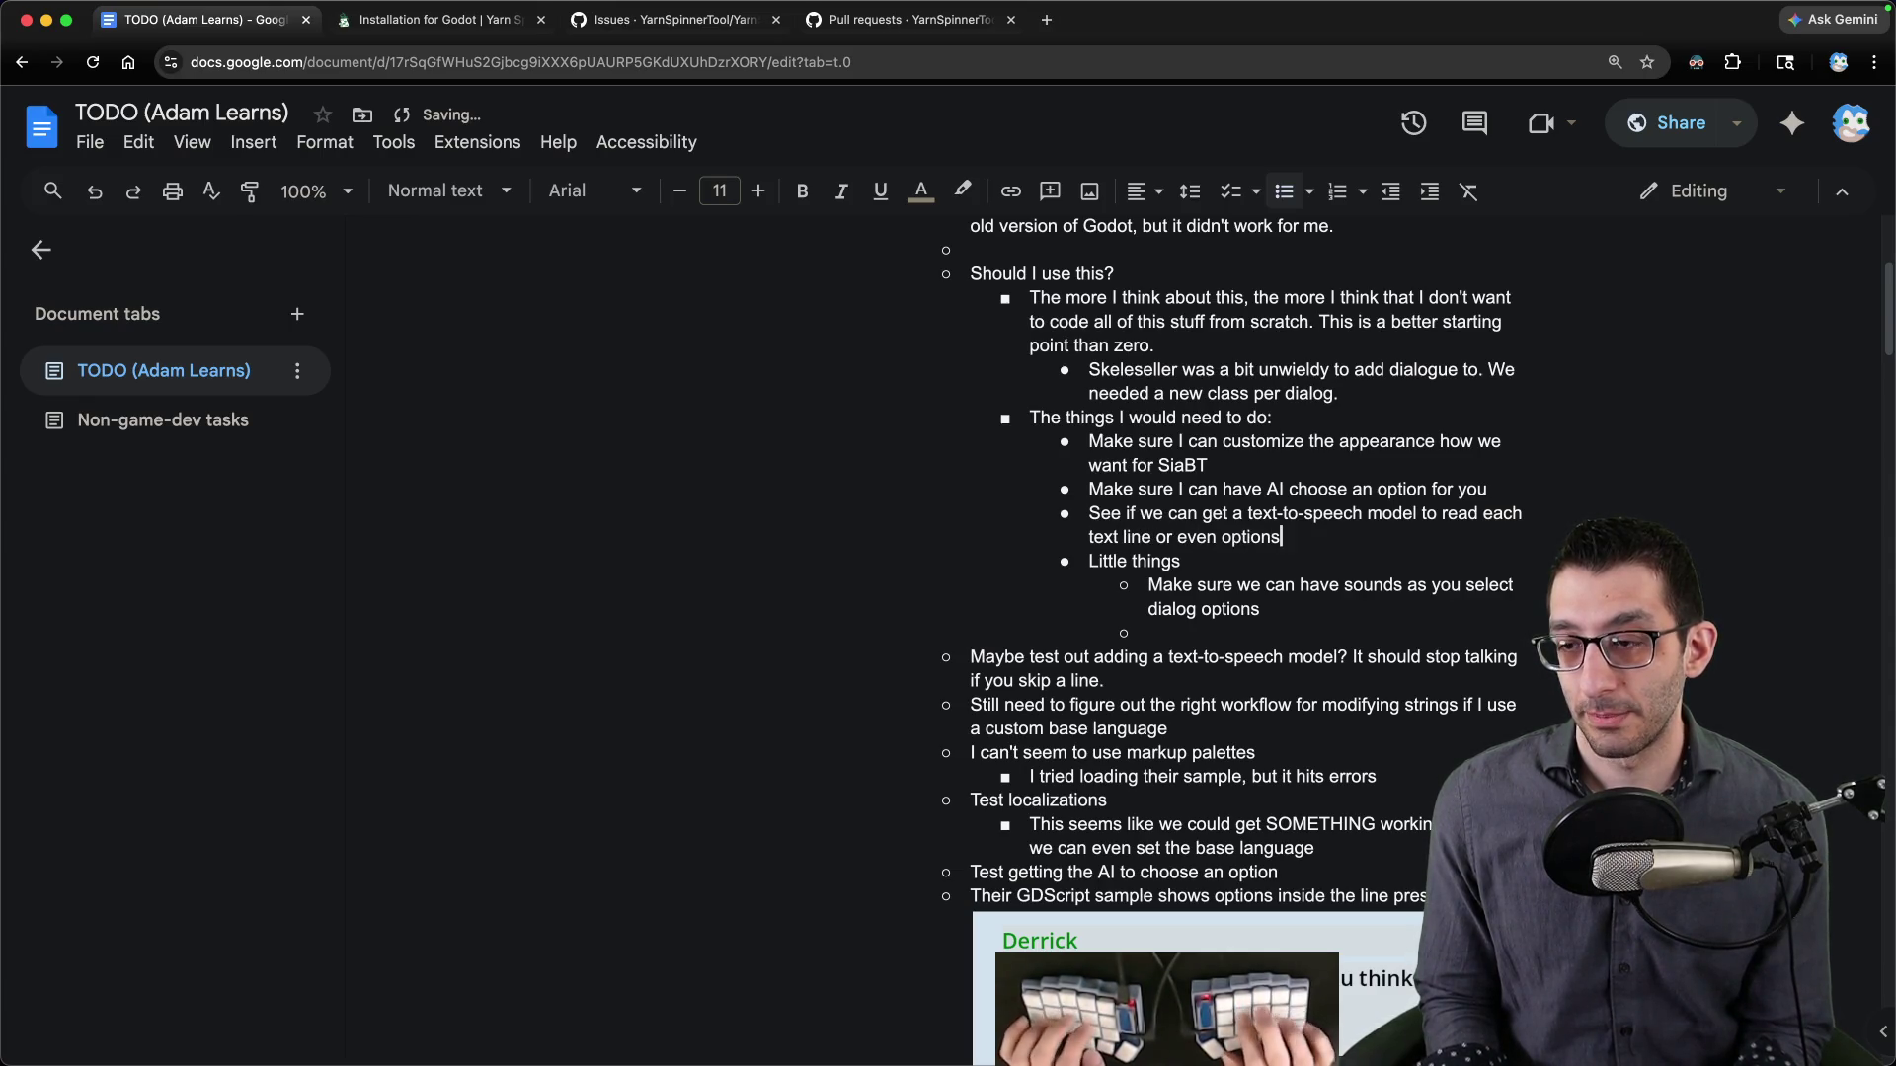
{"action": "type", "text": "you sel"}
{"action": "key", "text": "Down"}
{"action": "key", "text": "Down"}
{"action": "key", "text": "Down"}
{"action": "key", "text": "BackSpace"}
{"action": "key", "text": "BackSpace"}
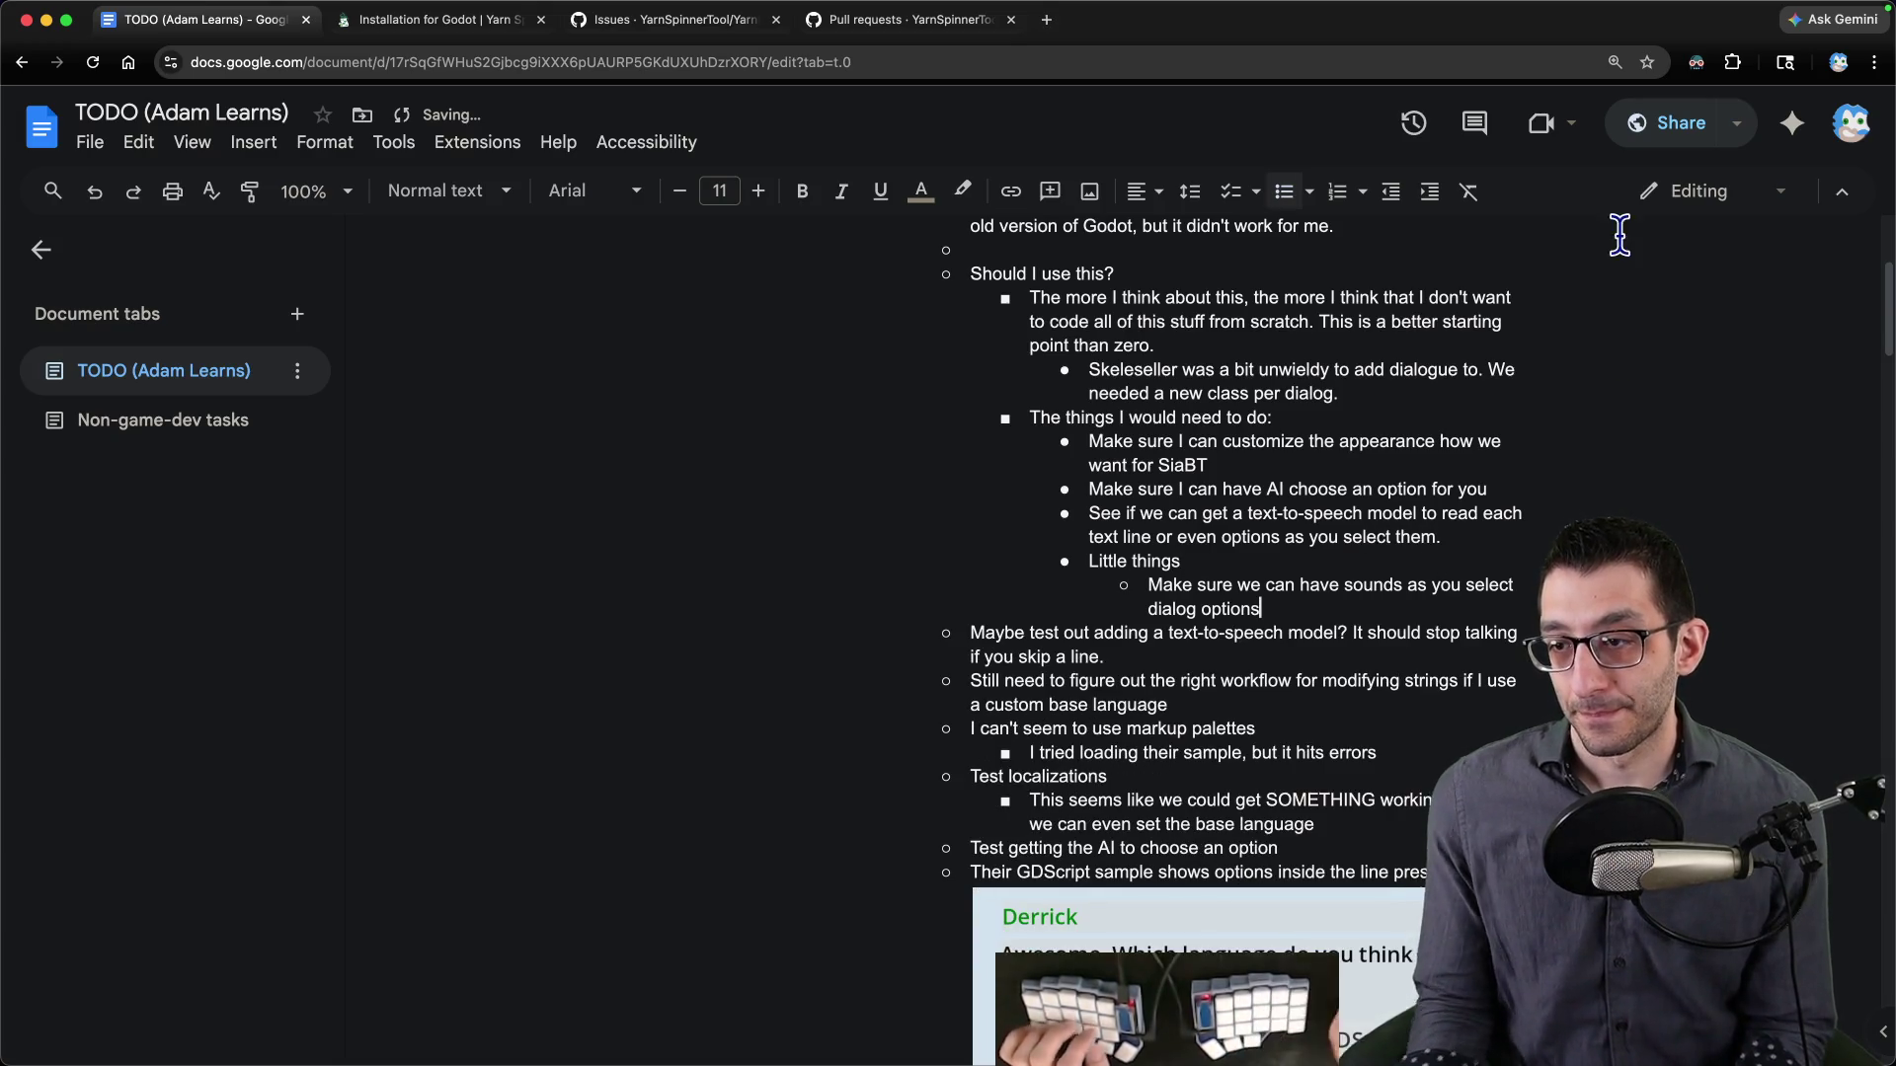
{"action": "scroll", "coordinate": [1453, 488], "scroll_direction": "down", "scroll_amount": 3}
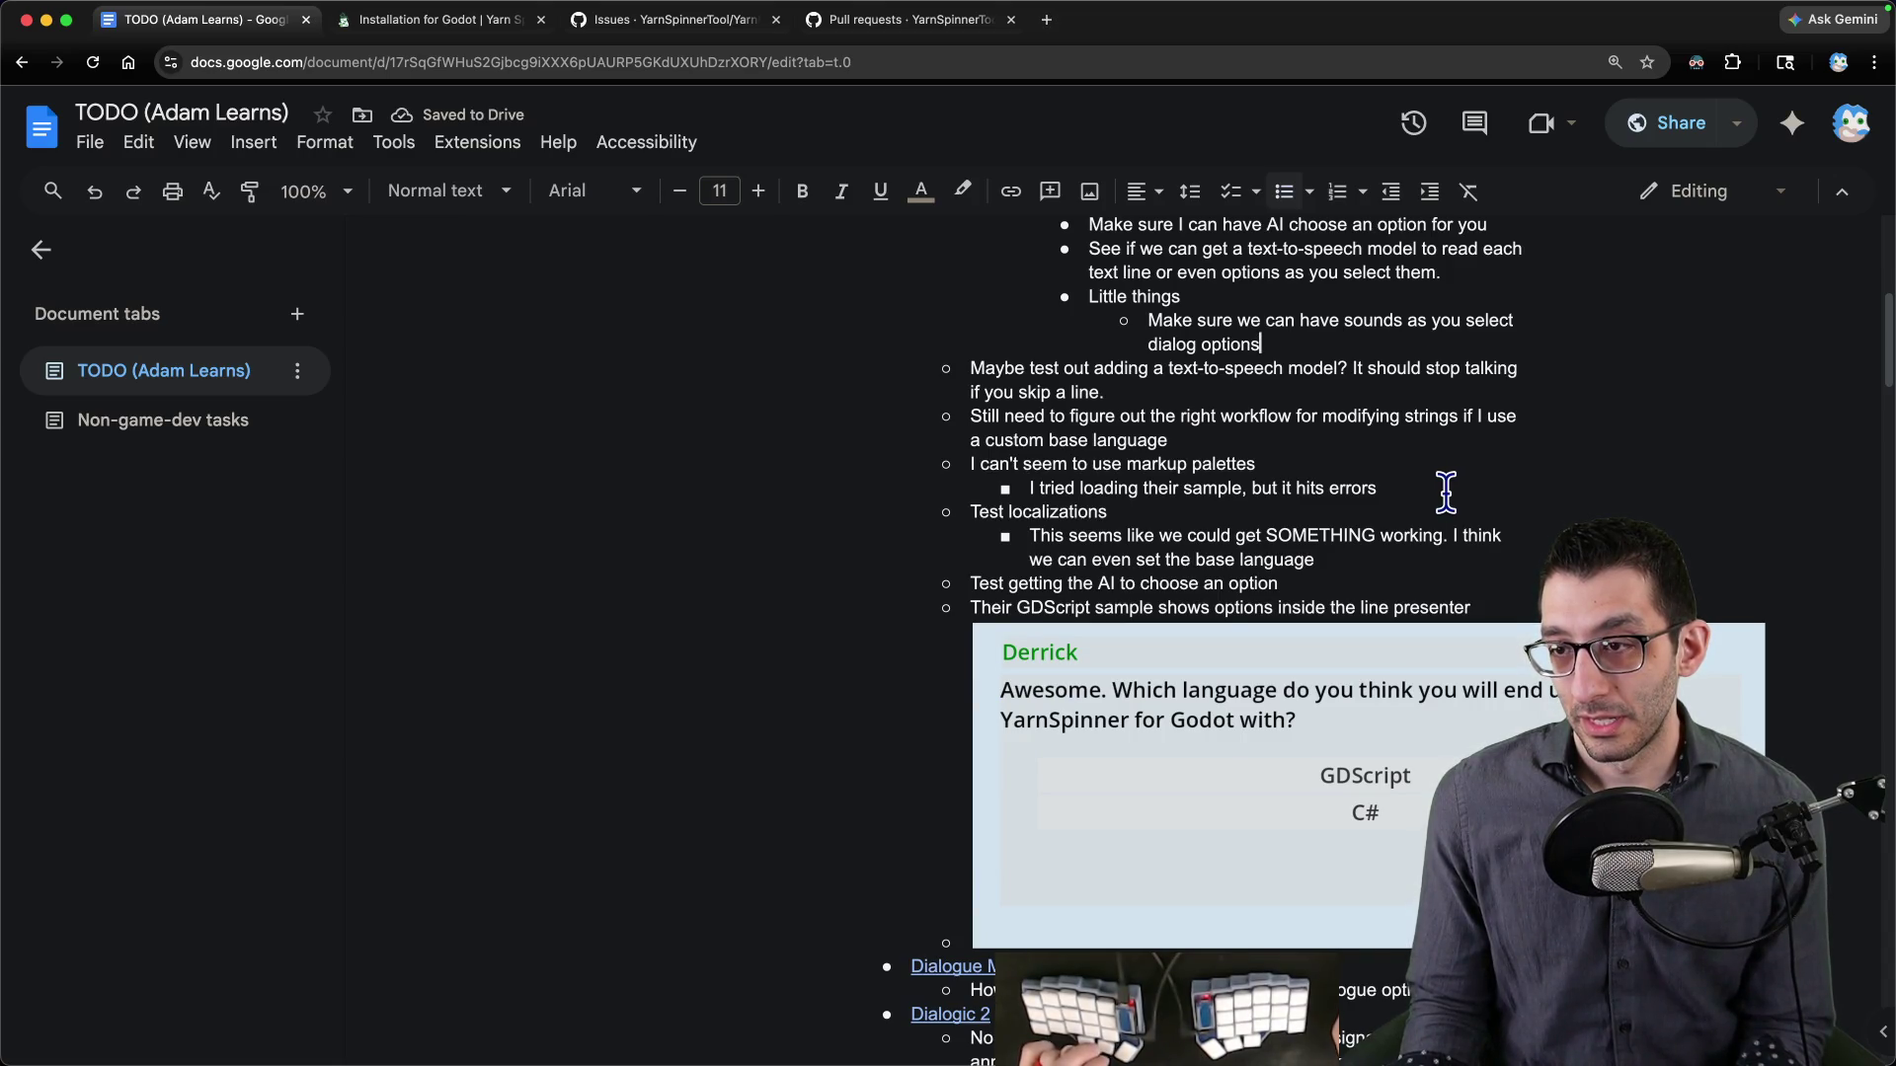
- Move the GDScript sample item up and indent it under the SiaBT item
{"action": "scroll", "coordinate": [1437, 493], "scroll_direction": "up", "scroll_amount": 1}
{"action": "left_click_drag", "start_coordinate": [1177, 645], "coordinate": [1205, 703]}
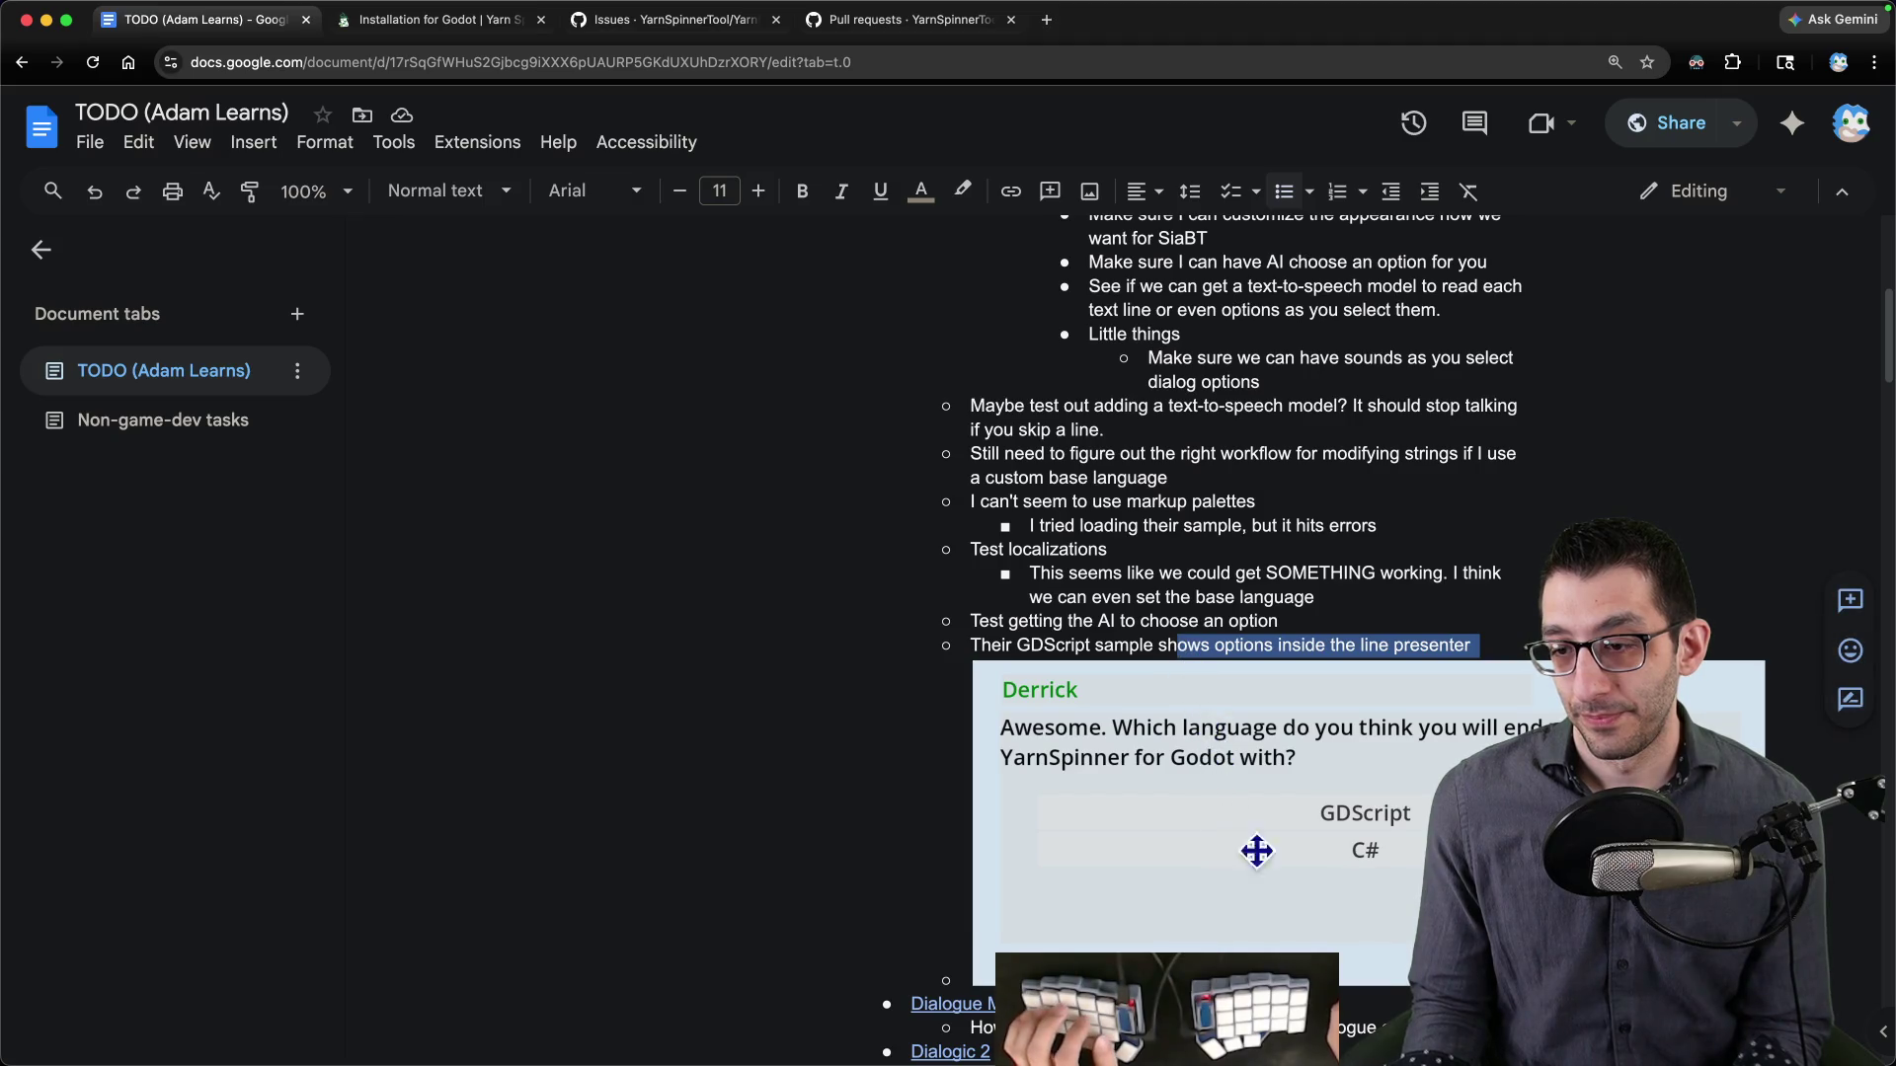
{"action": "scroll", "coordinate": [1805, 779], "scroll_direction": "up", "scroll_amount": 3}
{"action": "key", "text": "ctrl+shift+Up"}
{"action": "key", "text": "ctrl+shift+Up"}
{"action": "key", "text": "ctrl+shift+Up"}
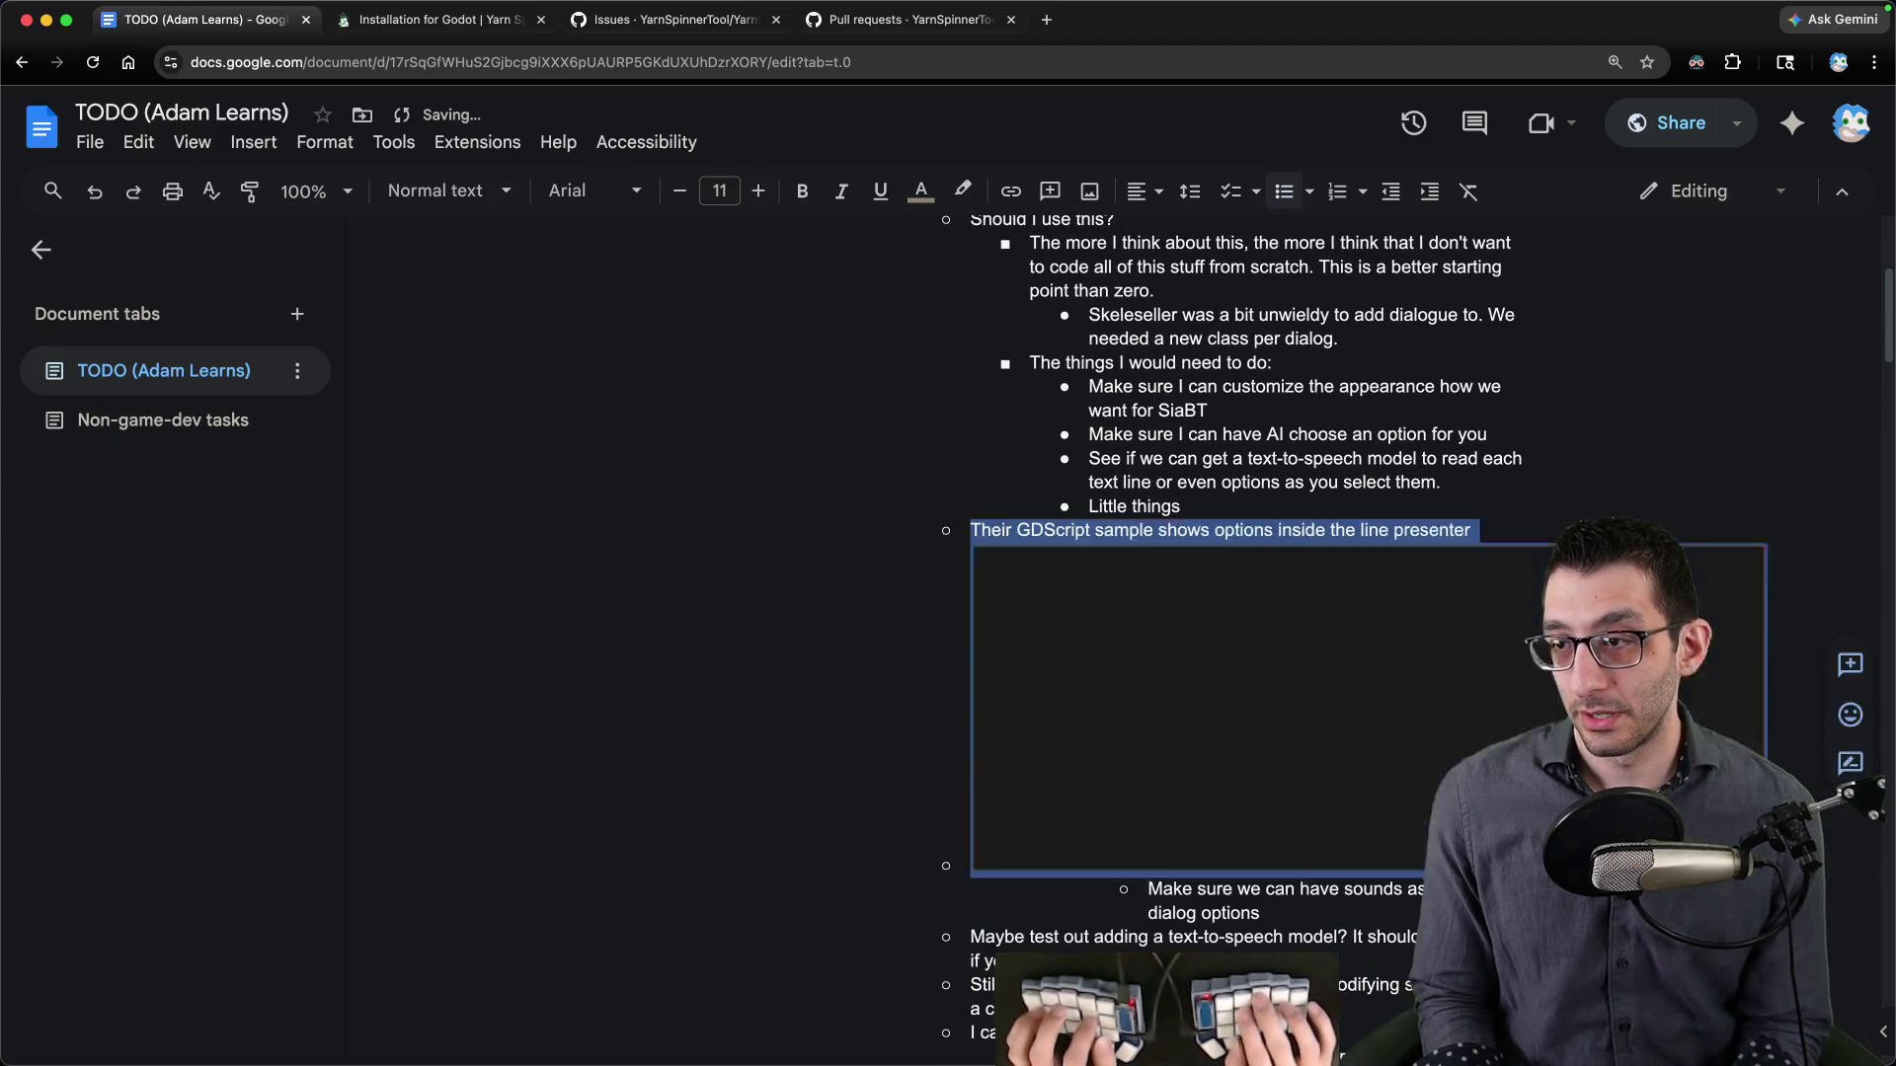
{"action": "key", "text": "Tab"}
{"action": "key", "text": "Tab"}
{"action": "key", "text": "Tab"}
- Delete the 'Test getting the AI' line
{"action": "scroll", "coordinate": [1254, 790], "scroll_direction": "down", "scroll_amount": 5}
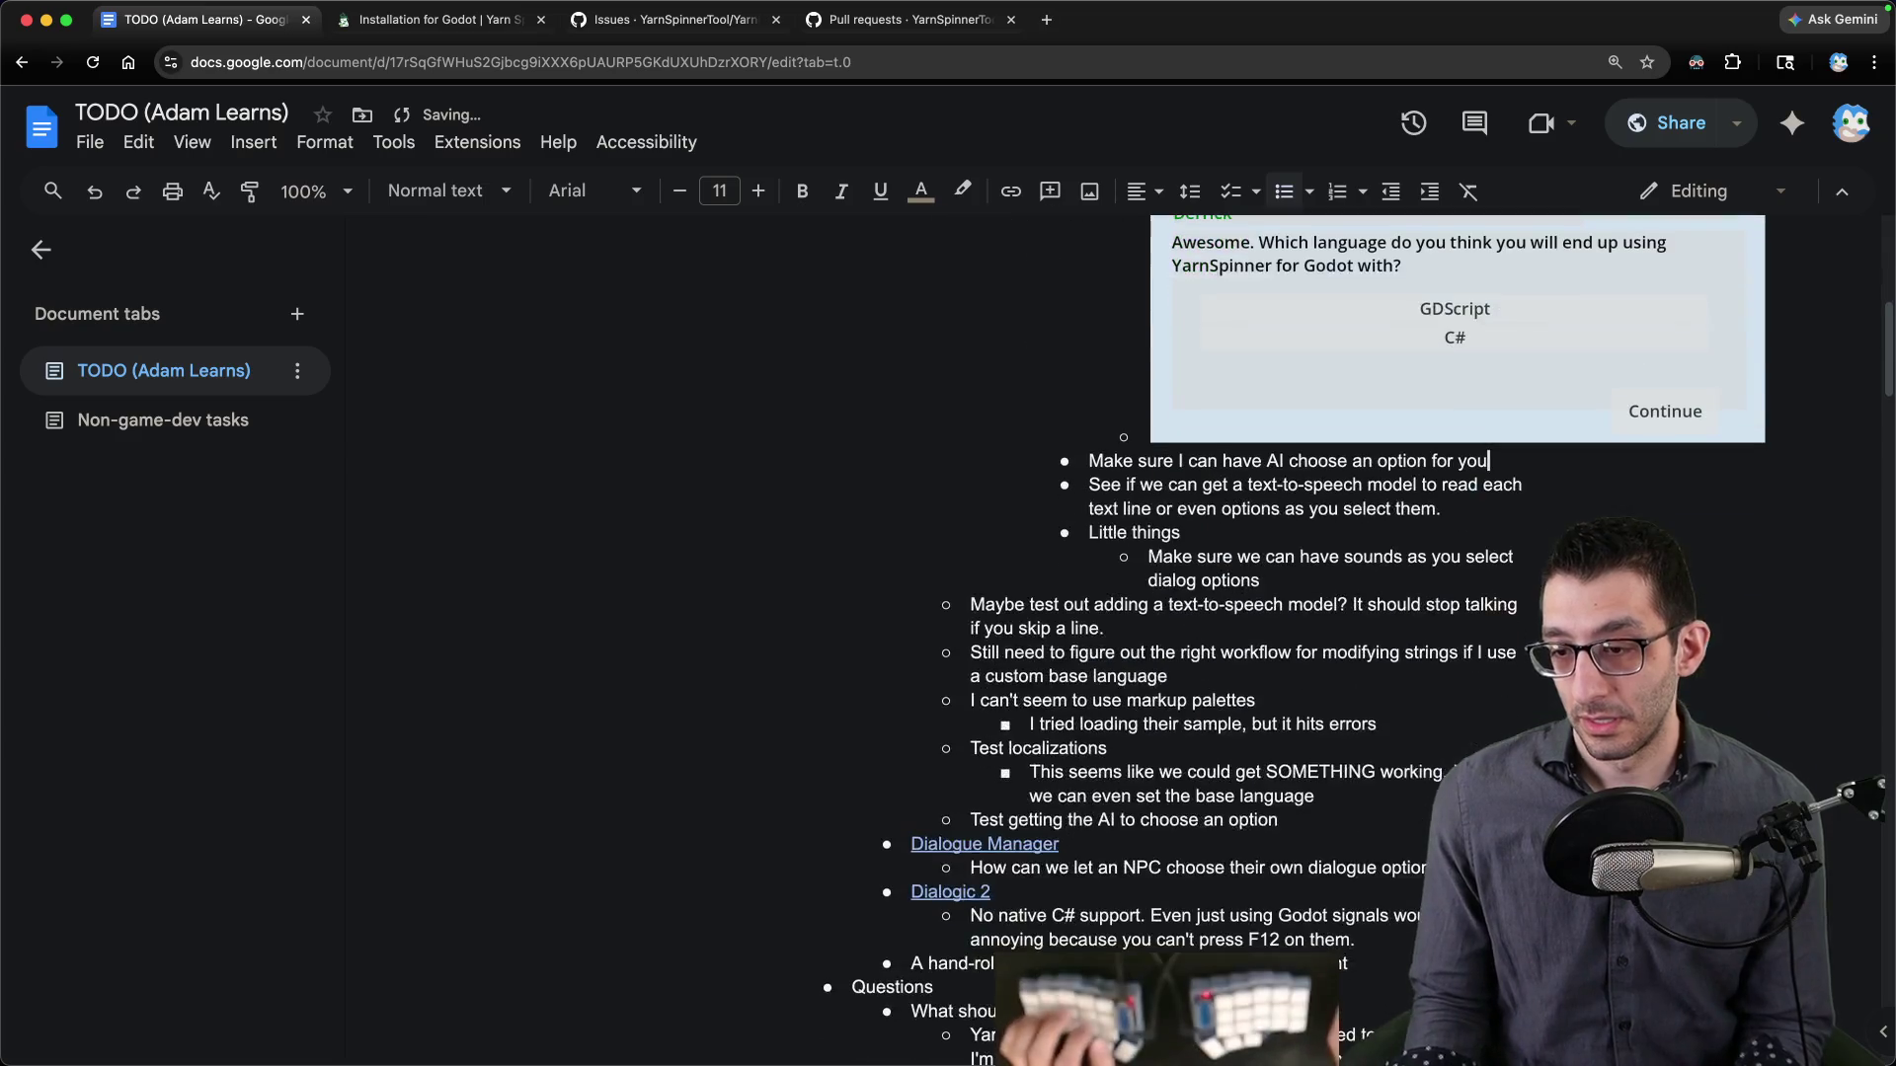
{"action": "left_click_drag", "start_coordinate": [1343, 798], "coordinate": [1304, 774]}
{"action": "key", "text": "ctrl+x"}
{"action": "scroll", "coordinate": [1304, 761], "scroll_direction": "up", "scroll_amount": 3}
- Add 'Figure out a simple localization workflow' with a note about using identifiers instead of English source text
{"action": "left_click", "coordinate": [1305, 752]}
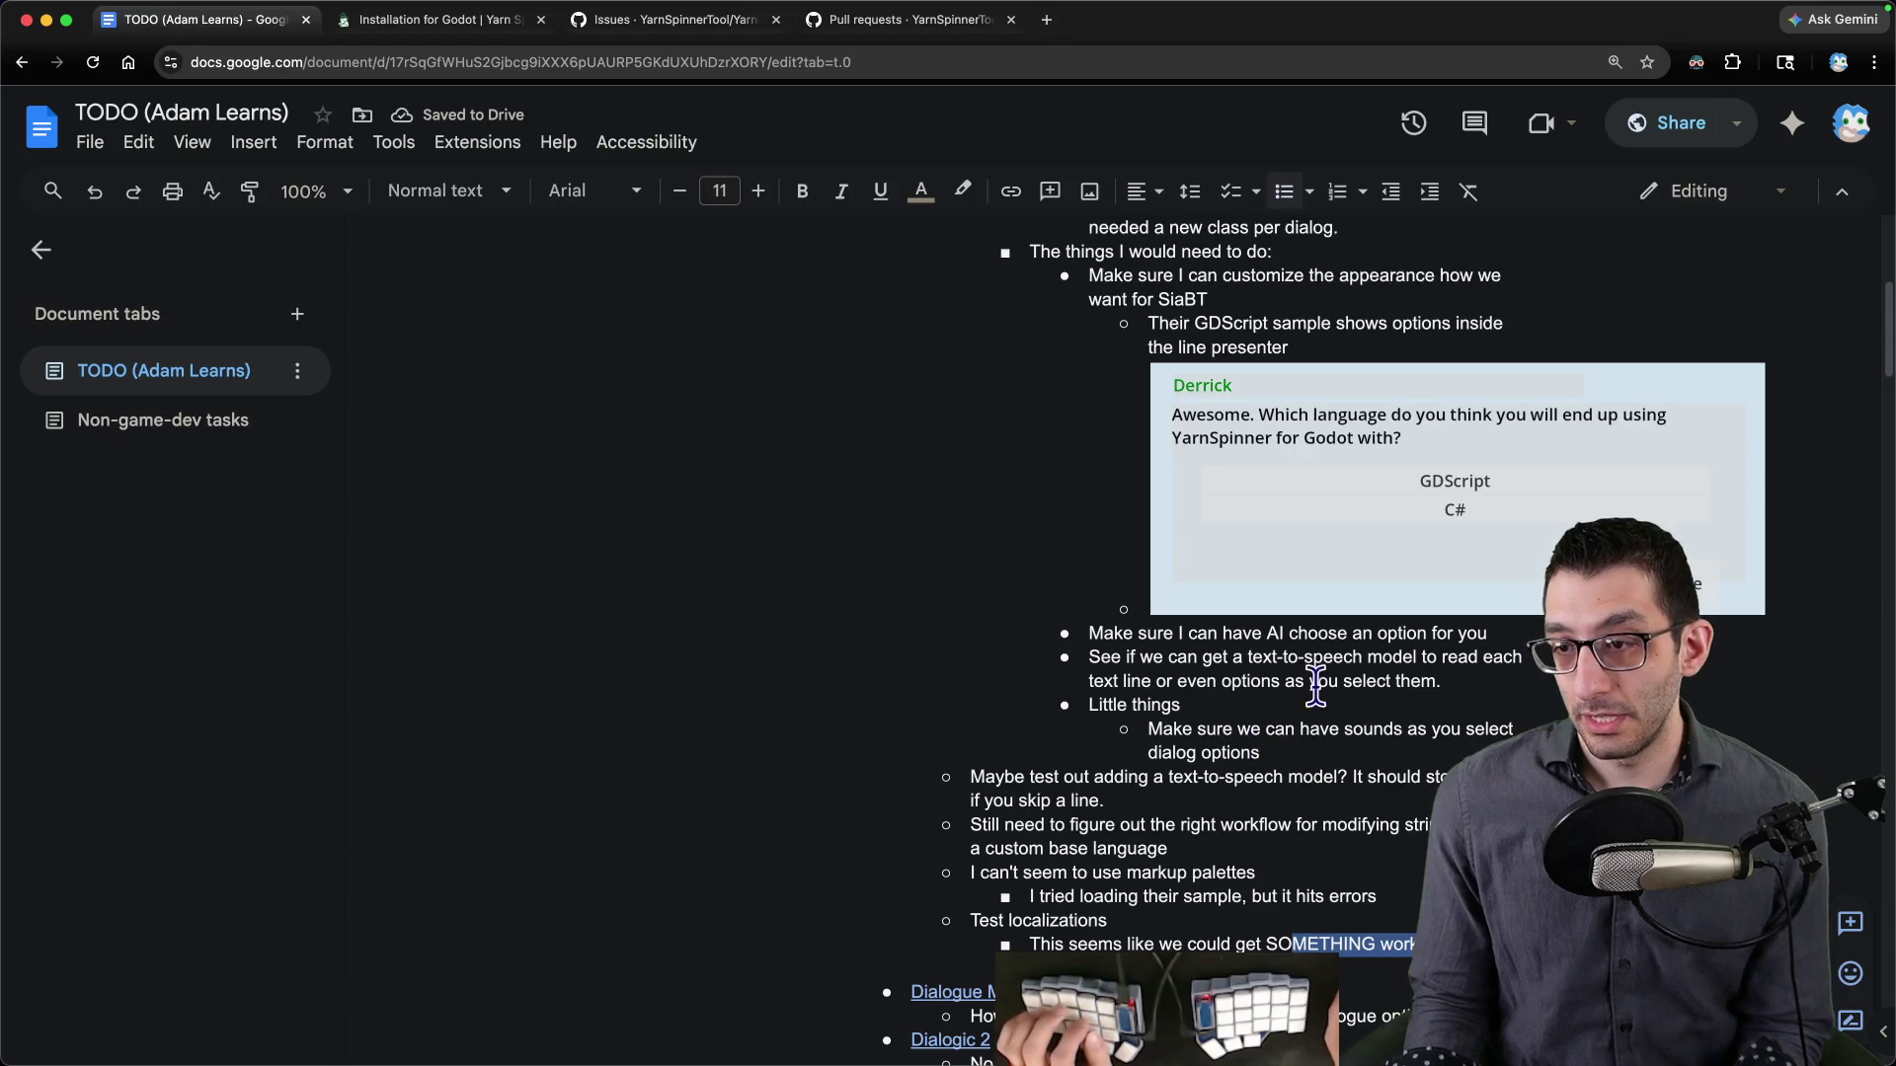
{"action": "key", "text": "Return"}
{"action": "type", "text": "Figure "}
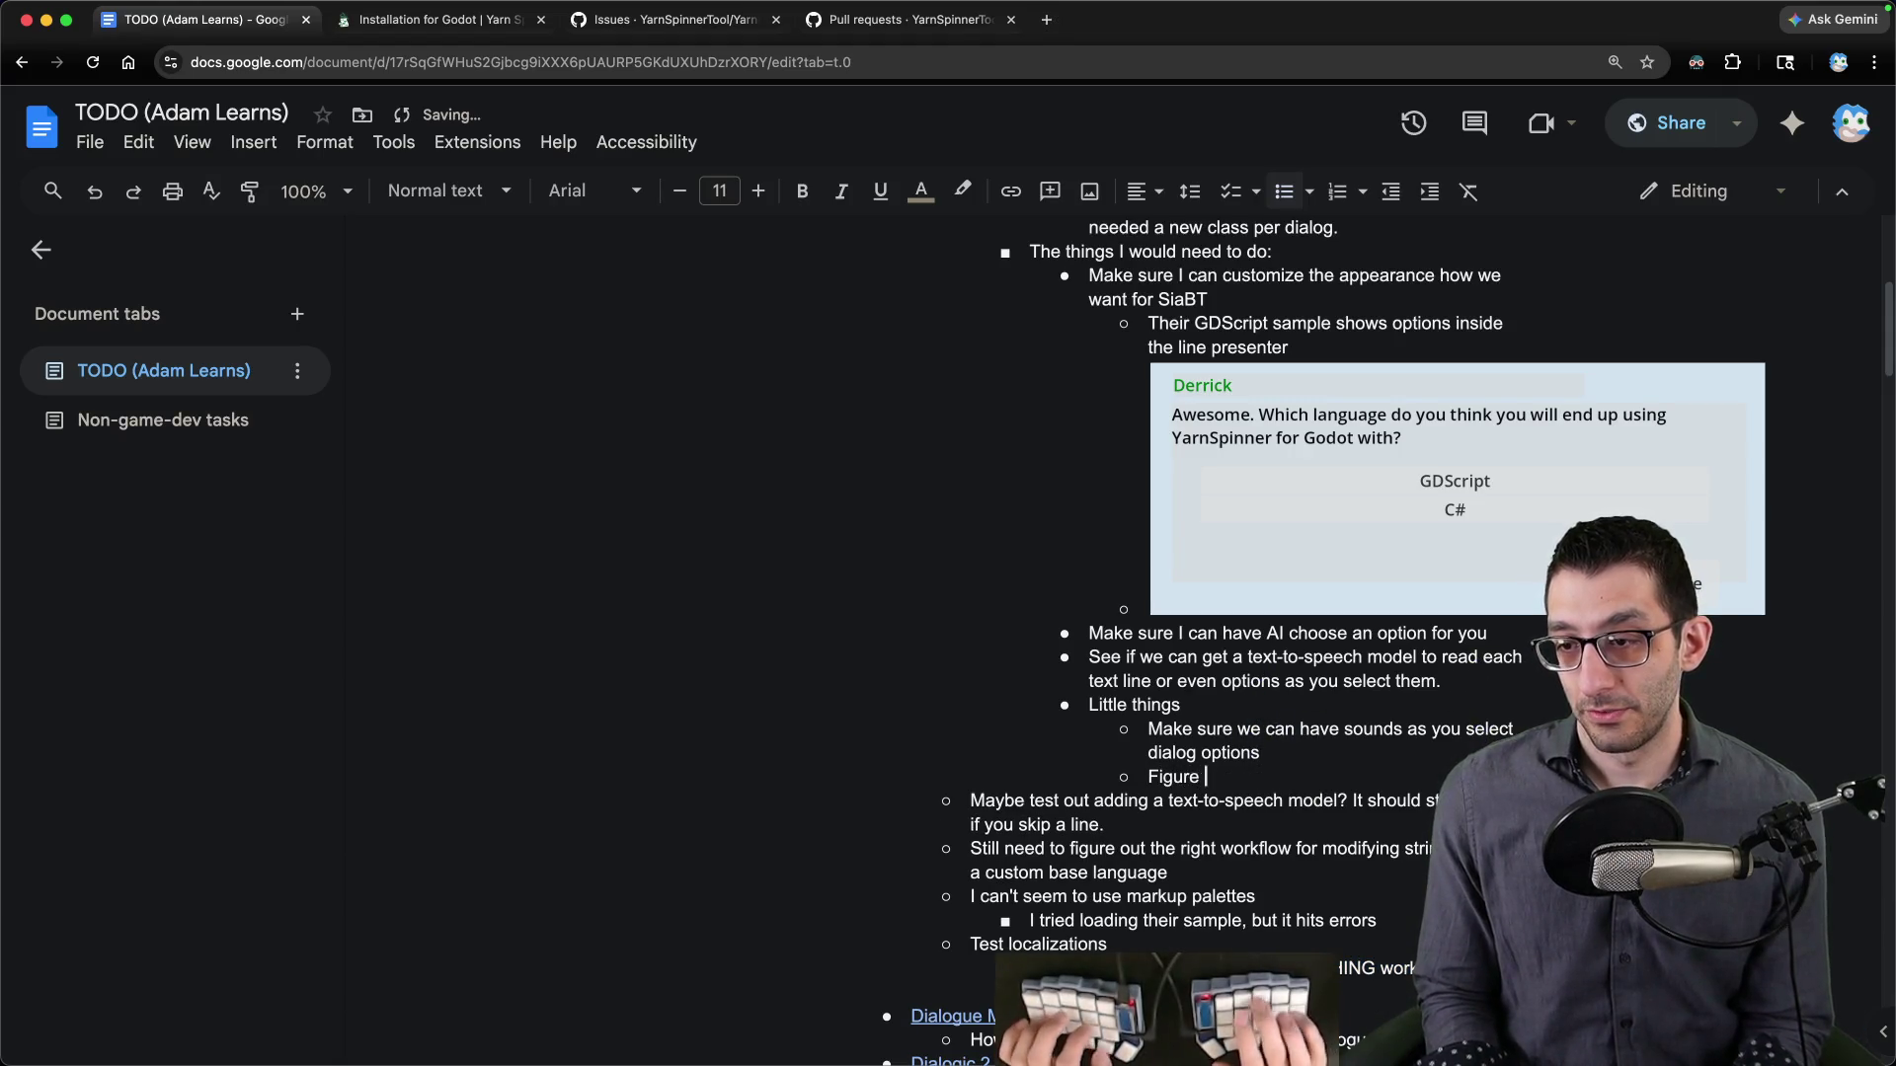
{"action": "type", "text": "out a simple localization workfl"}
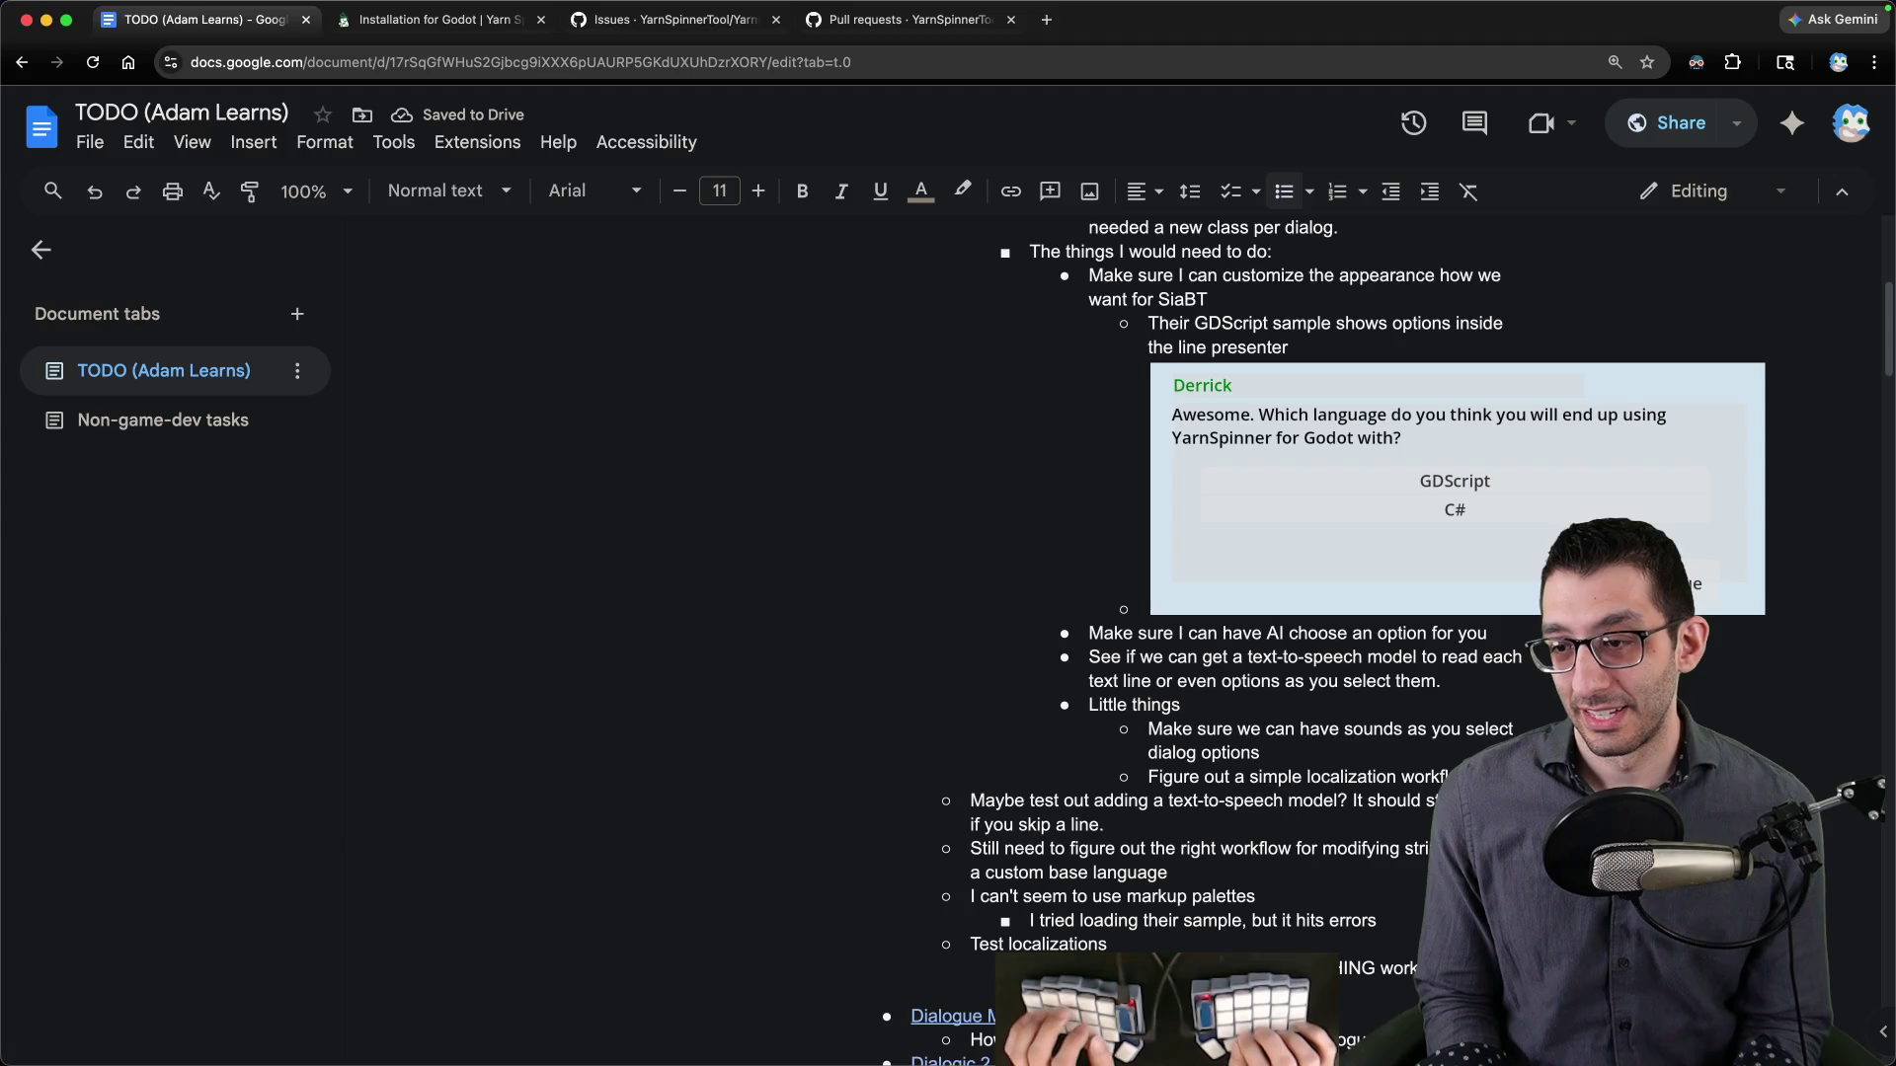
{"action": "key", "text": "Return"}
{"action": "key", "text": "Tab"}
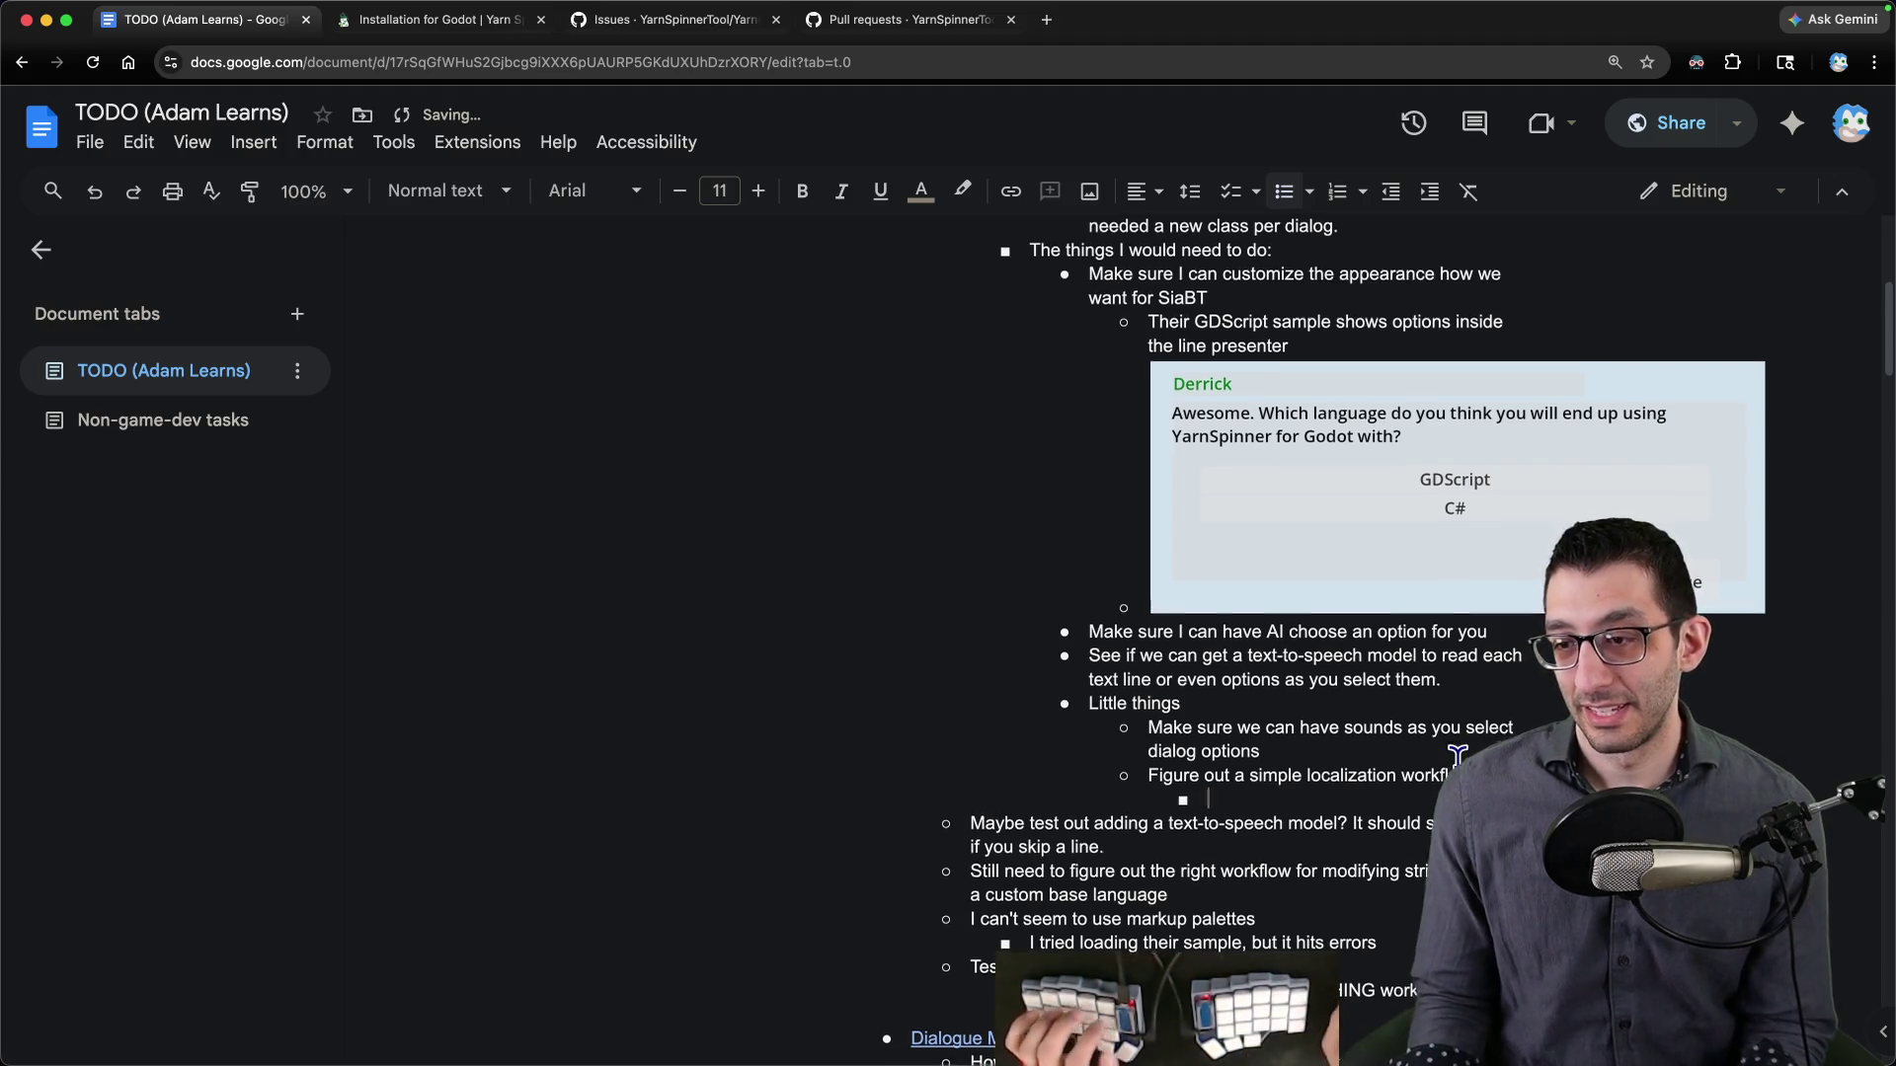
{"action": "scroll", "coordinate": [1400, 777], "scroll_direction": "down", "scroll_amount": 2}
{"action": "type", "text": "Ideally, I use"}
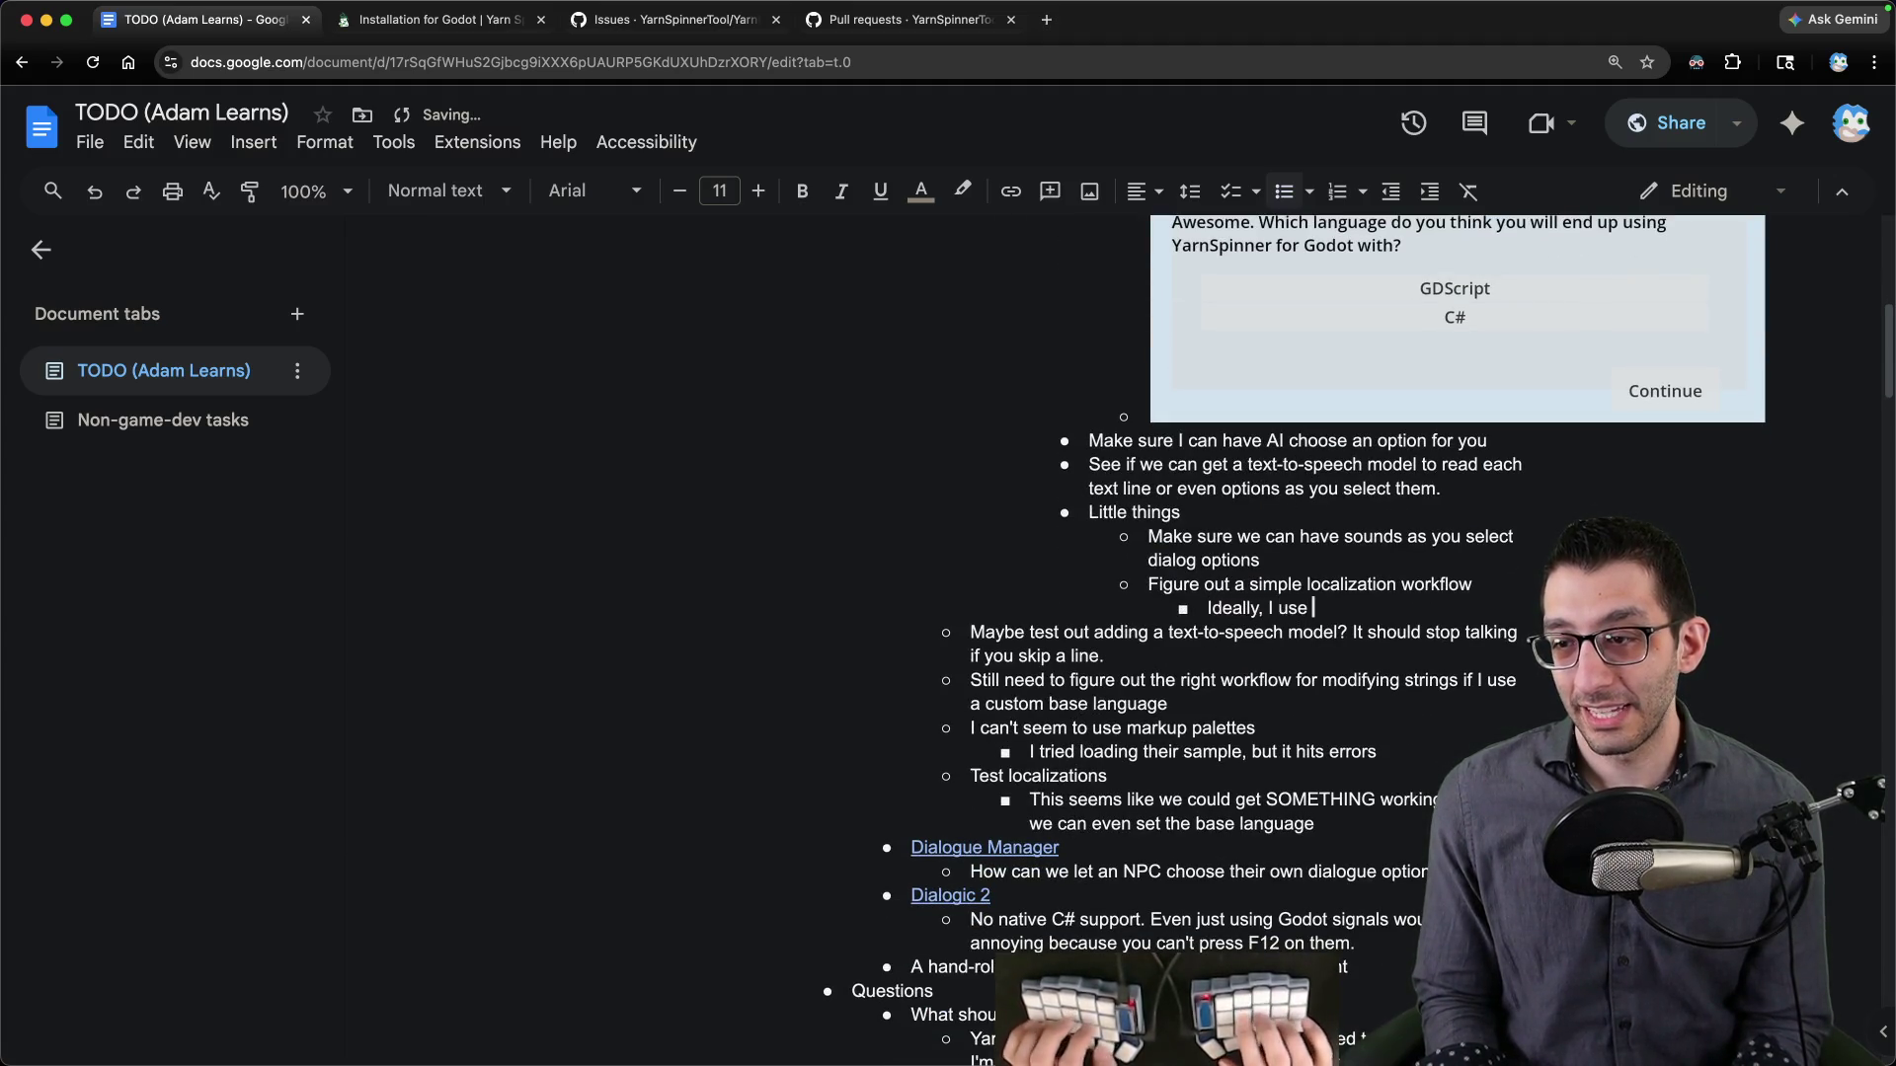
{"action": "type", "text": "a fake language"}
{"action": "key", "text": "alt+BackSpace"}
{"action": "key", "text": "alt+BackSpace"}
{"action": "key", "text": "alt+BackSpace"}
{"action": "type", "text": "identifiers for strings ins"}
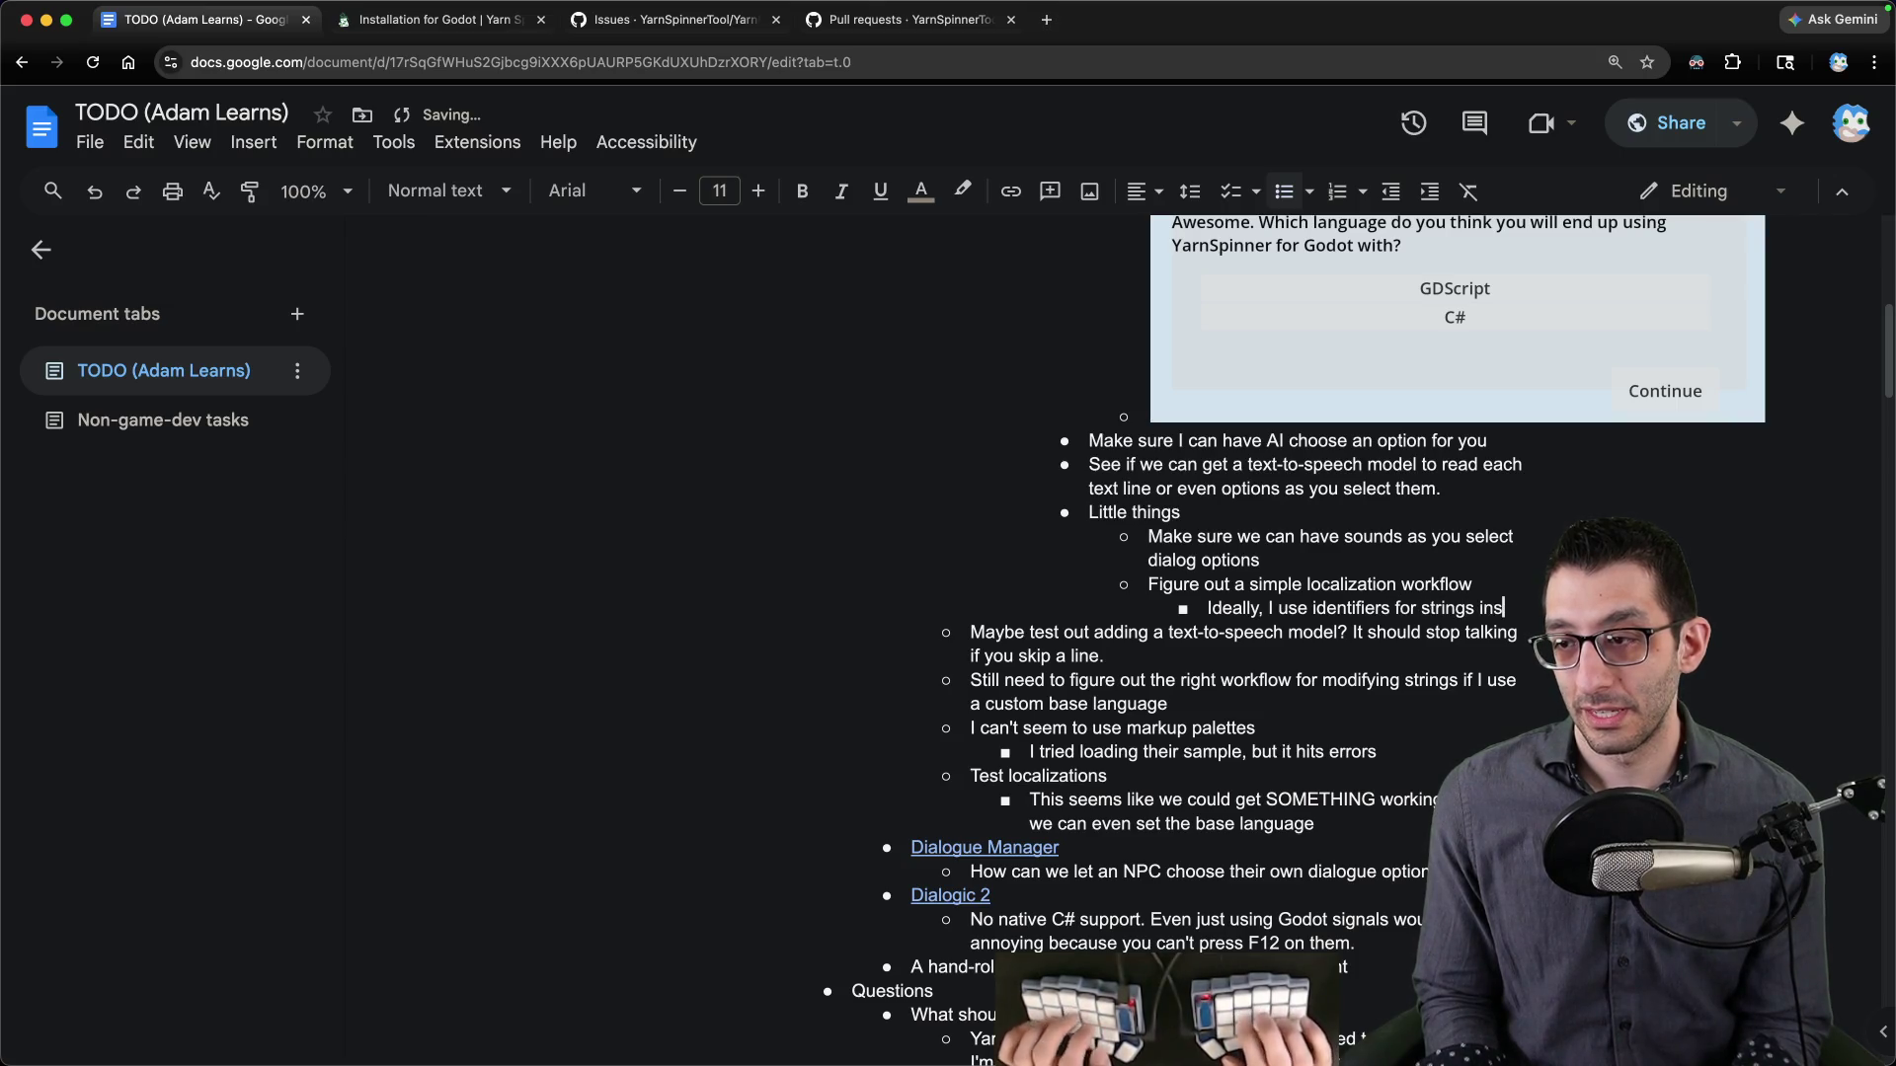
{"action": "type", "text": "tead of English source text"}
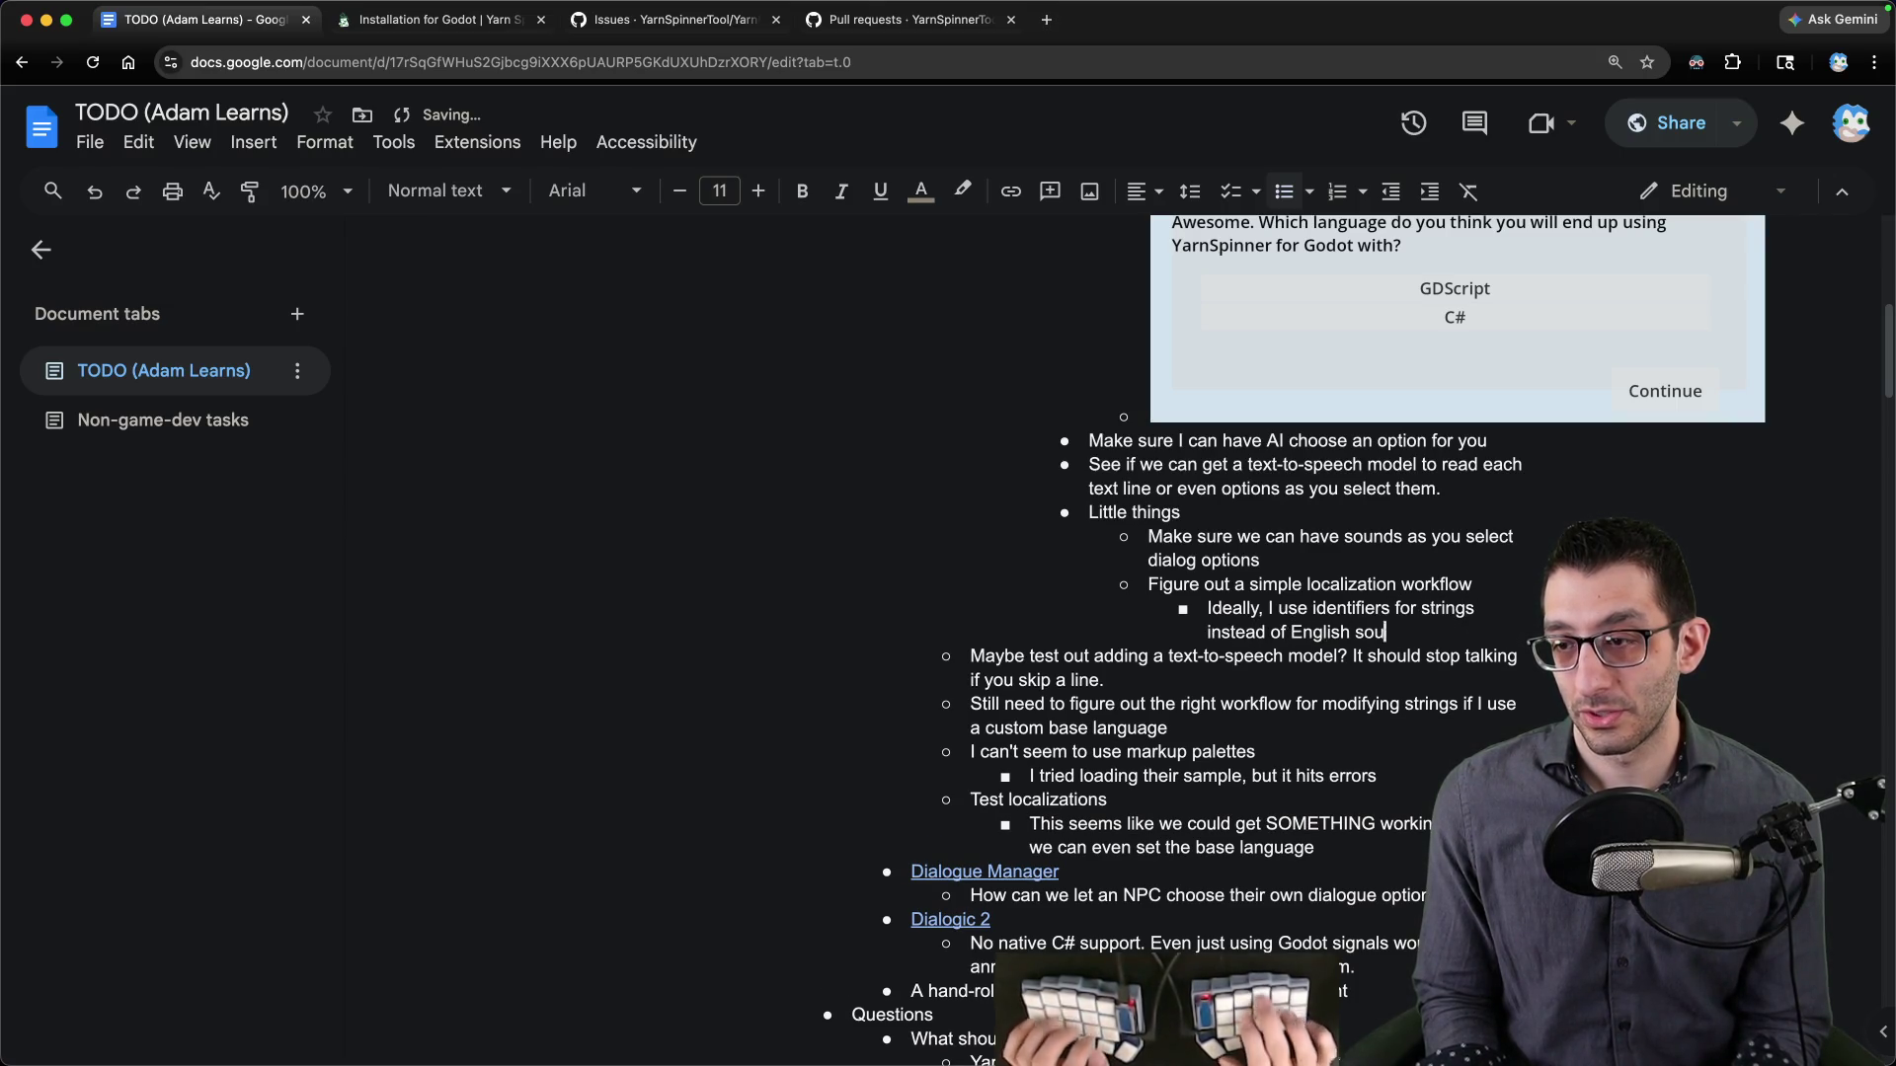
{"action": "type", "text": "."}
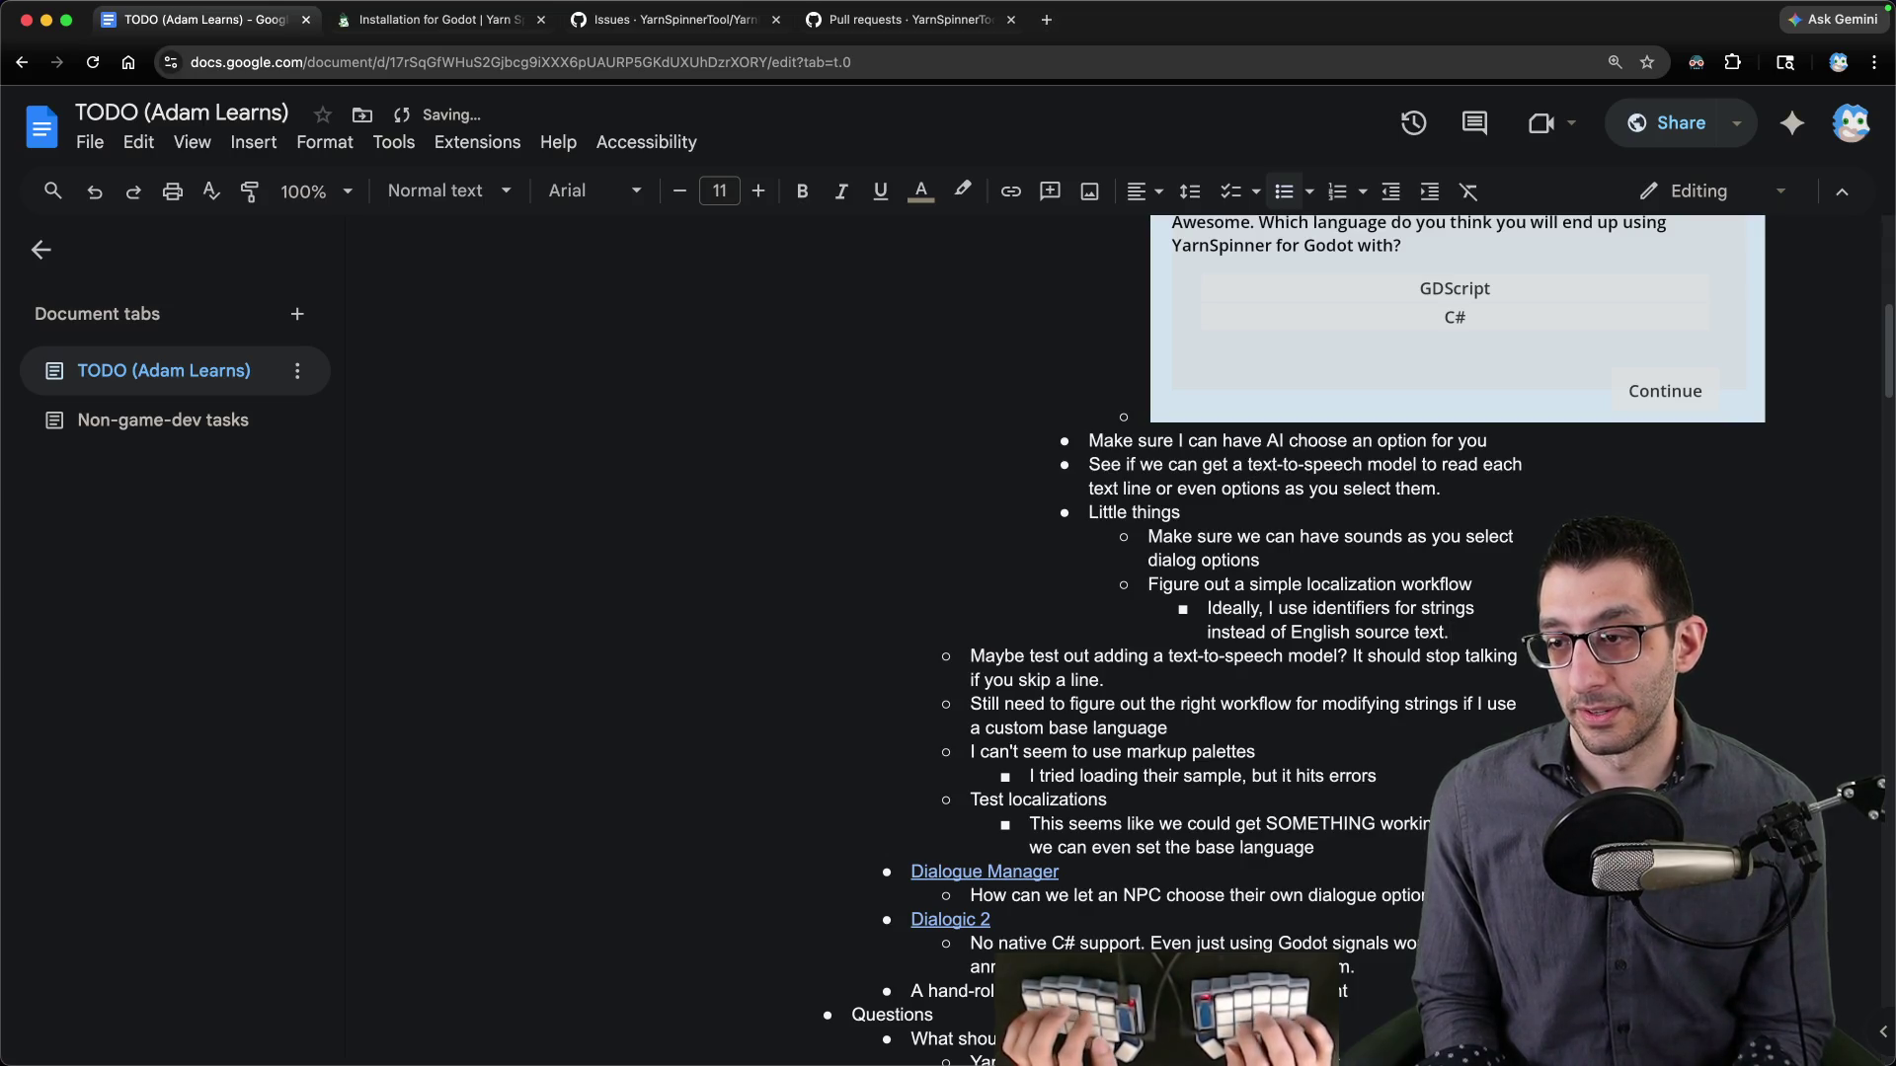
{"action": "type", "text": " However, "}
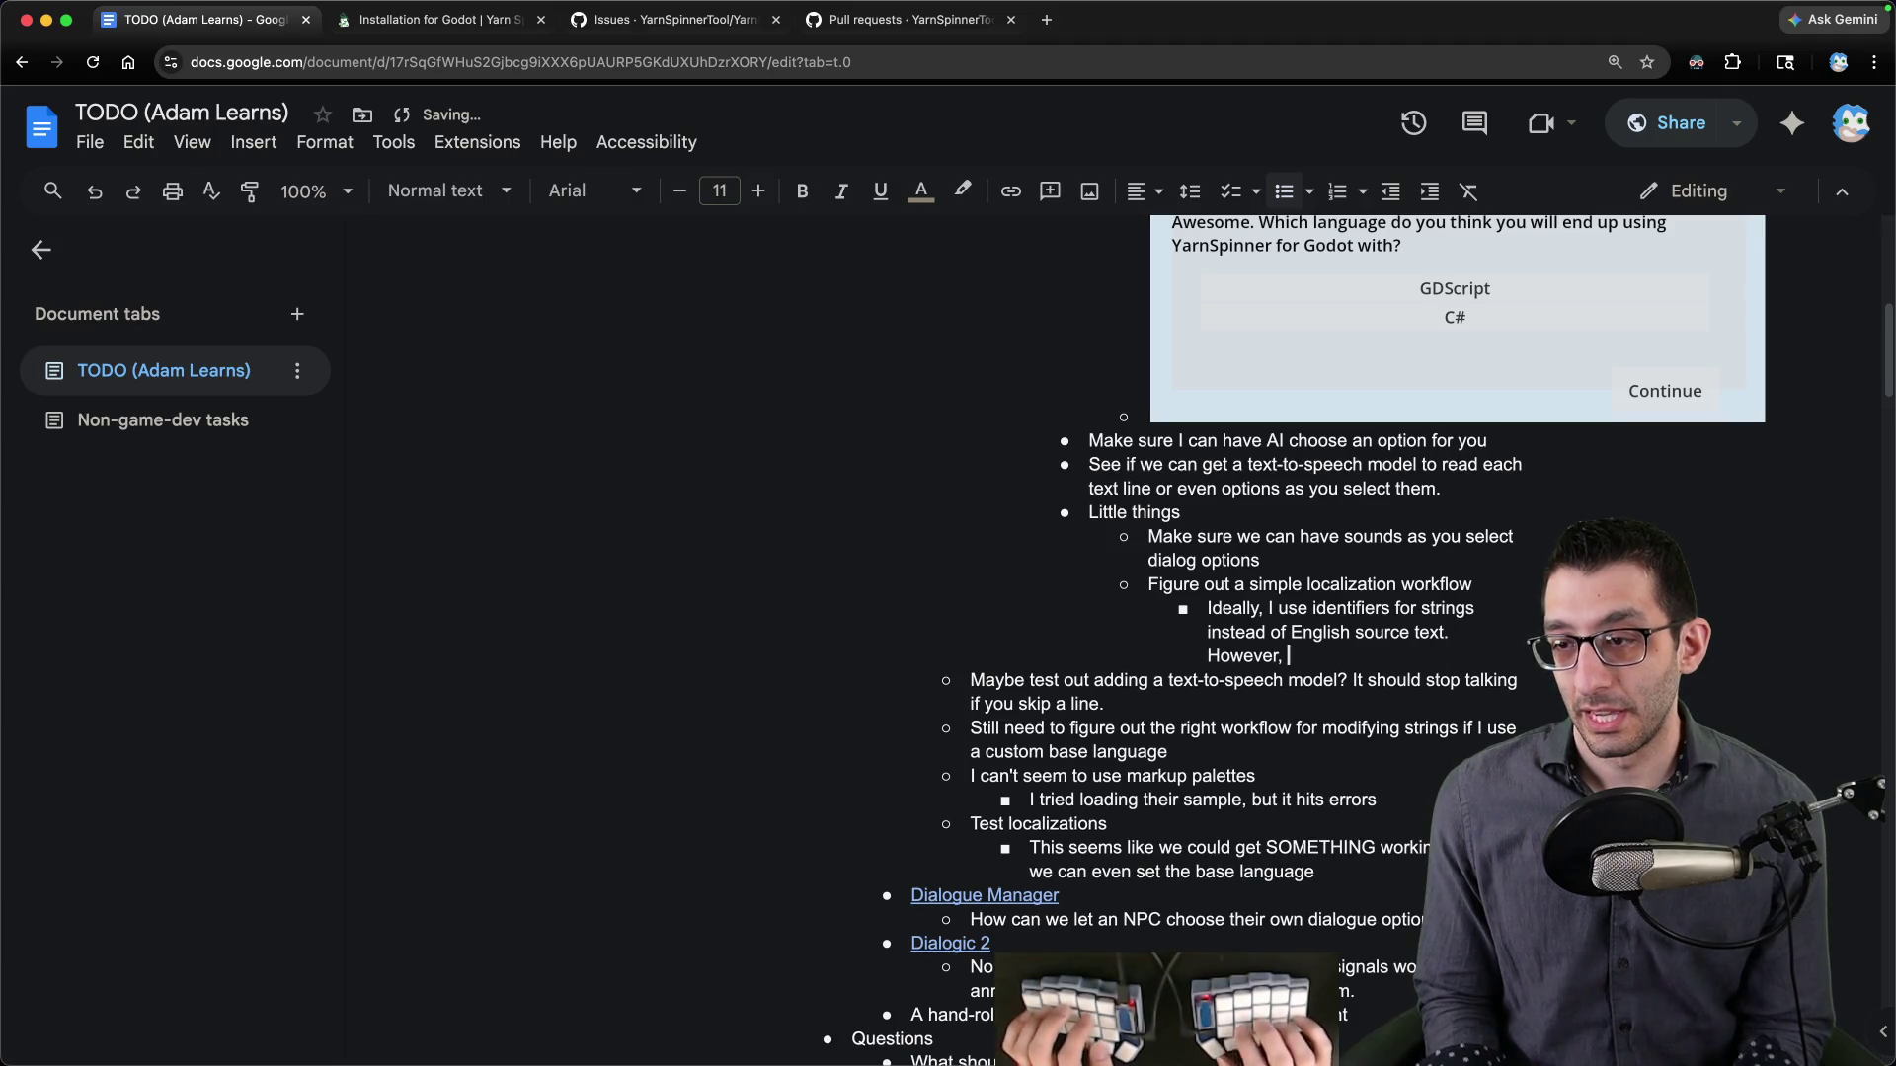
{"action": "type", "text": "then it would be hard to see"}
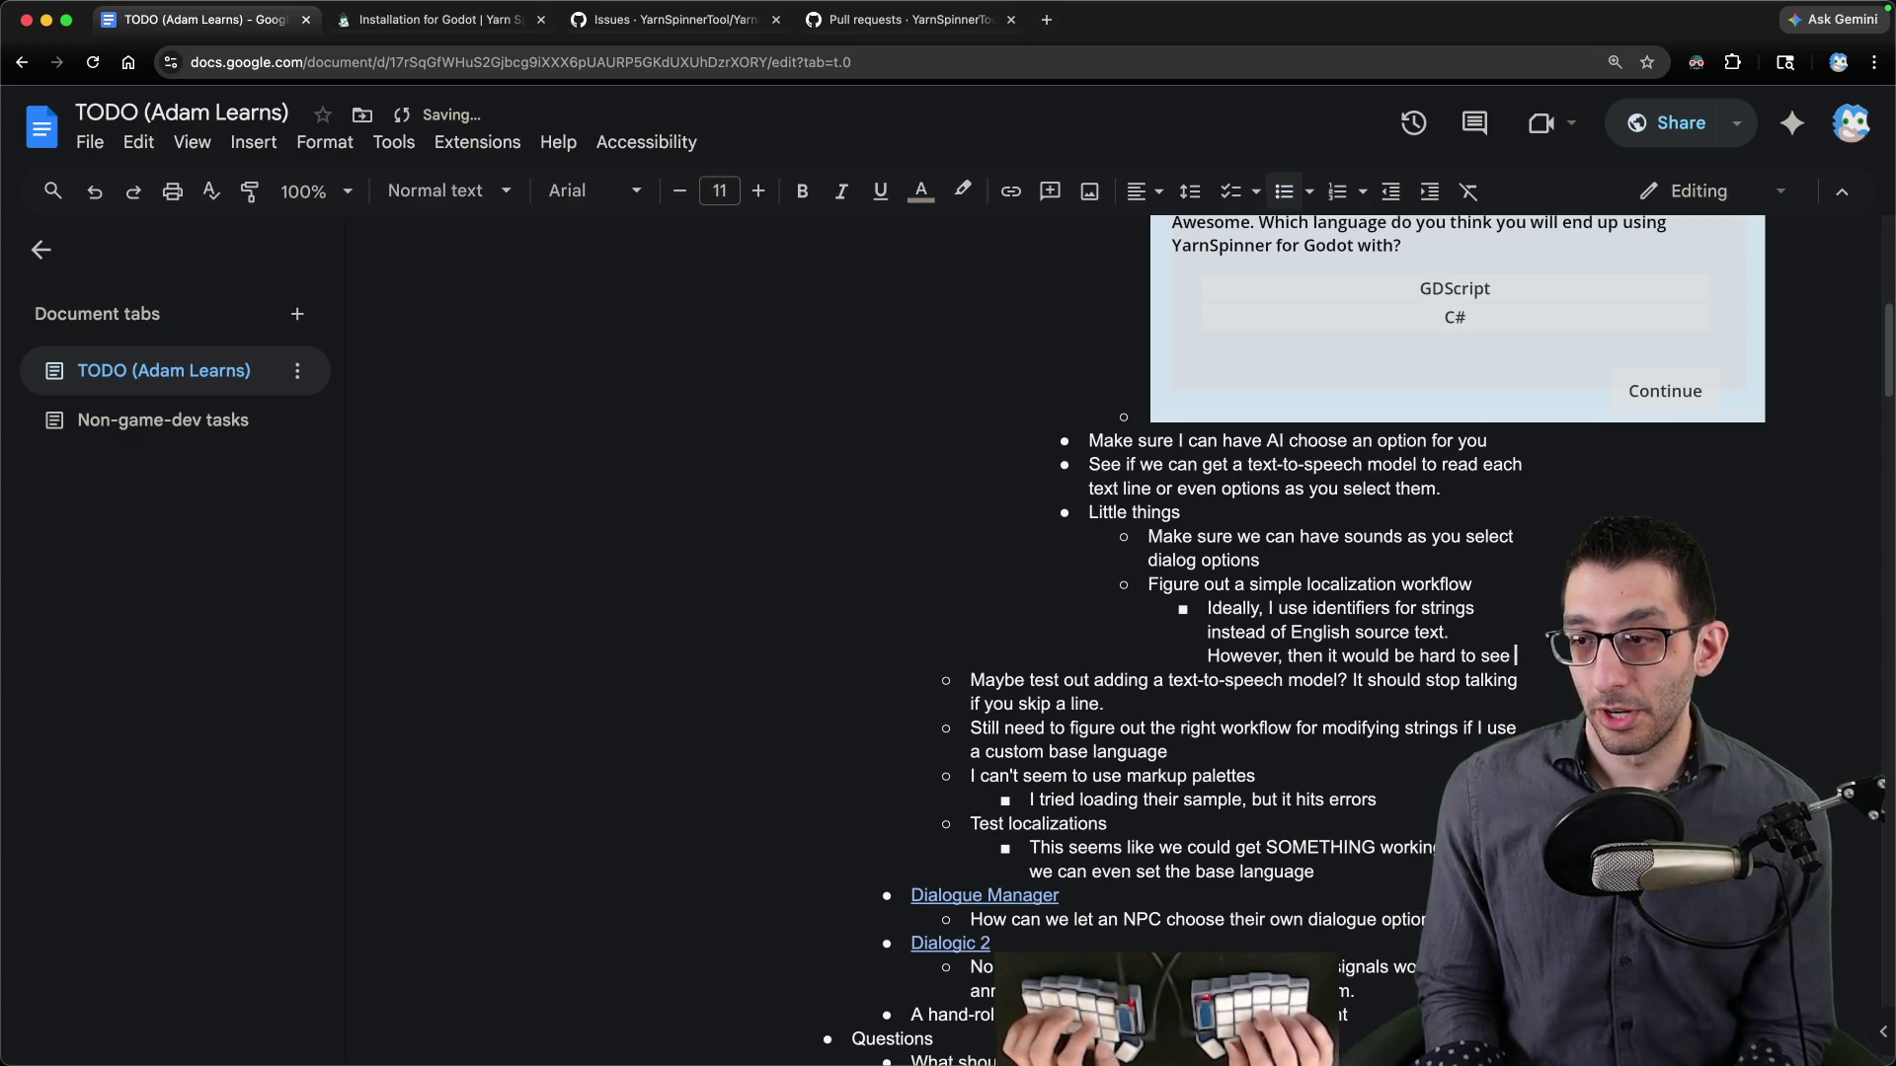
{"action": "type", "text": " the dialogue"}
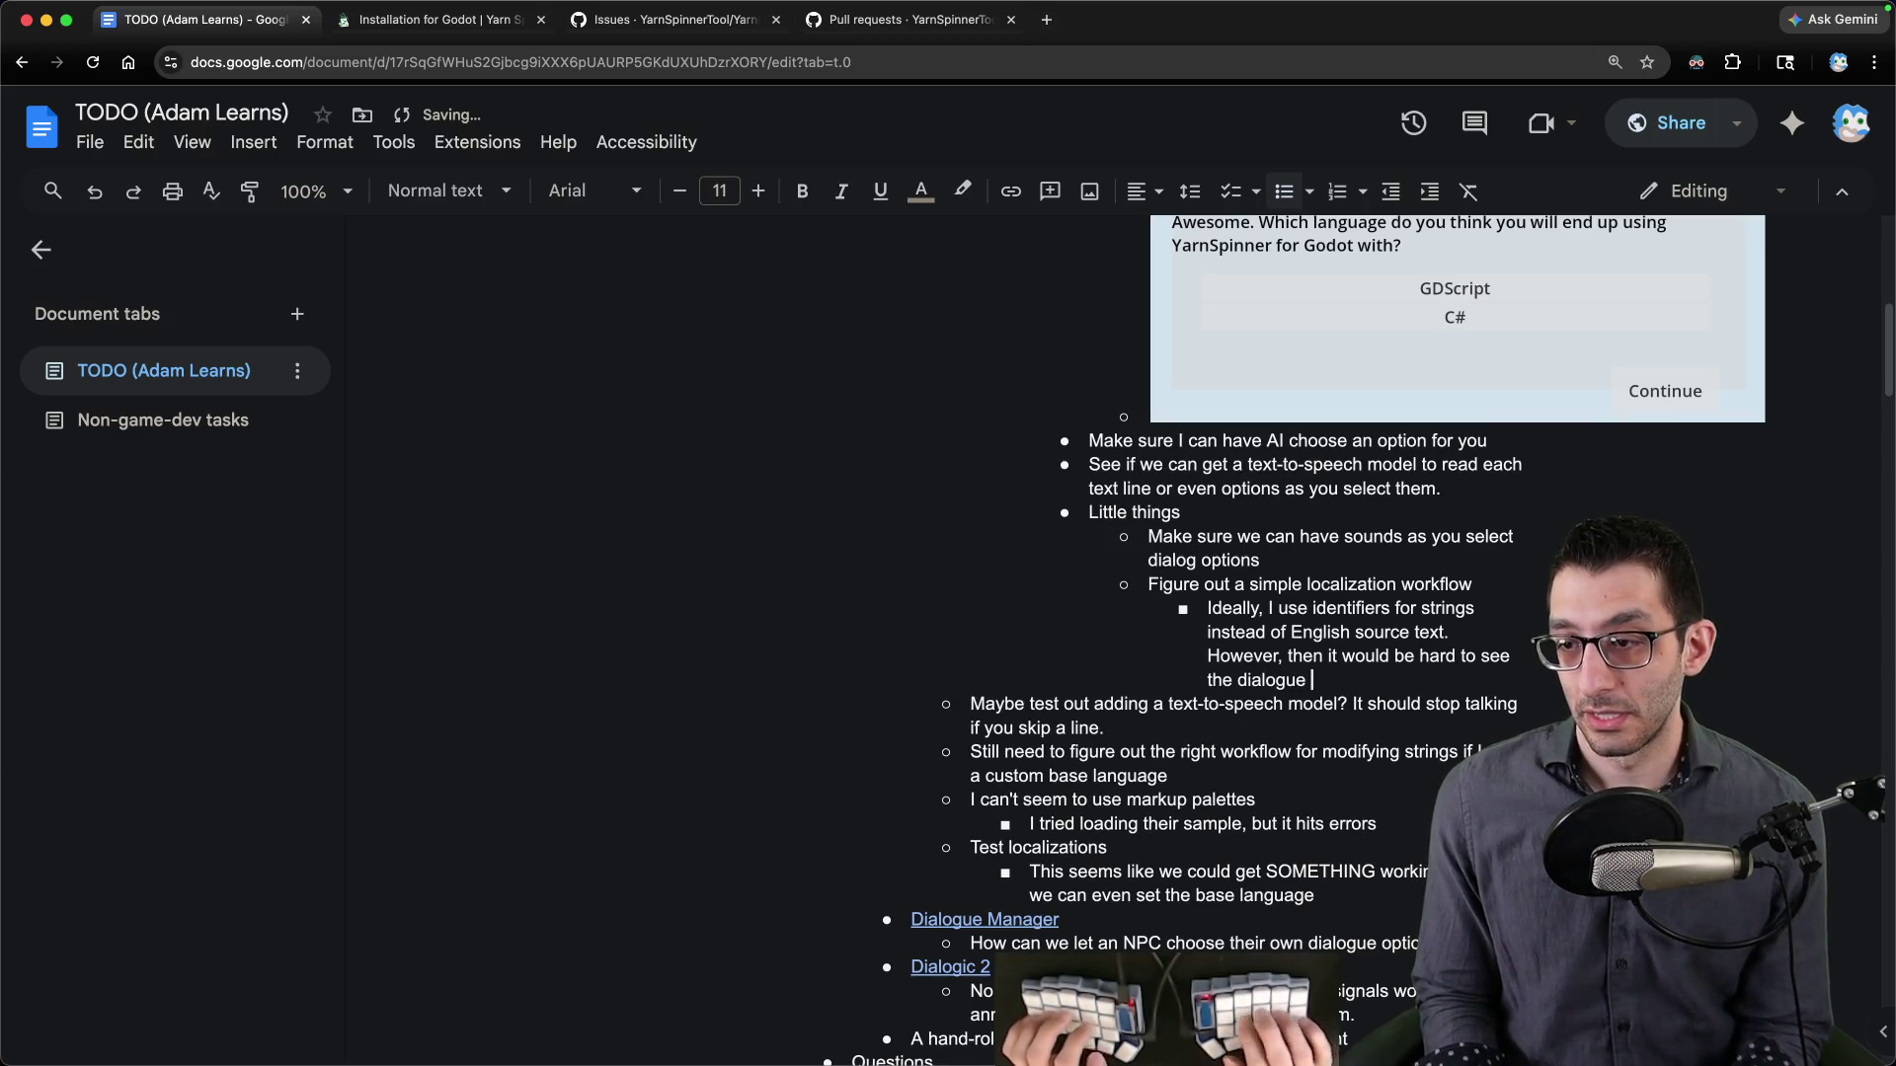
{"action": "type", "text": " in English, so we may "}
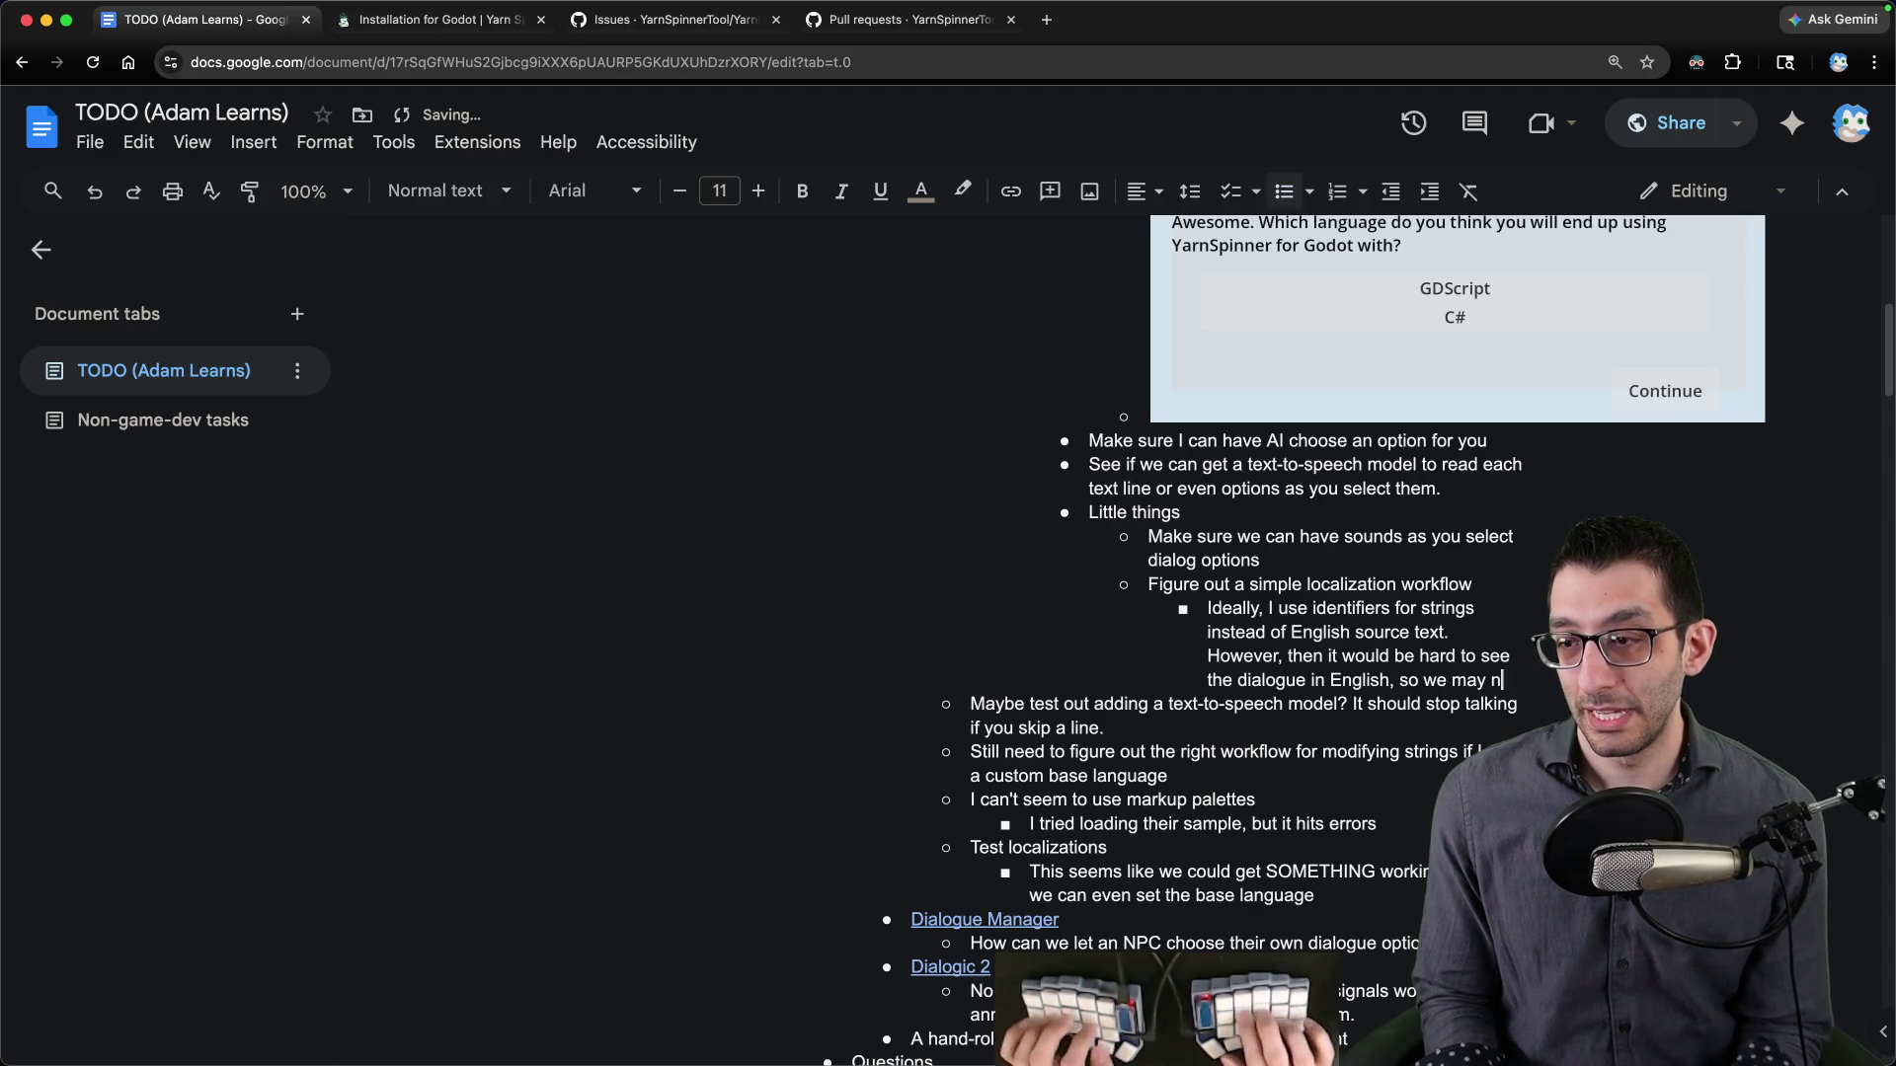
{"action": "type", "text": "need a tool to view them."}
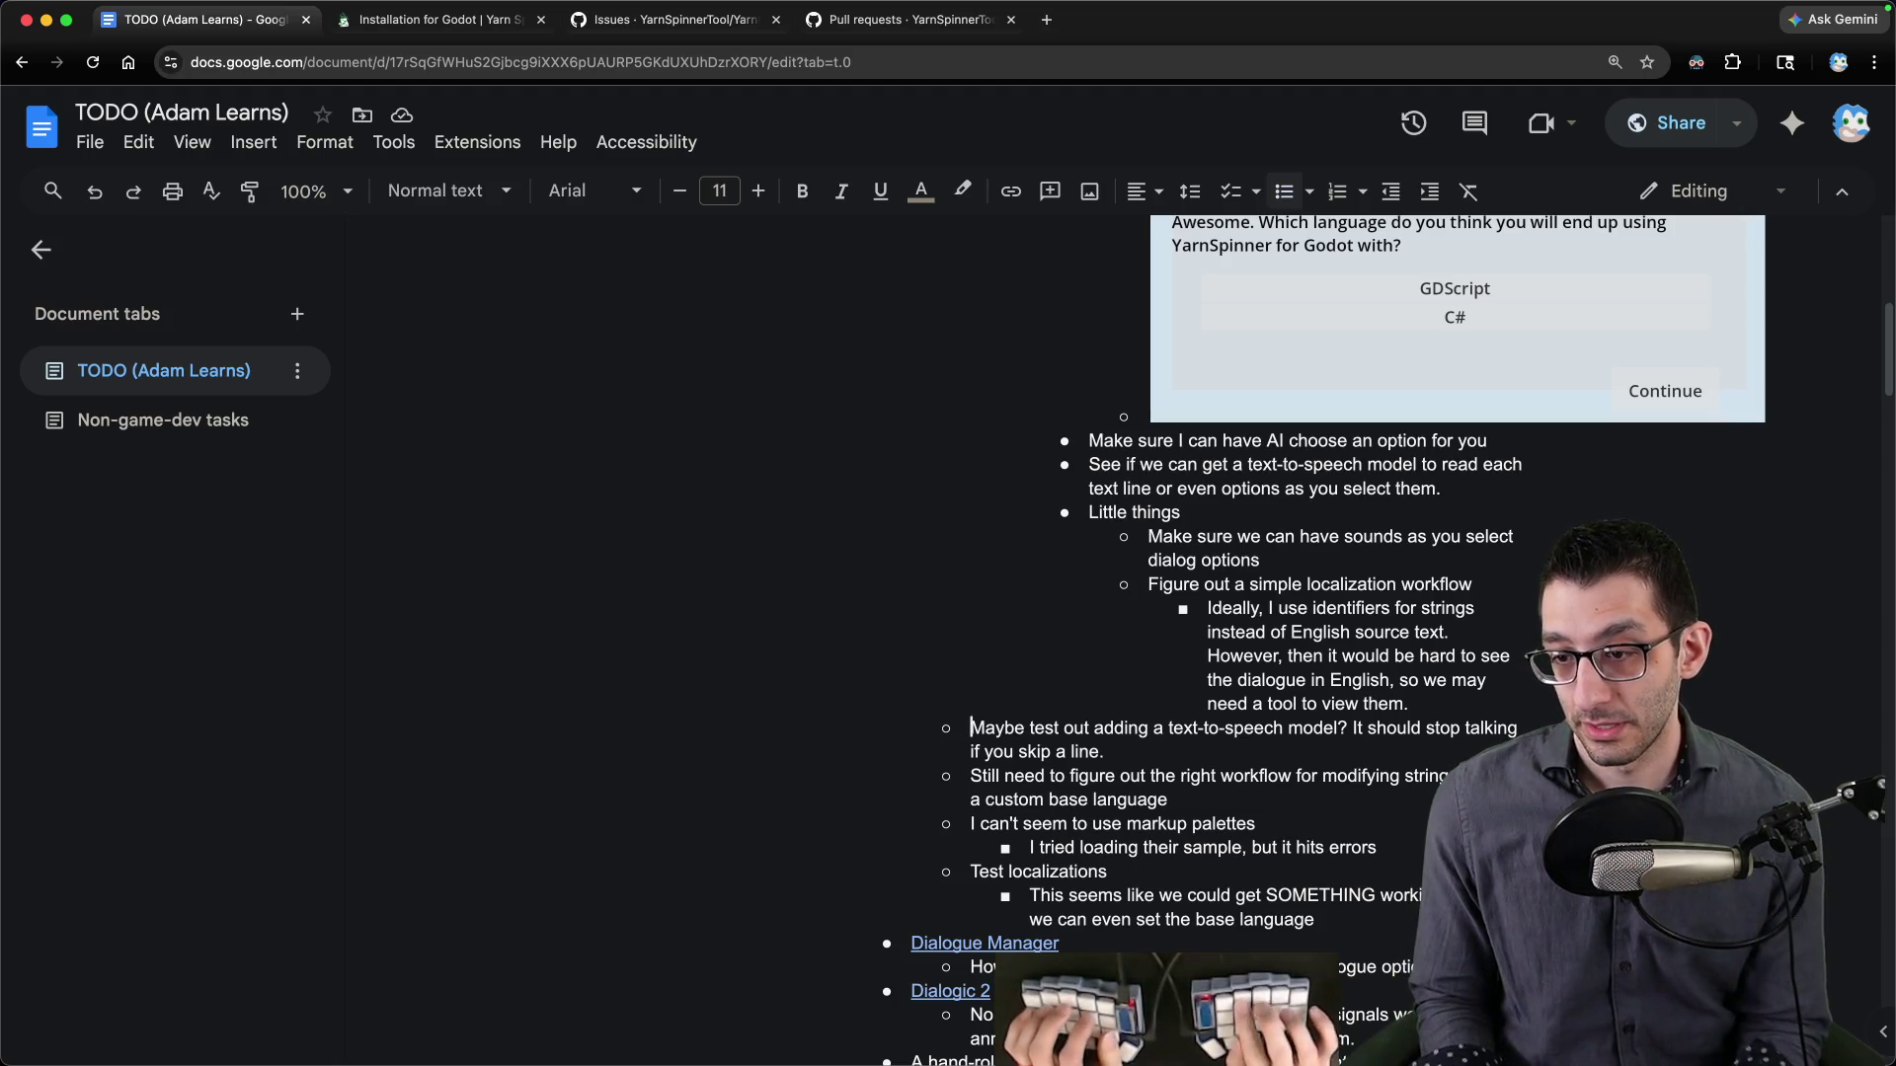
- Delete the text-to-speech and base-language bullets
{"action": "key", "text": "shift+End"}
{"action": "key", "text": "shift+Down"}
{"action": "key", "text": "shift+Down"}
{"action": "key", "text": "shift+Down"}
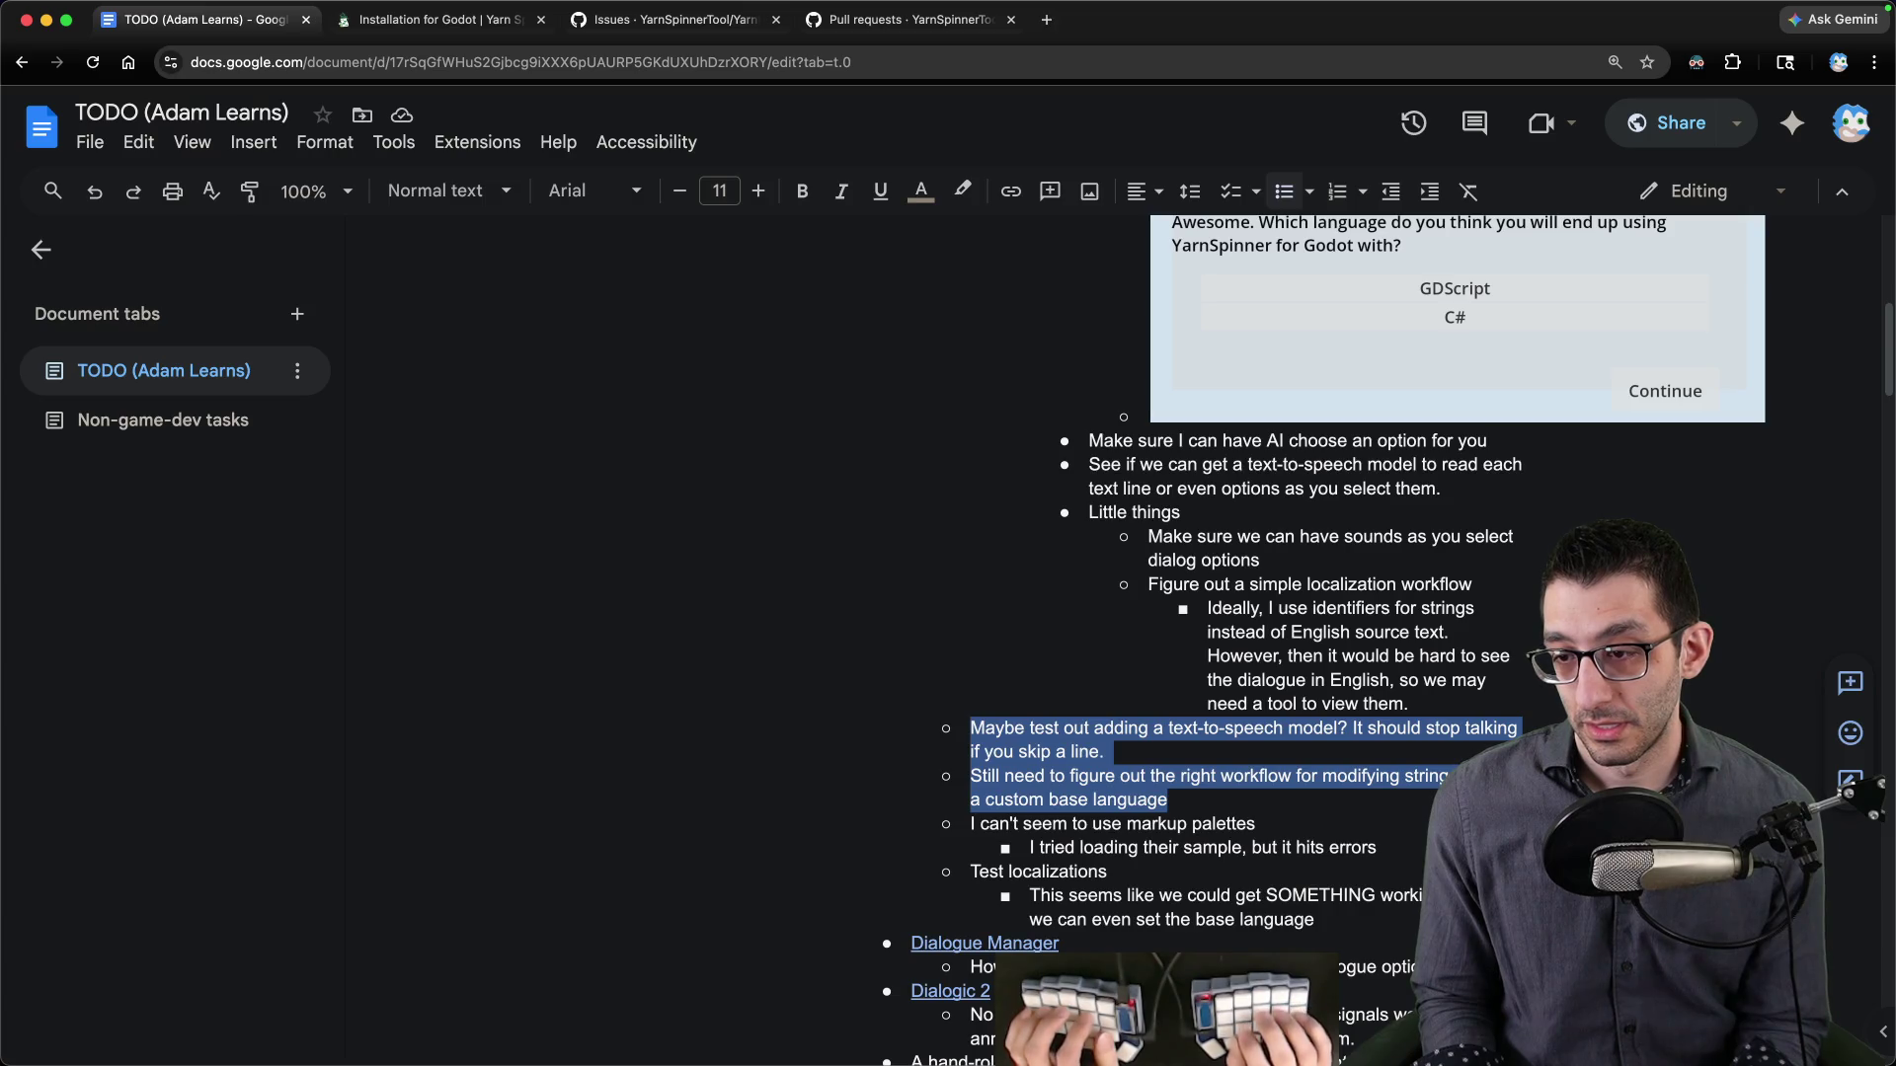
{"action": "key", "text": "BackSpace"}
{"action": "key", "text": "BackSpace"}
{"action": "key", "text": "BackSpace"}
{"action": "key", "text": "shift+Down"}
- Delete the markup palettes bullet and its sub-bullet
{"action": "key", "text": "Down"}
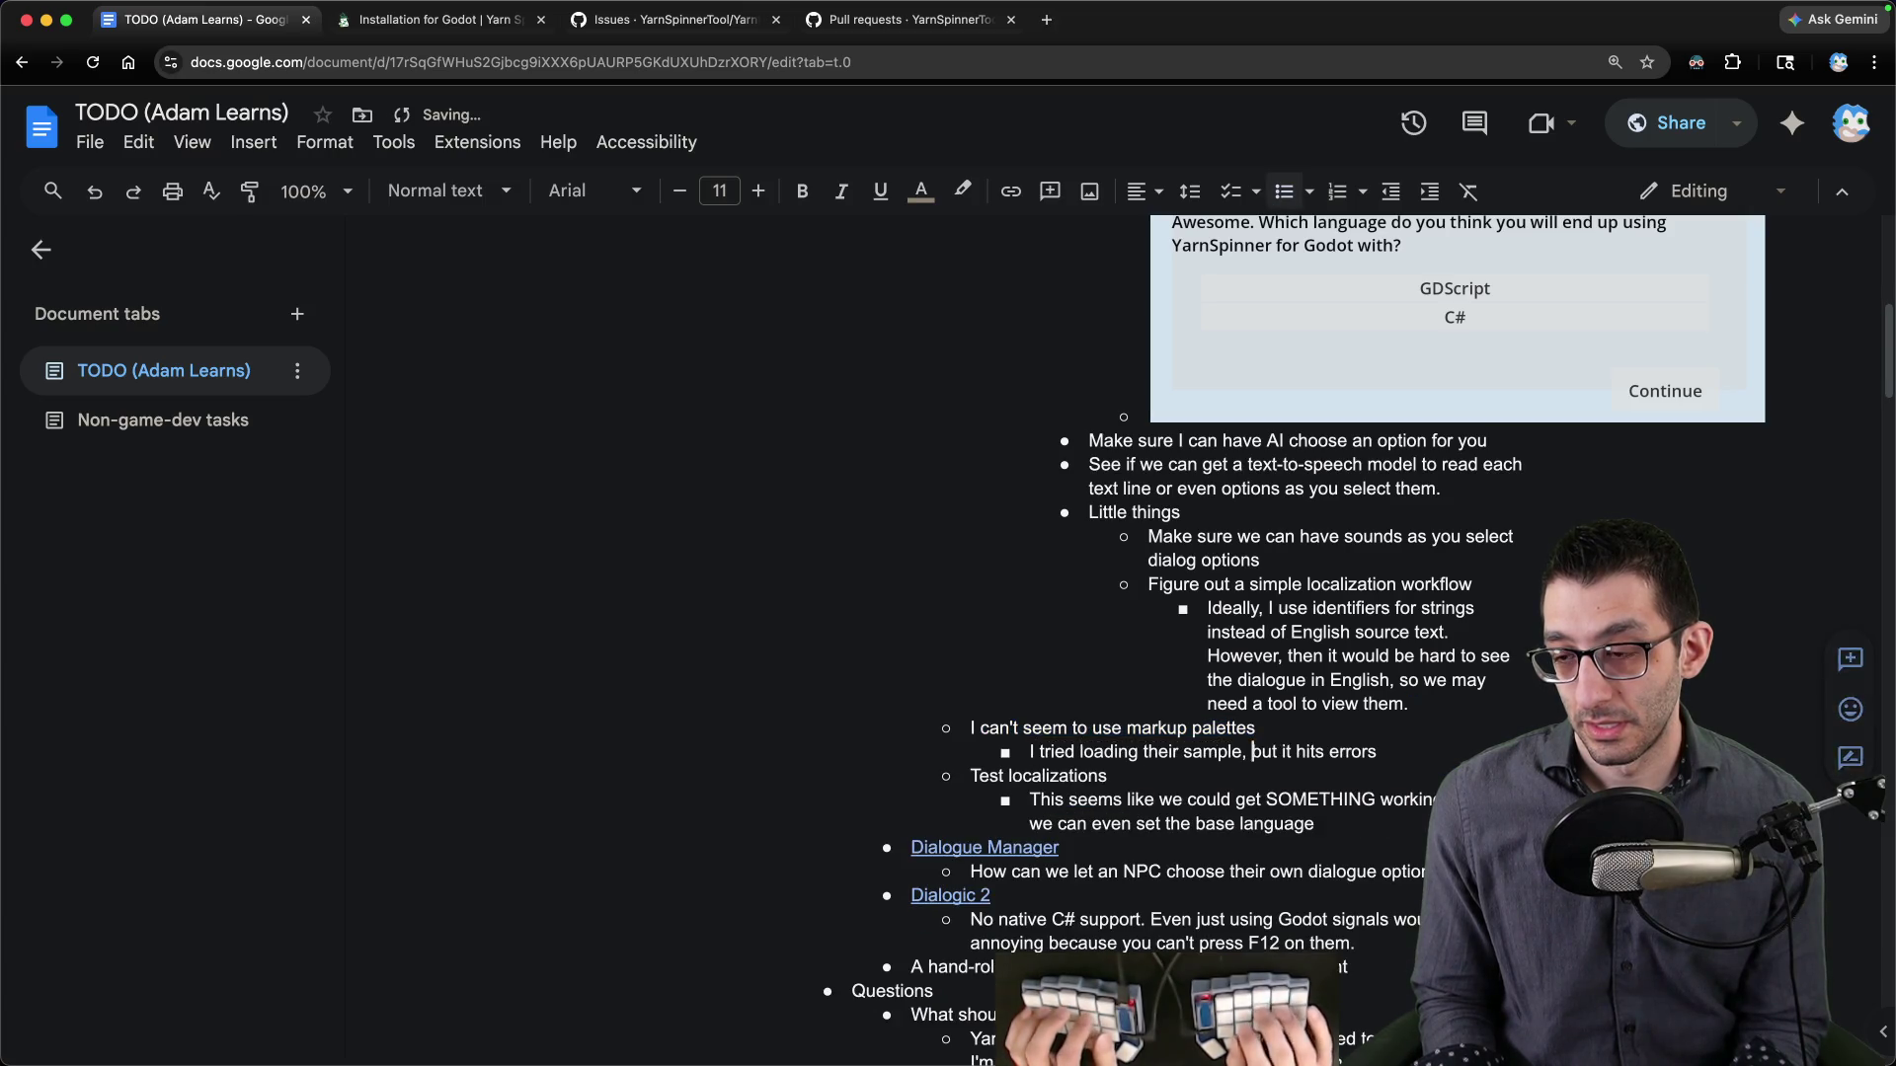
{"action": "key", "text": "End"}
{"action": "key", "text": "shift+Up"}
{"action": "key", "text": "shift+Home"}
{"action": "key", "text": "BackSpace"}
- Delete the 'Test localizations' bullets and scroll down through the document
{"action": "key", "text": "Down"}
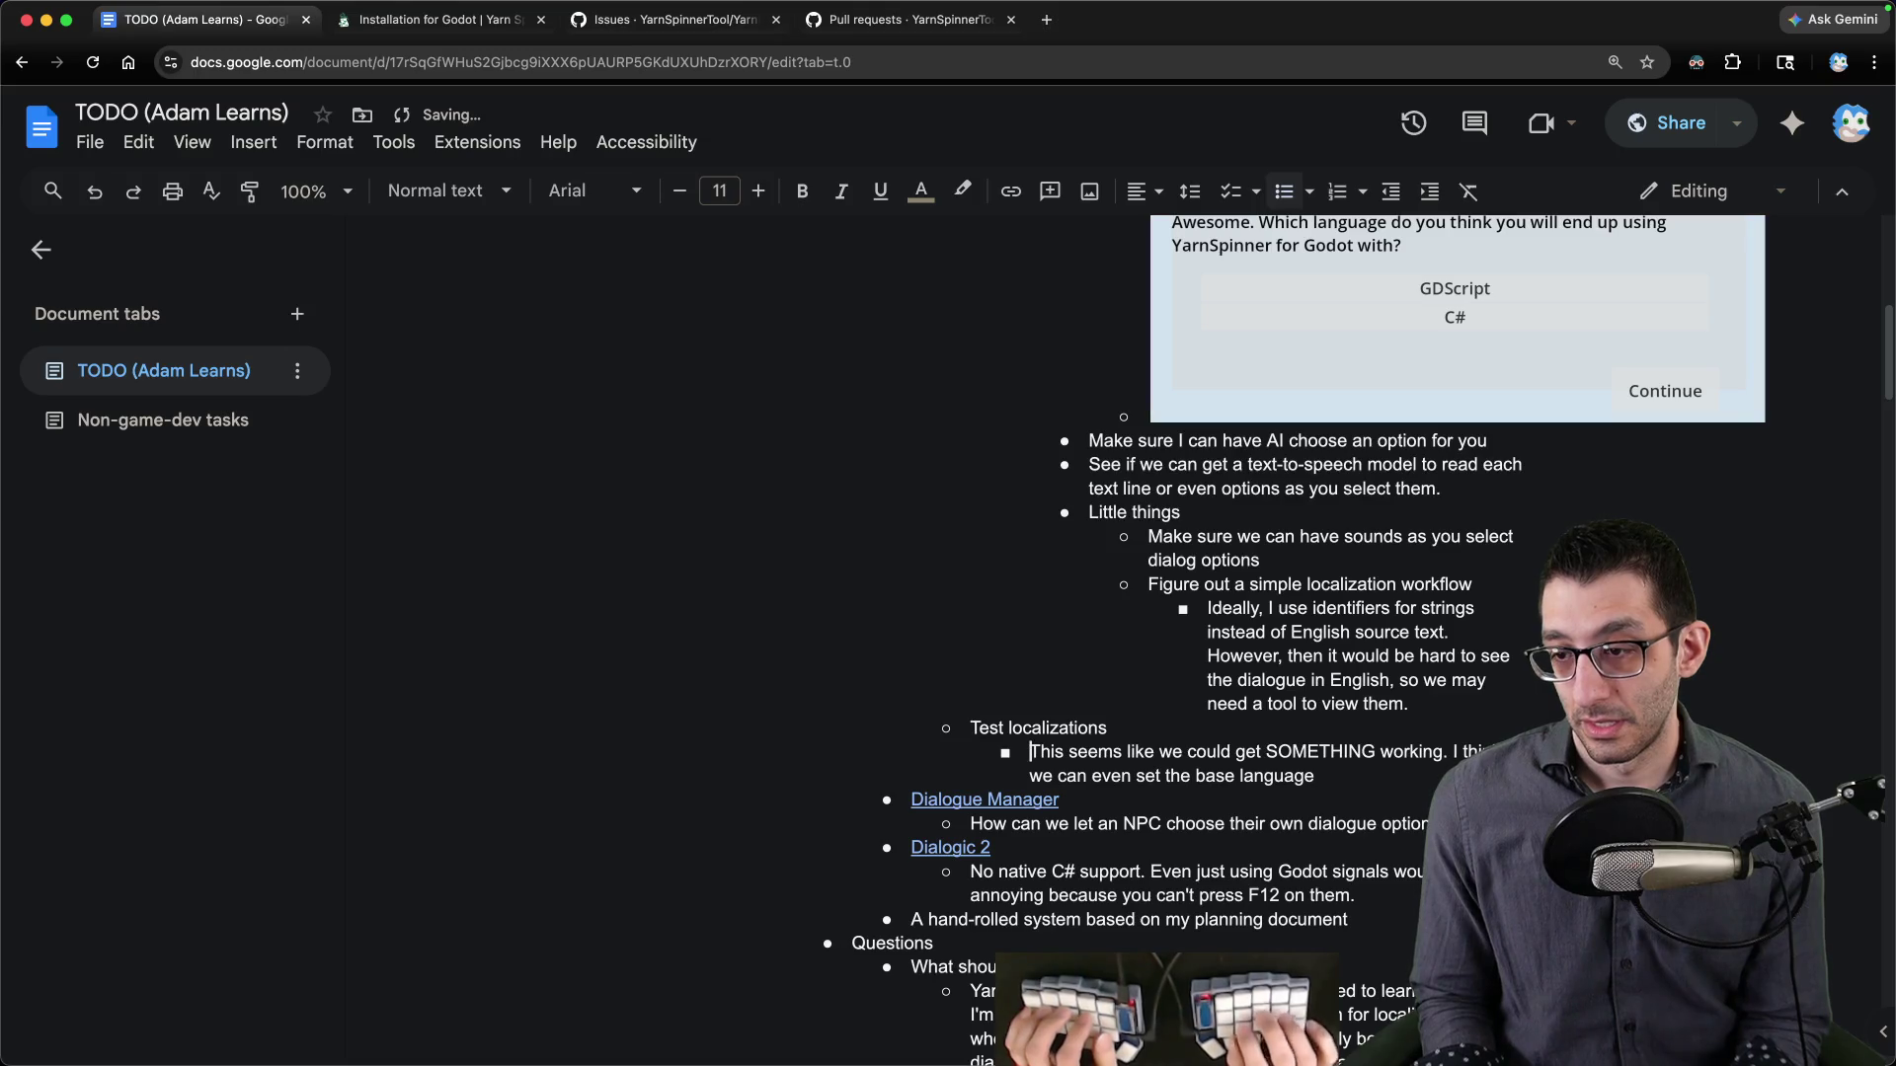
{"action": "key", "text": "shift+Down"}
{"action": "key", "text": "shift+End"}
{"action": "key", "text": "shift+Up"}
{"action": "key", "text": "shift+Up"}
{"action": "key", "text": "BackSpace"}
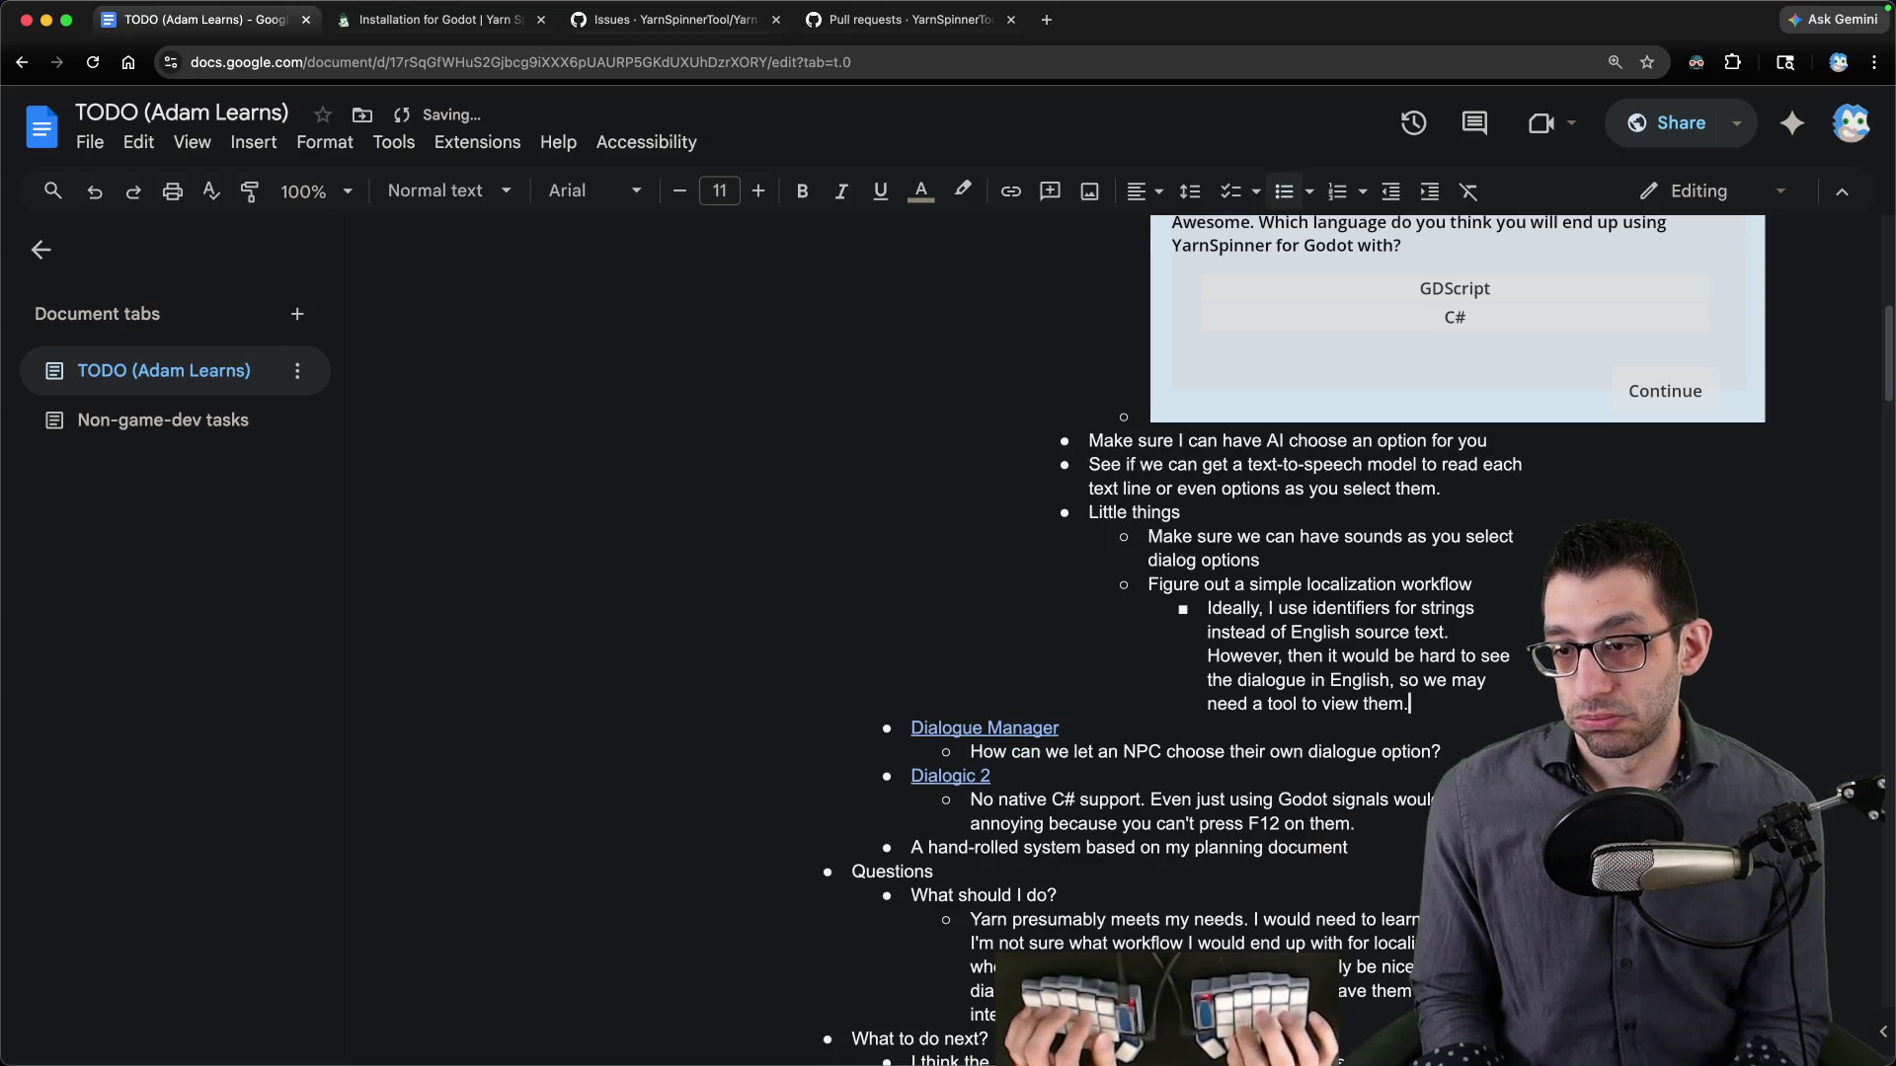
{"action": "scroll", "coordinate": [1431, 760], "scroll_direction": "down", "scroll_amount": 10}
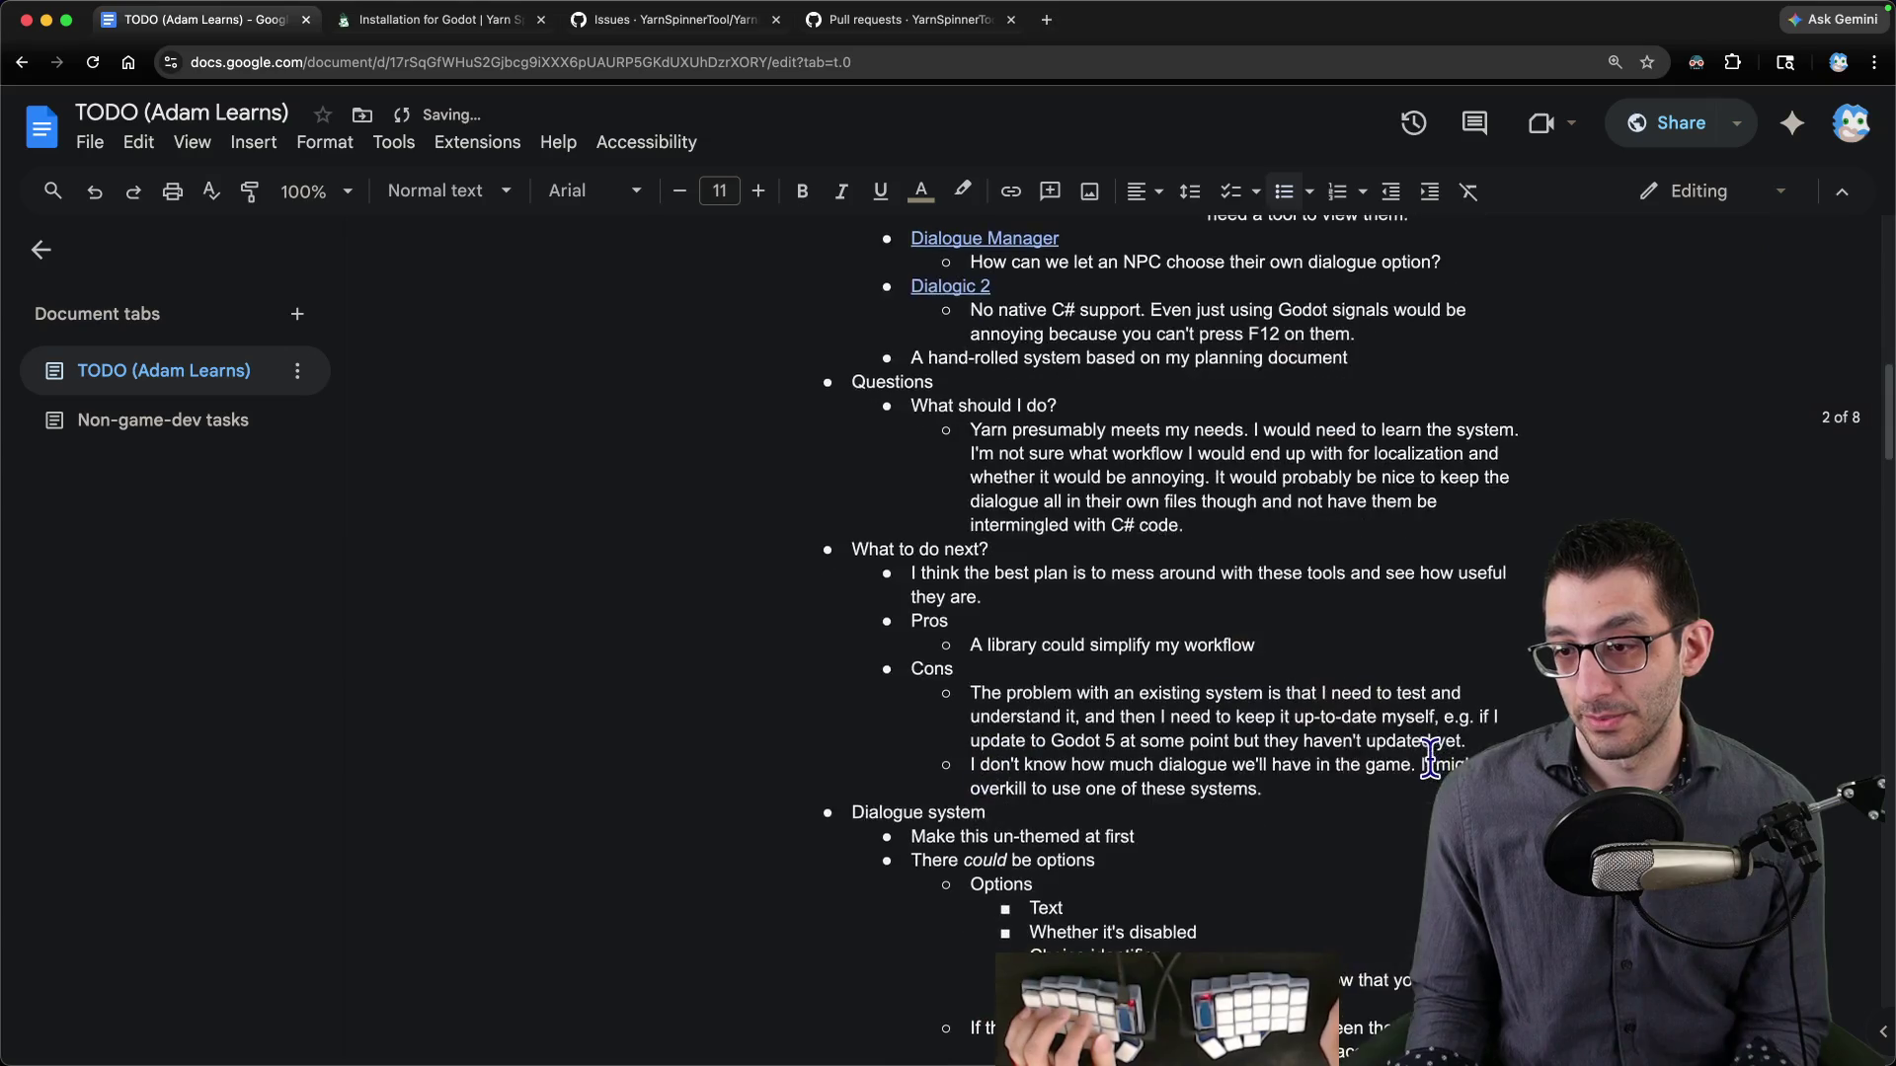
{"action": "scroll", "coordinate": [1431, 760], "scroll_direction": "down", "scroll_amount": 1}
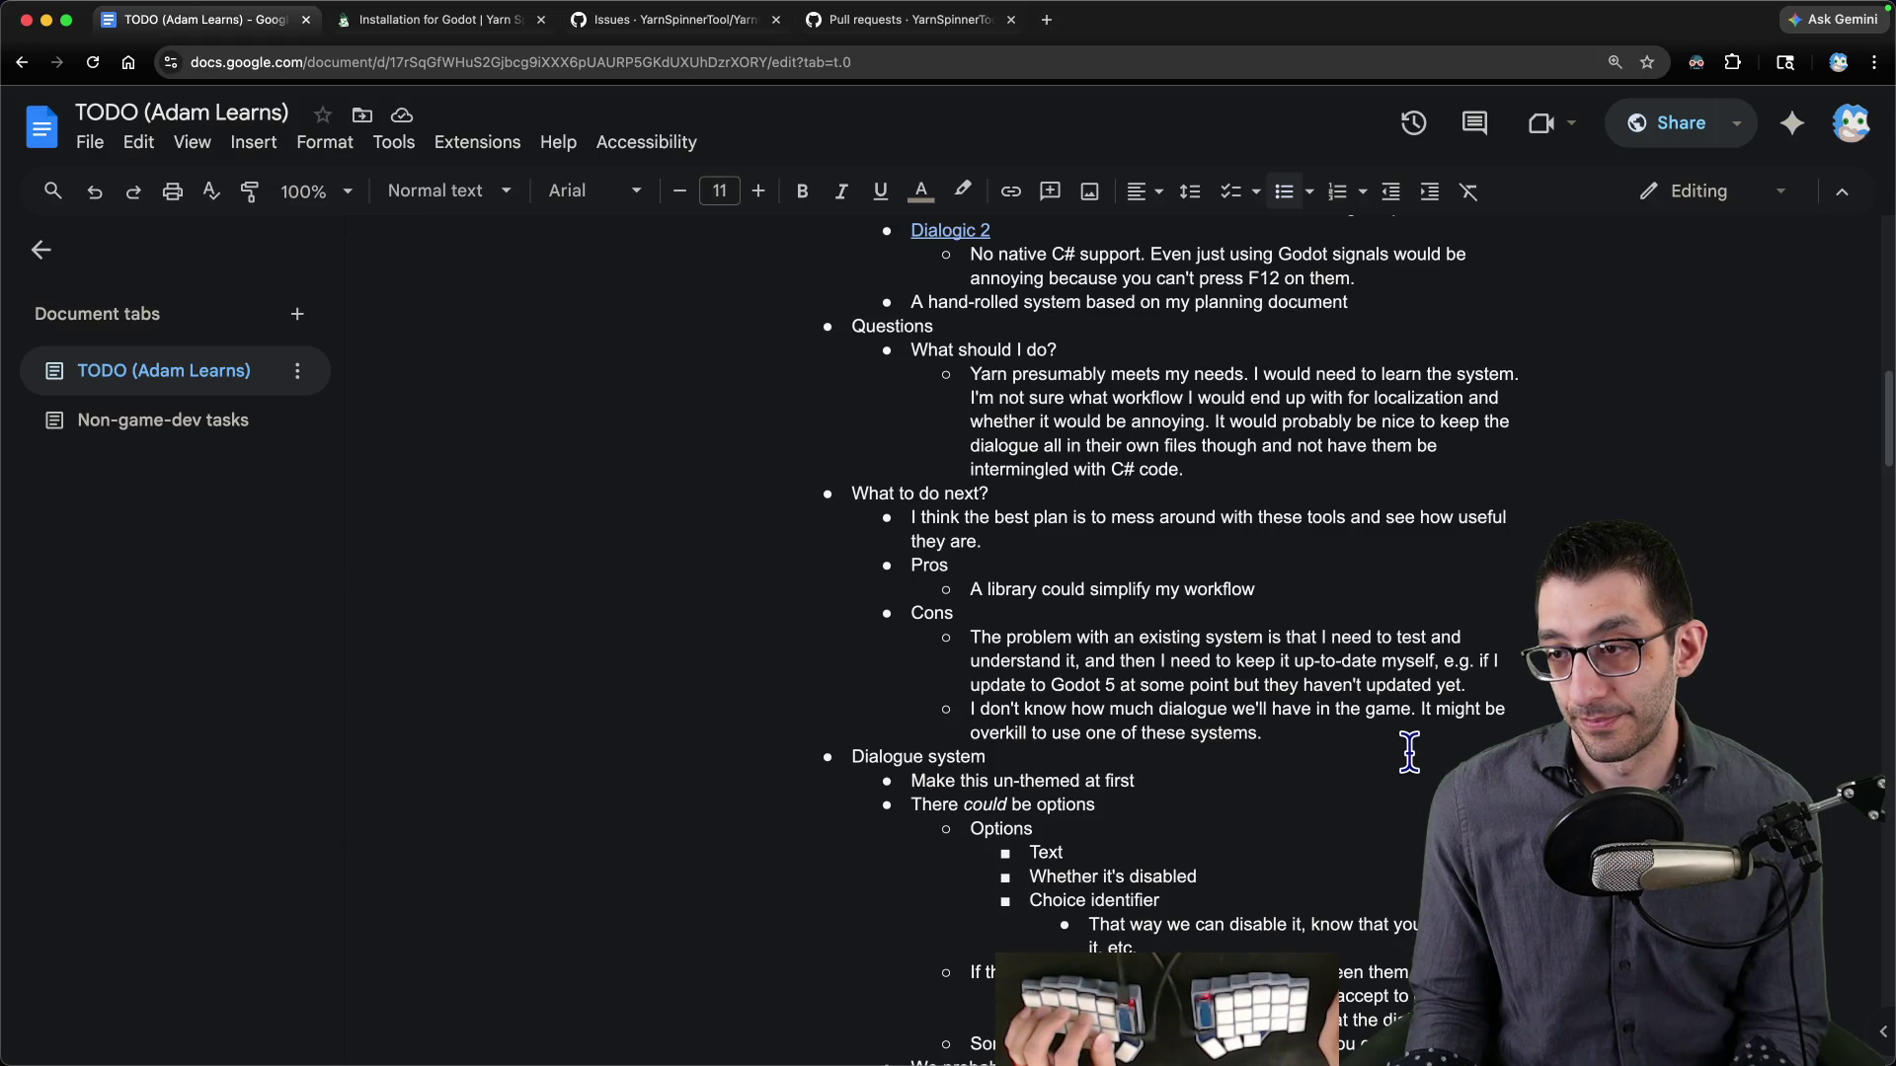
{"action": "scroll", "coordinate": [1411, 754], "scroll_direction": "down", "scroll_amount": 5}
- Bring the YarnSpinnerTest Finder window forward and select its addons folder
{"action": "key", "text": "super+Tab"}
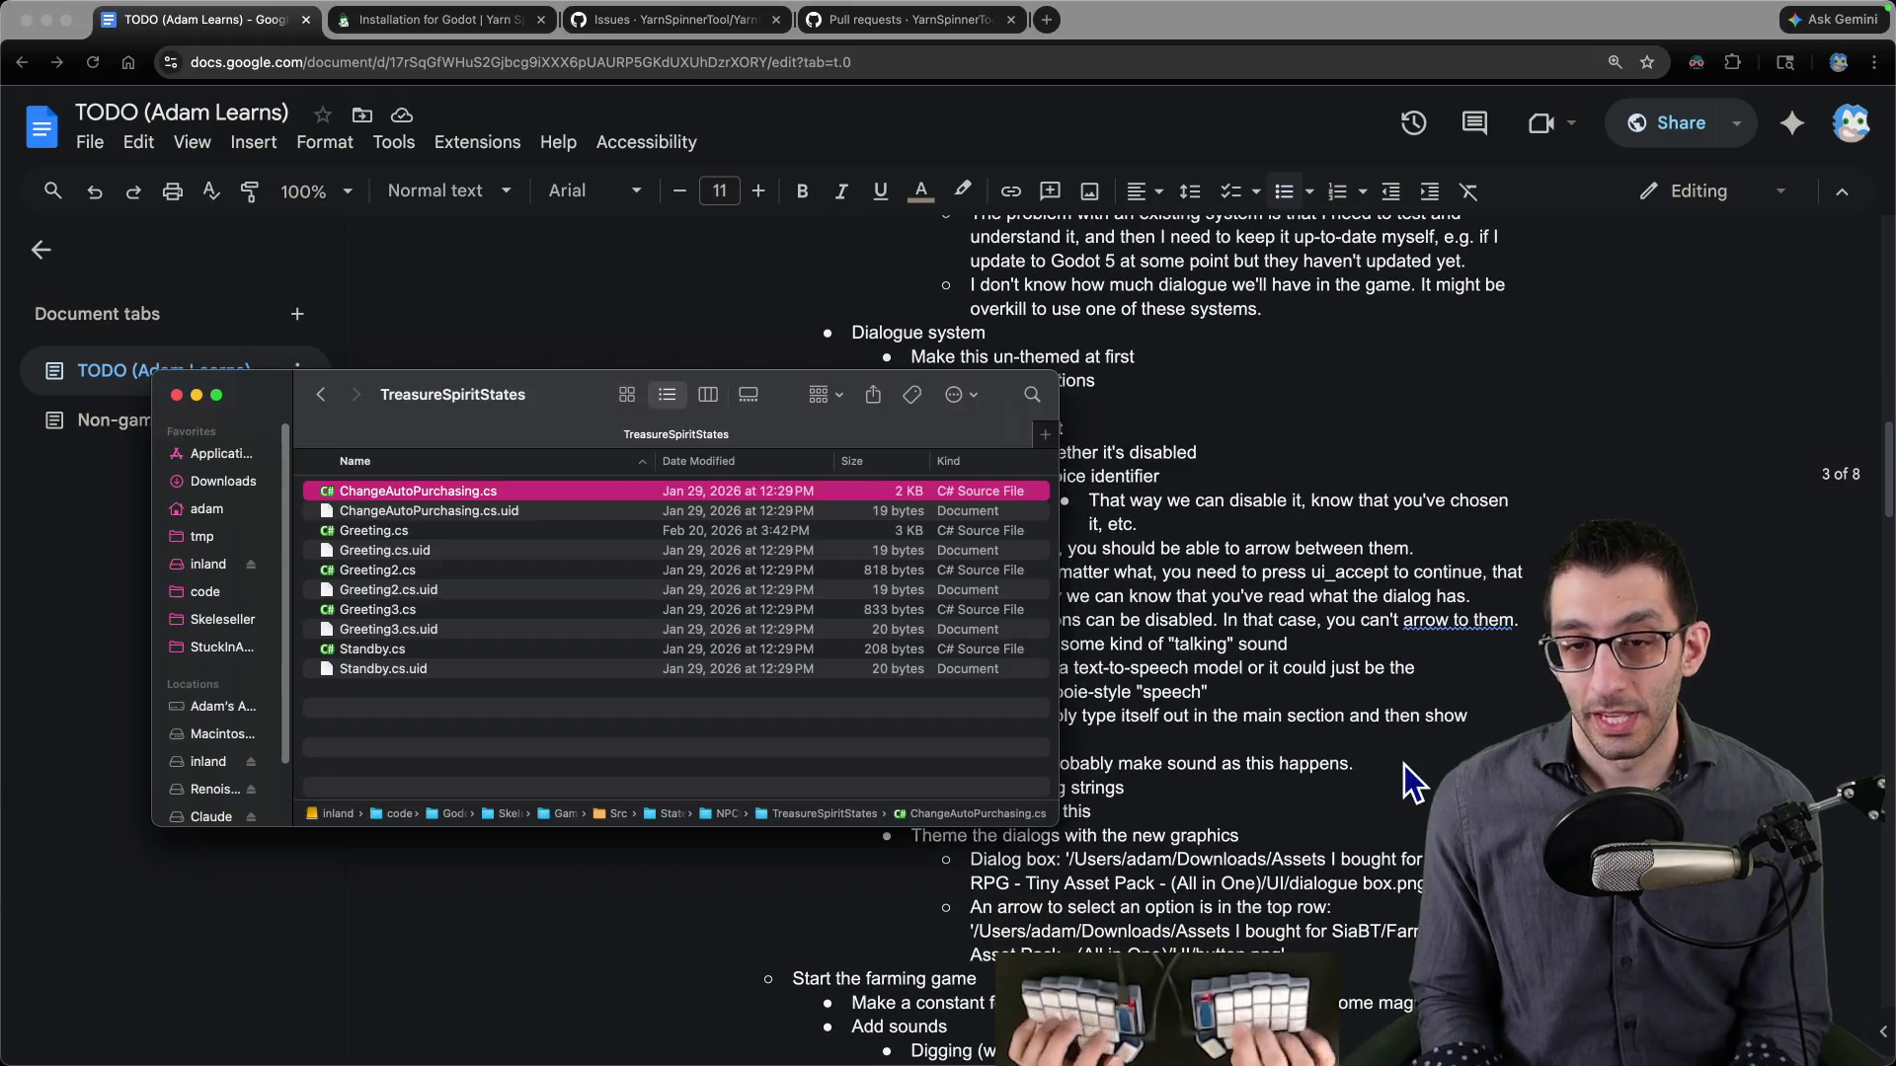
{"action": "key", "text": "super+grave"}
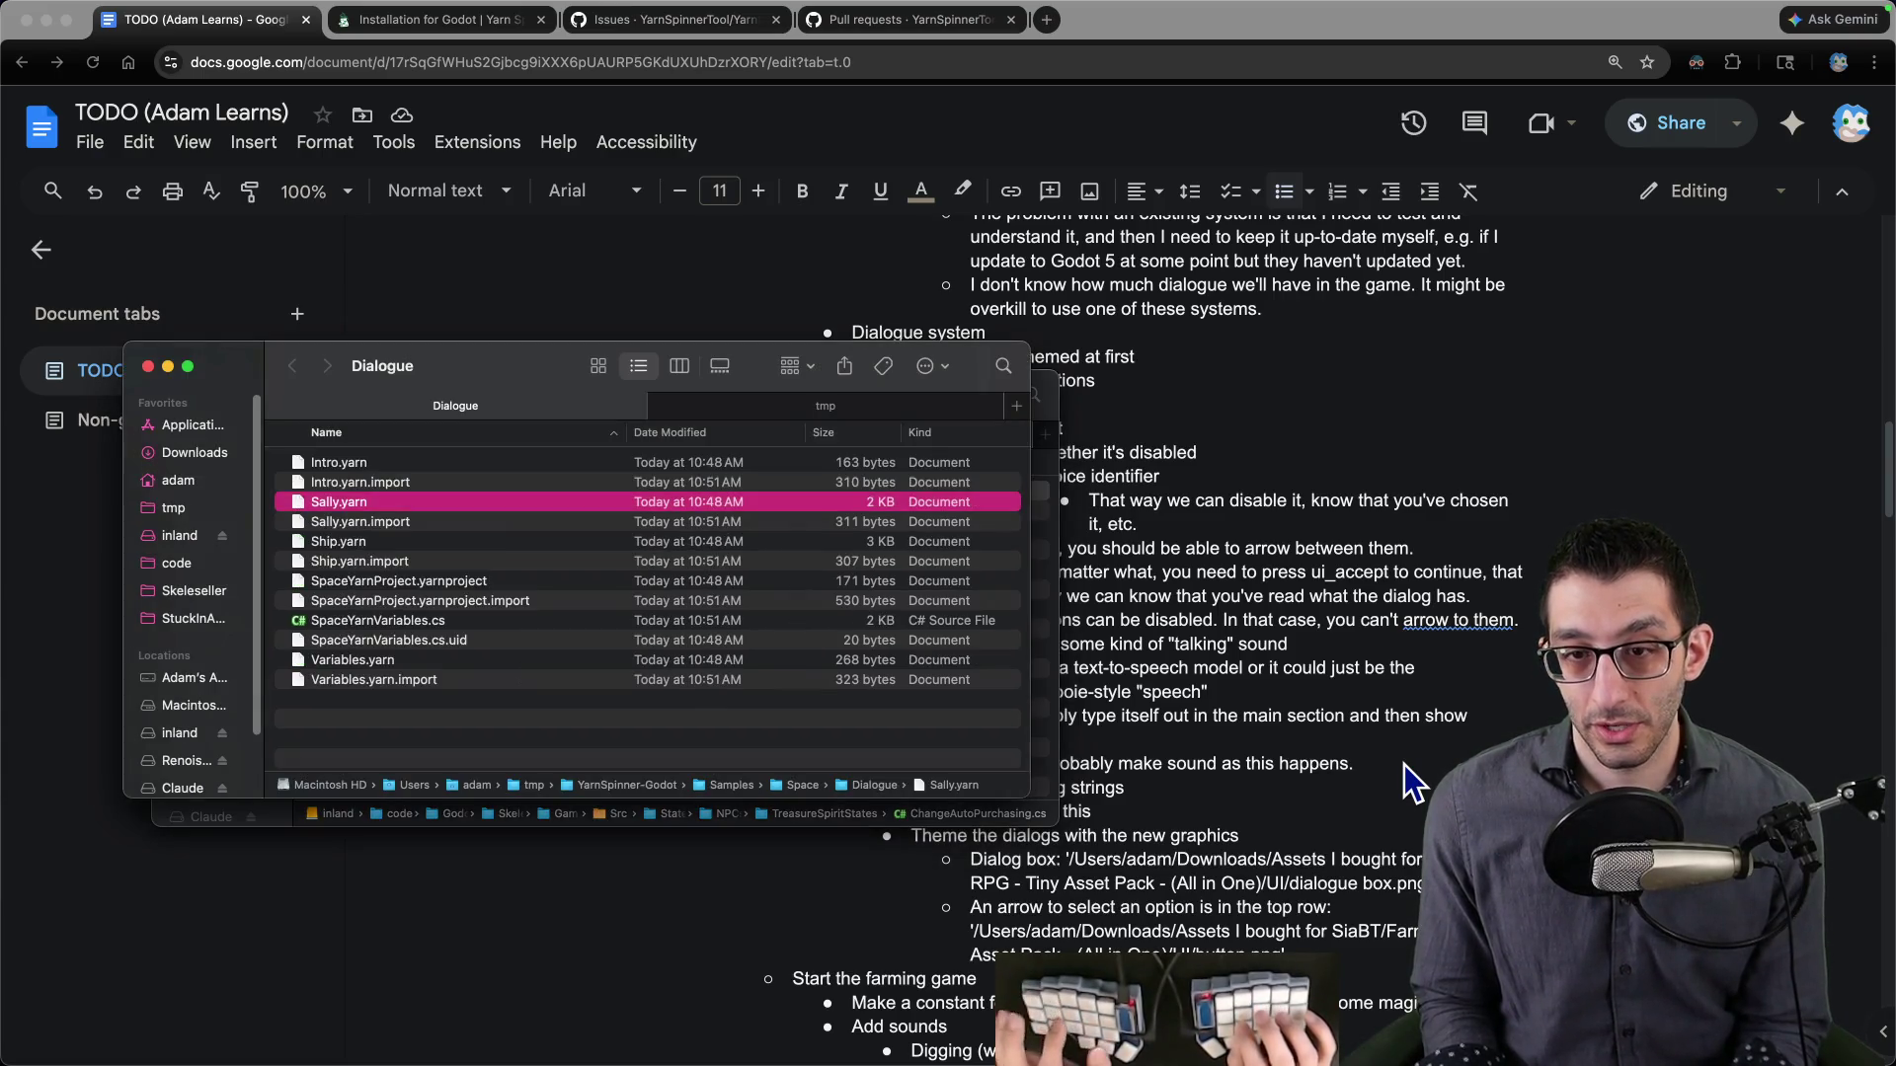
{"action": "key", "text": "super+grave"}
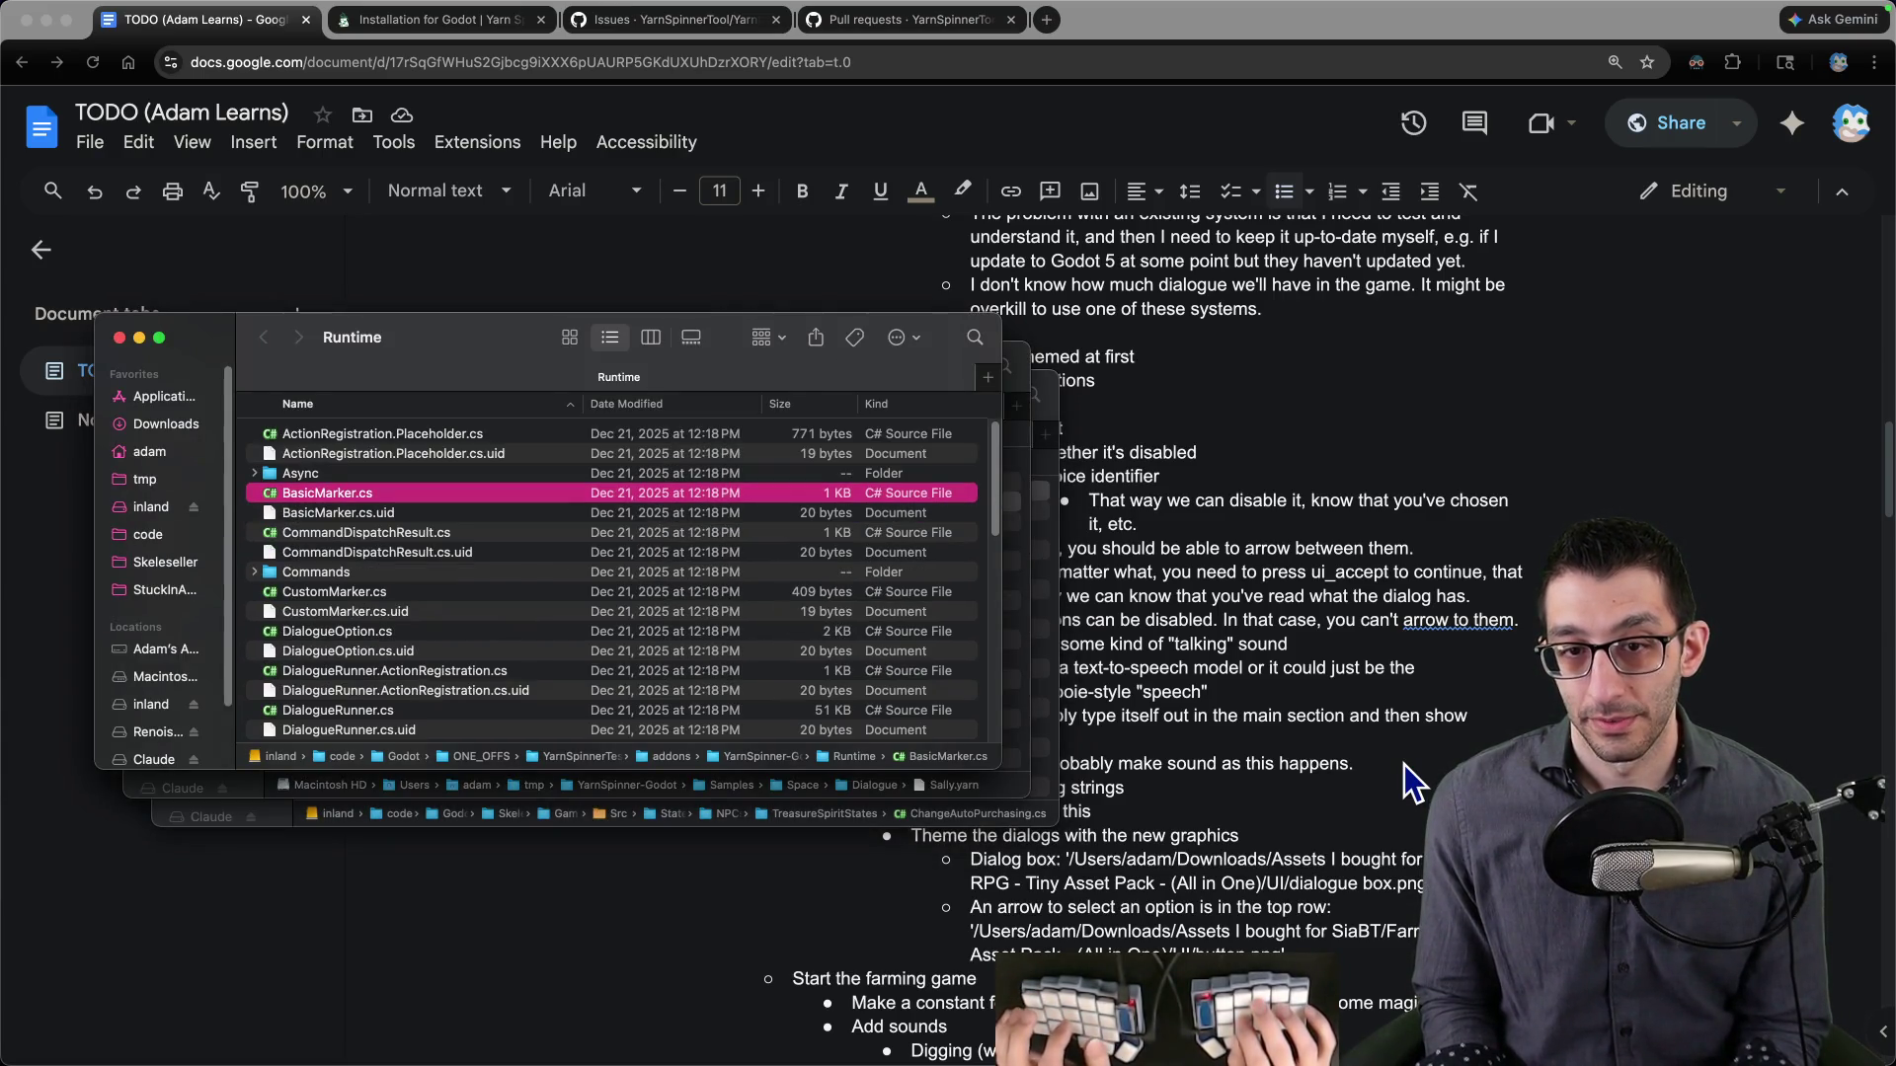
{"action": "key", "text": "super+grave"}
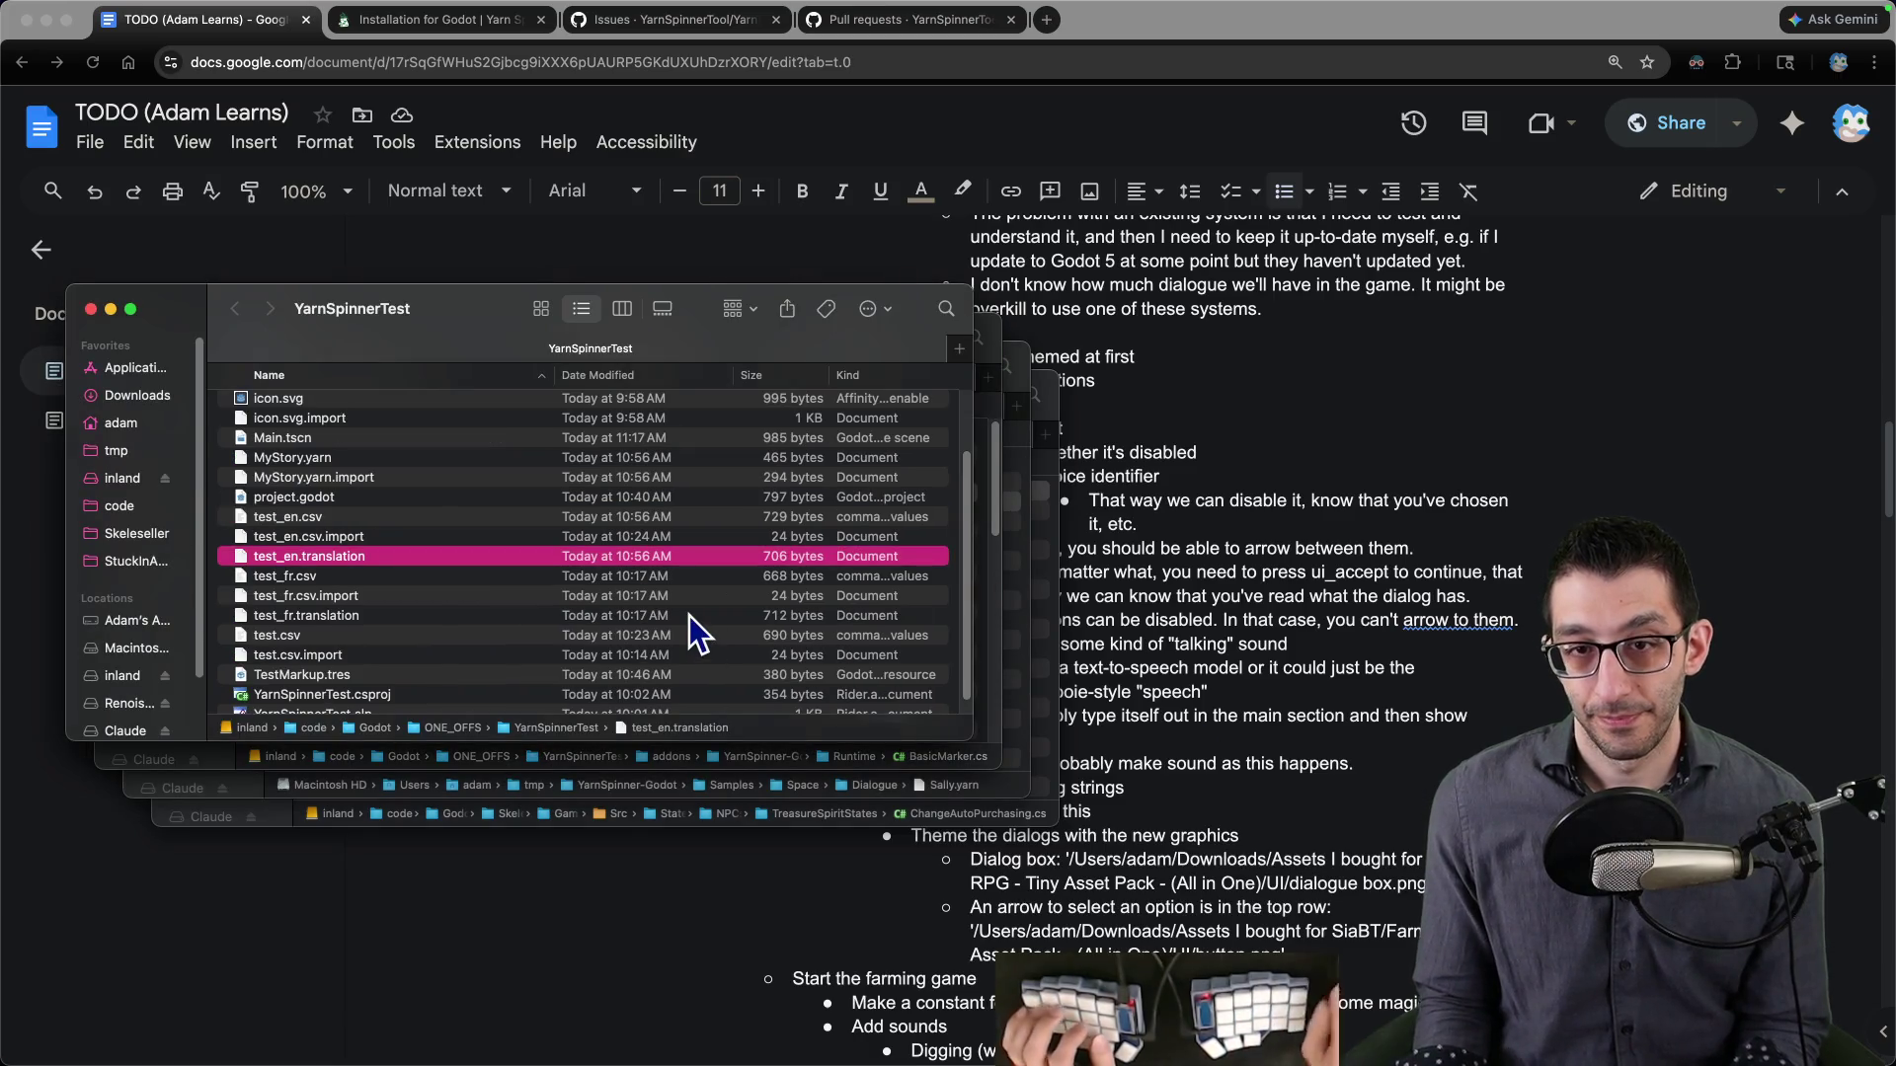
{"action": "key", "text": "super+Up"}
{"action": "key", "text": "super+Down"}
{"action": "left_click", "coordinate": [689, 632]}
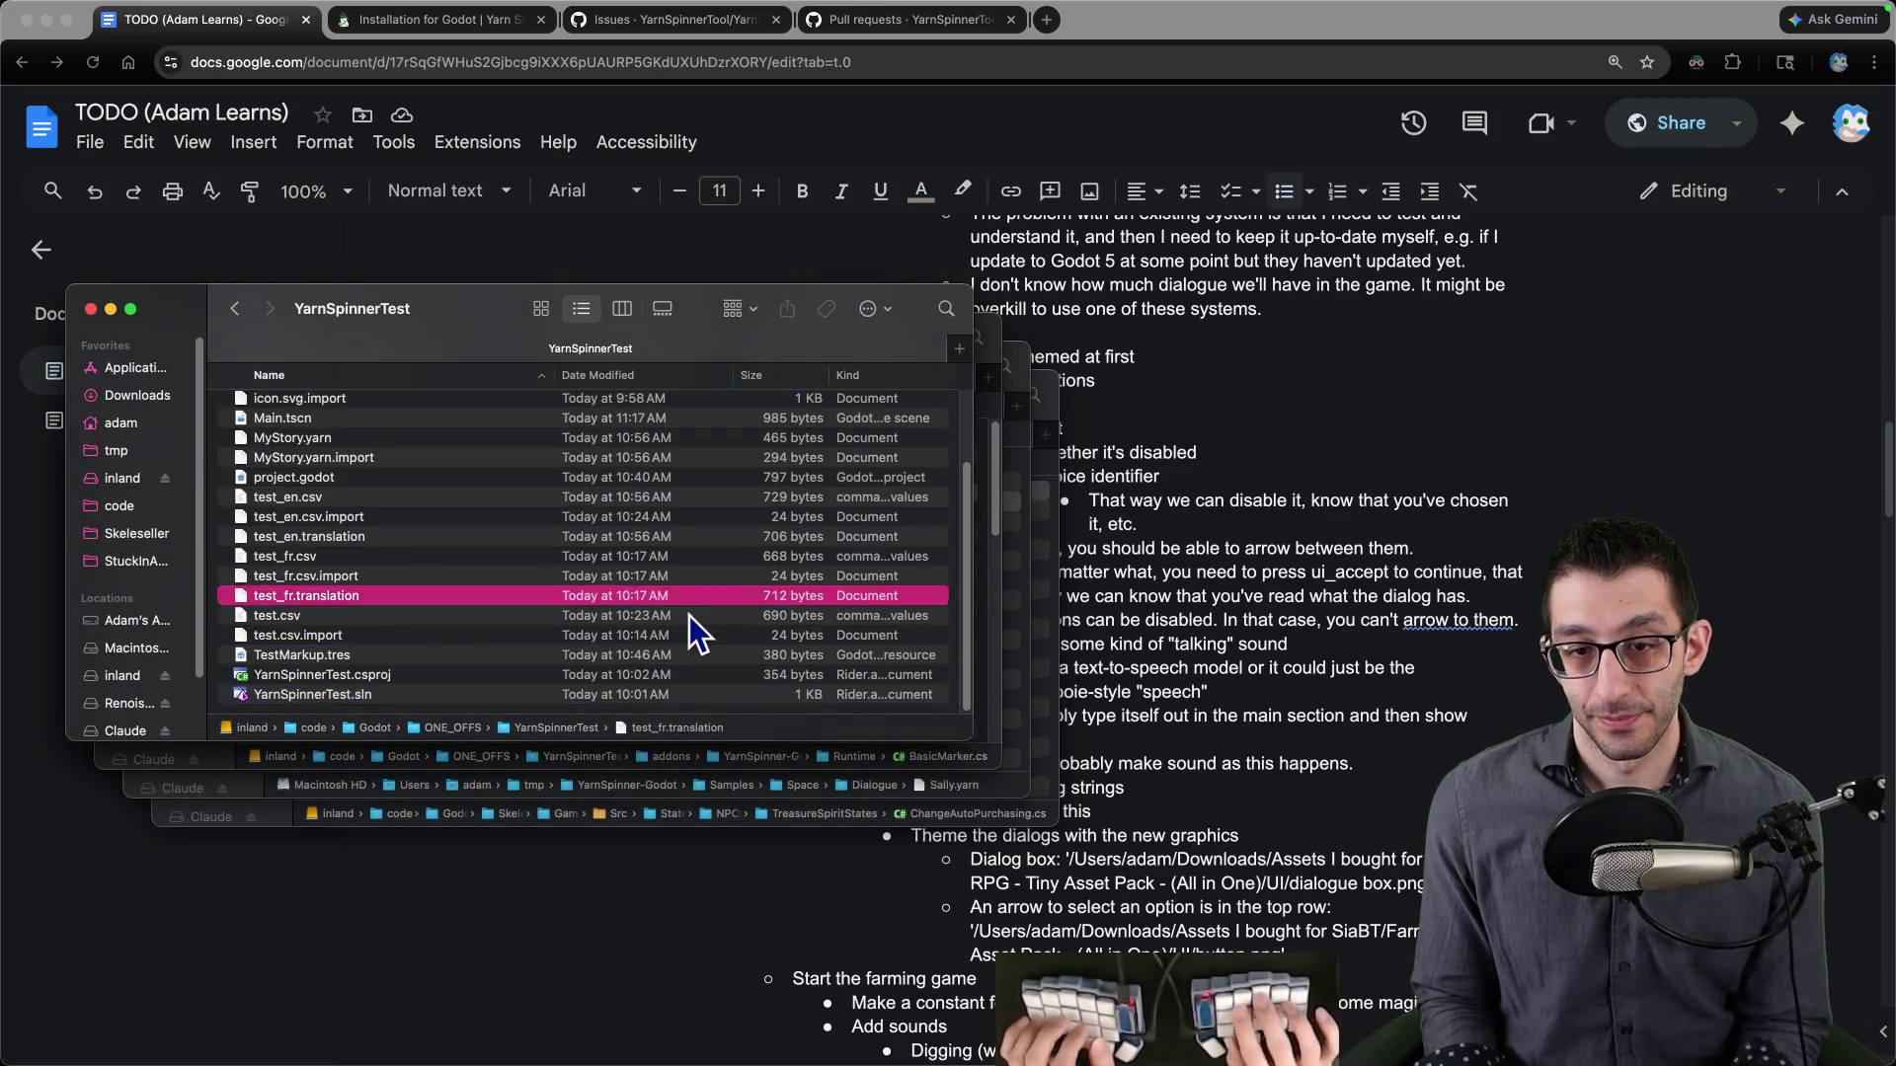
{"action": "key", "text": "Up"}
{"action": "key", "text": "Up"}
{"action": "key", "text": "Up"}
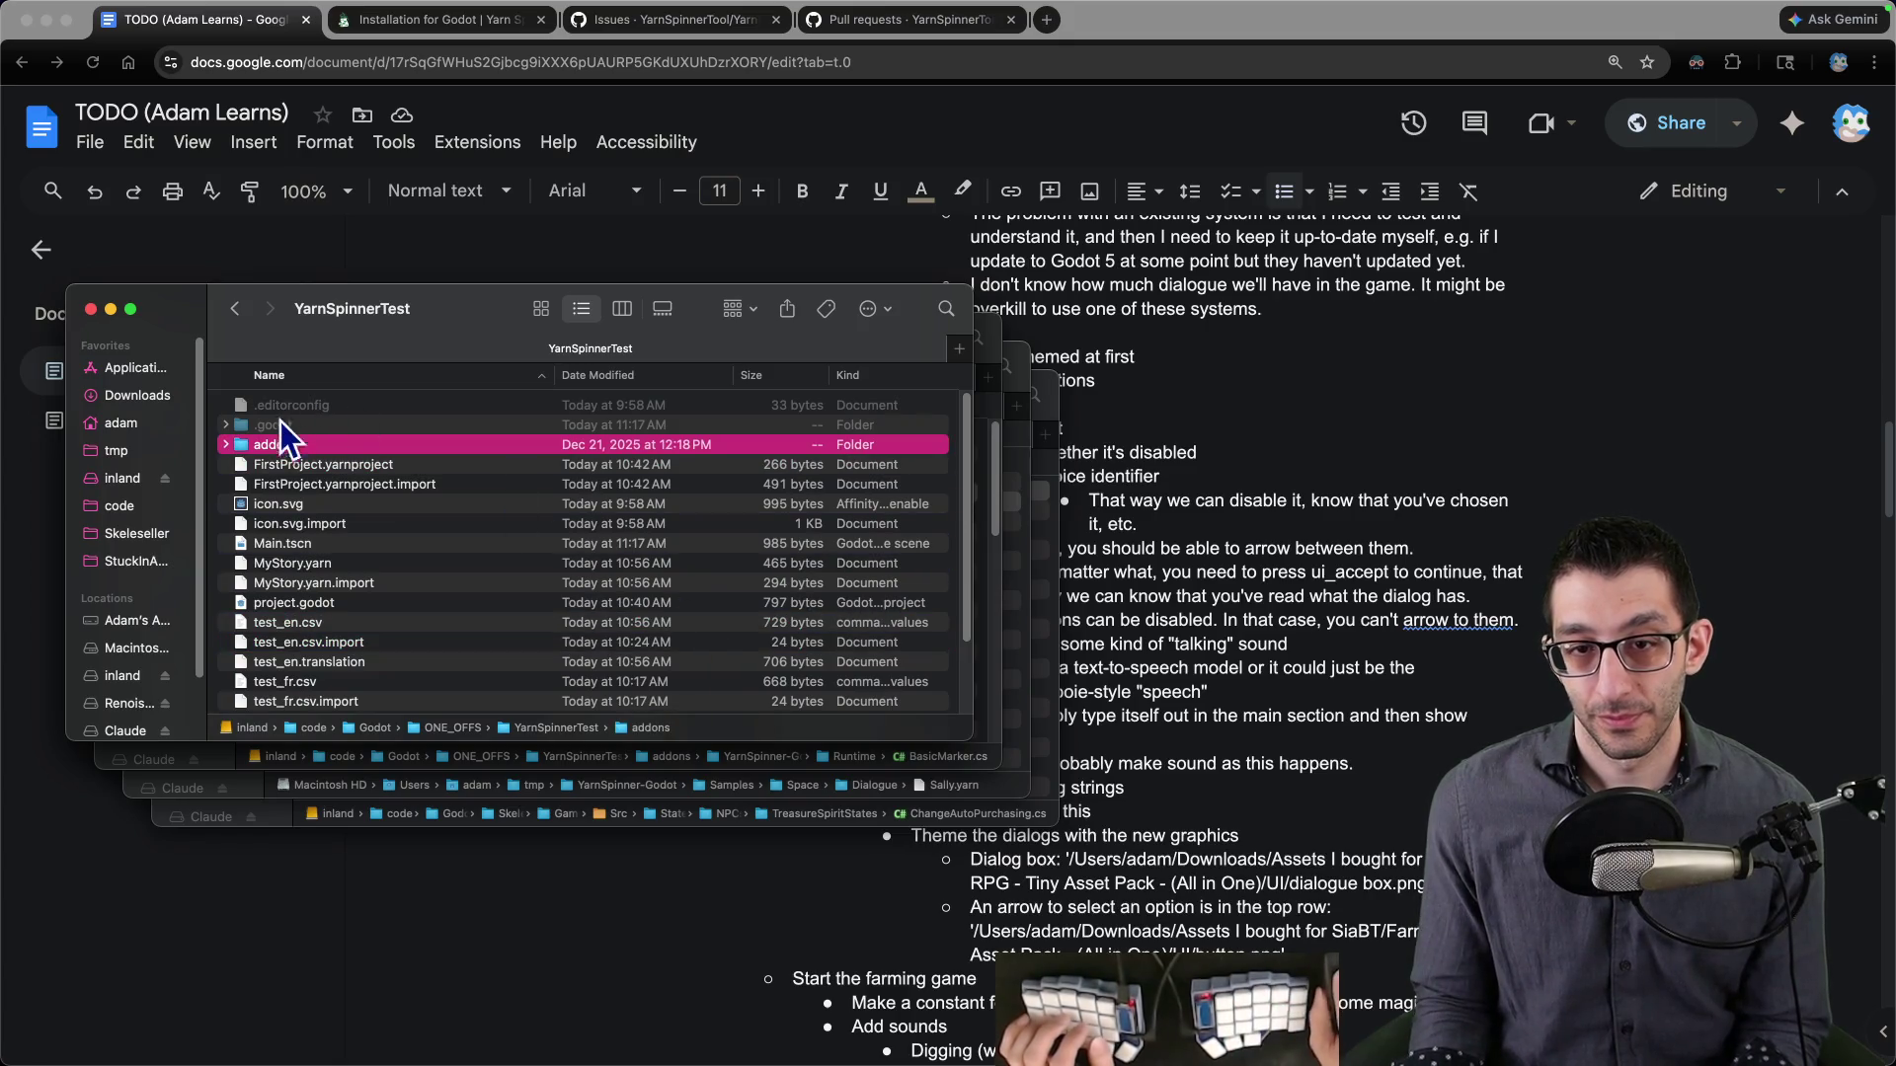
- Check the addons folder's size, then open addons and its YarnSpinner-Godot folder
{"action": "right_click", "coordinate": [280, 441]}
{"action": "left_click", "coordinate": [331, 513]}
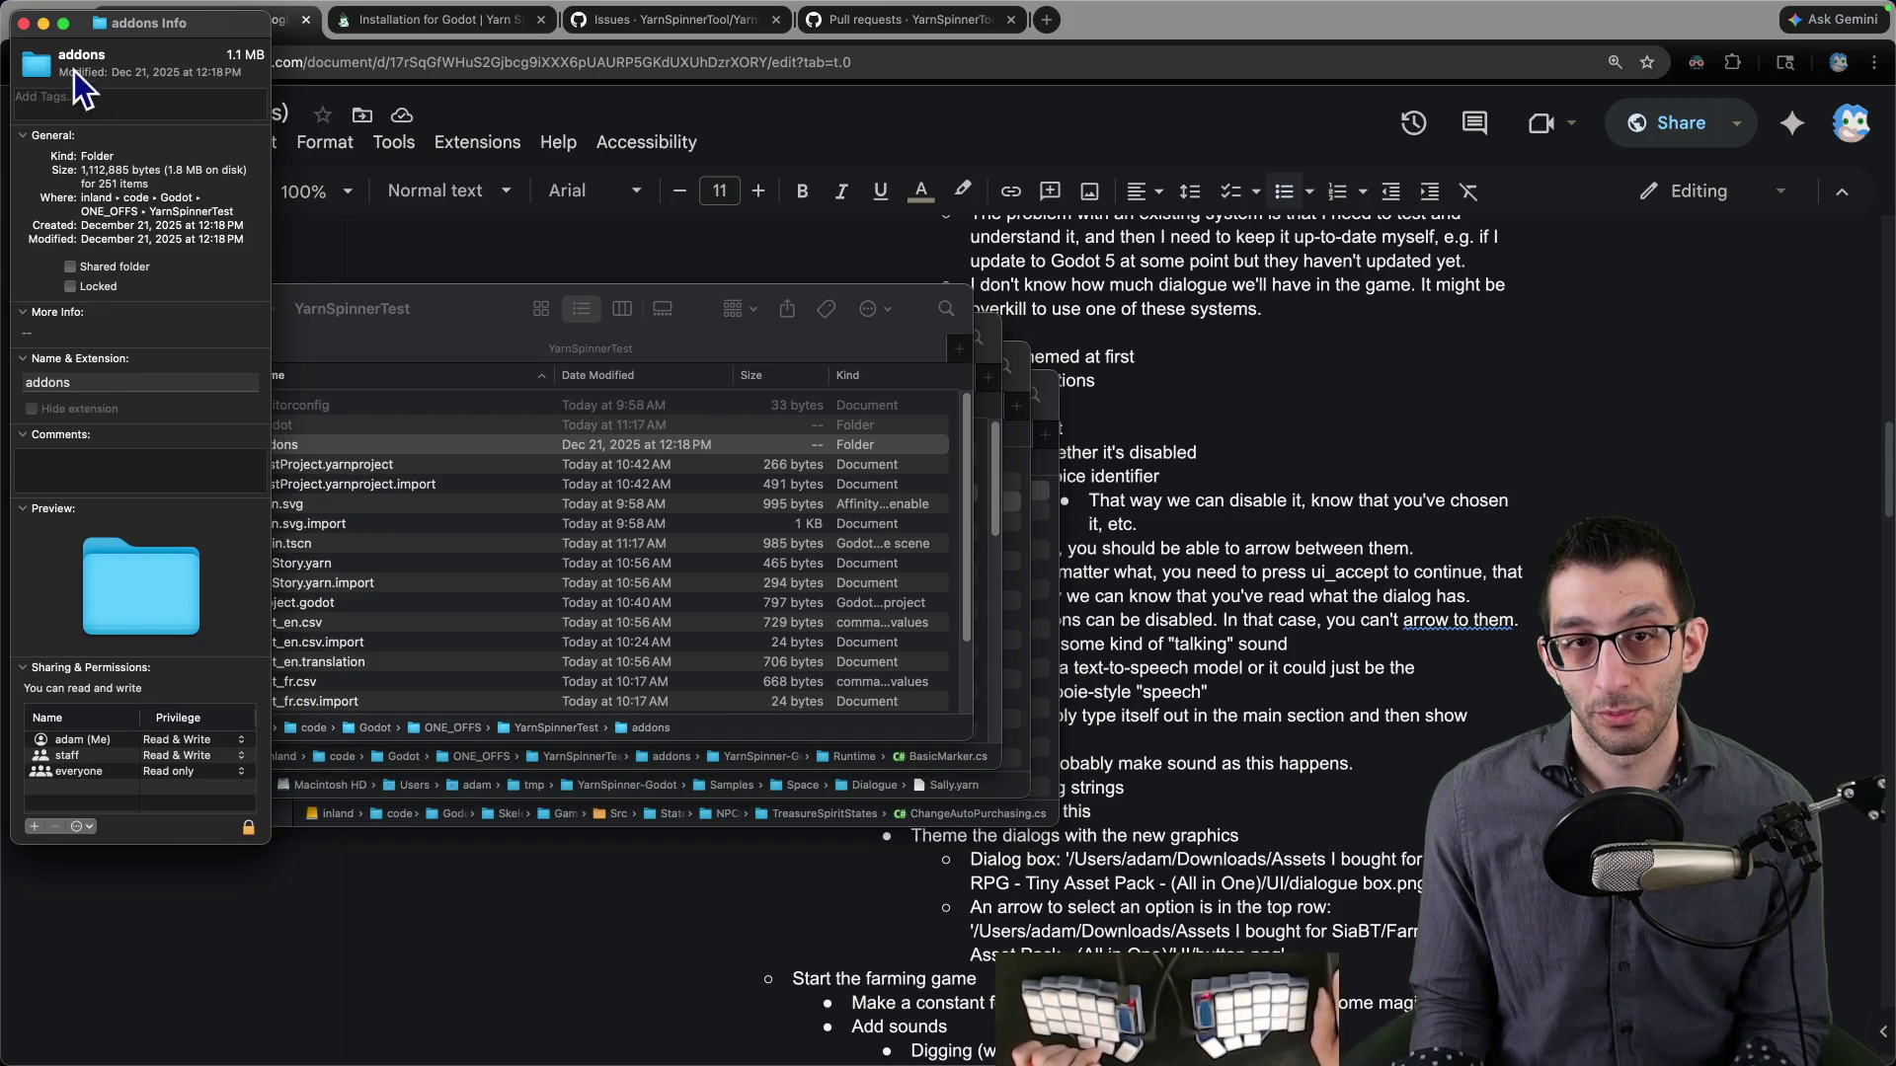
{"action": "left_click", "coordinate": [23, 22]}
{"action": "double_click", "coordinate": [304, 445]}
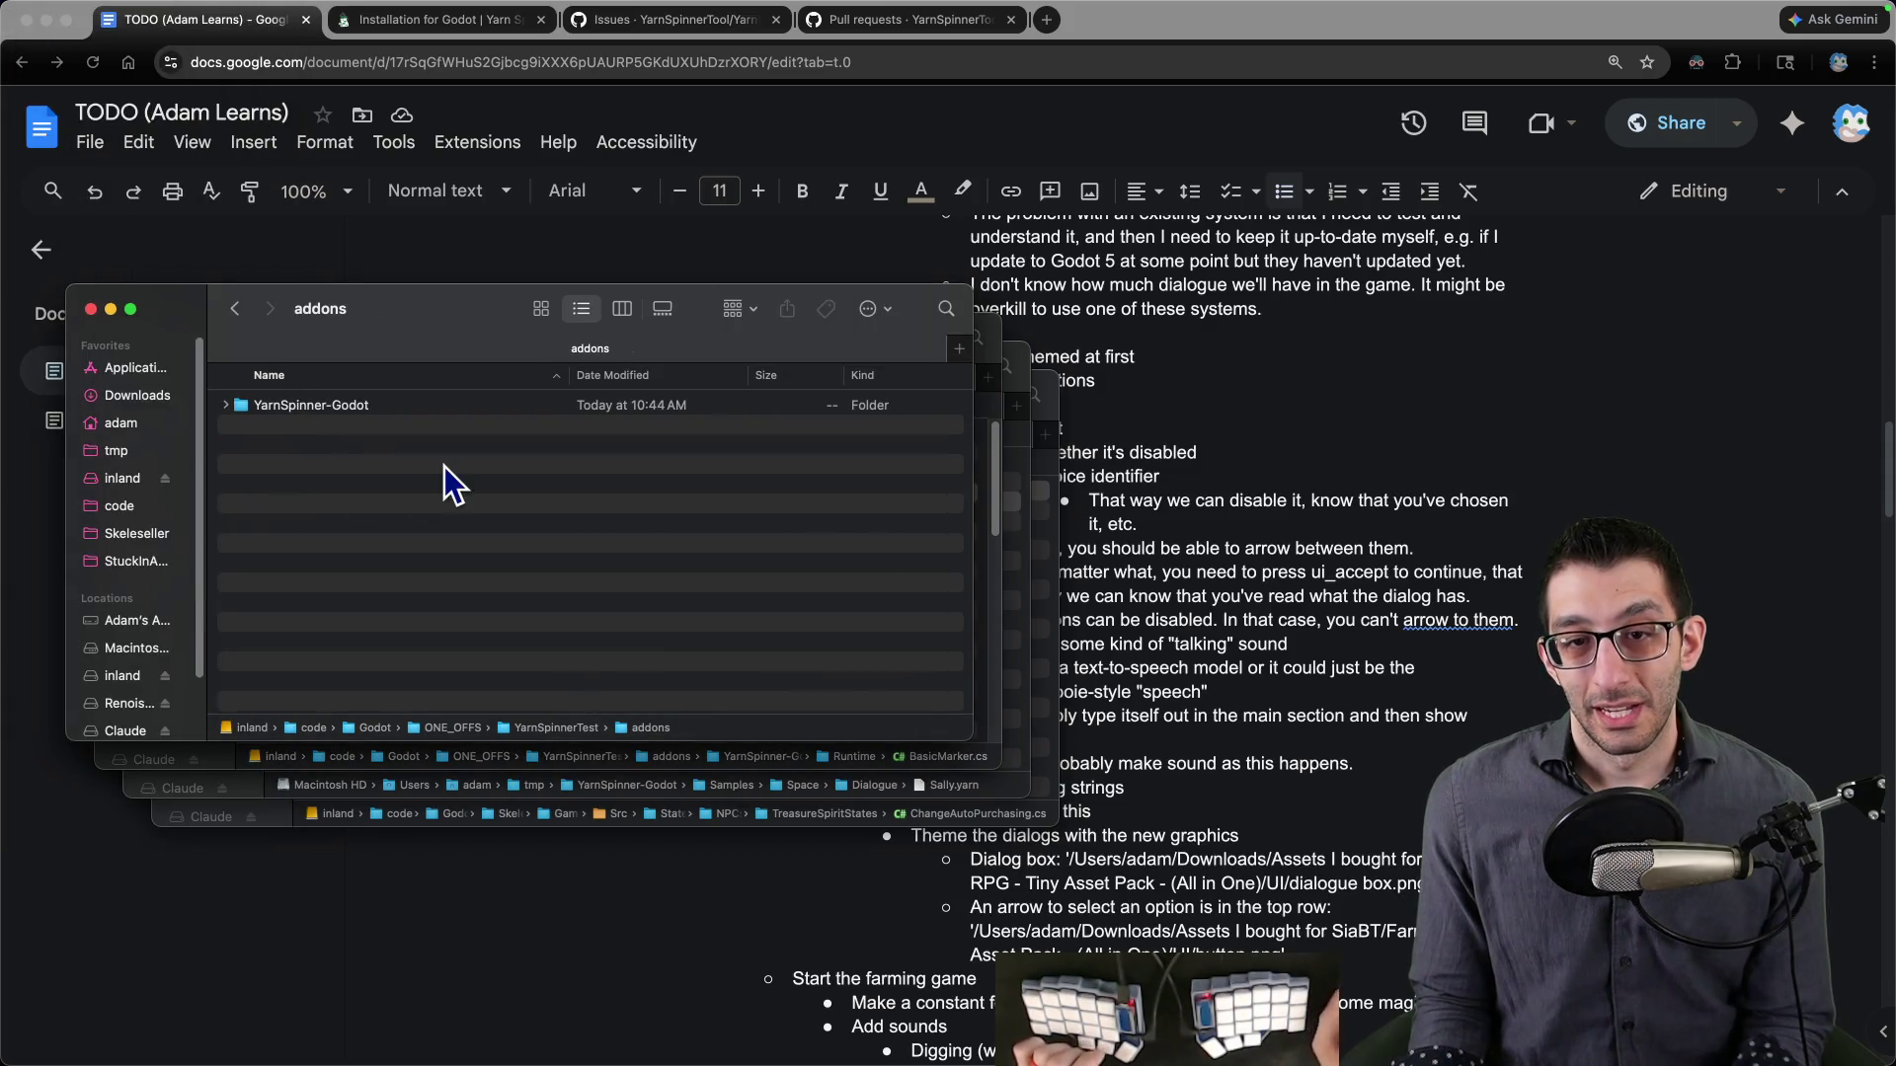
{"action": "double_click", "coordinate": [306, 407]}
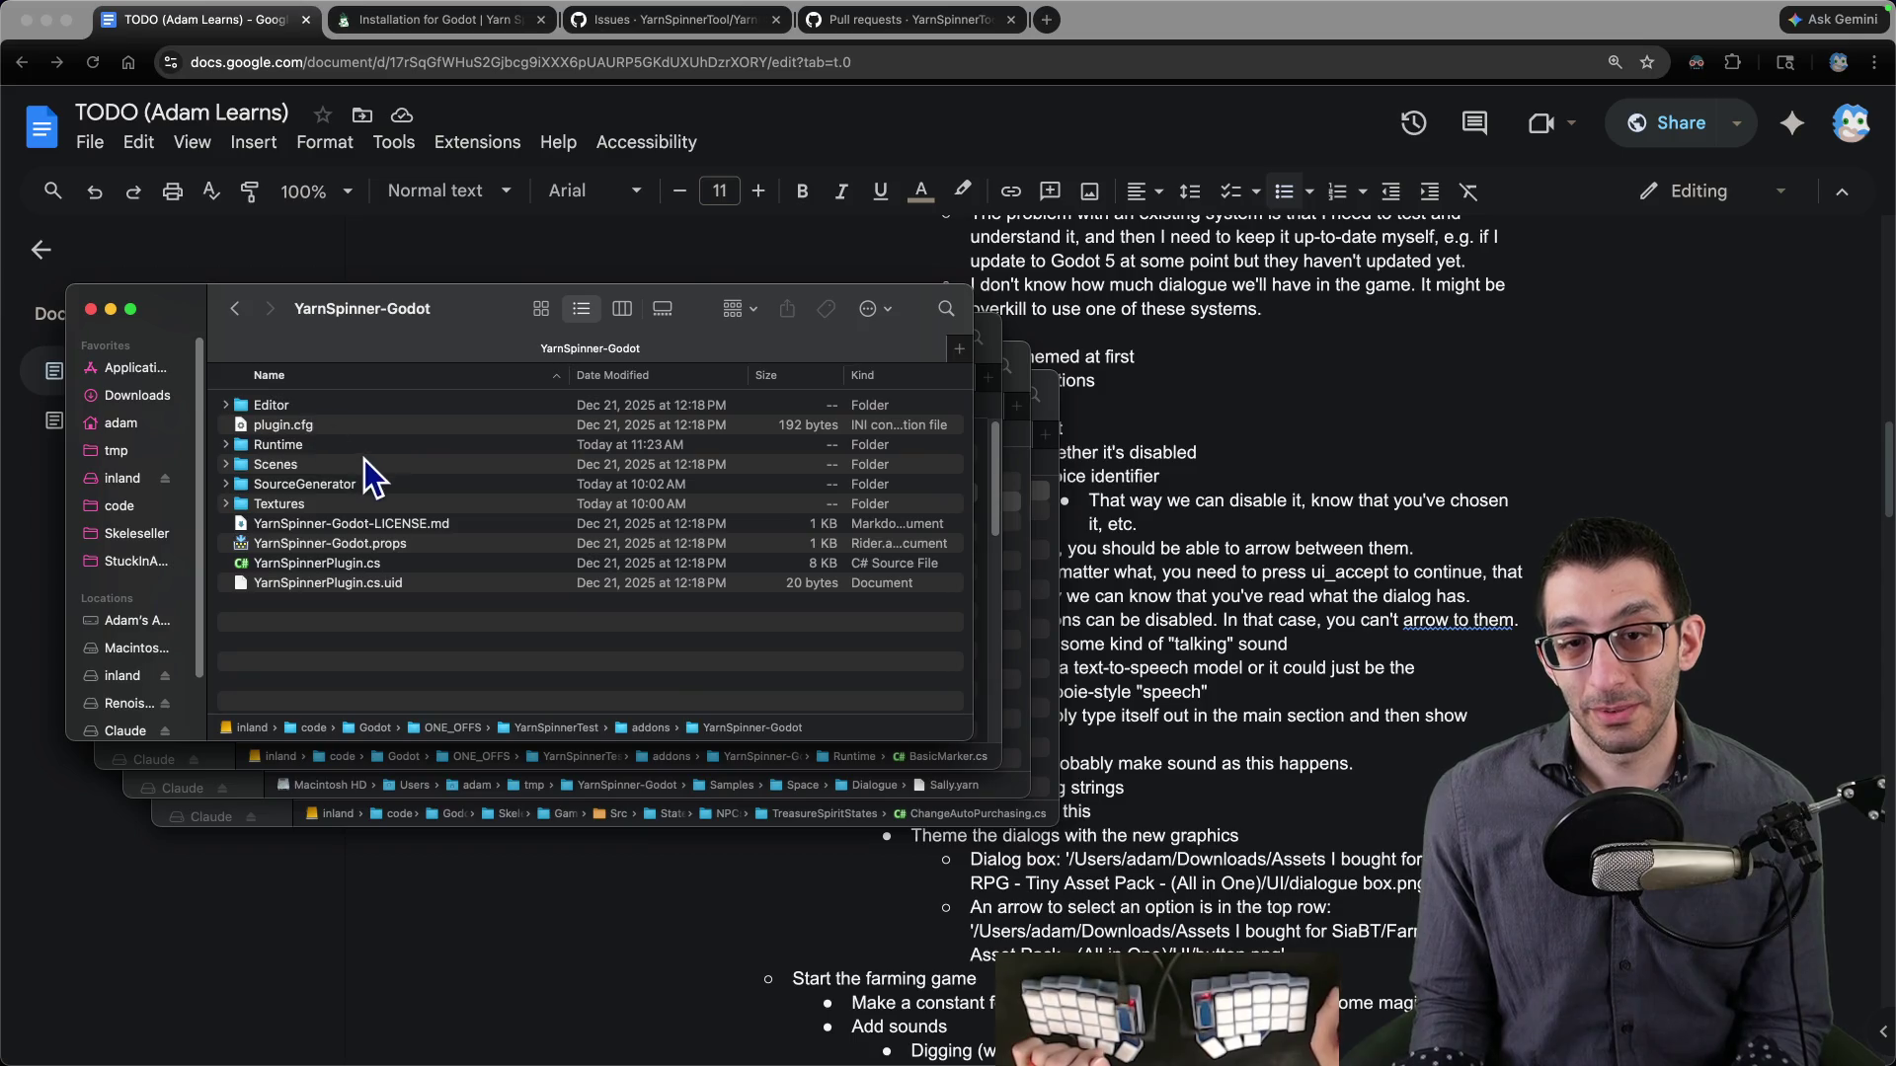
- Peek into SourceGenerator and Textures, then check the Textures folder's size with Get Info
{"action": "double_click", "coordinate": [306, 489]}
{"action": "key", "text": "super+Up"}
{"action": "key", "text": "Down"}
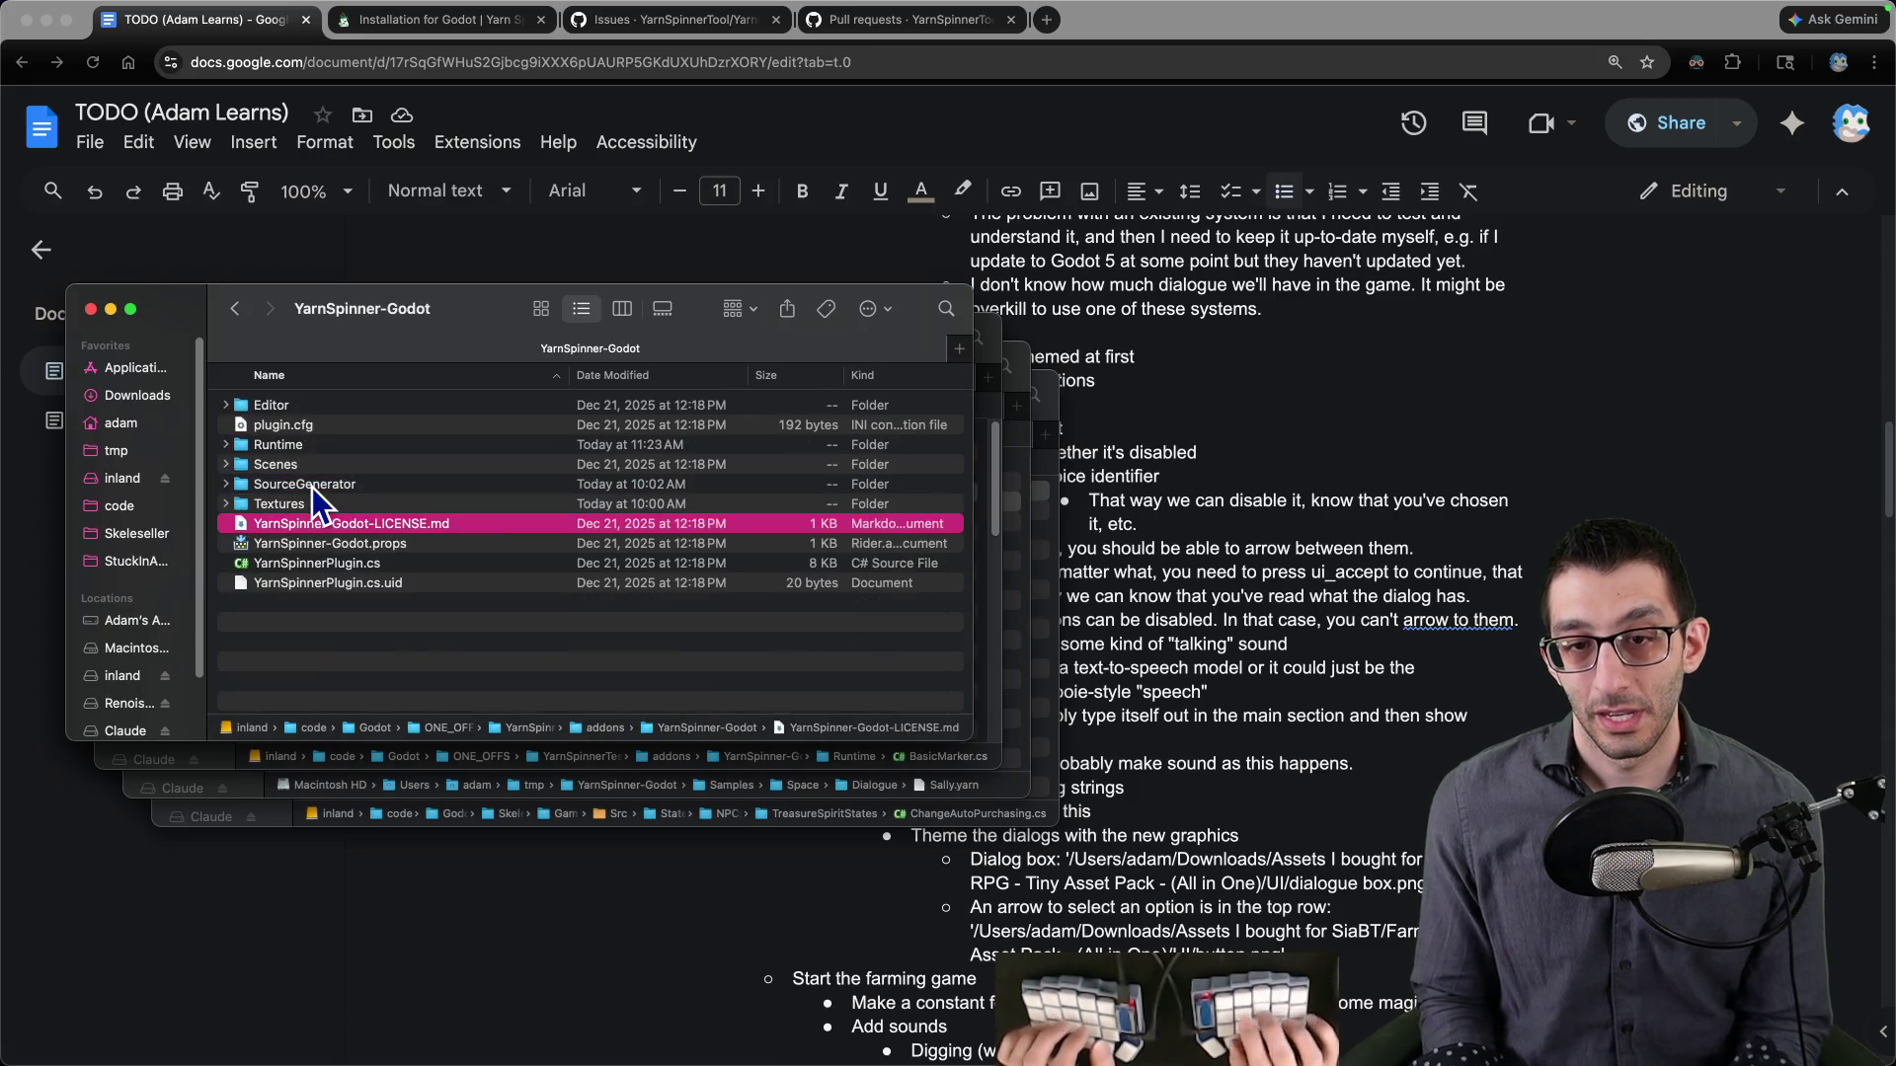
{"action": "double_click", "coordinate": [292, 500]}
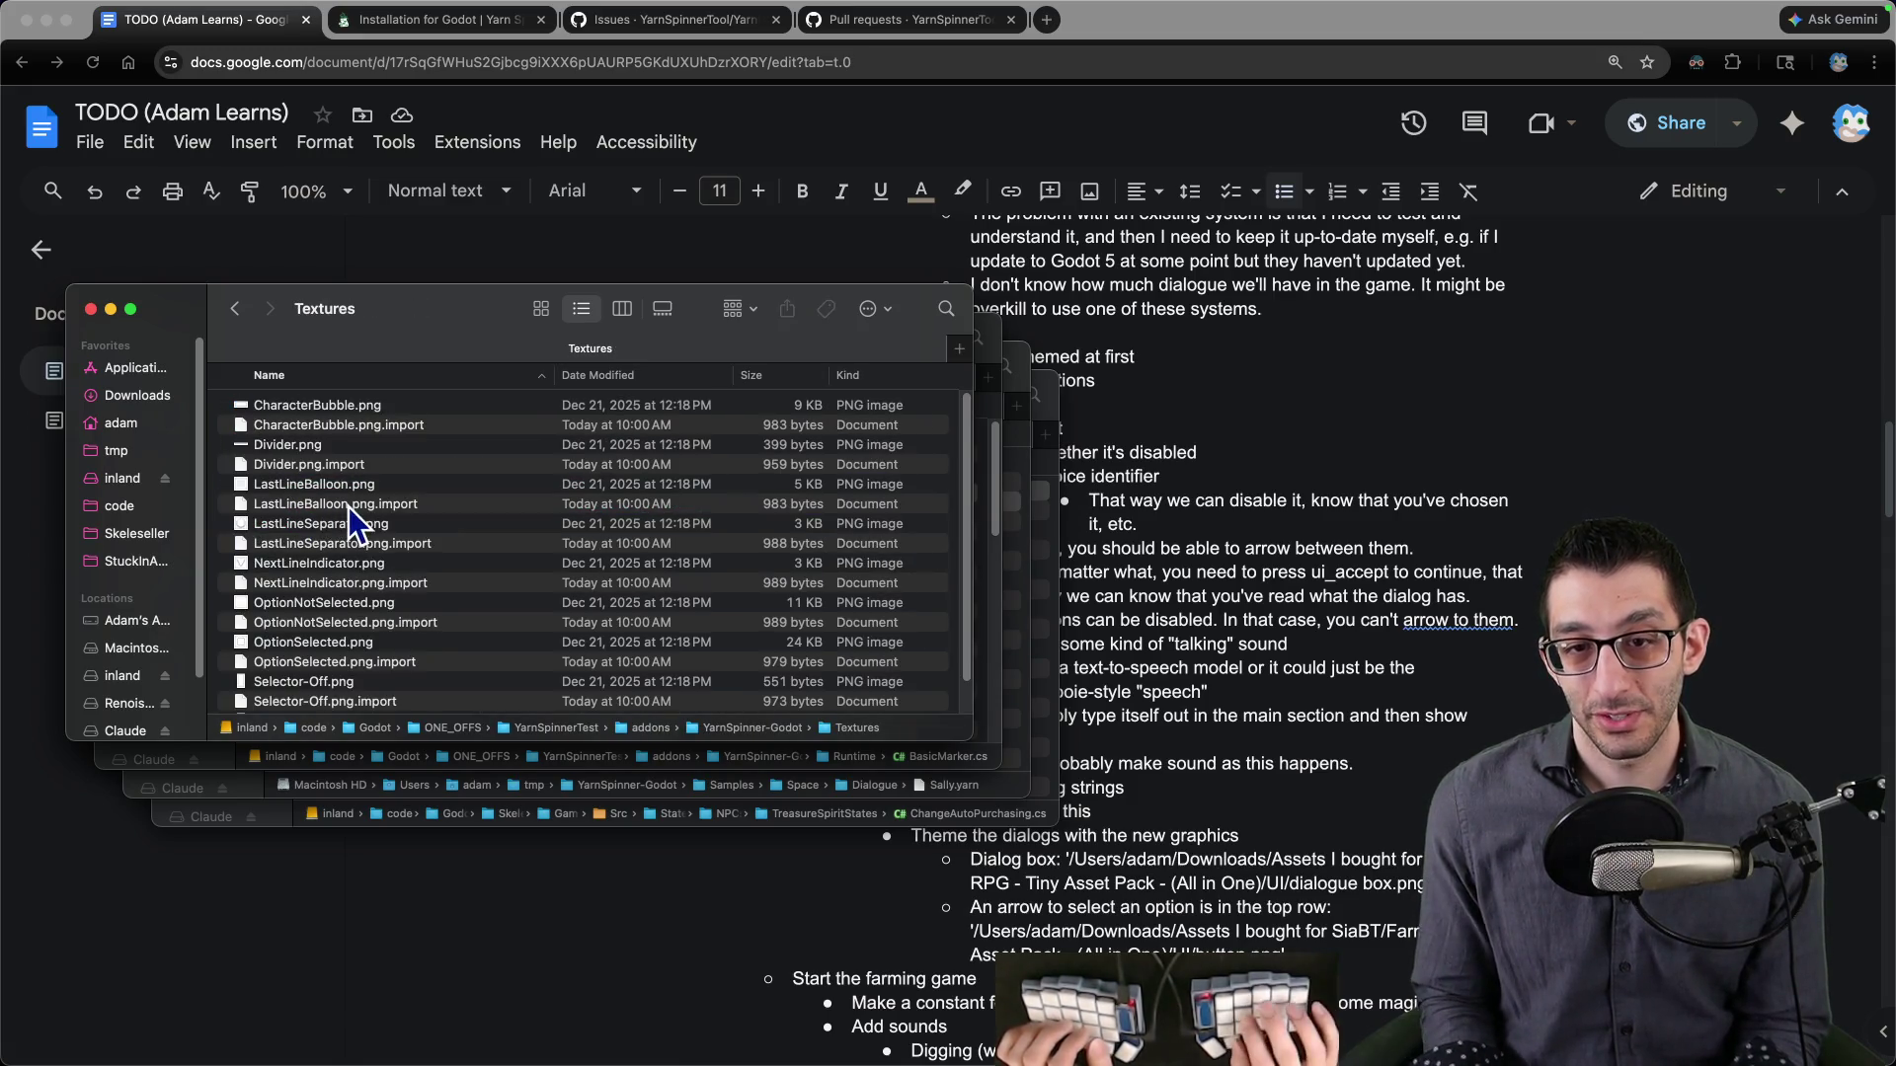
{"action": "key", "text": "super+Up"}
{"action": "right_click", "coordinate": [308, 503]}
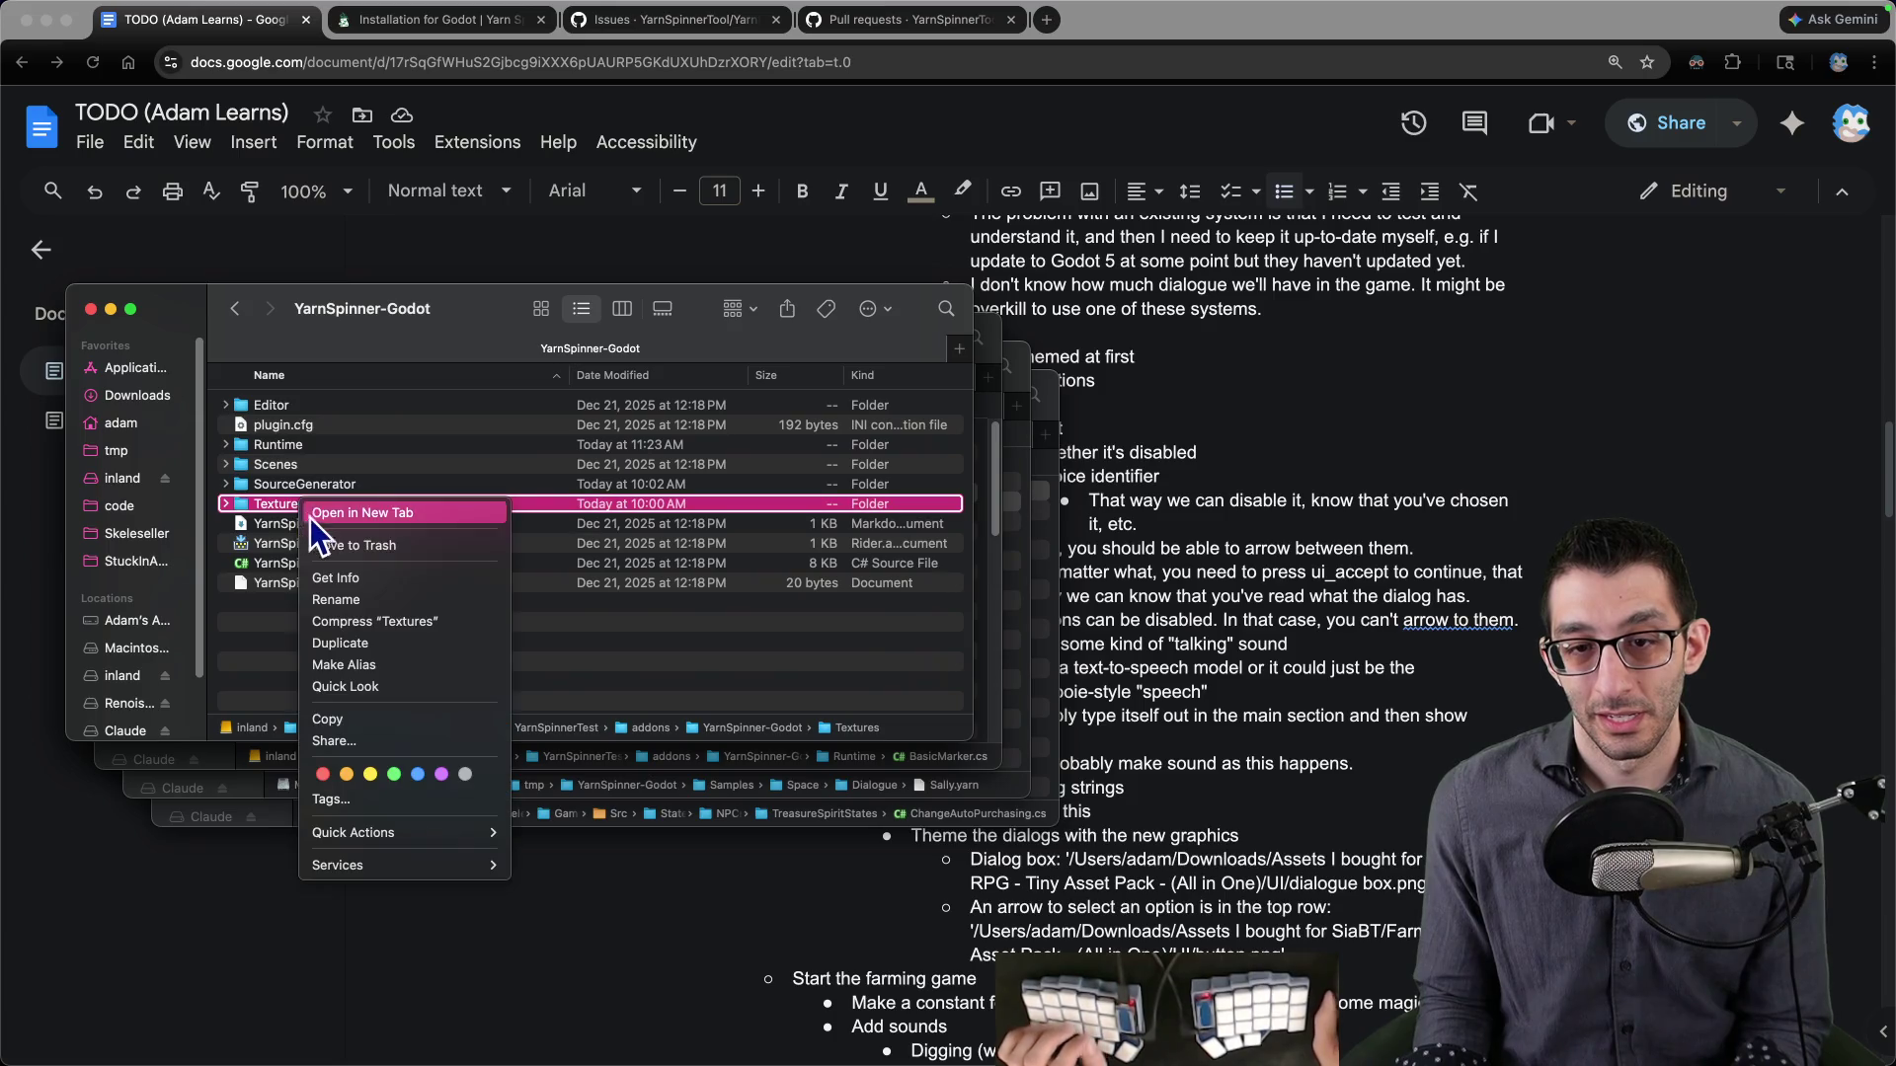
{"action": "left_click", "coordinate": [348, 578]}
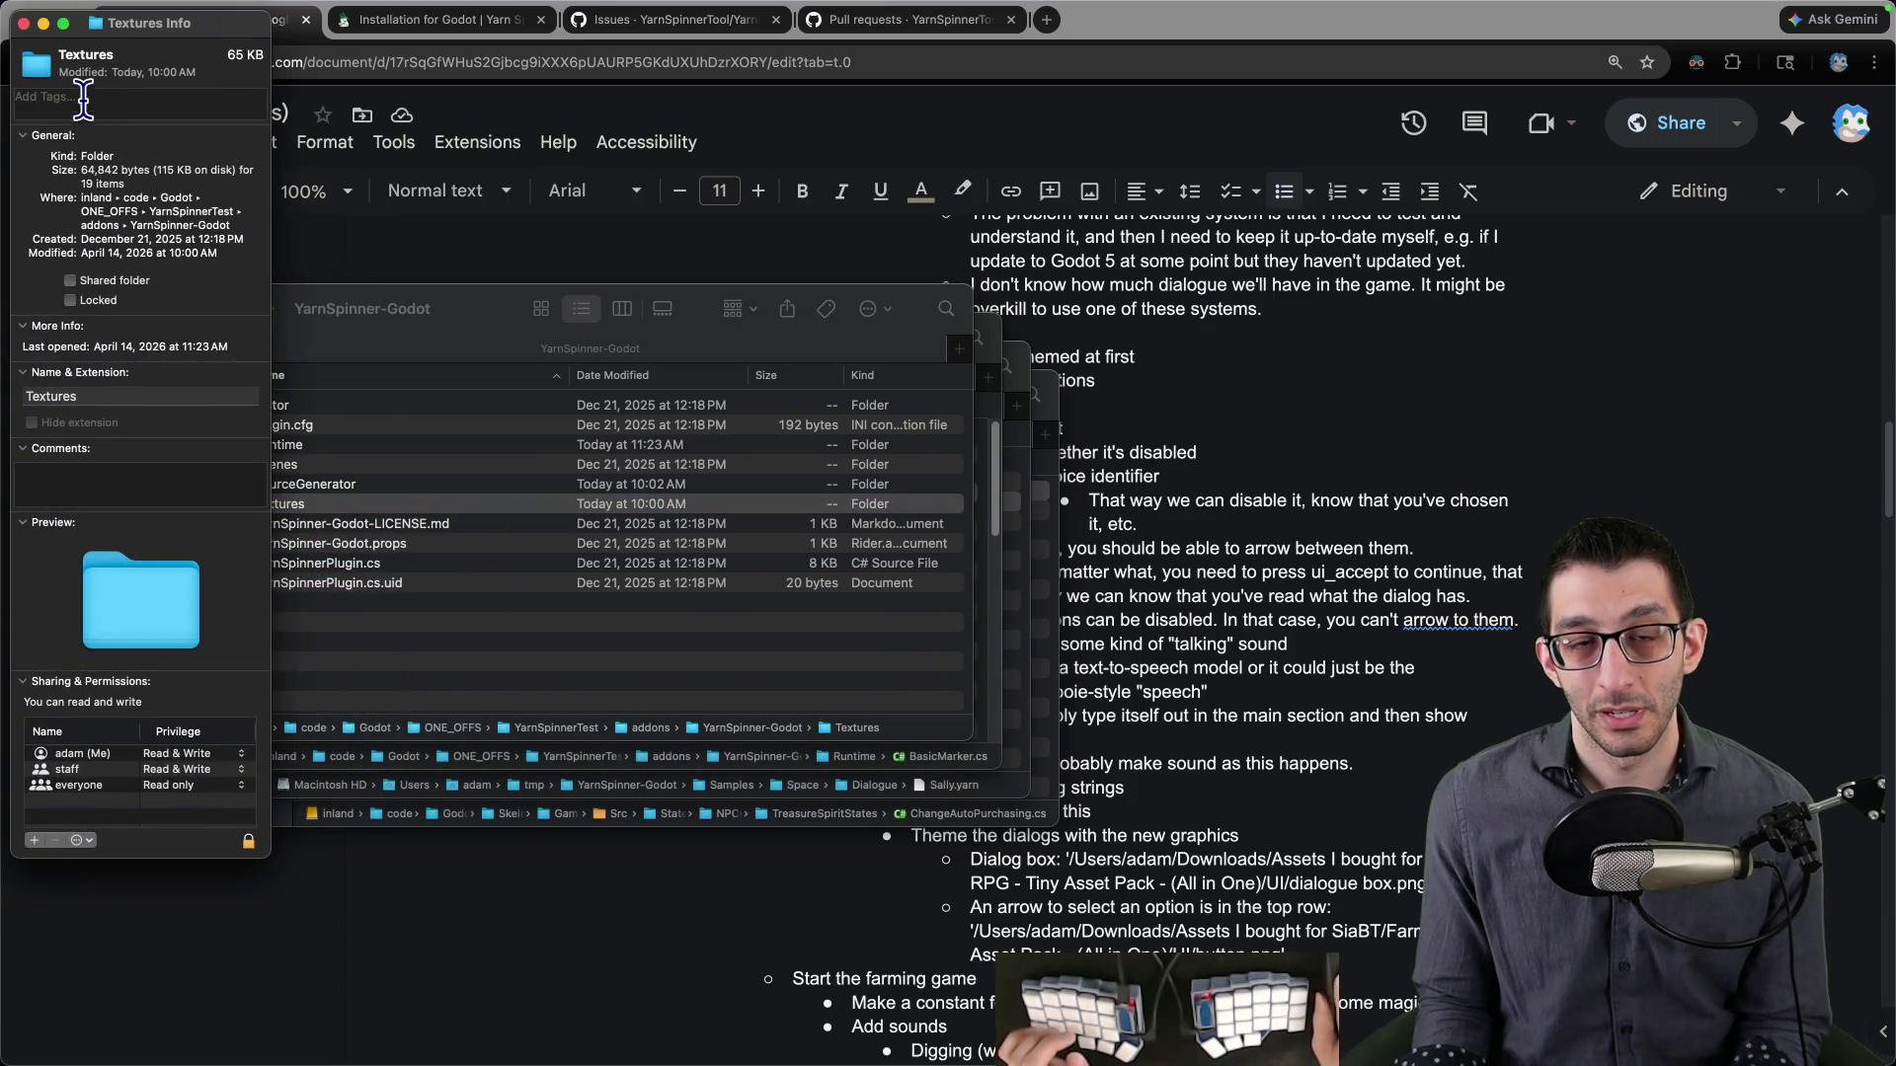
{"action": "left_click", "coordinate": [23, 22]}
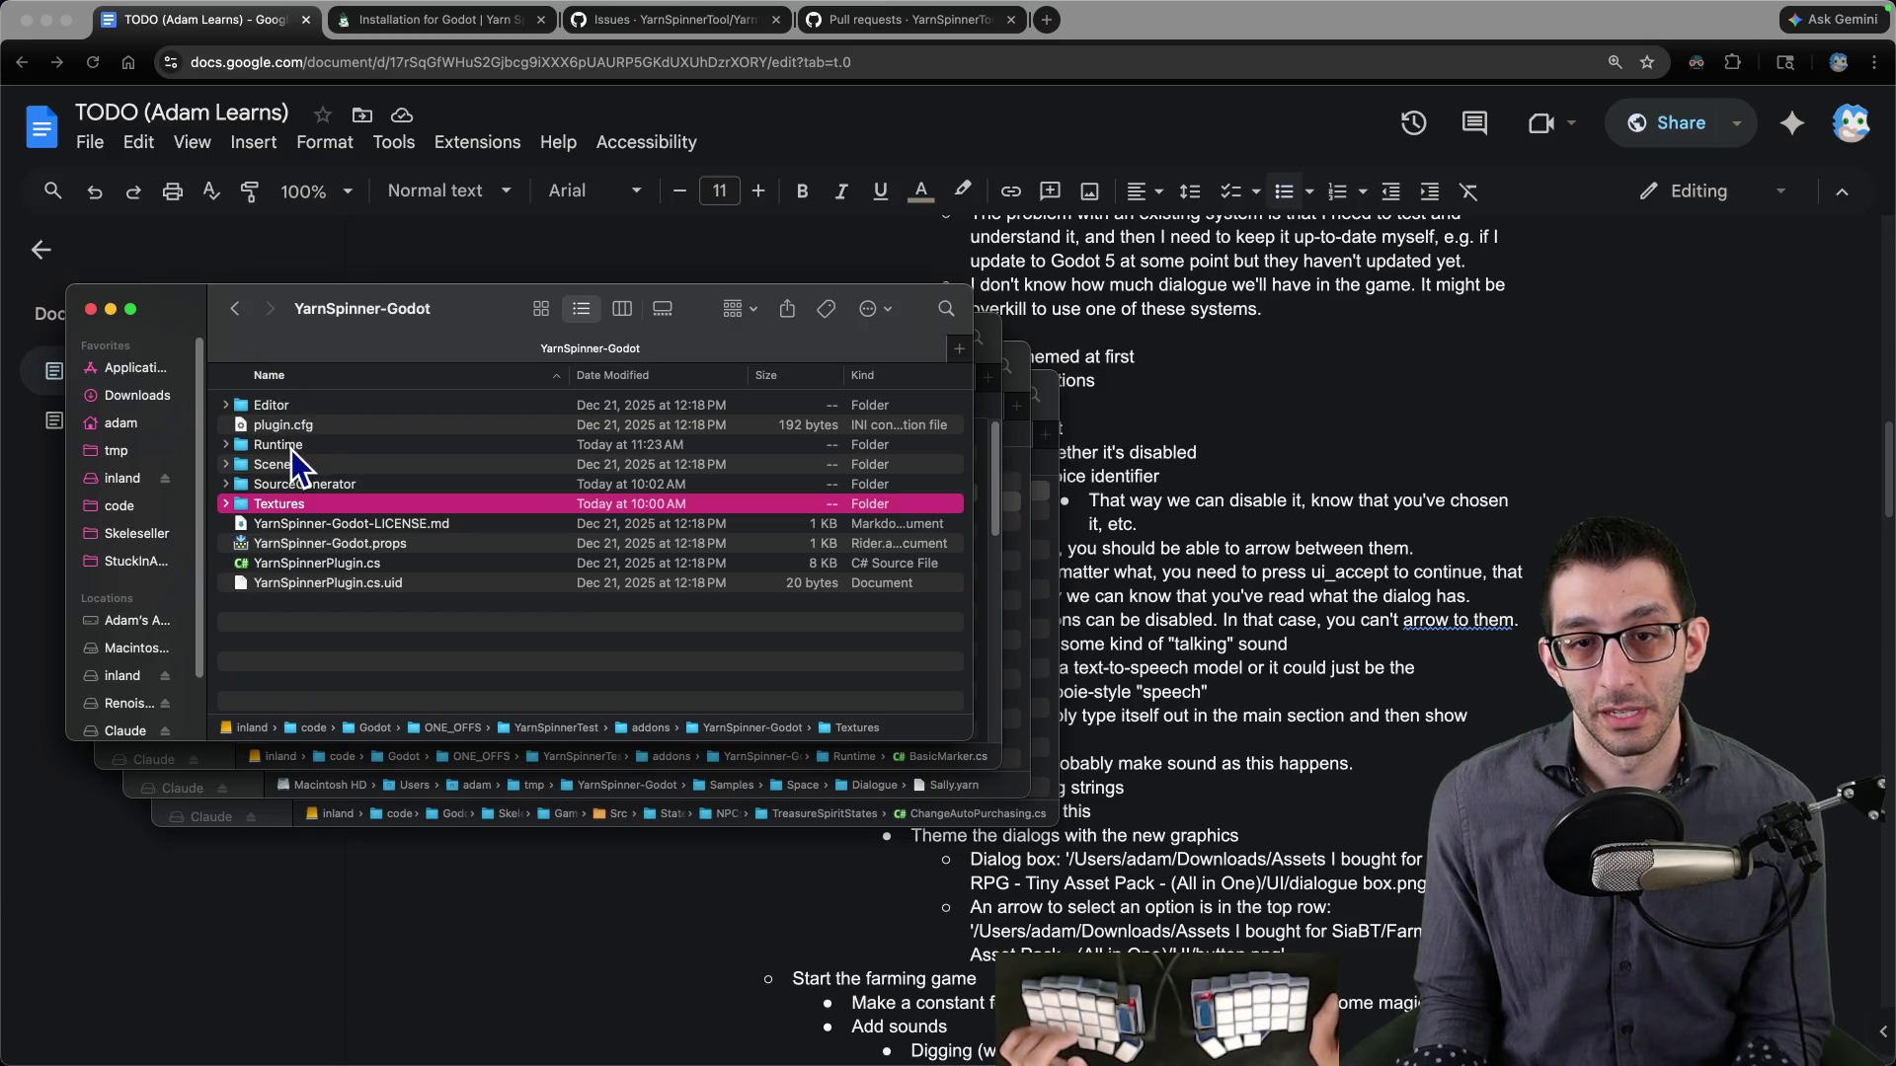
- Check the Editor and Runtime folder sizes with Get Info
{"action": "left_click", "coordinate": [288, 484]}
{"action": "left_click", "coordinate": [285, 405], "text": "shift"}
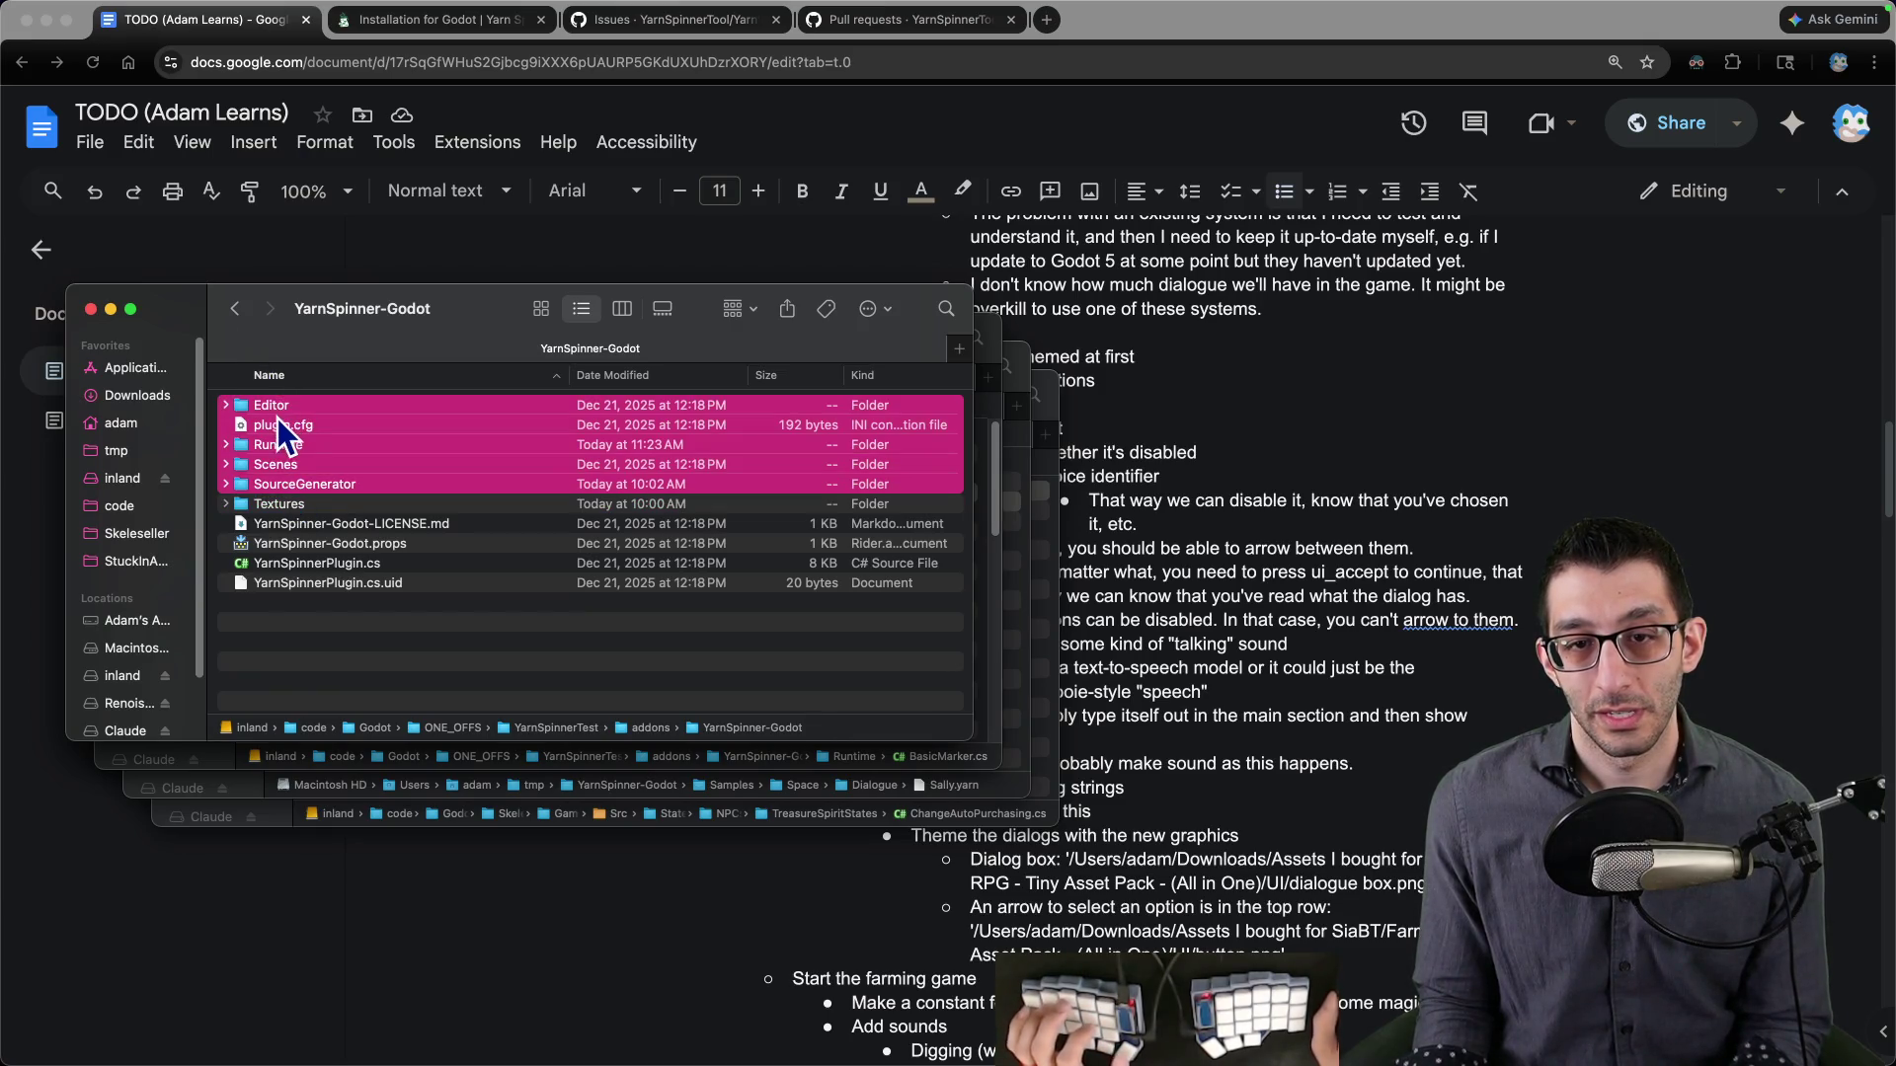
{"action": "left_click", "coordinate": [397, 656]}
{"action": "left_click", "coordinate": [264, 400]}
{"action": "right_click", "coordinate": [267, 399]}
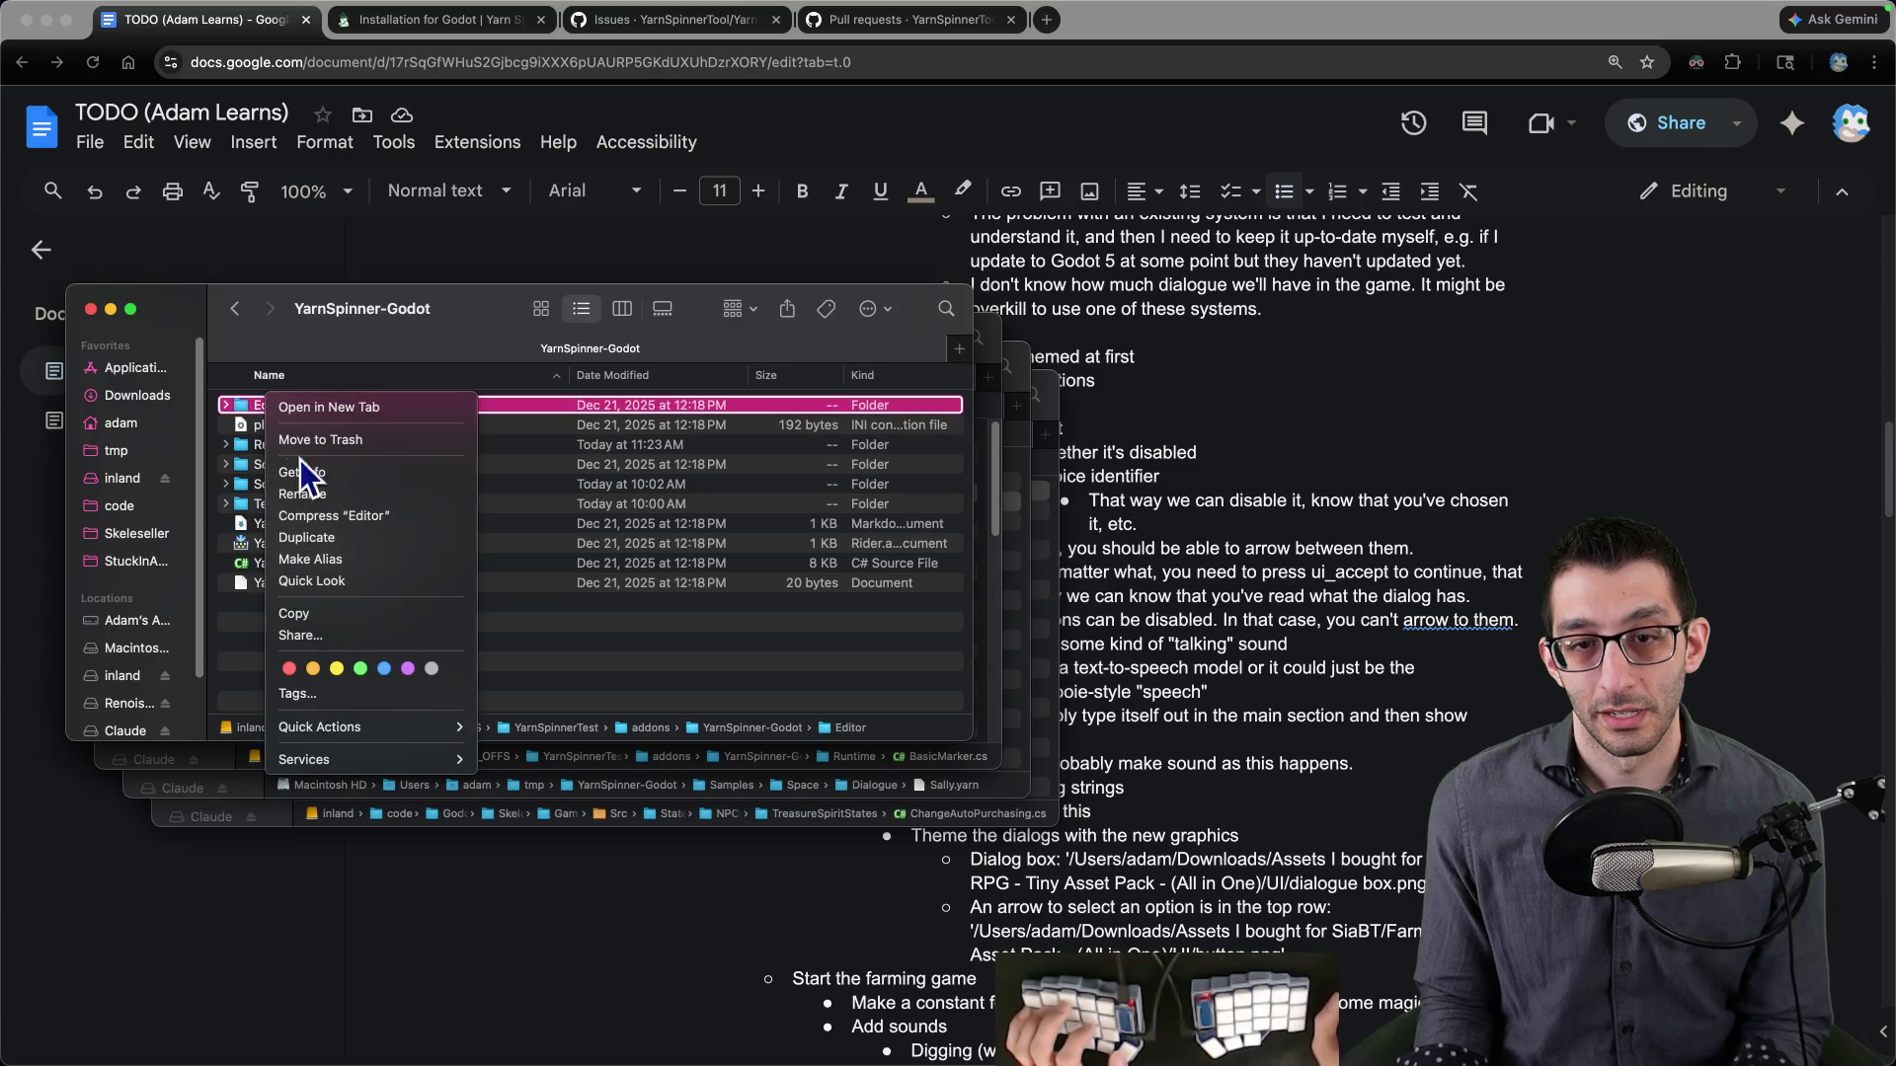
{"action": "left_click", "coordinate": [304, 470]}
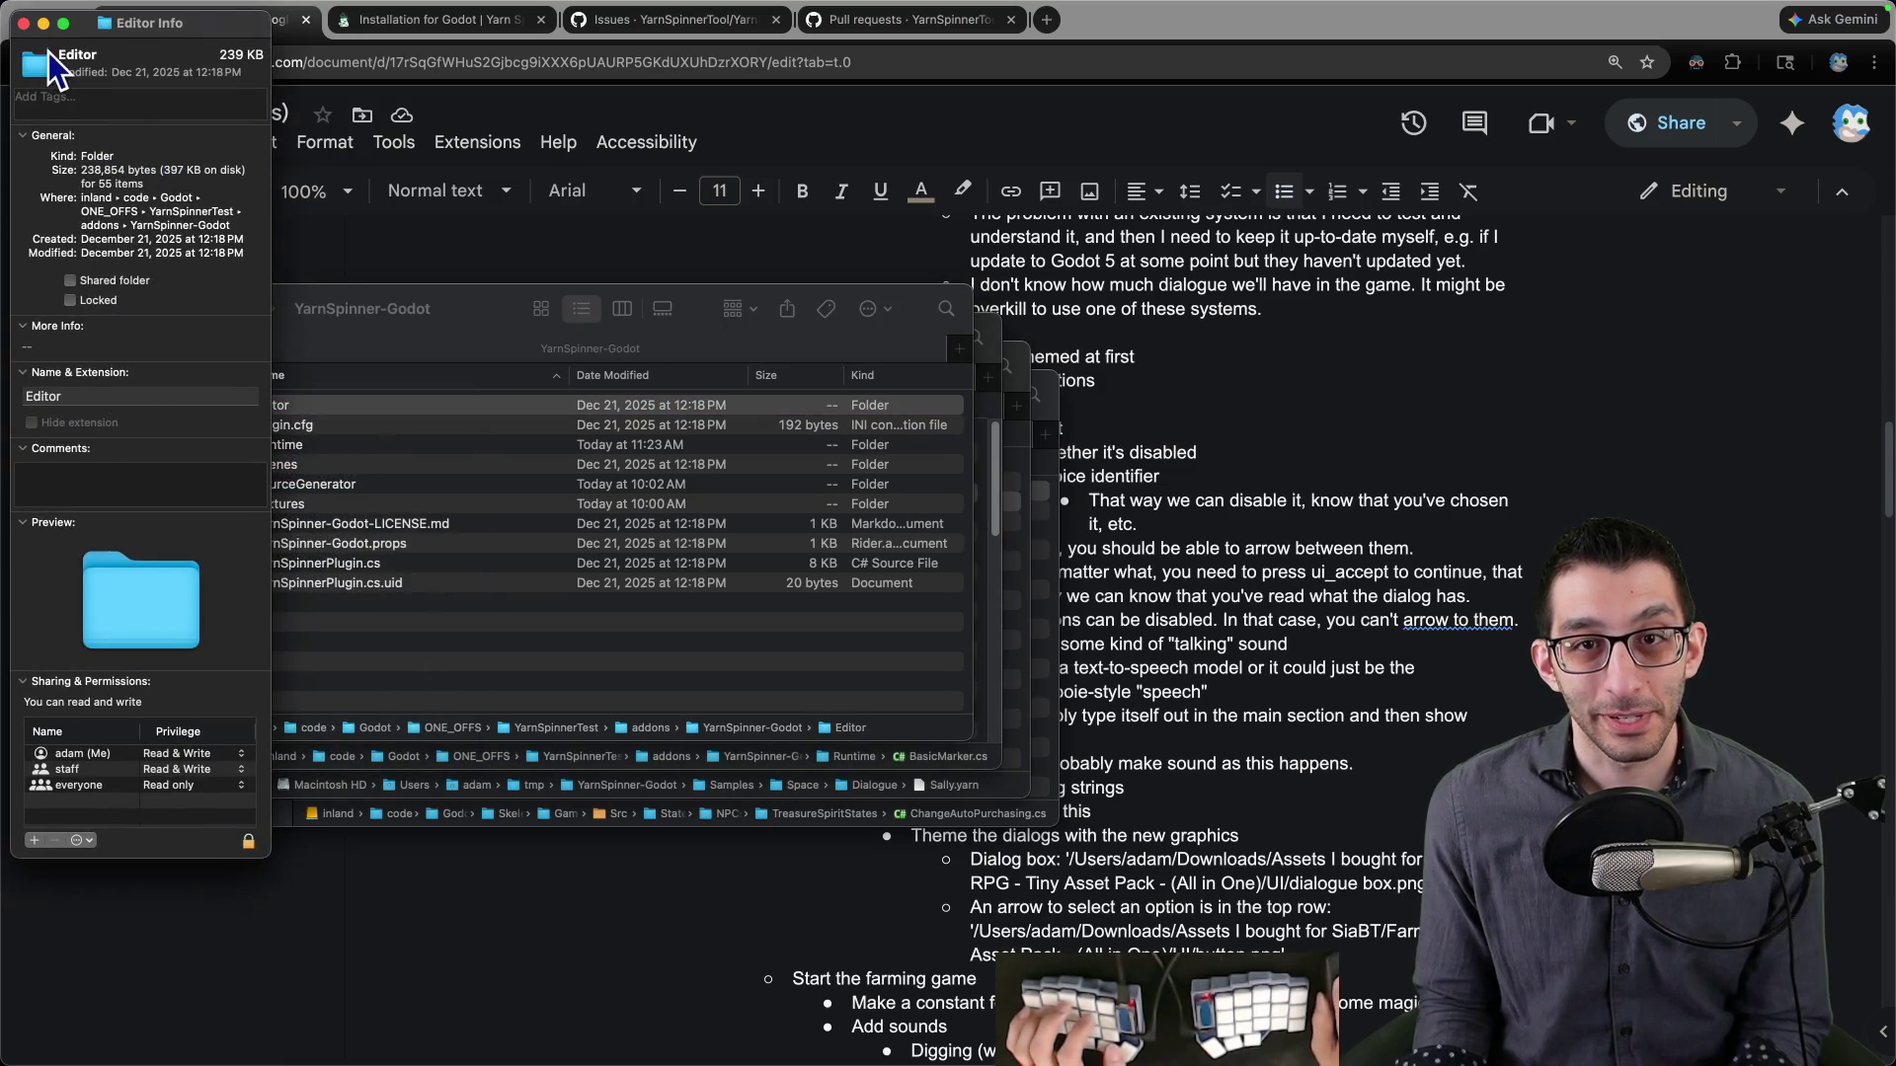
{"action": "left_click", "coordinate": [24, 23]}
{"action": "right_click", "coordinate": [273, 444]}
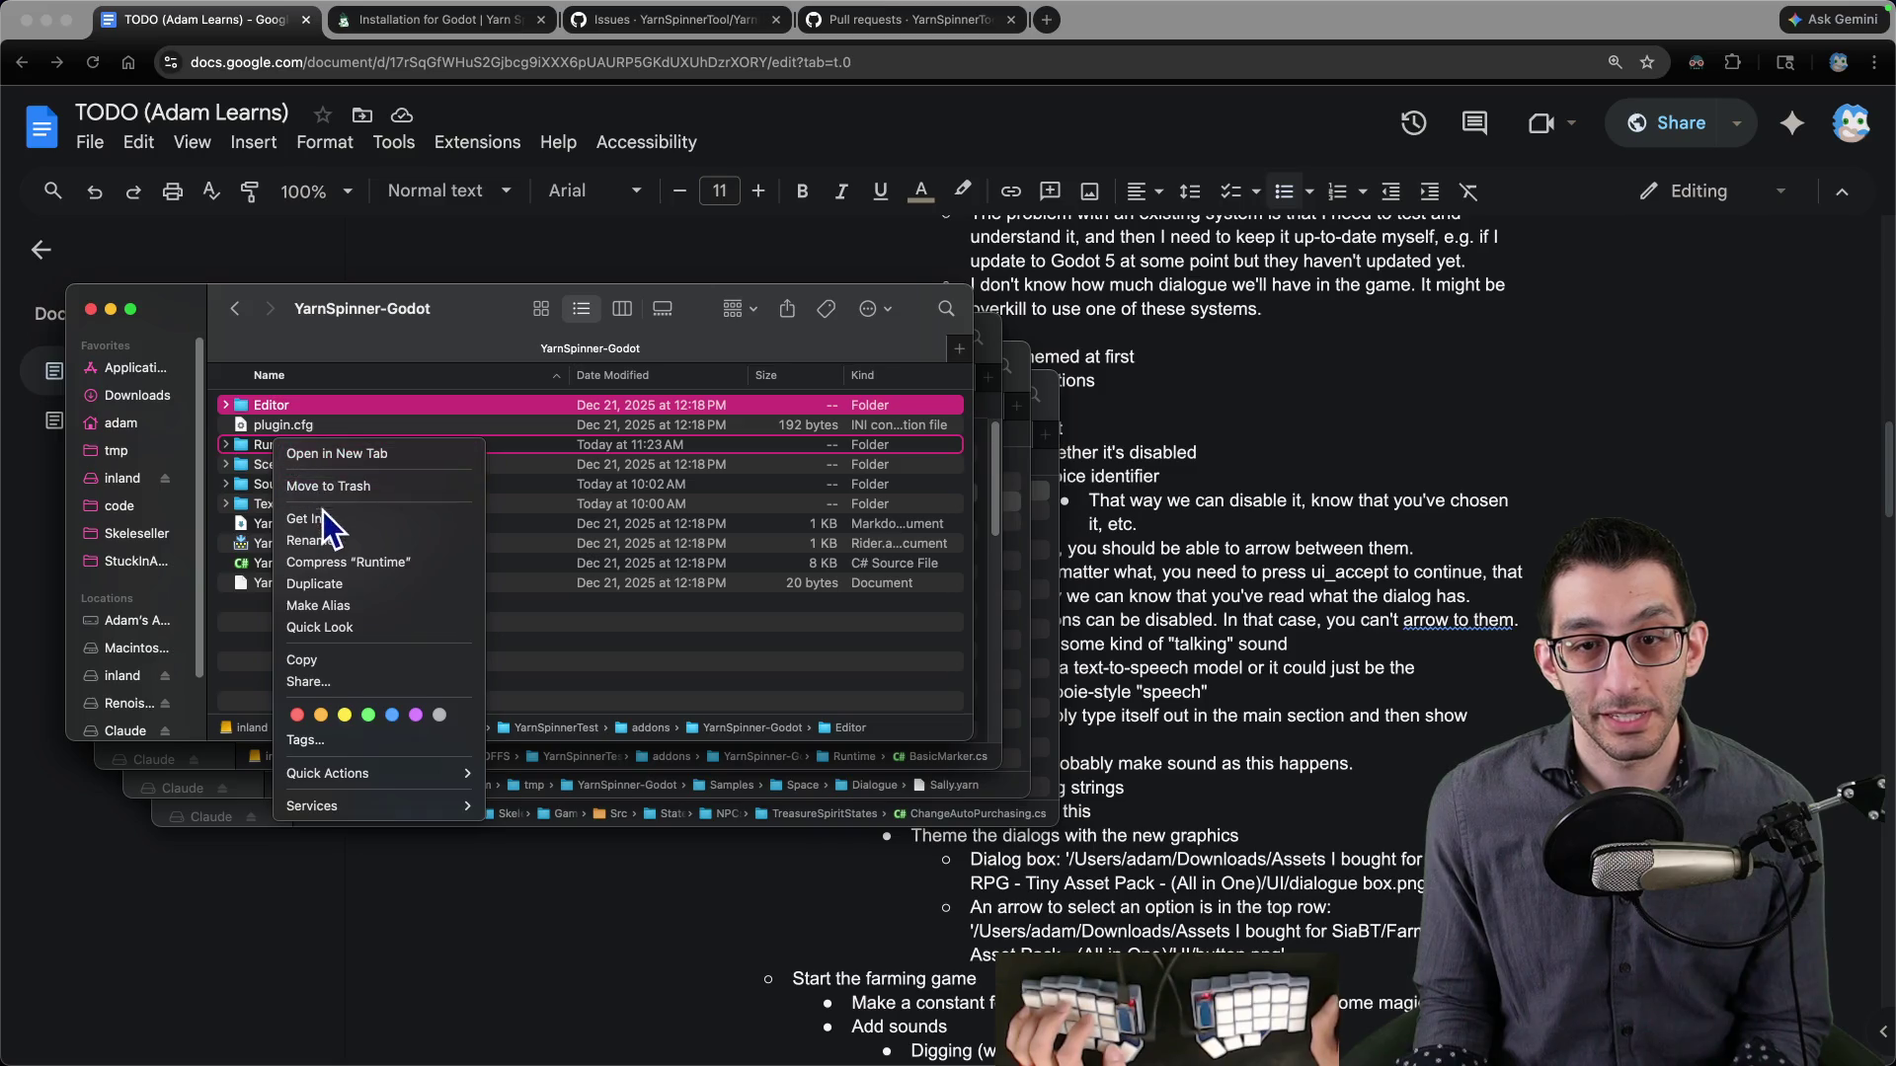
{"action": "key", "text": "Escape"}
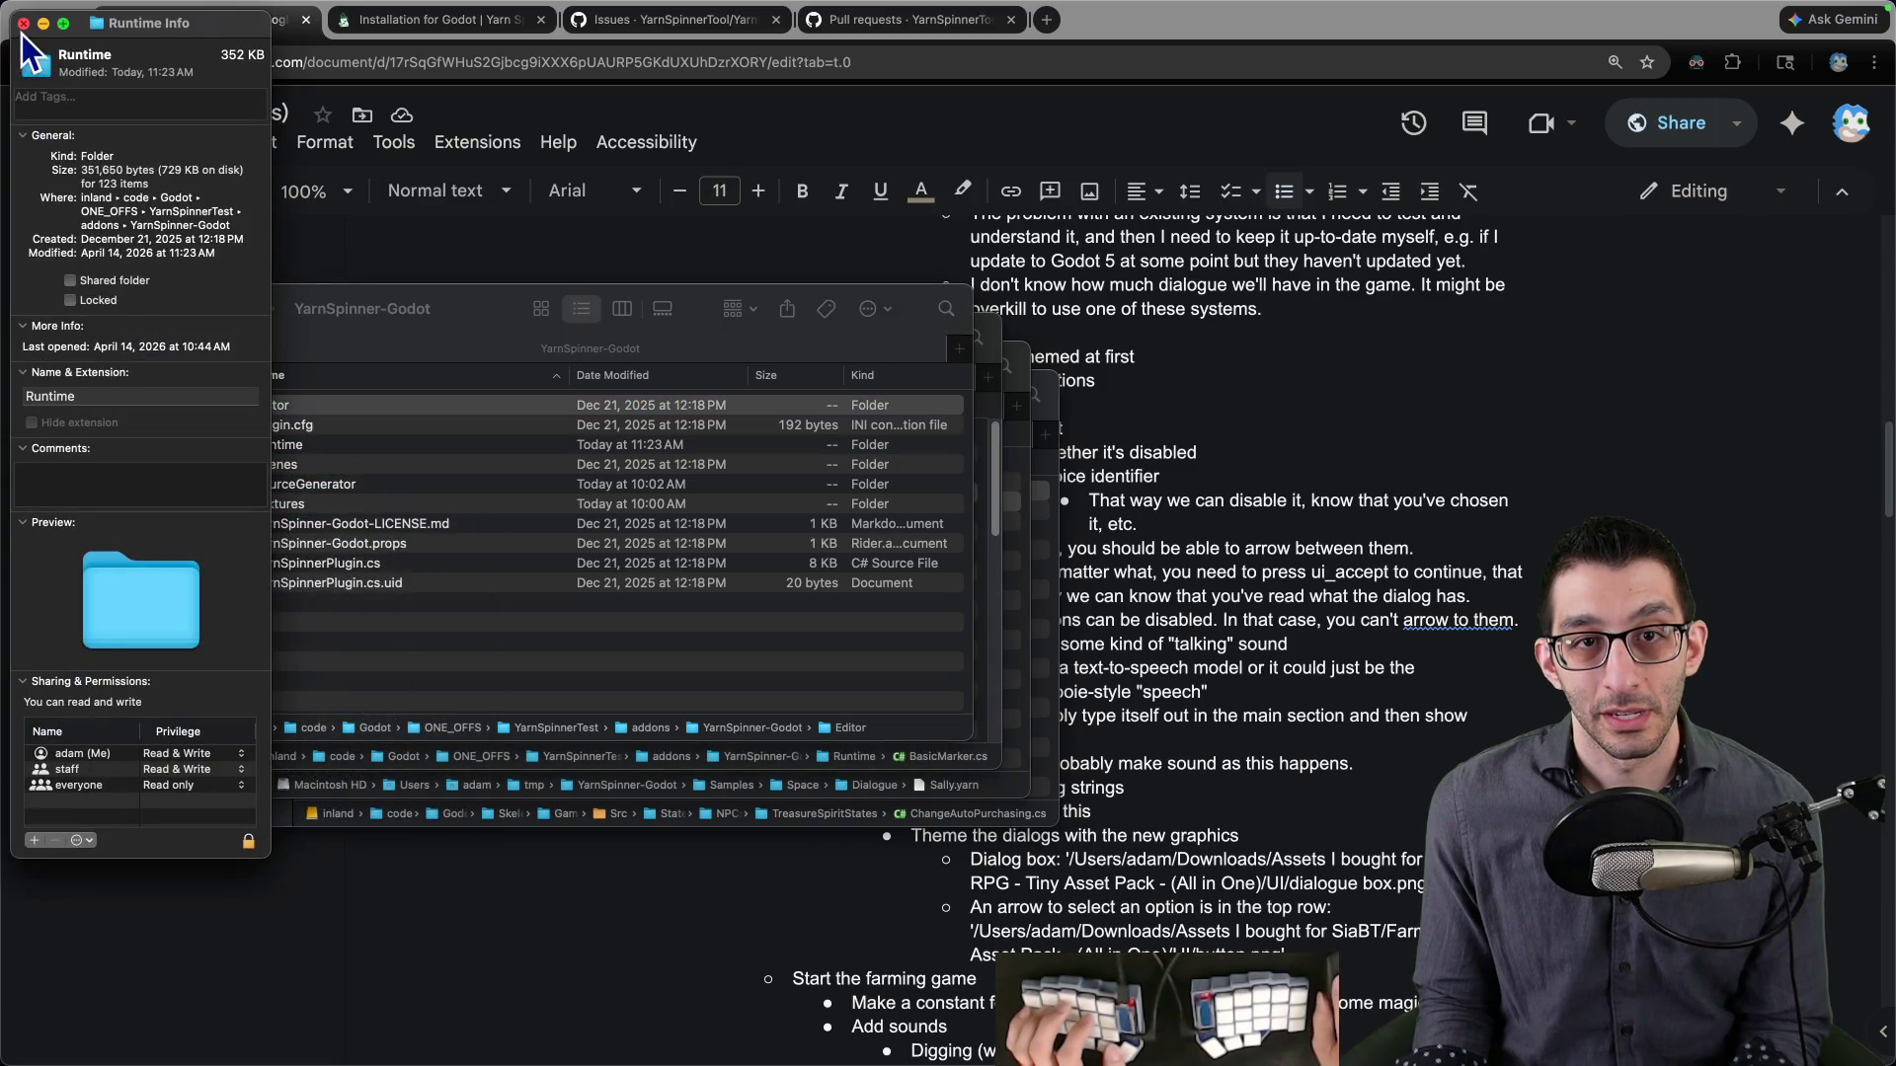
{"action": "left_click", "coordinate": [24, 23]}
- Browse Runtime's Views, Typewriter and Scenes subfolders
{"action": "double_click", "coordinate": [277, 446]}
{"action": "scroll", "coordinate": [355, 499], "scroll_direction": "down", "scroll_amount": 10}
{"action": "double_click", "coordinate": [352, 577]}
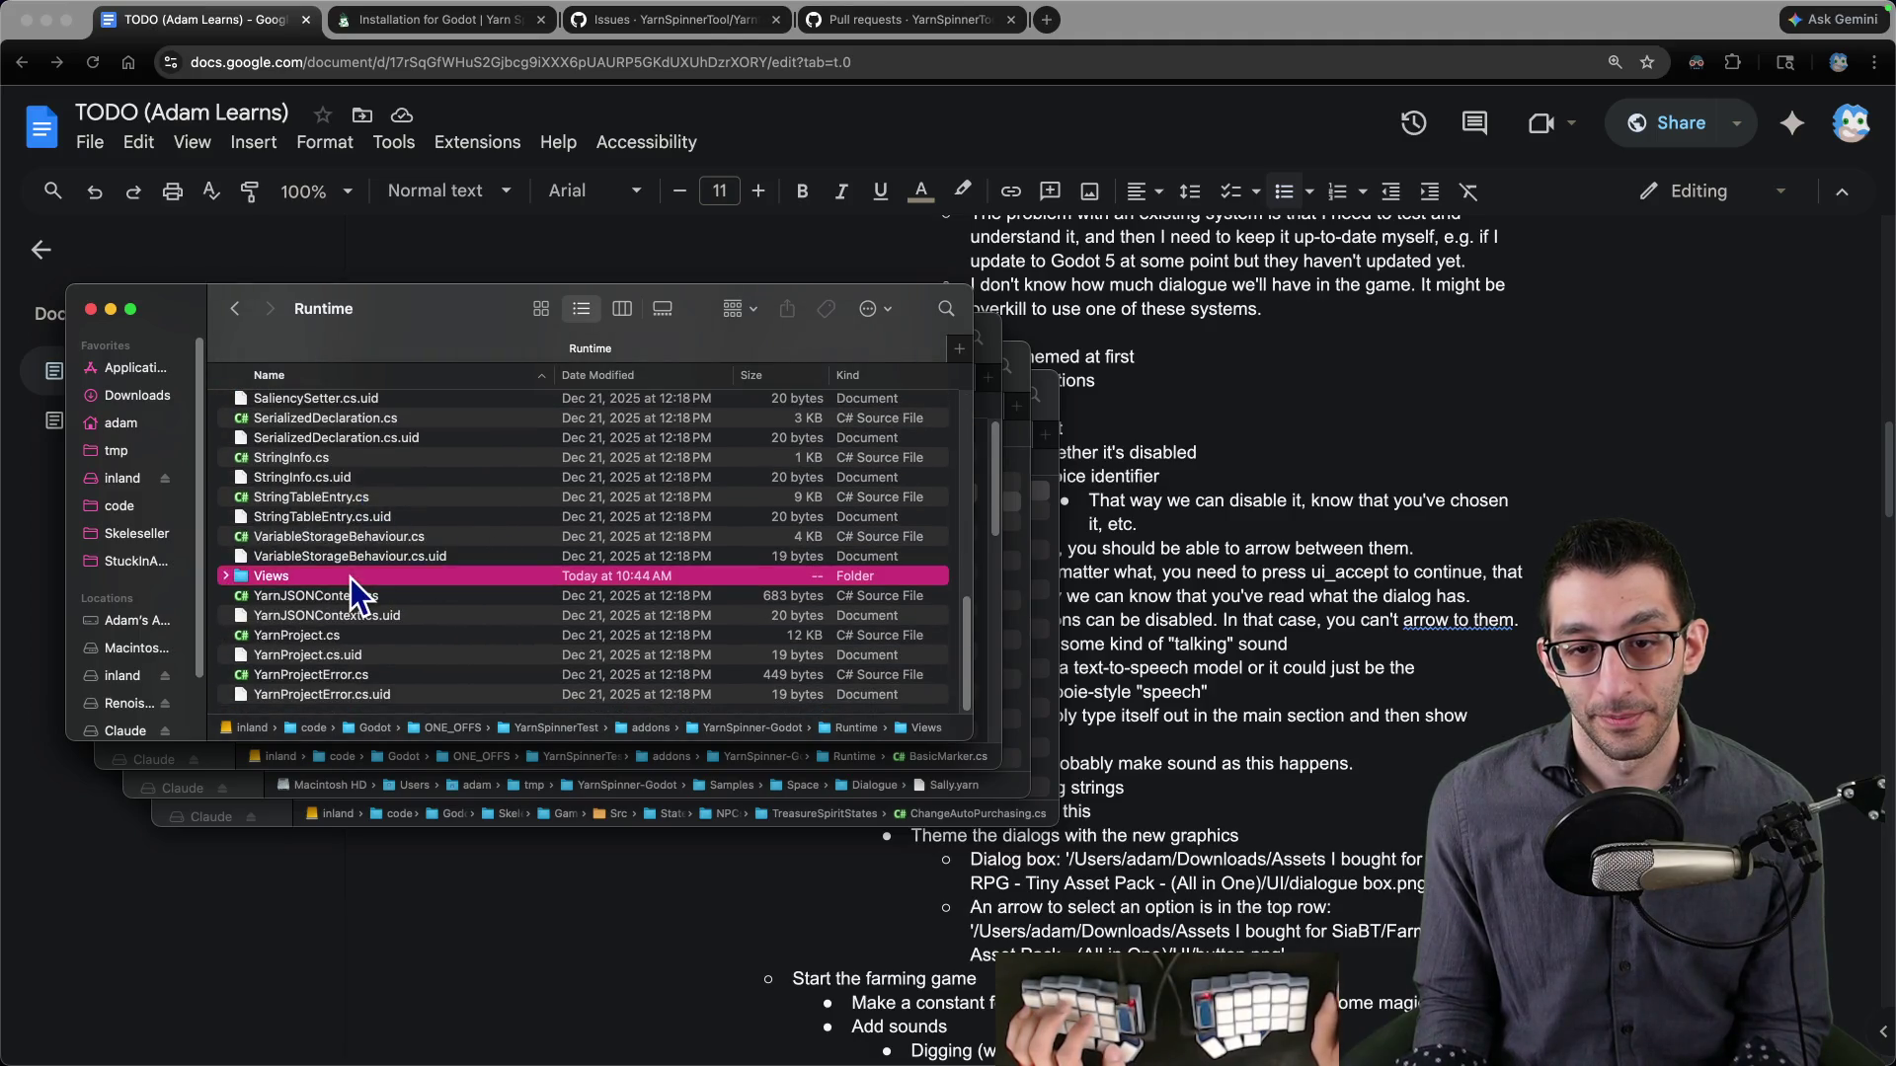
{"action": "double_click", "coordinate": [334, 684]}
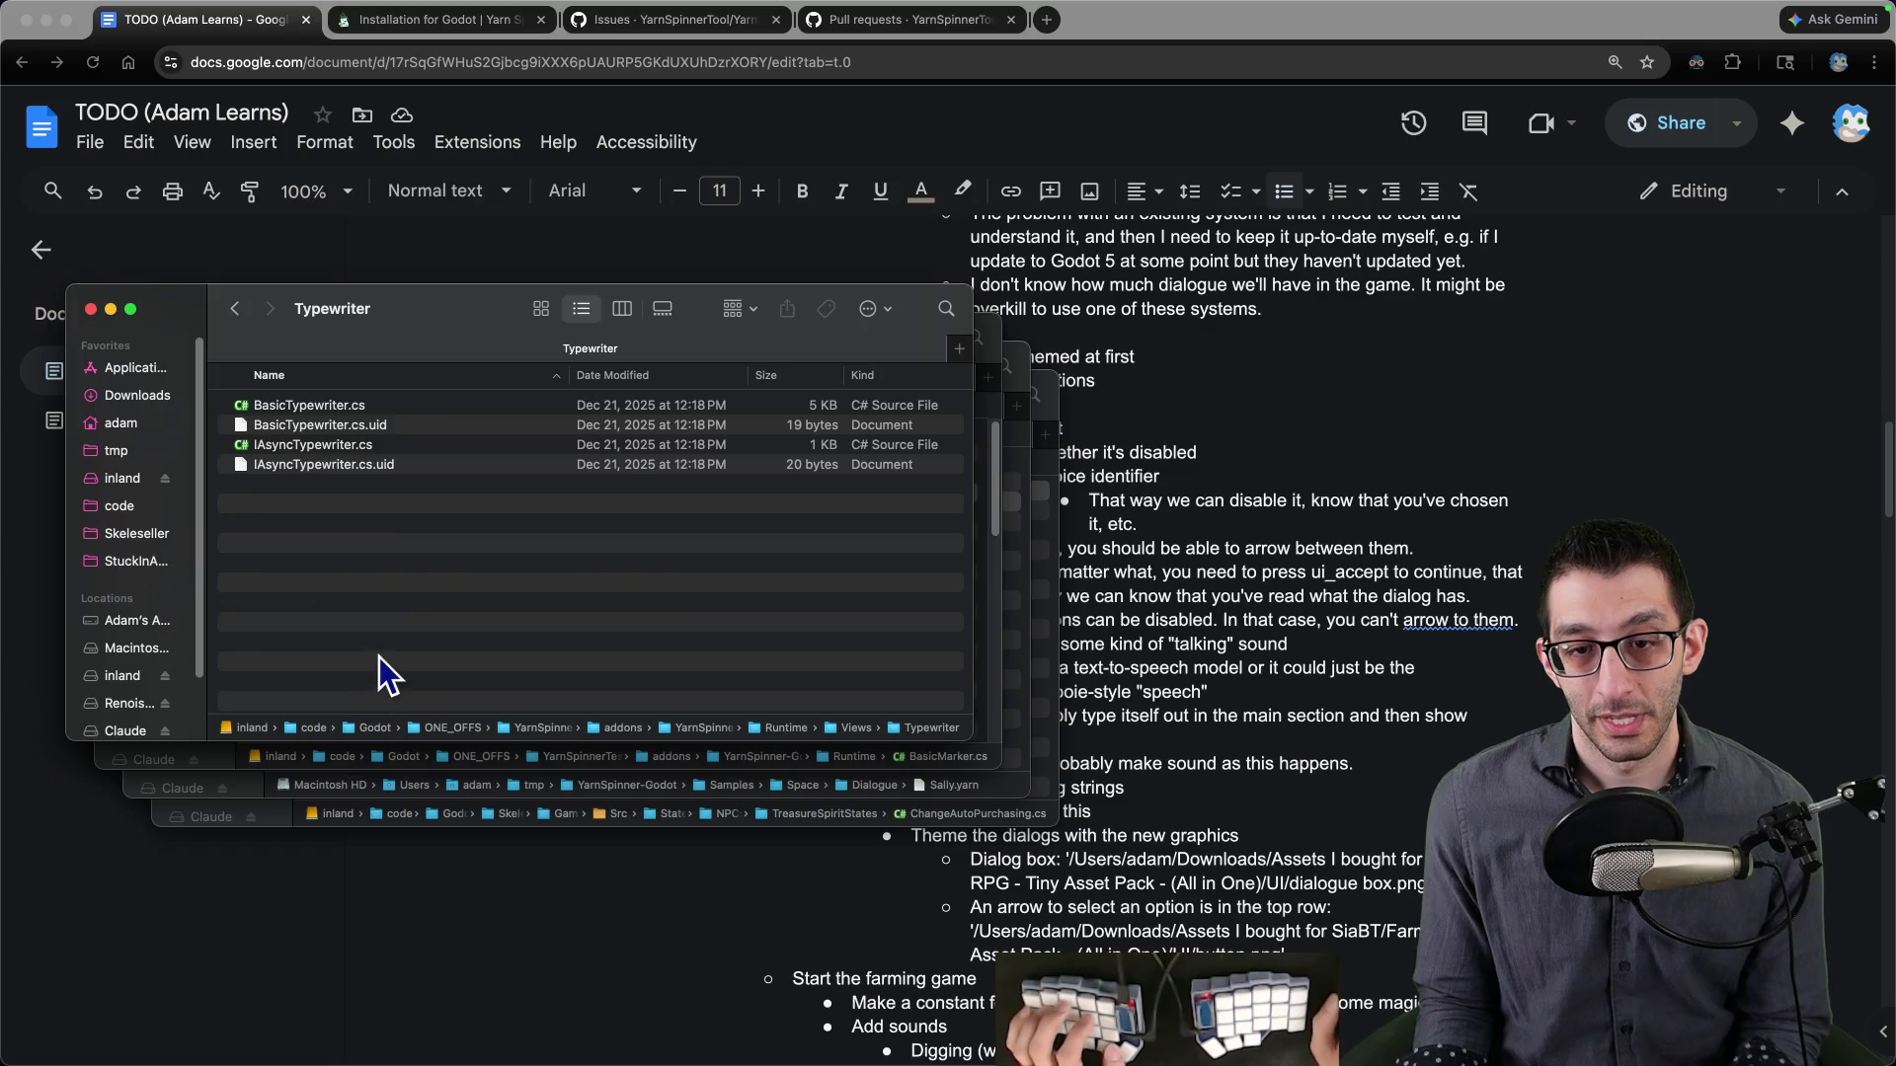
{"action": "key", "text": "super+Up"}
- Look through the contents of the SourceGenerator and Textures folders
{"action": "key", "text": "super+Up"}
{"action": "key", "text": "super+Up"}
{"action": "key", "text": "Down"}
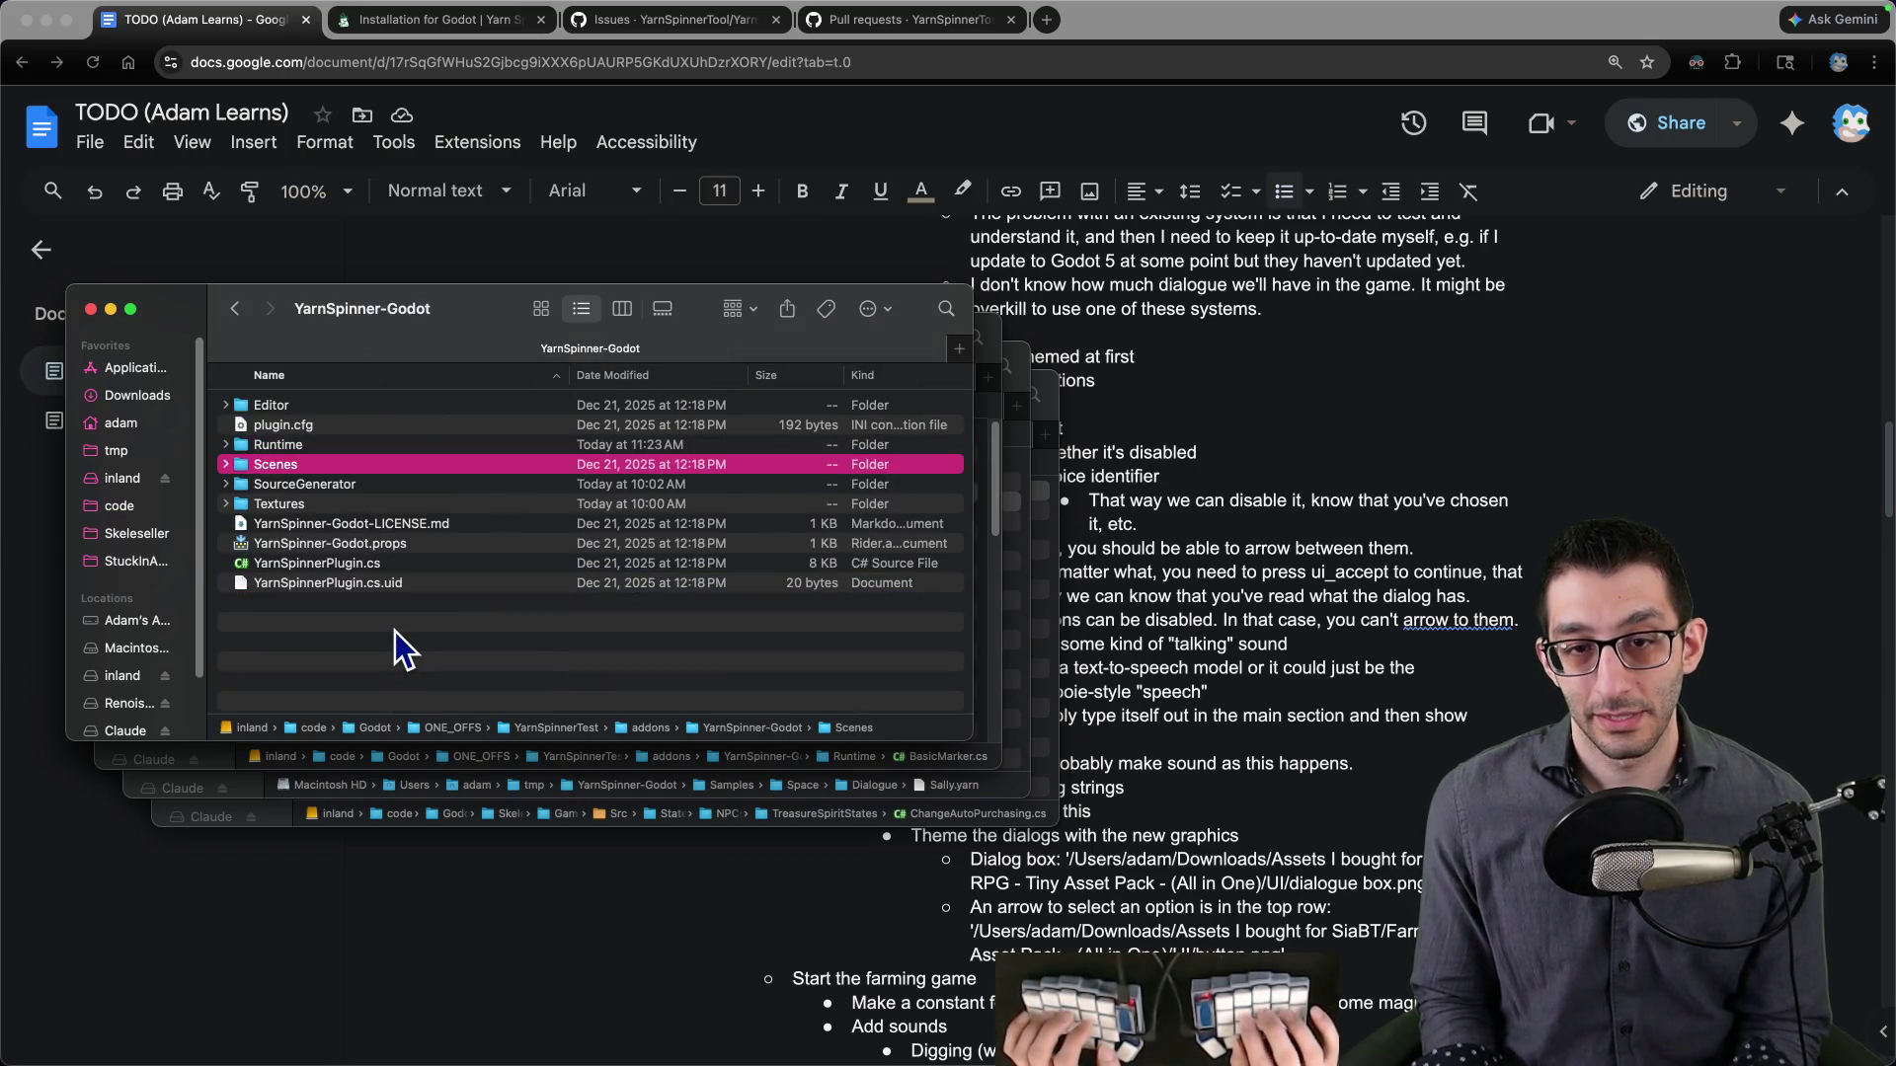
{"action": "key", "text": "super+Down"}
{"action": "key", "text": "super+Up"}
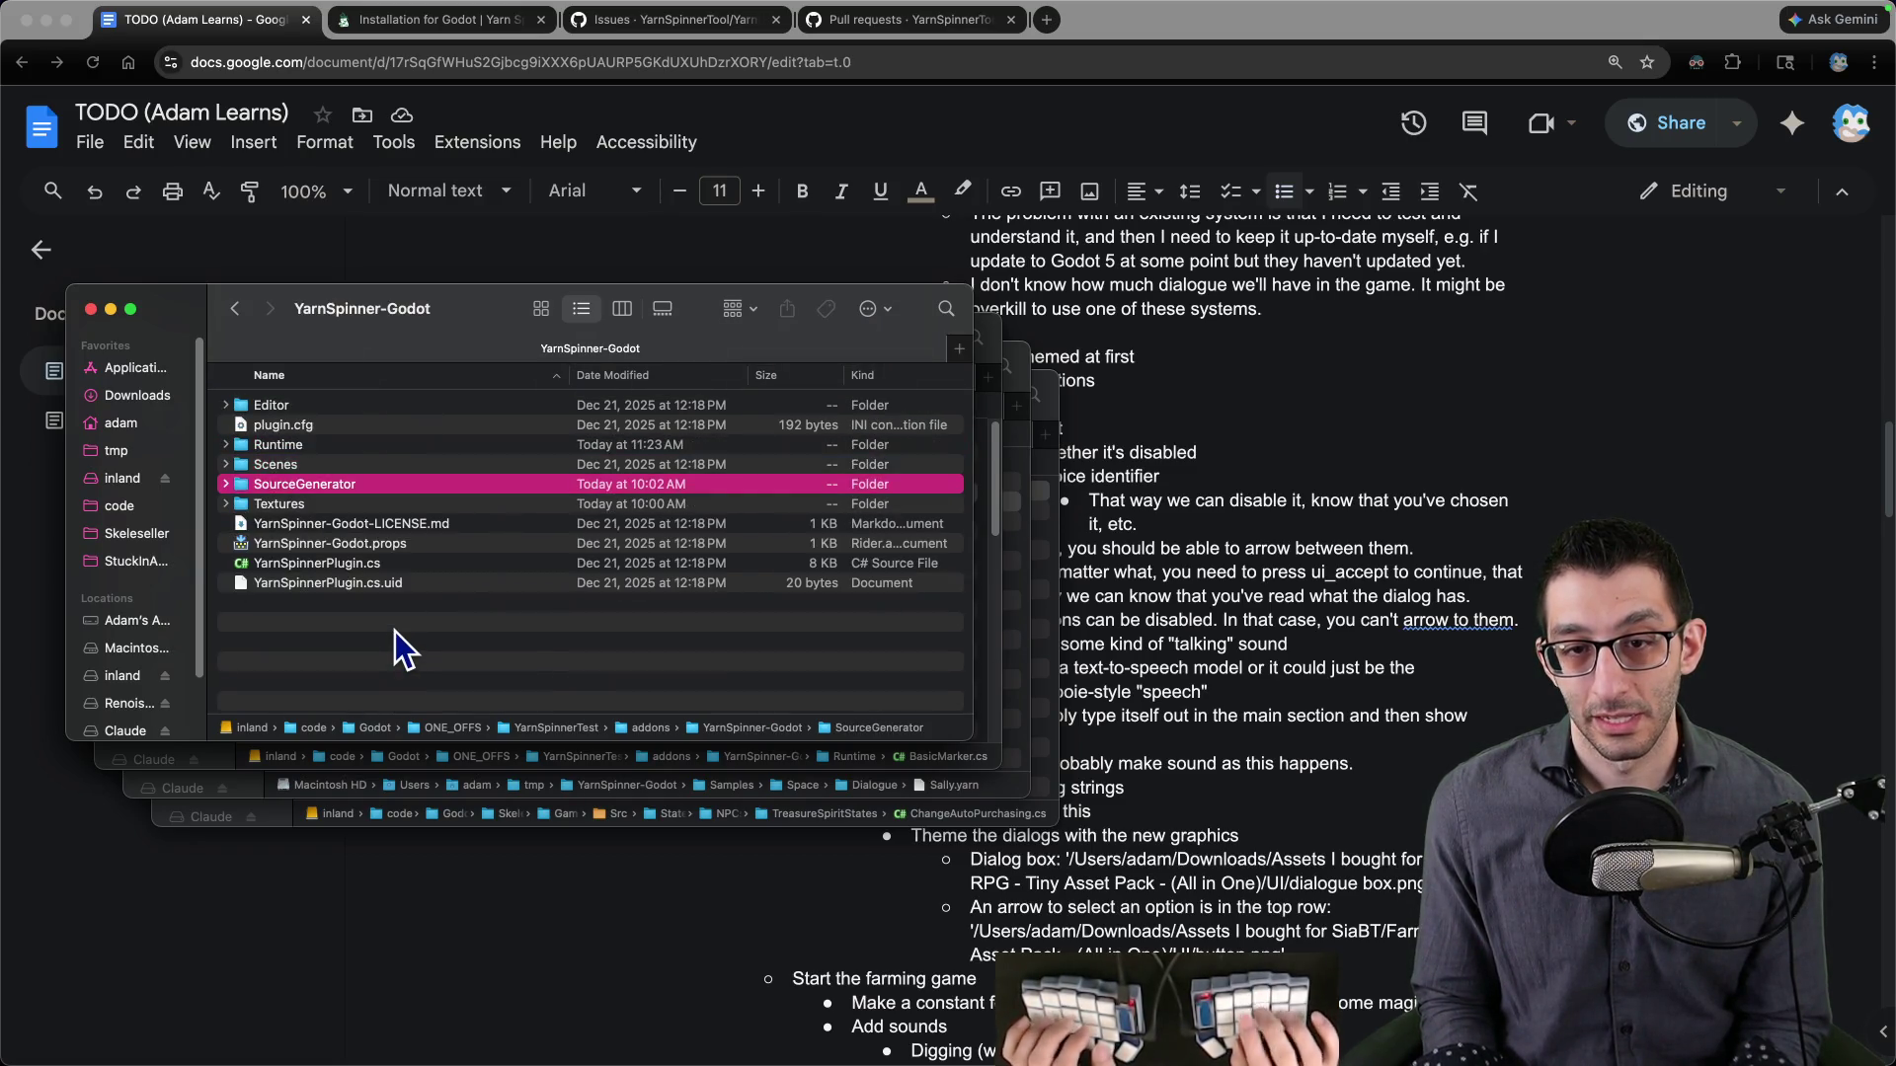
{"action": "key", "text": "Down"}
{"action": "key", "text": "super+Down"}
{"action": "key", "text": "Down"}
{"action": "scroll", "coordinate": [395, 631], "scroll_direction": "down", "scroll_amount": 3}
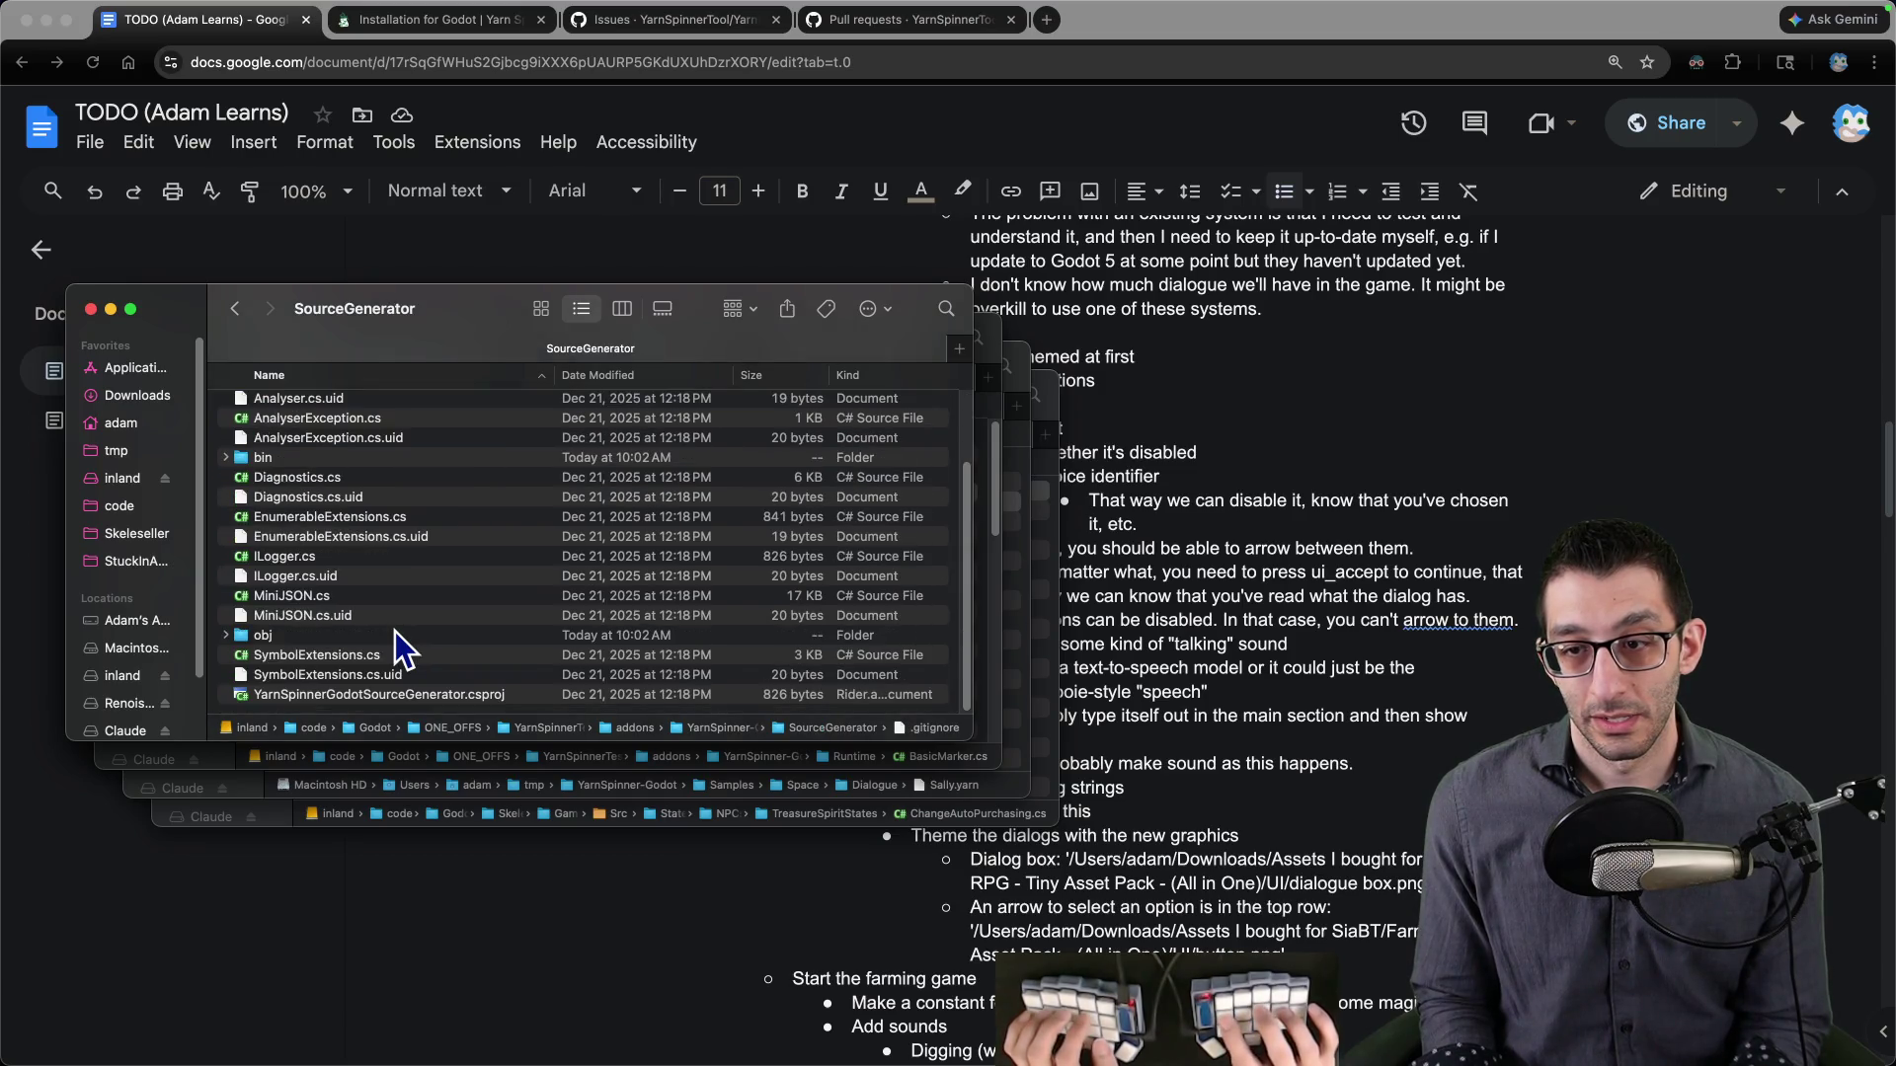
{"action": "scroll", "coordinate": [395, 631], "scroll_direction": "up", "scroll_amount": 3}
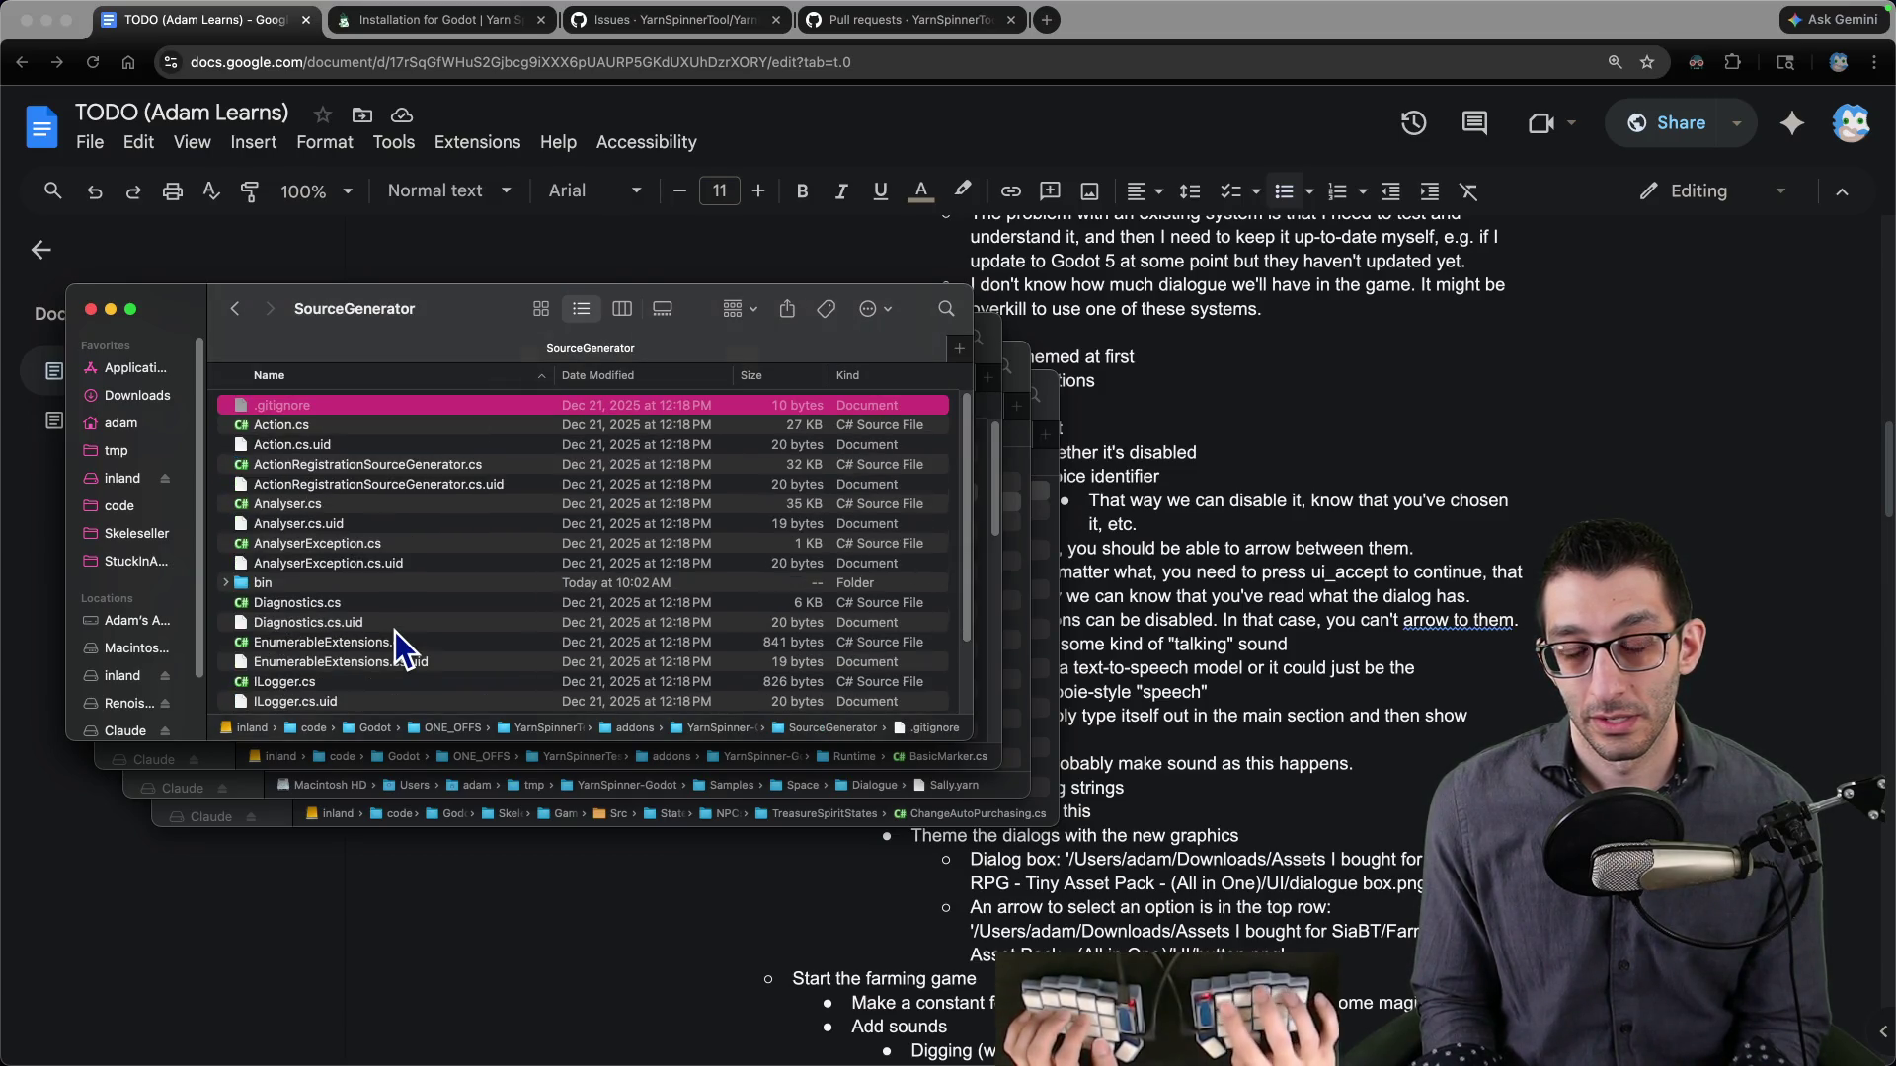
{"action": "key", "text": "super+Up"}
{"action": "key", "text": "Down"}
{"action": "key", "text": "super+Down"}
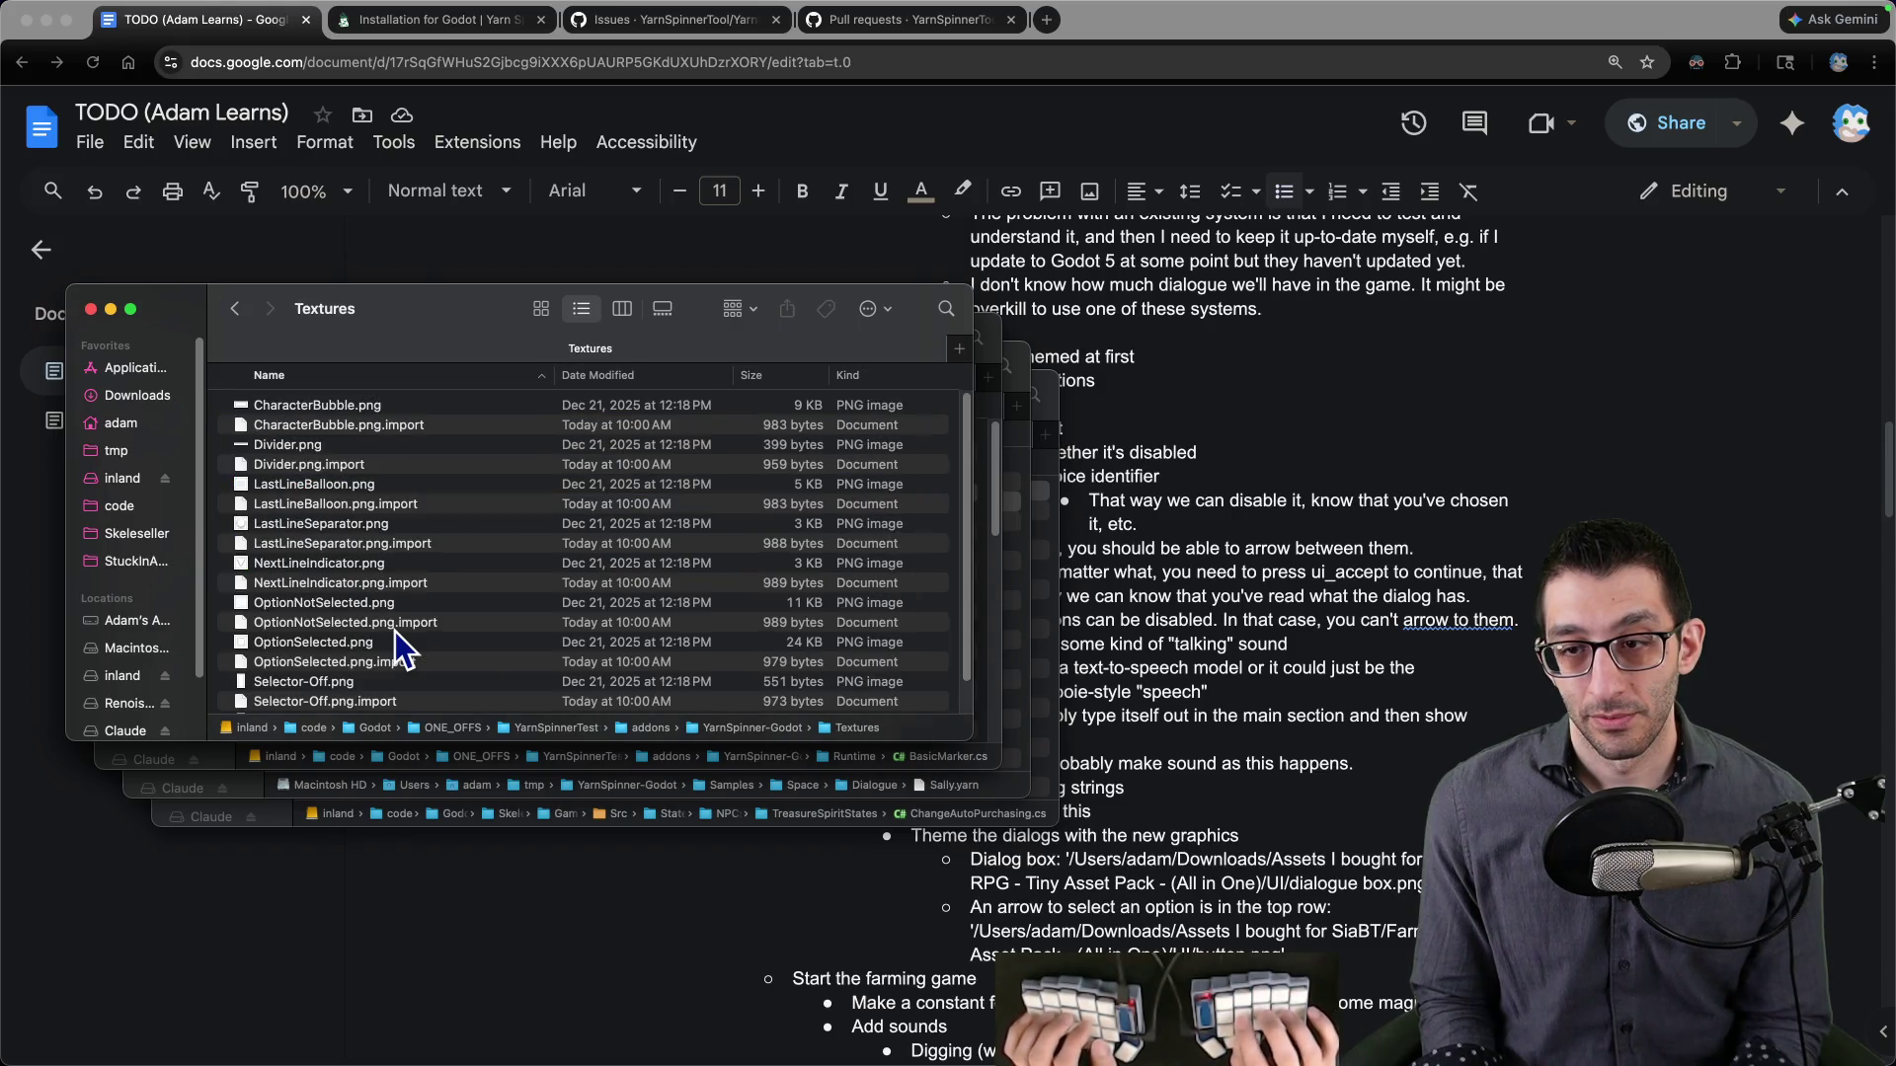
{"action": "scroll", "coordinate": [395, 631], "scroll_direction": "down", "scroll_amount": 3}
- Step through the YarnSpinner-Godot items, from plugin.cfg to the LICENSE file, ending in that folder
{"action": "key", "text": "super+Up"}
{"action": "key", "text": "Down"}
{"action": "key", "text": "Down"}
{"action": "key", "text": "Down"}
{"action": "key", "text": "Up"}
{"action": "key", "text": "Up"}
{"action": "key", "text": "Up"}
{"action": "key", "text": "alt+Up"}
{"action": "key", "text": "Down"}
{"action": "key", "text": "Down"}
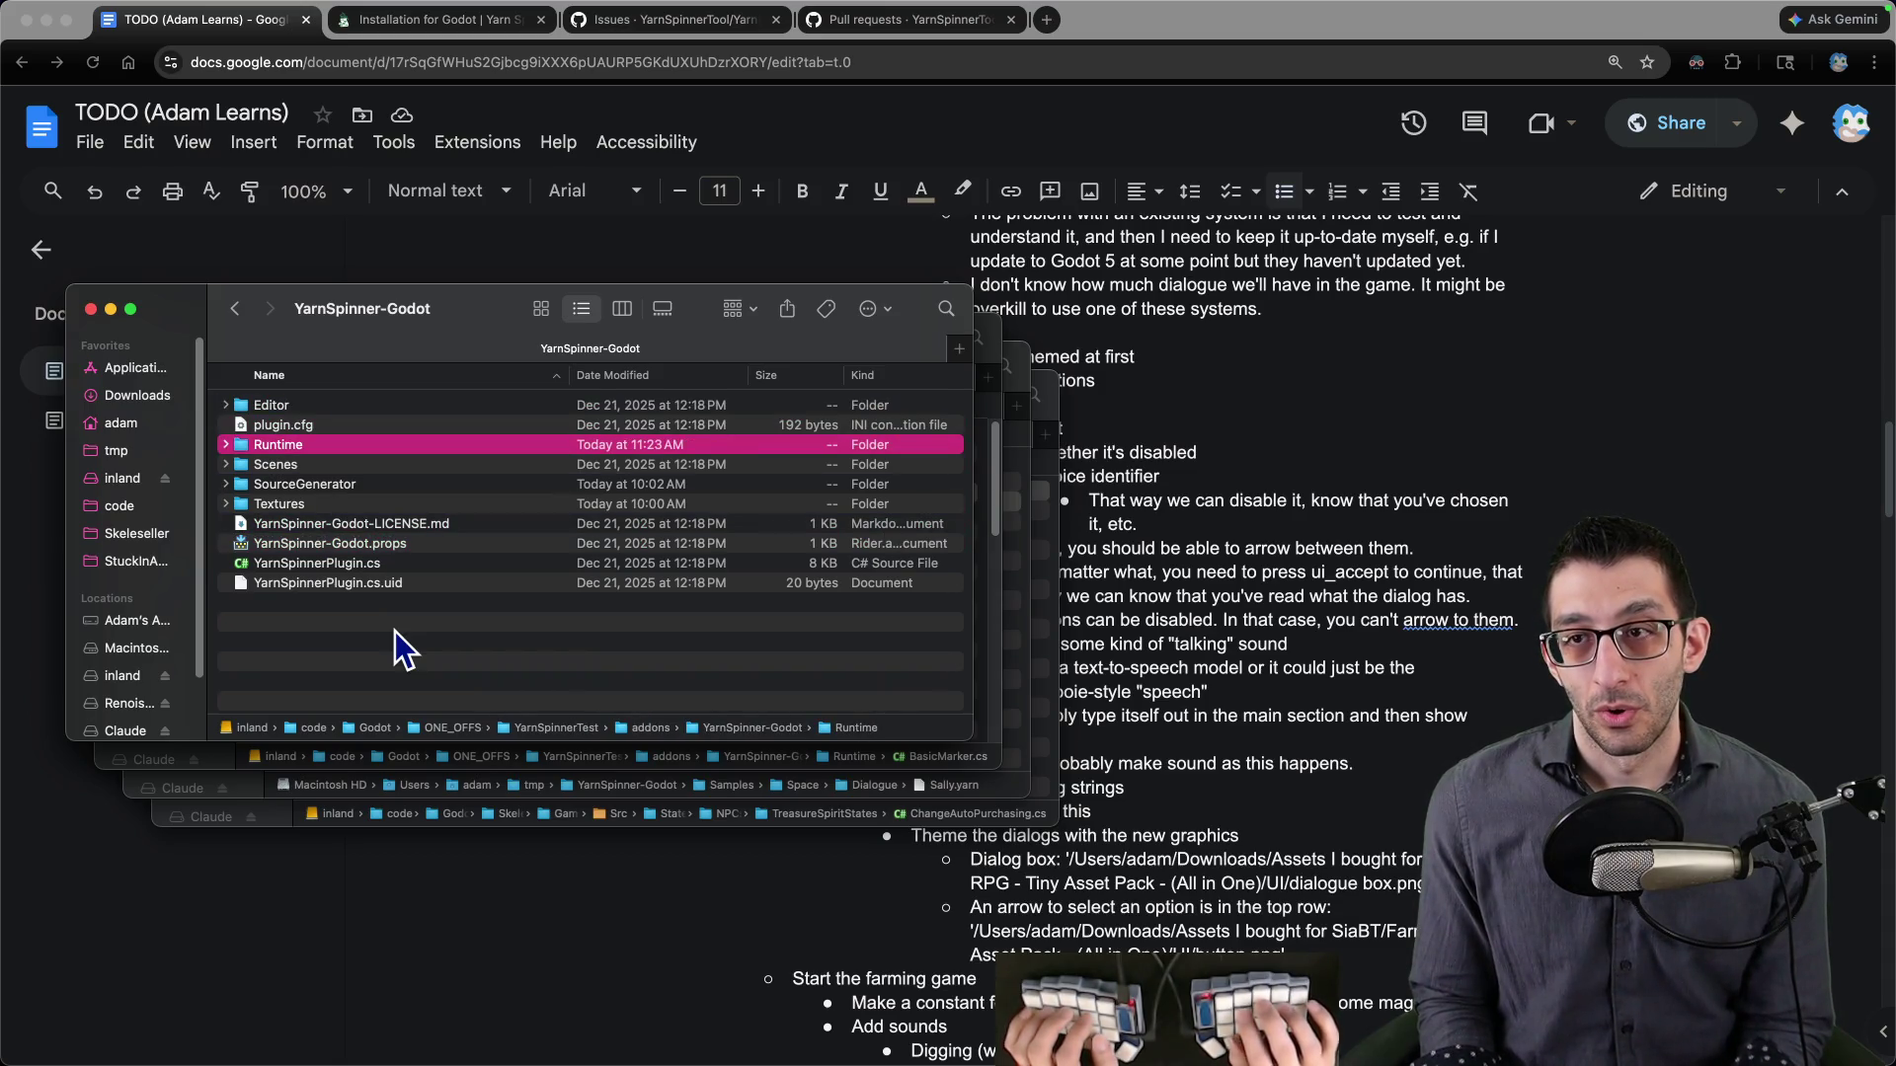
{"action": "key", "text": "Up"}
{"action": "key", "text": "Up"}
{"action": "key", "text": "super+Up"}
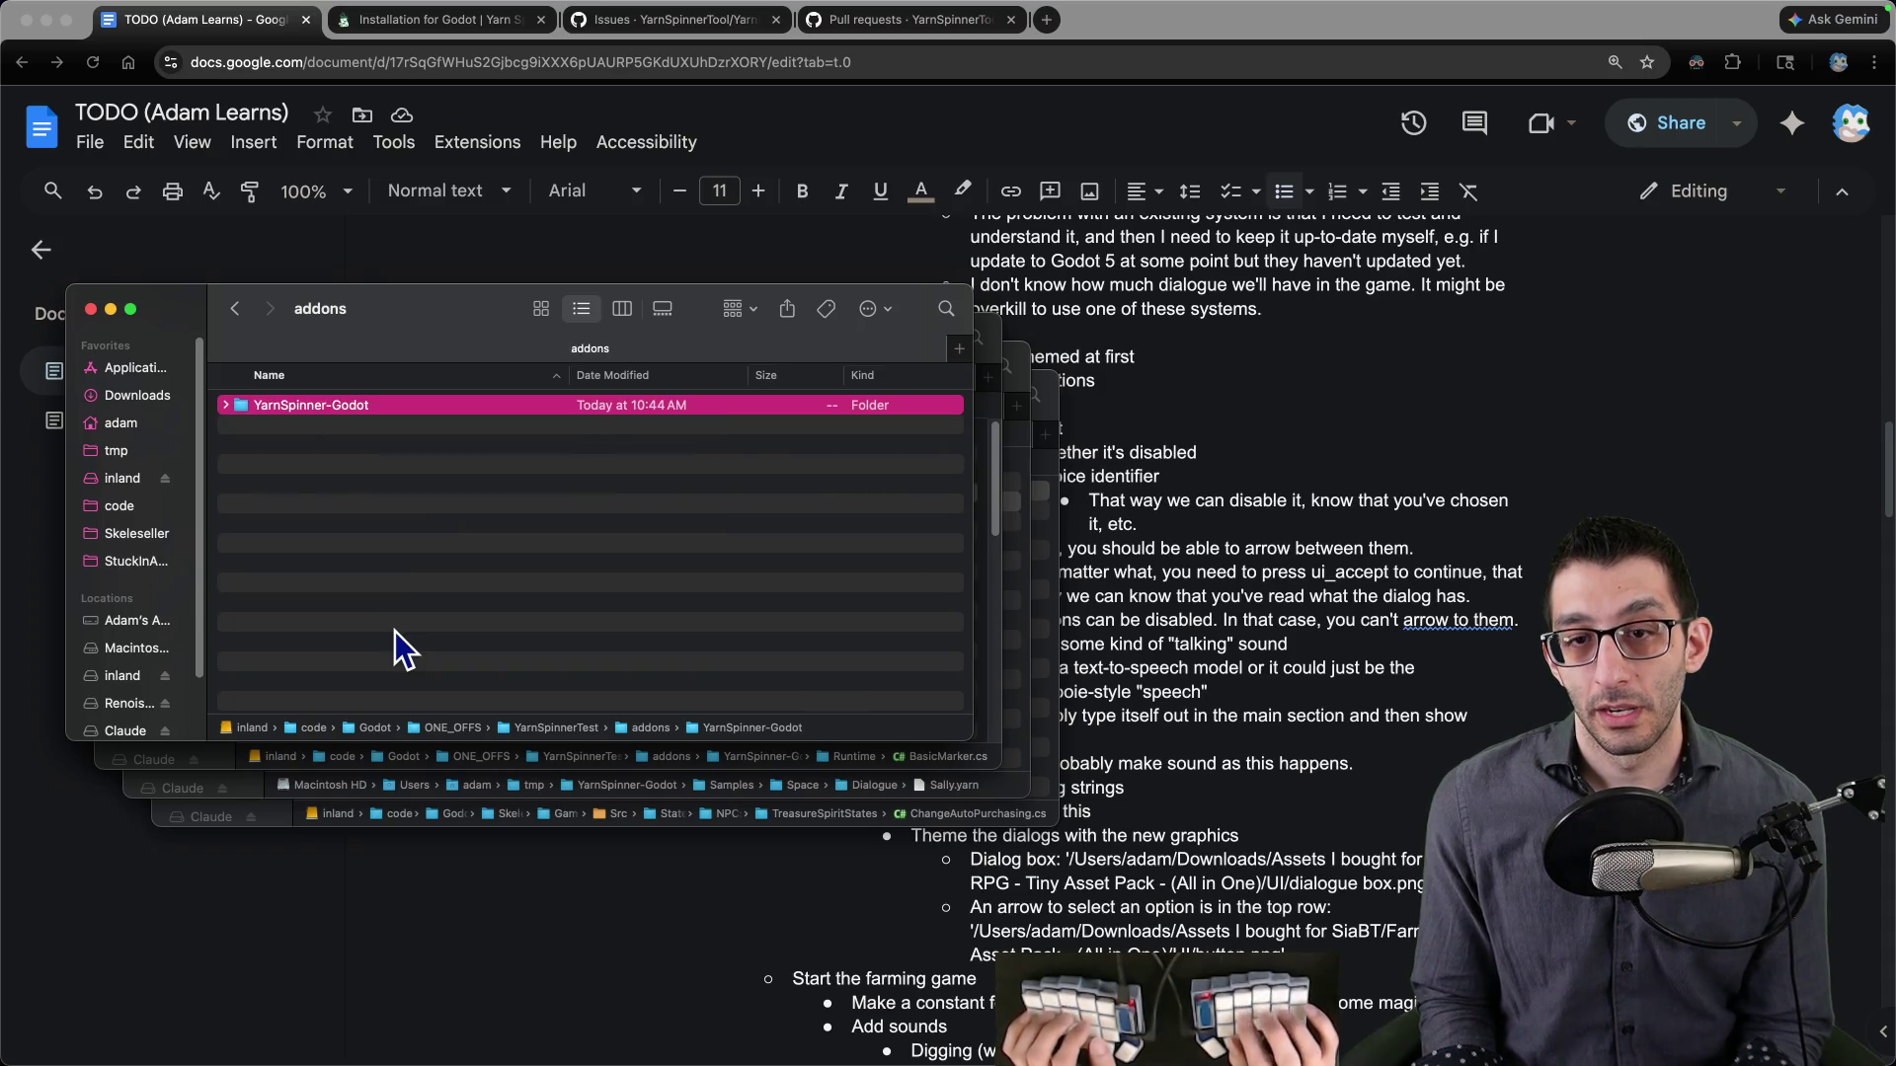
{"action": "key", "text": "super+Down"}
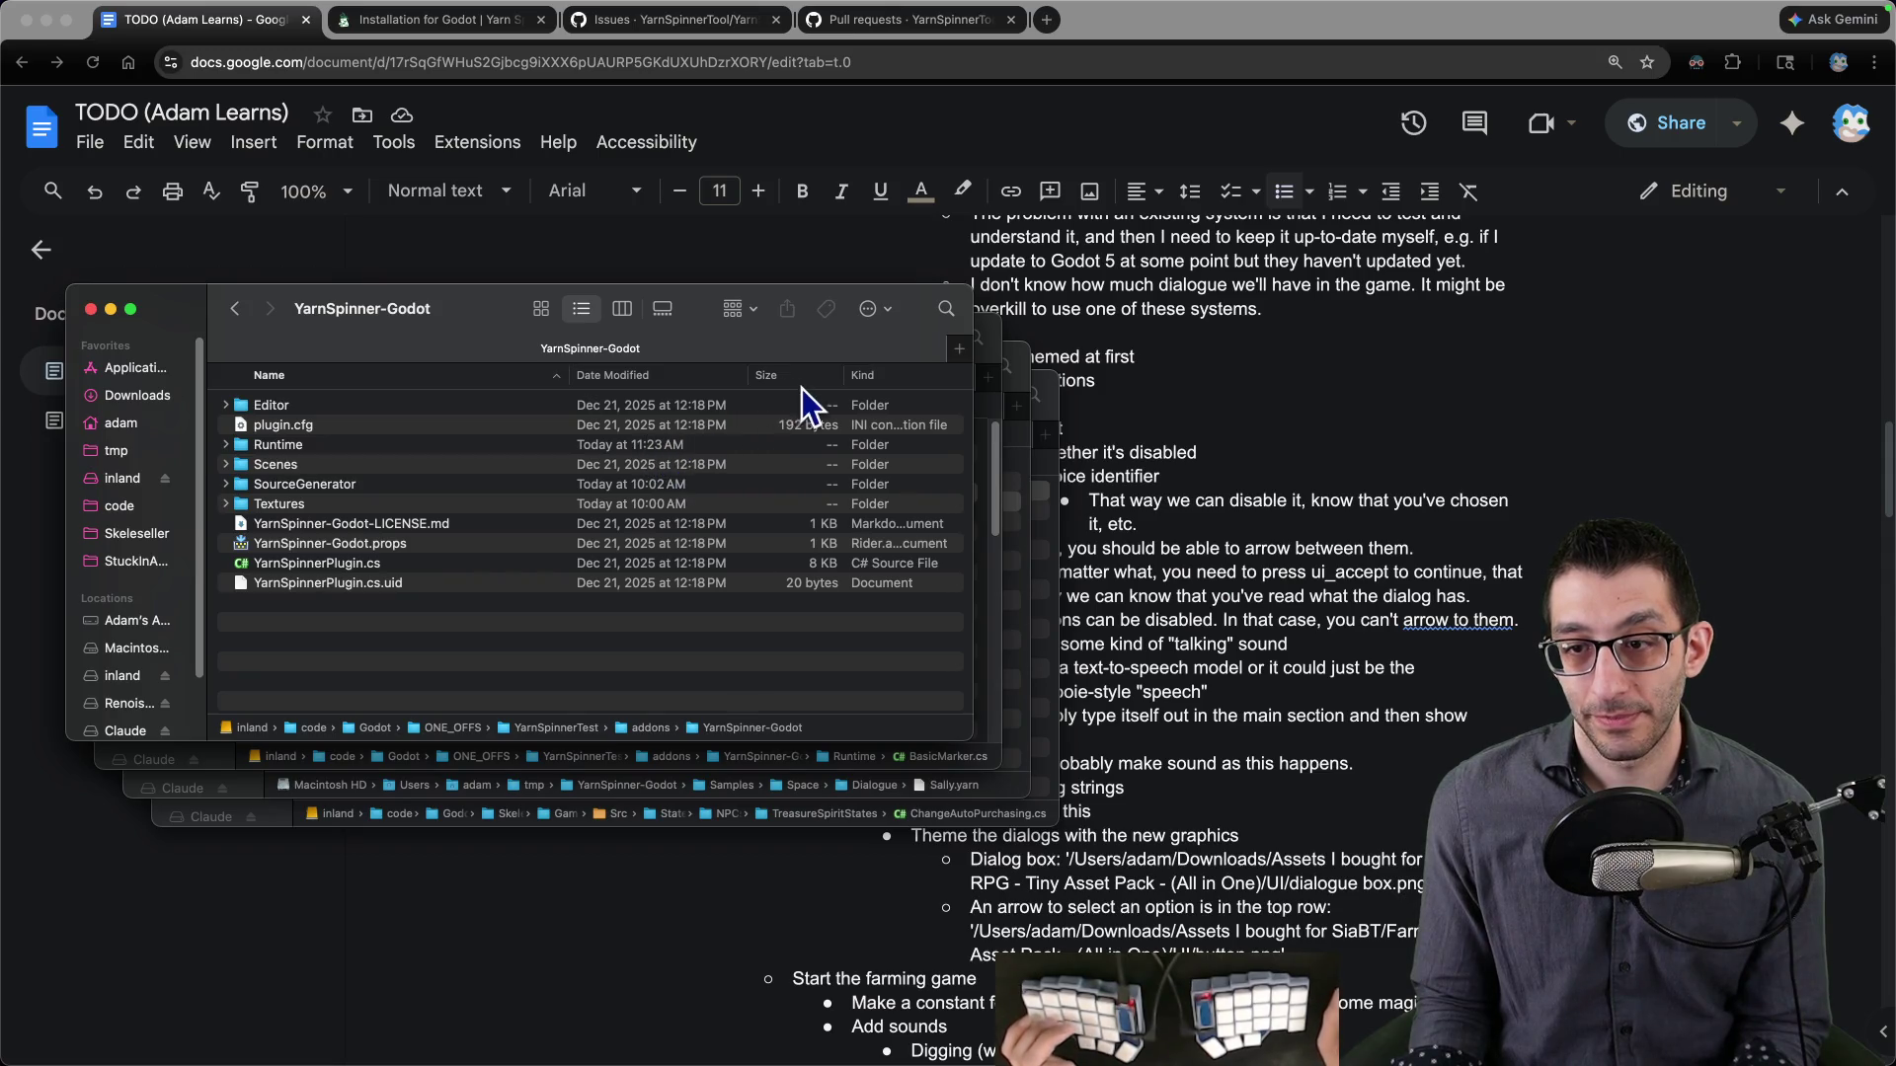
{"action": "left_click", "coordinate": [1159, 418]}
- Search Google for 'macos see folder size in finder'
{"action": "key", "text": "super+t"}
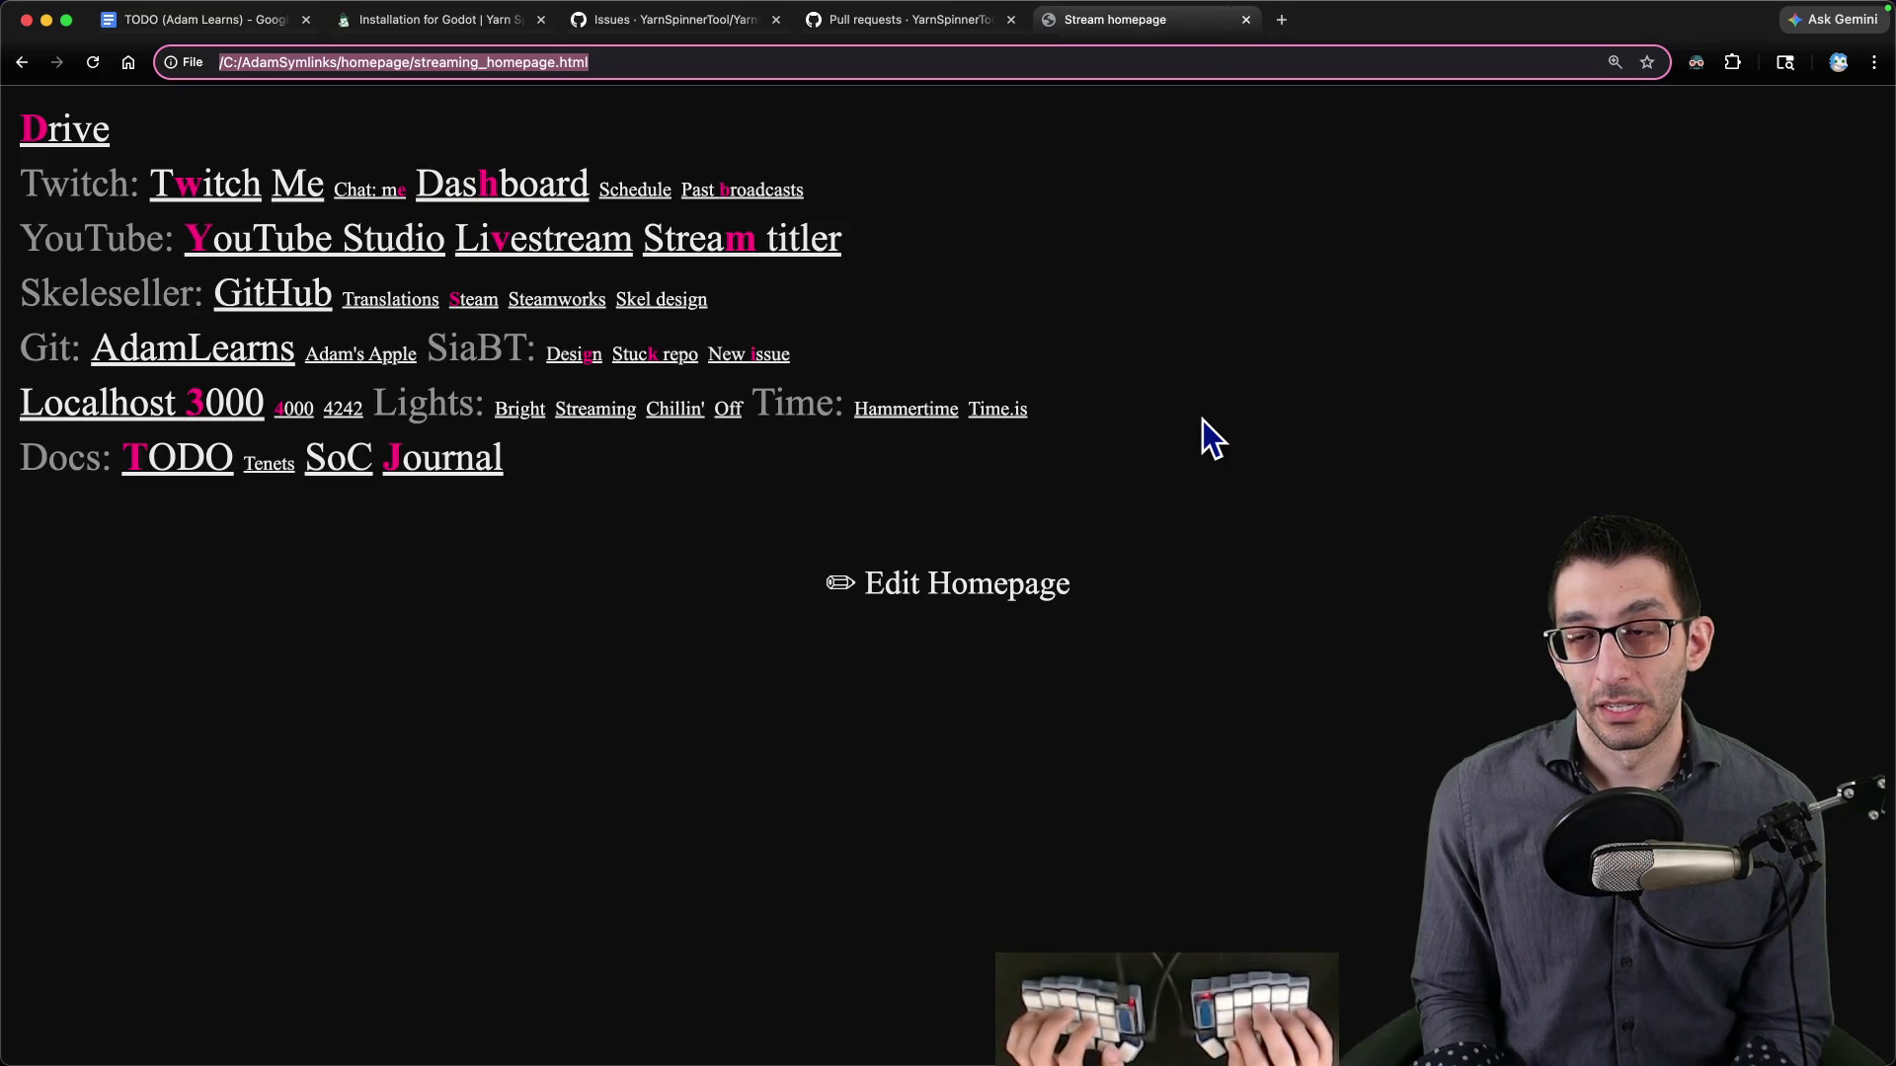
{"action": "type", "text": "macos see folder f"}
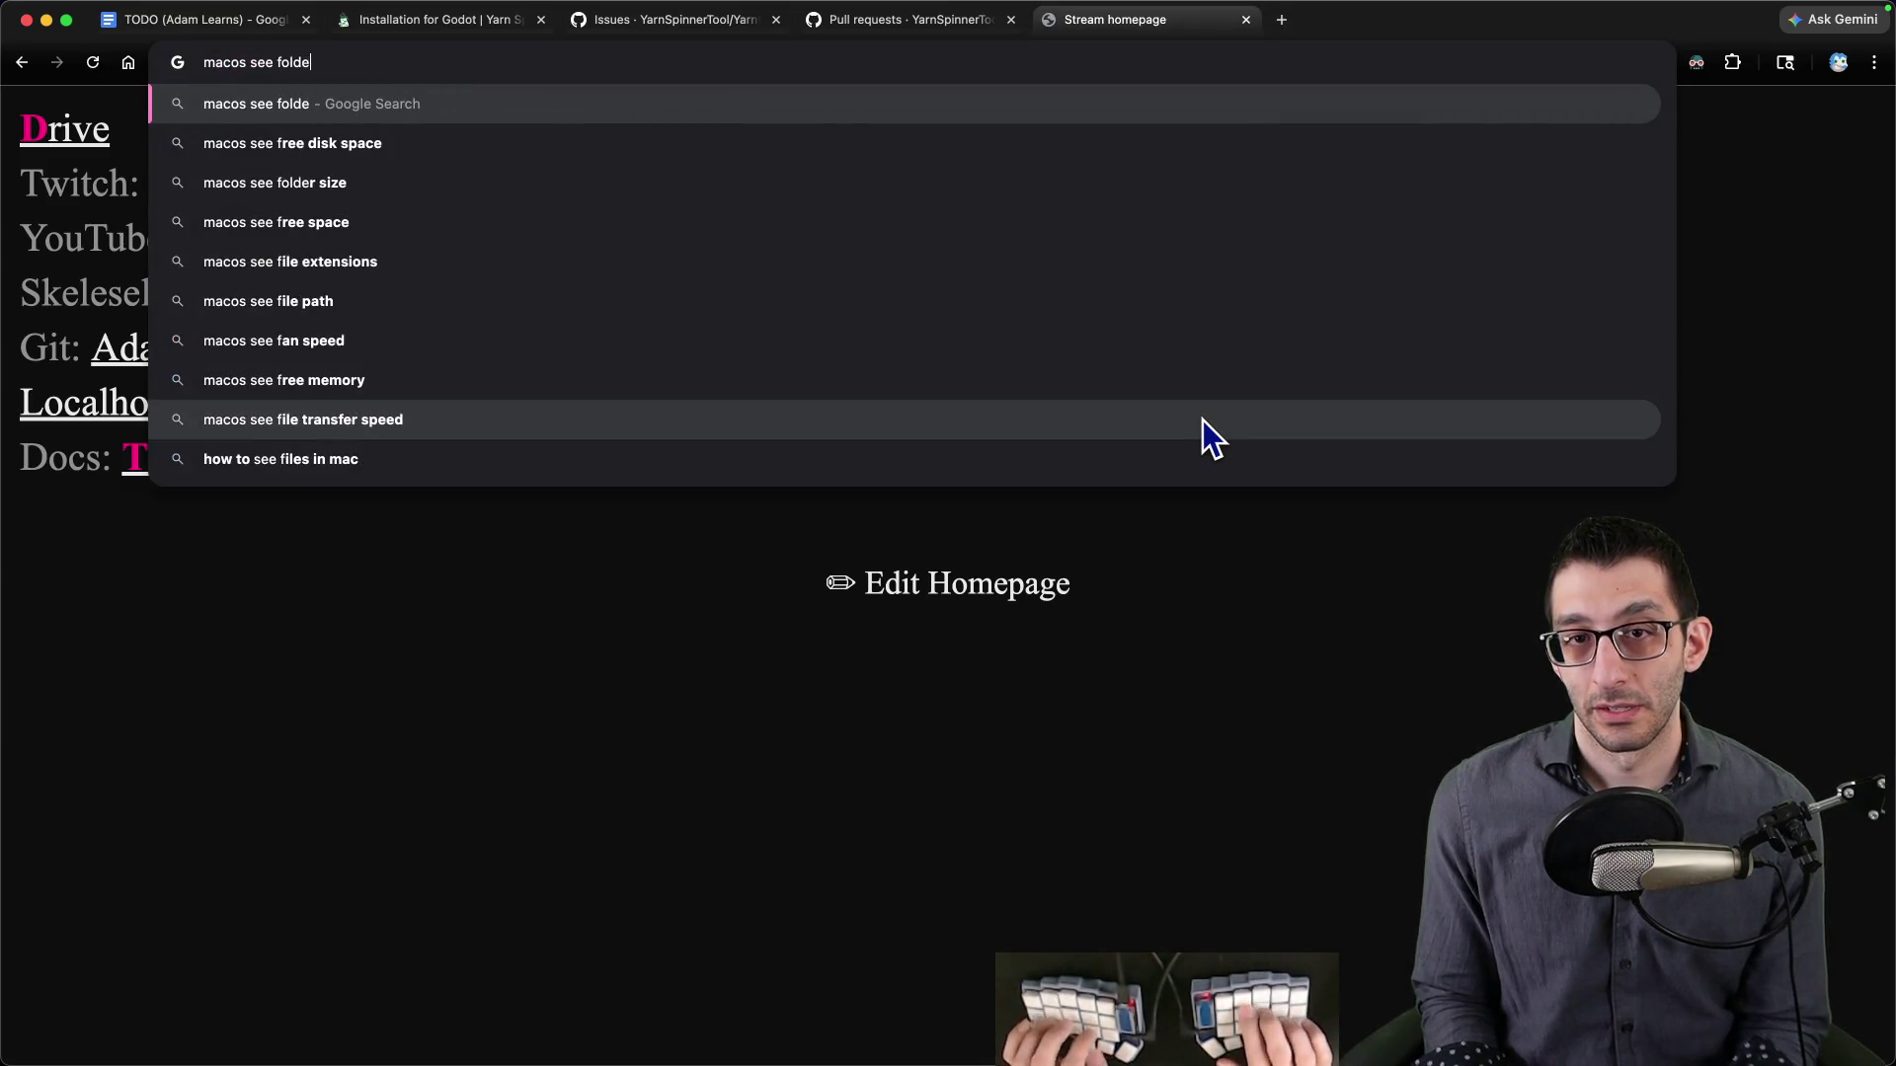
{"action": "key", "text": "BackSpace"}
{"action": "type", "text": "size in finder"}
{"action": "key", "text": "Return"}
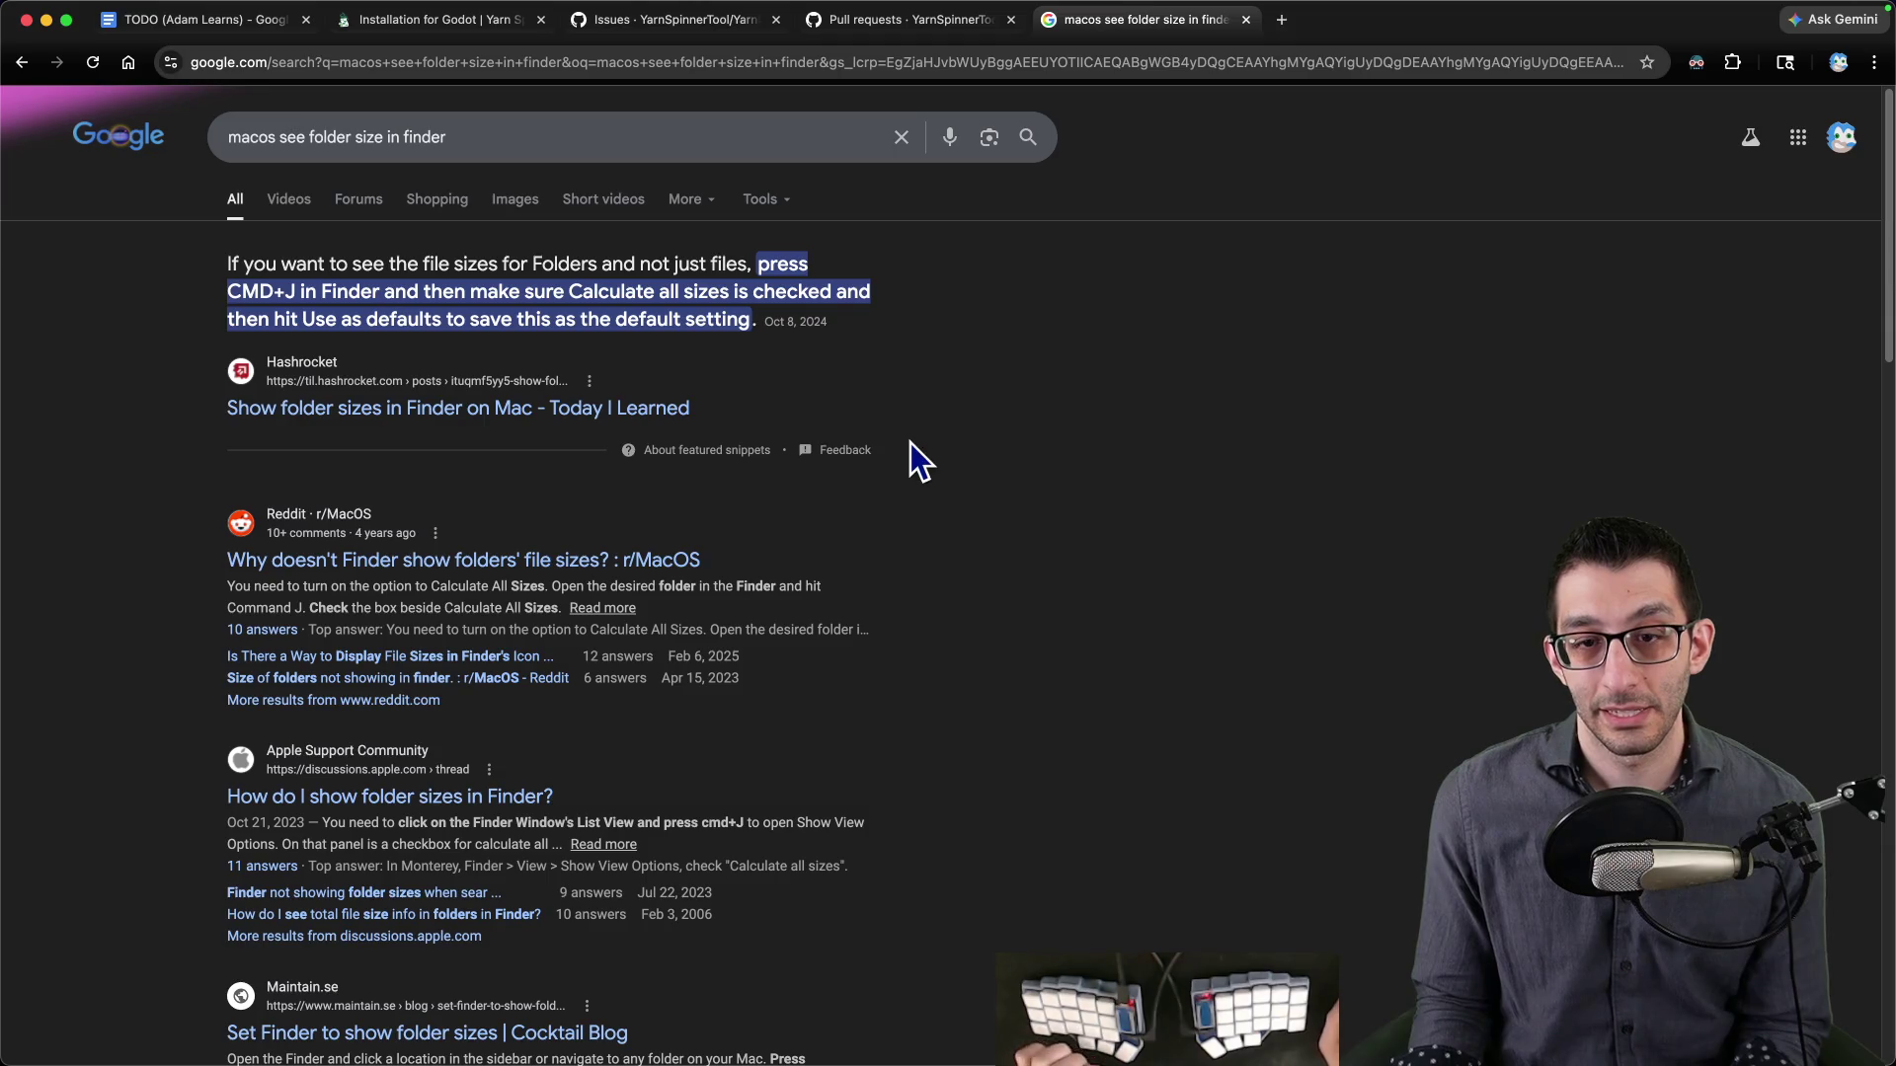
- Turn on Calculate all sizes in the YarnSpinner-Godot folder's view options
{"action": "key", "text": "super+Tab"}
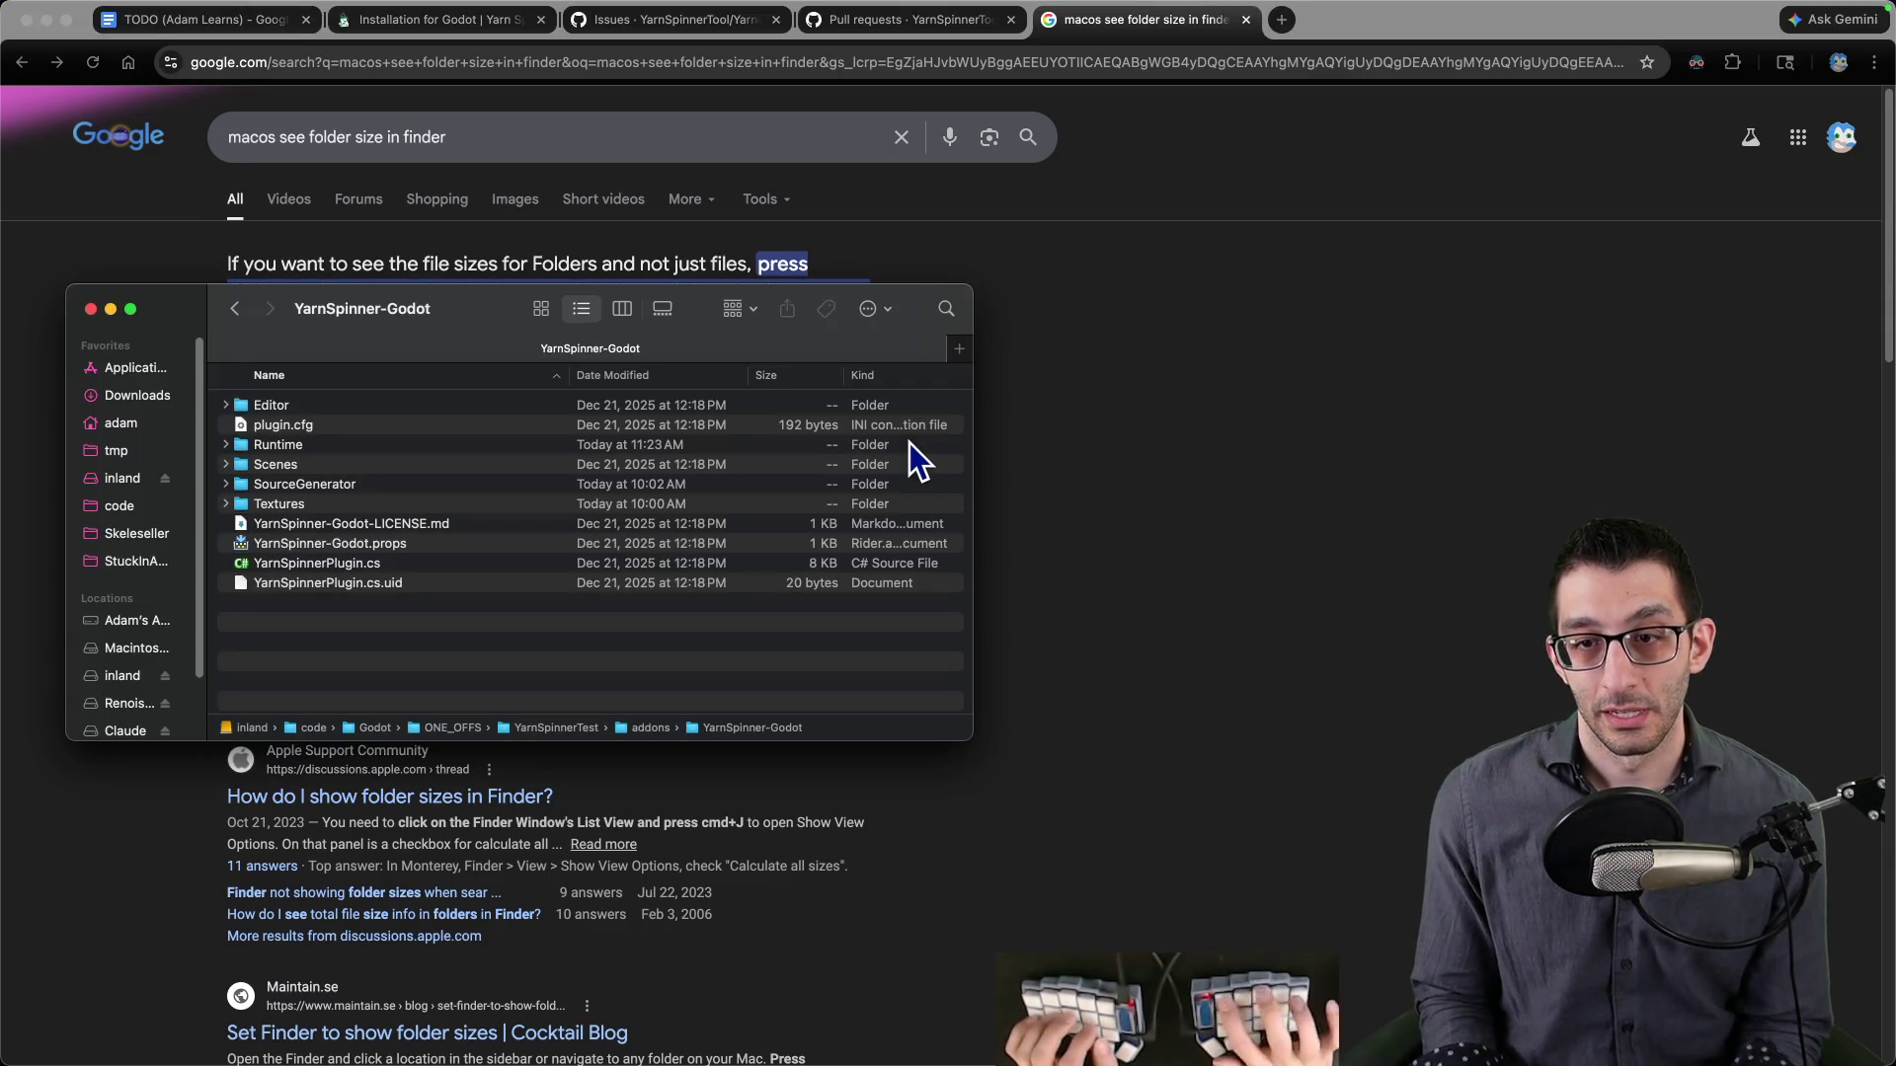
{"action": "key", "text": "super+j"}
{"action": "left_click", "coordinate": [75, 647]}
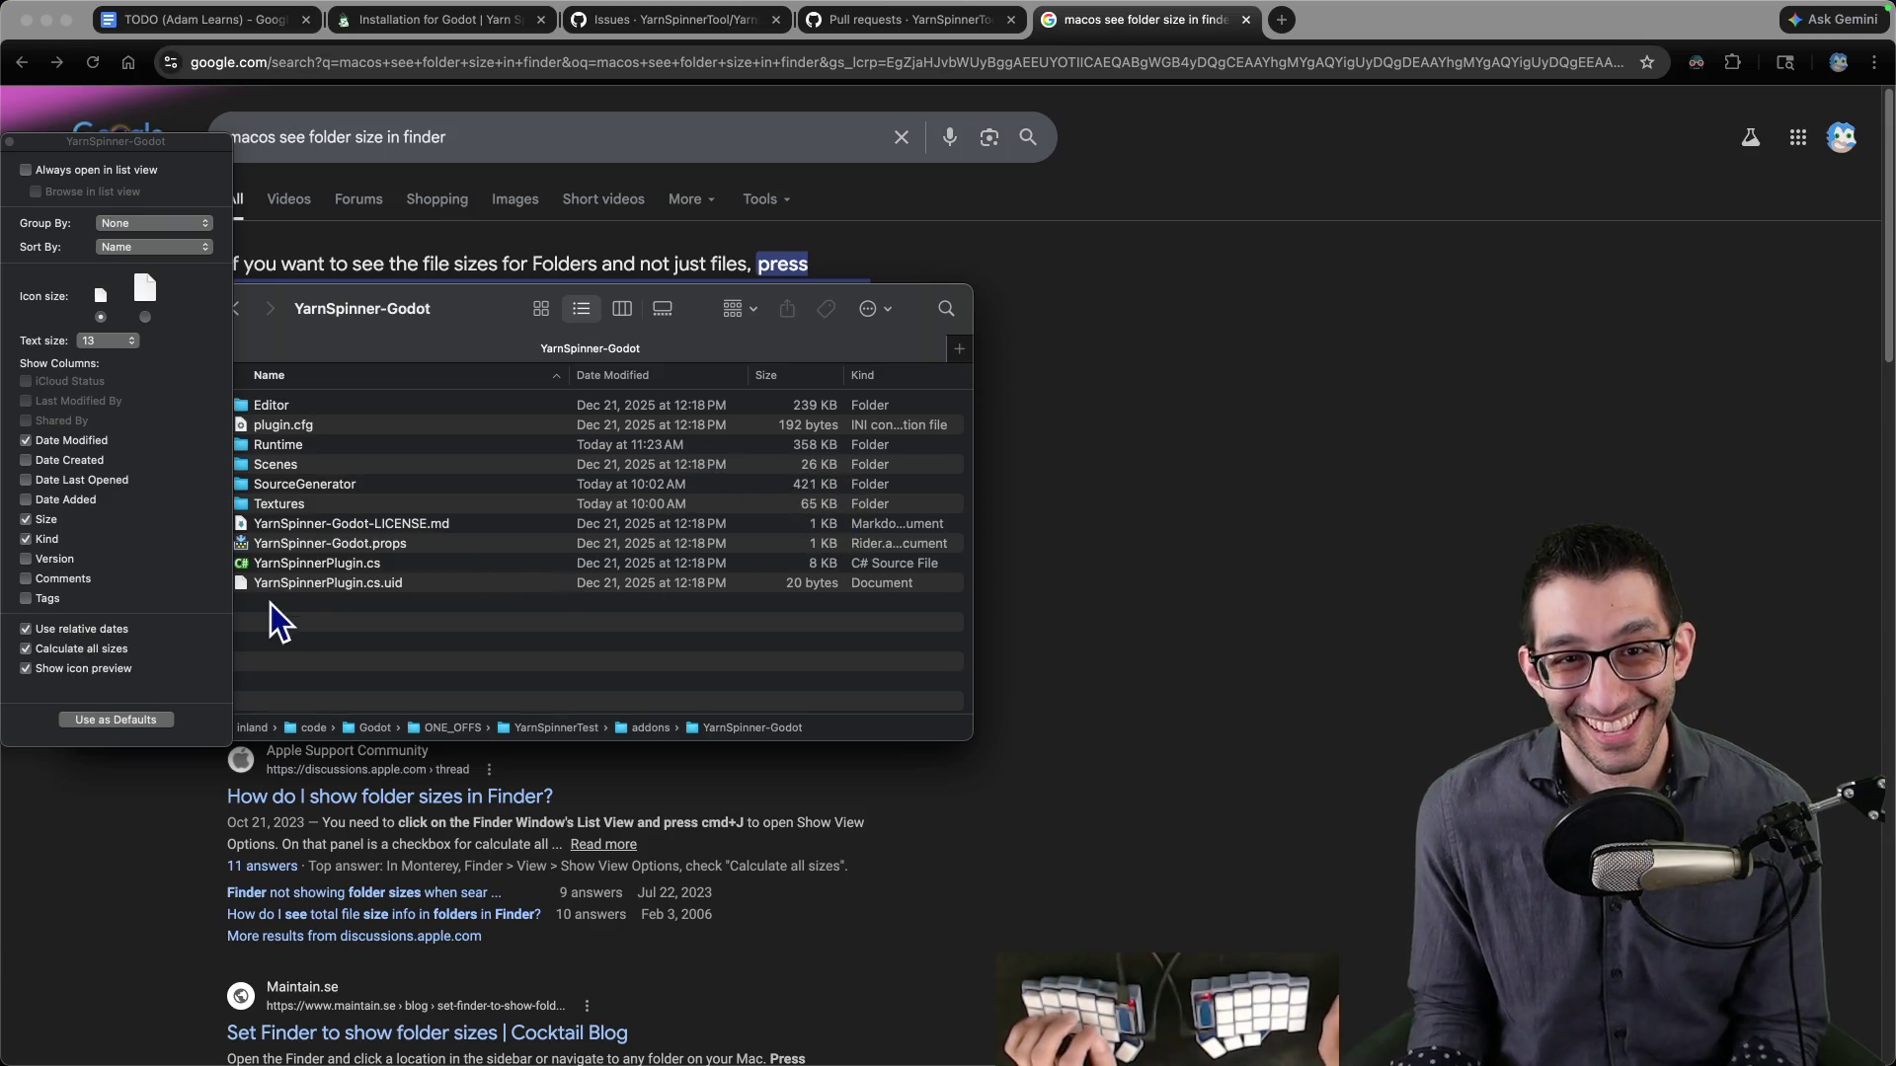
{"action": "left_click", "coordinate": [9, 141]}
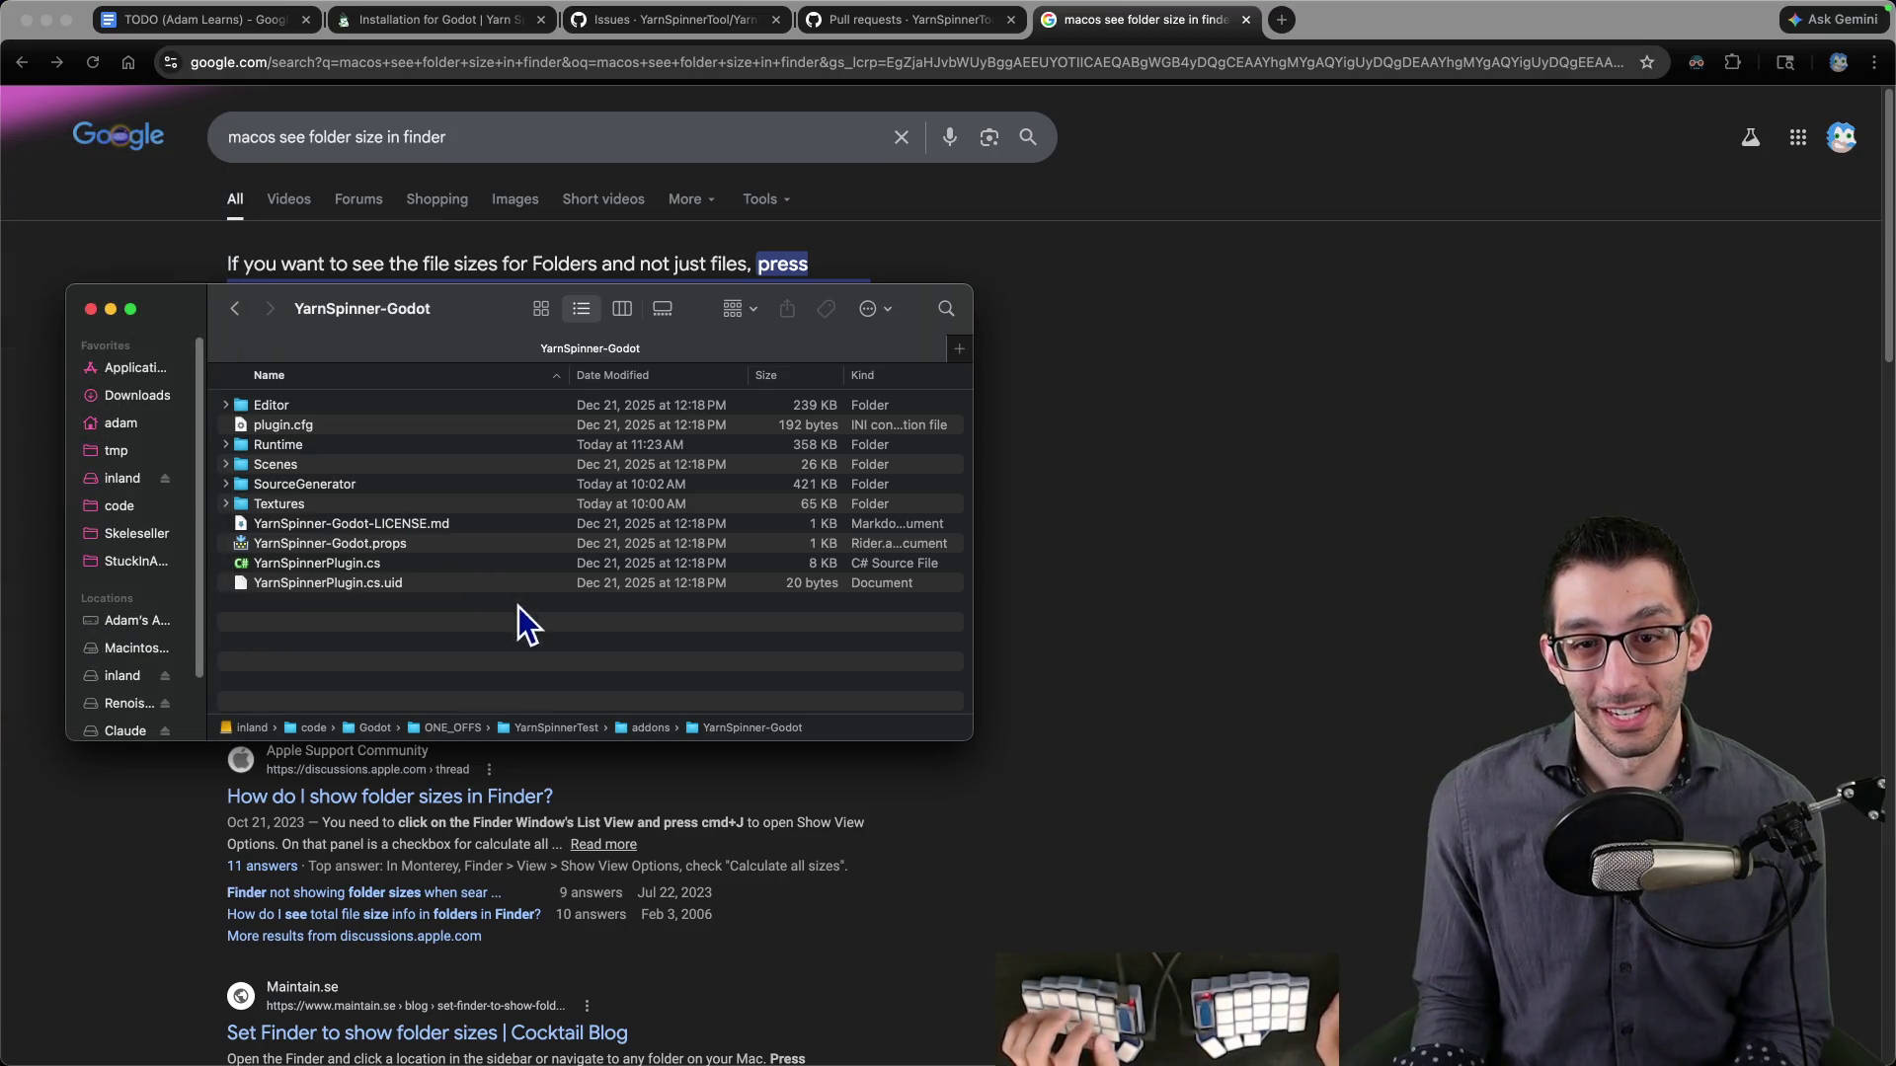
- Show the Game folder as a list in a new Finder window, then open SourceGenerator
{"action": "key", "text": "super+n"}
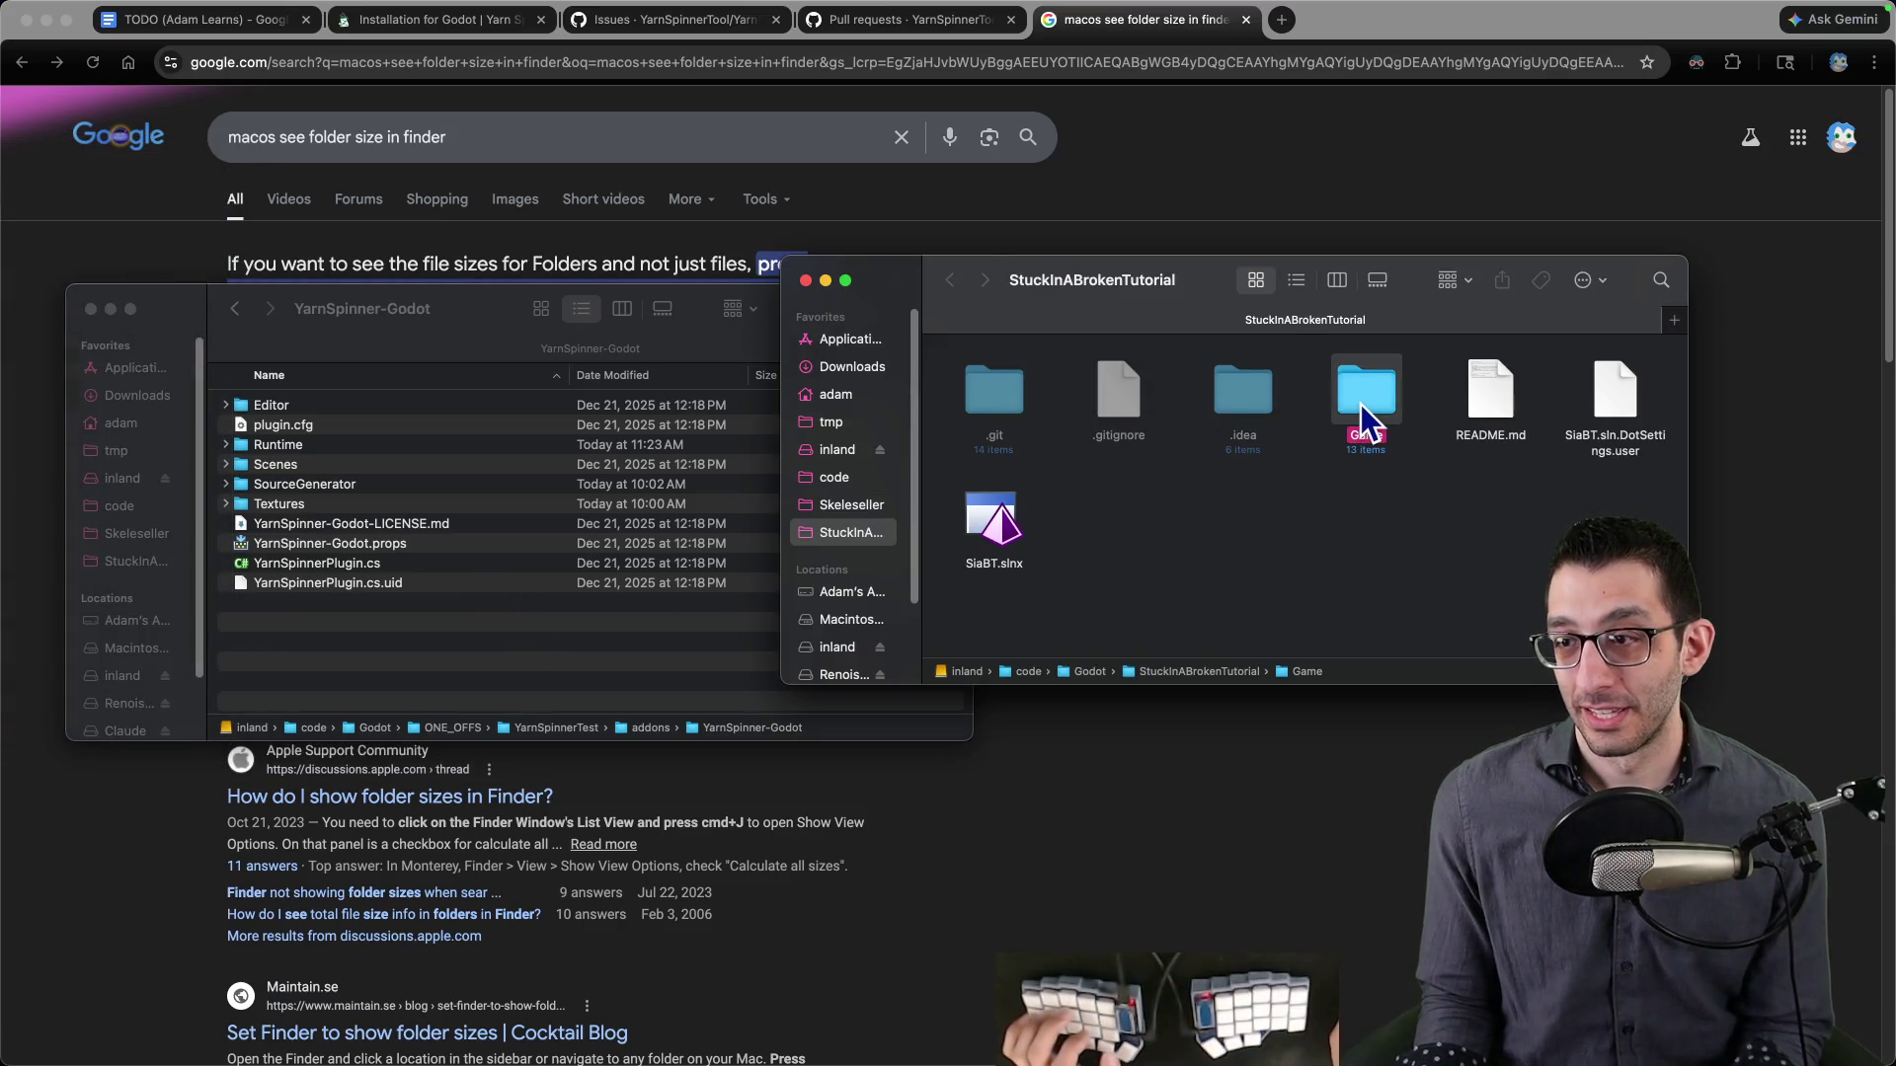
{"action": "double_click", "coordinate": [1363, 400]}
{"action": "left_click", "coordinate": [1293, 283]}
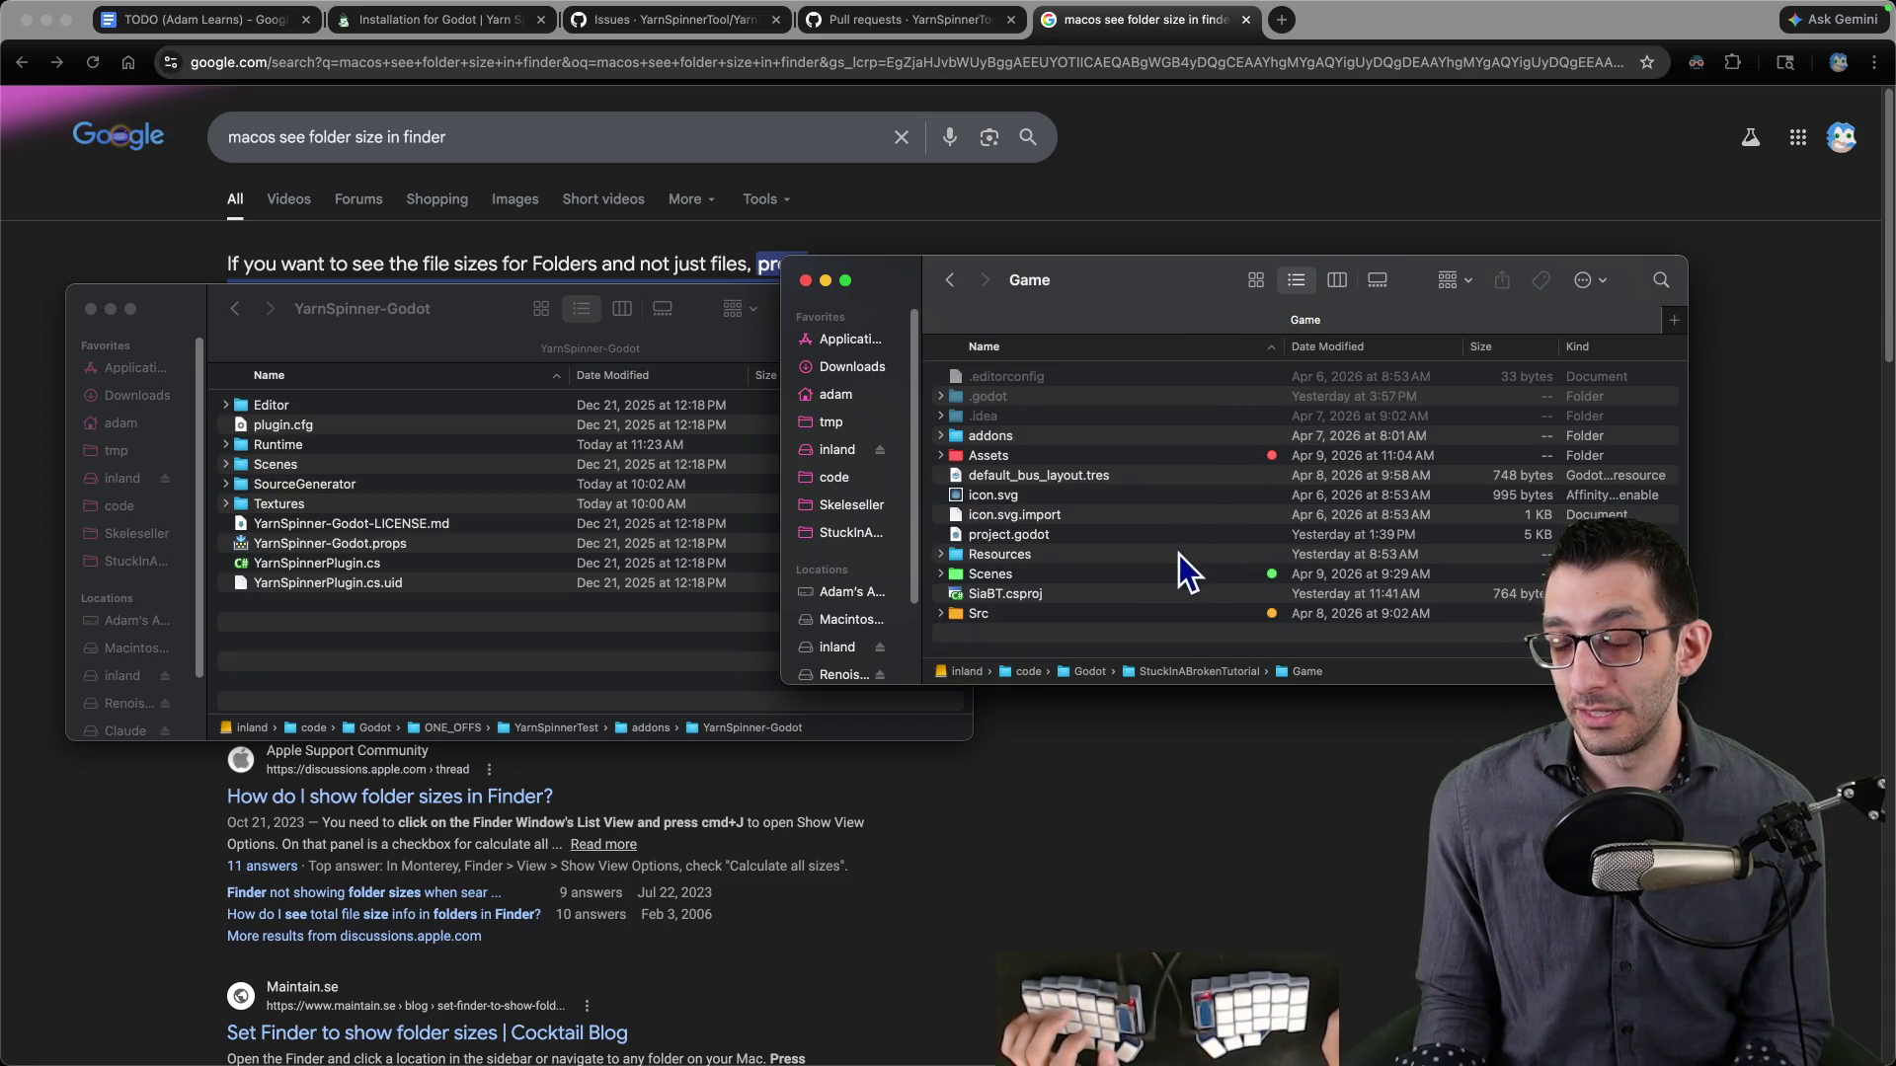
{"action": "left_click", "coordinate": [506, 657]}
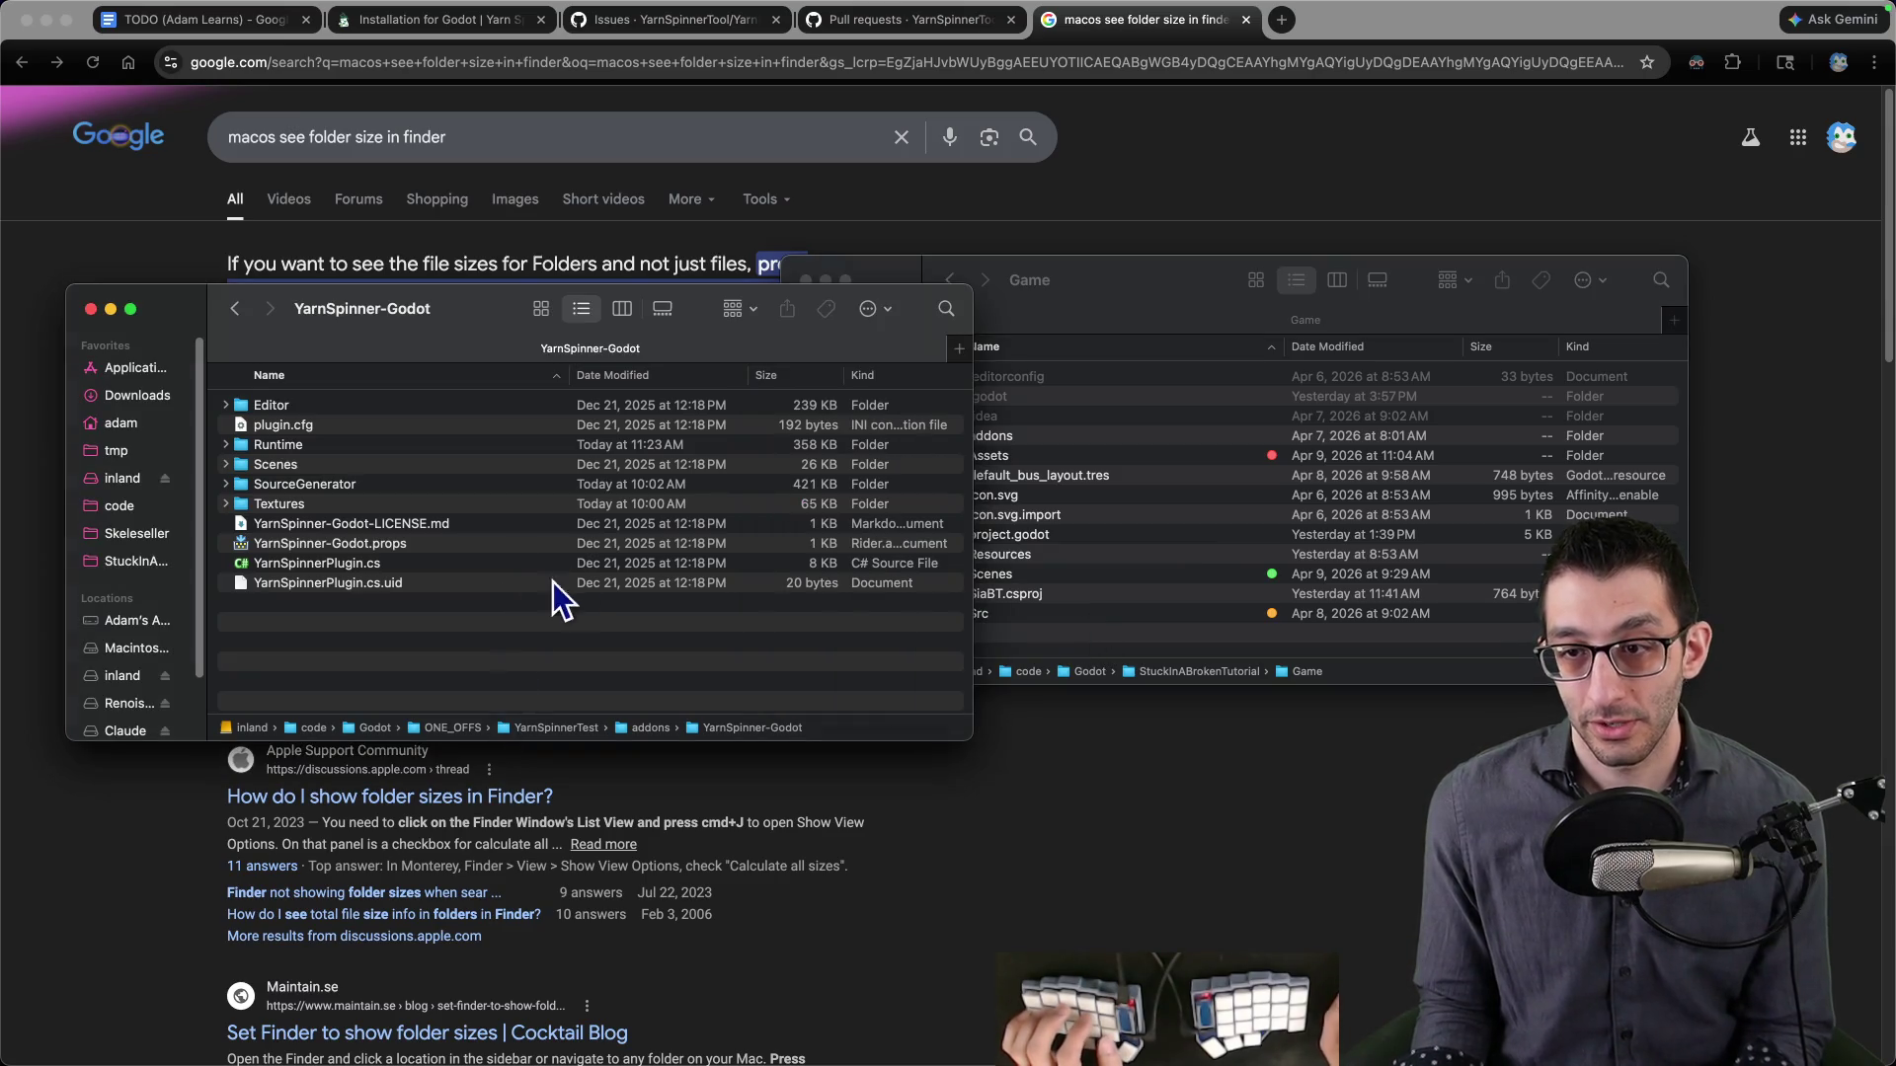
{"action": "left_click", "coordinate": [845, 449]}
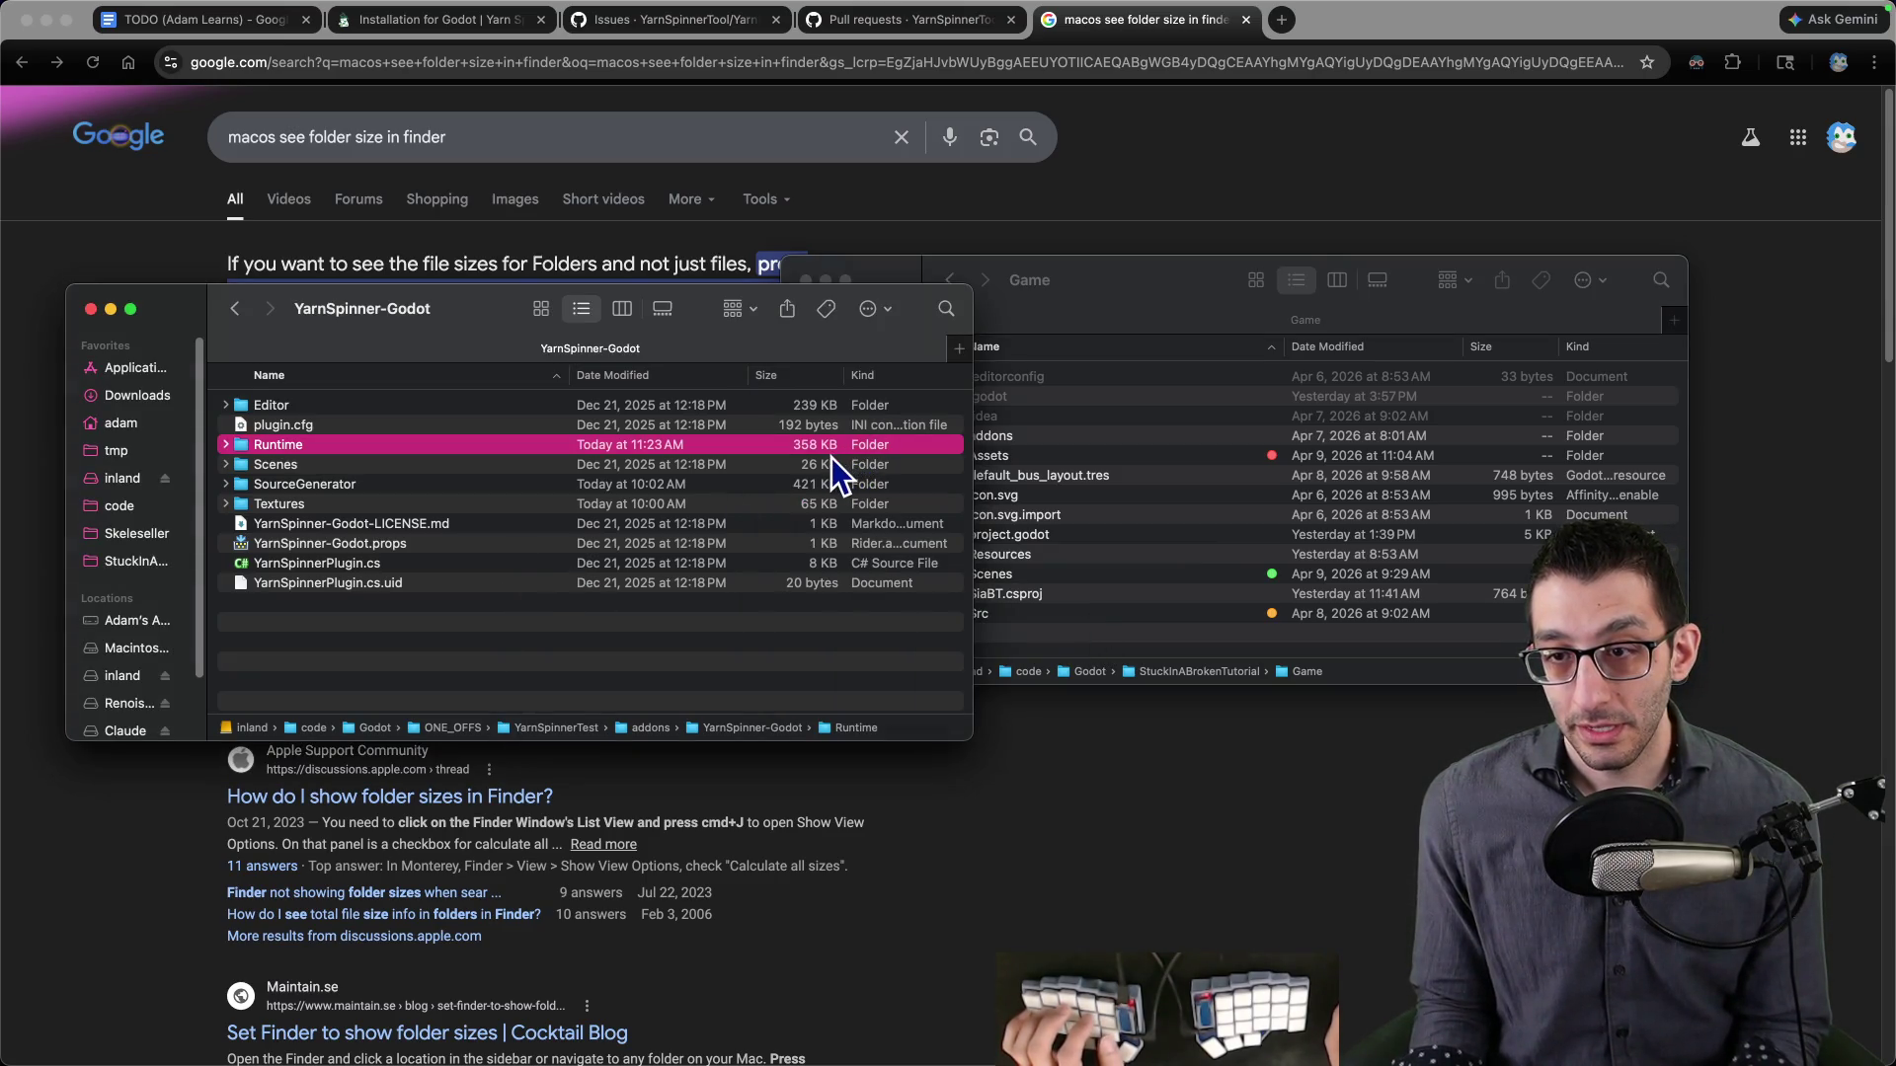
{"action": "double_click", "coordinate": [632, 486]}
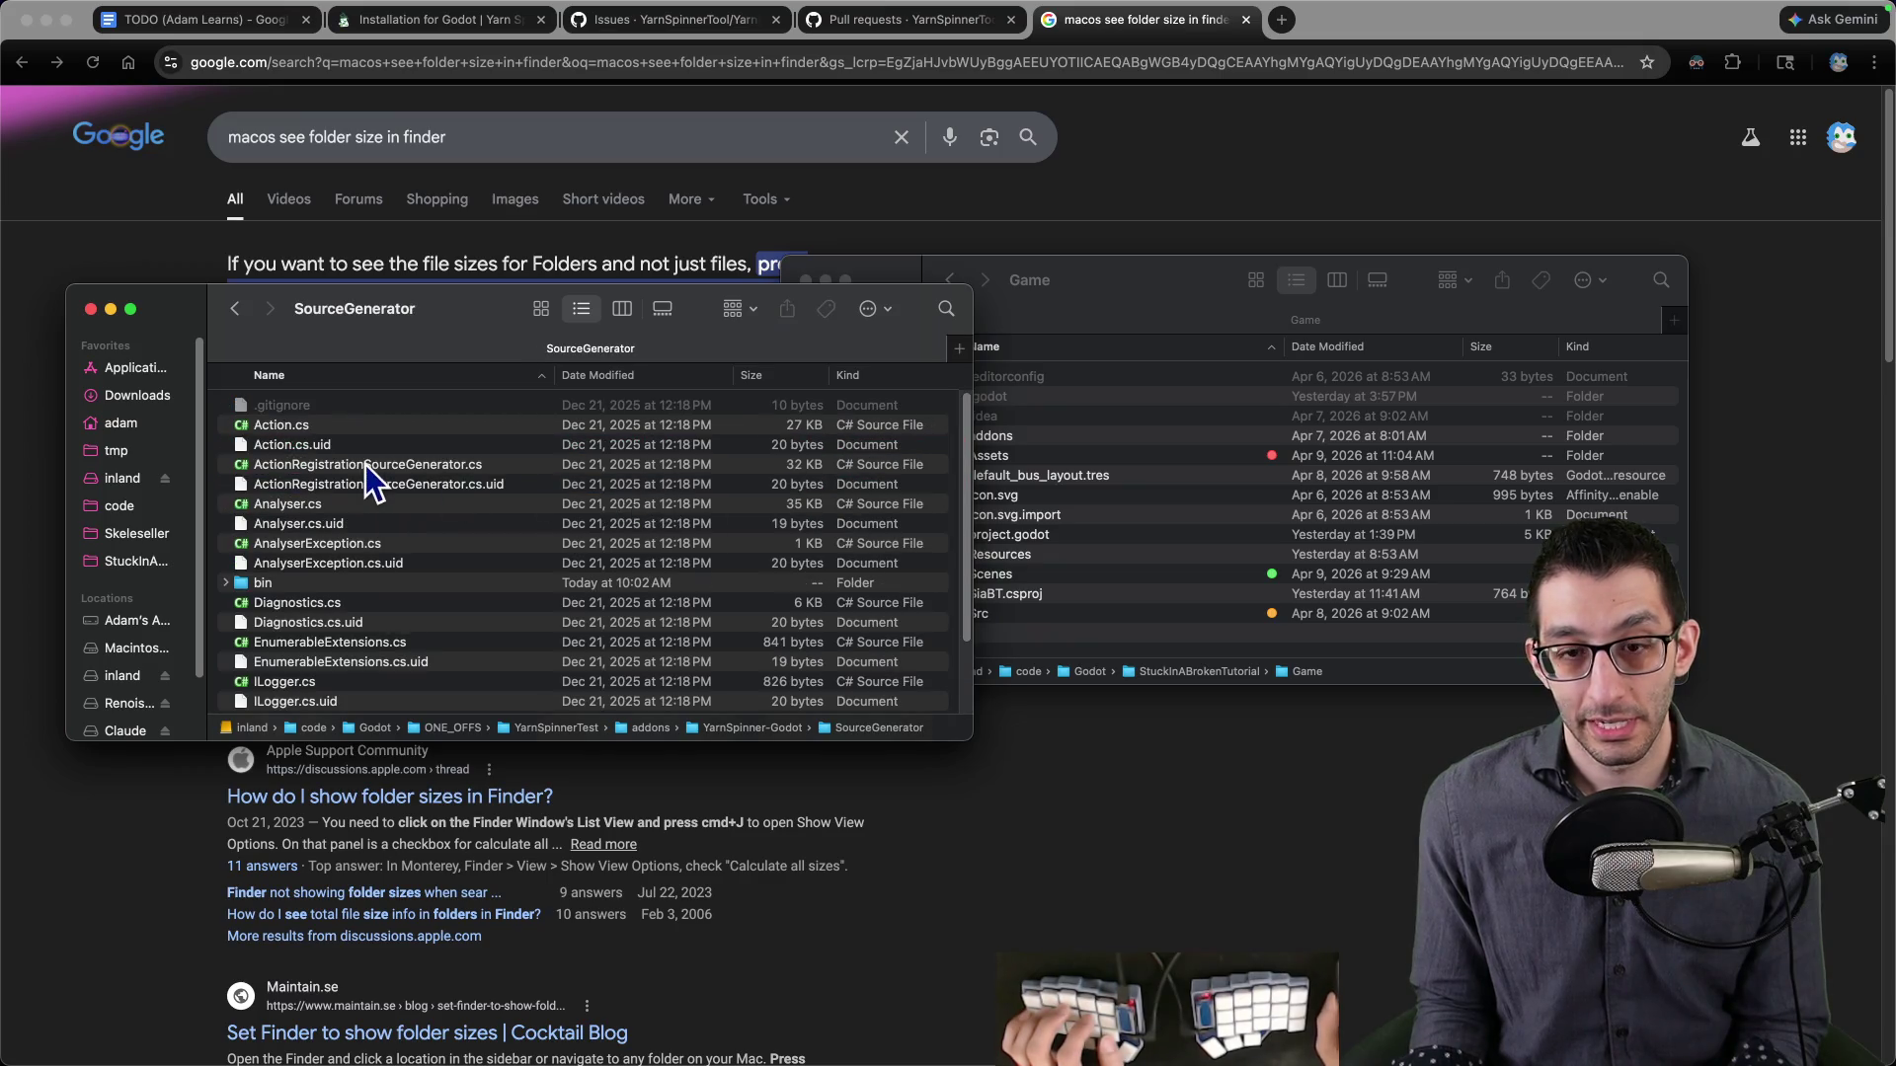
- Read the bin (95 KB) and obj (202 KB) folder sizes, then return to the TODO document
{"action": "scroll", "coordinate": [434, 516], "scroll_direction": "down", "scroll_amount": 3}
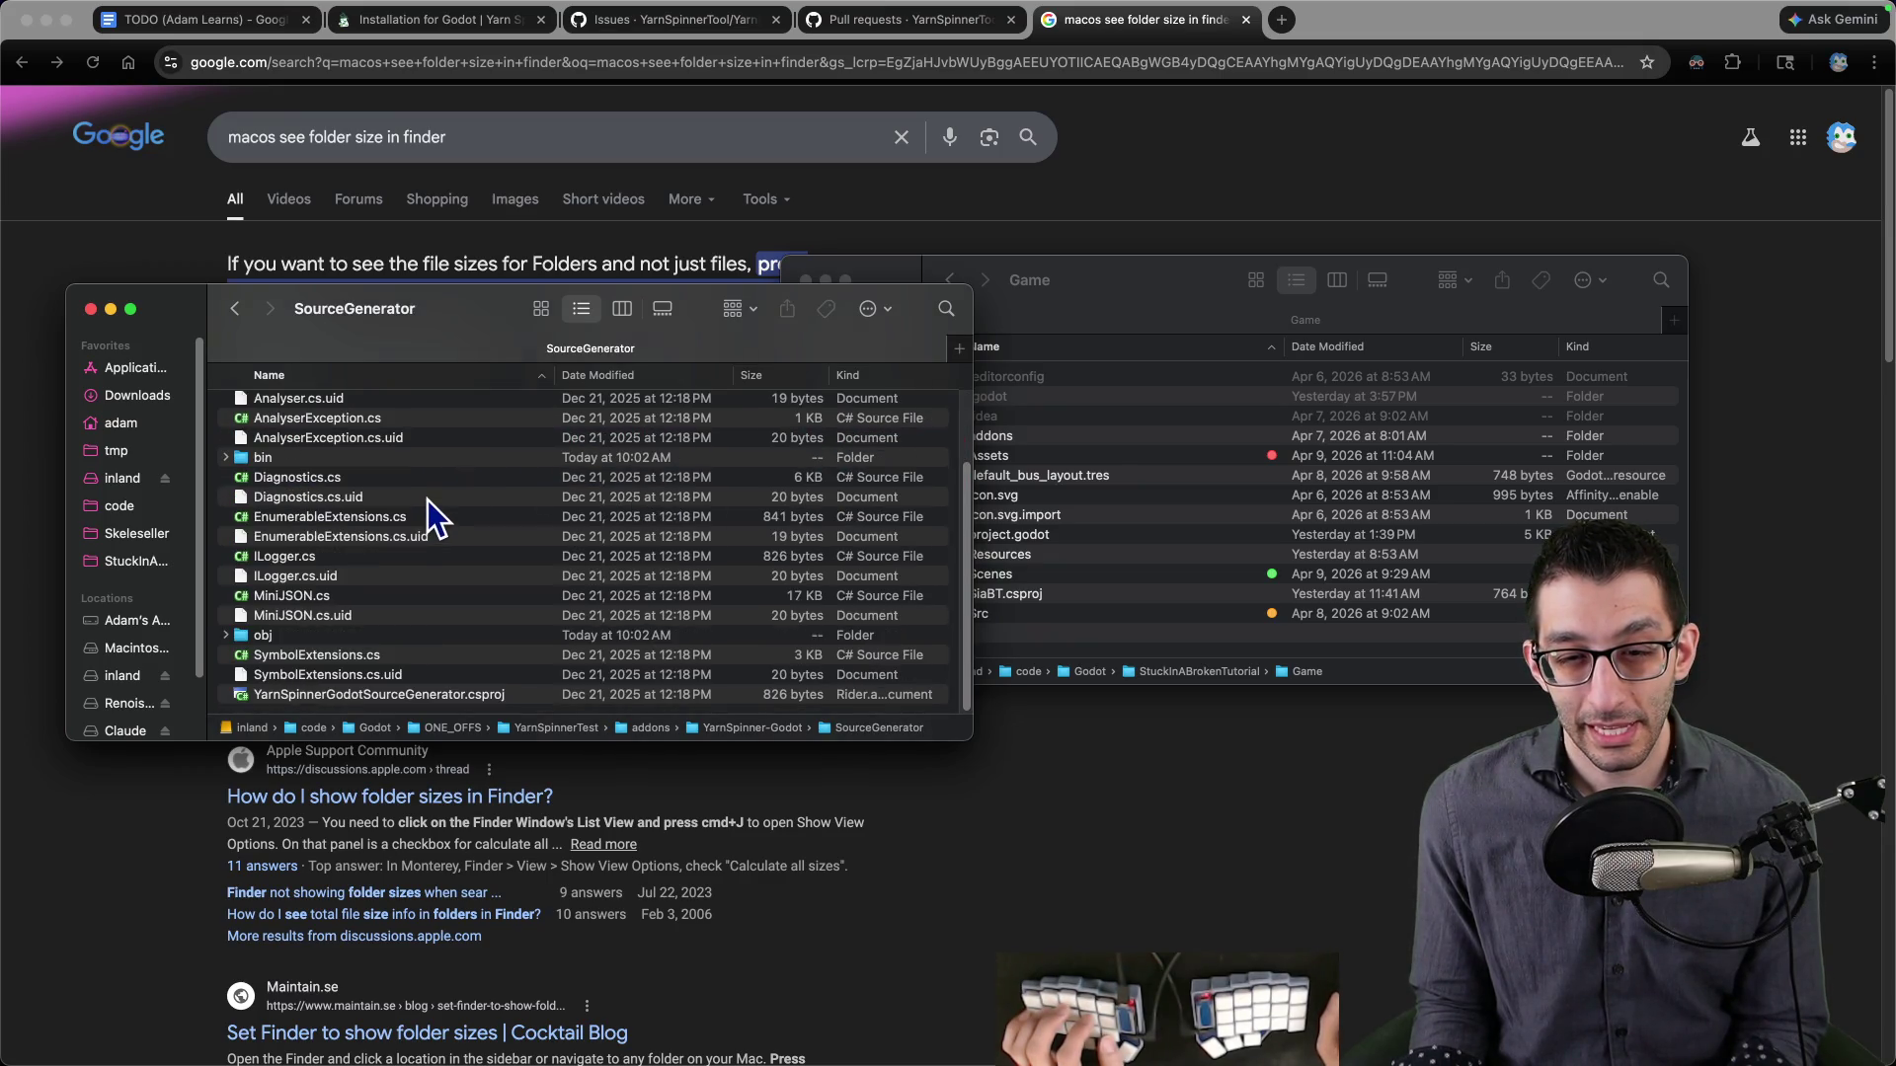
{"action": "right_click", "coordinate": [268, 460]}
{"action": "left_click", "coordinate": [303, 534]}
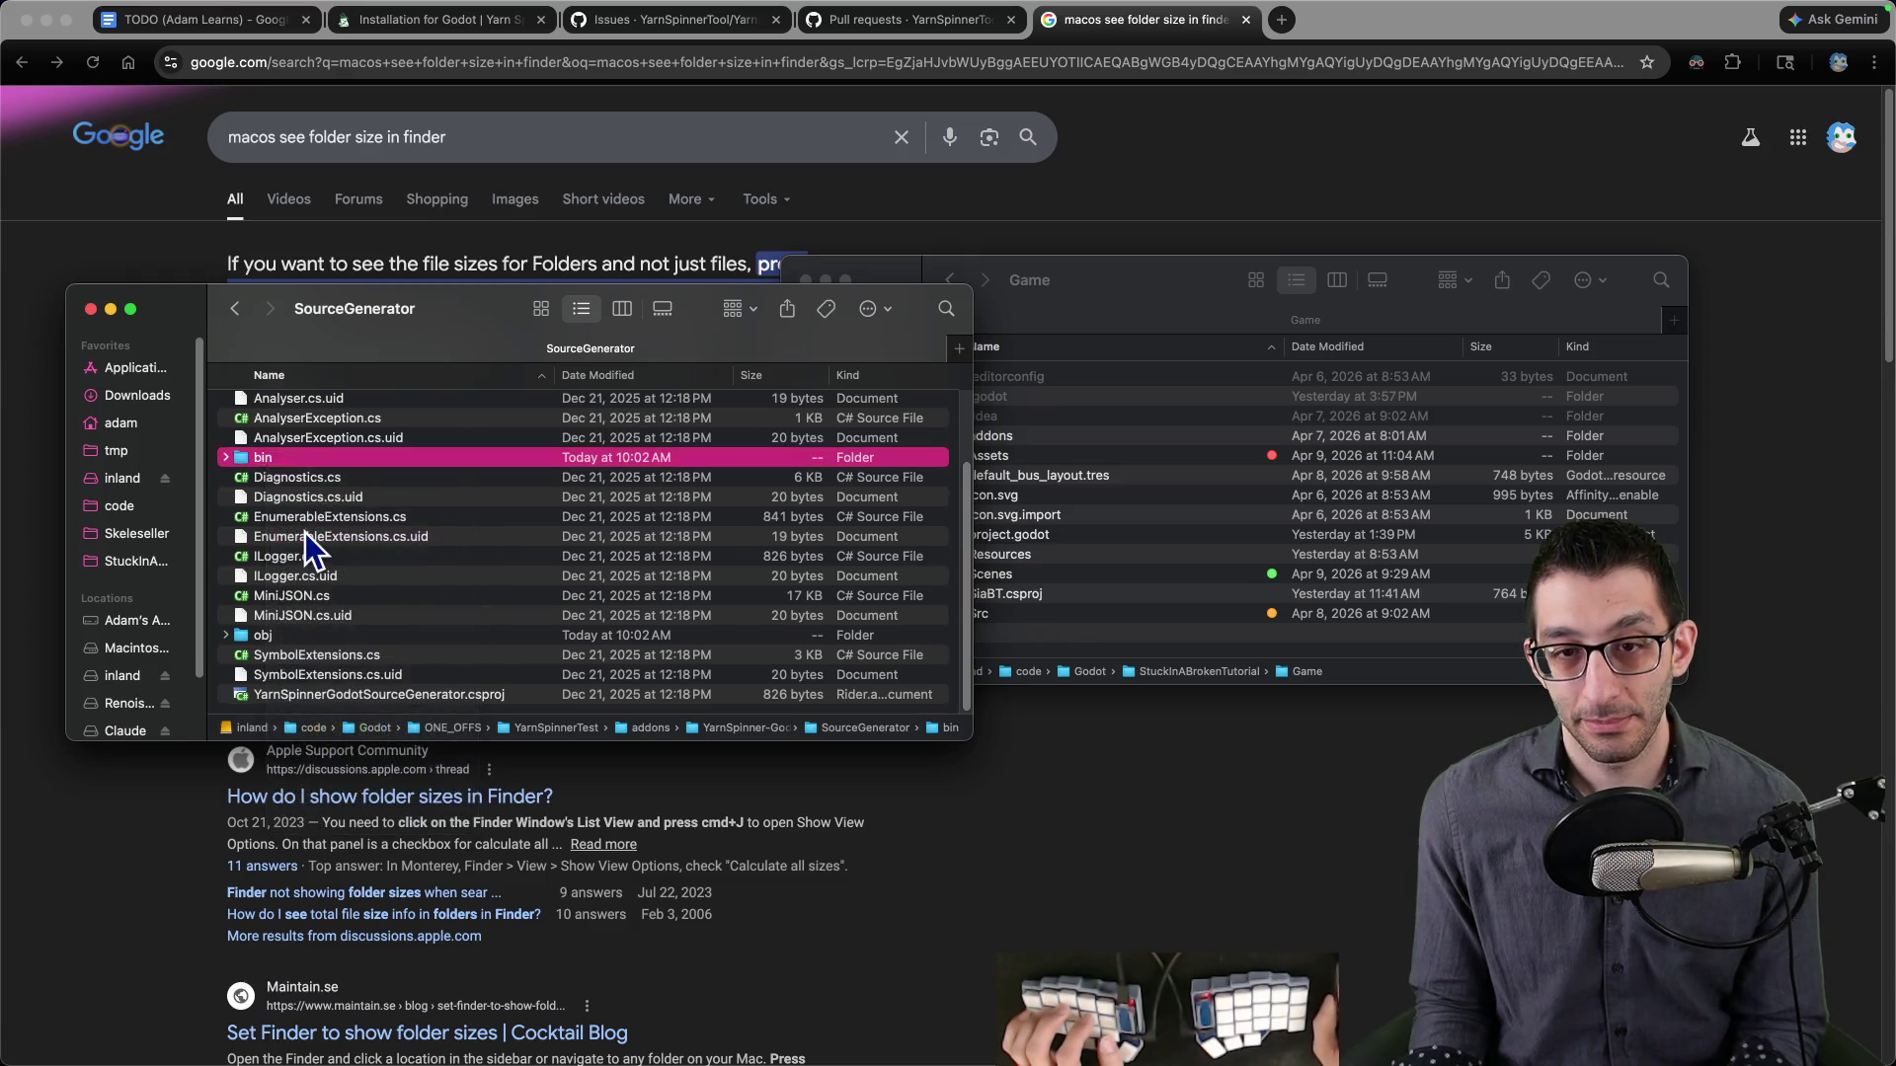
{"action": "left_click", "coordinate": [24, 22]}
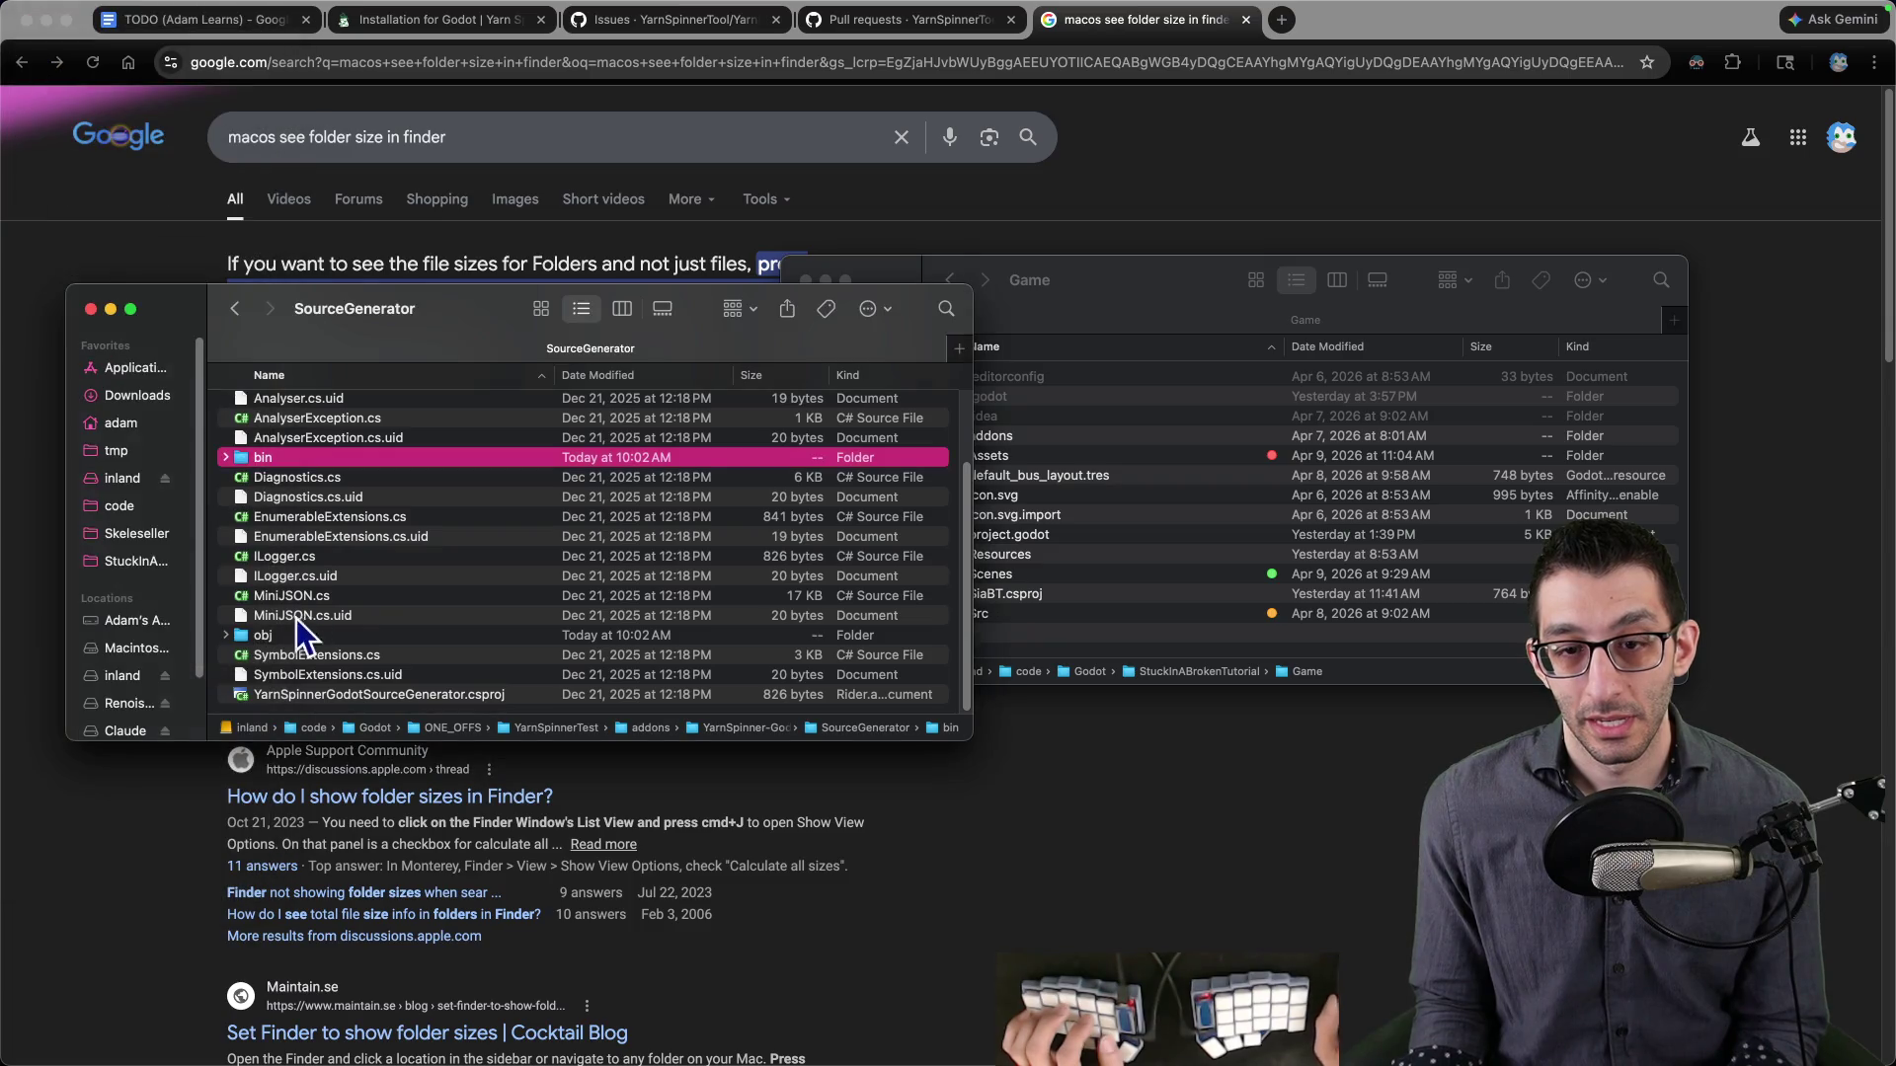
{"action": "right_click", "coordinate": [260, 638]}
{"action": "left_click", "coordinate": [318, 707]}
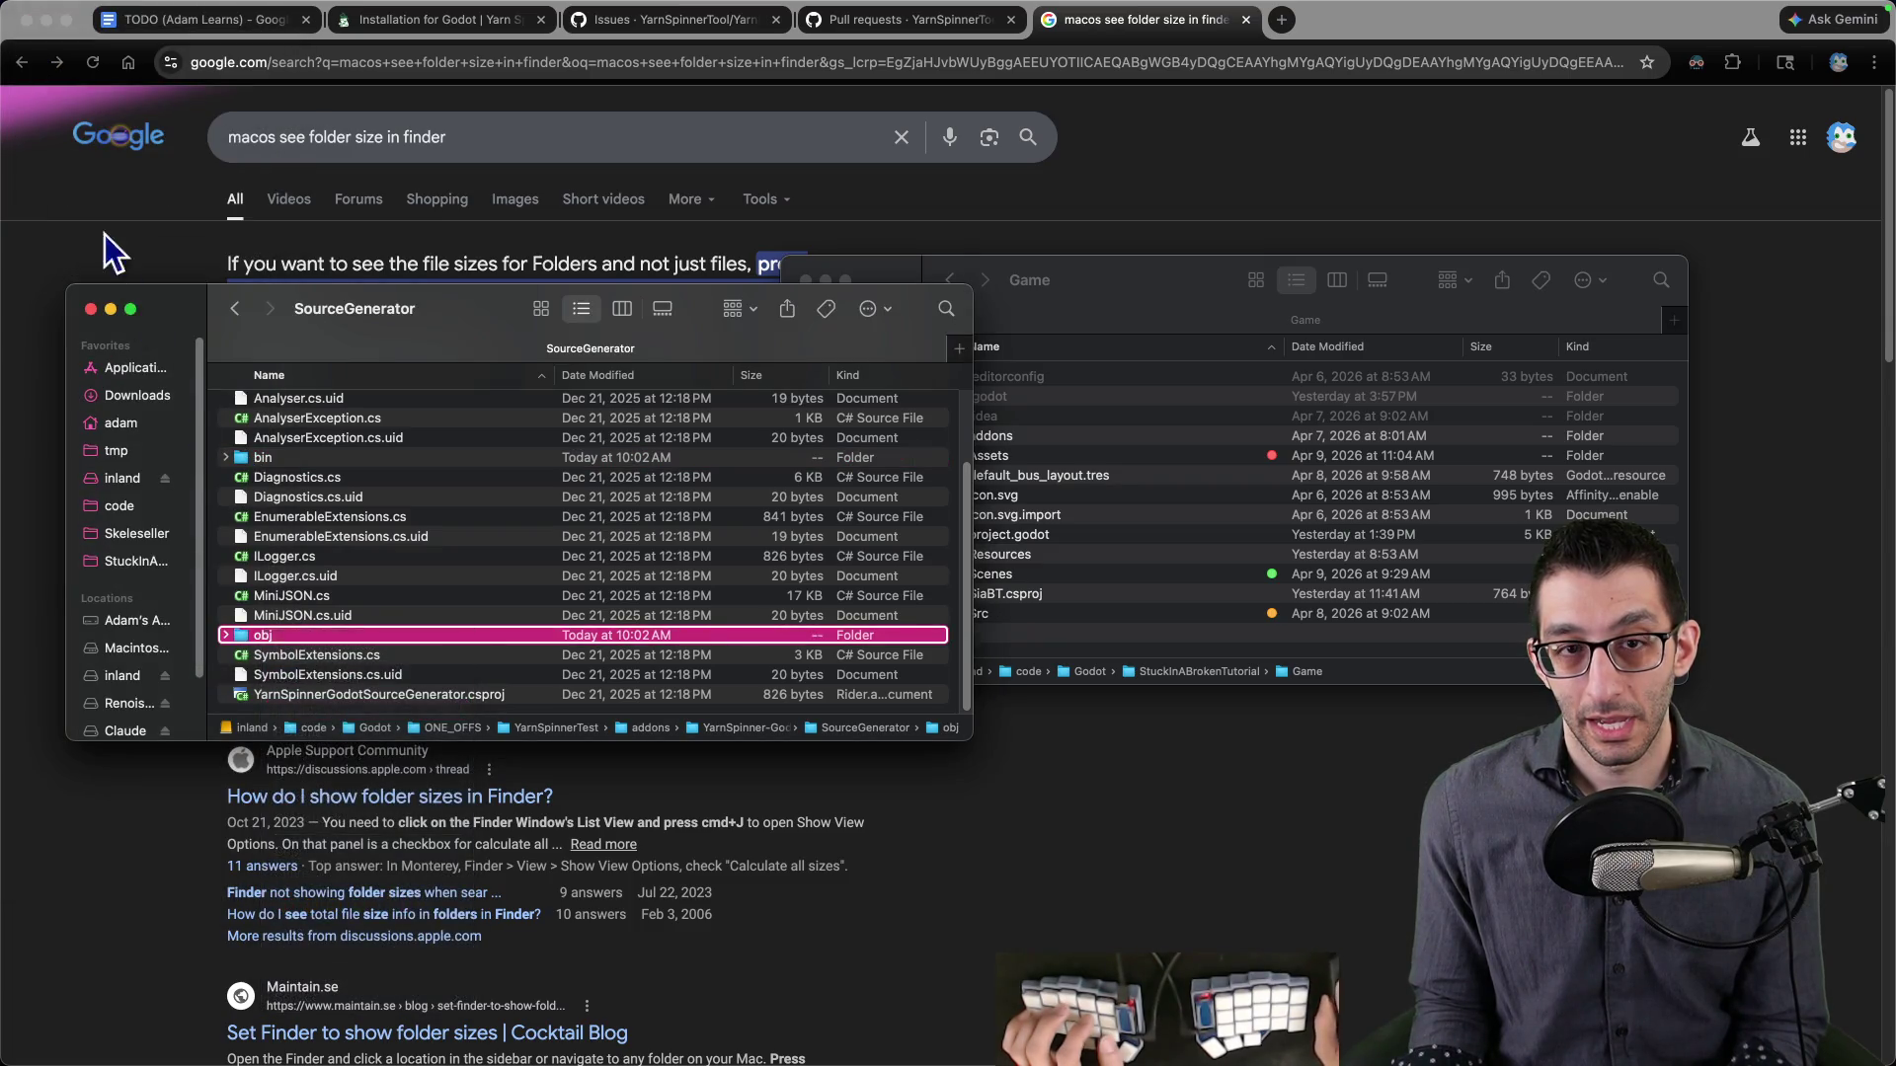
{"action": "left_click", "coordinate": [23, 23]}
{"action": "left_click", "coordinate": [555, 418]}
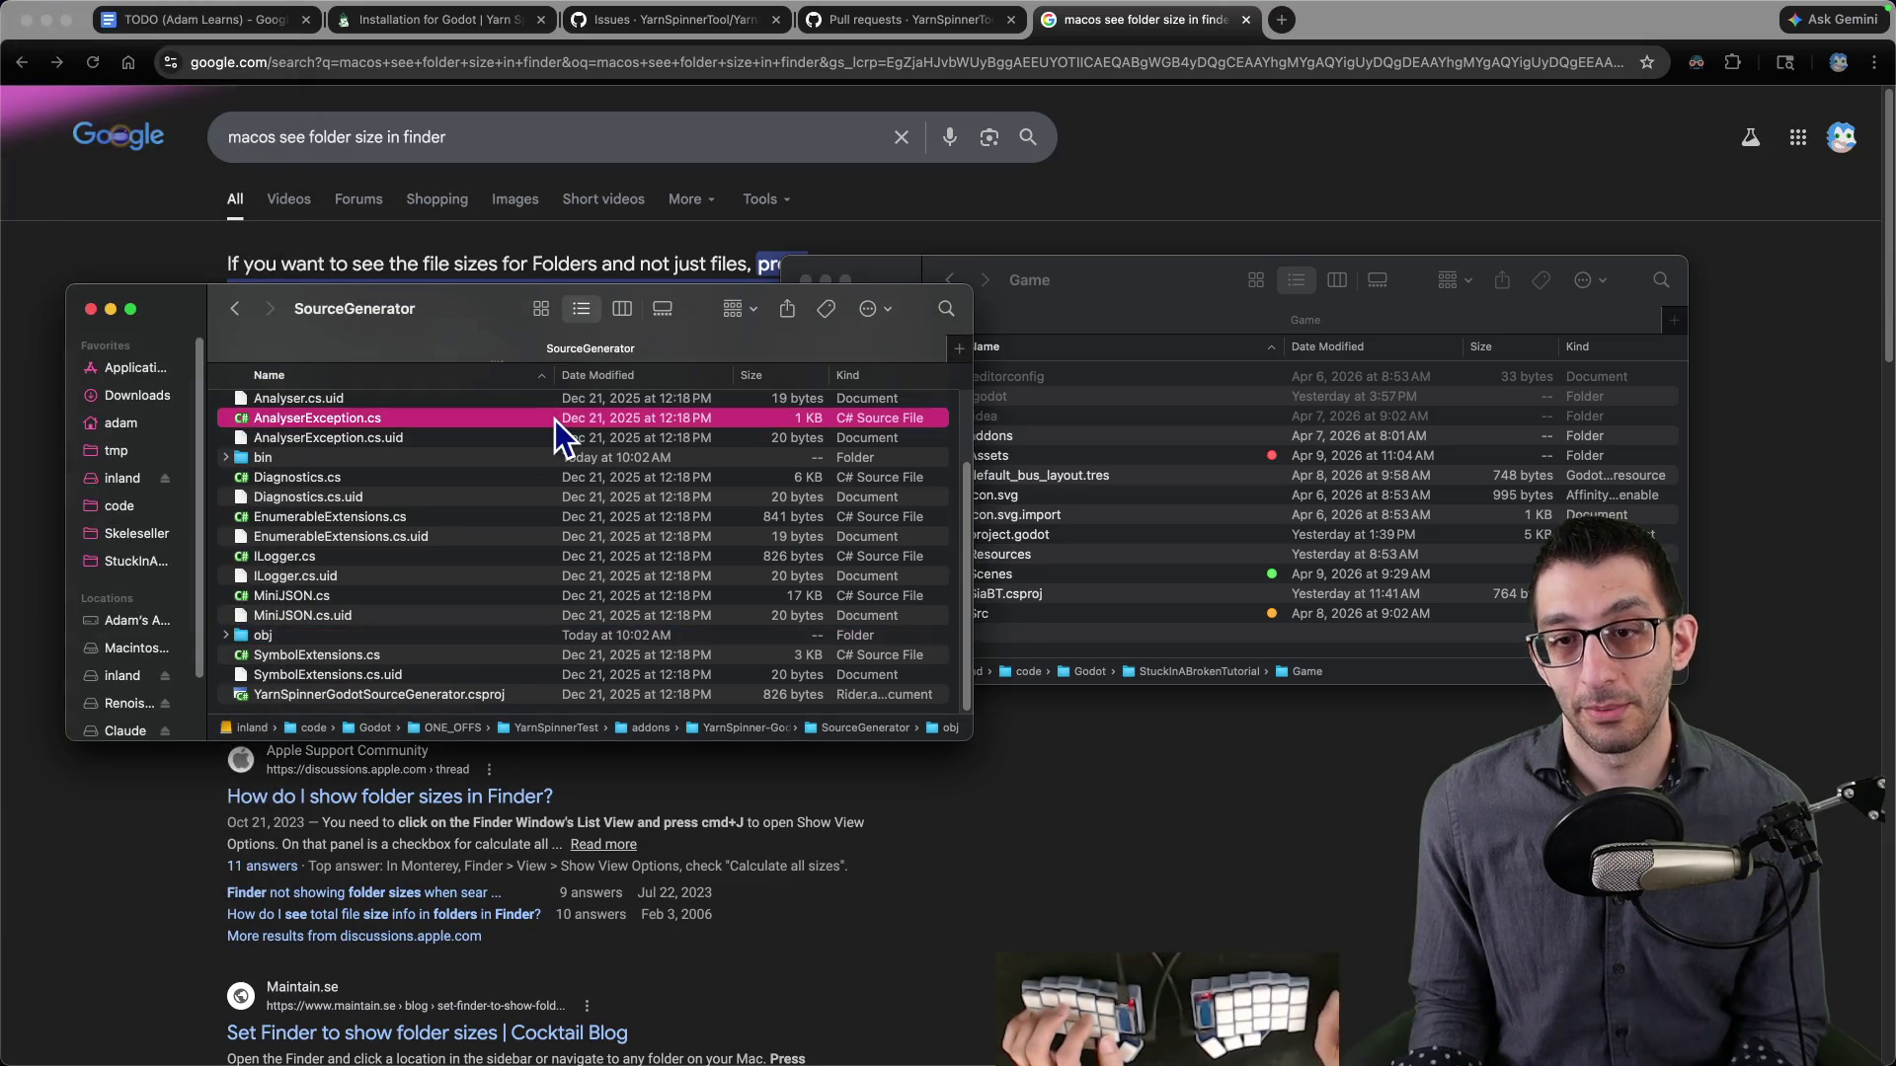
{"action": "key", "text": "super+Up"}
{"action": "left_click", "coordinate": [263, 20]}
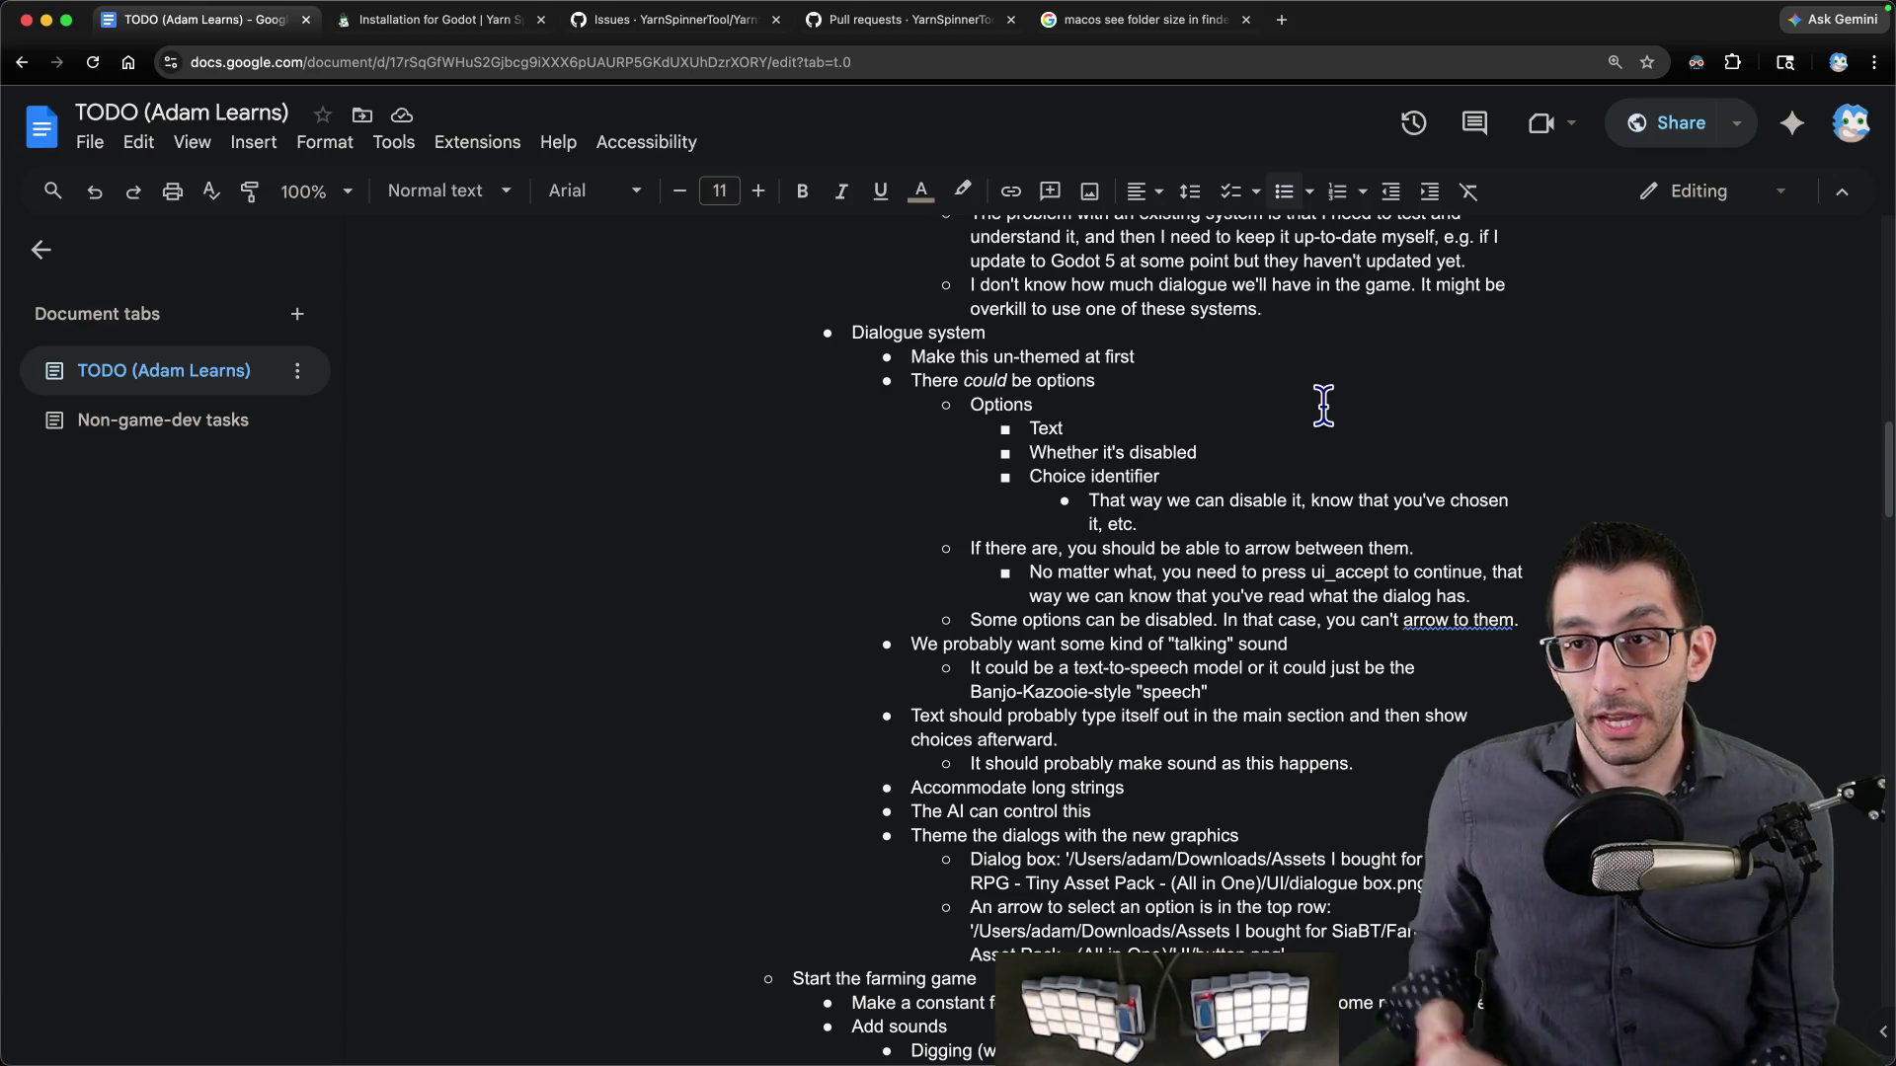
- Search 'yarn spinner github' and open the YarnSpinnerTool/YarnSpinner repository result
{"action": "key", "text": "ctrl+t"}
{"action": "type", "text": "yarn"}
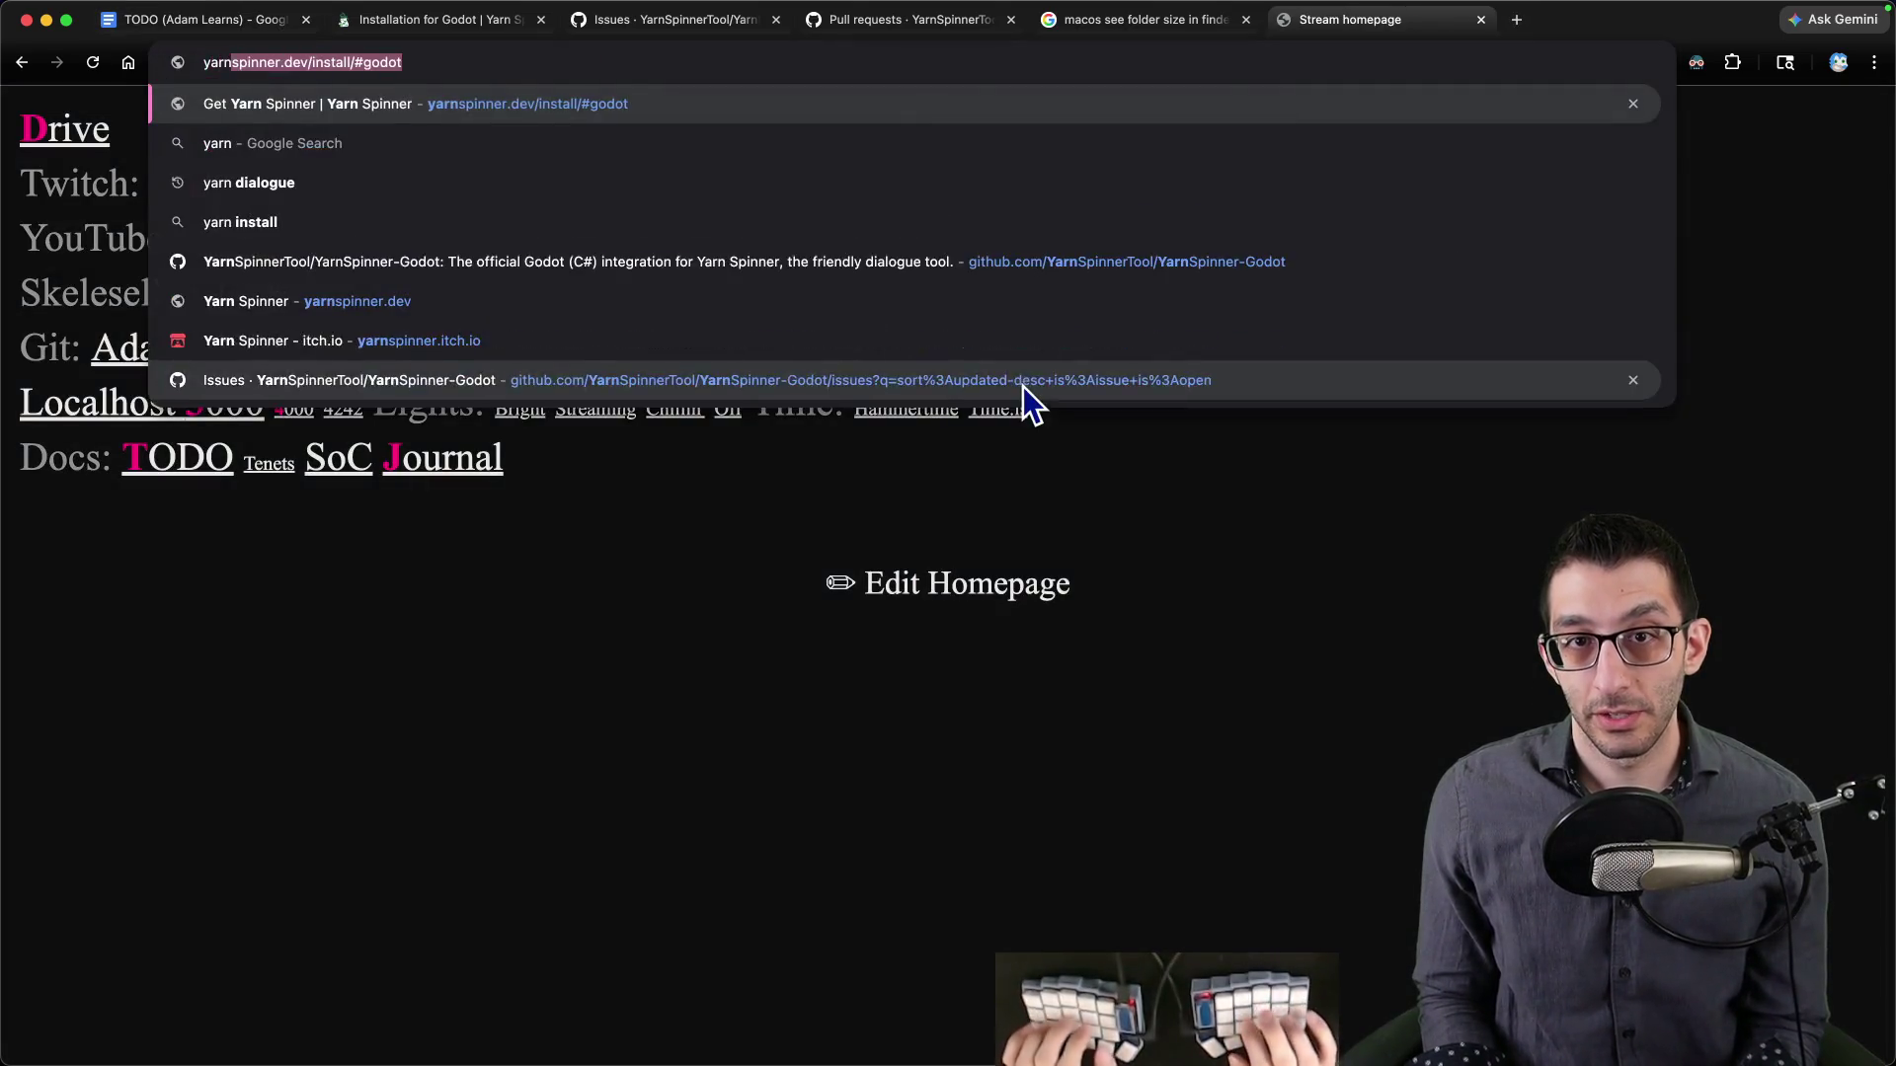
{"action": "type", "text": " spinner git"}
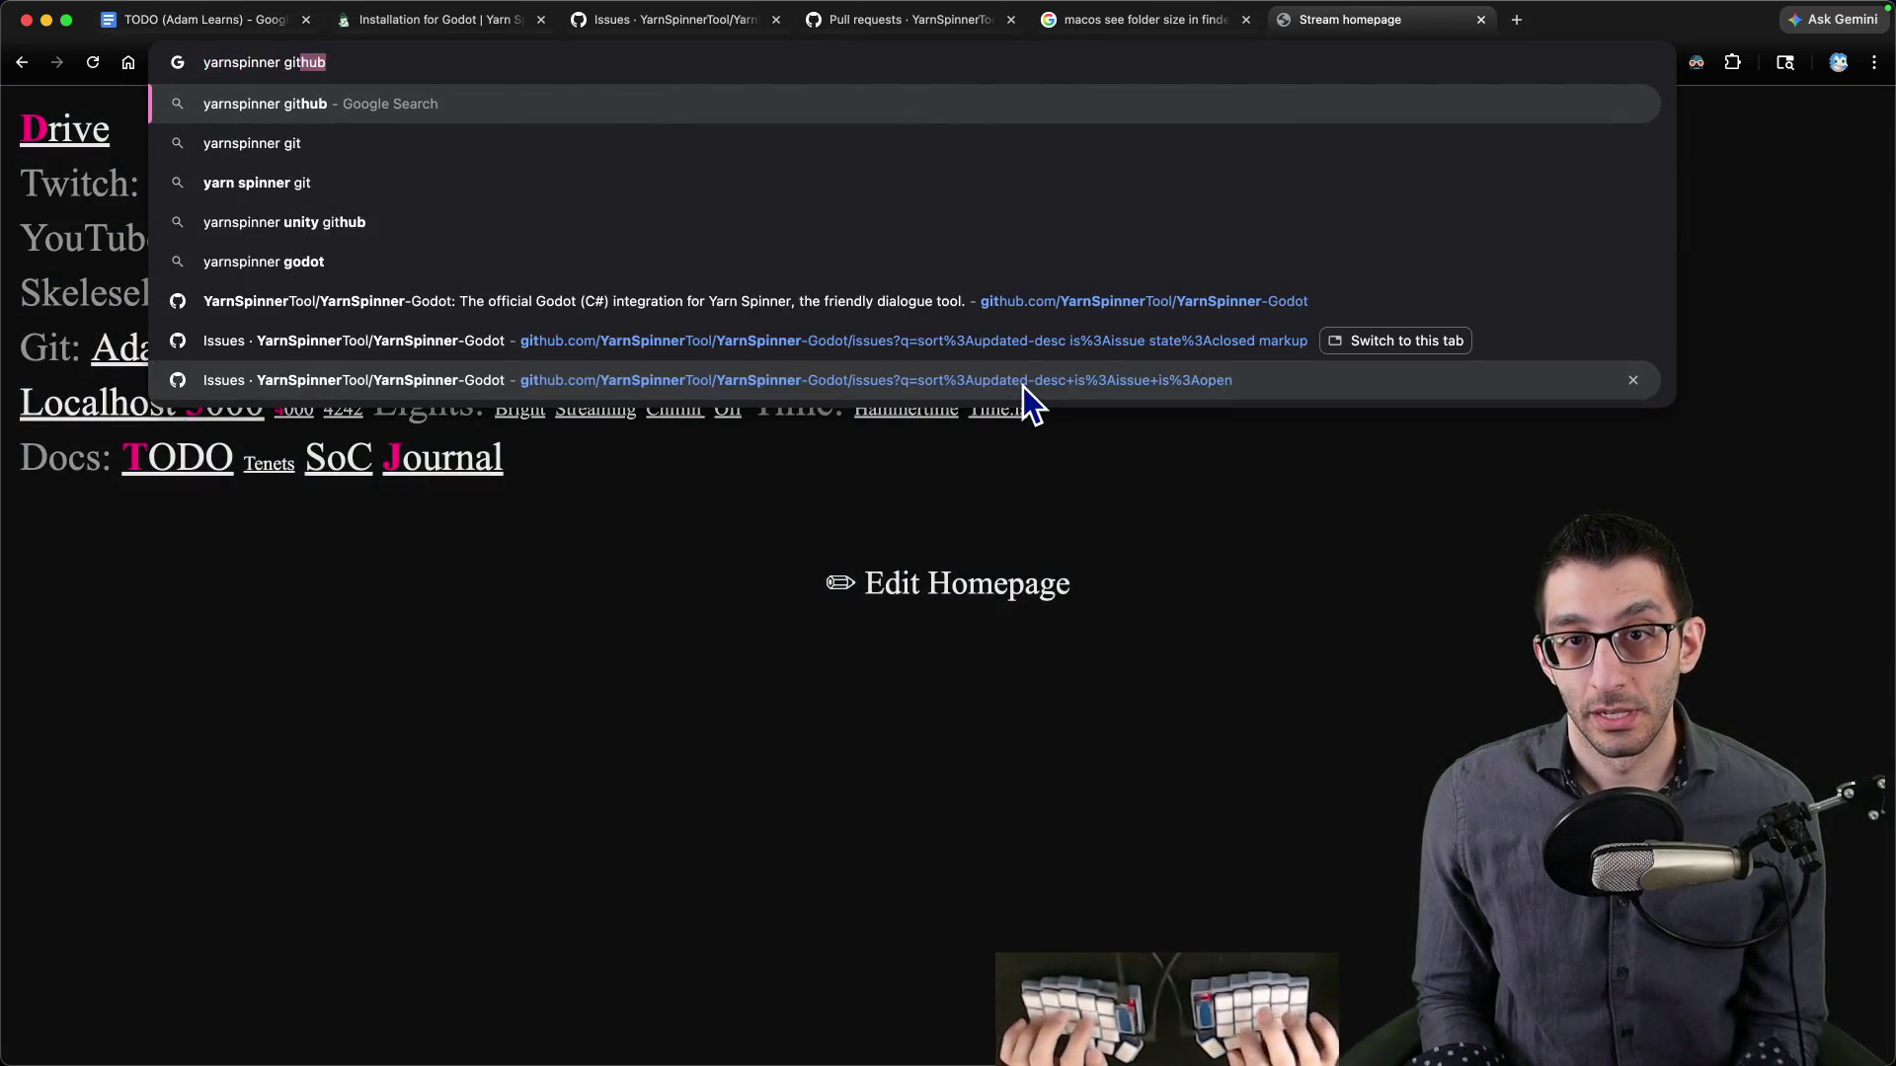
{"action": "key", "text": "Return"}
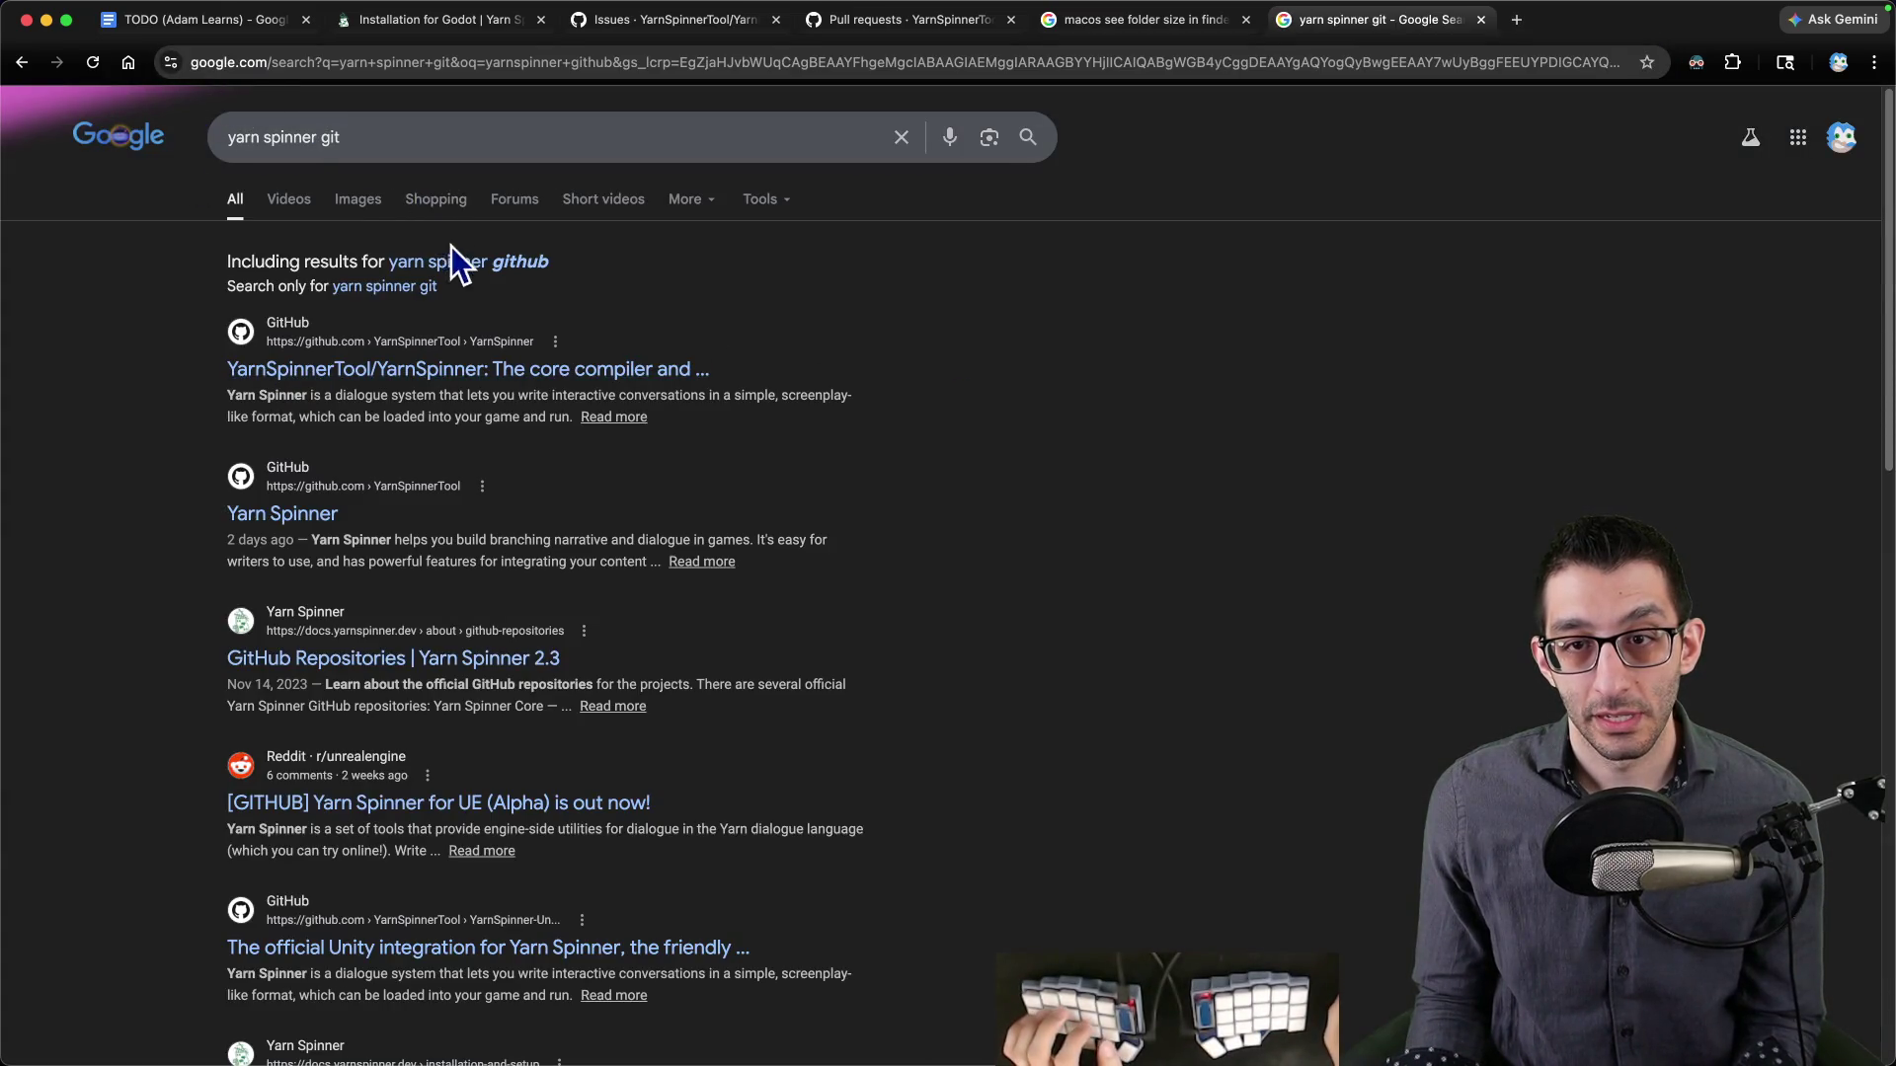
{"action": "left_click", "coordinate": [459, 262]}
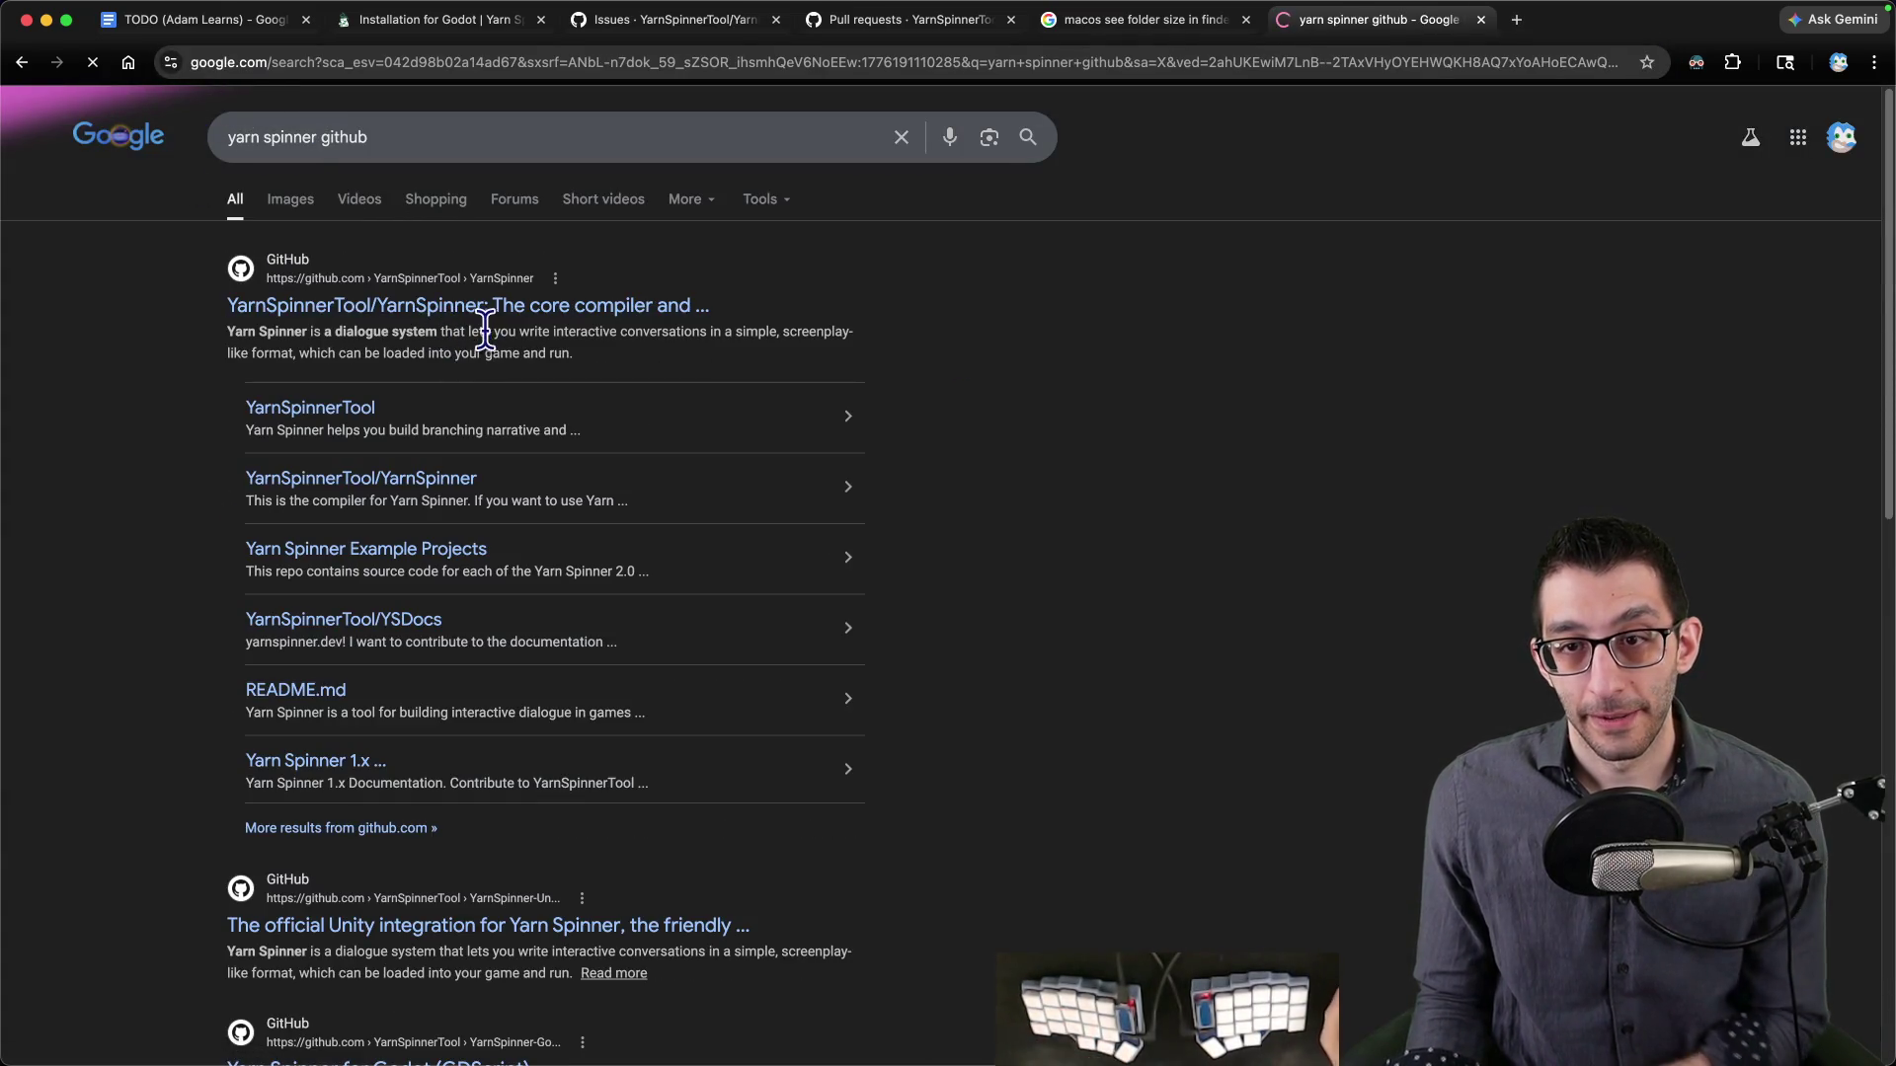
{"action": "left_click", "coordinate": [464, 309]}
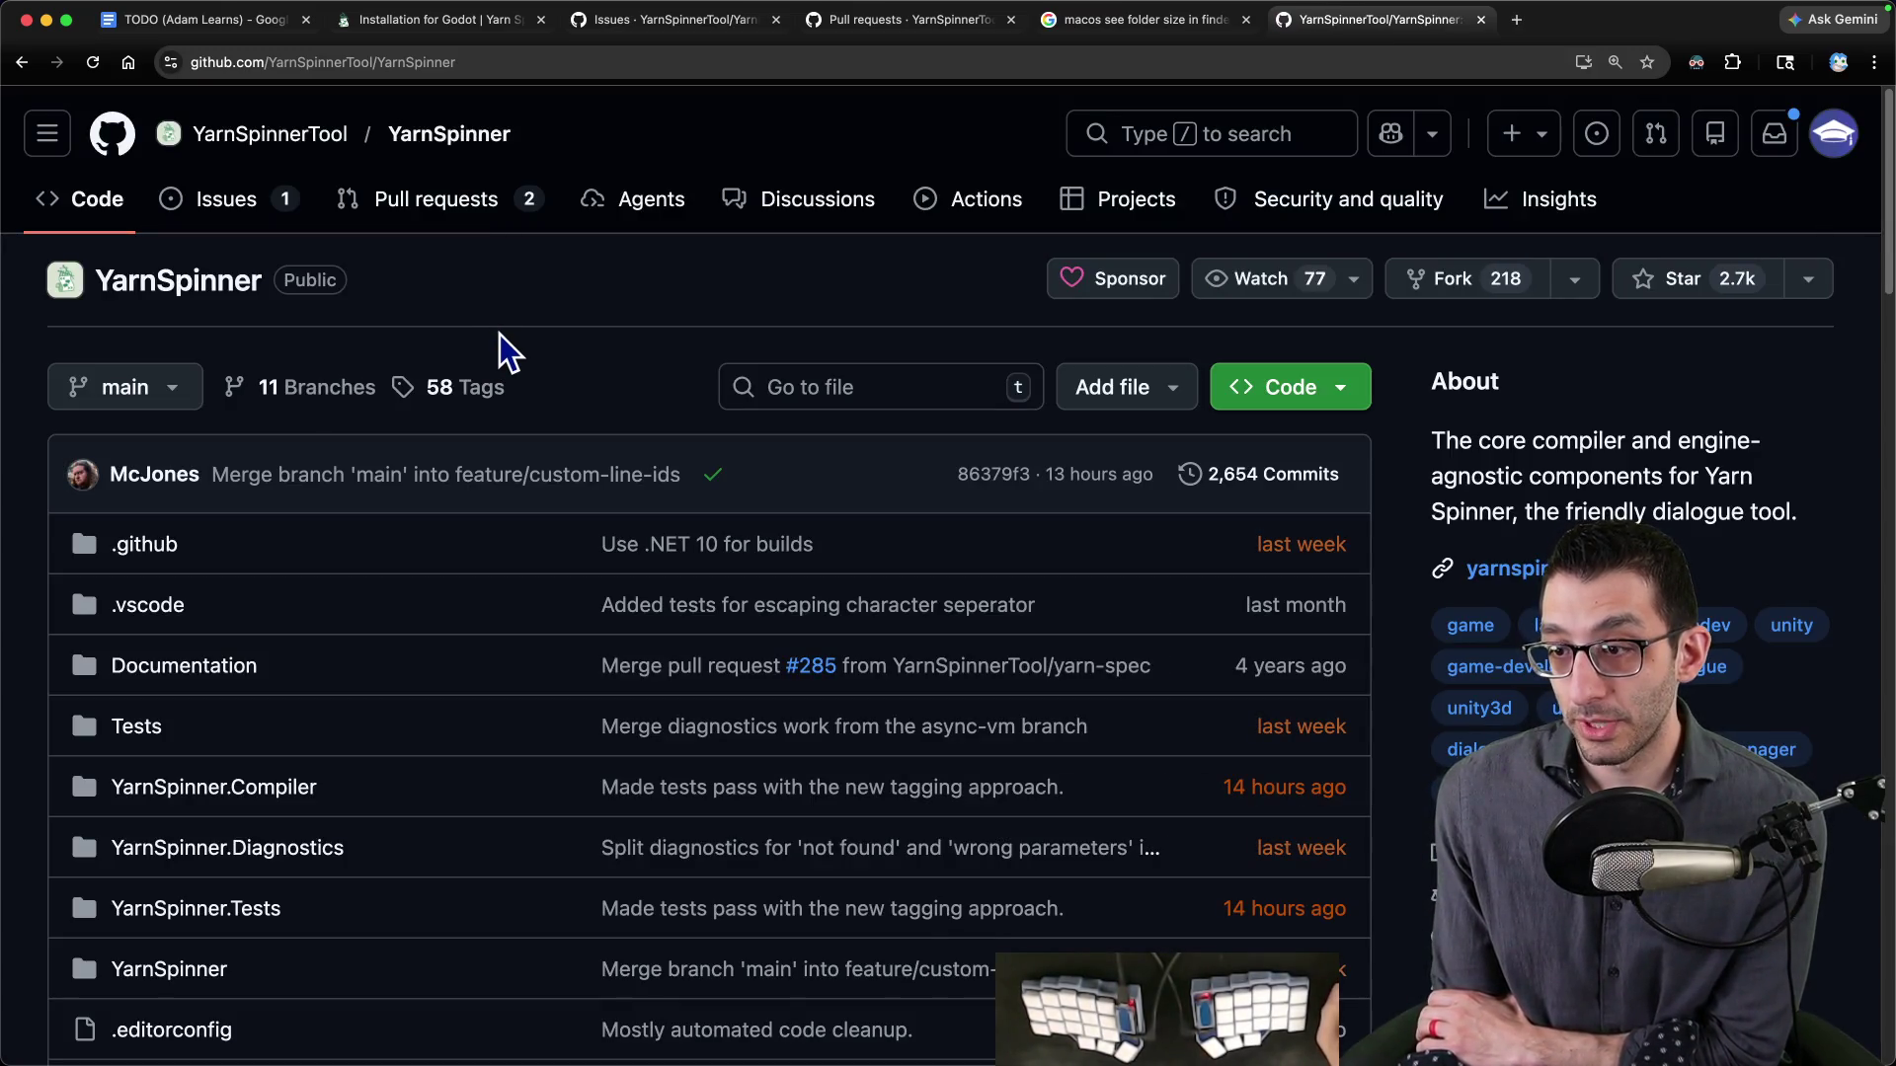
- Scroll through the YarnSpinner repo's files and README, then go back to the TODO (Adam Learns) doc
{"action": "scroll", "coordinate": [509, 326], "scroll_direction": "down", "scroll_amount": 5}
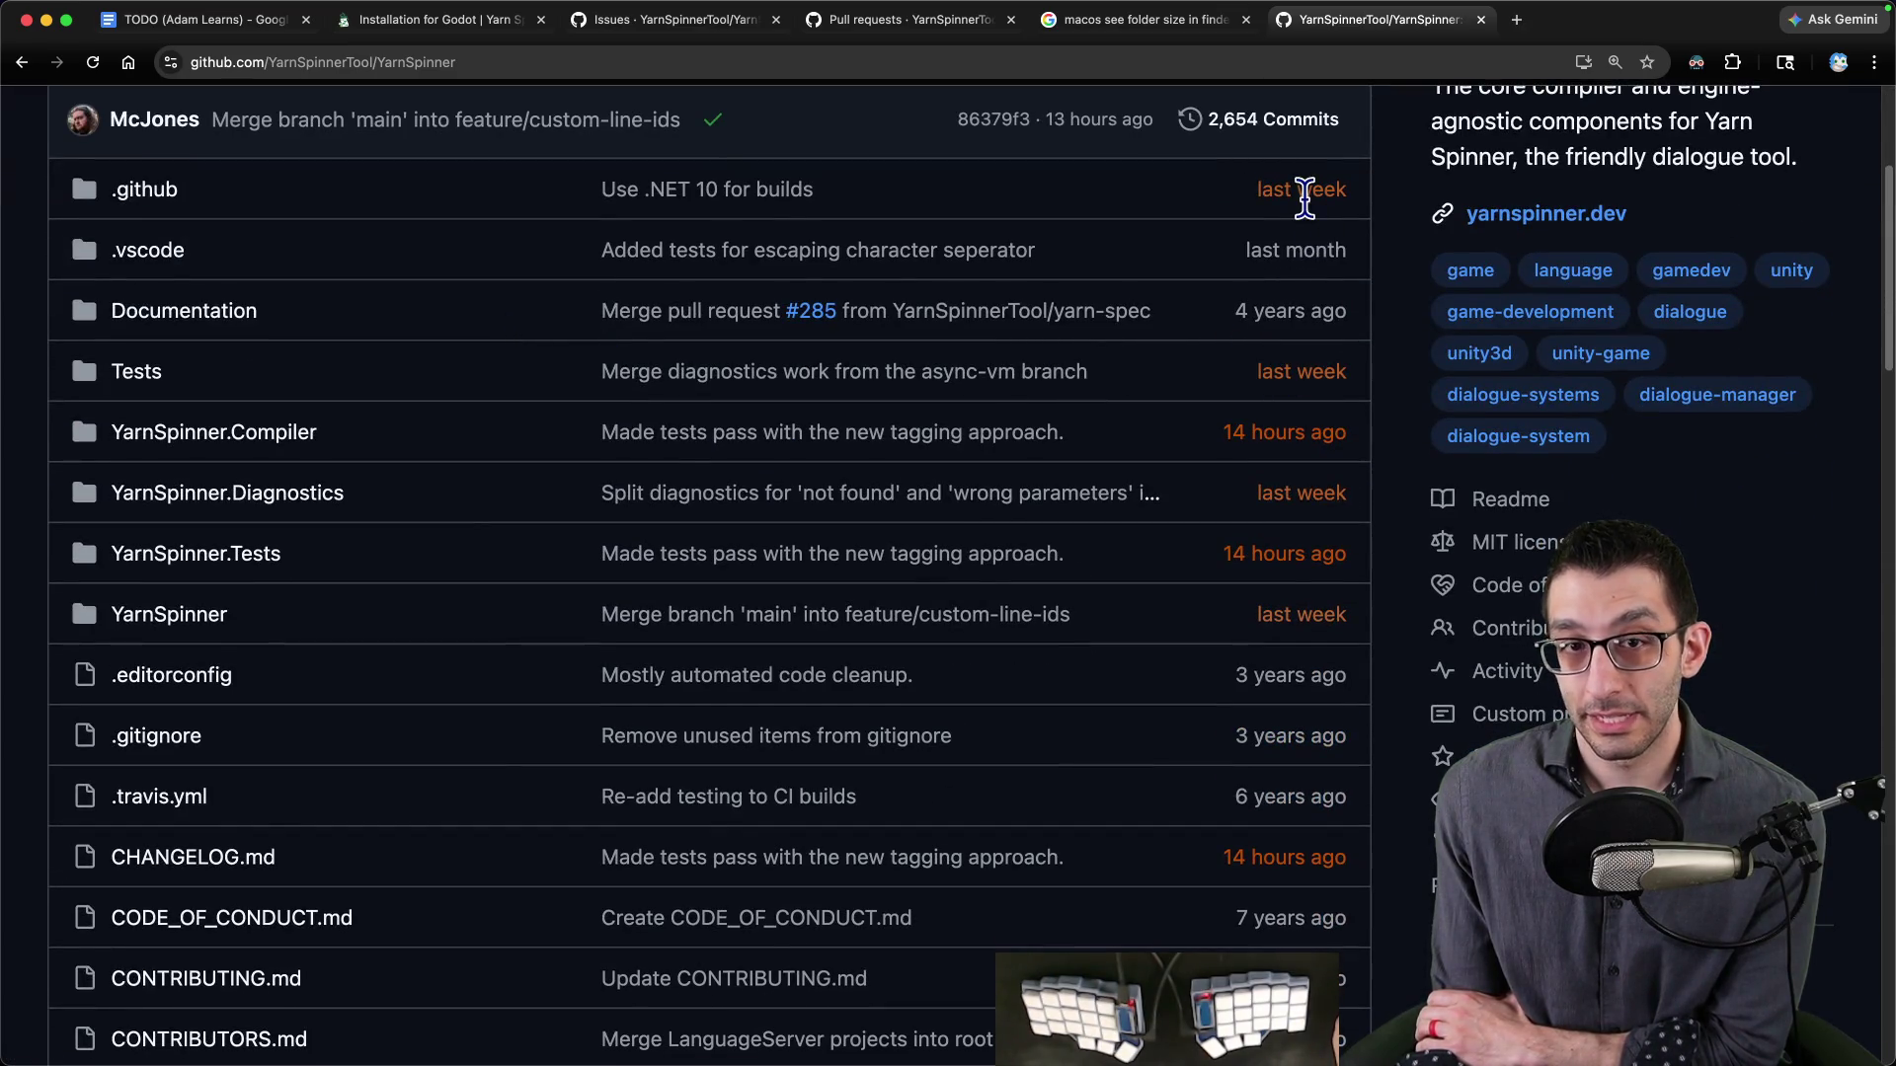
{"action": "scroll", "coordinate": [1280, 604], "scroll_direction": "down", "scroll_amount": 8}
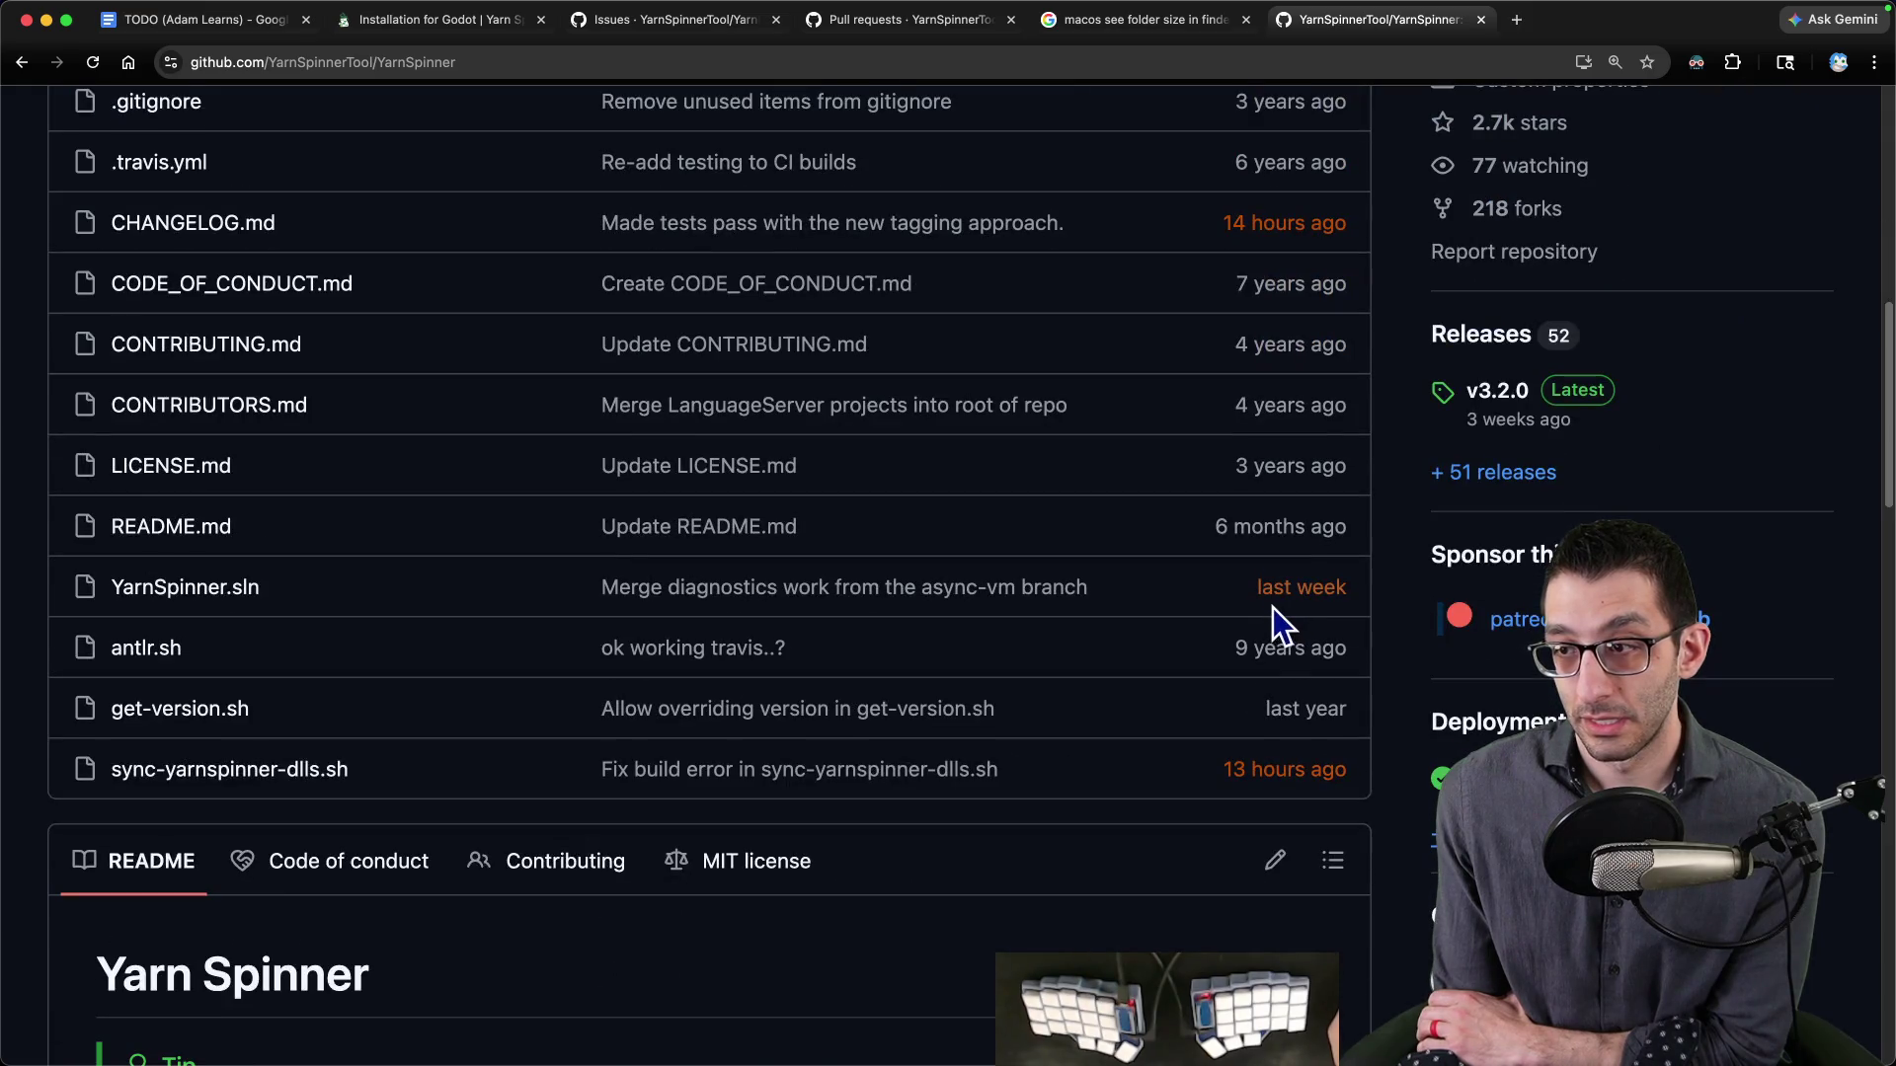
{"action": "scroll", "coordinate": [1259, 588], "scroll_direction": "up", "scroll_amount": 12}
{"action": "scroll", "coordinate": [1238, 578], "scroll_direction": "down", "scroll_amount": 8}
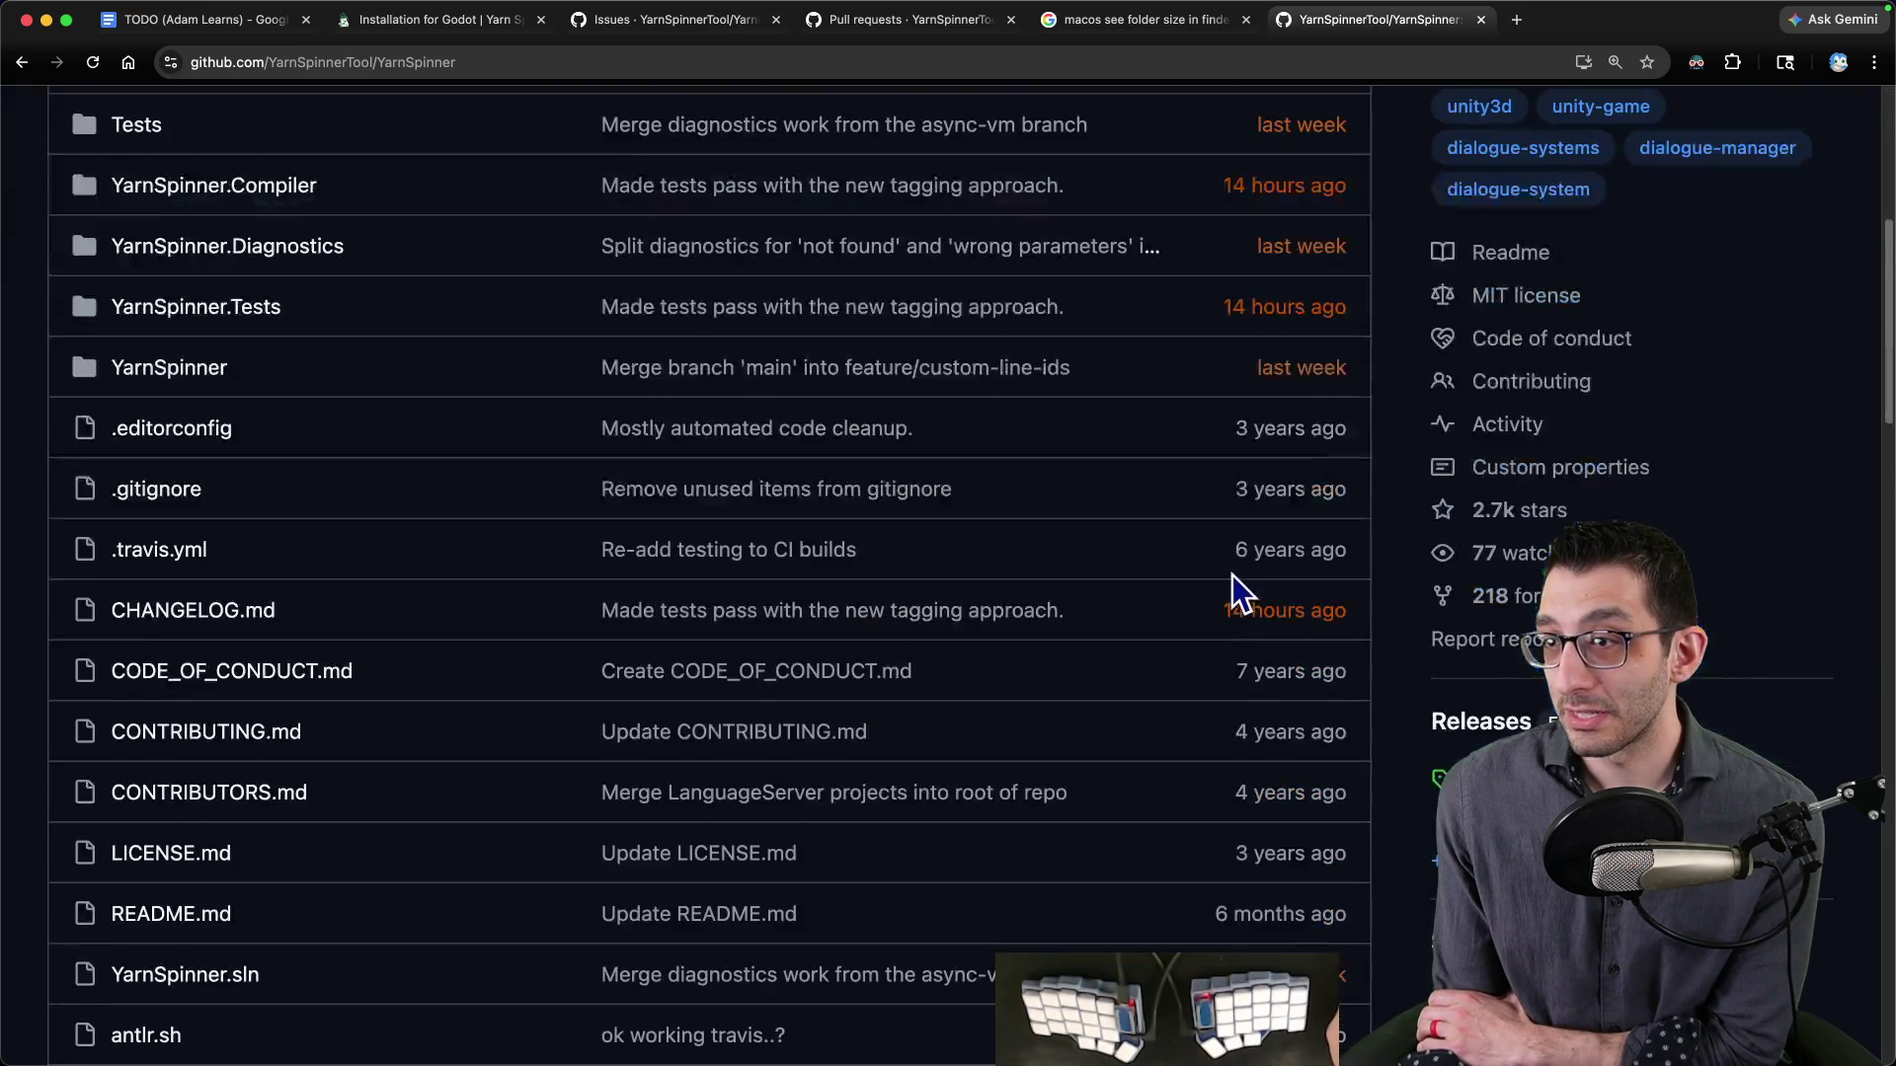
{"action": "scroll", "coordinate": [1235, 577], "scroll_direction": "down", "scroll_amount": 10}
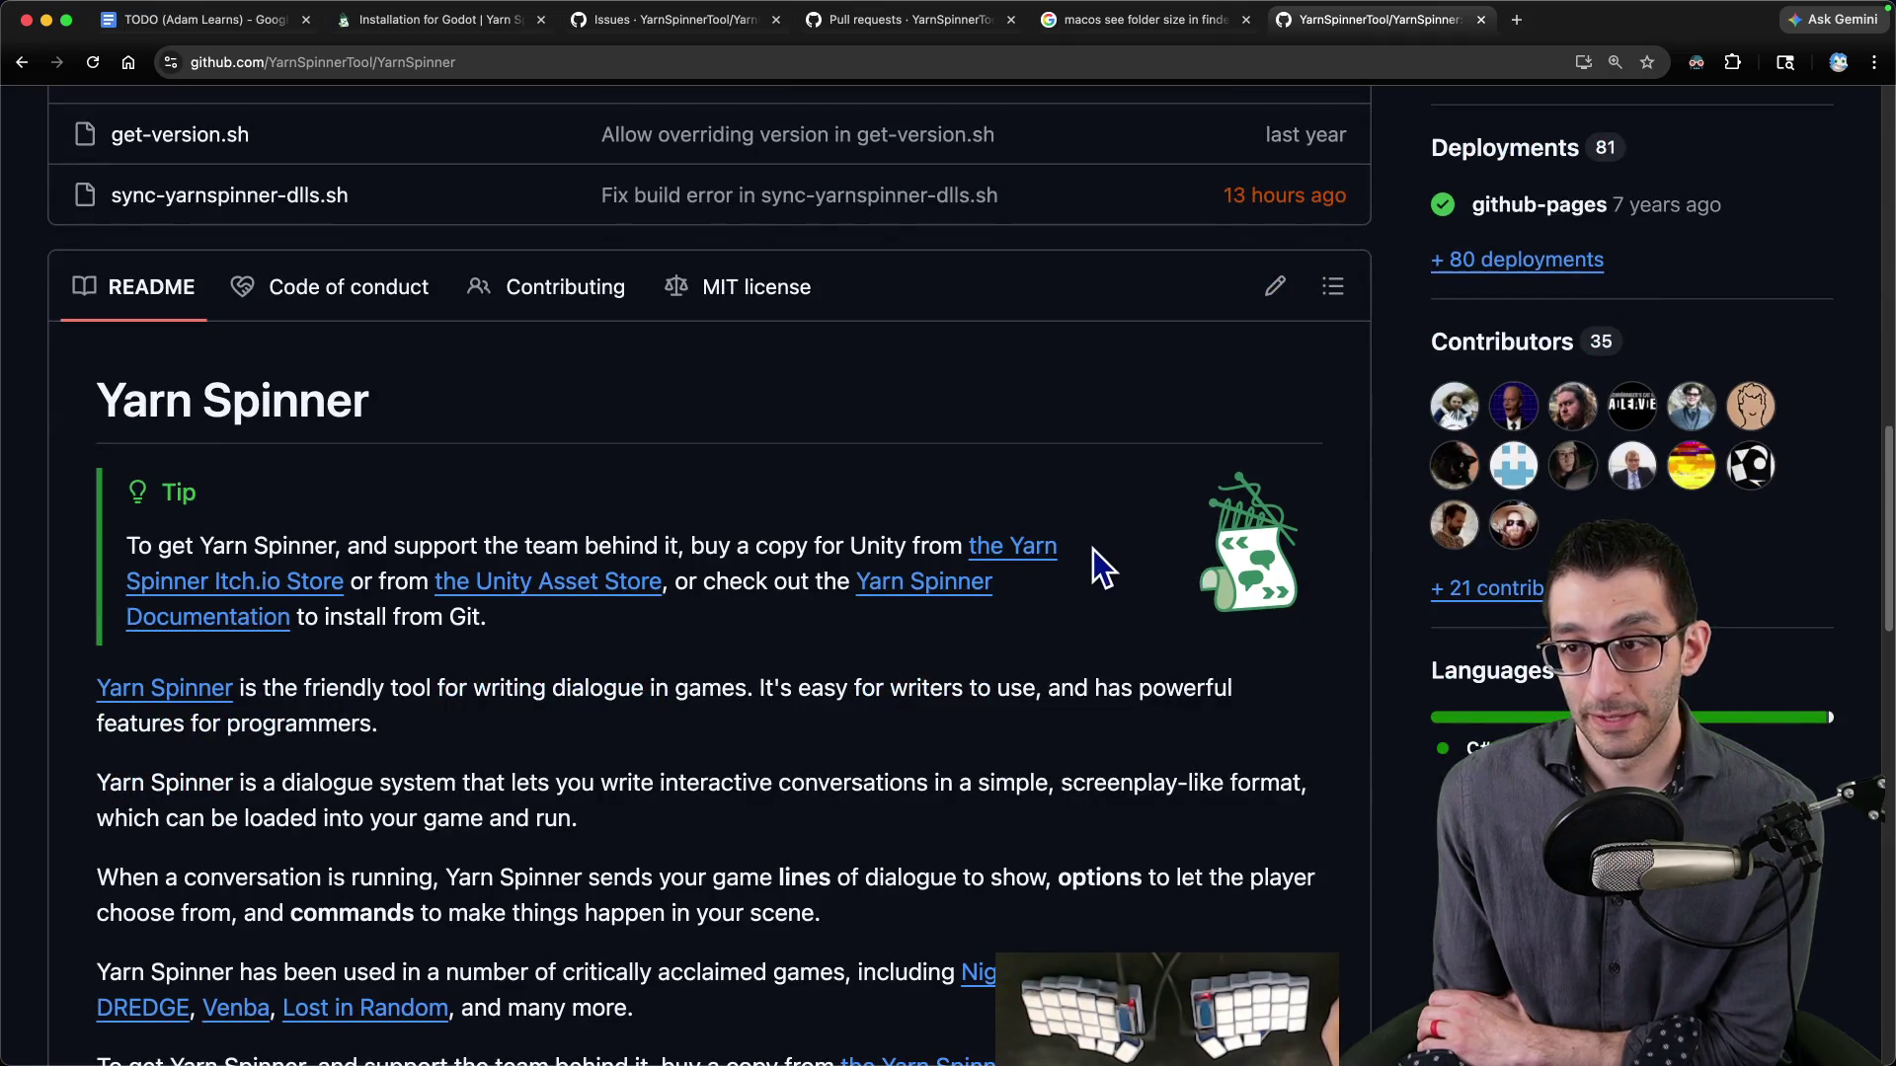
{"action": "scroll", "coordinate": [1087, 554], "scroll_direction": "down", "scroll_amount": 2}
{"action": "scroll", "coordinate": [1082, 548], "scroll_direction": "down", "scroll_amount": 10}
{"action": "scroll", "coordinate": [1074, 552], "scroll_direction": "down", "scroll_amount": 9}
{"action": "scroll", "coordinate": [1051, 549], "scroll_direction": "up", "scroll_amount": 4}
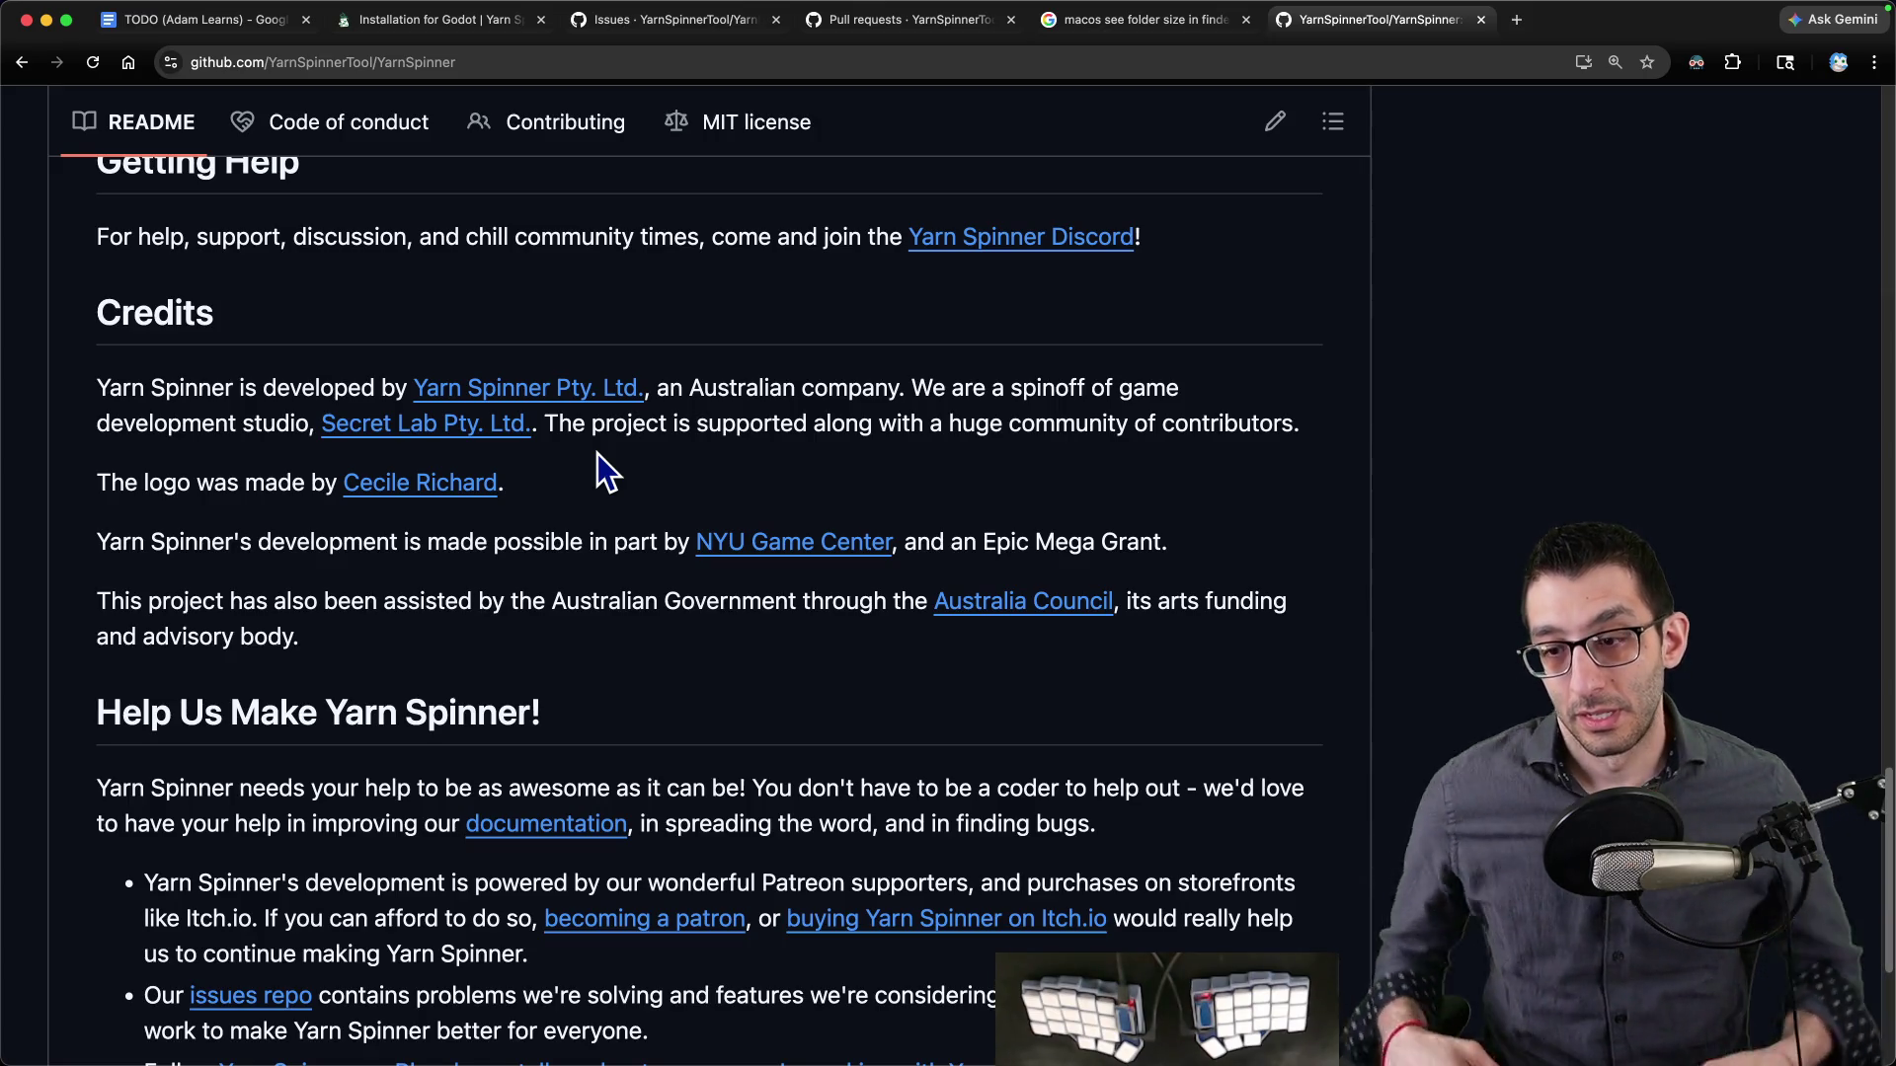
{"action": "scroll", "coordinate": [596, 456], "scroll_direction": "up", "scroll_amount": 15}
{"action": "scroll", "coordinate": [596, 459], "scroll_direction": "up", "scroll_amount": 10}
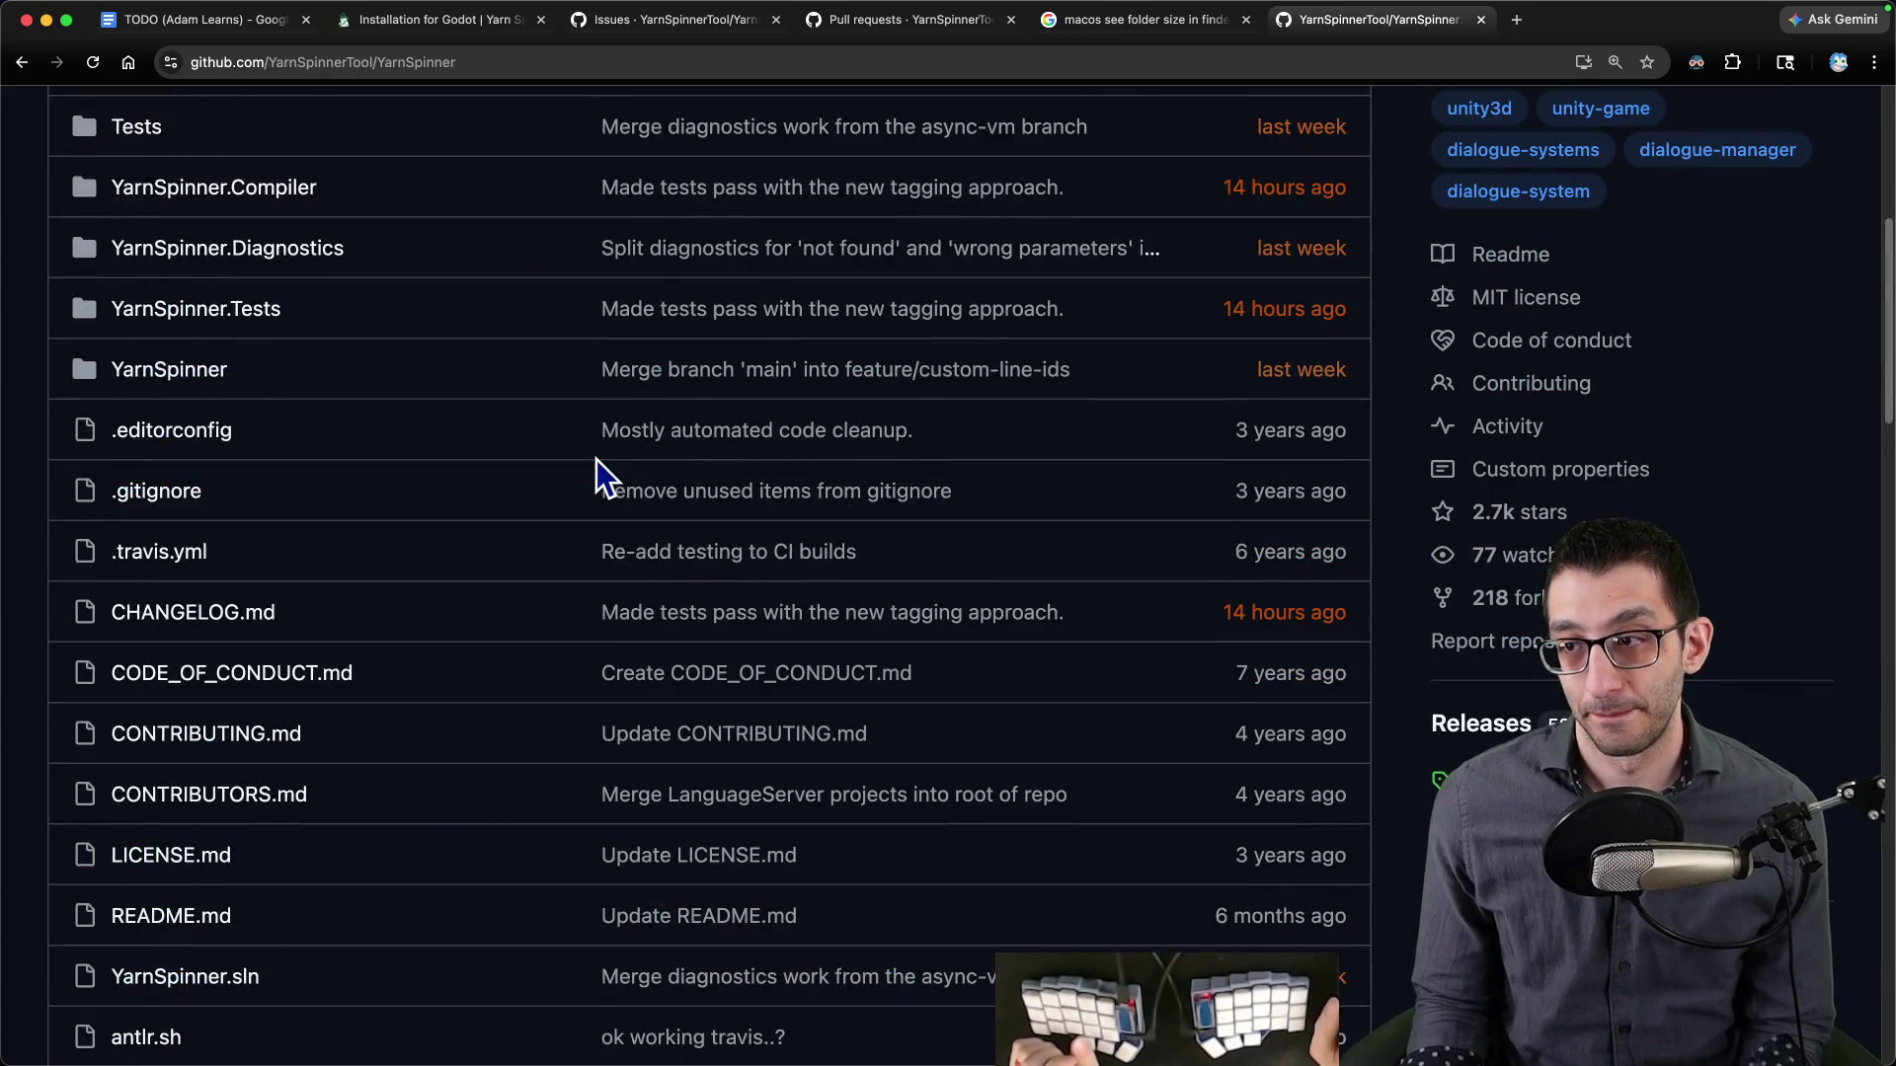
{"action": "scroll", "coordinate": [597, 460], "scroll_direction": "up", "scroll_amount": 5}
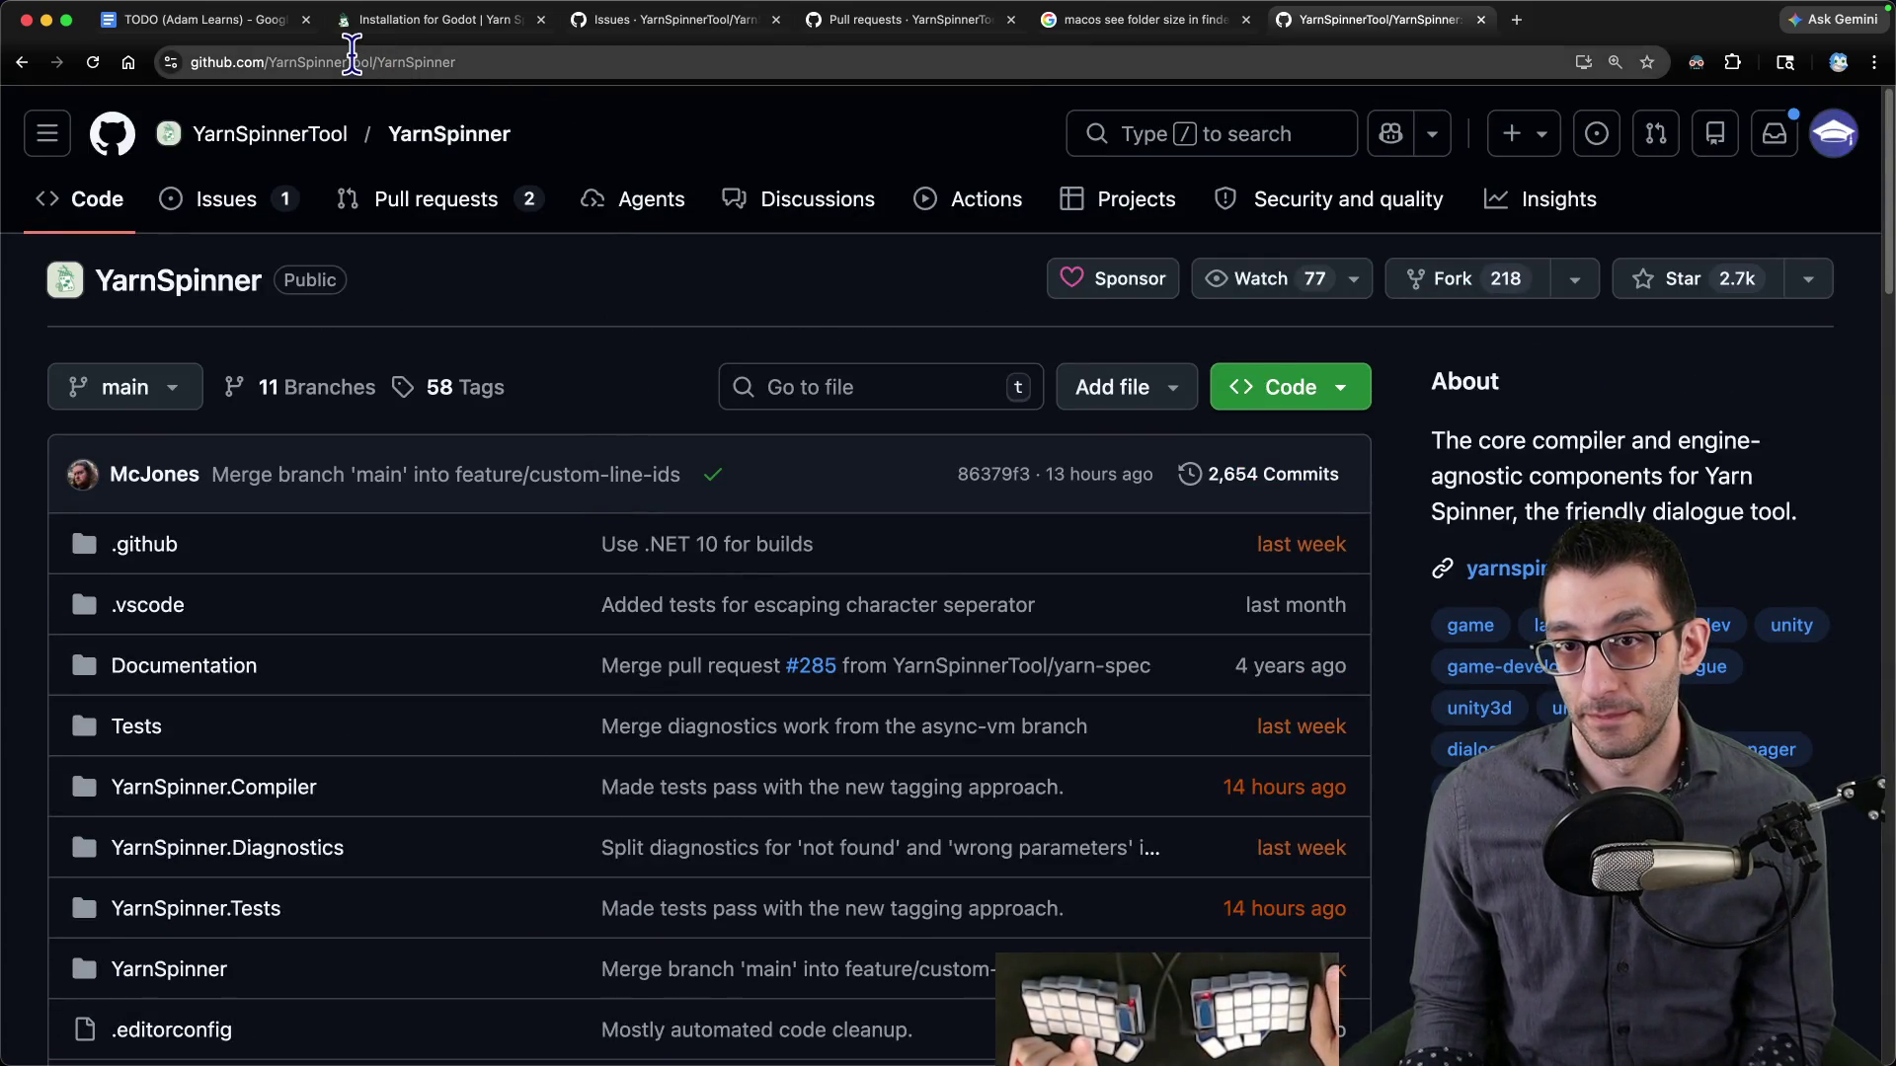
{"action": "left_click", "coordinate": [276, 19]}
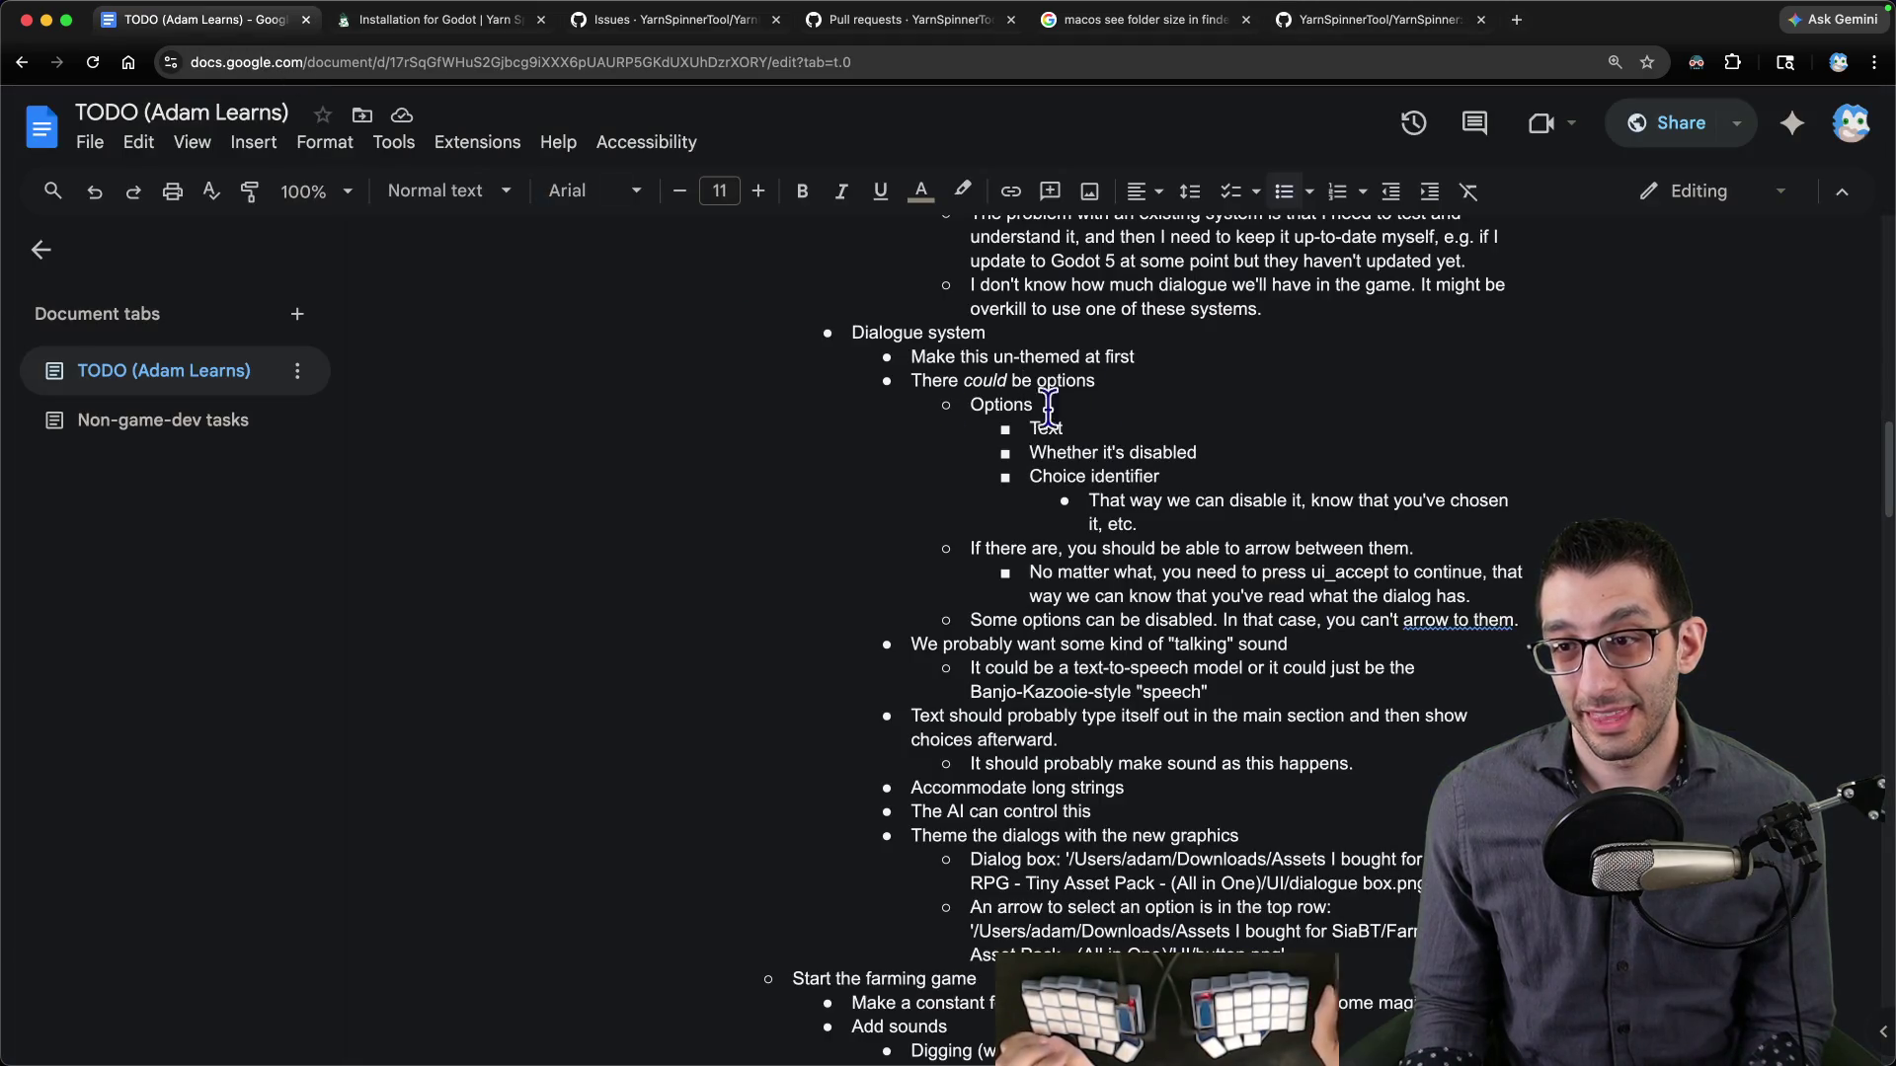
{"action": "scroll", "coordinate": [988, 405], "scroll_direction": "up", "scroll_amount": 7}
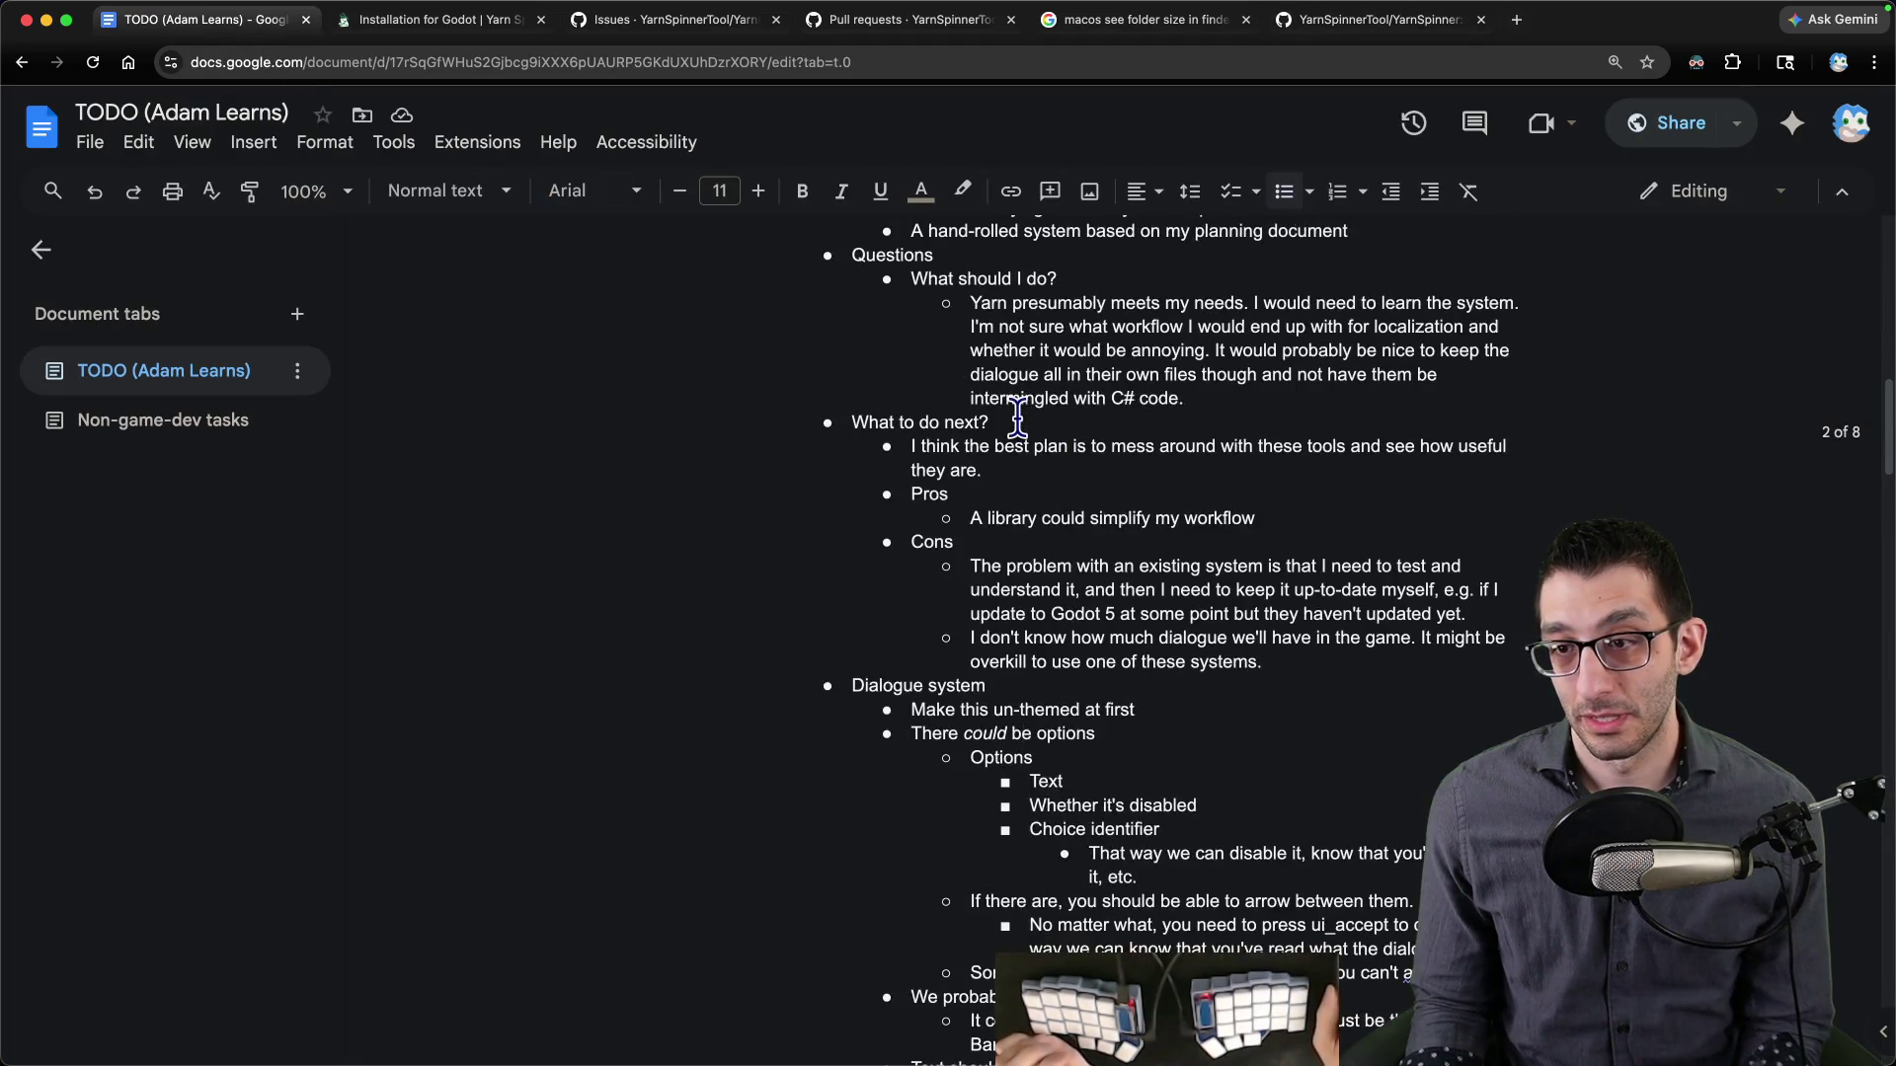
- Delete the Questions section through the C# code line
{"action": "scroll", "coordinate": [1194, 449], "scroll_direction": "up", "scroll_amount": 7}
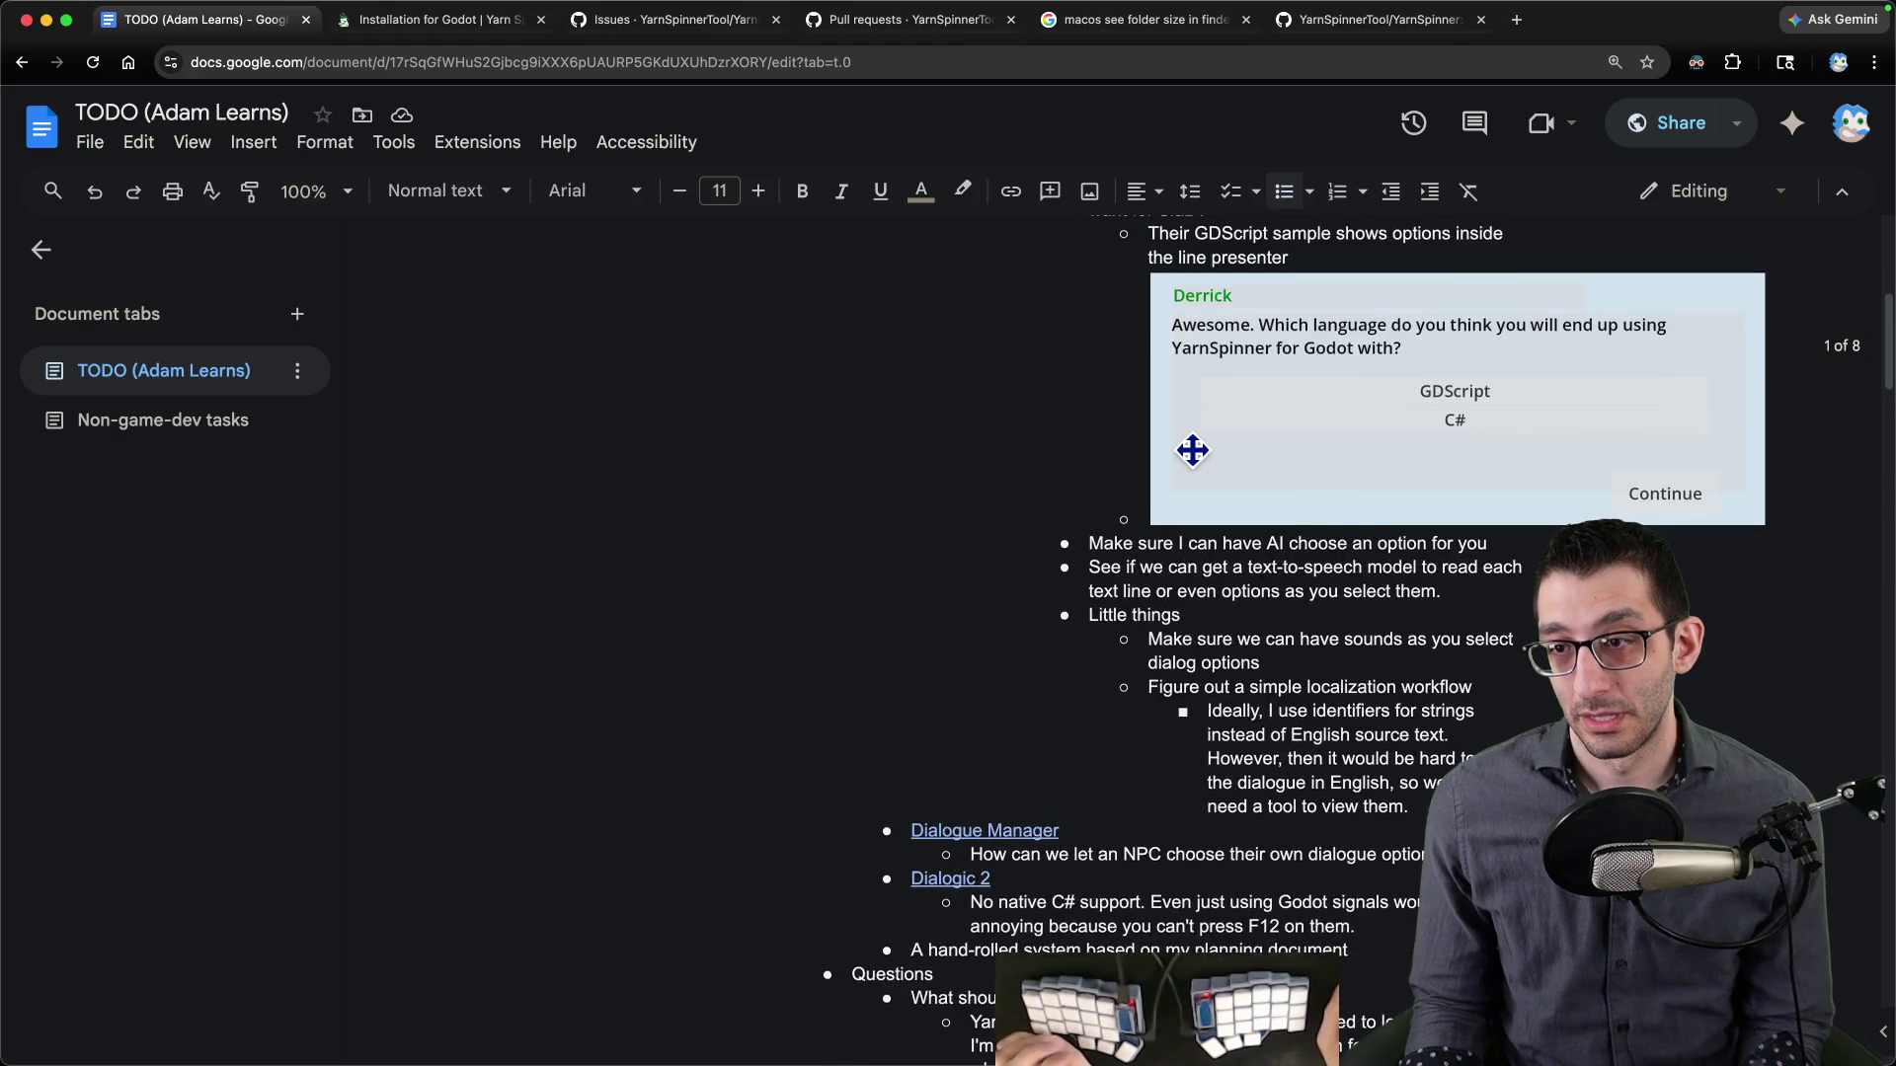
{"action": "scroll", "coordinate": [1183, 499], "scroll_direction": "down", "scroll_amount": 2}
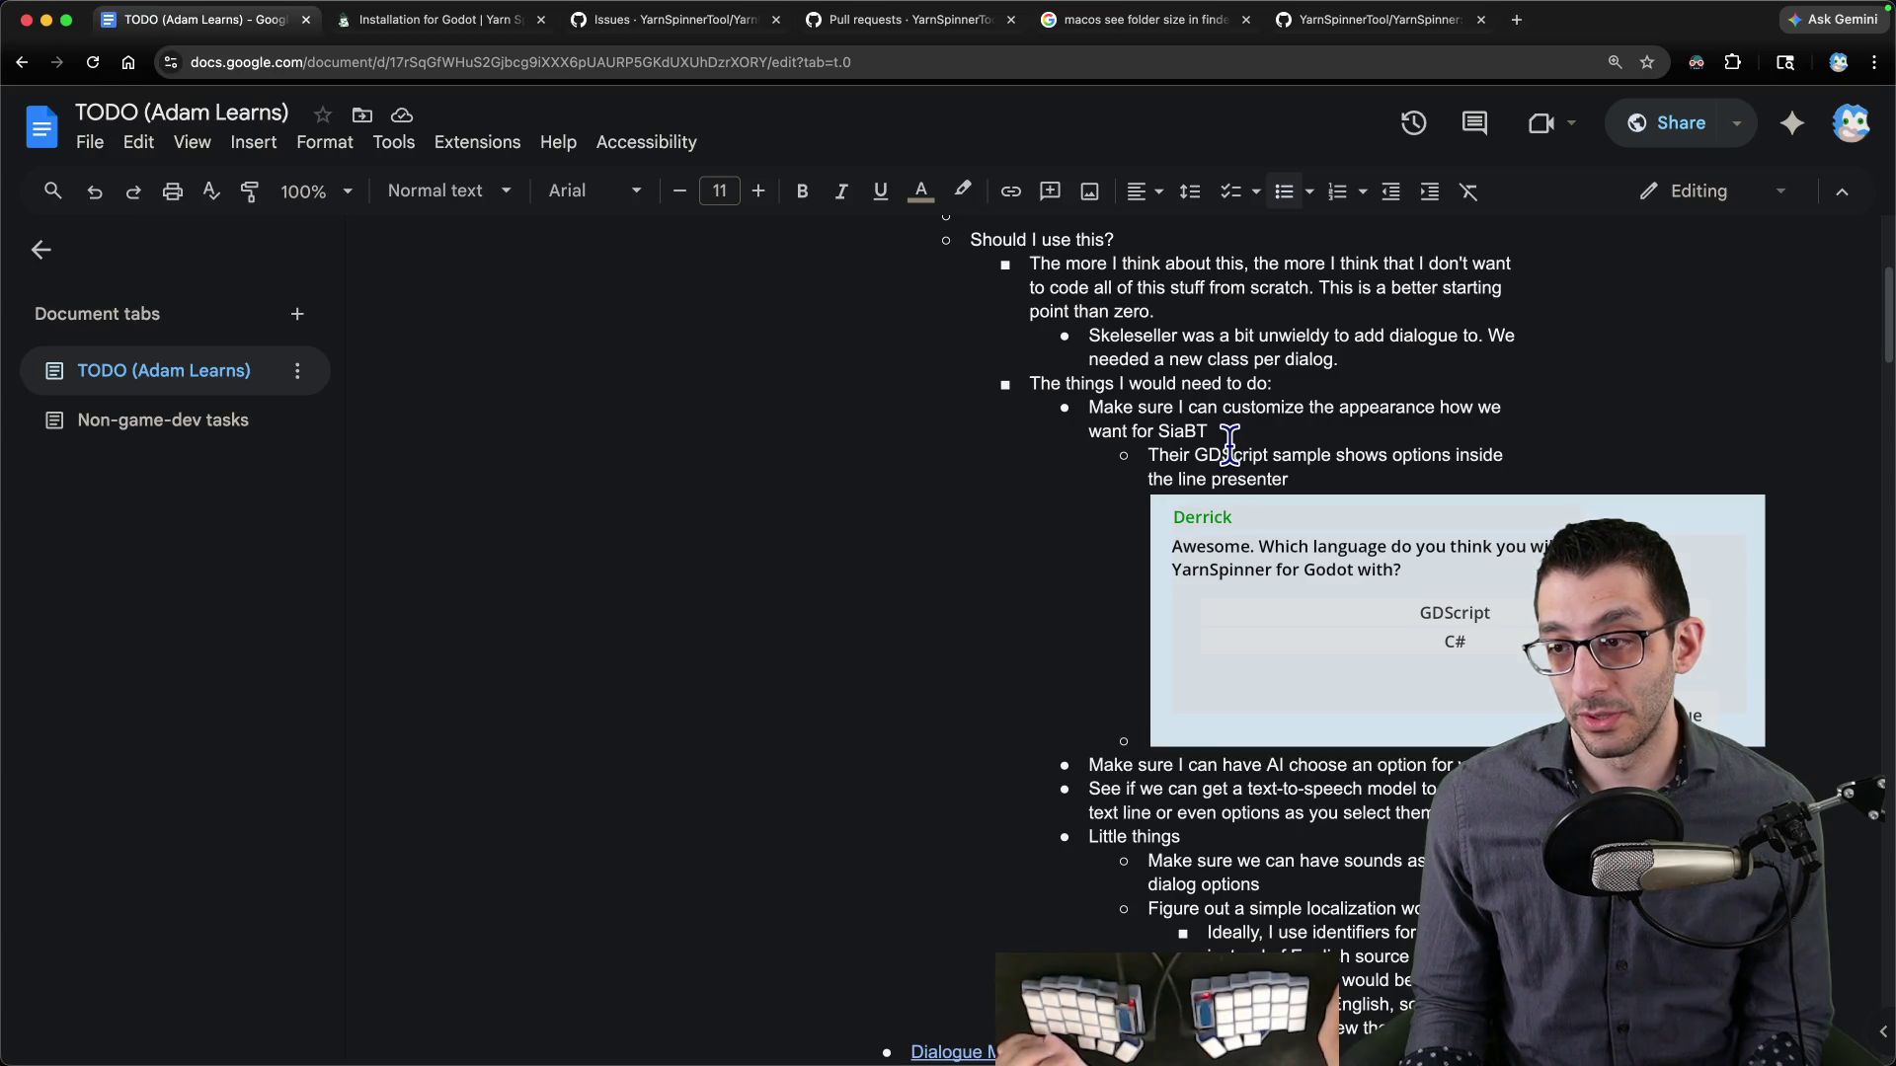
{"action": "scroll", "coordinate": [1223, 452], "scroll_direction": "up", "scroll_amount": 1}
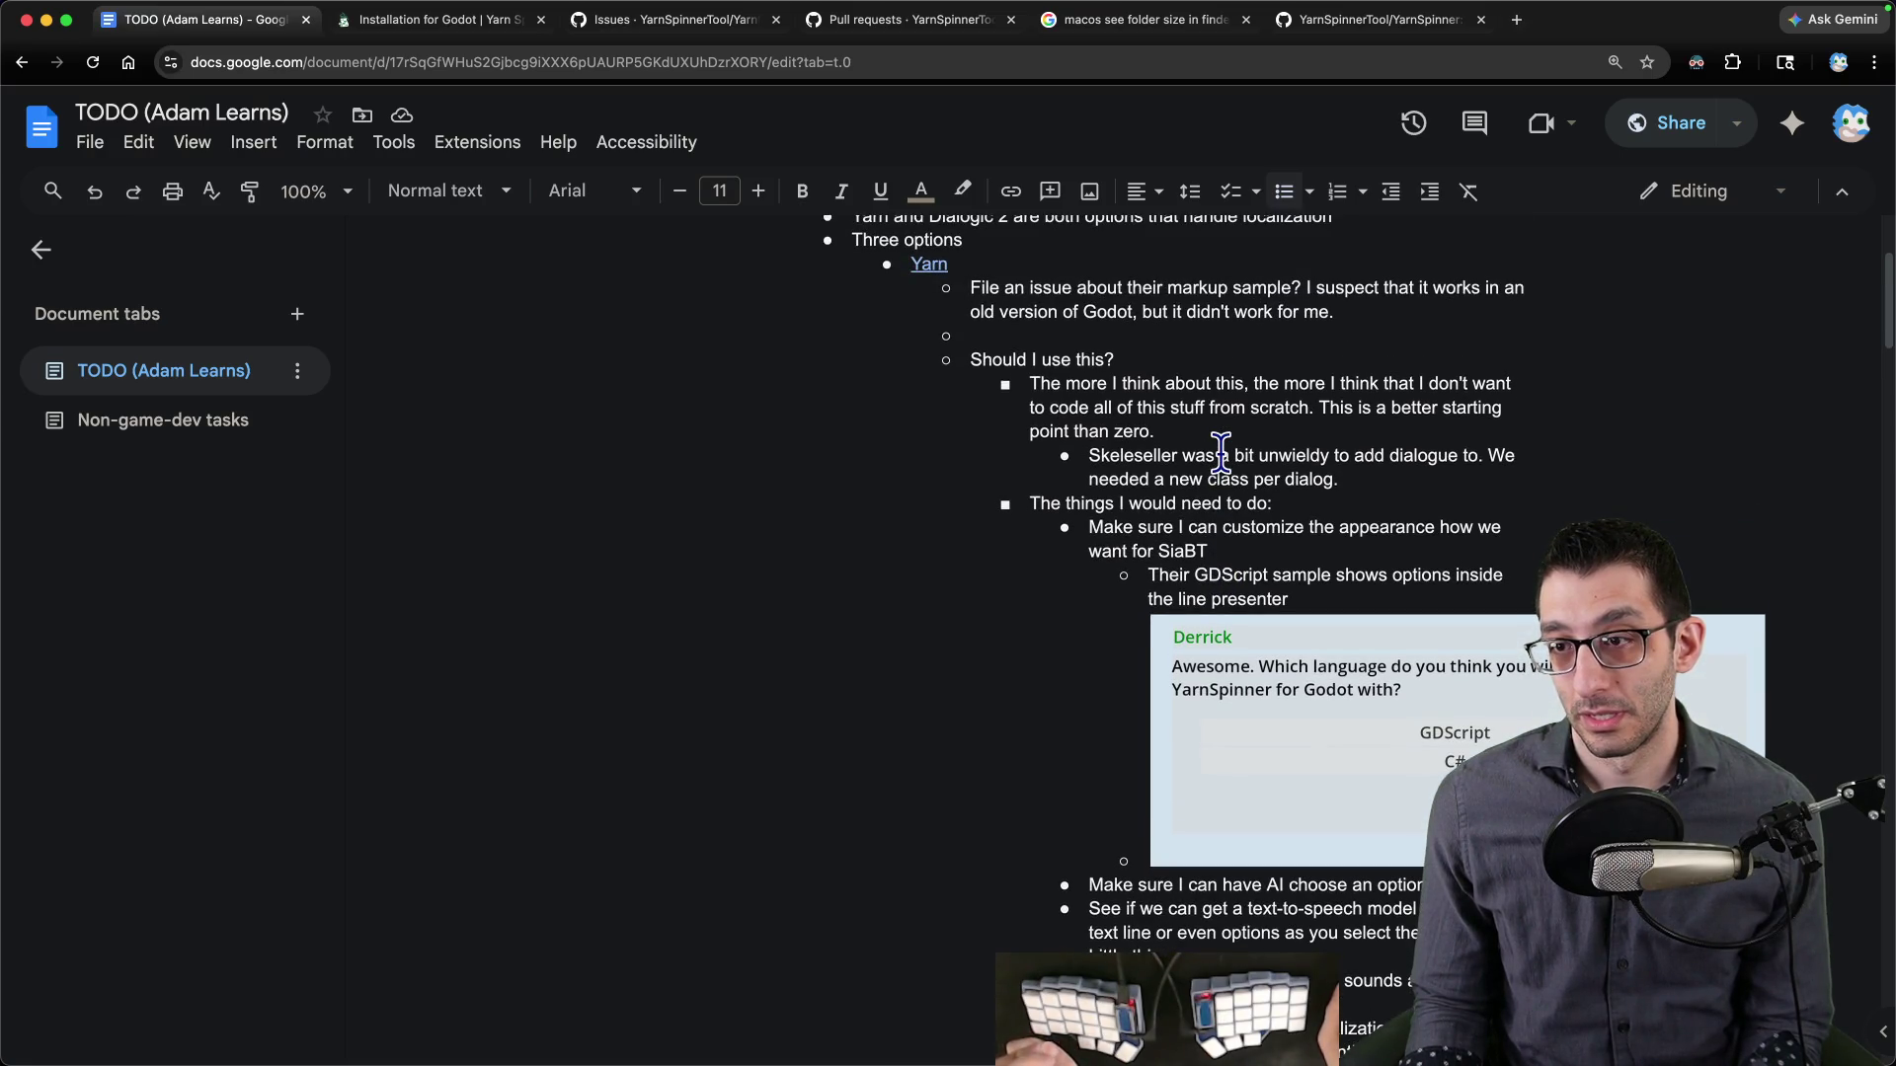
{"action": "scroll", "coordinate": [1214, 457], "scroll_direction": "down", "scroll_amount": 10}
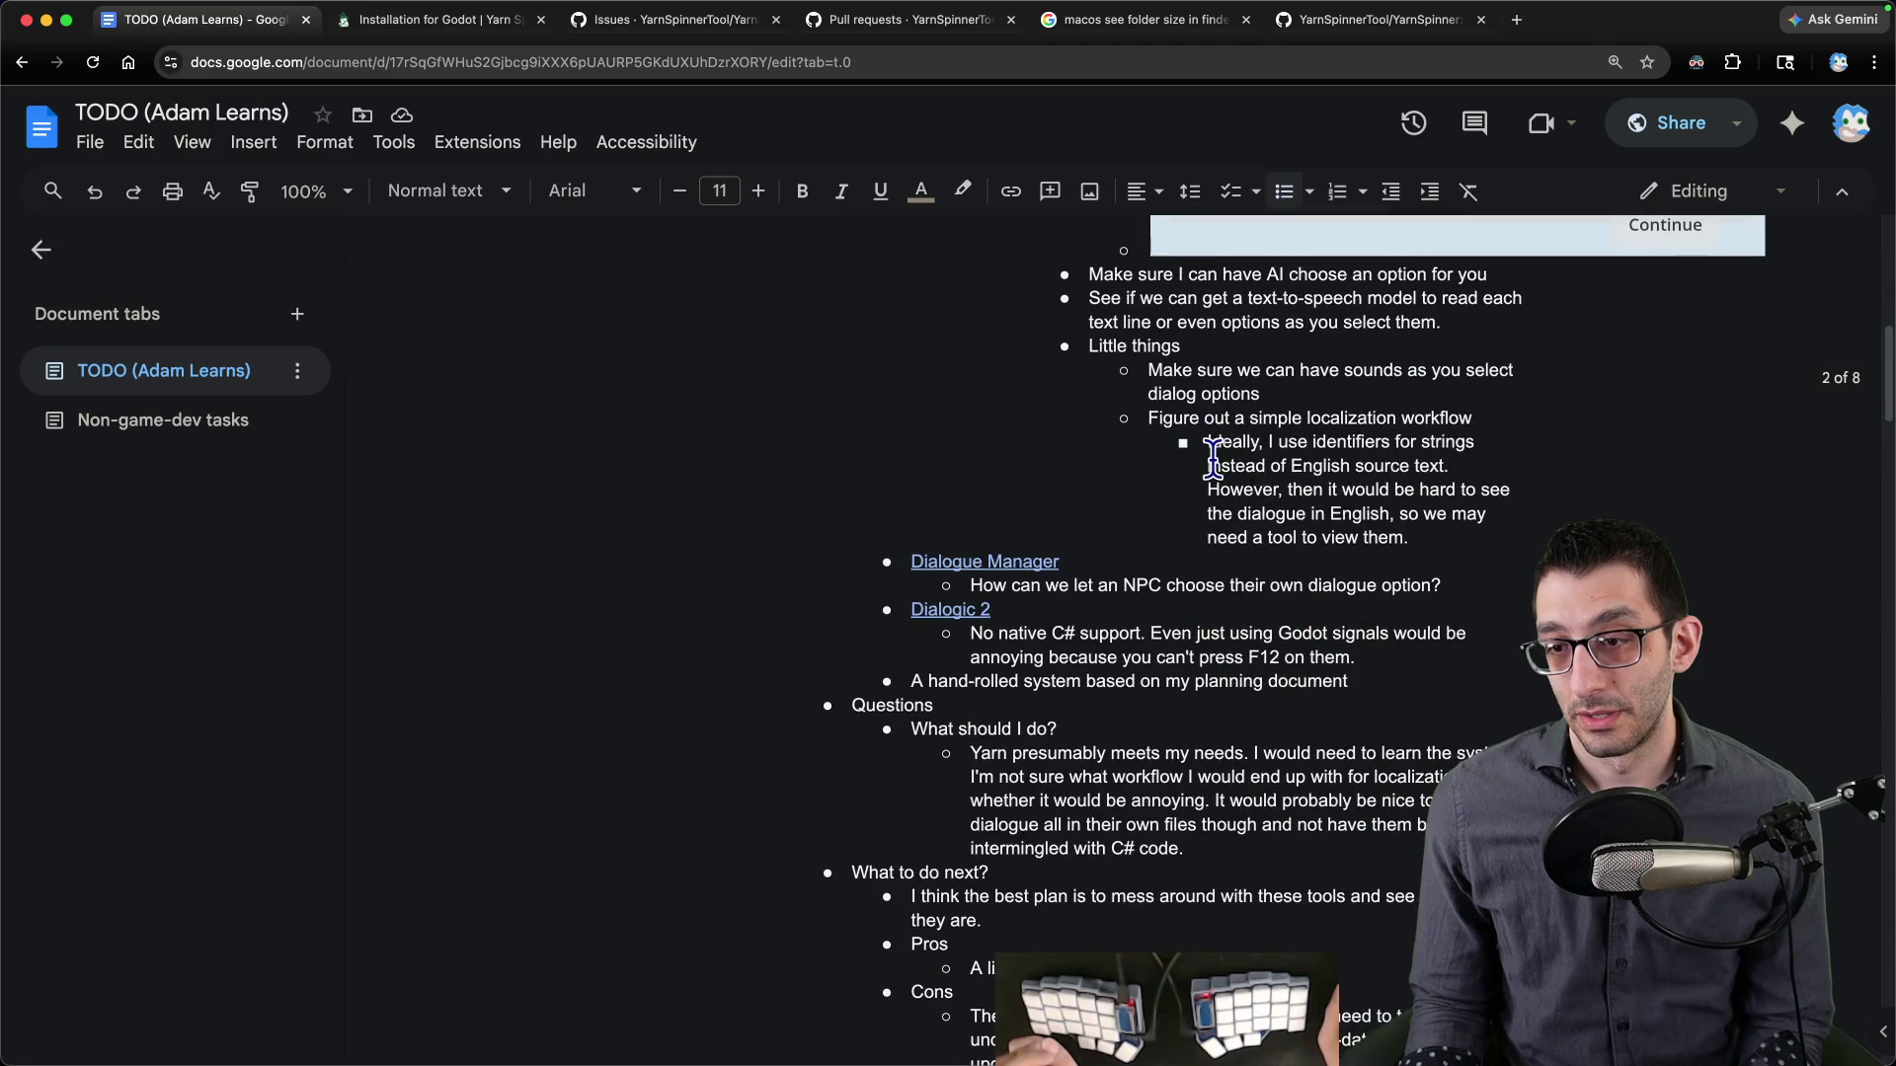
{"action": "scroll", "coordinate": [1212, 464], "scroll_direction": "up", "scroll_amount": 2}
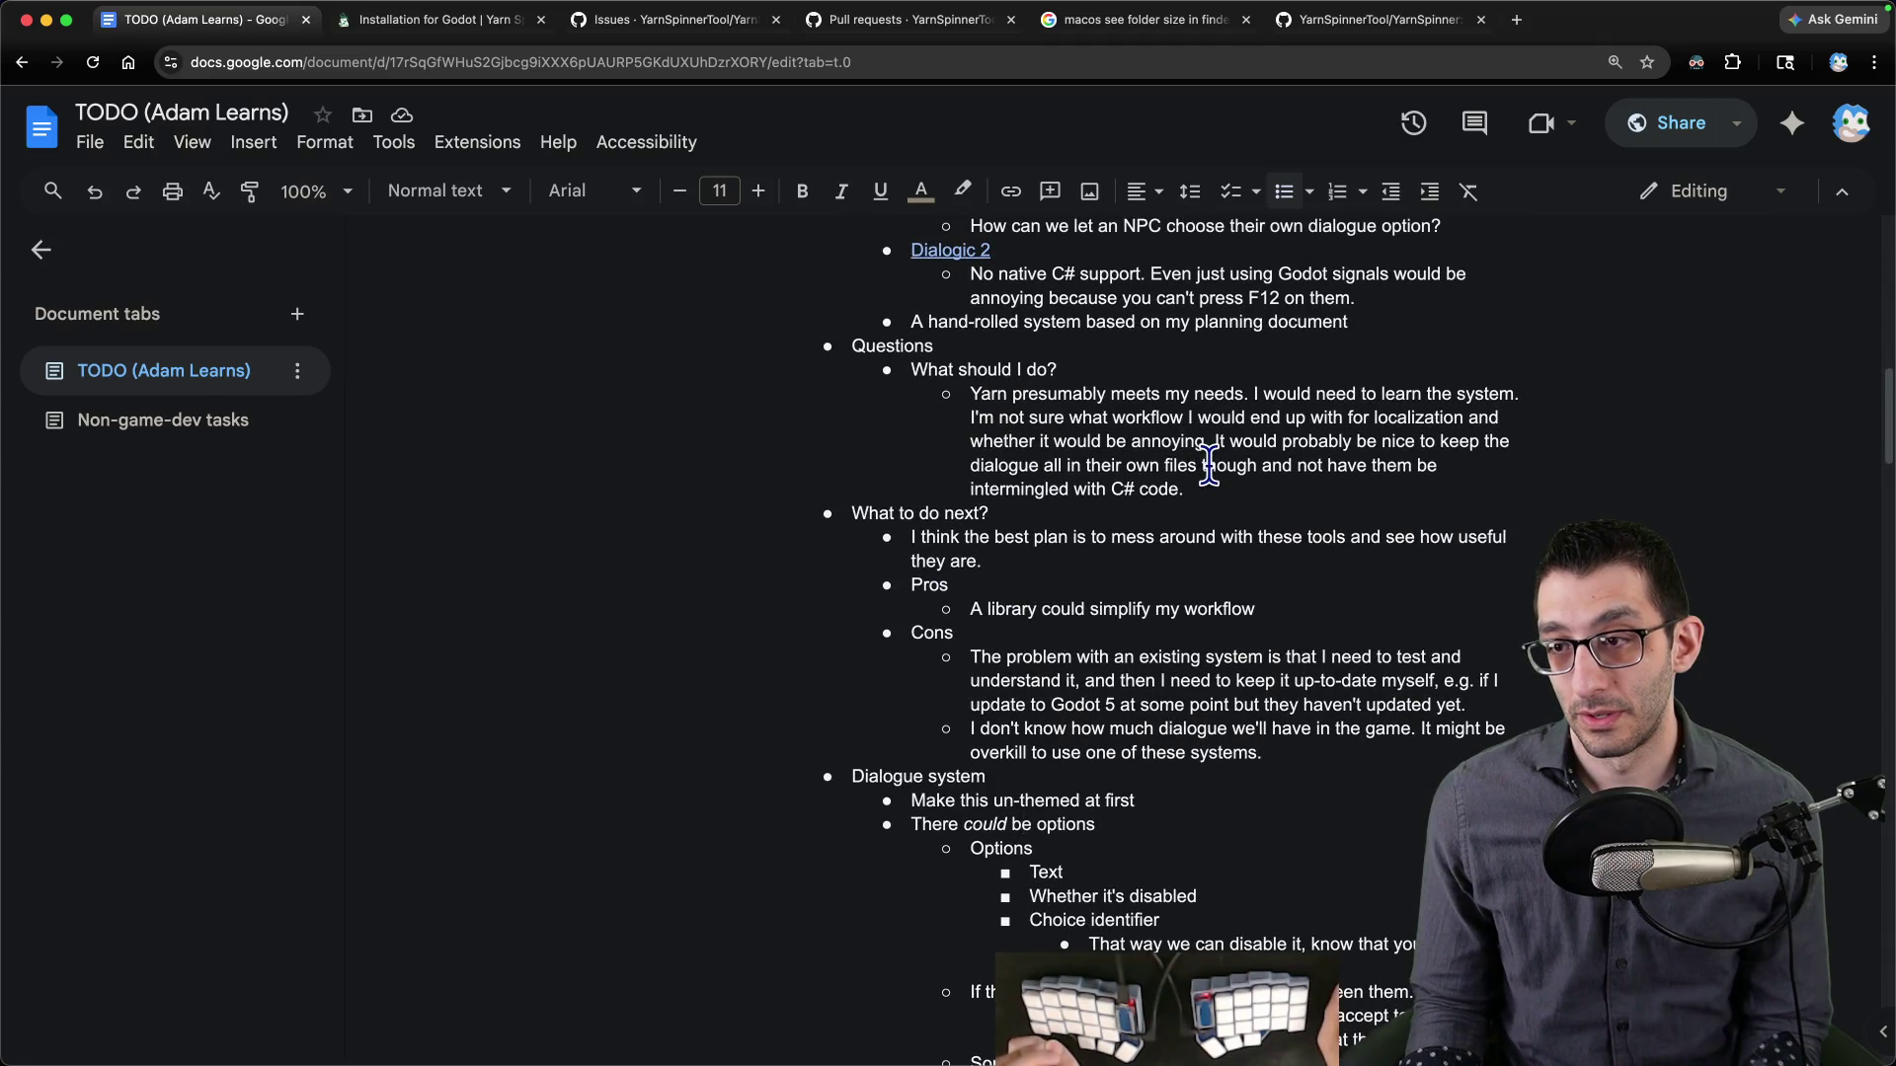
{"action": "left_click_drag", "start_coordinate": [1205, 489], "coordinate": [775, 350]}
{"action": "key", "text": "BackSpace"}
{"action": "key", "text": "BackSpace"}
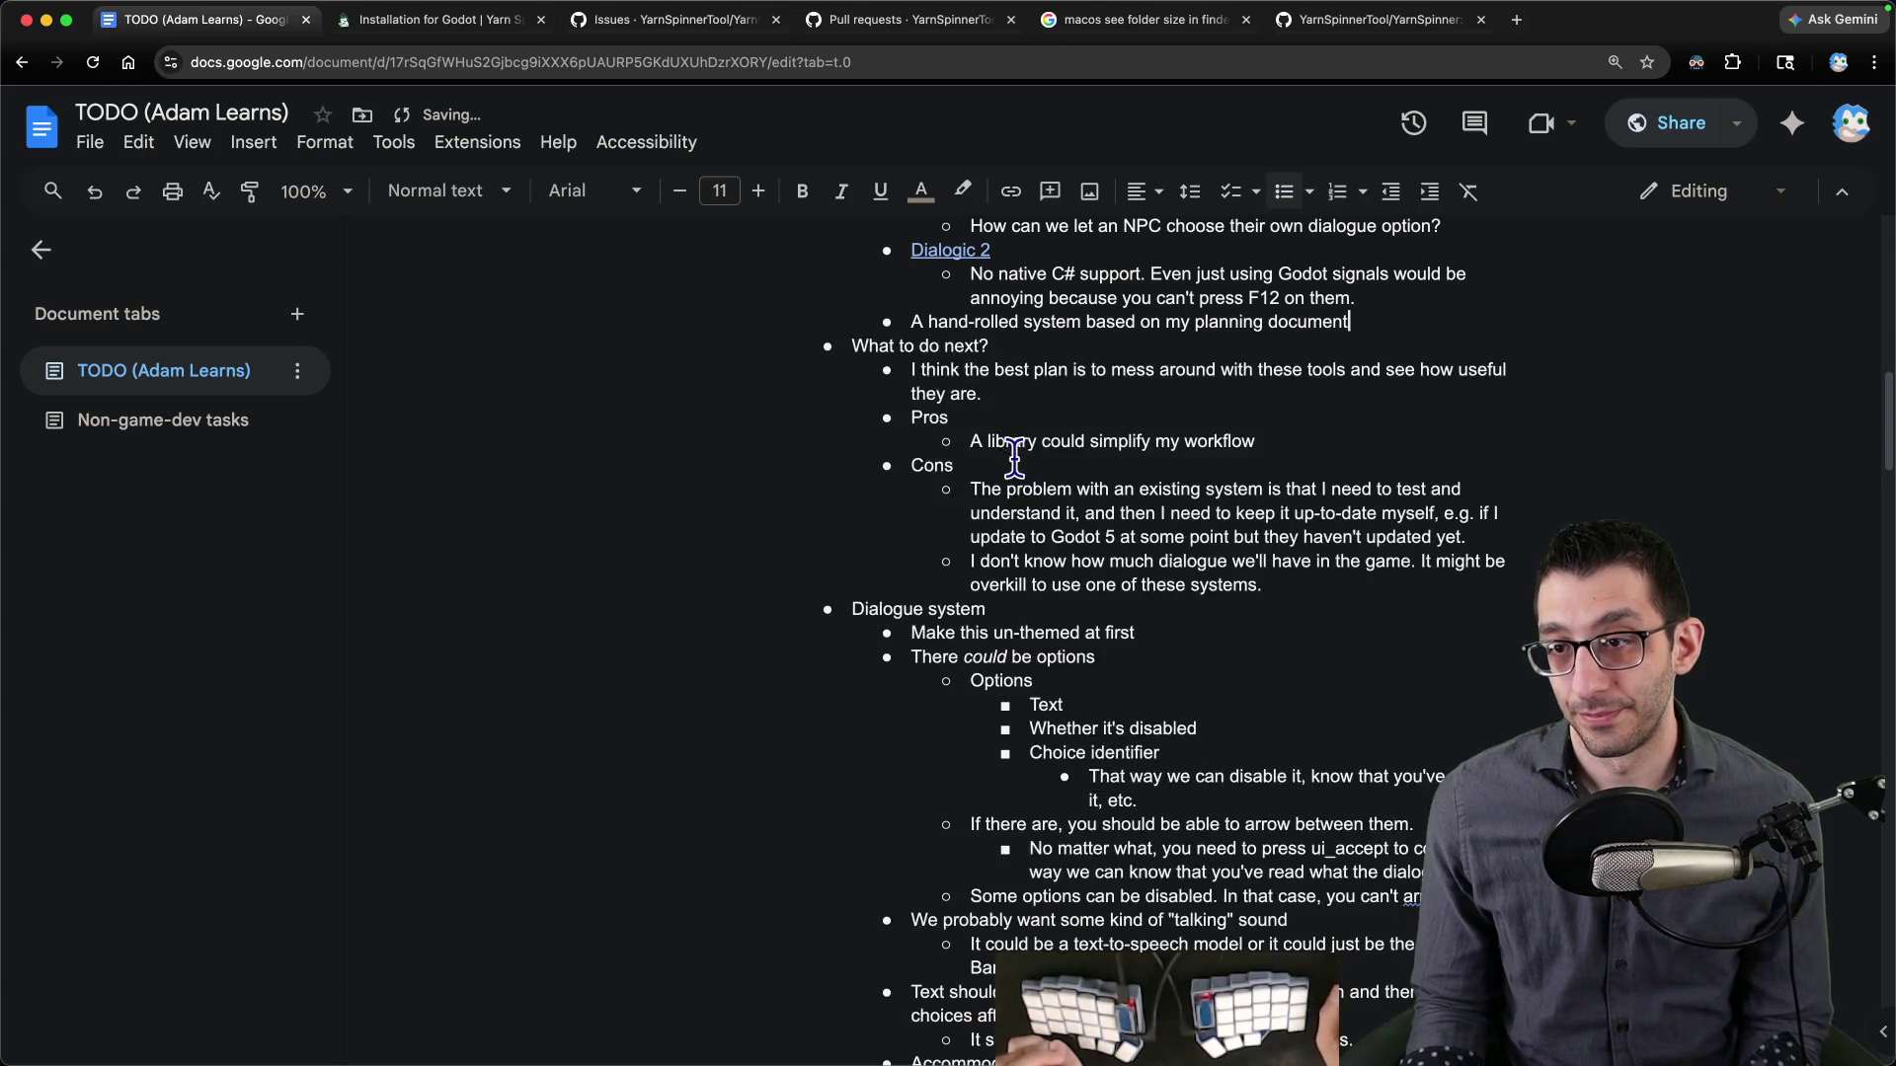
- Add 'Write notes about all of this stuff' above the sounds item and select the What to do next? section
{"action": "scroll", "coordinate": [1017, 464], "scroll_direction": "up", "scroll_amount": 7}
{"action": "left_click", "coordinate": [1148, 769]}
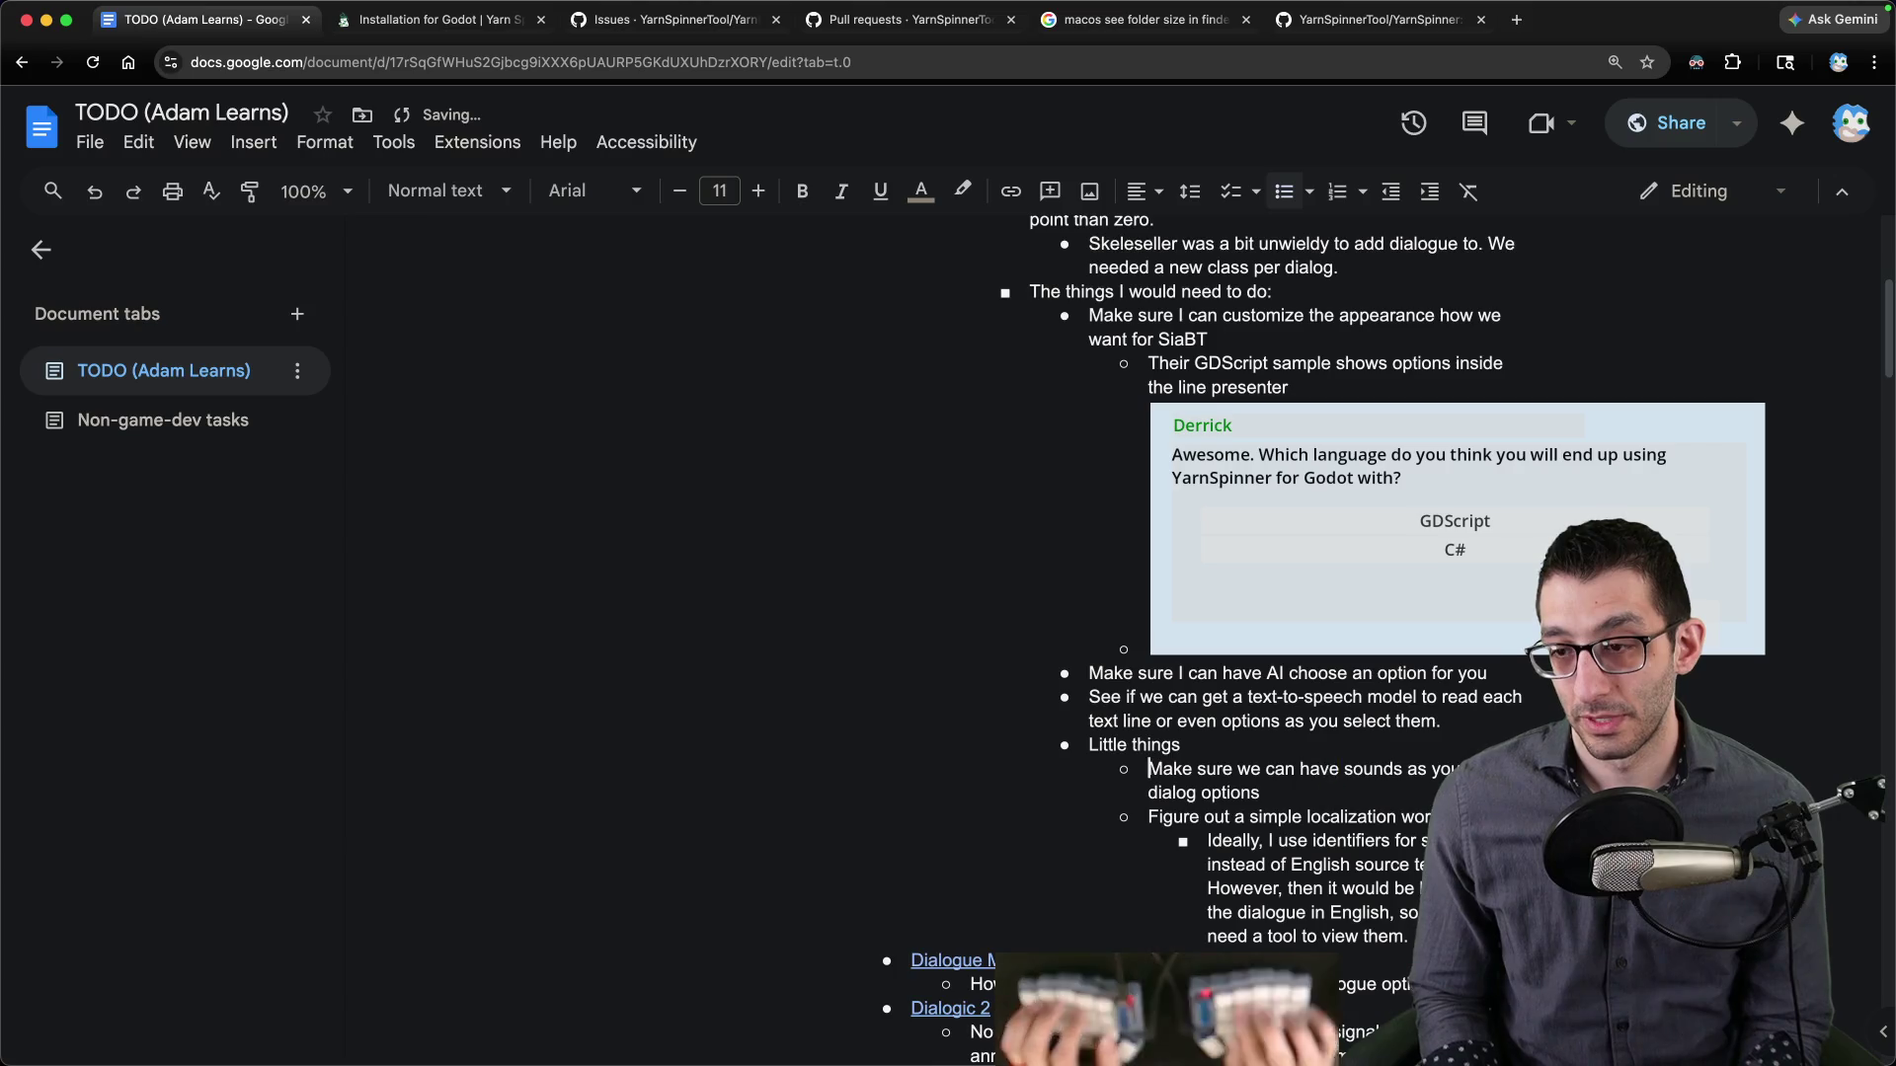
{"action": "key", "text": "Return"}
{"action": "key", "text": "Up"}
{"action": "type", "text": "Write notes about all of this stuff"}
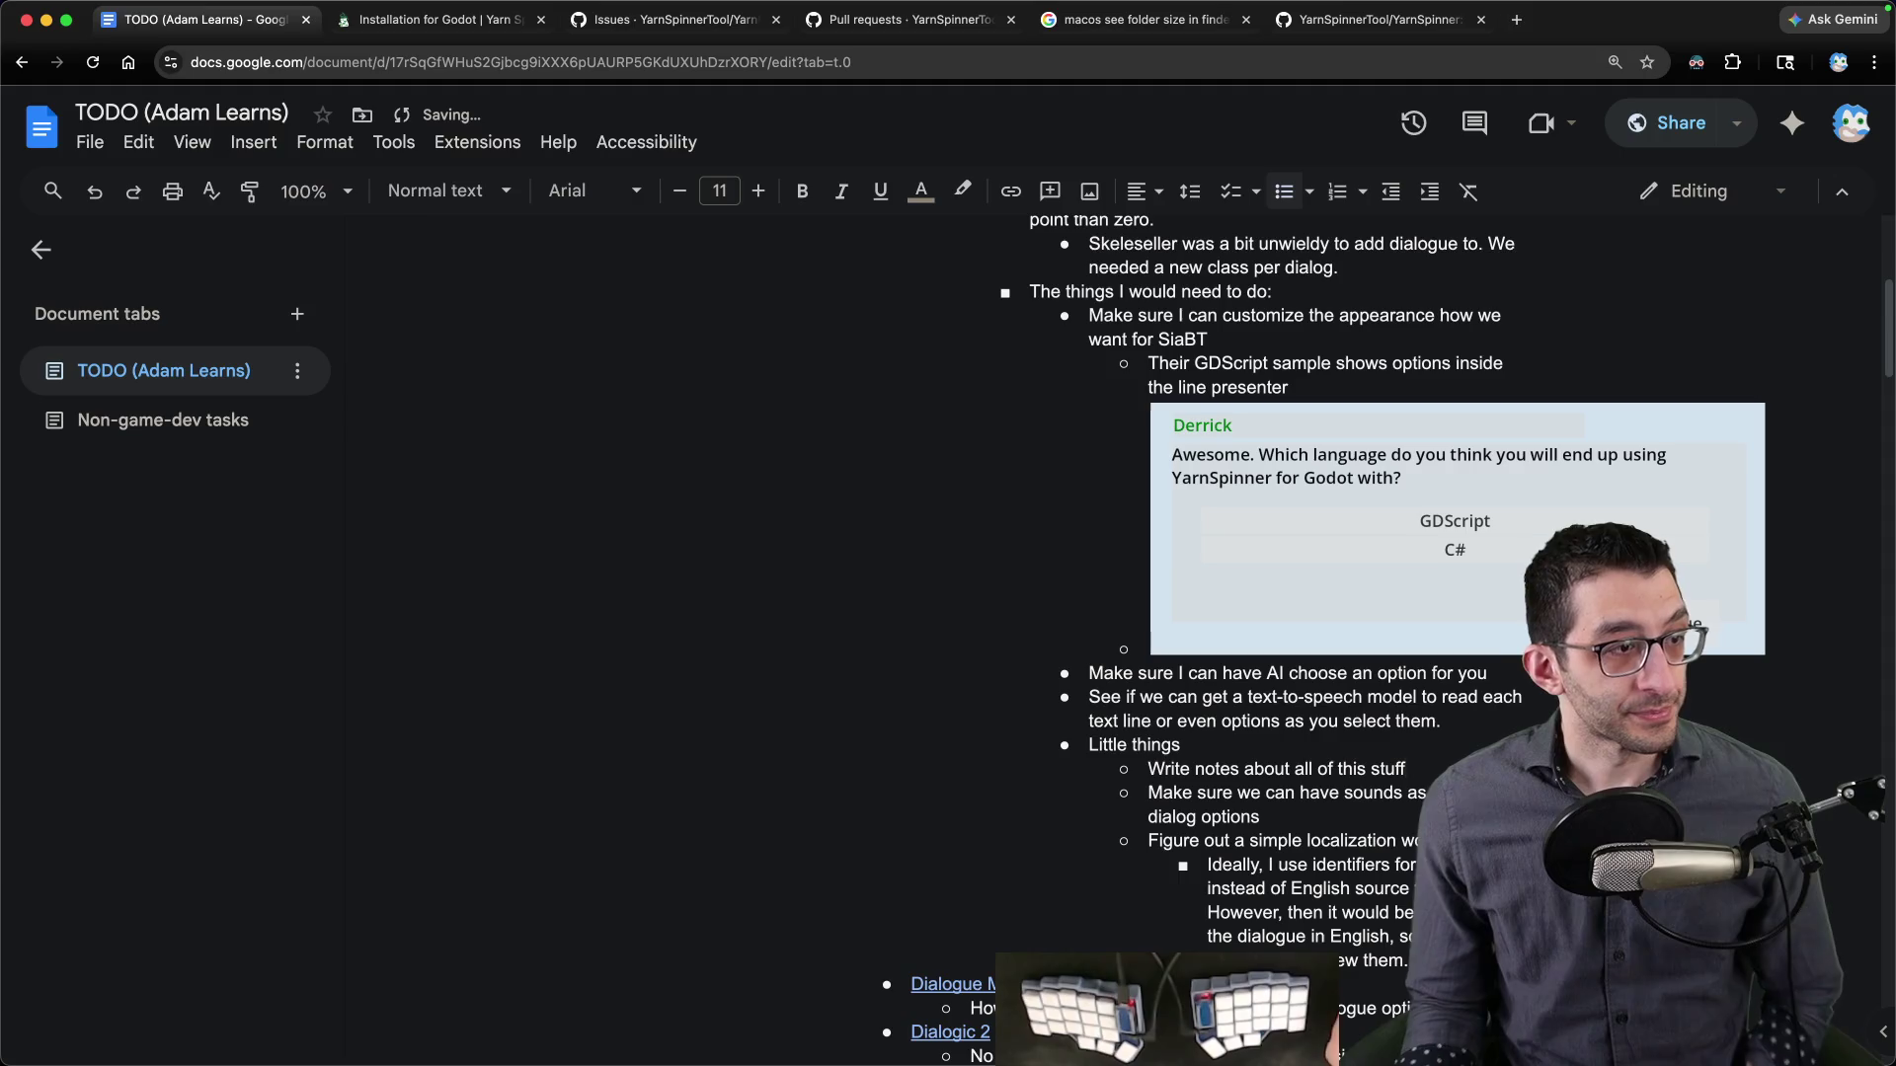
{"action": "scroll", "coordinate": [1330, 758], "scroll_direction": "down", "scroll_amount": 1}
{"action": "scroll", "coordinate": [1330, 759], "scroll_direction": "down", "scroll_amount": 5}
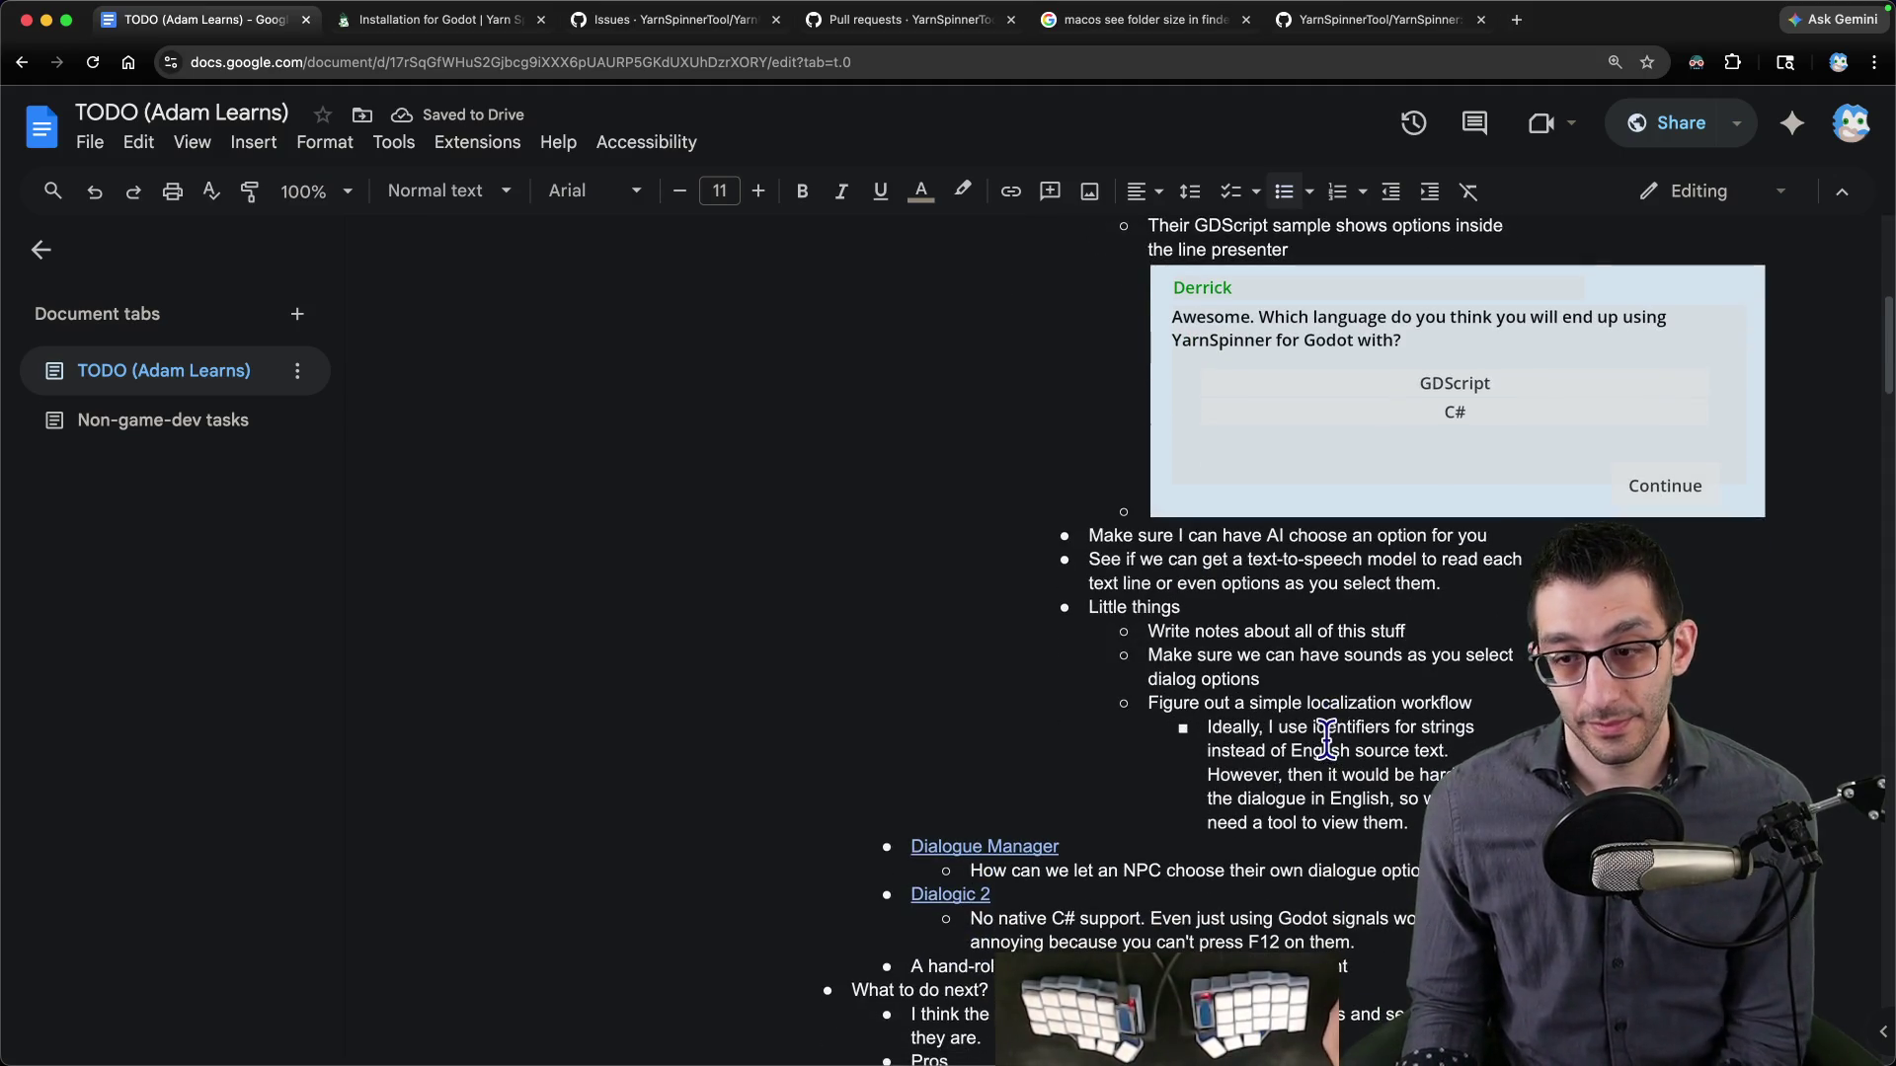
{"action": "scroll", "coordinate": [1314, 736], "scroll_direction": "down", "scroll_amount": 2}
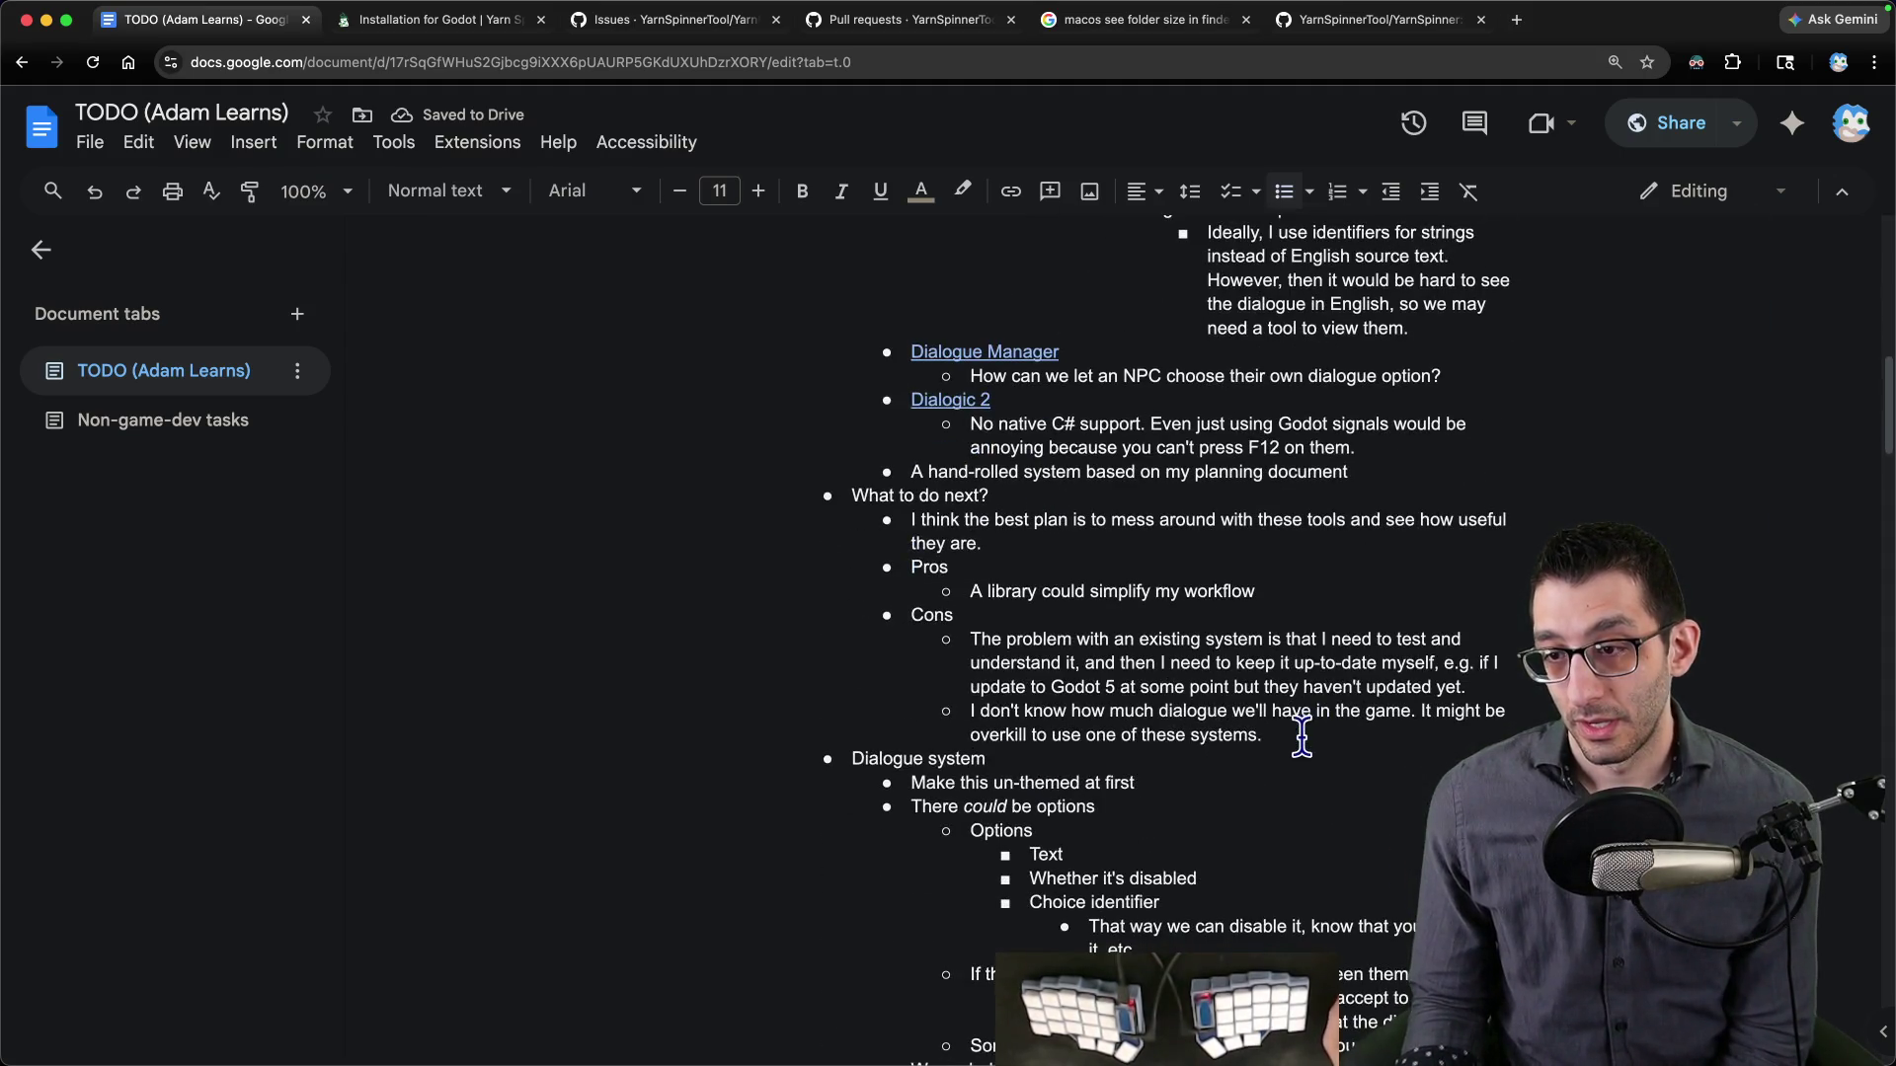
{"action": "mouse_move", "coordinate": [1292, 736]}
{"action": "left_mouse_down"}
{"action": "mouse_move", "coordinate": [495, 473]}
{"action": "mouse_move", "coordinate": [507, 495]}
{"action": "left_mouse_up"}
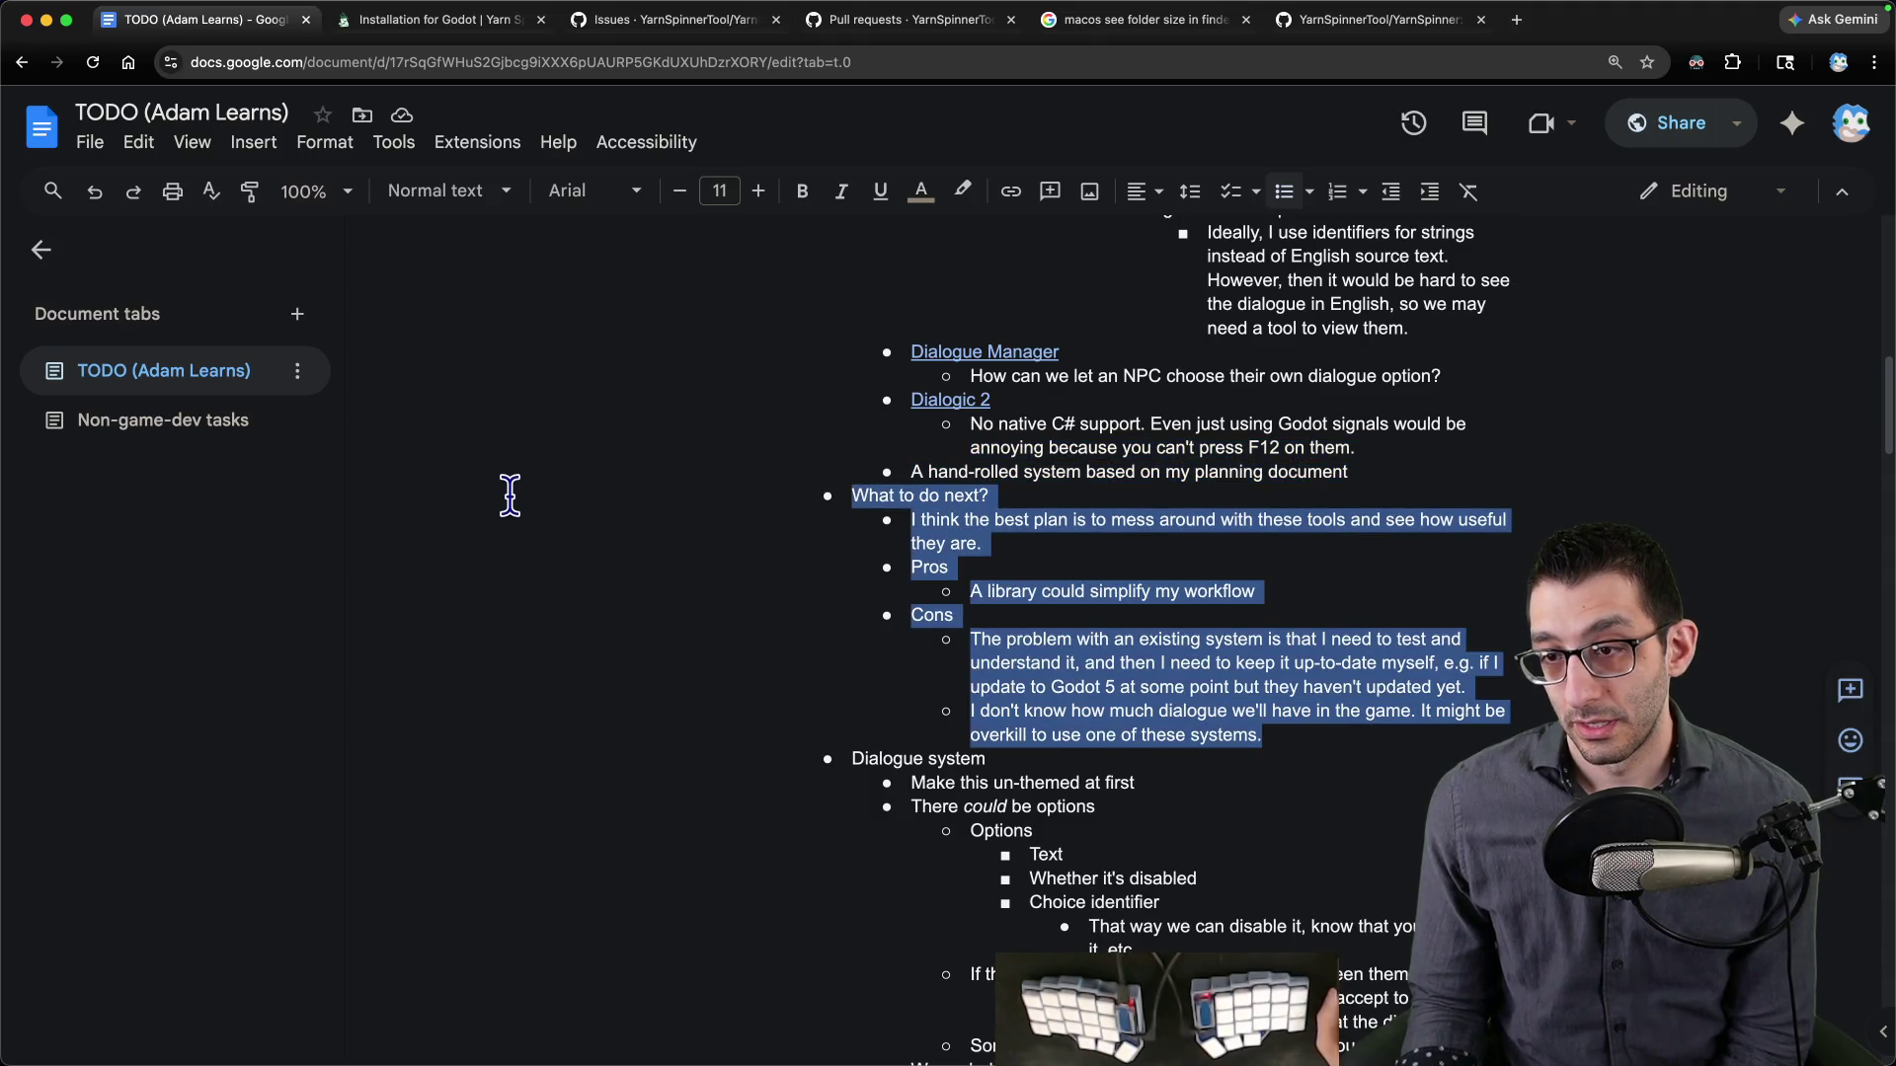
- Delete What to do next? and add a nested Pros note about keeping dialogue separate from code
{"action": "key", "text": "BackSpace"}
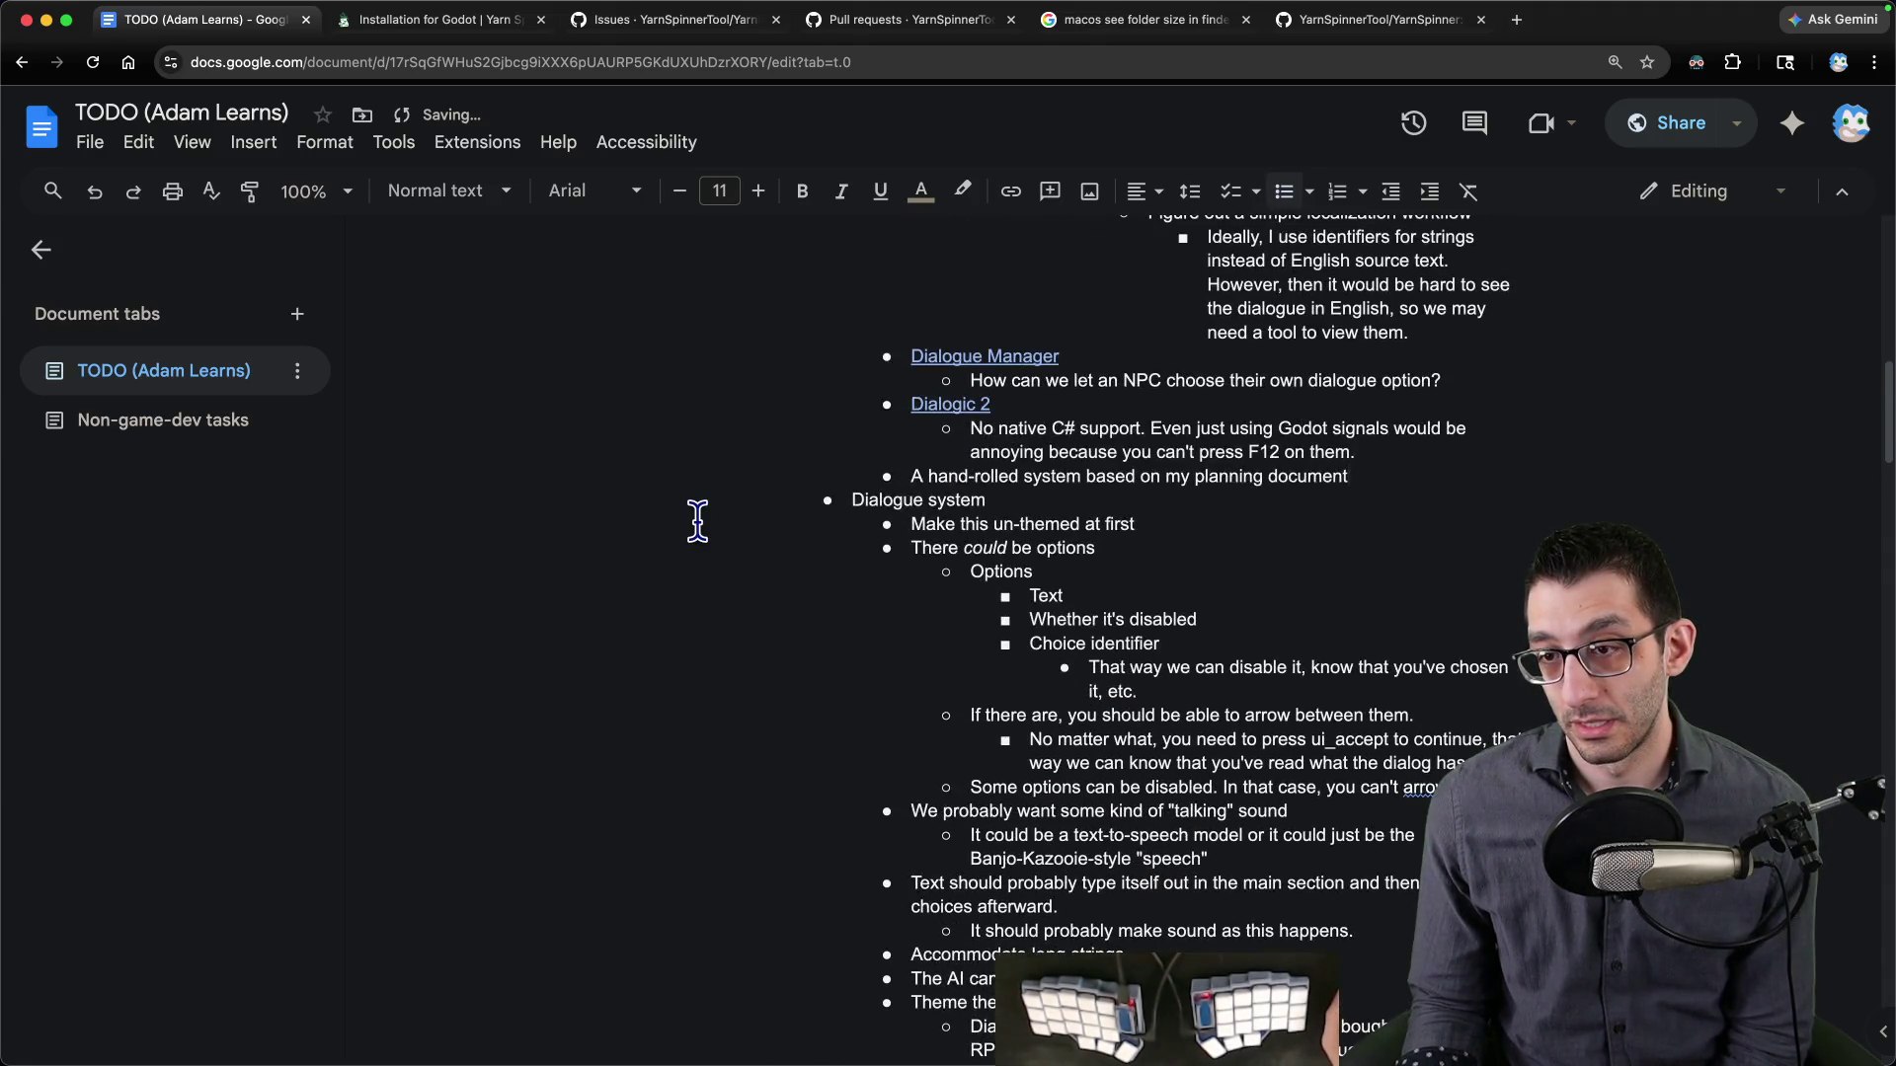
{"action": "scroll", "coordinate": [1376, 395], "scroll_direction": "up", "scroll_amount": 5}
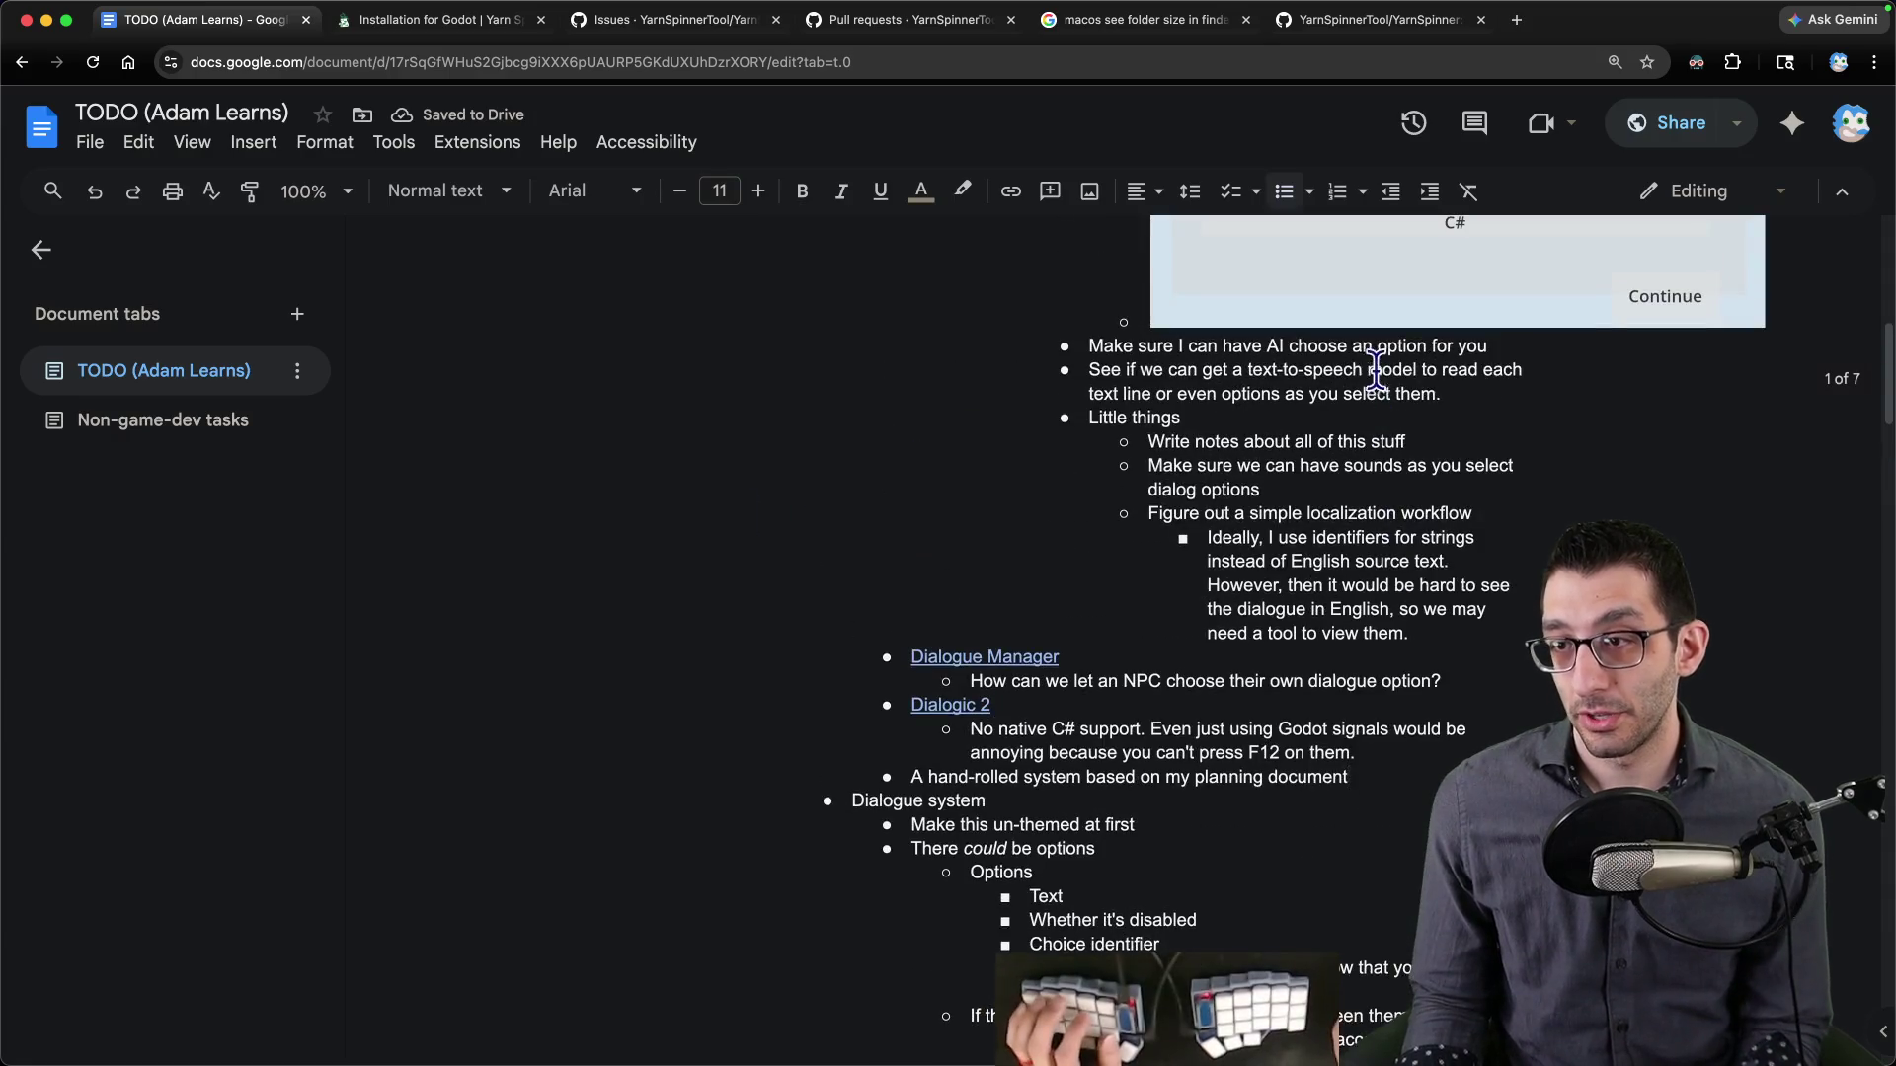
{"action": "key", "text": "Return"}
{"action": "key", "text": "Tab"}
{"action": "type", "text": "Pros"}
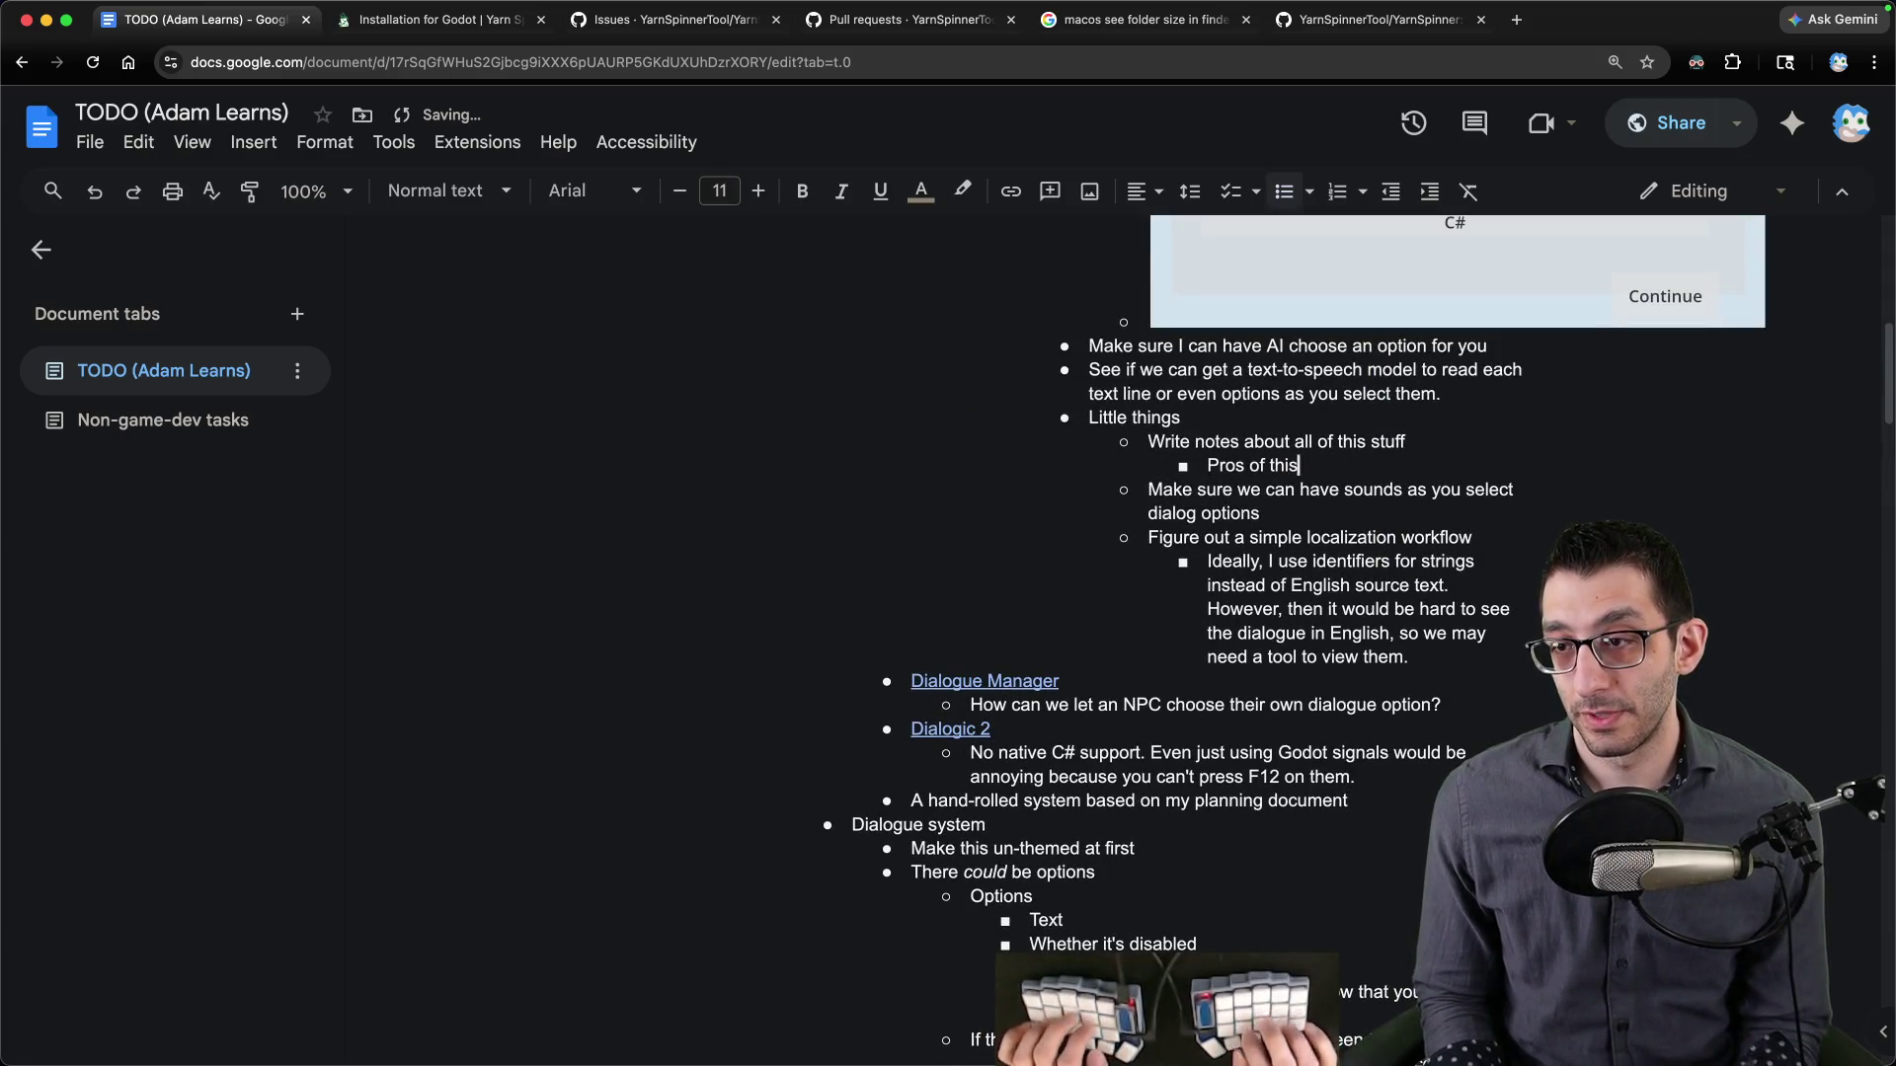
{"action": "key", "text": "Return"}
{"action": "left_click", "coordinate": [1206, 489]}
{"action": "key", "text": "shift+End"}
{"action": "key", "text": "BackSpace"}
{"action": "key", "text": "BackSpace"}
{"action": "key", "text": "BackSpace"}
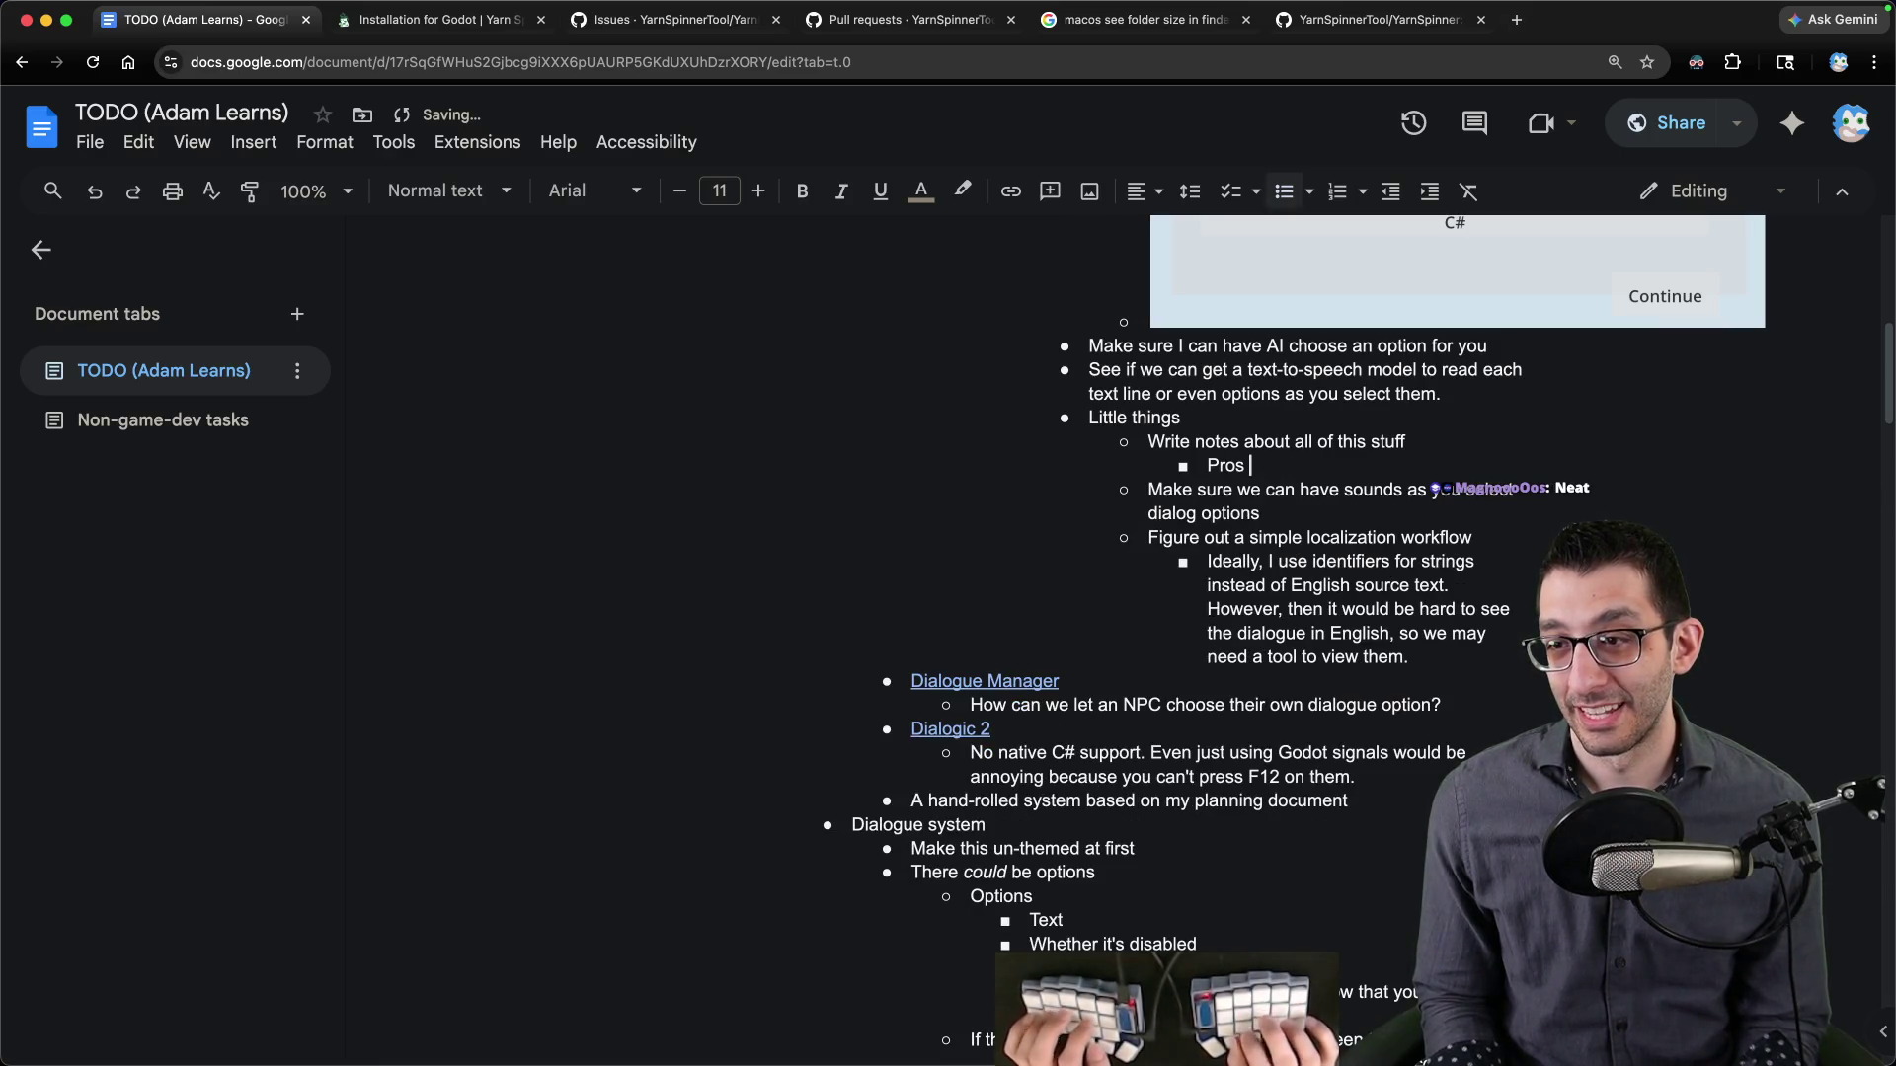
{"action": "type", "text": "It's nice to"}
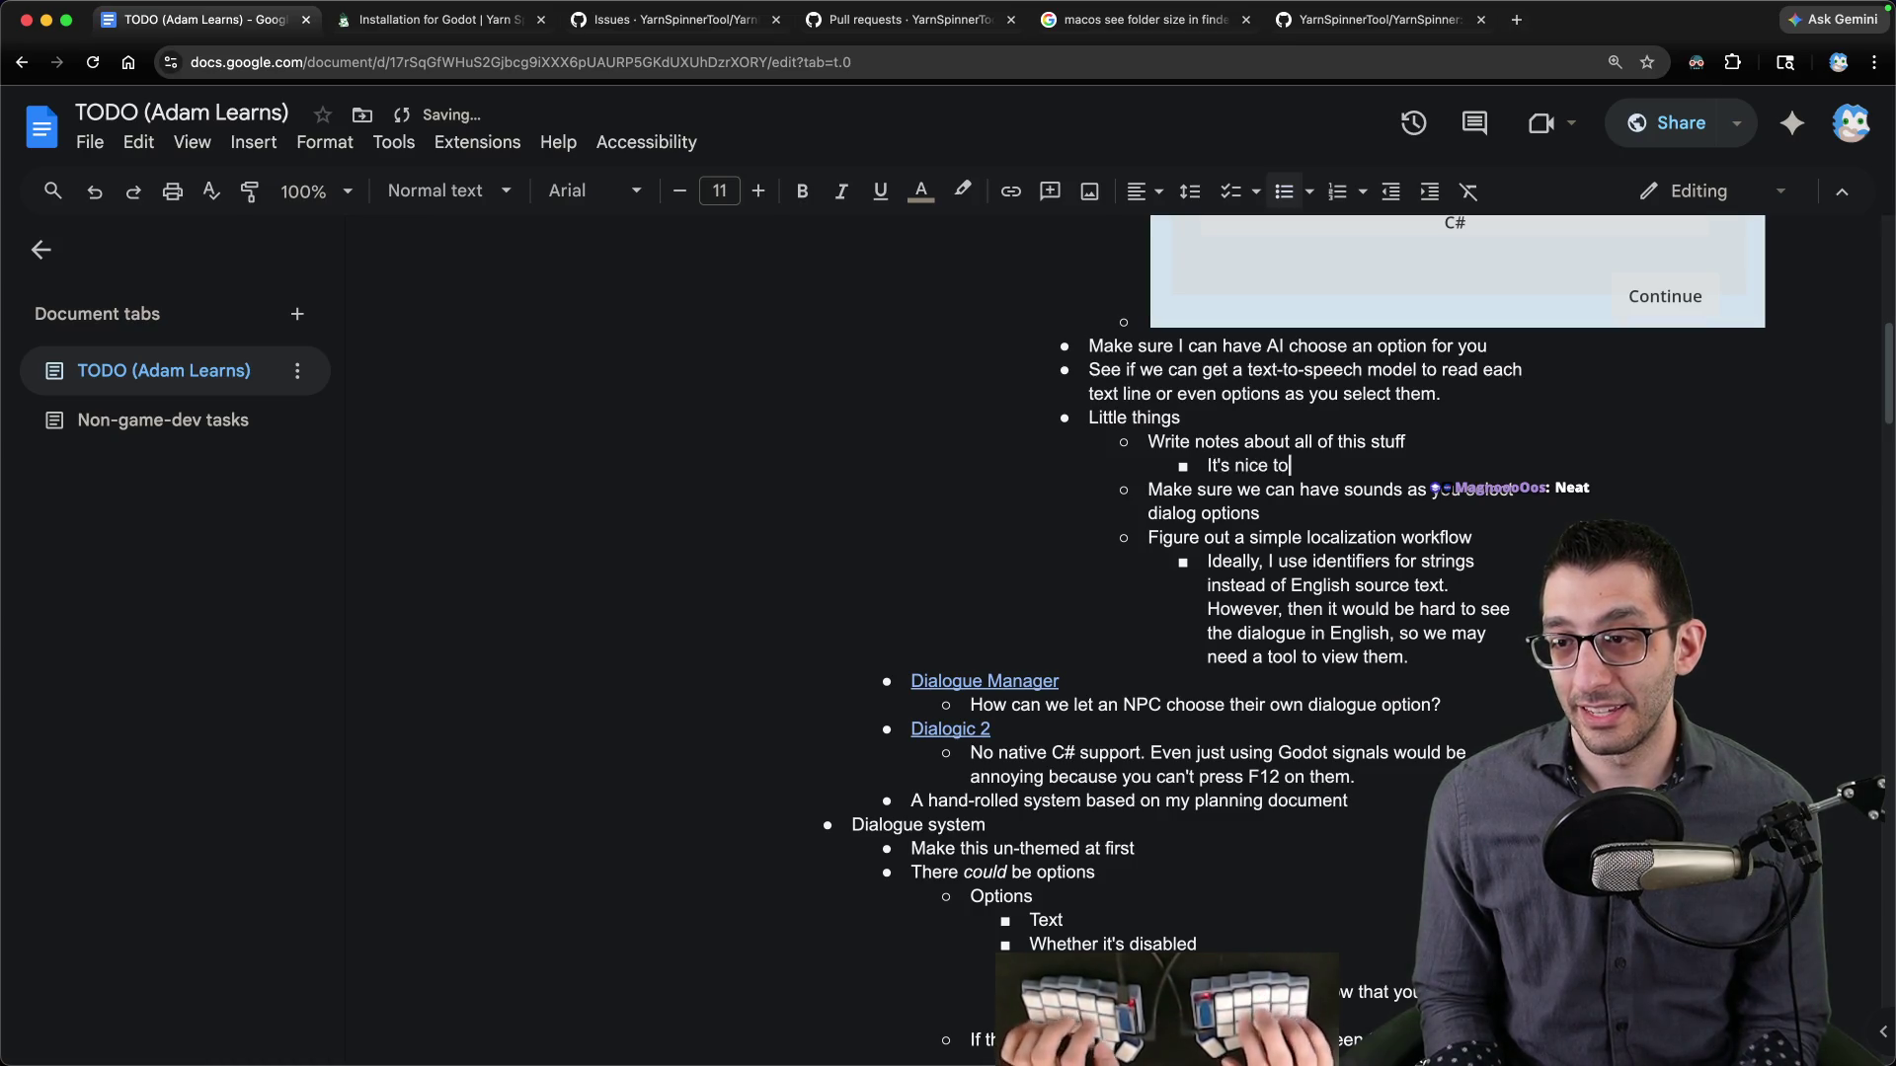
{"action": "type", "text": " have the dialogue be "}
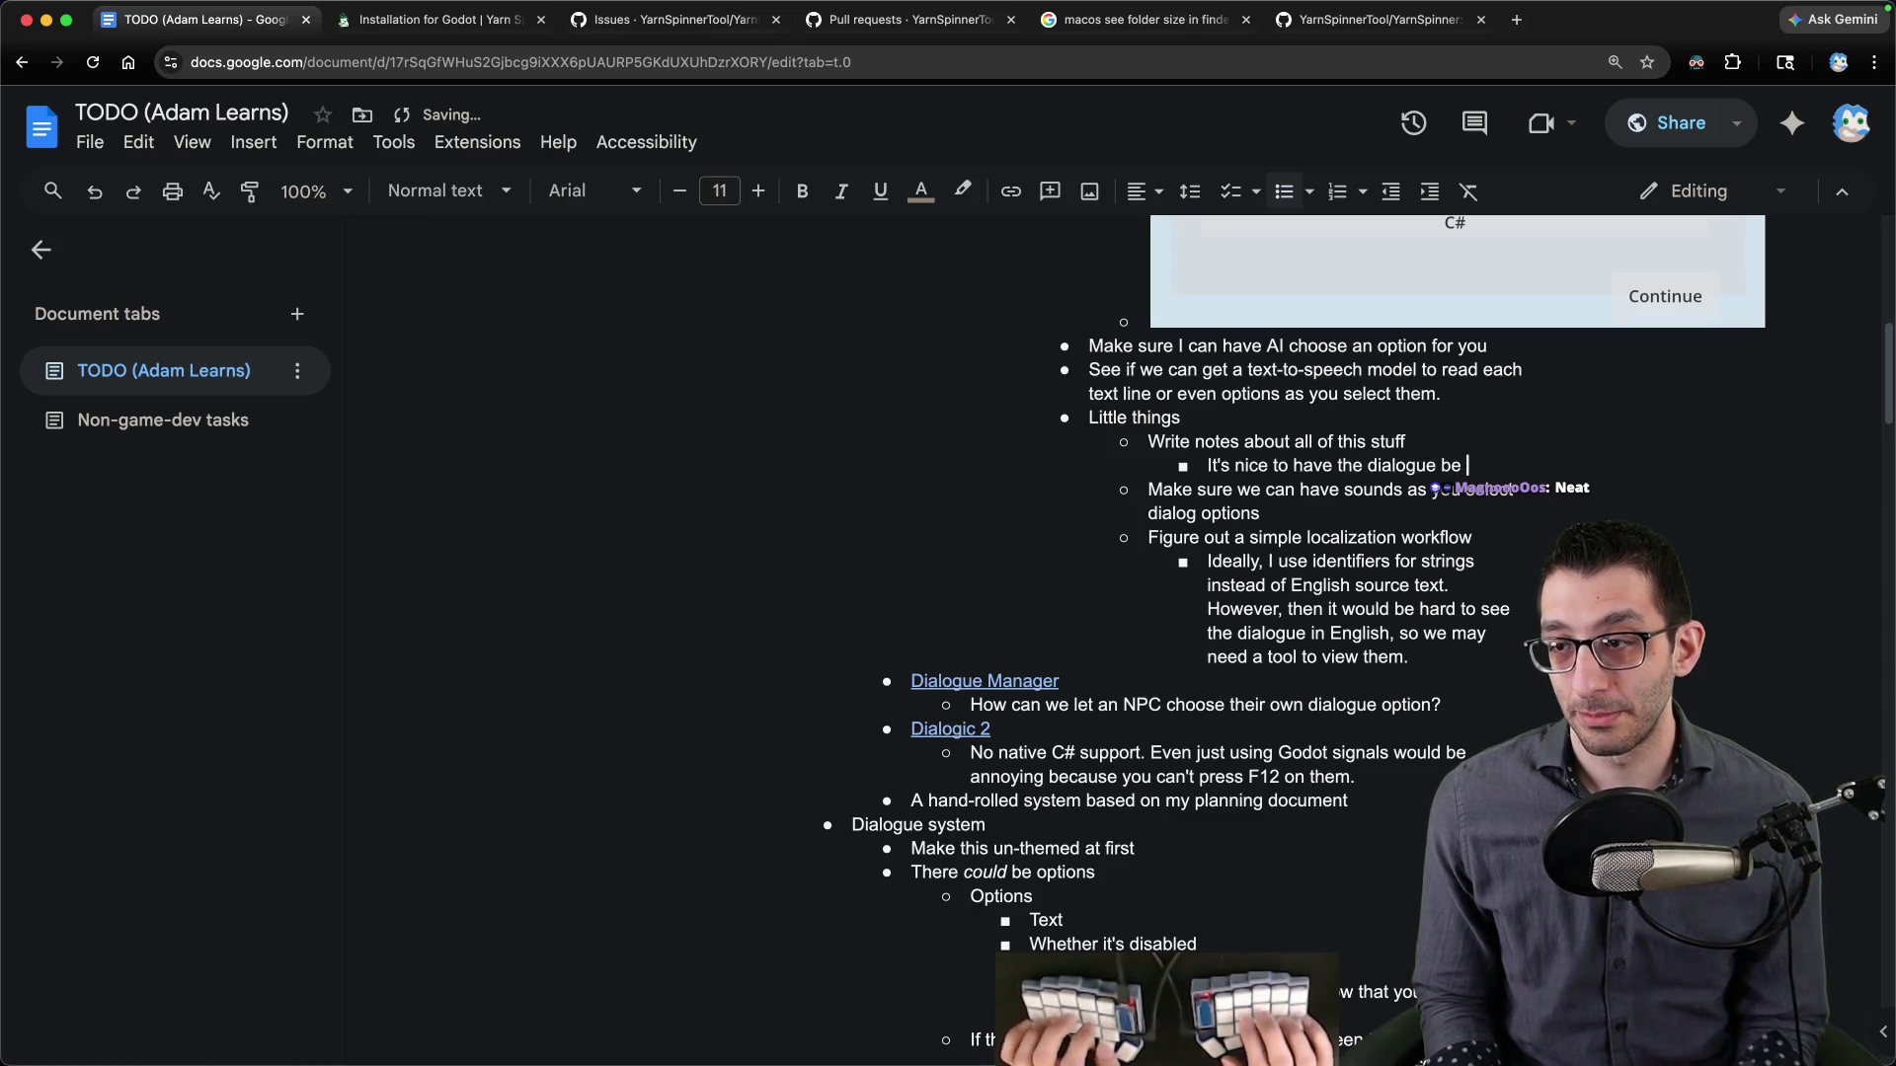
{"action": "type", "text": "separate from the code."}
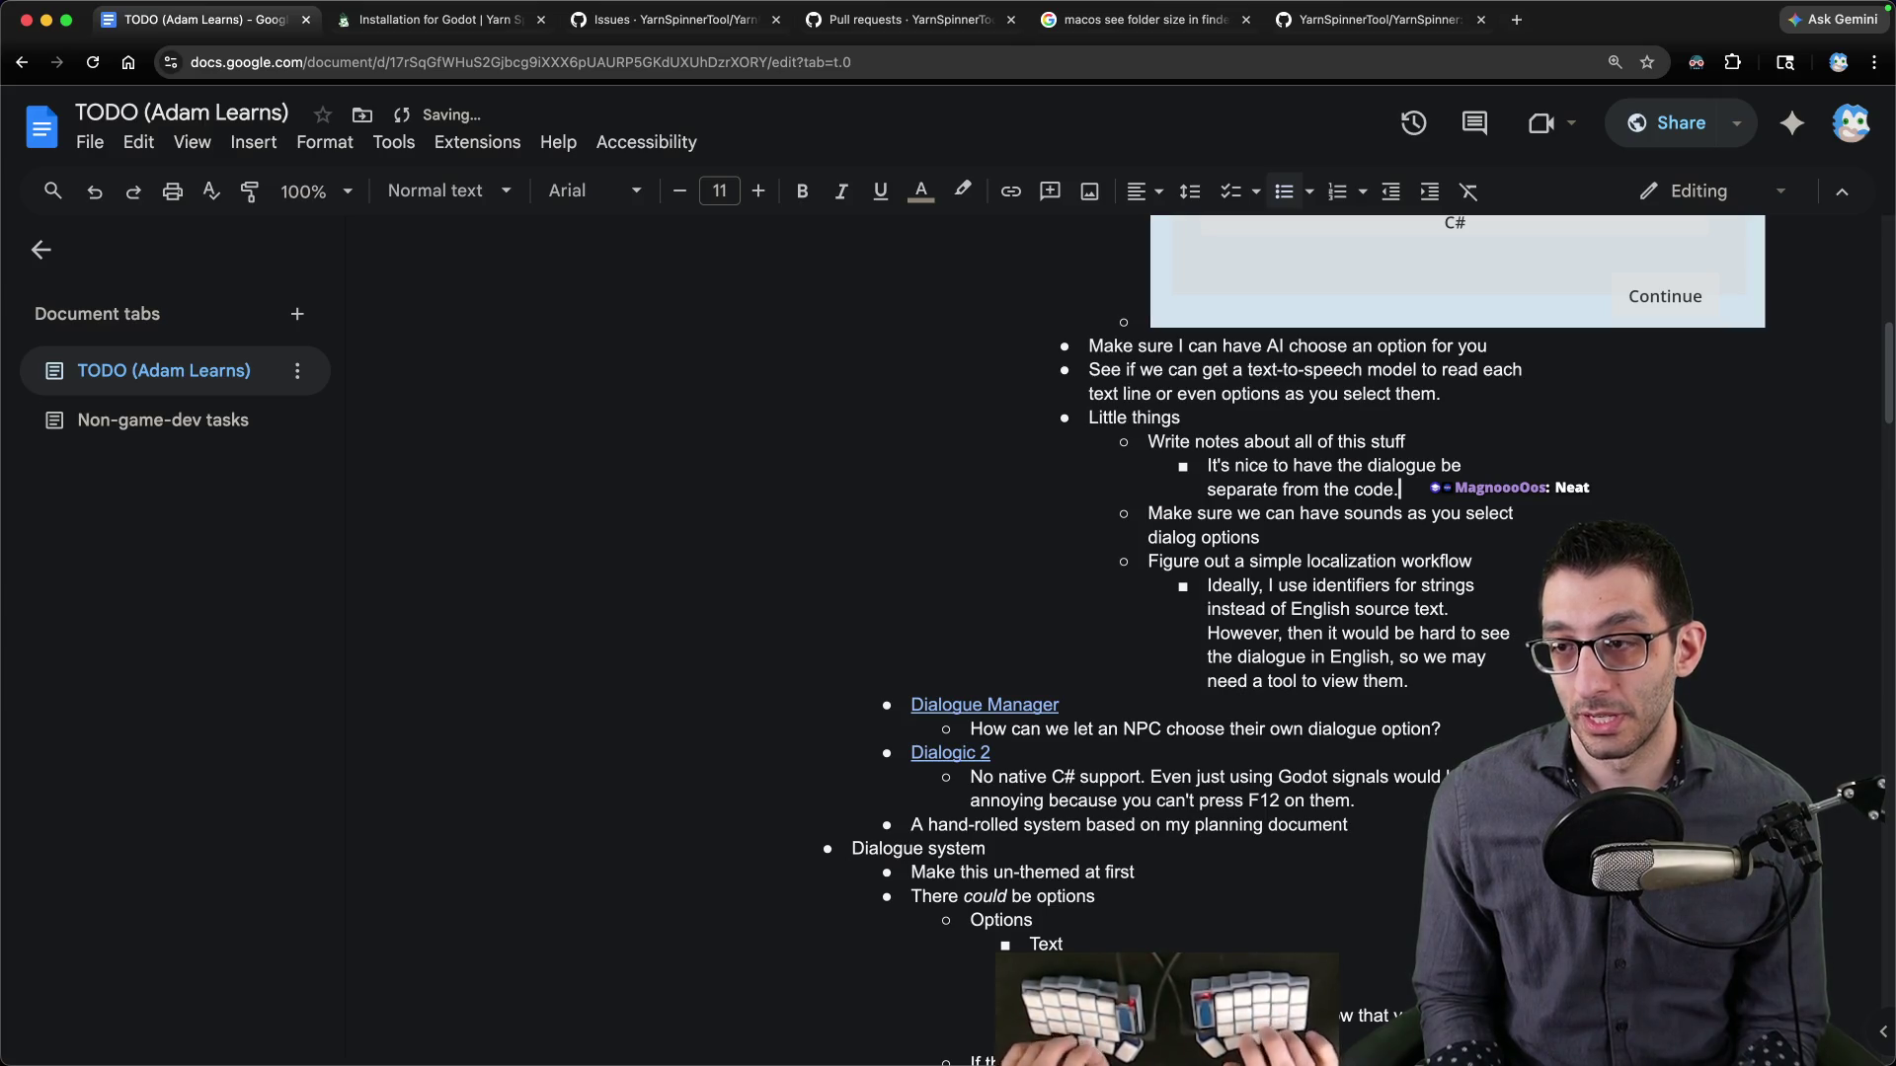
- Select the YarnSpinner notes from 'The more I think' through Little things
{"action": "scroll", "coordinate": [1420, 441], "scroll_direction": "down", "scroll_amount": 7}
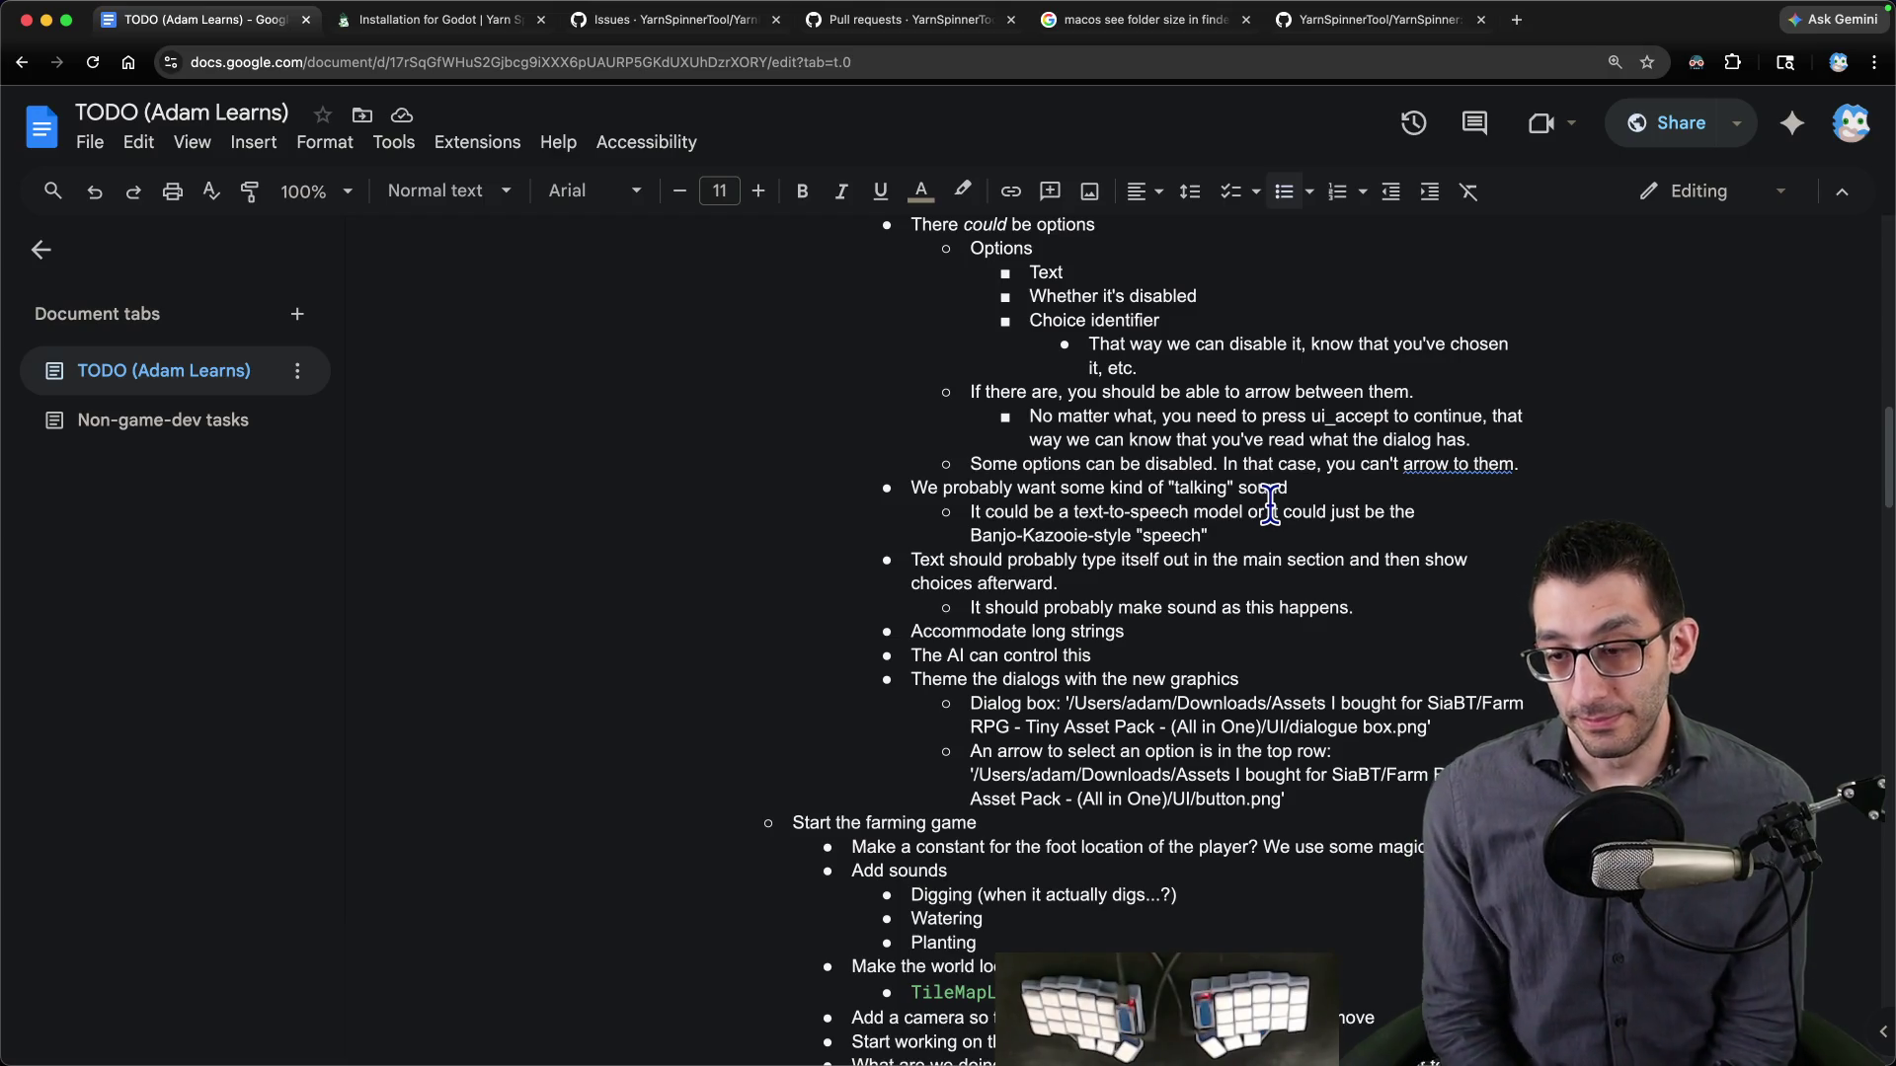
{"action": "scroll", "coordinate": [1270, 507], "scroll_direction": "down", "scroll_amount": 4}
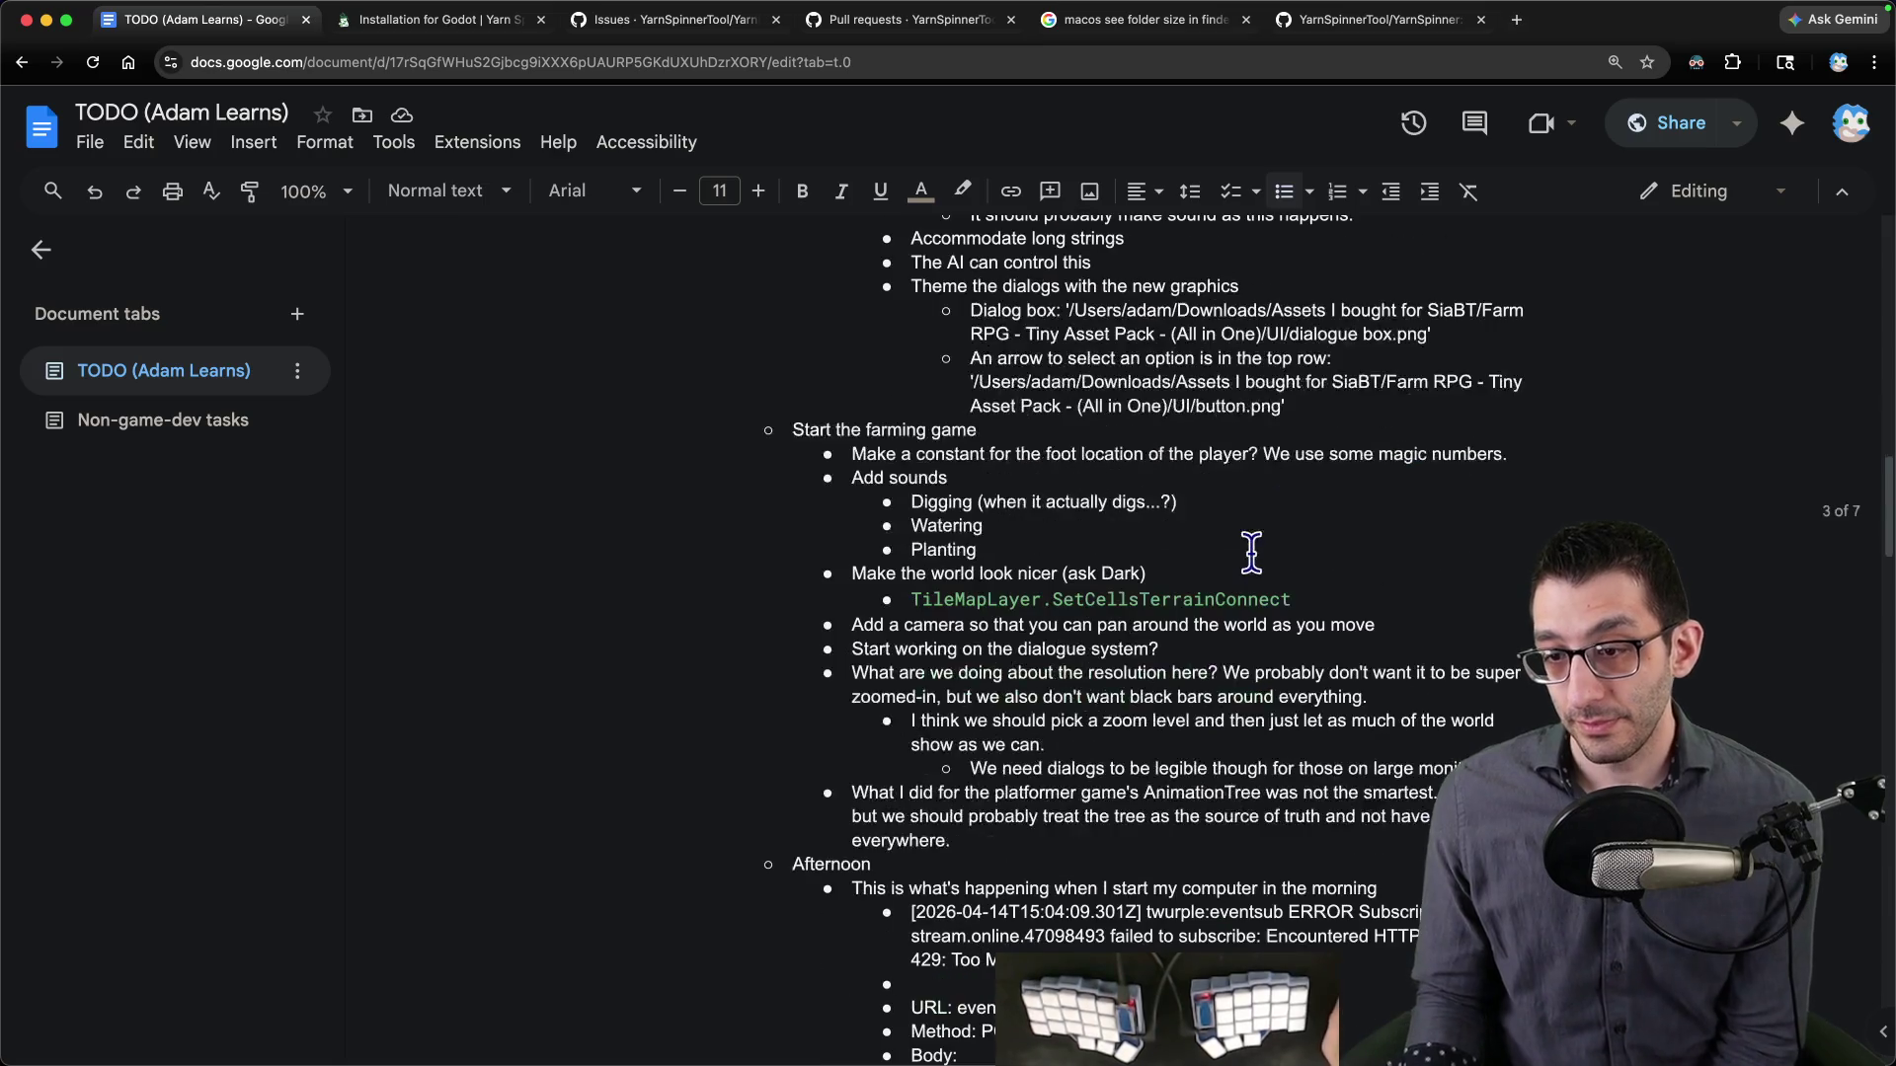
{"action": "scroll", "coordinate": [1235, 546], "scroll_direction": "down", "scroll_amount": 6}
{"action": "scroll", "coordinate": [1228, 550], "scroll_direction": "up", "scroll_amount": 20}
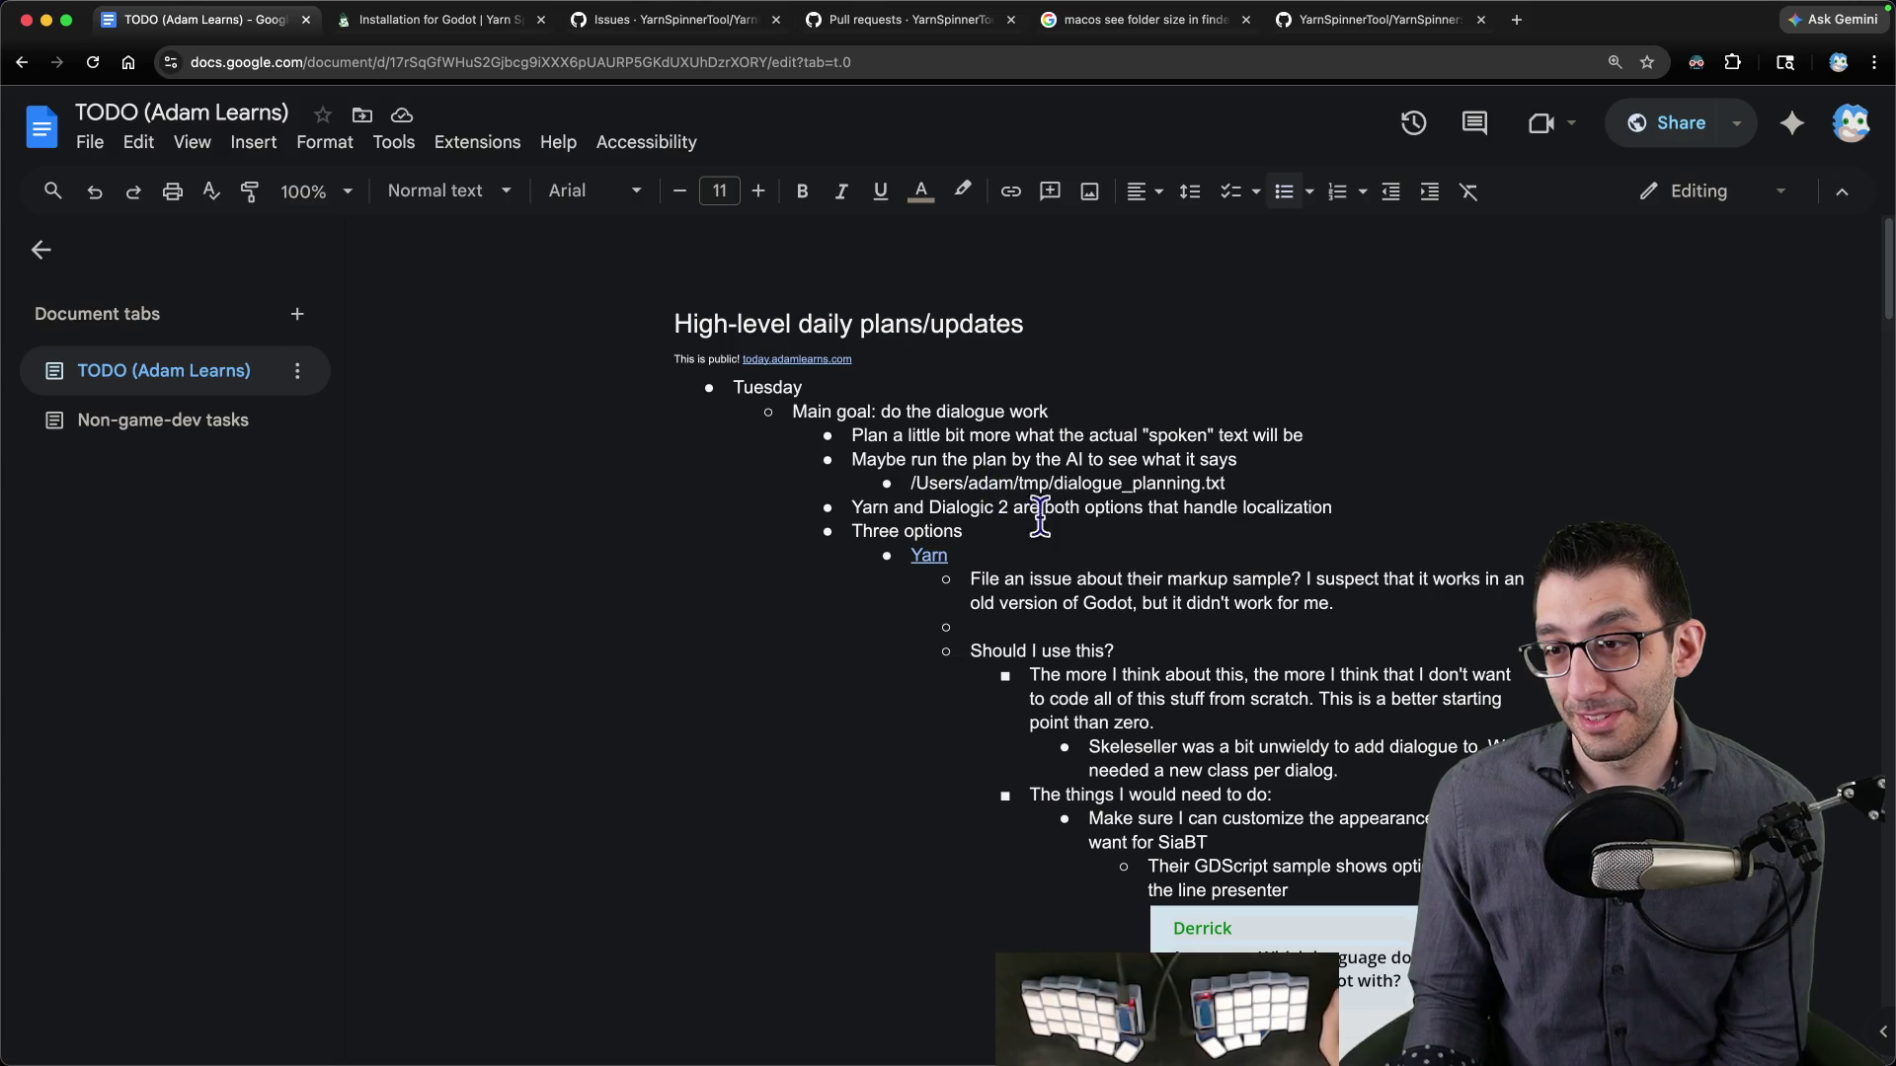
{"action": "scroll", "coordinate": [1298, 527], "scroll_direction": "down", "scroll_amount": 4}
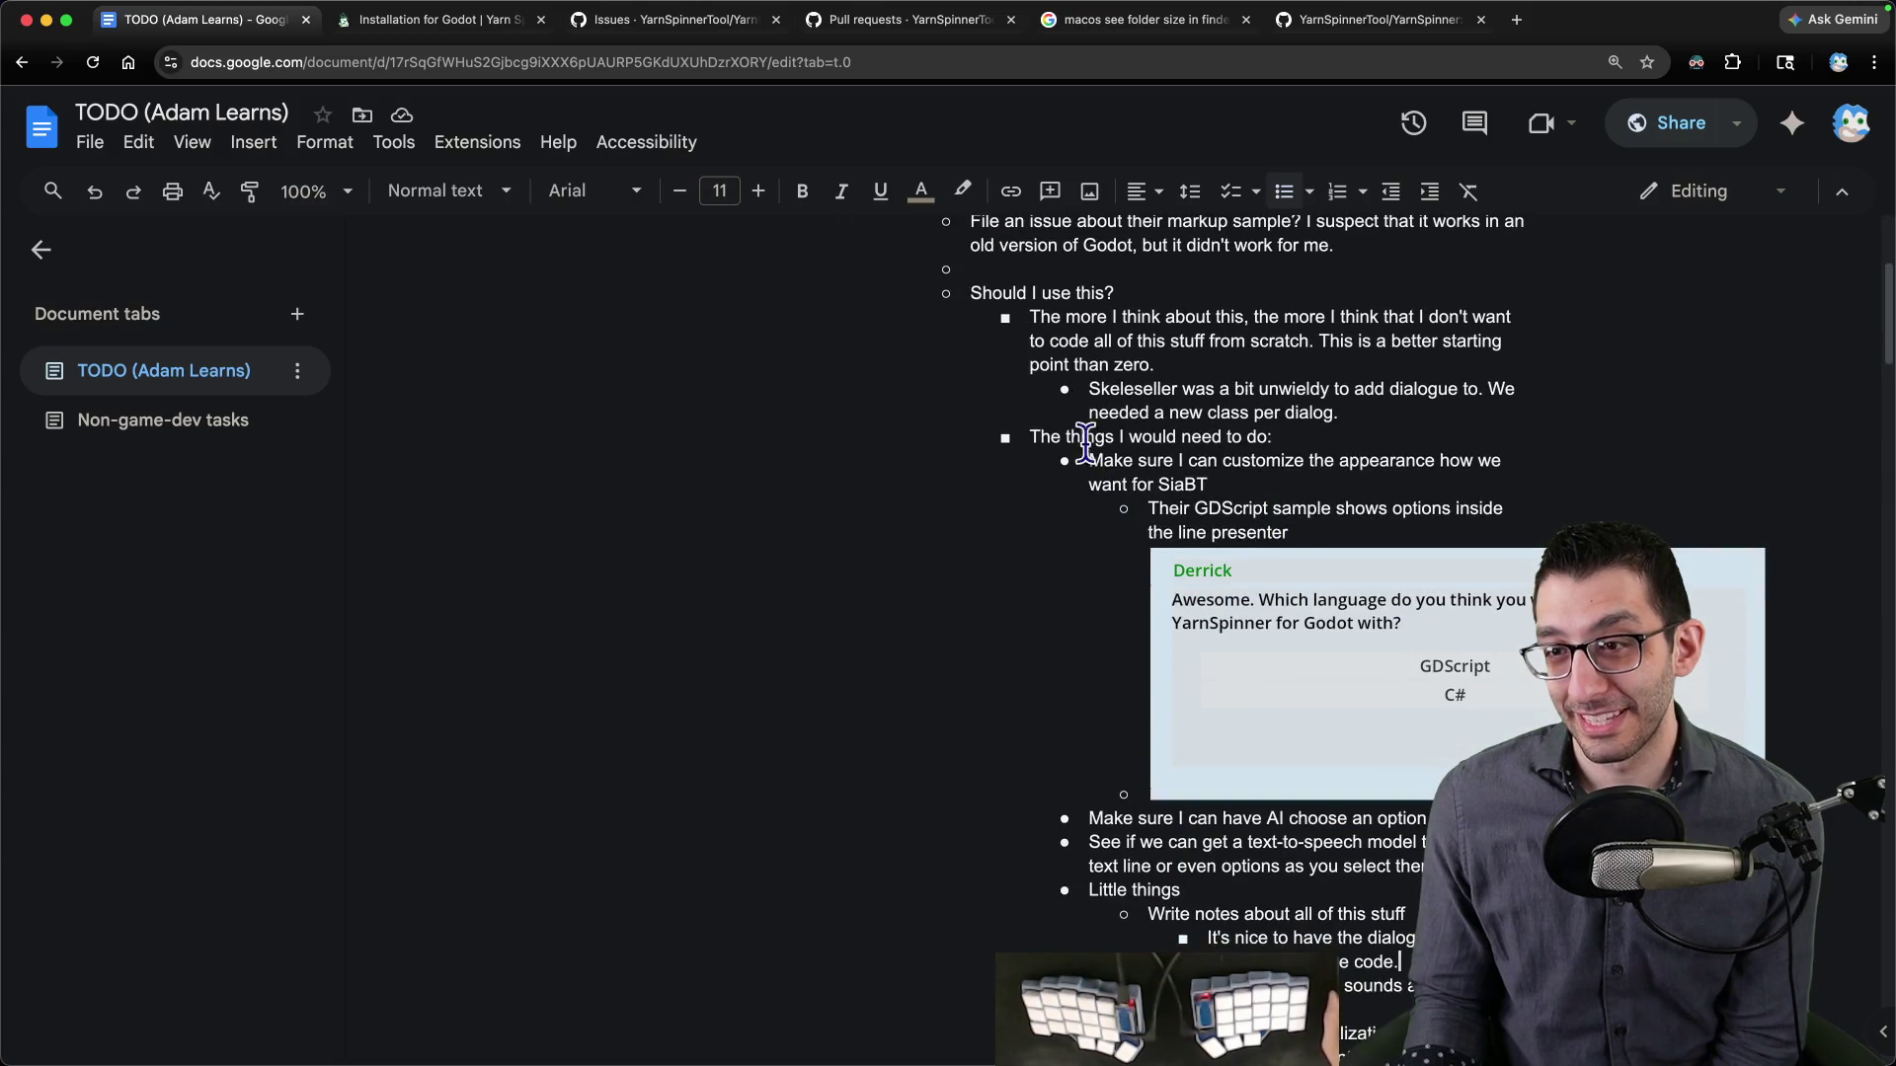
{"action": "mouse_move", "coordinate": [1009, 316]}
{"action": "left_mouse_down"}
{"action": "mouse_move", "coordinate": [1350, 626]}
{"action": "mouse_move", "coordinate": [1393, 882]}
{"action": "left_mouse_up"}
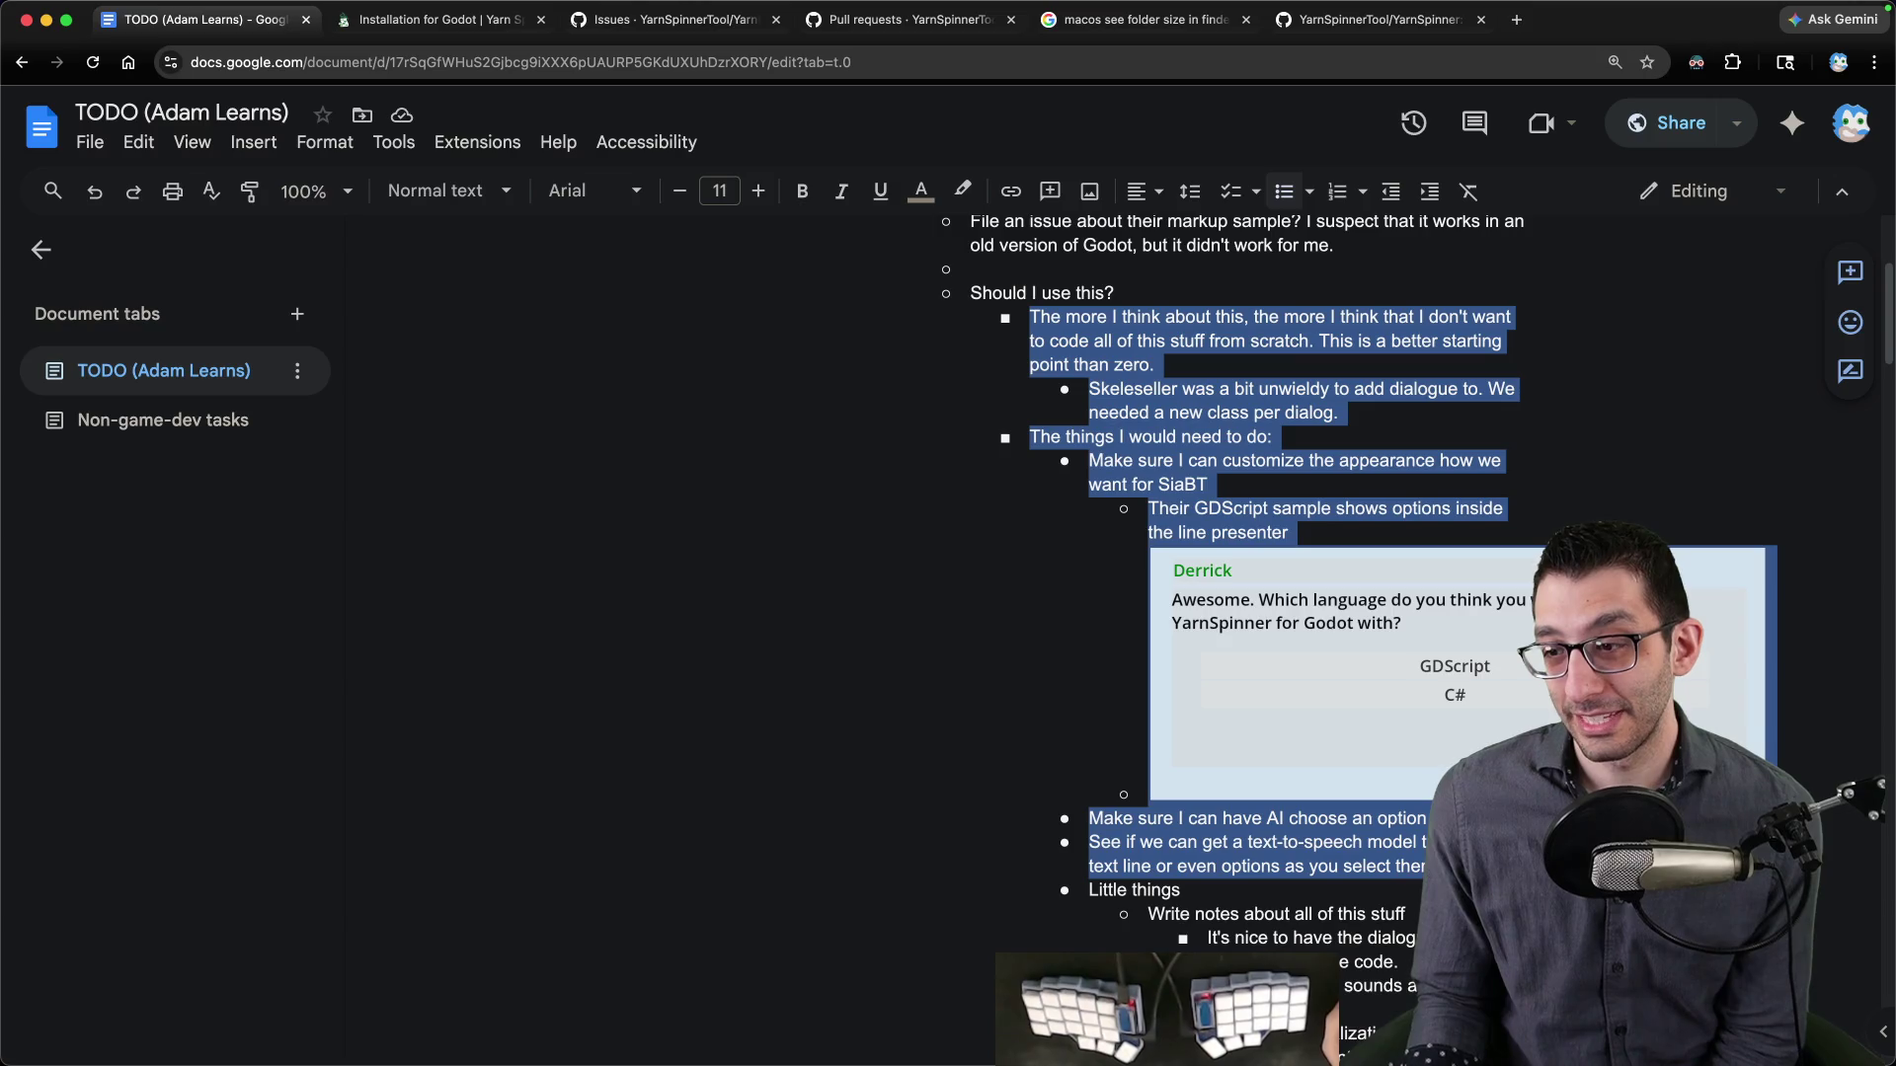
{"action": "scroll", "coordinate": [1198, 662], "scroll_direction": "down", "scroll_amount": 3}
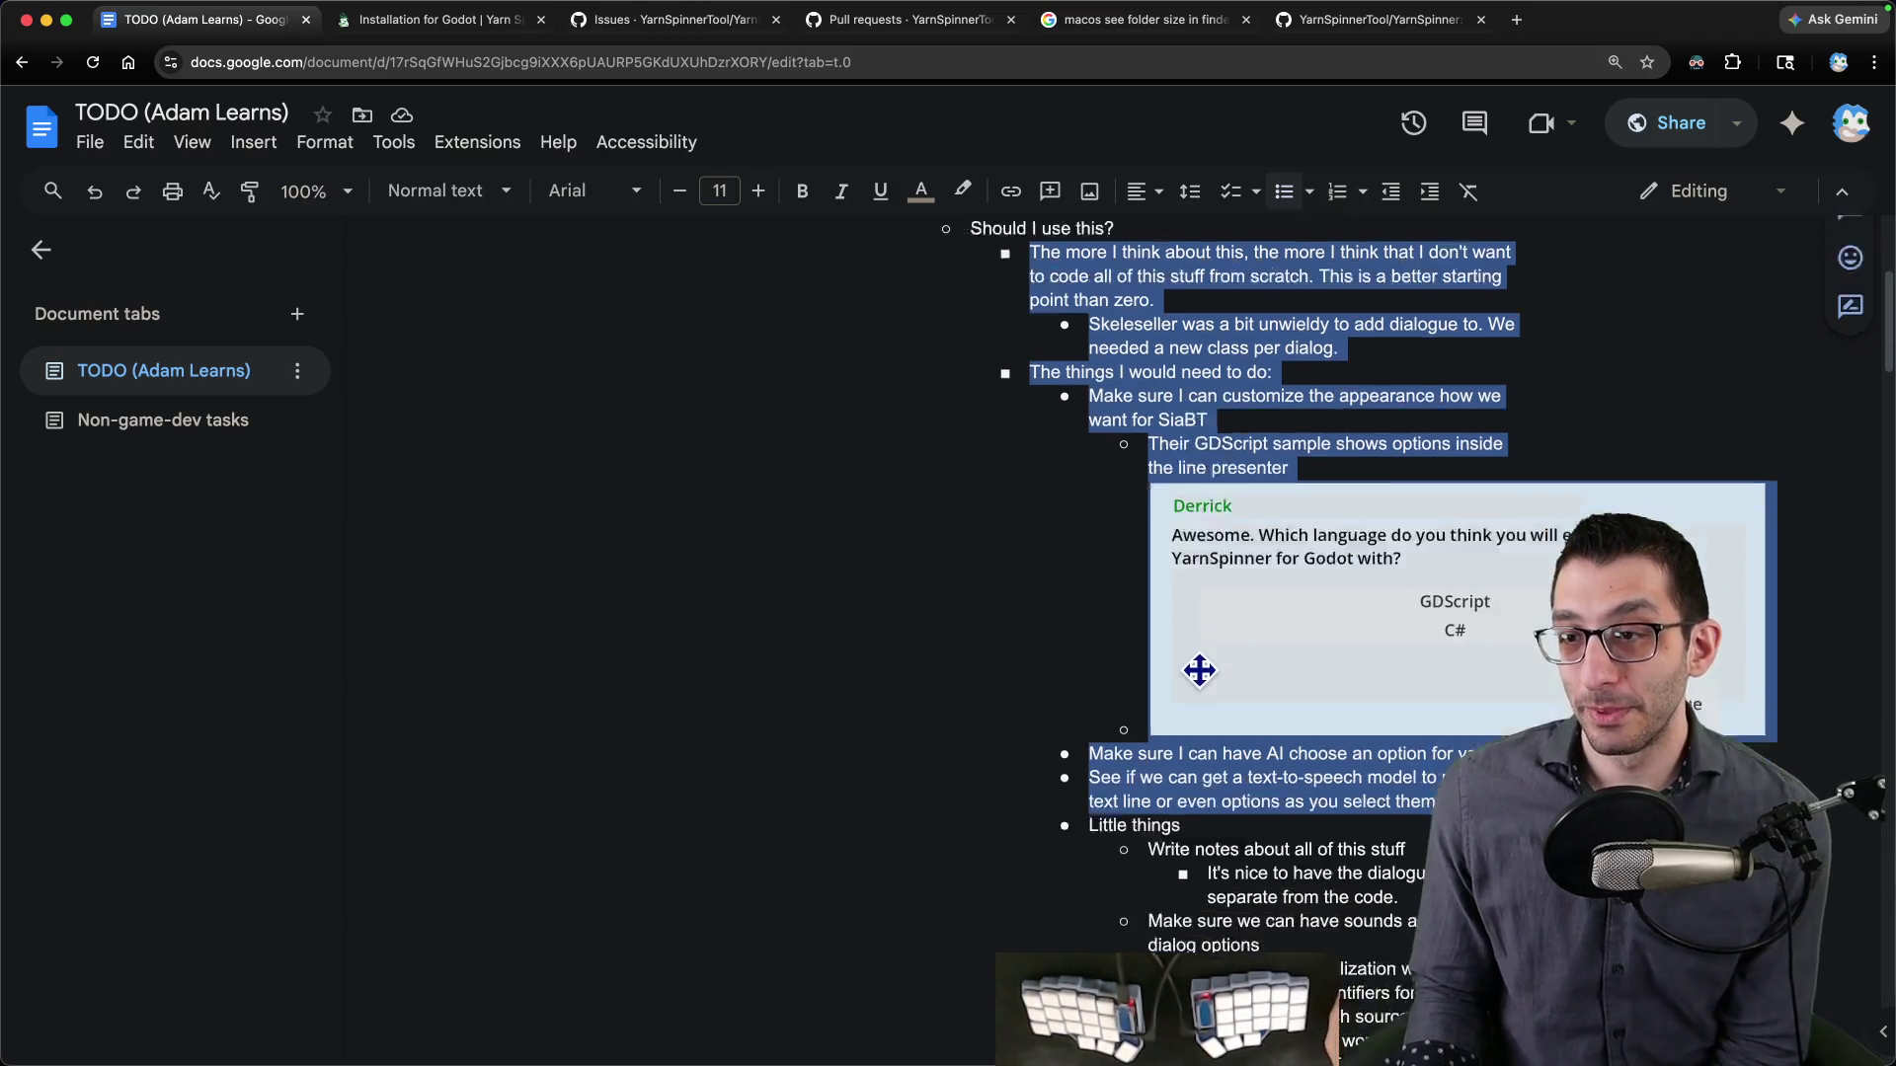
{"action": "scroll", "coordinate": [1136, 464], "scroll_direction": "up", "scroll_amount": 4}
{"action": "scroll", "coordinate": [1183, 435], "scroll_direction": "down", "scroll_amount": 1}
{"action": "scroll", "coordinate": [1183, 434], "scroll_direction": "down", "scroll_amount": 3}
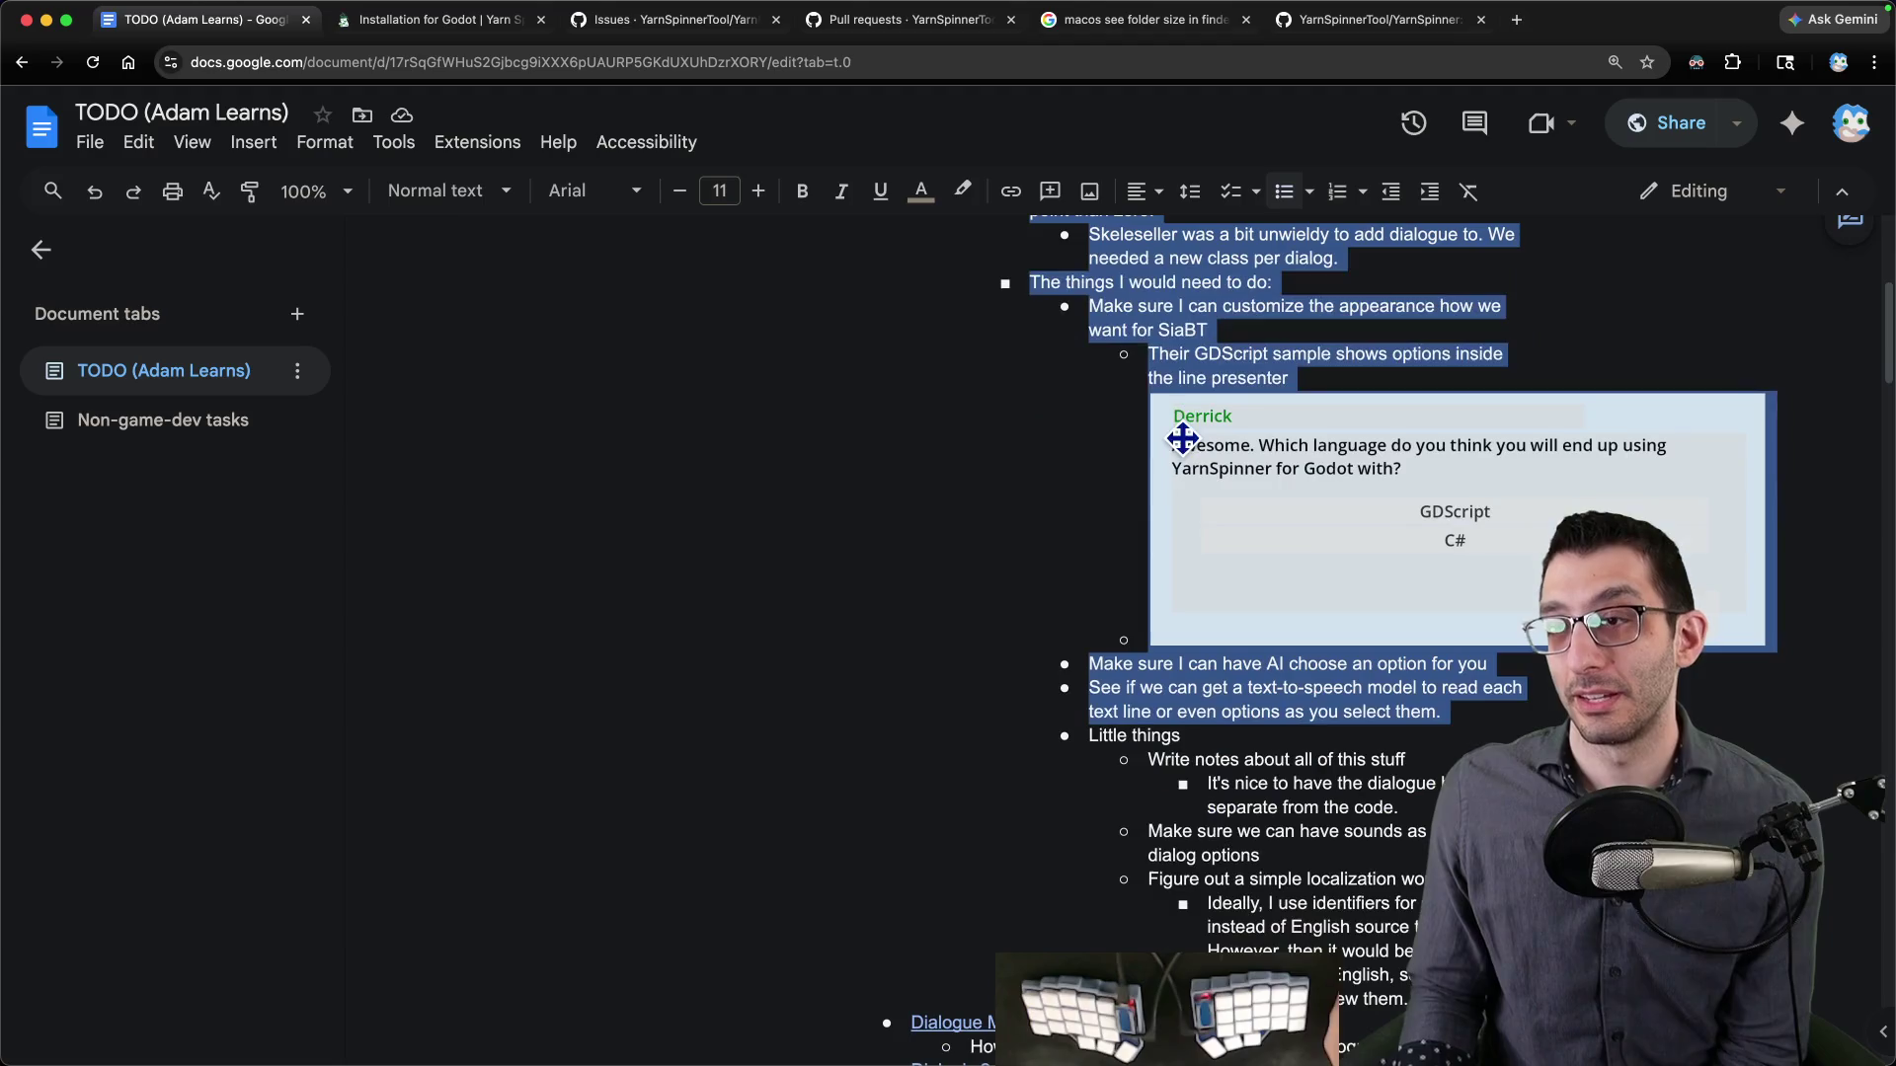
{"action": "key", "text": "super+Tab"}
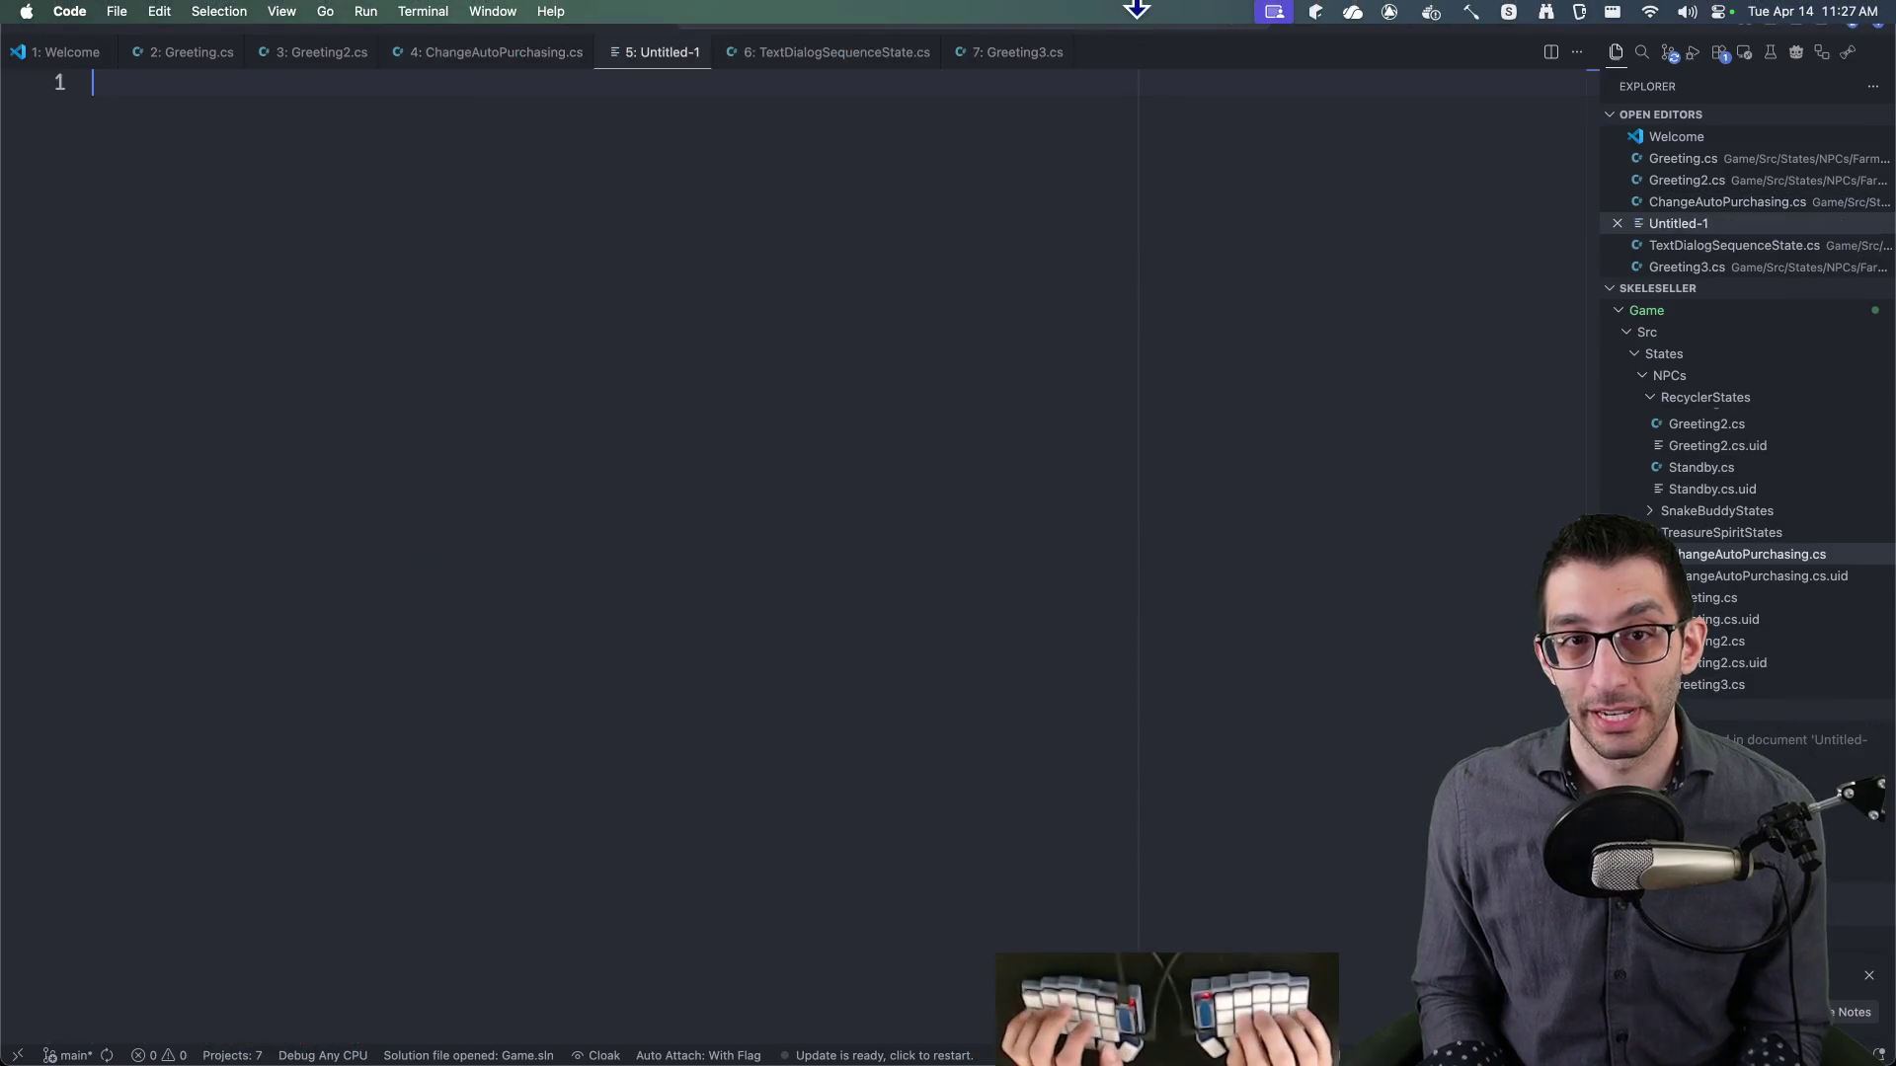
- Type '11:27 AM -' on line 1 of the Untitled-1 scratch note and select it
{"action": "type", "text": "11:27 AM -"}
{"action": "key", "text": "super+a"}
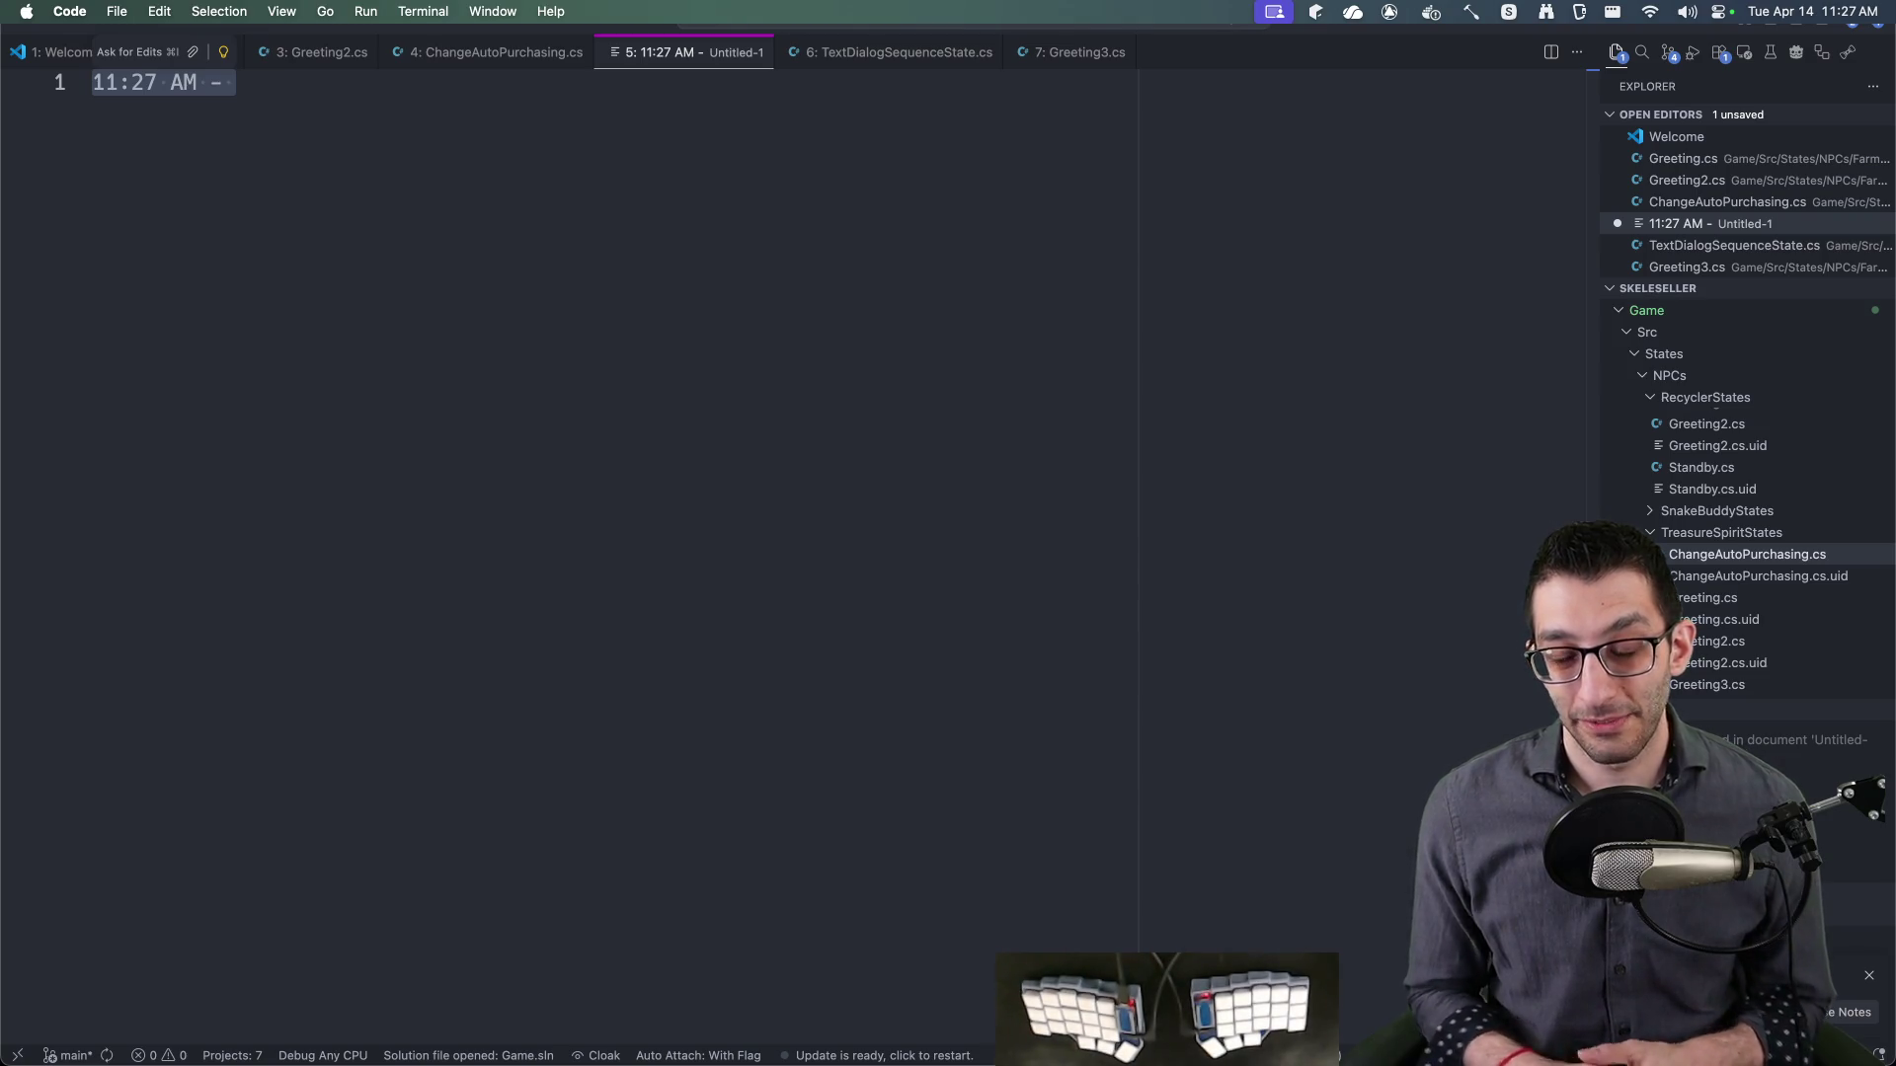
{"action": "key", "text": "super+Tab"}
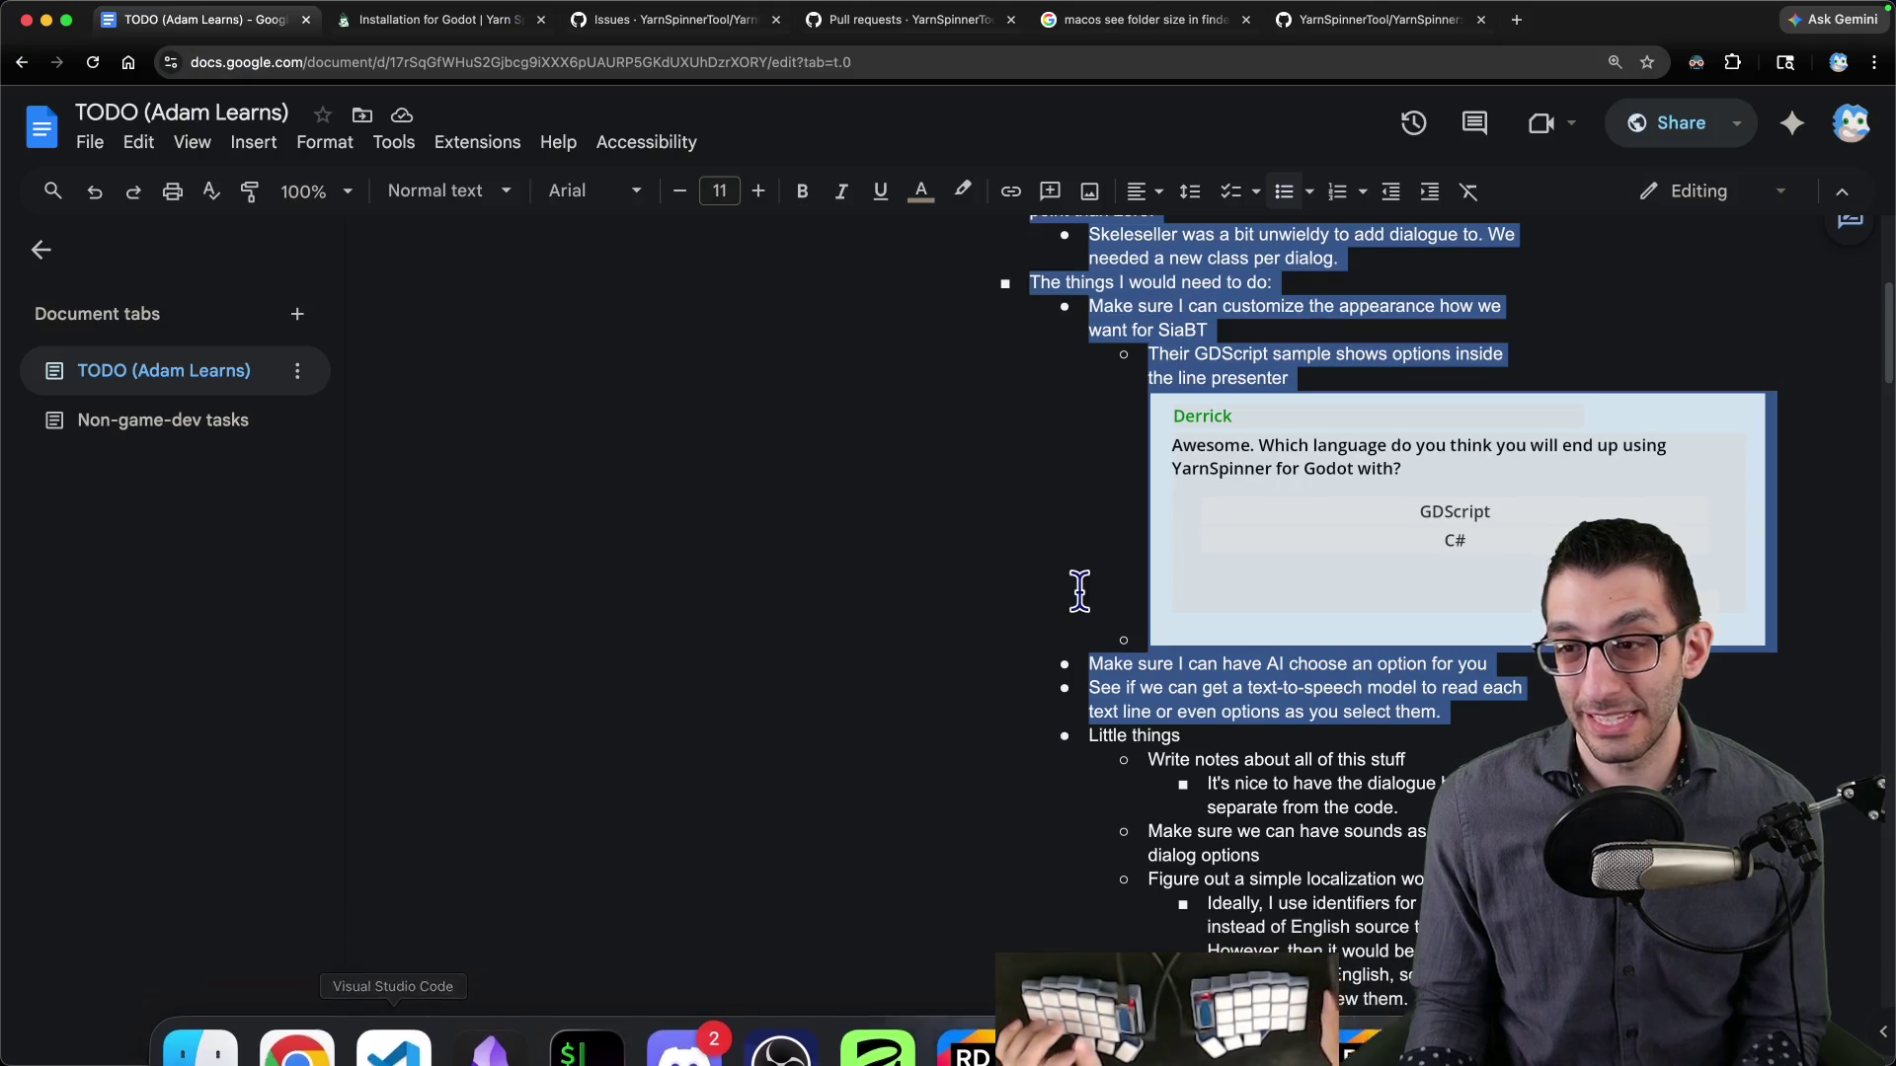
- In the TODO notes, replace the large selection with the customize-appearance item and its sub-note
{"action": "left_click", "coordinate": [1206, 371]}
{"action": "scroll", "coordinate": [1207, 370], "scroll_direction": "up", "scroll_amount": 3}
{"action": "scroll", "coordinate": [1185, 380], "scroll_direction": "down", "scroll_amount": 3}
{"action": "left_click_drag", "start_coordinate": [1091, 333], "coordinate": [1349, 403]}
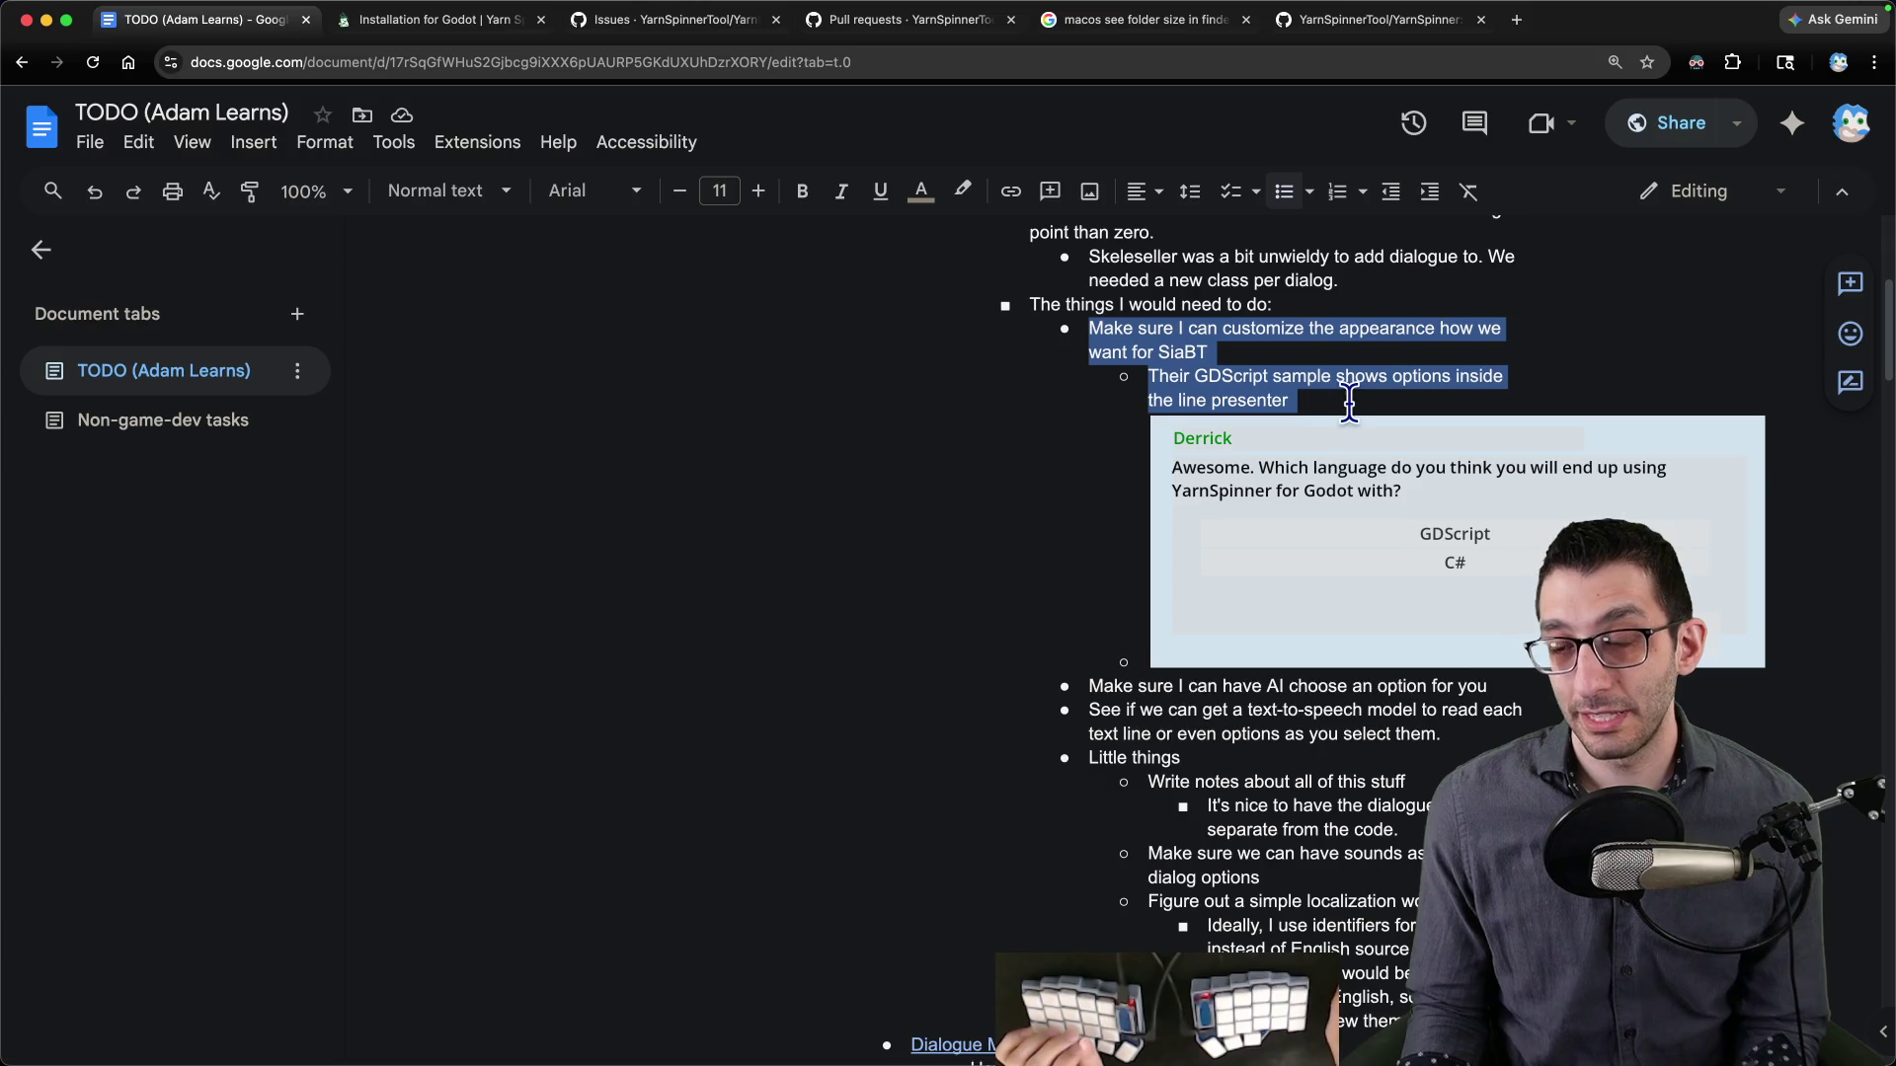
- Bring up the Godot YarnSpinnerTest project, then go to the browser's YarnSpinner-Godot issues tab
{"action": "left_click", "coordinate": [1185, 1017]}
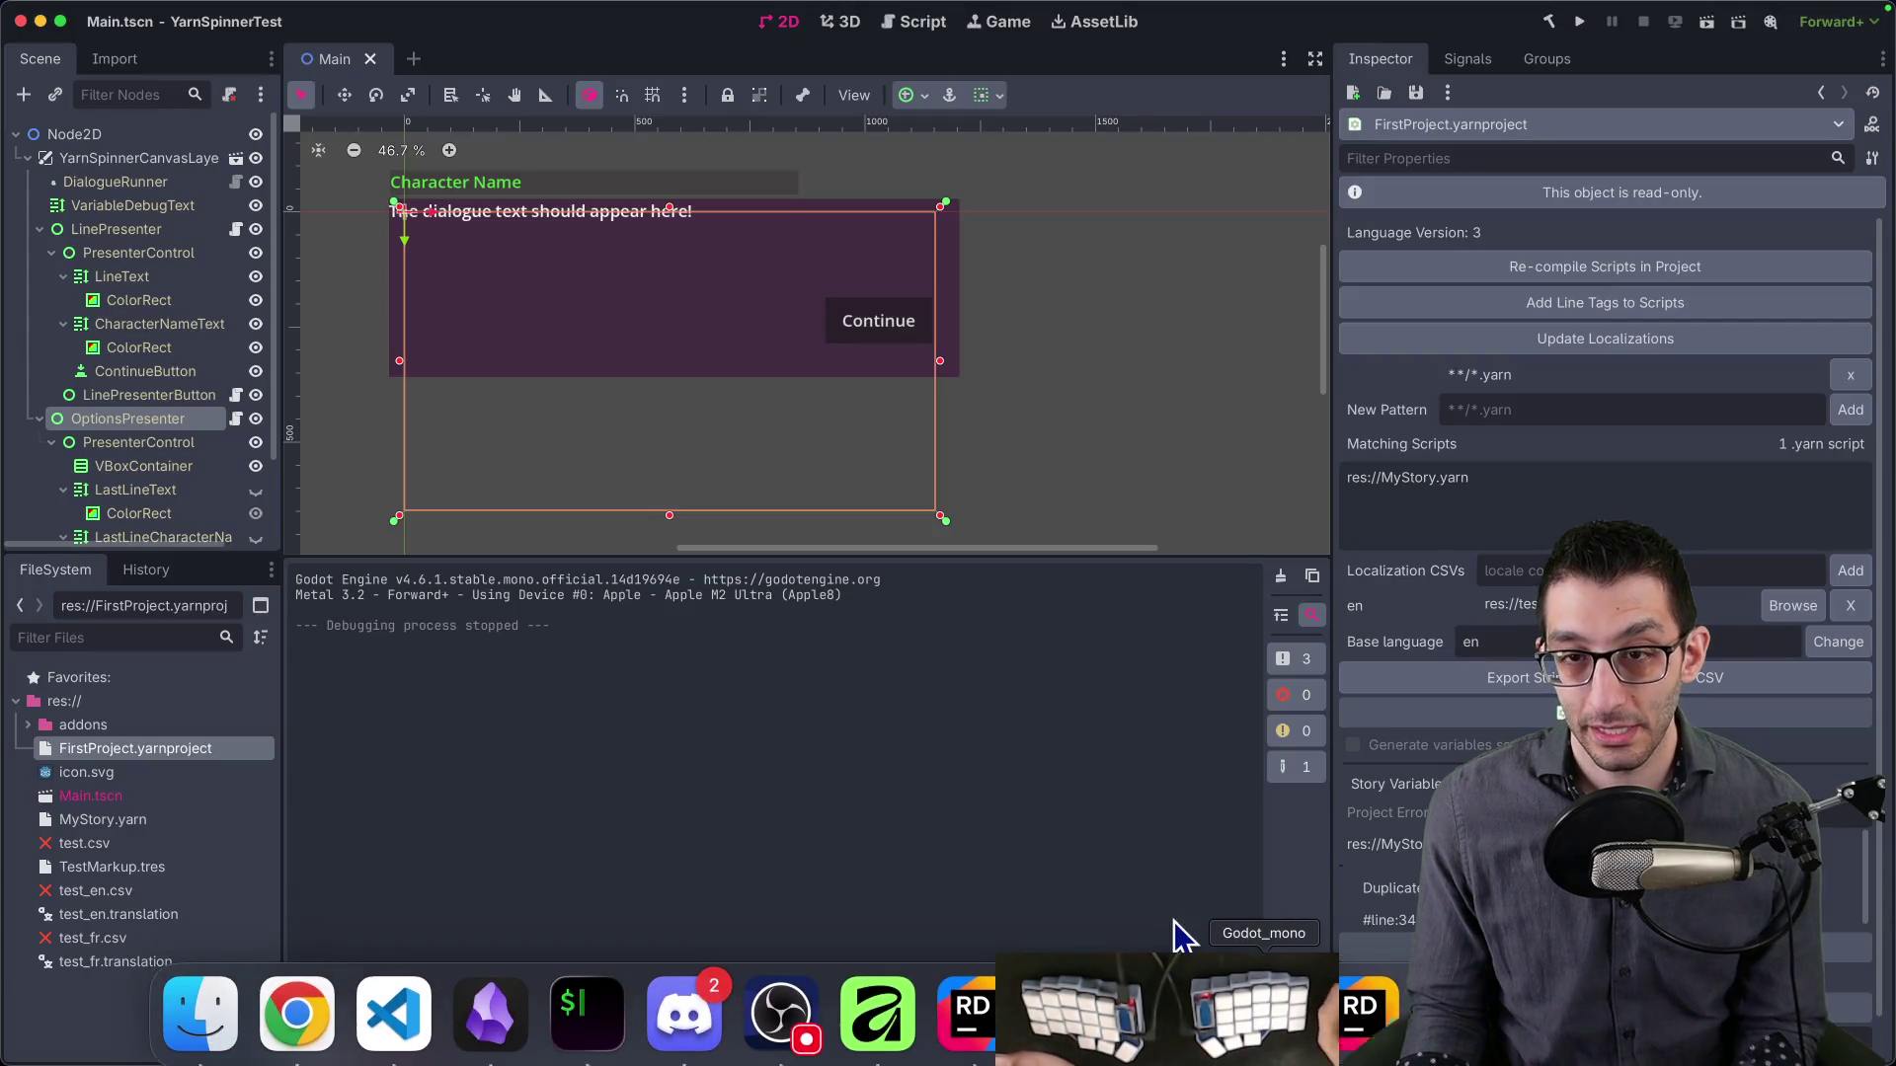
{"action": "key", "text": "super+Tab"}
{"action": "key", "text": "ctrl+Tab"}
{"action": "key", "text": "ctrl+Tab"}
{"action": "key", "text": "ctrl+Tab"}
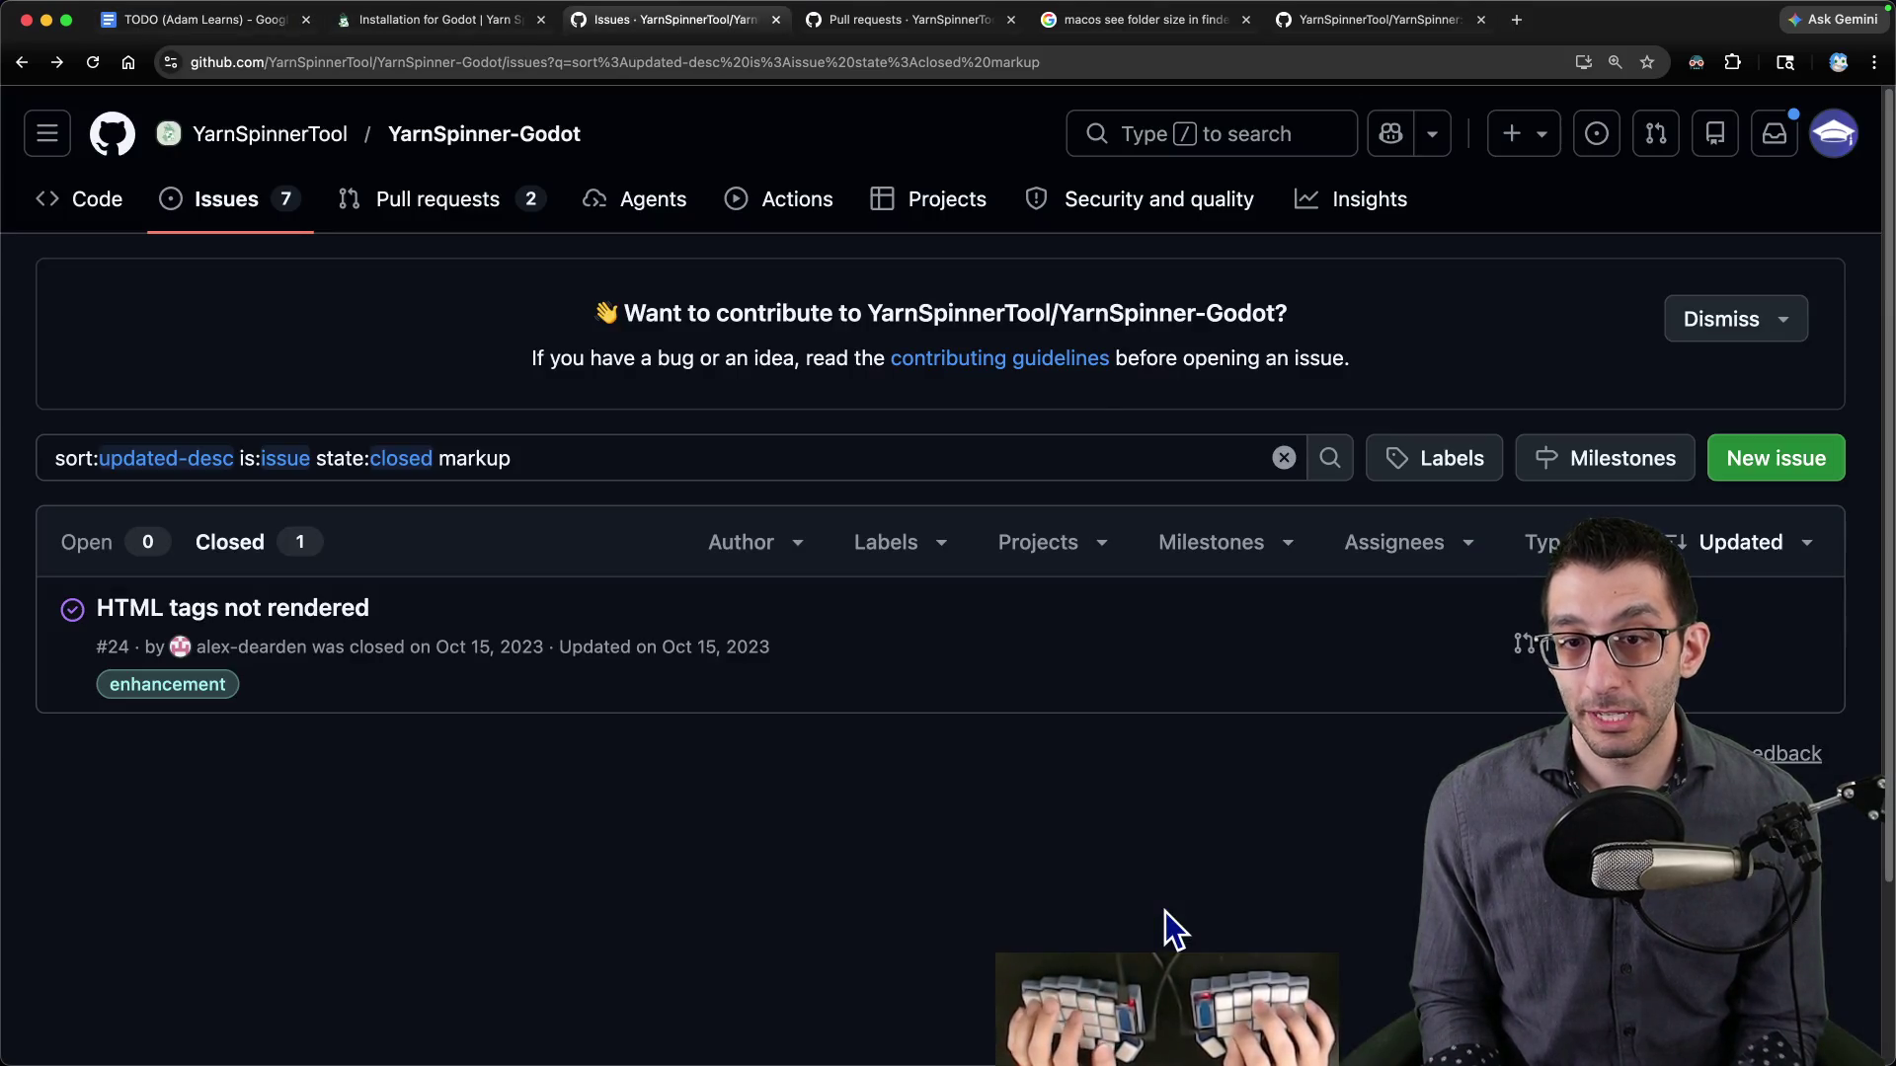
- Search 'yarnspinner godot github' in a new tab and open the official YarnSpinner-Godot repository
{"action": "key", "text": "ctrl+Tab"}
{"action": "key", "text": "ctrl+t"}
{"action": "type", "text": "yarnspinner"}
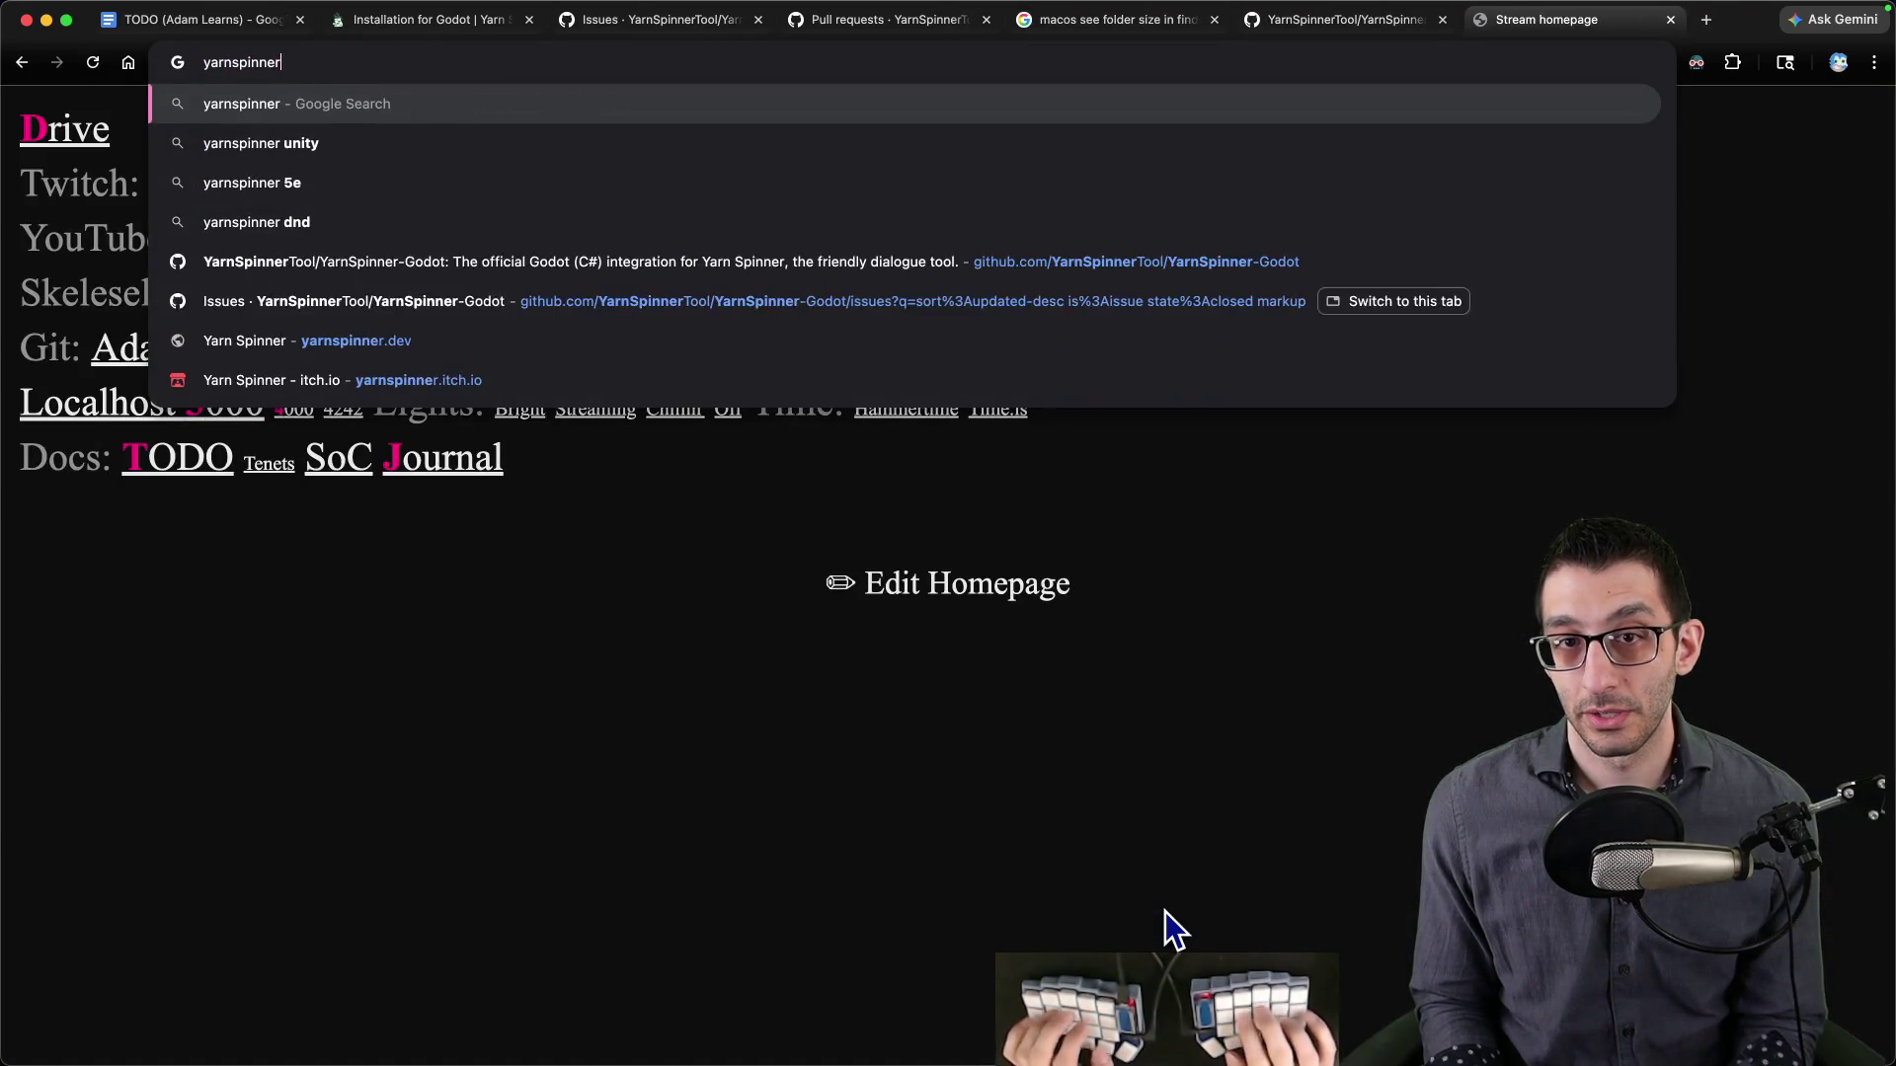
{"action": "type", "text": " godot github"}
{"action": "key", "text": "Return"}
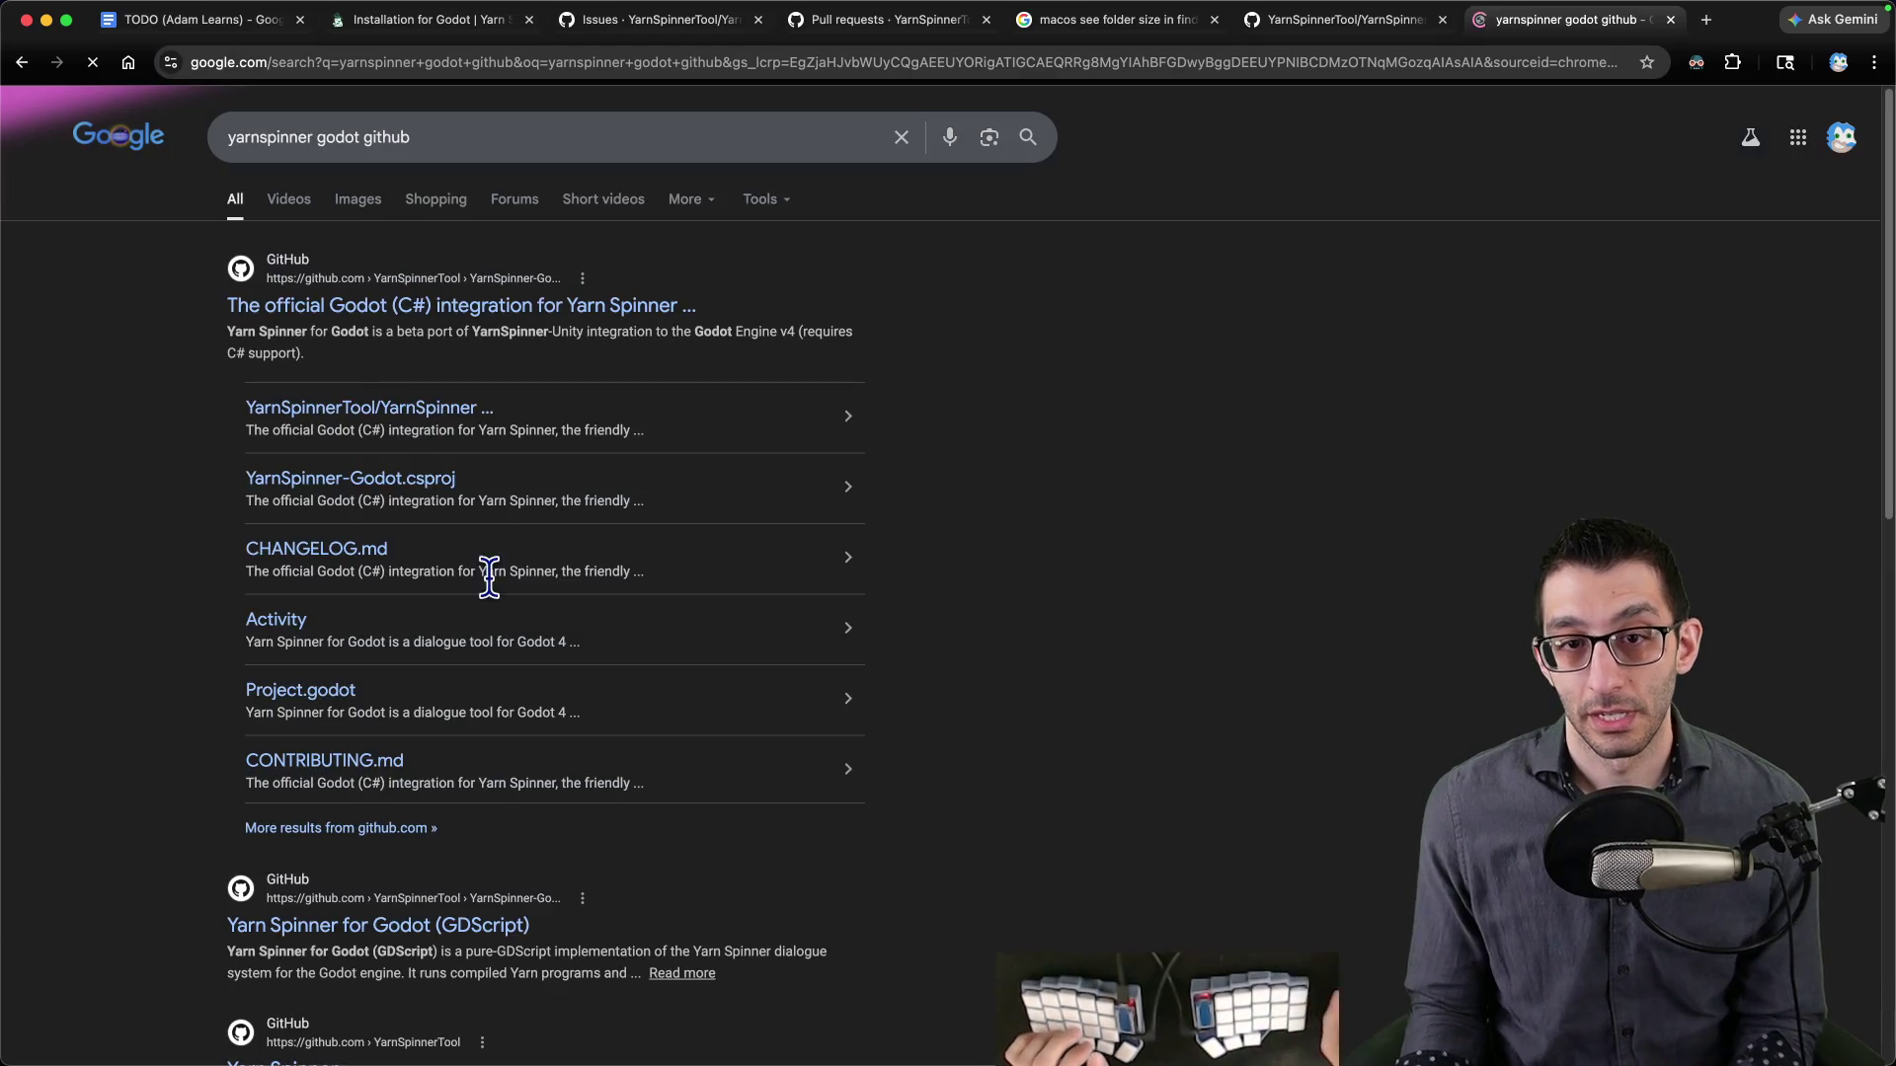
{"action": "left_click", "coordinate": [465, 415]}
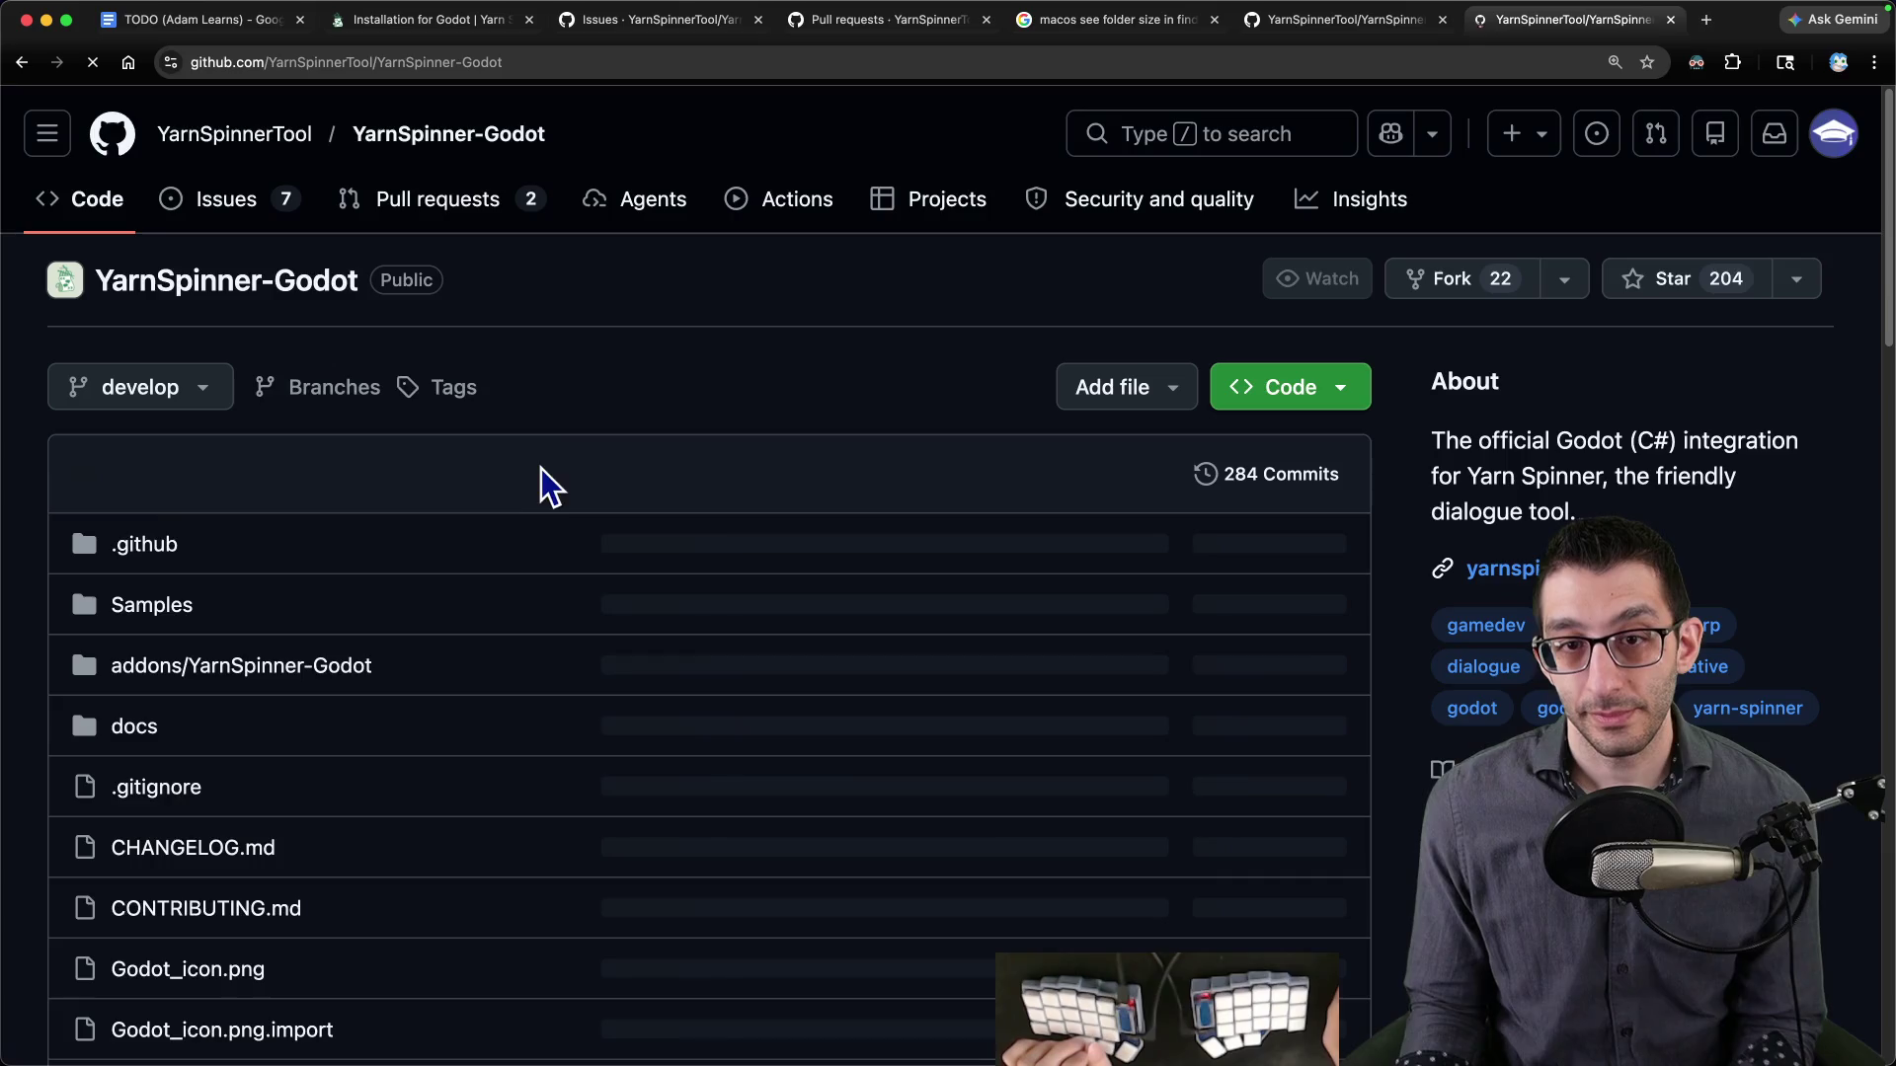
{"action": "scroll", "coordinate": [521, 519], "scroll_direction": "down", "scroll_amount": 10}
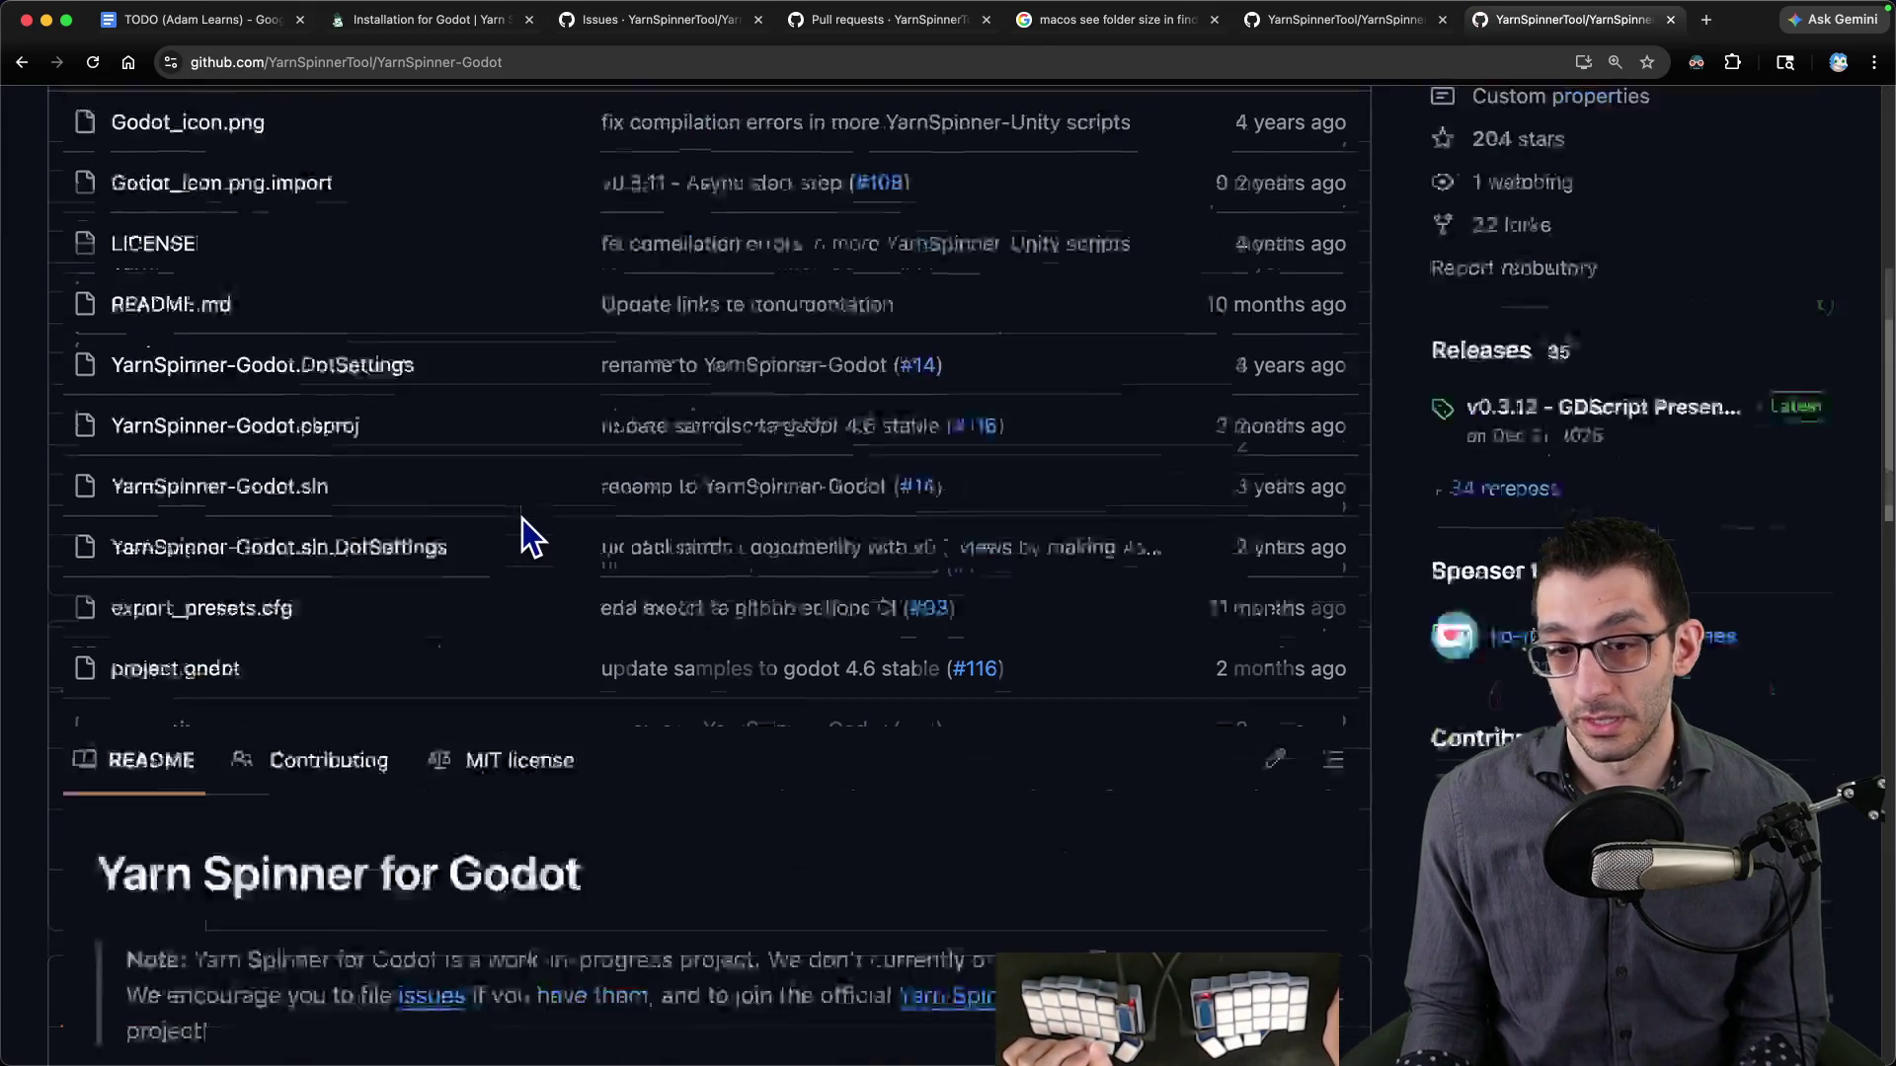
{"action": "scroll", "coordinate": [524, 523], "scroll_direction": "down", "scroll_amount": 5}
{"action": "scroll", "coordinate": [445, 484], "scroll_direction": "up", "scroll_amount": 15}
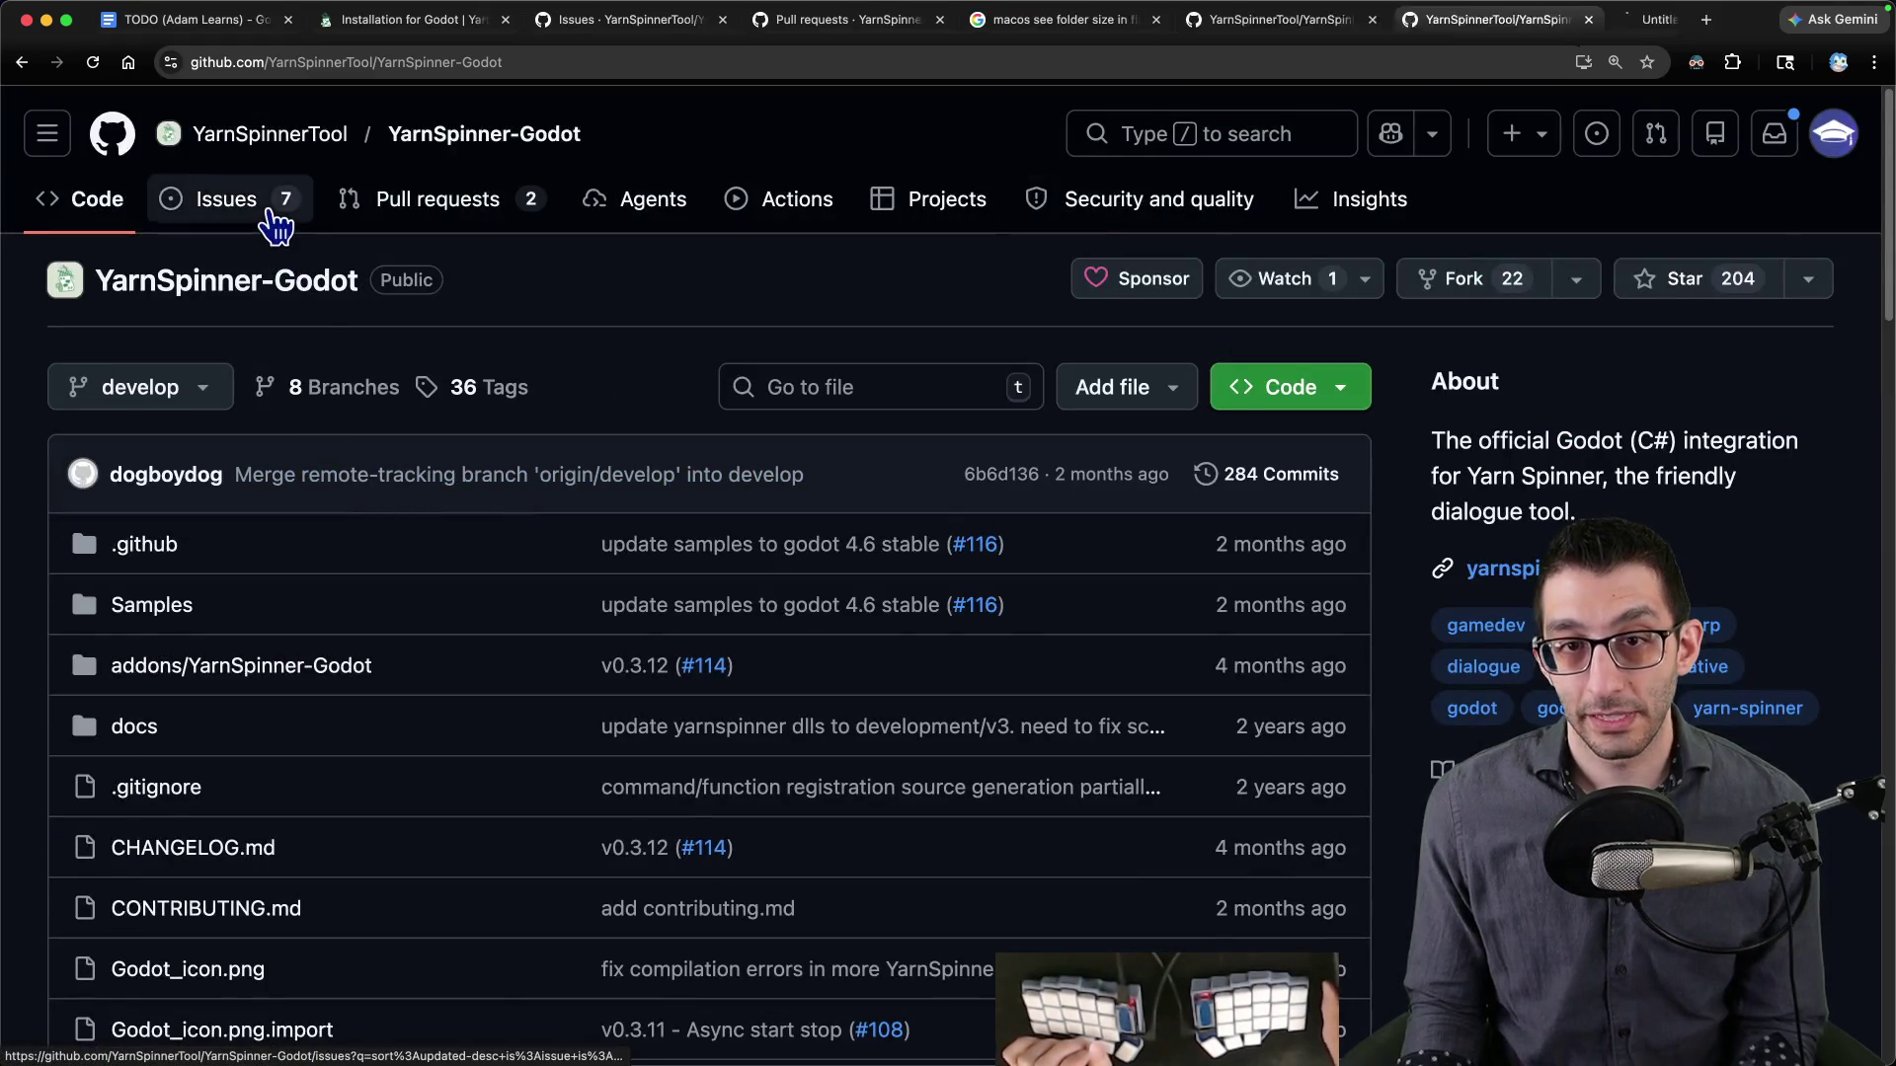
- Search the repository's issues for 'texturefilter', then clear the term
{"action": "left_click", "coordinate": [229, 199], "text": "shift+super"}
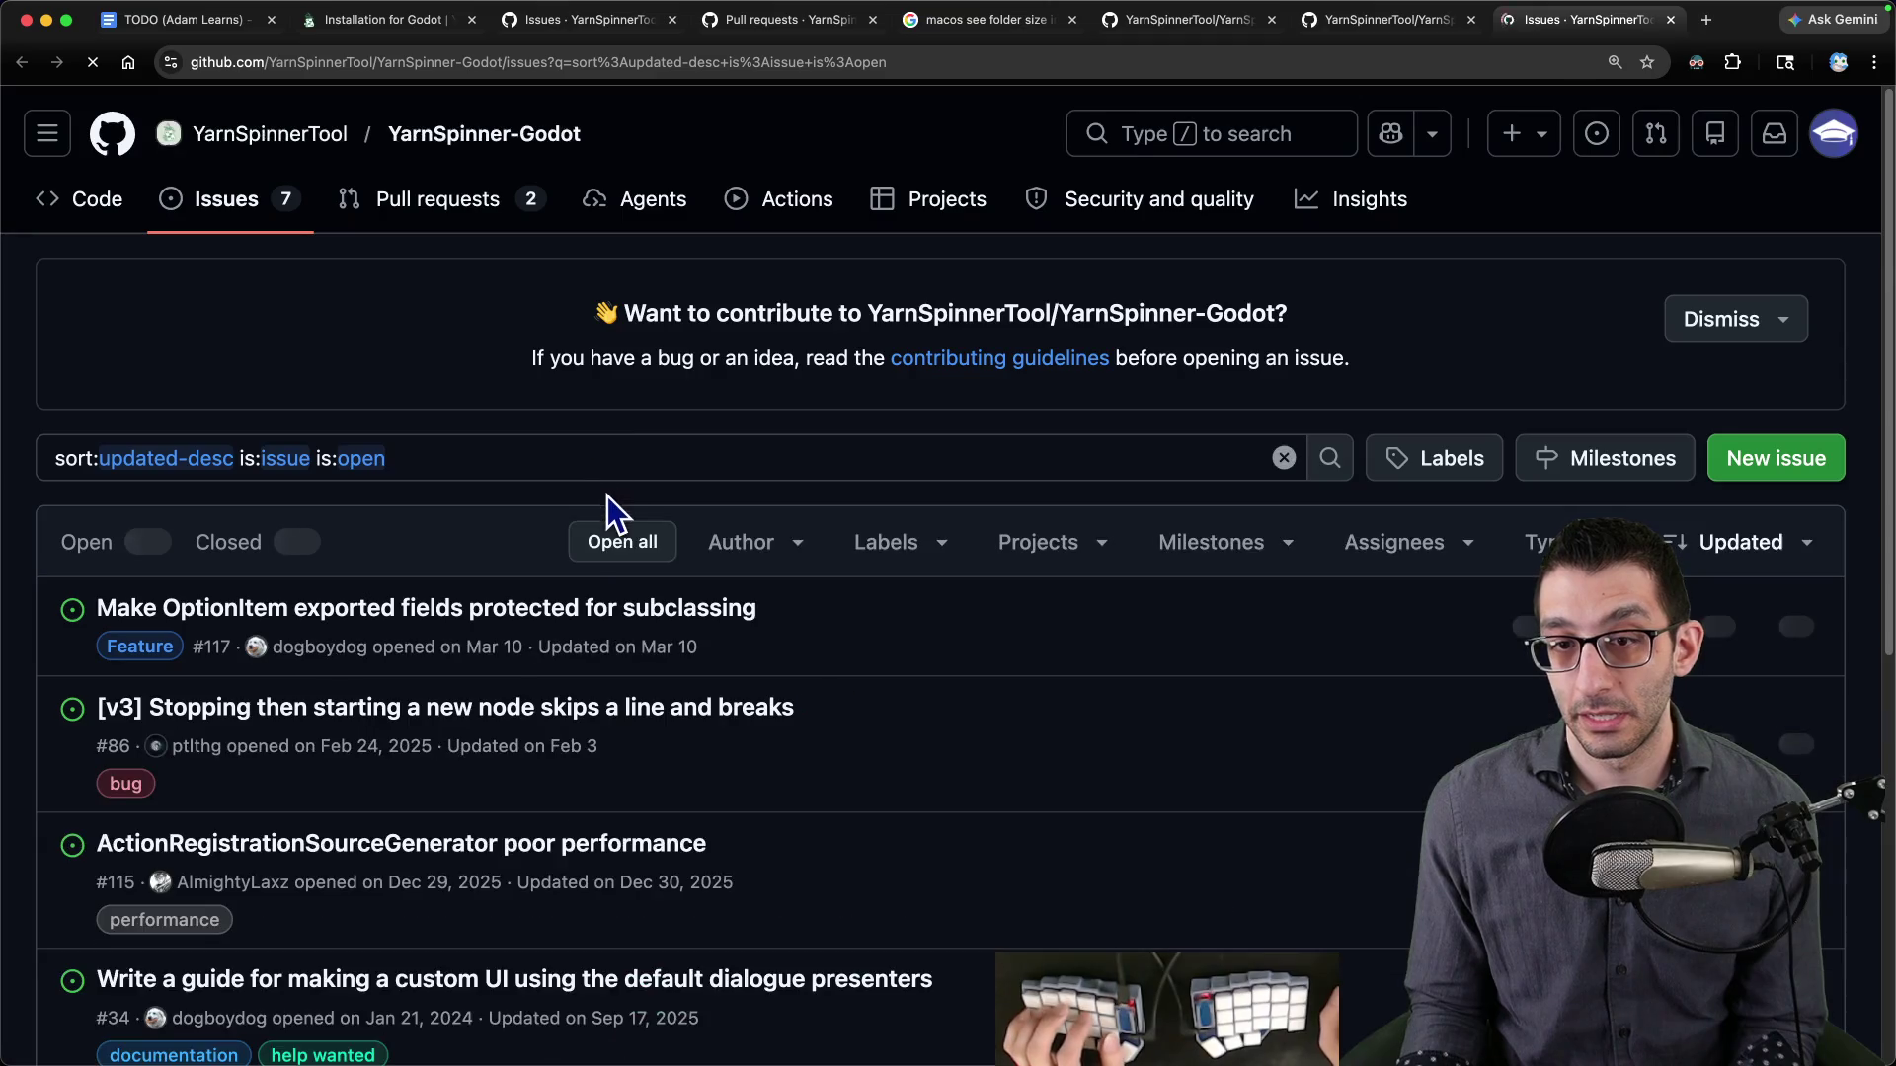
{"action": "left_click", "coordinate": [604, 459]}
{"action": "type", "text": "texturefilter"}
{"action": "key", "text": "Return"}
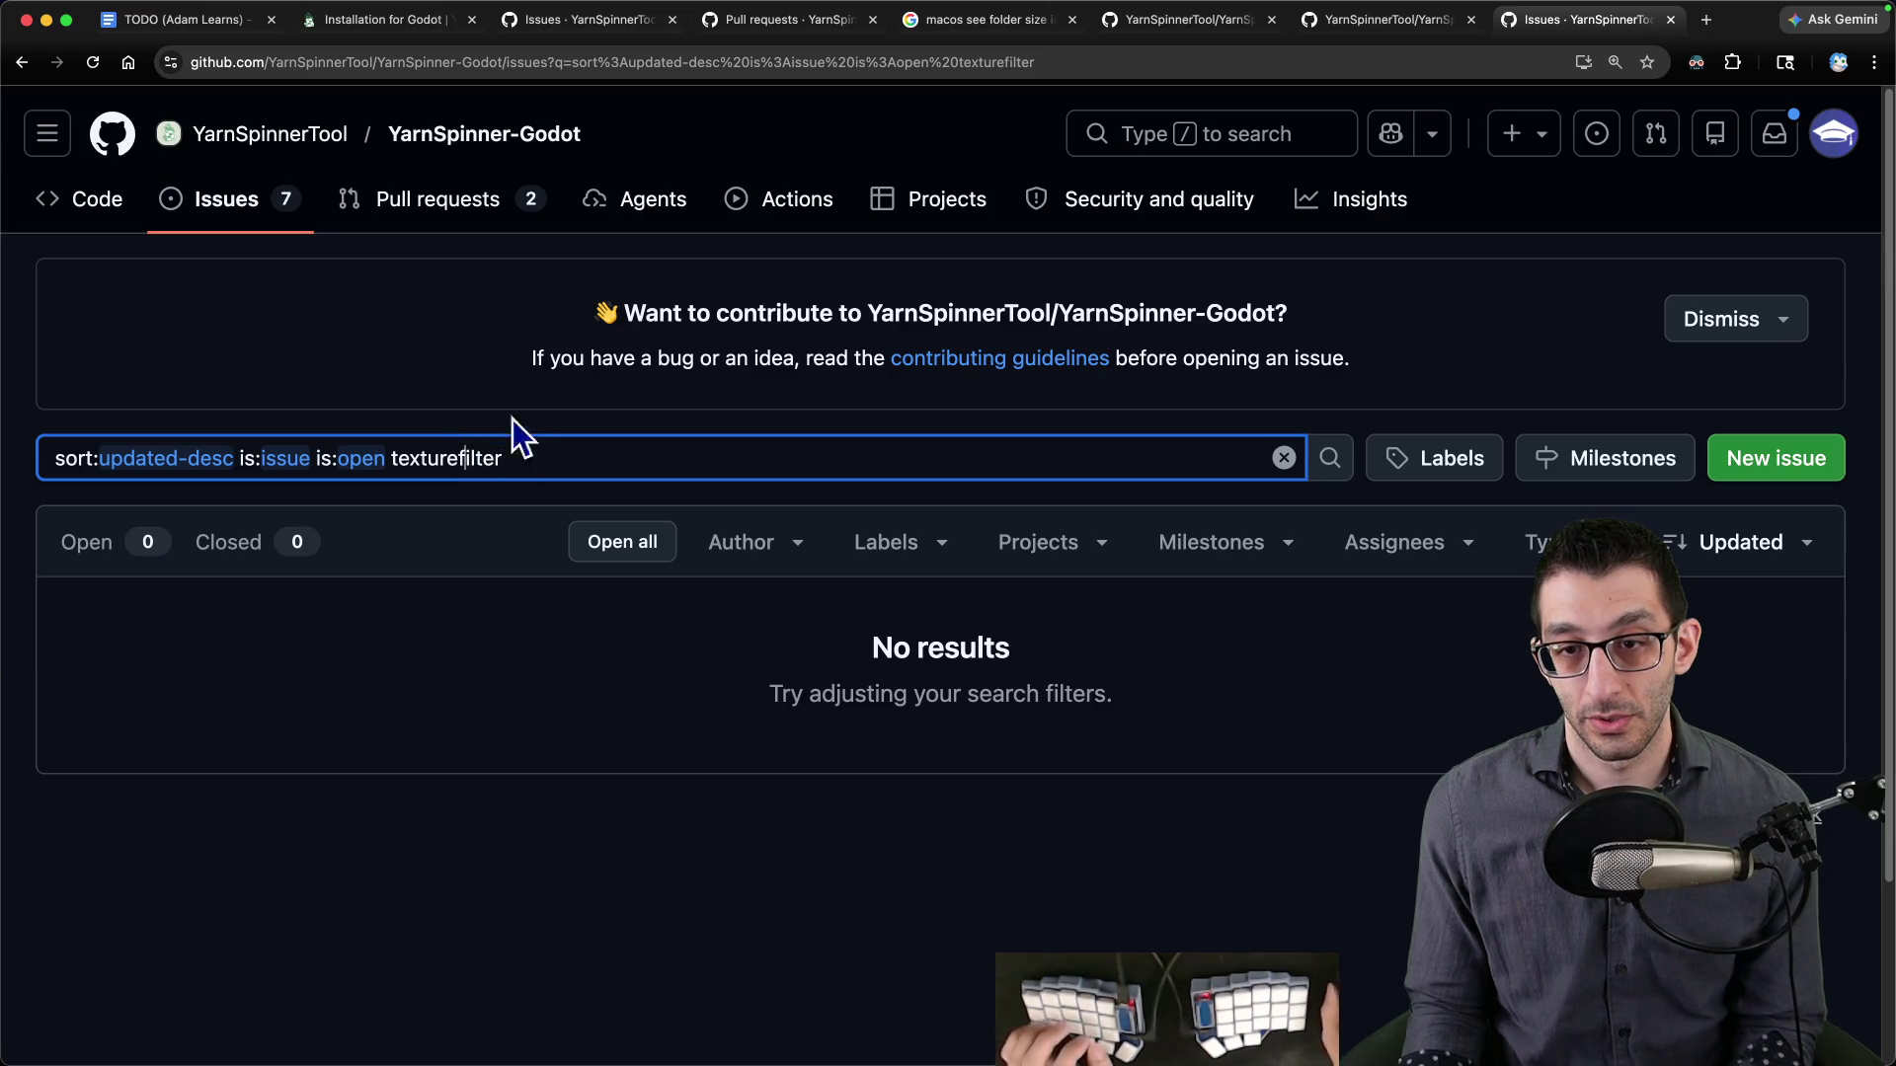
{"action": "key", "text": "BackSpace"}
{"action": "key", "text": "super+bracketleft"}
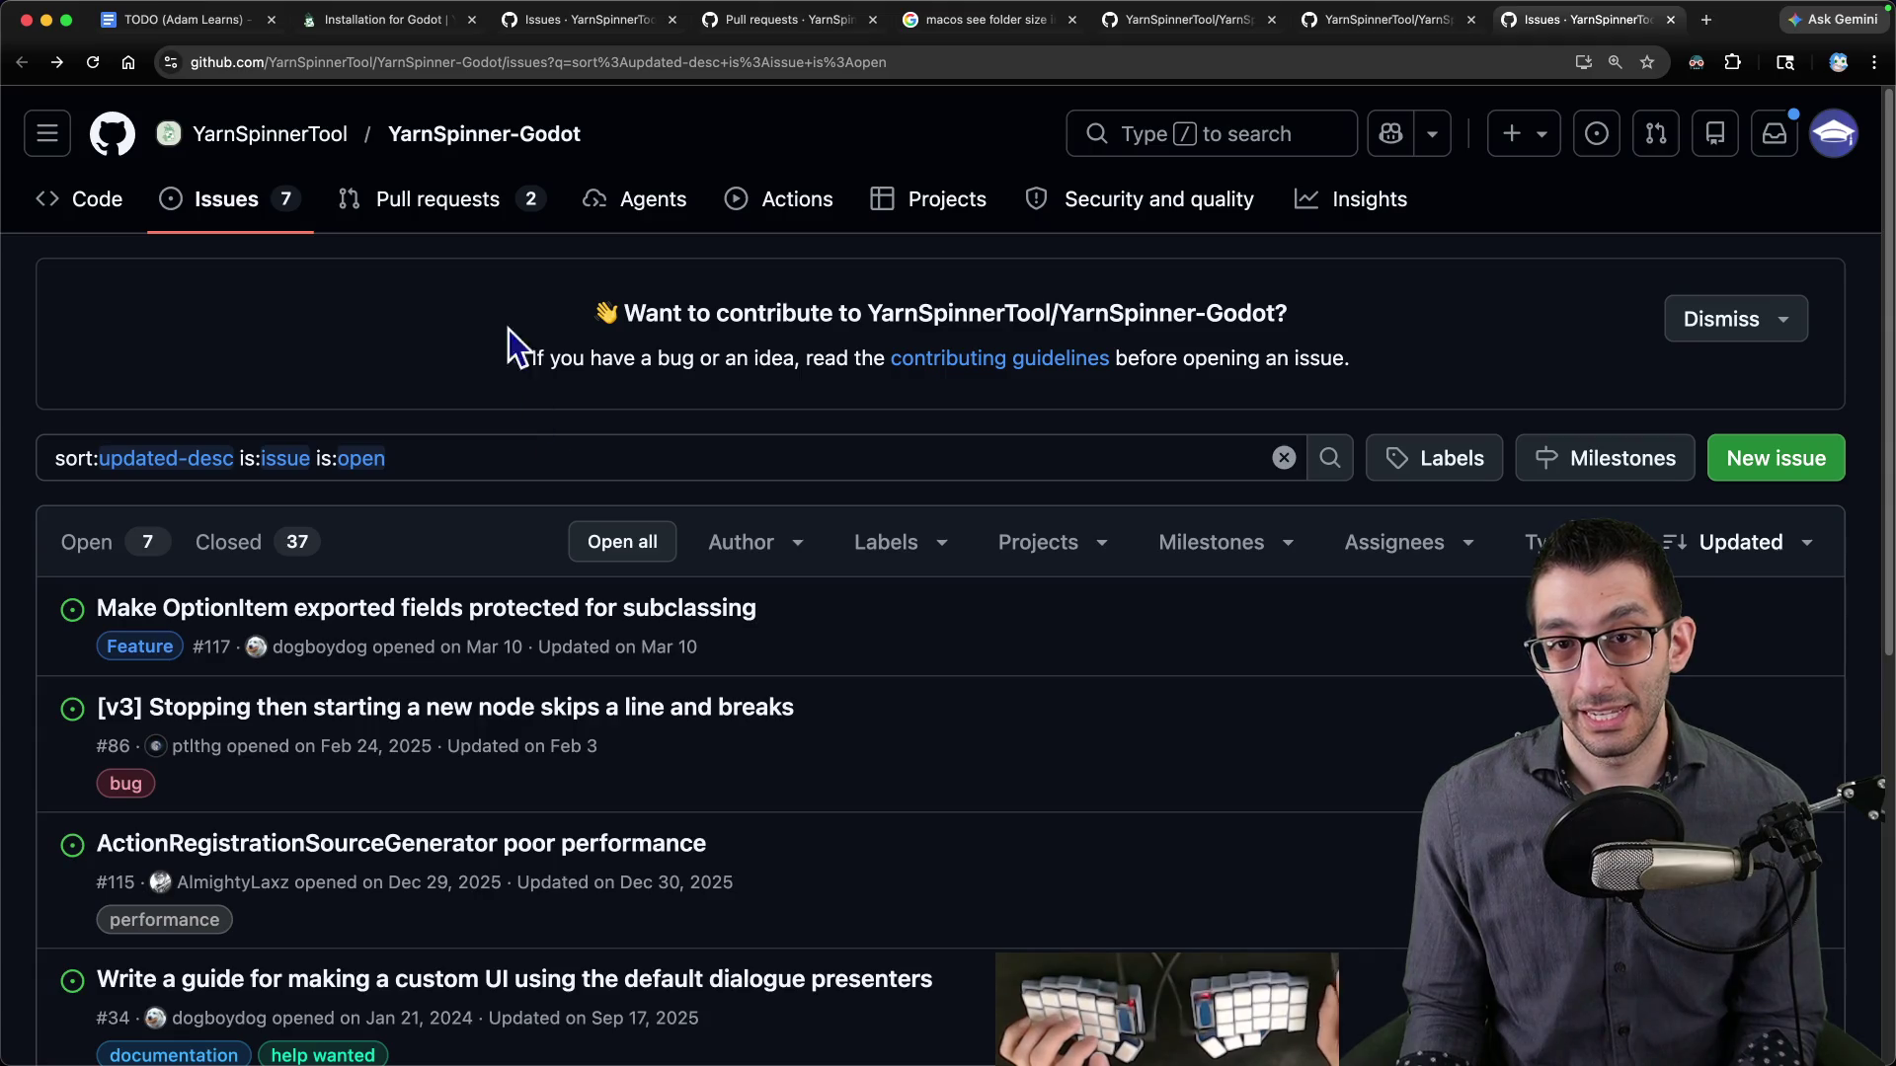
- Go back to the repository README and follow its 'Yarn Spinner docs site' link
{"action": "left_click", "coordinate": [499, 138]}
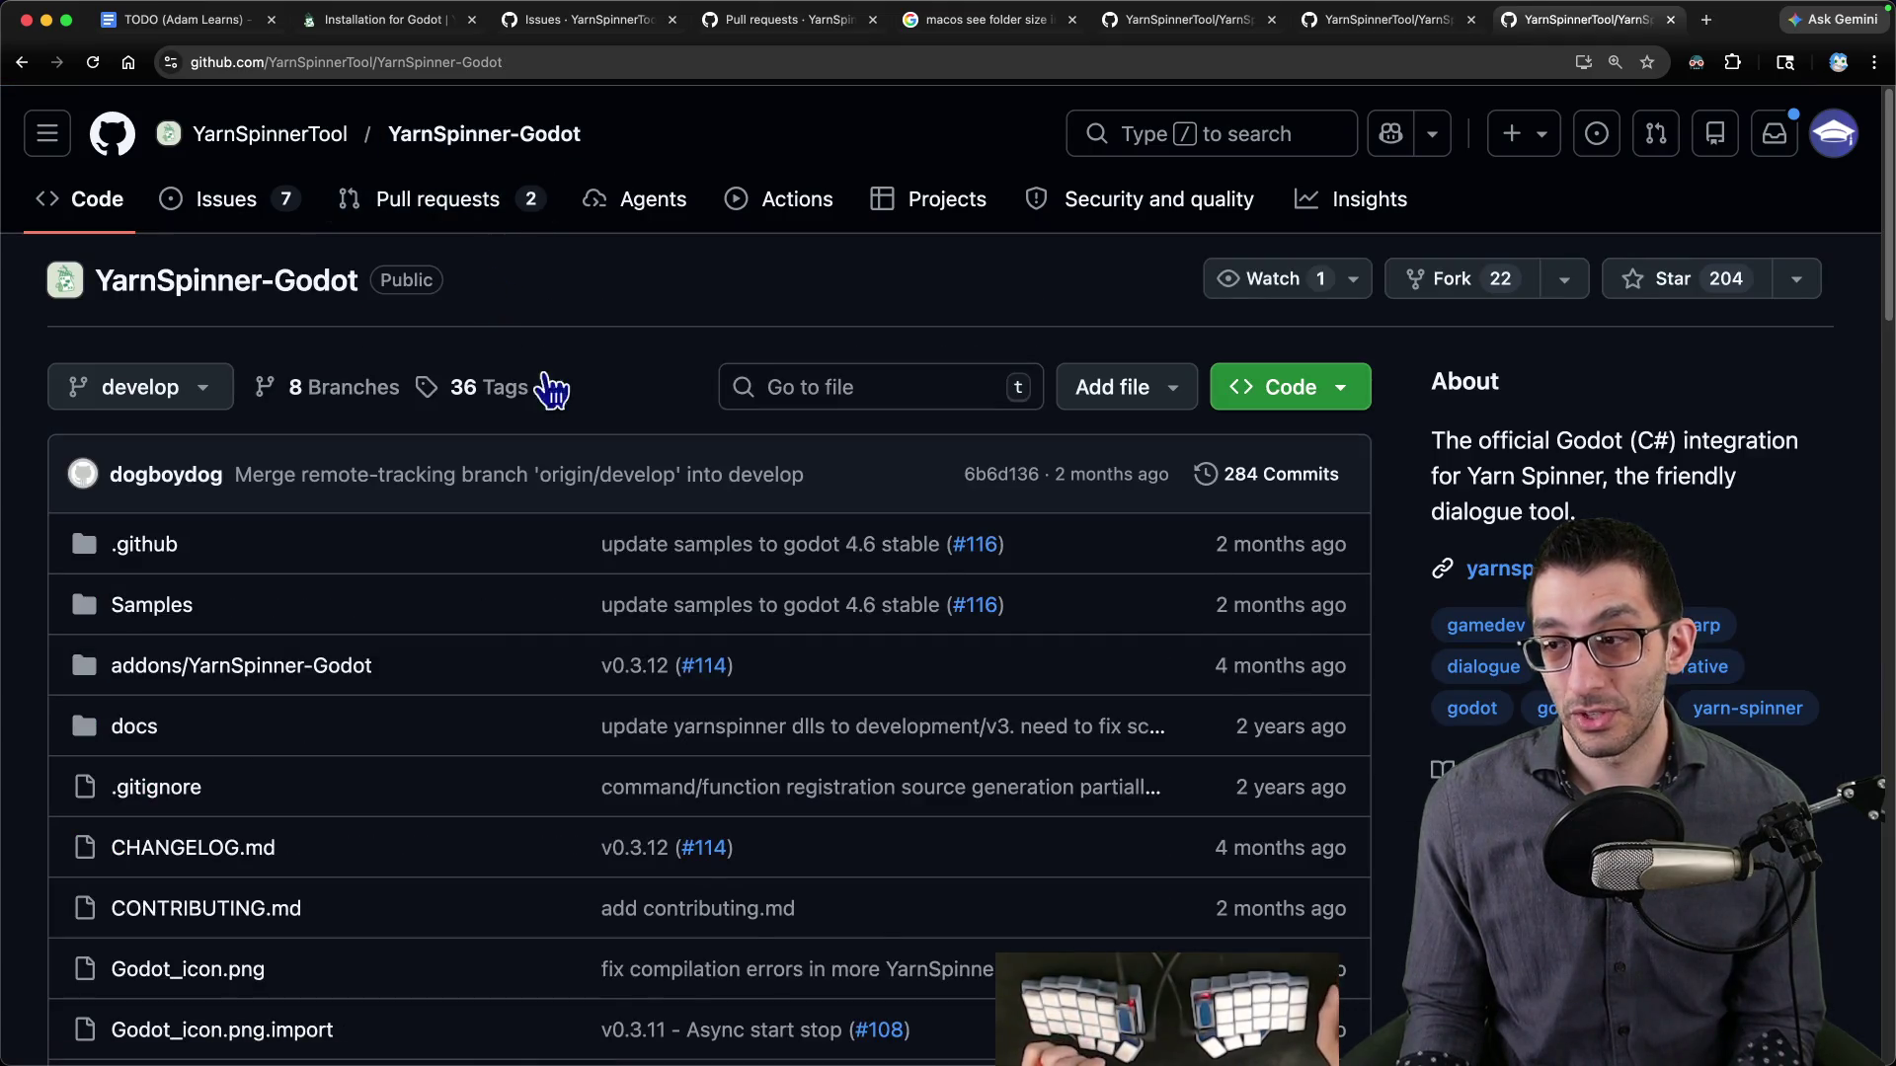
{"action": "scroll", "coordinate": [560, 388], "scroll_direction": "down", "scroll_amount": 6}
{"action": "scroll", "coordinate": [560, 388], "scroll_direction": "down", "scroll_amount": 12}
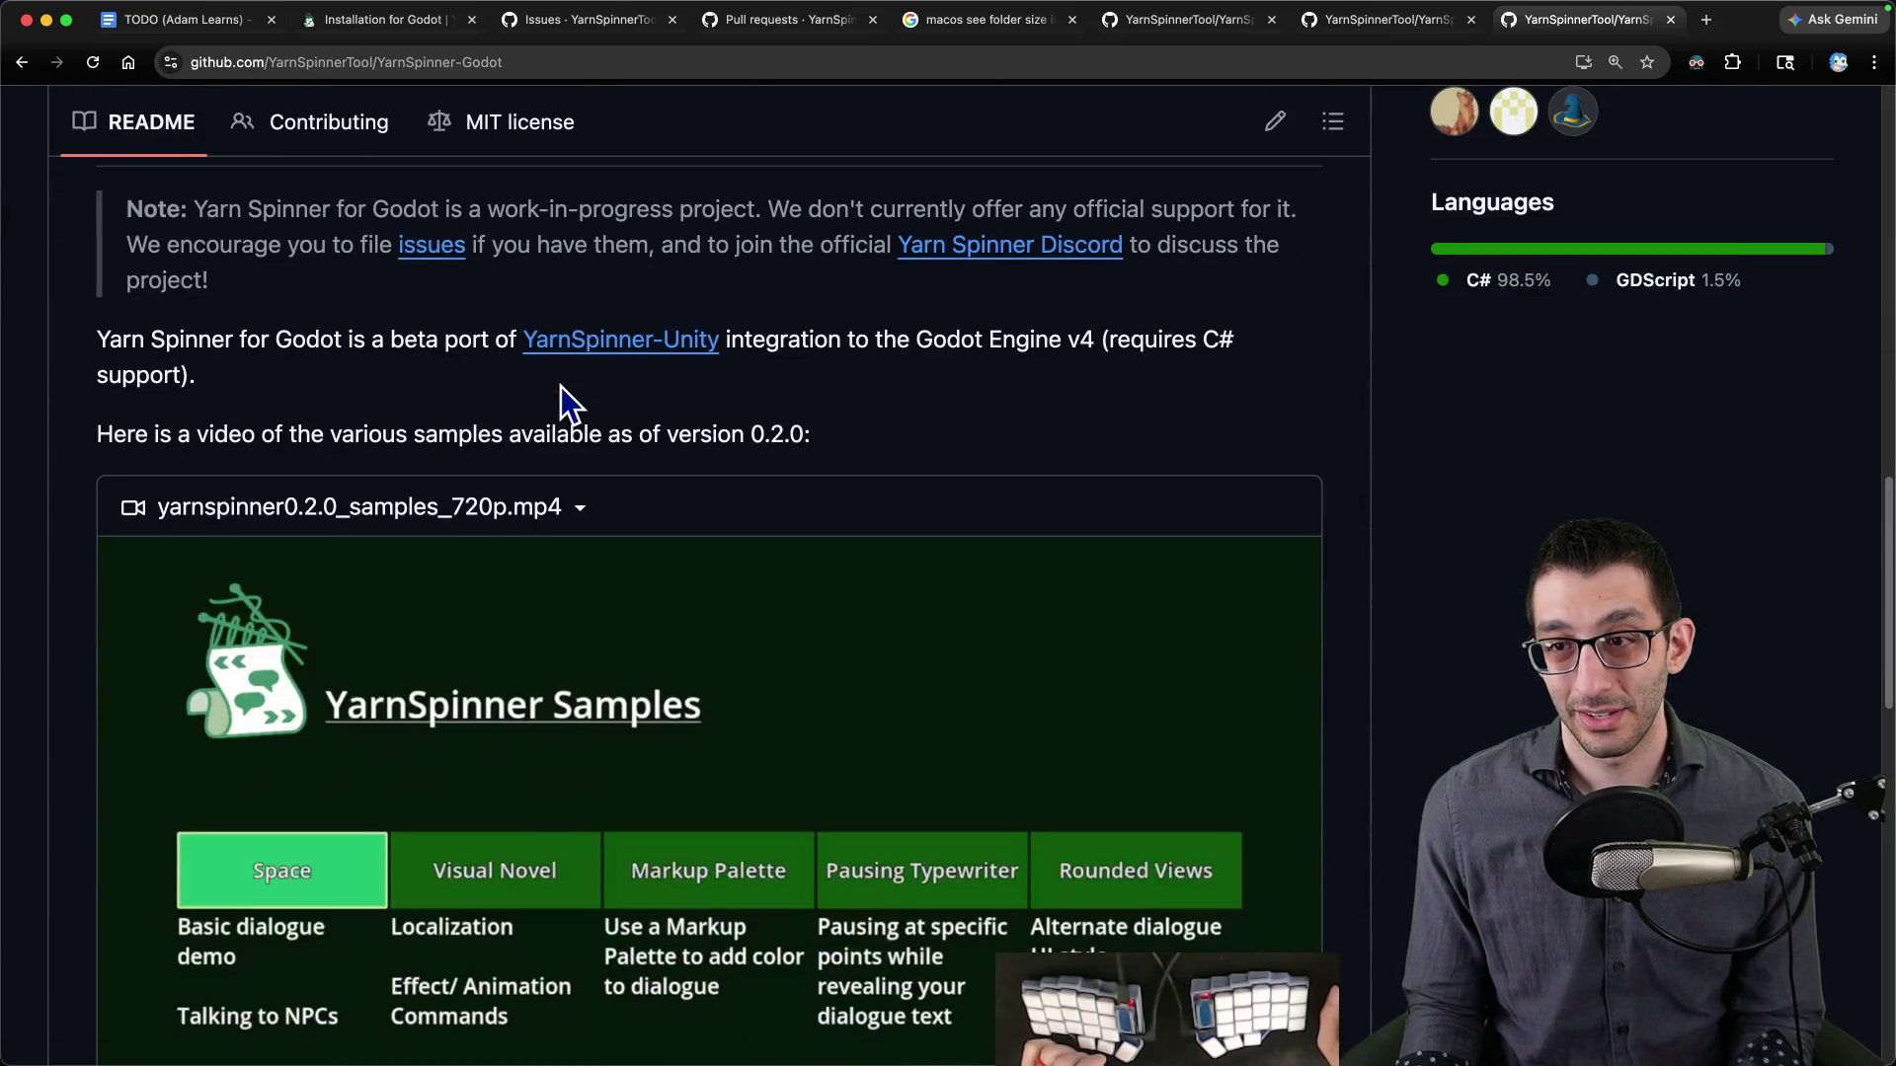
{"action": "scroll", "coordinate": [561, 388], "scroll_direction": "down", "scroll_amount": 14}
{"action": "scroll", "coordinate": [655, 389], "scroll_direction": "down", "scroll_amount": 2}
{"action": "scroll", "coordinate": [643, 444], "scroll_direction": "up", "scroll_amount": 4}
{"action": "left_click", "coordinate": [657, 417]}
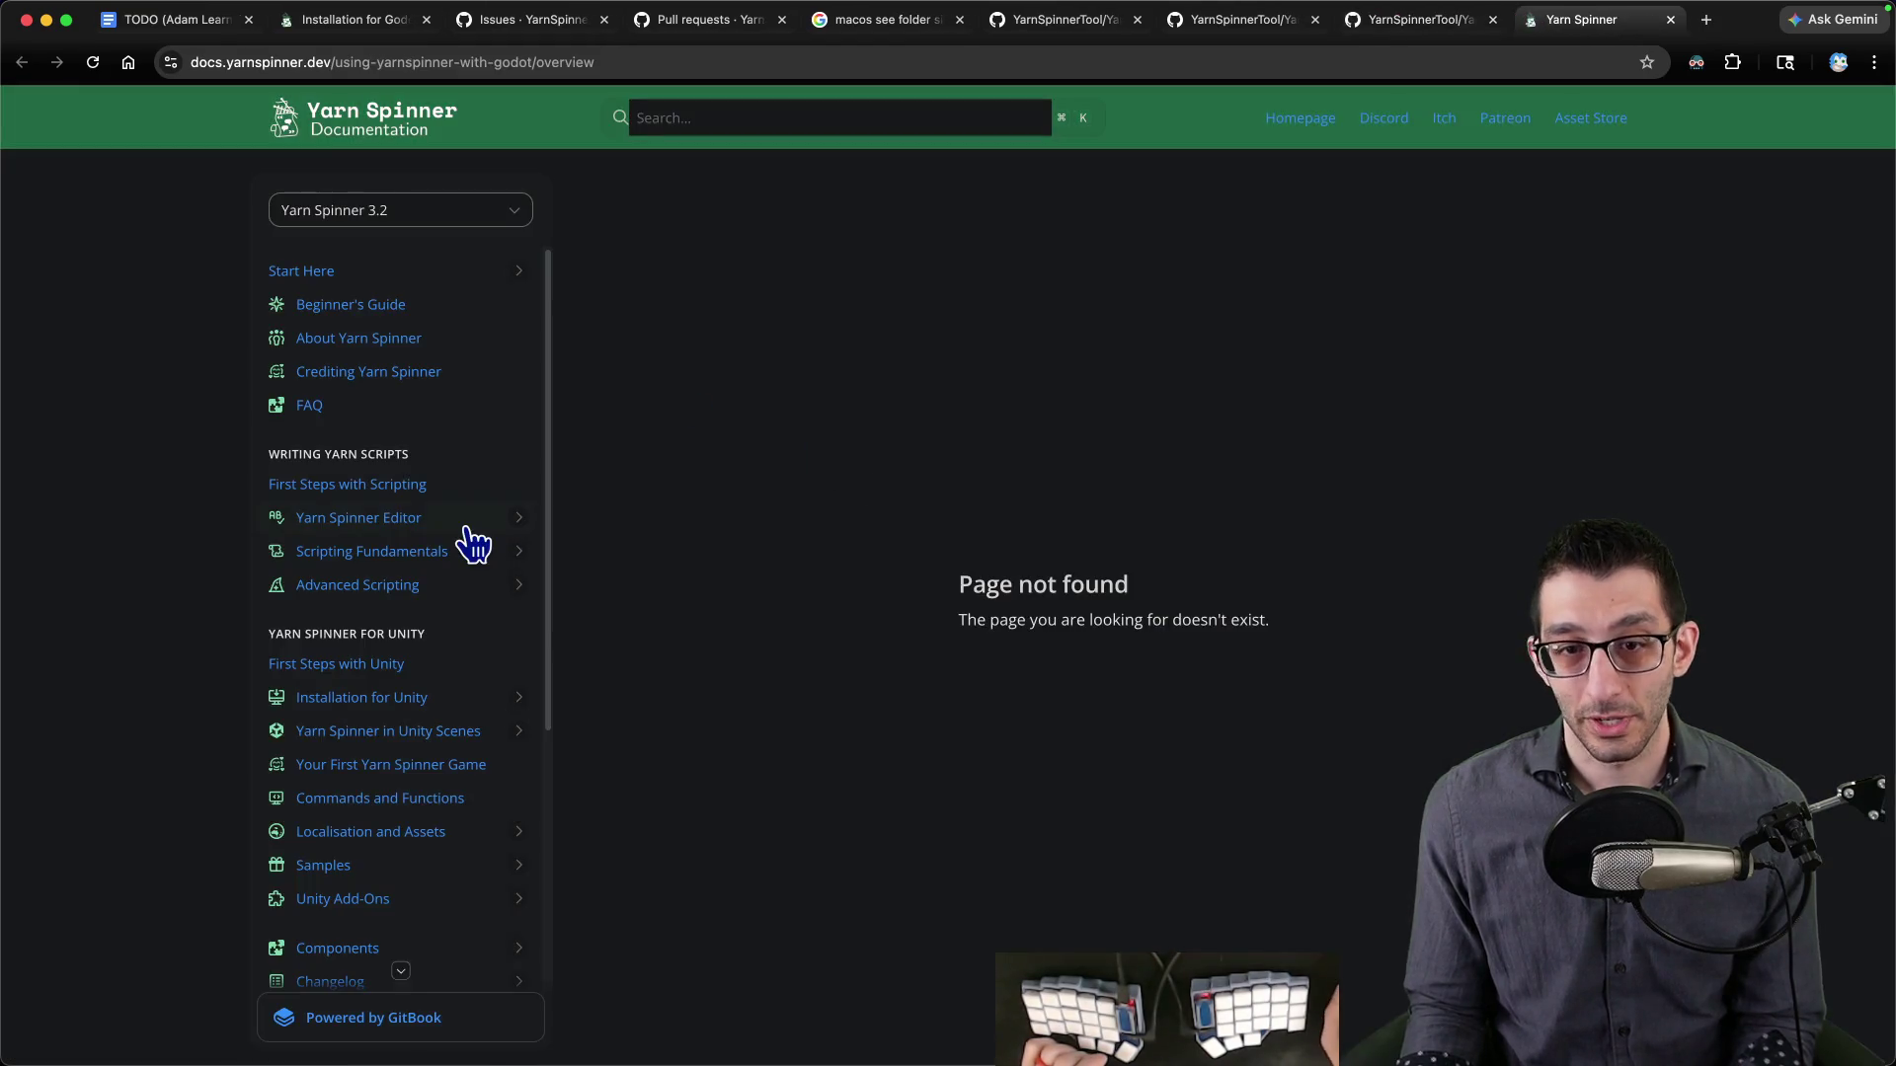
- Open the Godot (GDScript) docs page and follow its GitHub repository link
{"action": "scroll", "coordinate": [376, 652], "scroll_direction": "down", "scroll_amount": 5}
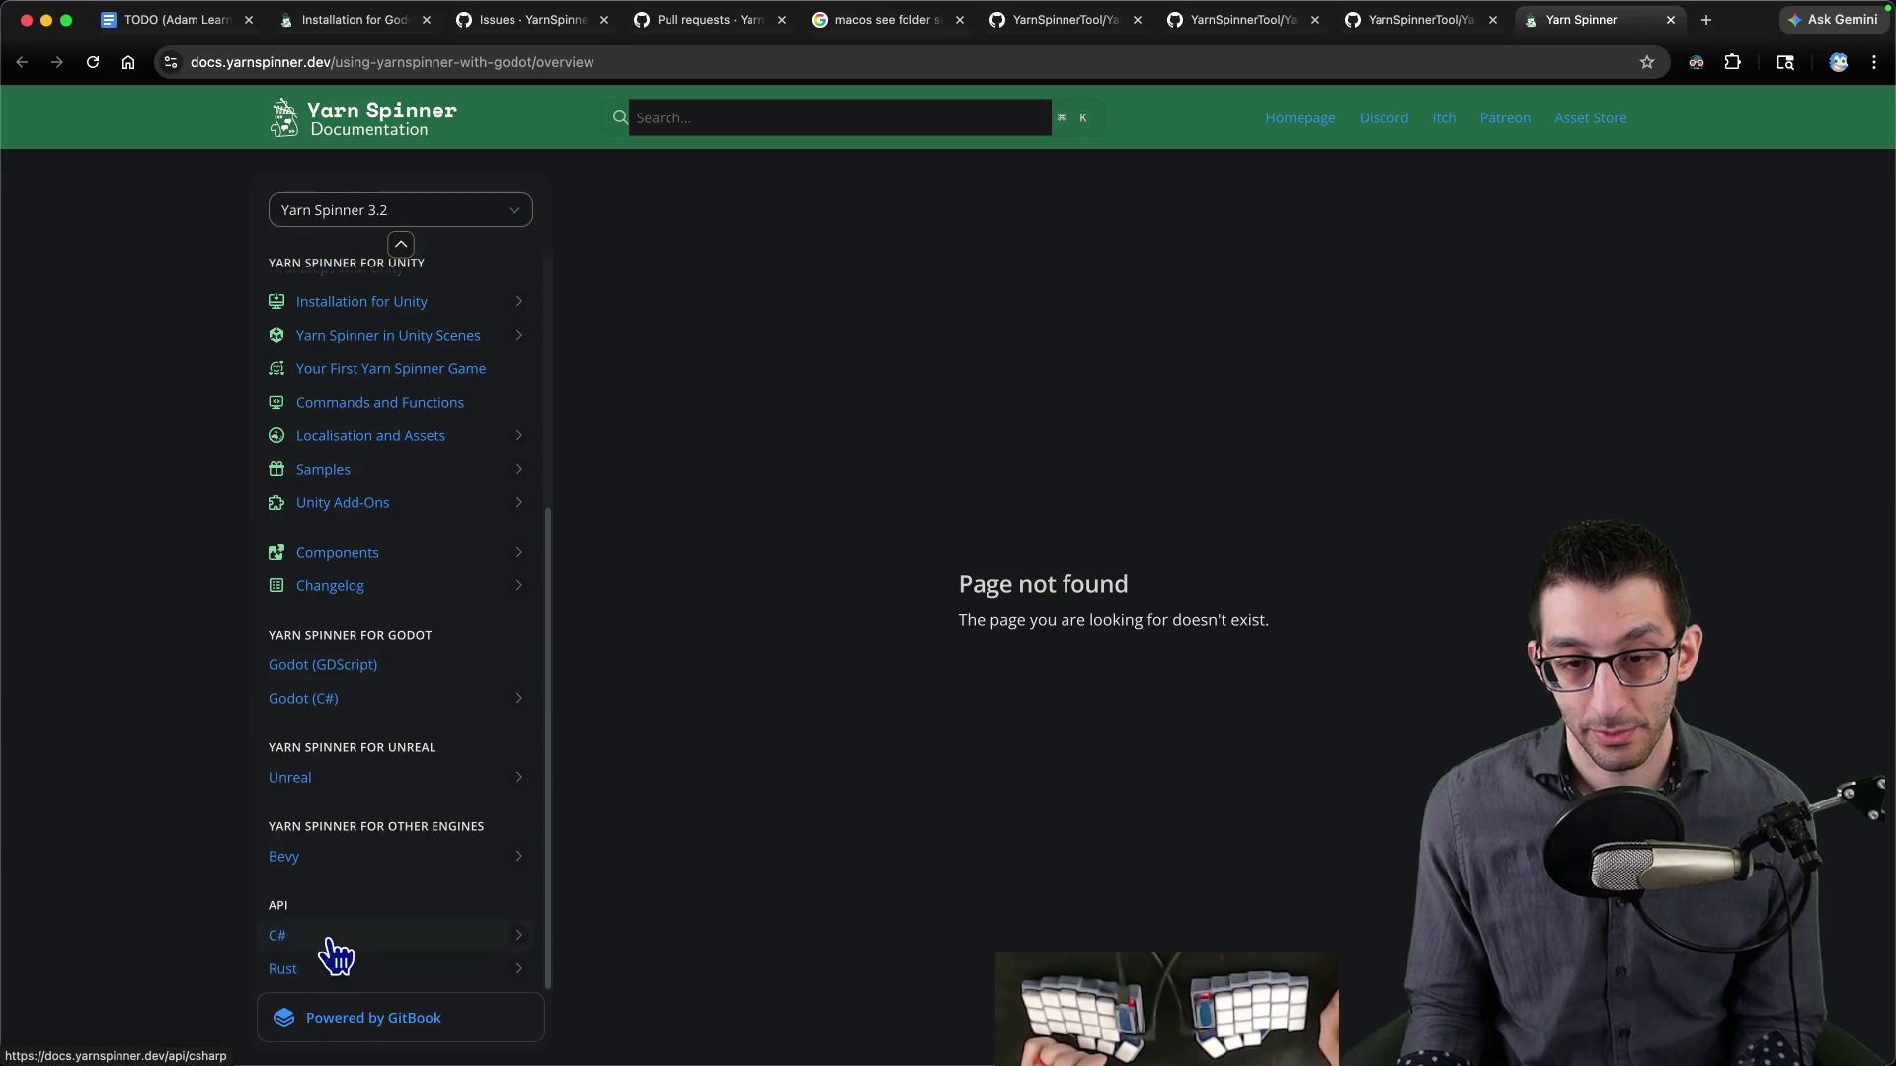
{"action": "left_click", "coordinate": [354, 667]}
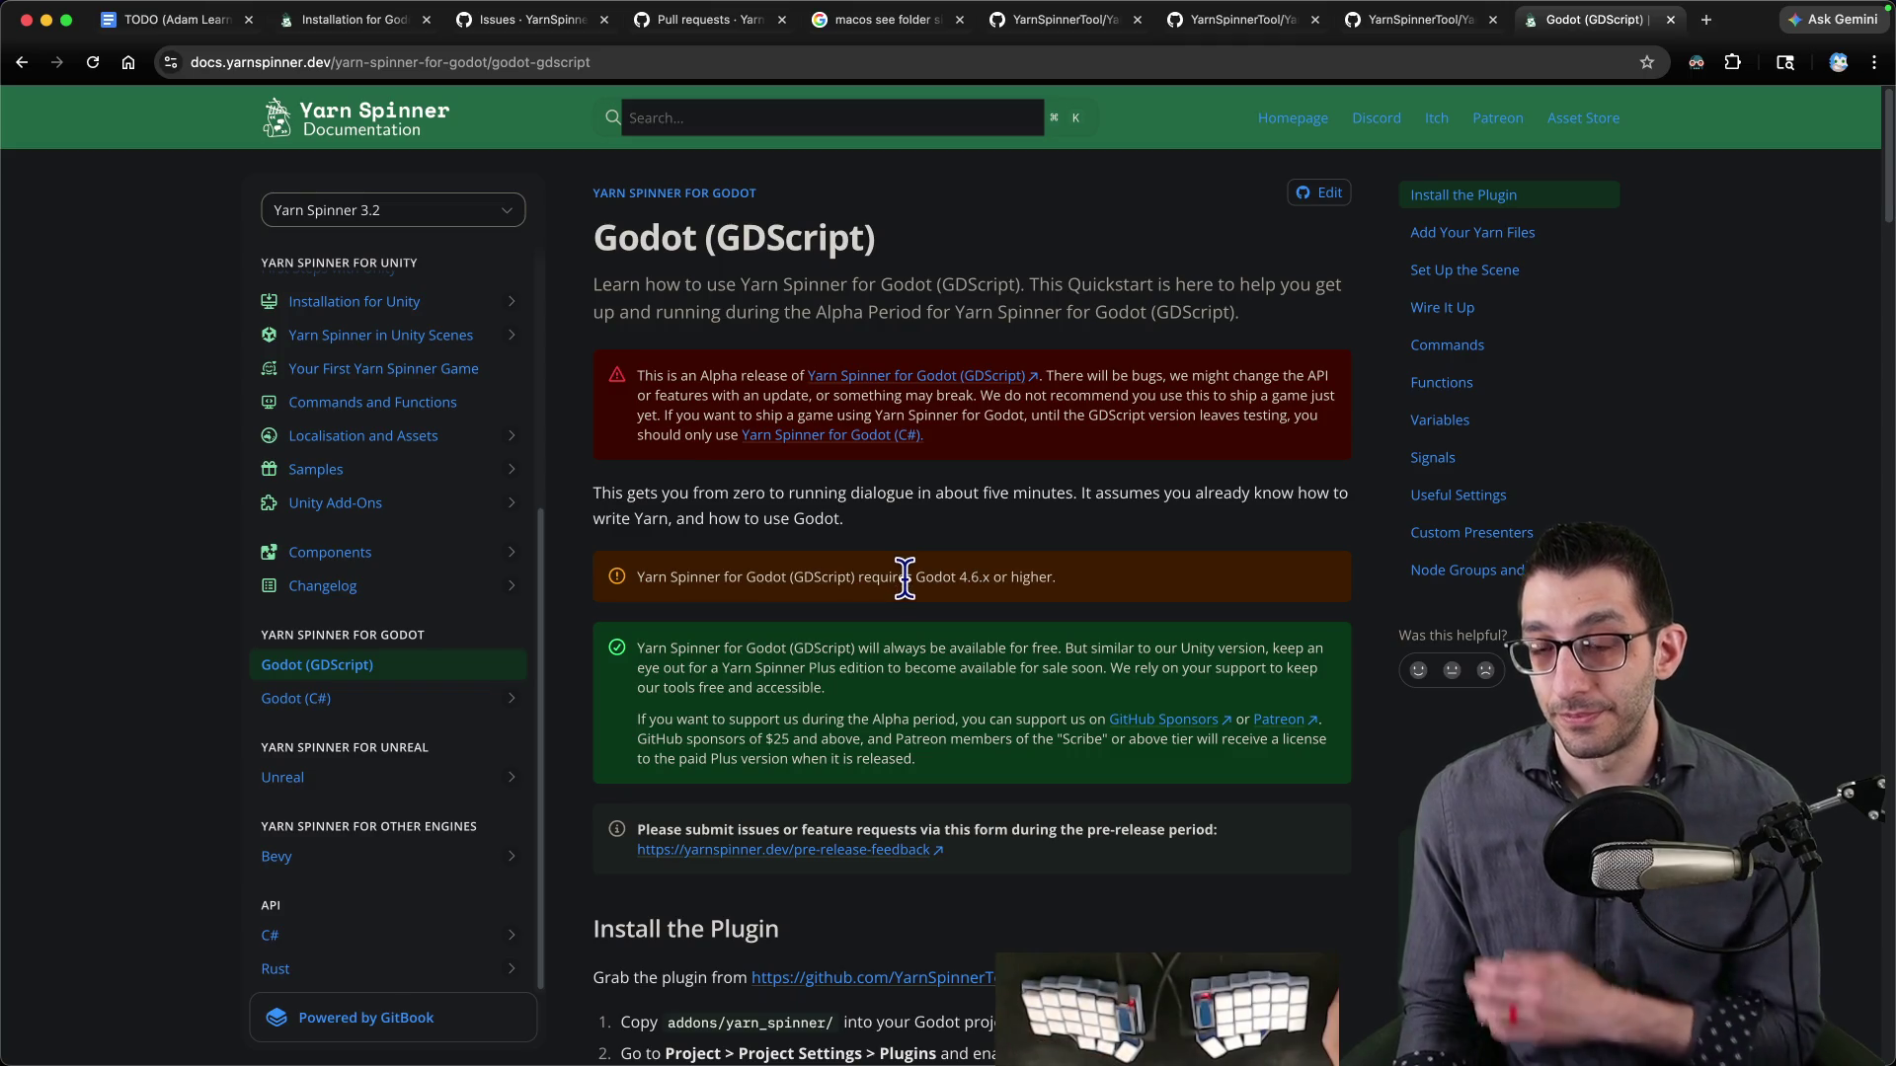
{"action": "left_click", "coordinate": [914, 382]}
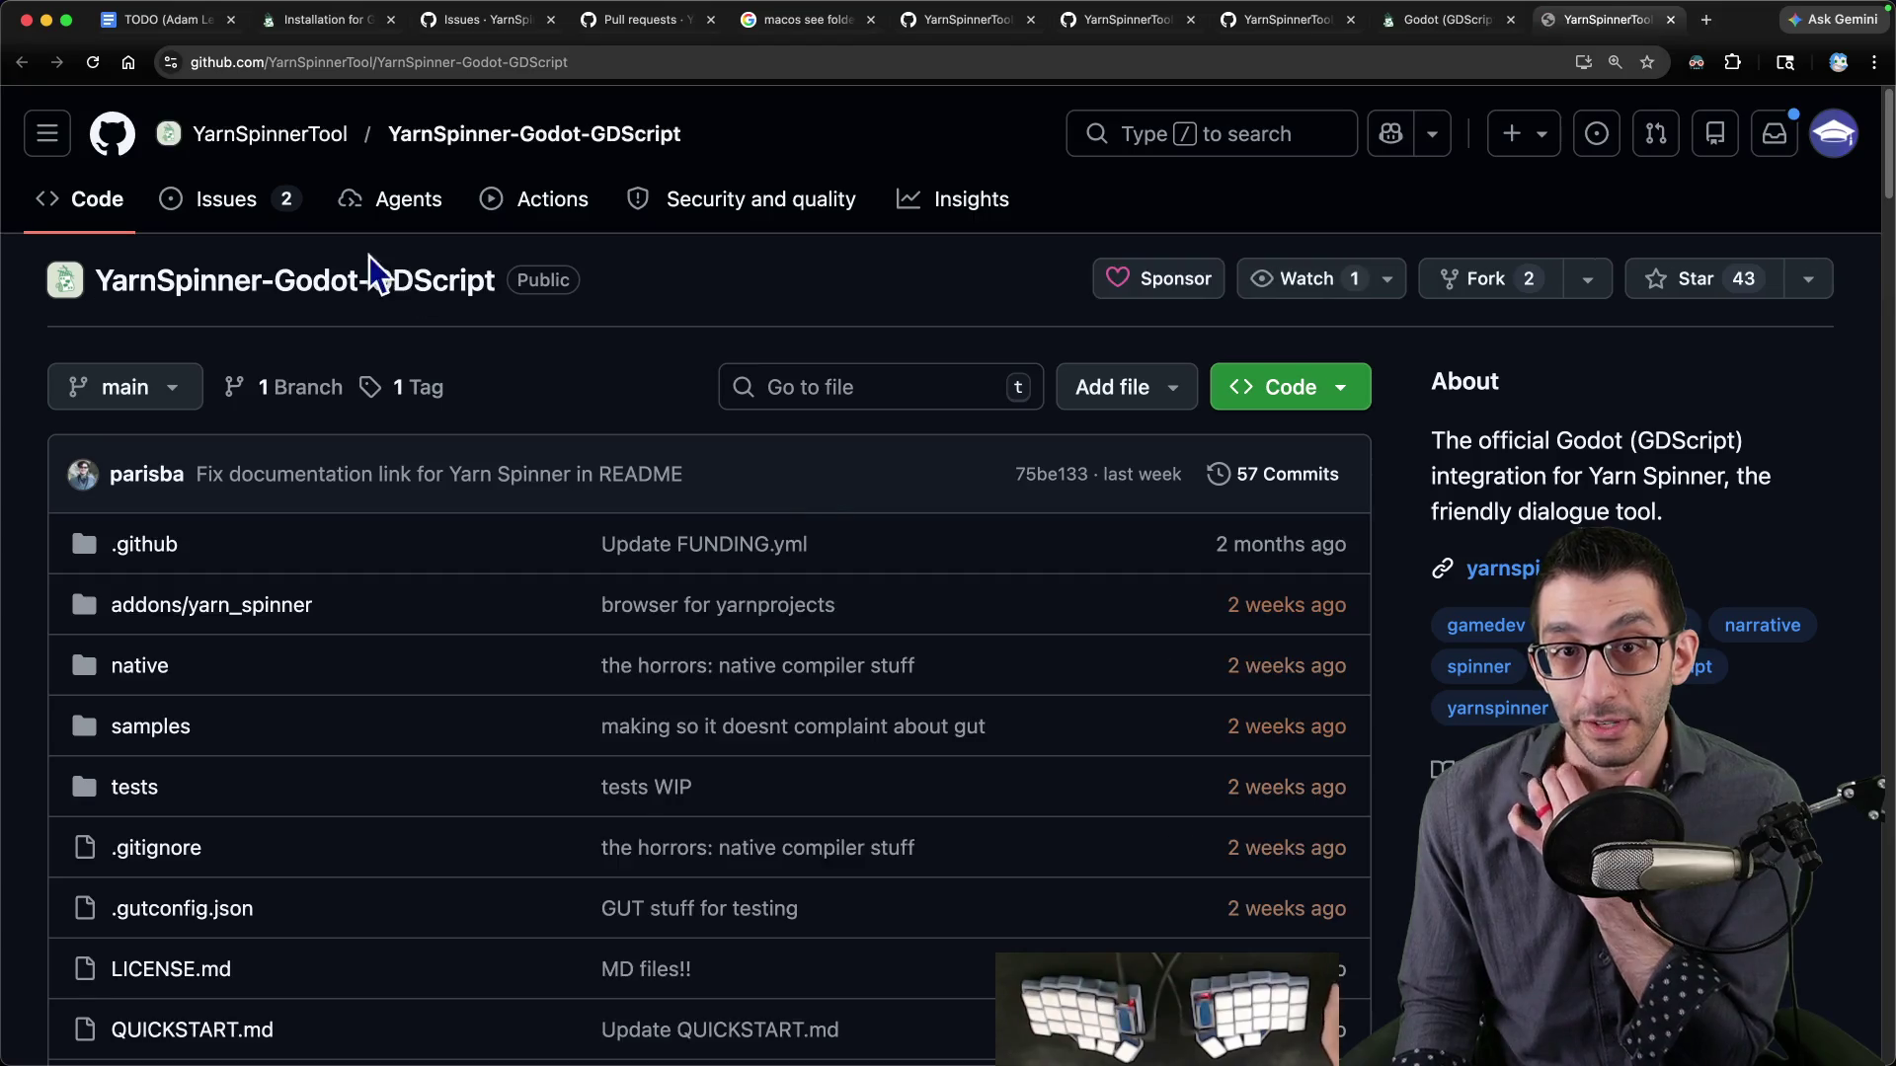
- Search the GDScript repo's issues for 'textur', view closed issues, and copy the repository URL
{"action": "left_click", "coordinate": [282, 207]}
{"action": "left_click", "coordinate": [495, 441]}
{"action": "type", "text": "textur"}
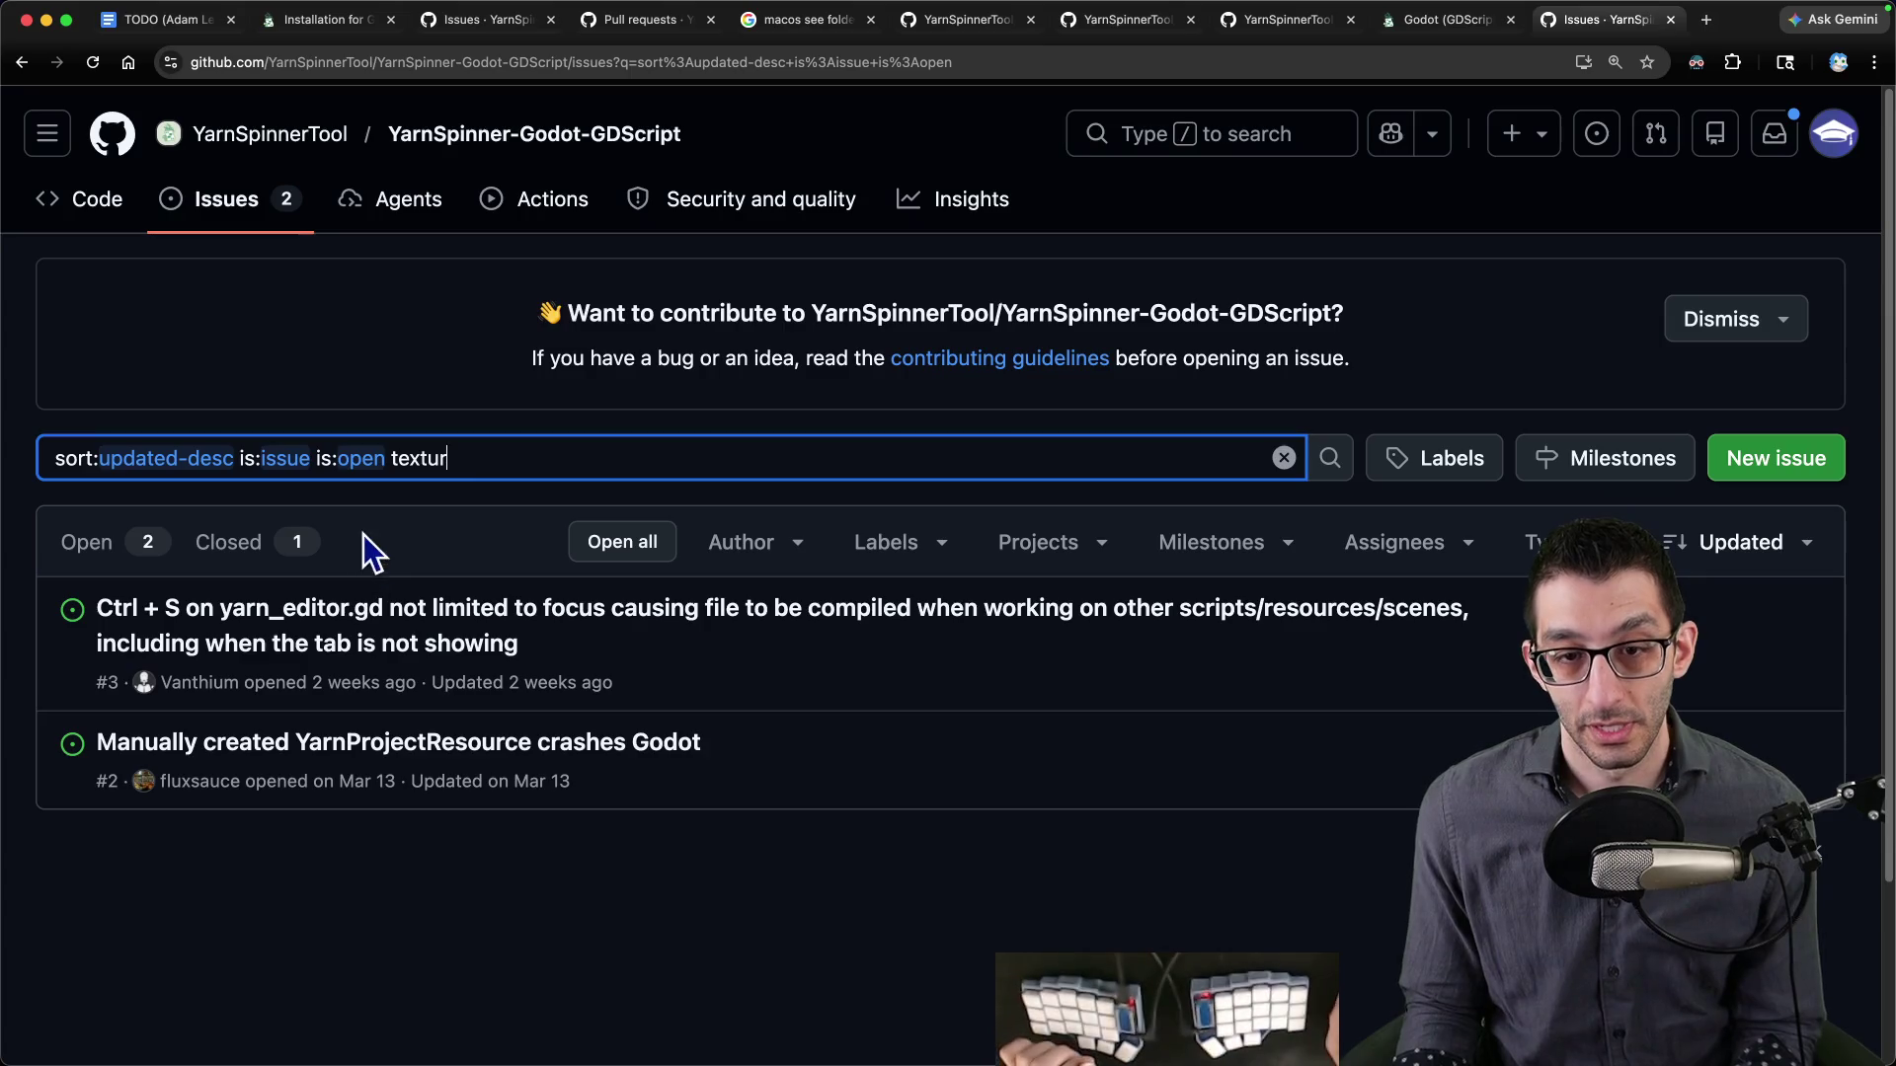
{"action": "left_click", "coordinate": [228, 542]}
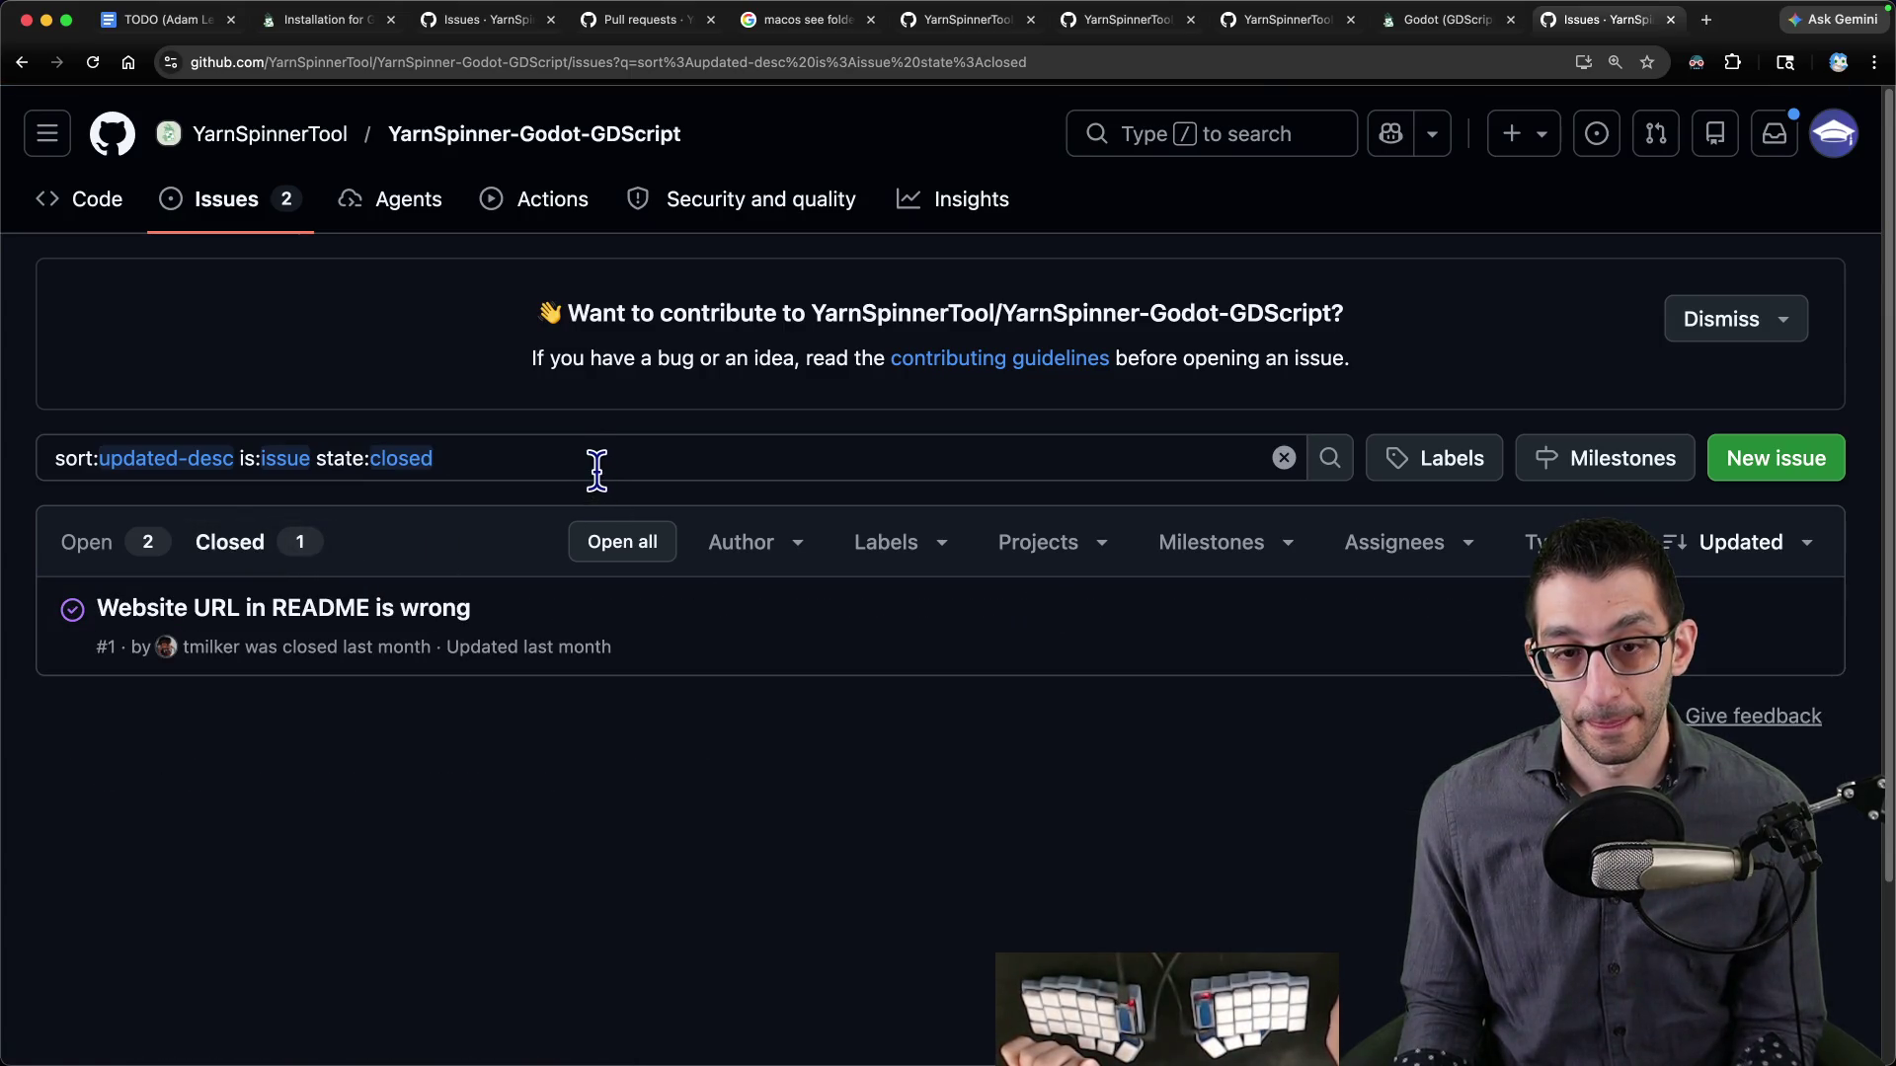
{"action": "key", "text": "super+bracketleft"}
{"action": "key", "text": "super+bracketleft"}
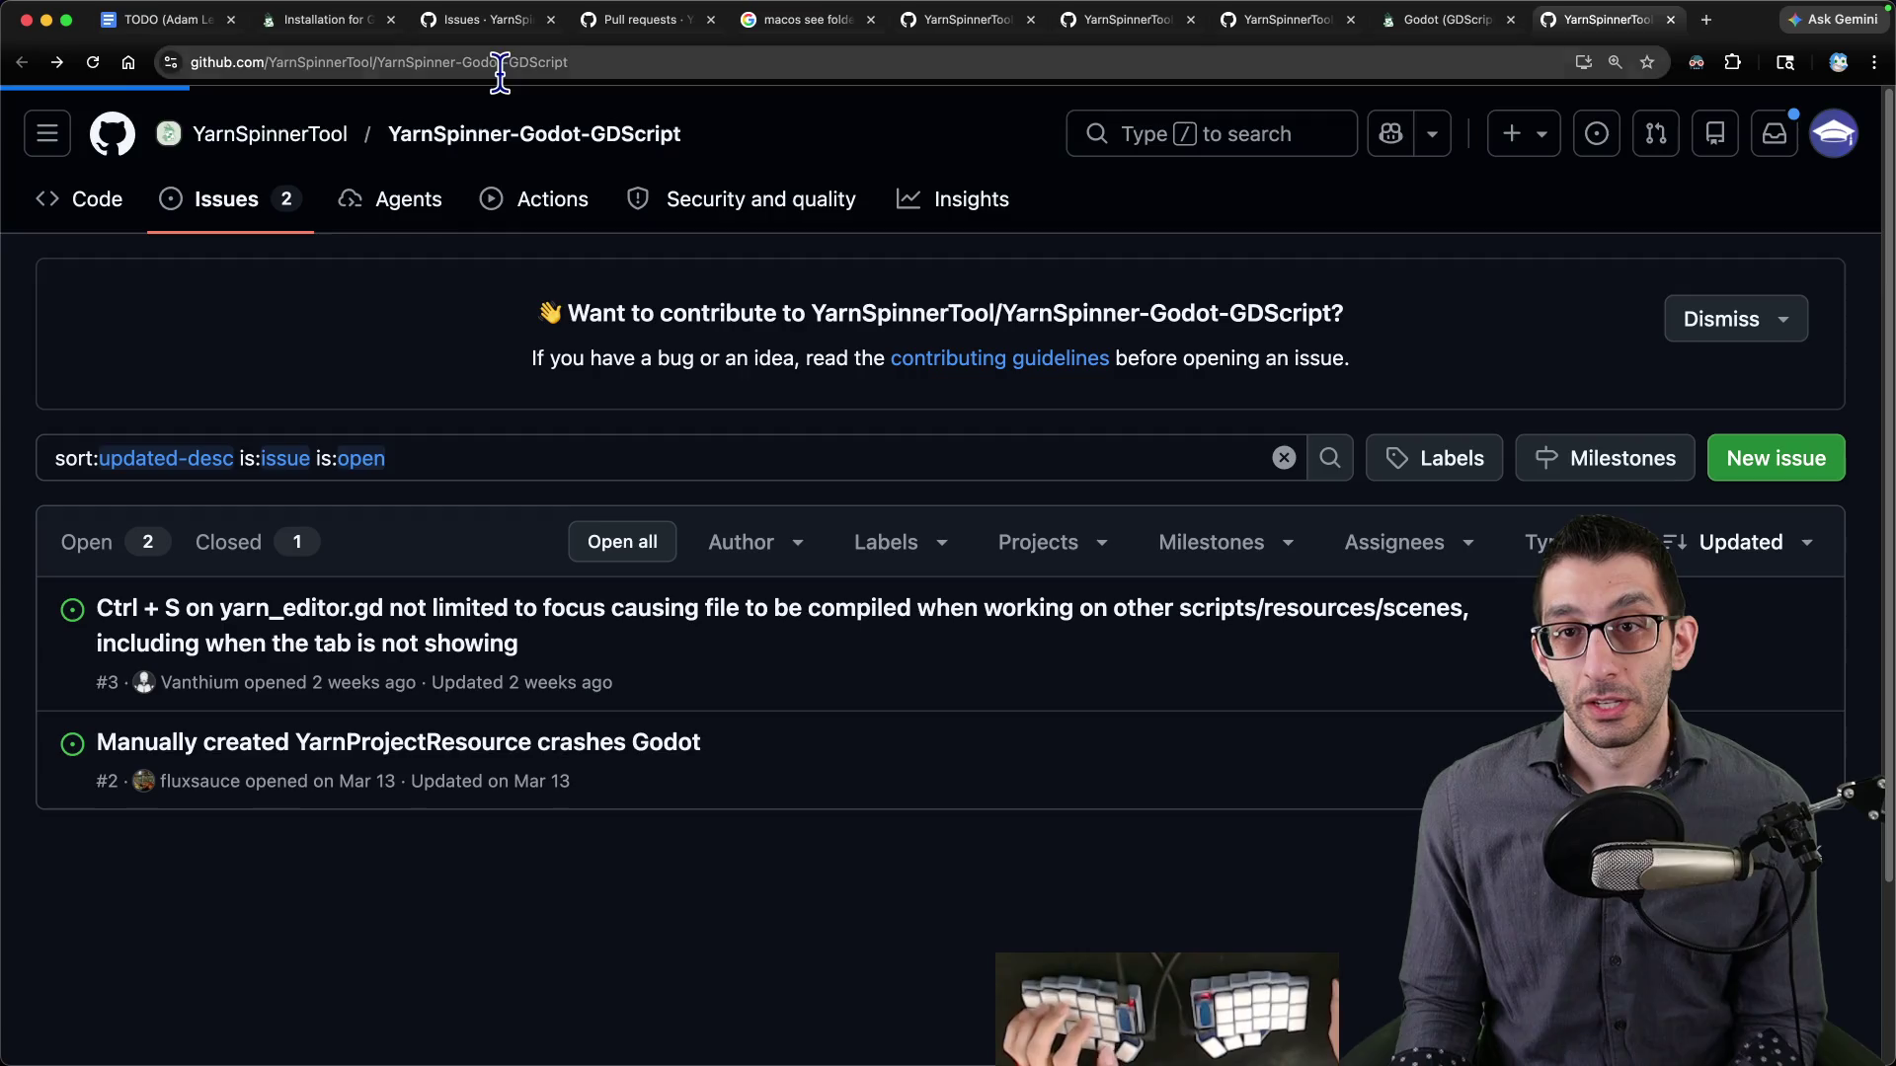
{"action": "left_click", "coordinate": [500, 63]}
{"action": "left_click", "coordinate": [239, 29]}
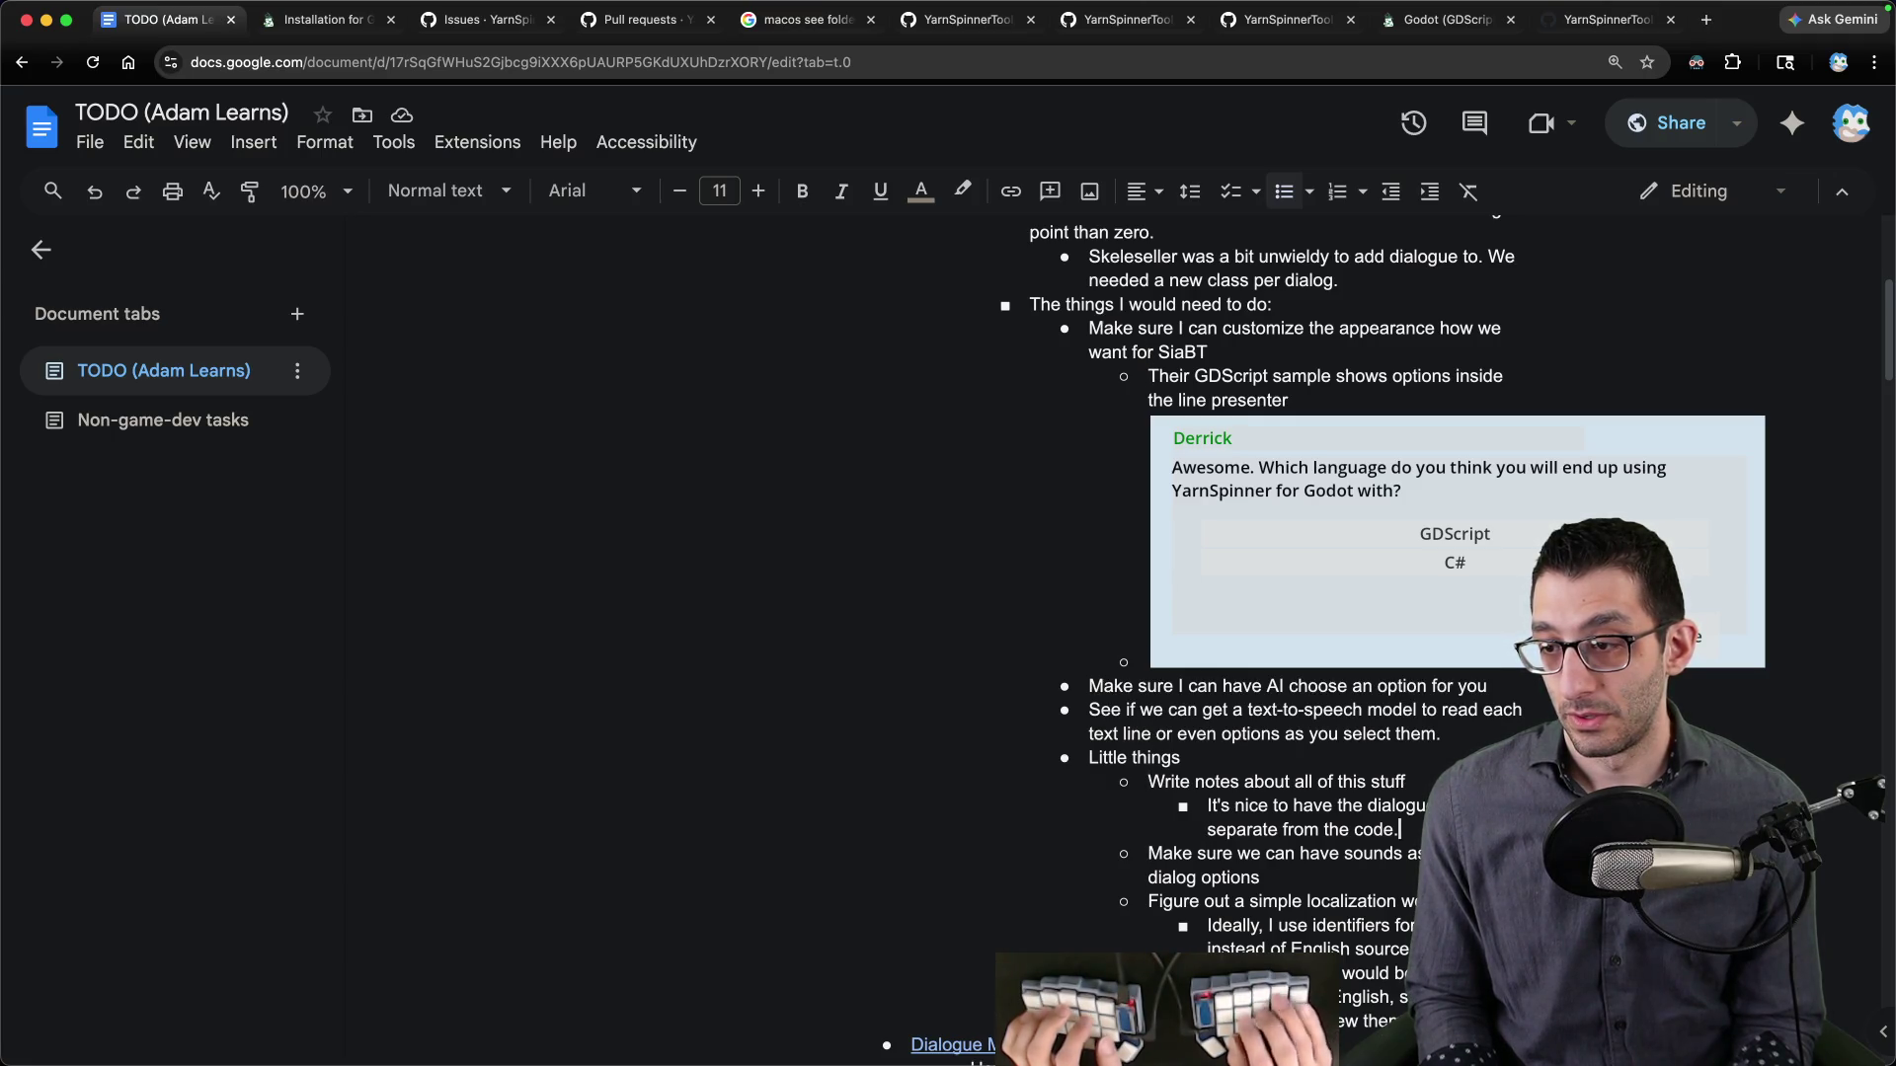
- Paste the YarnSpinner-Godot-GDScript repo link as a new sub-bullet in the TODO doc
{"action": "key", "text": "Return"}
{"action": "key", "text": "super+v"}
{"action": "key", "text": "ctrl+shift+Tab"}
{"action": "key", "text": "ctrl+shift+Tab"}
{"action": "key", "text": "ctrl+Tab"}
{"action": "key", "text": "ctrl+shift+Tab"}
{"action": "key", "text": "ctrl+shift+Tab"}
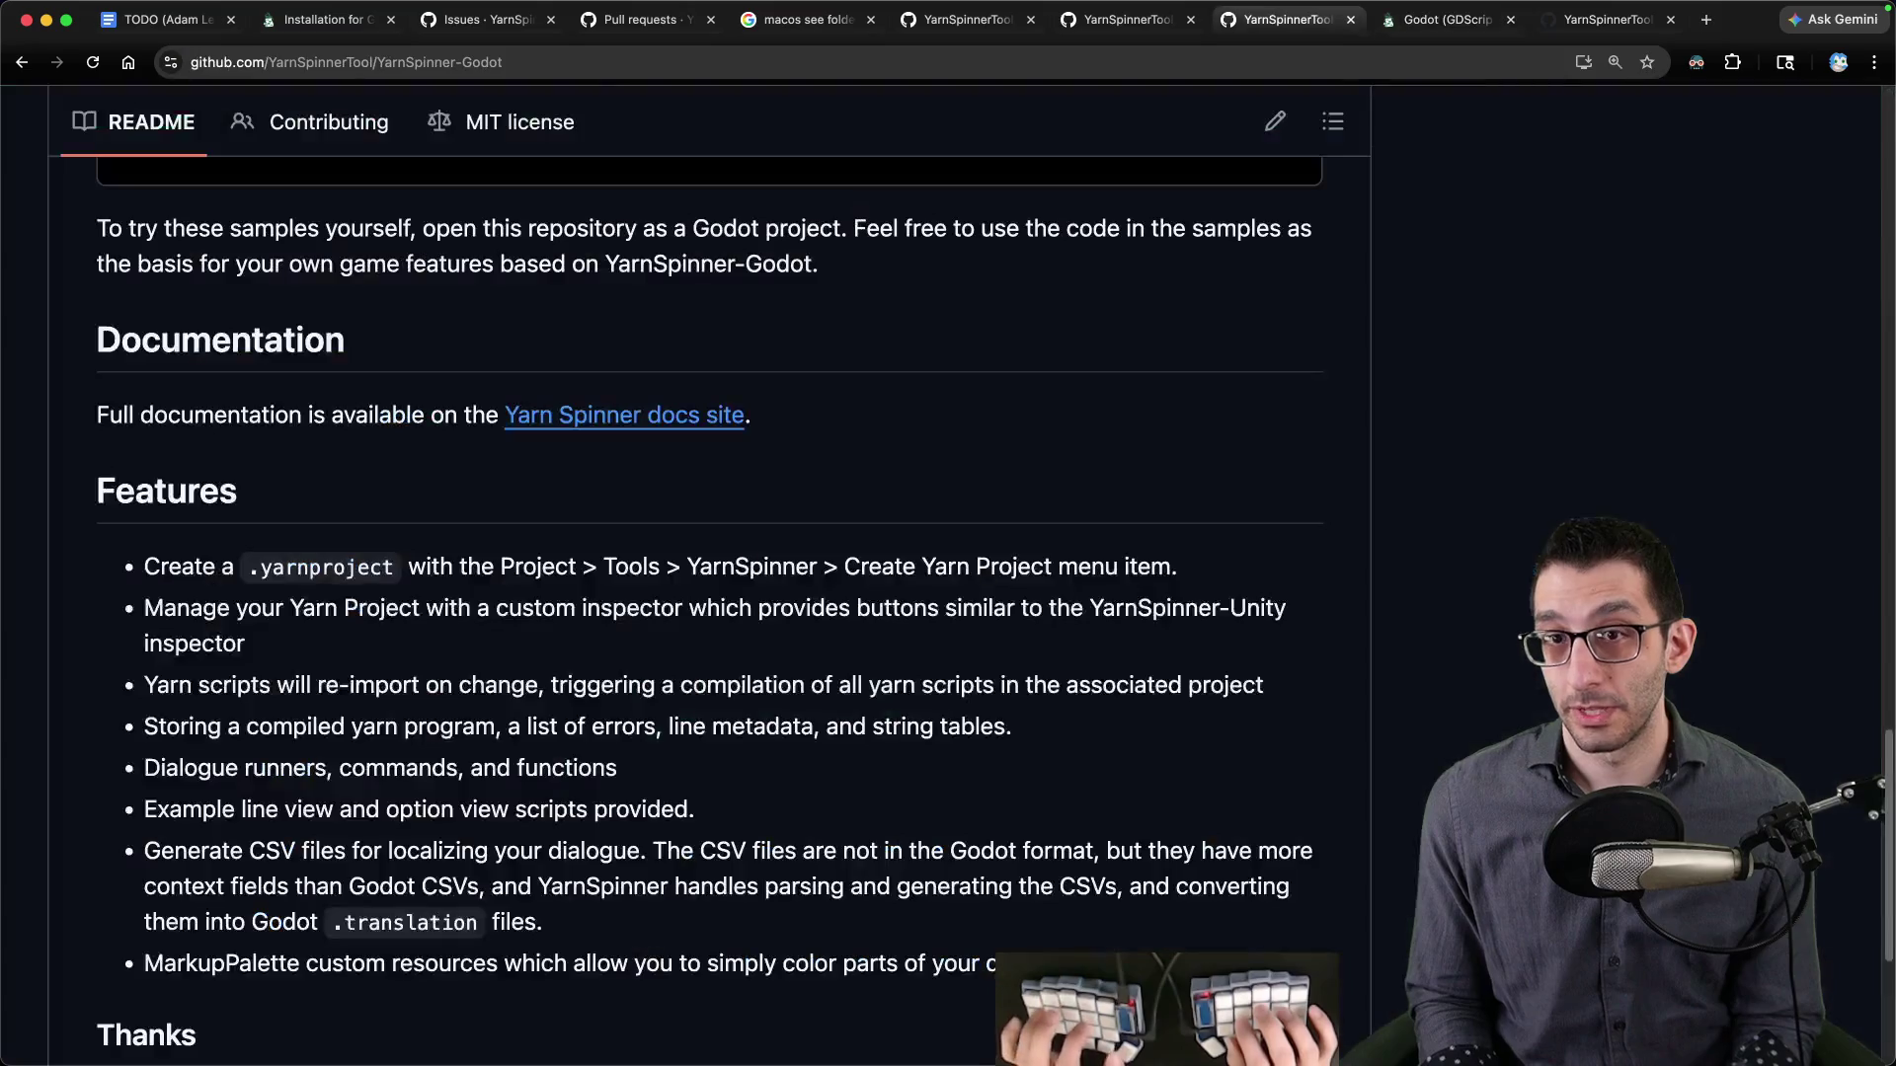
{"action": "key", "text": "ctrl+shift+Tab"}
{"action": "key", "text": "ctrl+shift+Tab"}
{"action": "key", "text": "ctrl+shift+Tab"}
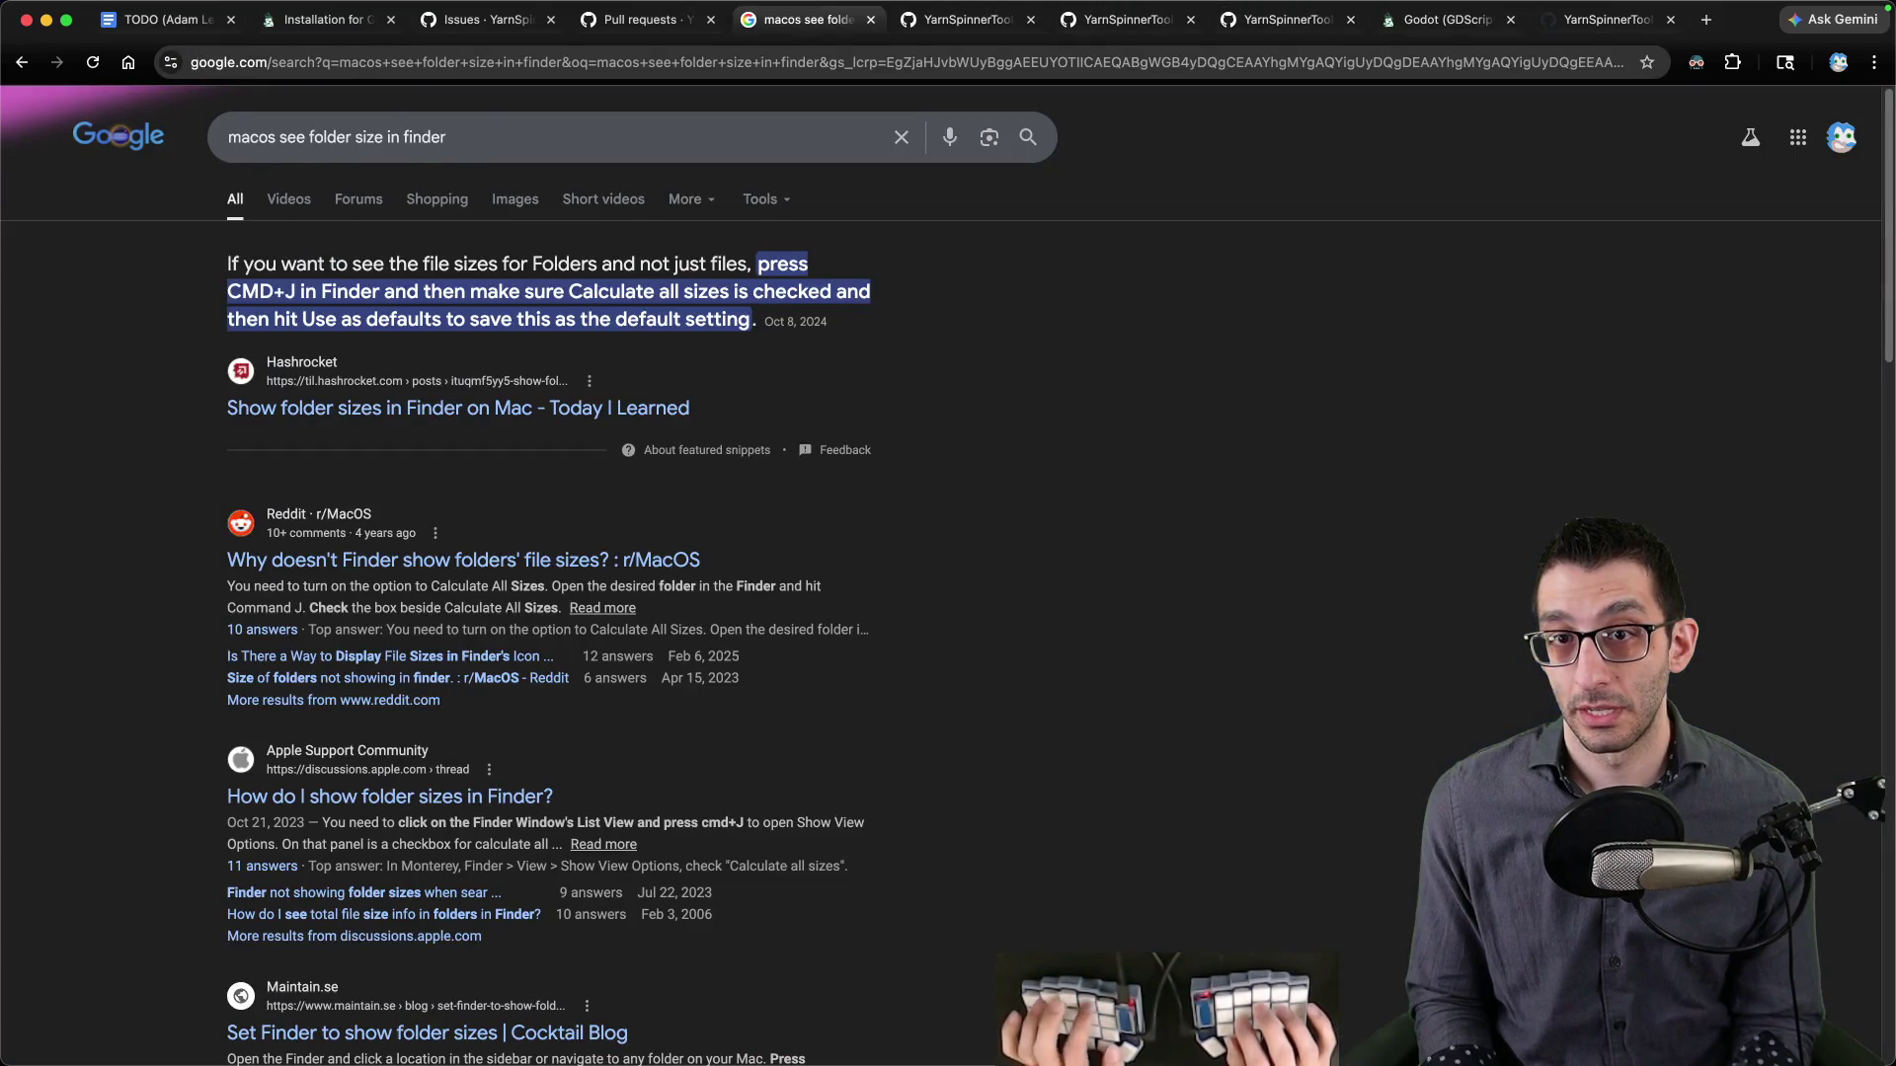
{"action": "key", "text": "ctrl+Tab"}
{"action": "key", "text": "ctrl+Tab"}
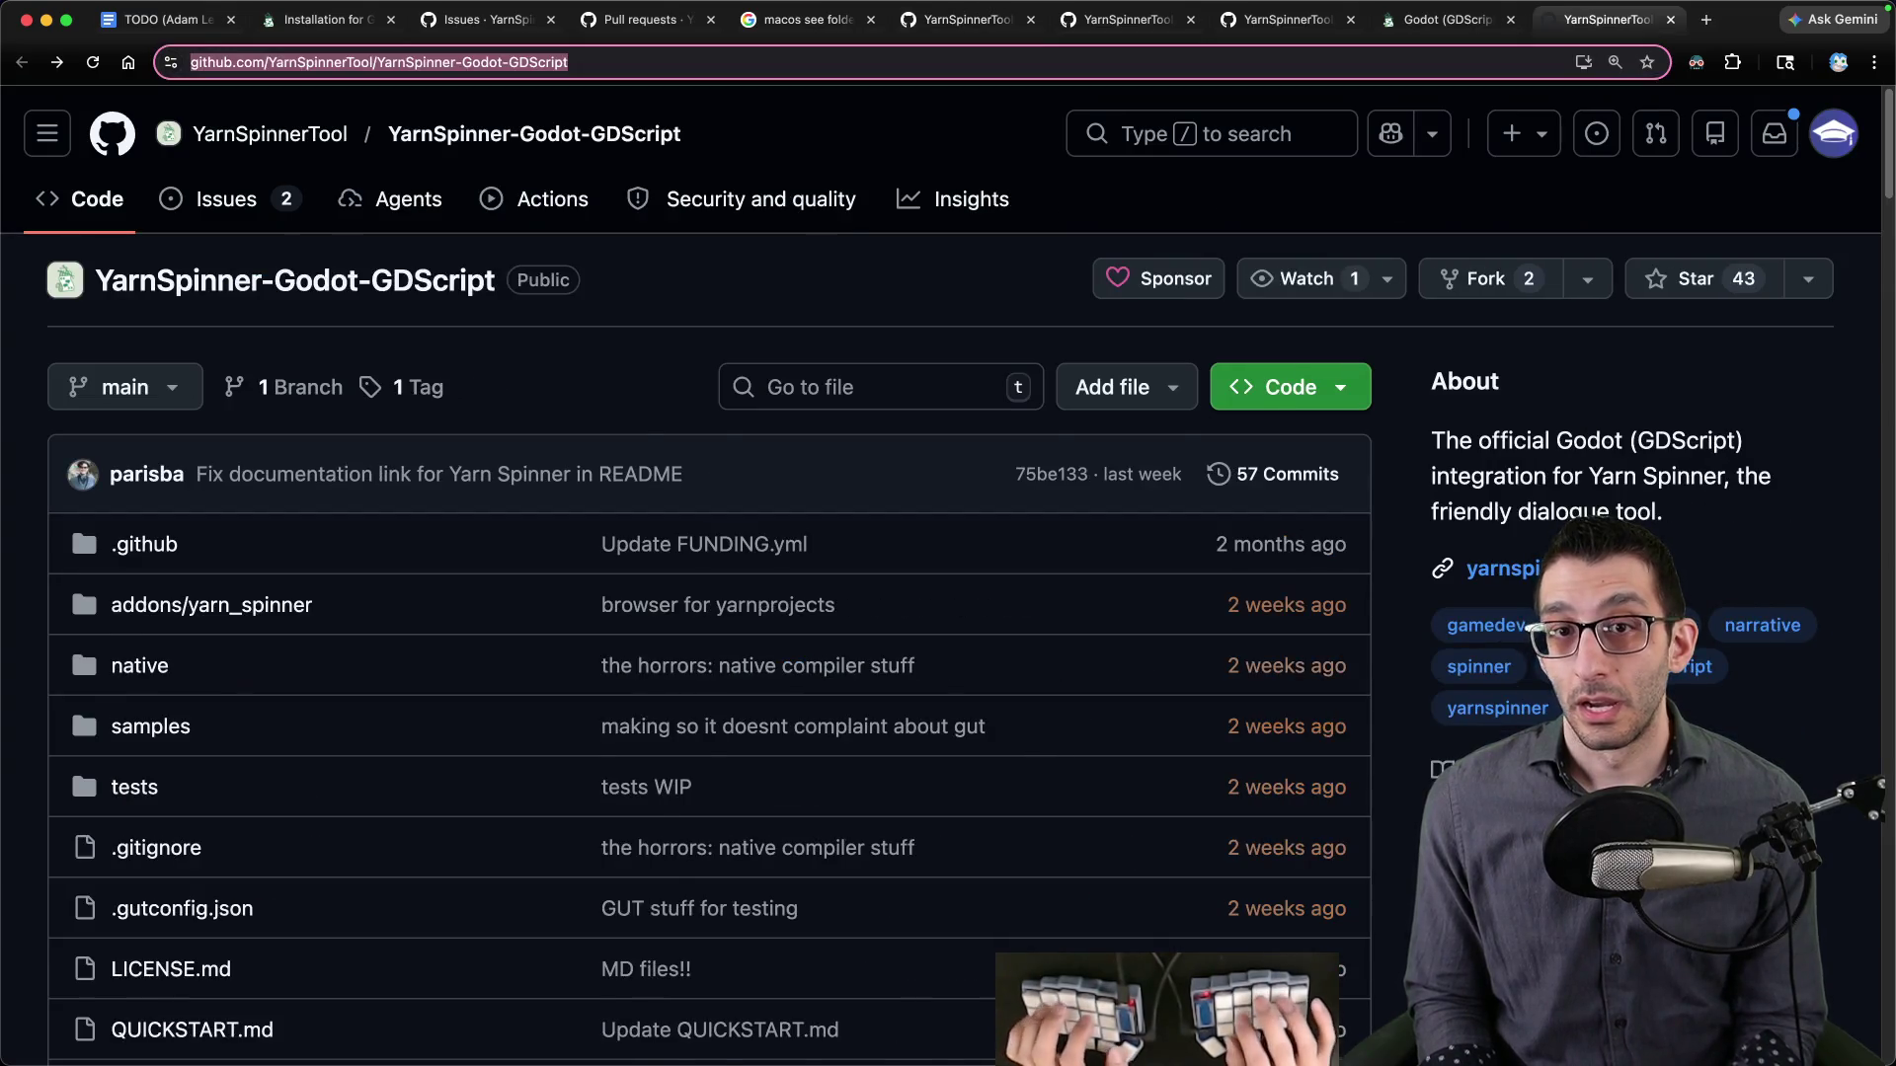
{"action": "key", "text": "ctrl+Tab"}
{"action": "key", "text": "ctrl+Tab"}
{"action": "key", "text": "ctrl+shift+Tab"}
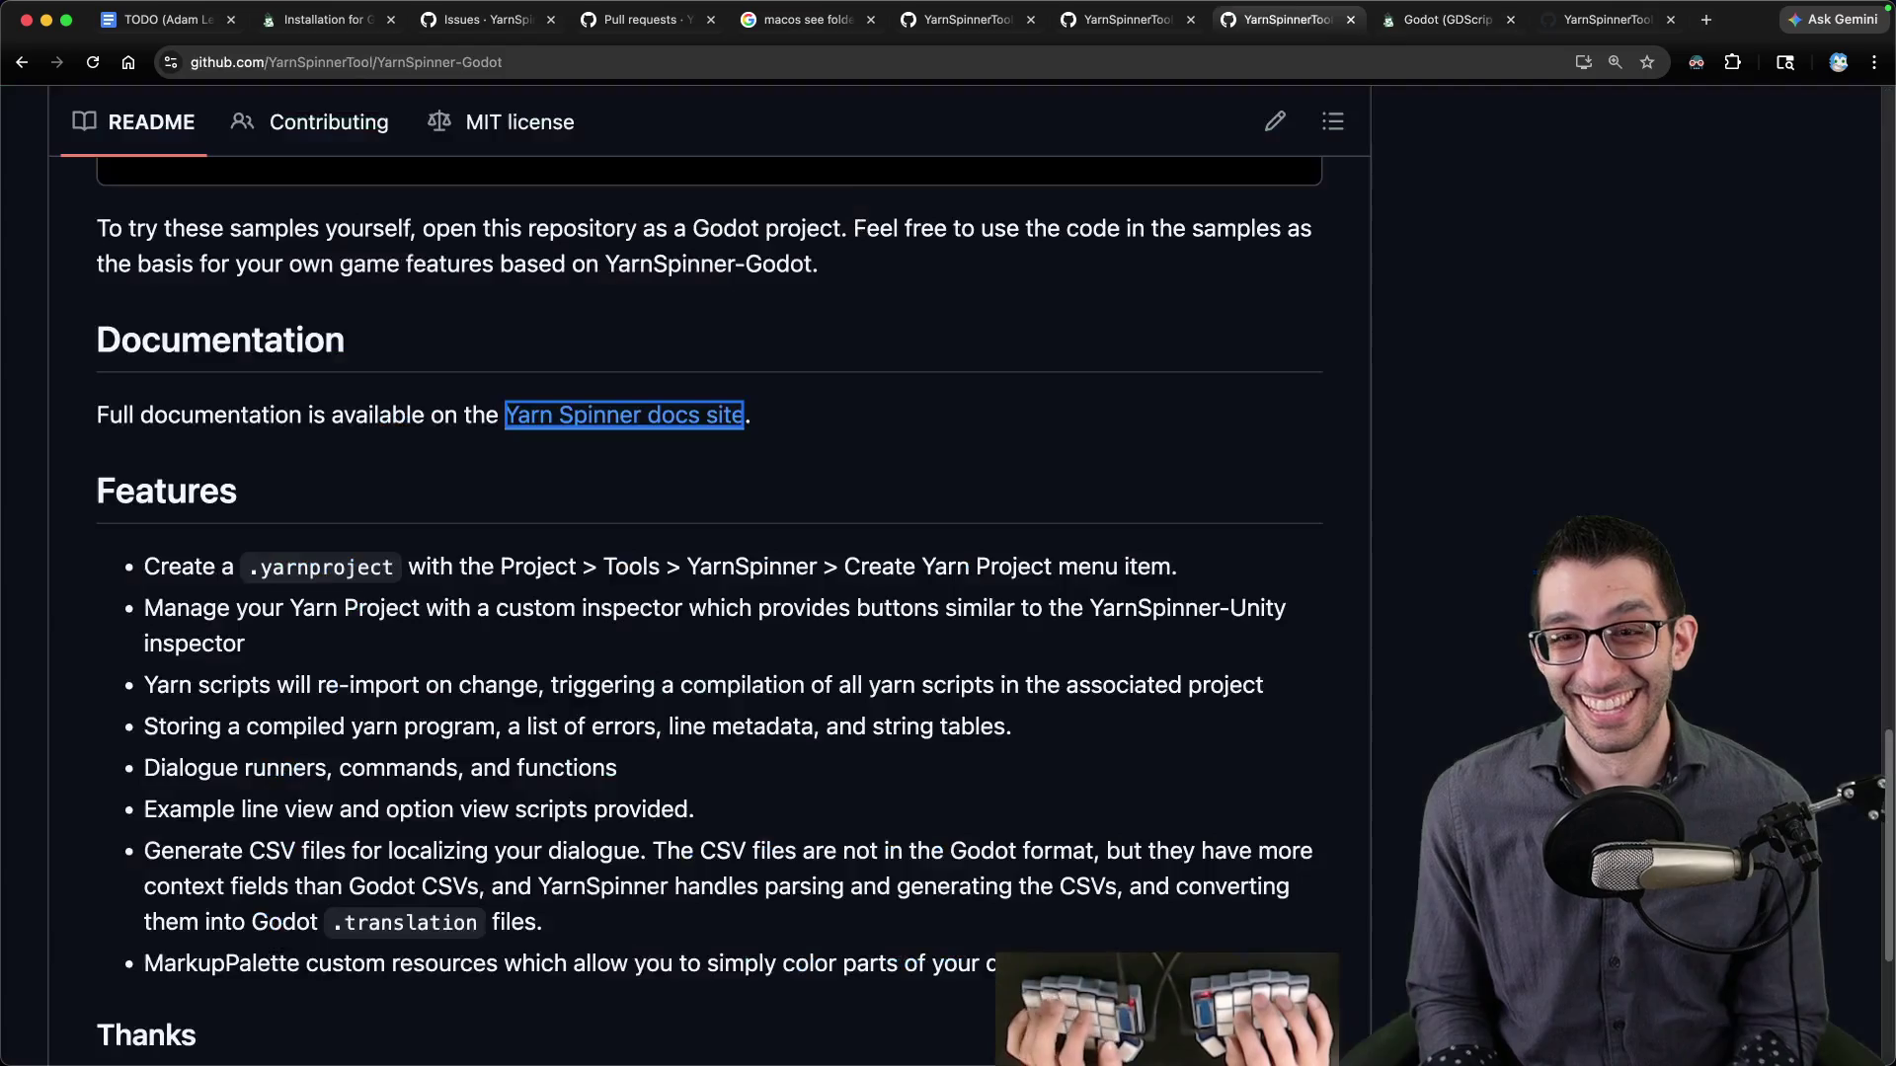
- Find the YarnSpinner-Godot C# repo URL via 'yarnspinner c# godot github' and paste it as another bullet
{"action": "key", "text": "super+l"}
{"action": "type", "text": "yarnspinne"}
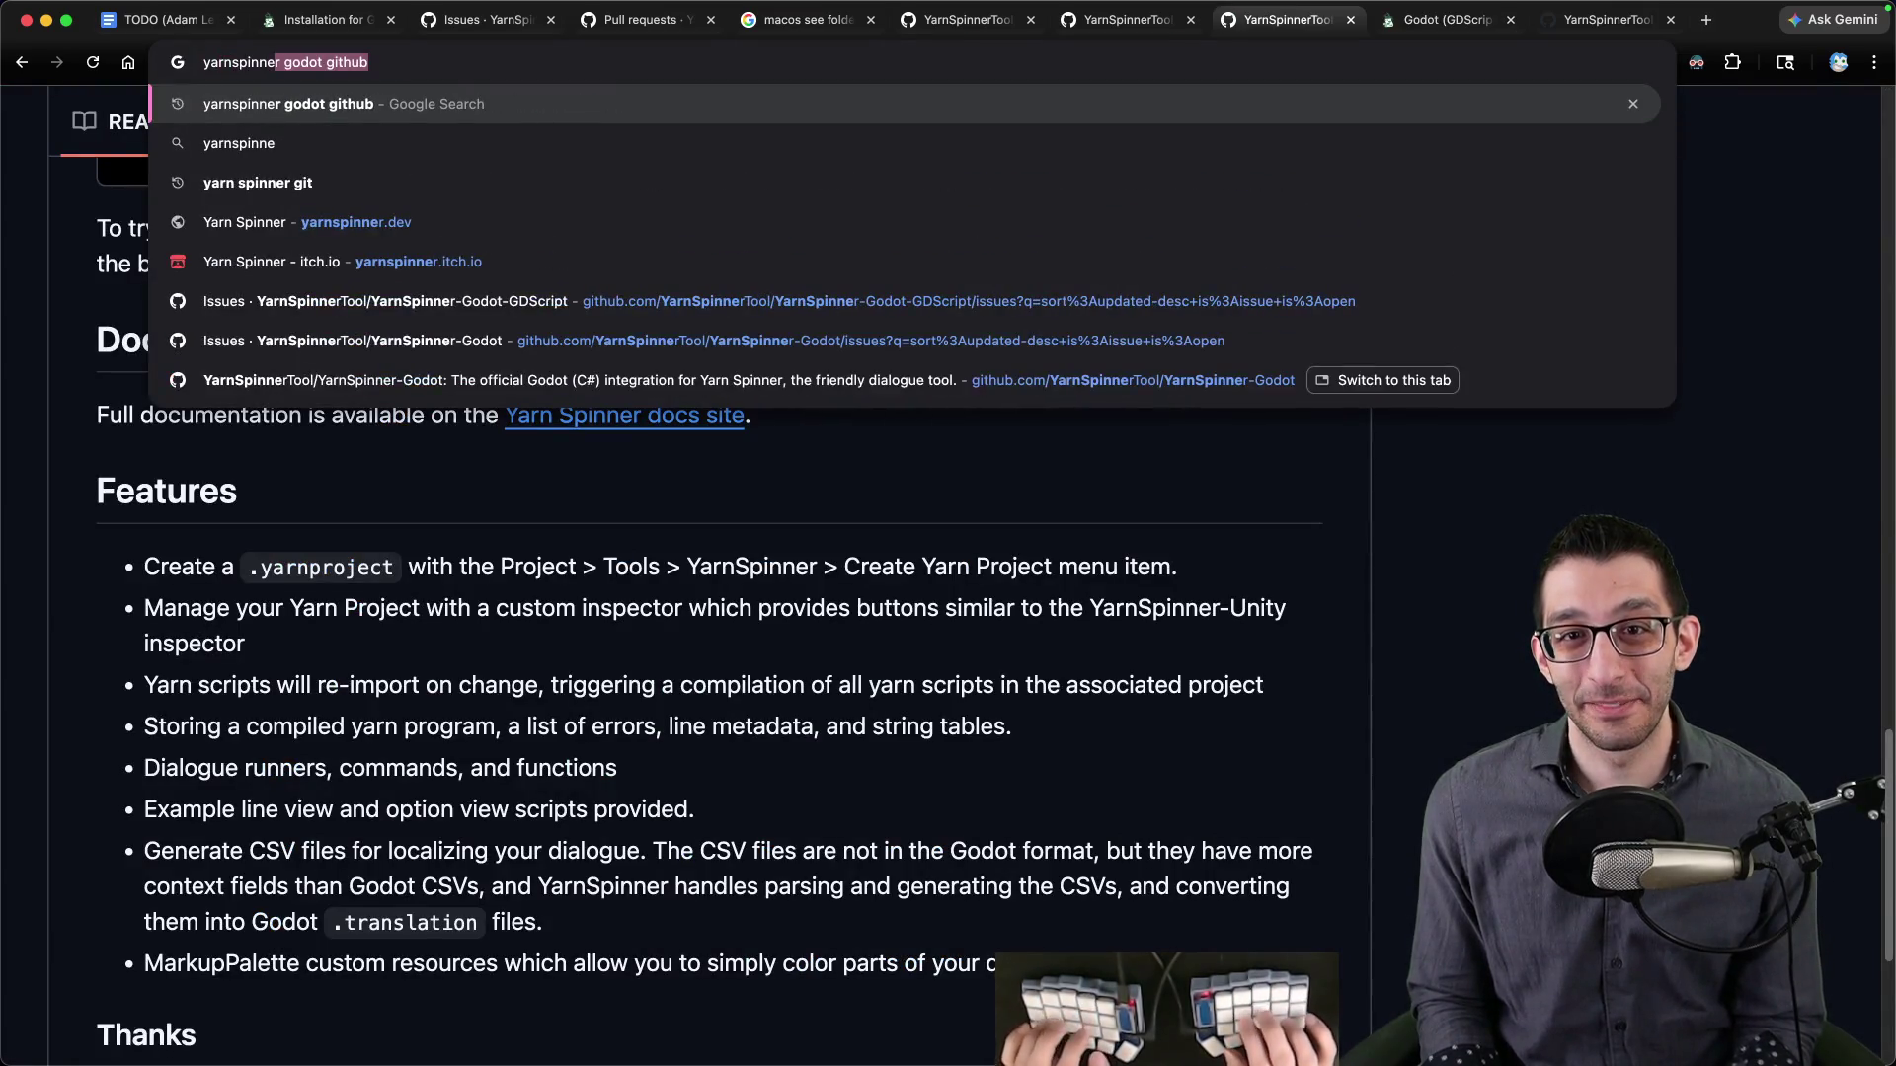
{"action": "type", "text": "r c# godot "}
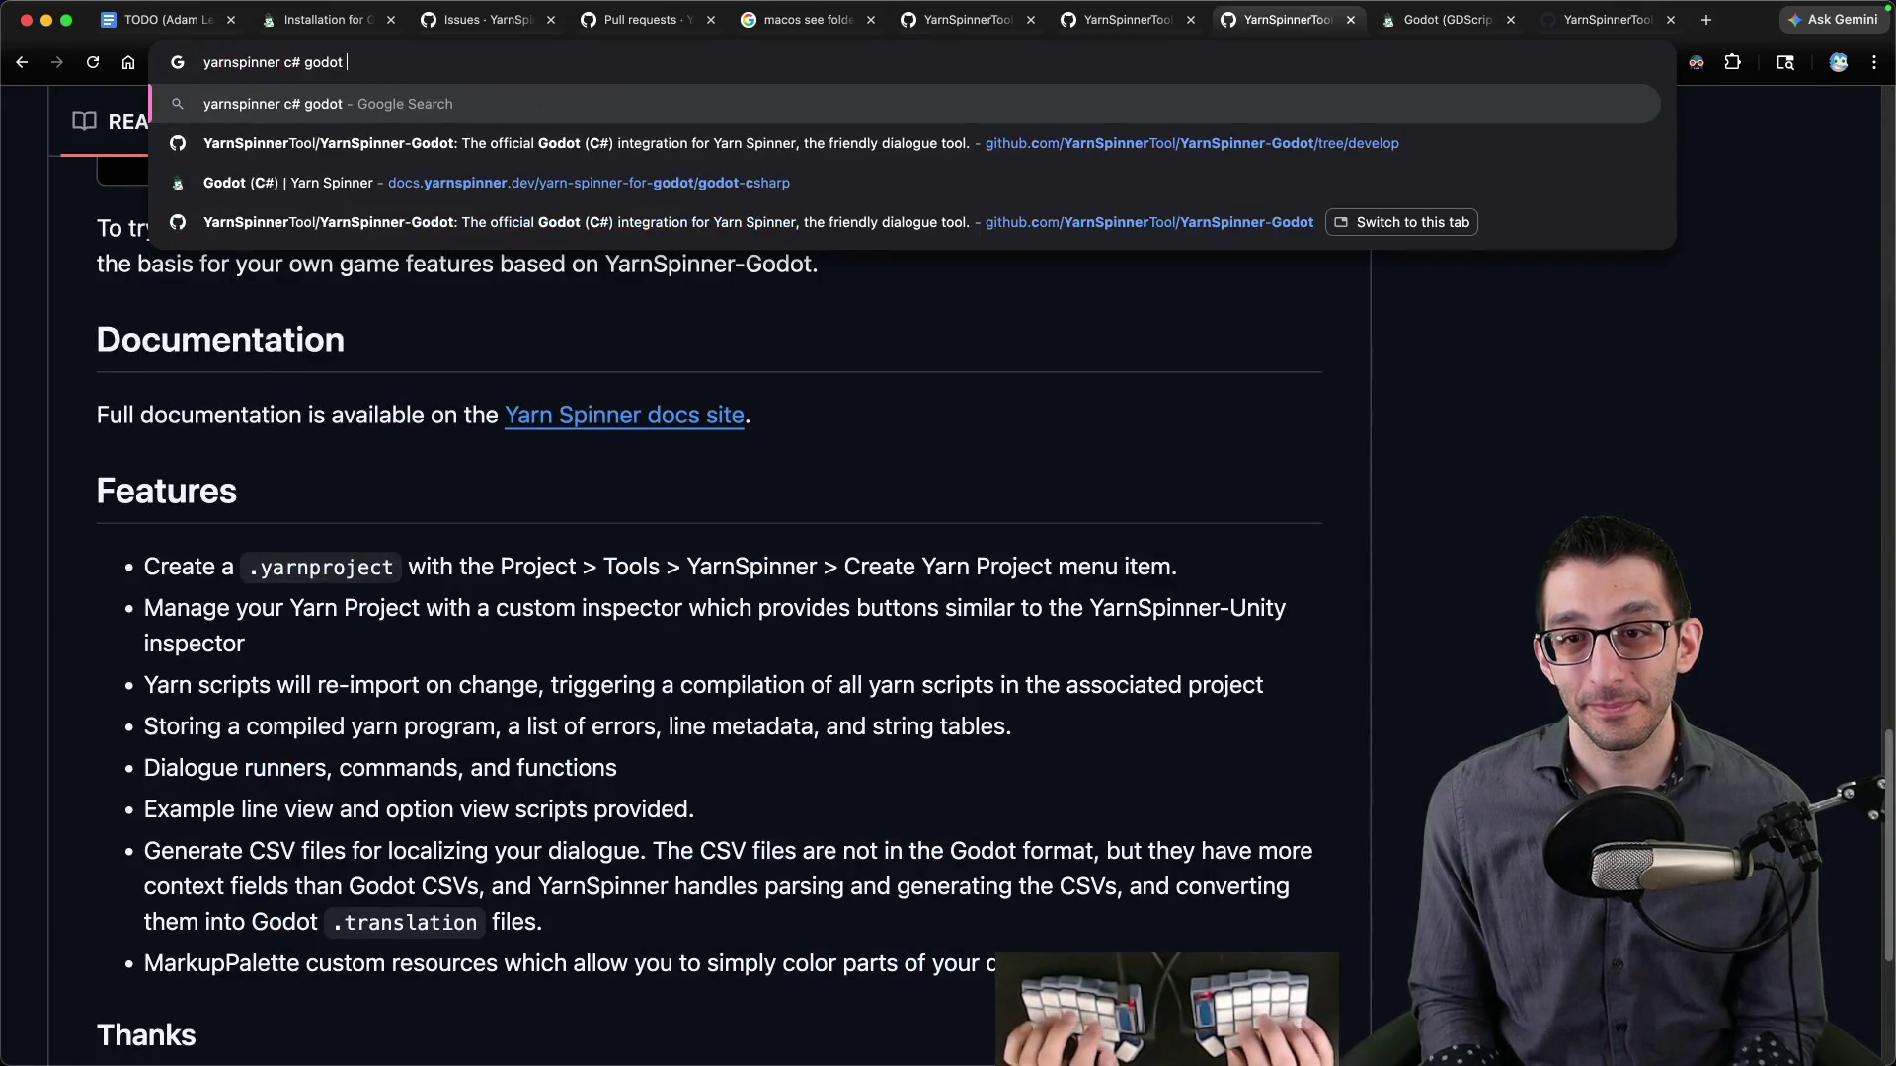
{"action": "type", "text": "github"}
{"action": "key", "text": "Down"}
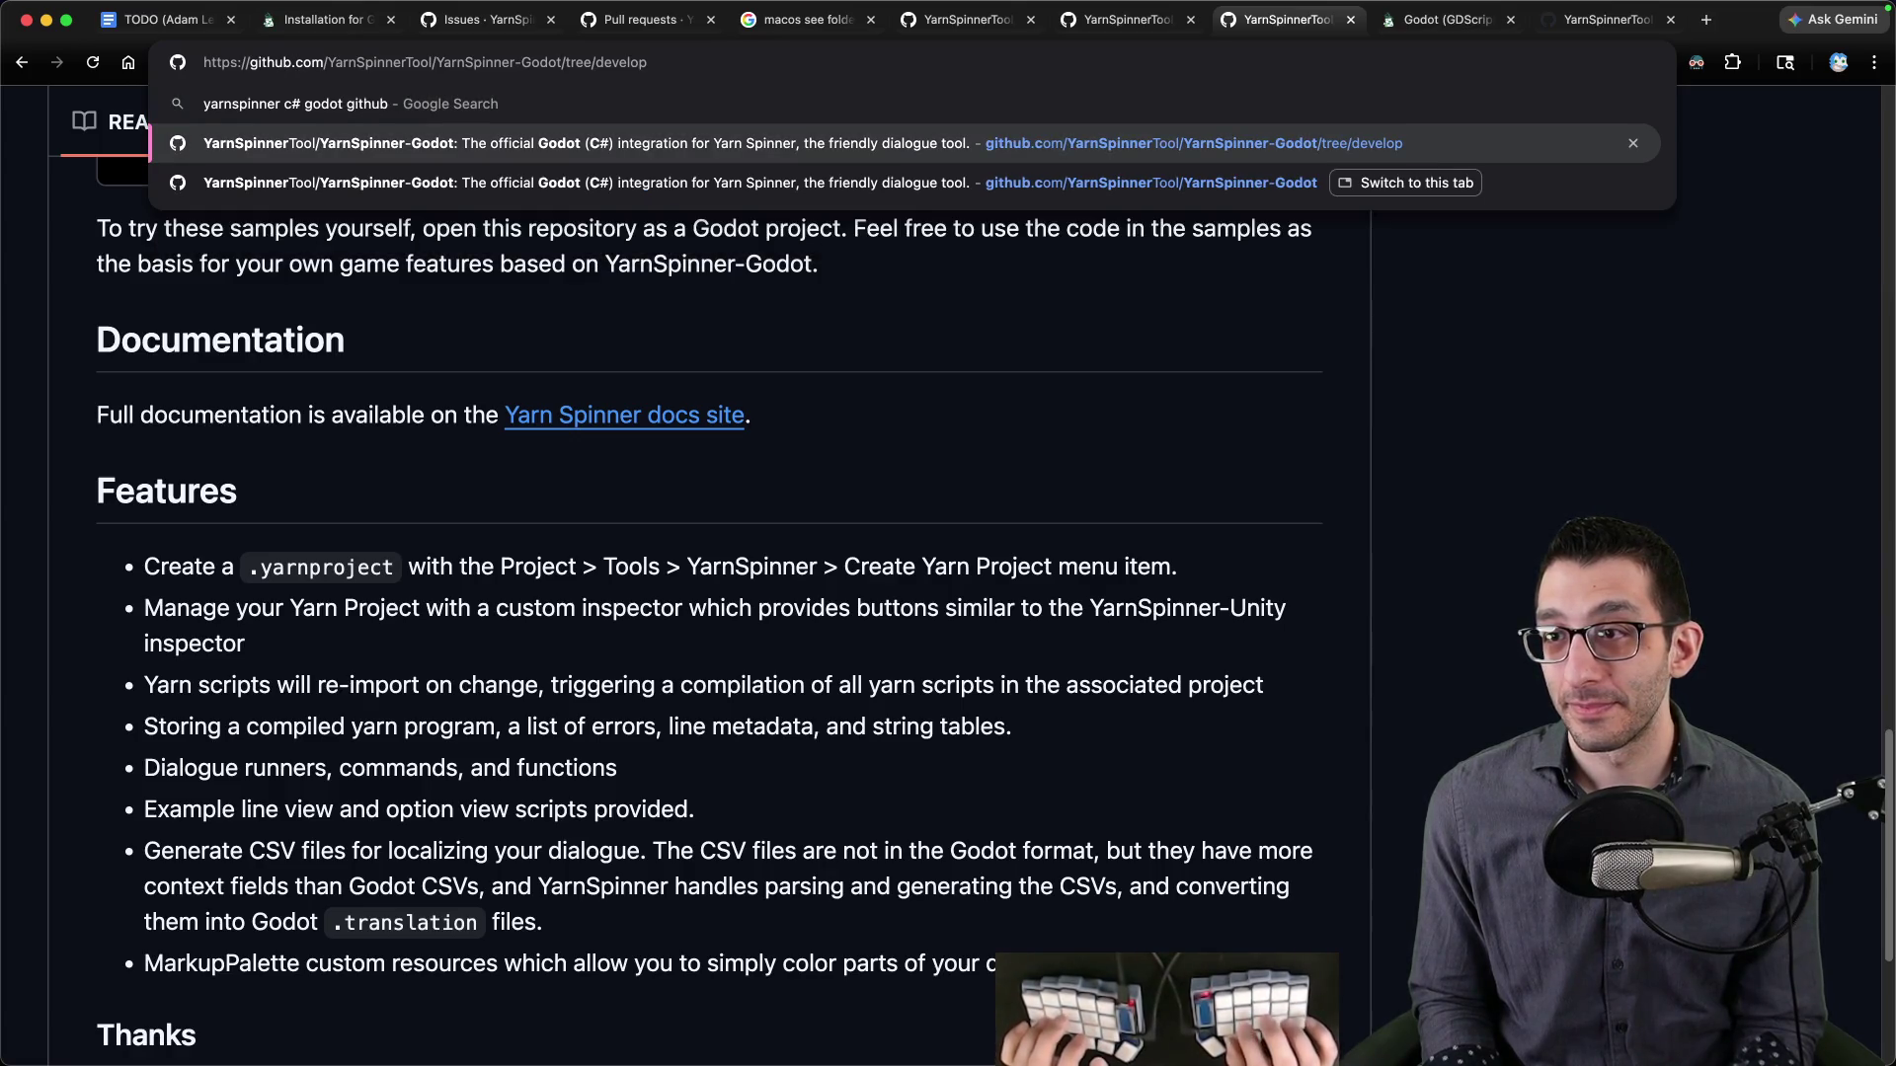
{"action": "key", "text": "alt+BackSpace"}
{"action": "key", "text": "alt+BackSpace"}
{"action": "key", "text": "ctrl+a"}
{"action": "key", "text": "ctrl+c"}
{"action": "key", "text": "ctrl+1"}
{"action": "key", "text": "ctrl+v"}
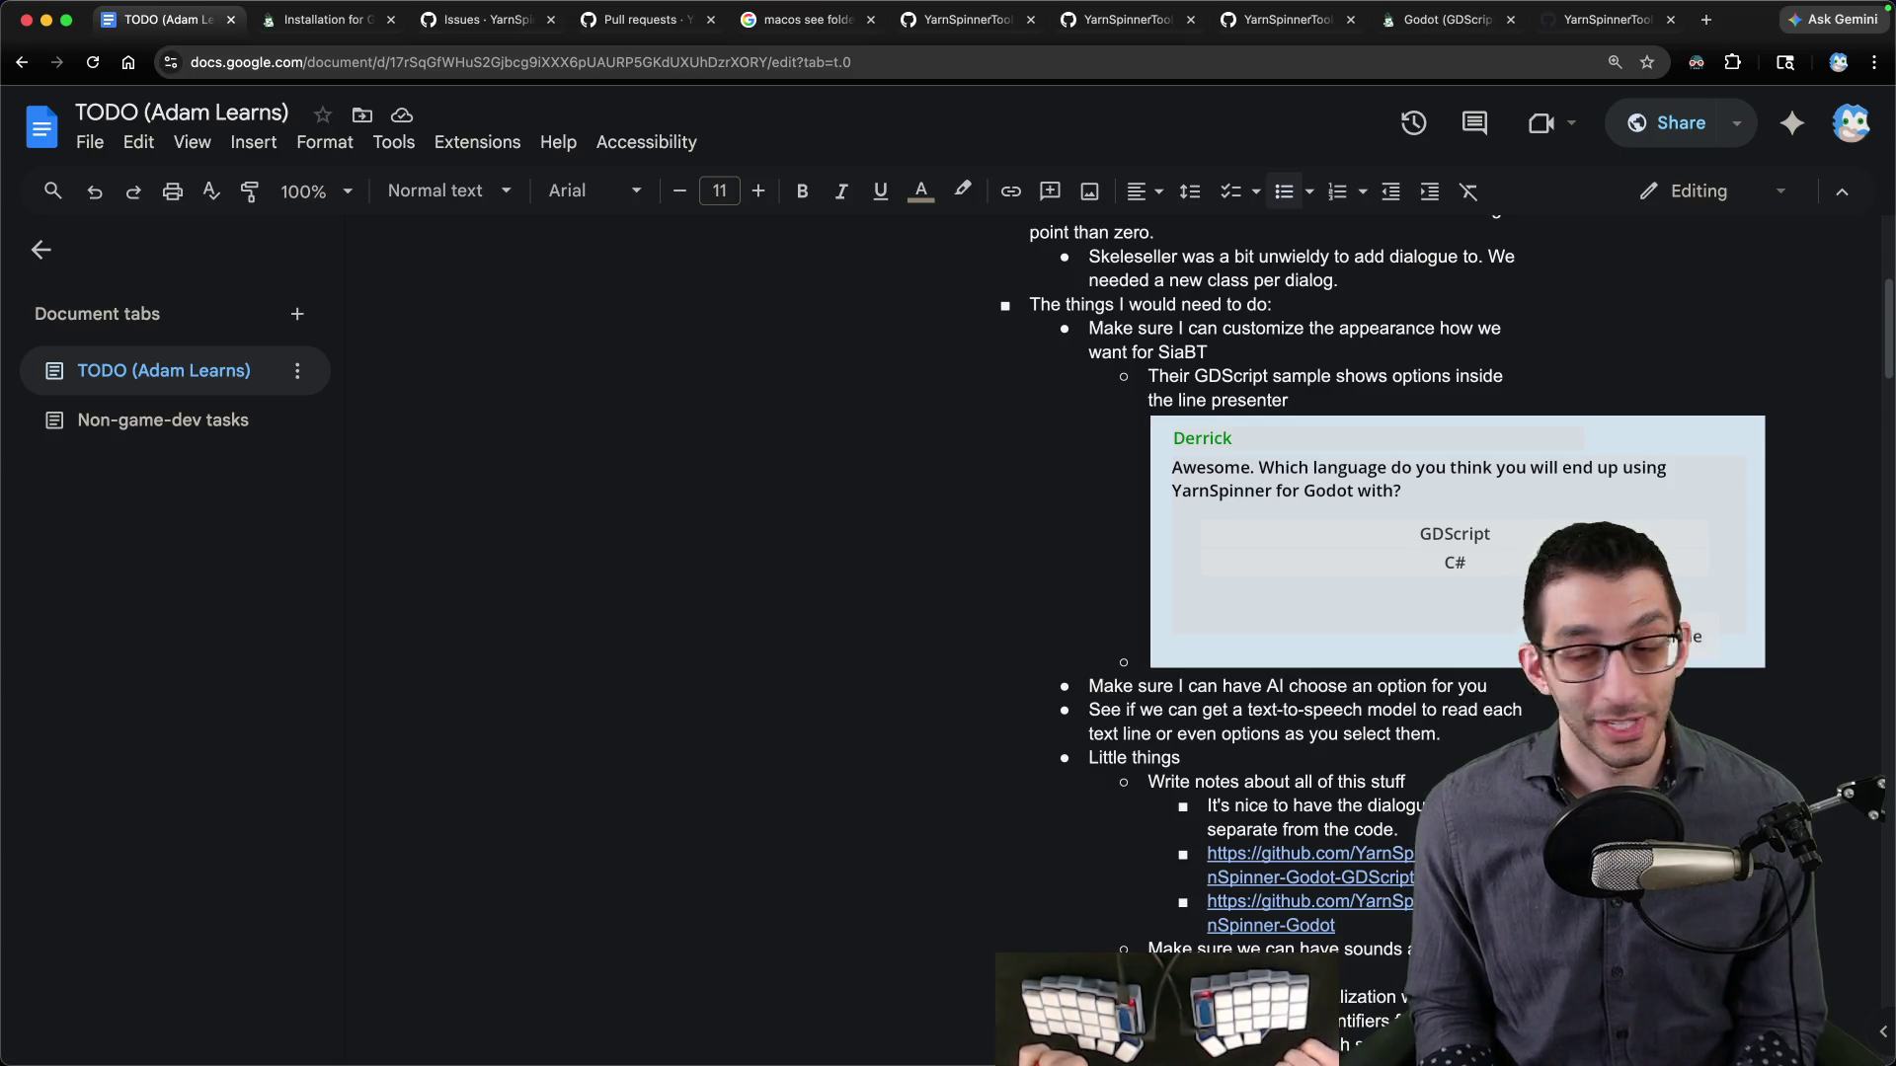
{"action": "scroll", "coordinate": [1579, 498], "scroll_direction": "down", "scroll_amount": 4}
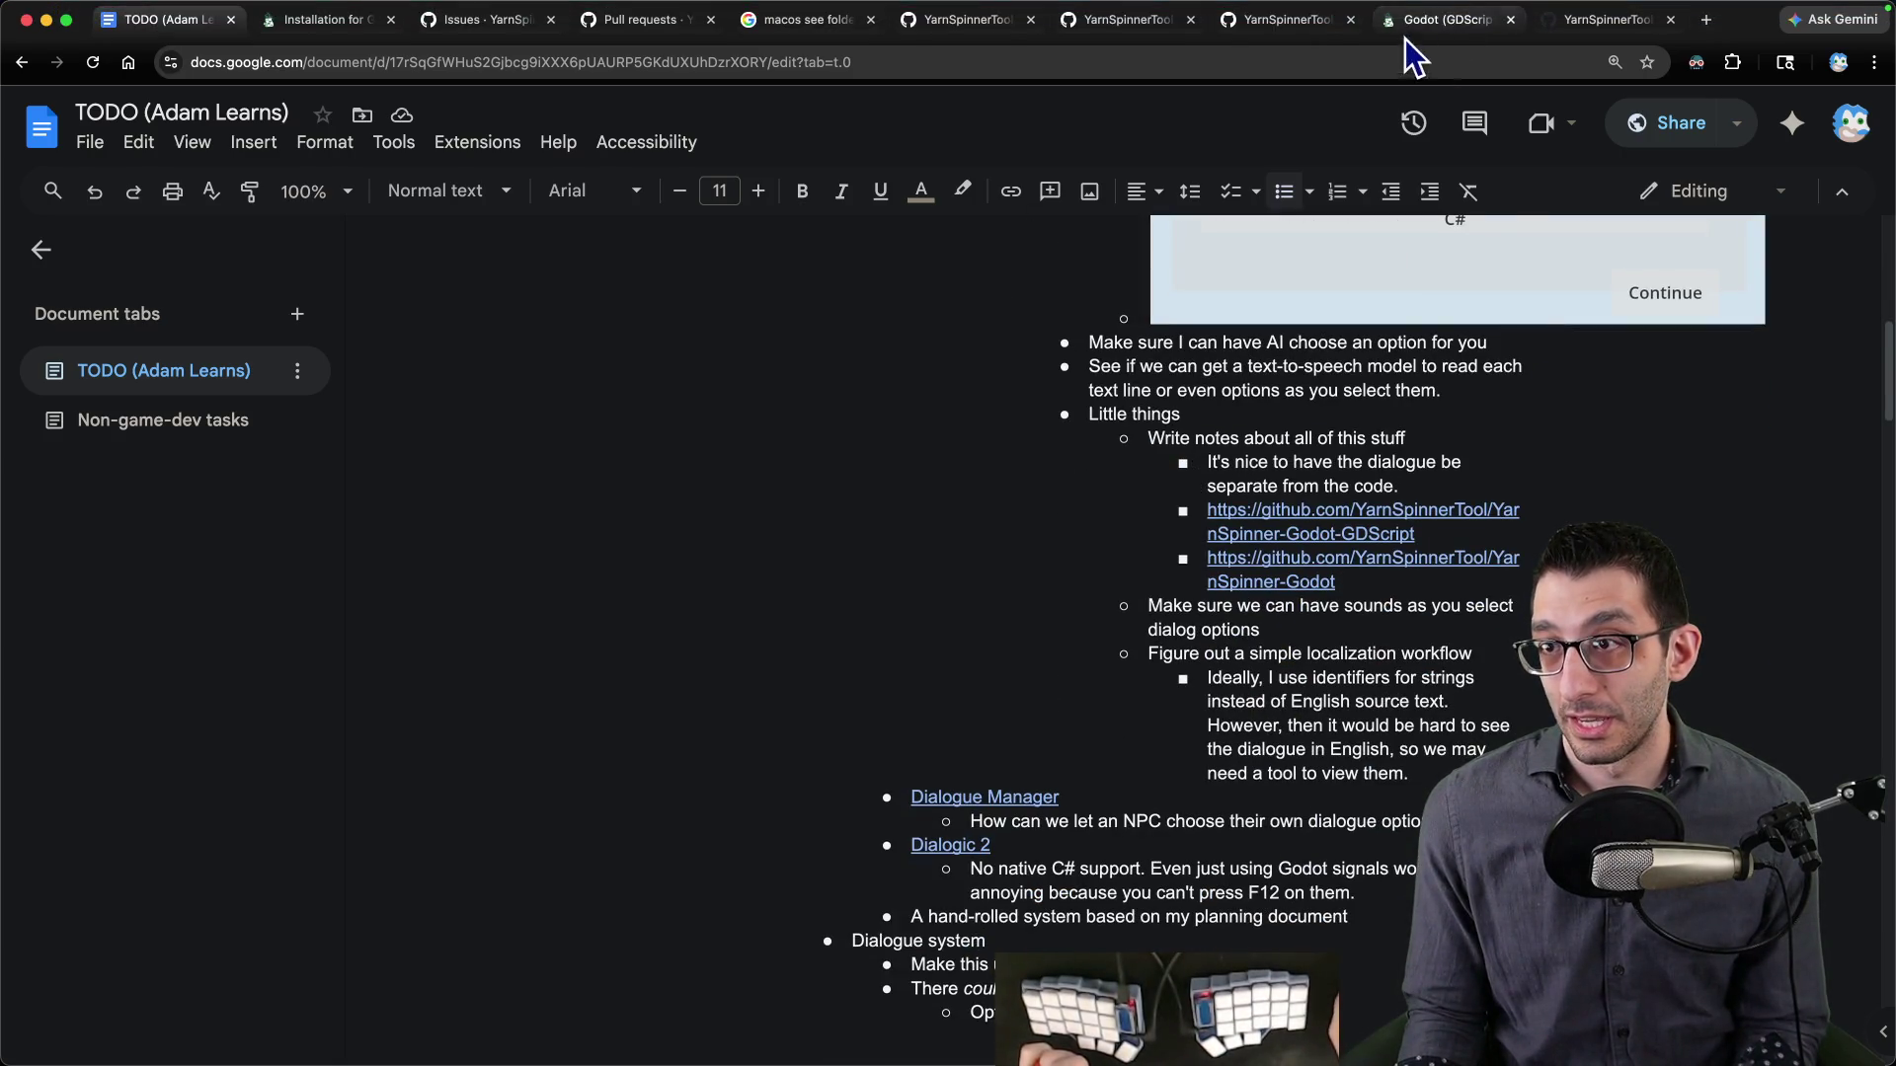
{"action": "left_click", "coordinate": [1318, 29]}
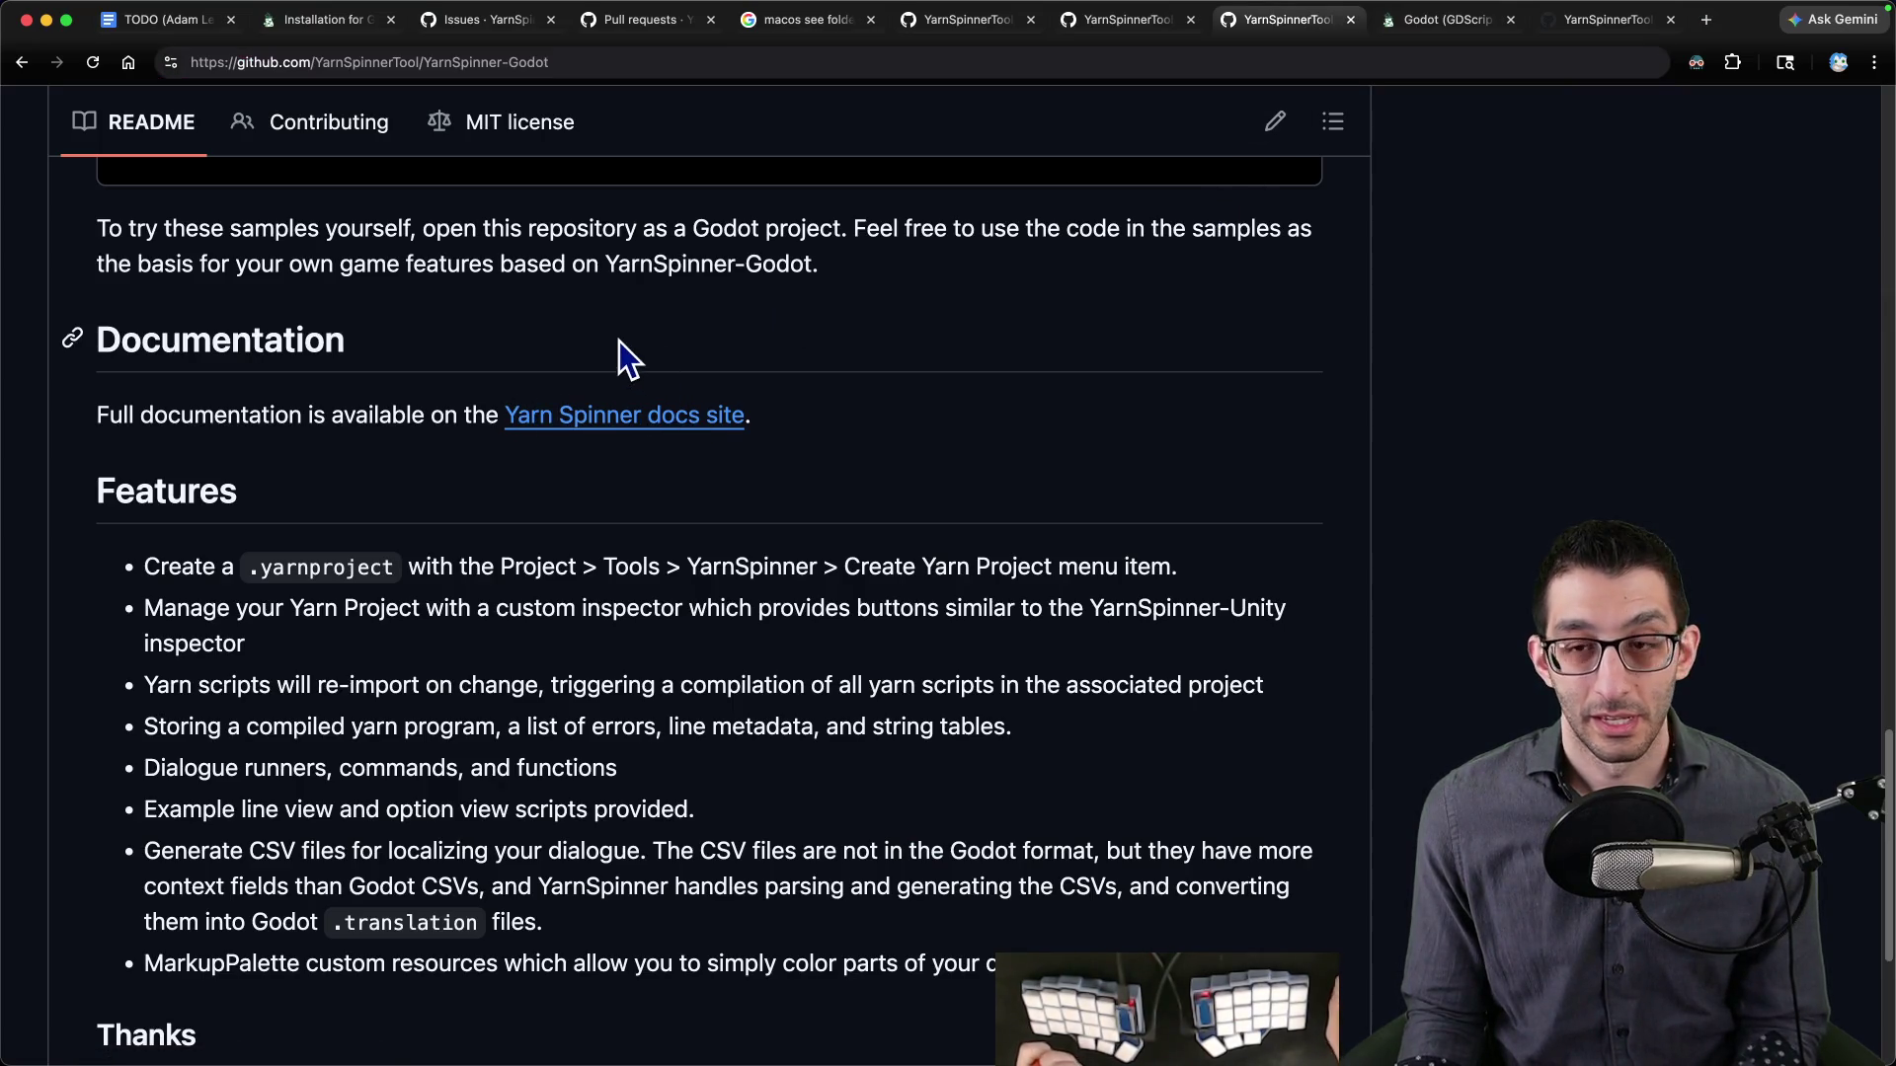
- Look through the Installation for Godot docs, issues and pull requests tabs
{"action": "left_click", "coordinate": [333, 36]}
{"action": "key", "text": "ctrl+Tab"}
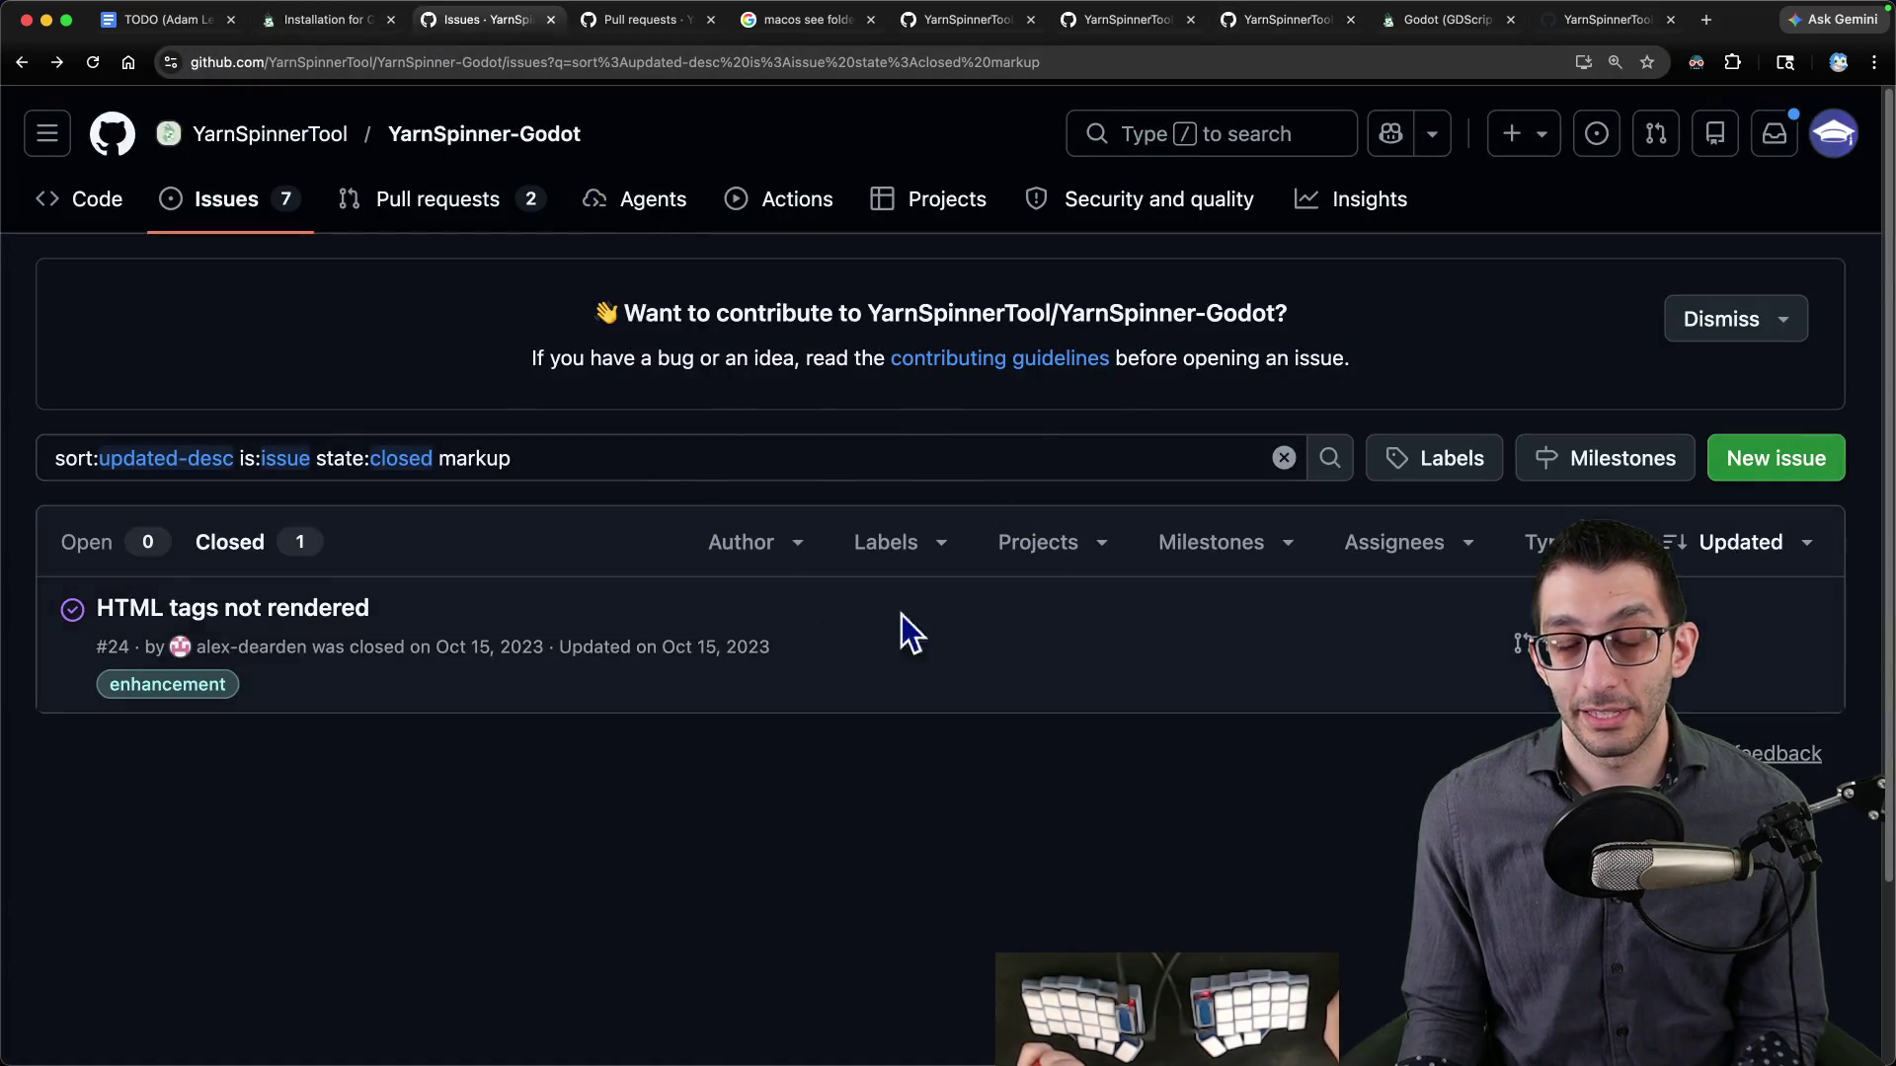
{"action": "key", "text": "ctrl+Tab"}
{"action": "key", "text": "ctrl+shift+Tab"}
{"action": "key", "text": "ctrl+shift+Tab"}
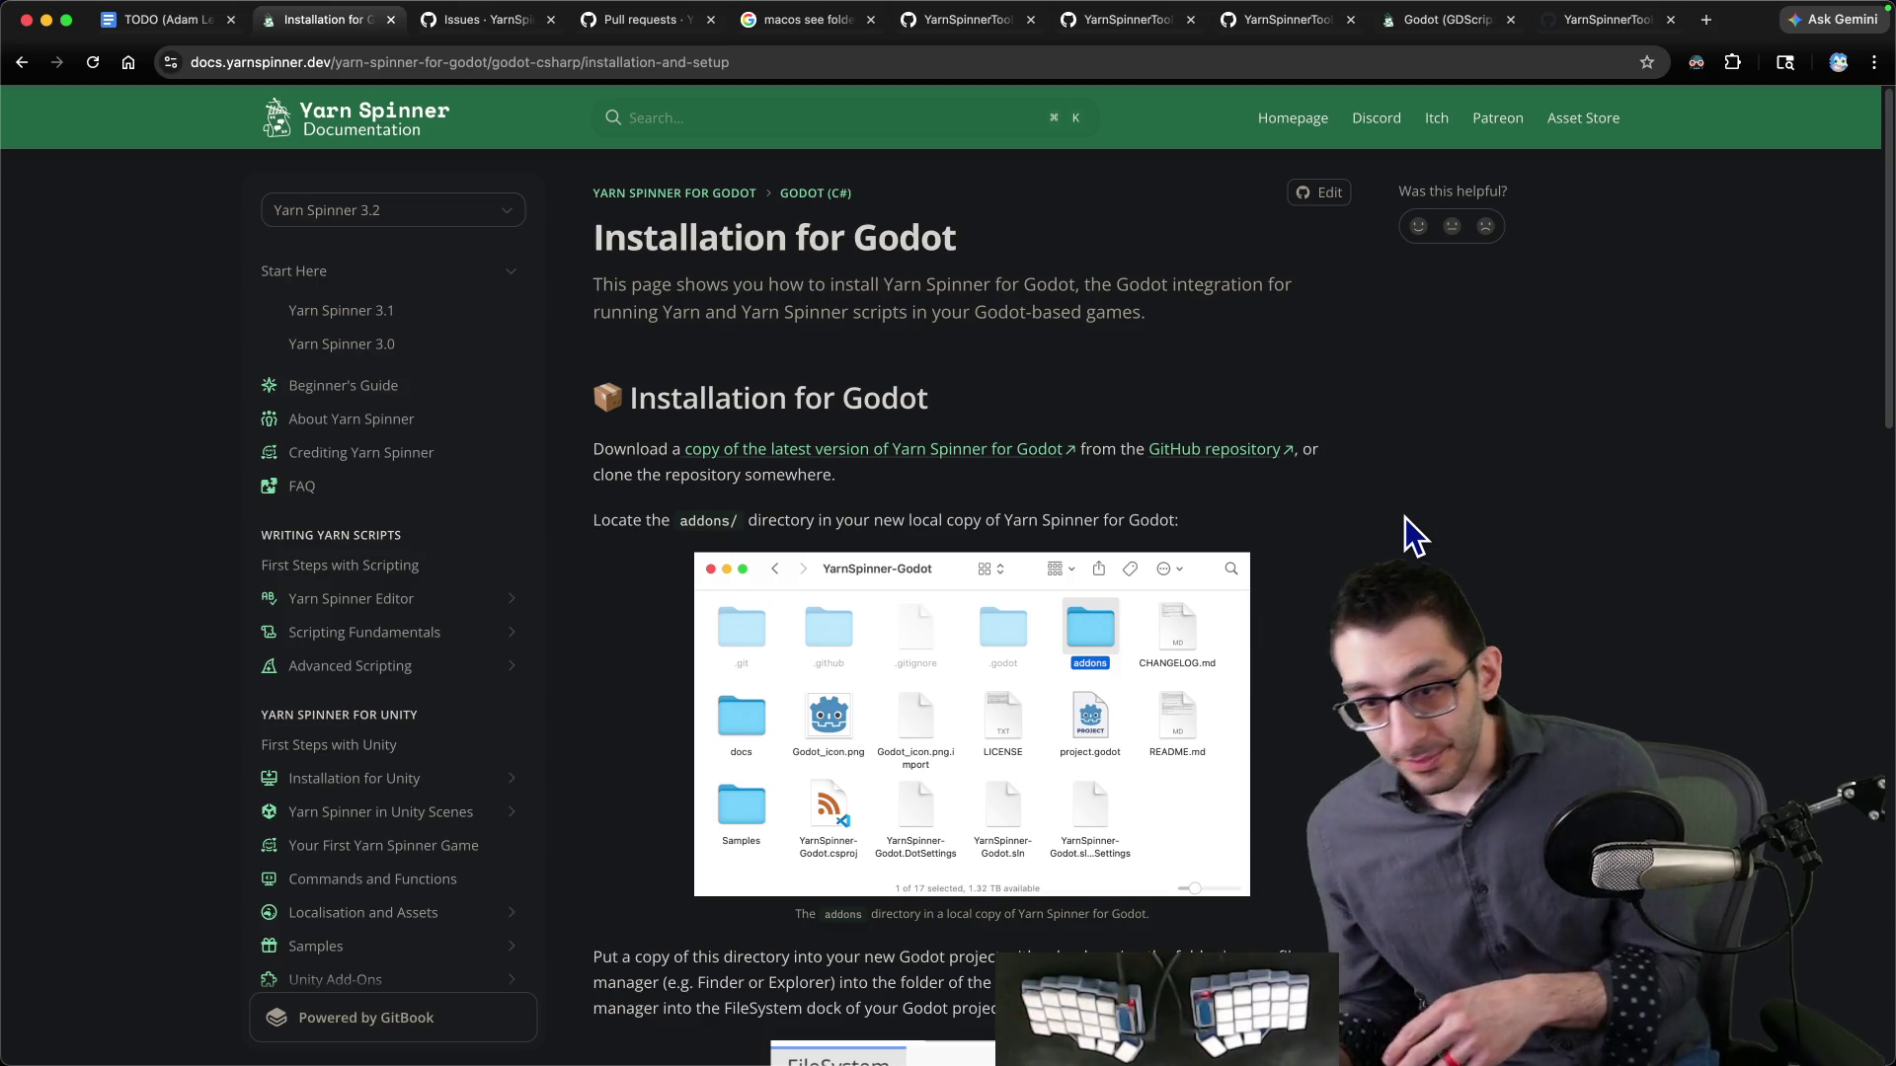
- Add an outdented 'Add to the credits' bullet after the localization note in the TODO doc
{"action": "left_click", "coordinate": [158, 20]}
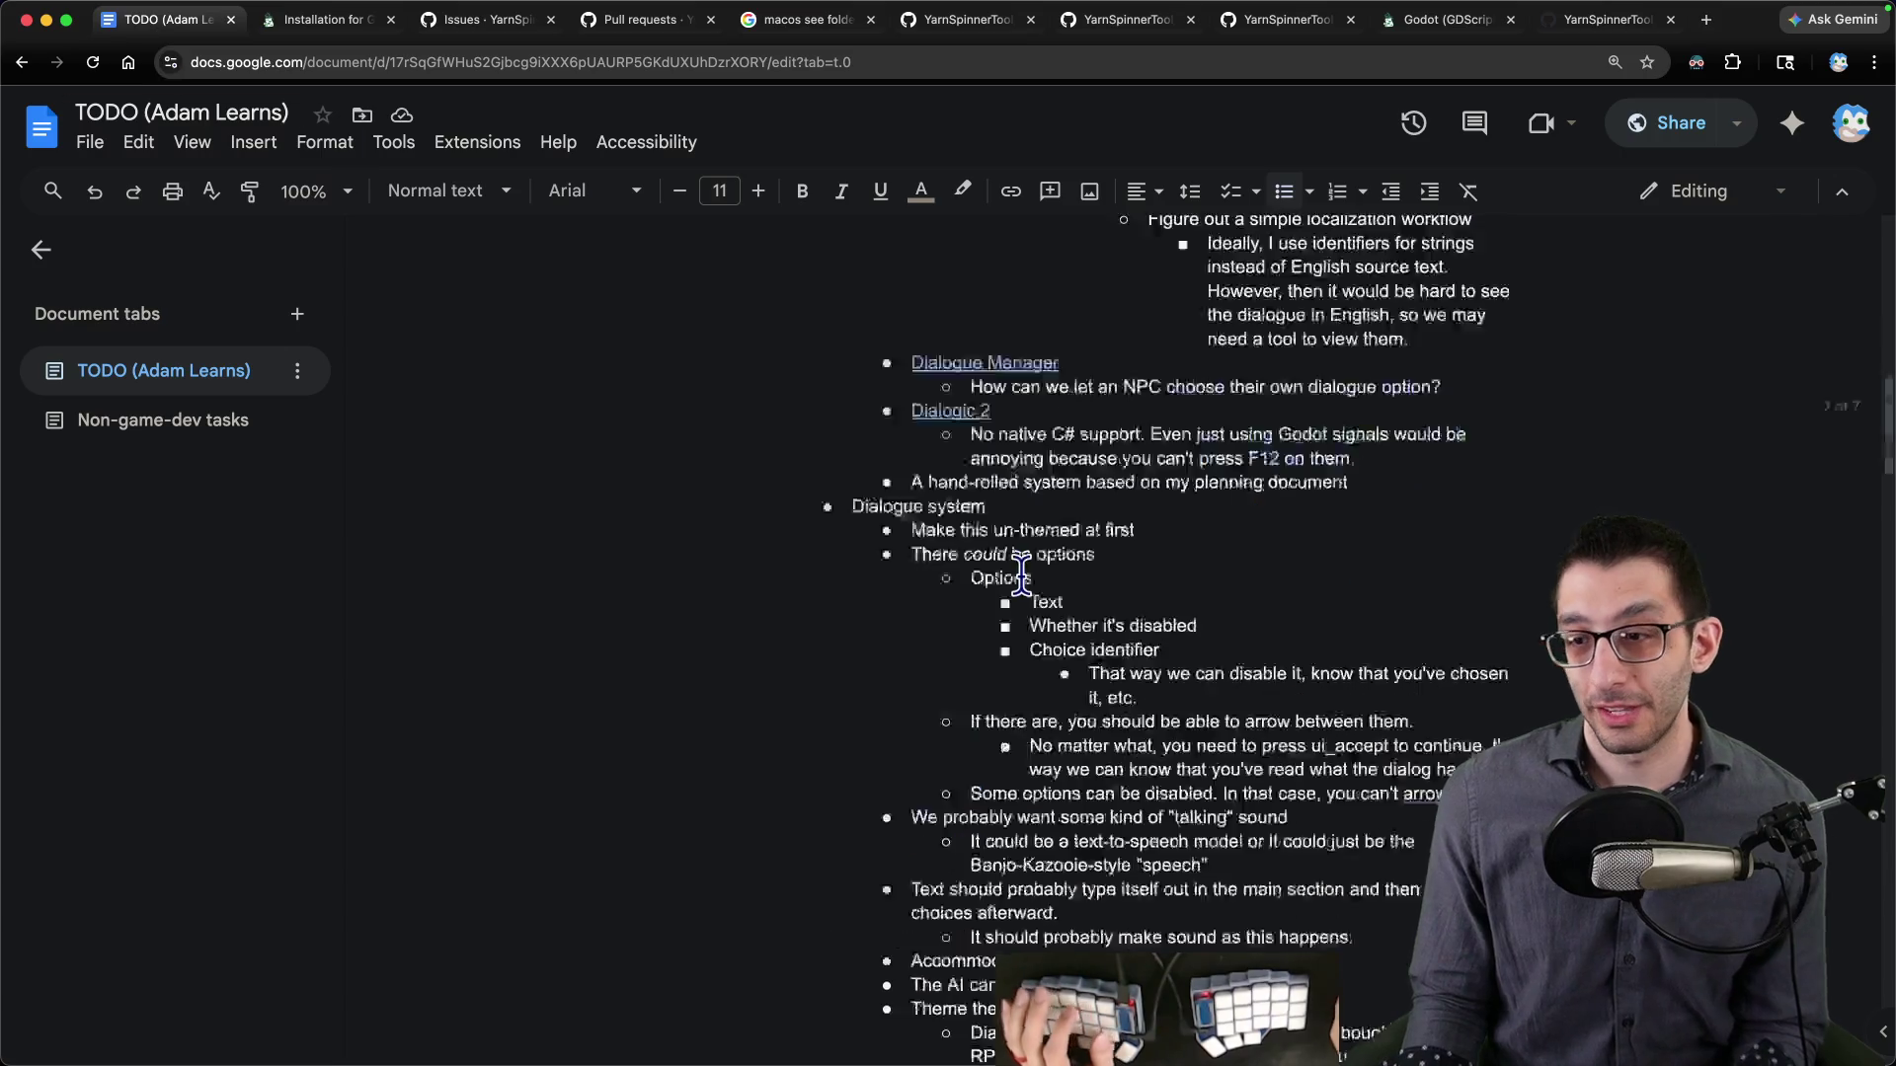
{"action": "scroll", "coordinate": [1459, 534], "scroll_direction": "up", "scroll_amount": 5}
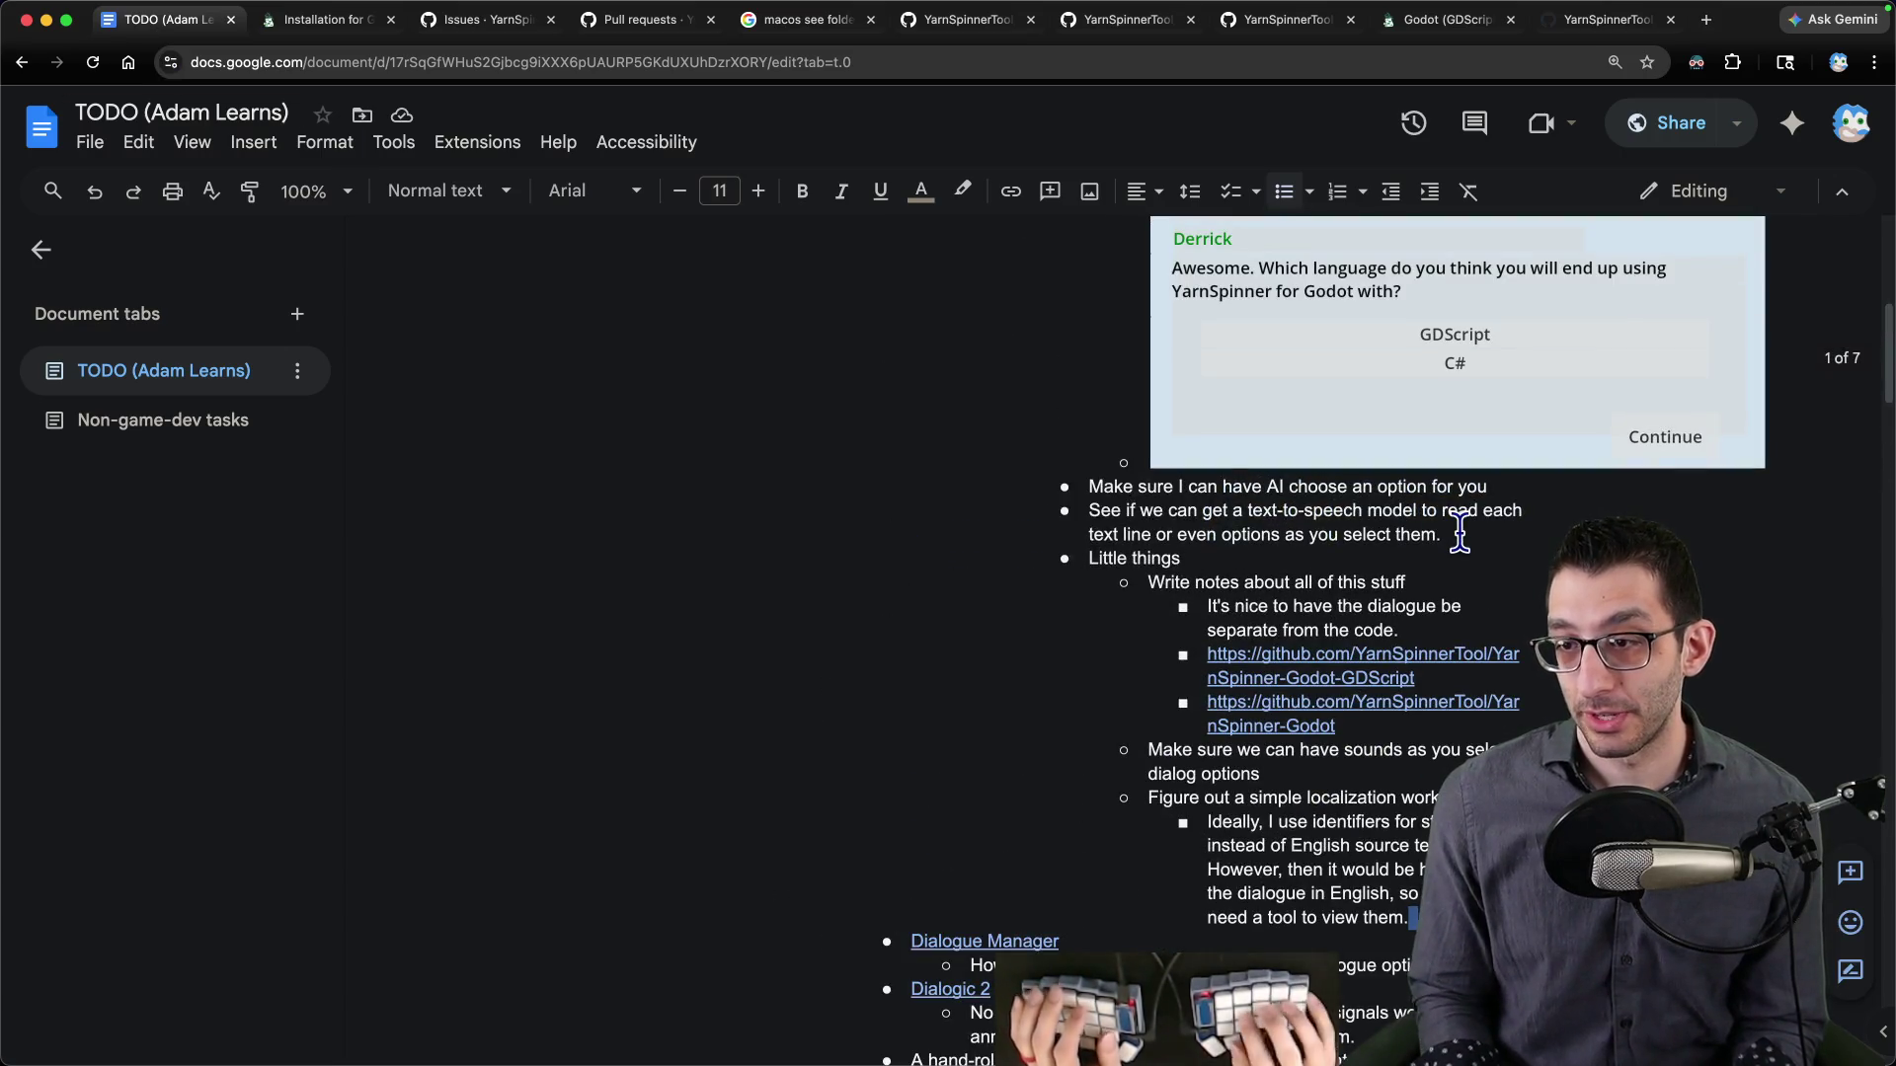
{"action": "key", "text": "Return"}
{"action": "key", "text": "shift+Tab"}
{"action": "type", "text": "Add to the credits"}
- Cycle through the browser tabs to the YarnSpinner-Godot repository page
{"action": "key", "text": "ctrl+Tab"}
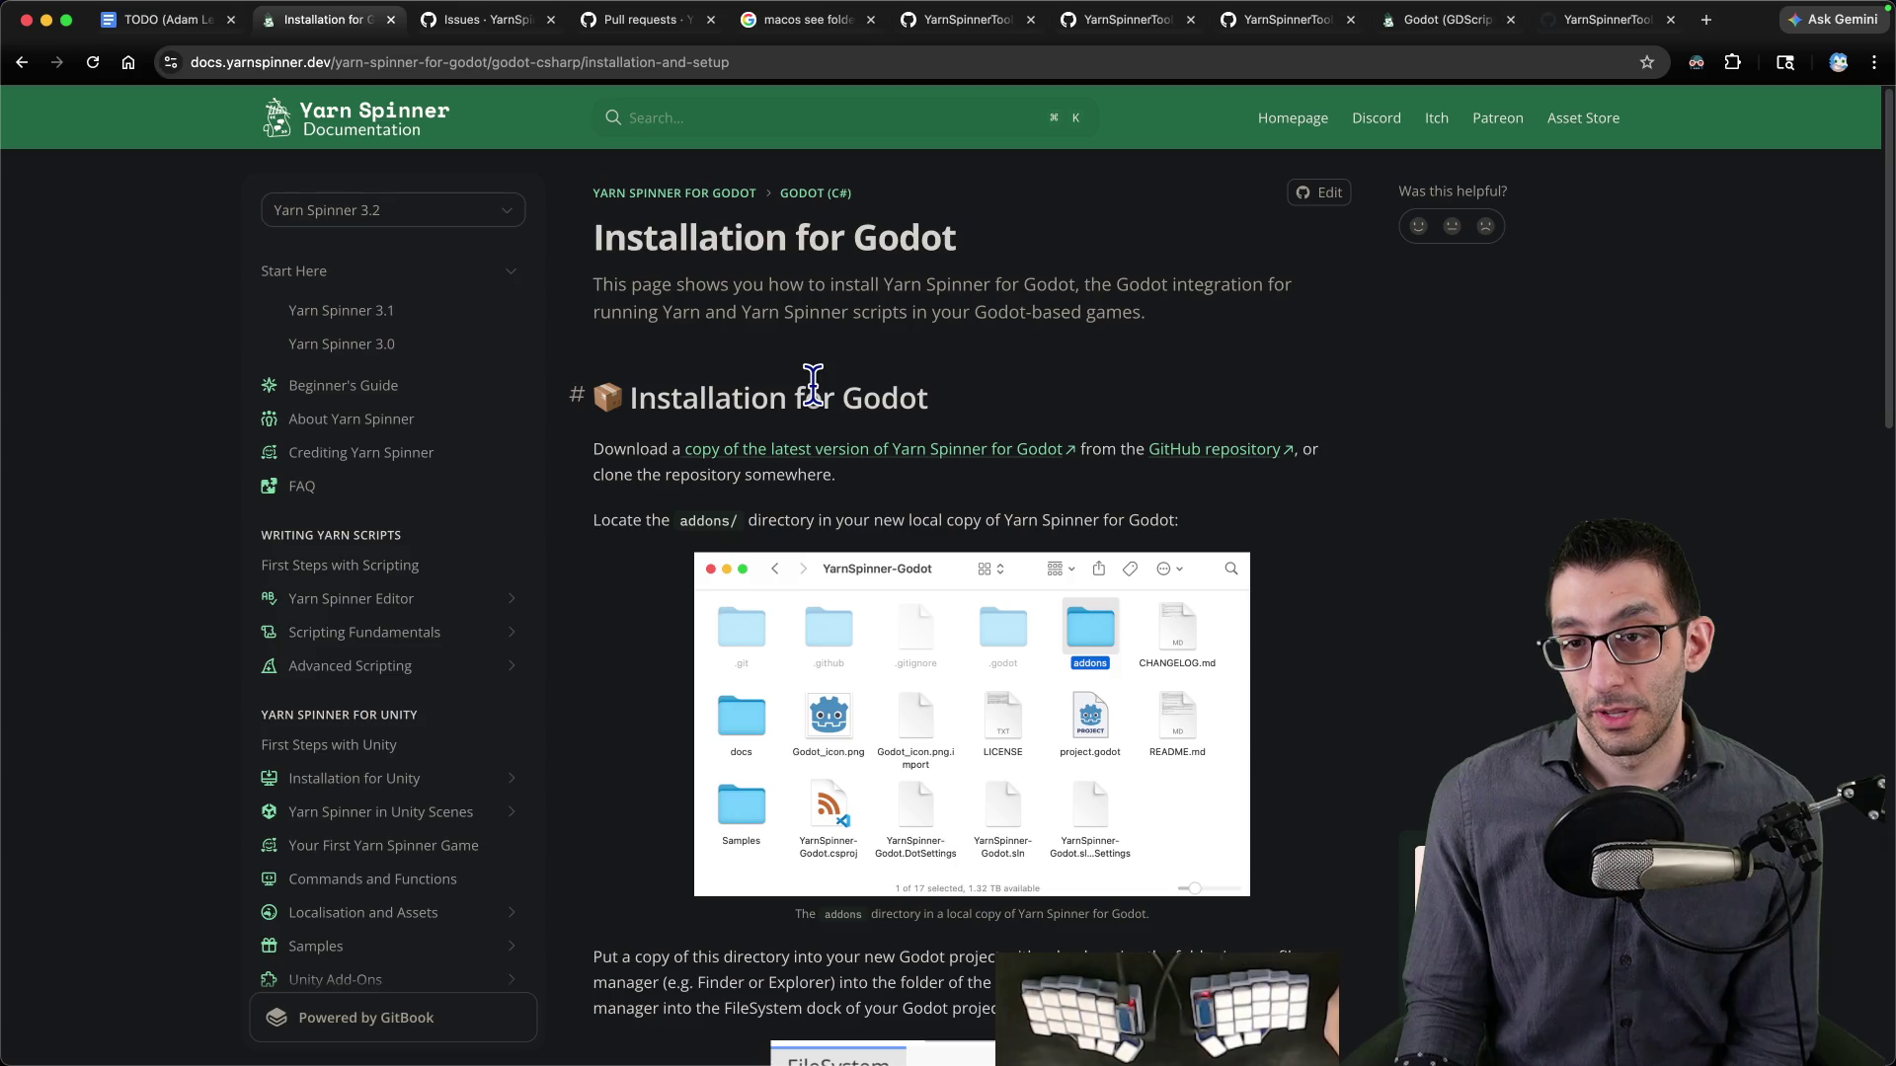
{"action": "key", "text": "ctrl+Tab"}
{"action": "key", "text": "ctrl+Tab"}
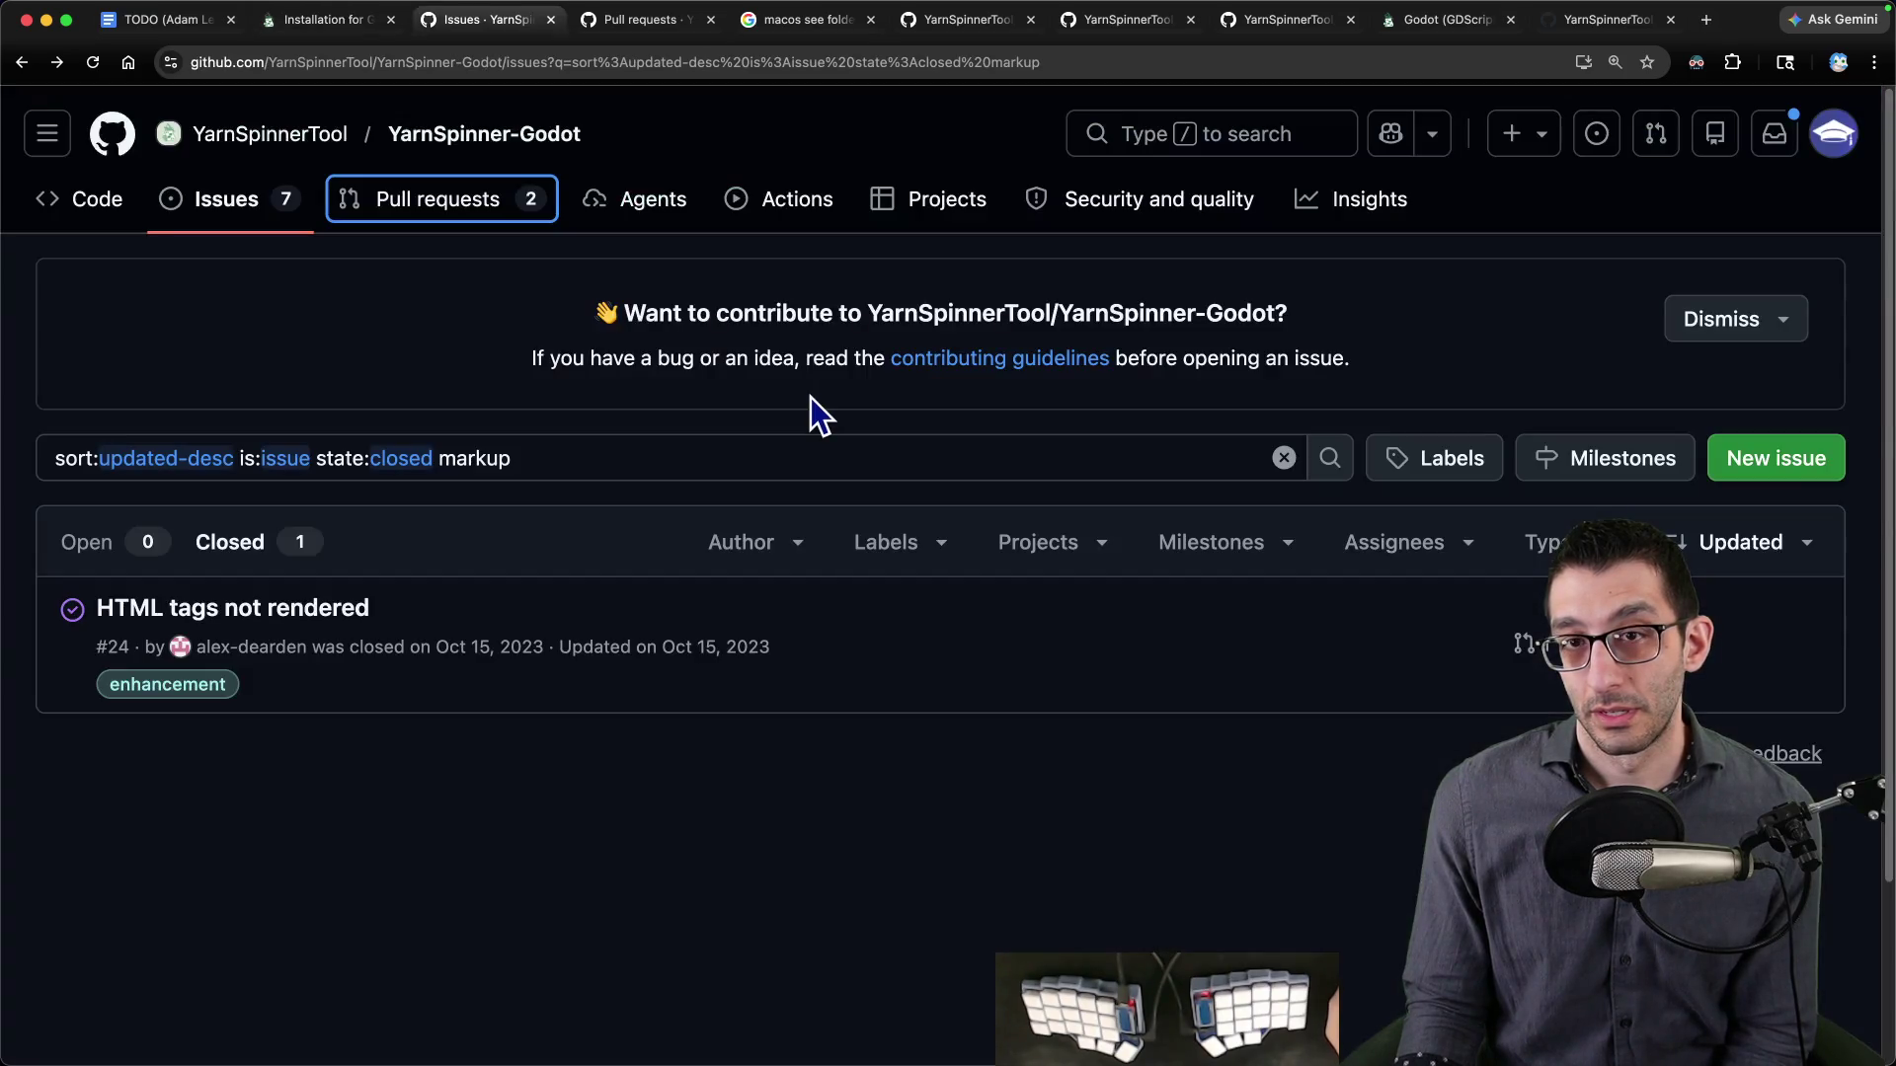
{"action": "left_click", "coordinate": [1427, 21]}
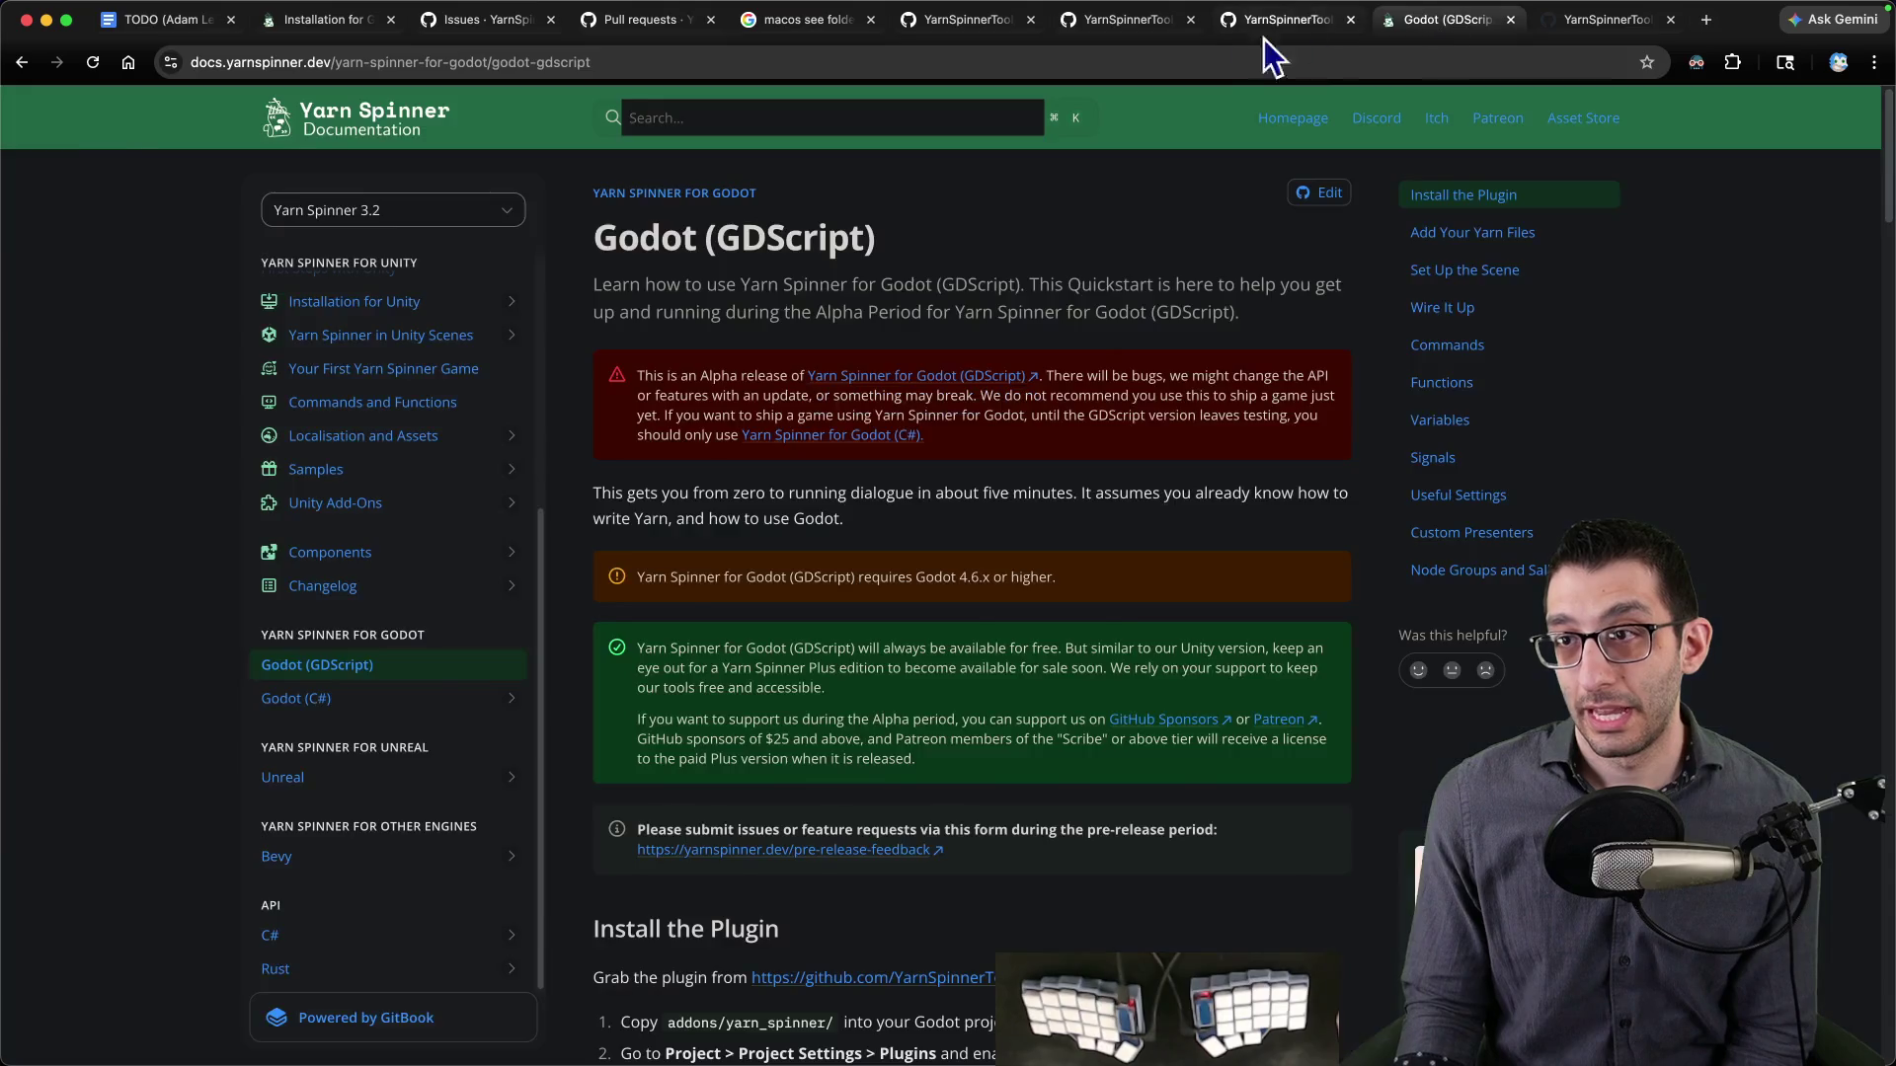
- Scroll through the YarnSpinner-Godot repo's closed issues back to 2024, then return to the TODO doc
{"action": "left_click", "coordinate": [1284, 22]}
{"action": "scroll", "coordinate": [512, 336], "scroll_direction": "up", "scroll_amount": 15}
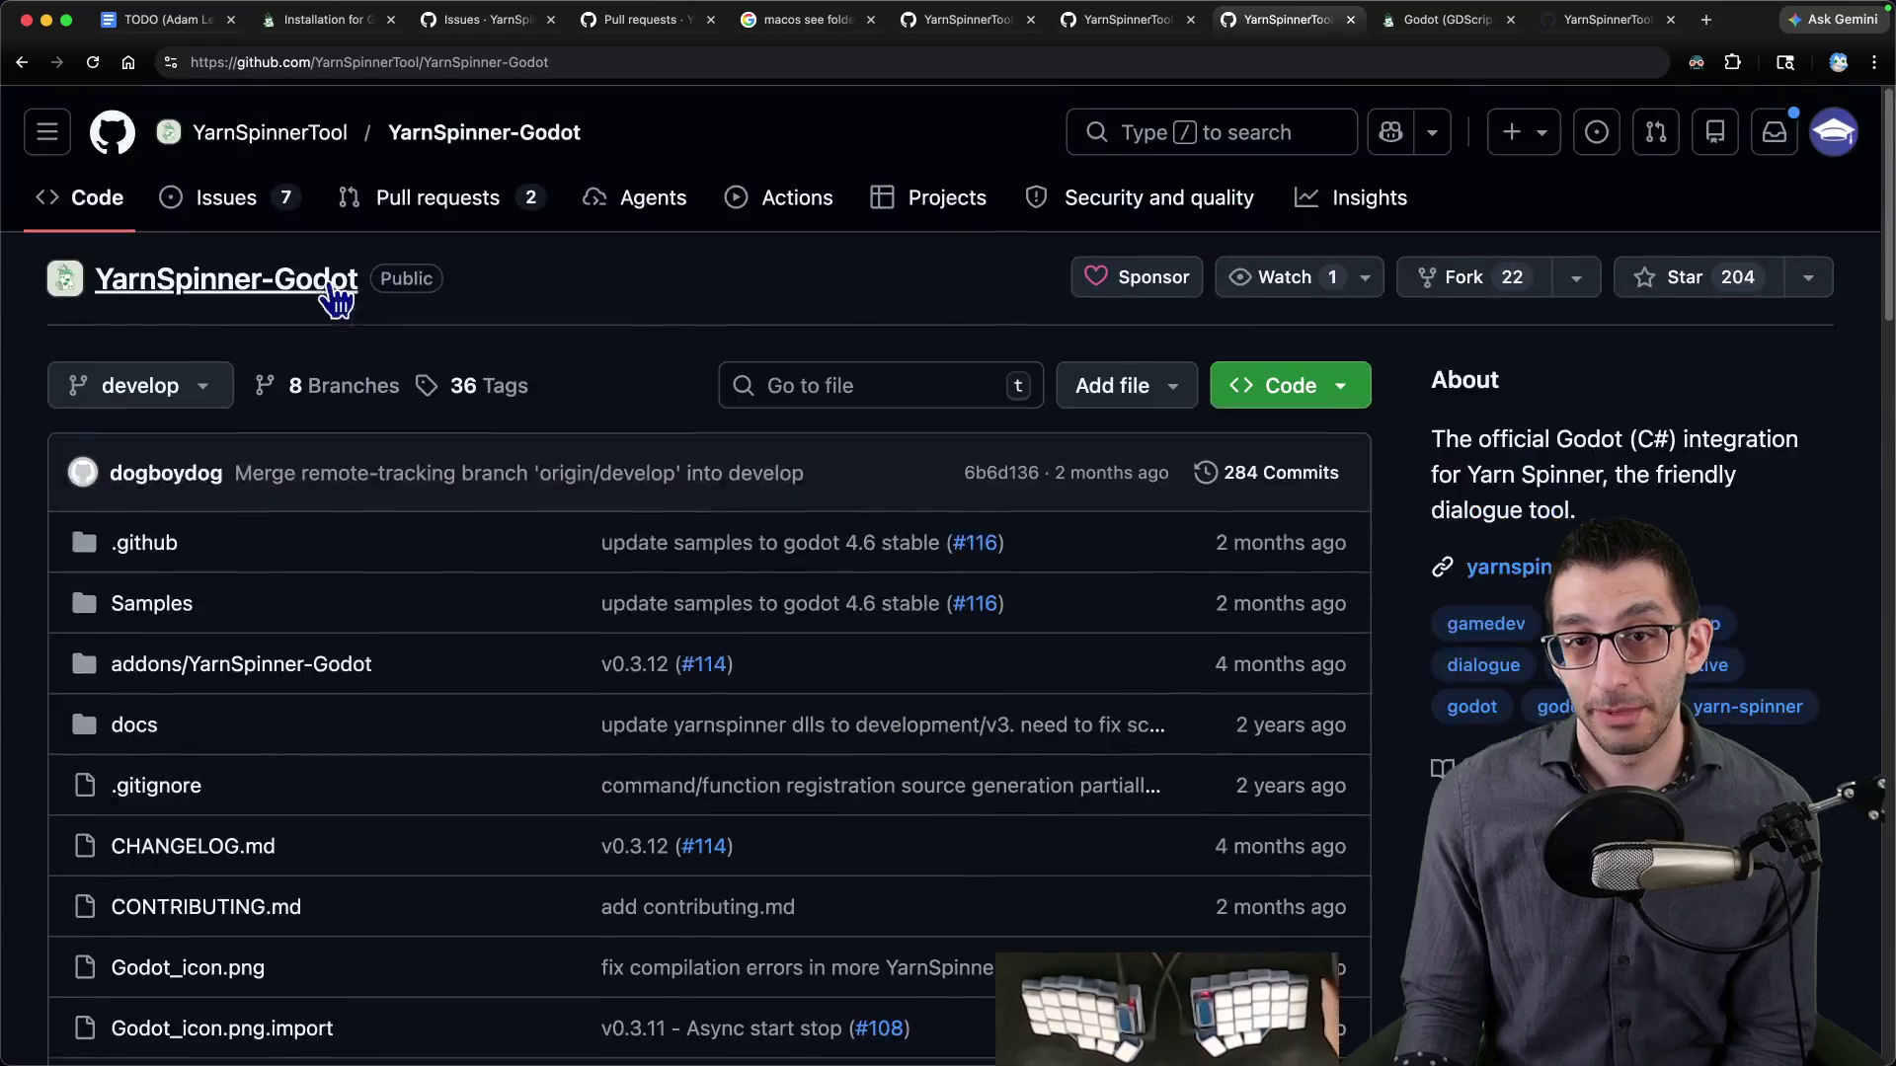
{"action": "left_click", "coordinate": [262, 220]}
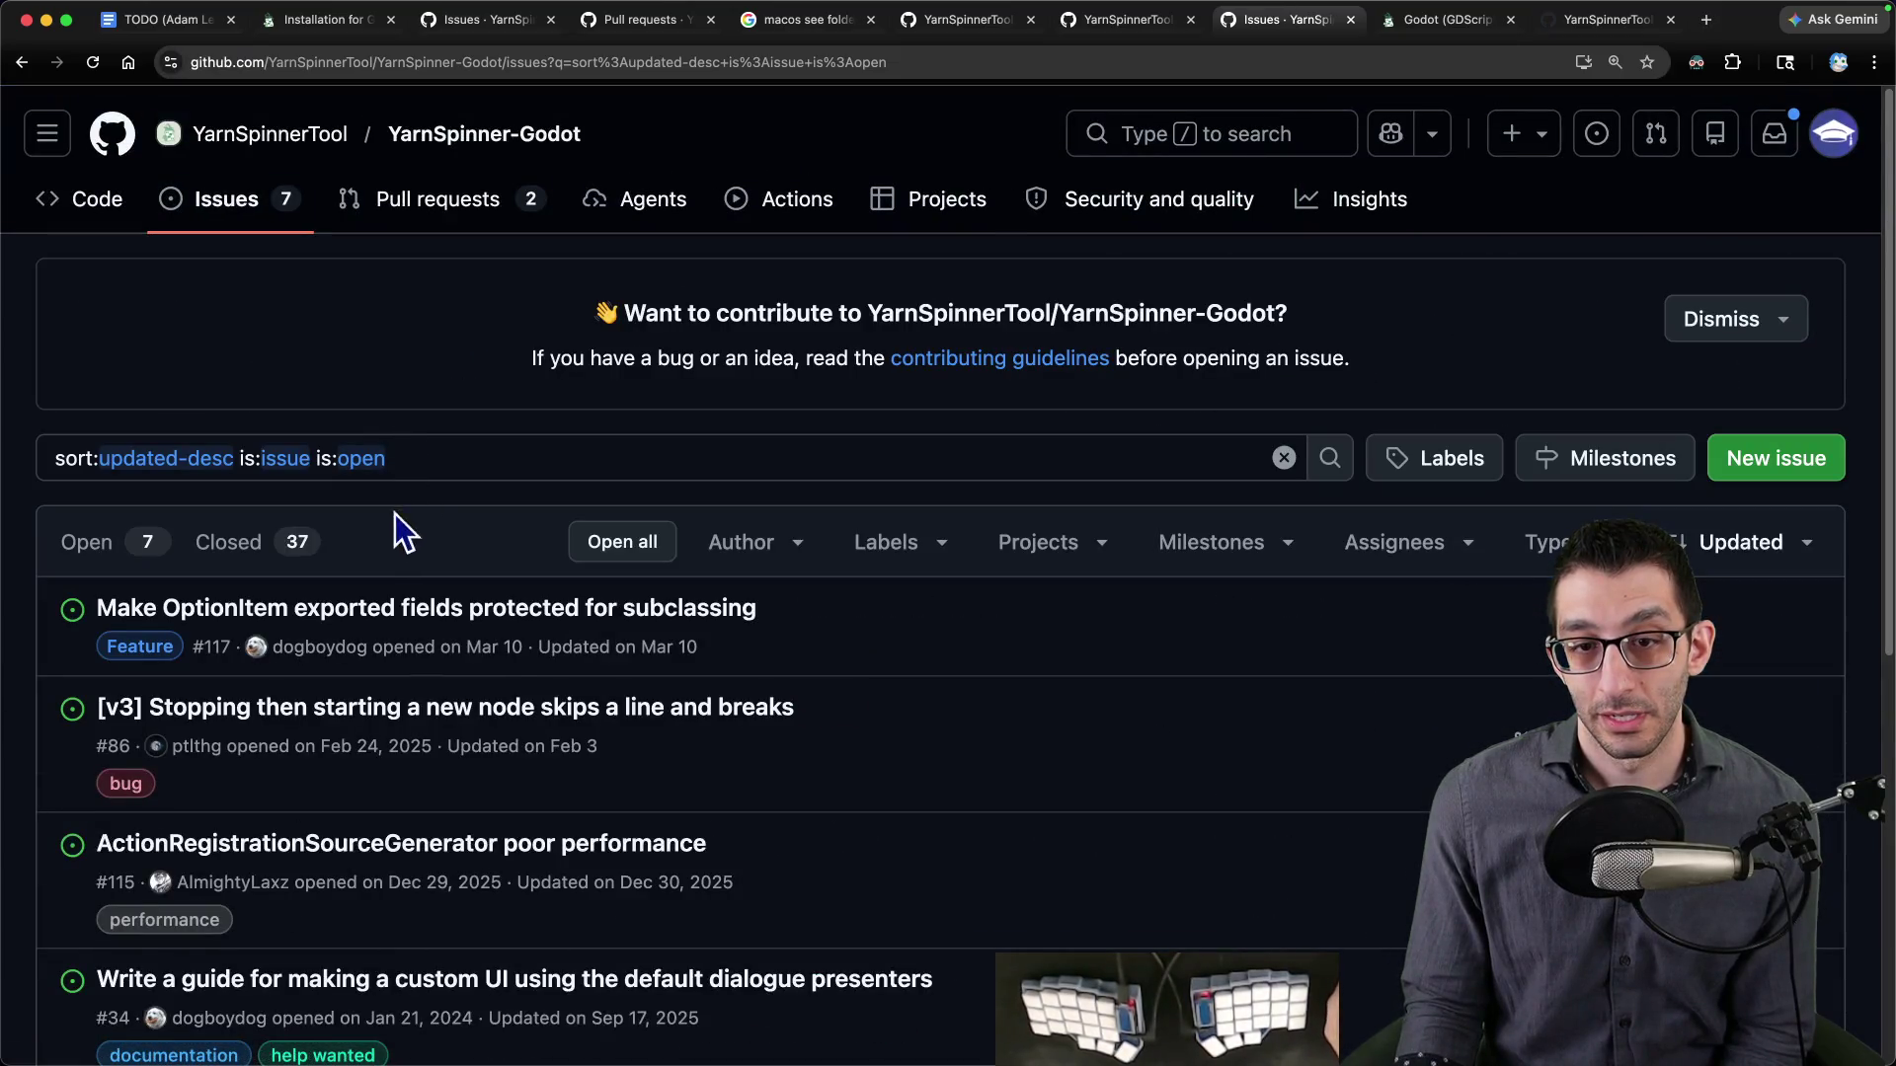
{"action": "left_click", "coordinate": [296, 542]}
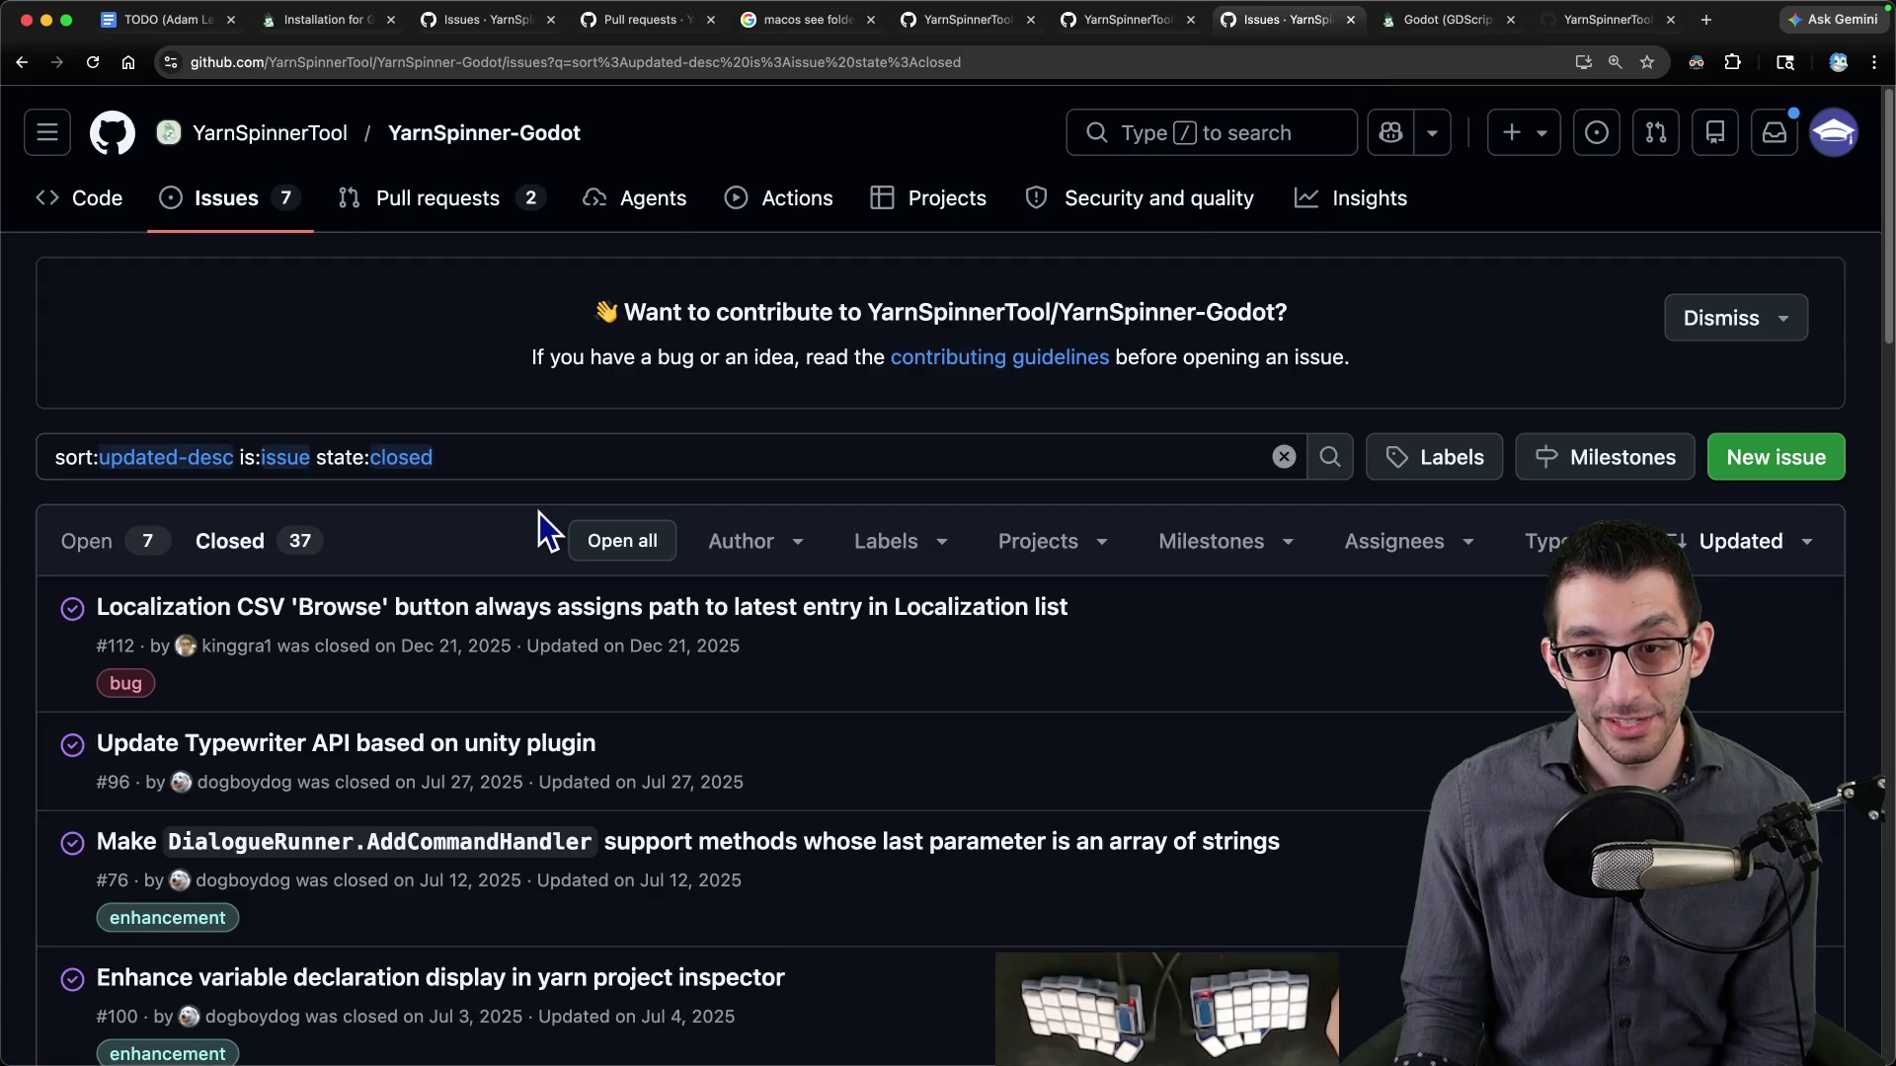
{"action": "scroll", "coordinate": [541, 512], "scroll_direction": "down", "scroll_amount": 3}
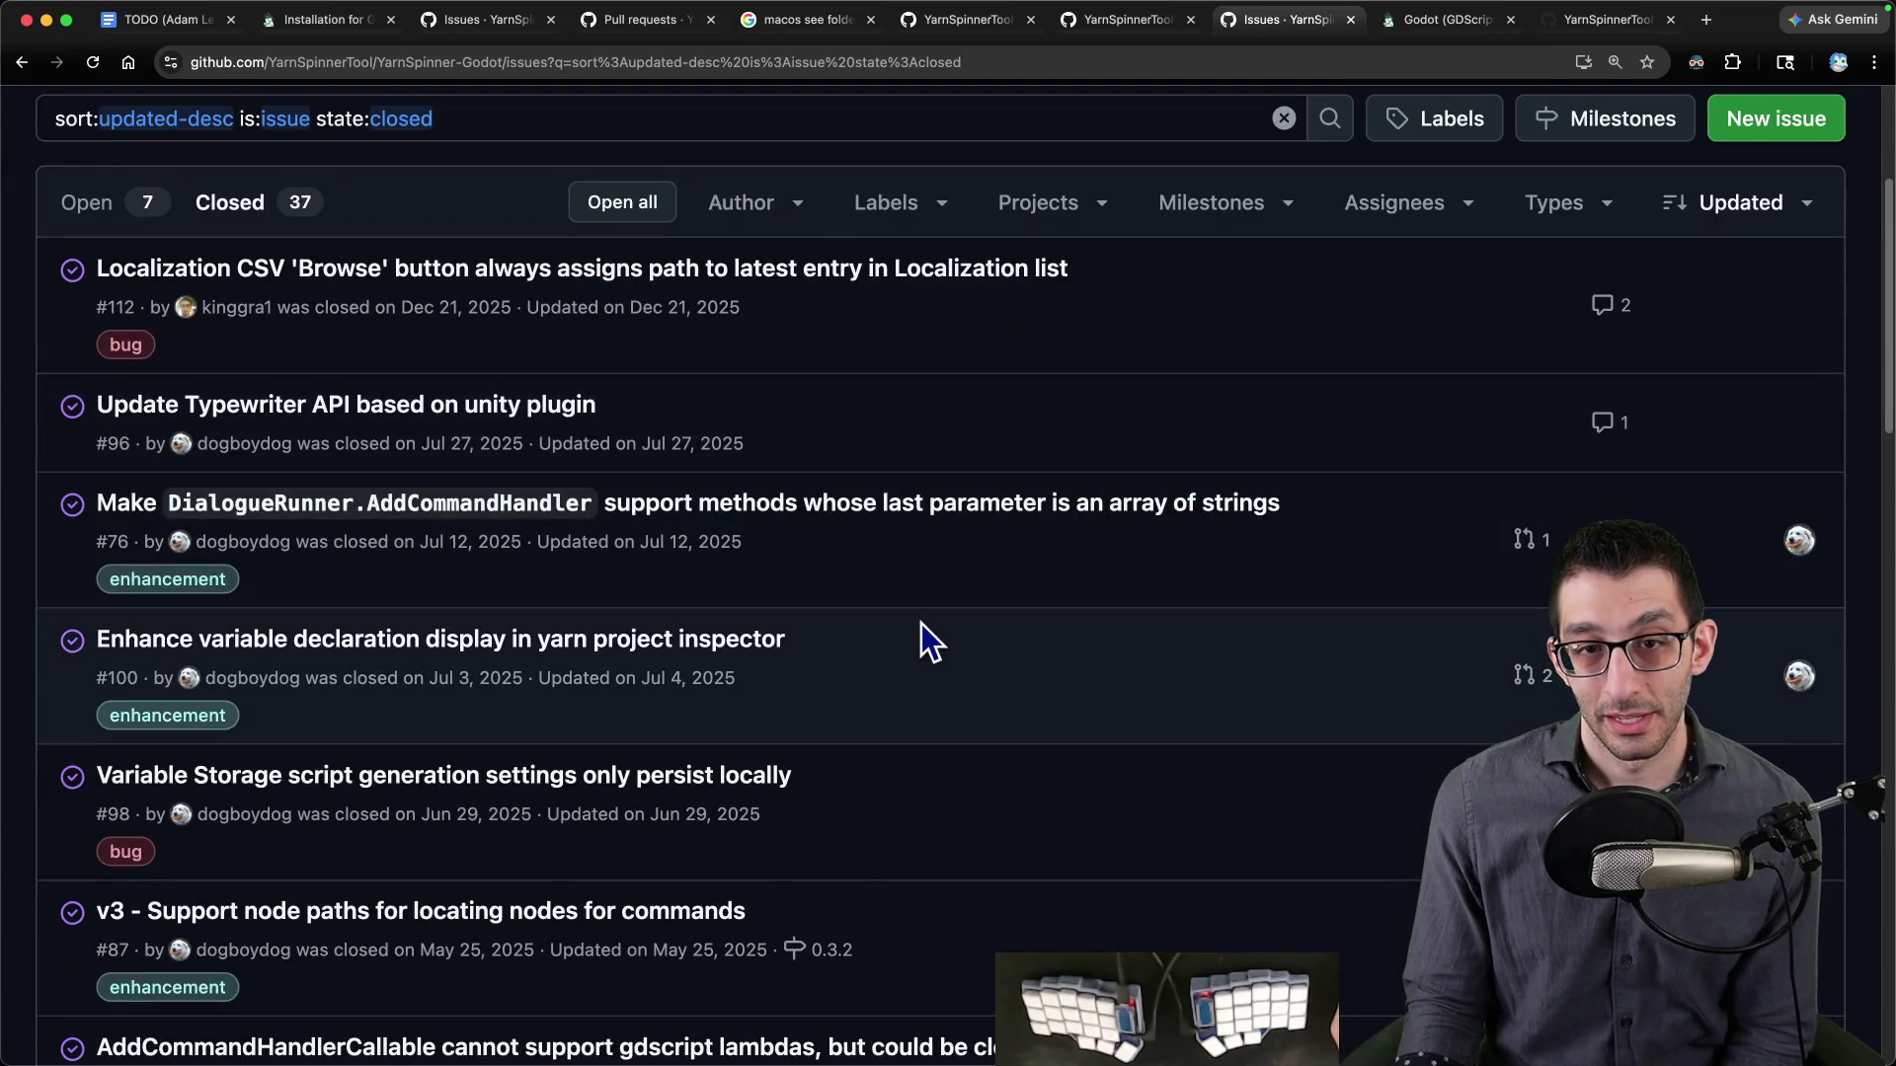
{"action": "scroll", "coordinate": [920, 624], "scroll_direction": "down", "scroll_amount": 1}
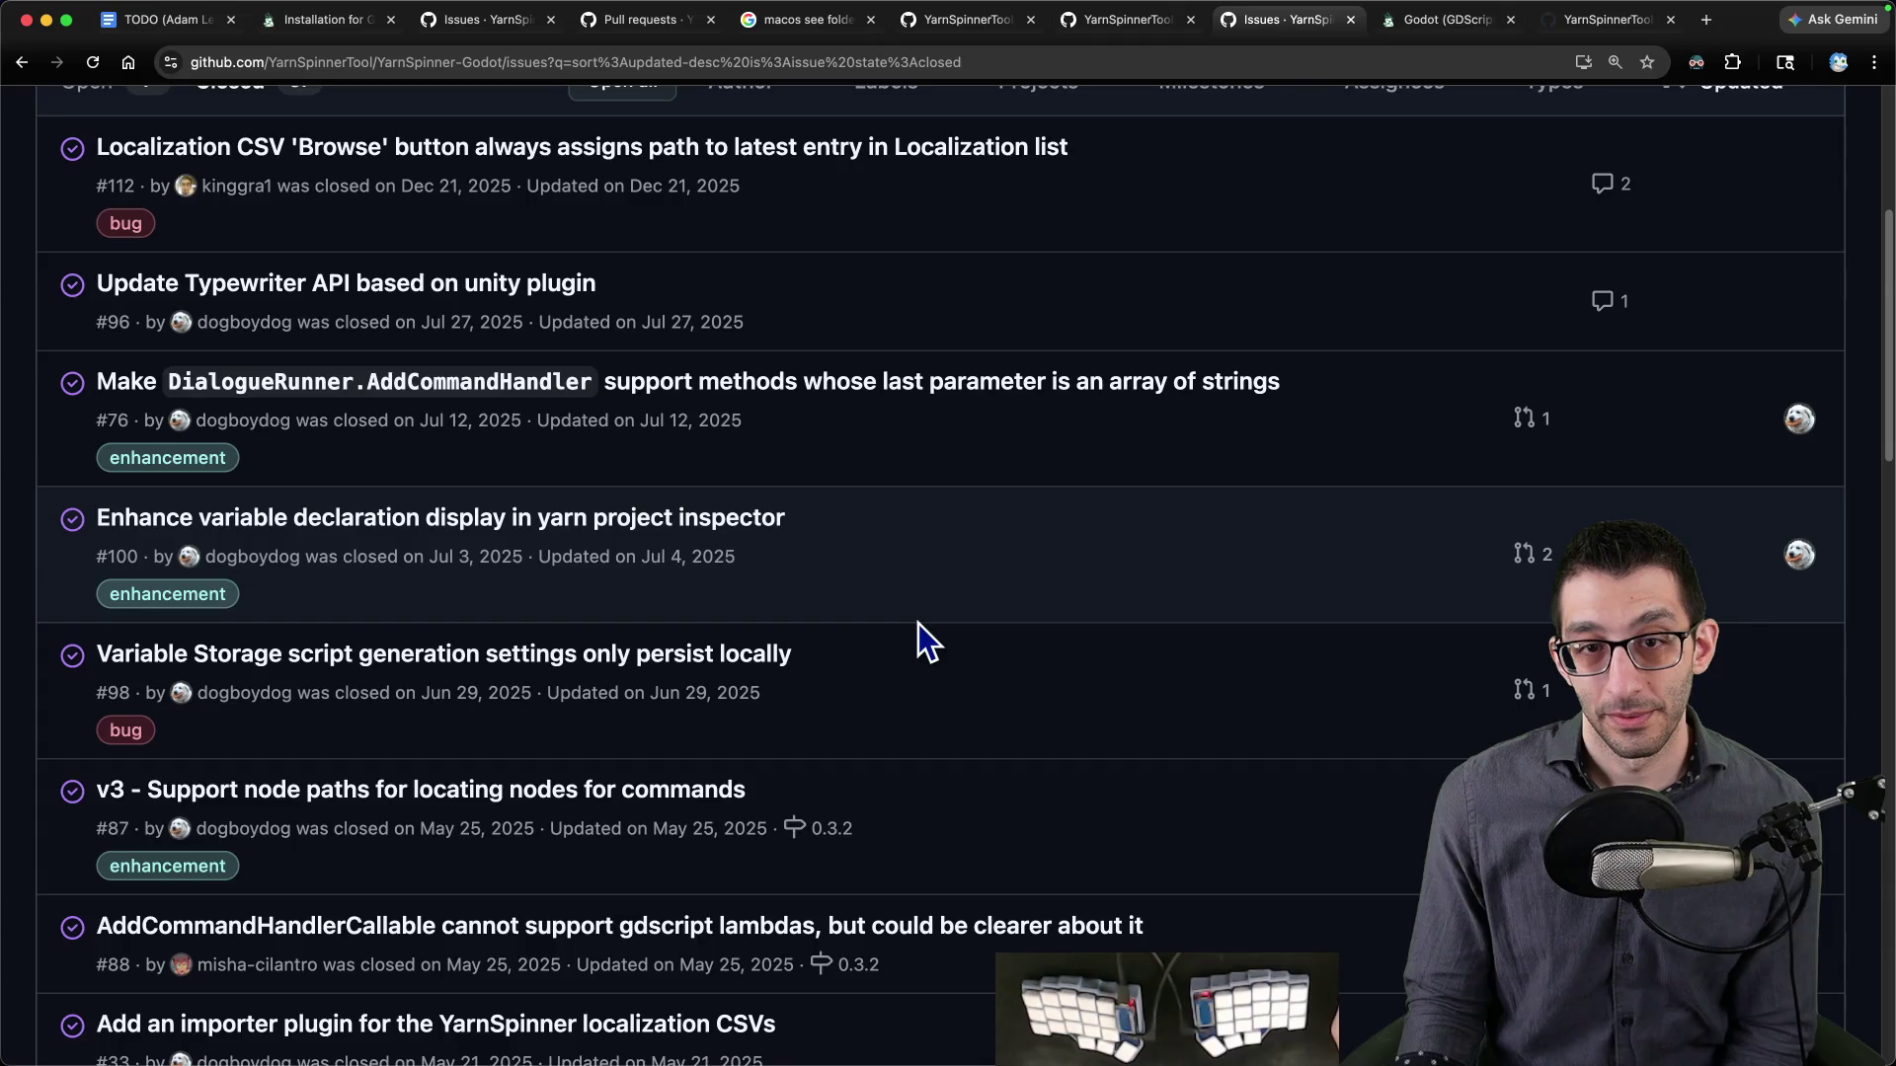
{"action": "scroll", "coordinate": [919, 622], "scroll_direction": "down", "scroll_amount": 3}
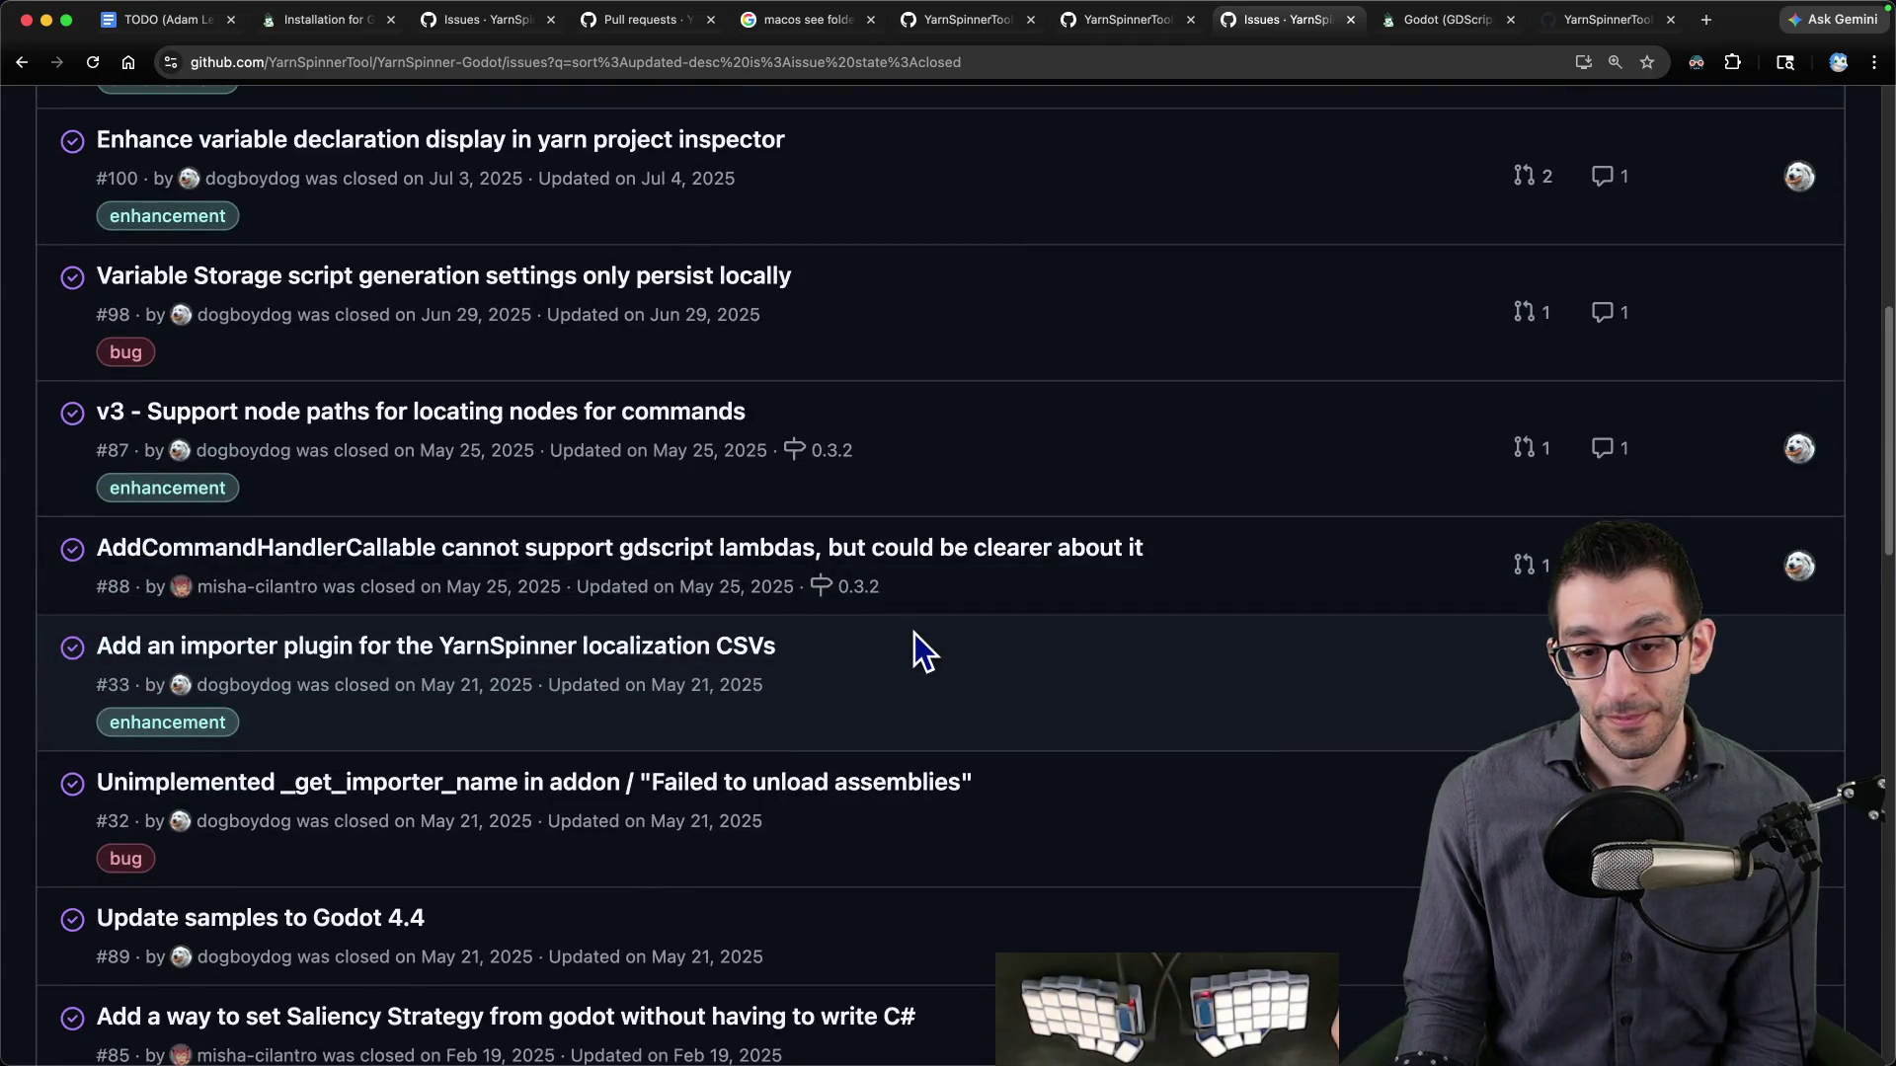
{"action": "scroll", "coordinate": [914, 634], "scroll_direction": "down", "scroll_amount": 4}
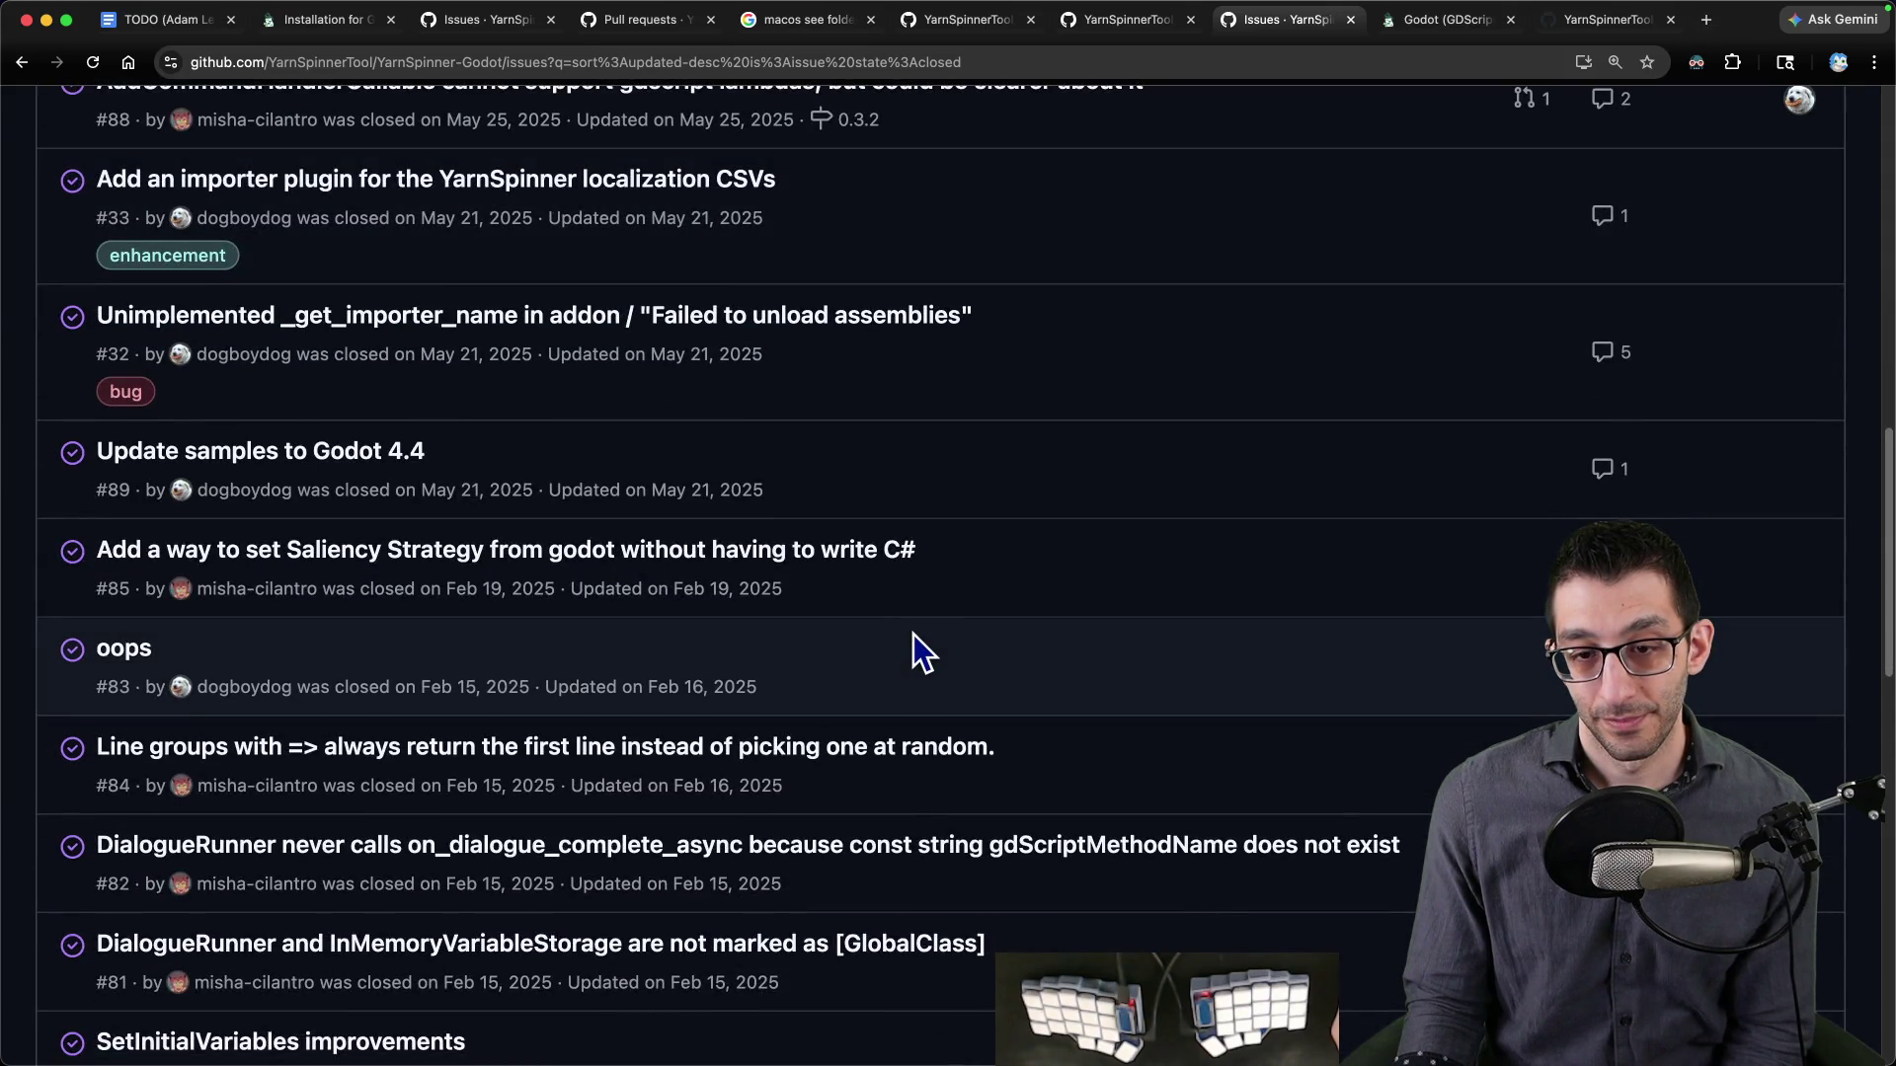
{"action": "scroll", "coordinate": [915, 642], "scroll_direction": "down", "scroll_amount": 5}
{"action": "scroll", "coordinate": [911, 644], "scroll_direction": "down", "scroll_amount": 5}
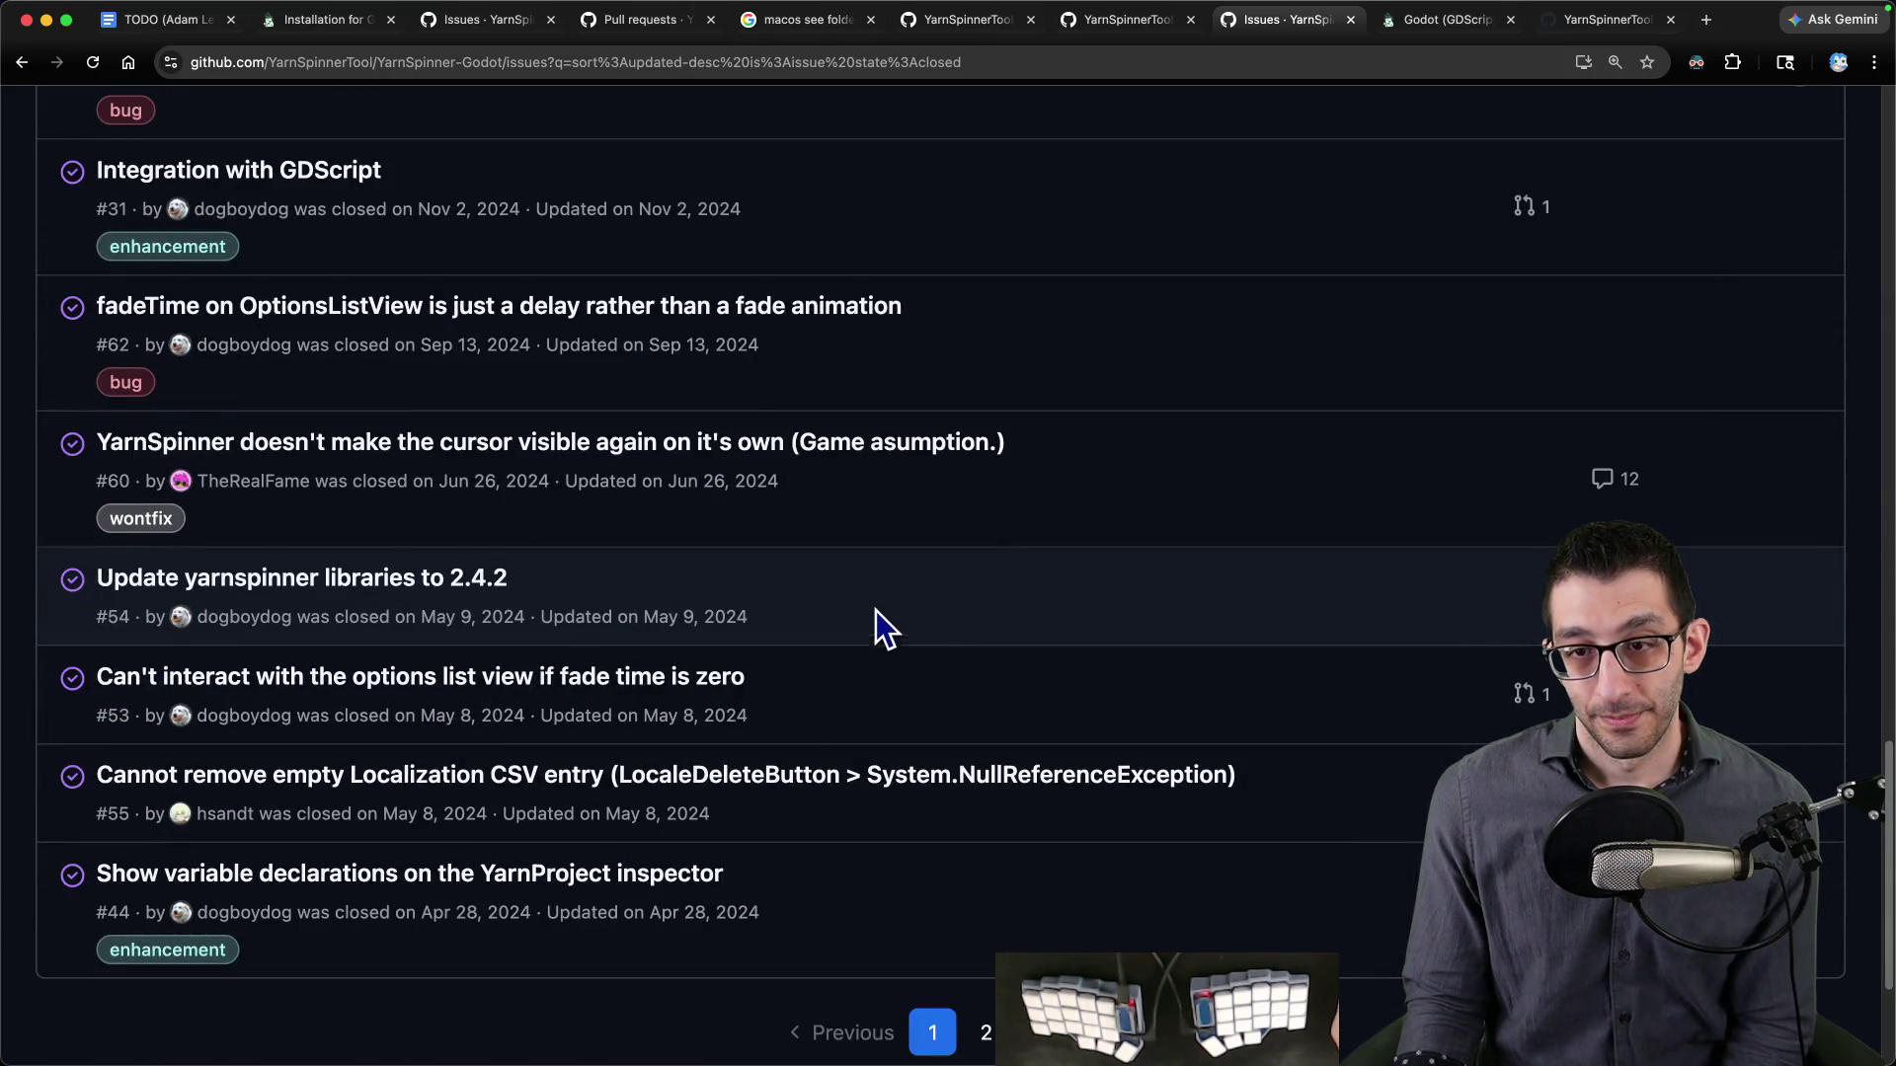
{"action": "left_click", "coordinate": [164, 28]}
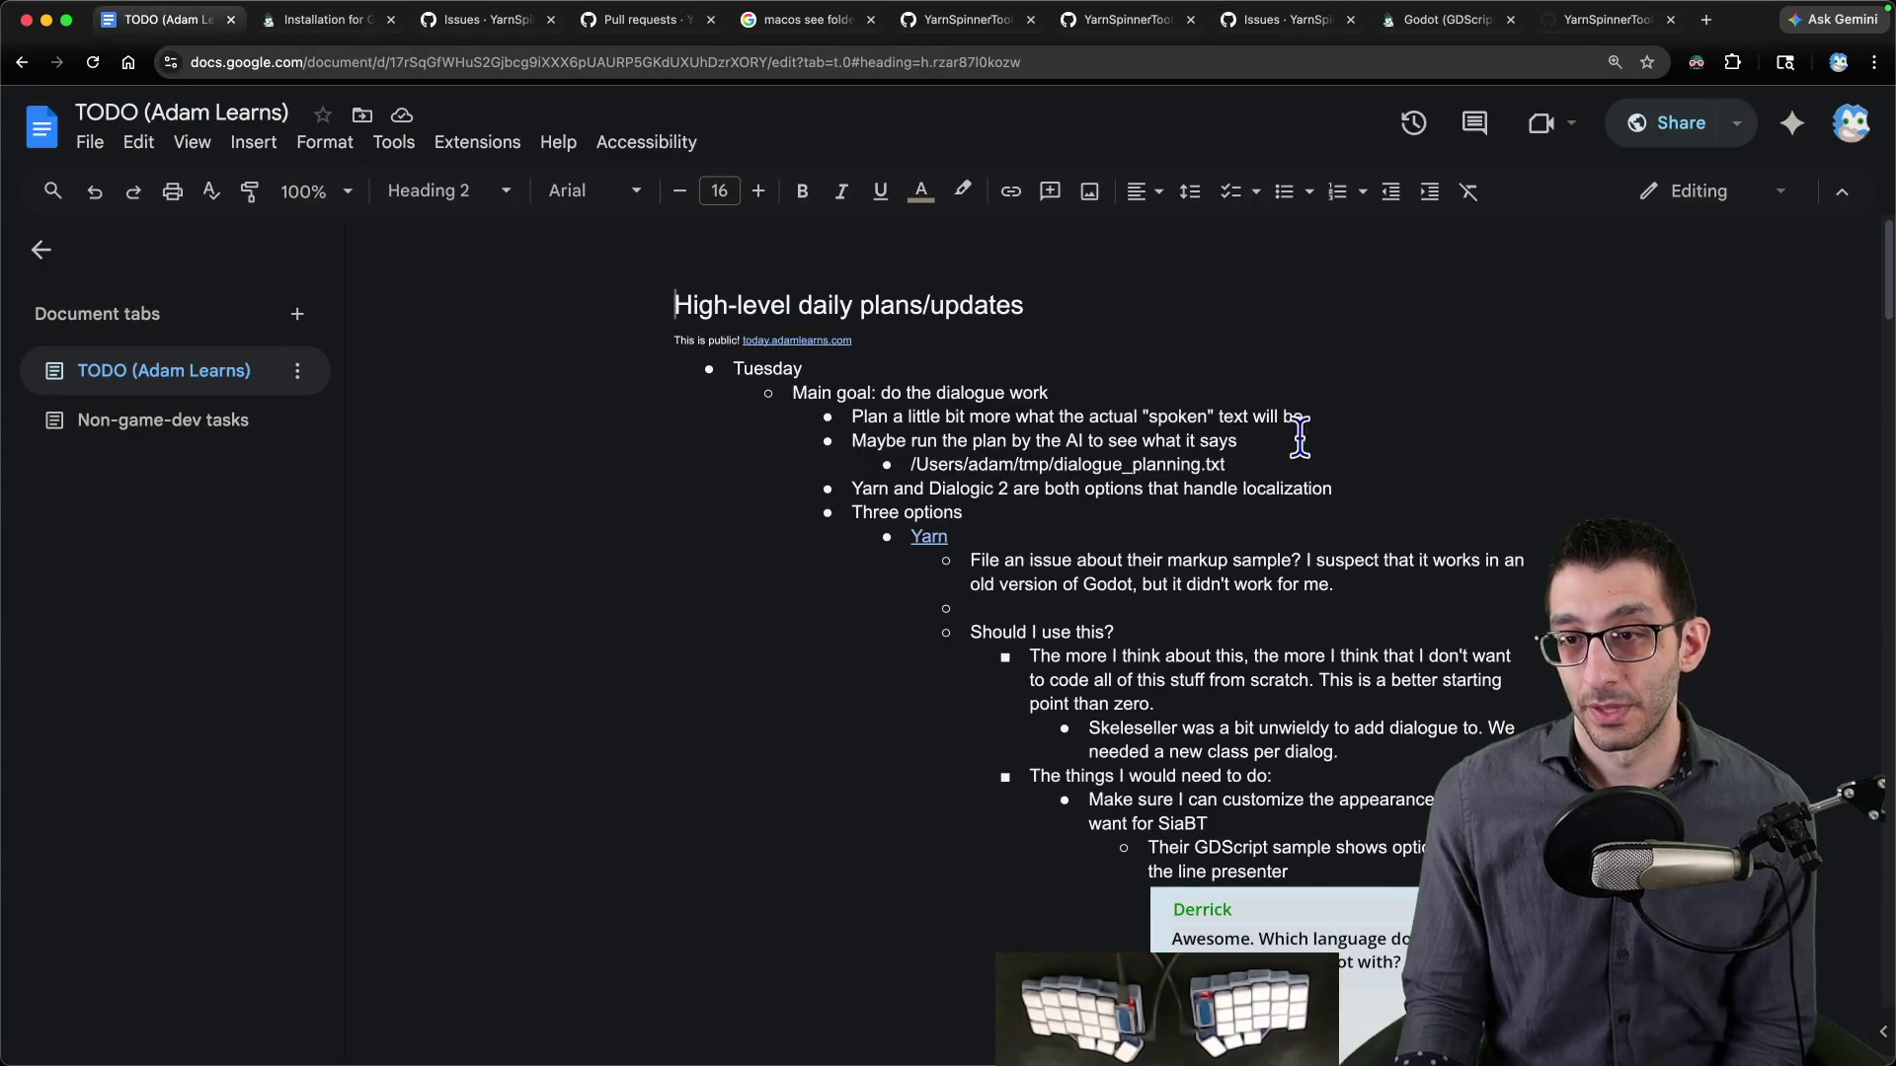
- Cycle through the browser tabs back to the Installation for Godot docs page
{"action": "scroll", "coordinate": [1301, 422], "scroll_direction": "down", "scroll_amount": 2}
{"action": "scroll", "coordinate": [1293, 440], "scroll_direction": "up", "scroll_amount": 1}
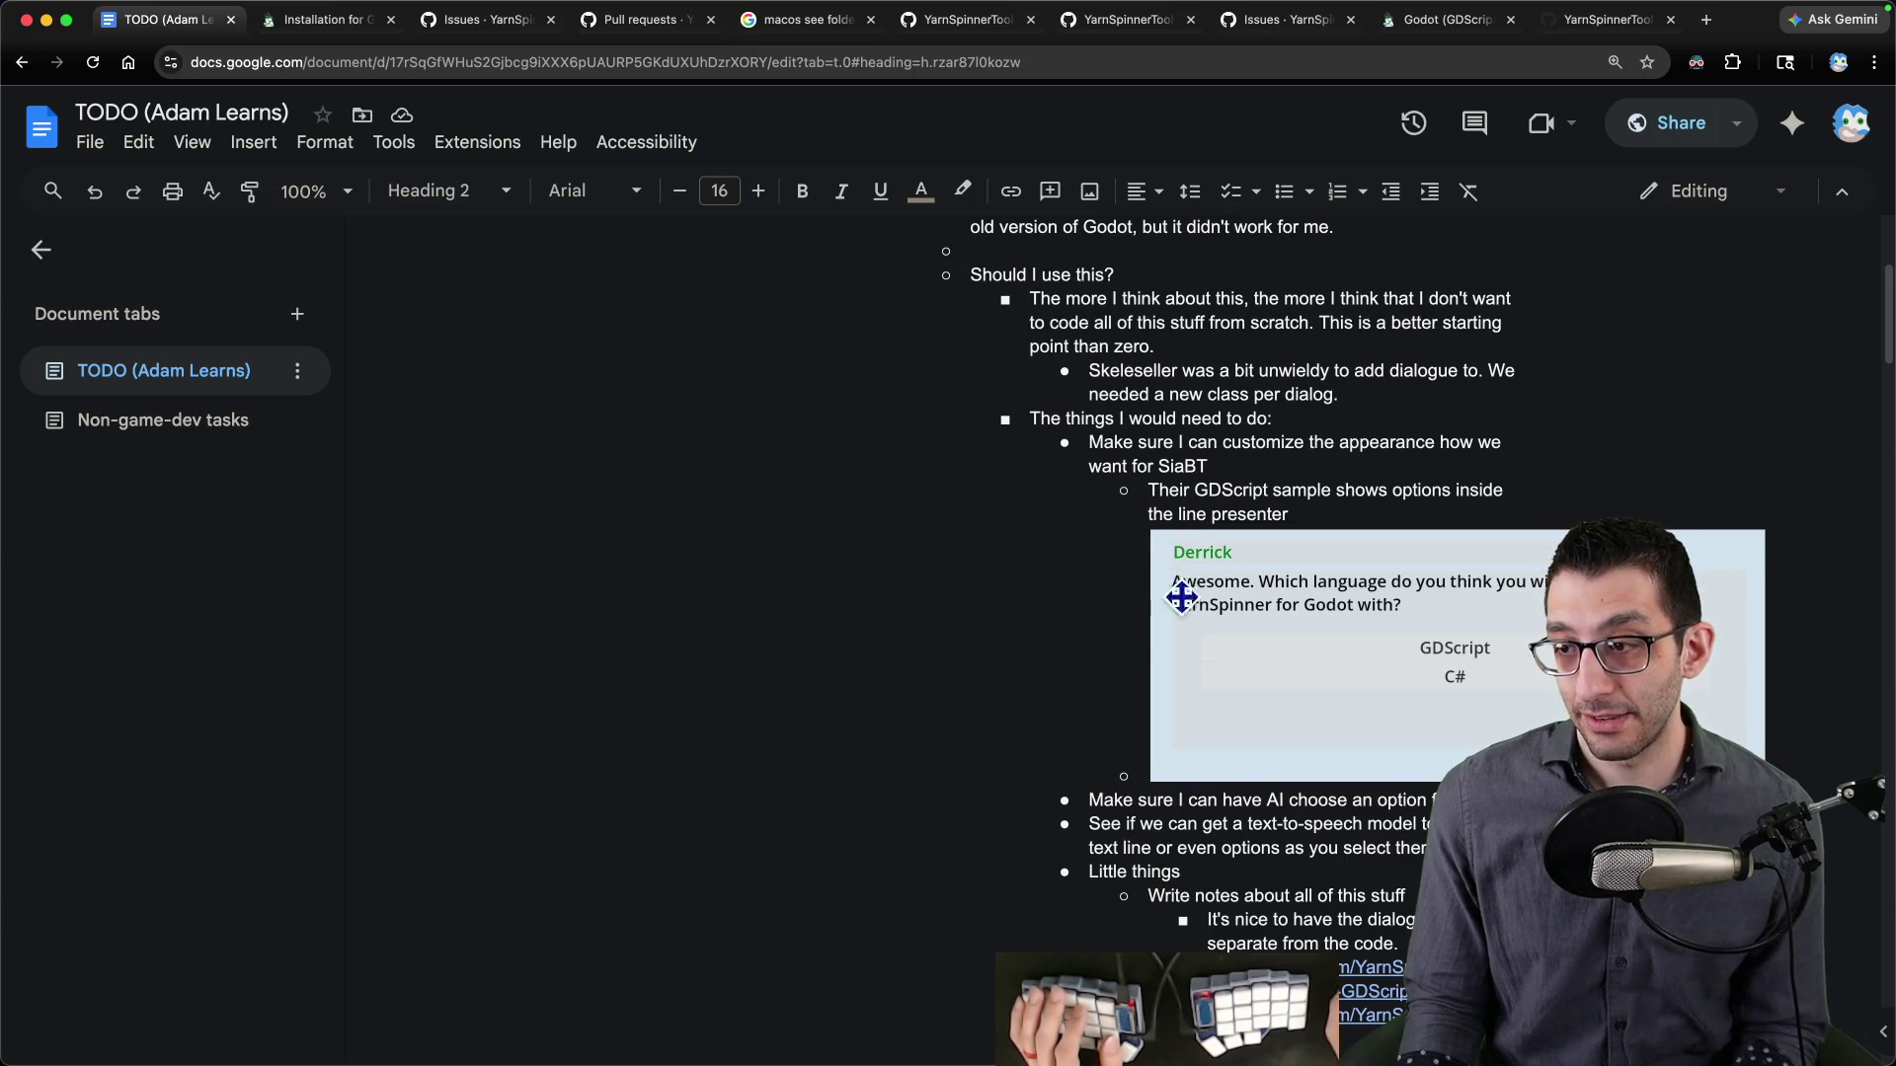
{"action": "left_click", "coordinate": [791, 39]}
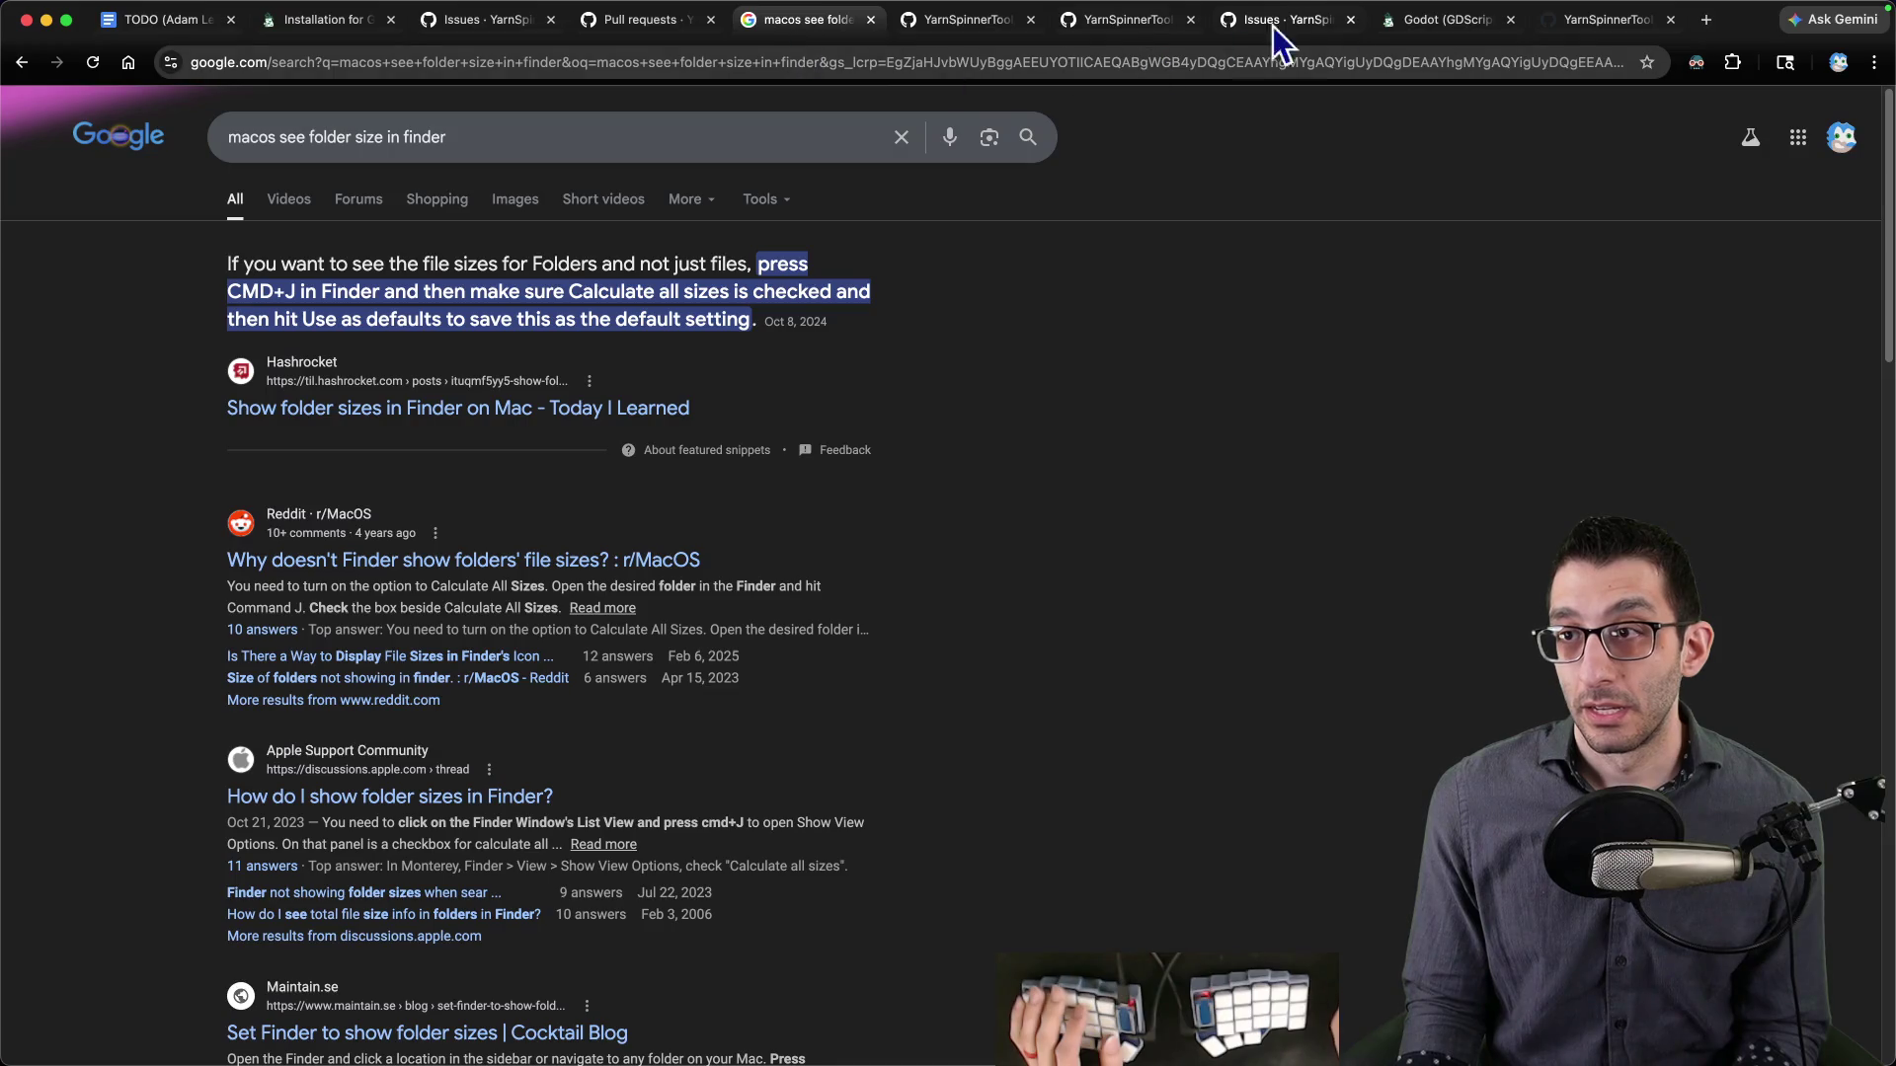
{"action": "left_click", "coordinate": [1136, 40]}
{"action": "left_click", "coordinate": [978, 40]}
{"action": "key", "text": "ctrl+shift+Tab"}
{"action": "key", "text": "ctrl+shift+Tab"}
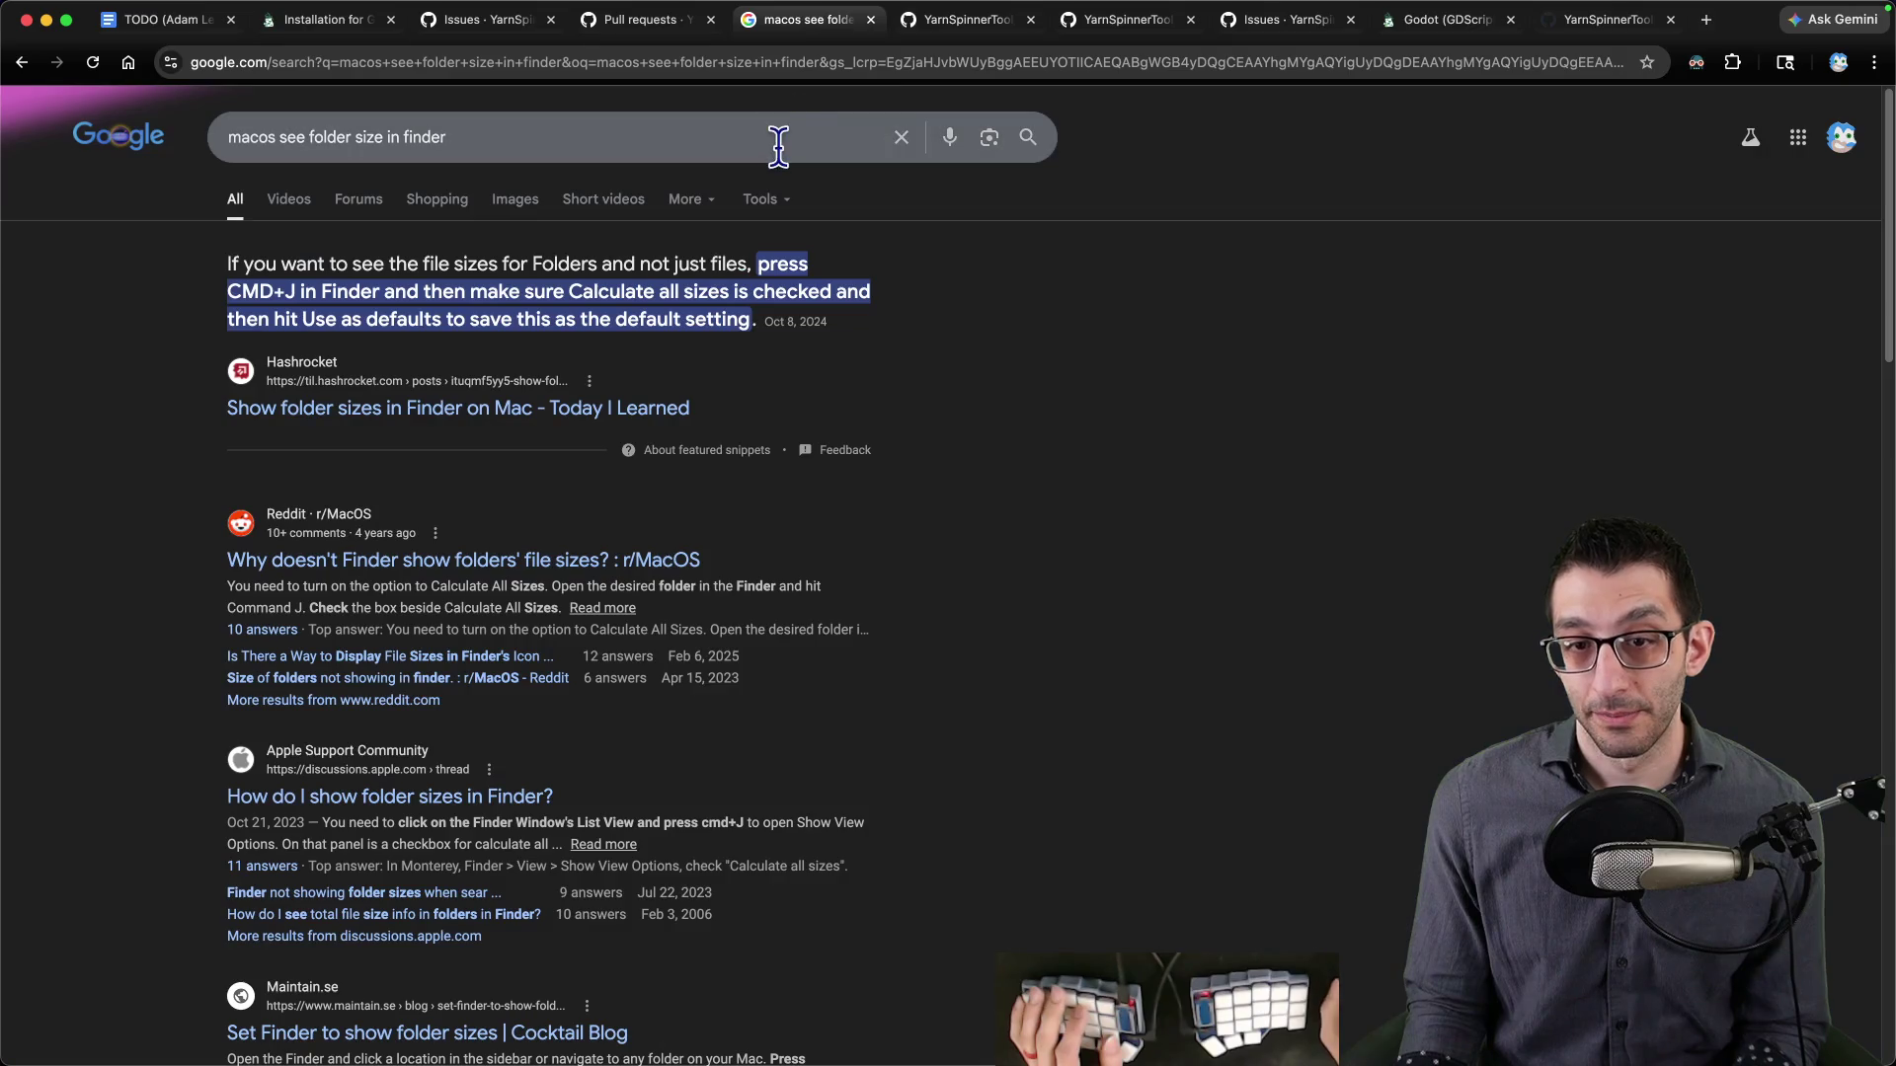
{"action": "key", "text": "ctrl+shift+Tab"}
{"action": "key", "text": "ctrl+shift+Tab"}
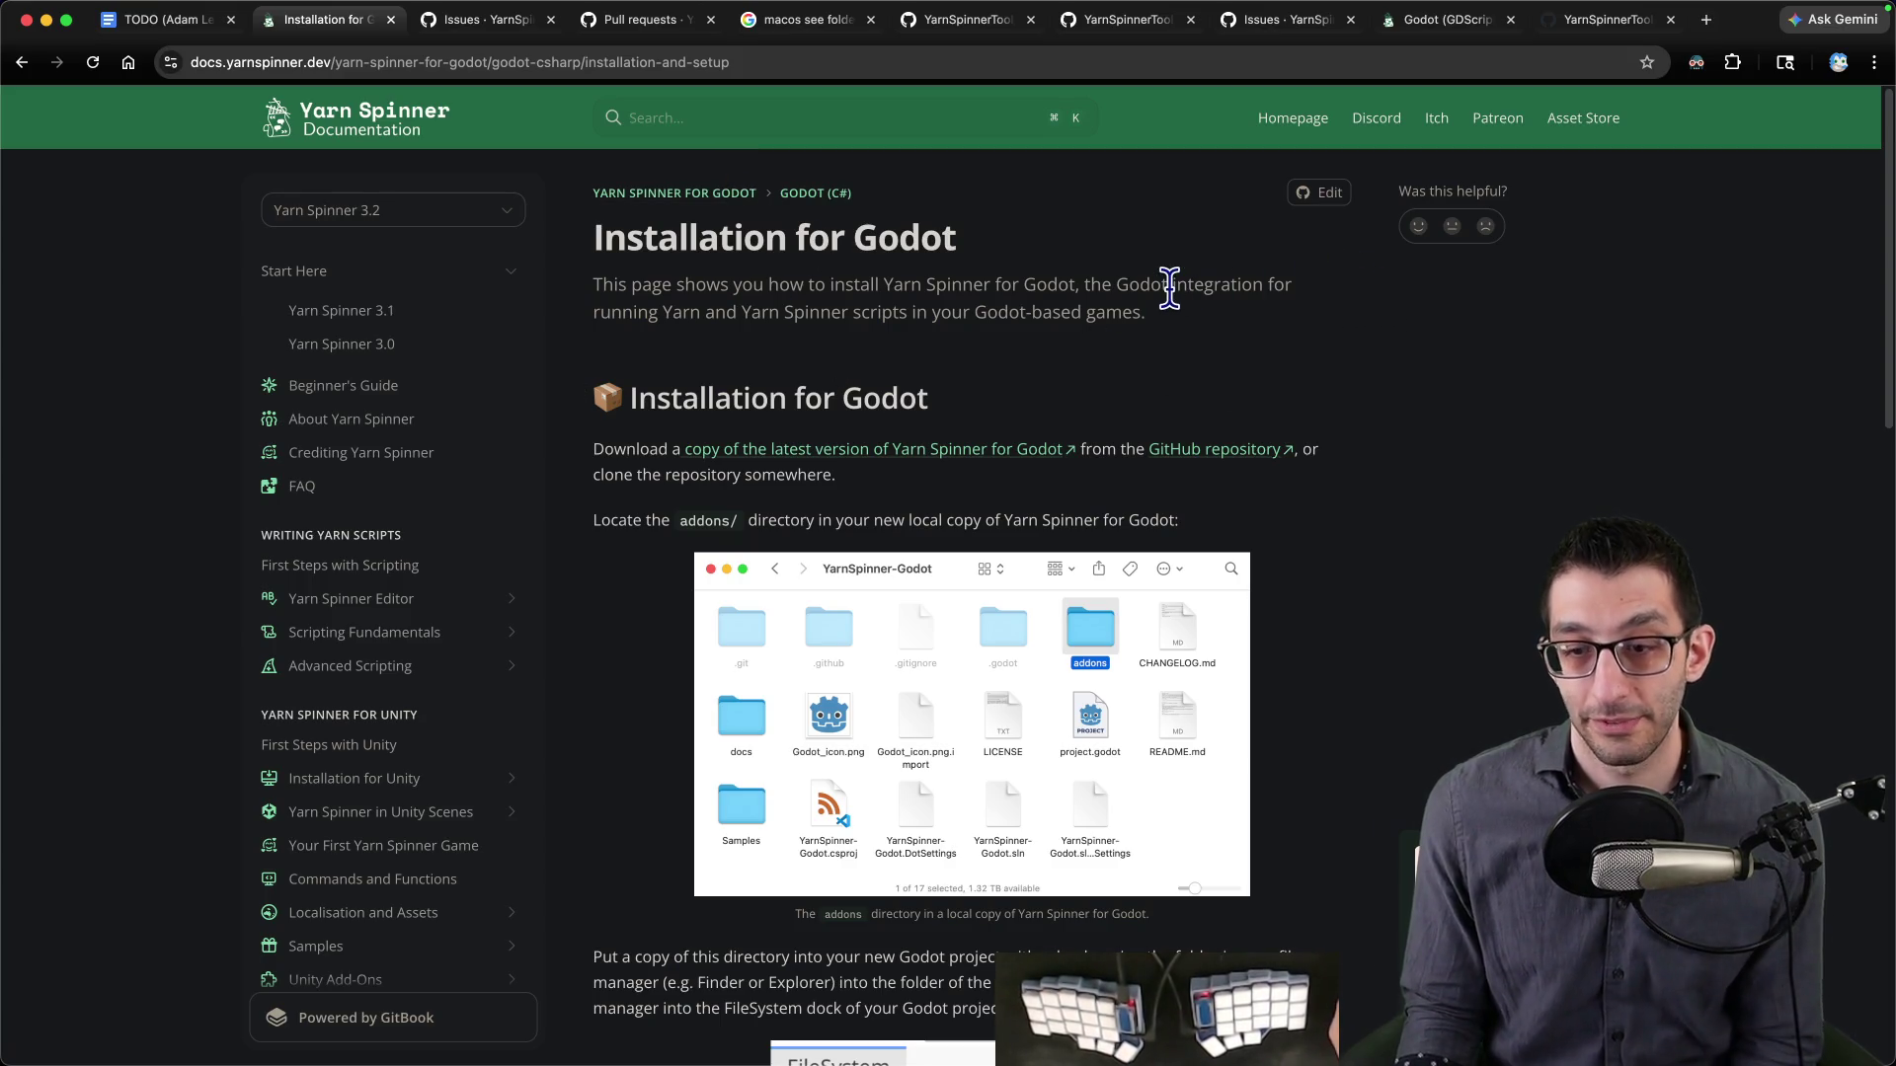
- Open the Godot (C#) docs section and copy its page address
{"action": "scroll", "coordinate": [396, 543], "scroll_direction": "down", "scroll_amount": 6}
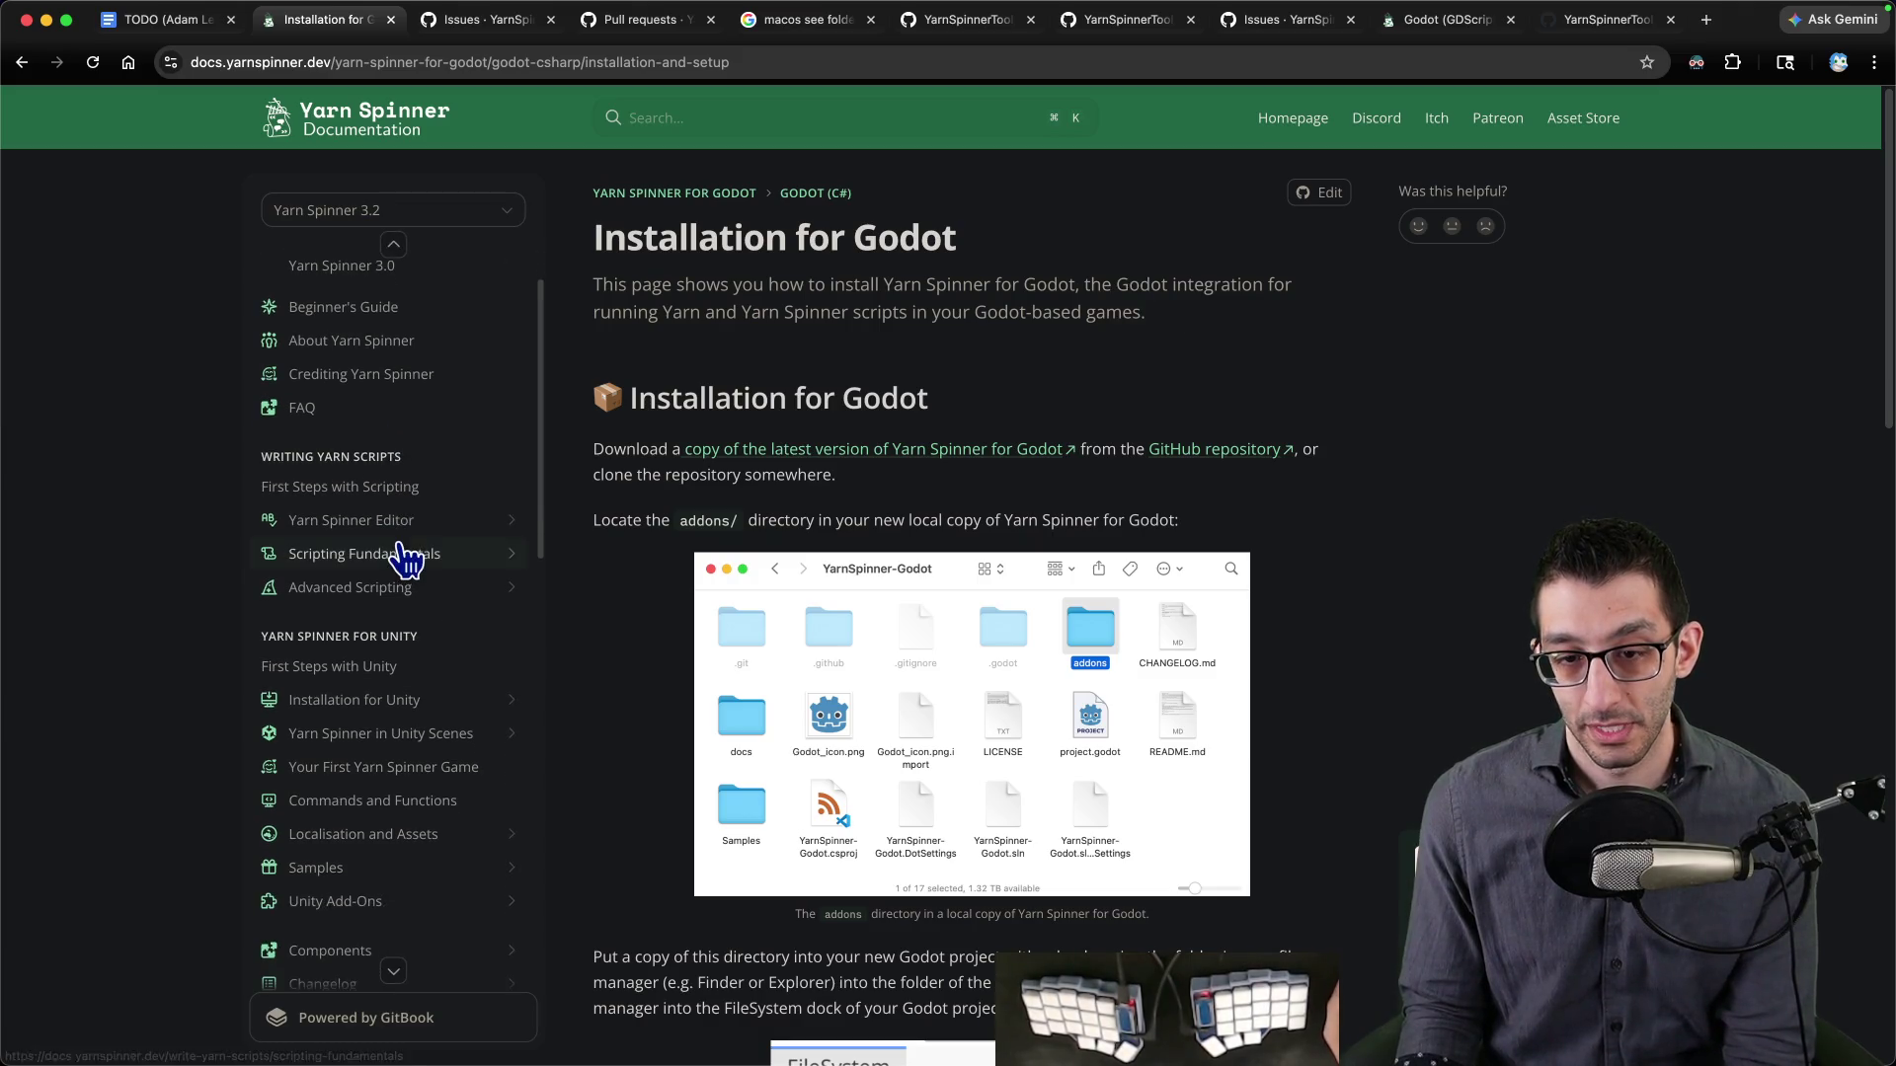
{"action": "scroll", "coordinate": [422, 652], "scroll_direction": "down", "scroll_amount": 4}
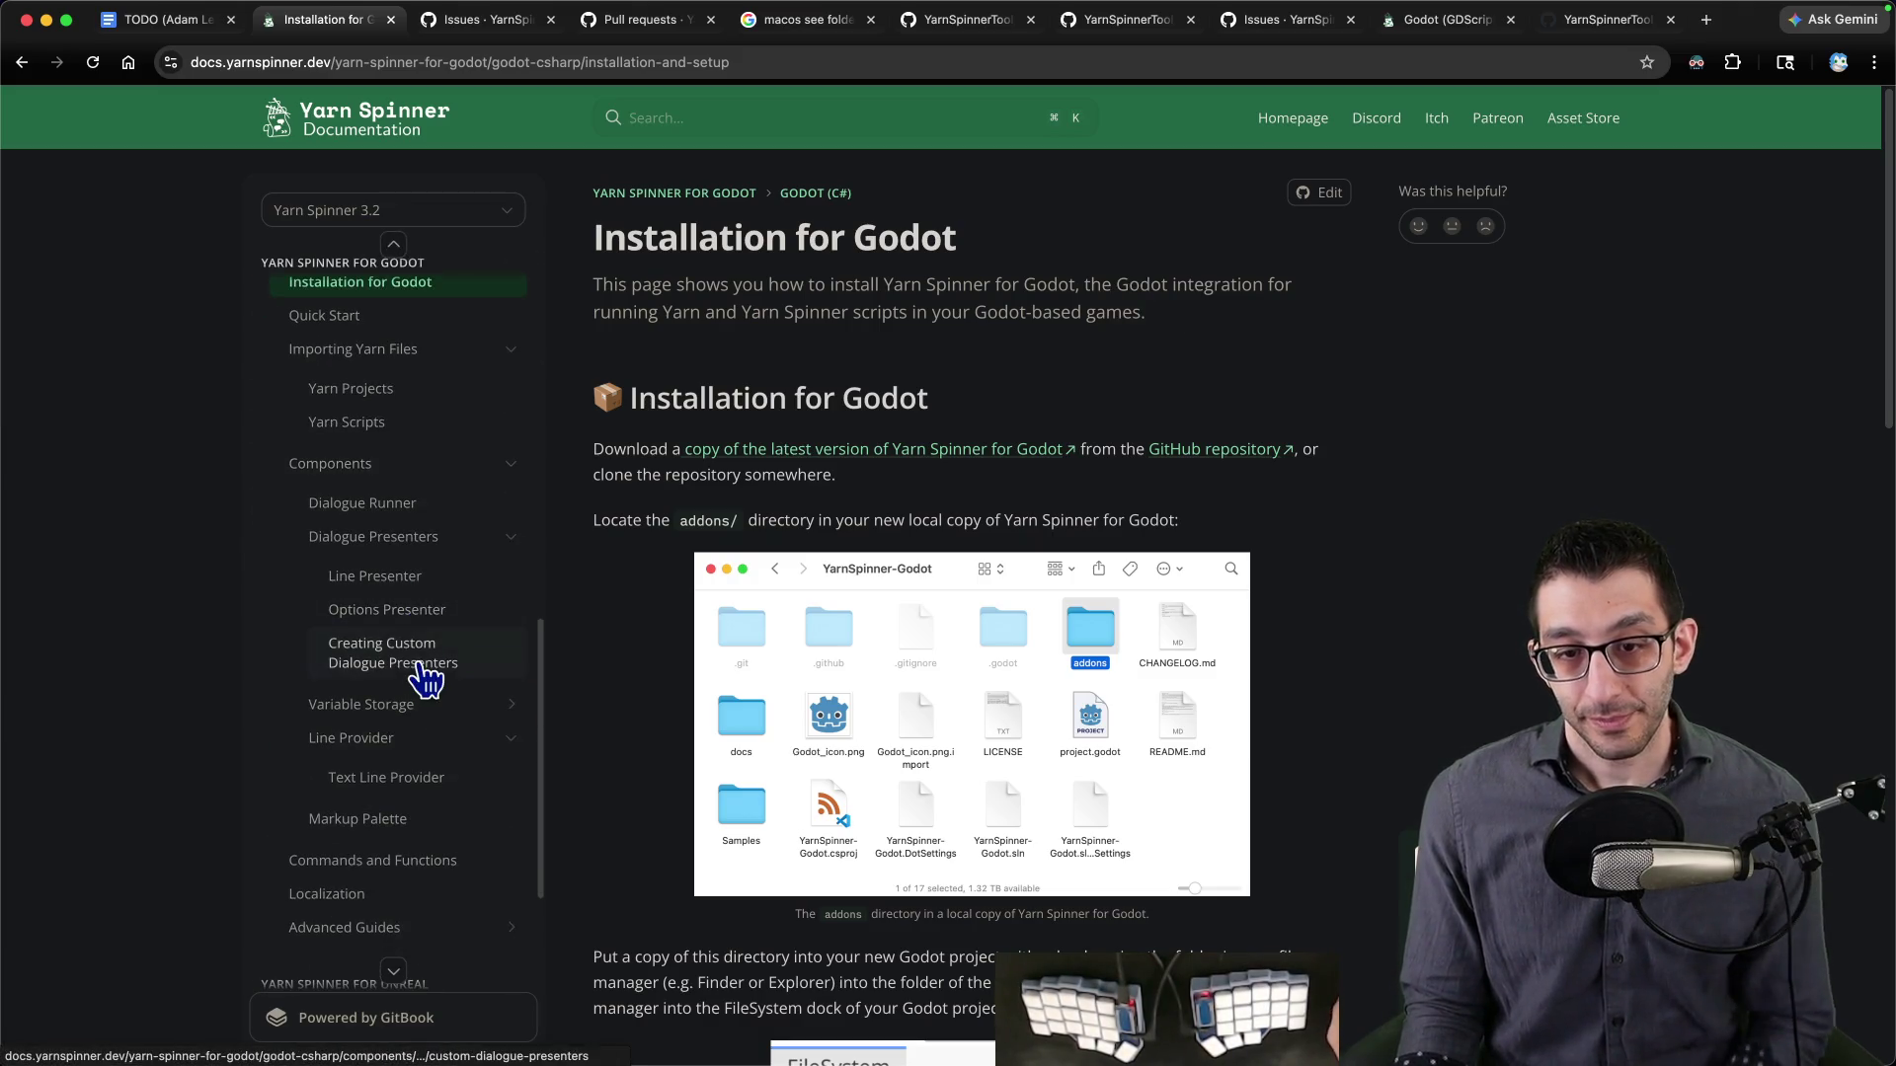
{"action": "scroll", "coordinate": [389, 580], "scroll_direction": "up", "scroll_amount": 2}
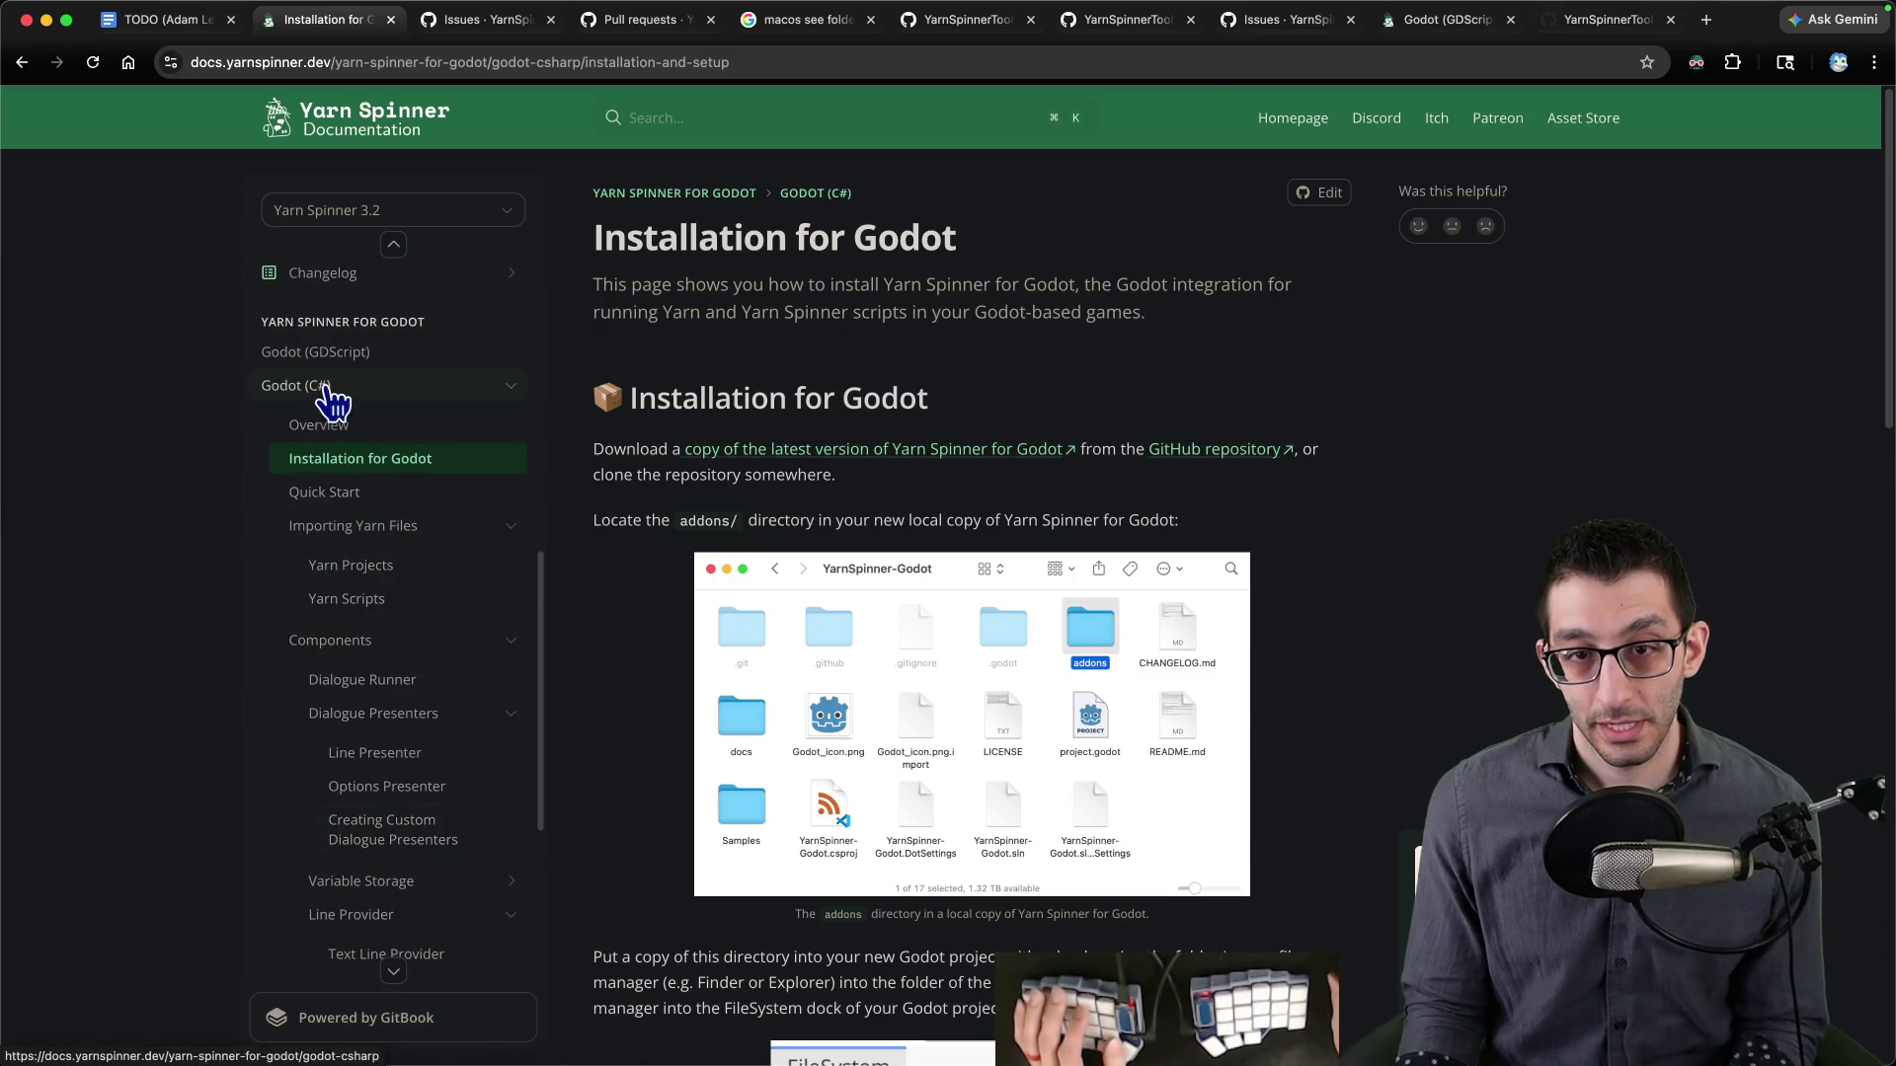
{"action": "left_click", "coordinate": [318, 388]}
{"action": "left_click", "coordinate": [271, 61]}
{"action": "key", "text": "super+1"}
- Paste the Godot (C#) docs link as a new bullet below the repo links
{"action": "scroll", "coordinate": [1261, 453], "scroll_direction": "down", "scroll_amount": 7}
{"action": "left_click", "coordinate": [1378, 428]}
{"action": "key", "text": "Return"}
{"action": "type", "text": "https://docs.yarnspinner.dev/yarn-spinner-for-godot/godot-csharp"}
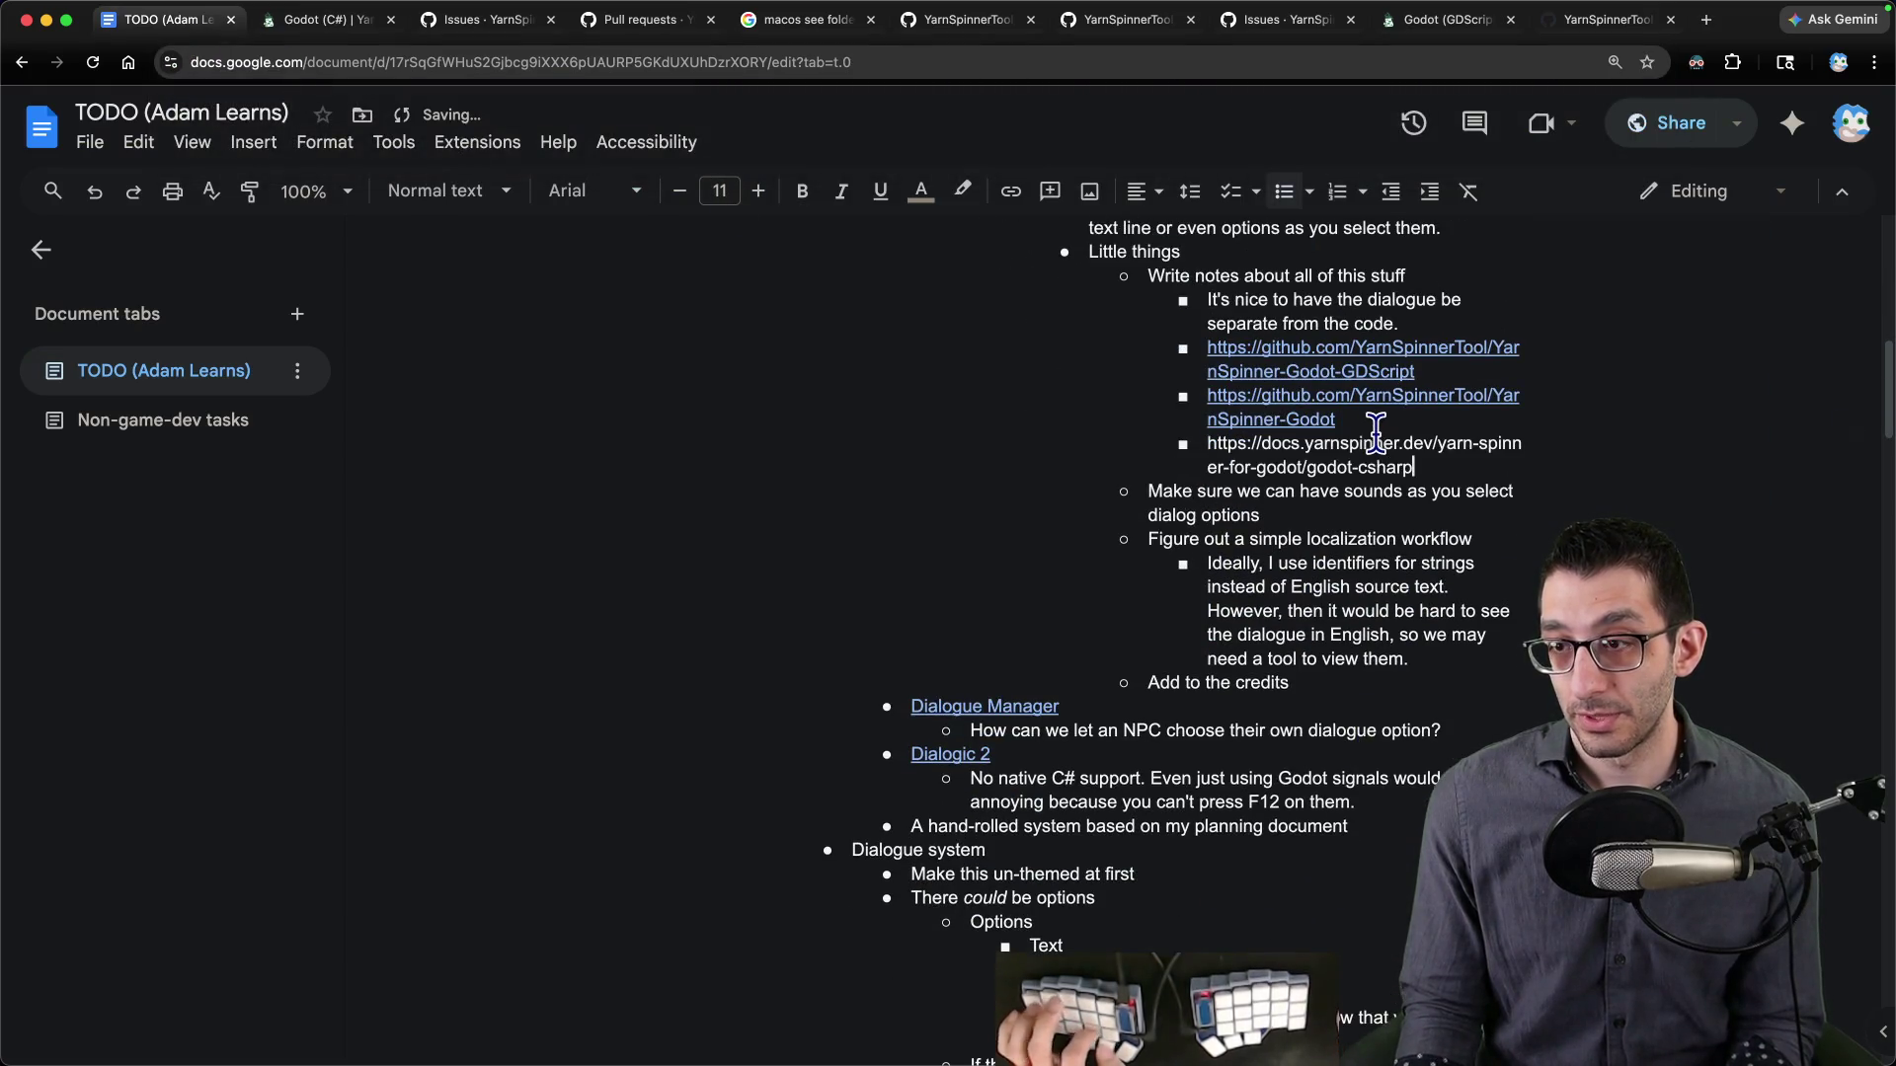
{"action": "key", "text": "super+2"}
{"action": "key", "text": "super+3"}
{"action": "key", "text": "super+2"}
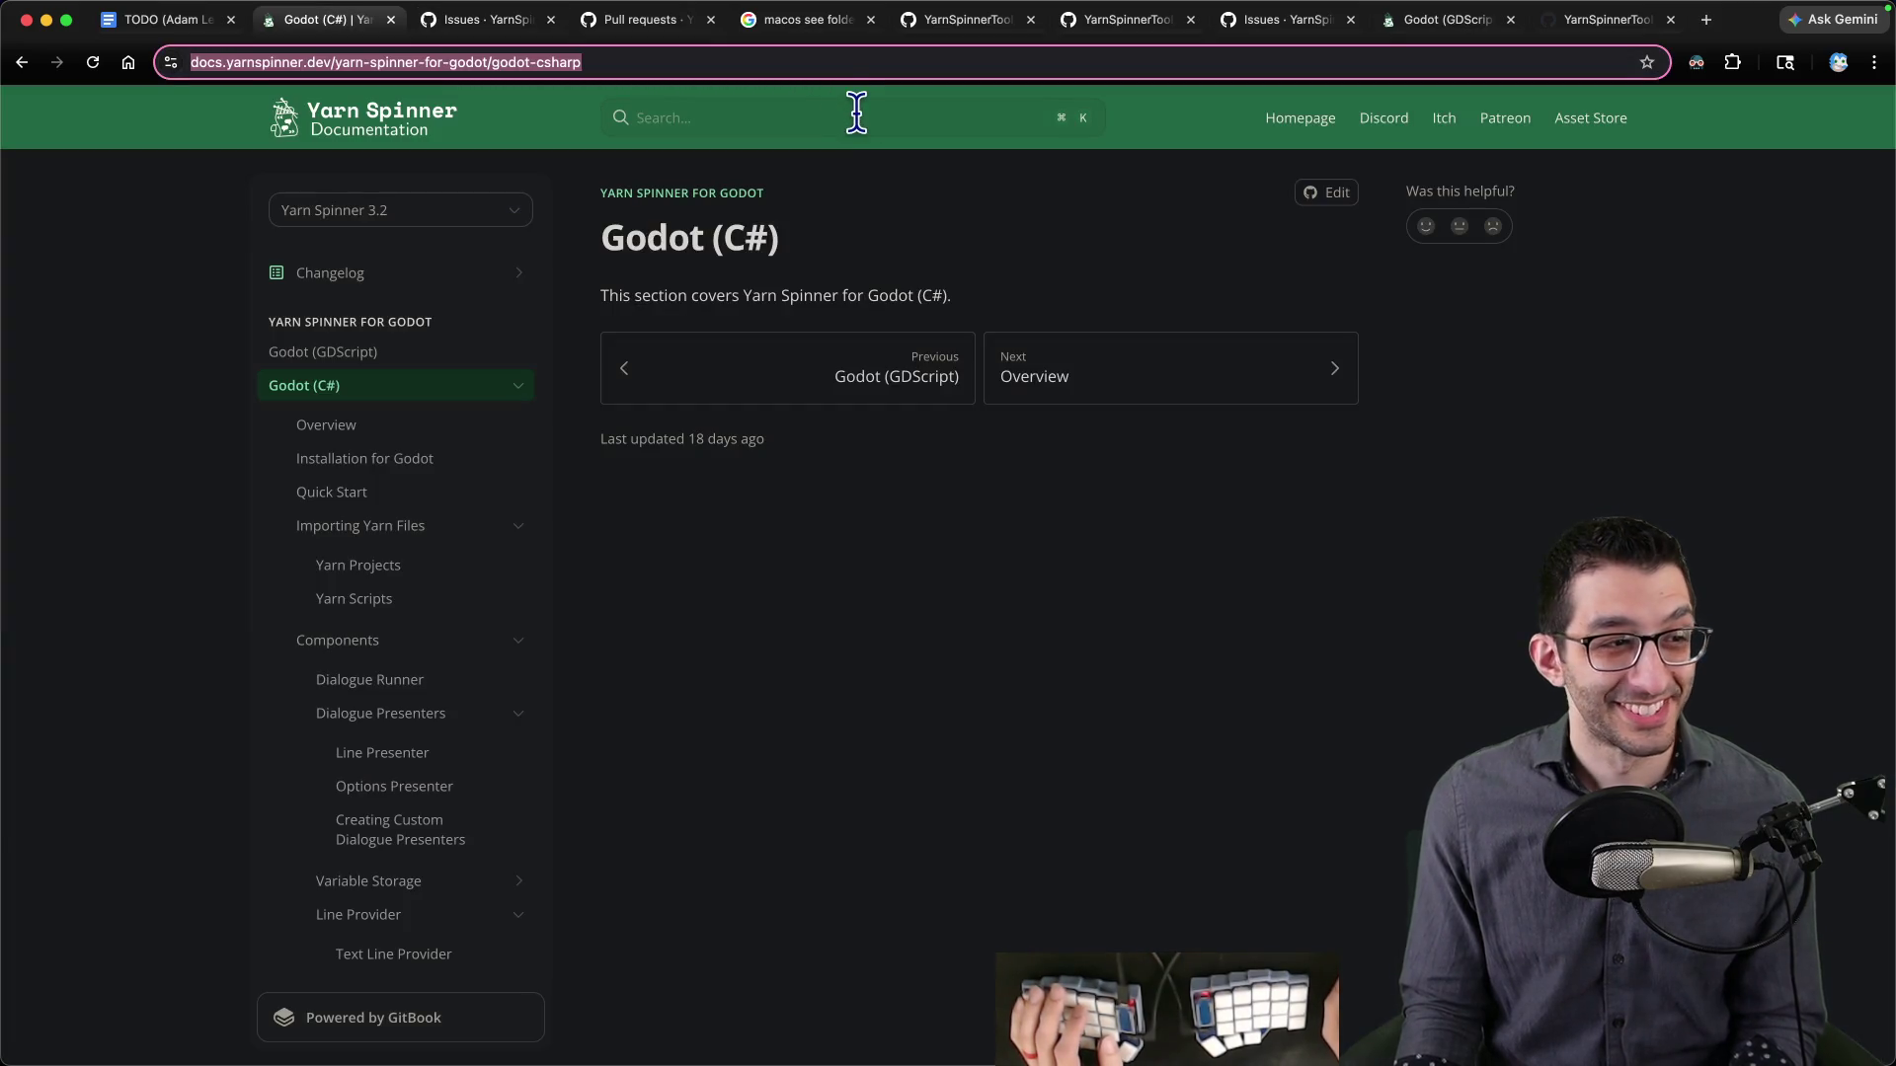
{"action": "key", "text": "super+Tab"}
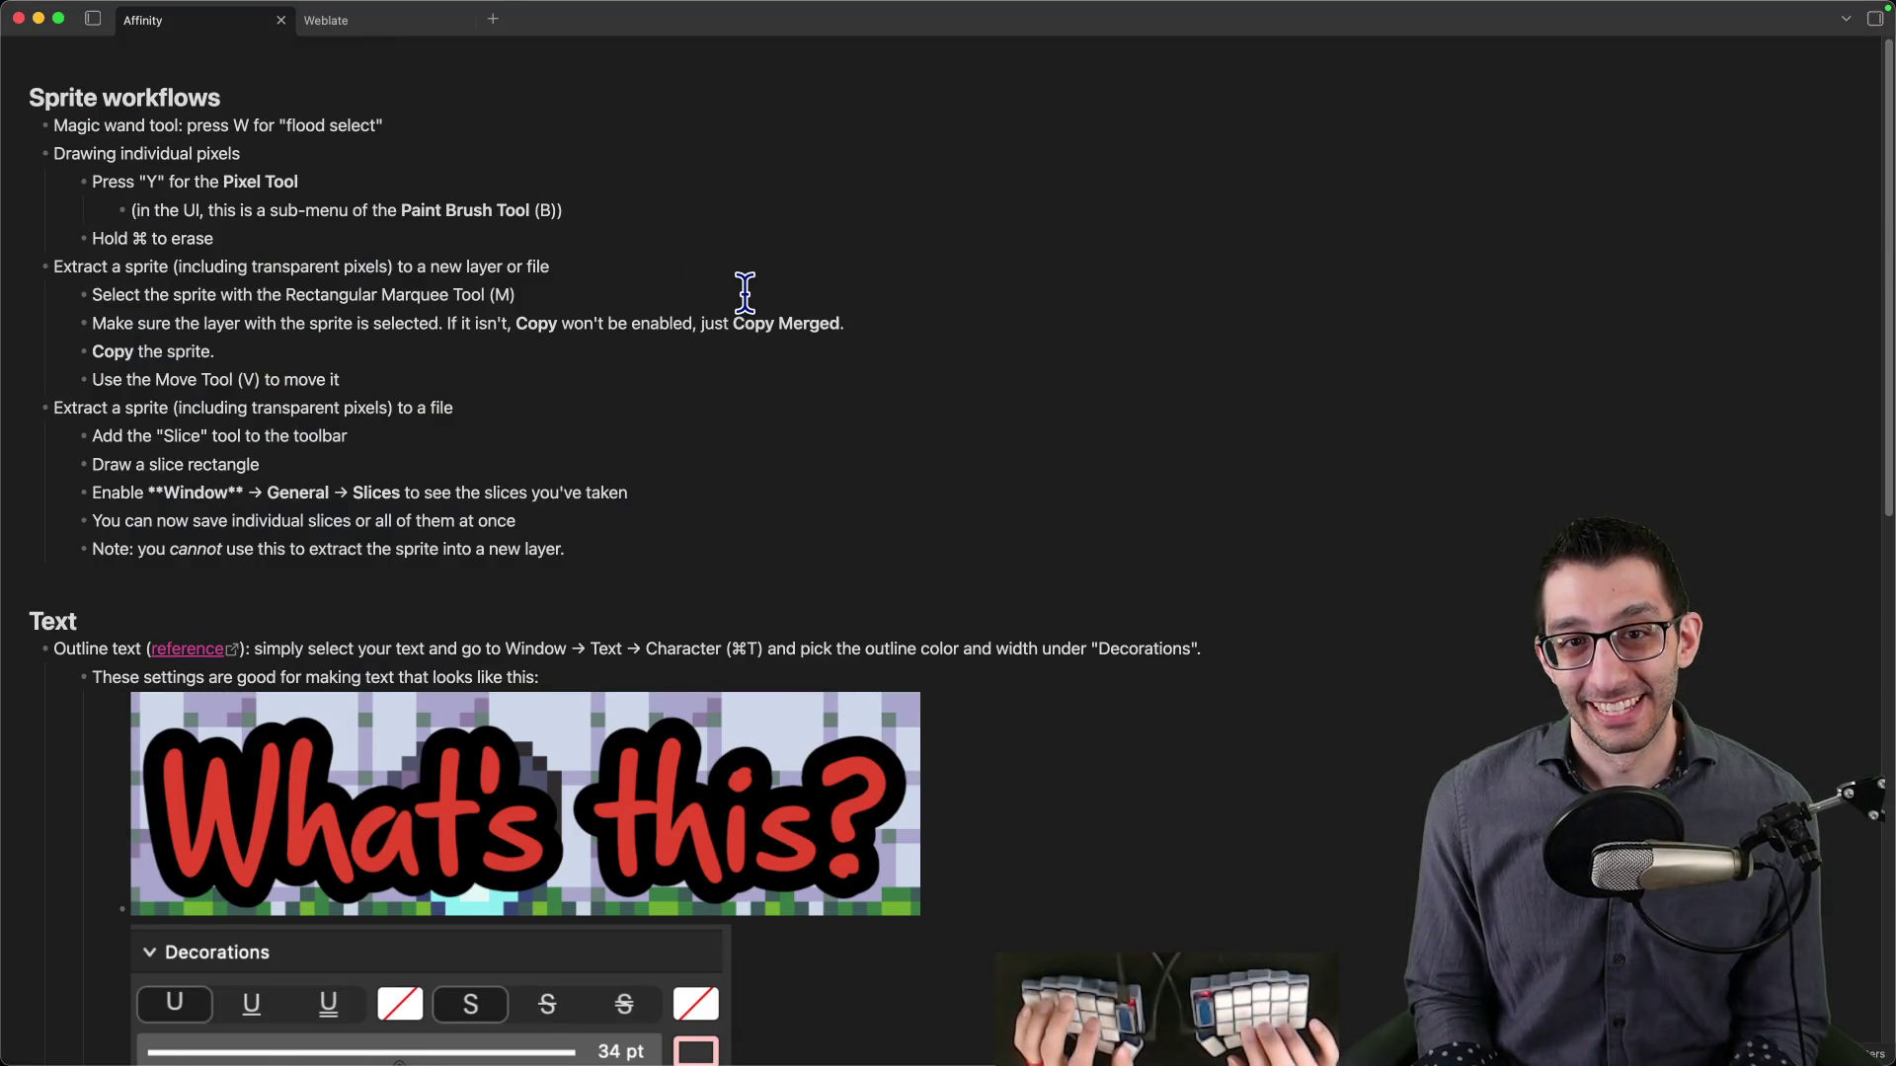
- In the Obsidian file tree, add a ThirdParty folder under Godot Game Engine and start a new note in it
{"action": "key", "text": "super+backslash"}
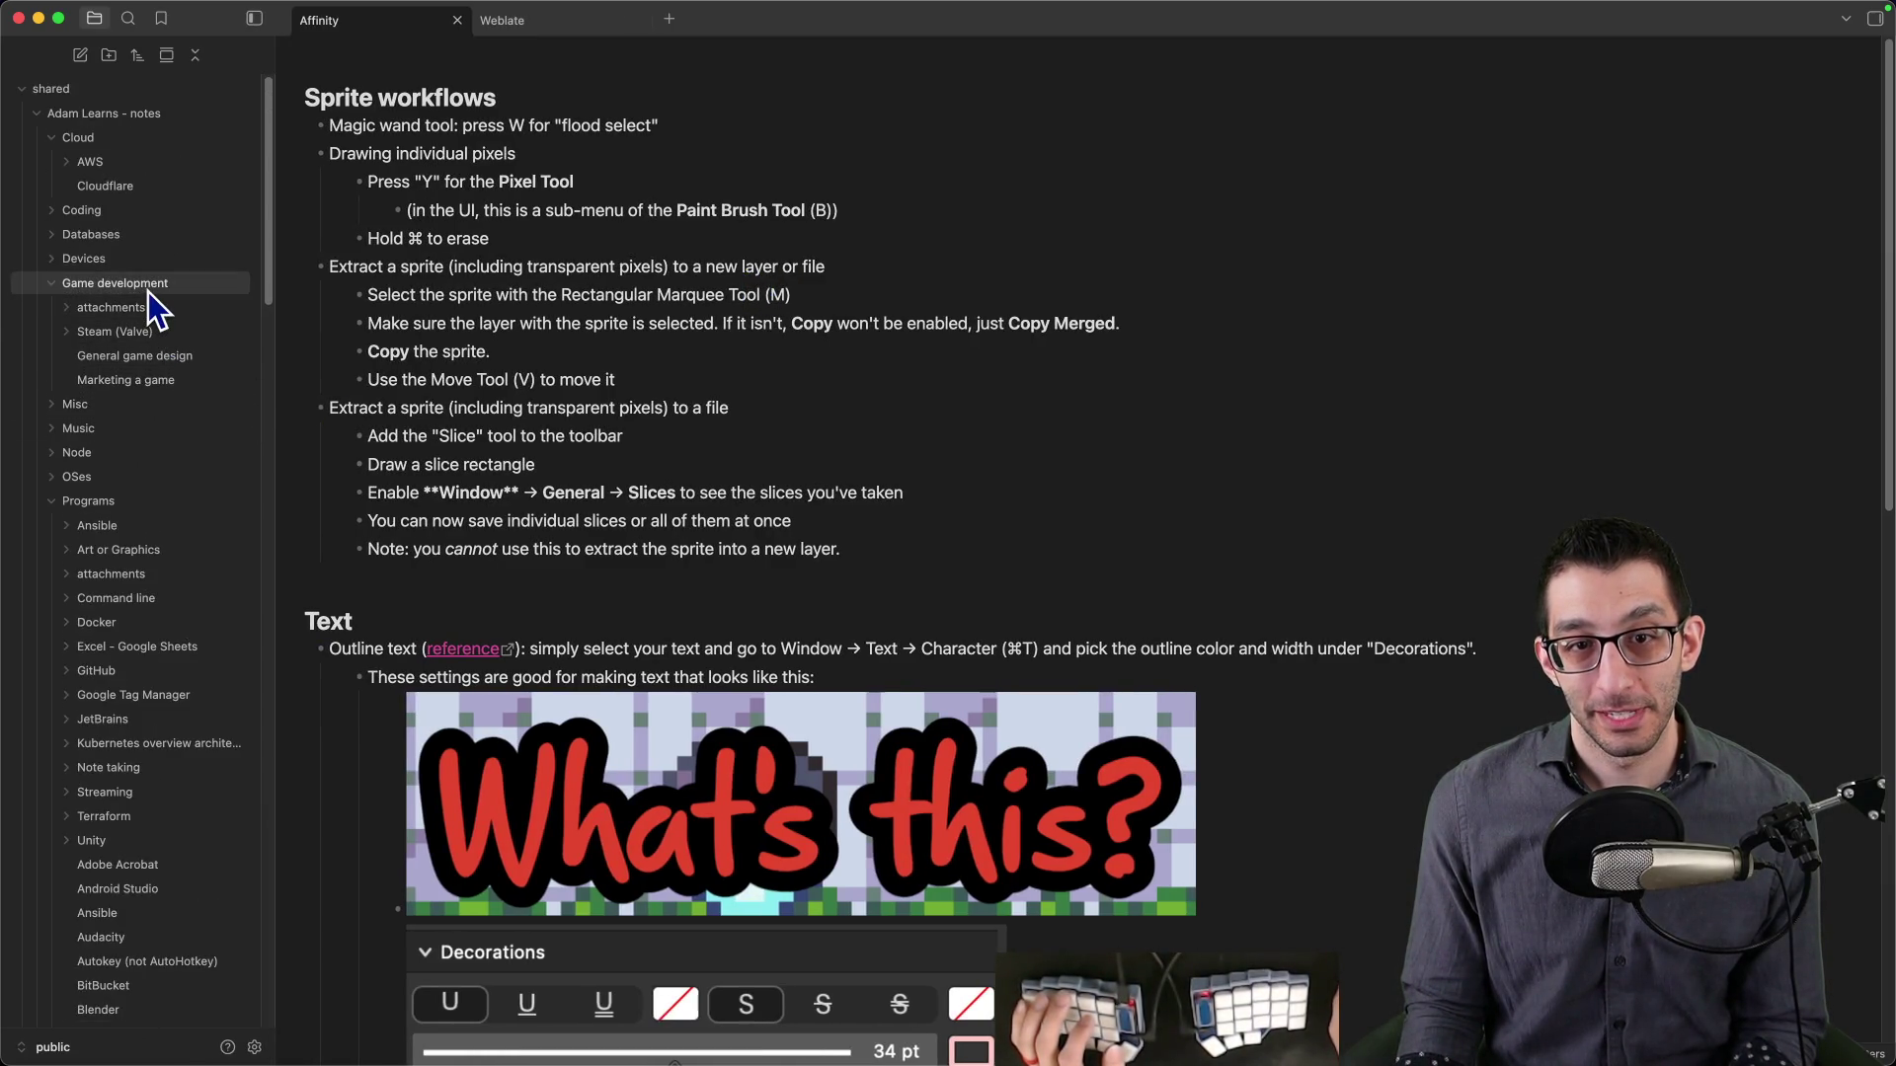
{"action": "scroll", "coordinate": [139, 346], "scroll_direction": "down", "scroll_amount": 5}
{"action": "scroll", "coordinate": [142, 345], "scroll_direction": "down", "scroll_amount": 15}
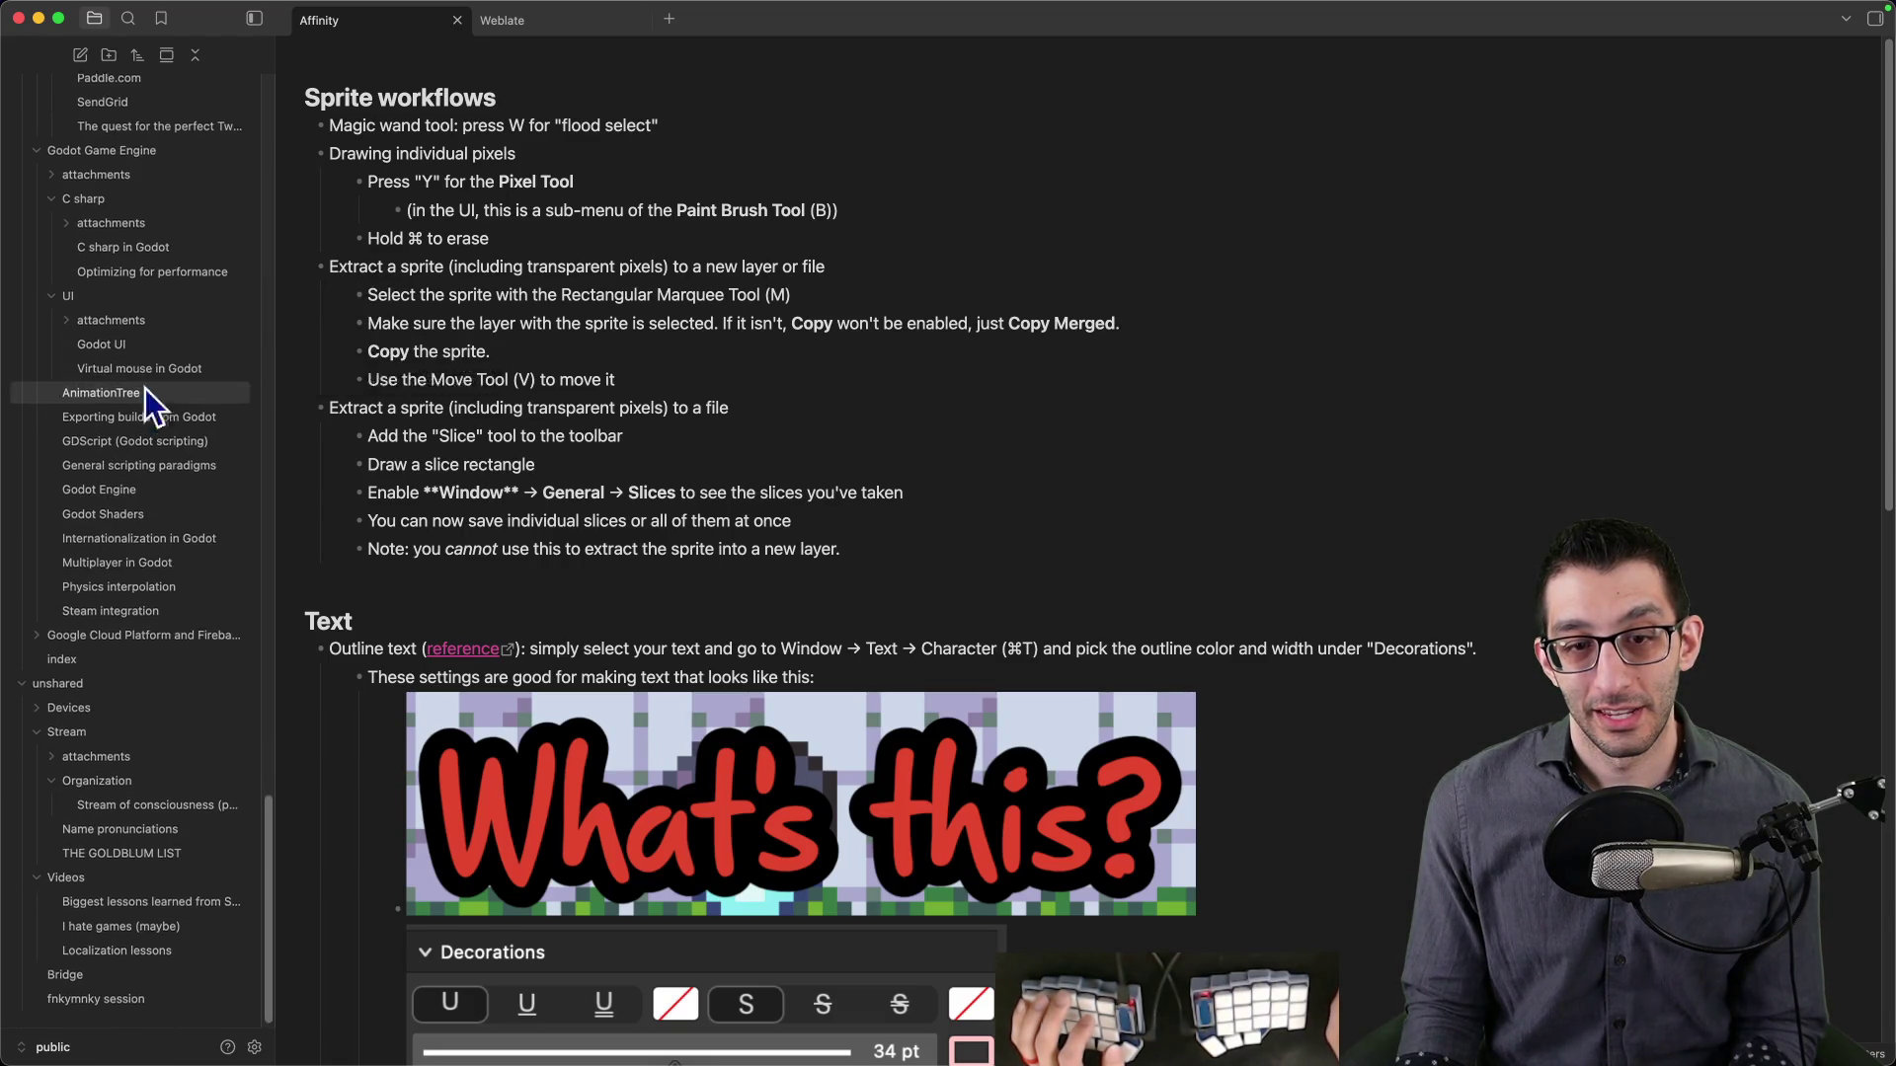
{"action": "scroll", "coordinate": [128, 684], "scroll_direction": "up", "scroll_amount": 5}
{"action": "scroll", "coordinate": [152, 519], "scroll_direction": "down", "scroll_amount": 4}
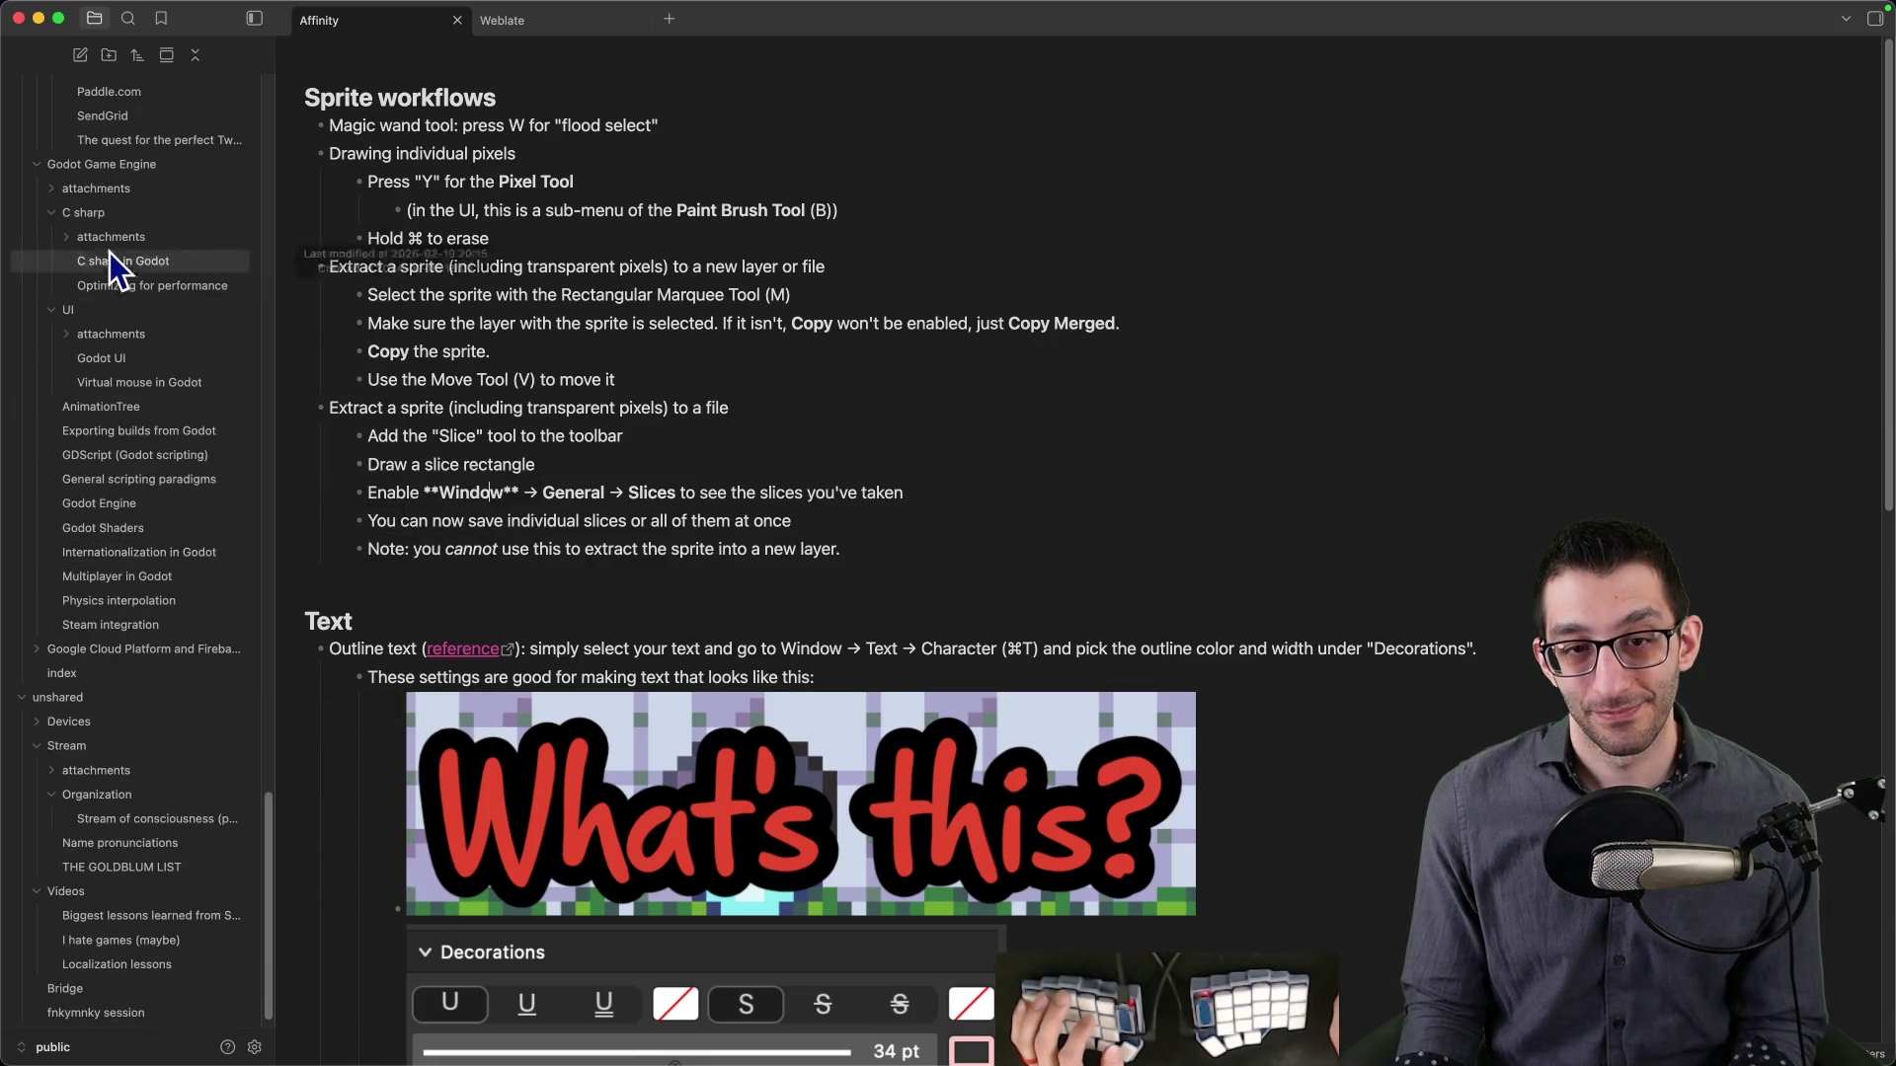
{"action": "right_click", "coordinate": [105, 172]}
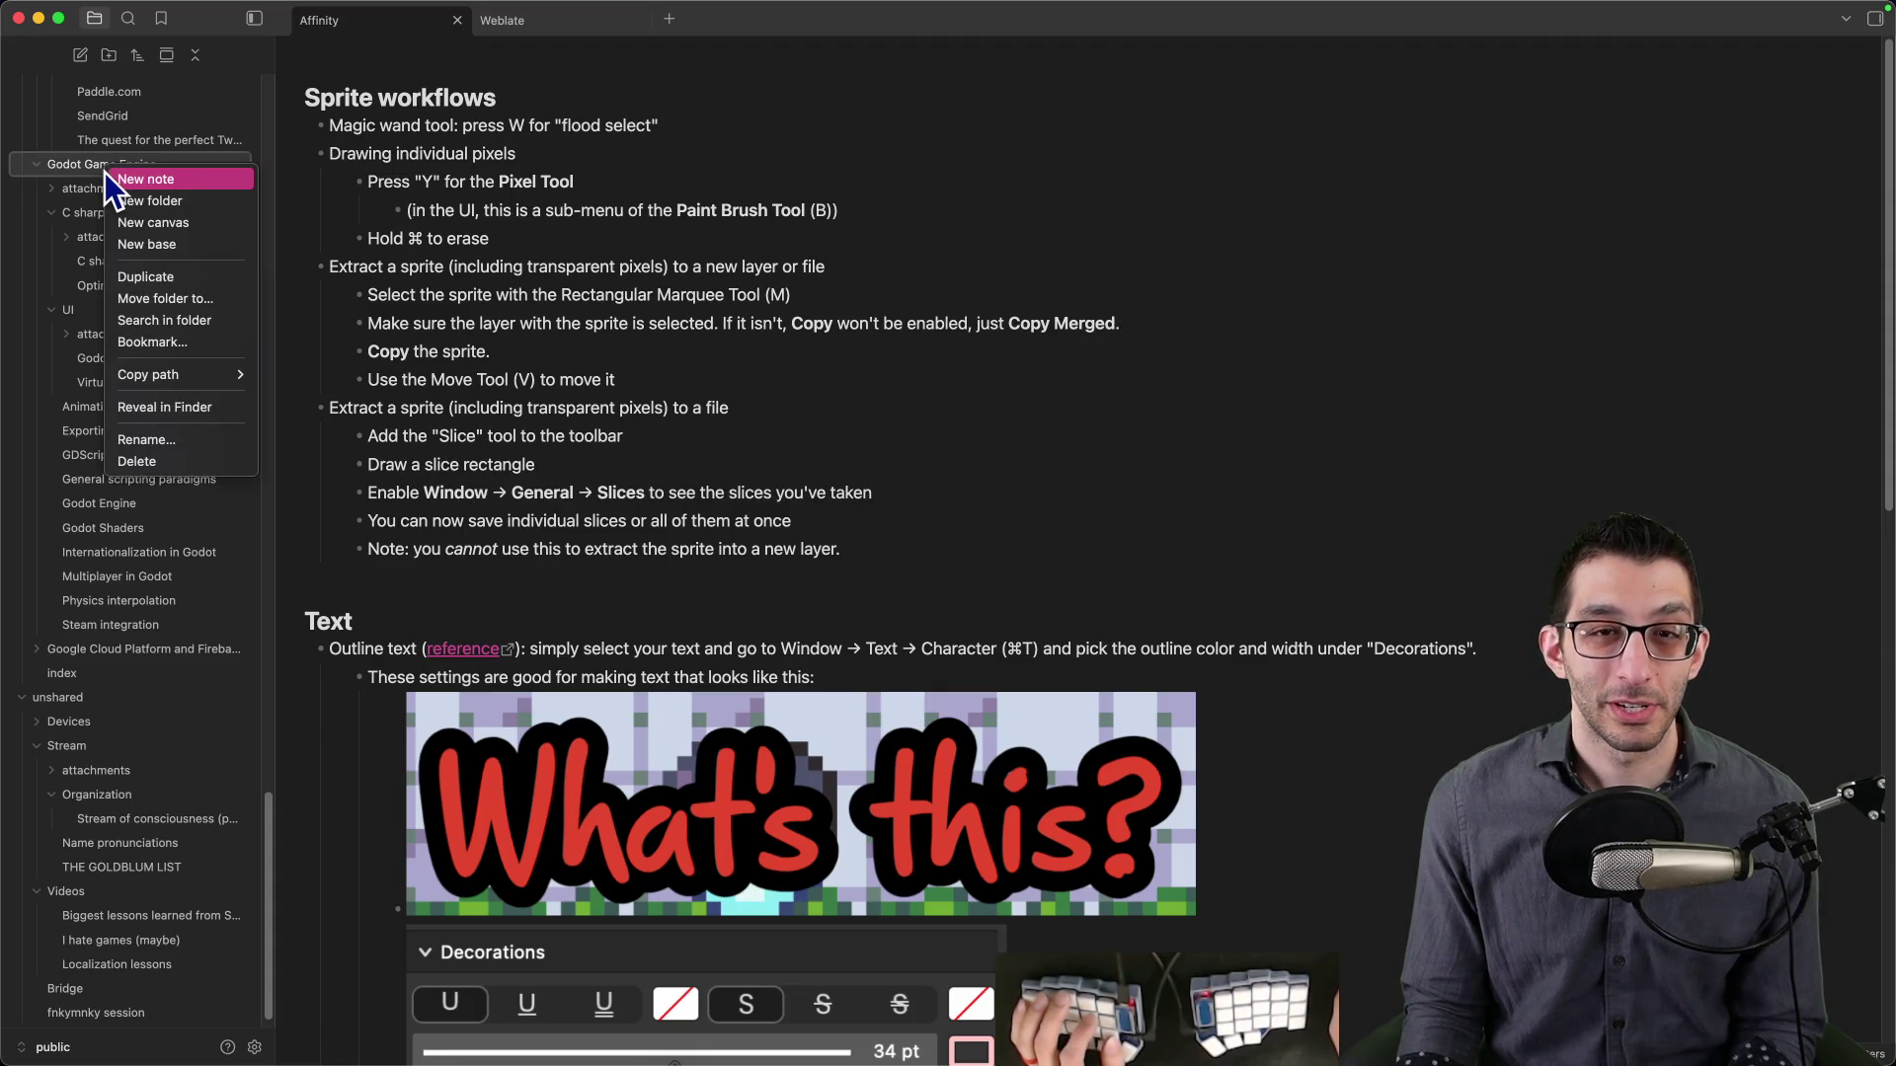
{"action": "left_click", "coordinate": [136, 200]}
{"action": "type", "text": "ThirdParty"}
{"action": "key", "text": "Return"}
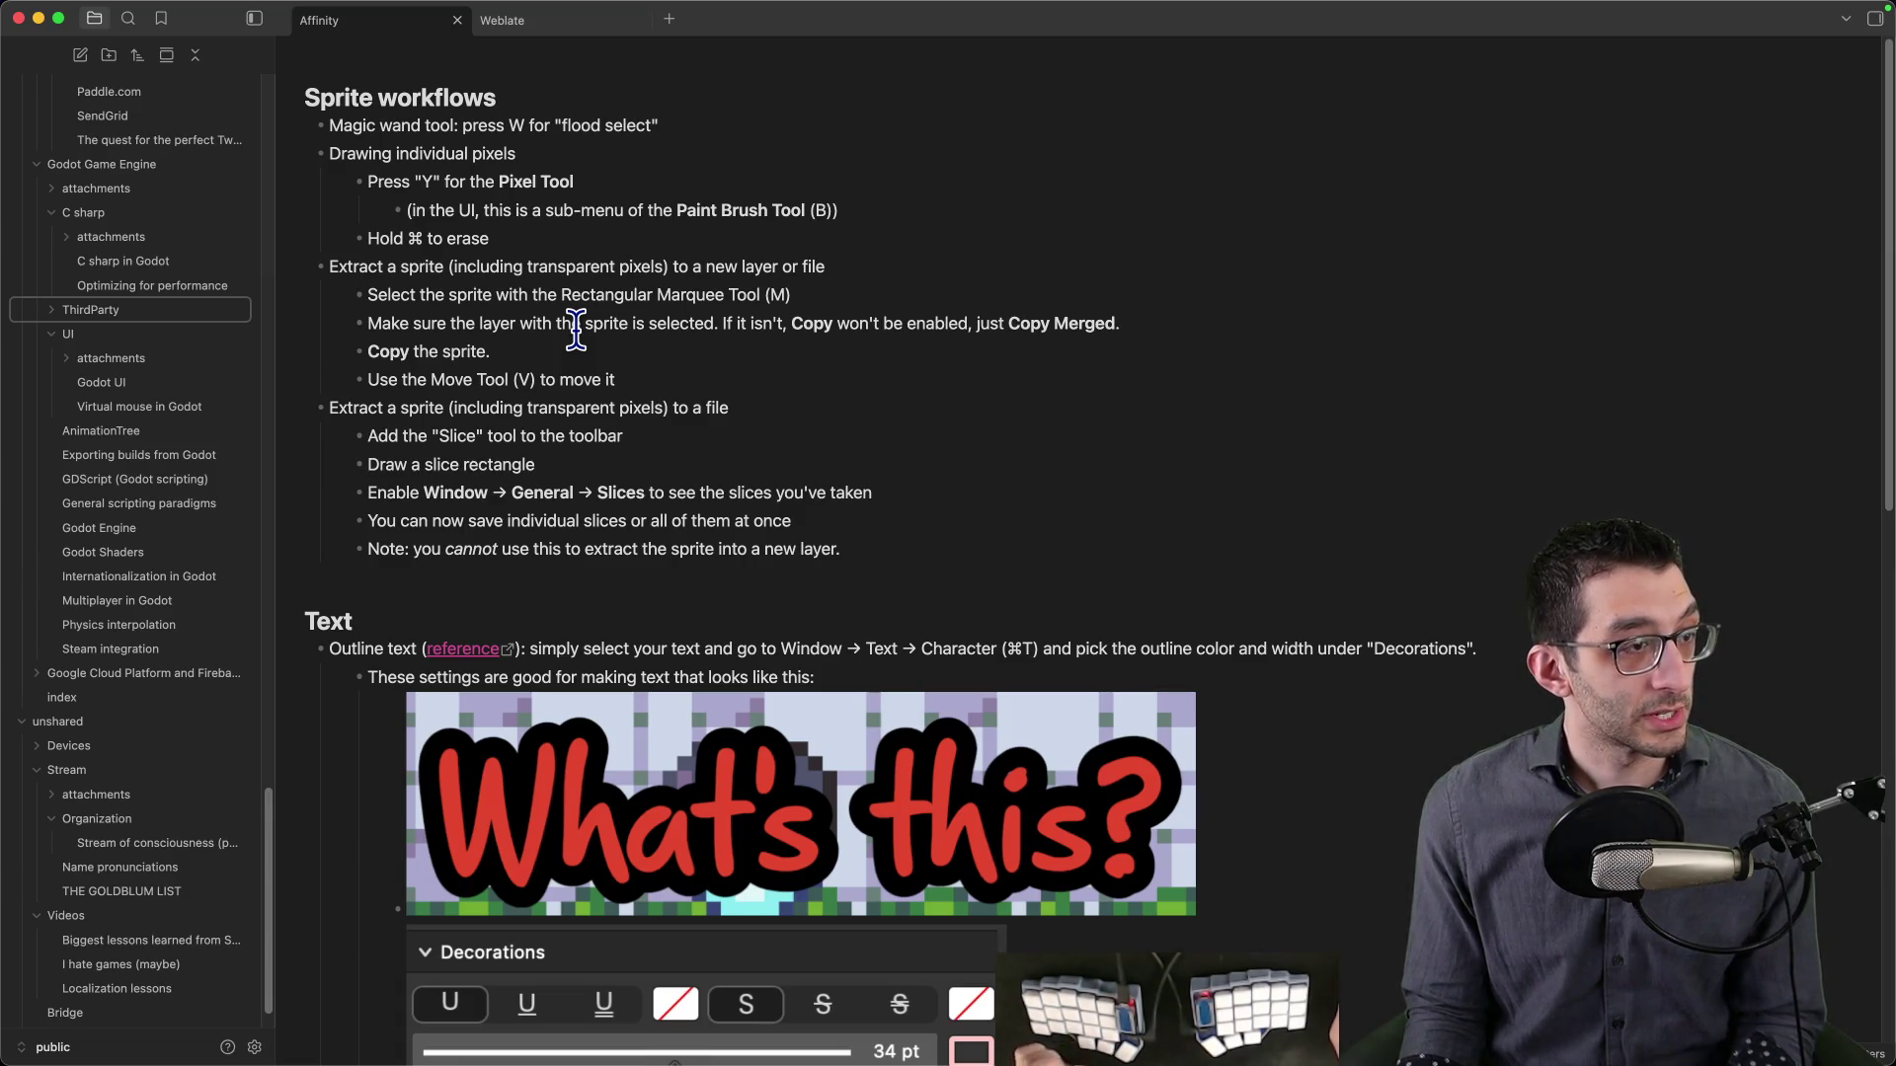
{"action": "right_click", "coordinate": [103, 318]}
{"action": "left_click", "coordinate": [133, 324]}
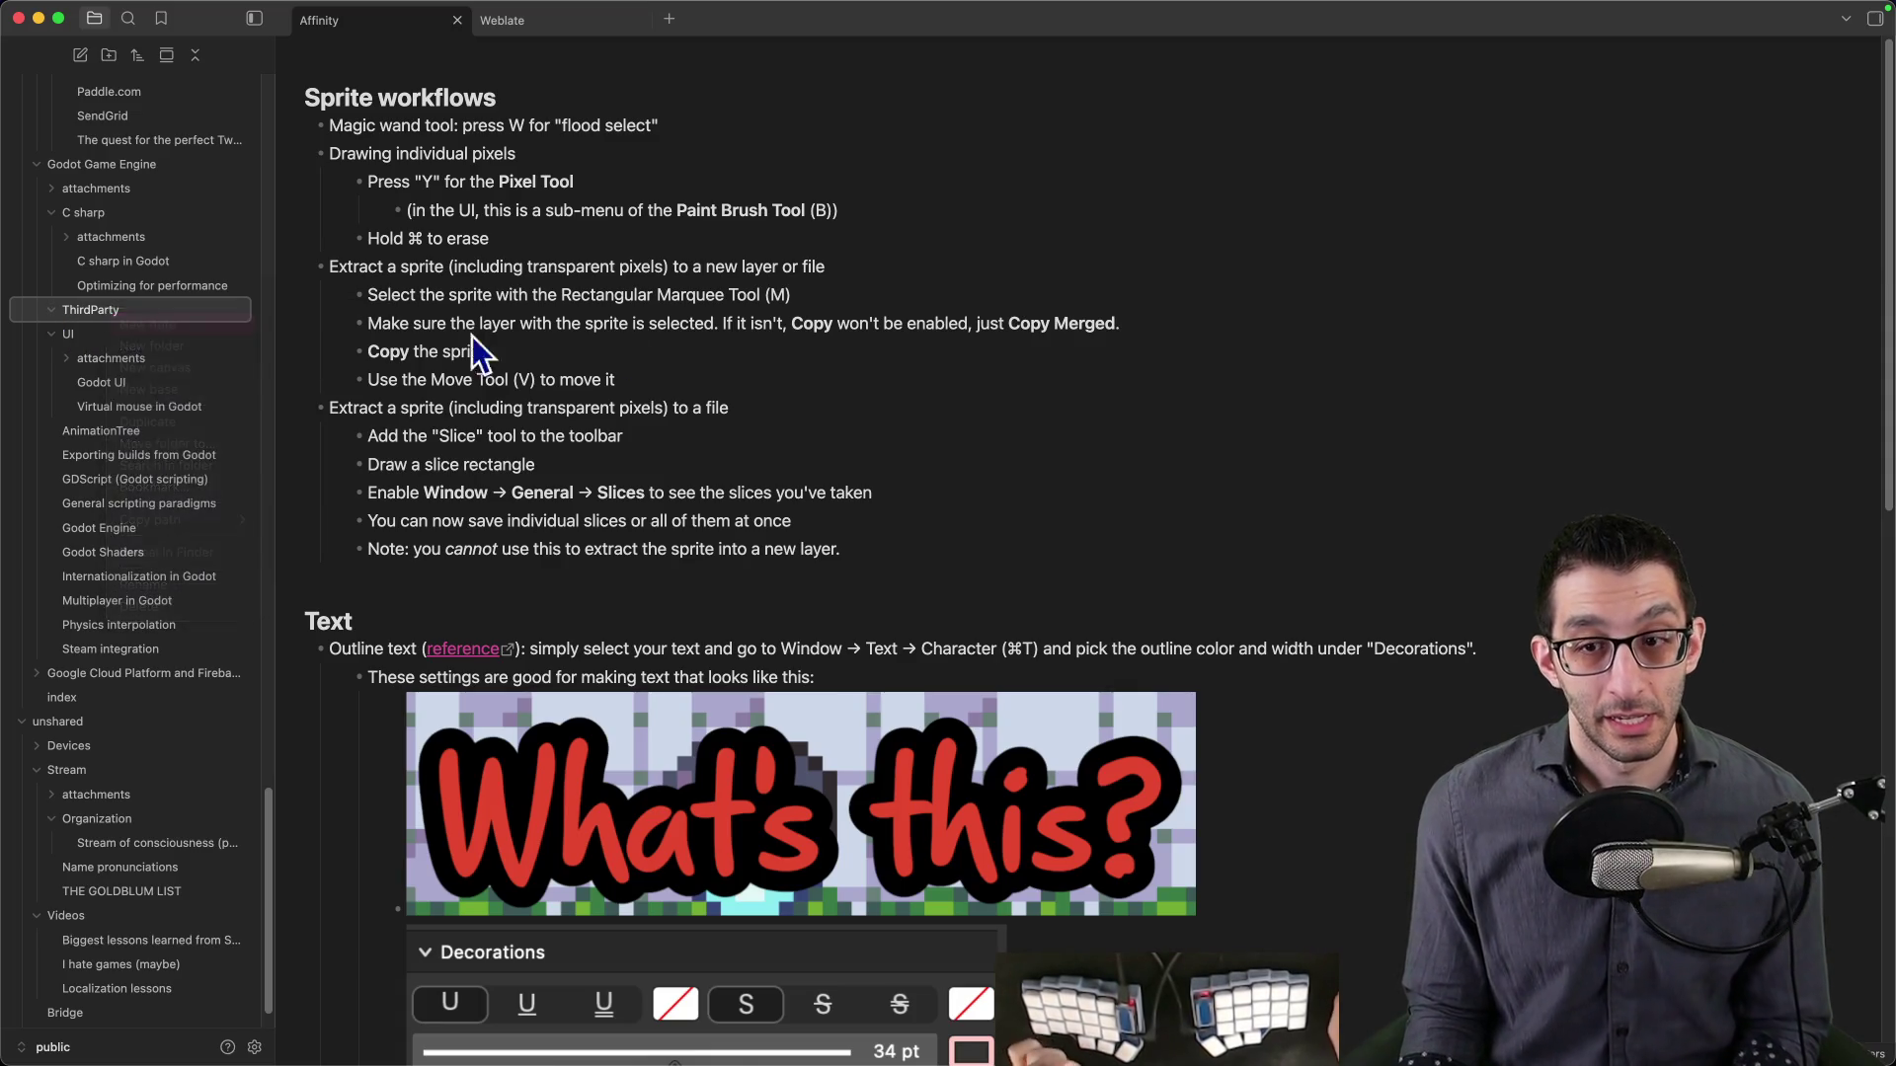
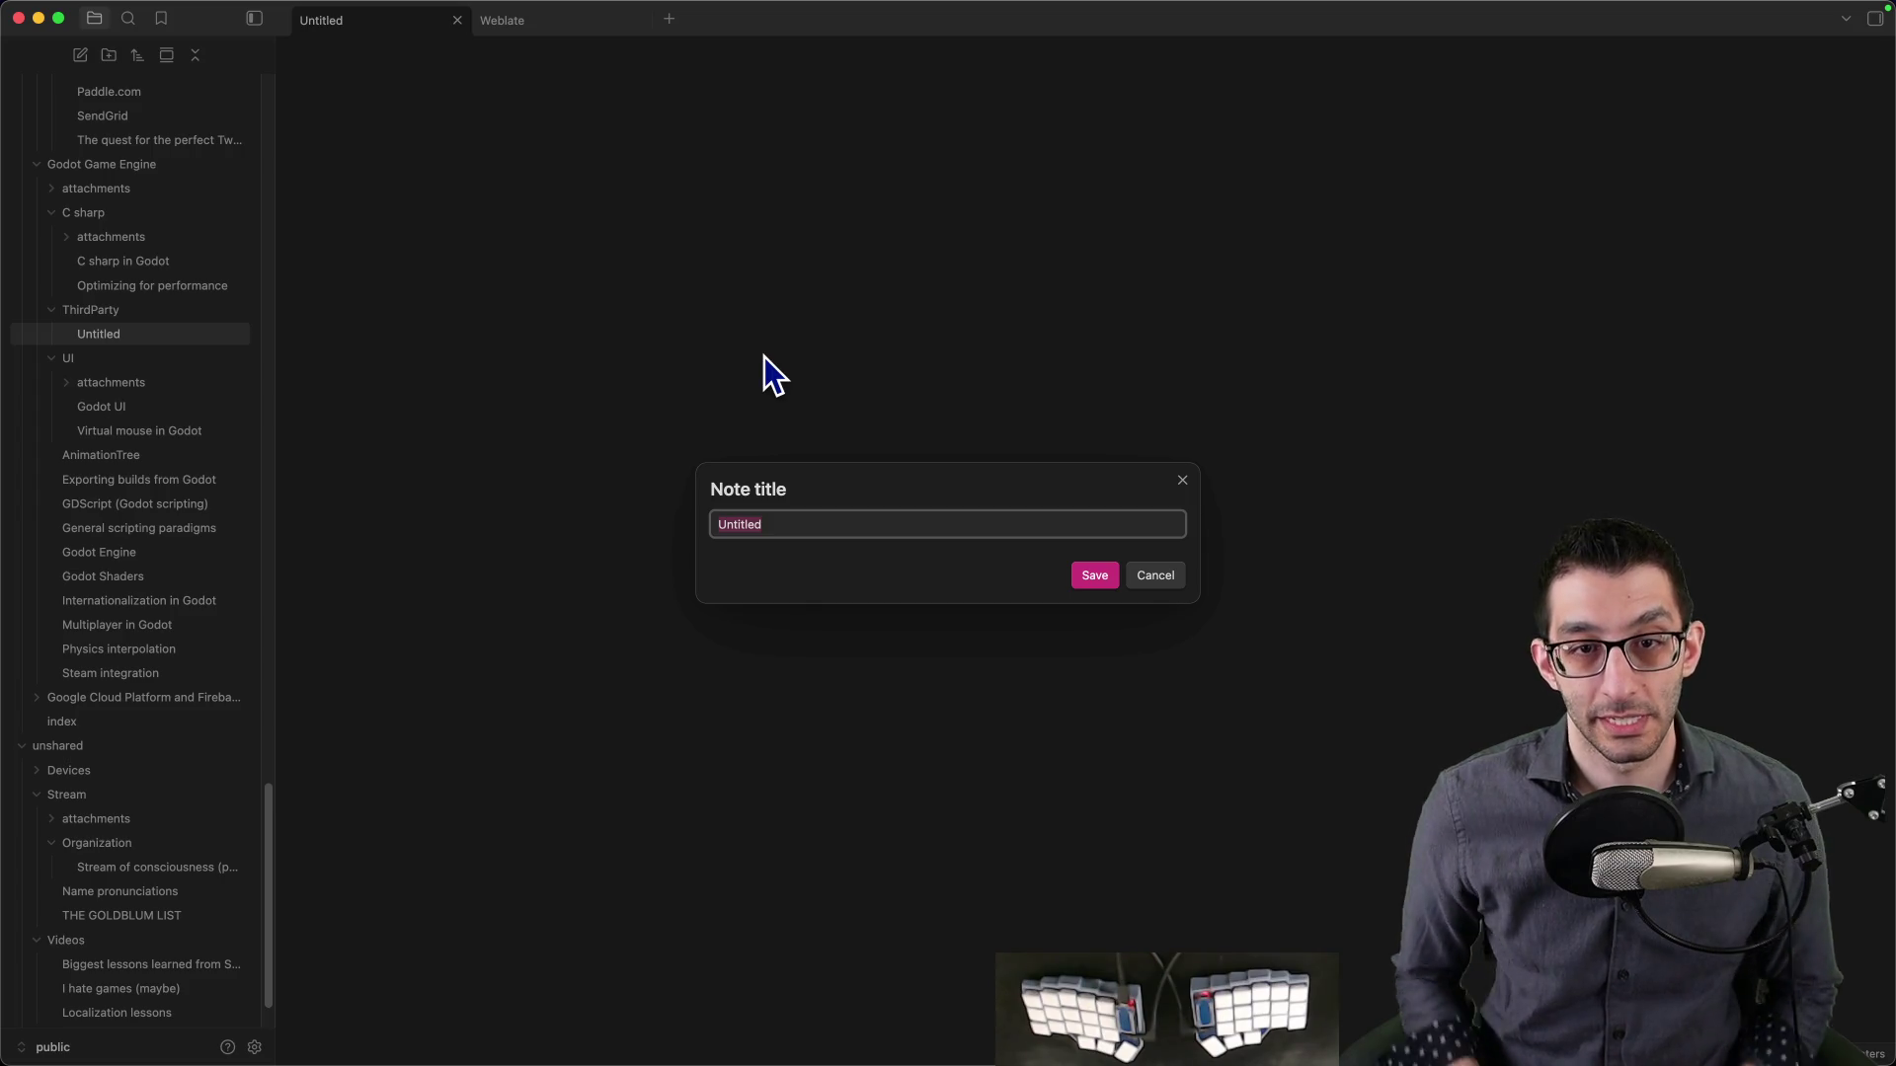
- Title the new note YarnSpinner and add an '## Overview' heading
{"action": "type", "text": "YarnSpinner"}
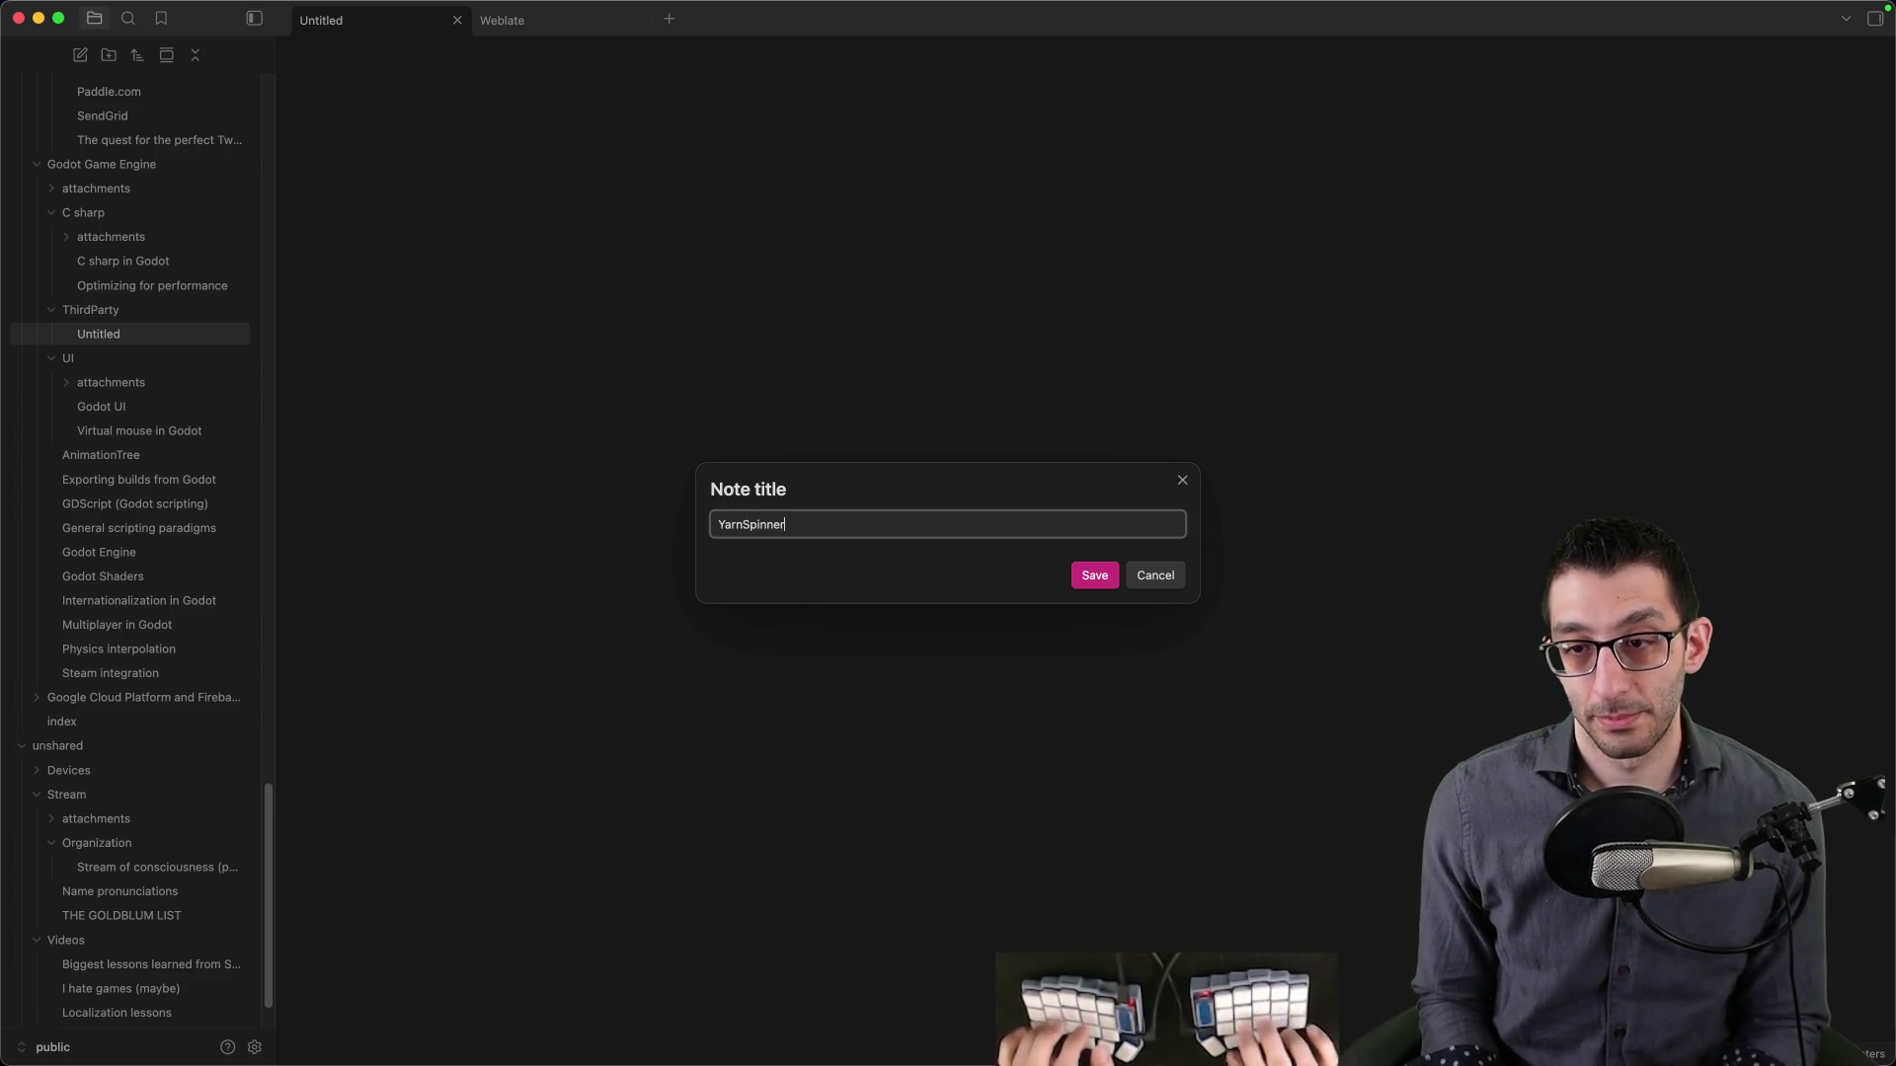
{"action": "key", "text": "Return"}
{"action": "type", "text": "## overview"}
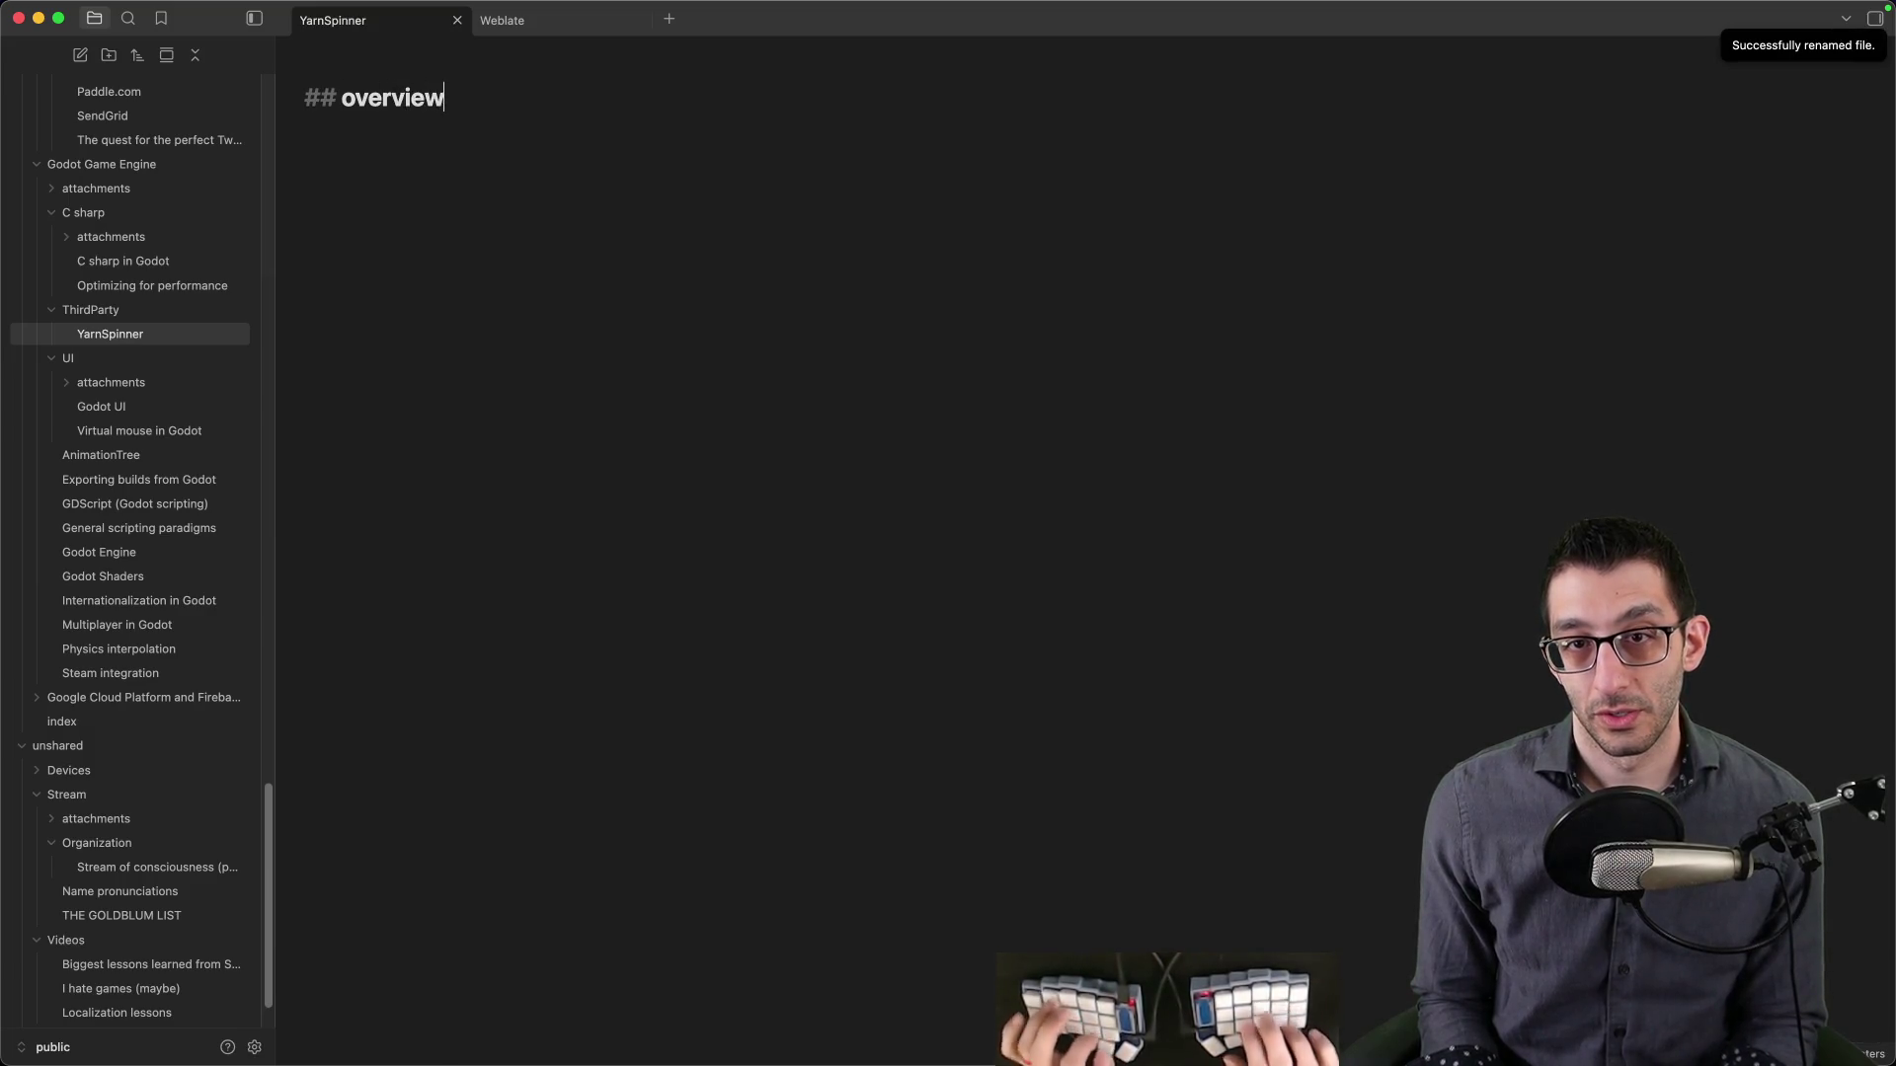
{"action": "key", "text": "alt+BackSpace"}
{"action": "type", "text": "view"}
{"action": "key", "text": "Return"}
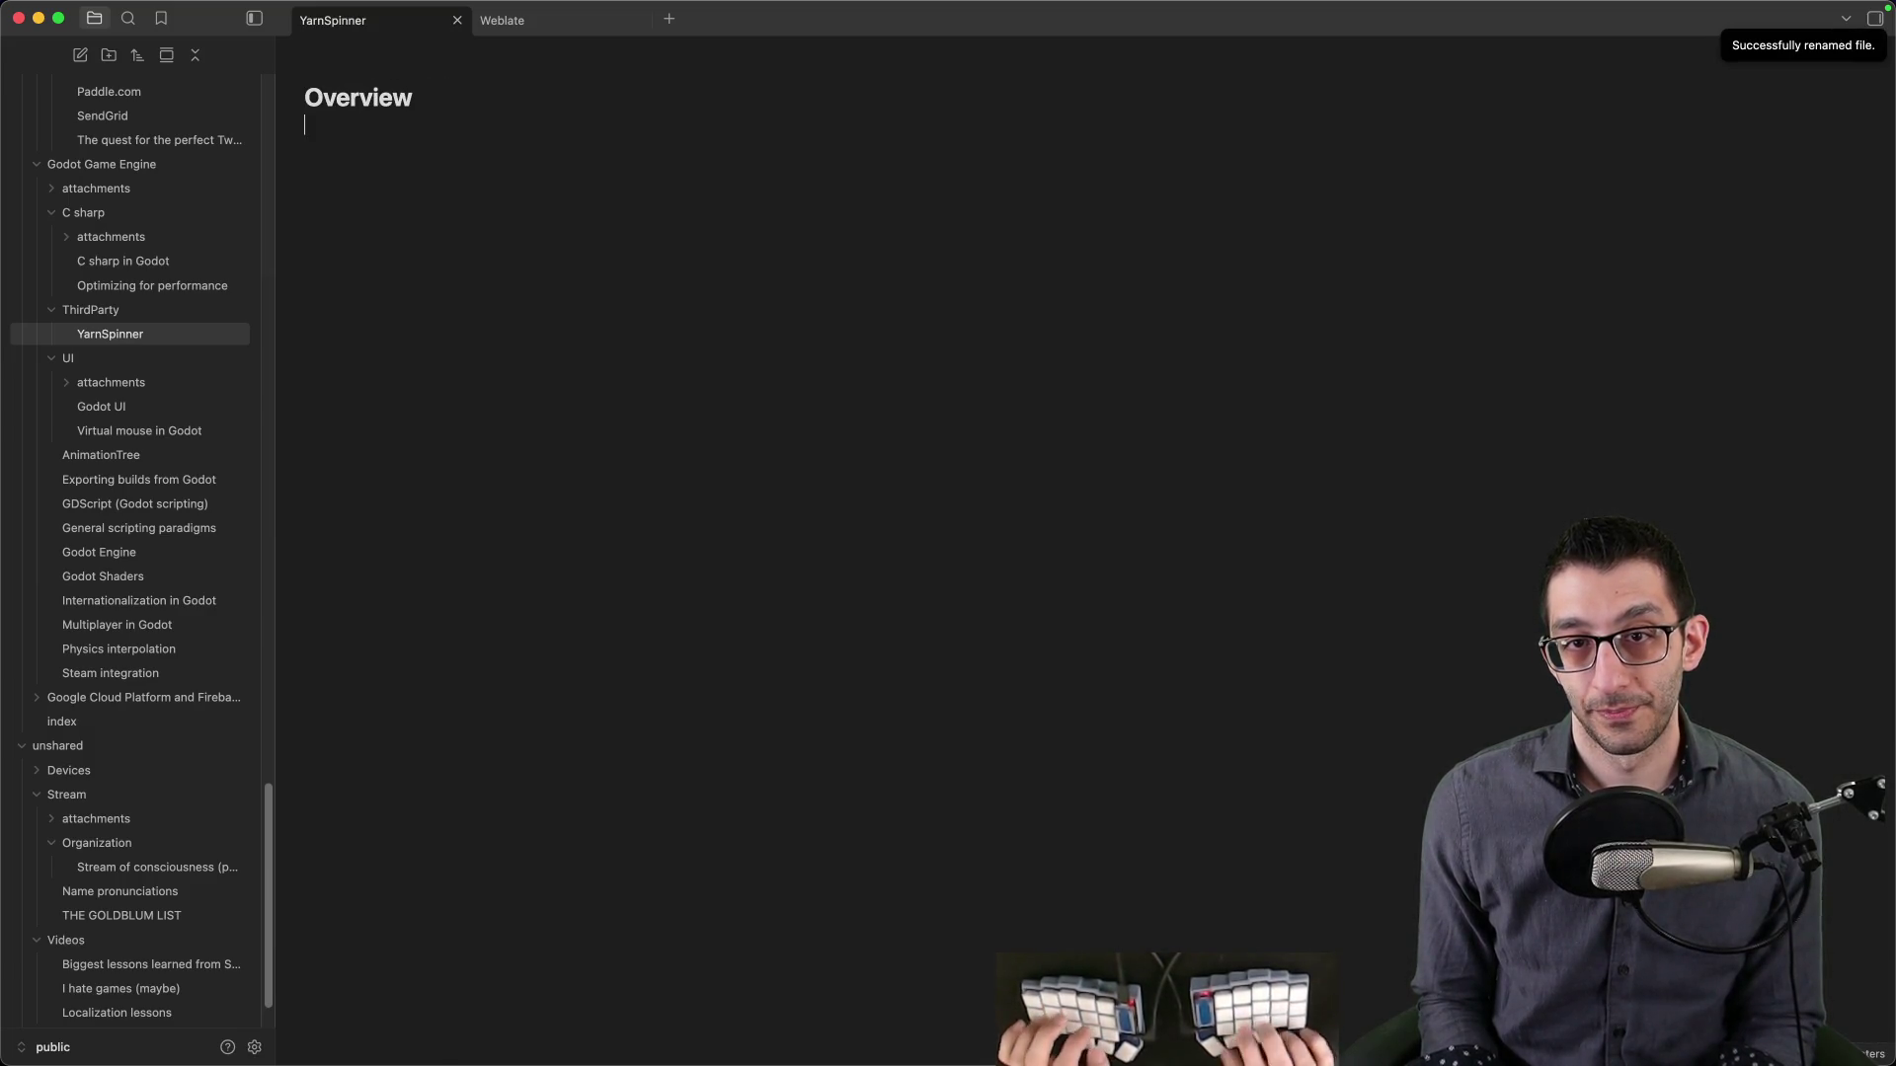
{"action": "type", "text": "Yarn"}
- Rename the note to 'Yarn Spinner' and write 'Yarn Spinner' in the body
{"action": "key", "text": "super+Tab"}
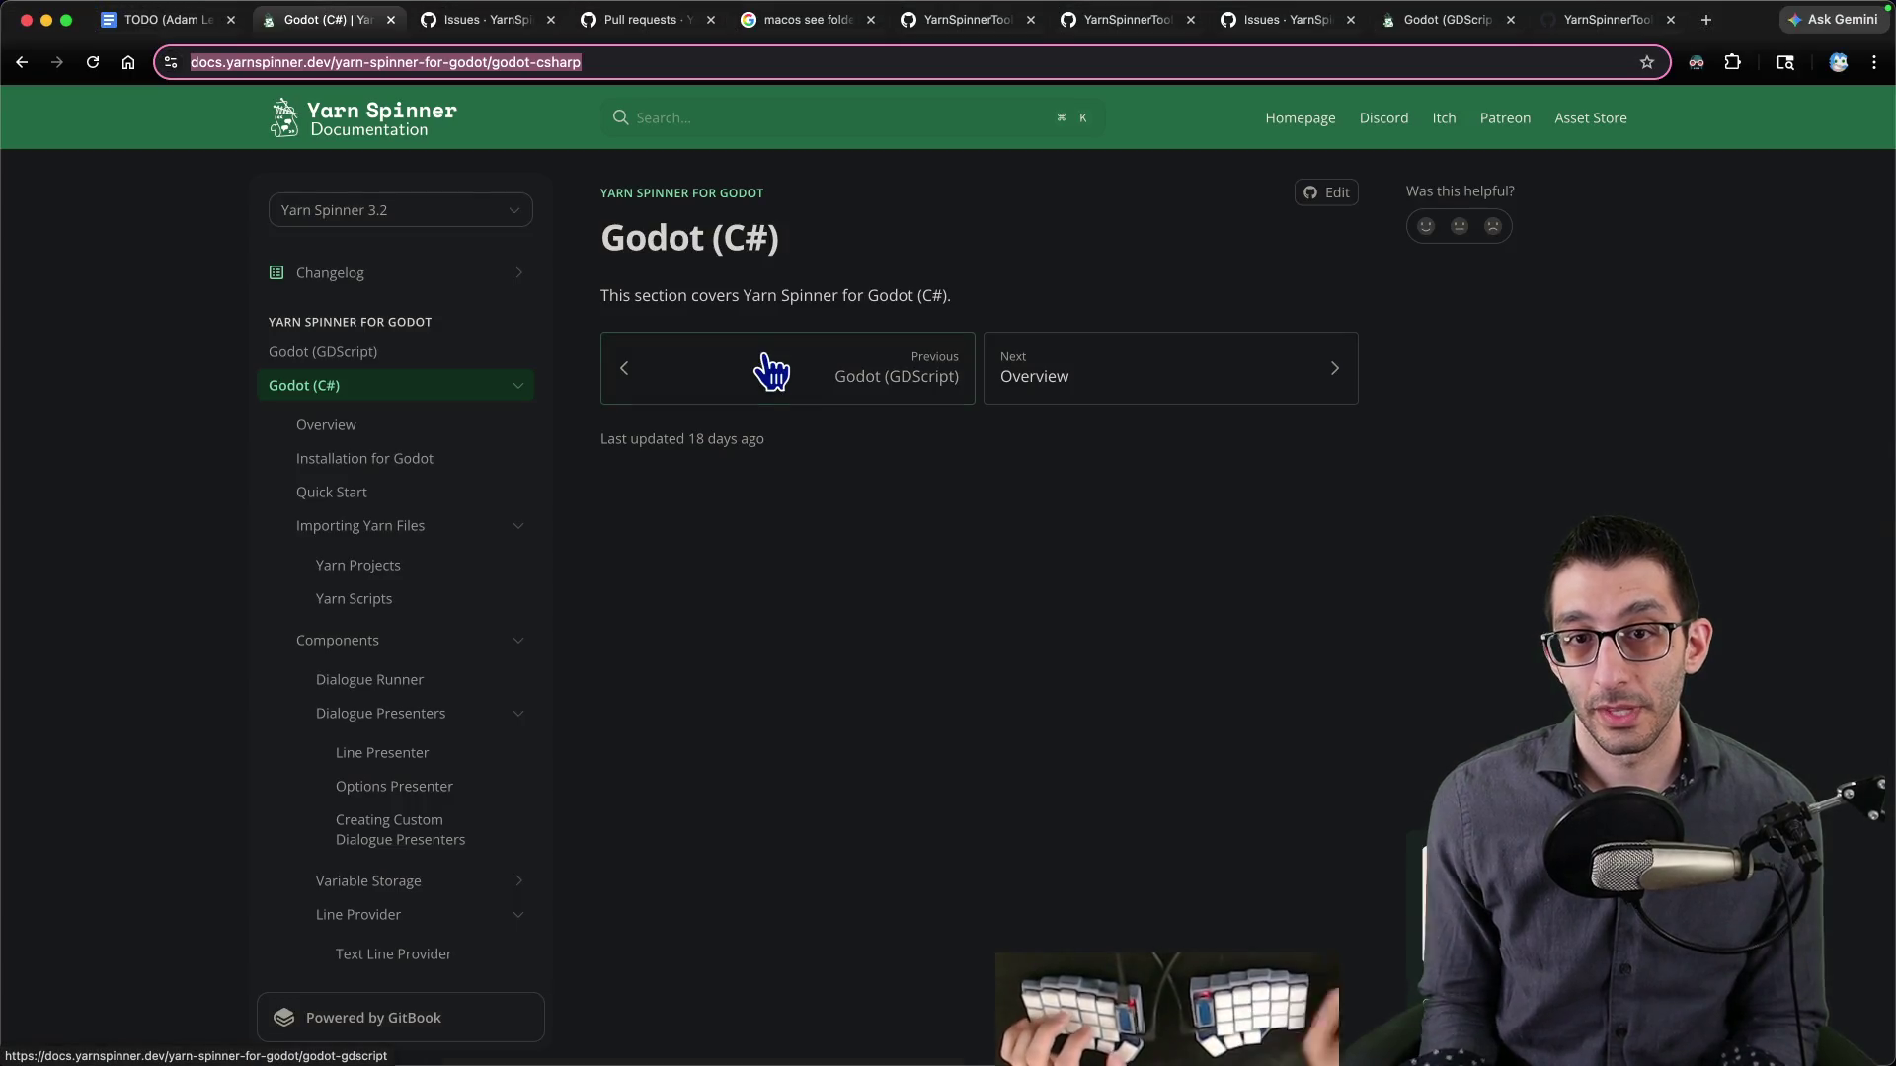
{"action": "key", "text": "super+Tab"}
{"action": "type", "text": "Yarn"}
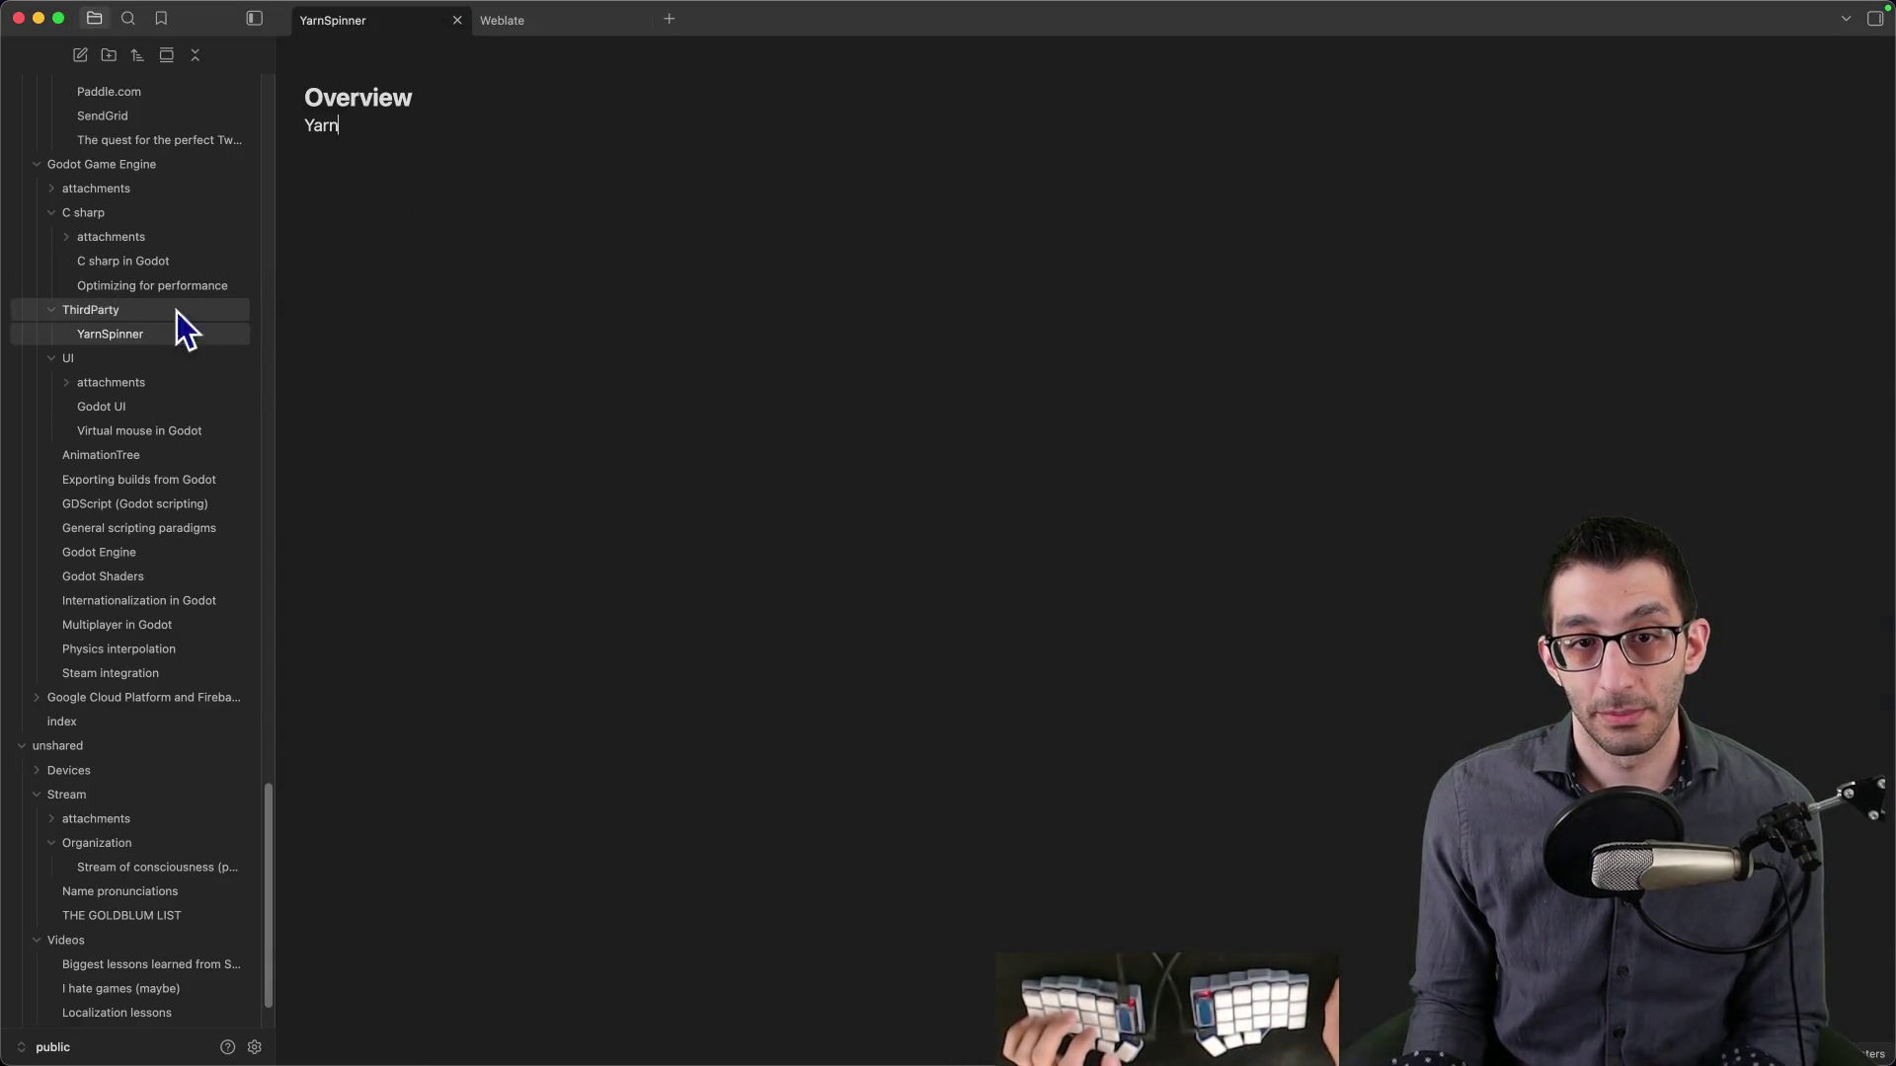
{"action": "right_click", "coordinate": [148, 331]}
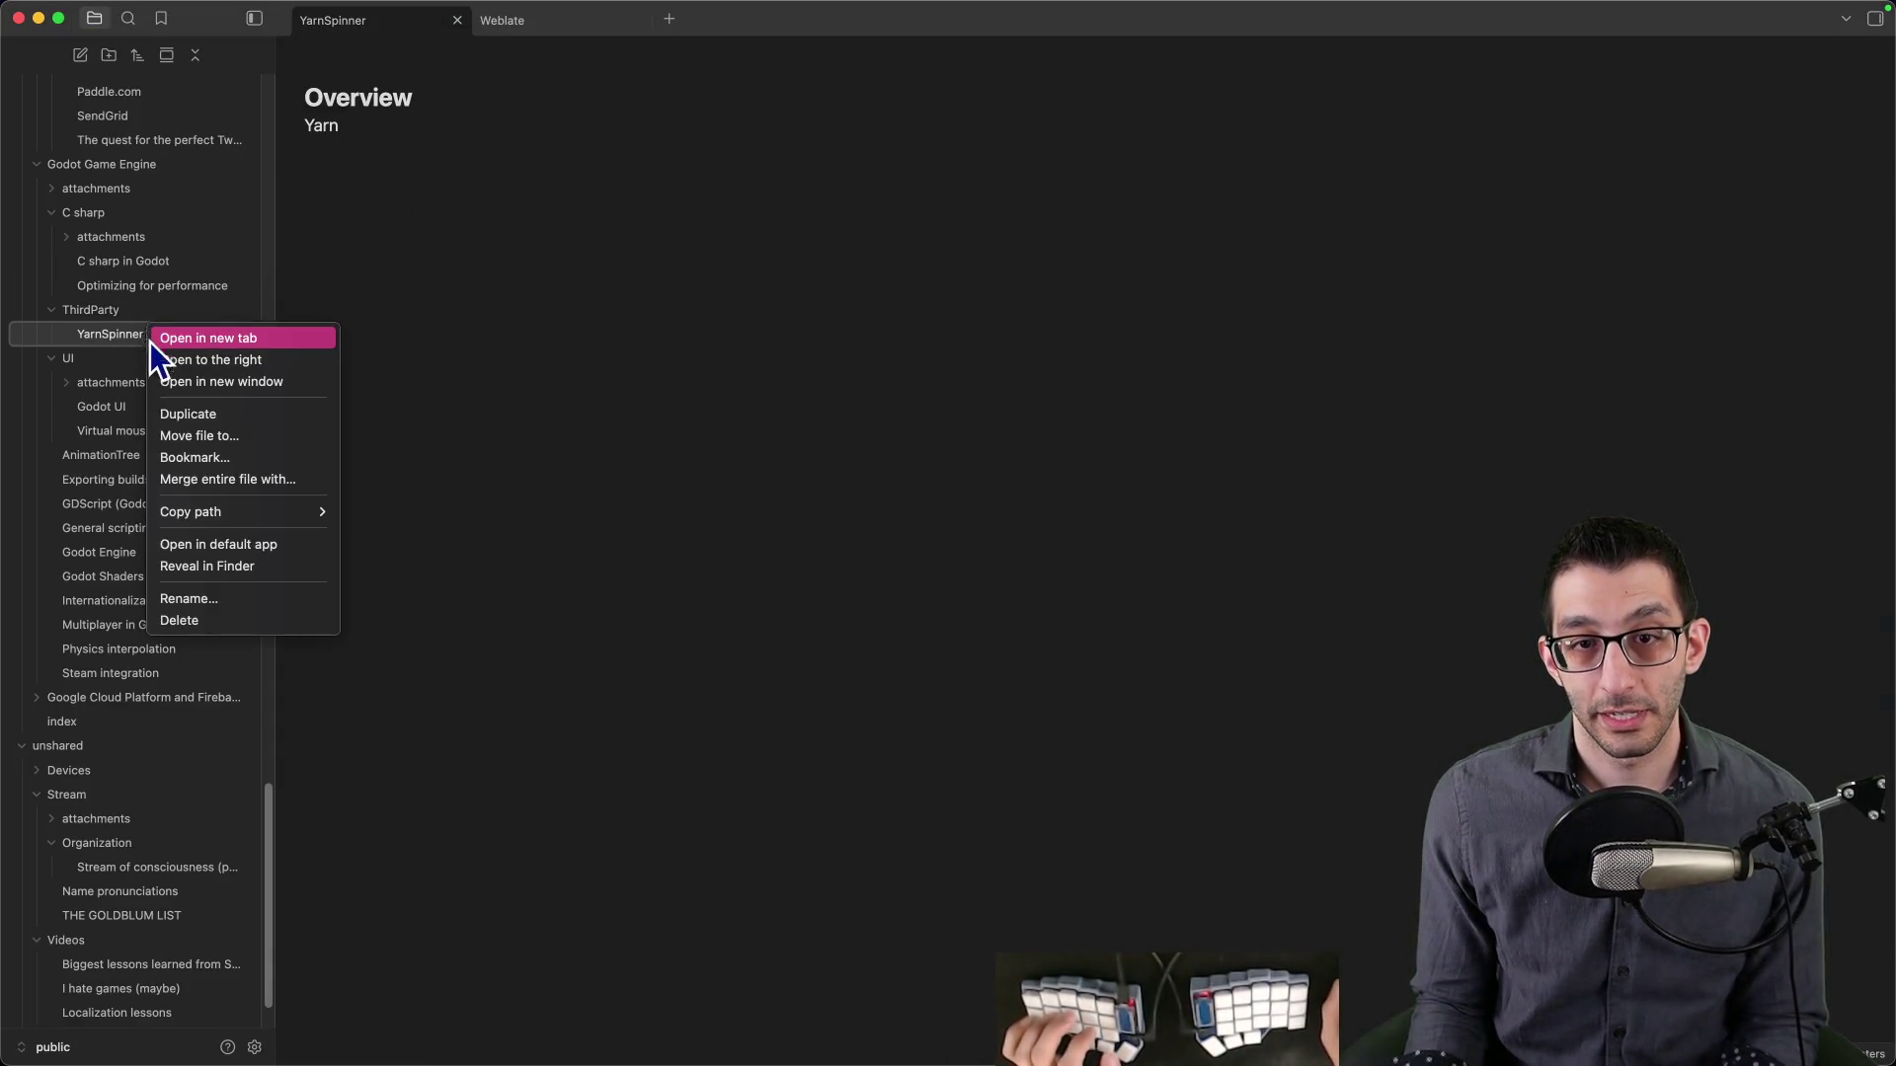
{"action": "left_click", "coordinate": [219, 597]}
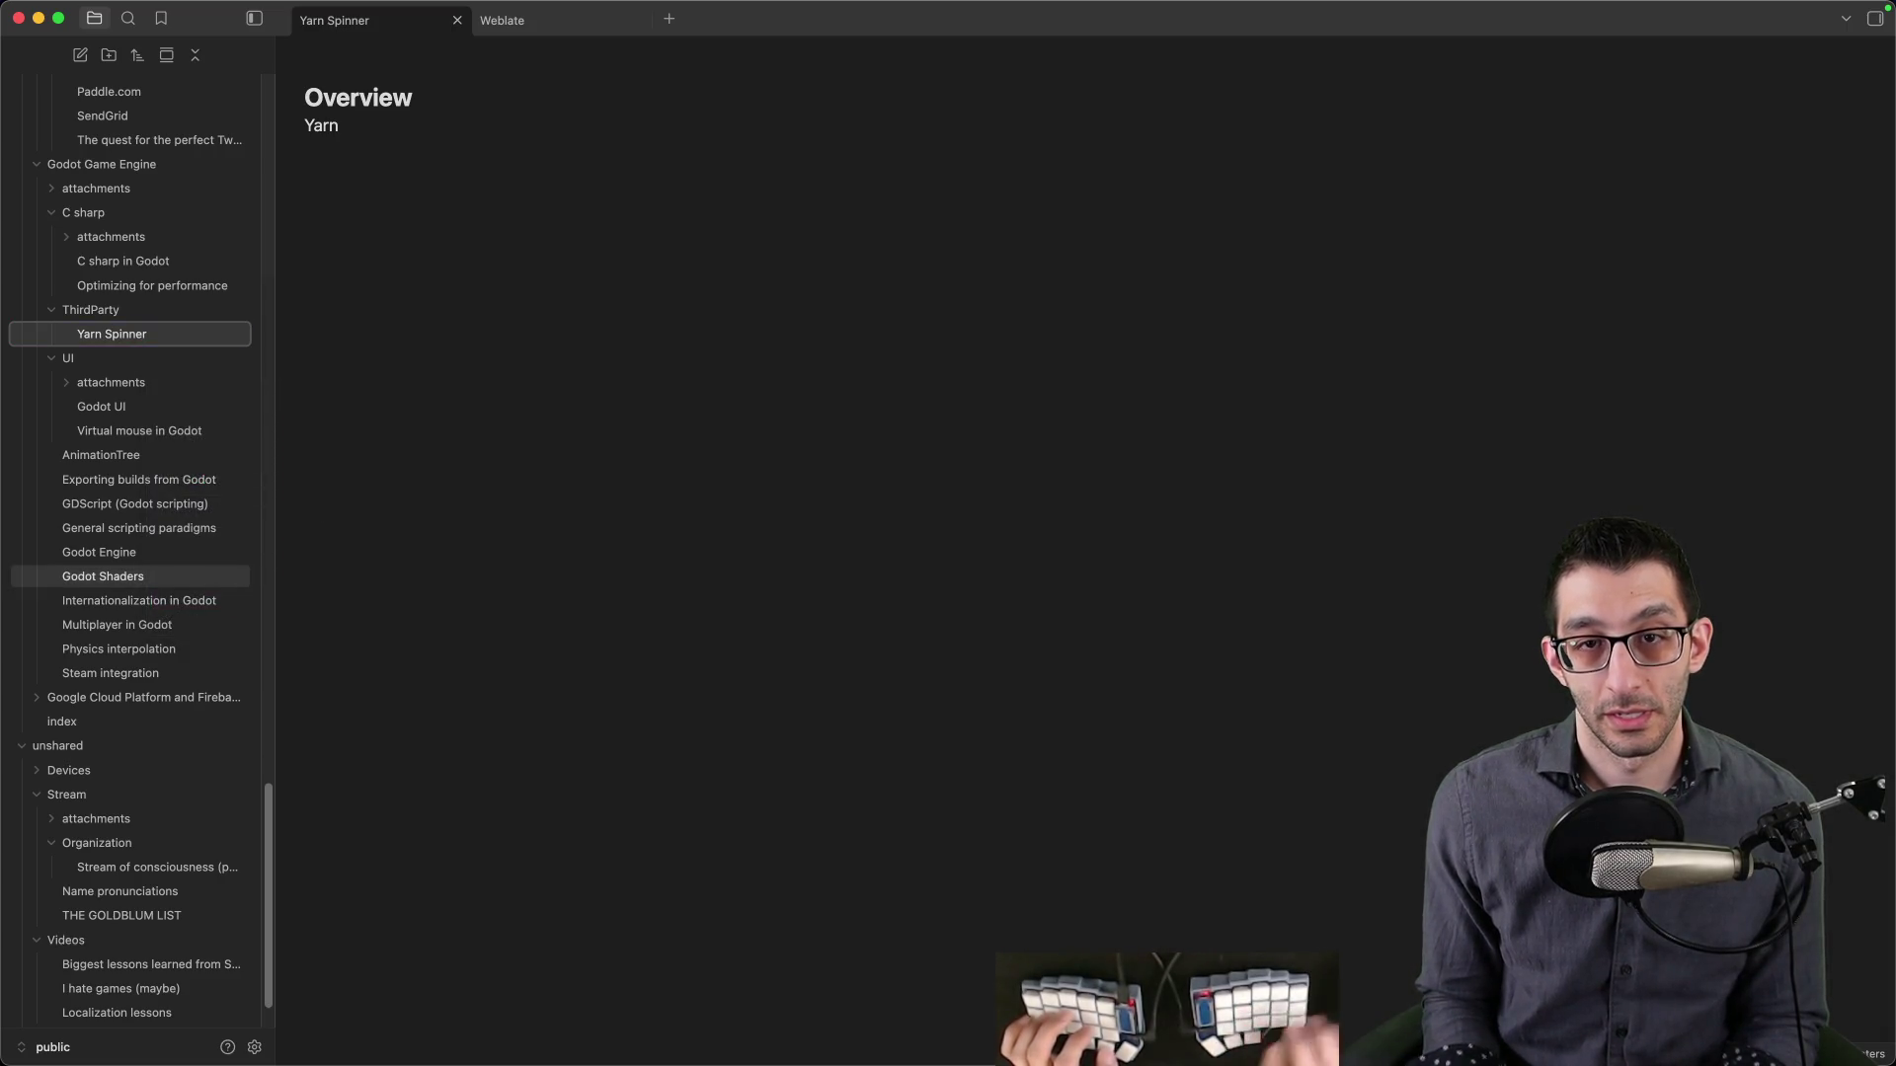
{"action": "left_click", "coordinate": [423, 182]}
{"action": "type", "text": "Spinner"}
- Load yarnspinner.dev in a new browser tab and copy its address
{"action": "key", "text": "super+Tab"}
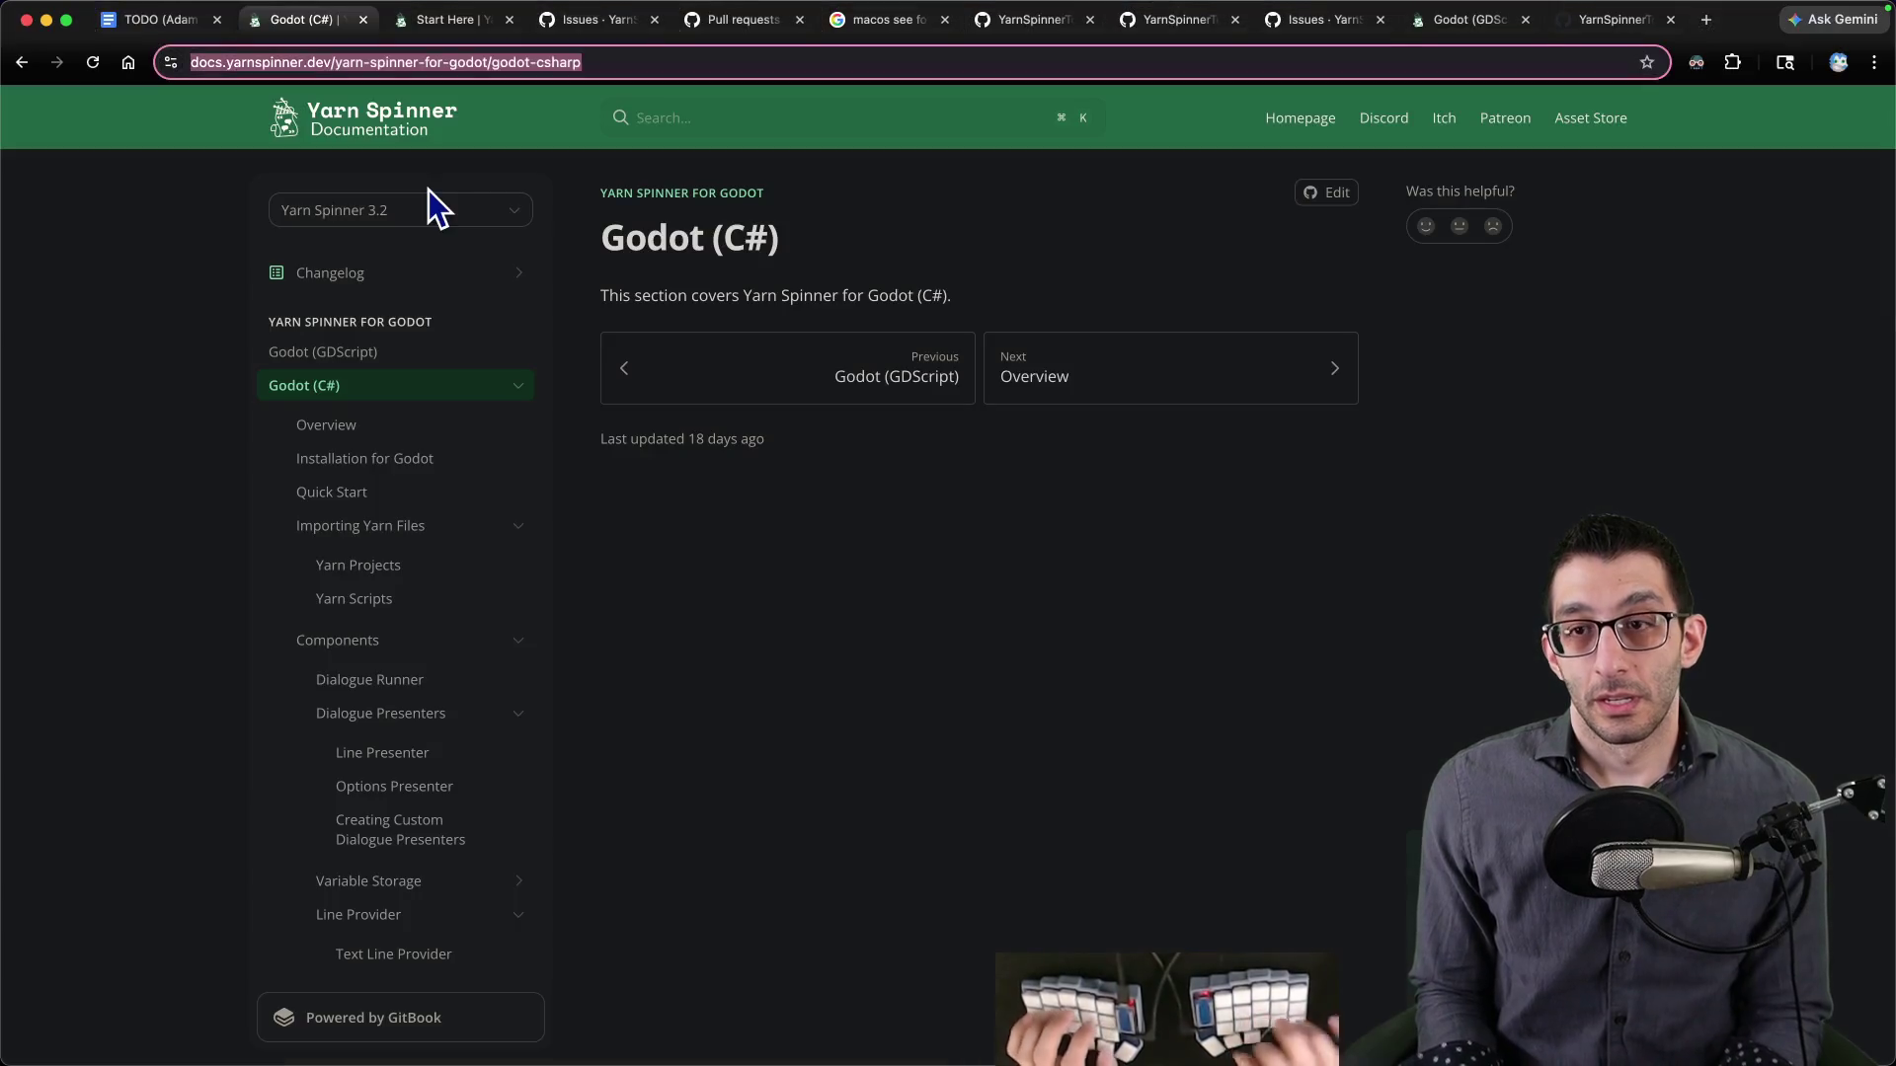
{"action": "key", "text": "super+t"}
{"action": "type", "text": "yarn spinne"}
{"action": "key", "text": "BackSpace"}
{"action": "key", "text": "BackSpace"}
{"action": "key", "text": "BackSpace"}
{"action": "type", "text": "spinner."}
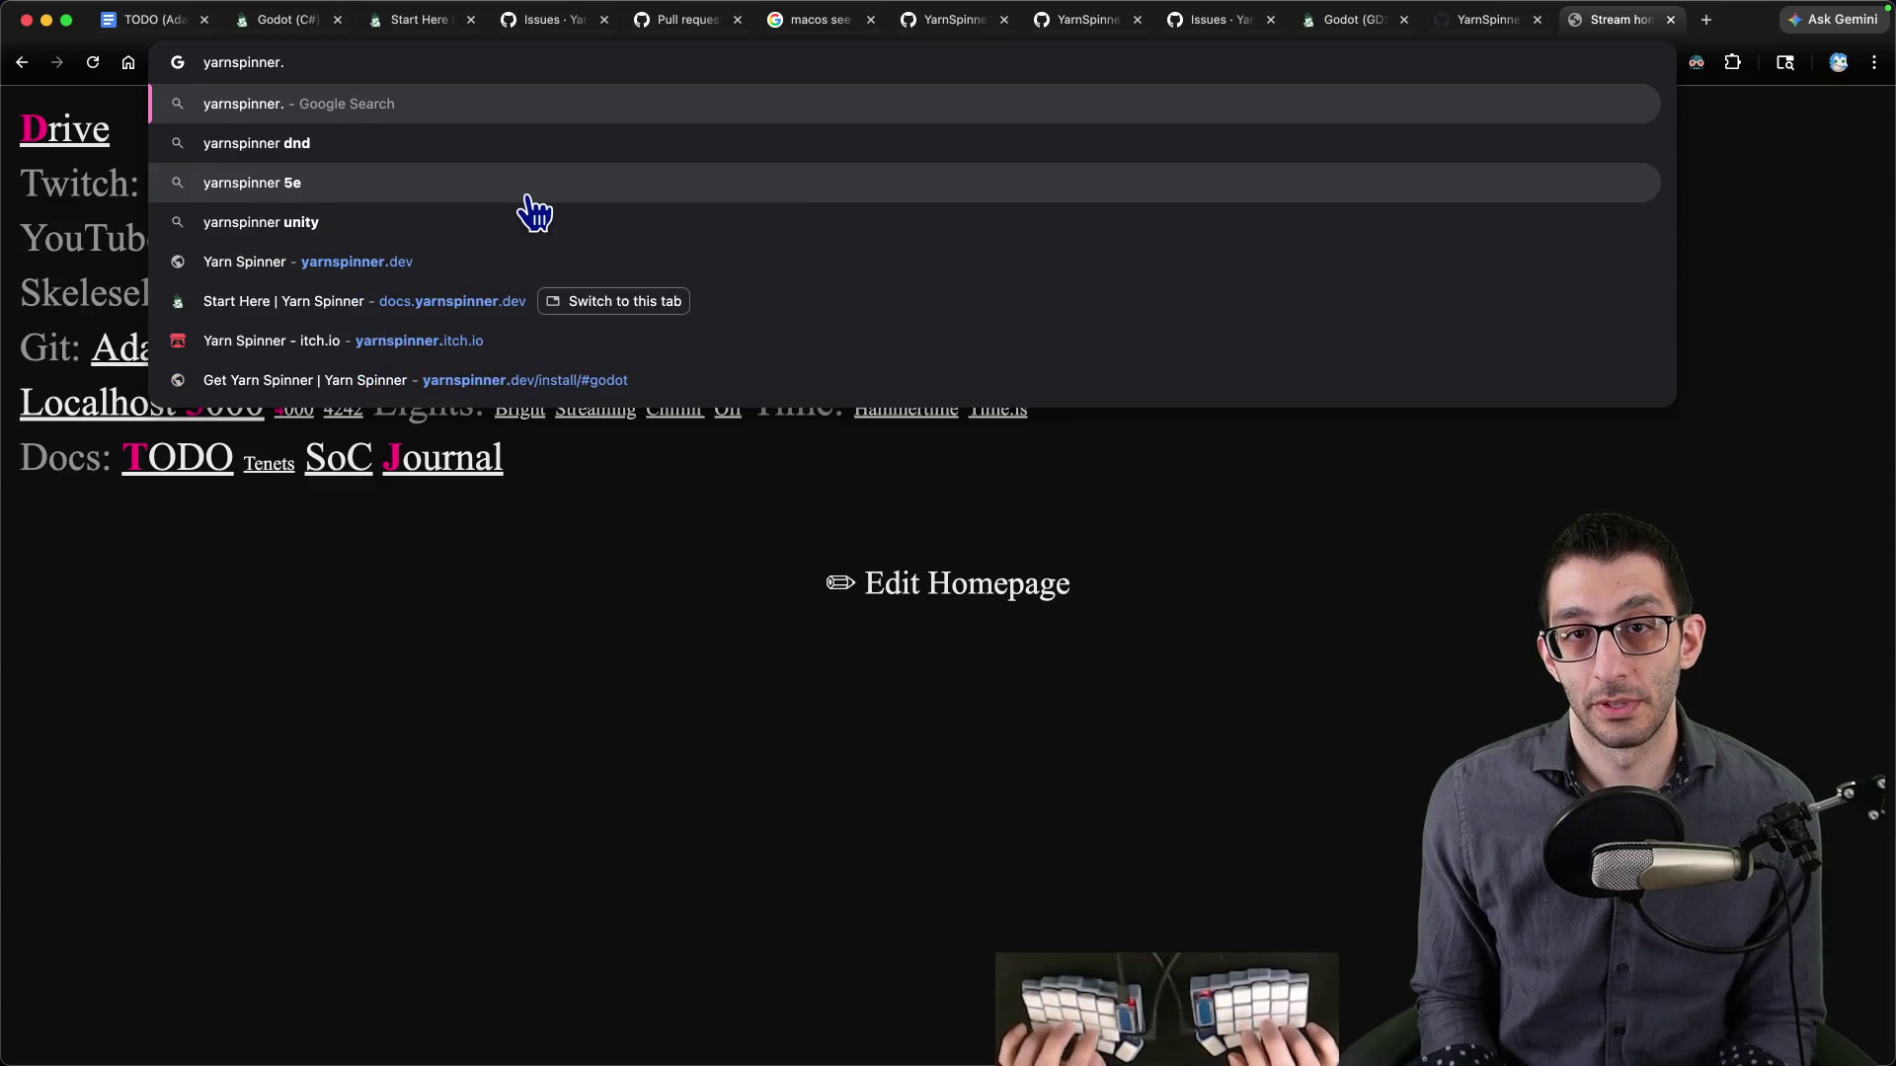
{"action": "type", "text": "dev"}
{"action": "key", "text": "Return"}
{"action": "key", "text": "super+l"}
{"action": "key", "text": "super+c"}
- Turn the 'Yarn Spinner' text into a Markdown link to yarnspinner.dev
{"action": "key", "text": "super+Tab"}
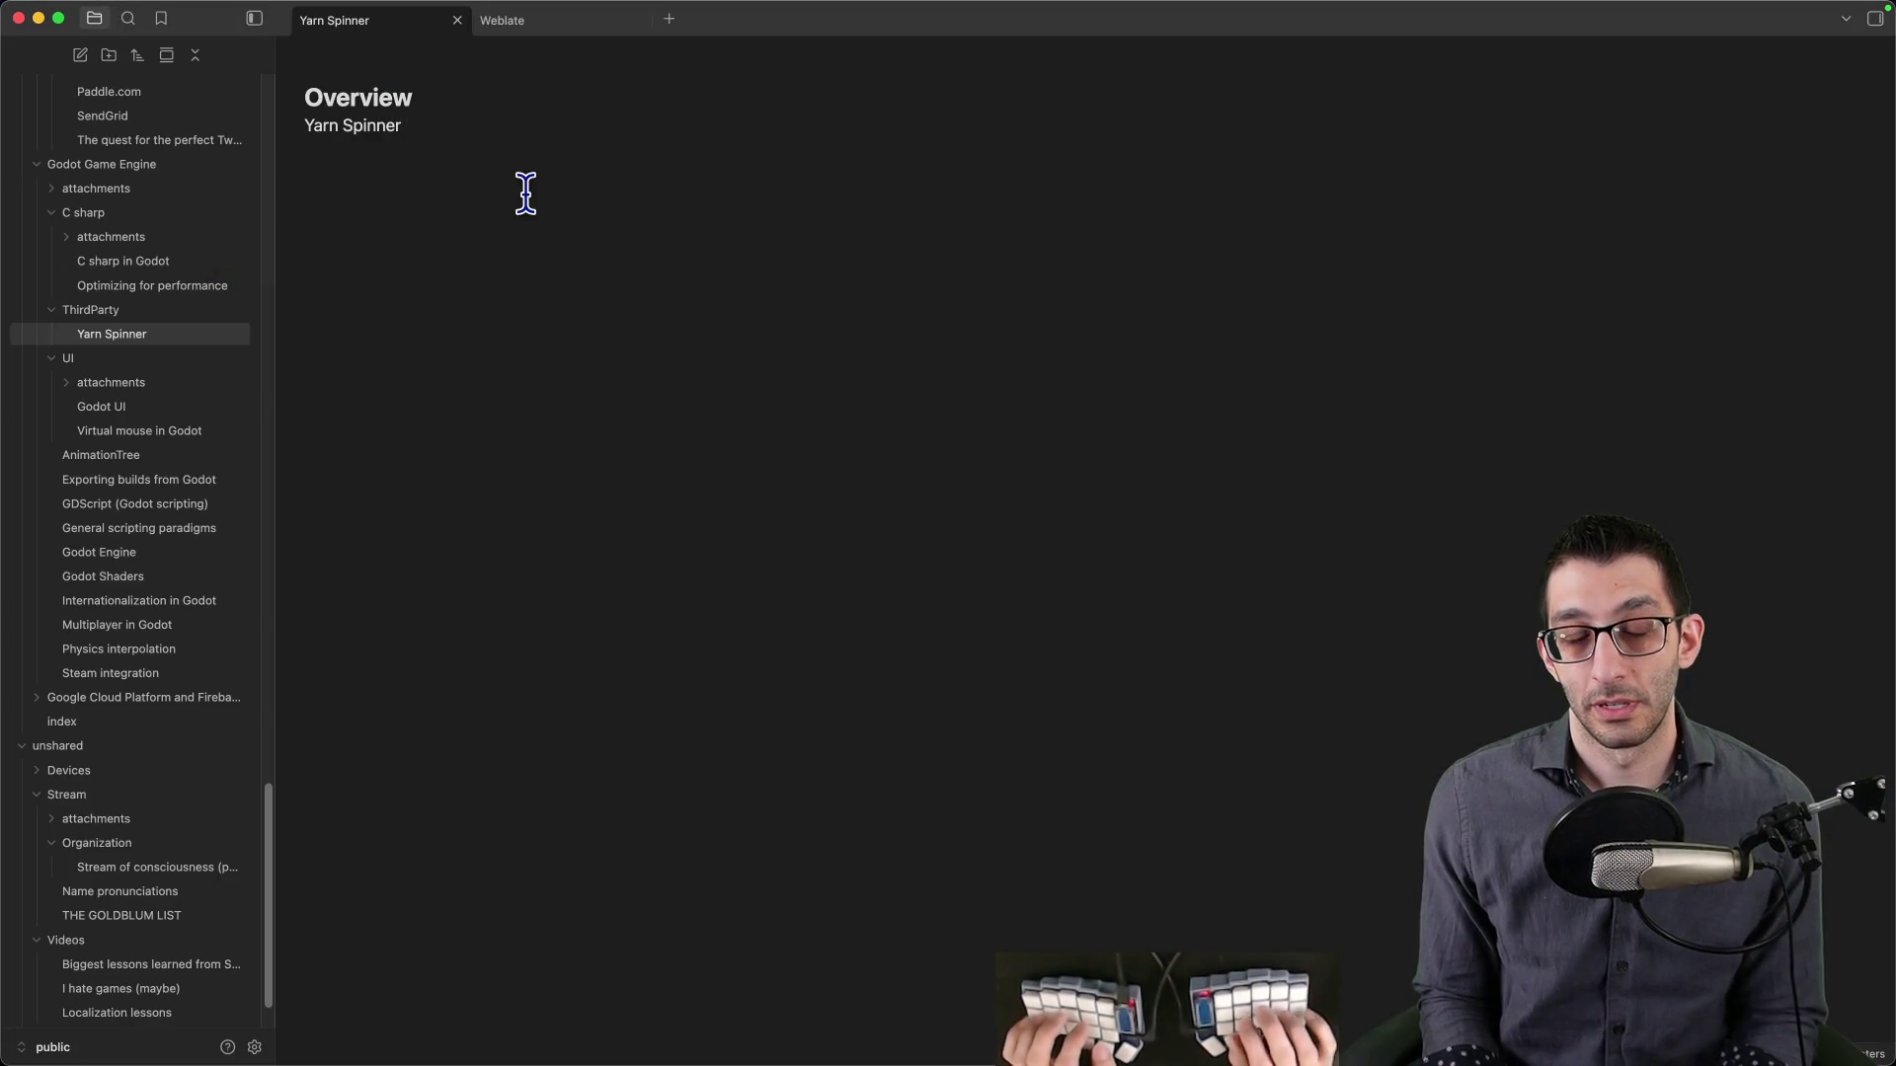
{"action": "key", "text": "shift+End"}
{"action": "type", "text": "[]("}
{"action": "key", "text": "super+v"}
{"action": "key", "text": "End"}
{"action": "key", "text": "super+Tab"}
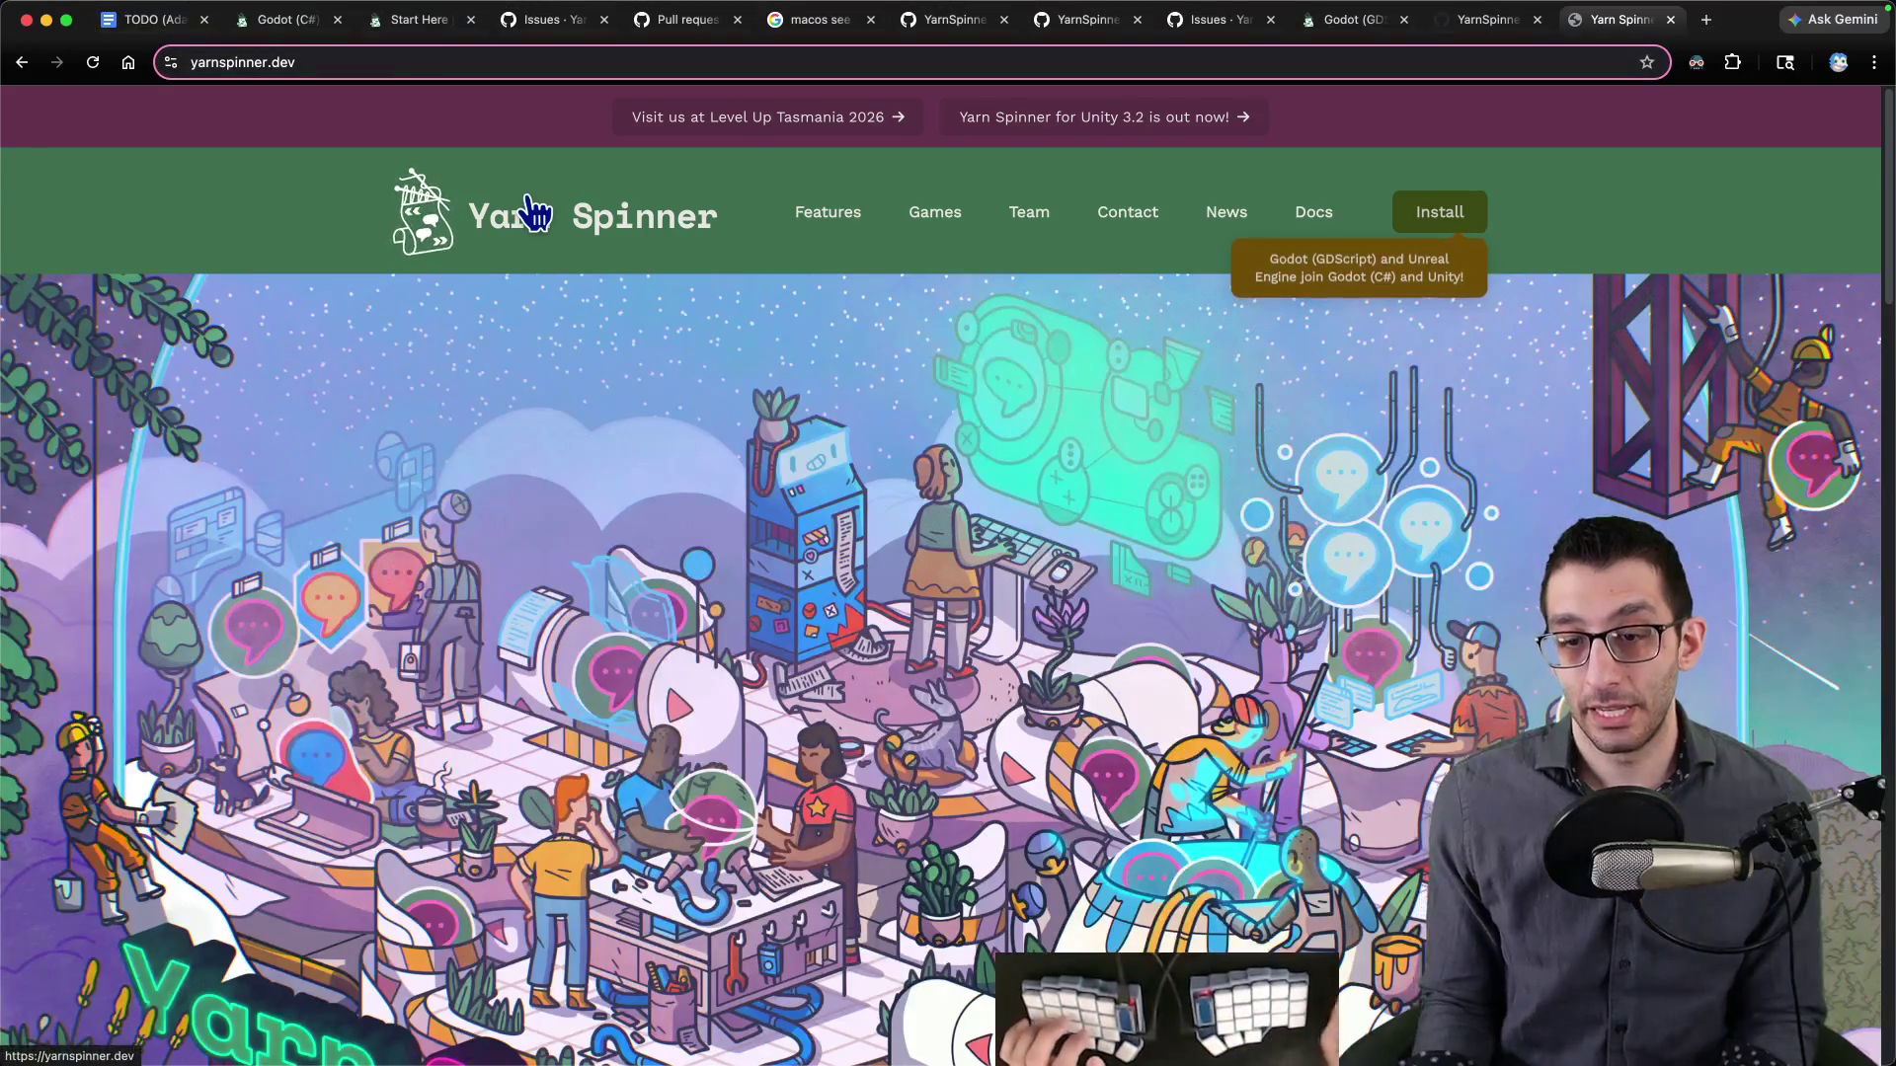
- Browse the yarnspinner.dev homepage and open the 'See the Features' page
{"action": "scroll", "coordinate": [698, 389], "scroll_direction": "down", "scroll_amount": 10}
{"action": "scroll", "coordinate": [697, 388], "scroll_direction": "up", "scroll_amount": 7}
{"action": "scroll", "coordinate": [697, 388], "scroll_direction": "down", "scroll_amount": 3}
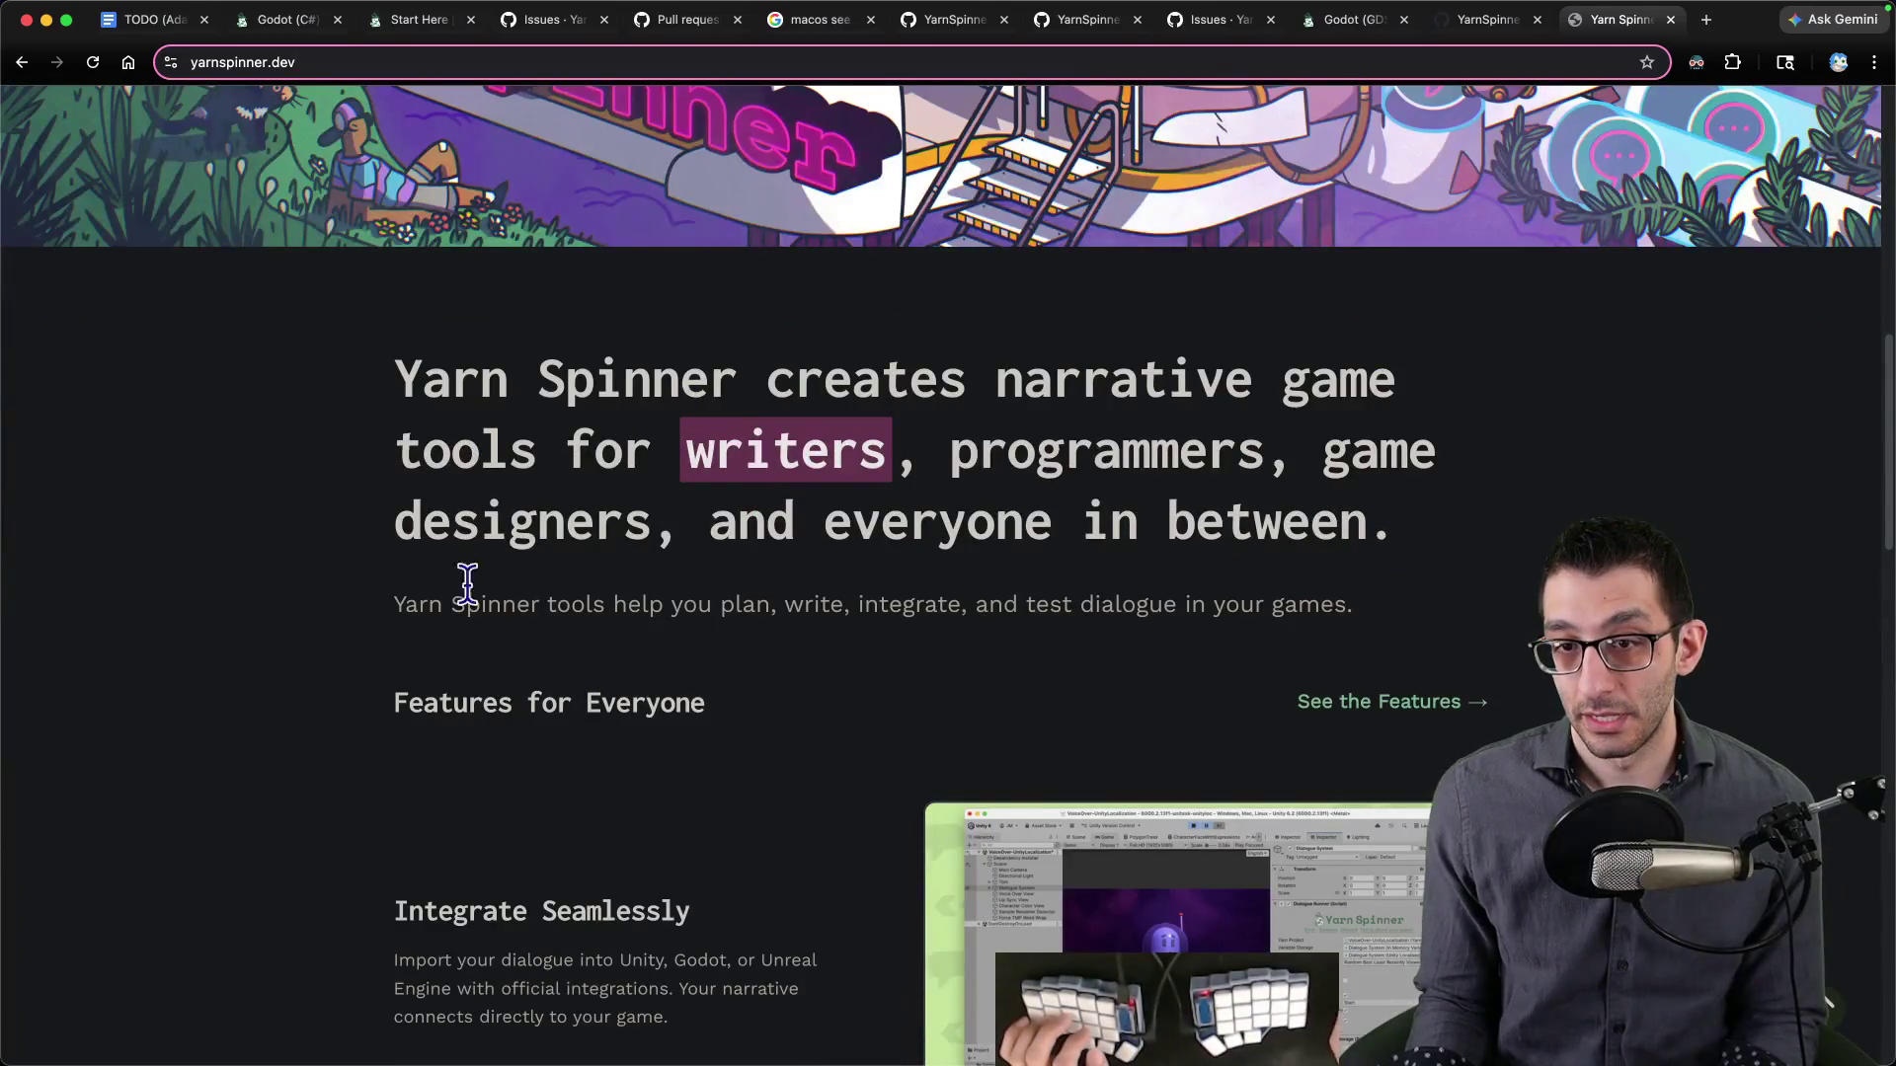
{"action": "scroll", "coordinate": [581, 593], "scroll_direction": "down", "scroll_amount": 3}
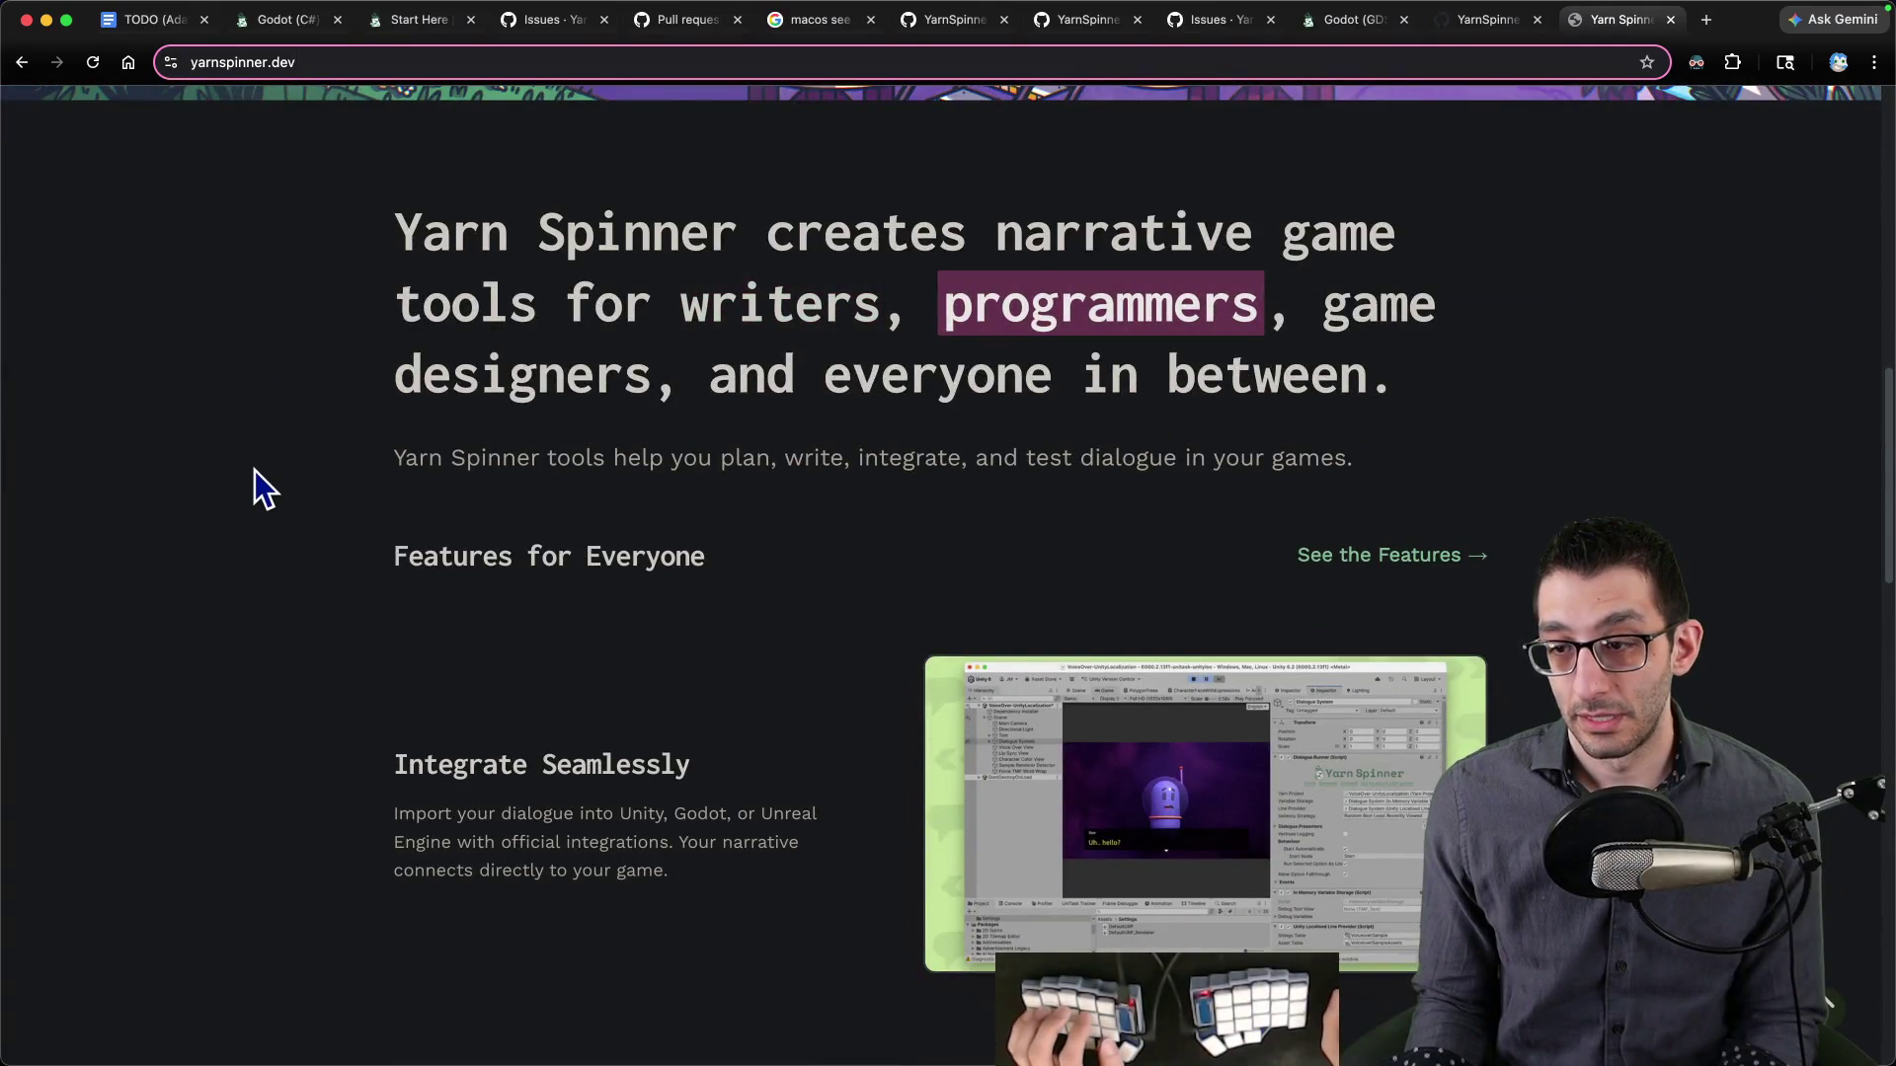
{"action": "scroll", "coordinate": [255, 470], "scroll_direction": "down", "scroll_amount": 8}
{"action": "scroll", "coordinate": [265, 478], "scroll_direction": "down", "scroll_amount": 8}
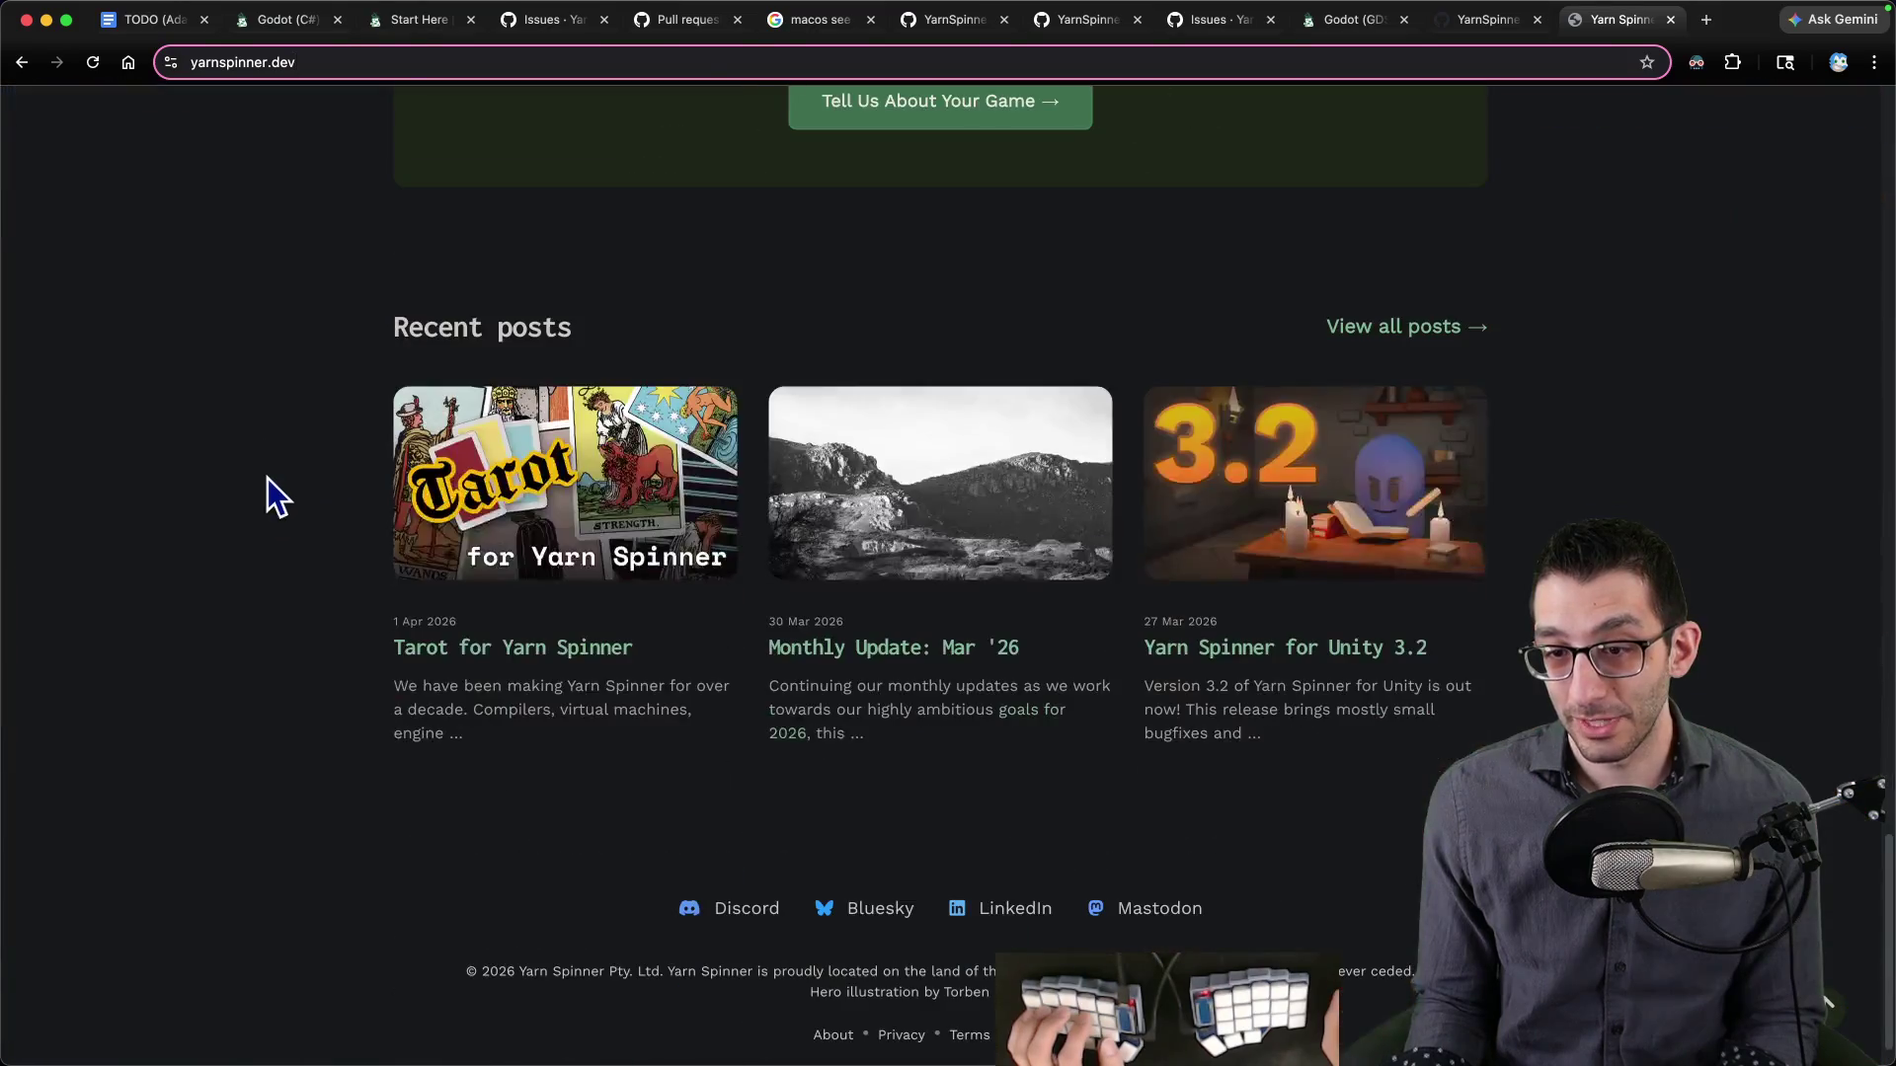
{"action": "scroll", "coordinate": [273, 478], "scroll_direction": "up", "scroll_amount": 15}
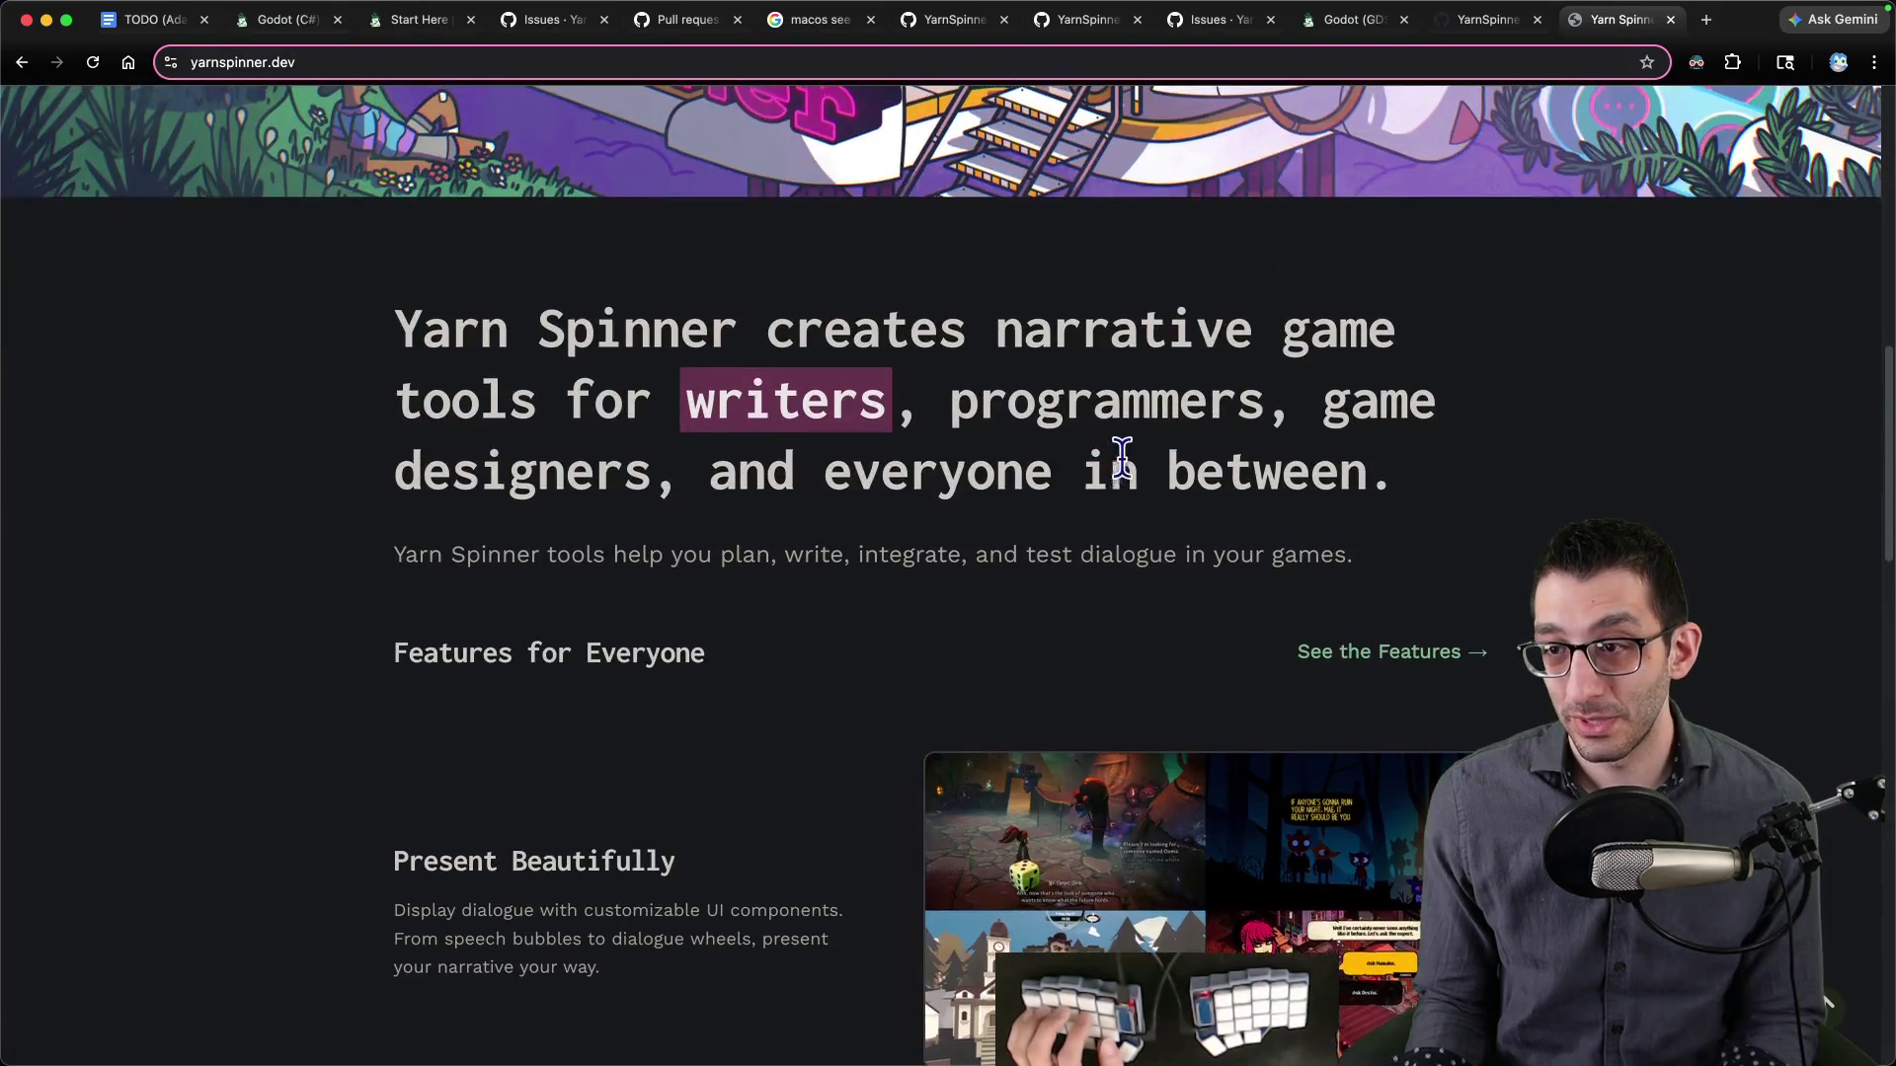
{"action": "left_click", "coordinate": [1359, 656]}
- Scroll the Features page and open 'Try Yarn Spinner in your browser'
{"action": "scroll", "coordinate": [770, 538], "scroll_direction": "down", "scroll_amount": 5}
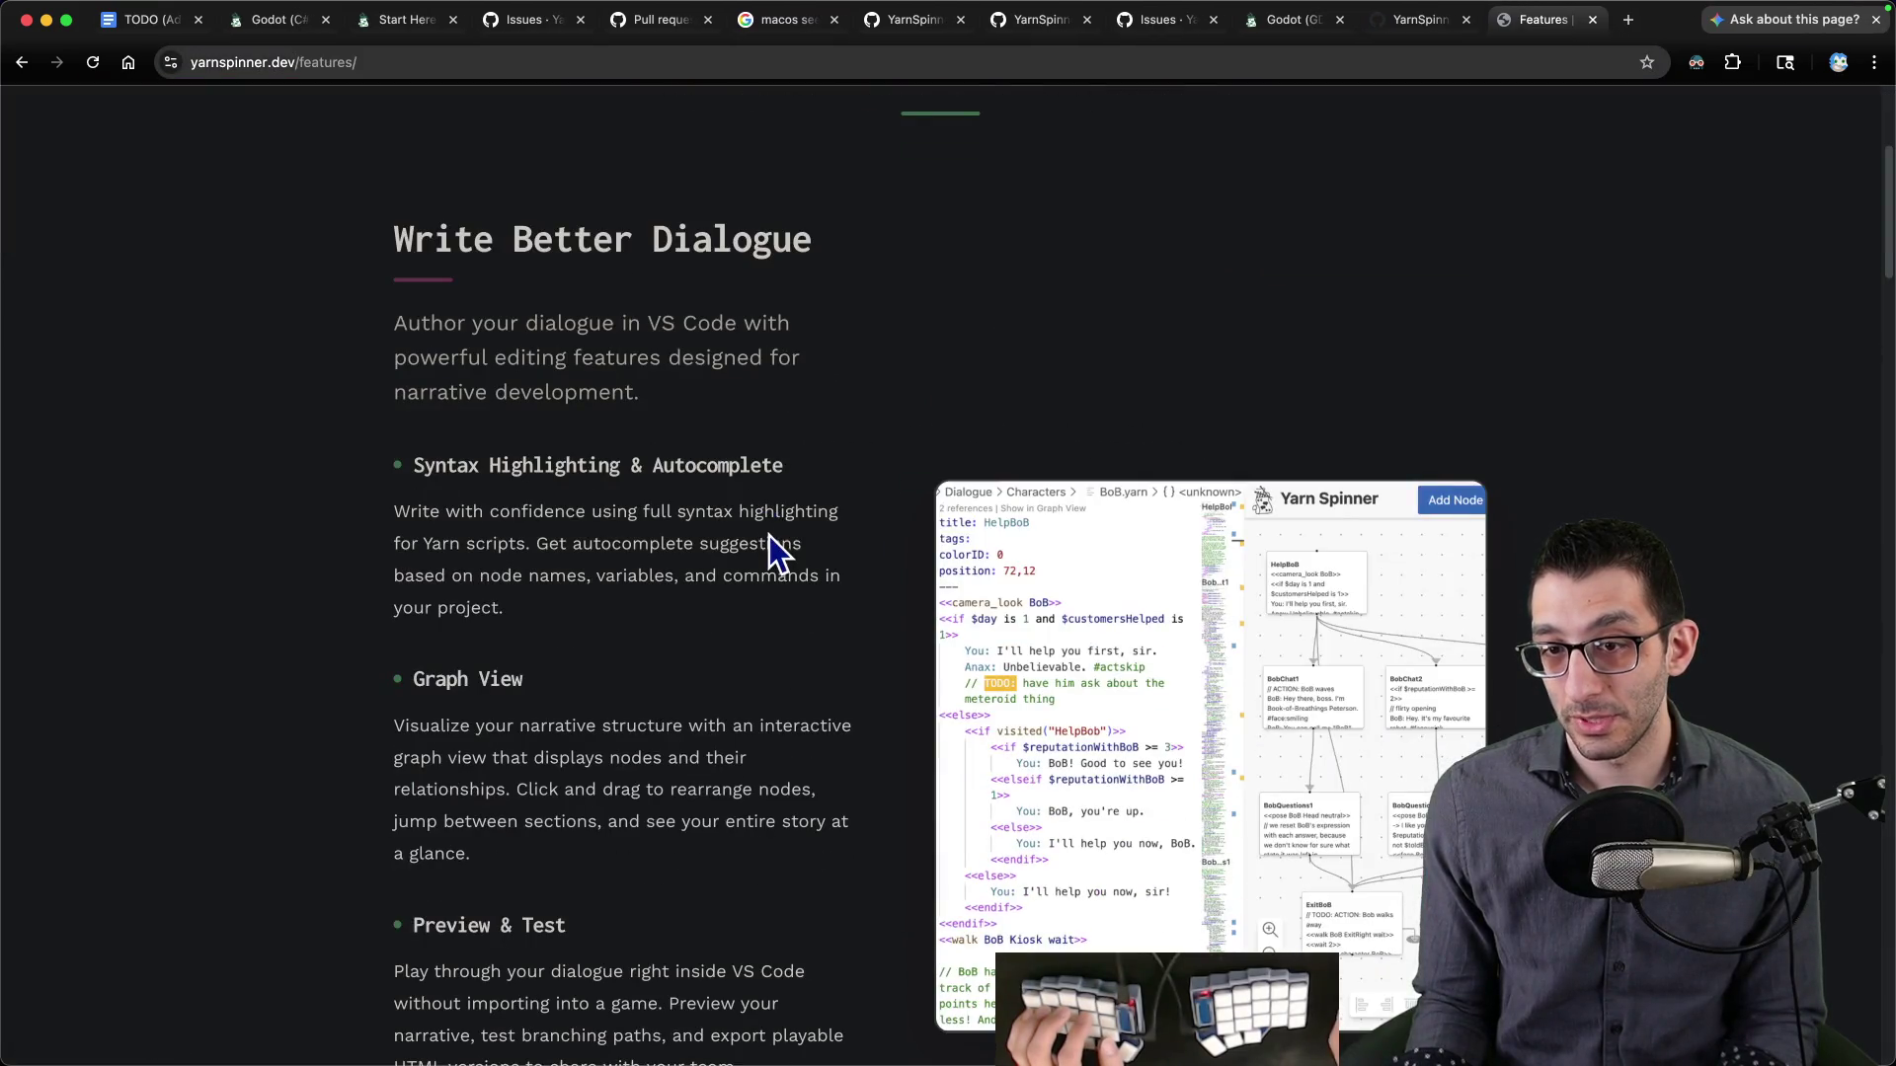
{"action": "scroll", "coordinate": [769, 536], "scroll_direction": "down", "scroll_amount": 3}
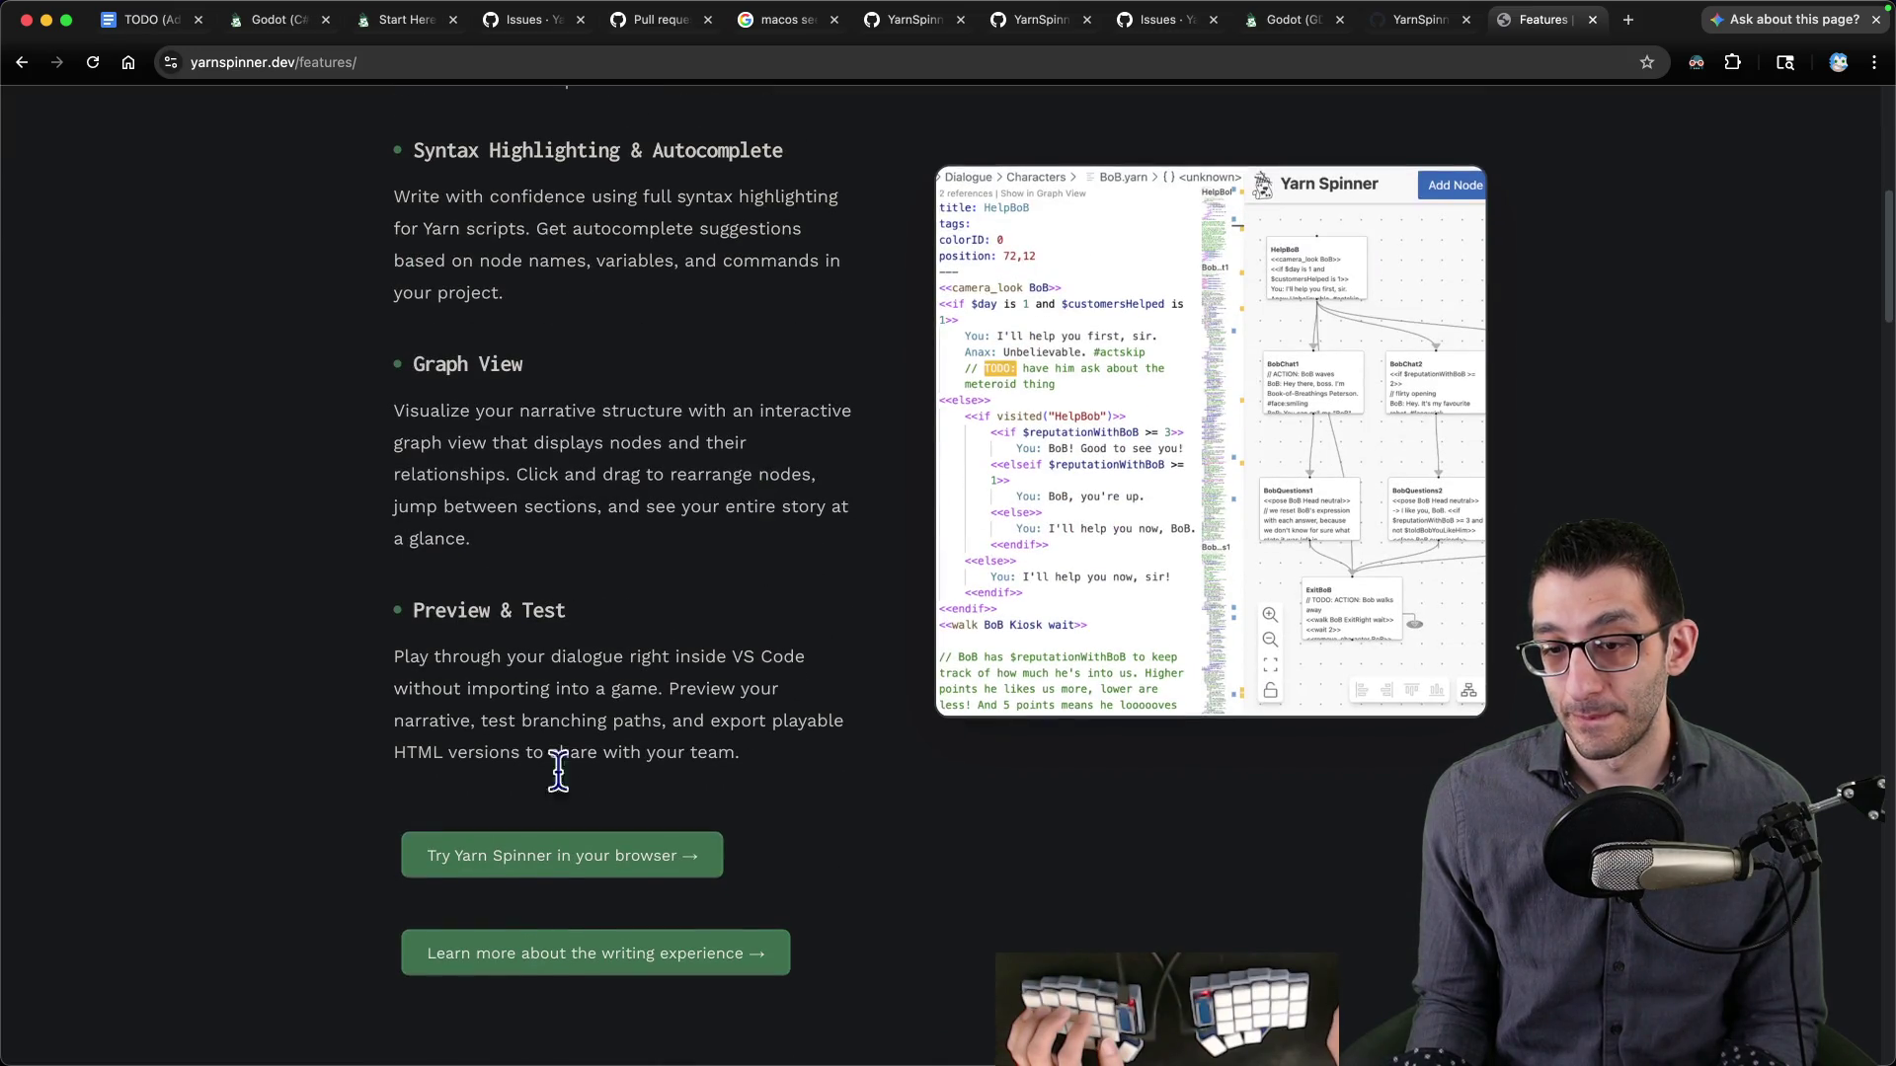
{"action": "left_click", "coordinate": [539, 865]}
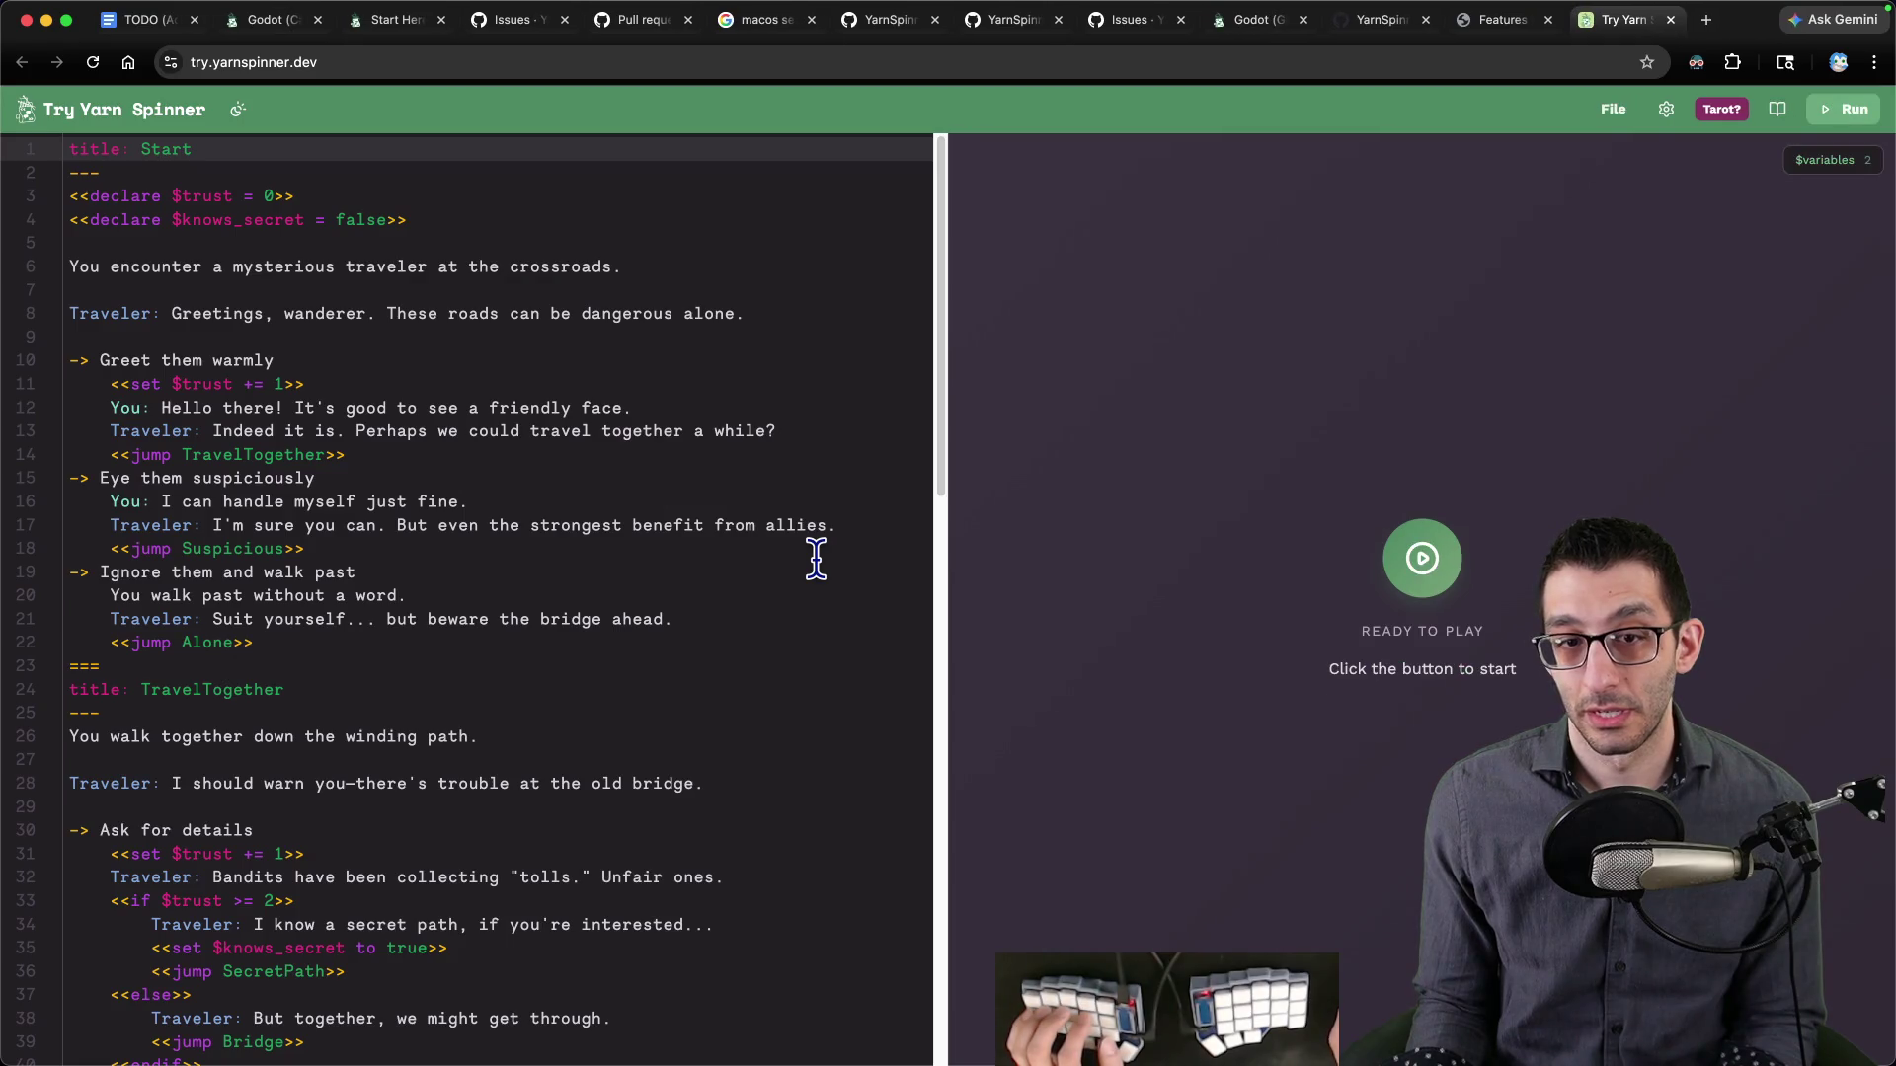
- Look over the sample script's opening lines, picking out 'mysterious' and 'traveler'
{"action": "left_click_drag", "start_coordinate": [278, 195], "coordinate": [444, 567]}
{"action": "left_click", "coordinate": [548, 597]}
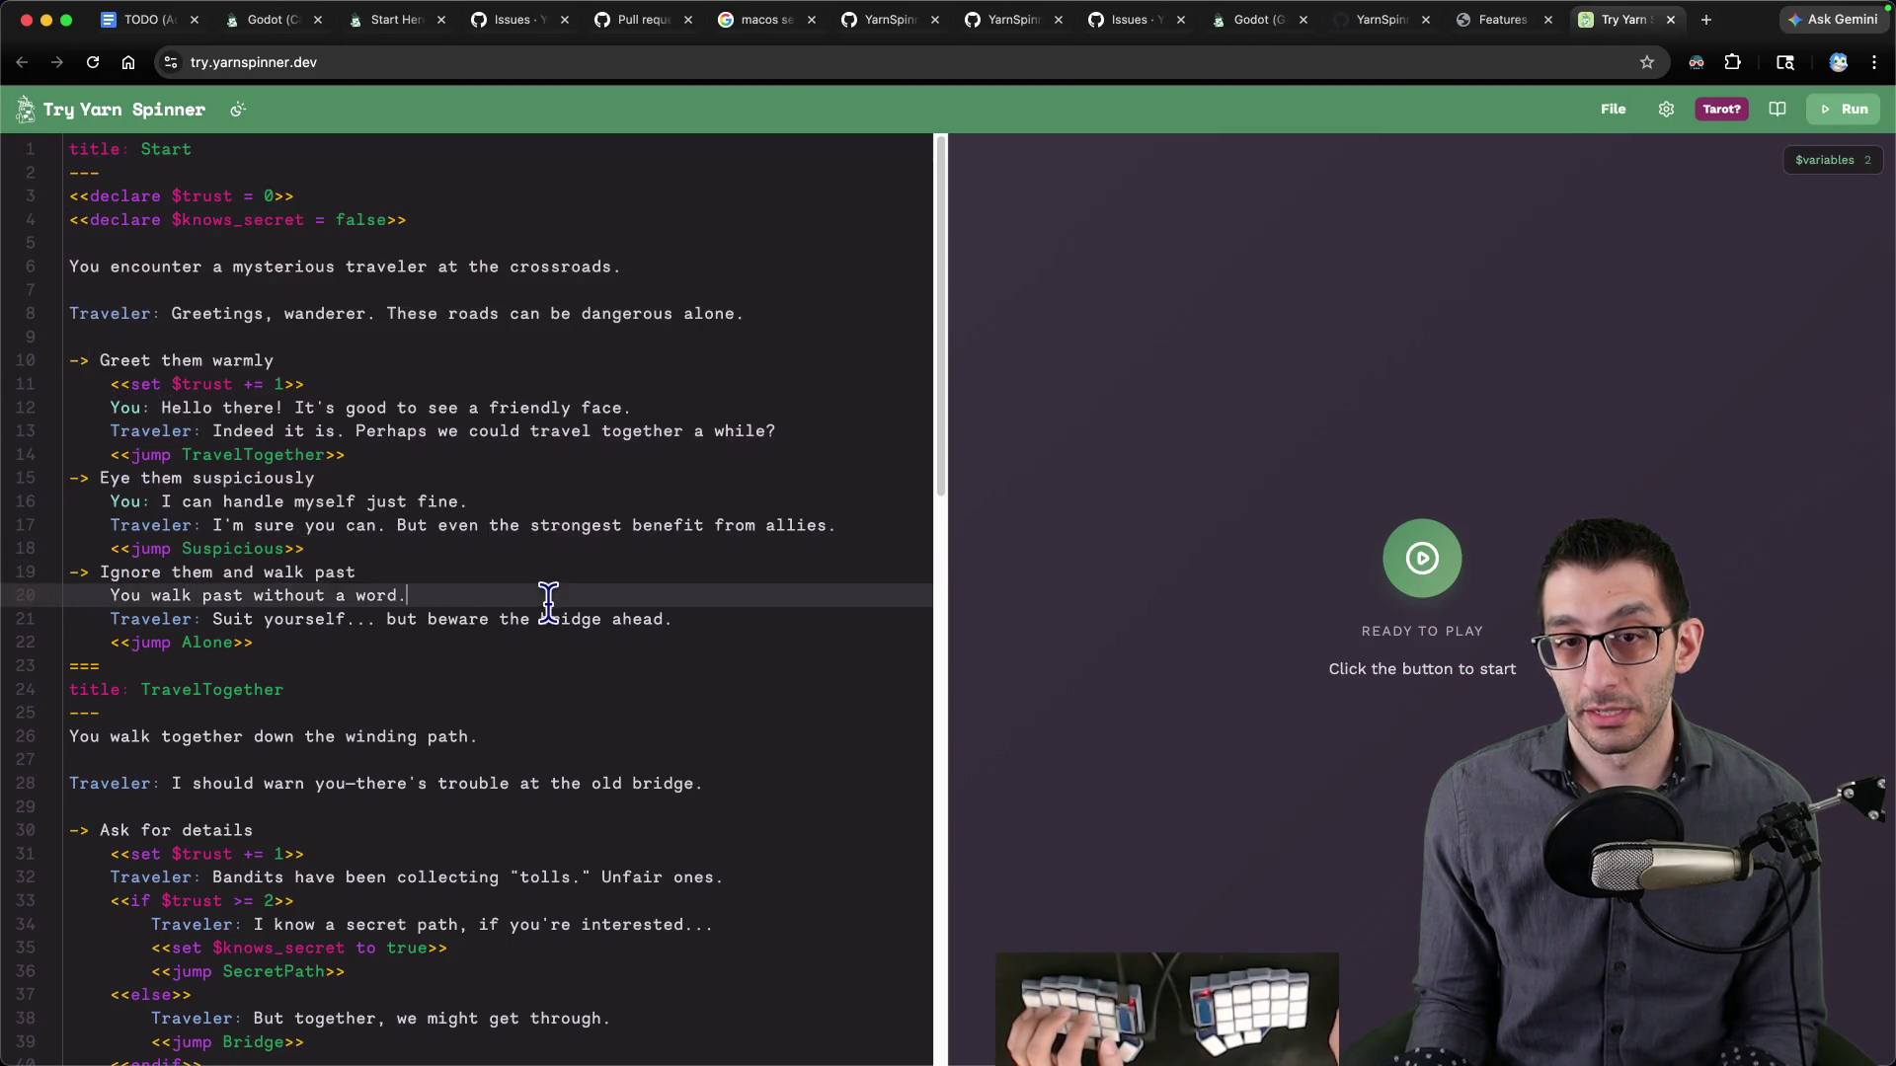
{"action": "double_click", "coordinate": [297, 267]}
{"action": "double_click", "coordinate": [380, 266]}
- Replace the line 6 crossroads narration with 'Narrator: NARRATOR_INTRO'
{"action": "triple_click", "coordinate": [561, 265]}
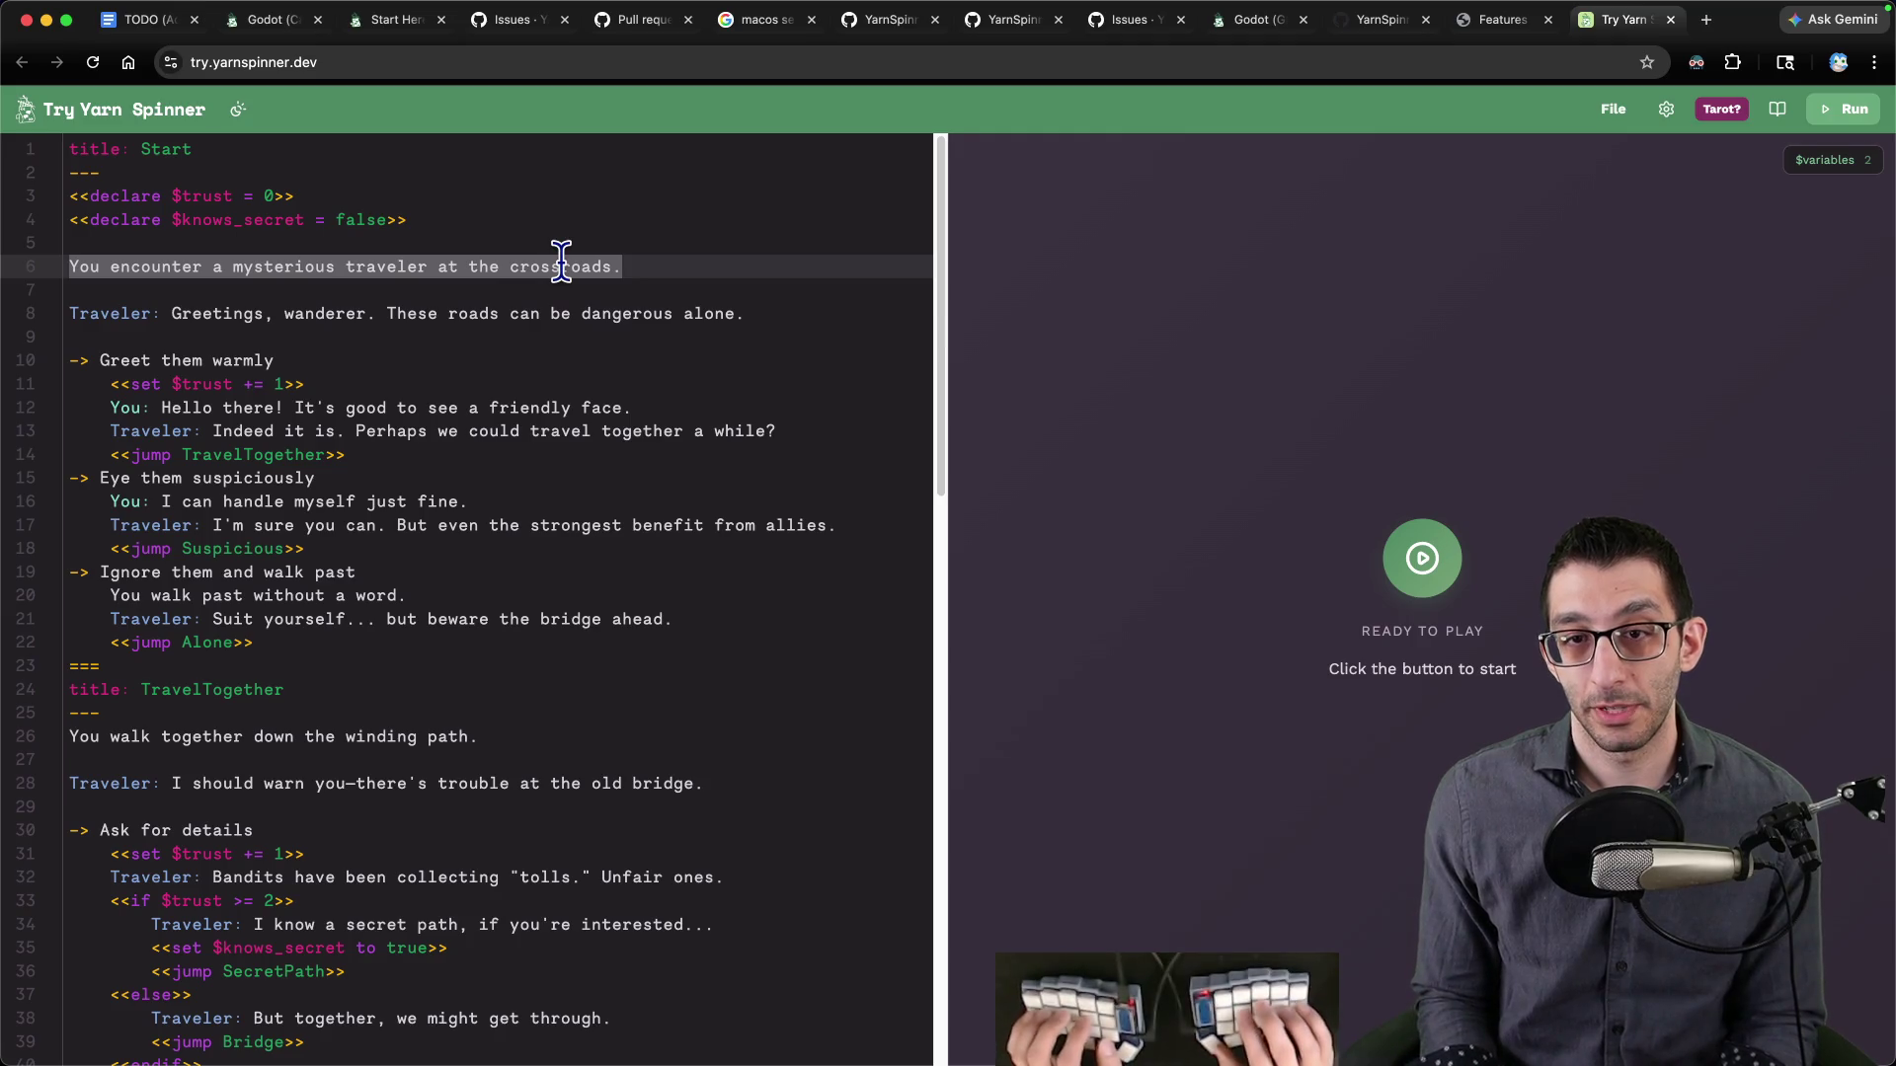
{"action": "type", "text": "NARRAO"}
{"action": "key", "text": "BackSpace"}
{"action": "key", "text": "Return"}
{"action": "key", "text": "Up"}
{"action": "type", "text": "Narrator:"}
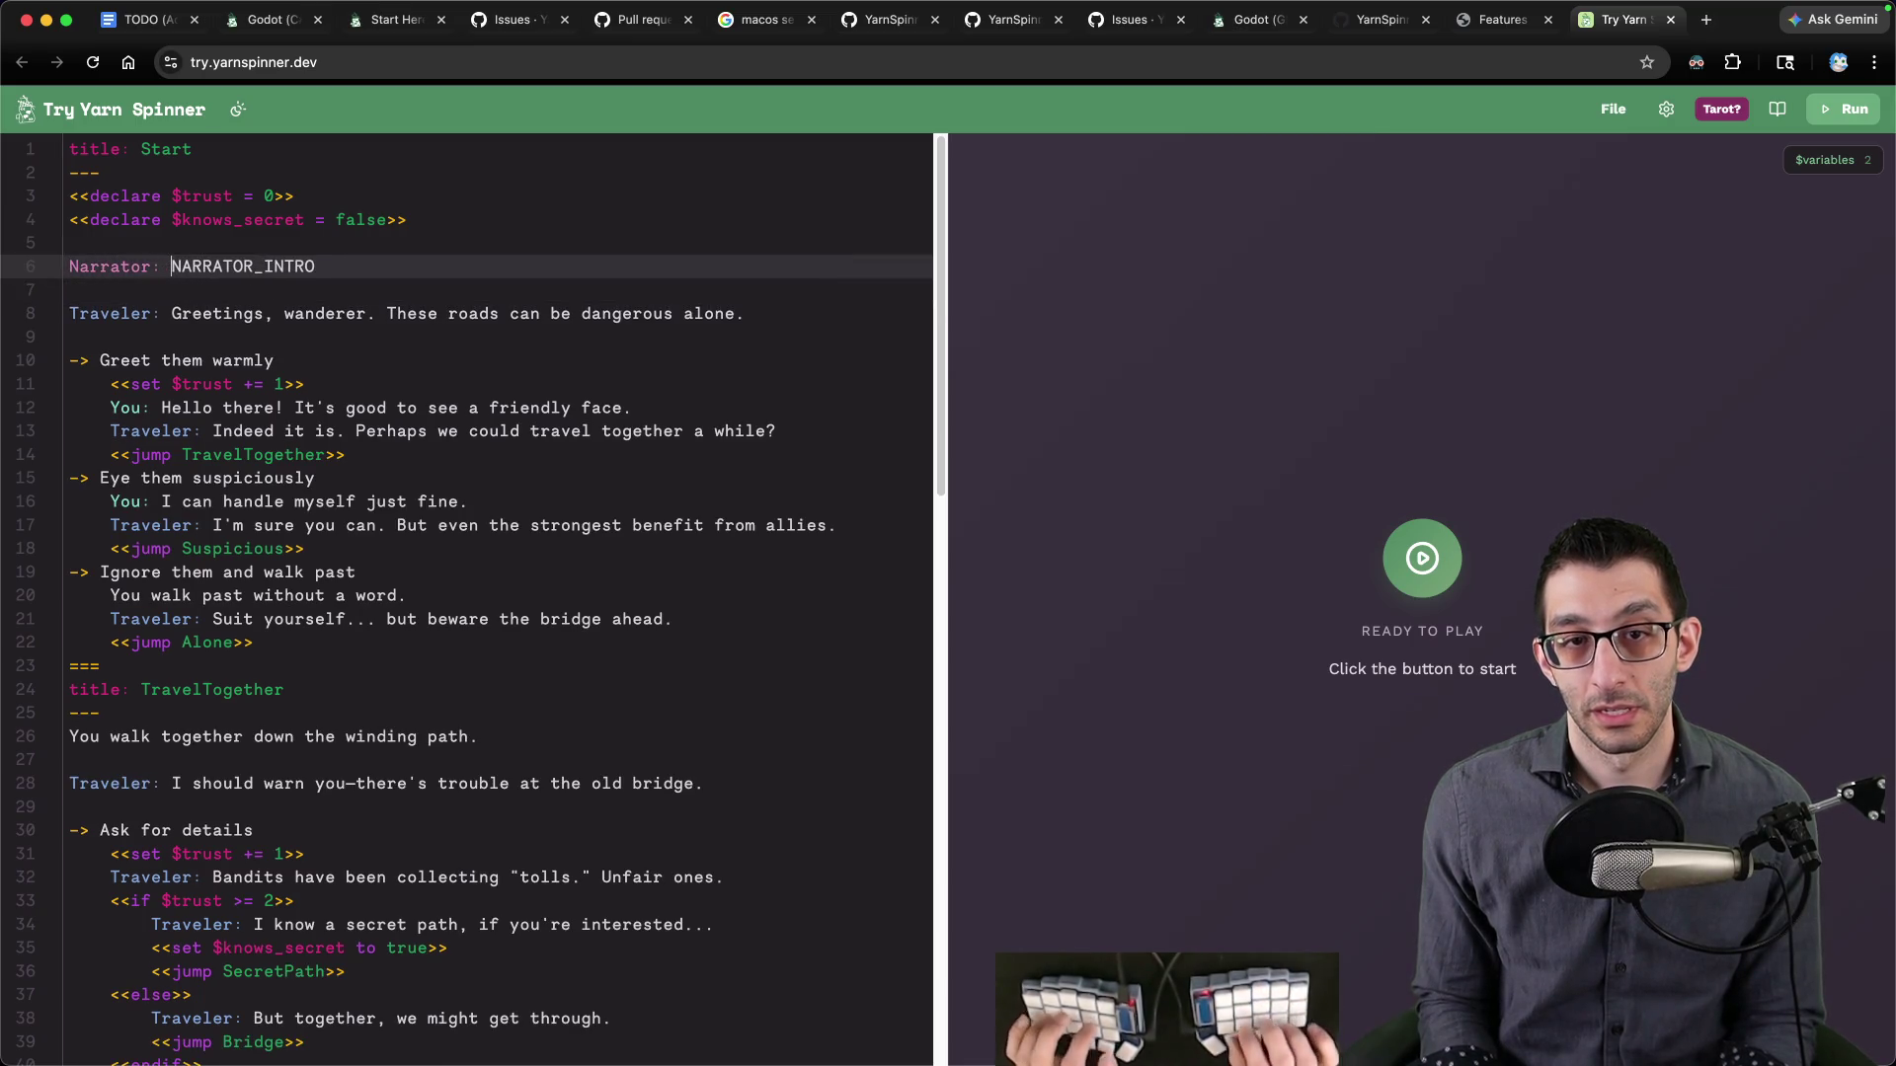
{"action": "key", "text": "shift+Home"}
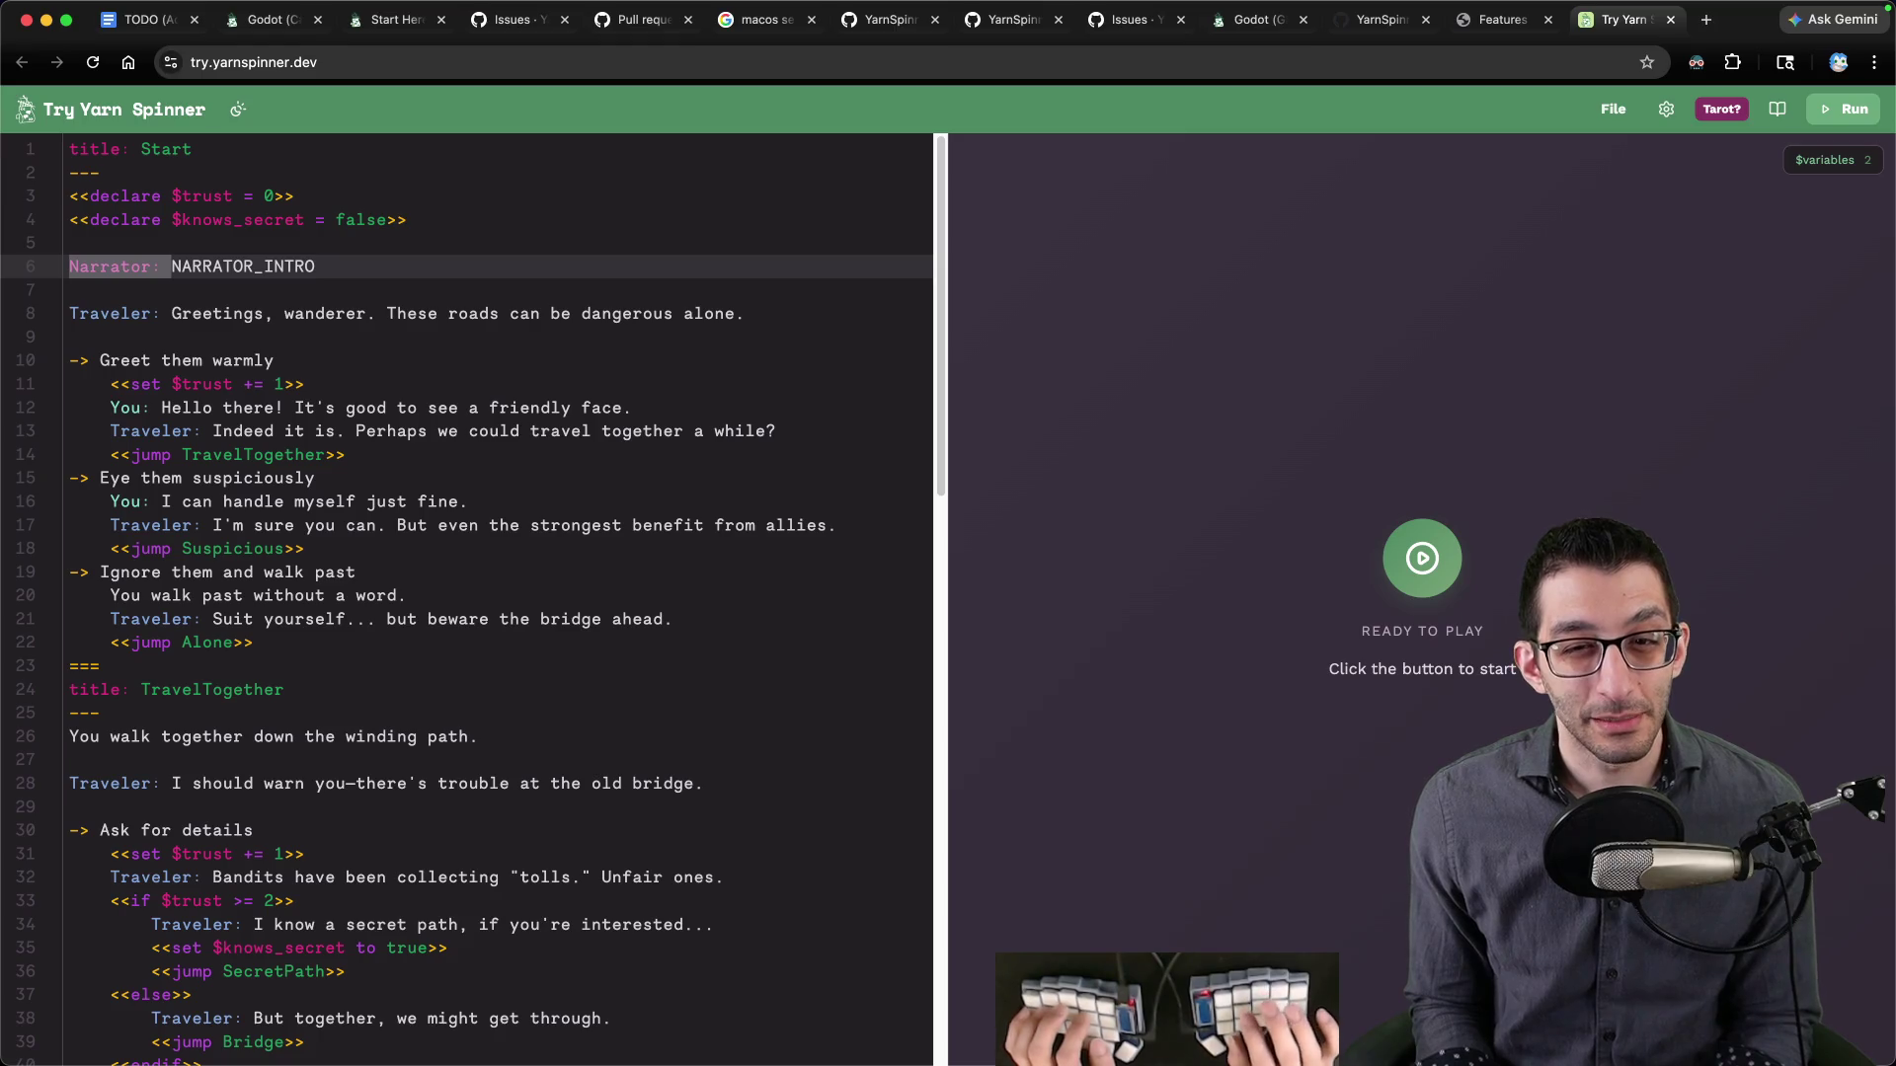
{"action": "key", "text": "super+Tab"}
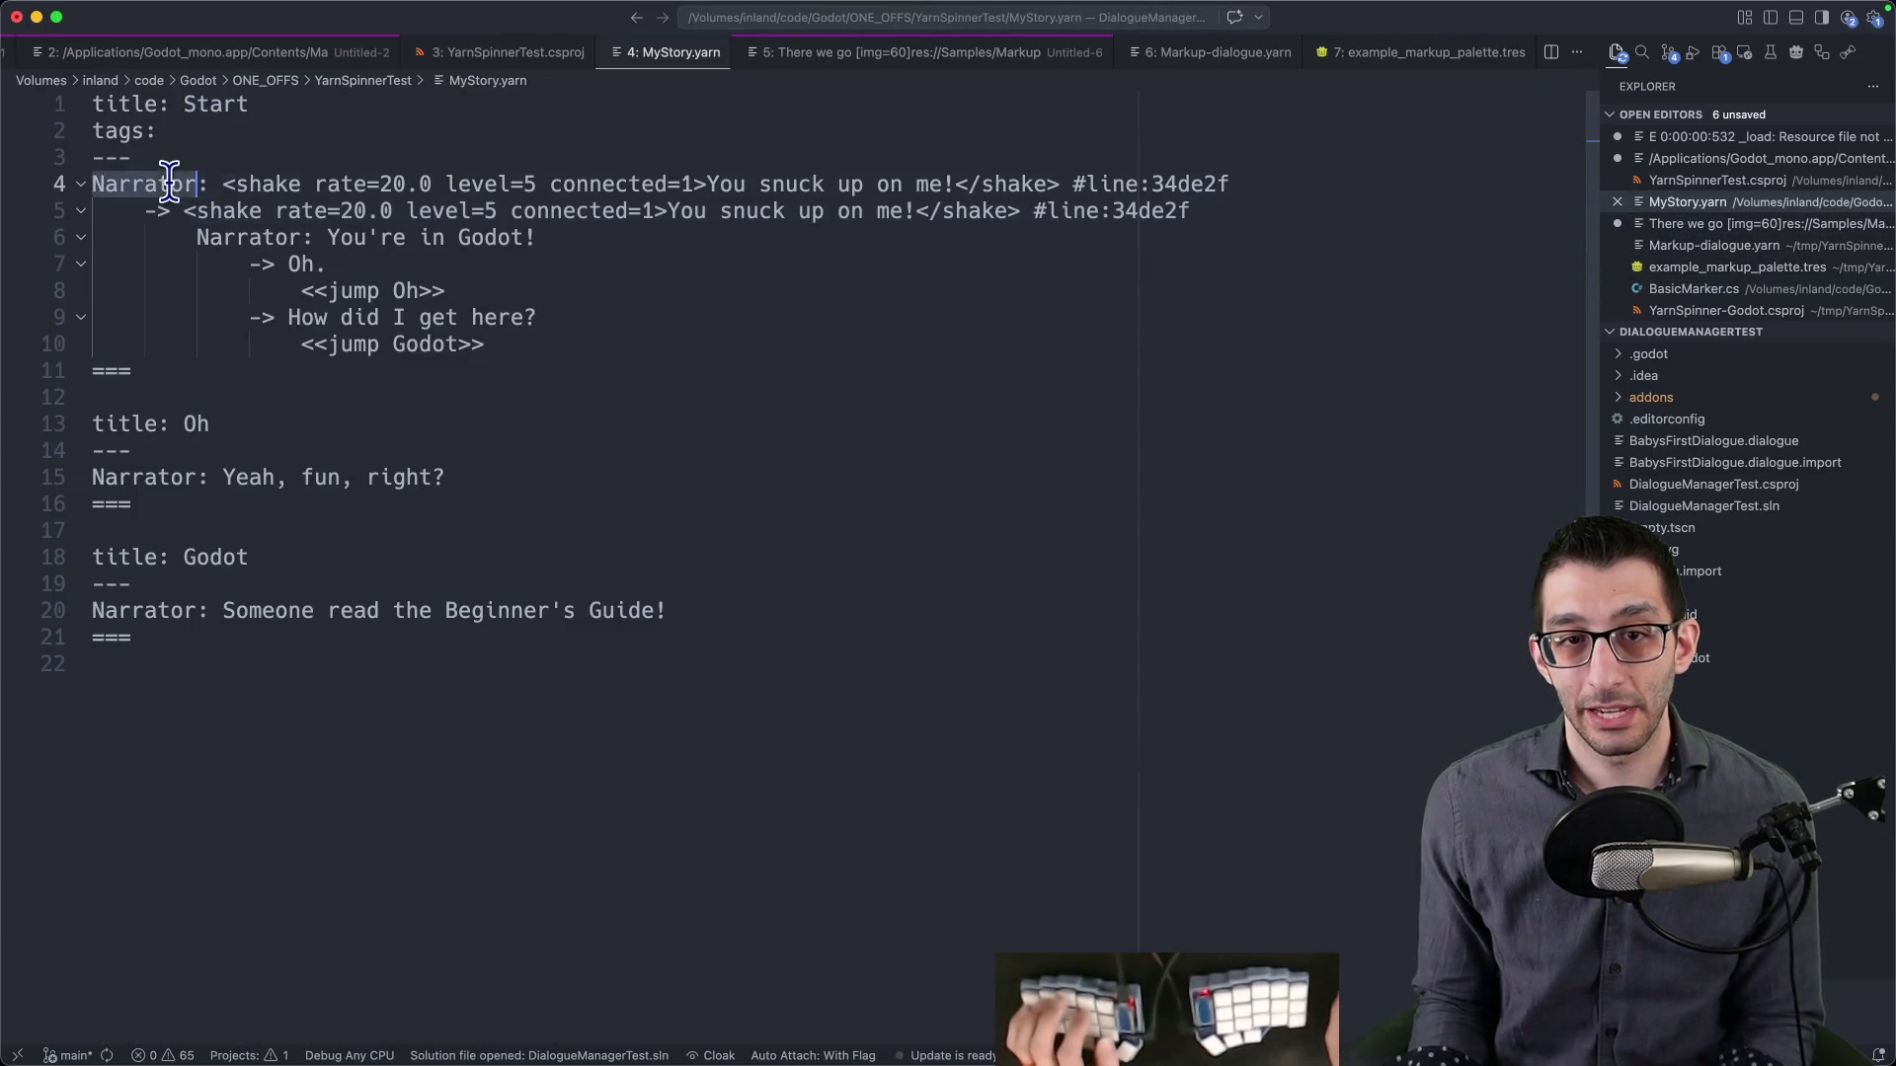
- Review the Narrator lines in the open Yarn files, including Markup-dialogue.yarn
{"action": "left_click_drag", "start_coordinate": [95, 184], "coordinate": [1150, 203]}
{"action": "triple_click", "coordinate": [580, 469]}
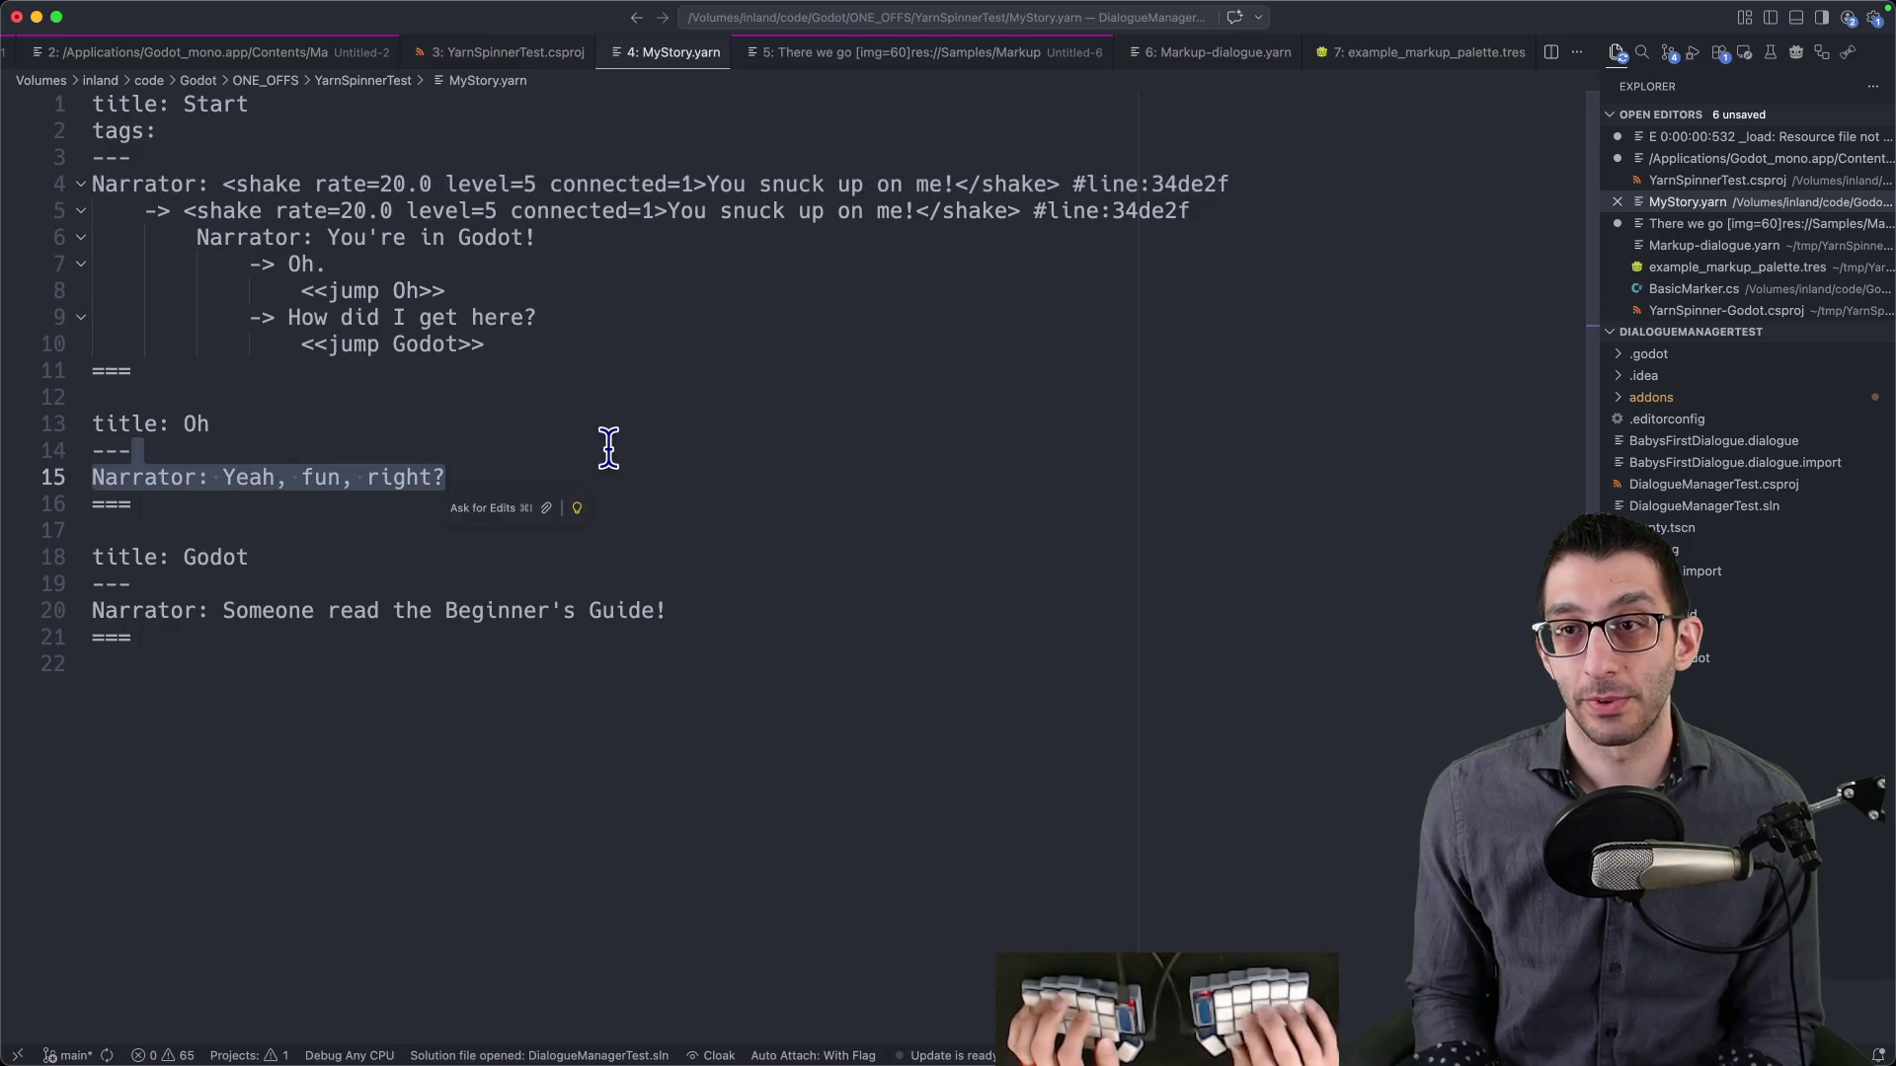
{"action": "key", "text": "ctrl+6"}
{"action": "key", "text": "ctrl+9"}
{"action": "key", "text": "ctrl+0"}
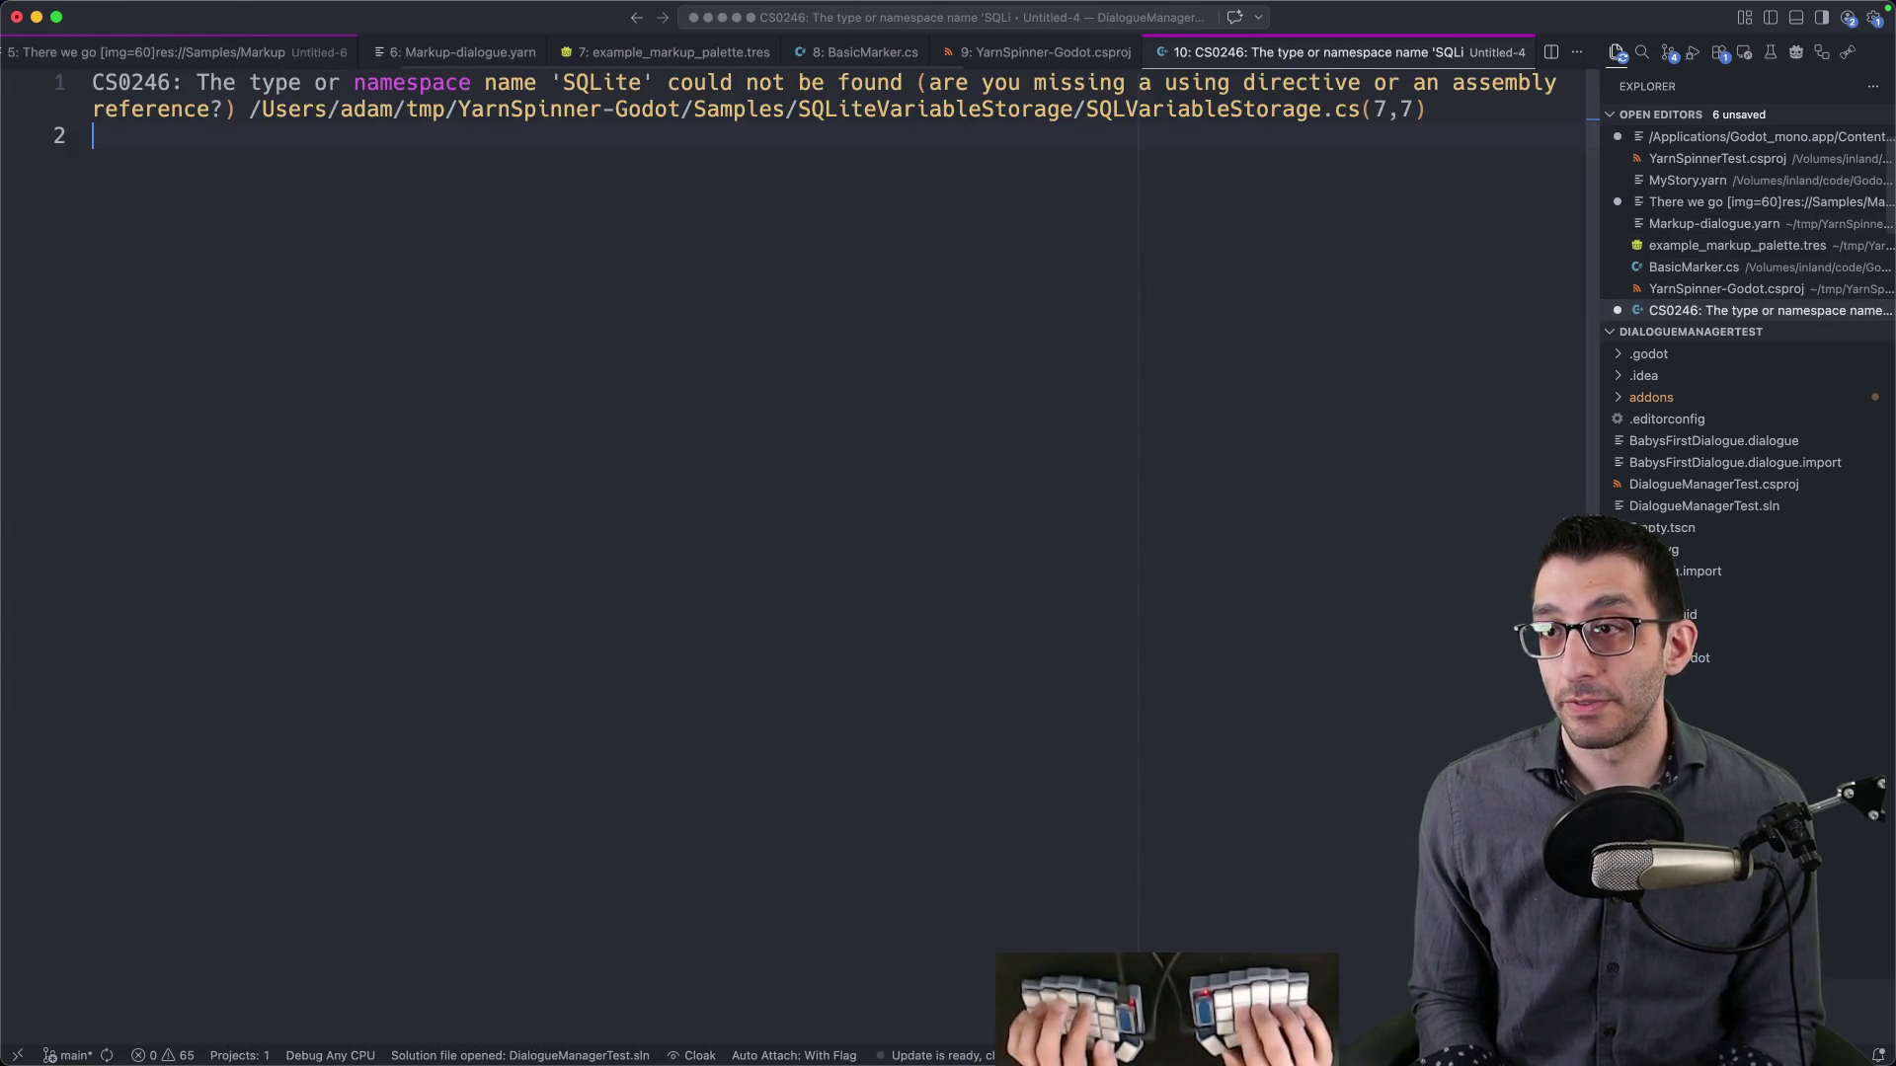
- Open test_en.csv and inspect line 7 and its 'Narrator:' speaker prefix
{"action": "key", "text": "super+p"}
{"action": "type", "text": "test_en"}
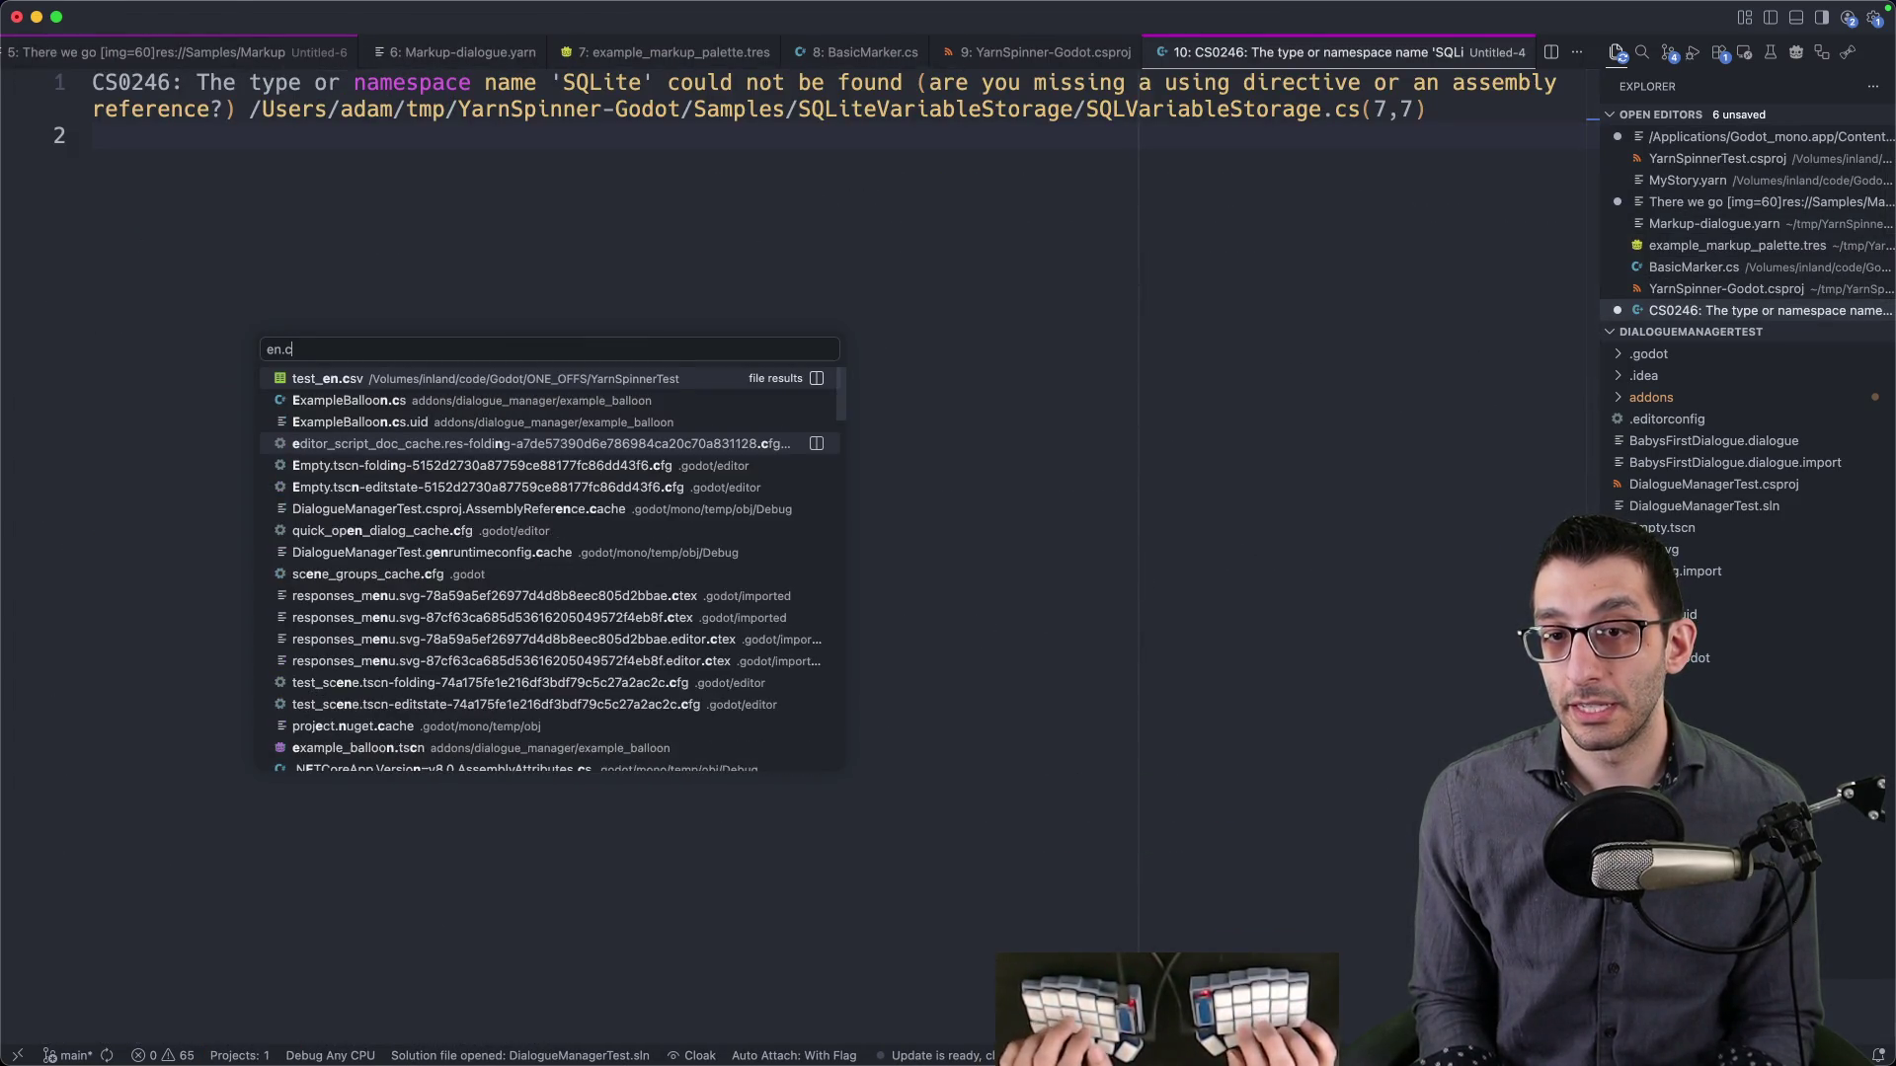
{"action": "key", "text": "Return"}
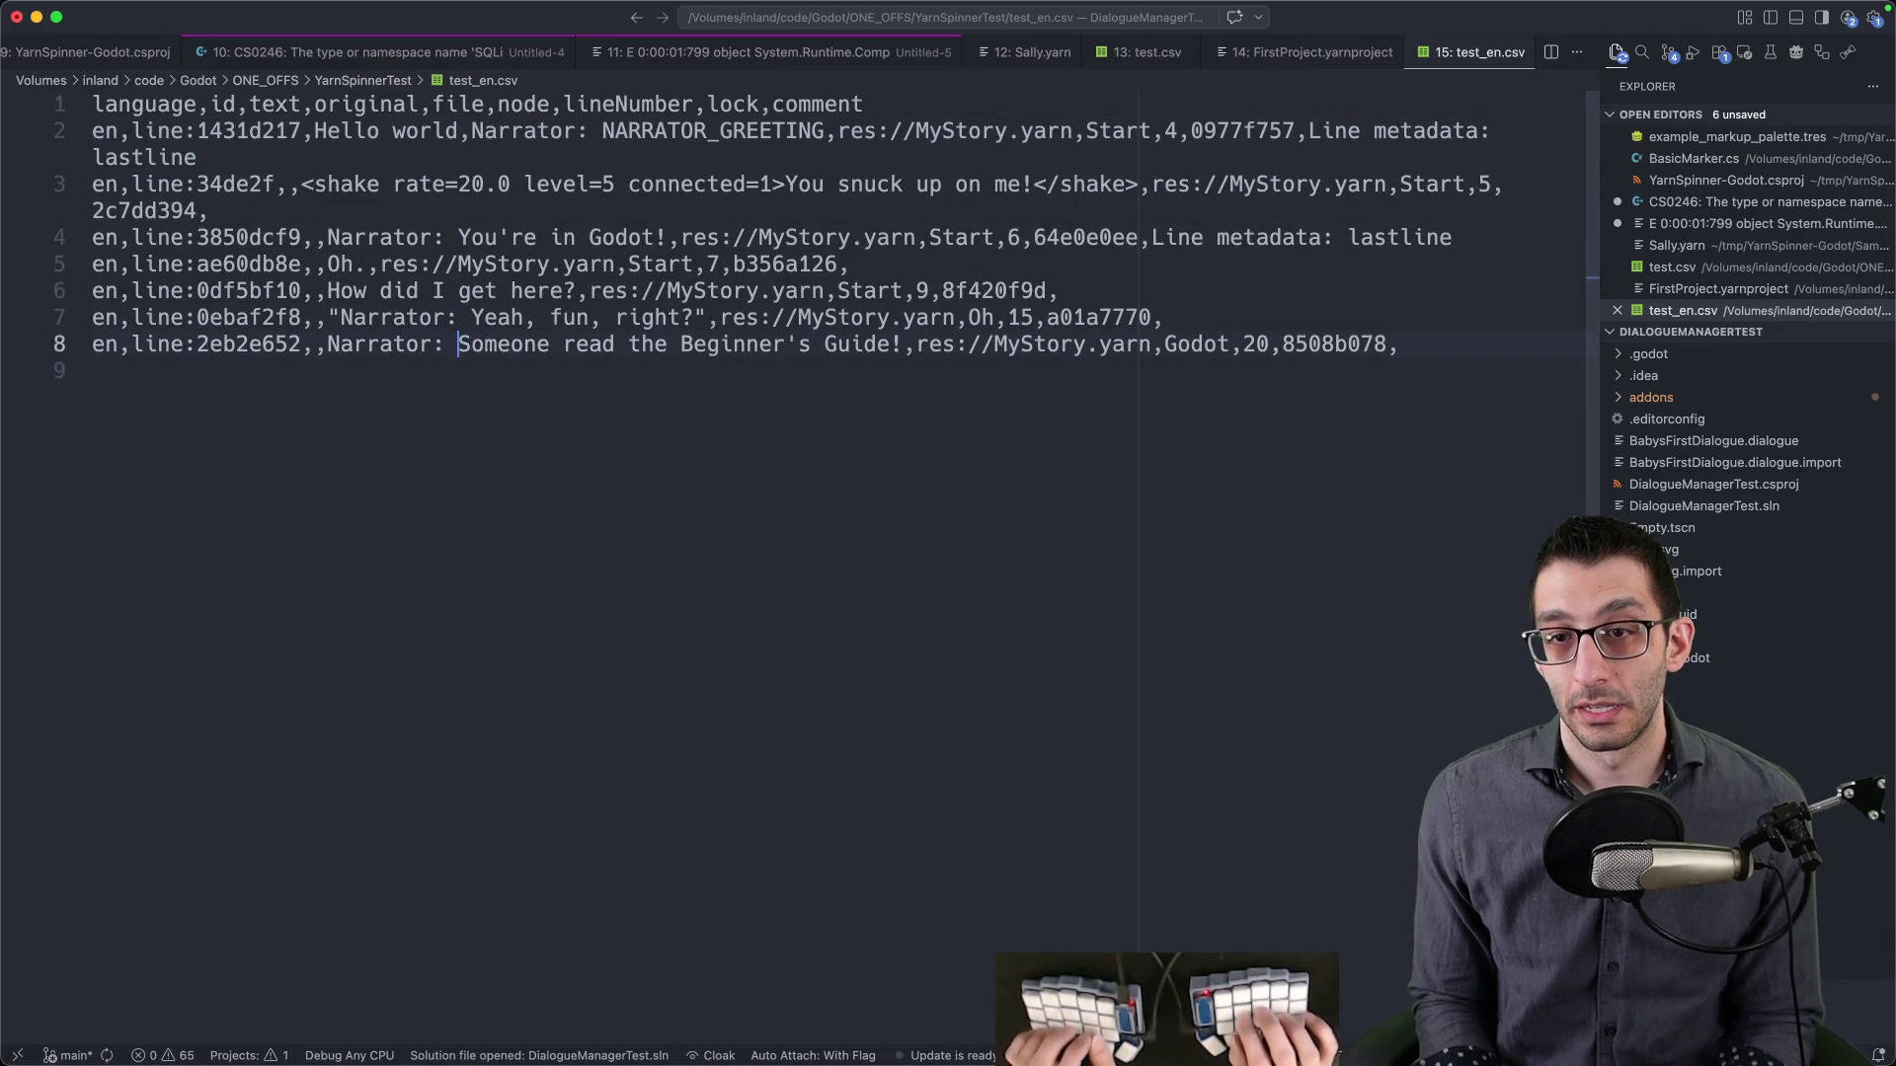
{"action": "key", "text": "shift+Home"}
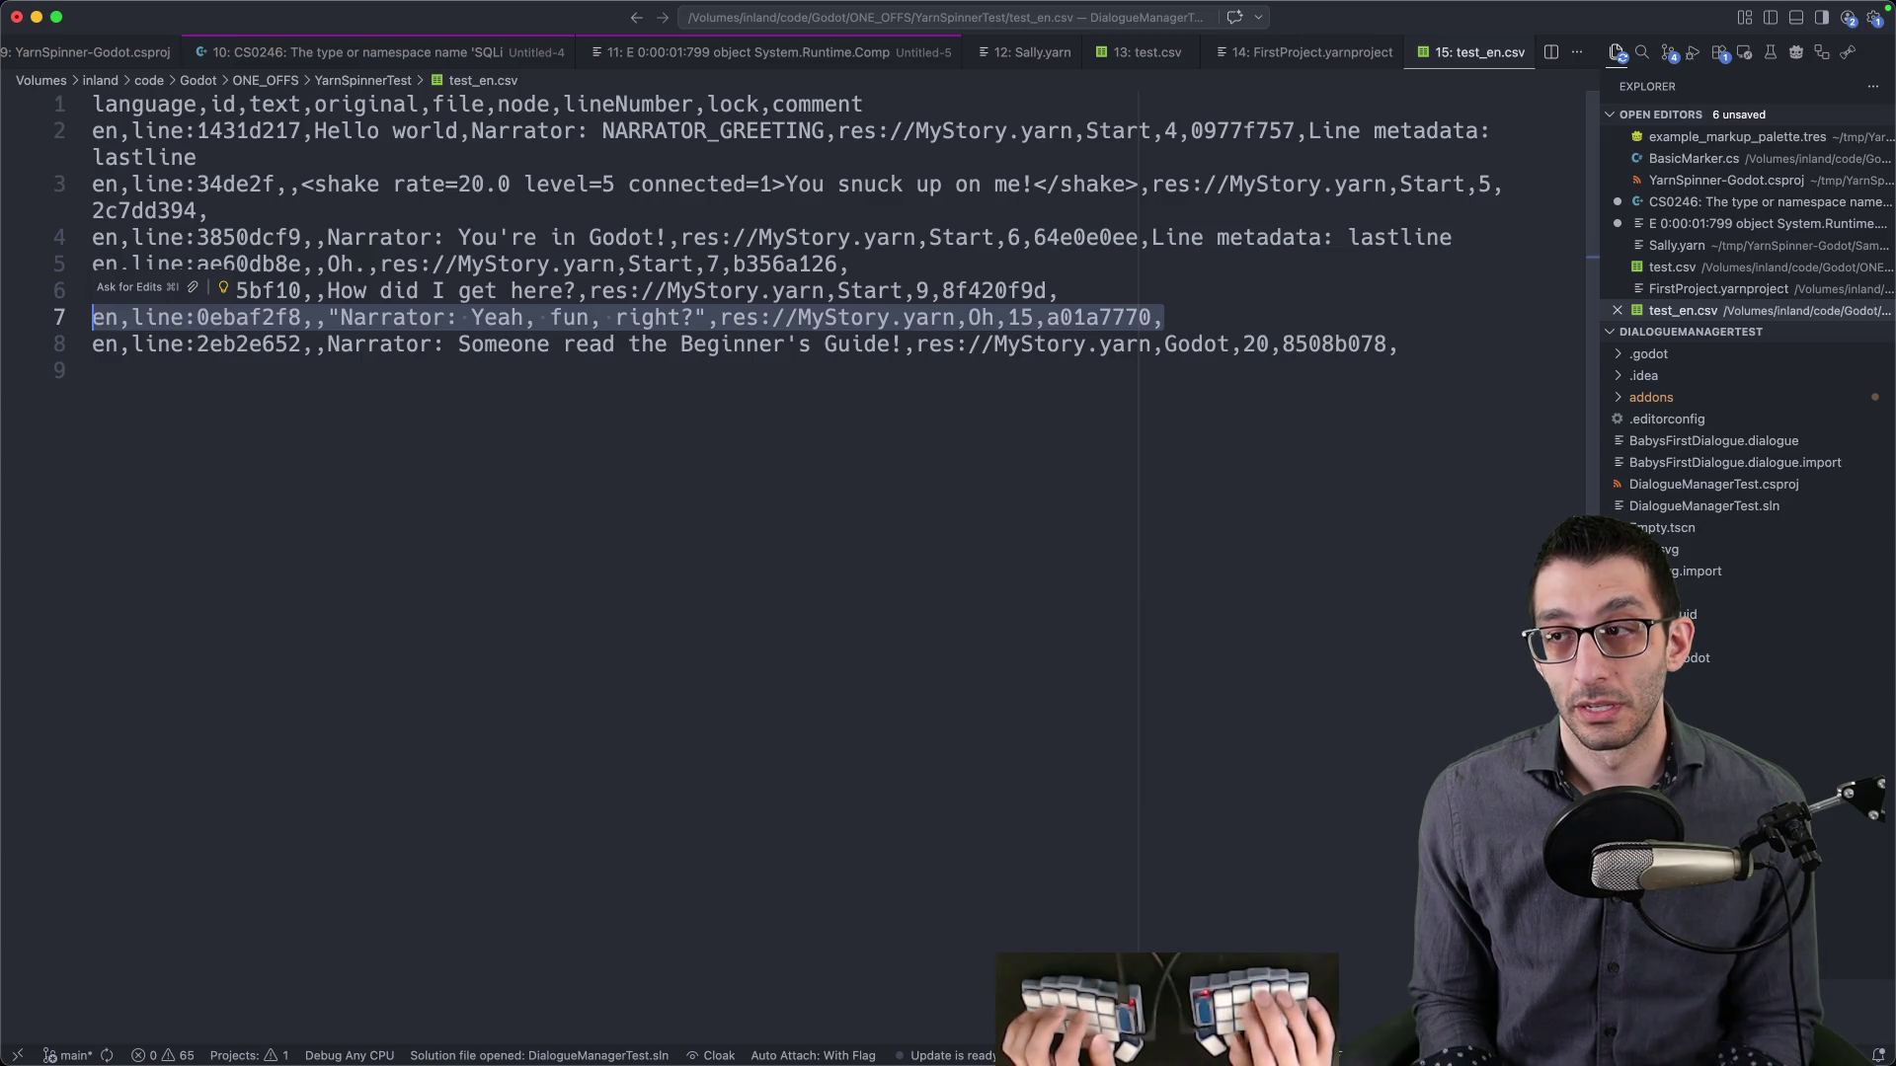
{"action": "key", "text": "Left"}
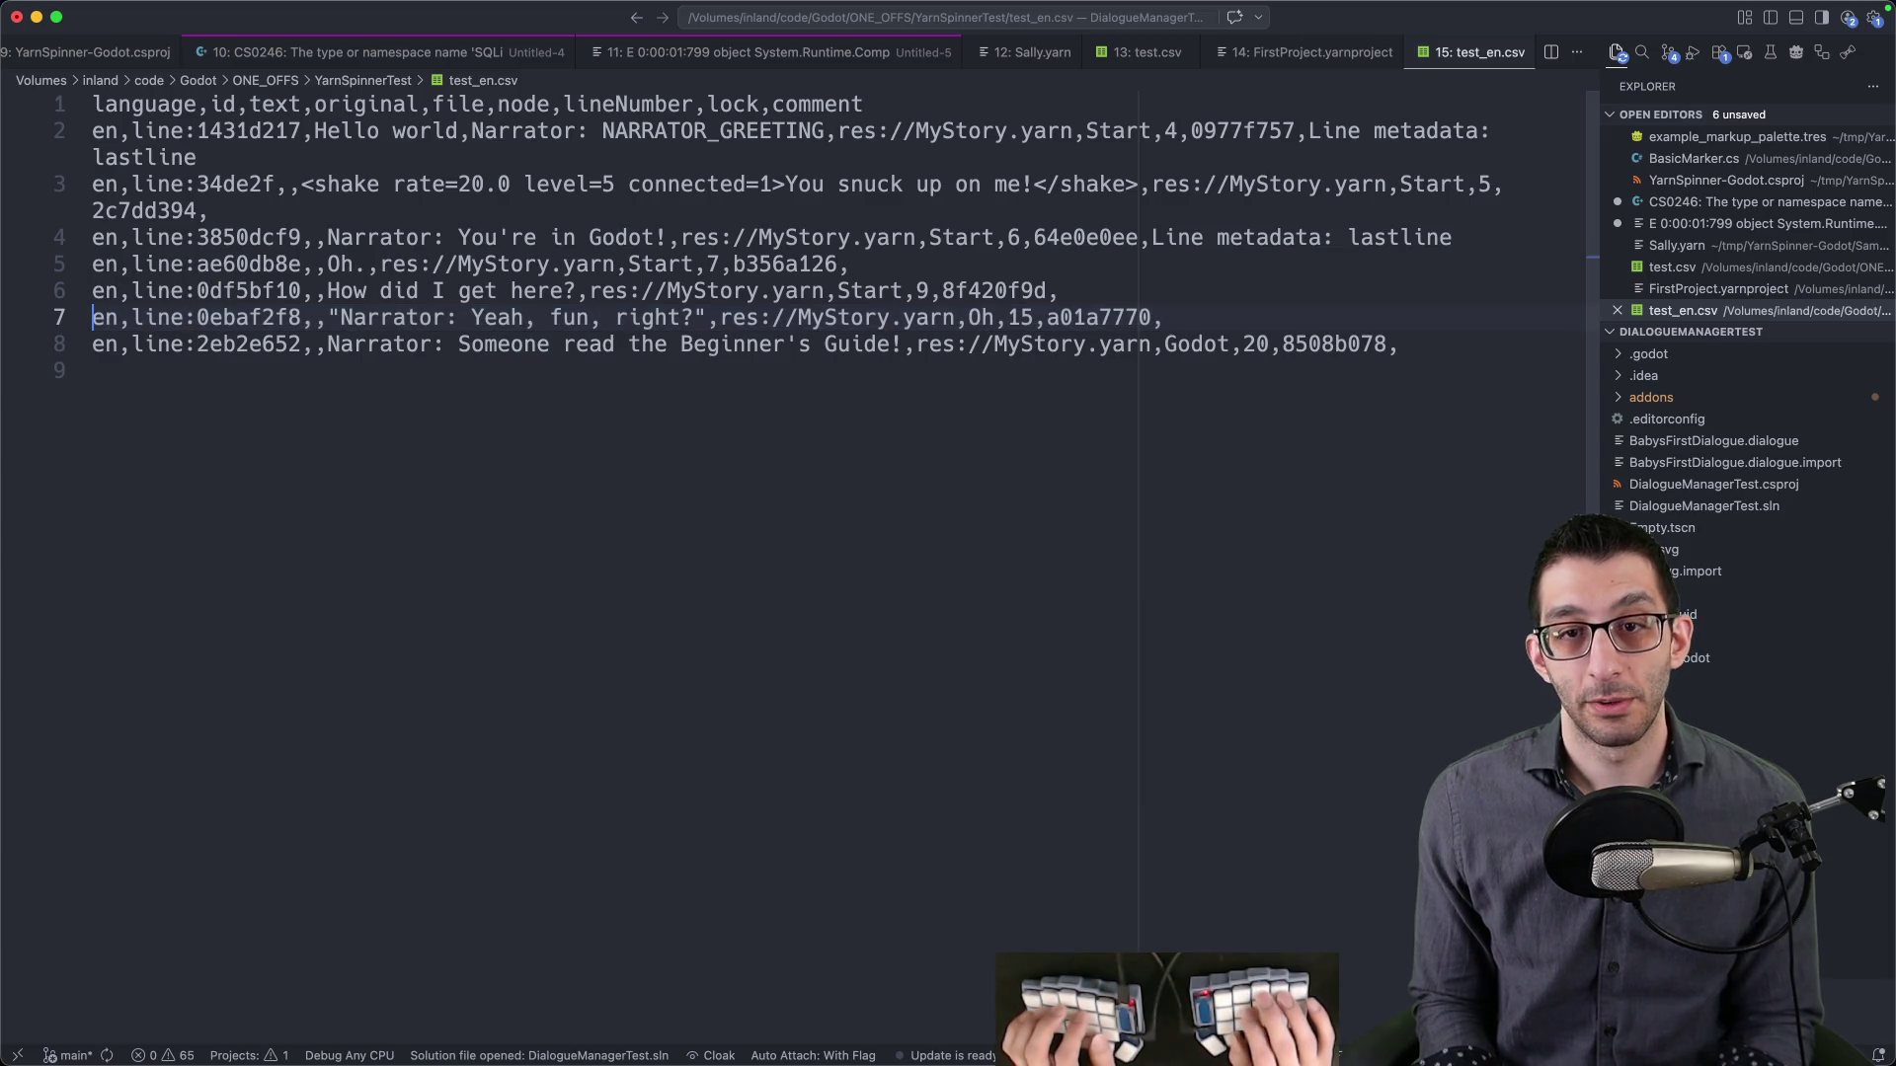
{"action": "key", "text": "shift+End"}
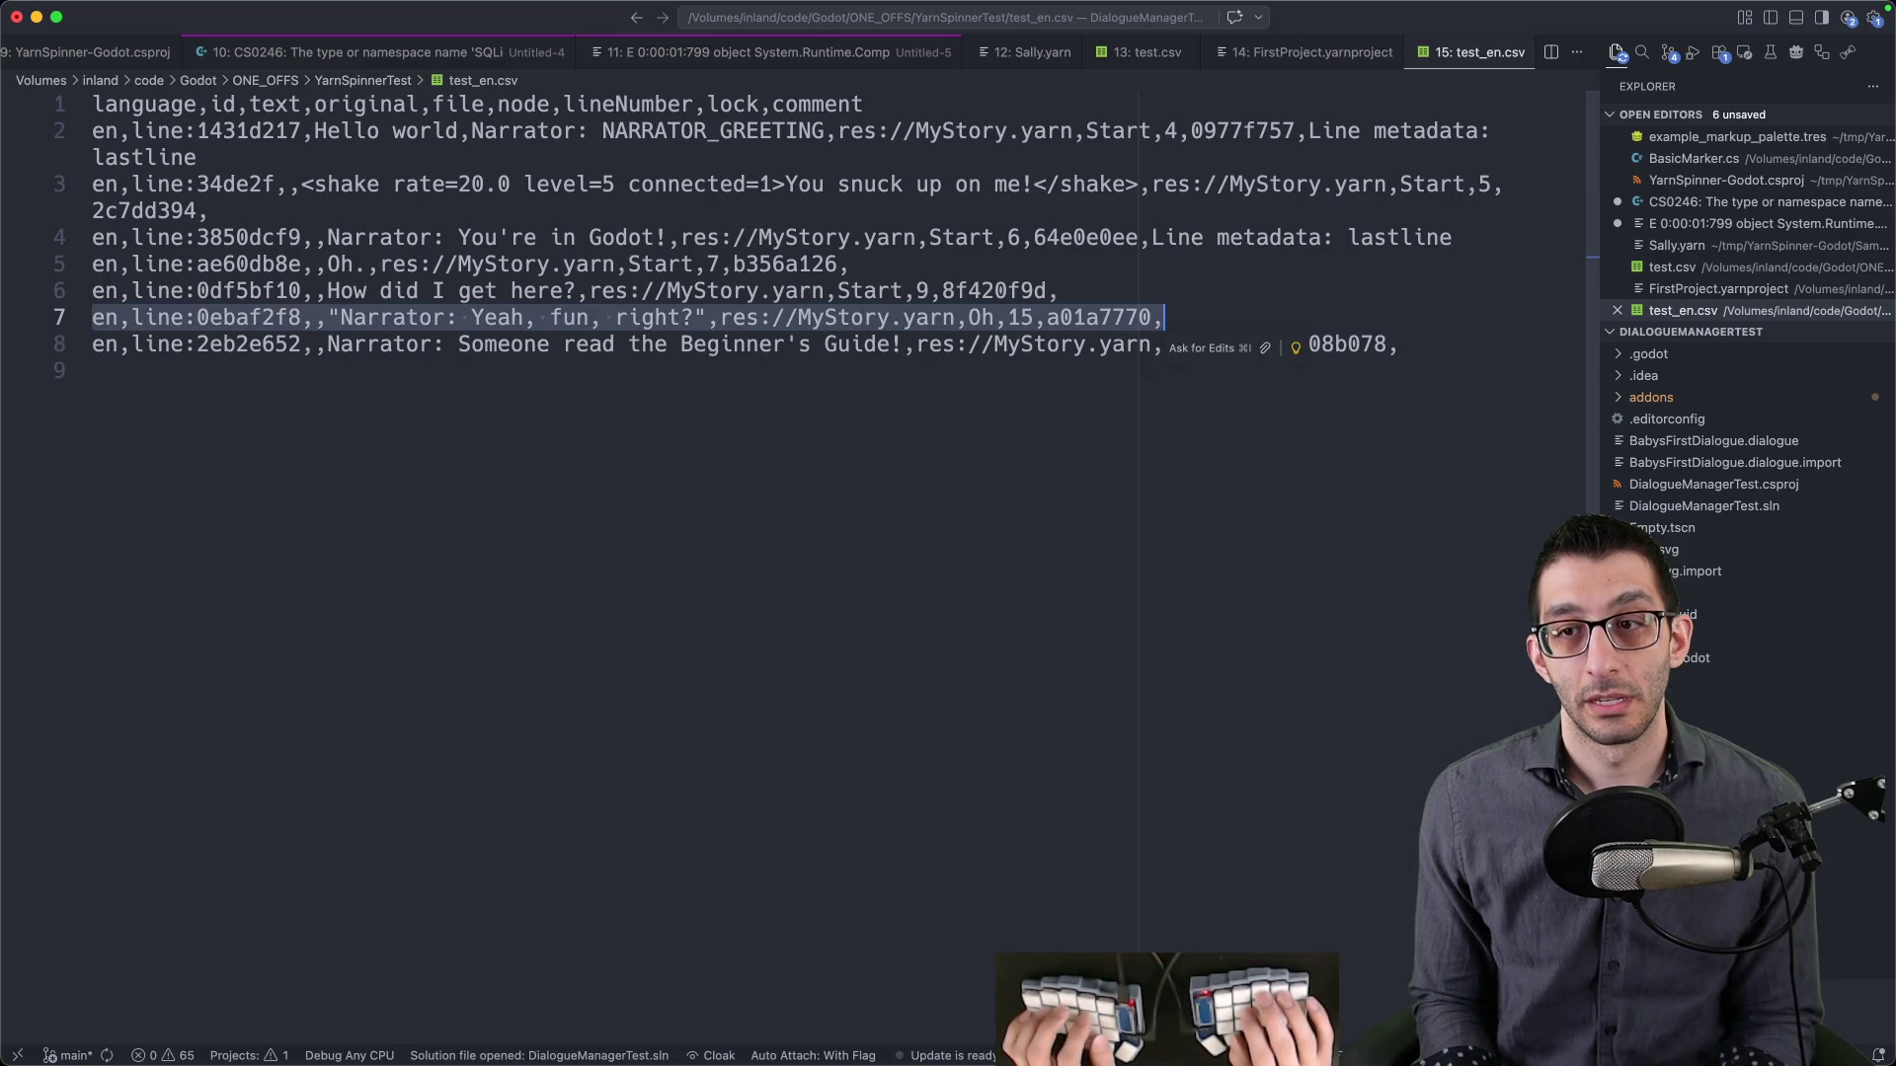
{"action": "left_click_drag", "start_coordinate": [340, 317], "coordinate": [457, 317]}
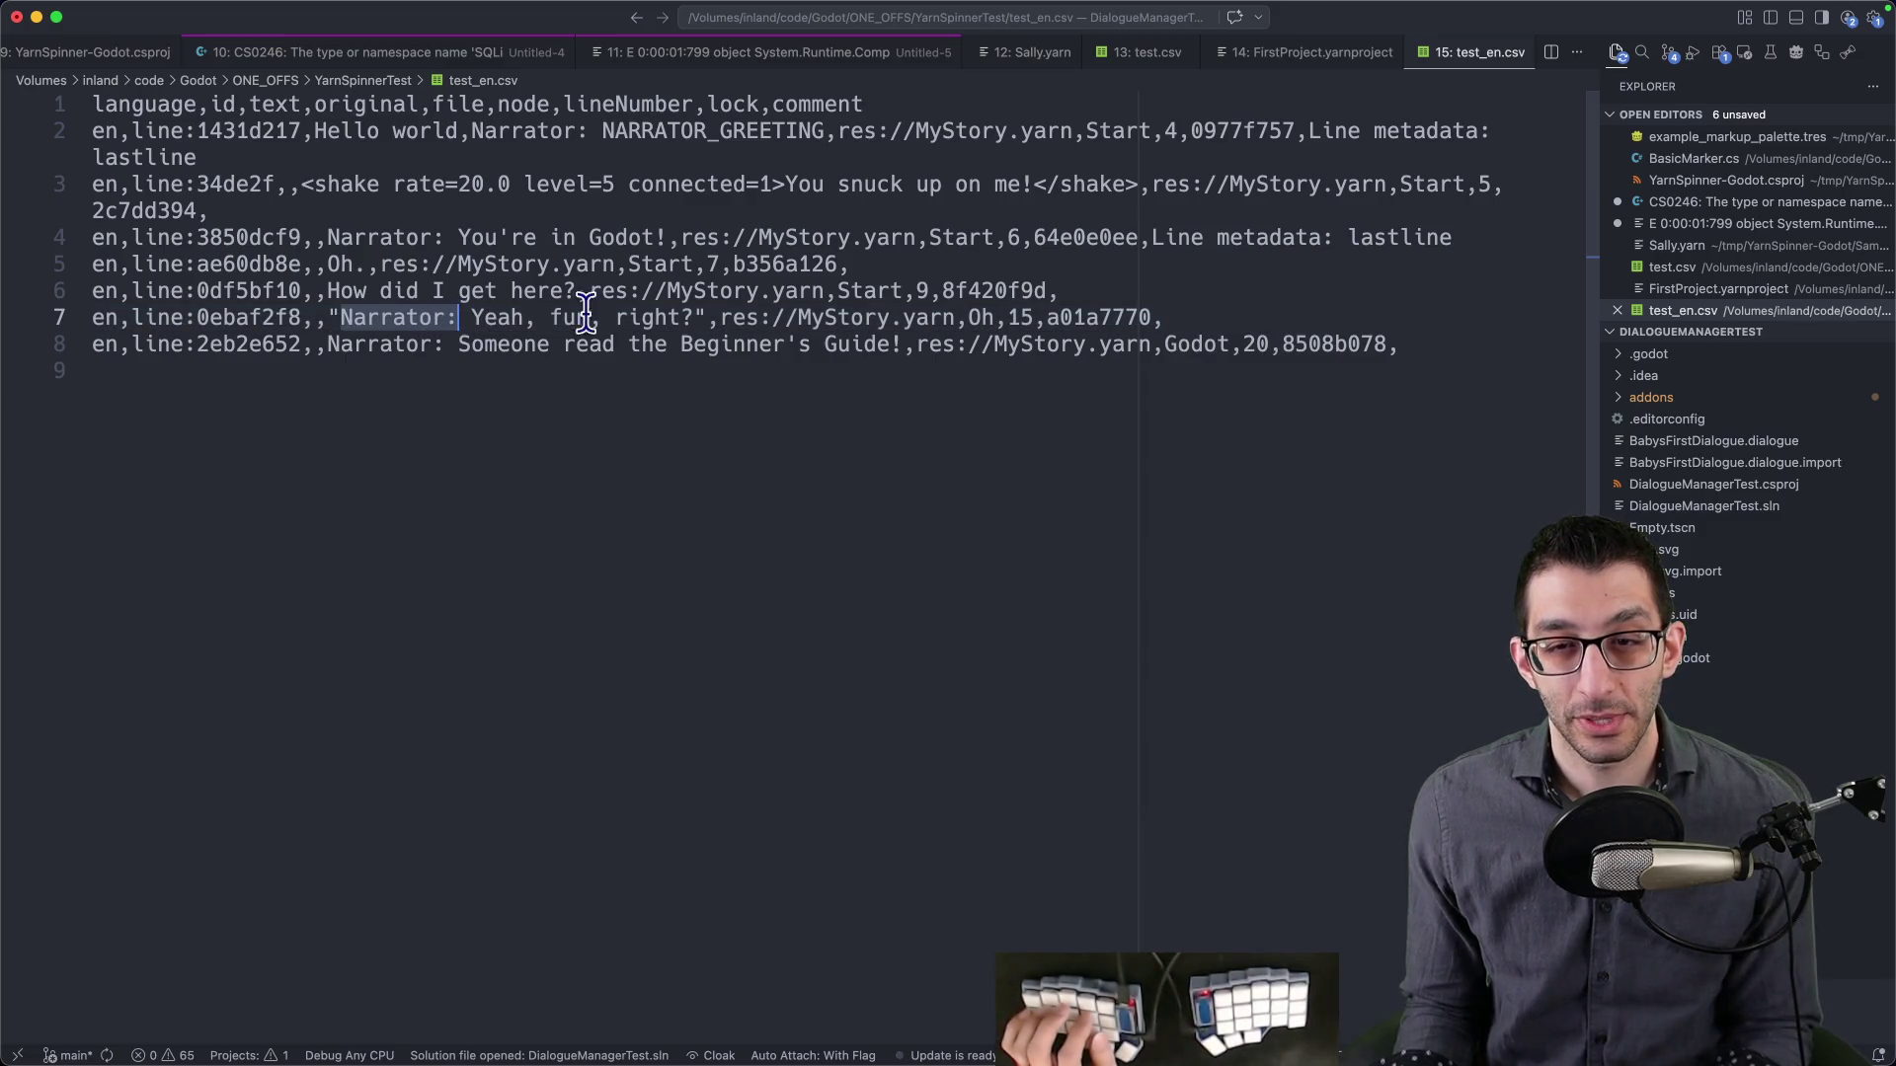
- Bring Godot forward and run the YarnSpinnerTest project
{"action": "mouse_move", "coordinate": [1071, 1008]}
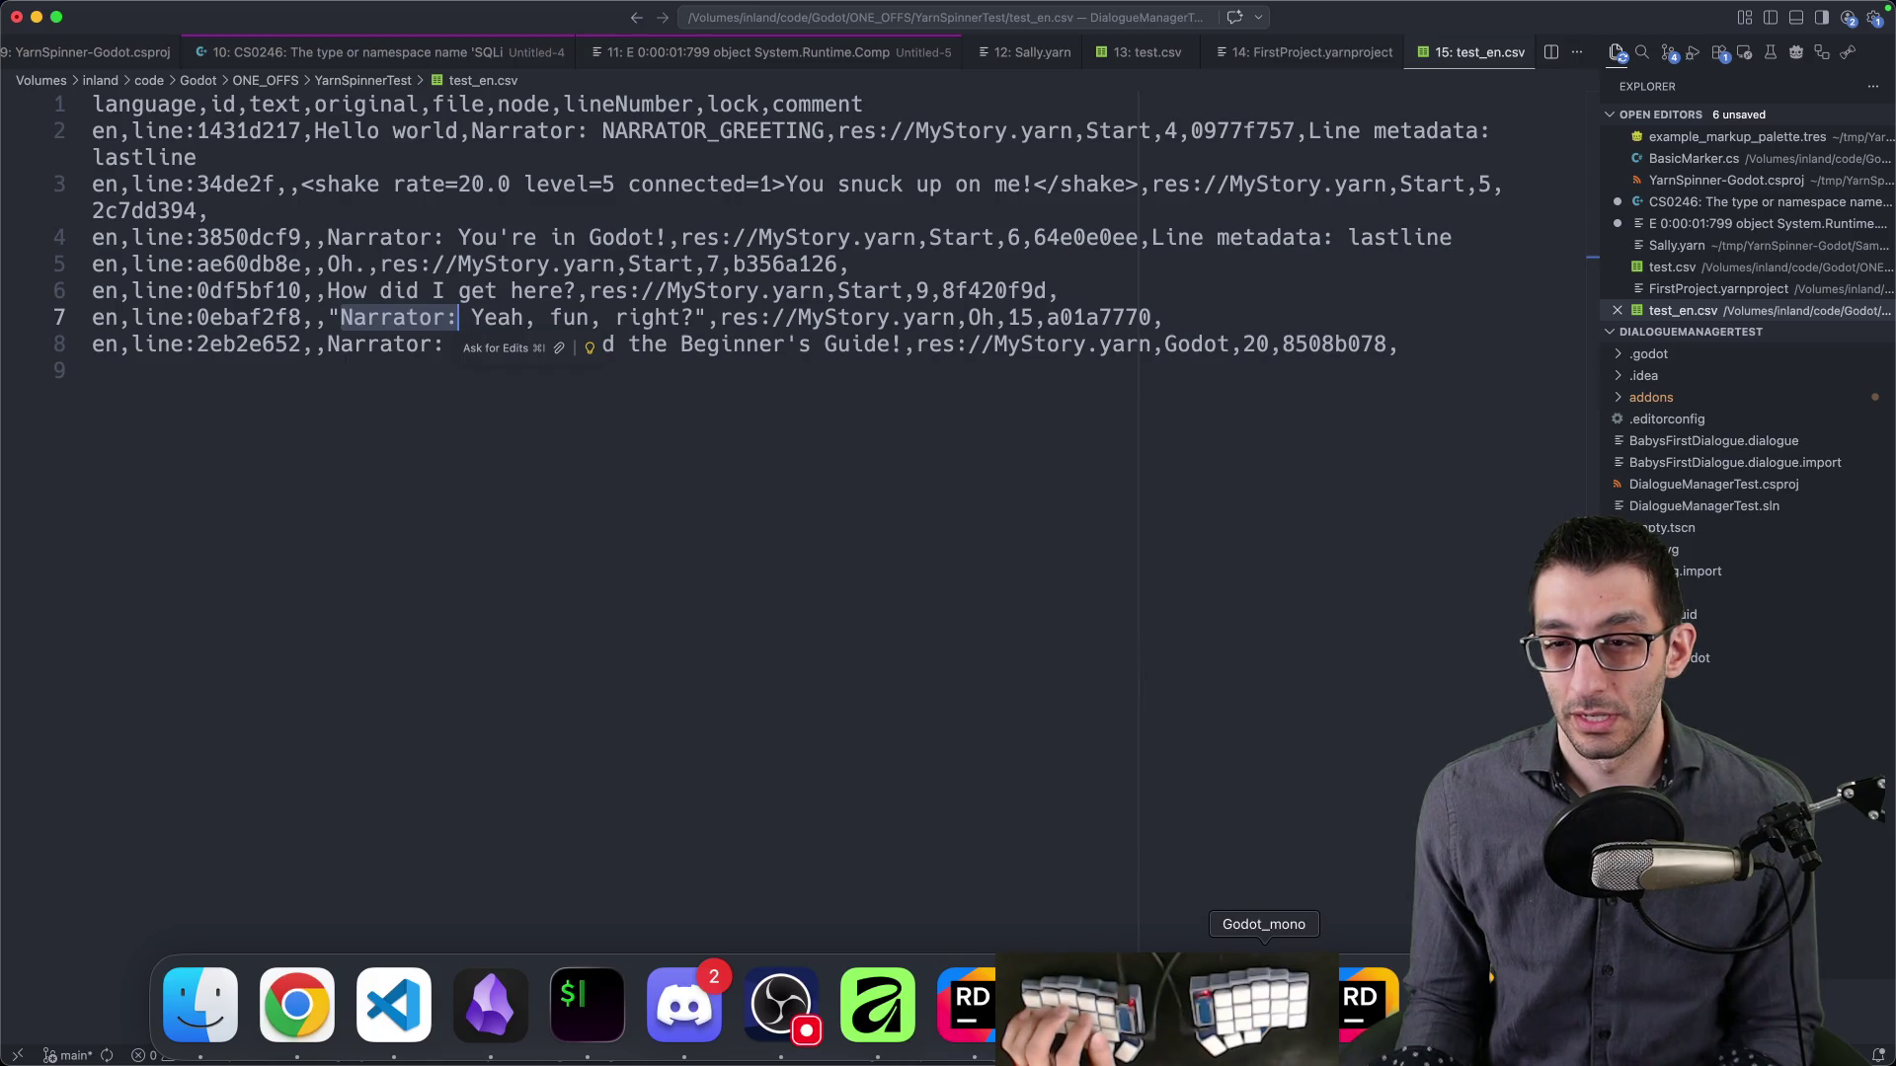
{"action": "left_click", "coordinate": [1264, 1002]}
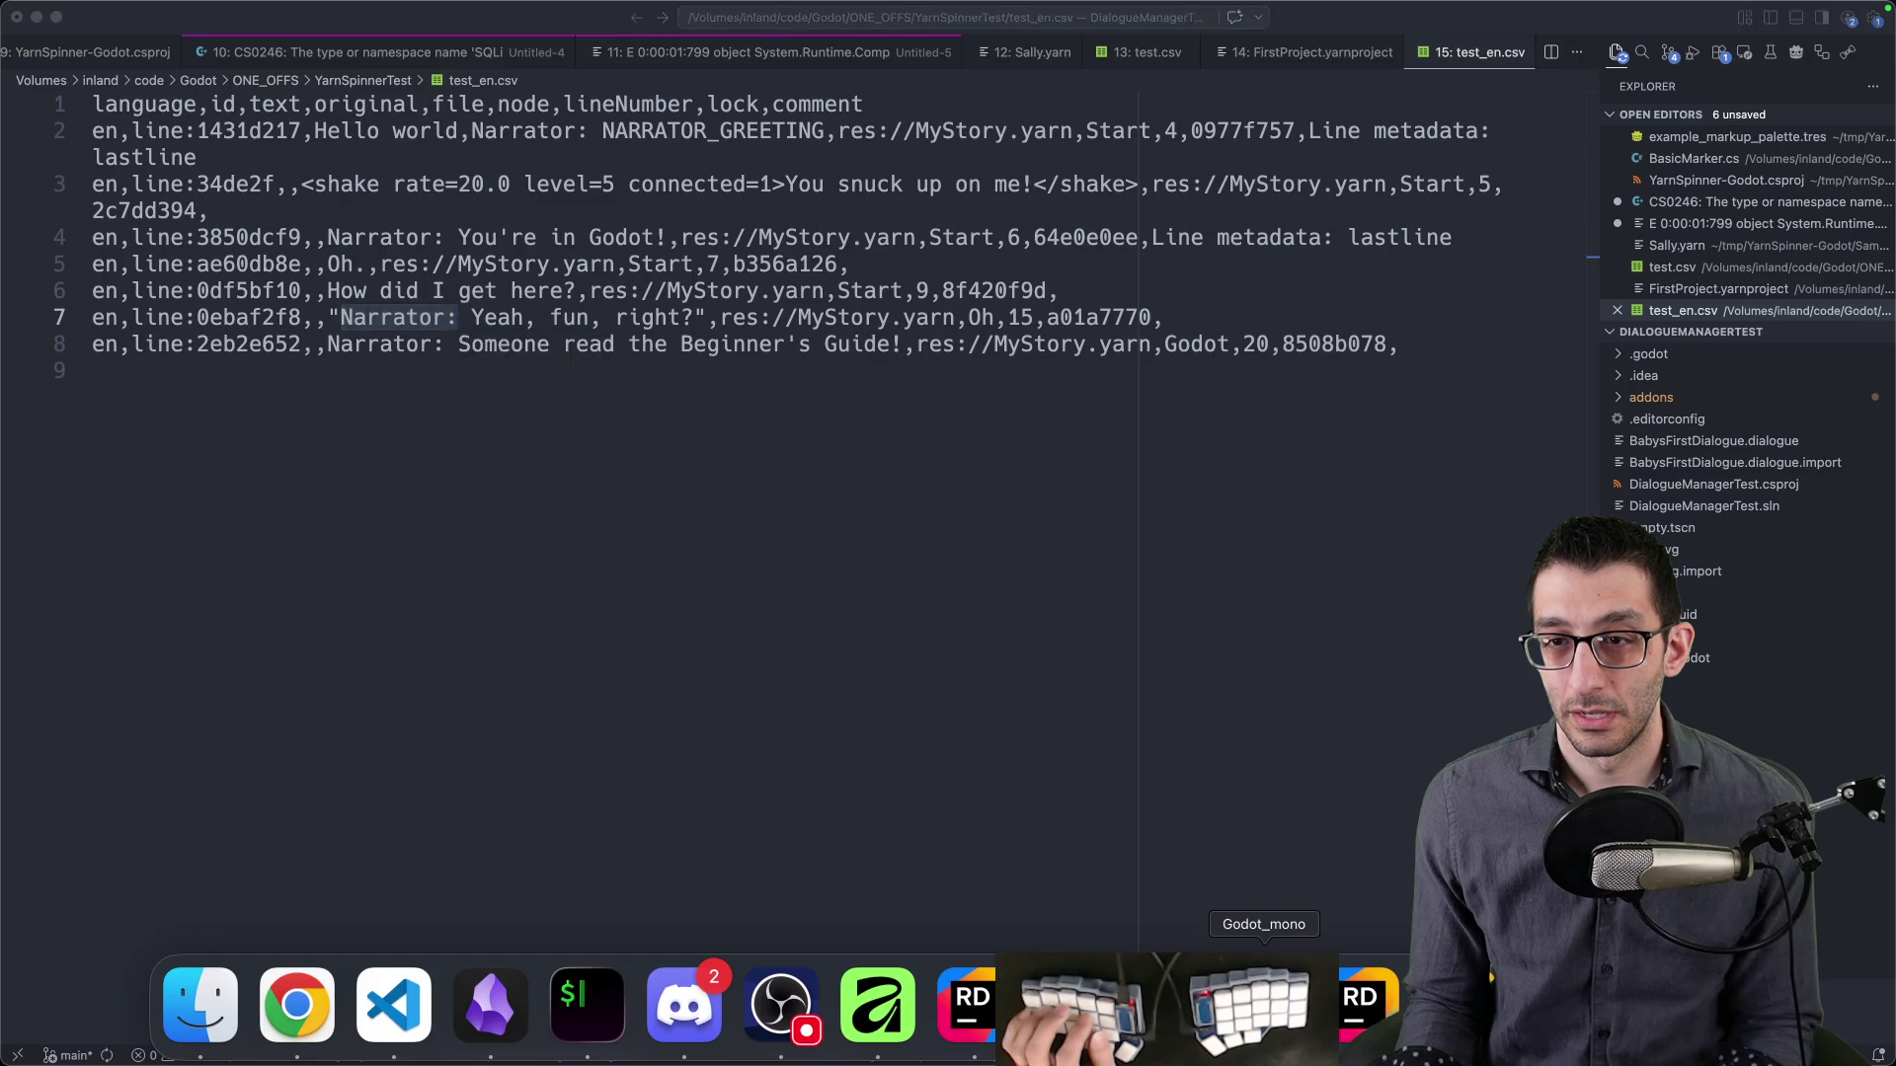
{"action": "left_click", "coordinate": [1580, 22]}
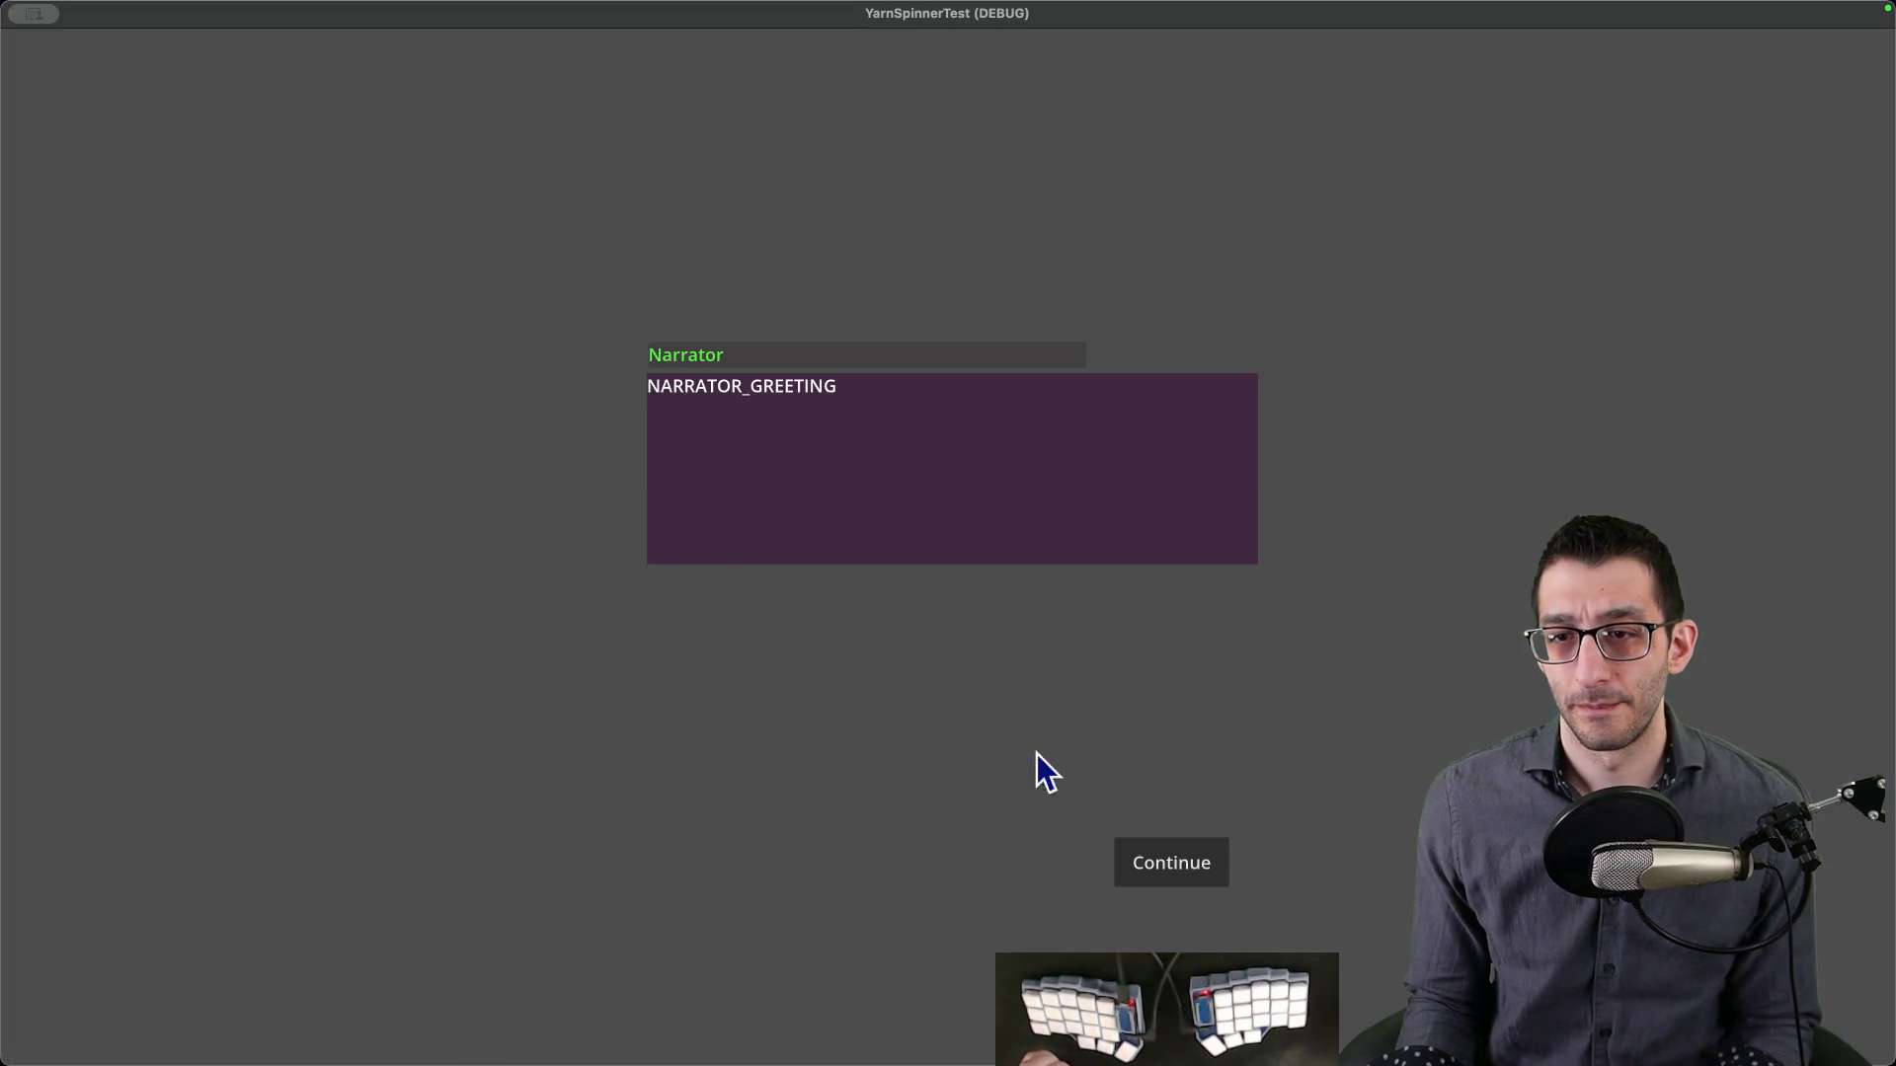
- Advance the running game's dialogue twice and pick a choice option
{"action": "left_click", "coordinate": [1168, 867]}
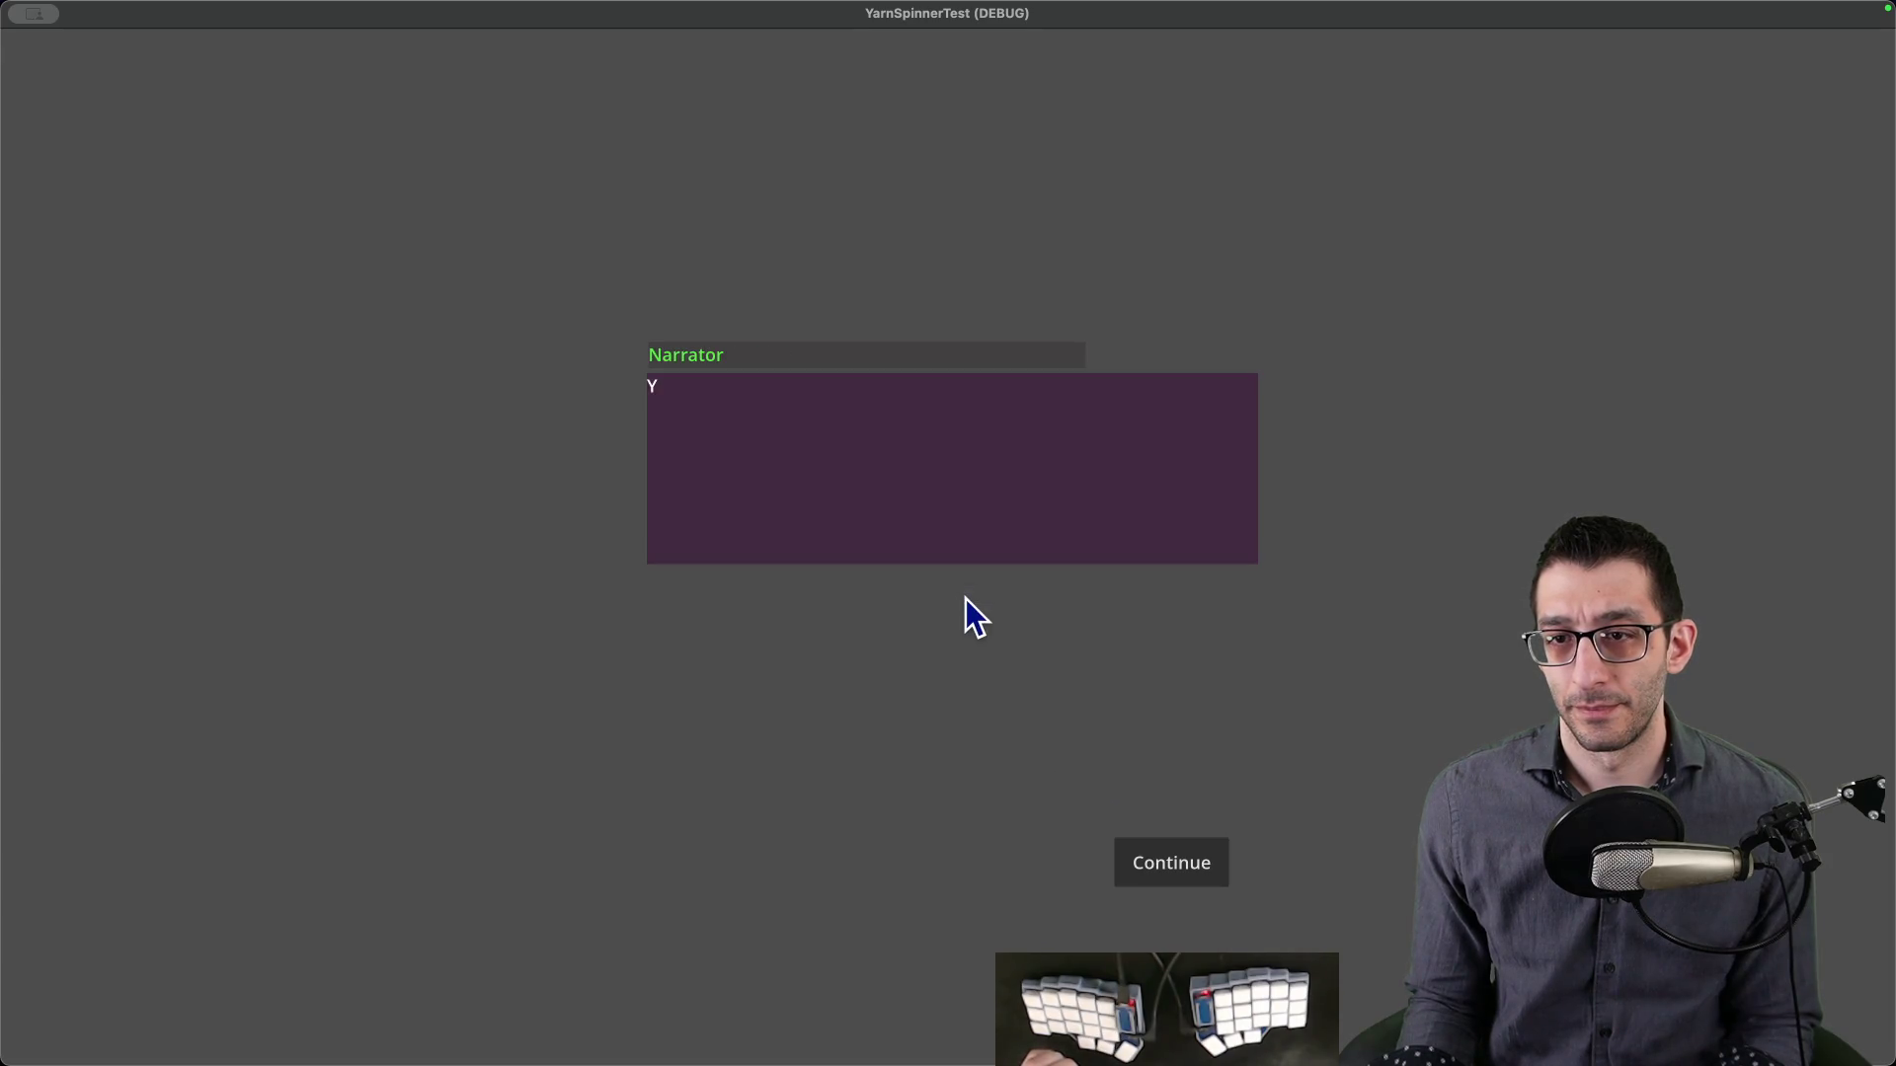
{"action": "left_click", "coordinate": [1161, 873]}
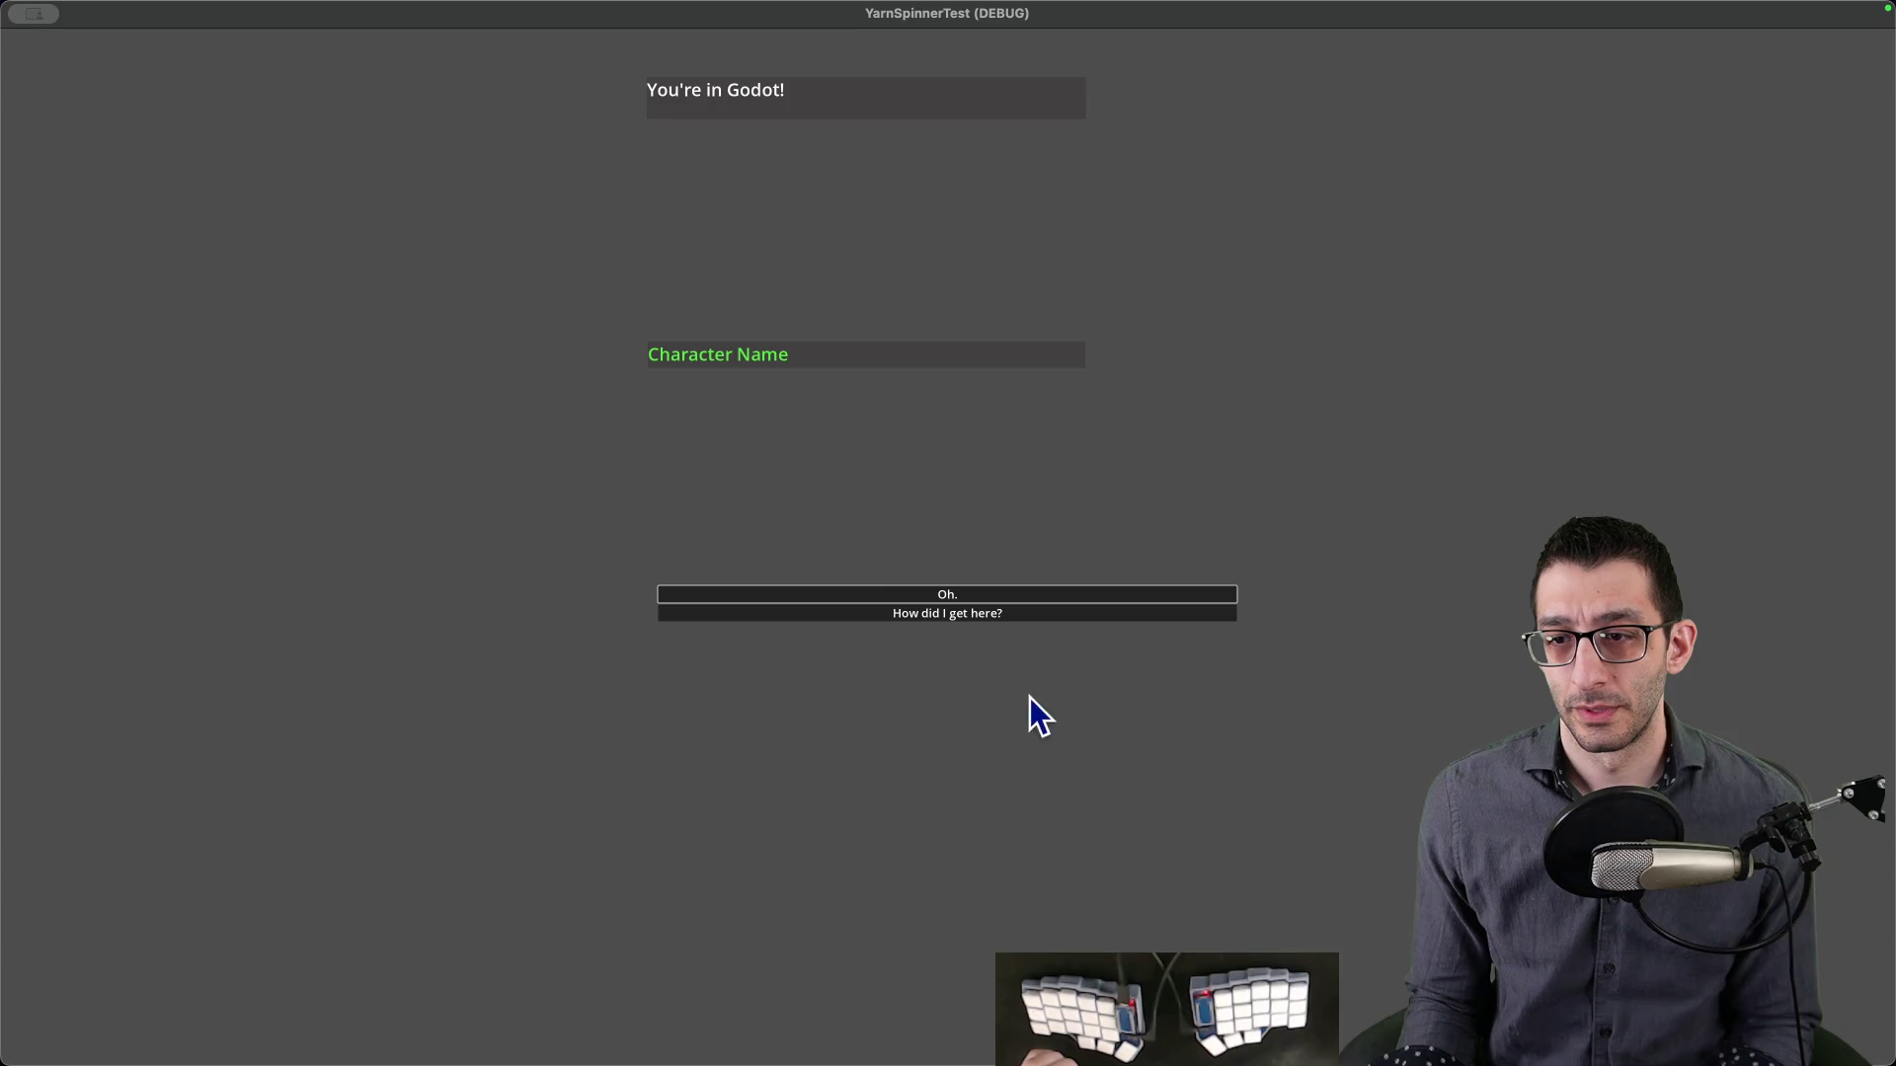
{"action": "left_click", "coordinate": [974, 619]}
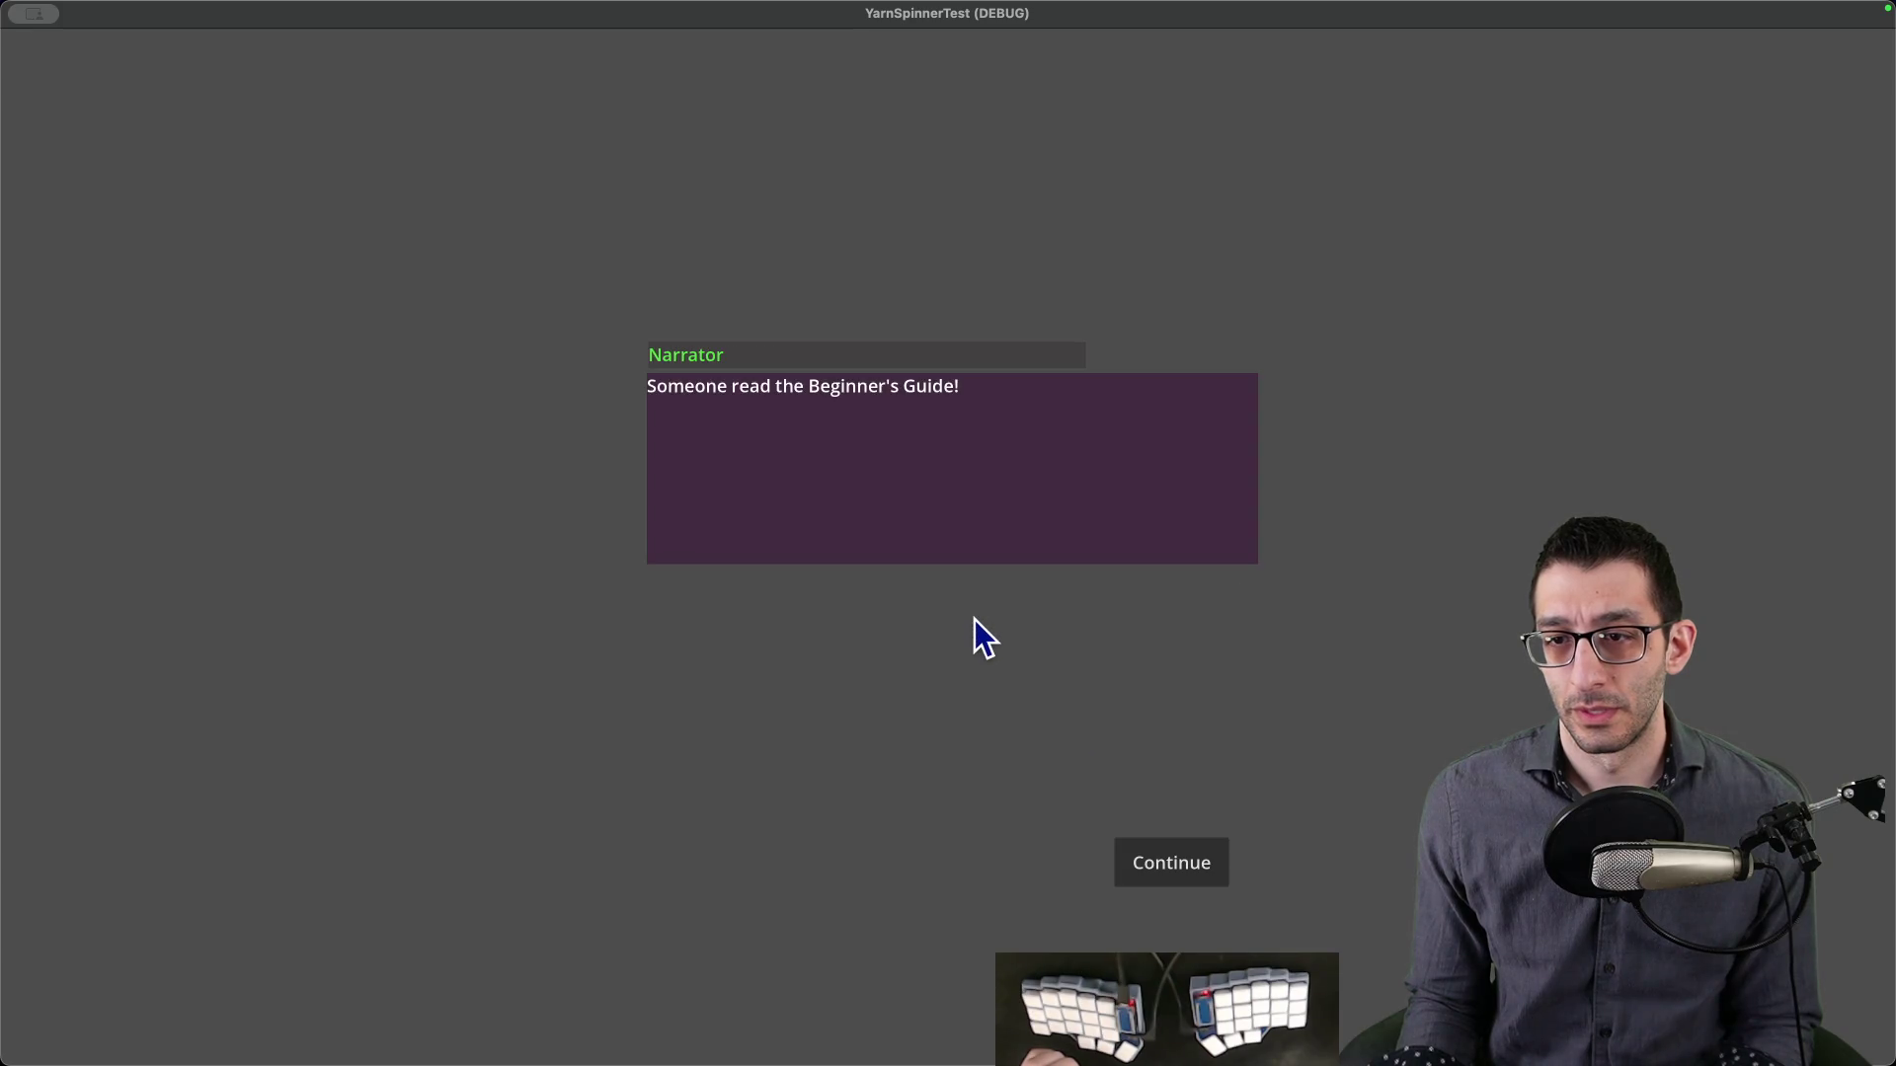
- Compare the game's Narrator line against line 8 of test_en.csv
{"action": "key", "text": "super+q"}
{"action": "key", "text": "Down"}
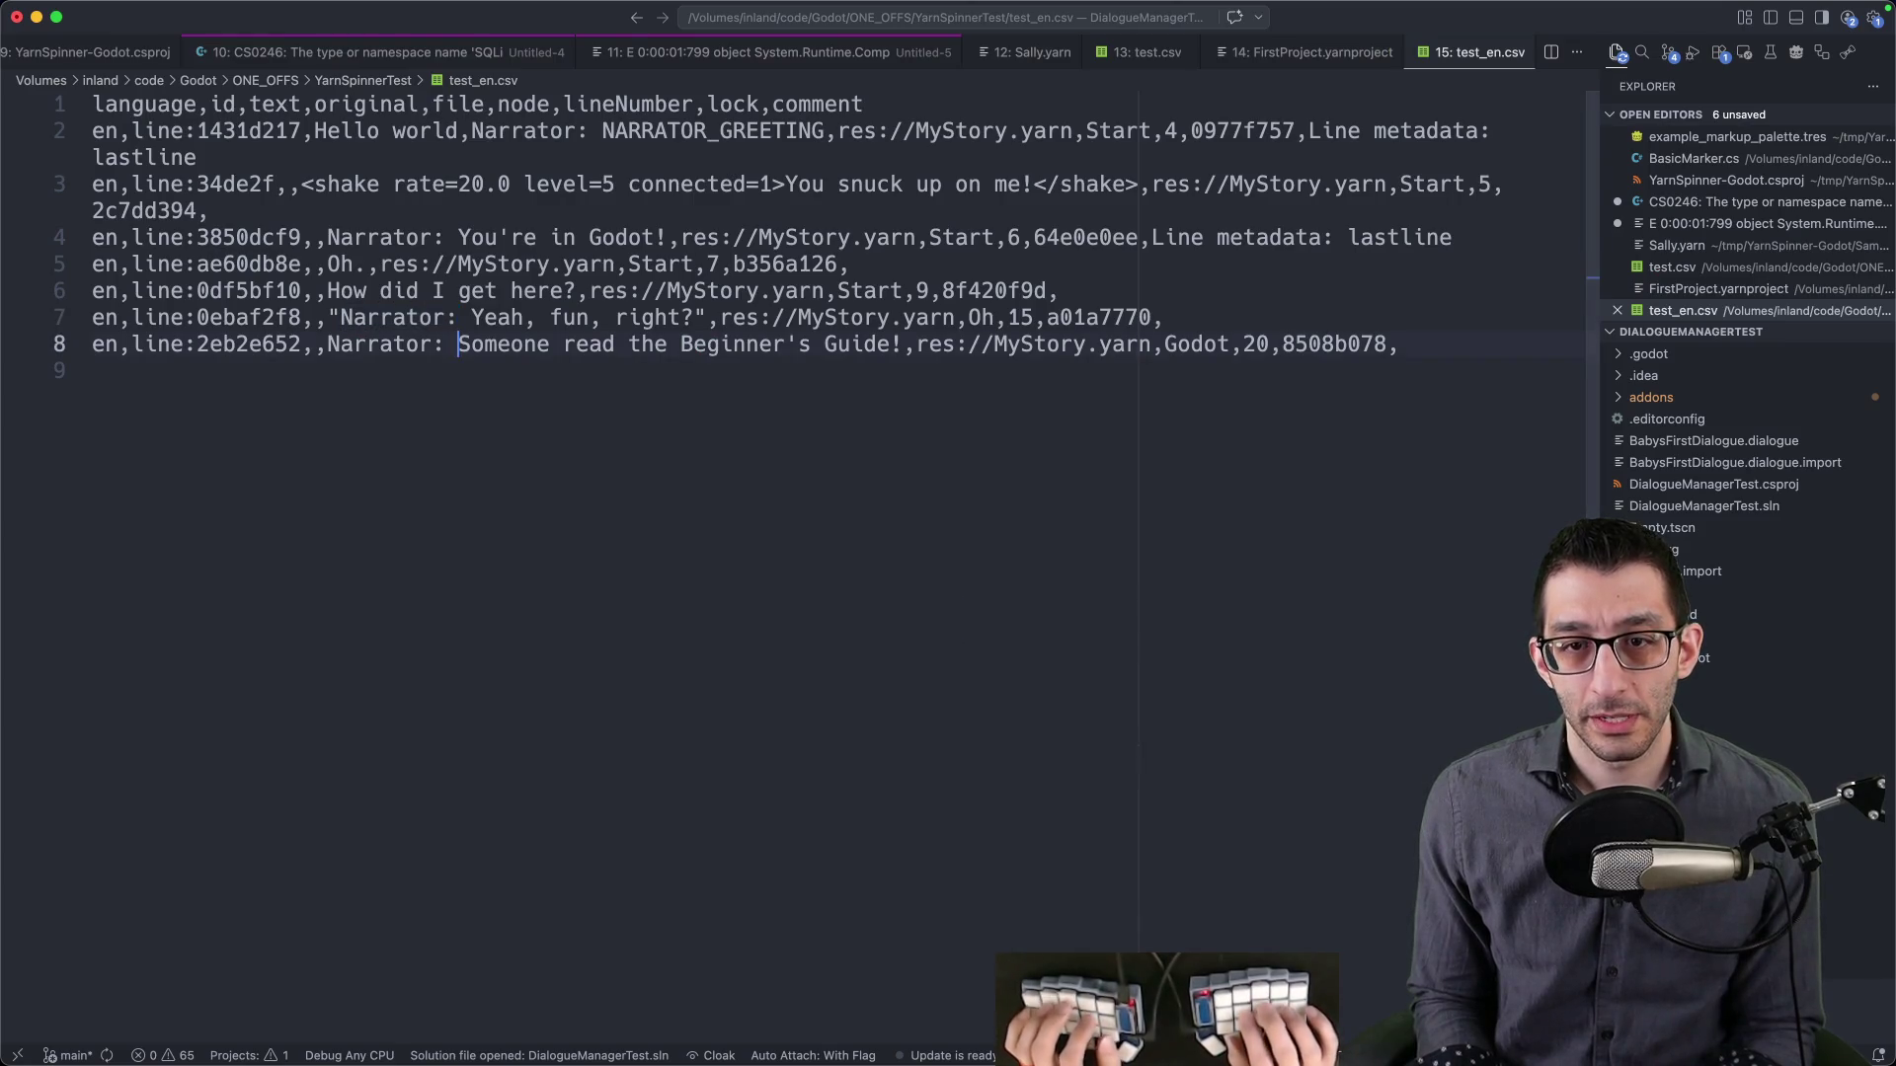
{"action": "key", "text": "super+Tab"}
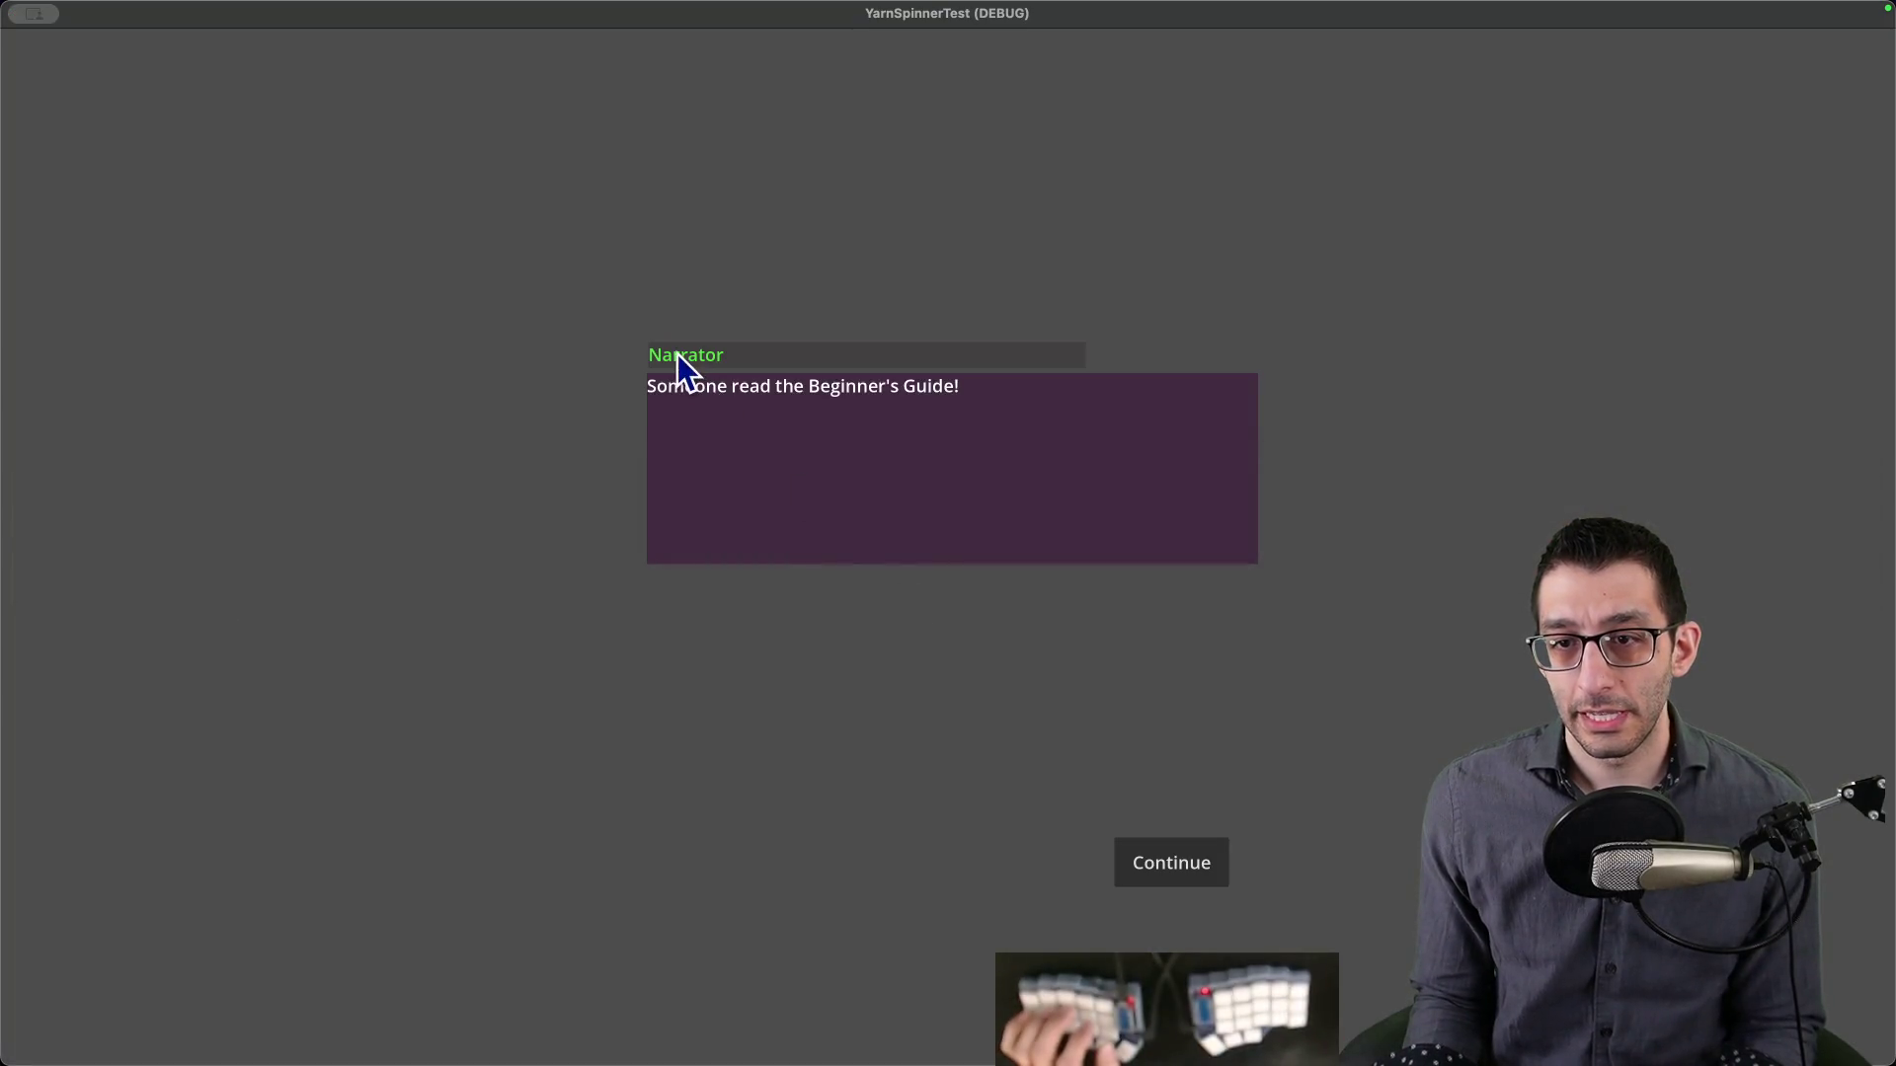
{"action": "key", "text": "super+Tab"}
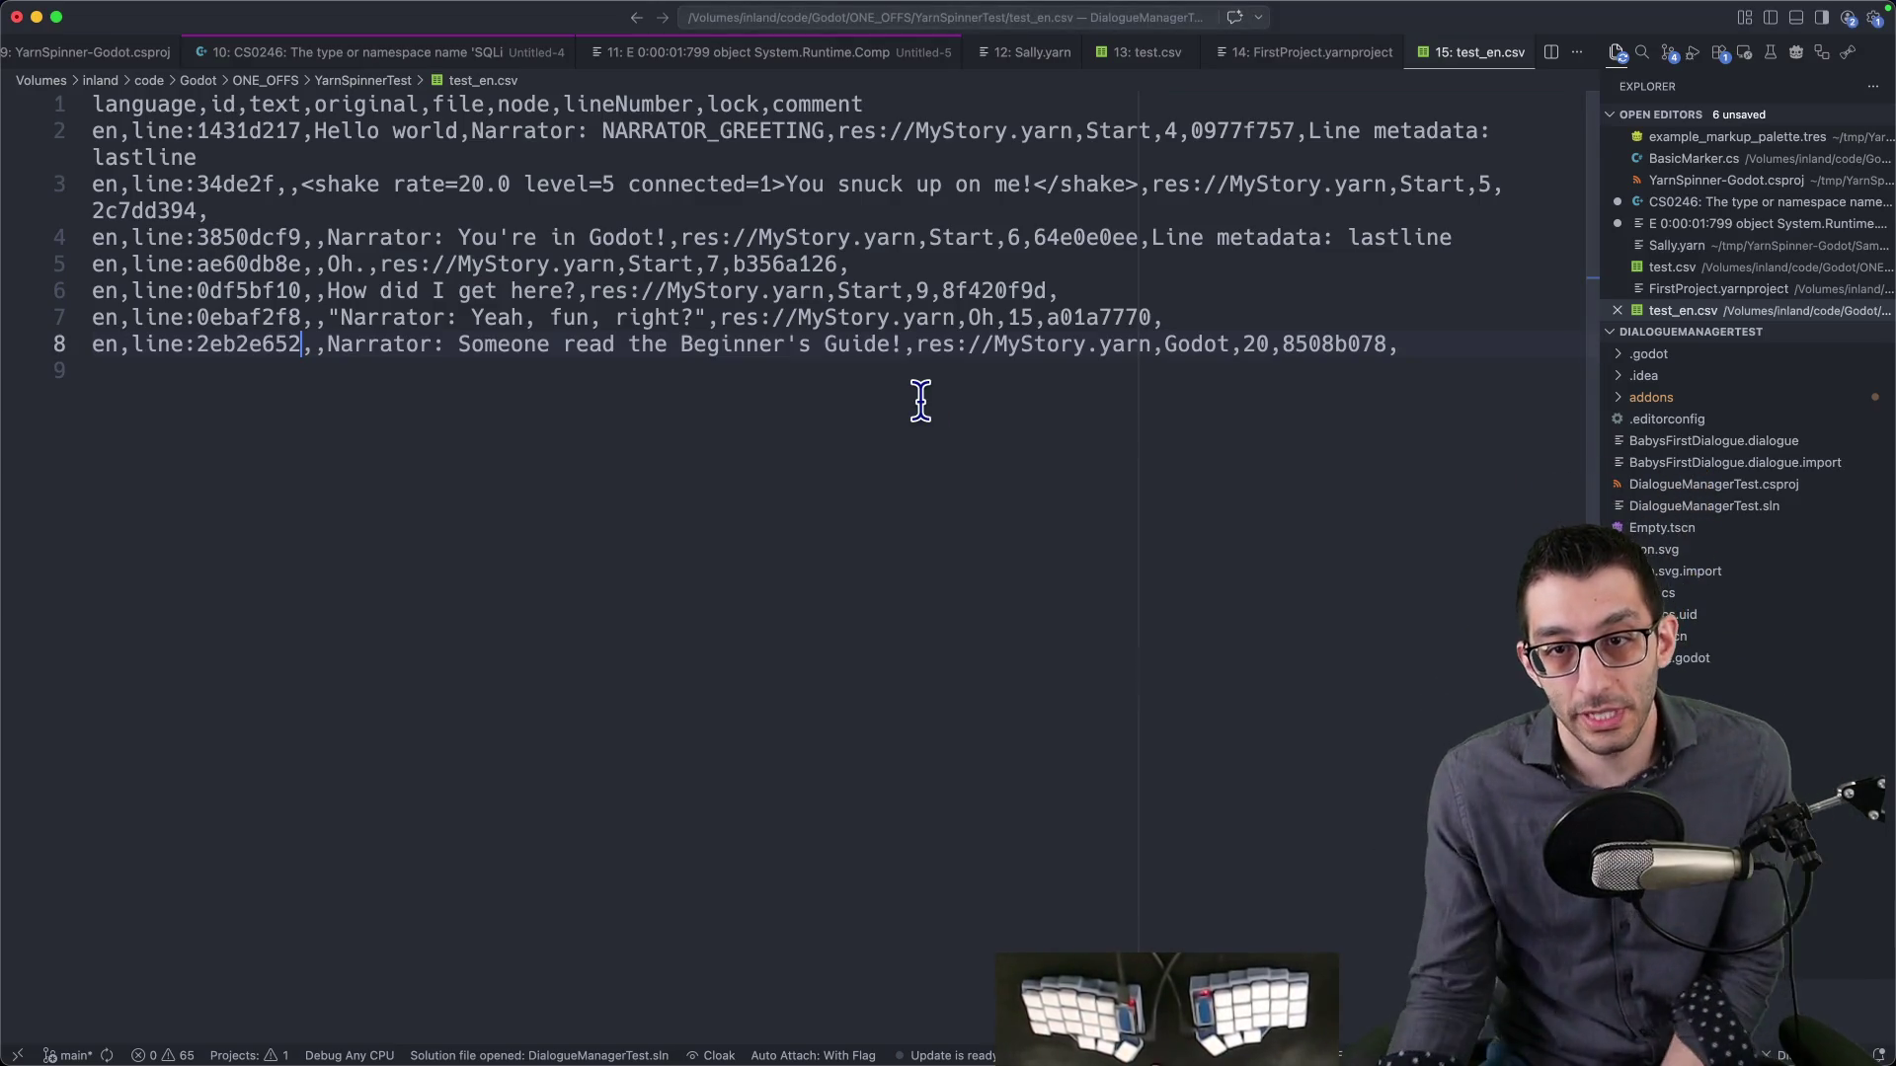
{"action": "double_click", "coordinate": [326, 346]}
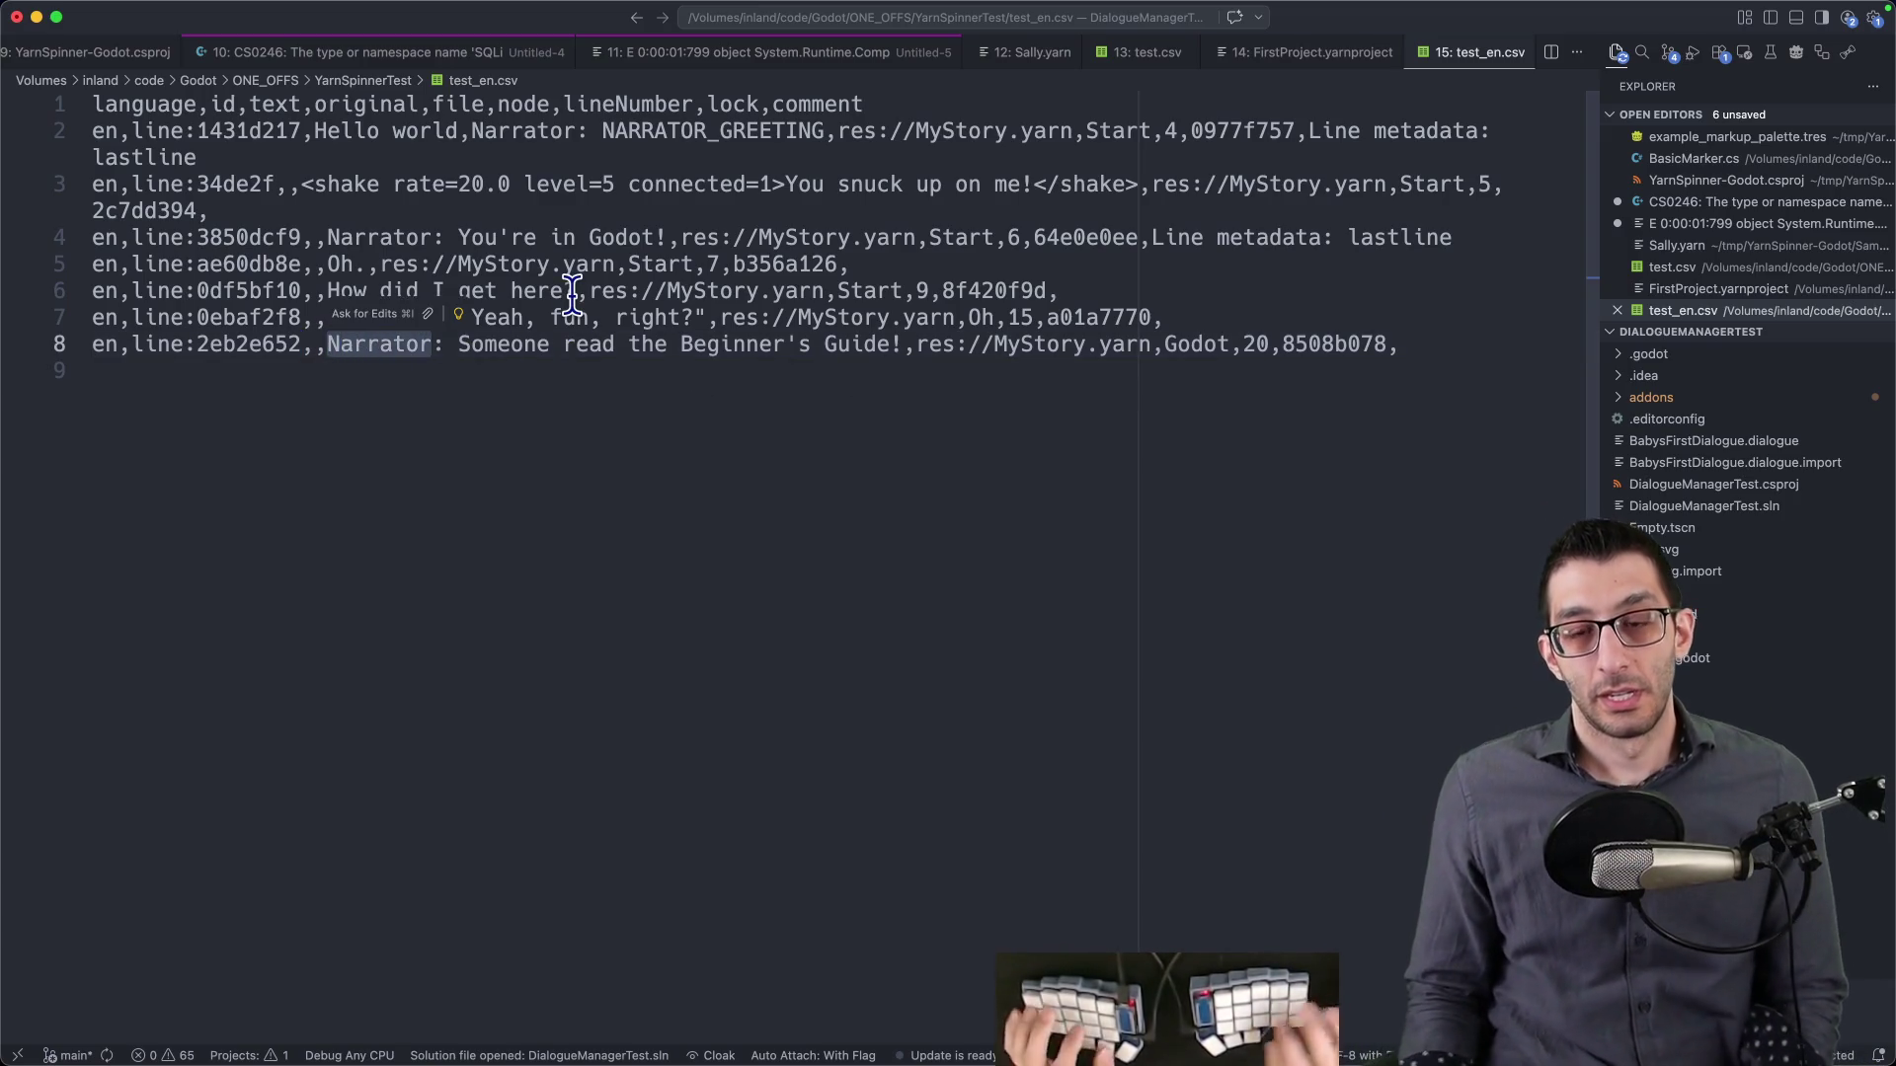
{"action": "key", "text": "super+Tab"}
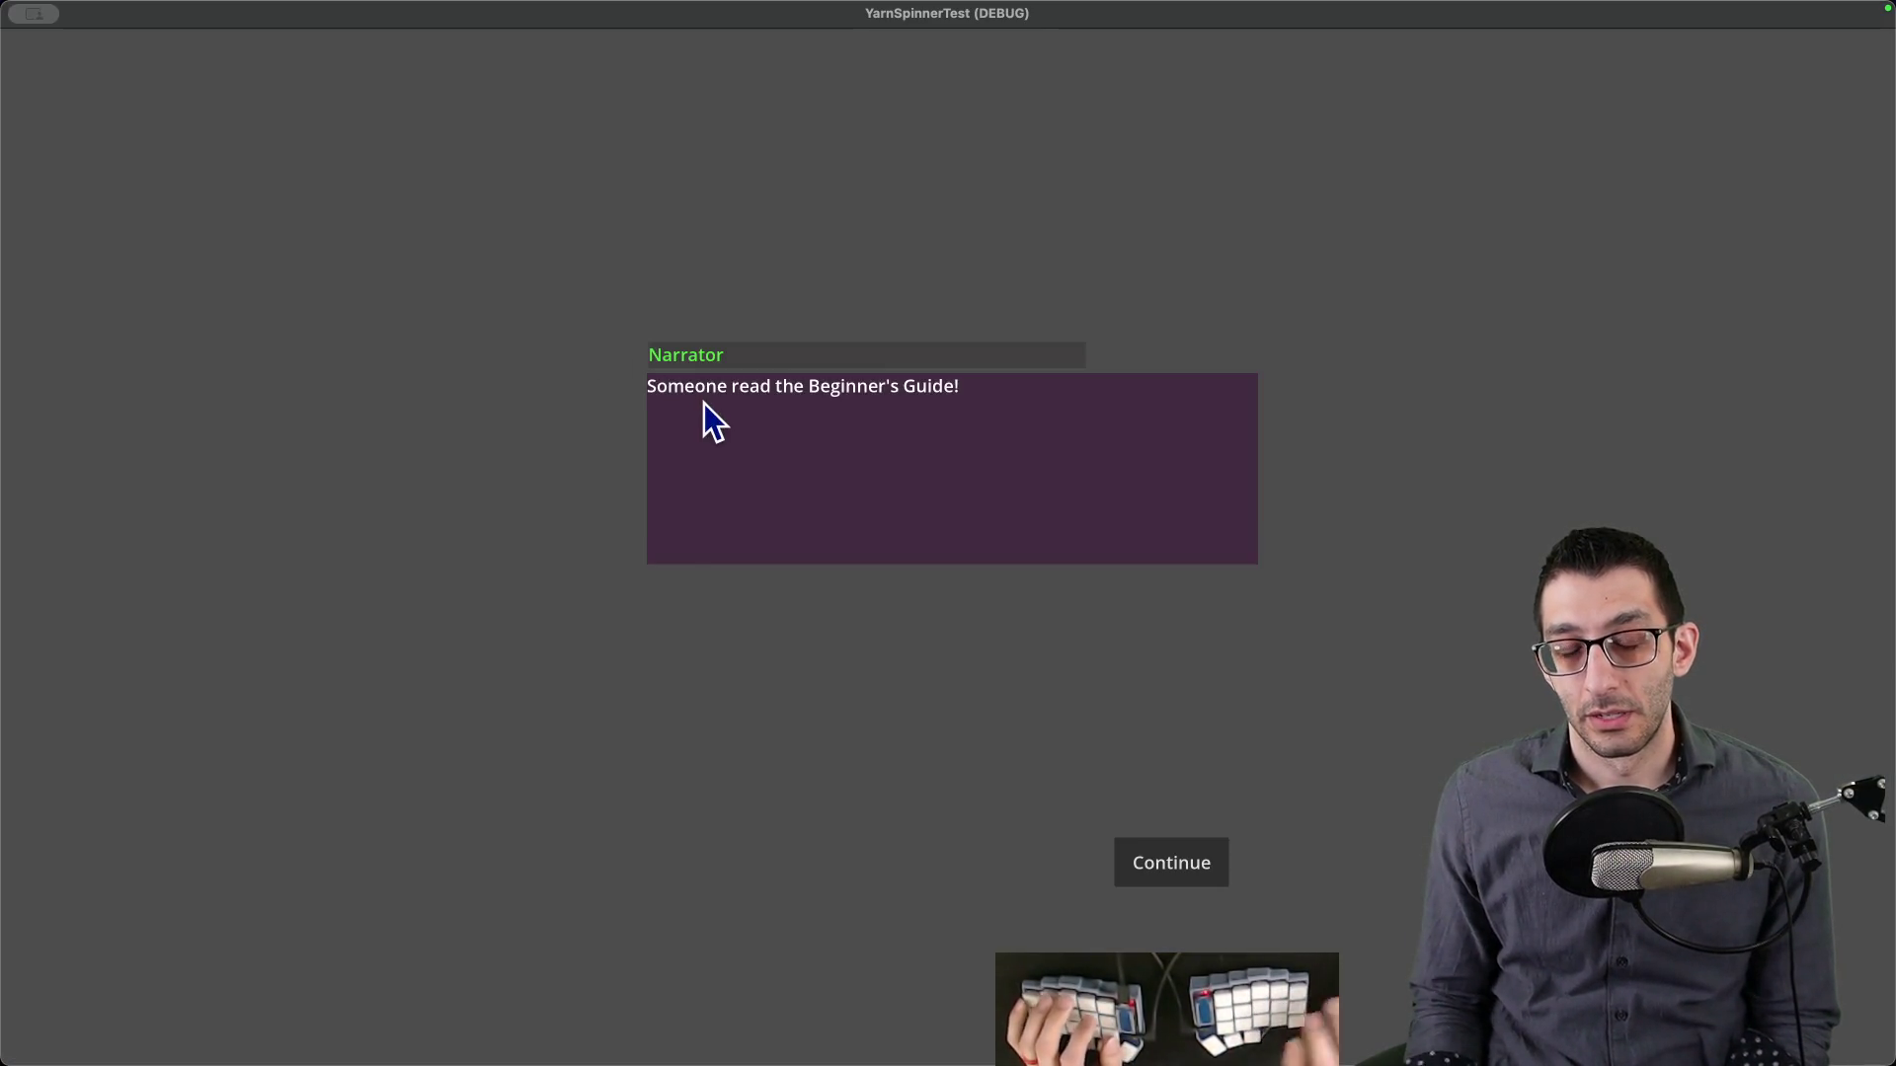
{"action": "key", "text": "super+Tab"}
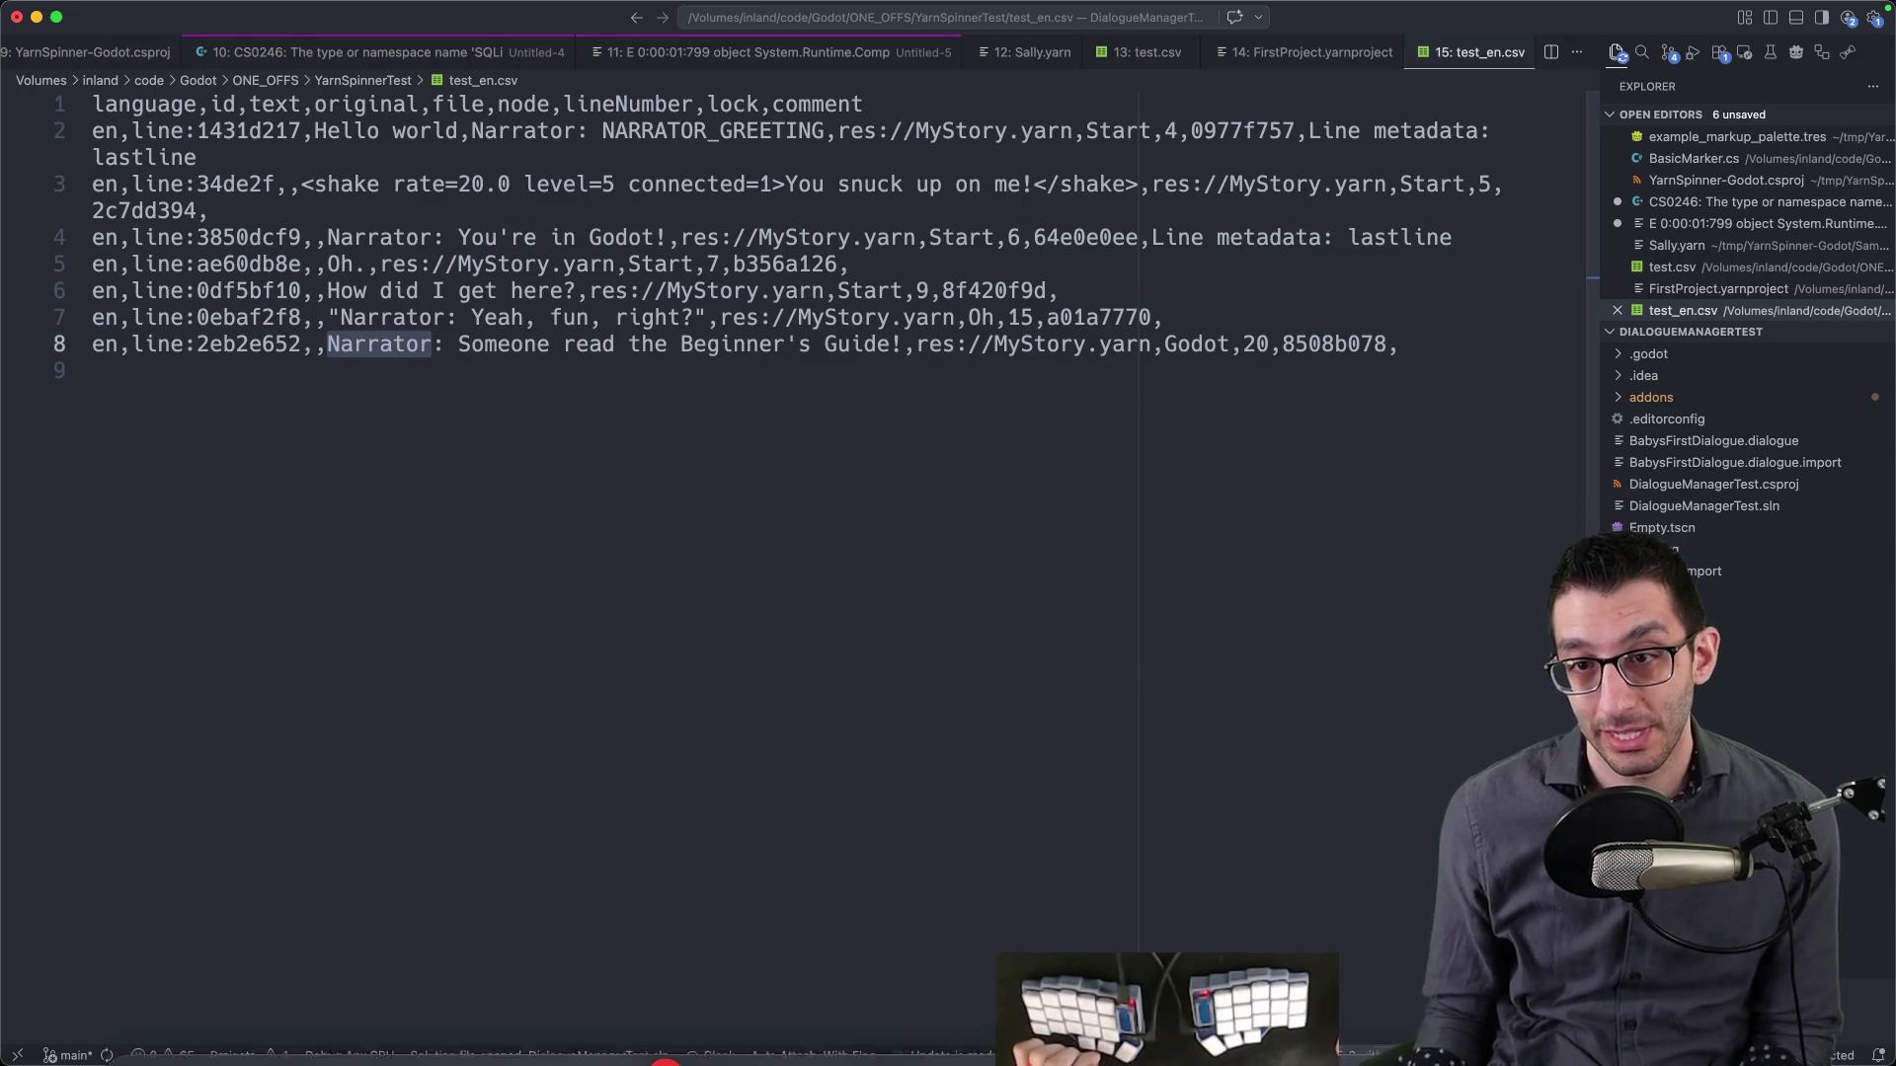
{"action": "left_click", "coordinate": [248, 1046]}
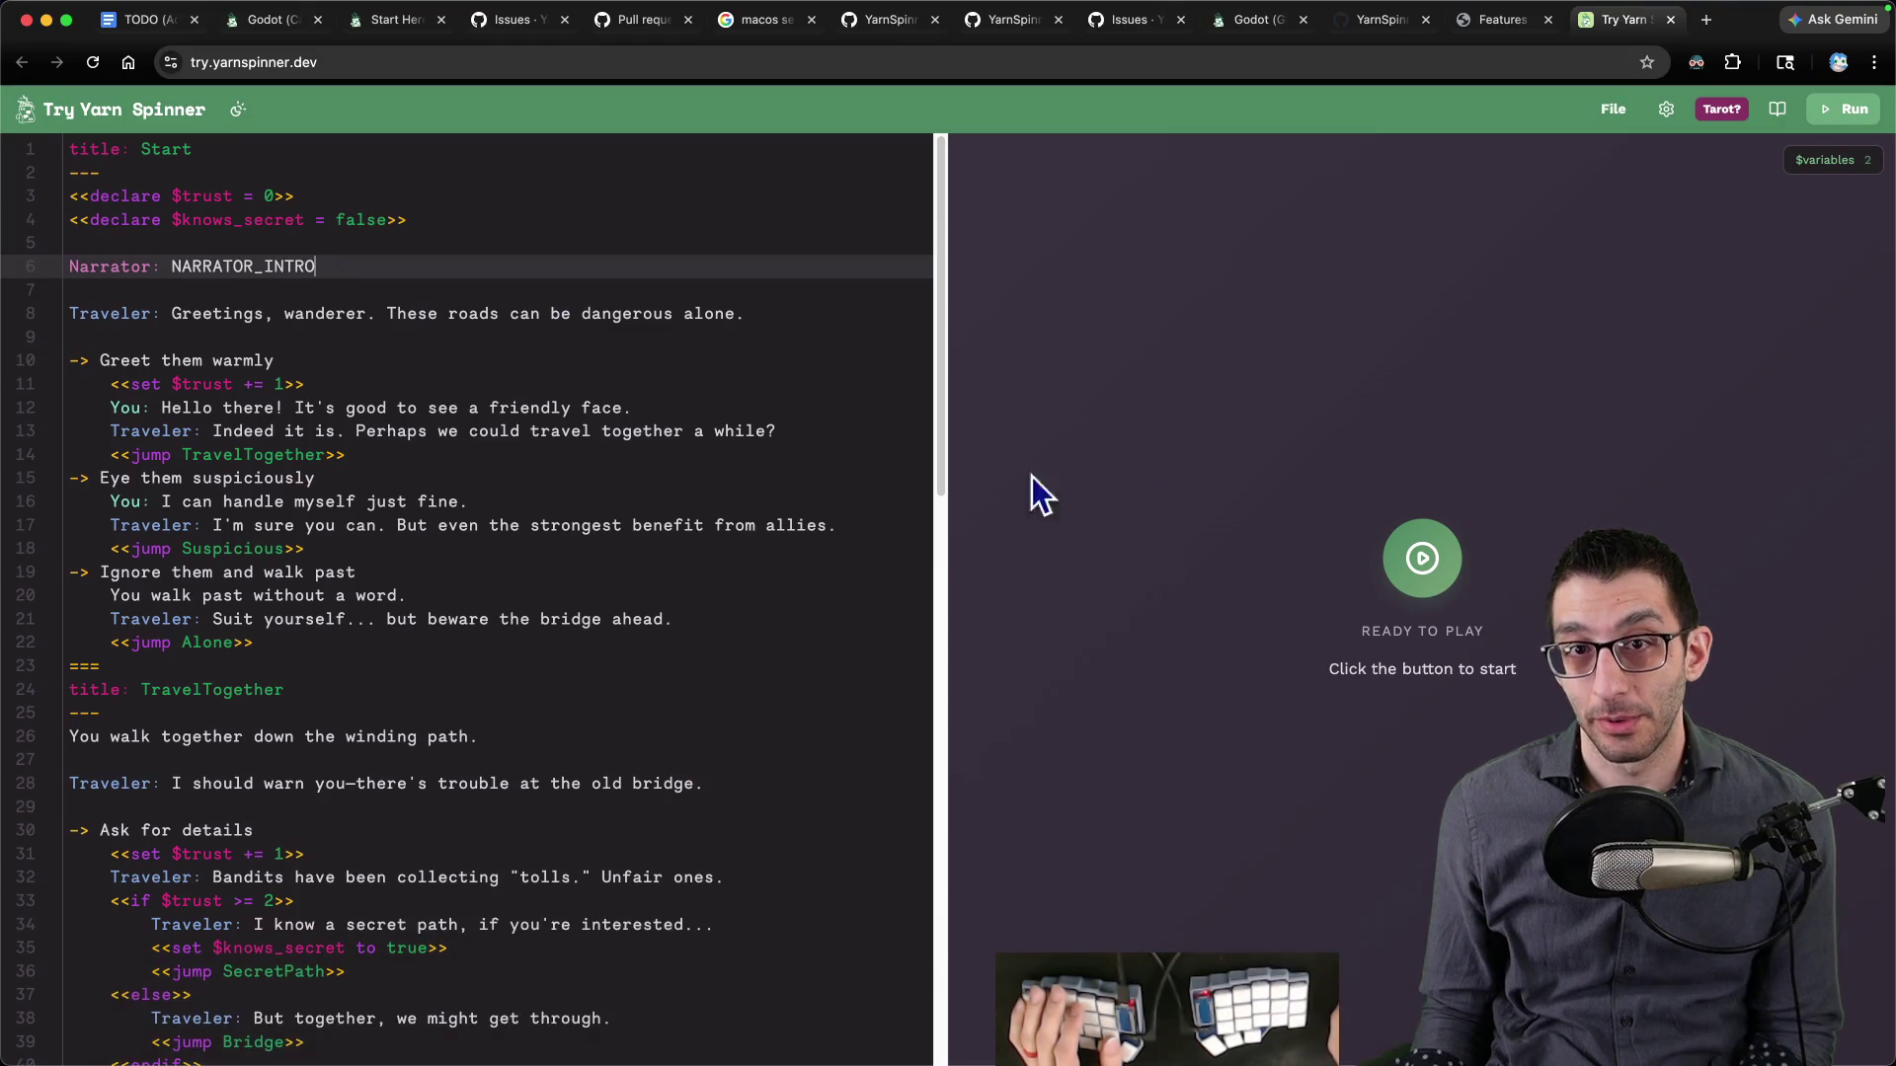
- Read the Features page down through Add-ons & Extensions and Ready to Get Started
{"action": "key", "text": "ctrl+shift+Tab"}
{"action": "scroll", "coordinate": [507, 664], "scroll_direction": "down", "scroll_amount": 5}
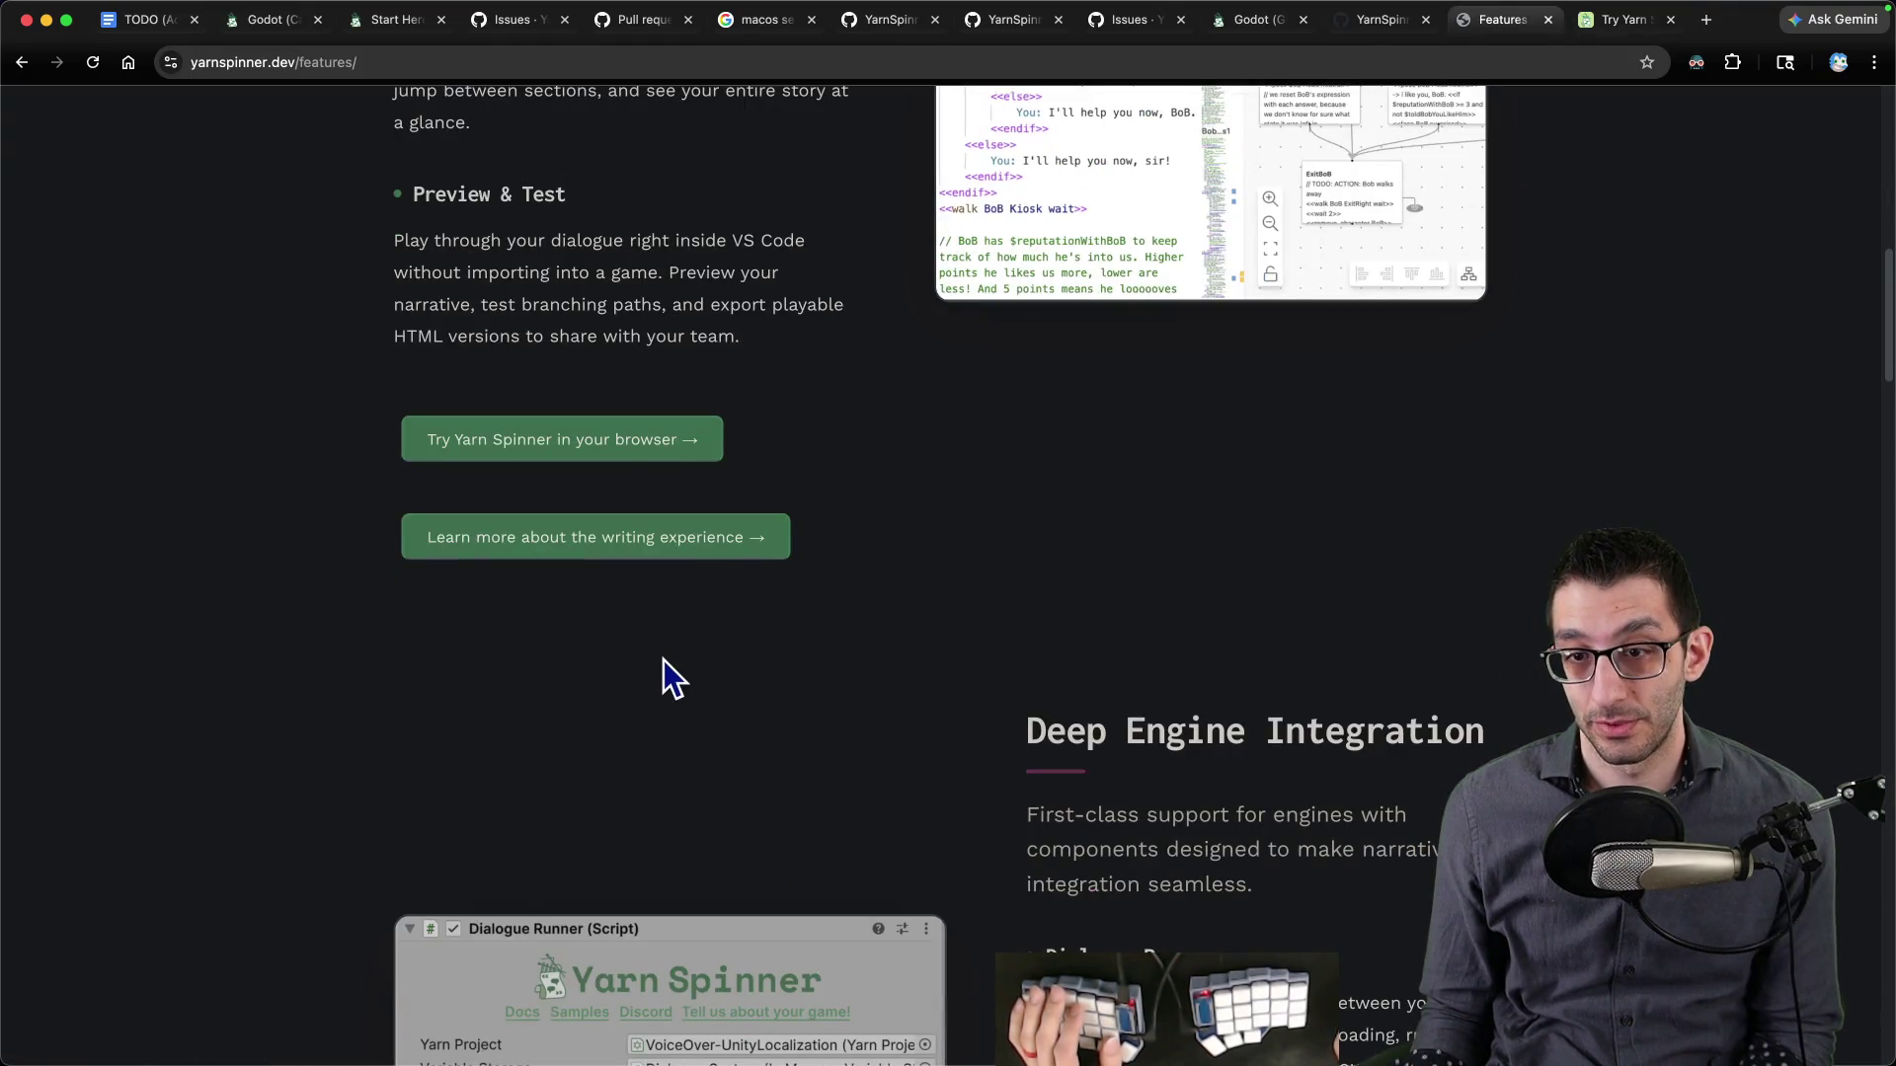
{"action": "scroll", "coordinate": [663, 660], "scroll_direction": "down", "scroll_amount": 7}
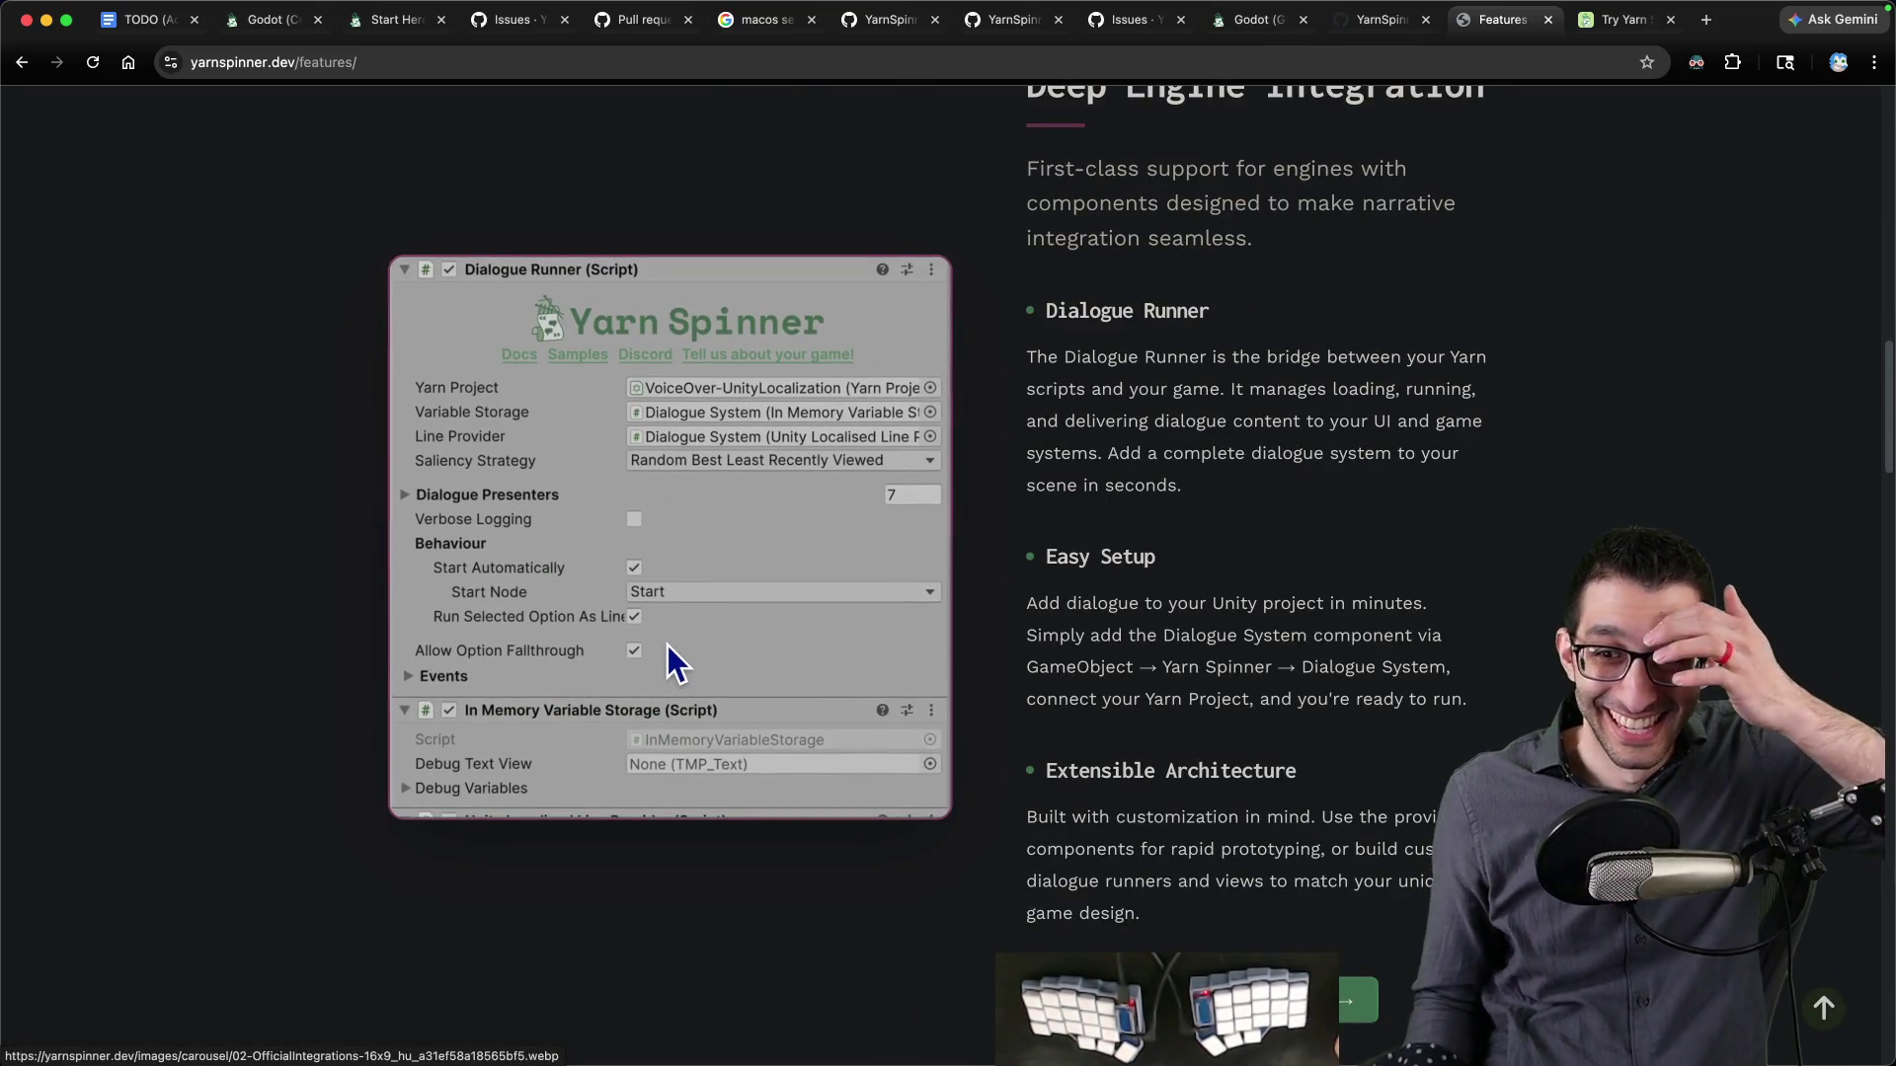
{"action": "scroll", "coordinate": [670, 644], "scroll_direction": "down", "scroll_amount": 6}
{"action": "scroll", "coordinate": [670, 660], "scroll_direction": "down", "scroll_amount": 6}
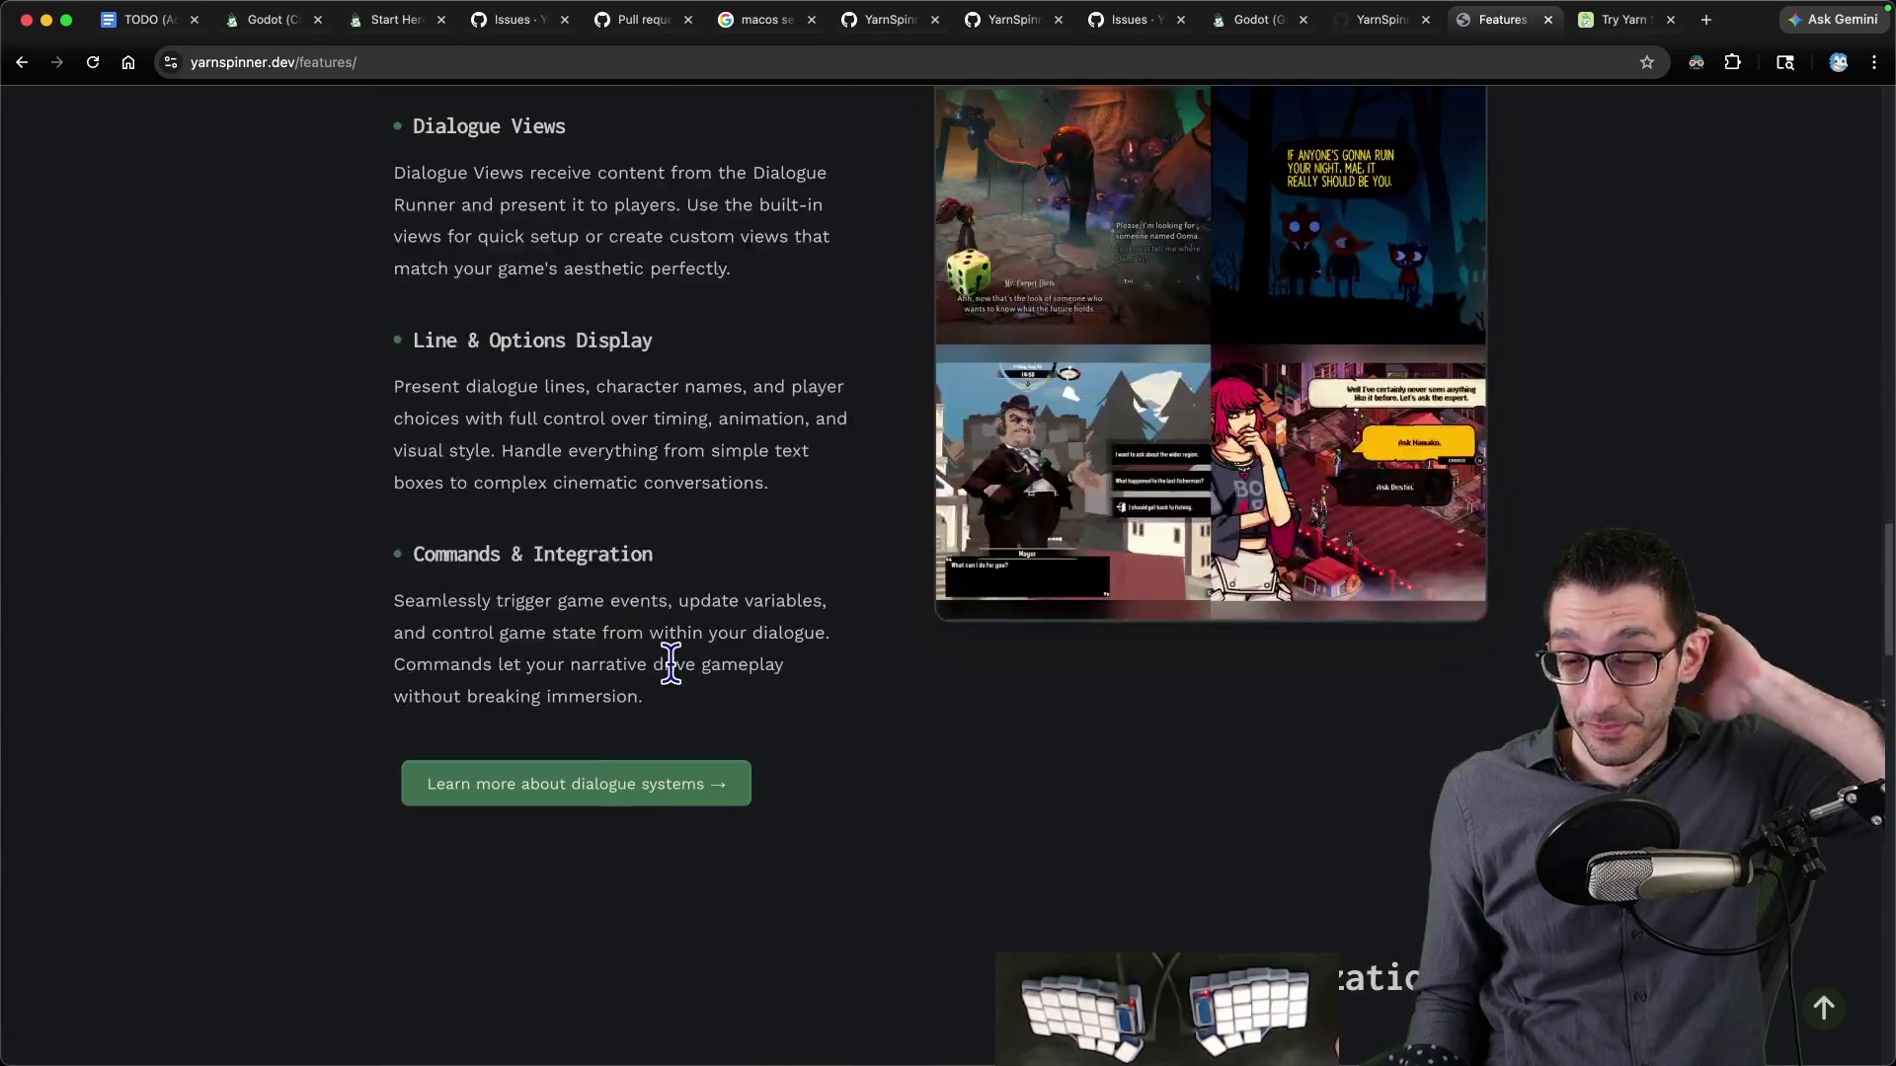
{"action": "scroll", "coordinate": [669, 667], "scroll_direction": "down", "scroll_amount": 6}
{"action": "scroll", "coordinate": [668, 671], "scroll_direction": "down", "scroll_amount": 4}
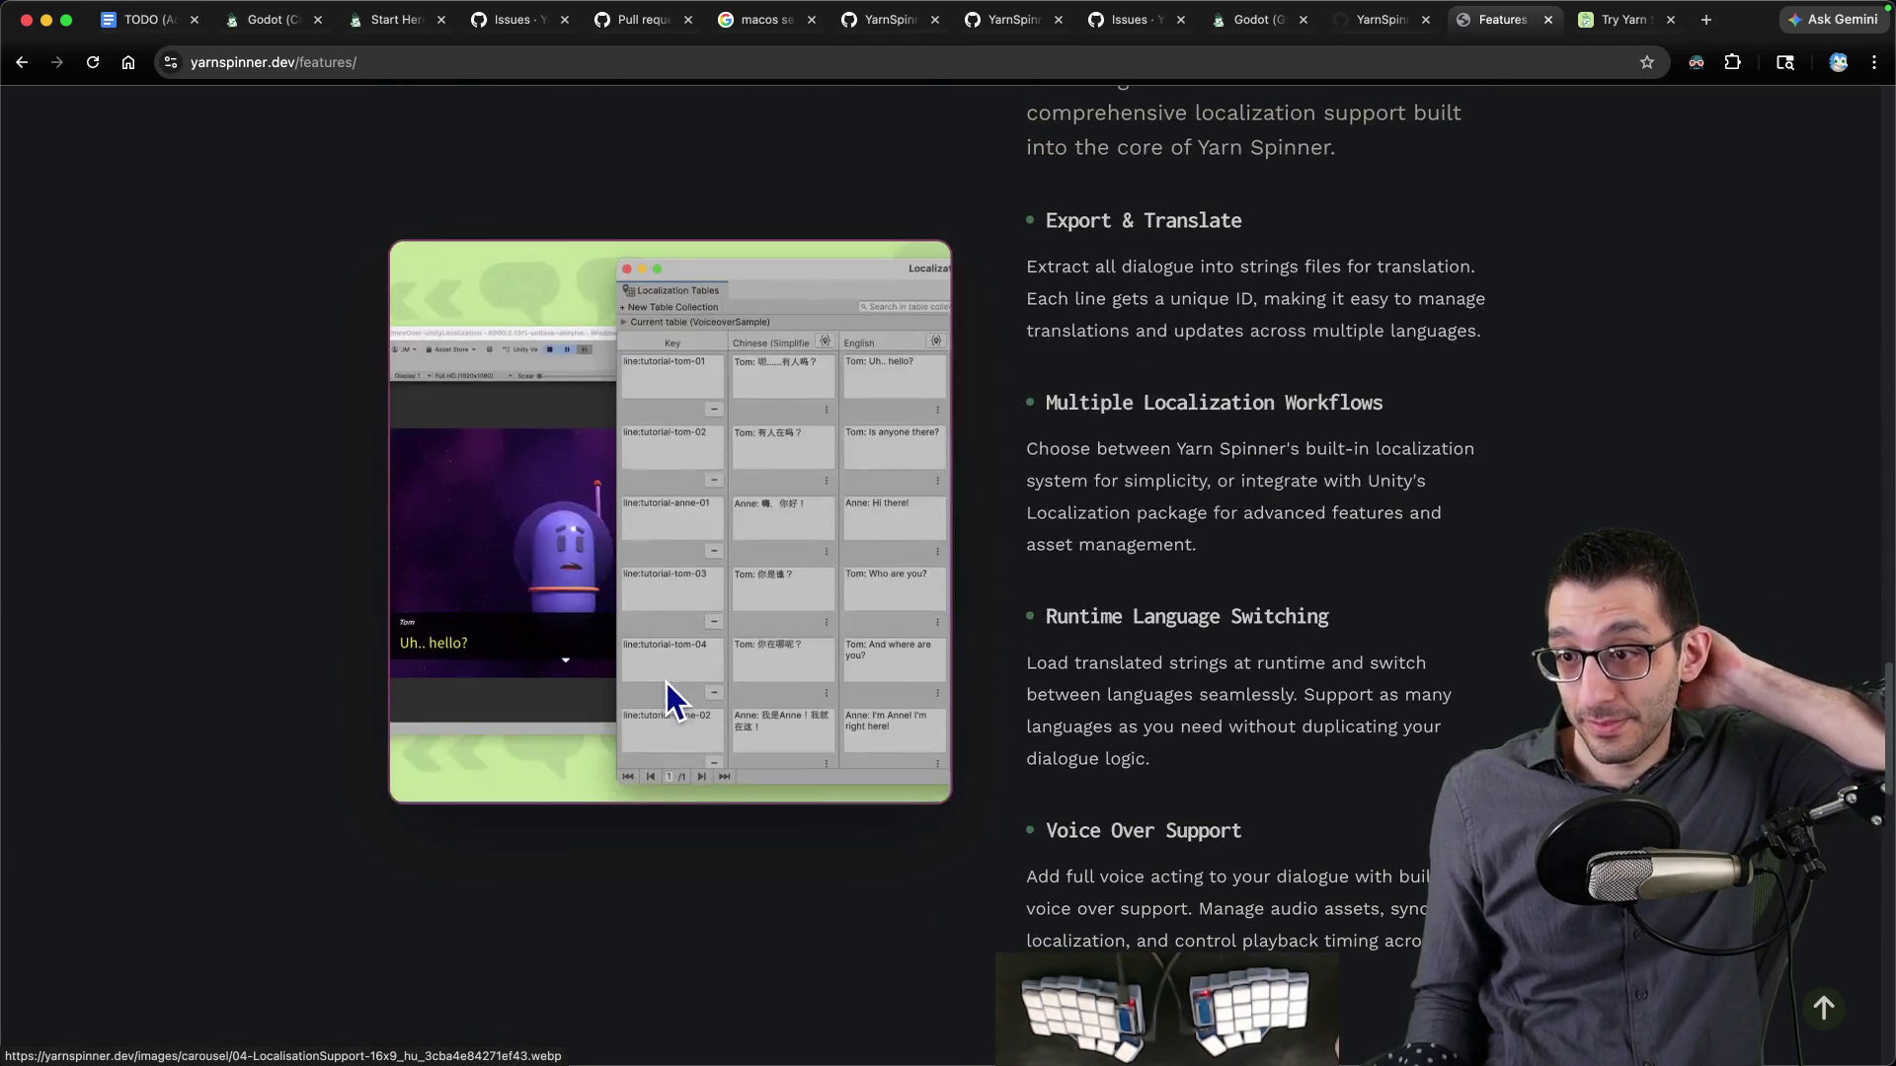
{"action": "scroll", "coordinate": [666, 684], "scroll_direction": "down", "scroll_amount": 10}
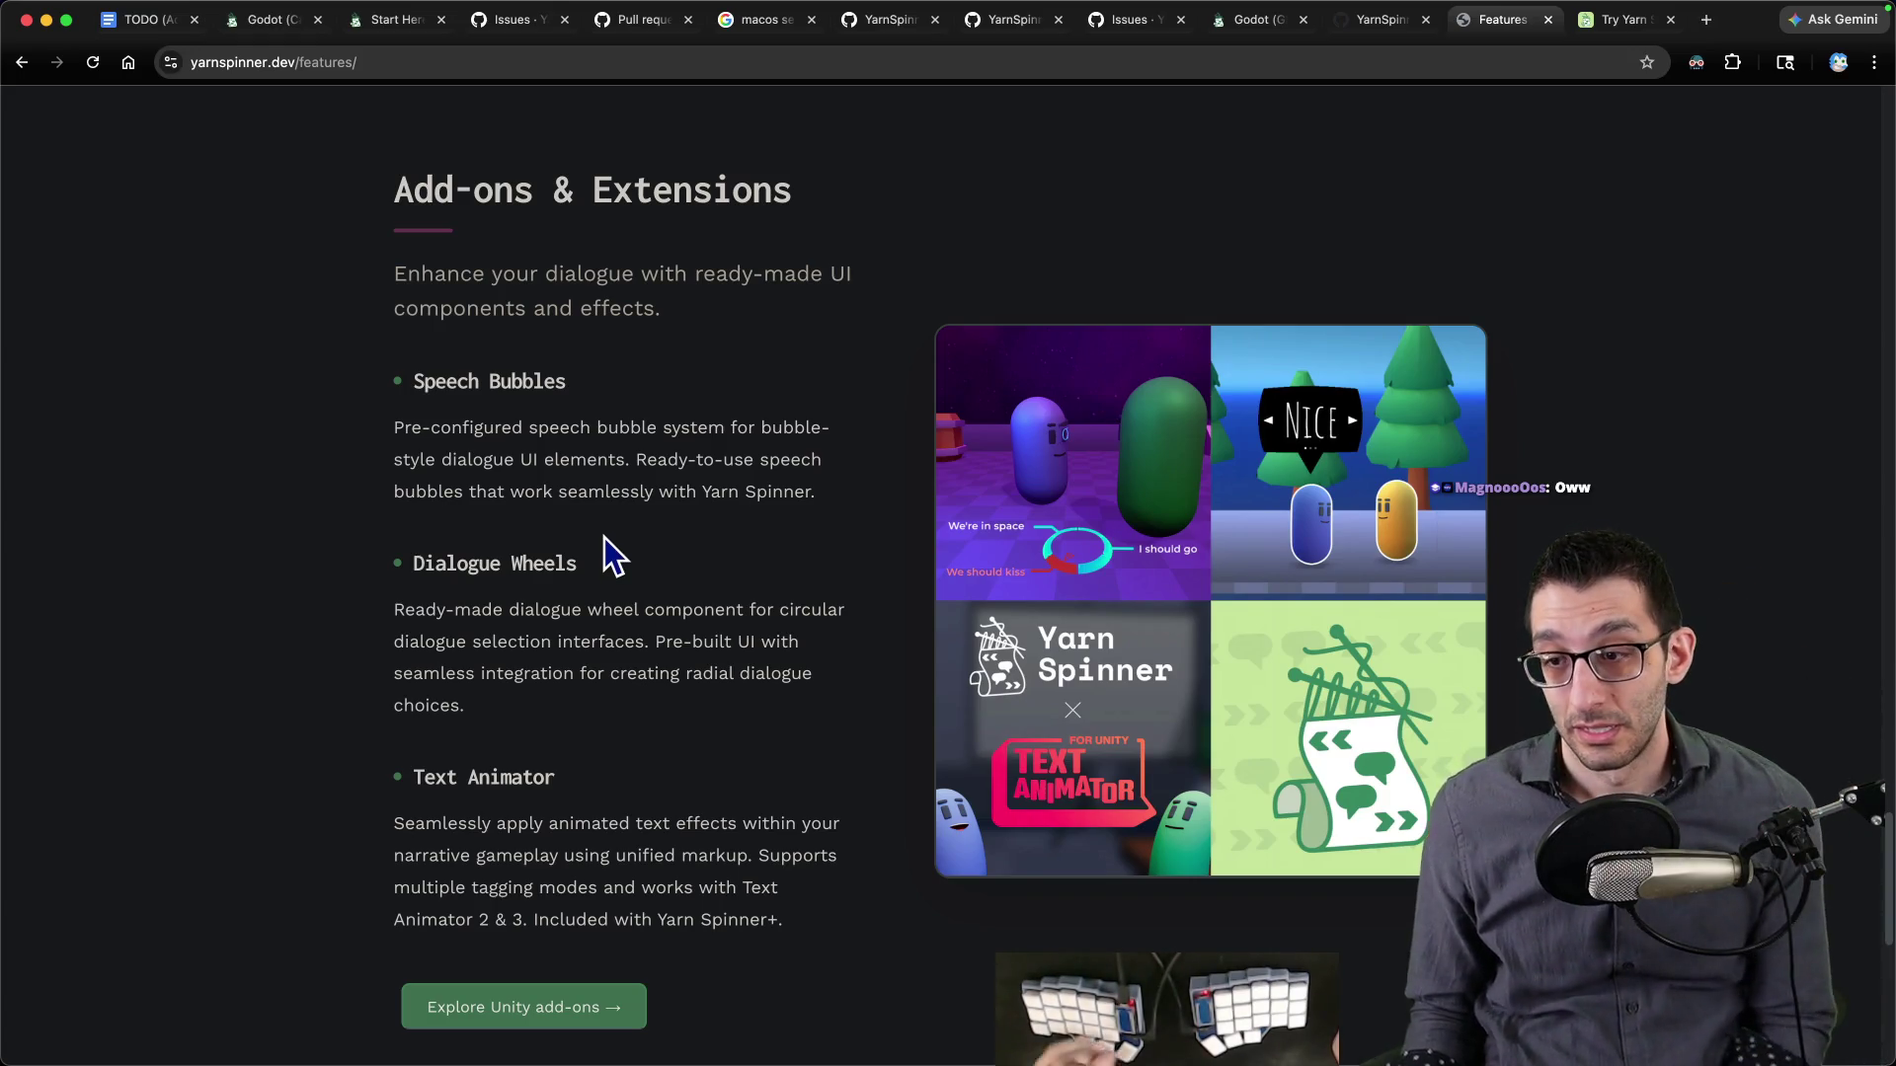
{"action": "scroll", "coordinate": [604, 549], "scroll_direction": "down", "scroll_amount": 1}
{"action": "scroll", "coordinate": [602, 551], "scroll_direction": "down", "scroll_amount": 1}
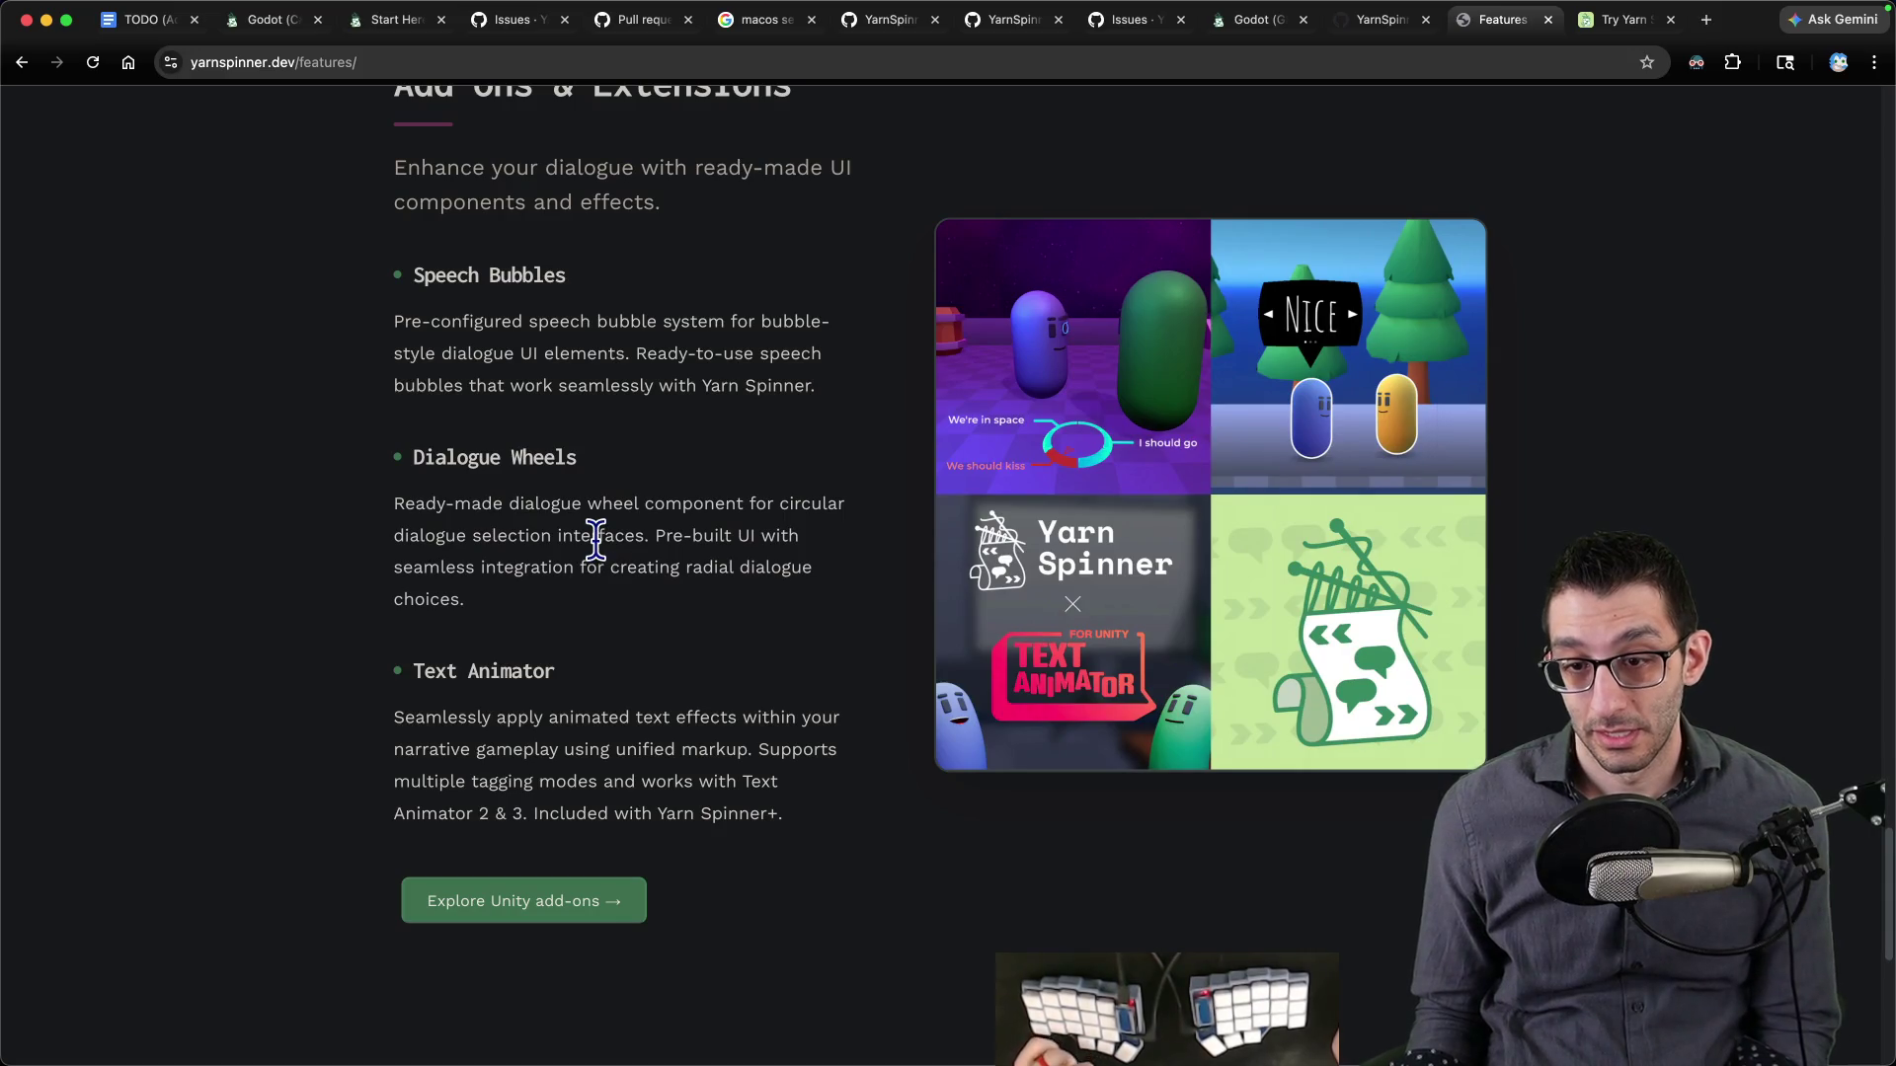
{"action": "scroll", "coordinate": [593, 553], "scroll_direction": "down", "scroll_amount": 10}
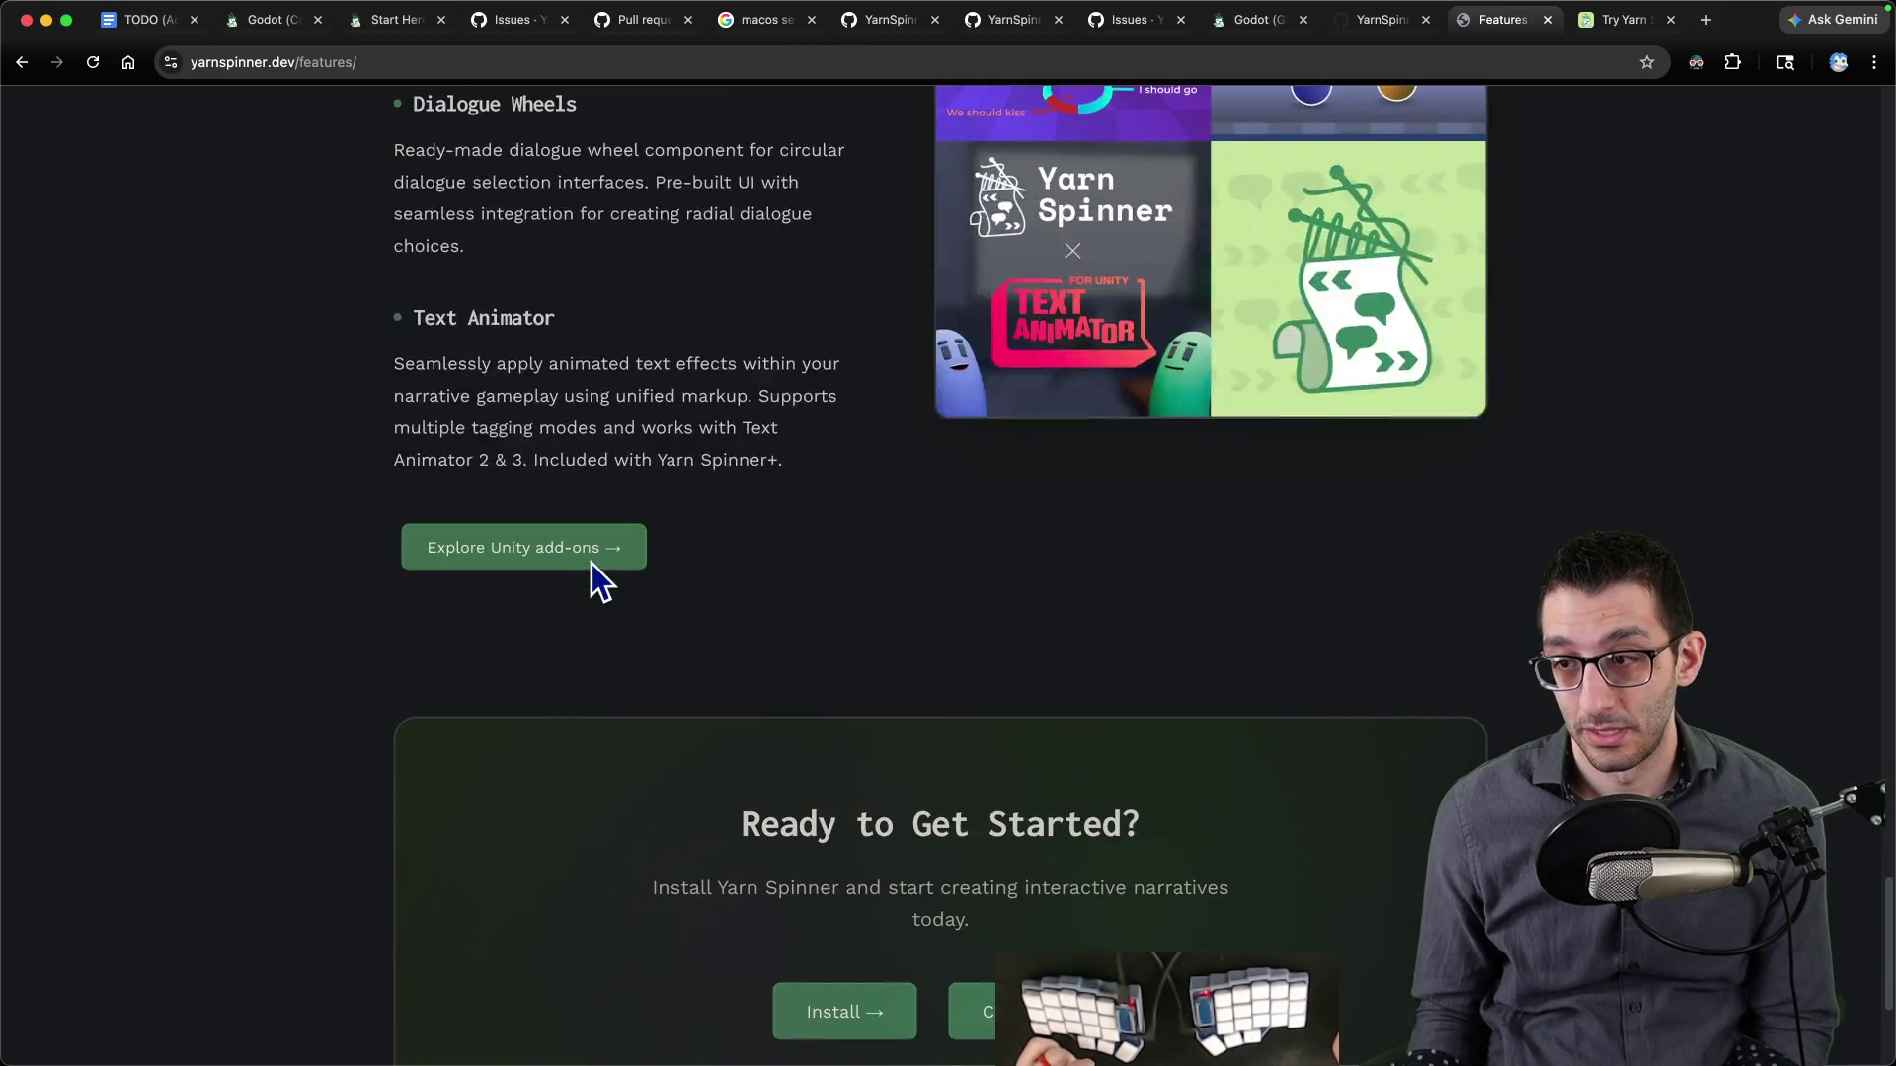
- Describe the Unity/Godot dialogue-control system, noting Godot support isn't sold yet, then add 'Links:'
{"action": "key", "text": "super+Tab"}
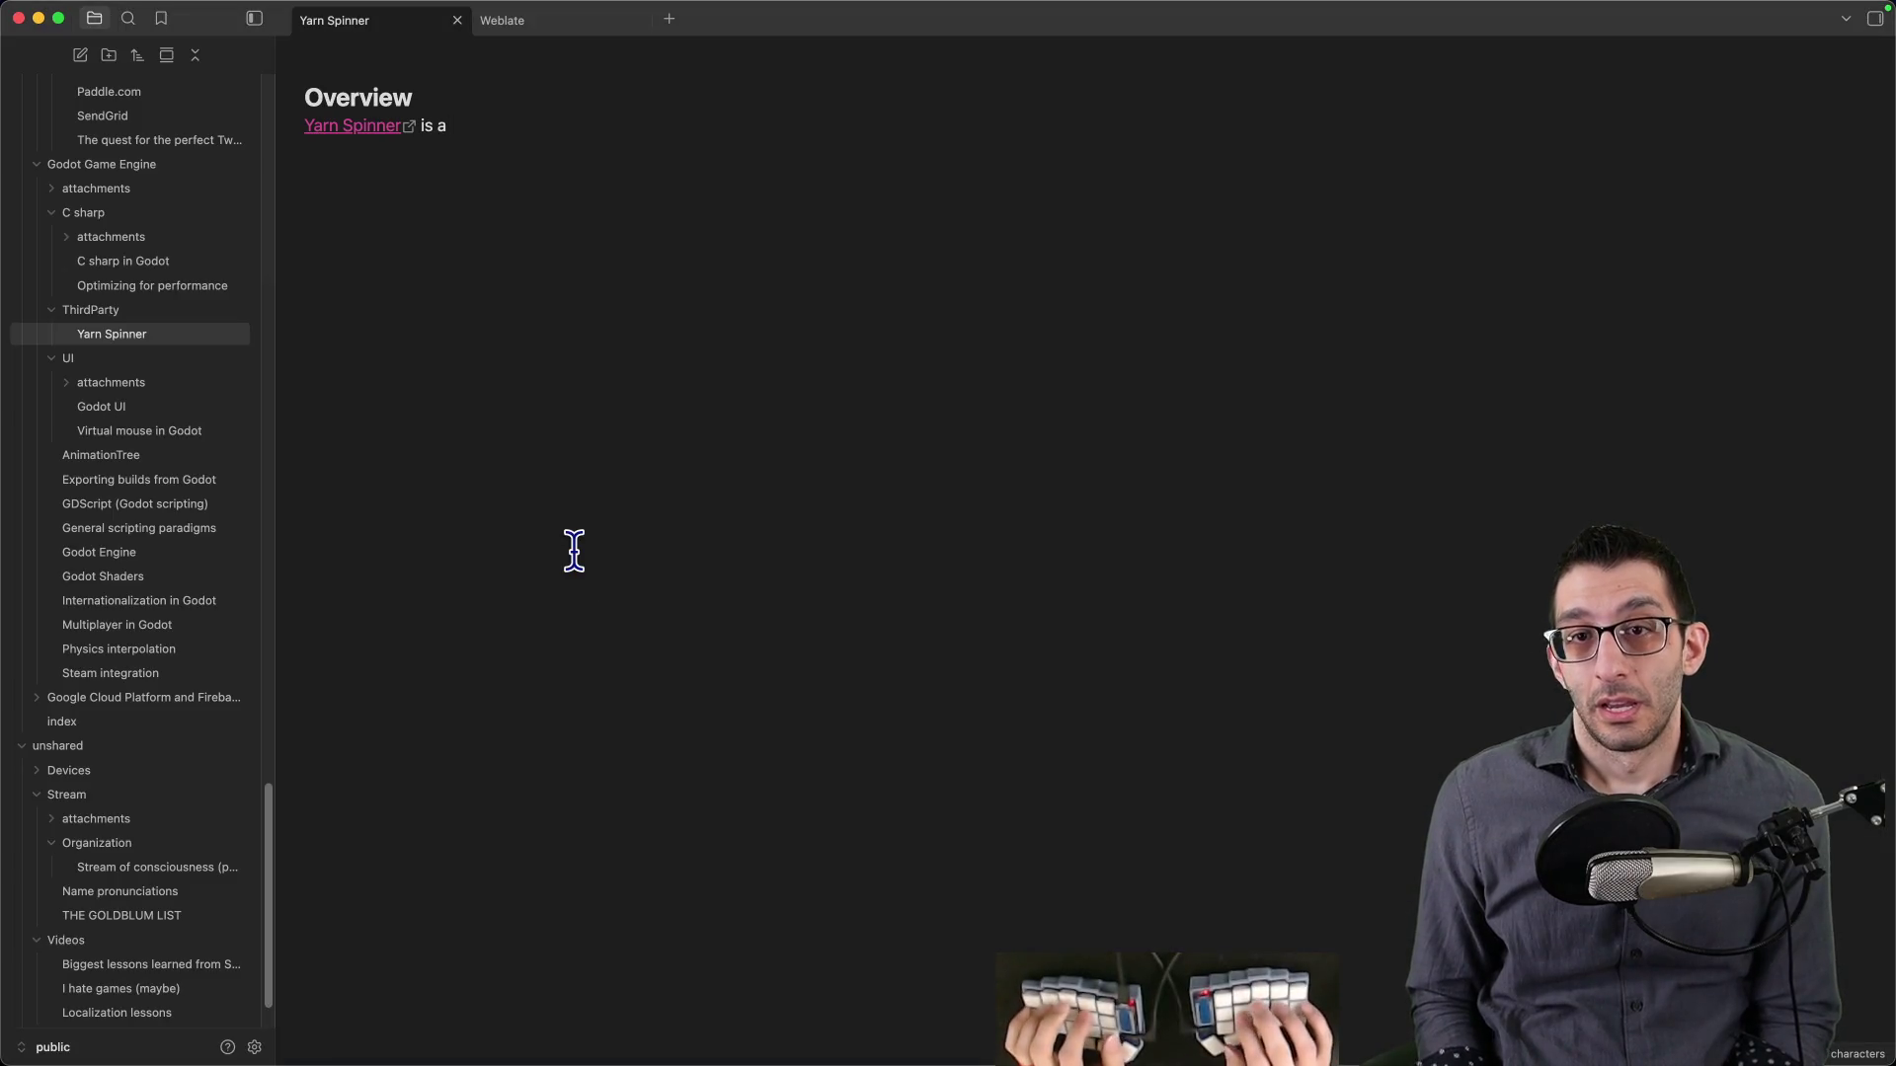
{"action": "type", "text": "dia"}
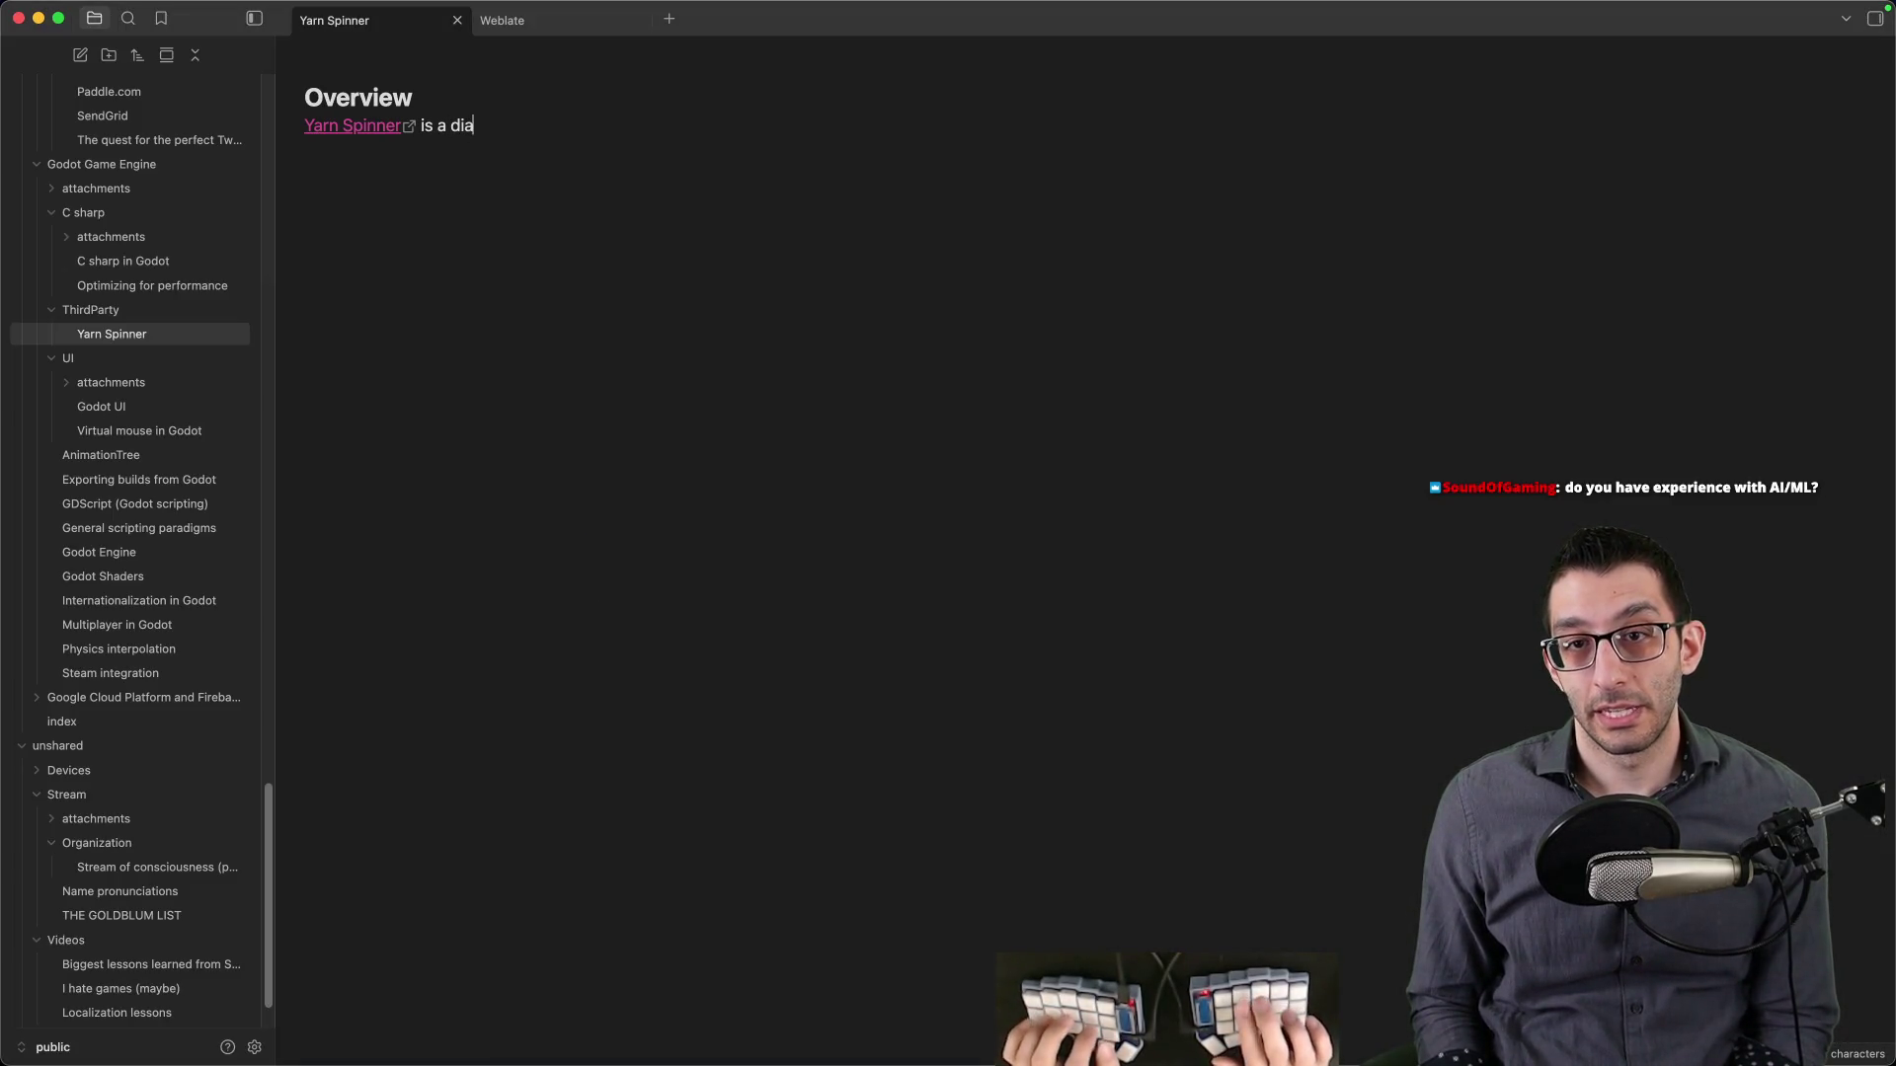
{"action": "type", "text": "logue-control system"}
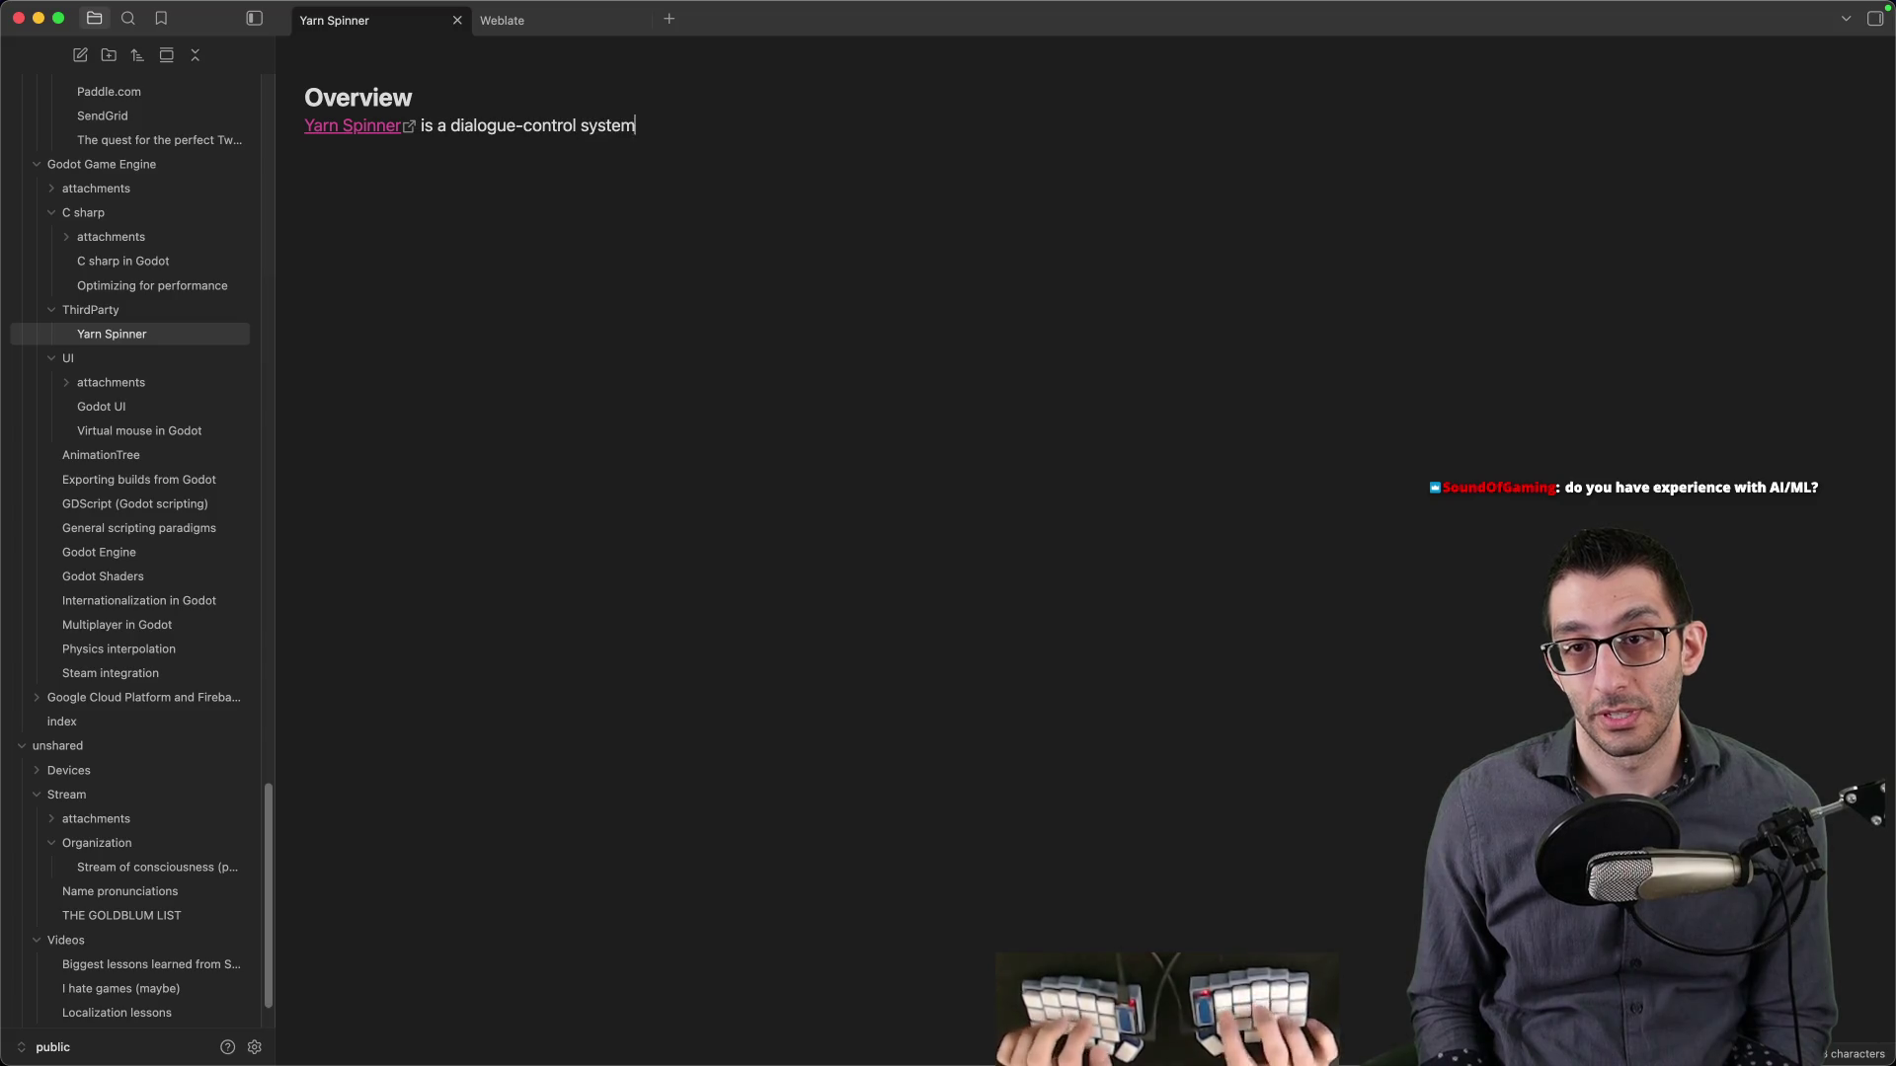
{"action": "type", "text": " (and relate"}
{"action": "key", "text": "alt+BackSpace"}
{"action": "key", "text": "alt+BackSpace"}
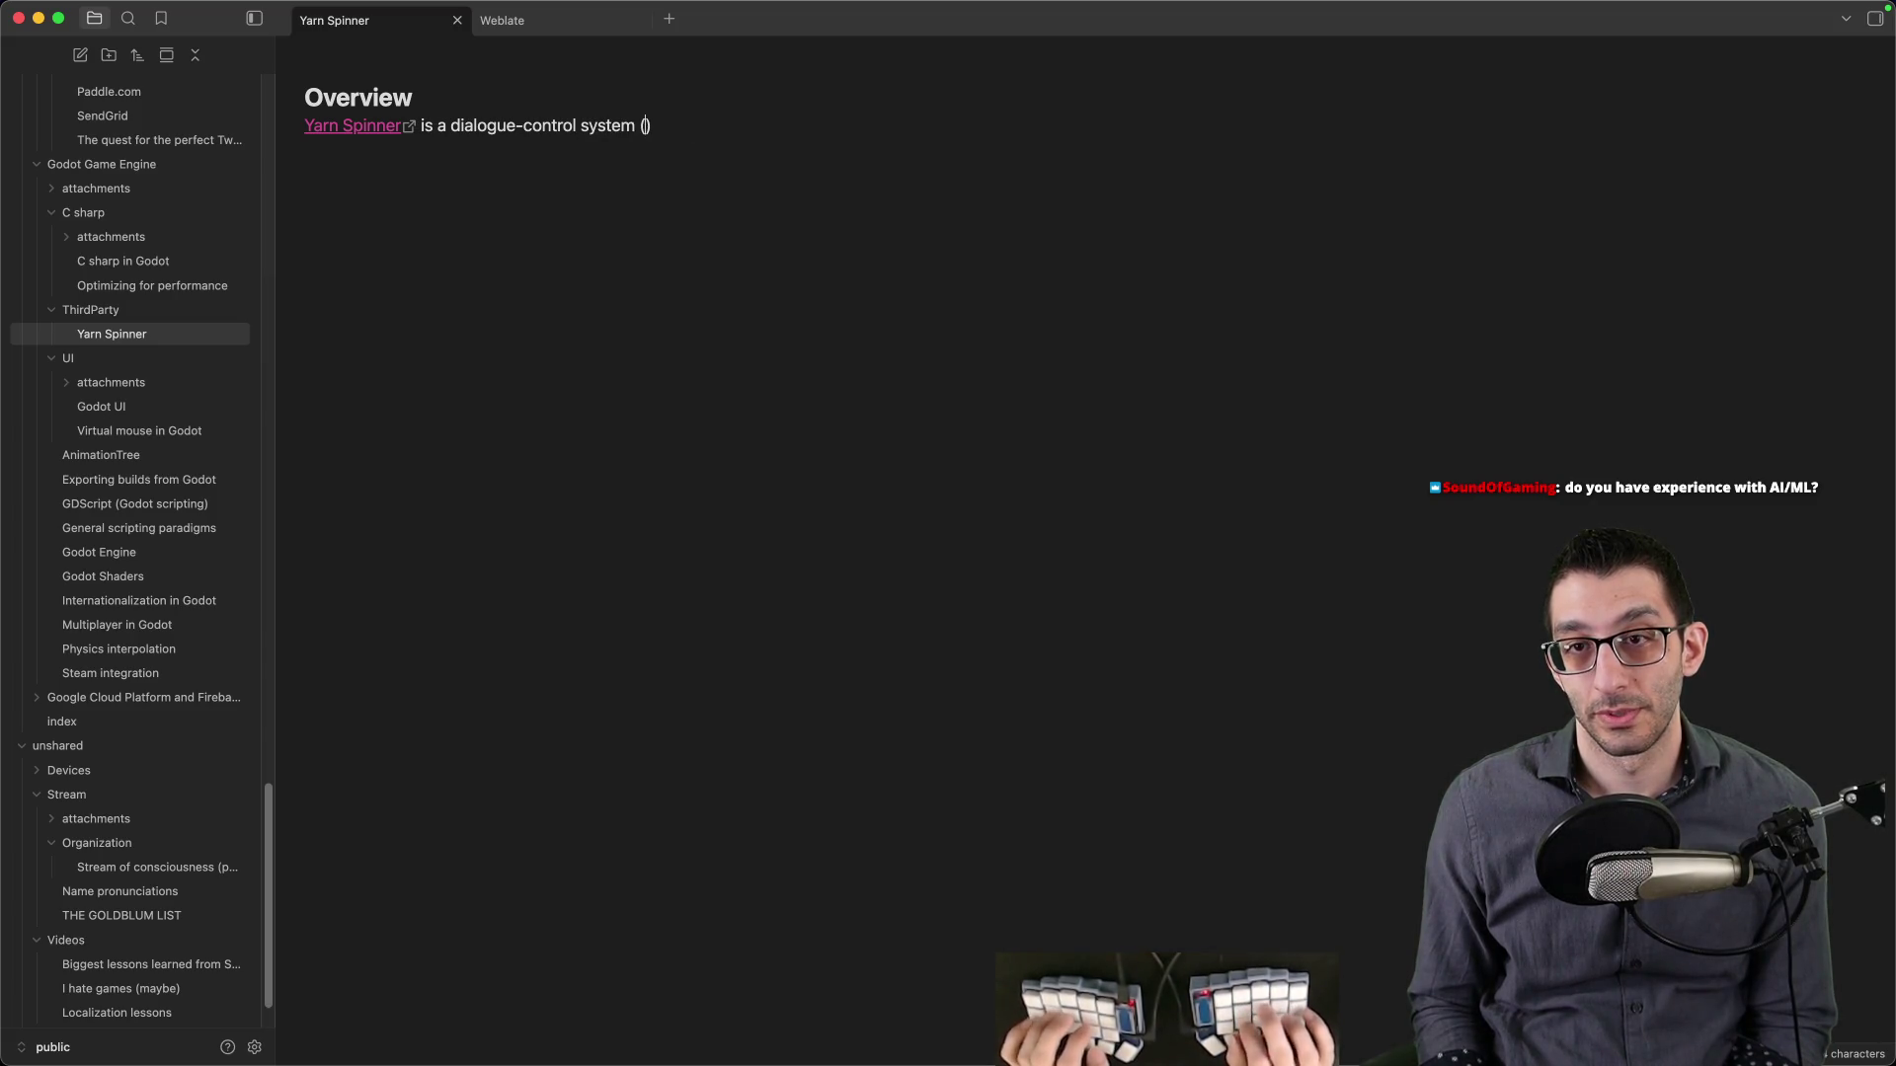
{"action": "type", "text": "related tools that works for"}
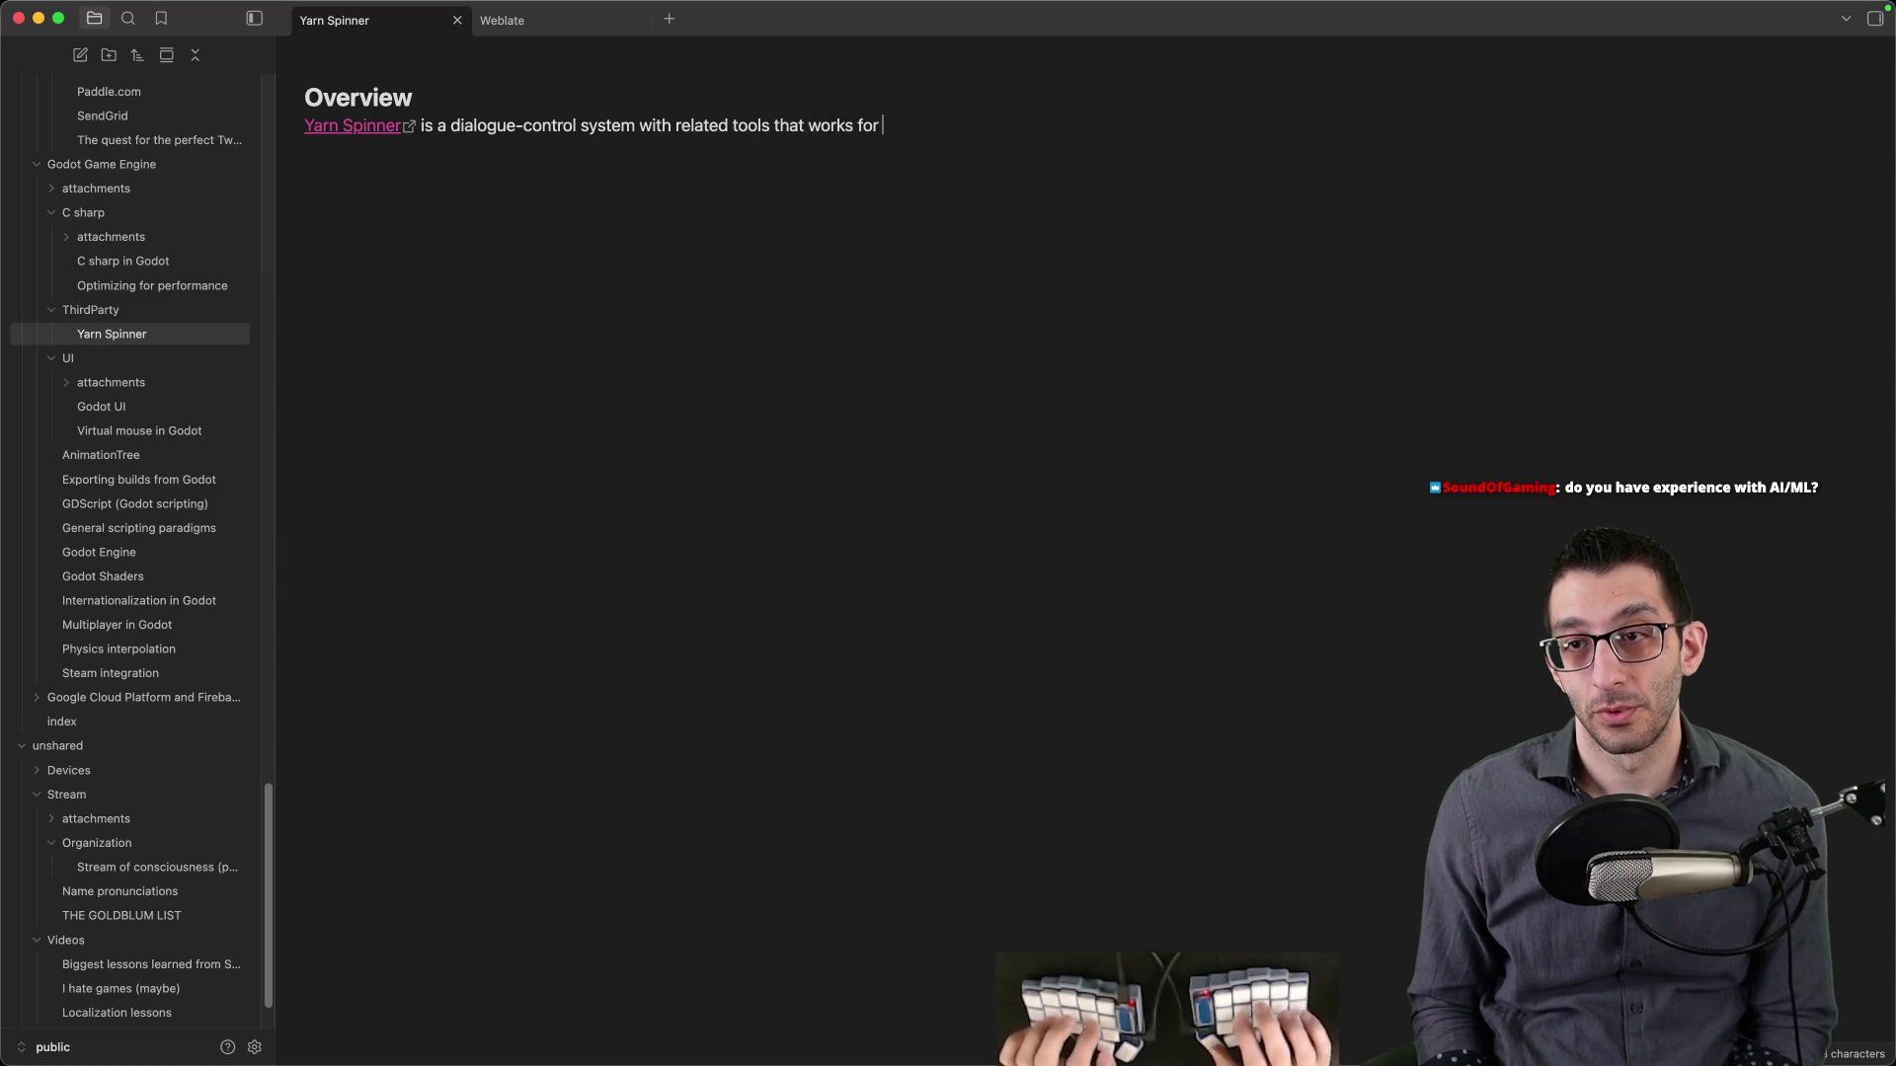
{"action": "key", "text": "alt+BackSpace"}
{"action": "key", "text": "alt+BackSpace"}
{"action": "key", "text": "BackSpace"}
{"action": "type", "text": "nd Godot."}
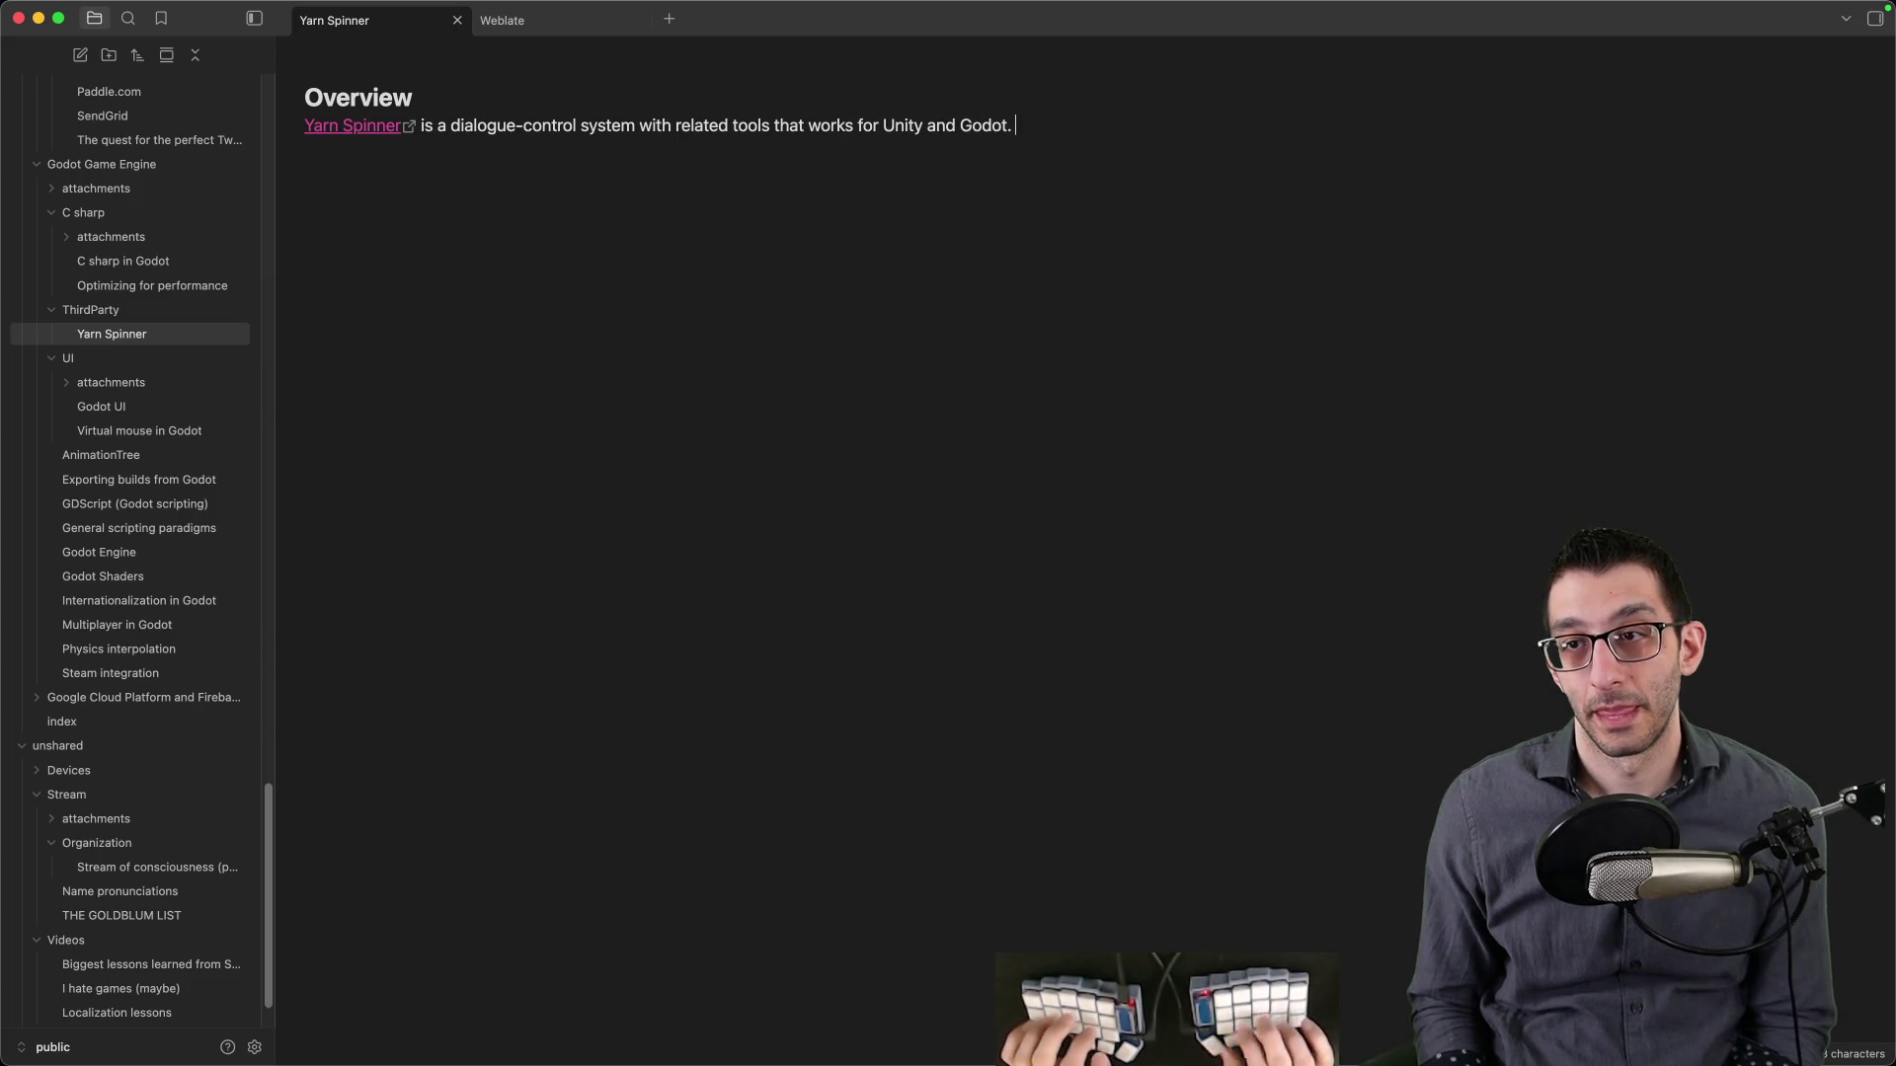
{"action": "type", "text": "Godot"}
{"action": "type", "text": "ort "}
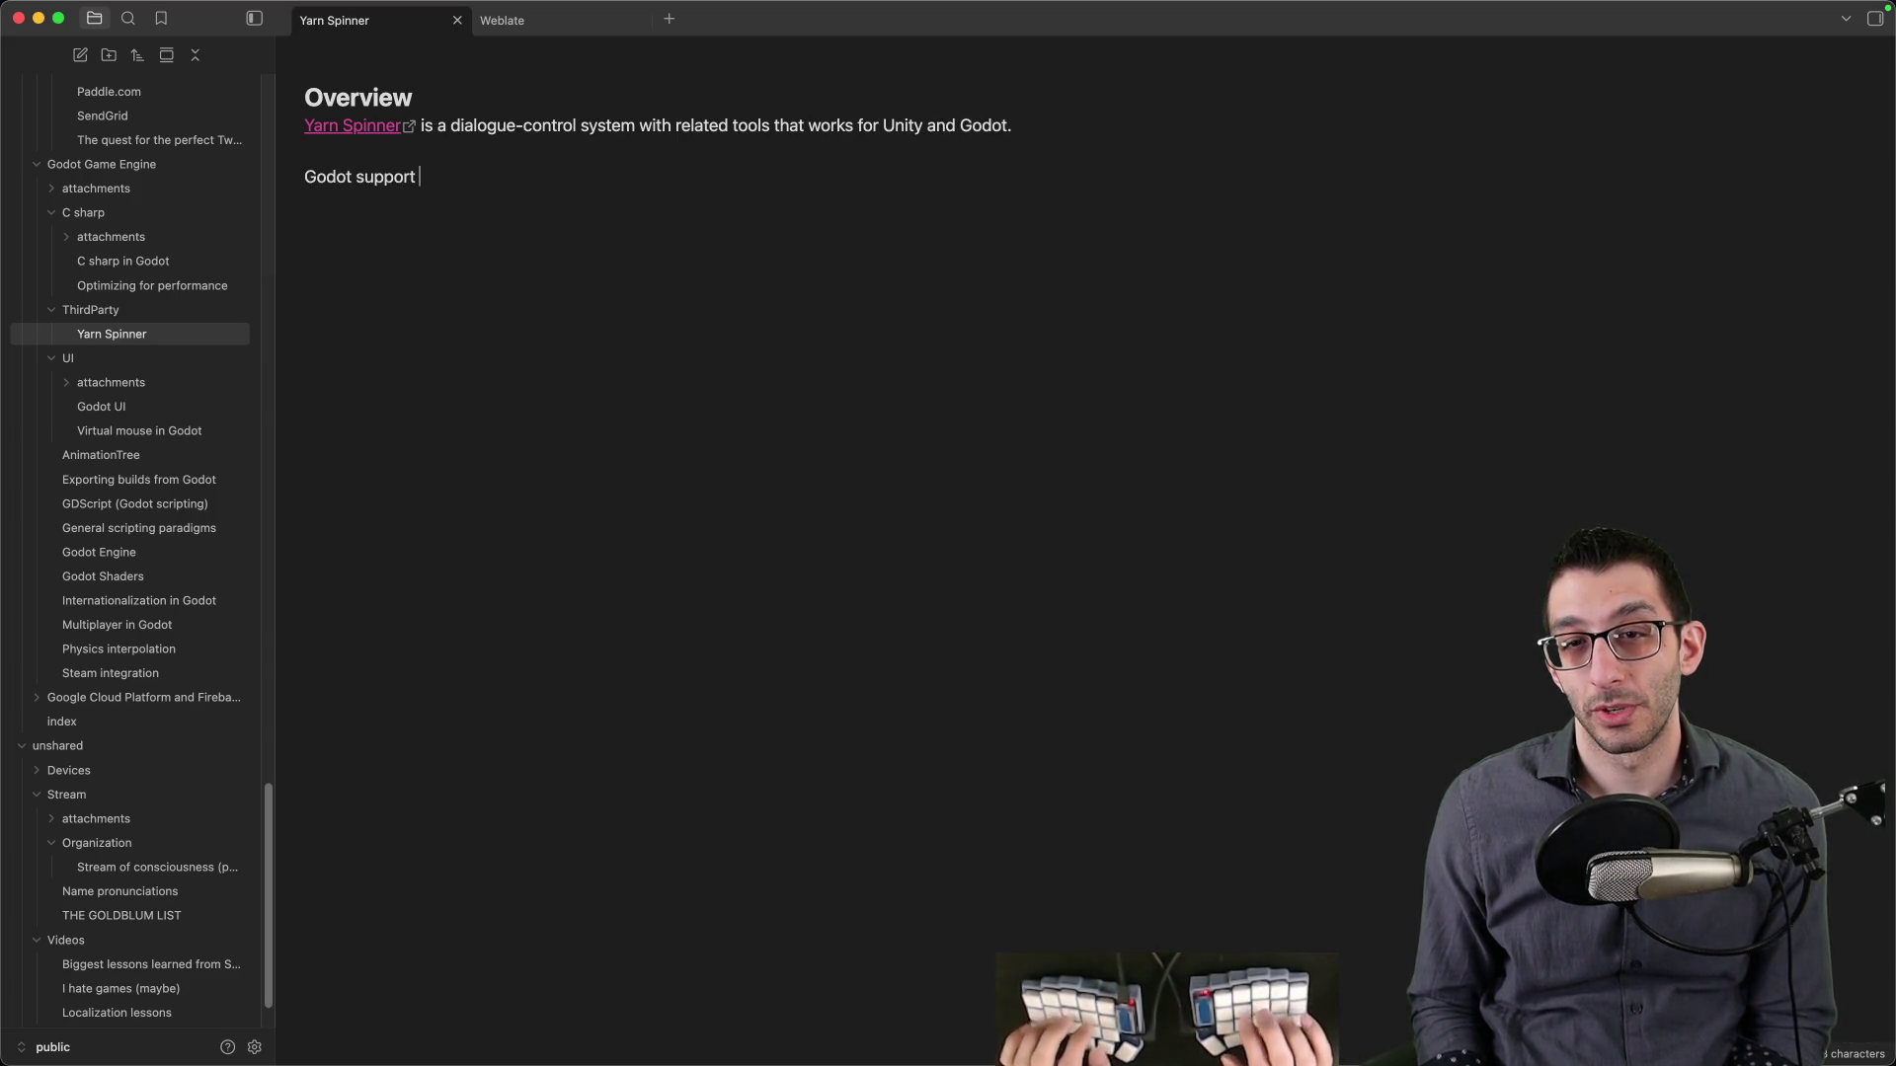
{"action": "type", "text": "being"}
{"action": "type", "text": " sold yet, but it's still available."}
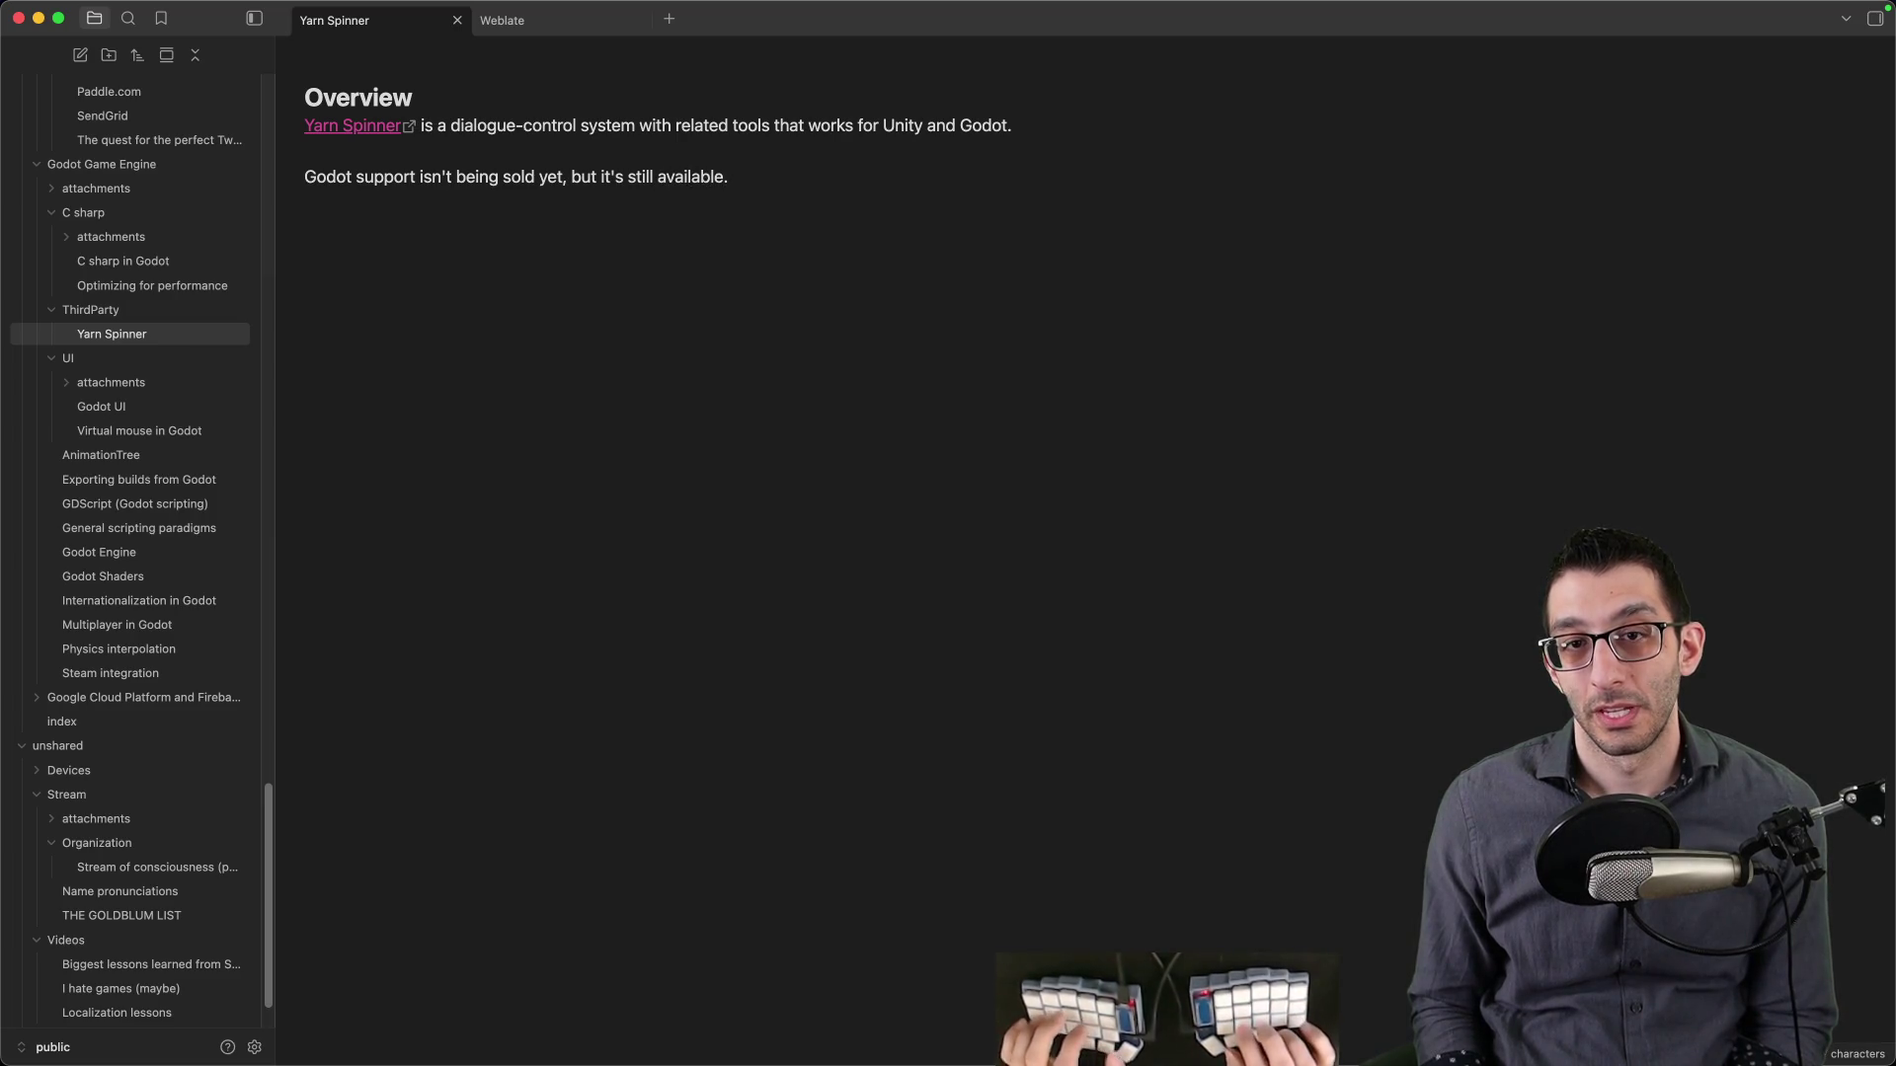
{"action": "type", "text": "nks:"}
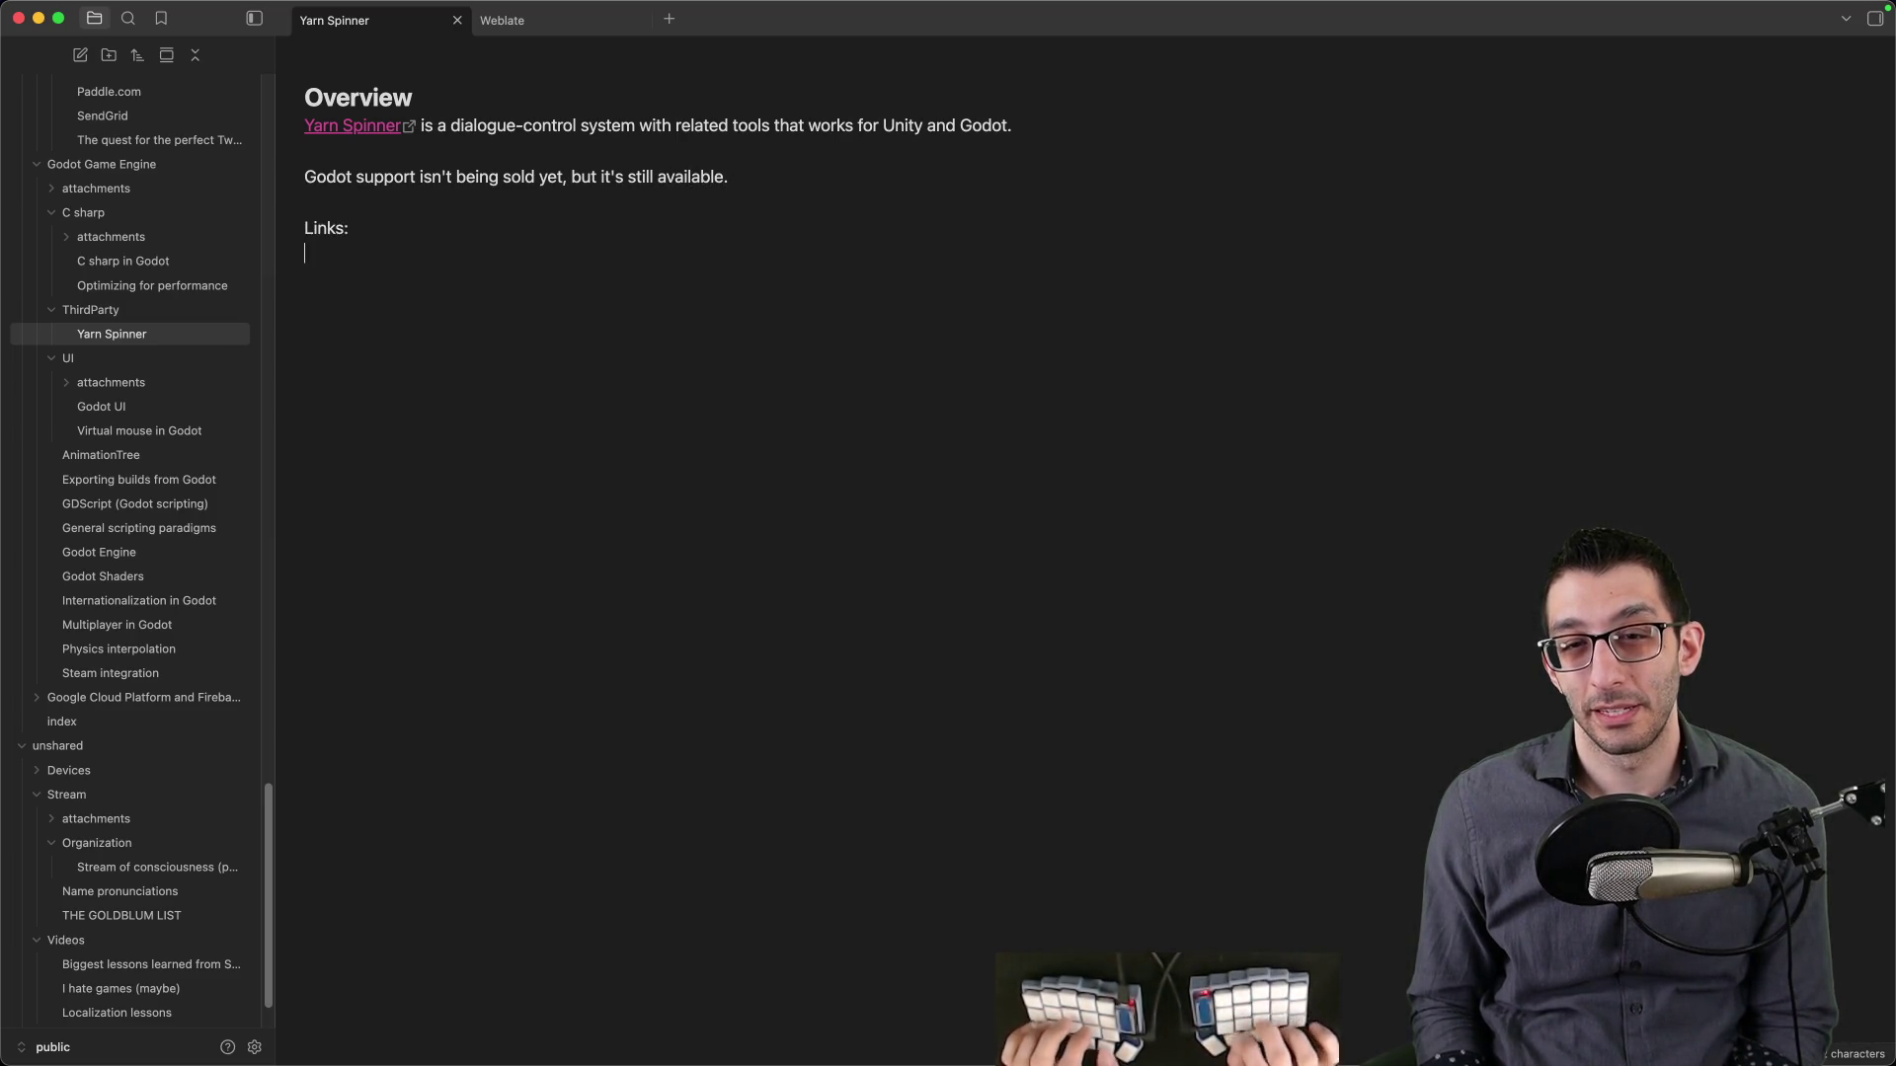
{"action": "key", "text": "super+Tab"}
{"action": "key", "text": "super+1"}
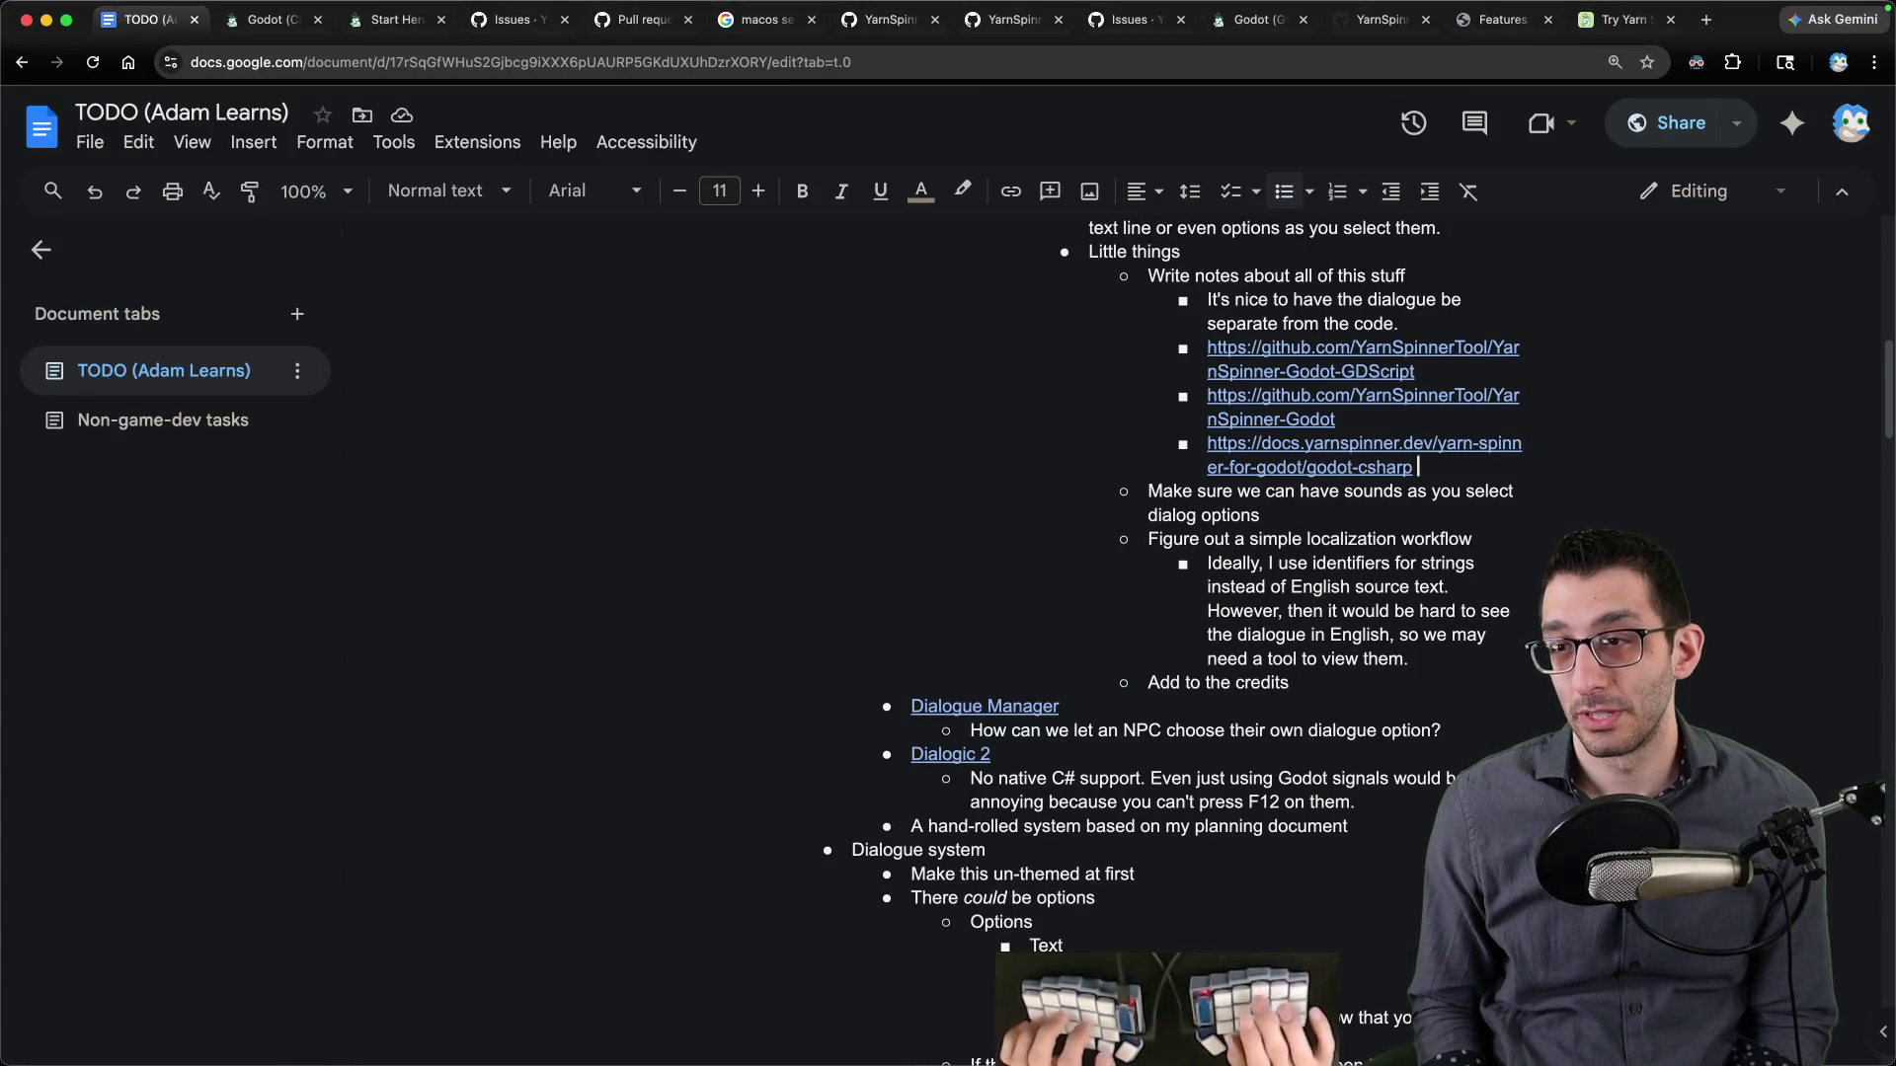
- Move the three Yarn Spinner URLs from the TODO into the note below Links:
{"action": "key", "text": "shift+Up"}
{"action": "key", "text": "shift+Up"}
{"action": "key", "text": "shift+Up"}
{"action": "key", "text": "shift+Up"}
{"action": "key", "text": "shift+Up"}
{"action": "key", "text": "super+x"}
{"action": "key", "text": "super+Tab"}
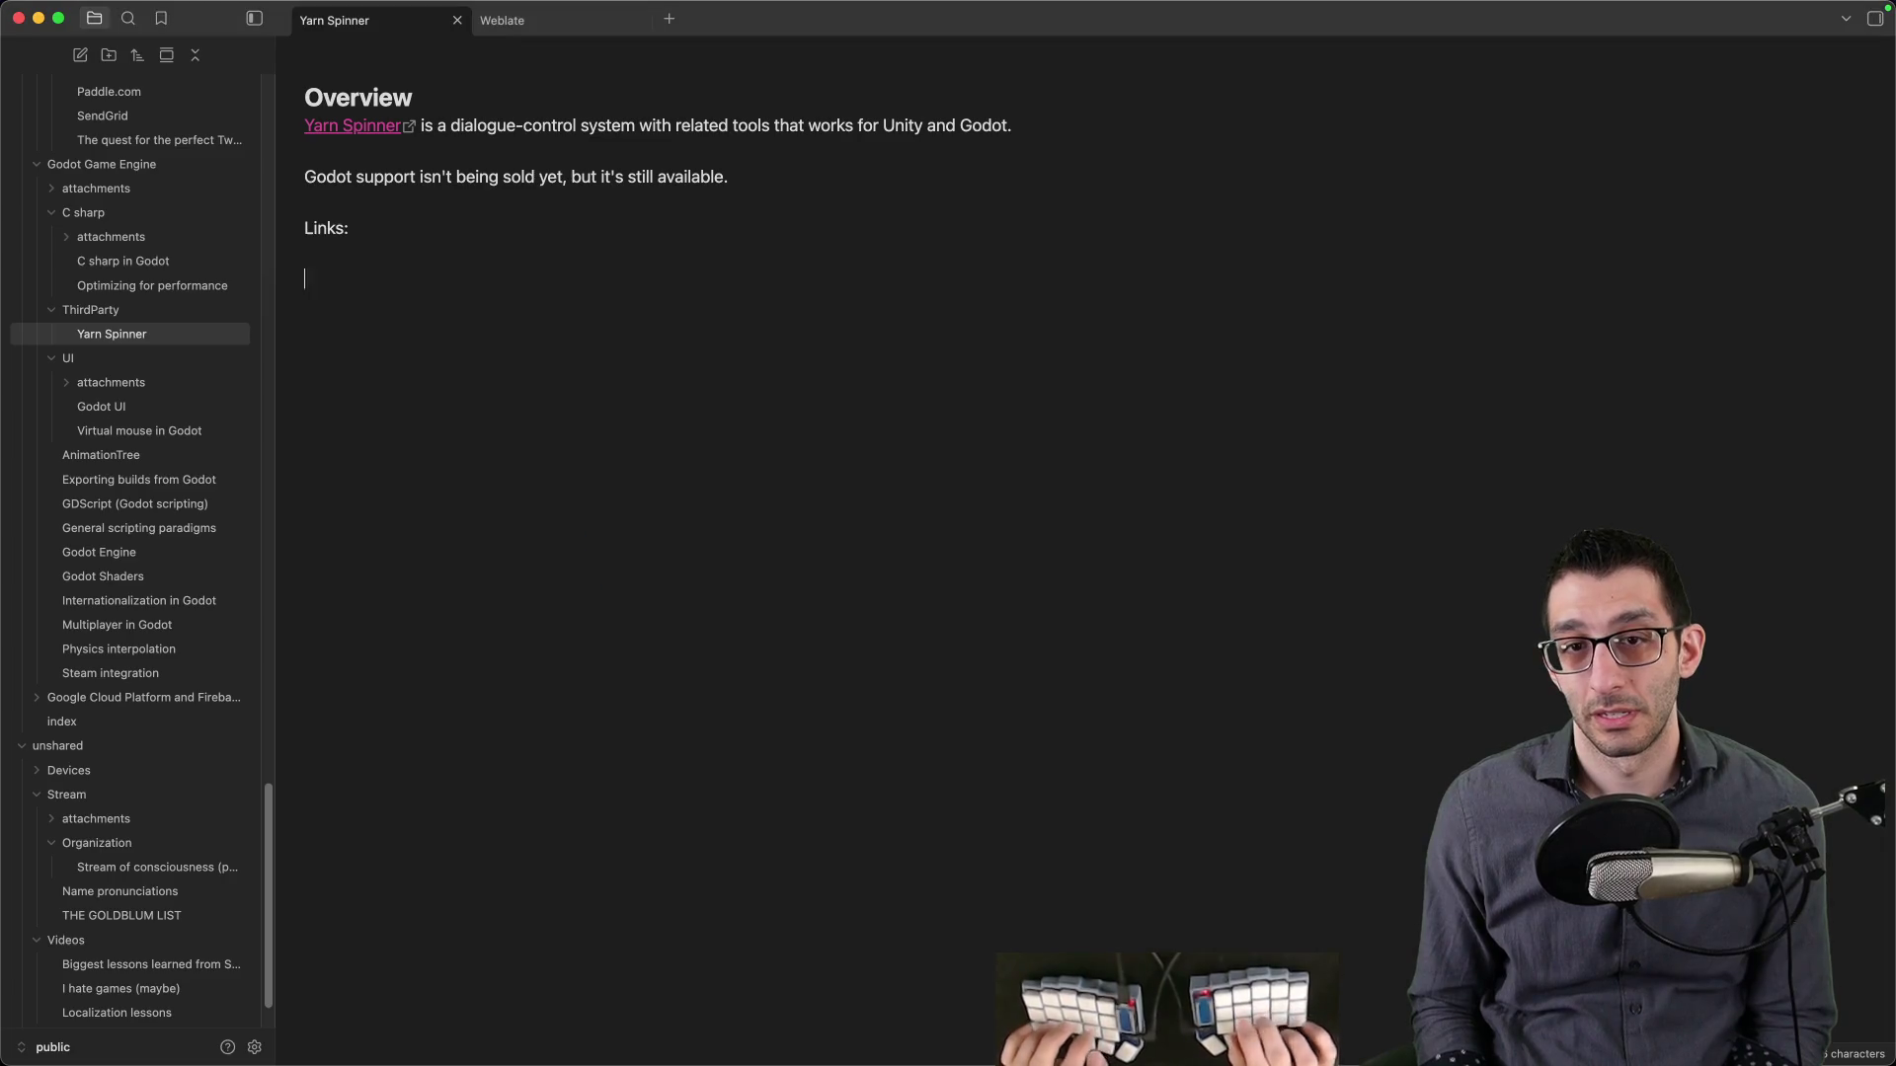
{"action": "key", "text": "super+v"}
{"action": "key", "text": "Down"}
{"action": "key", "text": "End"}
{"action": "key", "text": "Return"}
{"action": "type", "text": "-"}
{"action": "left_click", "coordinate": [1359, 416]}
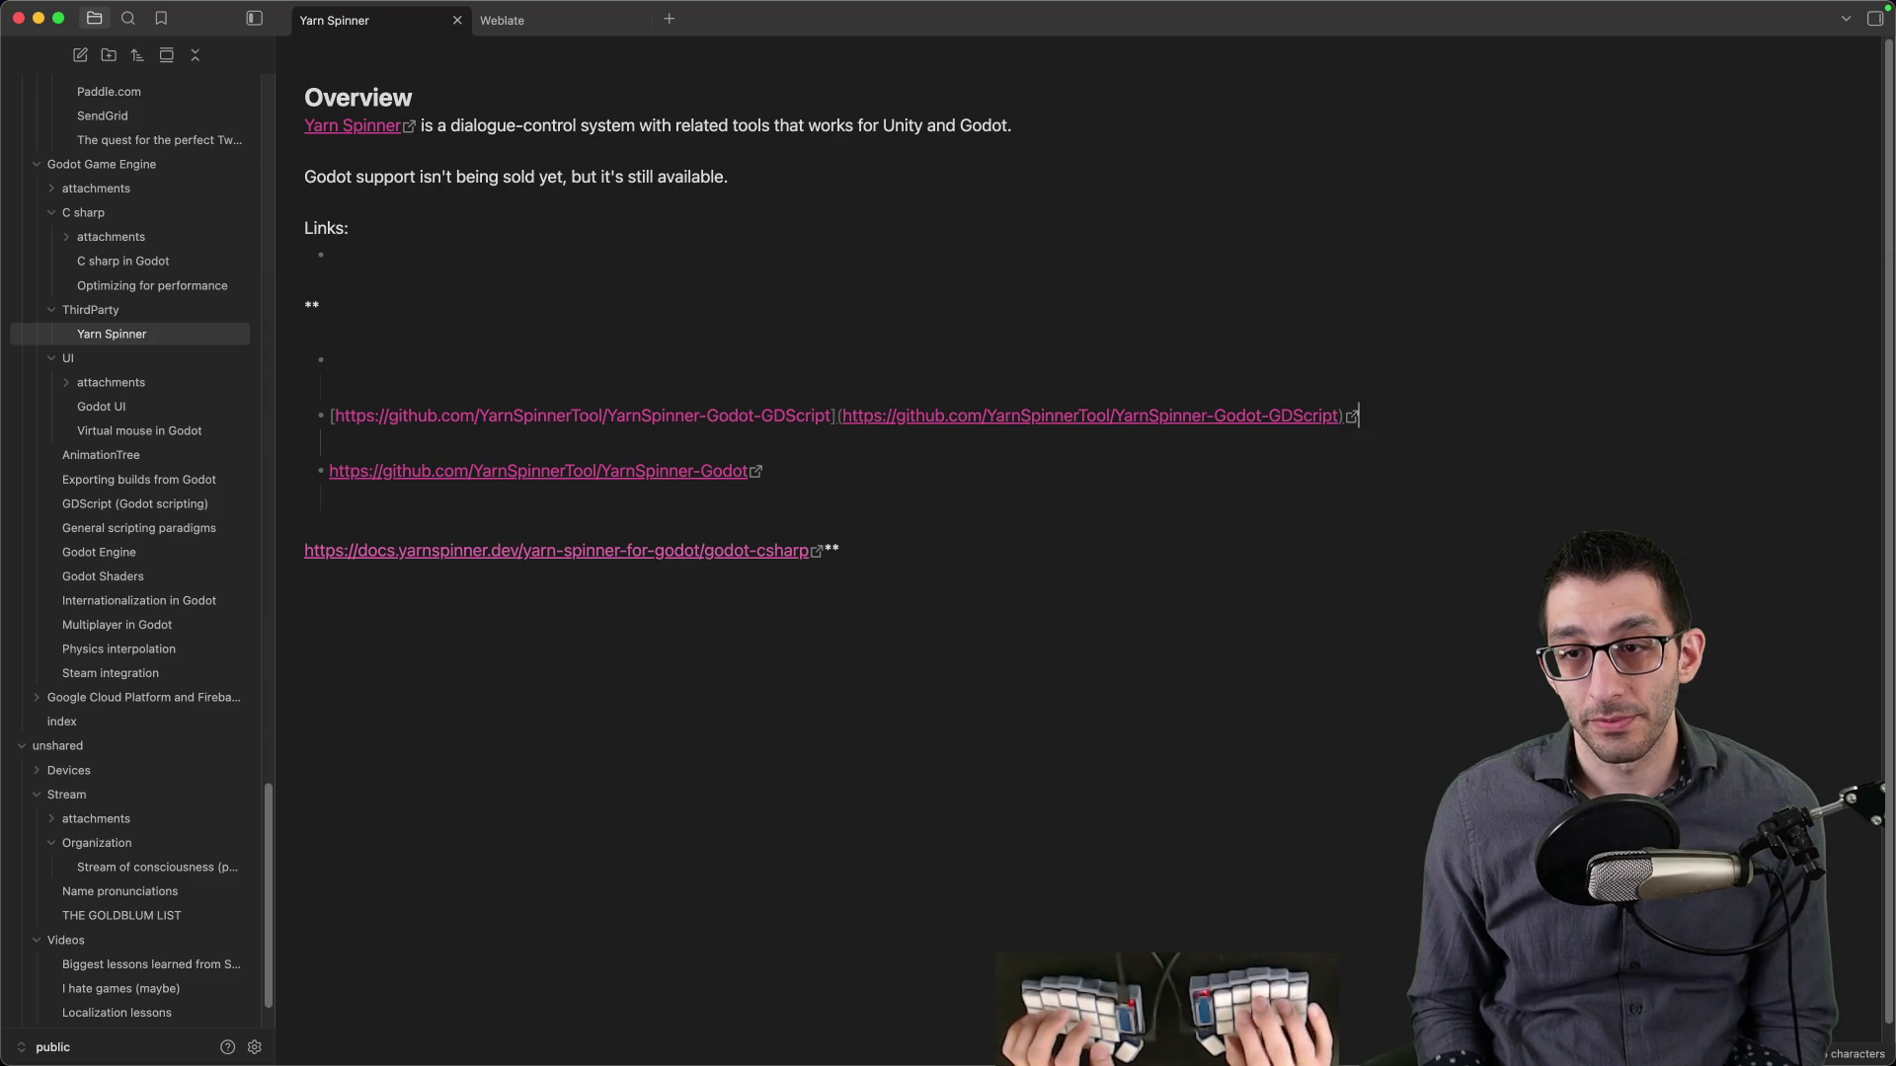
- Replace the formatted link block with three plain URLs
{"action": "key", "text": "Up"}
{"action": "key", "text": "shift+Down"}
{"action": "key", "text": "shift+Down"}
{"action": "key", "text": "shift+Down"}
{"action": "key", "text": "shift+End"}
{"action": "key", "text": "super+shift+v"}
{"action": "key", "text": "Up"}
{"action": "key", "text": "Up"}
{"action": "key", "text": "Up"}
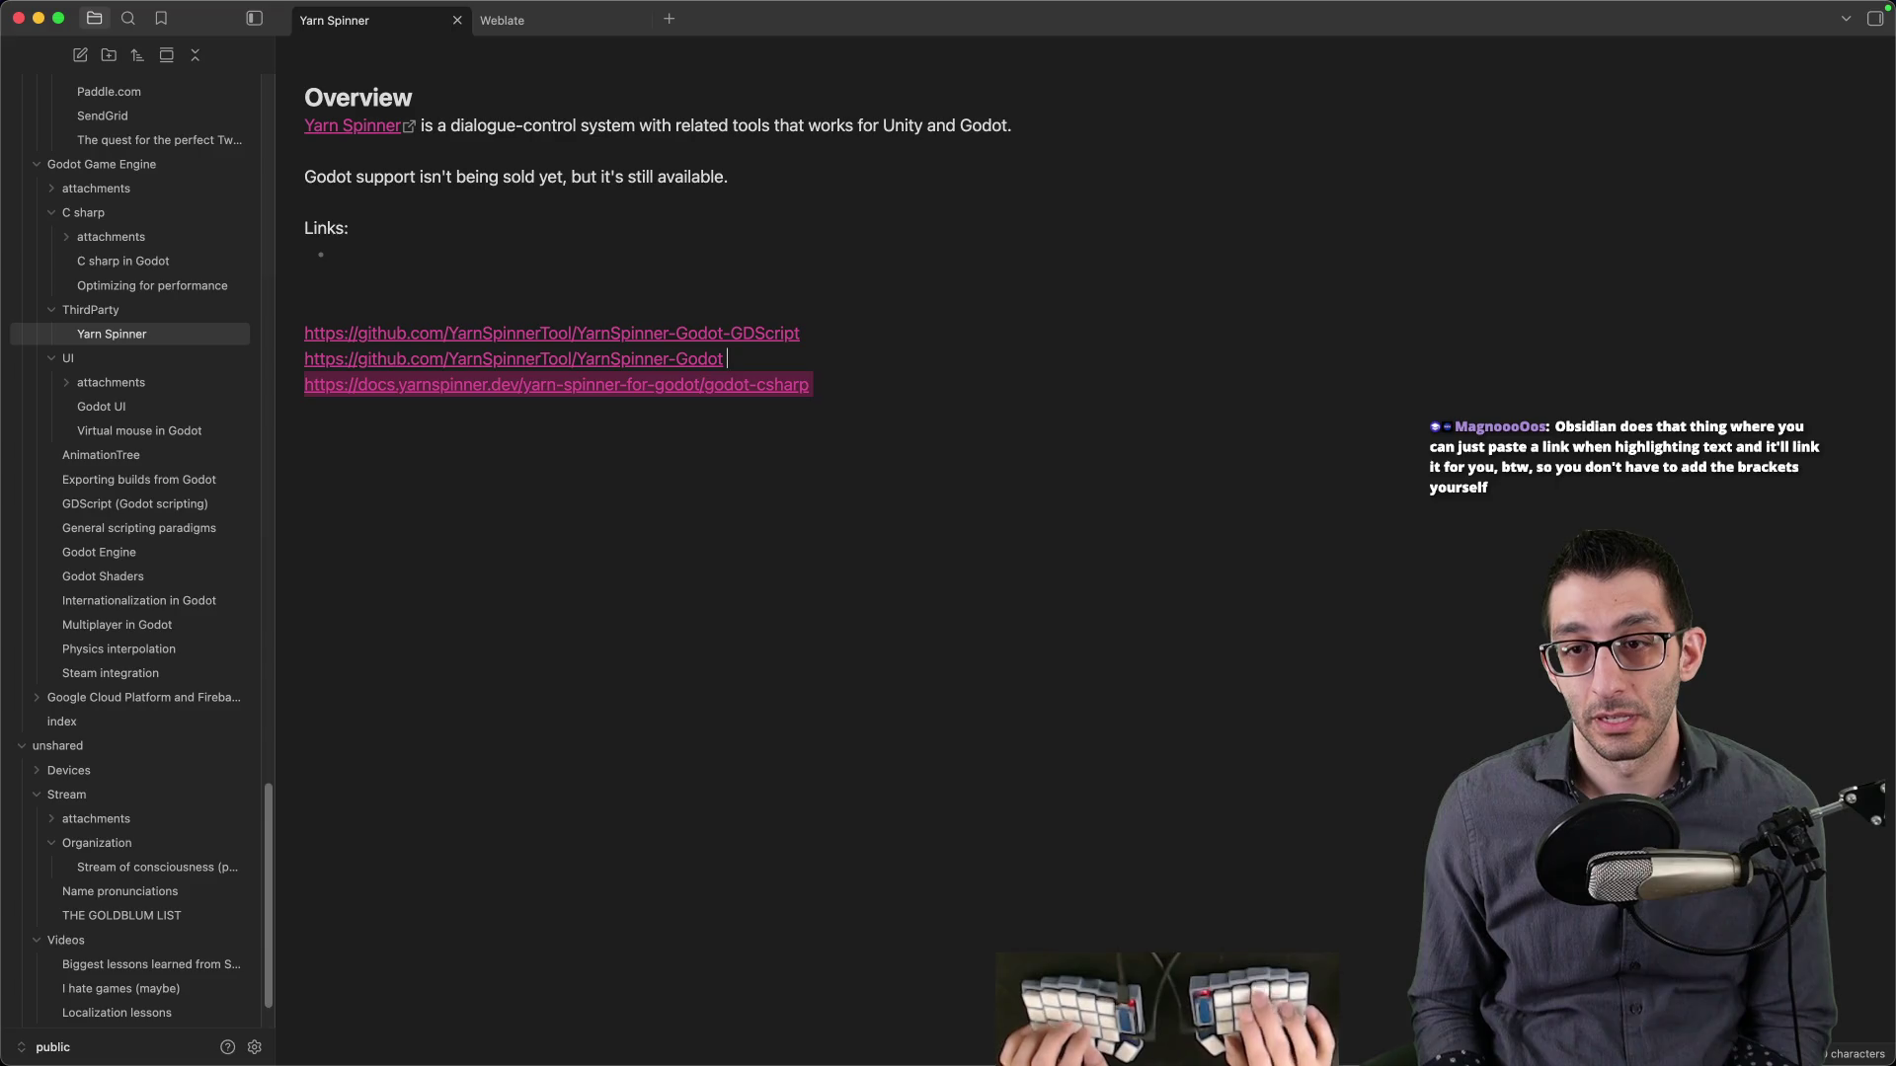
- Make a 'Godot - GDScript GitHub repo' bullet linked to the GDScript repo URL
{"action": "type", "text": "GD"}
{"action": "type", "text": "Godot - "}
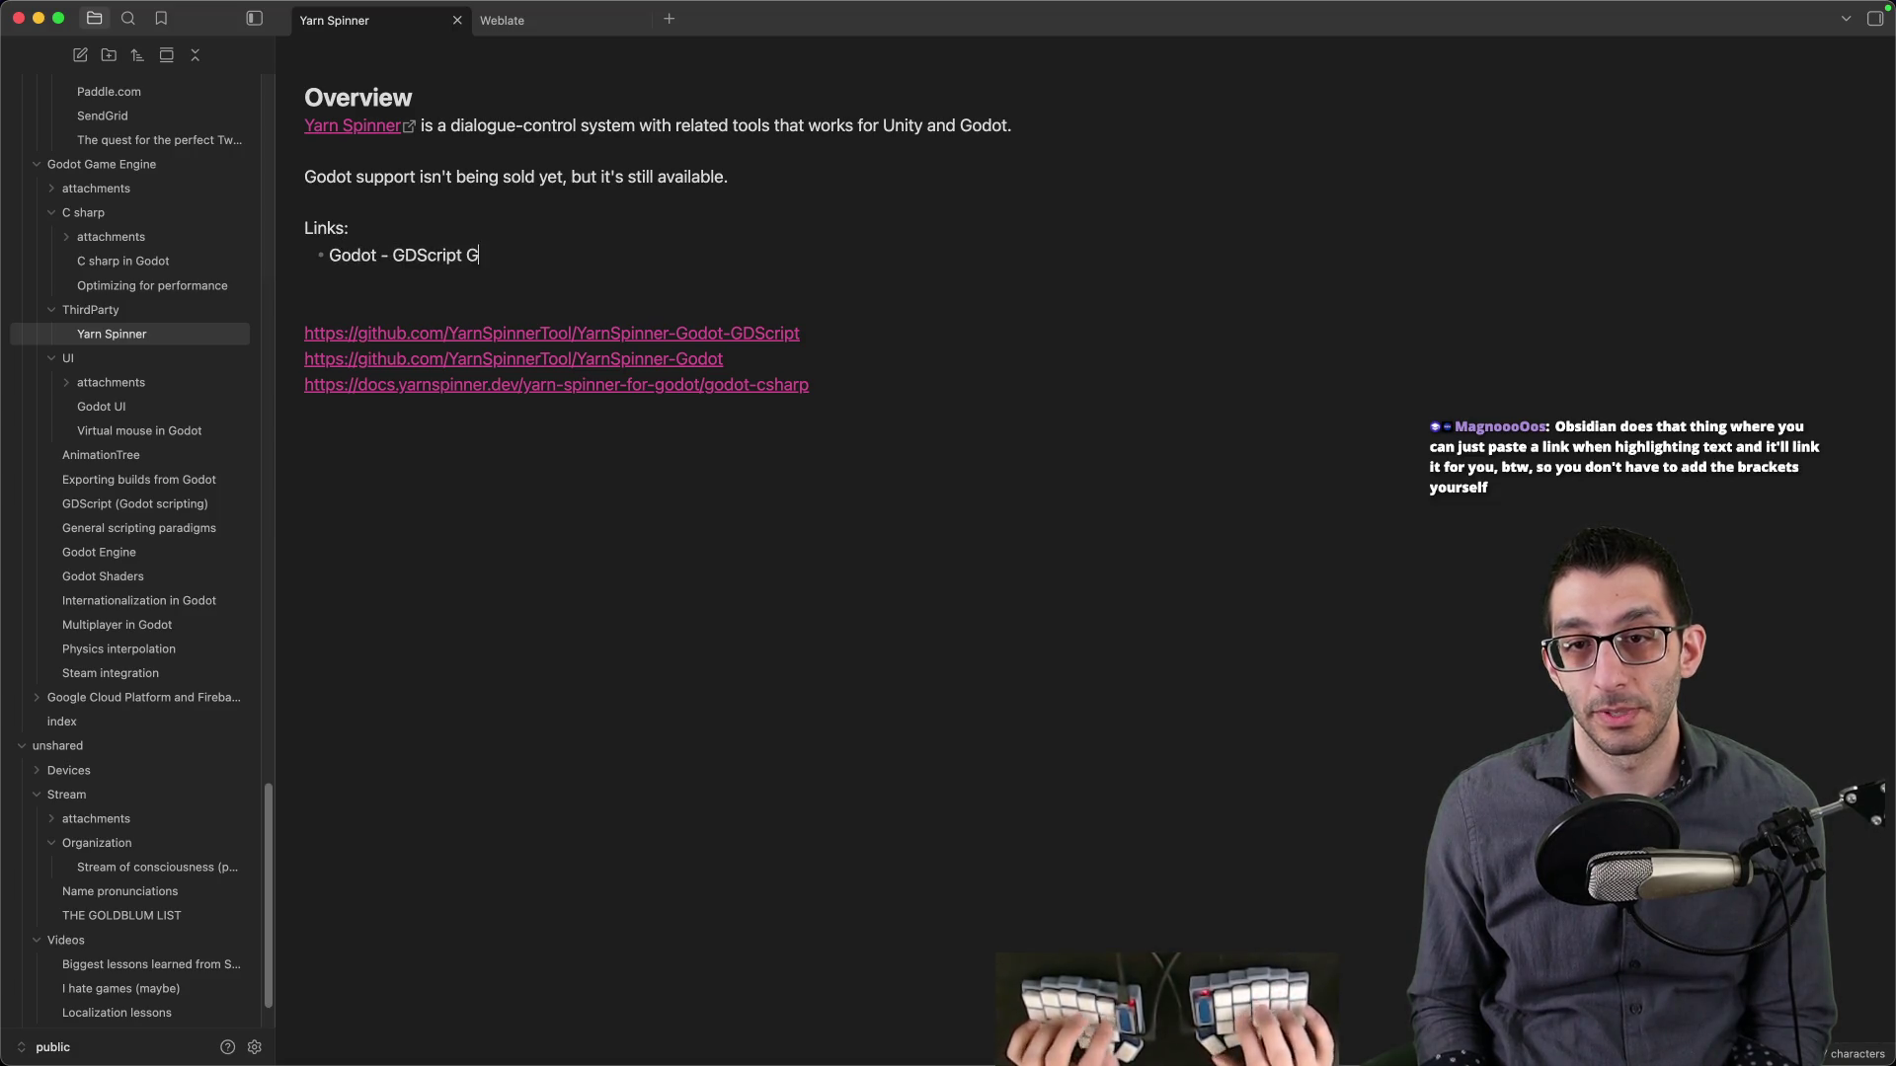
{"action": "type", "text": "o"}
{"action": "key", "text": "super+shift+Left"}
{"action": "key", "text": "super+o"}
{"action": "key", "text": "Escape"}
{"action": "key", "text": "super+v"}
{"action": "key", "text": "Down"}
{"action": "key", "text": "Down"}
{"action": "key", "text": "Down"}
{"action": "key", "text": "super+shift+Left"}
{"action": "key", "text": "BackSpace"}
- Add a 'Godot - C# GitHub repo' bullet above the GDScript link
{"action": "key", "text": "Down"}
{"action": "key", "text": "super+shift+Left"}
{"action": "key", "text": "super+c"}
{"action": "key", "text": "Up"}
{"action": "key", "text": "Up"}
{"action": "key", "text": "Up"}
{"action": "key", "text": "super+Left"}
{"action": "key", "text": "Return"}
{"action": "key", "text": "Up"}
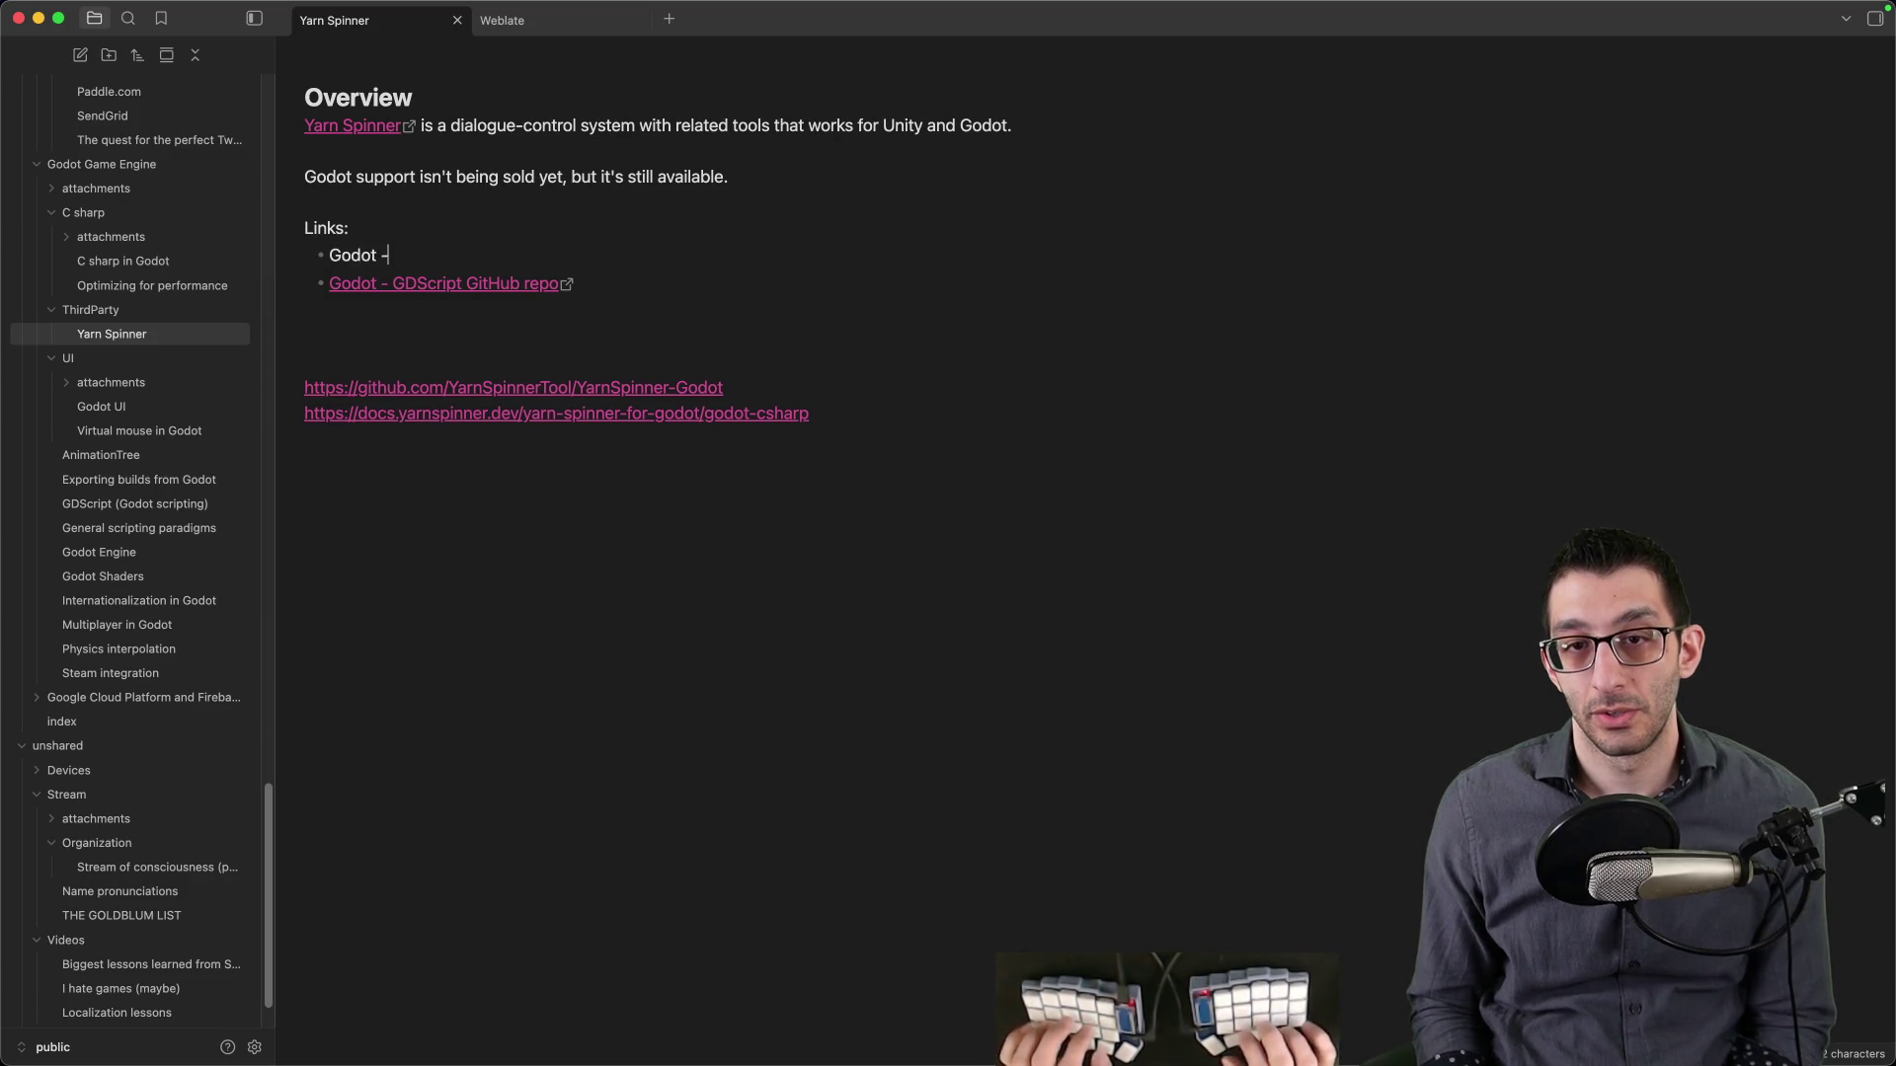
{"action": "type", "text": "# GitHub repo"}
- Link the 'Godot - C# GitHub repo' label to the C# repo URL
{"action": "key", "text": "super+shift+Left"}
{"action": "key", "text": "super+v"}
{"action": "key", "text": "super+z"}
{"action": "key", "text": "Left"}
{"action": "key", "text": "Left"}
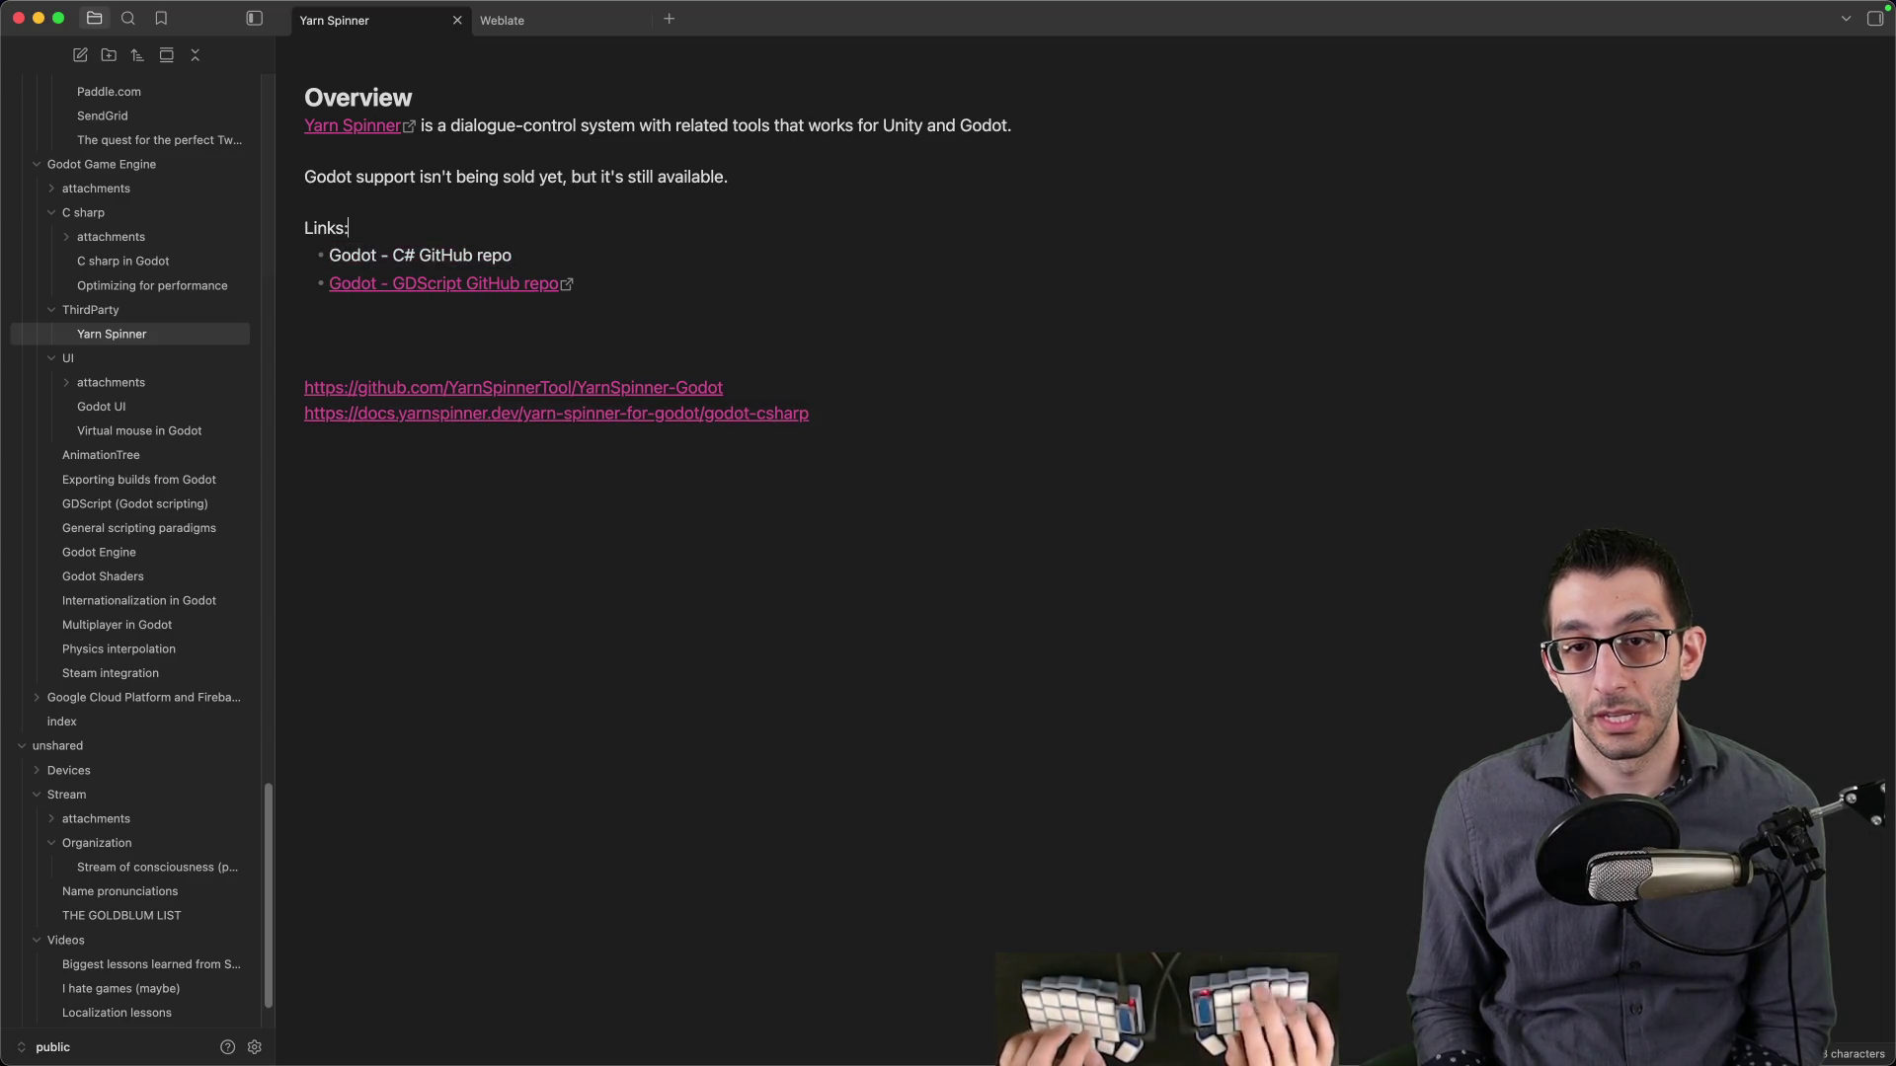
{"action": "key", "text": "super+shift+Left"}
{"action": "key", "text": "super+v"}
{"action": "key", "text": "super+z"}
{"action": "key", "text": "Left"}
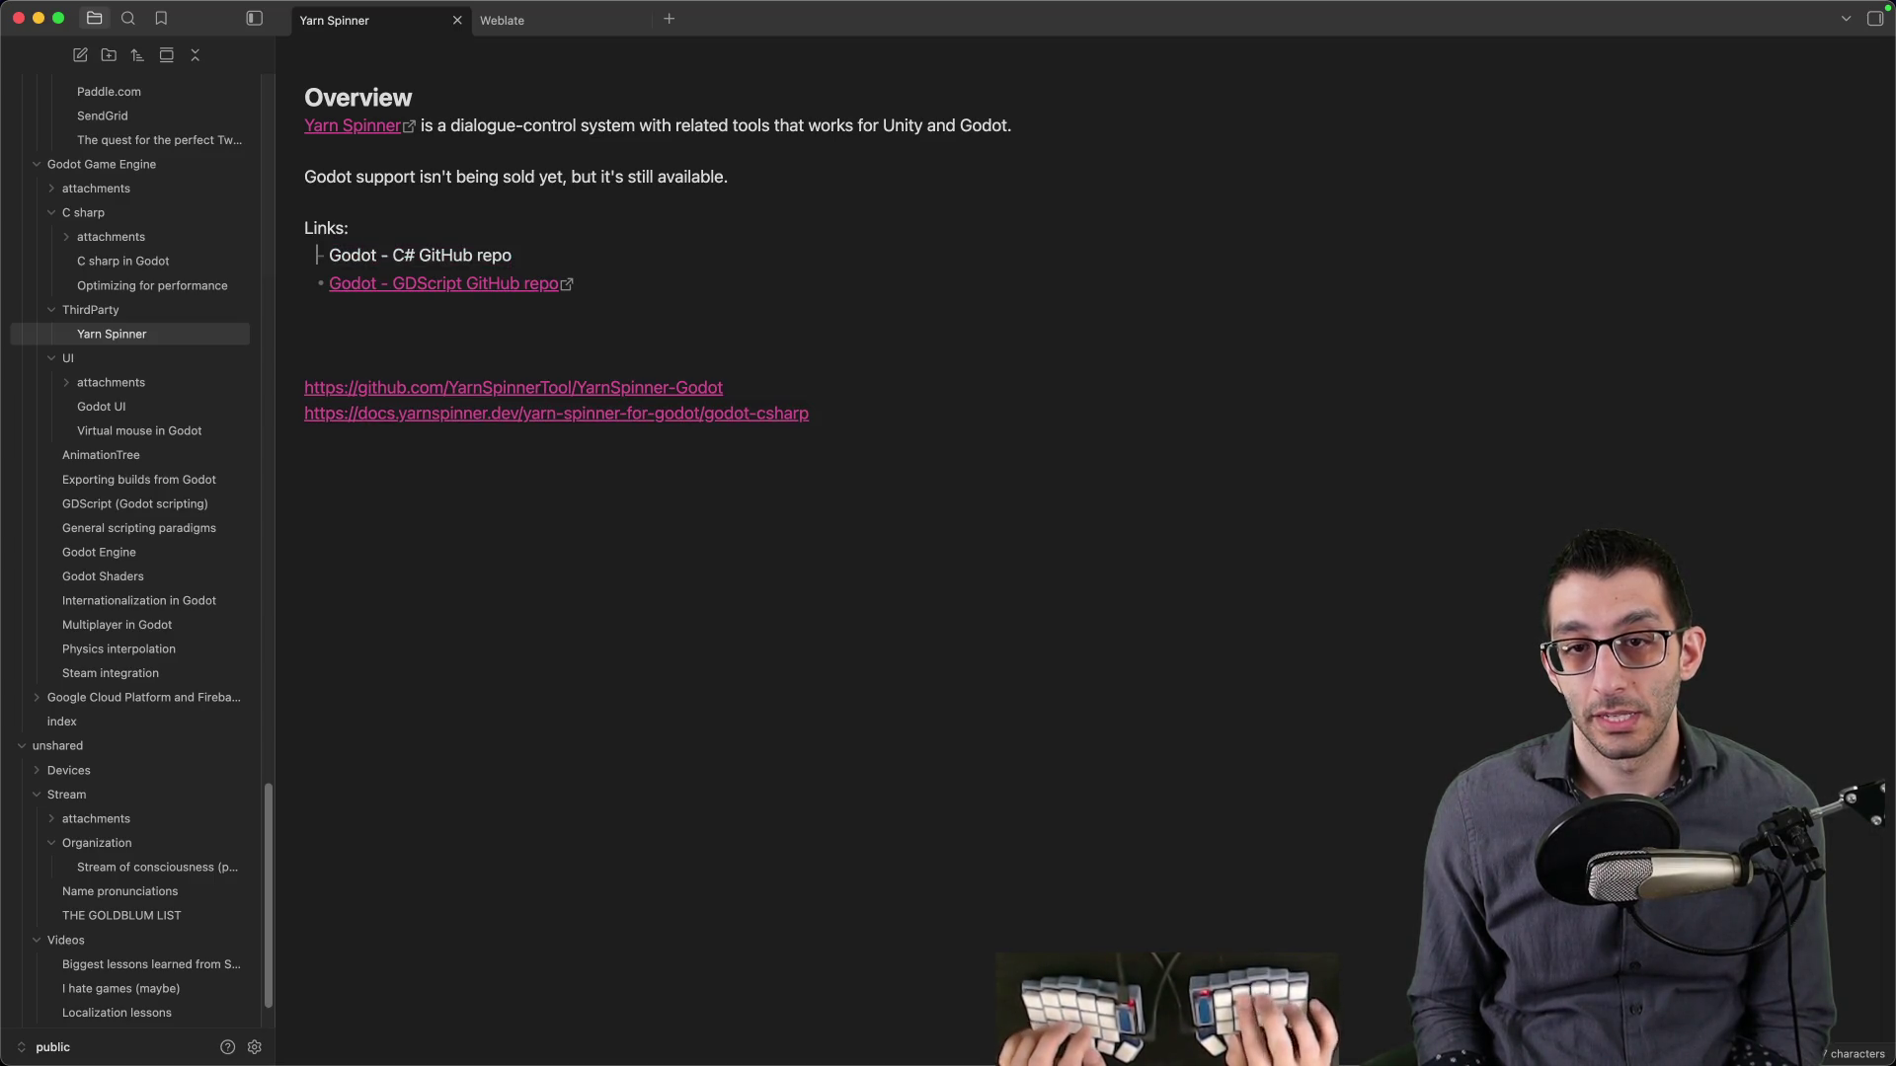
{"action": "key", "text": "super+shift+Right"}
{"action": "key", "text": "super+v"}
- Add a nested Docs bullet under the C# repo, linked to the Yarn Spinner docs URL
{"action": "key", "text": "Down"}
{"action": "key", "text": "Down"}
{"action": "key", "text": "Down"}
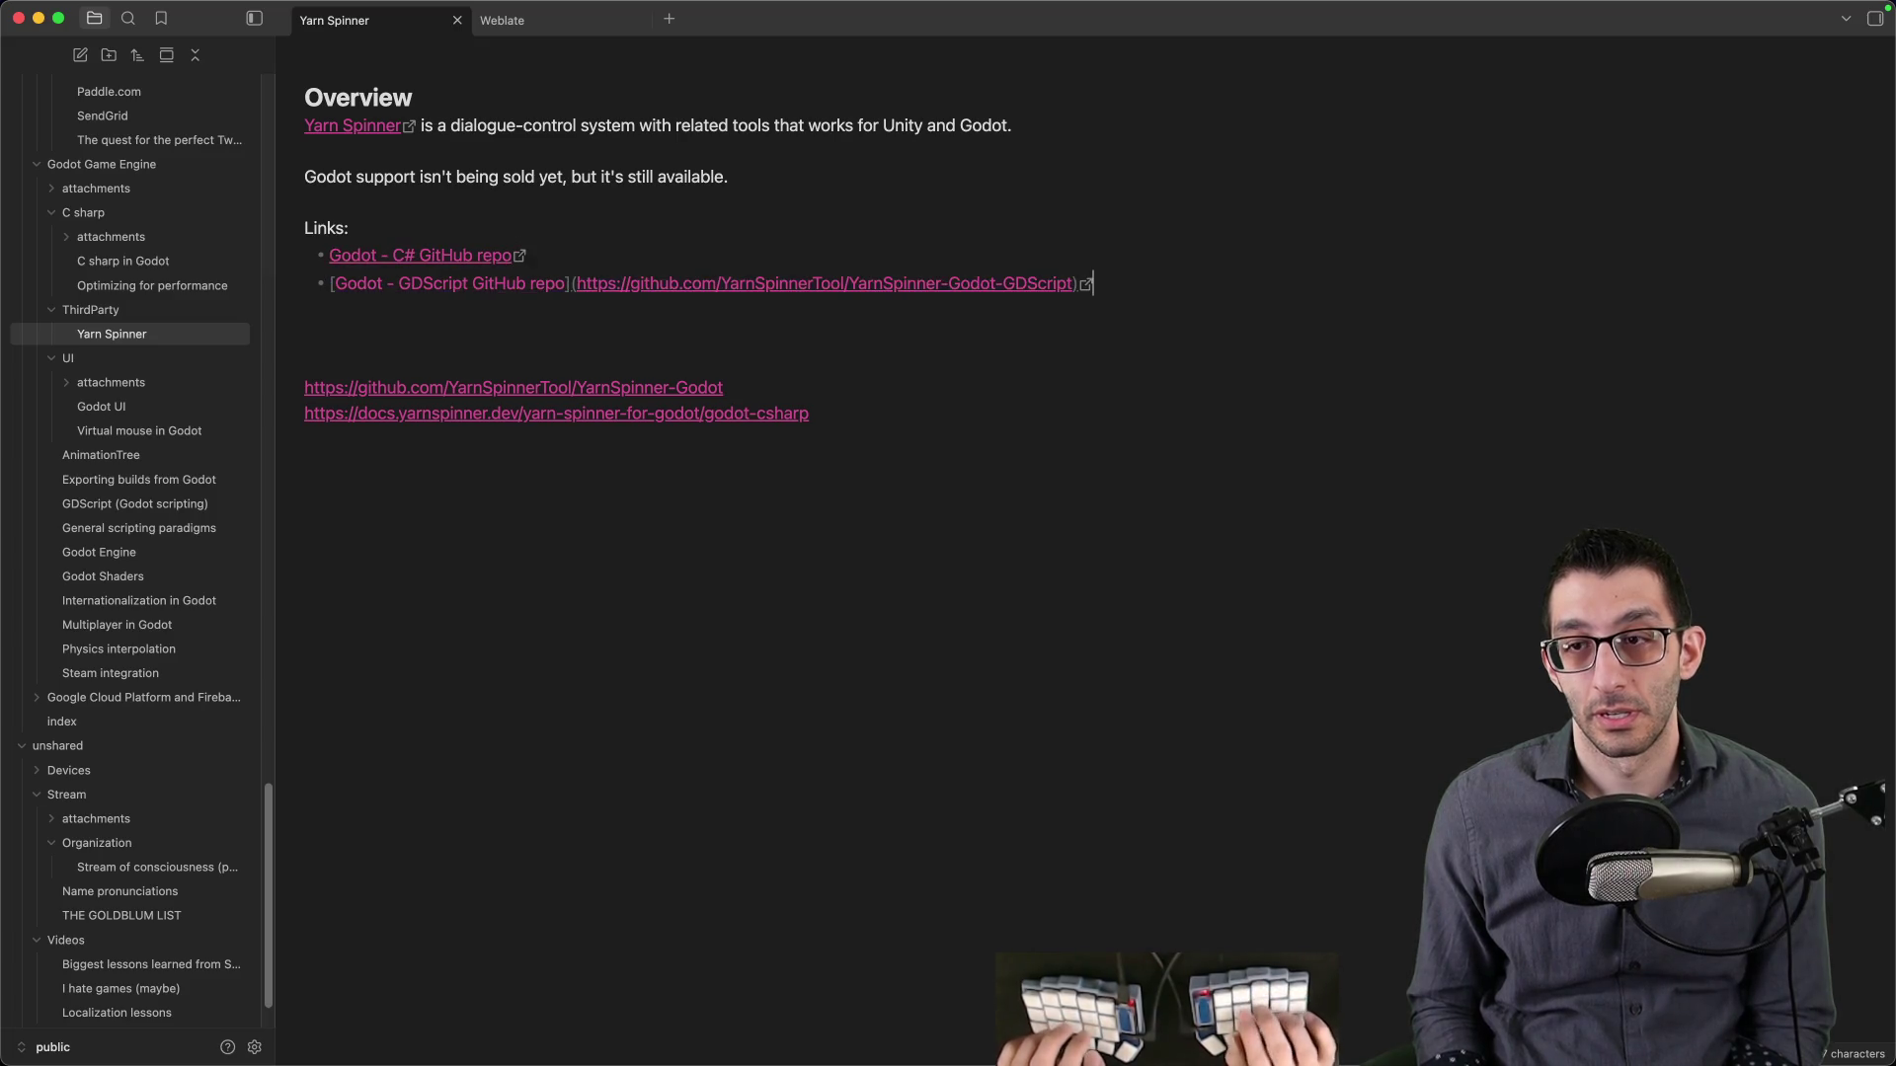
{"action": "key", "text": "super+shift+Left"}
{"action": "key", "text": "super+c"}
{"action": "key", "text": "Left"}
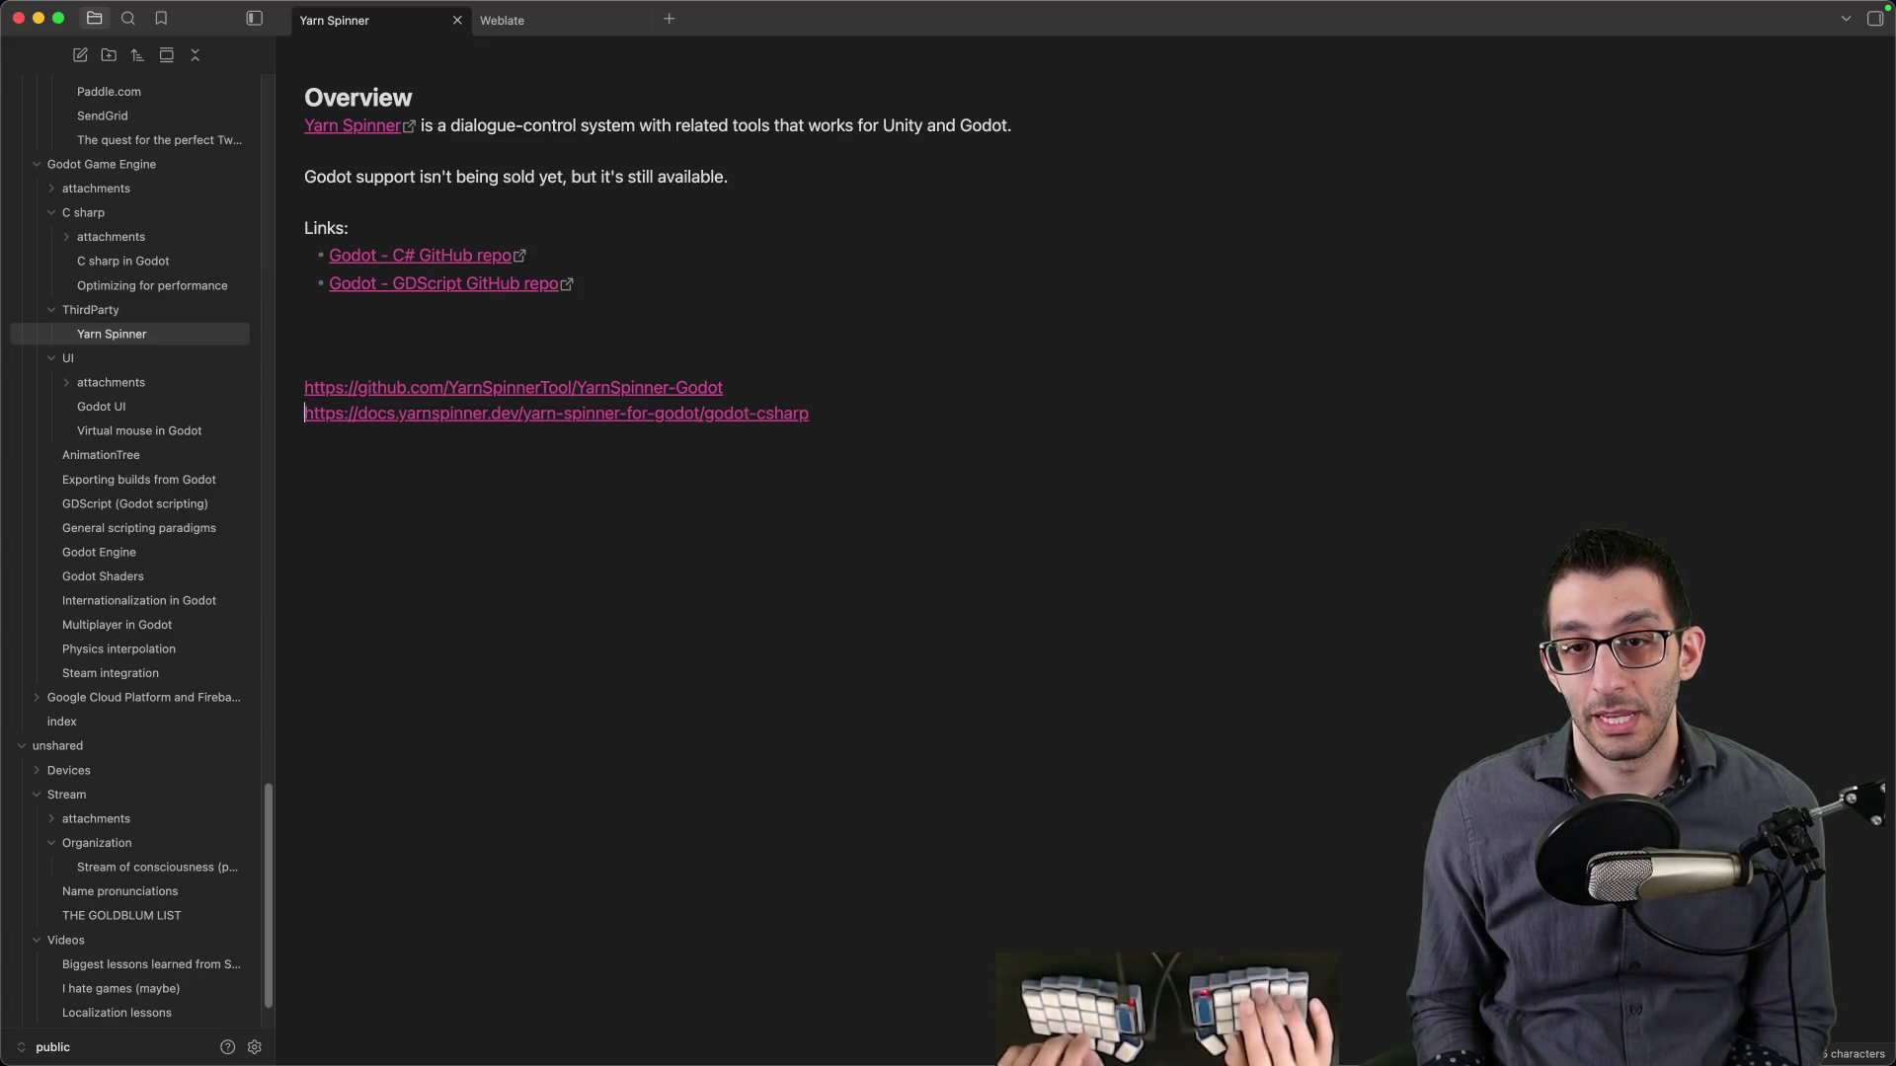
{"action": "key", "text": "super+Right"}
{"action": "key", "text": "Return"}
{"action": "key", "text": "Tab"}
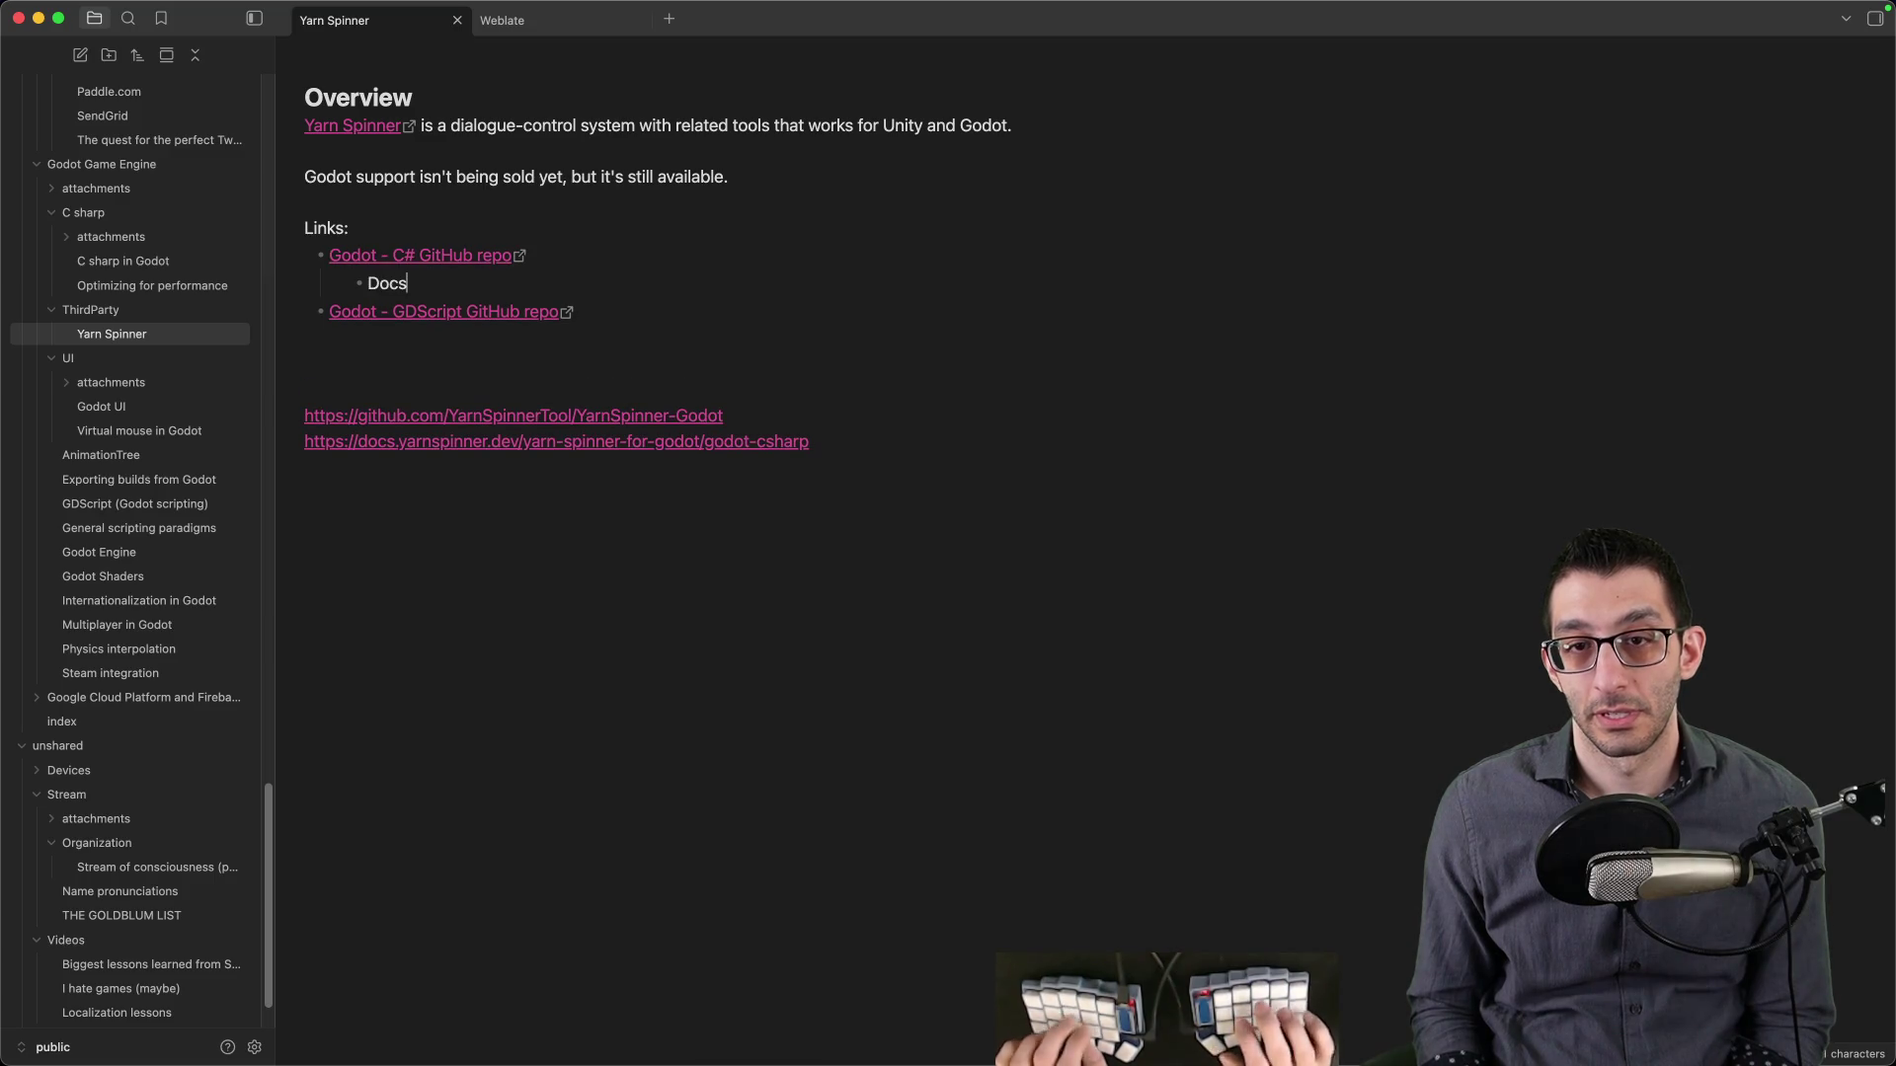
{"action": "key", "text": "super+shift+Right"}
{"action": "key", "text": "super+v"}
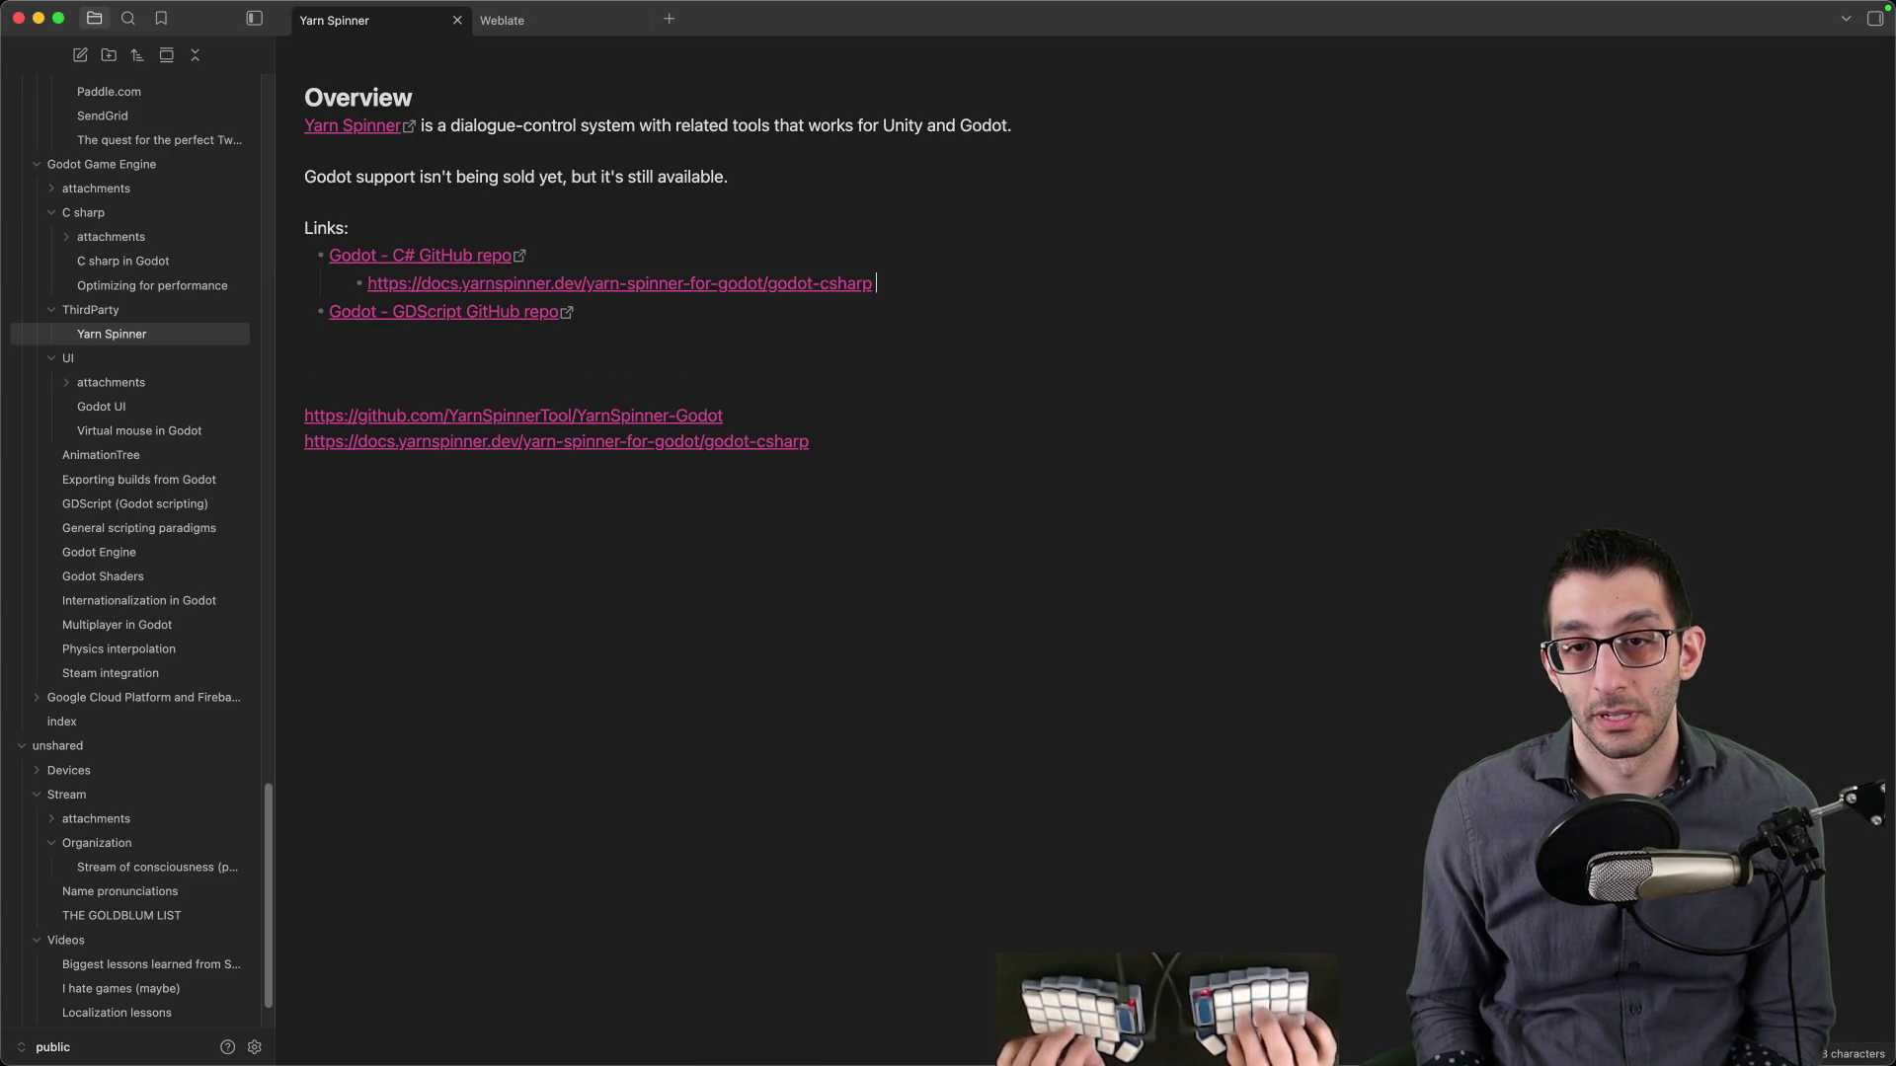
{"action": "key", "text": "super+z"}
{"action": "key", "text": "super+v"}
- Delete the leftover raw URLs below the link list
{"action": "key", "text": "Down"}
{"action": "key", "text": "Down"}
{"action": "key", "text": "super+shift+Down"}
{"action": "key", "text": "BackSpace"}
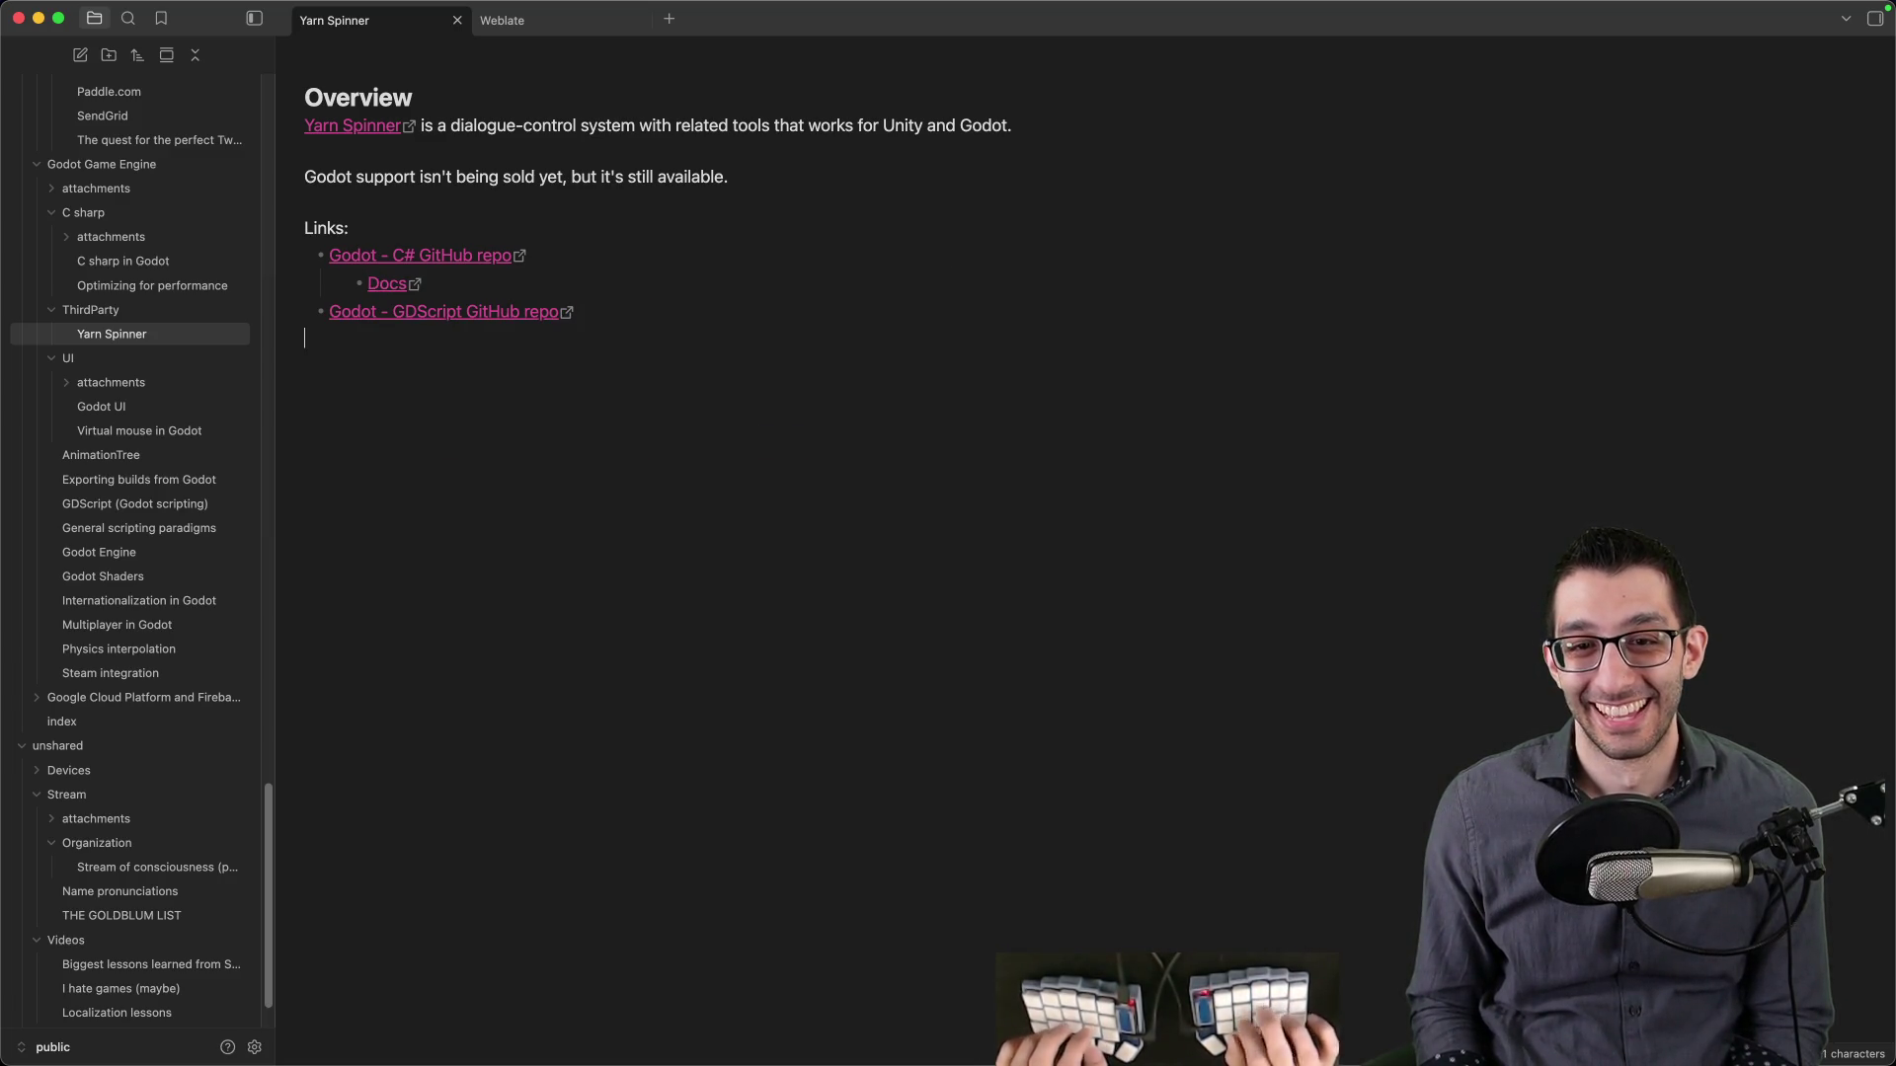
{"action": "key", "text": "super+Tab"}
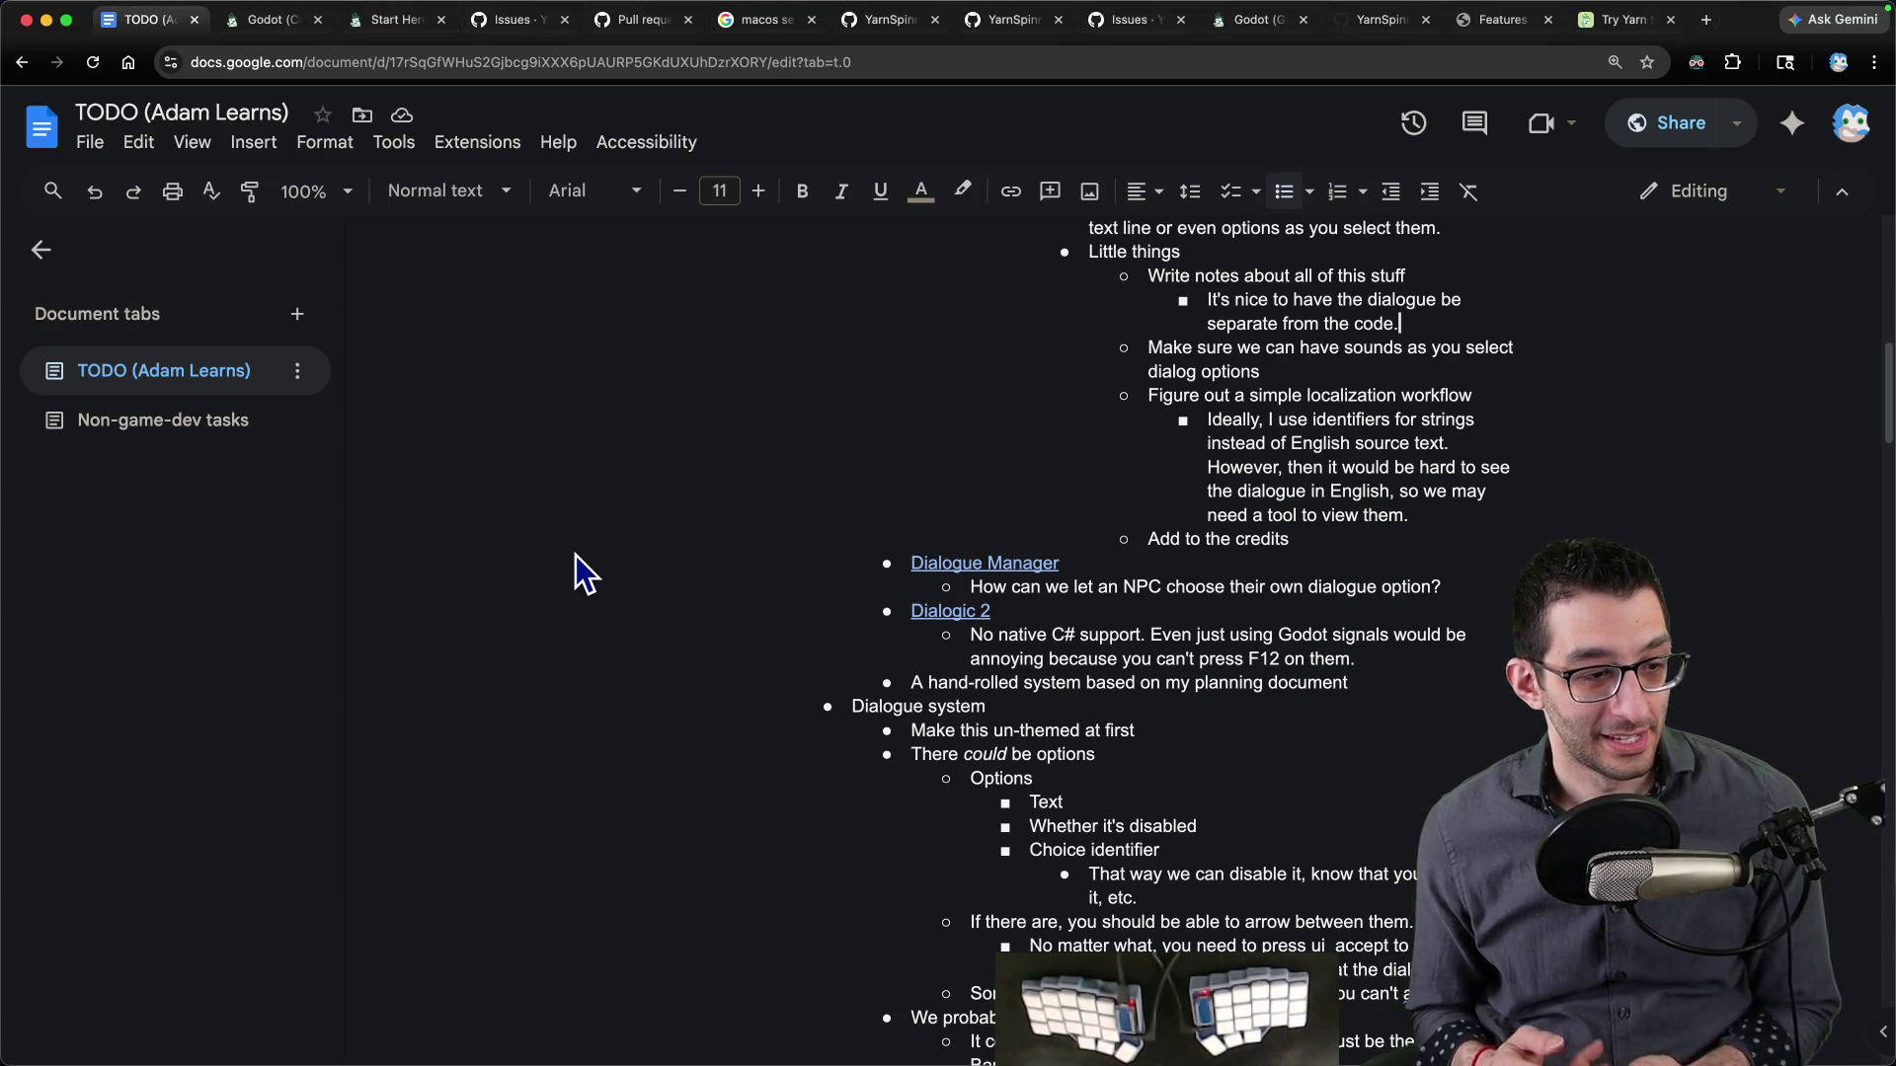
- Test linking by pasting the docs URL over 'Hi', then delete both test lines
{"action": "key", "text": "super+Tab"}
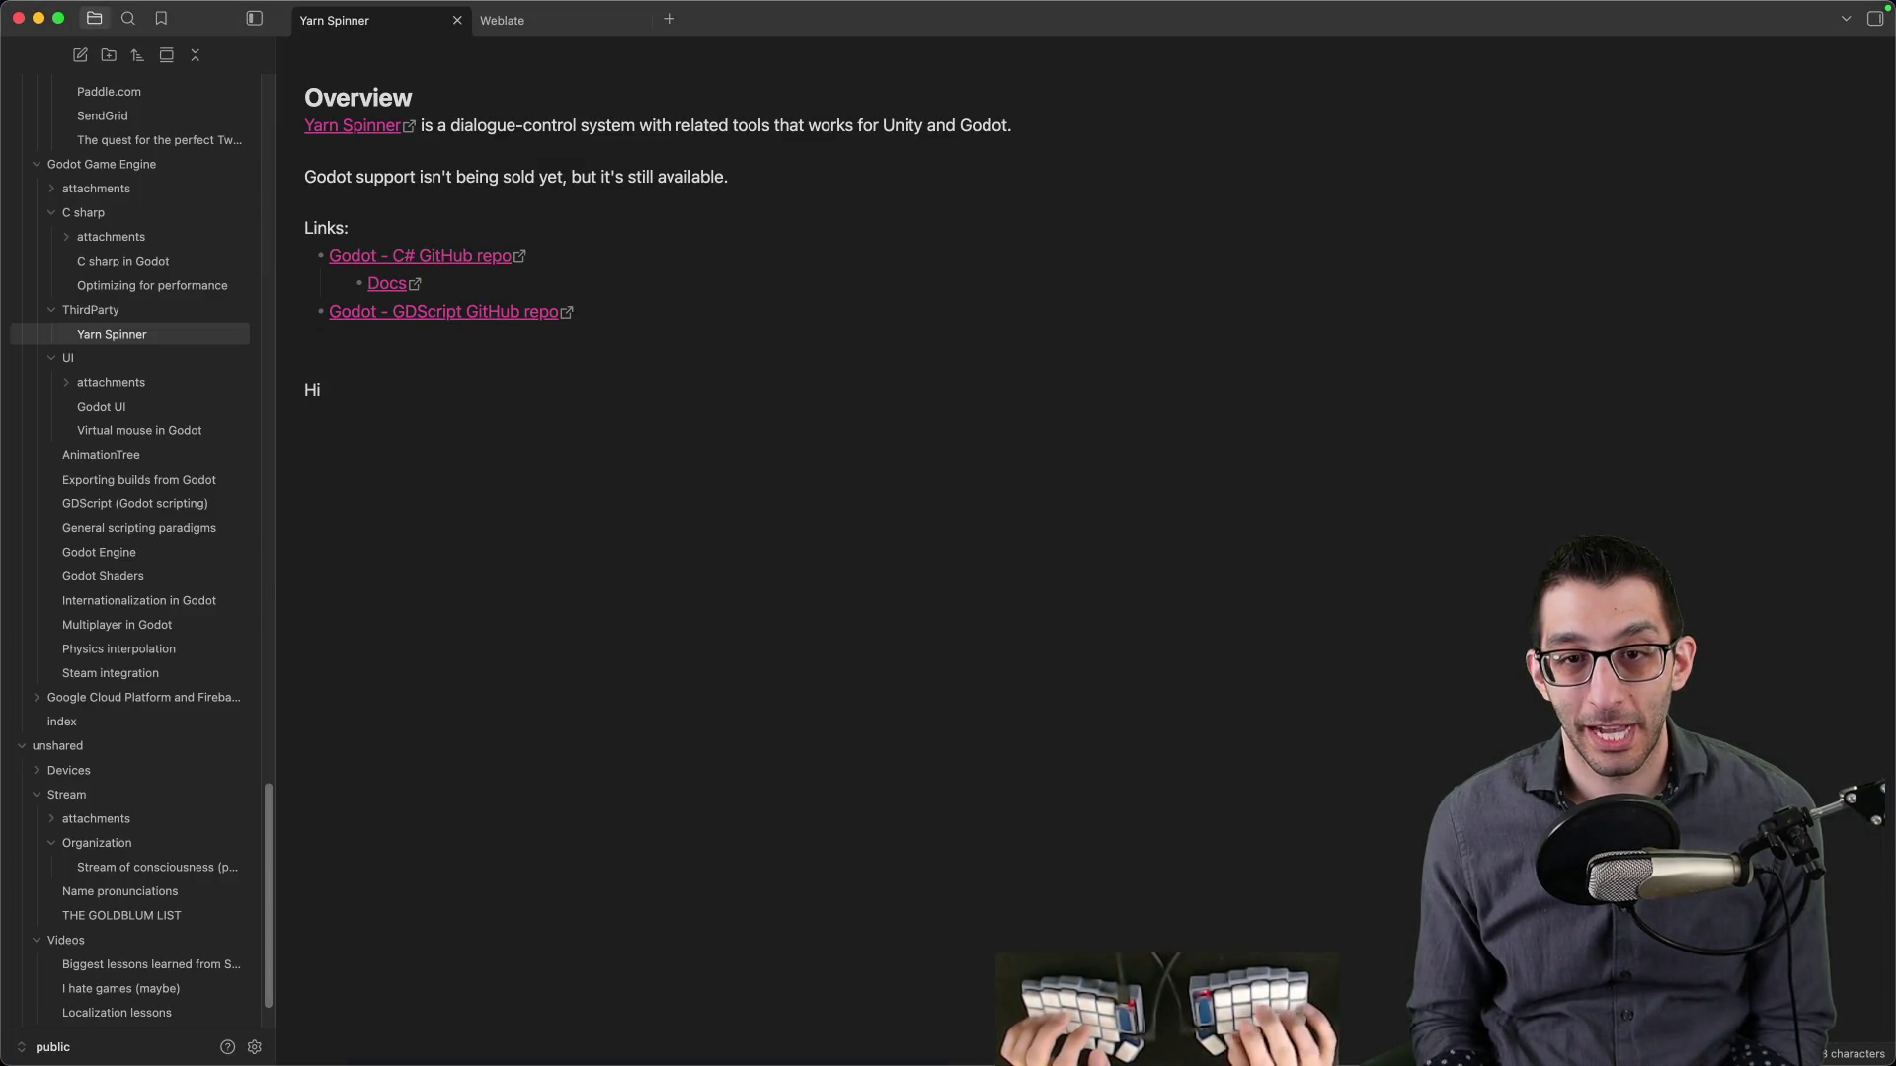
{"action": "key", "text": "Return"}
{"action": "type", "text": "https://docs.yarnspinner.dev/yarn-spinner-for-godot/godot-csharp"}
{"action": "key", "text": "shift+super+Left"}
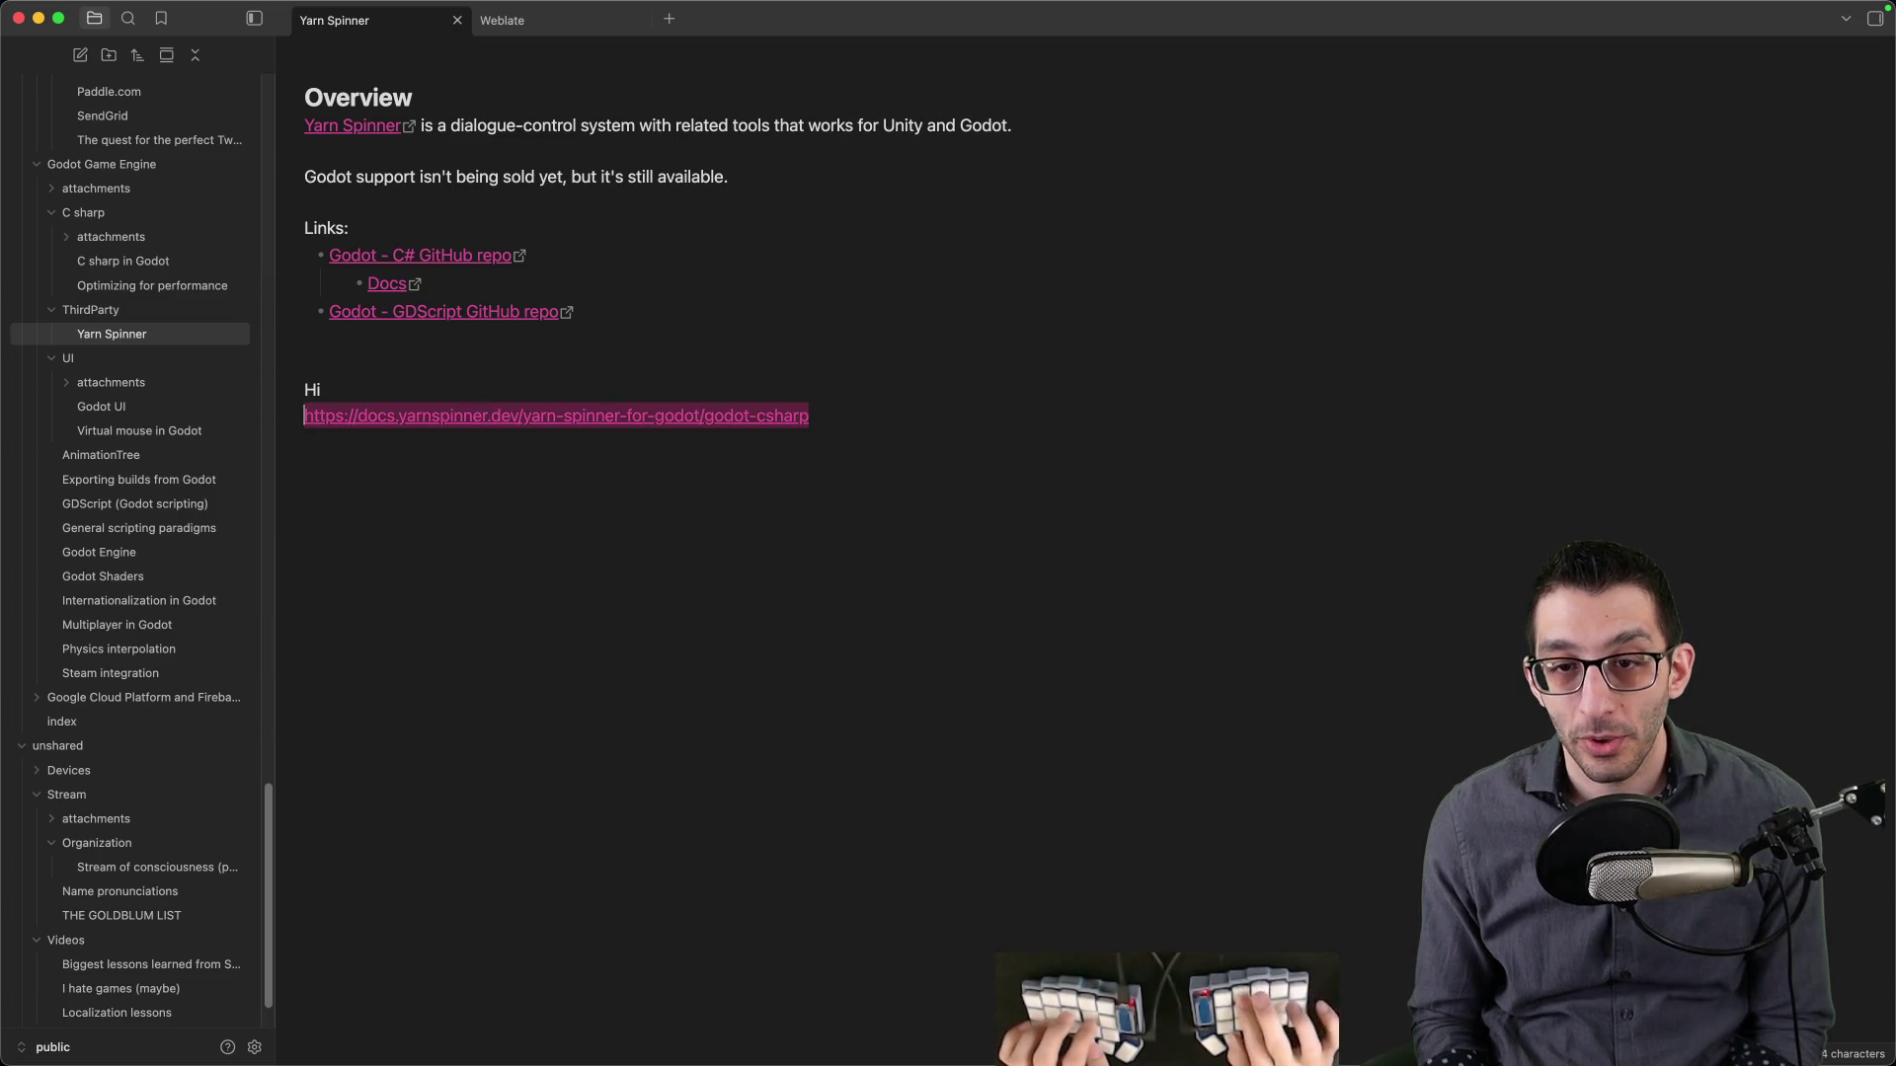
{"action": "key", "text": "Right"}
{"action": "key", "text": "shift+super+Left"}
{"action": "type", "text": "https://docs.yarnspinner.dev/yarn-spinner-for-godot/godot-csharp"}
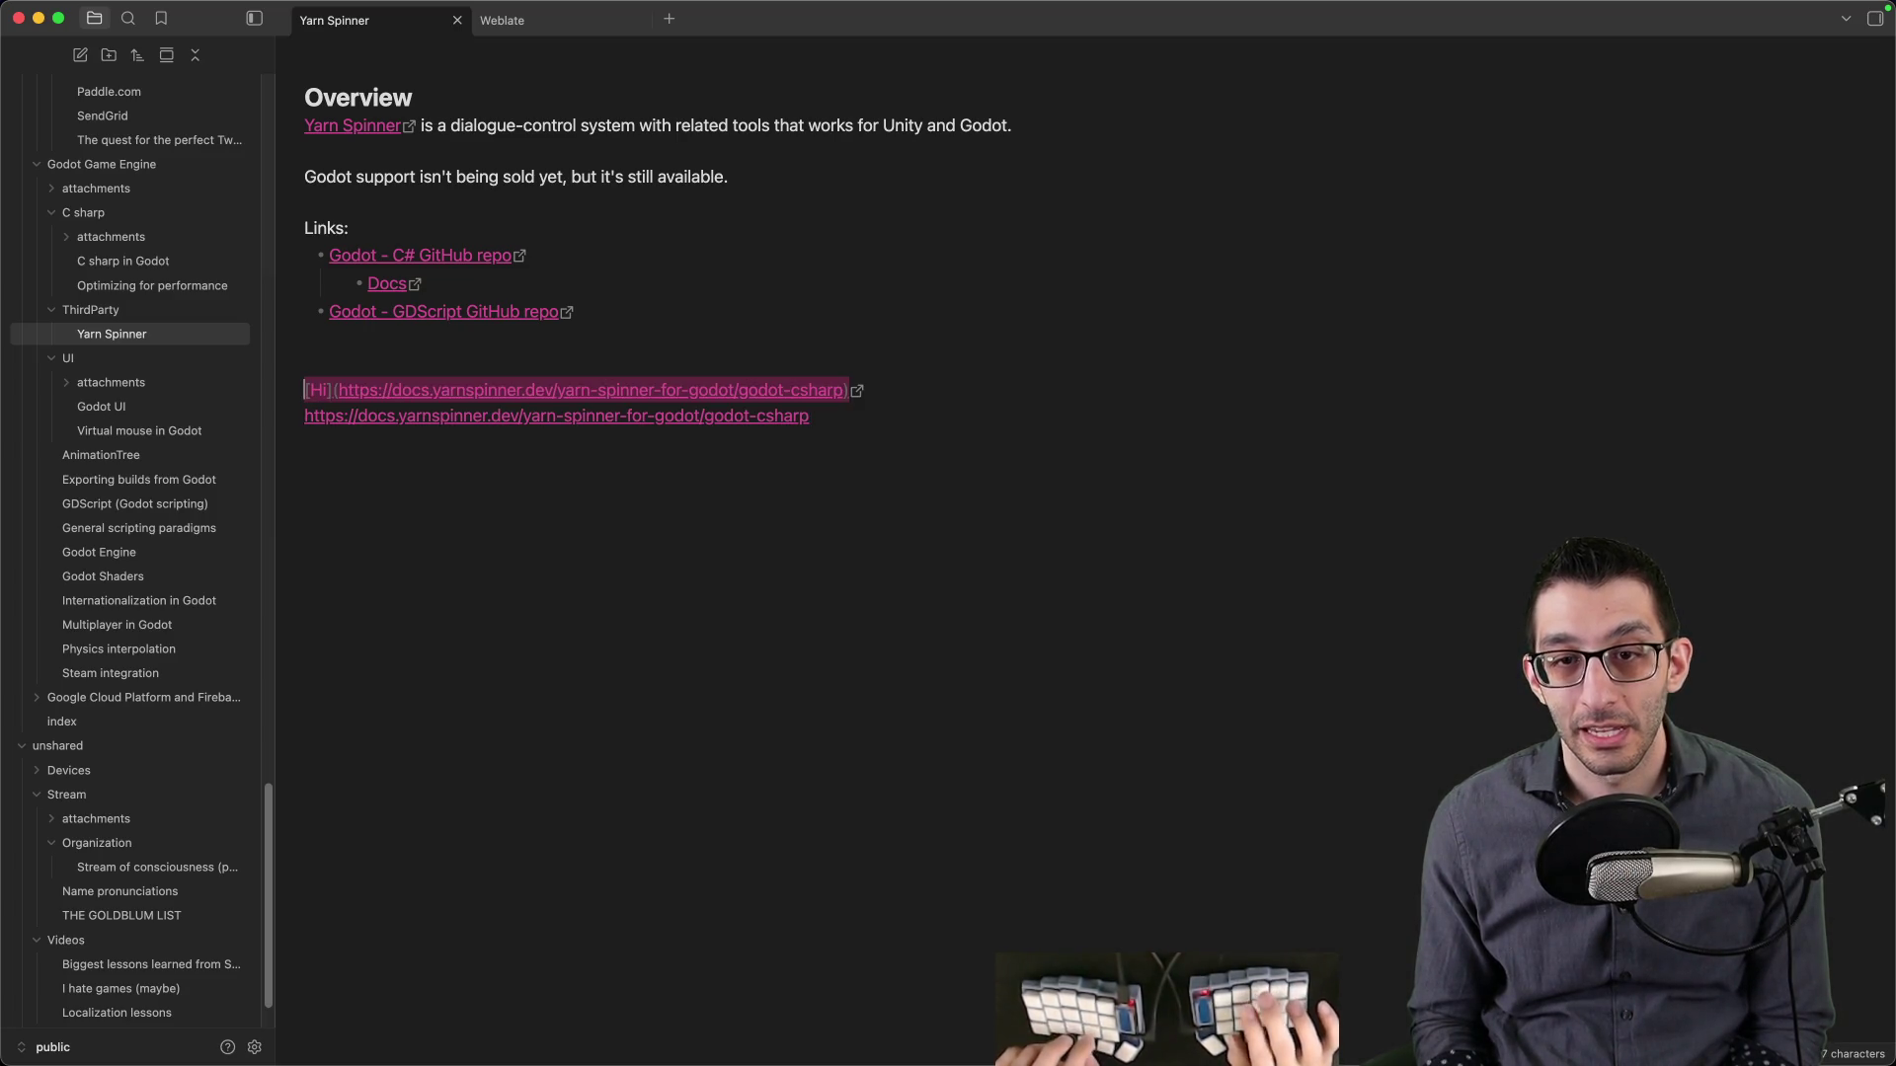
{"action": "key", "text": "shift+Up"}
{"action": "key", "text": "shift+Up"}
{"action": "key", "text": "BackSpace"}
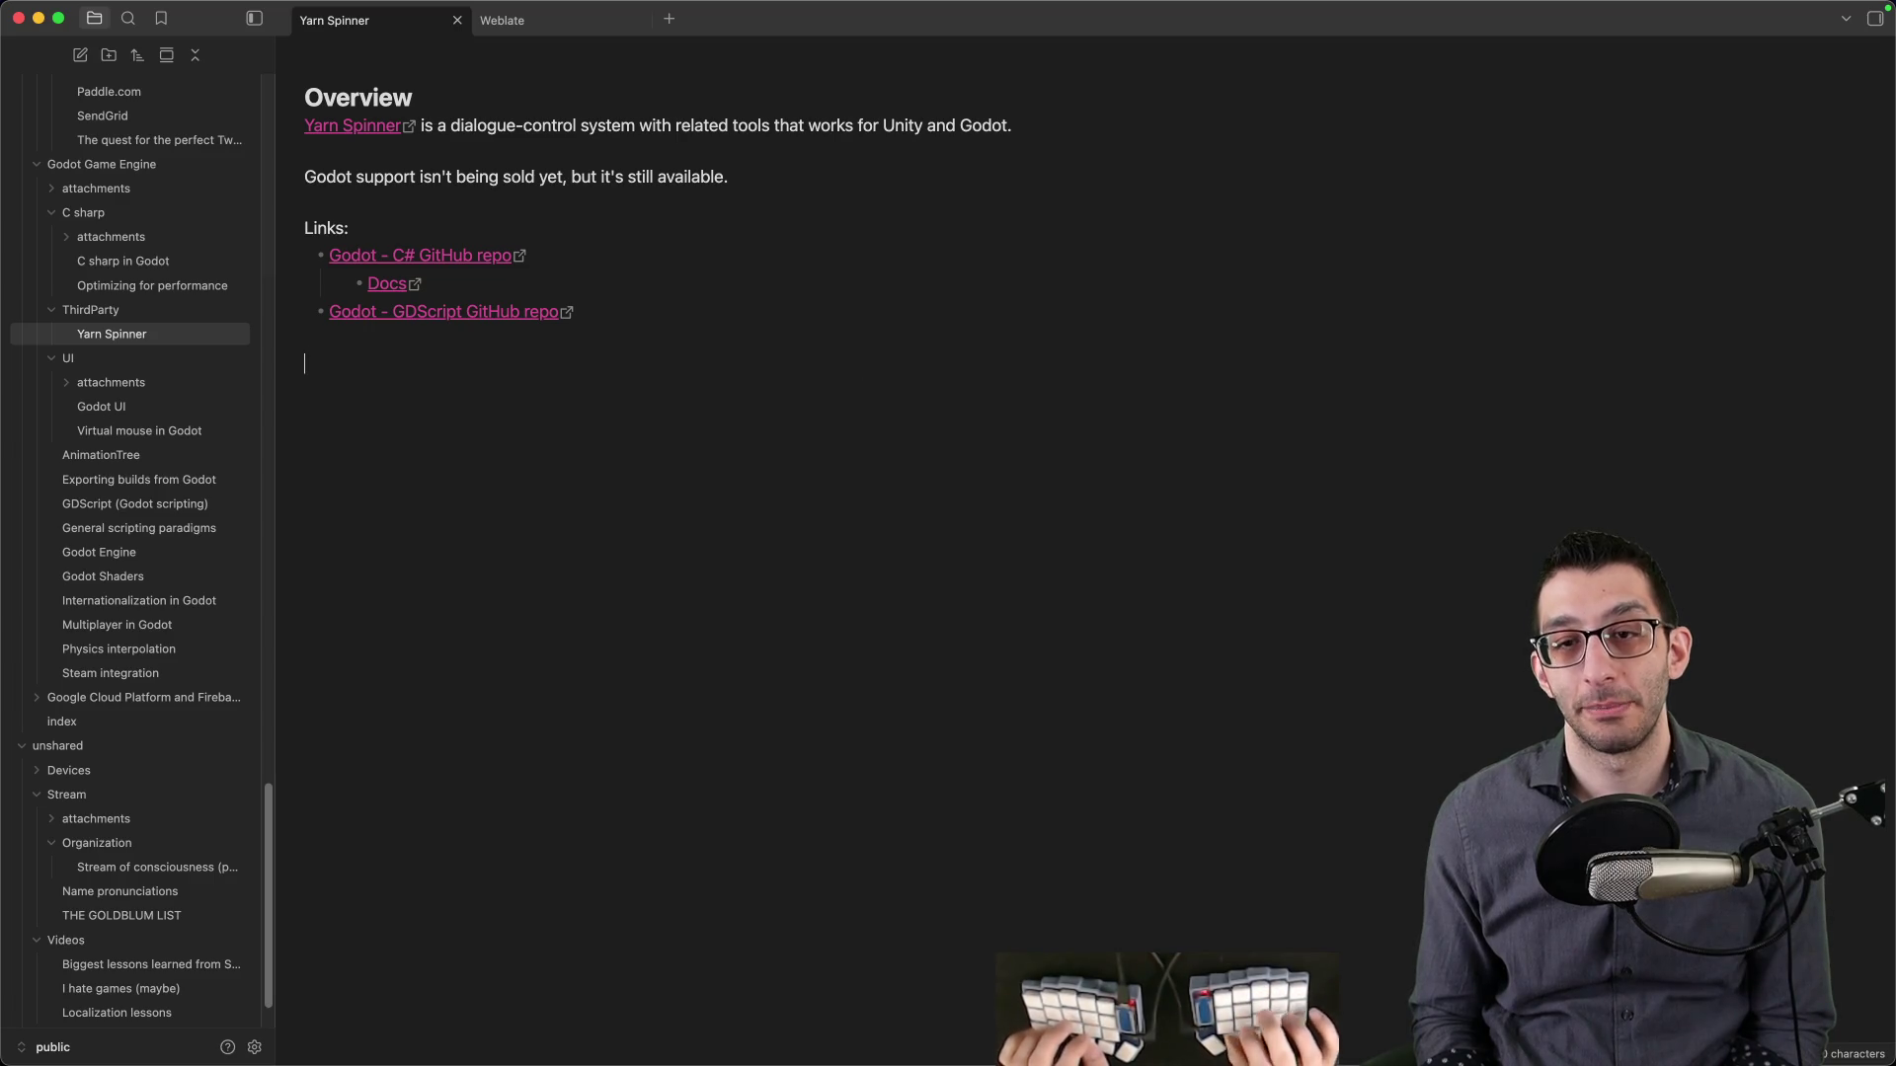
{"action": "key", "text": "BackSpace"}
- Delete the 'Write notes' item and its note from the Google Docs TODO list
{"action": "key", "text": "super+Tab"}
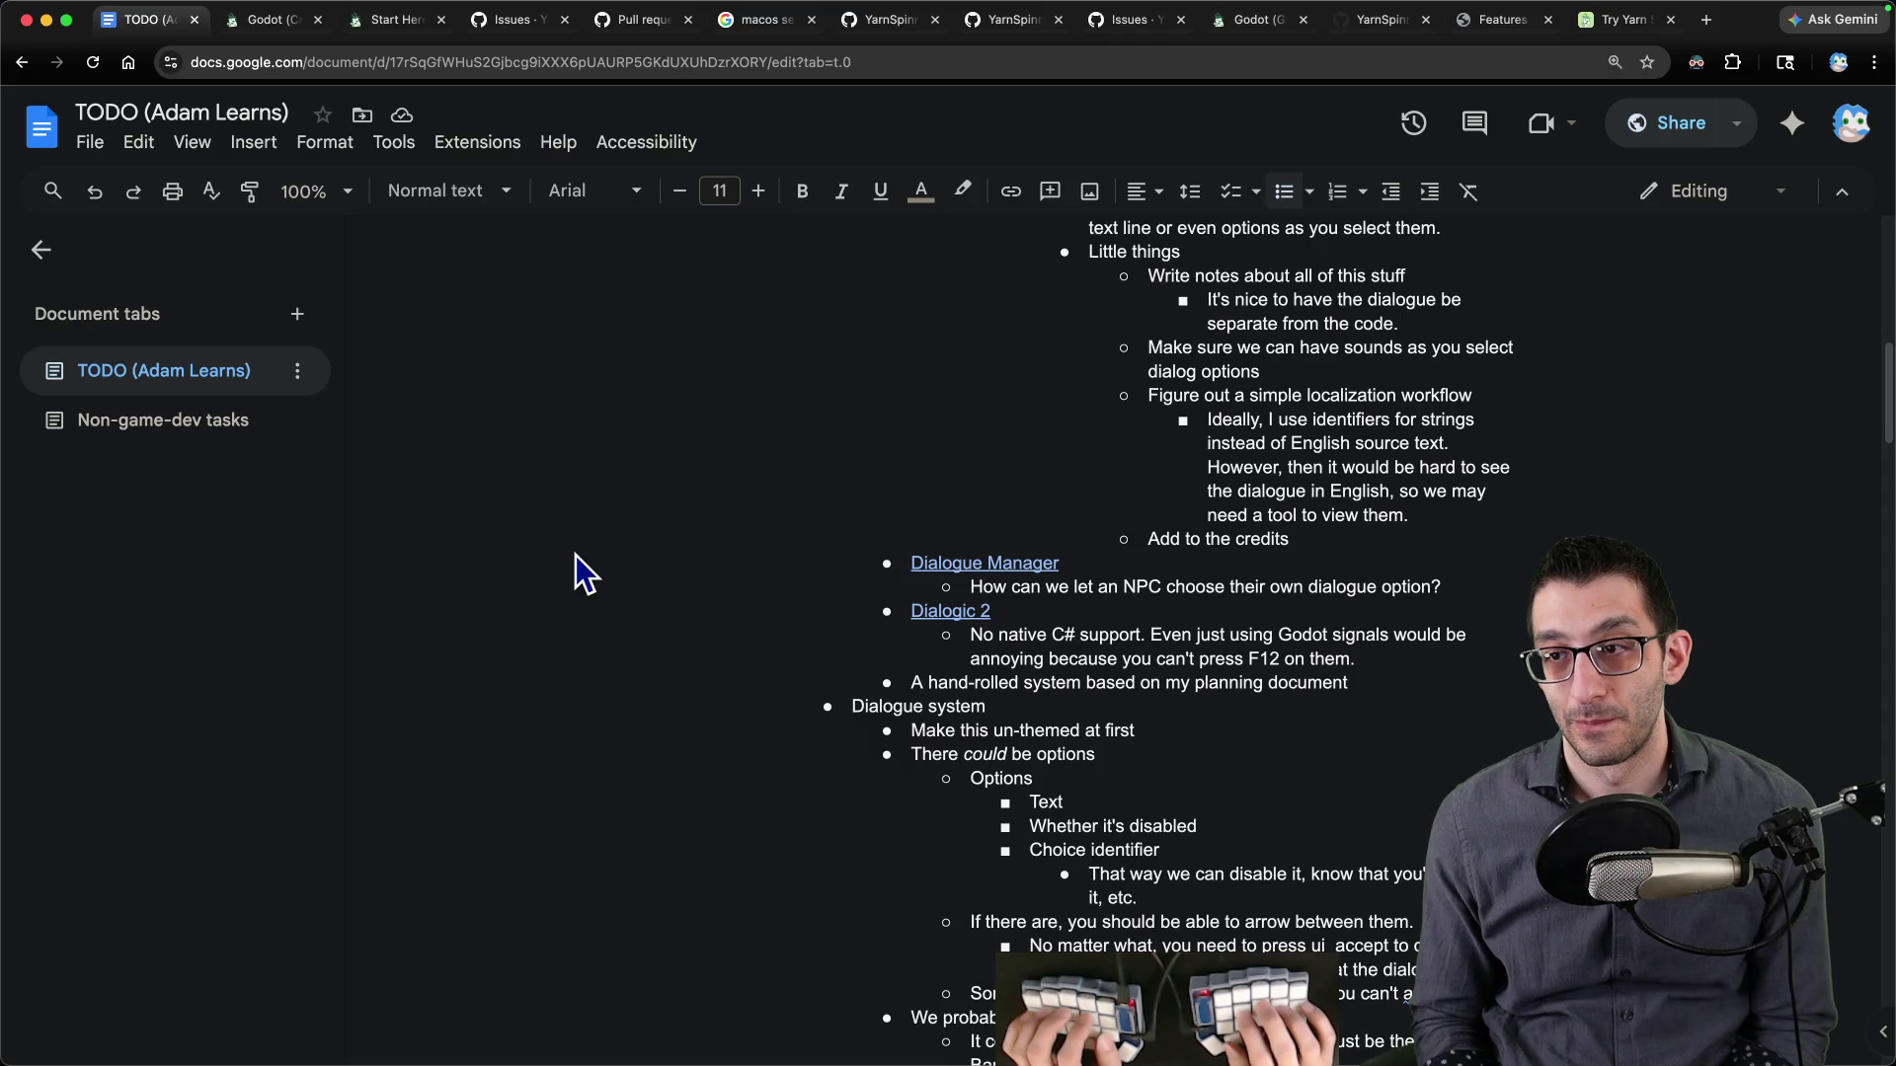
{"action": "key", "text": "shift+Up"}
{"action": "key", "text": "shift+Up"}
{"action": "key", "text": "BackSpace"}
{"action": "key", "text": "BackSpace"}
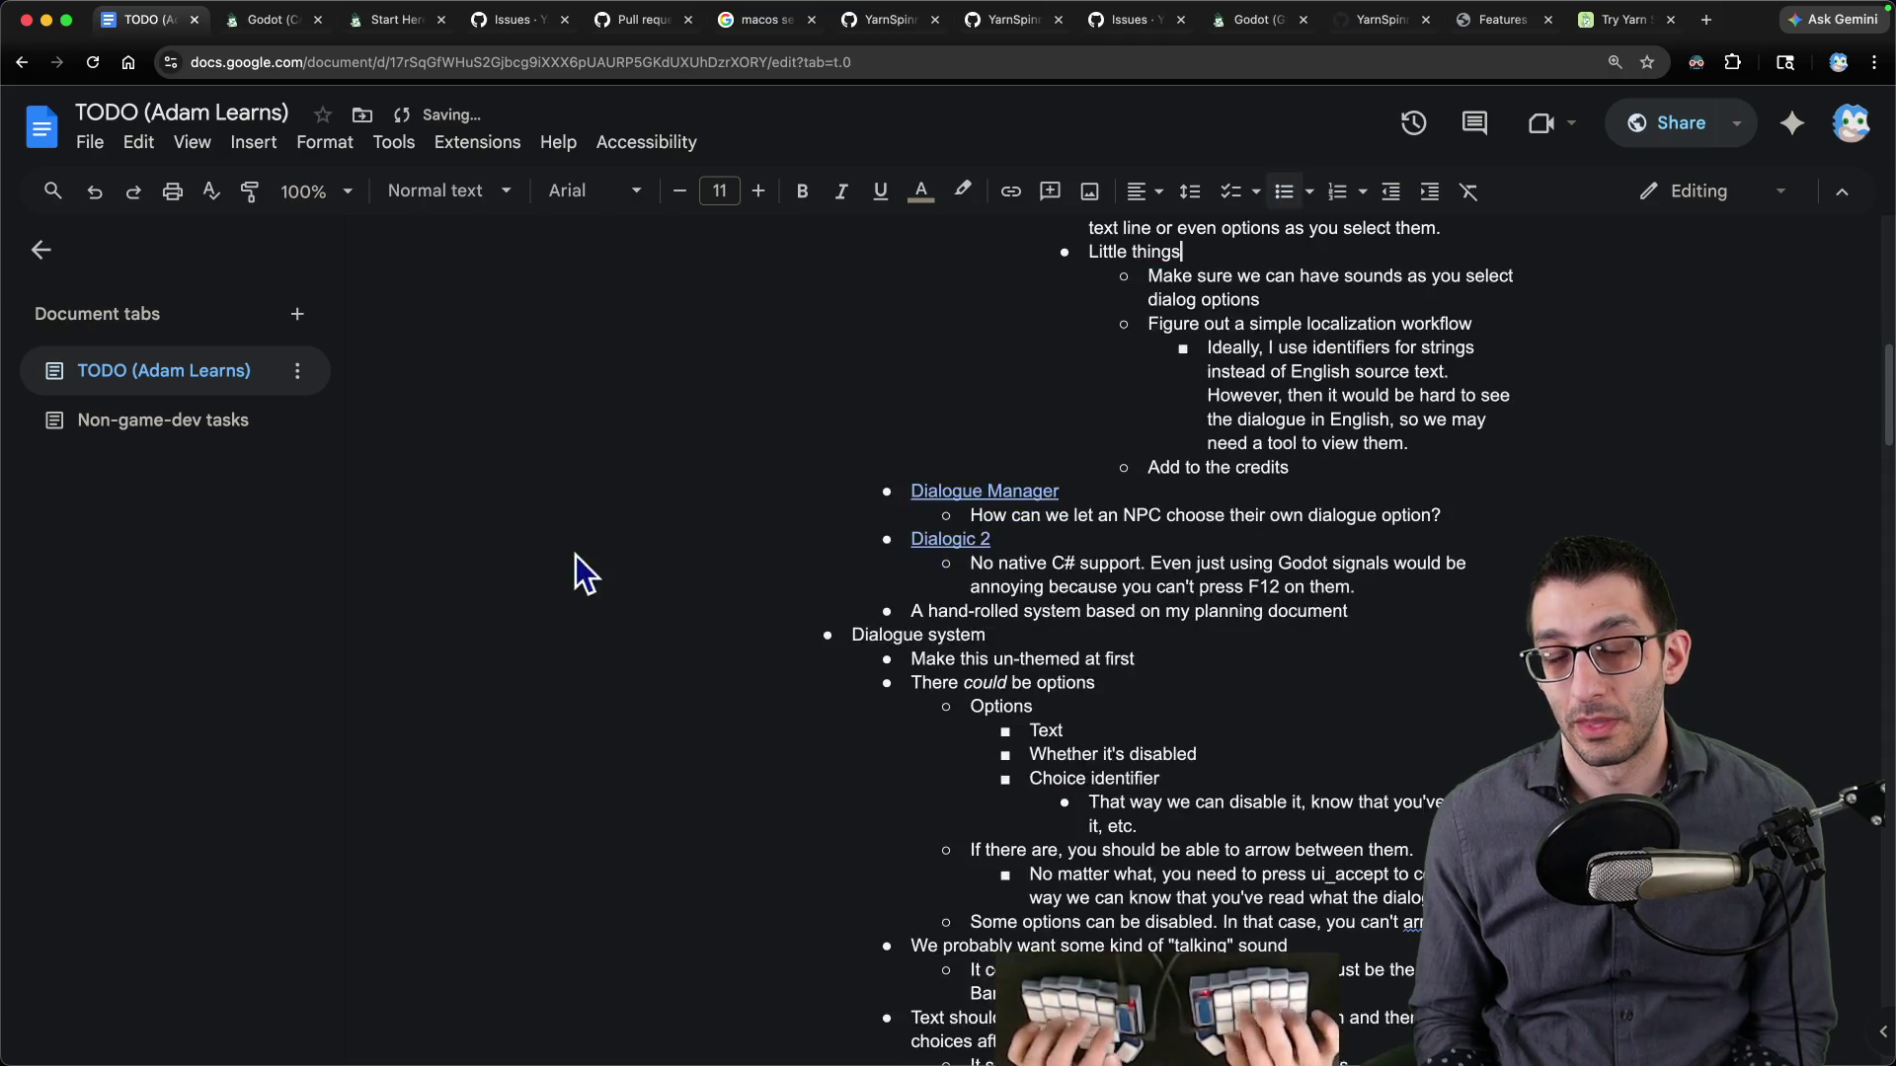
{"action": "key", "text": "super+Tab"}
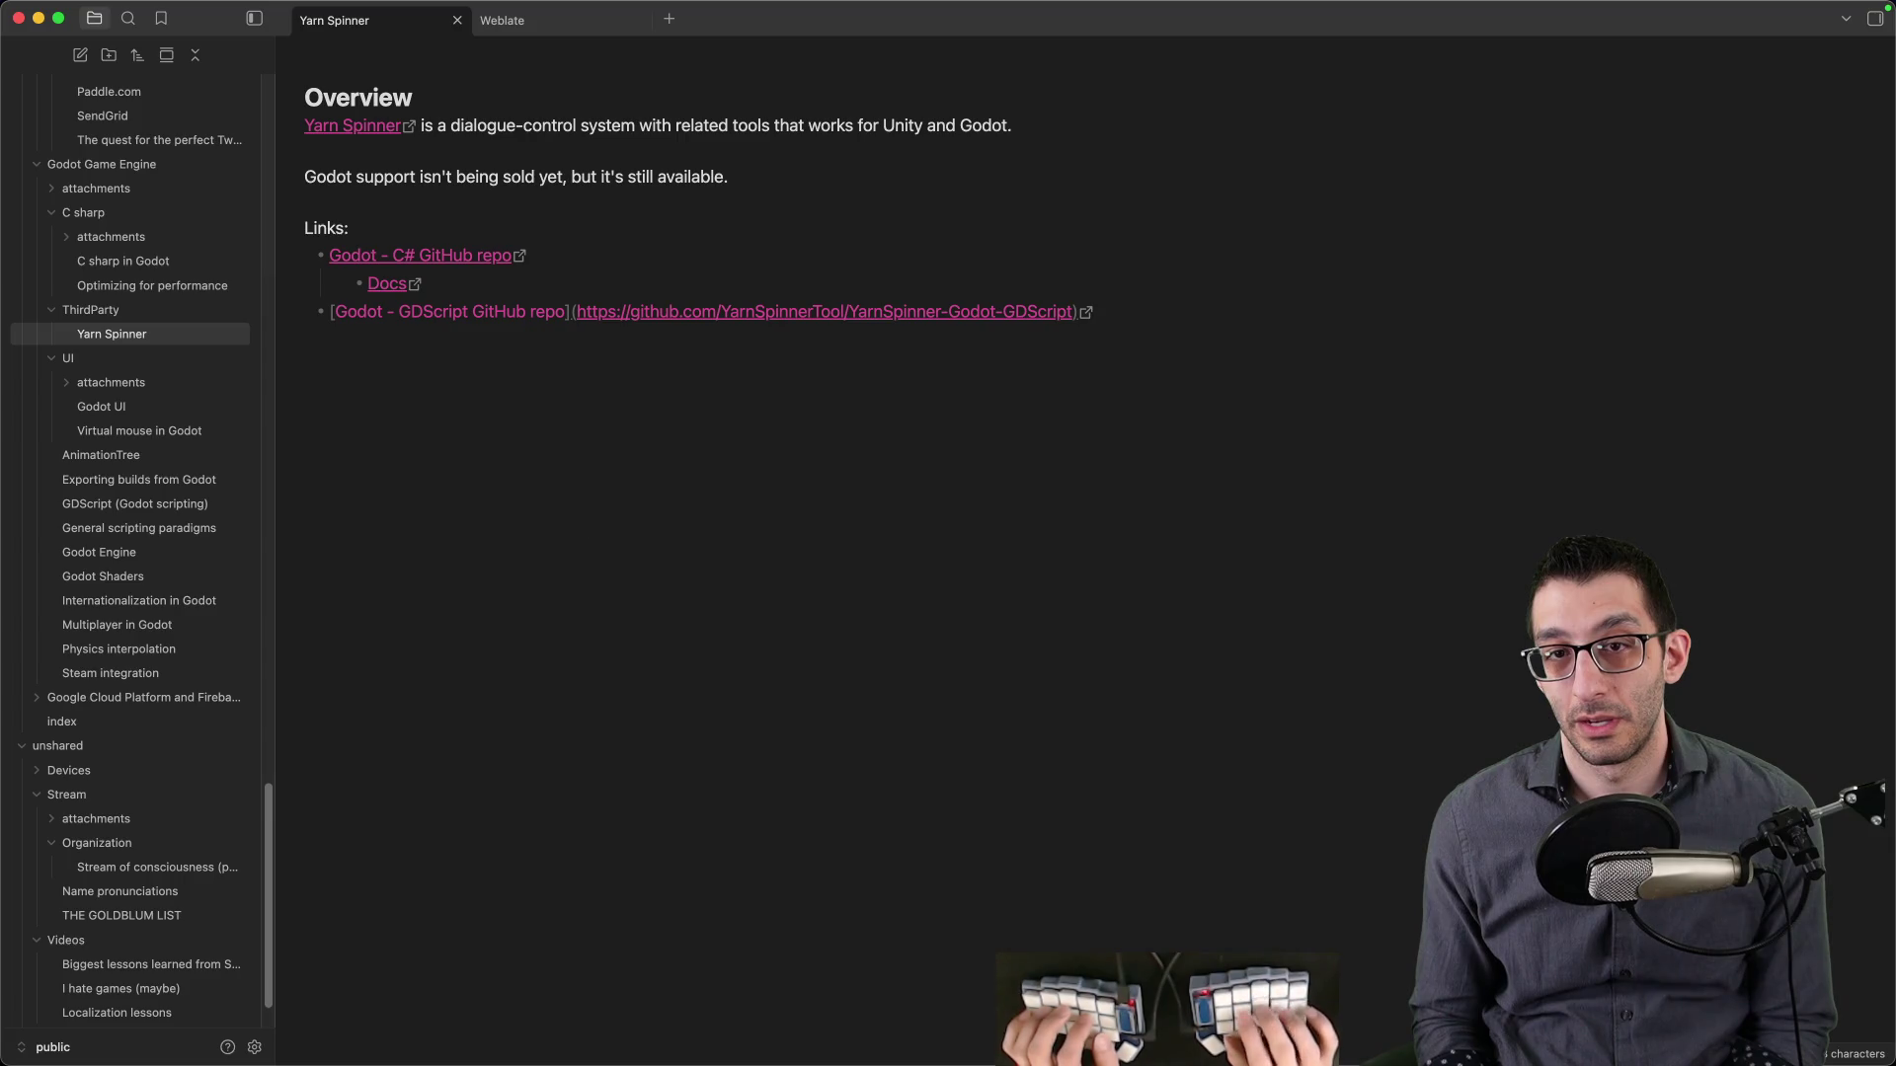
{"action": "key", "text": "super+Tab"}
{"action": "scroll", "coordinate": [581, 549], "scroll_direction": "up", "scroll_amount": 10}
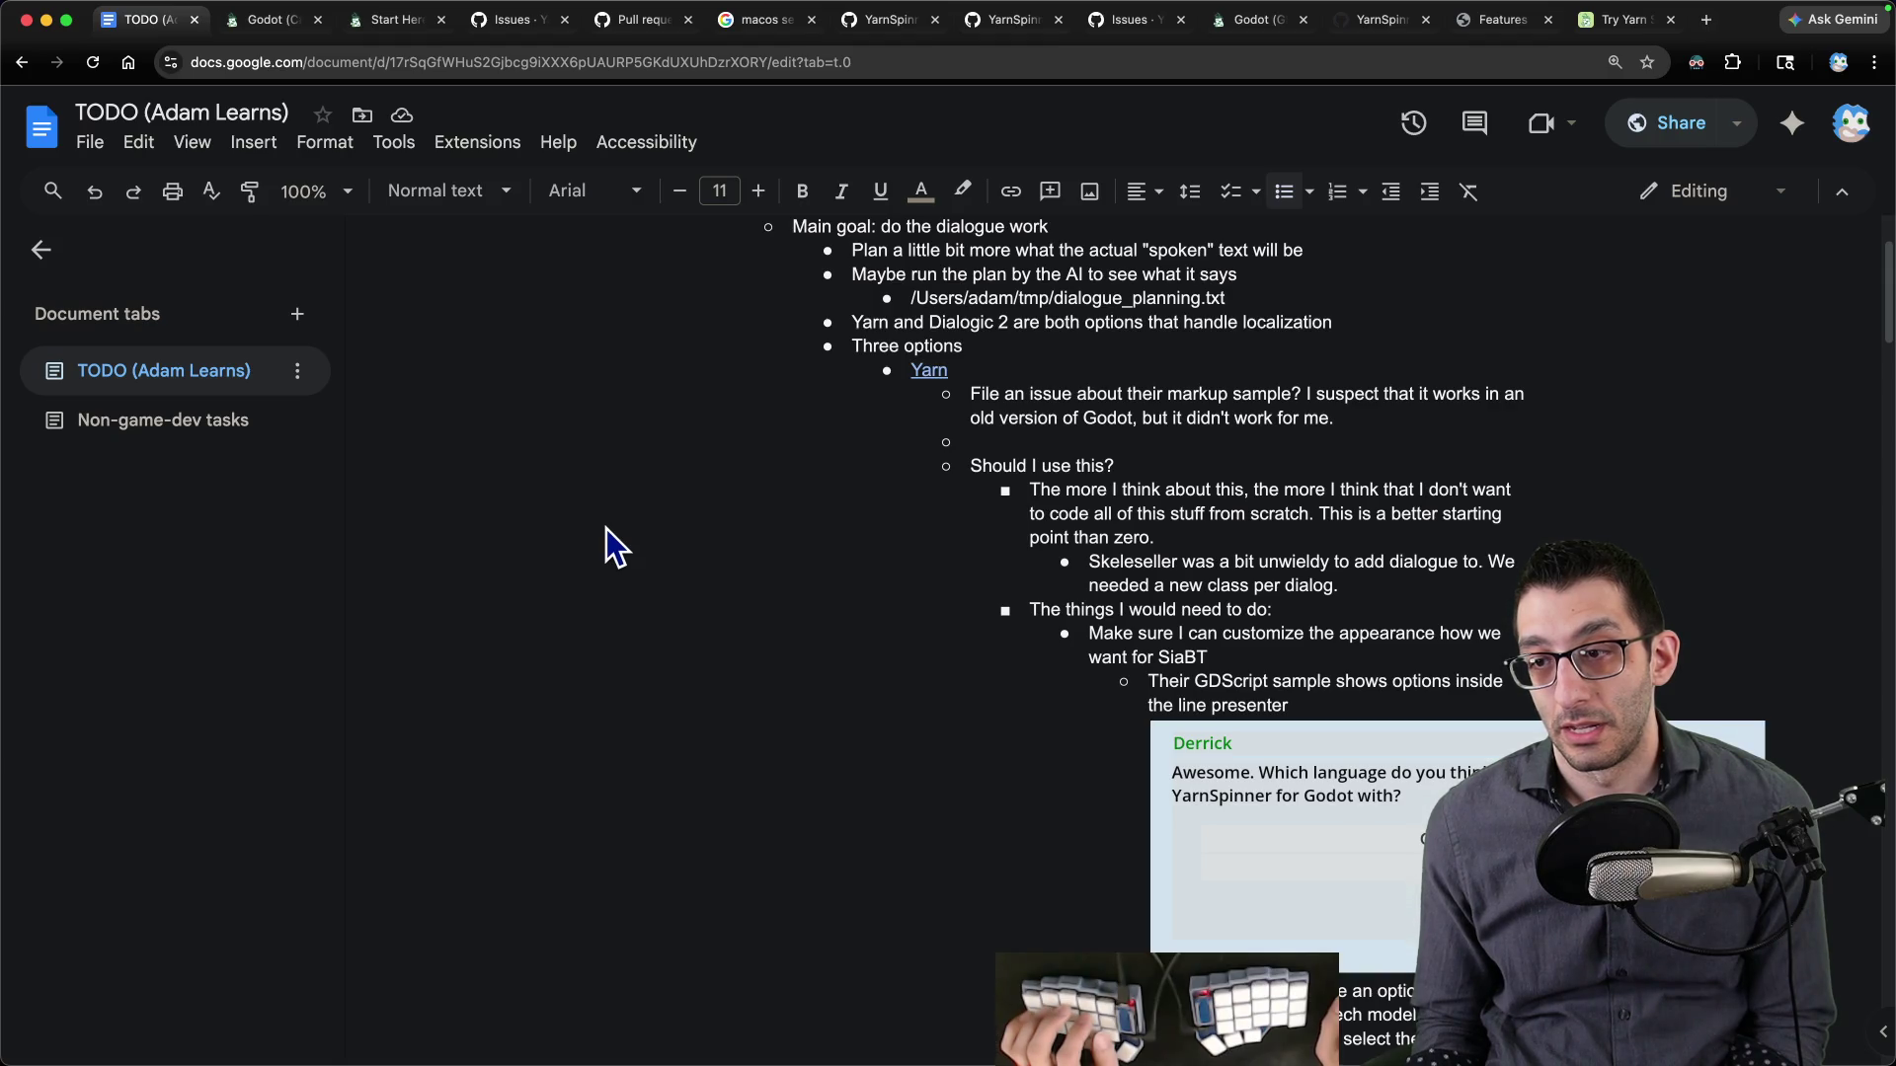
{"action": "scroll", "coordinate": [606, 527], "scroll_direction": "down", "scroll_amount": 5}
{"action": "left_click", "coordinate": [1347, 1014]}
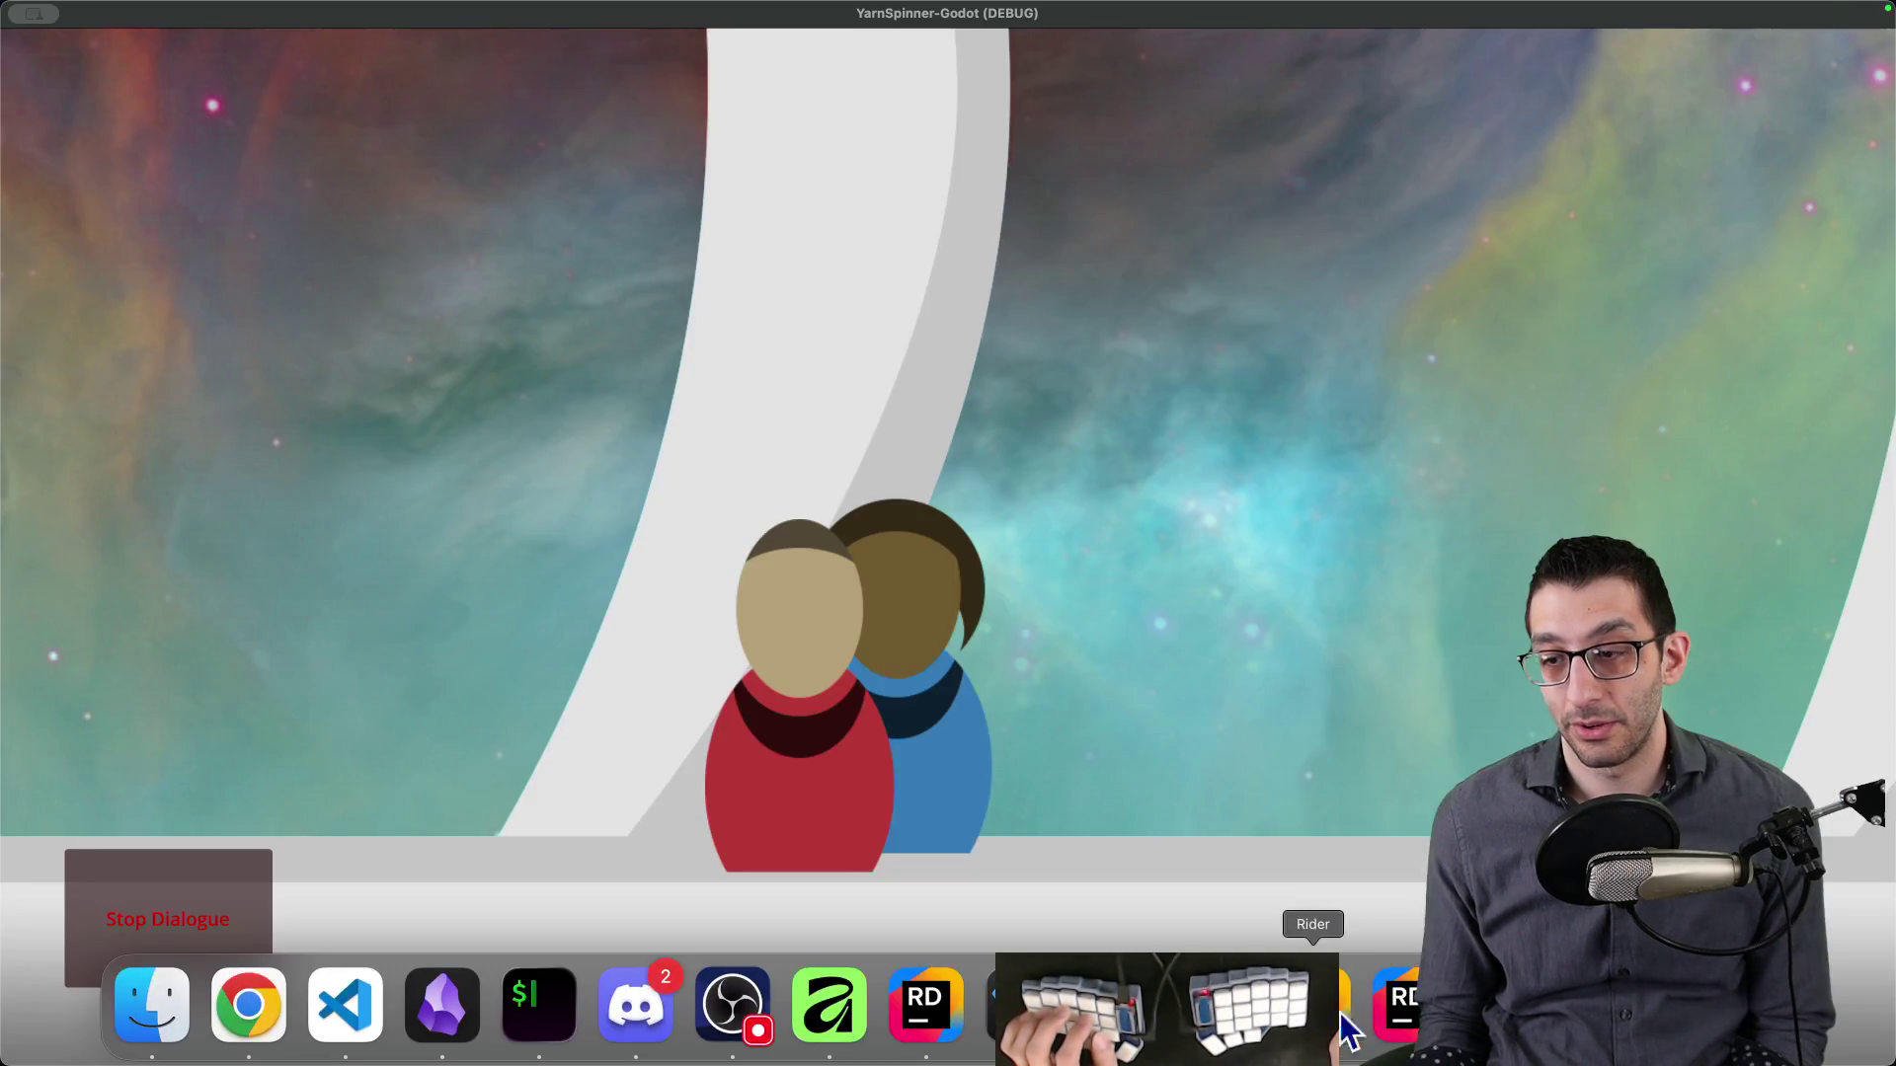
{"action": "left_click", "coordinate": [1218, 1007]}
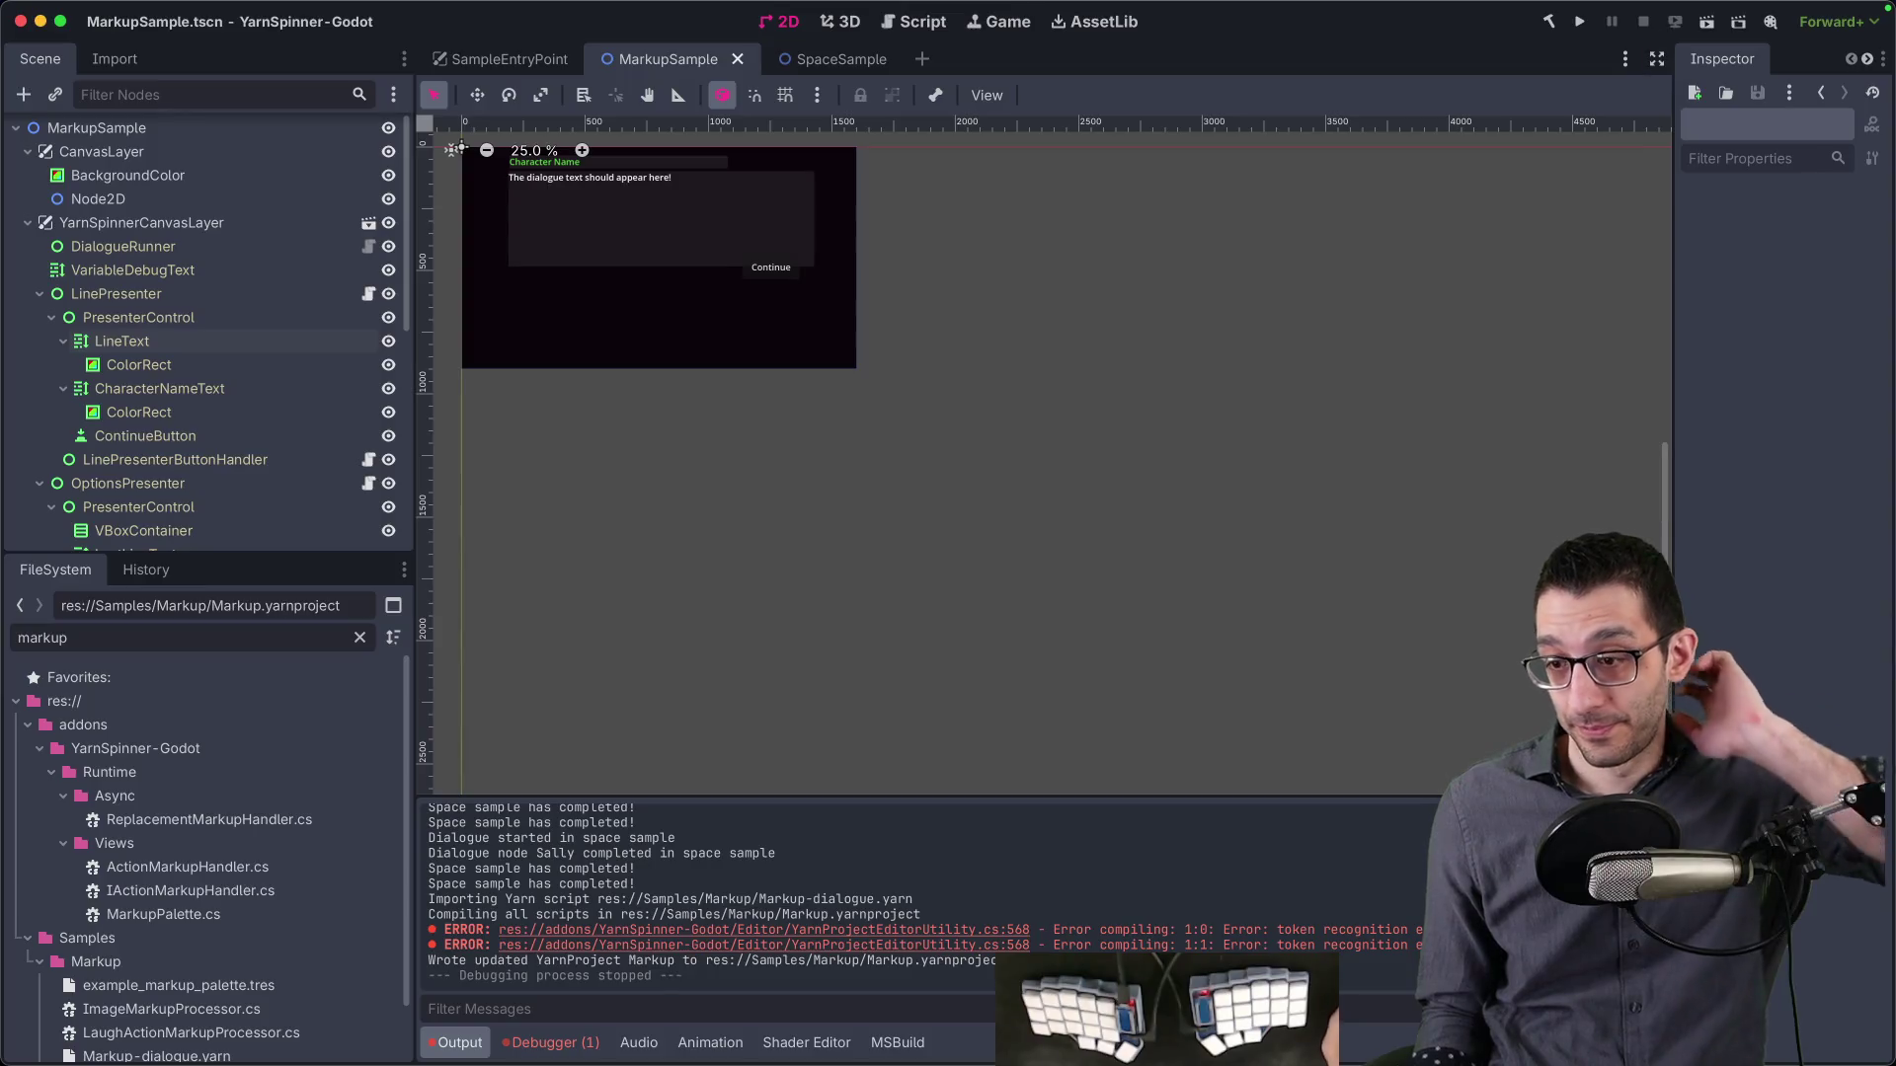
{"action": "left_click", "coordinate": [1264, 1007]}
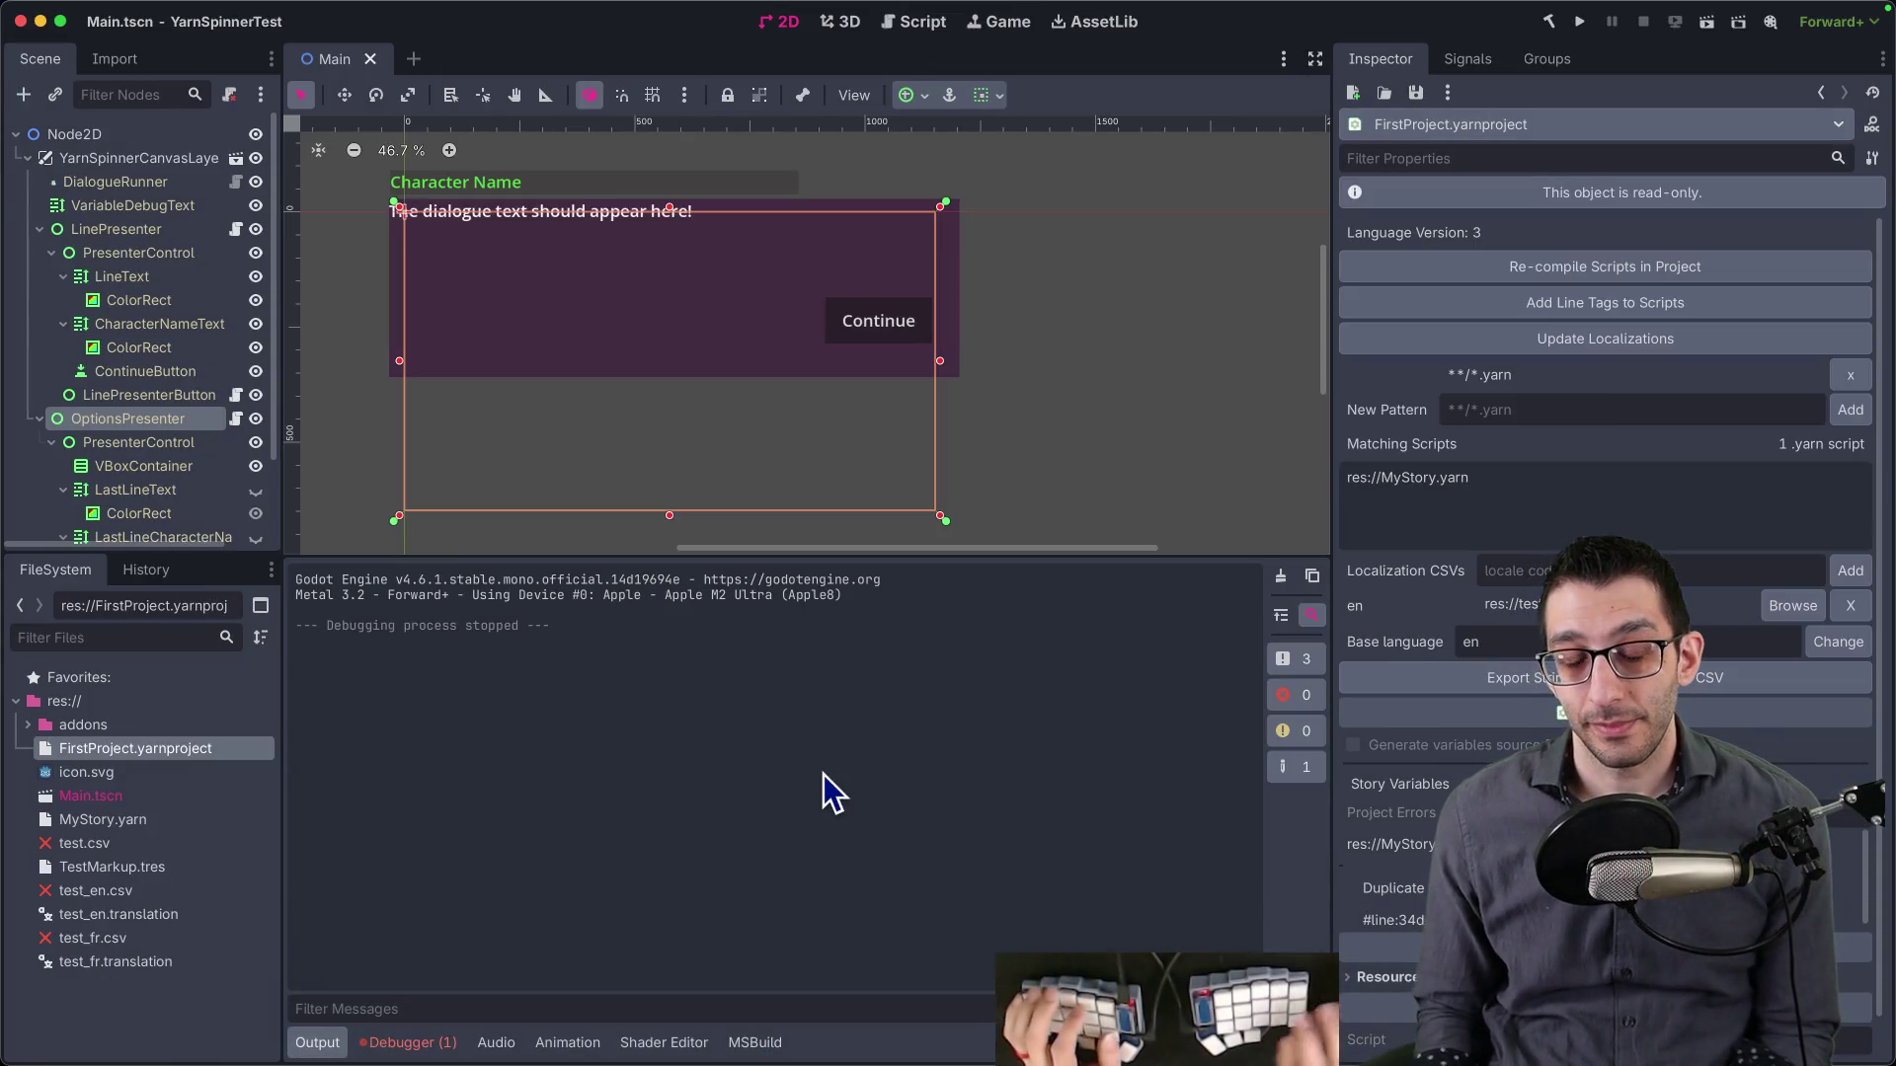
{"action": "left_click", "coordinate": [234, 230]}
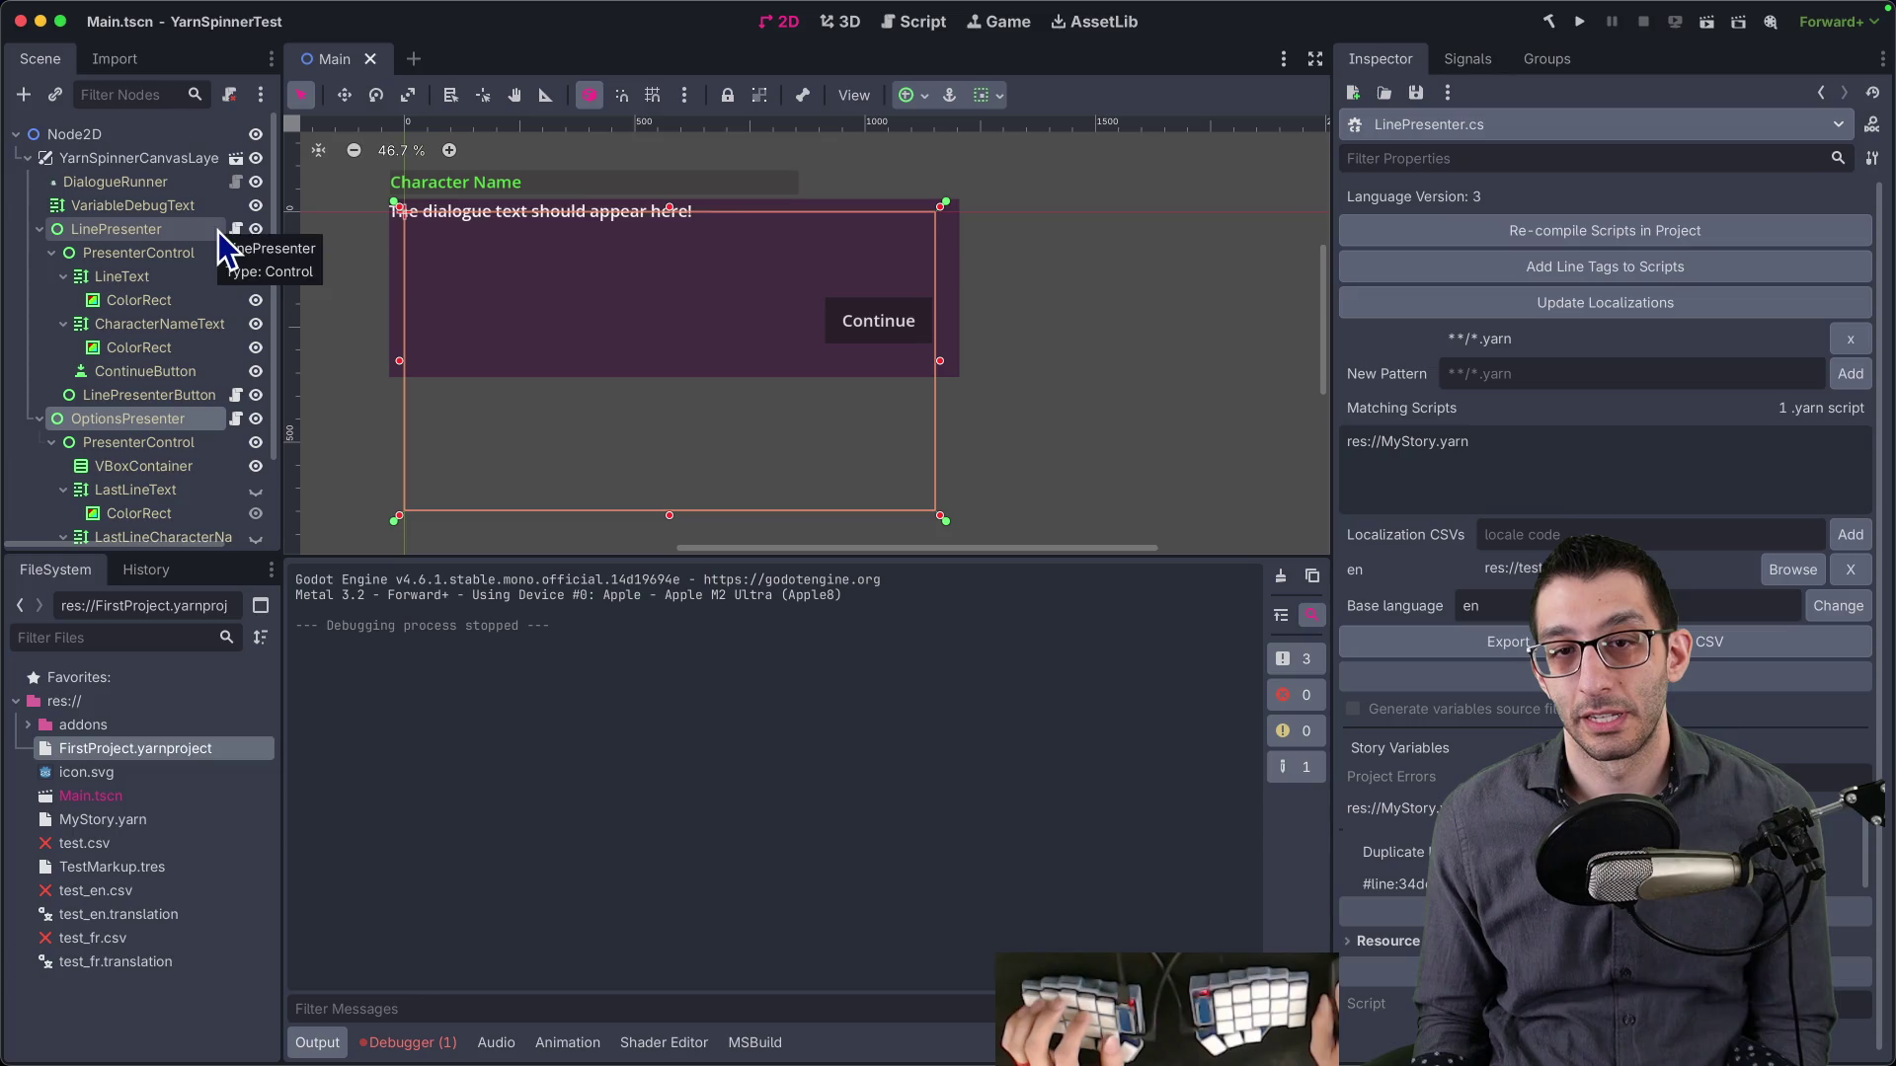
{"action": "mouse_move", "coordinate": [1086, 1061]}
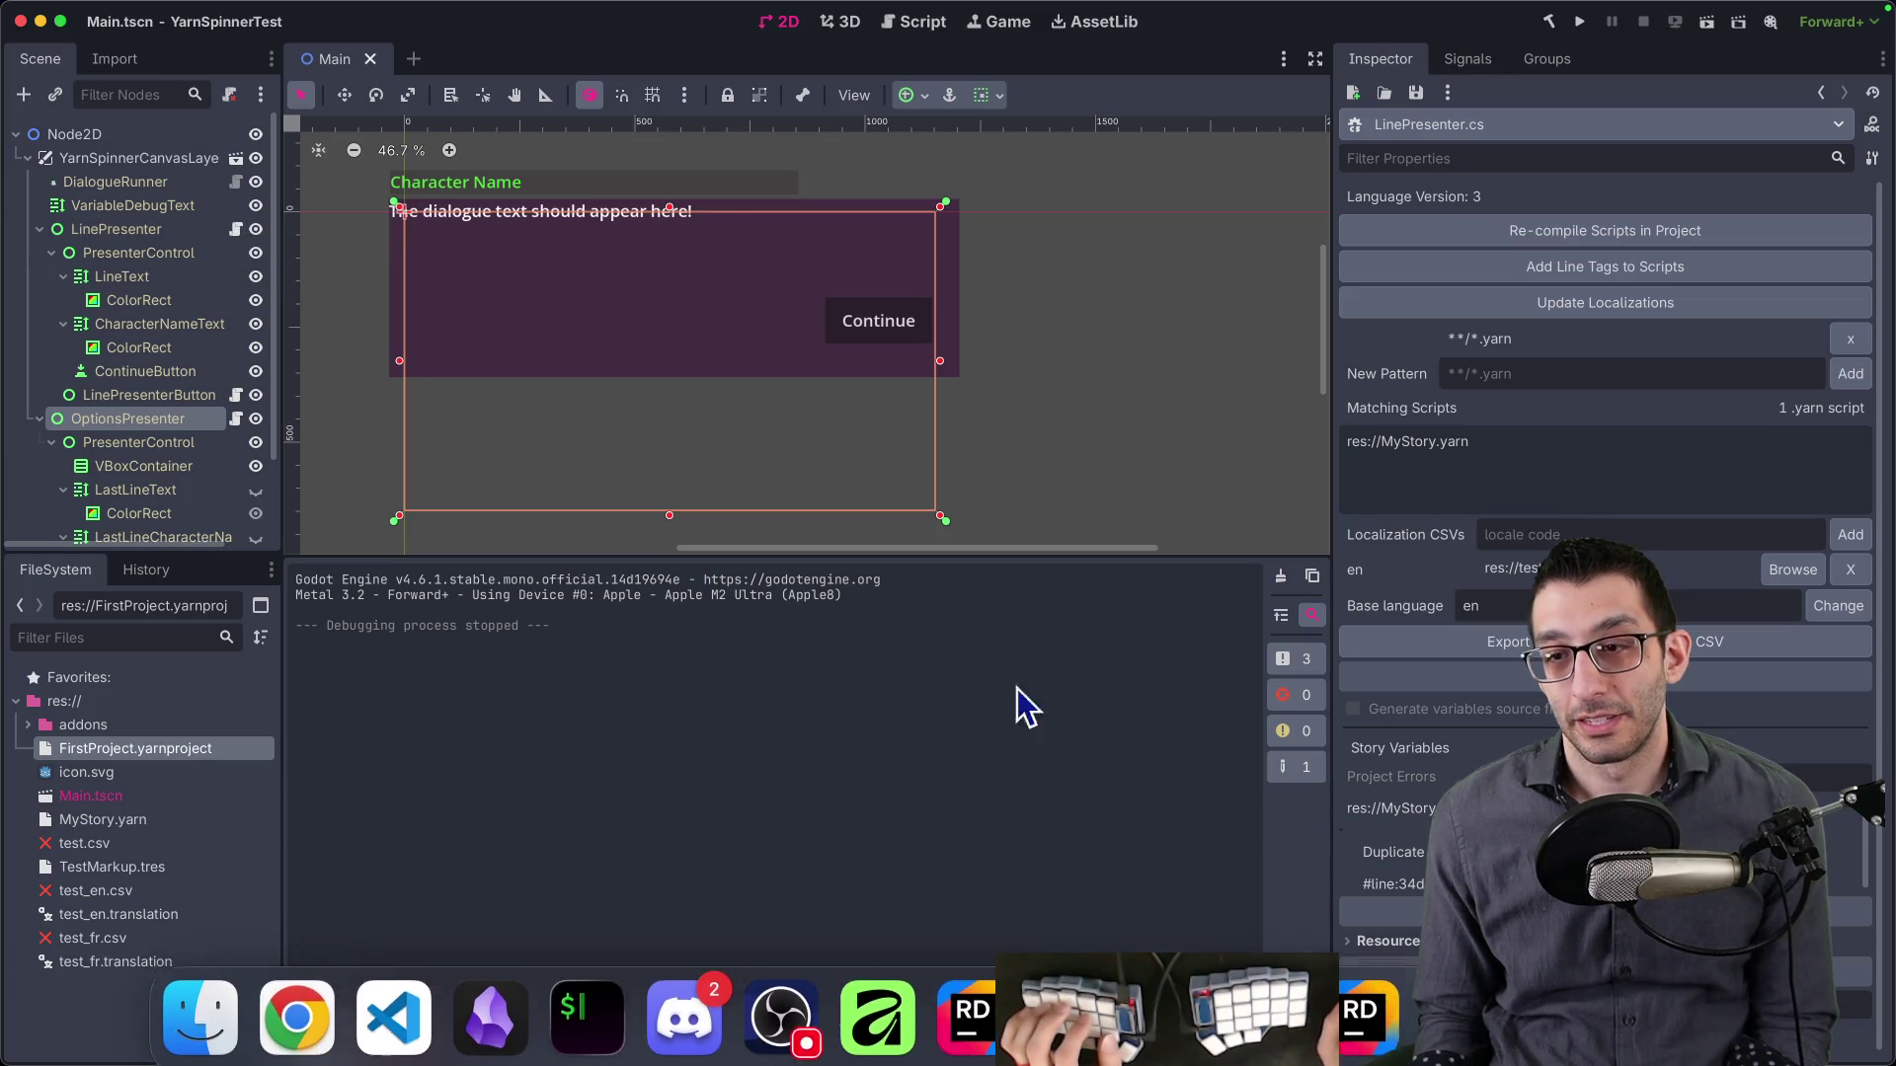
{"action": "key", "text": "ctrl+Up"}
{"action": "left_click", "coordinate": [508, 762]}
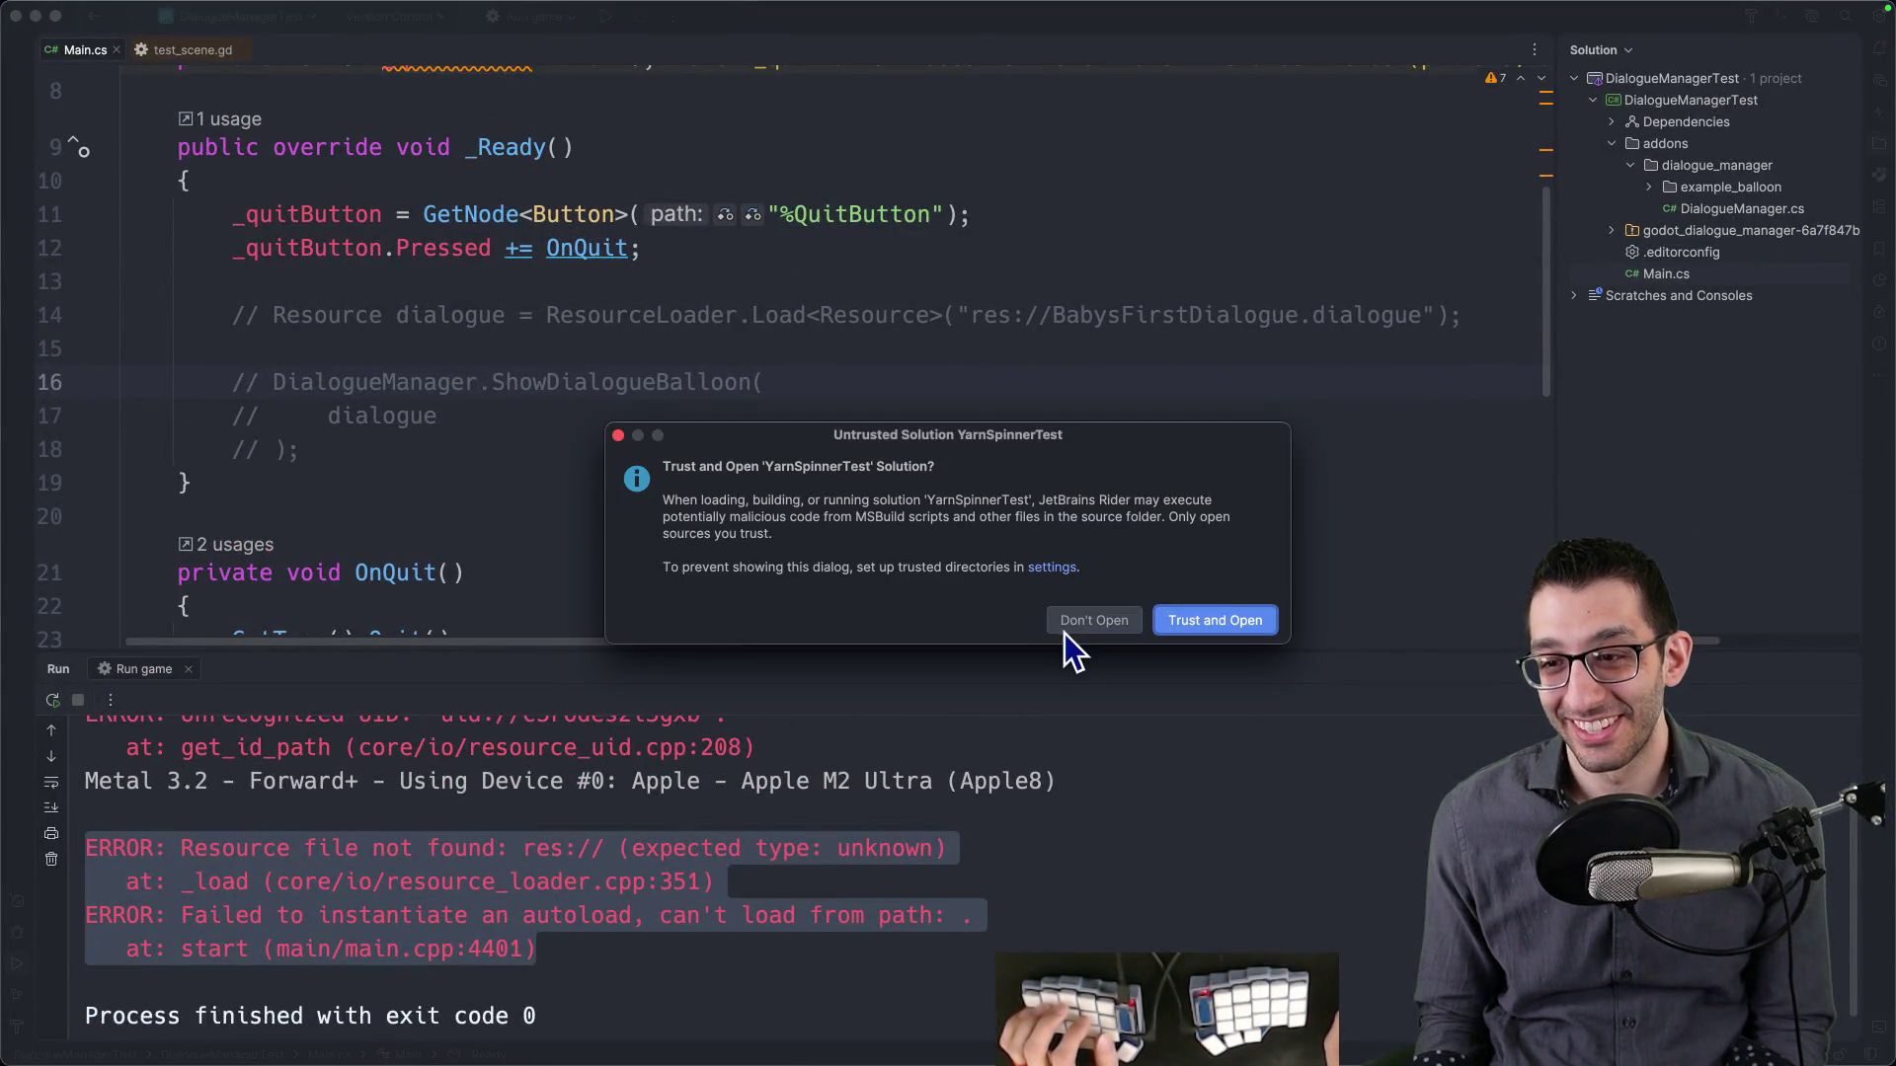
- Decline the untrusted solution, then hide tool windows and scroll through LinePresenter.cs
{"action": "left_click", "coordinate": [1087, 622]}
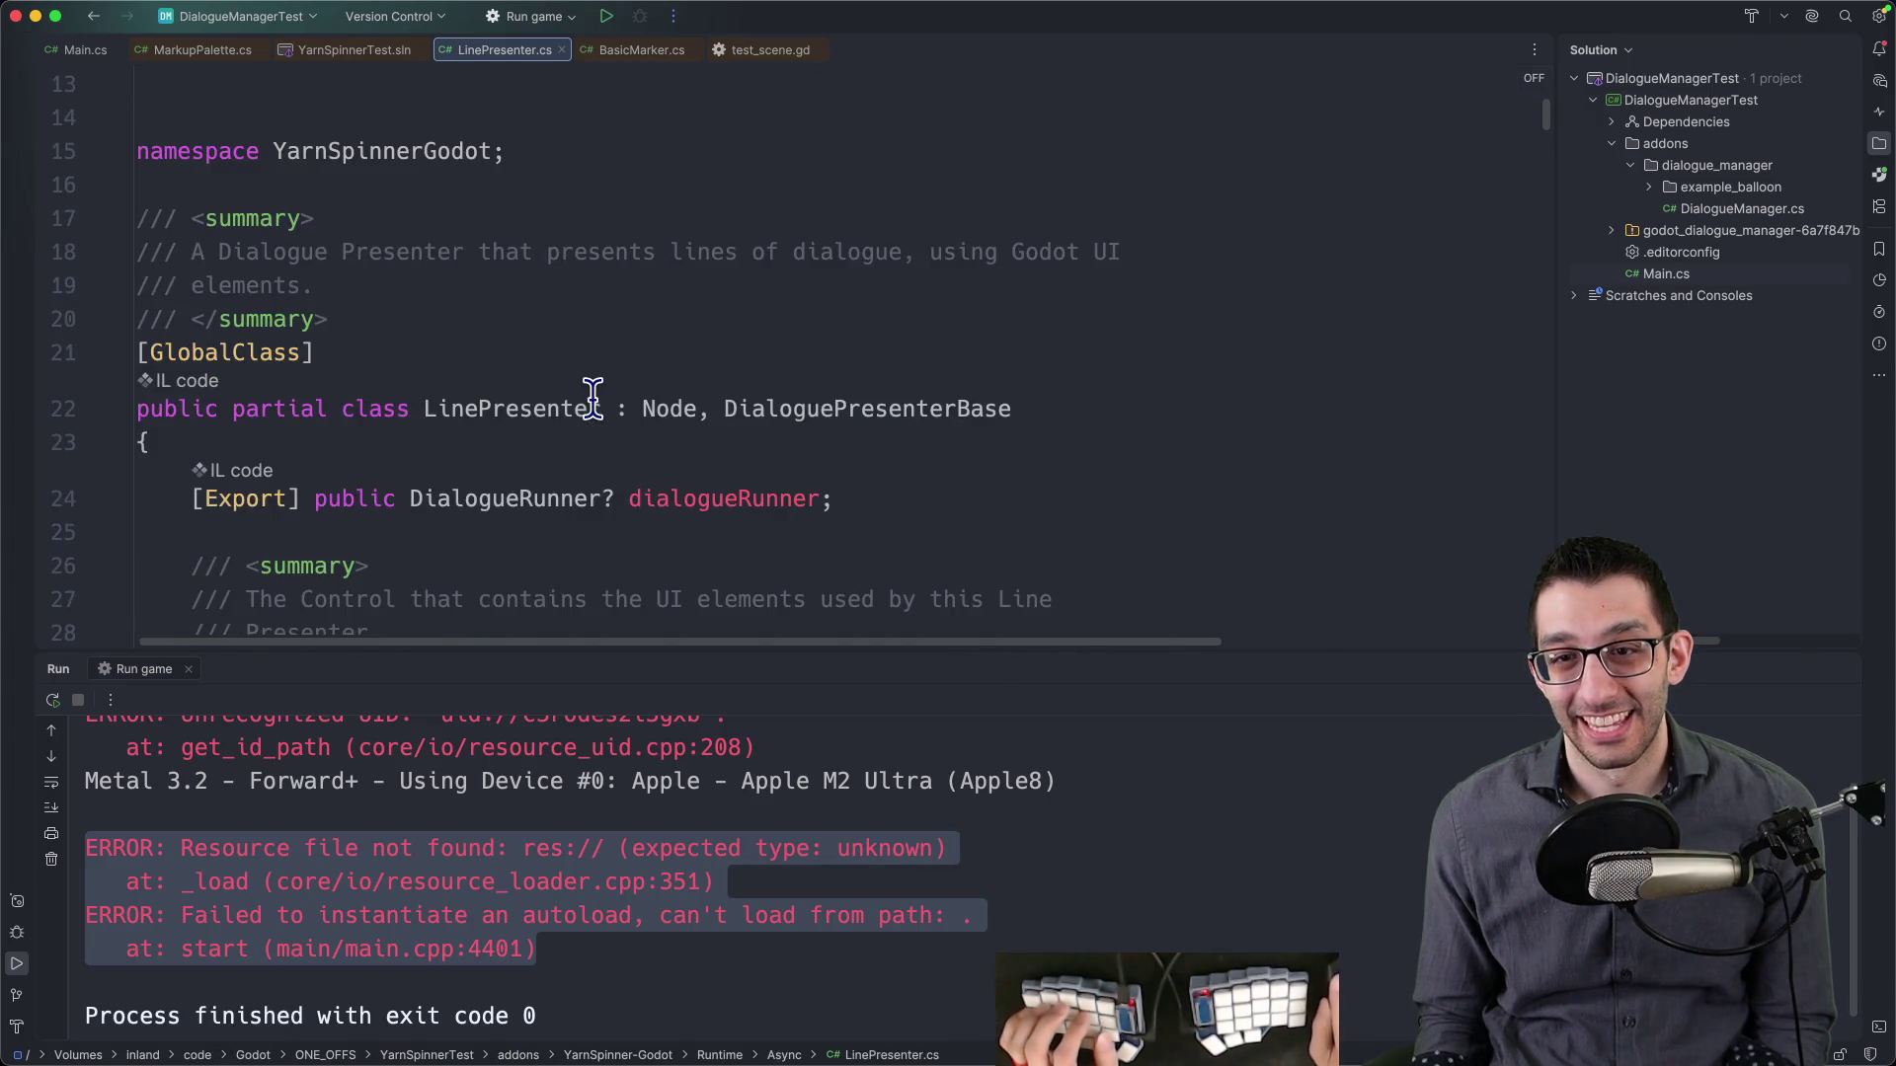
{"action": "scroll", "coordinate": [592, 395], "scroll_direction": "down", "scroll_amount": 7}
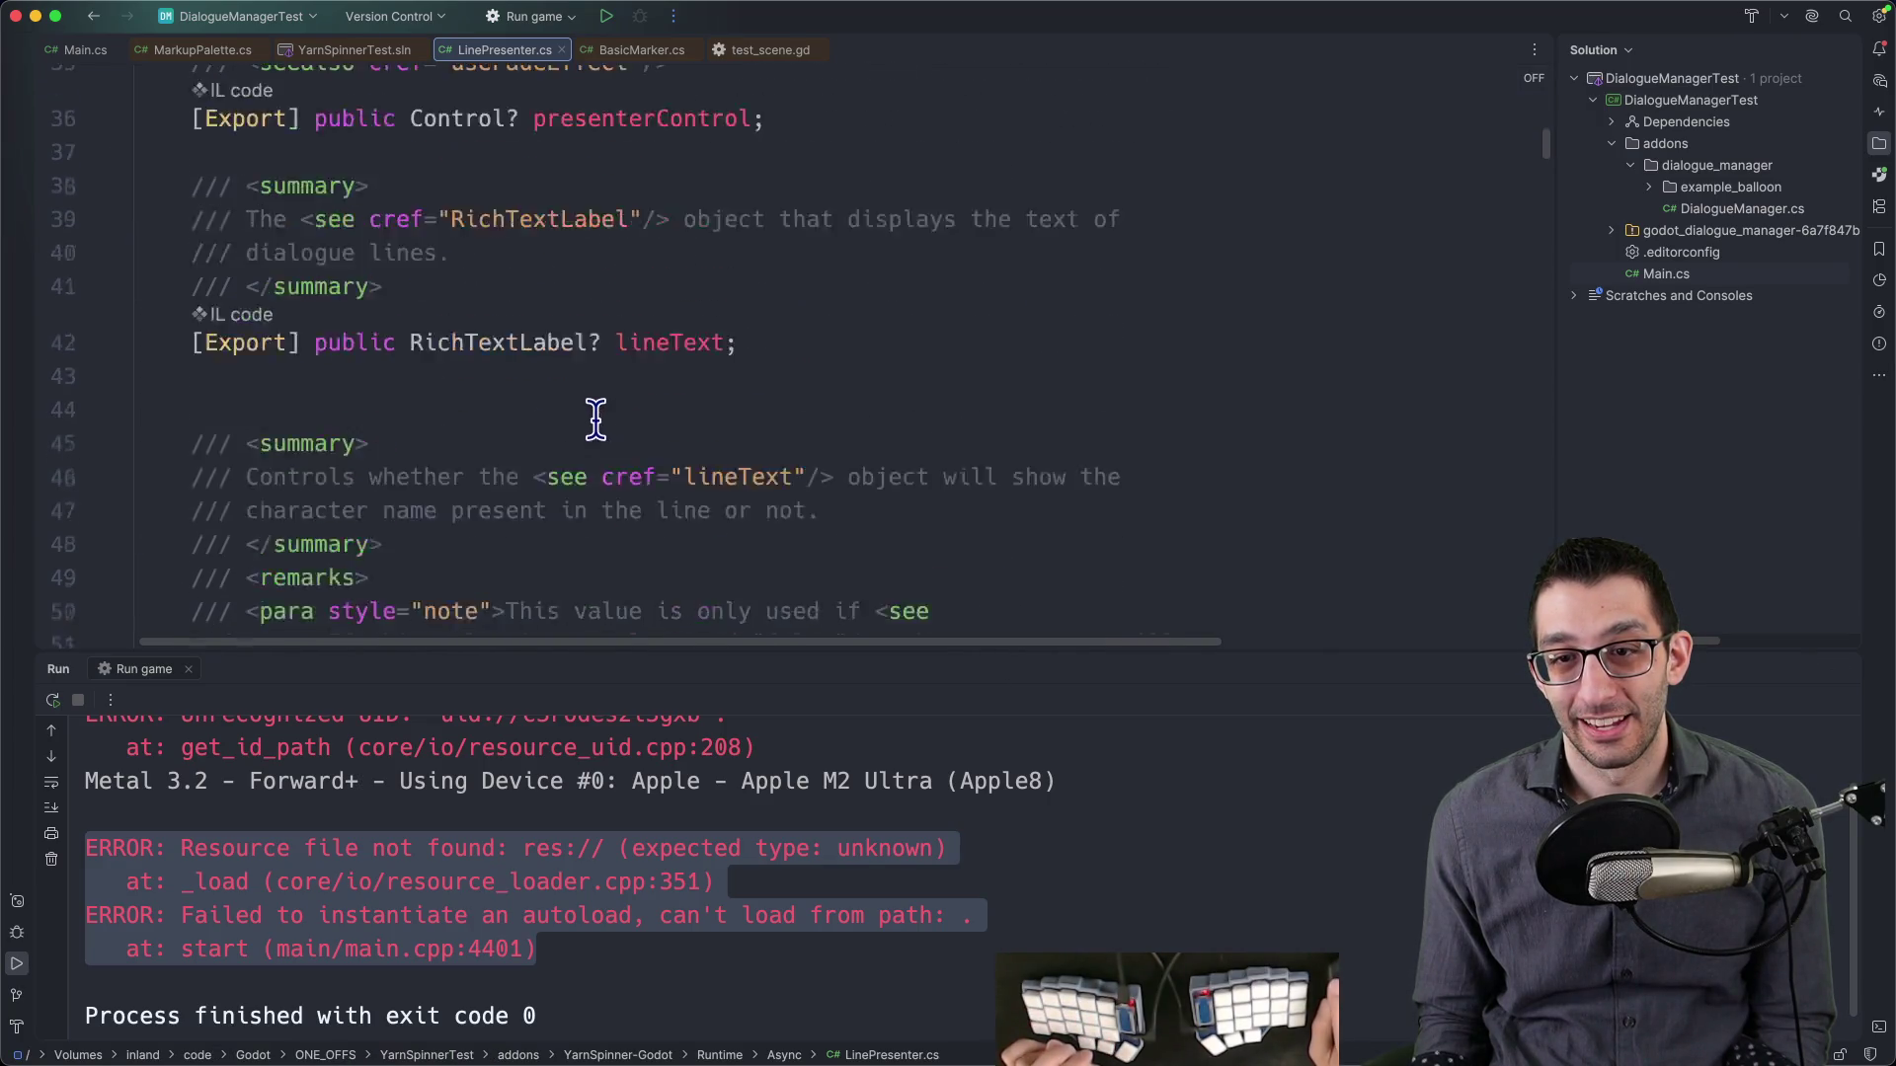
{"action": "scroll", "coordinate": [692, 414], "scroll_direction": "down", "scroll_amount": 4}
{"action": "key", "text": "super+shift+F12"}
{"action": "scroll", "coordinate": [860, 433], "scroll_direction": "down", "scroll_amount": 1}
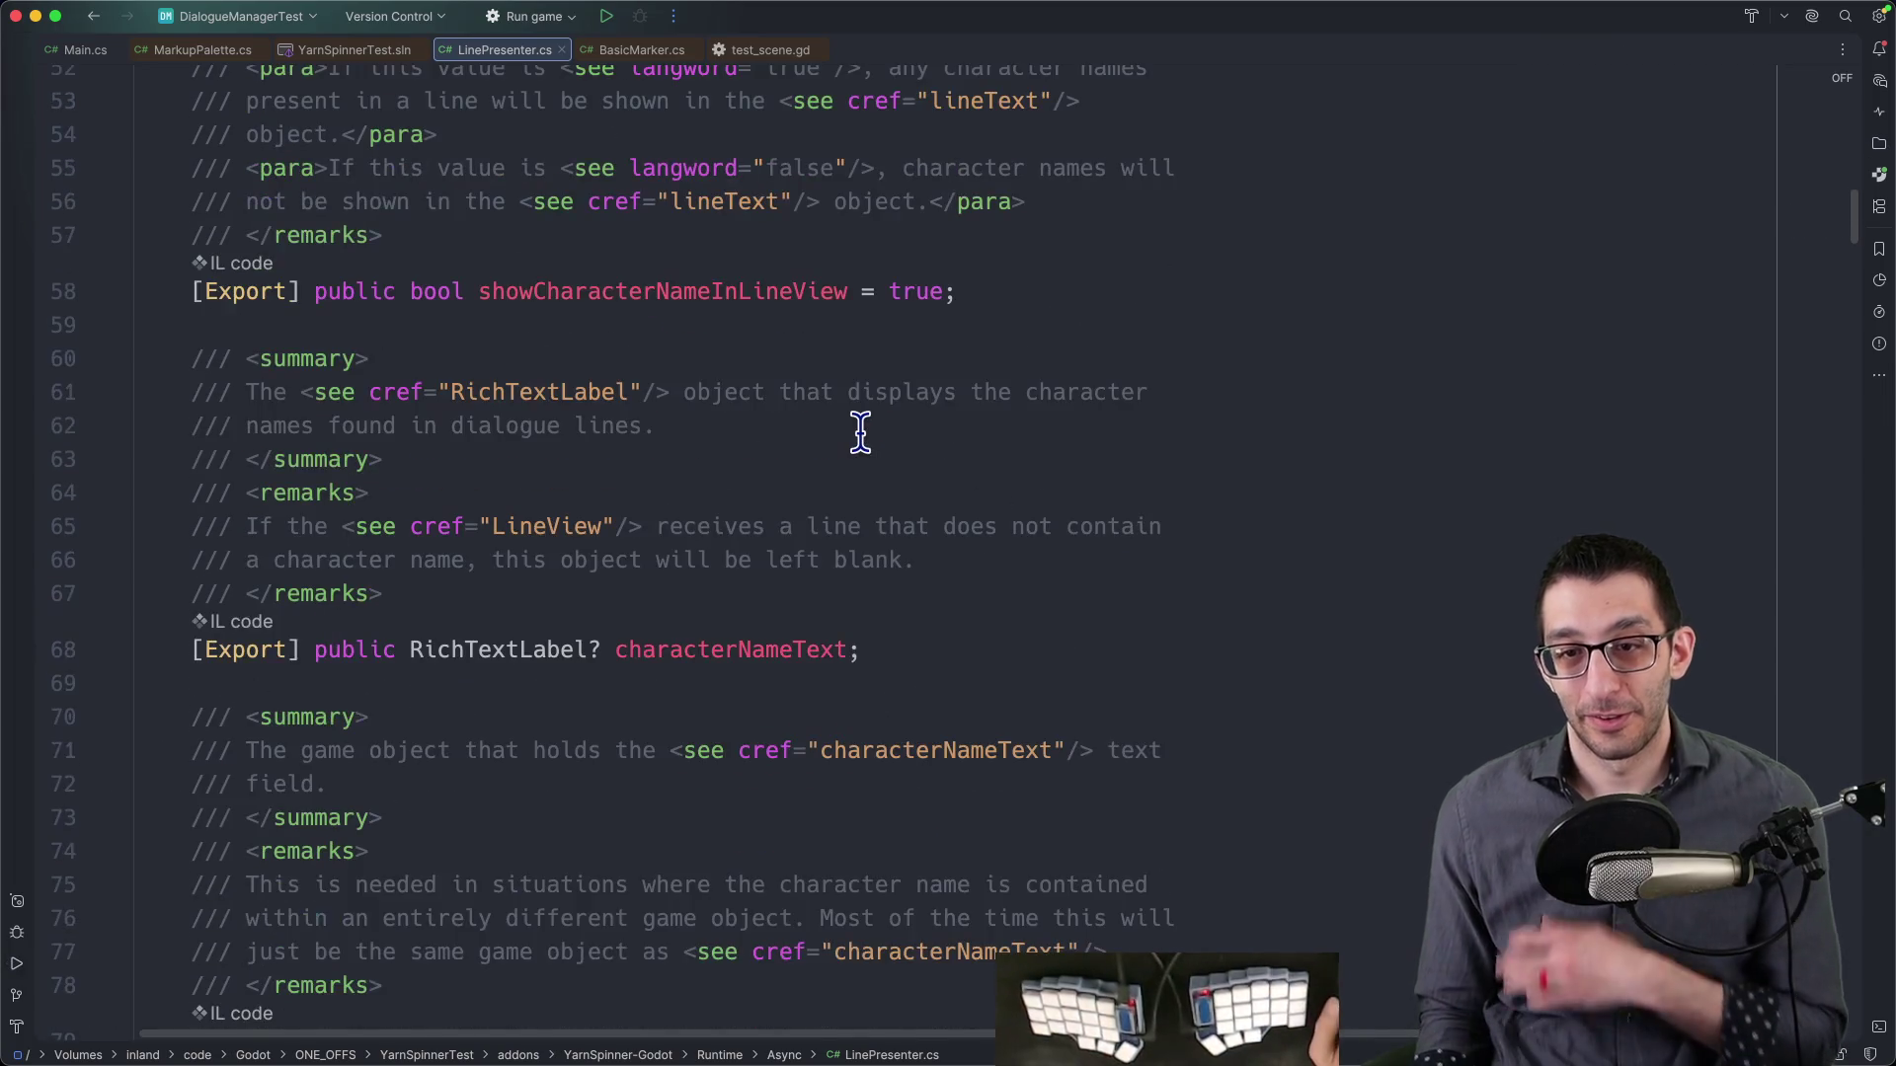
{"action": "scroll", "coordinate": [860, 433], "scroll_direction": "down", "scroll_amount": 8}
{"action": "scroll", "coordinate": [825, 450], "scroll_direction": "down", "scroll_amount": 20}
{"action": "scroll", "coordinate": [812, 524], "scroll_direction": "down", "scroll_amount": 20}
- Page back up from the end of LinePresenter.cs to the eventHandlers field on line 195
{"action": "key", "text": "super+End"}
{"action": "key", "text": "Page_Up"}
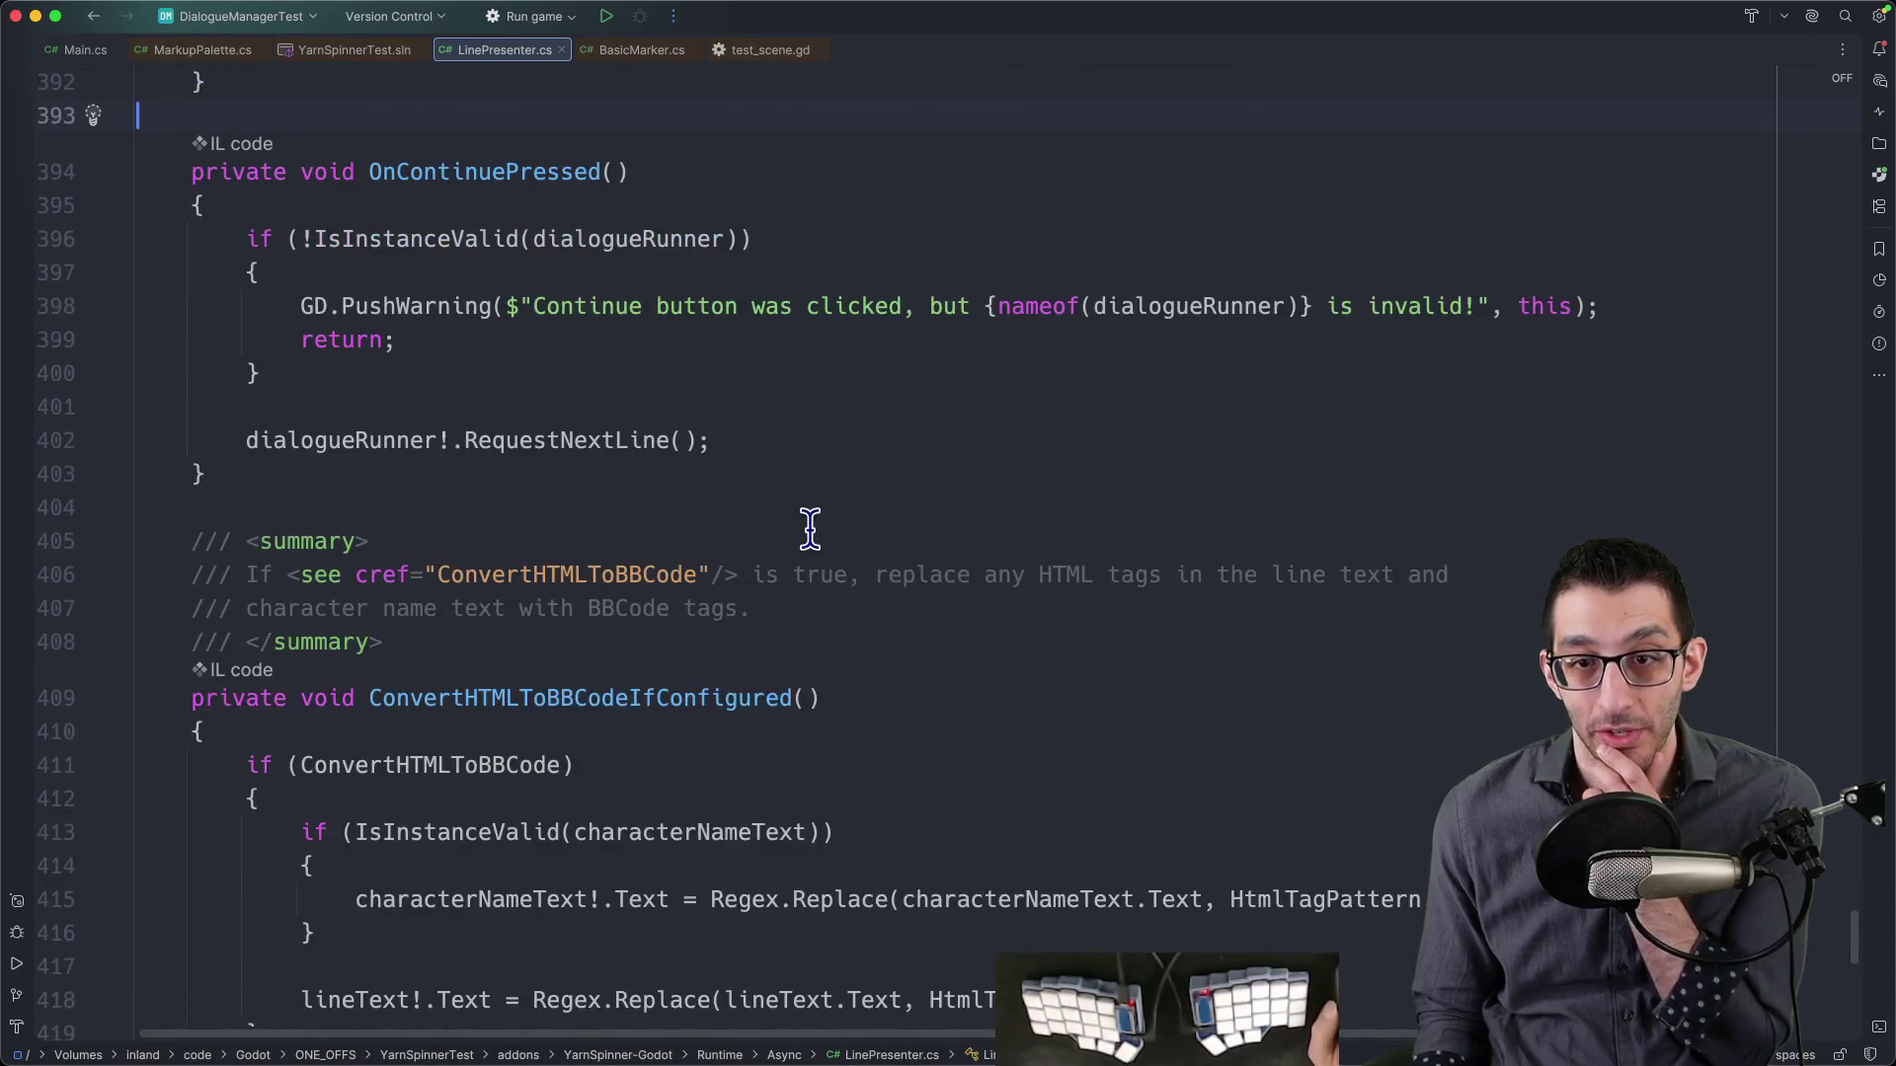
{"action": "key", "text": "Page_Up"}
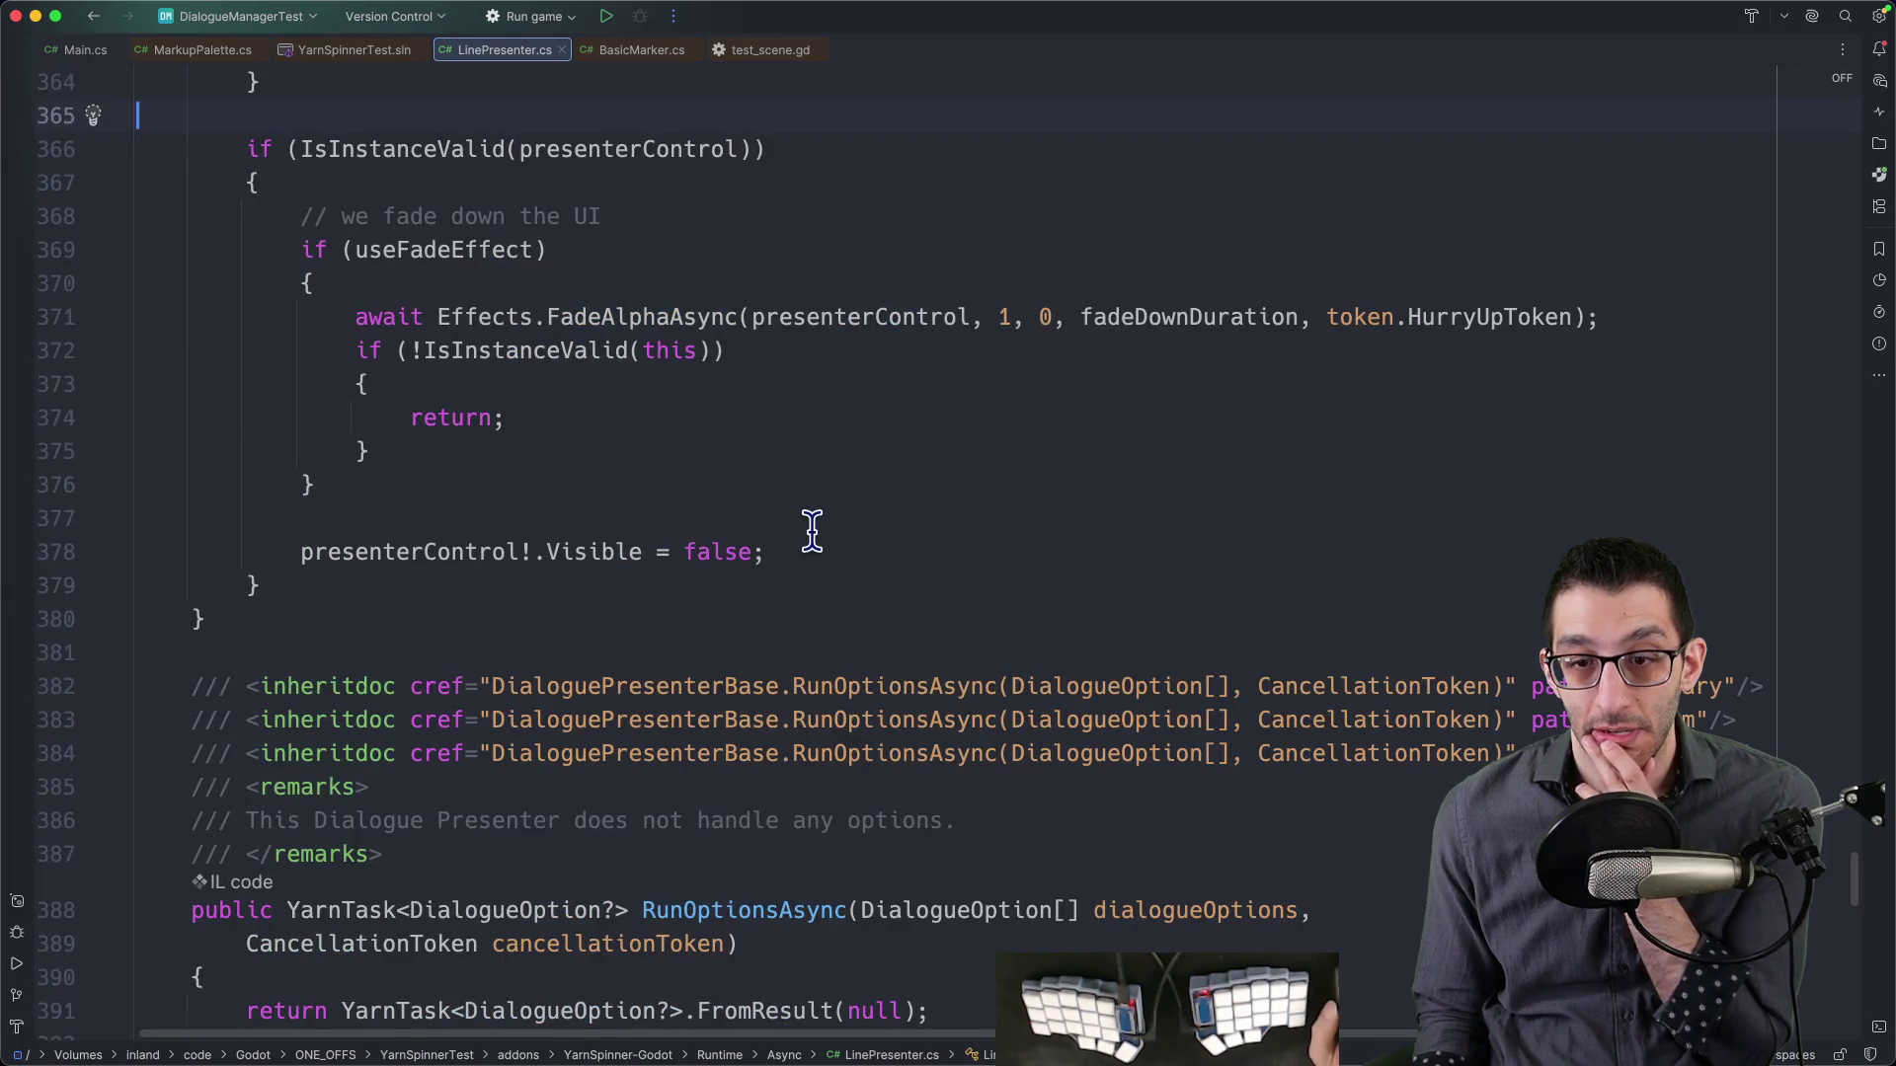
{"action": "key", "text": "Page_Up"}
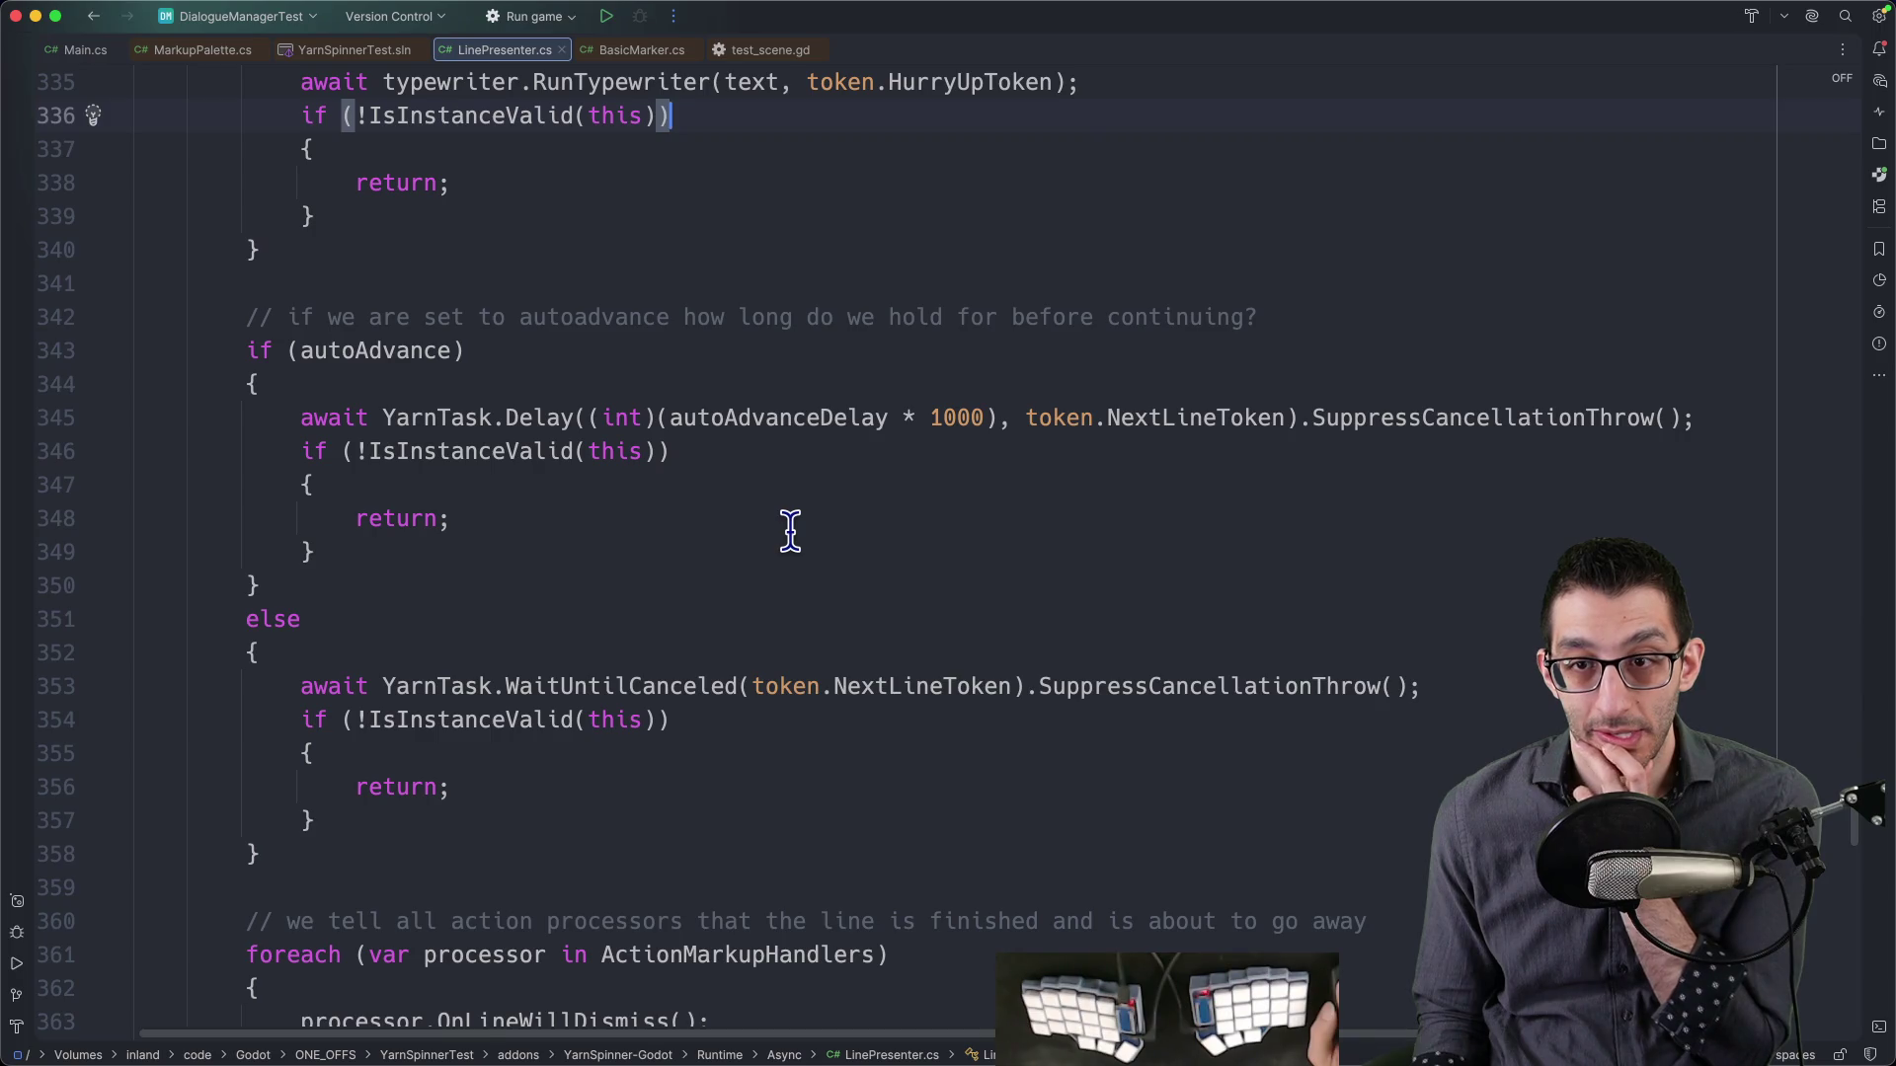
{"action": "key", "text": "Page_Up"}
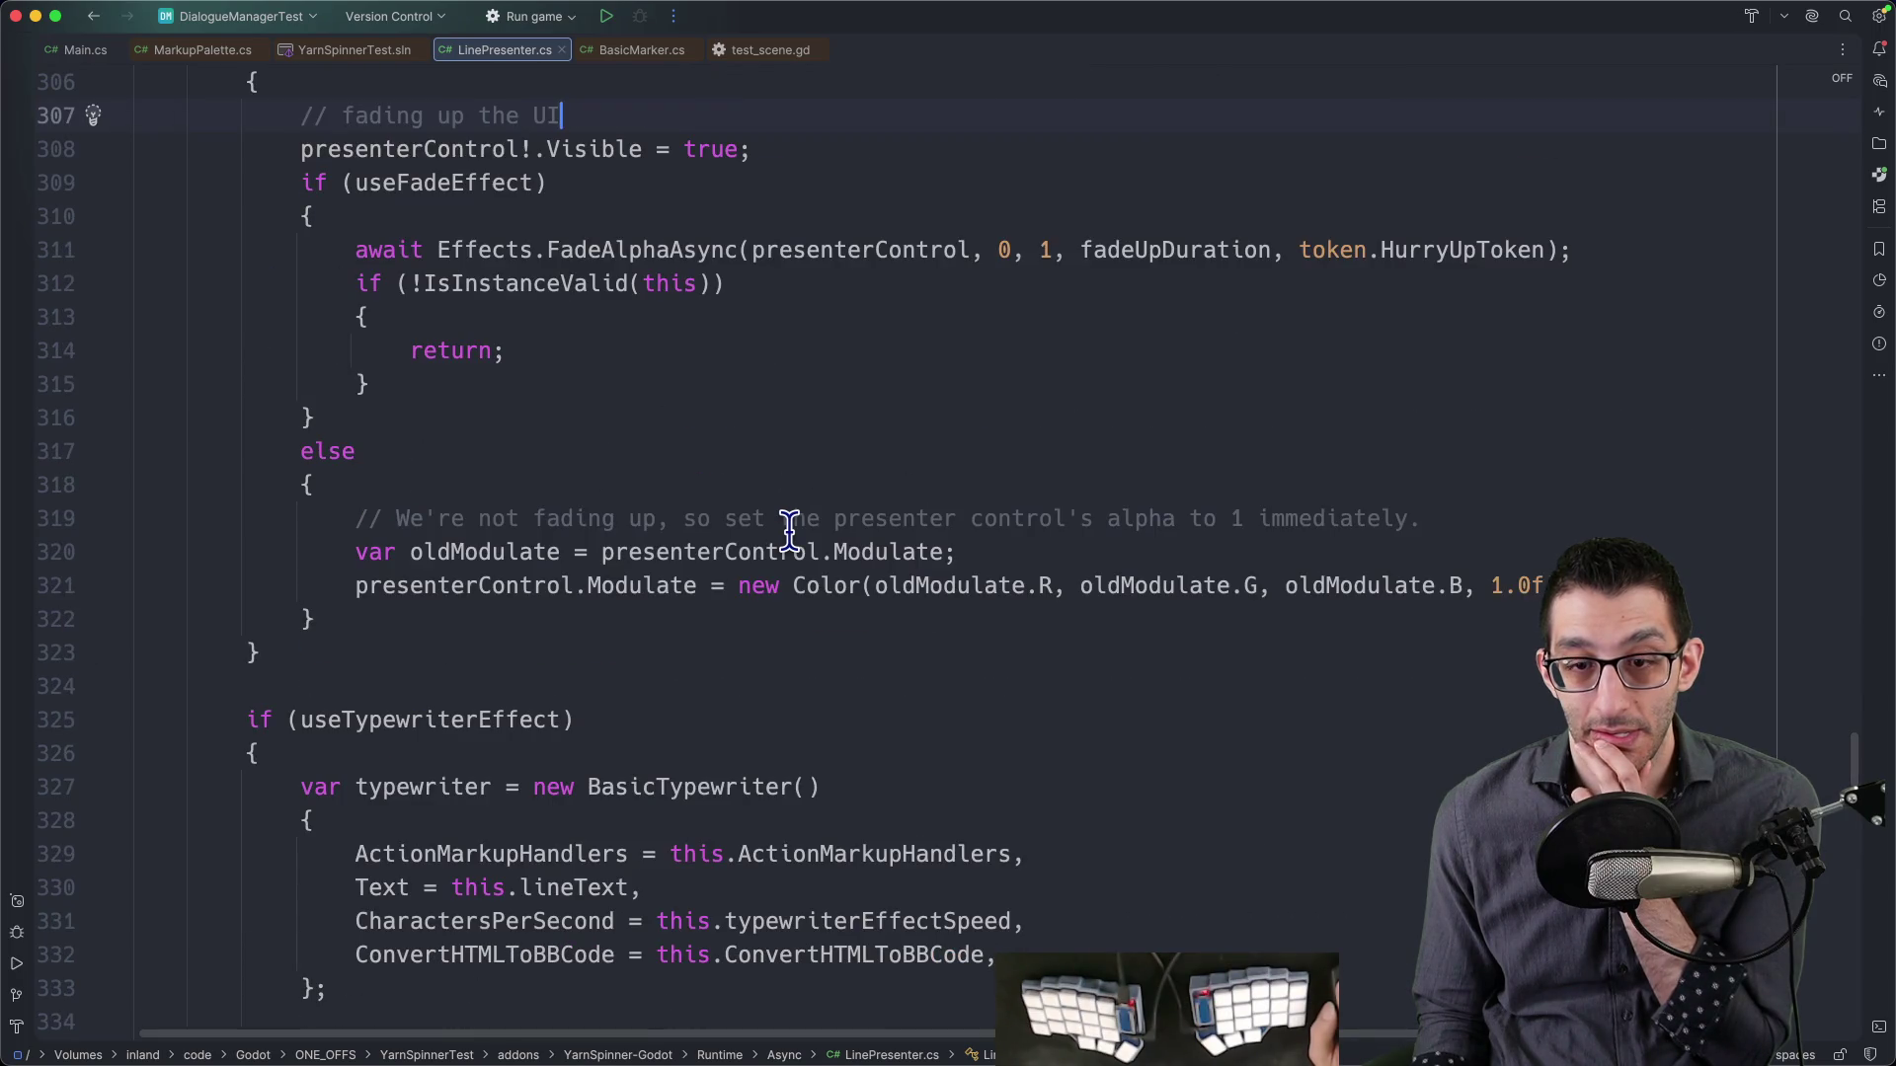
{"action": "key", "text": "Page_Up"}
{"action": "key", "text": "super+bracketleft"}
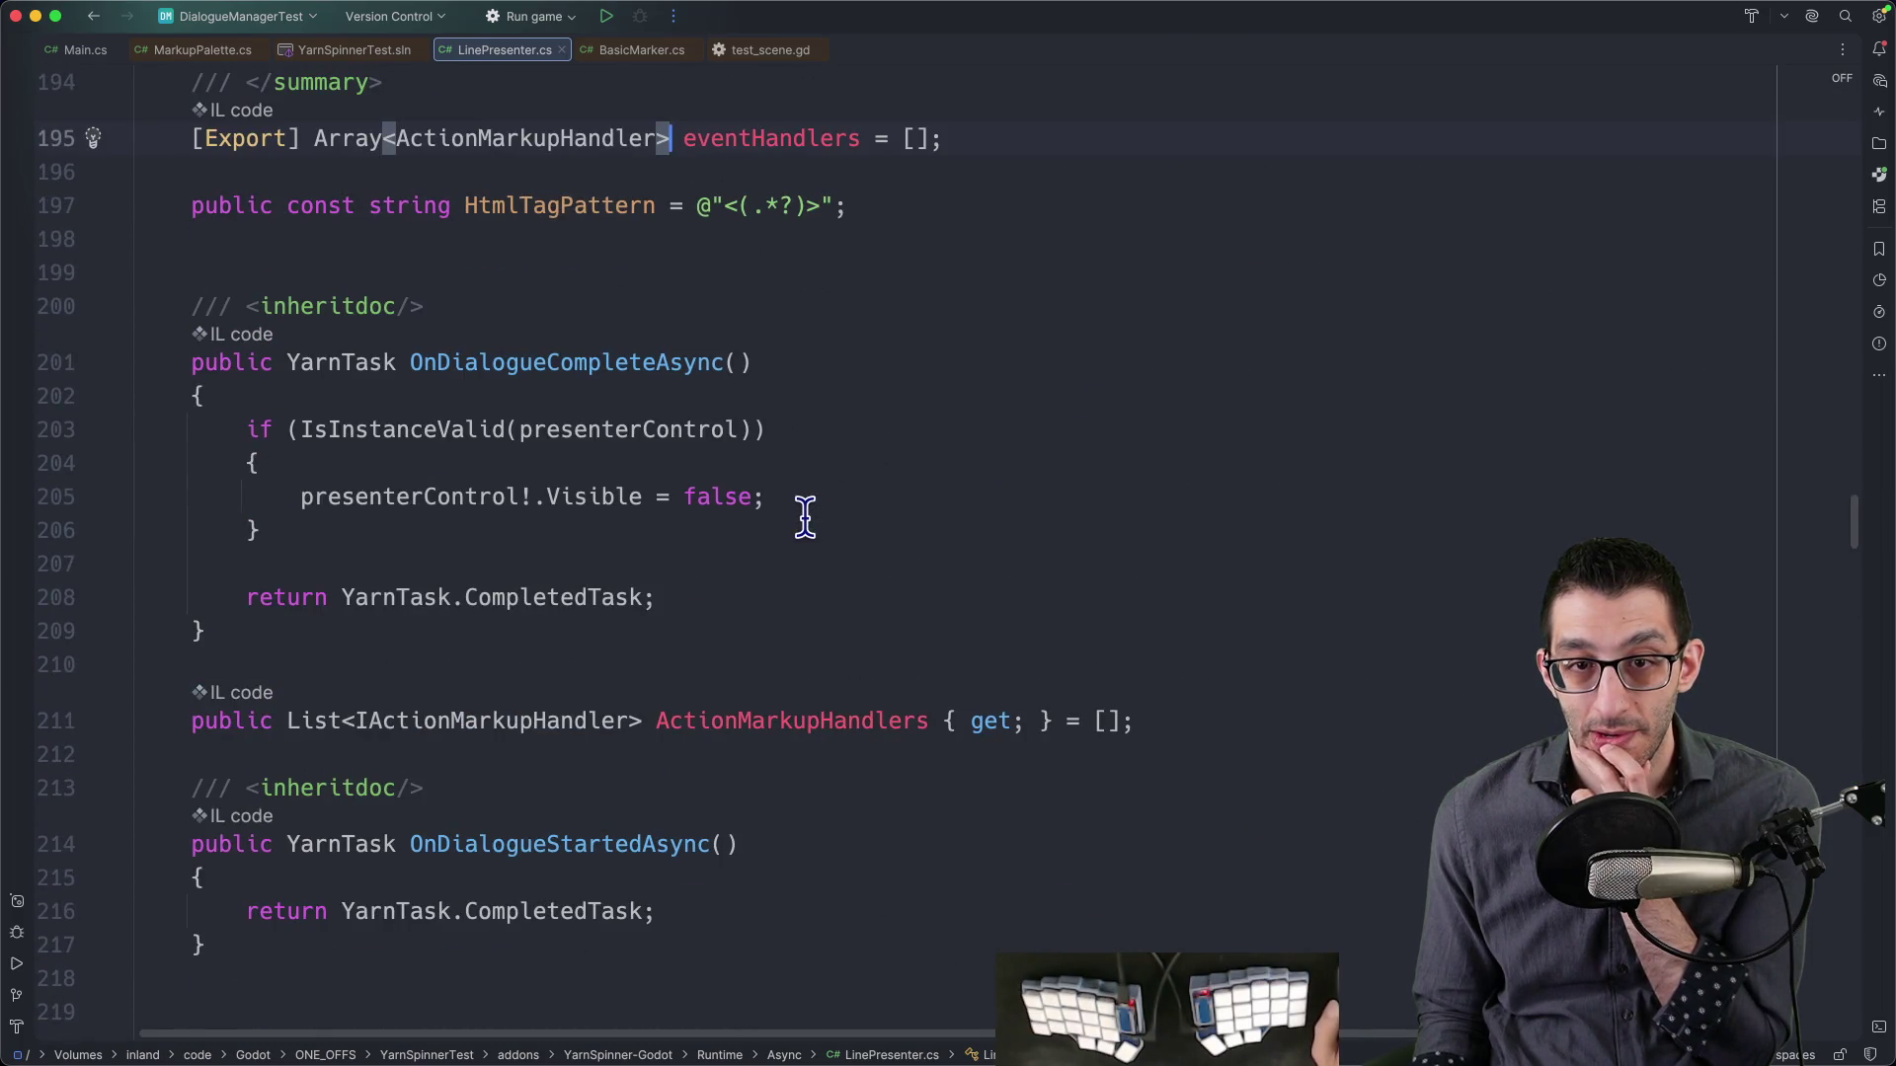
{"action": "mouse_move", "coordinate": [593, 1037]}
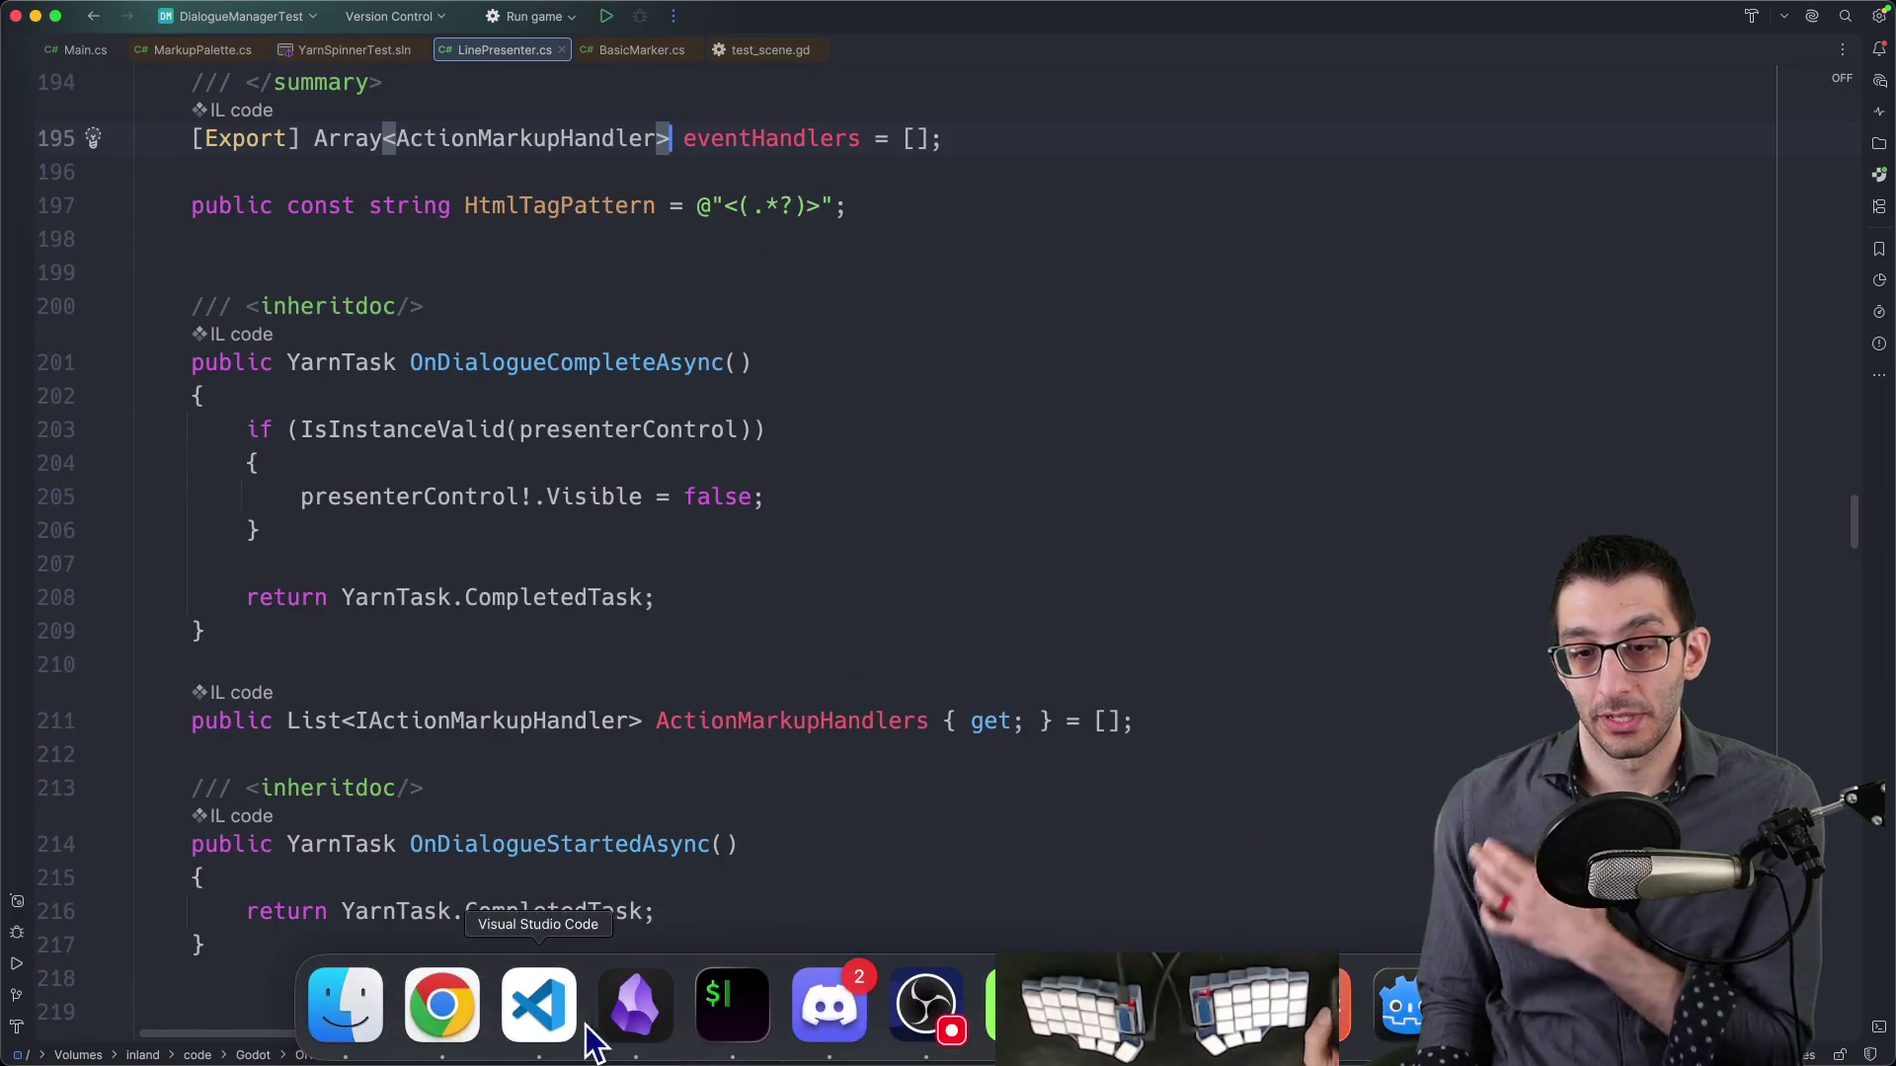
{"action": "left_click", "coordinate": [464, 1030]}
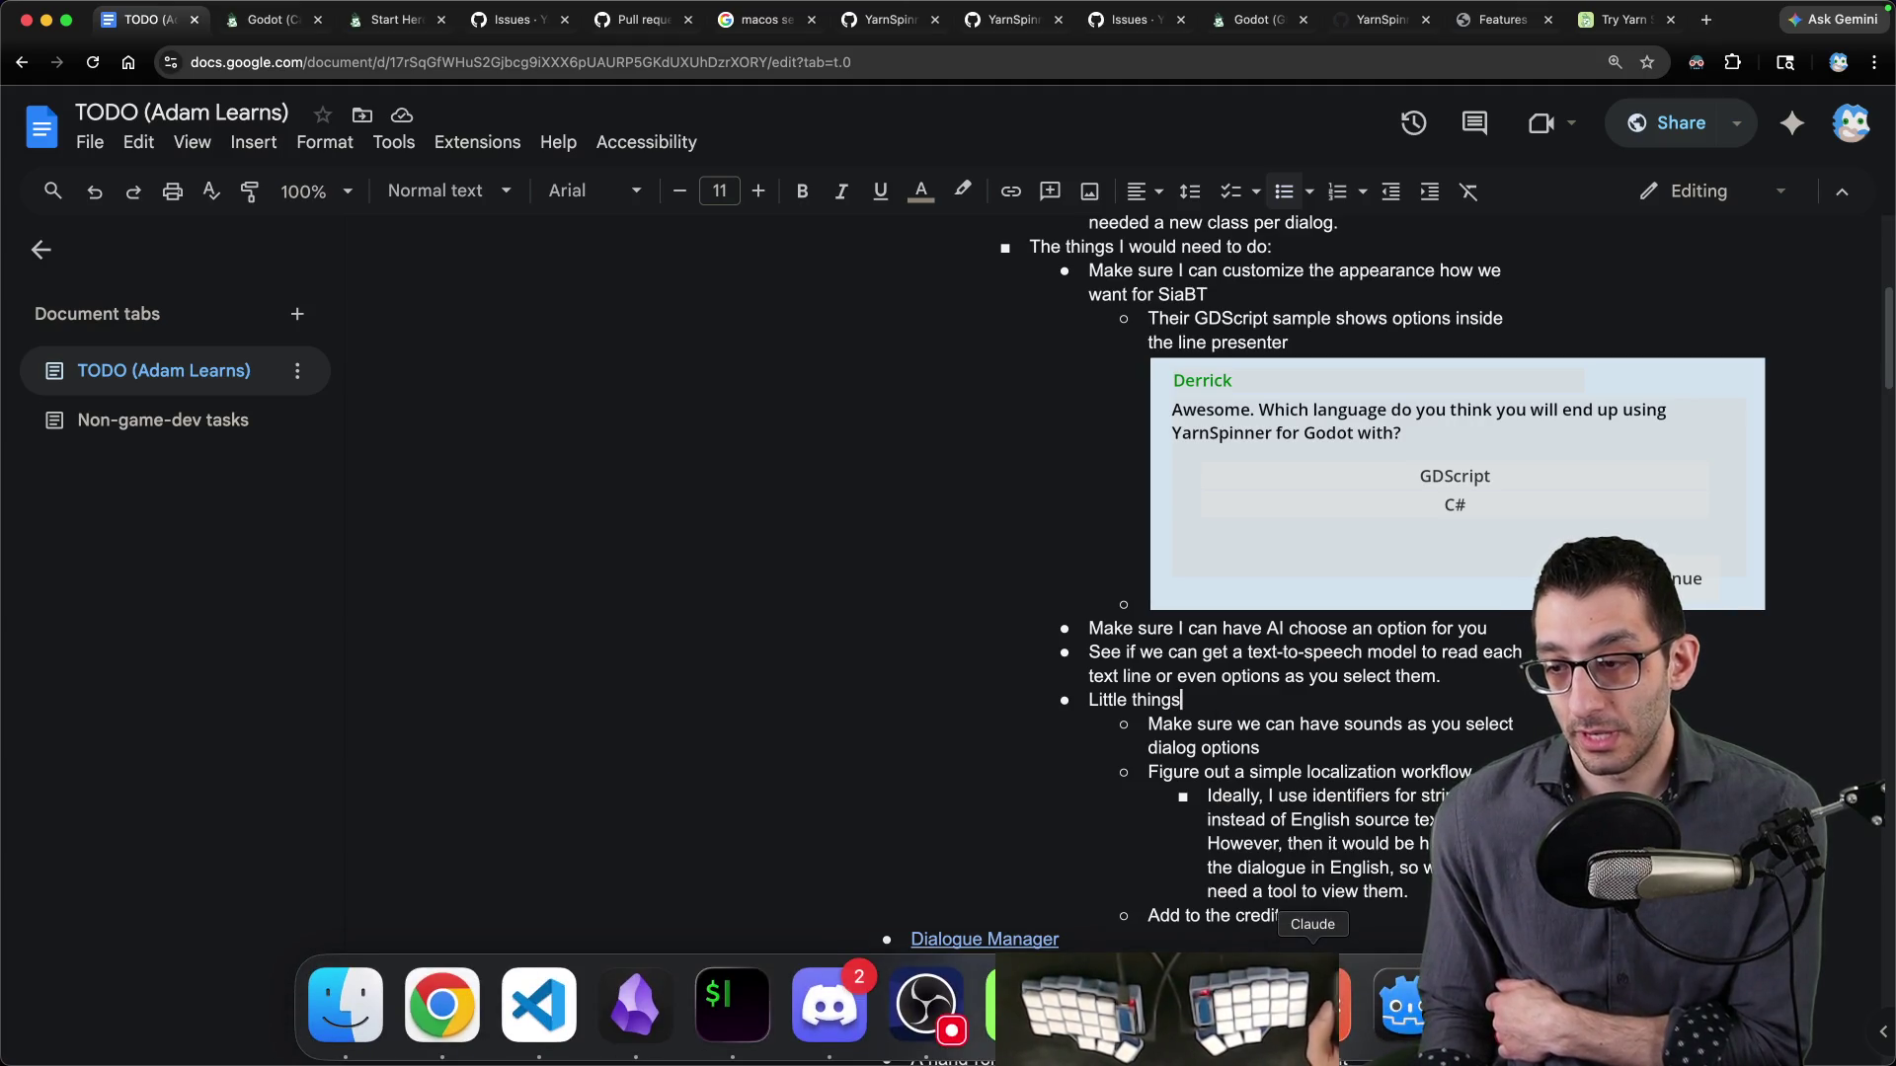
- Open the Yarn Spinner Godot (C#) docs from the link in the Obsidian note
{"action": "left_click", "coordinate": [1400, 1008]}
{"action": "left_click", "coordinate": [449, 1027]}
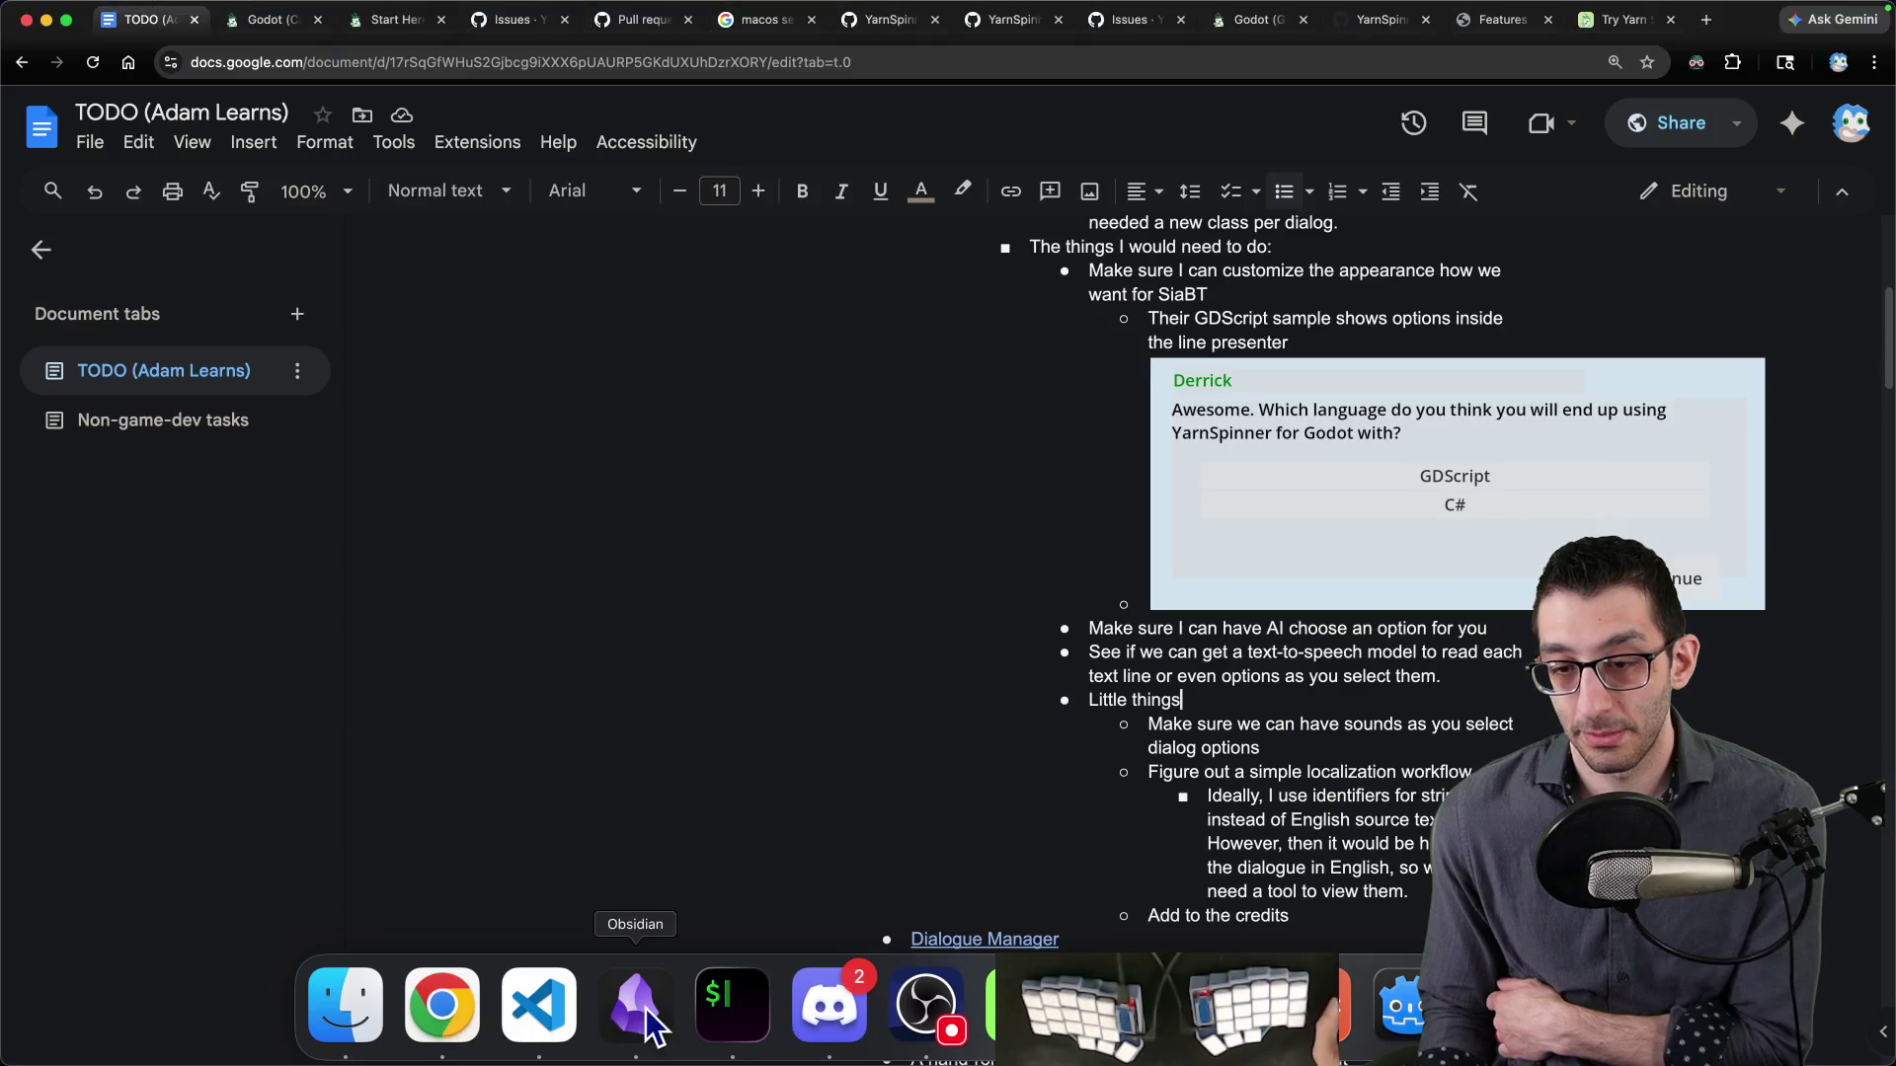
{"action": "left_click", "coordinate": [635, 1005]}
{"action": "left_click", "coordinate": [390, 286]}
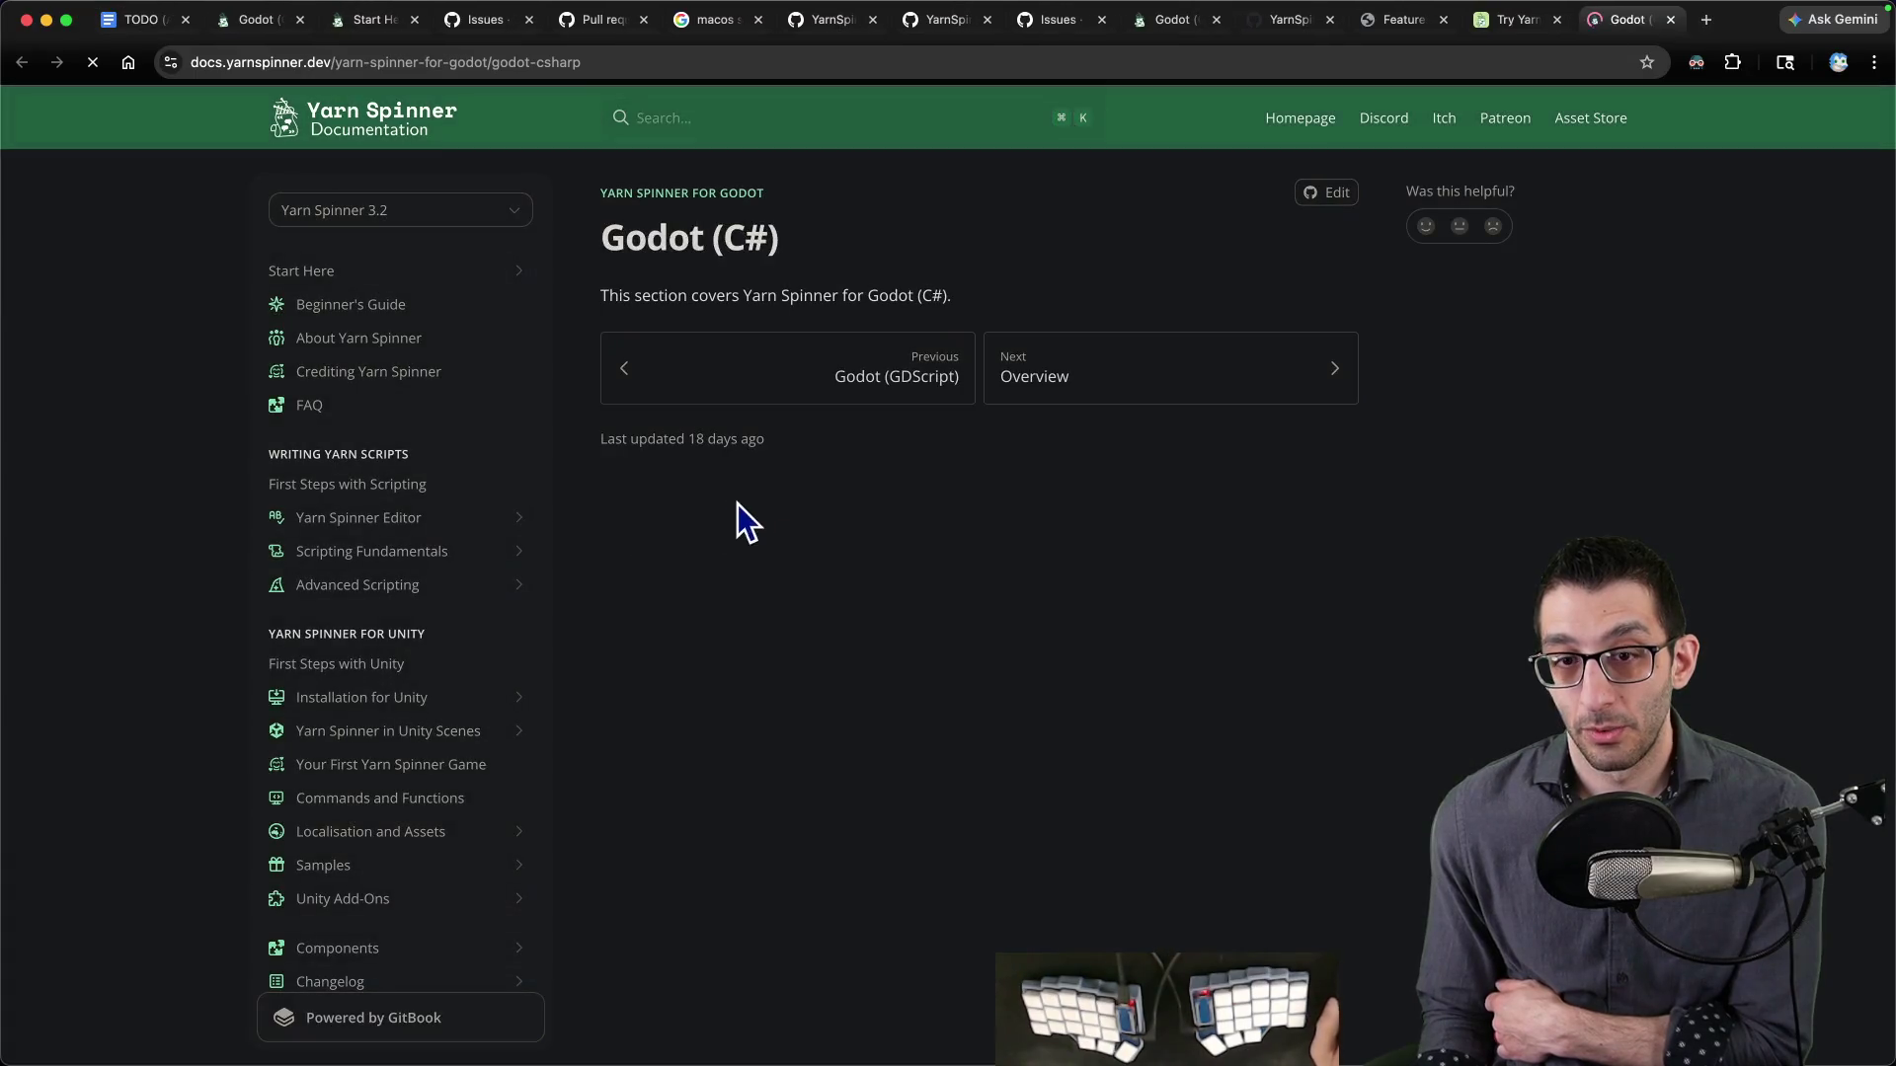
- Browse the Components, Line Provider, Text Line Provider and Commands and Functions docs pages
{"action": "scroll", "coordinate": [419, 617], "scroll_direction": "down", "scroll_amount": 3}
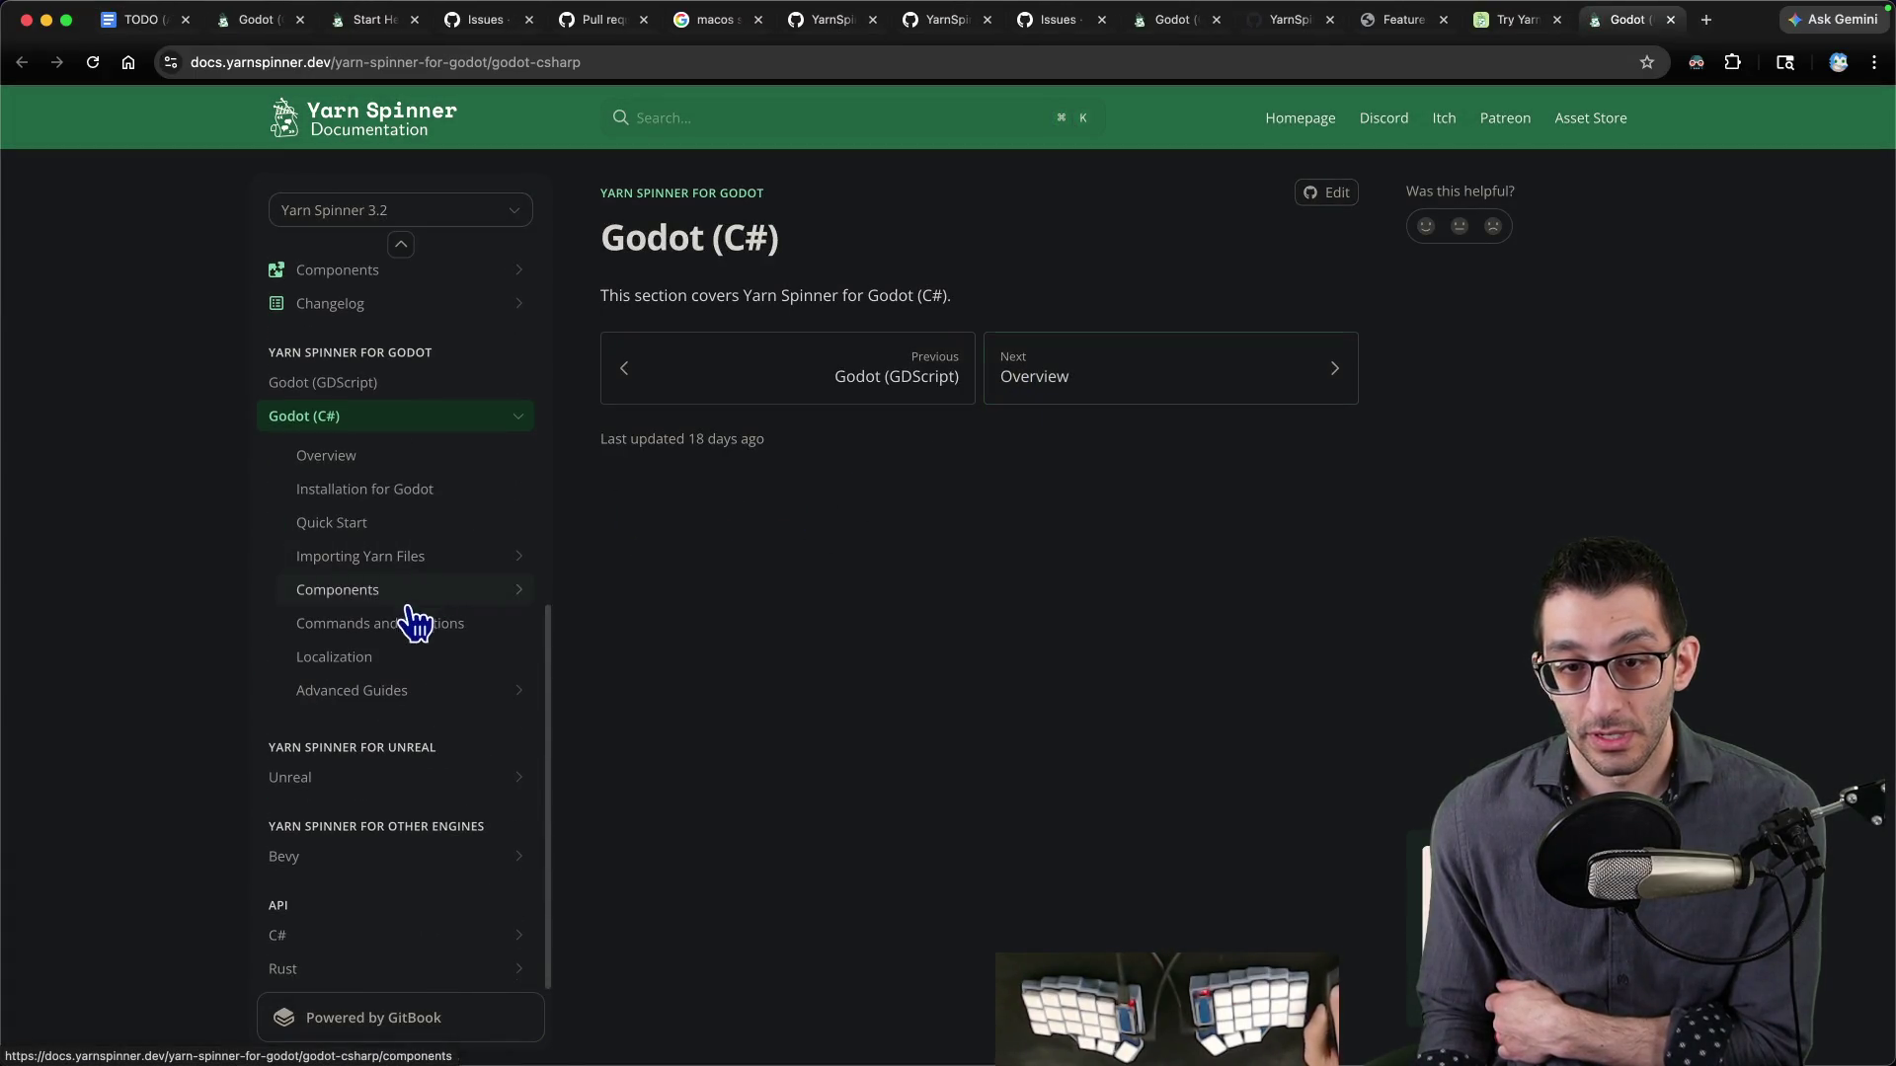
{"action": "left_click", "coordinate": [405, 593]}
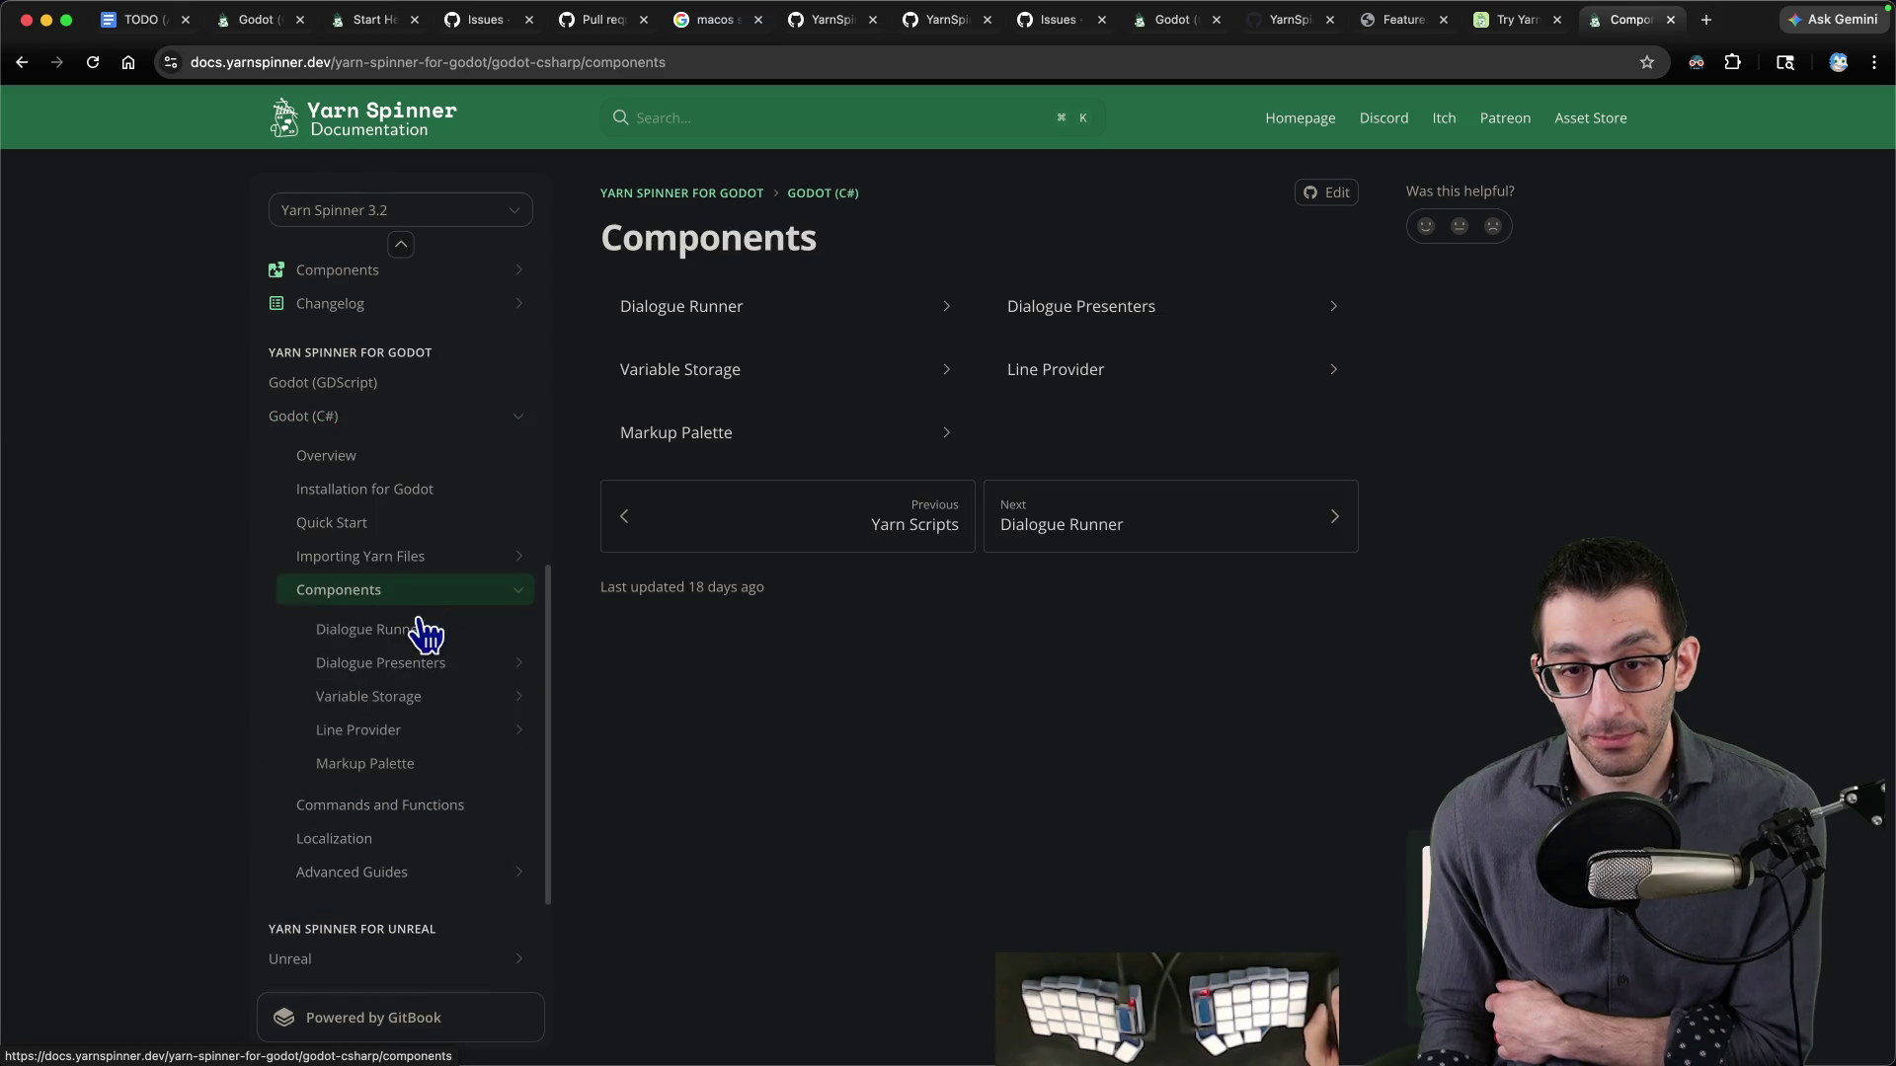
{"action": "left_click", "coordinate": [410, 703]}
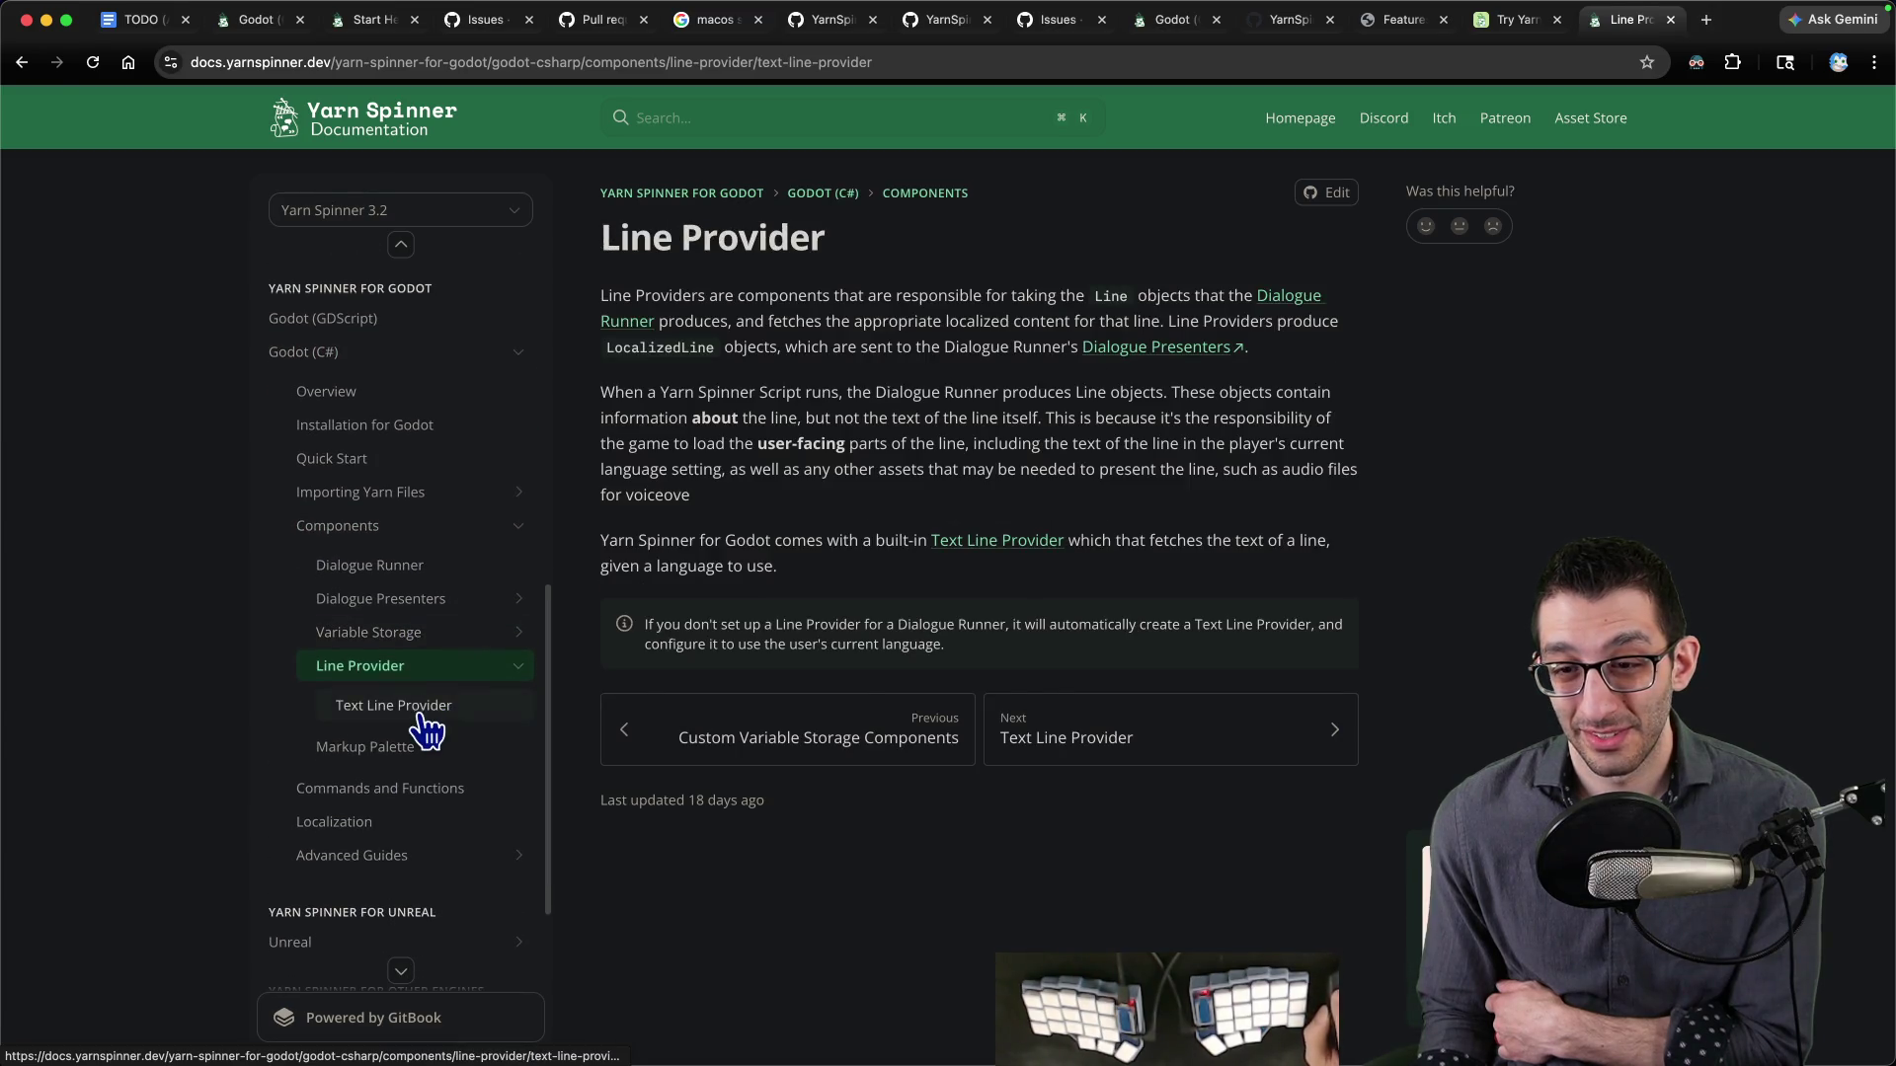
{"action": "left_click", "coordinate": [420, 705]}
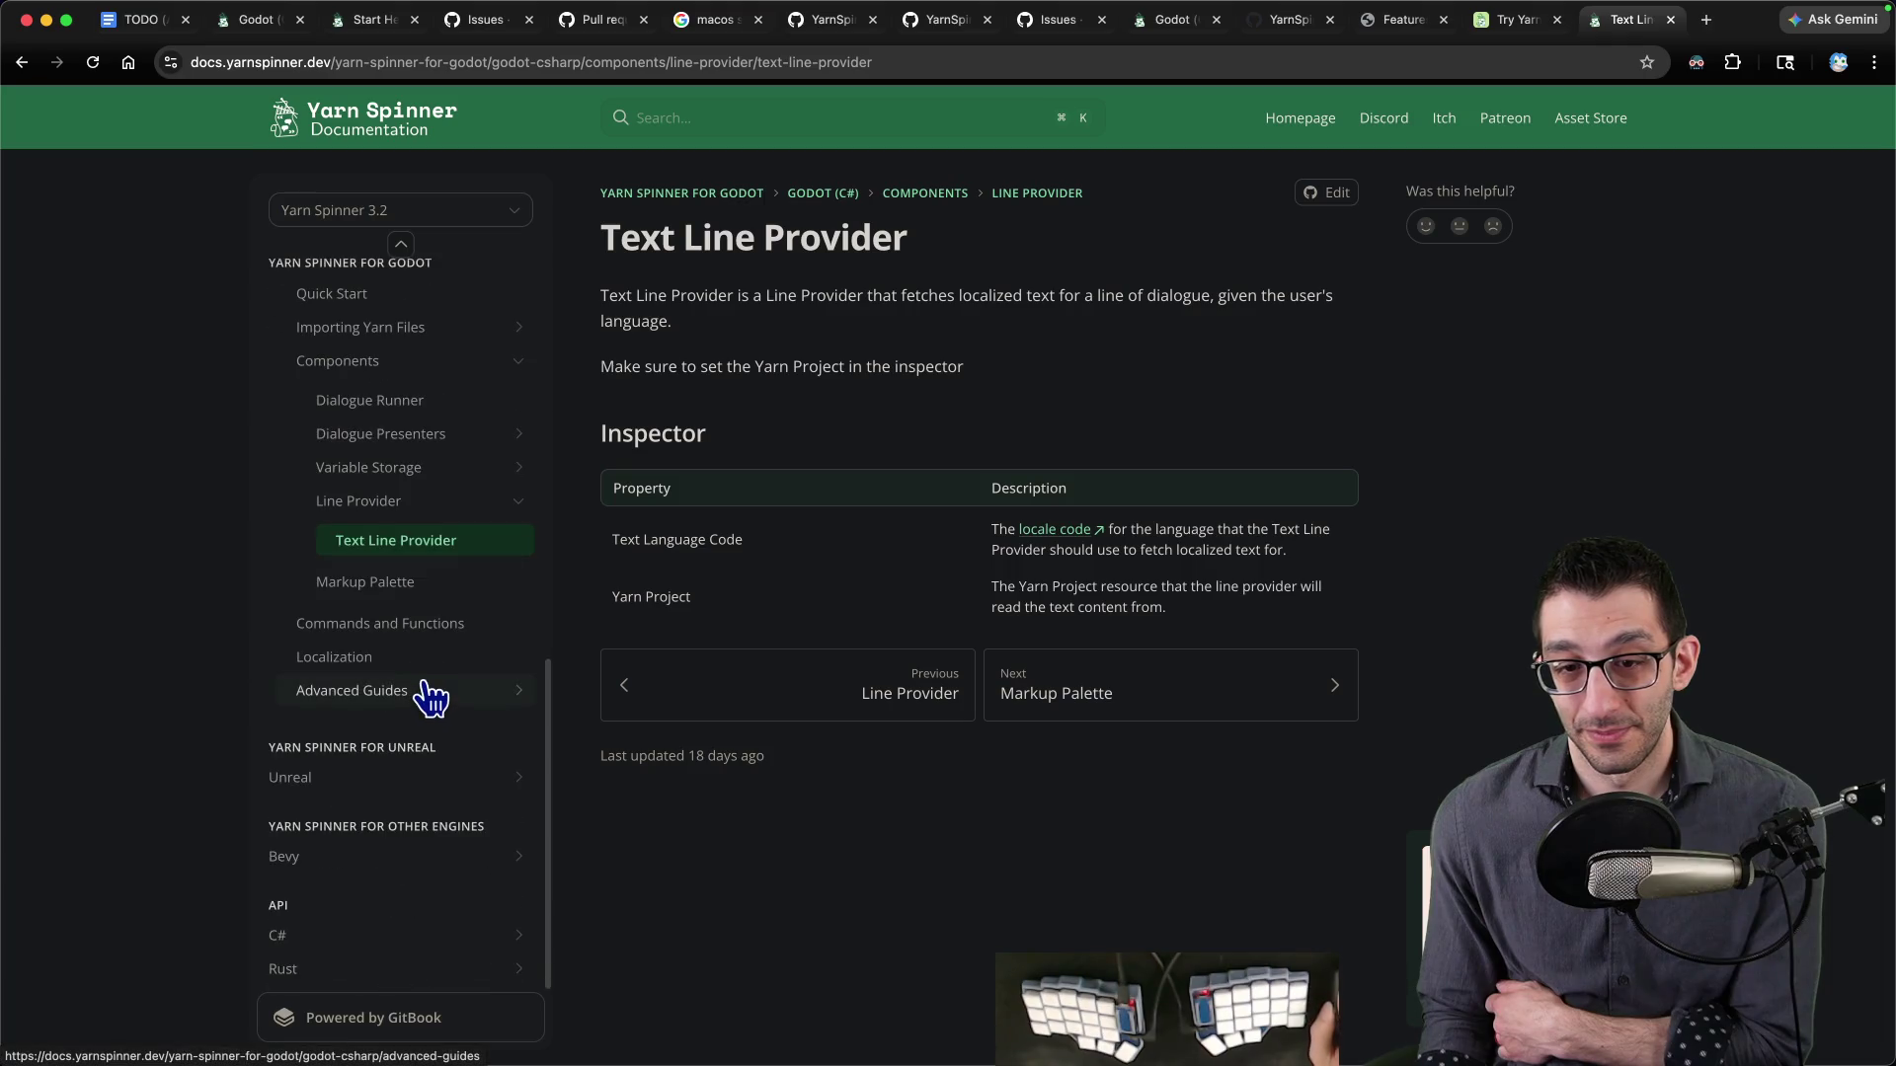
{"action": "left_click", "coordinate": [417, 685]}
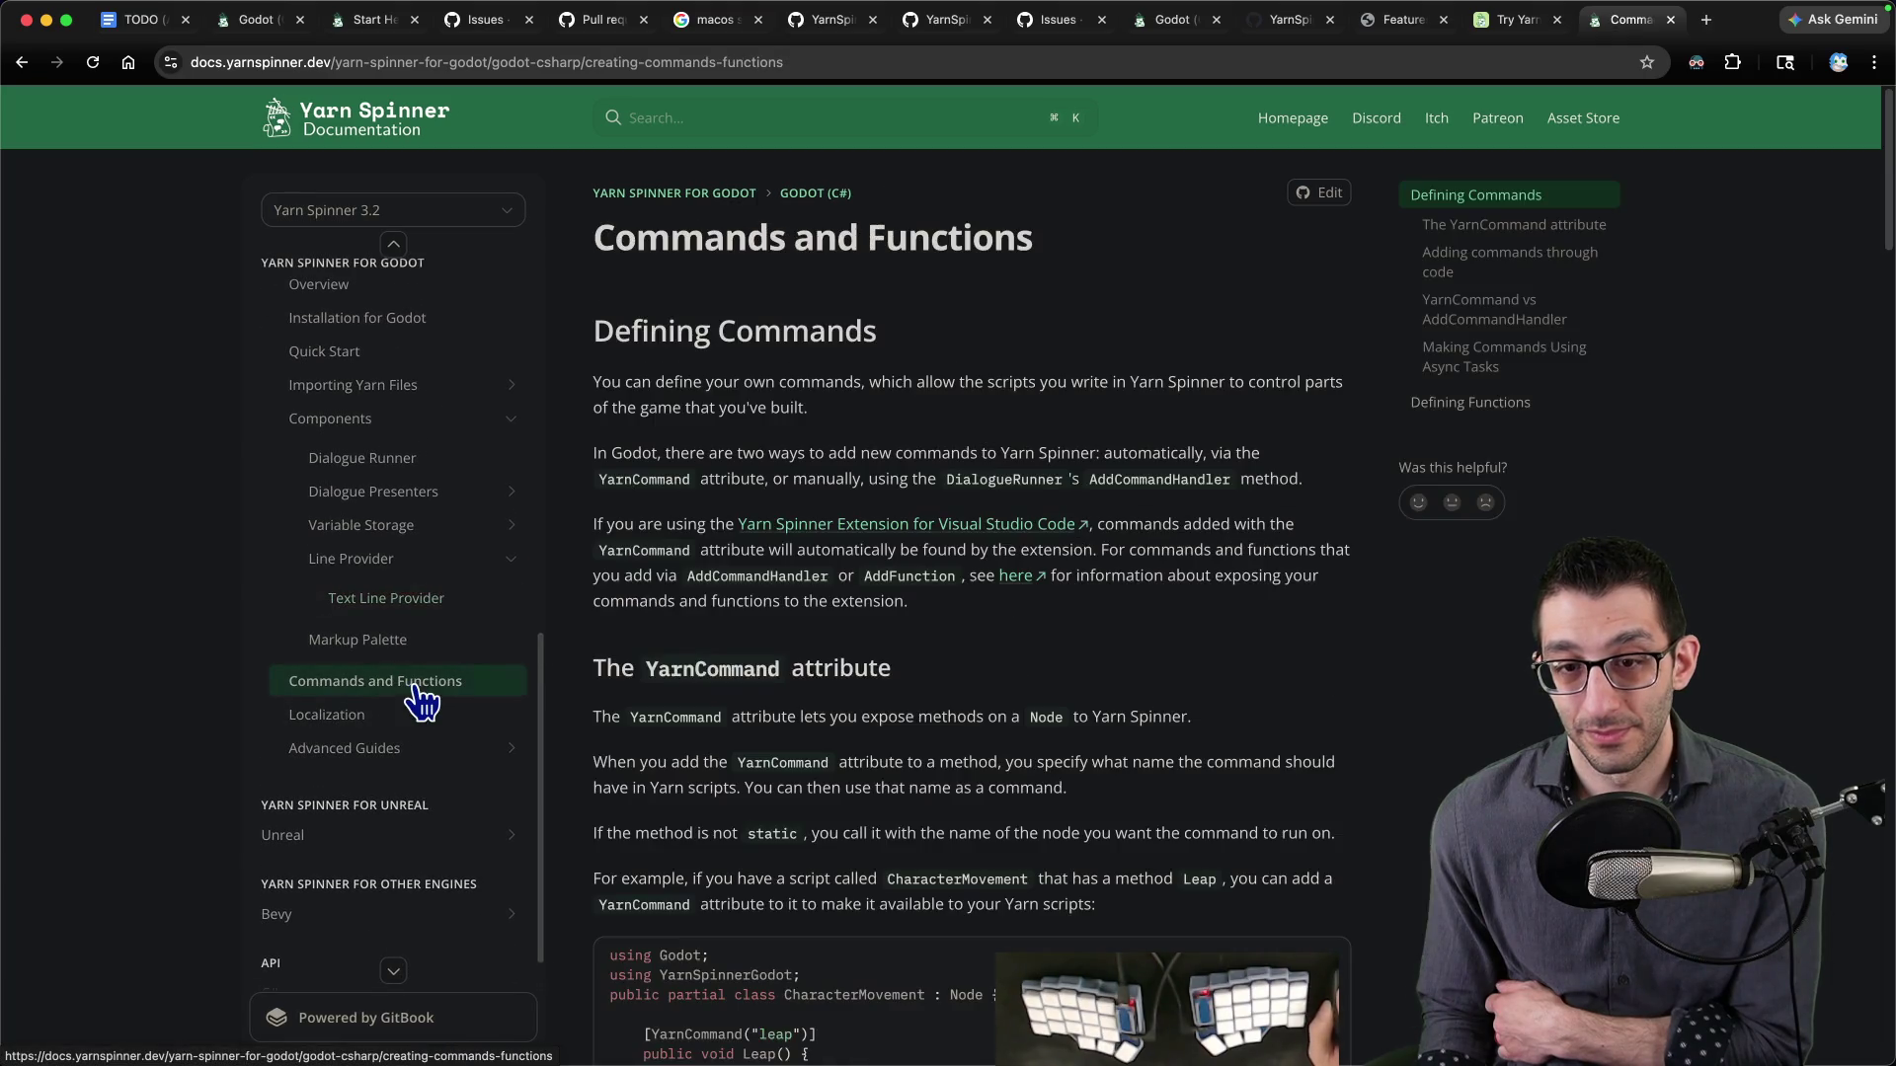
{"action": "scroll", "coordinate": [602, 691], "scroll_direction": "down", "scroll_amount": 15}
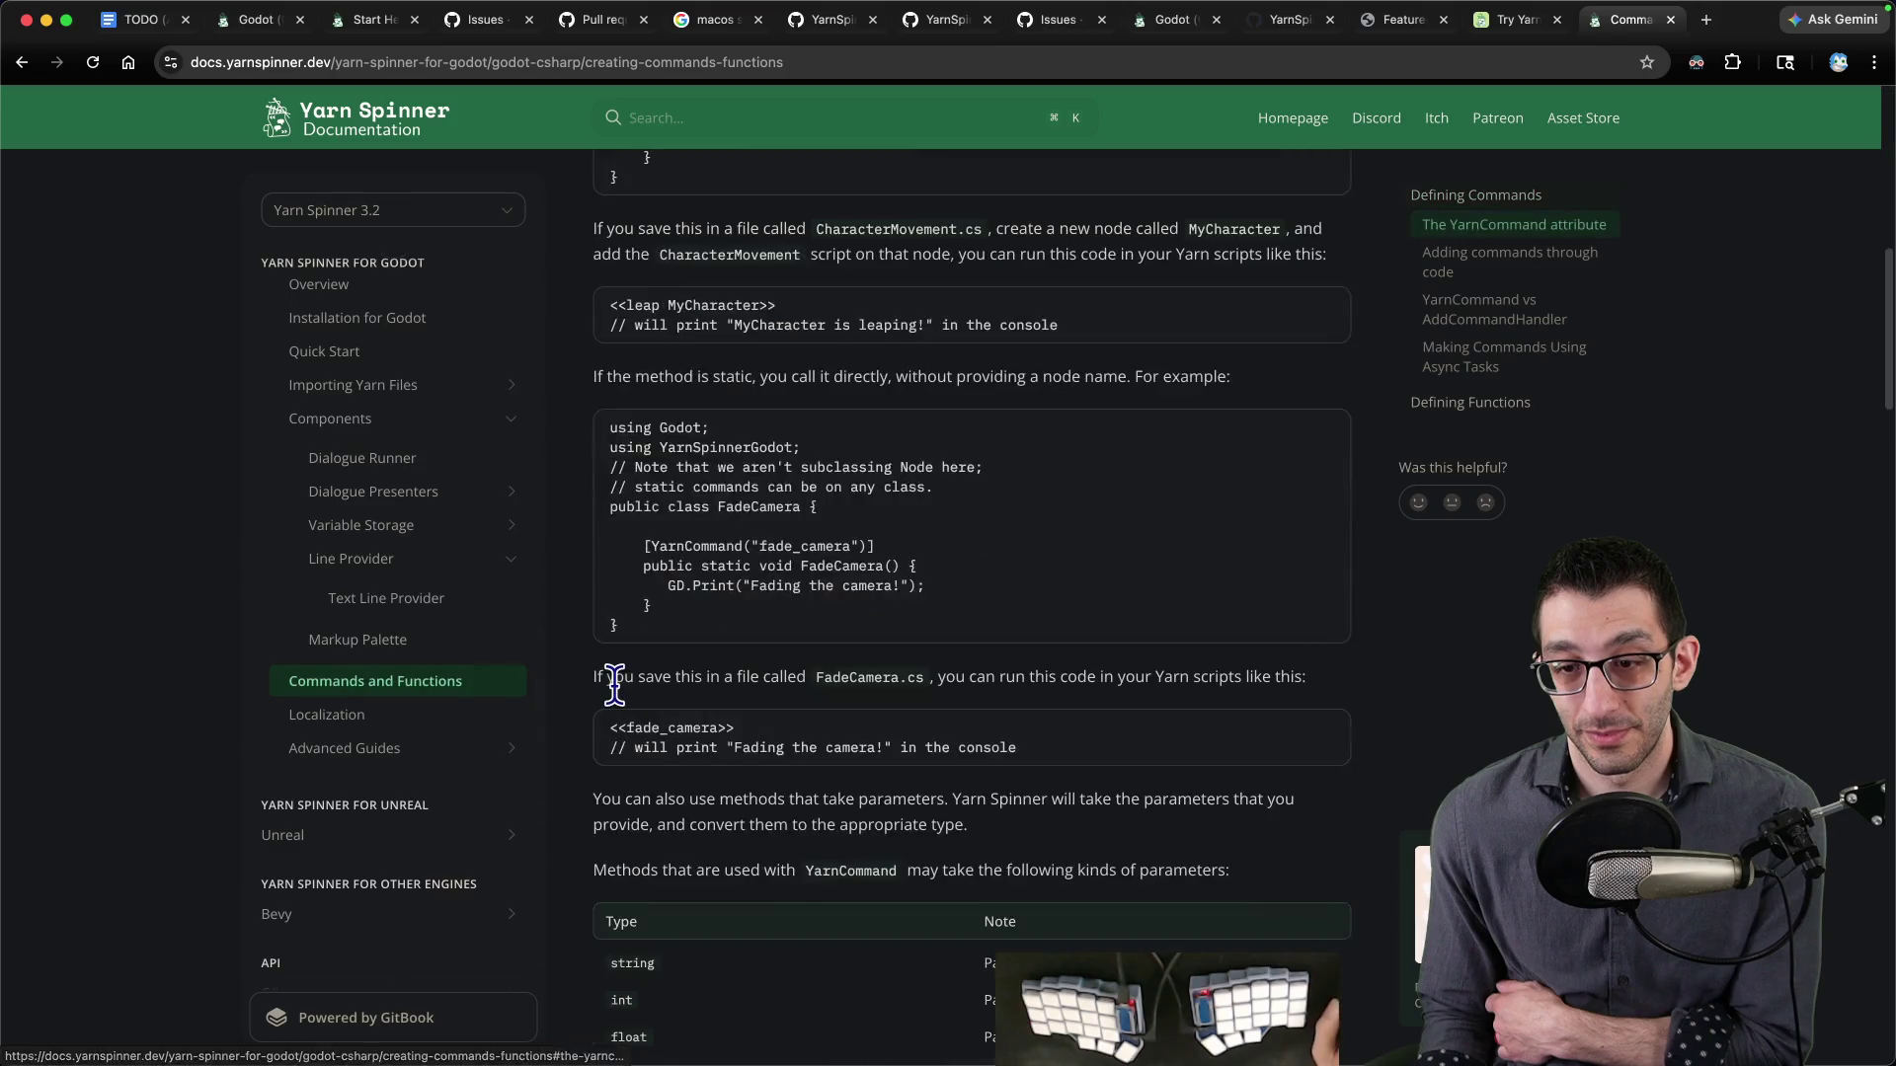
{"action": "scroll", "coordinate": [454, 660], "scroll_direction": "up", "scroll_amount": 2}
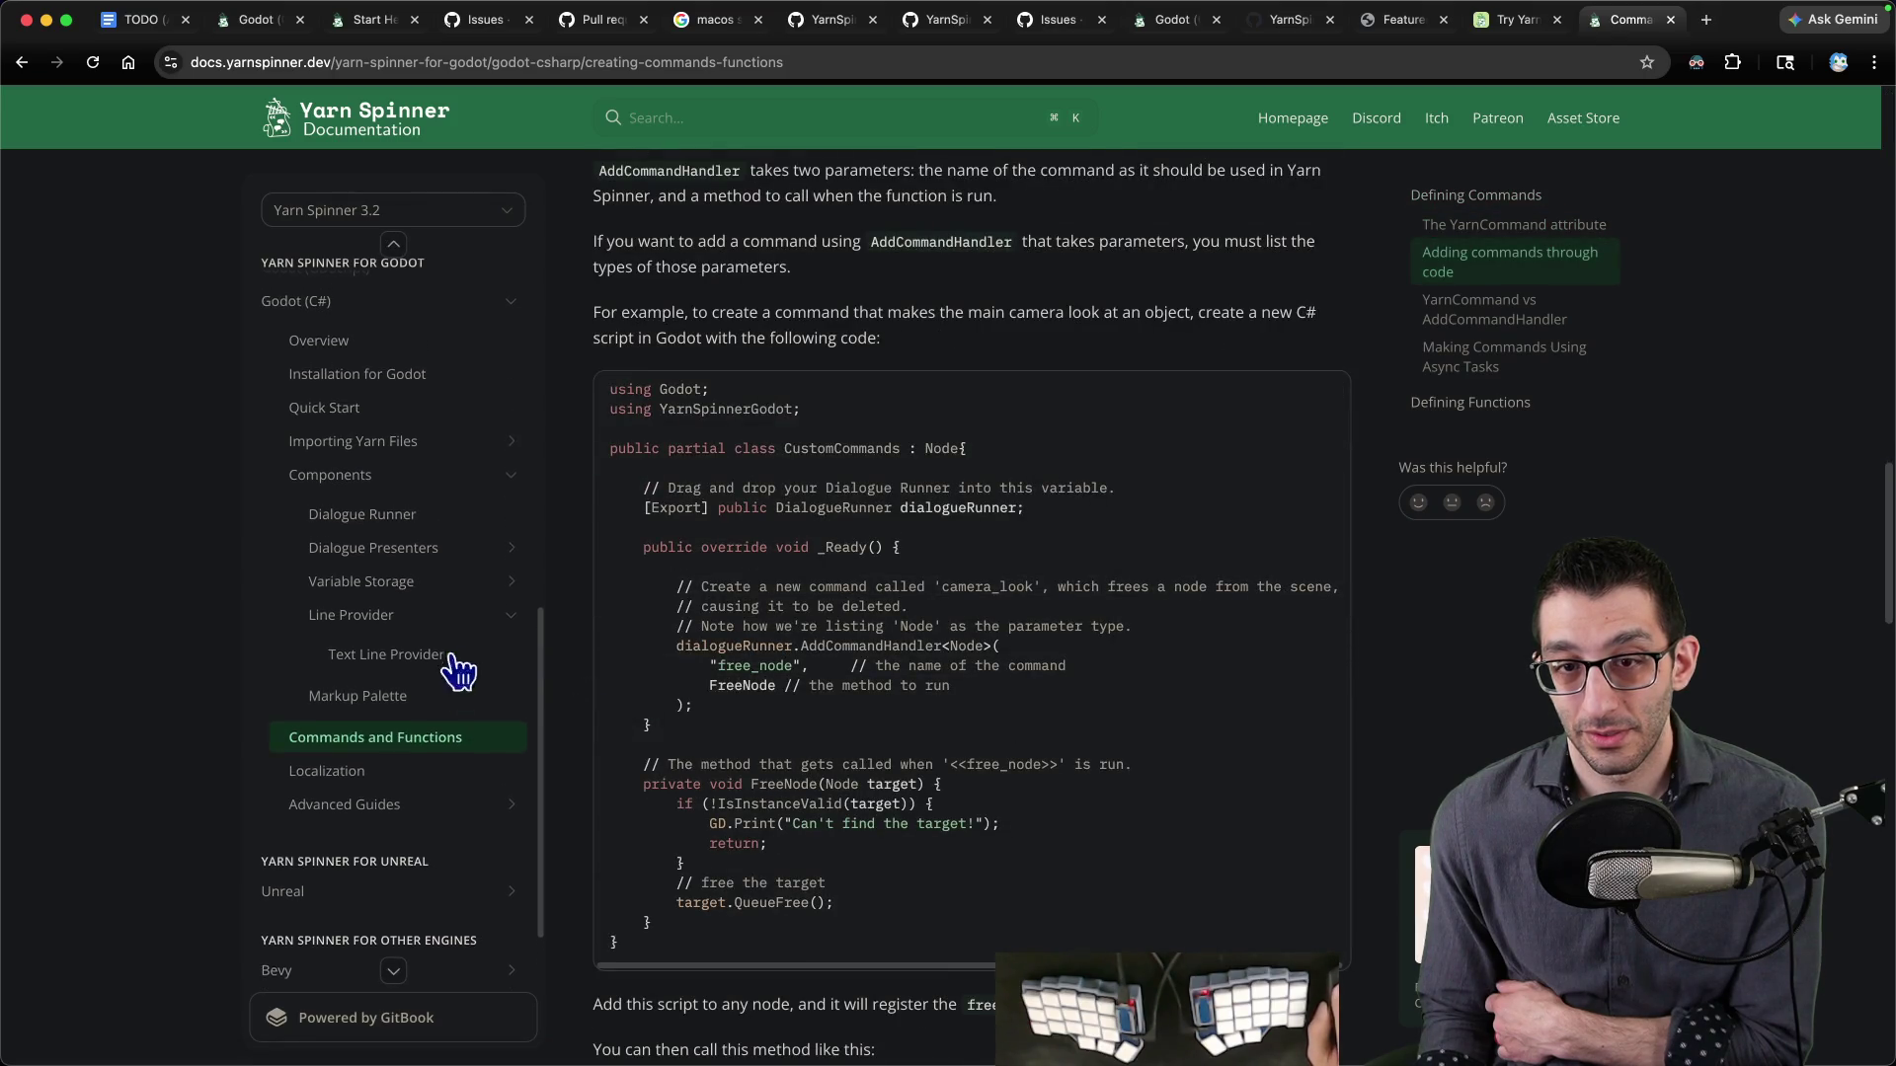
- Read the Dialogue Runner page's Signals table and search it for 'node'
{"action": "left_click", "coordinate": [444, 523]}
{"action": "scroll", "coordinate": [906, 607], "scroll_direction": "down", "scroll_amount": 10}
{"action": "scroll", "coordinate": [906, 613], "scroll_direction": "down", "scroll_amount": 10}
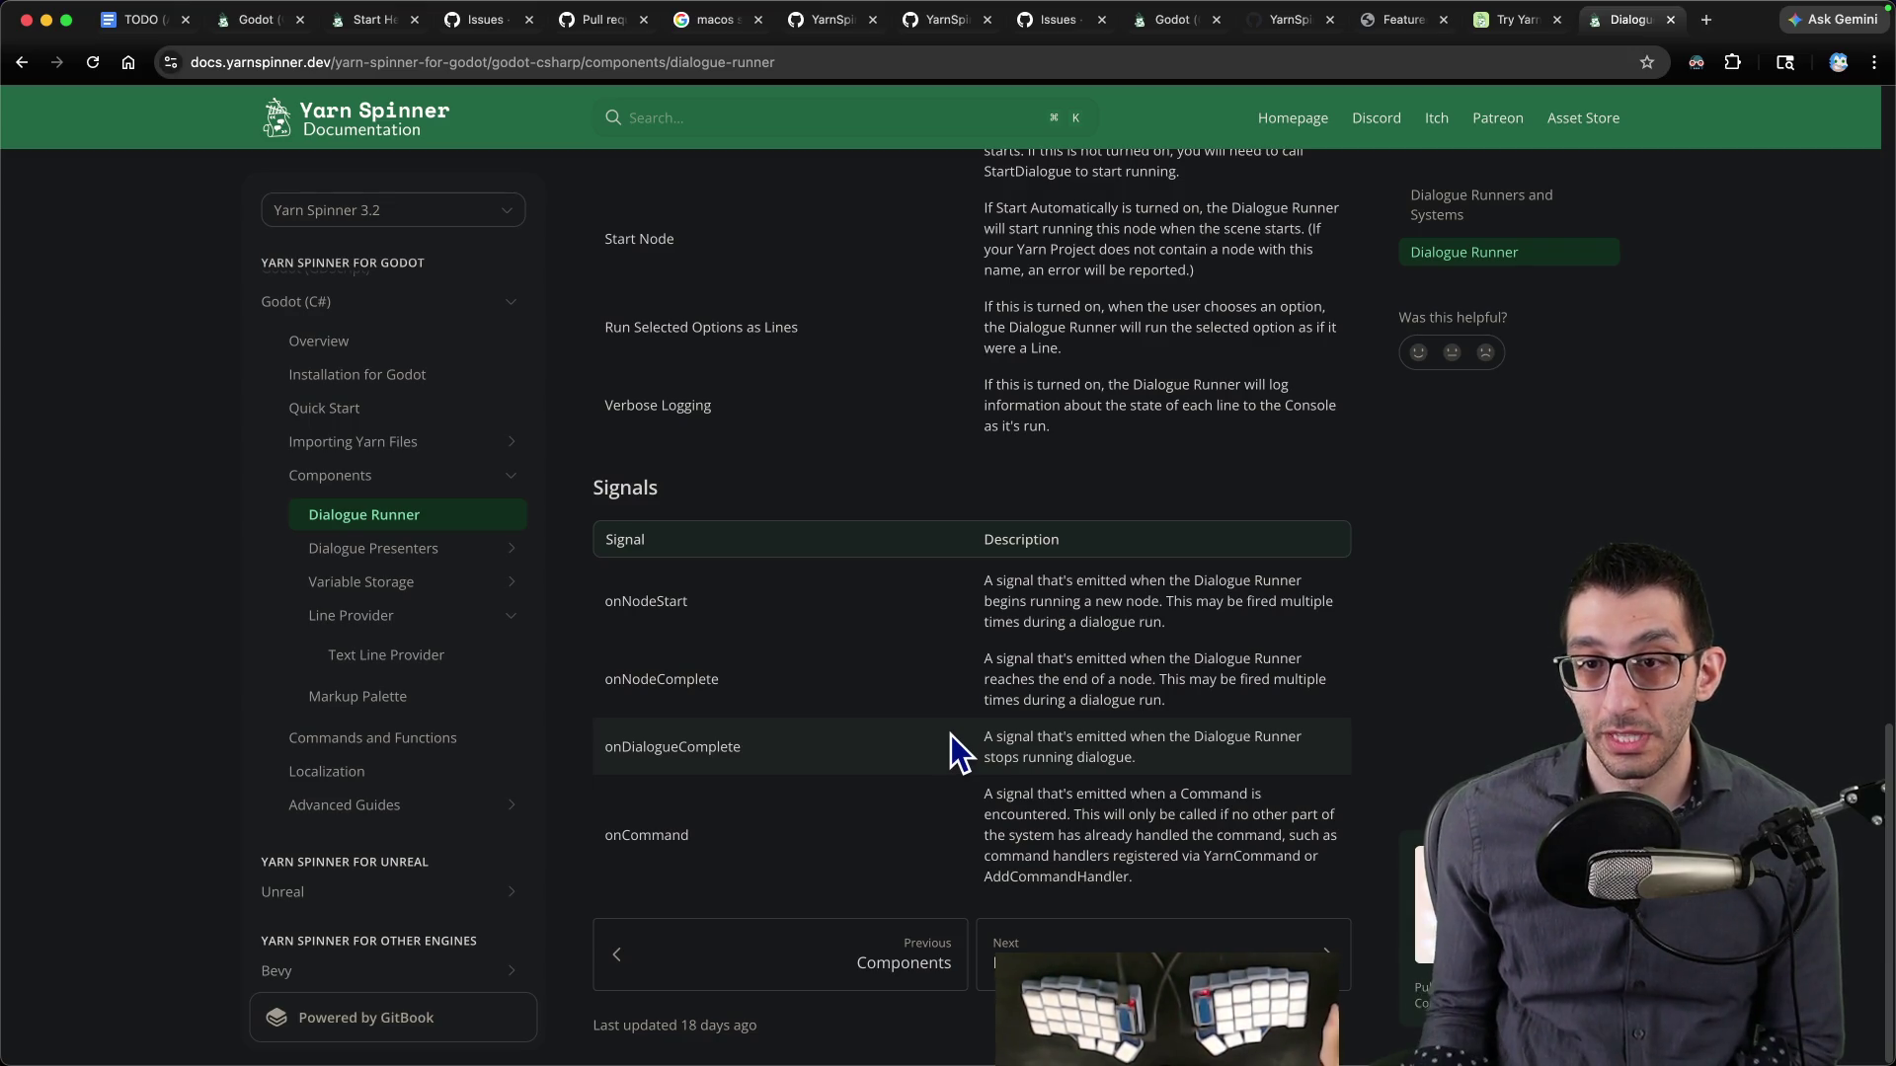
{"action": "scroll", "coordinate": [950, 739], "scroll_direction": "up", "scroll_amount": 10}
{"action": "scroll", "coordinate": [968, 736], "scroll_direction": "up", "scroll_amount": 10}
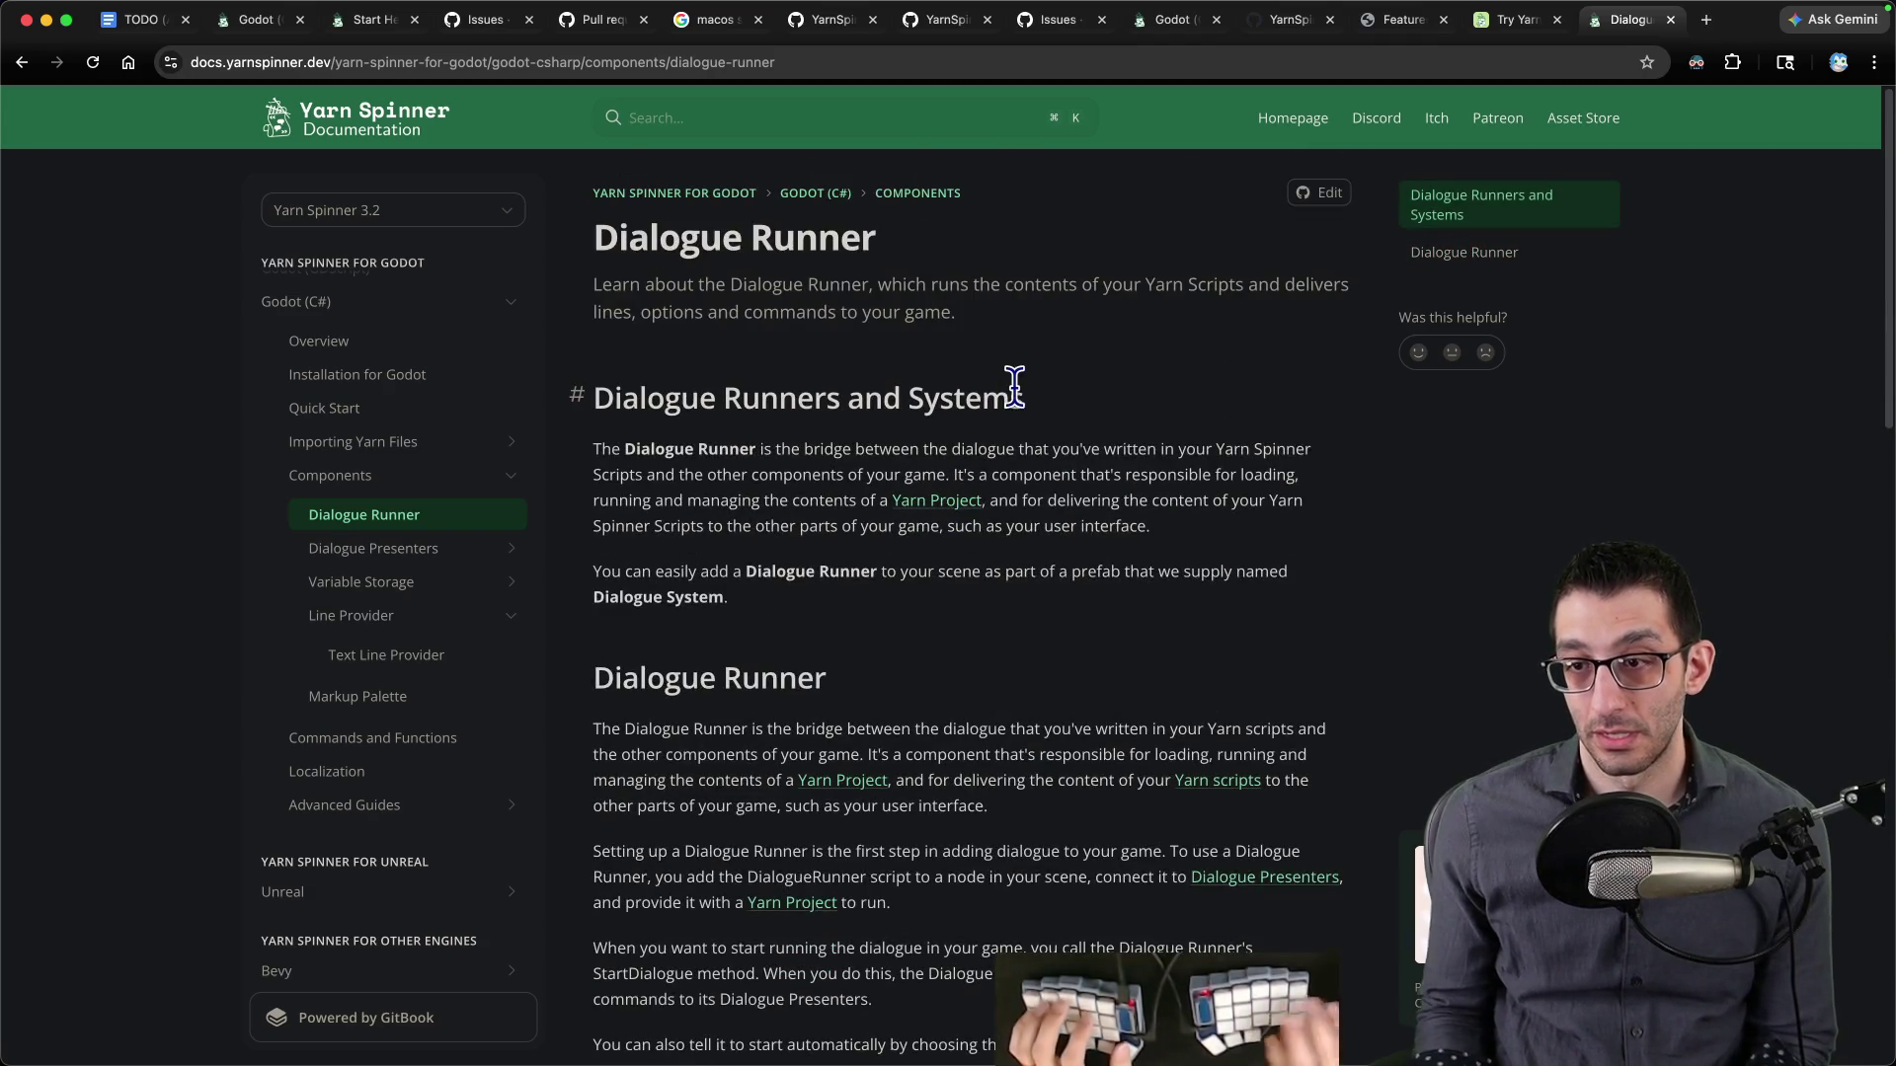
{"action": "key", "text": "super+f"}
{"action": "type", "text": "node"}
{"action": "key", "text": "shift+Return"}
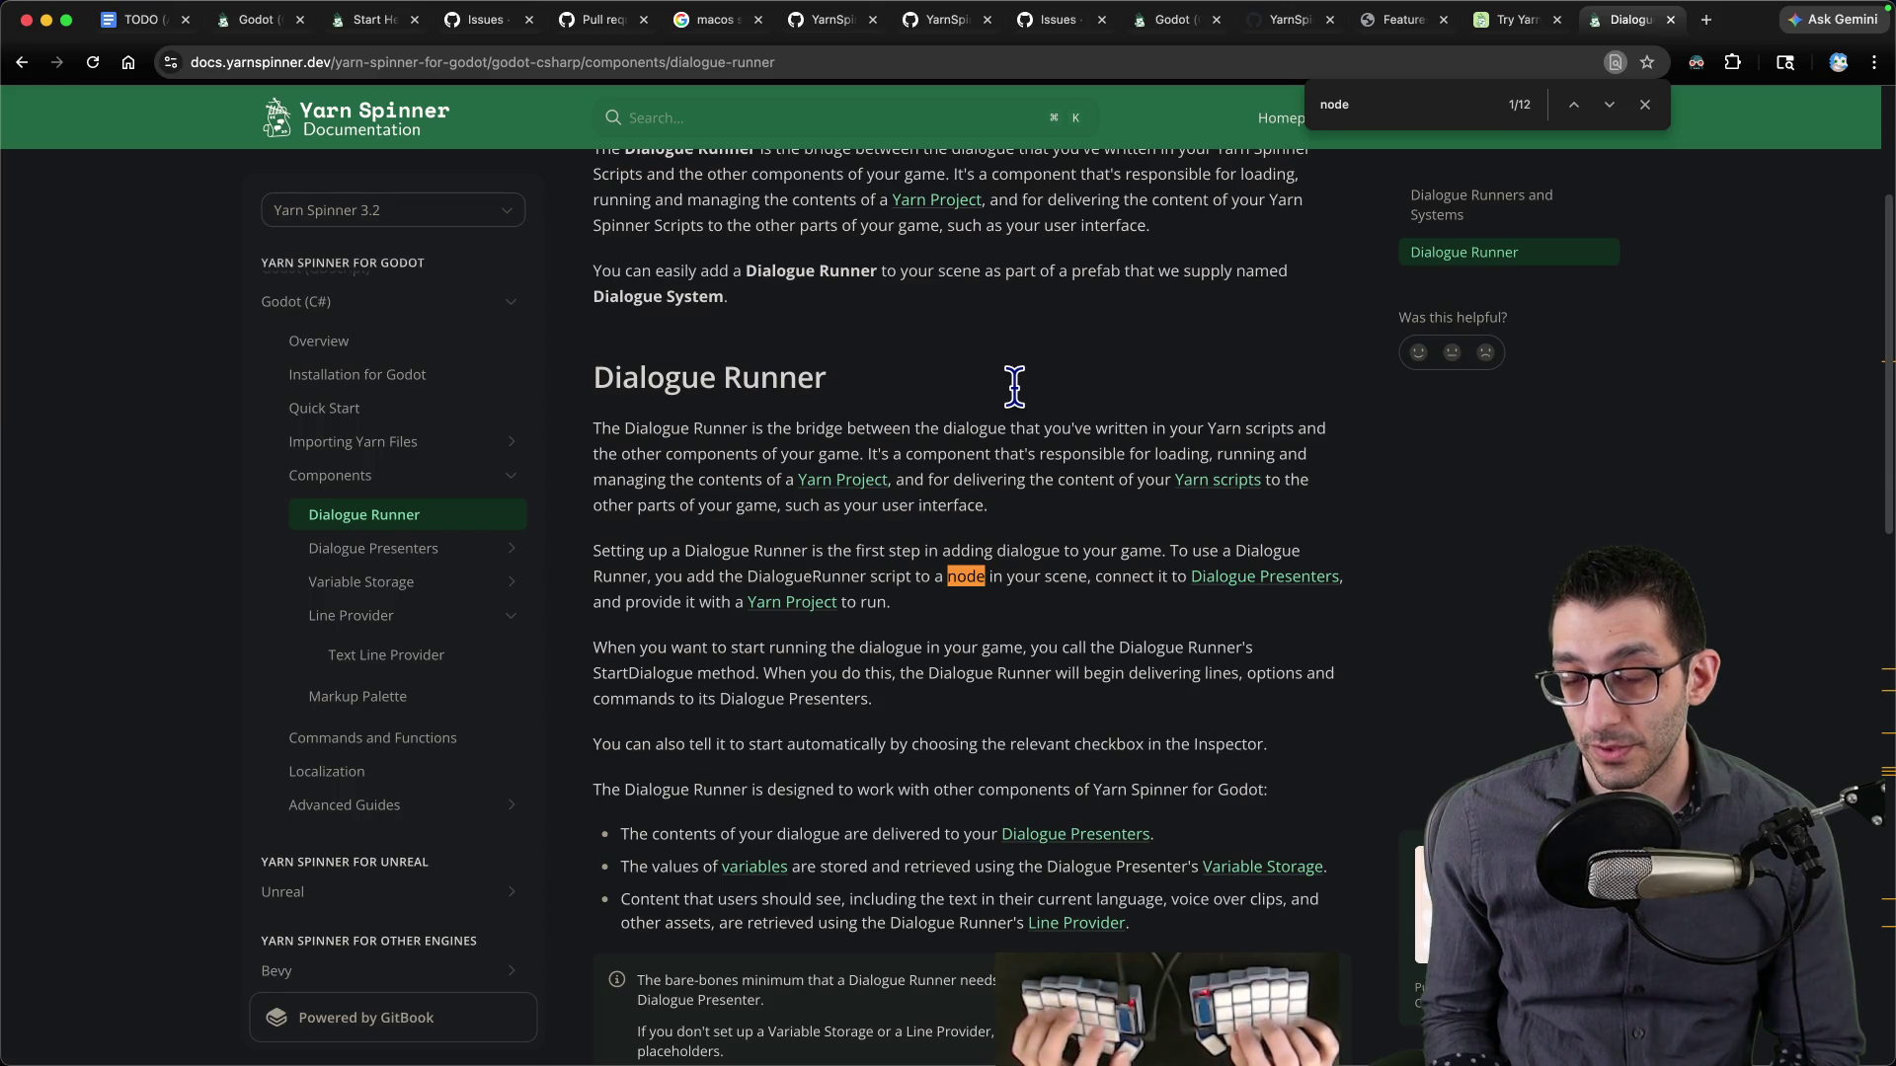
{"action": "key", "text": "super+Tab"}
{"action": "key", "text": "super+Tab"}
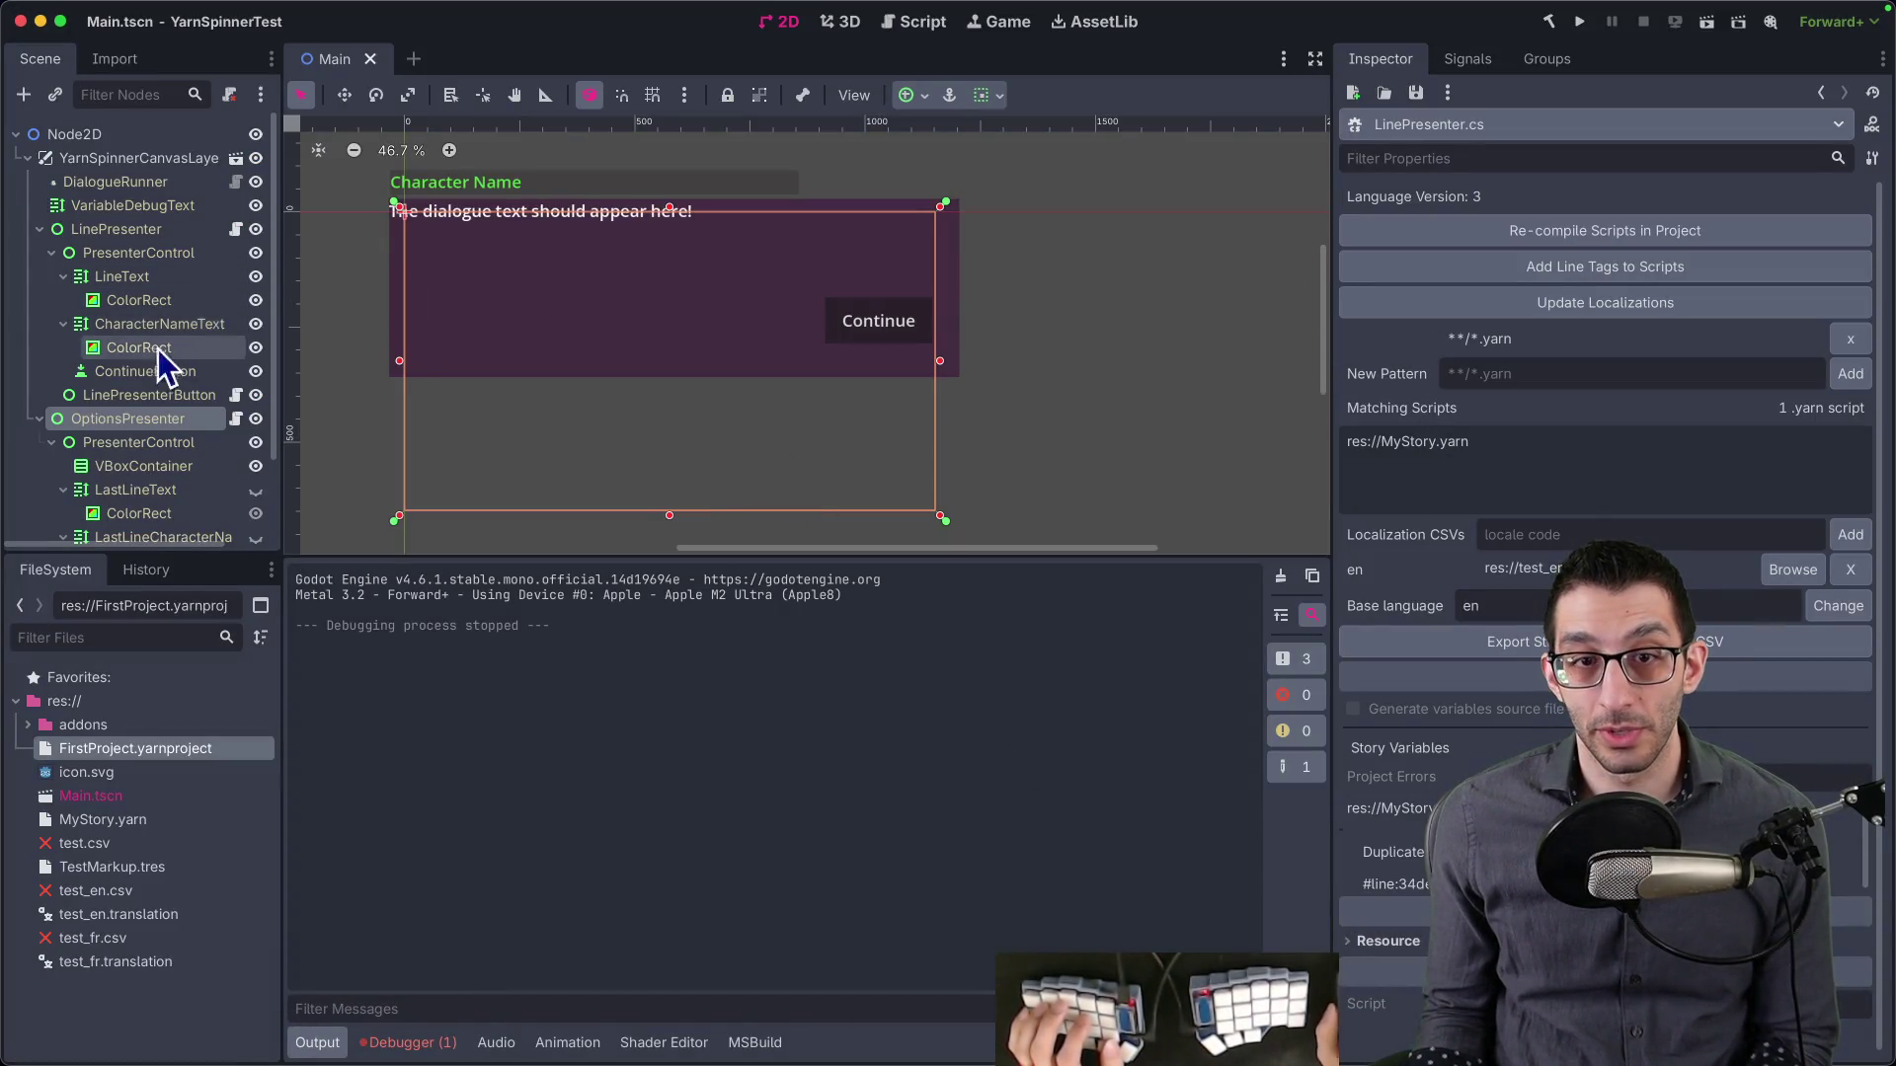
- Inspect the DialogueRunner node, then open MyStory.yarn and select its 'title: Oh' line
{"action": "left_click", "coordinate": [119, 184]}
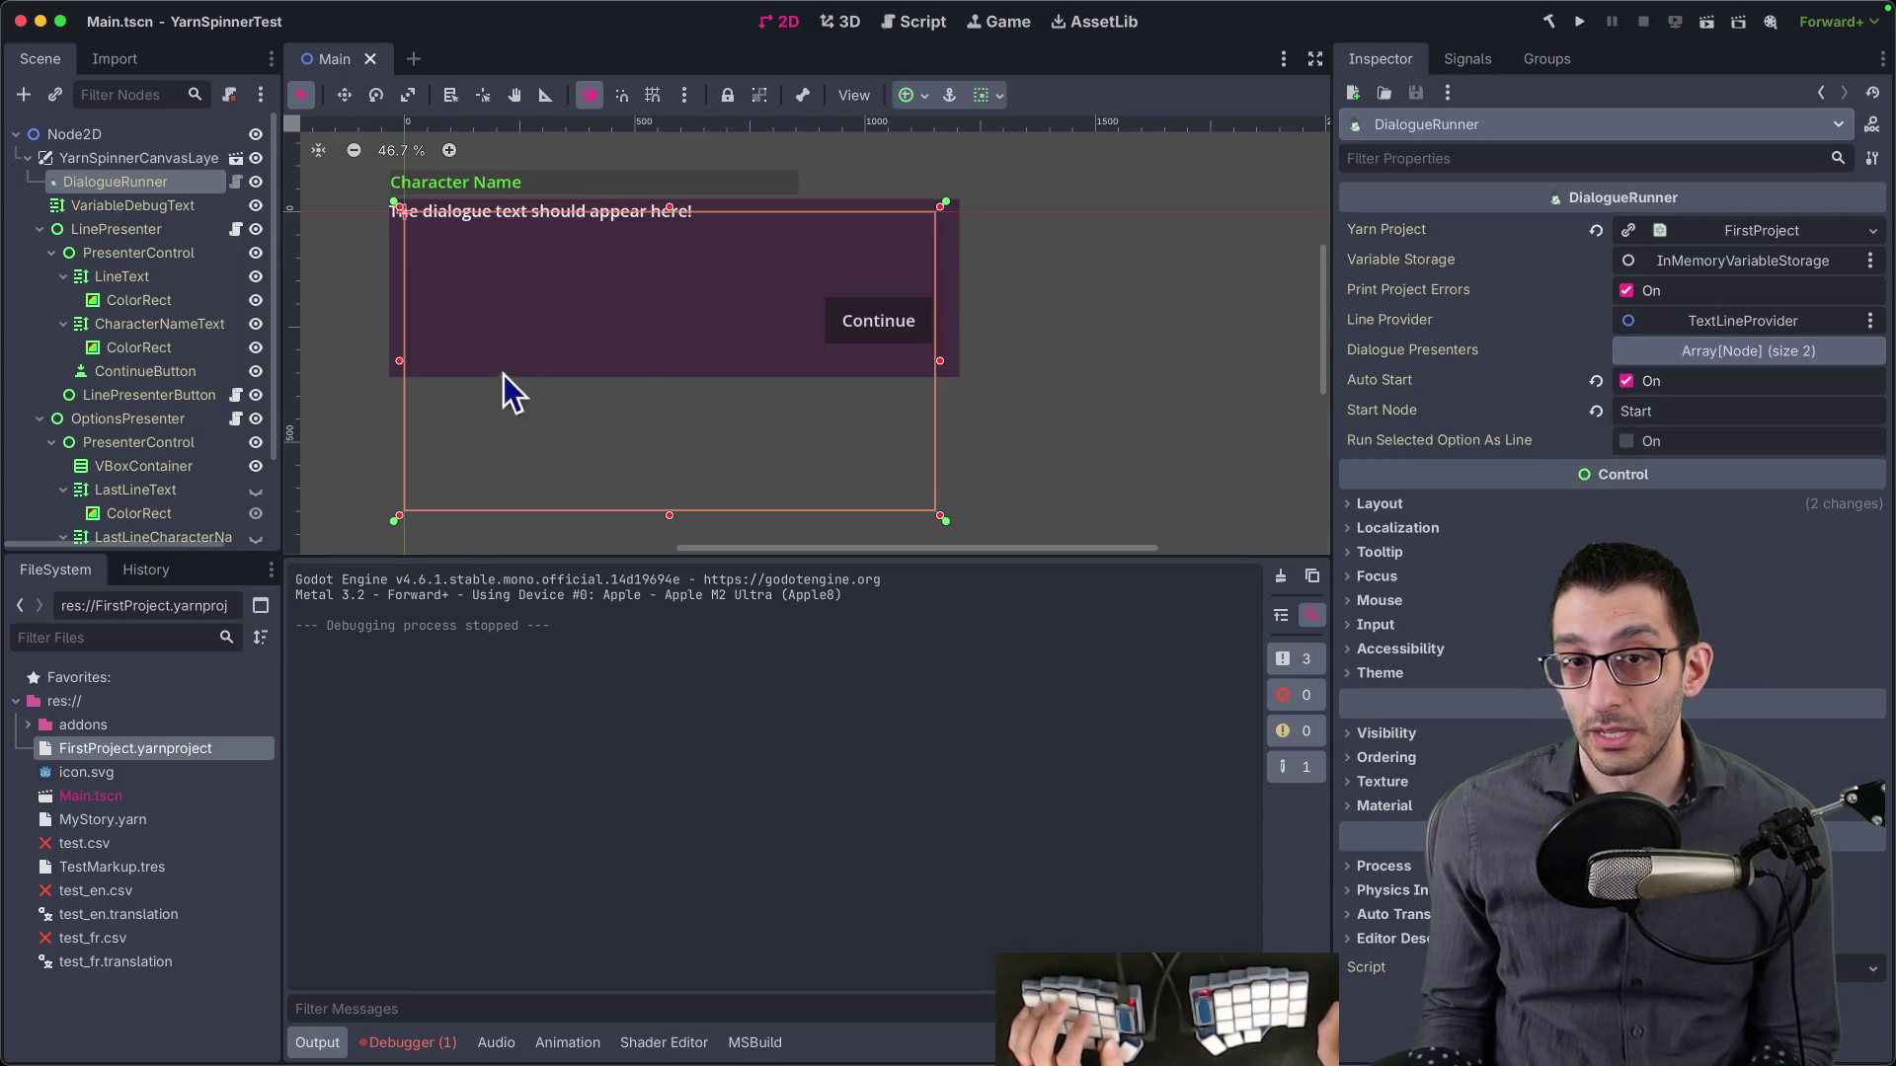
{"action": "key", "text": "super+Tab"}
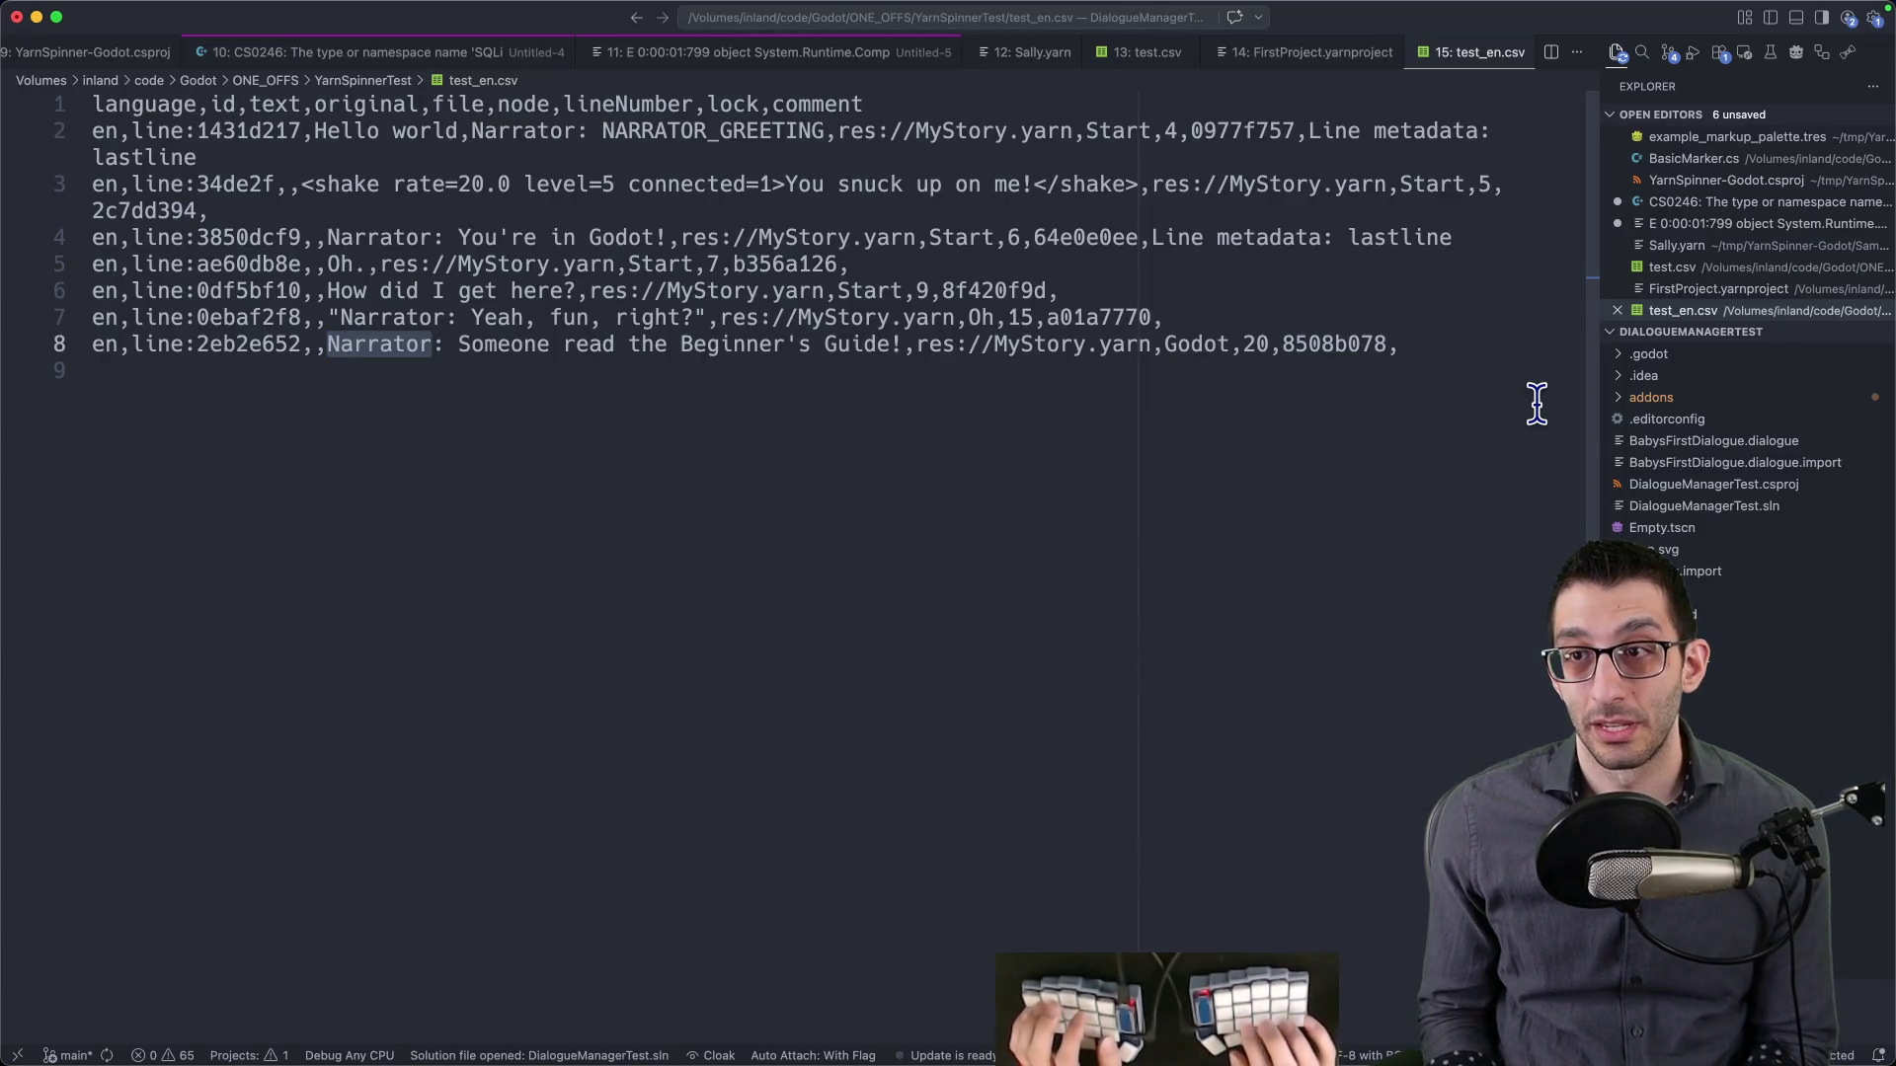
{"action": "key", "text": "cmd+p"}
{"action": "type", "text": "mystory"}
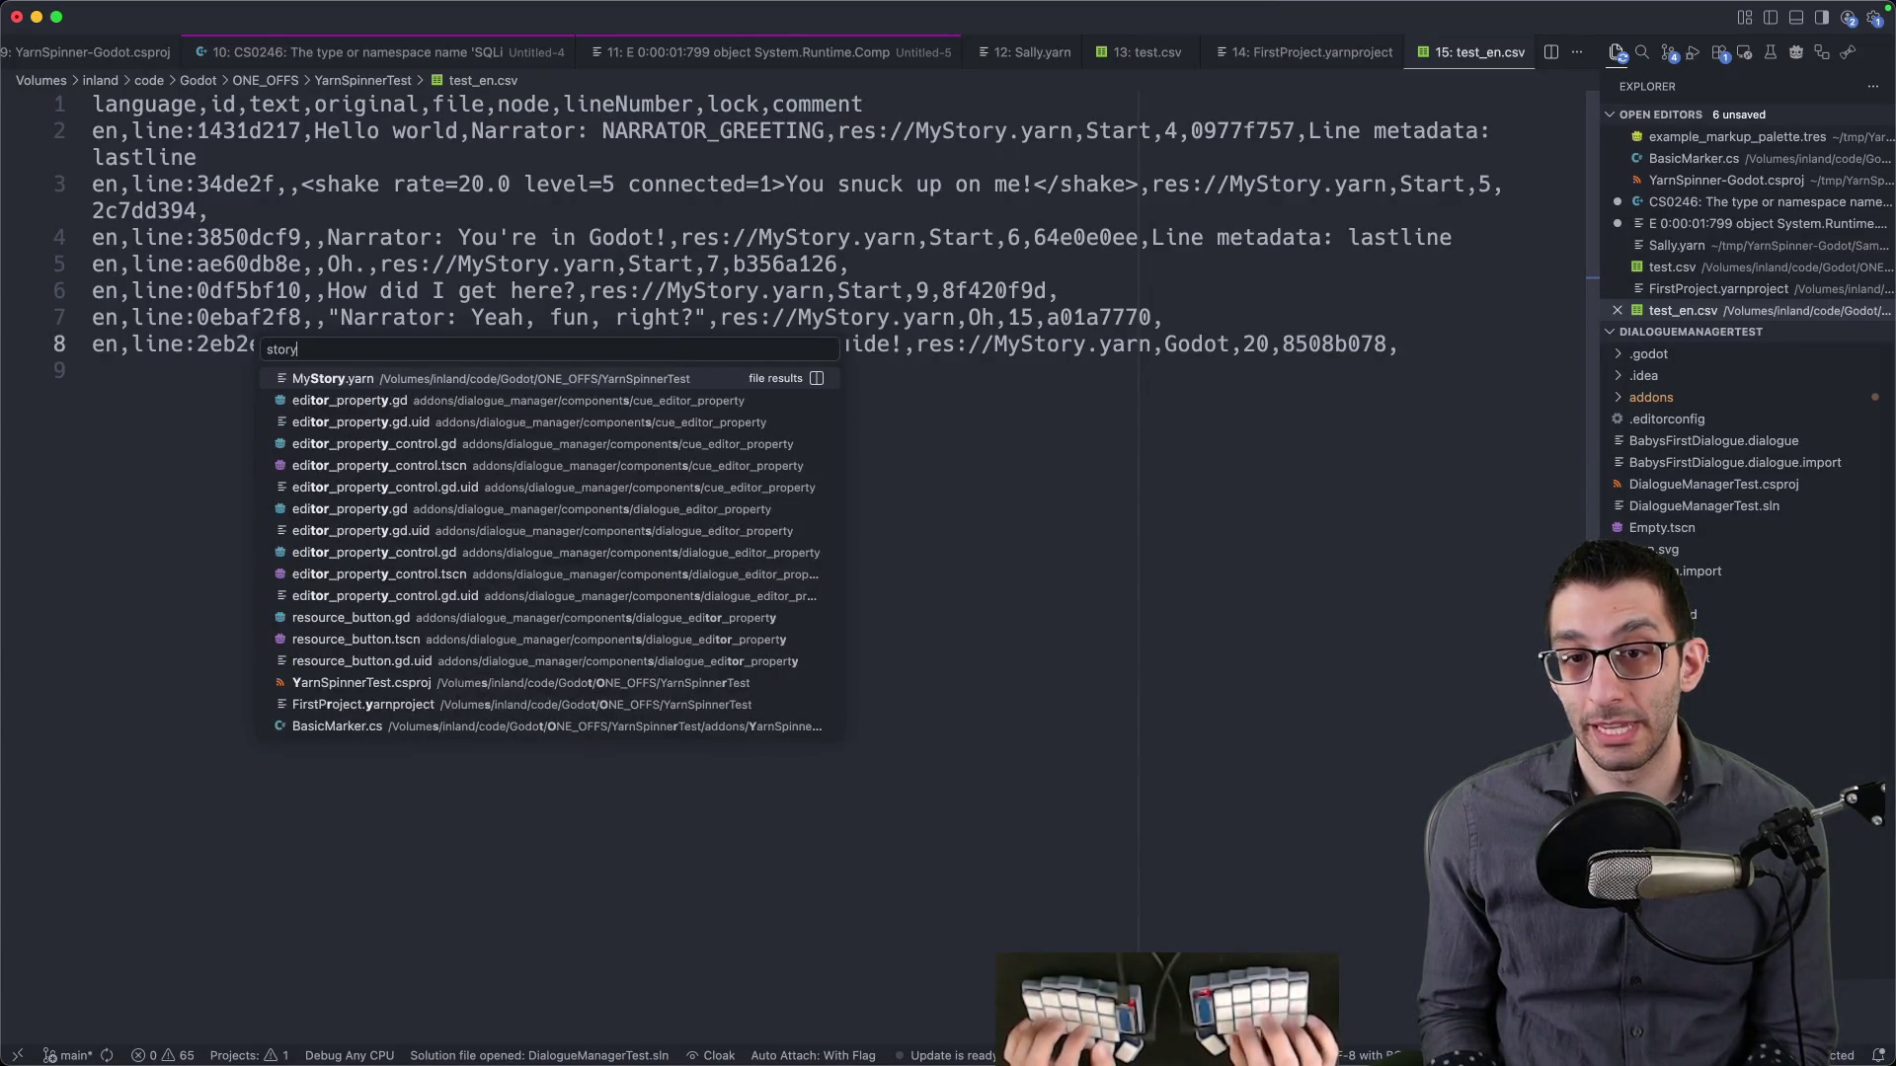
{"action": "key", "text": "Return"}
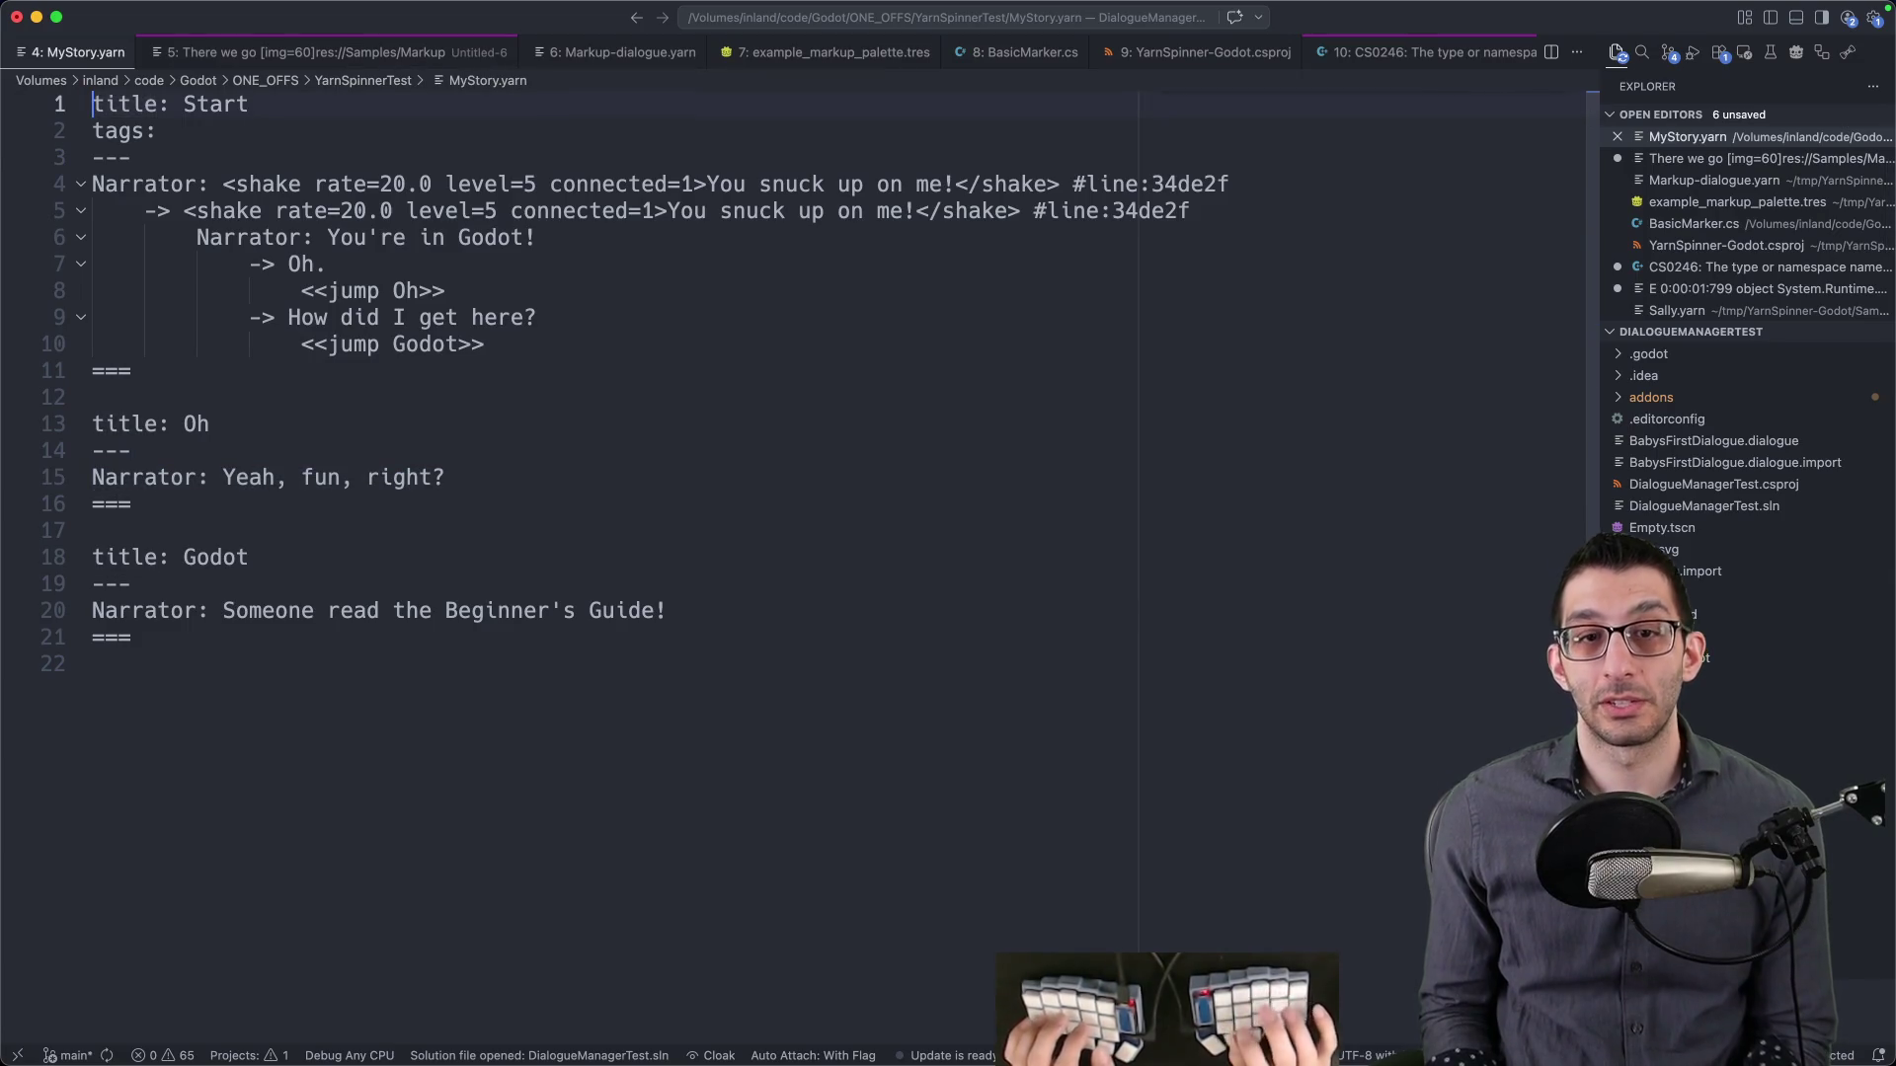
{"action": "key", "text": "shift+End"}
{"action": "left_click_drag", "start_coordinate": [209, 424], "coordinate": [72, 424]}
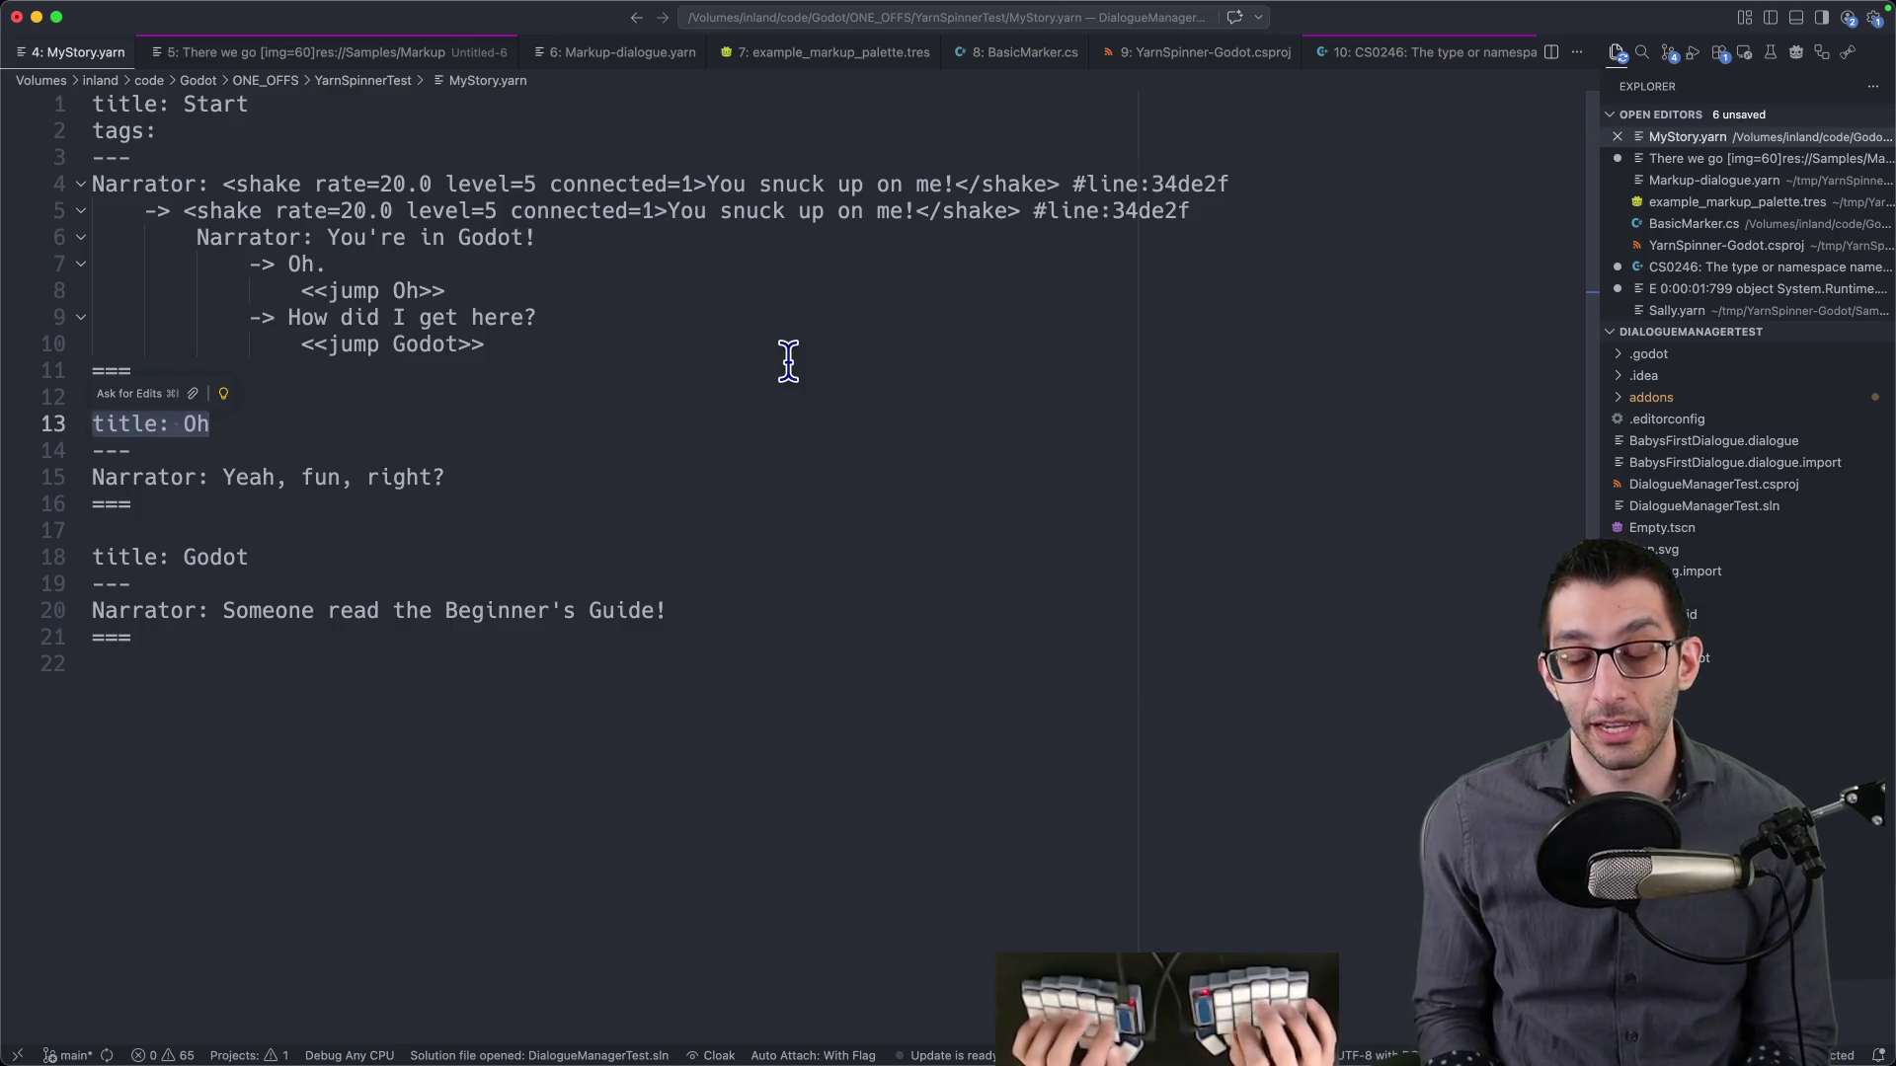
- Browse the Line Provider, Text Line Provider and Markup Palette docs, returning to Dialogue Runner
{"action": "key", "text": "super+Tab"}
{"action": "scroll", "coordinate": [790, 365], "scroll_direction": "down", "scroll_amount": 4}
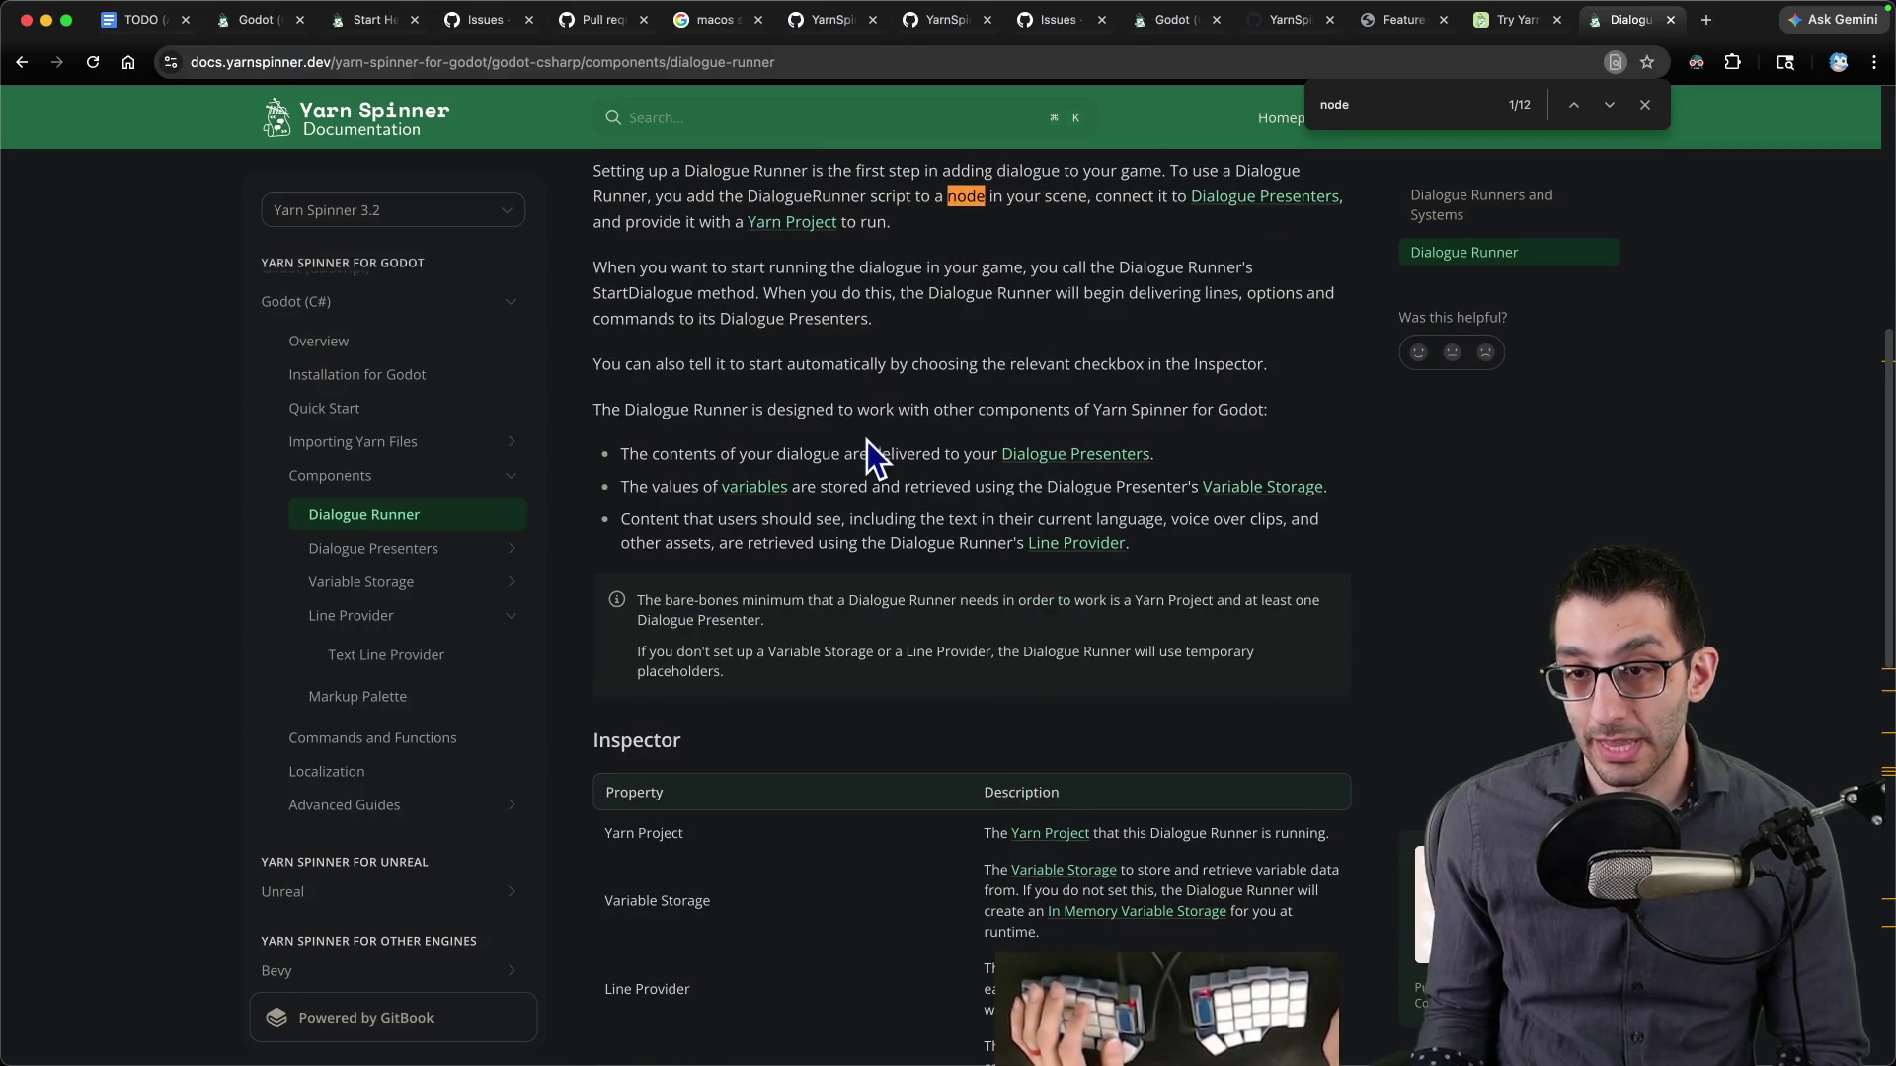
{"action": "left_click", "coordinate": [395, 616]}
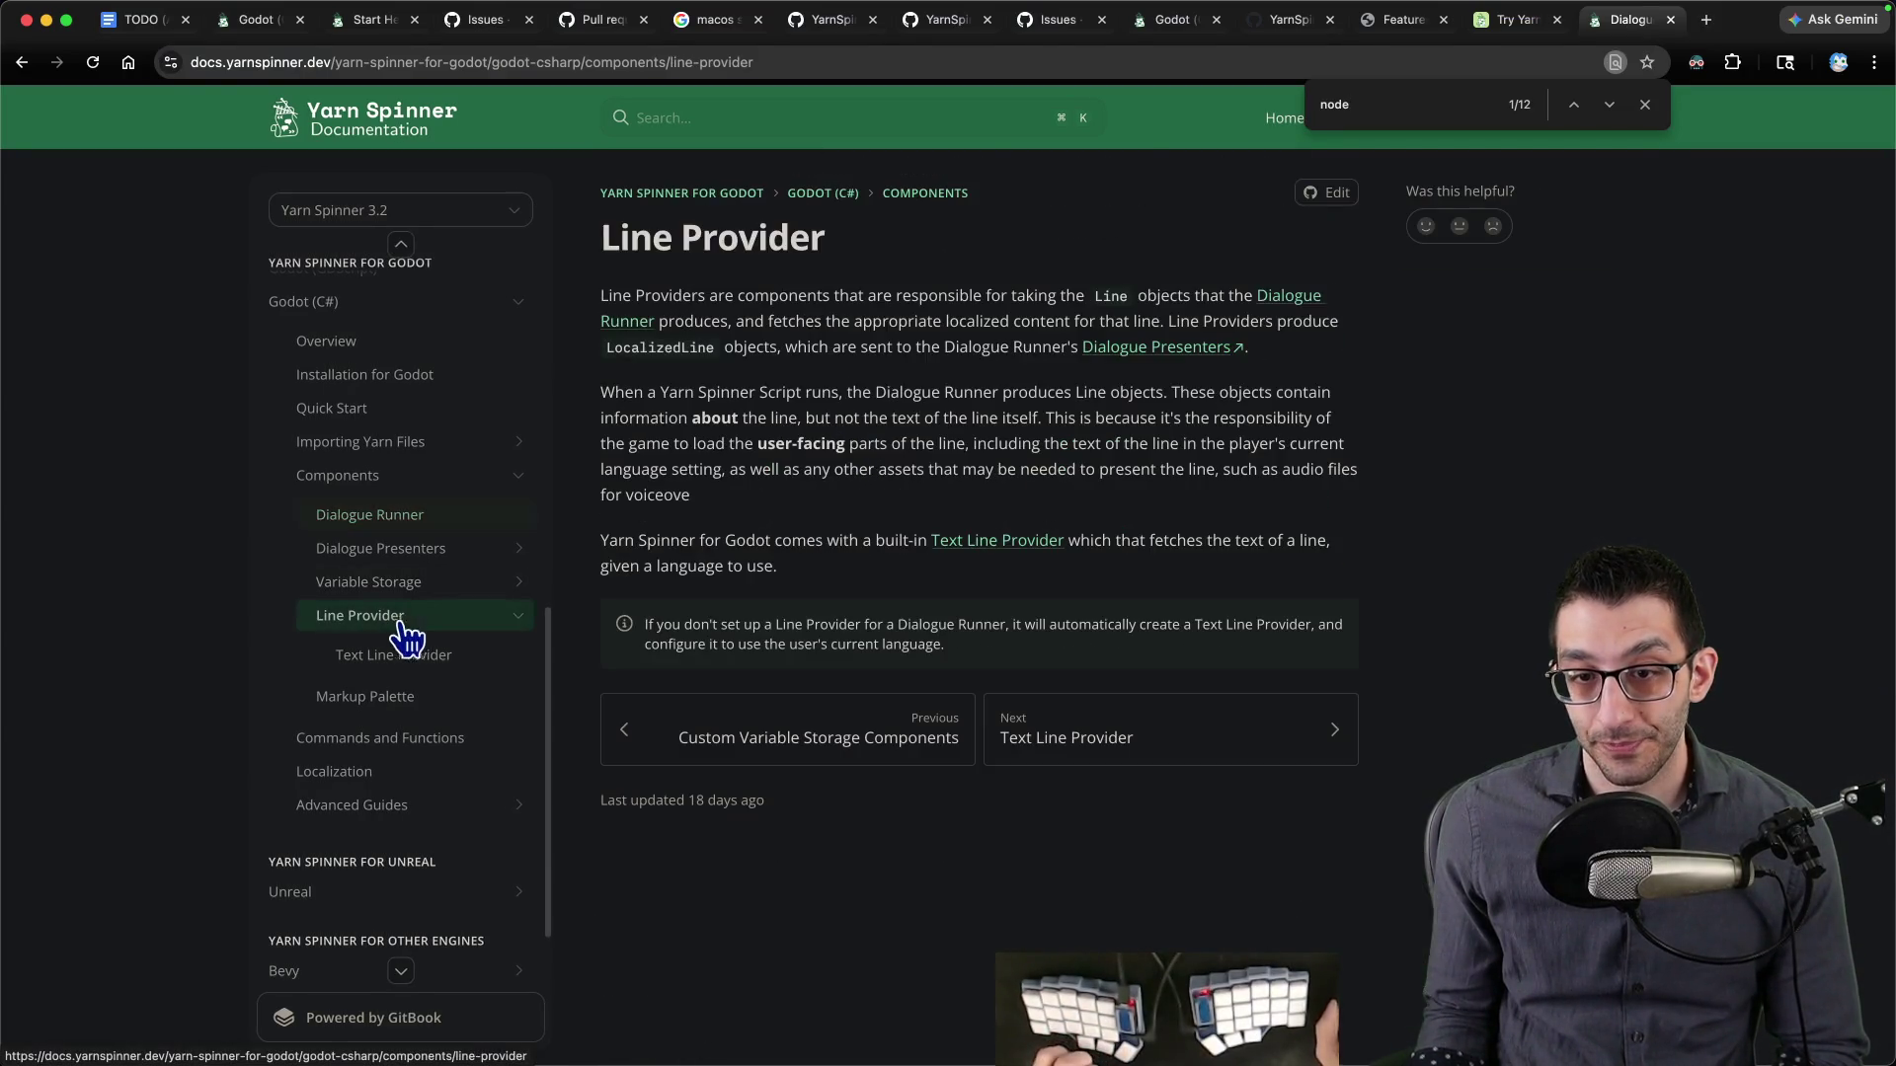
{"action": "left_click", "coordinate": [1131, 748]}
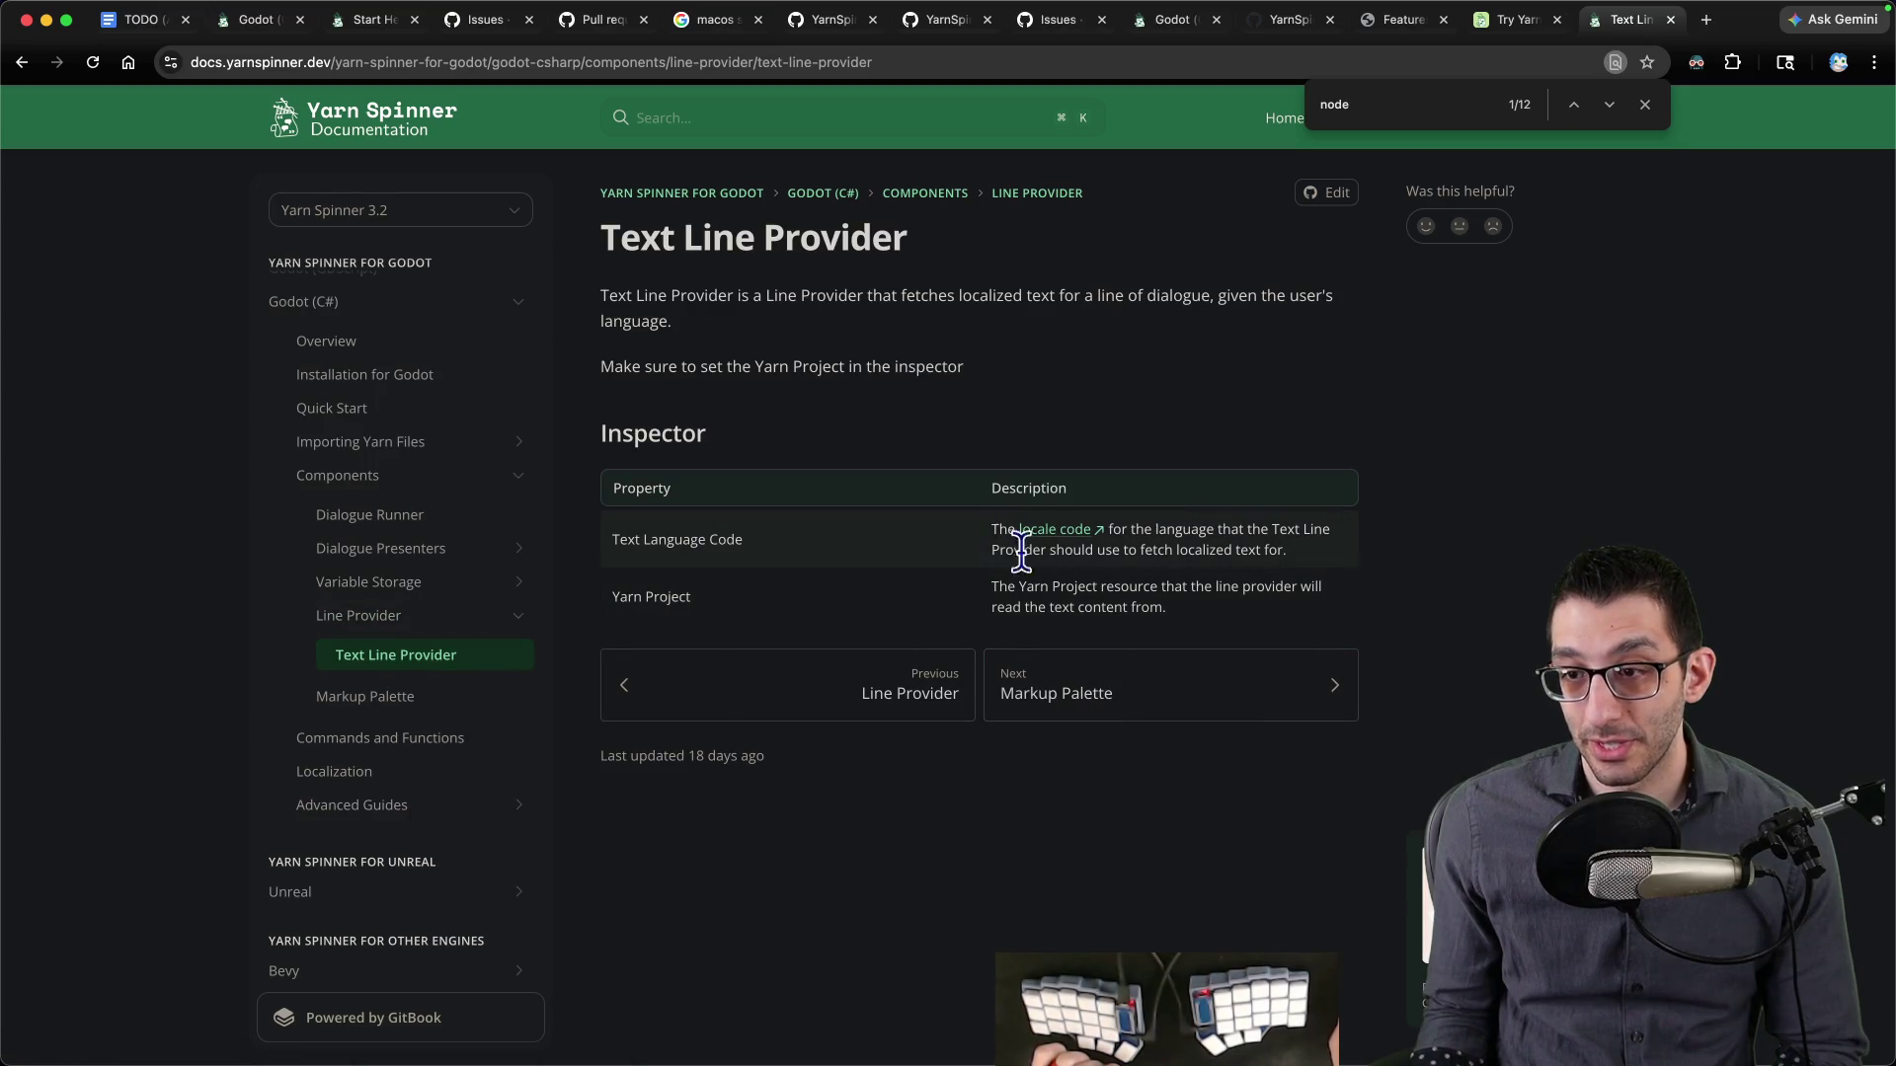
{"action": "left_click", "coordinate": [1087, 707]}
{"action": "key", "text": "super+bracketleft"}
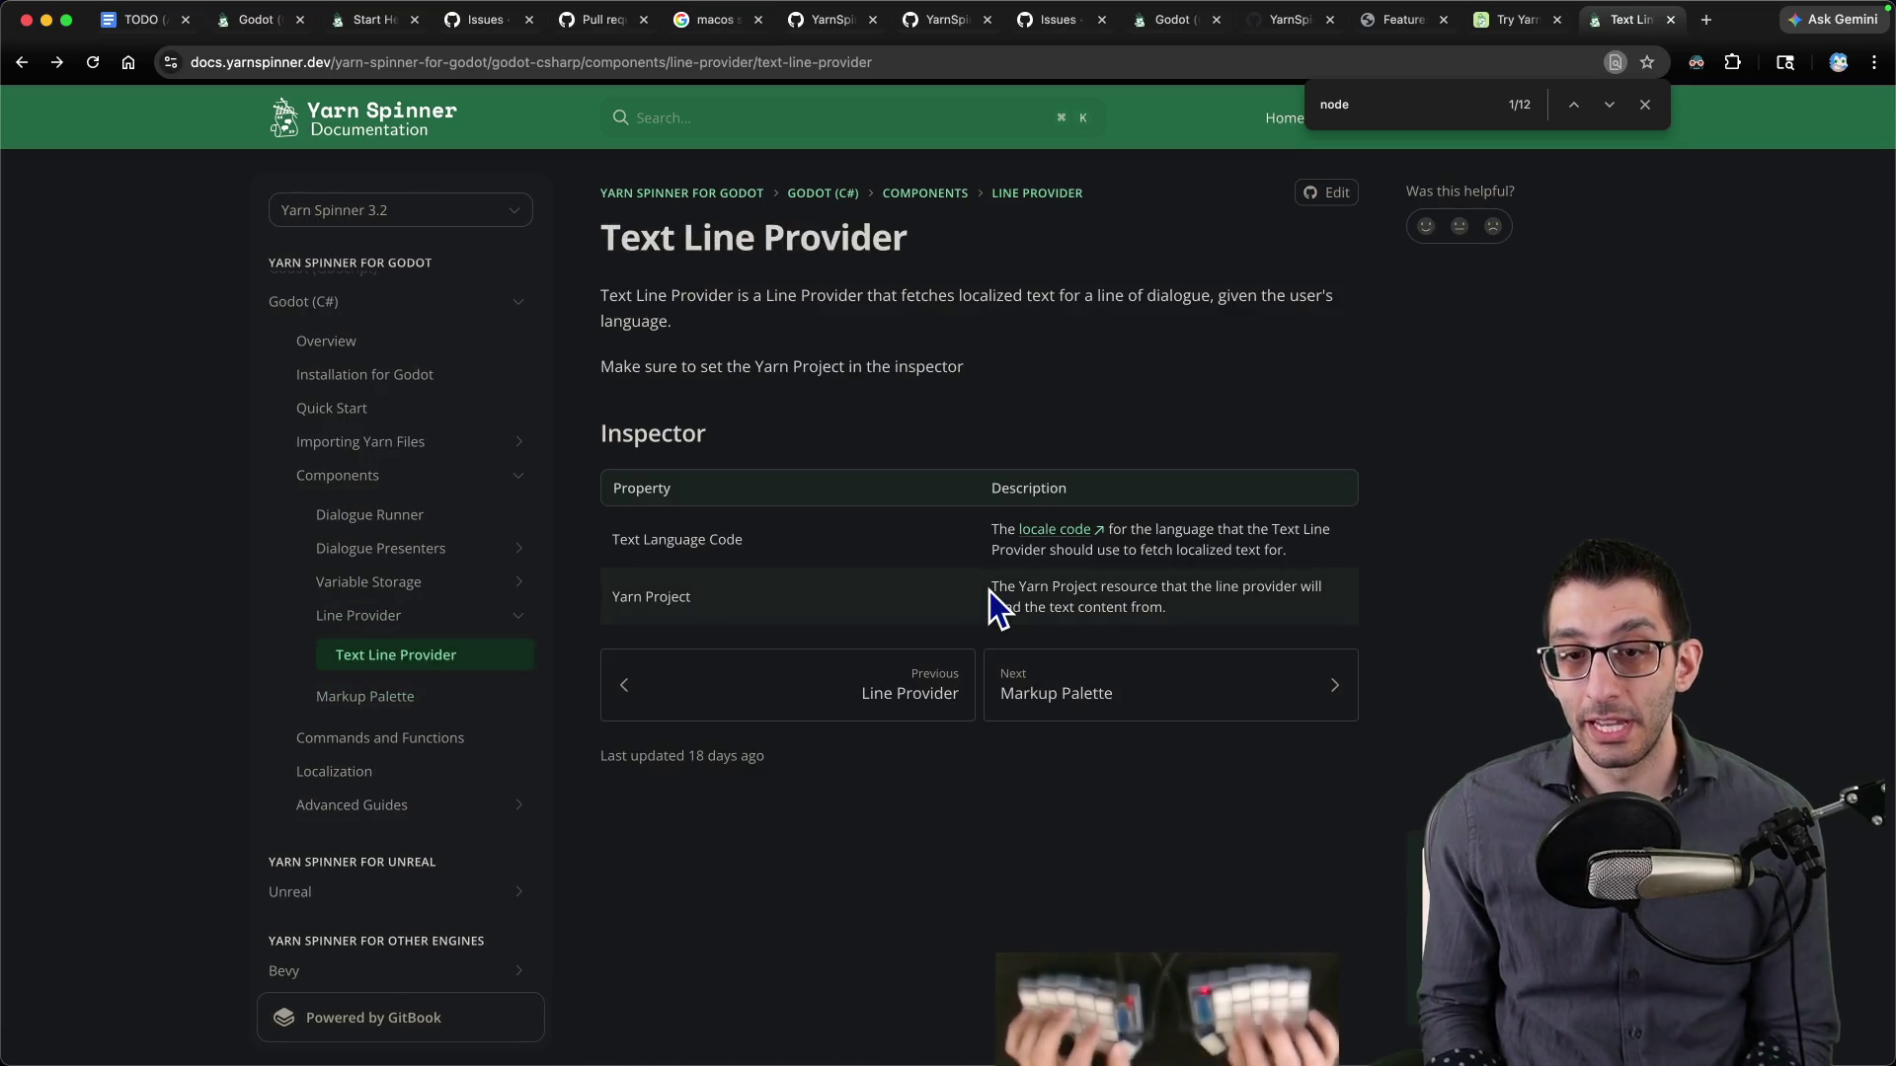
{"action": "left_click", "coordinate": [410, 518]}
{"action": "scroll", "coordinate": [979, 649], "scroll_direction": "down", "scroll_amount": 10}
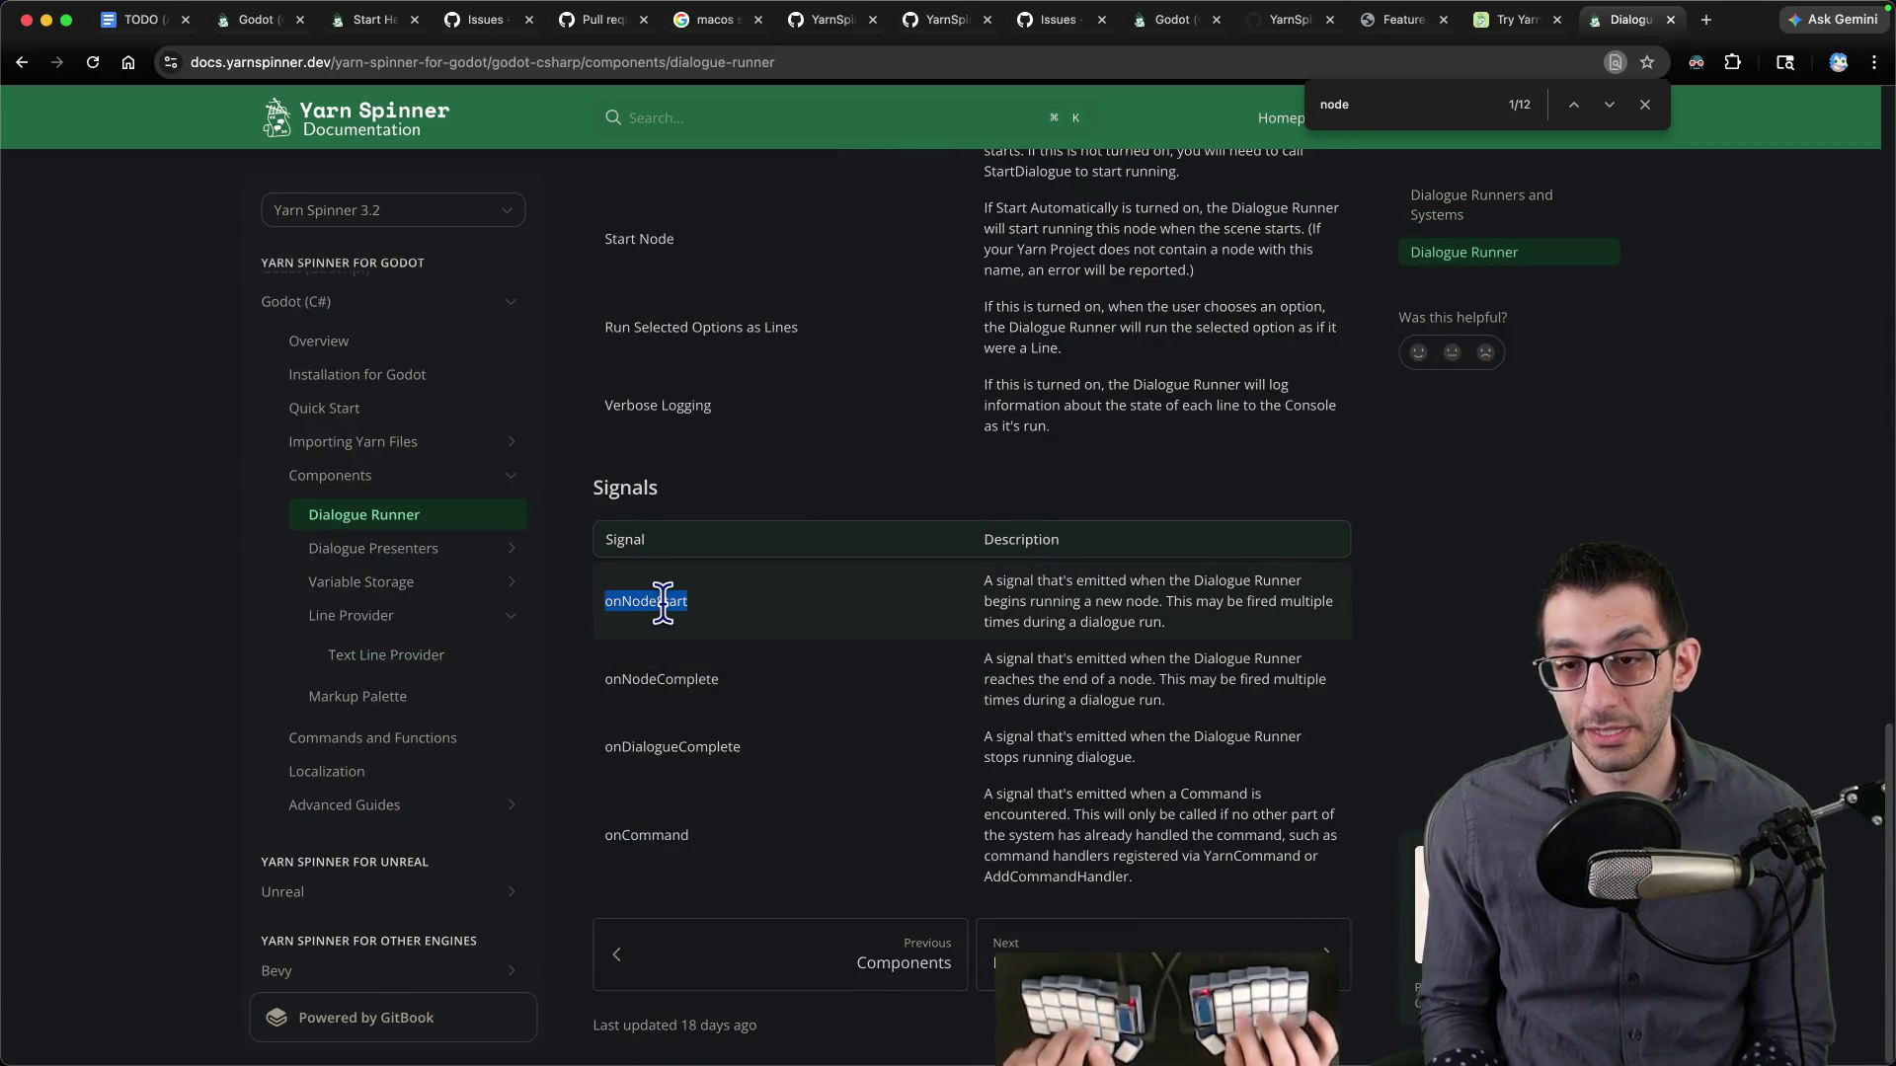
- Switch to the iTerm2 tmp session in the Samples/Markup folder
{"action": "key", "text": "super+Tab"}
{"action": "key", "text": "super+Tab"}
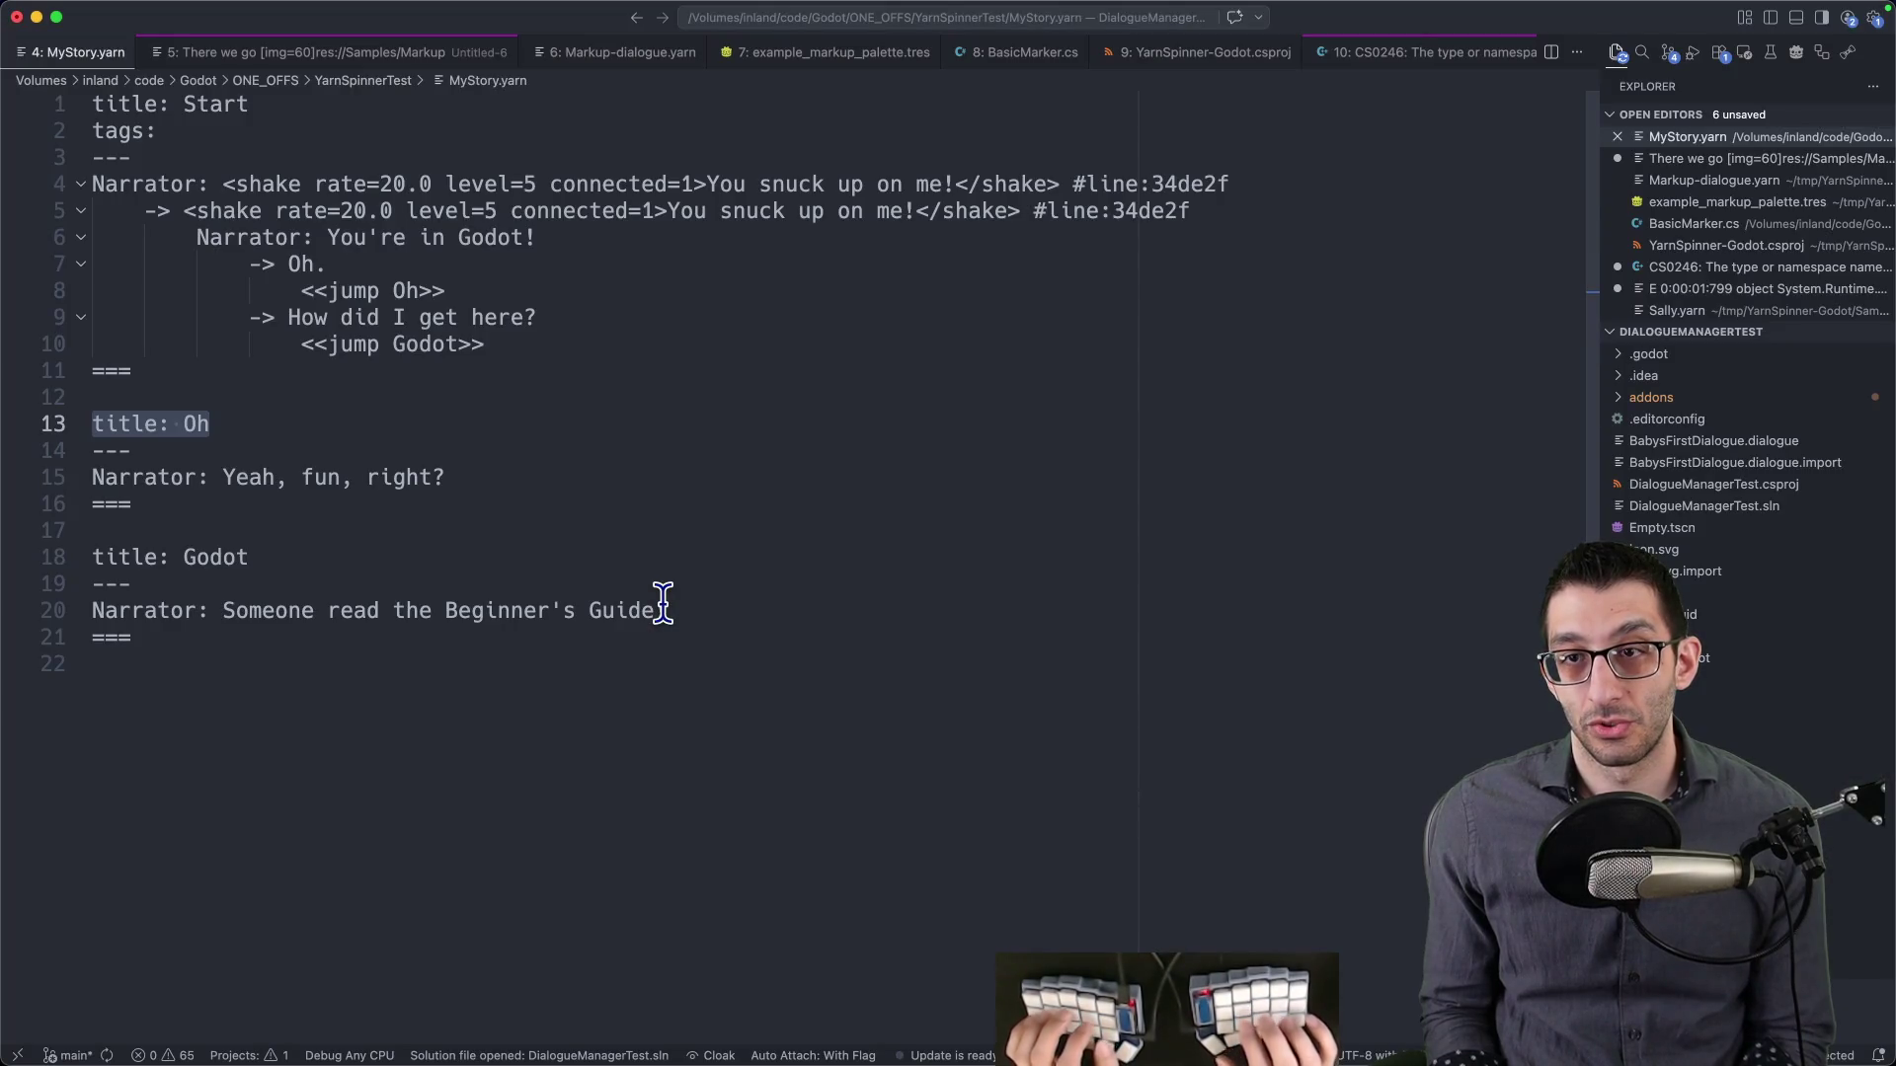
{"action": "key", "text": "super+Tab"}
{"action": "key", "text": "super+3"}
{"action": "key", "text": "super+8"}
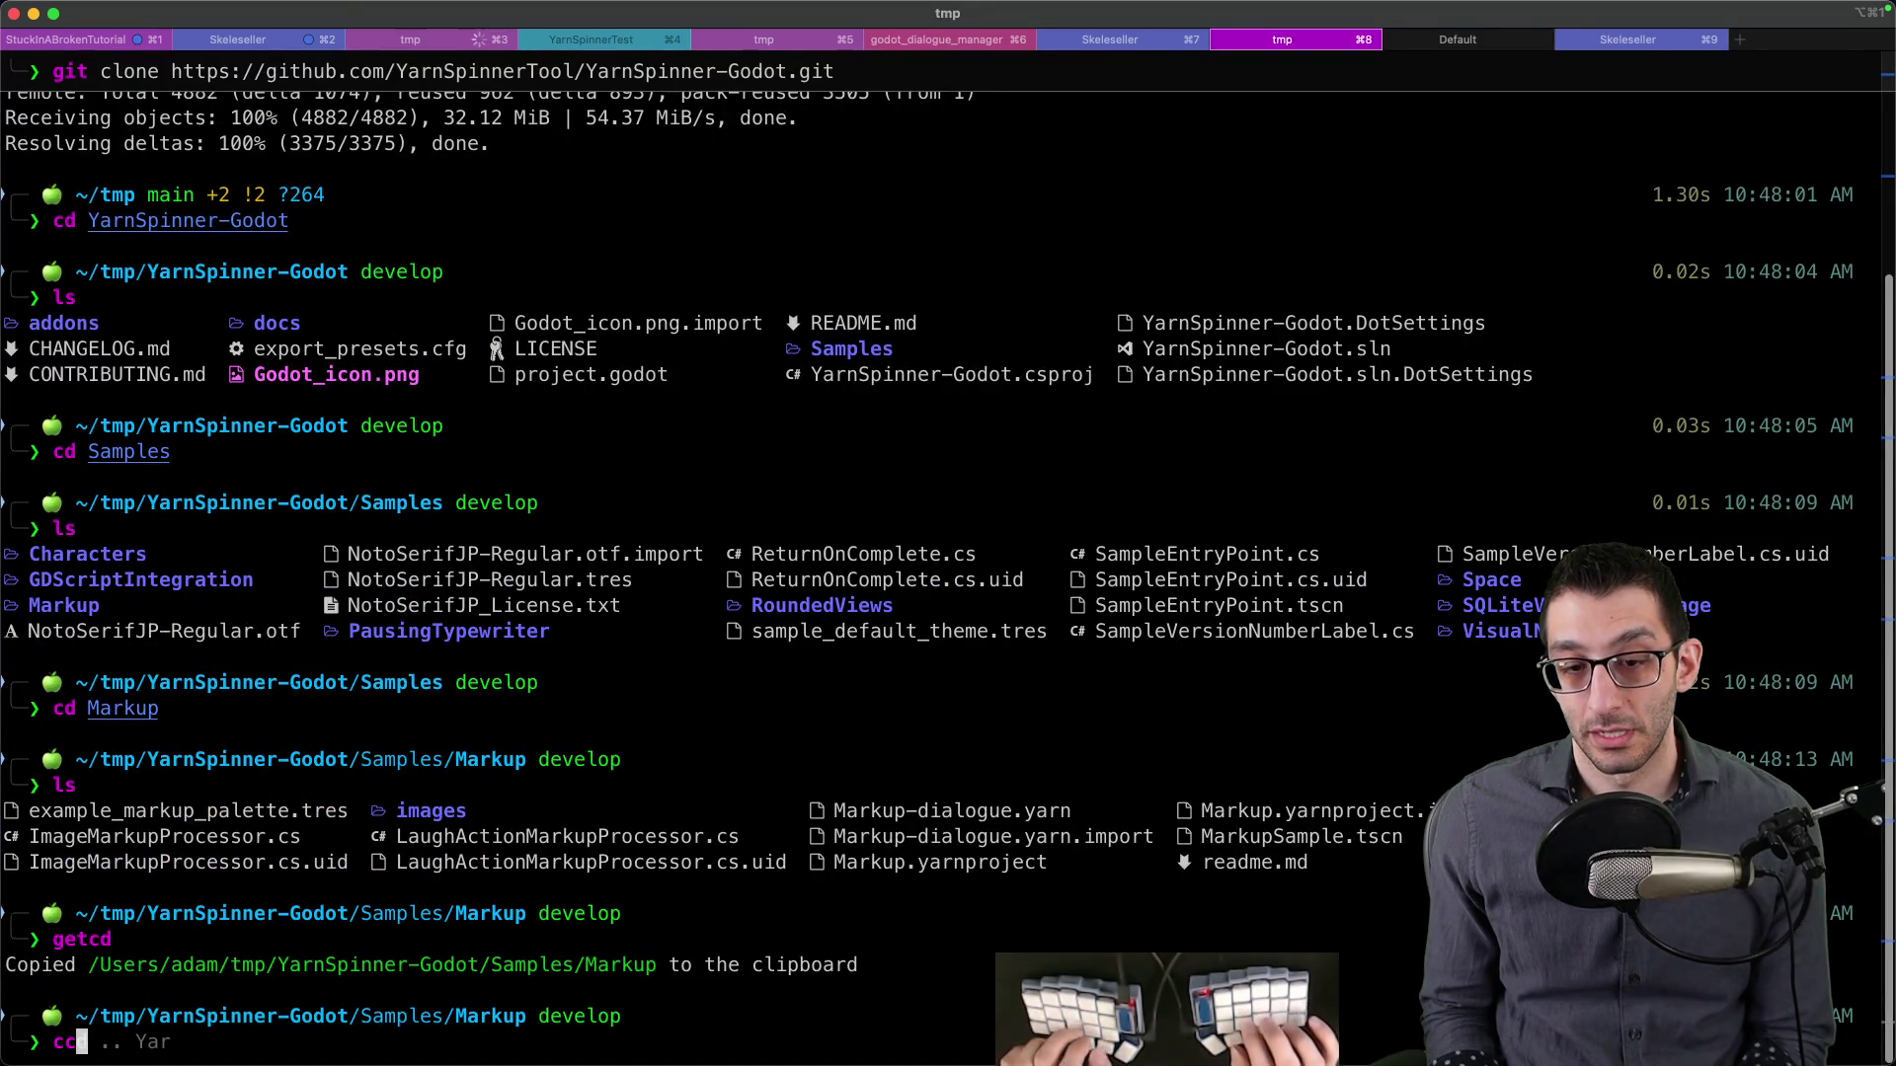
- From the YarnSpinner-Godot repo root, search for onNodeStart with rg
{"action": "type", "text": ".."}
{"action": "key", "text": "Return"}
{"action": "type", "text": "rg onNodeStart"}
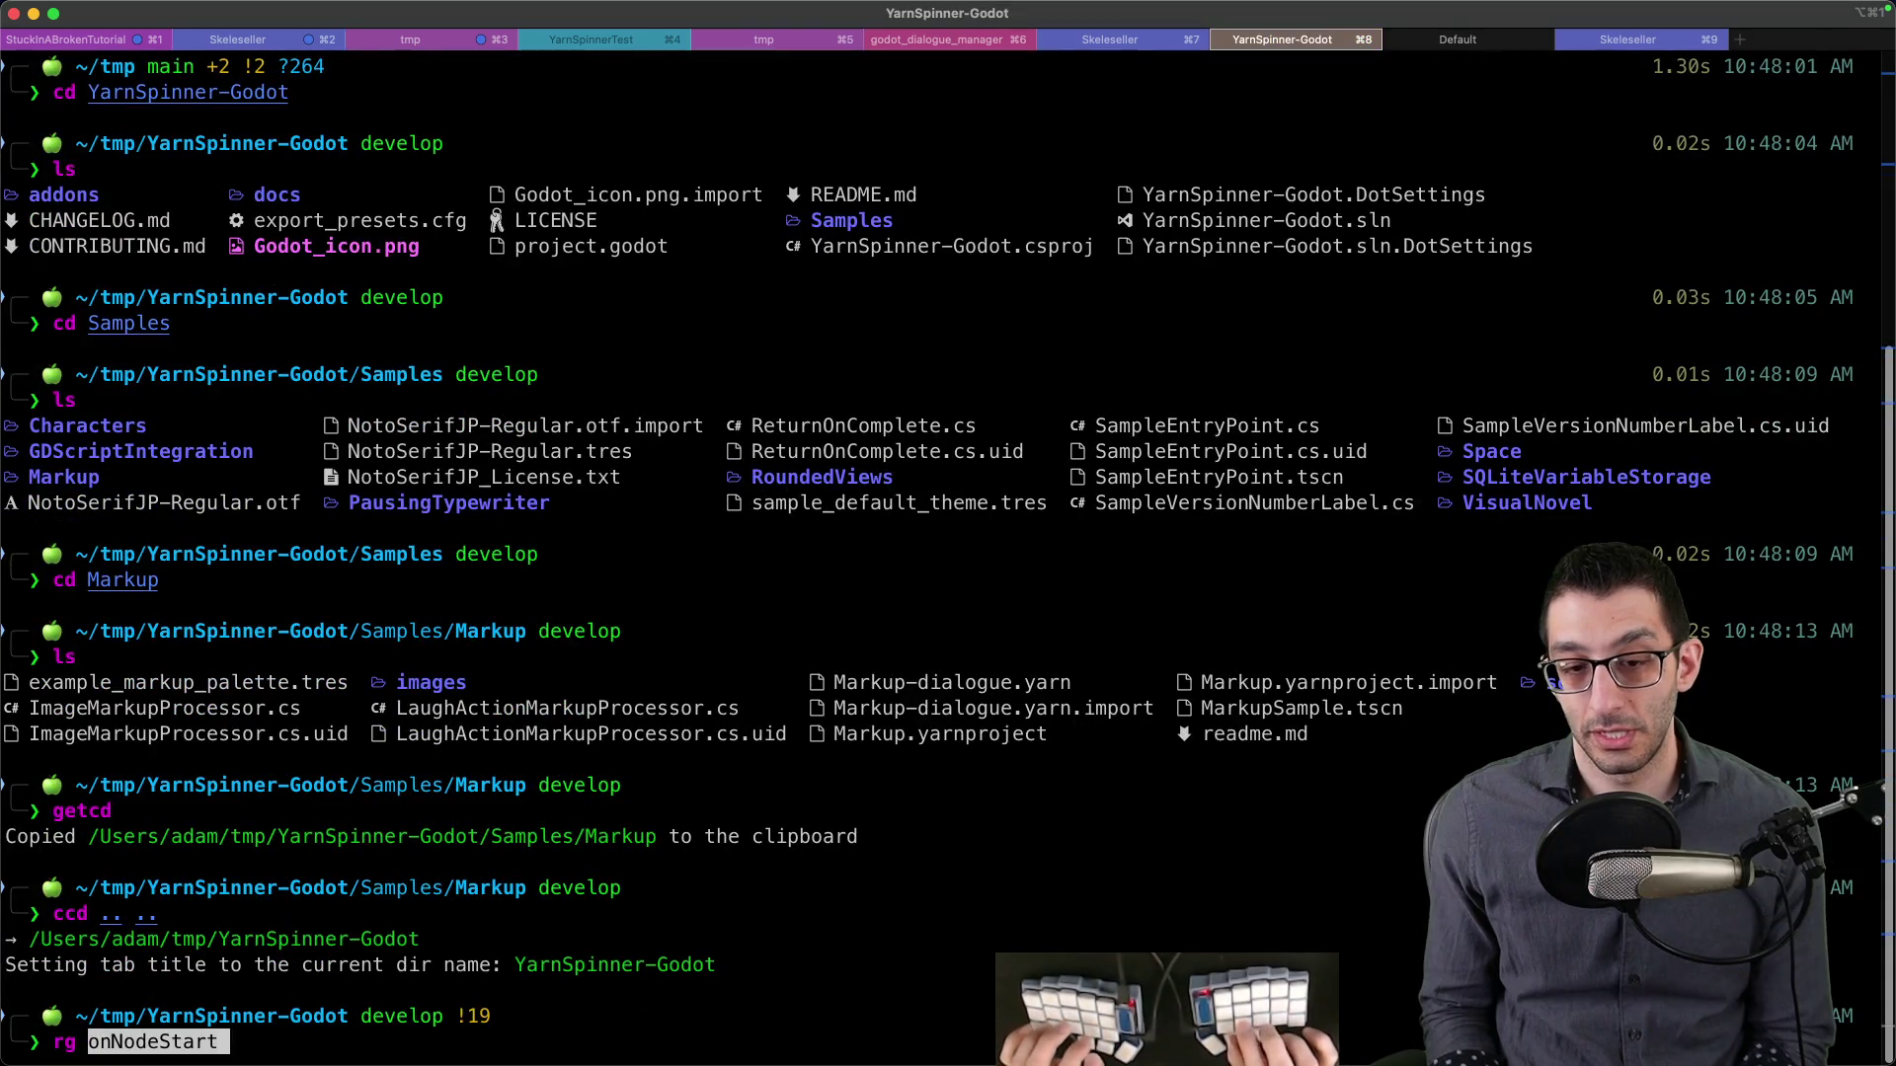
{"action": "key", "text": "Return"}
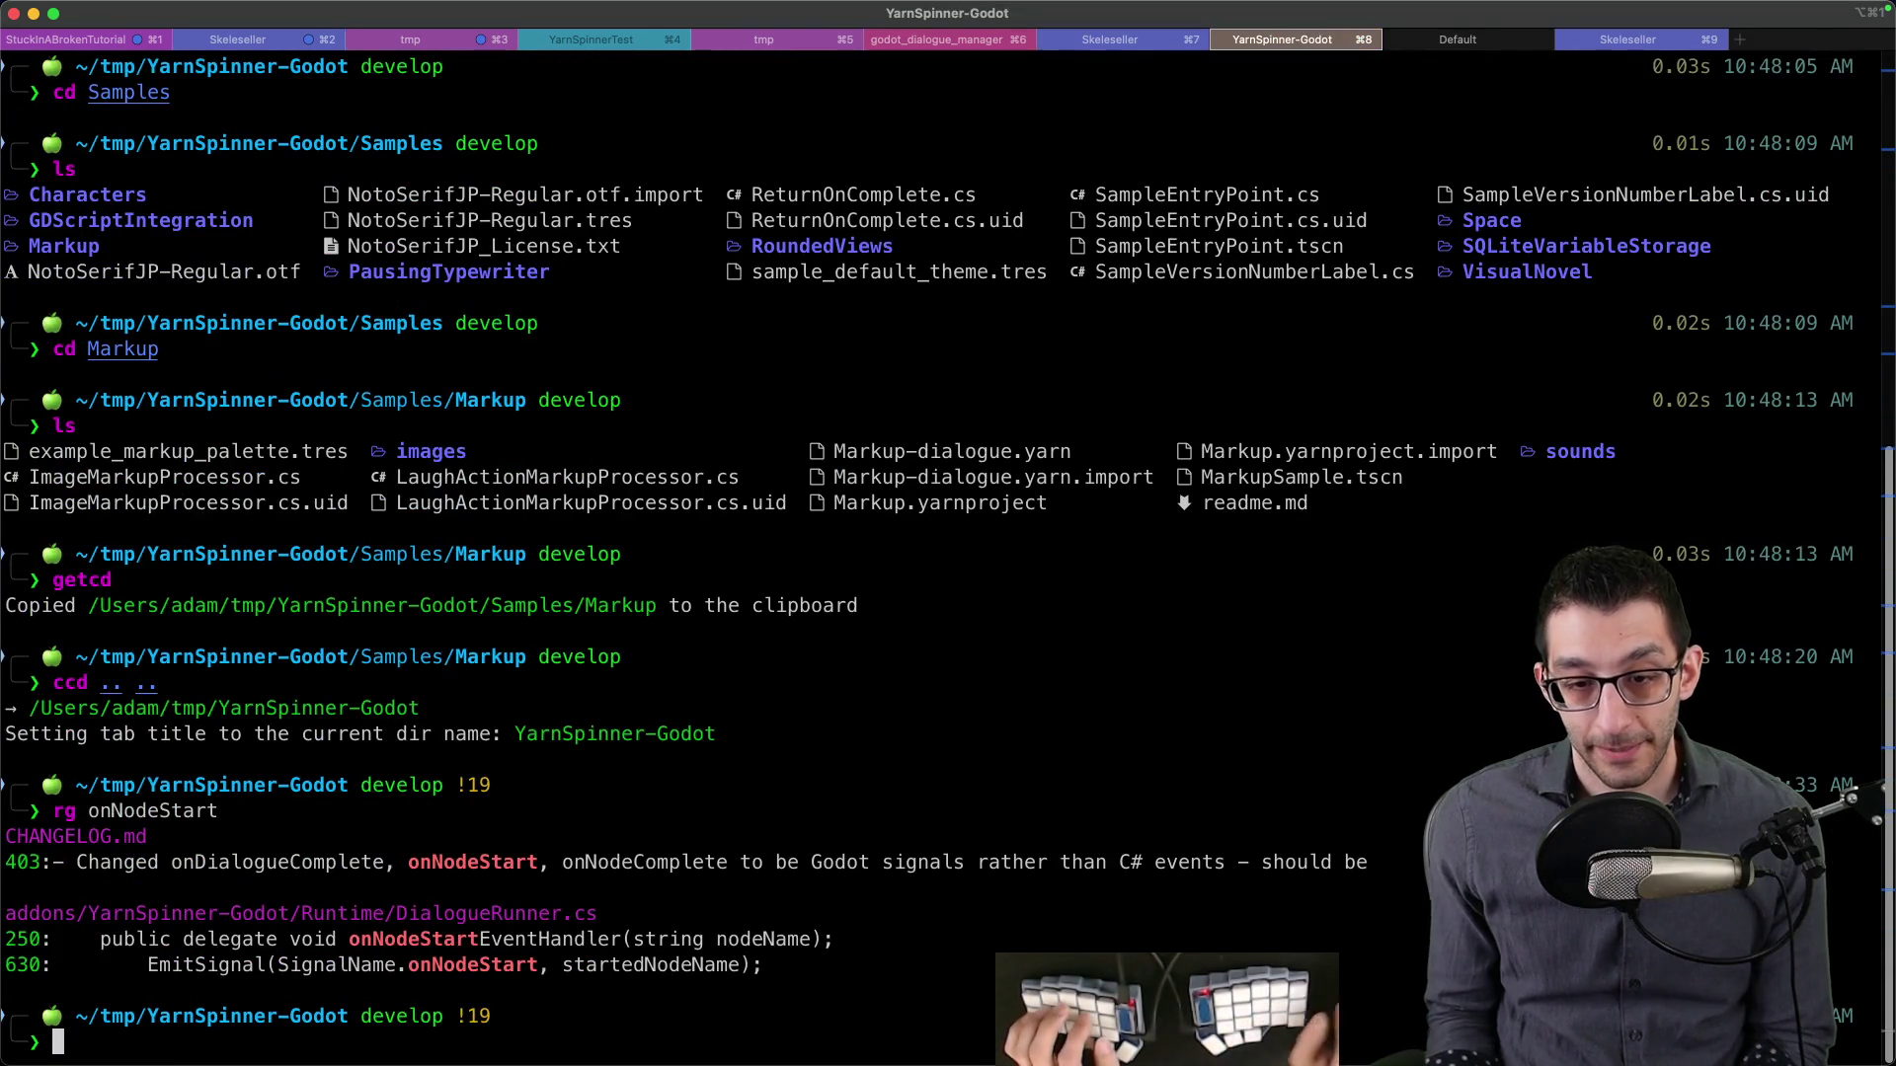
- Search the repository with rg for "public delegate void" declarations
{"action": "left_click_drag", "start_coordinate": [129, 938], "coordinate": [336, 939]}
{"action": "type", "text": "rg \"public delegate void\""}
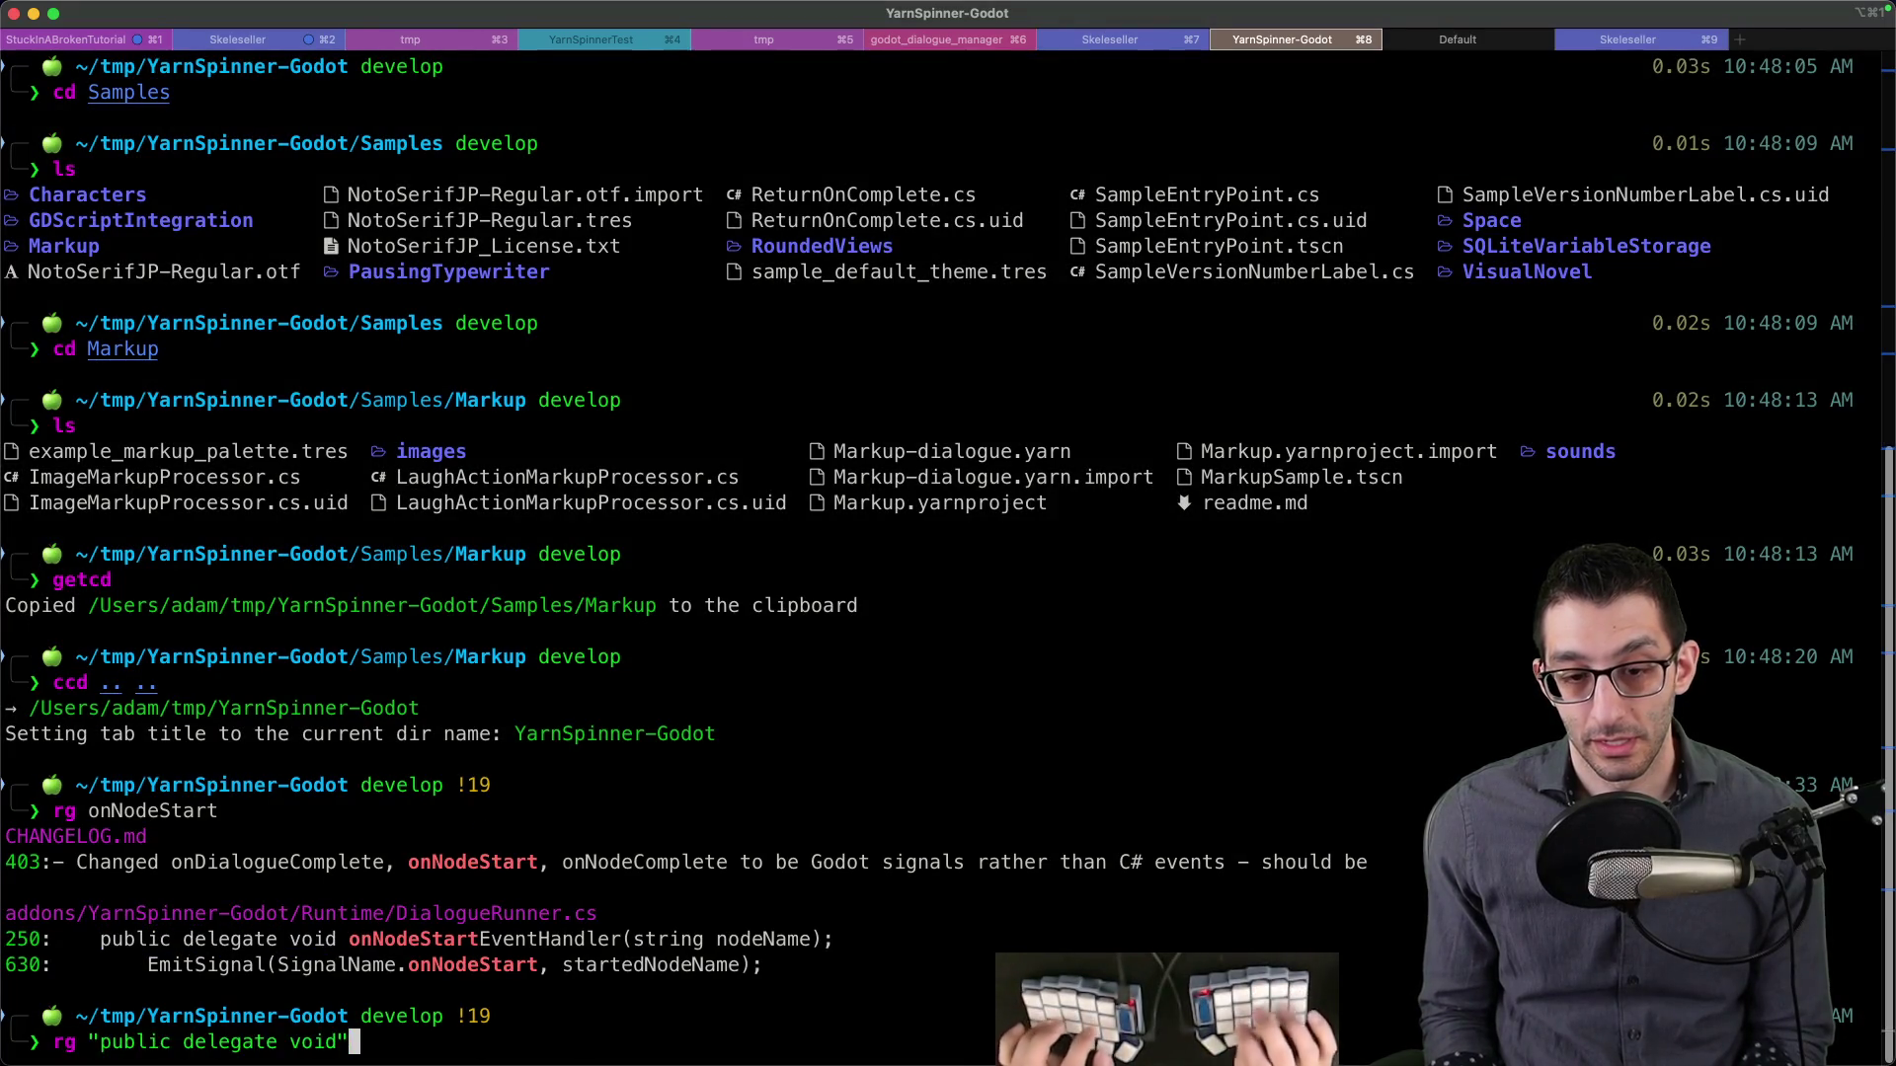
{"action": "key", "text": "Return"}
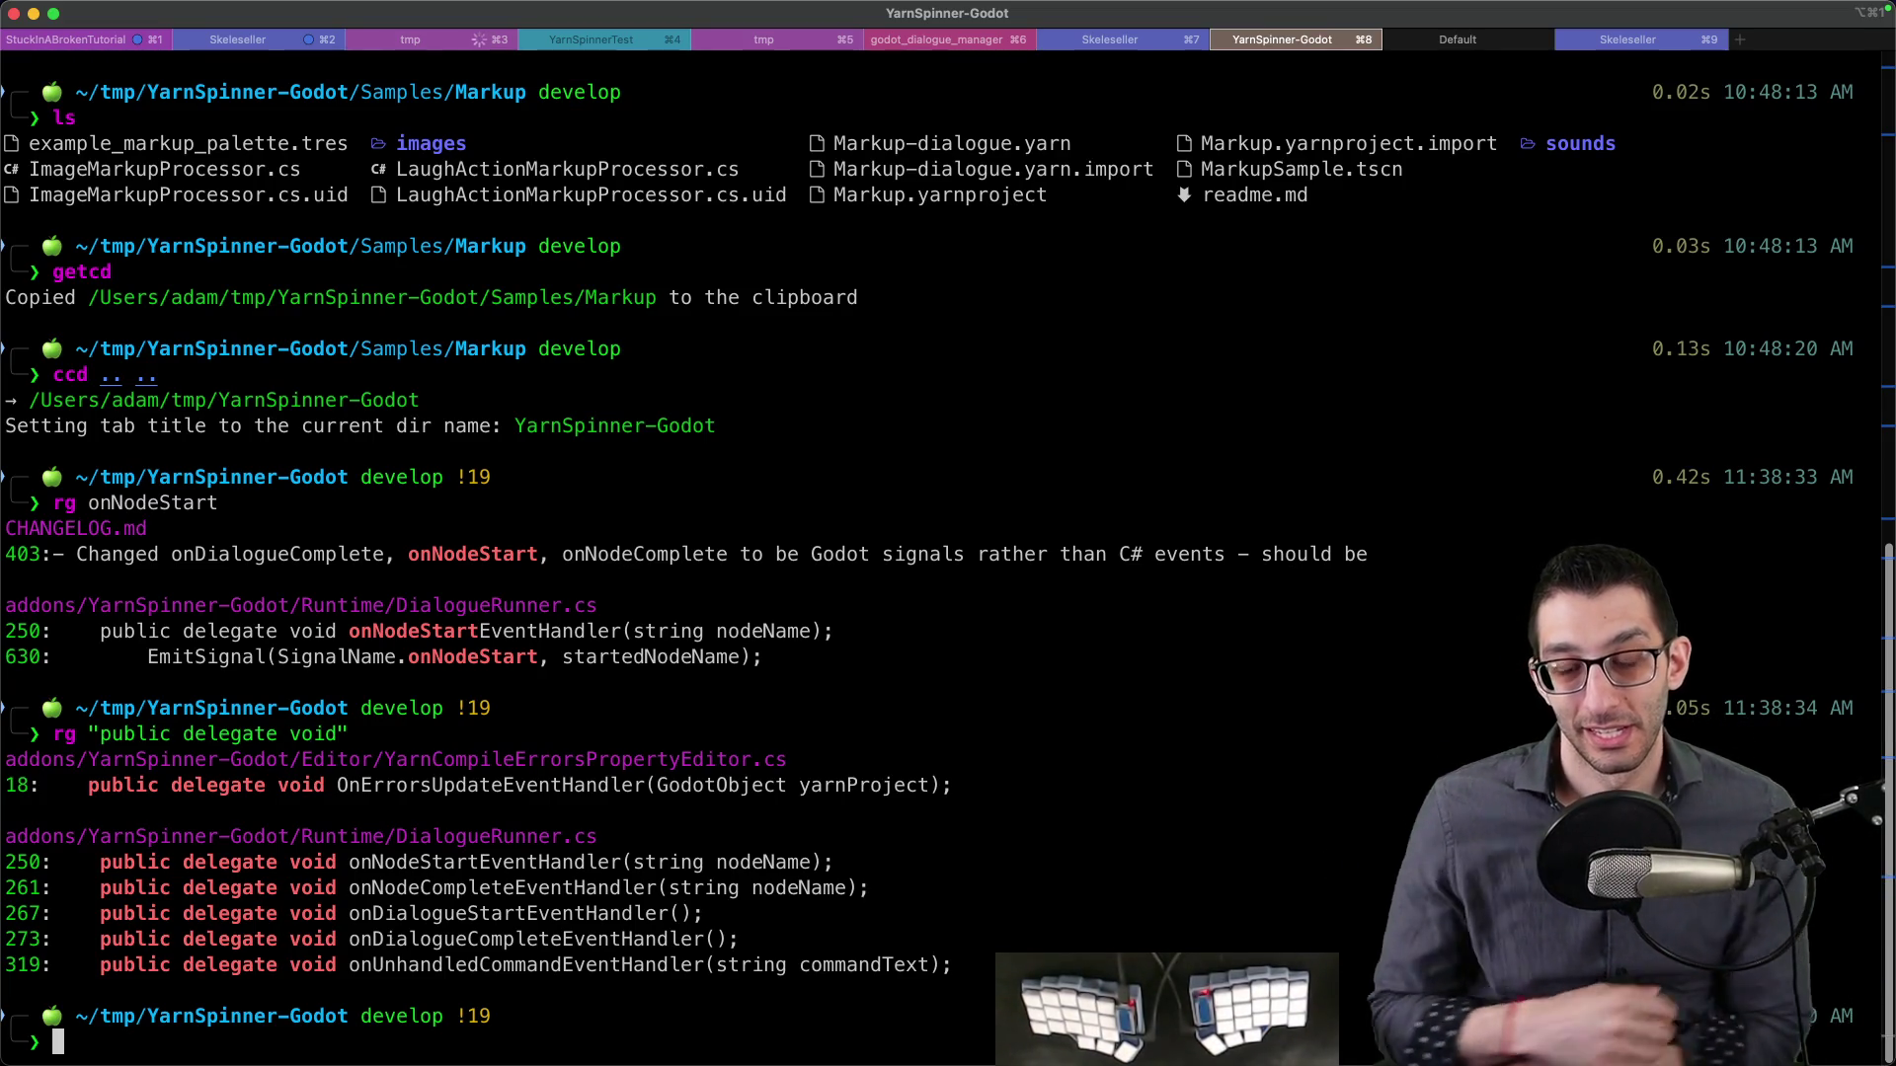
{"action": "left_click", "coordinate": [1218, 1027]}
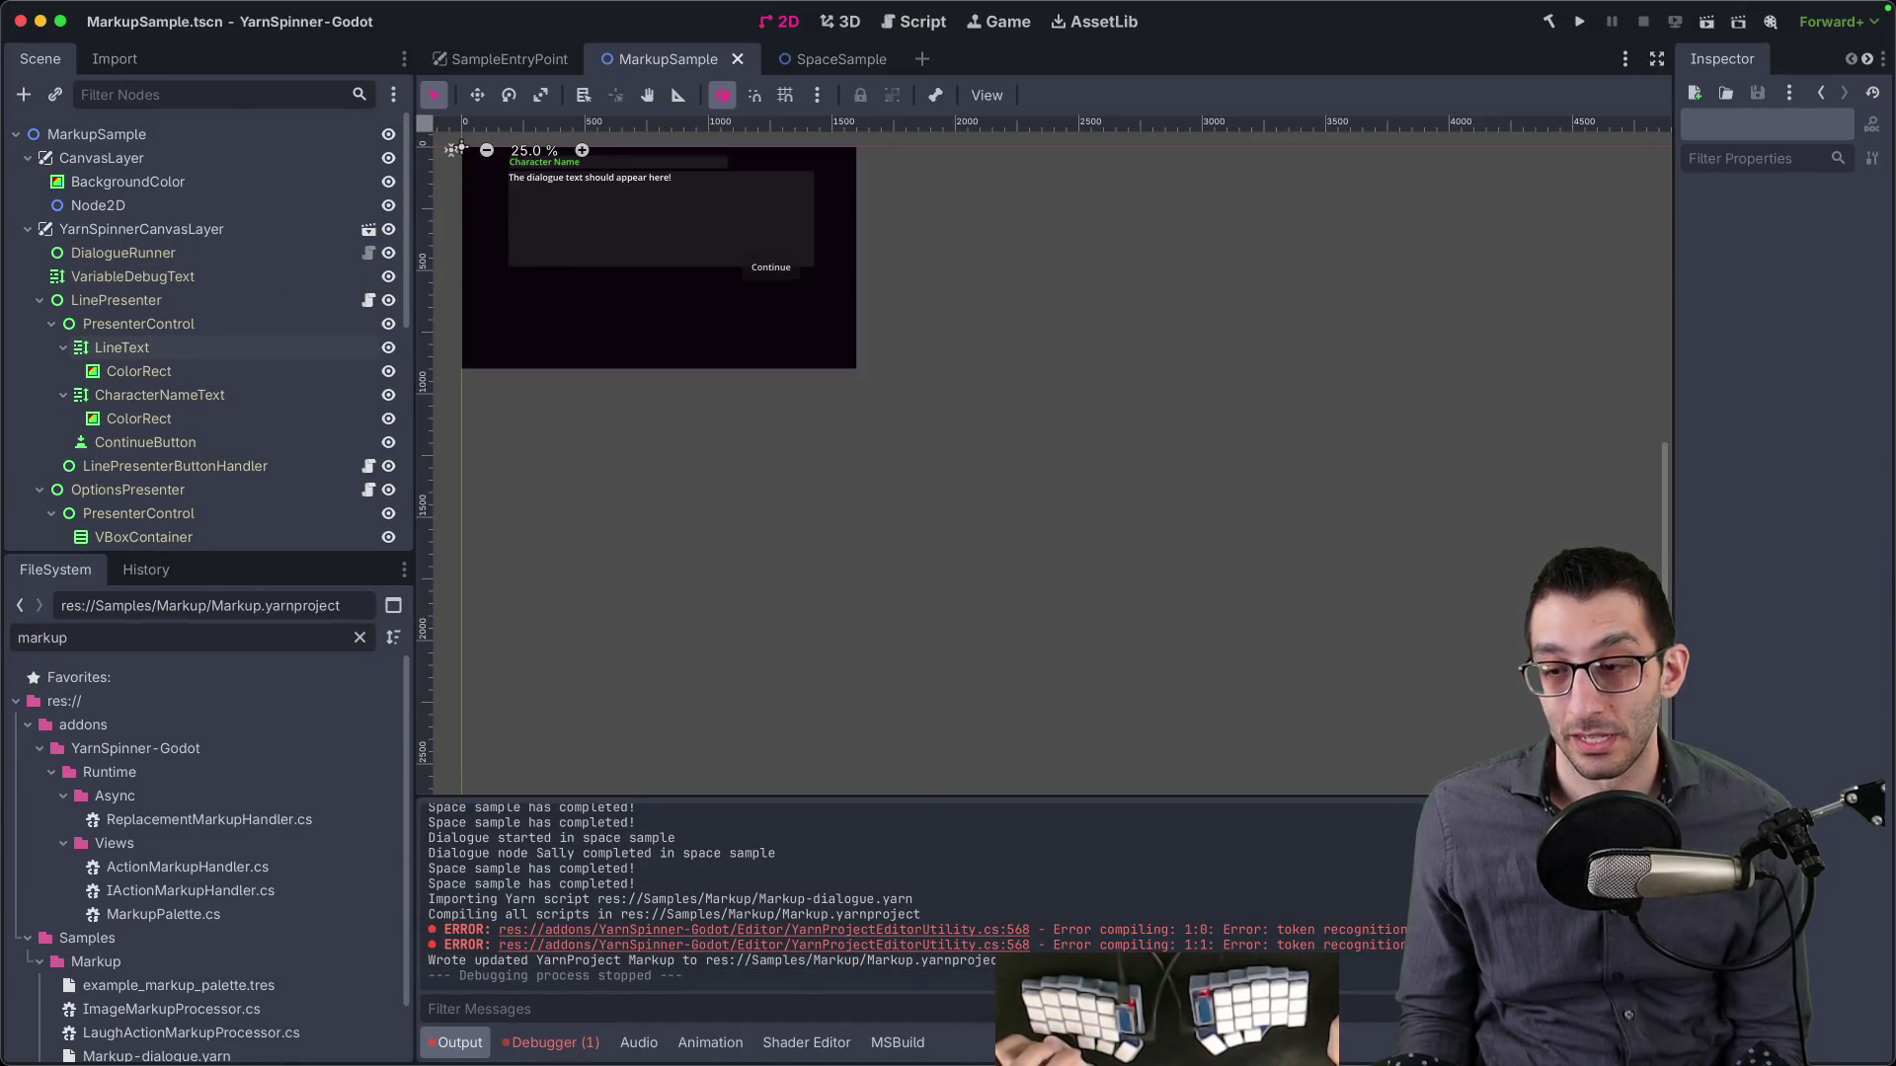
- Give the YarnSpinnerTest Main scene's root Node2D a new C# script named Main.cs
{"action": "left_click", "coordinate": [1125, 1027]}
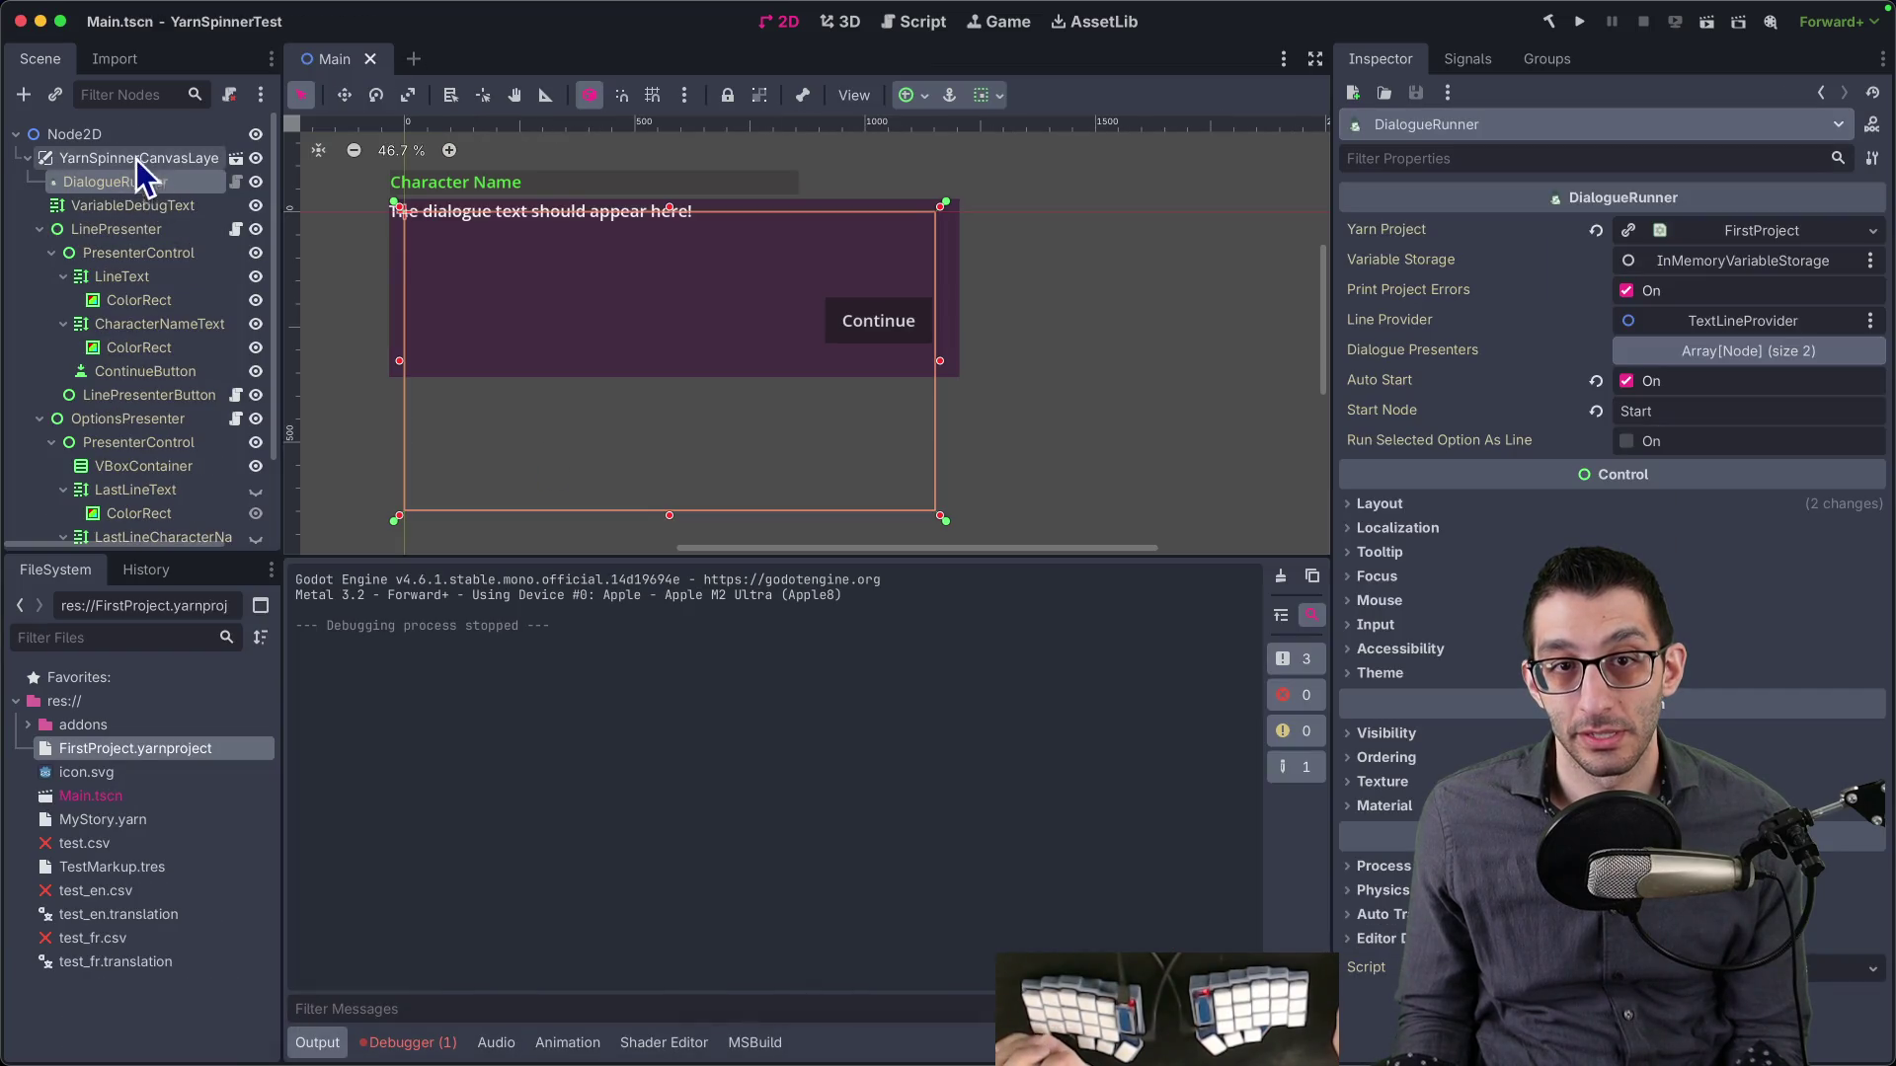
{"action": "right_click", "coordinate": [113, 136]}
{"action": "left_click", "coordinate": [184, 339]}
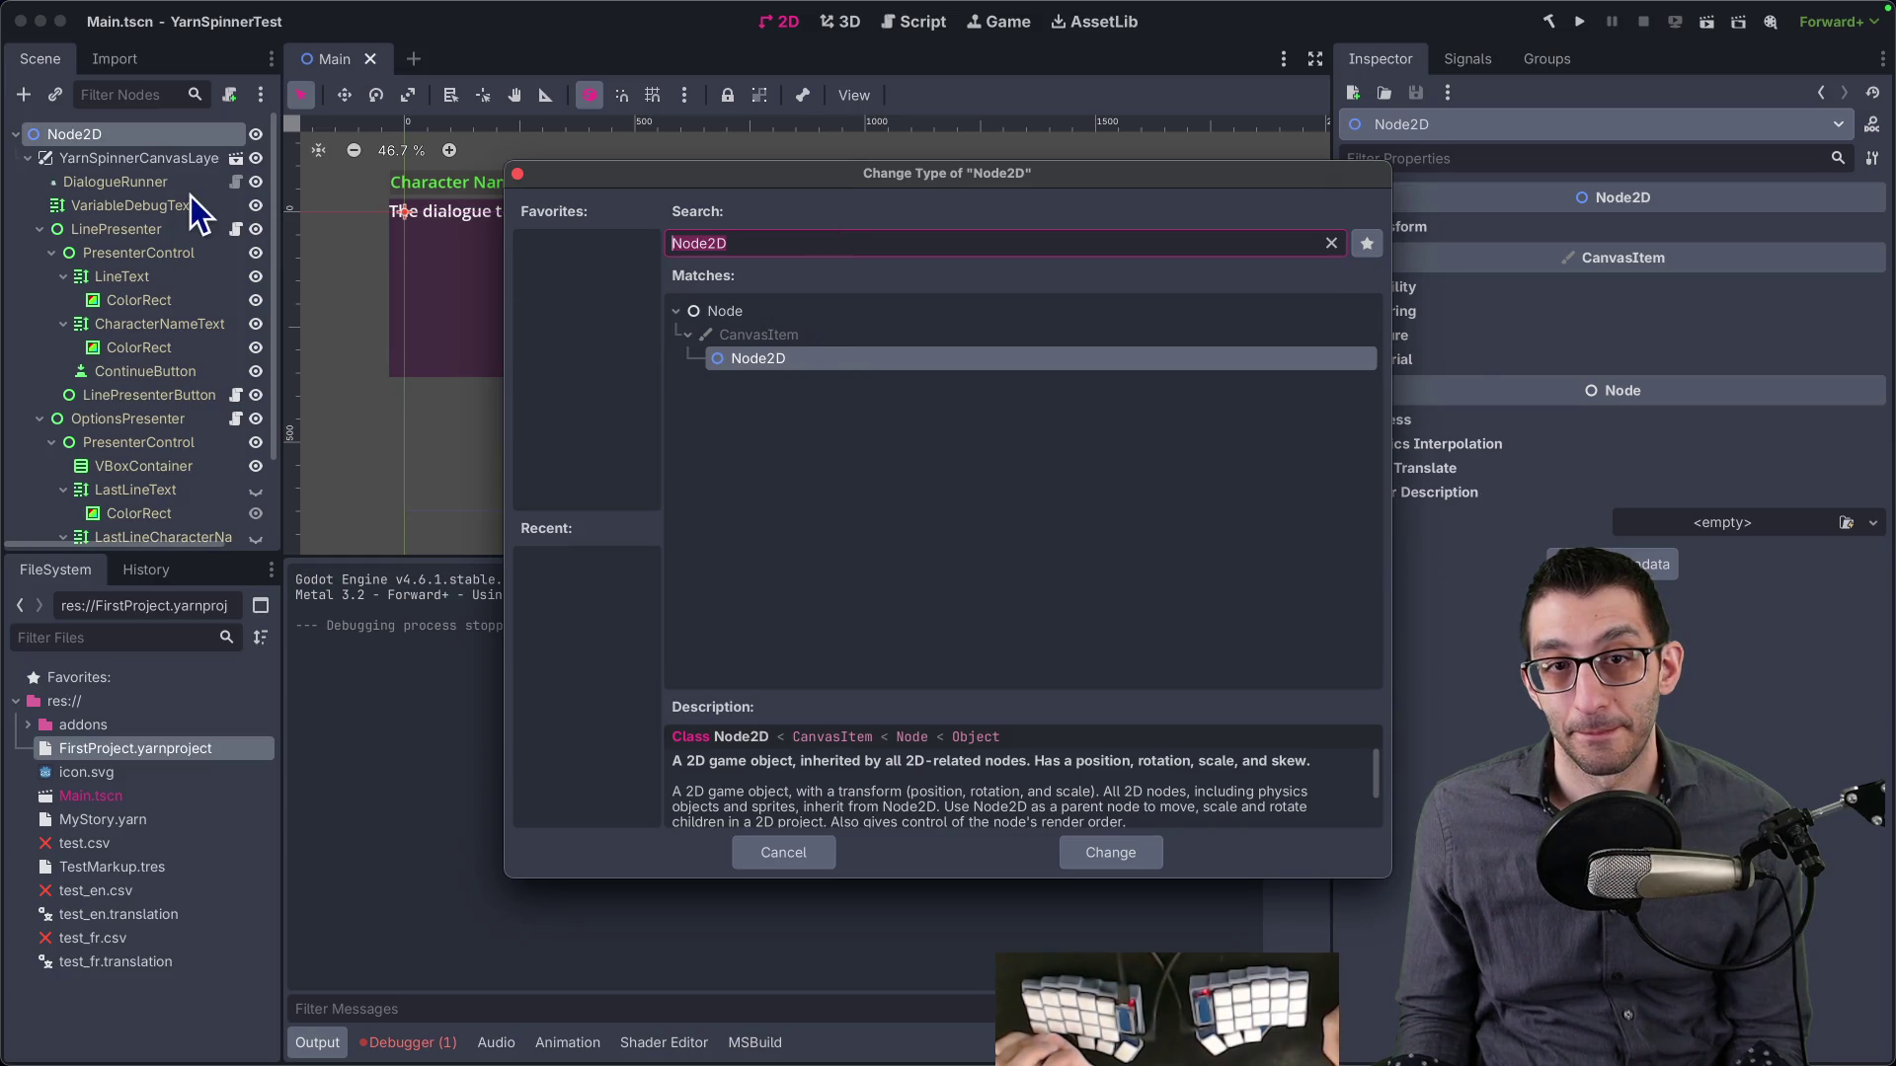
{"action": "key", "text": "Escape"}
{"action": "right_click", "coordinate": [140, 138]}
{"action": "left_click", "coordinate": [221, 289]}
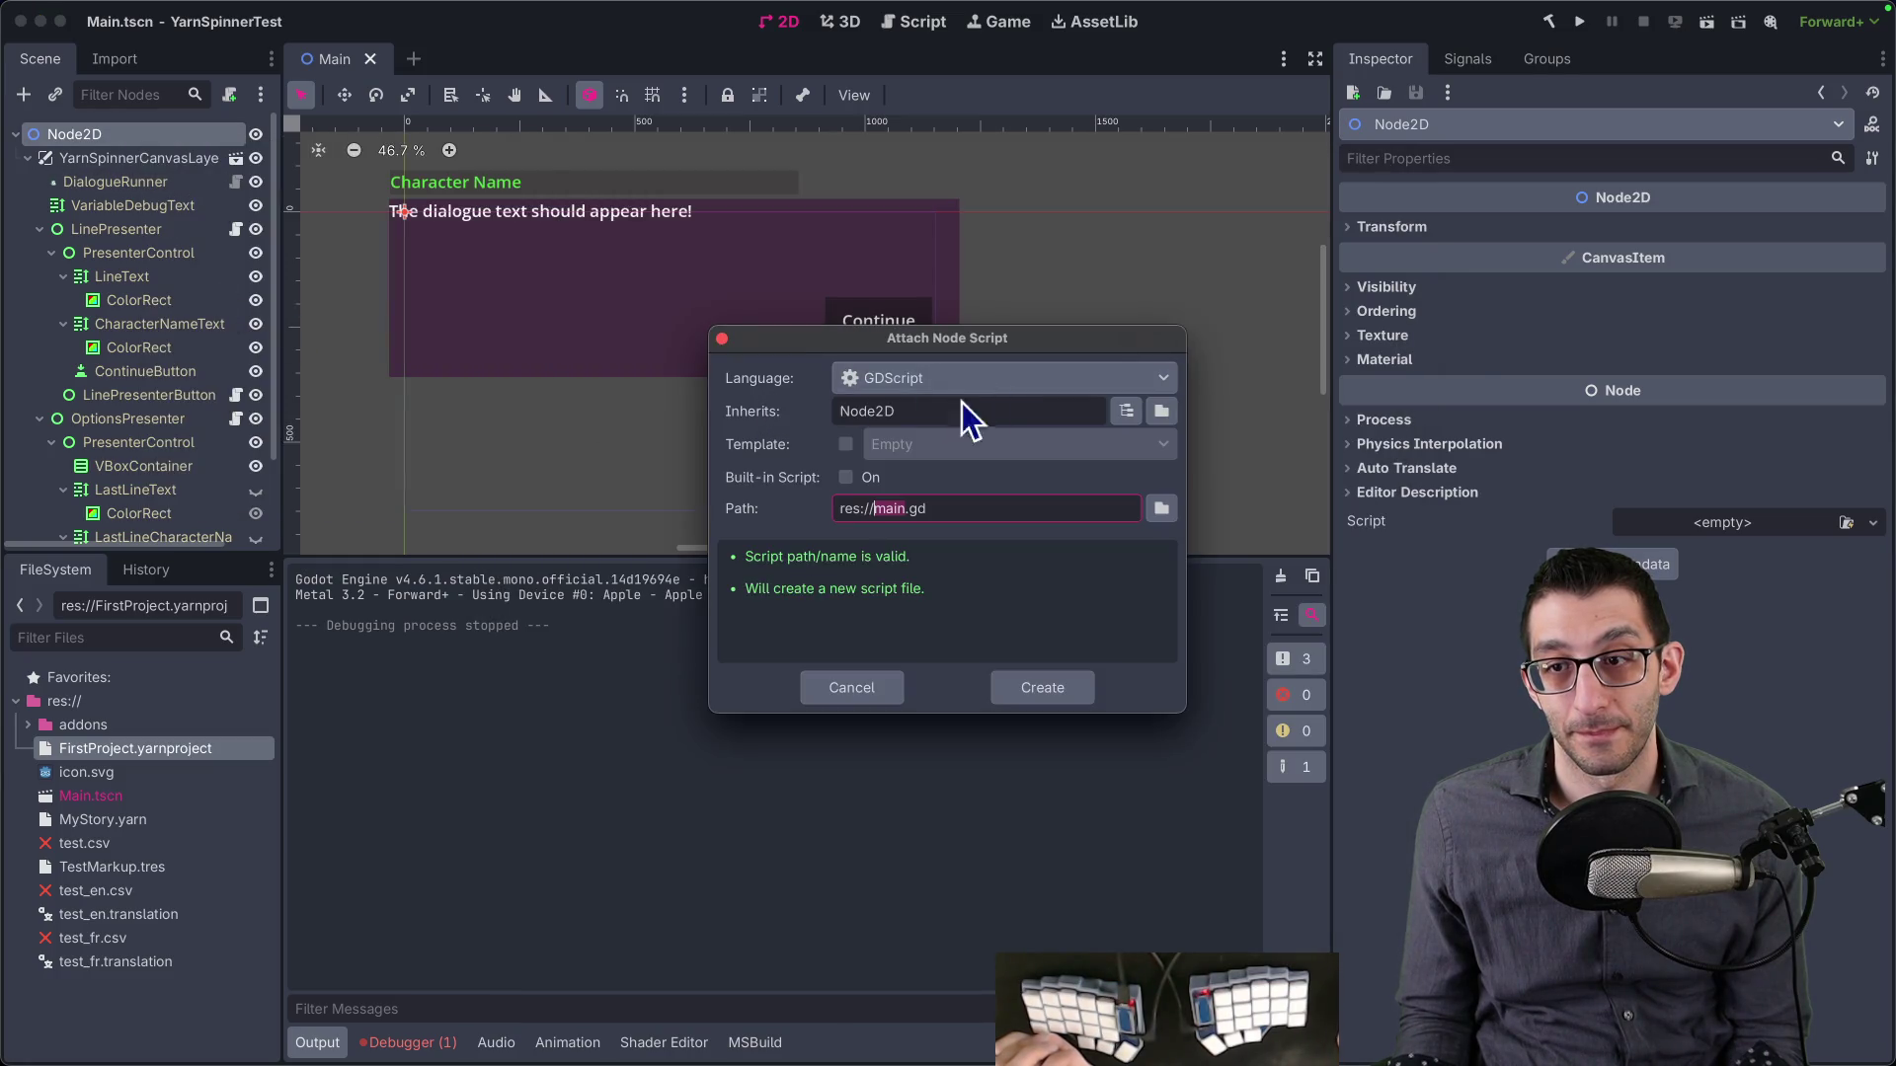
{"action": "left_click", "coordinate": [987, 380]}
{"action": "left_click", "coordinate": [942, 435]}
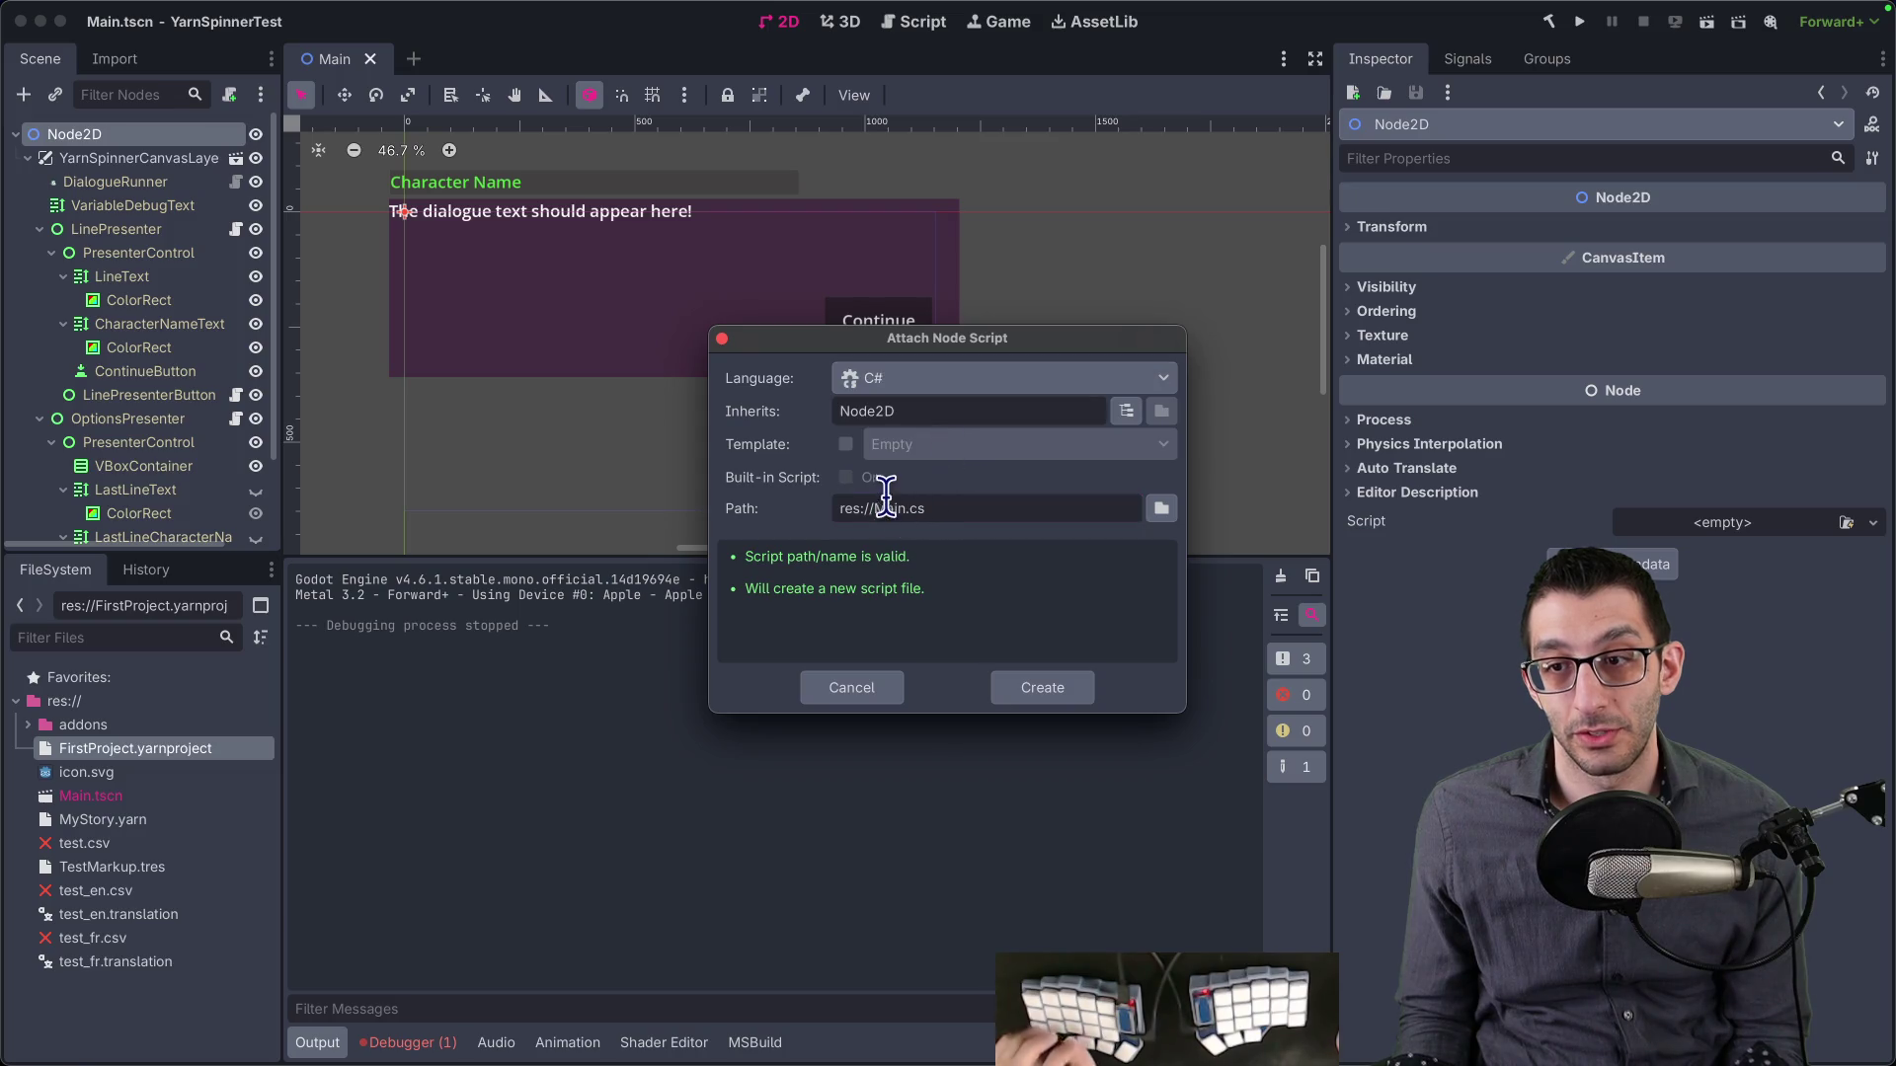
{"action": "key", "text": "Return"}
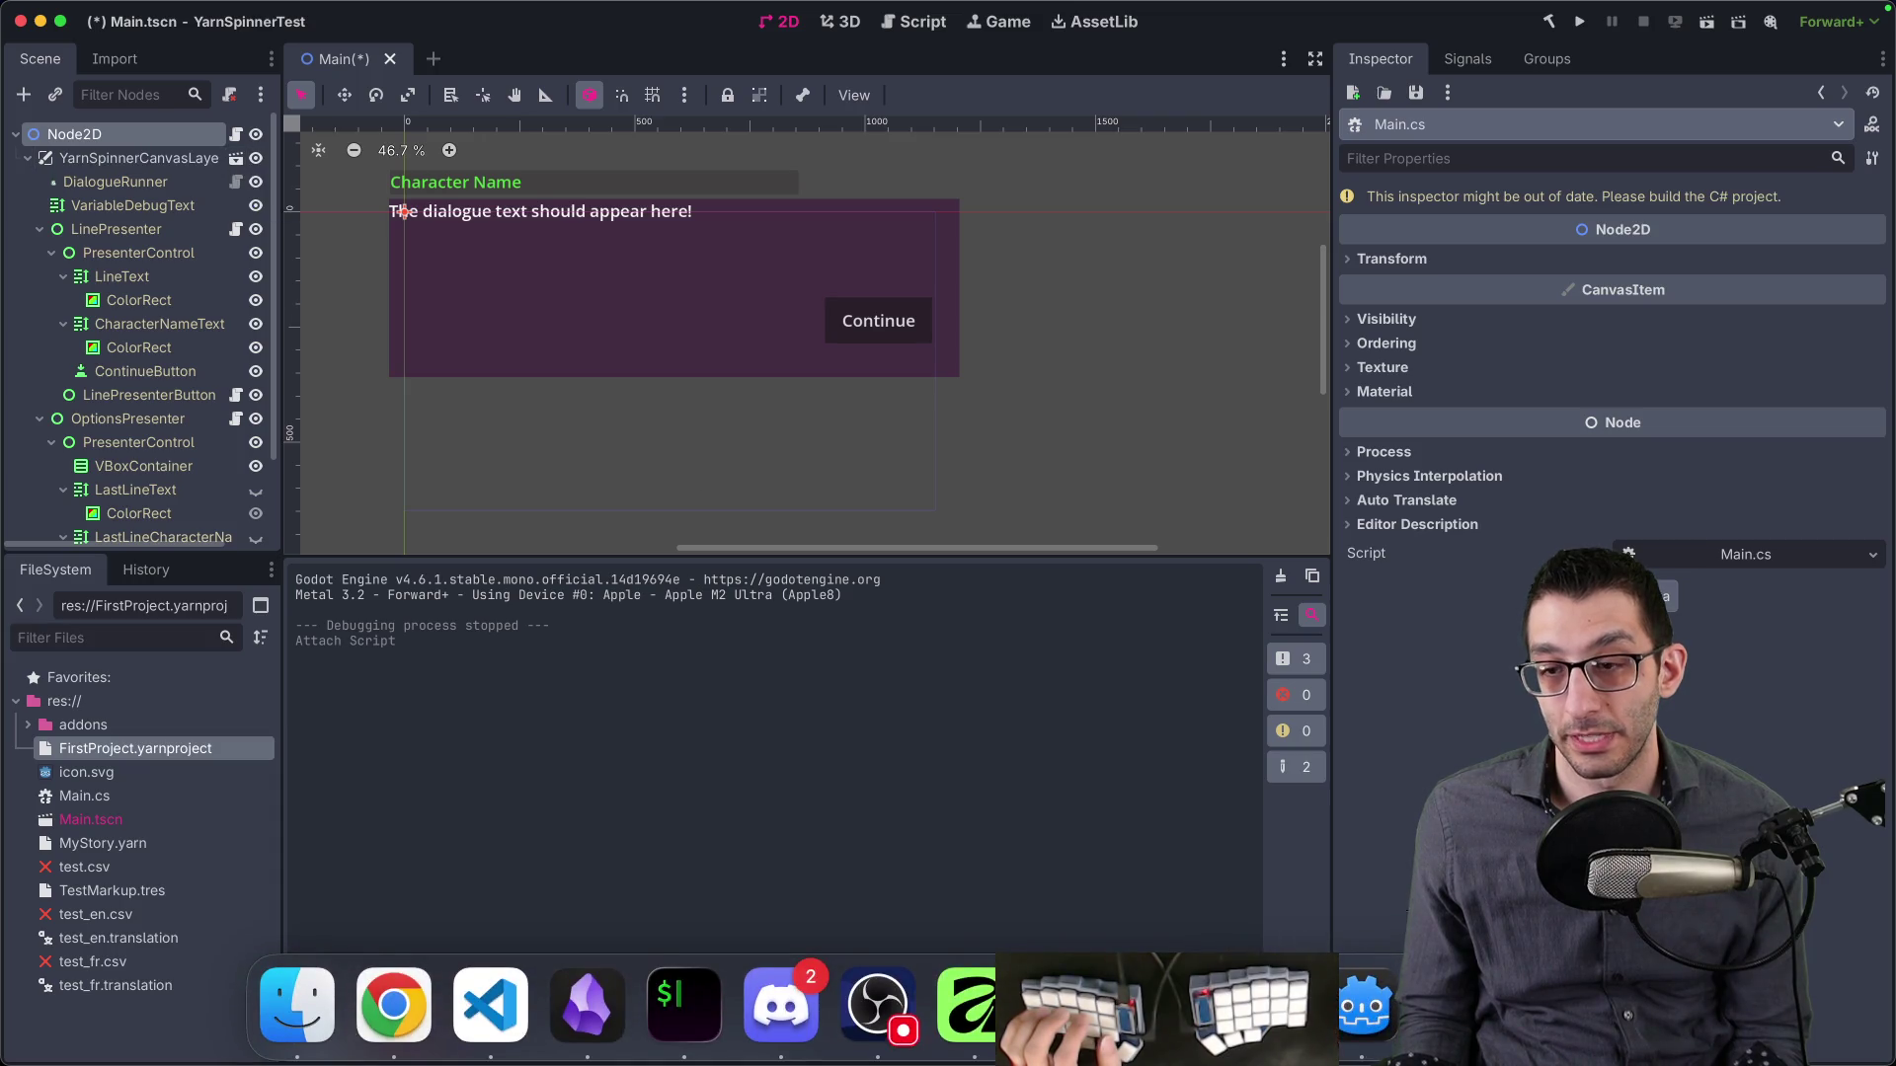
{"action": "key", "text": "ctrl+Up"}
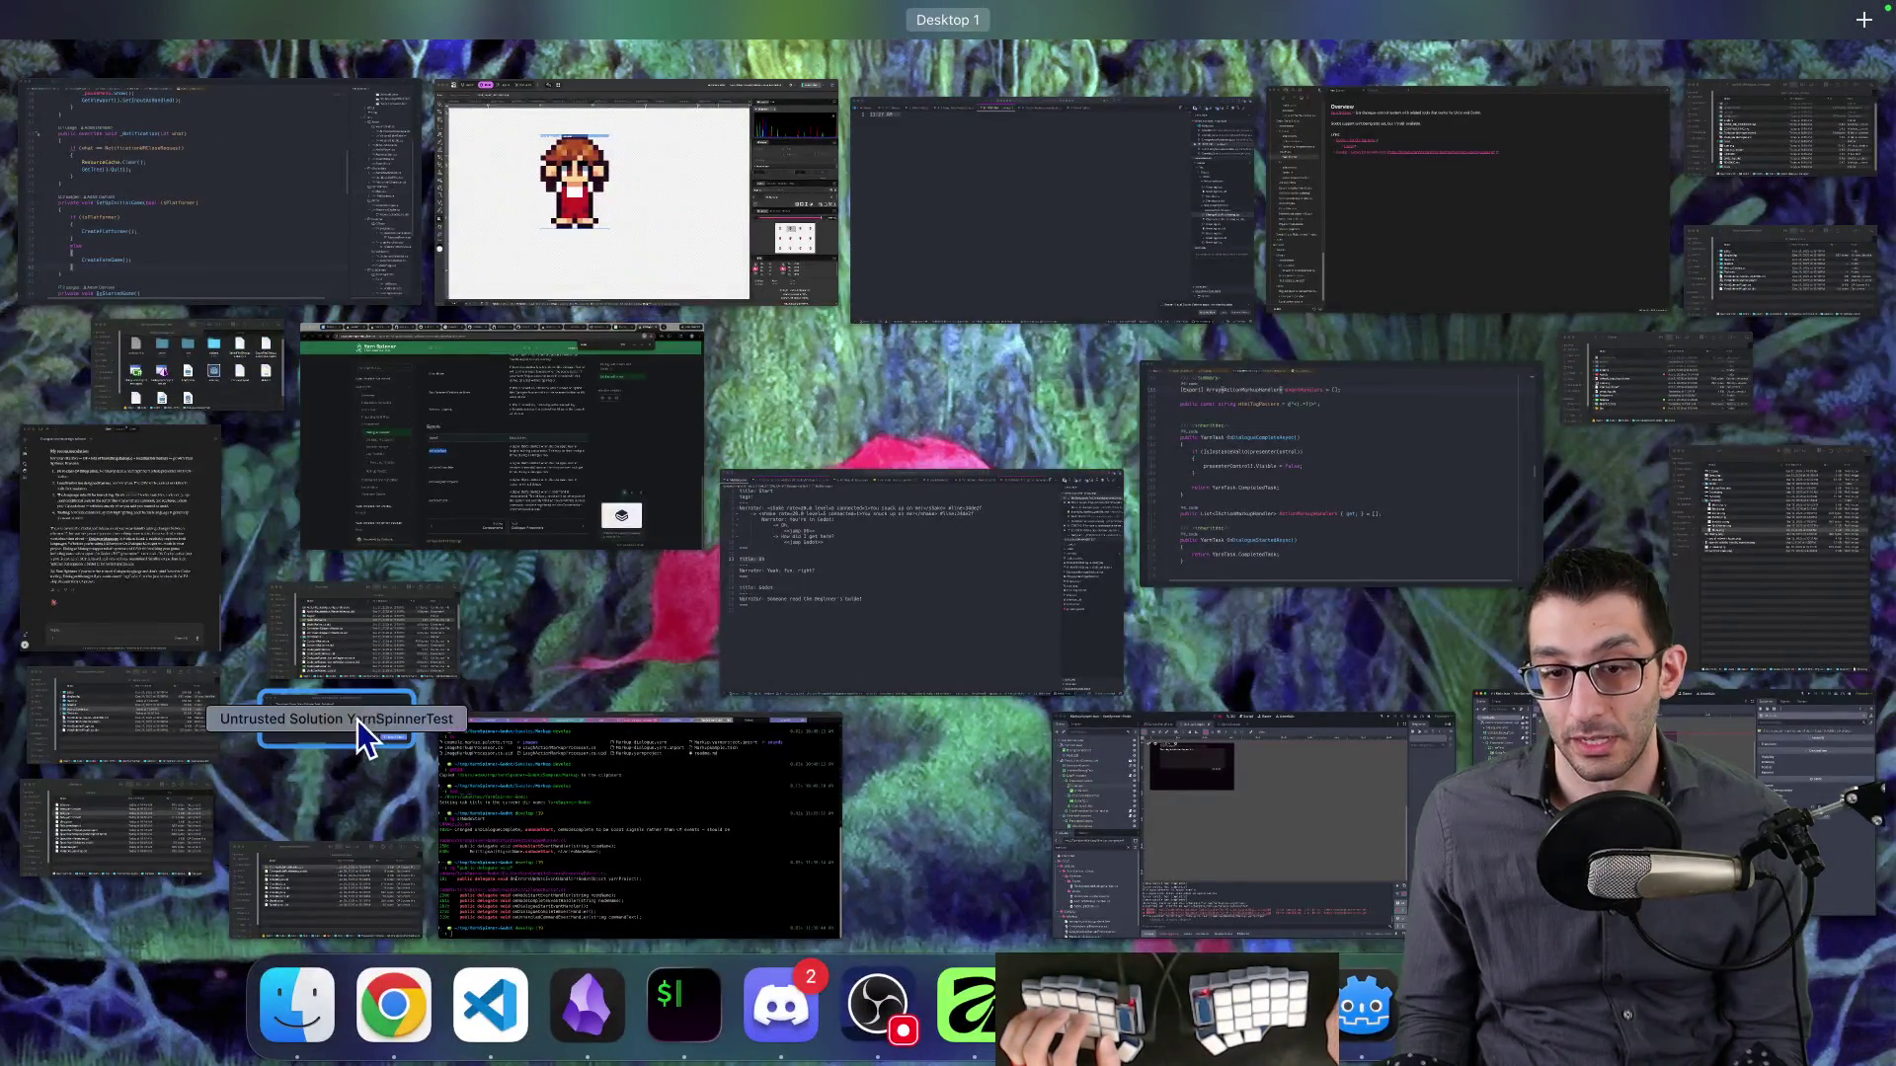
- Open the YarnSpinnerTest solution in a new Rider window
{"action": "left_click", "coordinate": [364, 727]}
{"action": "left_click", "coordinate": [1216, 625]}
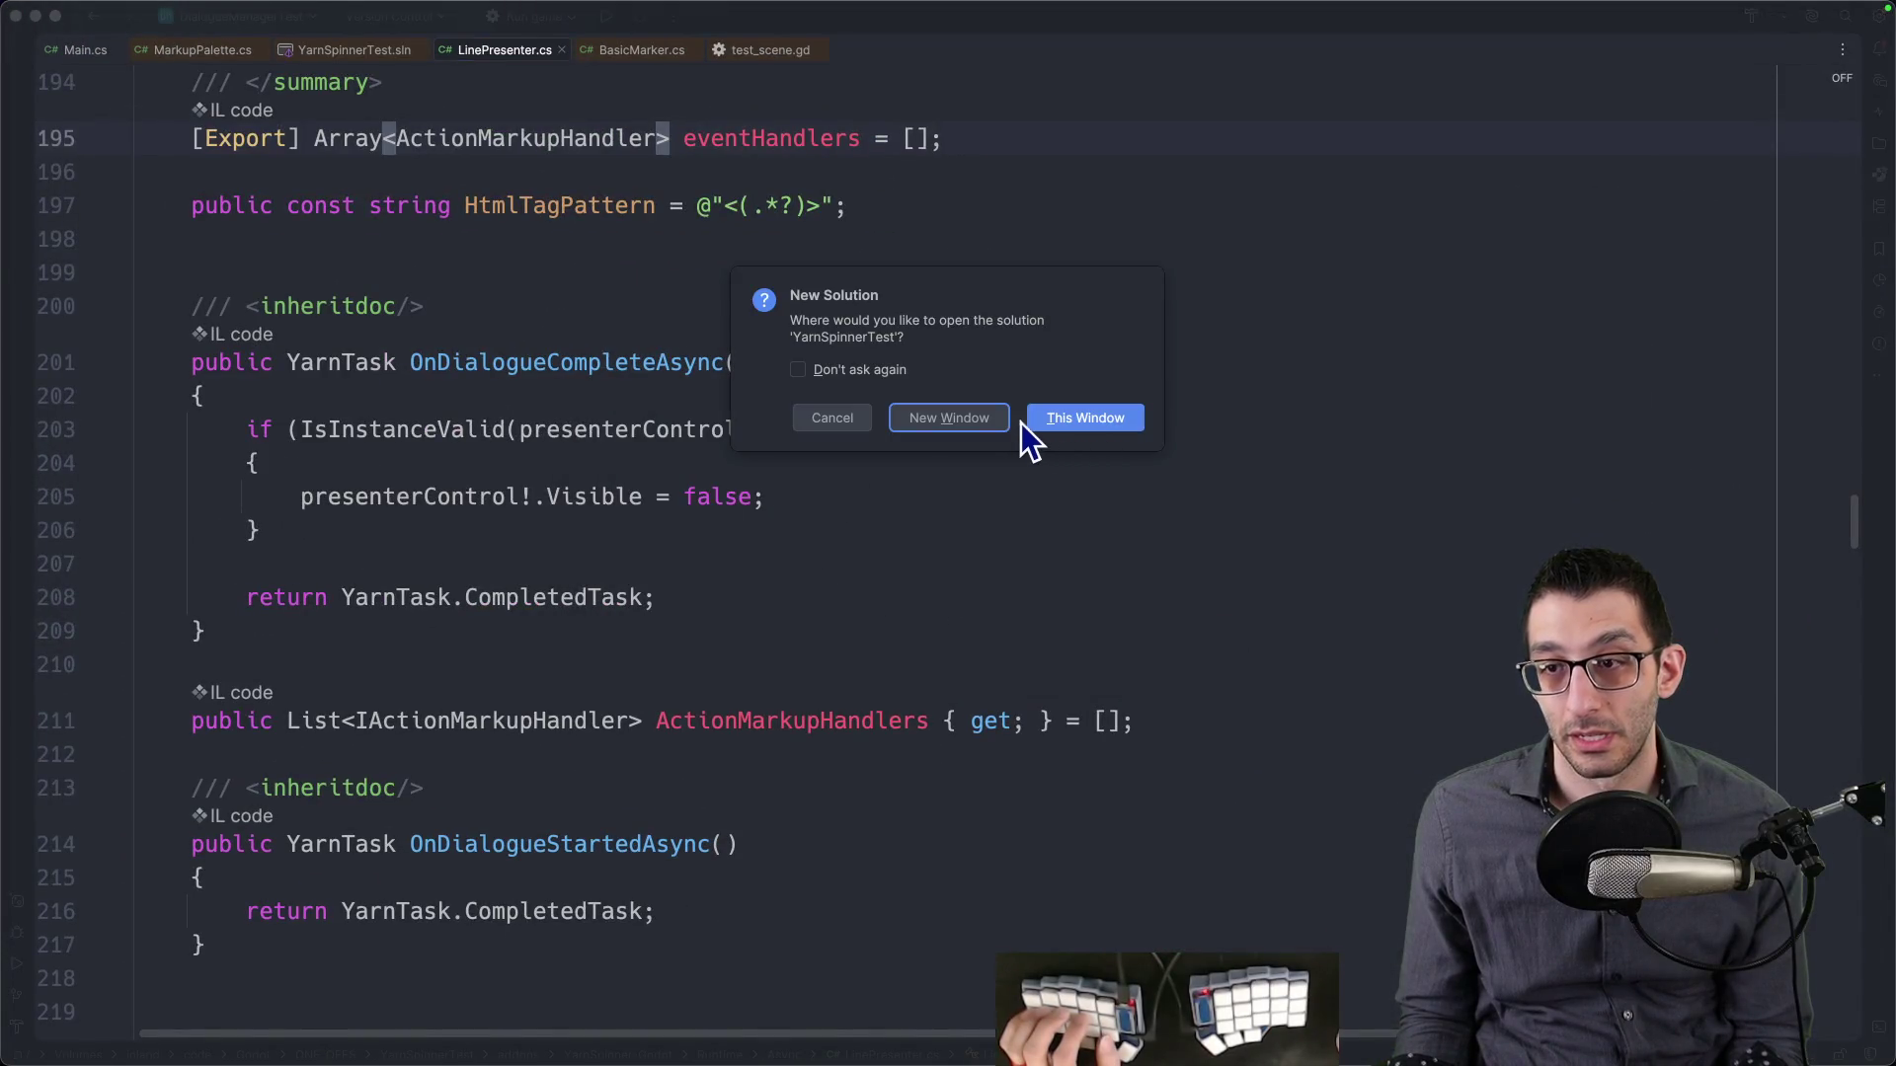
{"action": "left_click", "coordinate": [950, 418]}
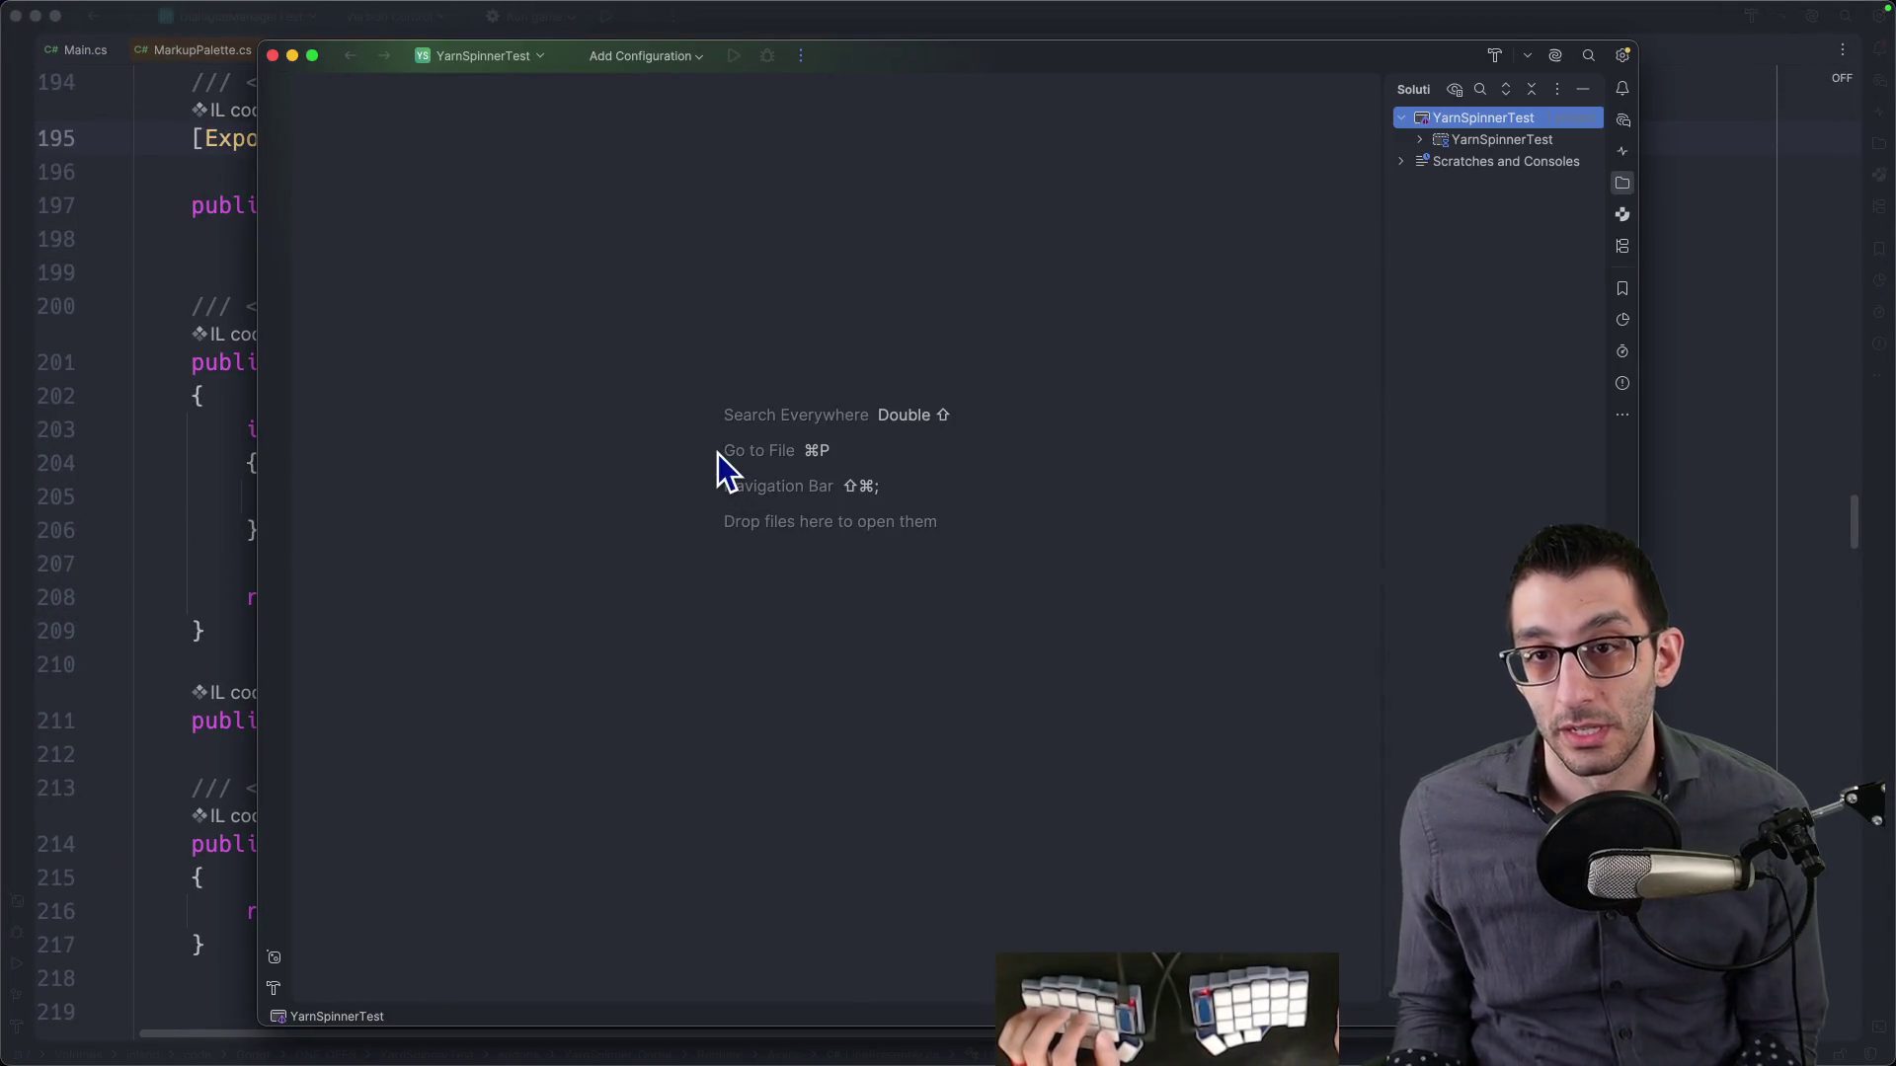
- Generate a _Ready() override inside the Main class using the gdready completion
{"action": "left_click", "coordinate": [660, 206]}
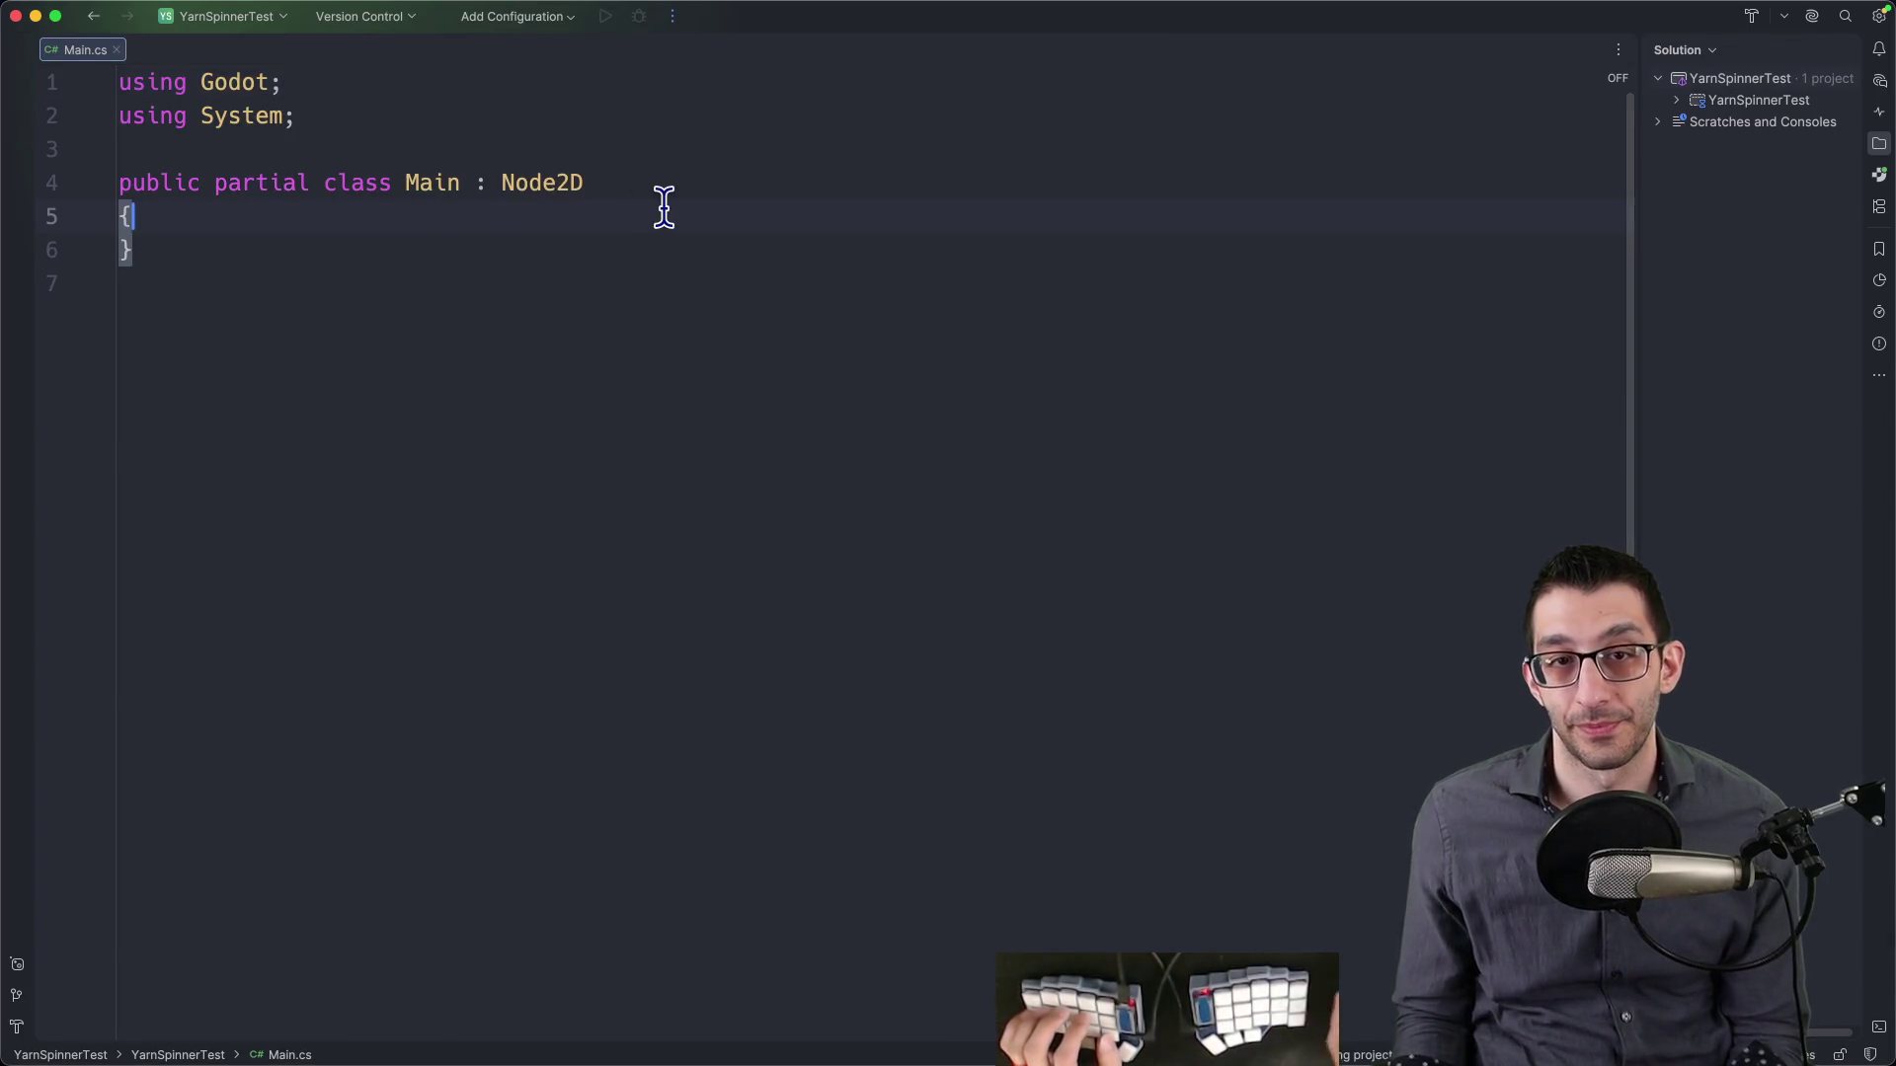
{"action": "key", "text": "Return"}
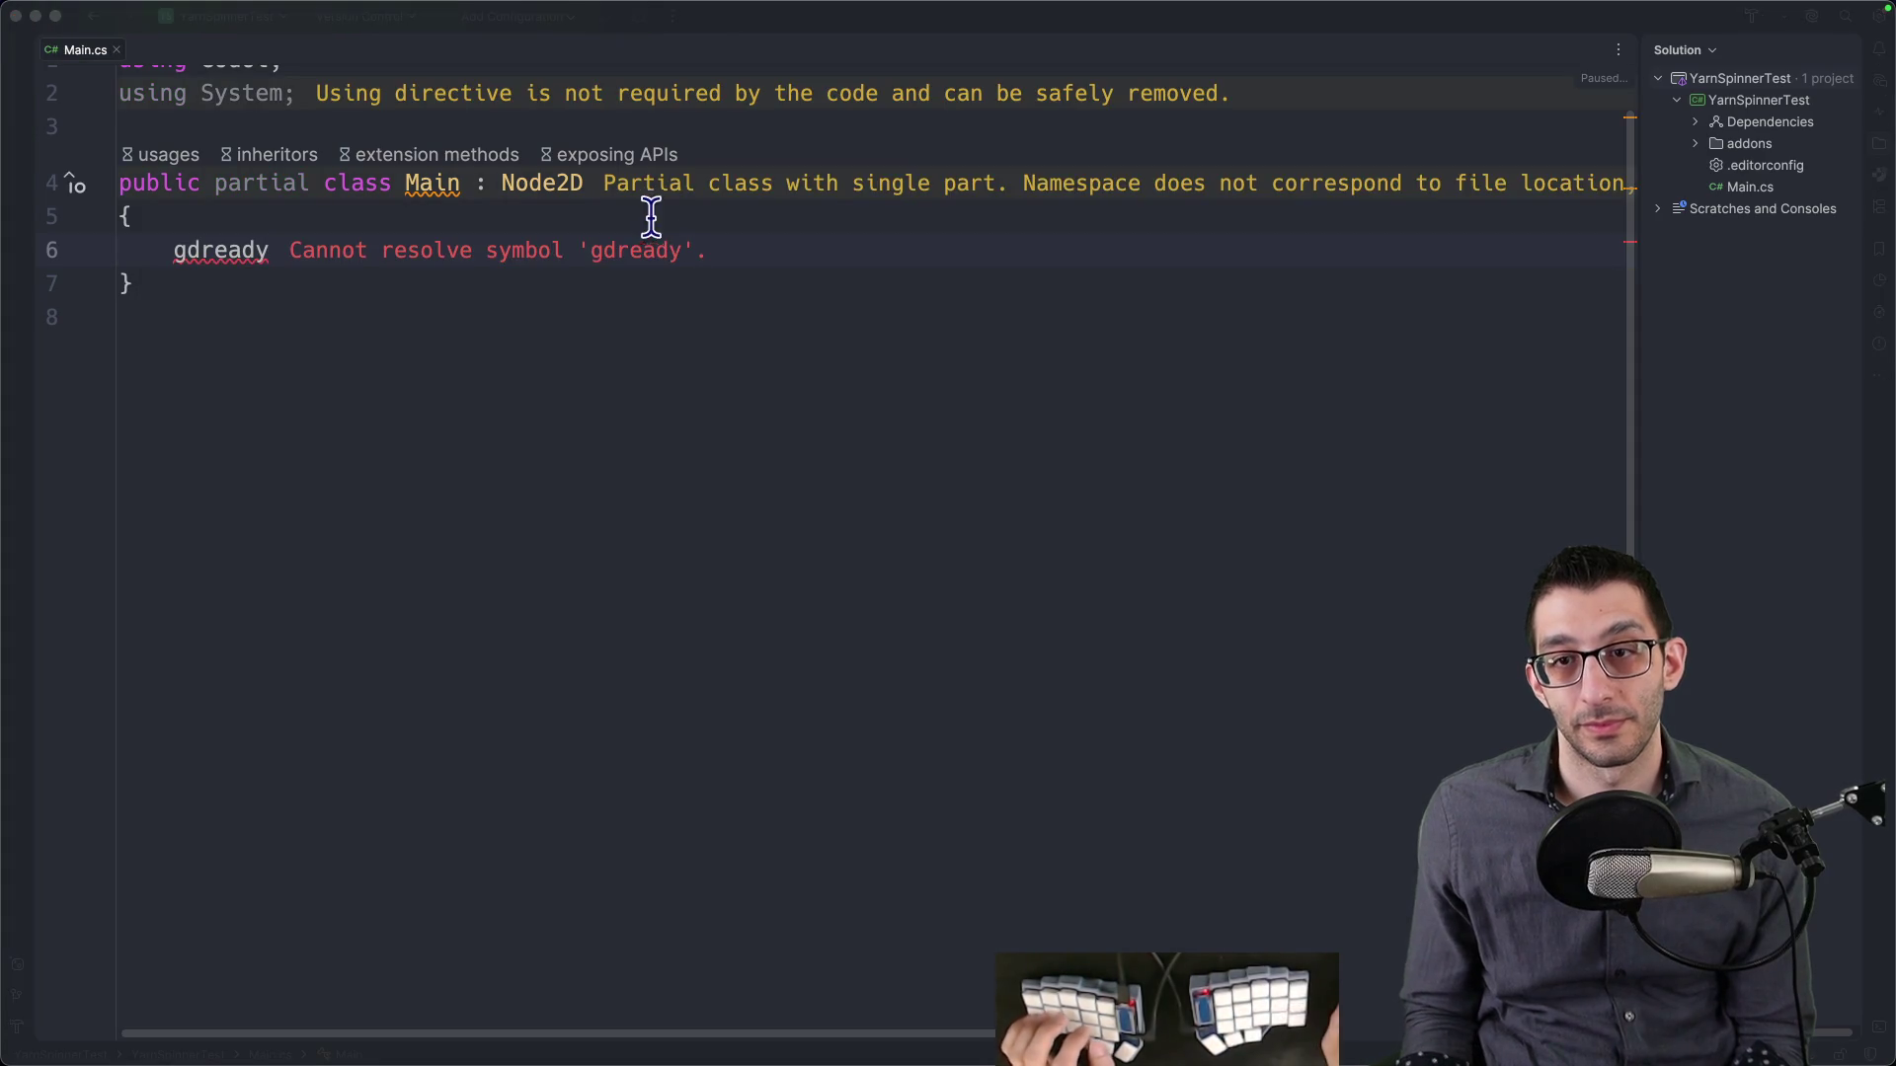
{"action": "left_click", "coordinate": [656, 259]}
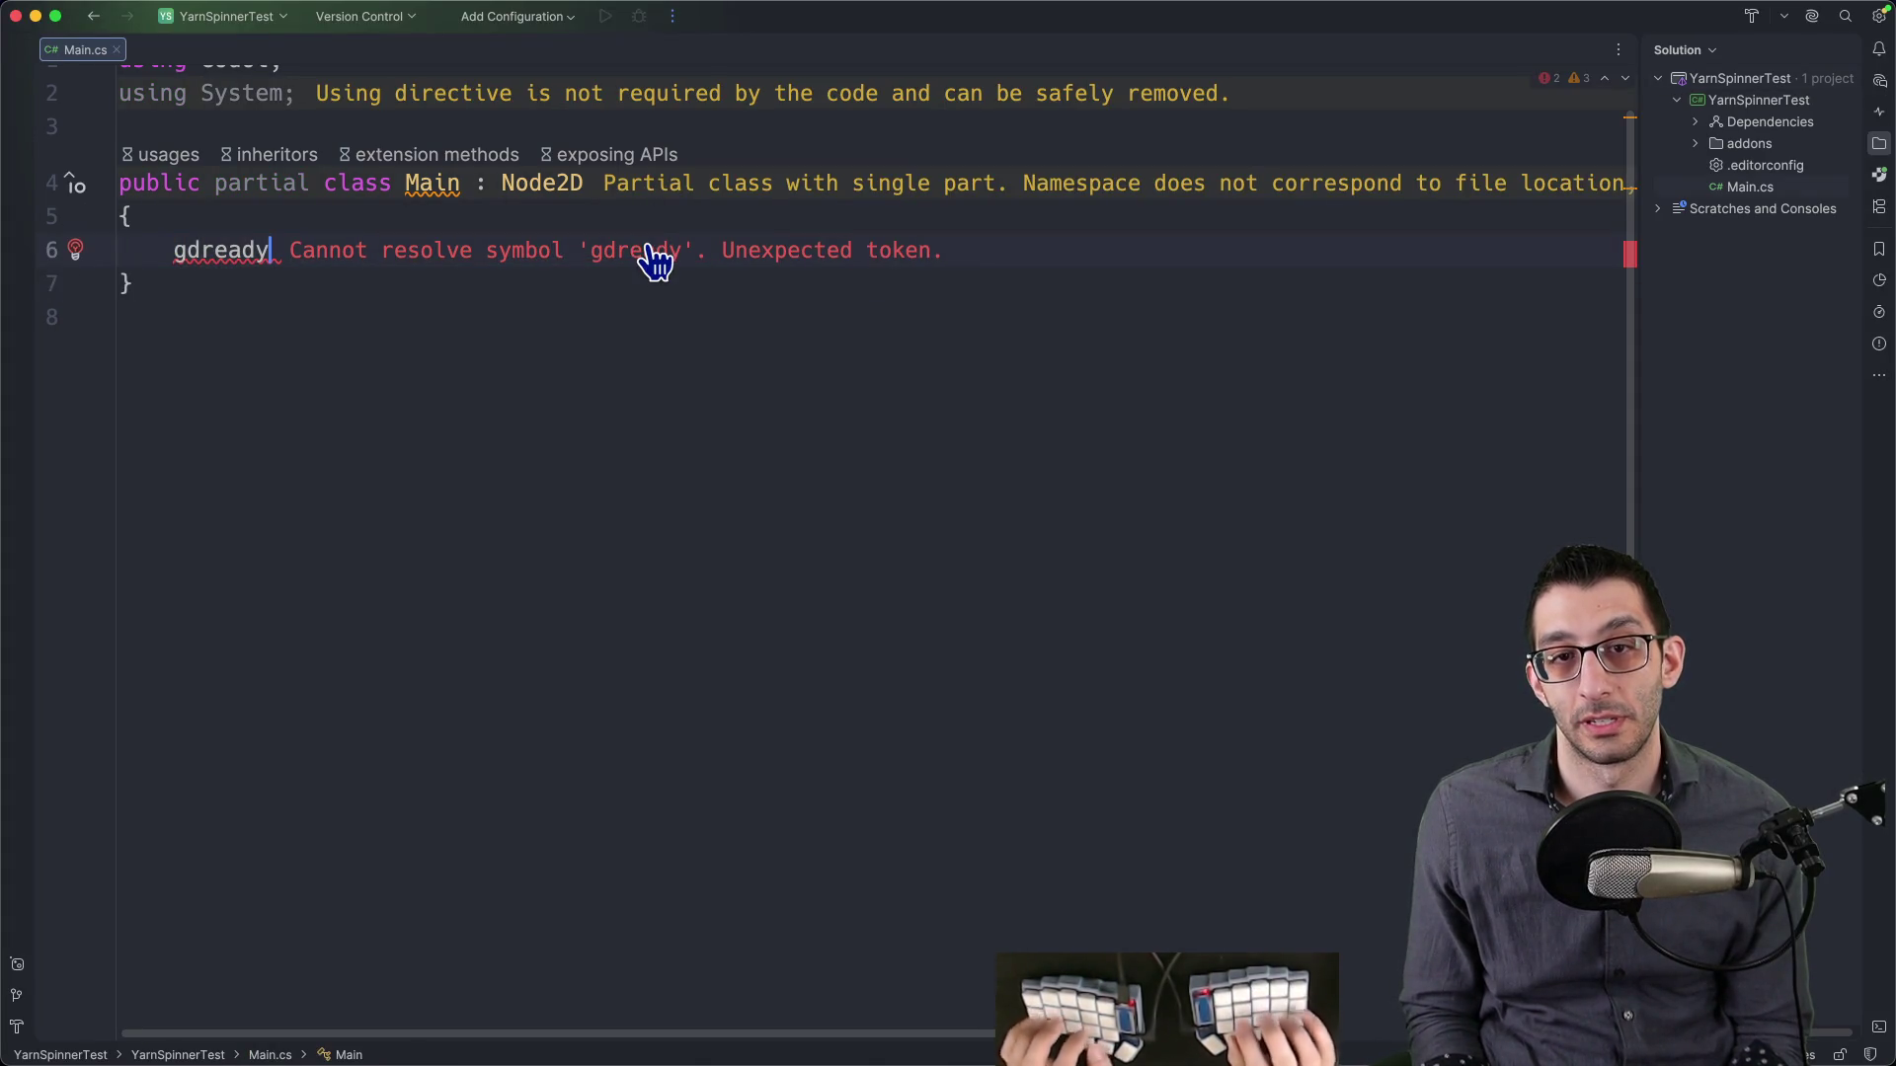
{"action": "key", "text": "Return"}
{"action": "type", "text": "public delegate void"}
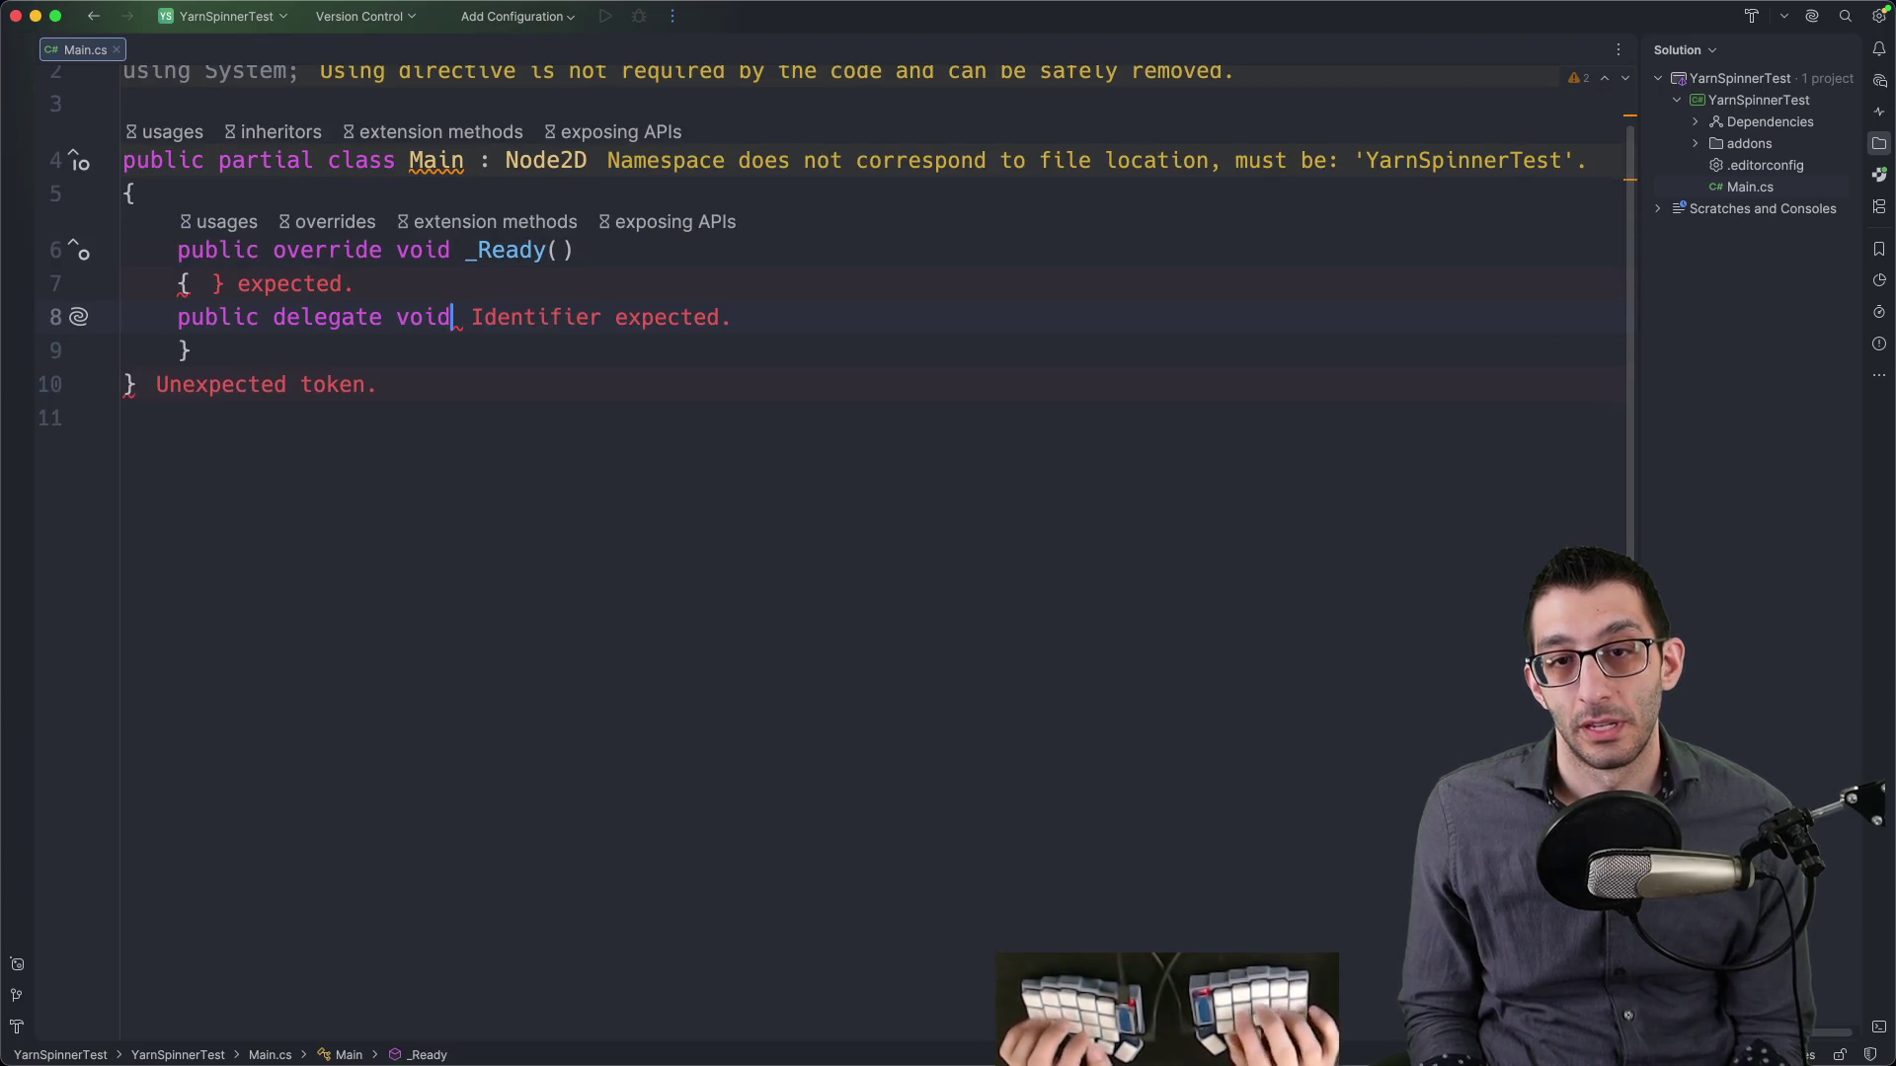
{"action": "key", "text": "super+Tab"}
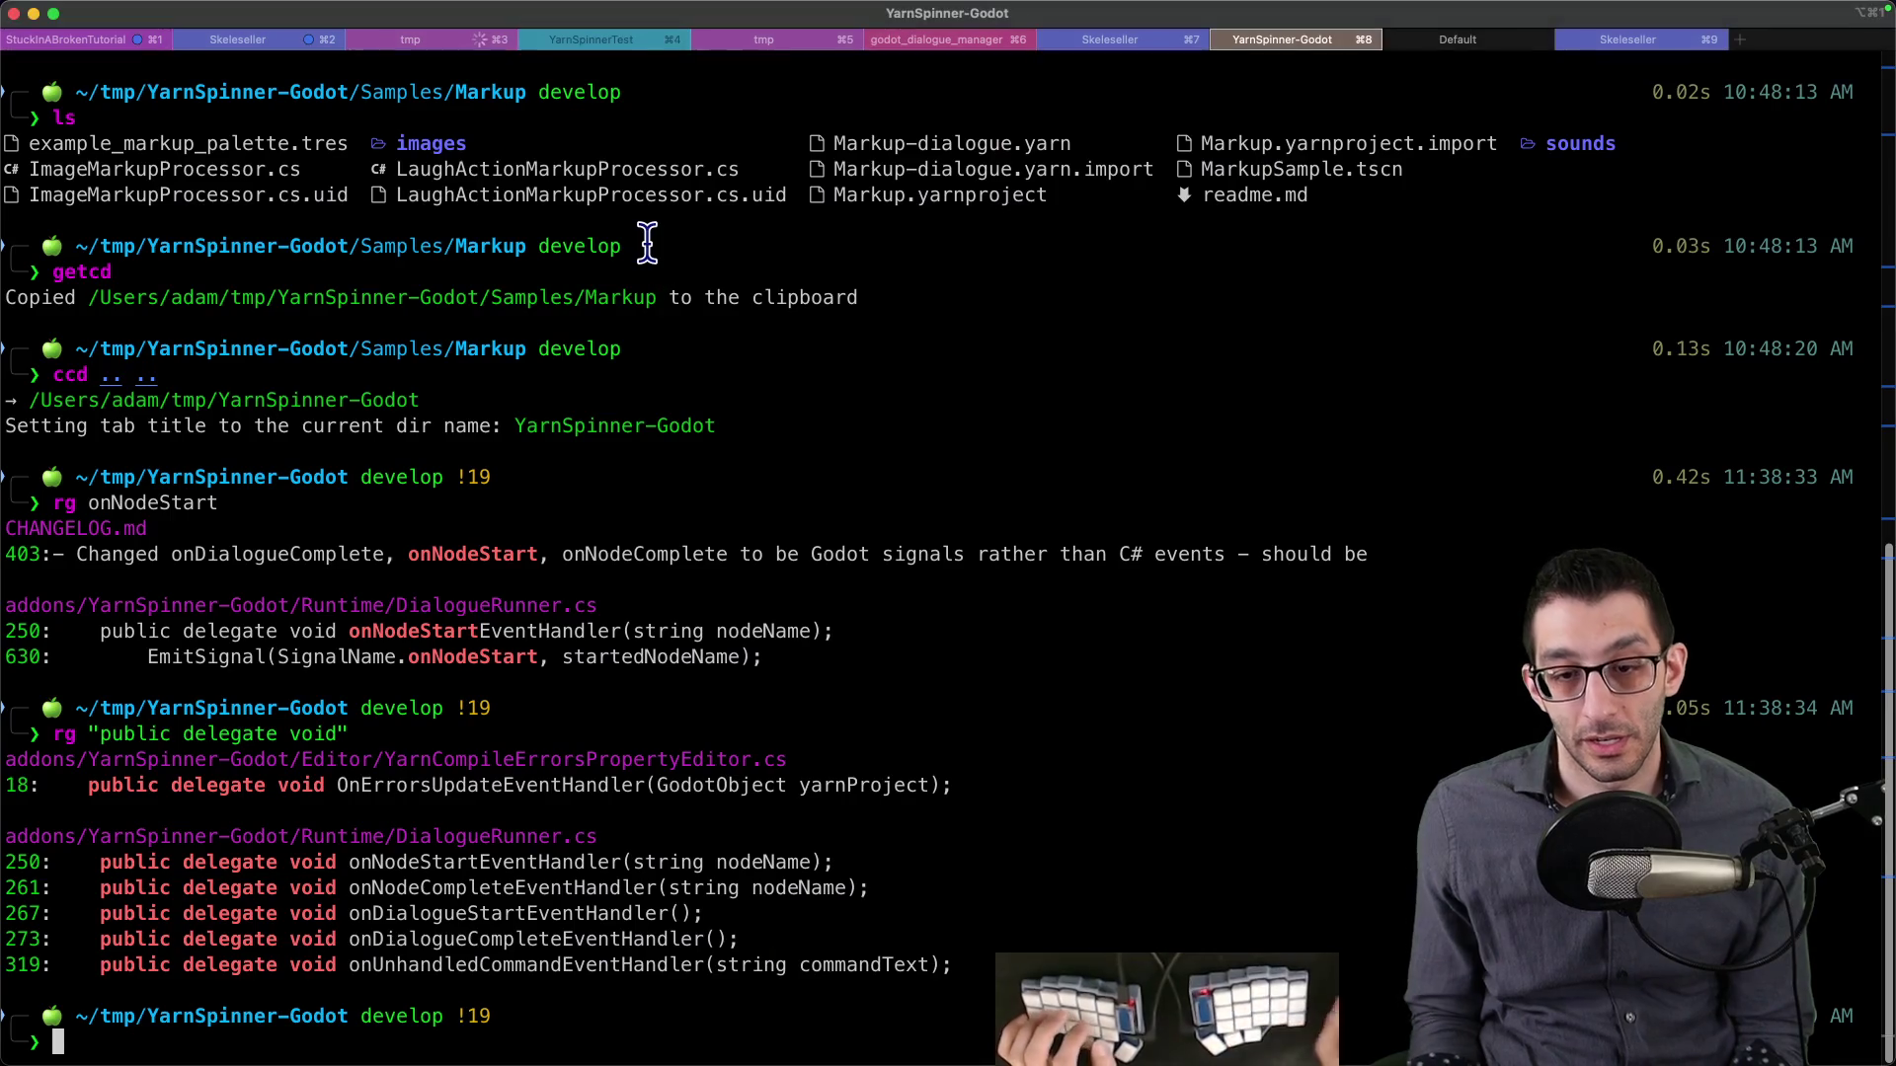
- Paste onDialogueStartEventHandler as a comment in _Ready, then bring up Godot's MarkupSample scene
{"action": "double_click", "coordinate": [444, 913]}
{"action": "key", "text": "super+c"}
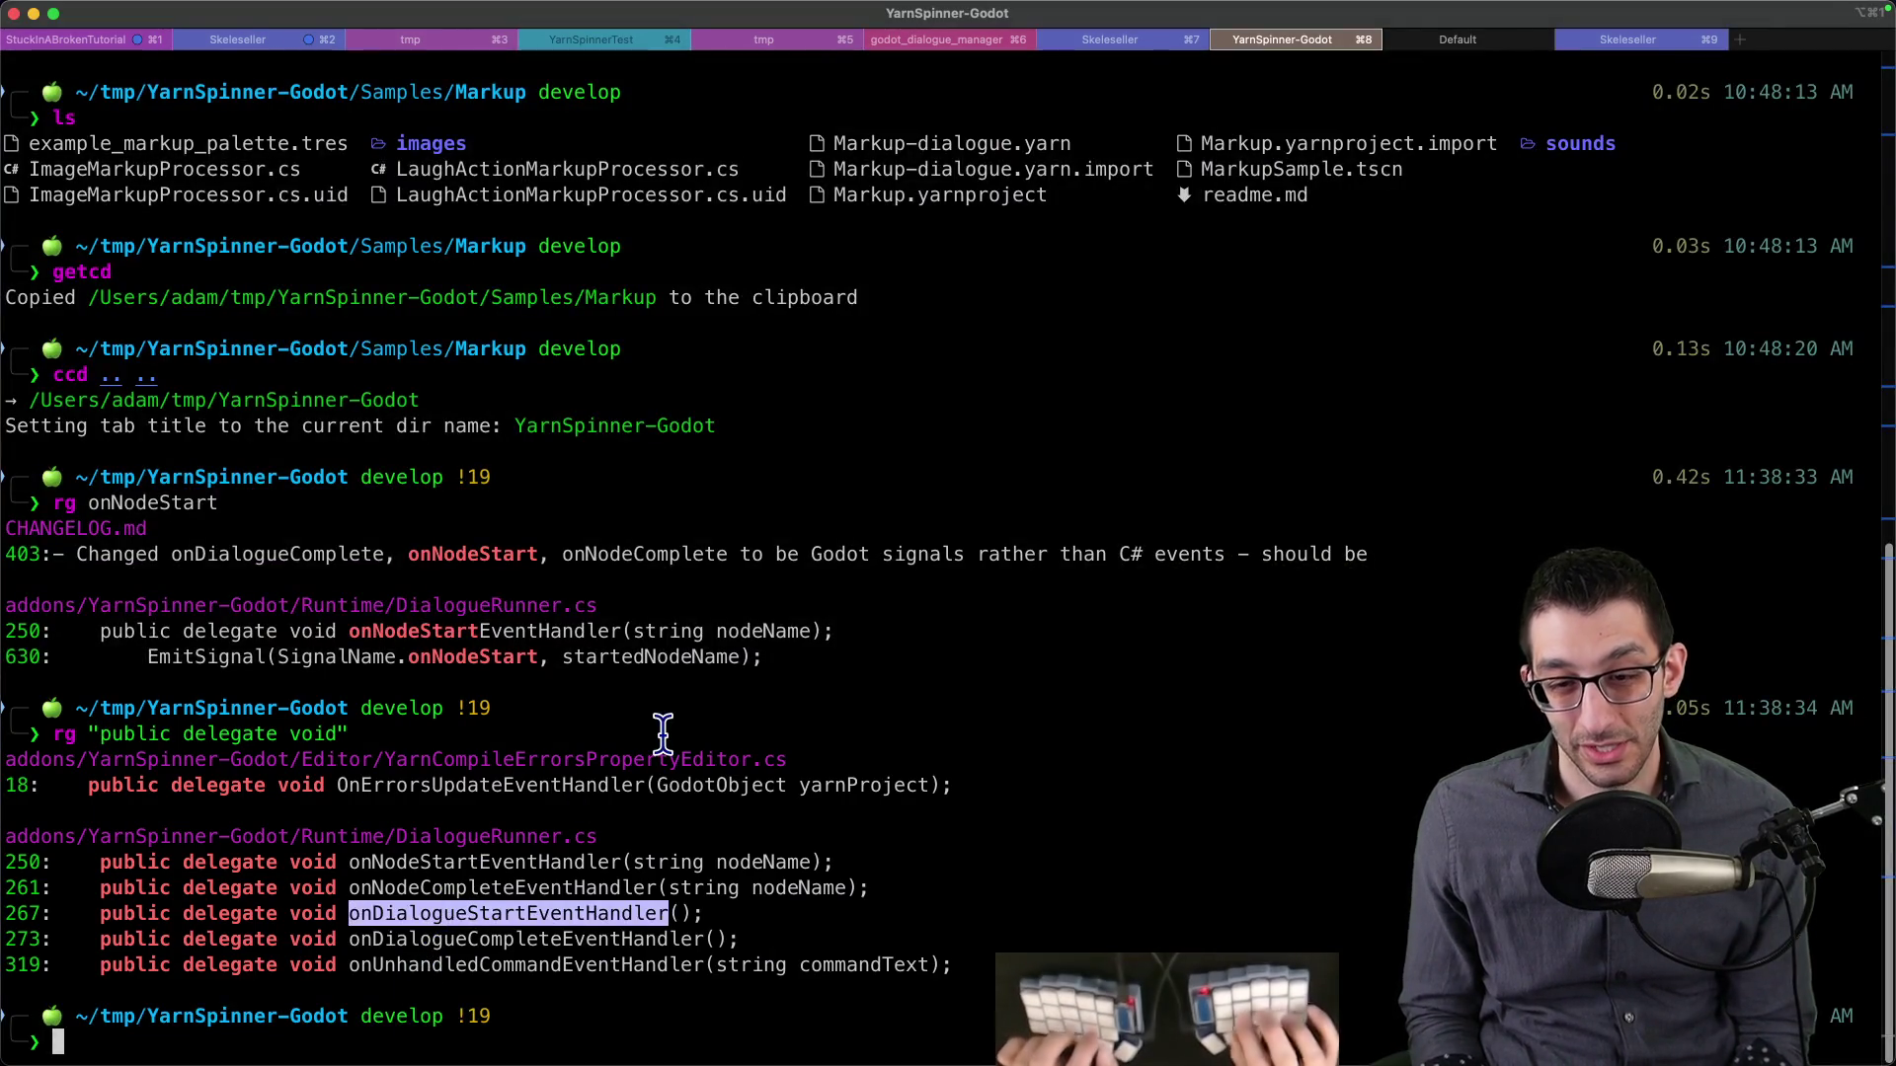
{"action": "key", "text": "super+Tab"}
{"action": "key", "text": "super+Tab"}
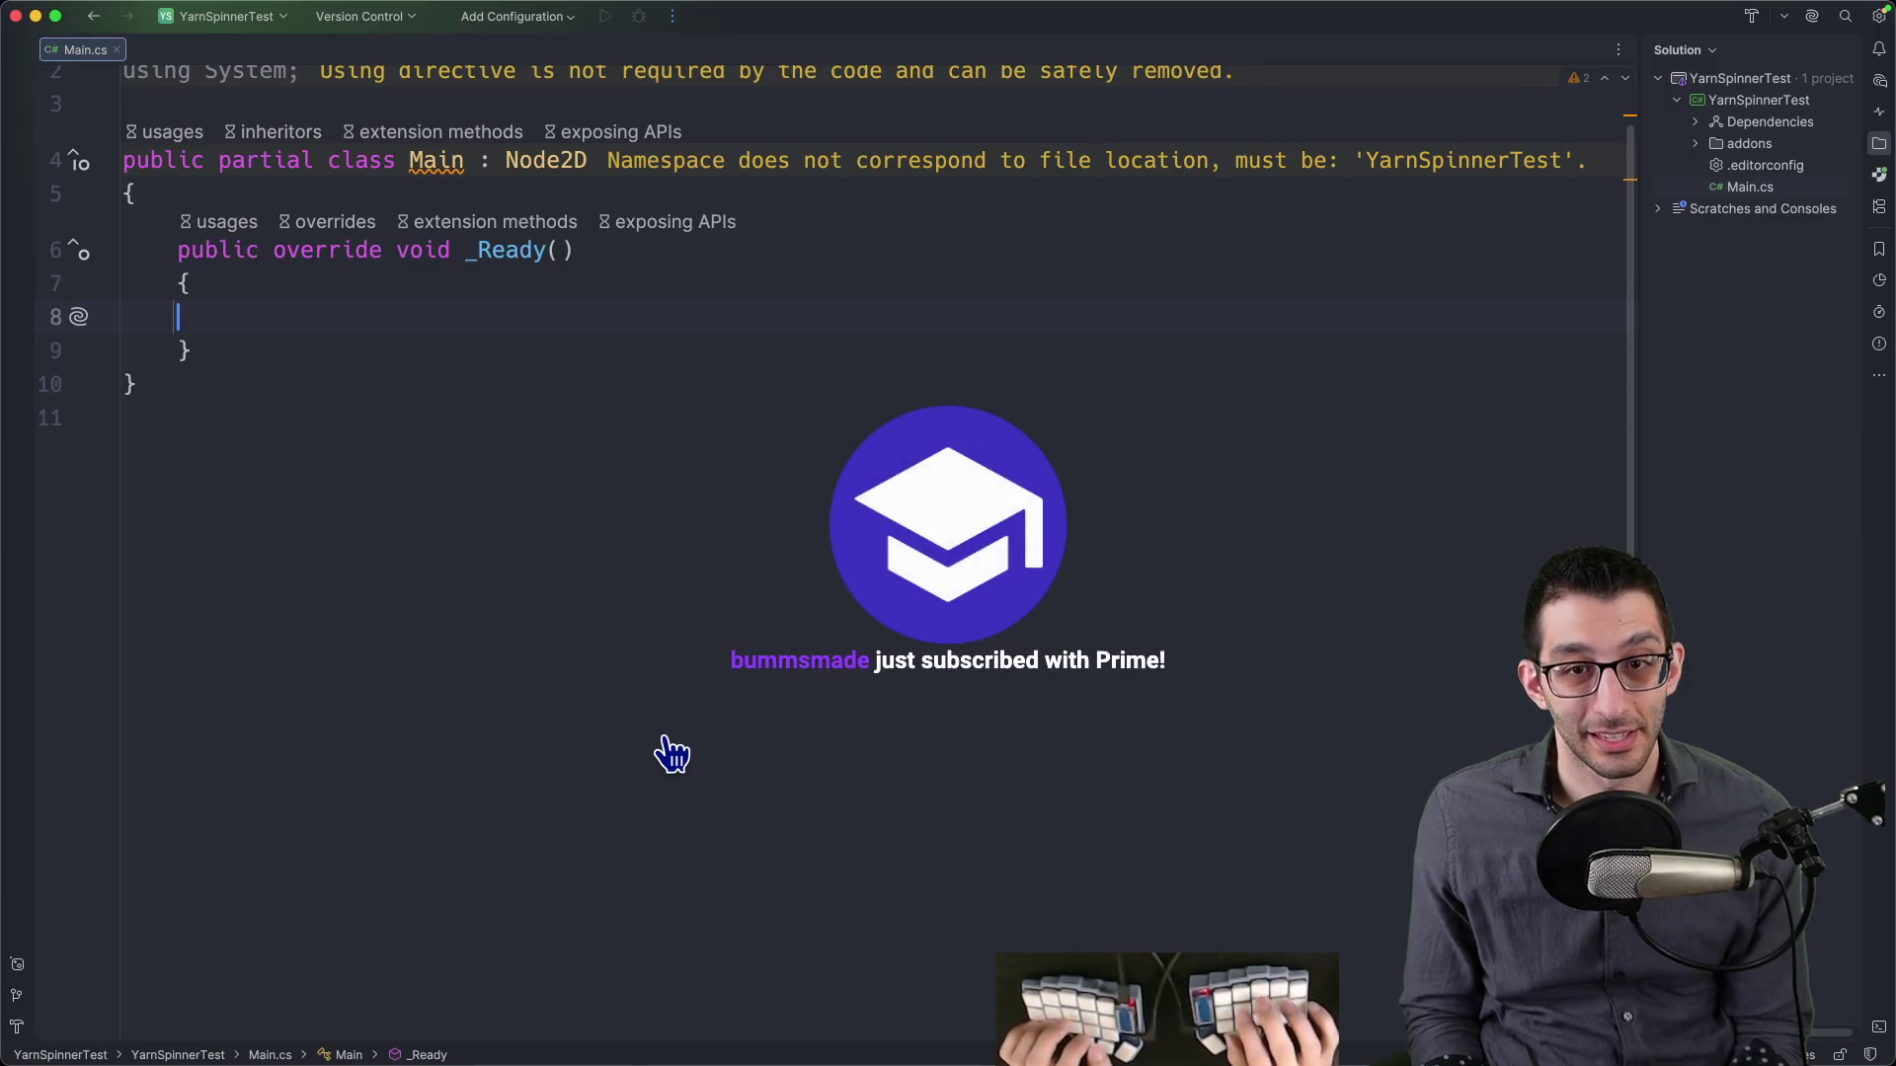
{"action": "key", "text": "super+v"}
{"action": "key", "text": "super+slash"}
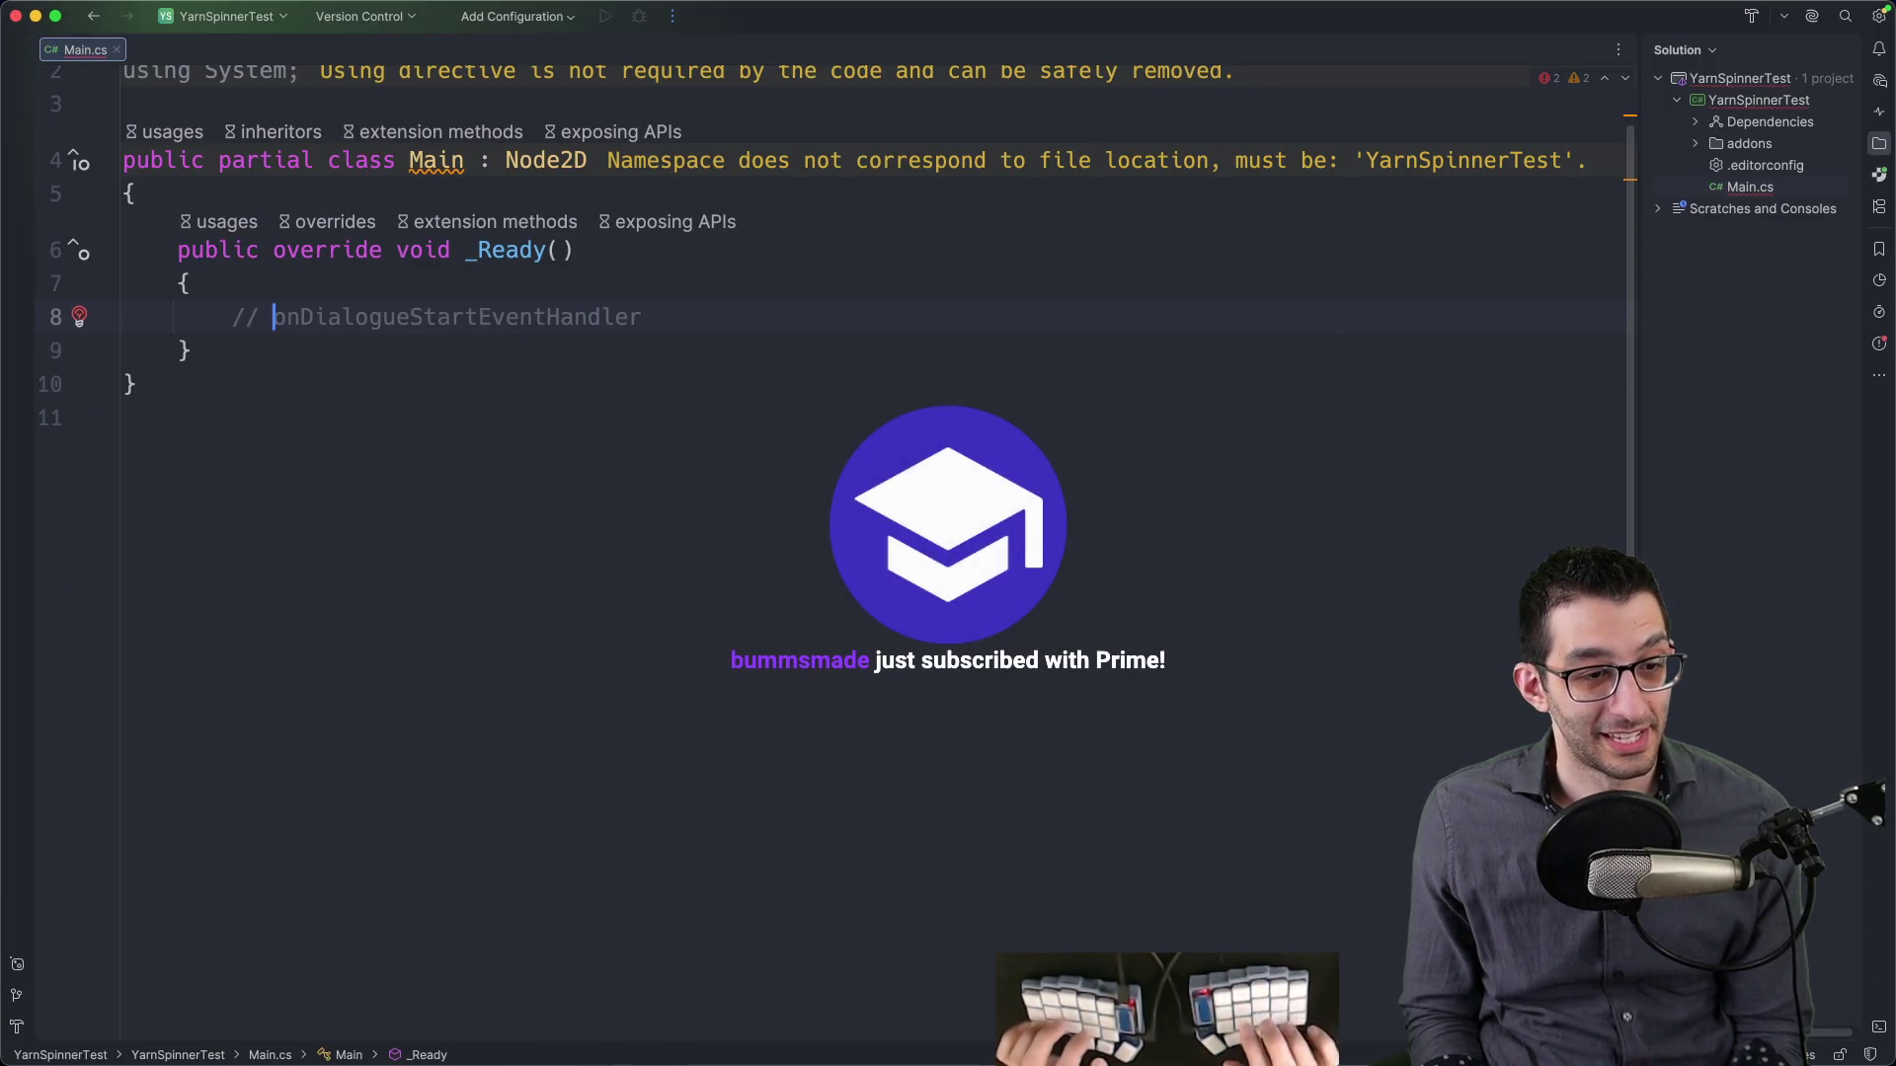
{"action": "mouse_move", "coordinate": [925, 1027]}
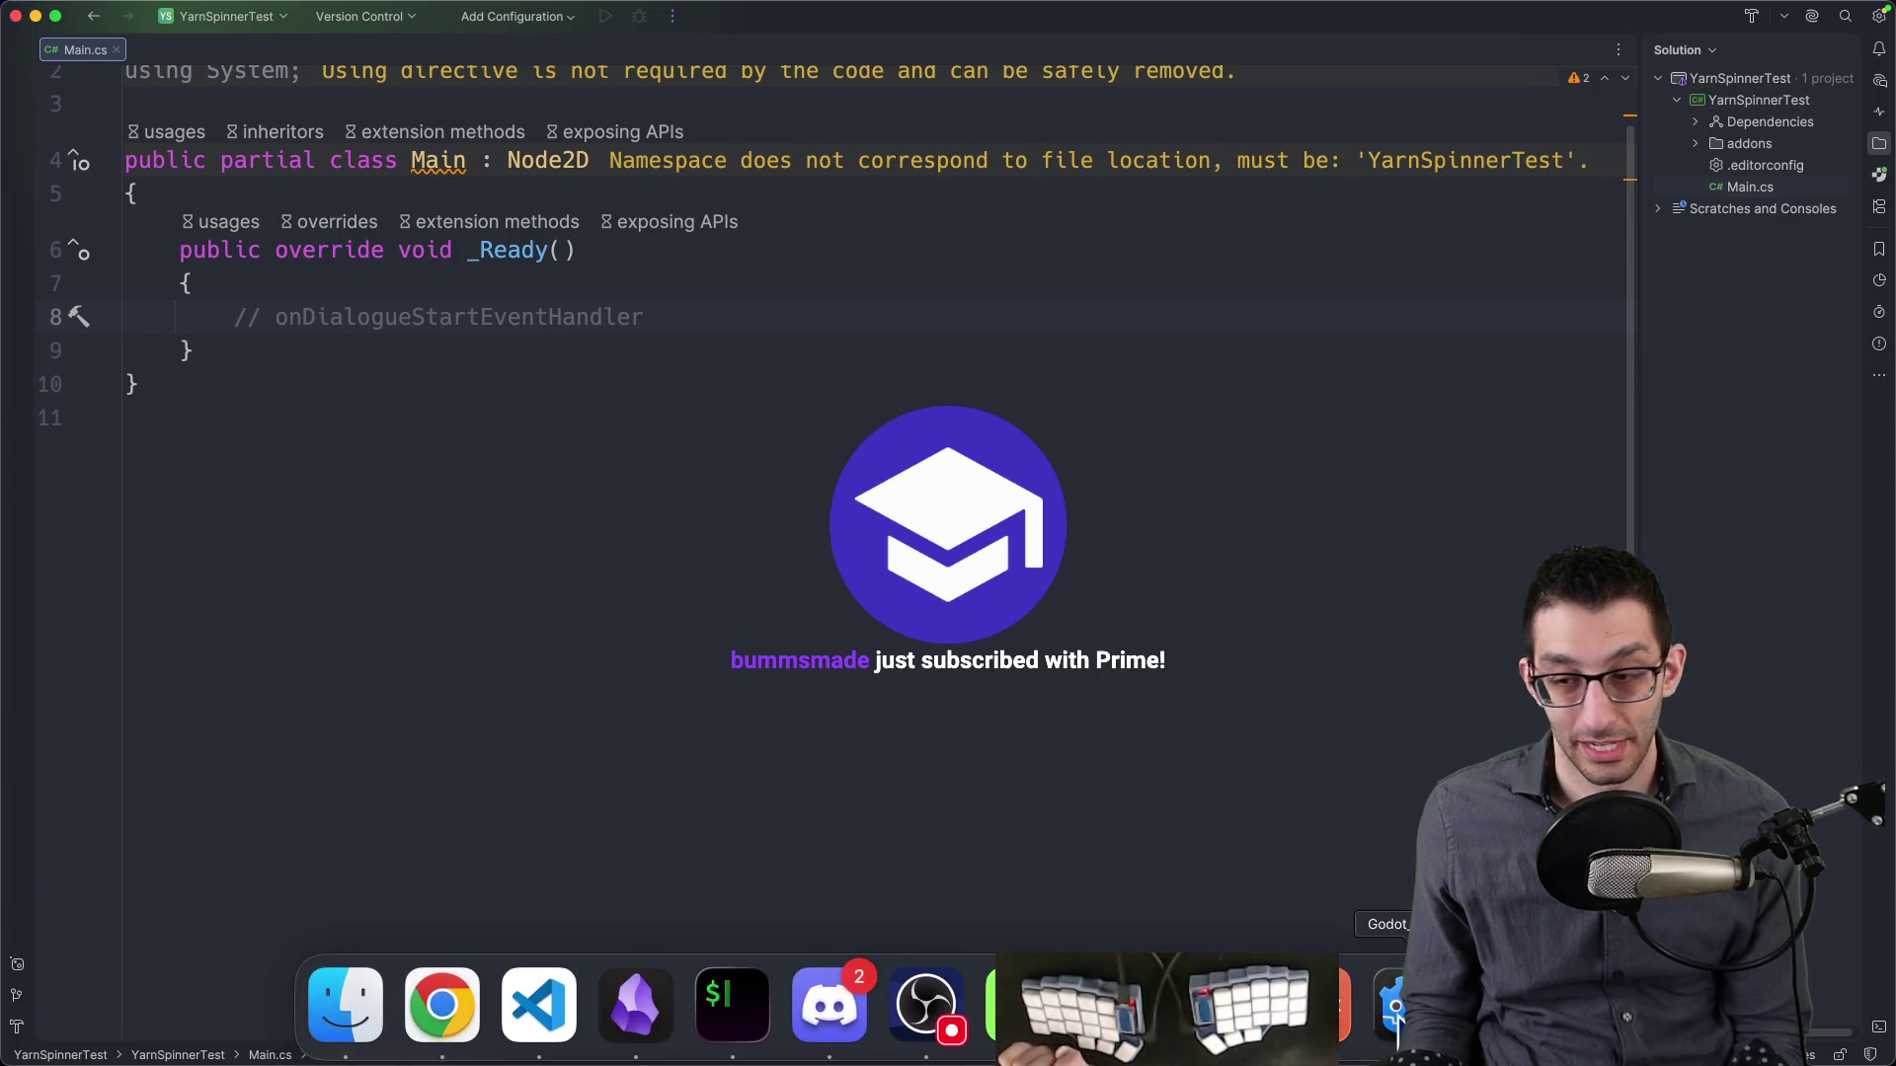
{"action": "left_click", "coordinate": [1395, 1007]}
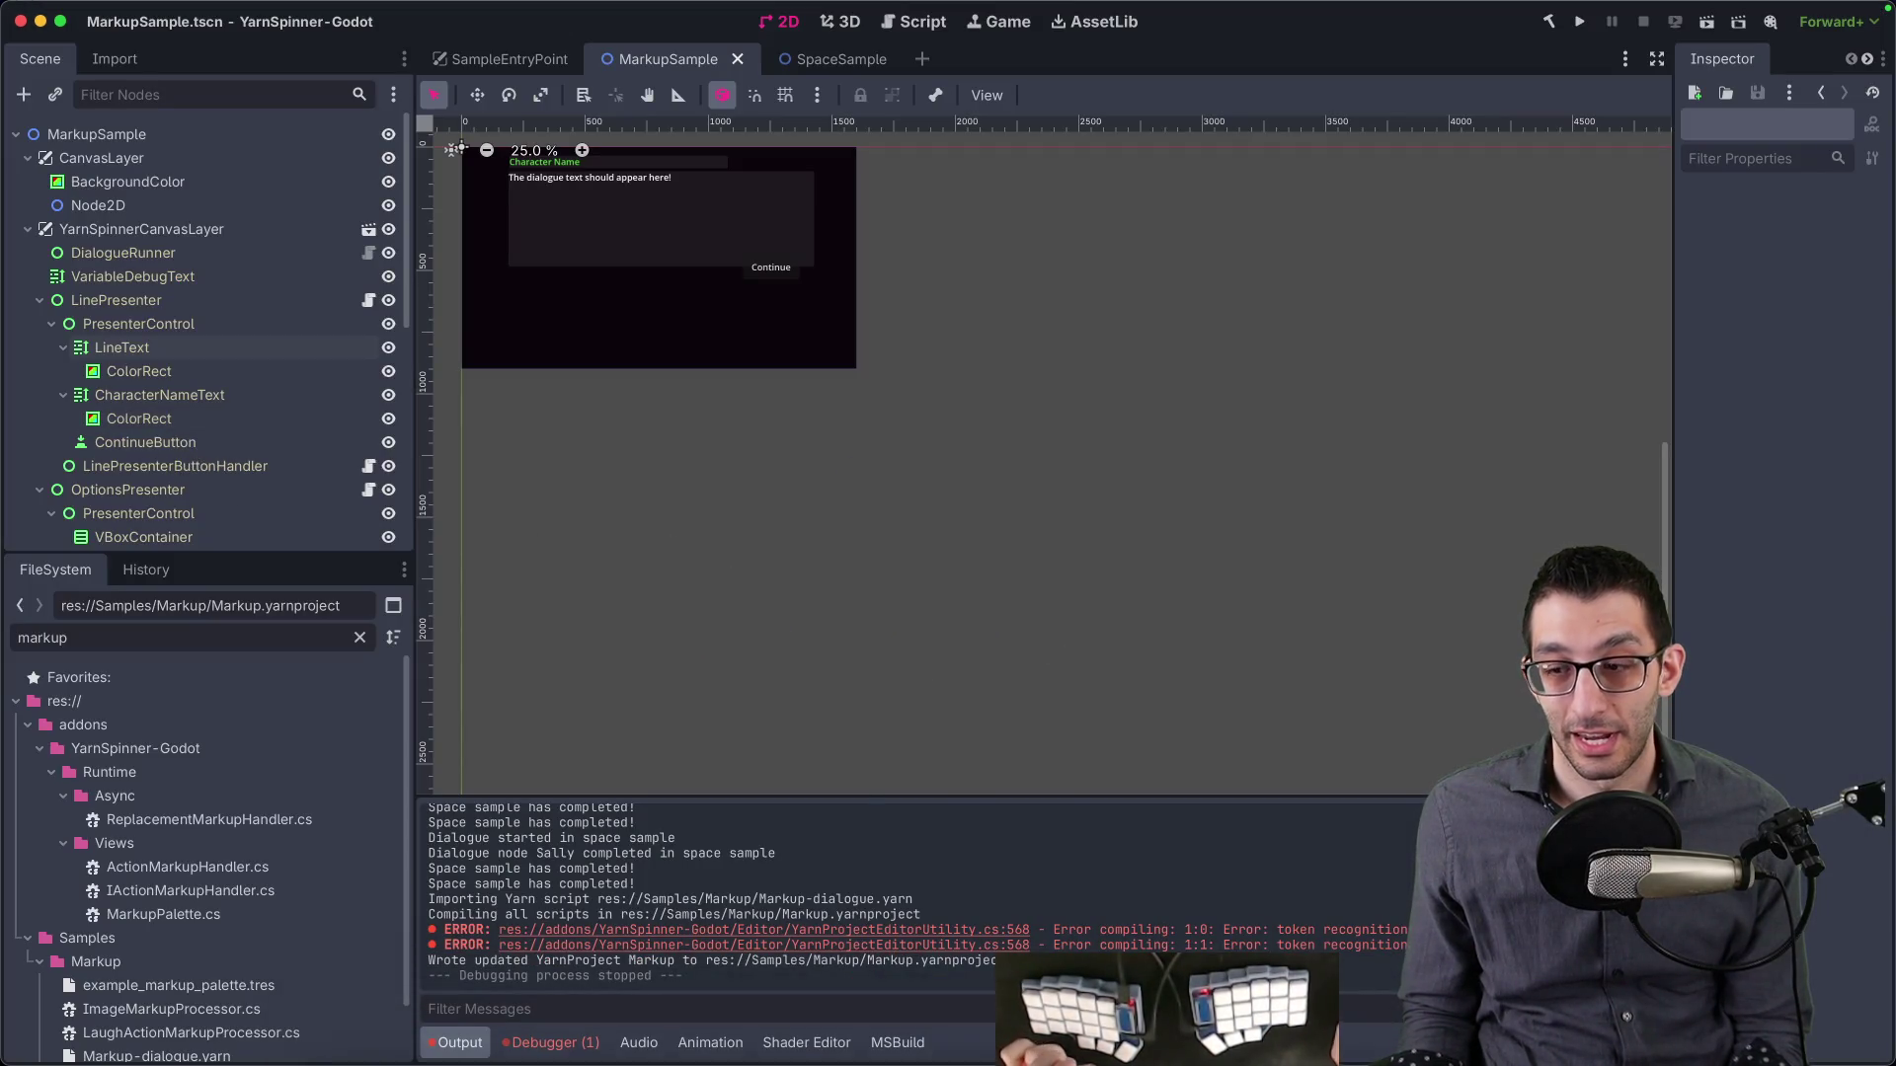
- Inspect the DialogueRunner node and its parent YarnSpinnerCanvasLayer in the YarnSpinnerTest scene tree
{"action": "key", "text": "super+grave"}
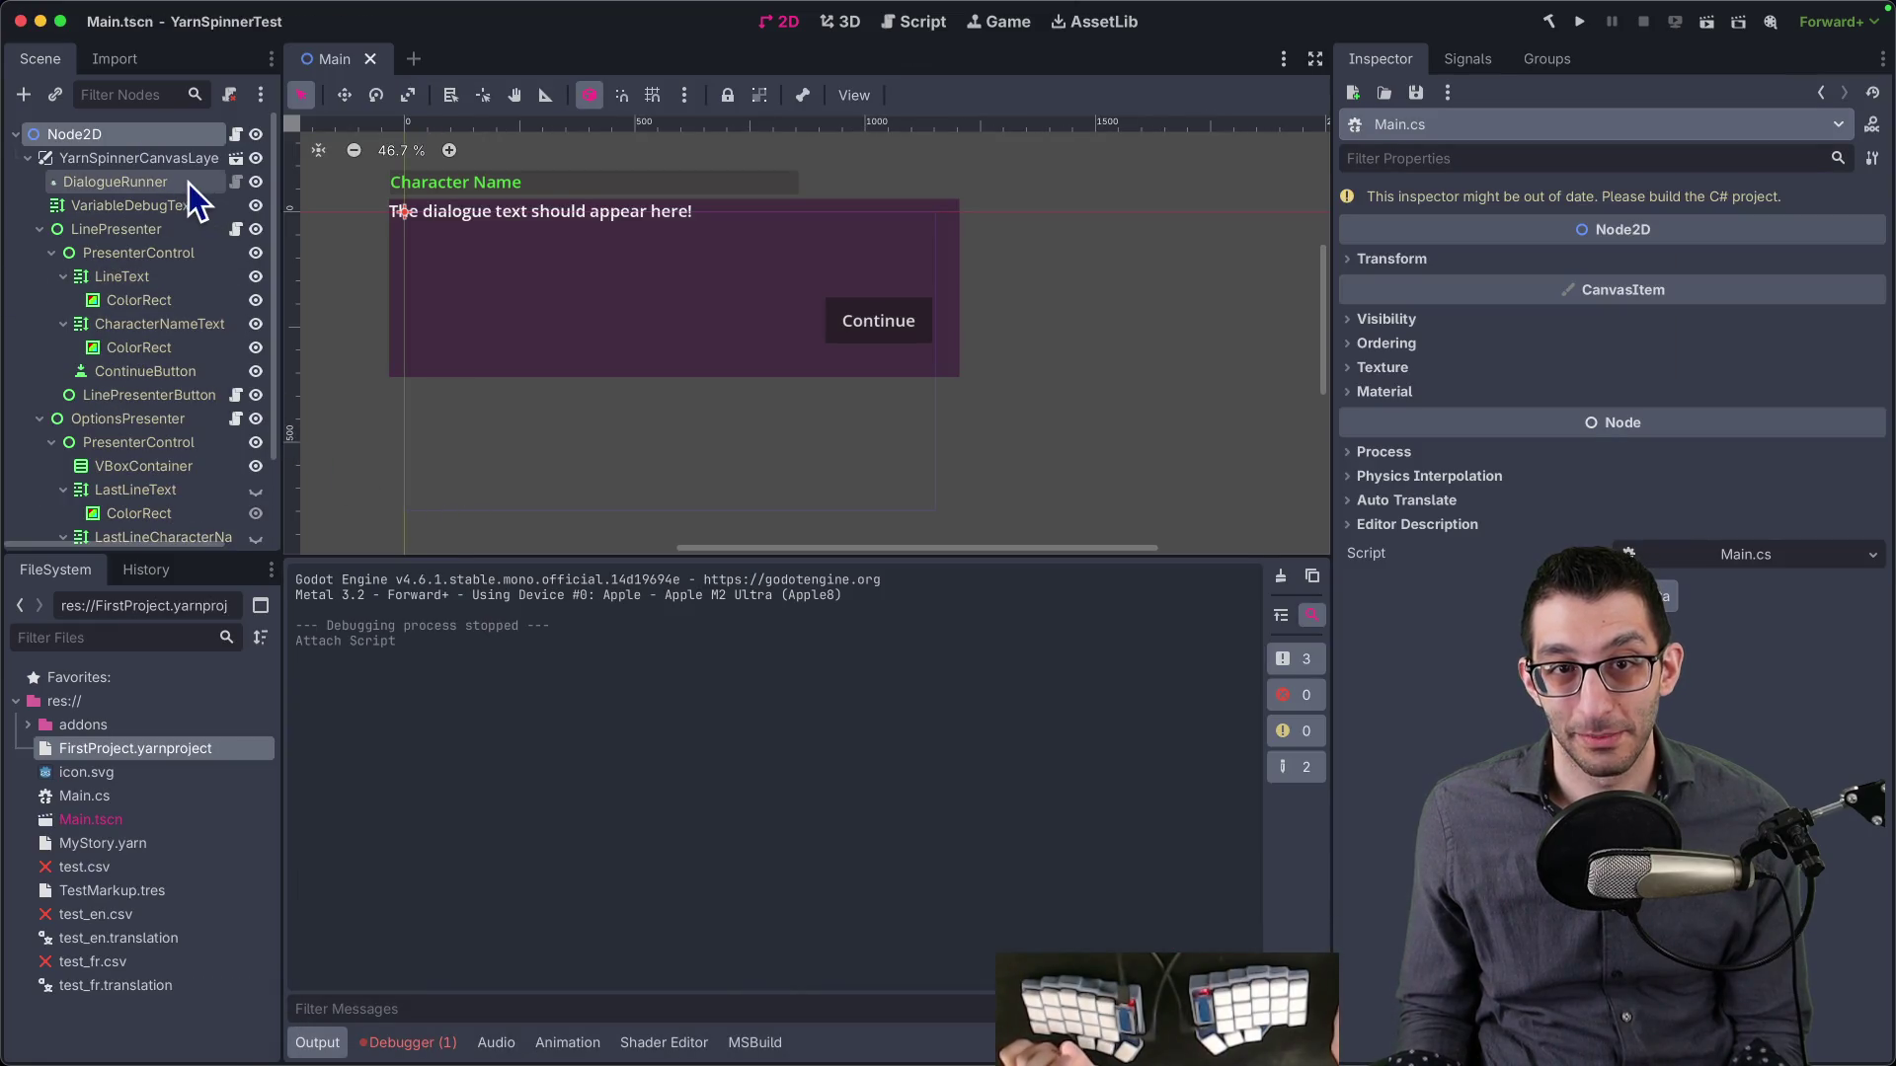
{"action": "scroll", "coordinate": [768, 276], "scroll_direction": "up", "scroll_amount": 2}
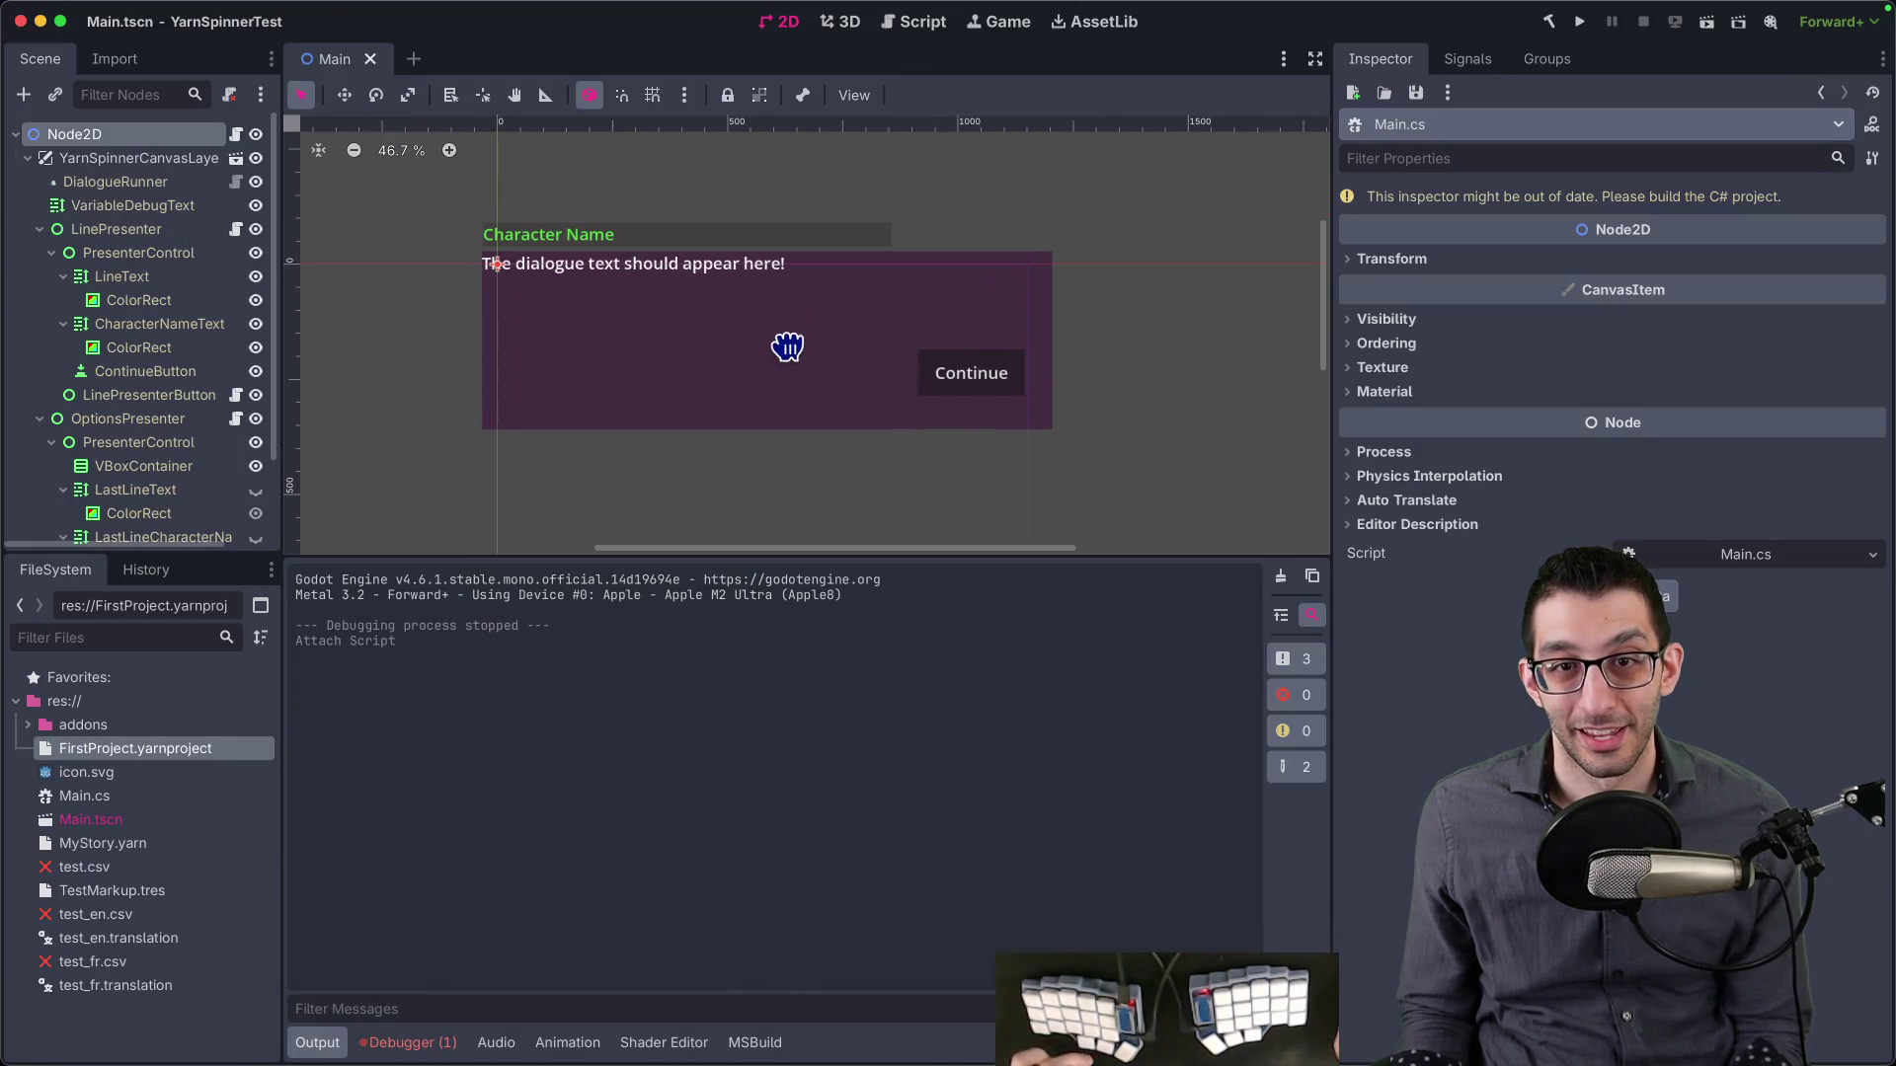
{"action": "left_click", "coordinate": [174, 192]}
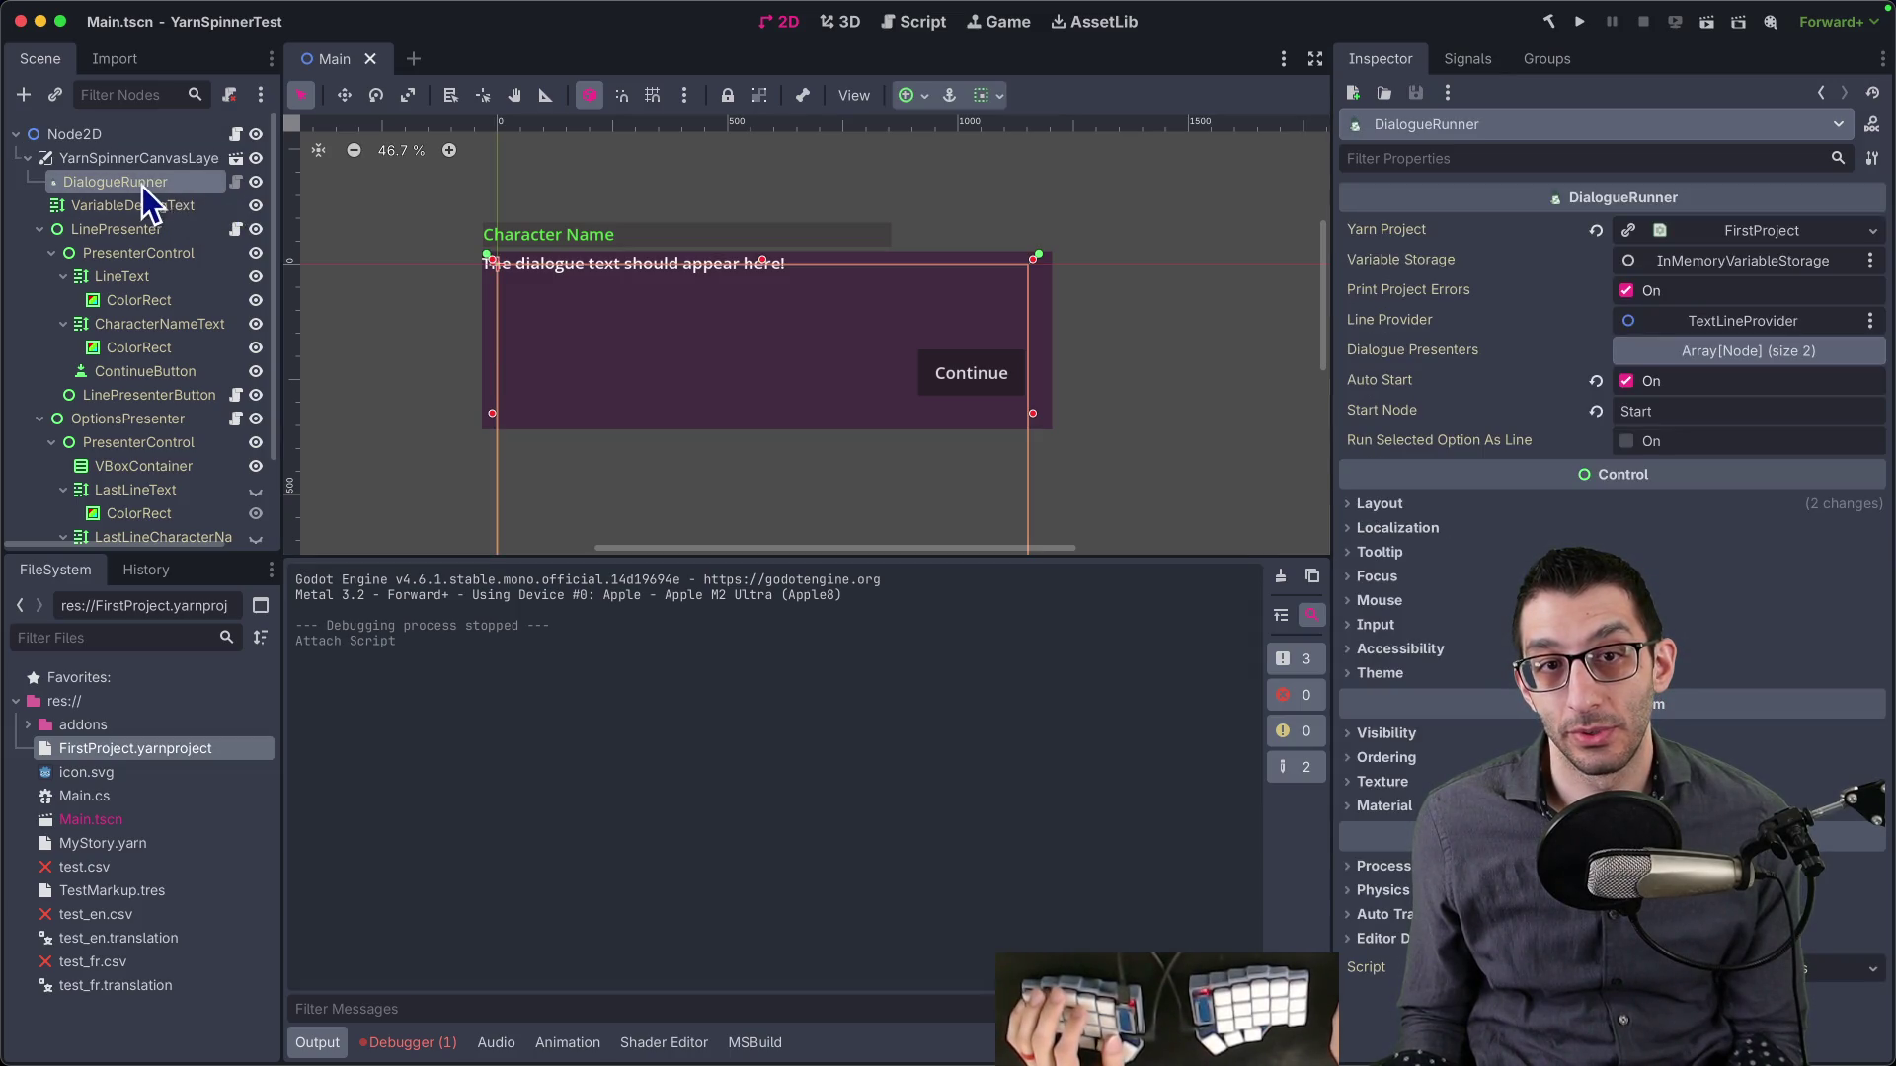
{"action": "key", "text": "Delete"}
{"action": "key", "text": "Return"}
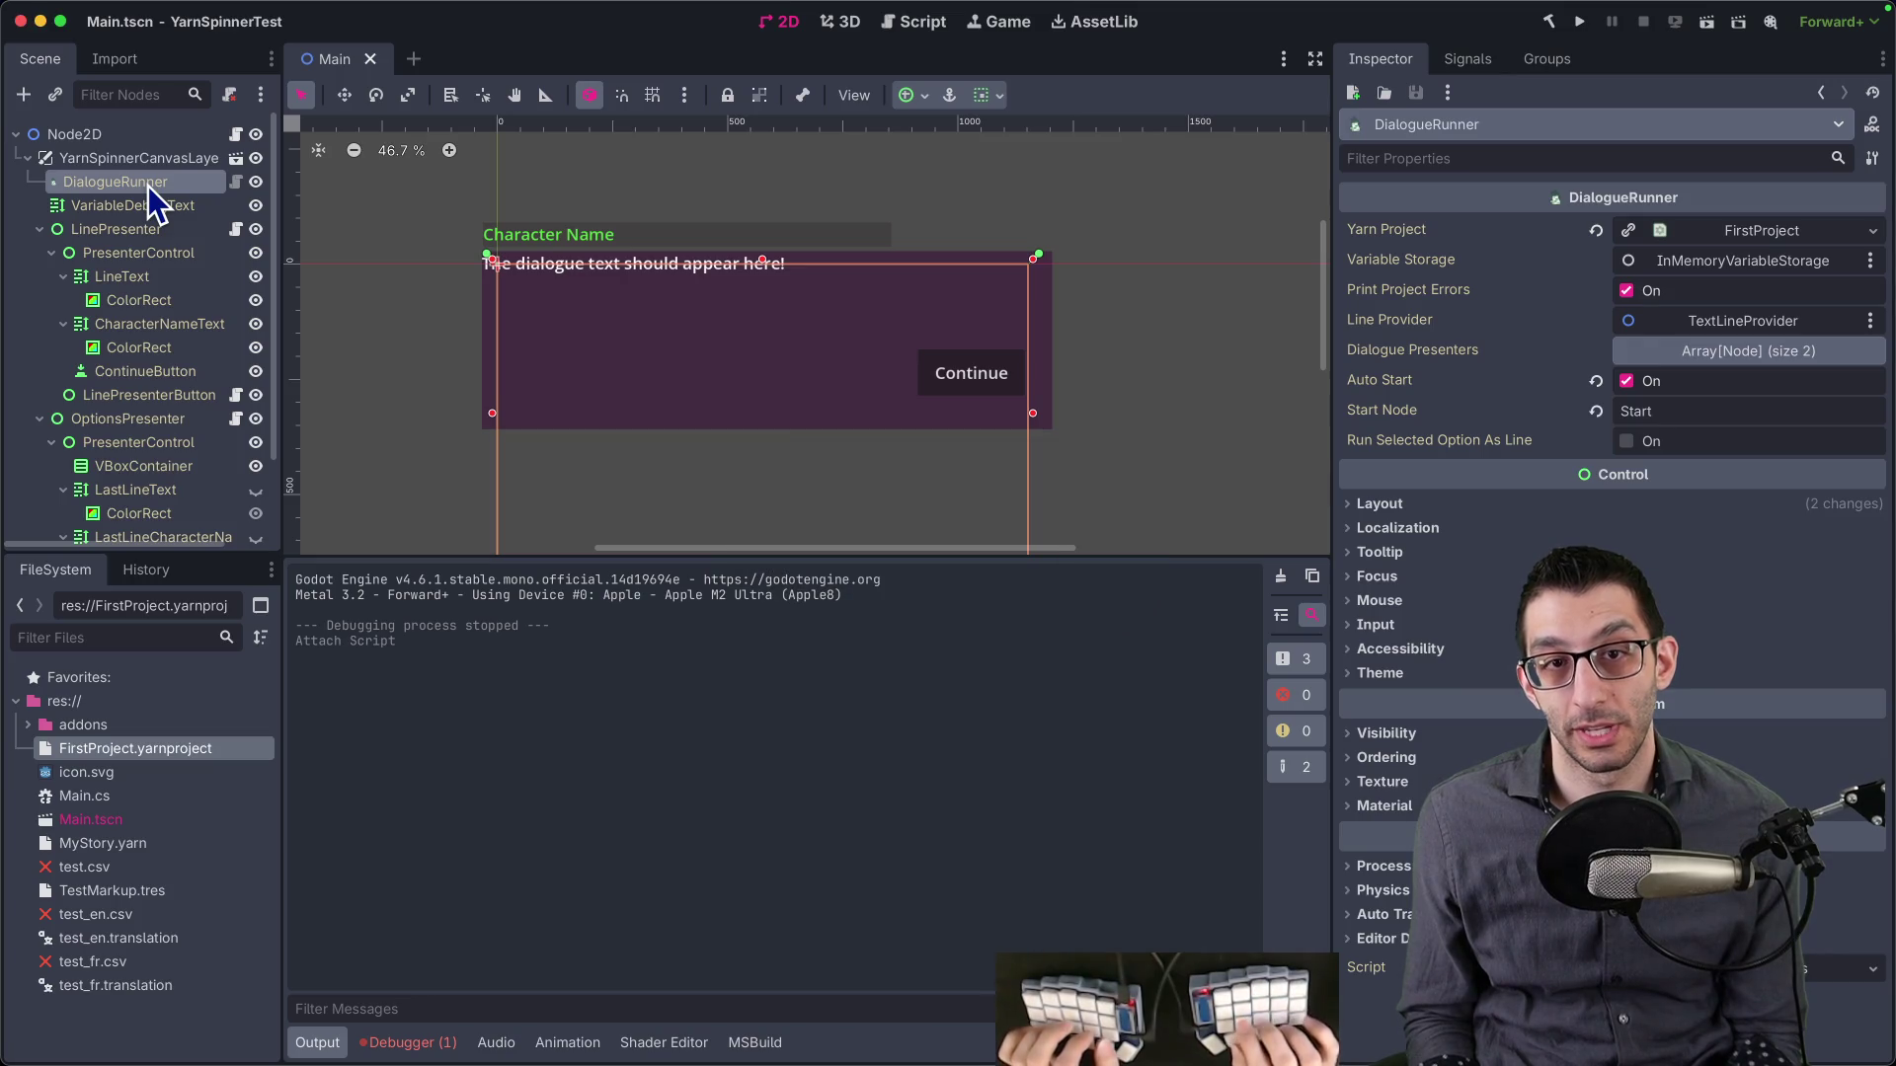
{"action": "left_click", "coordinate": [143, 162]}
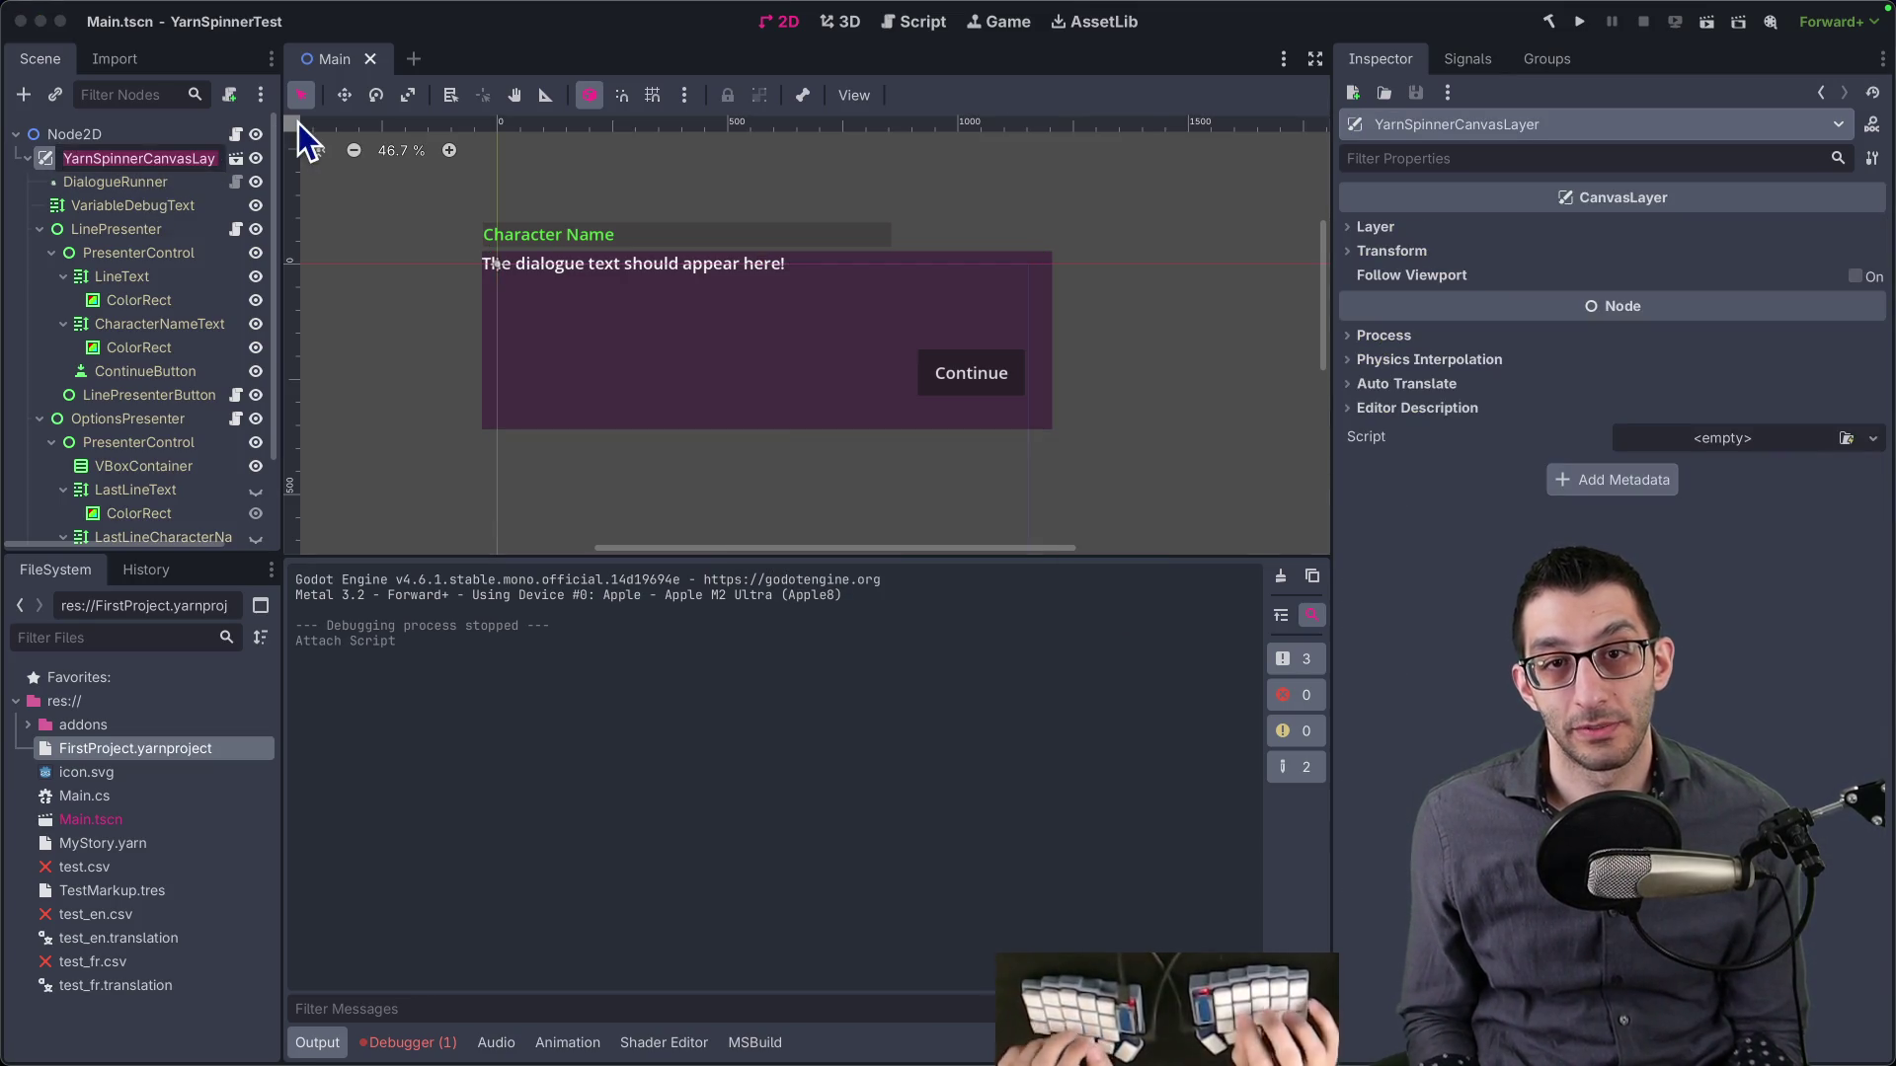
{"action": "key", "text": "super+Tab"}
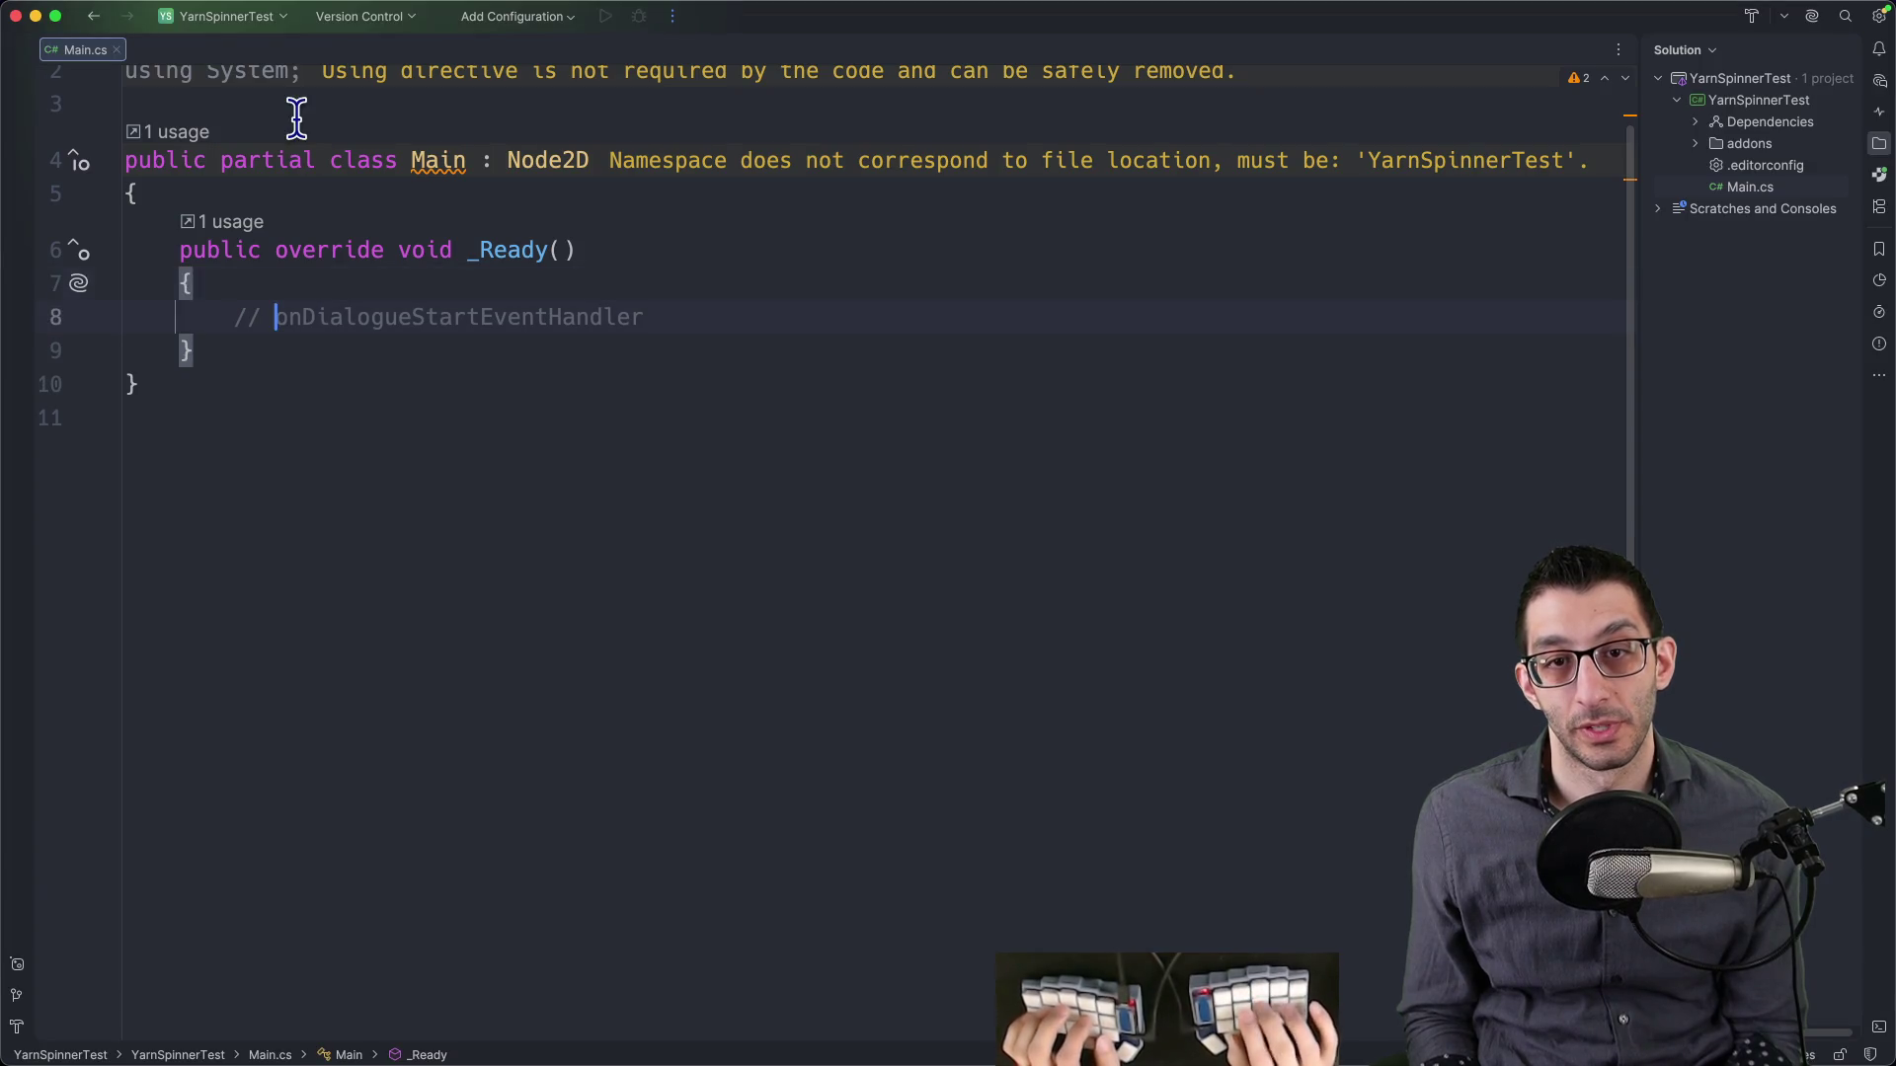
- Declare a DialogueRunner runner in _Ready, assigned from GetNode<DialogueRunner>()
{"action": "key", "text": "alt+BackSpace"}
{"action": "key", "text": "super+z"}
{"action": "key", "text": "Up"}
{"action": "key", "text": "End"}
{"action": "key", "text": "Return"}
{"action": "type", "text": "DialogueR"}
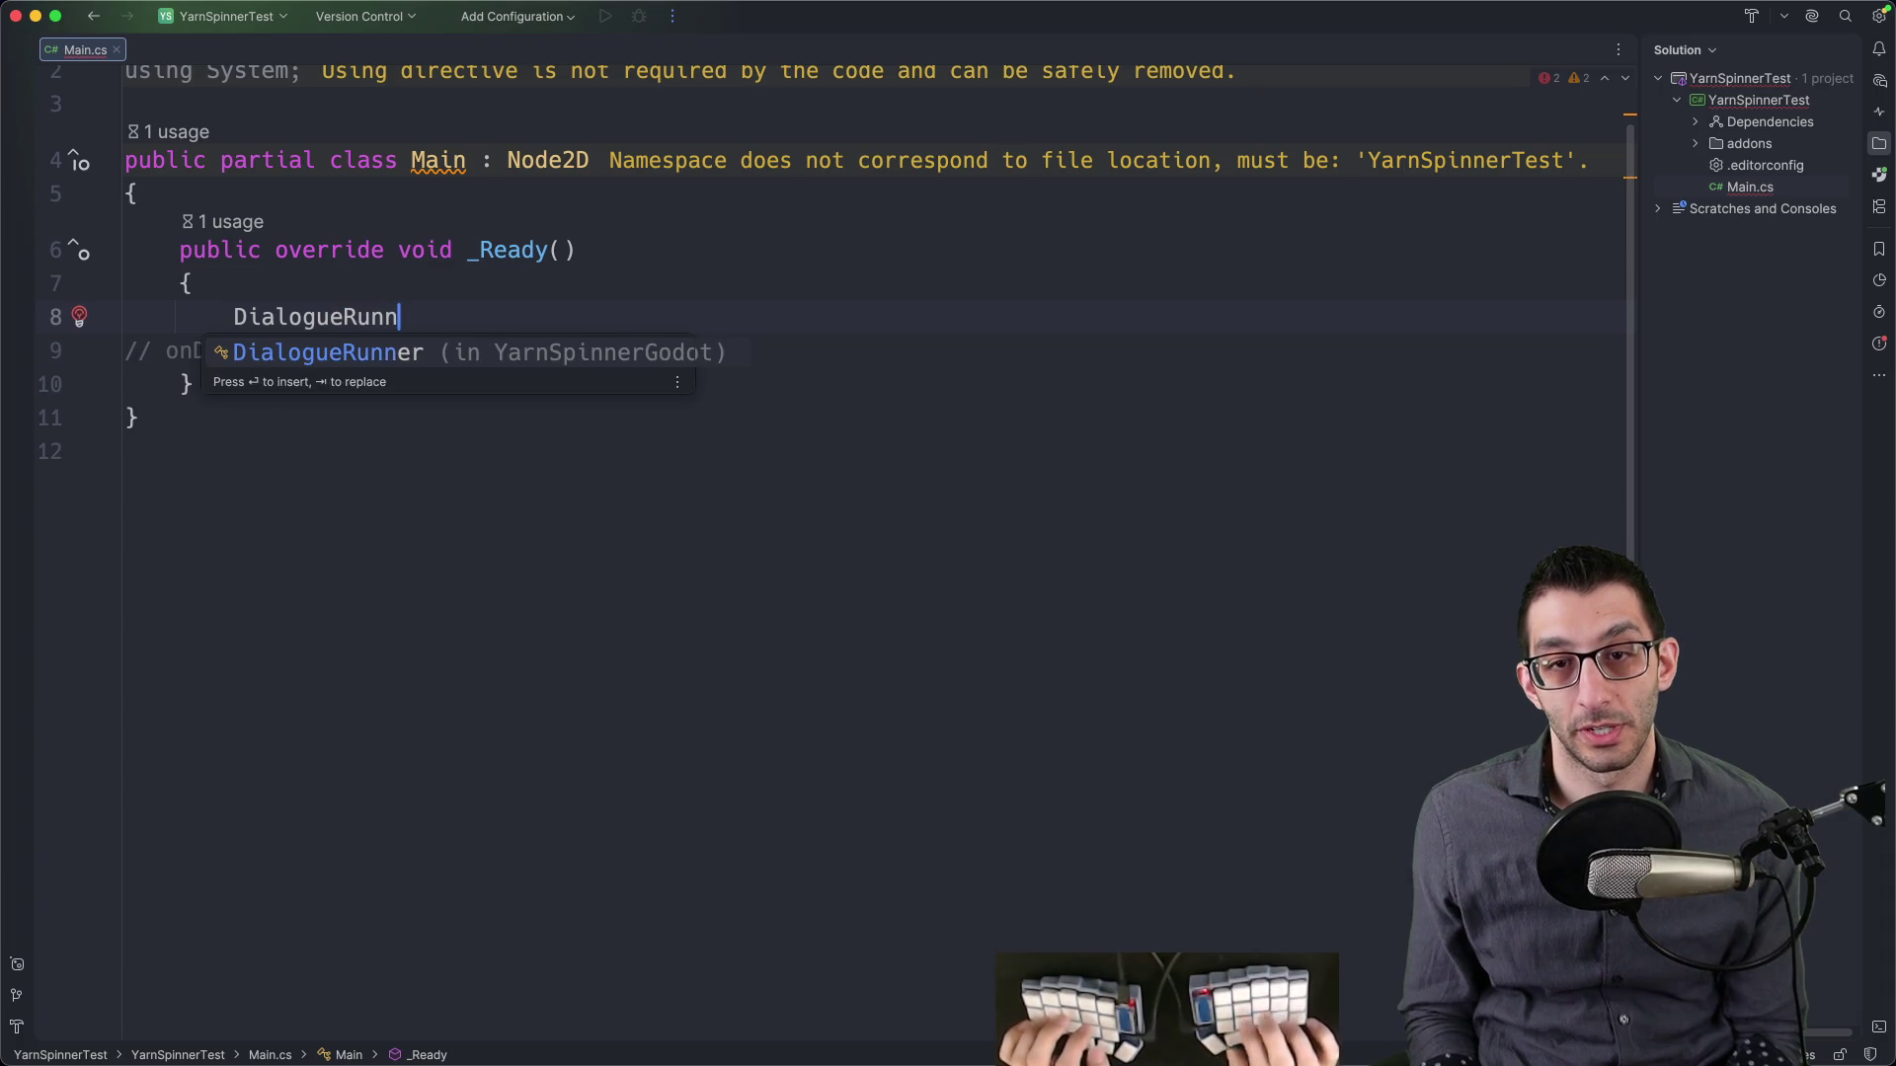
{"action": "key", "text": "Return"}
{"action": "type", "text": "ru"}
{"action": "key", "text": "Return"}
{"action": "type", "text": "= "}
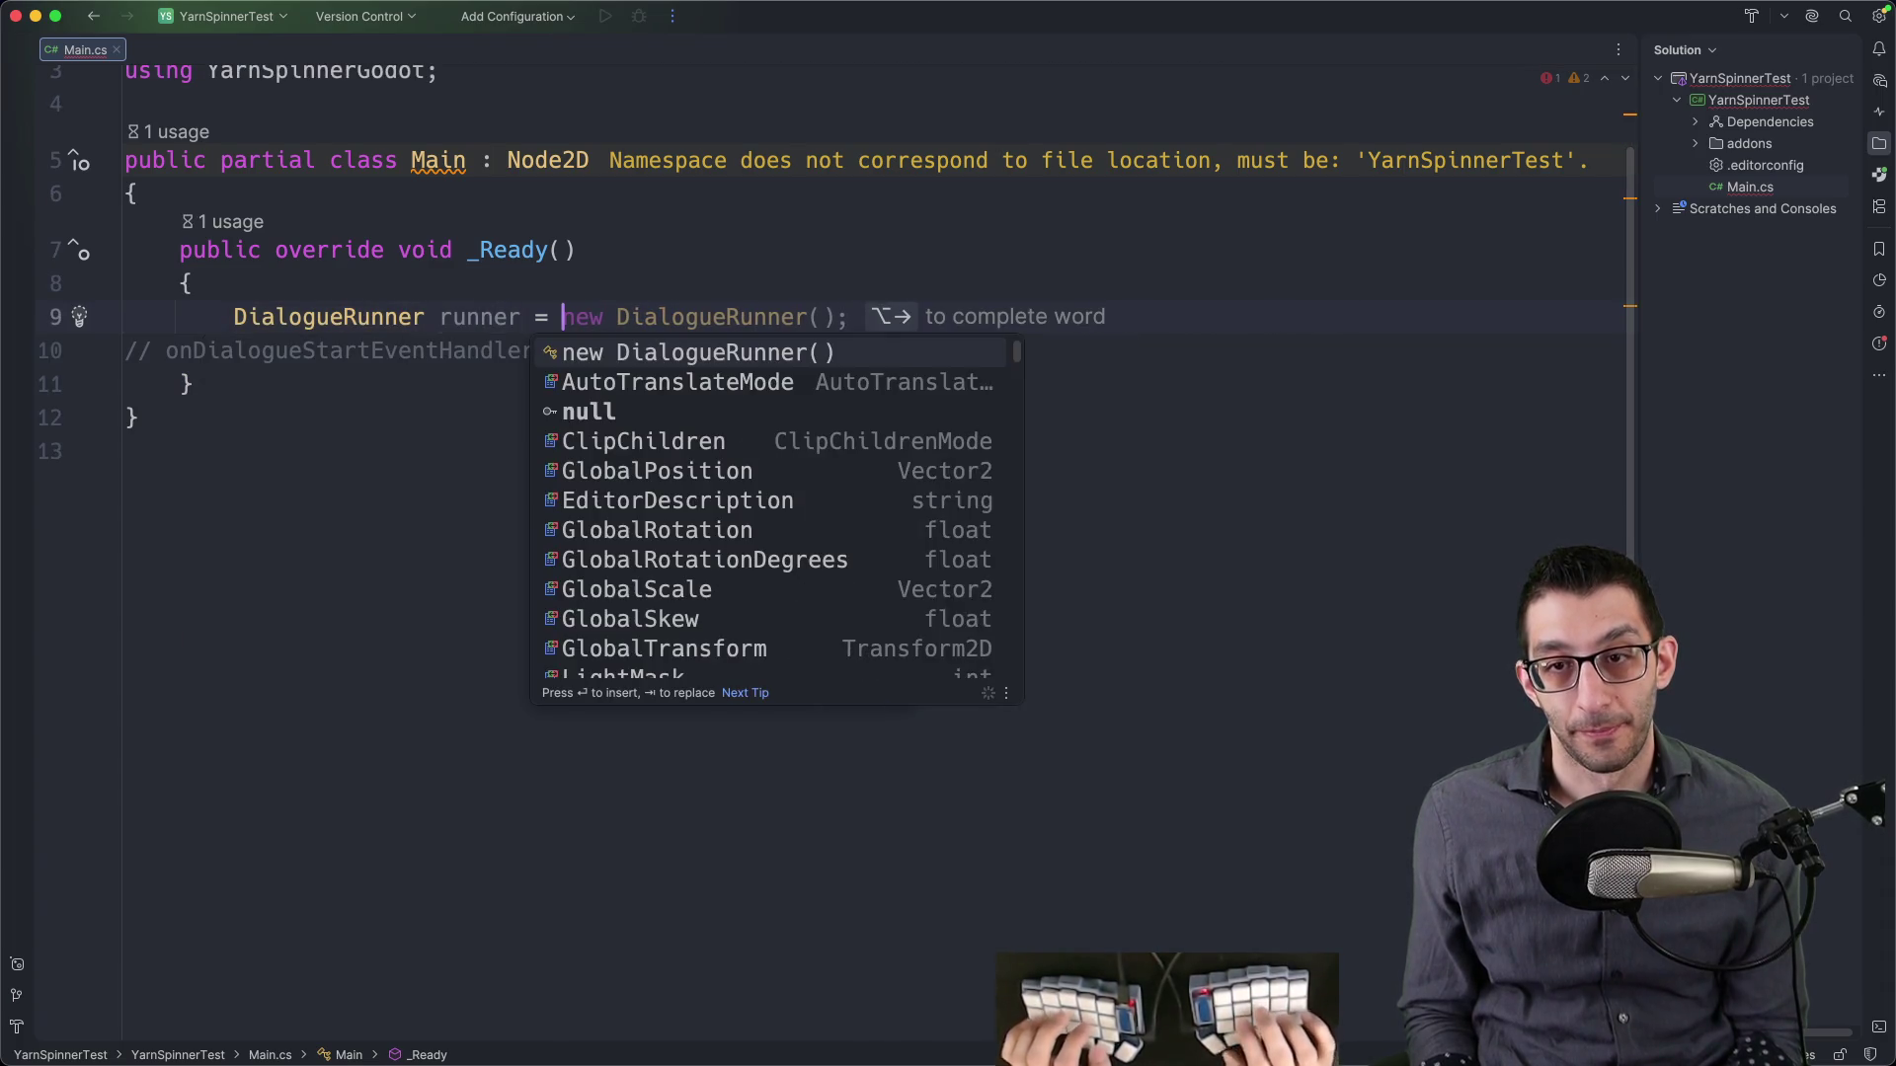
{"action": "type", "text": "GetNod"}
{"action": "key", "text": "Return"}
{"action": "key", "text": "Tab"}
{"action": "key", "text": "super+z"}
{"action": "key", "text": "Down"}
{"action": "key", "text": "Return"}
- Set the GetNode path to "YarnSpinnerCanvasLayer/DialogueRunner", checking it against Godot's scene tree
{"action": "left_click", "coordinate": [998, 317]}
{"action": "type", "text": "YarnSpinnerCanvasLayer/DialogueRunner\");"}
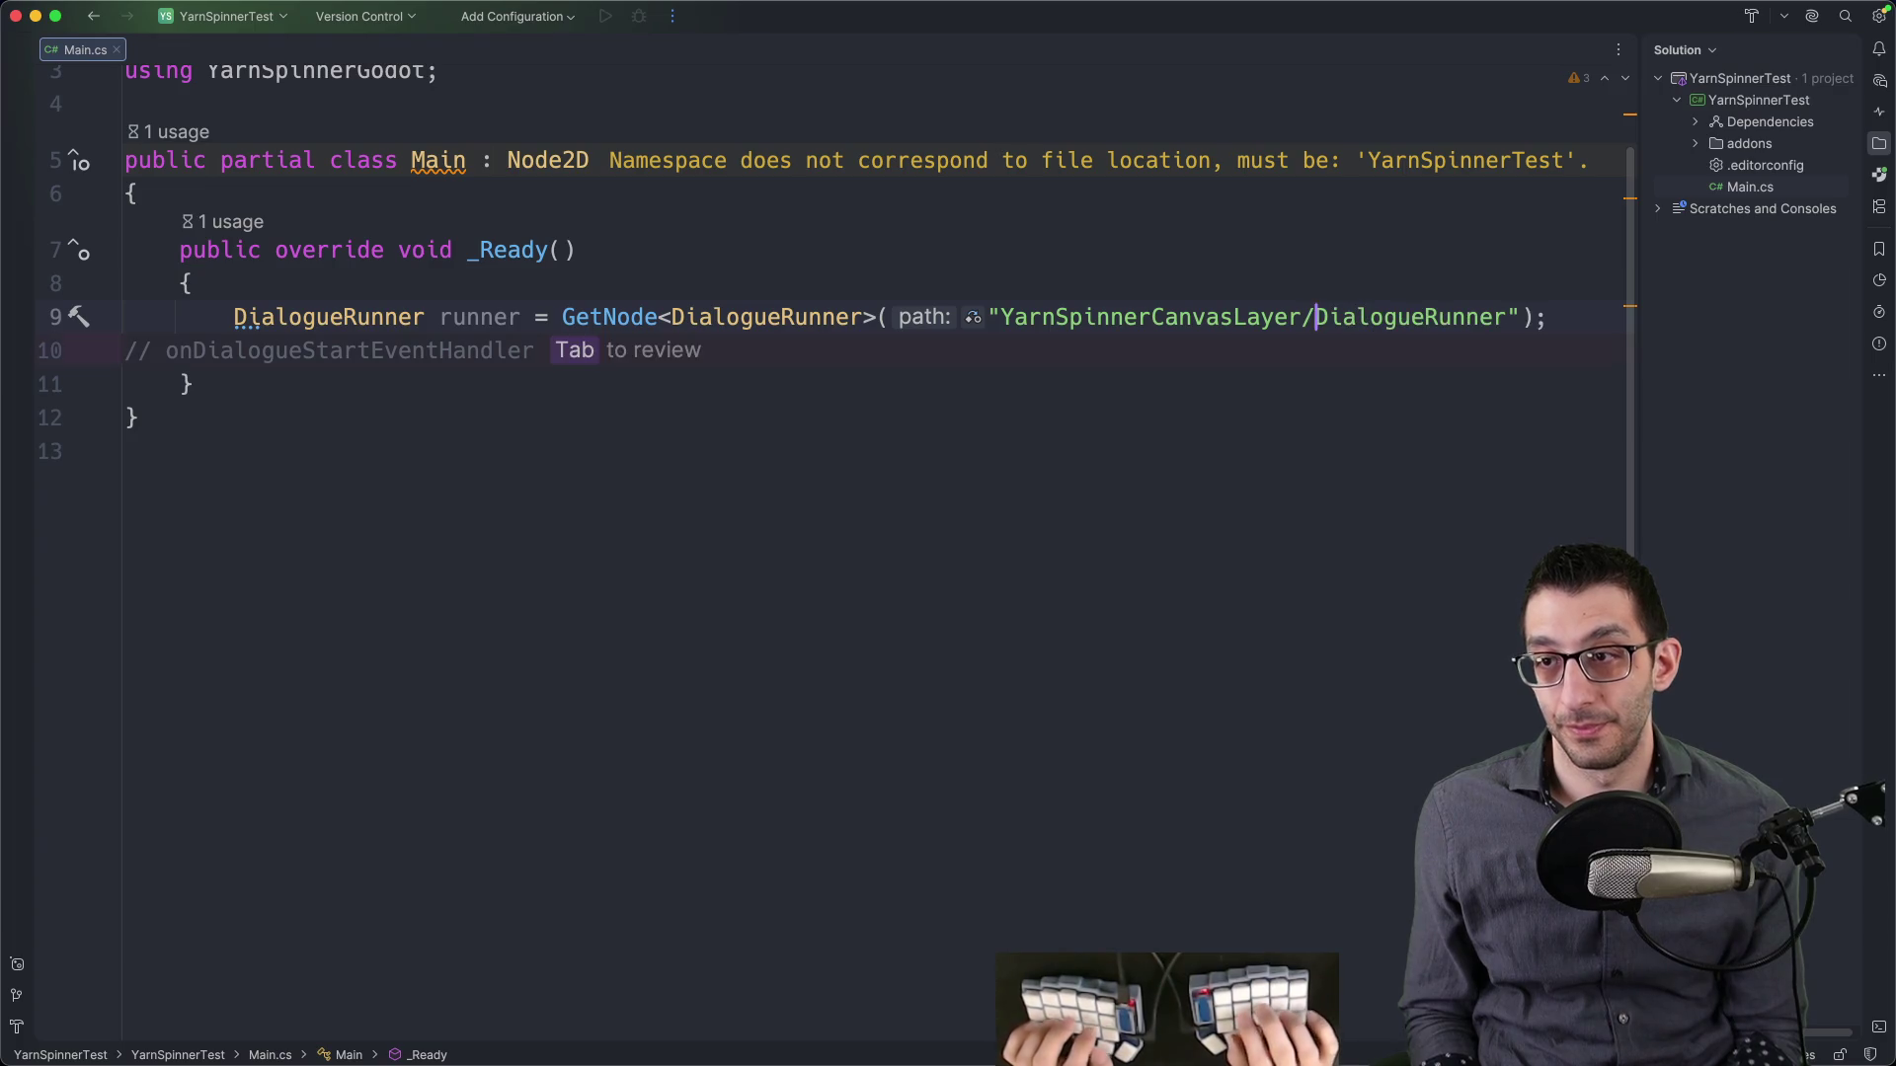
{"action": "key", "text": "super+Tab"}
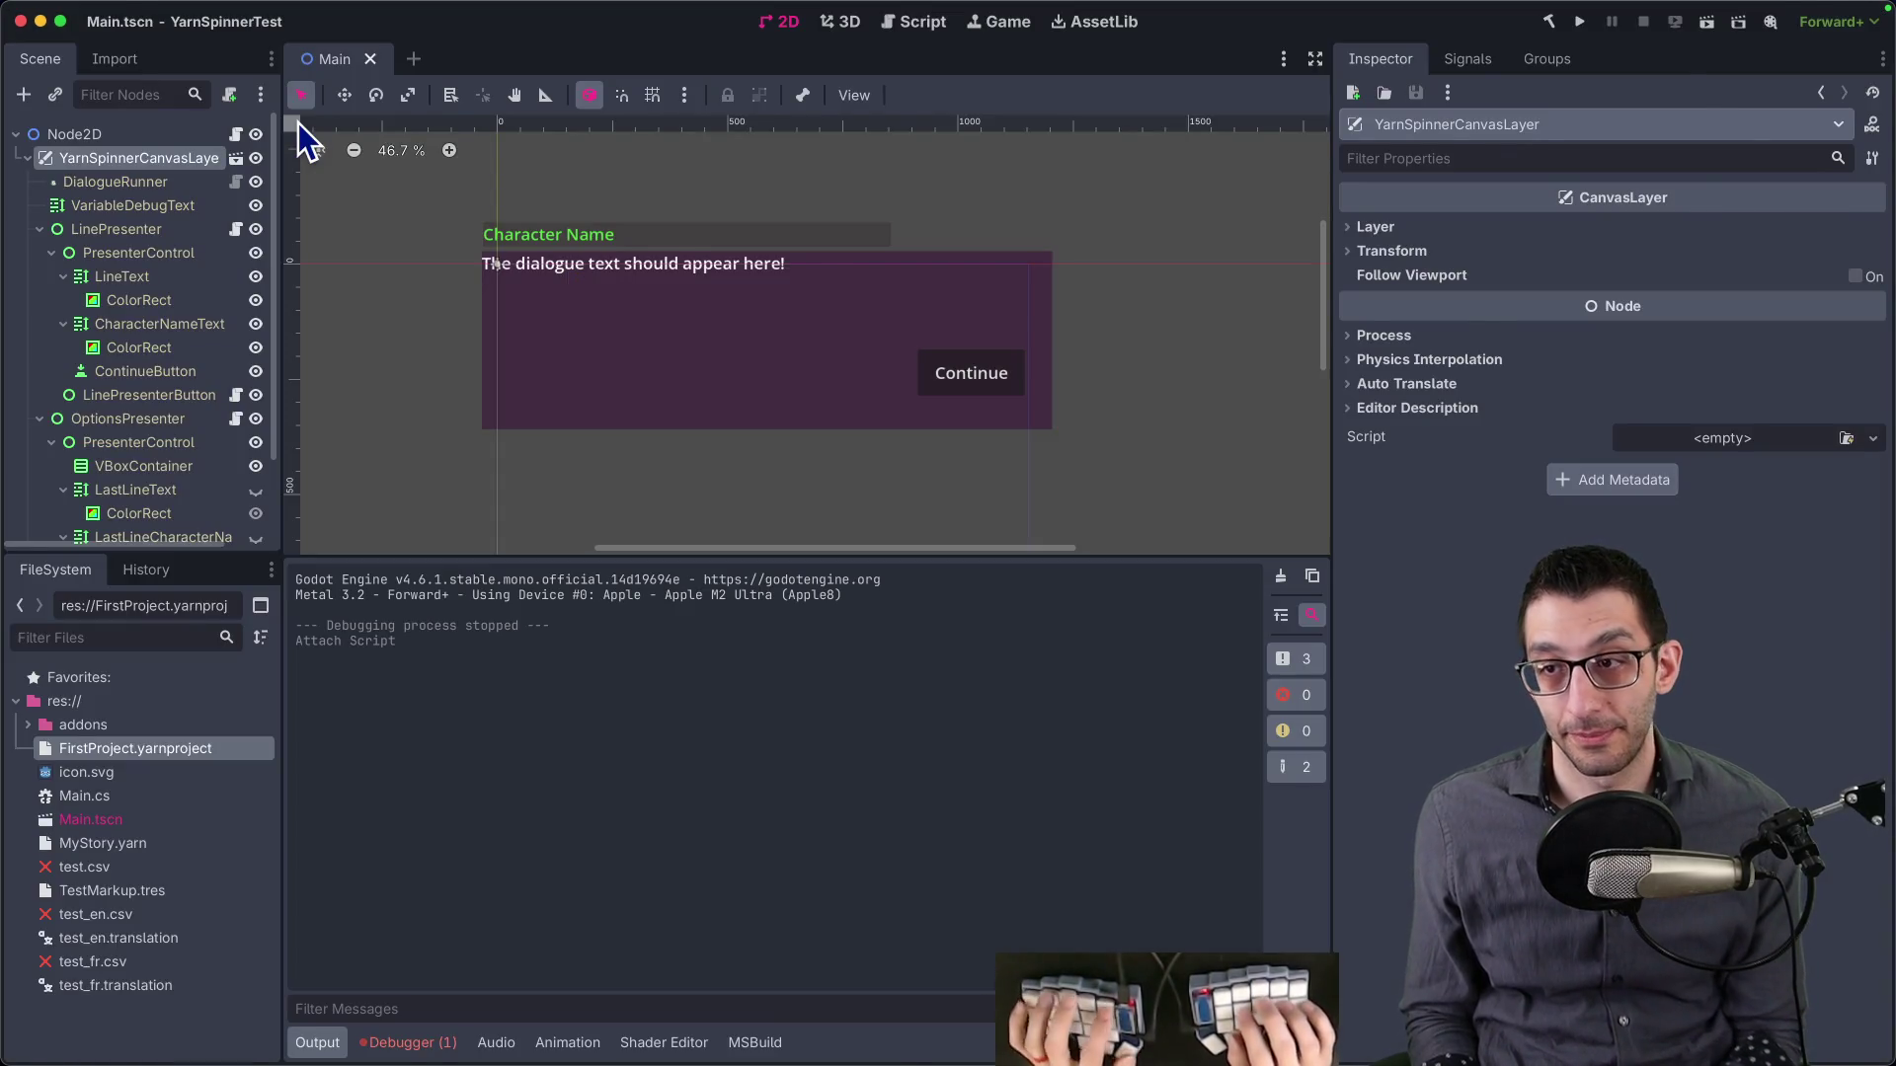
{"action": "key", "text": "super+Tab"}
- Subscribe runner.onDialogueStart with a lambda calling GD.Print("Dialogue started")
{"action": "key", "text": "super+Right"}
{"action": "key", "text": "Return"}
{"action": "type", "text": "runner."}
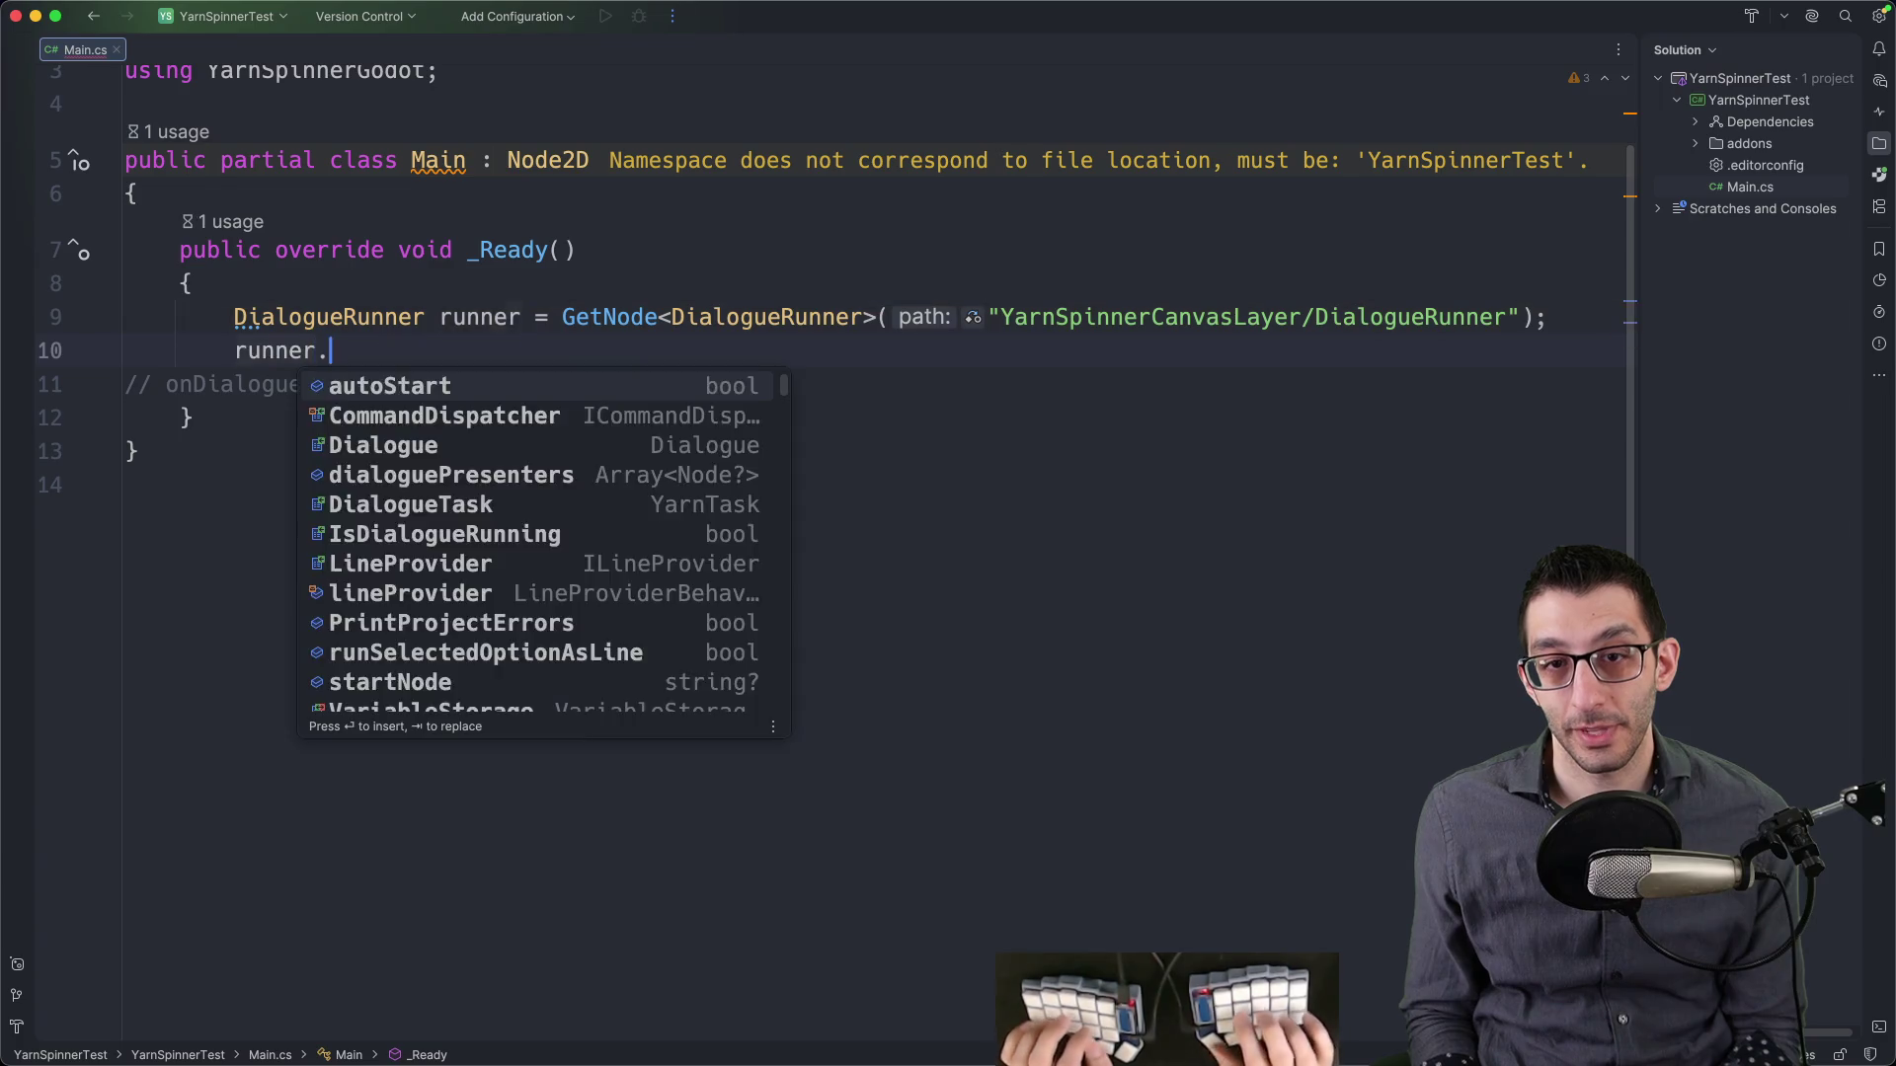
{"action": "type", "text": "OnDialog"}
{"action": "key", "text": "Down"}
{"action": "key", "text": "Down"}
{"action": "key", "text": "Return"}
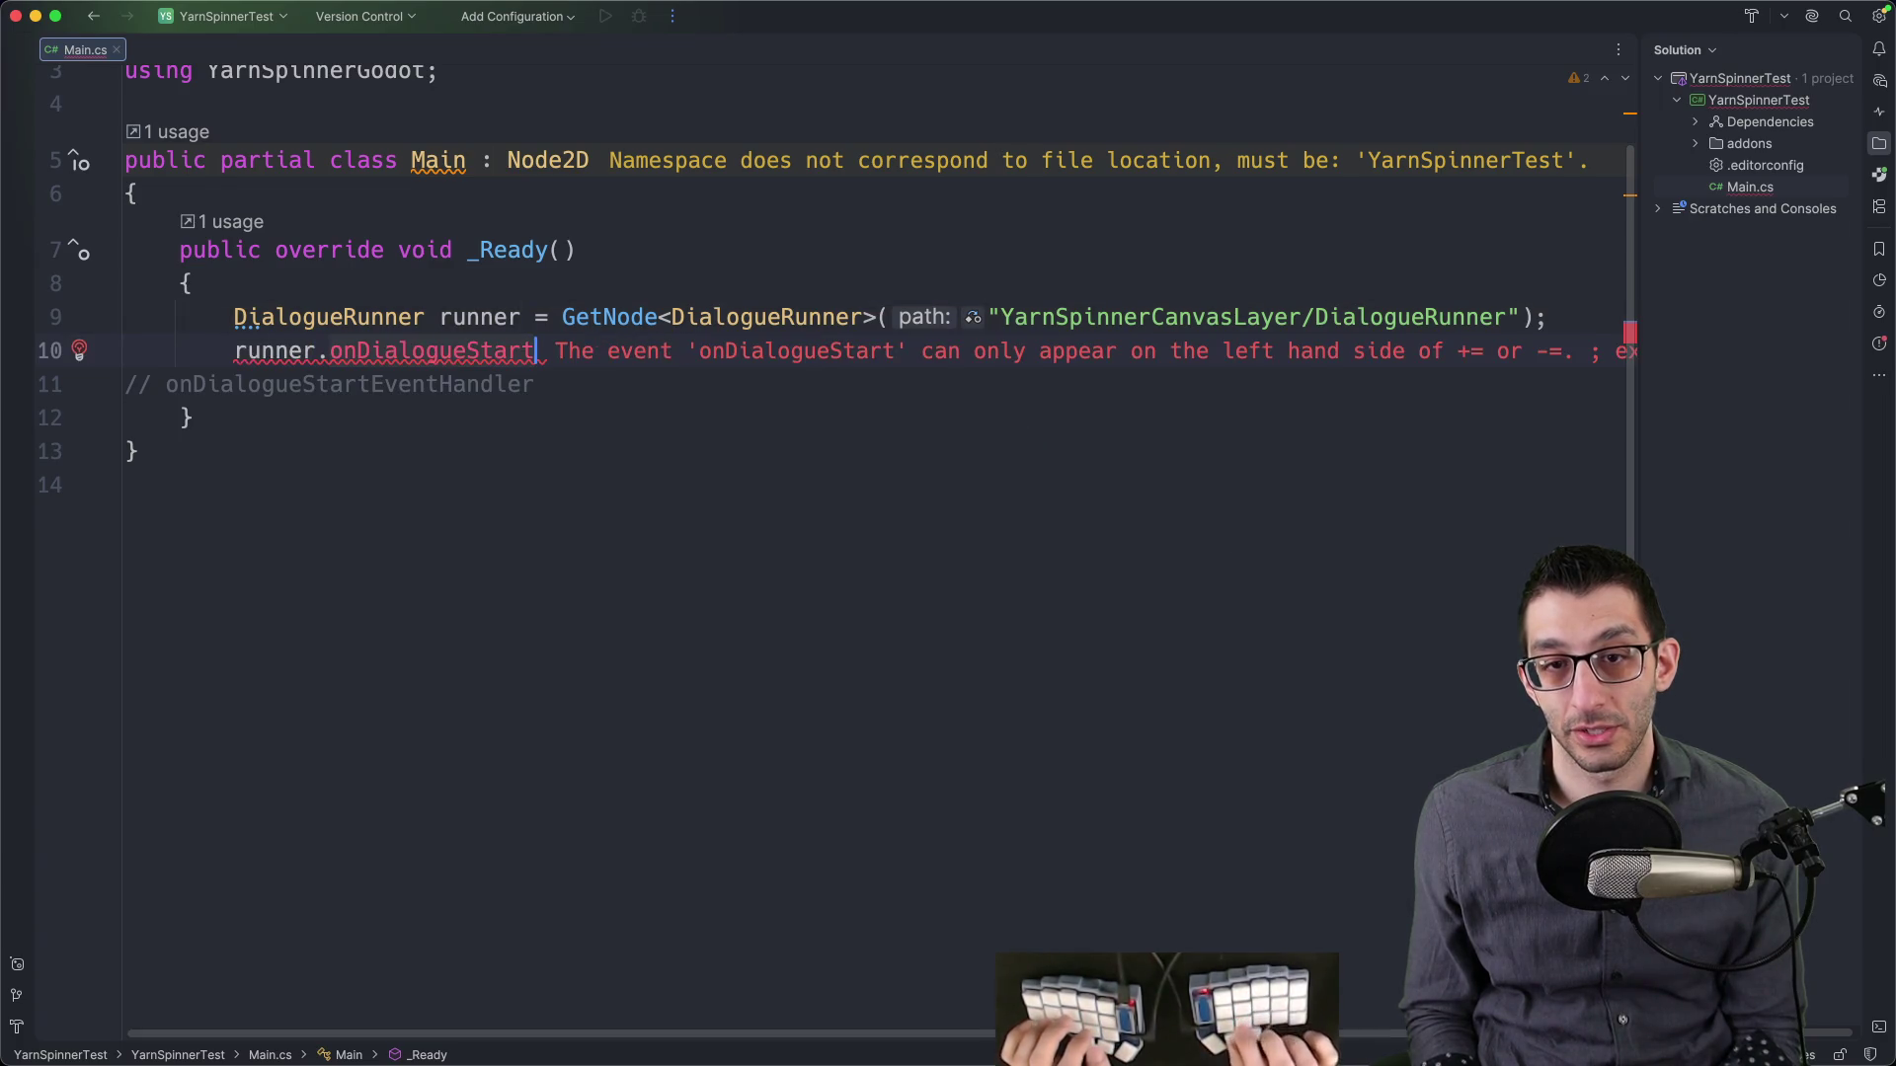
{"action": "type", "text": " +="}
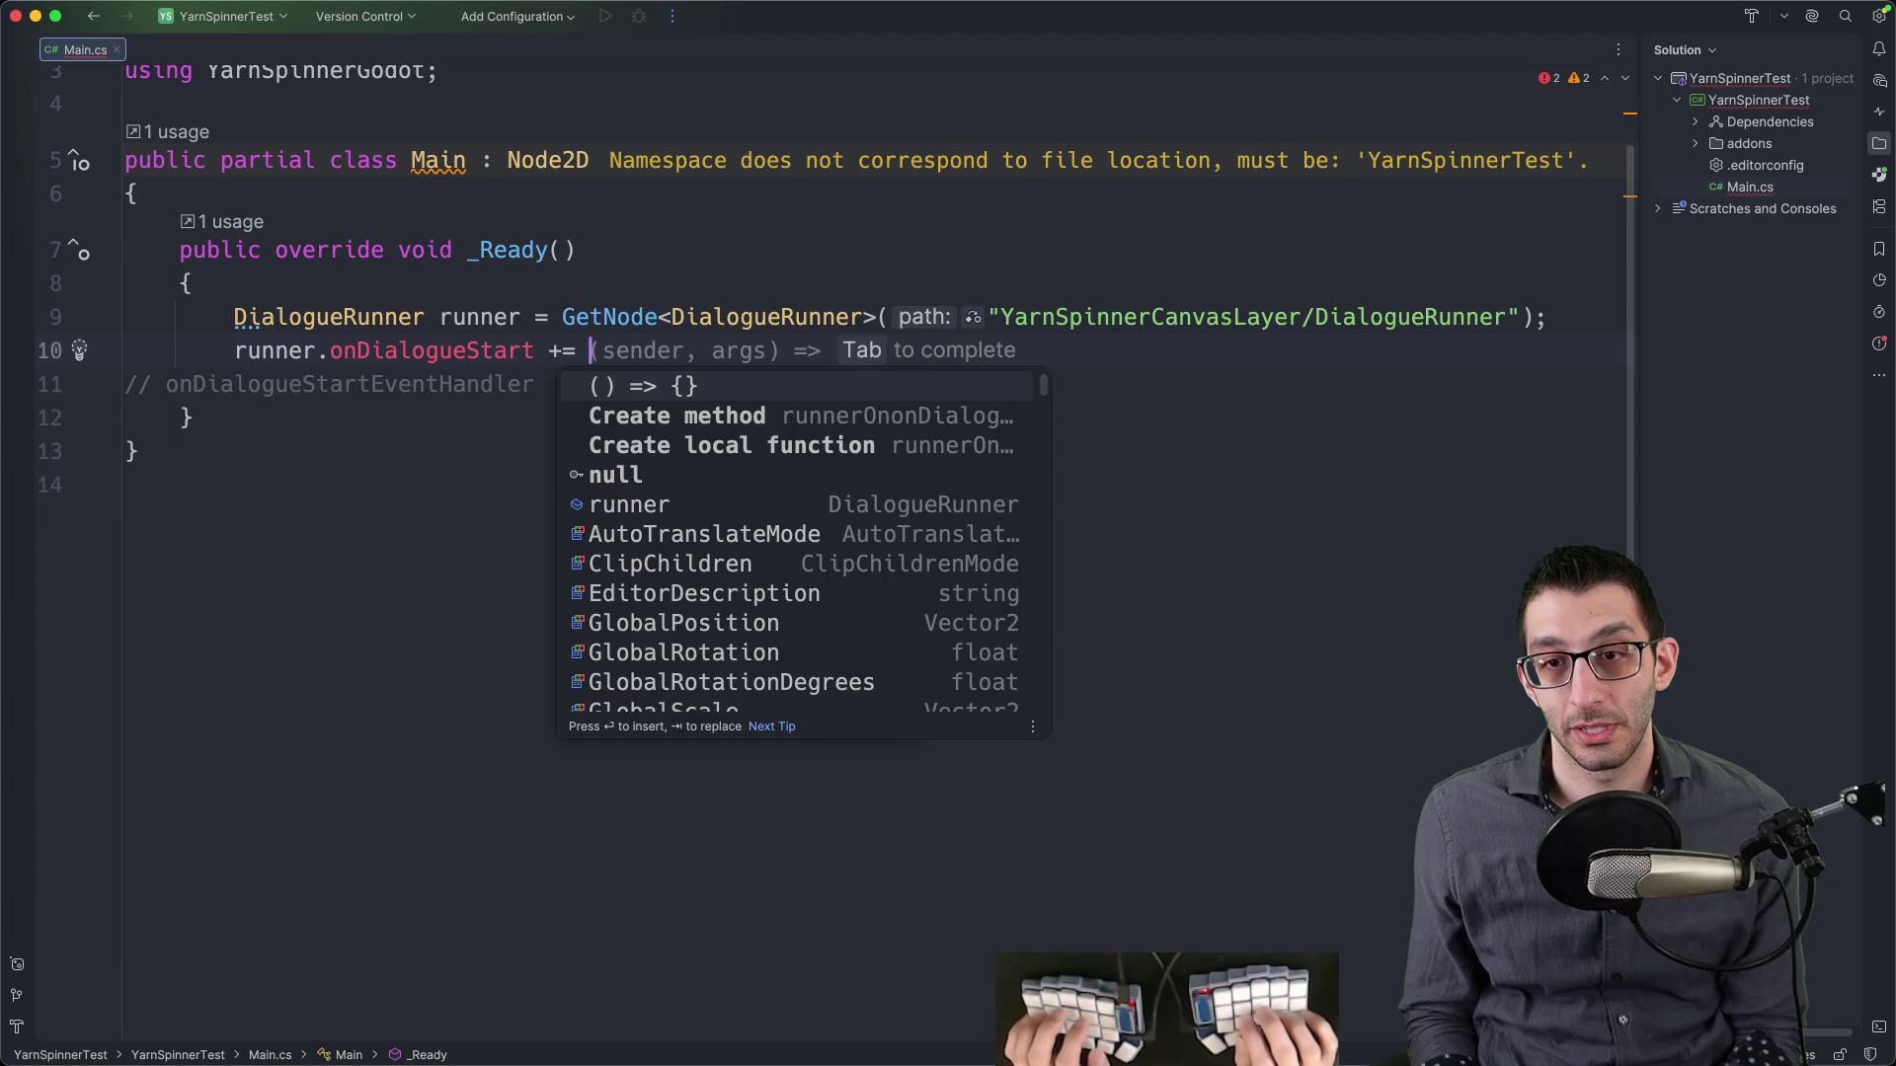
{"action": "key", "text": "Tab"}
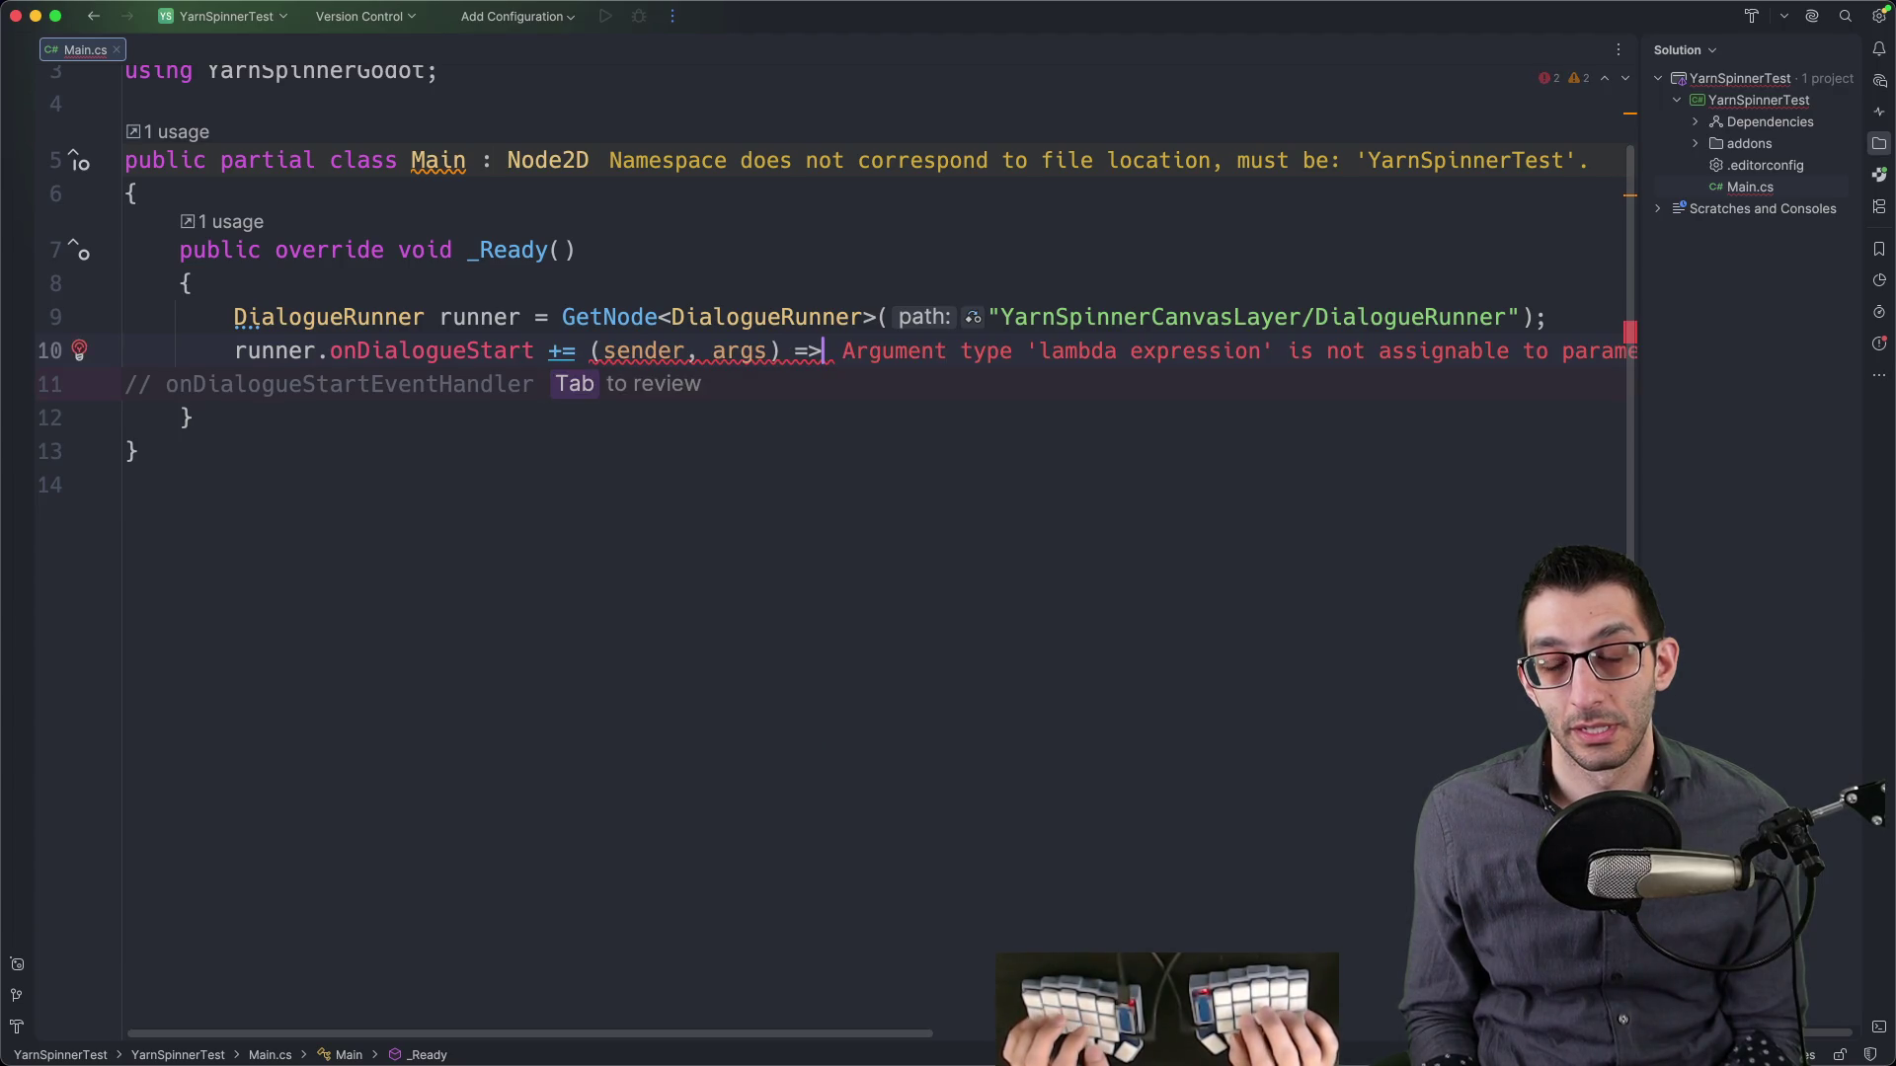
{"action": "key", "text": "BackSpace"}
{"action": "key", "text": "BackSpace"}
{"action": "key", "text": "BackSpace"}
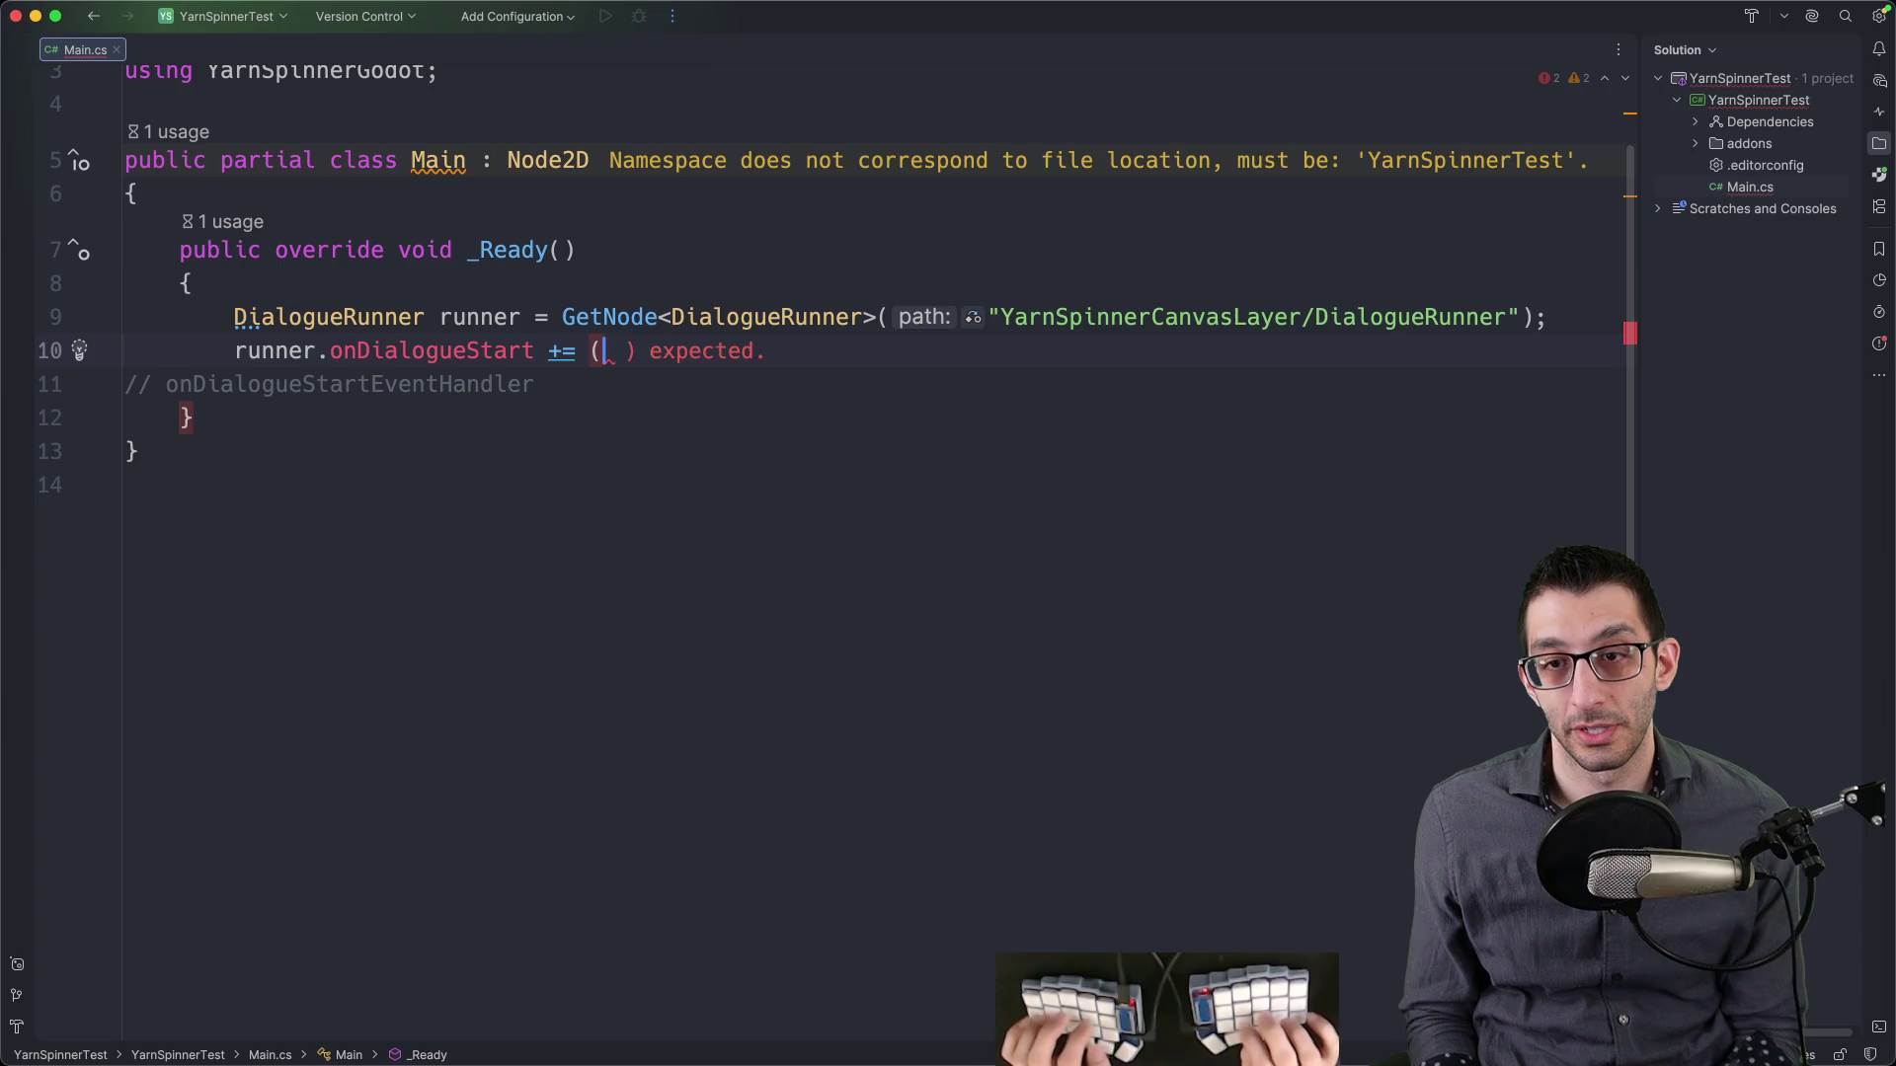
{"action": "type", "text": "=>{"}
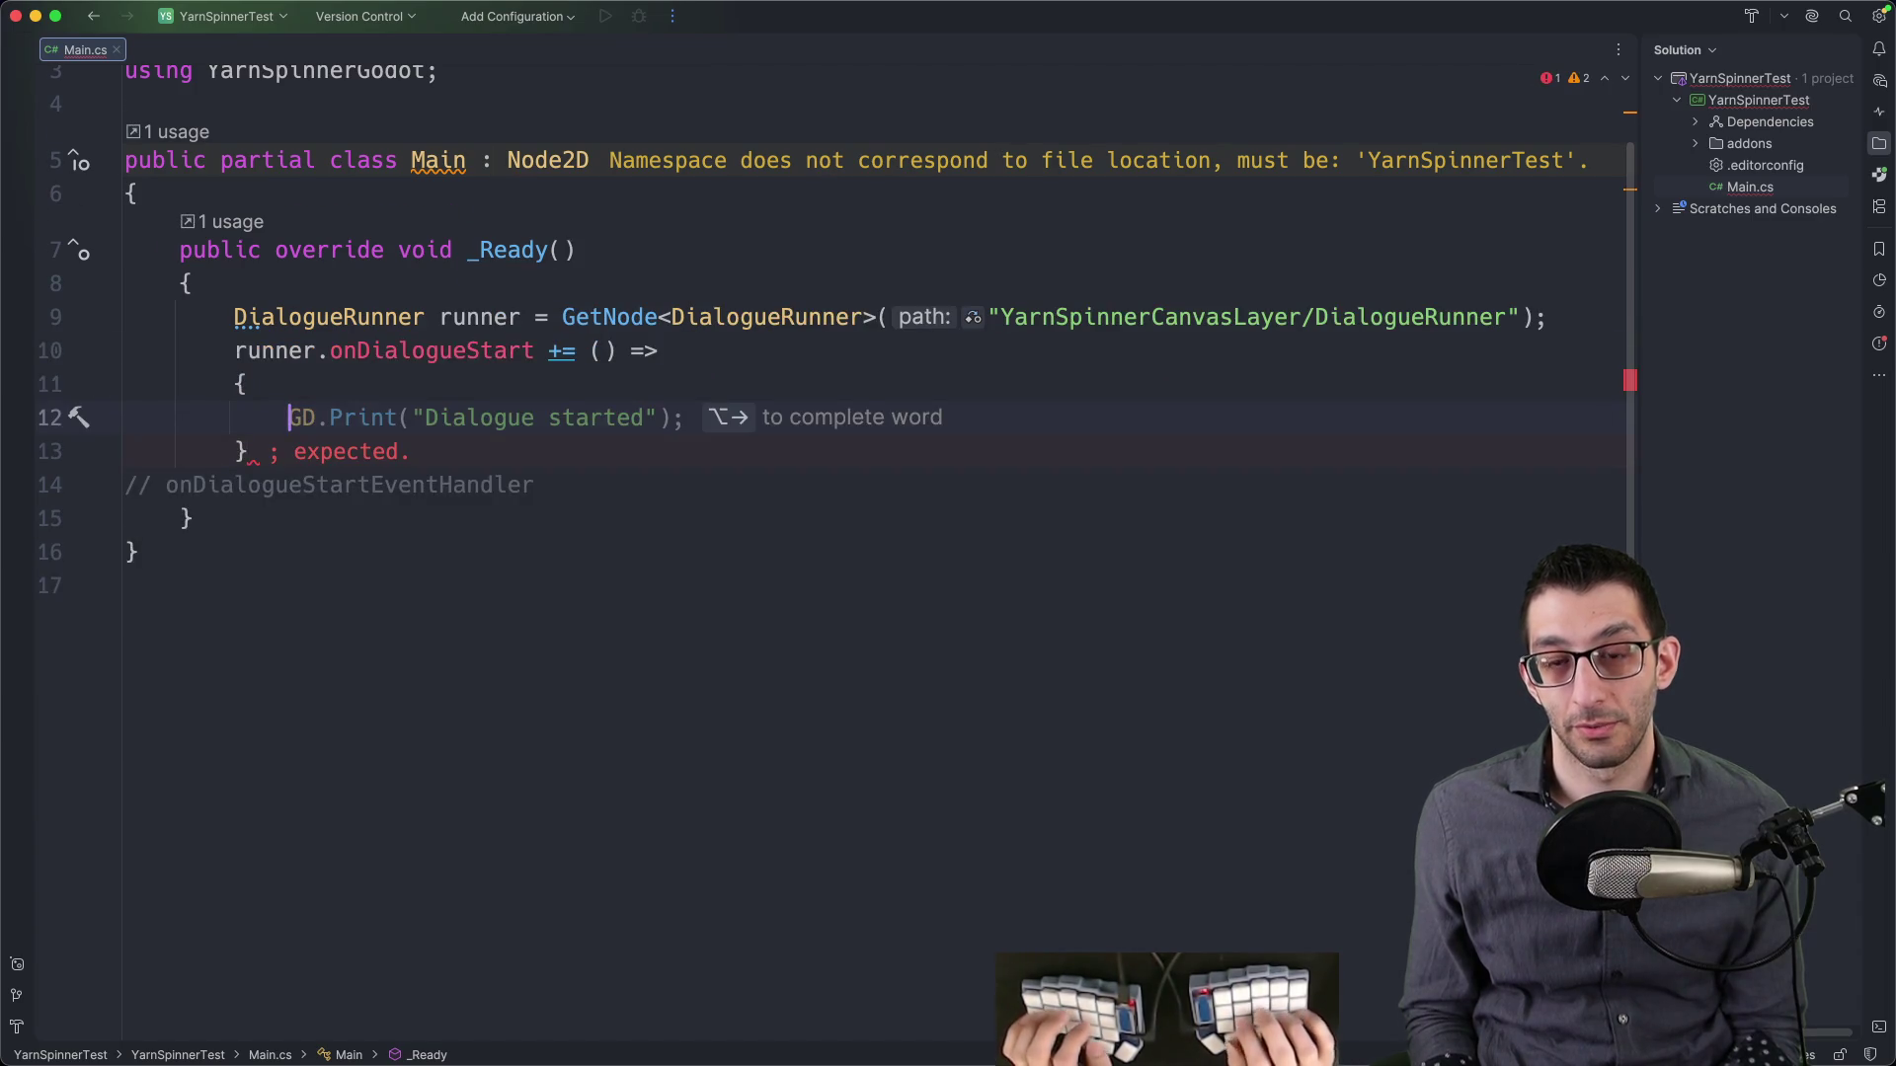
{"action": "key", "text": "Escape"}
{"action": "type", "text": "GD.P"}
{"action": "key", "text": "Return"}
{"action": "type", "text": "\""}
{"action": "key", "text": "Tab"}
- Delete the leftover onDialogueStartEventHandler comment line
{"action": "key", "text": "Down"}
{"action": "key", "text": "super+BackSpace"}
{"action": "key", "text": "Up"}
{"action": "key", "text": "Up"}
{"action": "key", "text": "Up"}
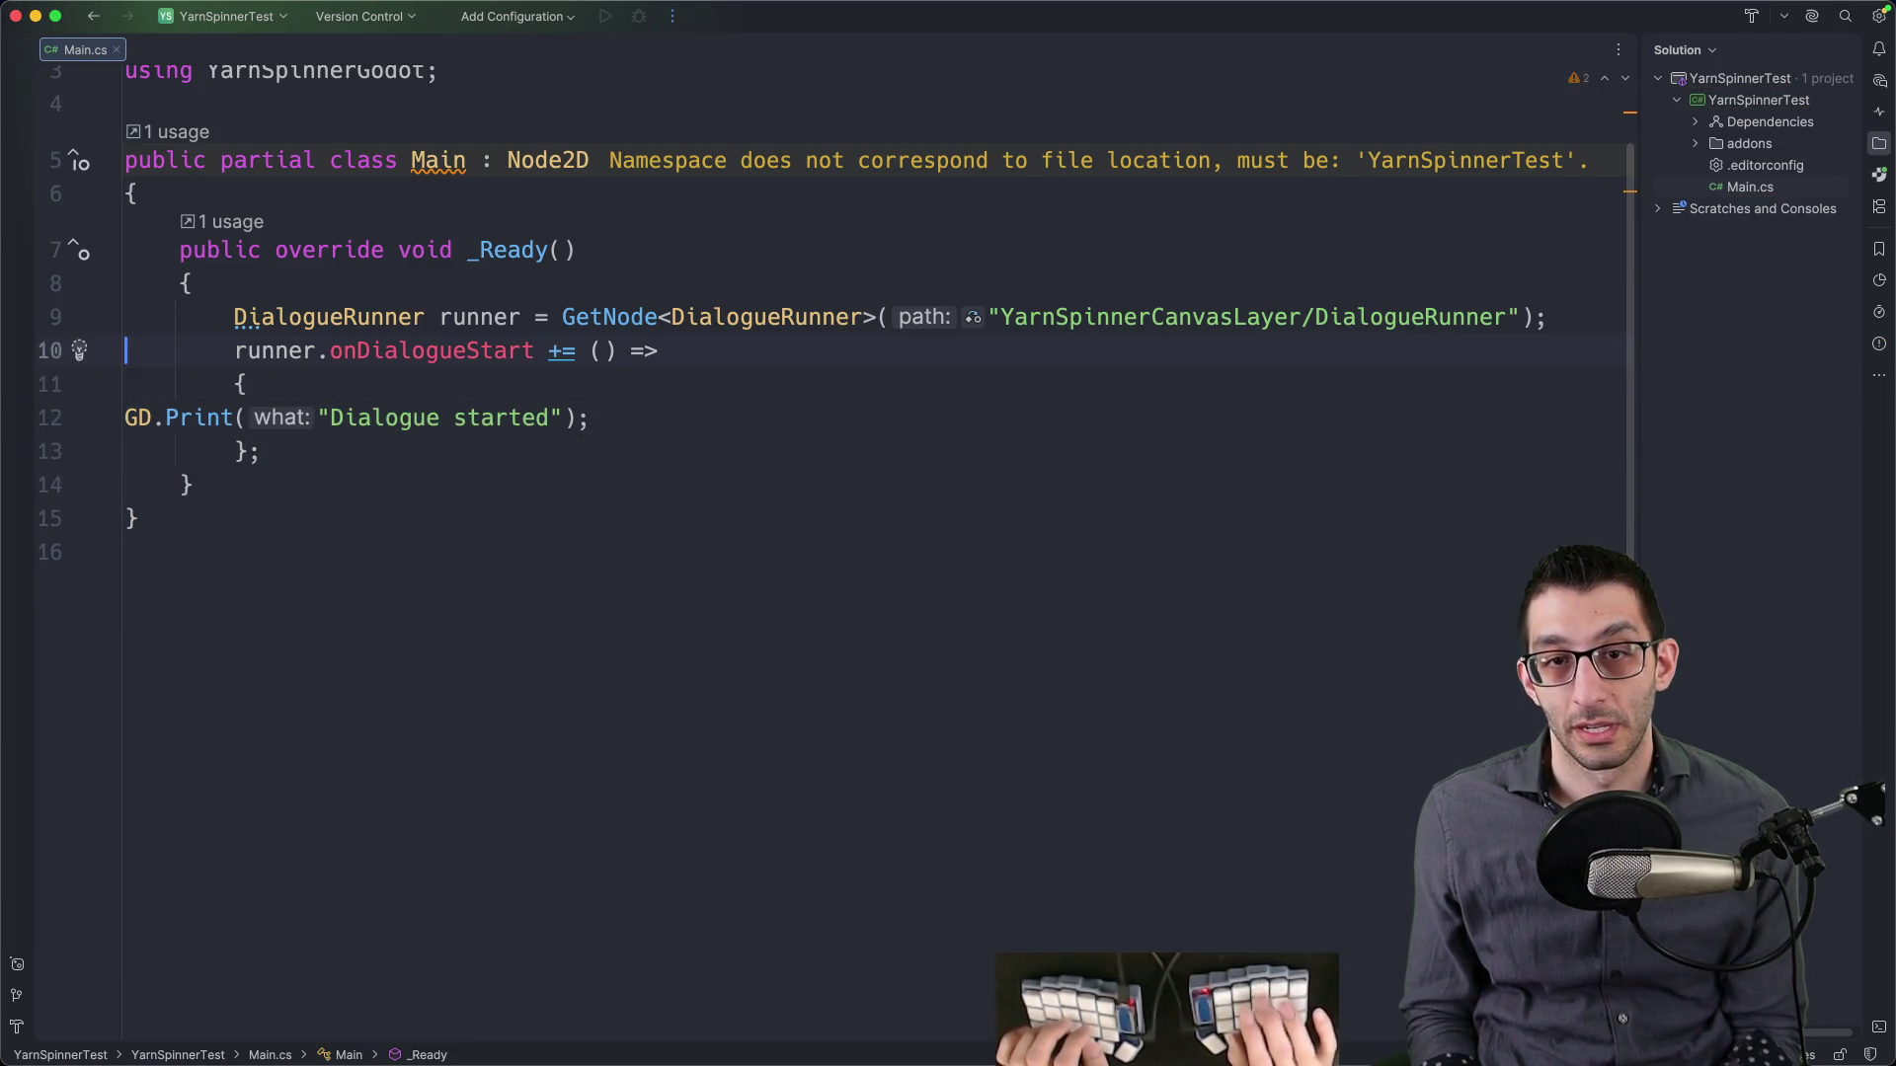
{"action": "key", "text": "Up"}
{"action": "key", "text": "Up"}
{"action": "key", "text": "Up"}
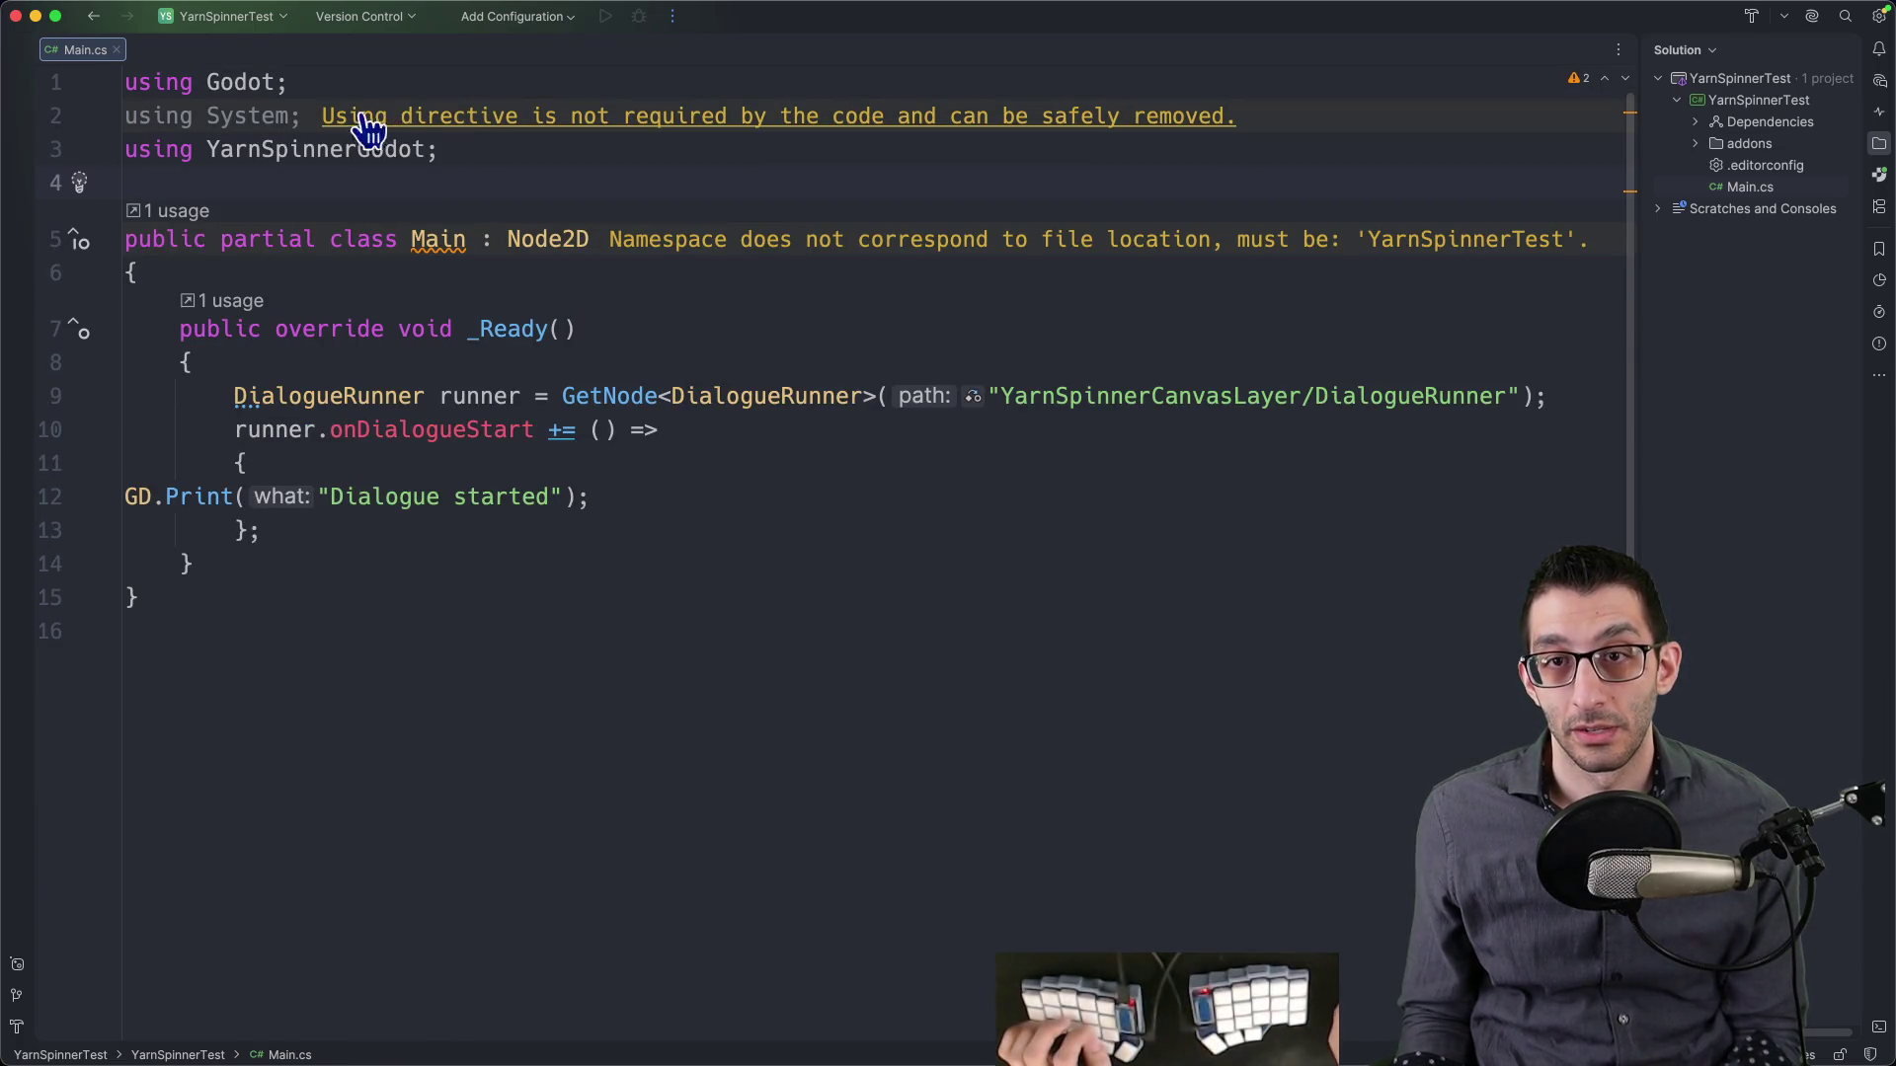
- Remove the unused 'using System' and move Main into the YarnSpinnerTest namespace
{"action": "key", "text": "ctrl+alt+o"}
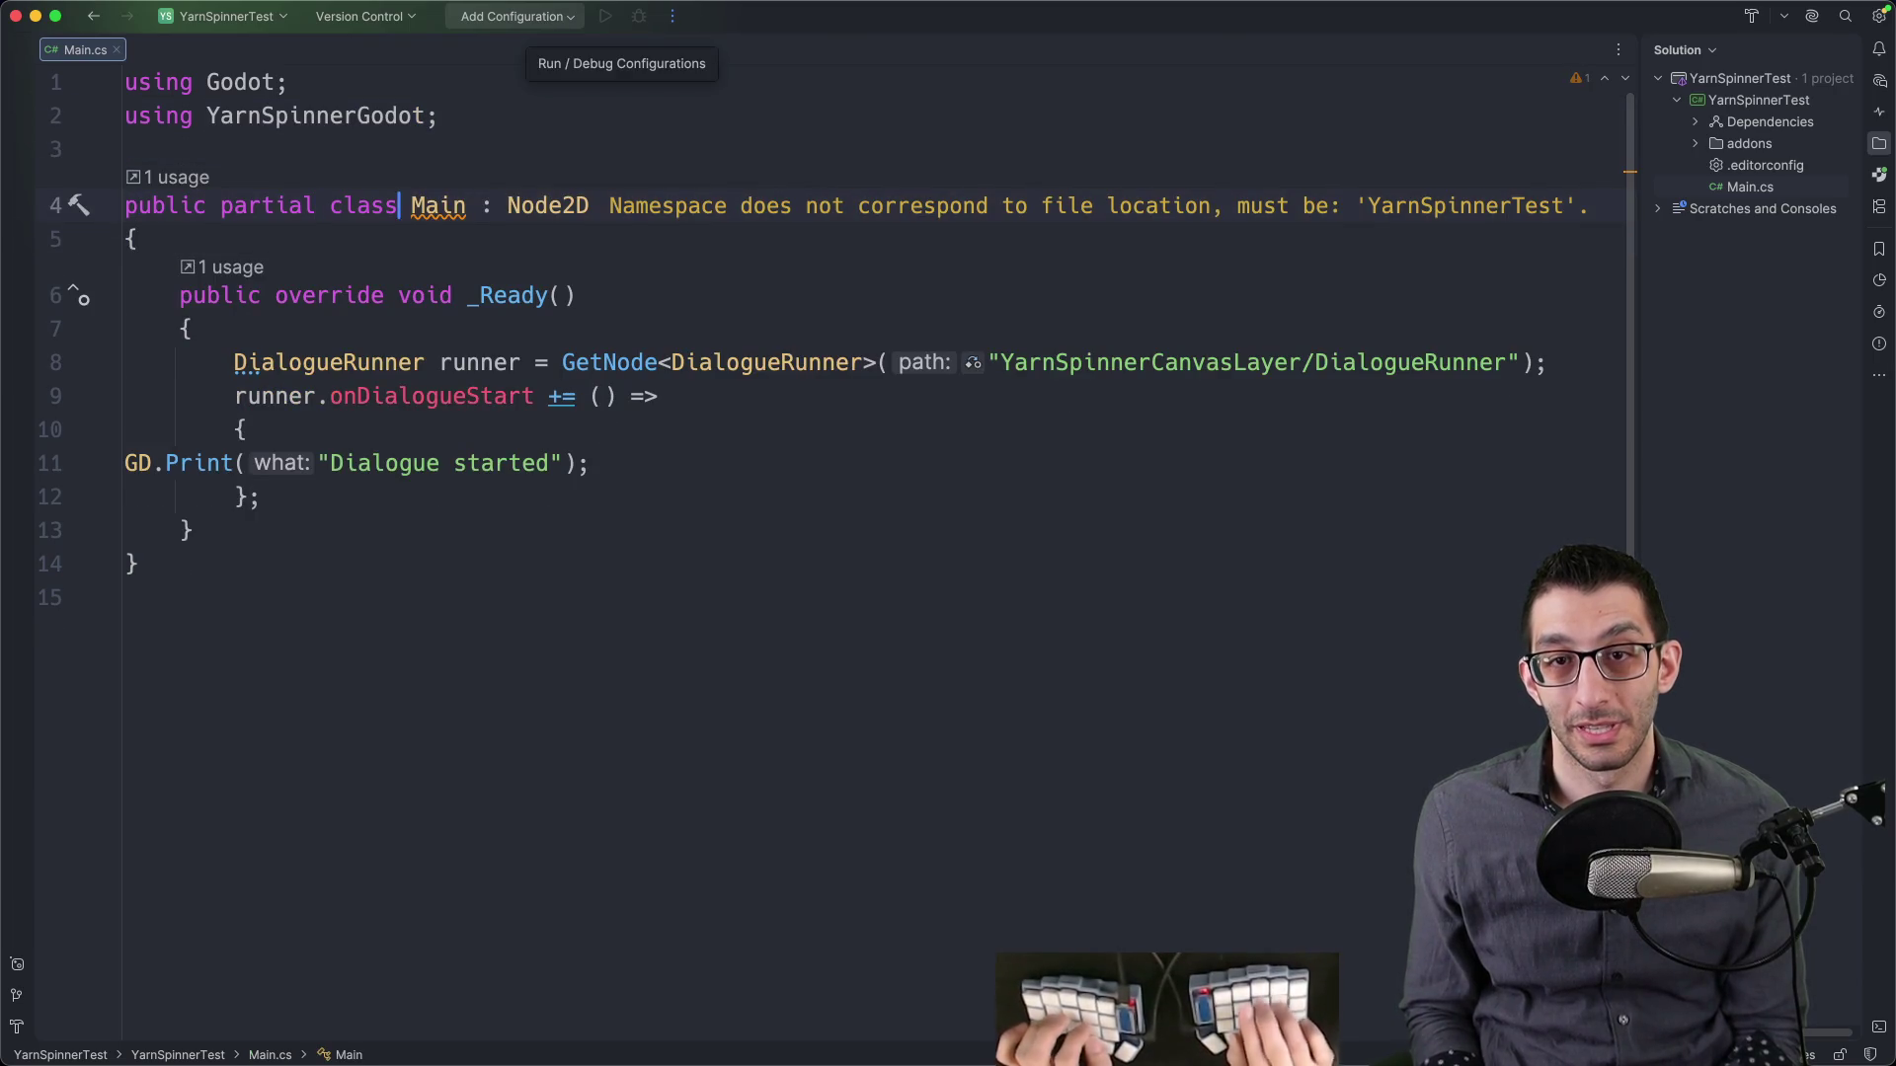
{"action": "key", "text": "alt+Return"}
{"action": "key", "text": "Return"}
{"action": "key", "text": "Down"}
{"action": "key", "text": "Down"}
{"action": "key", "text": "Down"}
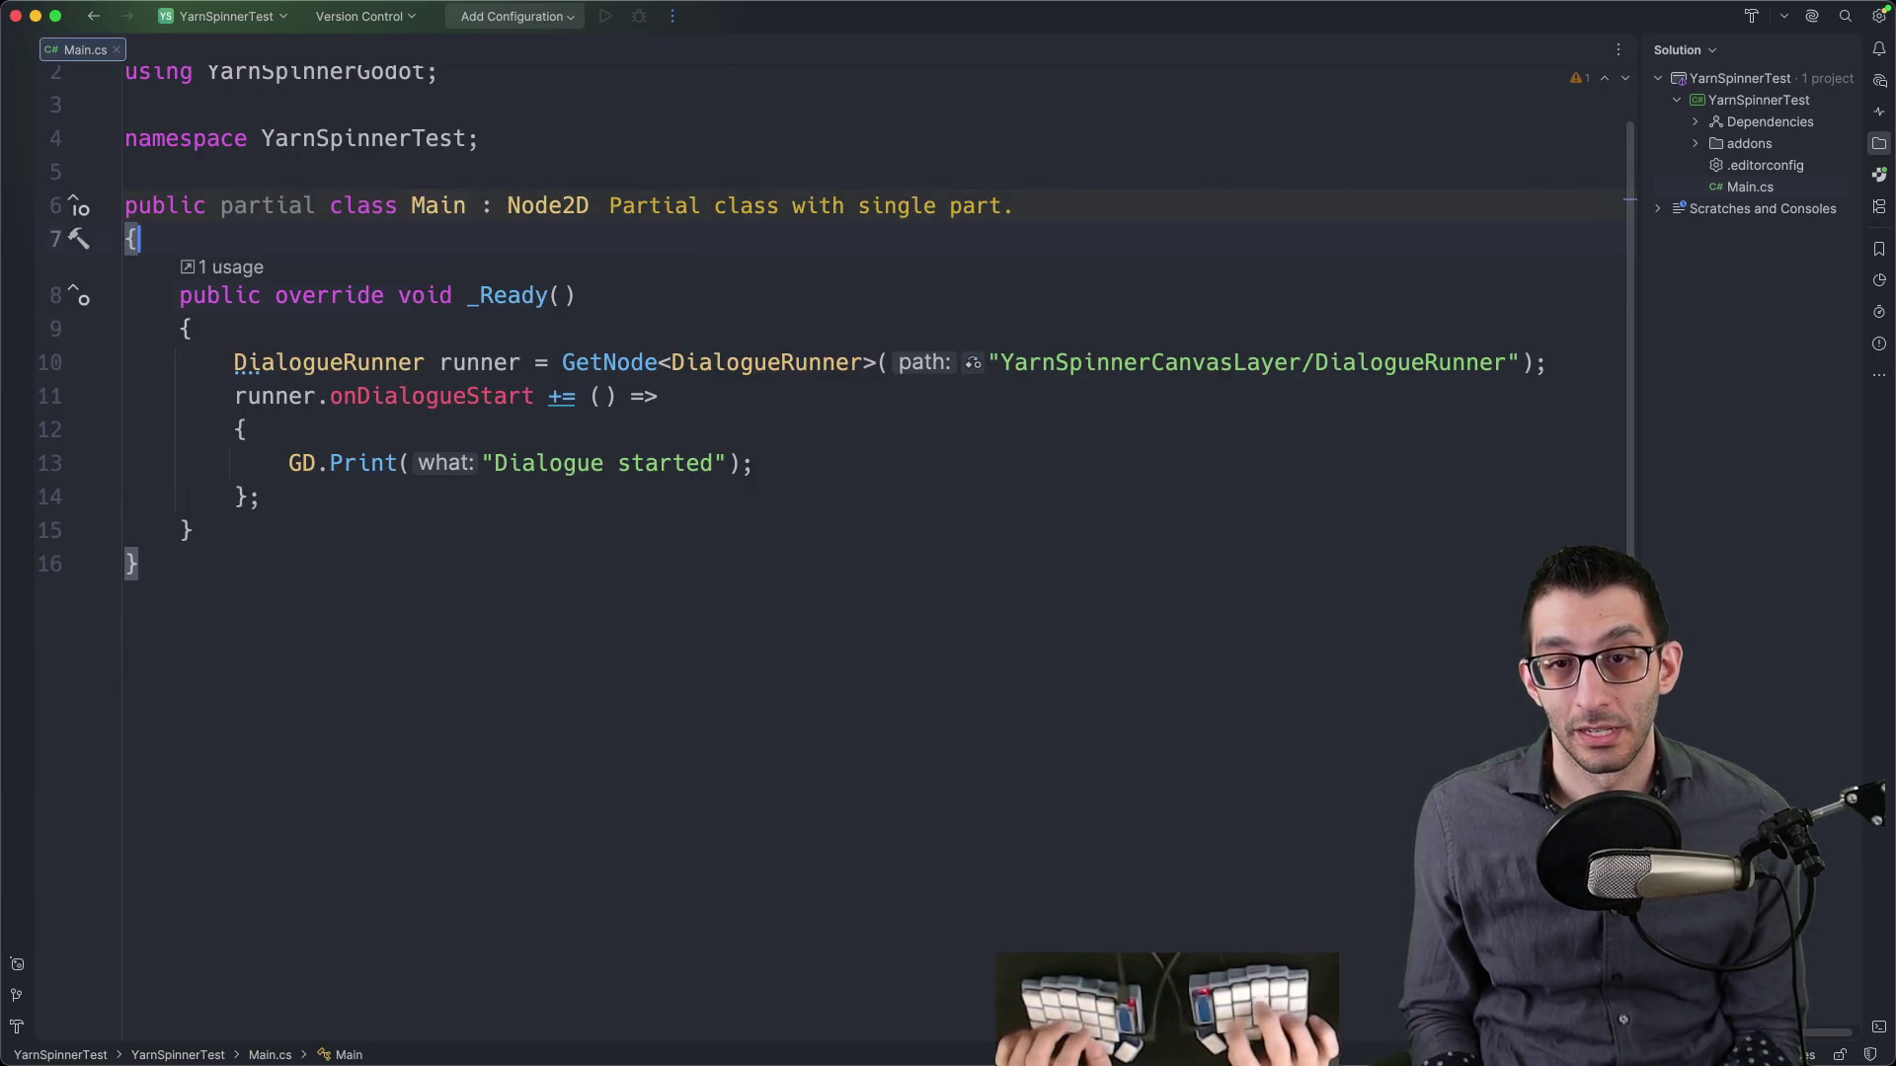
- Change the runner declaration on line 10 to use var
{"action": "scroll", "coordinate": [648, 288], "scroll_direction": "up", "scroll_amount": 2}
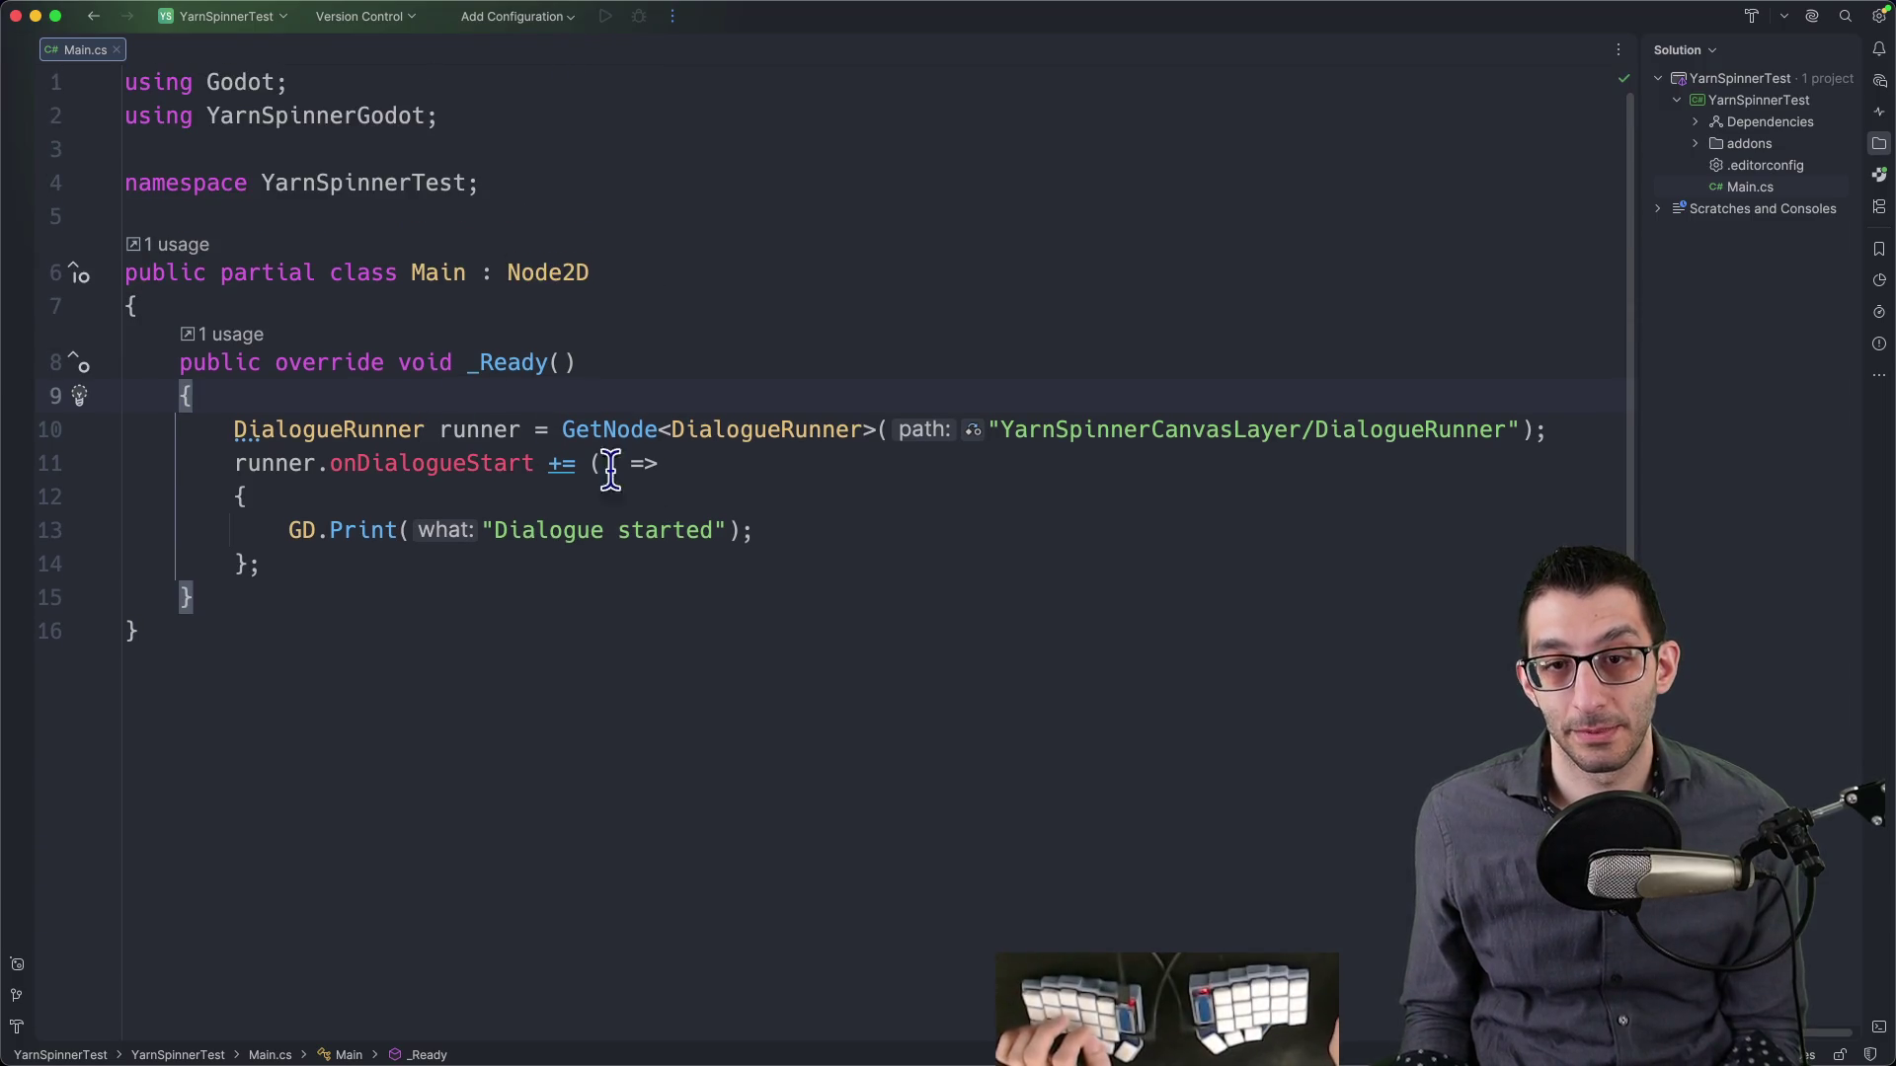
{"action": "left_click", "coordinate": [230, 431]}
{"action": "key", "text": "alt+Return"}
{"action": "key", "text": "Return"}
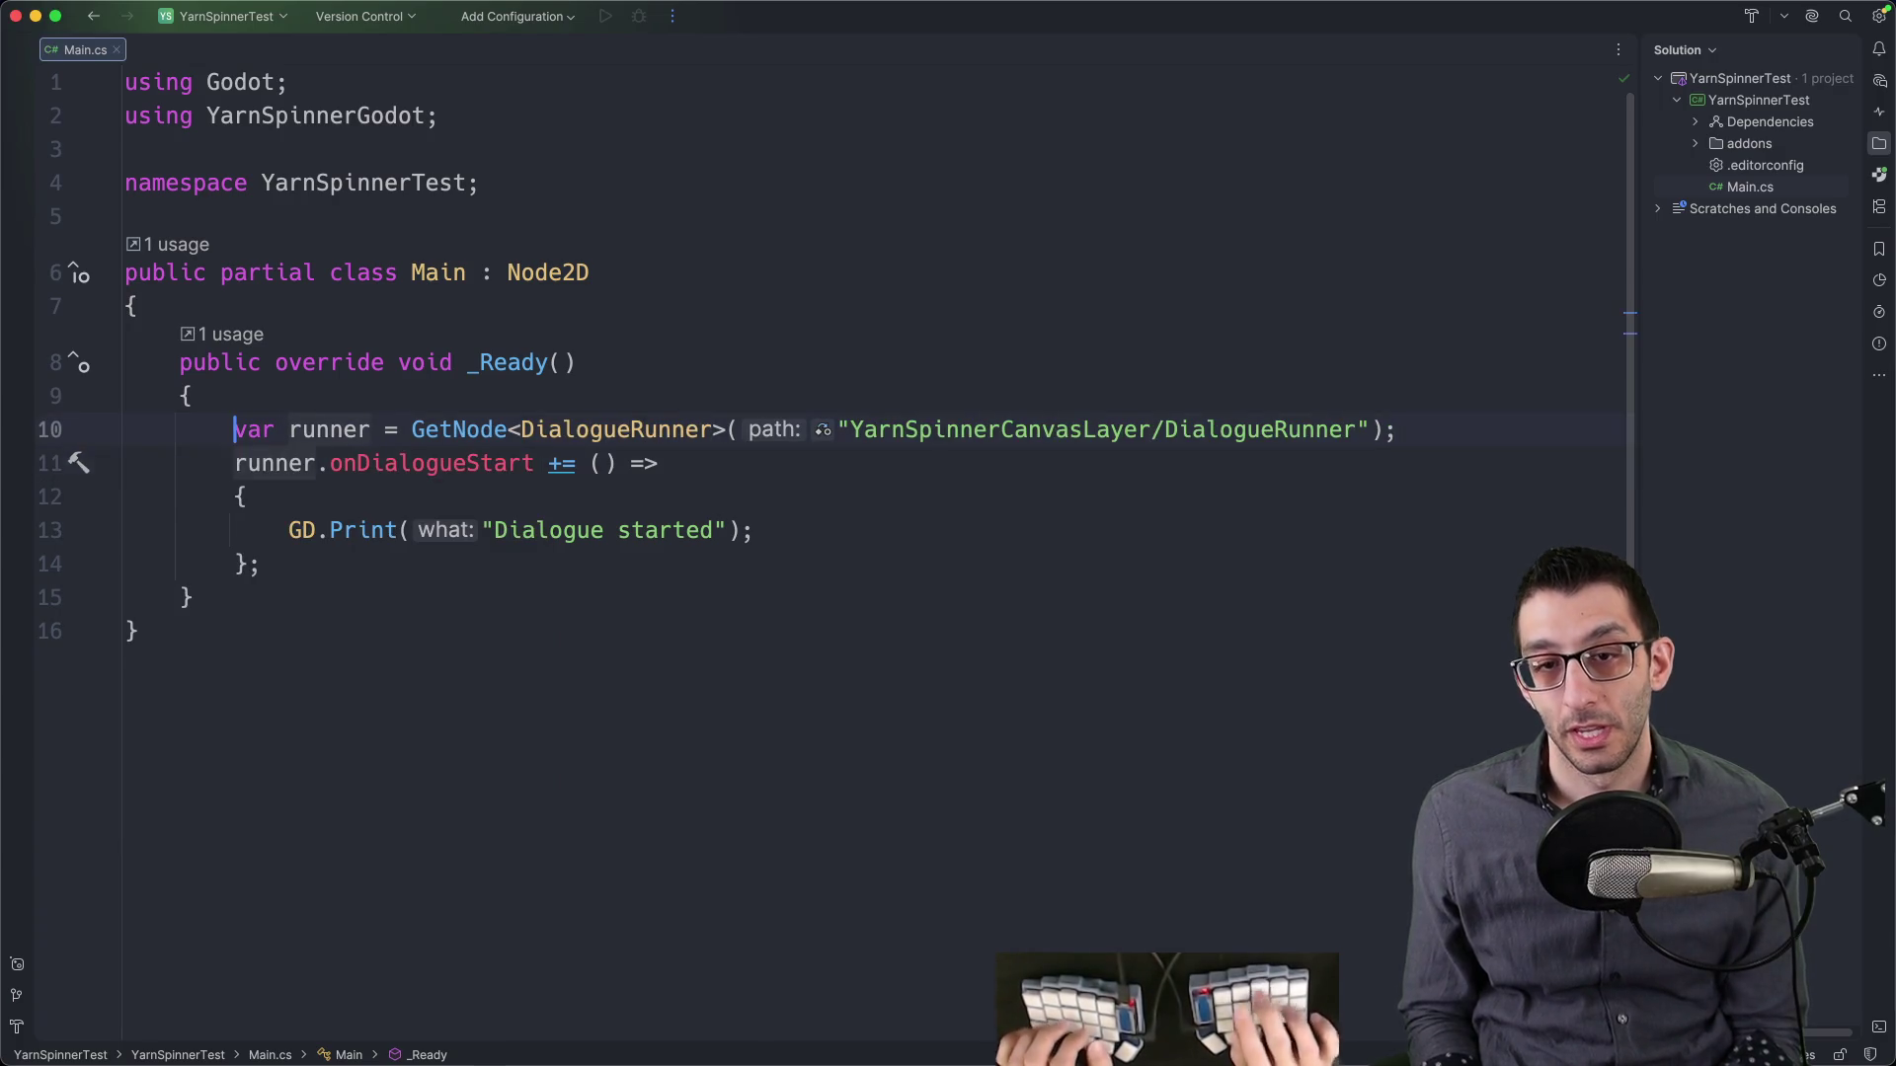
{"action": "left_click", "coordinate": [1417, 1009]}
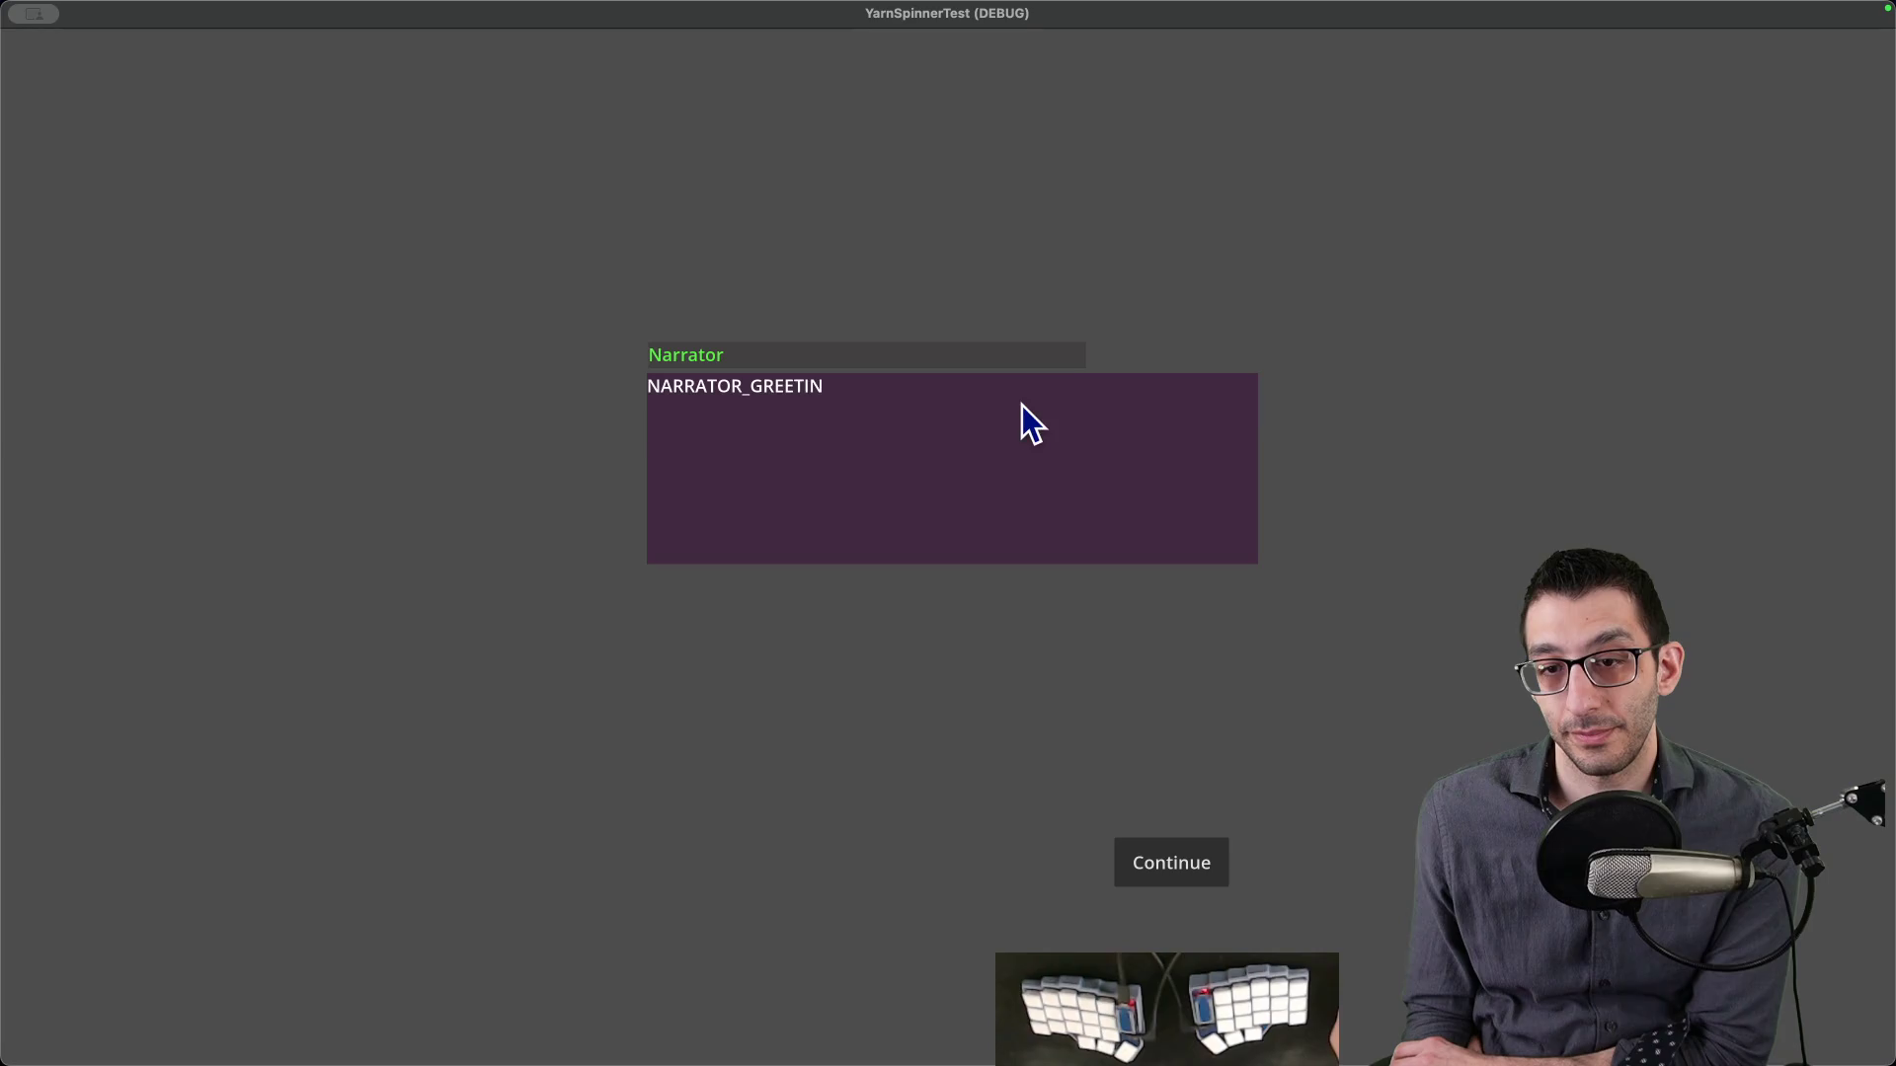
- Tile the game beside the editor and advance the dialogue twice, confirming 'Dialogue started' in Output
{"action": "key", "text": "ctrl+alt+Right"}
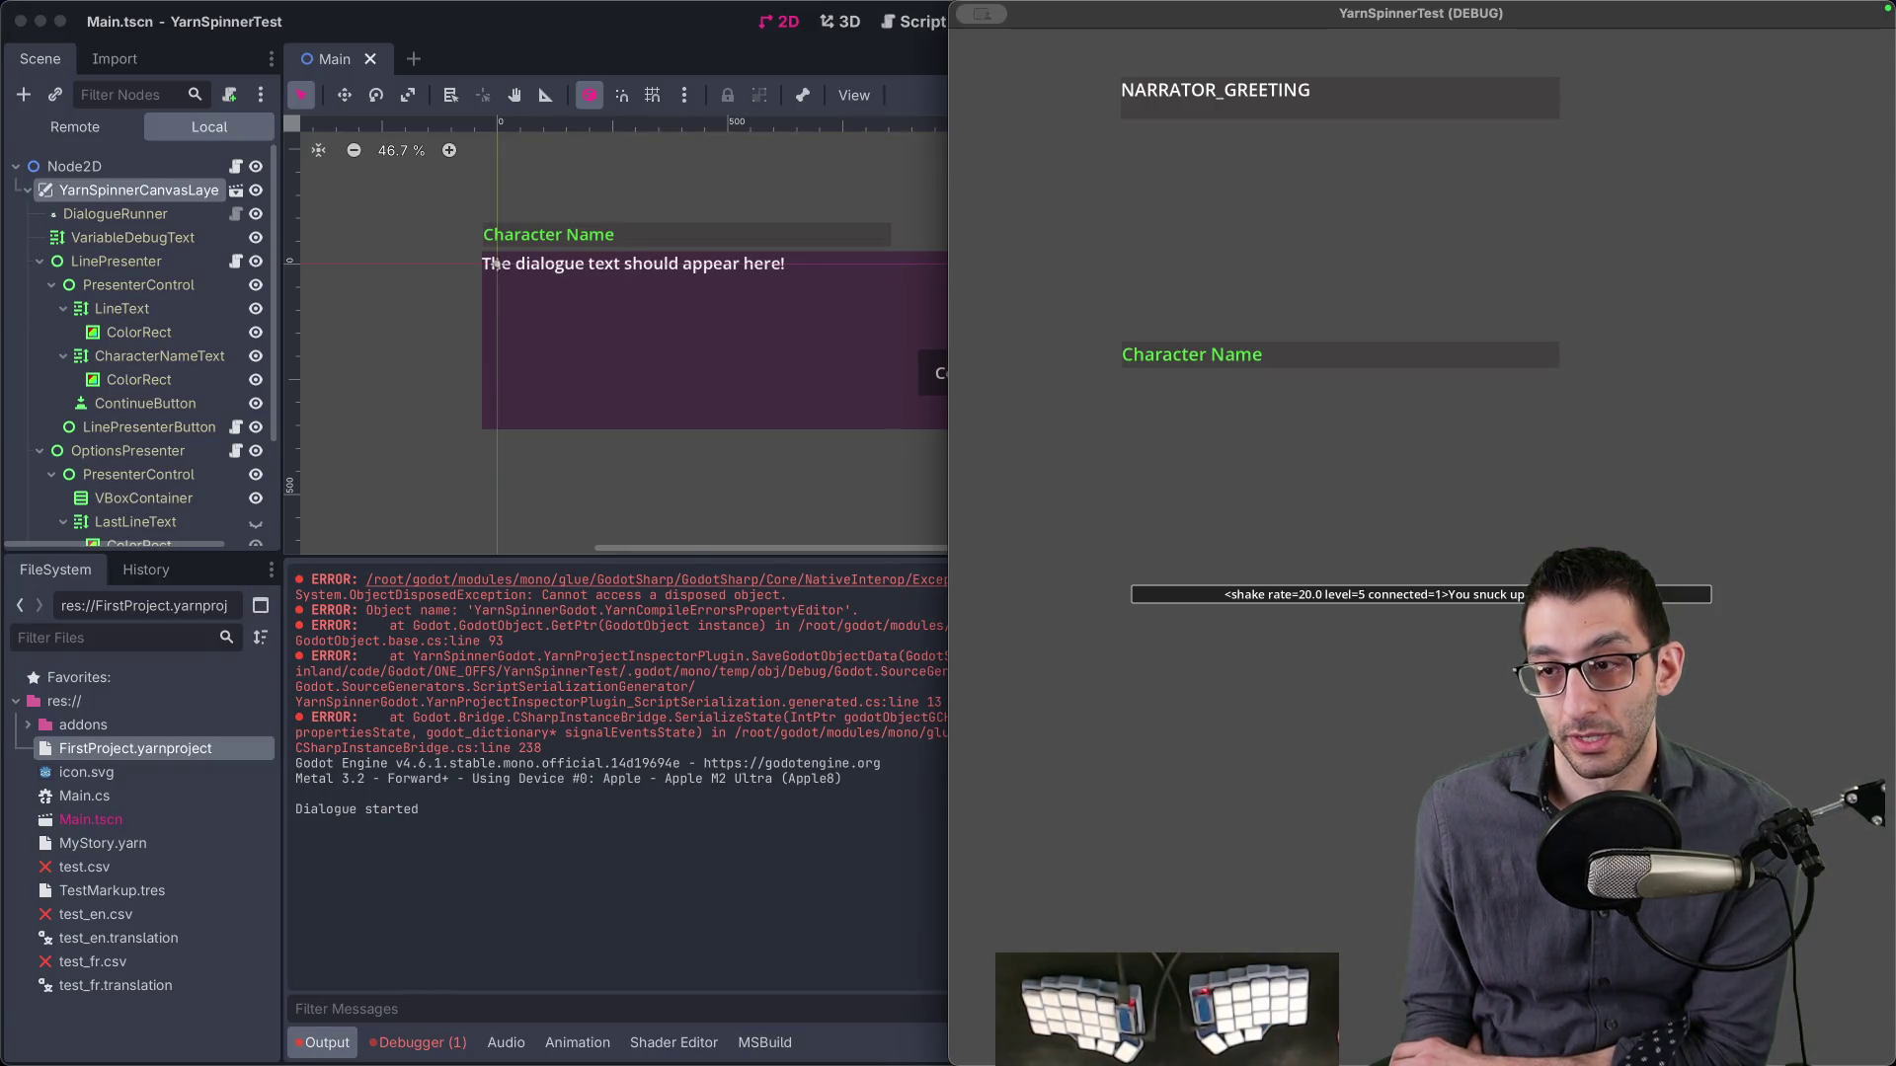
{"action": "left_click", "coordinate": [1356, 595]}
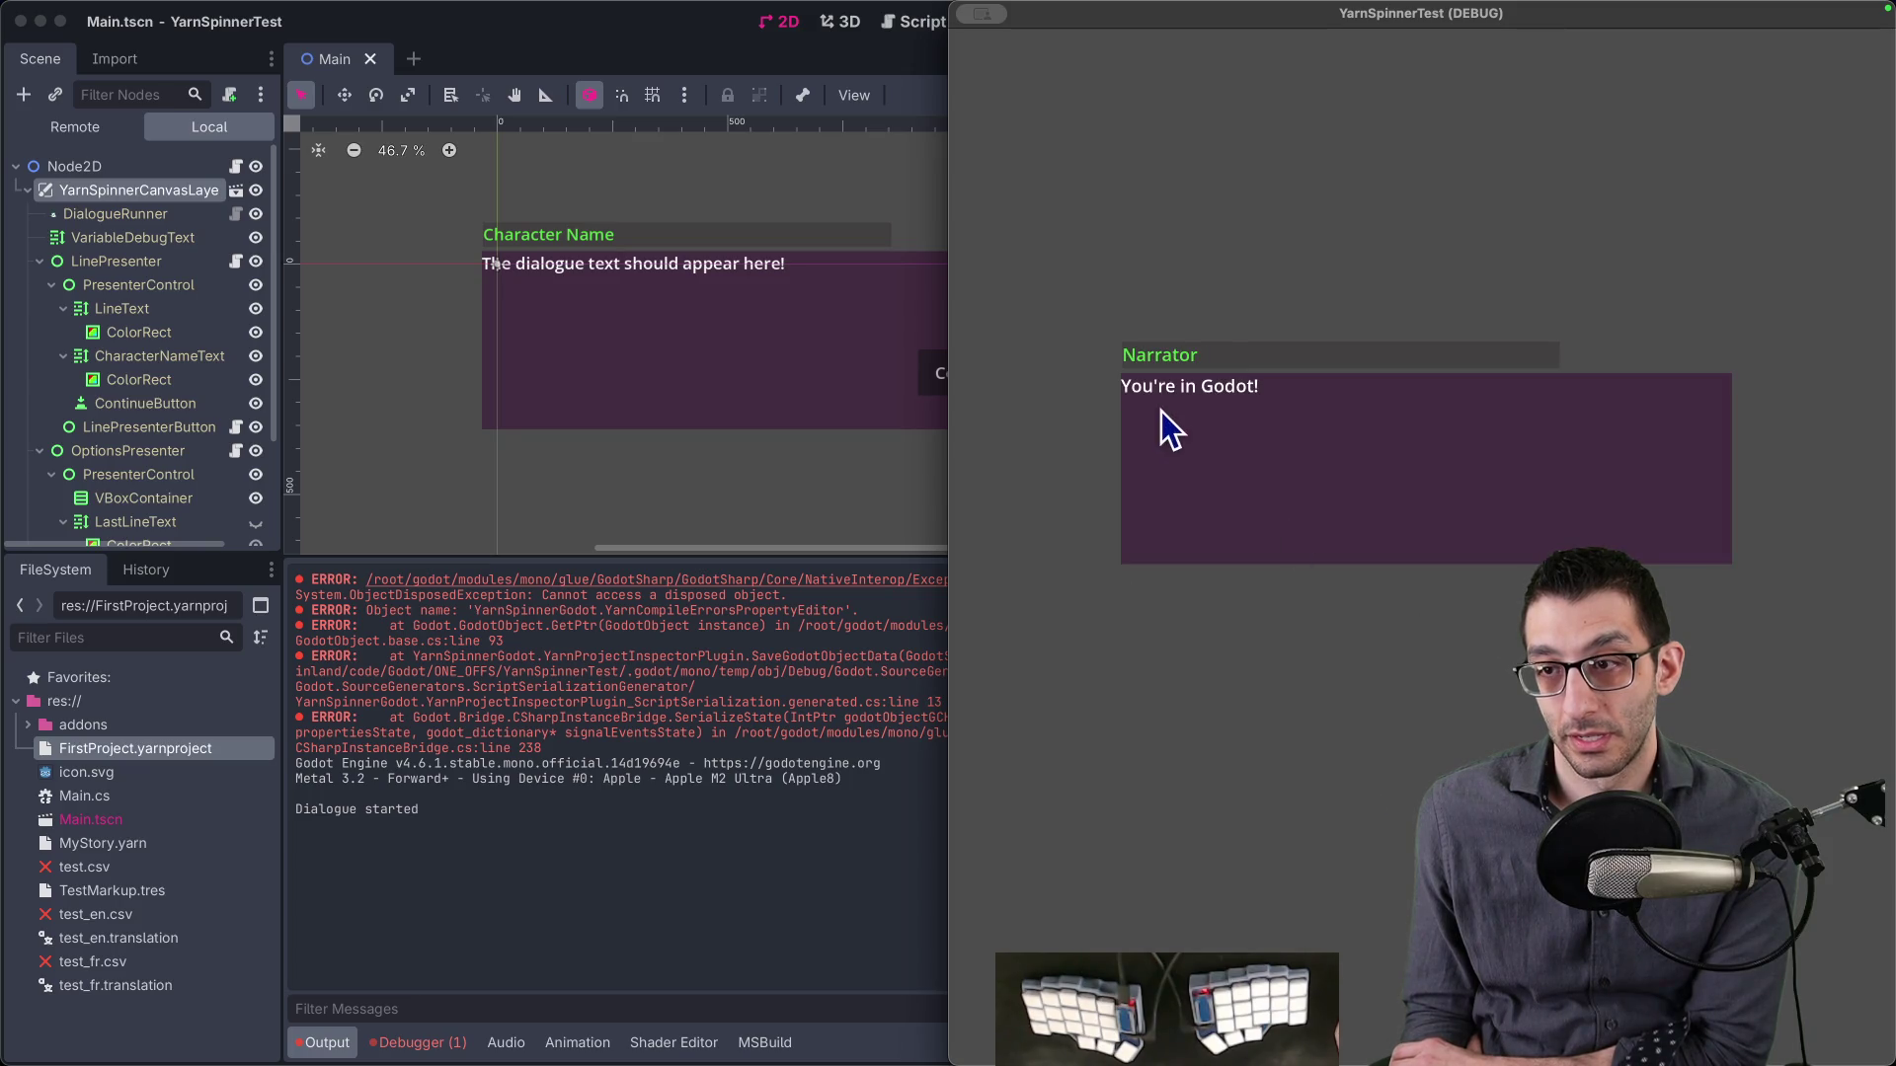
{"action": "left_click", "coordinate": [1204, 435]}
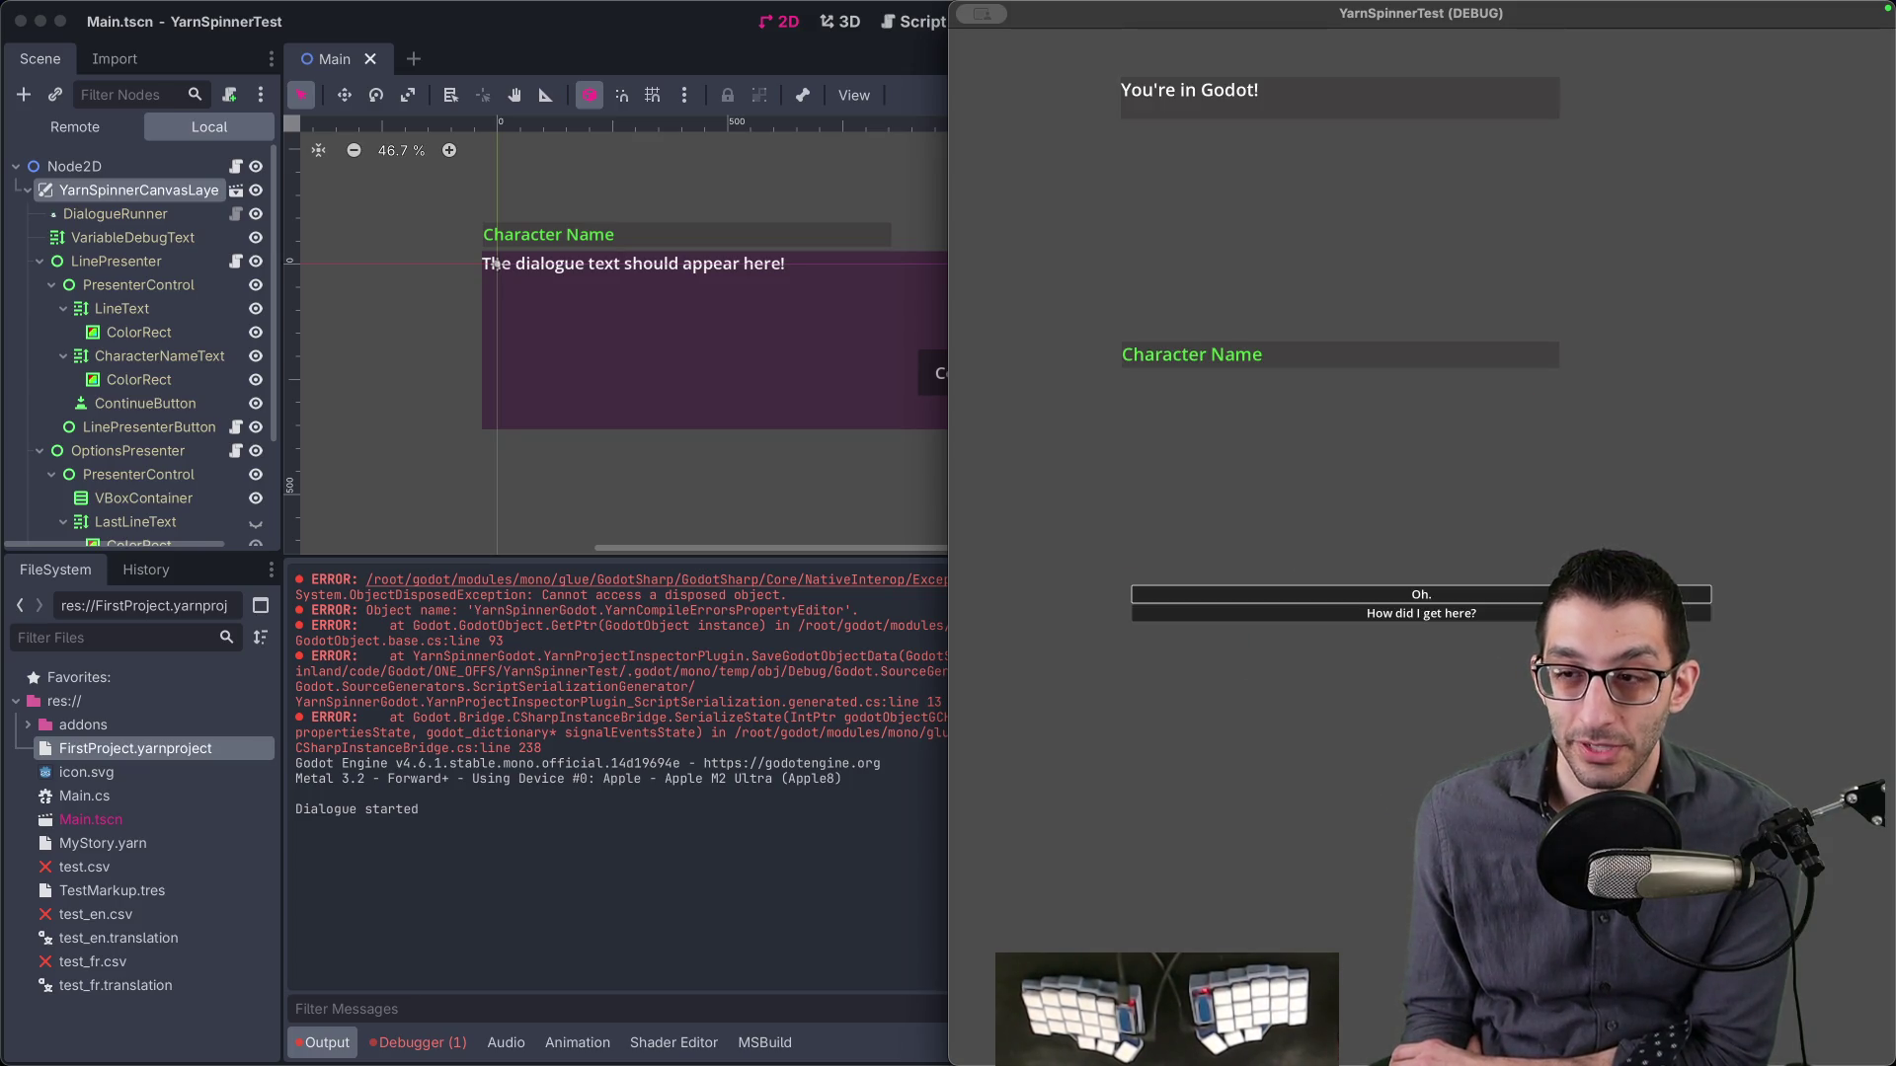
{"action": "mouse_move", "coordinate": [445, 1064]}
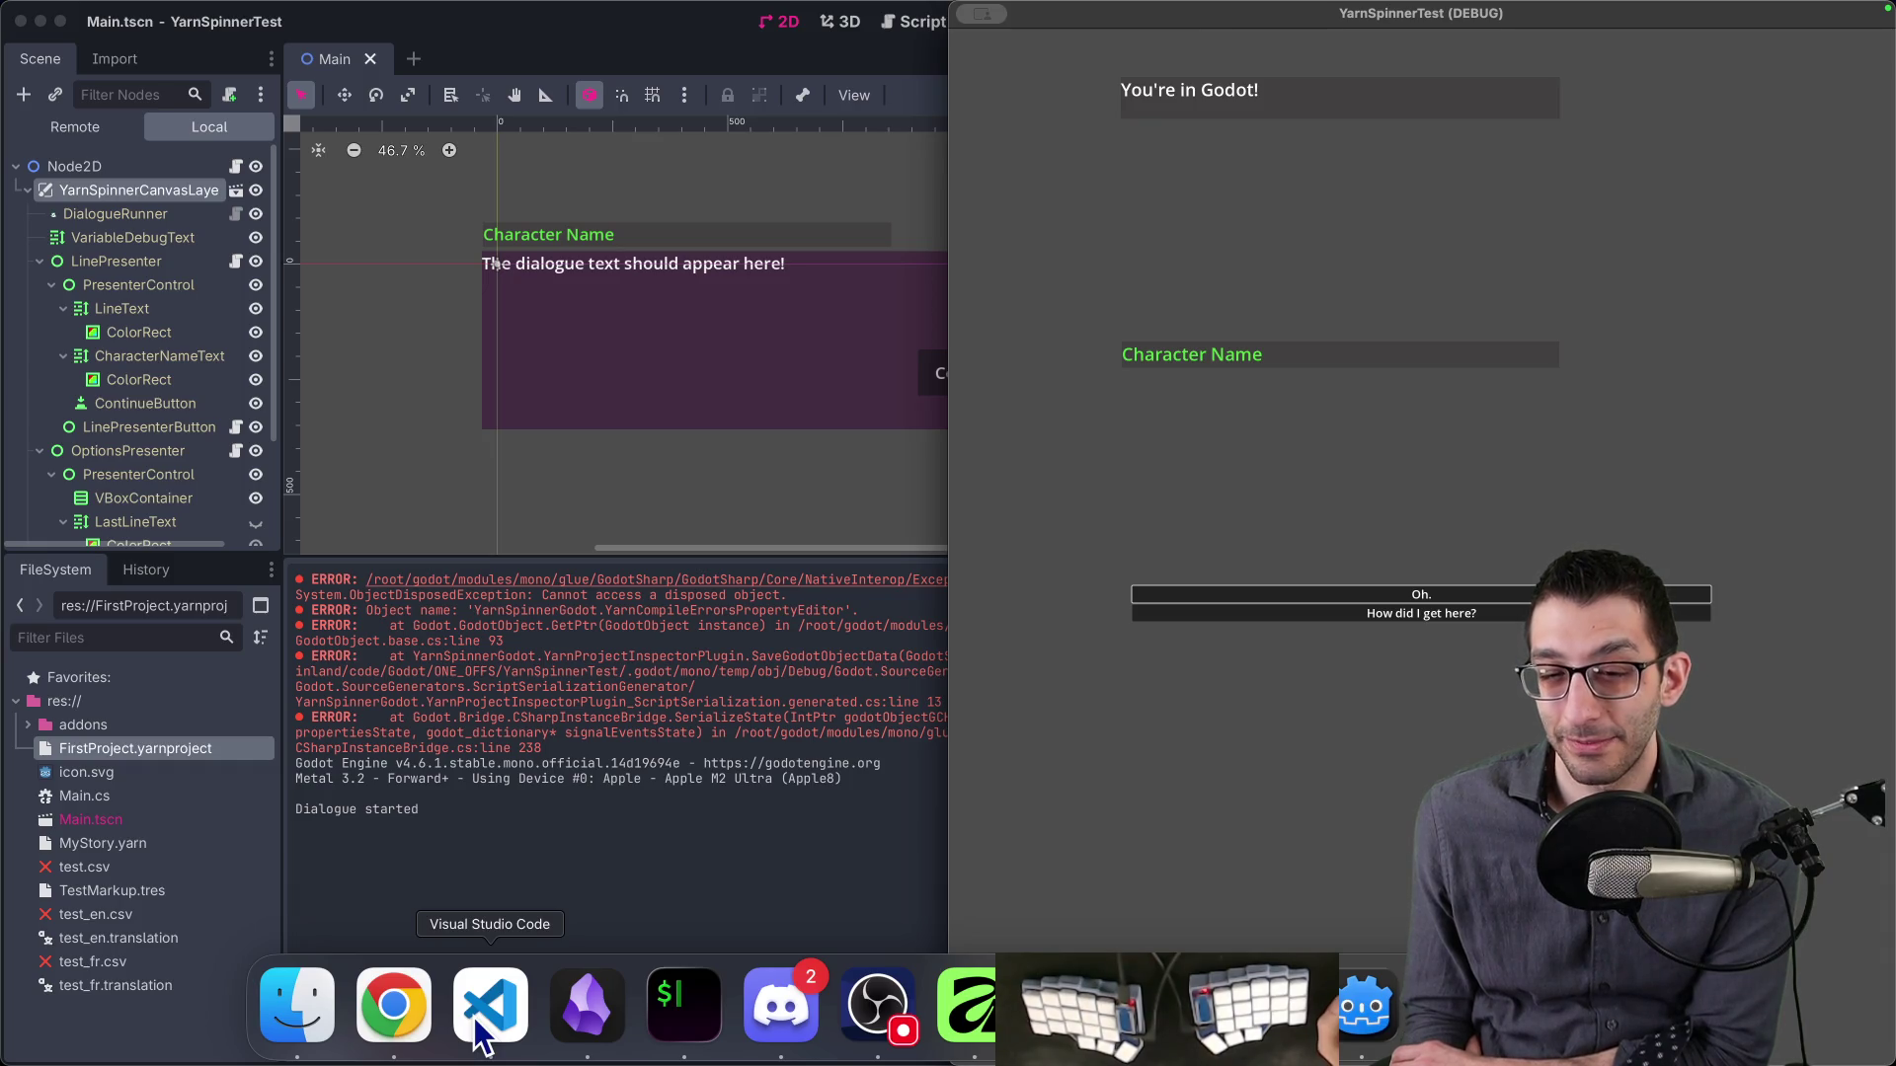
- Go from MyStory.yarn in VS Code to the Dialogue Runner docs' Signals table in the browser
{"action": "left_click", "coordinate": [483, 1037]}
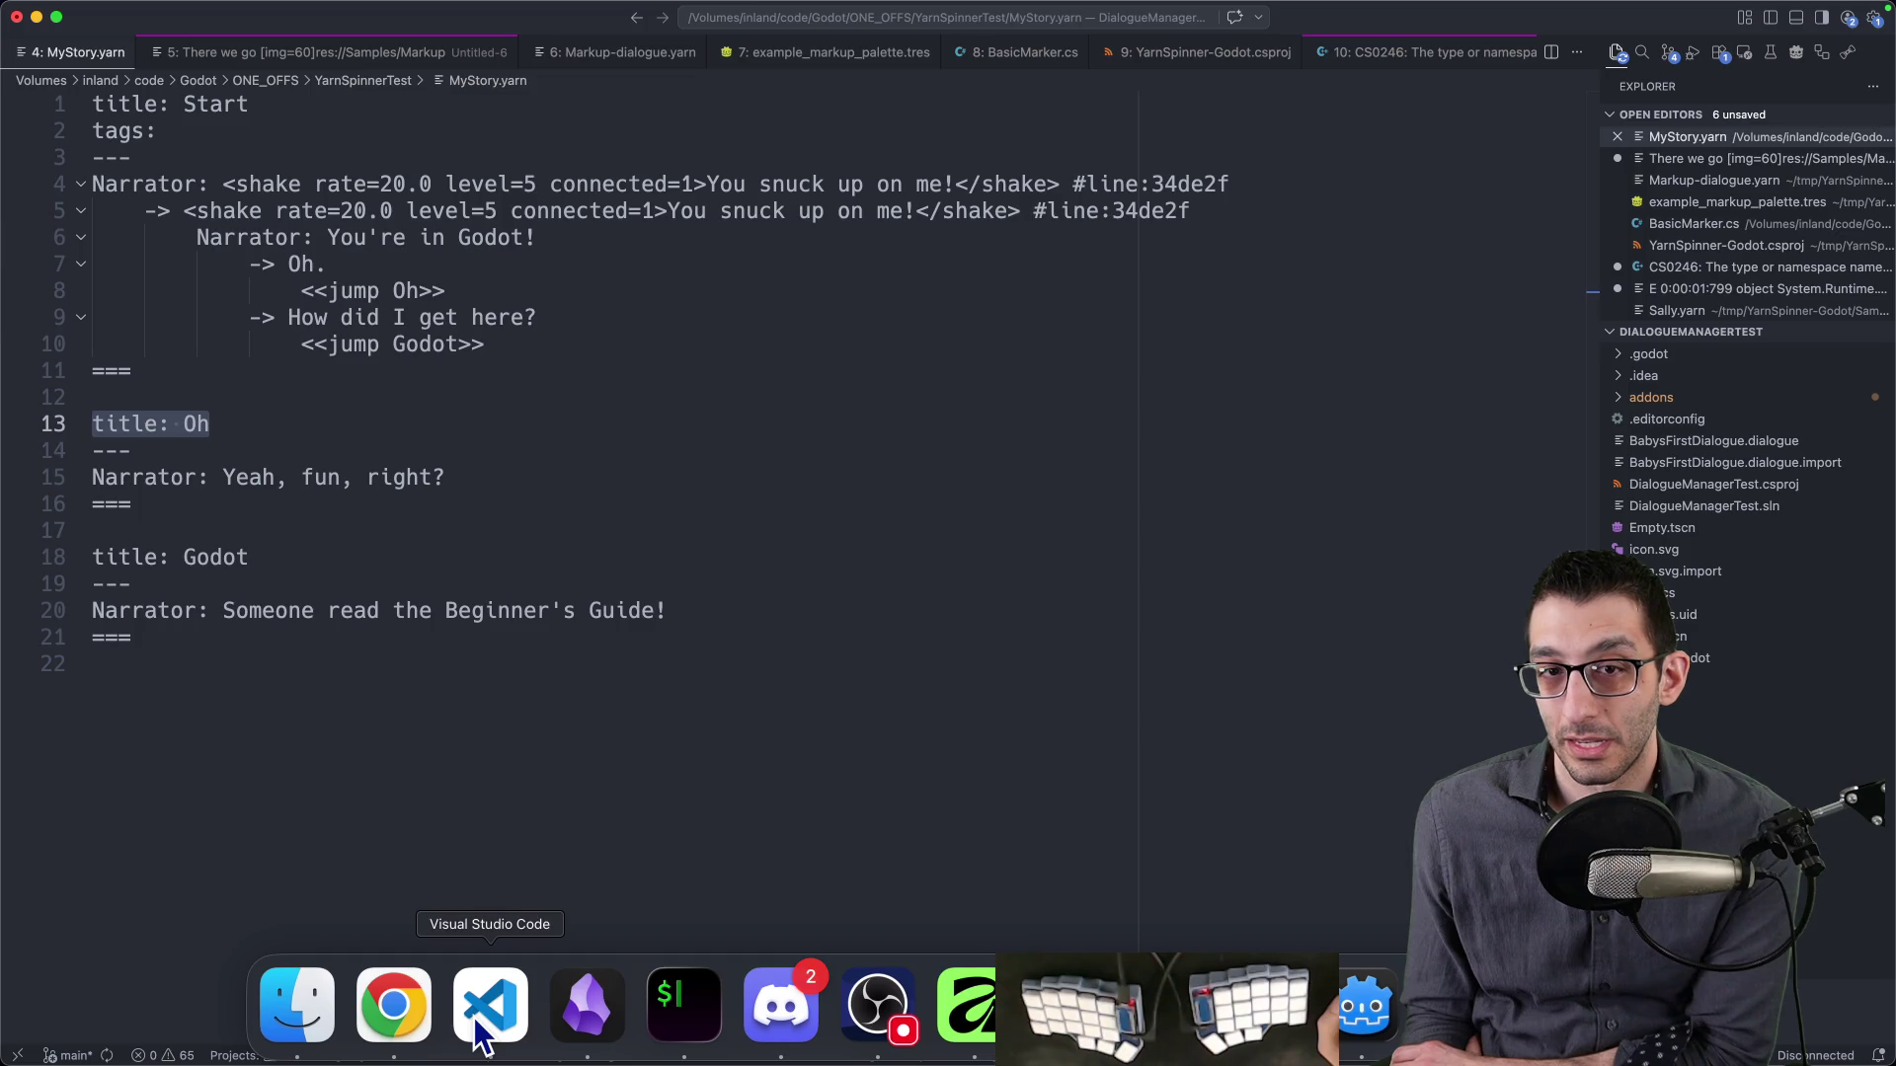
{"action": "left_click", "coordinate": [432, 1022]}
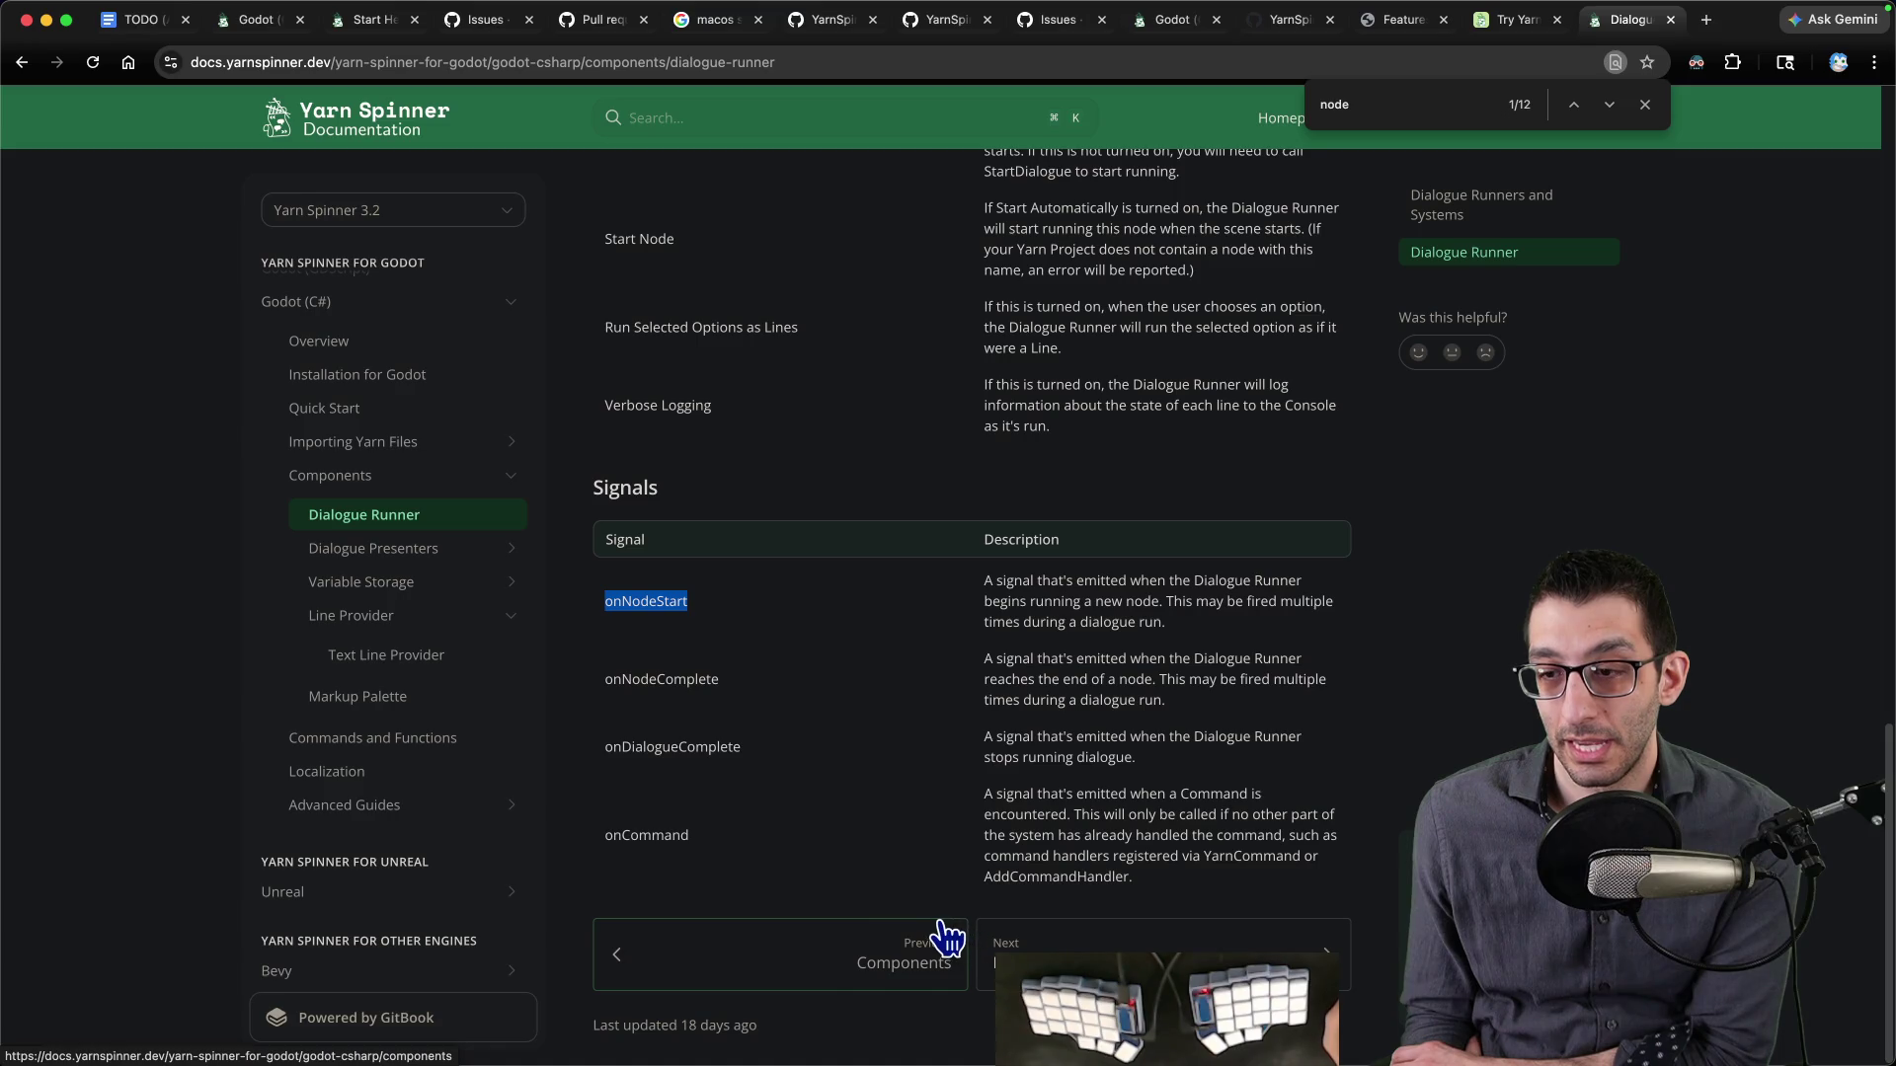
- Read the onCommand signal, then the Commands and Functions page's YarnCommand section
{"action": "mouse_move", "coordinate": [981, 790]}
{"action": "left_mouse_down"}
{"action": "mouse_move", "coordinate": [1135, 839]}
{"action": "mouse_move", "coordinate": [1182, 875]}
{"action": "left_mouse_up"}
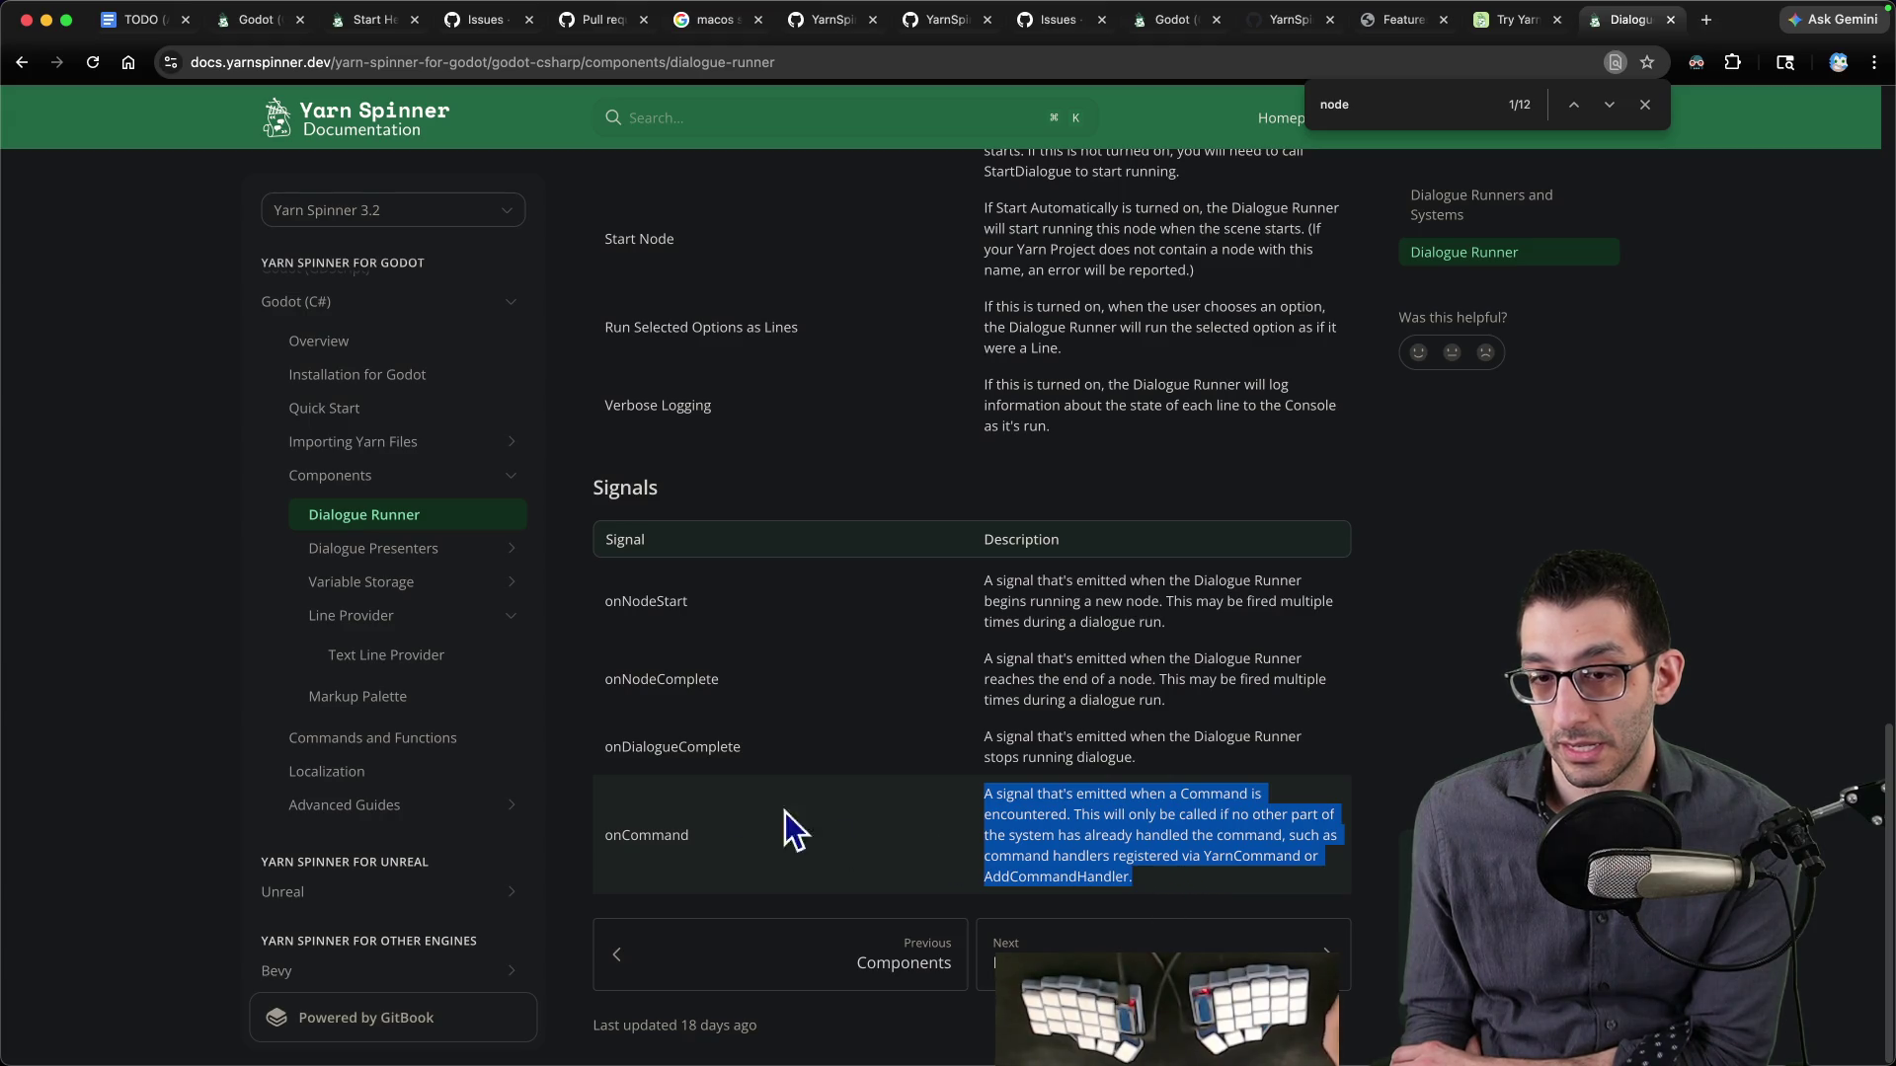
{"action": "left_click", "coordinate": [391, 740]}
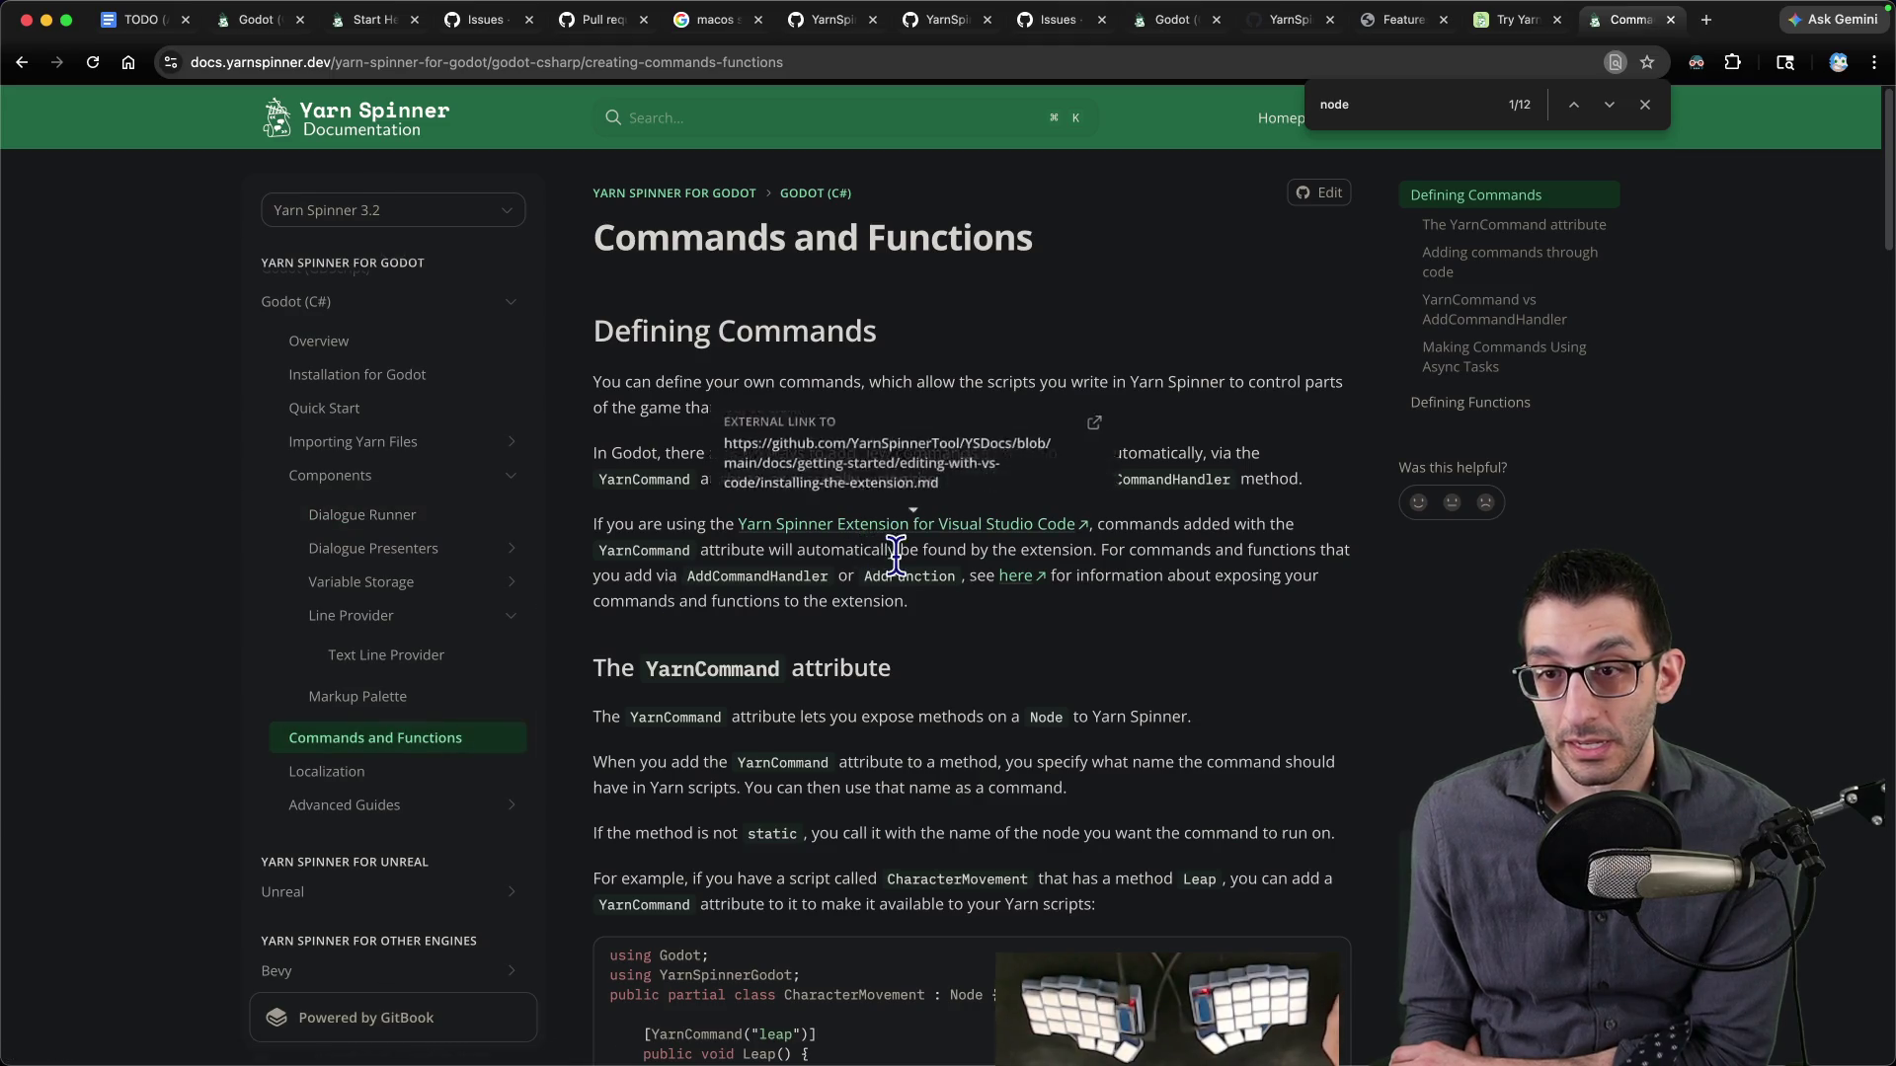
{"action": "mouse_move", "coordinate": [613, 382]}
{"action": "left_mouse_down"}
{"action": "mouse_move", "coordinate": [1262, 403]}
{"action": "mouse_move", "coordinate": [922, 419]}
{"action": "left_mouse_up"}
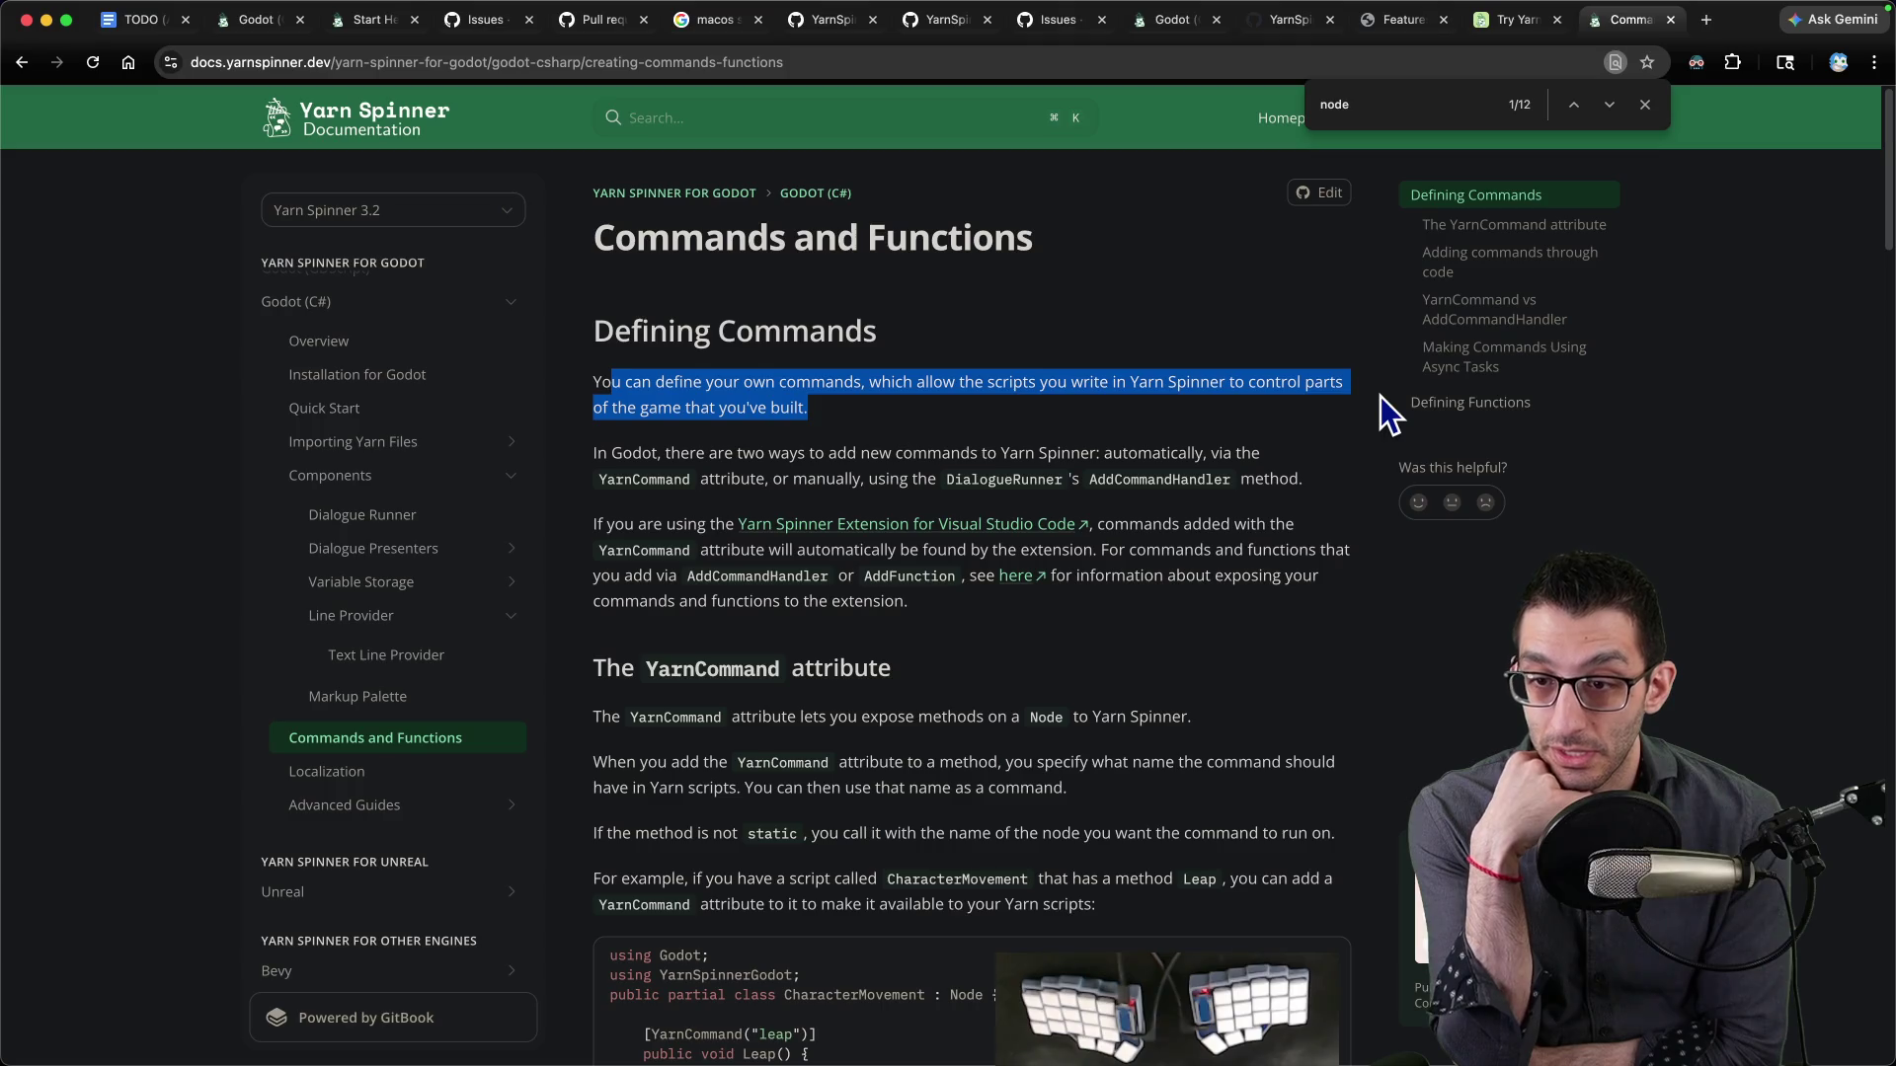
{"action": "scroll", "coordinate": [1349, 438], "scroll_direction": "down", "scroll_amount": 3}
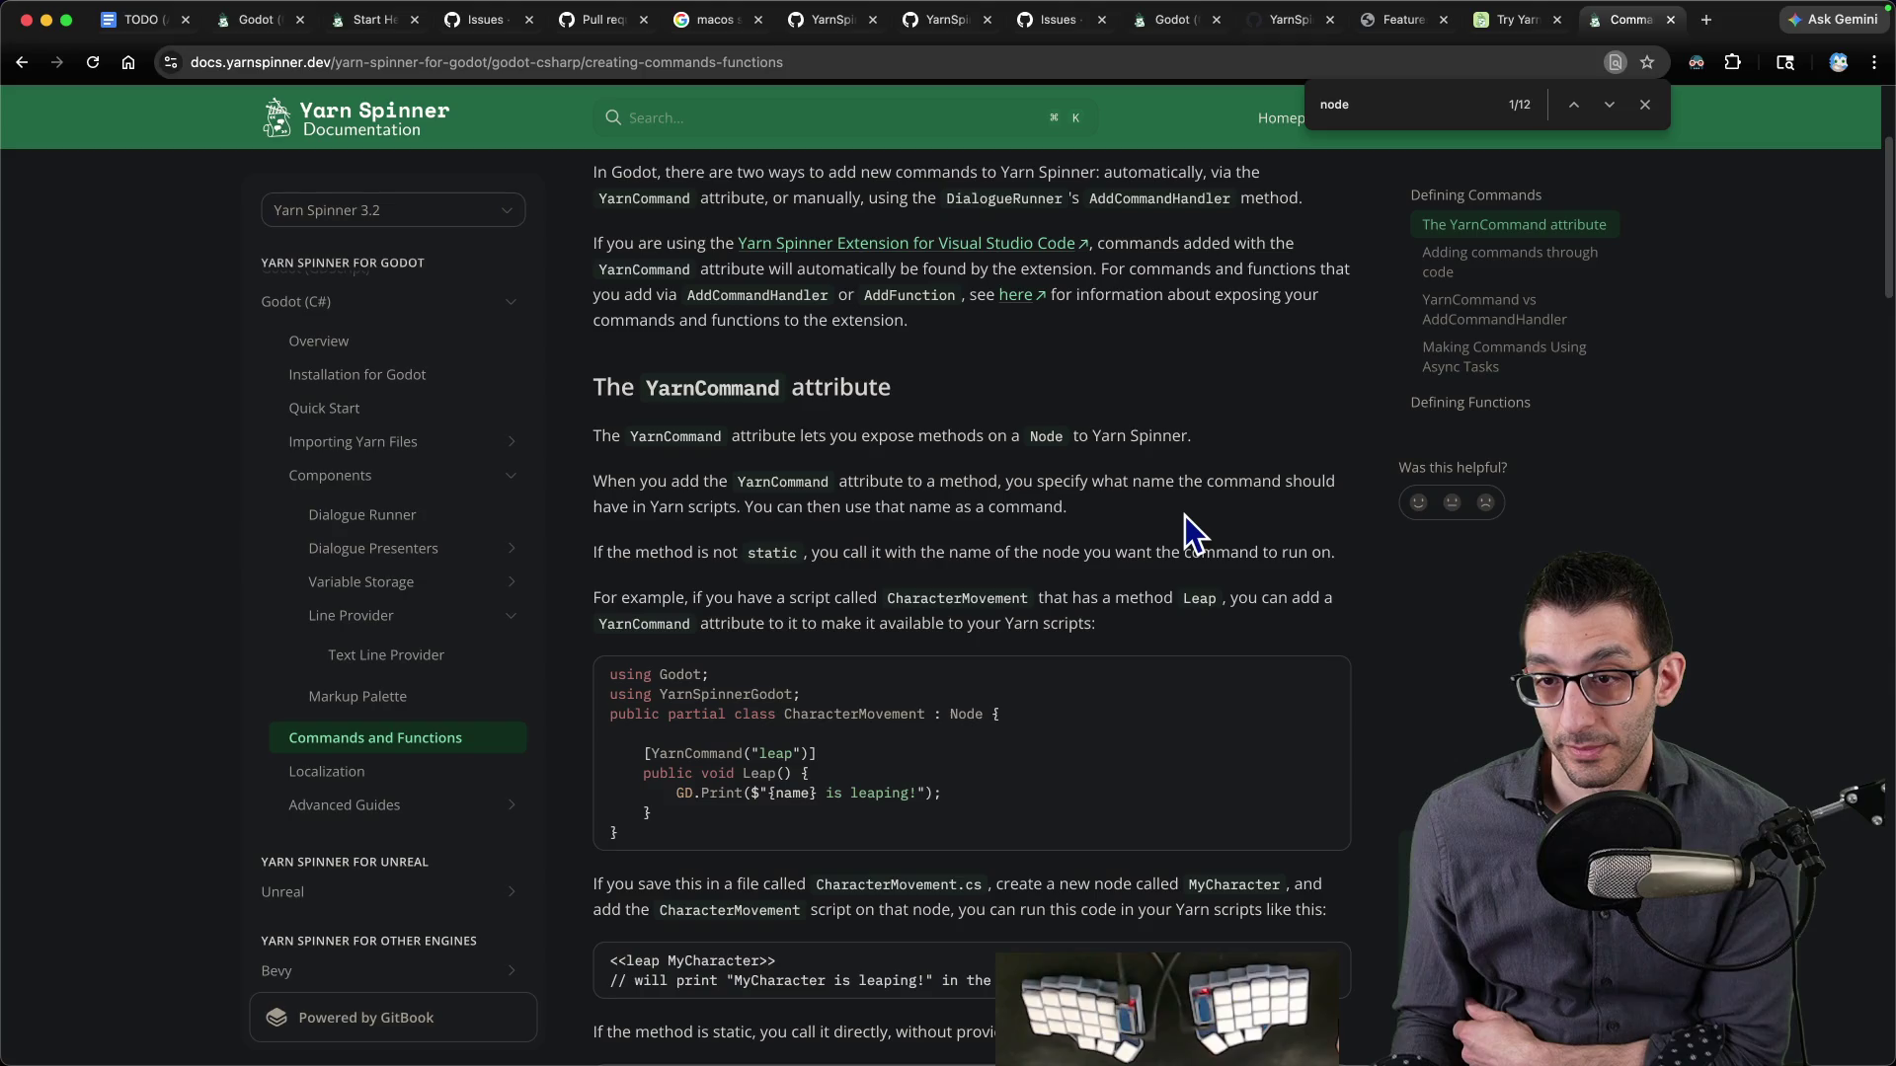
{"action": "scroll", "coordinate": [1185, 516], "scroll_direction": "down", "scroll_amount": 5}
{"action": "scroll", "coordinate": [1181, 523], "scroll_direction": "up", "scroll_amount": 3}
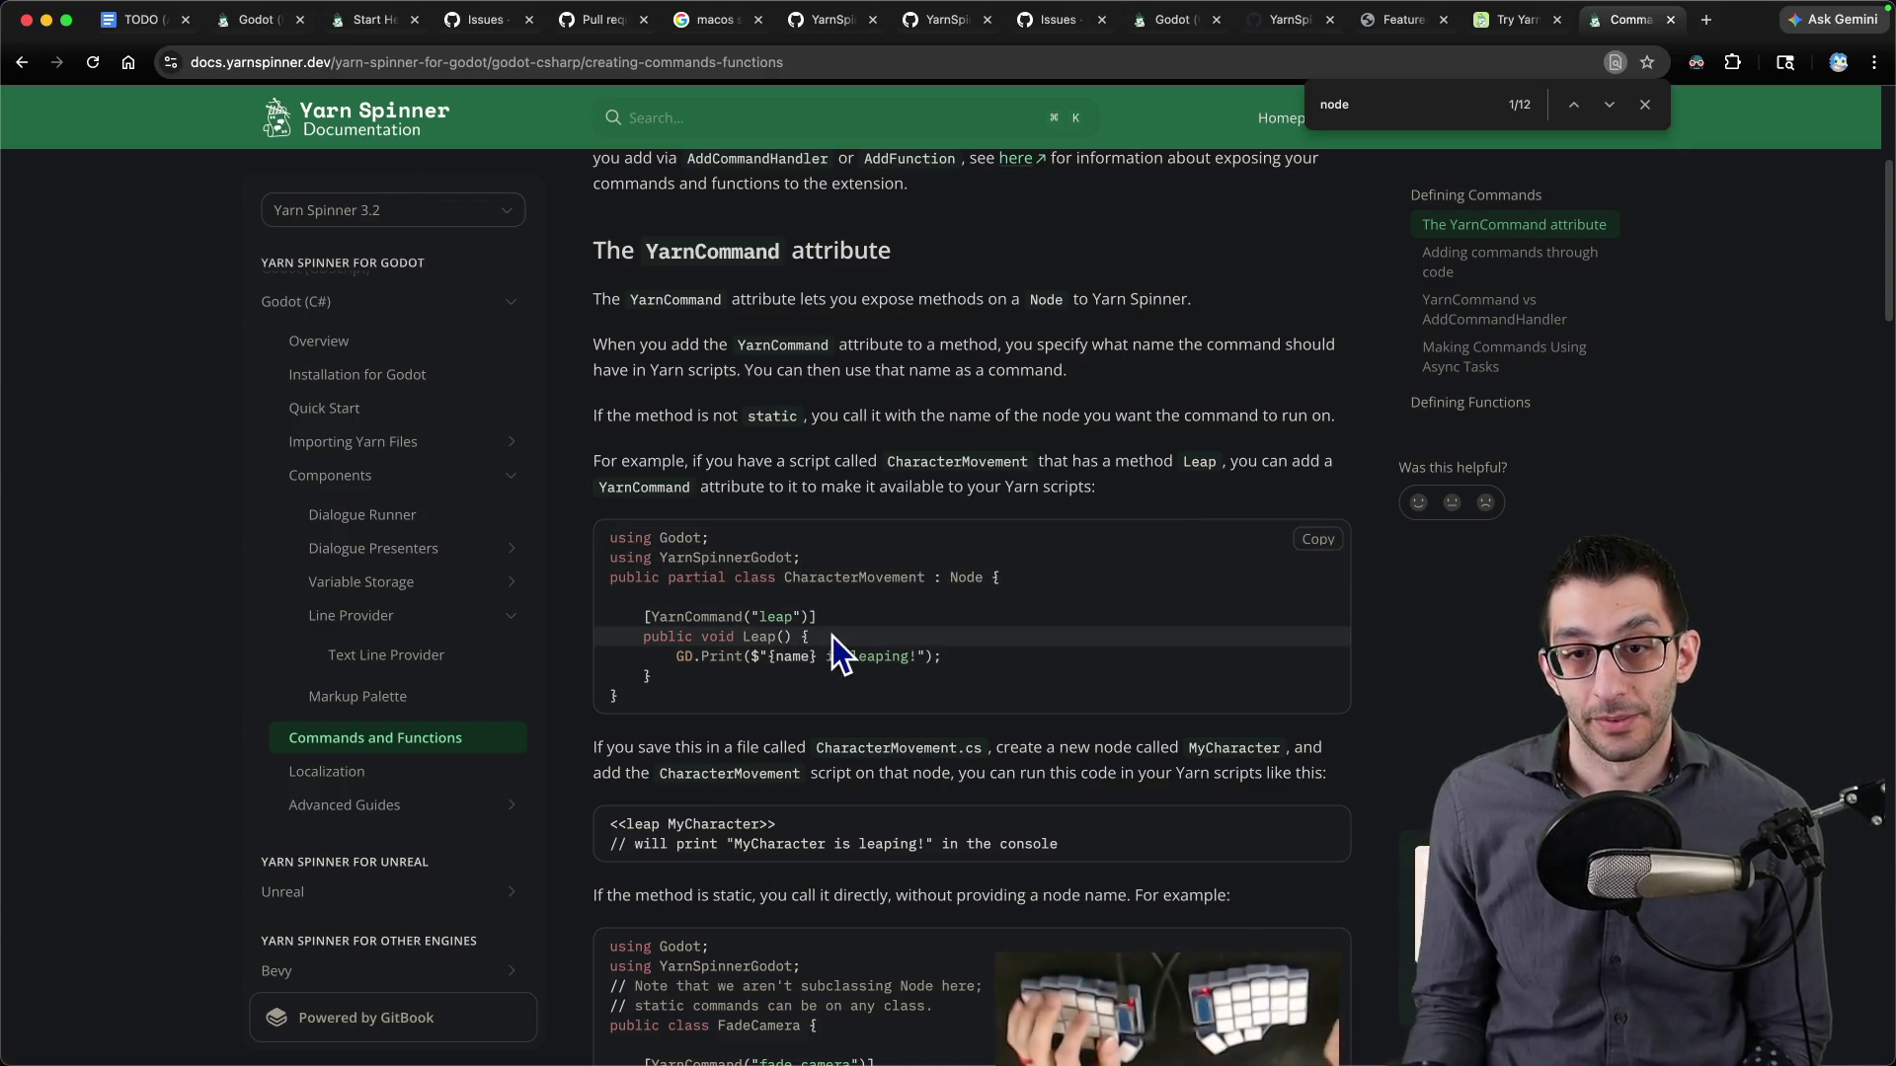
- Open the Line Provider > Text Line Provider documentation page
{"action": "left_click", "coordinate": [411, 617]}
{"action": "left_click", "coordinate": [446, 664]}
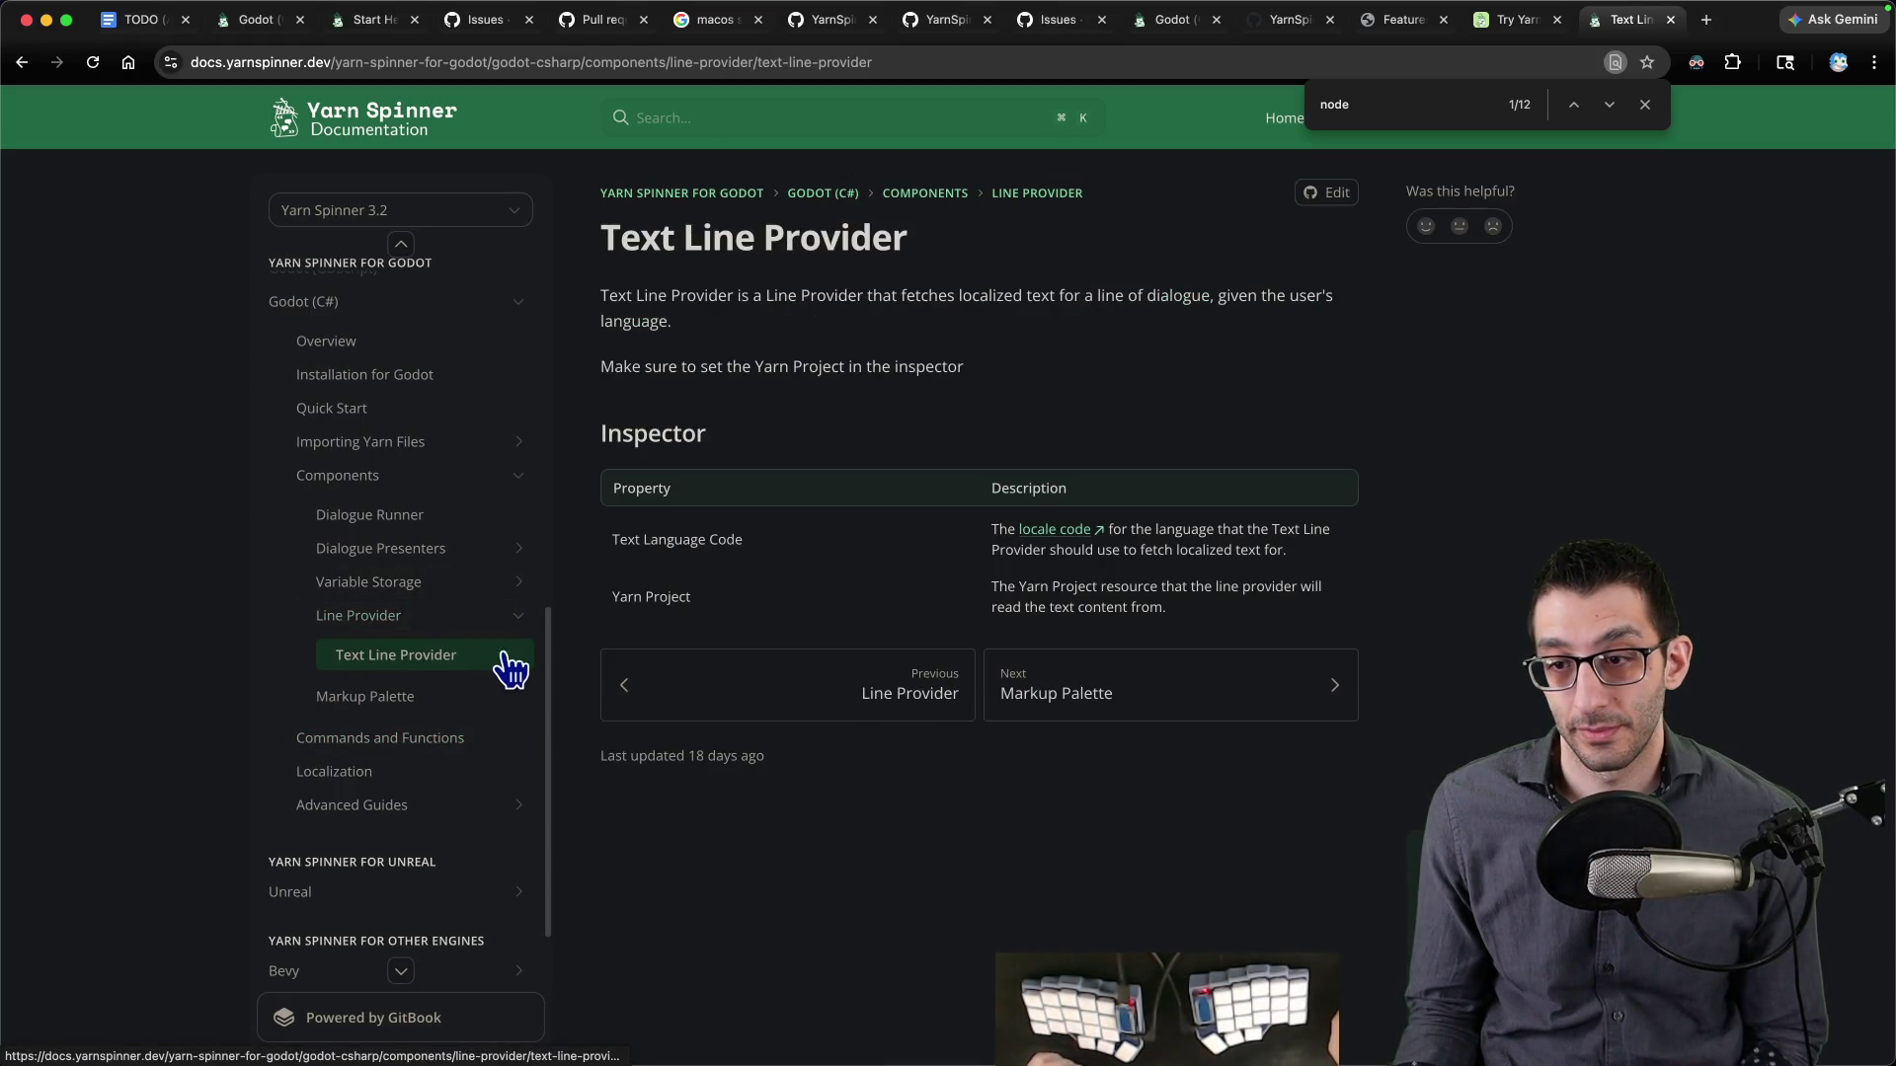
{"action": "key", "text": "super+Tab"}
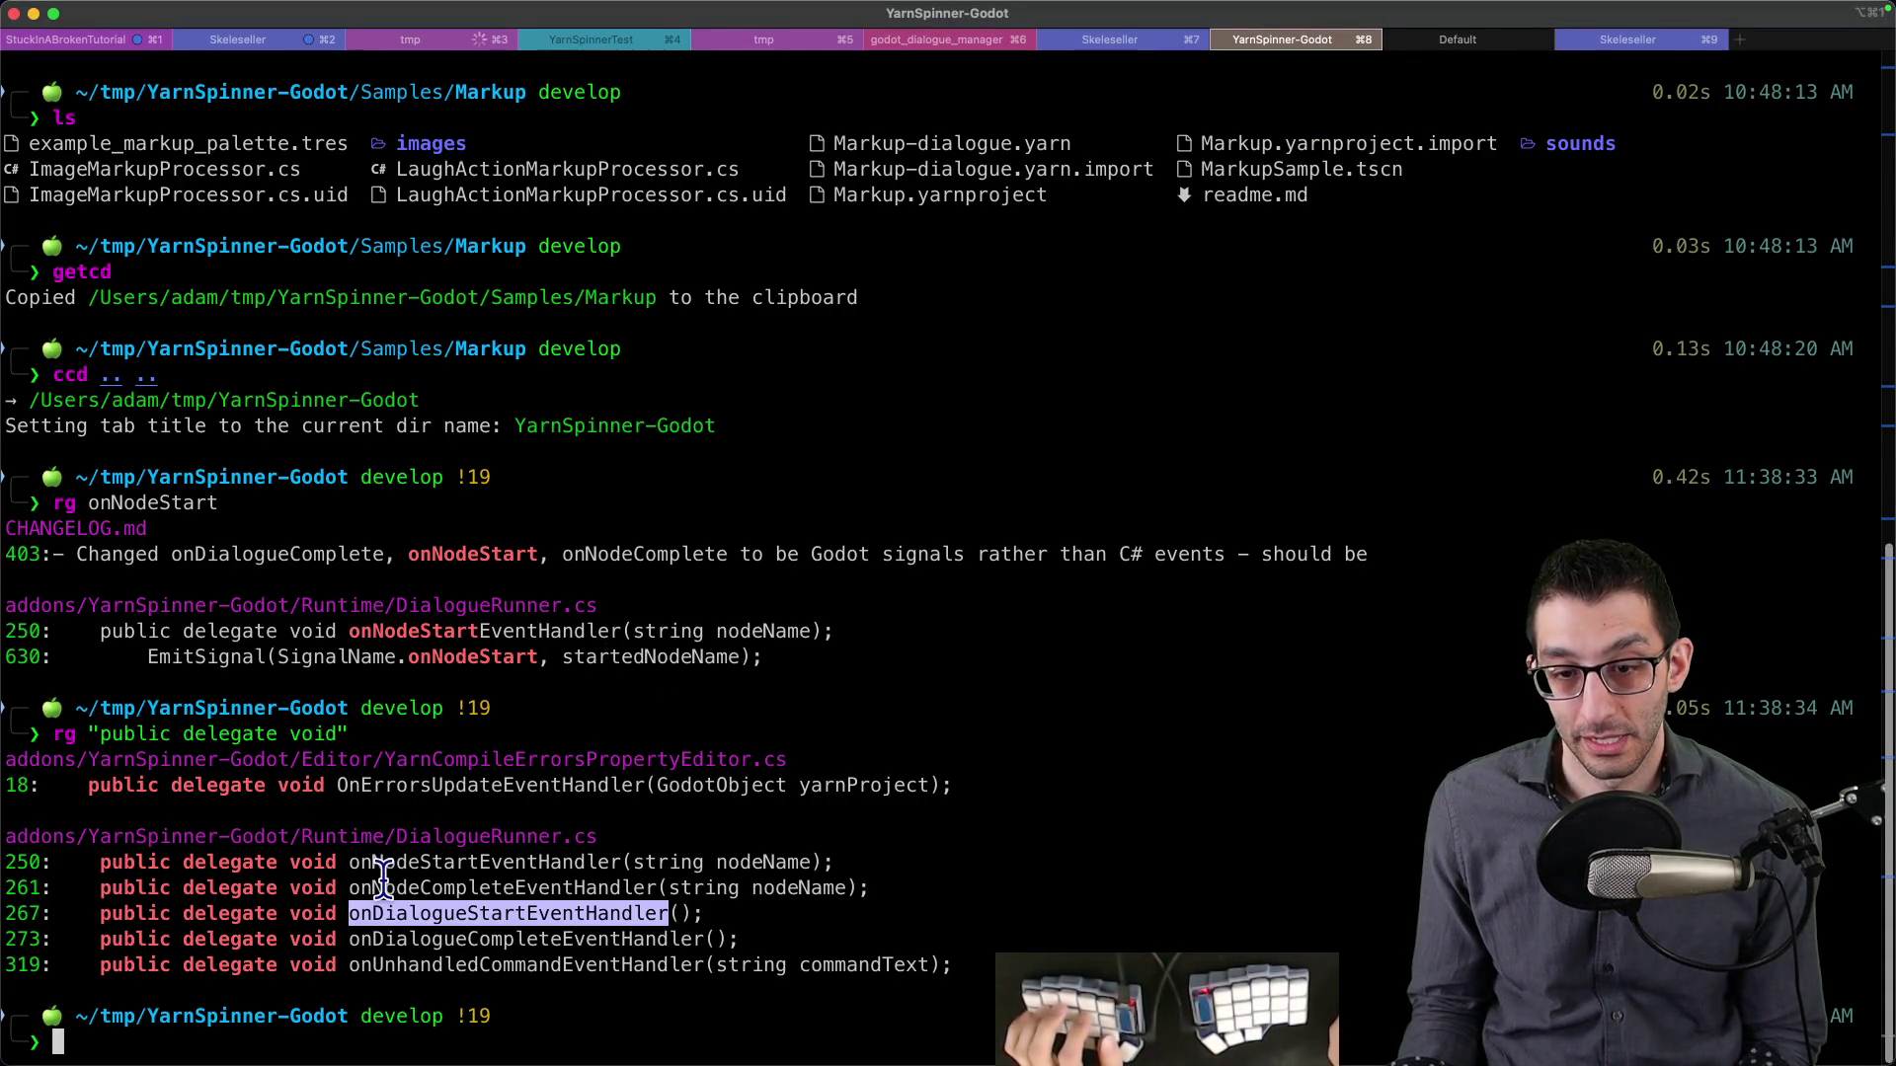
- Highlight onNodeStartEventHandler among DialogueRunner.cs's delegates in the rg output
{"action": "left_click_drag", "start_coordinate": [351, 862], "coordinate": [620, 862]}
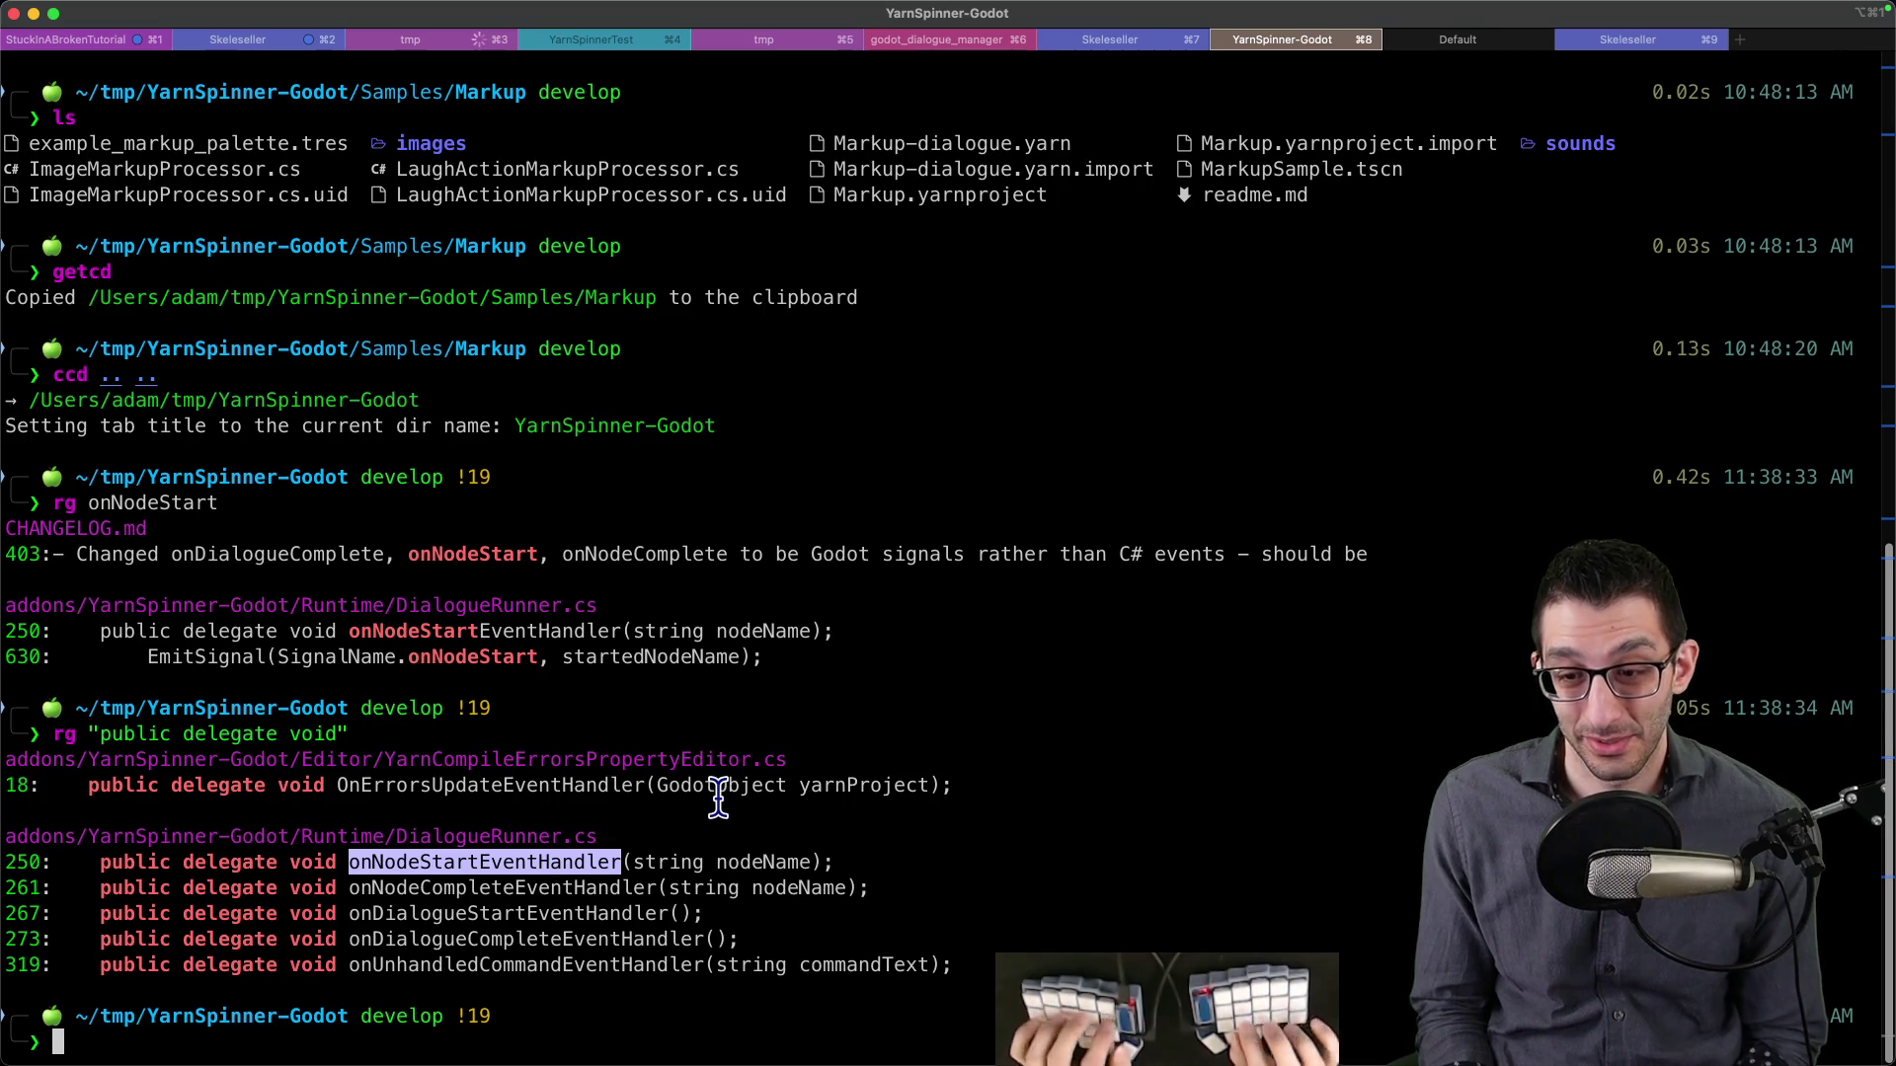
{"action": "key", "text": "super+Tab"}
{"action": "key", "text": "super+Tab"}
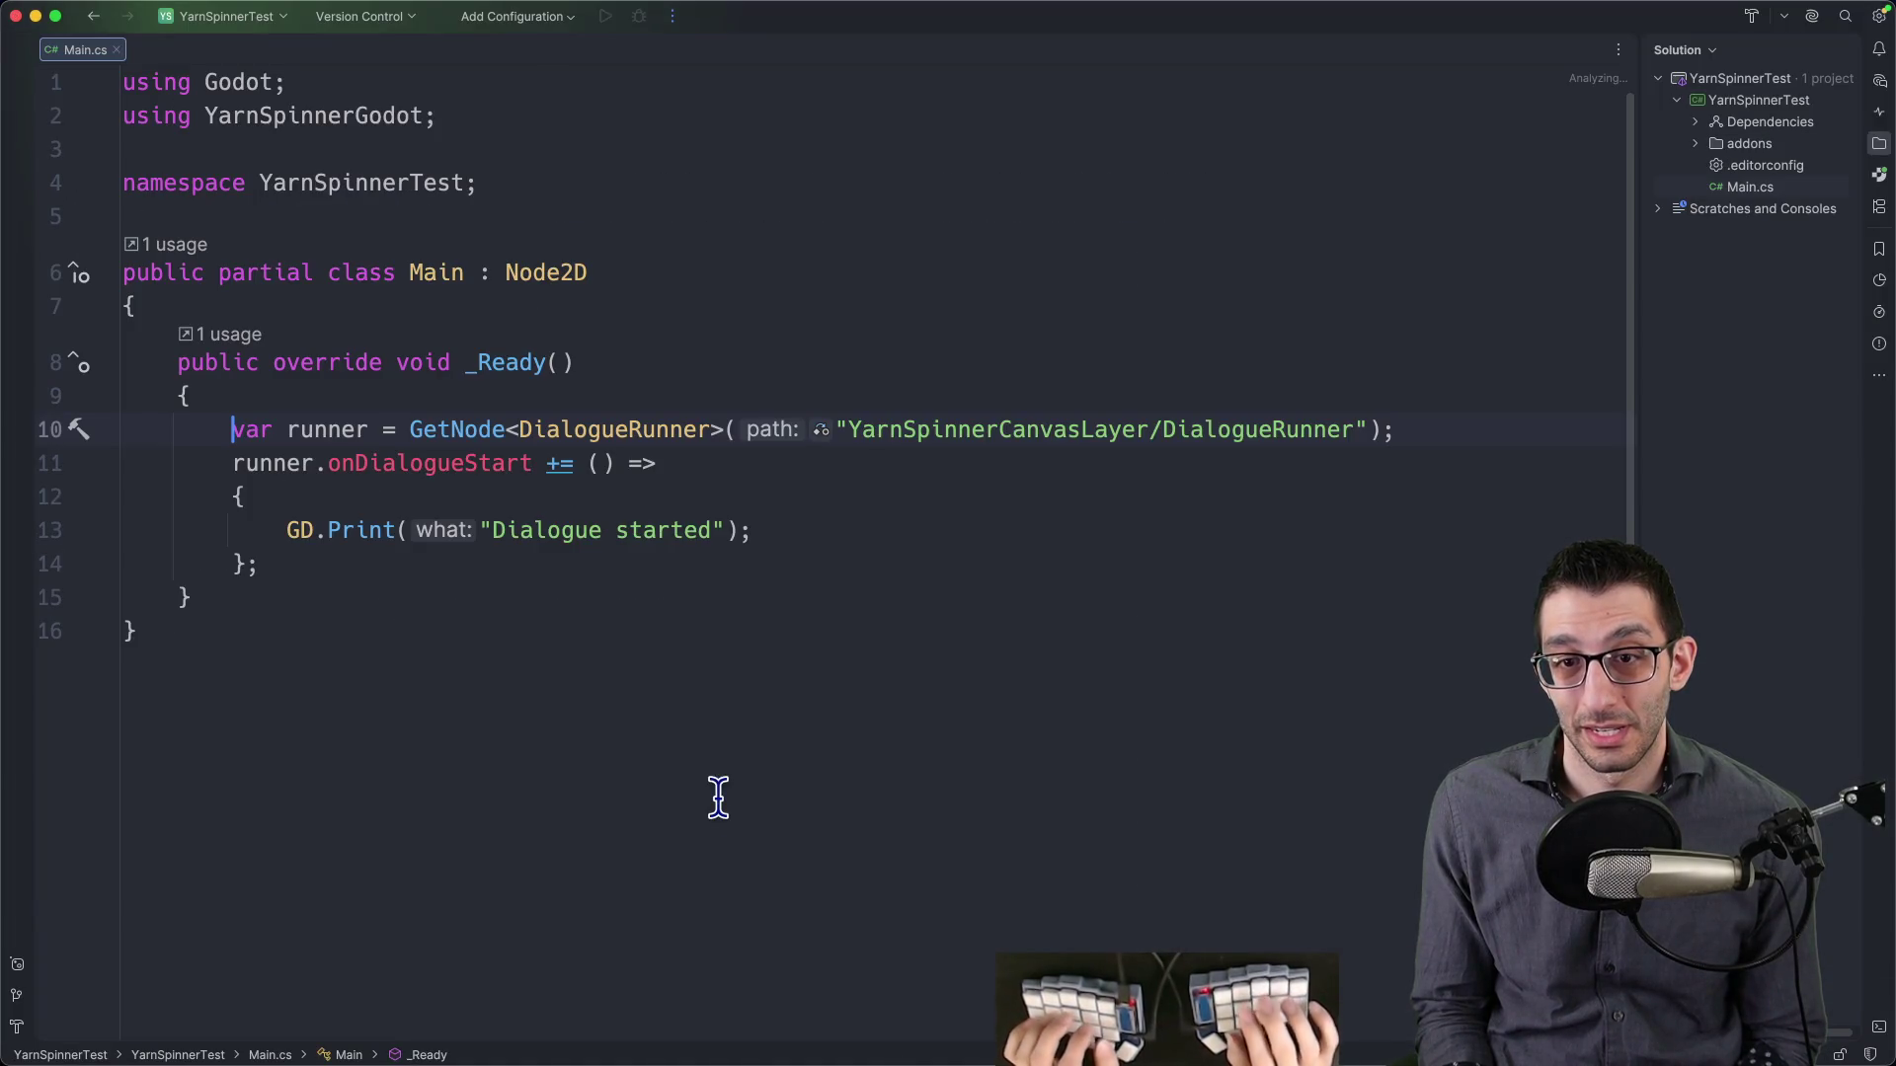
- Replace the onDialogueStart subscription with onNodeStart and check its signature in the documentation
{"action": "key", "text": "Up"}
{"action": "key", "text": "alt+Right"}
{"action": "key", "text": "shift+alt+Right"}
{"action": "type", "text": "onN"}
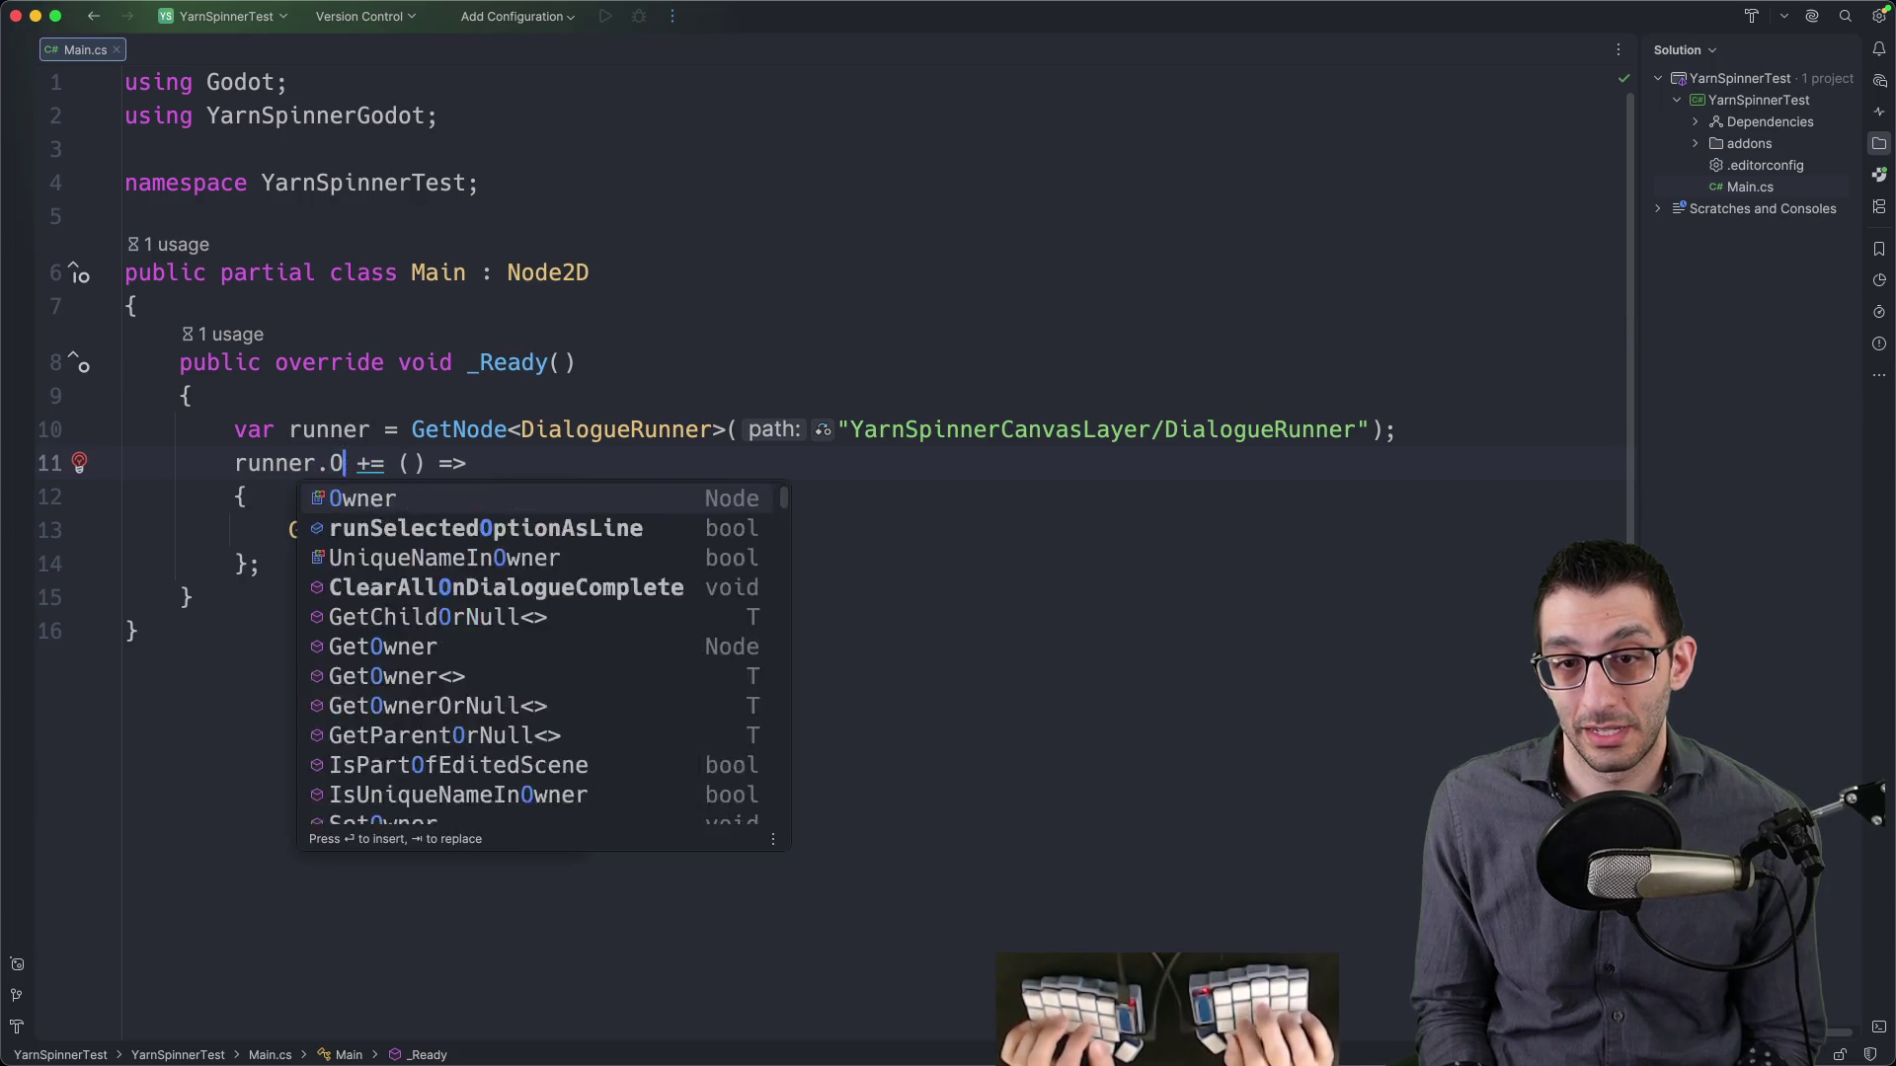
{"action": "key", "text": "Down"}
{"action": "key", "text": "Return"}
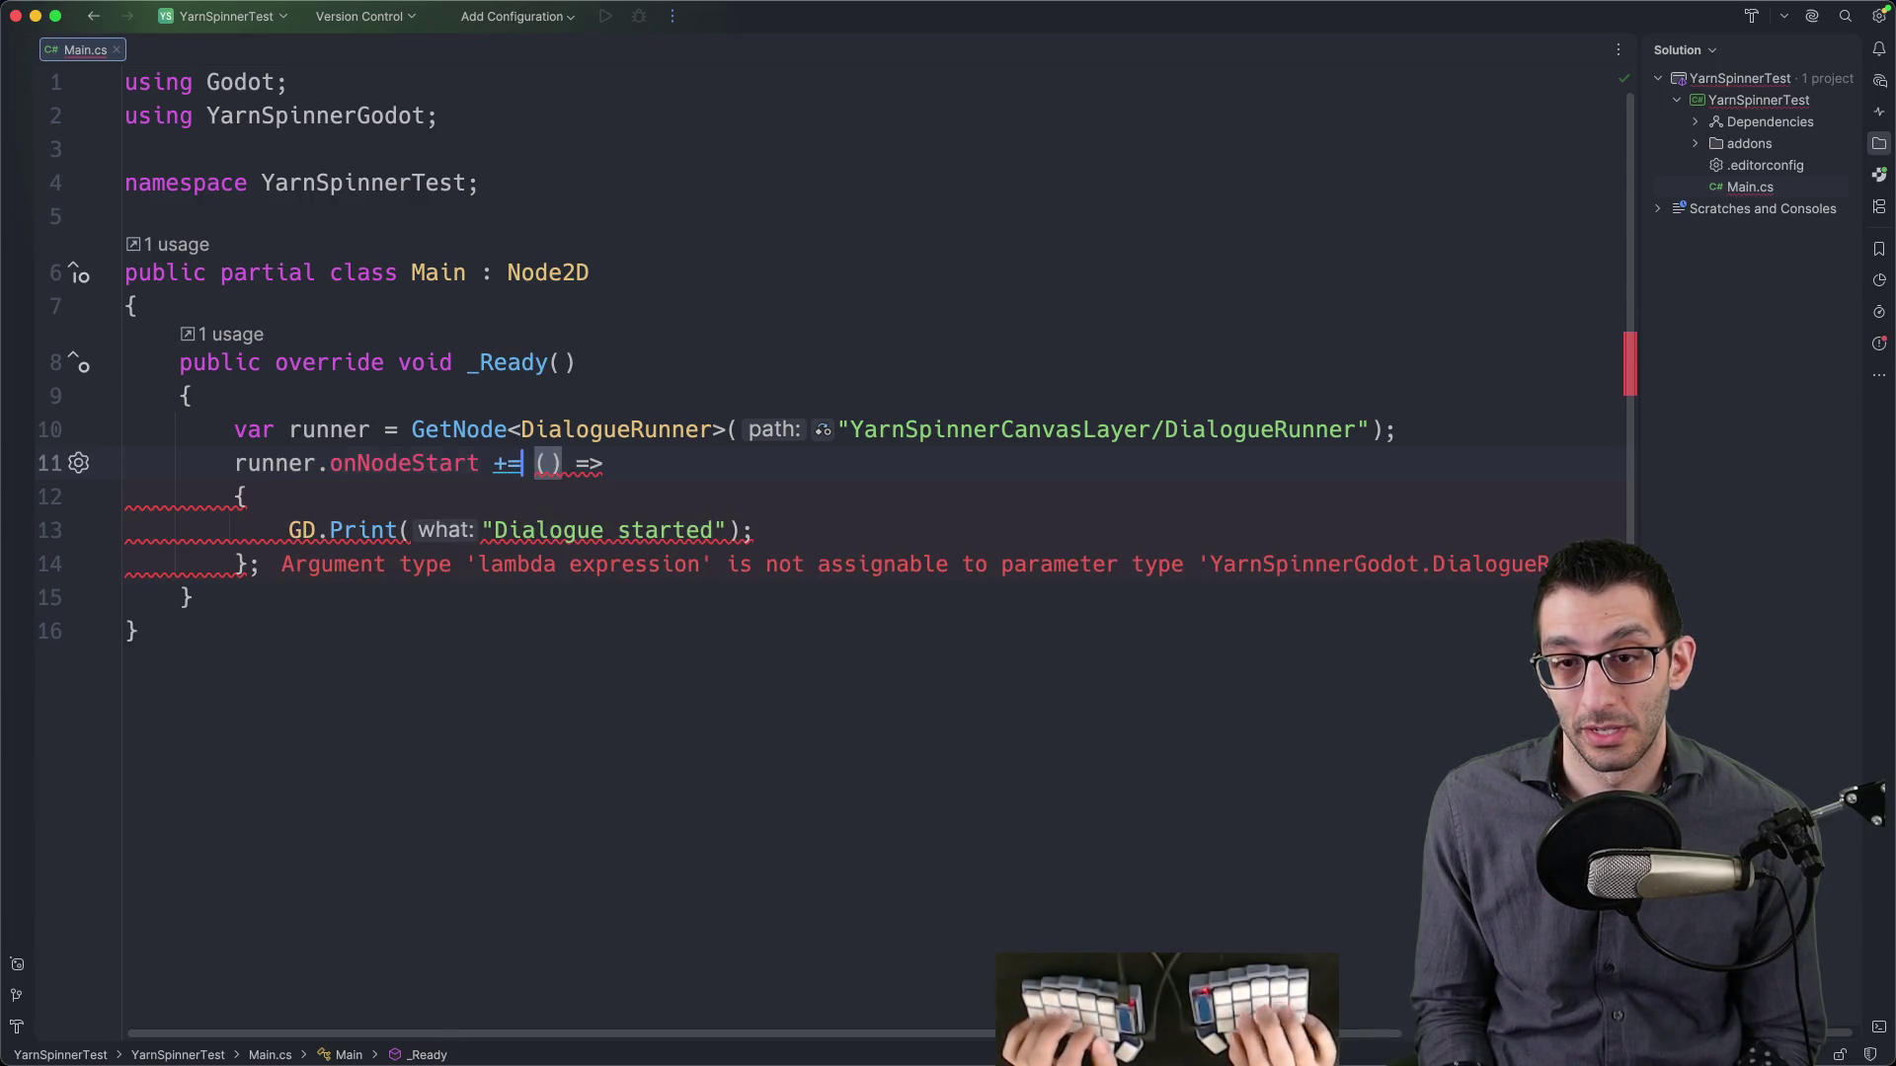
{"action": "key", "text": "super+Tab"}
{"action": "key", "text": "super+Tab"}
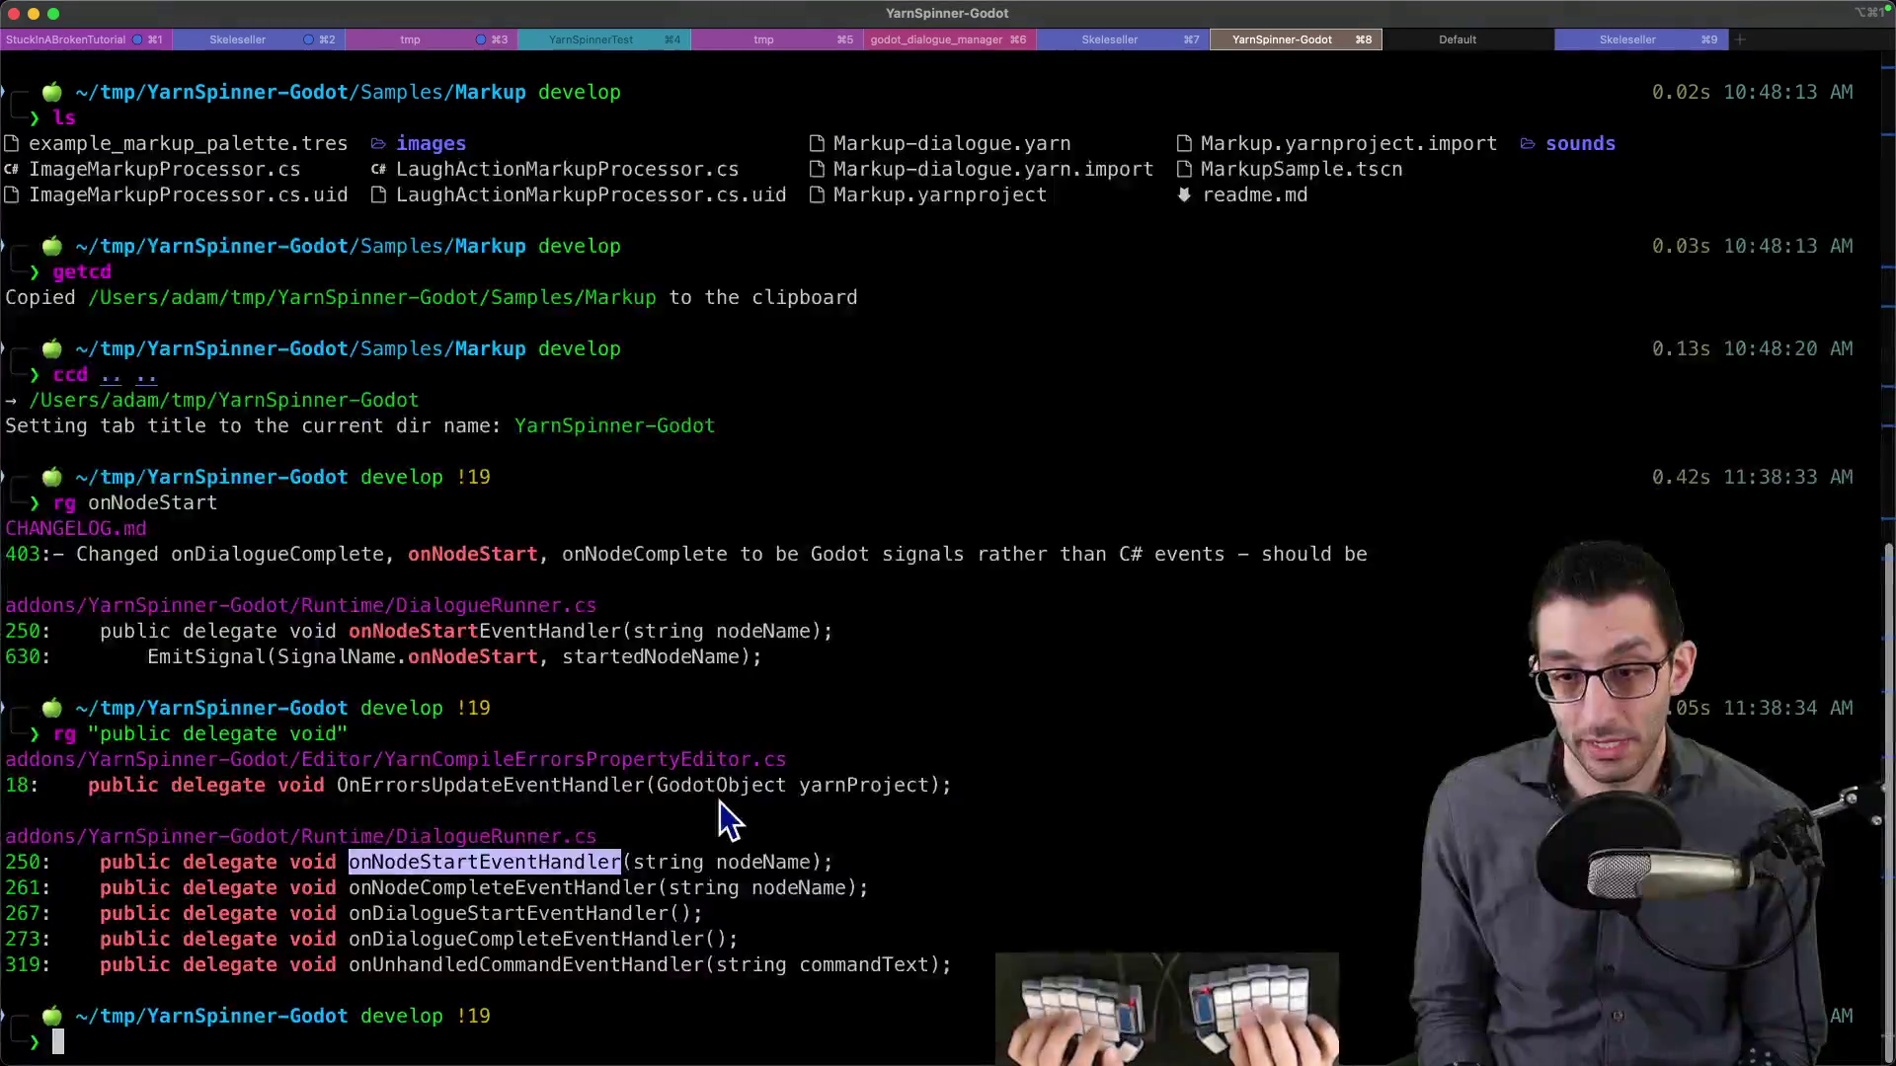
{"action": "key", "text": "super+Tab"}
- Add a nodeName lambda parameter and print "Node started: " + nodeName, then return to Godot
{"action": "type", "text": "nodeName"}
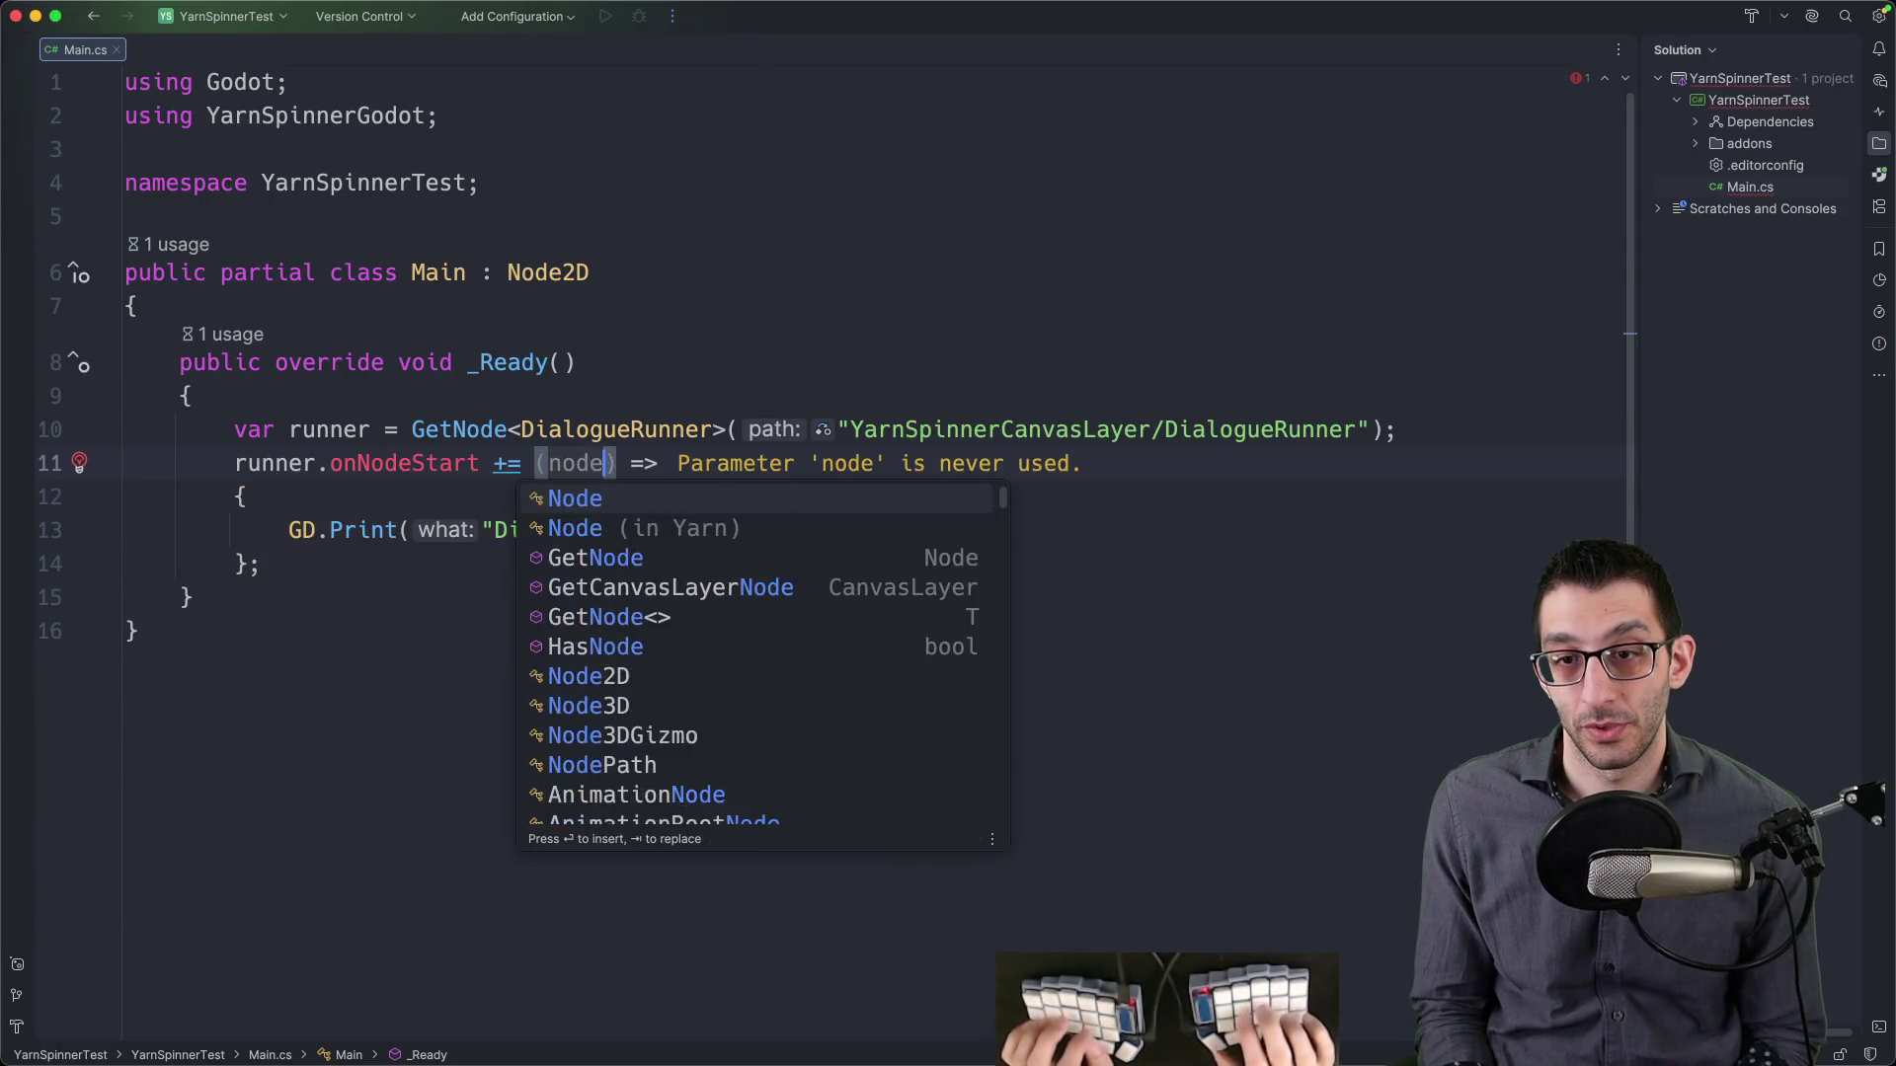
{"action": "left_click", "coordinate": [618, 530]}
{"action": "key", "text": "alt+shift+Left"}
{"action": "type", "text": "Node started: \" + nodeName"}
{"action": "key", "text": "BackSpace"}
{"action": "key", "text": "Down"}
{"action": "key", "text": "End"}
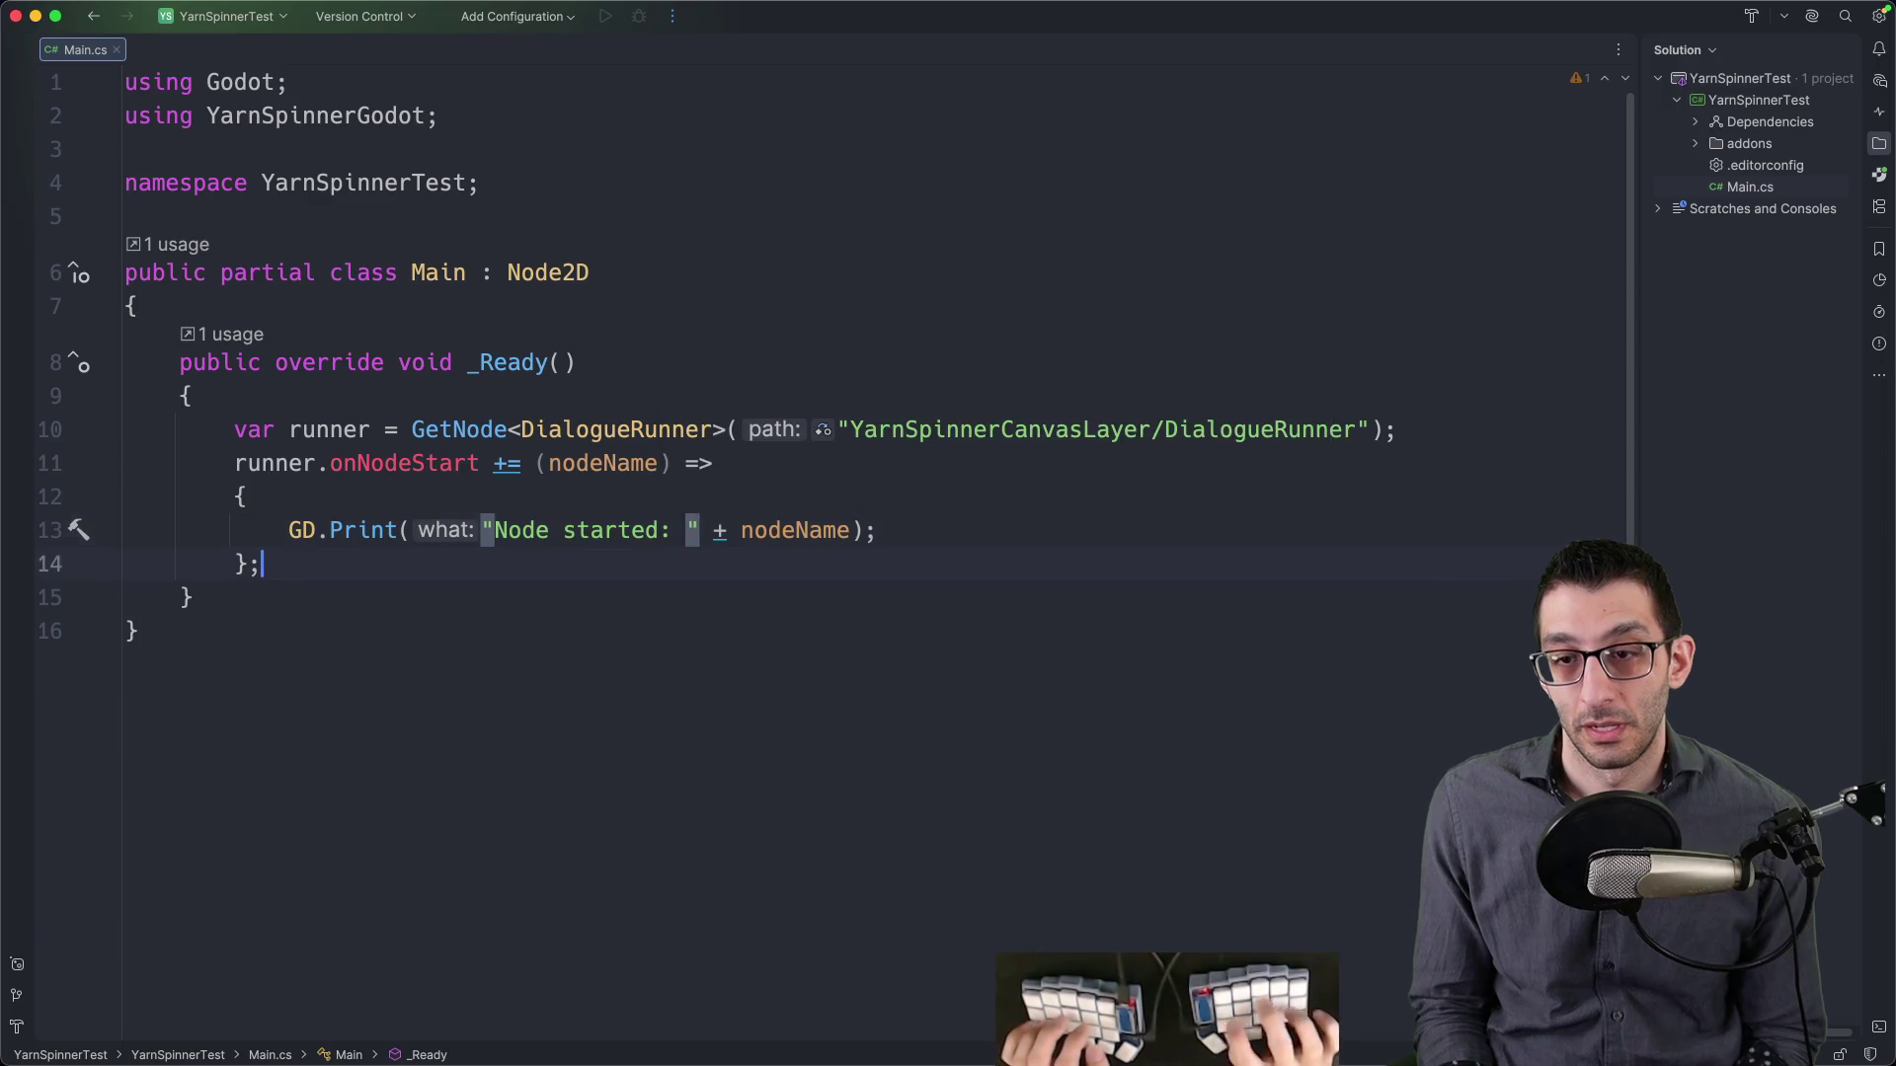
{"action": "left_click", "coordinate": [783, 1004]}
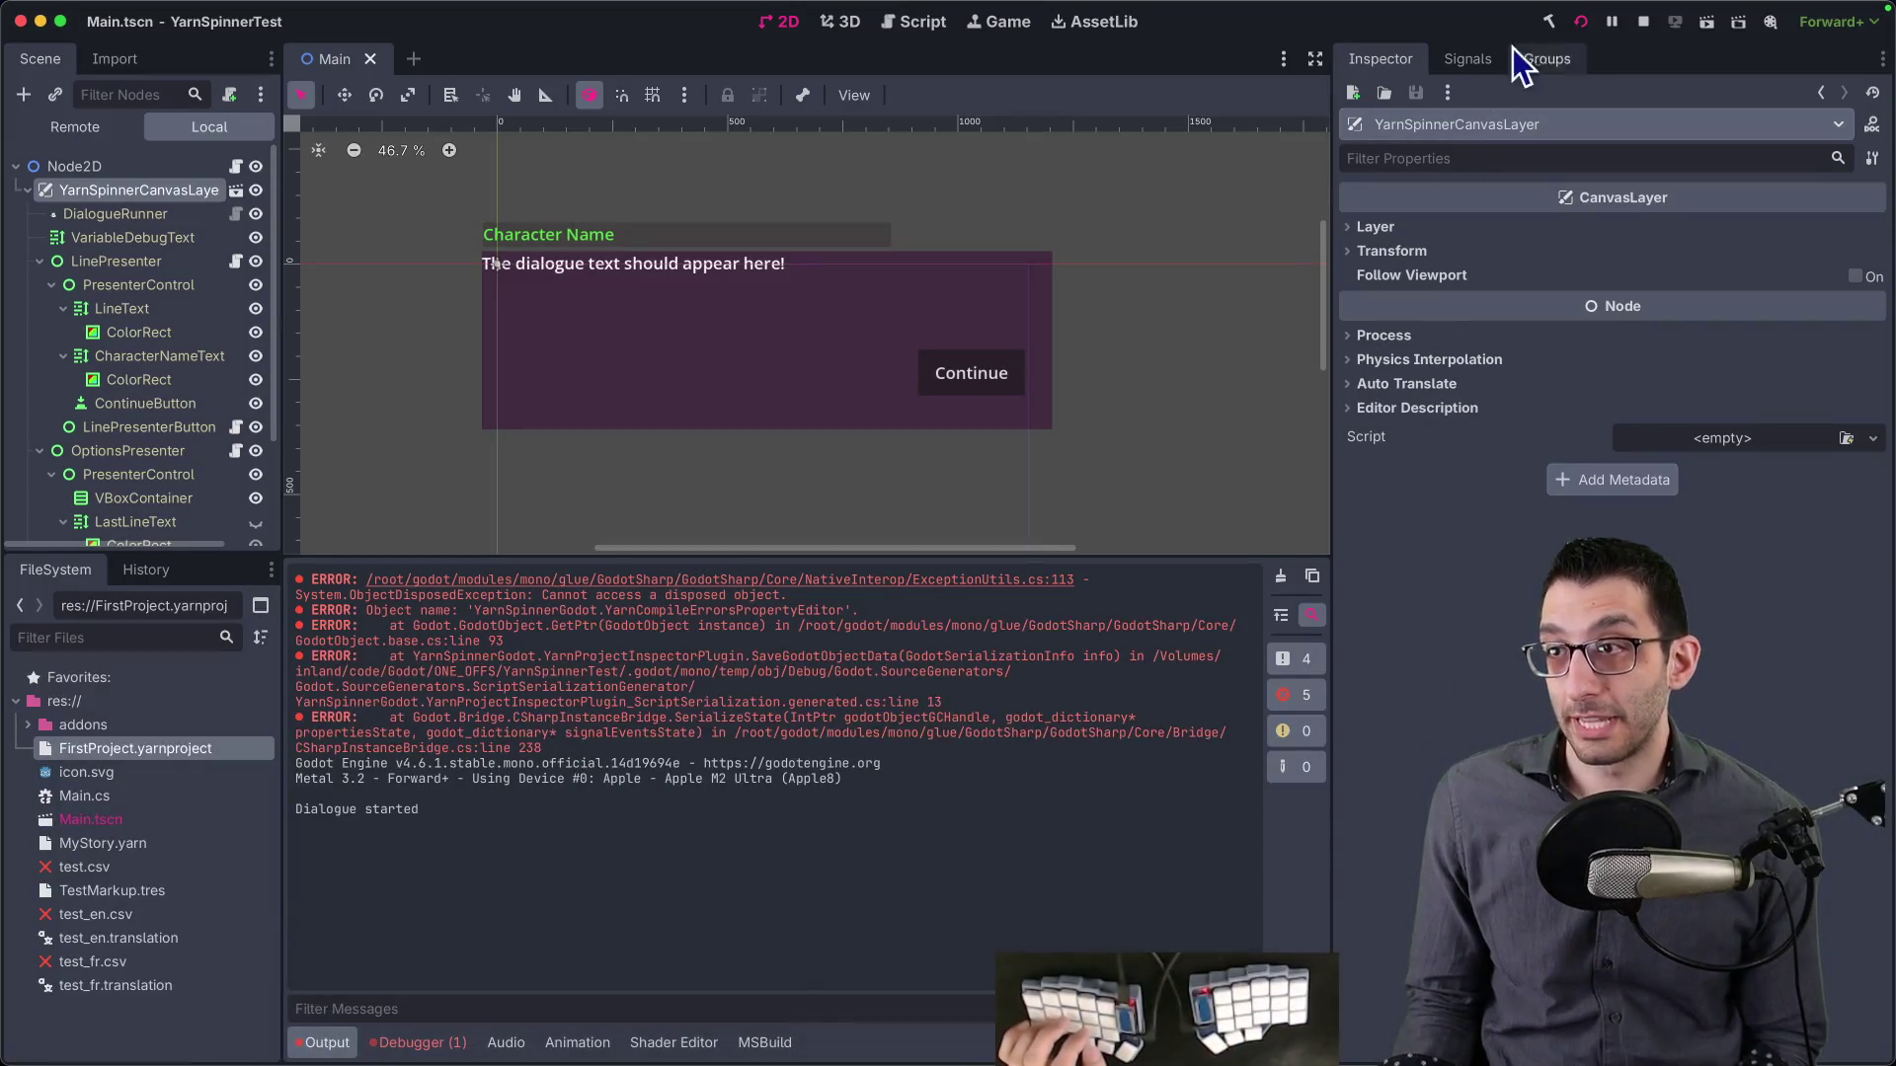
- Stop and rebuild the game, and review the Oh and Godot nodes in MyStory.yarn
{"action": "left_click", "coordinate": [1590, 26]}
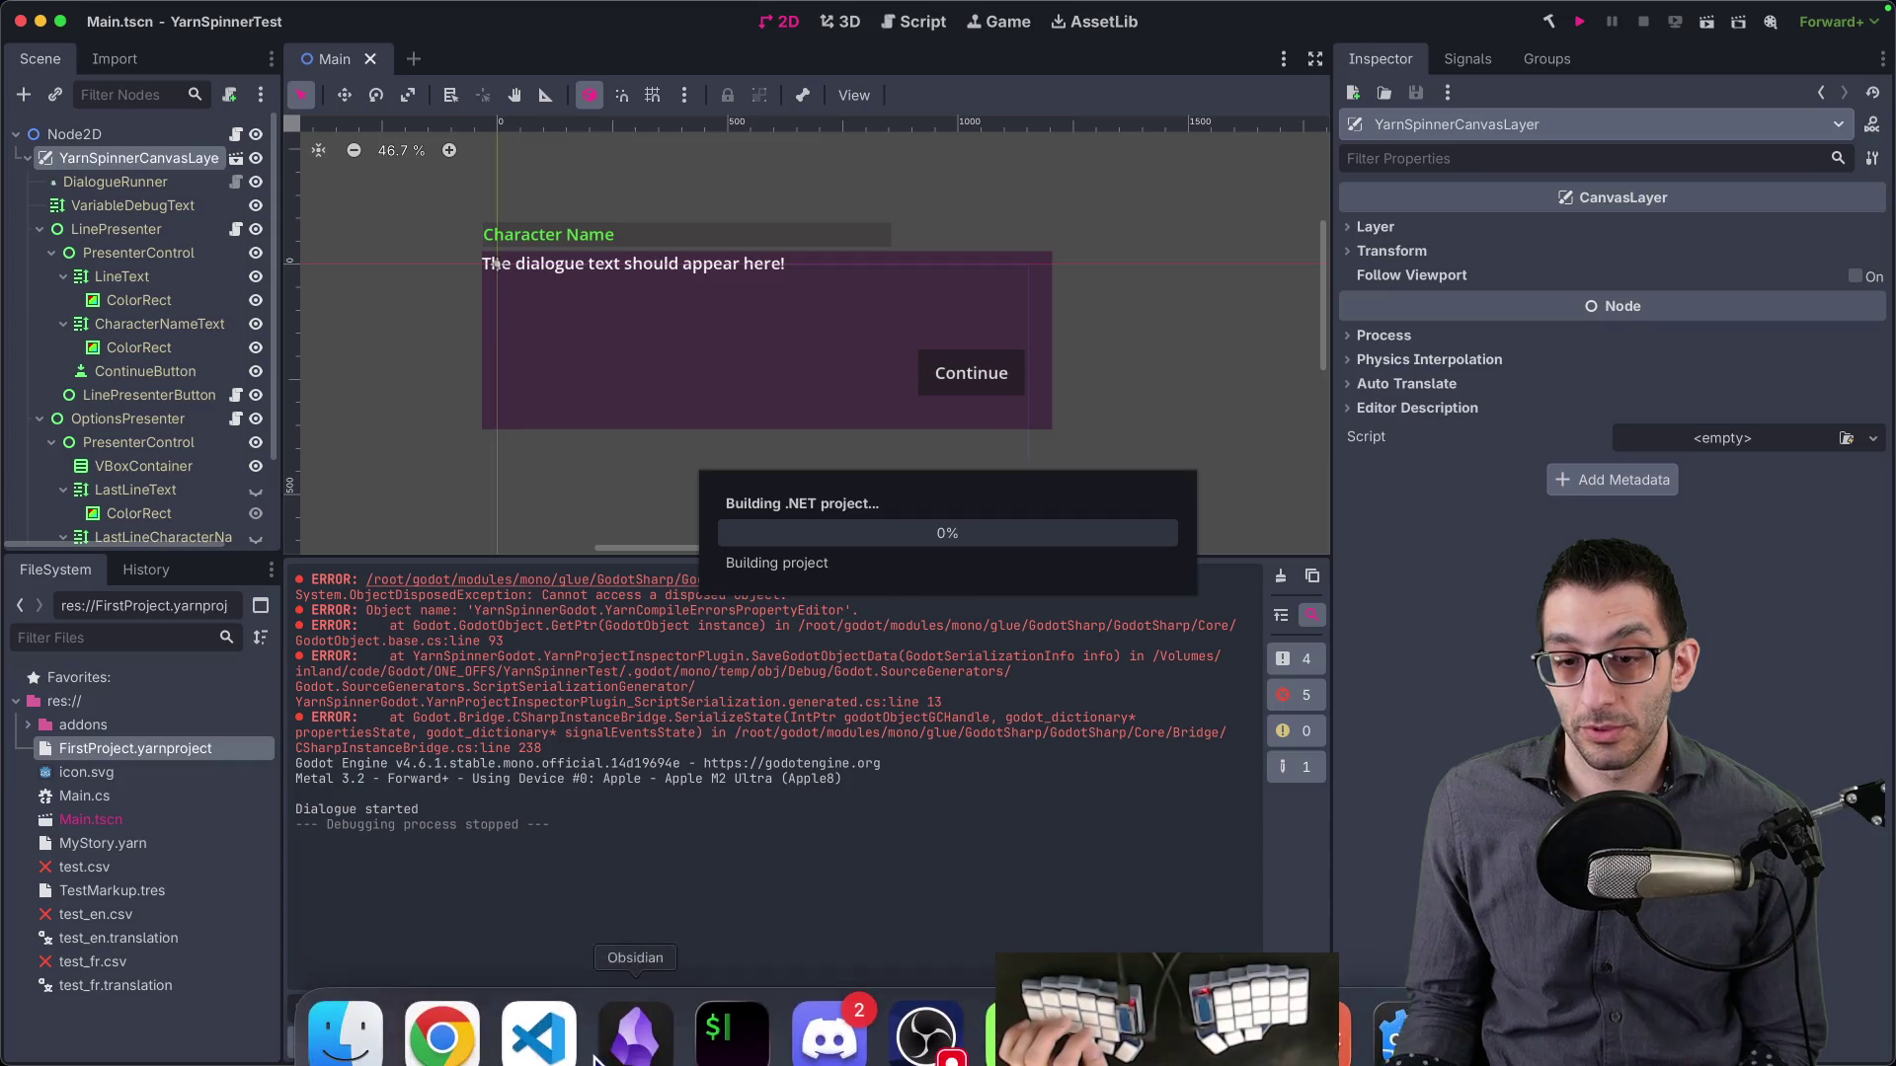
{"action": "left_click", "coordinate": [538, 1030]}
{"action": "left_click_drag", "start_coordinate": [158, 423], "coordinate": [308, 668]}
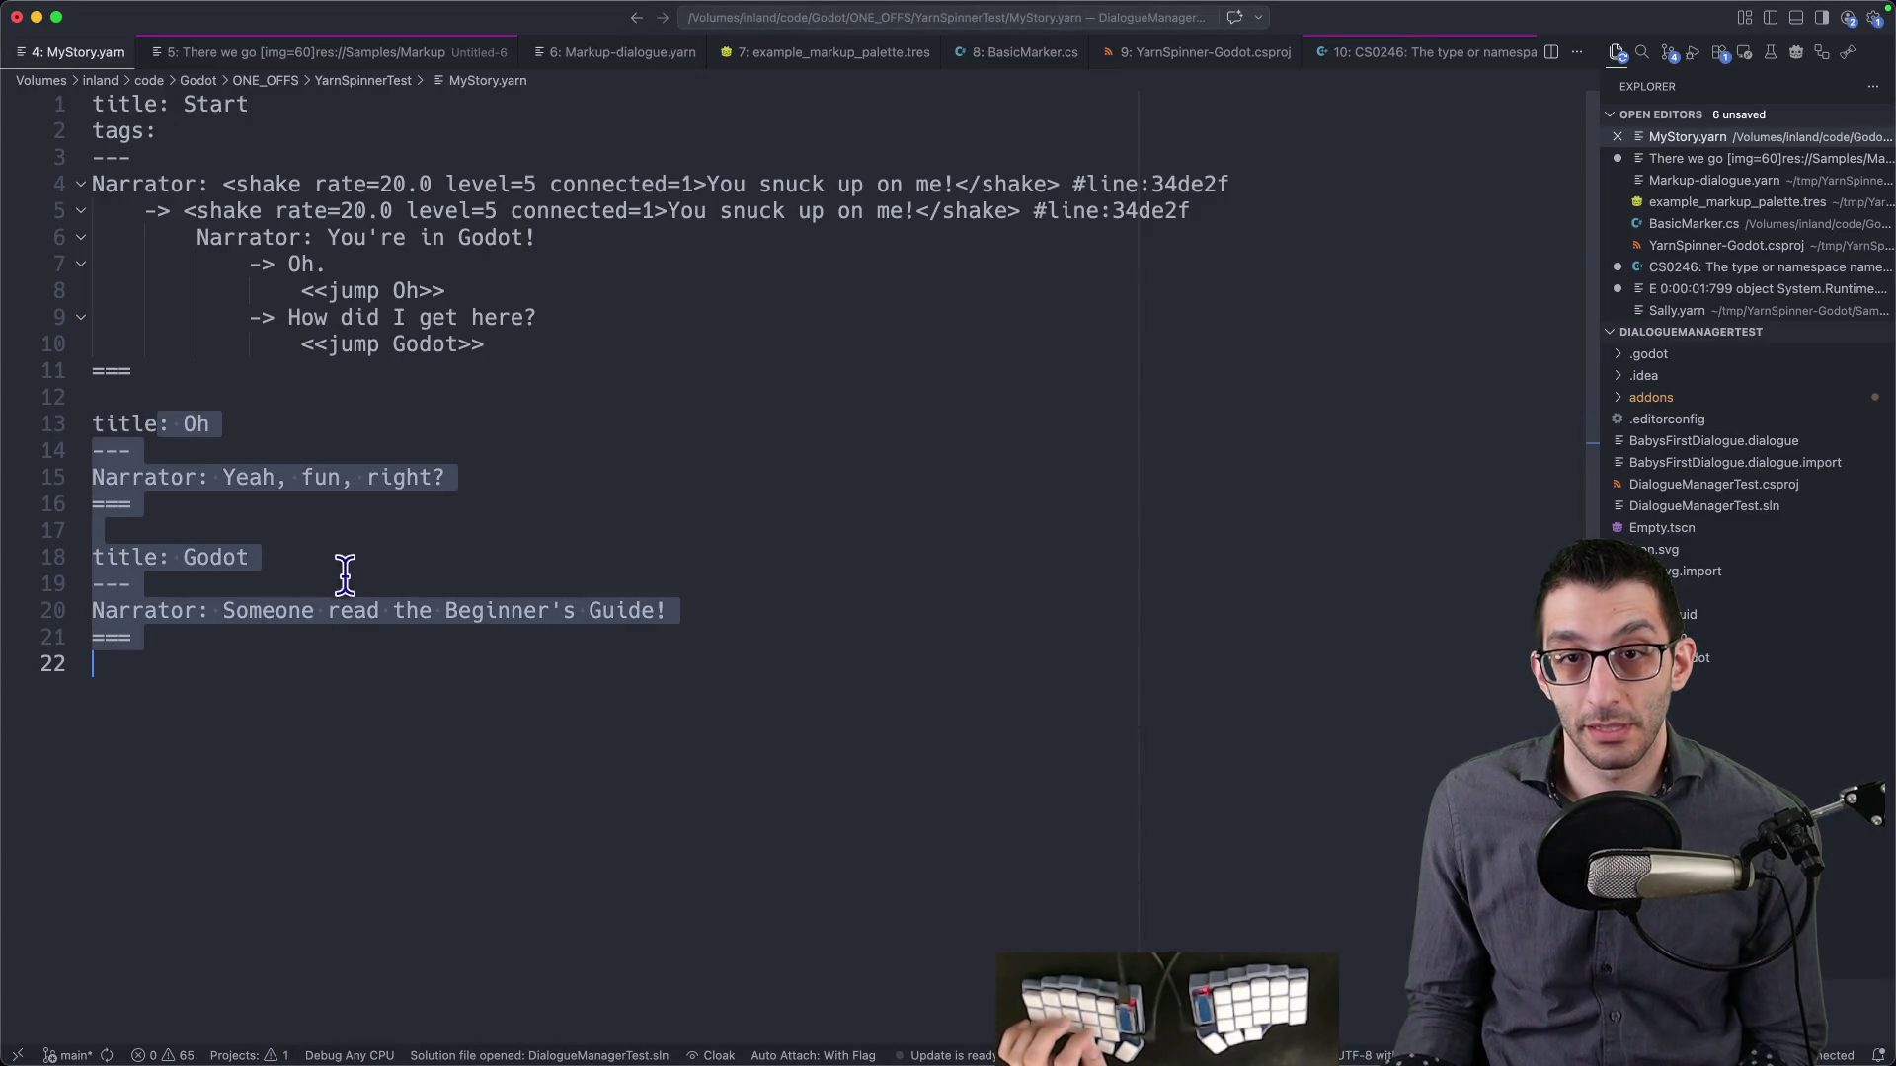
- Place the game window beside Godot and advance the dialogue through the shake choice
{"action": "mouse_move", "coordinate": [1167, 1046]}
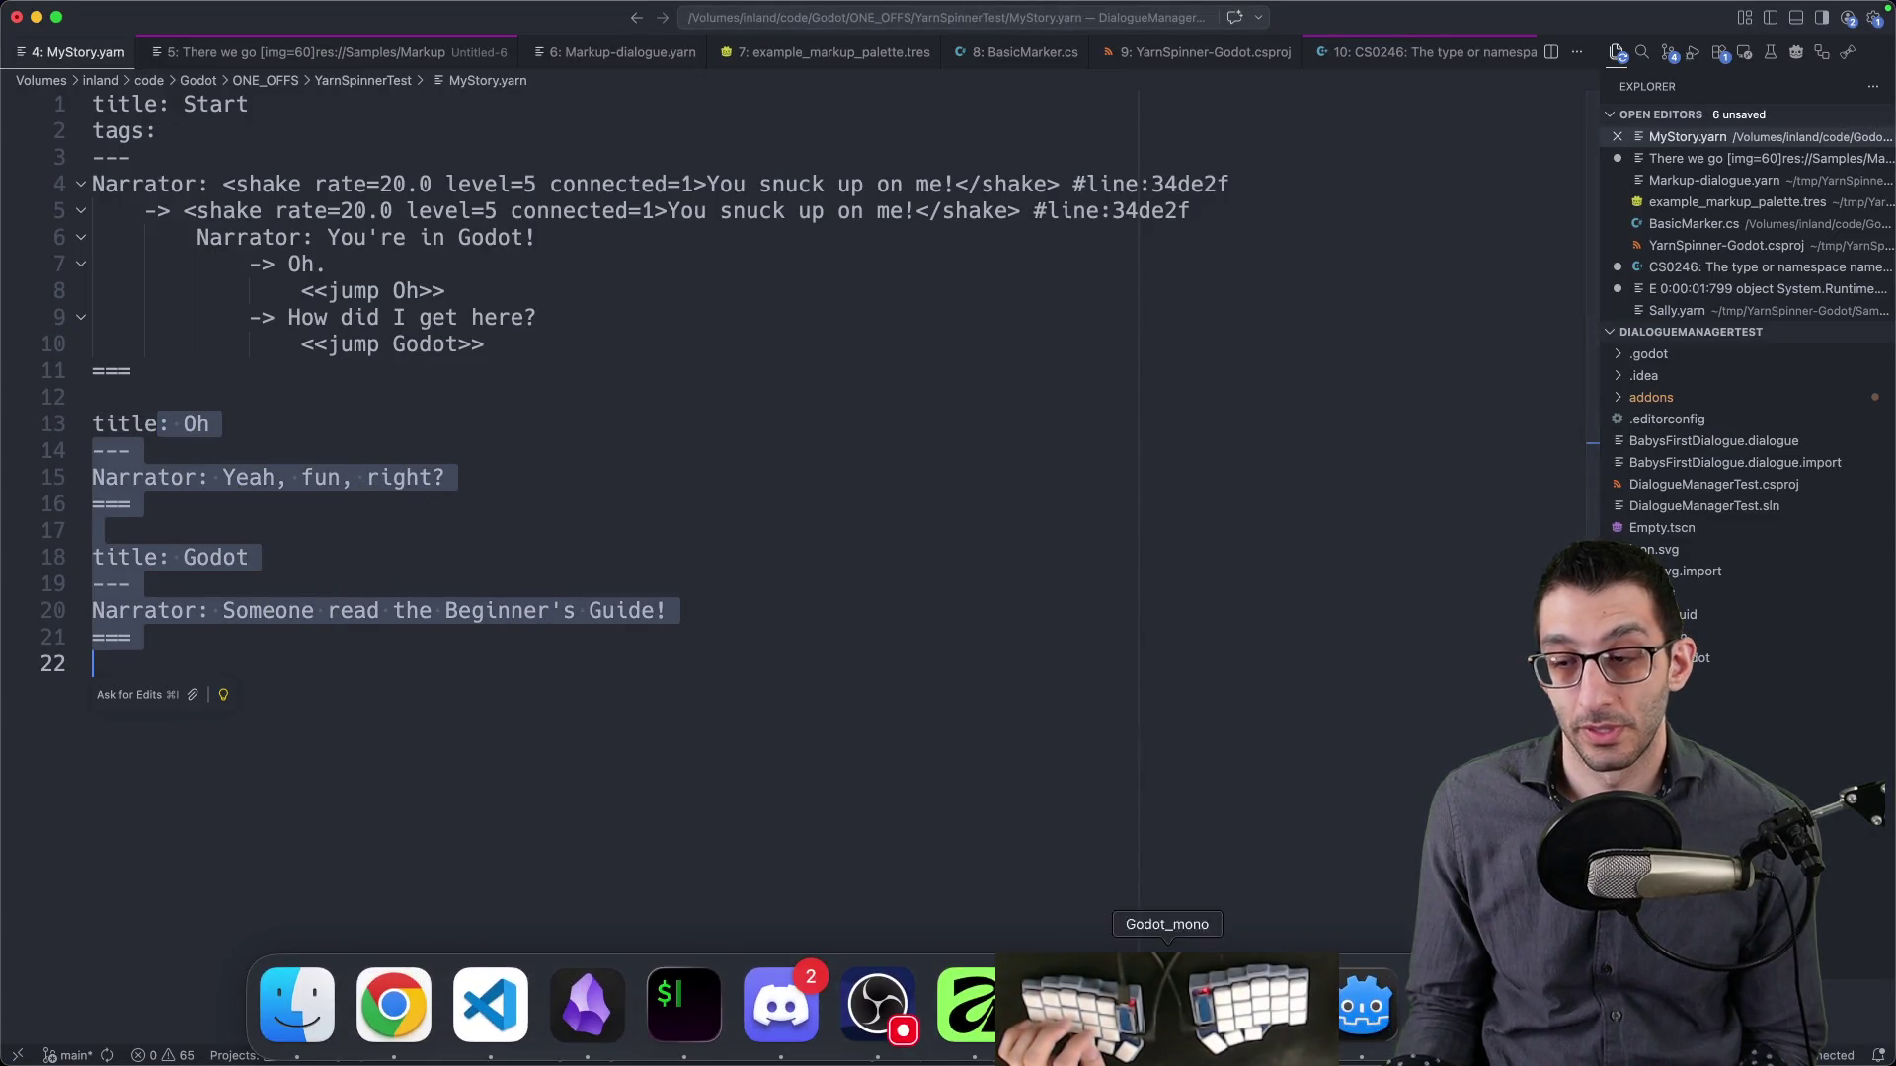
{"action": "left_click", "coordinate": [1072, 1005]}
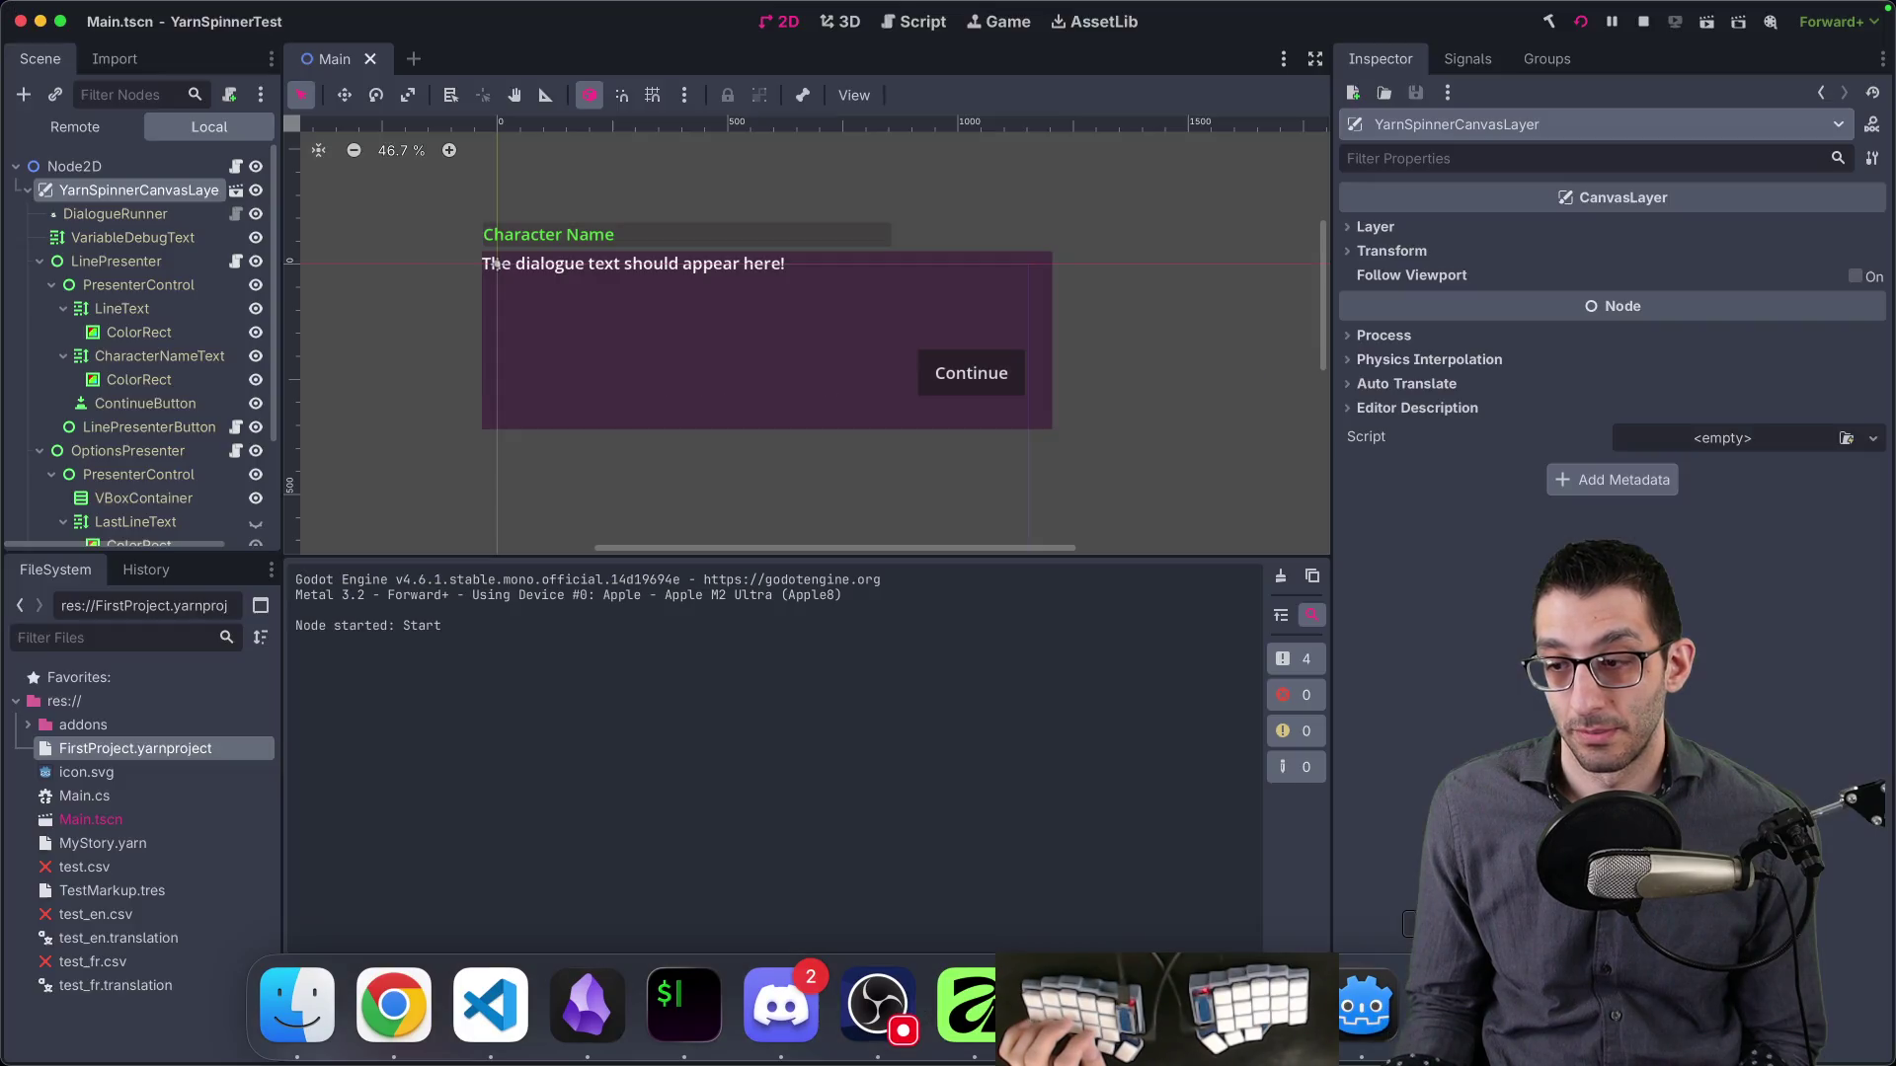
{"action": "key", "text": "ctrl+alt+Right"}
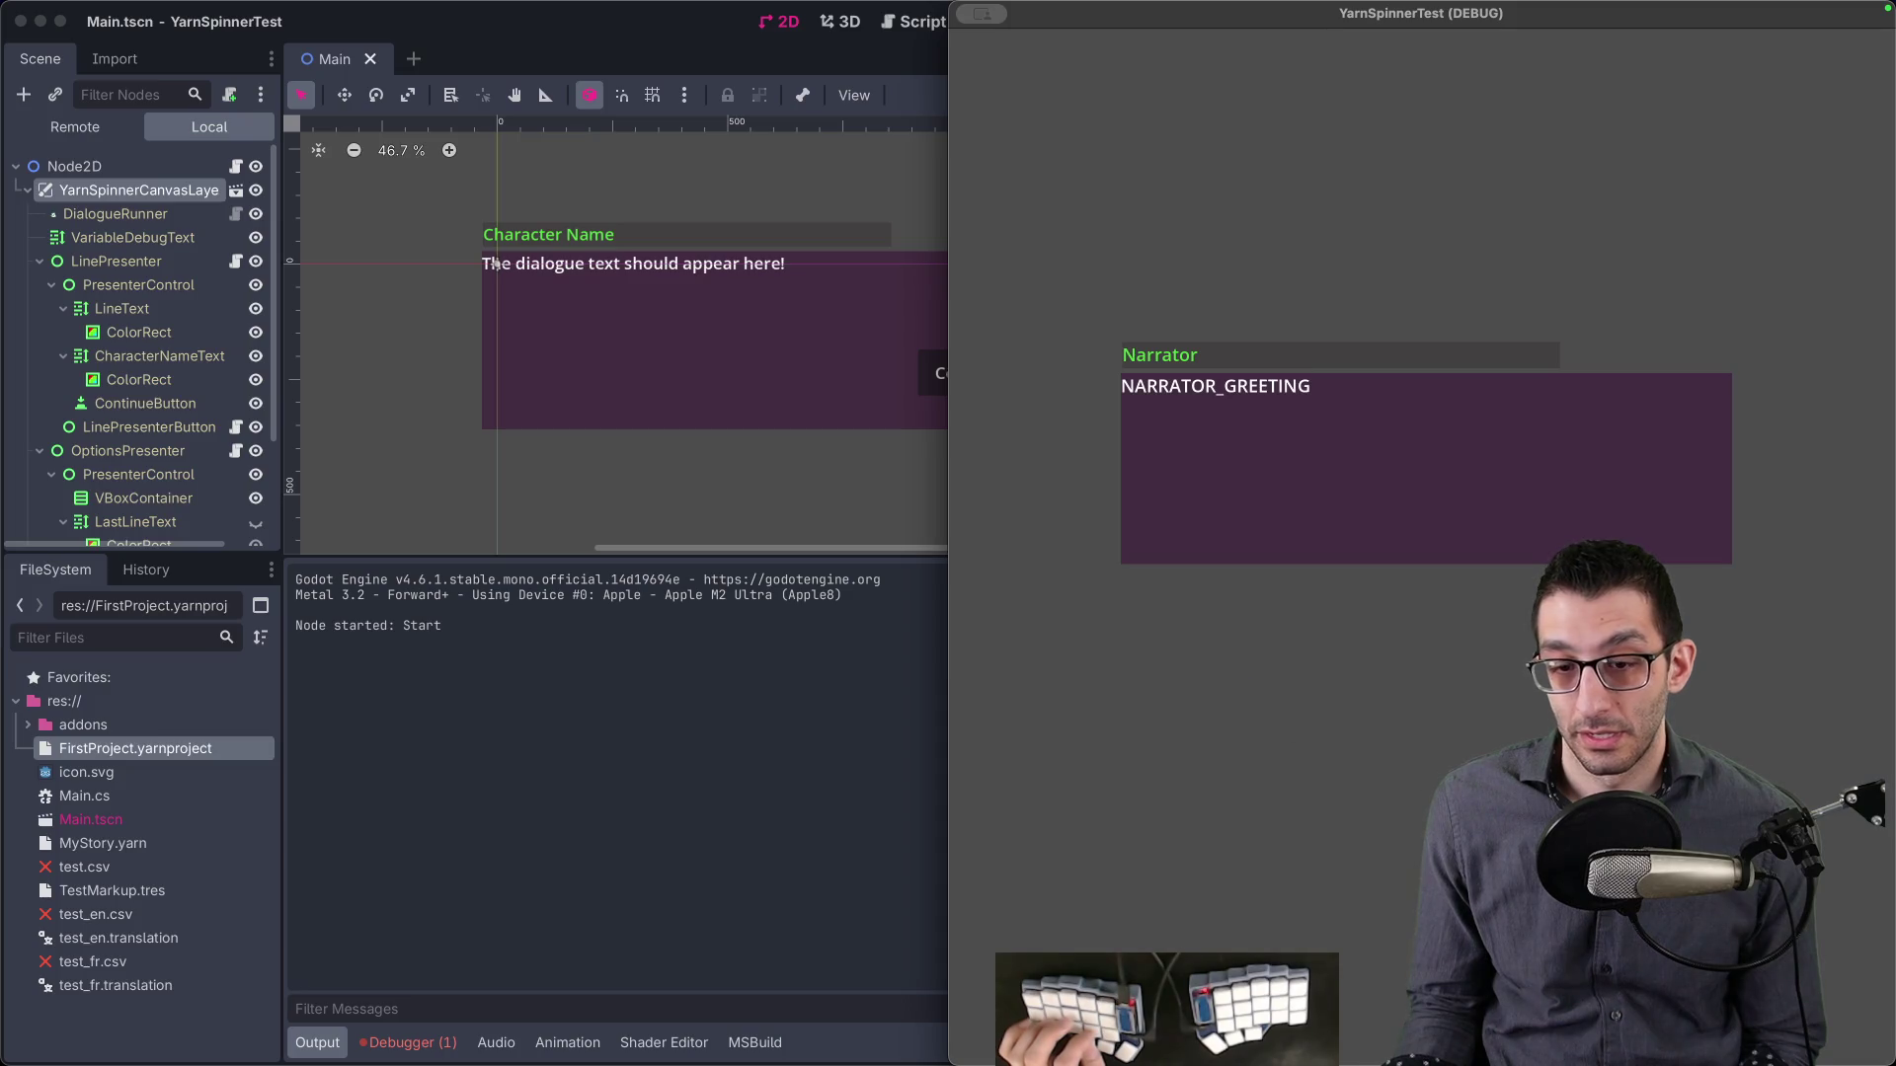
{"action": "key", "text": "Return"}
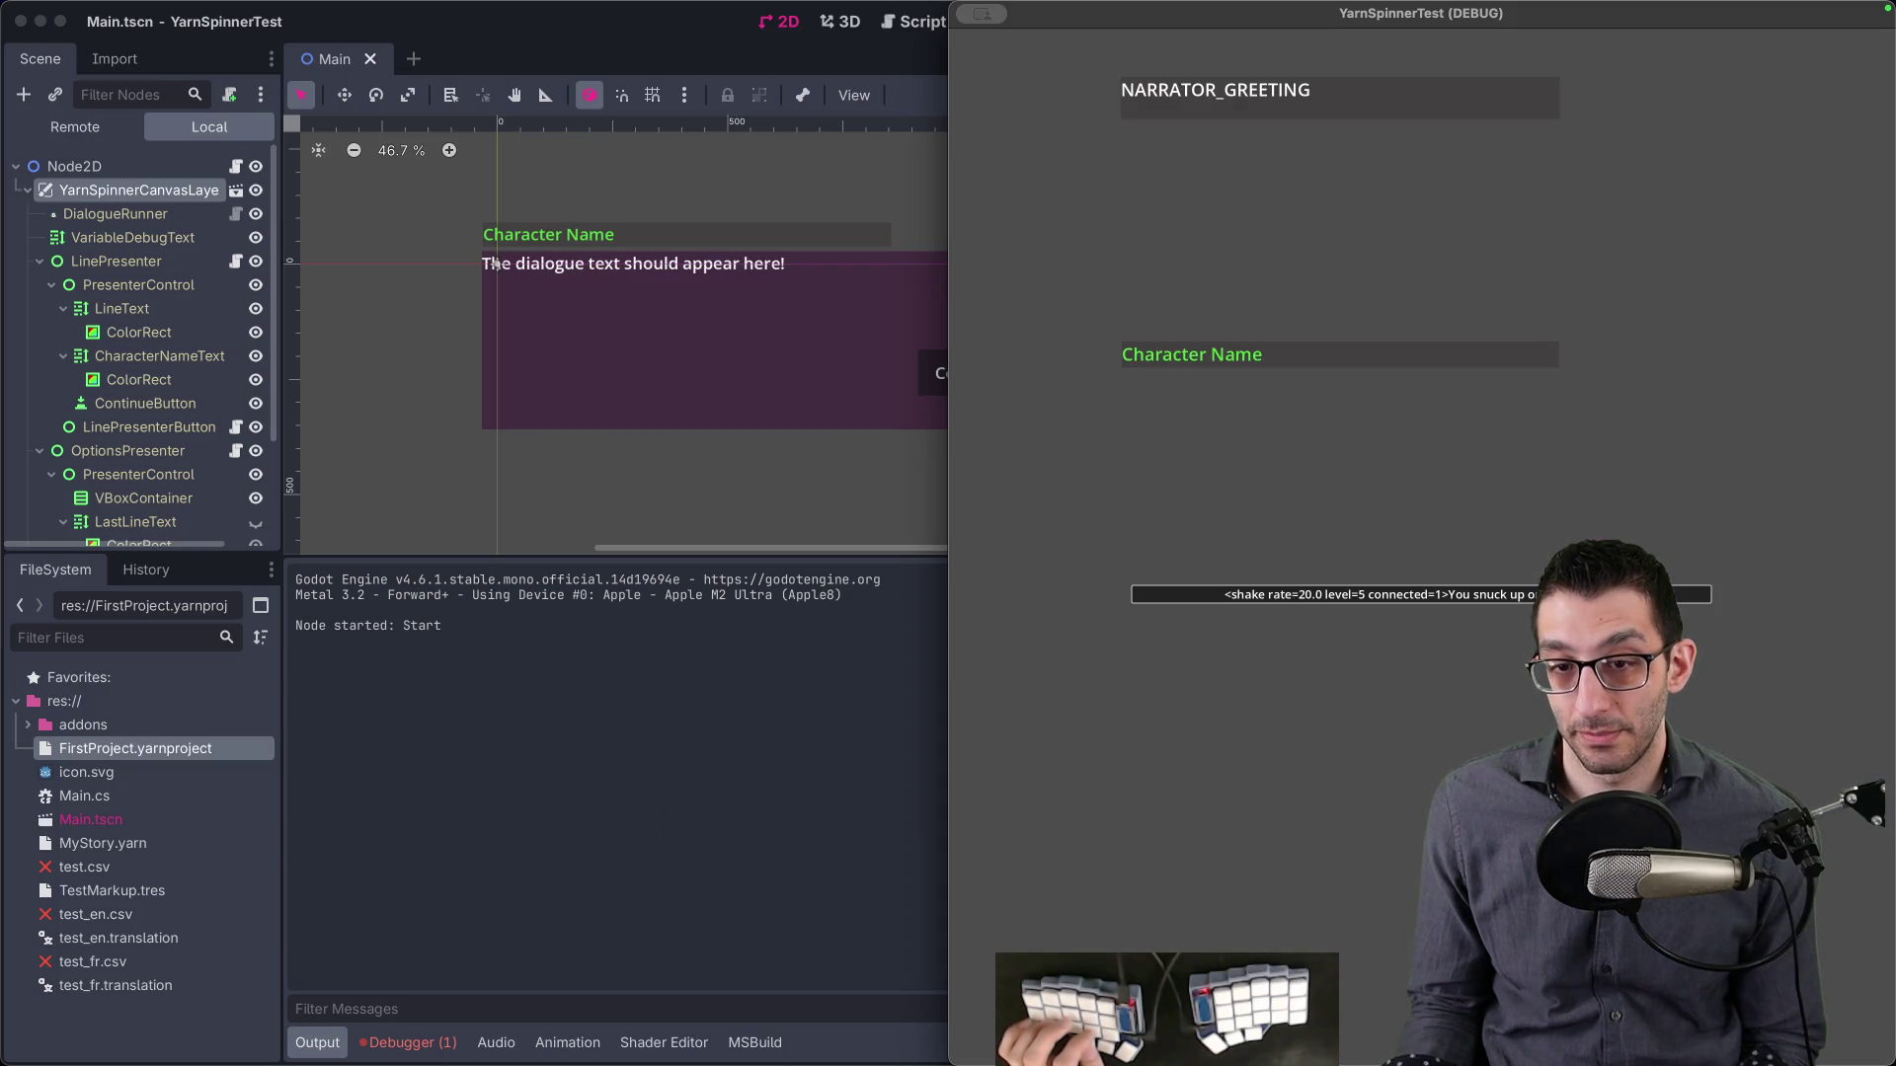
{"action": "left_click", "coordinate": [1389, 594]}
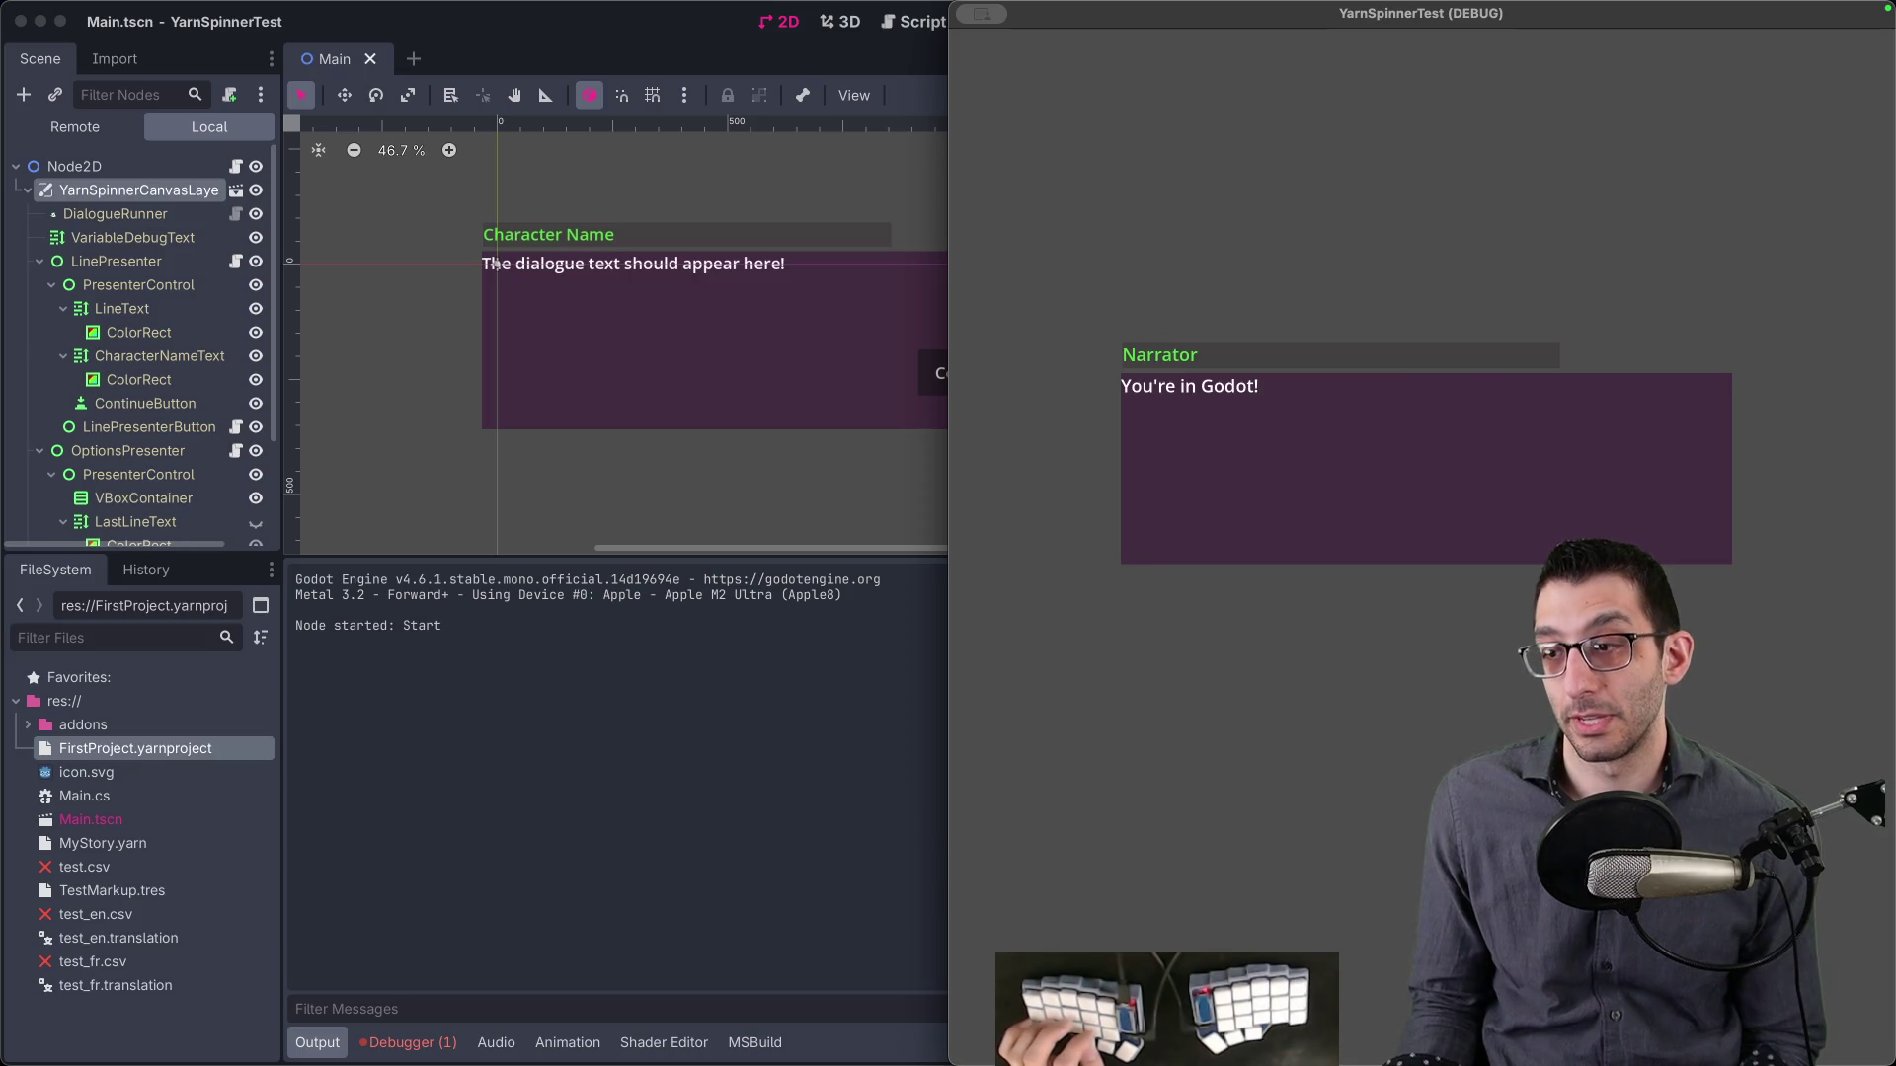
{"action": "key", "text": "Return"}
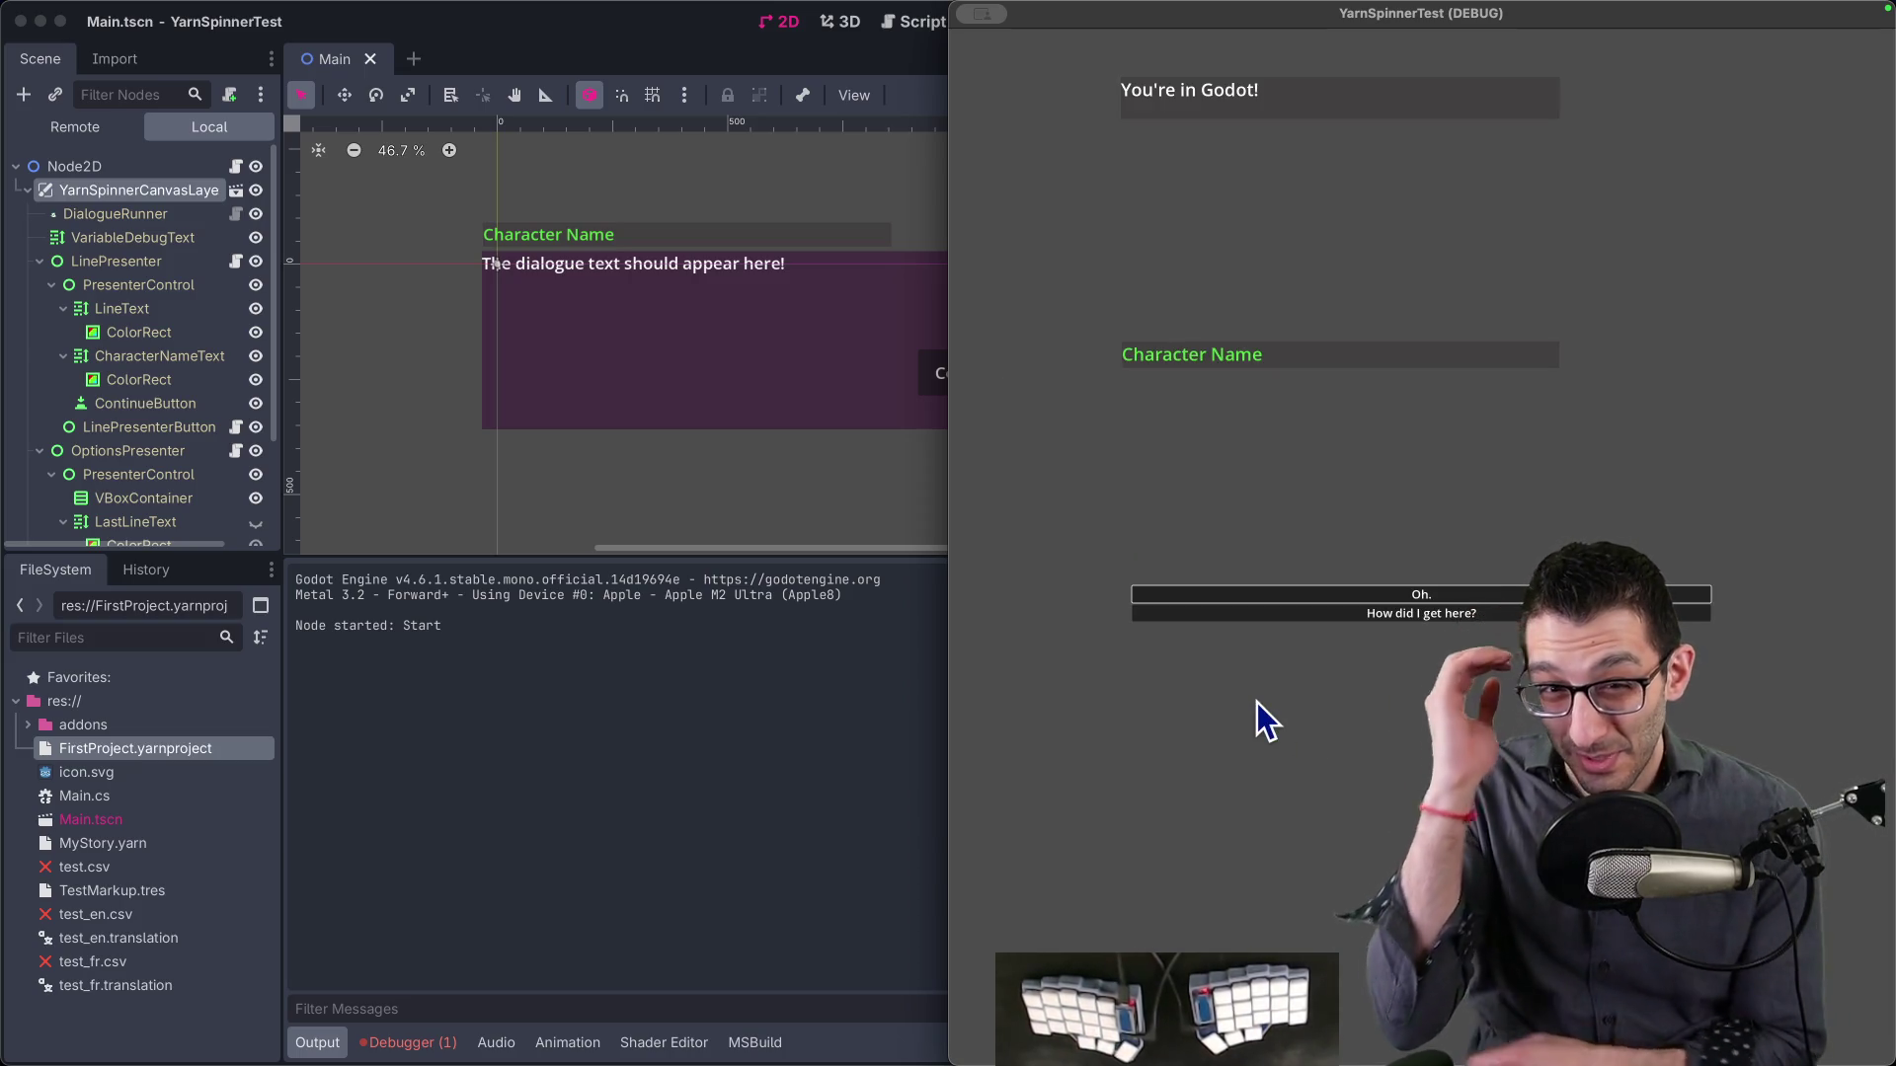
{"action": "left_click", "coordinate": [142, 426]}
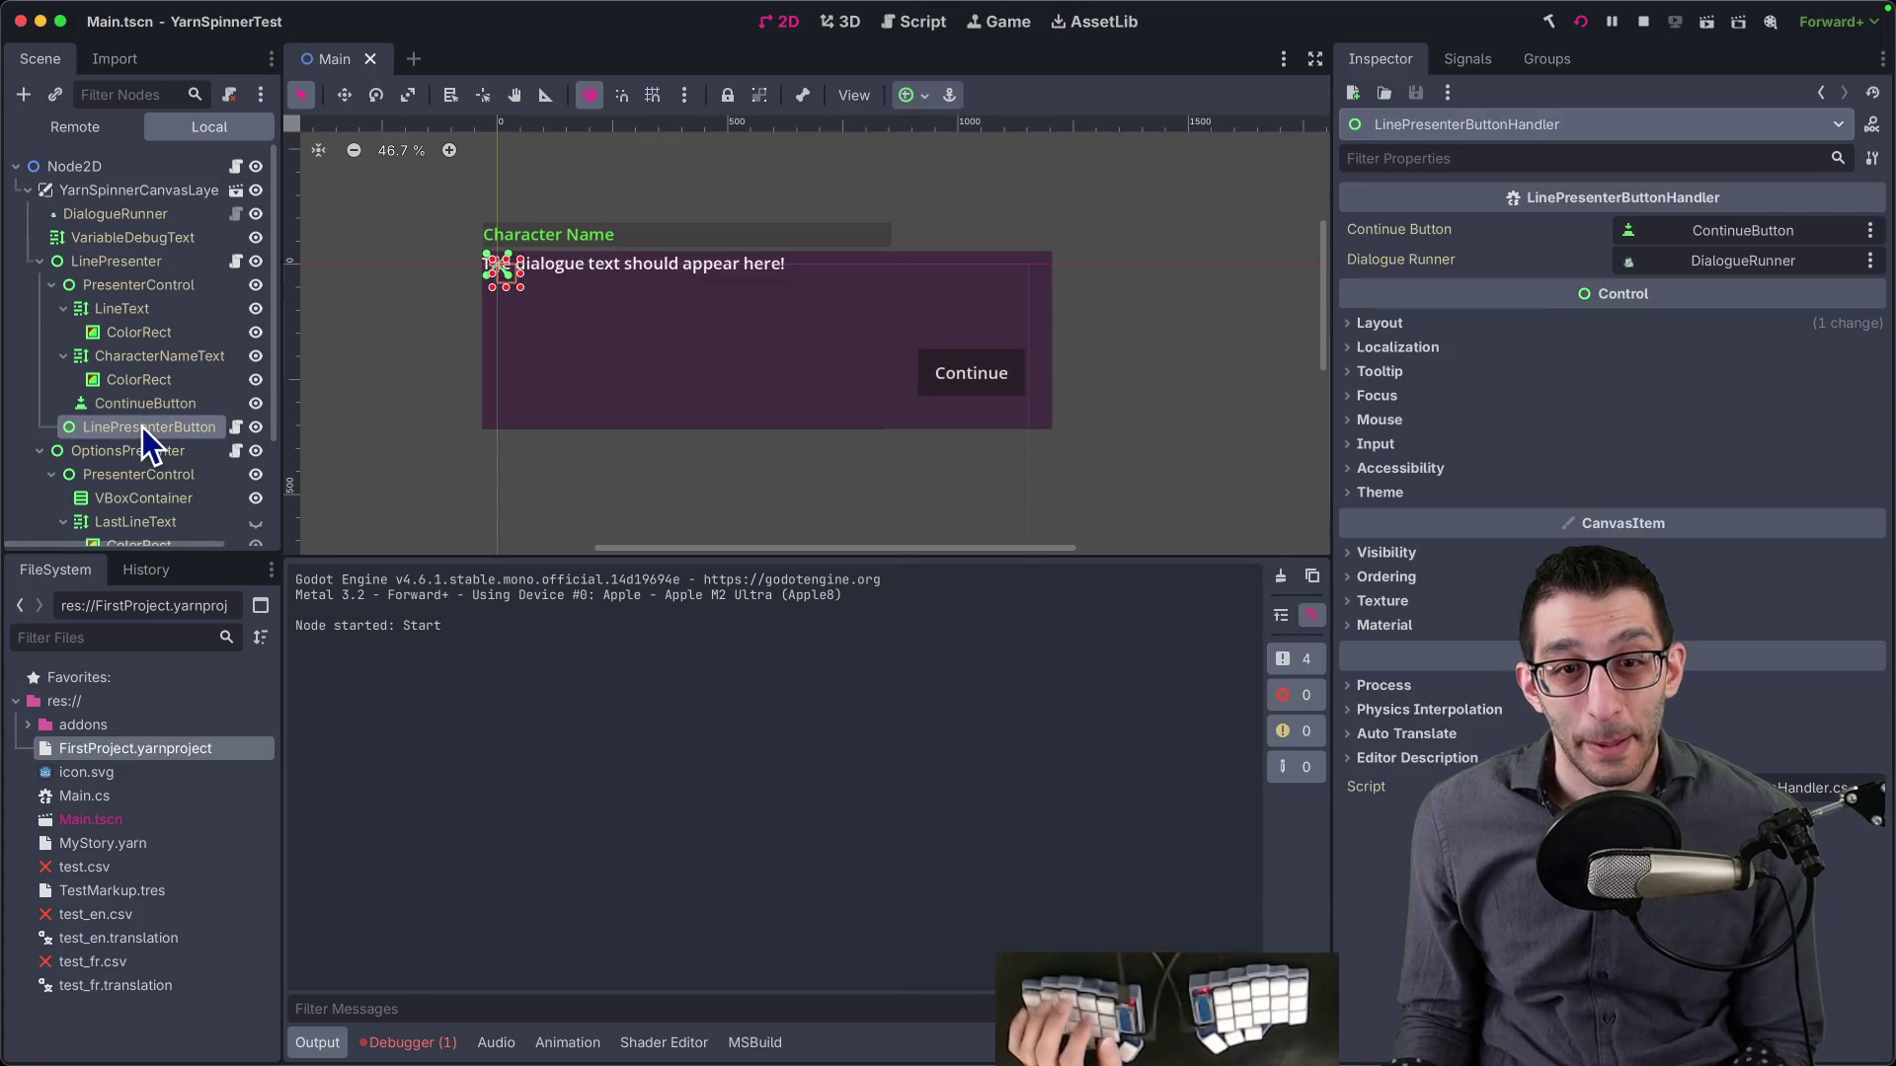
{"action": "scroll", "coordinate": [206, 437], "scroll_direction": "down", "scroll_amount": 2}
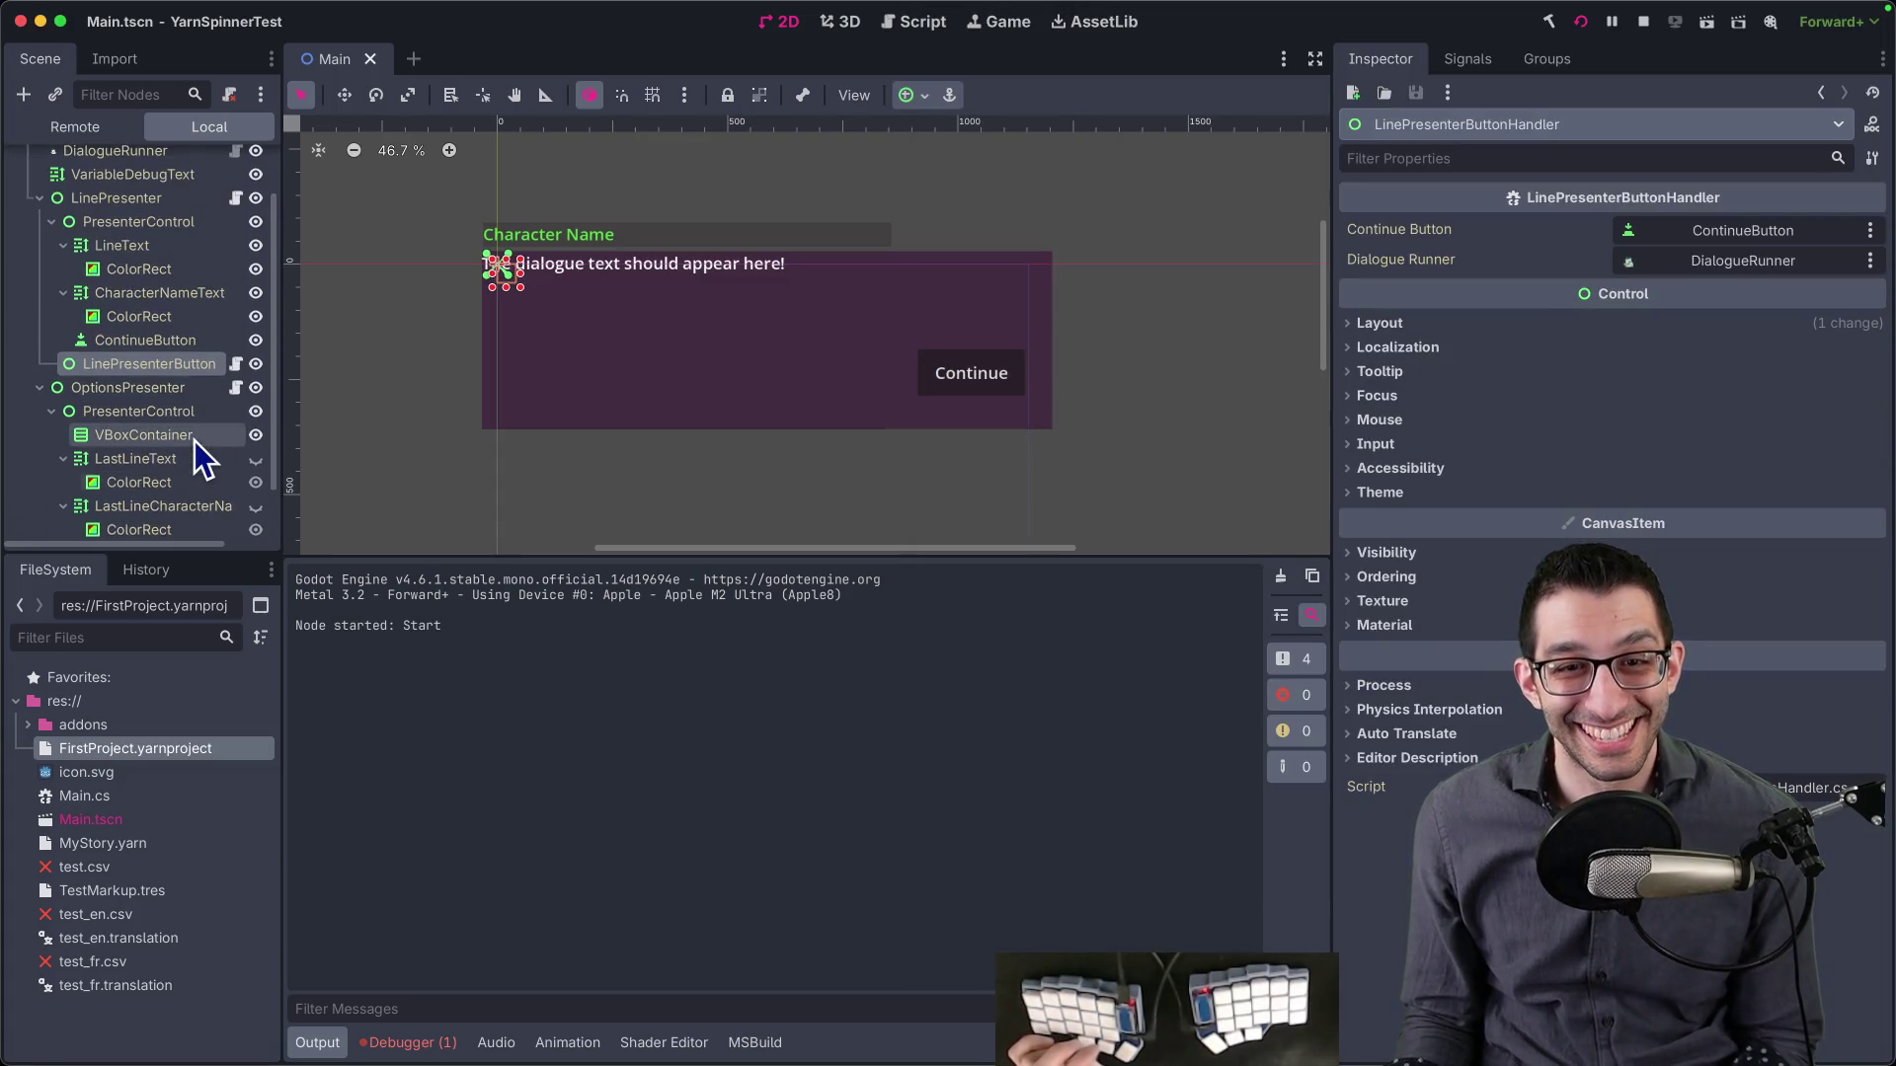
{"action": "scroll", "coordinate": [188, 326], "scroll_direction": "up", "scroll_amount": 1}
{"action": "left_click", "coordinate": [183, 246]}
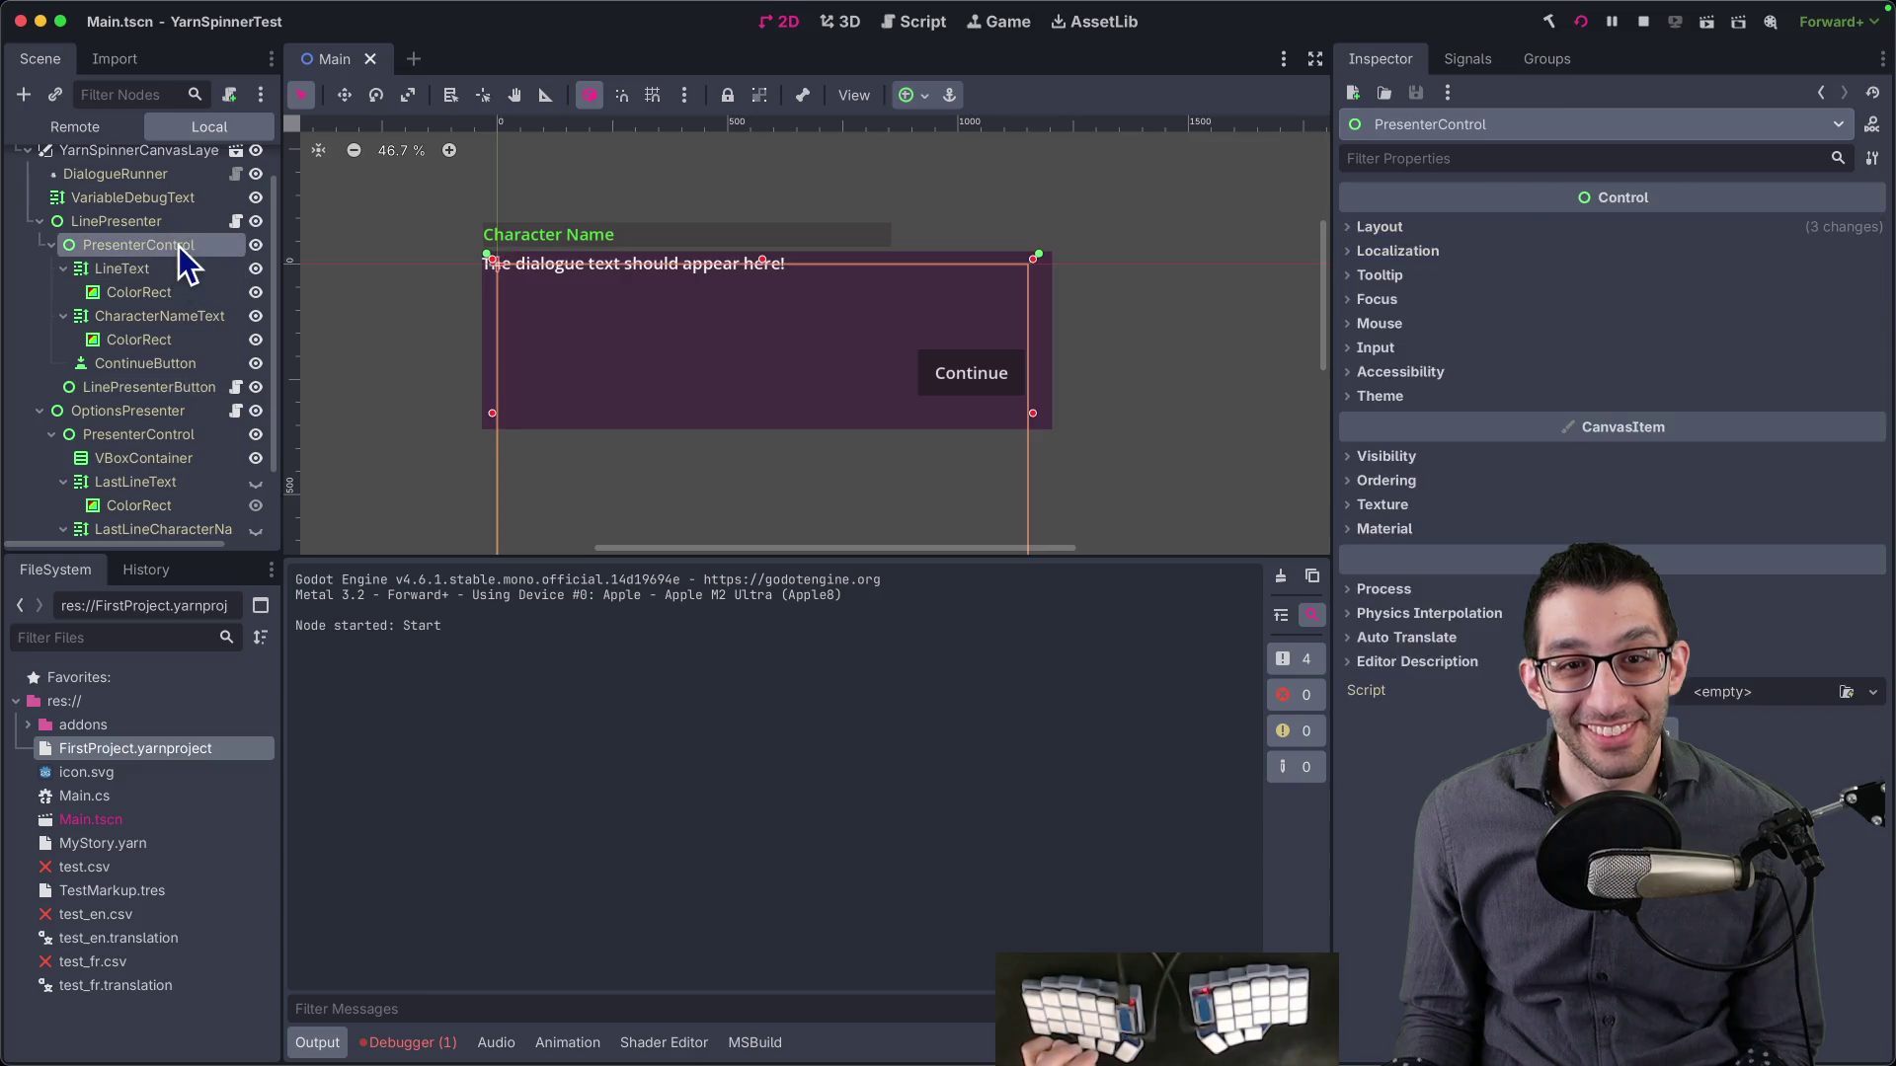
{"action": "left_click", "coordinate": [217, 223]}
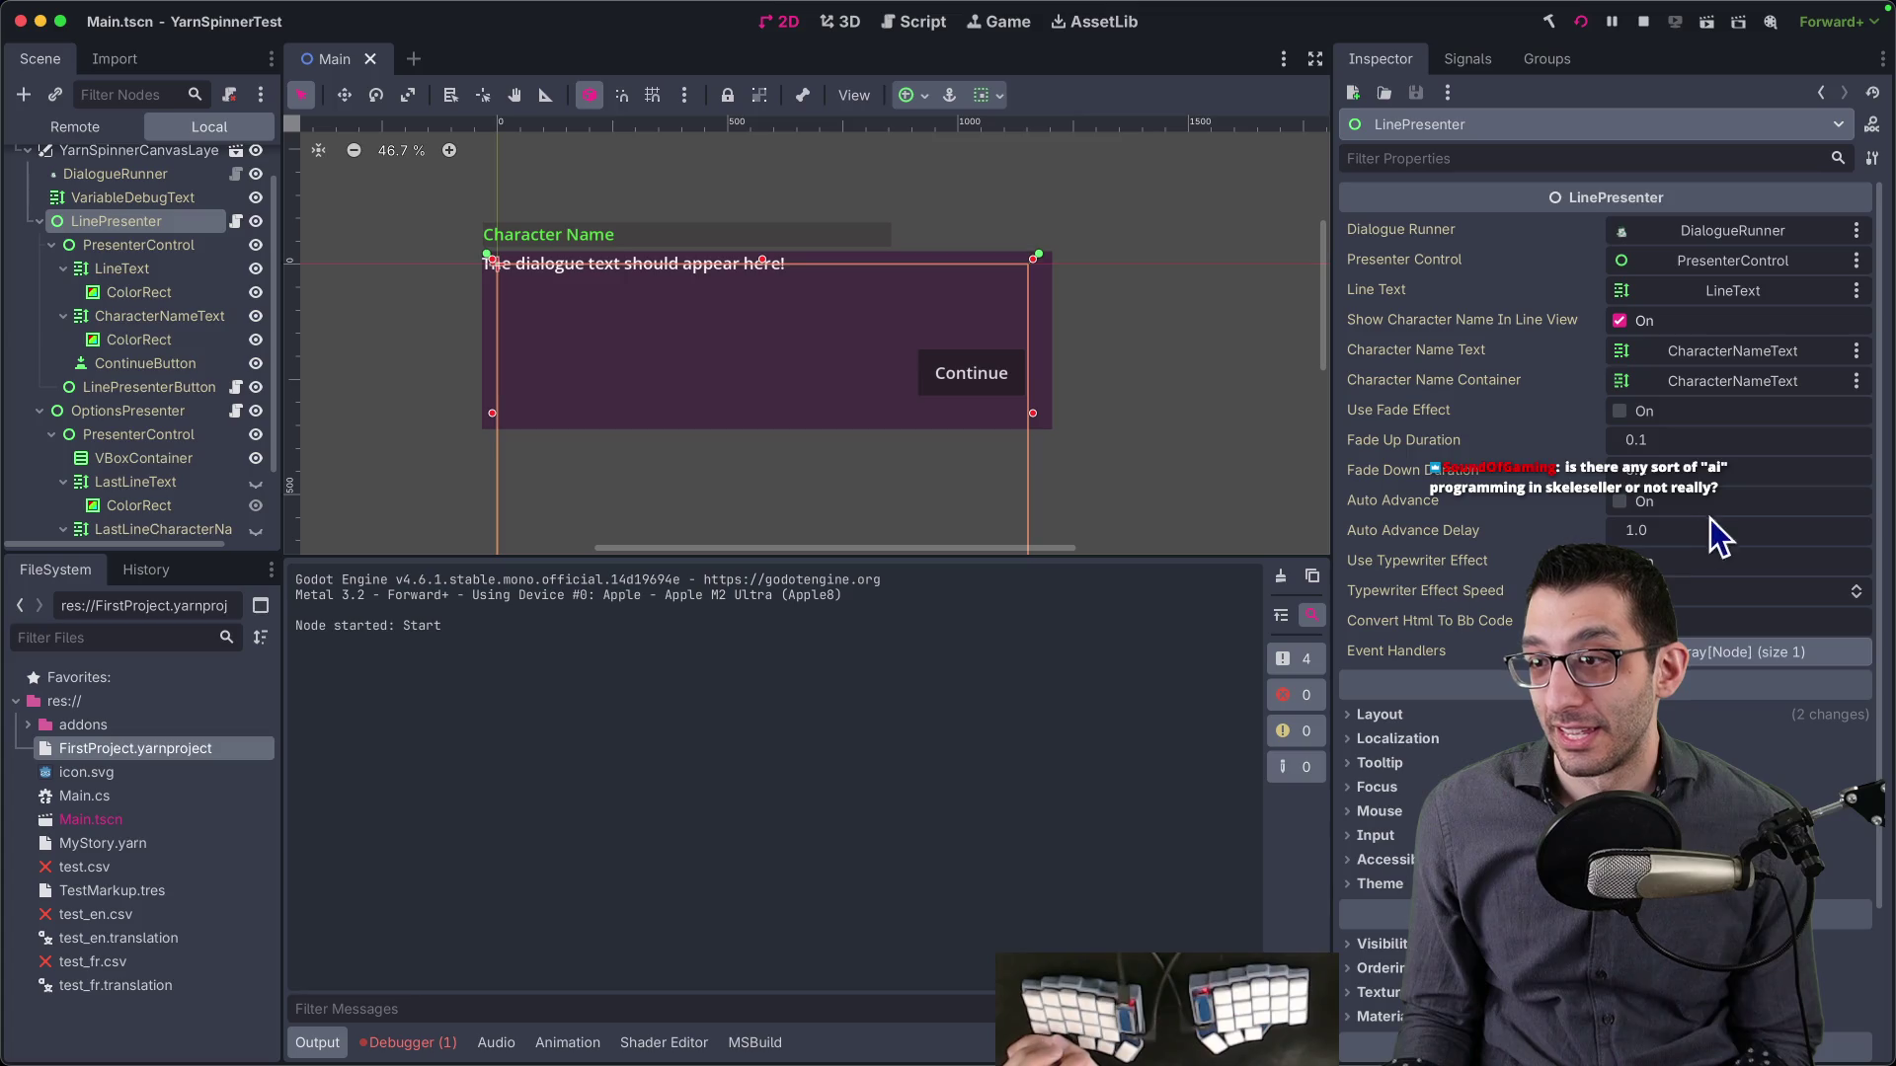
{"action": "scroll", "coordinate": [1487, 607], "scroll_direction": "down", "scroll_amount": 4}
{"action": "scroll", "coordinate": [1488, 612], "scroll_direction": "up", "scroll_amount": 5}
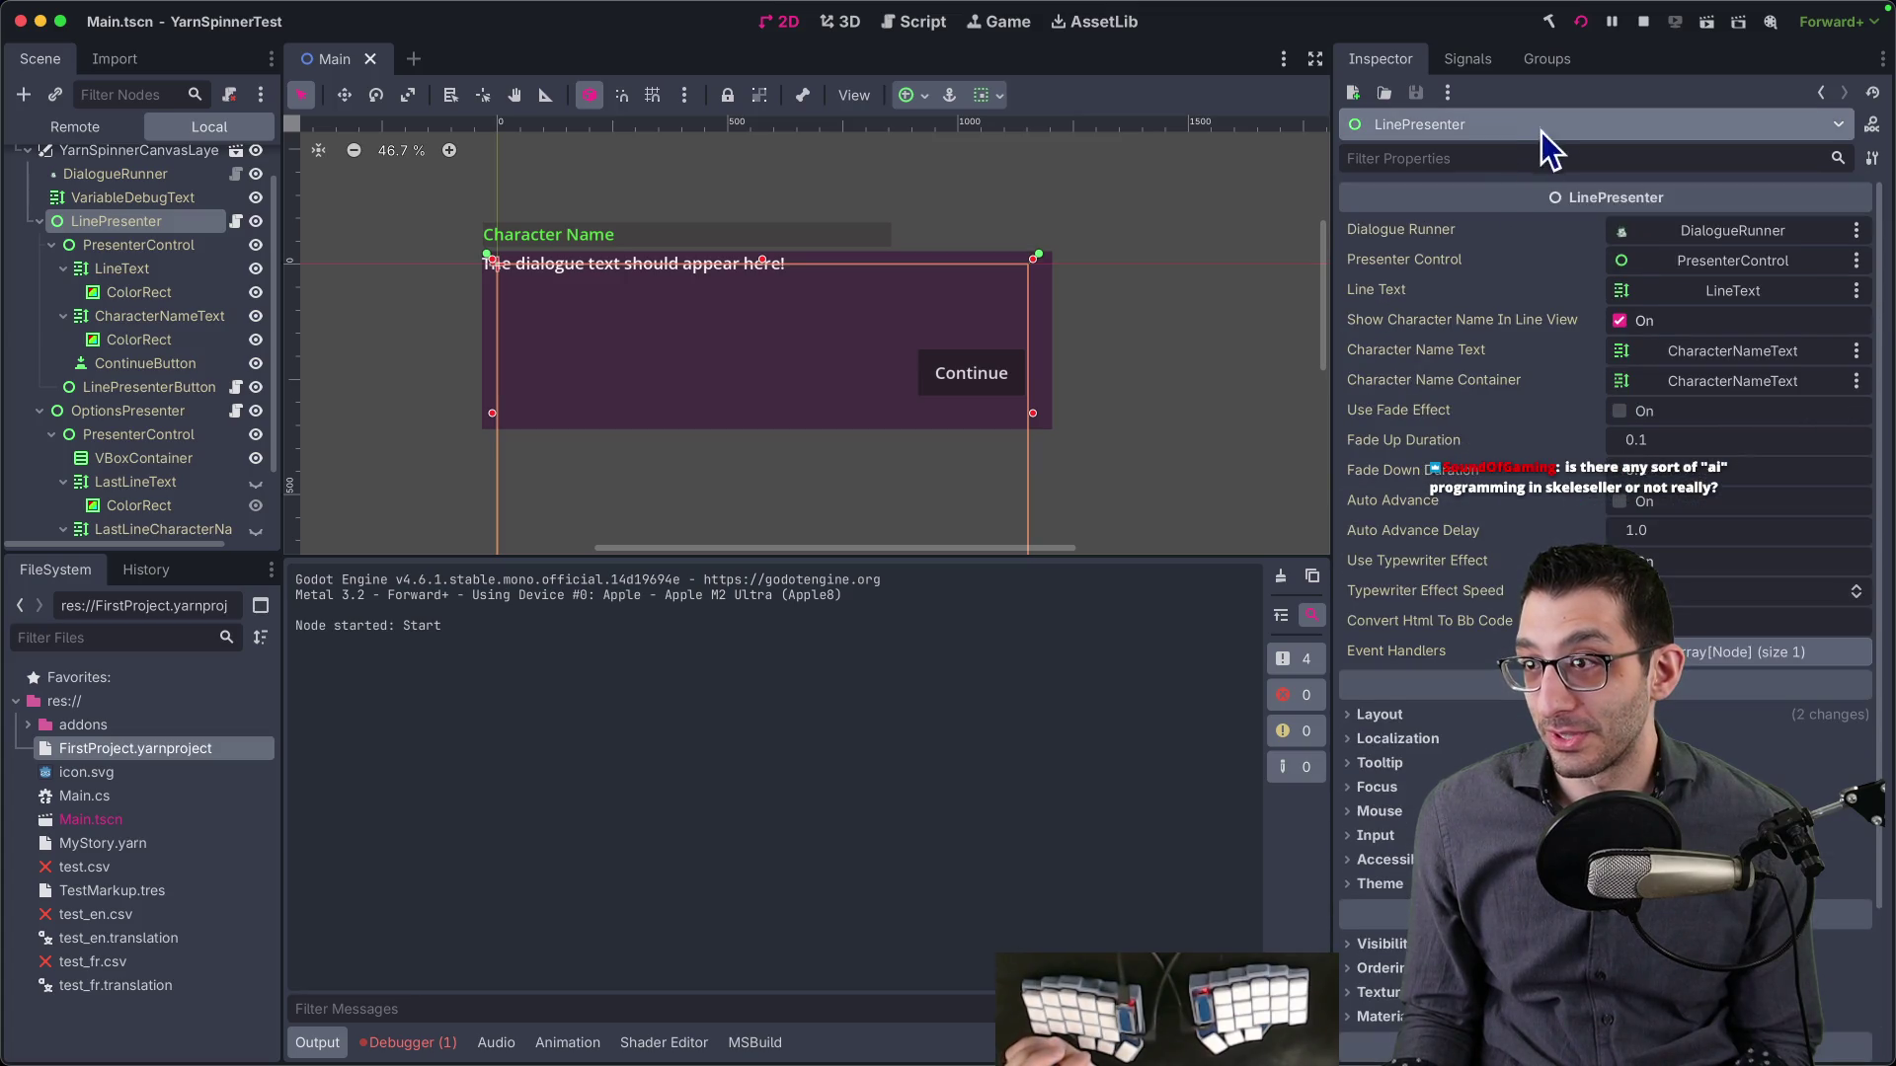
{"action": "left_click", "coordinate": [1478, 68]}
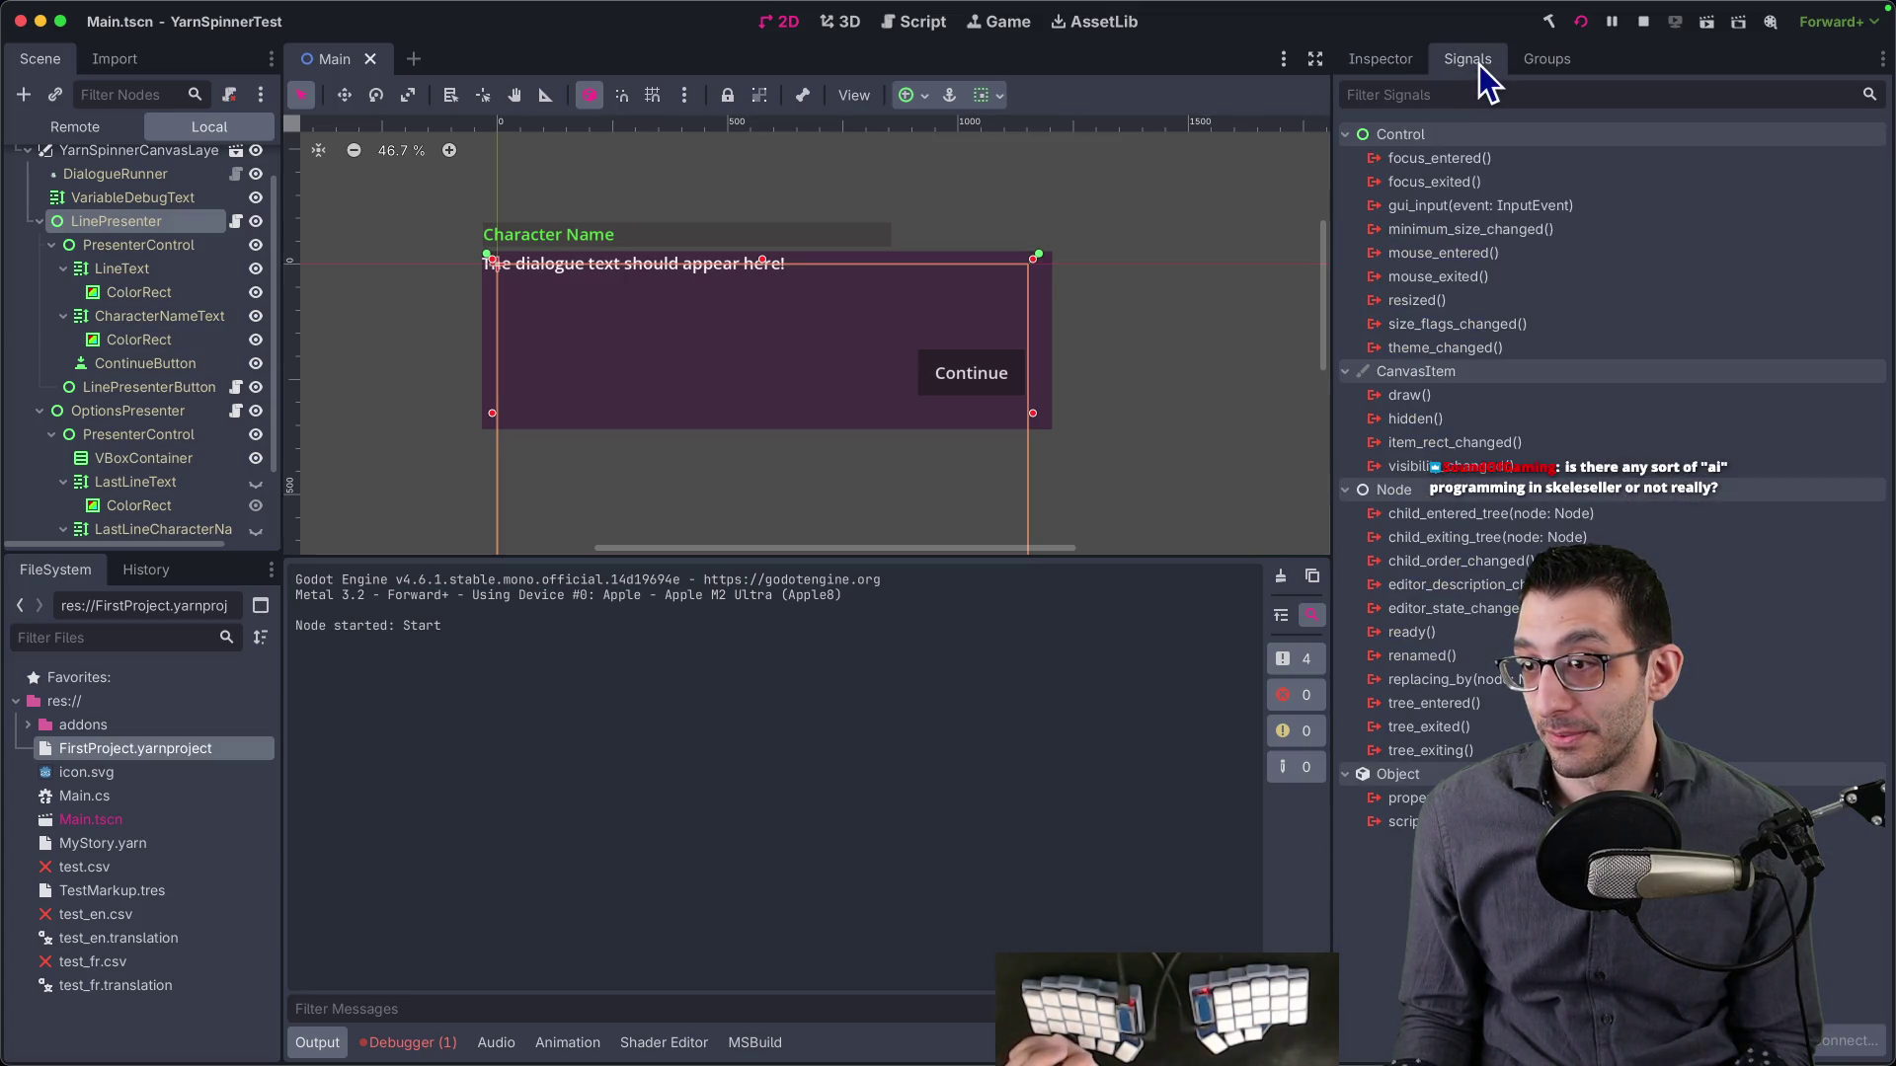
{"action": "left_click", "coordinate": [1388, 57]}
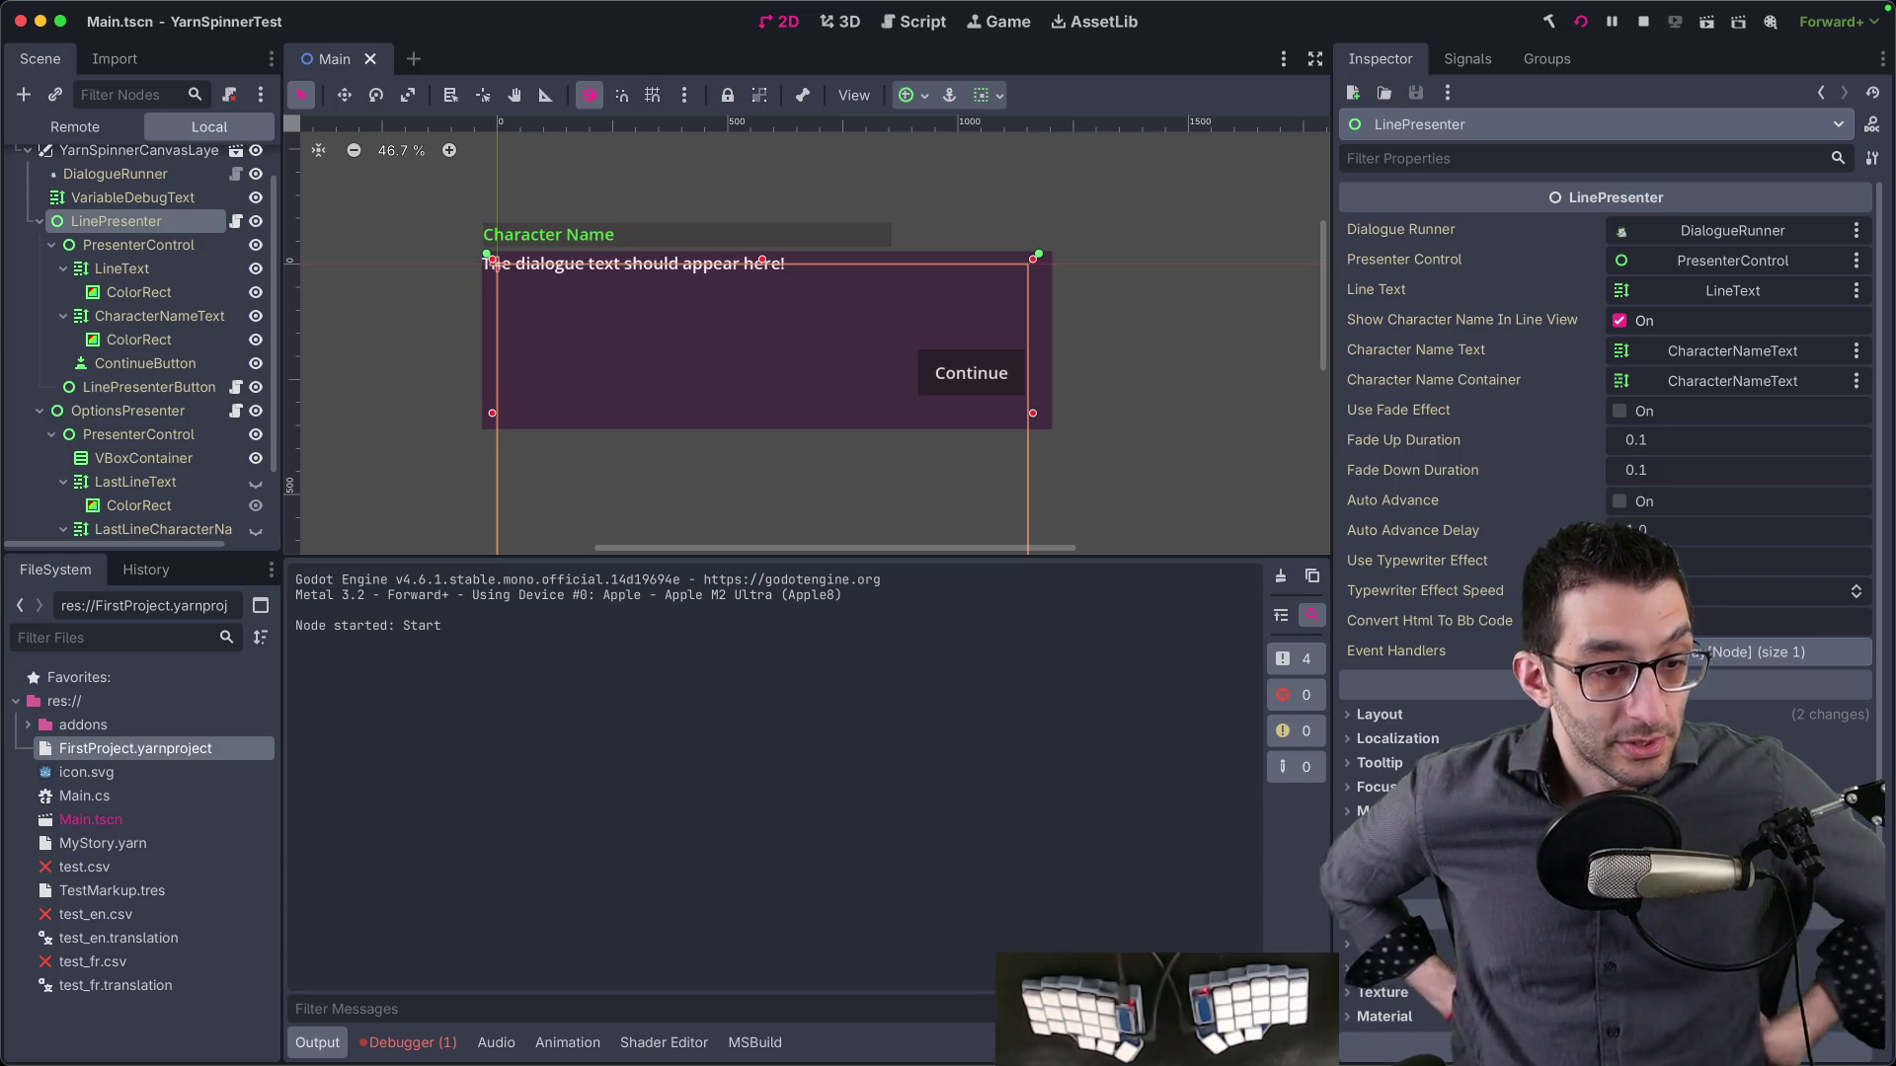
{"action": "key", "text": "super+n"}
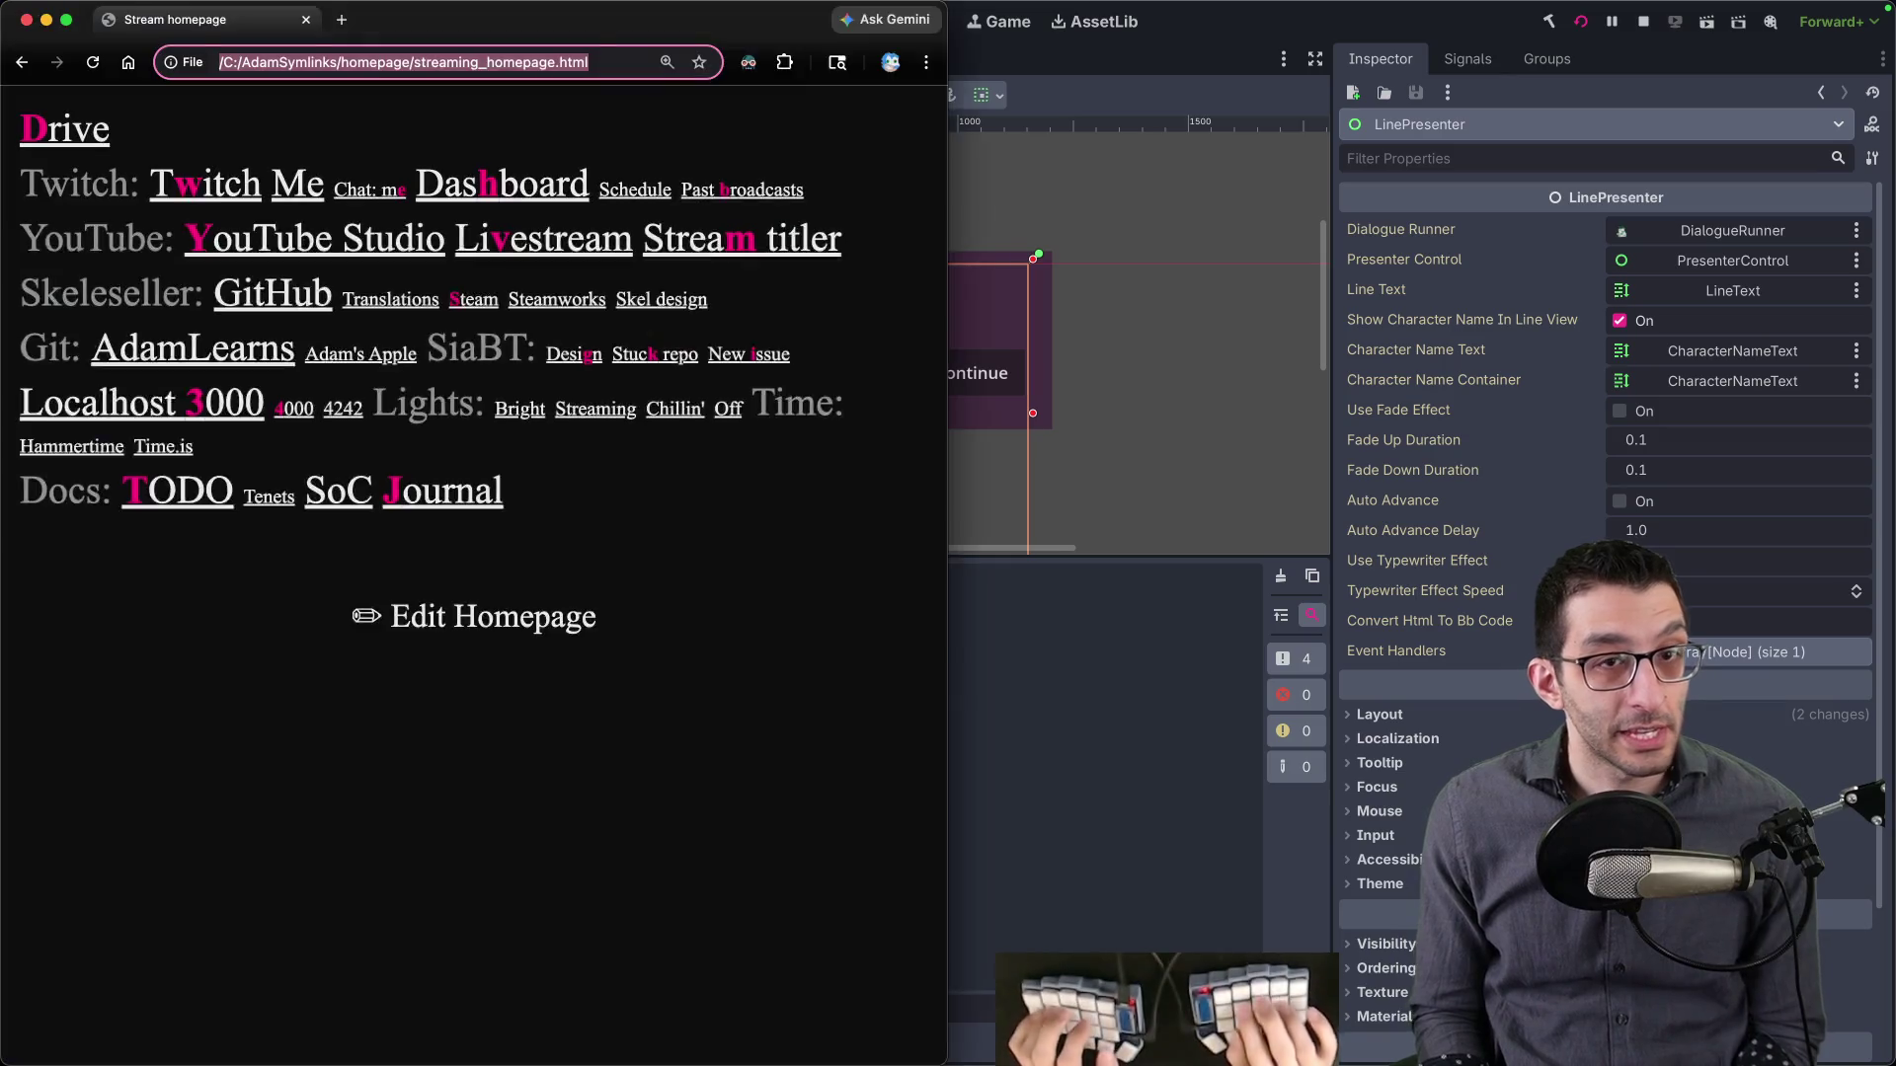
- Open the Skeleseller Steam store page and scroll down to its AI content disclosure
{"action": "left_click", "coordinate": [612, 545]}
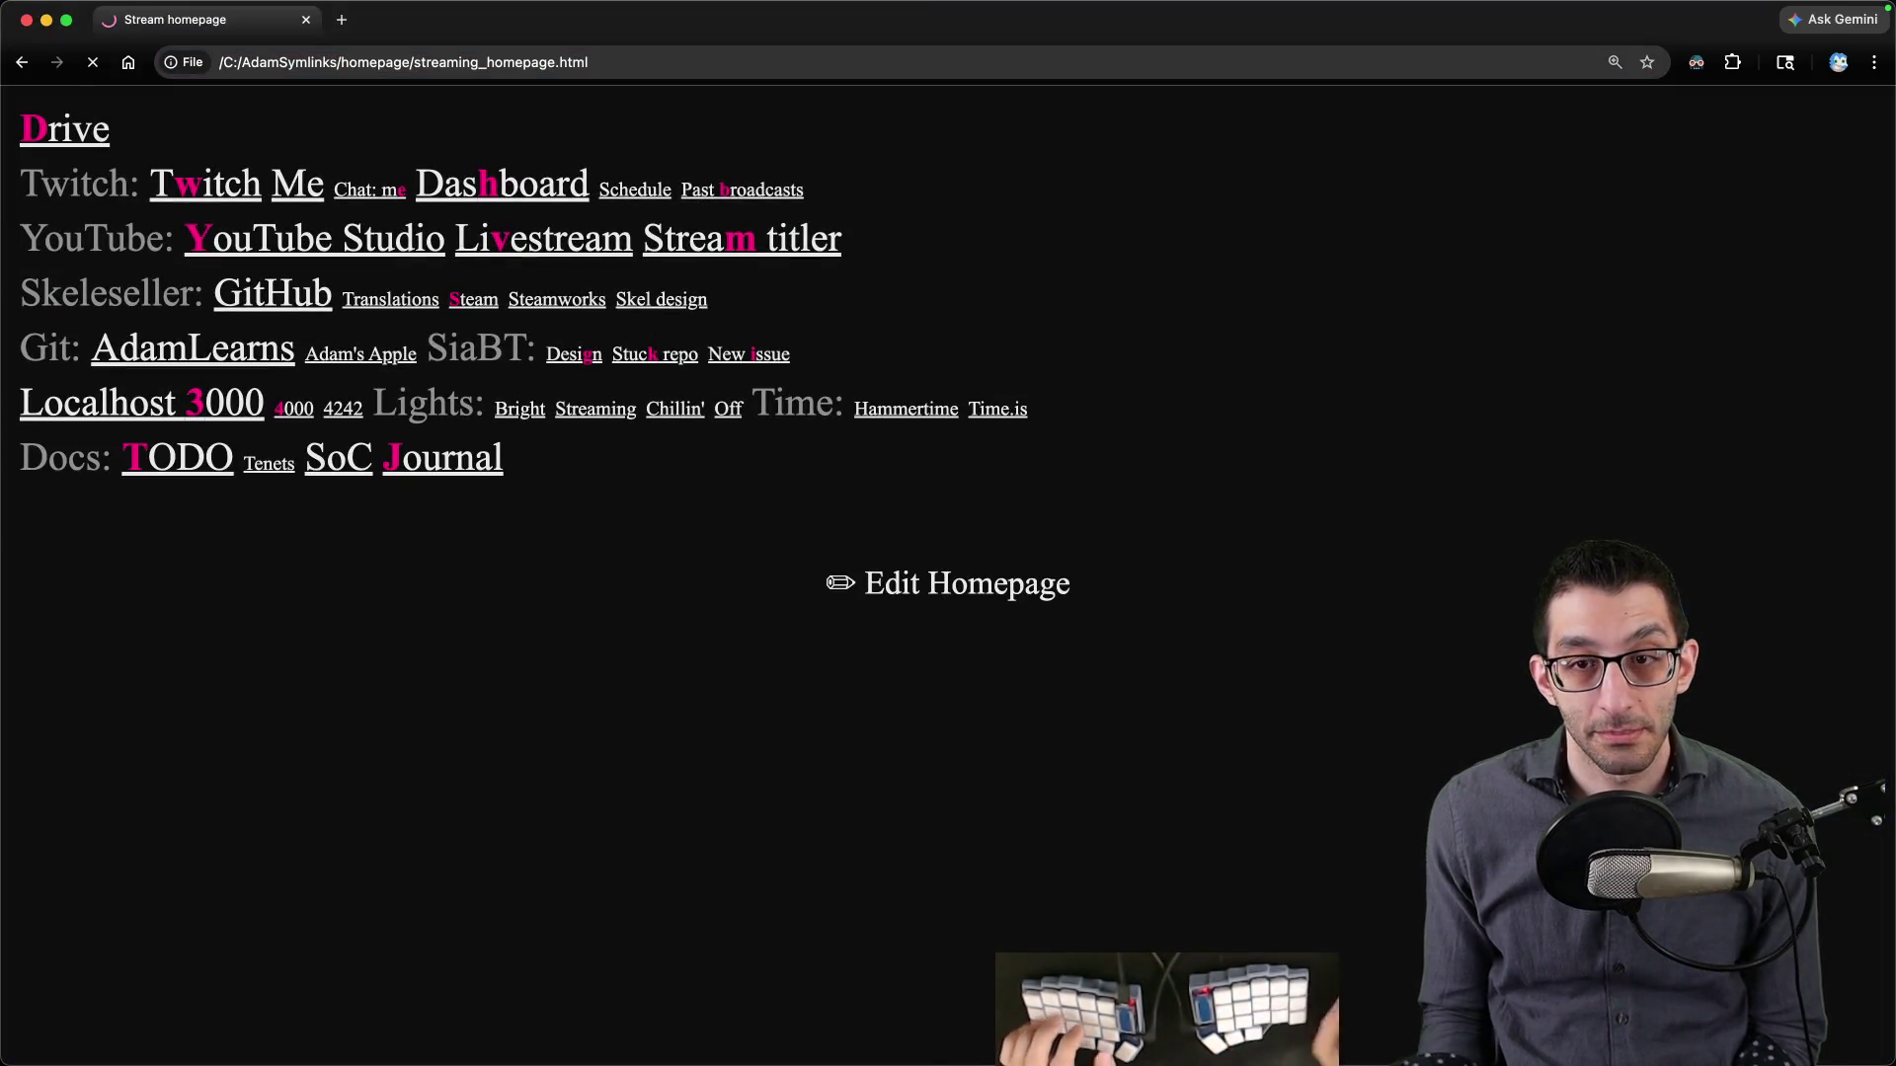
{"action": "key", "text": "s"}
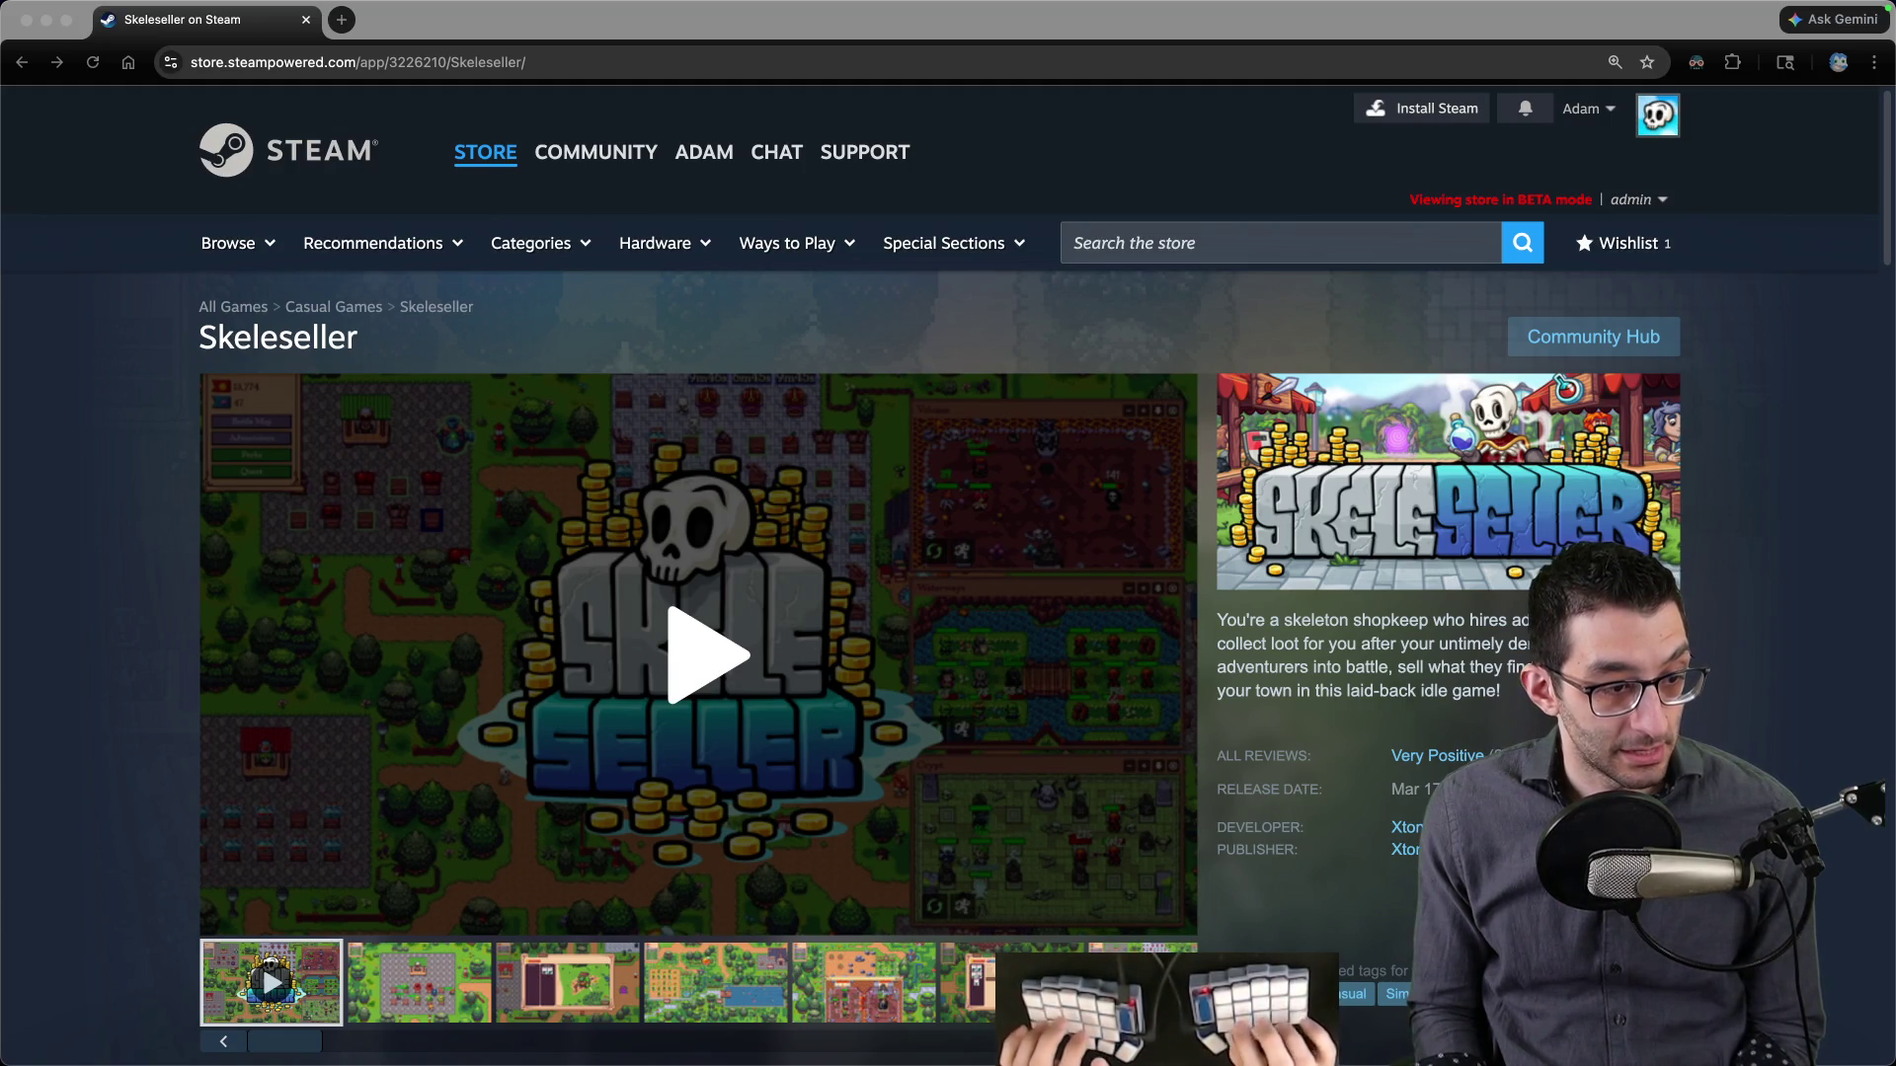
{"action": "scroll", "coordinate": [525, 705], "scroll_direction": "down", "scroll_amount": 10}
{"action": "scroll", "coordinate": [525, 705], "scroll_direction": "down", "scroll_amount": 15}
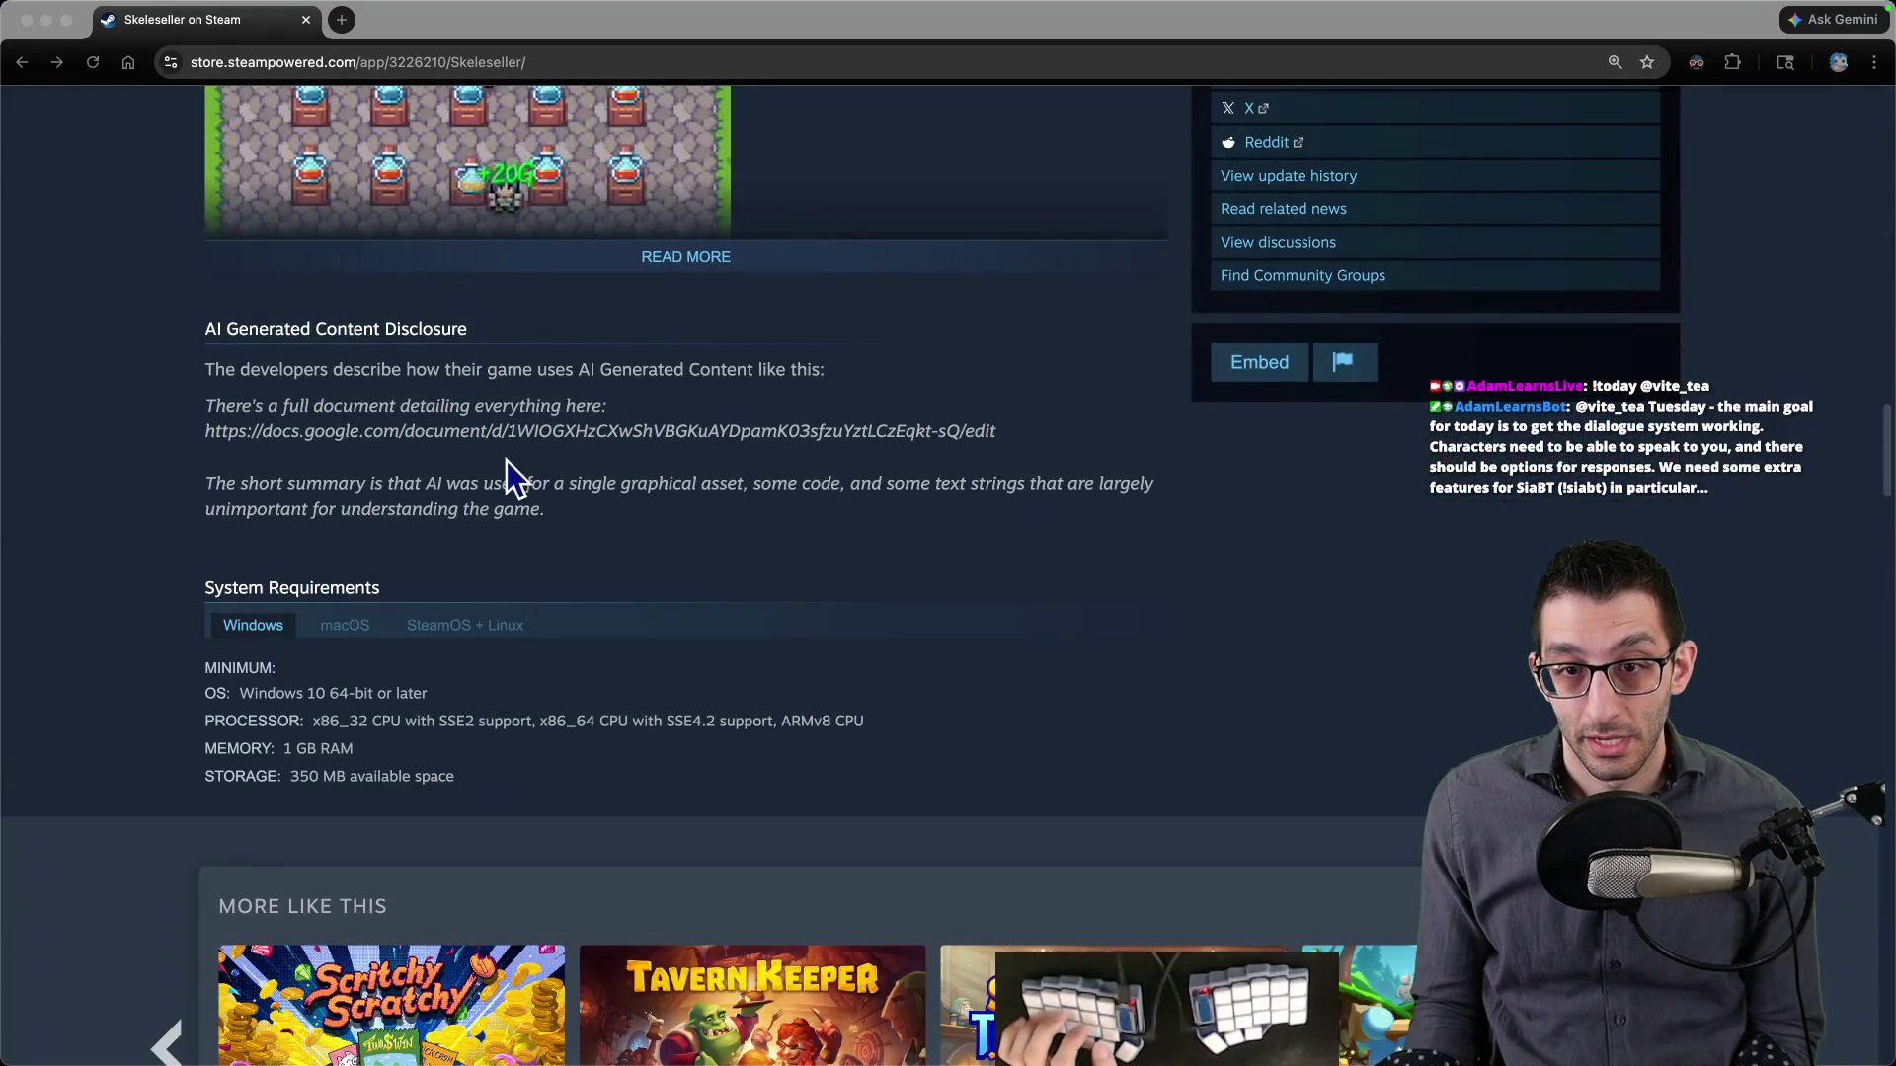
- Select and copy the Google Docs disclosure link, then return to the Godot editor
{"action": "left_click", "coordinate": [402, 424]}
{"action": "left_click_drag", "start_coordinate": [205, 432], "coordinate": [965, 430]}
{"action": "key", "text": "super+Tab"}
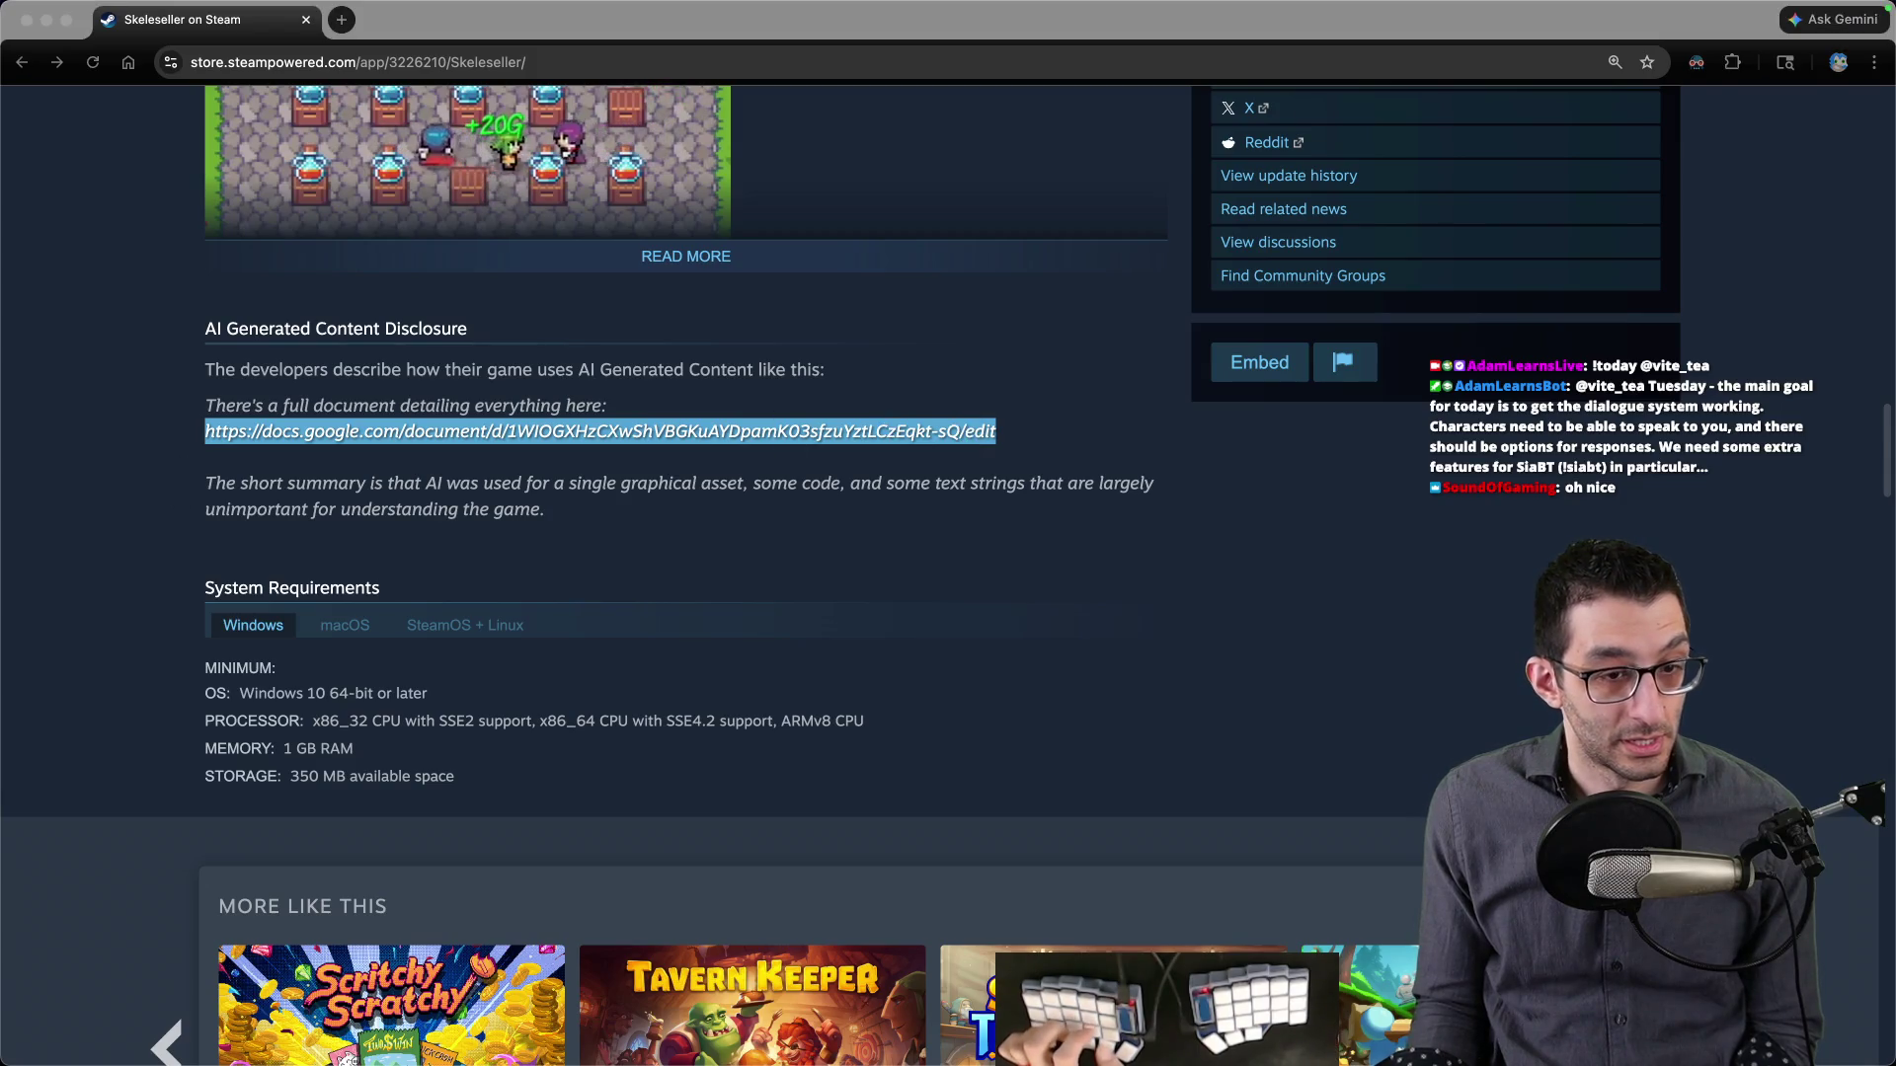
{"action": "left_click", "coordinate": [1080, 491]}
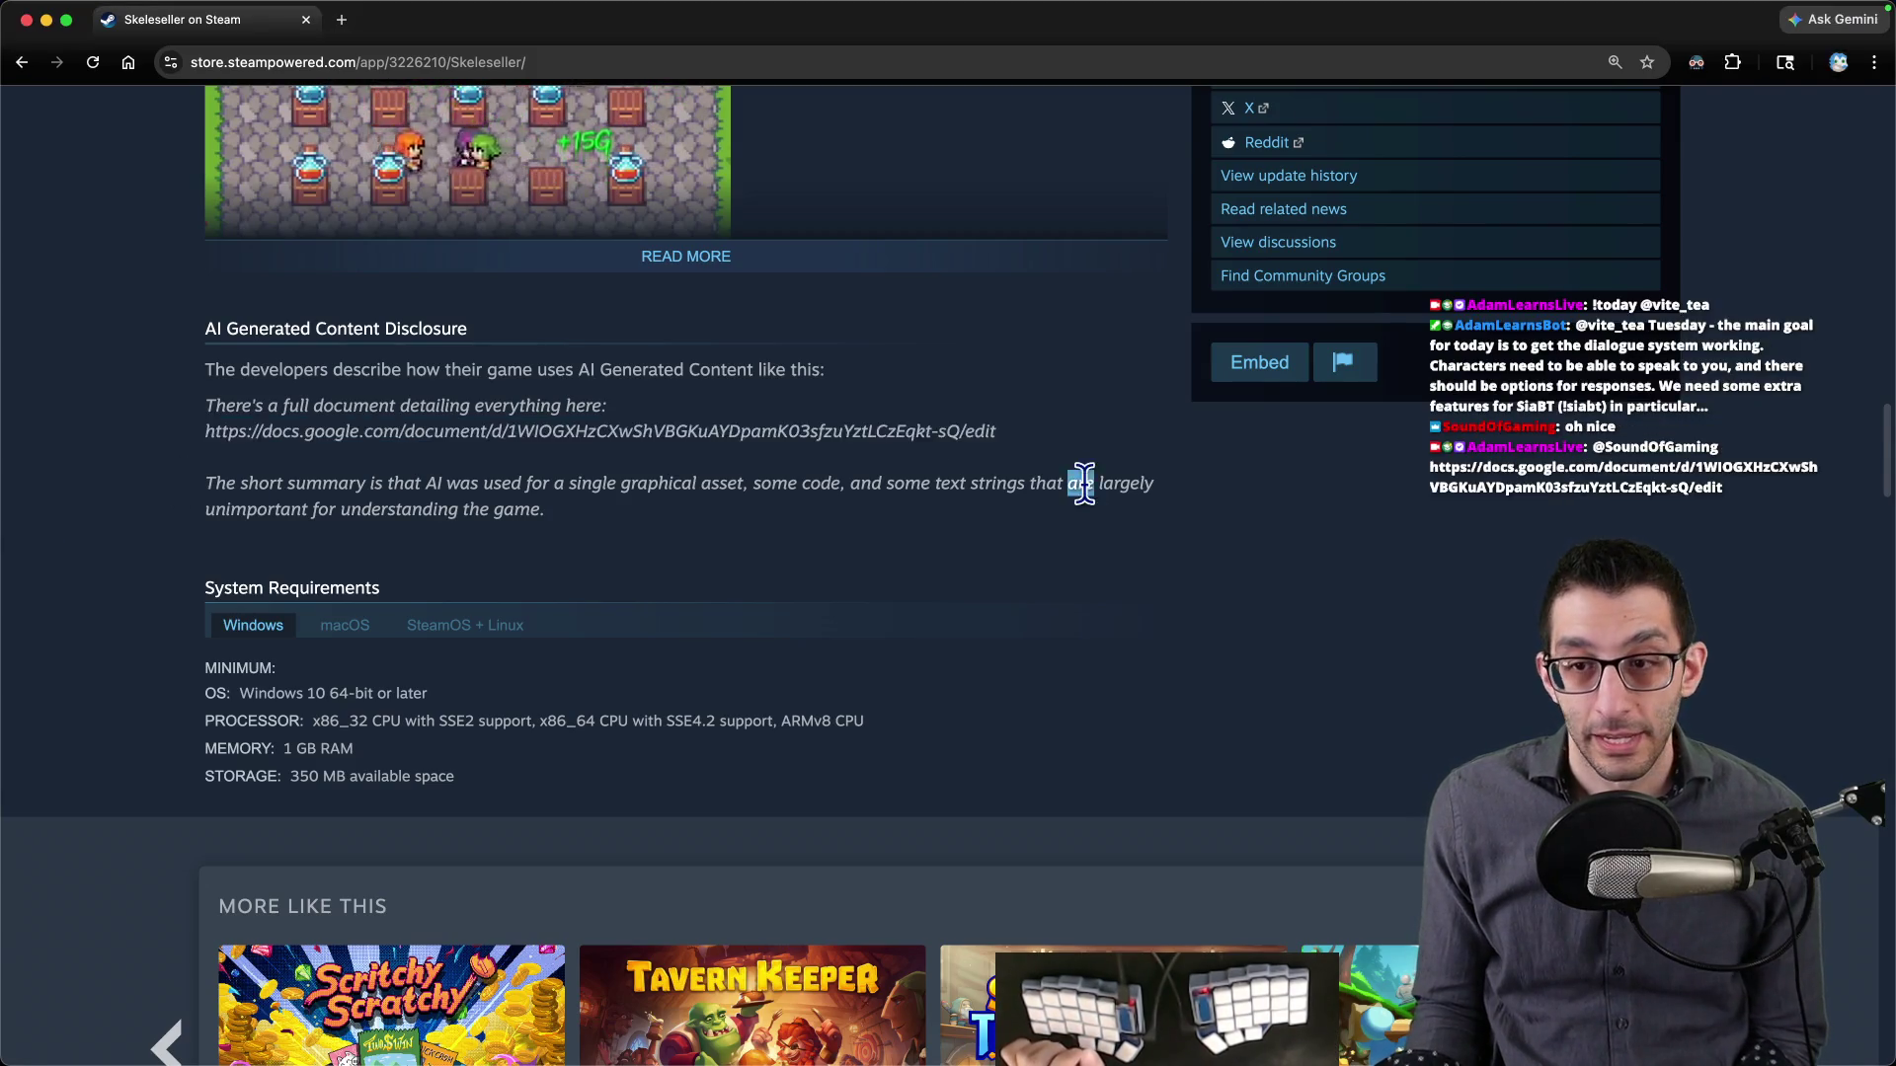
{"action": "key", "text": "super+grave"}
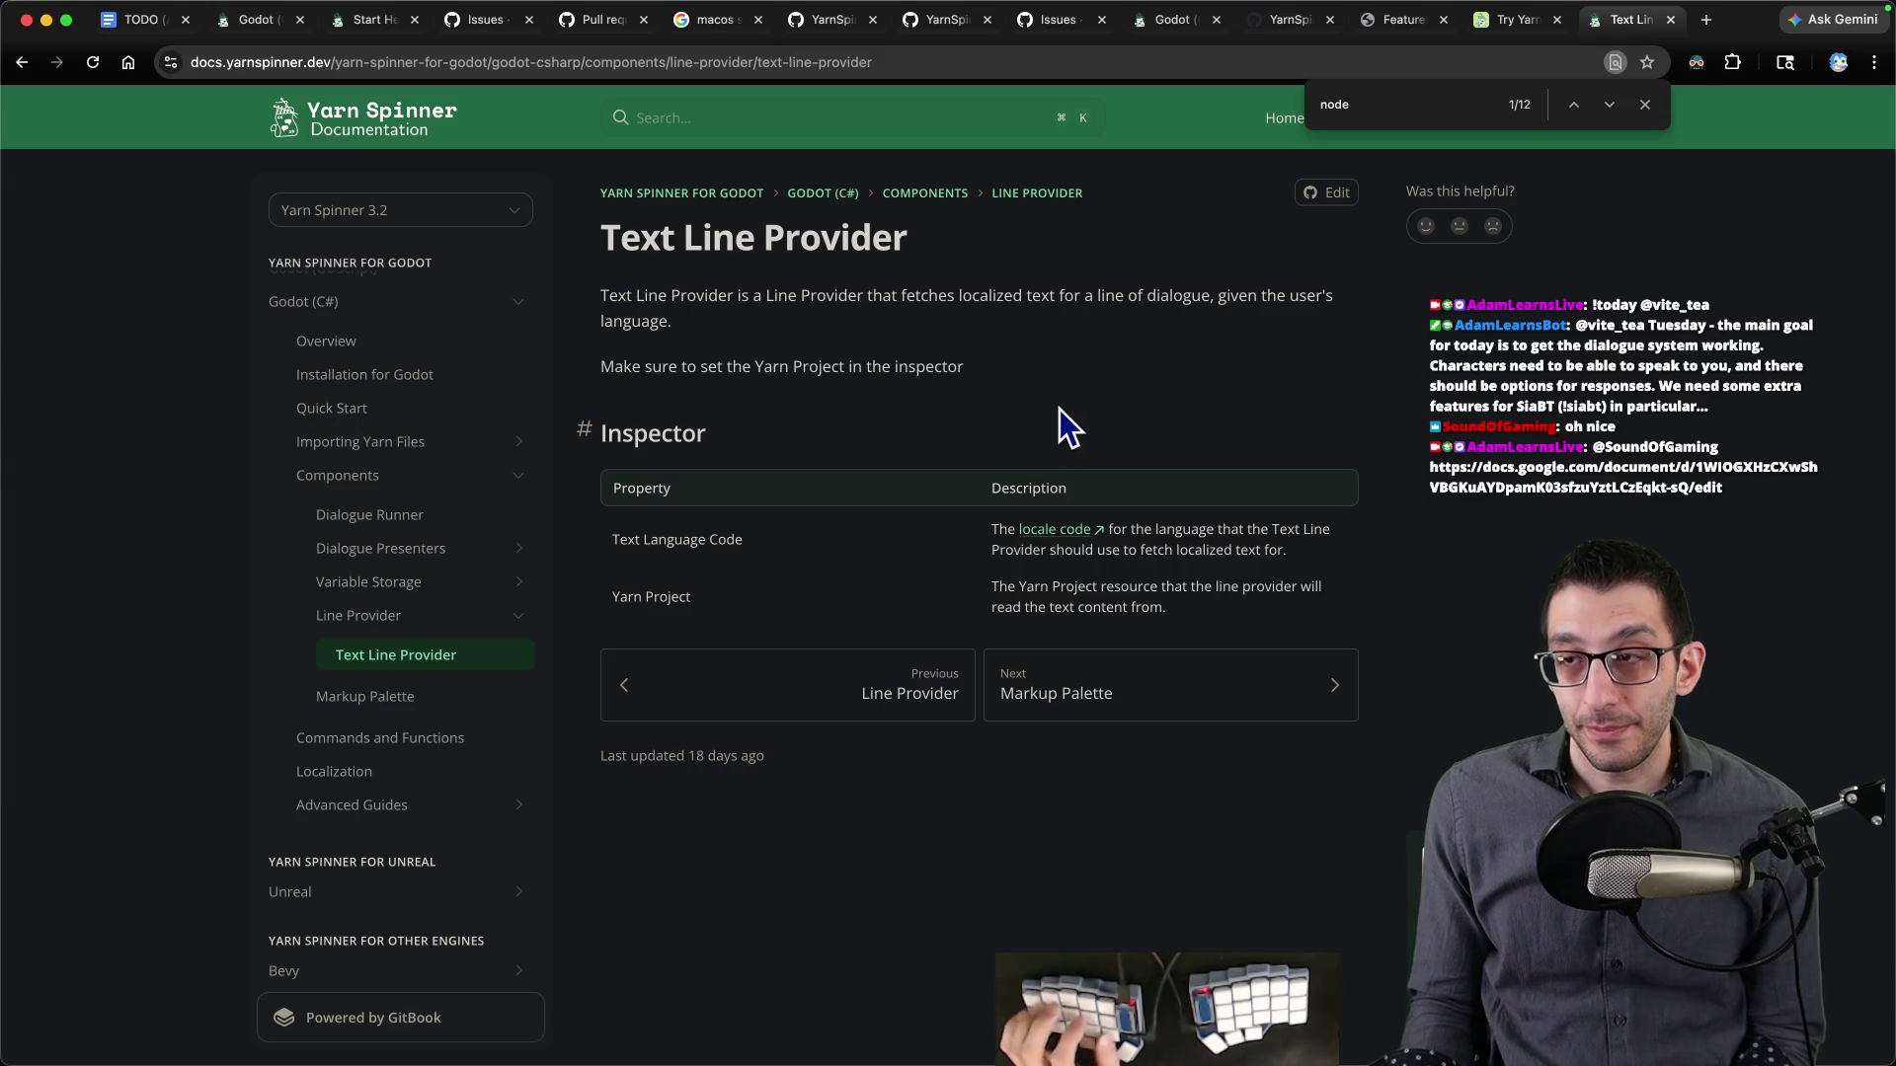
{"action": "mouse_move", "coordinate": [1376, 1047]}
{"action": "left_click", "coordinate": [1368, 1005]}
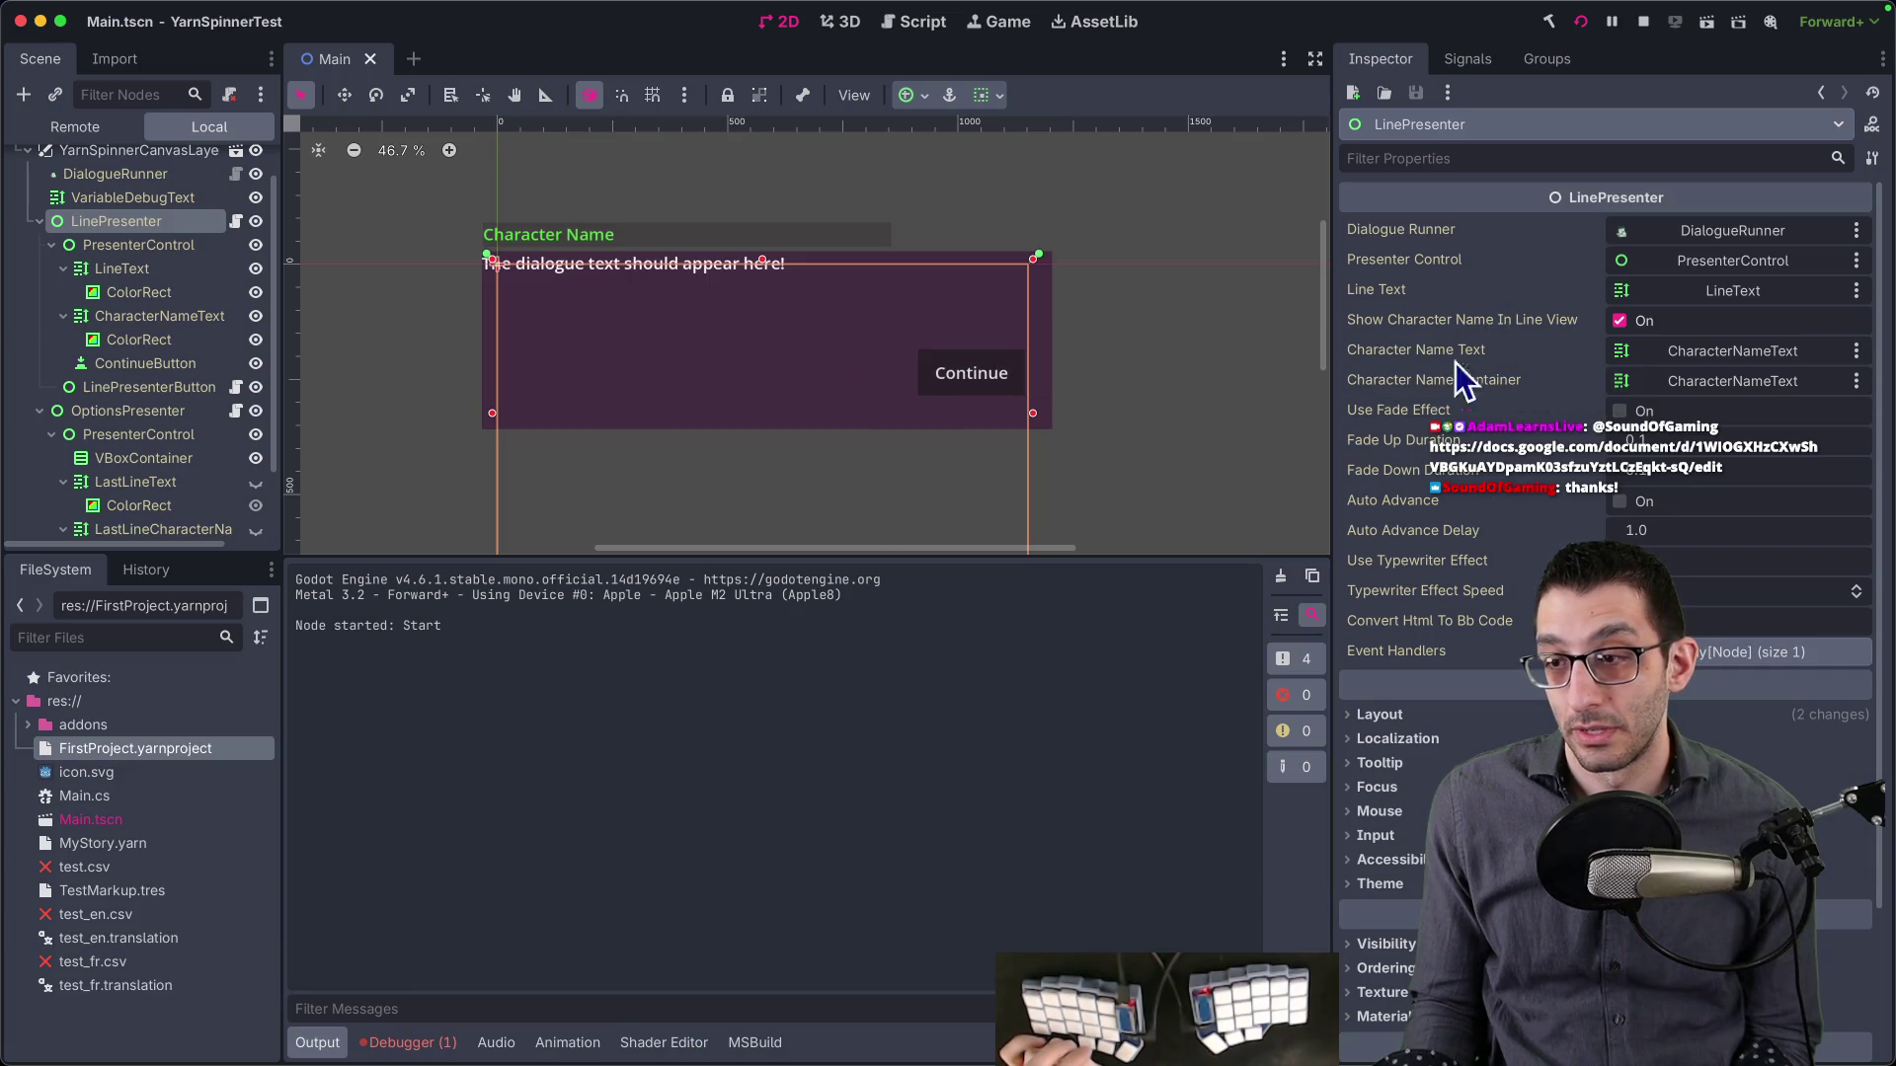
- Expand LinePresenter's Event Handlers, then add and remove an empty second handler slot
{"action": "left_click", "coordinate": [1758, 656]}
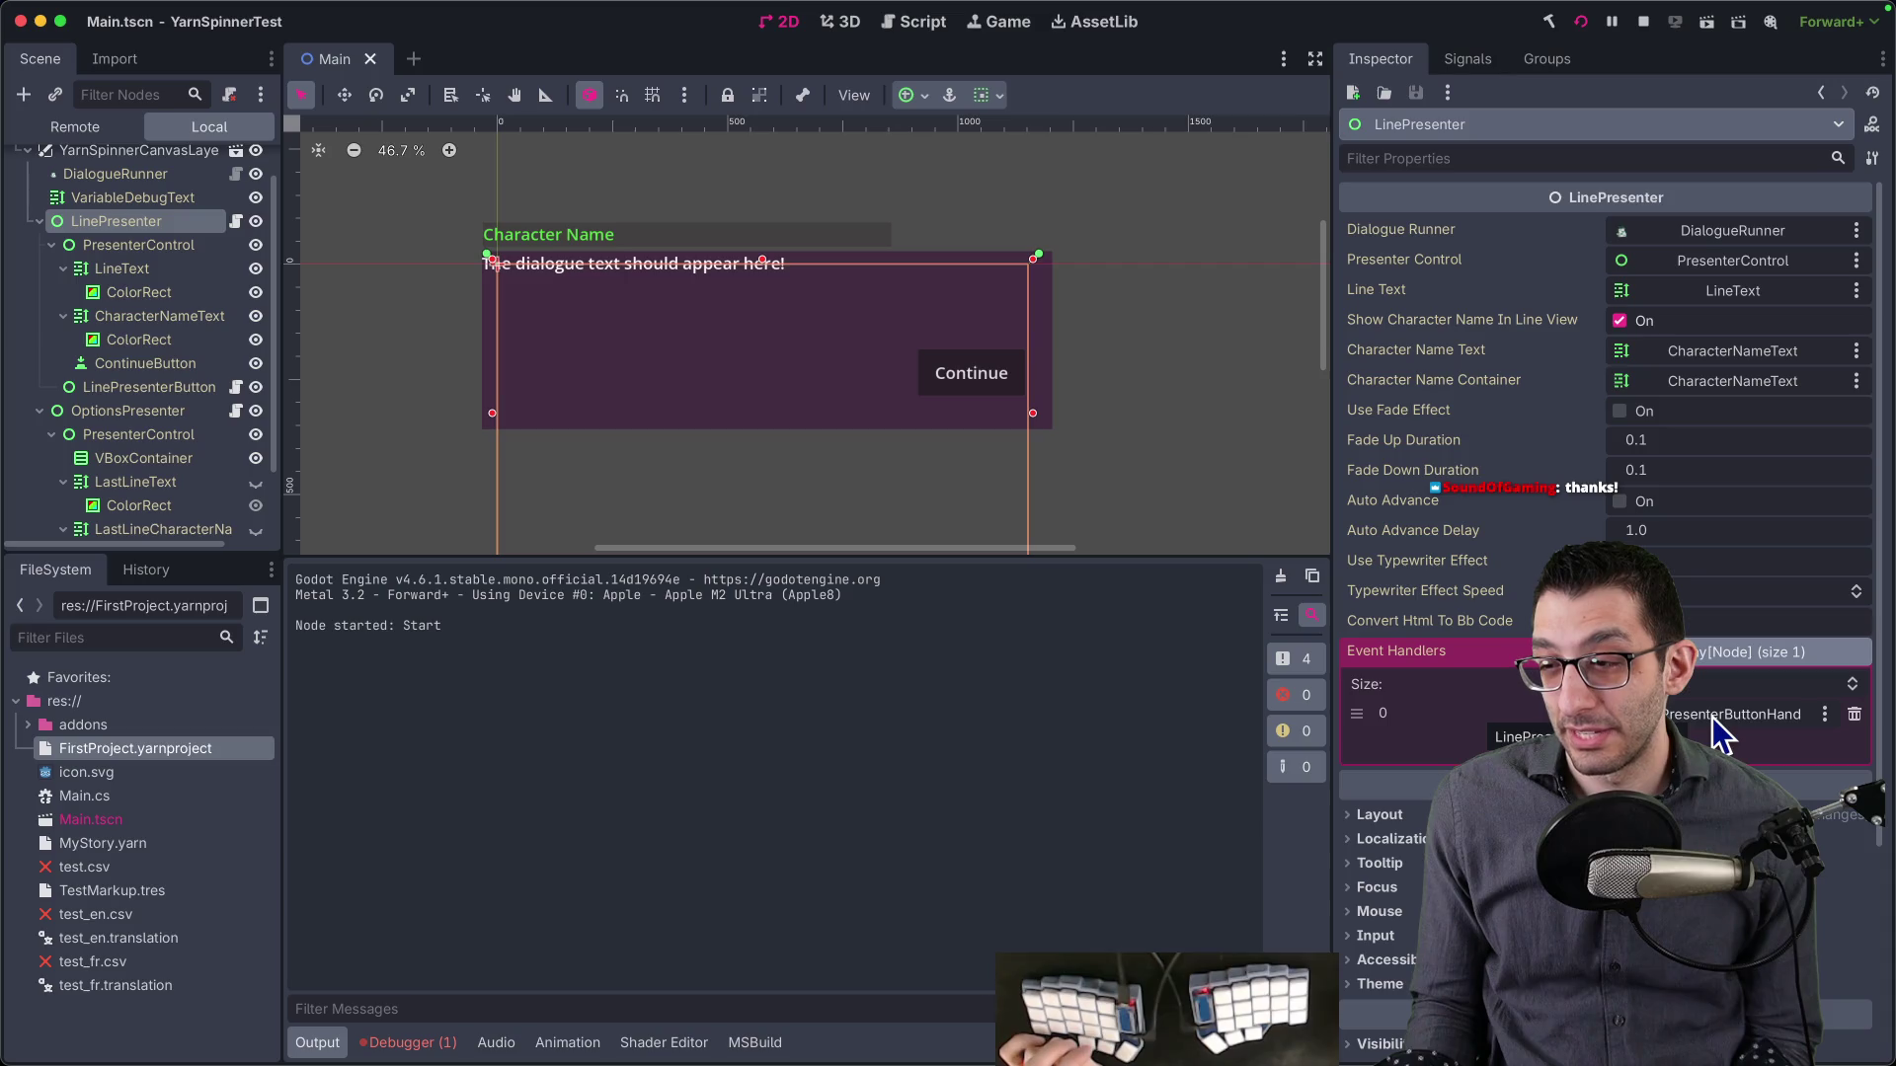
{"action": "left_click", "coordinate": [1604, 785]}
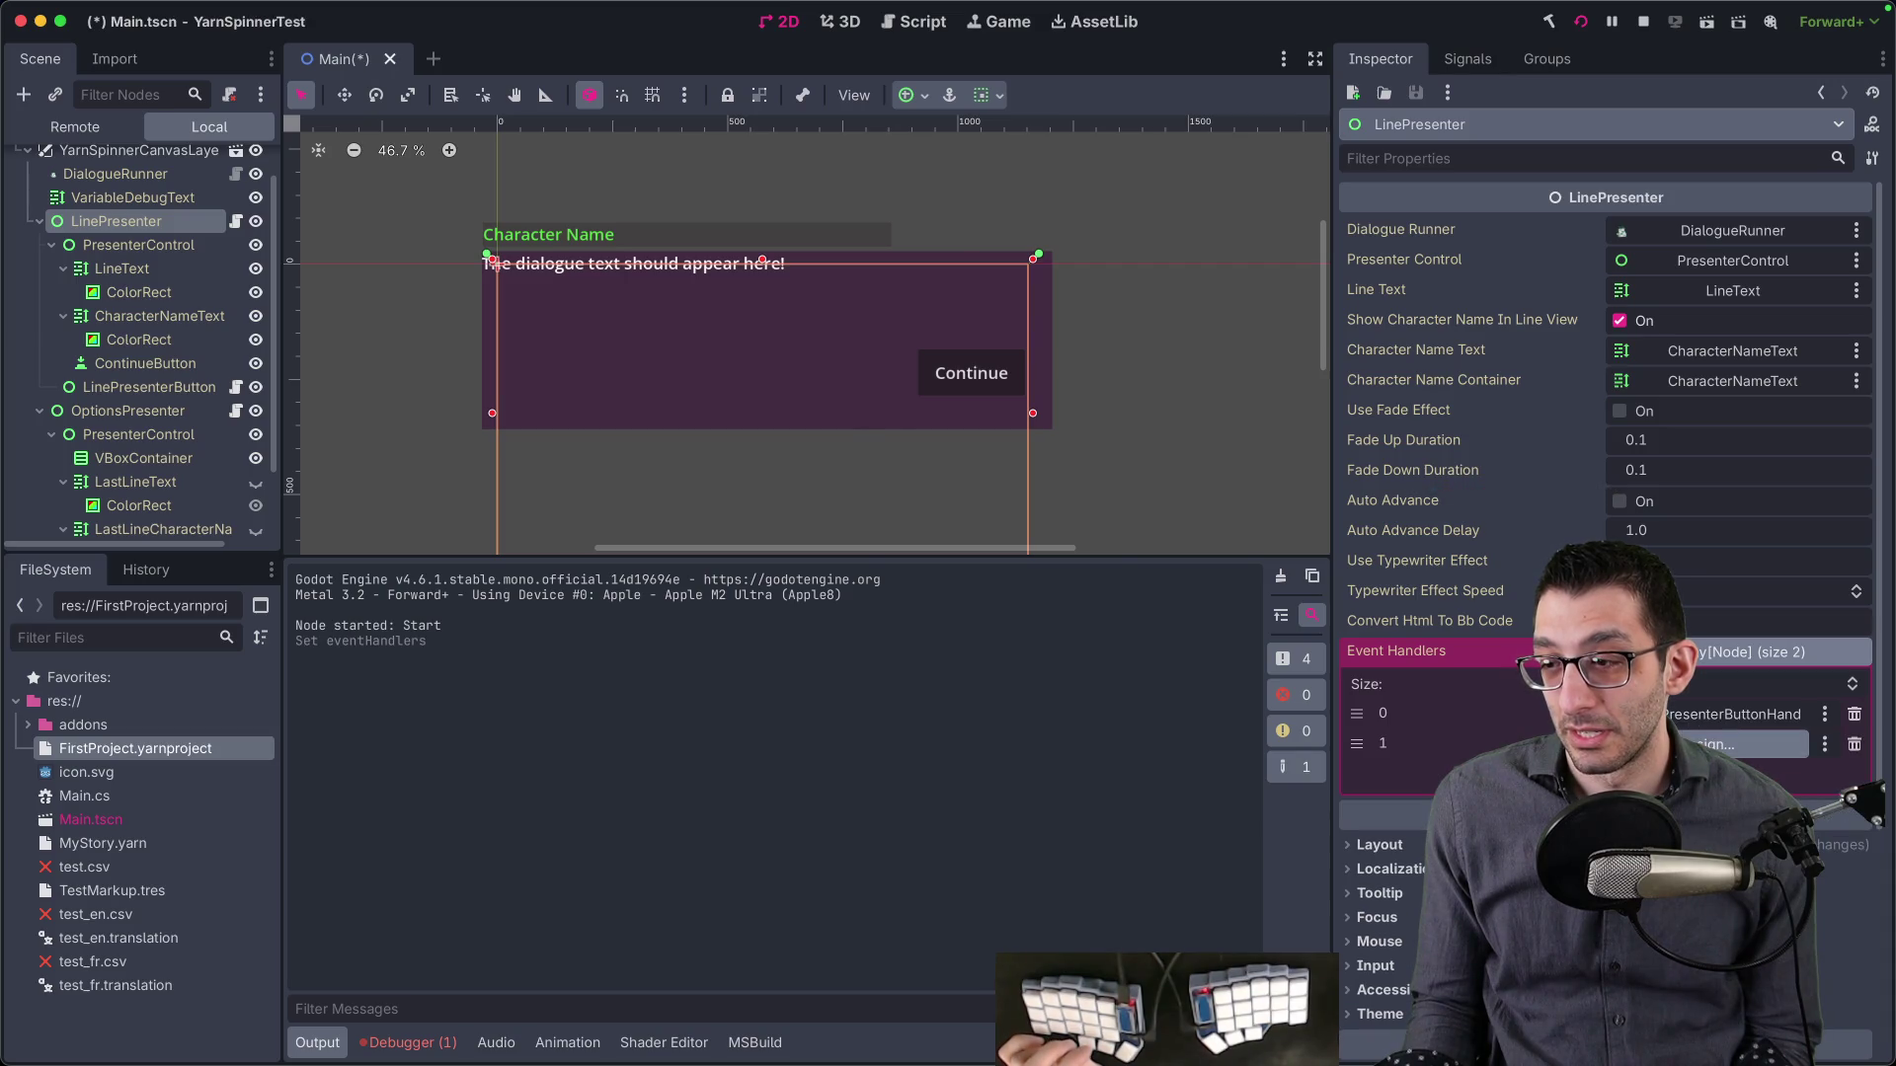
{"action": "left_click", "coordinate": [1738, 743]}
{"action": "key", "text": "Escape"}
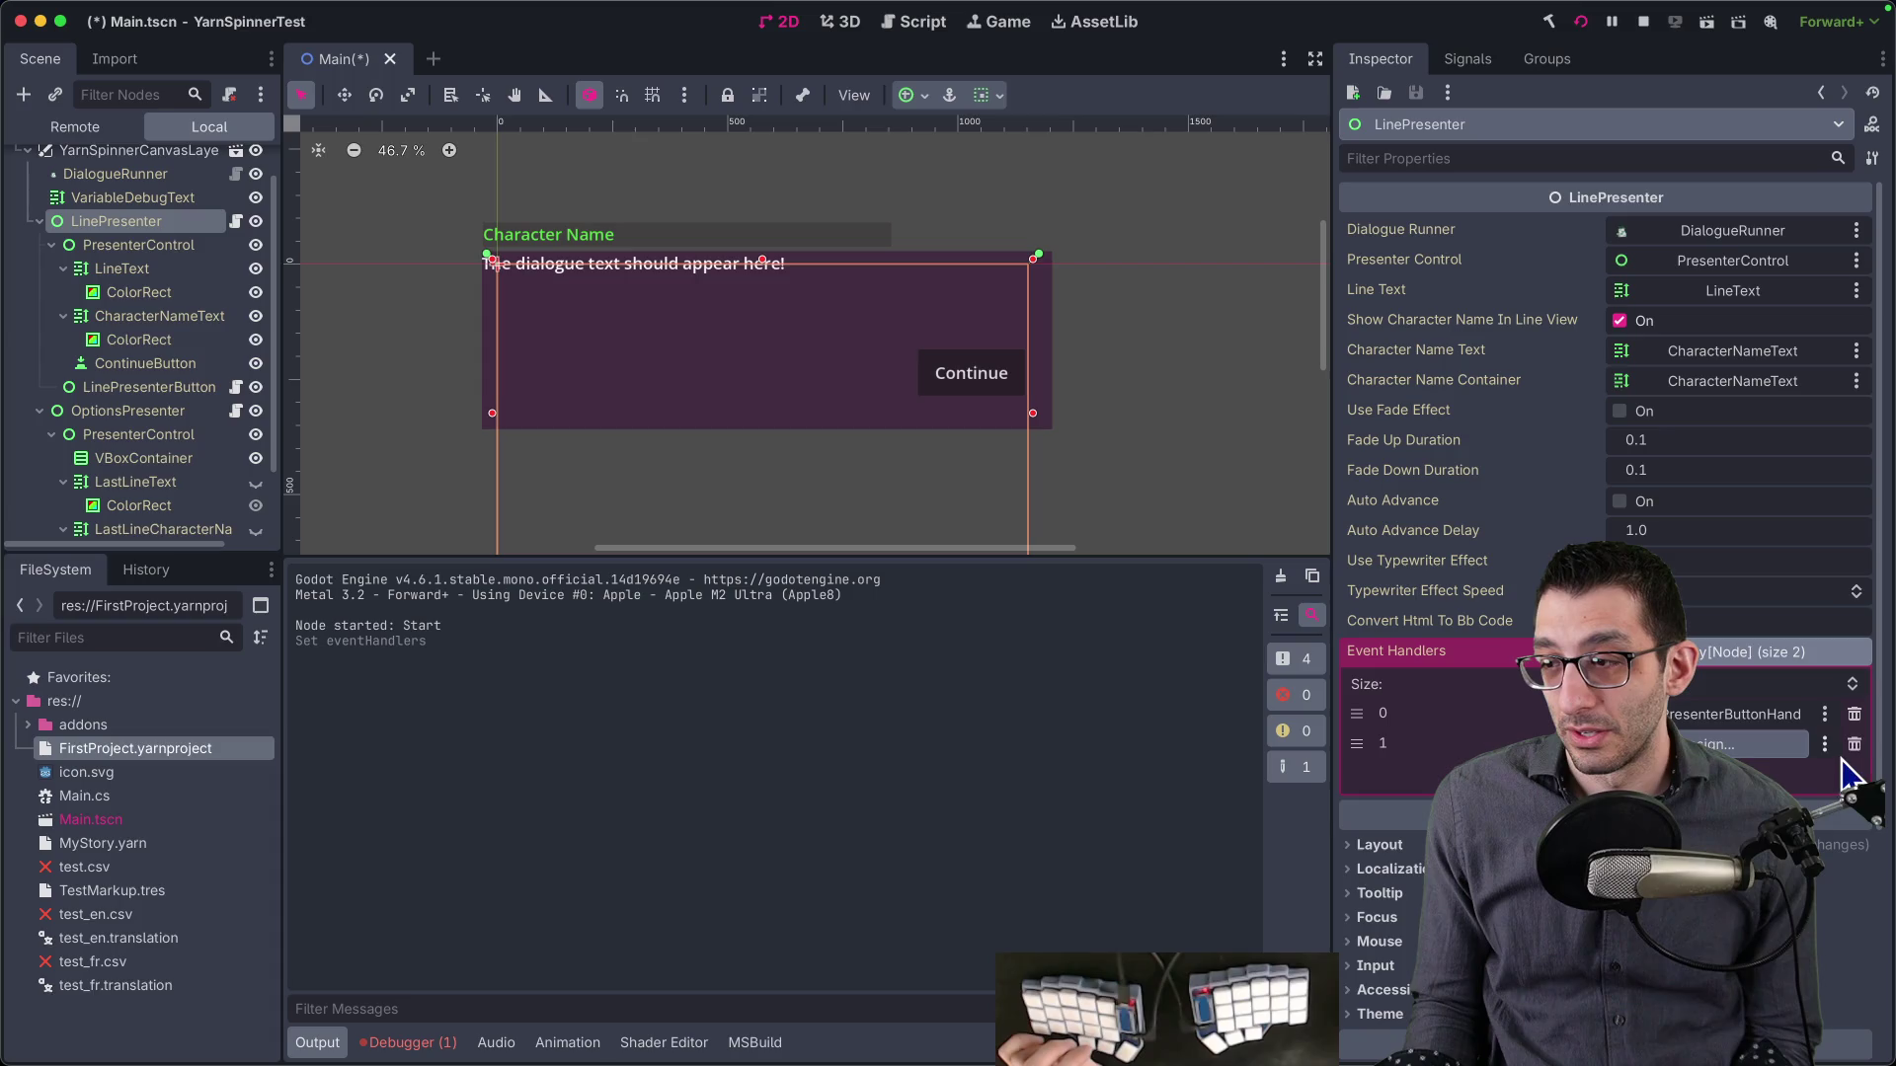
{"action": "left_click", "coordinate": [1854, 744]}
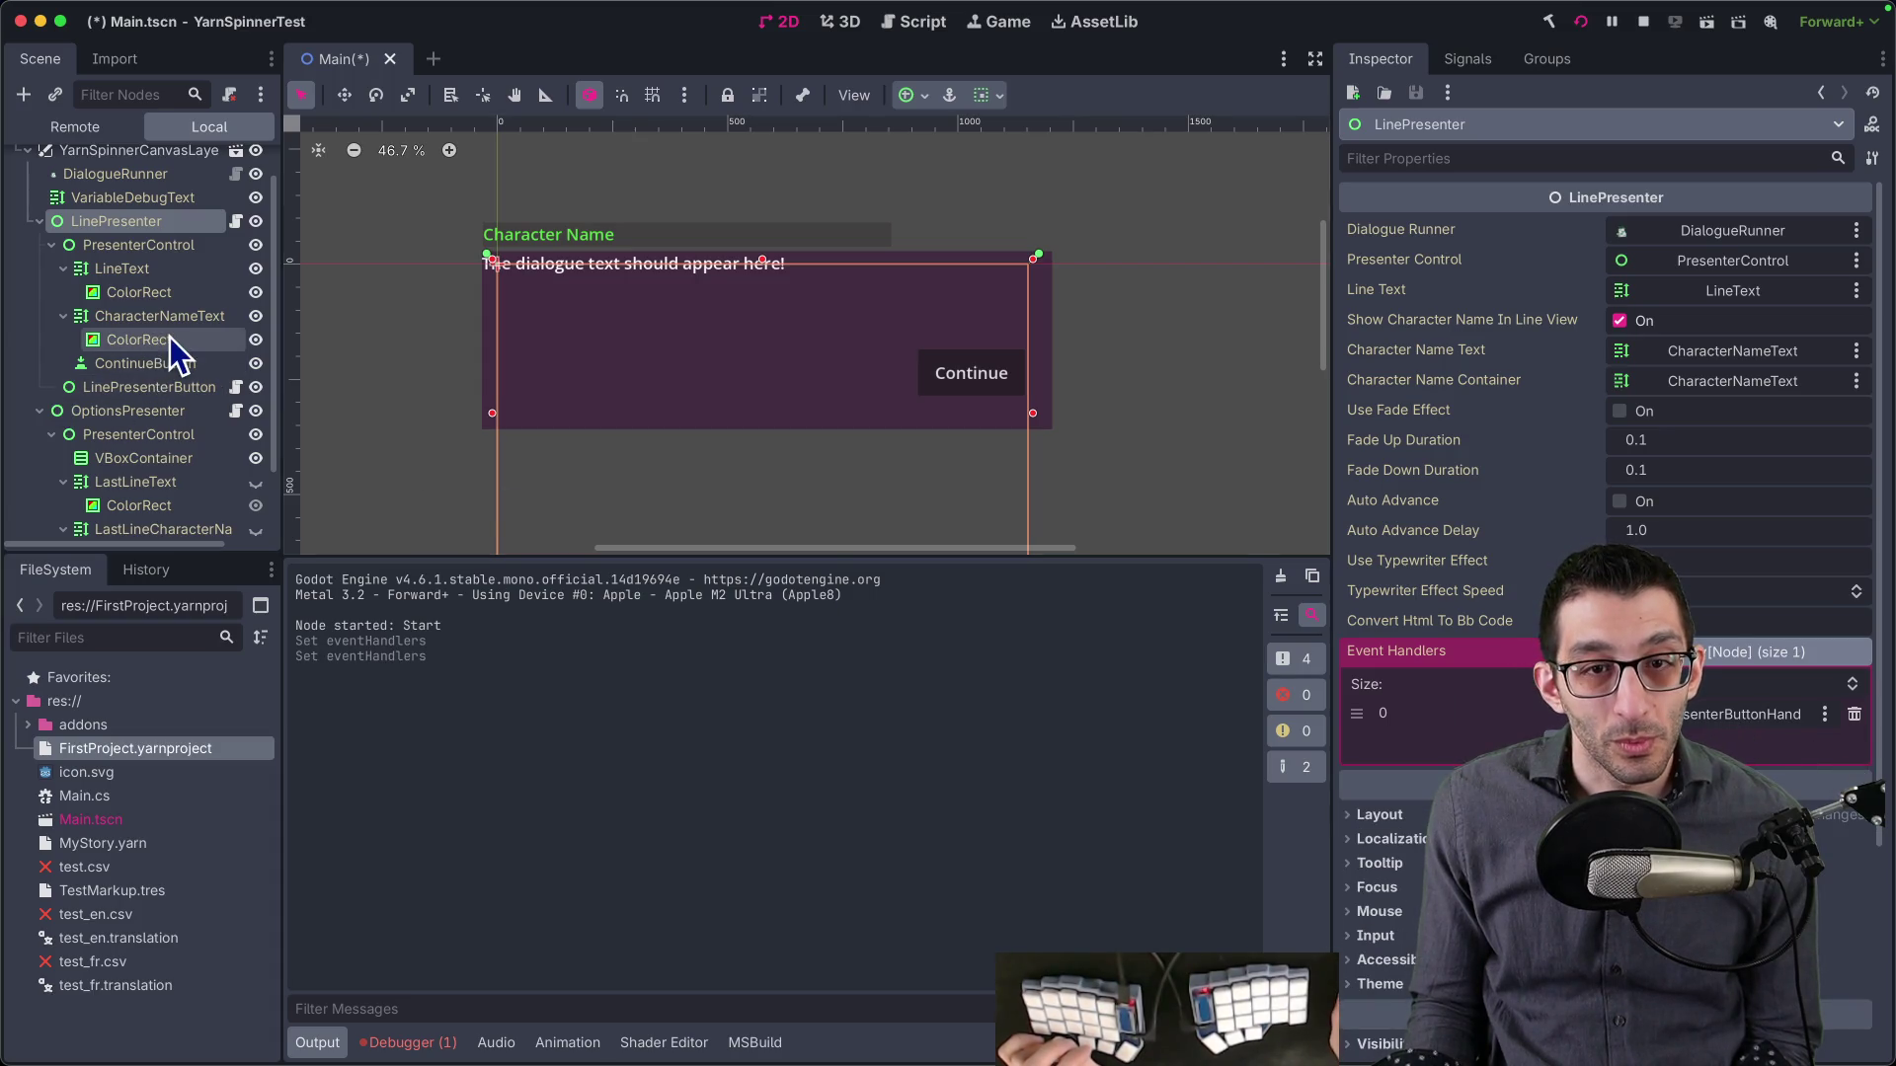
- Confirm element 0 is LinePresenterButton and open its LinePresenterButtonHandler script
{"action": "scroll", "coordinate": [173, 356], "scroll_direction": "down", "scroll_amount": 2}
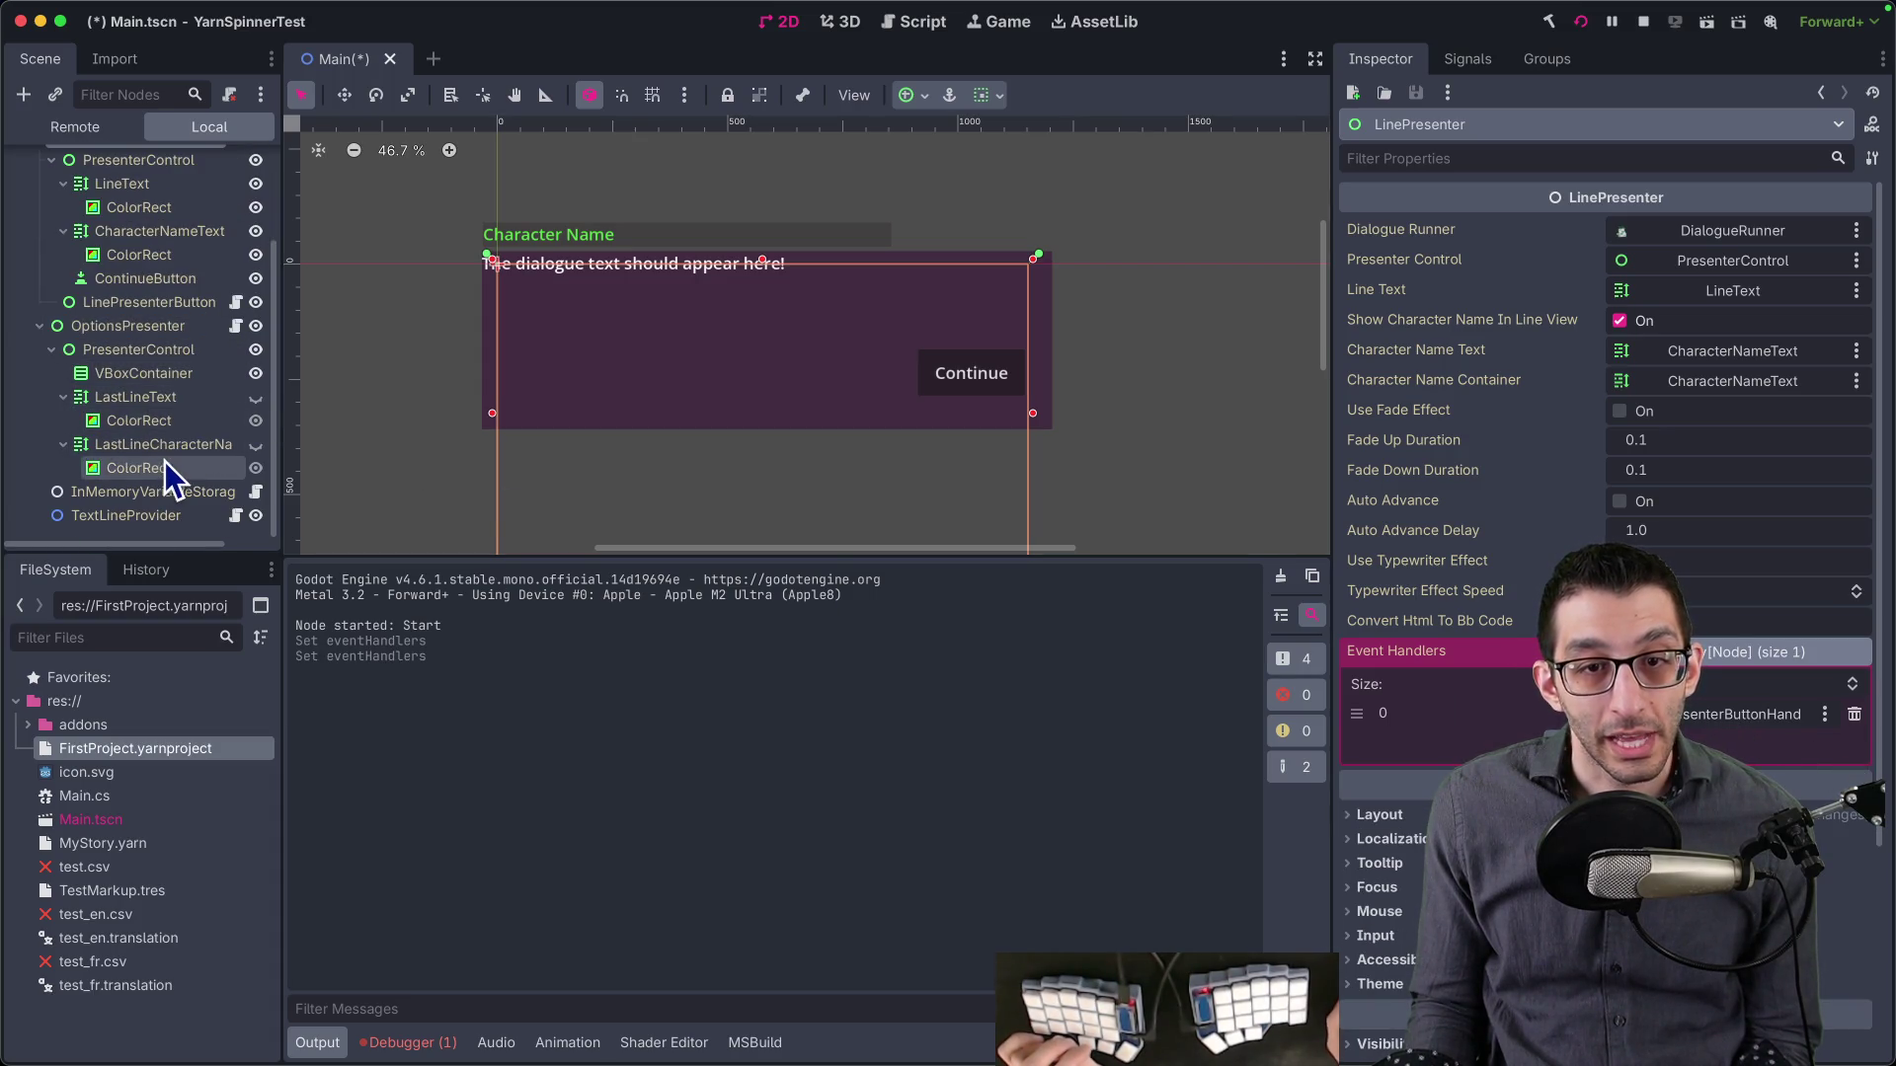
{"action": "scroll", "coordinate": [158, 403], "scroll_direction": "up", "scroll_amount": 1}
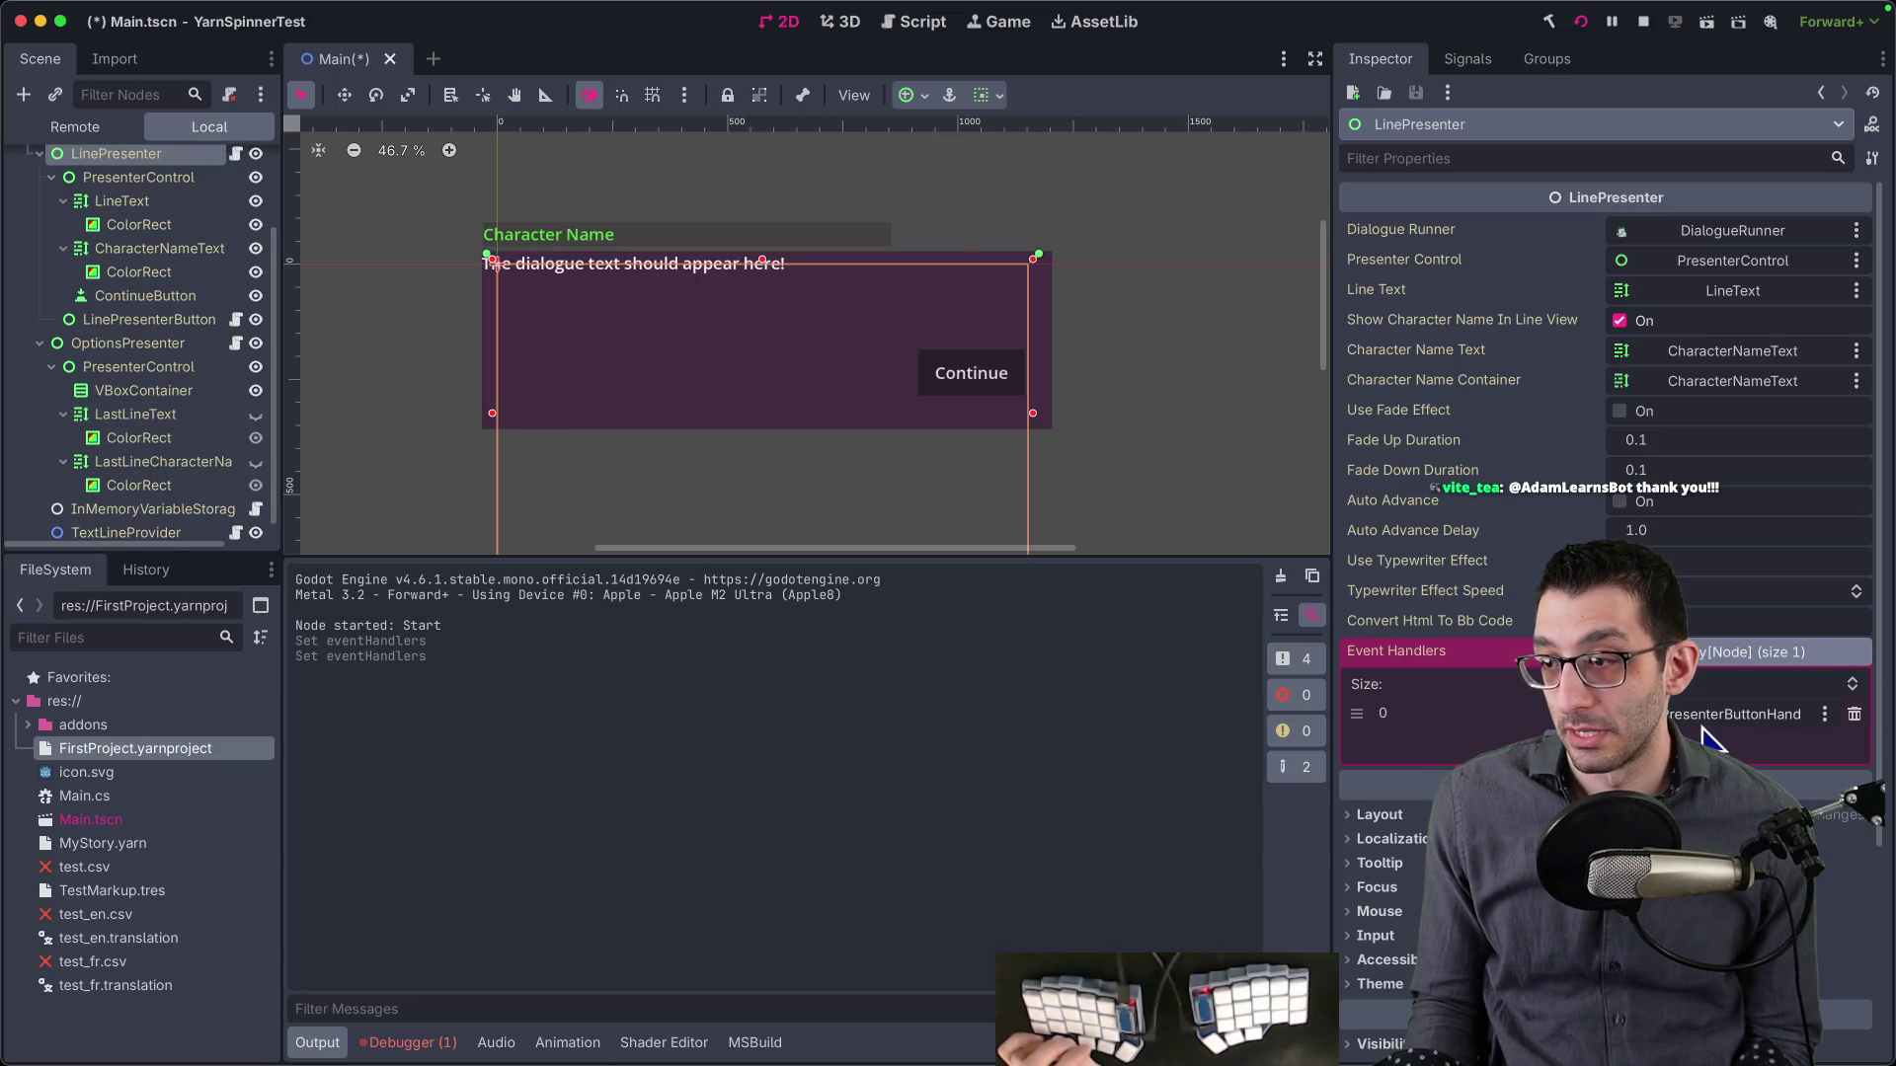
{"action": "left_click", "coordinate": [1702, 729]}
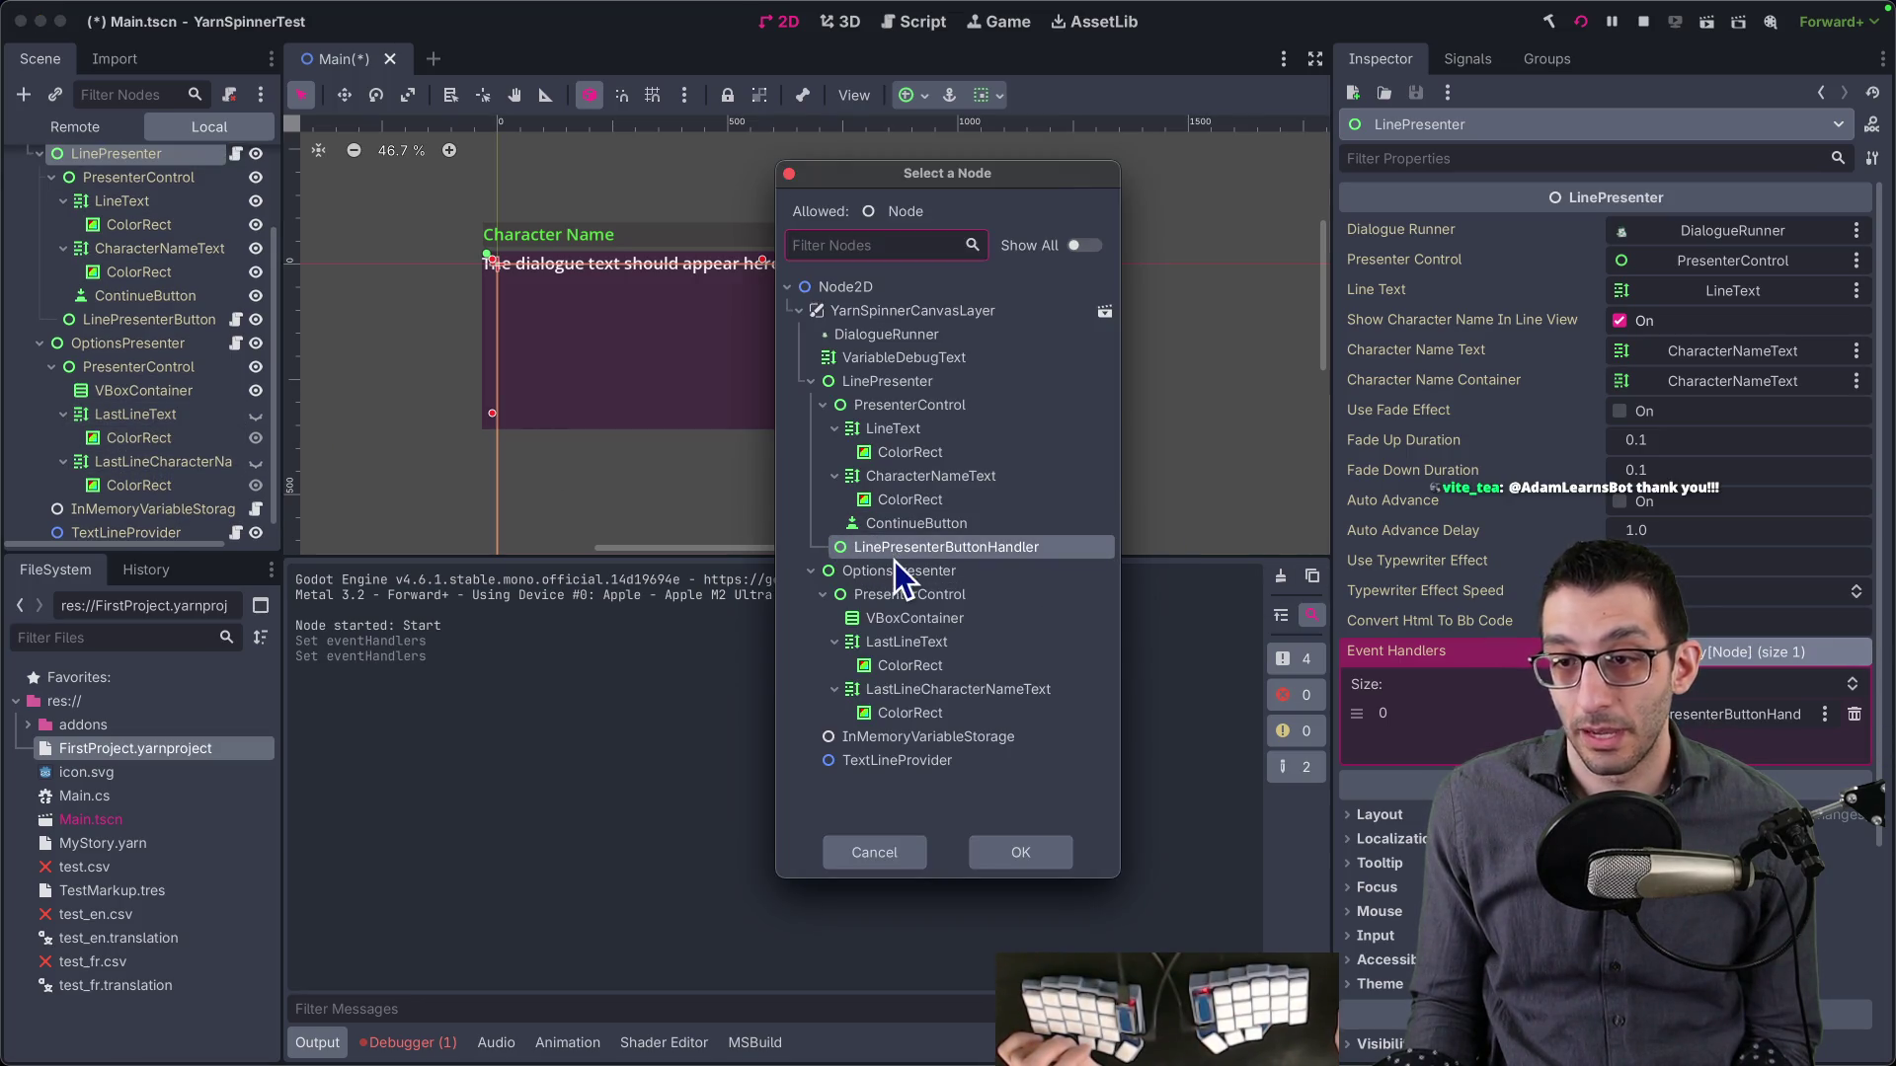
{"action": "key", "text": "Escape"}
{"action": "left_click", "coordinate": [224, 321]}
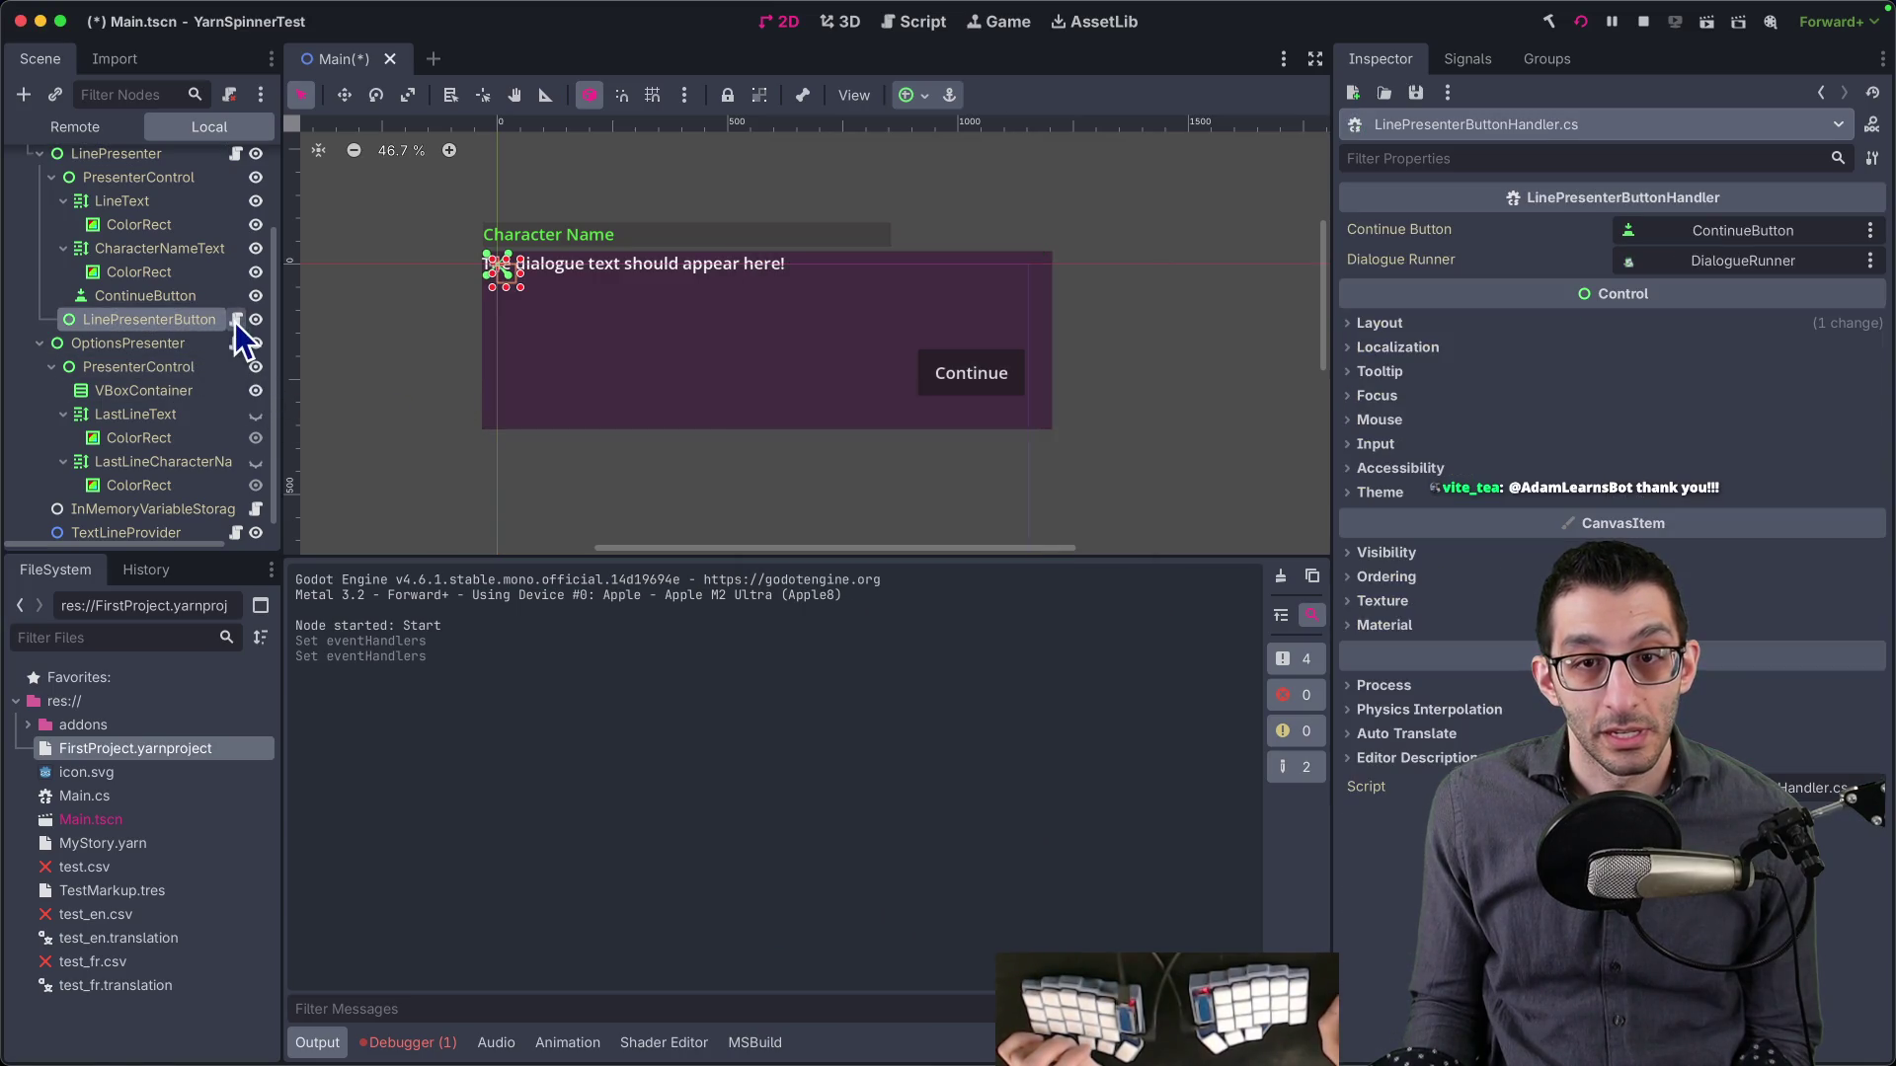
{"action": "left_click", "coordinate": [236, 319]}
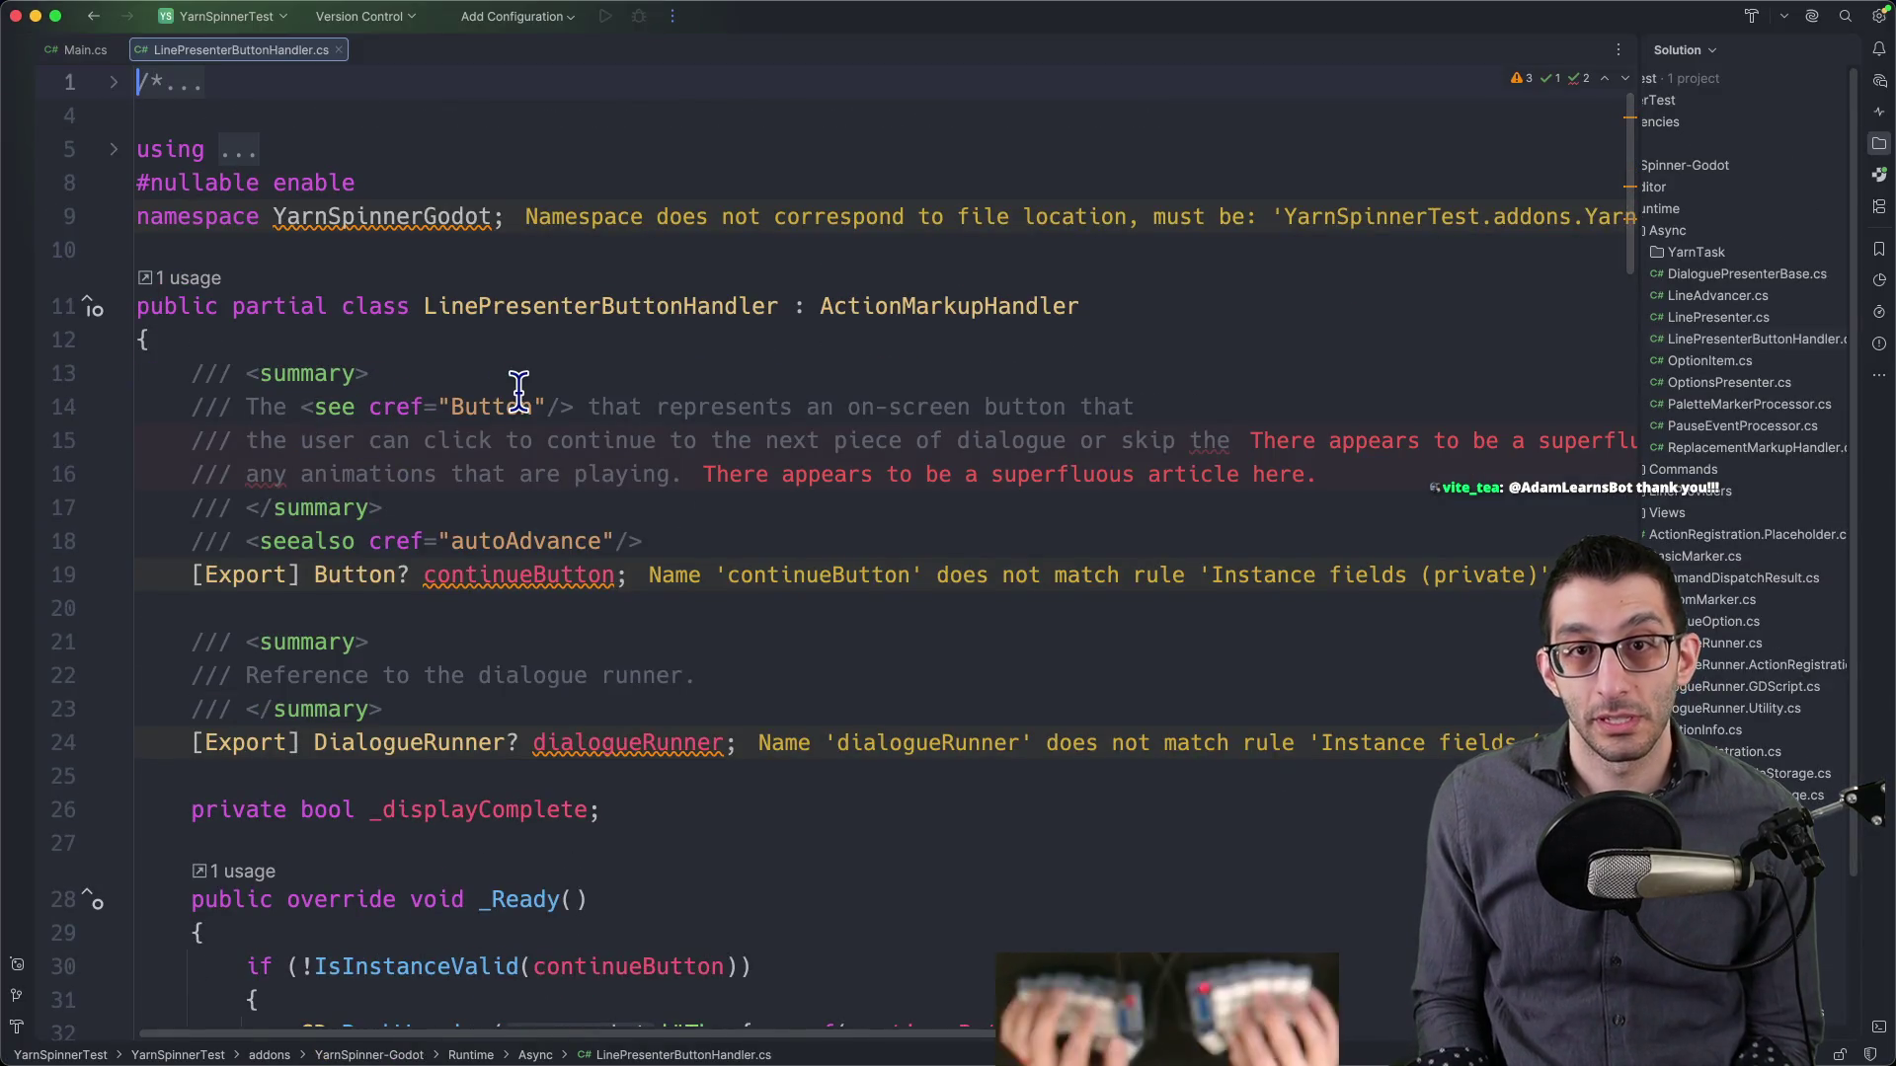
- Reopen LinePresenterButtonHandler.cs, scroll through its line callbacks, then return to Godot
{"action": "key", "text": "super+Tab"}
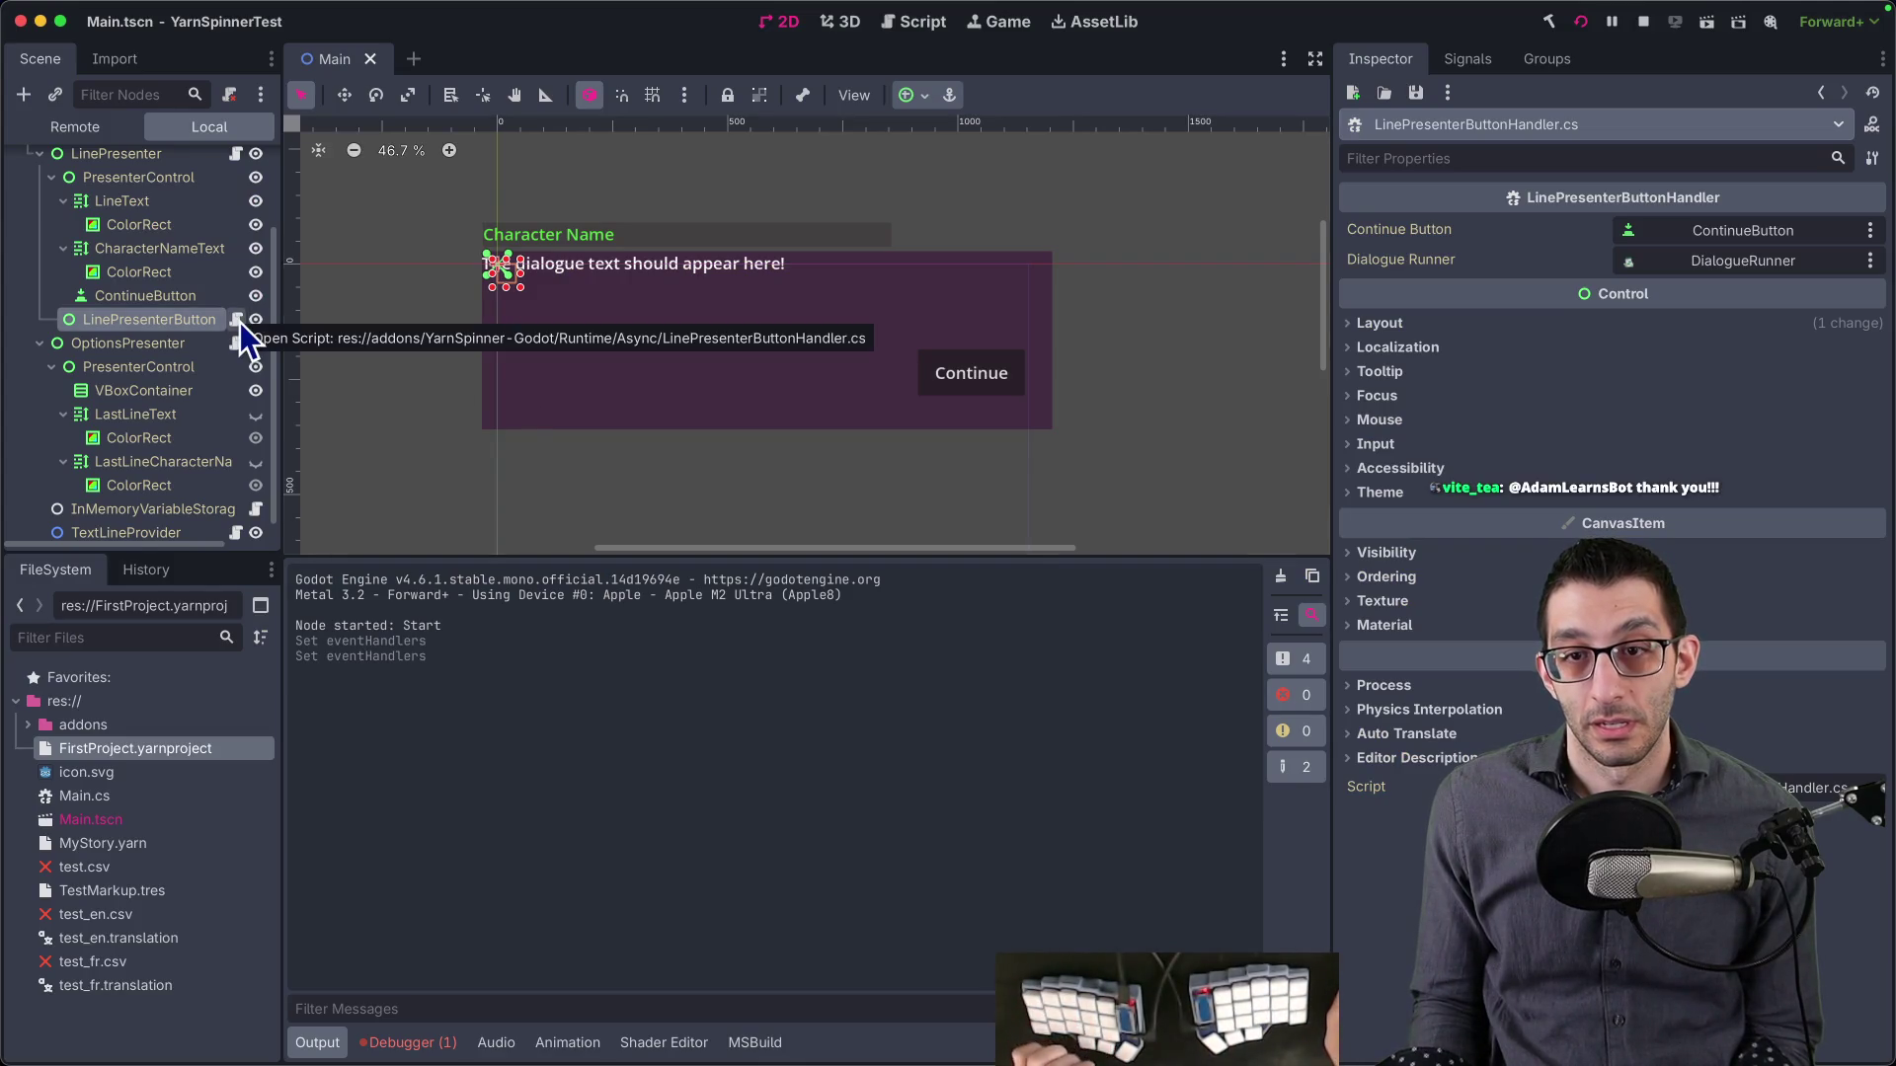
{"action": "left_click", "coordinate": [238, 321]}
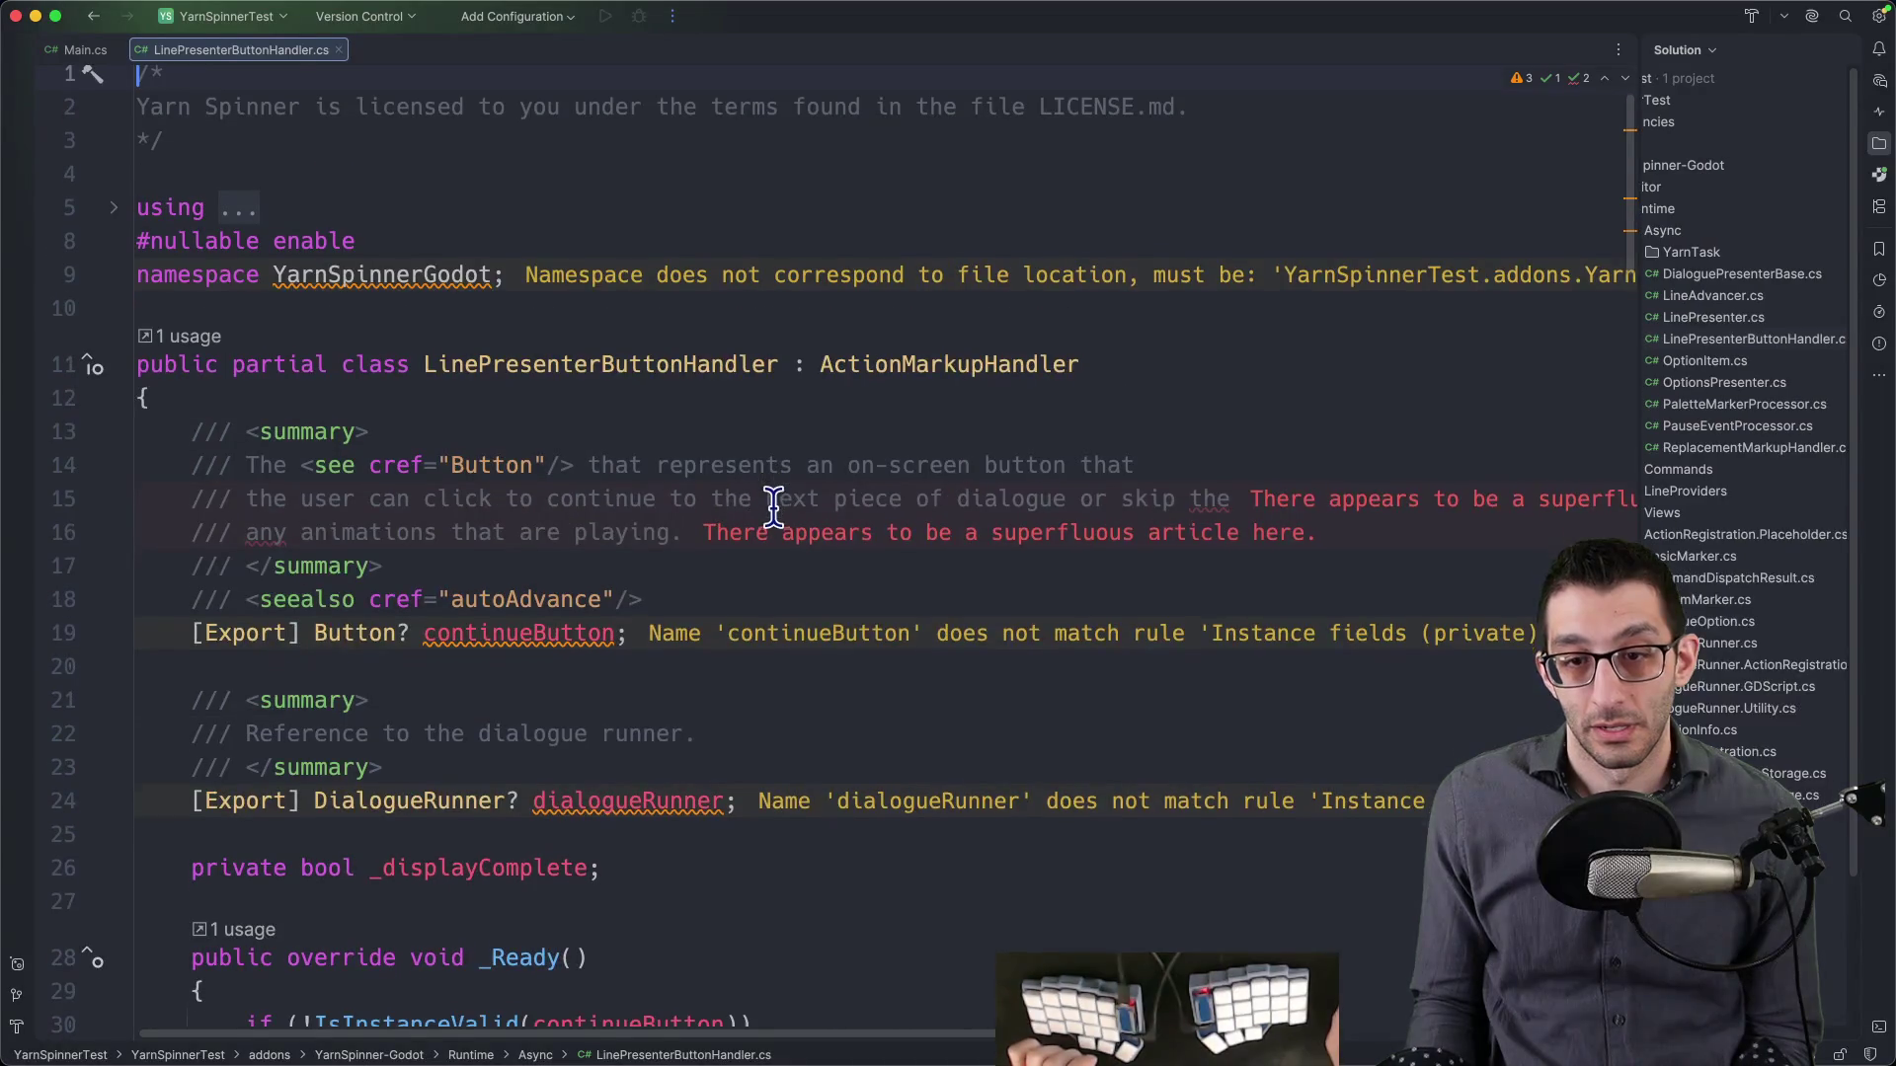
{"action": "scroll", "coordinate": [770, 515], "scroll_direction": "down", "scroll_amount": 10}
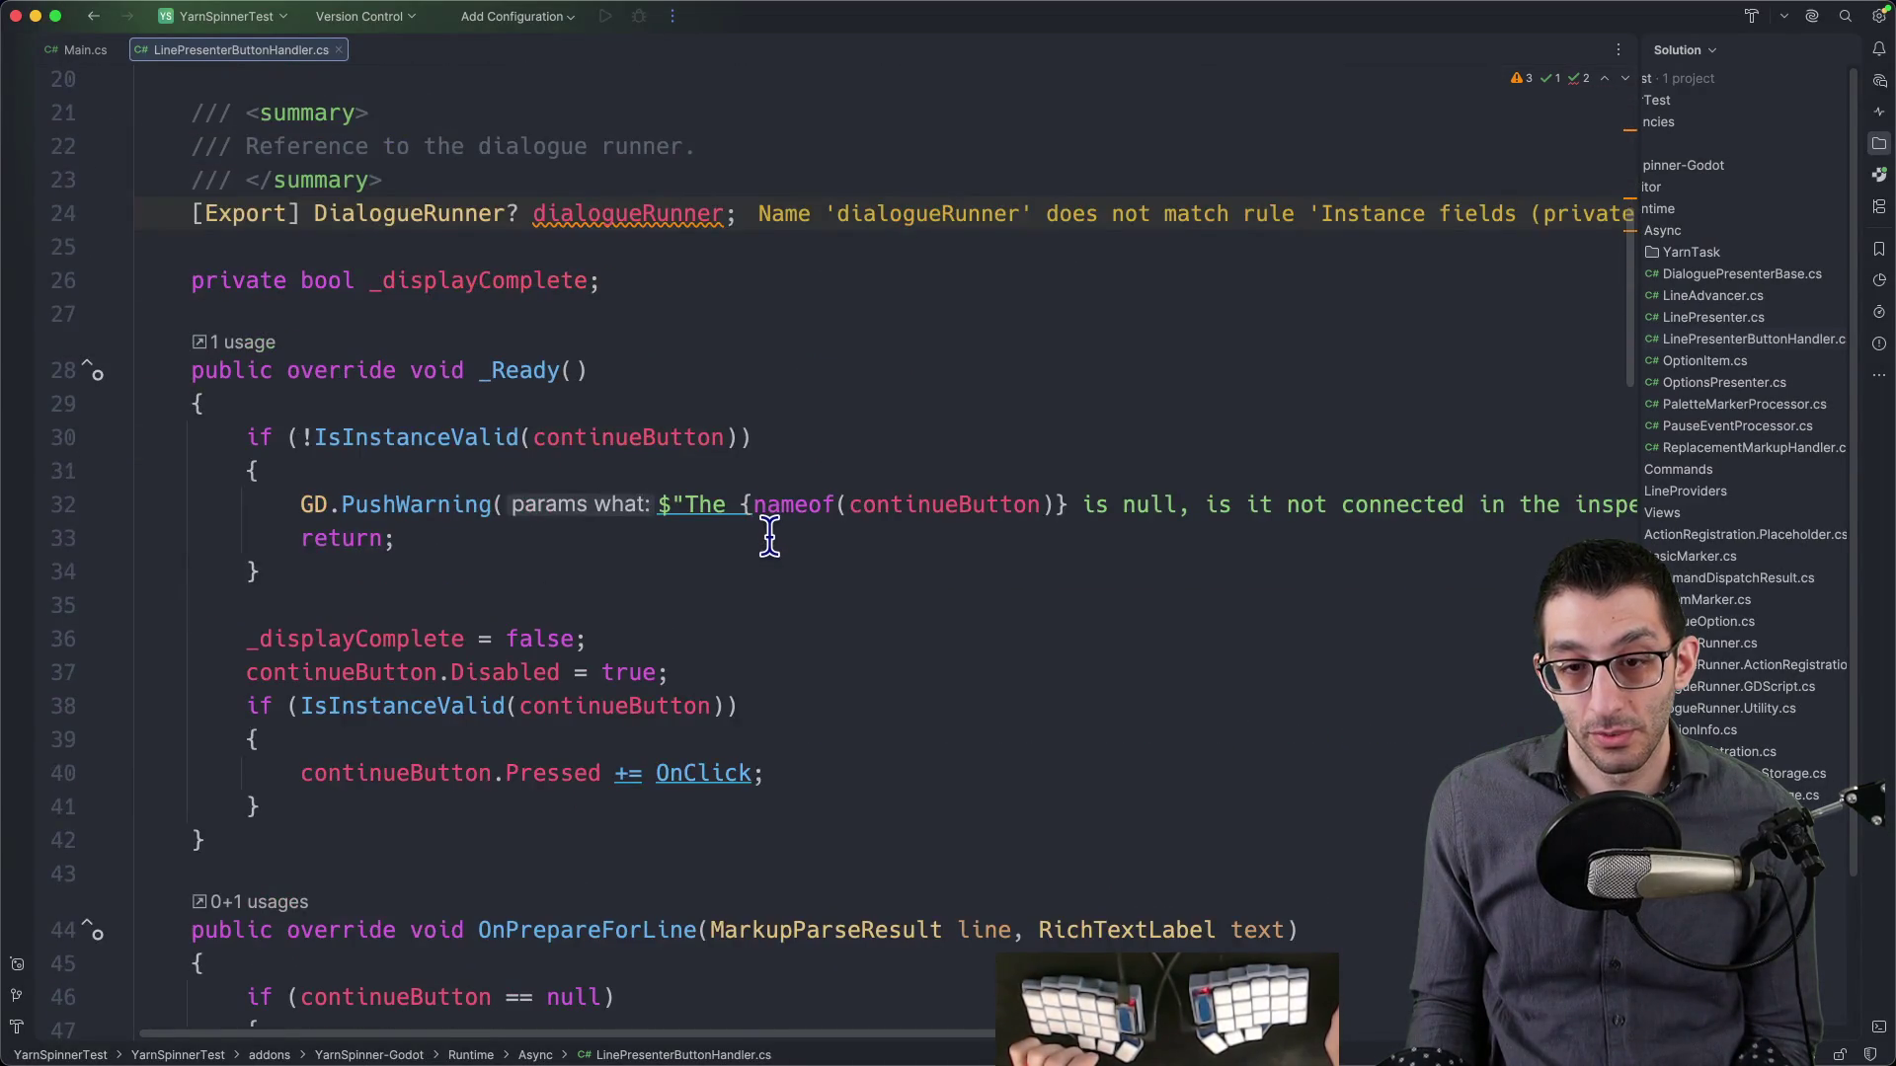
{"action": "scroll", "coordinate": [769, 535], "scroll_direction": "down", "scroll_amount": 9}
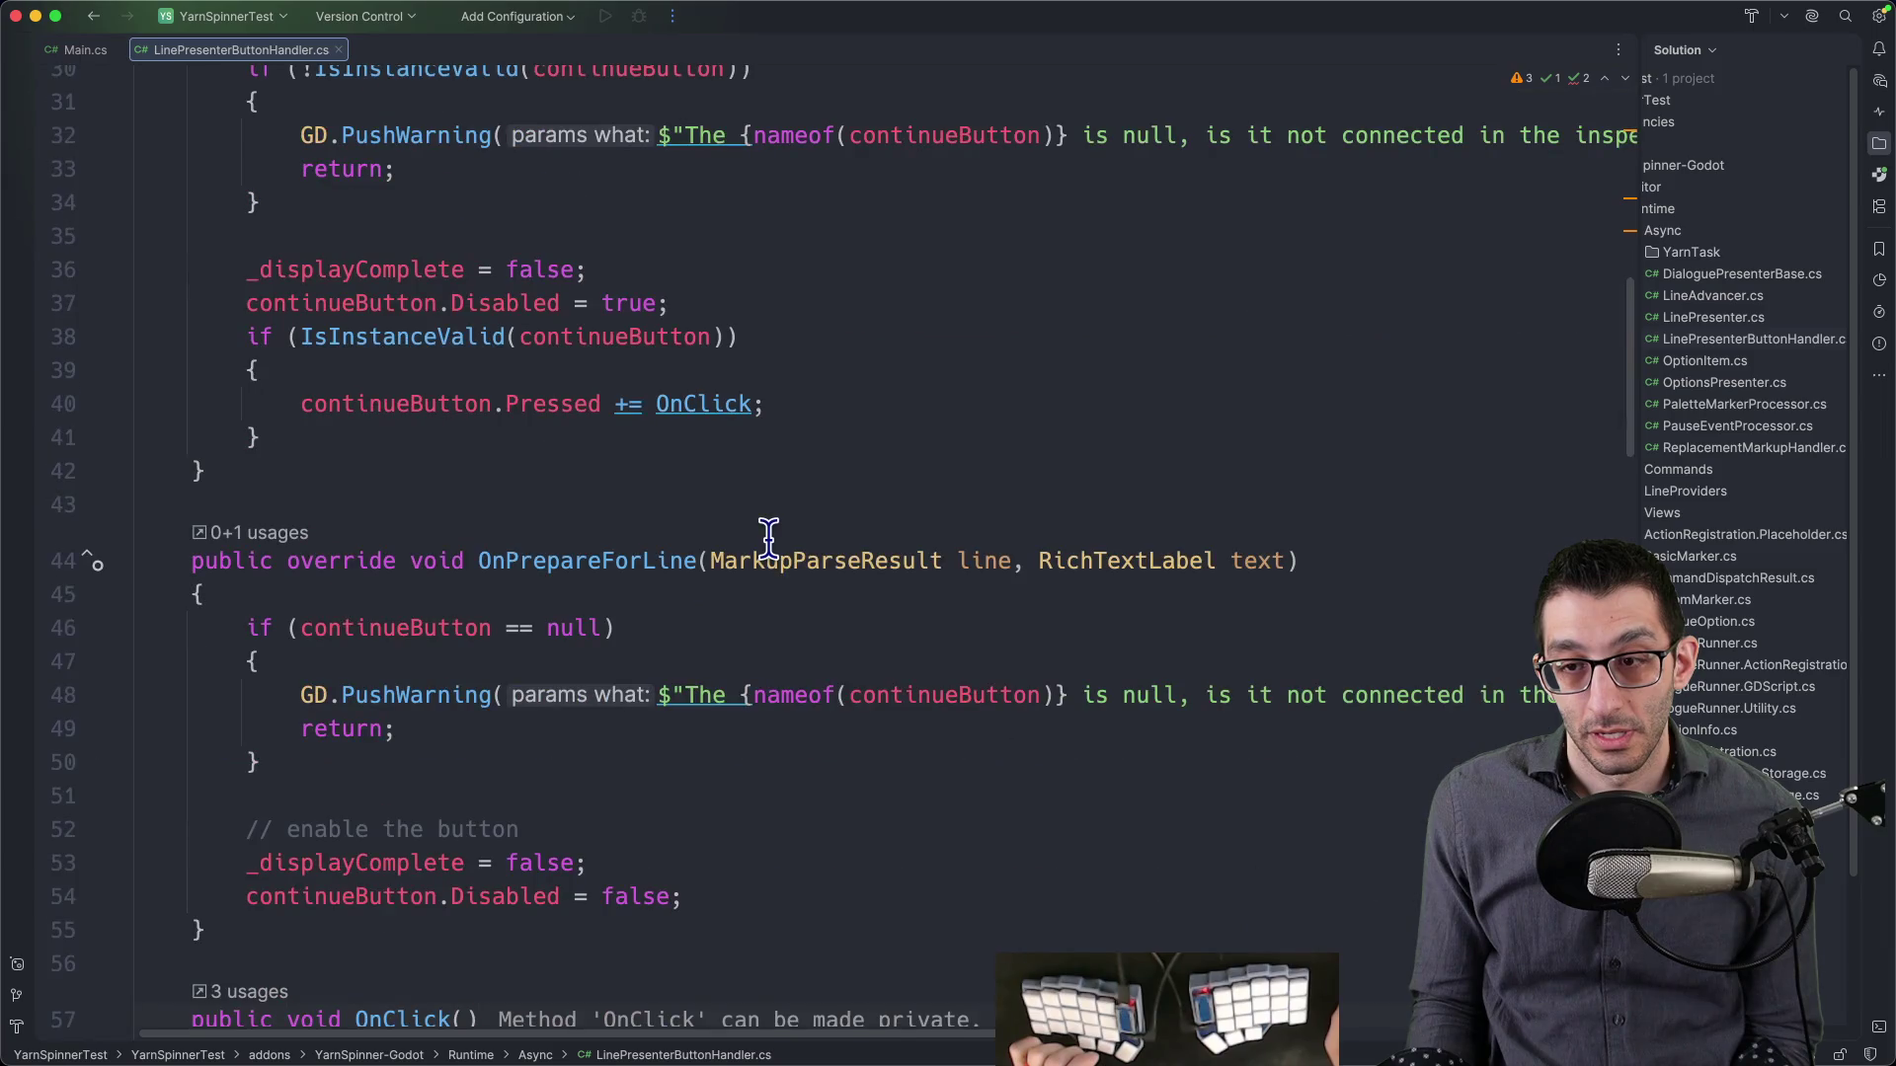
{"action": "scroll", "coordinate": [869, 414], "scroll_direction": "down", "scroll_amount": 10}
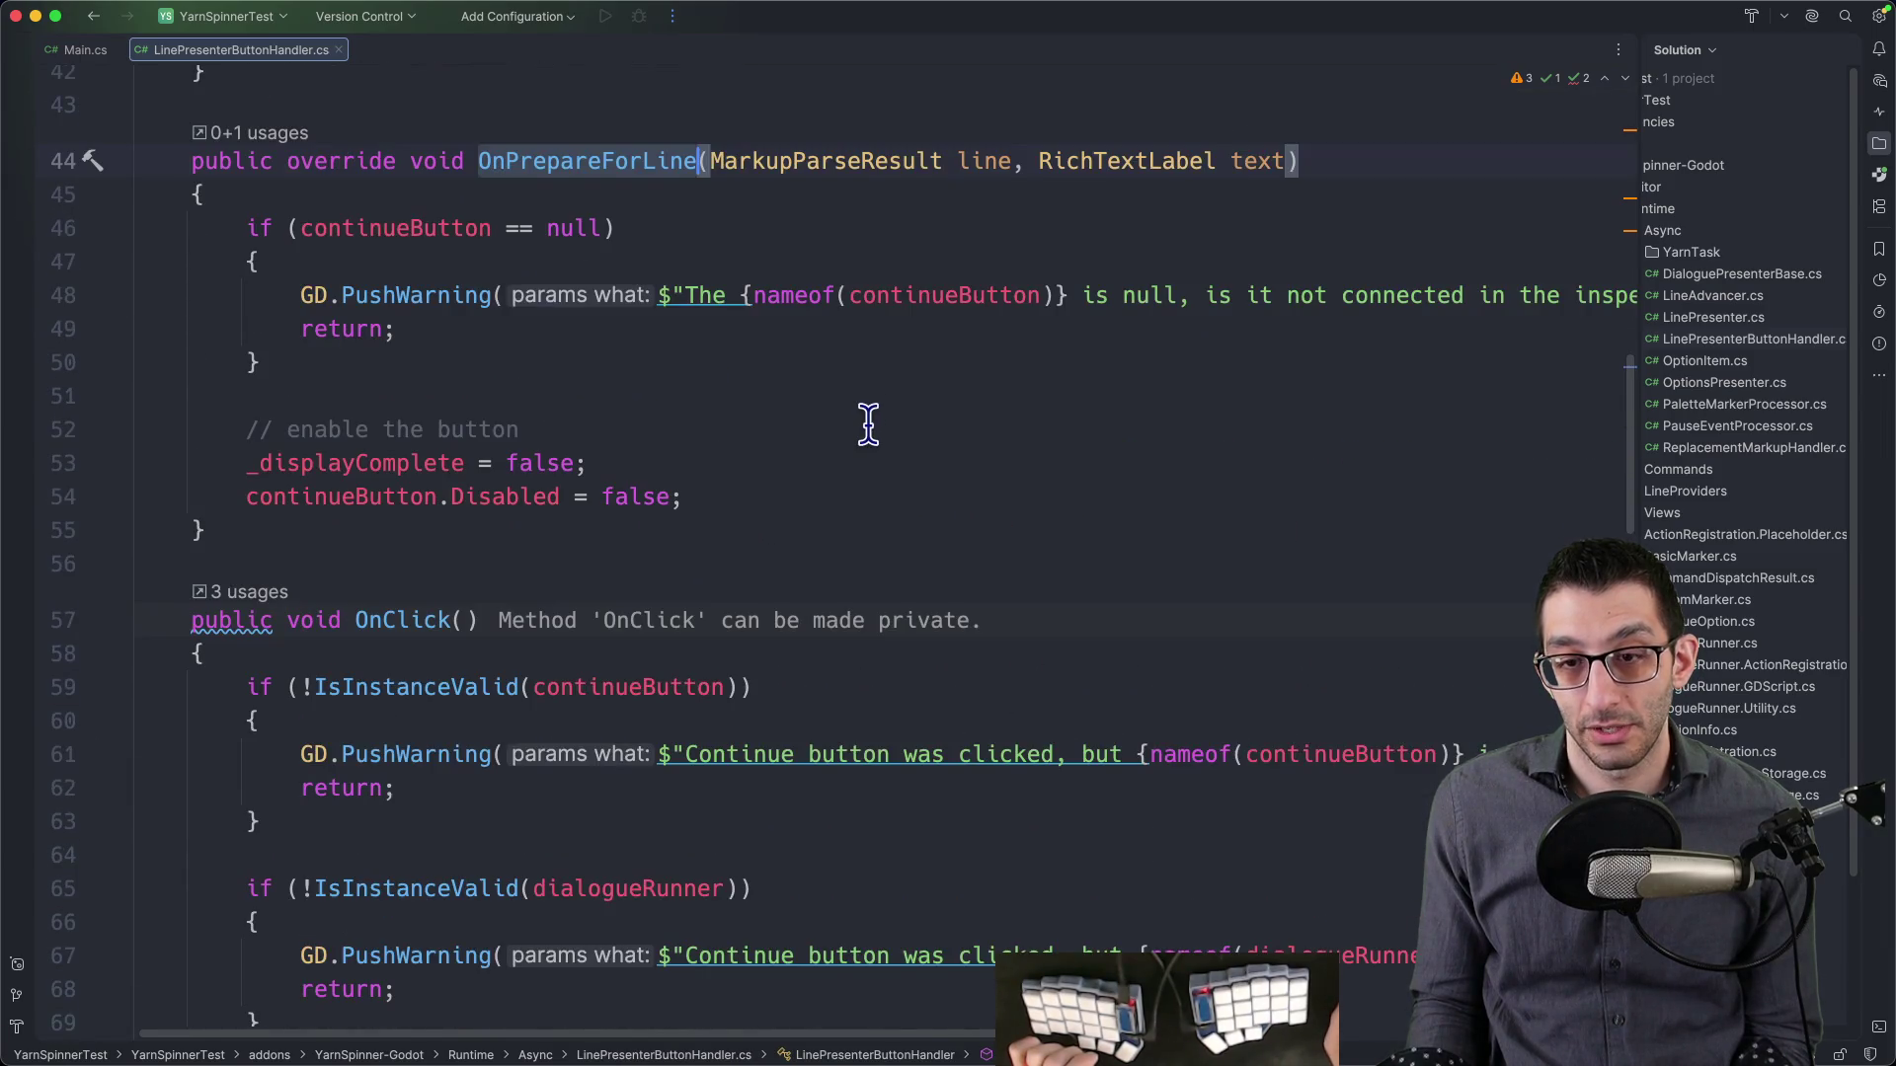
{"action": "scroll", "coordinate": [858, 440], "scroll_direction": "down", "scroll_amount": 9}
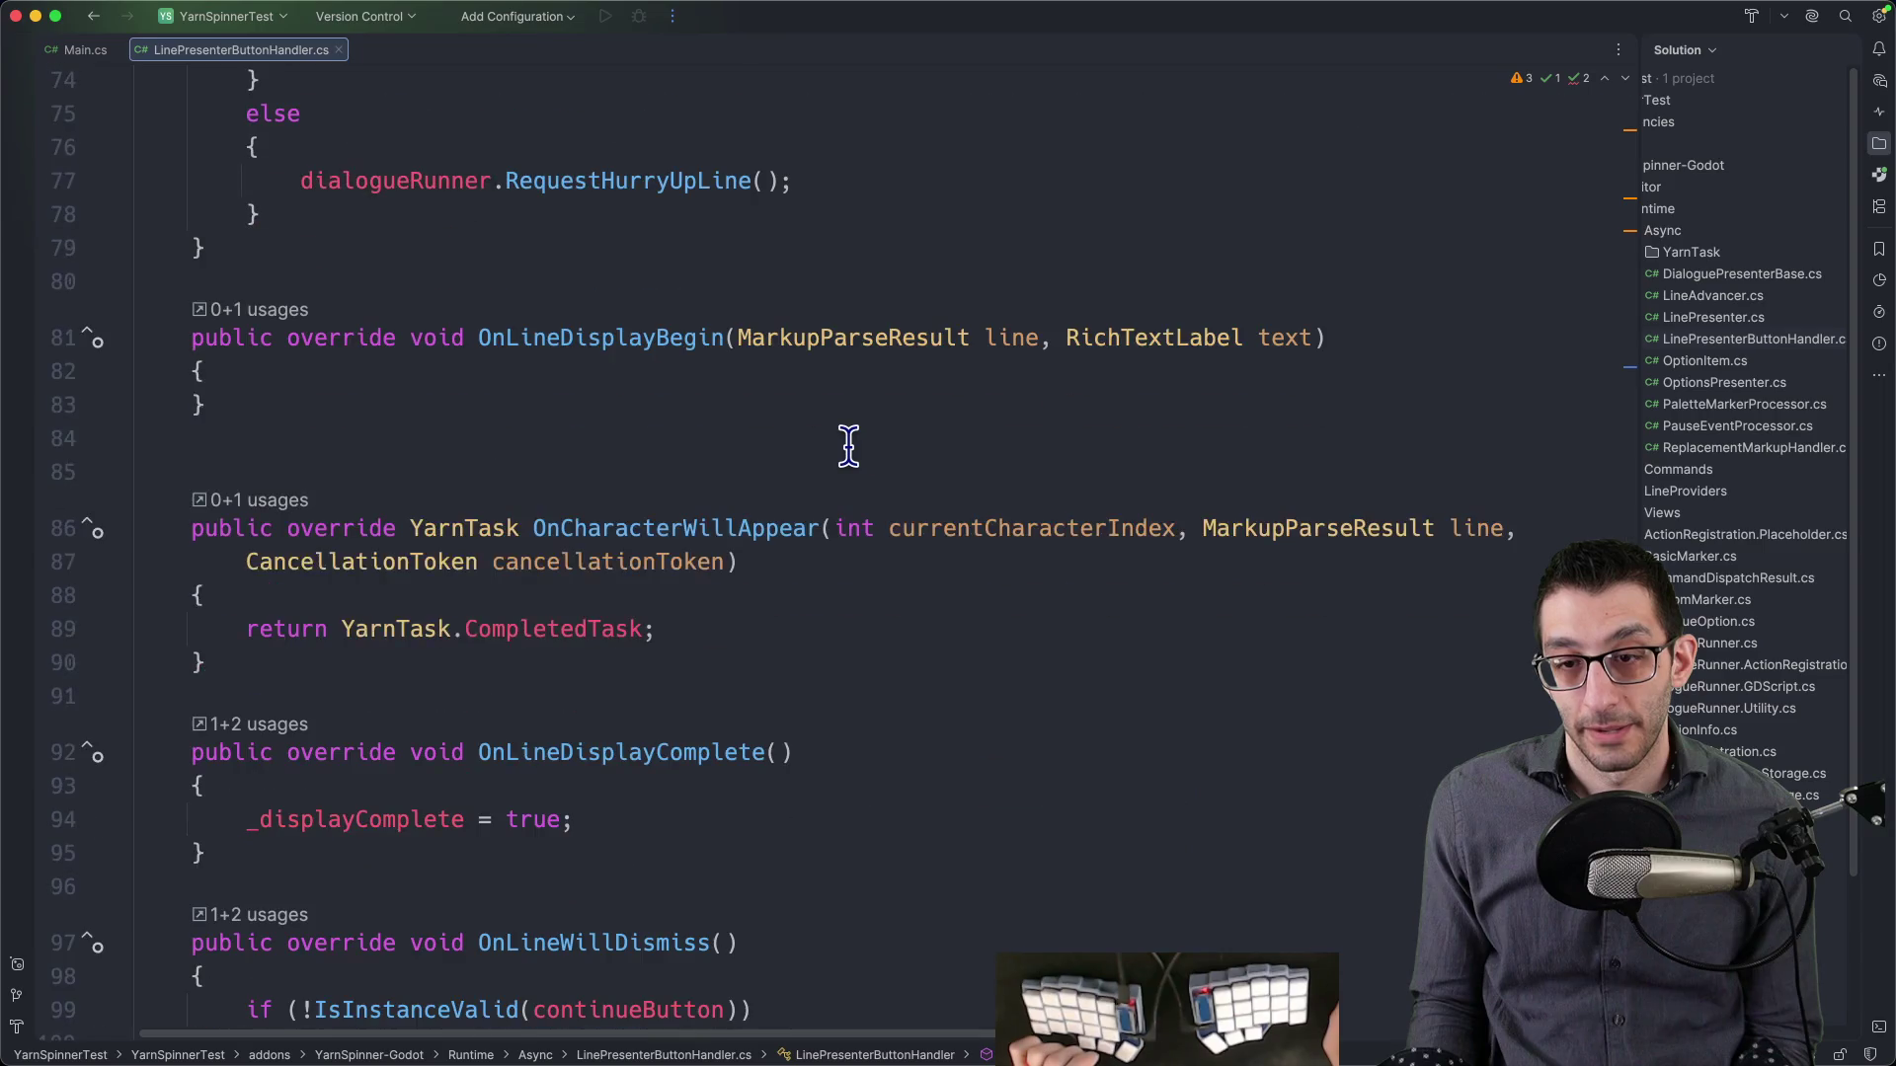
{"action": "left_click", "coordinate": [1370, 983]}
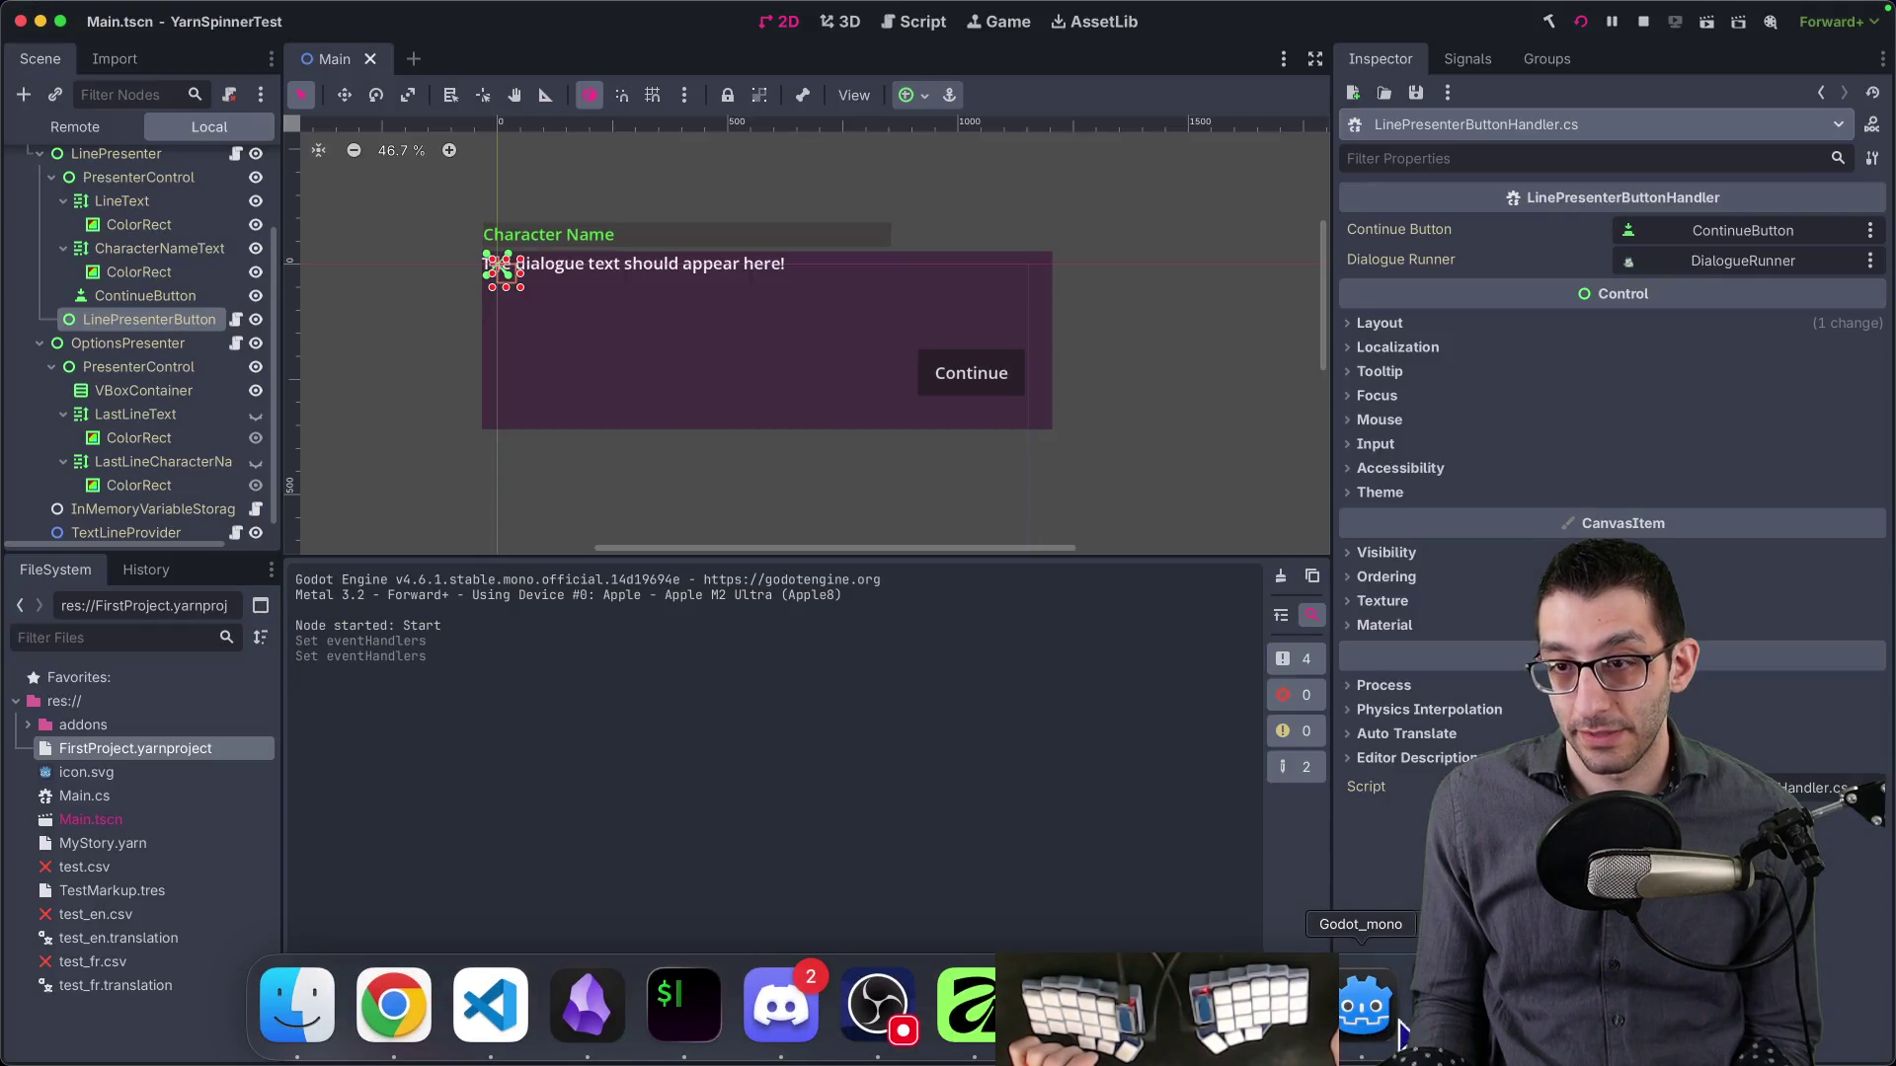
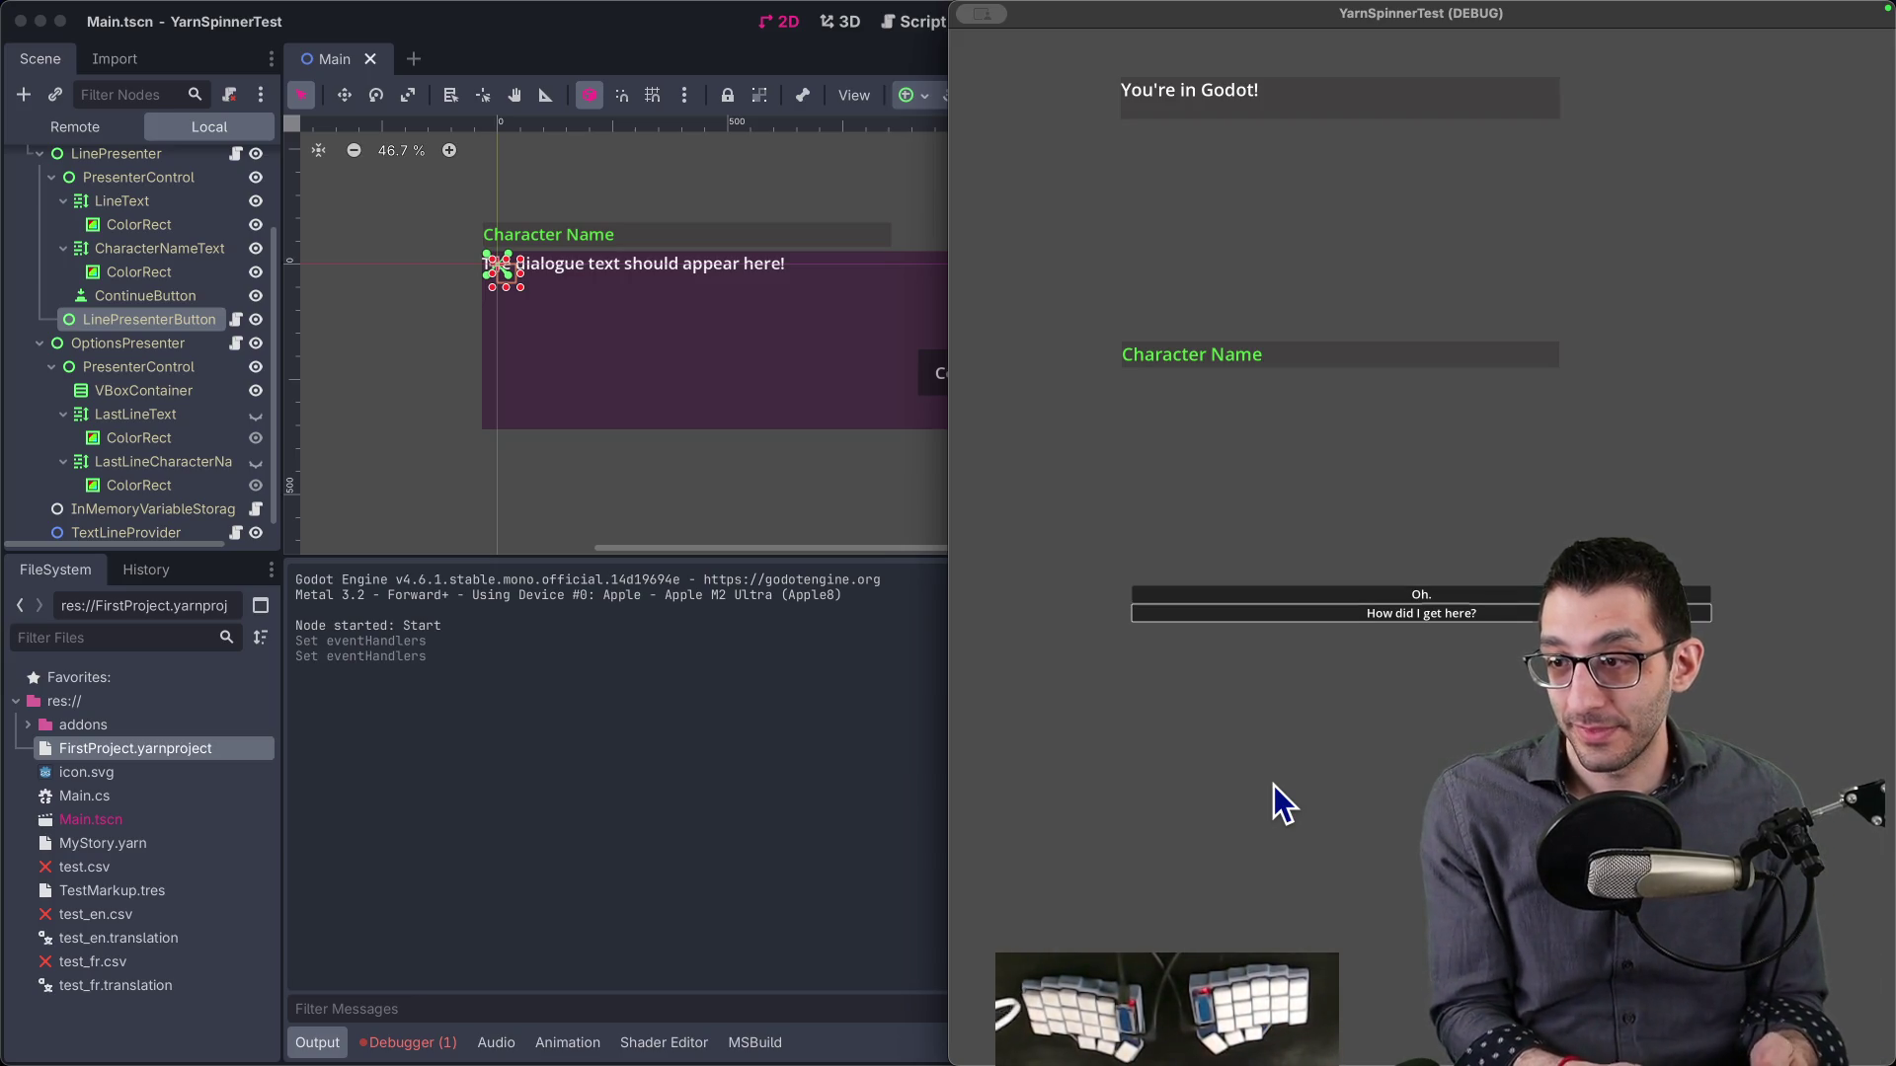
- Move the game's choice focus down to the second option and back up to 'Oh.'
{"action": "key", "text": "Down"}
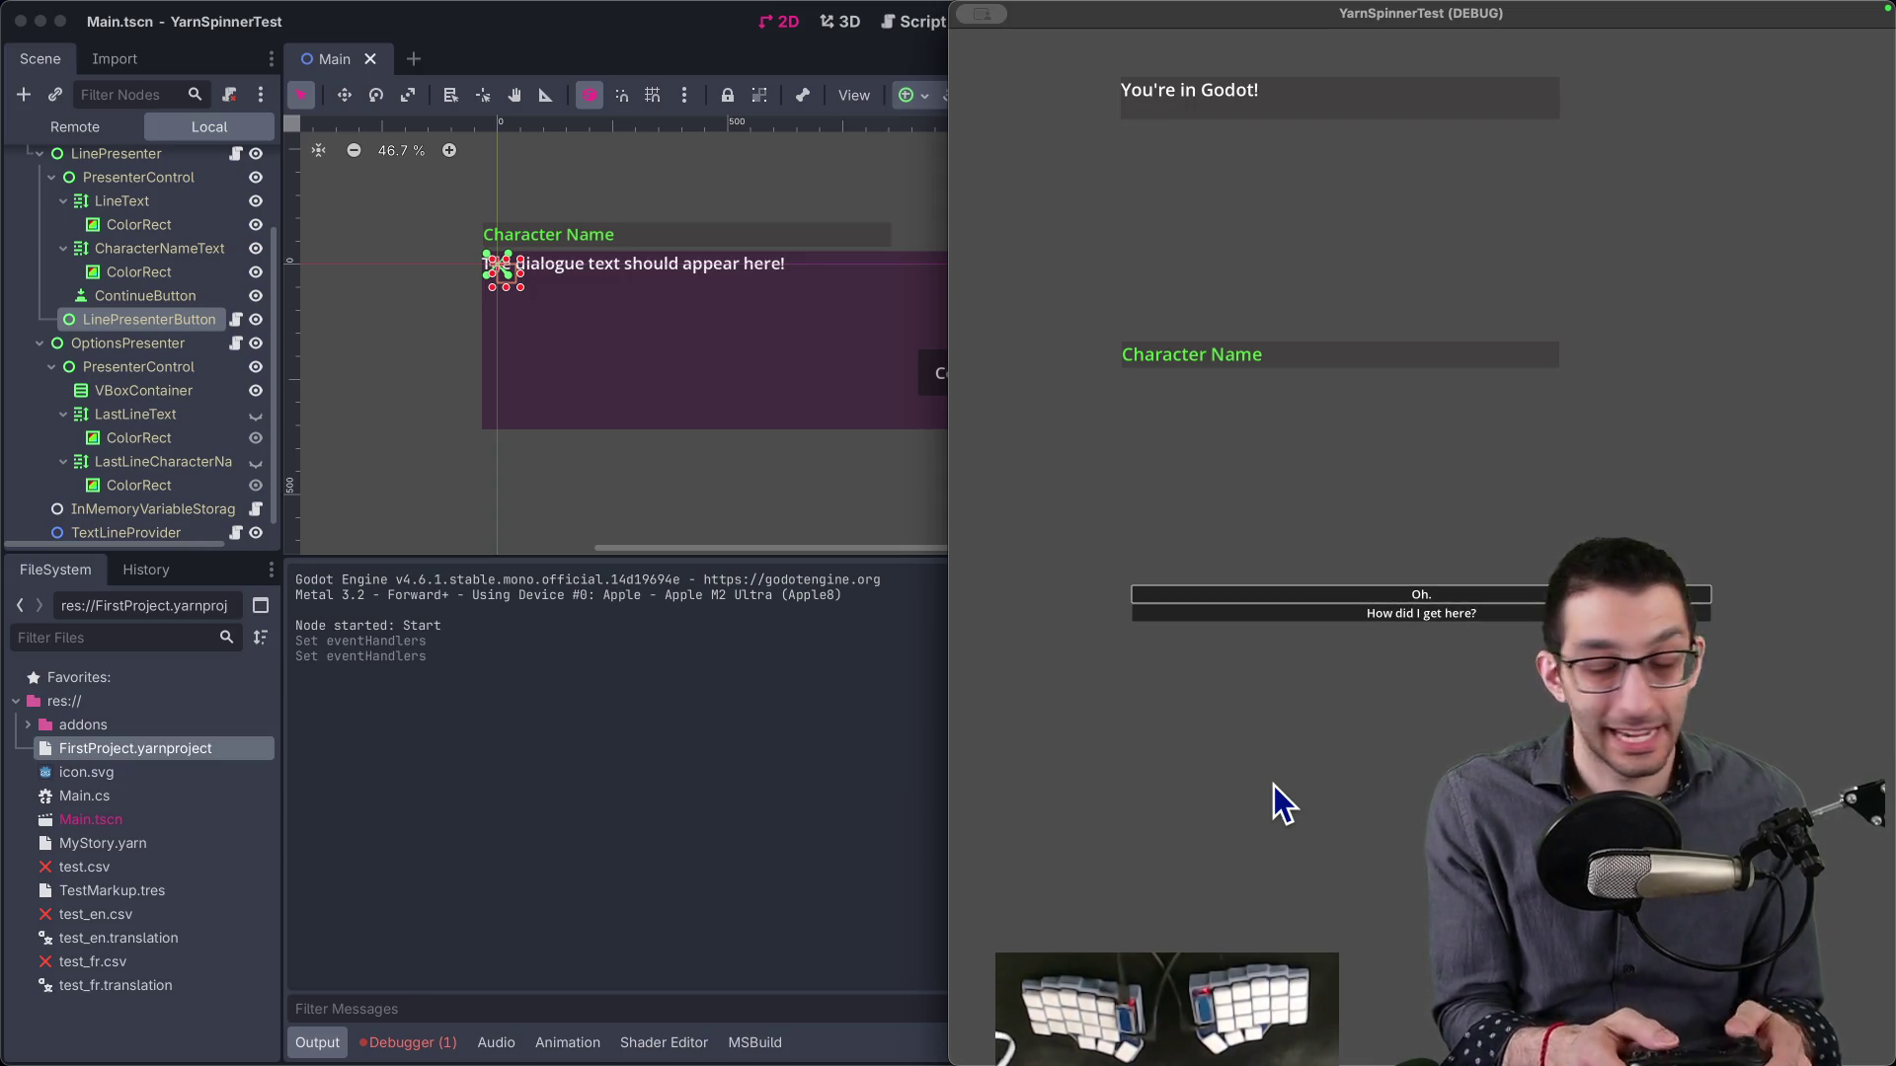
{"action": "key", "text": "Up"}
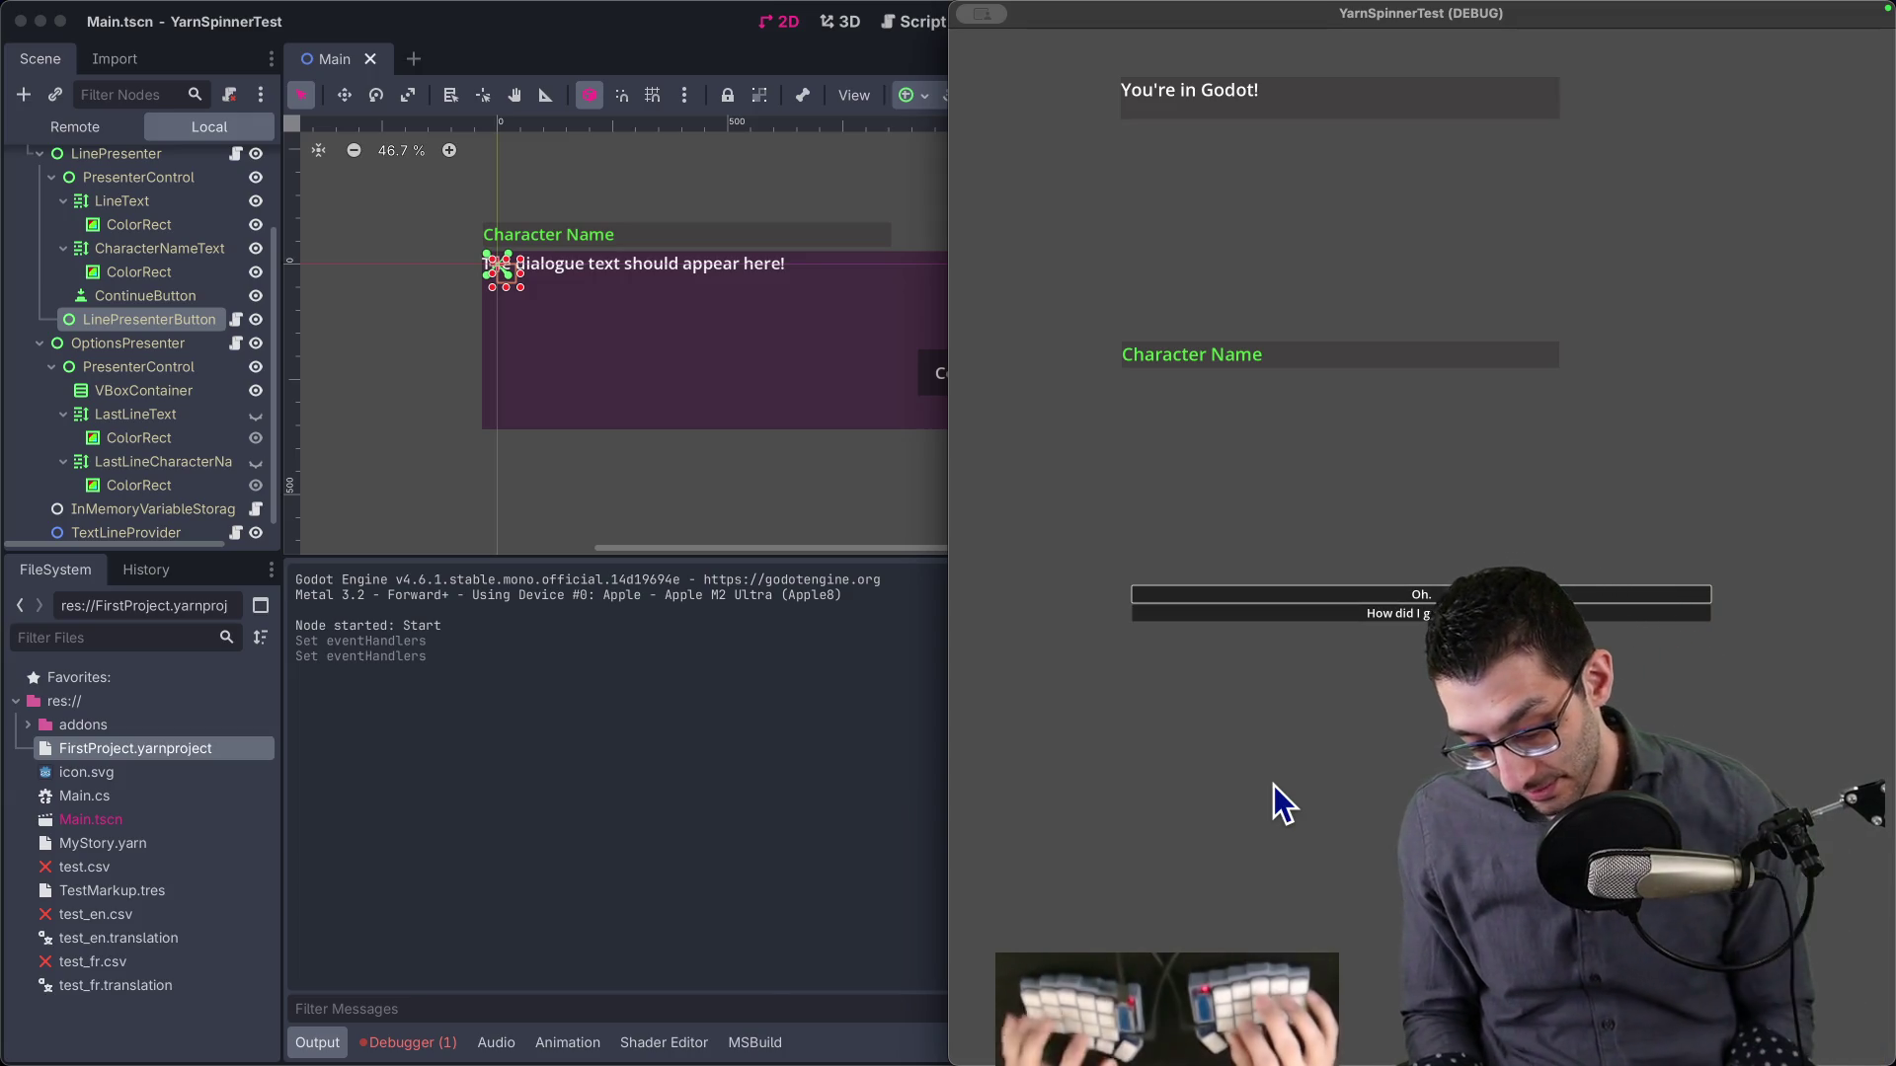
- Leave Godot for the browser's TODO document in the first tab
{"action": "key", "text": "super+Tab"}
{"action": "key", "text": "super+1"}
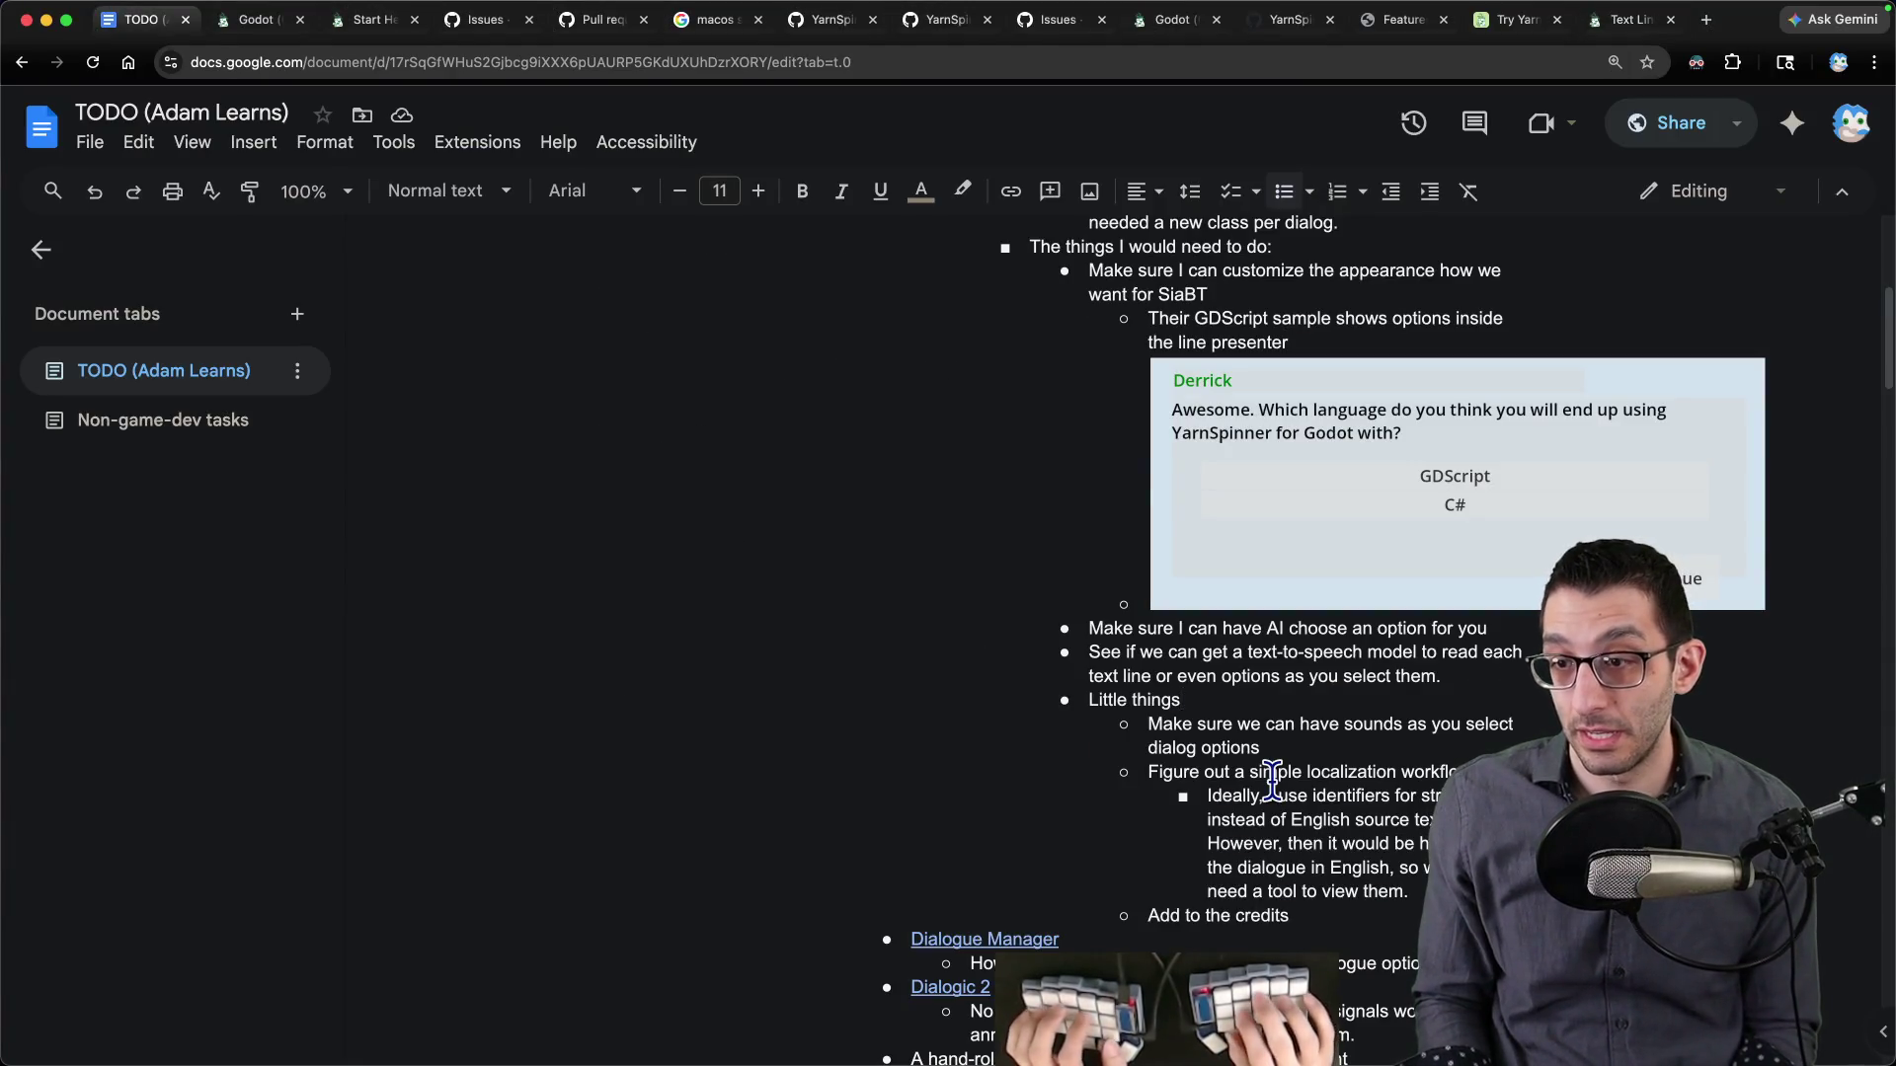
- Add the TODO bullet 'Make sure we can make this controller-friendly', then return to Godot
{"action": "key", "text": "Return"}
{"action": "type", "text": "M"}
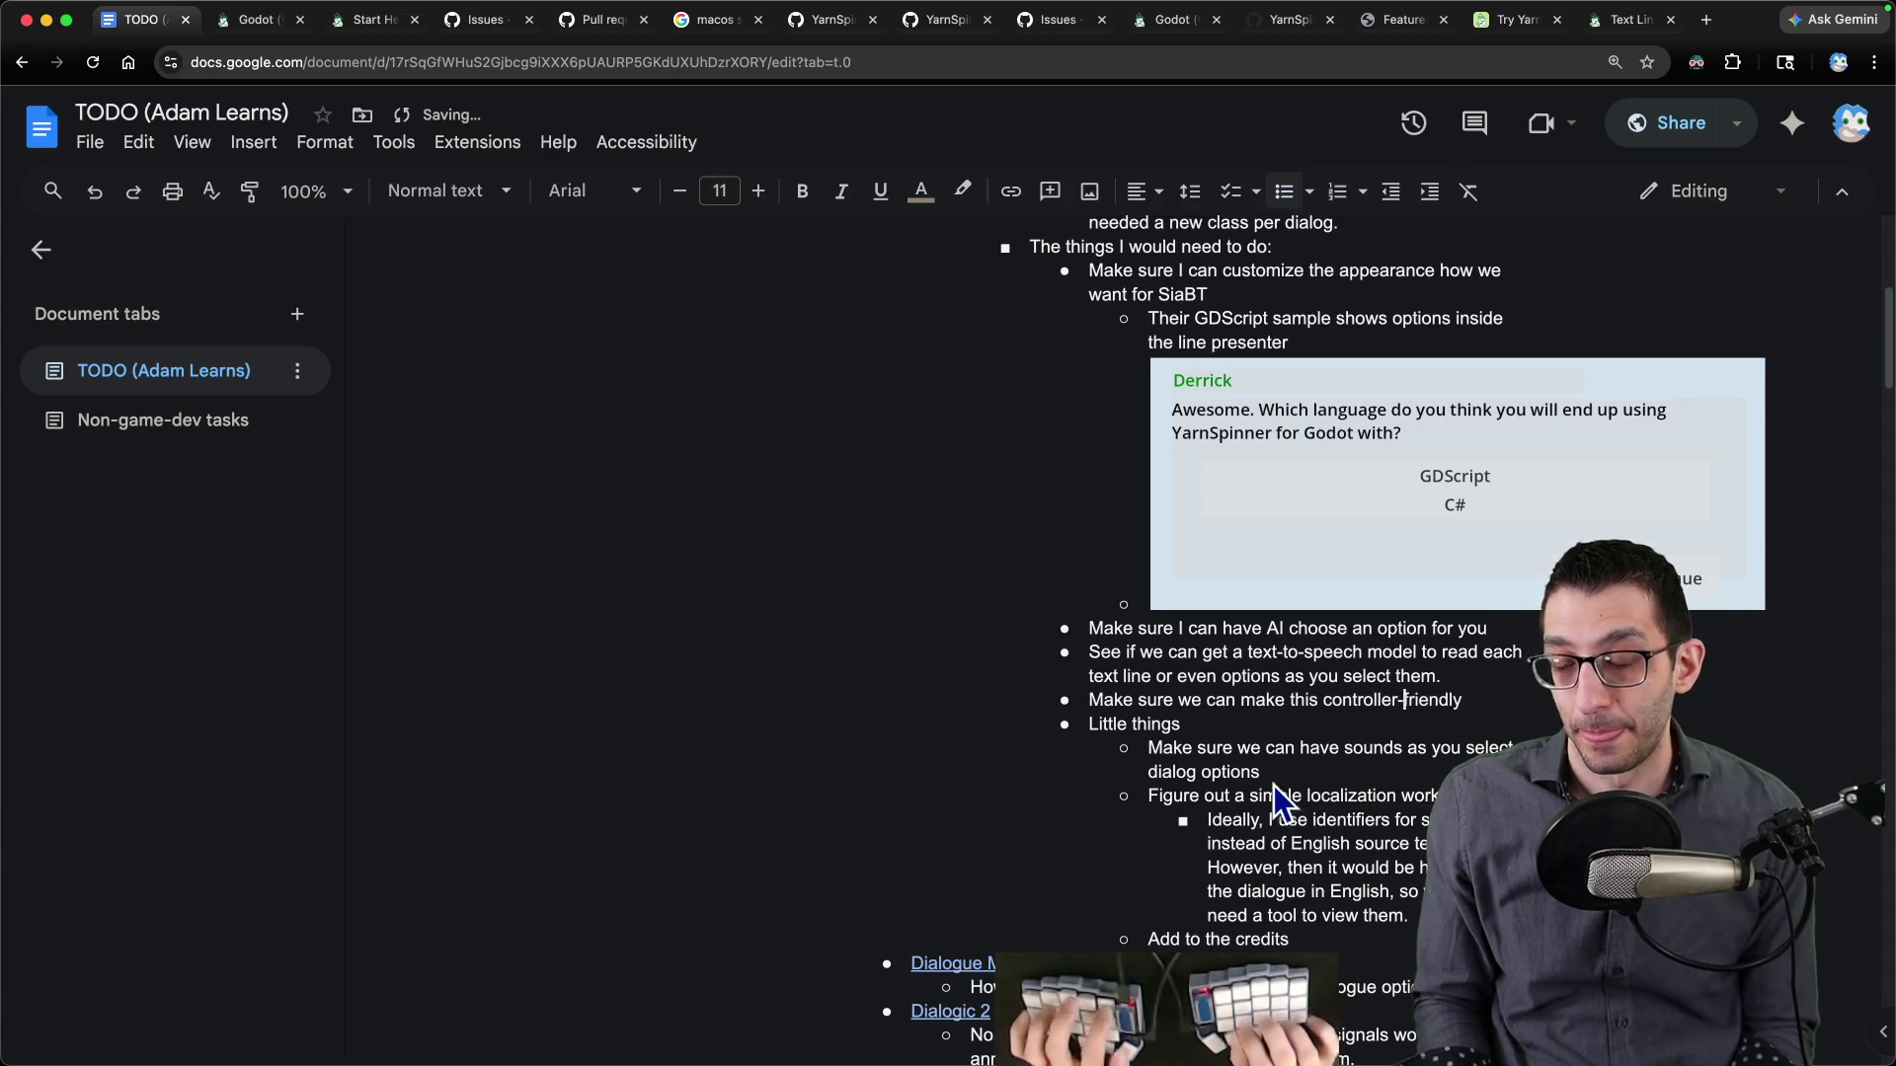
{"action": "key", "text": "super+Tab"}
{"action": "left_click", "coordinate": [1368, 1007]}
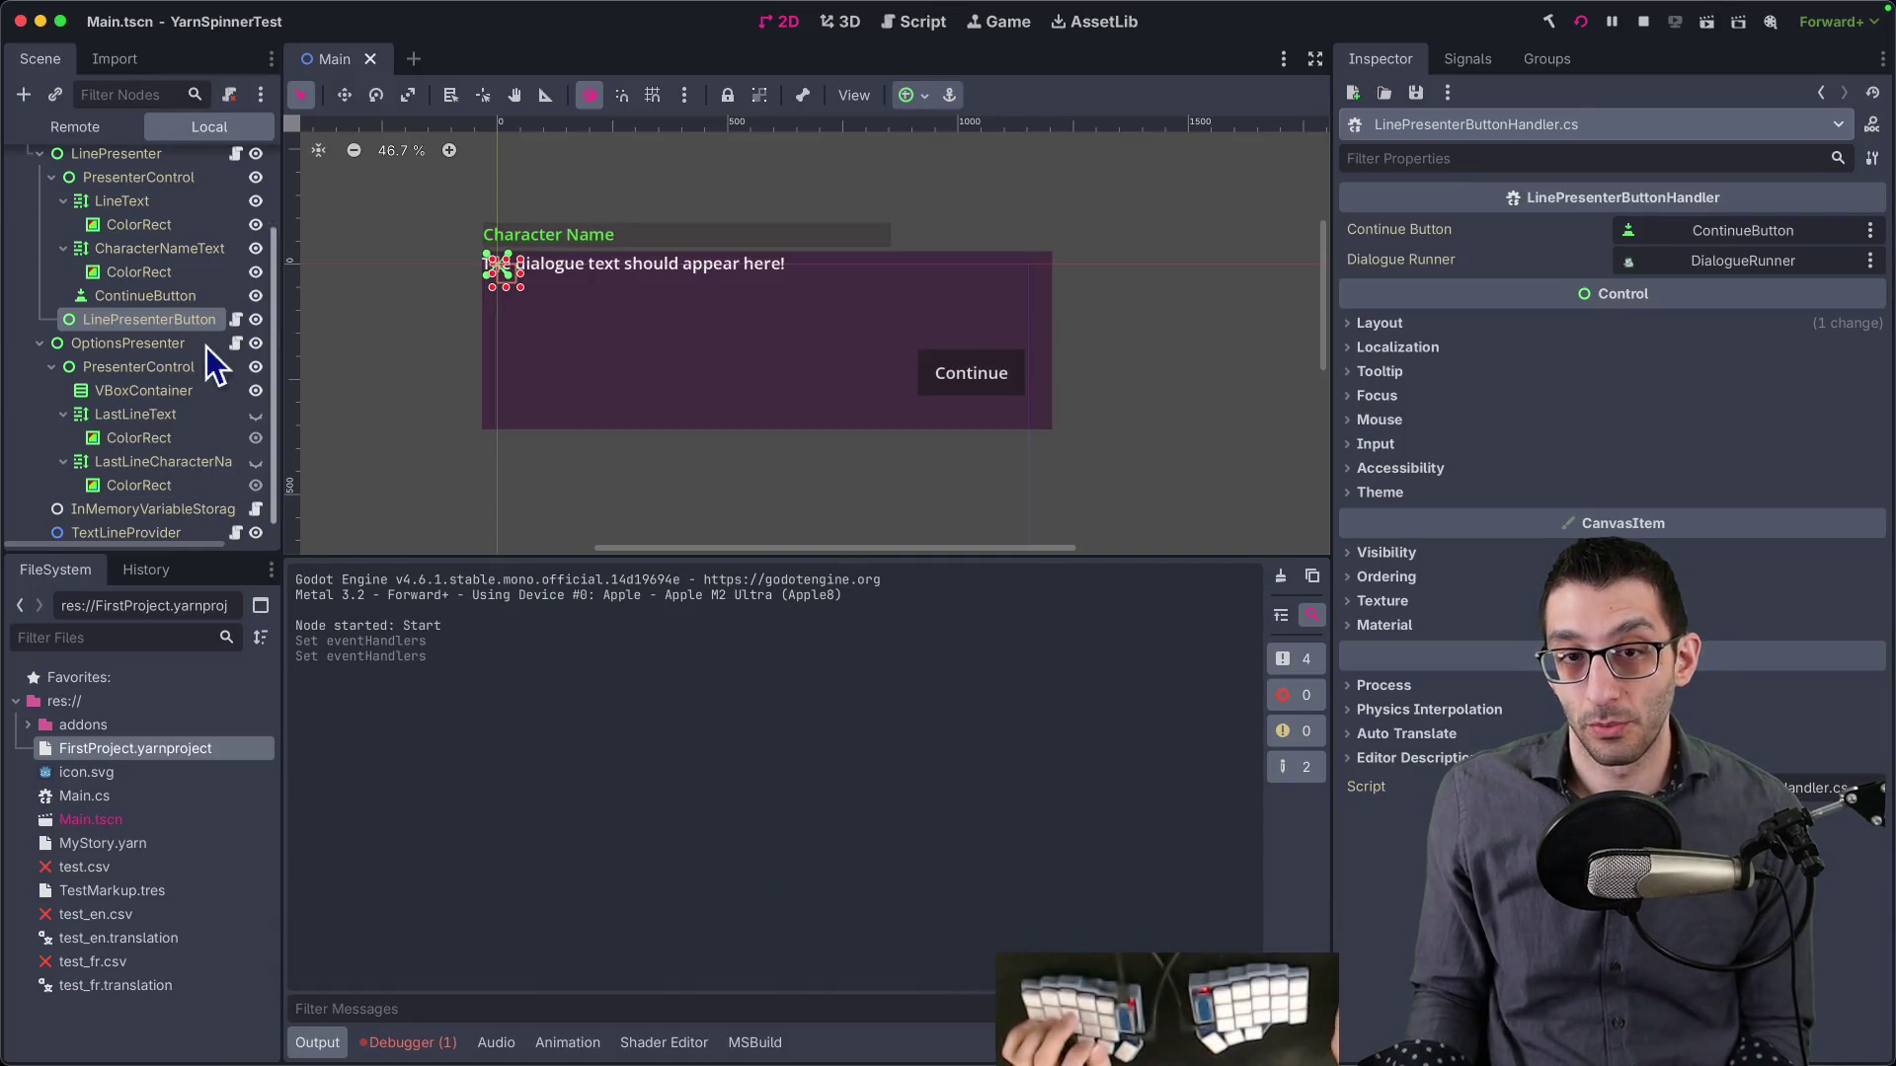
- Review LinePresenterButtonHandler.cs in Rider, including OnLineWillDismiss, then return to Godot
{"action": "mouse_move", "coordinate": [941, 1049]}
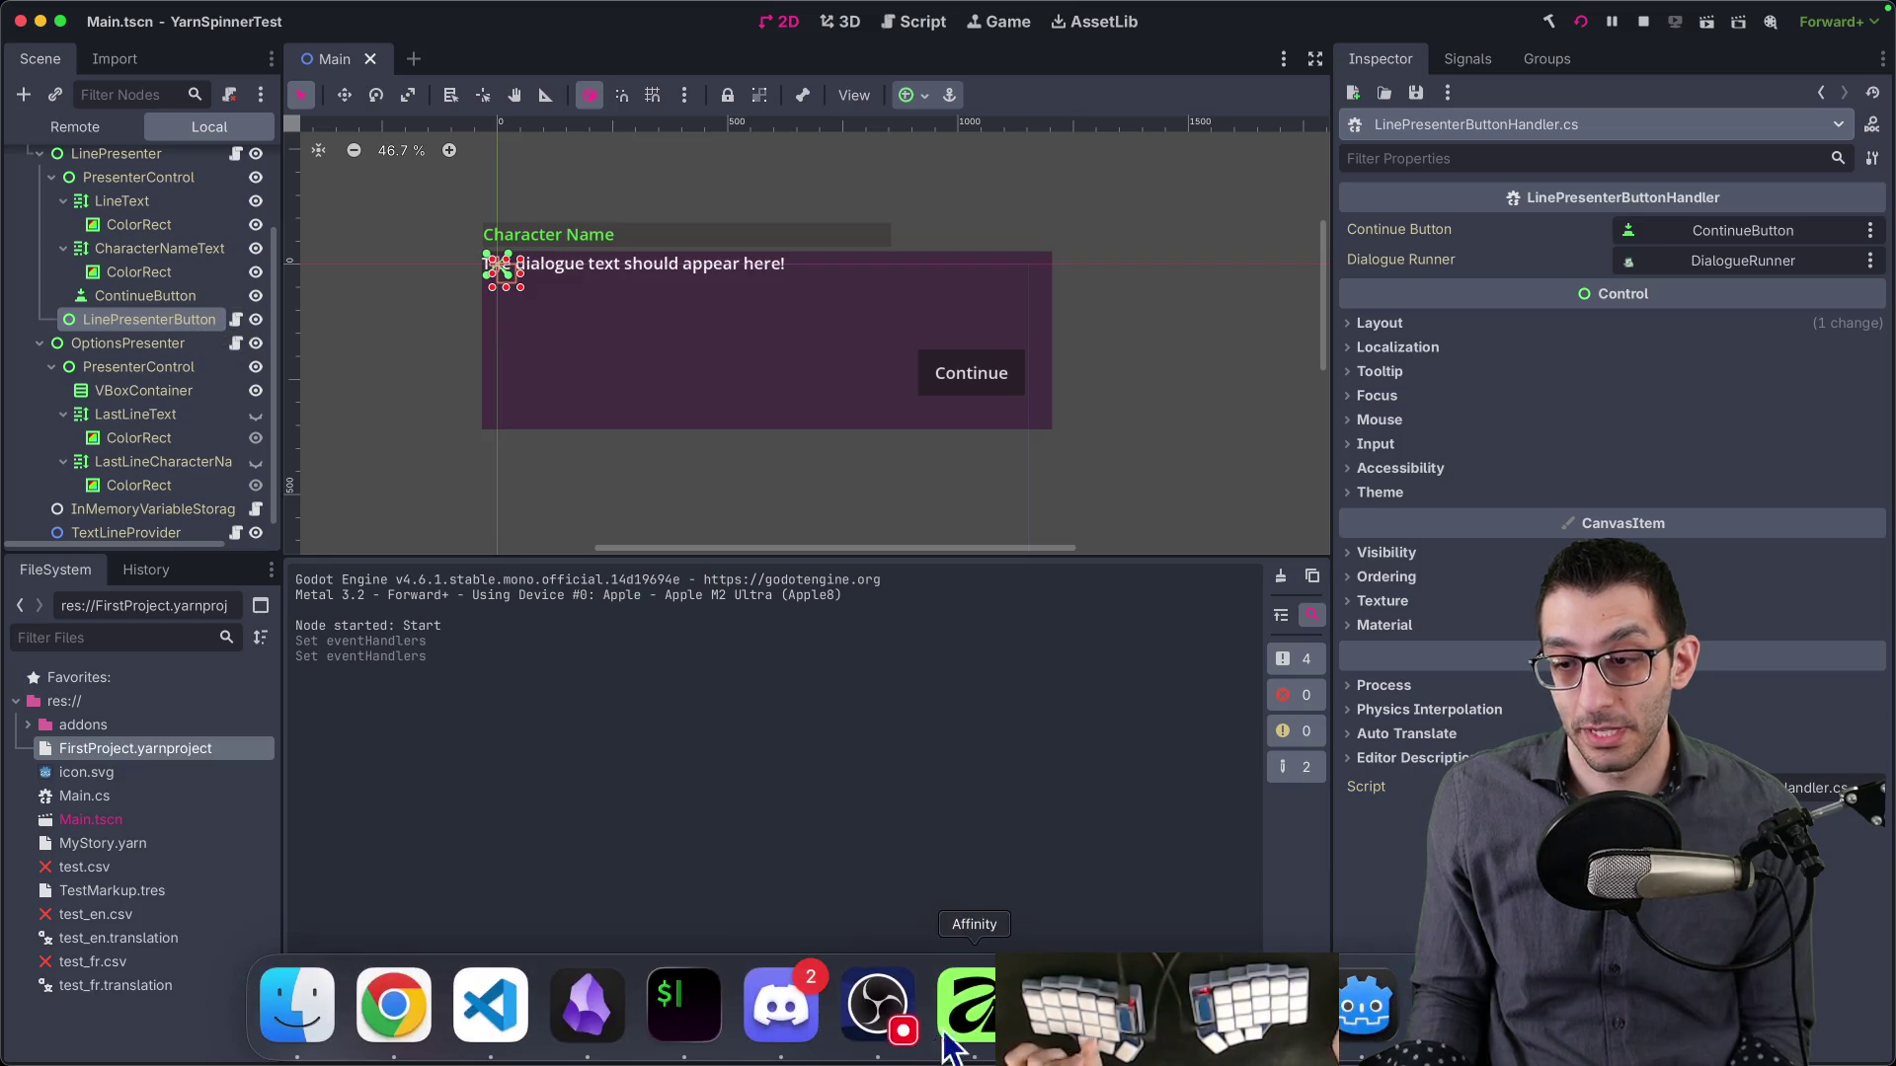
{"action": "left_click", "coordinate": [520, 1005]}
{"action": "left_click", "coordinate": [1072, 1005]}
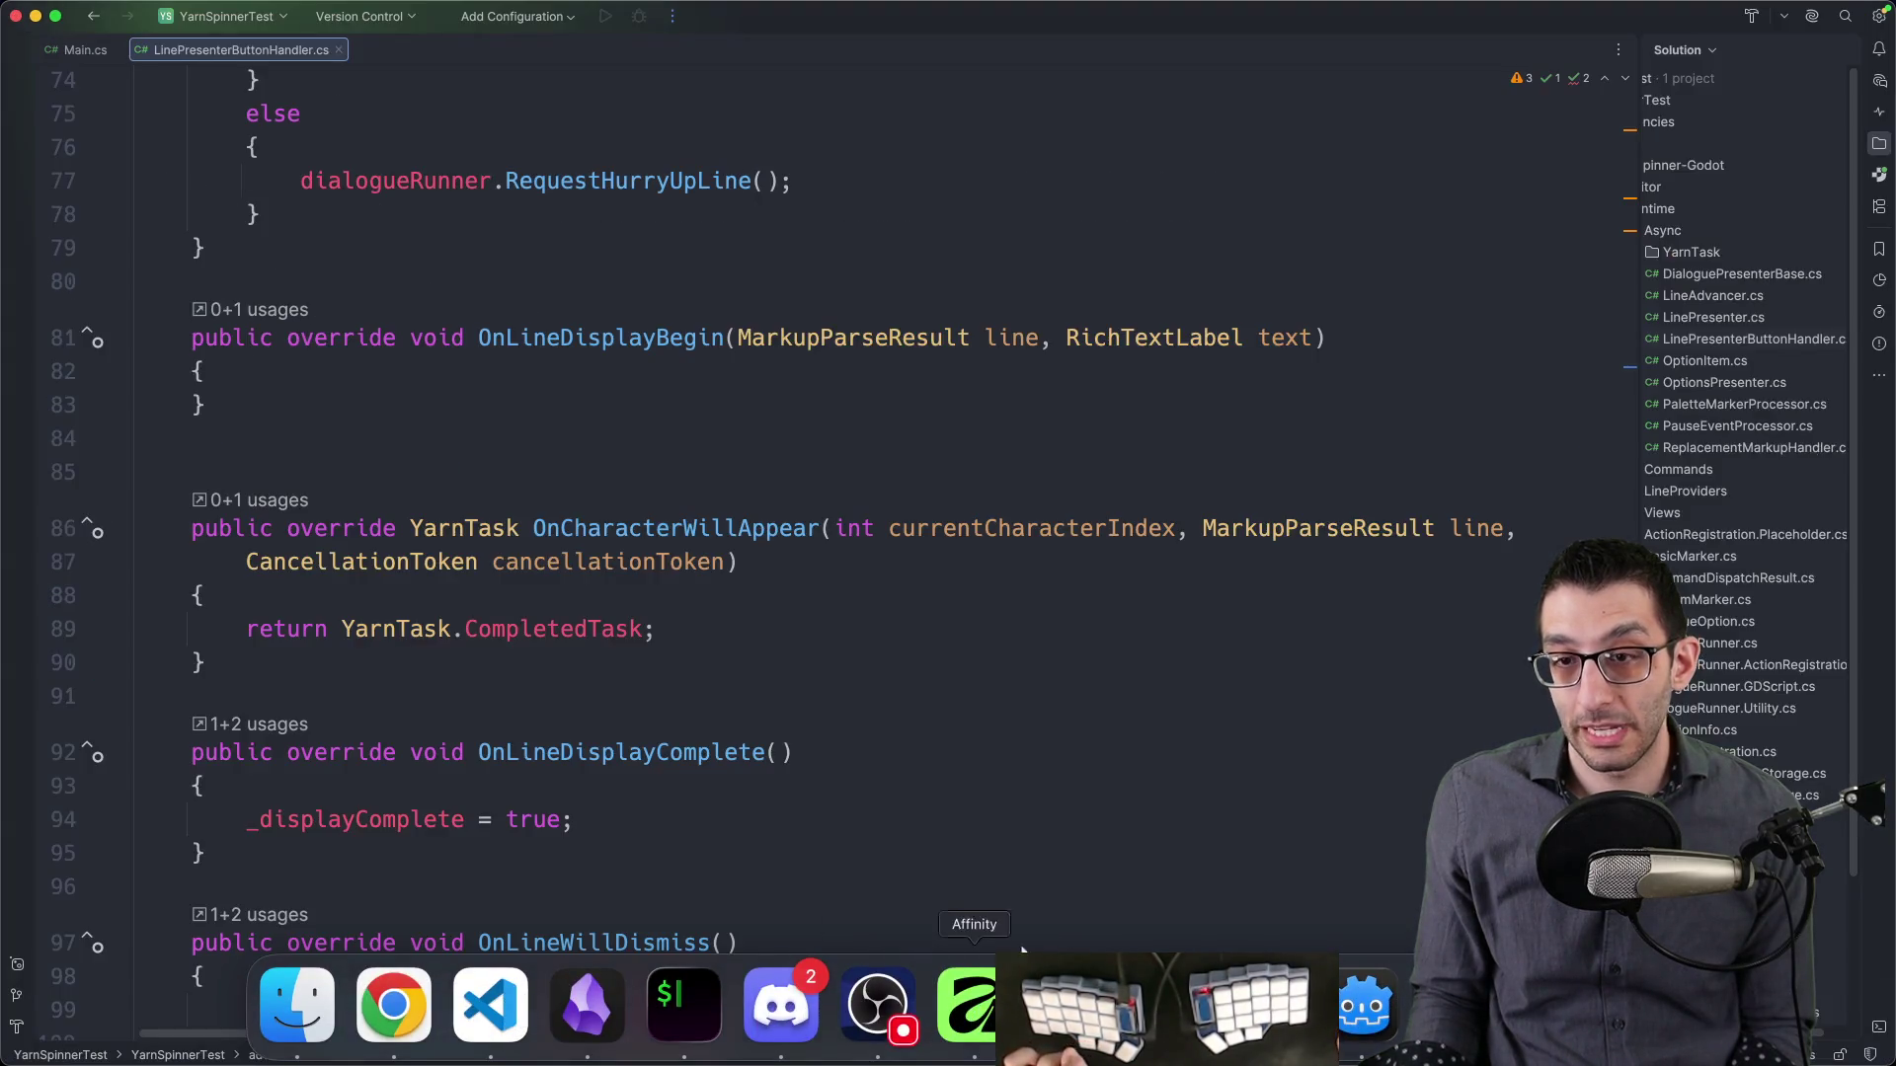
{"action": "scroll", "coordinate": [760, 644], "scroll_direction": "down", "scroll_amount": 5}
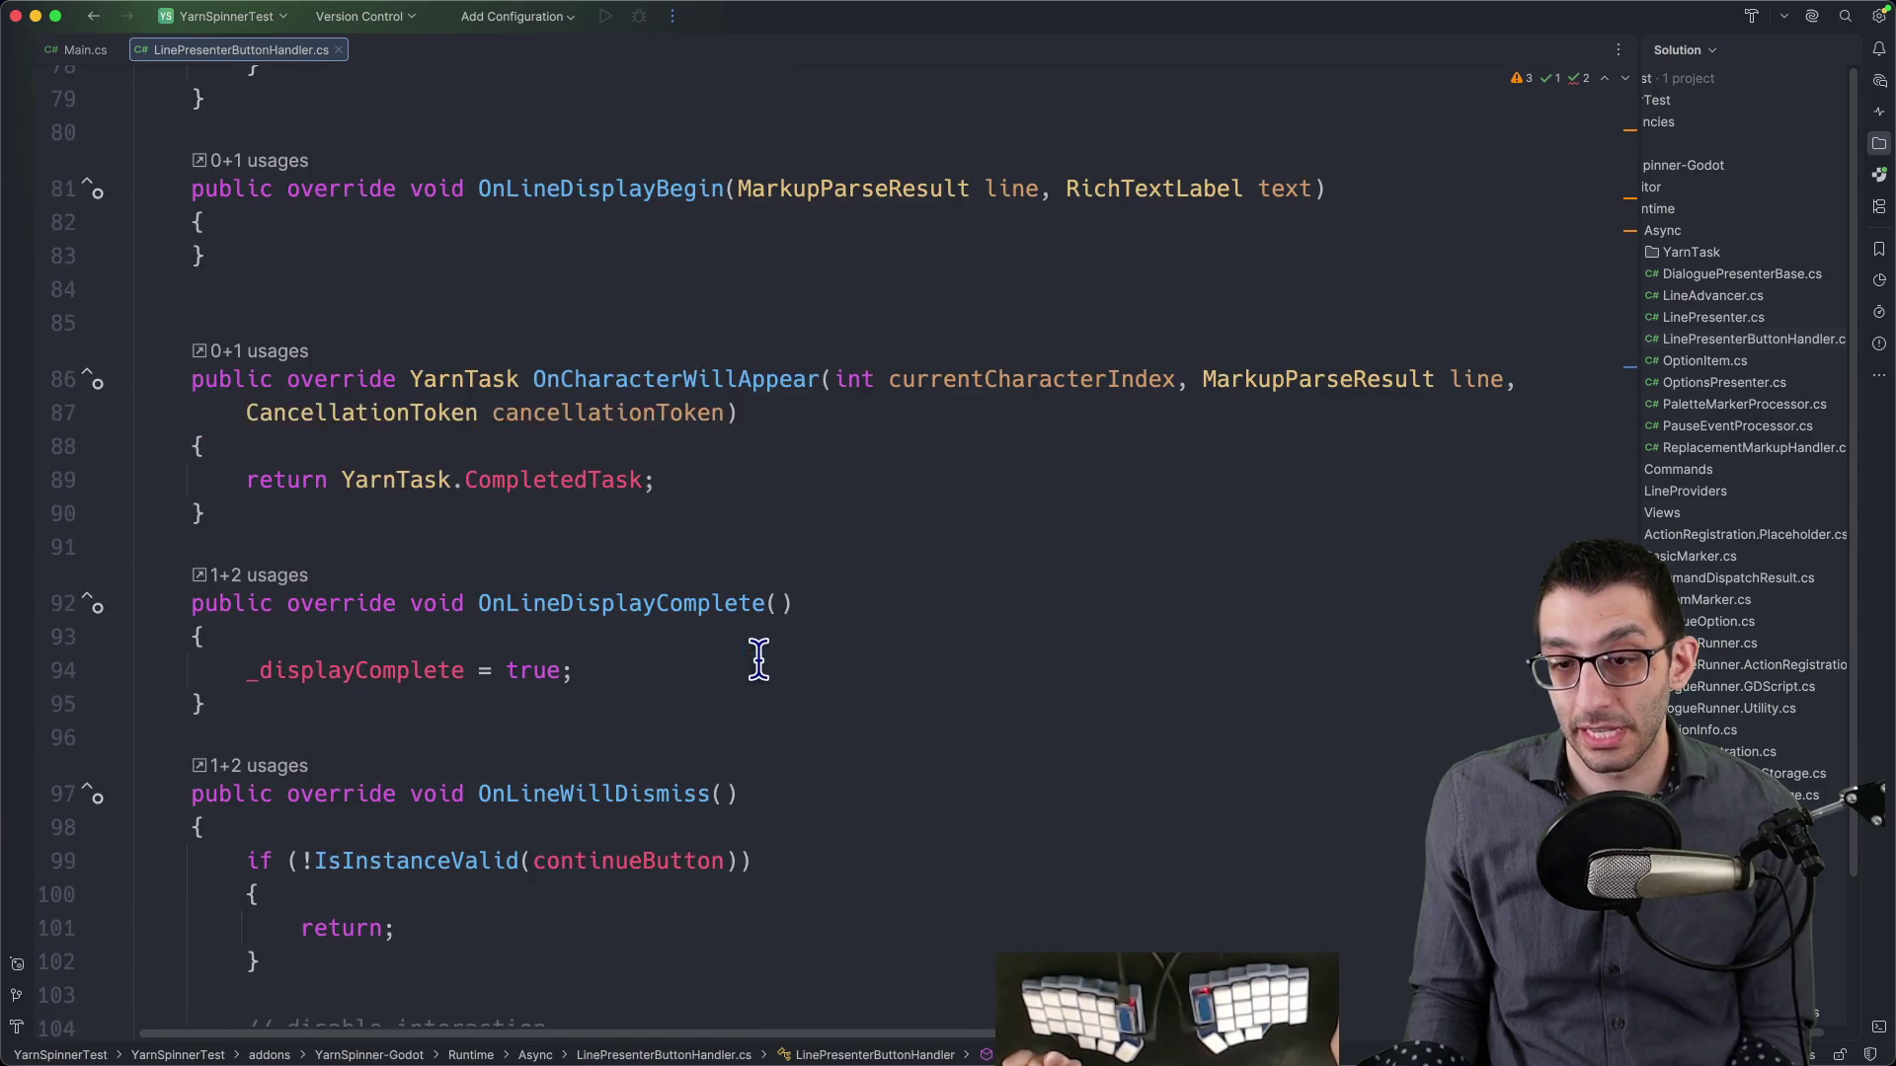
{"action": "left_click", "coordinate": [711, 656]}
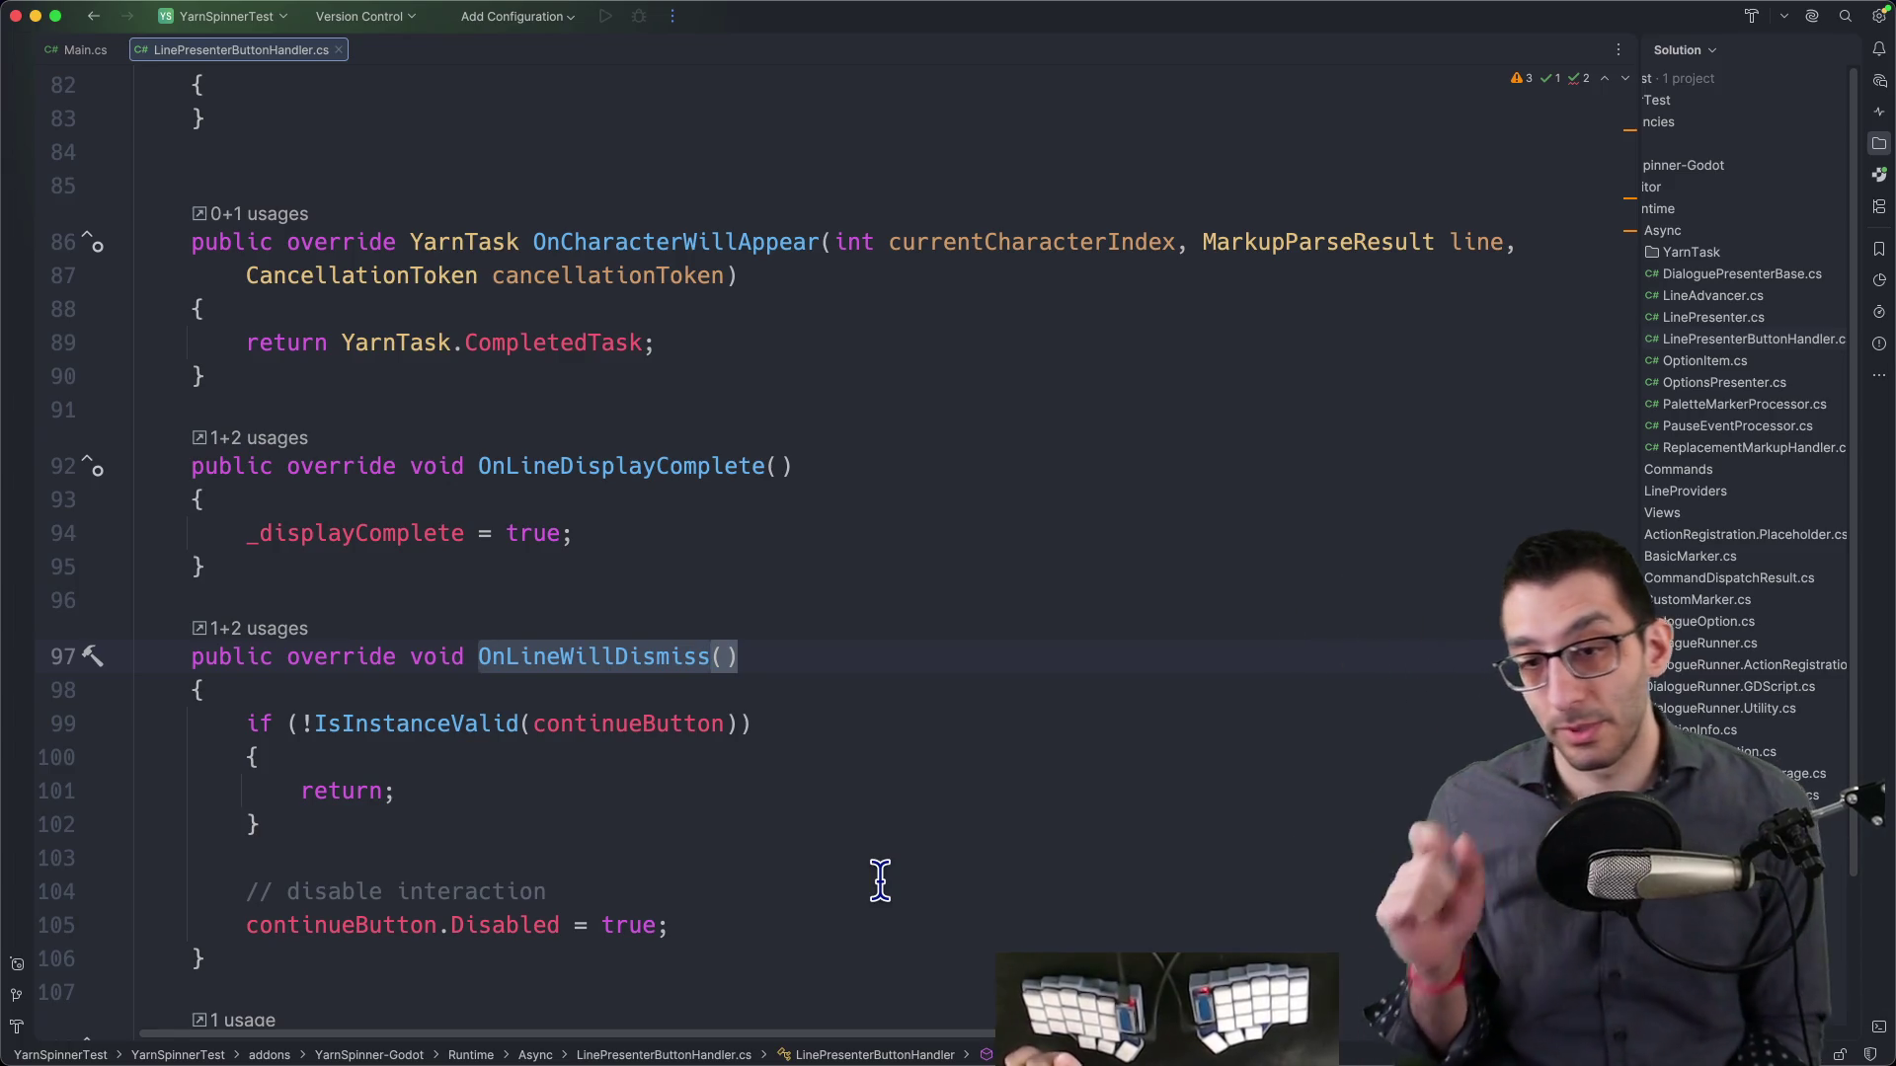
{"action": "scroll", "coordinate": [804, 751], "scroll_direction": "up", "scroll_amount": 5}
{"action": "scroll", "coordinate": [804, 750], "scroll_direction": "up", "scroll_amount": 15}
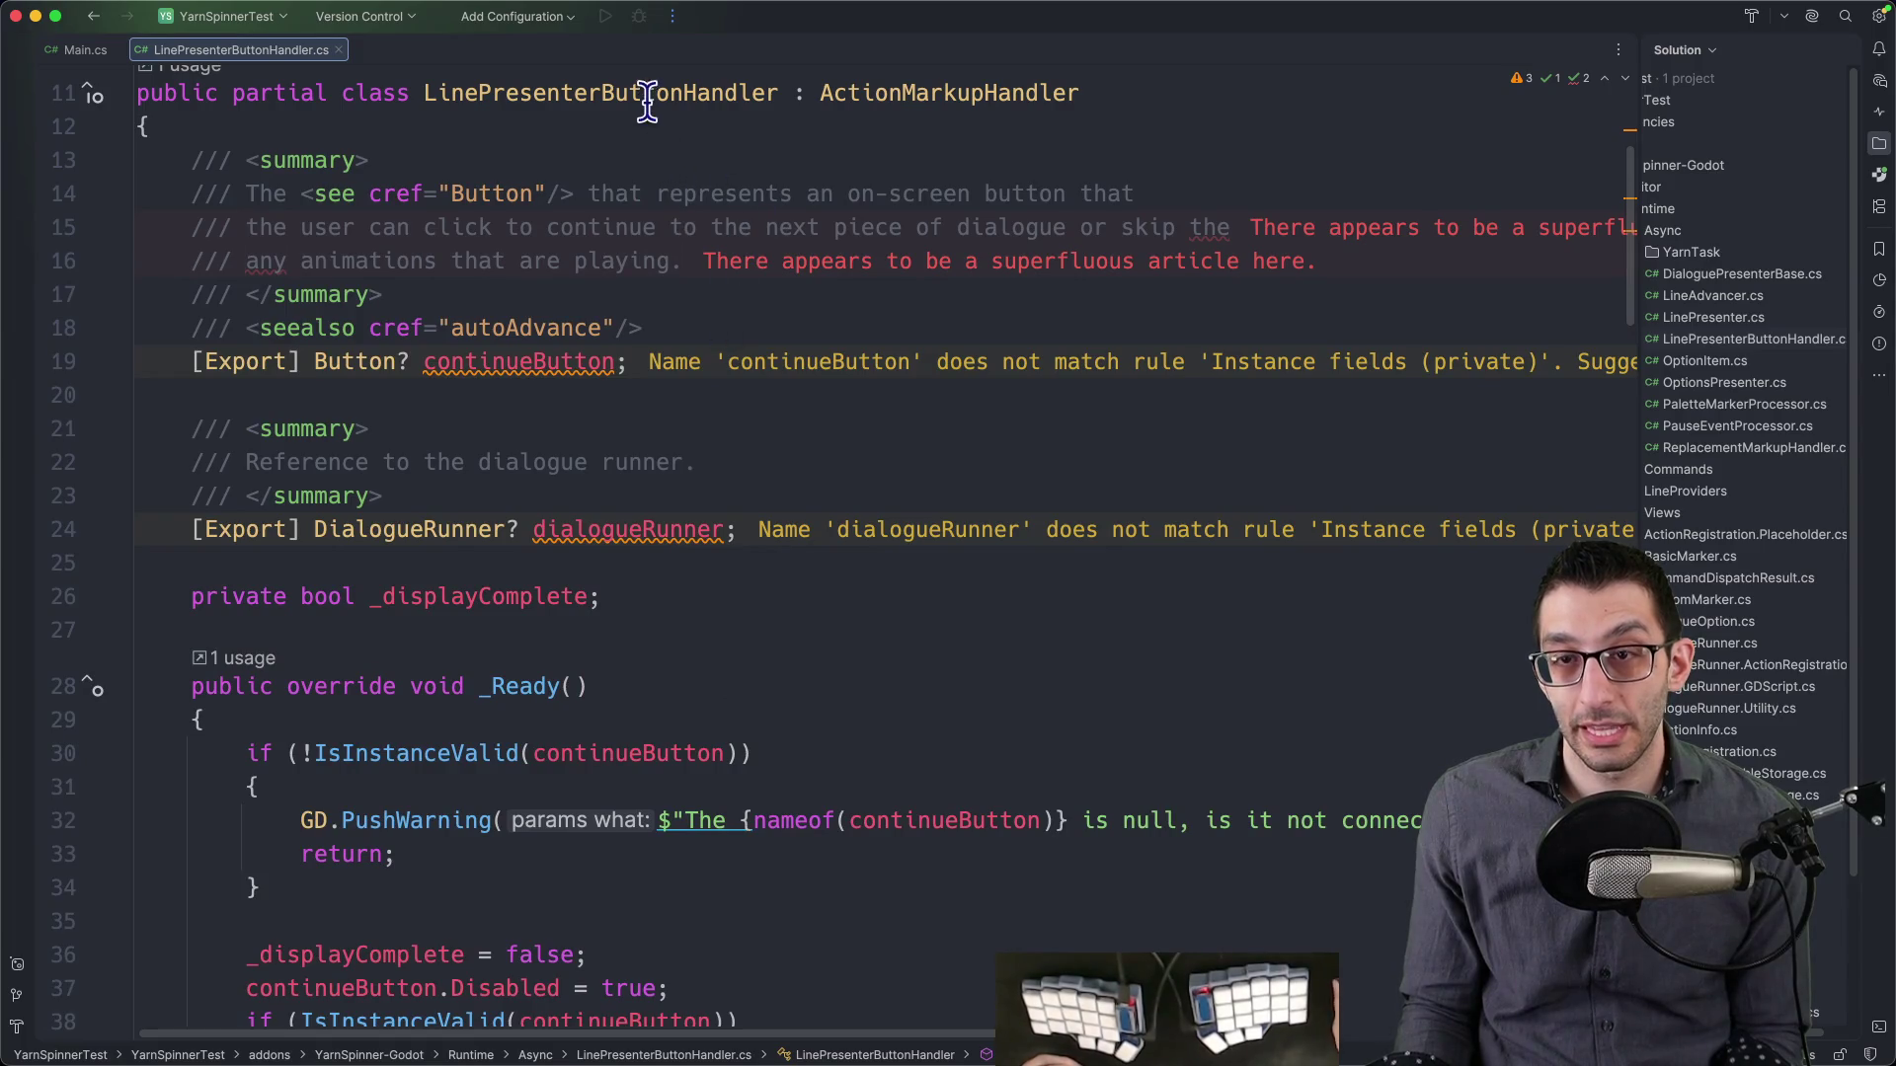
{"action": "scroll", "coordinate": [580, 863], "scroll_direction": "down", "scroll_amount": 5}
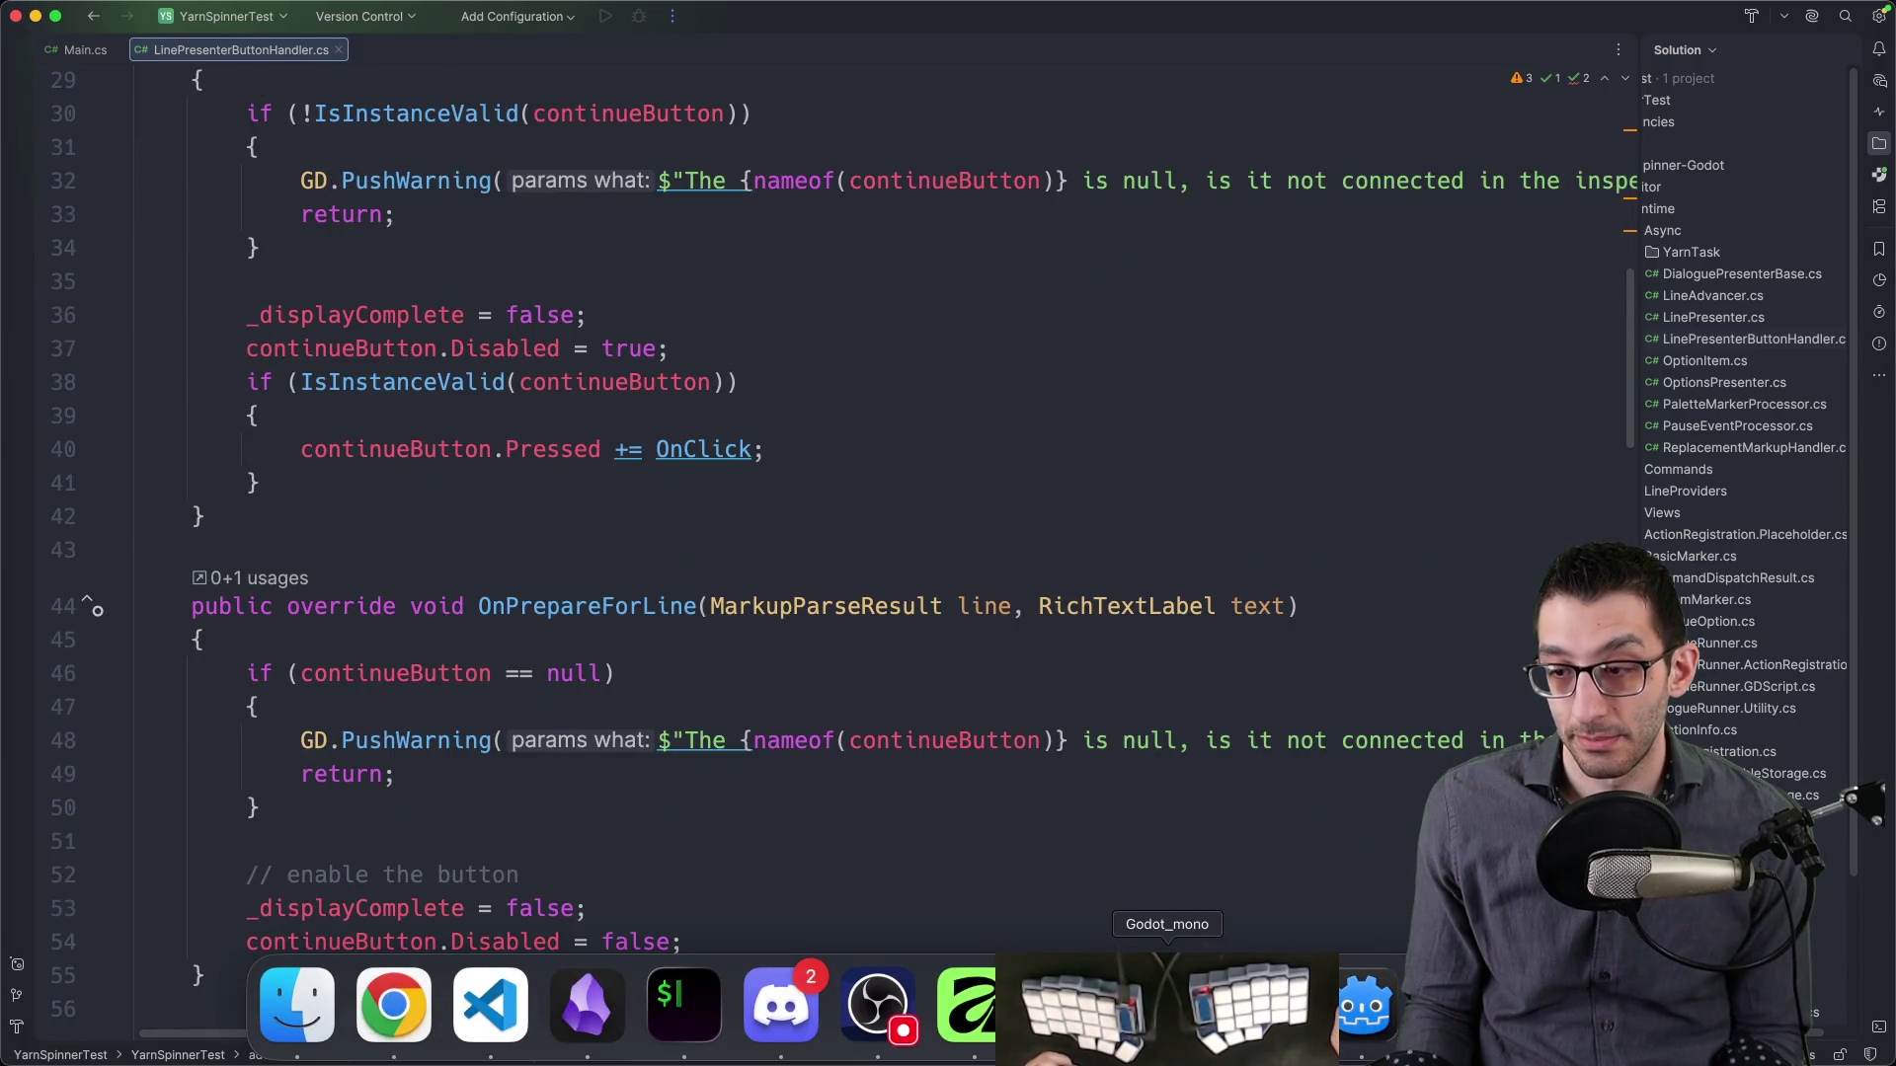
{"action": "left_click", "coordinate": [1167, 1002]}
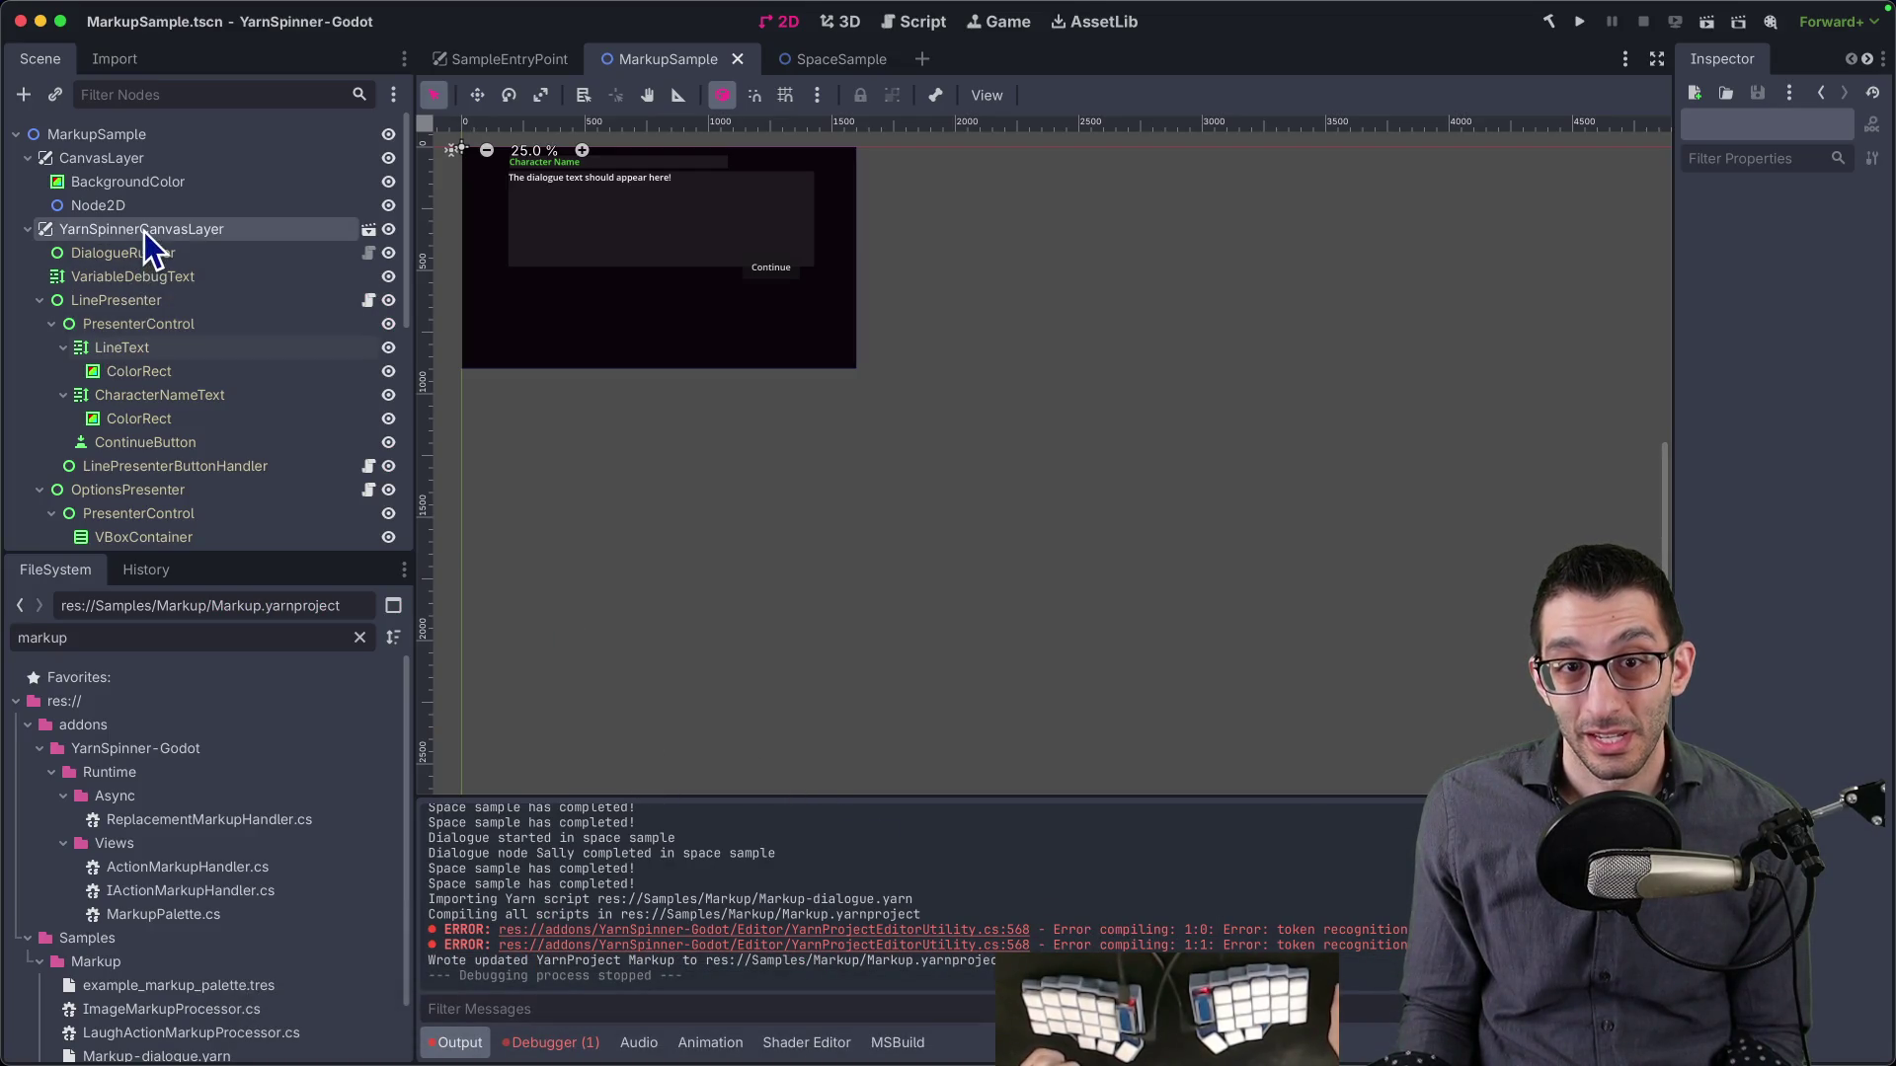
- Add a Control child named OurCustomLinePresenterHandler under MarkupSample
{"action": "right_click", "coordinate": [106, 141]}
{"action": "left_click", "coordinate": [93, 139]}
{"action": "scroll", "coordinate": [119, 247], "scroll_direction": "down", "scroll_amount": 3}
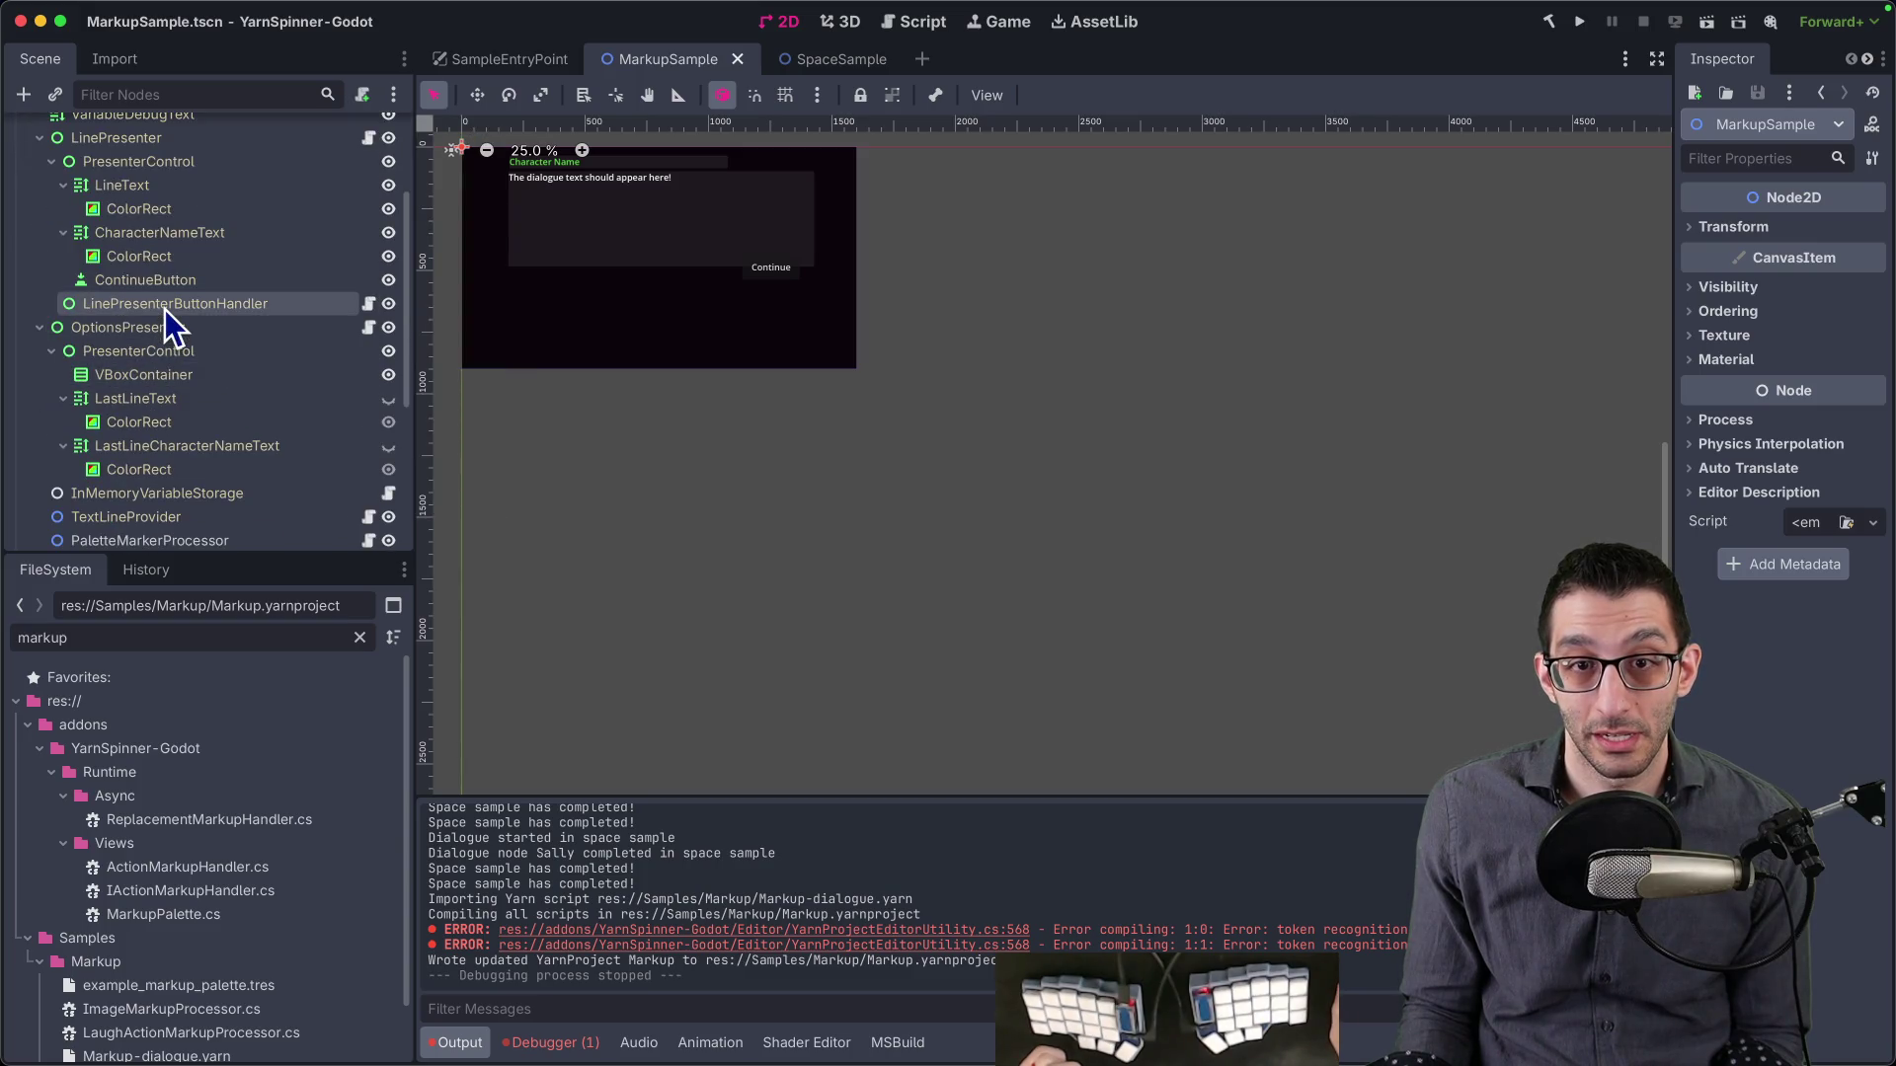
{"action": "scroll", "coordinate": [158, 286], "scroll_direction": "up", "scroll_amount": 4}
{"action": "right_click", "coordinate": [120, 135]}
{"action": "left_click", "coordinate": [140, 151]}
{"action": "type", "text": "control"}
{"action": "key", "text": "Return"}
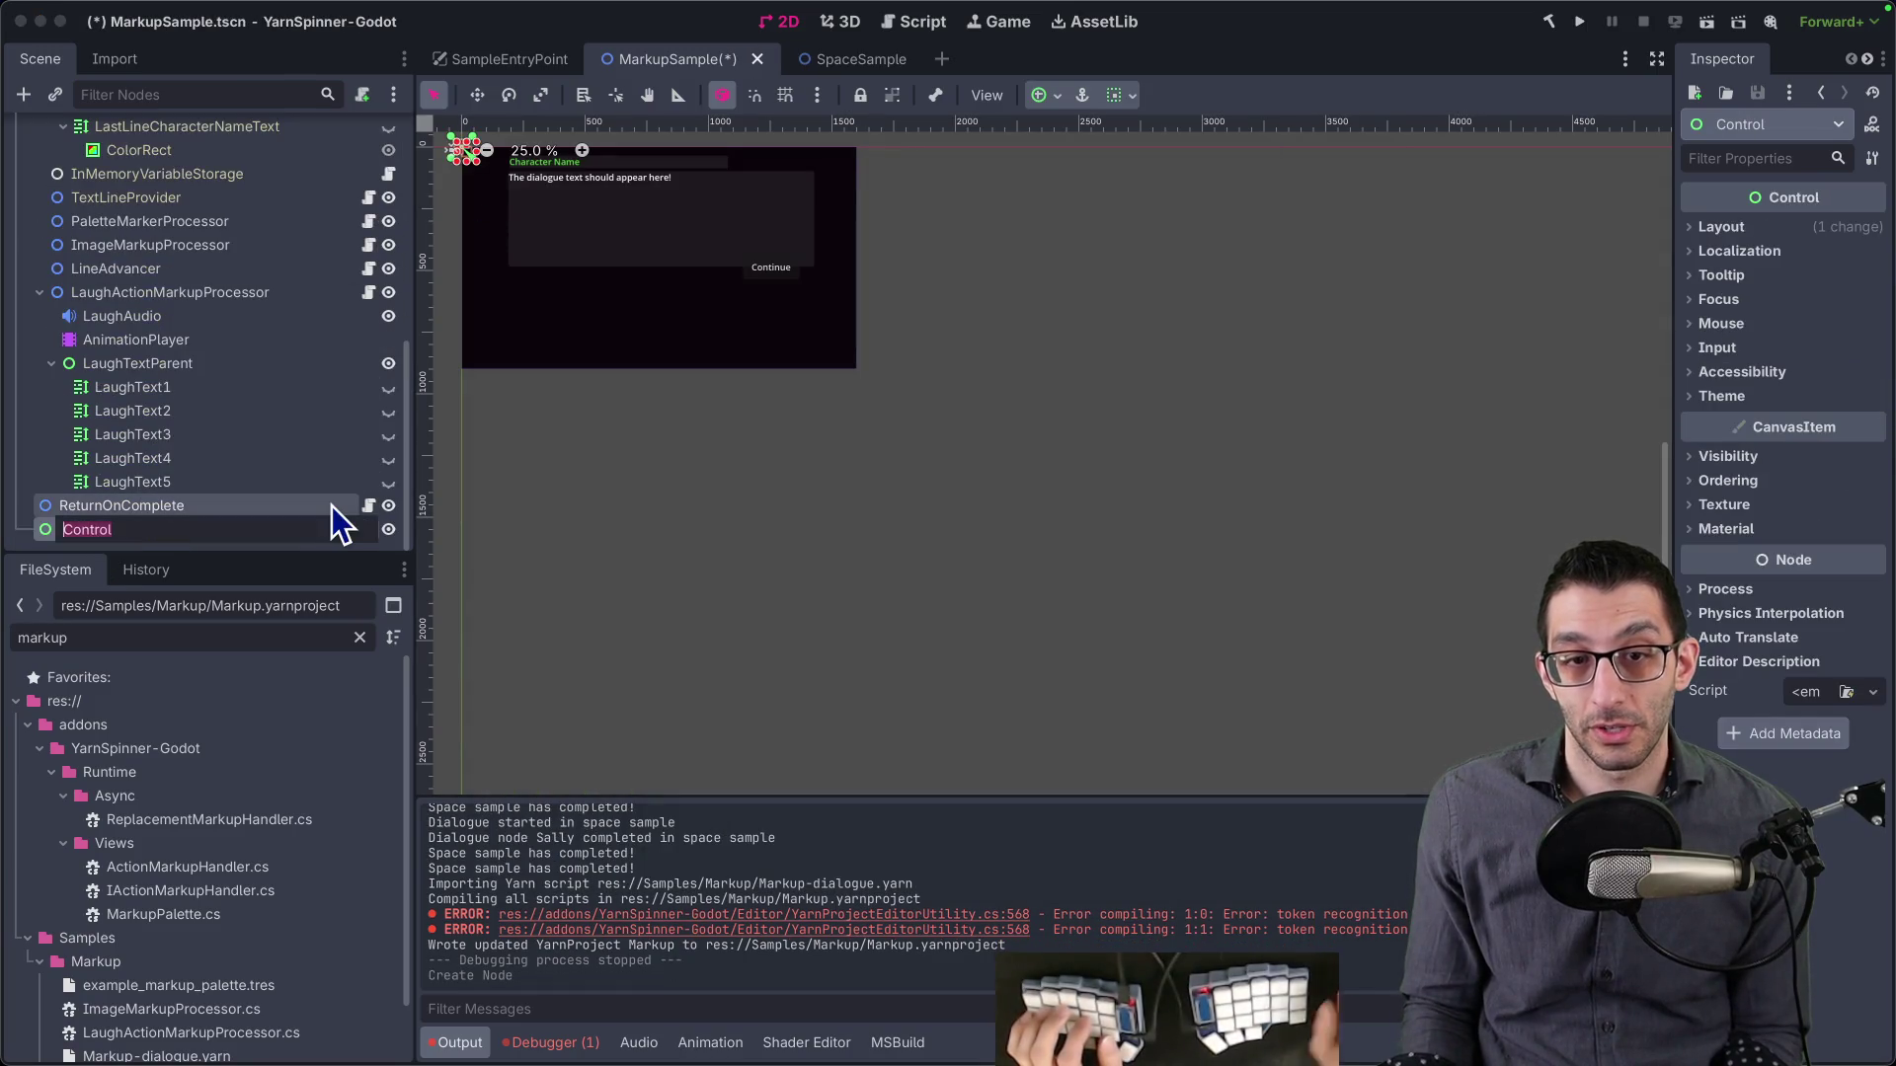
{"action": "type", "text": "OurCustom"}
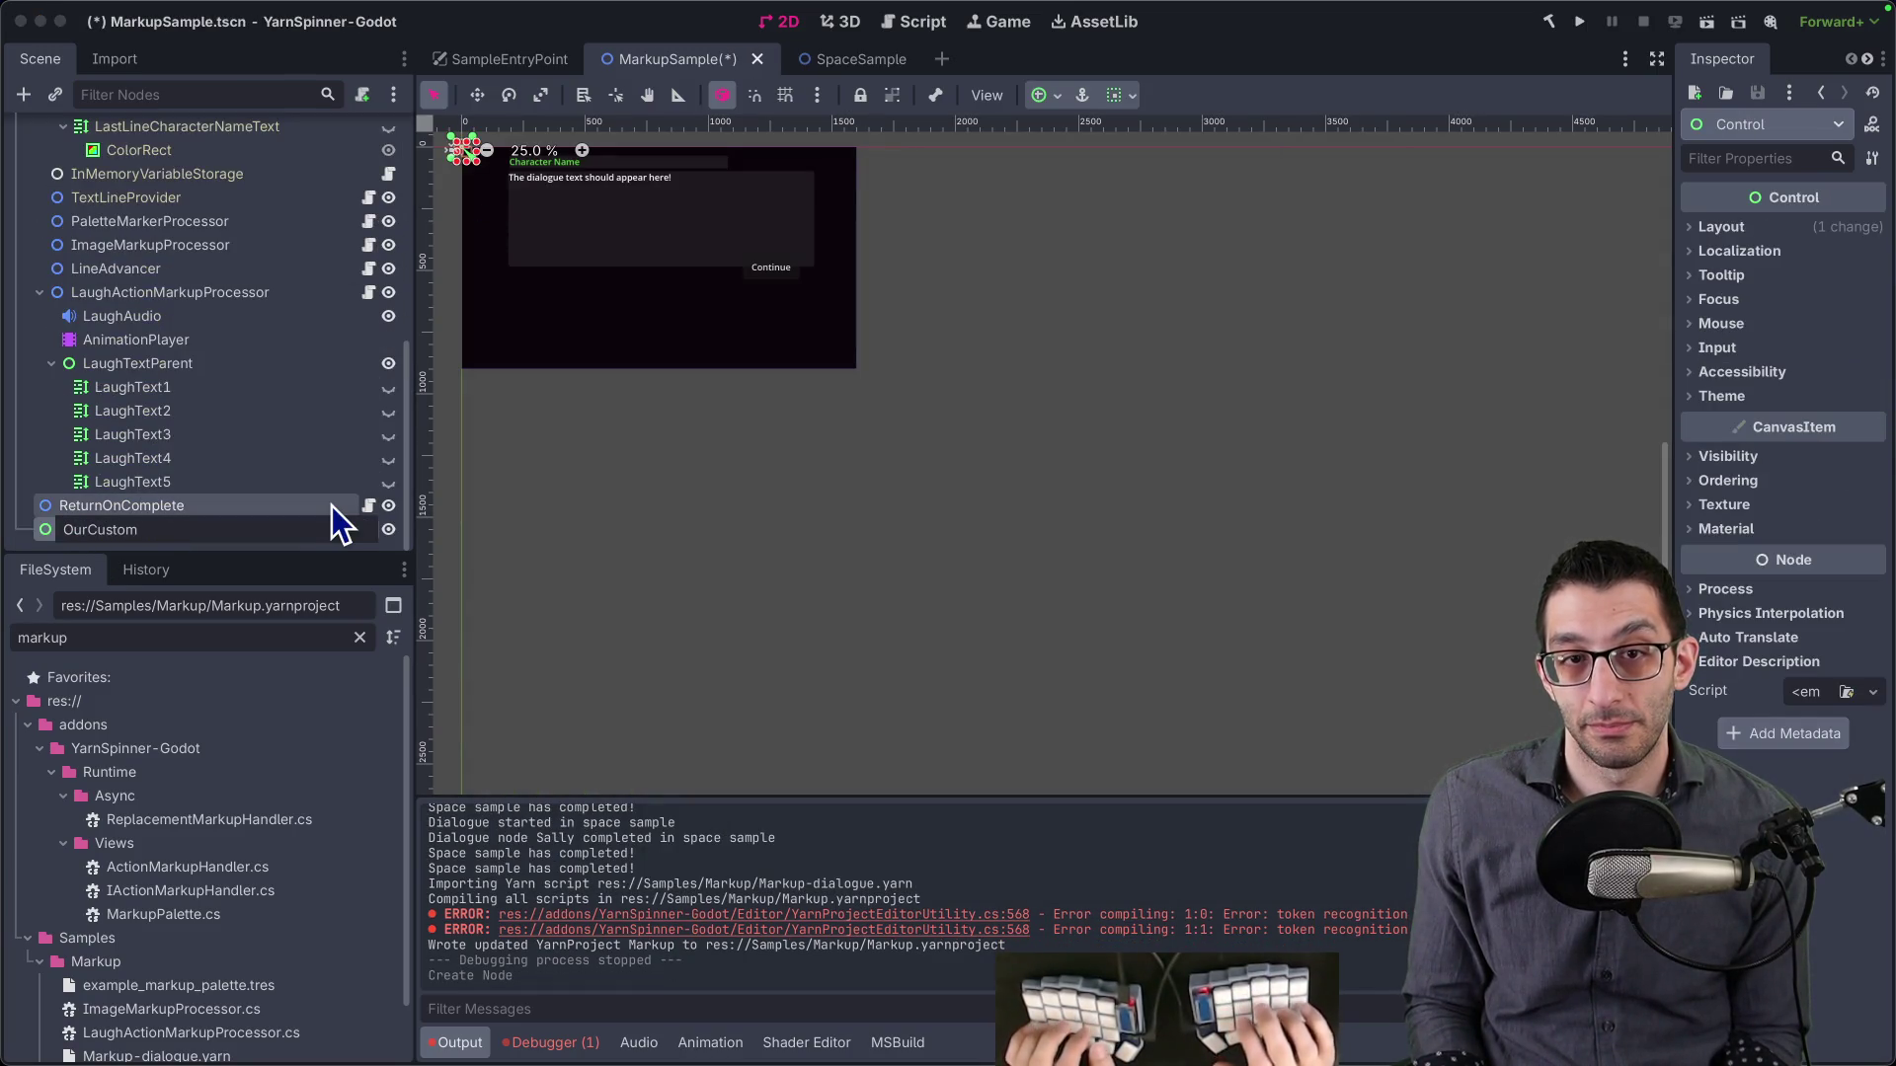
{"action": "scroll", "coordinate": [322, 486], "scroll_direction": "up", "scroll_amount": 5}
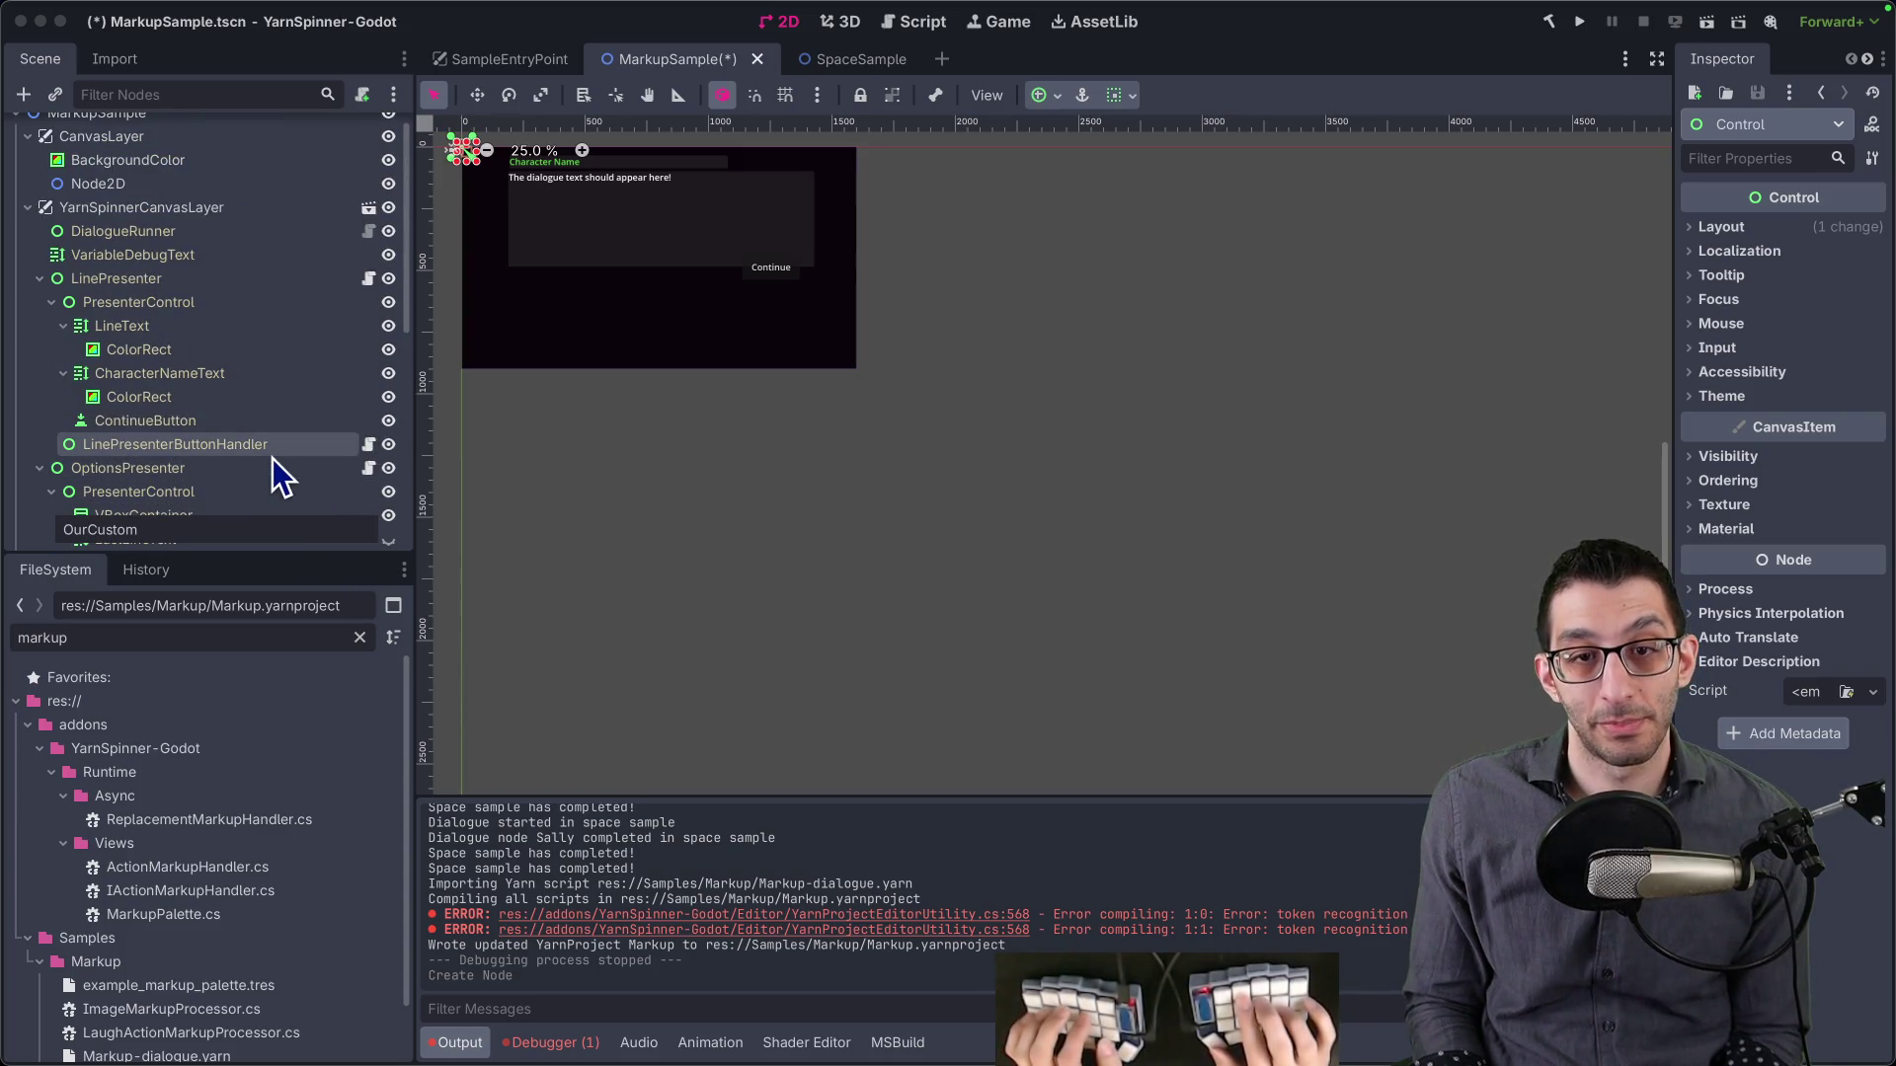
{"action": "type", "text": "LinePre"}
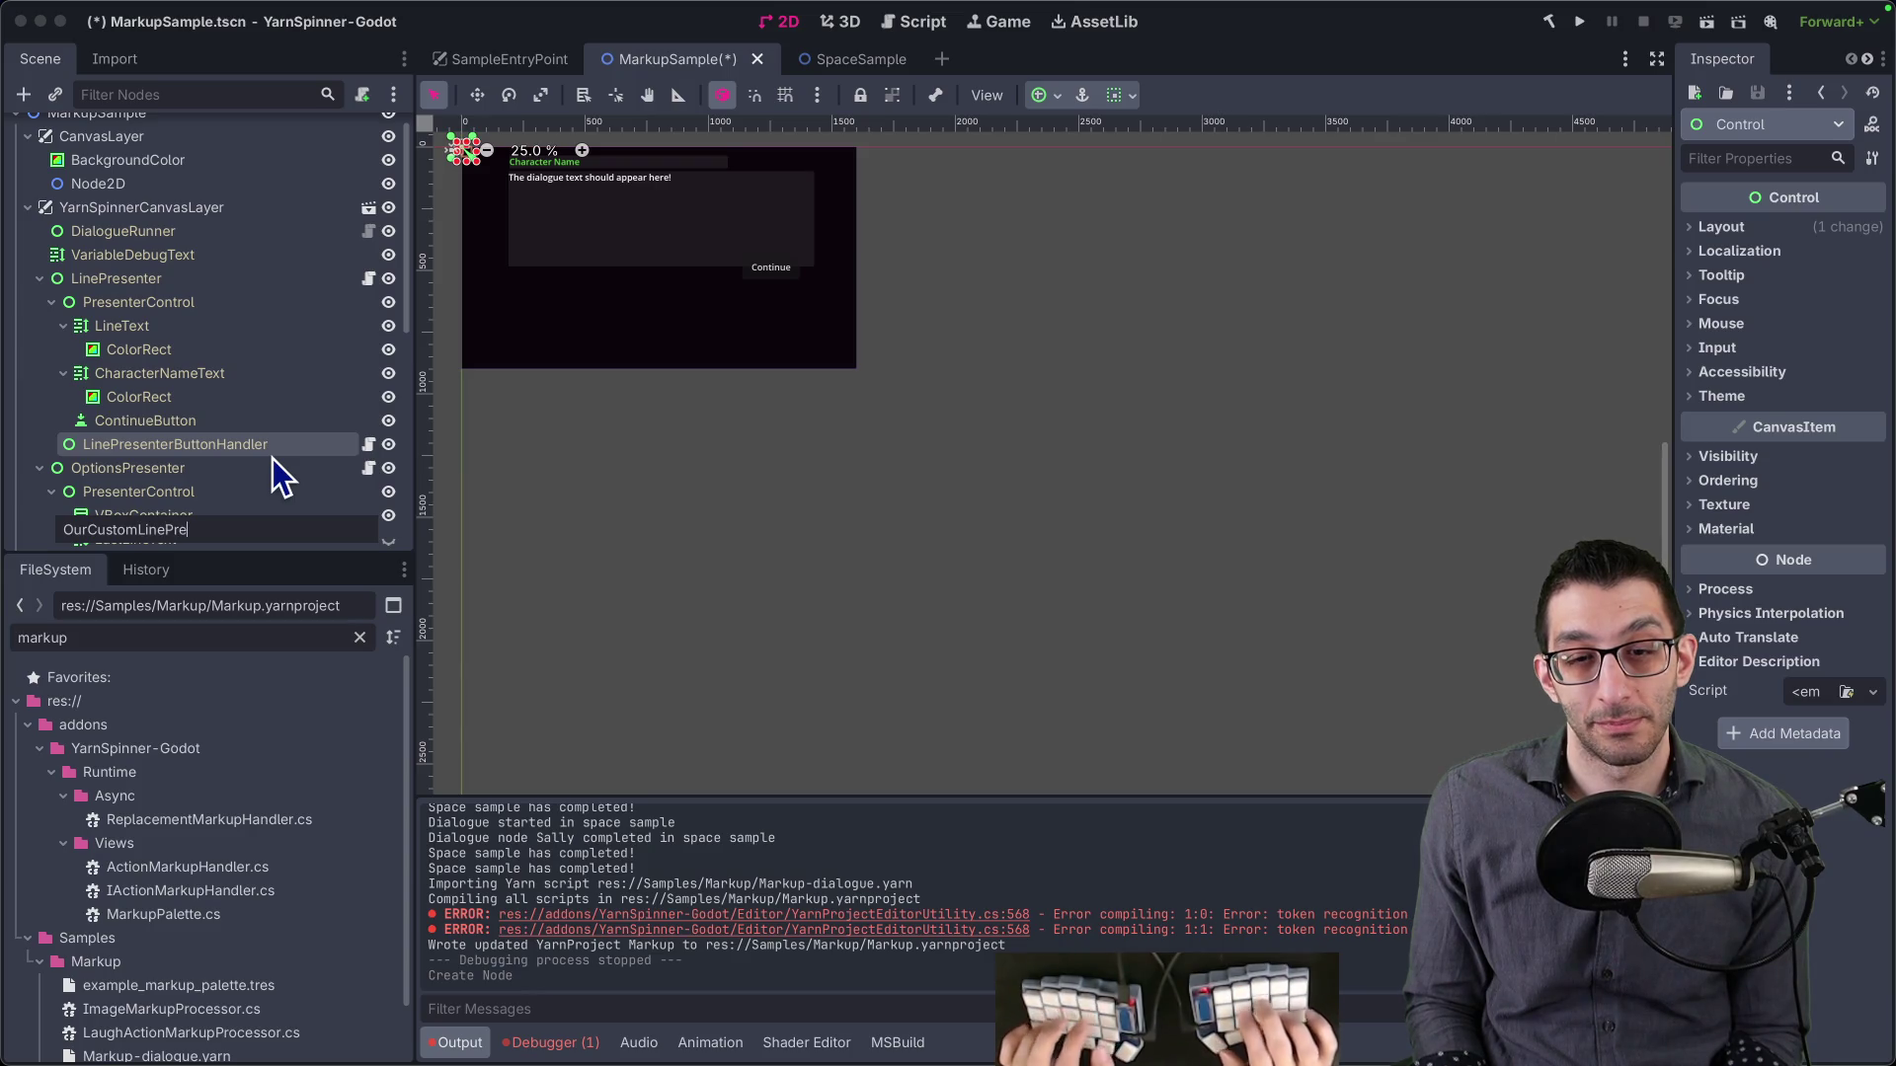
{"action": "type", "text": "senterHandler"}
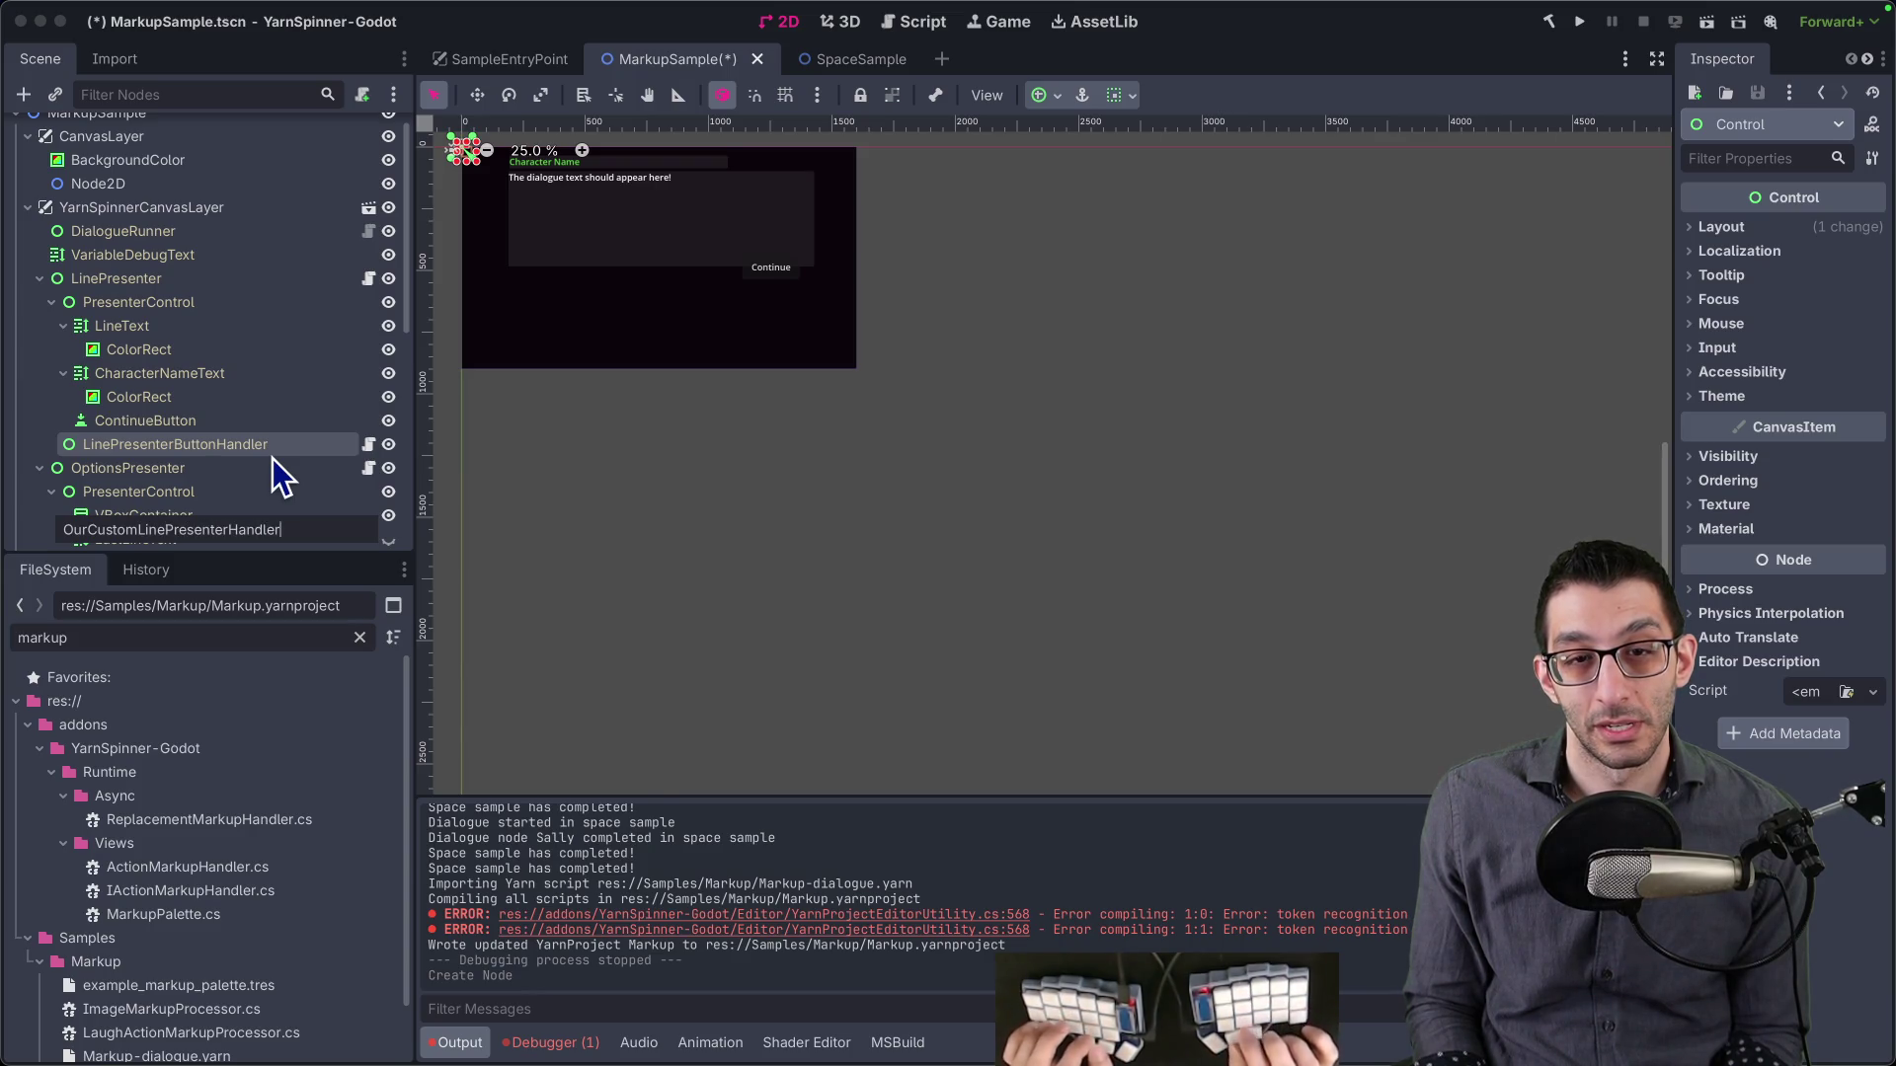
{"action": "key", "text": "Return"}
- Add a third Event Handlers element on LinePresenter and try assigning OurCustomLinePresenterHandler
{"action": "scroll", "coordinate": [273, 458], "scroll_direction": "down", "scroll_amount": 10}
{"action": "scroll", "coordinate": [263, 446], "scroll_direction": "up", "scroll_amount": 6}
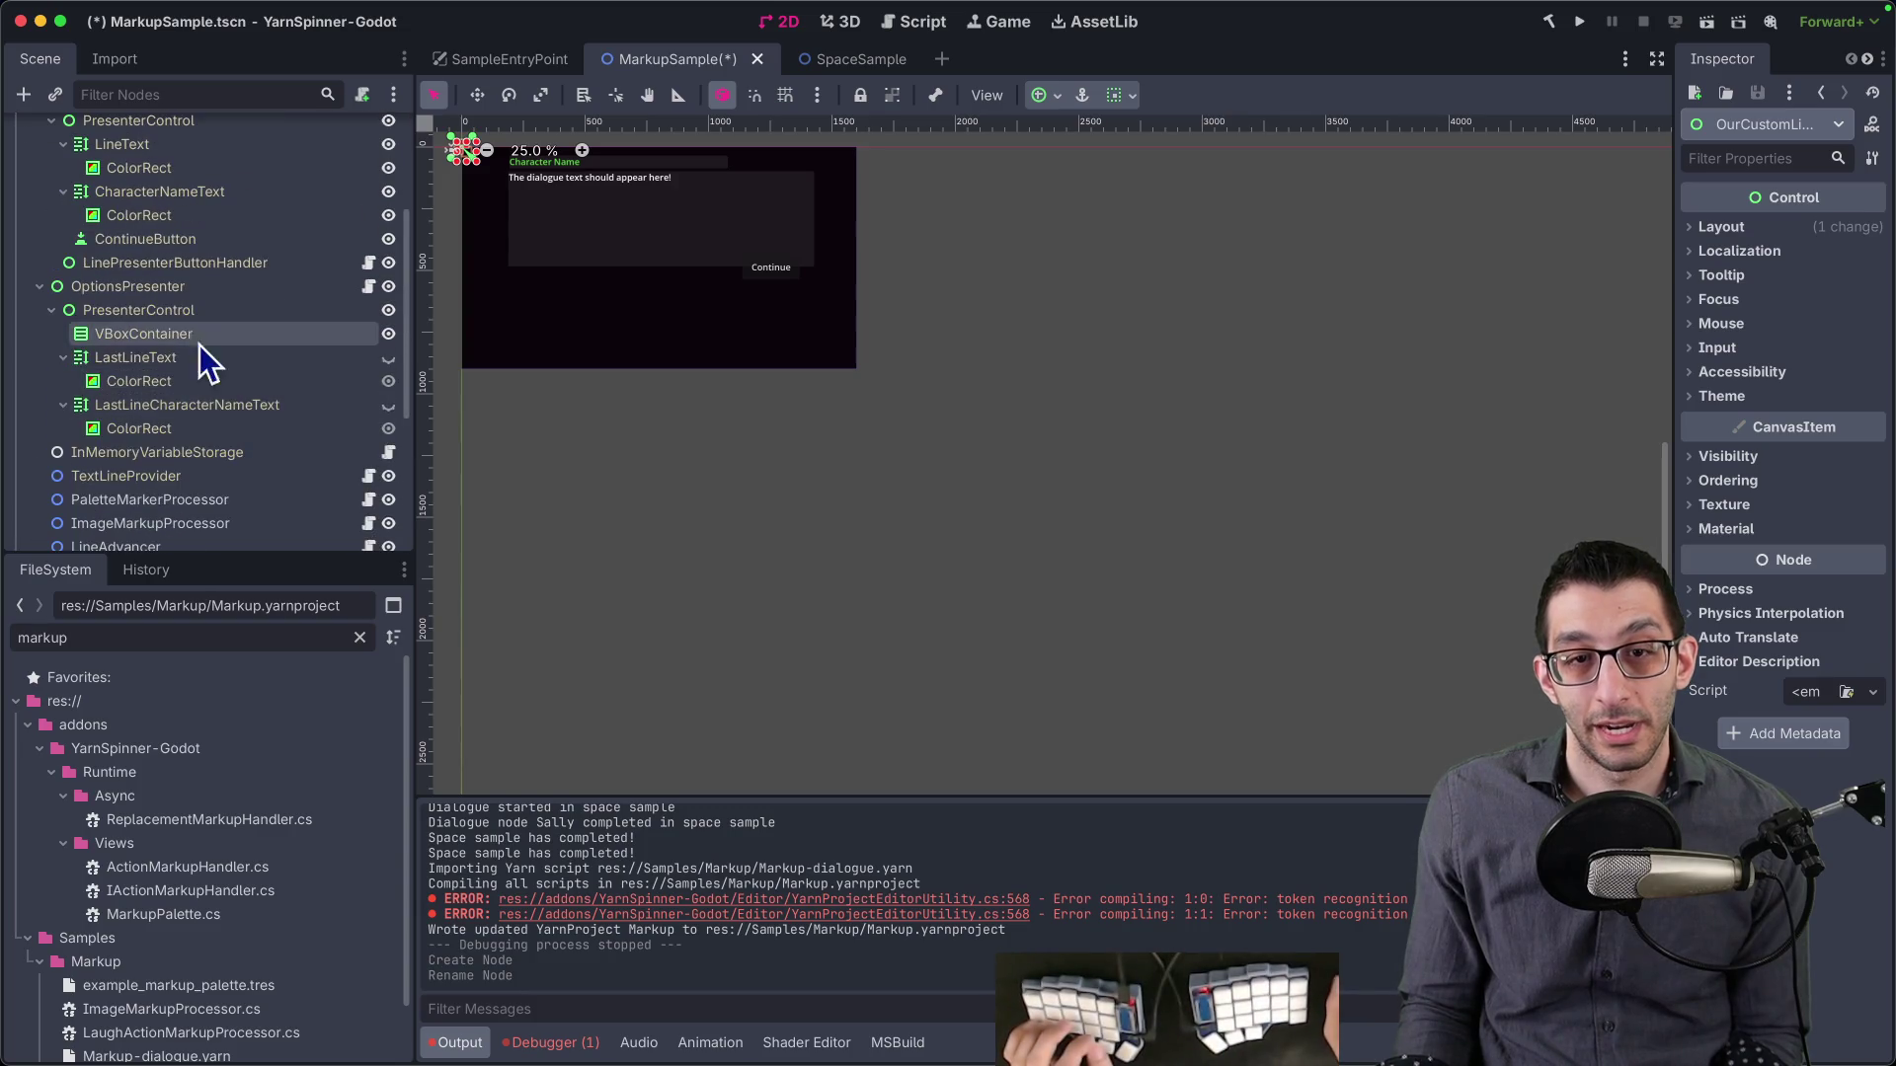
{"action": "scroll", "coordinate": [186, 329], "scroll_direction": "up", "scroll_amount": 2}
{"action": "left_click", "coordinate": [176, 345]}
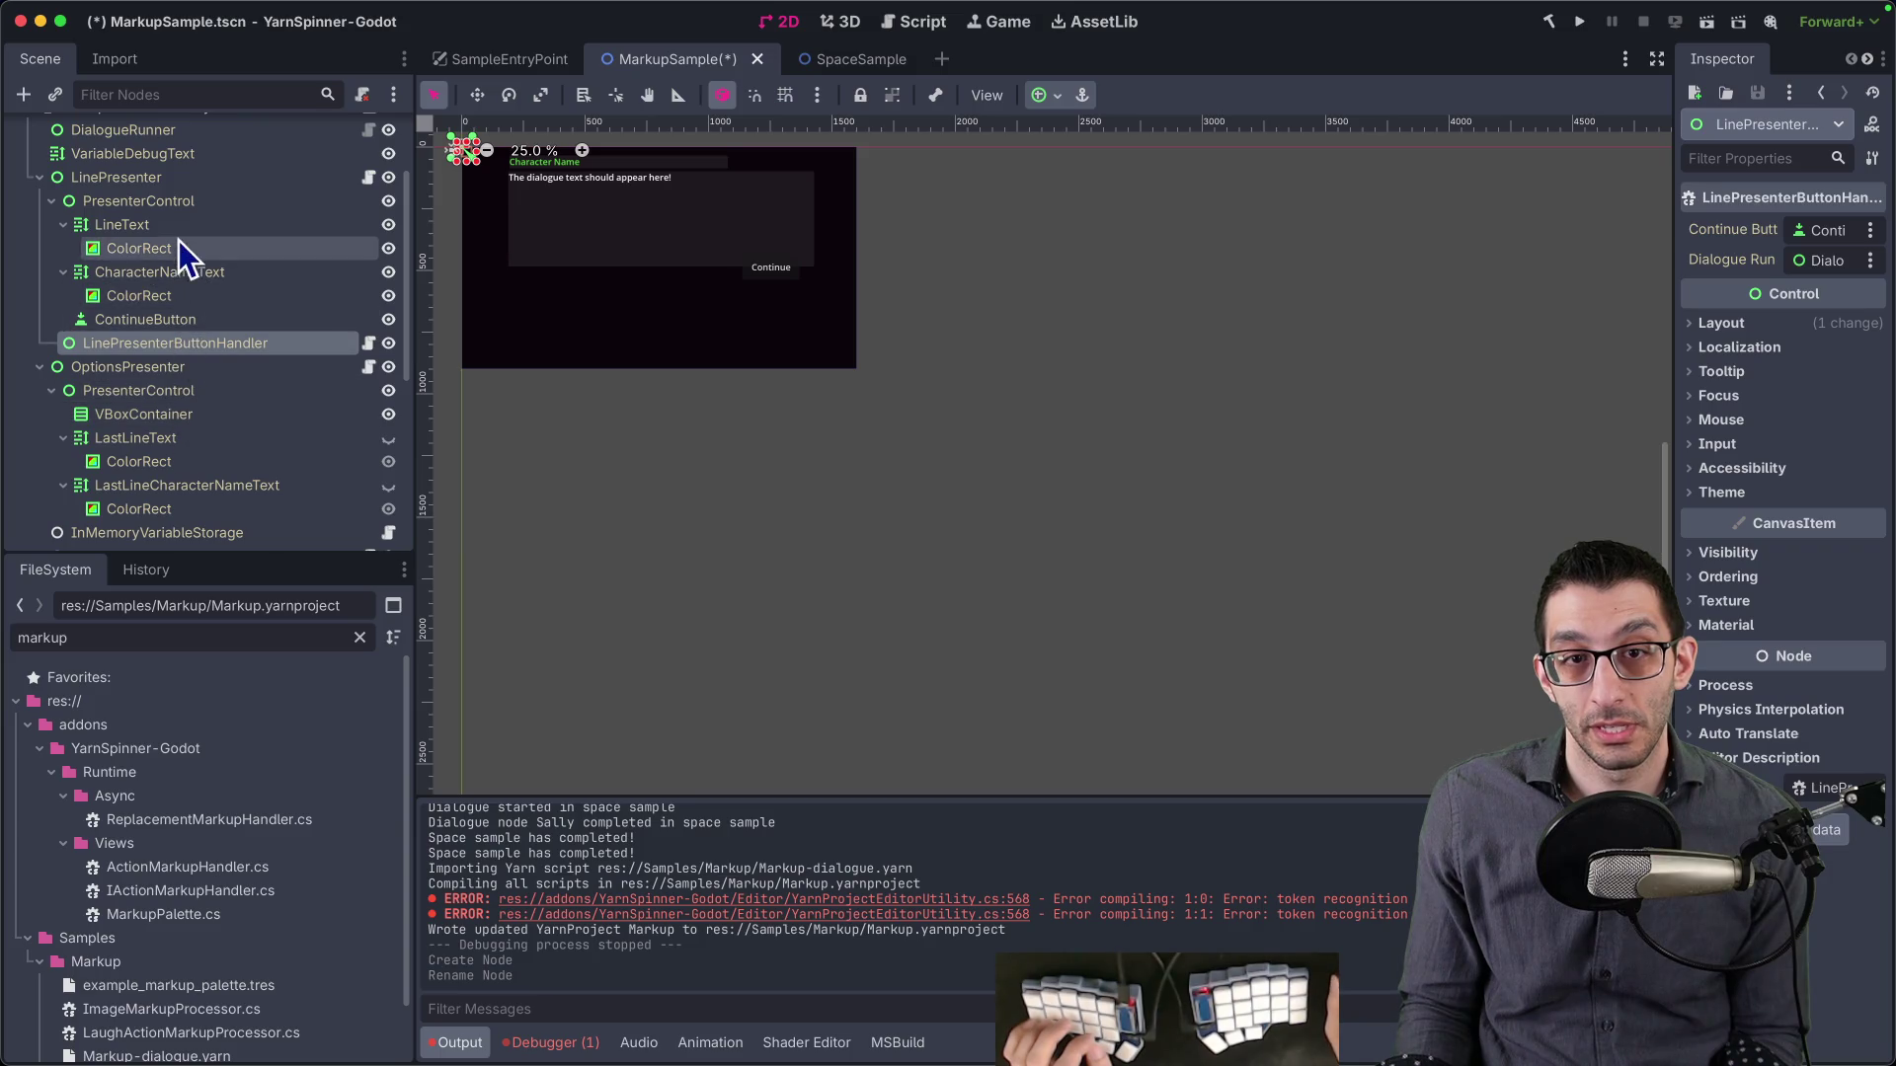
{"action": "left_click", "coordinate": [117, 177]}
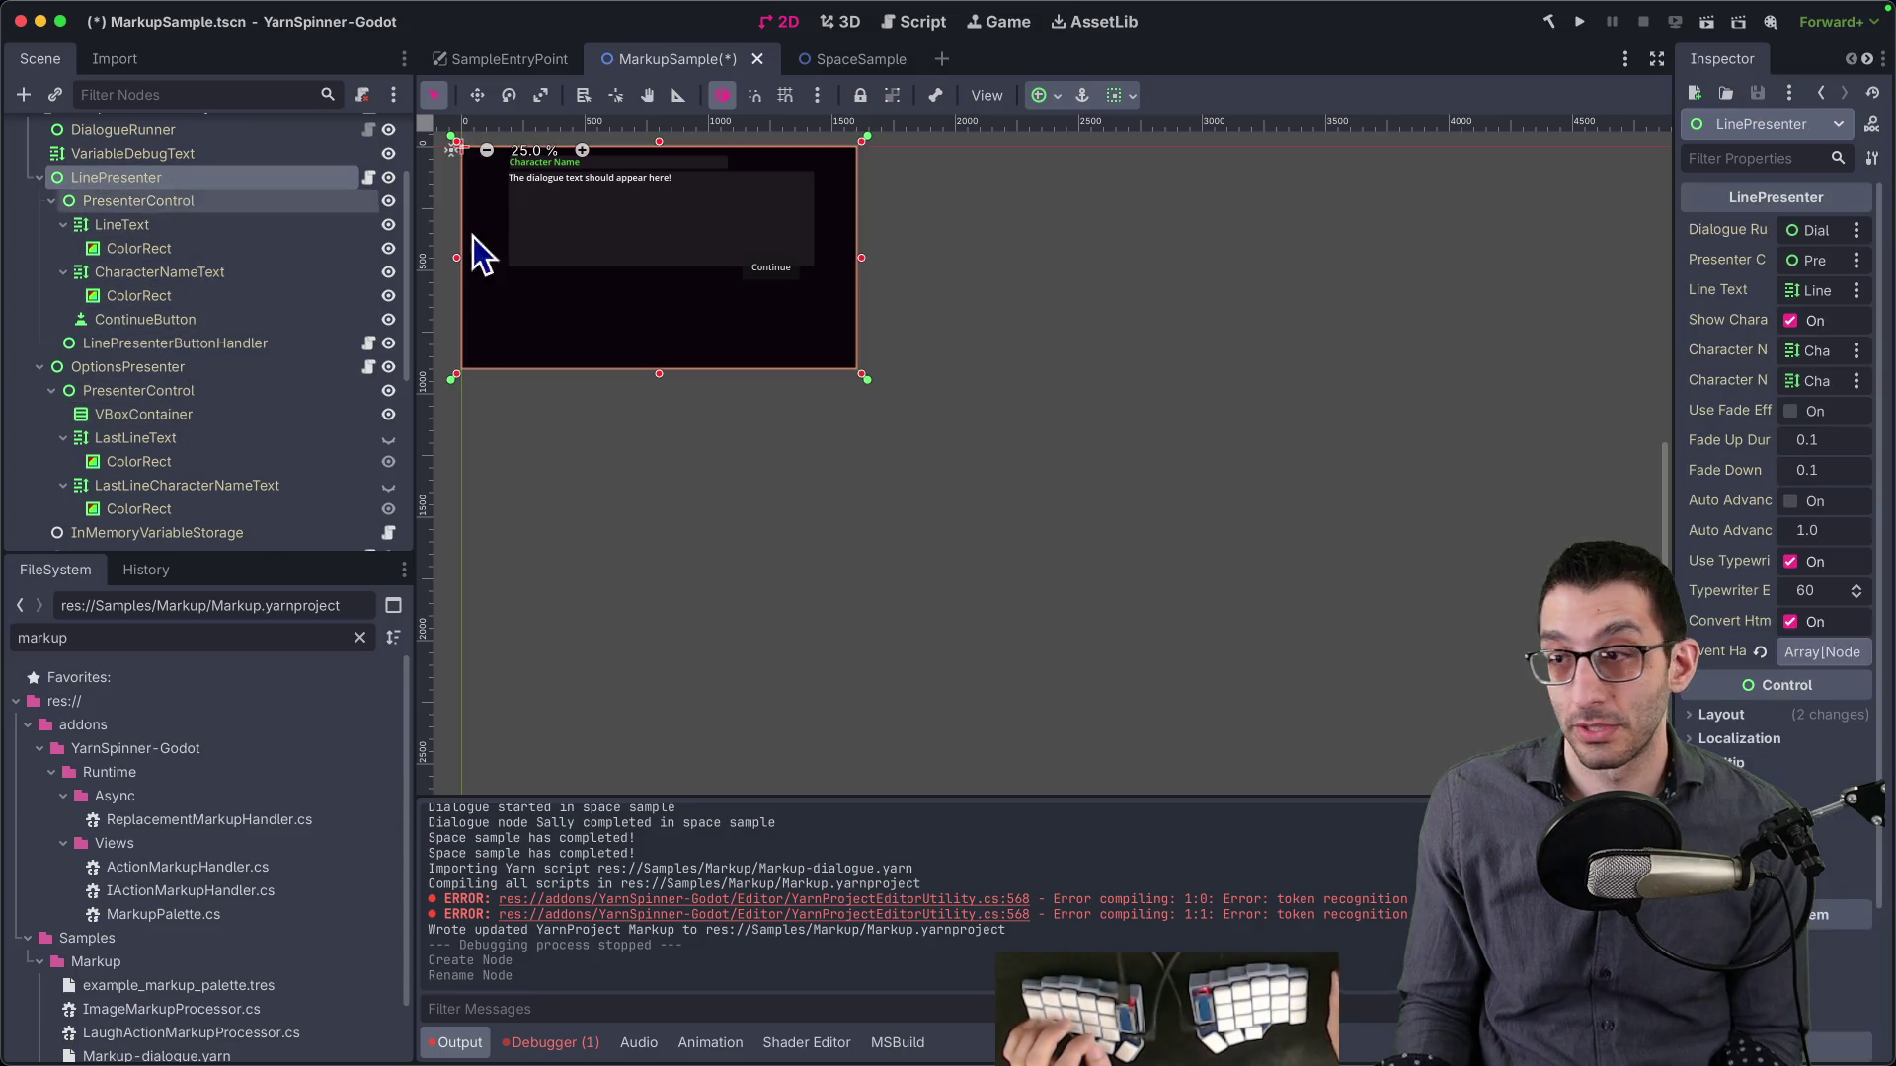
{"action": "left_click", "coordinate": [1798, 653]}
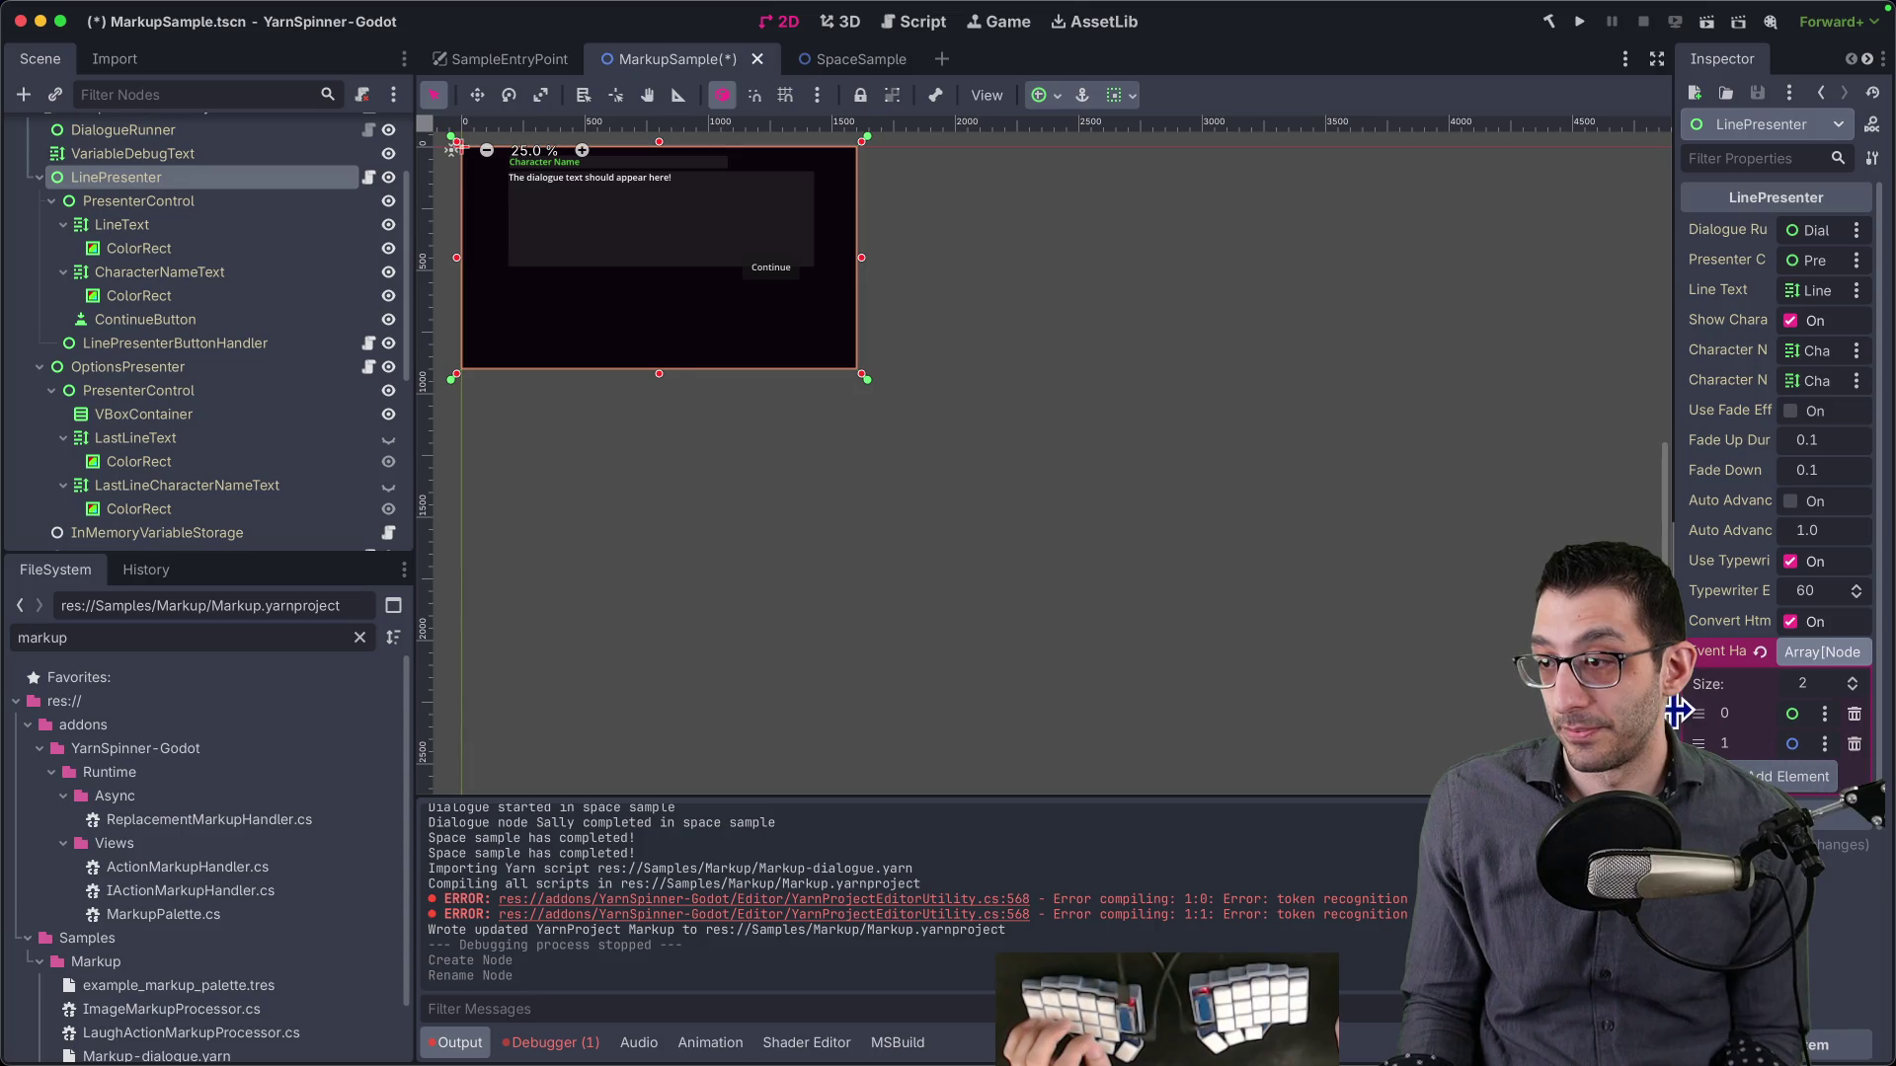
{"action": "left_click_drag", "start_coordinate": [1676, 709], "coordinate": [954, 707]}
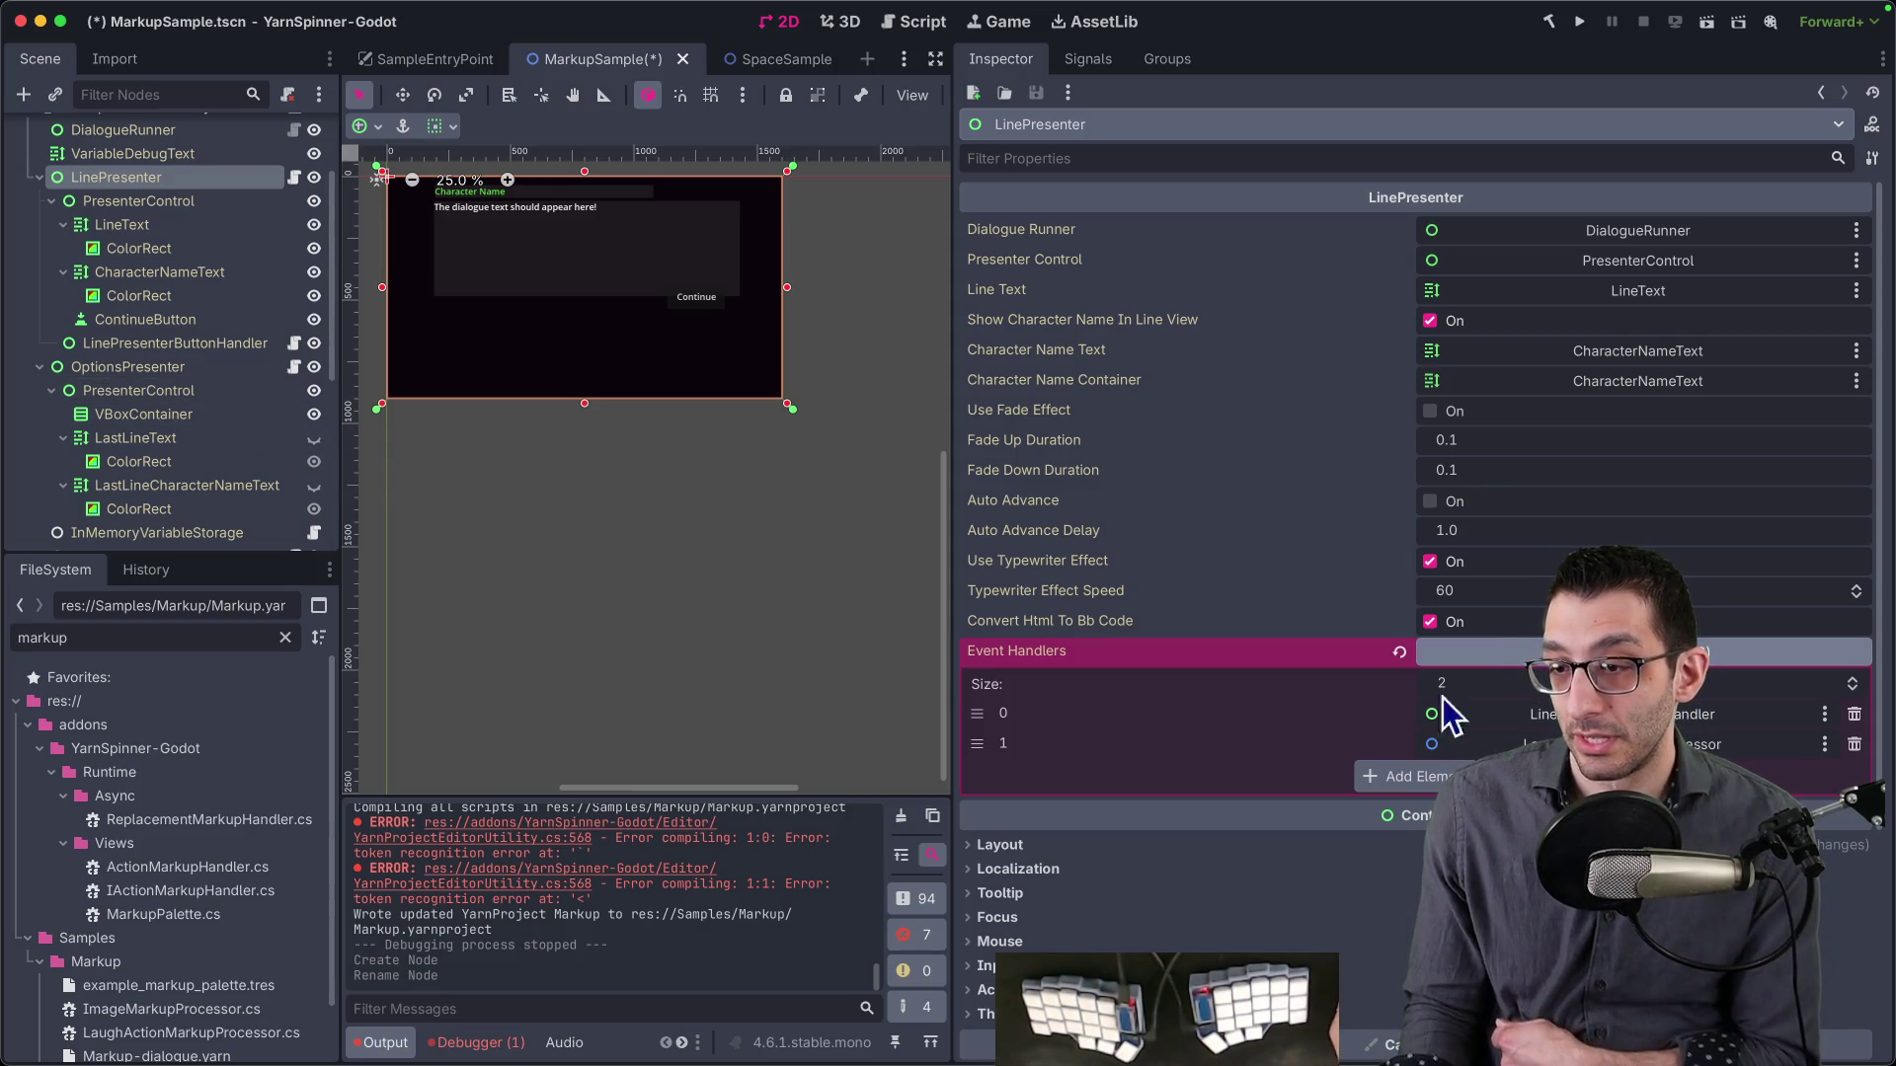
{"action": "left_click", "coordinate": [1412, 777]}
{"action": "left_click", "coordinate": [1767, 774]}
{"action": "scroll", "coordinate": [988, 691], "scroll_direction": "down", "scroll_amount": 5}
{"action": "double_click", "coordinate": [921, 808]}
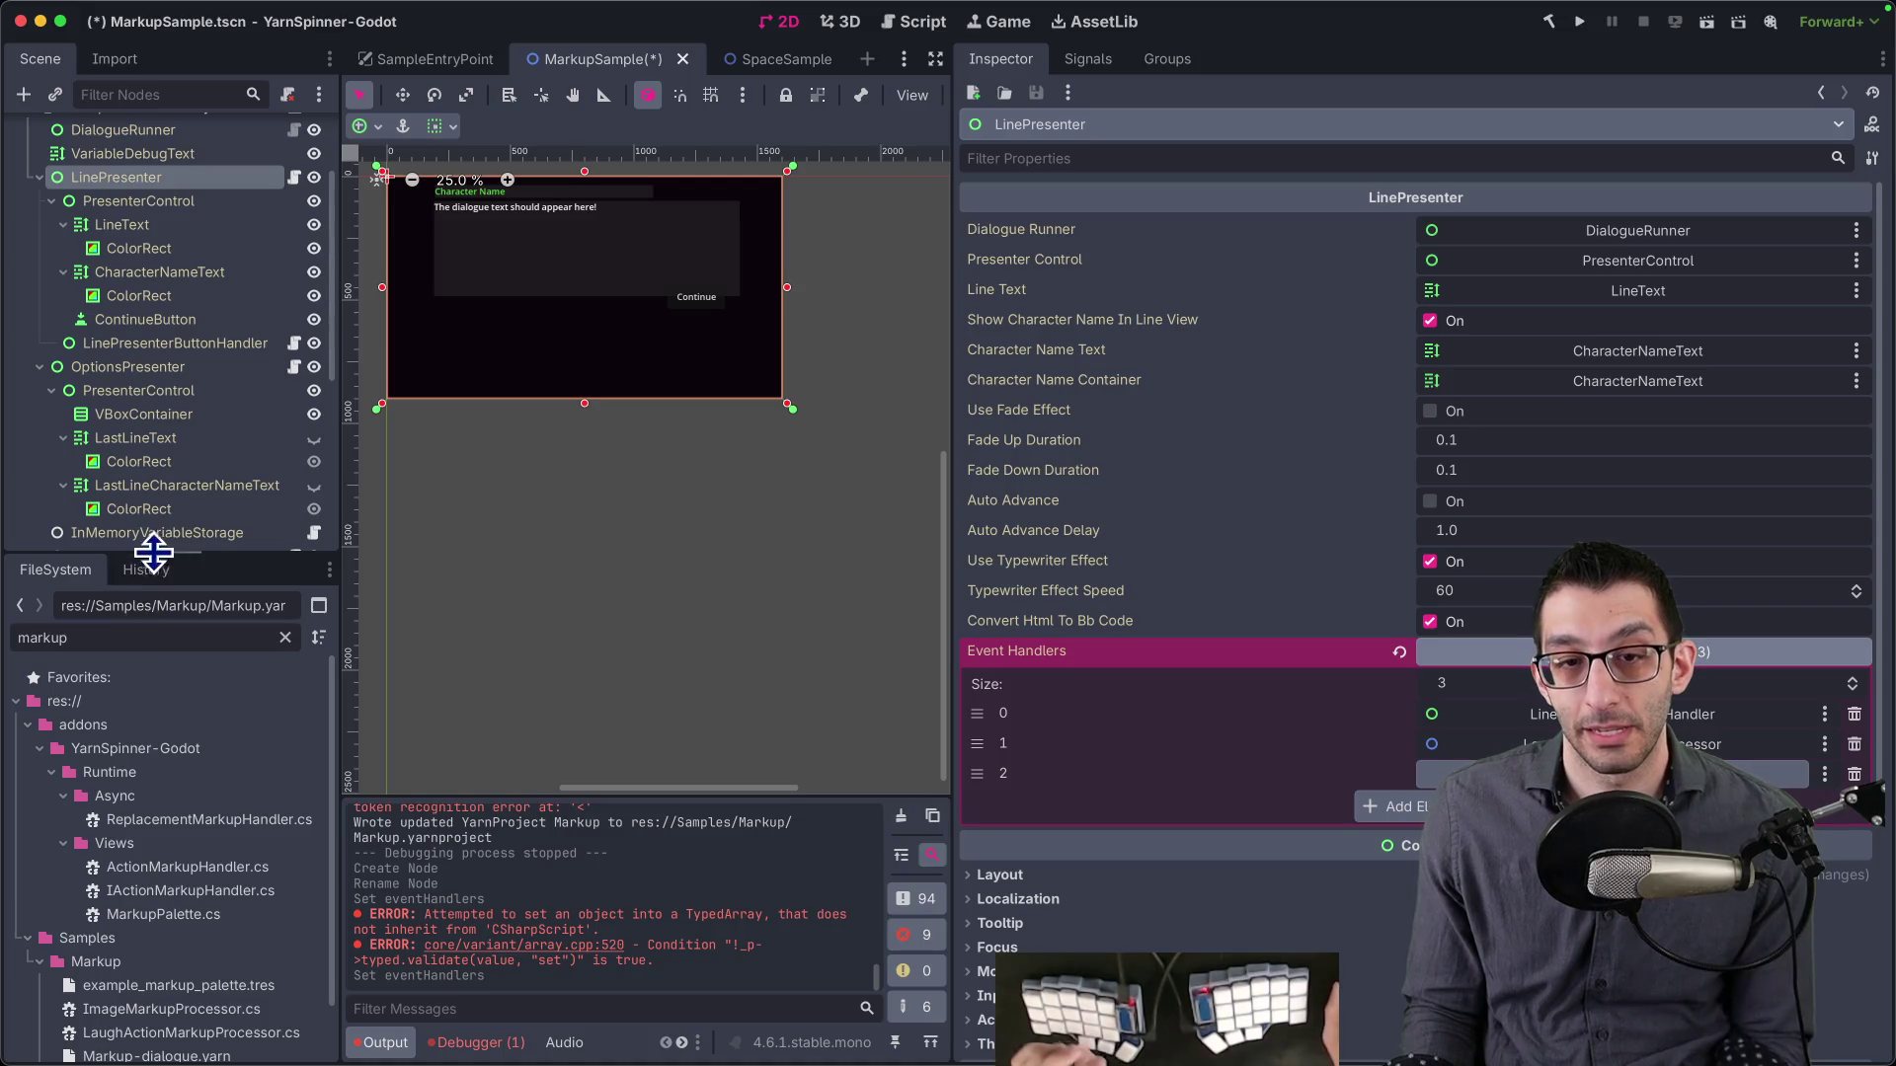
{"action": "scroll", "coordinate": [183, 538], "scroll_direction": "down", "scroll_amount": 6}
{"action": "key", "text": "super+Tab"}
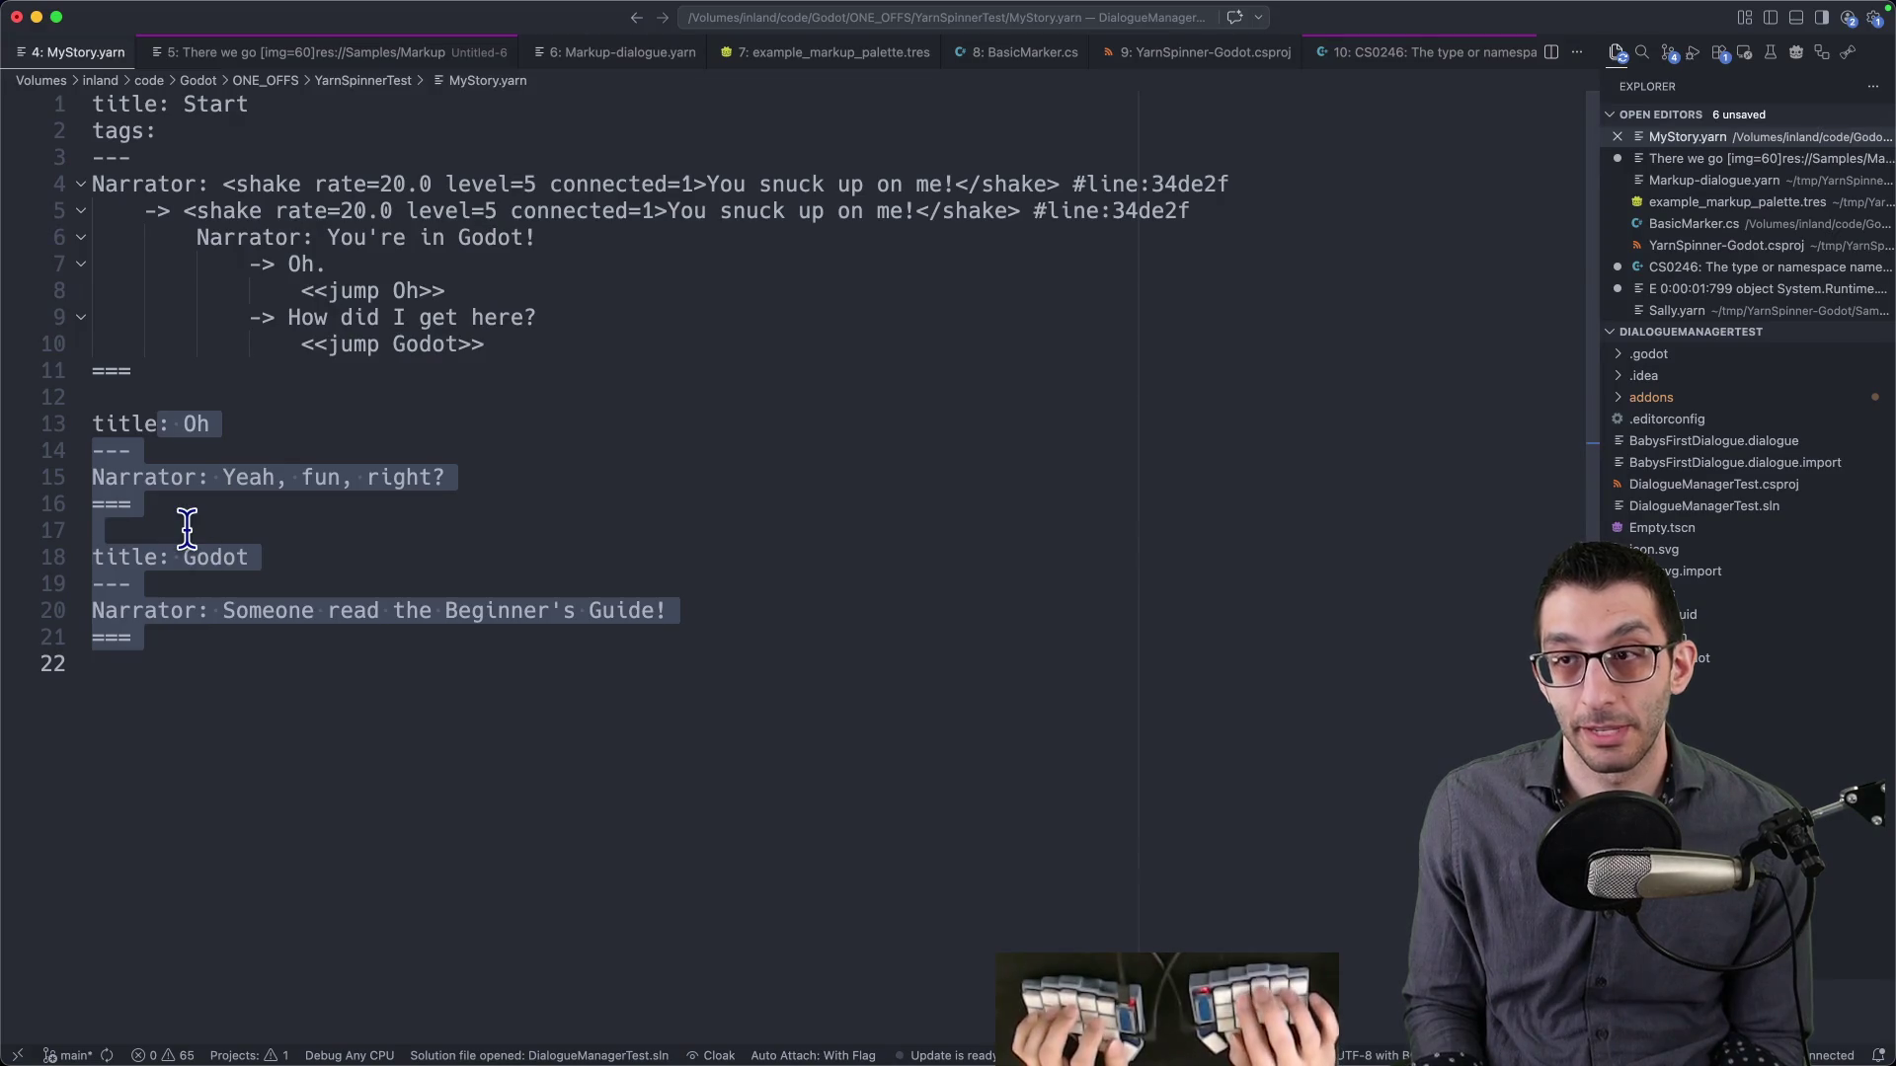
- Select the ActionMarkupHandler base class name in LinePresenterButtonHandler.cs
{"action": "key", "text": "super+Tab"}
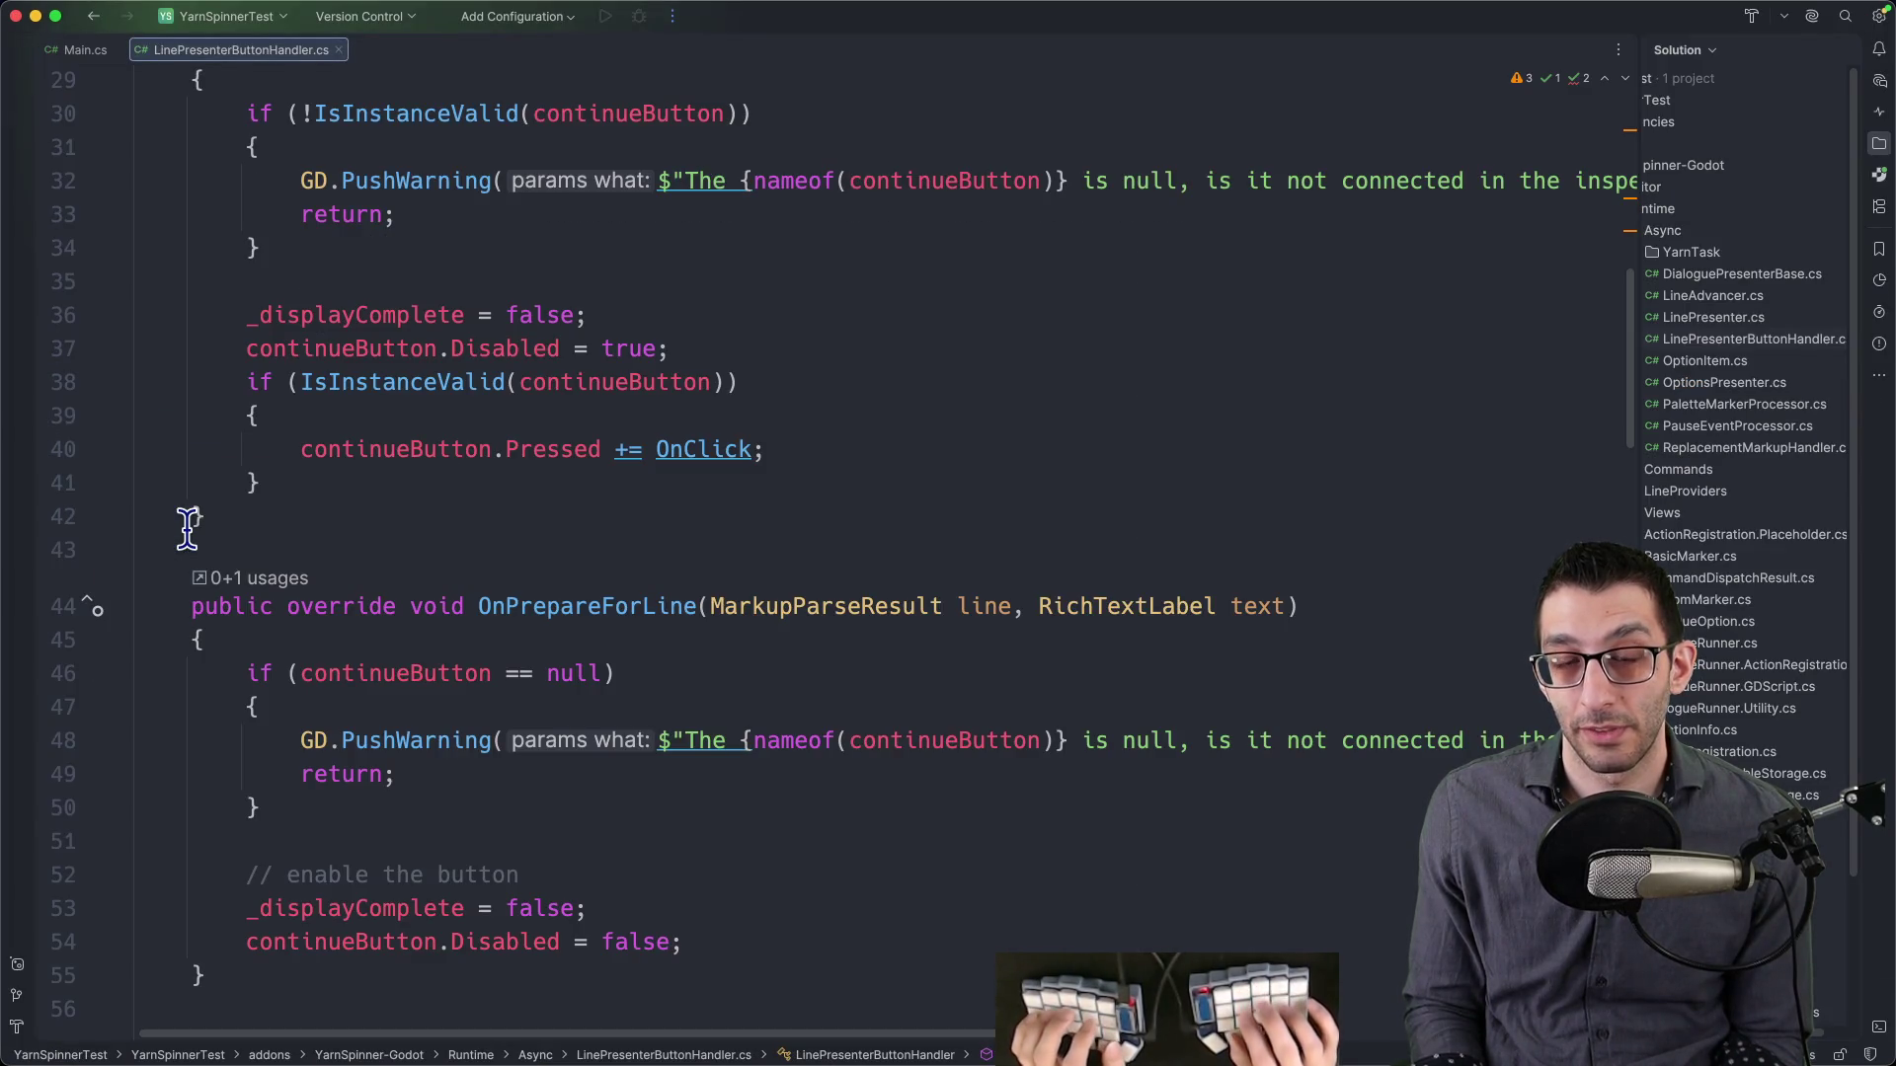
{"action": "key", "text": "super+Home"}
{"action": "key", "text": "Down"}
{"action": "key", "text": "Down"}
{"action": "key", "text": "Down"}
{"action": "key", "text": "End"}
{"action": "key", "text": "shift+alt+Left"}
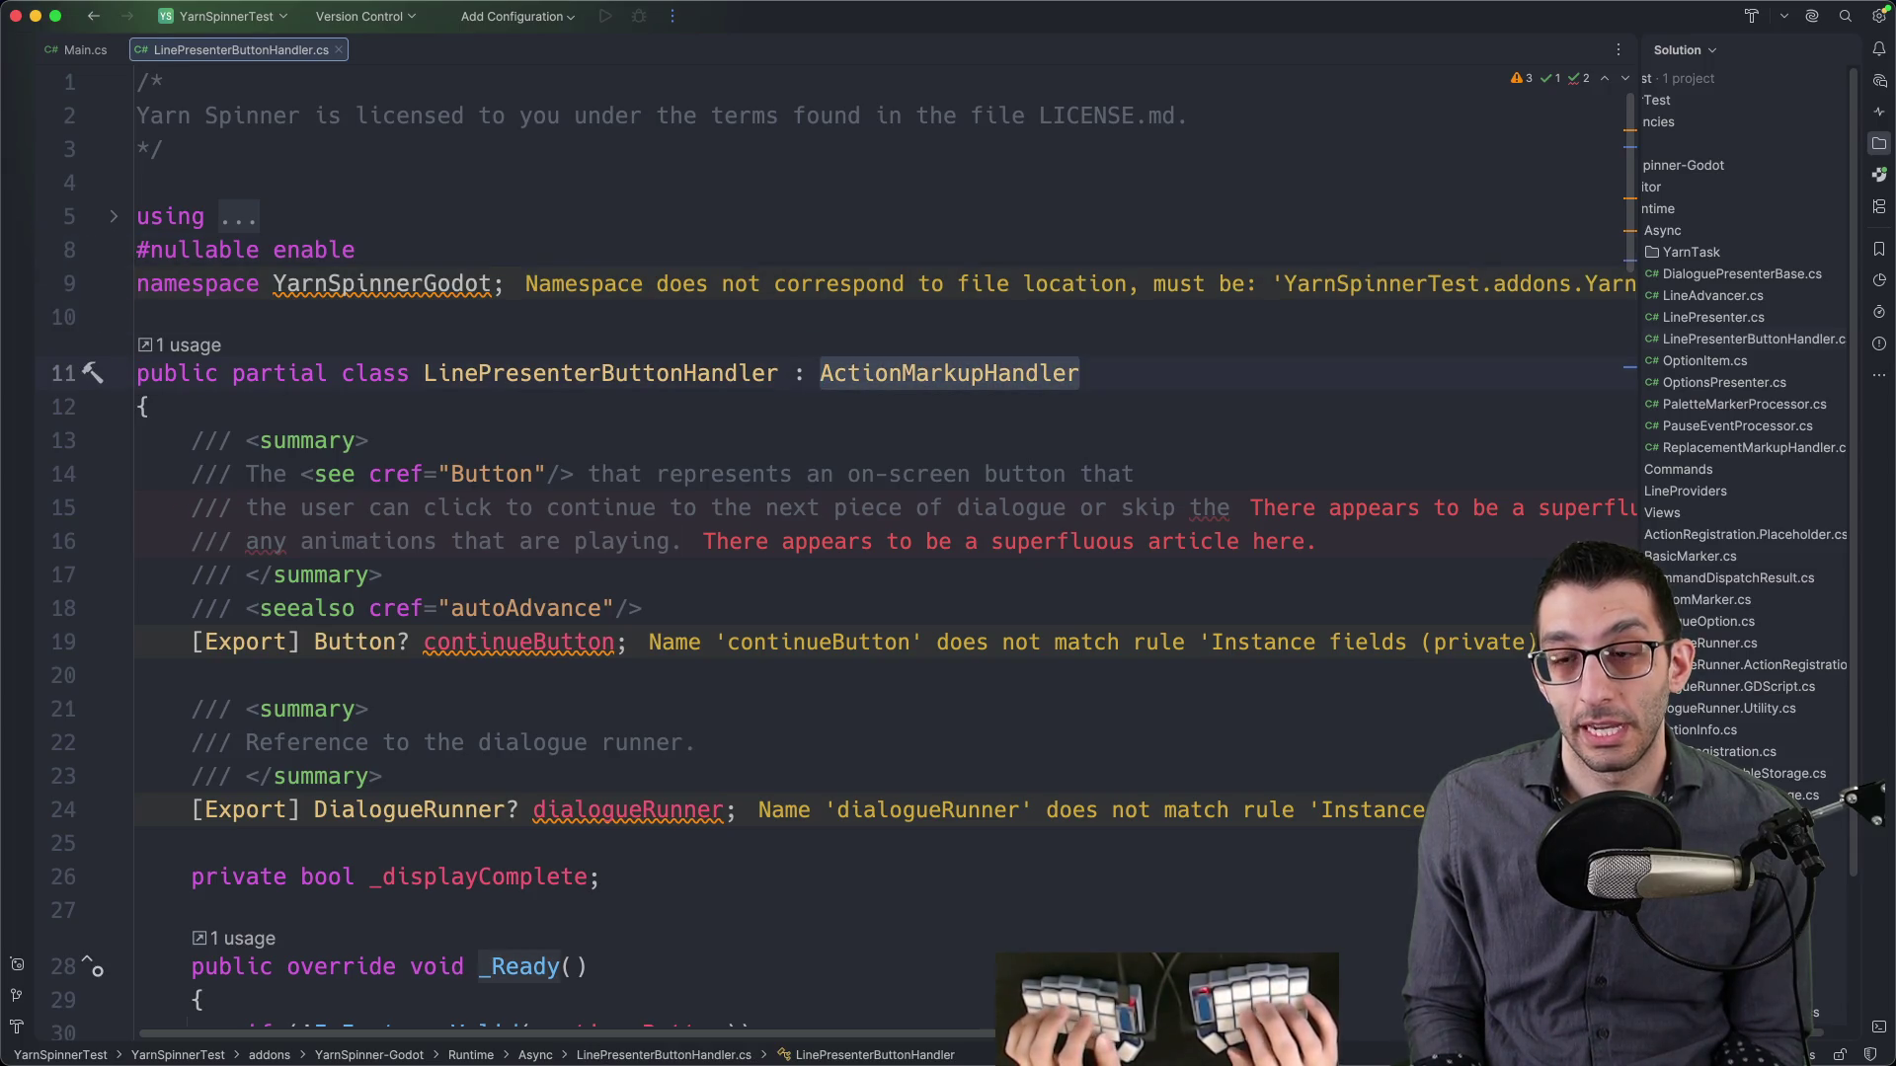
- Reveal the file in the widened solution tree and open YarnSpinnerTest's new class dialog
{"action": "key", "text": "super+1"}
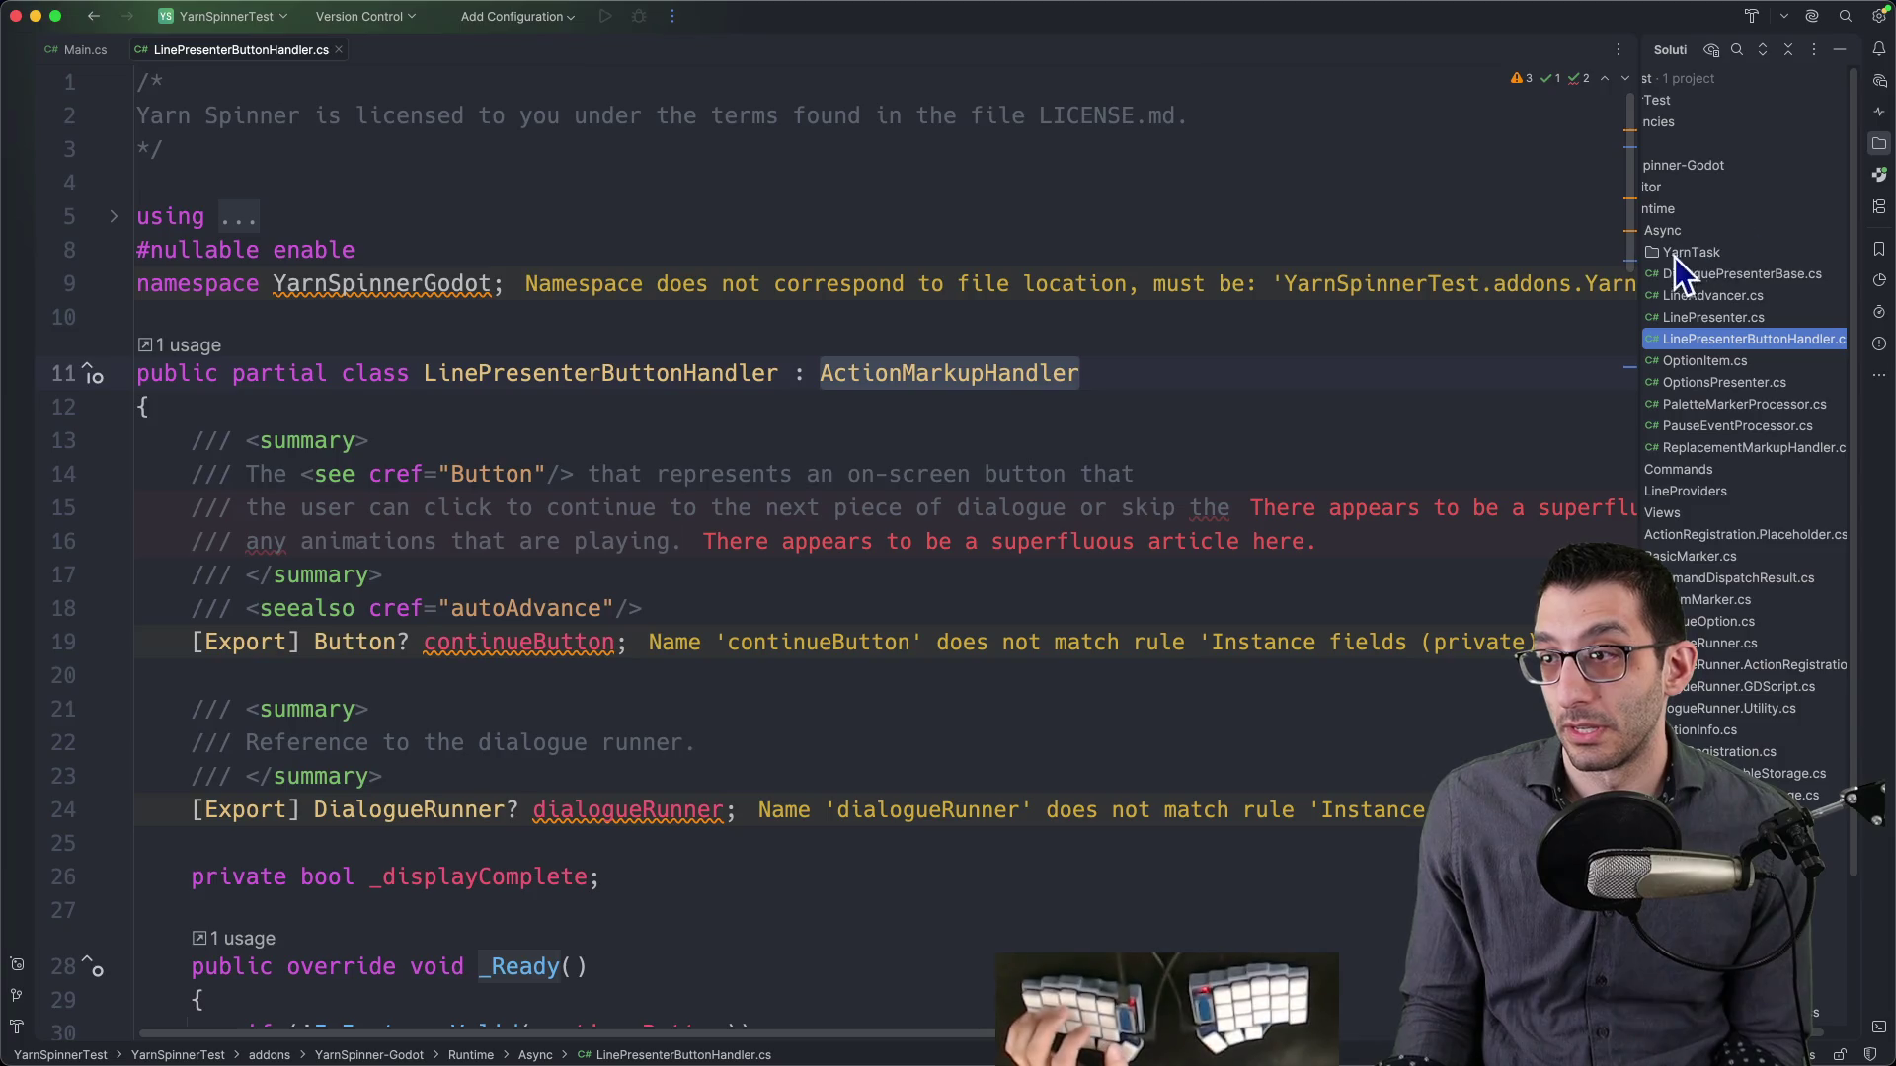
{"action": "left_click_drag", "start_coordinate": [1639, 260], "coordinate": [1416, 268]}
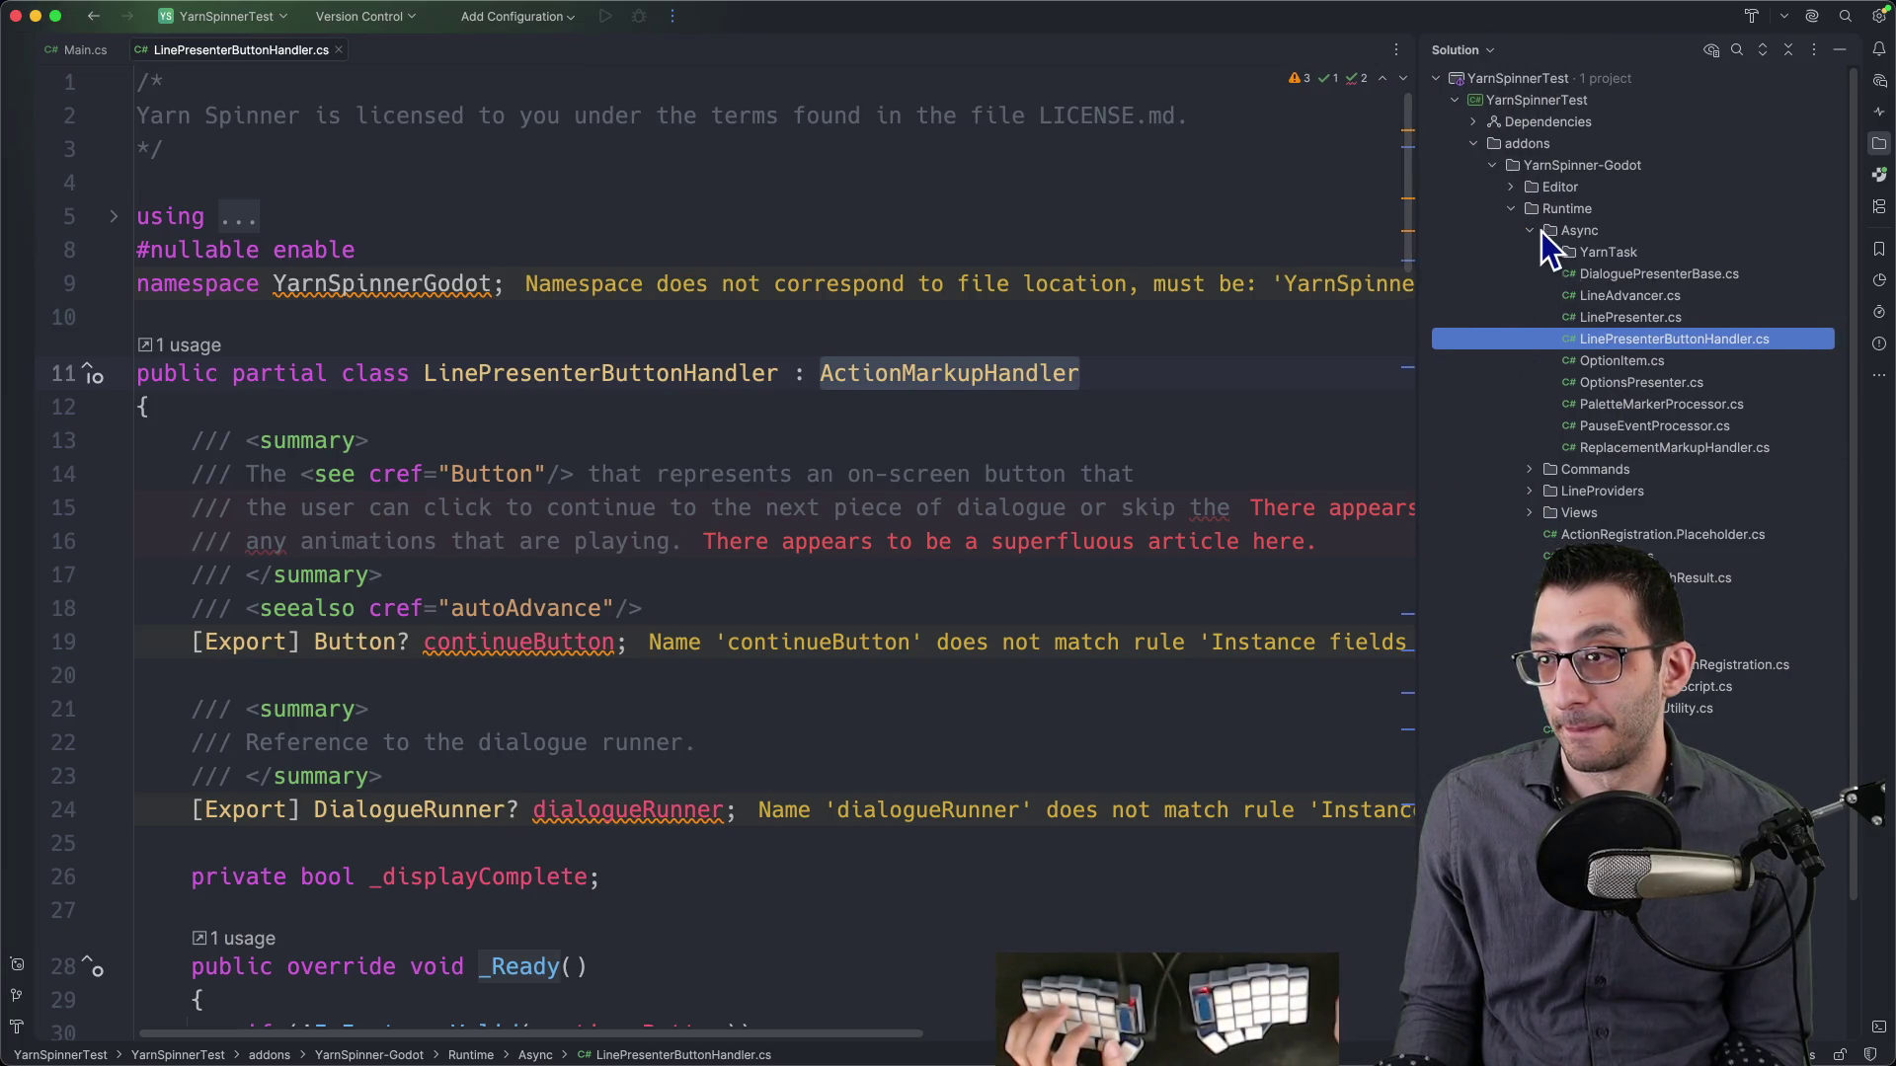
{"action": "key", "text": "Left"}
{"action": "key", "text": "Left"}
{"action": "key", "text": "Left"}
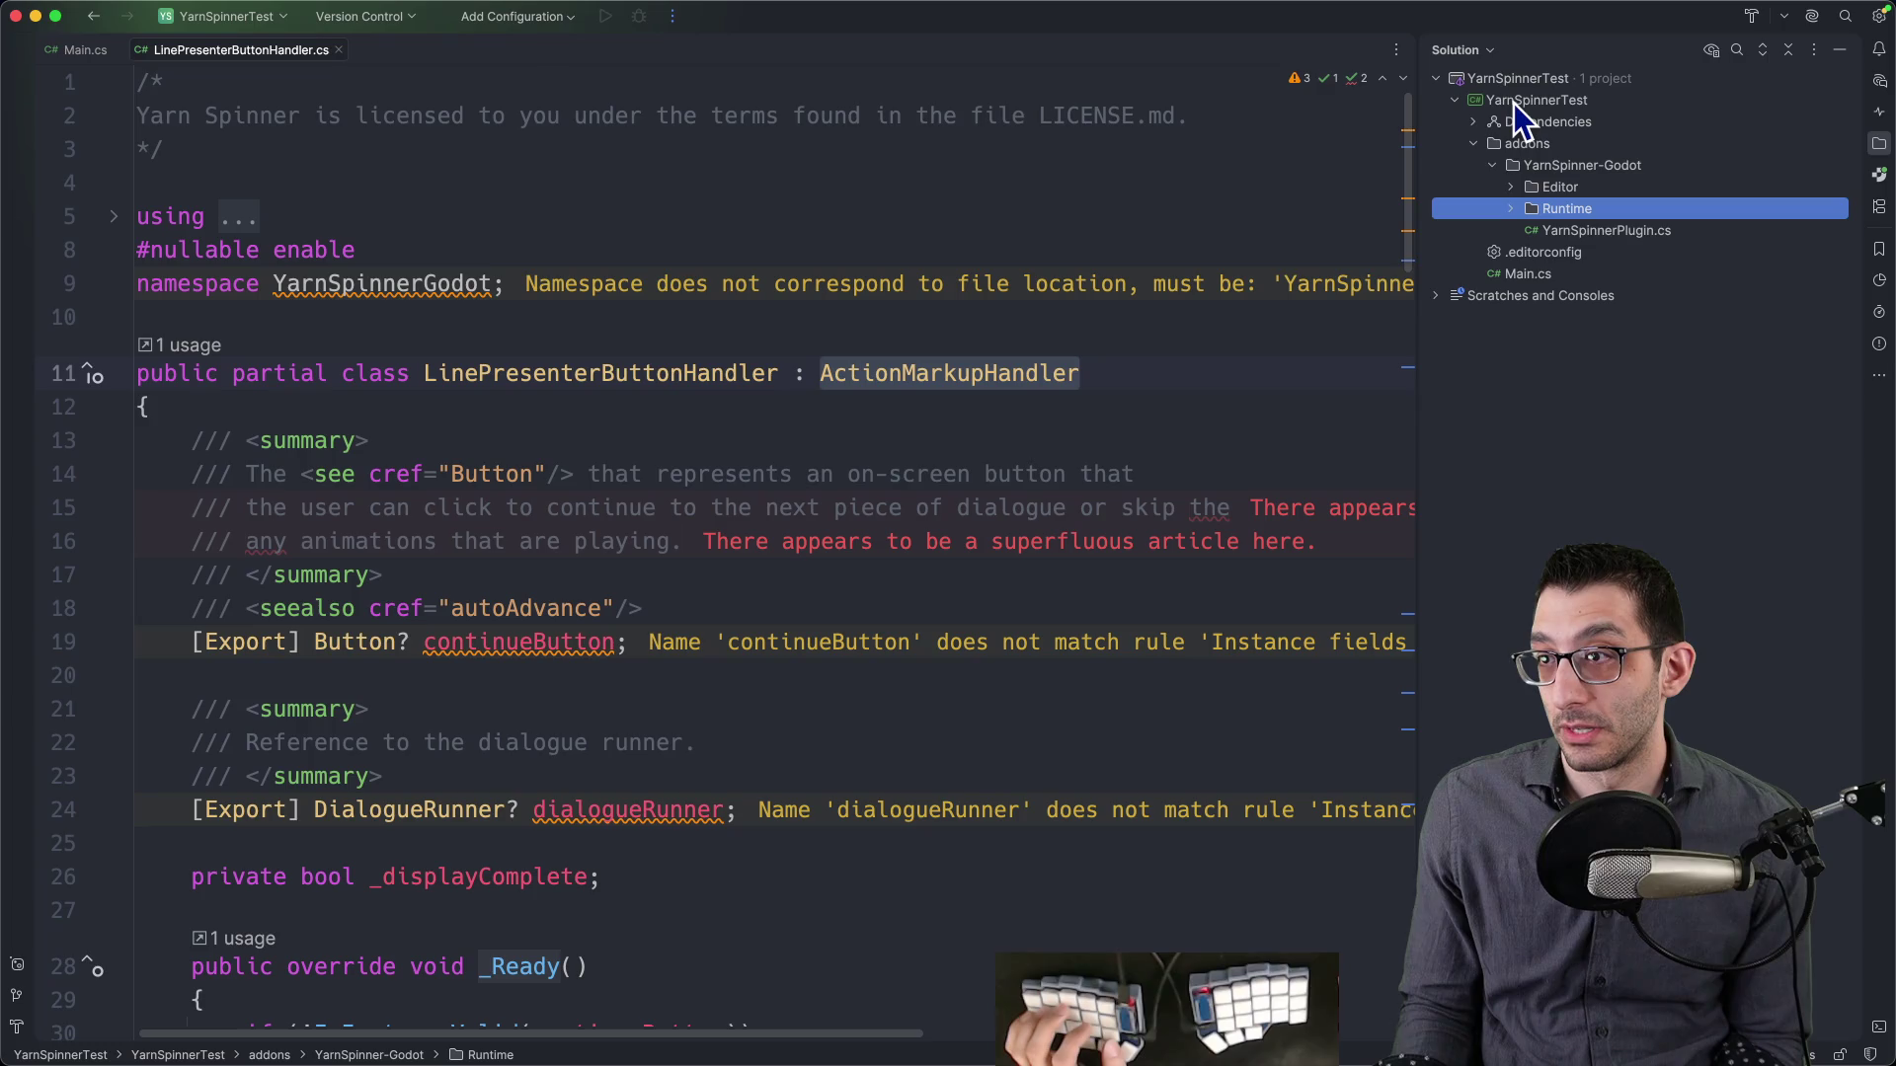
{"action": "right_click", "coordinate": [1517, 105]}
{"action": "mouse_move", "coordinate": [1553, 117]}
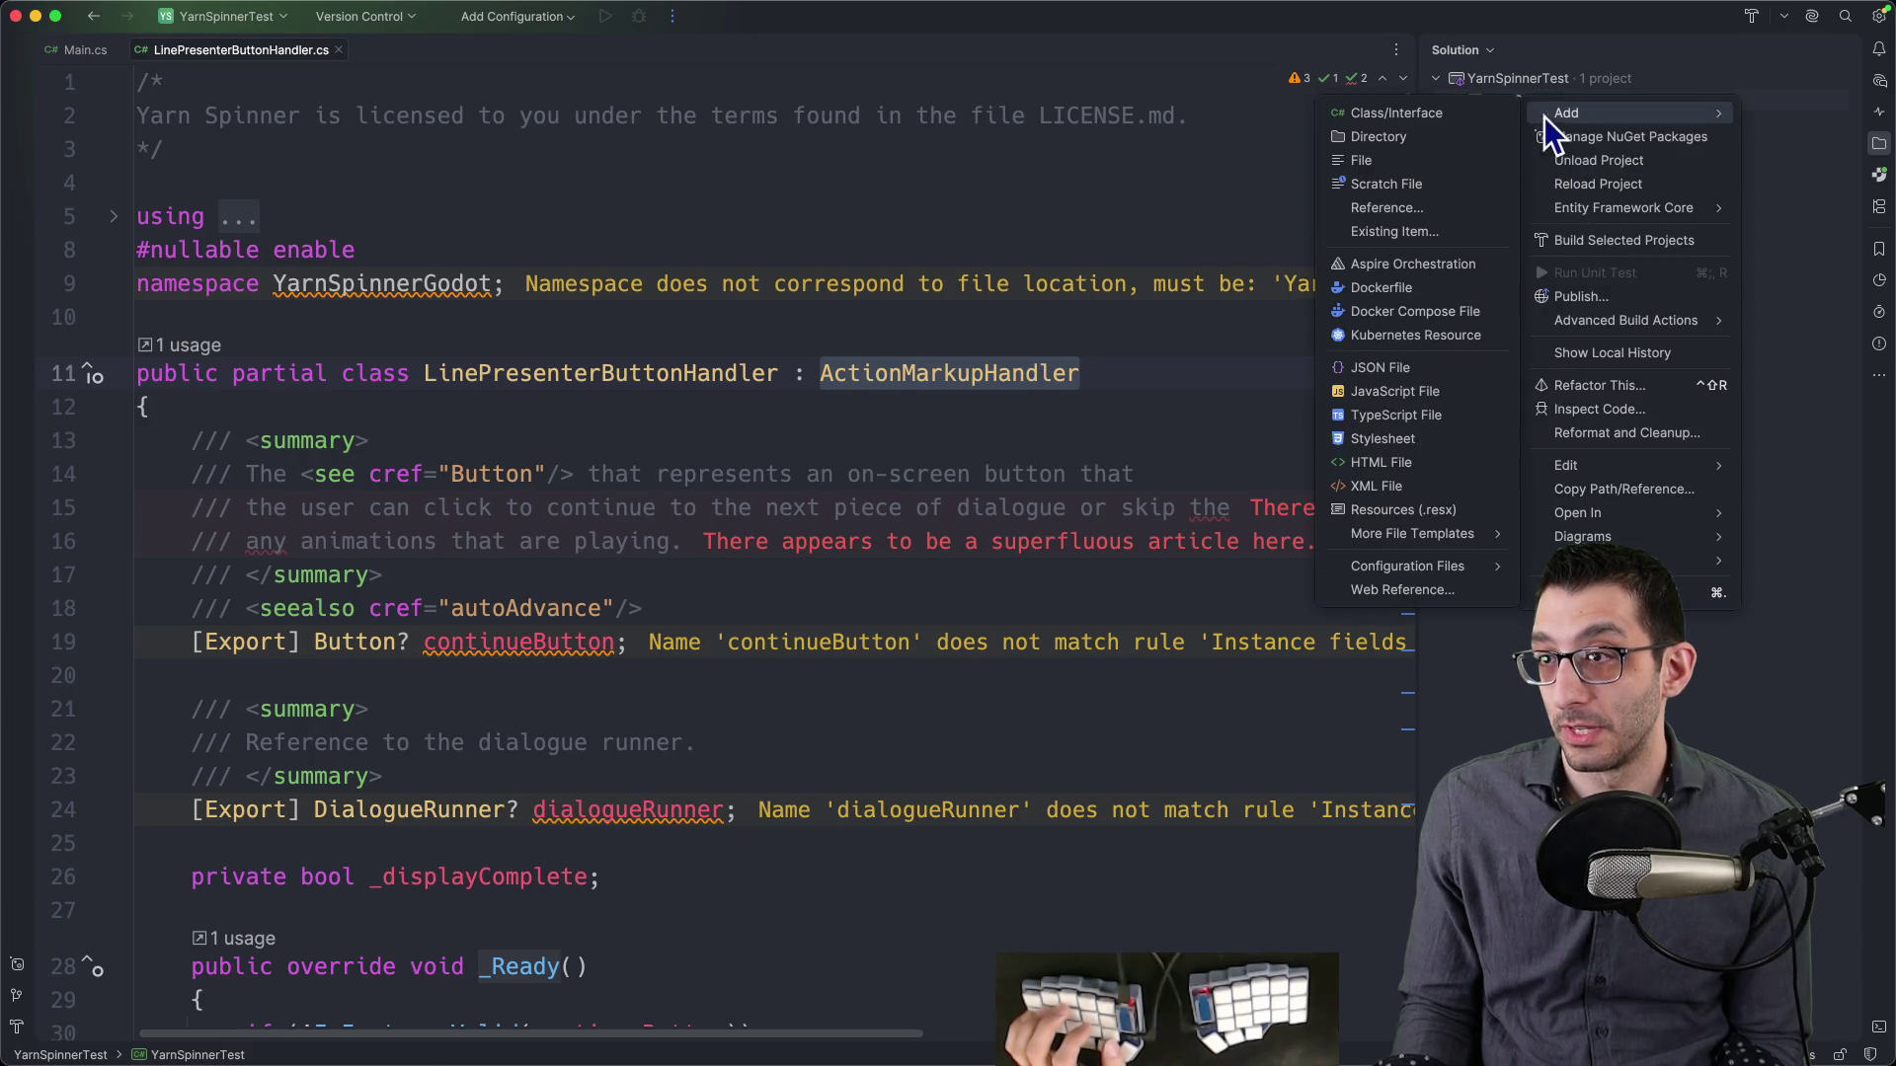
{"action": "key", "text": "Right"}
{"action": "key", "text": "Return"}
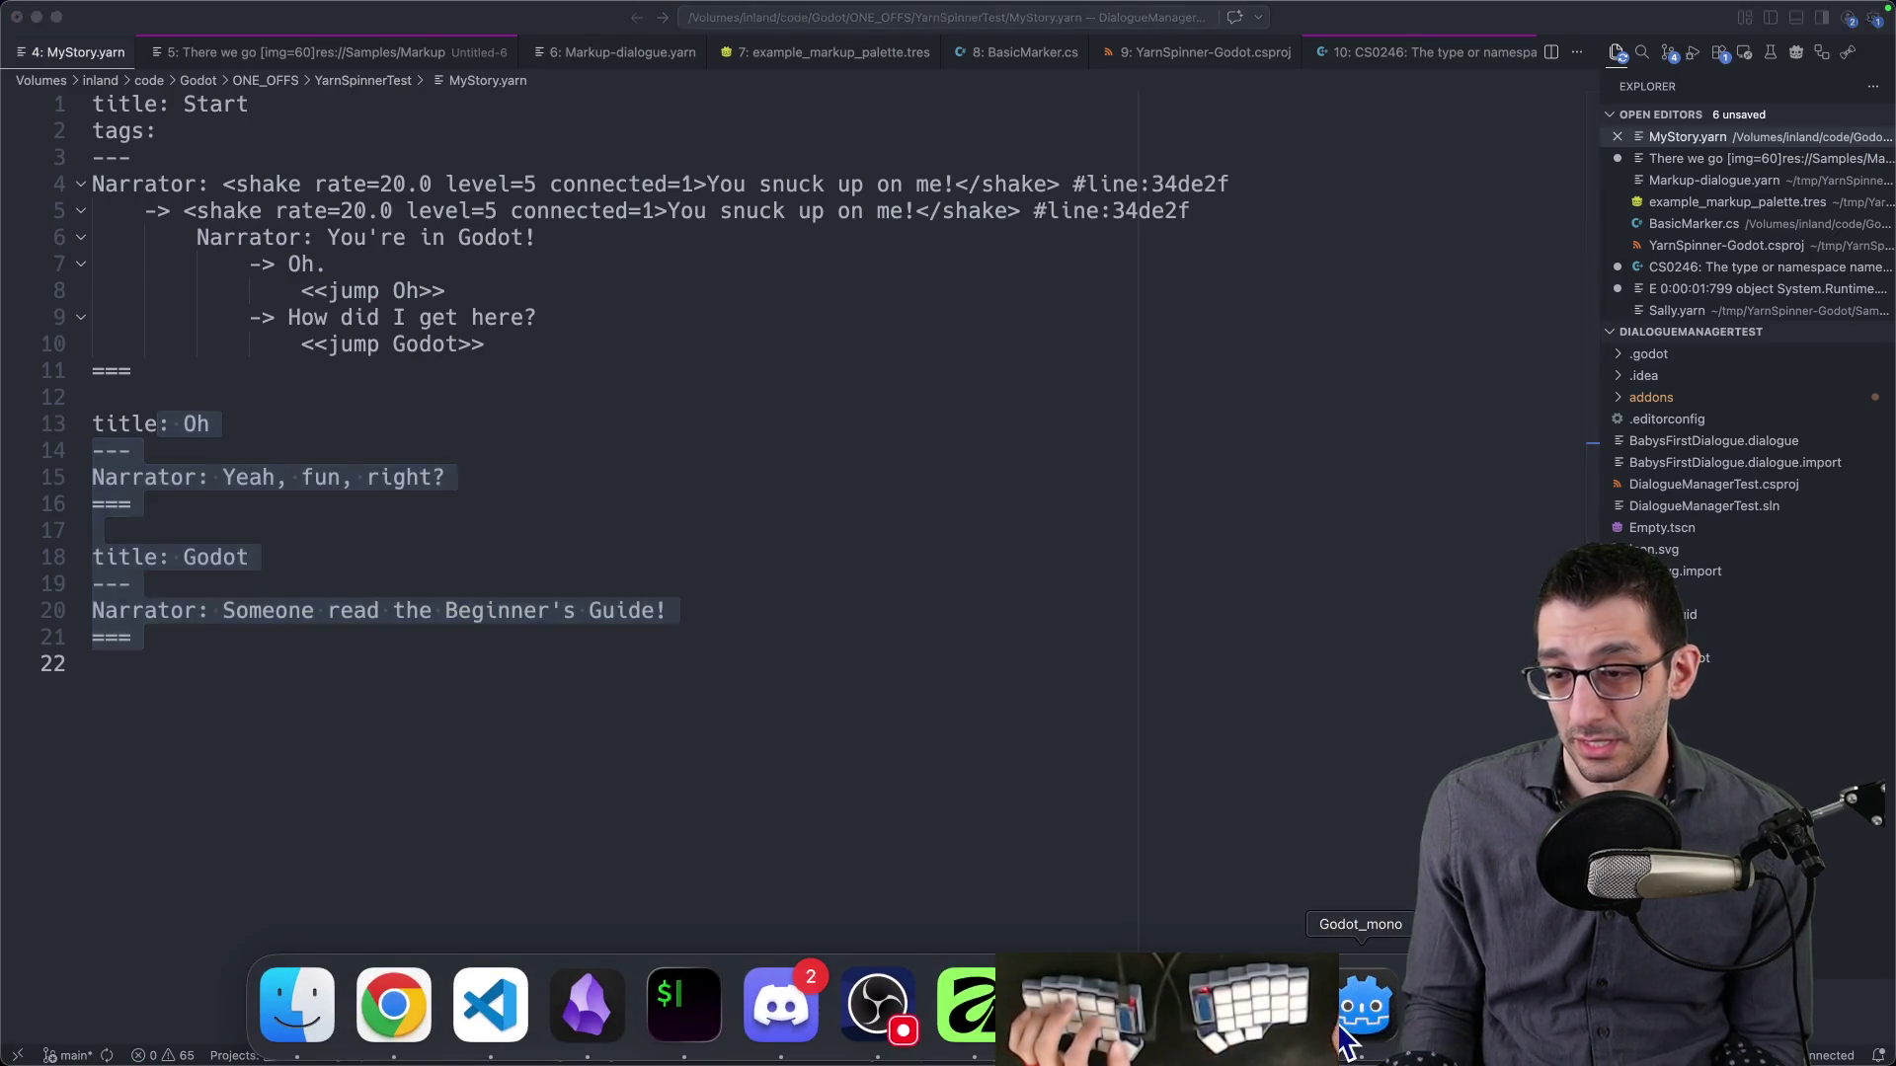
- Rename OurCustomLinePresenterHandler to CustomLinePresenterHandler by deleting the 'Our' prefix
{"action": "left_click", "coordinate": [1363, 1017]}
{"action": "scroll", "coordinate": [188, 504], "scroll_direction": "down", "scroll_amount": 1}
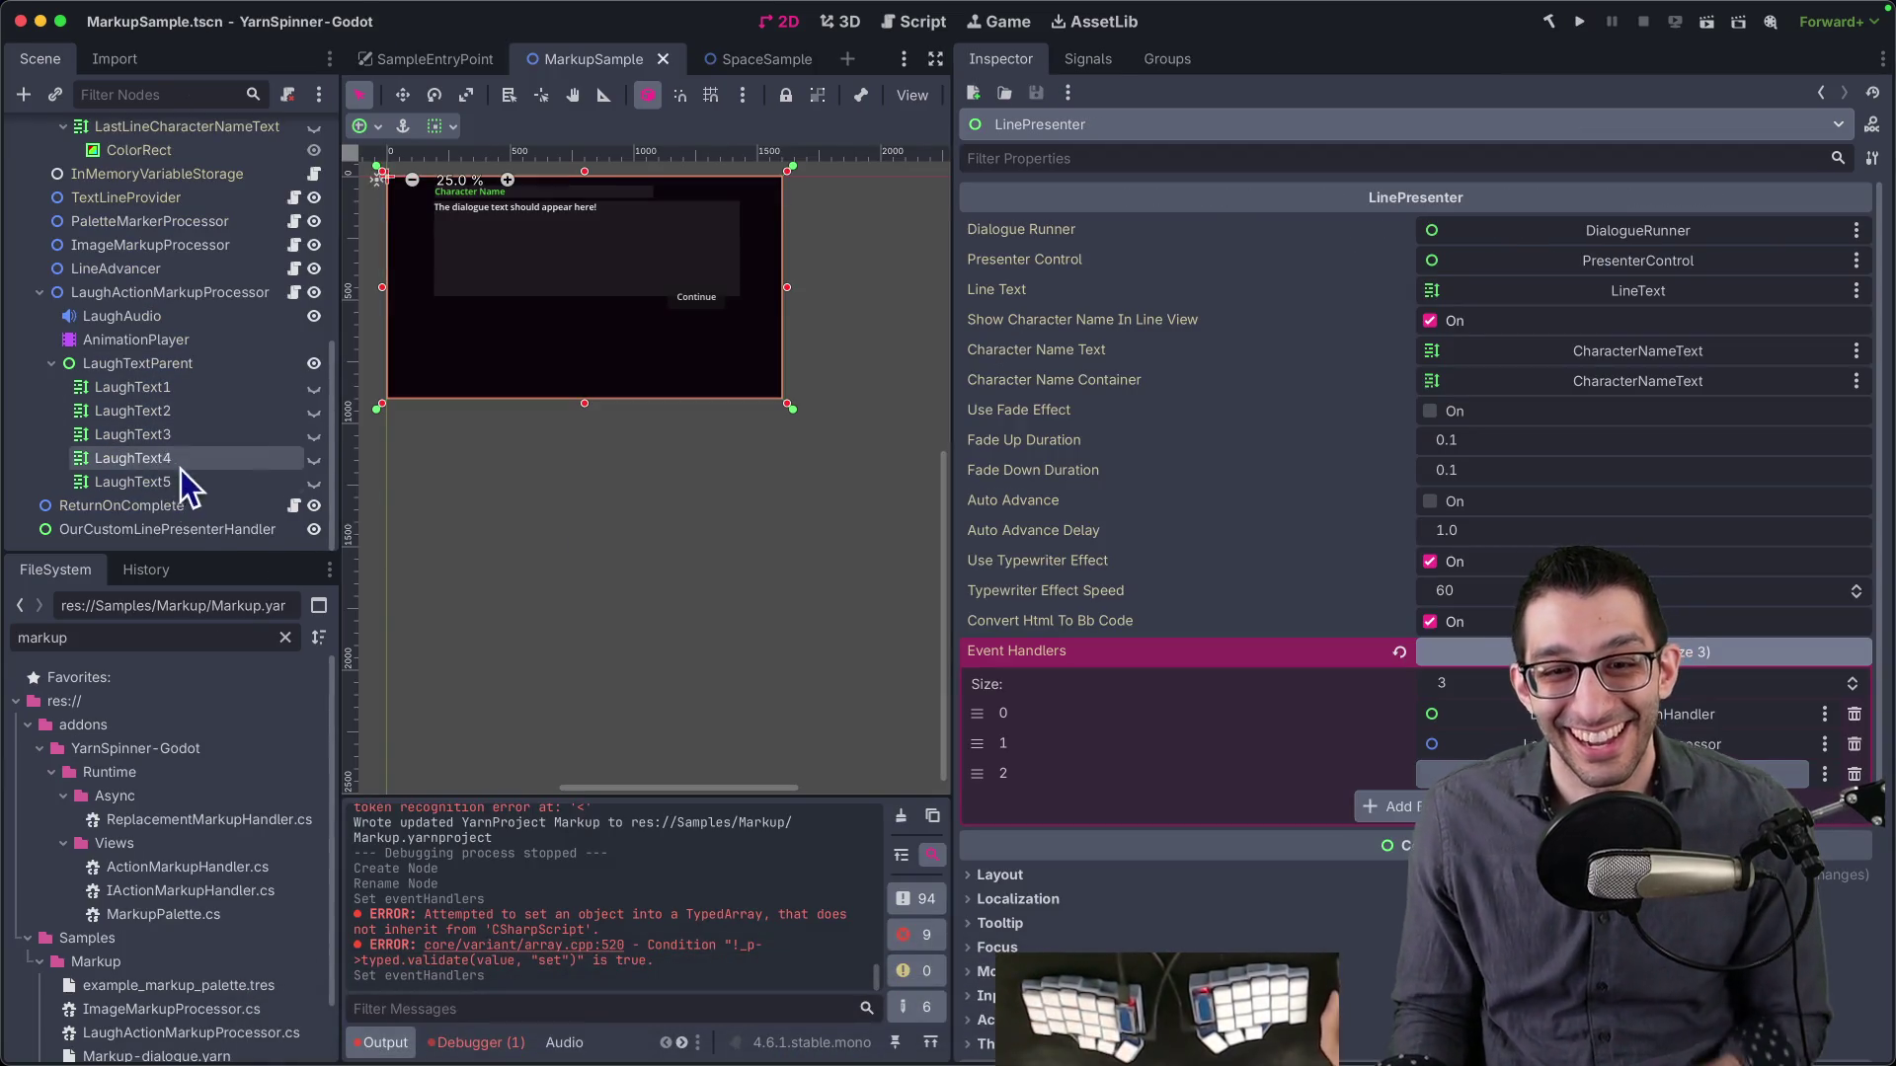
{"action": "left_click", "coordinate": [188, 530]}
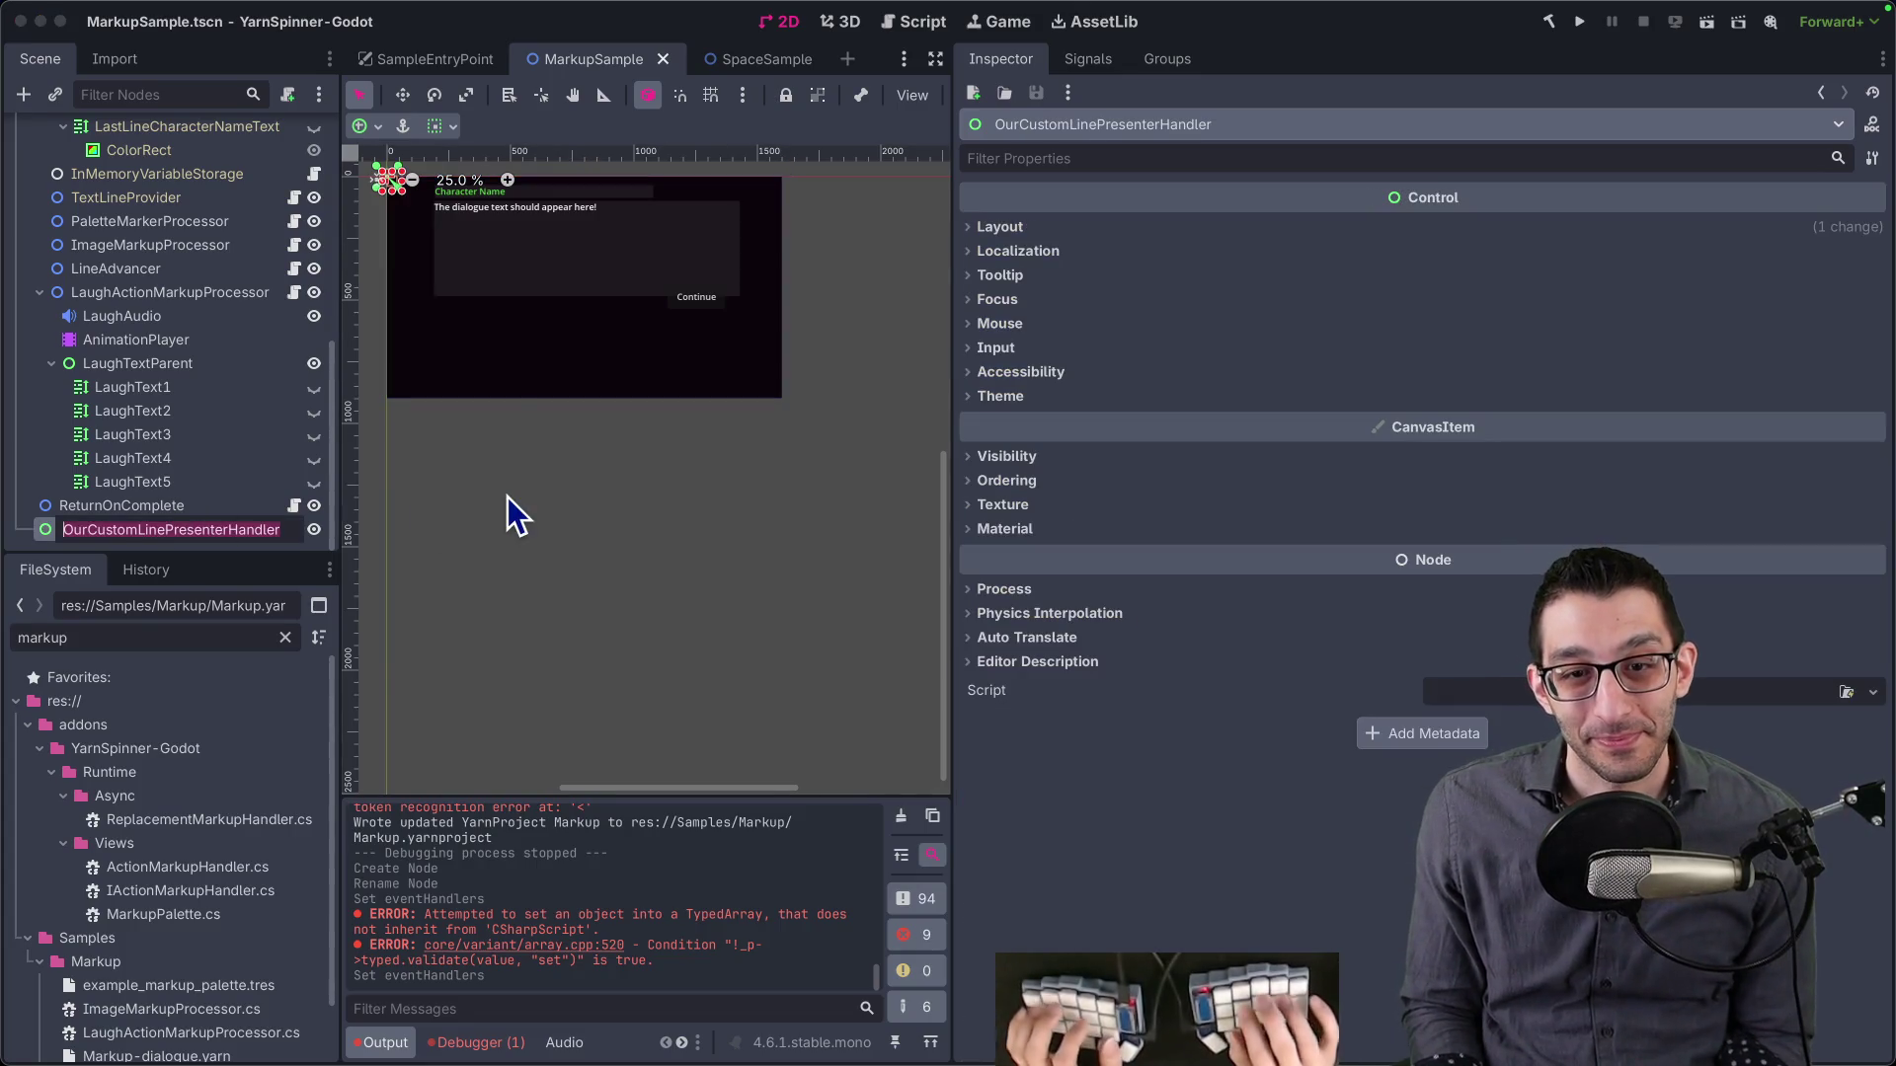
{"action": "key", "text": "F2"}
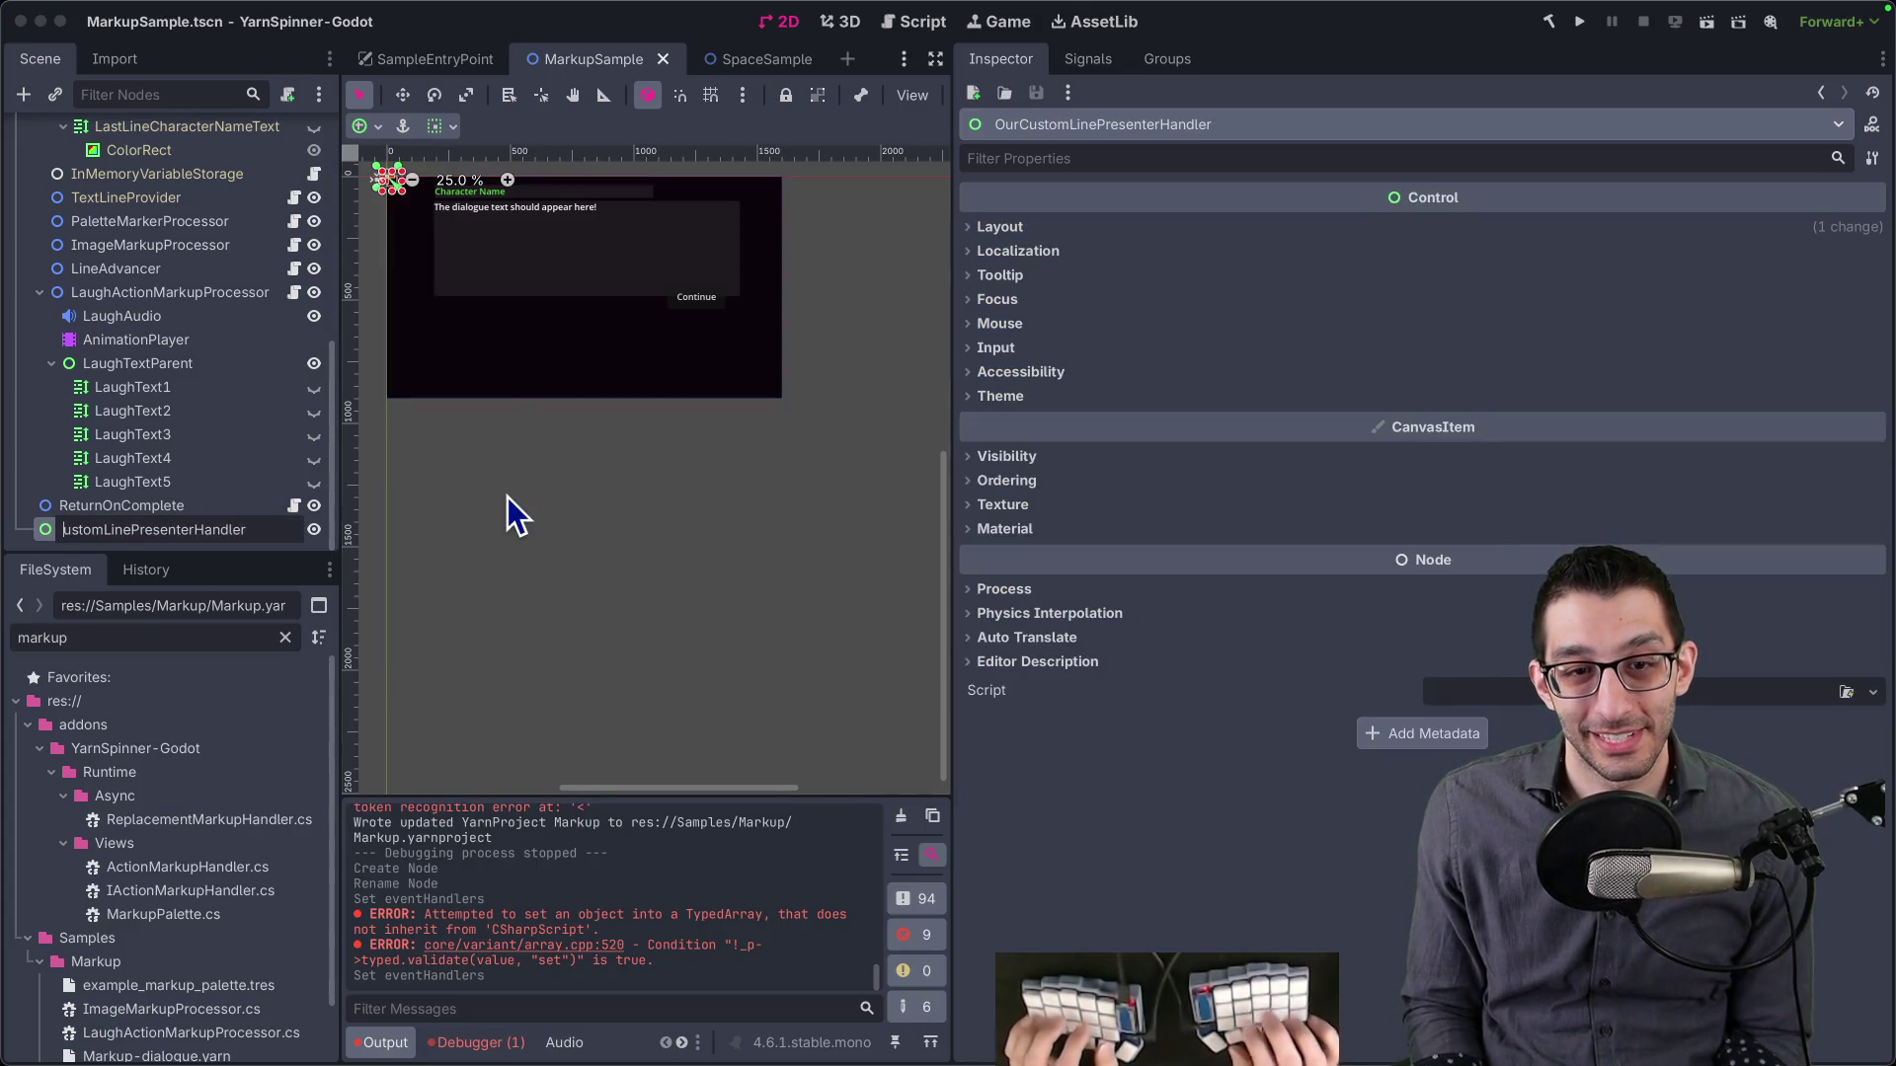
{"action": "key", "text": "Home"}
{"action": "key", "text": "Delete"}
{"action": "key", "text": "Delete"}
{"action": "key", "text": "Delete"}
{"action": "key", "text": "Return"}
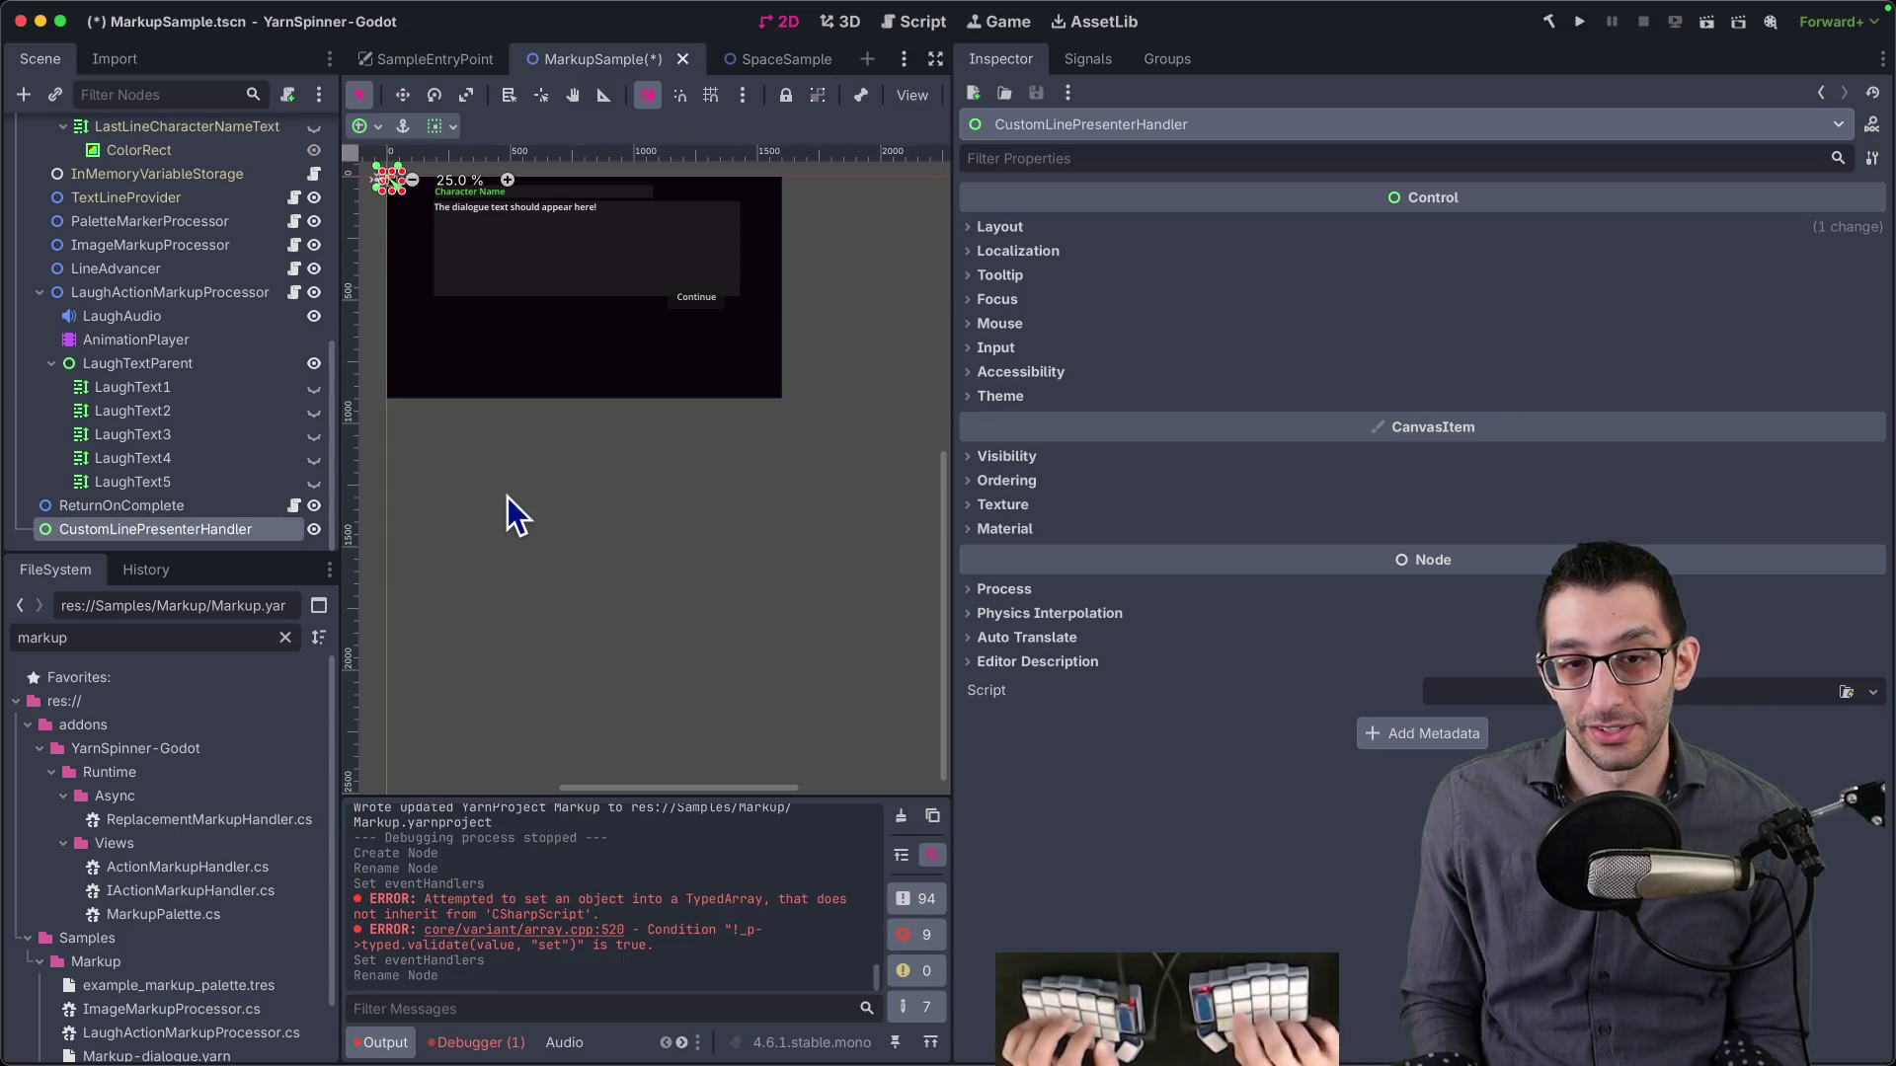
{"action": "key", "text": "super+Tab"}
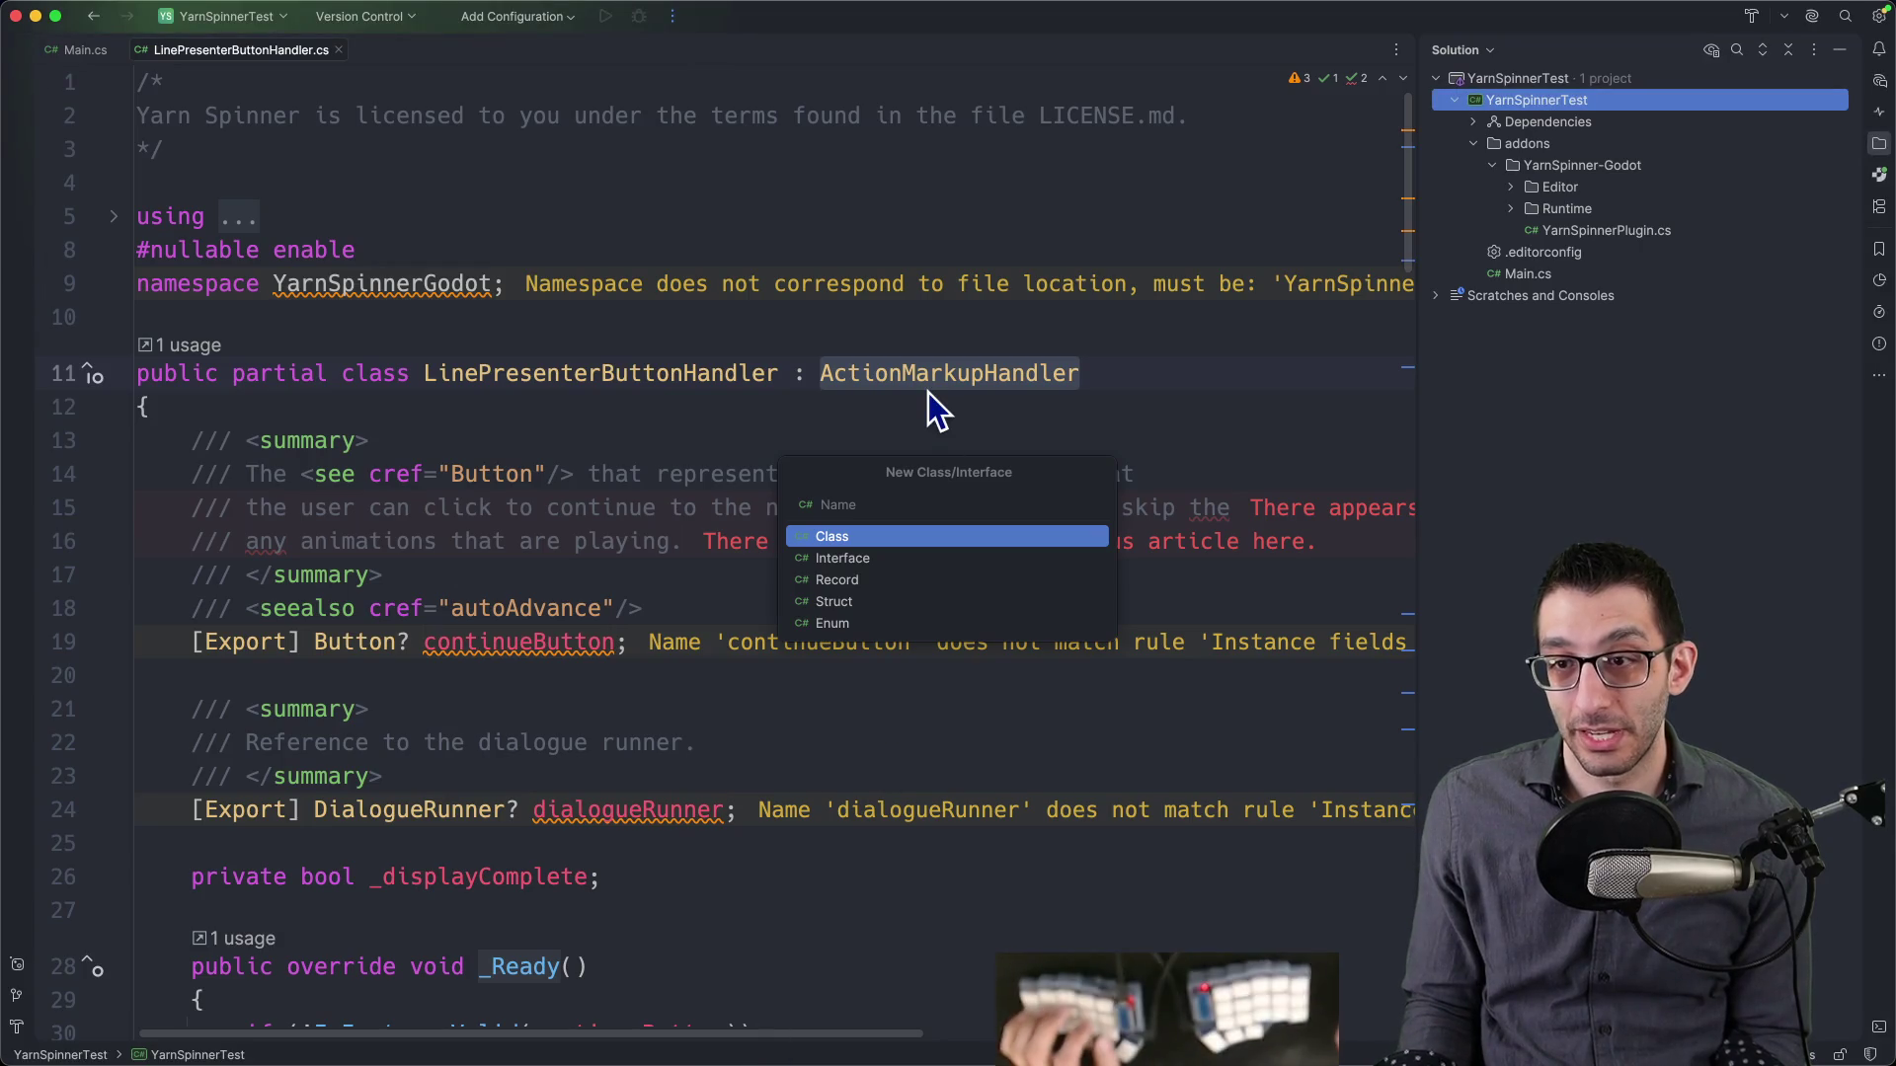
- Create a CustomLinePresenterHandler class in the YarnSpinnerTest project
{"action": "key", "text": "Escape"}
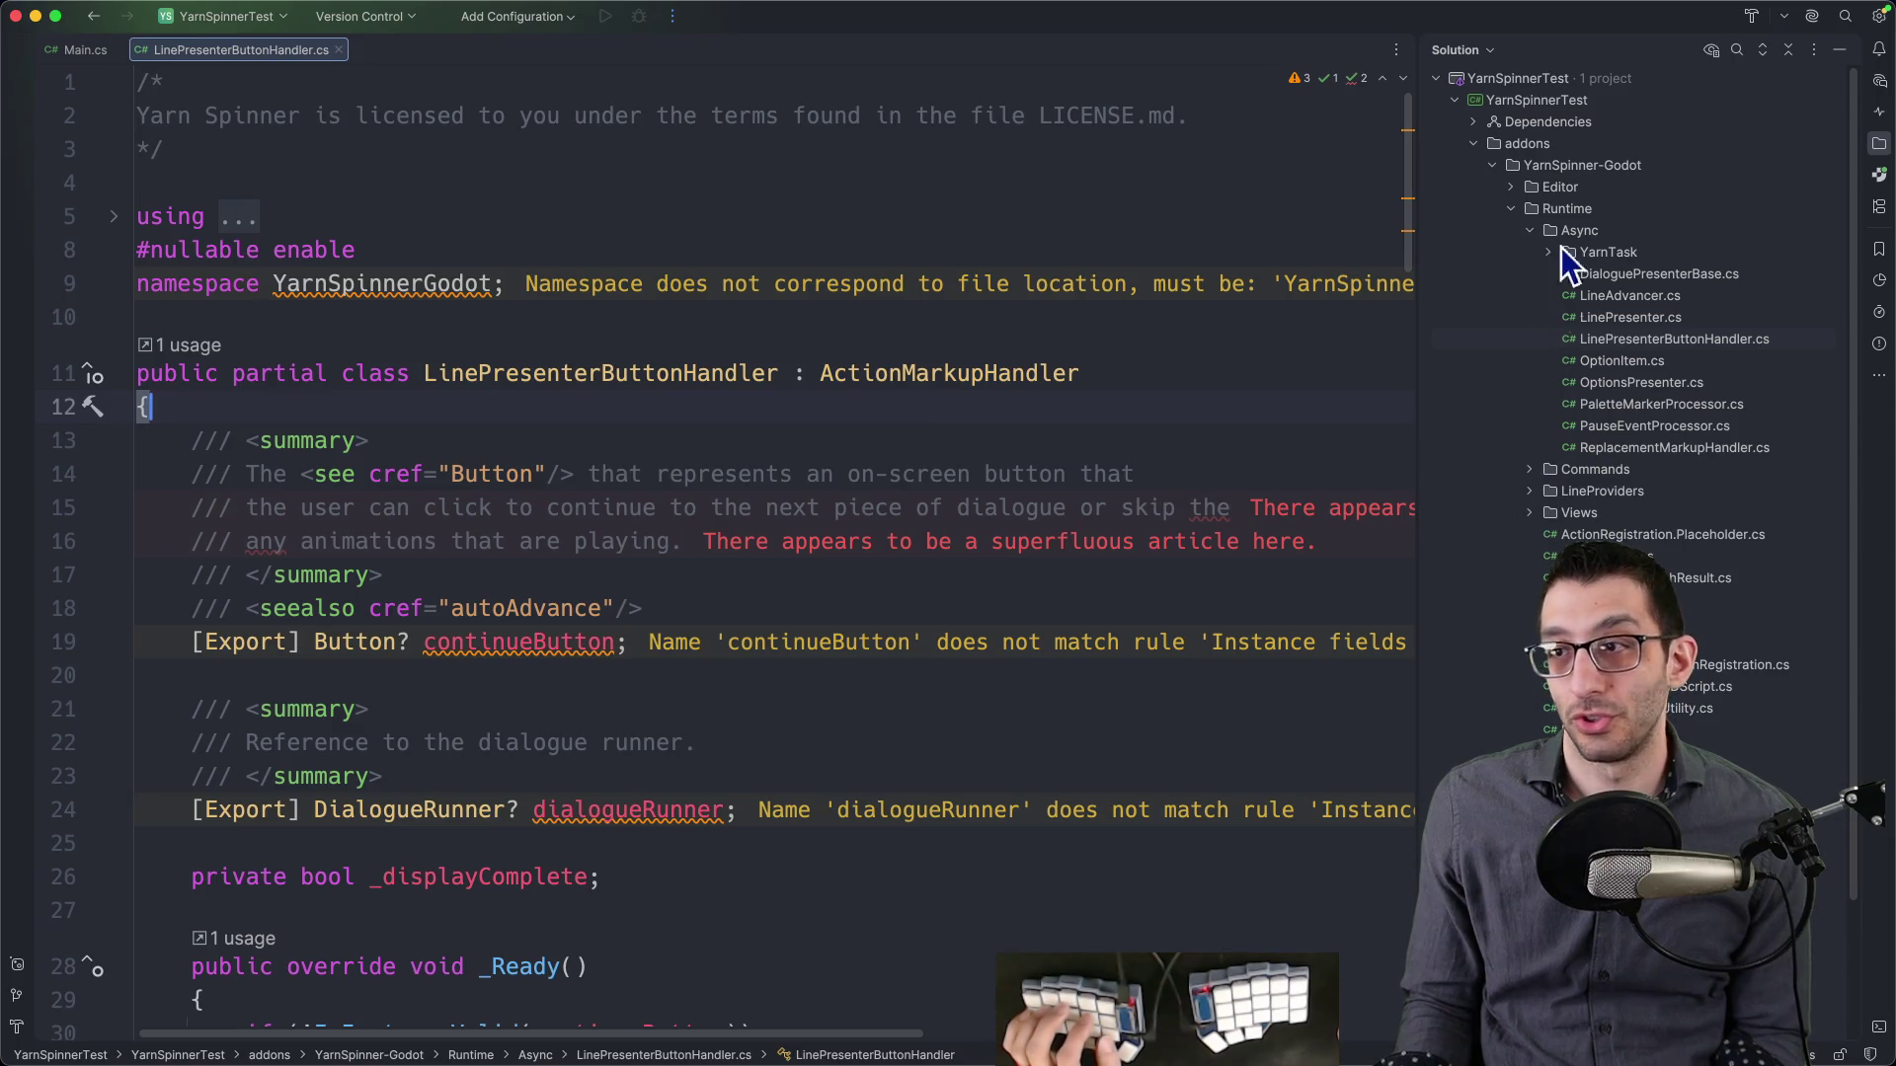
{"action": "right_click", "coordinate": [1537, 102]}
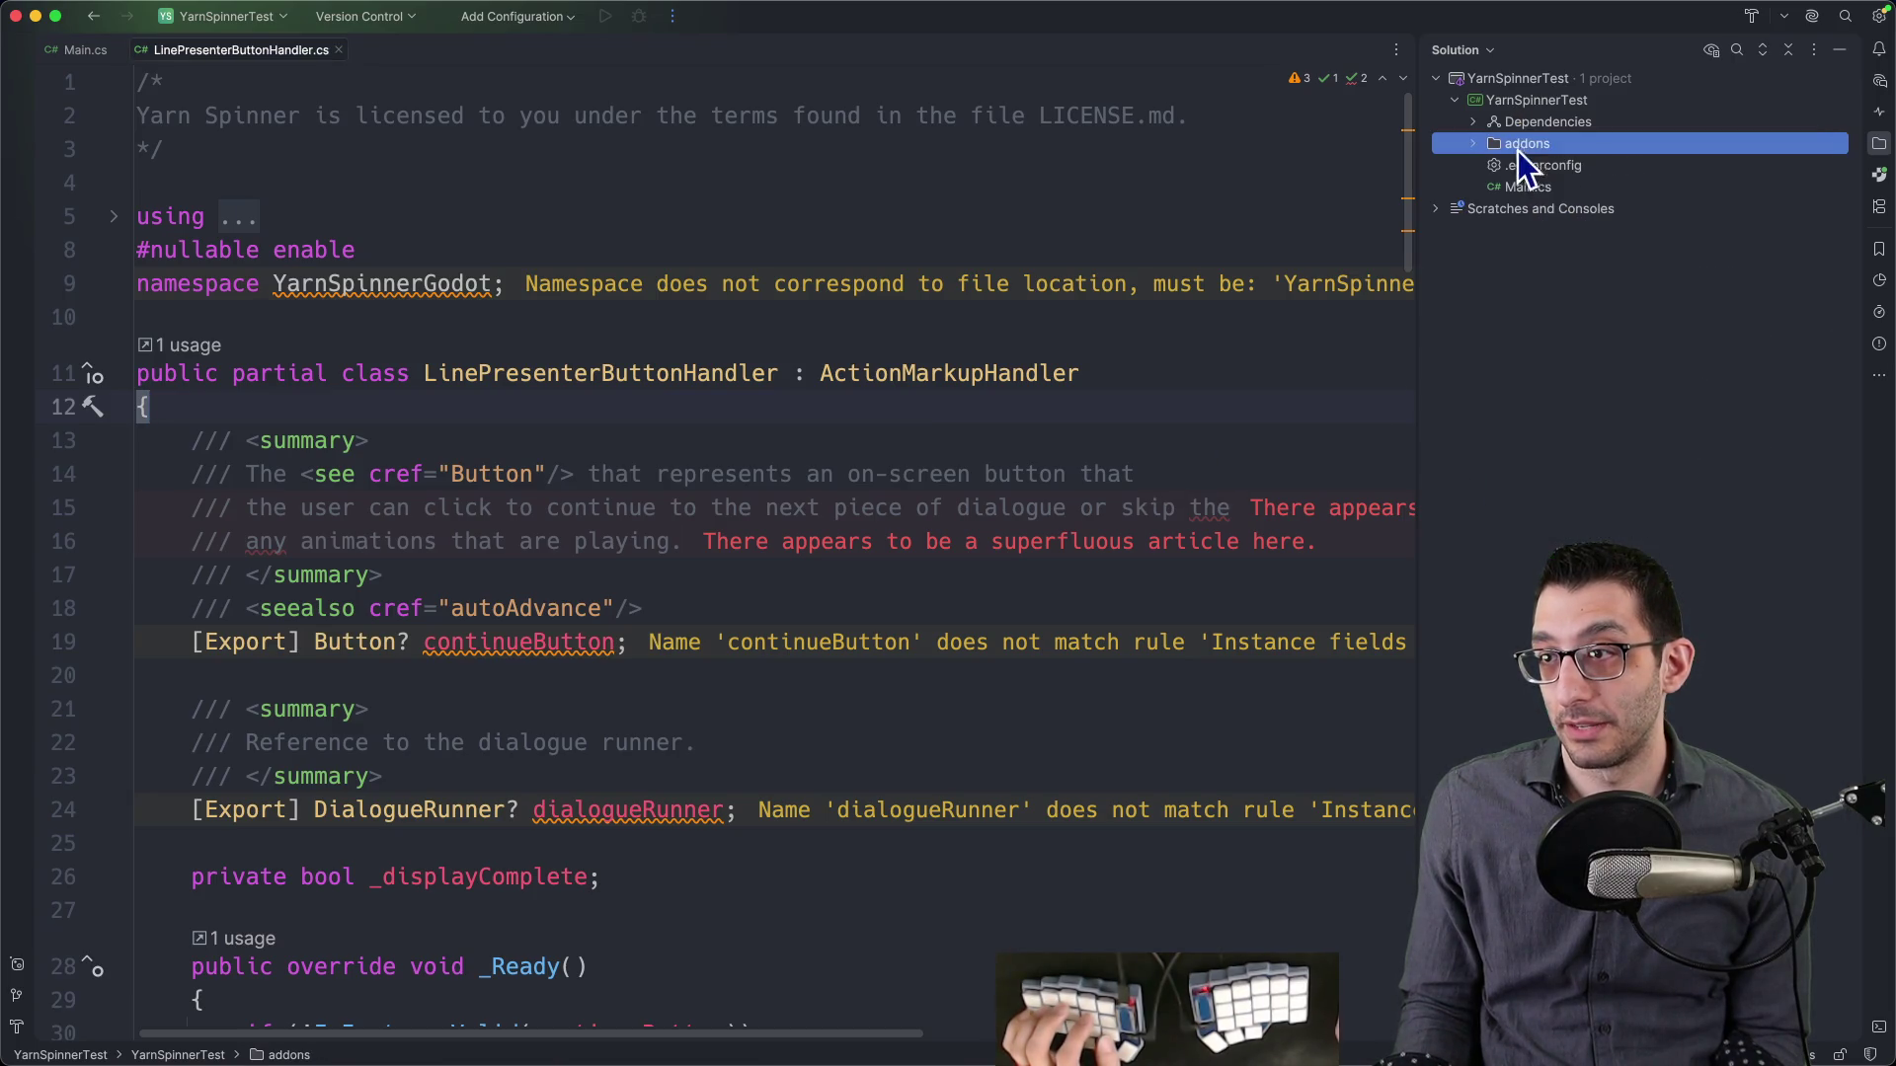
{"action": "mouse_move", "coordinate": [1567, 110]}
{"action": "left_click", "coordinate": [1485, 111]}
{"action": "type", "text": "CustomLinePresenterHandler"}
{"action": "key", "text": "Return"}
- Declare CustomLinePresenterHandler as a partial class deriving from ActionMarkupHandler
{"action": "key", "text": "ctrl+Tab"}
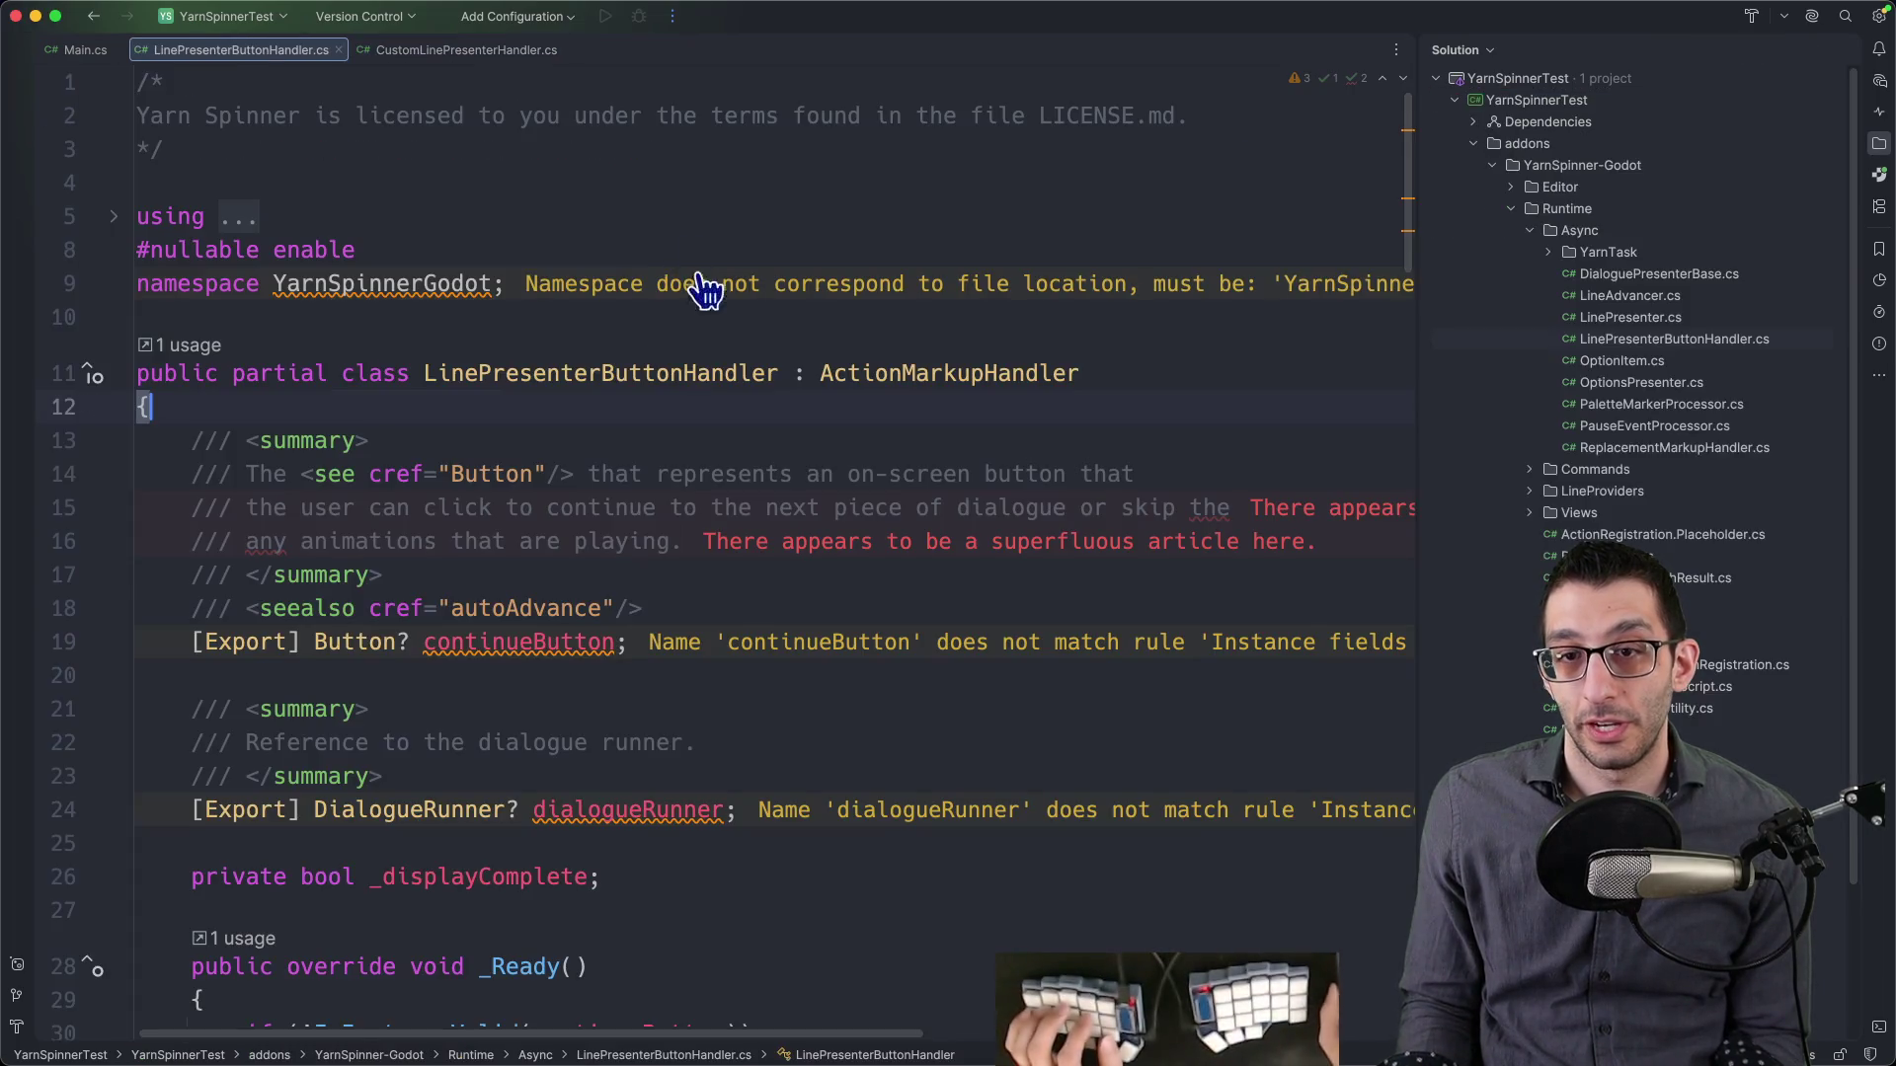
{"action": "double_click", "coordinate": [993, 375]}
{"action": "key", "text": "ctrl+Tab"}
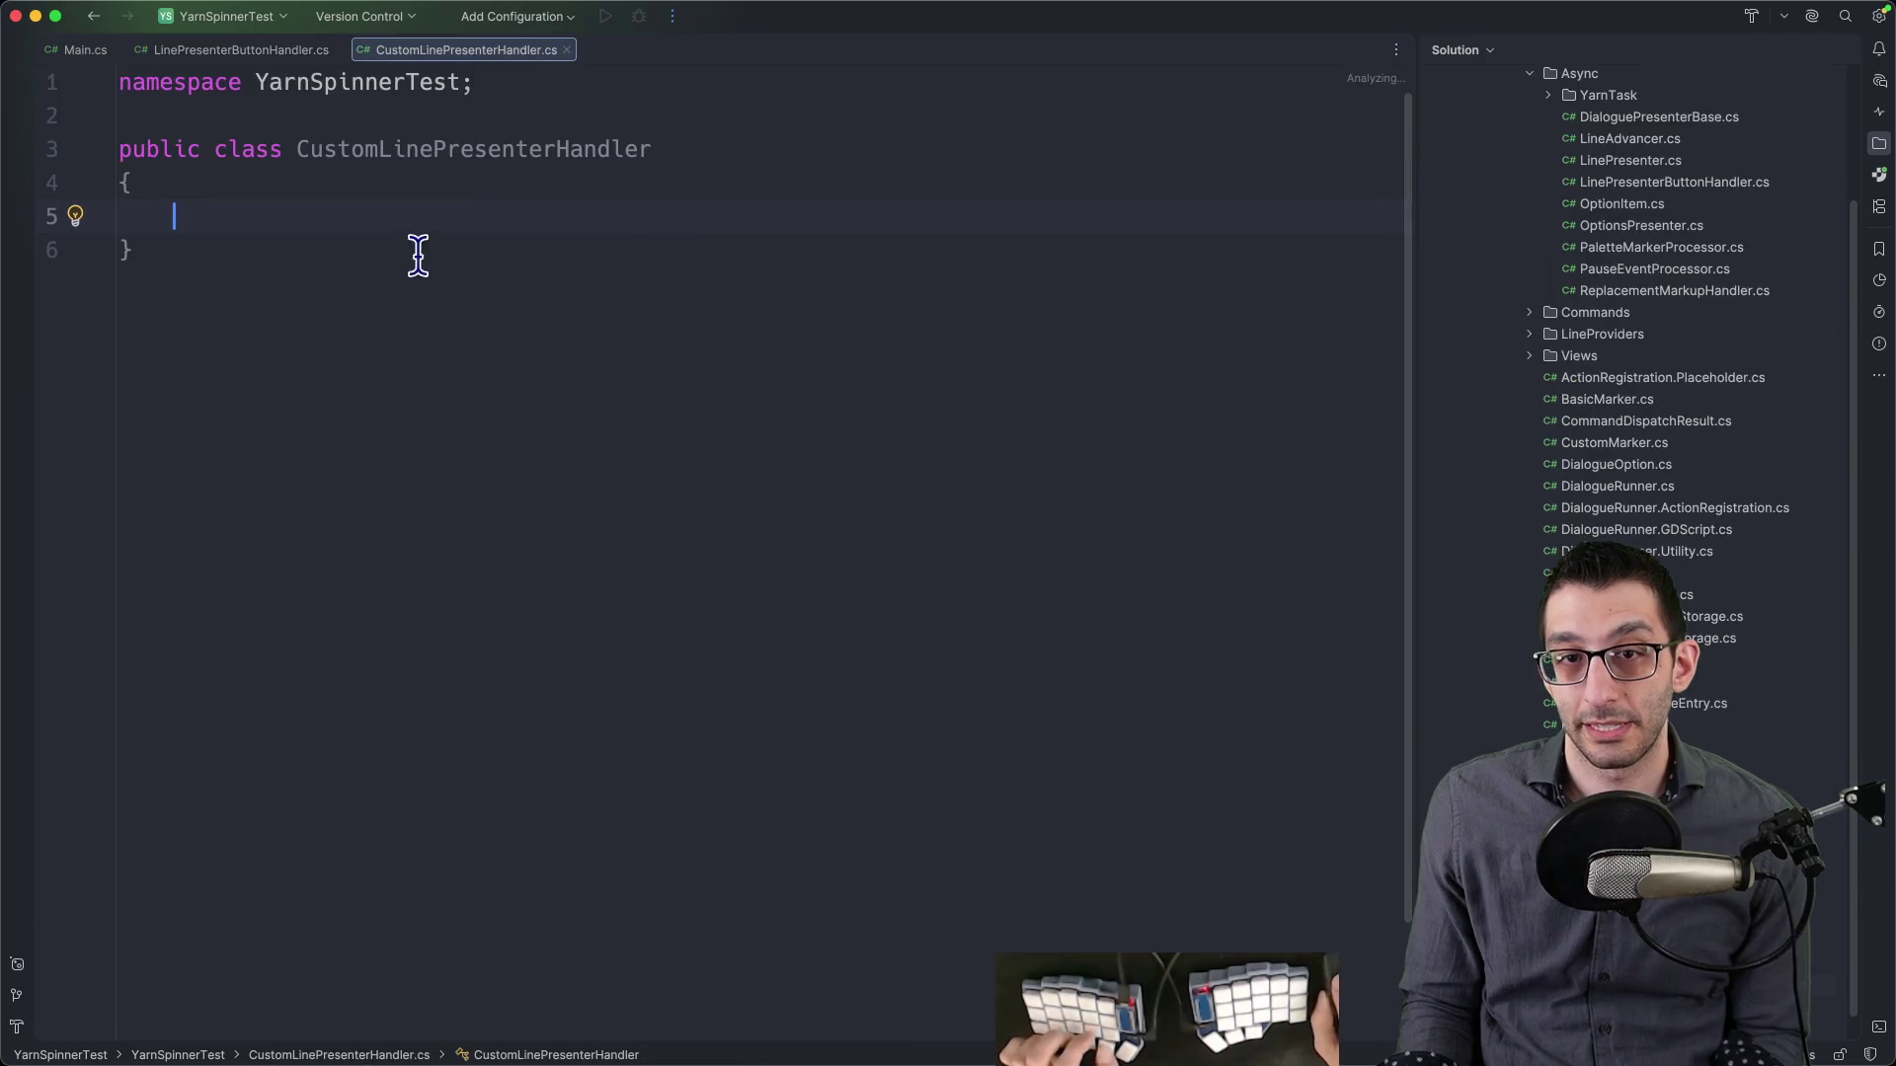
{"action": "type", "text": "partial "}
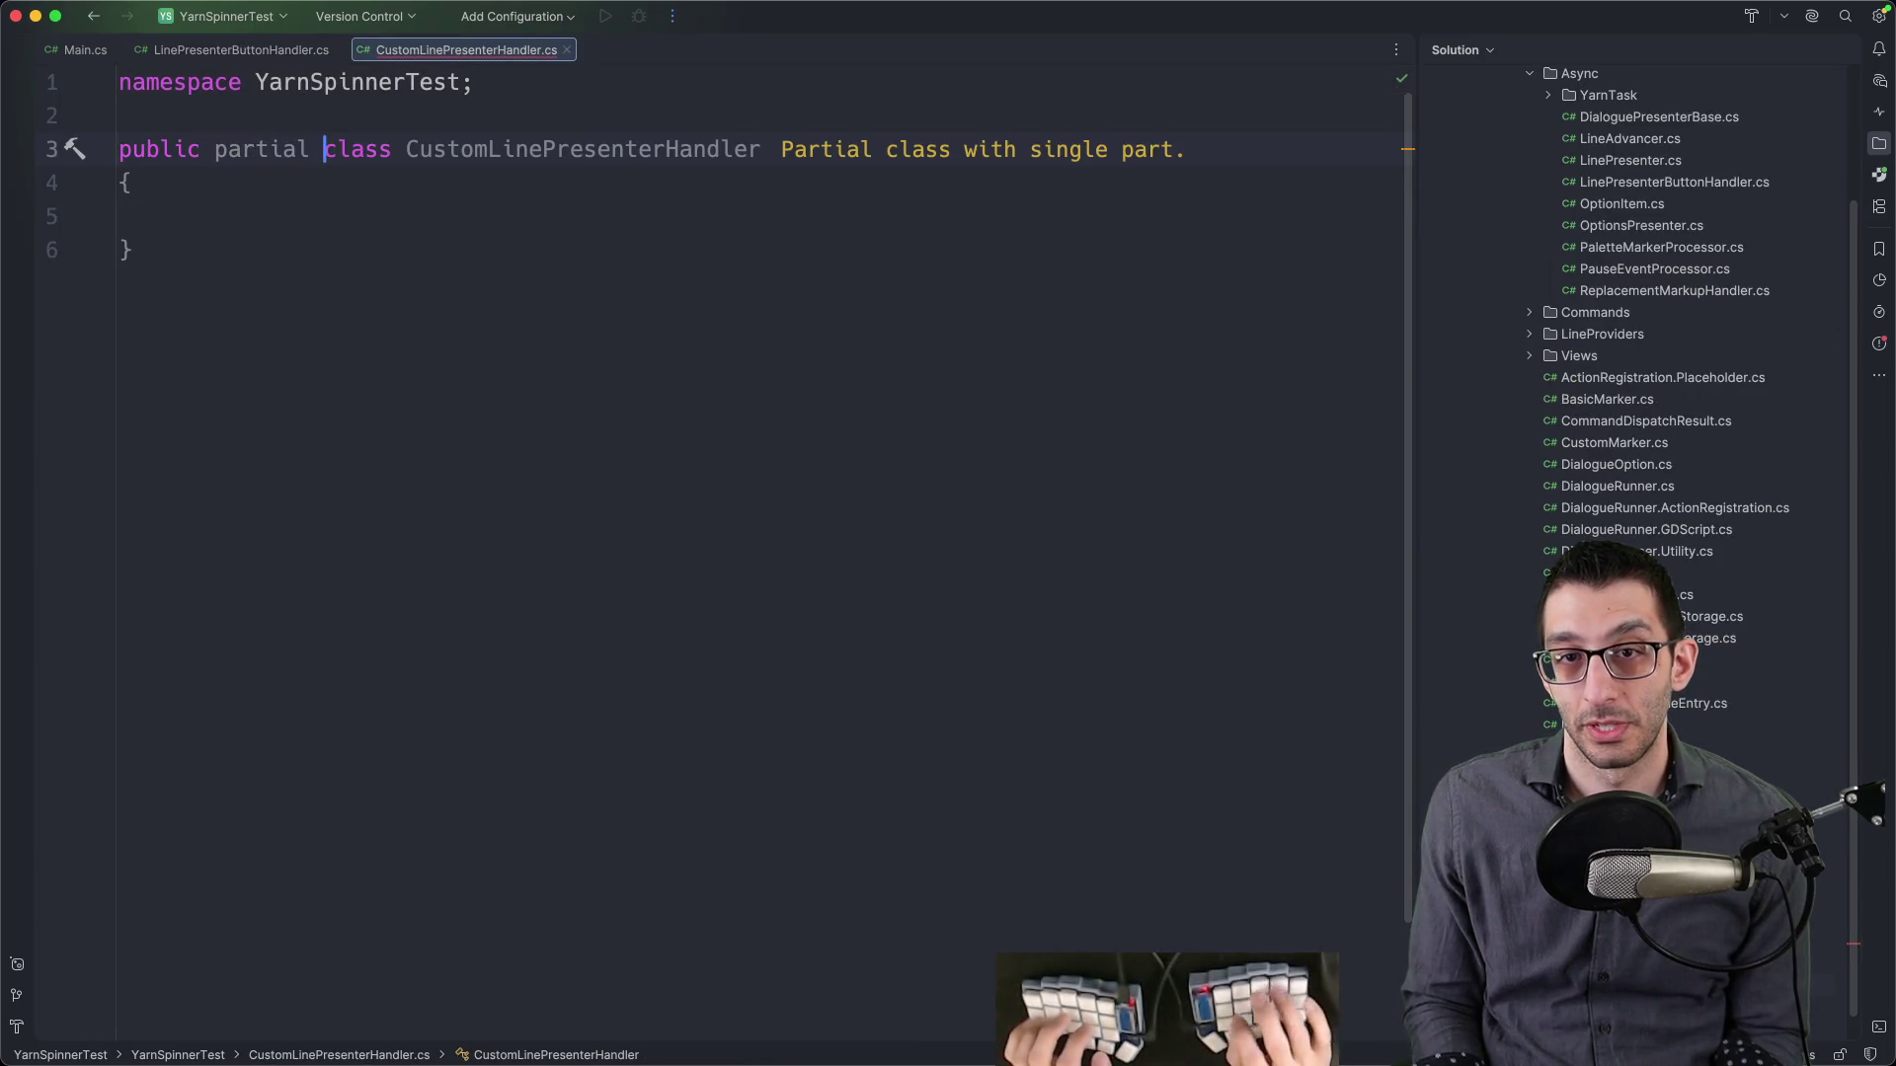
{"action": "type", "text": ": ActionMarkupHandler"}
{"action": "key", "text": "Tab"}
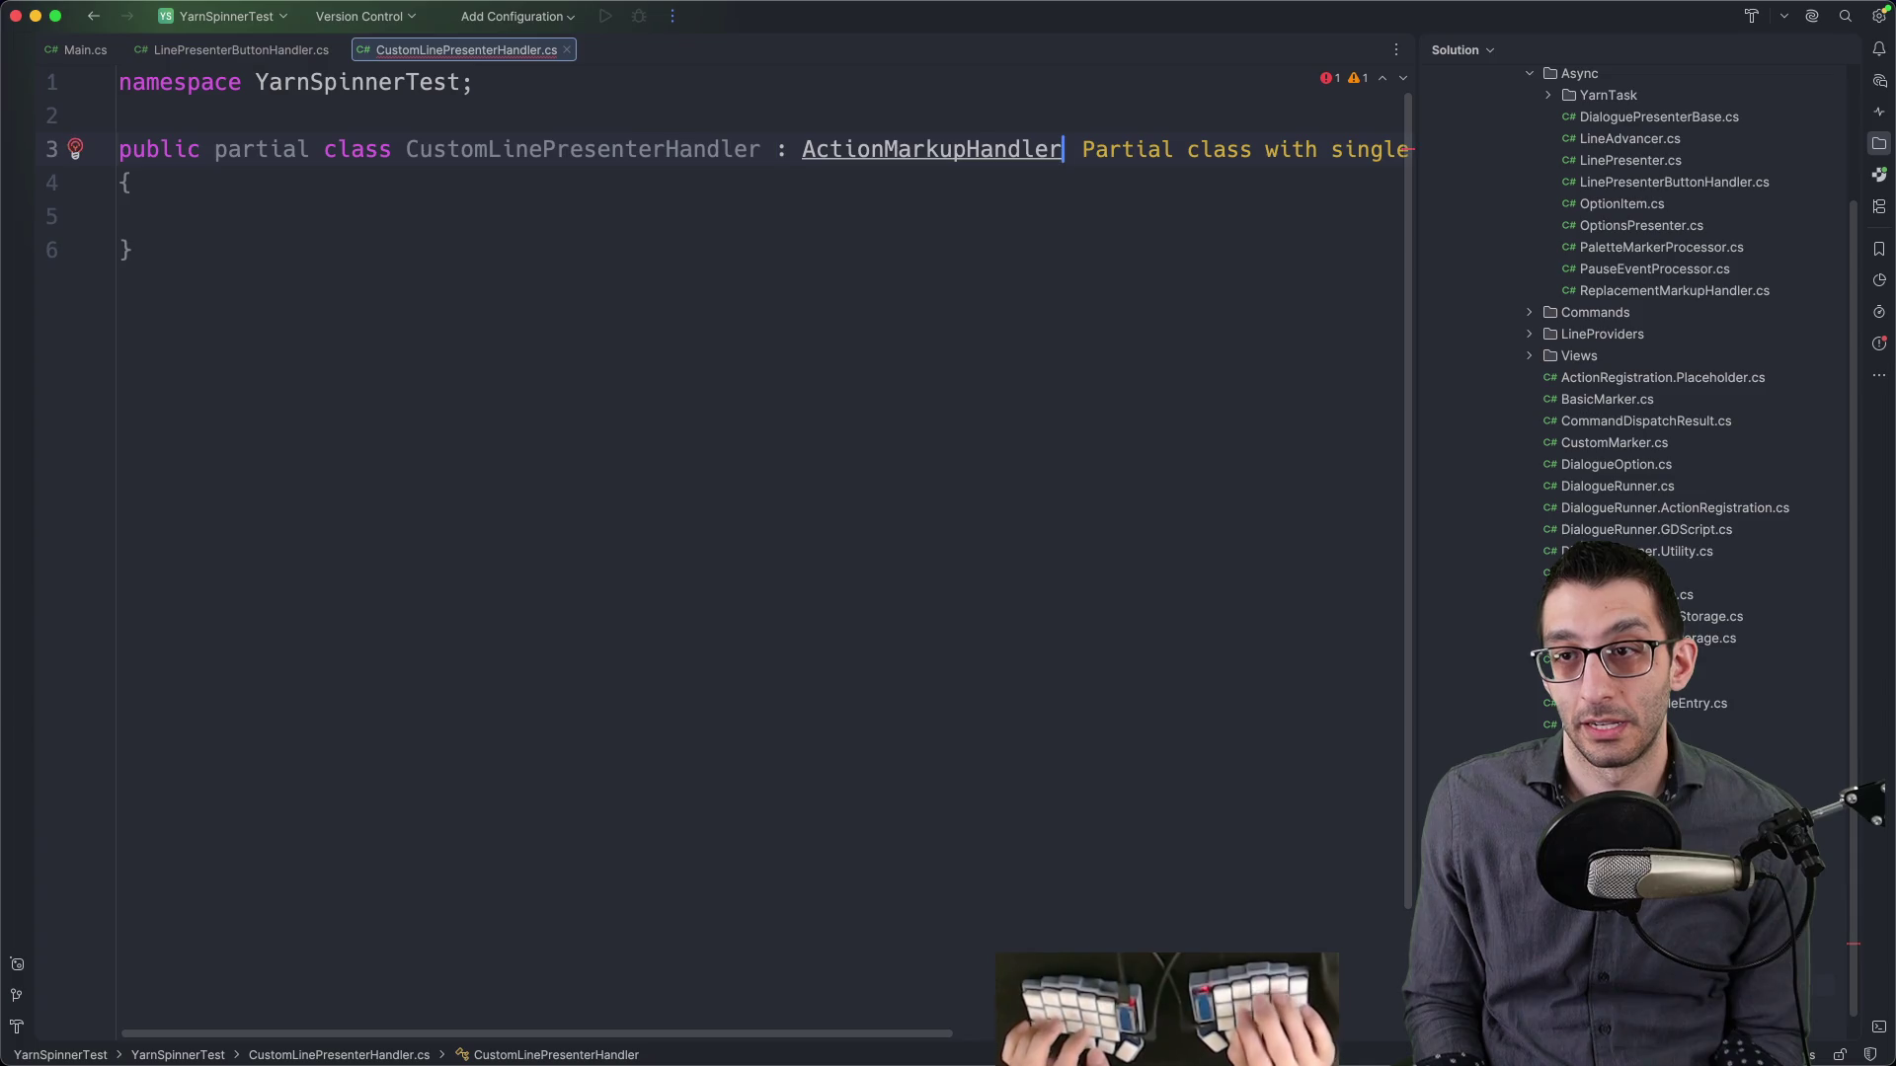
- Generate CustomLinePresenterHandler's missing override methods
{"action": "key", "text": "Escape"}
{"action": "key", "text": "ctrl+Tab"}
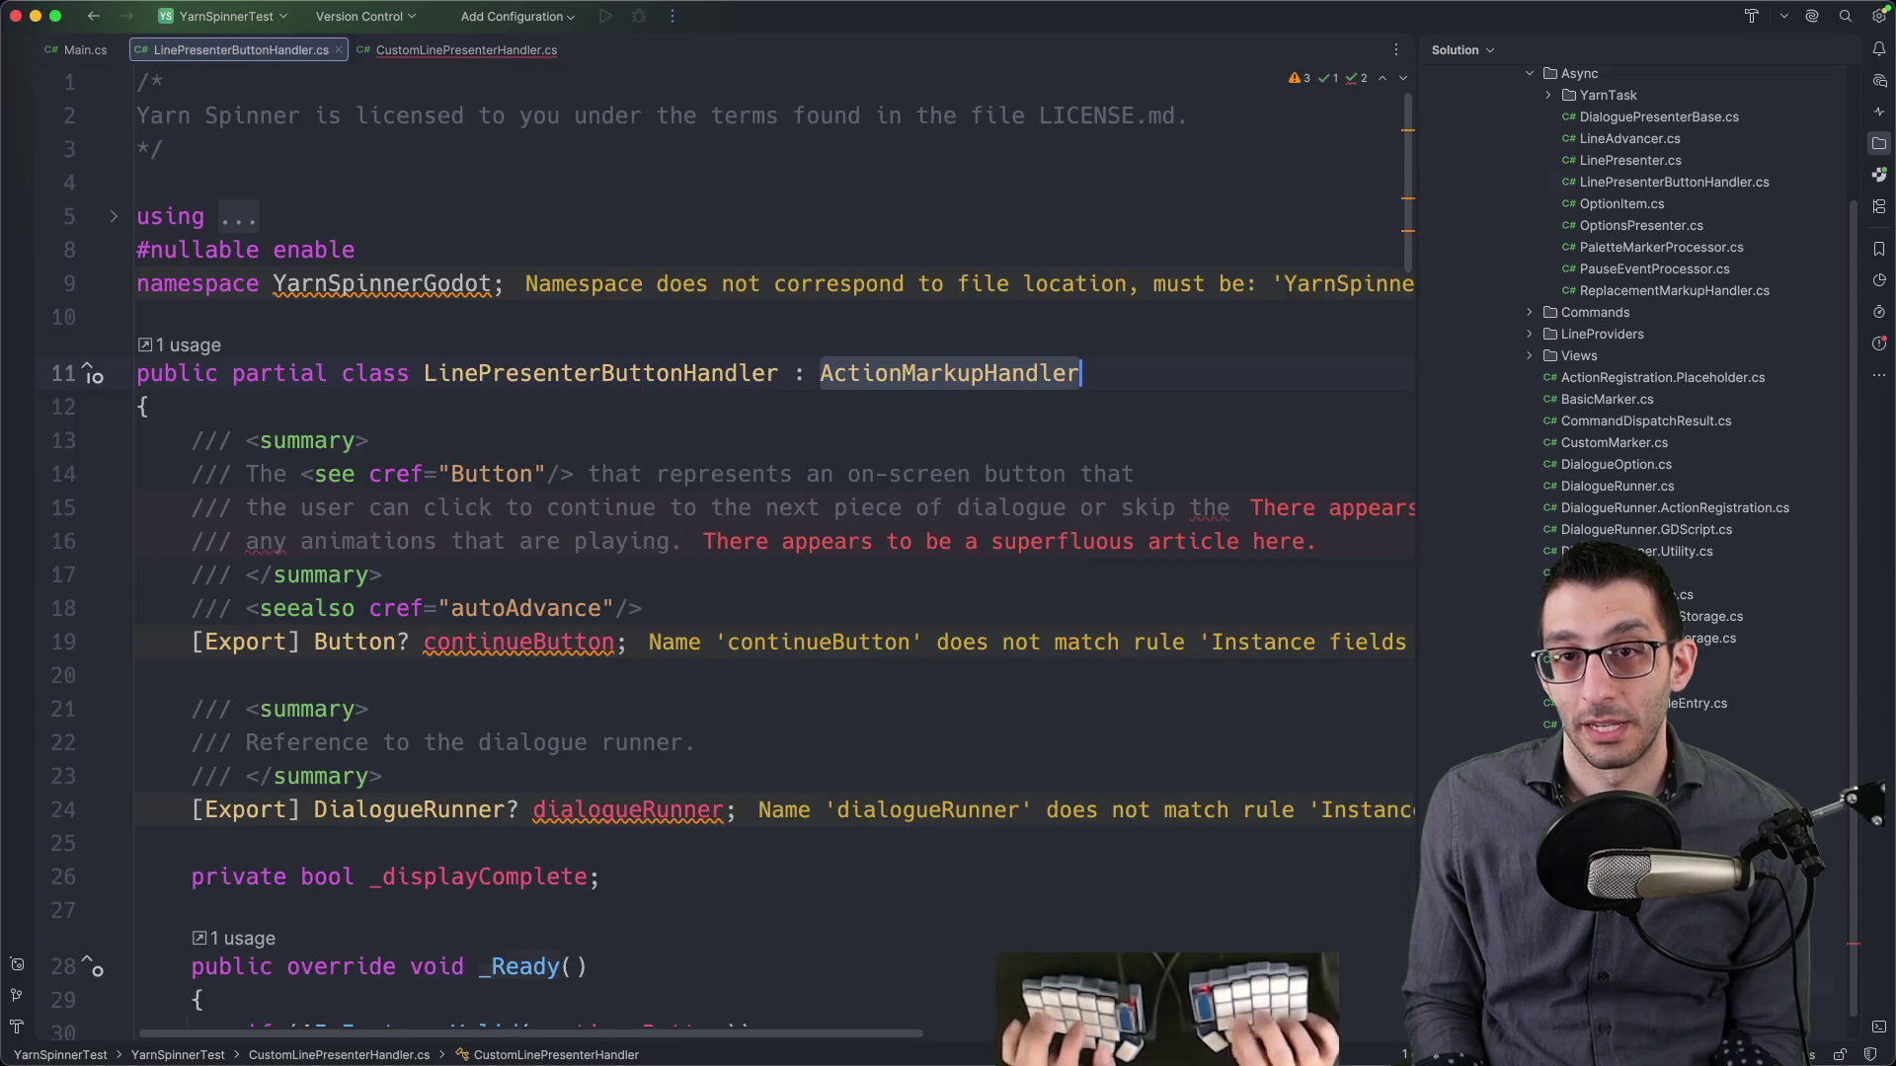
{"action": "key", "text": "ctrl+Tab"}
{"action": "key", "text": "alt+Return"}
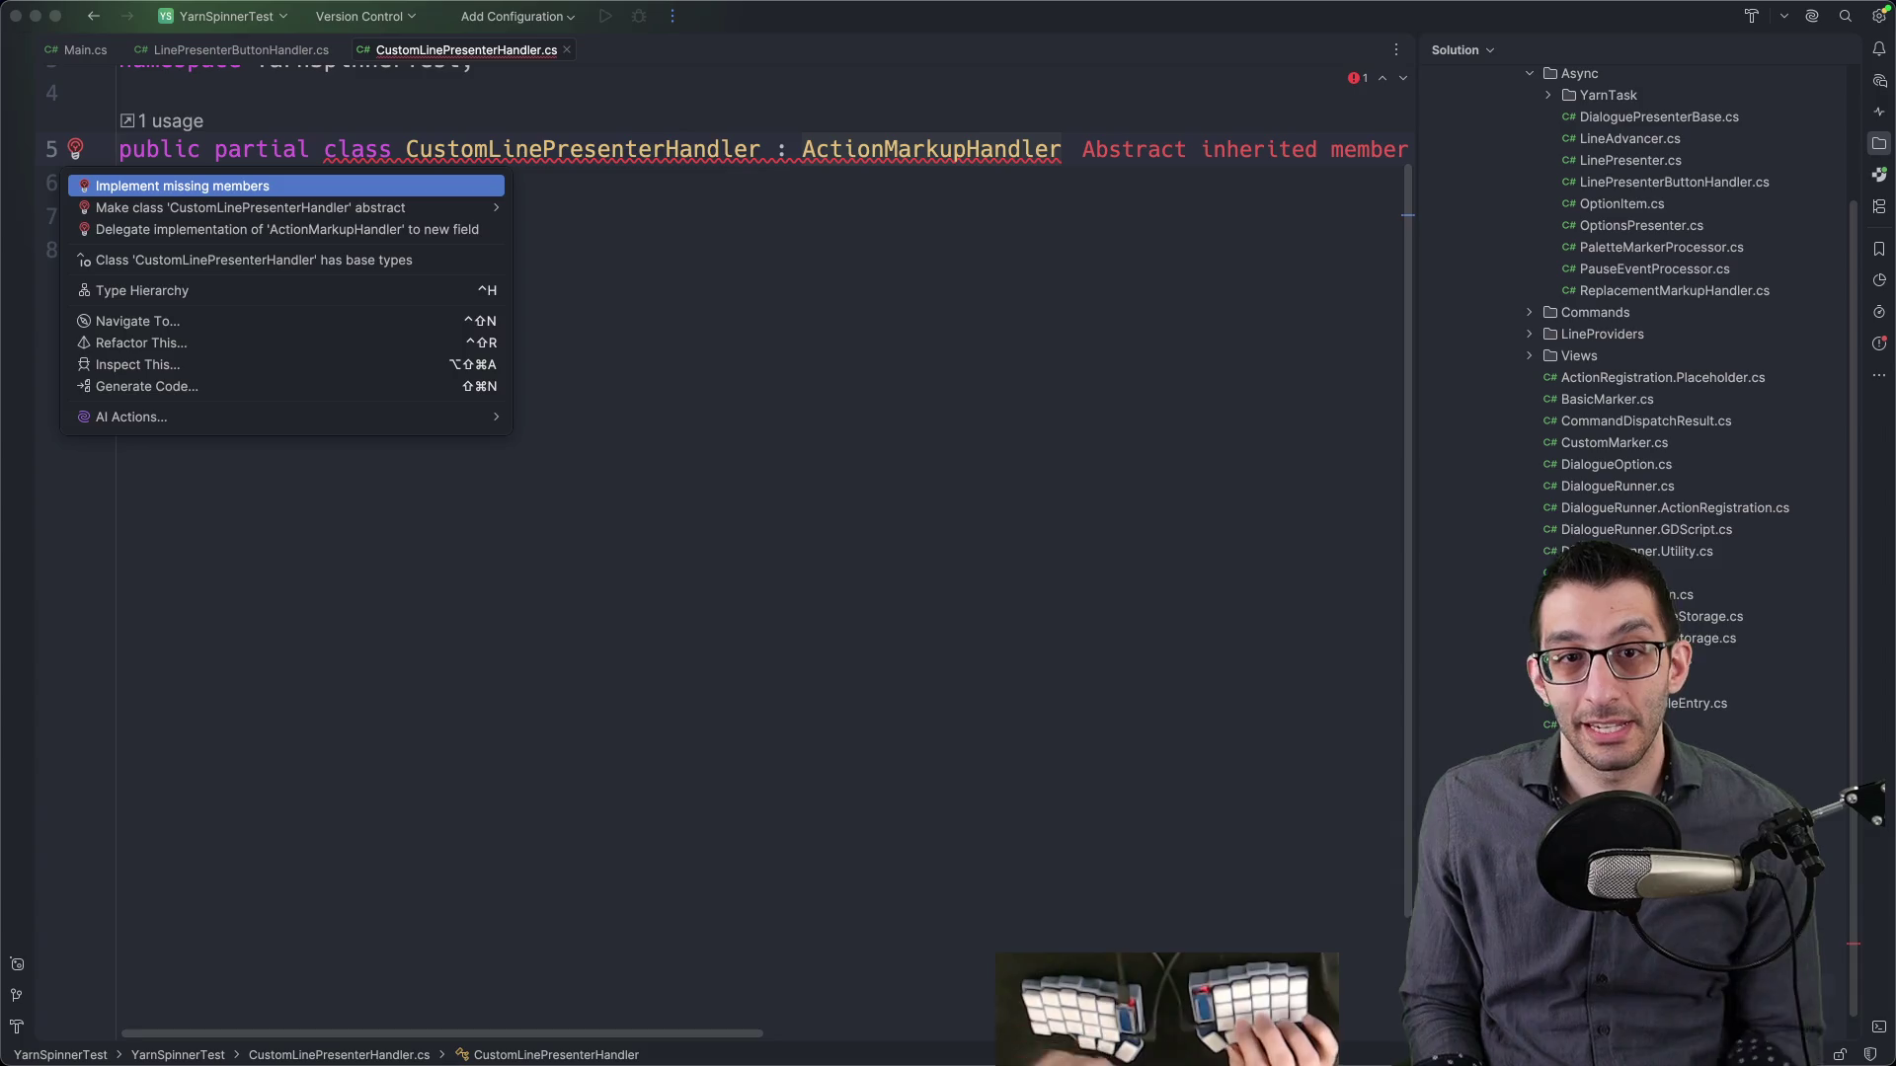
{"action": "key", "text": "Escape"}
{"action": "key", "text": "ctrl+i"}
{"action": "key", "text": "Return"}
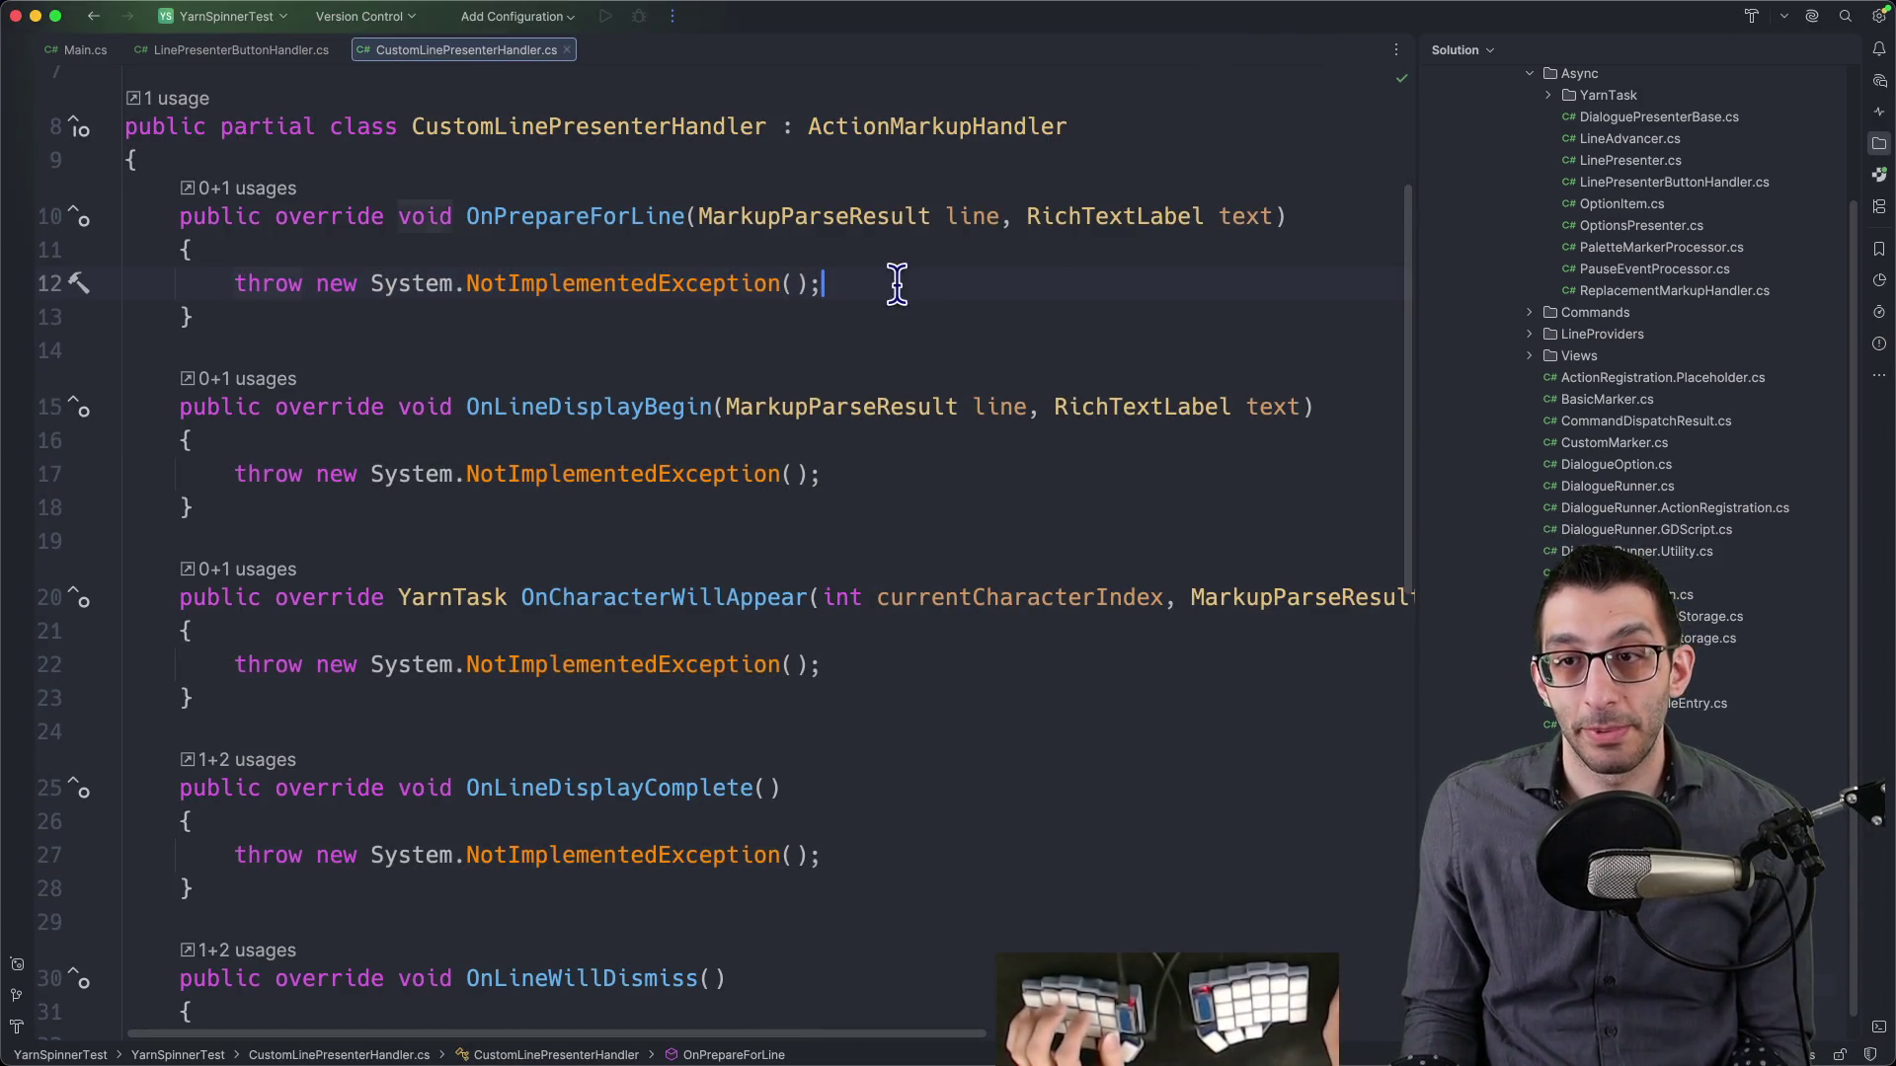
- Replace the throws in OnPrepareForLine and OnLineDisplayBegin with GD.Print log lines
{"action": "key", "text": "super+BackSpace"}
{"action": "type", "text": "GD.P"}
{"action": "key", "text": "Return"}
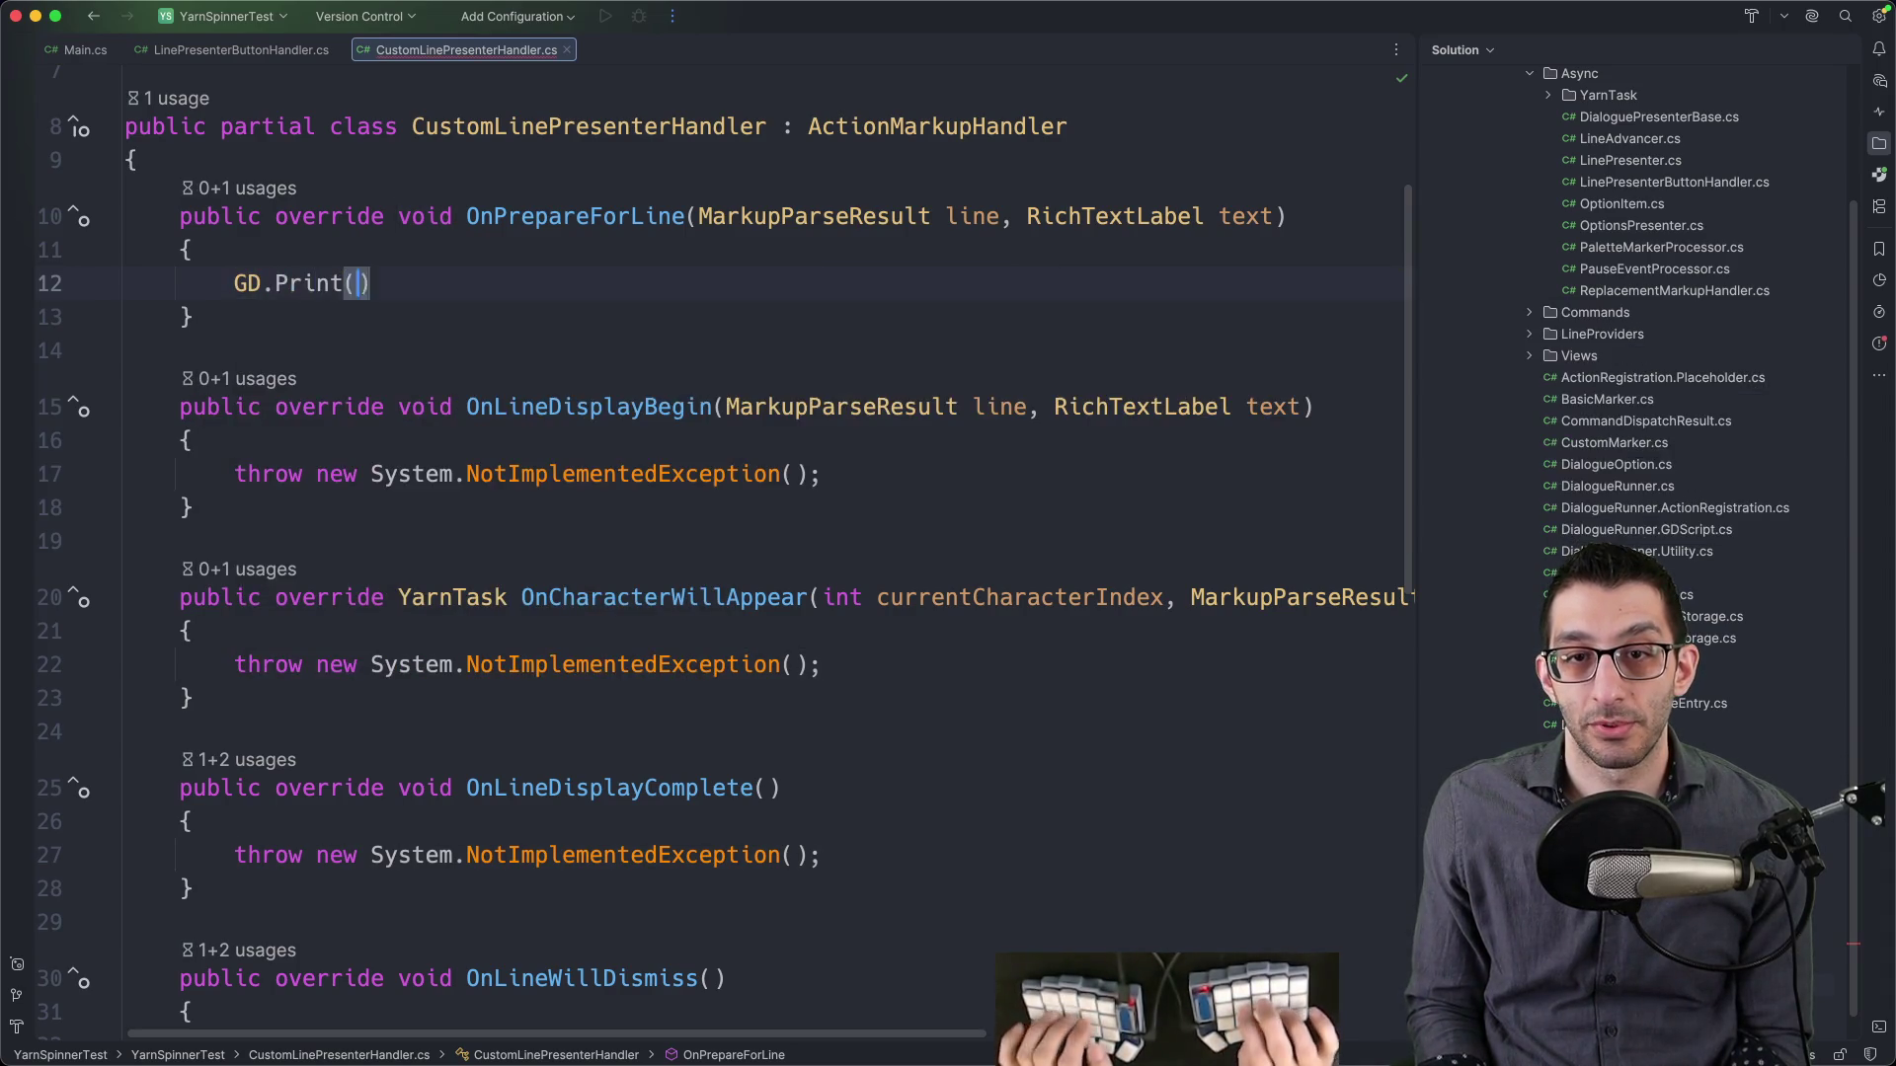
{"action": "type", "text": "\"On"}
{"action": "key", "text": "BackSpace"}
{"action": "type", "text": "prea"}
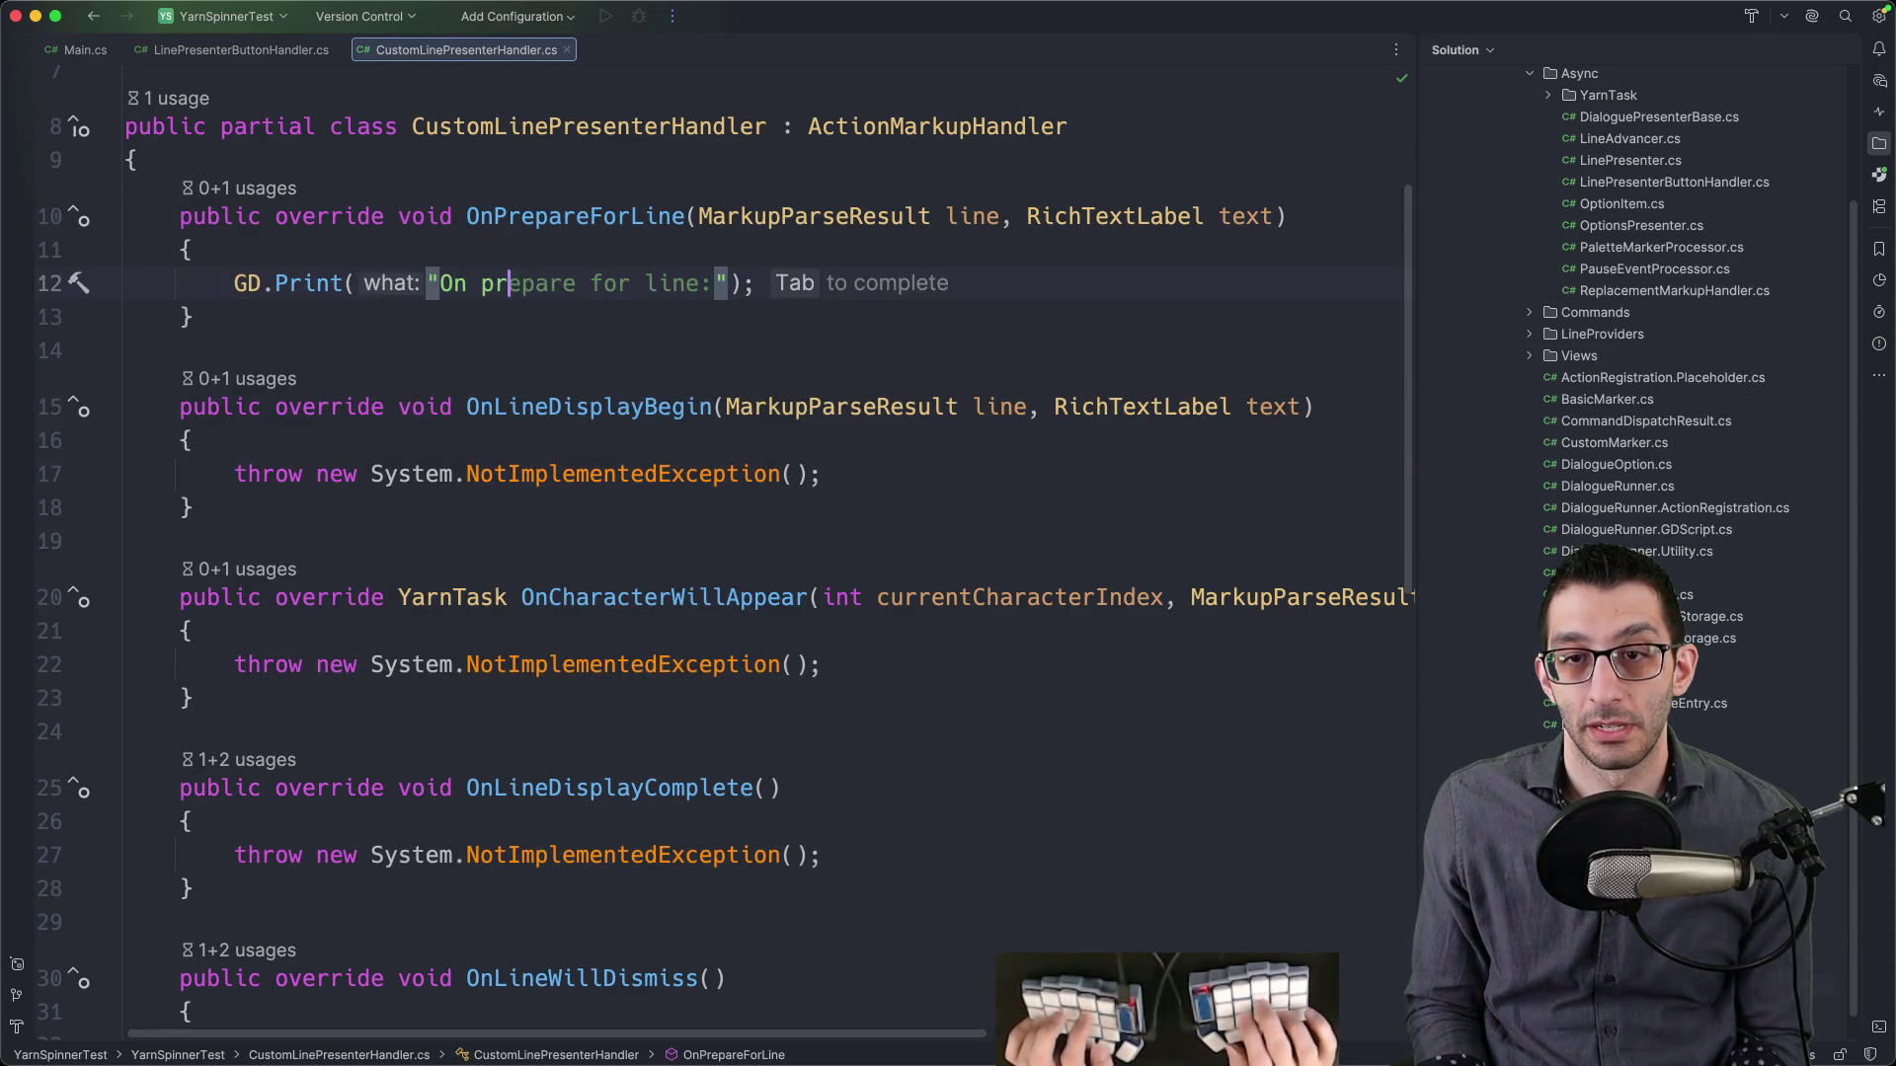
{"action": "key", "text": "Tab"}
{"action": "key", "text": "Down"}
{"action": "key", "text": "Down"}
{"action": "key", "text": "Down"}
{"action": "key", "text": "alt+Up"}
{"action": "type", "text": "GD."}
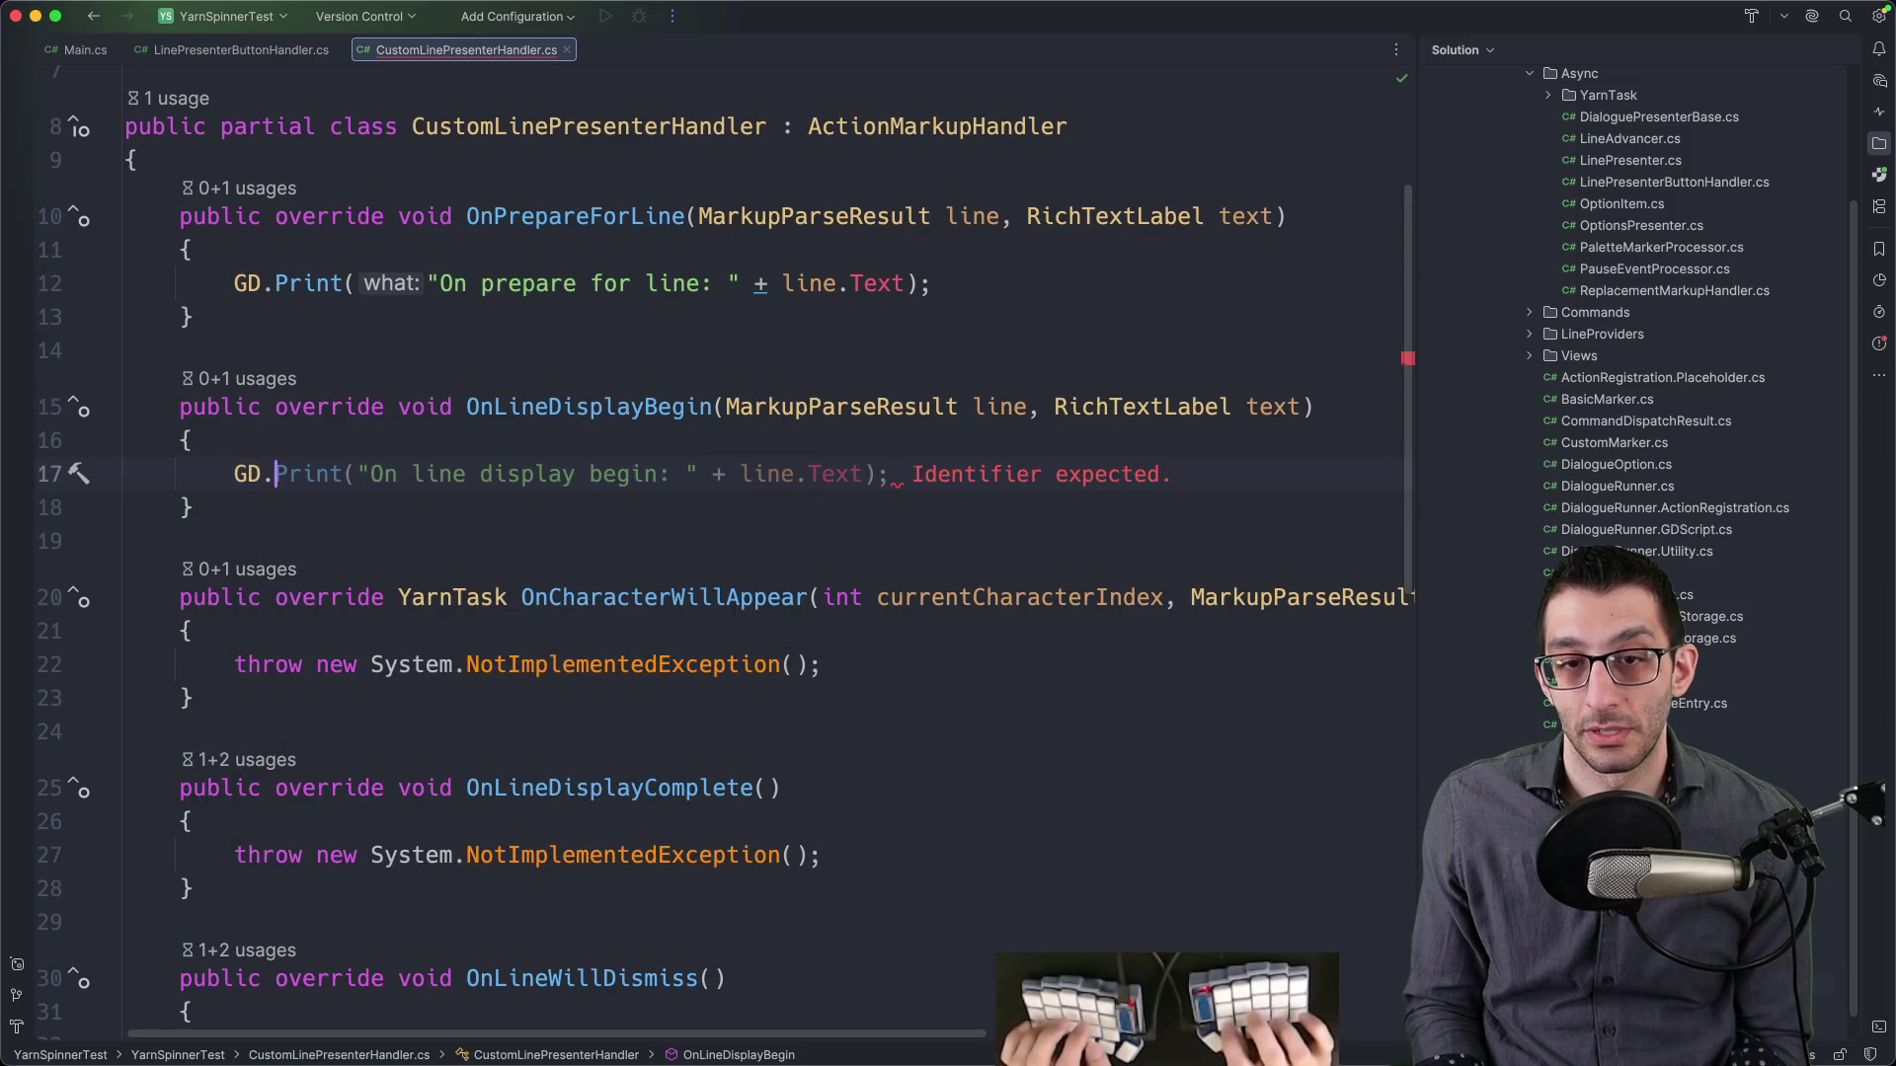
{"action": "key", "text": "Tab"}
- Replace throws in OnCharacterWillAppear, OnLineDisplayComplete and OnLineWillDismiss with GD.Print logs
{"action": "key", "text": "Down"}
{"action": "key", "text": "Down"}
{"action": "key", "text": "Down"}
{"action": "key", "text": "alt+Up"}
{"action": "key", "text": "BackSpace"}
{"action": "key", "text": "Tab"}
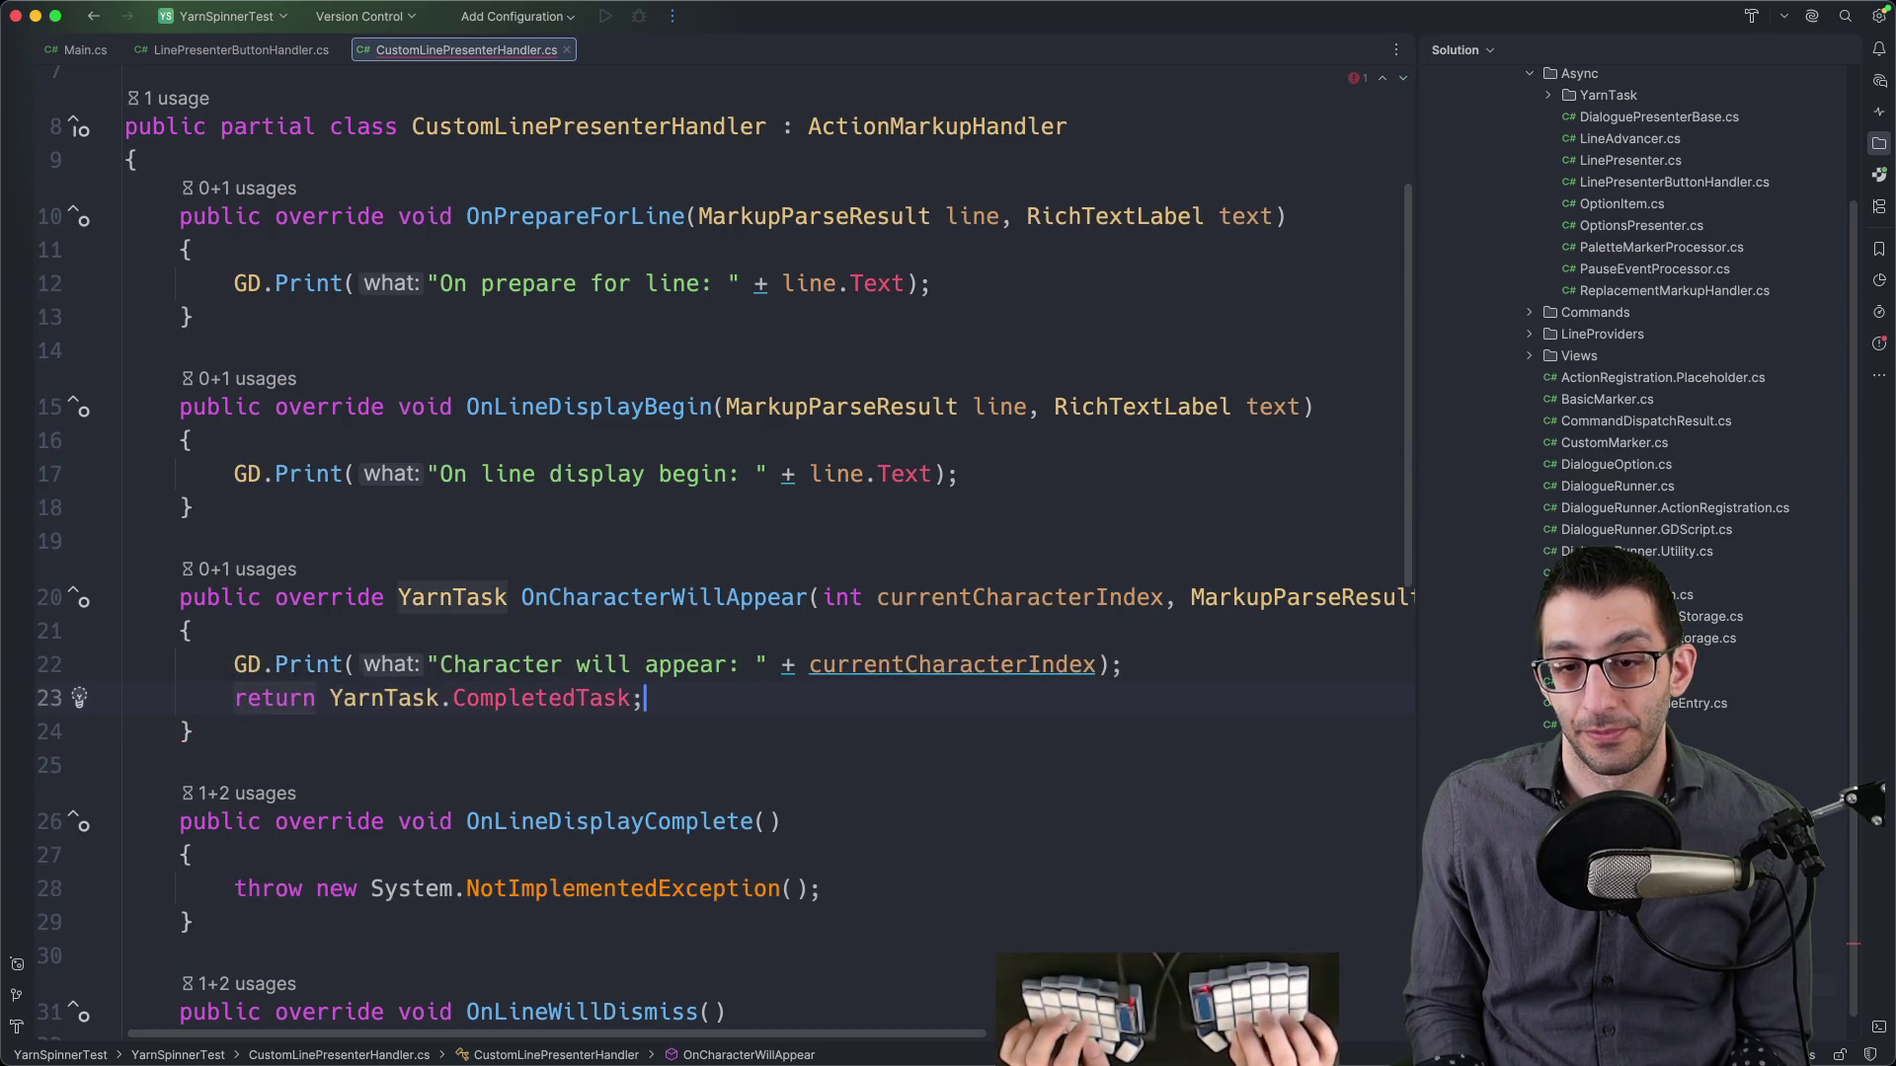
{"action": "key", "text": "Down"}
{"action": "key", "text": "Down"}
{"action": "key", "text": "Down"}
{"action": "key", "text": "alt+Up"}
{"action": "key", "text": "BackSpace"}
{"action": "key", "text": "Tab"}
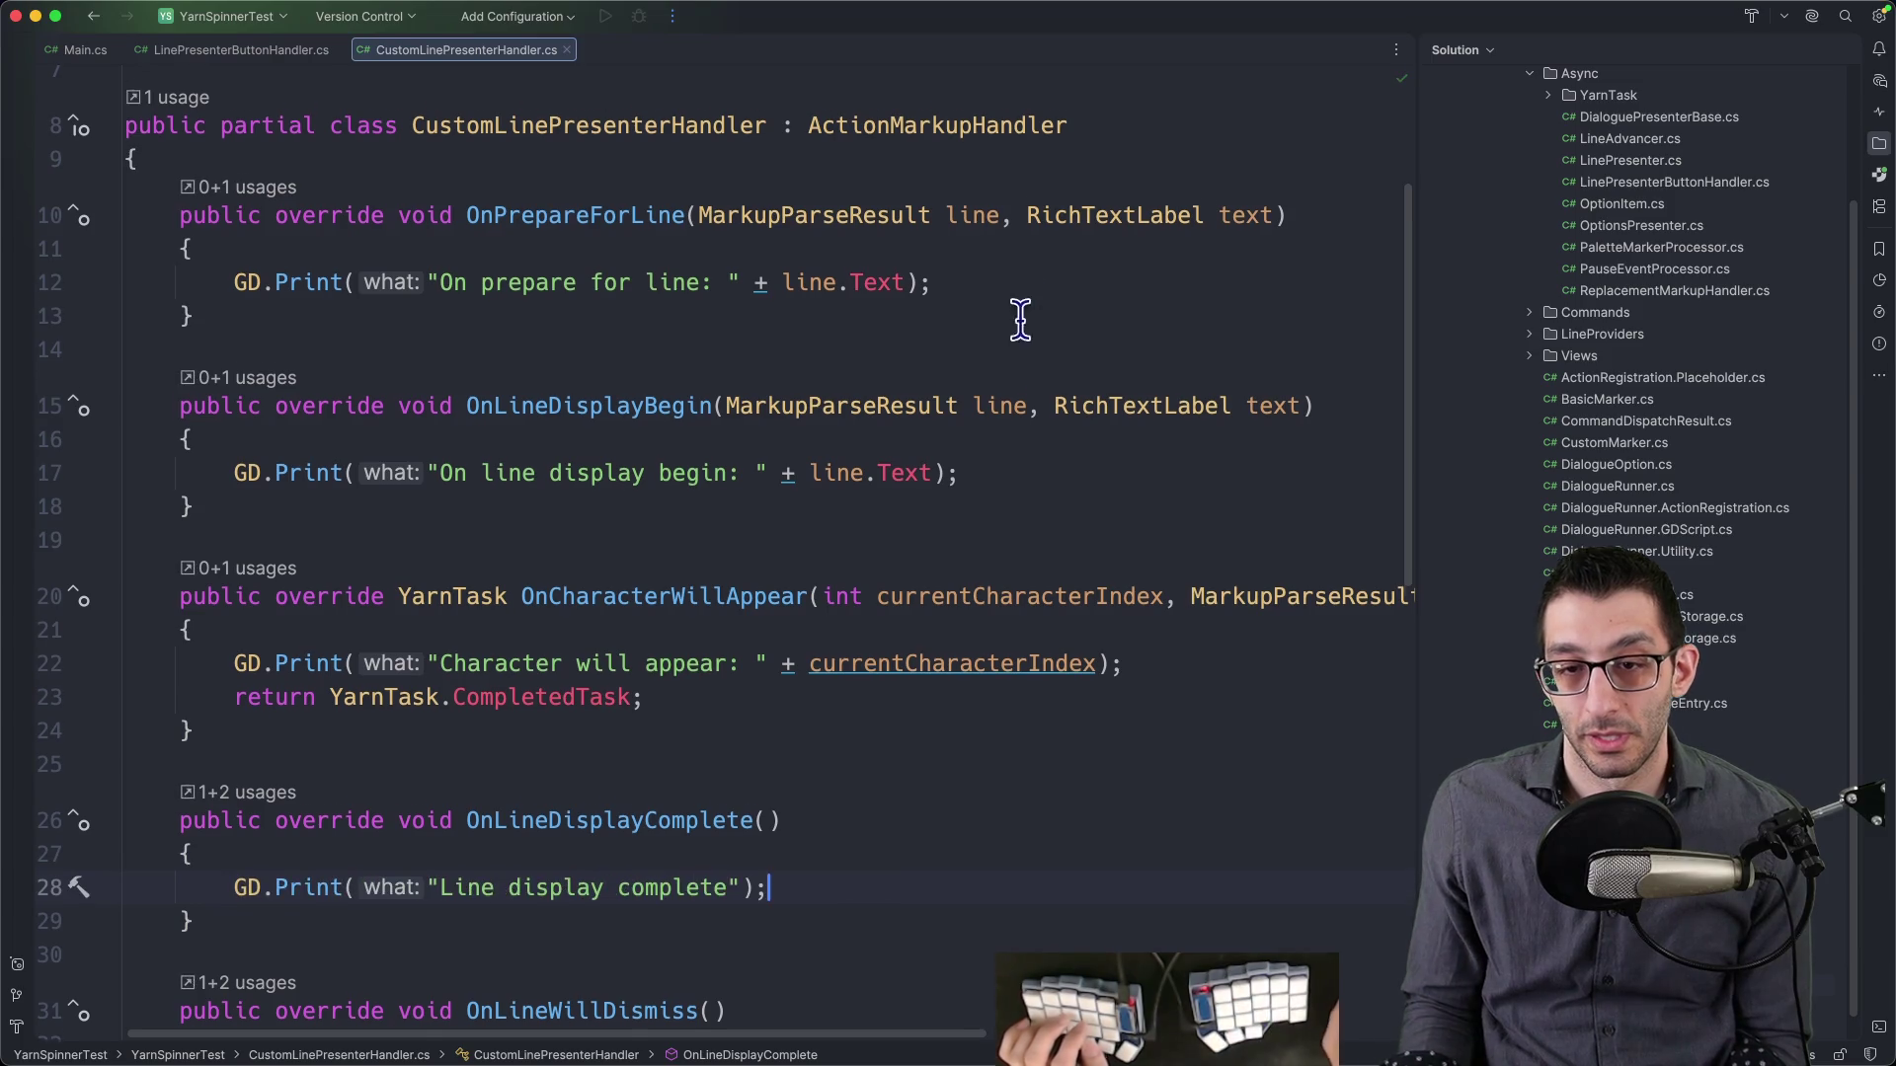
{"action": "scroll", "coordinate": [779, 559], "scroll_direction": "down", "scroll_amount": 5}
{"action": "left_click", "coordinate": [858, 876]}
{"action": "key", "text": "alt+Up"}
{"action": "key", "text": "BackSpace"}
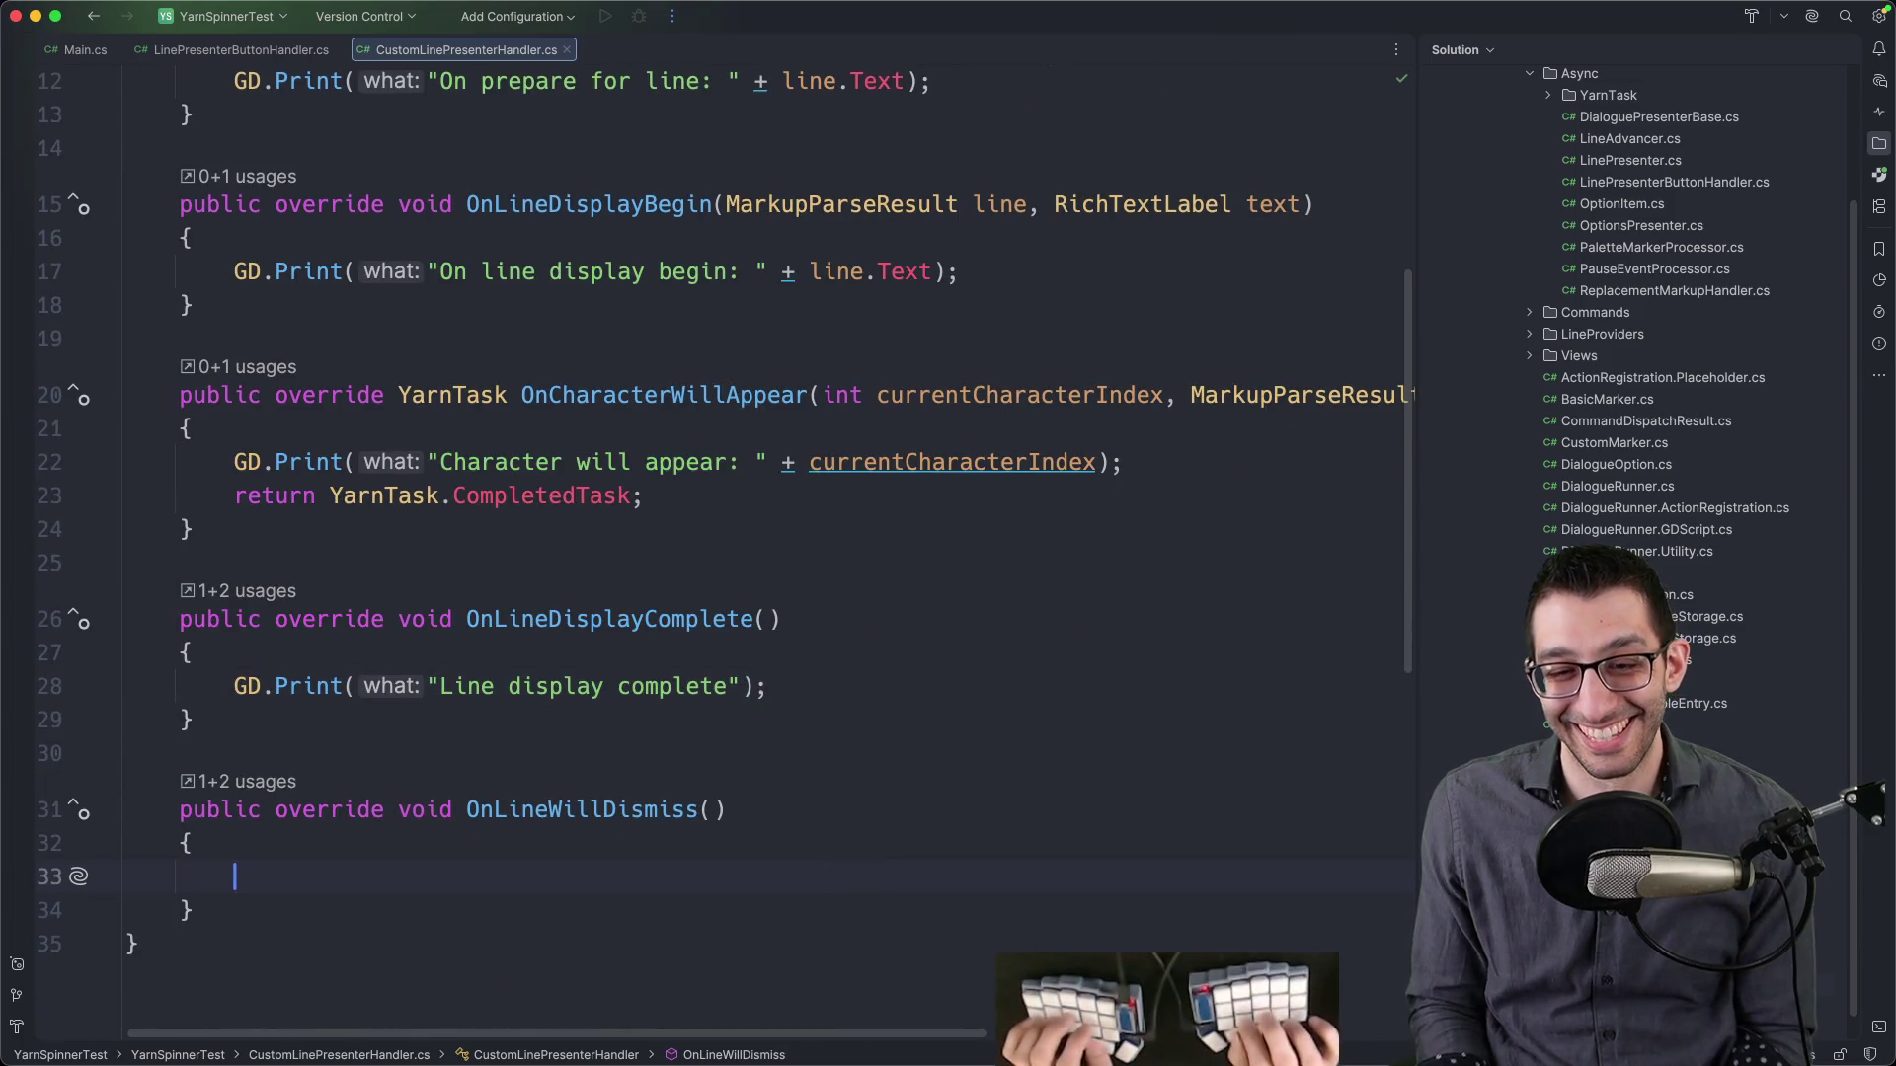
{"action": "key", "text": "Tab"}
{"action": "scroll", "coordinate": [867, 632], "scroll_direction": "up", "scroll_amount": 5}
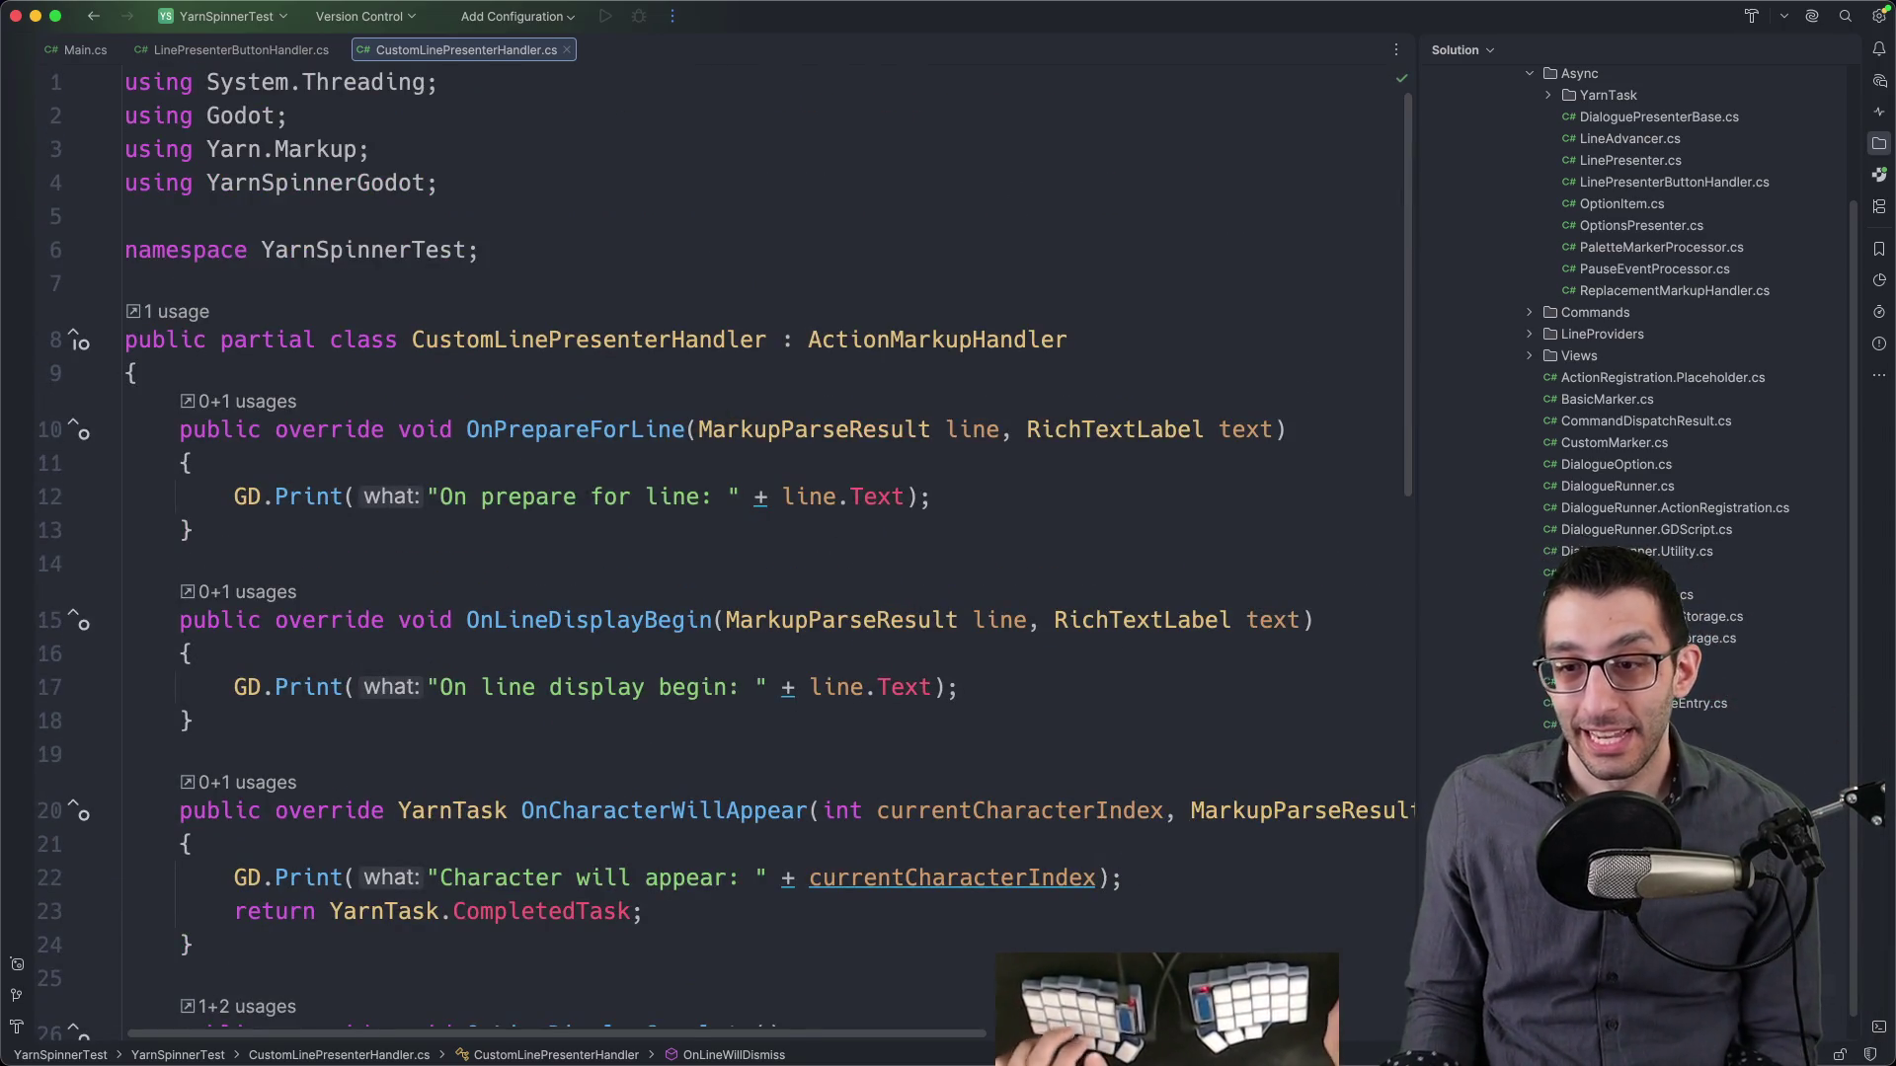
- Add a new empty slot to LinePresenter's Event Handlers
{"action": "mouse_move", "coordinate": [1252, 1052]}
{"action": "left_click", "coordinate": [1376, 1037]}
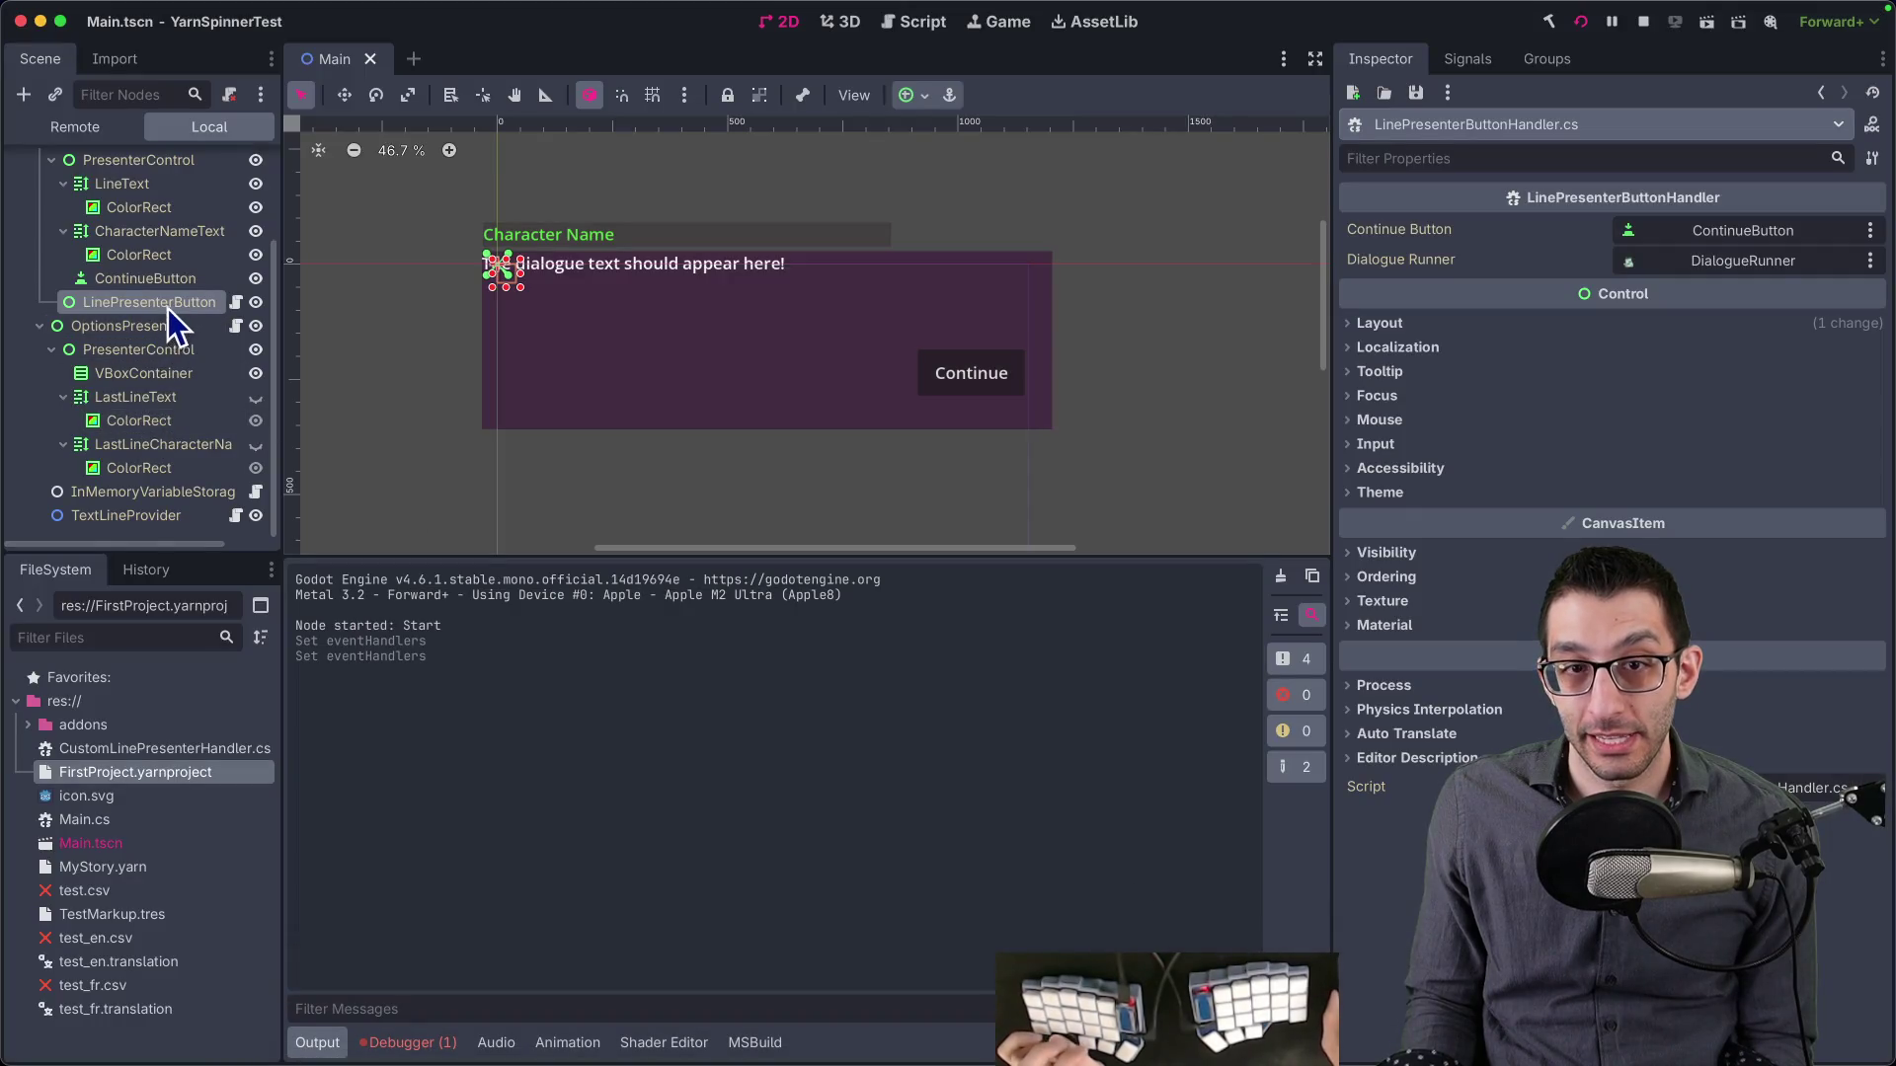
{"action": "left_click", "coordinate": [117, 262]}
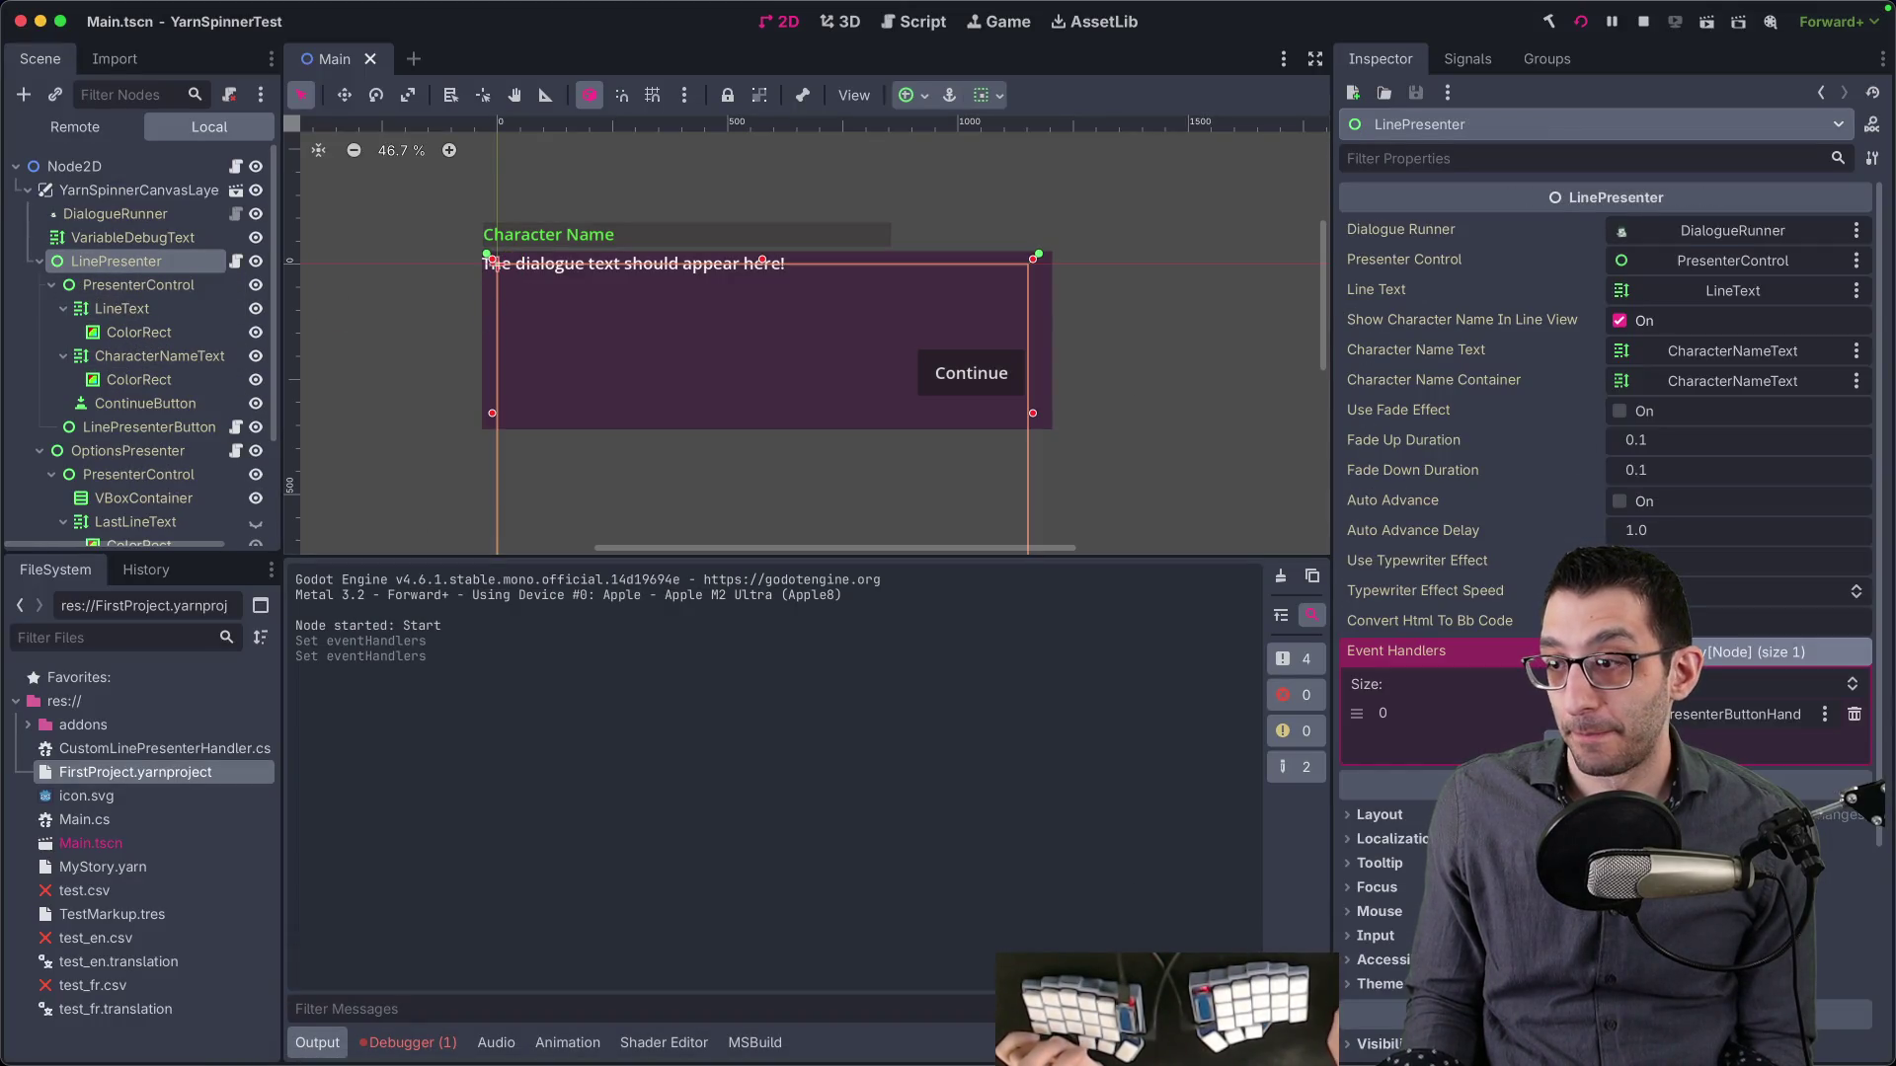
{"action": "left_click", "coordinate": [1605, 781]}
{"action": "key", "text": "Escape"}
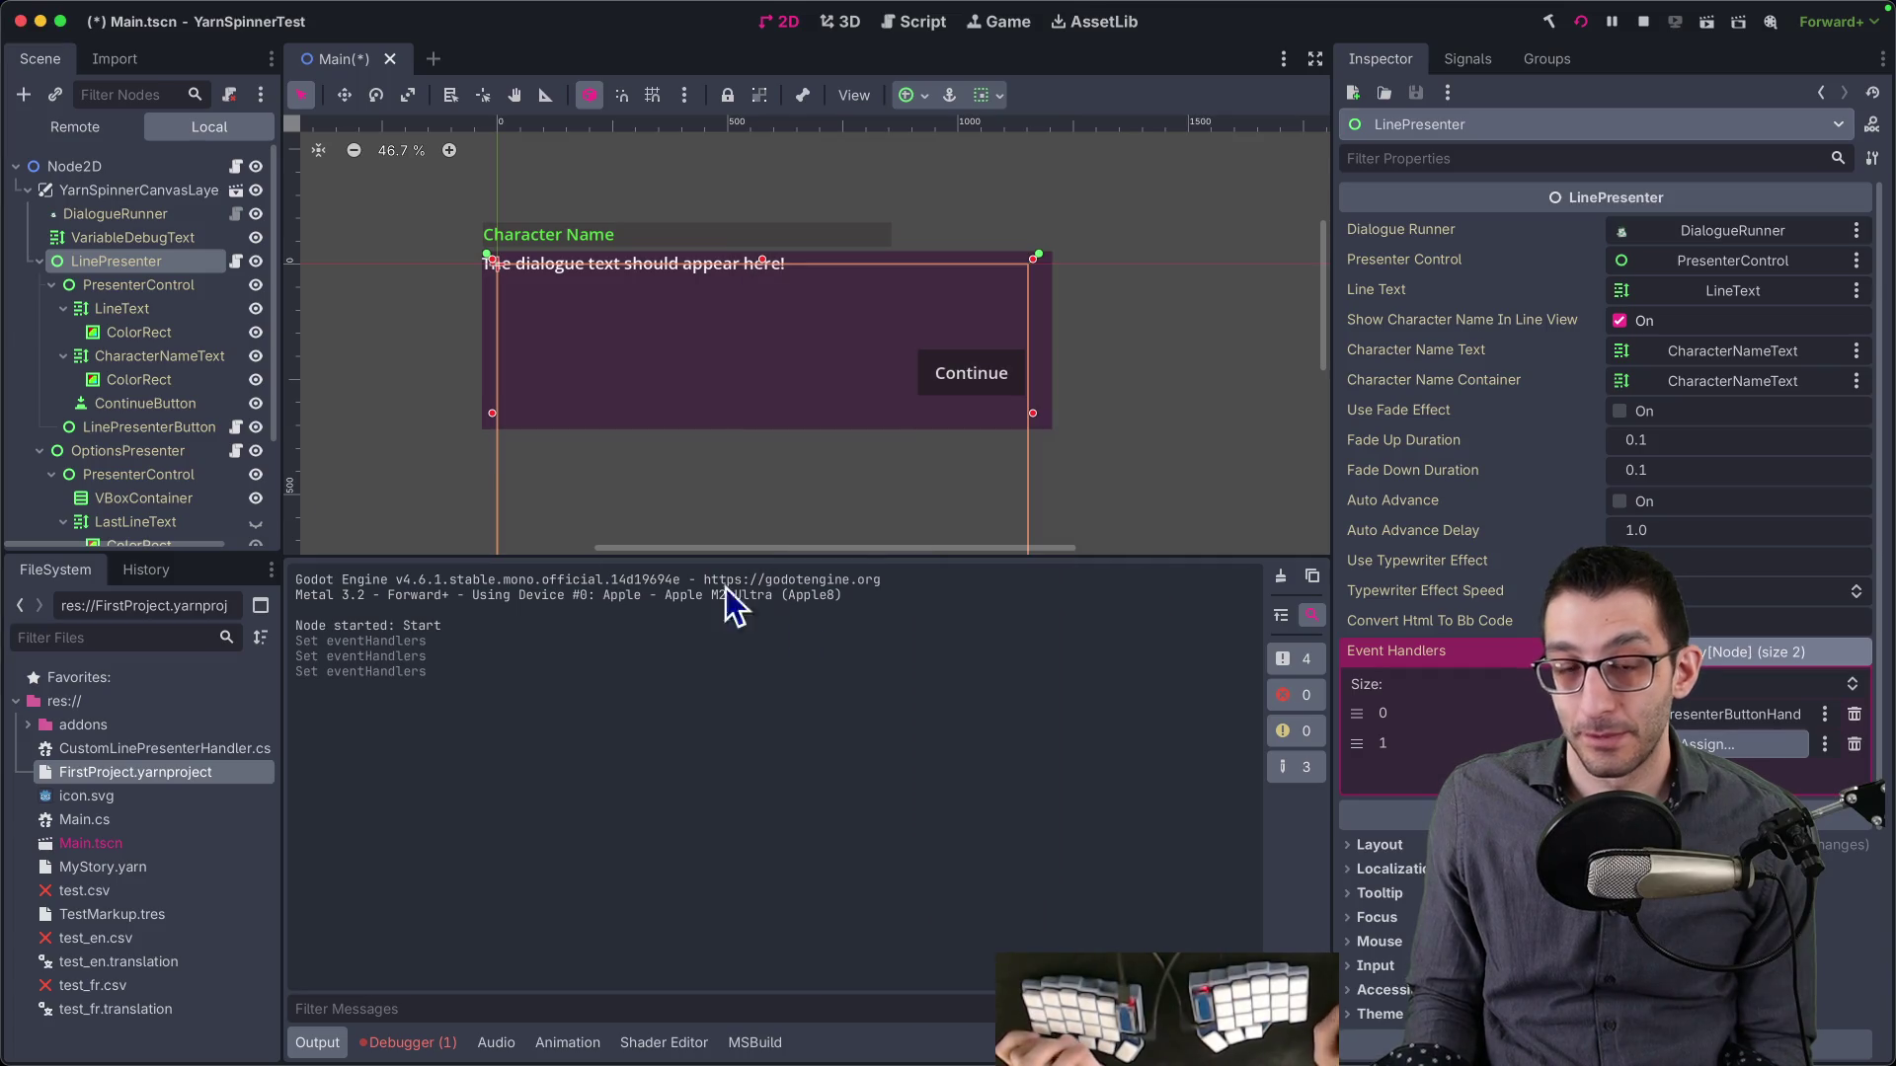
{"action": "scroll", "coordinate": [118, 203], "scroll_direction": "down", "scroll_amount": 3}
{"action": "scroll", "coordinate": [119, 203], "scroll_direction": "up", "scroll_amount": 3}
- Add a Control under Node2D with the CustomLinePresenterHandler.cs script, name it, and save
{"action": "right_click", "coordinate": [86, 168]}
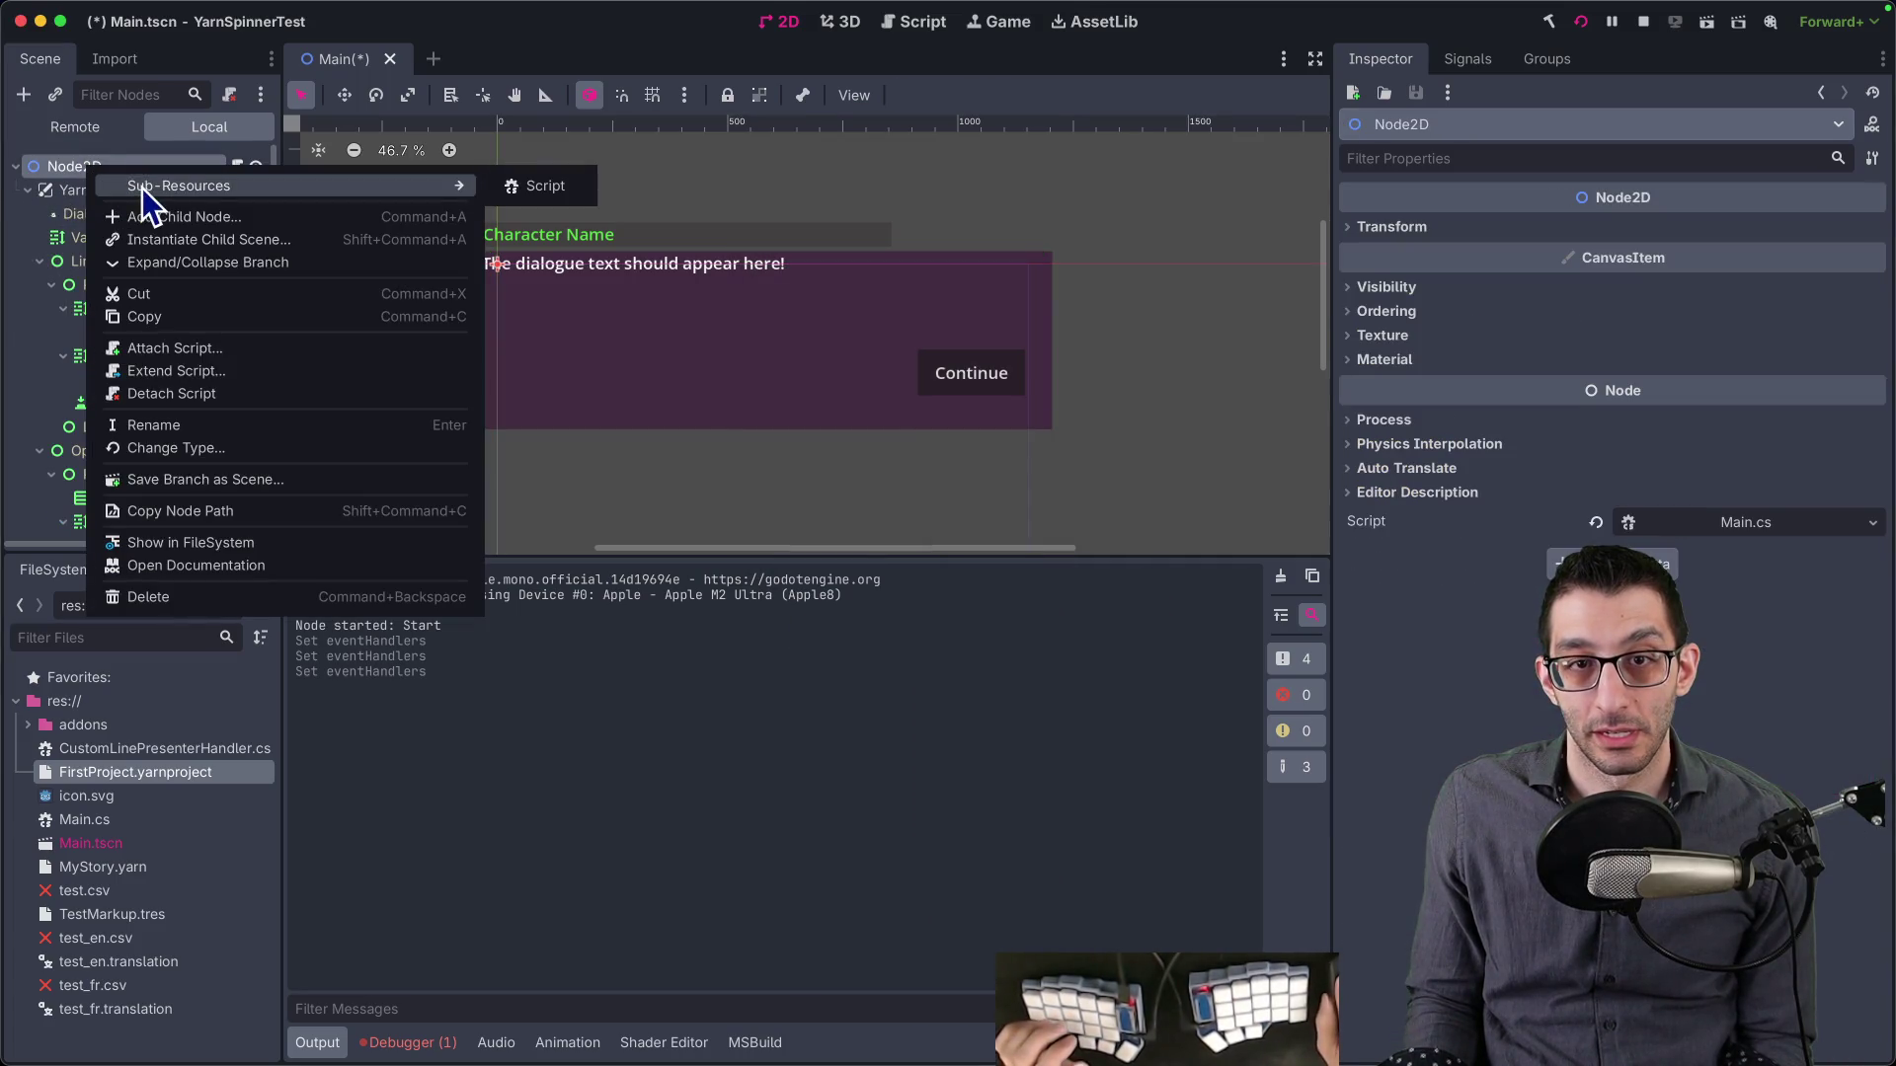
{"action": "left_click", "coordinate": [162, 215]}
{"action": "type", "text": "control"}
{"action": "key", "text": "Return"}
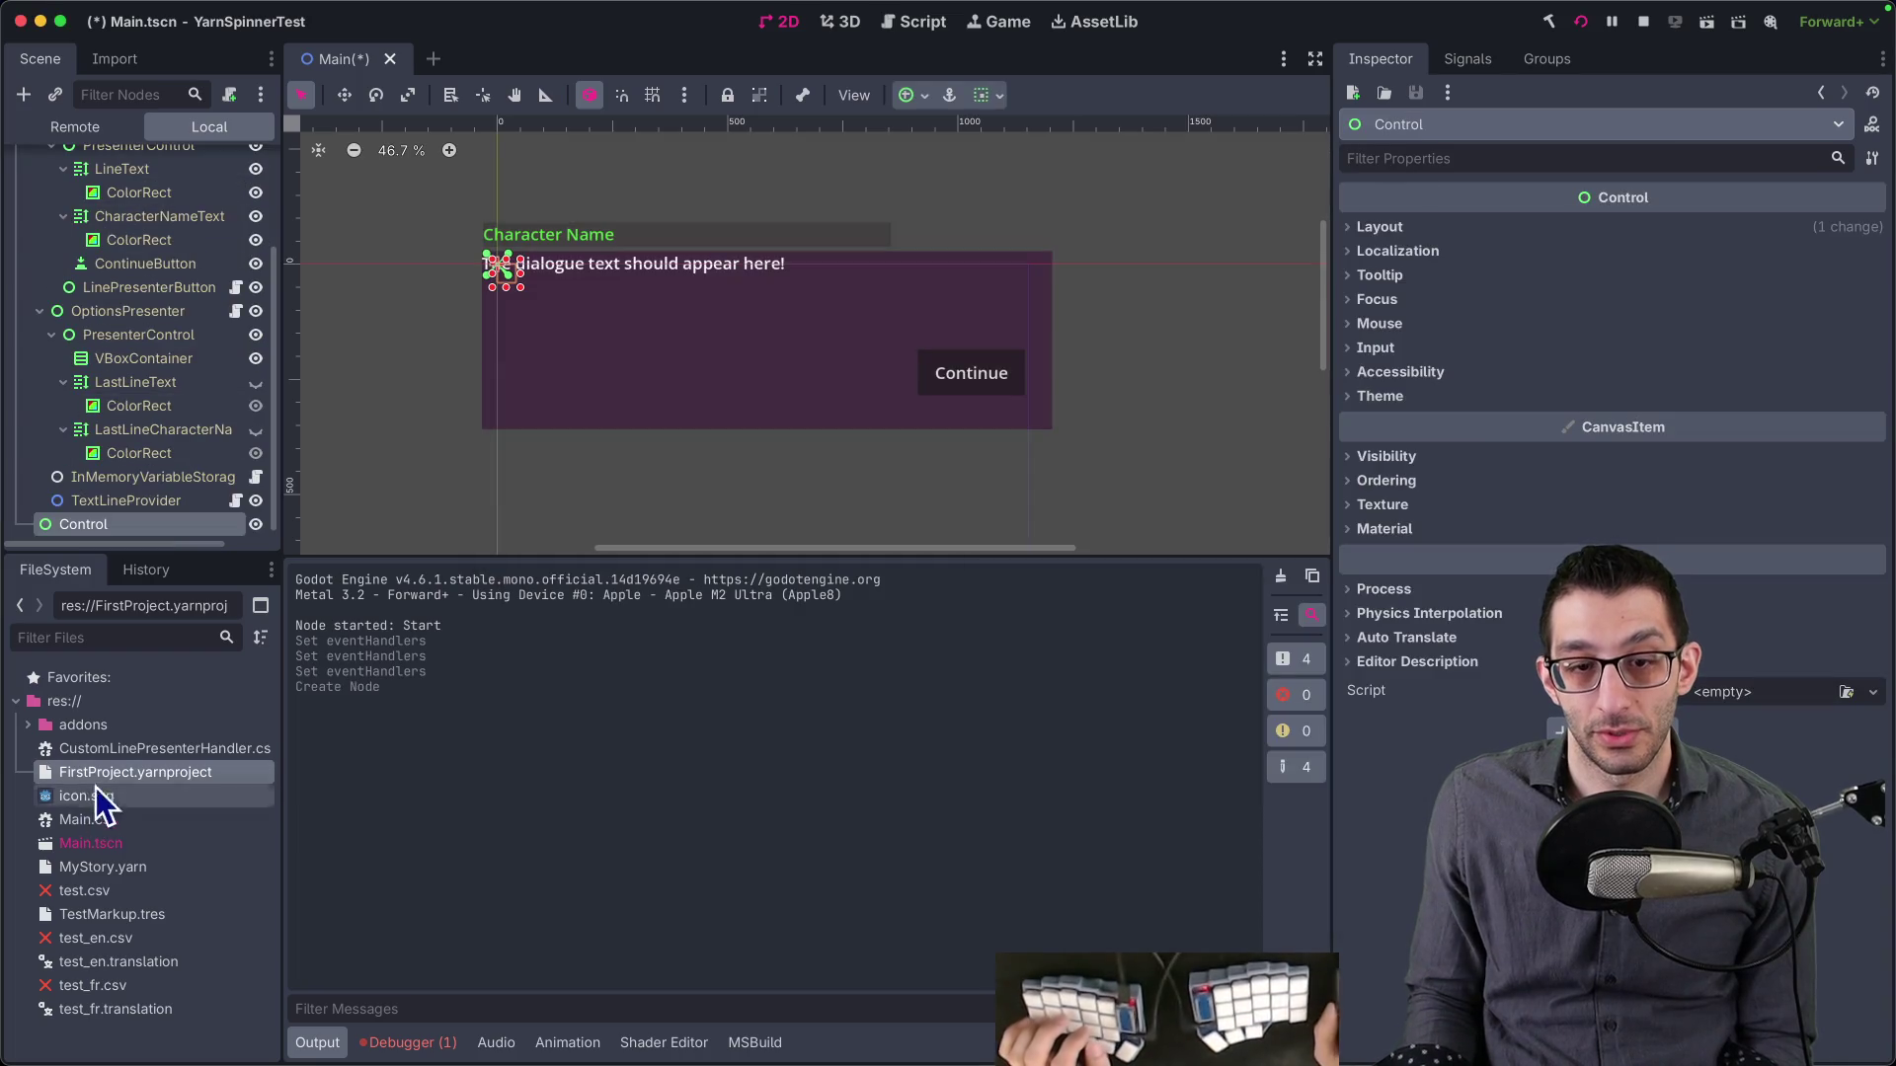
{"action": "type", "text": "custom"}
{"action": "left_click_drag", "start_coordinate": [170, 821], "coordinate": [109, 519]}
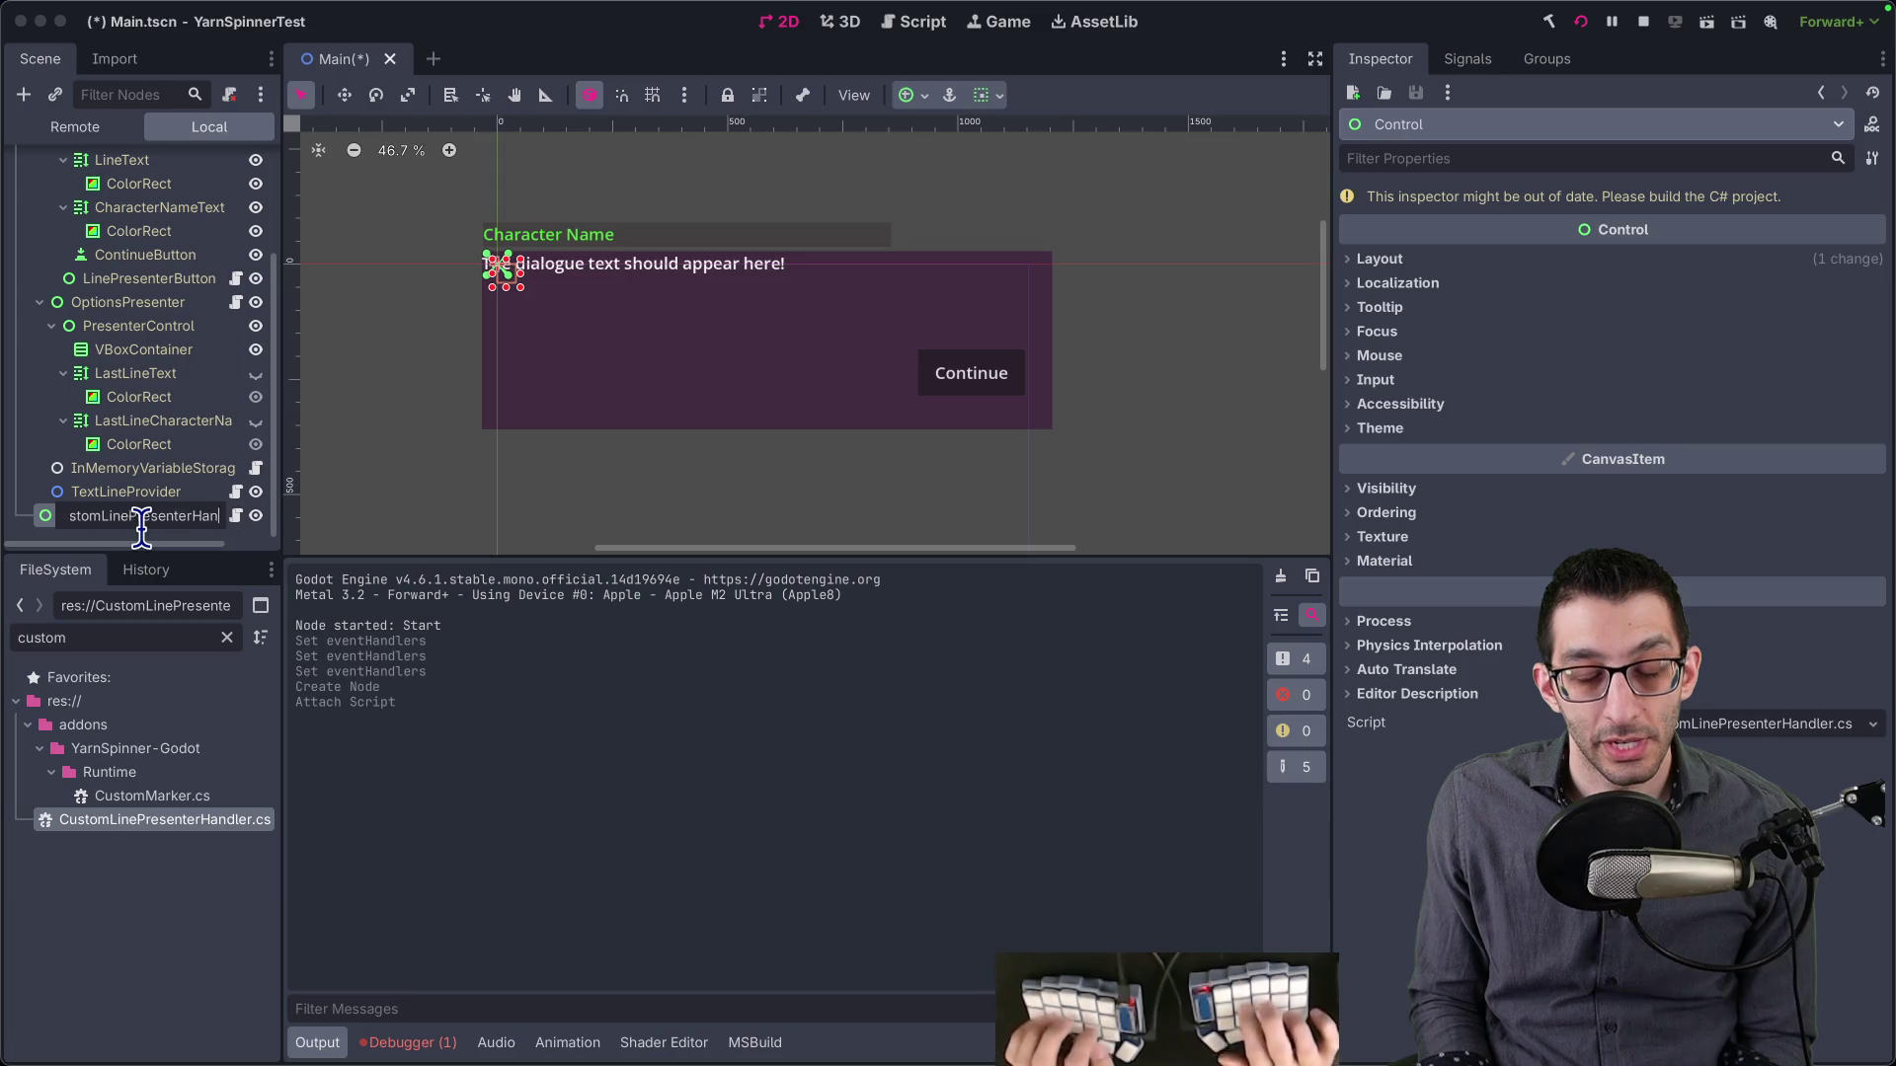
{"action": "key", "text": "Return"}
{"action": "key", "text": "ctrl+s"}
- Build, assign CustomLinePresenterHandler as LinePresenter's second event handler, save and run
{"action": "scroll", "coordinate": [132, 371], "scroll_direction": "up", "scroll_amount": 5}
{"action": "left_click", "coordinate": [117, 261]}
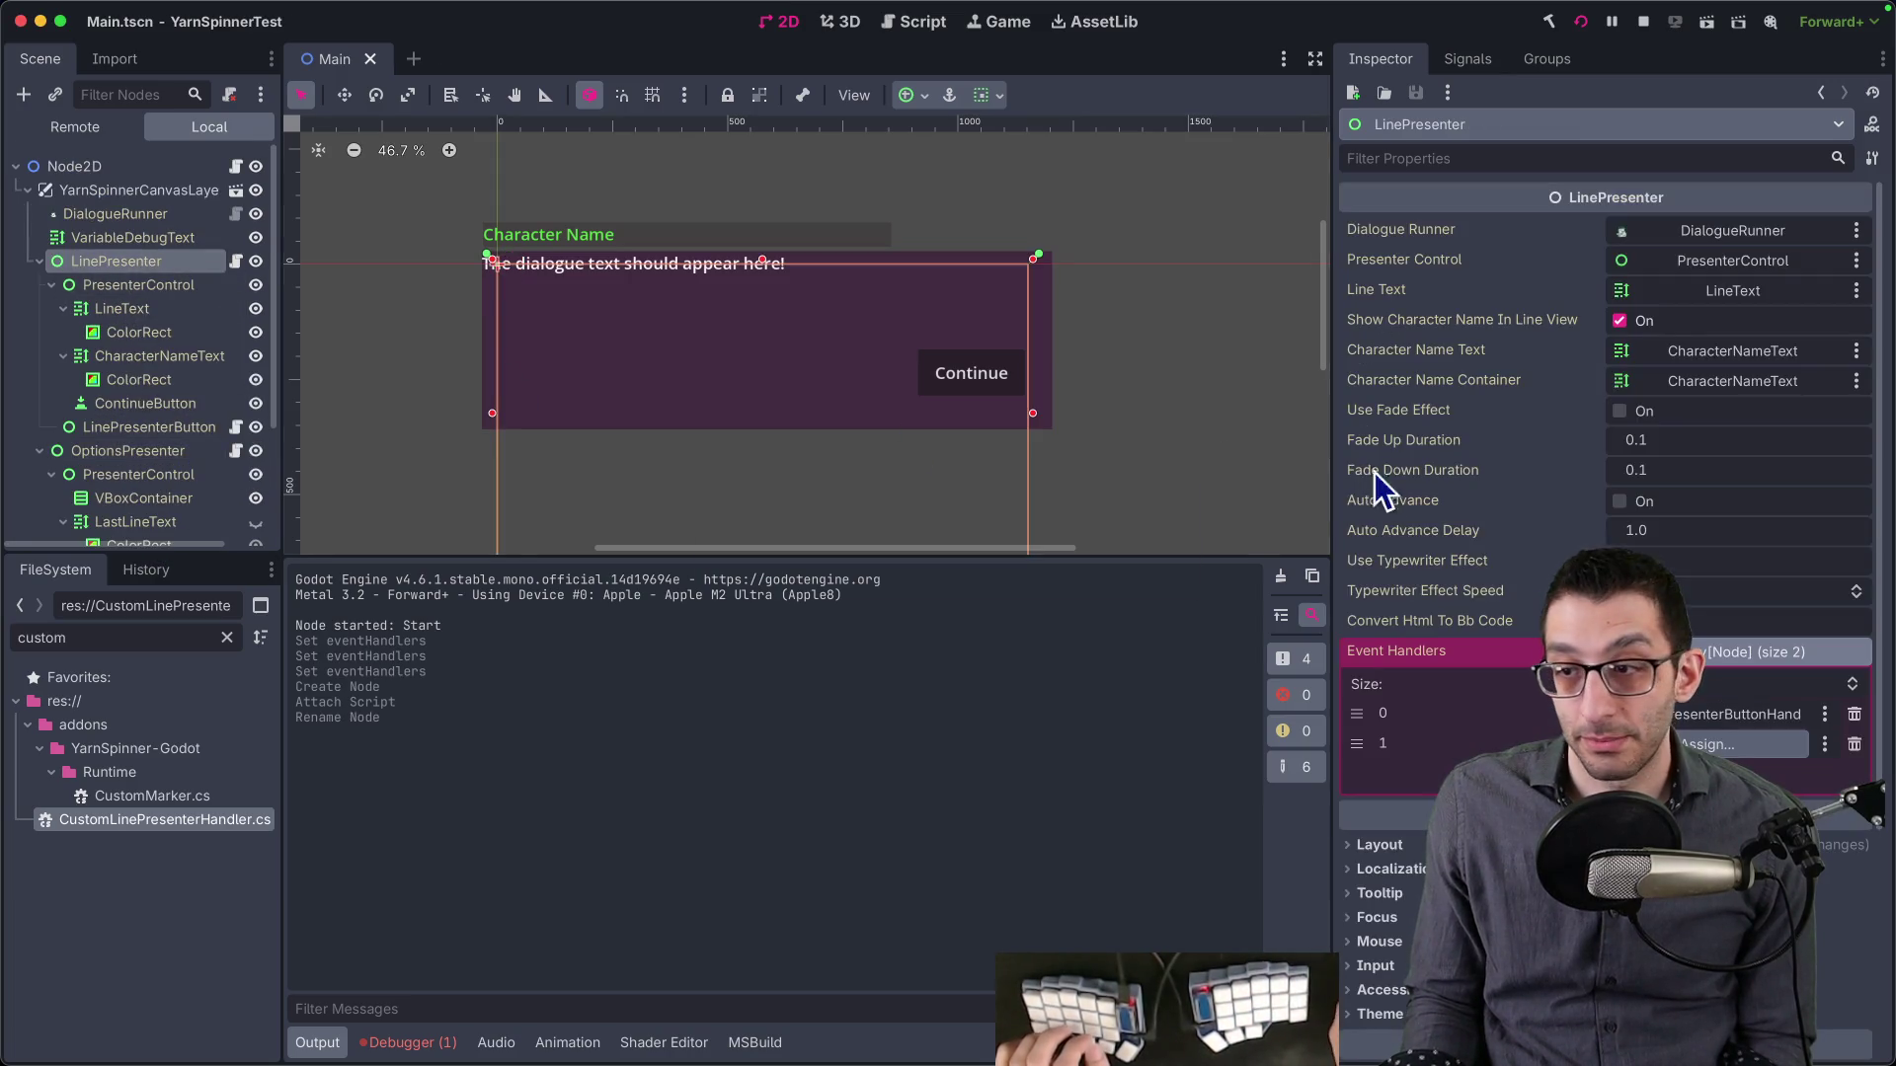
{"action": "left_click", "coordinate": [1742, 745]}
{"action": "double_click", "coordinate": [944, 796]}
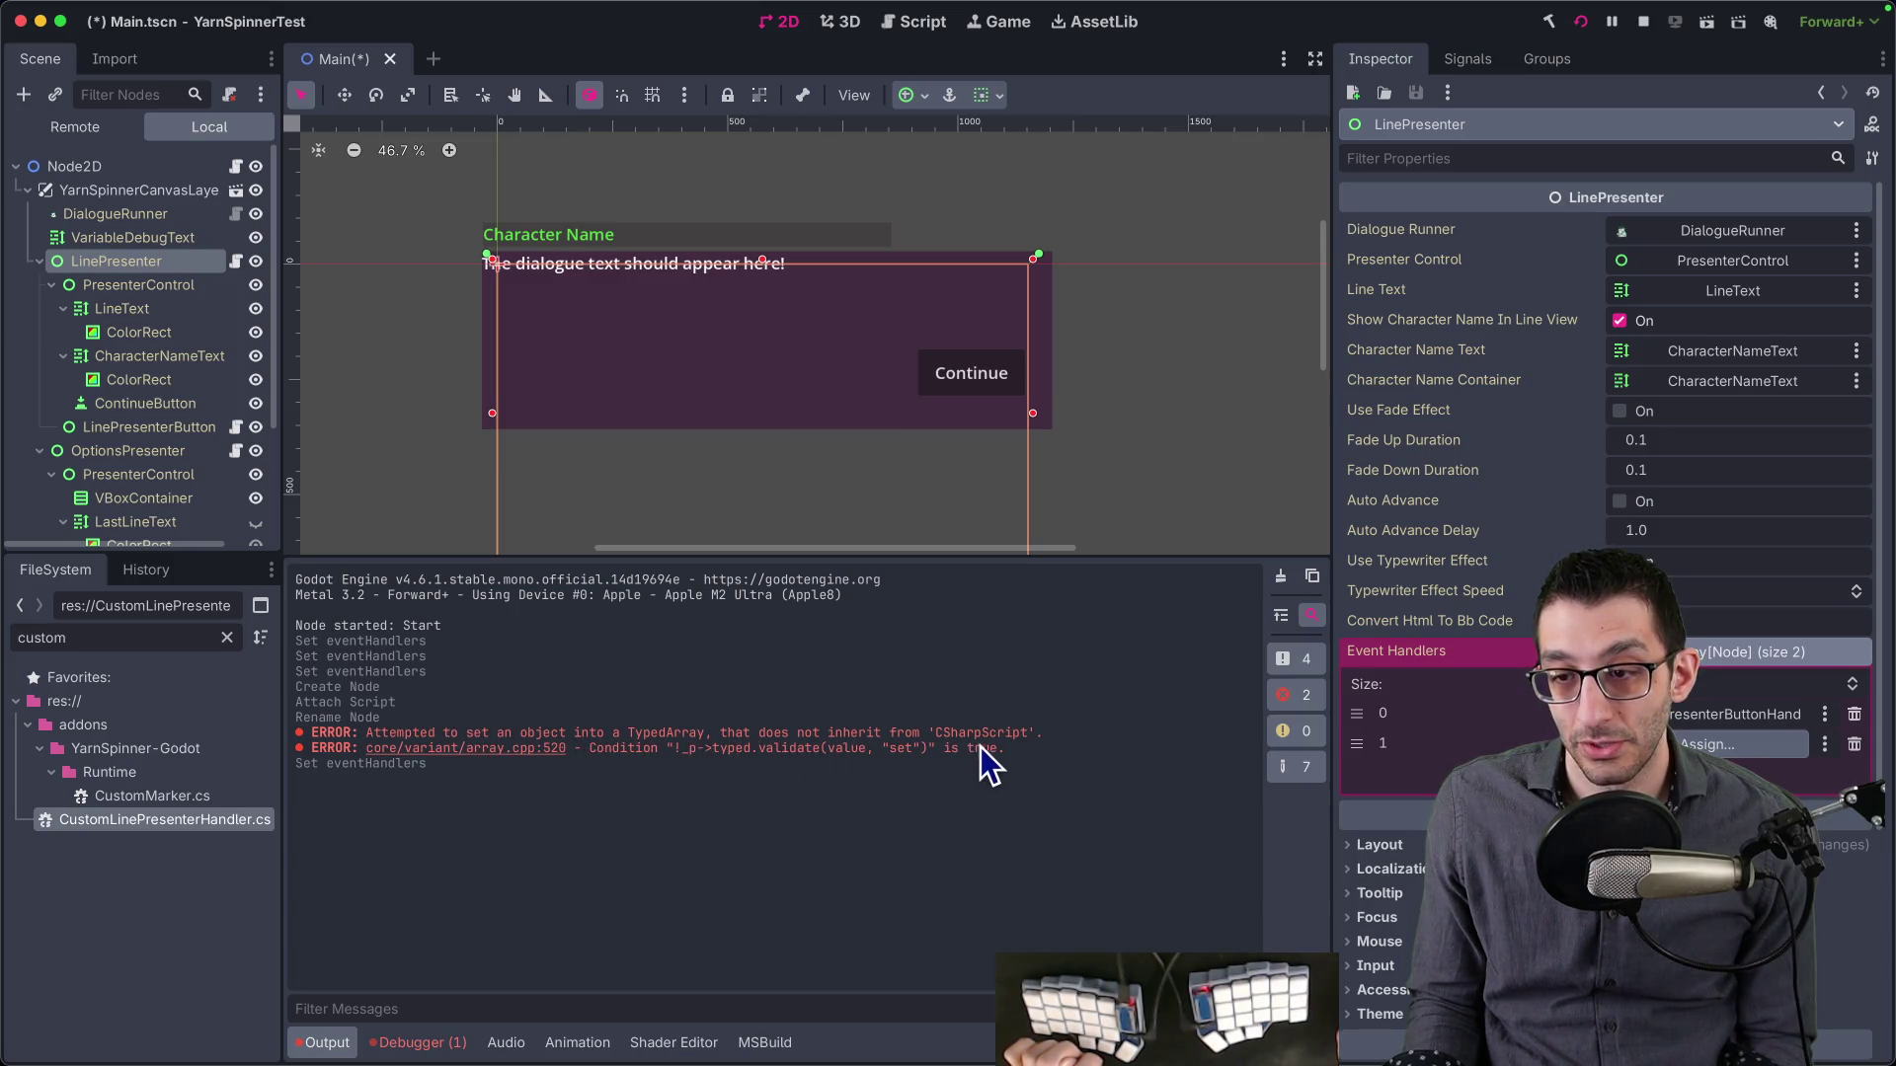
{"action": "scroll", "coordinate": [119, 474], "scroll_direction": "down", "scroll_amount": 5}
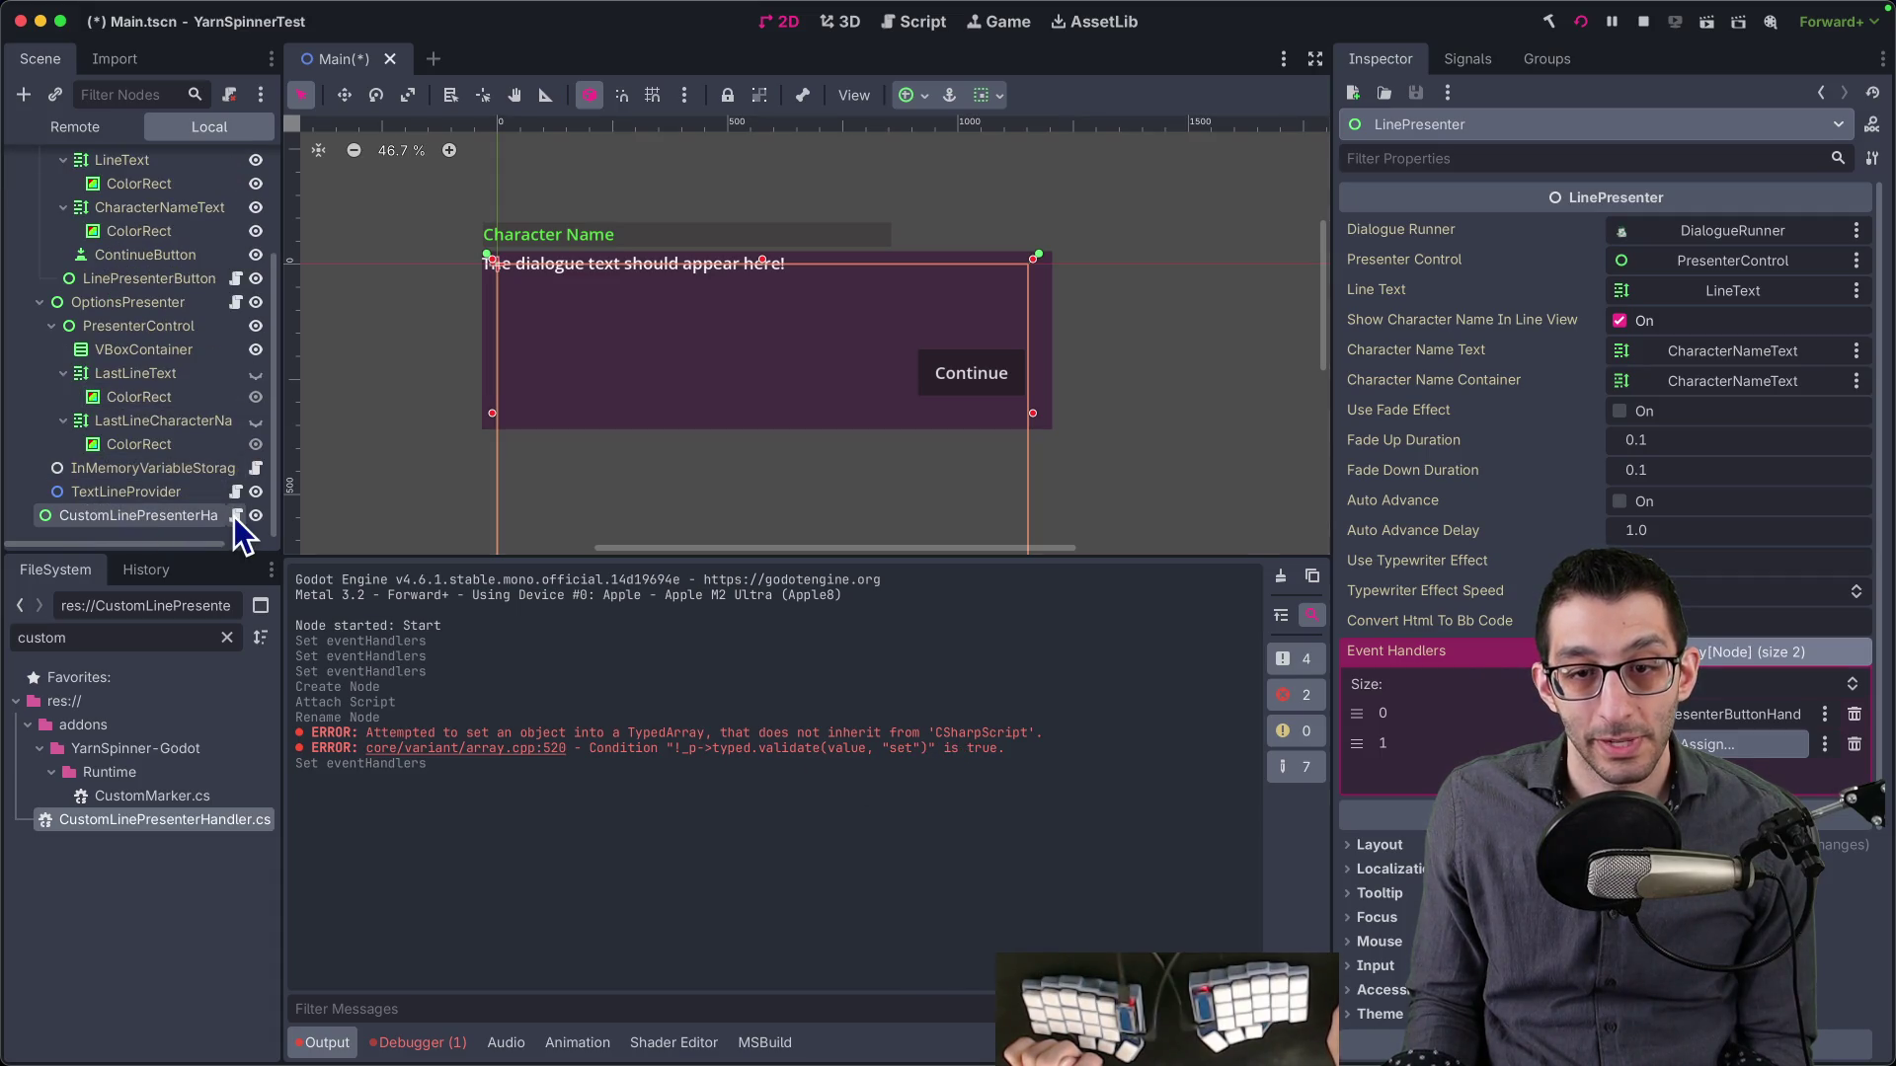
{"action": "left_click", "coordinate": [1549, 22]}
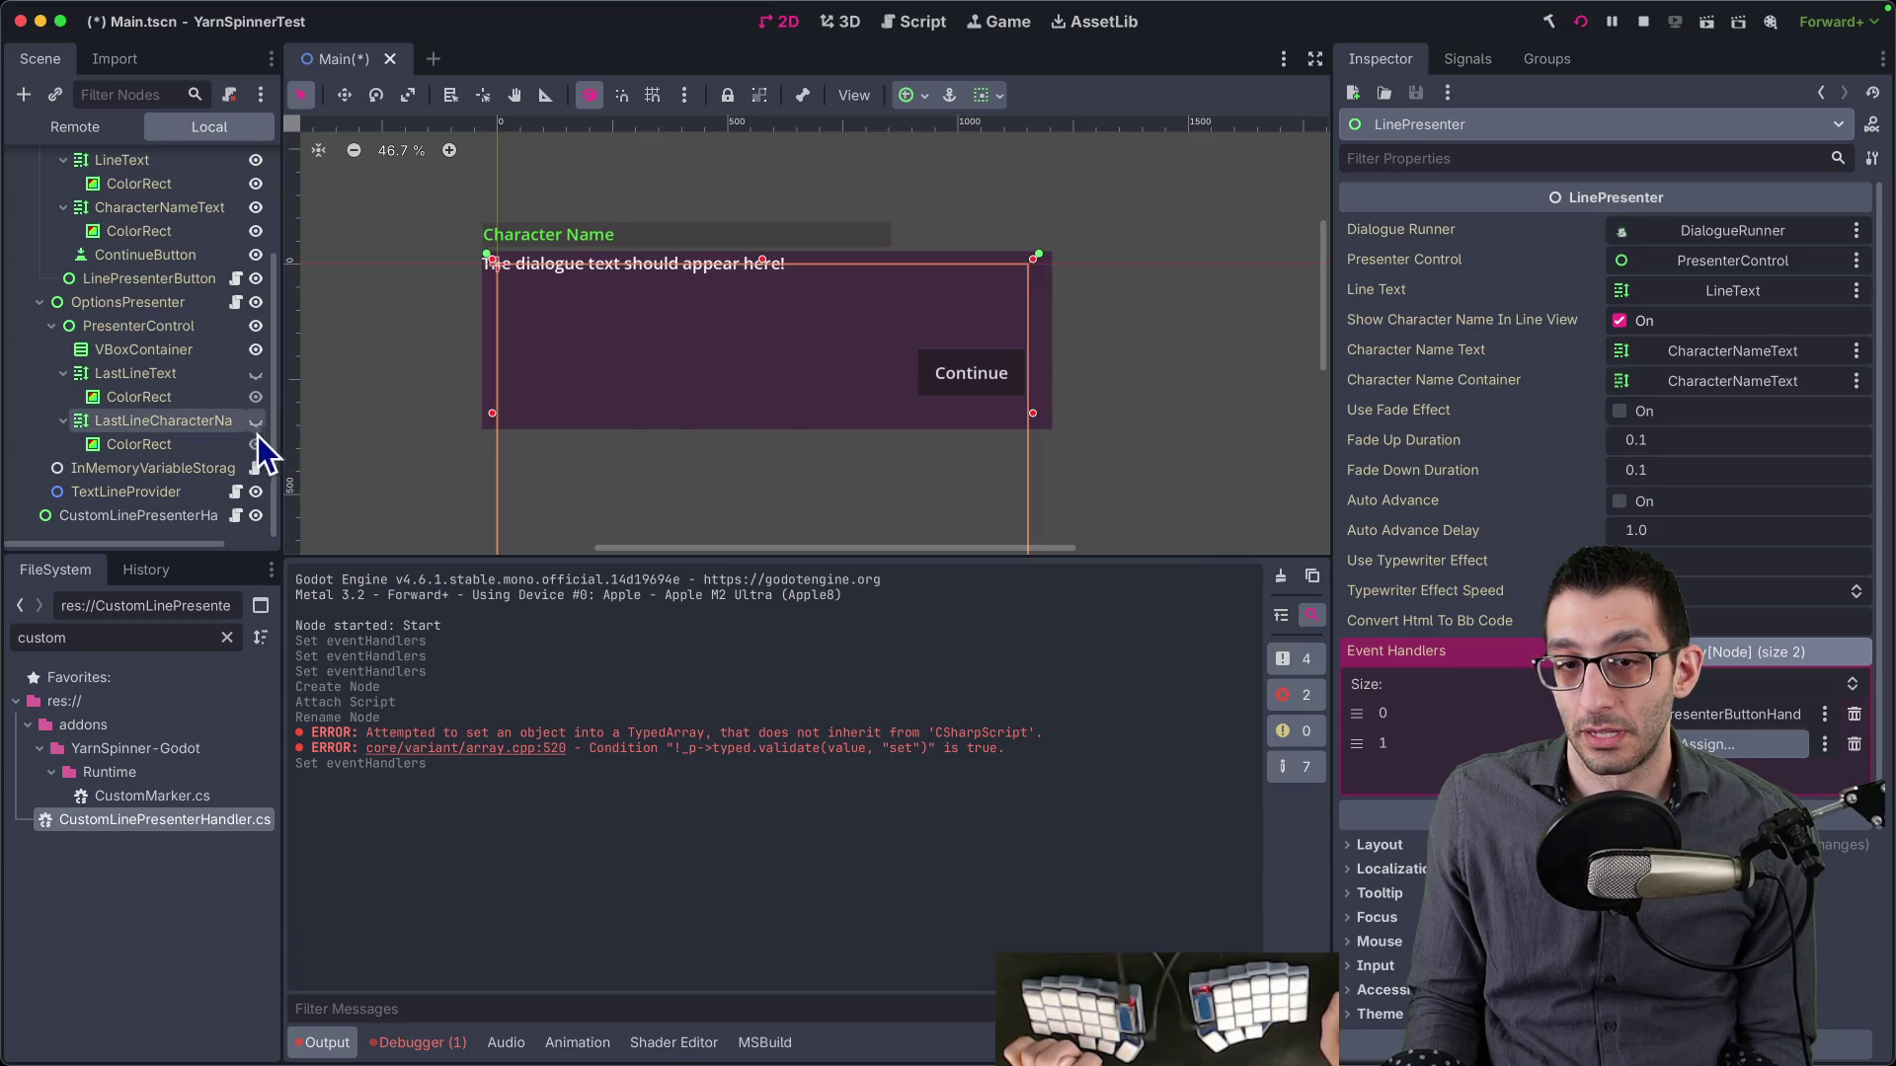
{"action": "left_click", "coordinate": [1777, 745]}
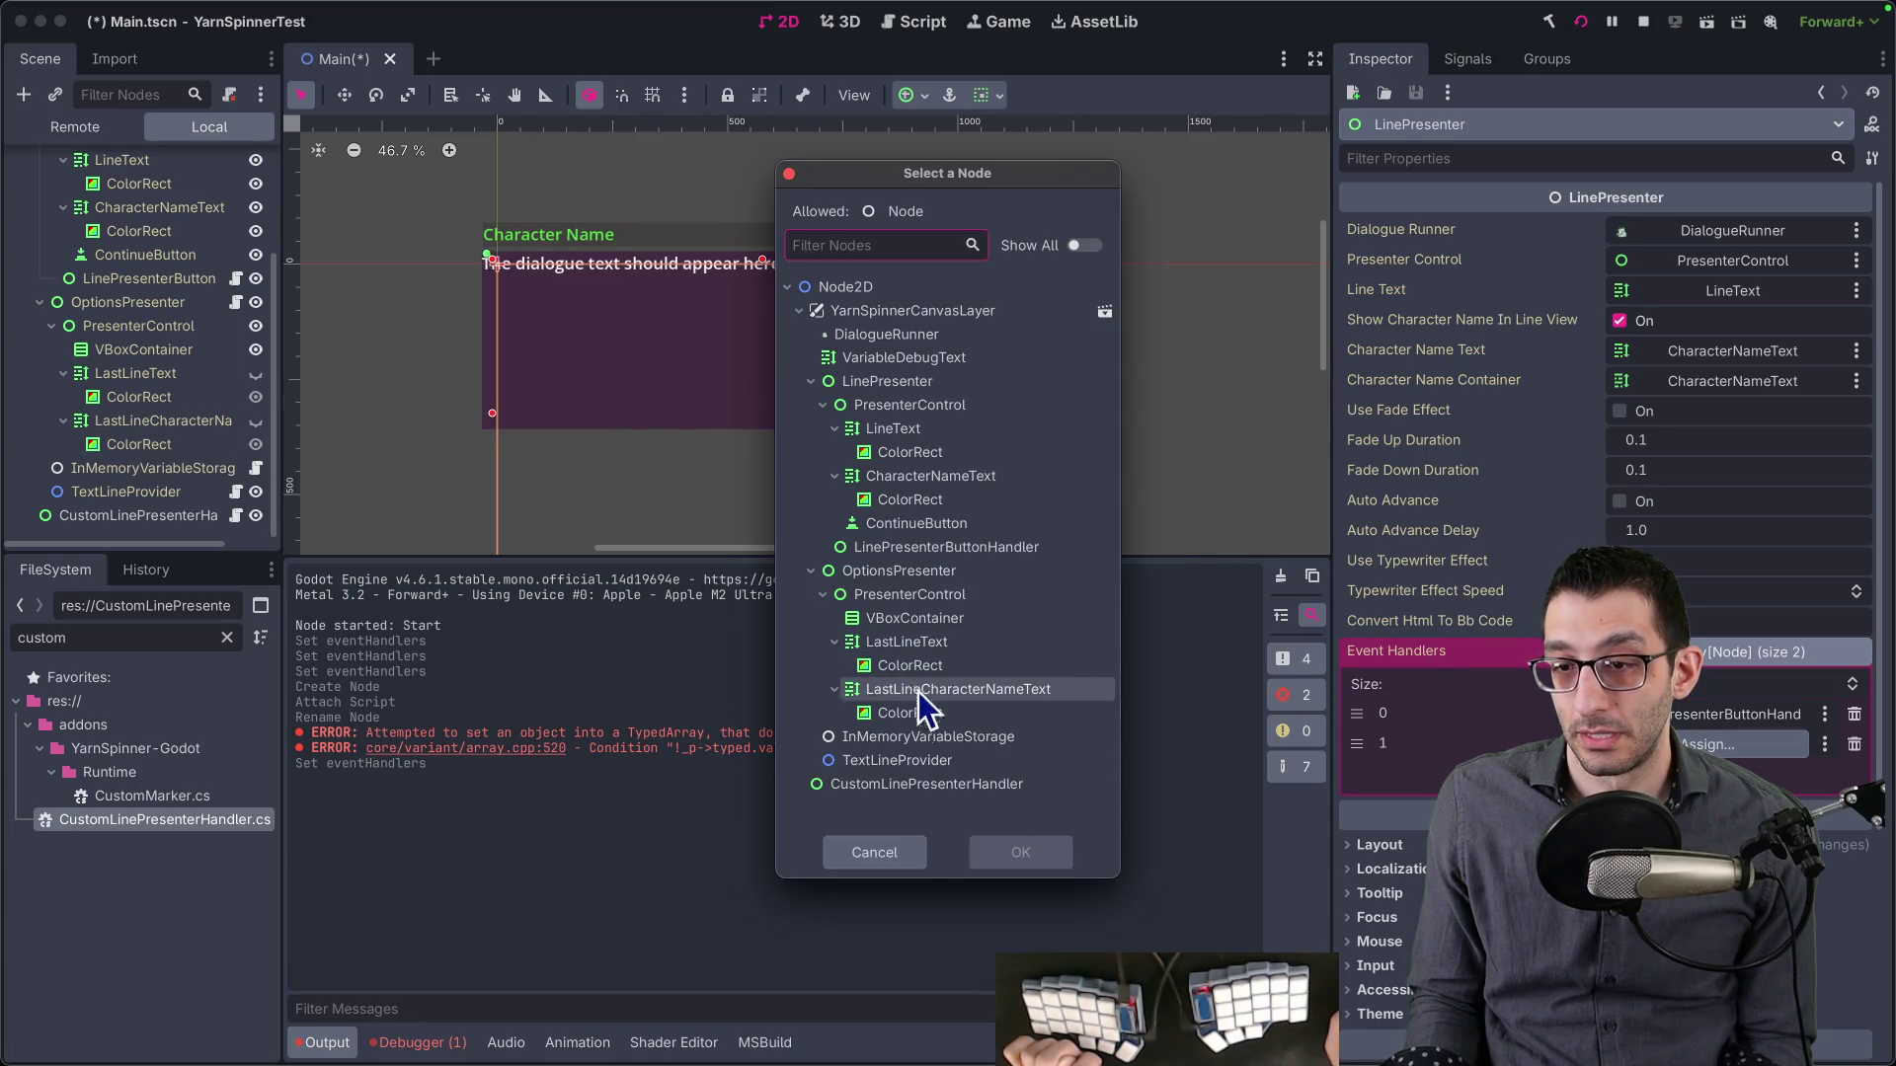
{"action": "double_click", "coordinate": [930, 779]}
{"action": "key", "text": "super+s"}
{"action": "left_click", "coordinate": [1580, 21]}
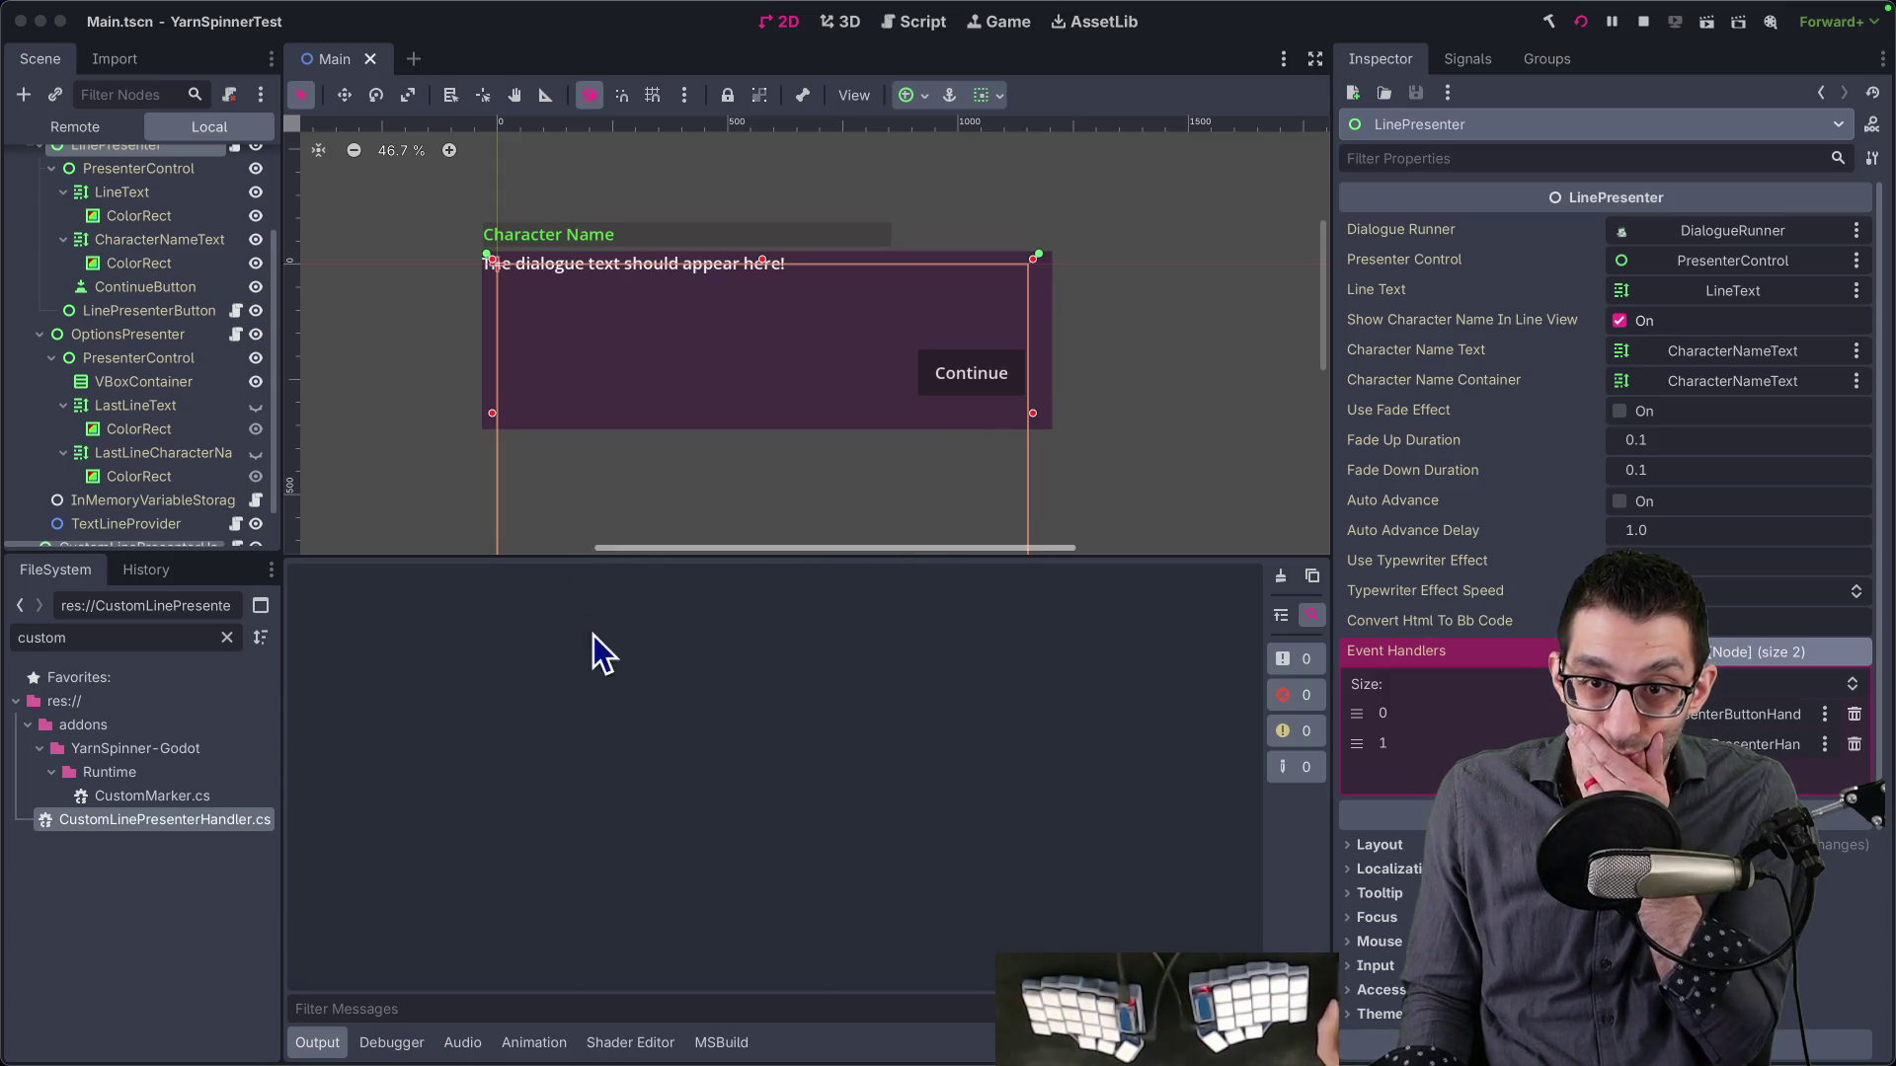
{"action": "key", "text": "ctrl+alt+Right"}
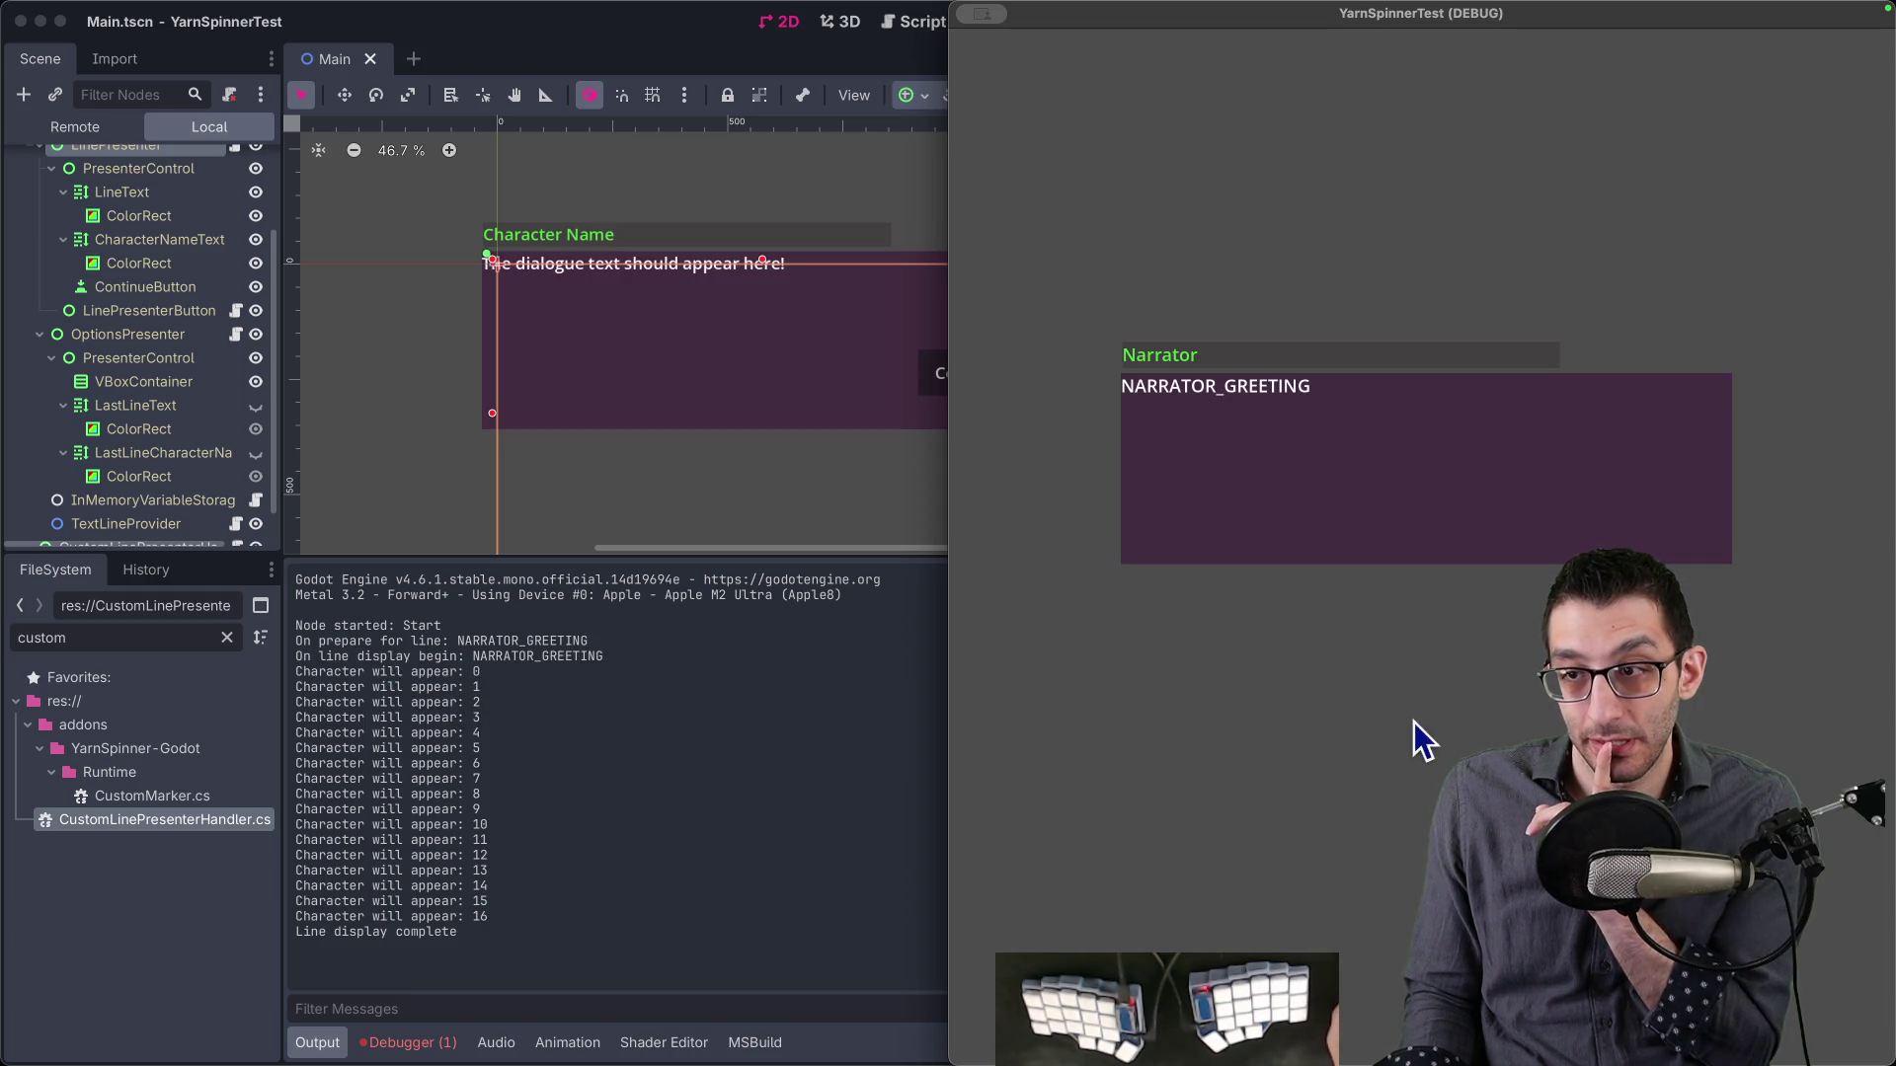
- Advance the dialogue to the choices, then stop the game and select OptionsPresenter
{"action": "key", "text": "space"}
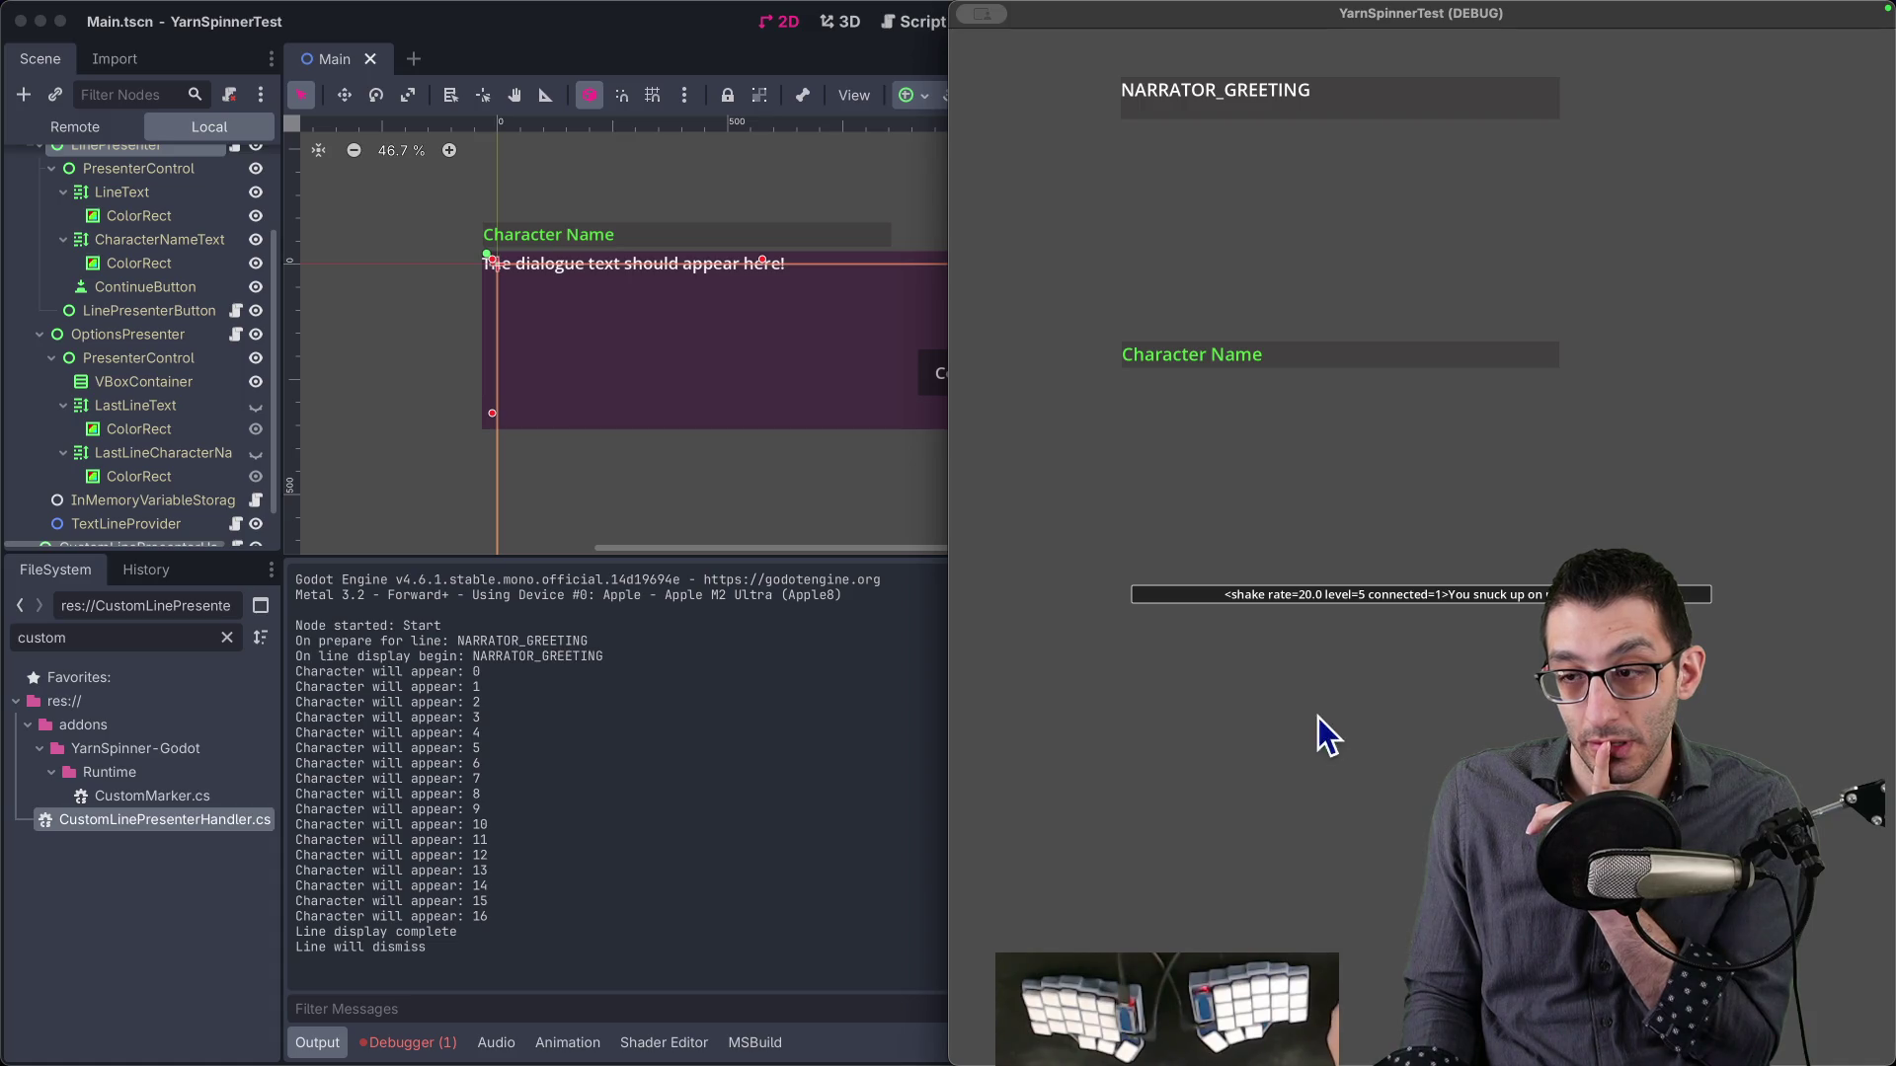
{"action": "left_click", "coordinate": [1296, 598]}
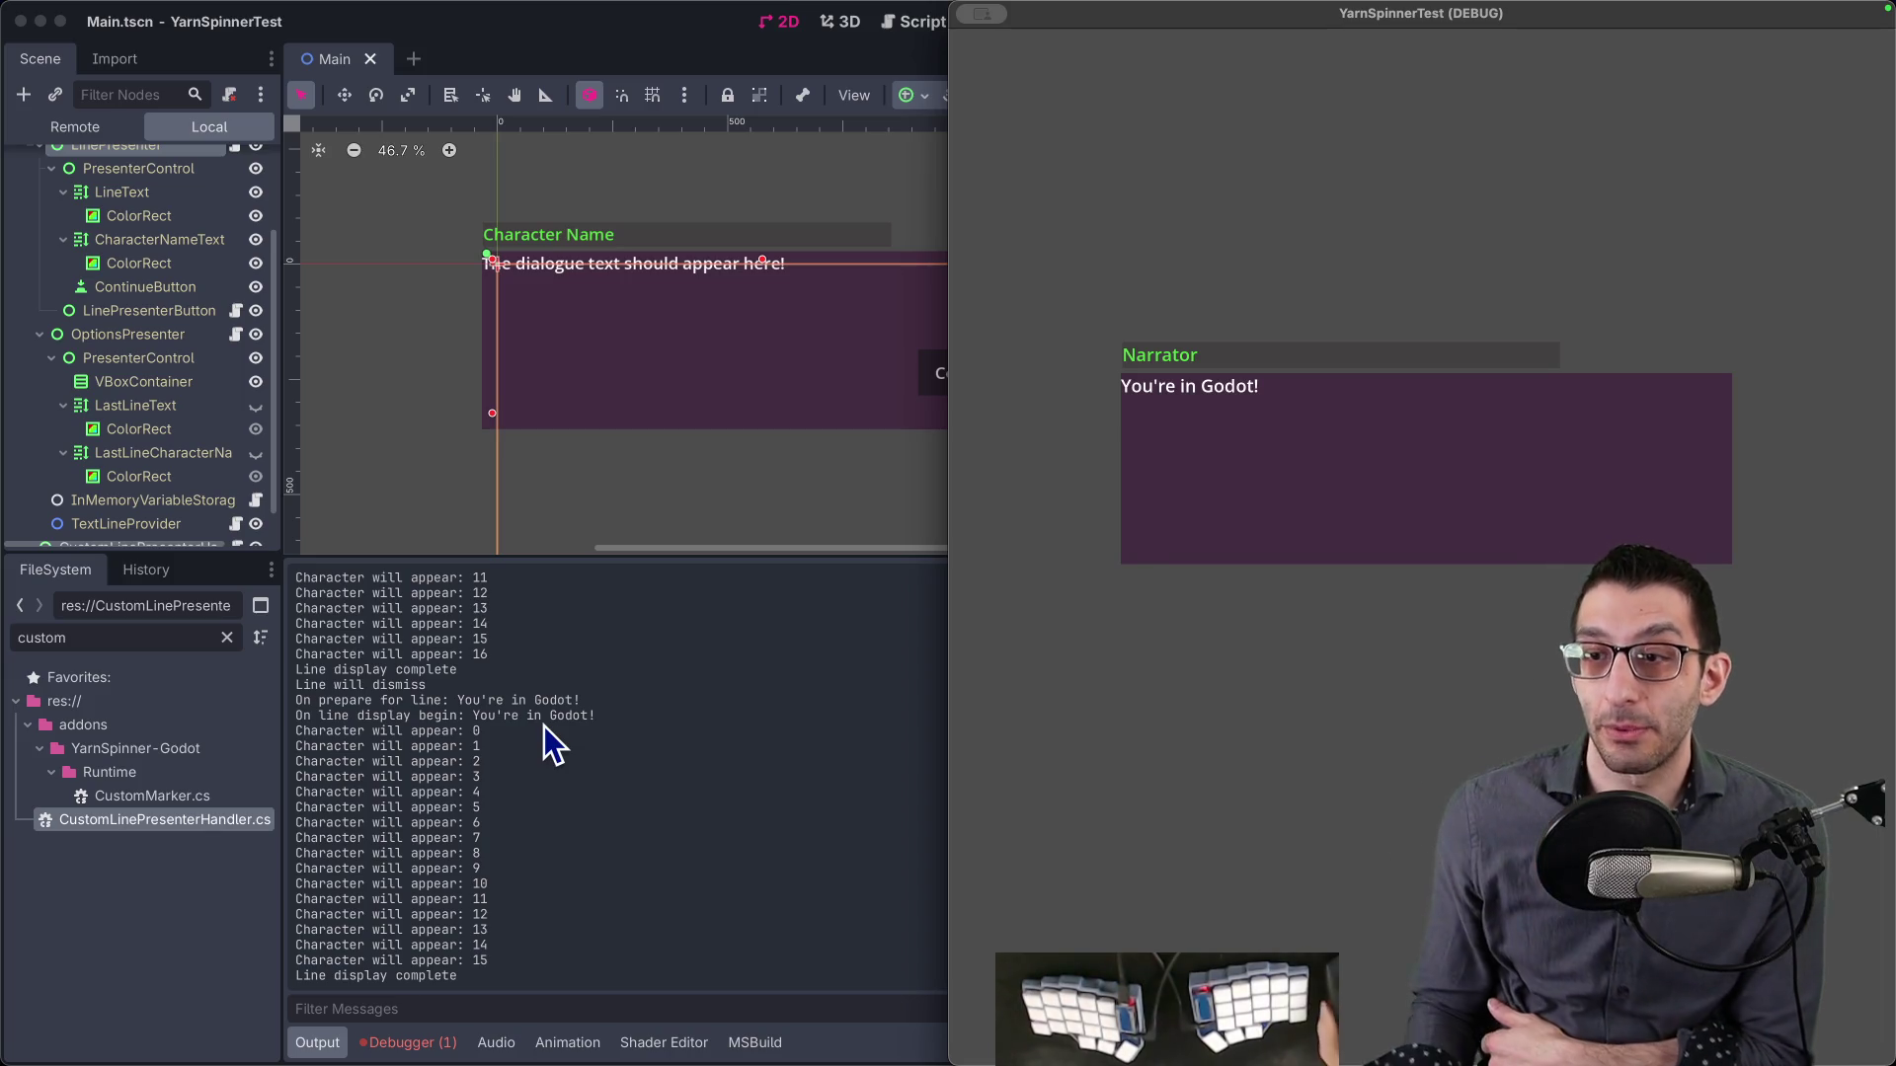
{"action": "left_click", "coordinate": [1266, 470]}
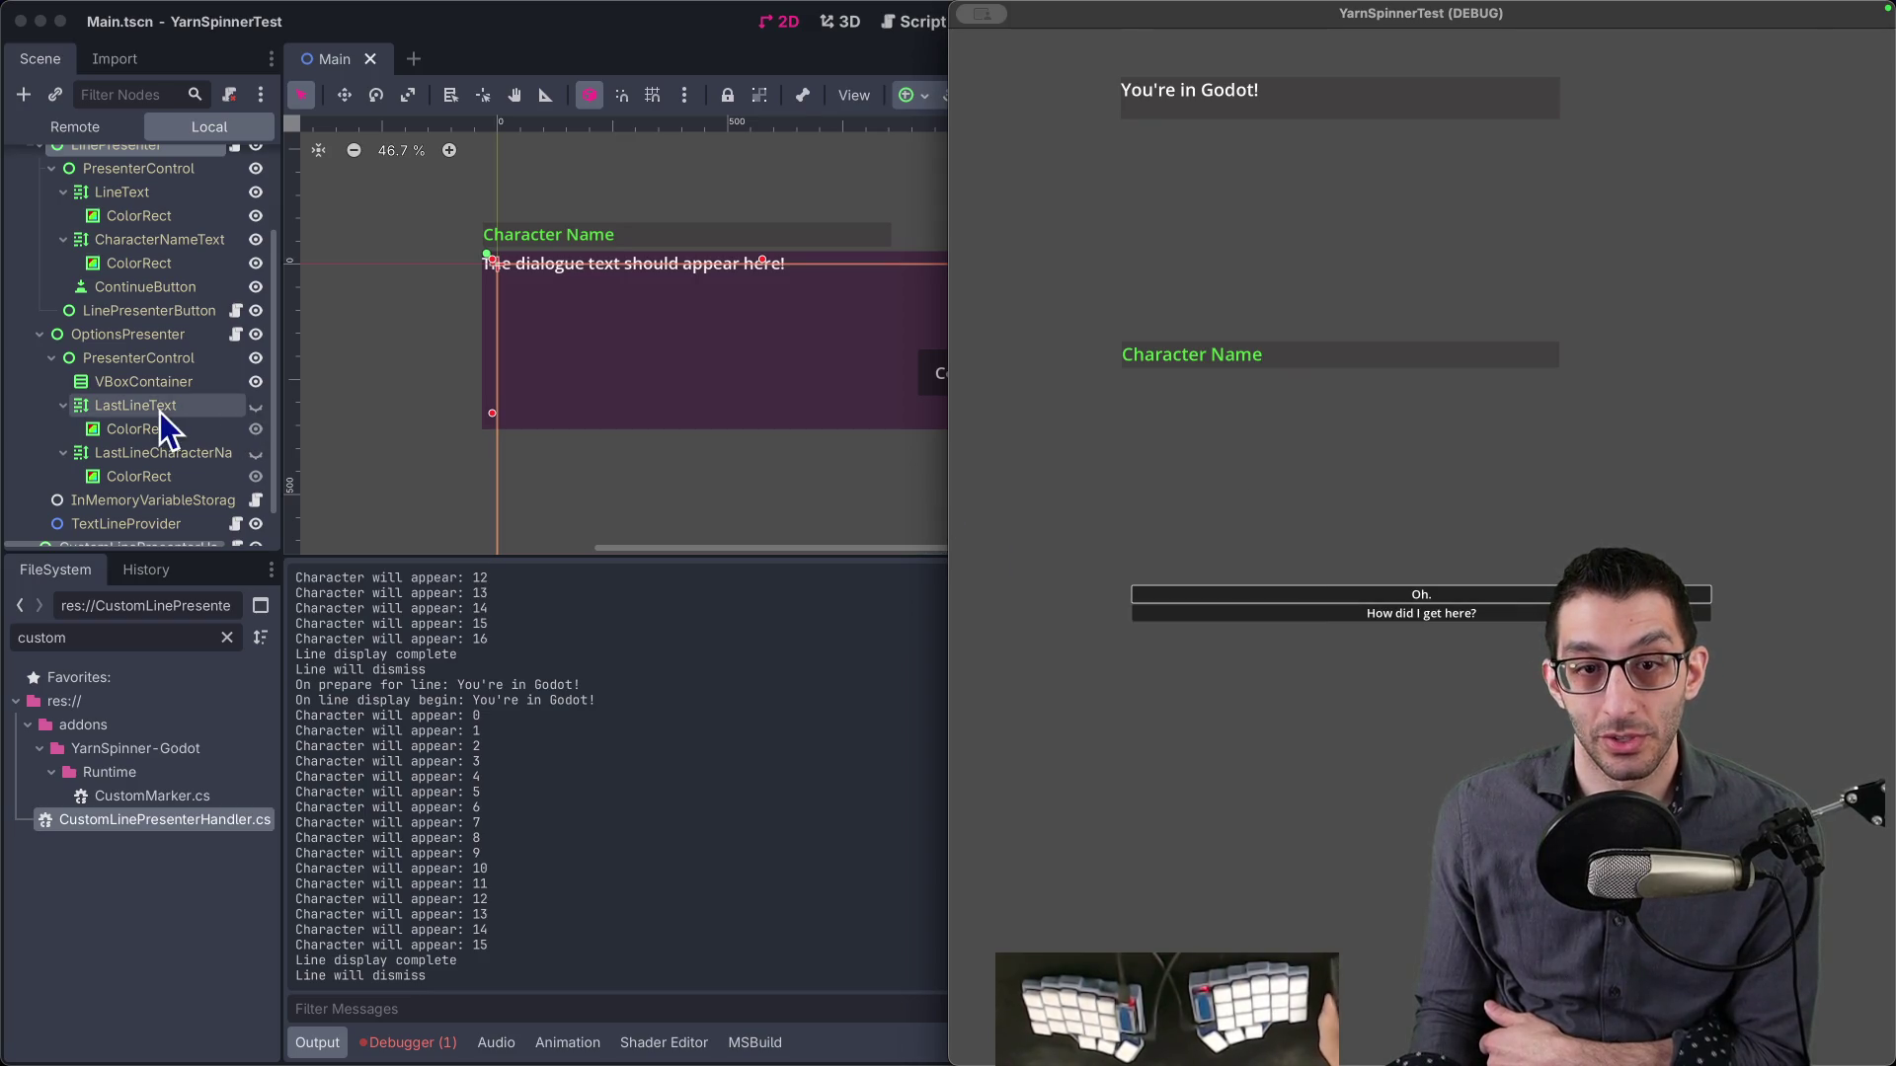
{"action": "left_click", "coordinate": [160, 412]}
{"action": "scroll", "coordinate": [160, 411], "scroll_direction": "down", "scroll_amount": 1}
{"action": "left_click", "coordinate": [138, 302]}
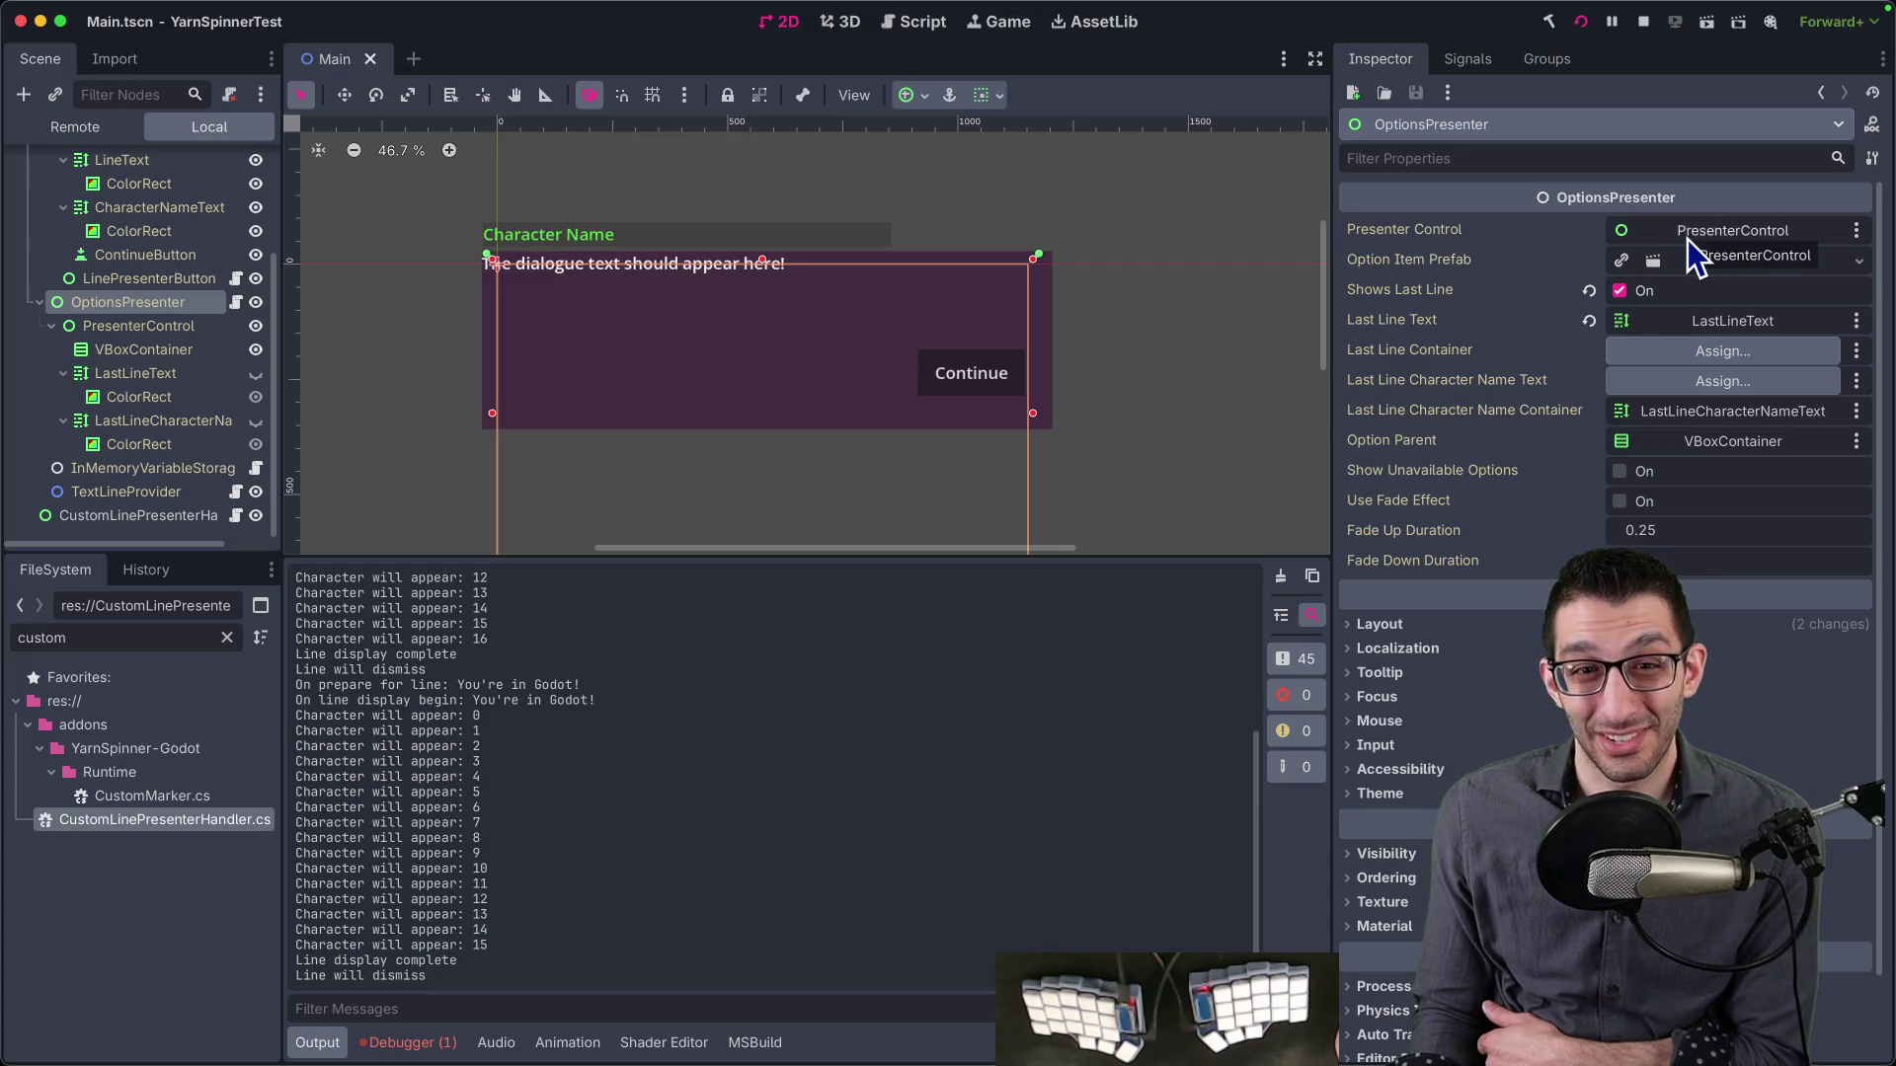
- Check the OptionsPresenter node's properties and its Signals tab in the Inspector
{"action": "left_click", "coordinate": [140, 329]}
{"action": "left_click", "coordinate": [151, 305]}
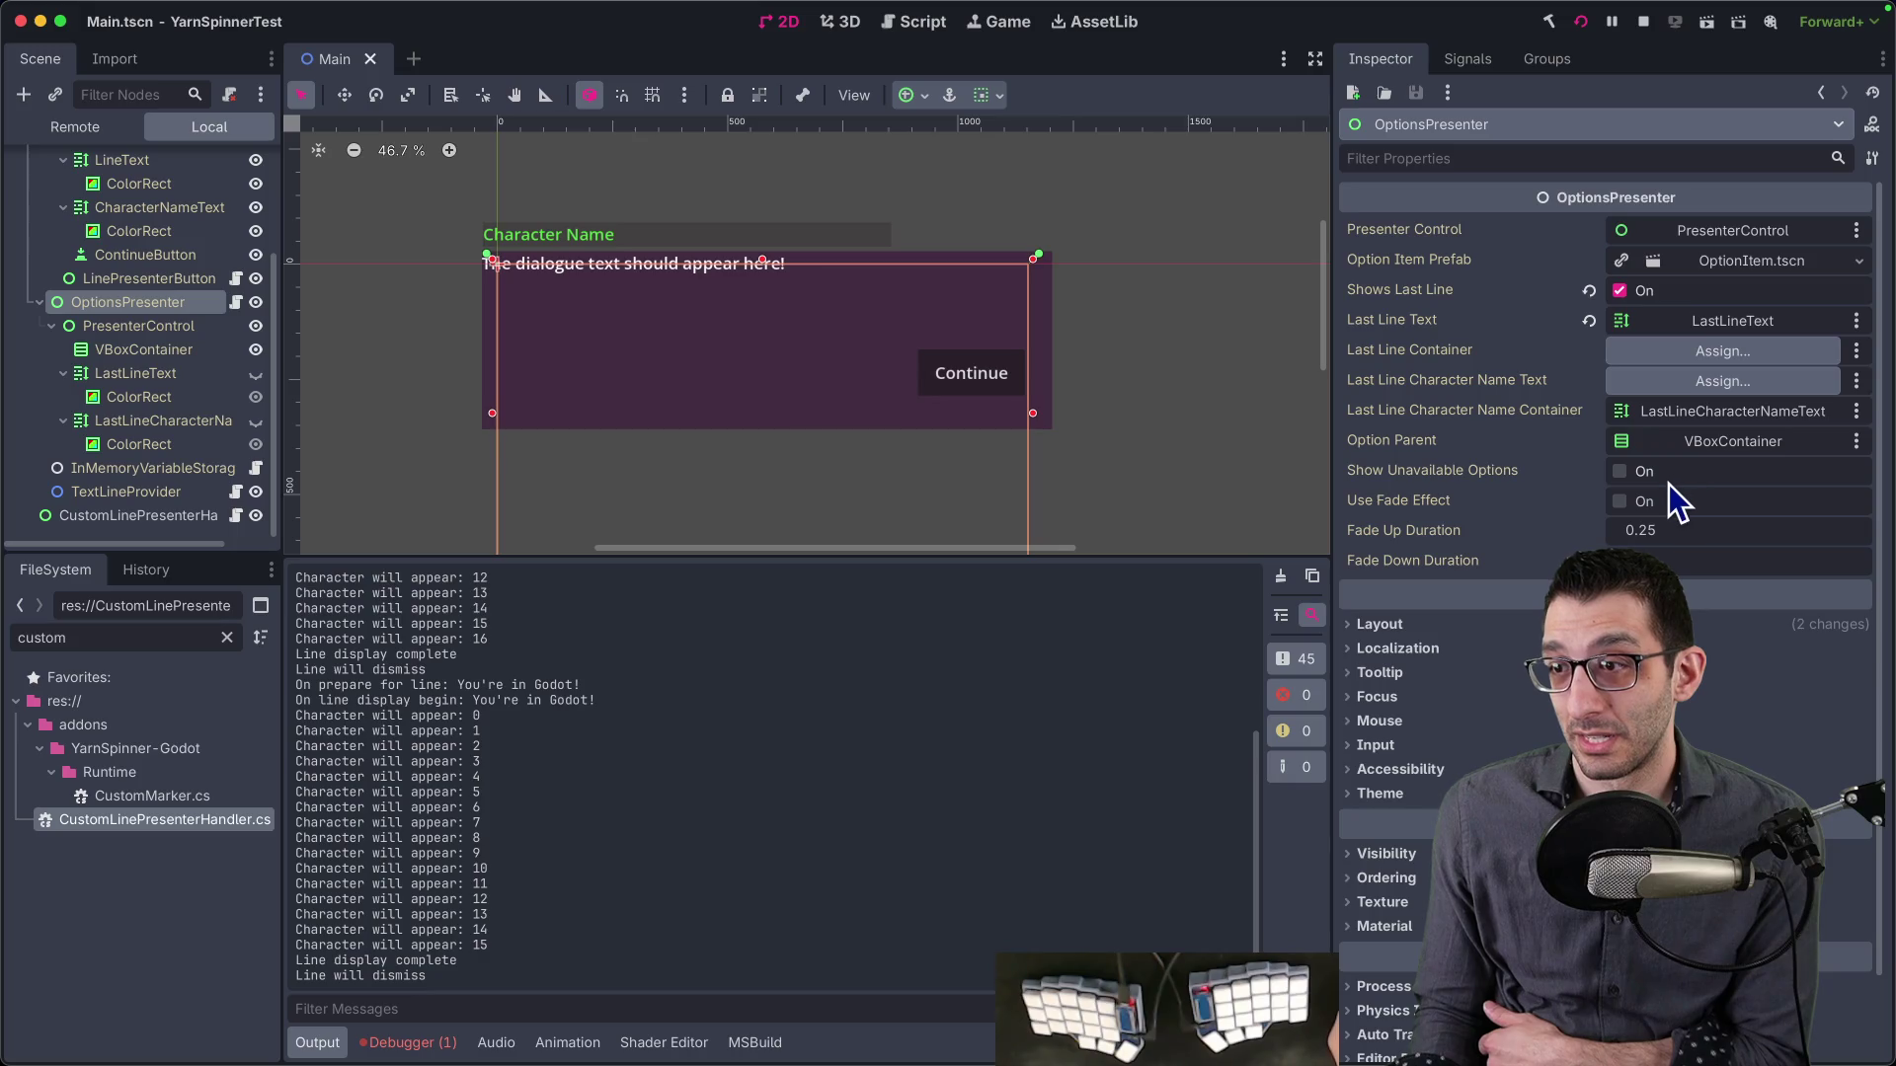
{"action": "left_click", "coordinate": [1461, 62]}
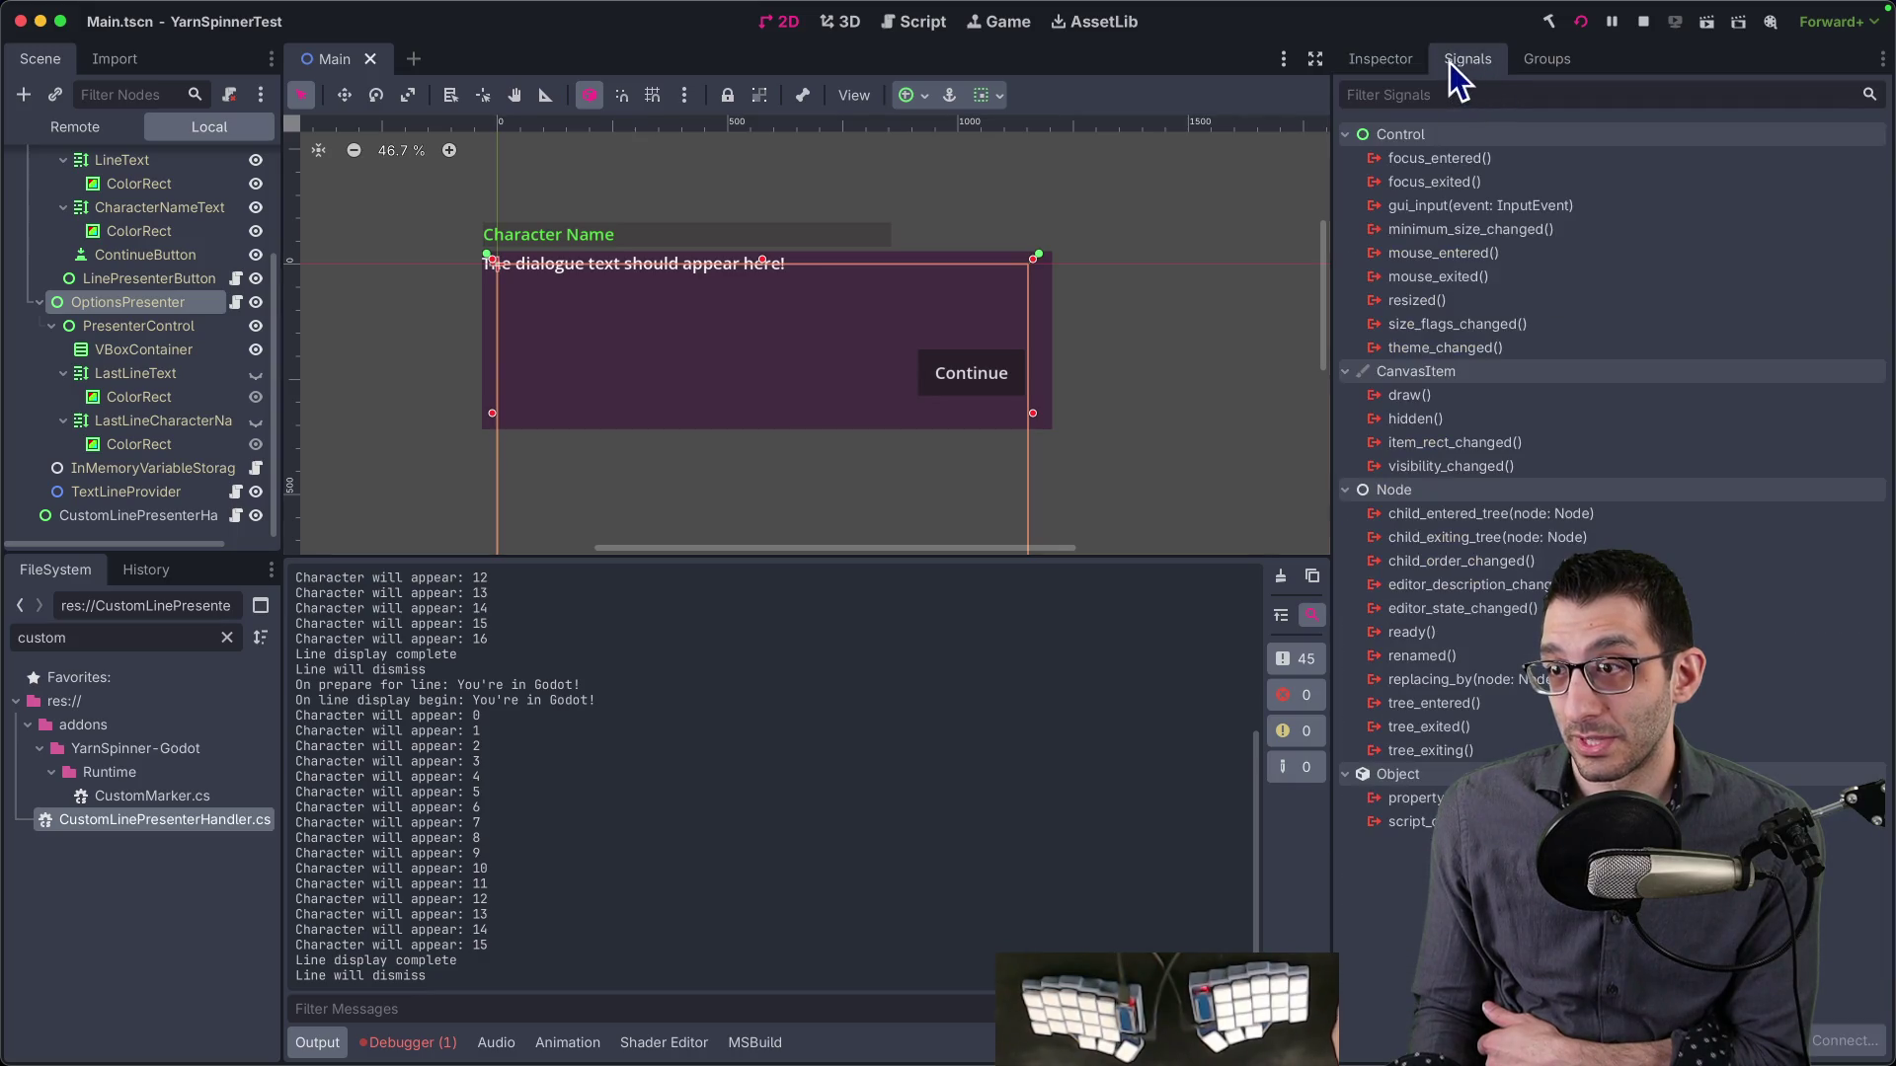
{"action": "left_click", "coordinate": [1387, 63]}
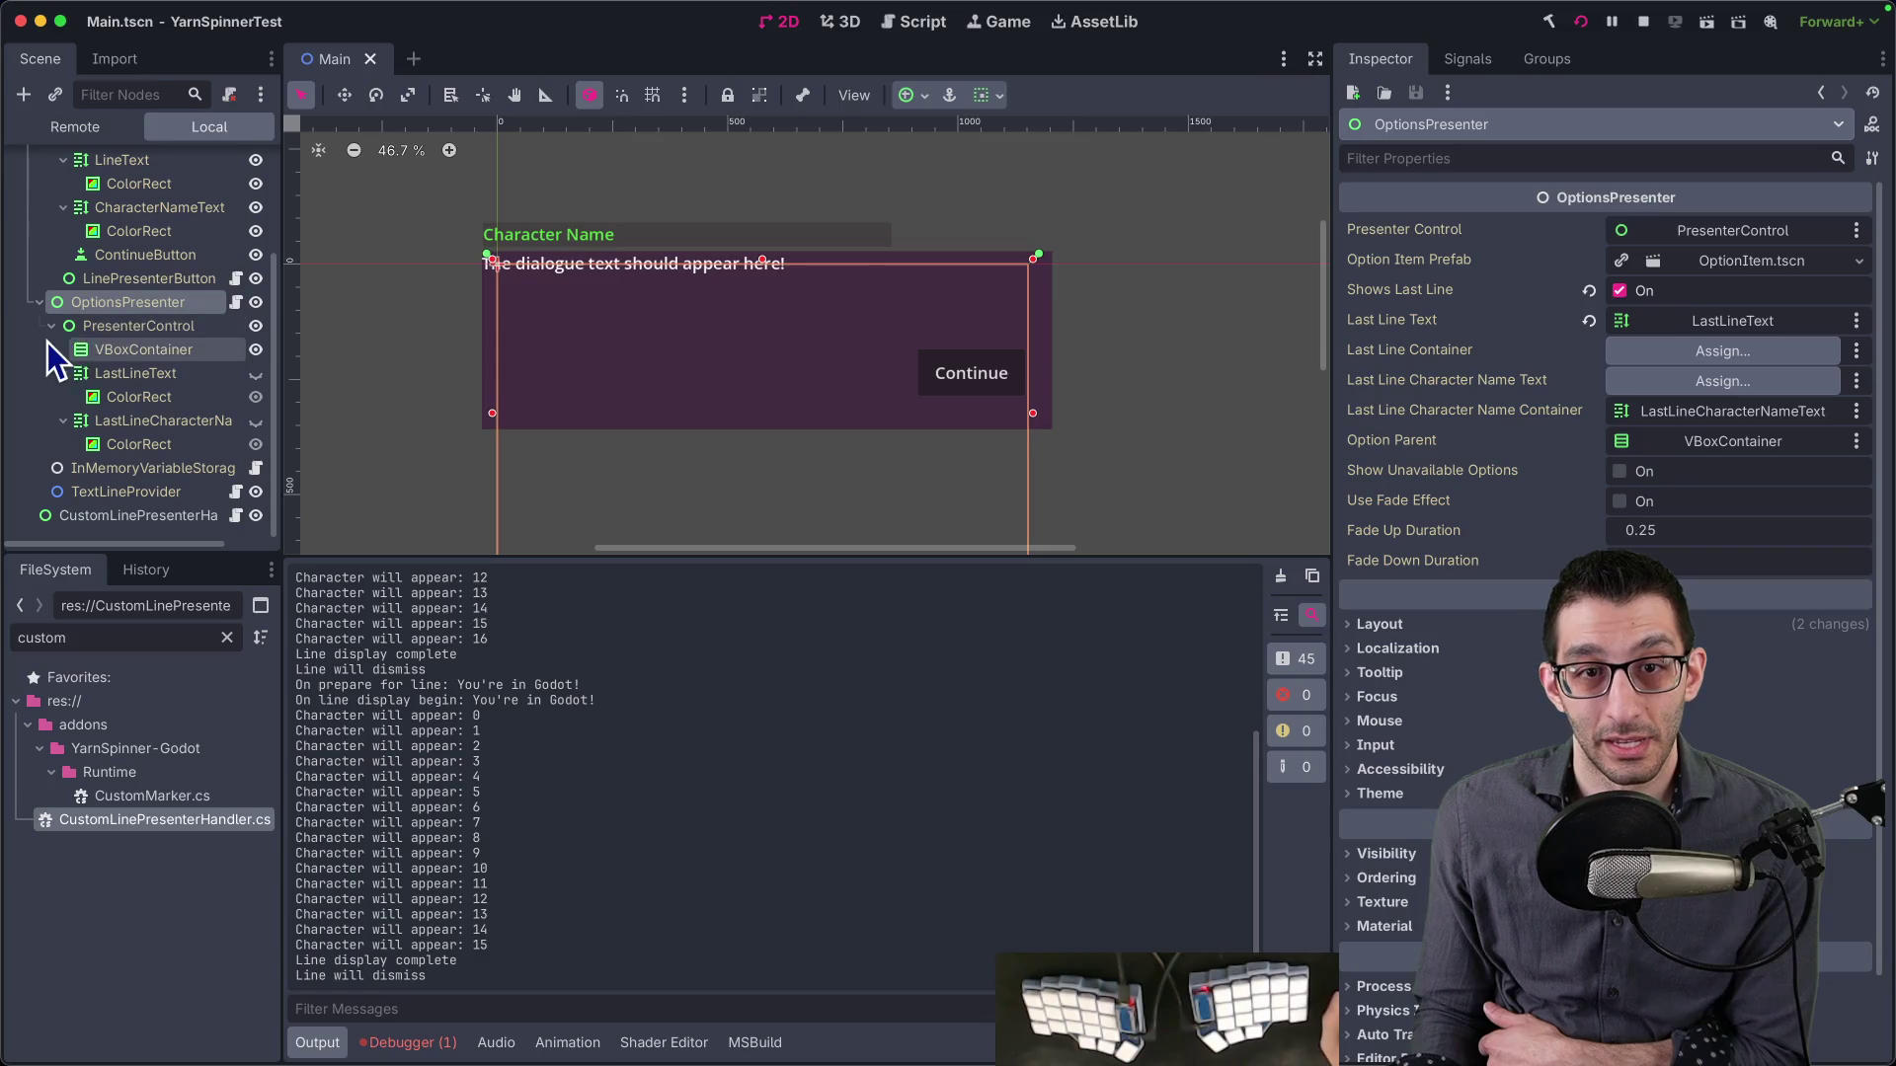
- Open OptionsPresenter.cs in Rider and scroll through its exported fields
{"action": "left_click", "coordinate": [235, 303]}
{"action": "scroll", "coordinate": [931, 477], "scroll_direction": "down", "scroll_amount": 5}
{"action": "scroll", "coordinate": [938, 489], "scroll_direction": "down", "scroll_amount": 6}
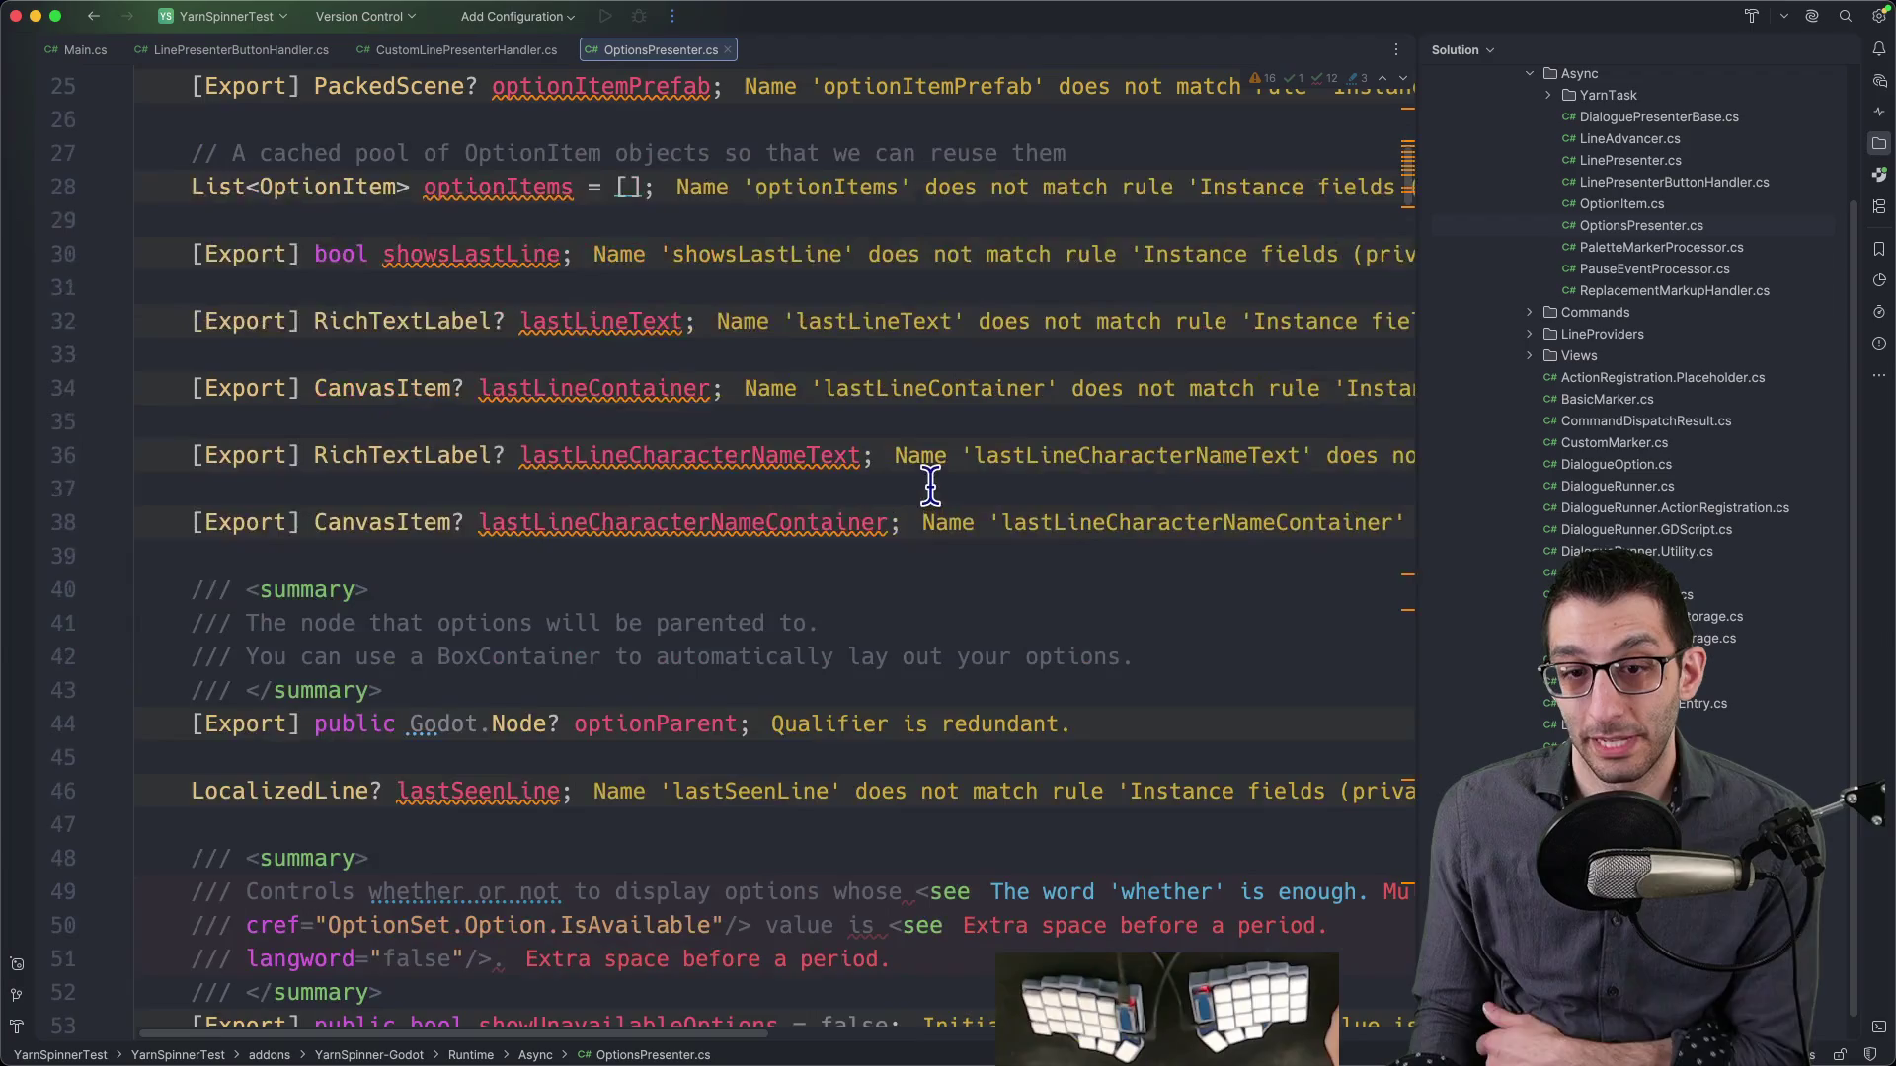
- Search OptionsPresenter.cs for 'action' to reach the ActionMarkupHandlers property
{"action": "left_click", "coordinate": [933, 484]}
{"action": "key", "text": "super+f"}
{"action": "type", "text": "action"}
{"action": "key", "text": "Return"}
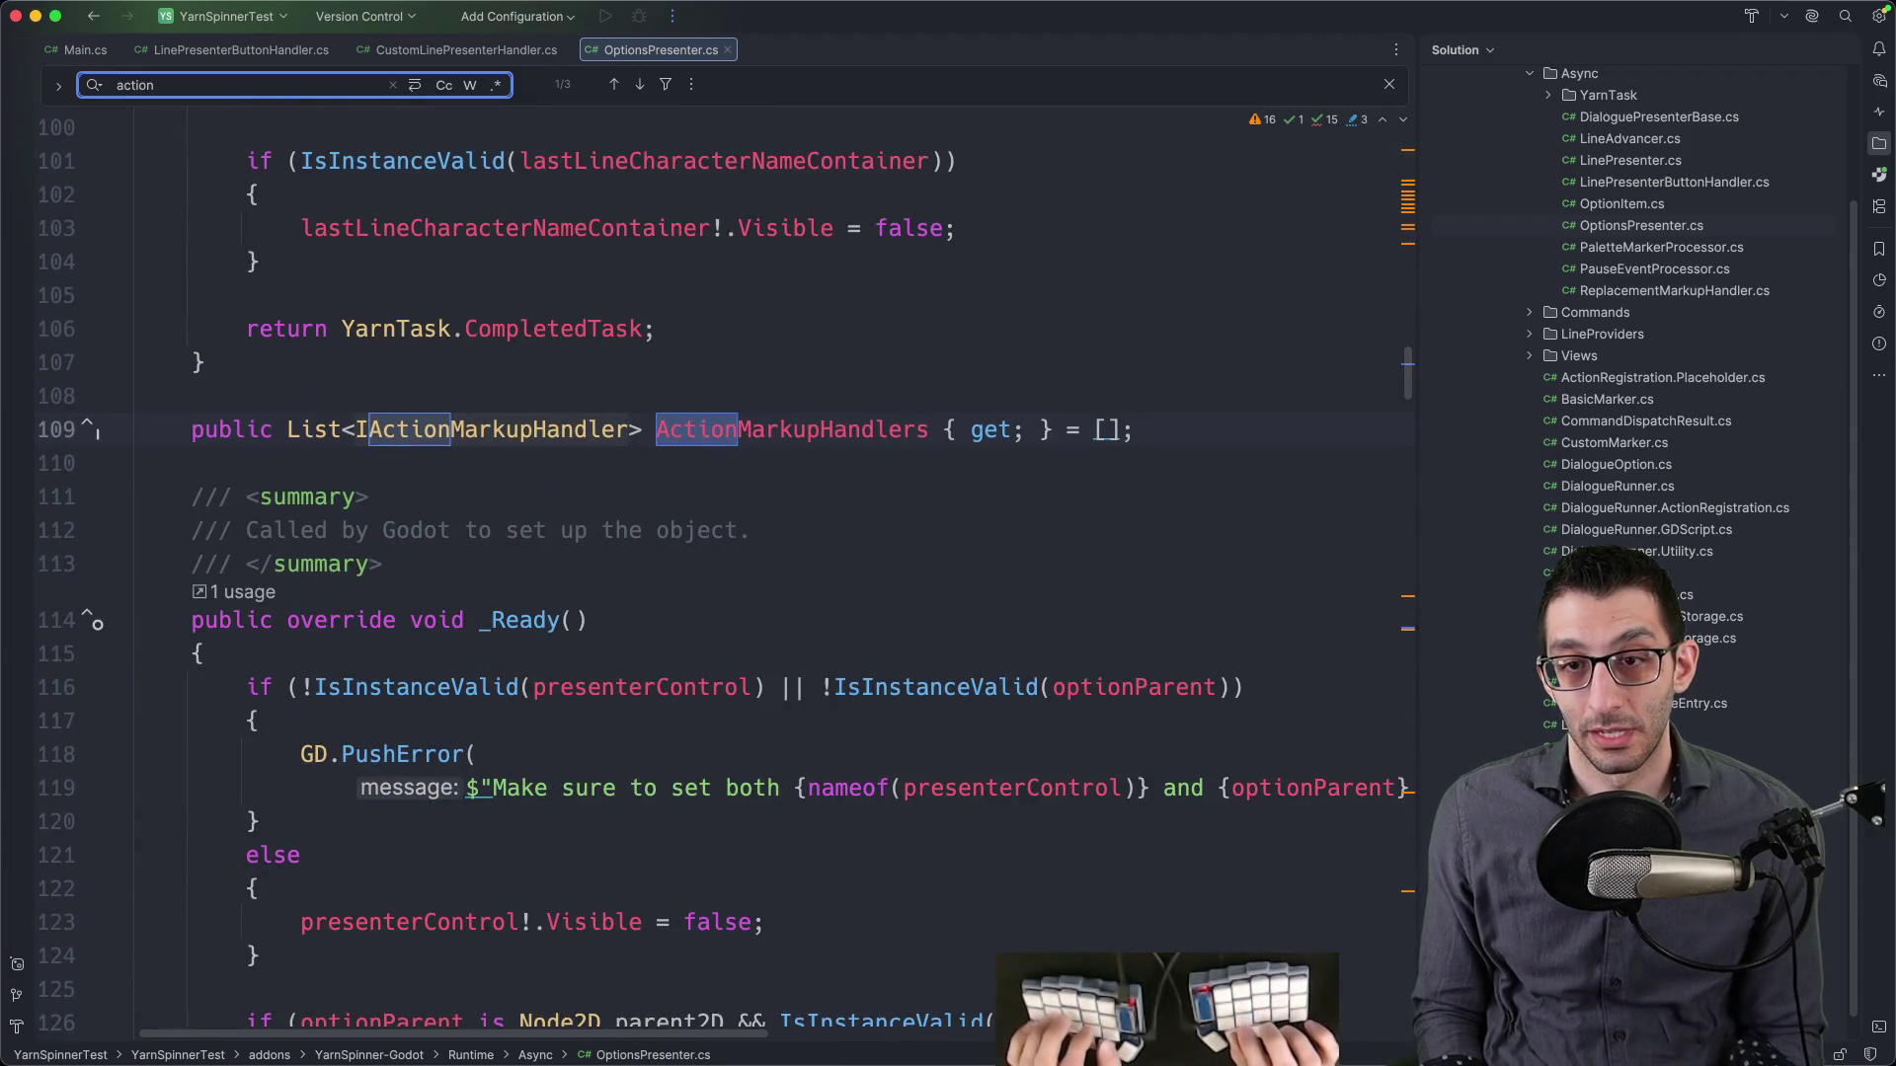
{"action": "key", "text": "Return"}
{"action": "key", "text": "Return"}
{"action": "key", "text": "Return"}
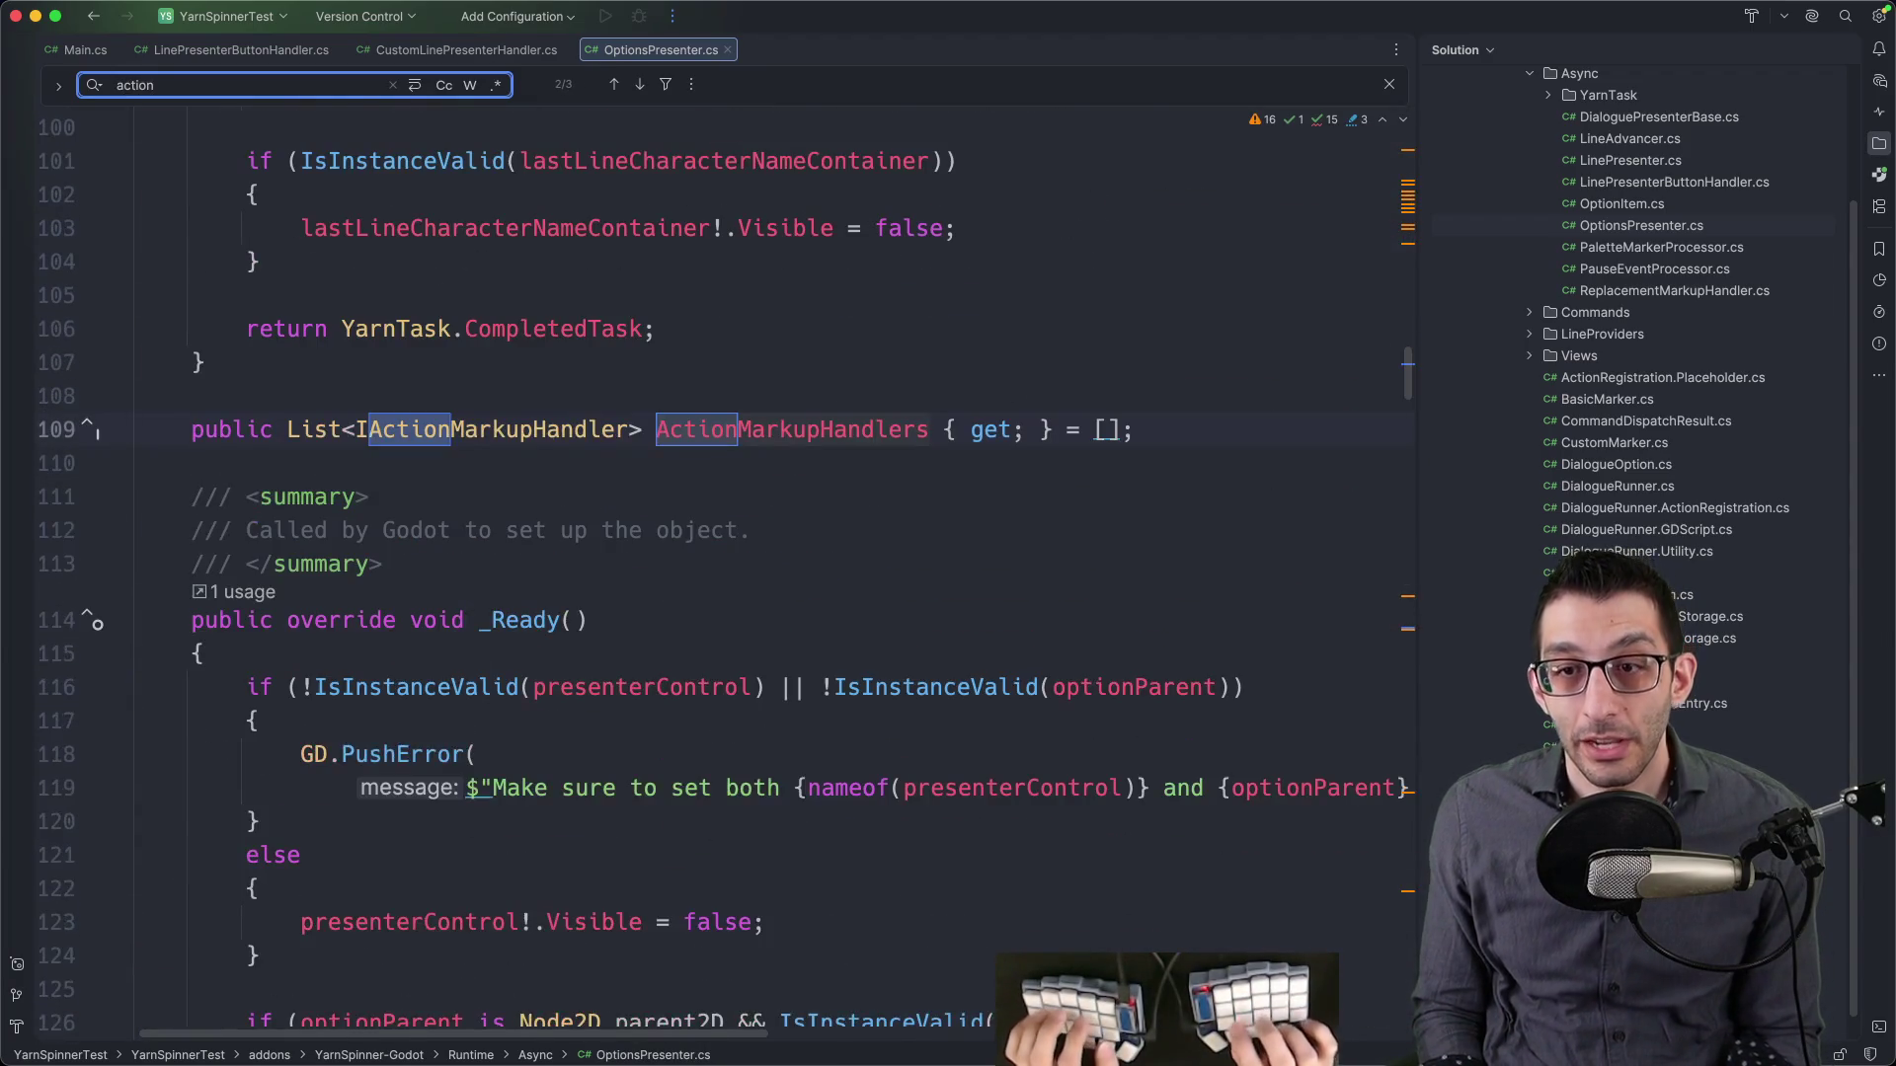
{"action": "key", "text": "Escape"}
- Dismiss the foreign-scene alert in Godot and return to Rider
{"action": "key", "text": "super+Tab"}
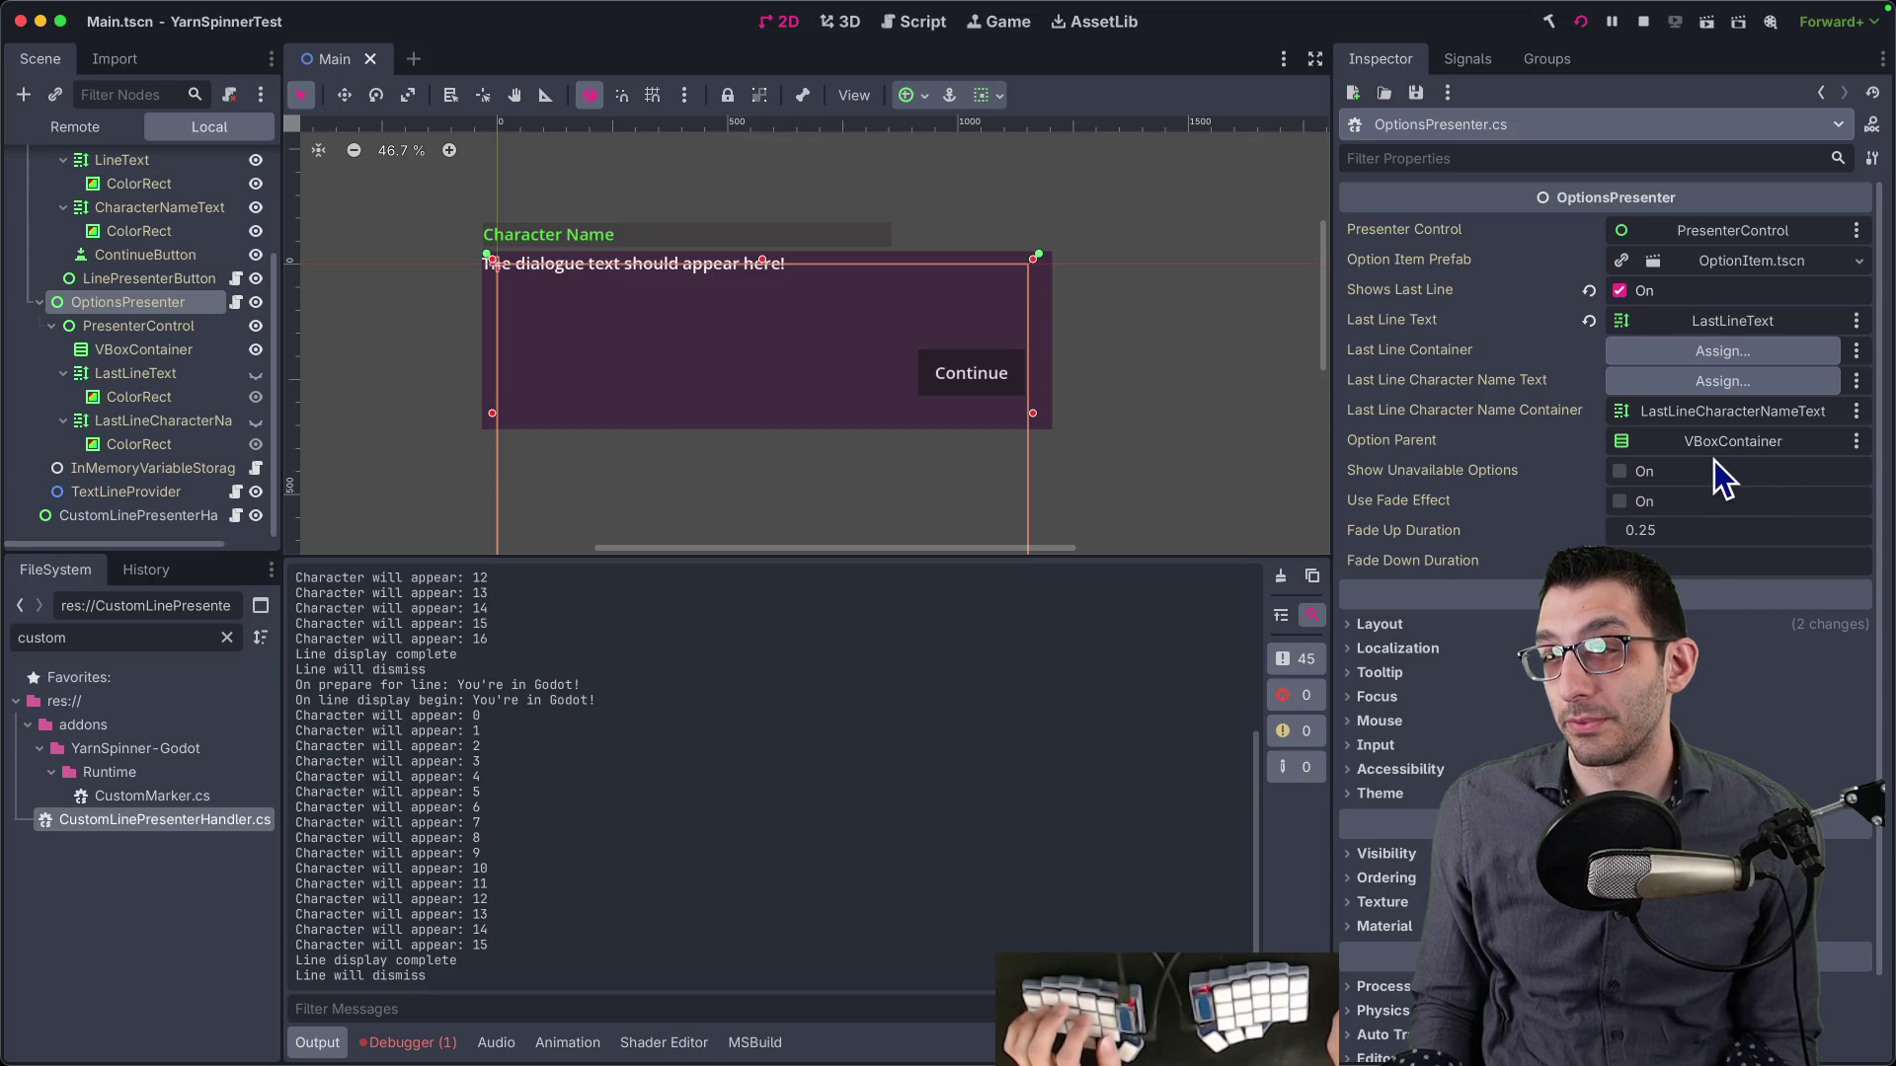
{"action": "key", "text": "Delete"}
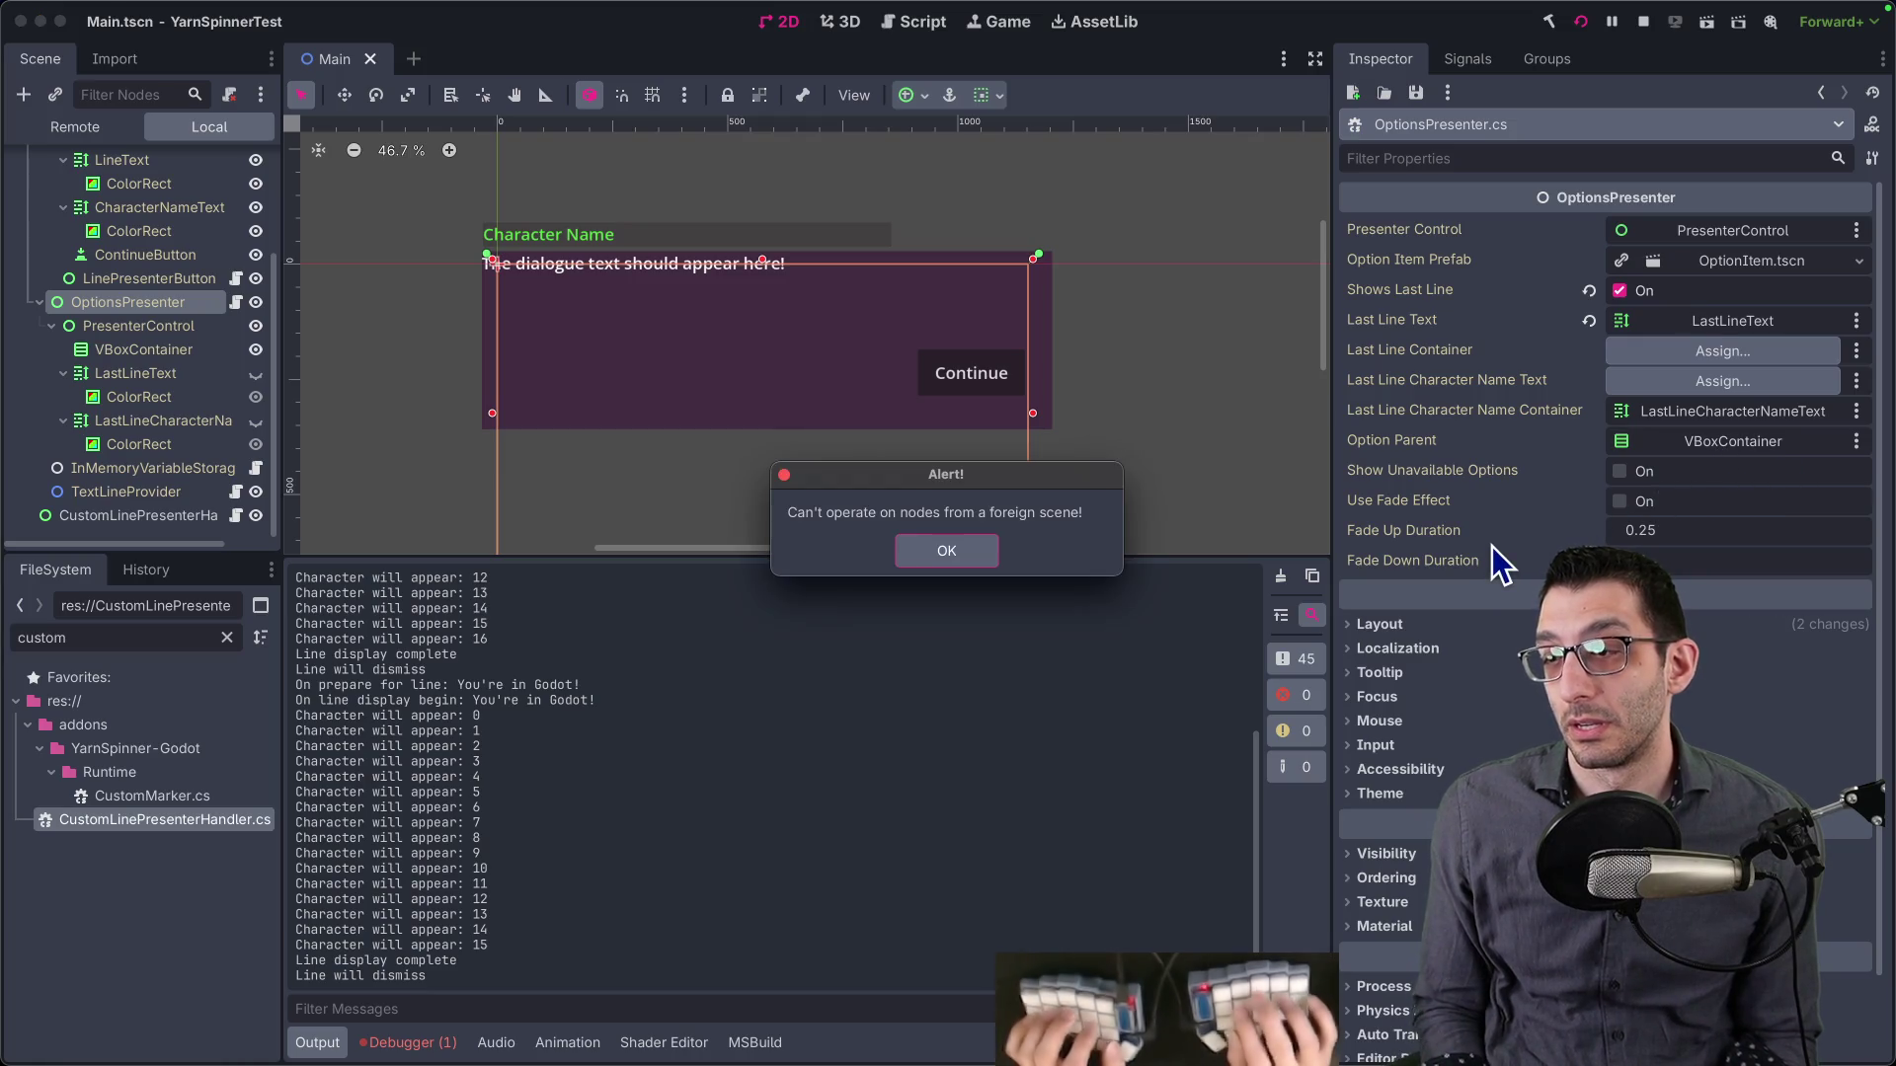
{"action": "key", "text": "Return"}
{"action": "key", "text": "super+Tab"}
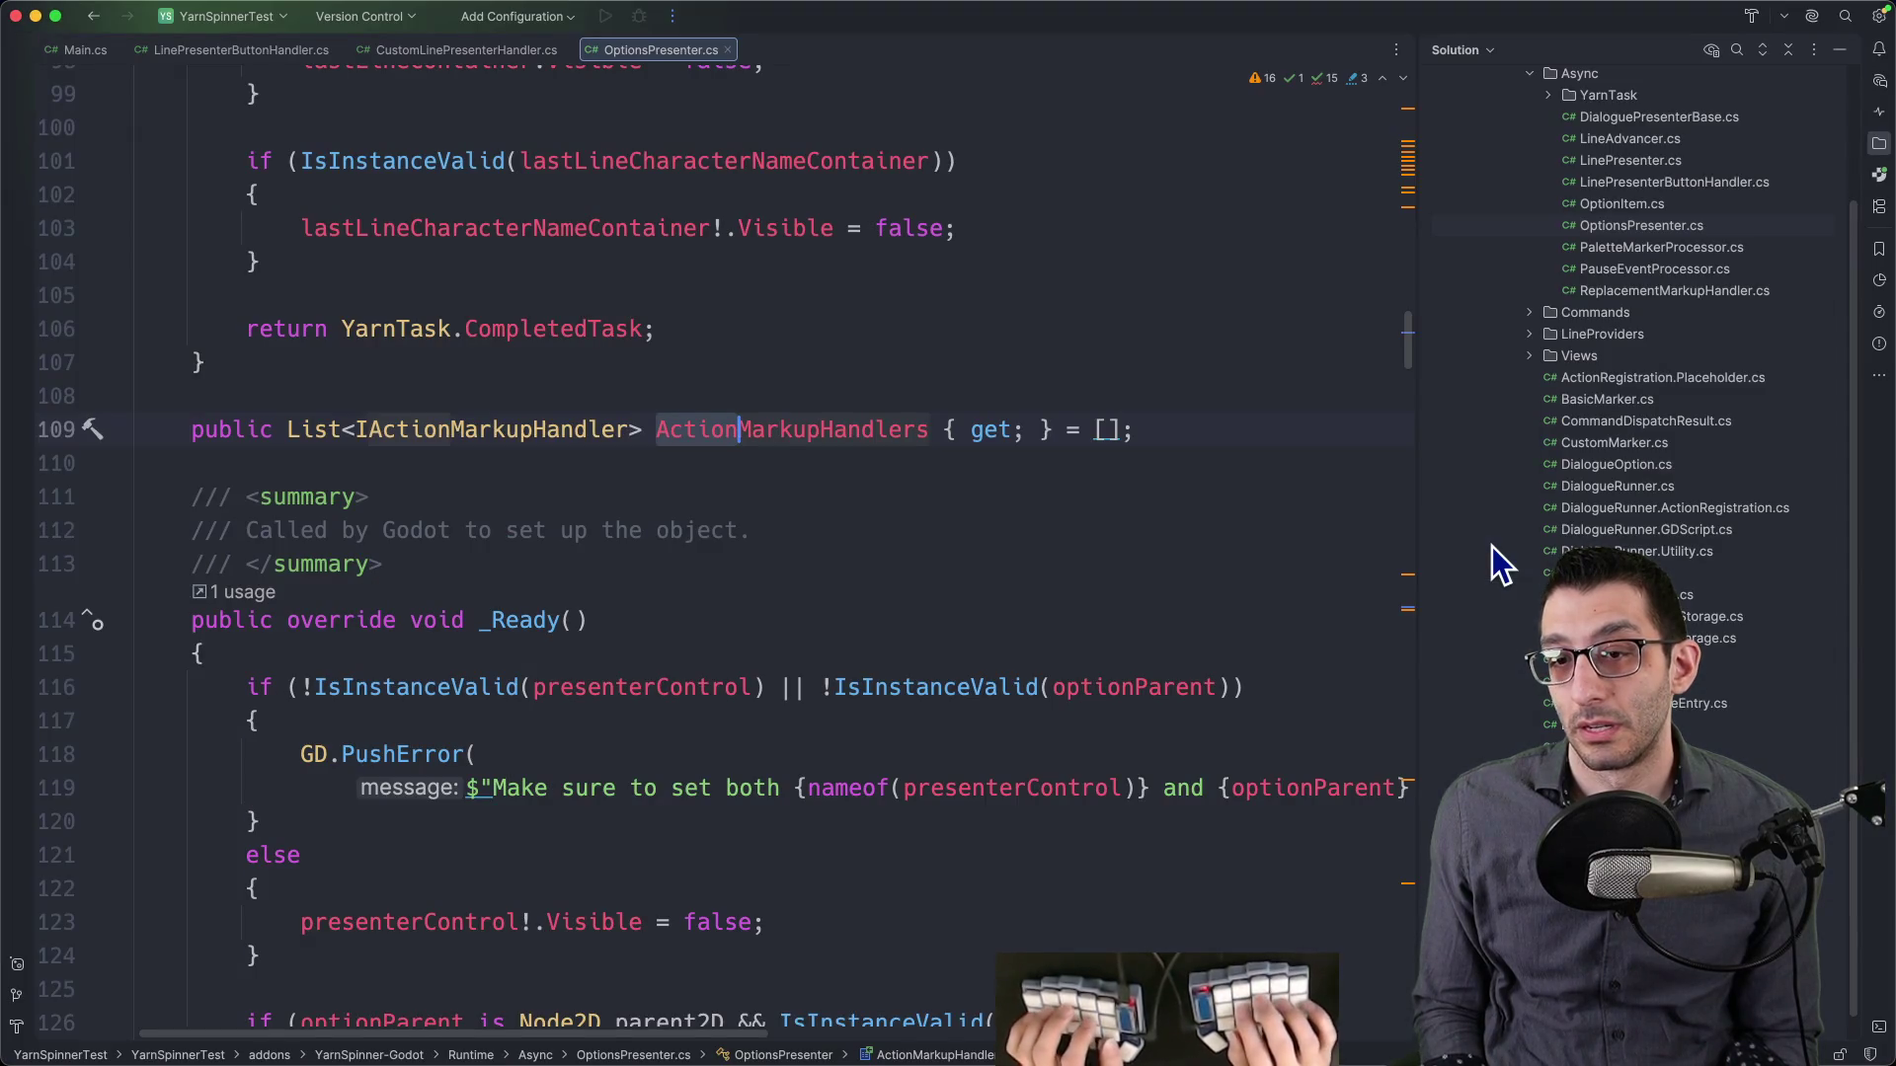
- Flip between CustomLinePresenterHandler.cs and OptionsPresenter.cs after a brief 'action' search
{"action": "key", "text": "super+f"}
{"action": "type", "text": "action"}
{"action": "key", "text": "Escape"}
{"action": "key", "text": "ctrl+Tab"}
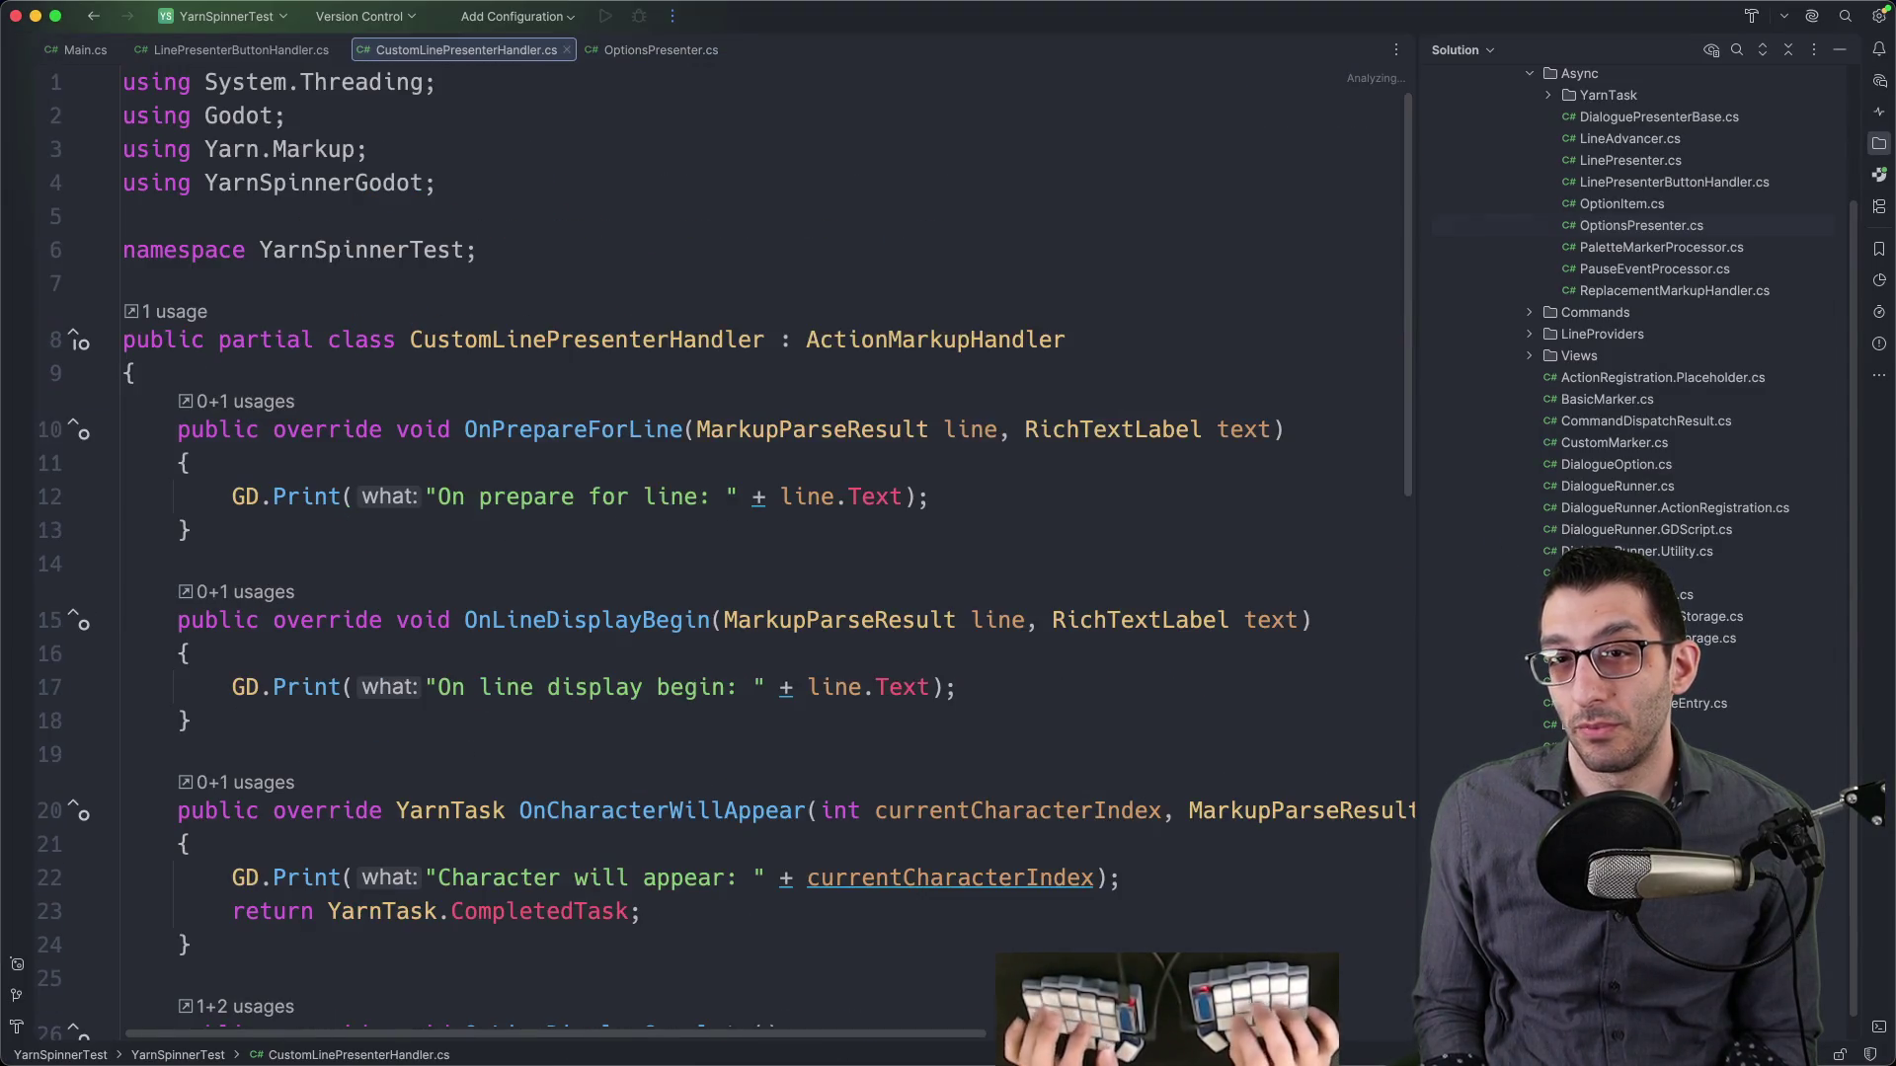
{"action": "key", "text": "ctrl+Tab"}
- Look up the IActionMarkupHandler interface declaration and come back to OptionsPresenter.cs
{"action": "left_click", "coordinate": [630, 429]}
{"action": "key", "text": "super+b"}
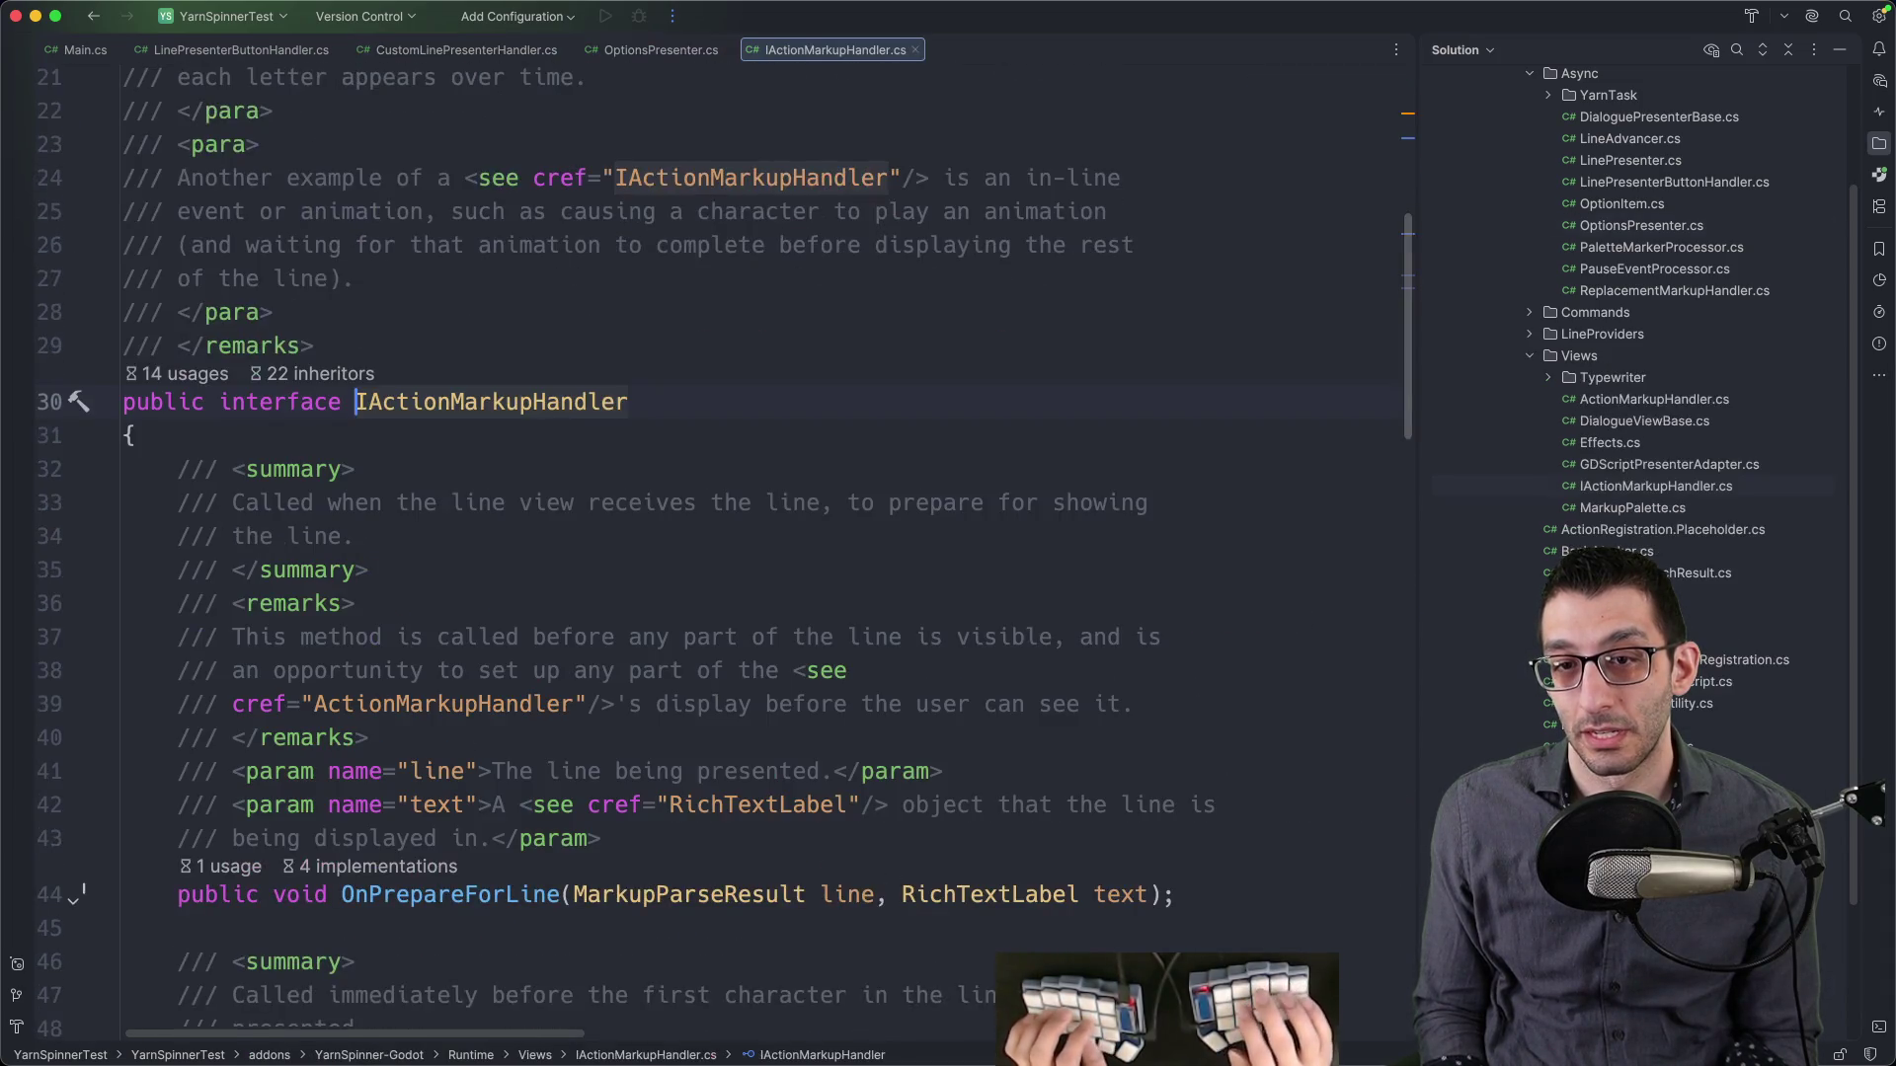
{"action": "key", "text": "super+bracketleft"}
{"action": "key", "text": "Right"}
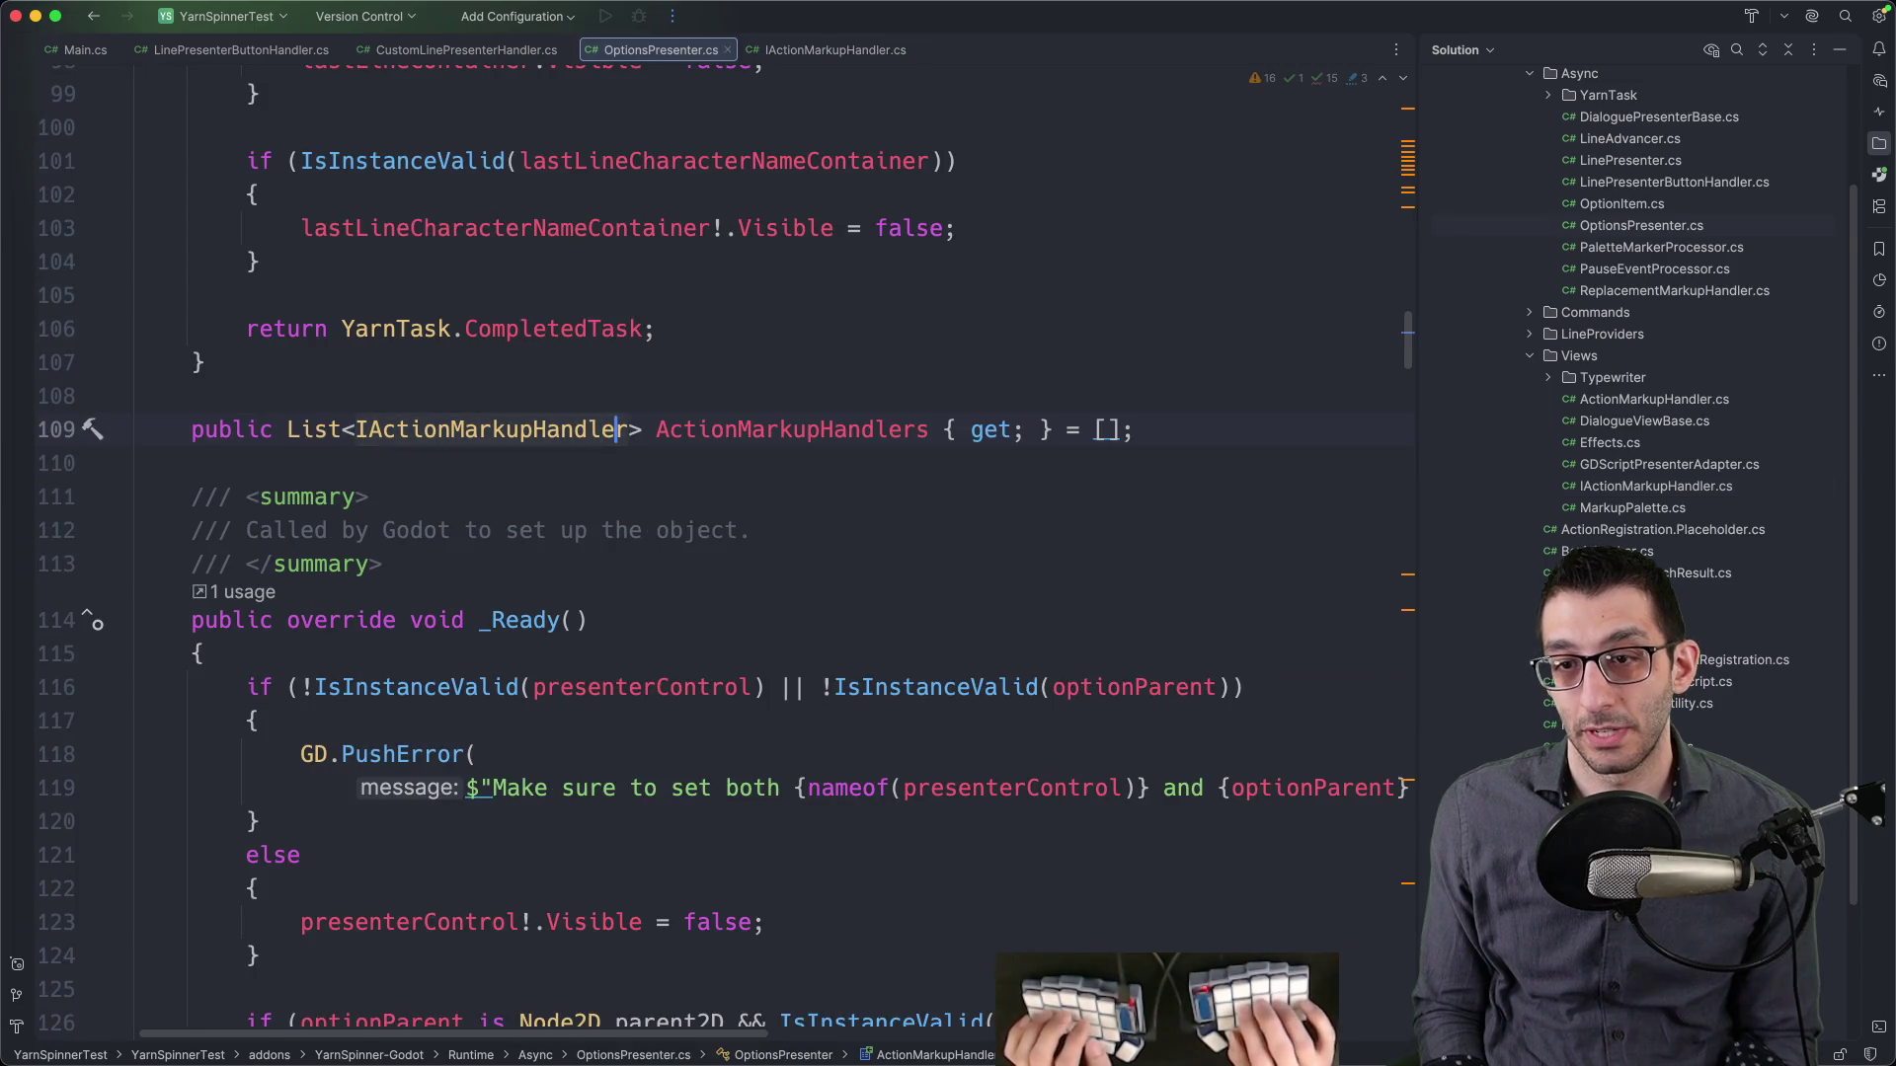
- Open and read the ActionMarkupHandler base class from CustomLinePresenterHandler.cs
{"action": "key", "text": "super+shift+bracketleft"}
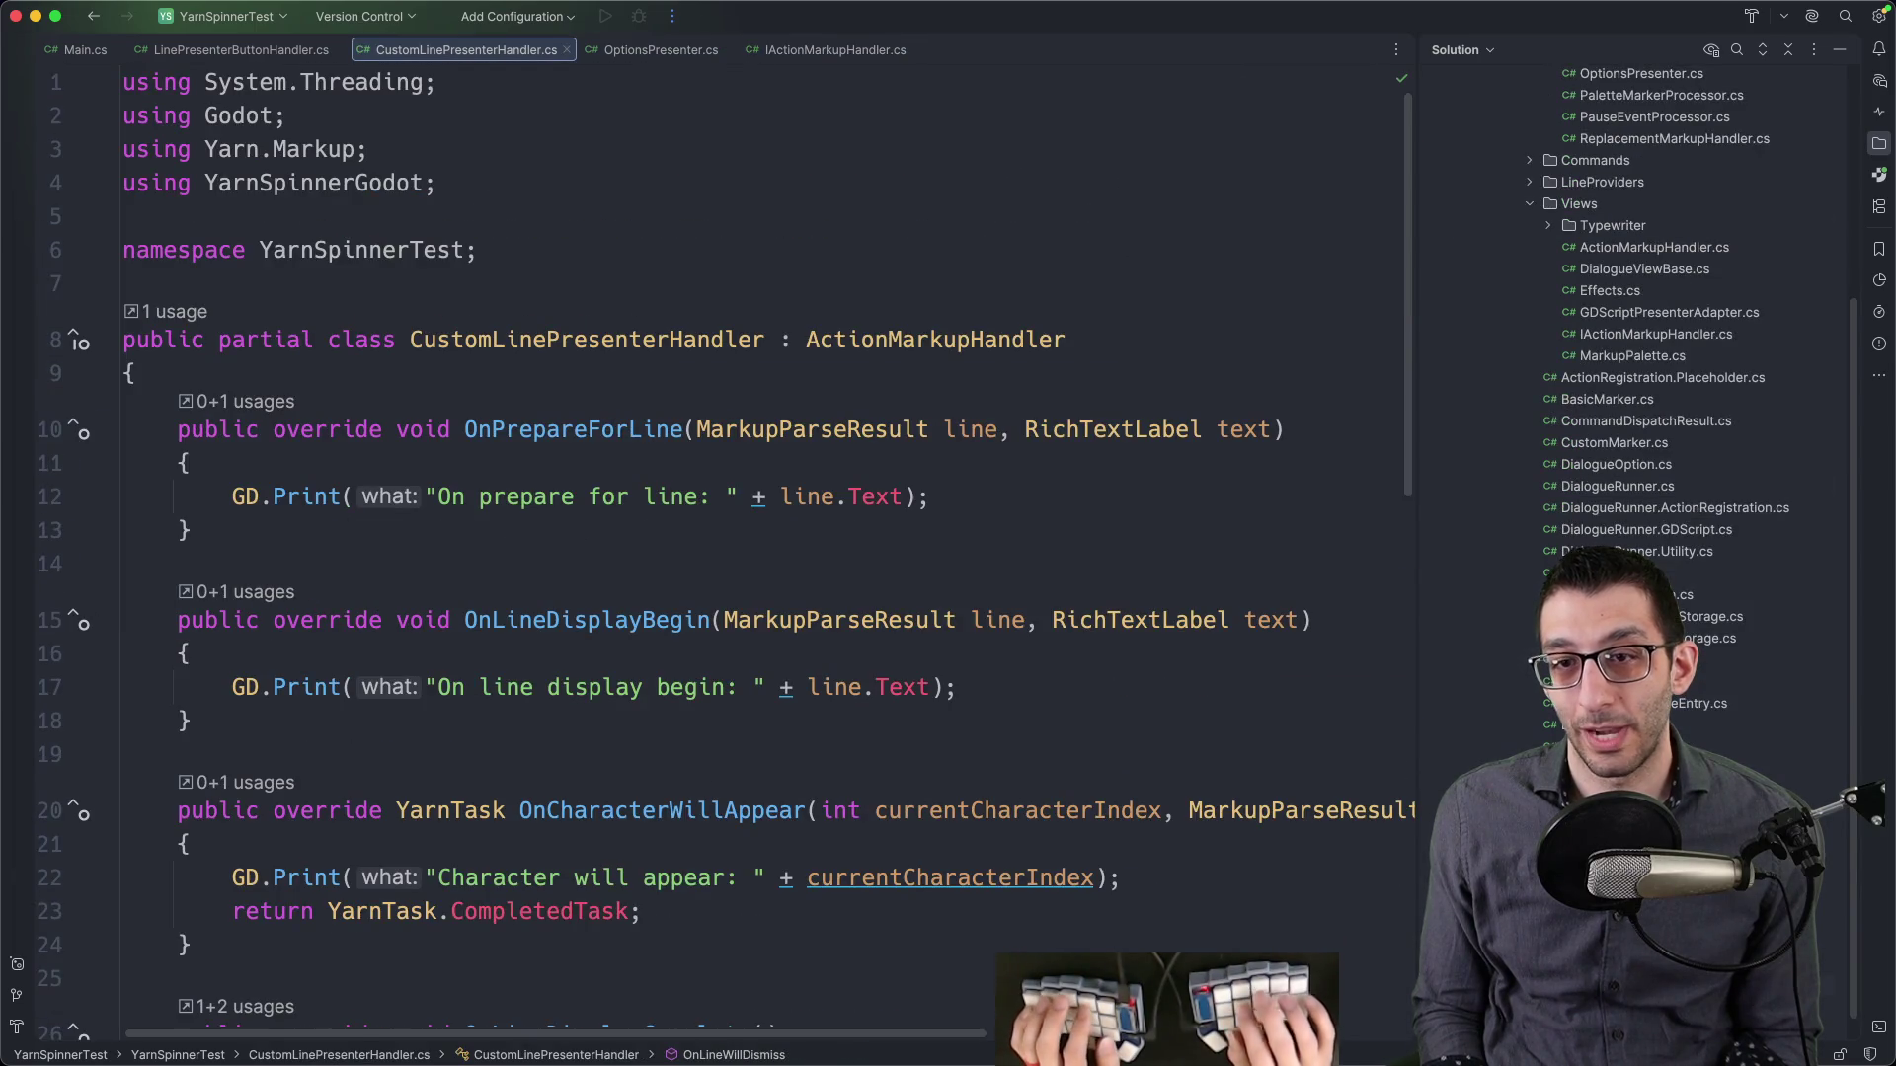
{"action": "scroll", "coordinate": [1130, 487], "scroll_direction": "up", "scroll_amount": 5}
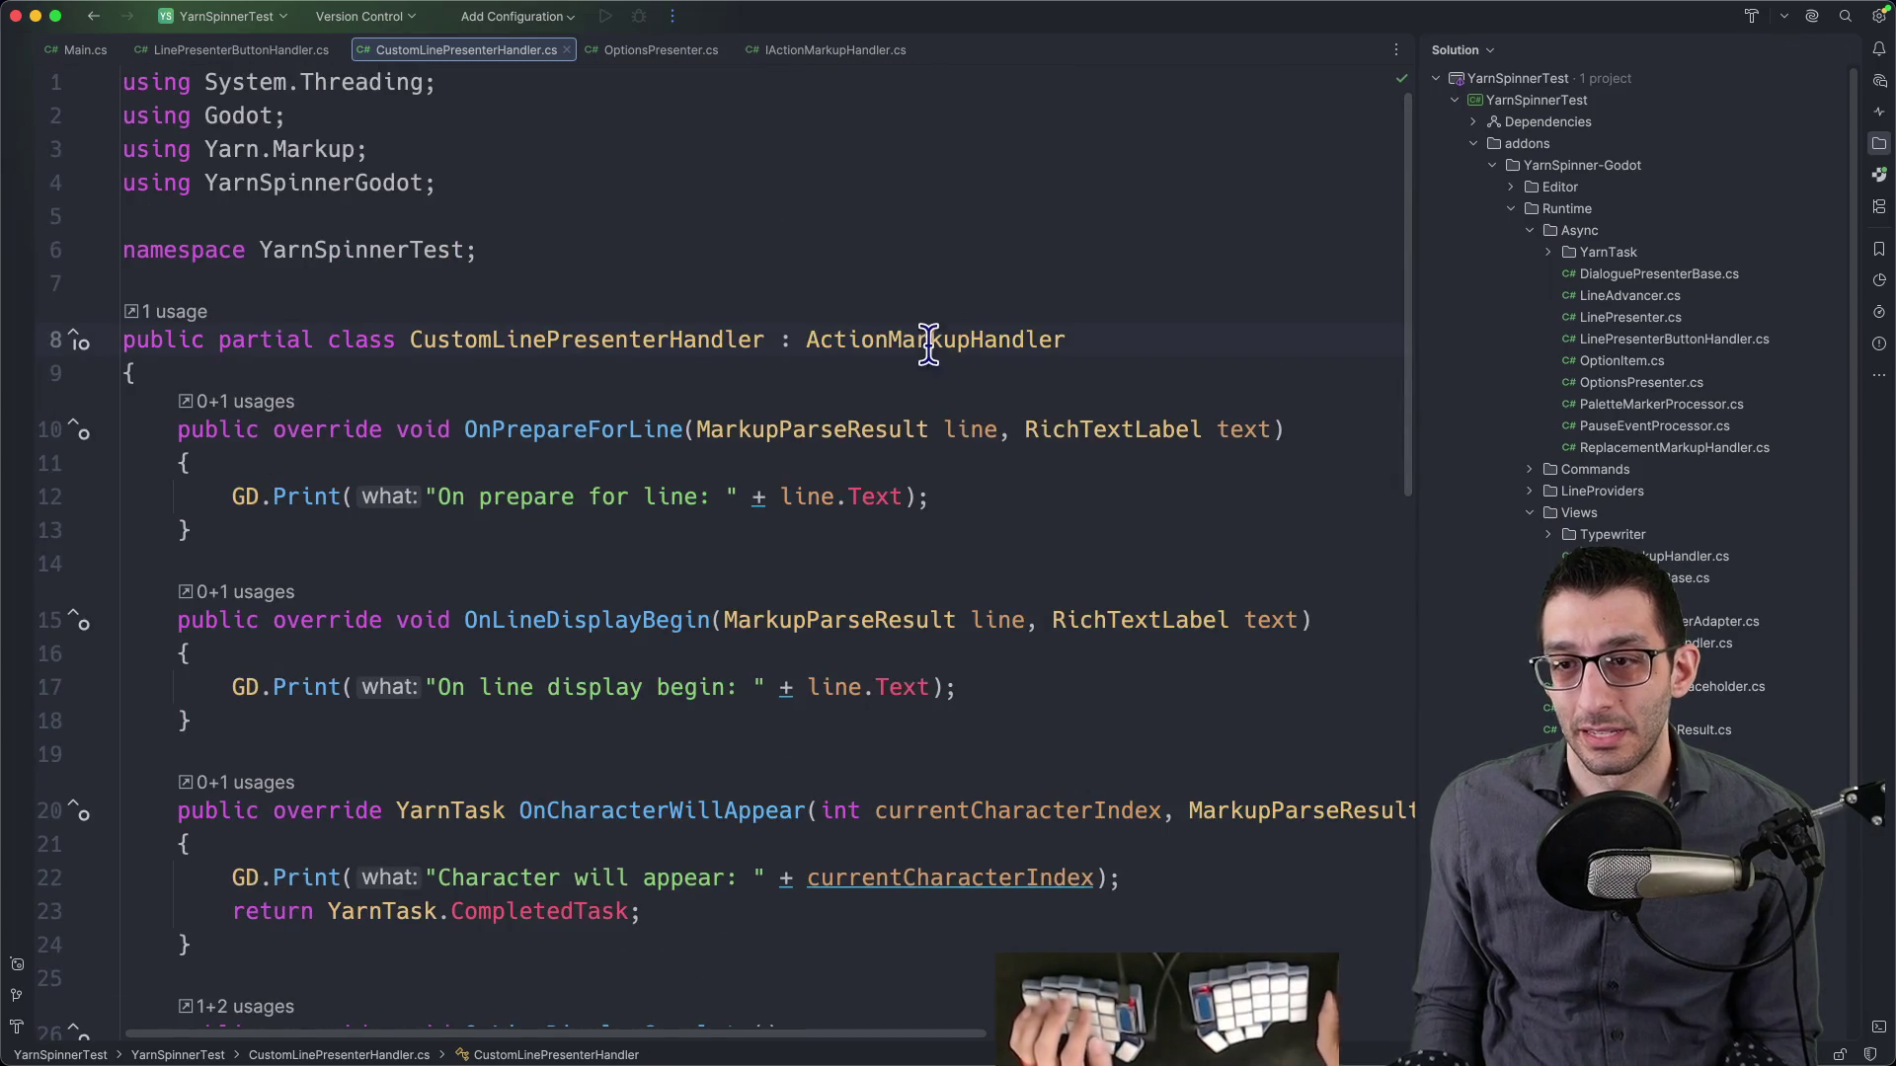
{"action": "left_click", "coordinate": [922, 347], "text": "super"}
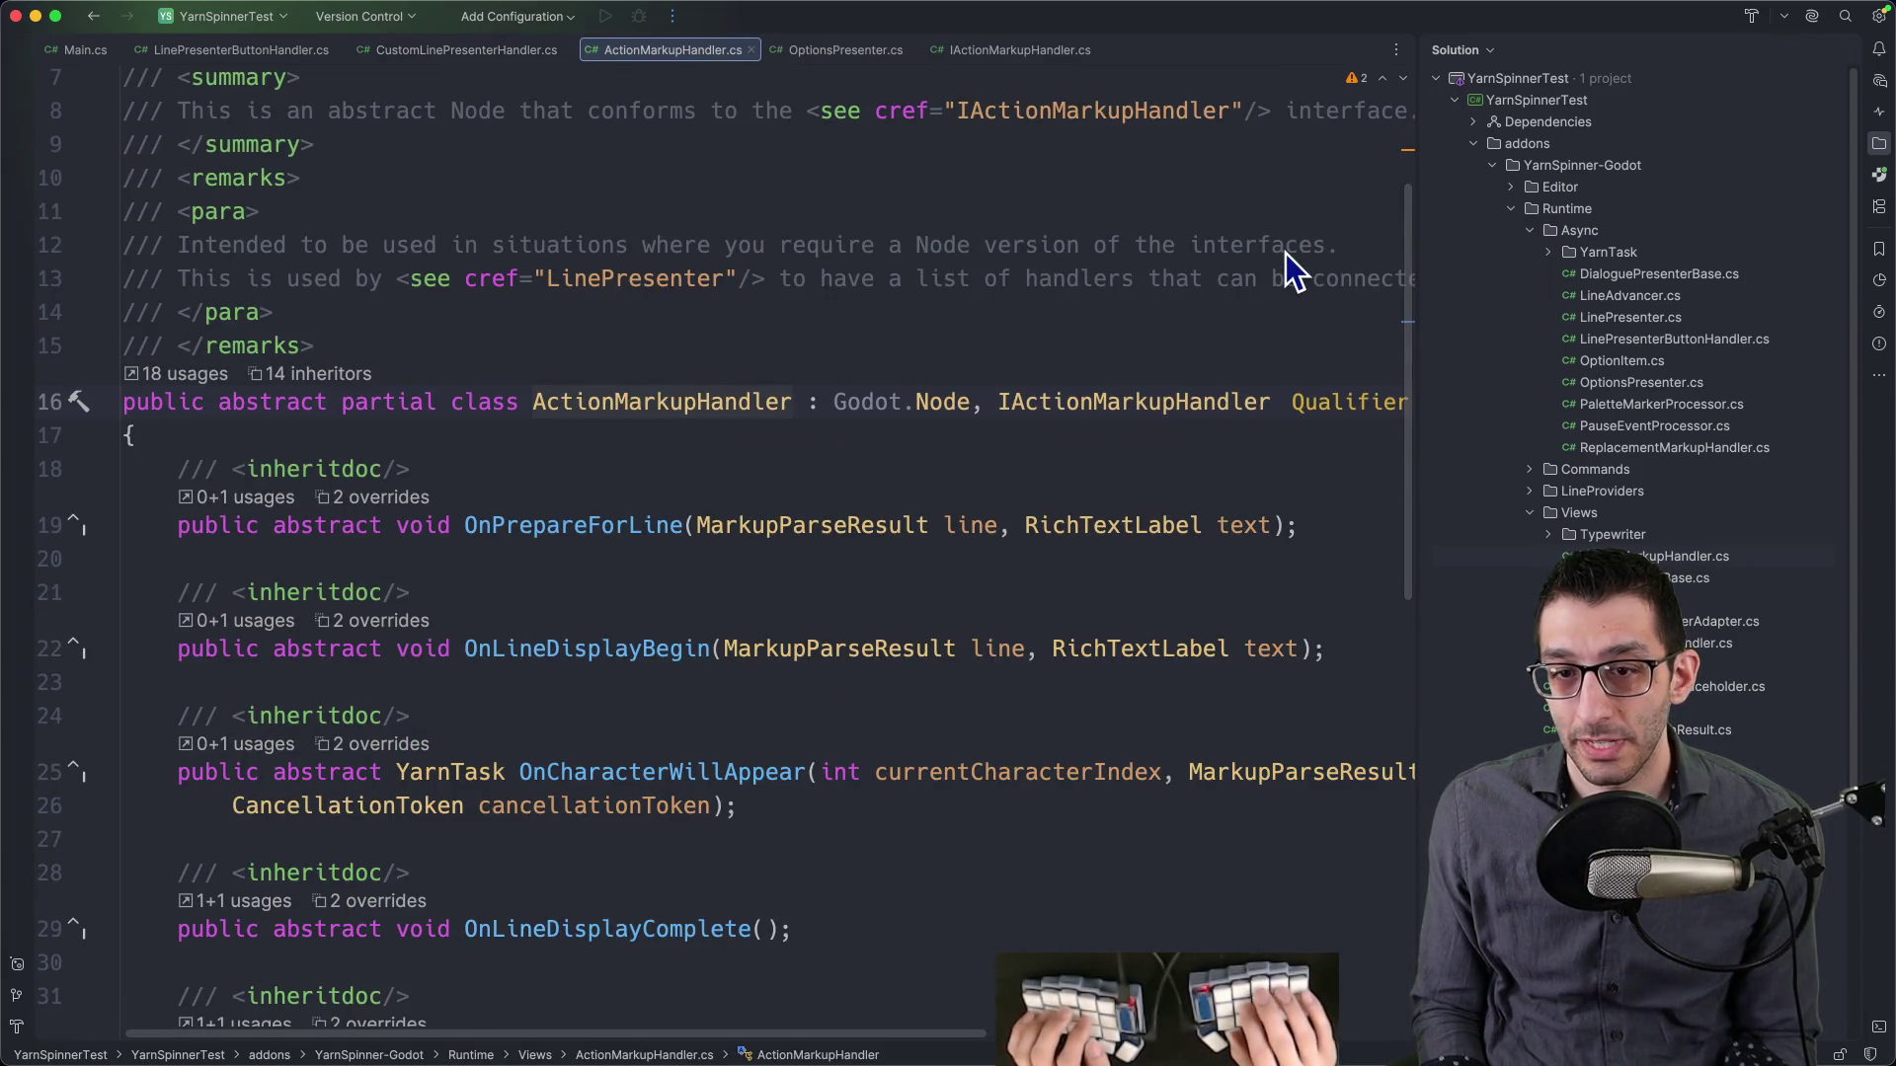
{"action": "scroll", "coordinate": [1286, 253], "scroll_direction": "down", "scroll_amount": 1}
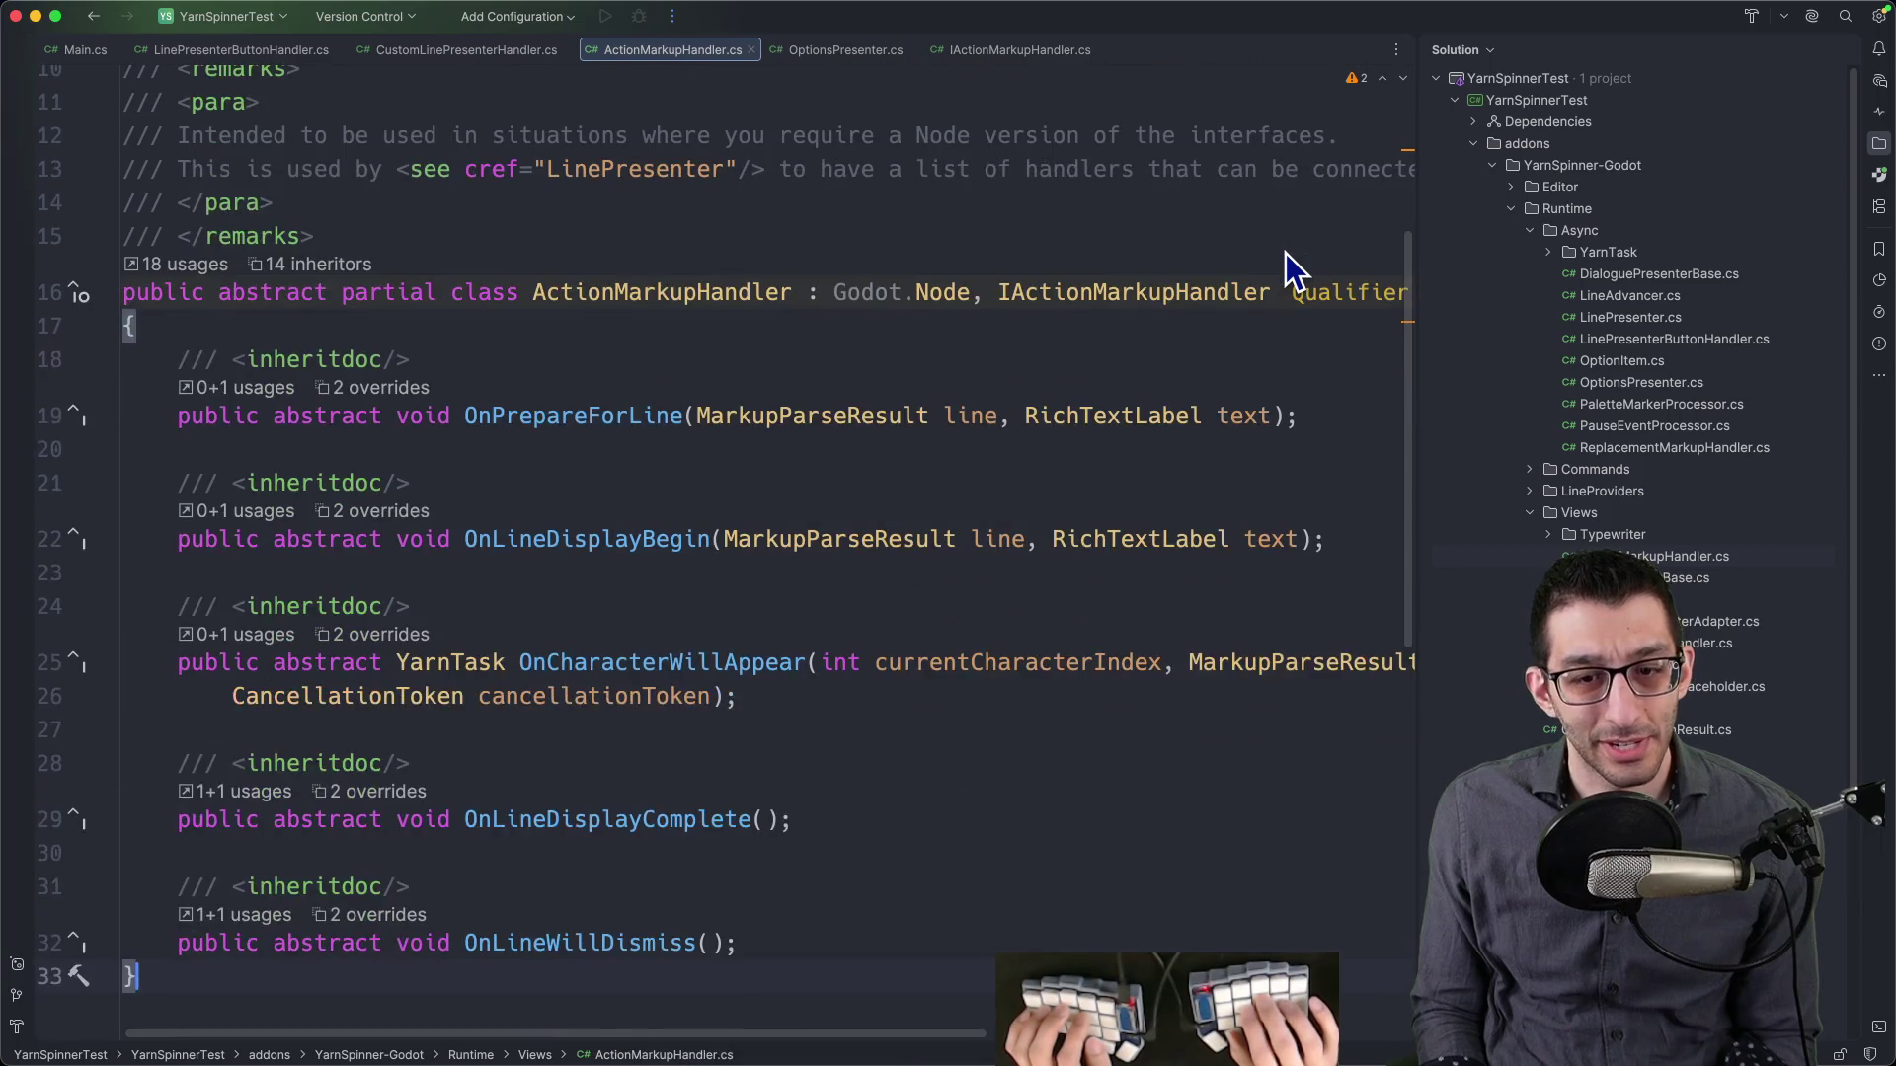
{"action": "scroll", "coordinate": [1124, 360], "scroll_direction": "up", "scroll_amount": 4}
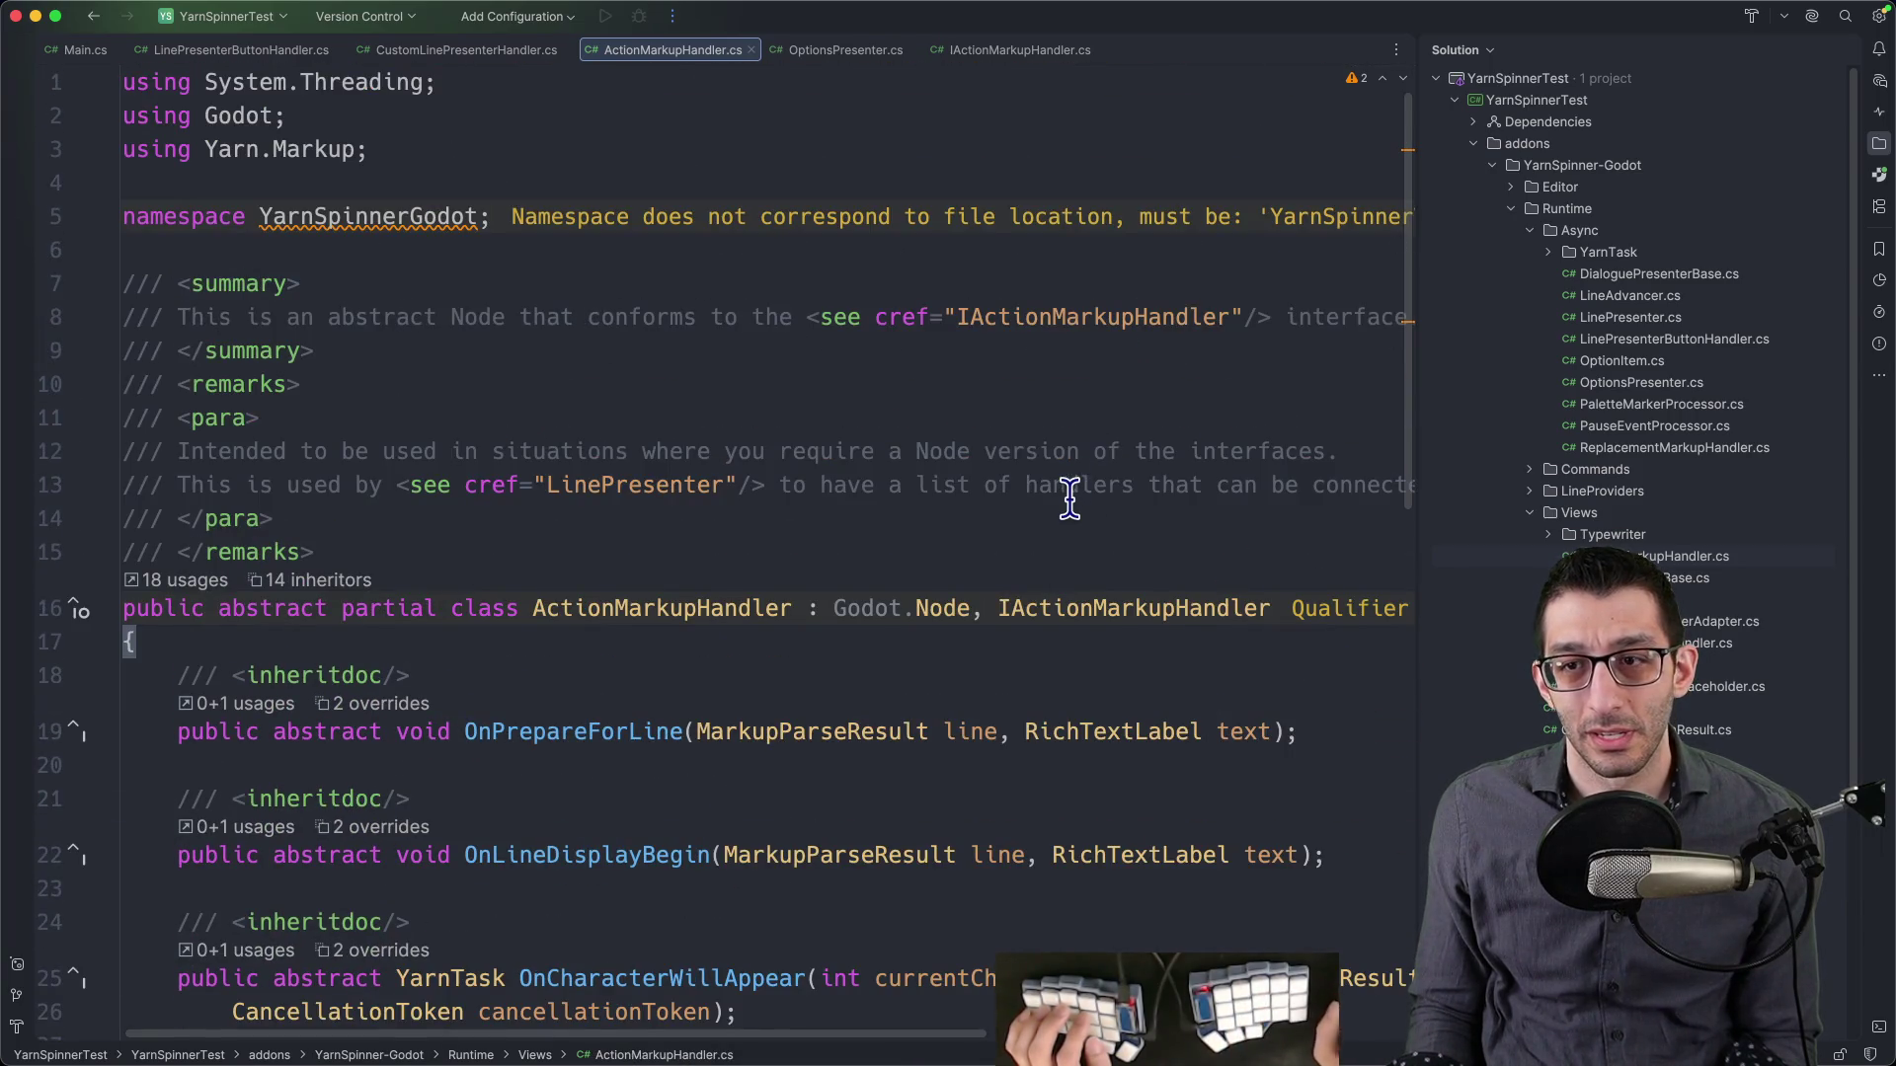
{"action": "scroll", "coordinate": [1010, 509], "scroll_direction": "right", "scroll_amount": 1}
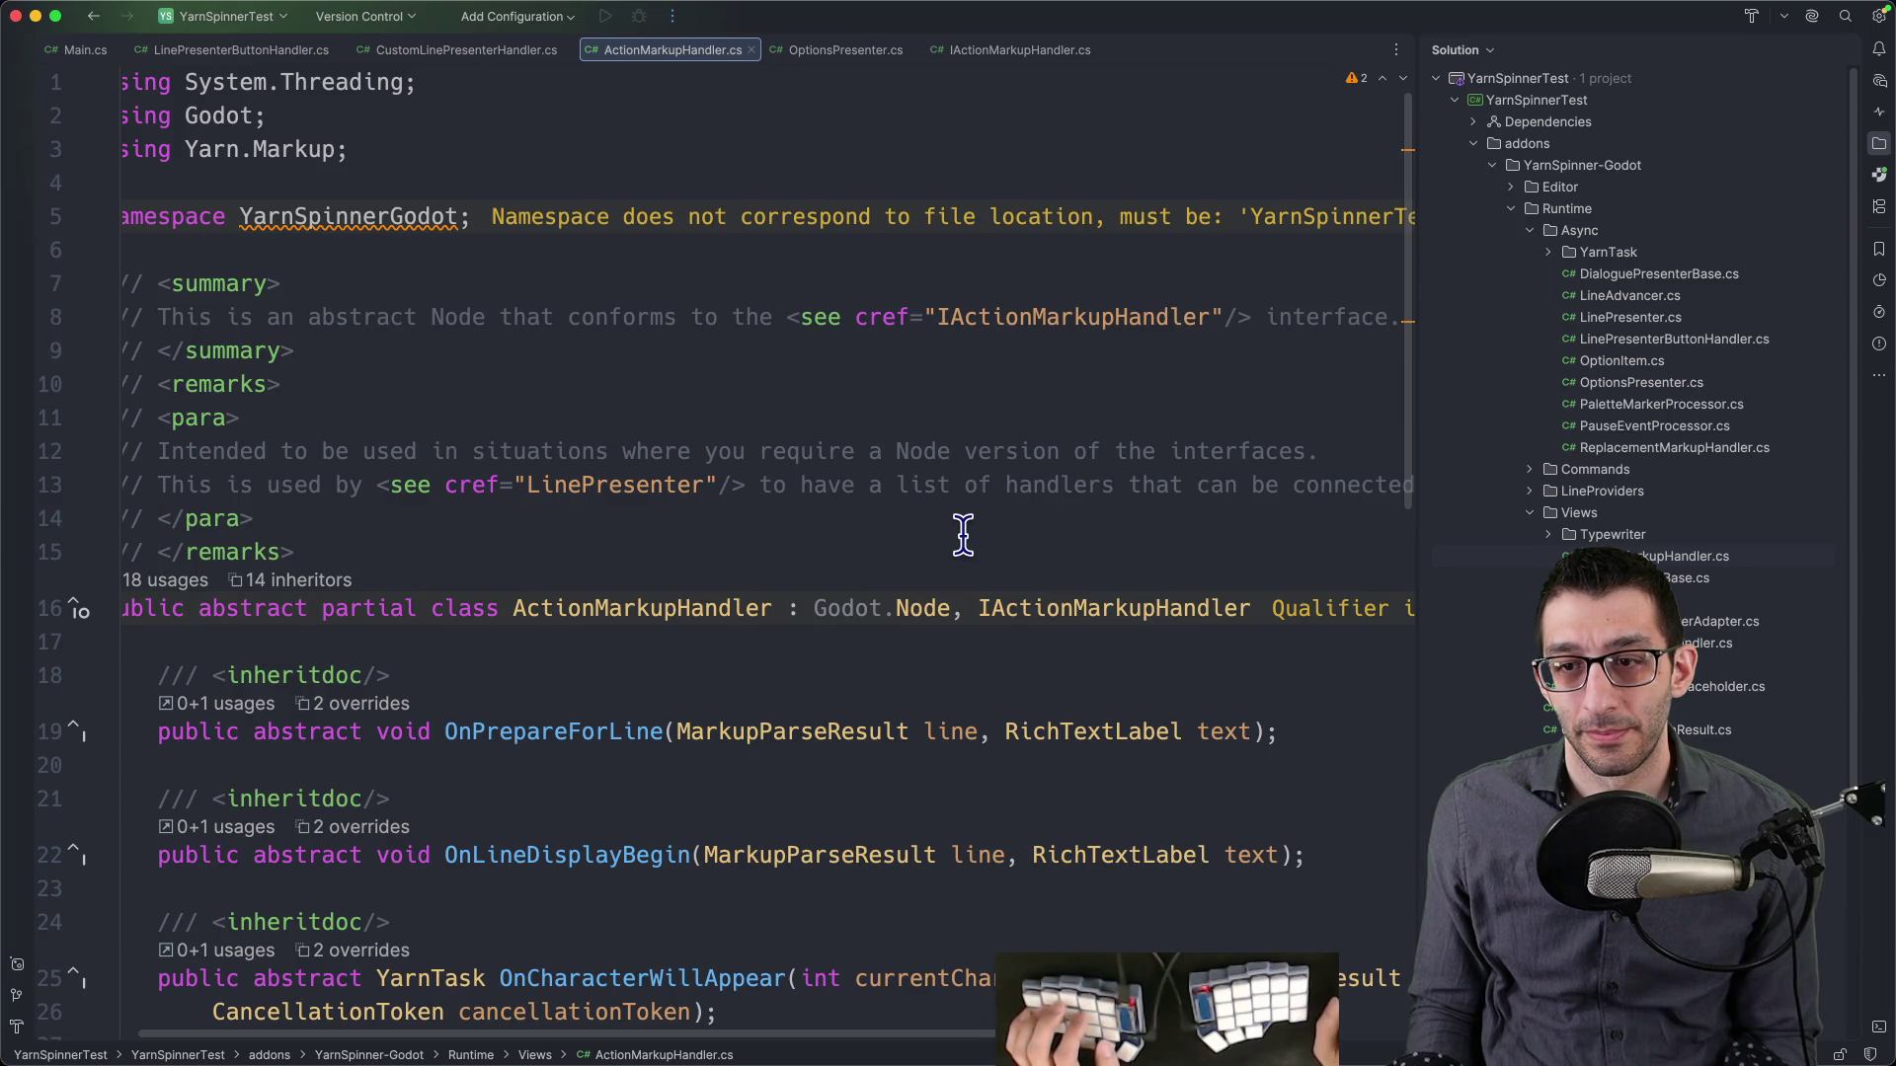
{"action": "scroll", "coordinate": [963, 536], "scroll_direction": "right", "scroll_amount": 5}
{"action": "scroll", "coordinate": [963, 536], "scroll_direction": "left", "scroll_amount": 6}
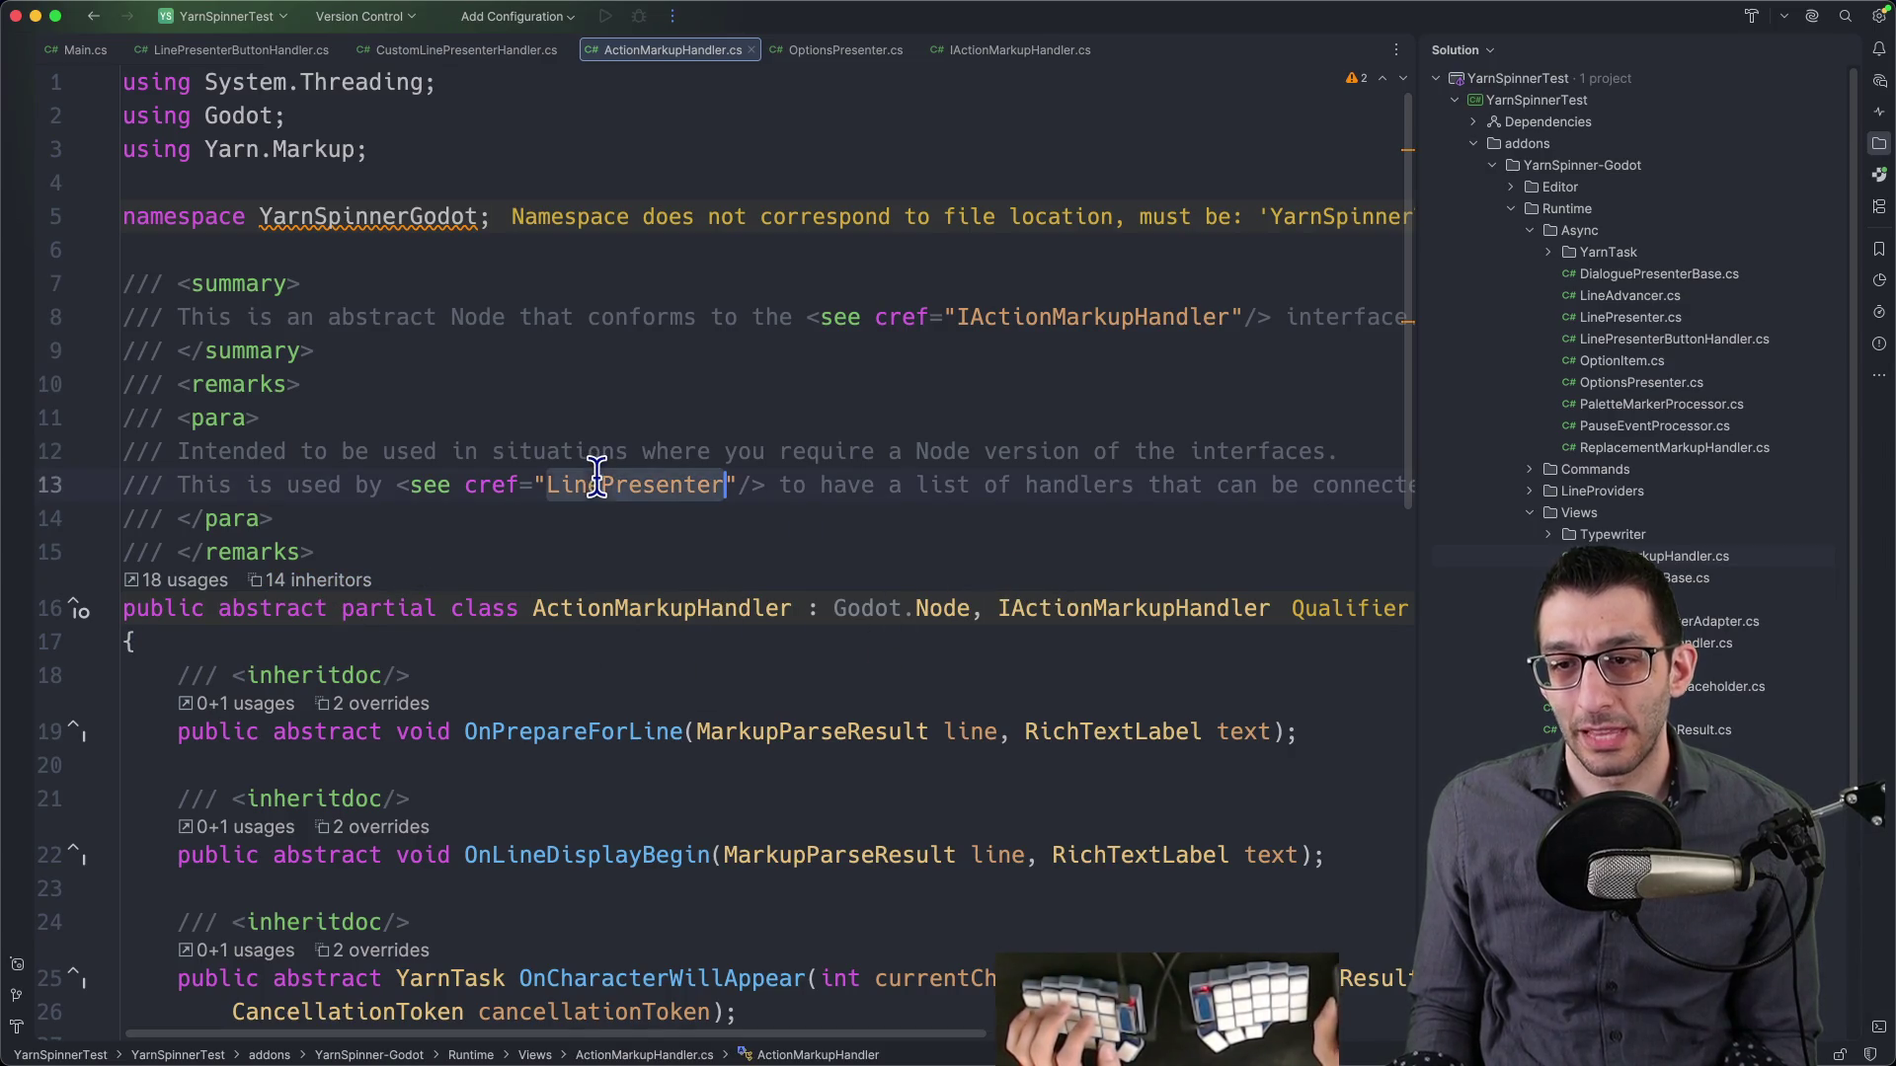
- Select the ActionMarkupHandlers property in OptionsPresenter.cs and find its next occurrence
{"action": "key", "text": "ctrl+Tab"}
{"action": "double_click", "coordinate": [459, 438]}
{"action": "double_click", "coordinate": [792, 426]}
{"action": "key", "text": "super+g"}
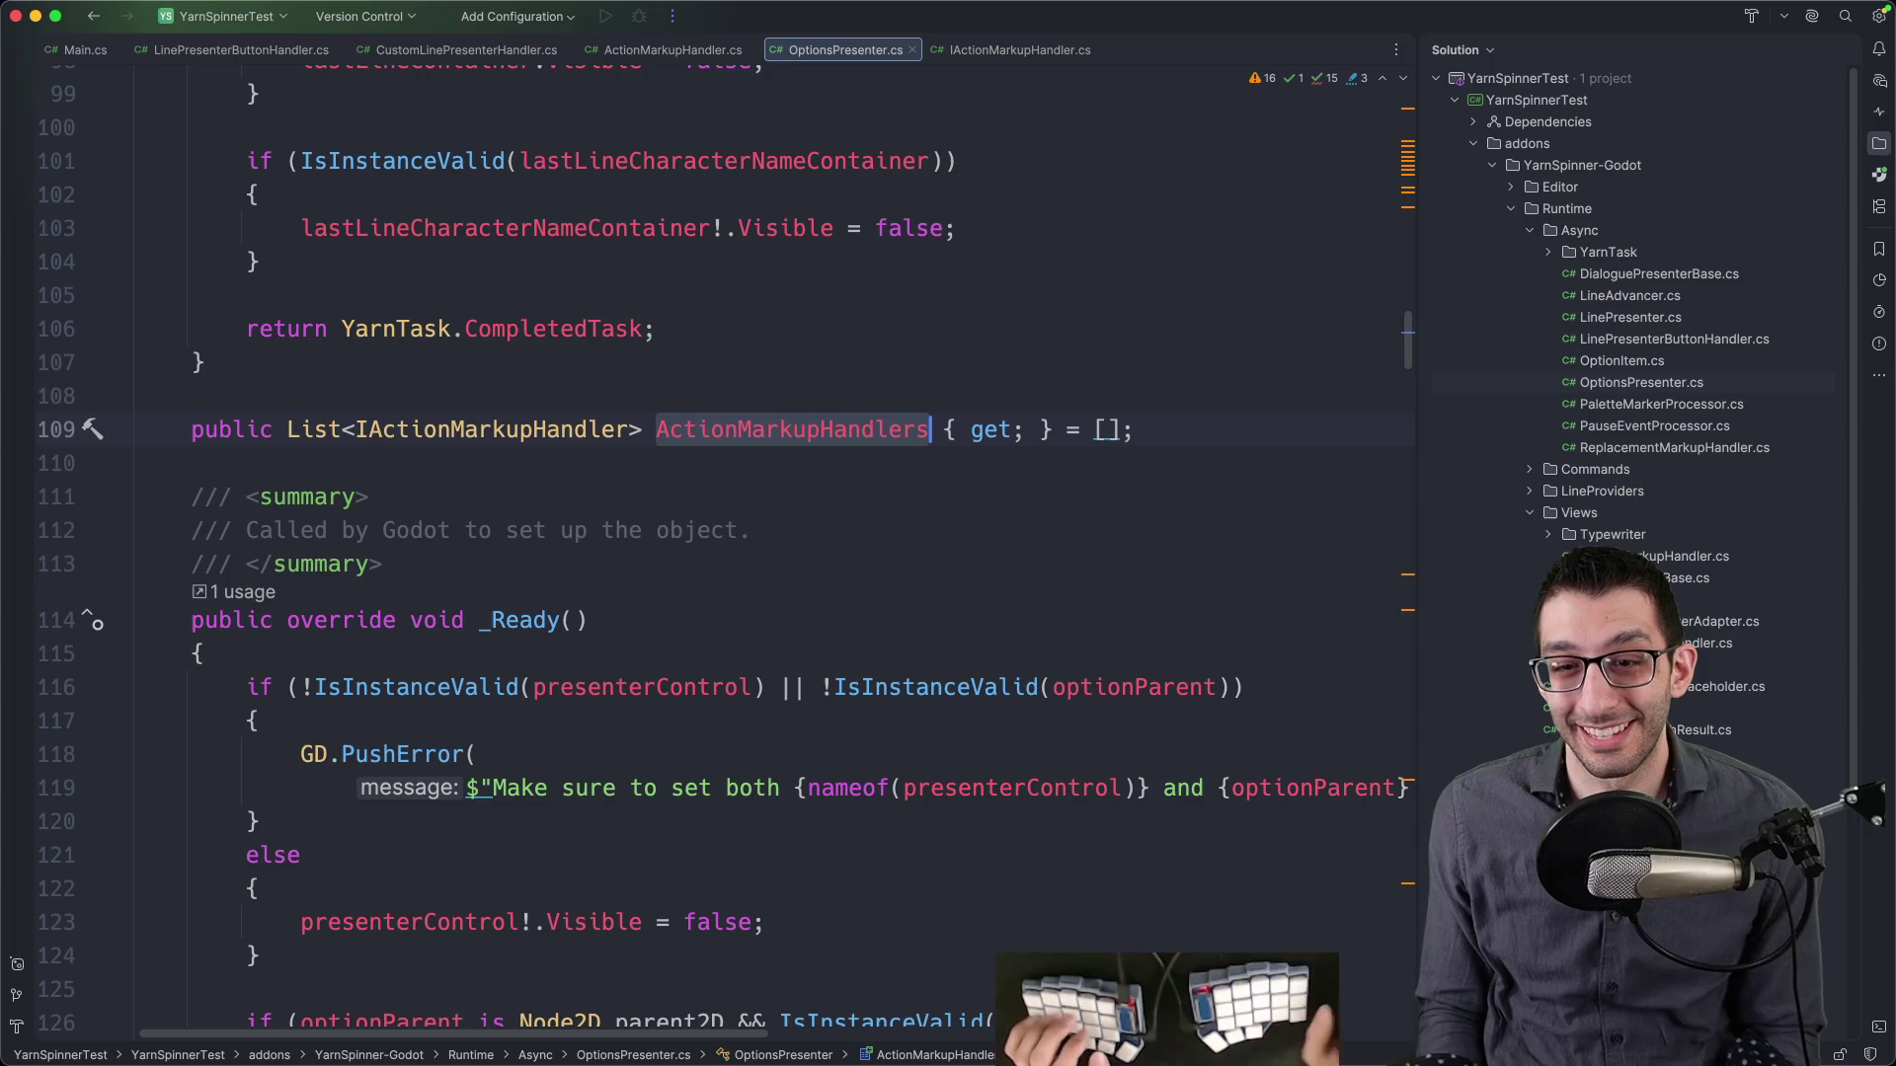
{"action": "scroll", "coordinate": [804, 415], "scroll_direction": "down", "scroll_amount": 1}
- Step through all 9 usages of ActionMarkupHandlers, including the OptionsPresenter.cs one
{"action": "left_click", "coordinate": [820, 379], "text": "super"}
{"action": "key", "text": "Down"}
{"action": "key", "text": "Down"}
{"action": "key", "text": "Down"}
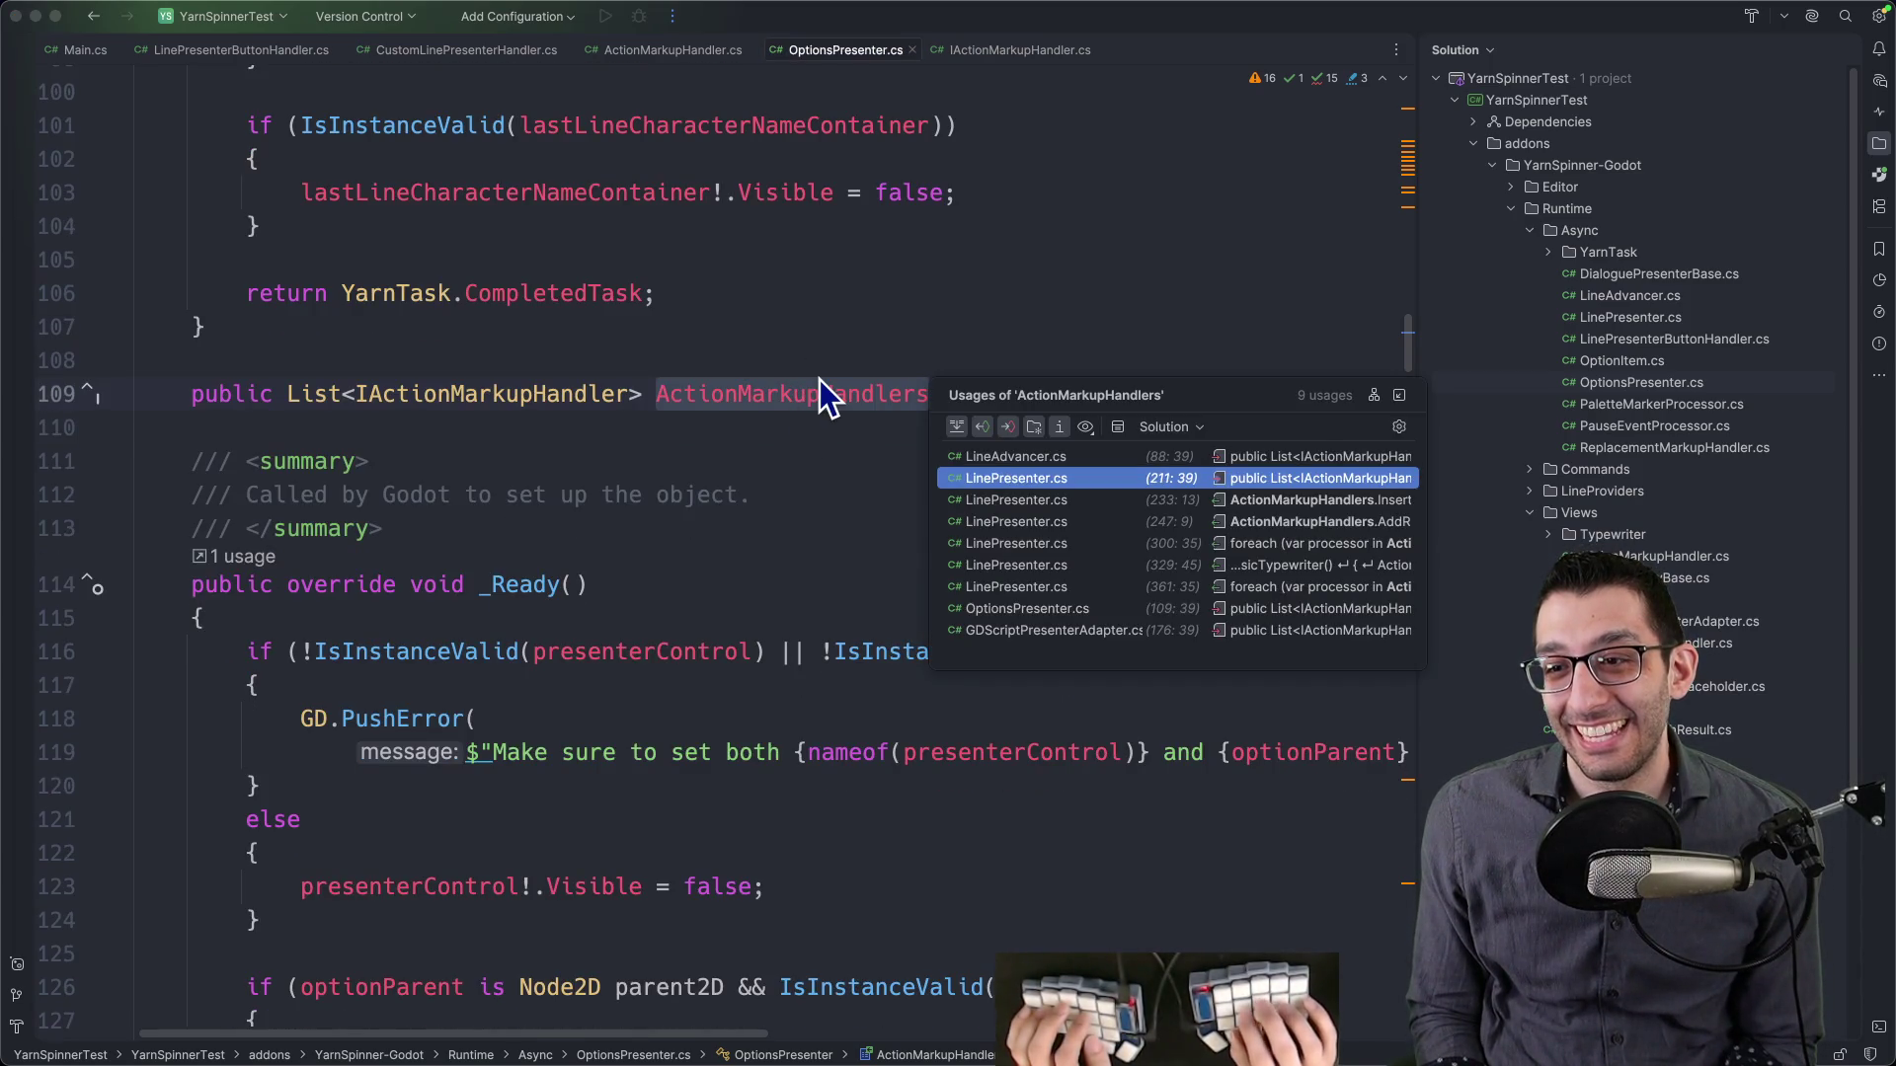
{"action": "key", "text": "Return"}
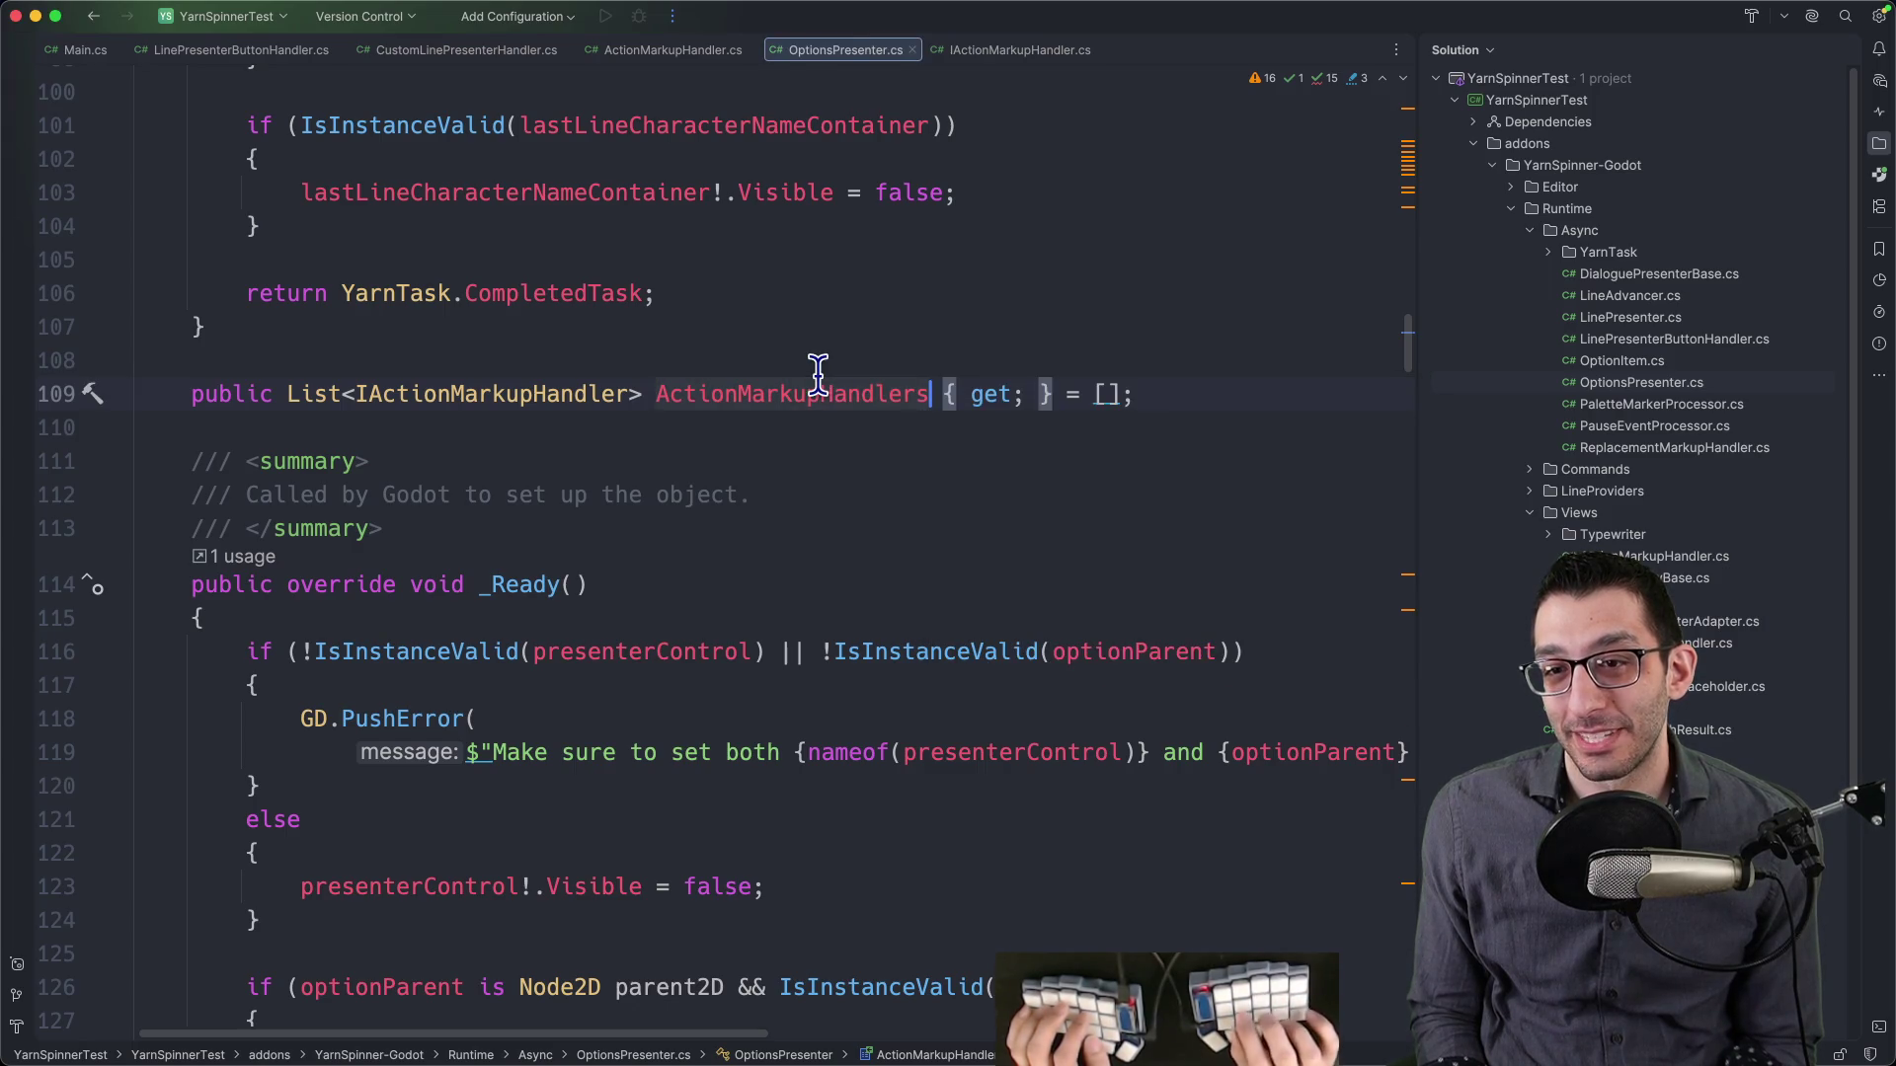
{"action": "left_click", "coordinate": [819, 379], "text": "super"}
{"action": "key", "text": "Up"}
{"action": "key", "text": "Up"}
{"action": "key", "text": "Down"}
{"action": "key", "text": "Down"}
{"action": "key", "text": "Up"}
{"action": "key", "text": "Down"}
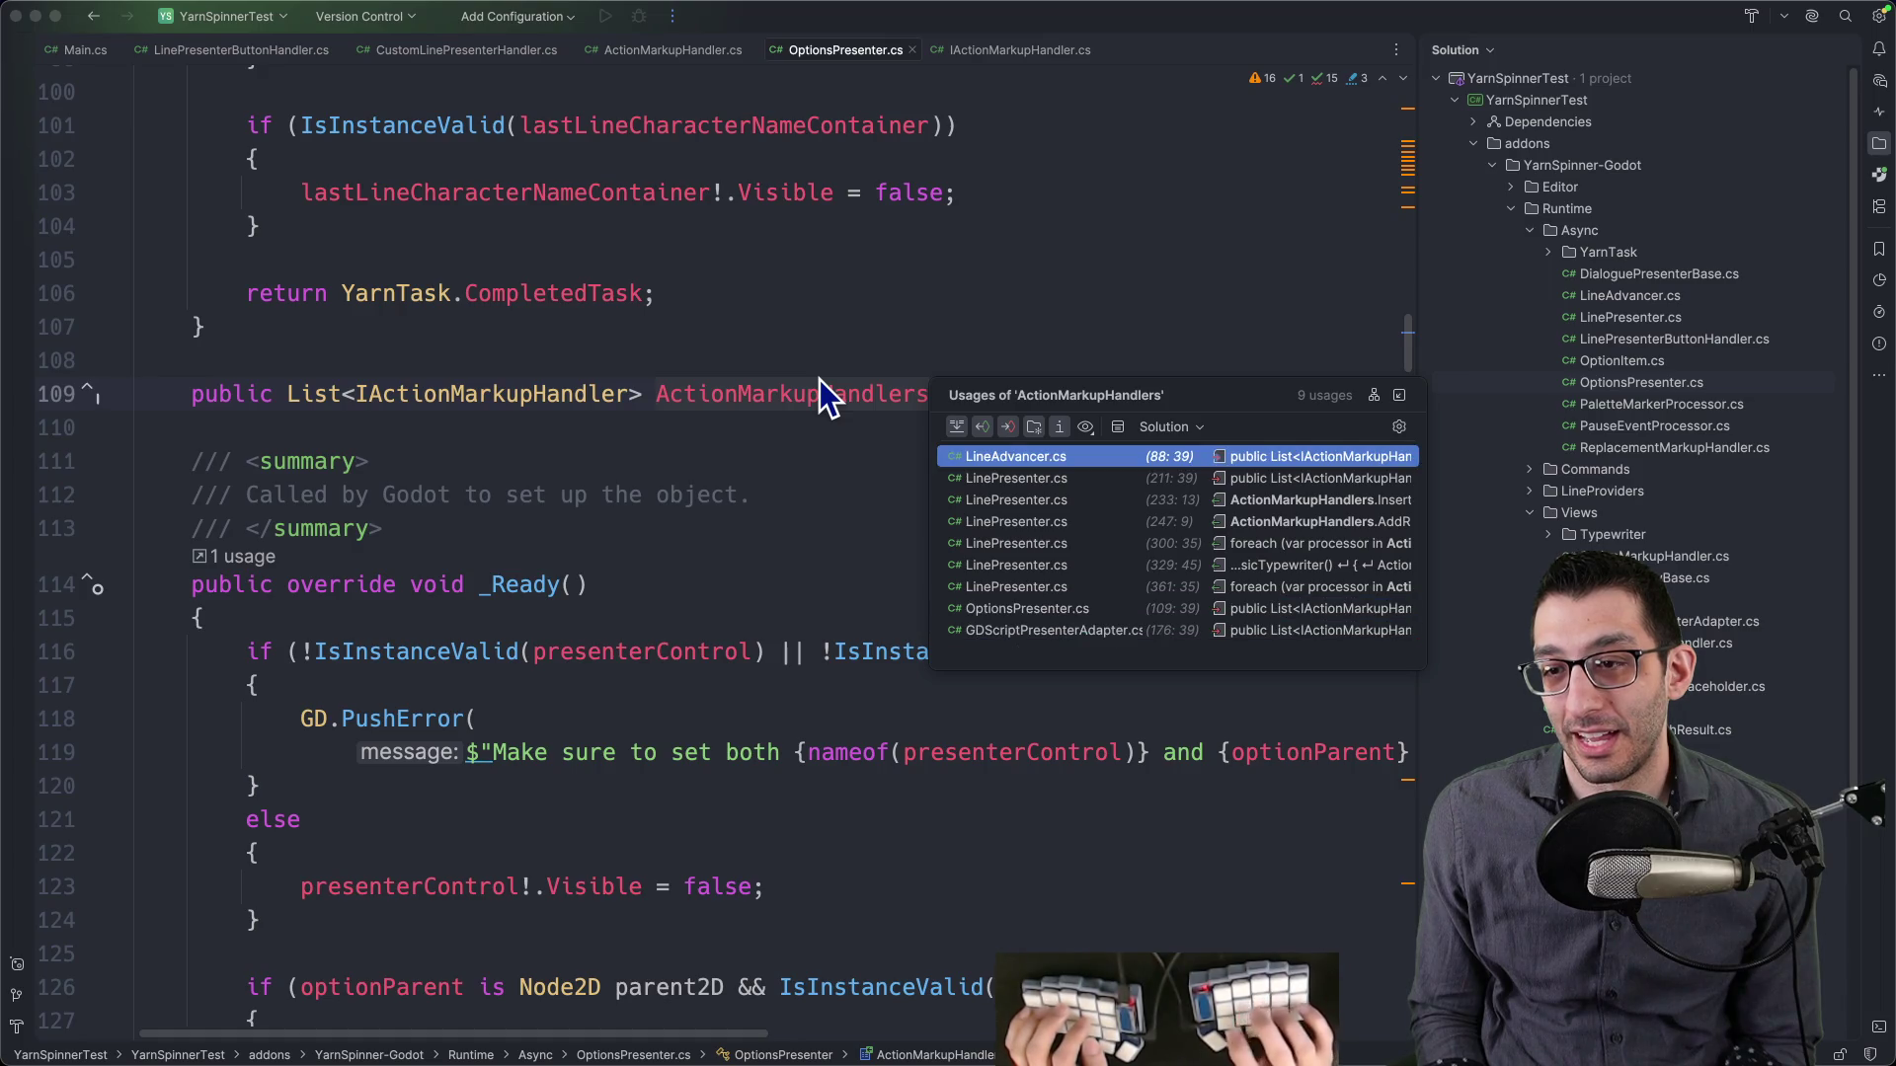
{"action": "key", "text": "Escape"}
{"action": "key", "text": "super+Tab"}
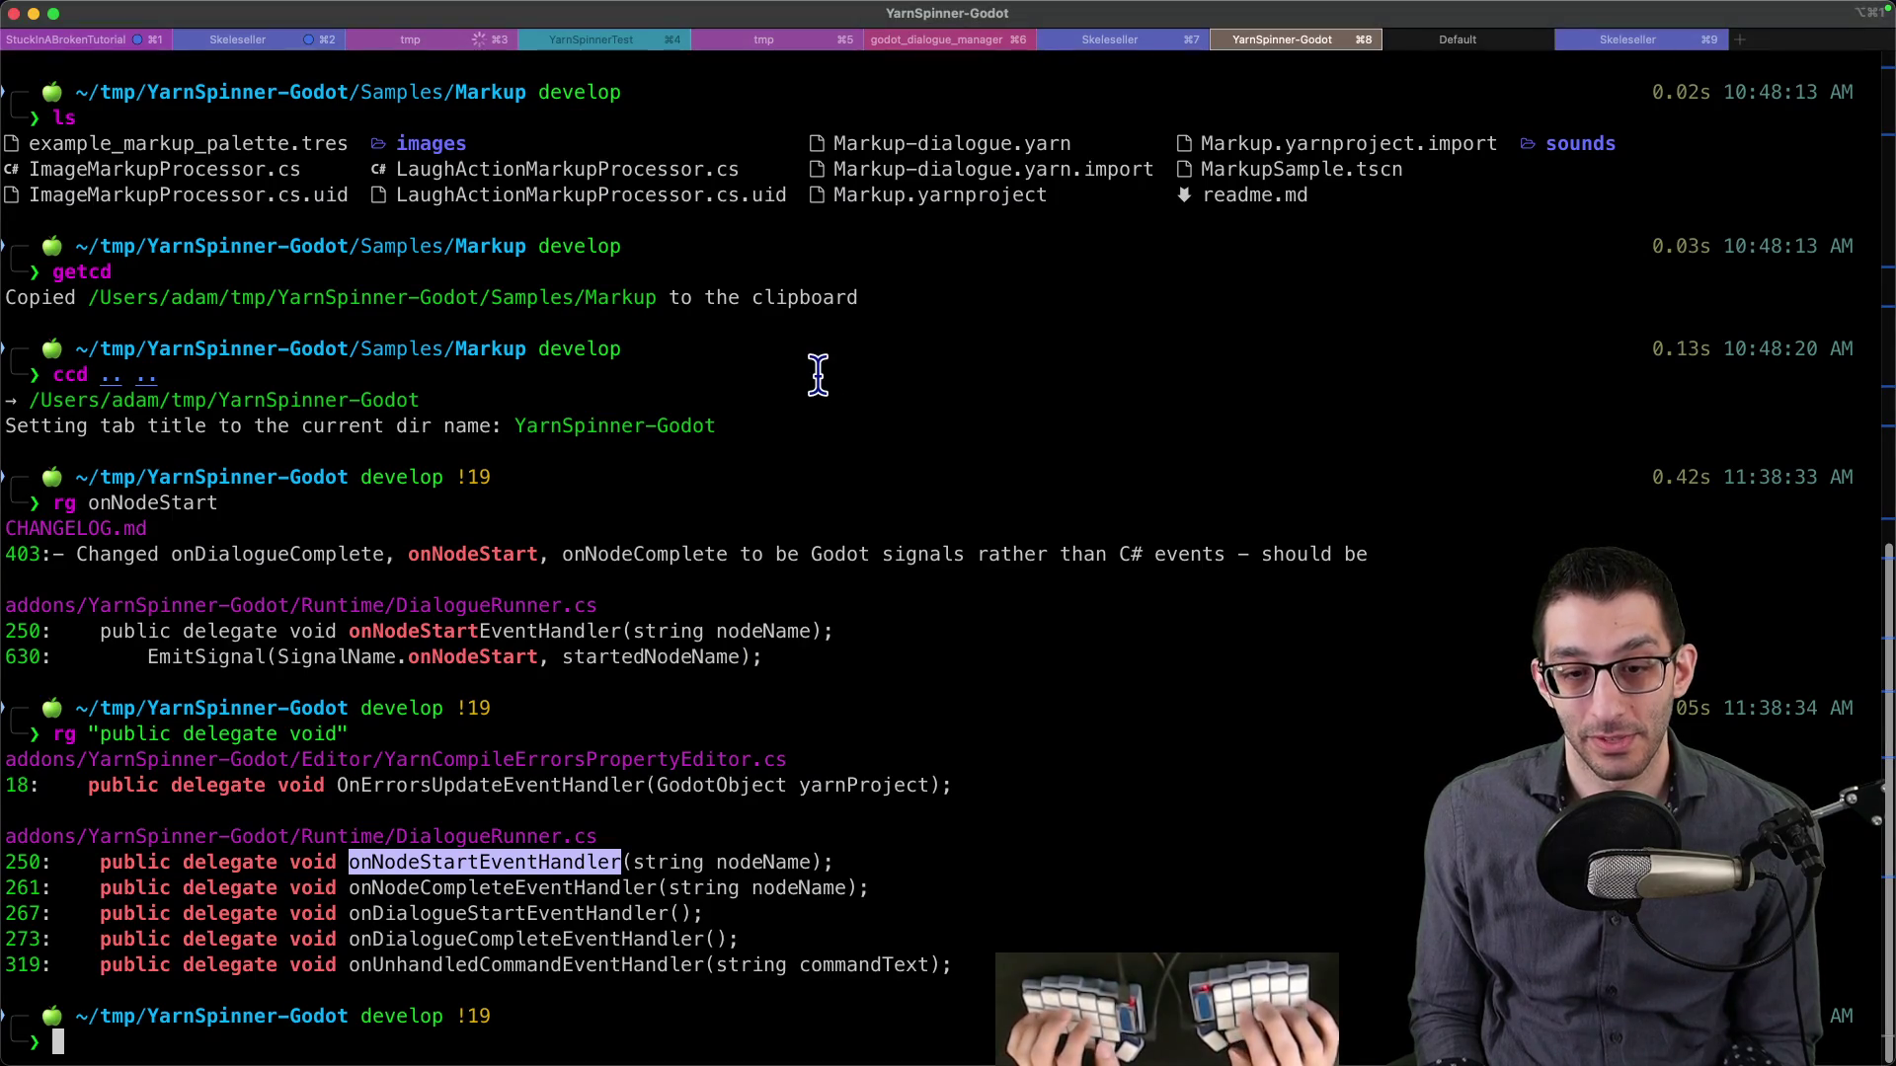
- Run 'rg ActionMarkupHandlers', select the OptionsPresenter.cs hits, and open LinePresenter.cs from the results
{"action": "type", "text": "rg ActionMarkupHandlers"}
{"action": "key", "text": "Return"}
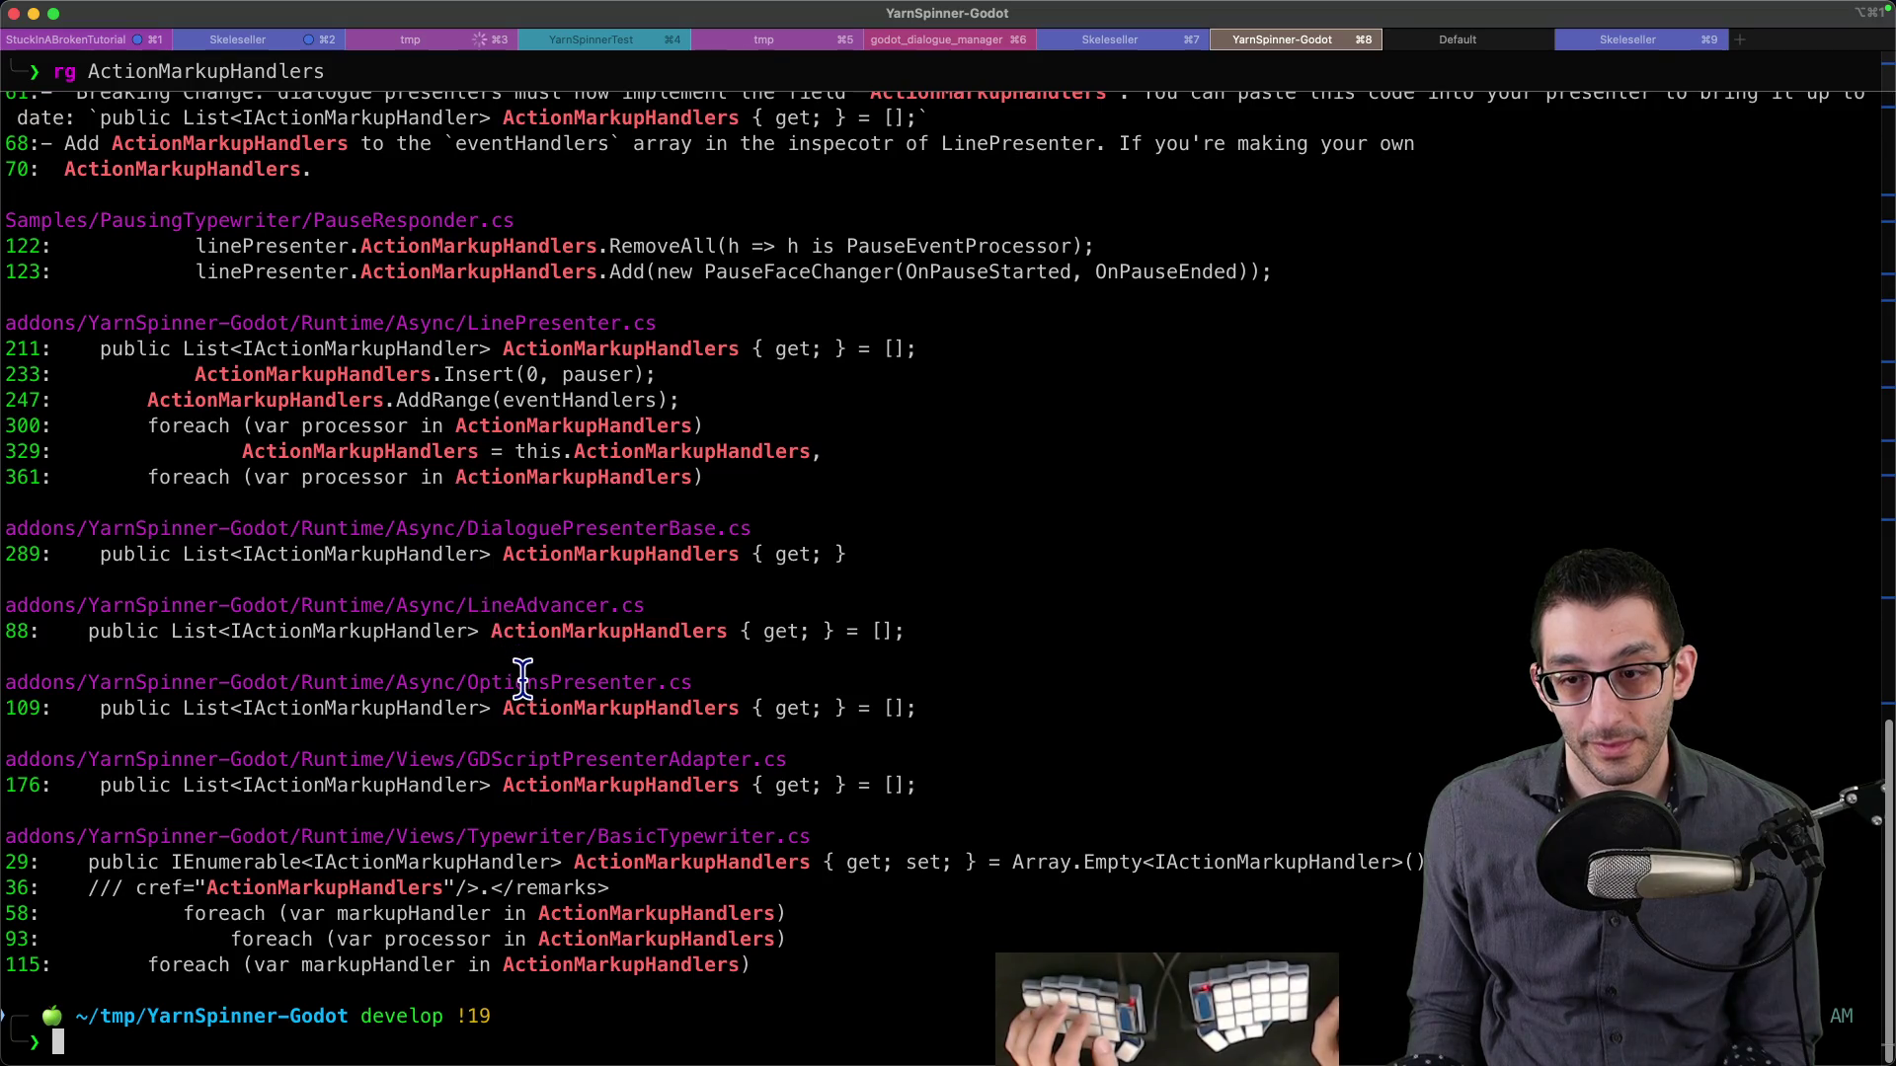
{"action": "left_click_drag", "start_coordinate": [449, 691], "coordinate": [711, 708]}
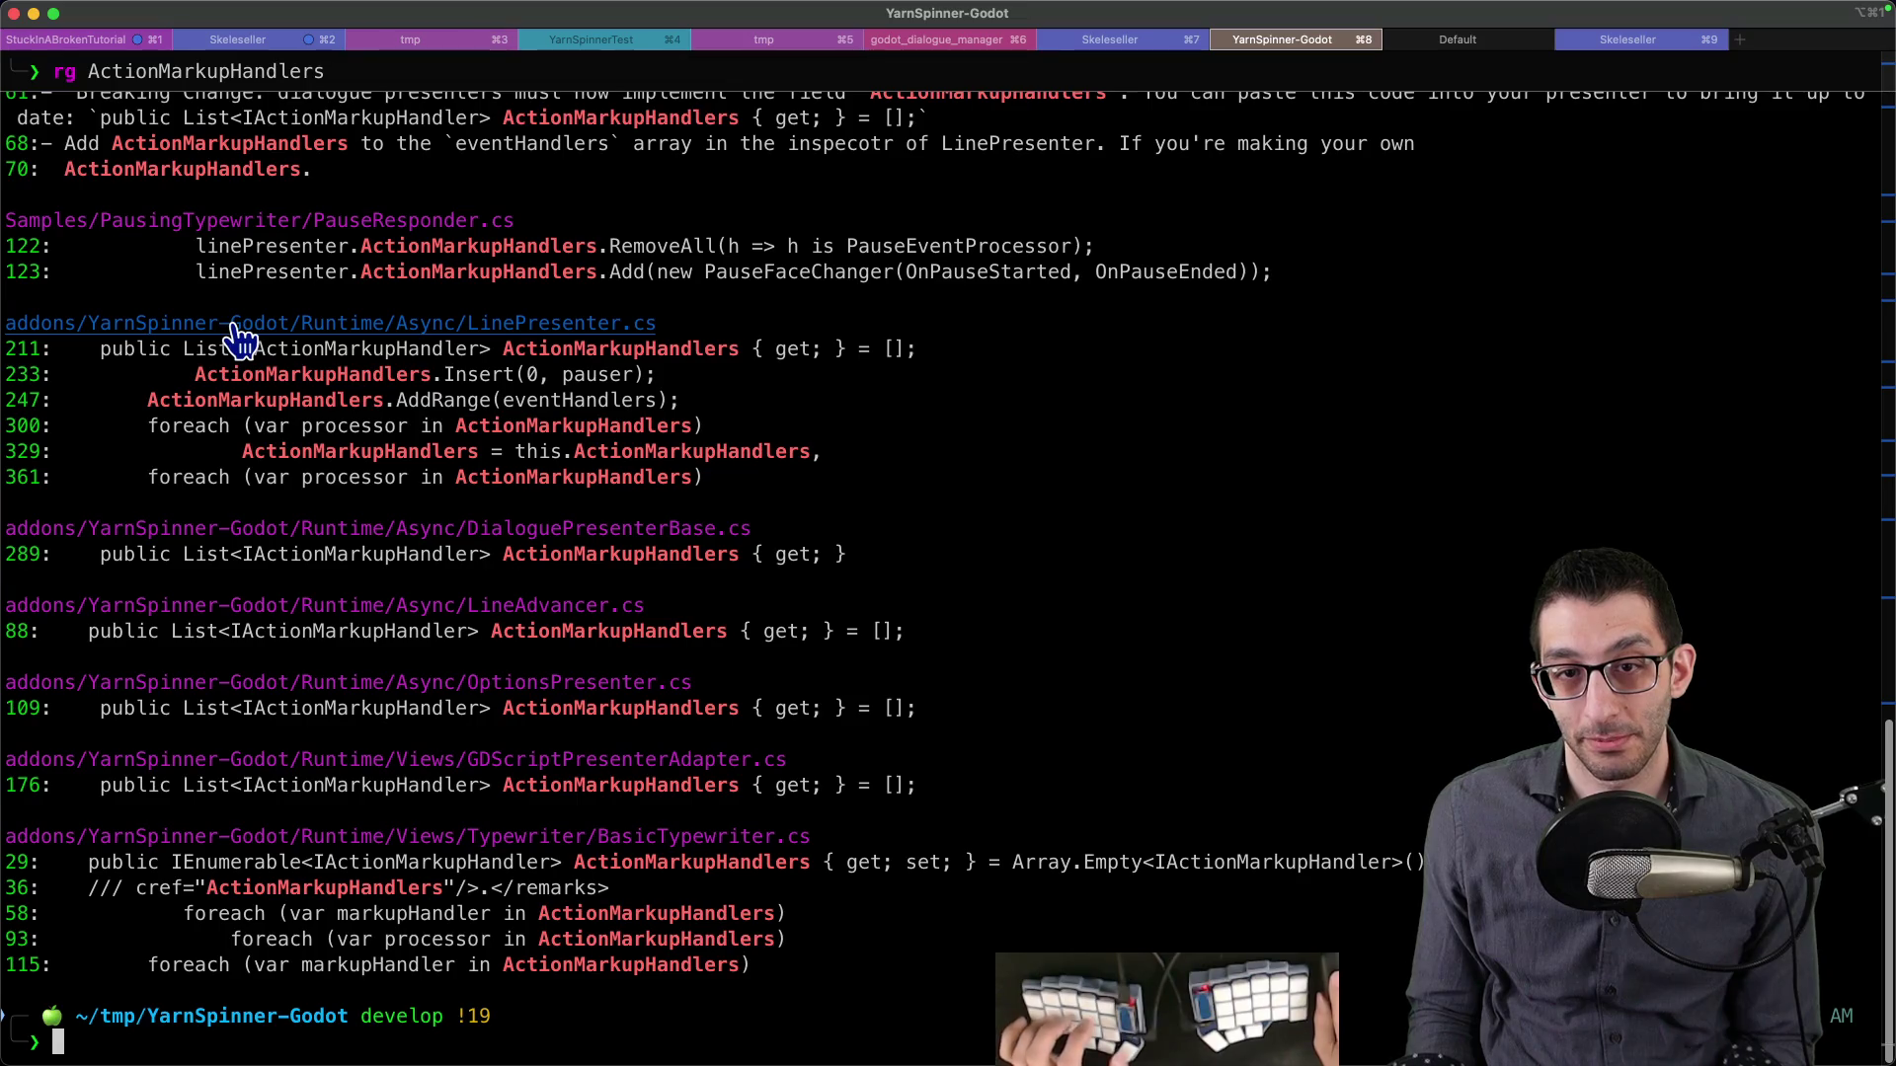
{"action": "left_click", "coordinate": [275, 336], "text": "super"}
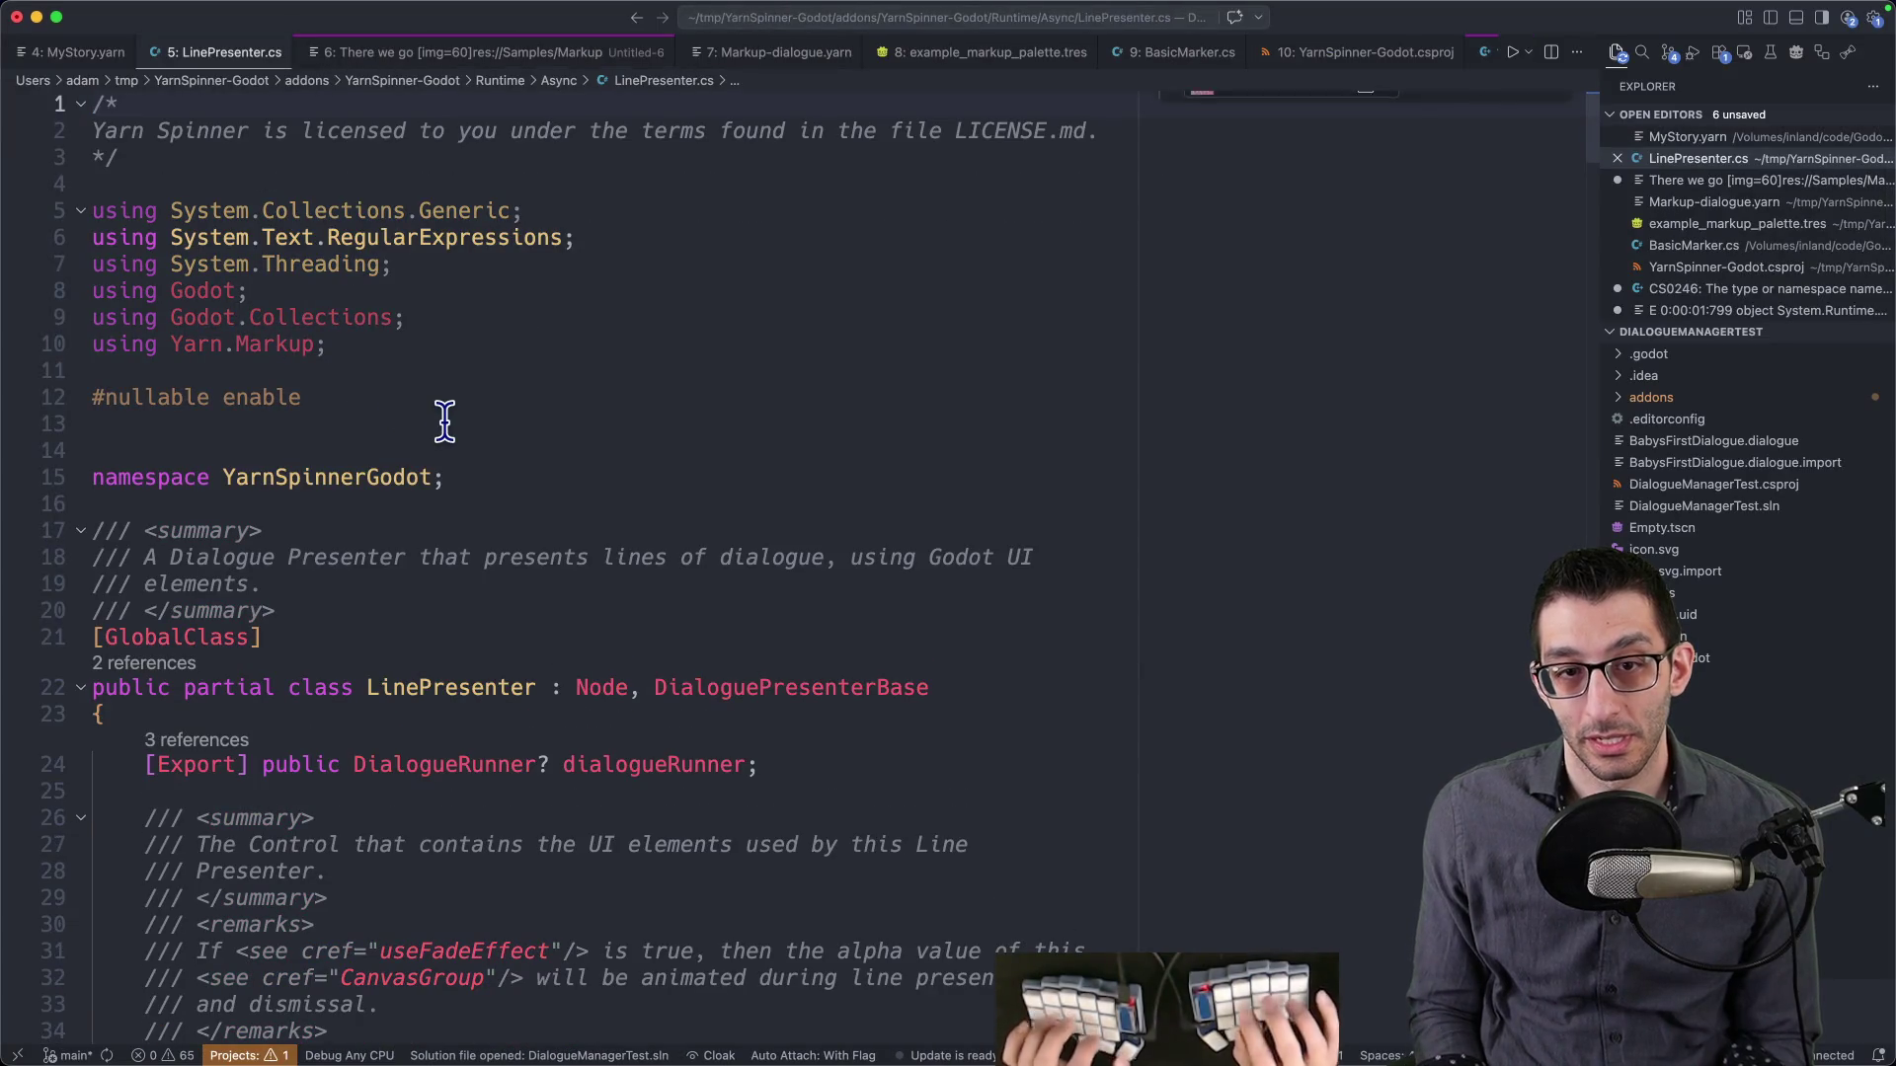
- Find the ActionMarkupHandlers declaration in LinePresenter.cs by searching the pasted line
{"action": "key", "text": "super+f"}
{"action": "key", "text": "super+v"}
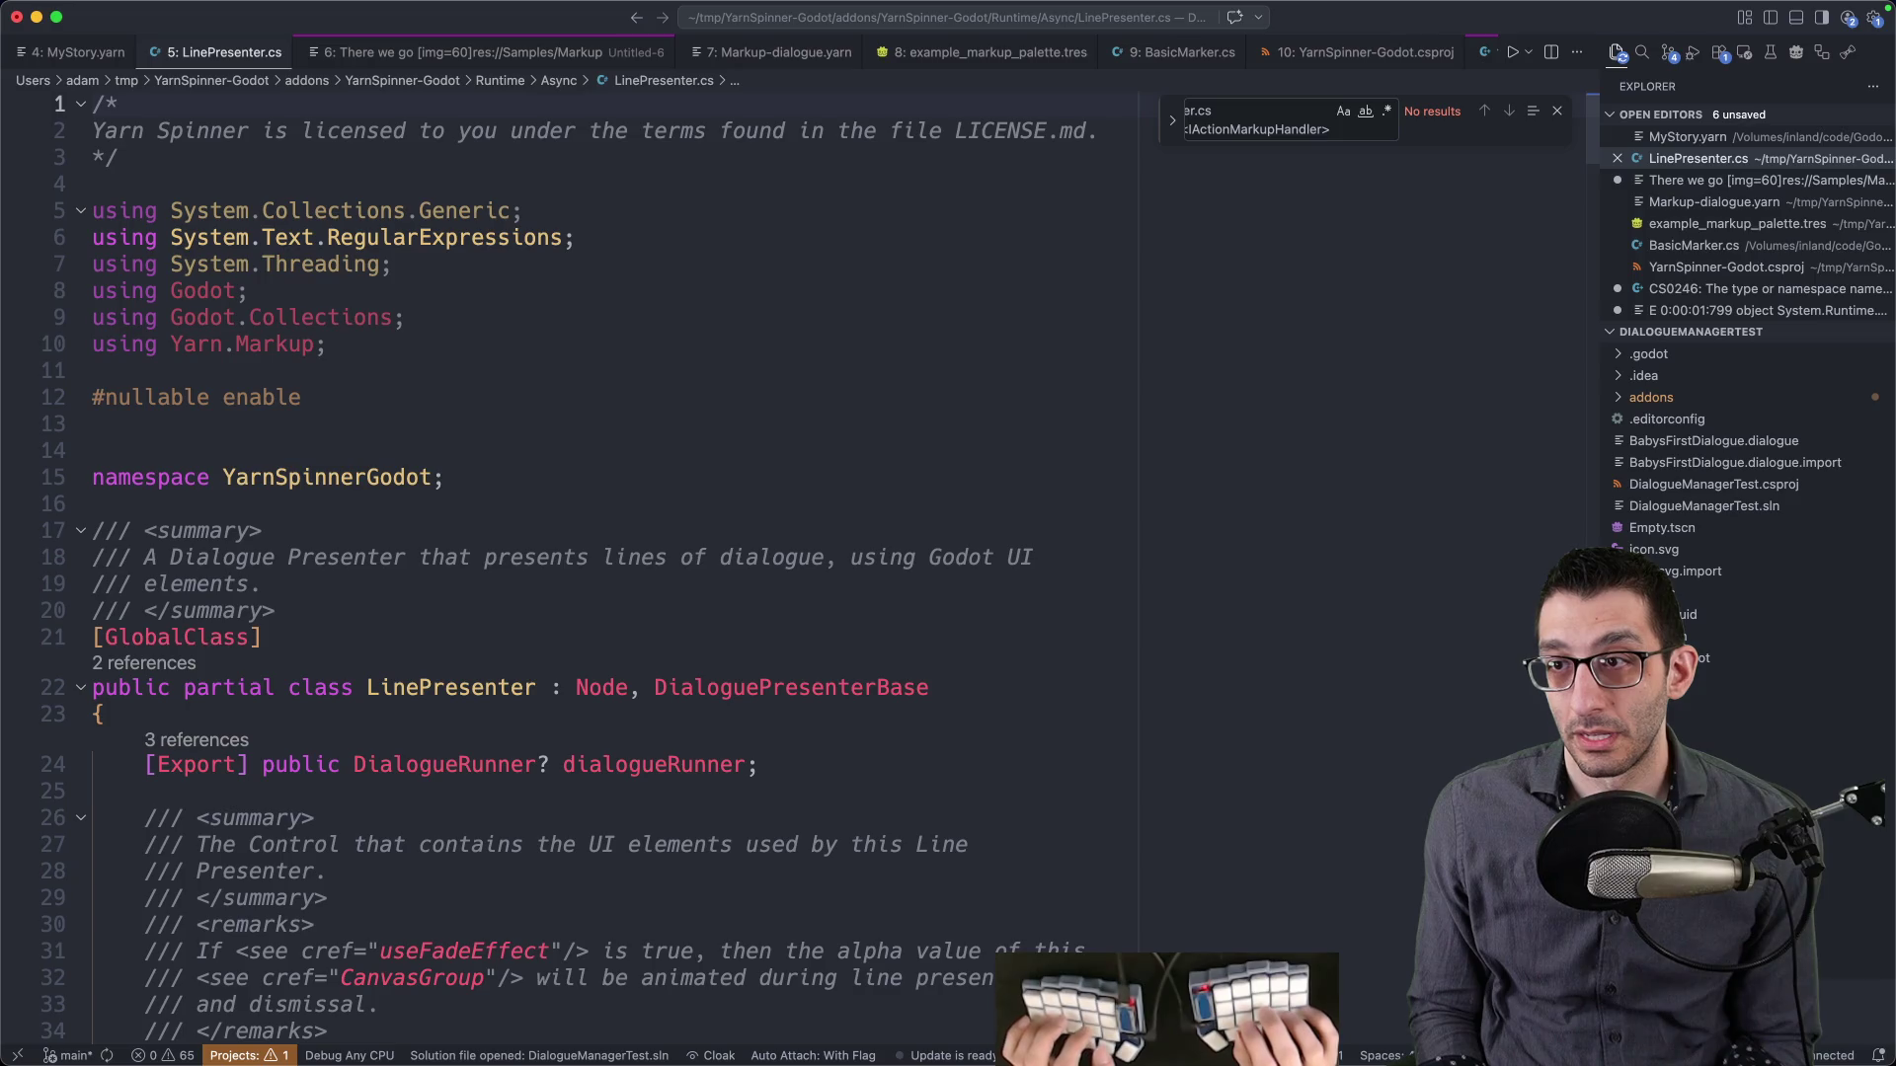
{"action": "key", "text": "super+a"}
{"action": "key", "text": "super+v"}
{"action": "key", "text": "Delete"}
{"action": "key", "text": "Delete"}
{"action": "key", "text": "Delete"}
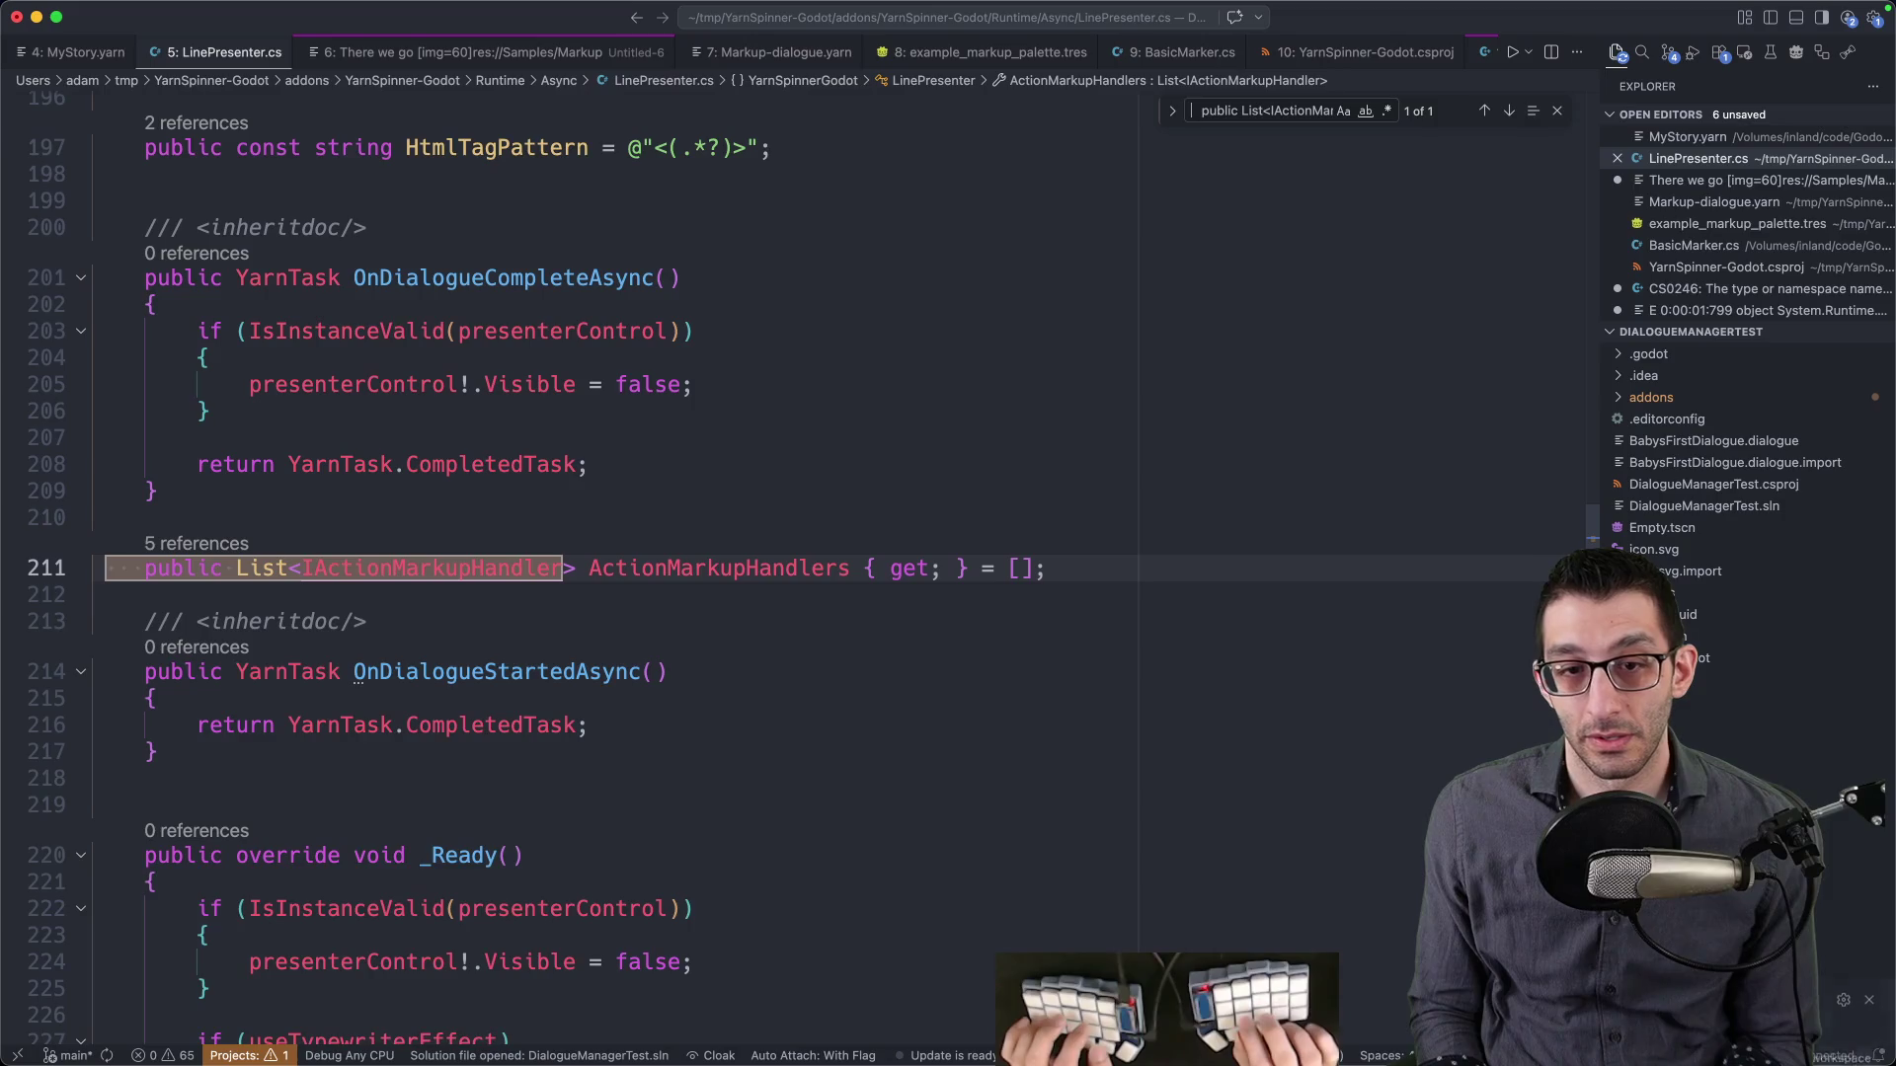
{"action": "scroll", "coordinate": [600, 551], "scroll_direction": "up", "scroll_amount": 5}
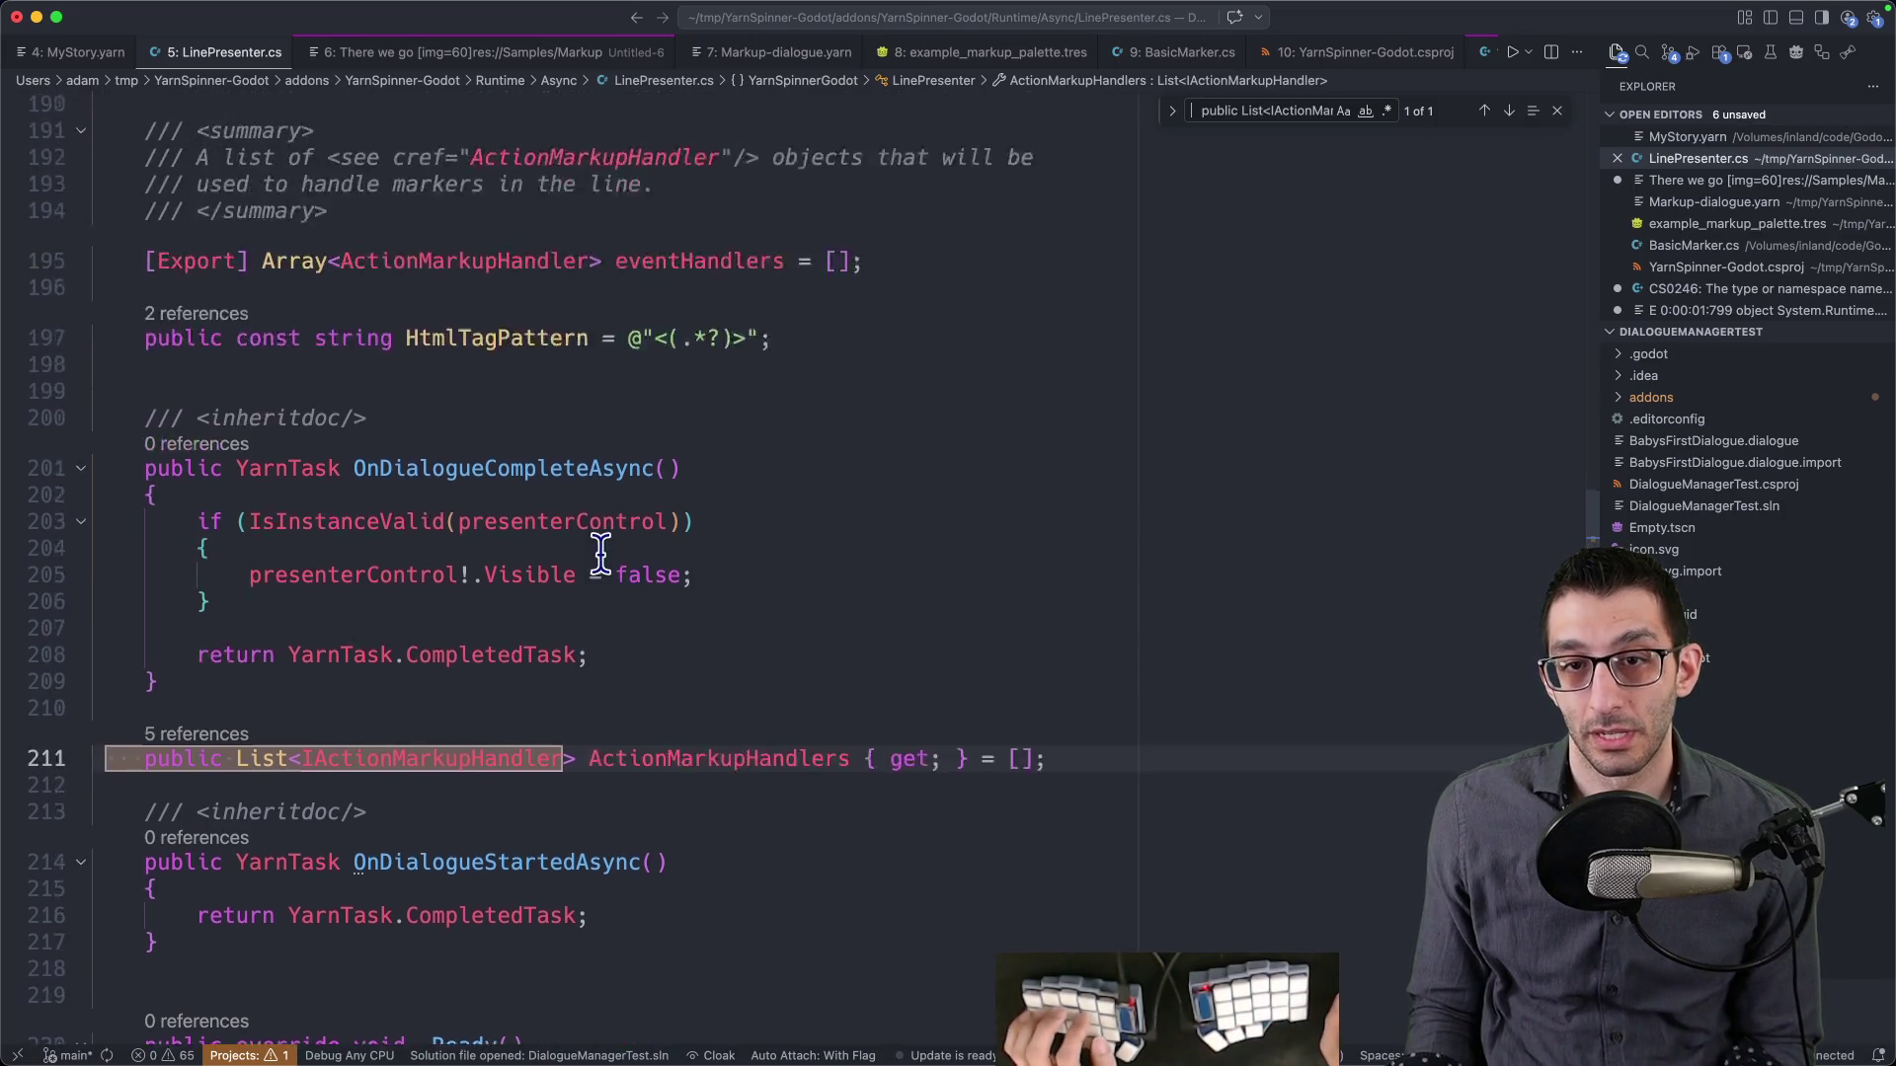
{"action": "scroll", "coordinate": [600, 551], "scroll_direction": "down", "scroll_amount": 3}
- Select the exported eventHandlers line and step through ActionMarkupHandlers occurrences from line 211
{"action": "left_click", "coordinate": [702, 169]}
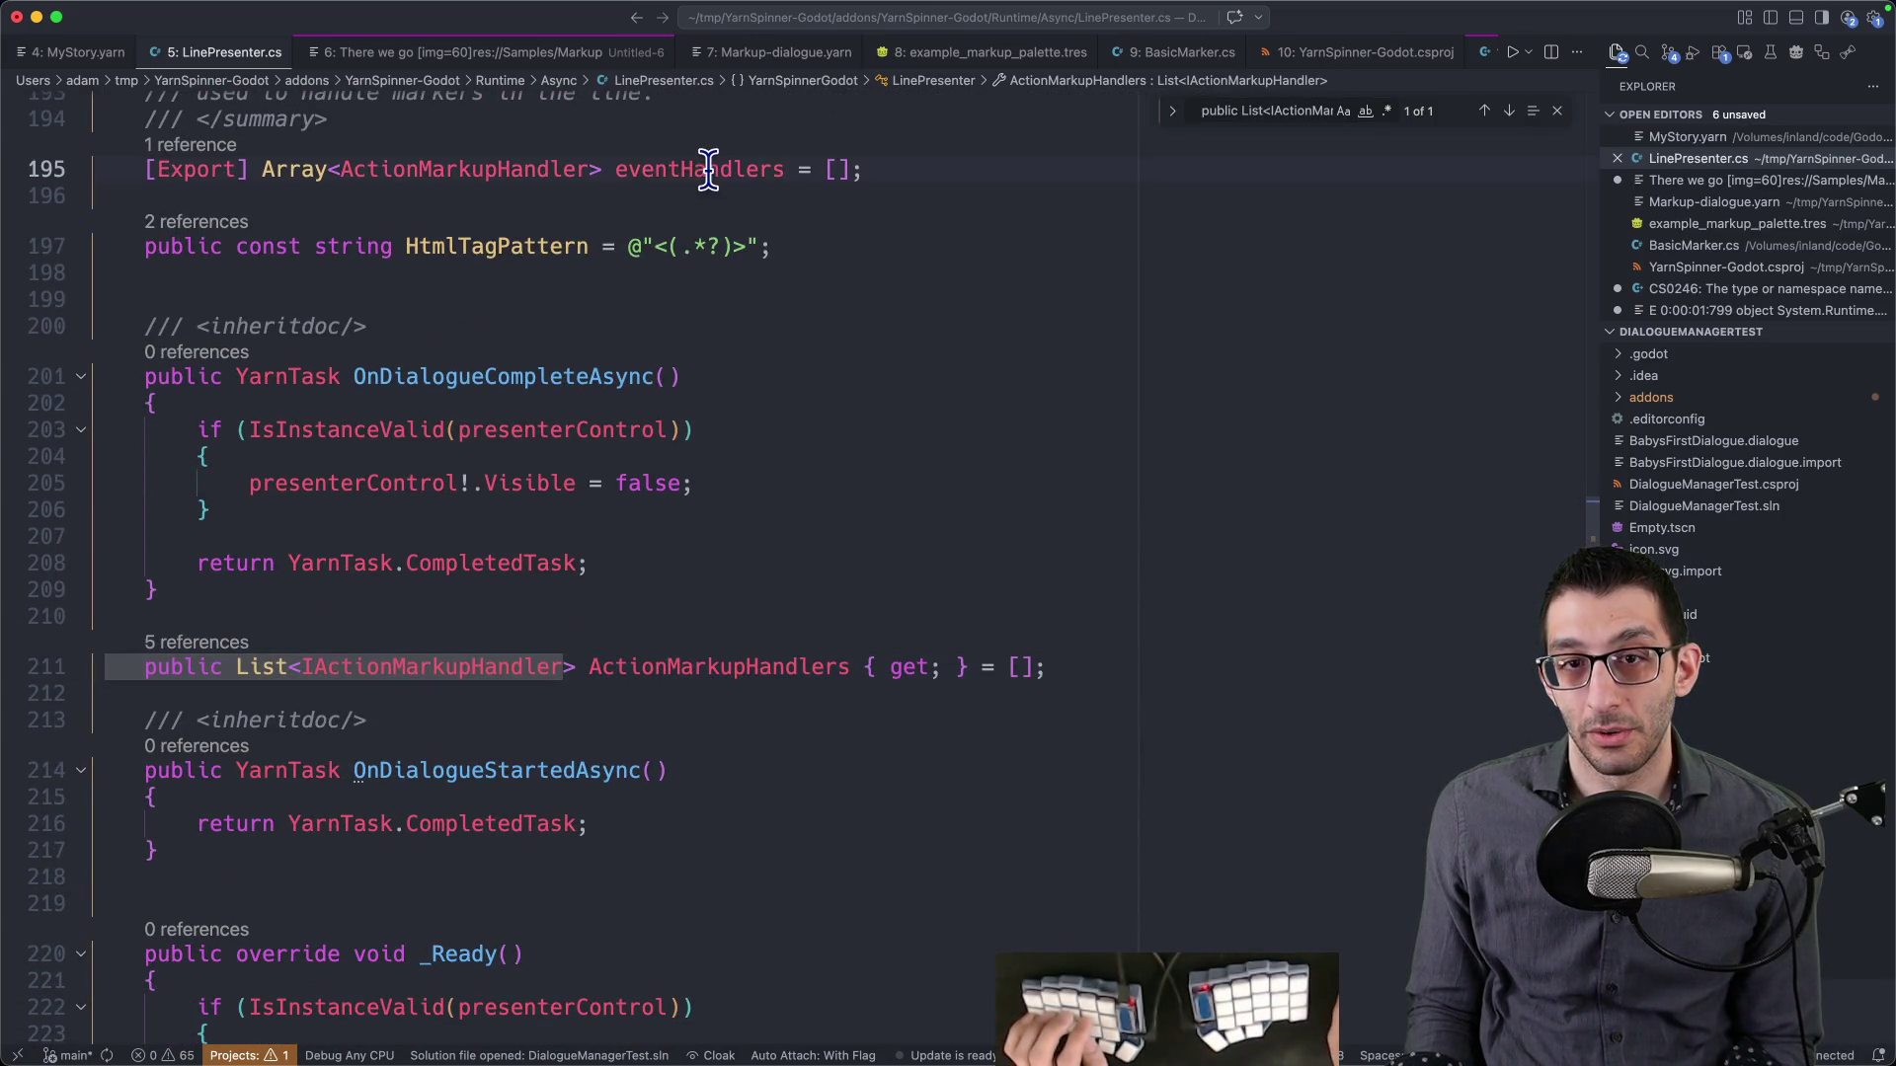
{"action": "left_click_drag", "start_coordinate": [886, 168], "coordinate": [87, 170]}
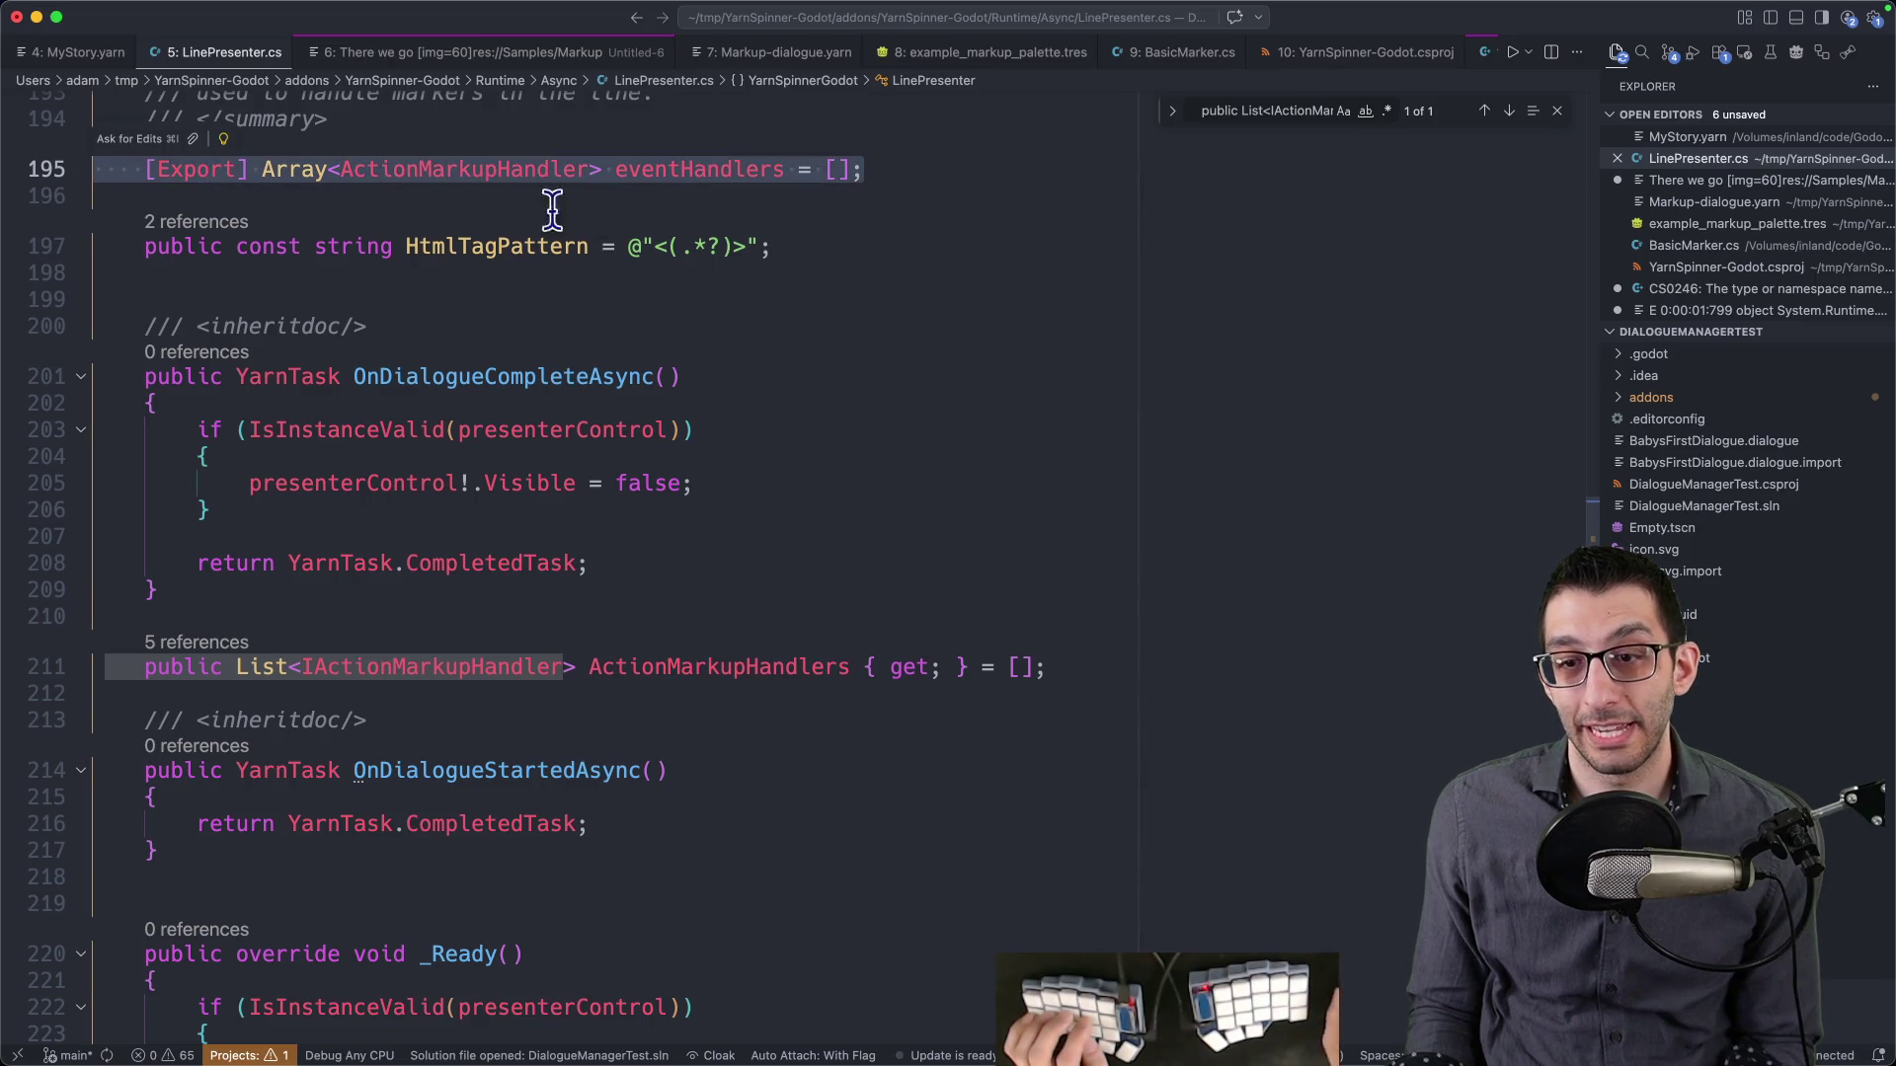
{"action": "double_click", "coordinate": [724, 666]}
{"action": "key", "text": "super+d"}
{"action": "key", "text": "super+d"}
{"action": "key", "text": "super+d"}
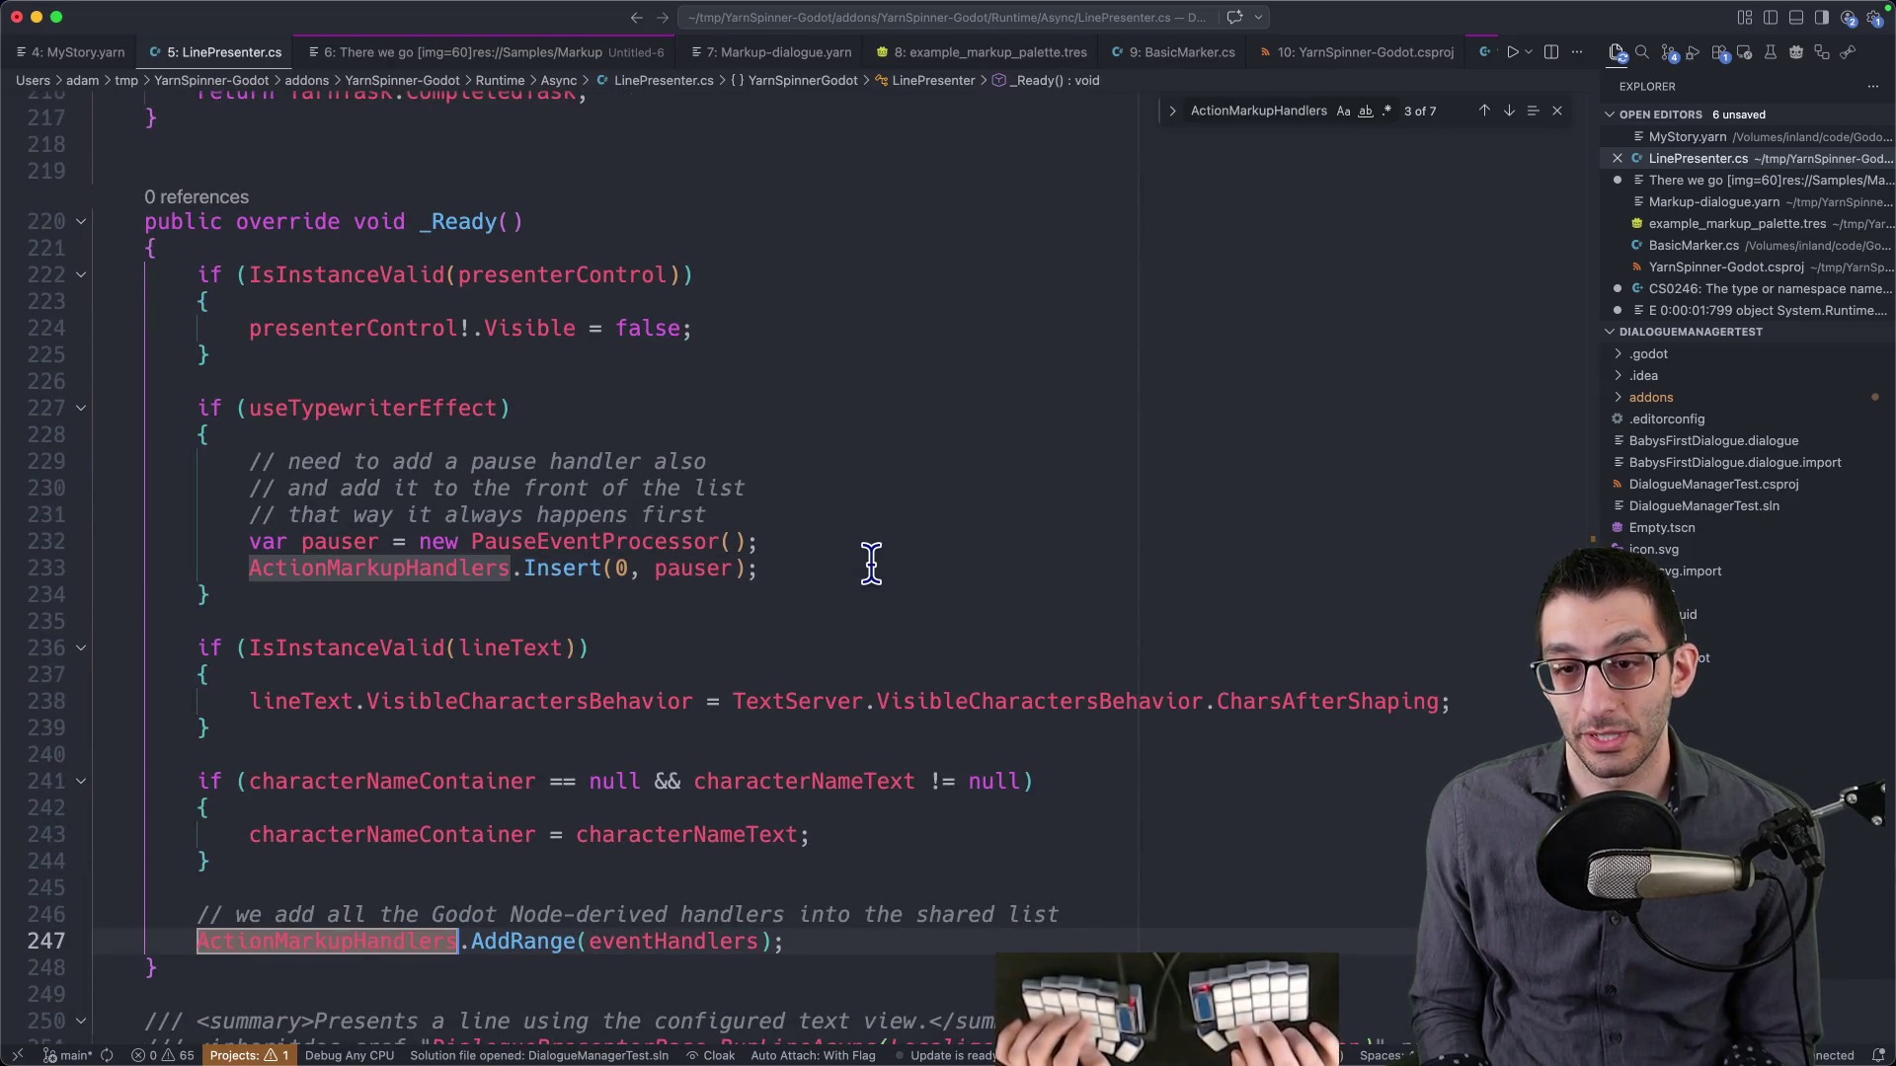
{"action": "key", "text": "super+d"}
{"action": "key", "text": "super+d"}
{"action": "key", "text": "super+d"}
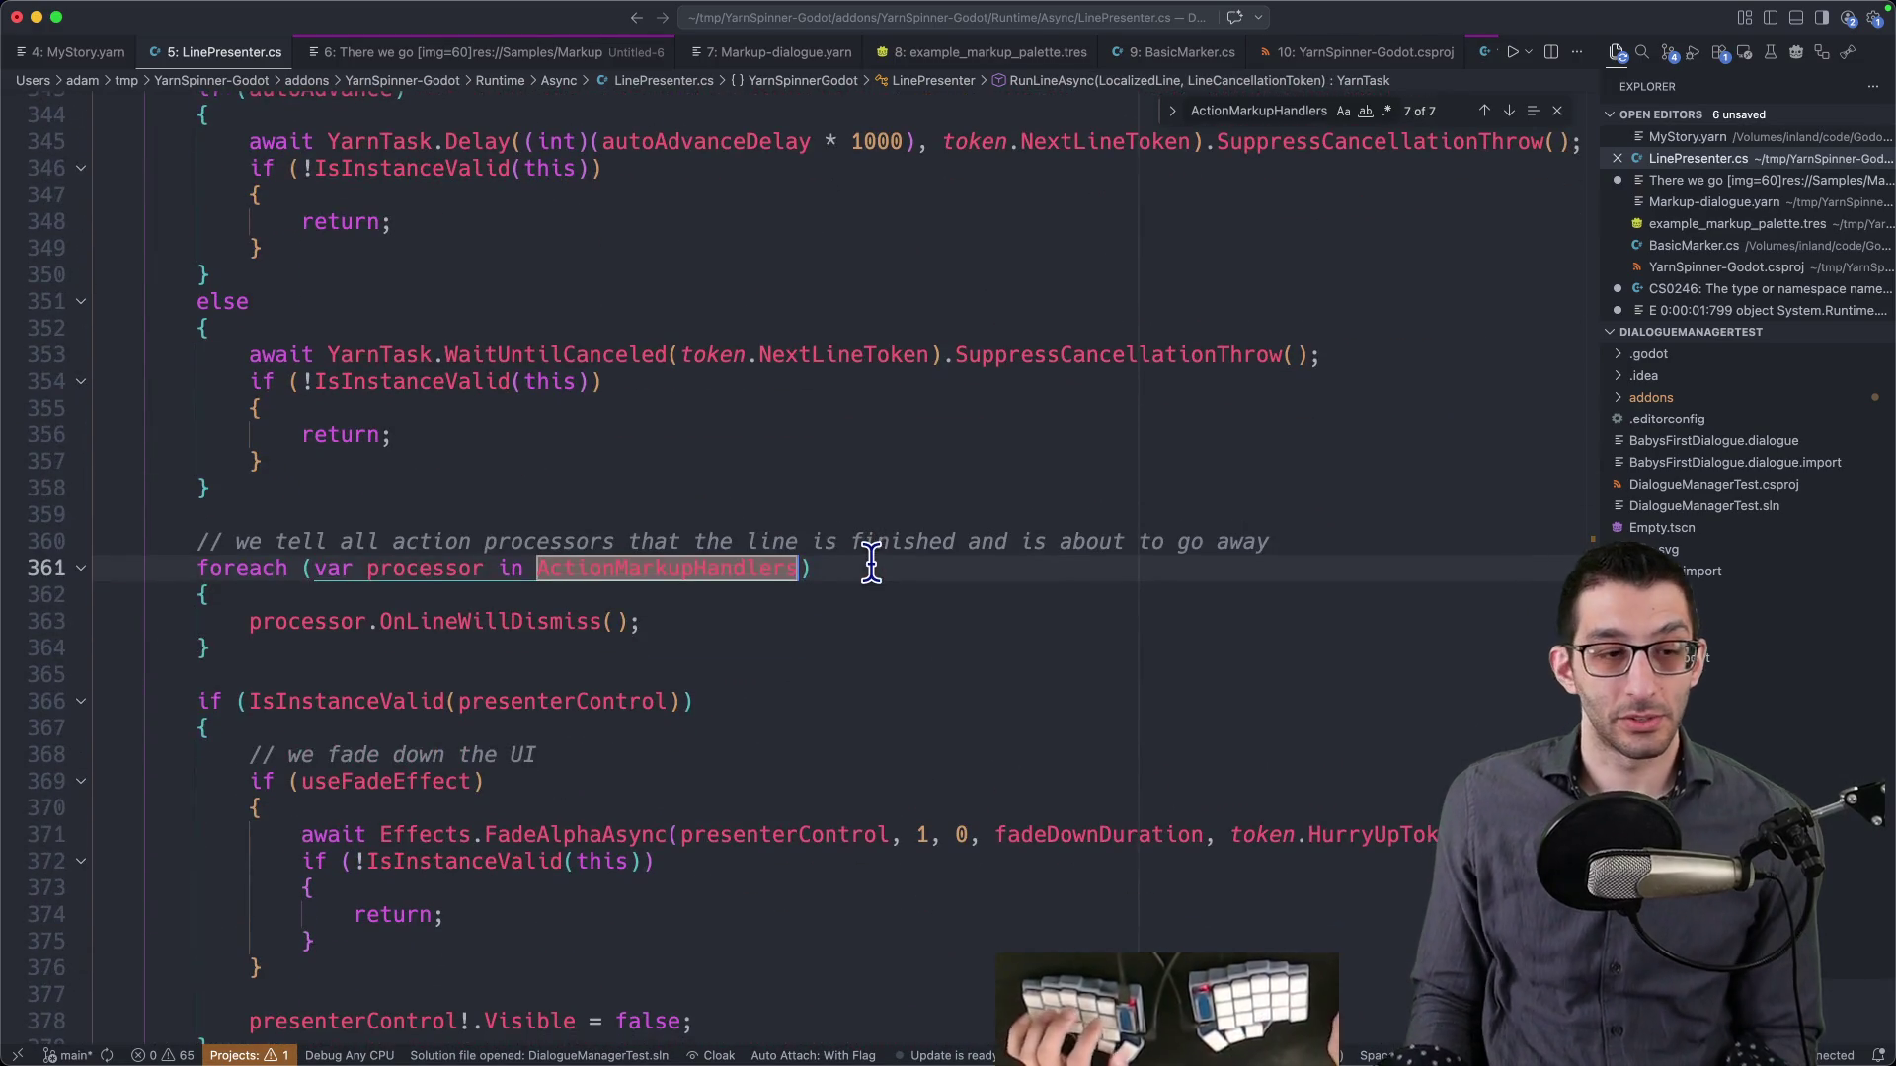
{"action": "left_click", "coordinate": [1087, 1012]}
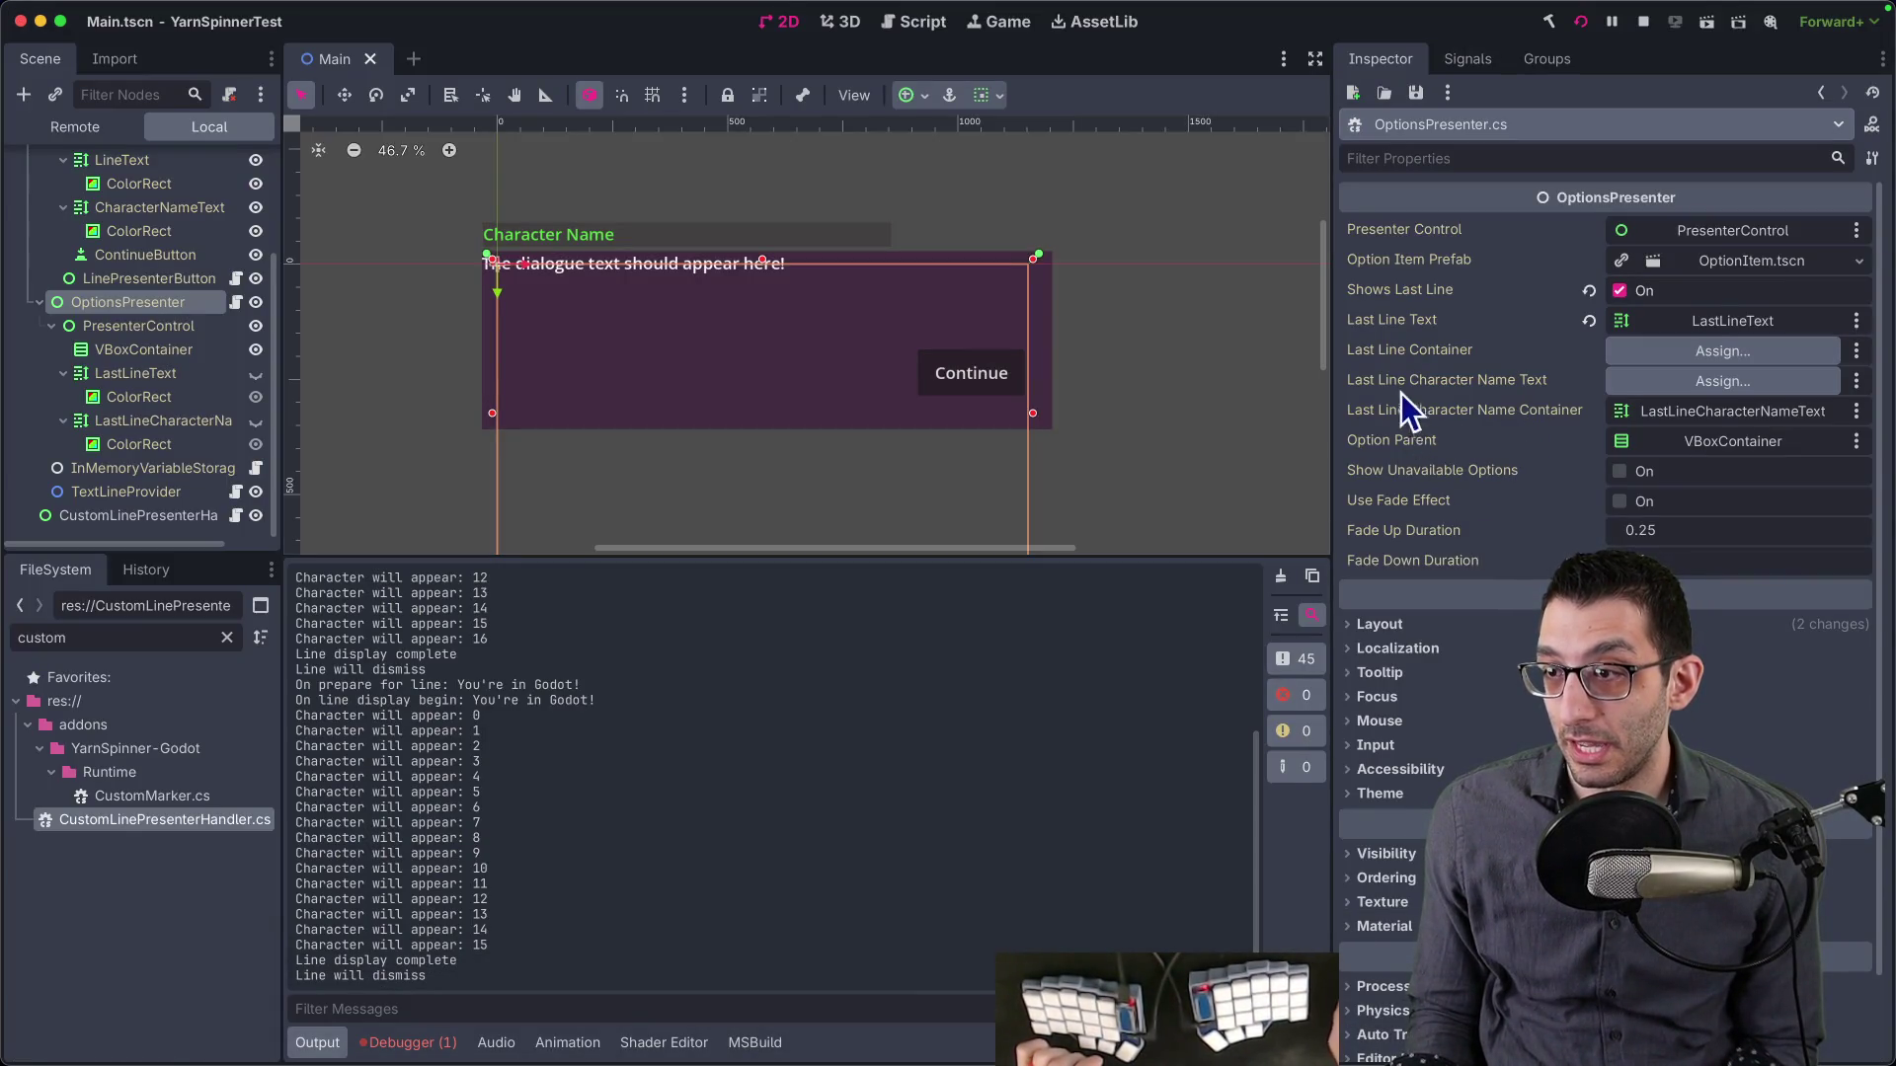
- Search OptionsPresenter.cs for 'action', 'event', 'delegat' and 'ignal'
{"action": "key", "text": "super+Tab"}
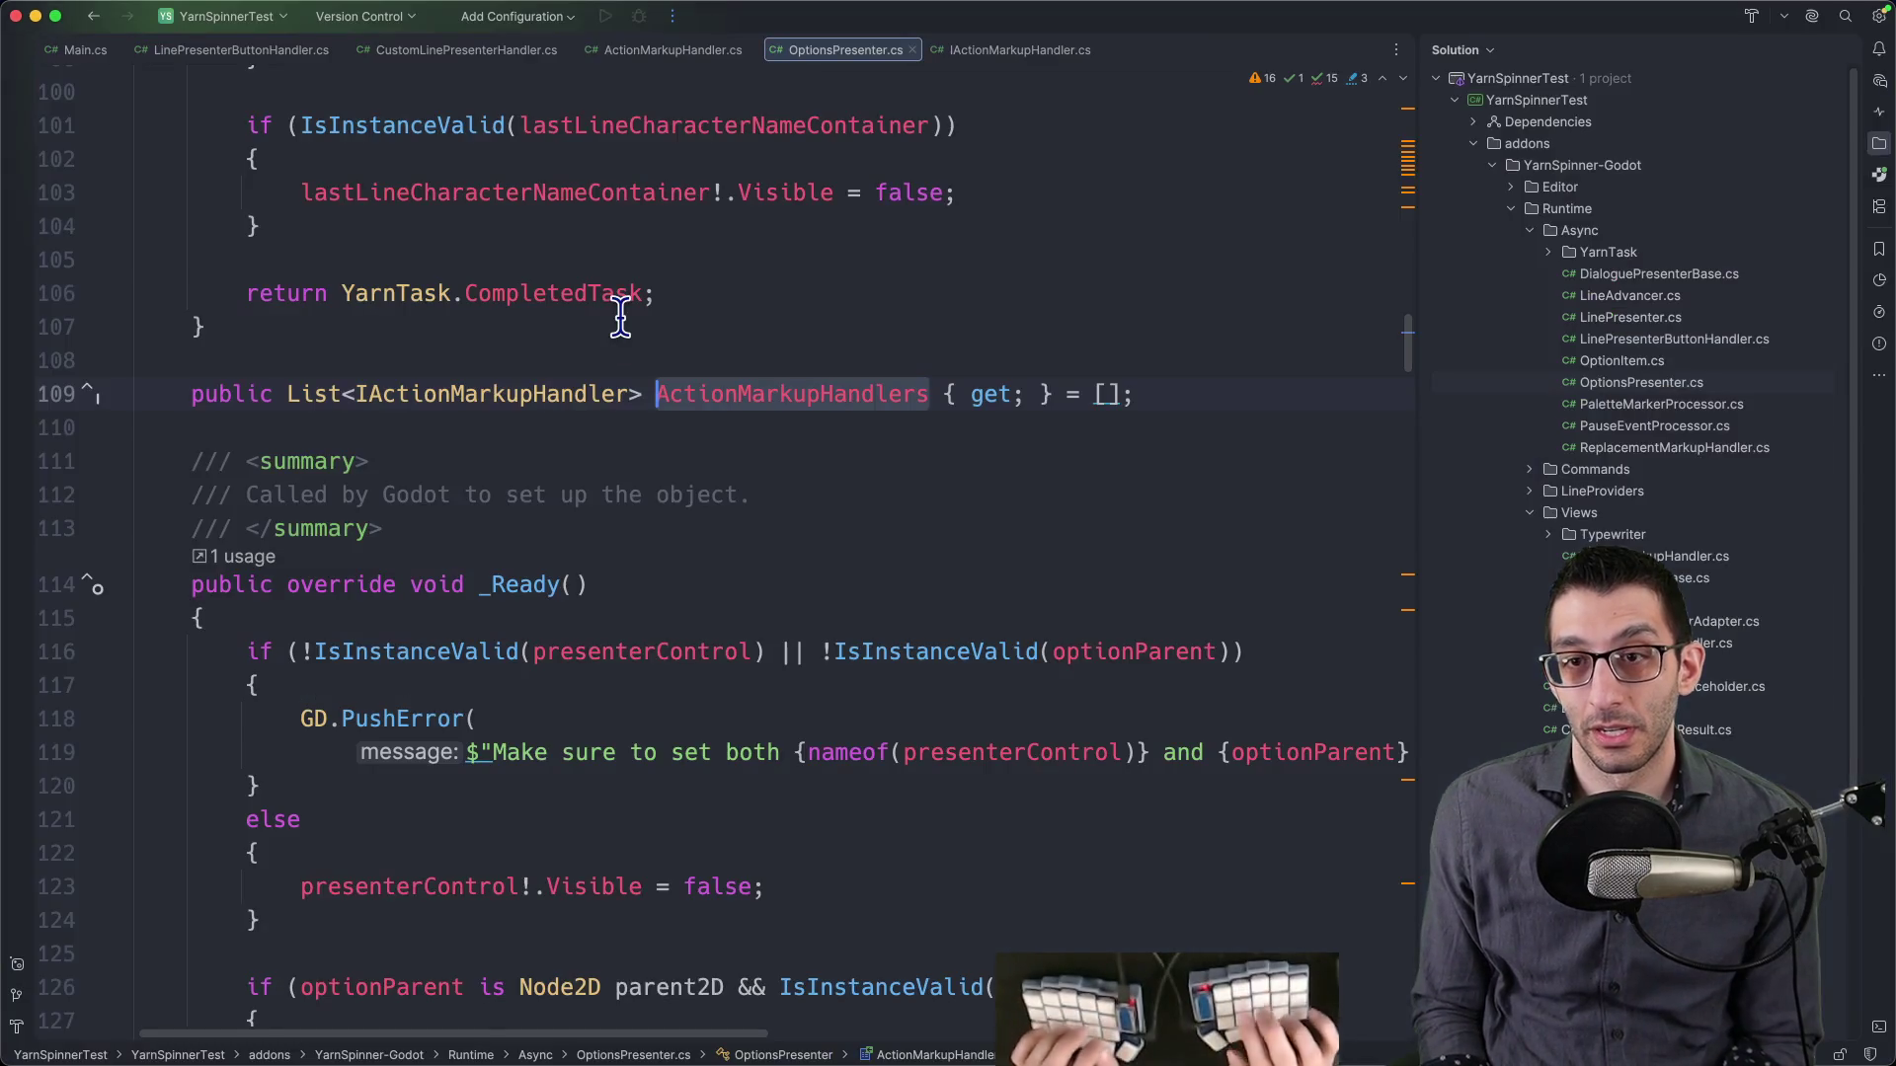
{"action": "key", "text": "super+f"}
{"action": "type", "text": "action"}
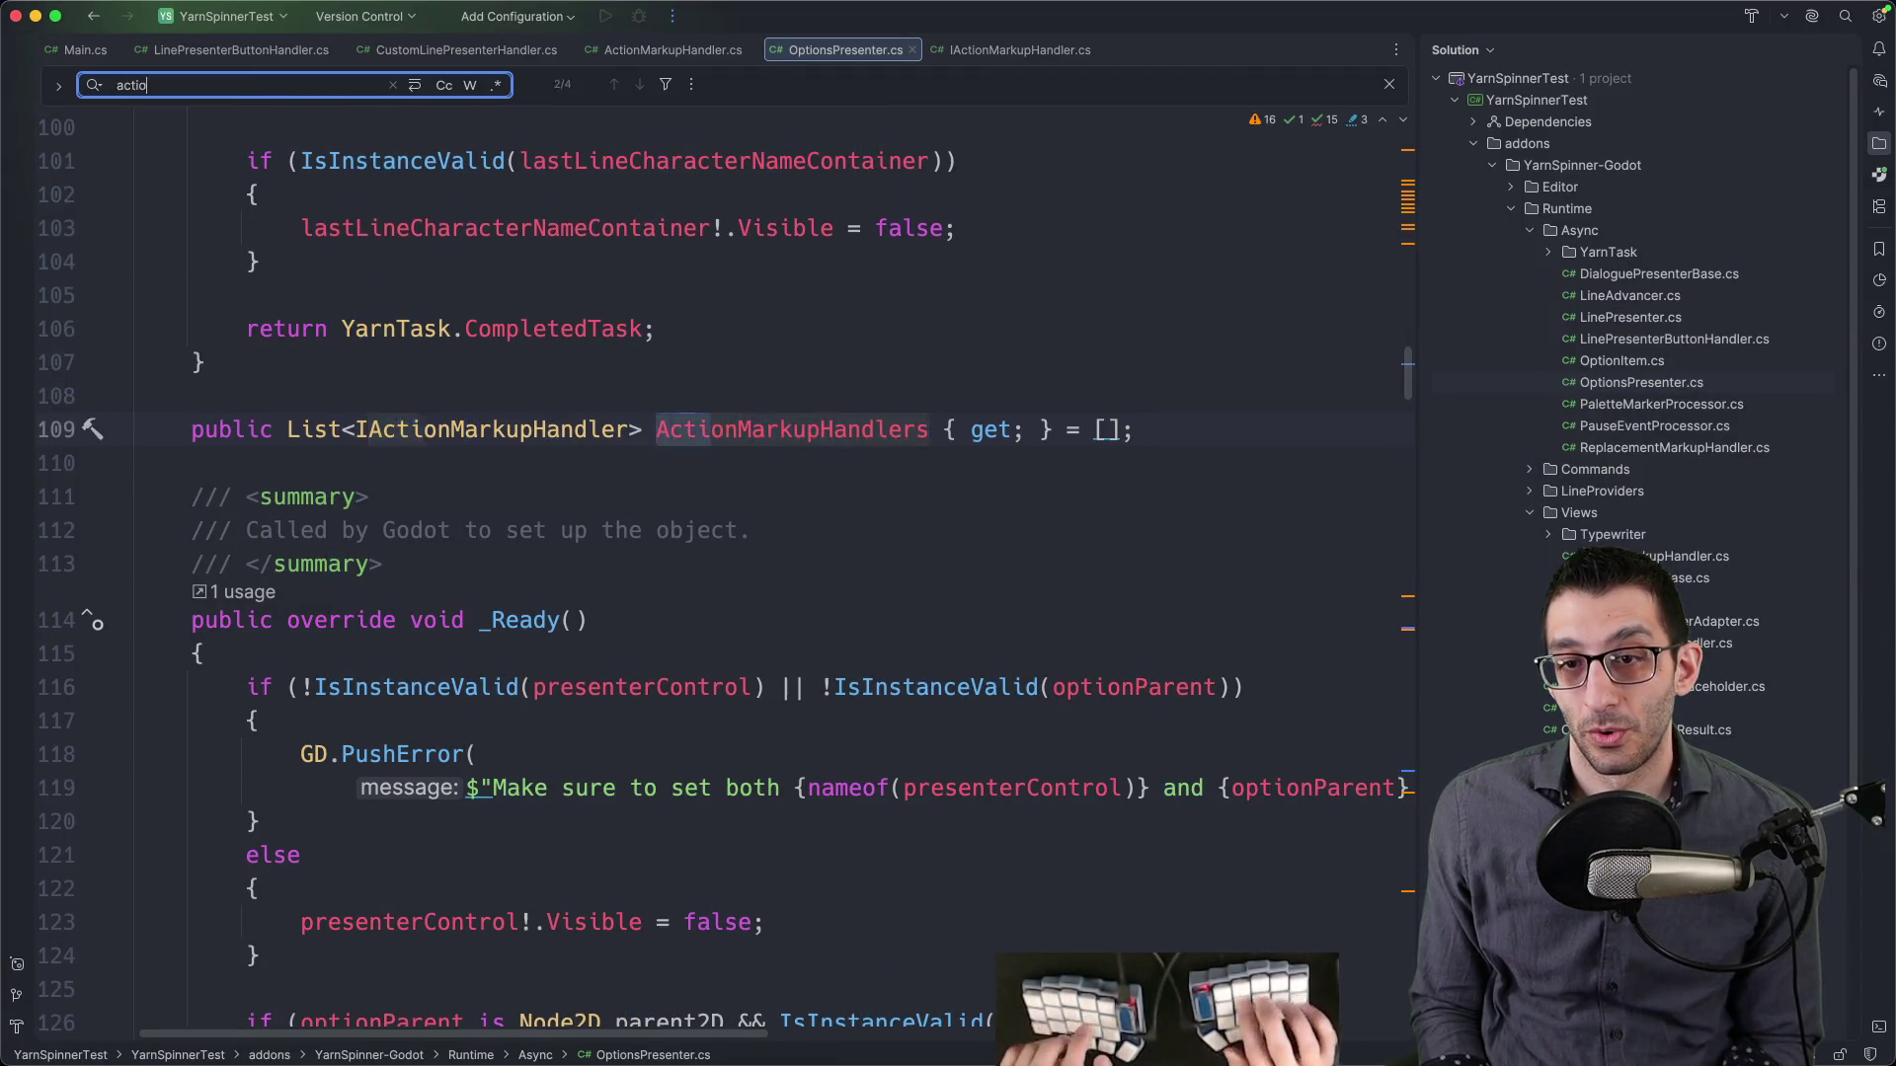
{"action": "key", "text": "super+a"}
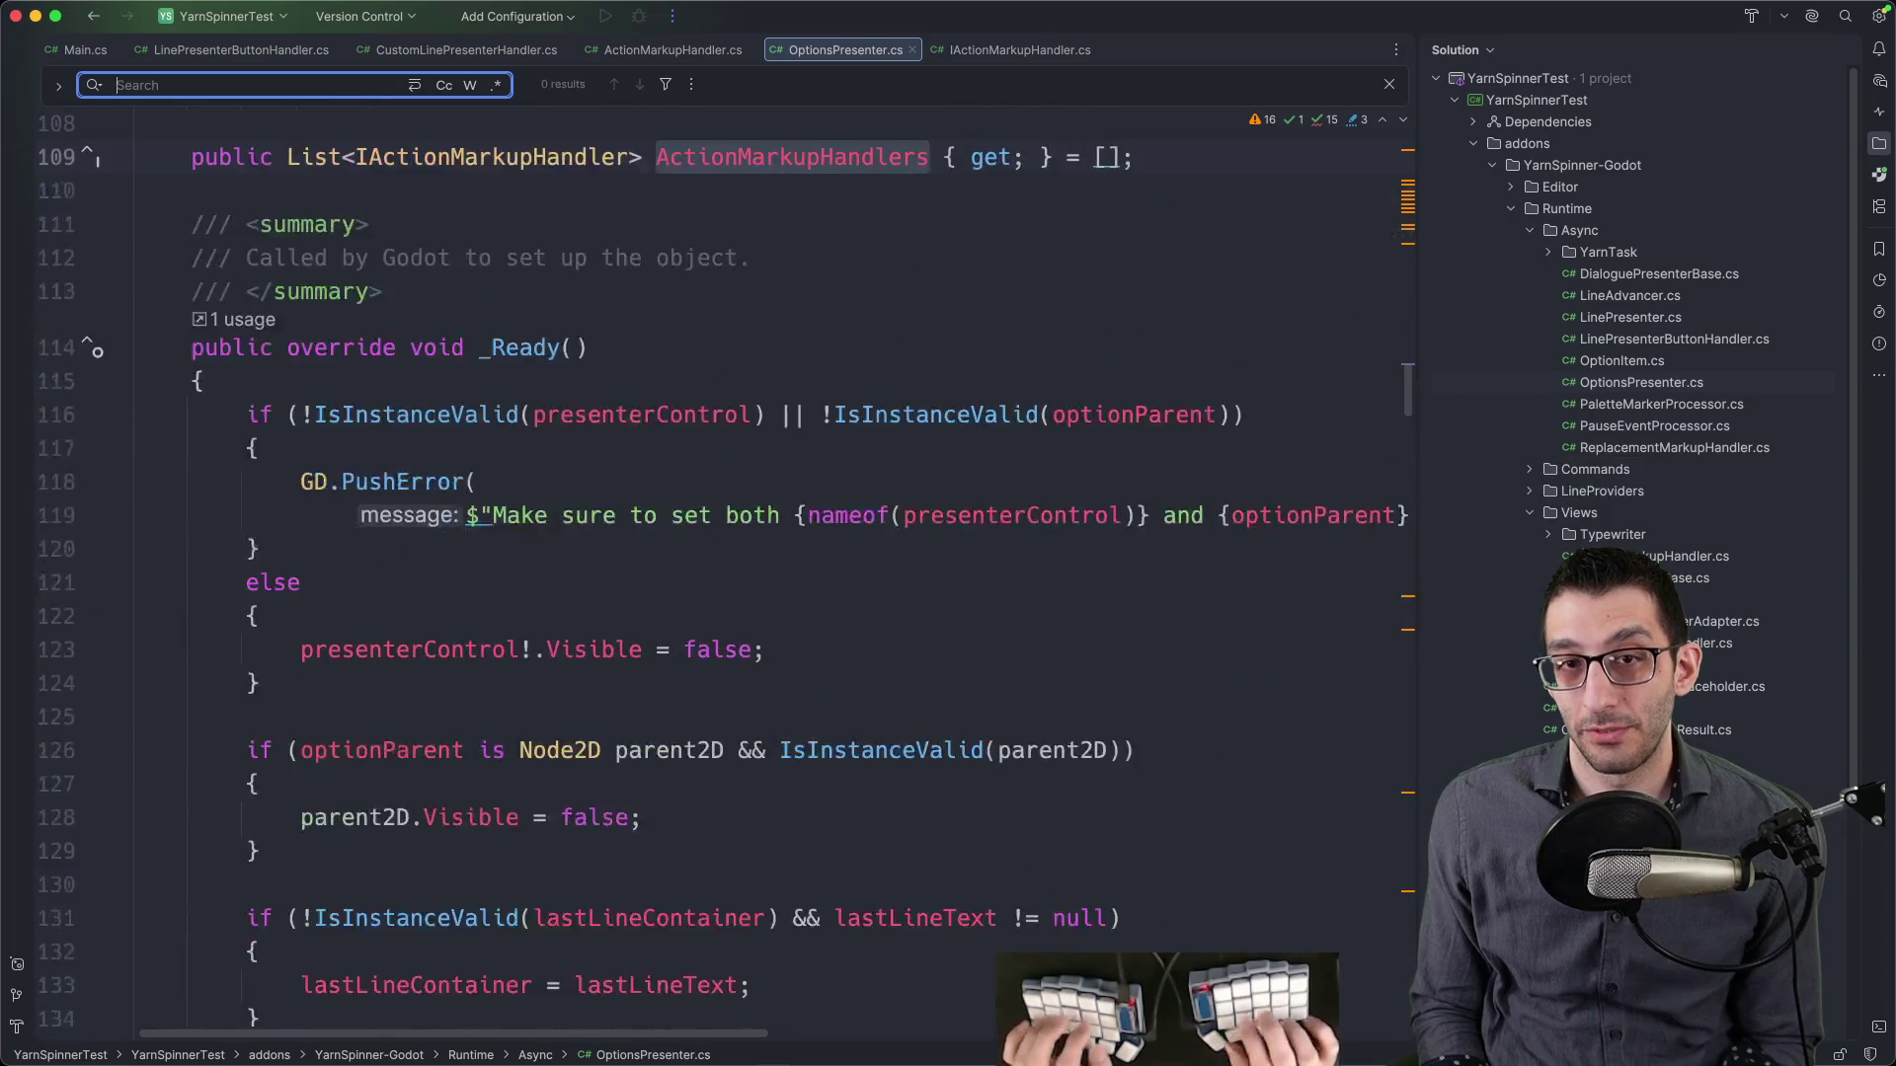
{"action": "type", "text": "event"}
{"action": "key", "text": "super+a"}
{"action": "type", "text": "delegat"}
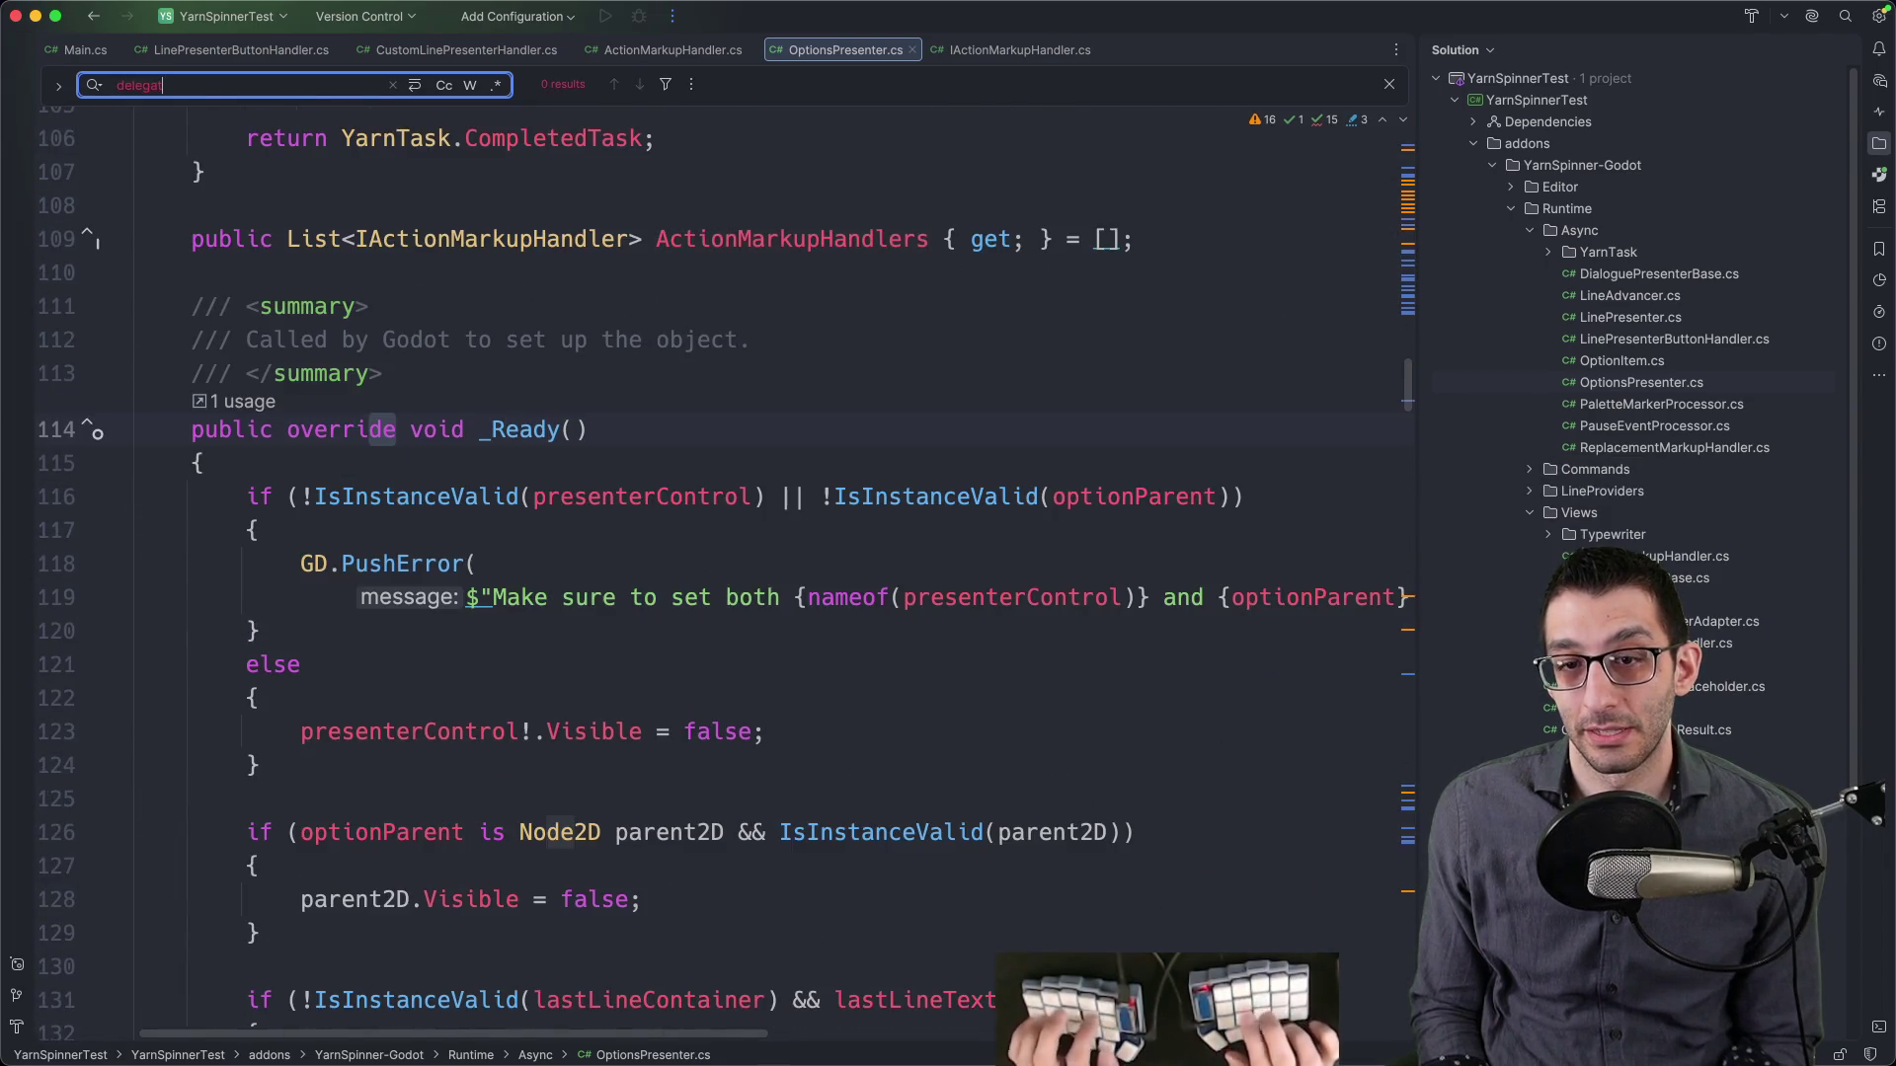
{"action": "key", "text": "super+a"}
{"action": "key", "text": "BackSpace"}
{"action": "type", "text": "ignal"}
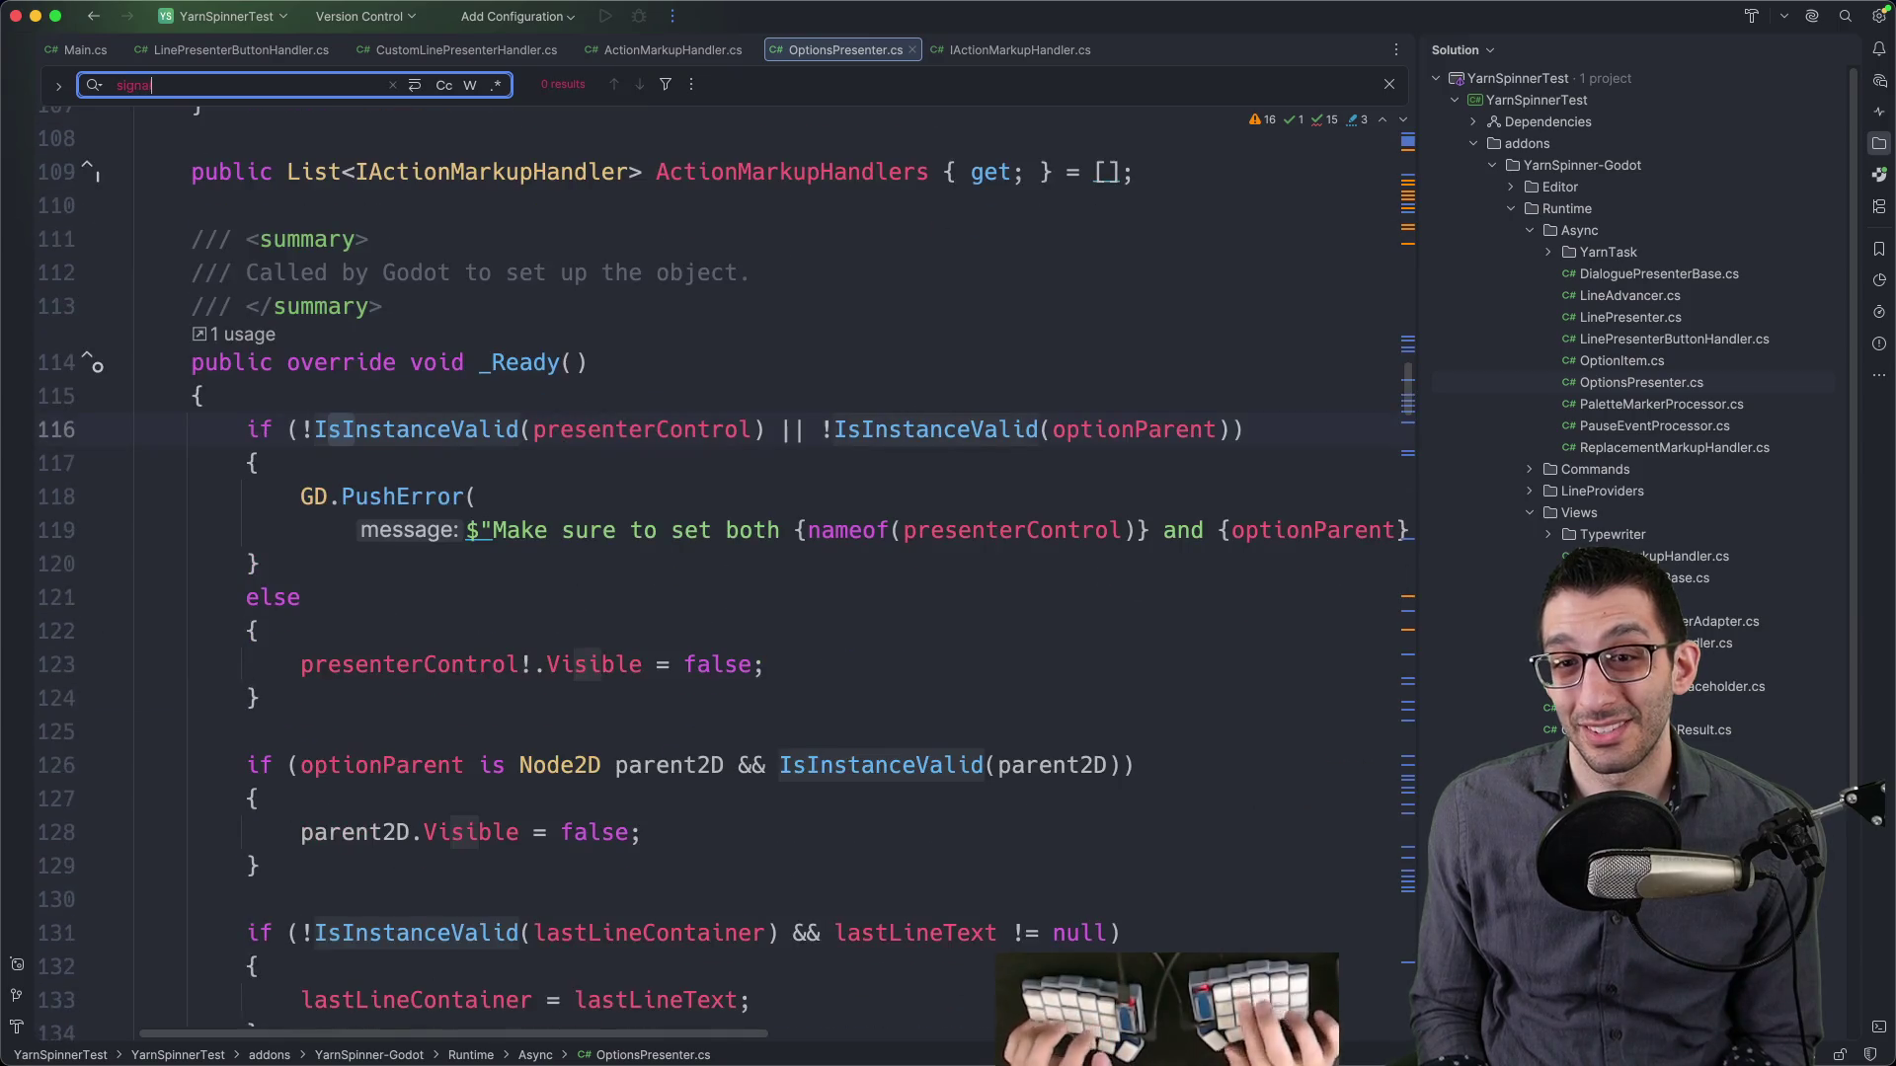
{"action": "key", "text": "Escape"}
- Scroll the exported fields and search the file for 'disabled' and 'enable'
{"action": "scroll", "coordinate": [681, 415], "scroll_direction": "down", "scroll_amount": 5}
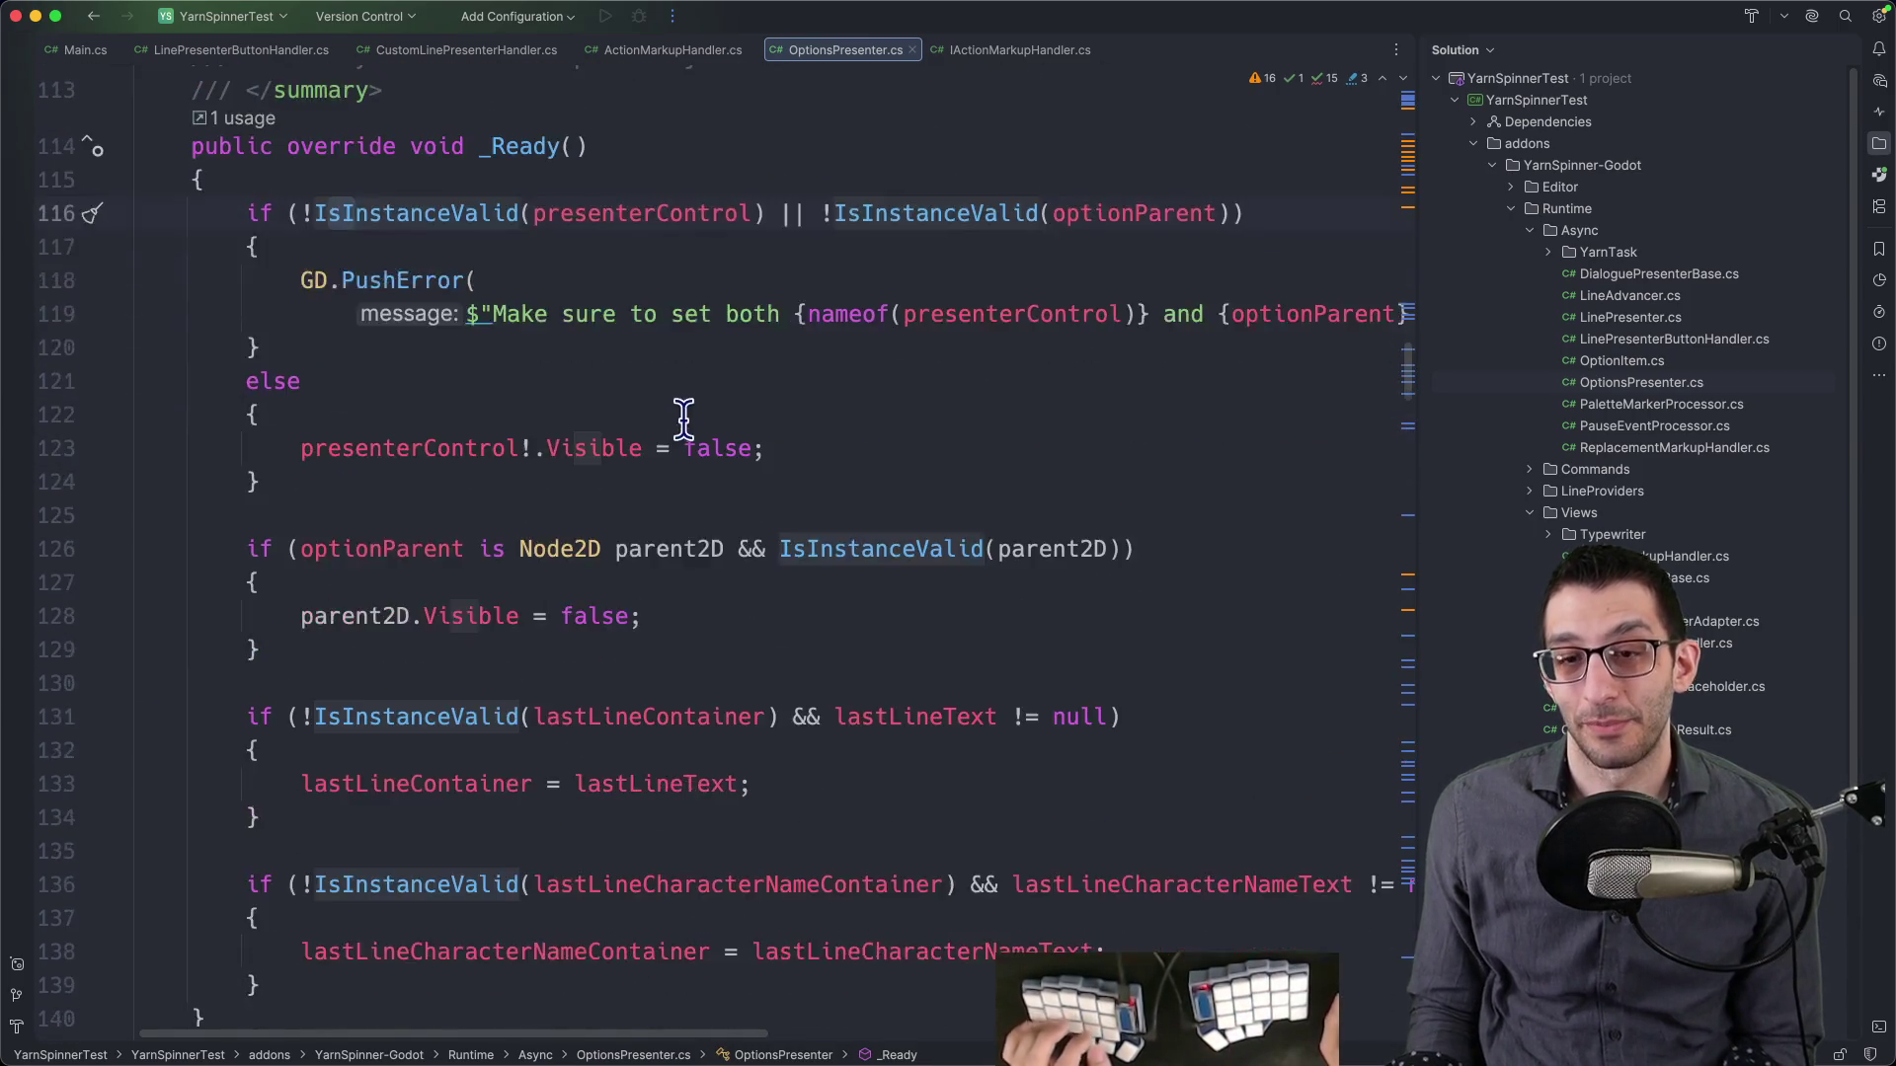
{"action": "scroll", "coordinate": [685, 415], "scroll_direction": "down", "scroll_amount": 19}
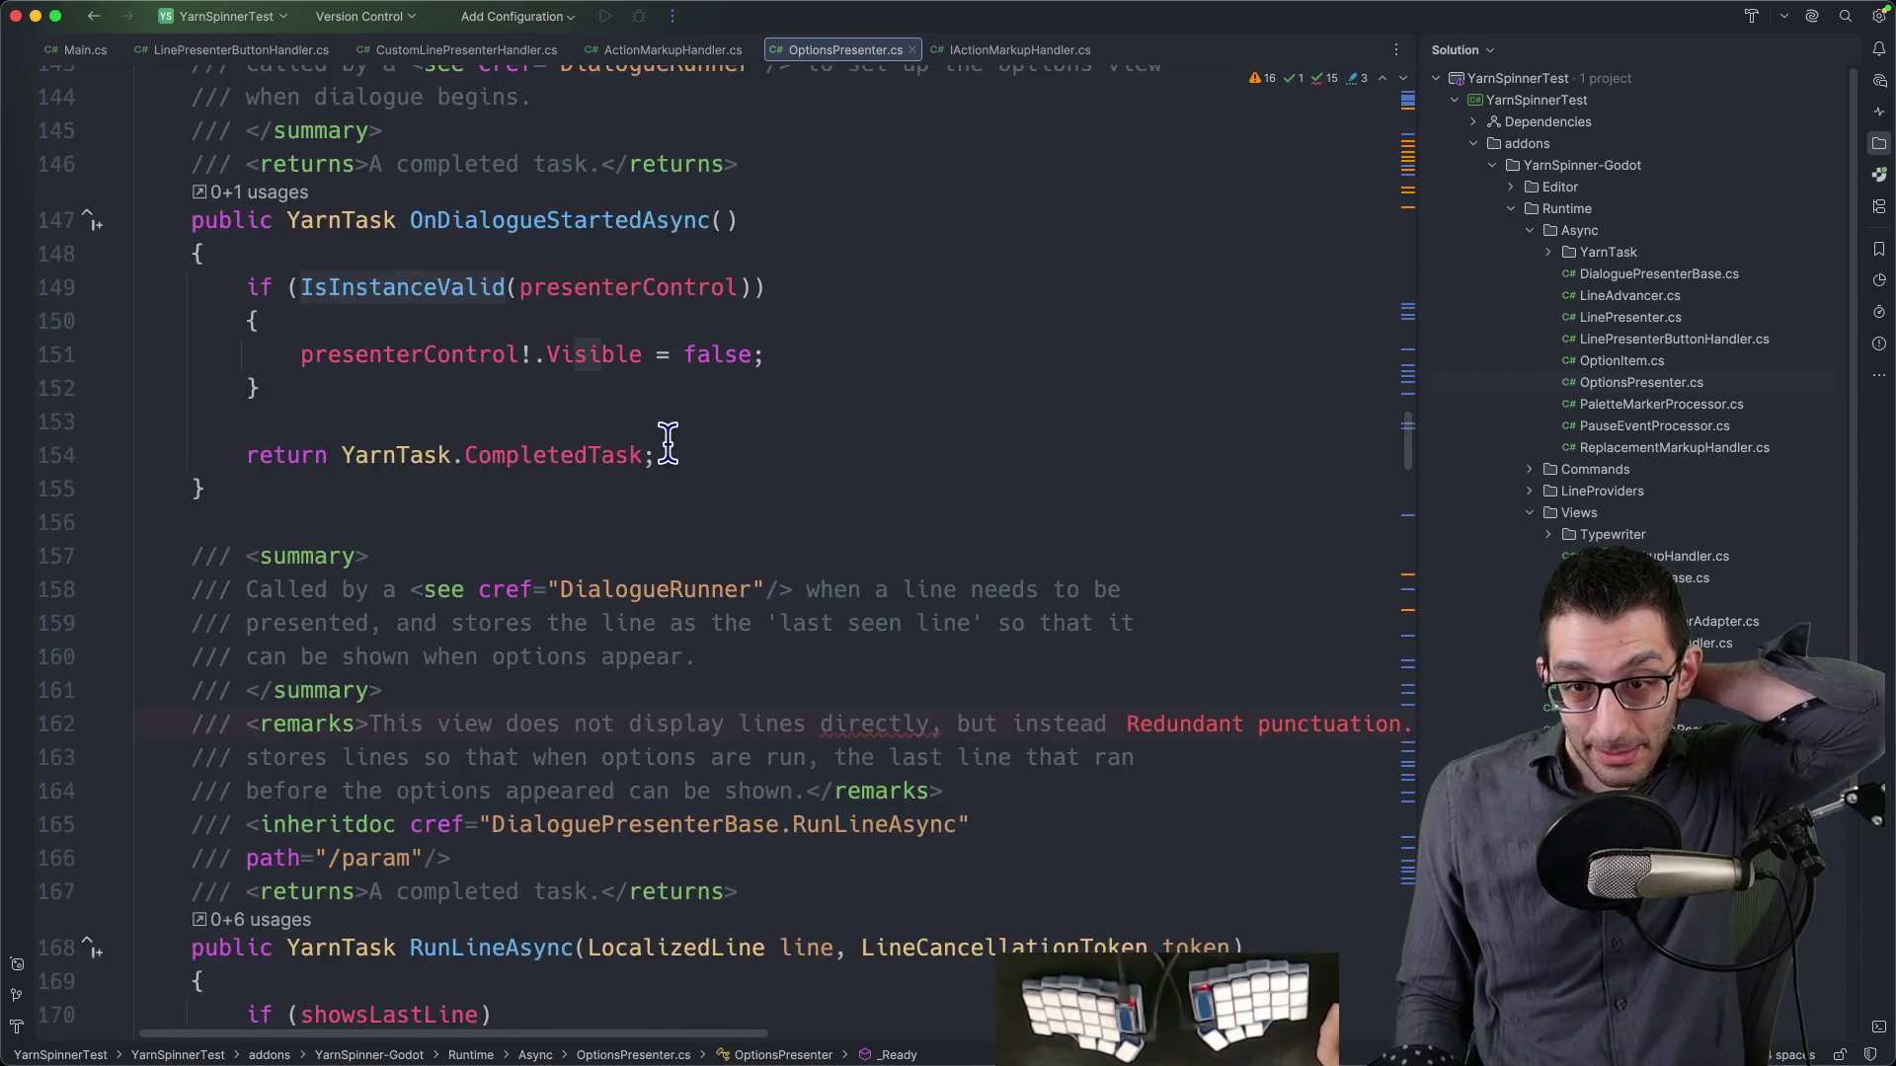
{"action": "scroll", "coordinate": [681, 459], "scroll_direction": "down", "scroll_amount": 10}
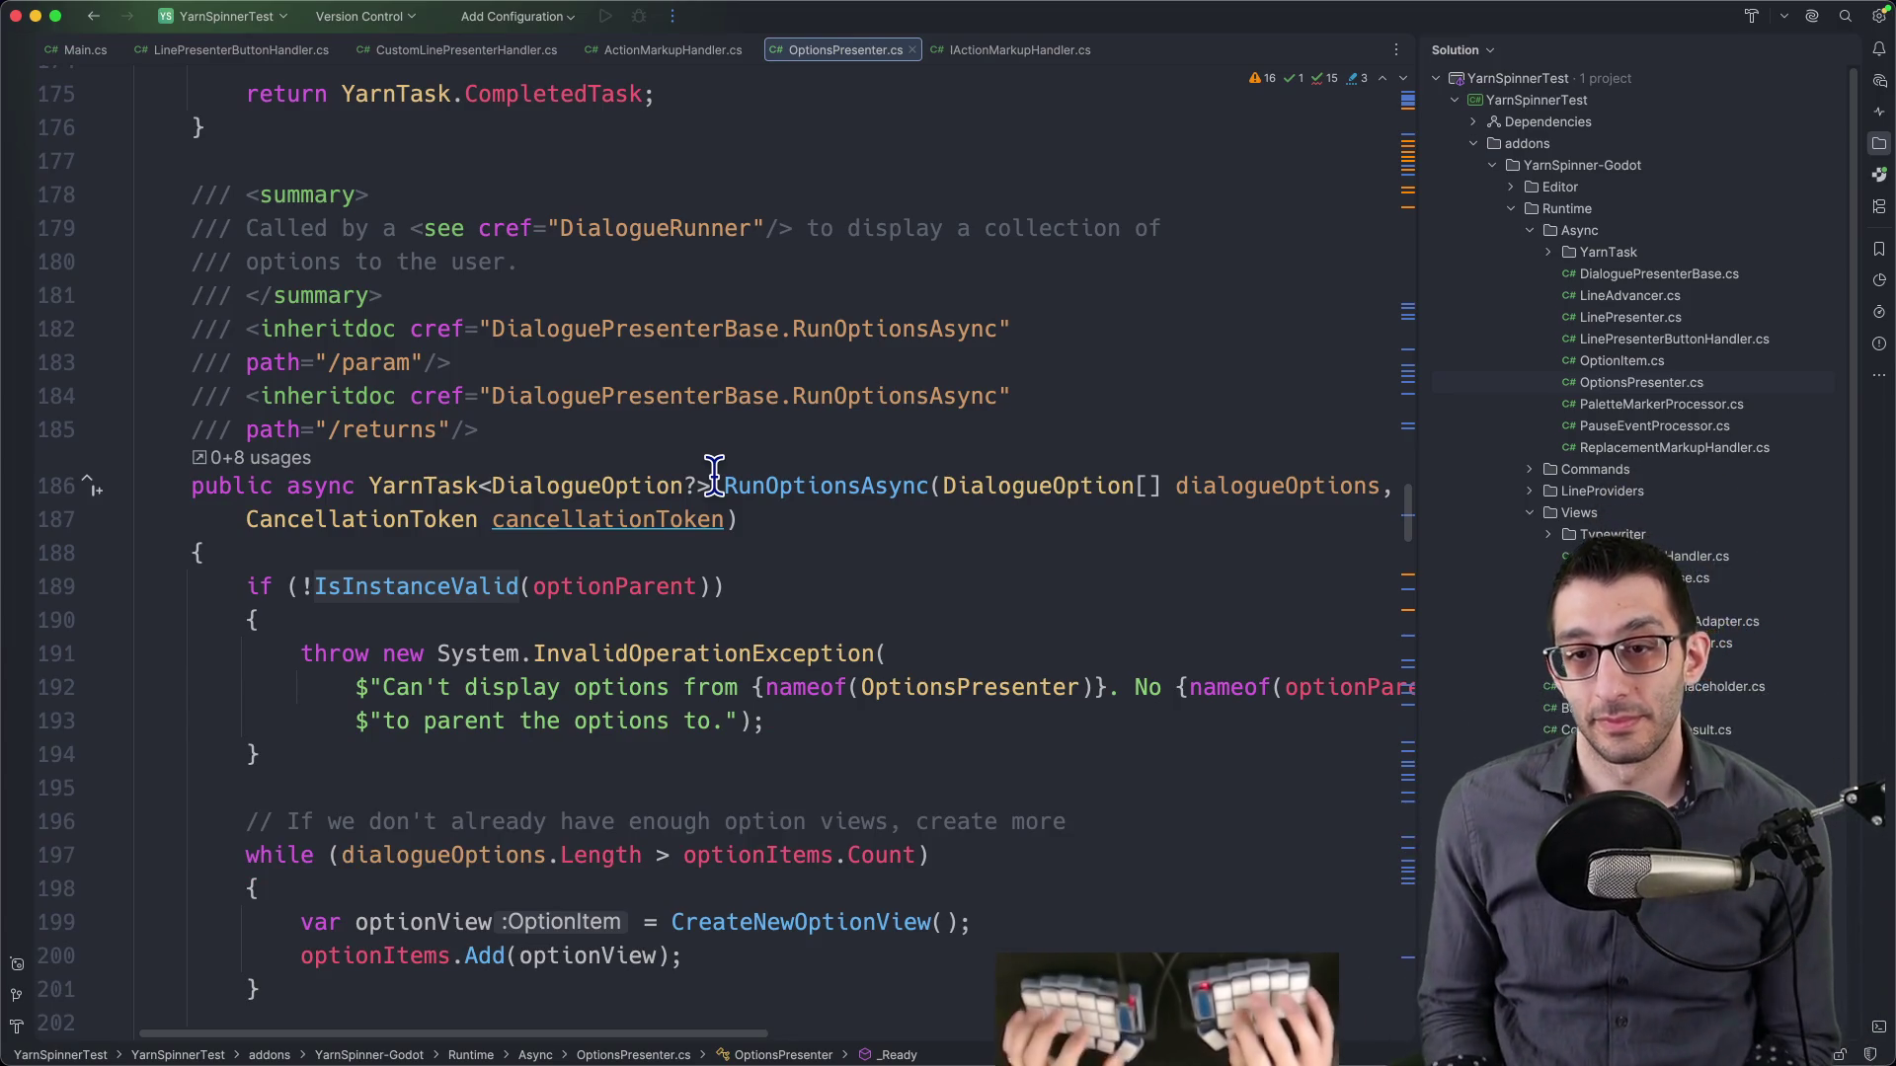
{"action": "key", "text": "super+f"}
{"action": "type", "text": "sl"}
{"action": "key", "text": "BackSpace"}
{"action": "key", "text": "BackSpace"}
{"action": "type", "text": "disabled"}
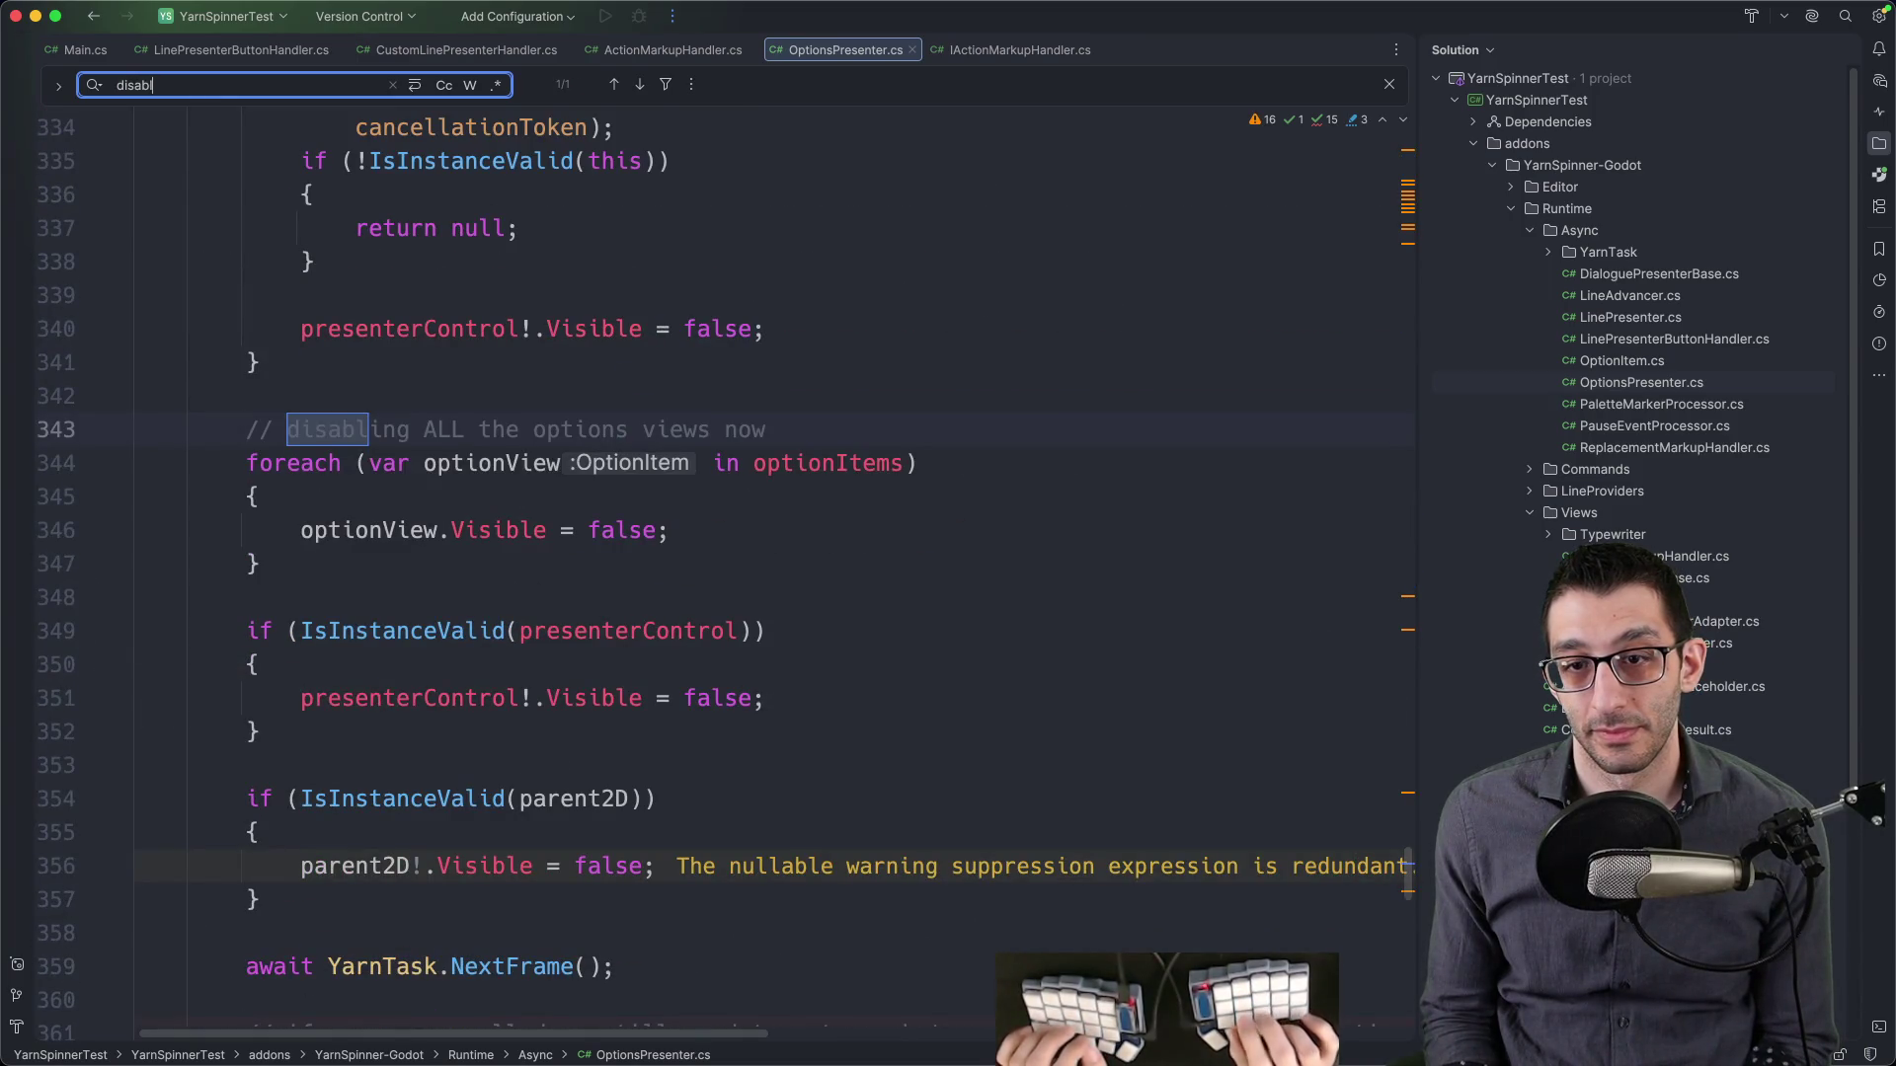
{"action": "key", "text": "Return"}
{"action": "key", "text": "BackSpace"}
{"action": "key", "text": "BackSpace"}
{"action": "key", "text": "BackSpace"}
{"action": "type", "text": "enable"}
{"action": "key", "text": "Return"}
{"action": "key", "text": "Return"}
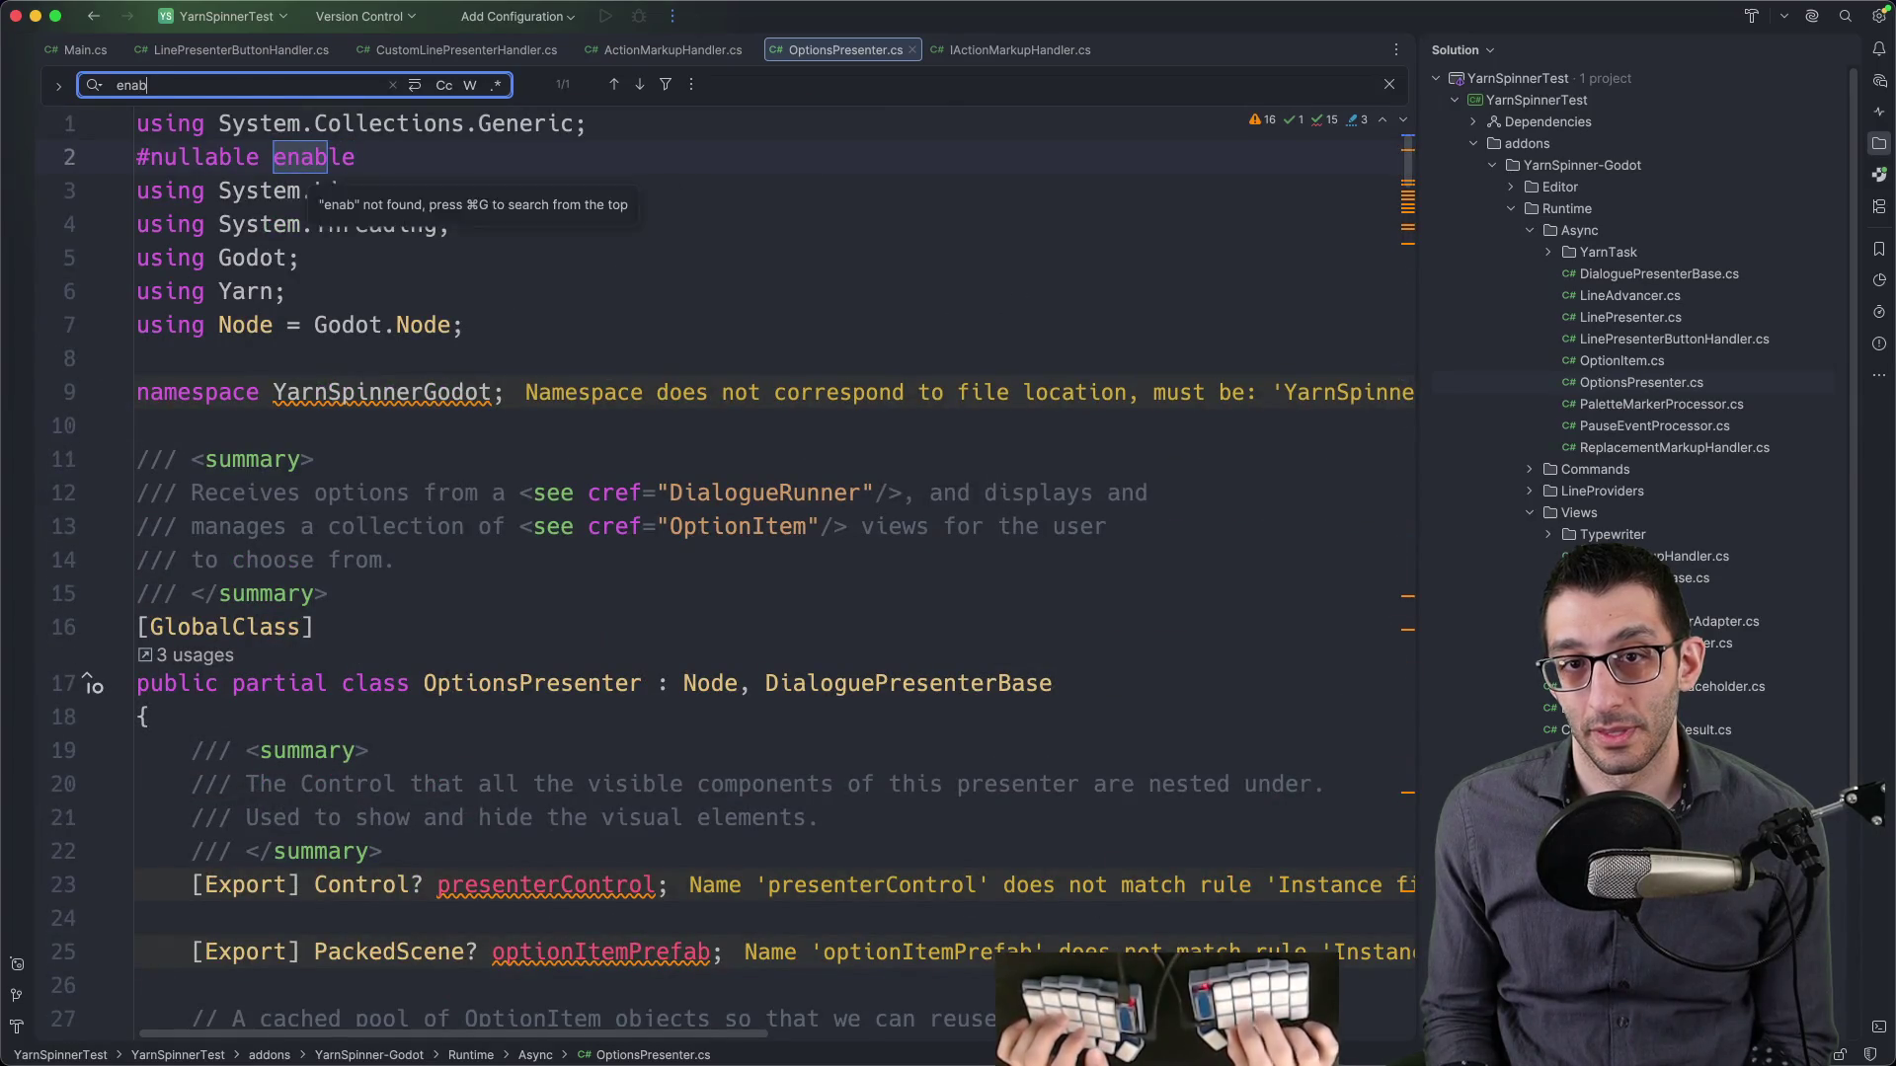
{"action": "key", "text": "Escape"}
{"action": "scroll", "coordinate": [770, 522], "scroll_direction": "down", "scroll_amount": 3}
{"action": "scroll", "coordinate": [774, 533], "scroll_direction": "down", "scroll_amount": 3}
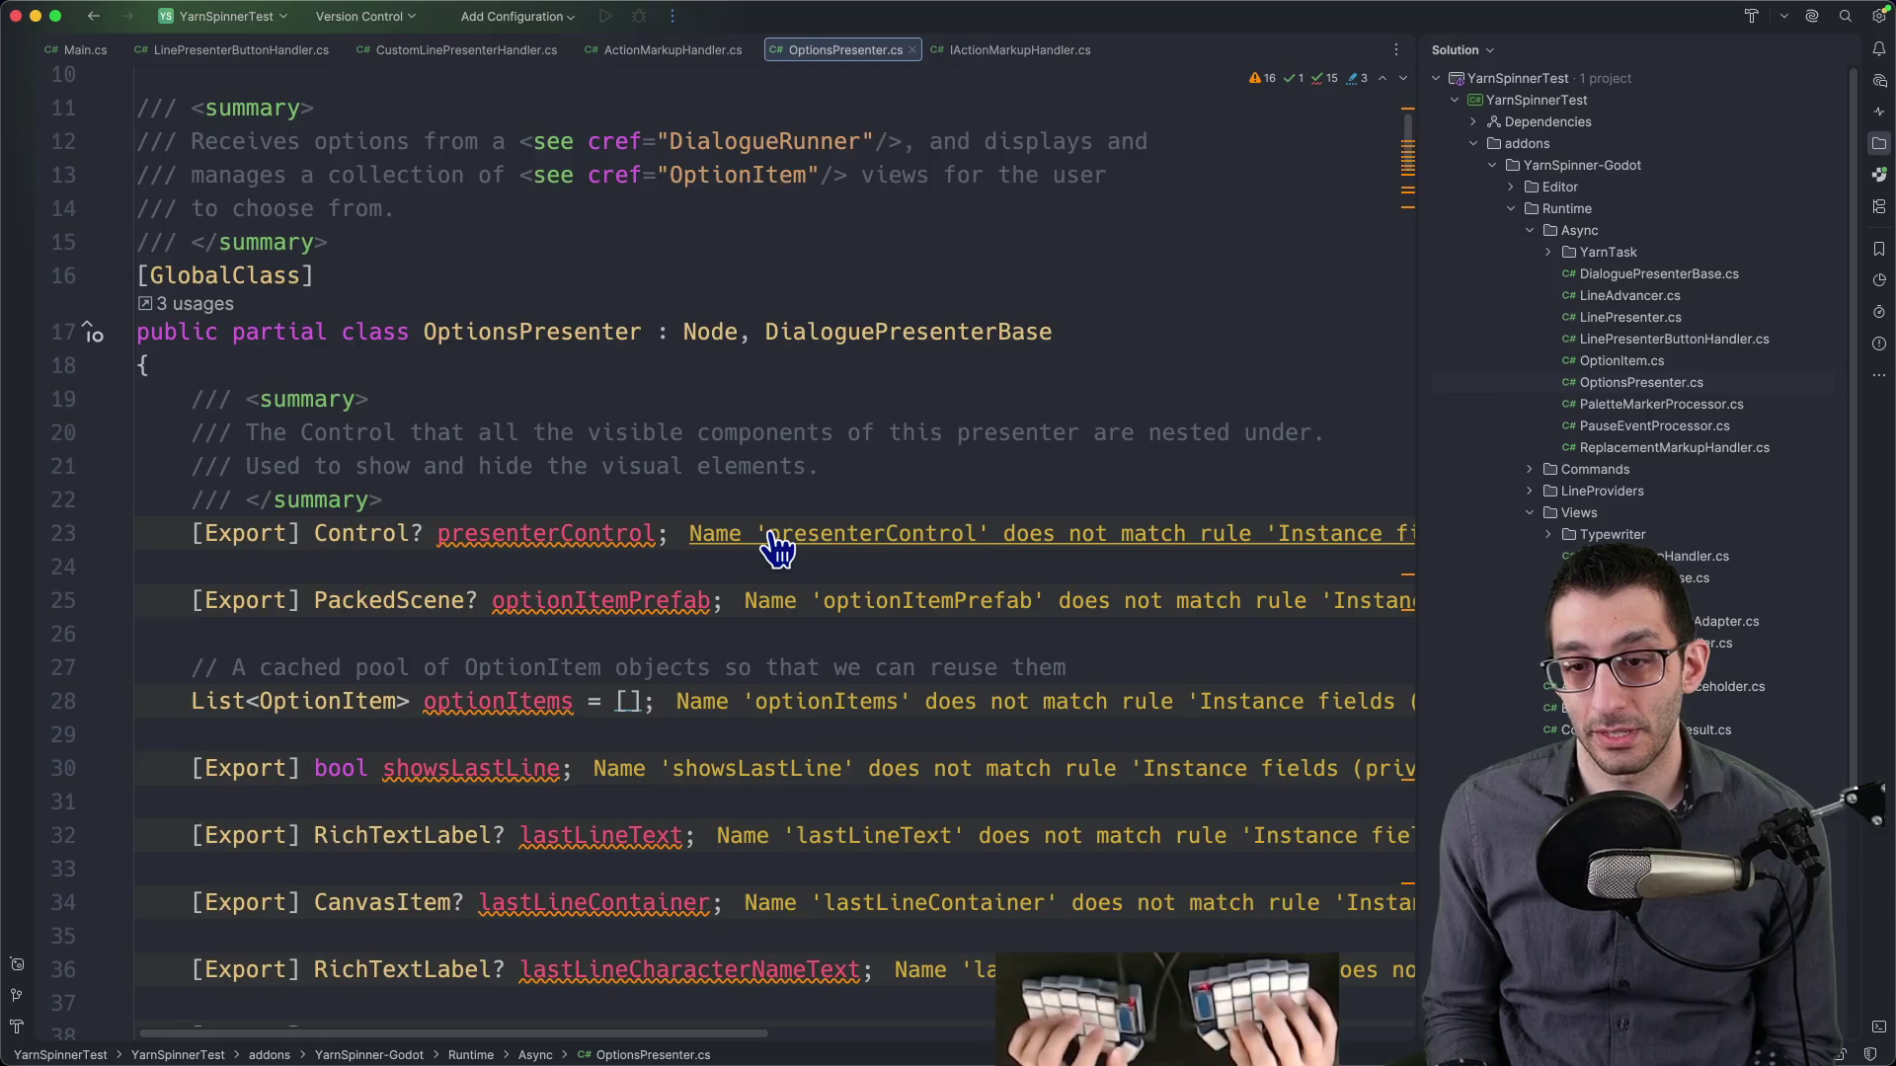
- Start an indented sub-bullet under Little things in the TODO doc, typing 'Mm'
{"action": "key", "text": "super+Tab"}
{"action": "key", "text": "Down"}
{"action": "key", "text": "Return"}
{"action": "key", "text": "Tab"}
{"action": "type", "text": "Mm"}
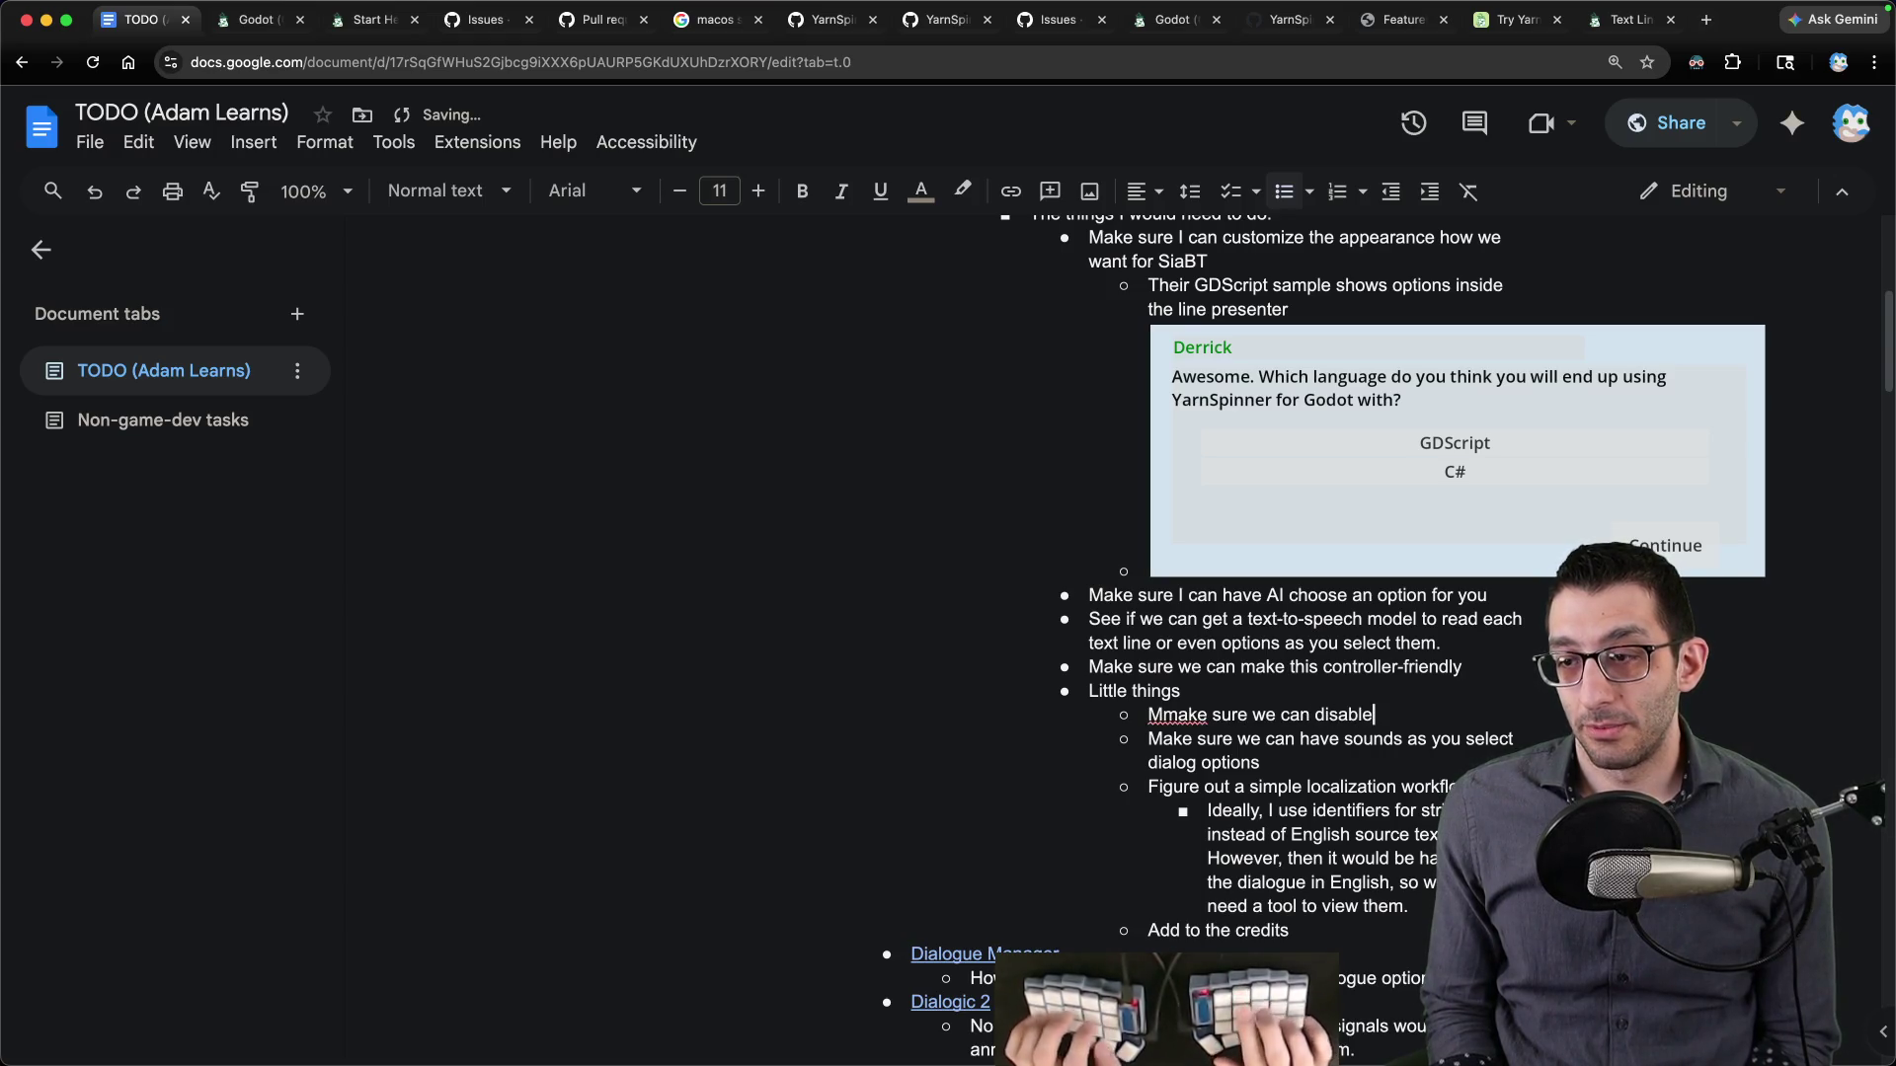
- Fix the stray M in 'Make sure we can disable options' and add a 'This is' sub-note under text-to-speech
{"action": "key", "text": "Right"}
{"action": "key", "text": "Delete"}
{"action": "key", "text": "Up"}
{"action": "key", "text": "Up"}
{"action": "key", "text": "Up"}
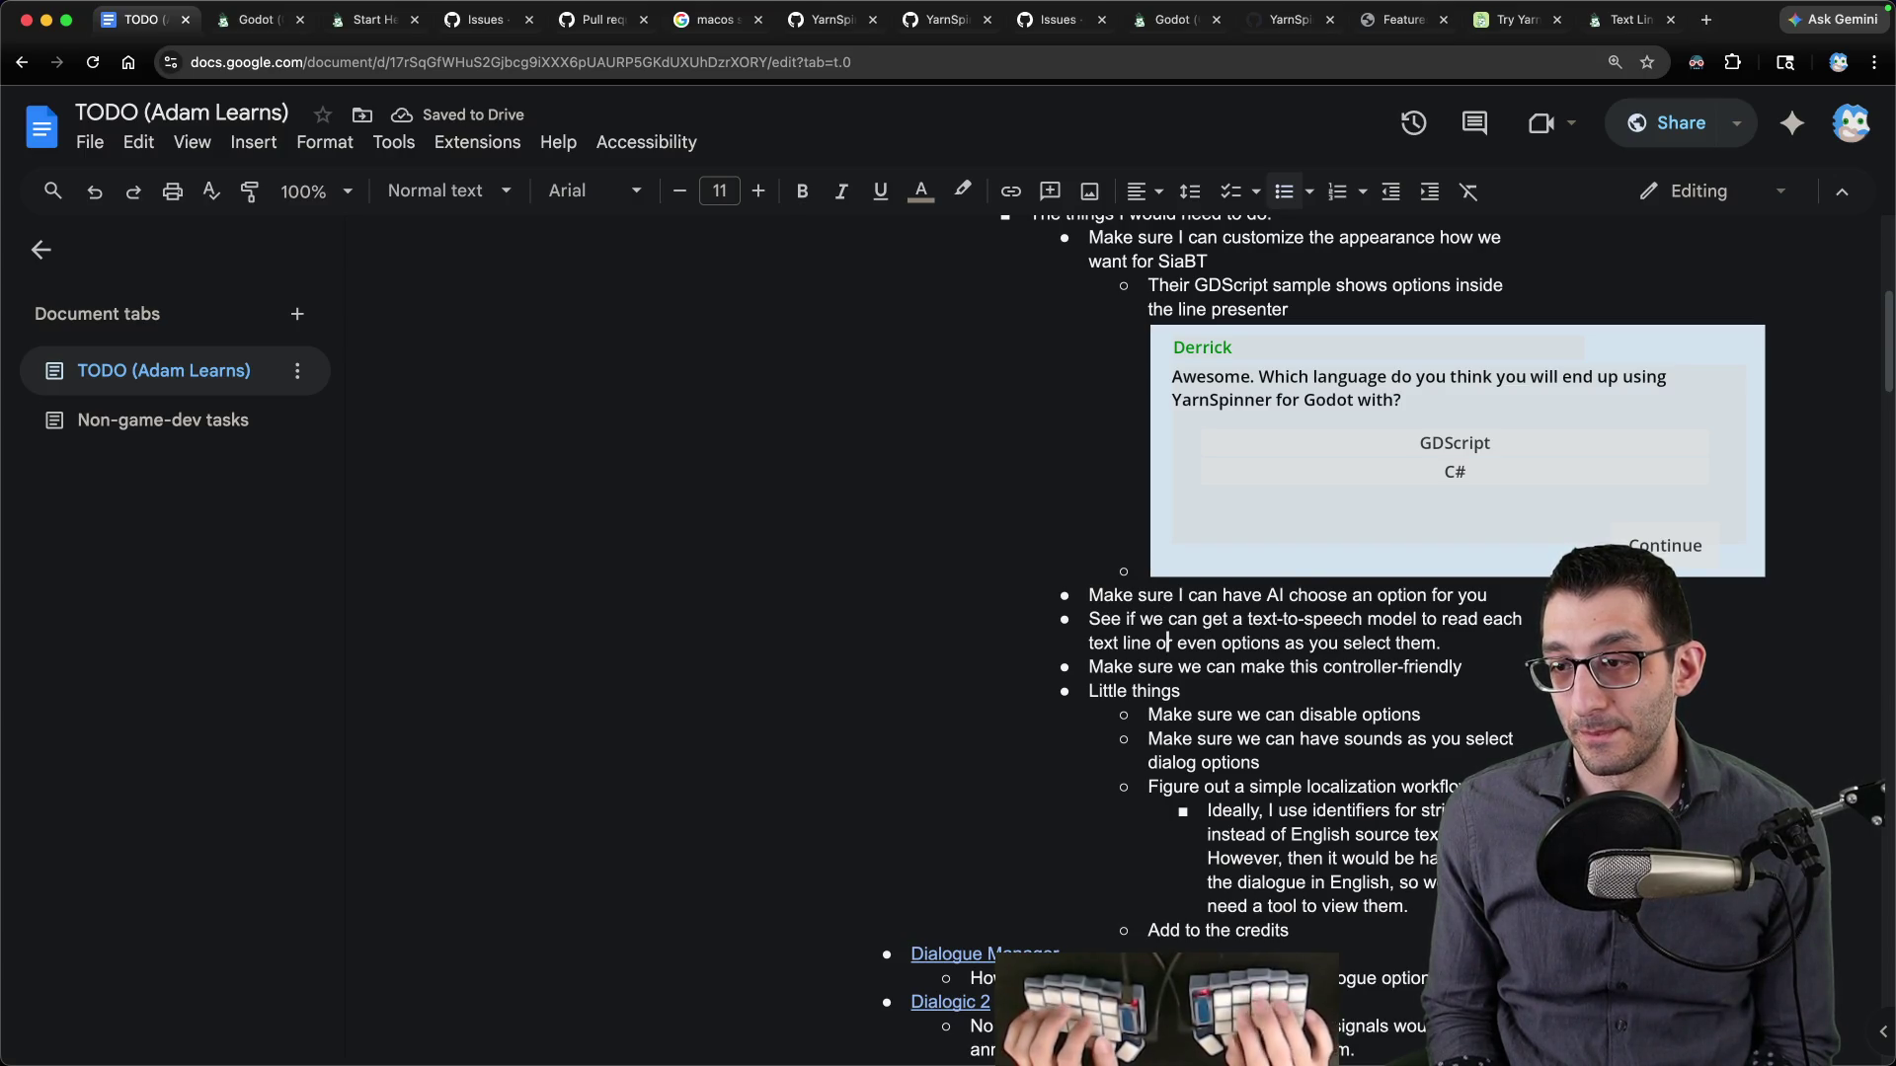
{"action": "key", "text": "Return"}
{"action": "key", "text": "Tab"}
{"action": "type", "text": "This is"}
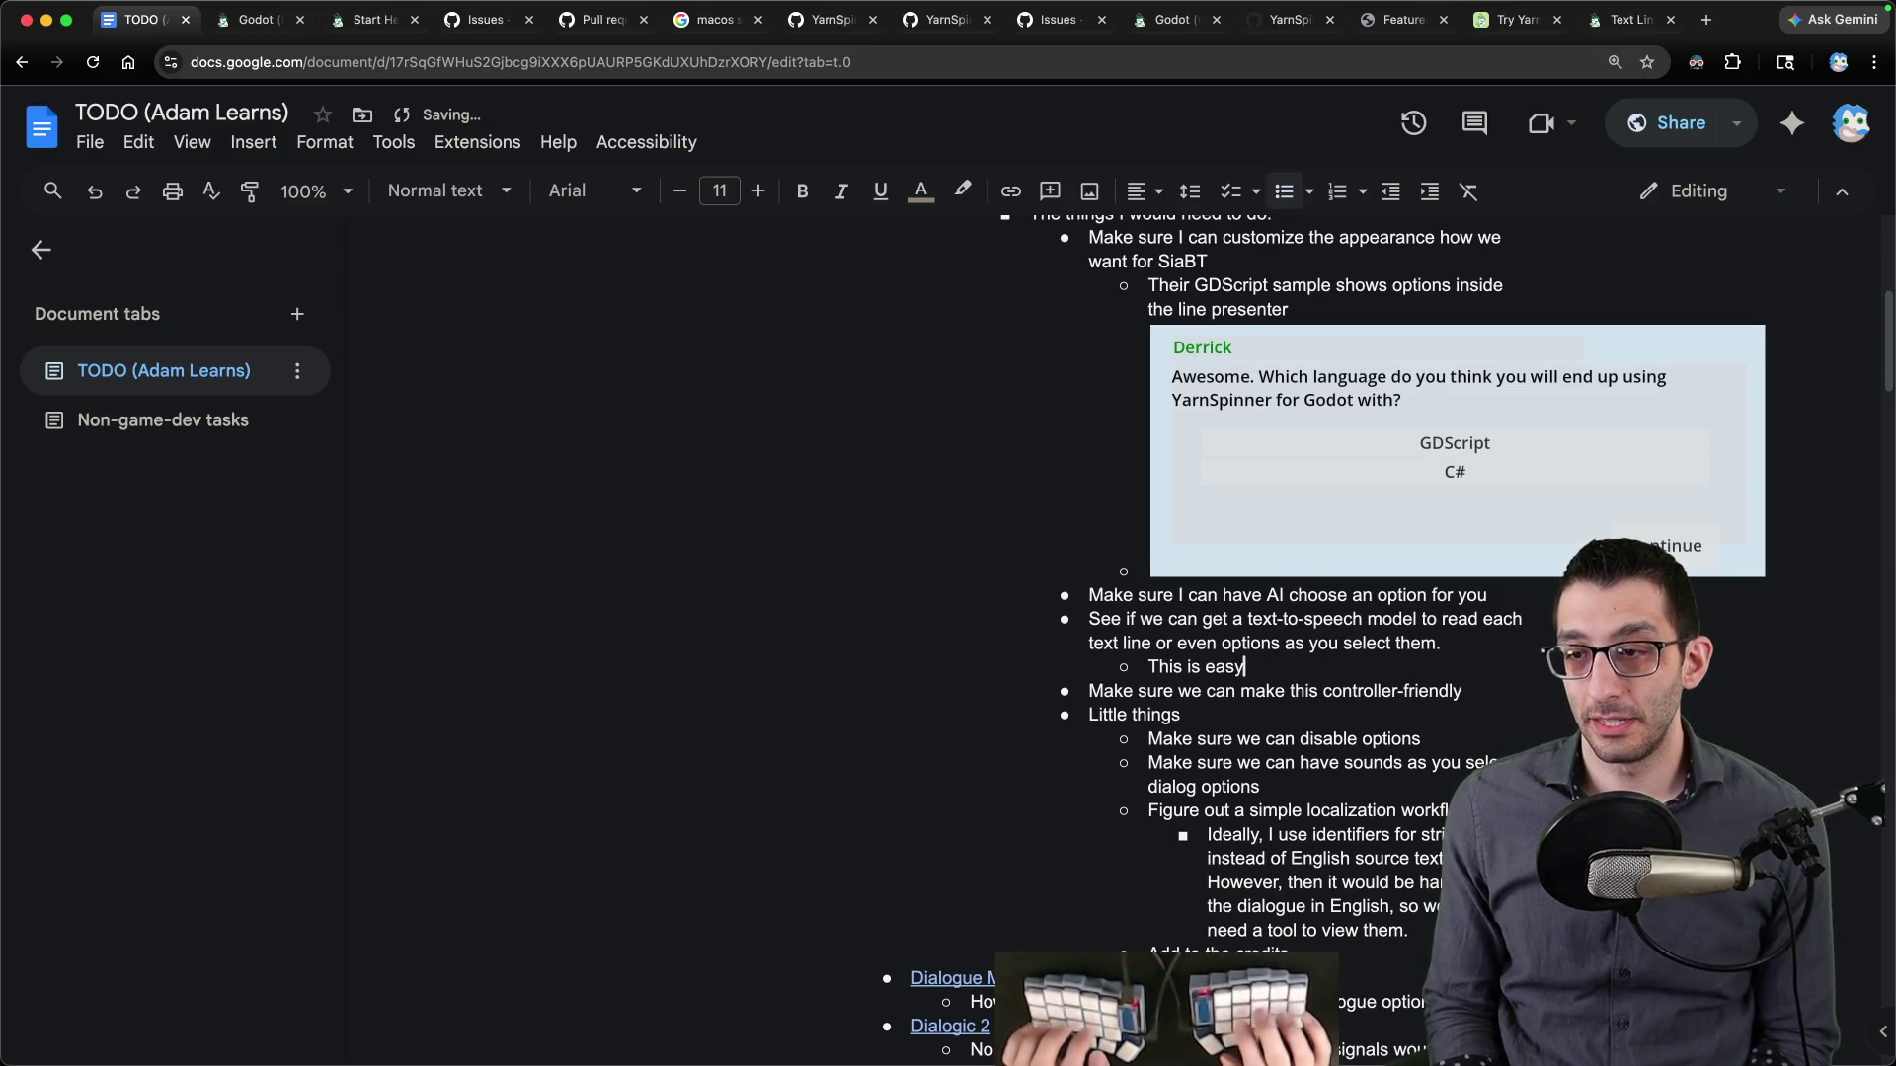
{"action": "key", "text": "super+Tab"}
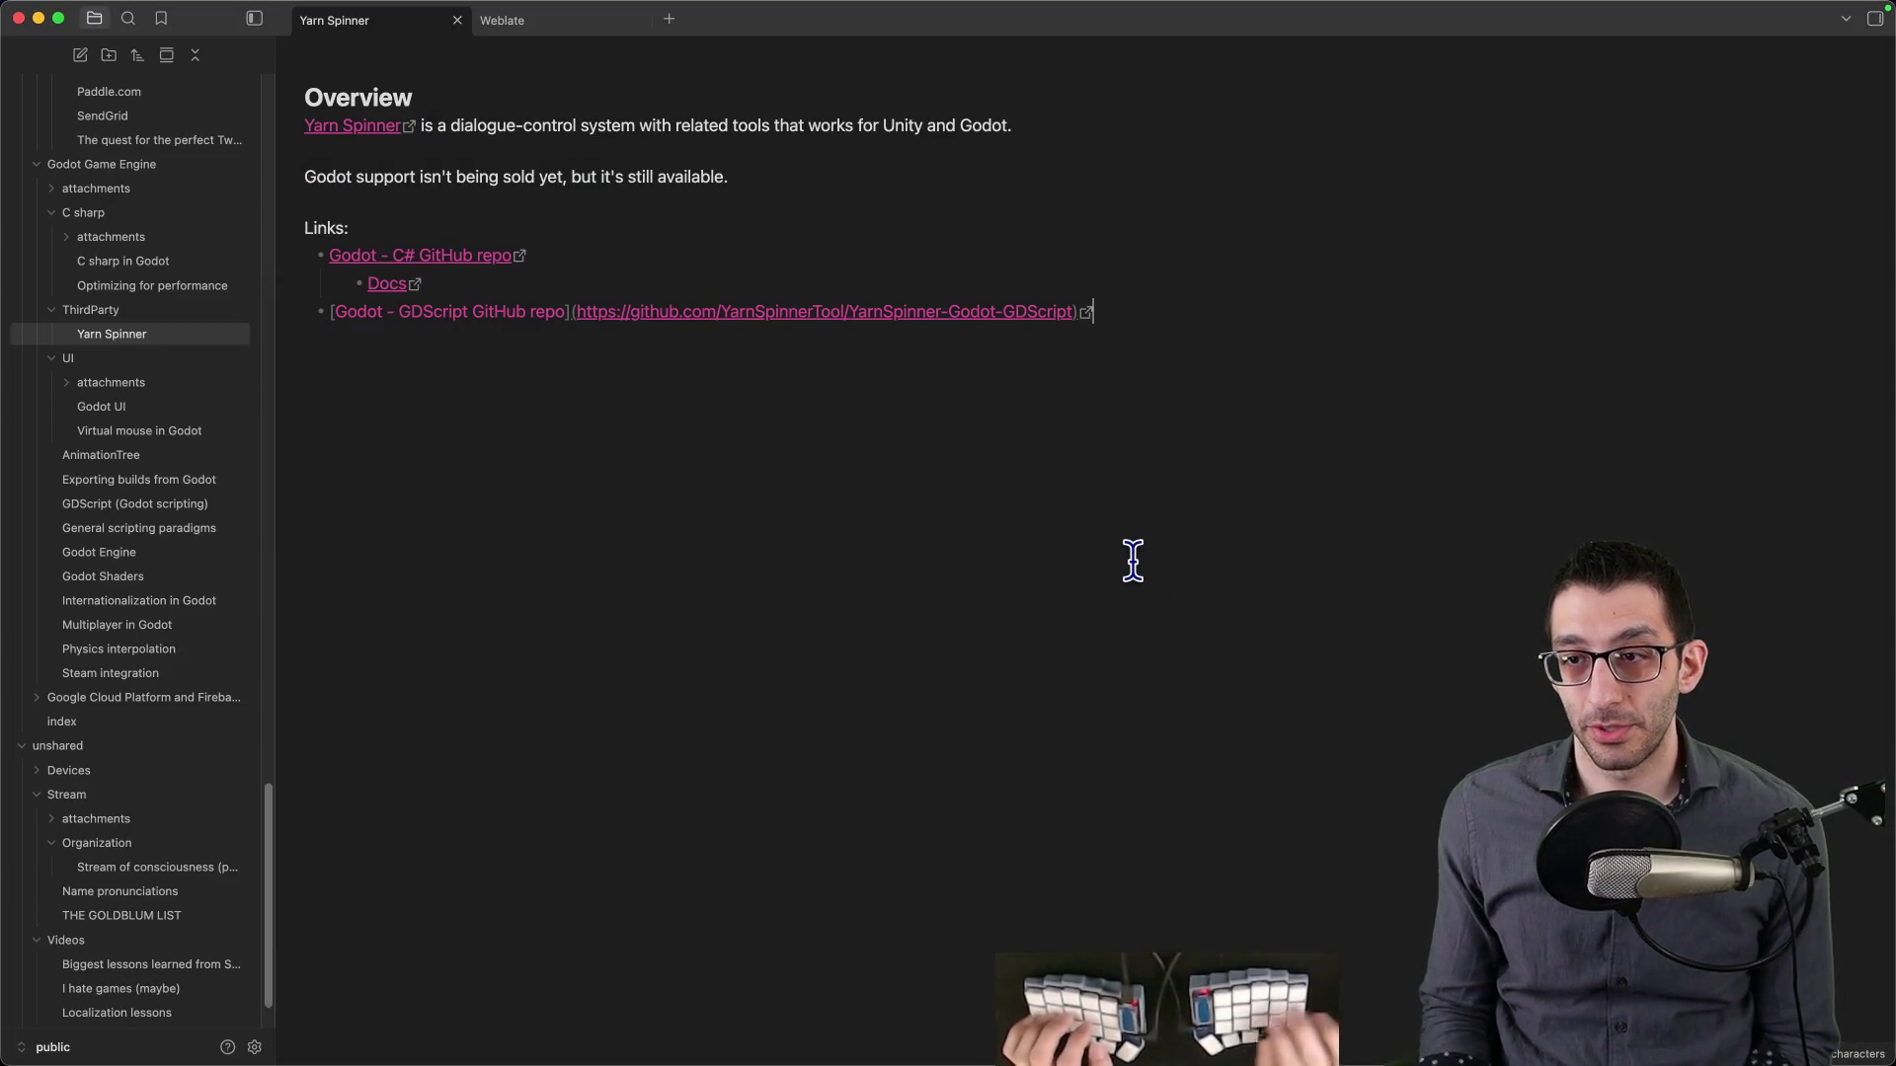
- Add a `LinePresenter` heading and a sentence saying events are function calls, starting an '(e.g.,' list
{"action": "key", "text": "Down"}
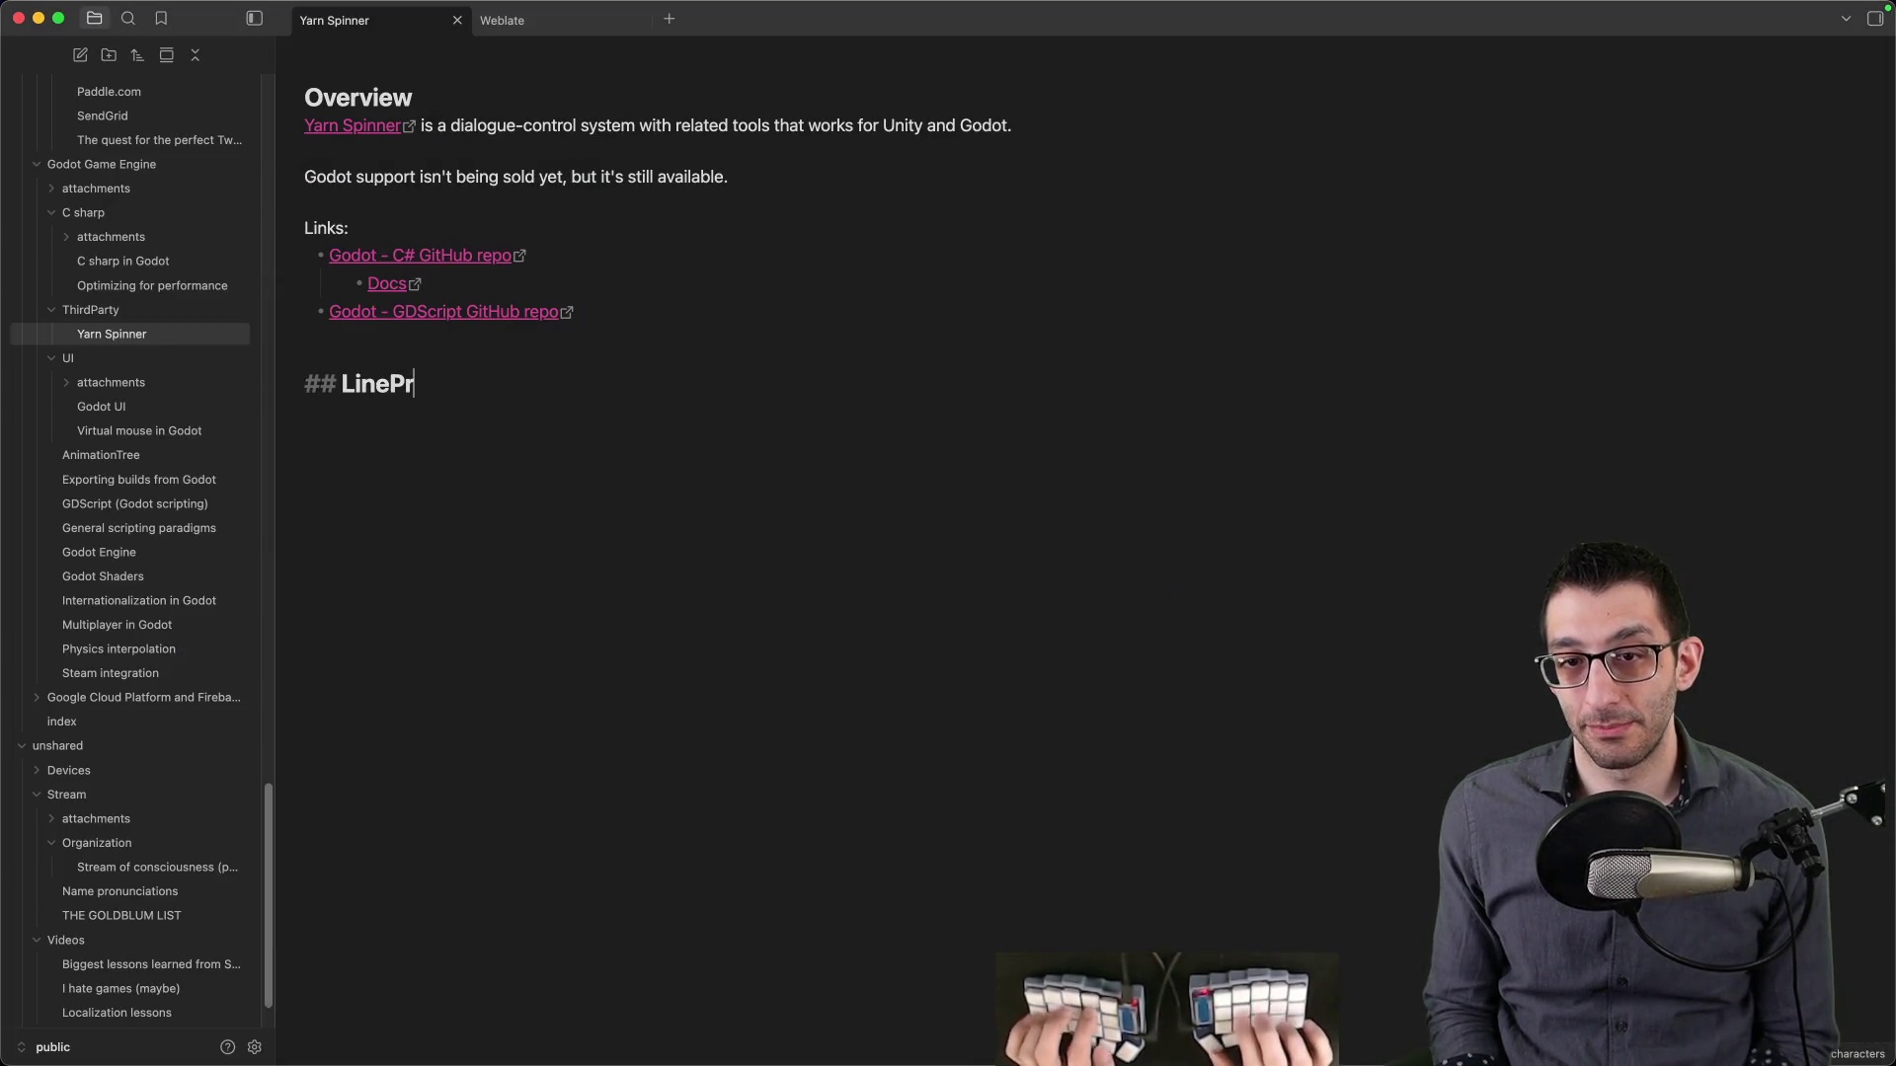
{"action": "key", "text": "shift+alt+Left"}
{"action": "type", "text": "`"}
{"action": "key", "text": "Return"}
{"action": "type", "text": "If you want to listen to events, they're implemented as function calls"}
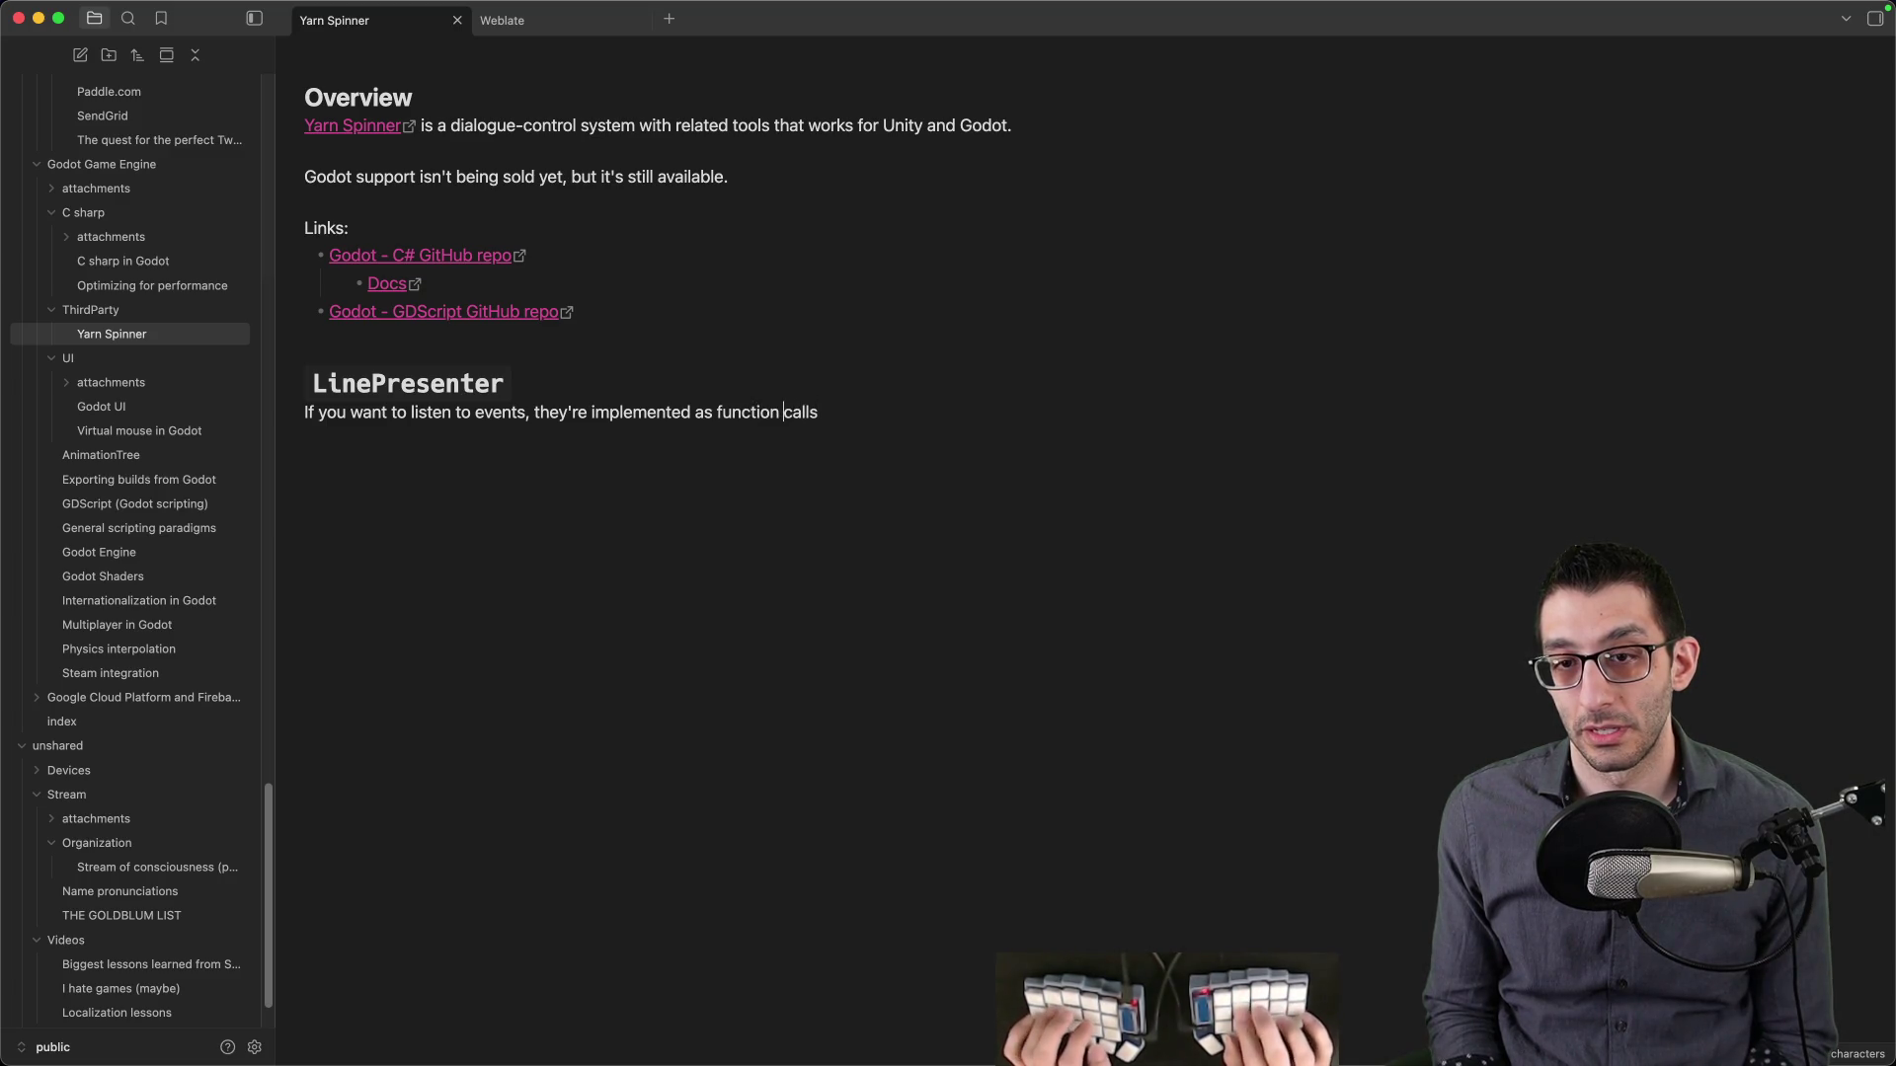
{"action": "key", "text": "BackSpace"}
{"action": "key", "text": "BackSpace"}
{"action": "type", "text": "(e.g.,"}
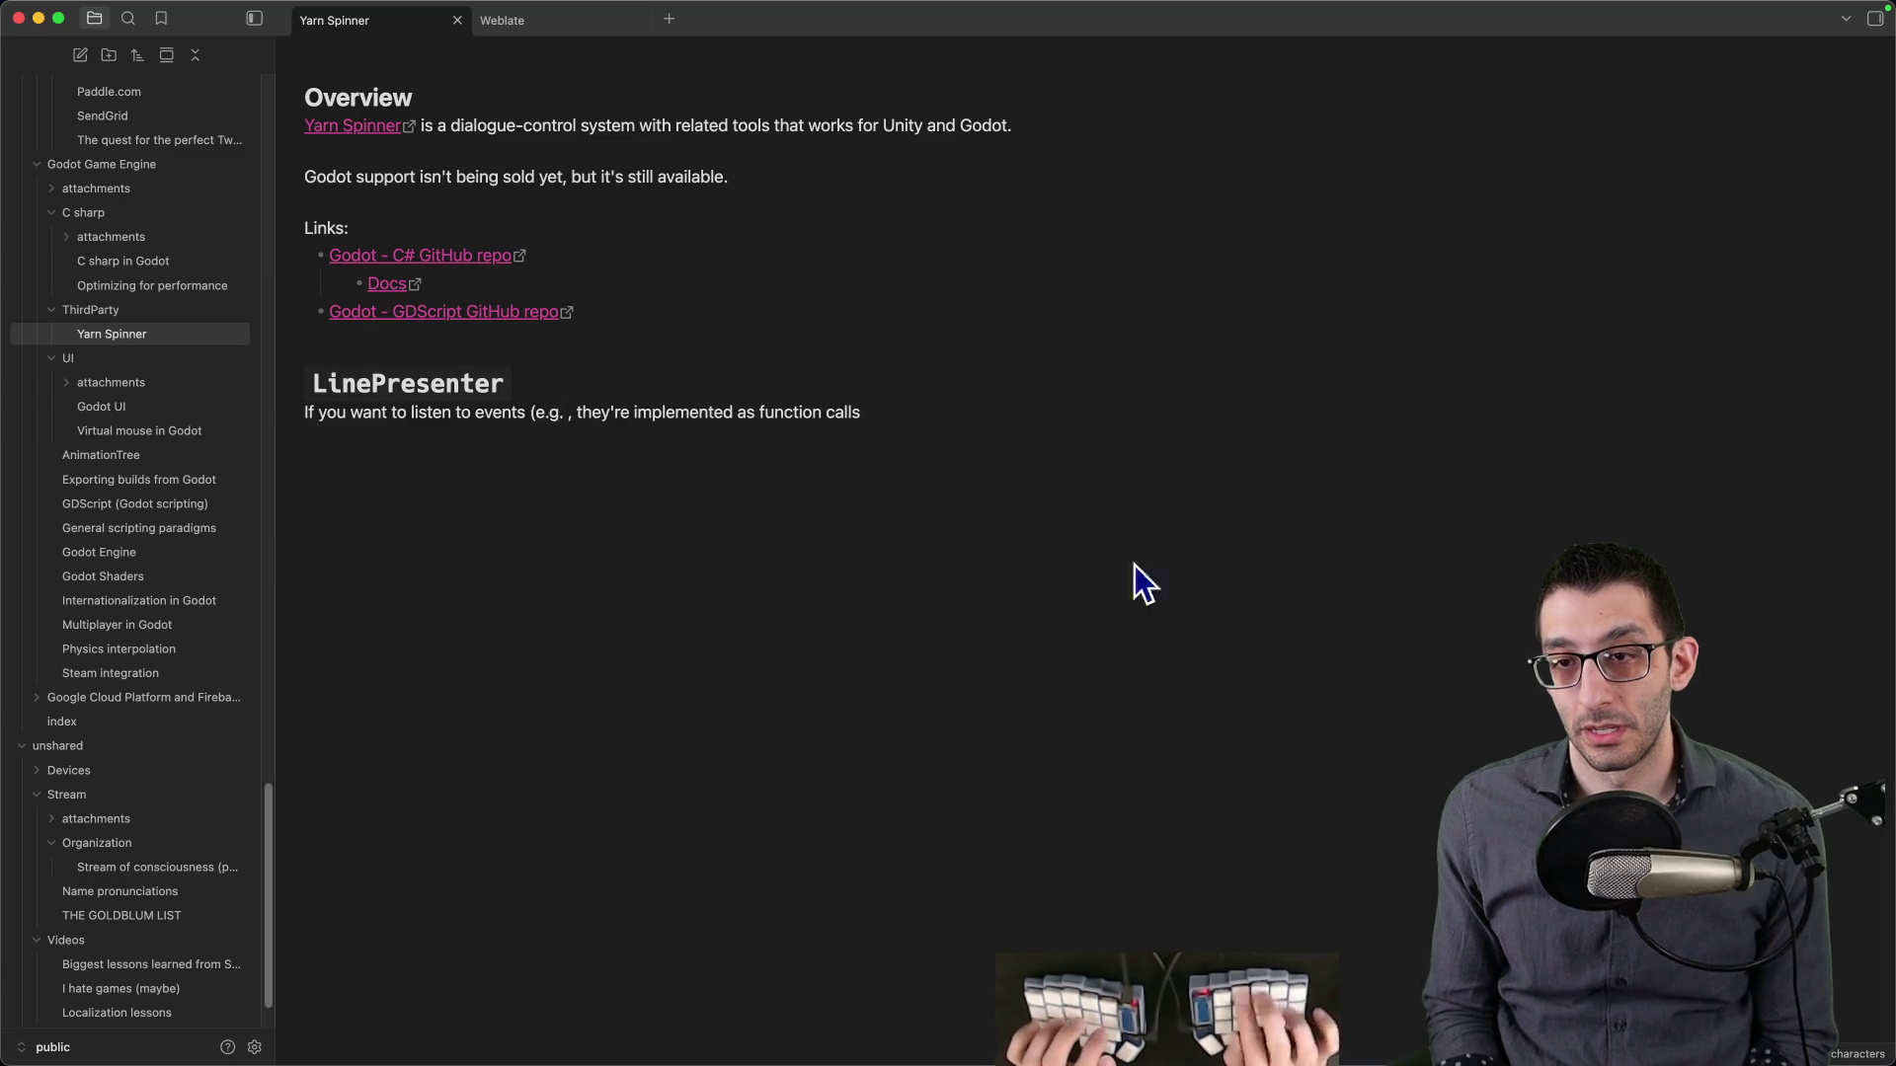
{"action": "key", "text": "super+Tab"}
{"action": "key", "text": "super+bracketleft"}
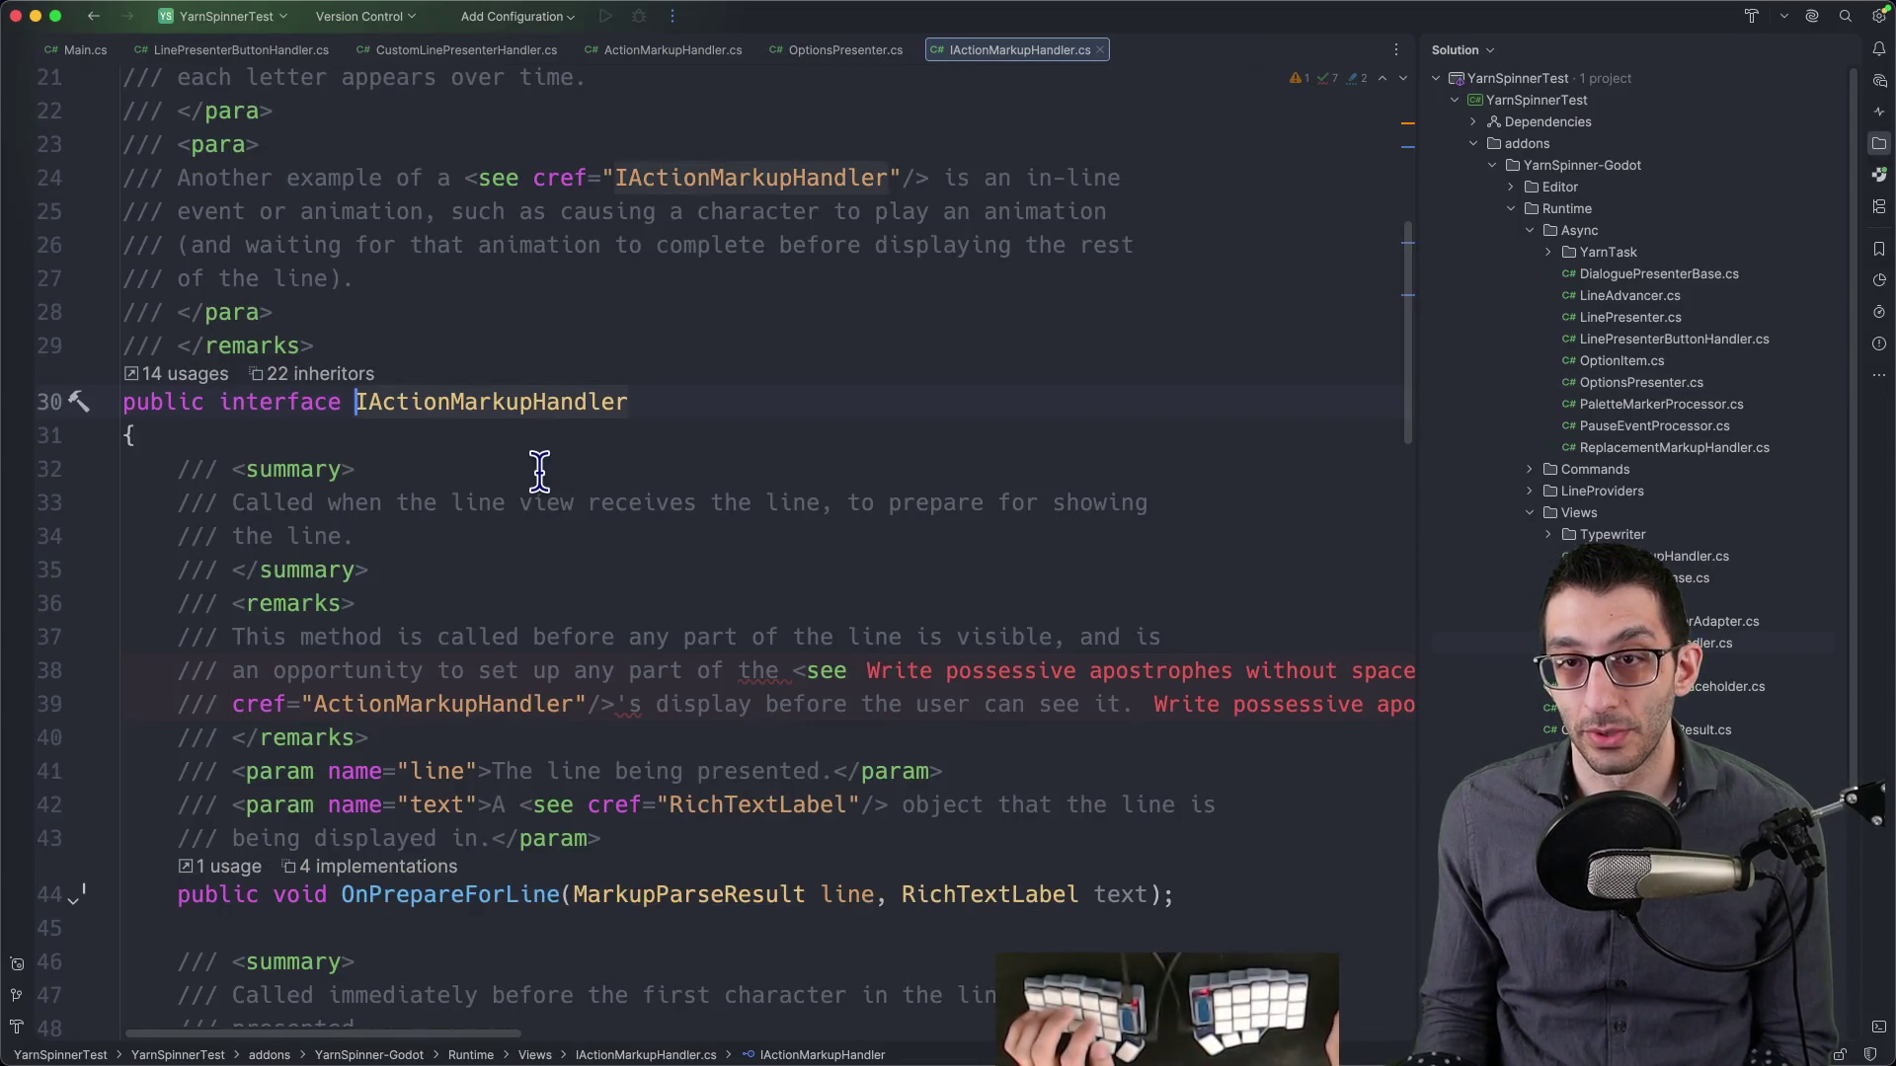
- Confirm CustomLinePresenterHandler's base class is ActionMarkupHandler in Rider
{"action": "key", "text": "super+bracketleft"}
{"action": "key", "text": "super+bracketleft"}
{"action": "scroll", "coordinate": [513, 474], "scroll_direction": "down", "scroll_amount": 5}
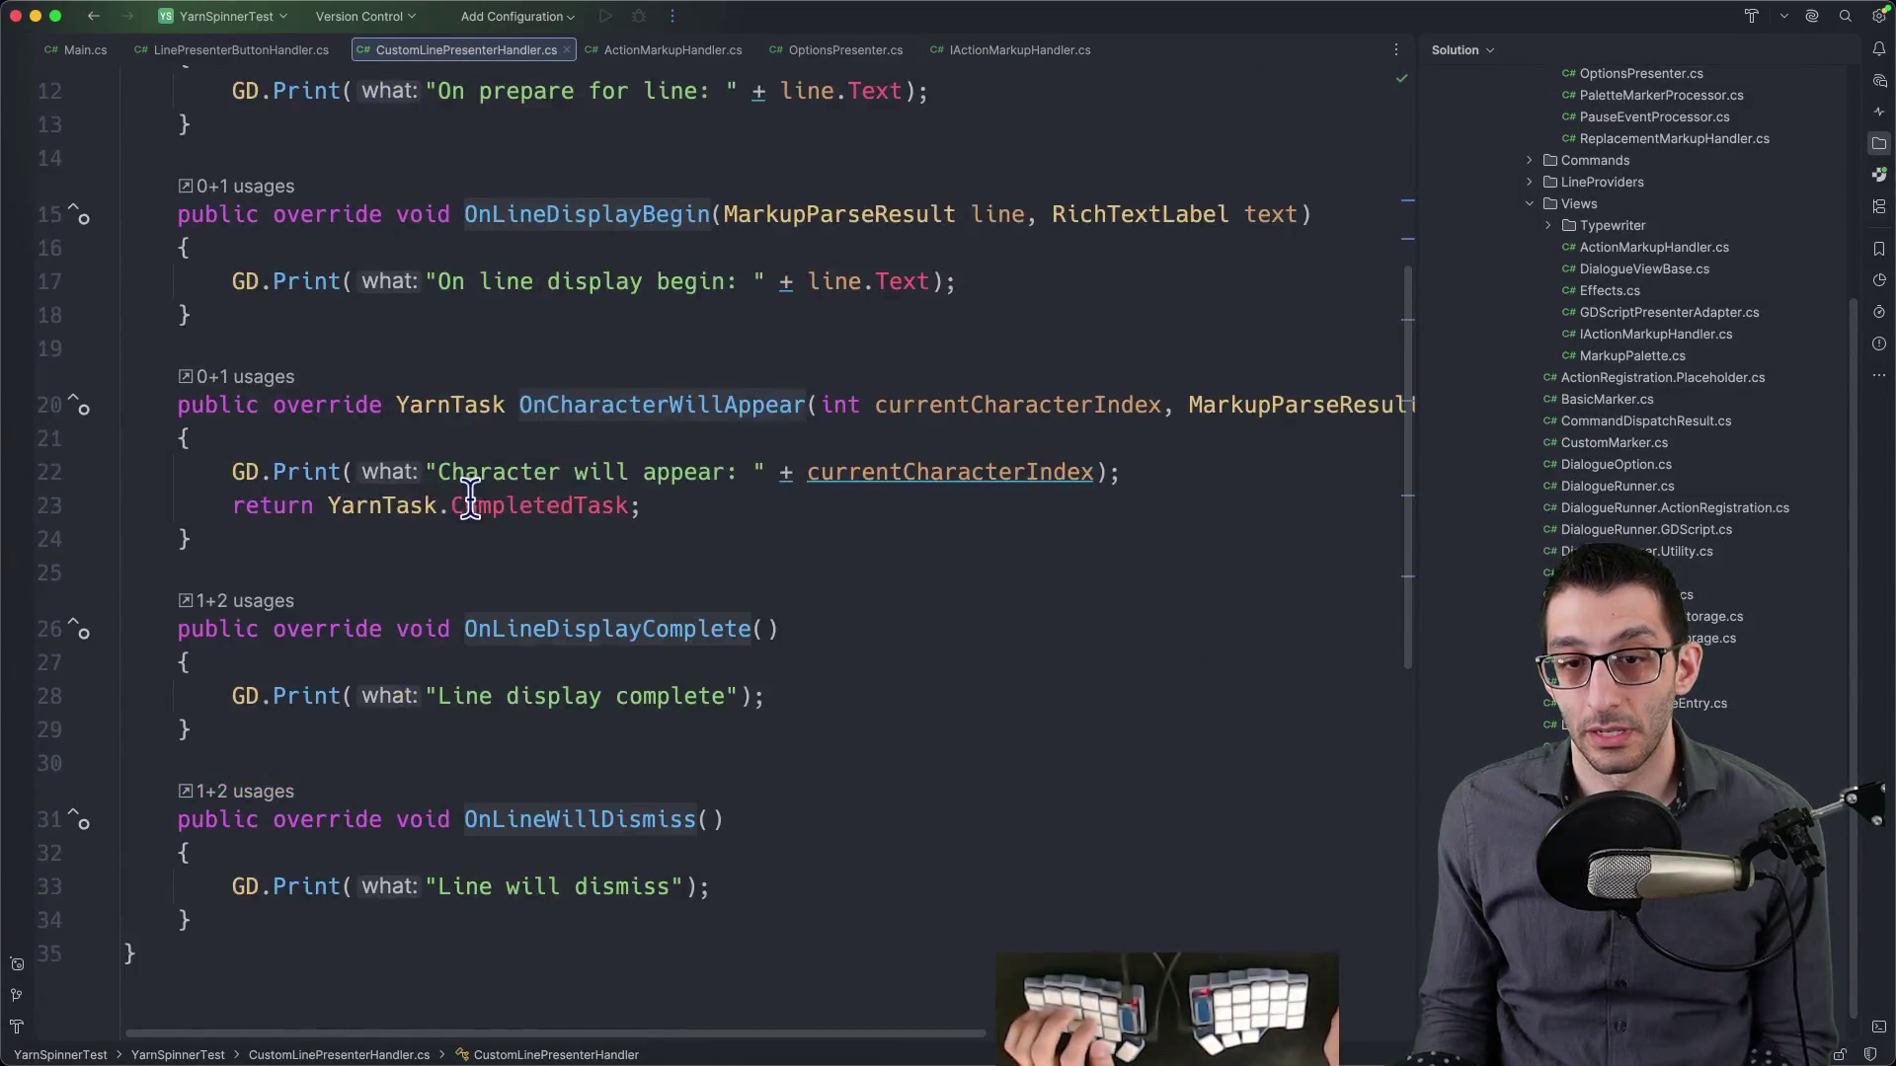
{"action": "scroll", "coordinate": [533, 474], "scroll_direction": "up", "scroll_amount": 4}
{"action": "left_click", "coordinate": [1072, 249]}
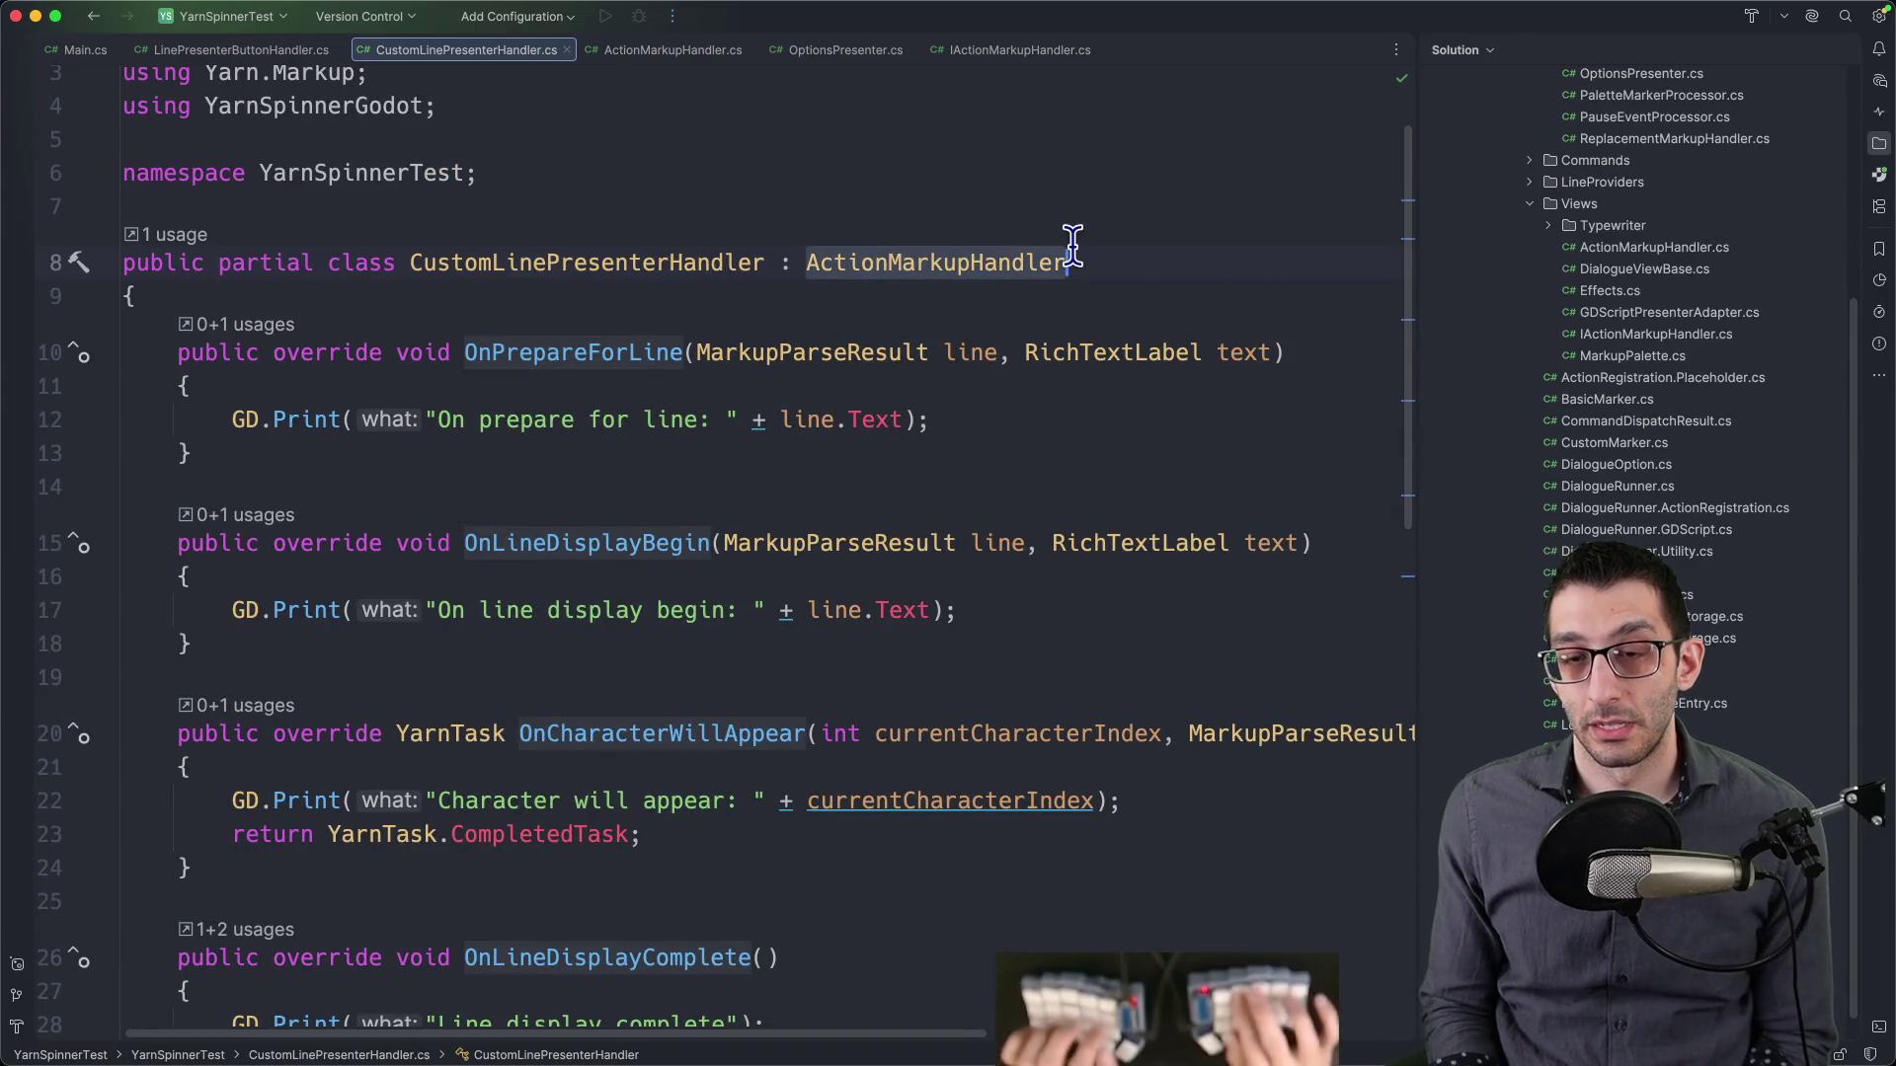
- Add `OnPrepareForLine` and `OnCharacterWillAppear` as example events in the Yarn Spinner note
{"action": "key", "text": "super+Tab"}
{"action": "key", "text": "super+Tab"}
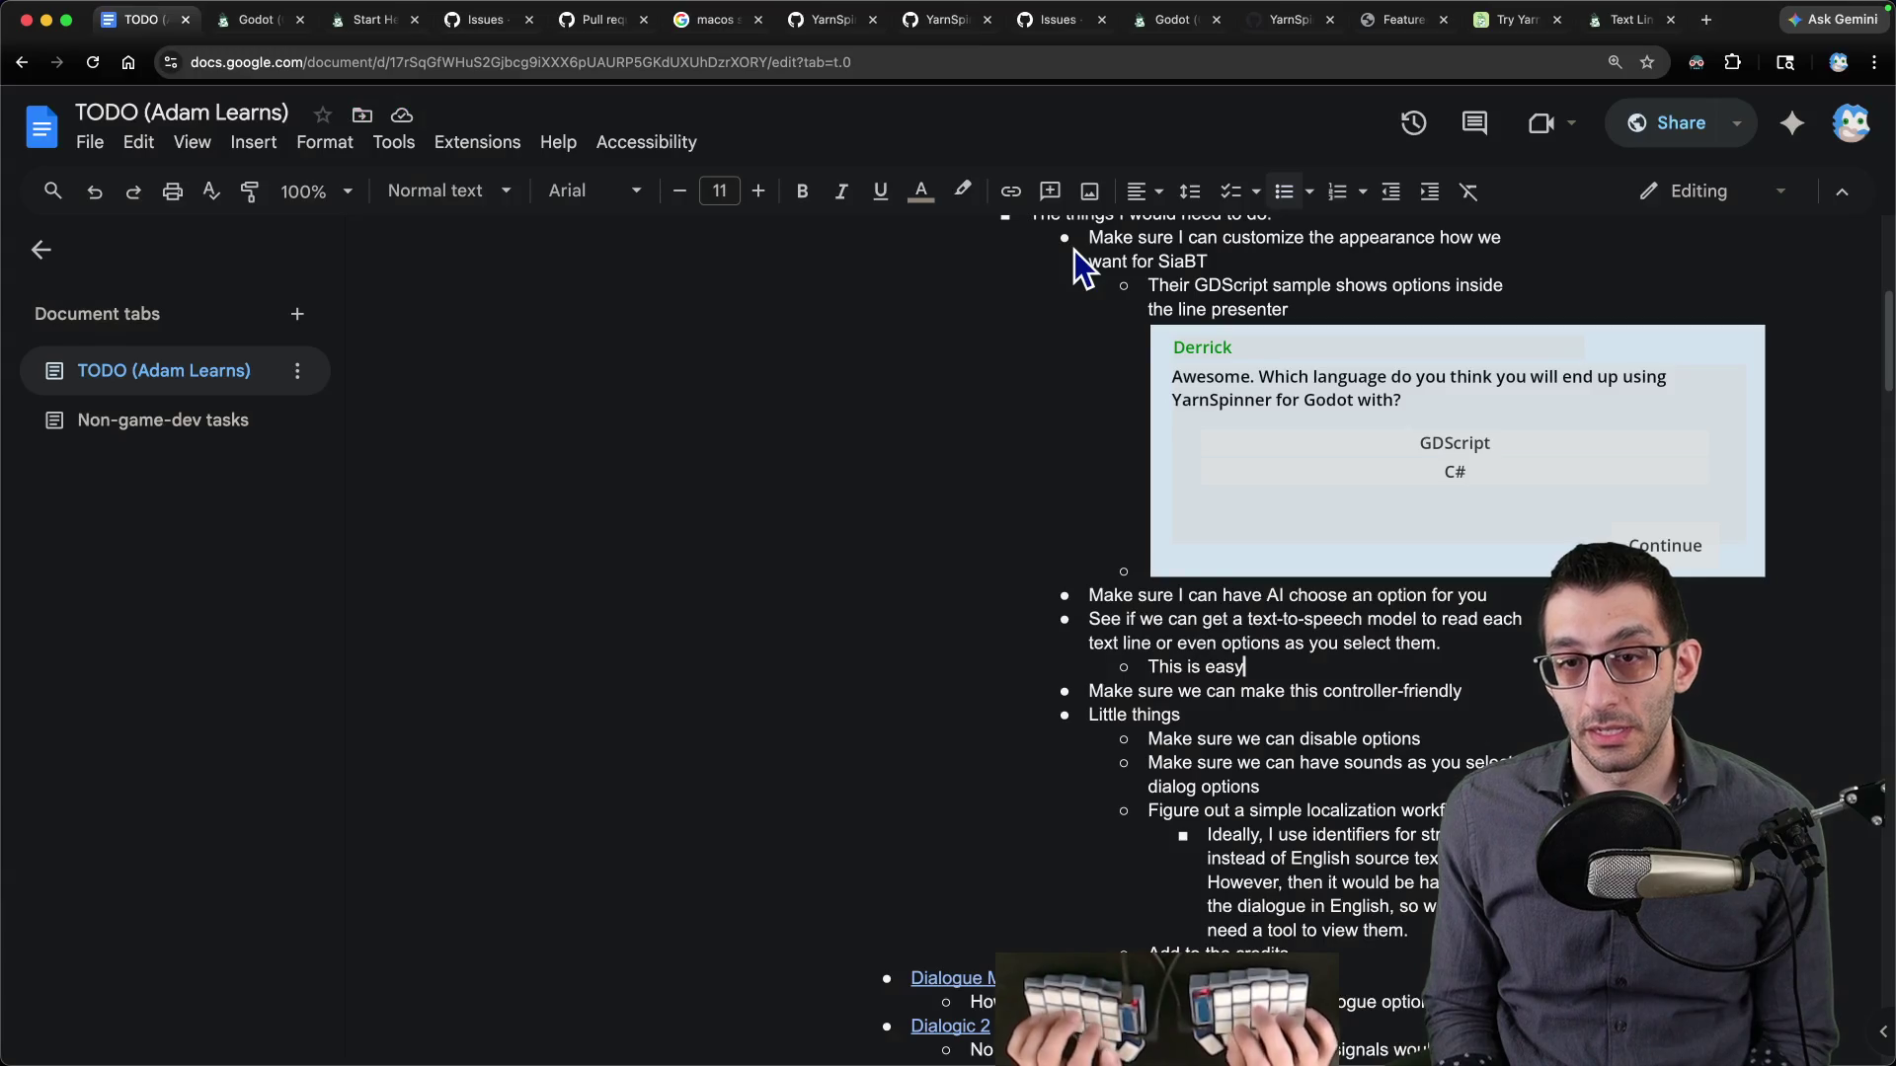
{"action": "key", "text": "super+Tab"}
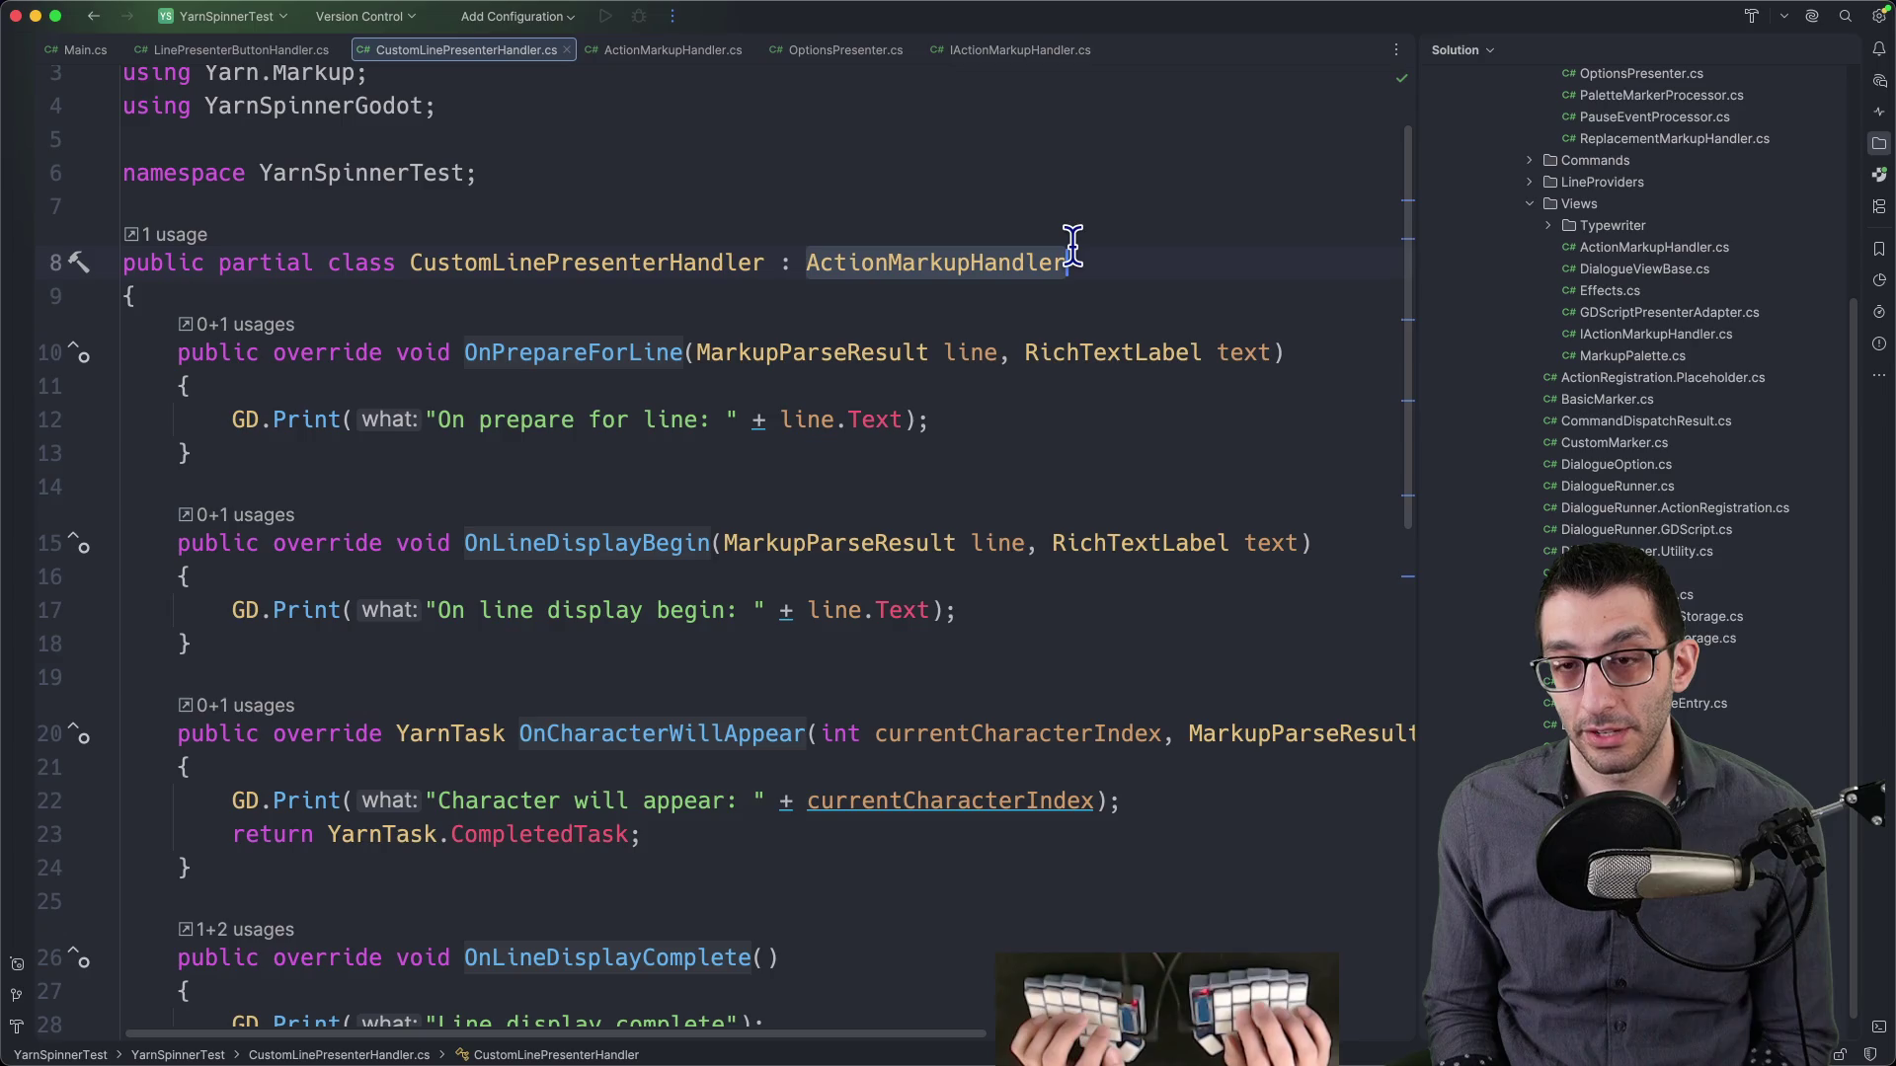
{"action": "key", "text": "super+Tab"}
{"action": "type", "text": "`OnPrepareForLine`"}
{"action": "type", "text": " `OnCharacterWillAppear`"}
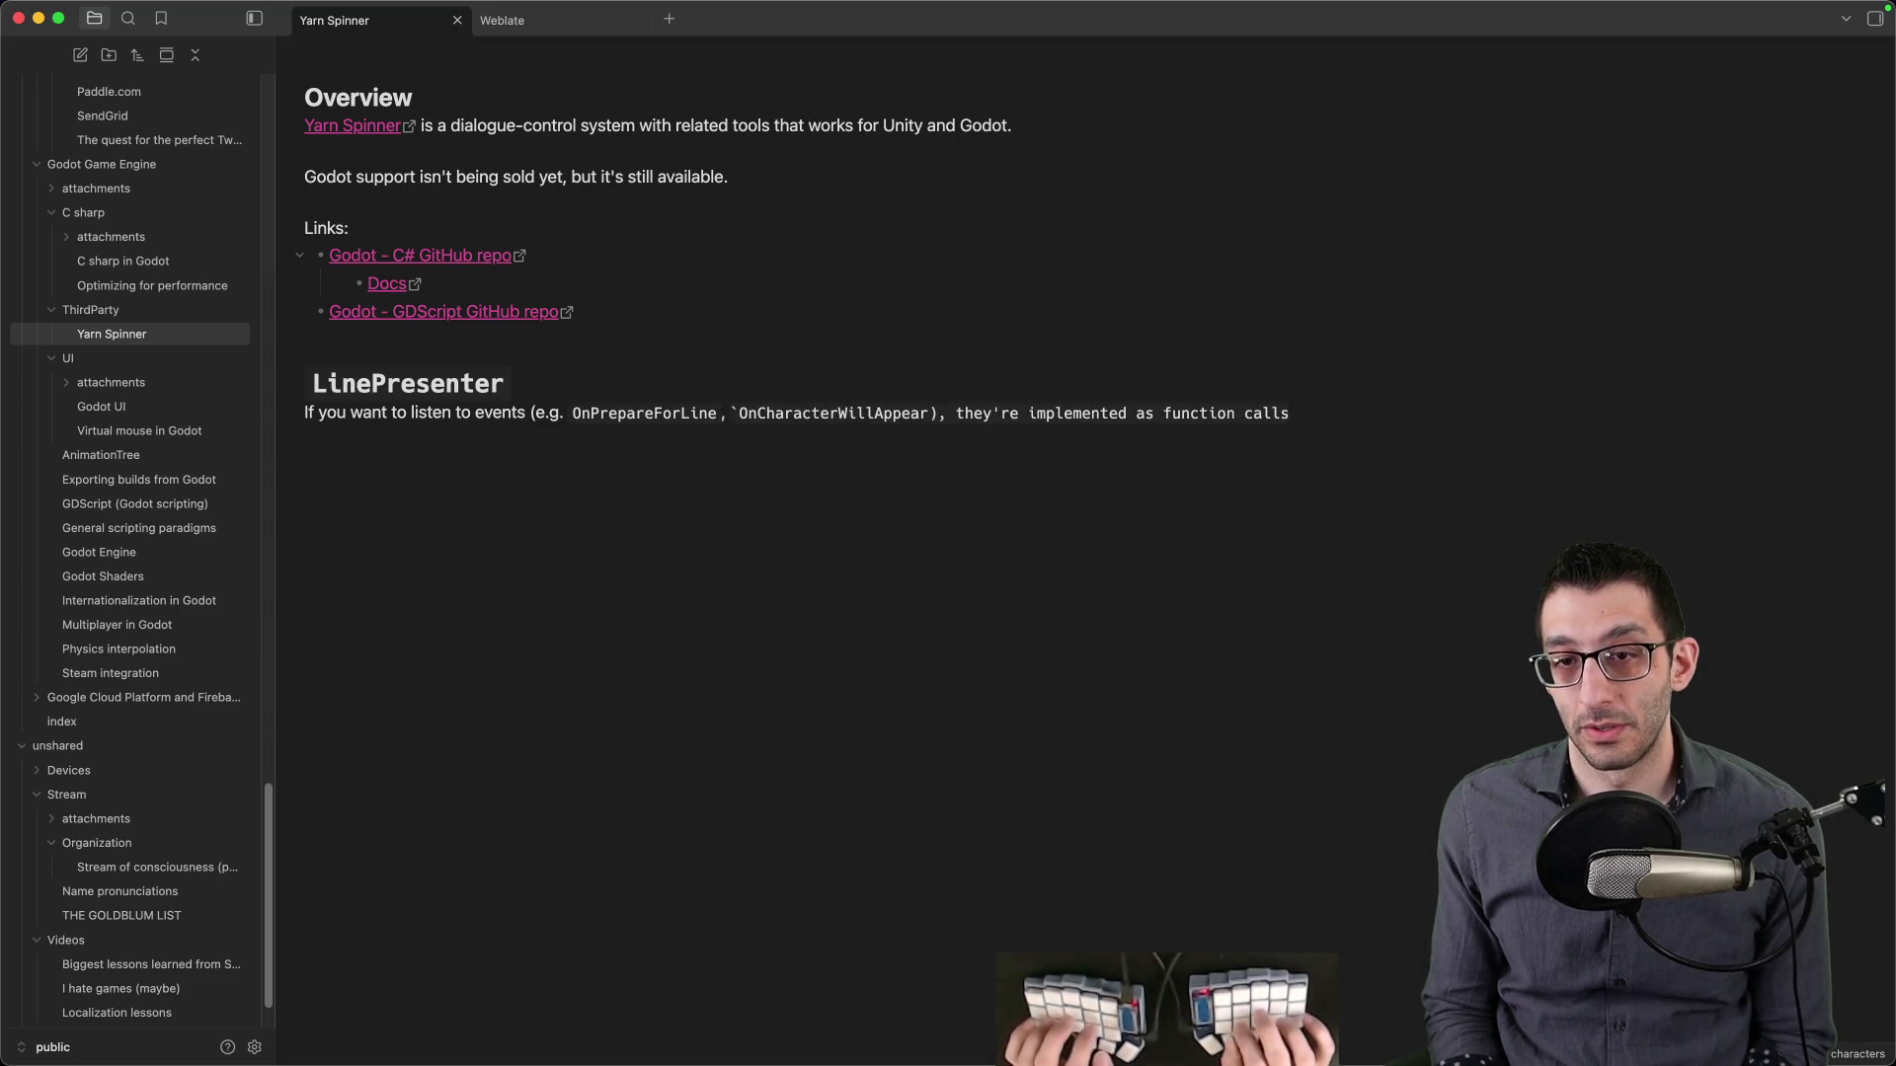
{"action": "type", "text": "`"}
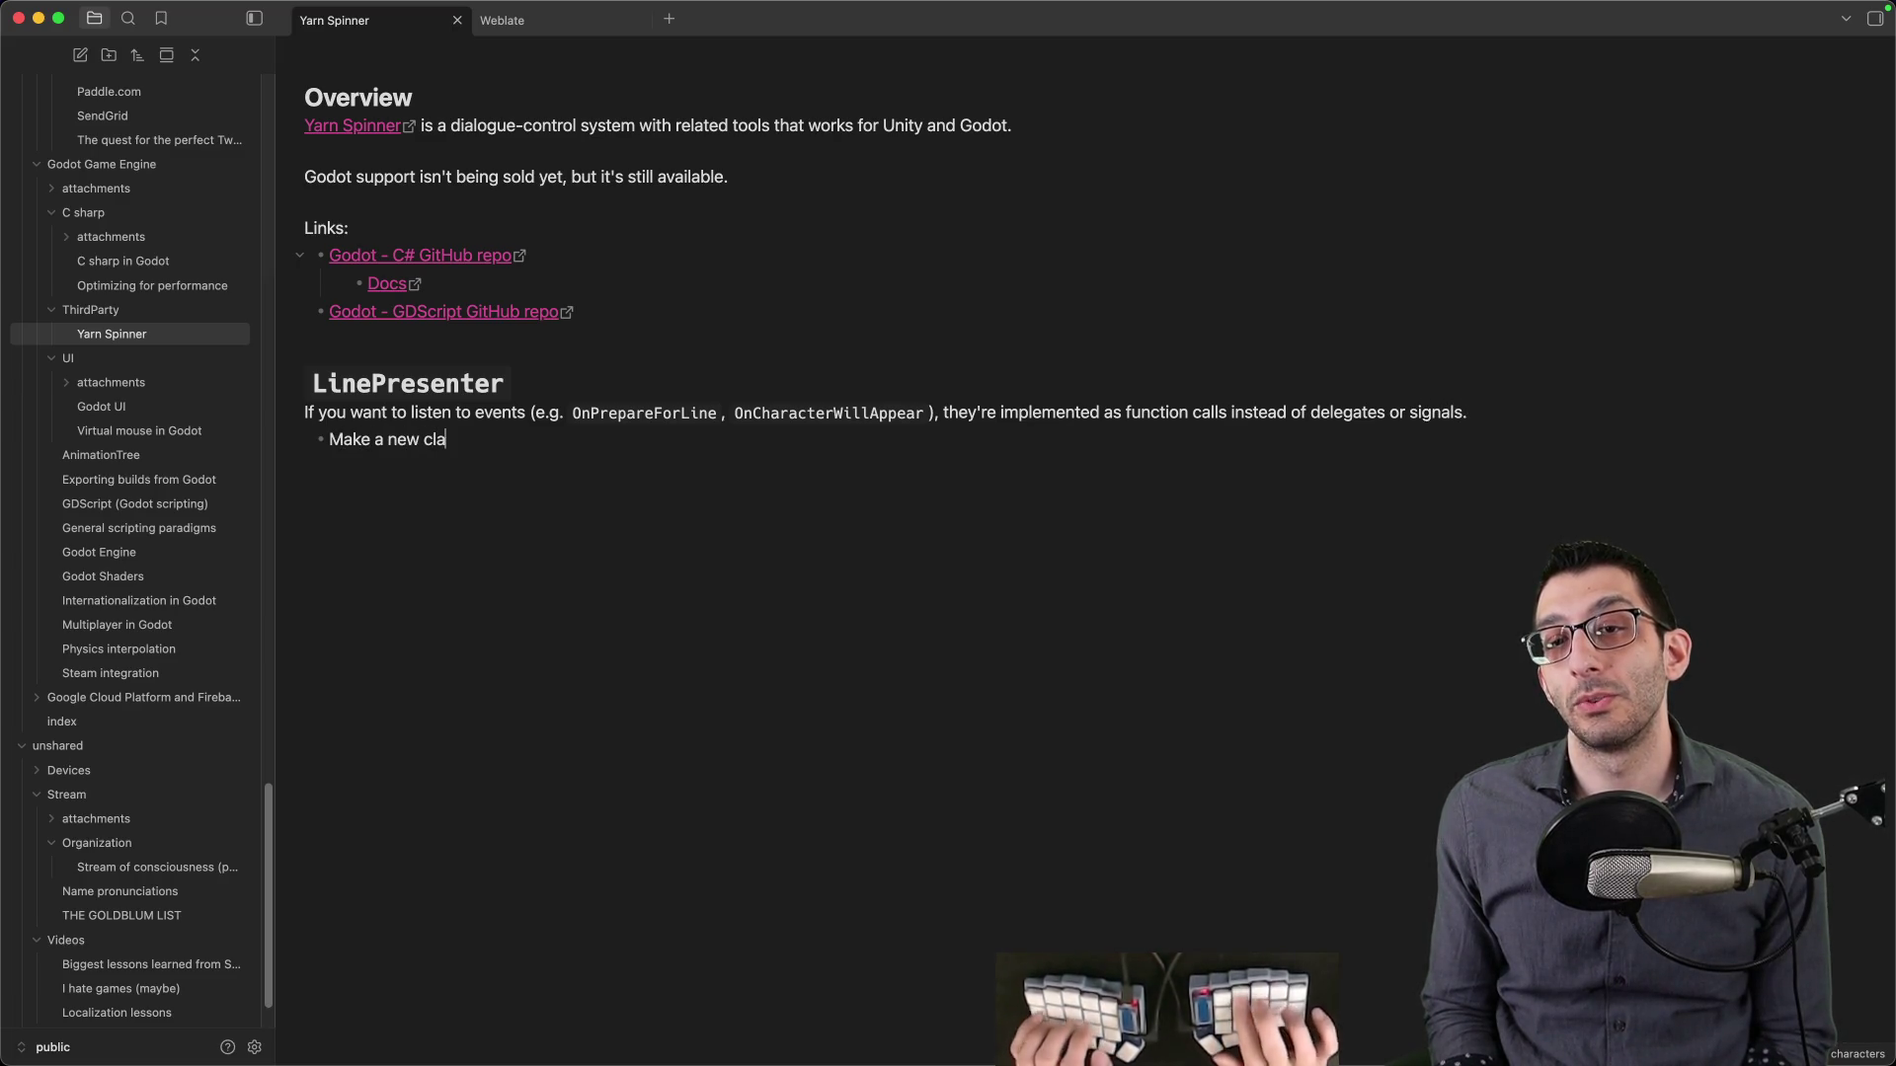
- Write bullets: make a class that inherits from `ActionMarkupHandler`, then fill out functions of interest
{"action": "type", "text": "t inherits form "}
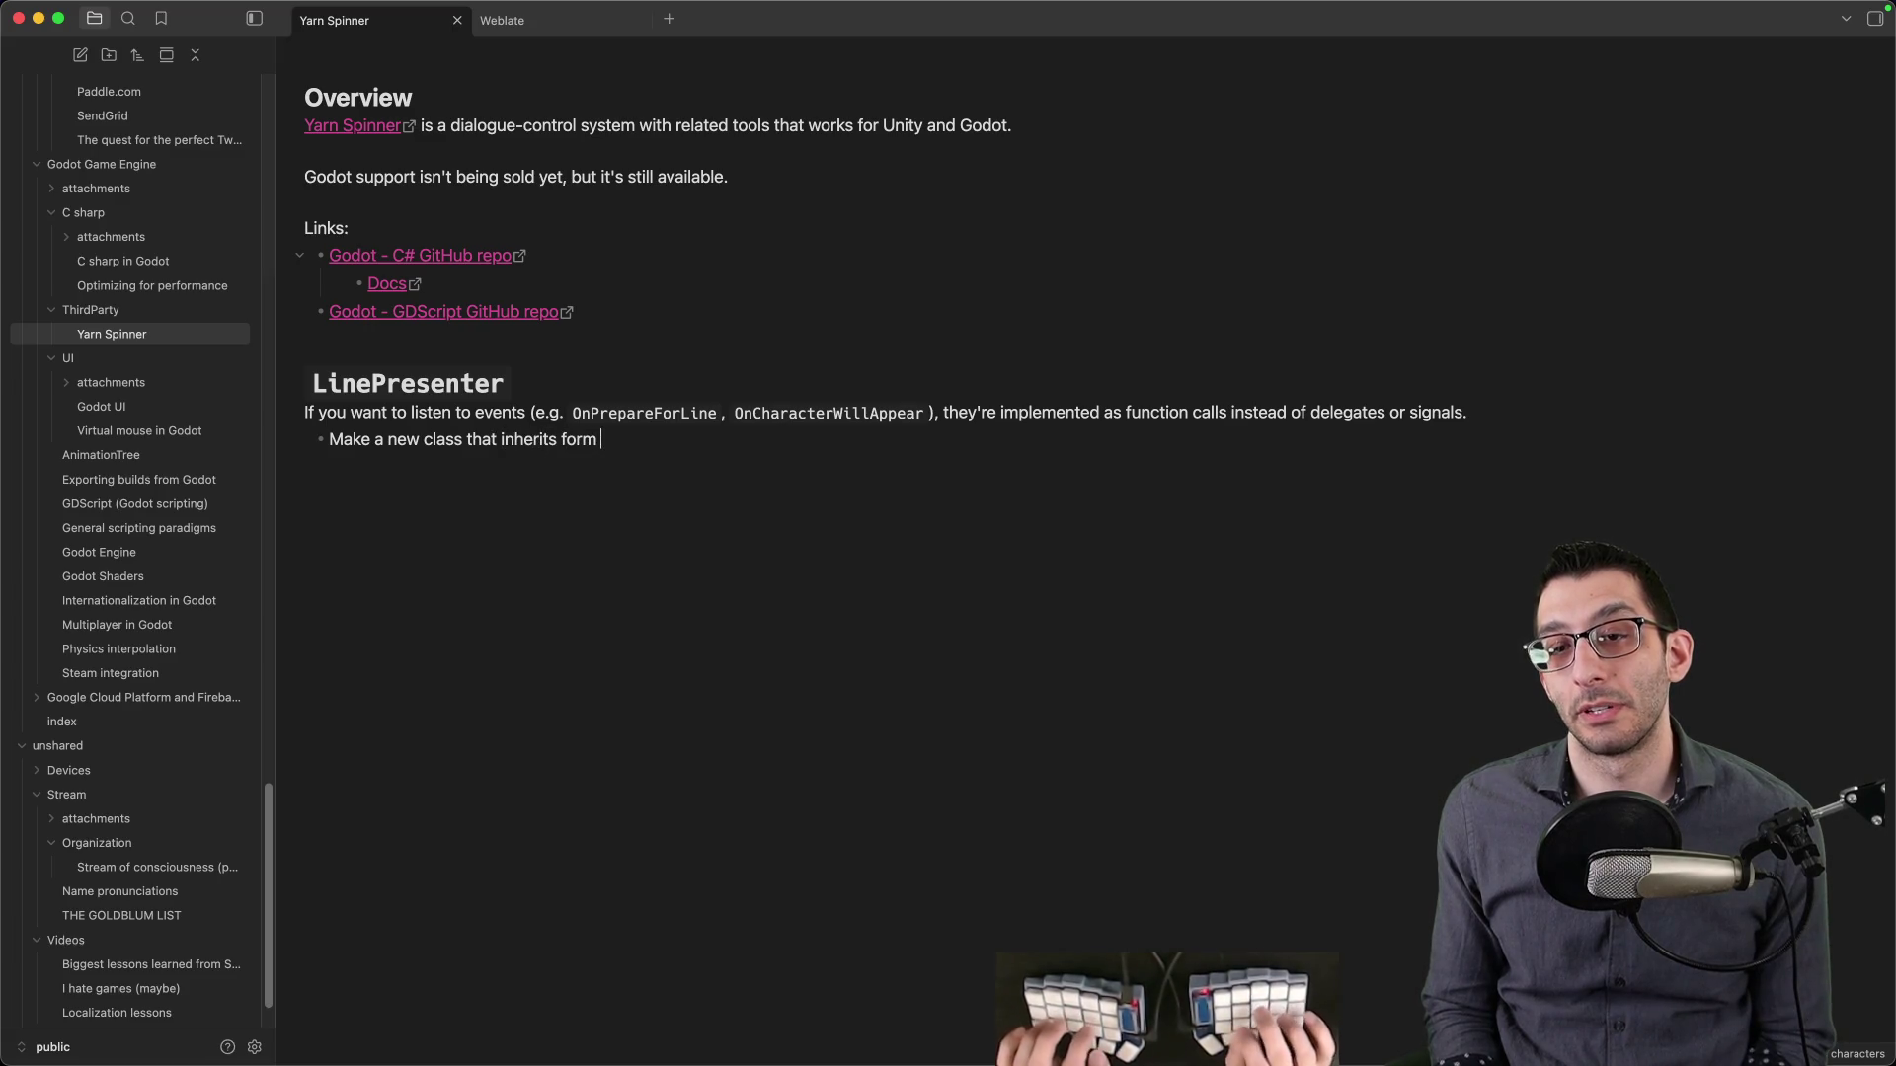
{"action": "key", "text": "BackSpace"}
{"action": "key", "text": "BackSpace"}
{"action": "key", "text": "BackSpace"}
{"action": "key", "text": "BackSpace"}
{"action": "type", "text": "rom `ActionMarkupHandler`"}
{"action": "key", "text": "Return"}
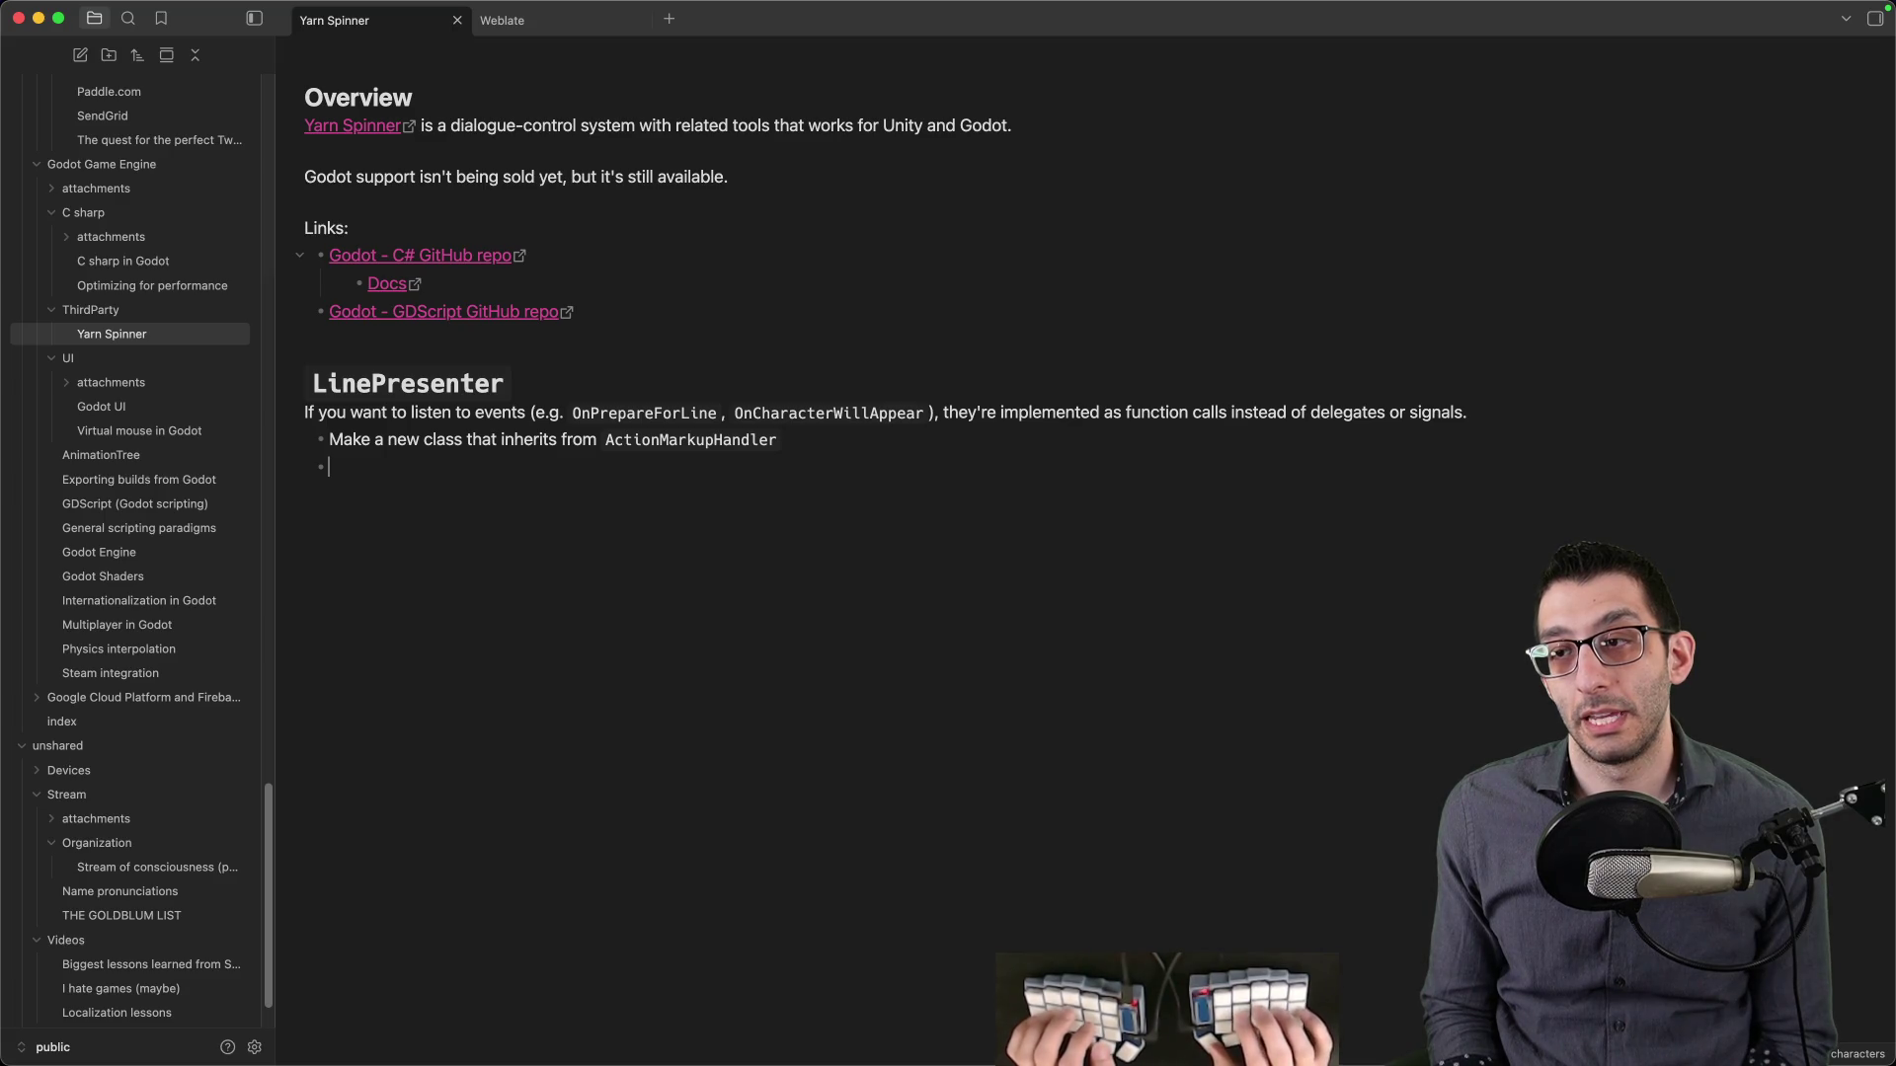
{"action": "type", "text": "Fill out any functi"}
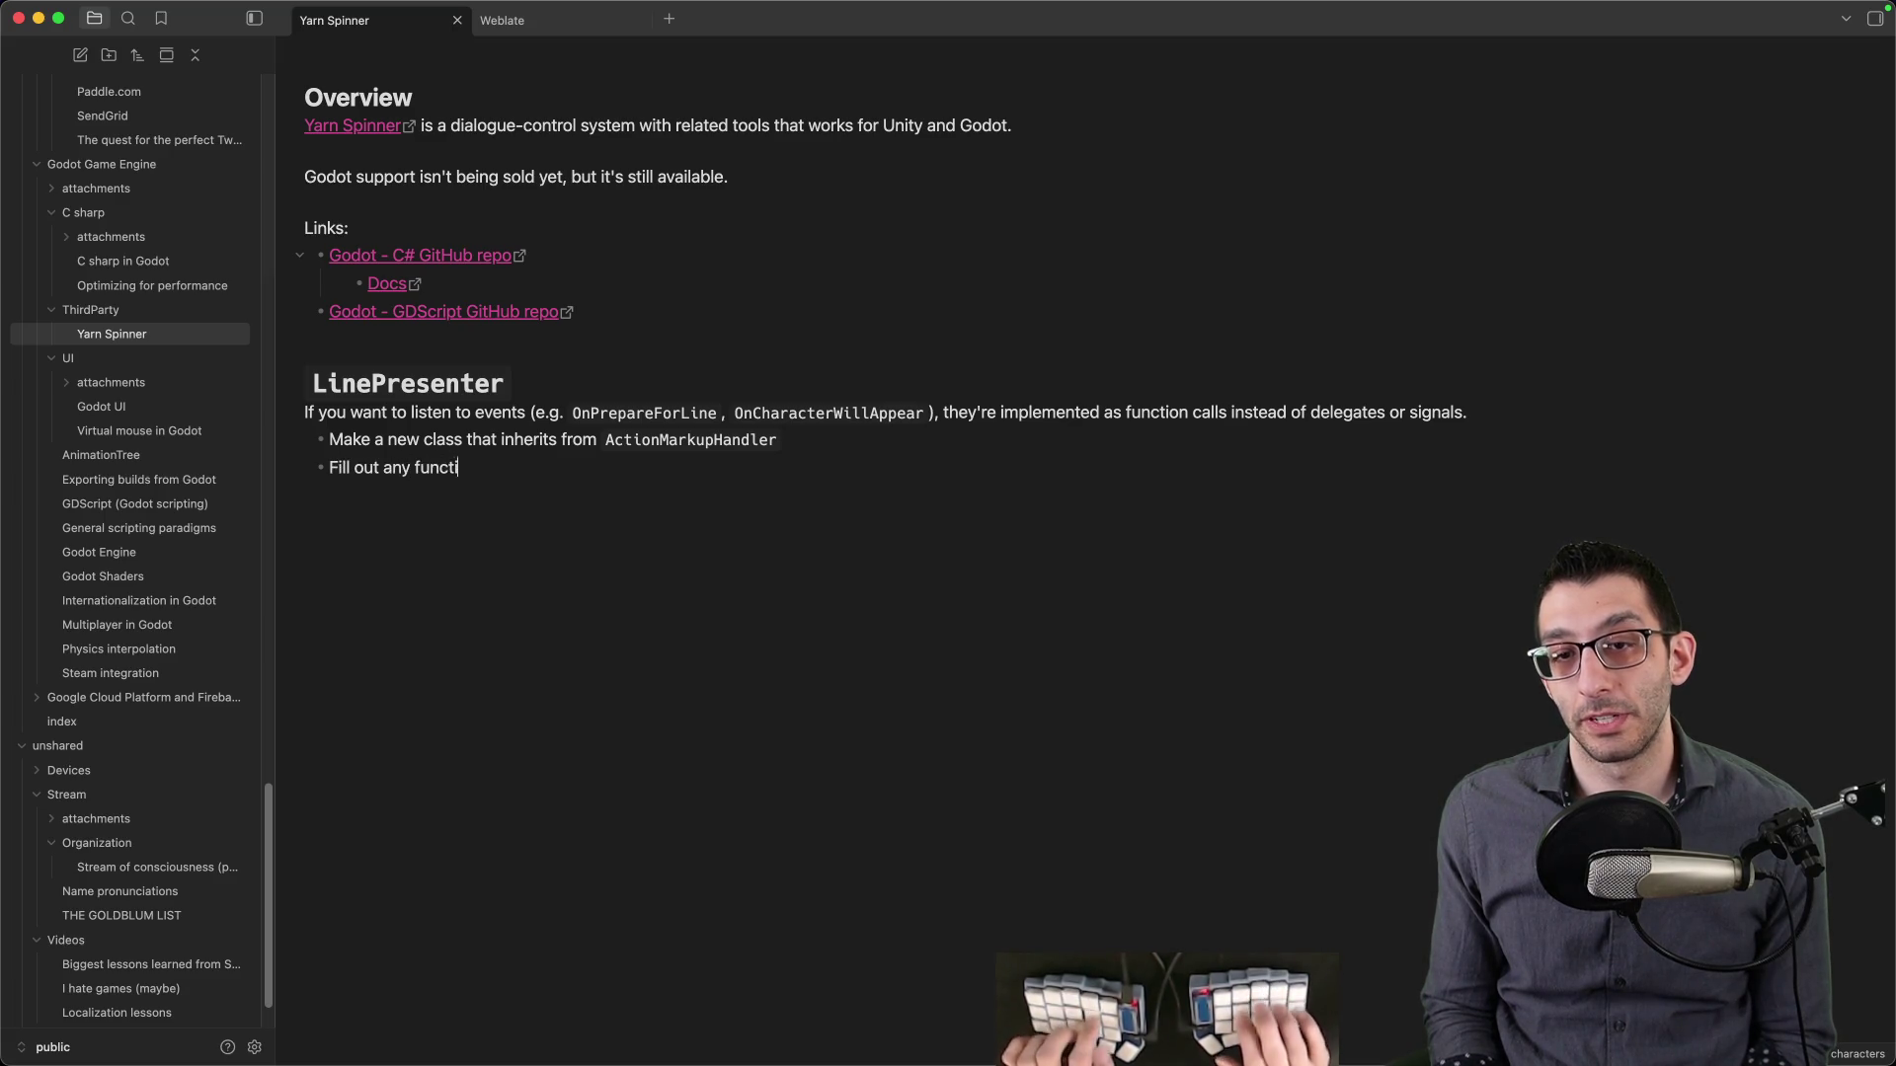
{"action": "type", "text": "ons that you're interested in"}
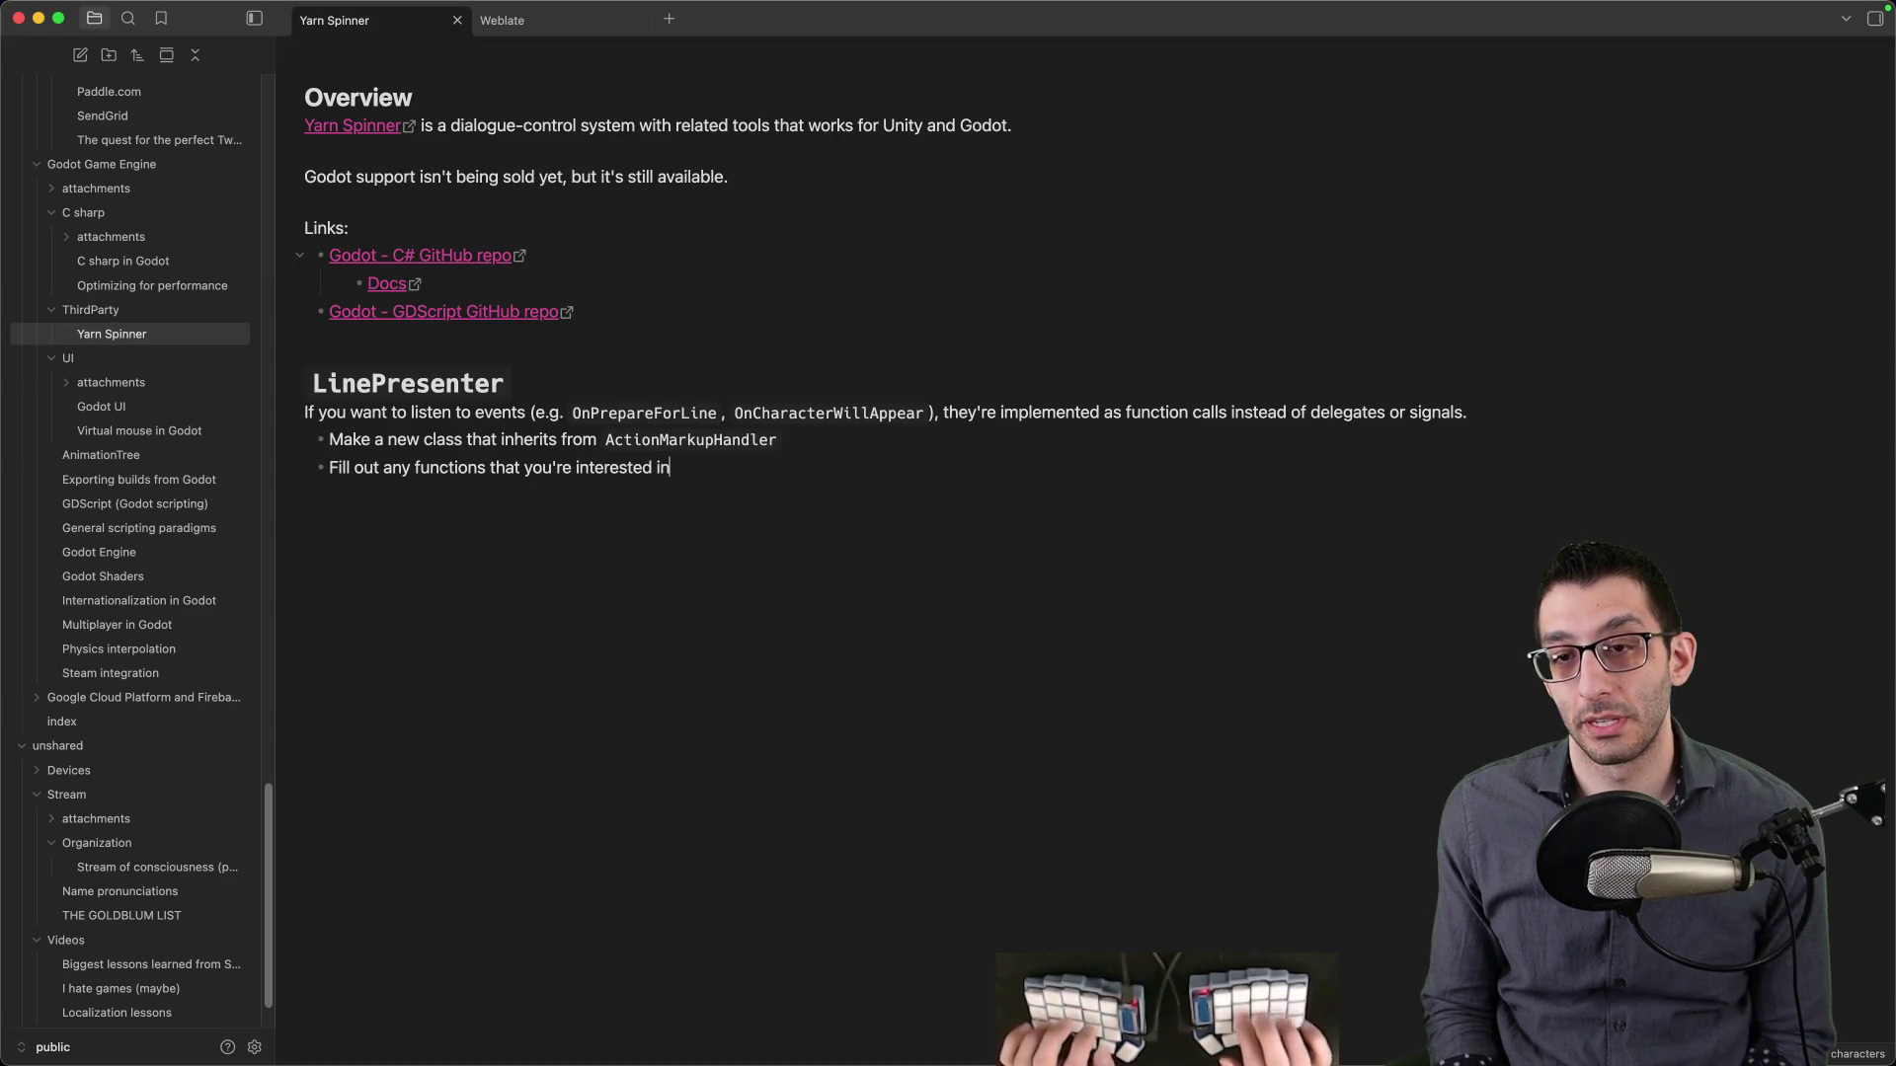
{"action": "key", "text": "super+Tab"}
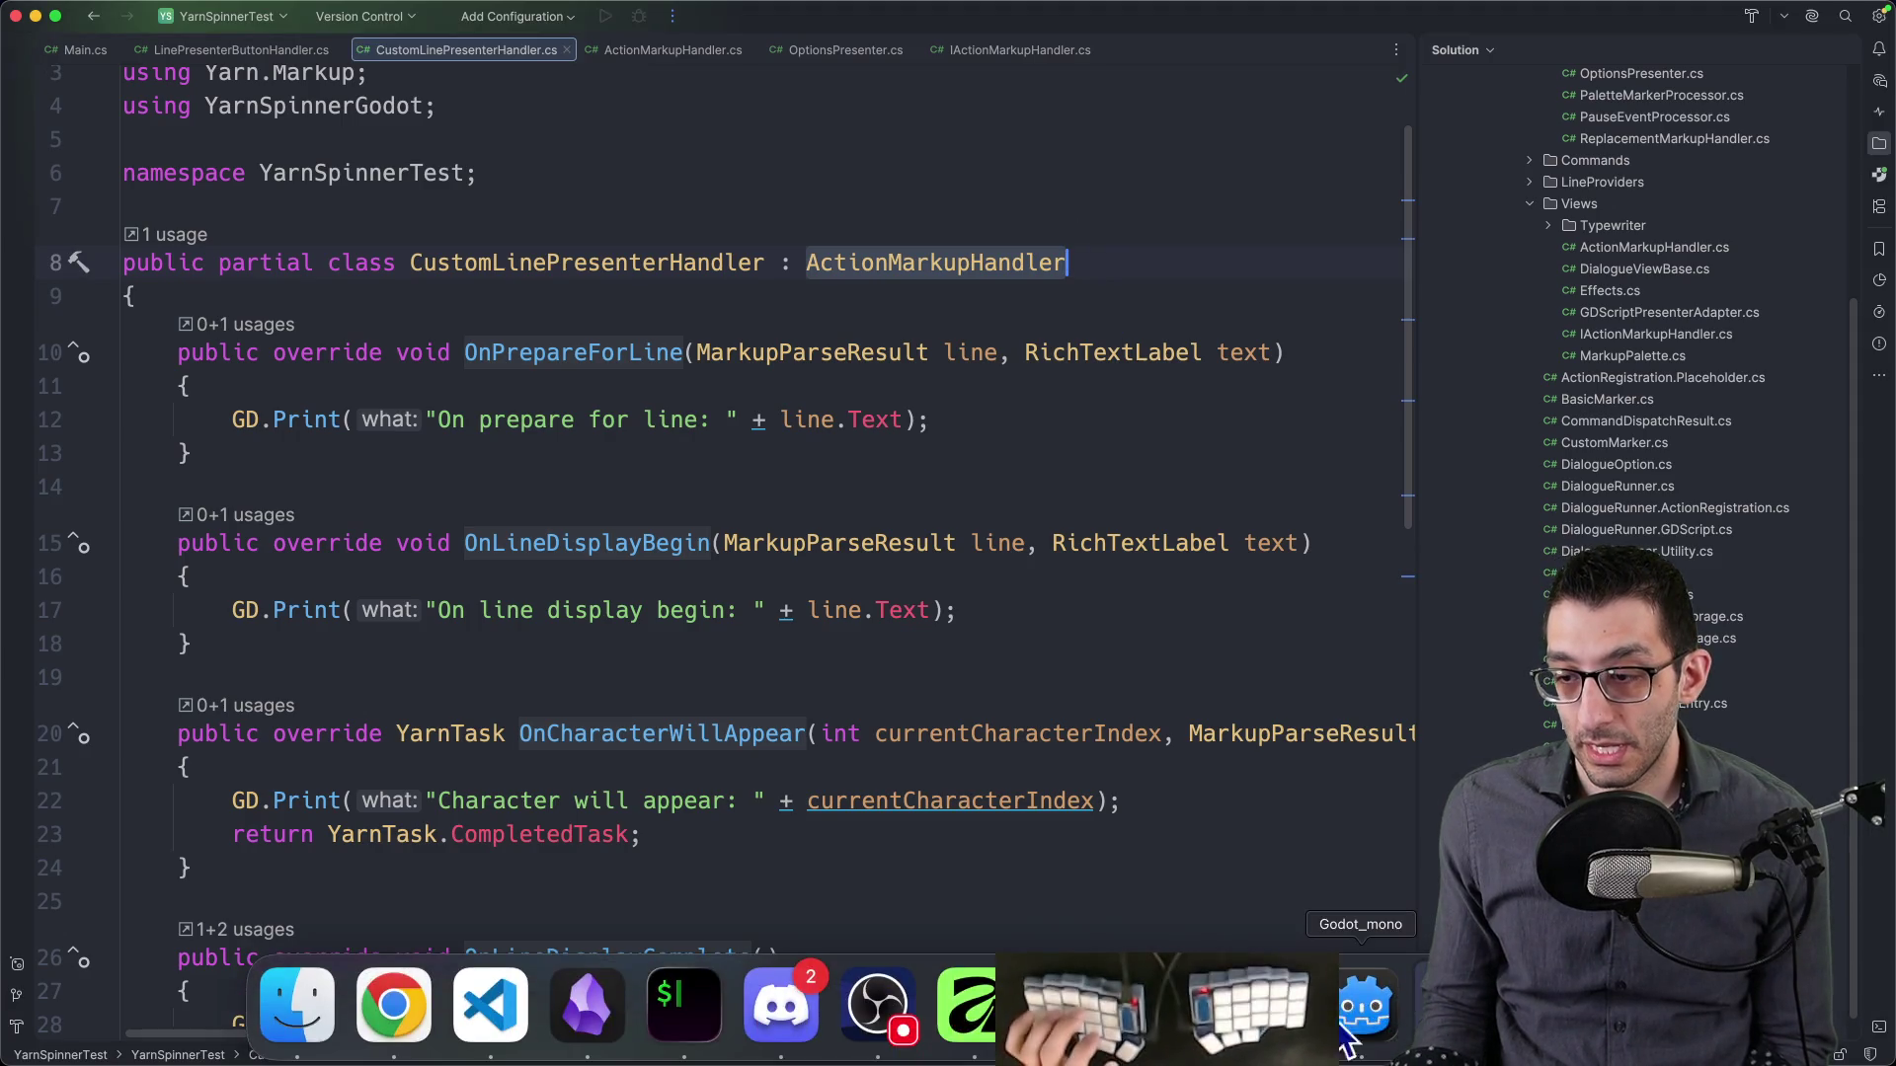
- Check the LinePresenter node's Event Handlers property in Godot
{"action": "left_click", "coordinate": [1365, 1030]}
{"action": "scroll", "coordinate": [156, 283], "scroll_direction": "up", "scroll_amount": 3}
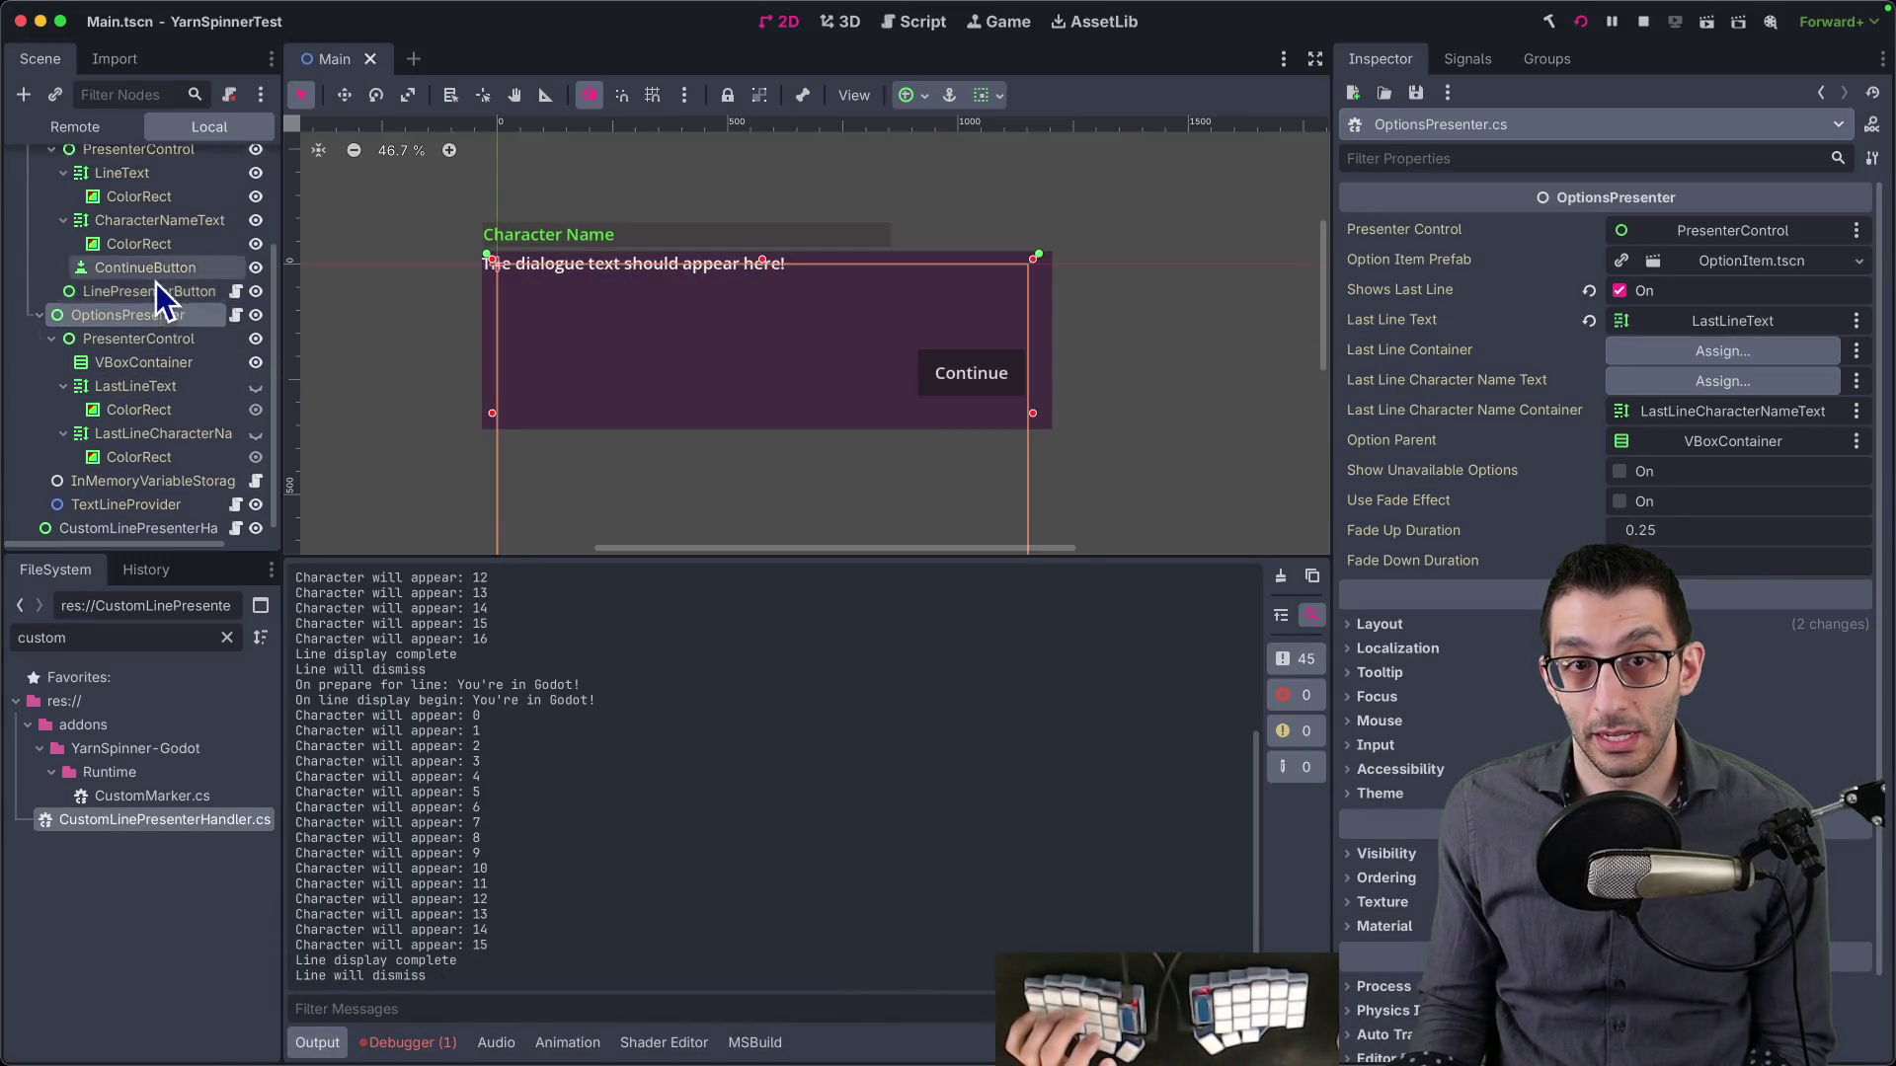
{"action": "left_click", "coordinate": [140, 232]}
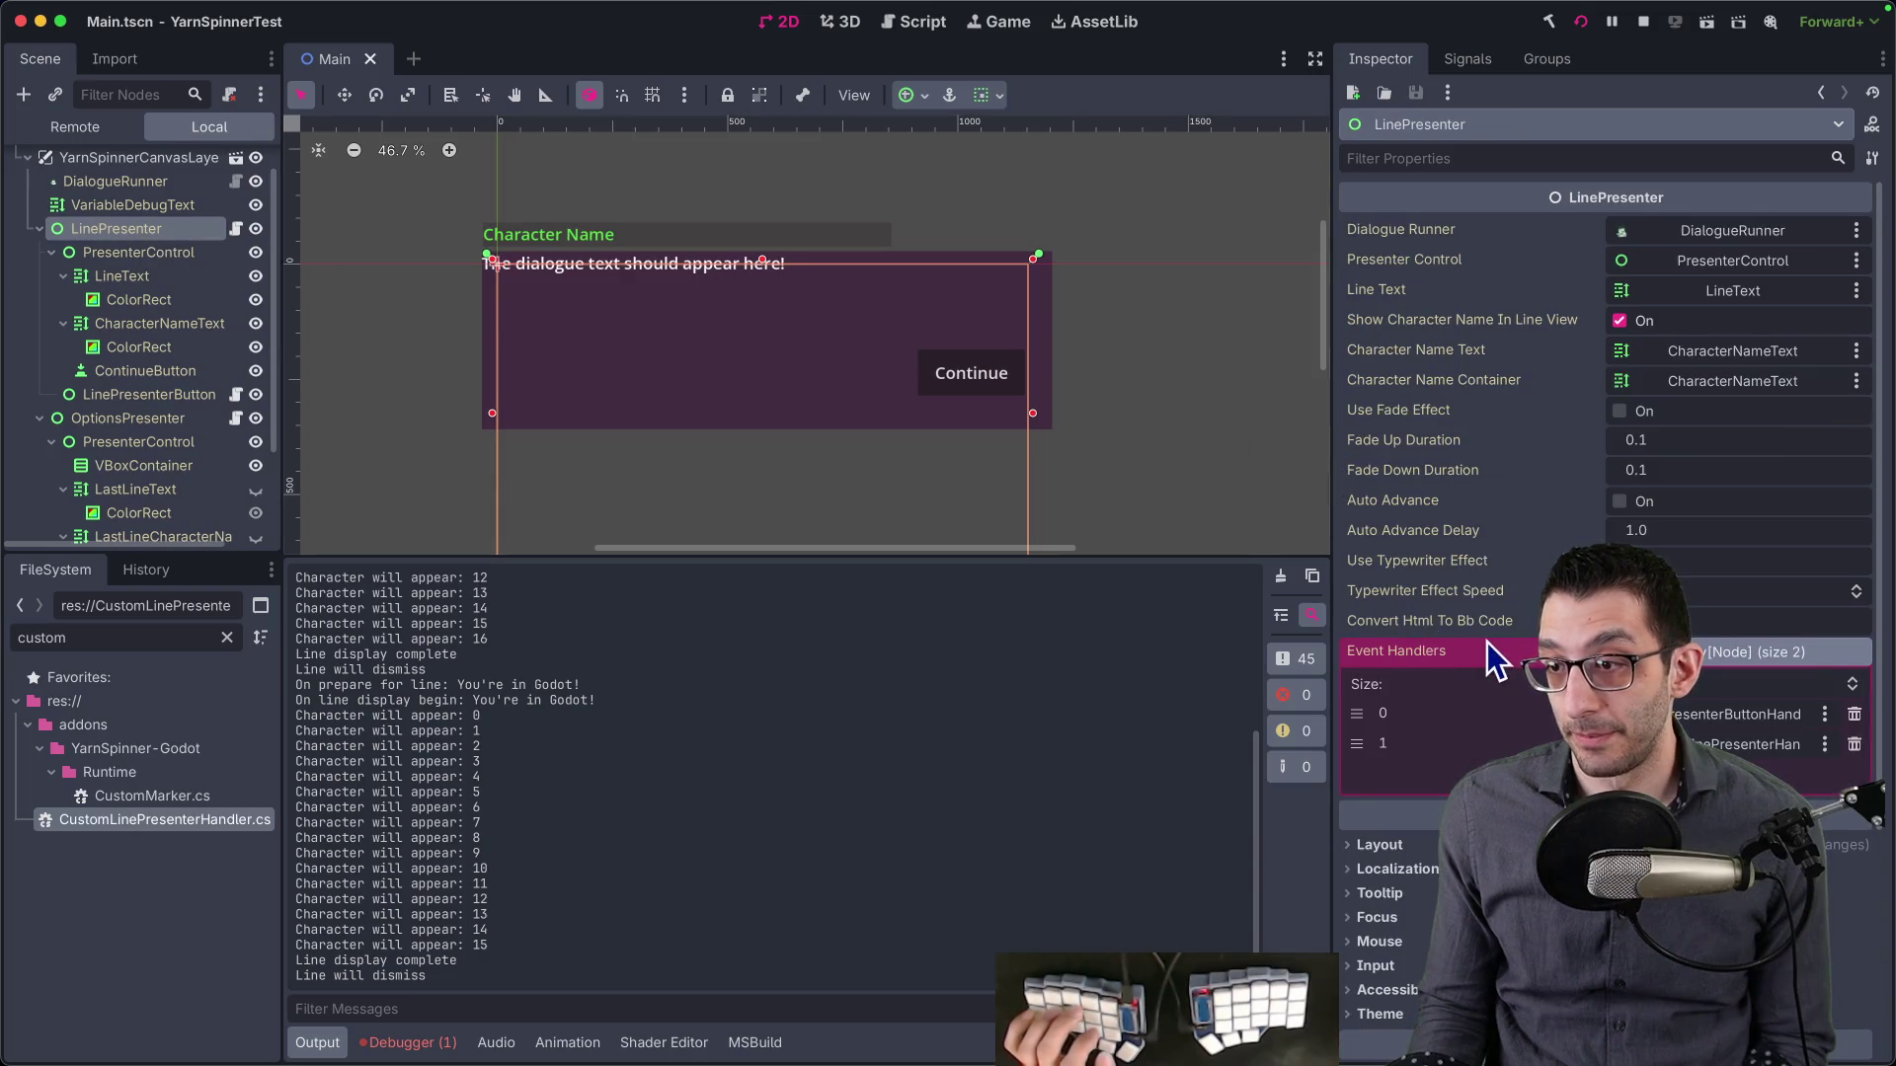
{"action": "scroll", "coordinate": [1486, 622], "scroll_direction": "down", "scroll_amount": 2}
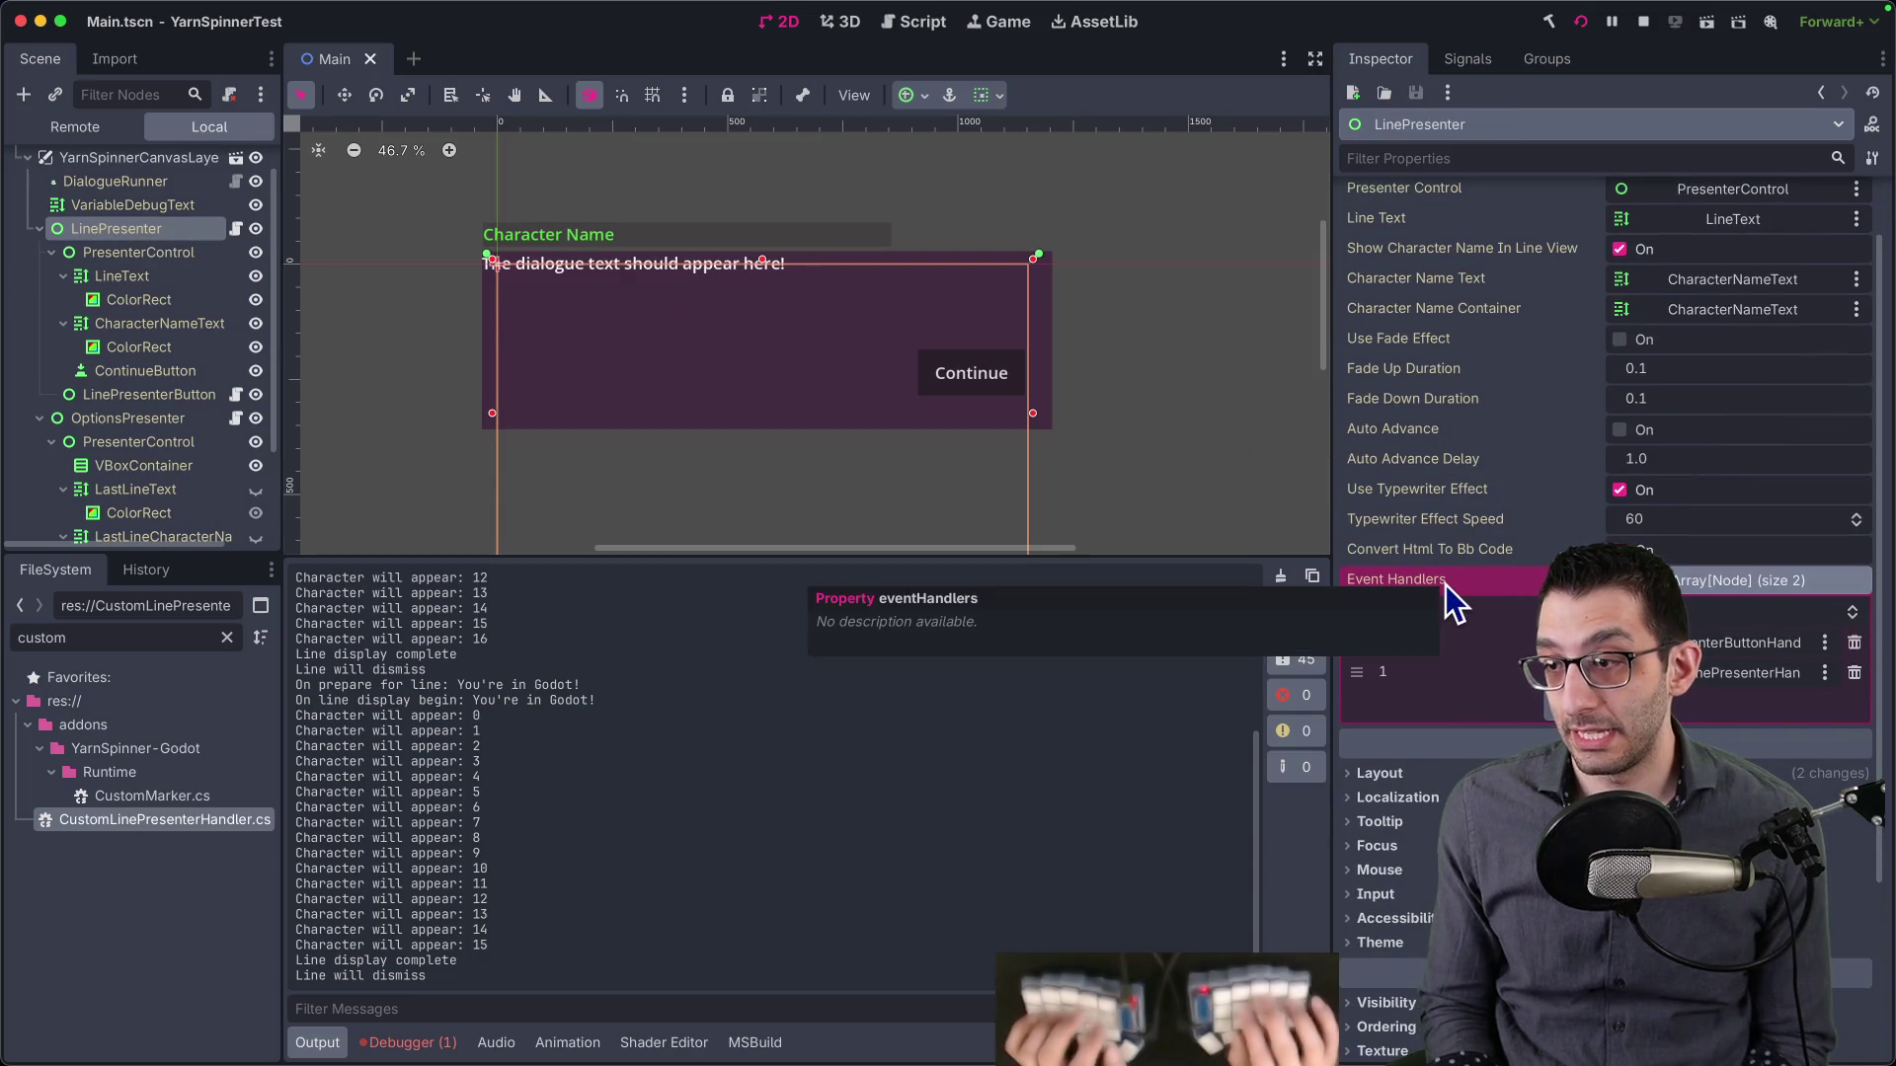
{"action": "key", "text": "super+Tab"}
- Write the third bullet: click your presenter node and add your class to Event Handlers
{"action": "type", "text": "In your `"}
{"action": "type", "text": "LinePresent`"}
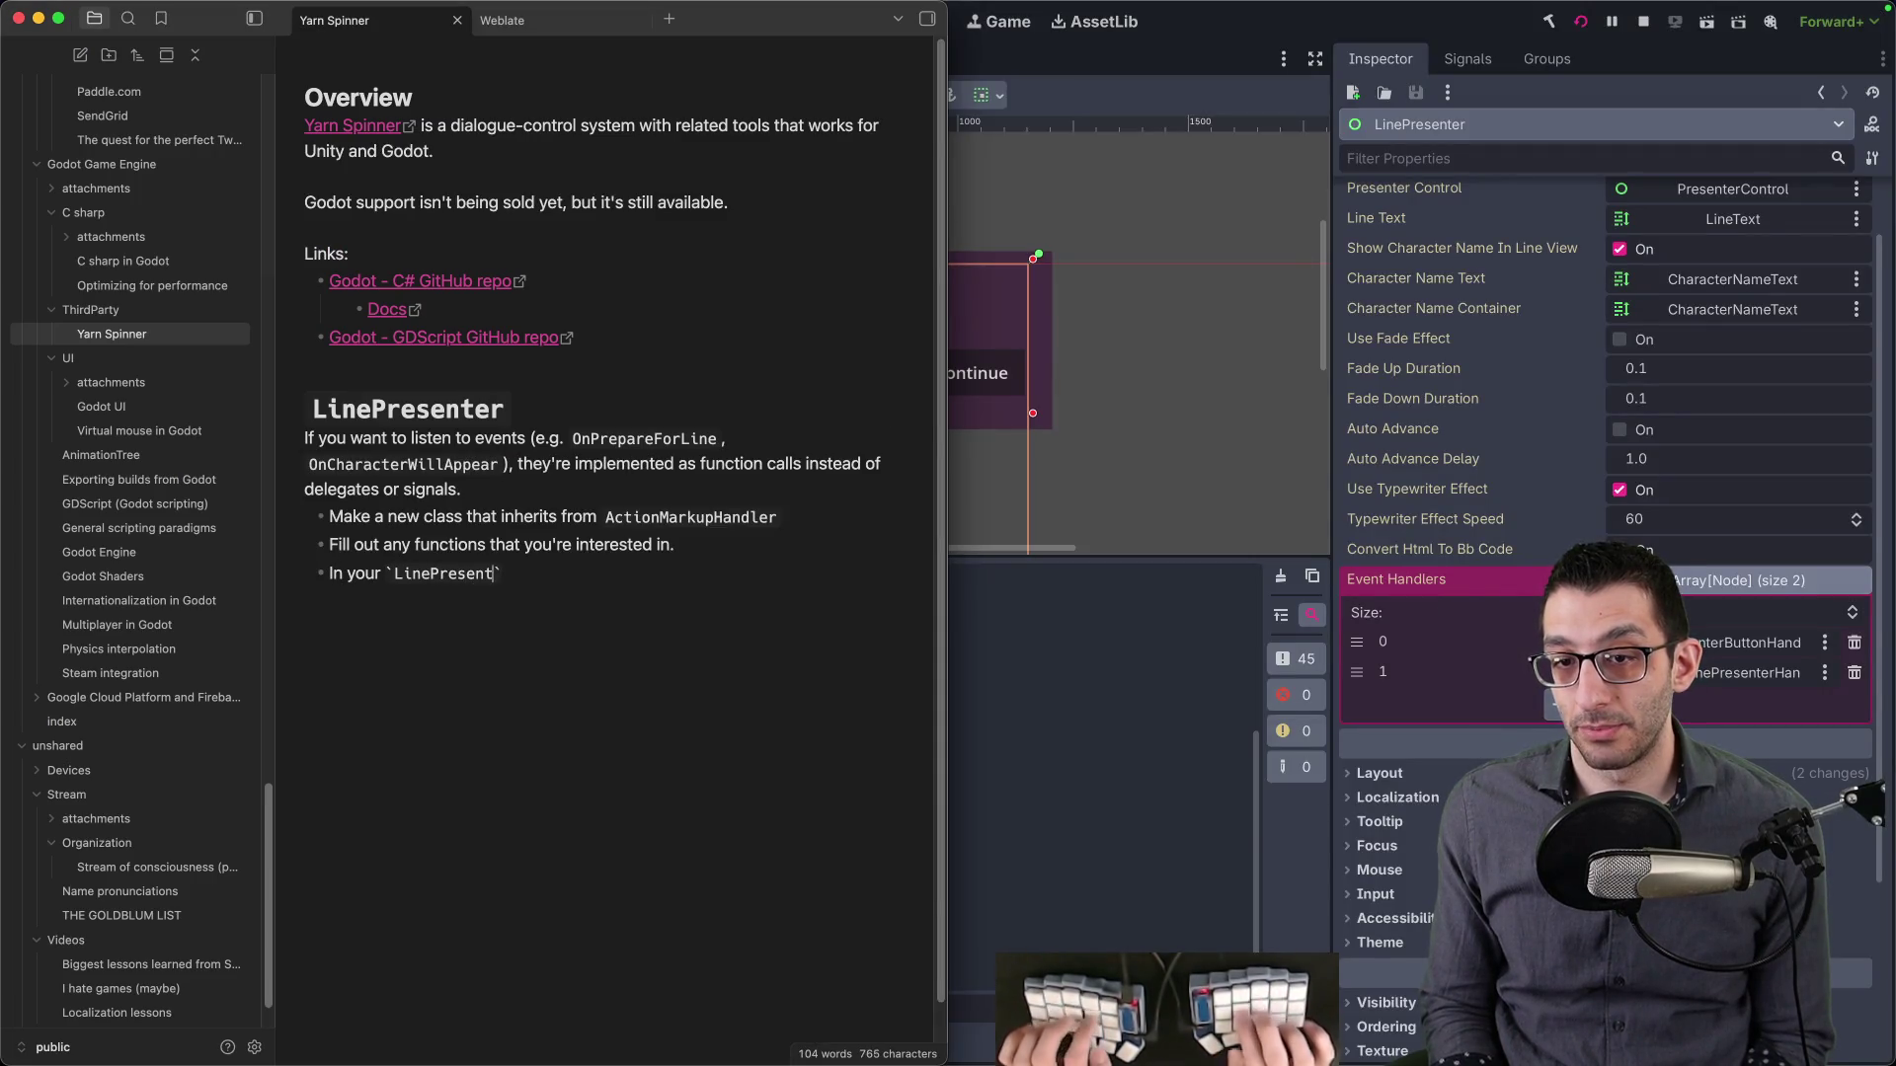
{"action": "type", "text": "` in"}
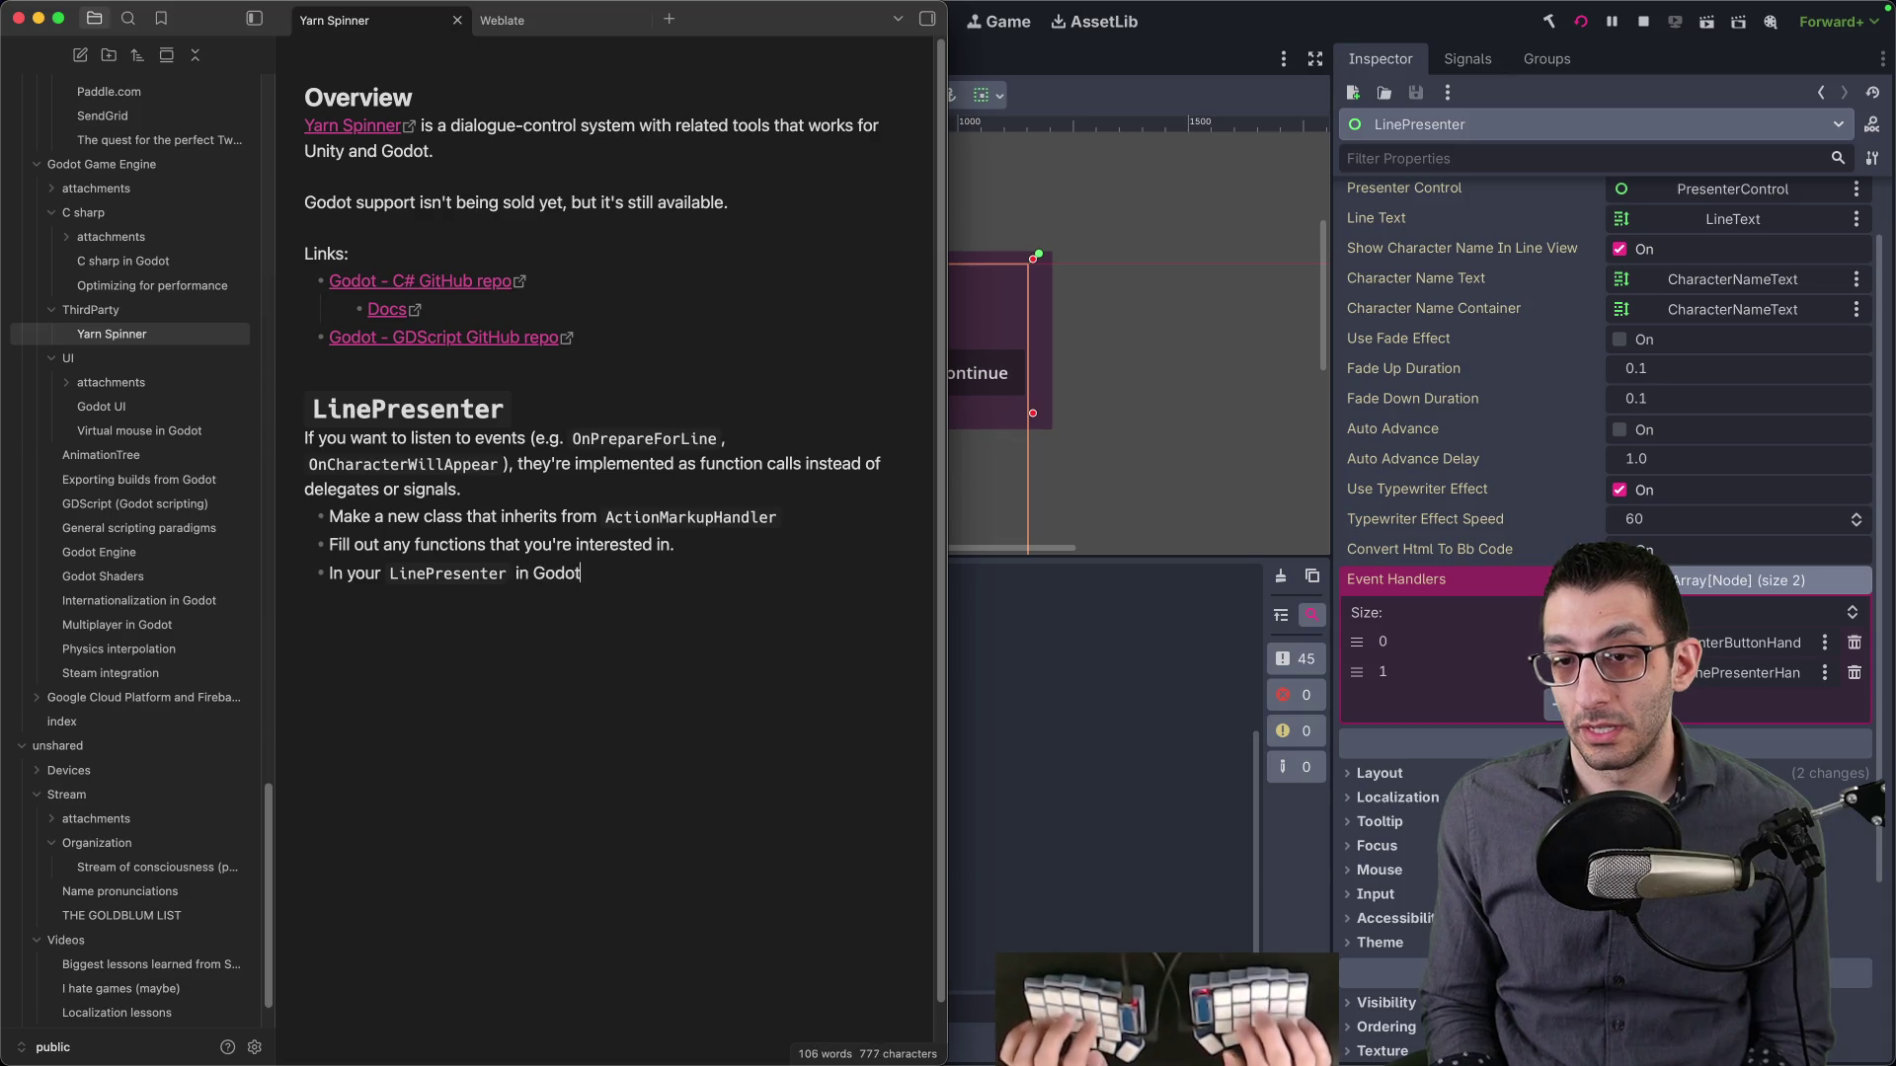
{"action": "double_click", "coordinate": [342, 573]}
{"action": "type", "text": "Click"}
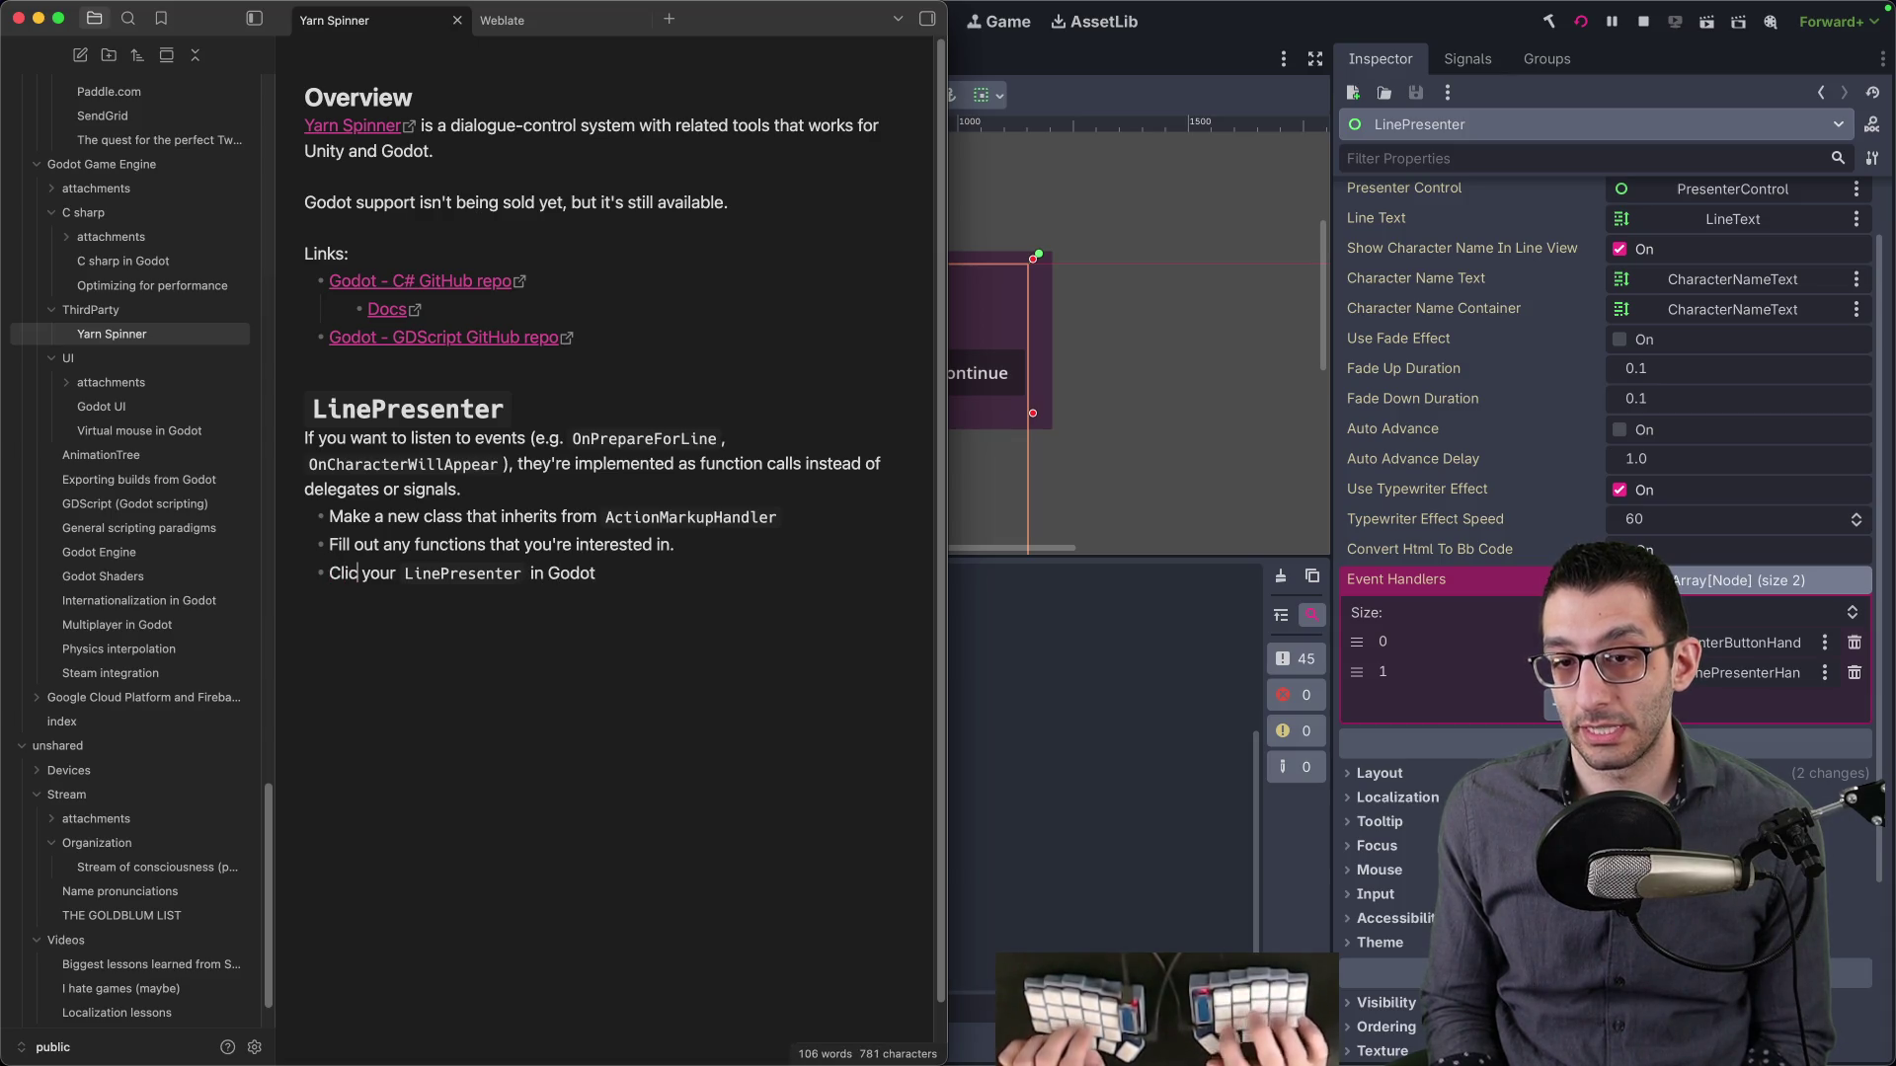
{"action": "left_click", "coordinate": [604, 574]}
{"action": "type", "text": ", m"}
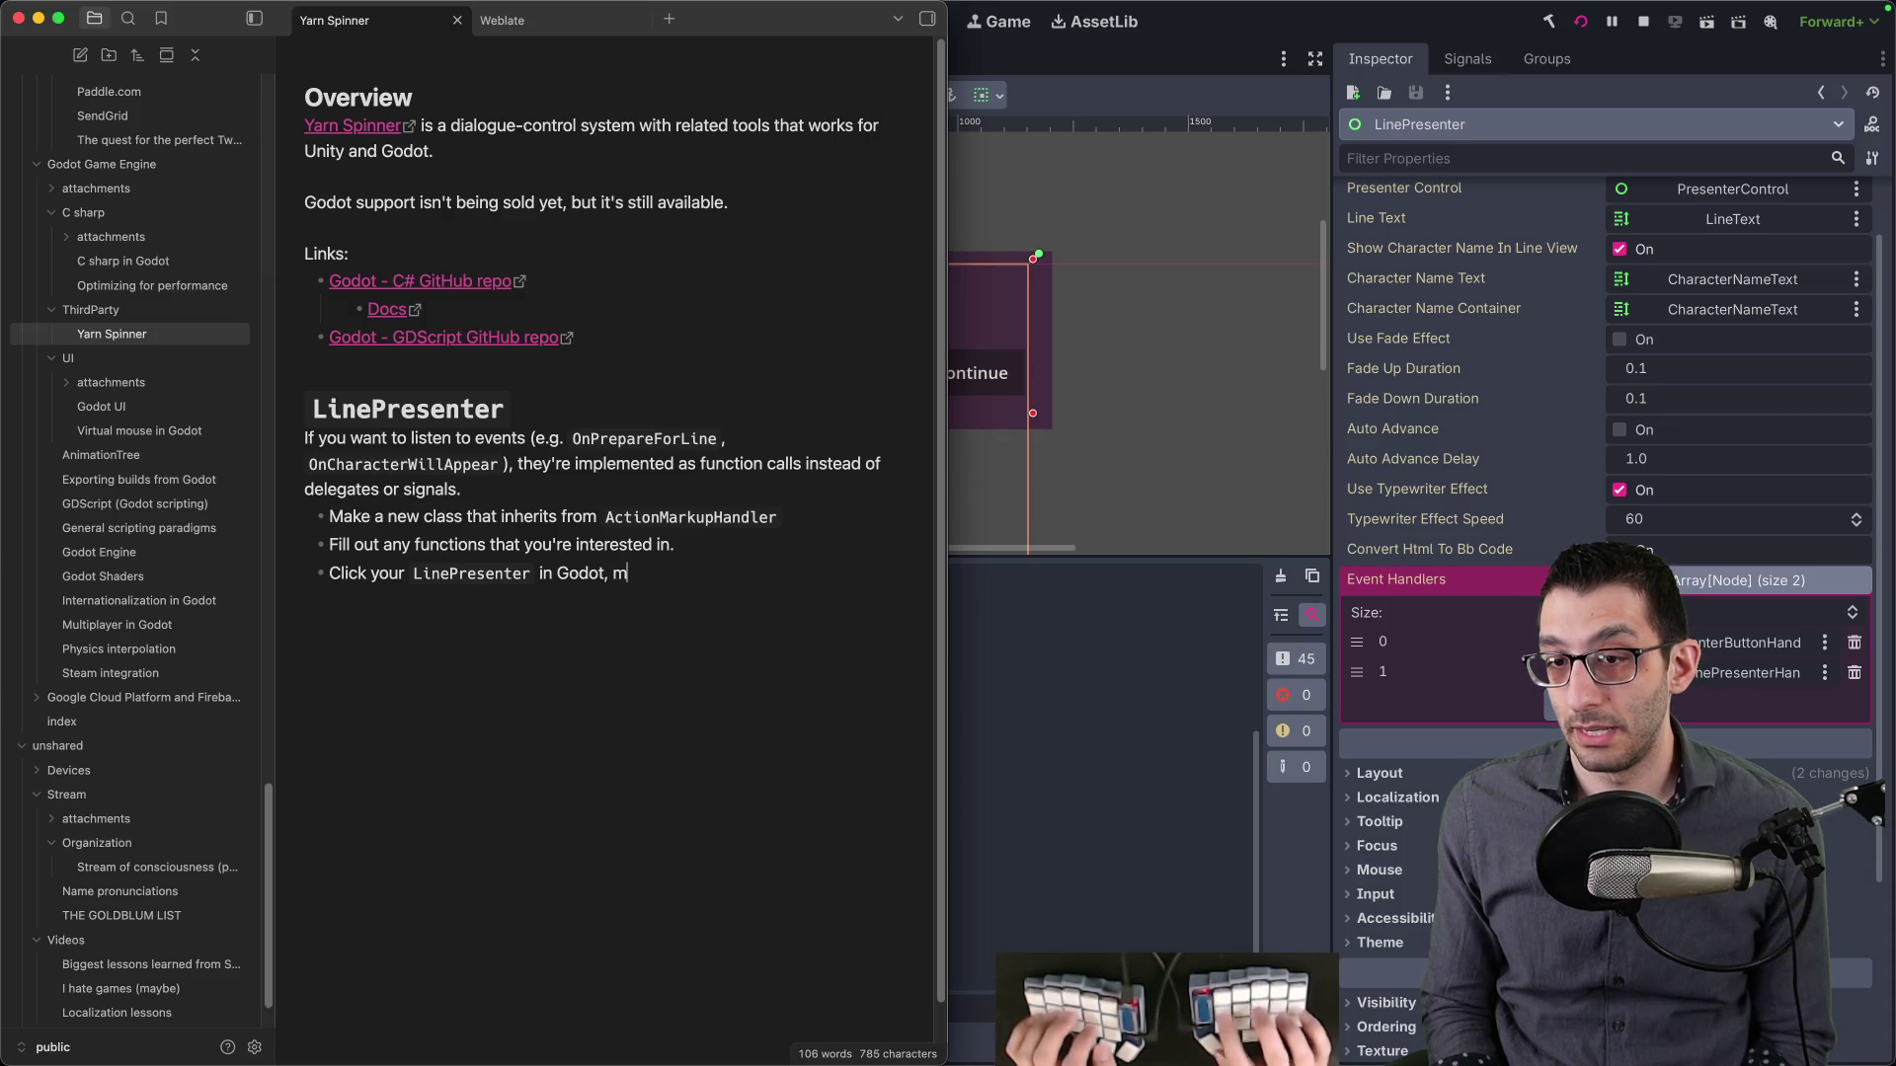
{"action": "right_click", "coordinate": [1368, 603]}
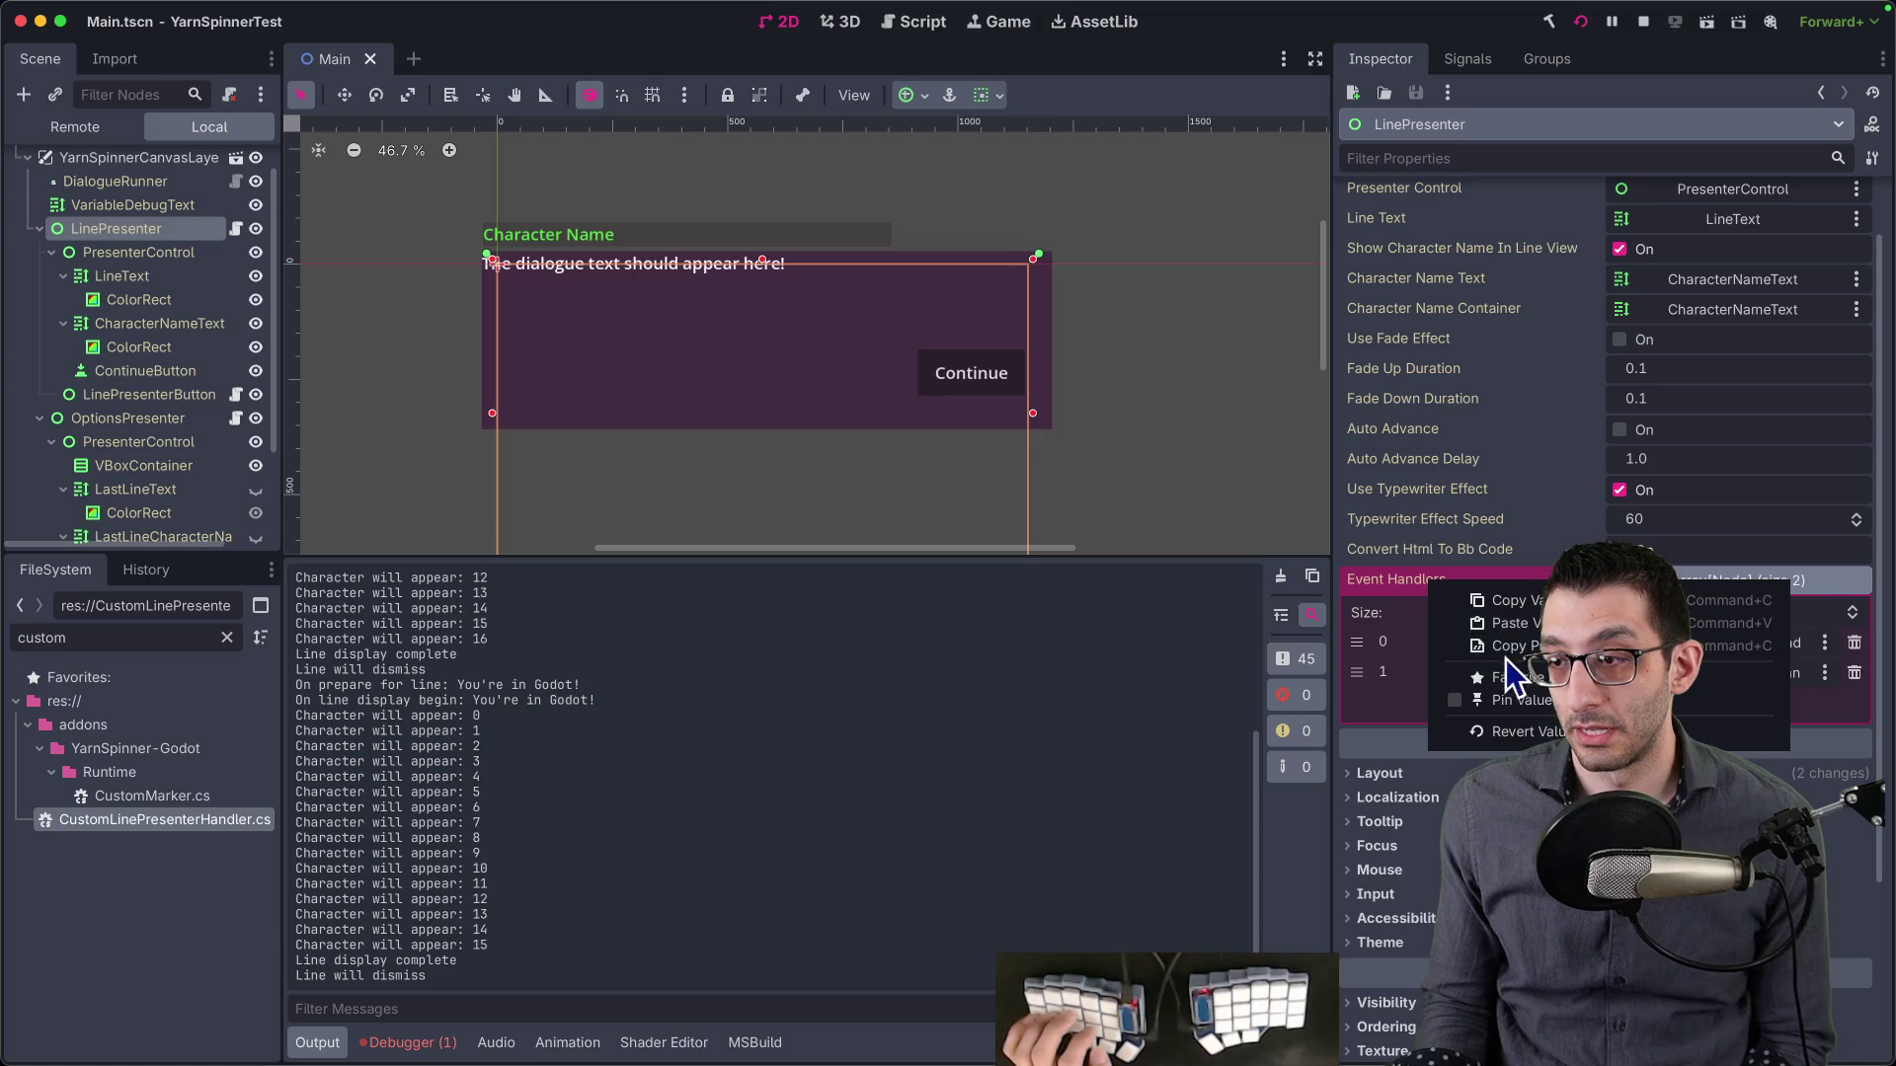
{"action": "left_click", "coordinate": [1515, 662]}
{"action": "key", "text": "super+Tab"}
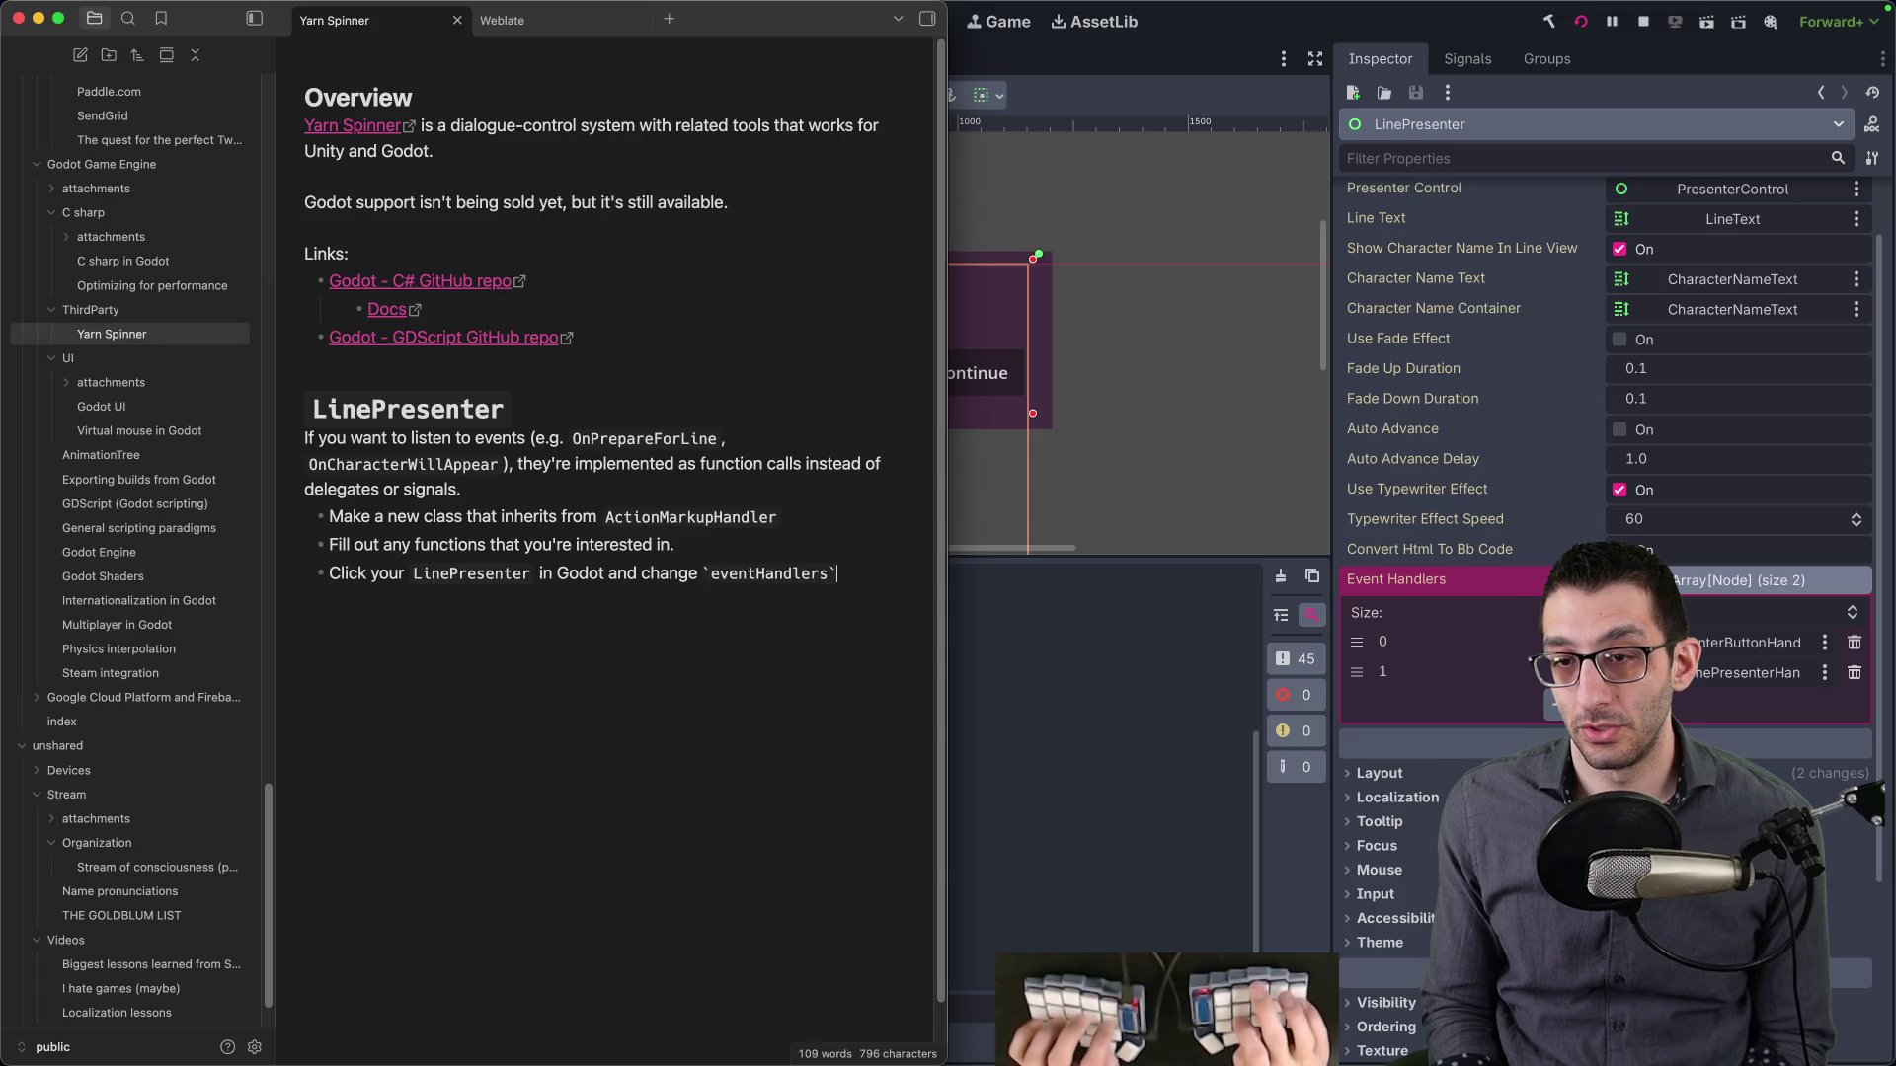
{"action": "type", "text": "to include your class."}
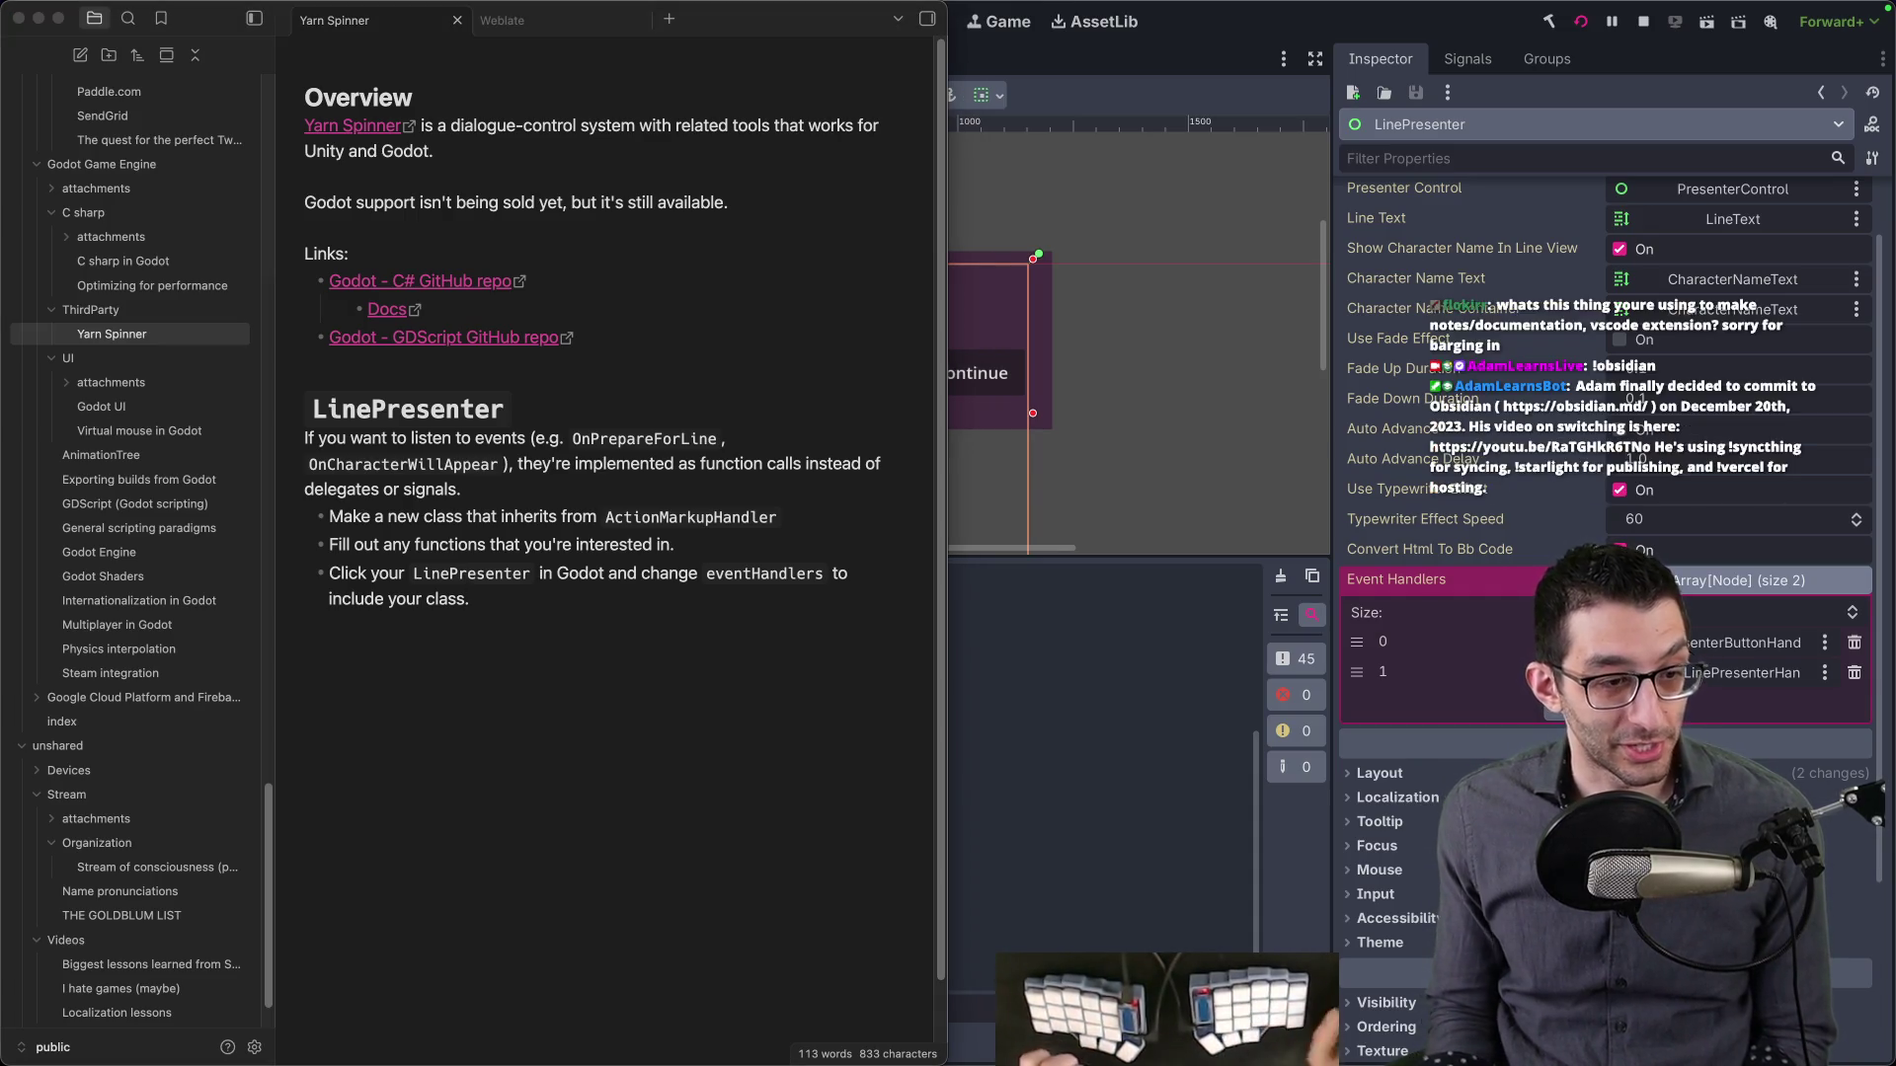
- Maximize the Obsidian window, then select all text in the !today file in VS Code
{"action": "key", "text": "ctrl+alt+Return"}
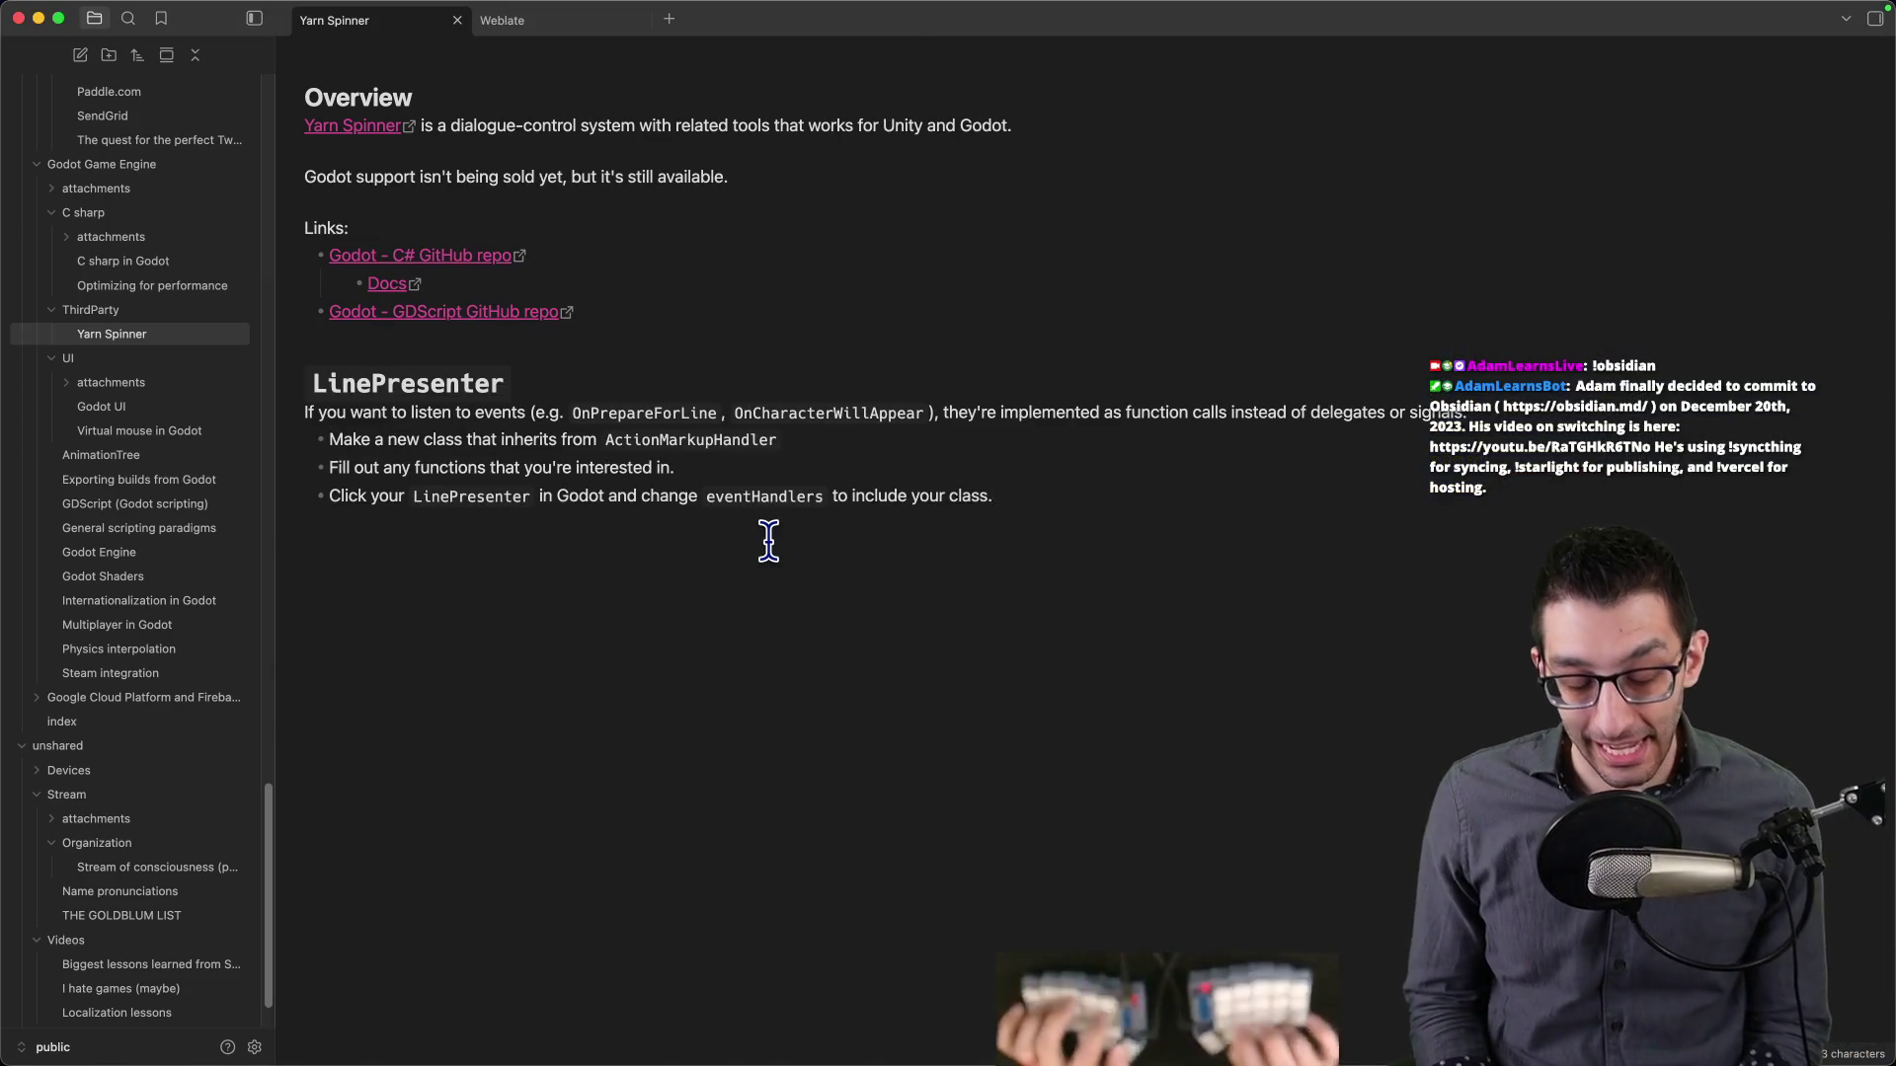
{"action": "key", "text": "super+Tab"}
{"action": "key", "text": "super+a"}
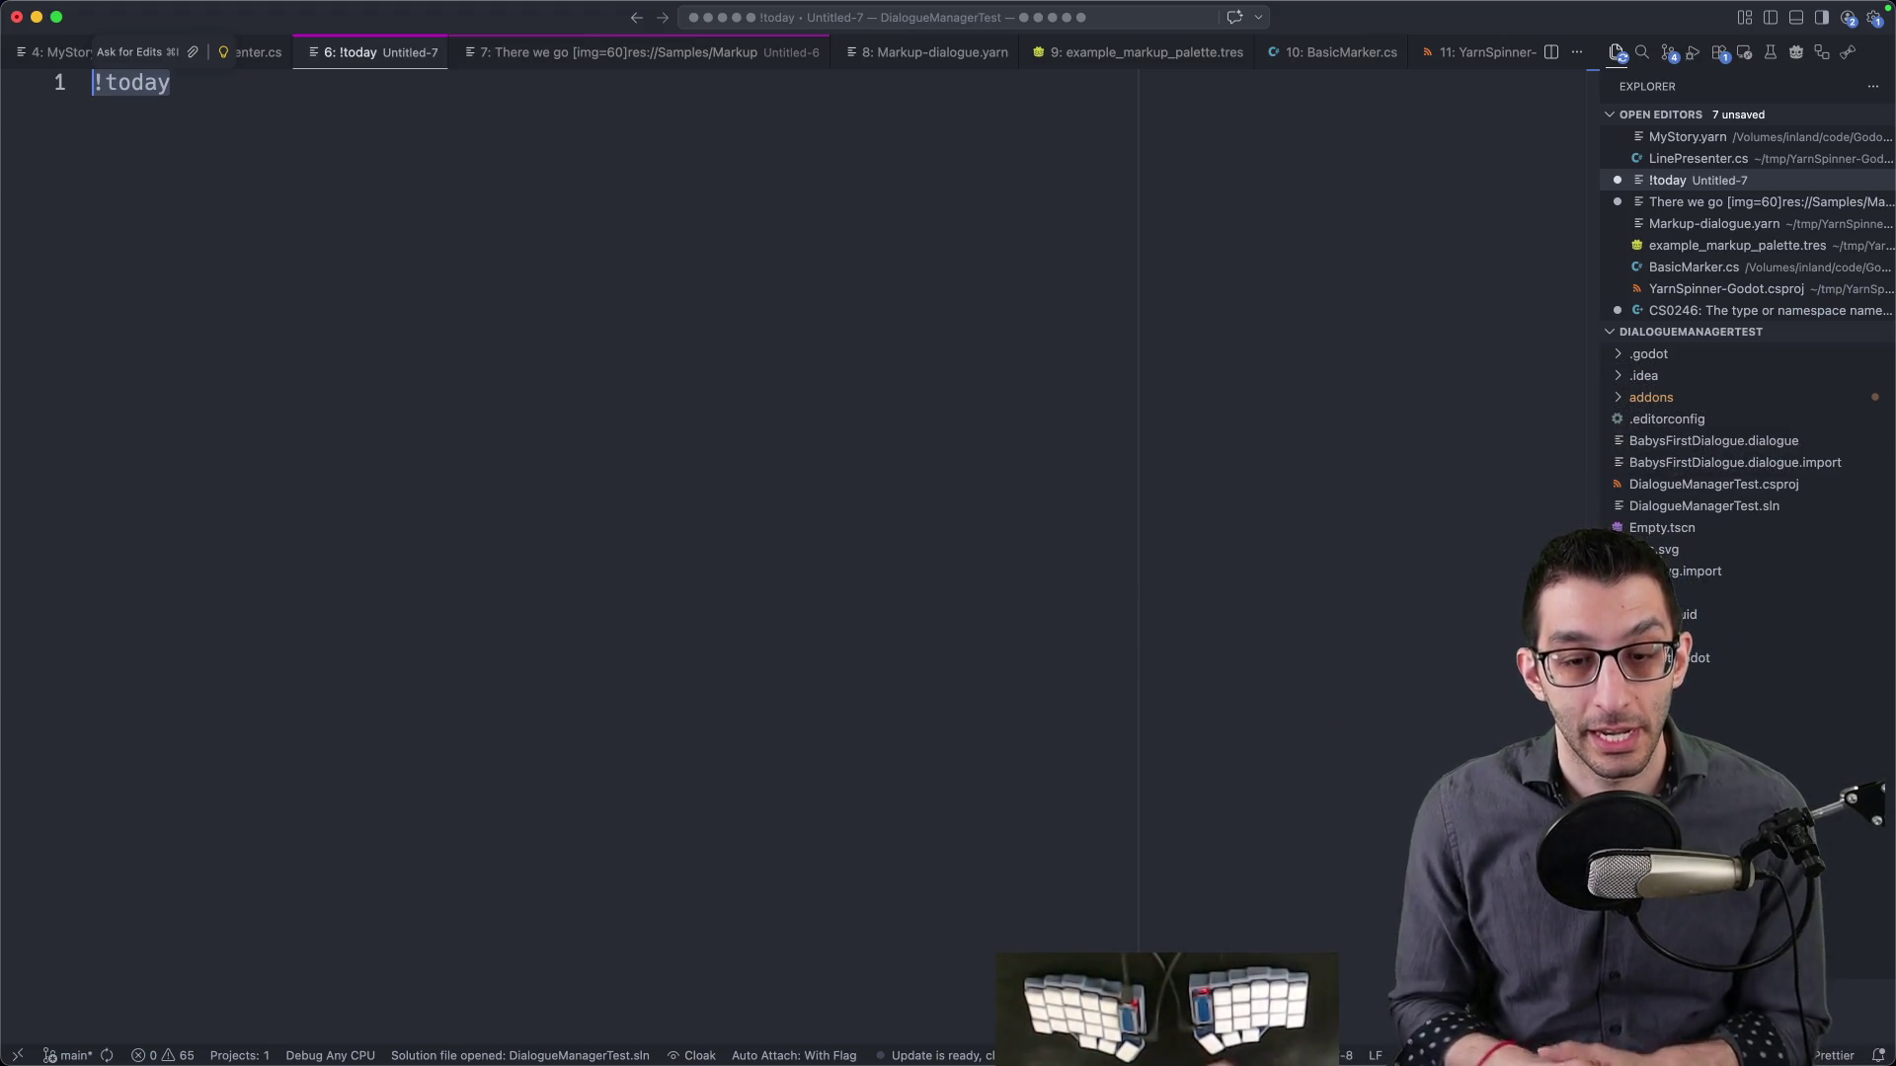
- Copy the !today text from the Untitled-7 scratch file and start a new Chrome tab
{"action": "left_click_drag", "start_coordinate": [208, 96], "coordinate": [99, 83]}
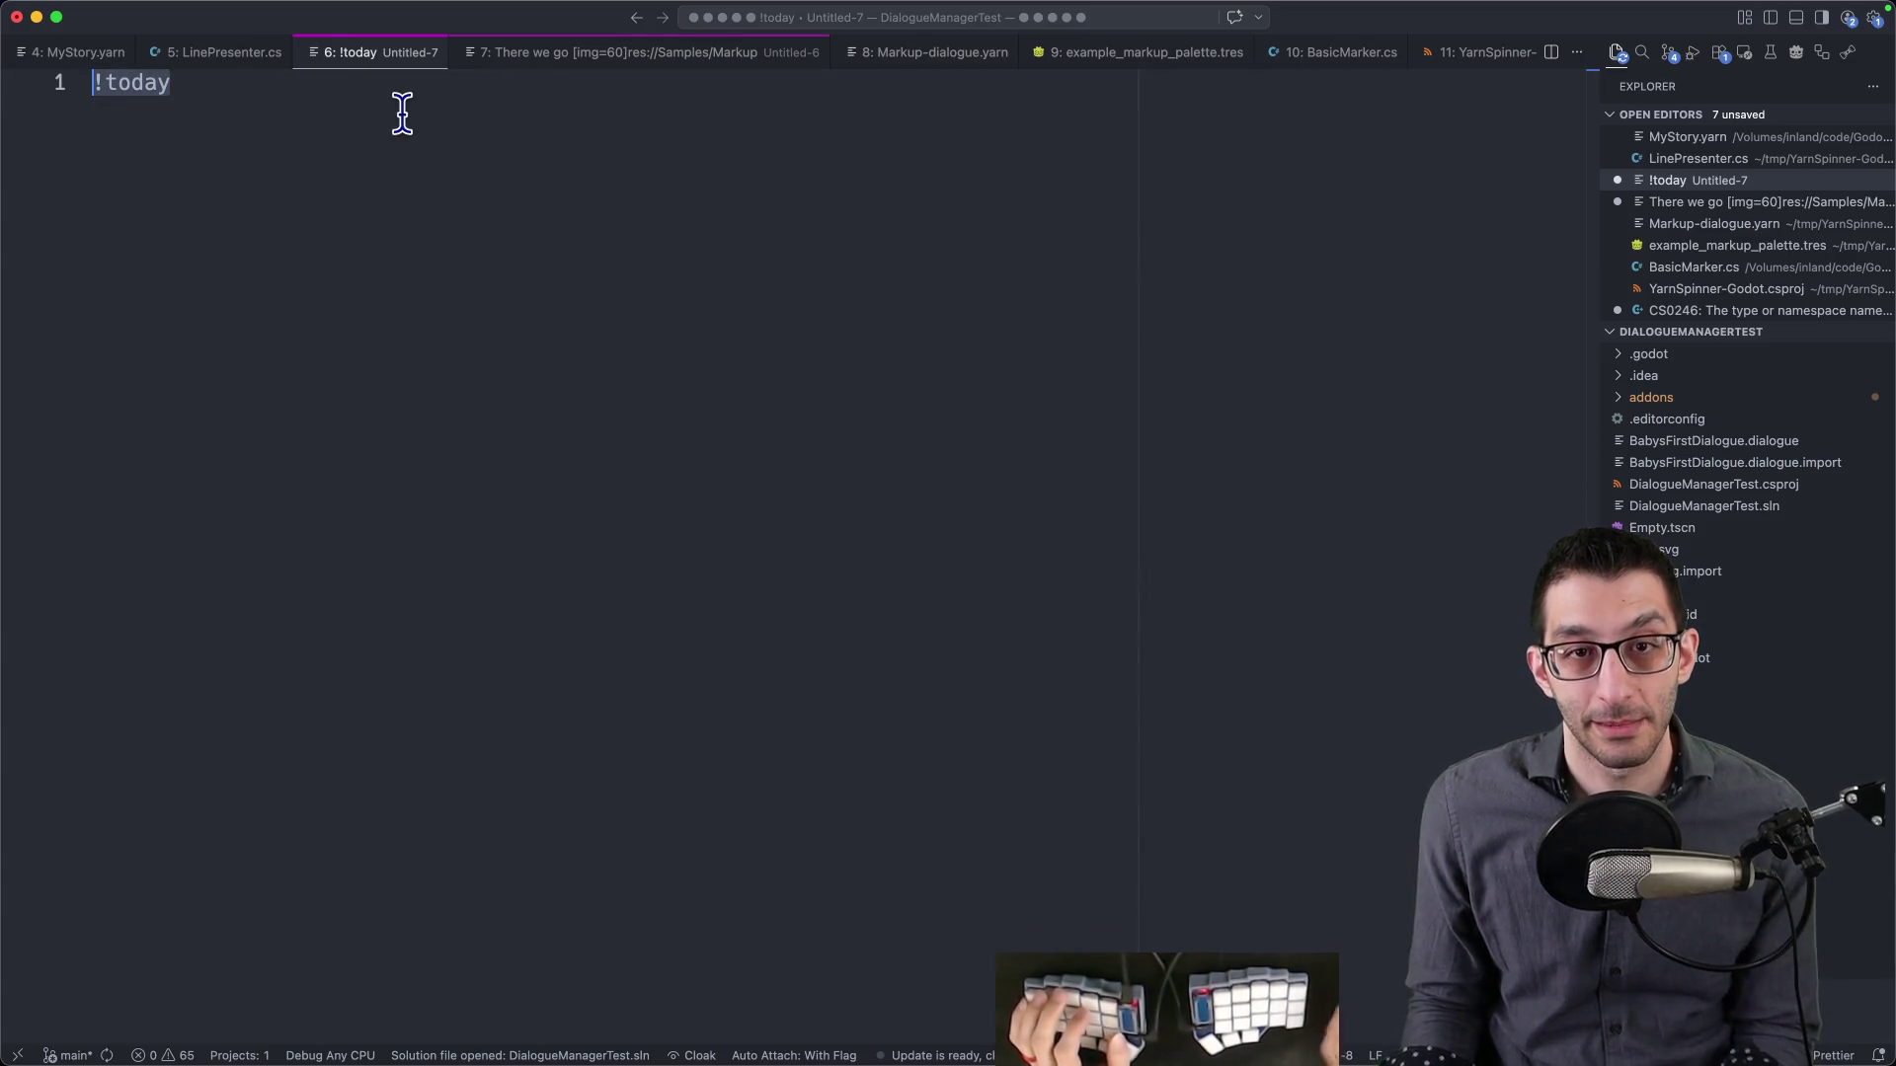
{"action": "key", "text": "super+c"}
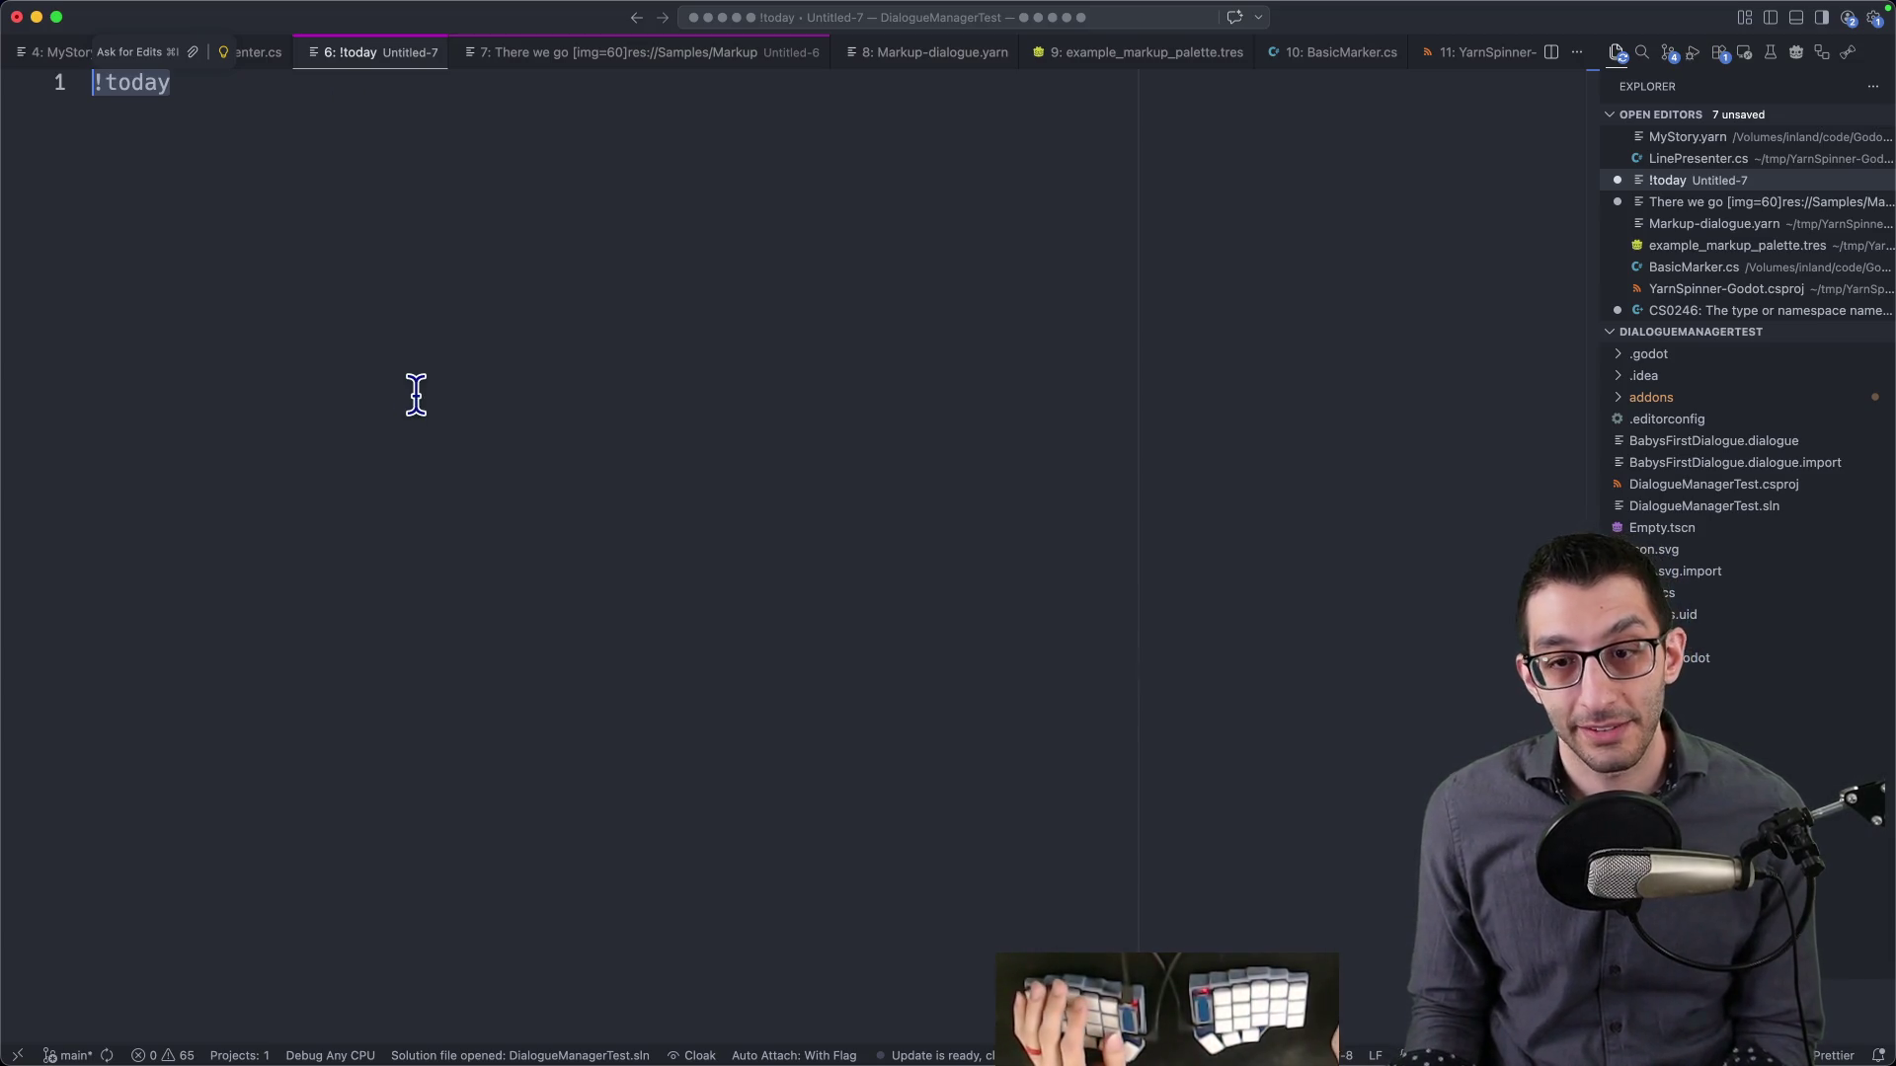
{"action": "key", "text": "super+Tab"}
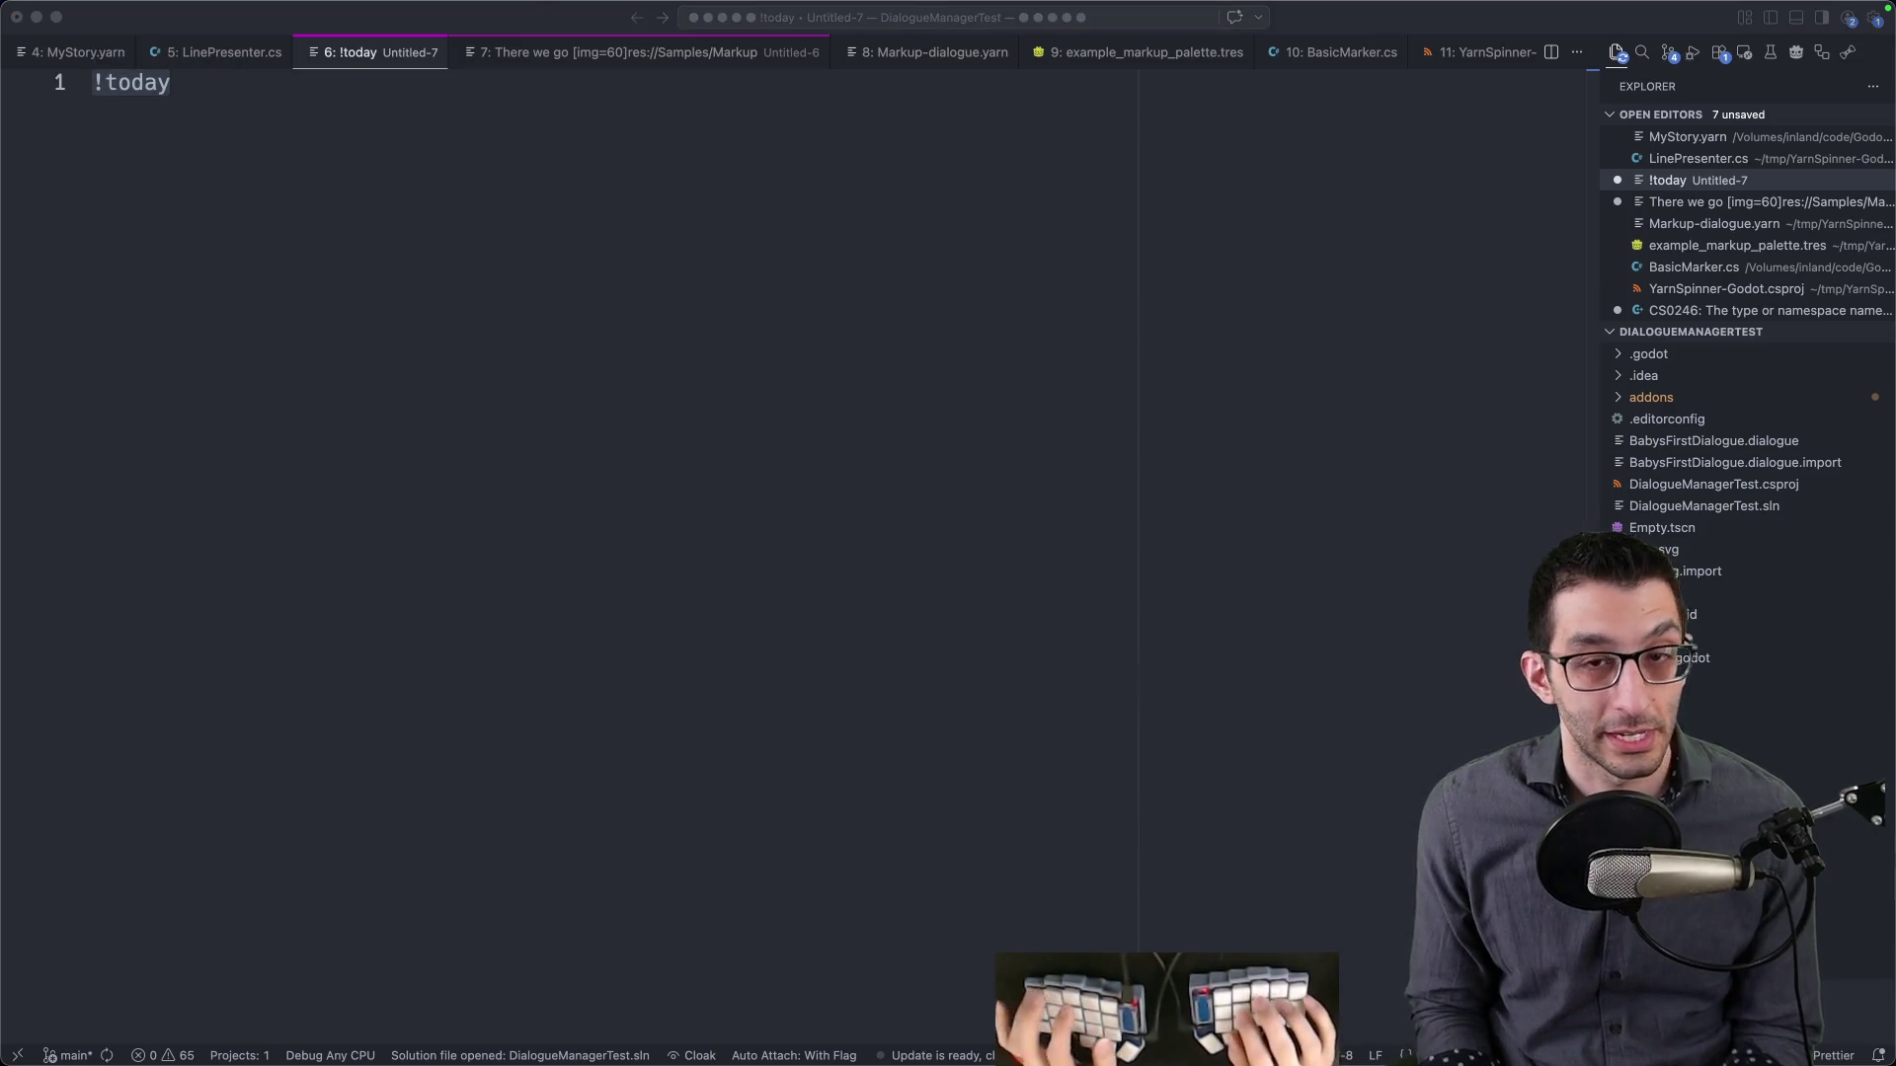
{"action": "key", "text": "super+t"}
- Load a.bot.land, the Abbott Commands page, and copy its address
{"action": "type", "text": "a.b"}
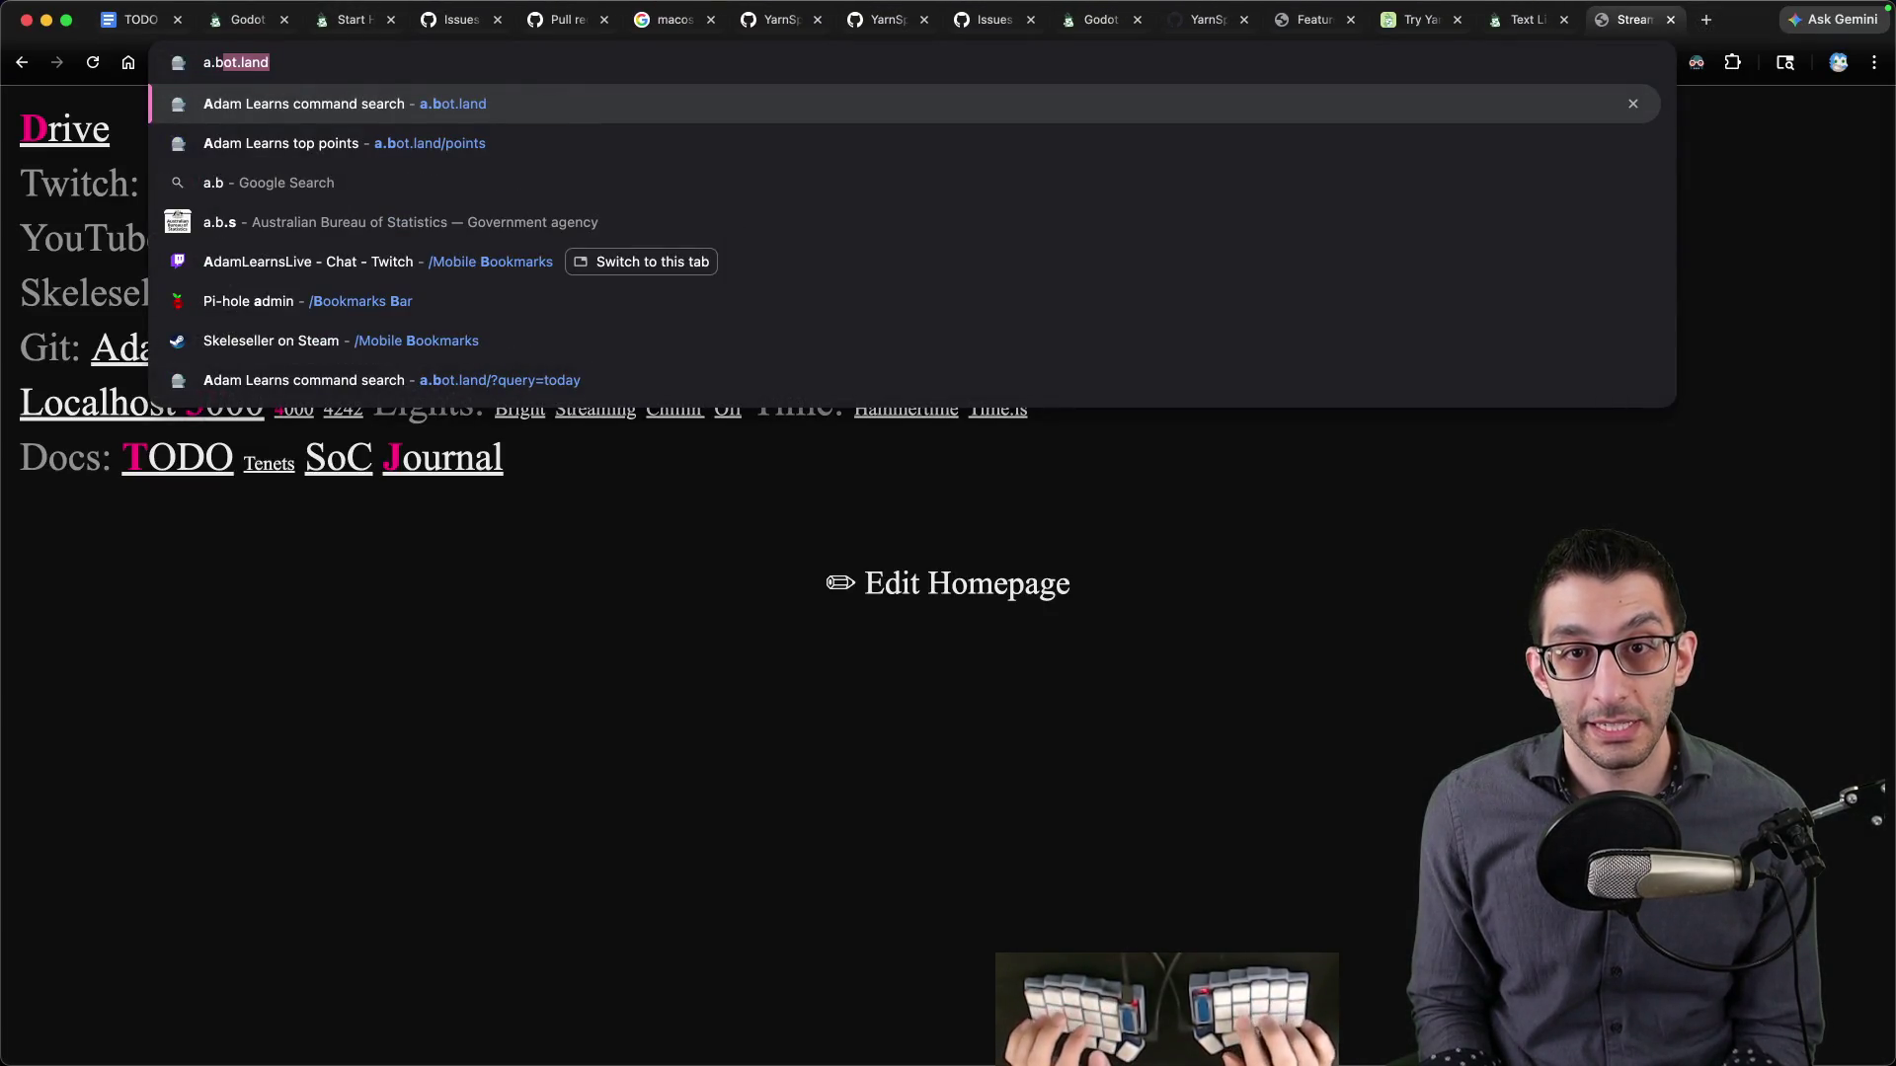
{"action": "type", "text": "ot."}
{"action": "key", "text": "Return"}
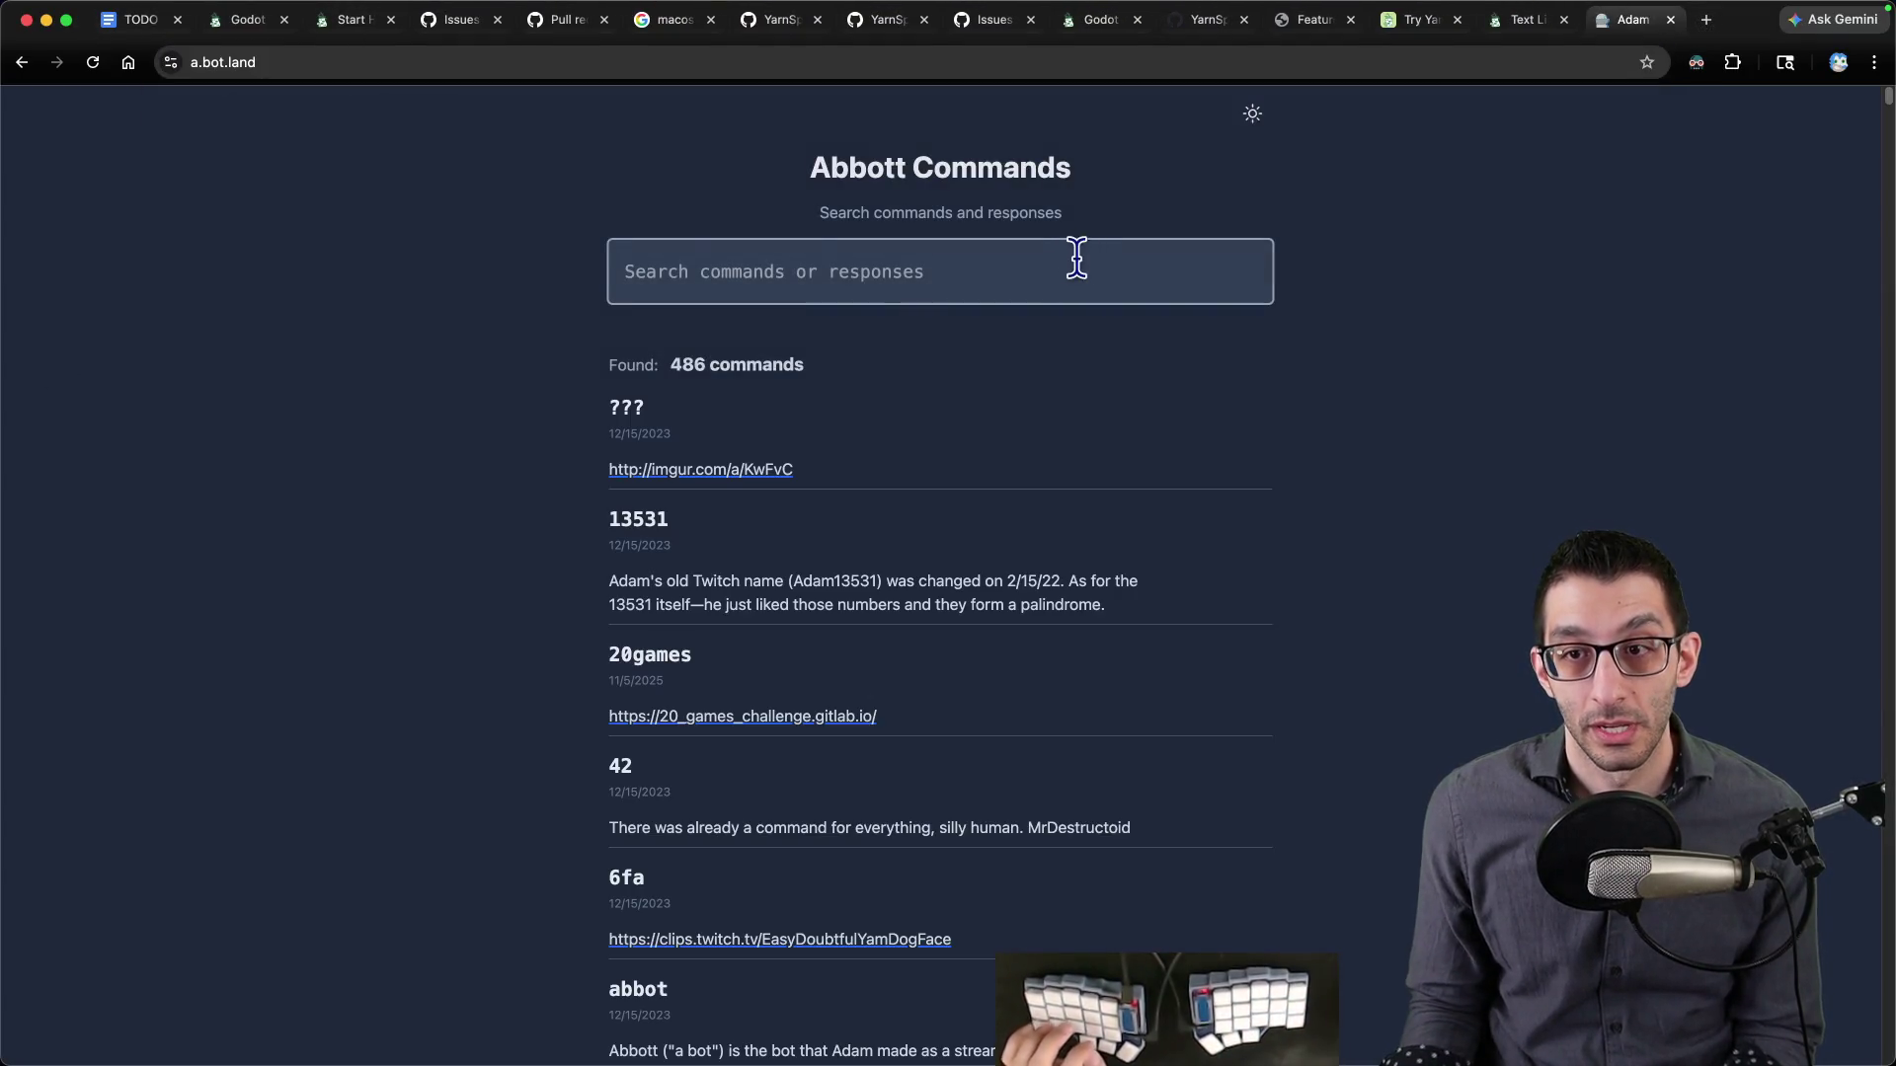
{"action": "key", "text": "super+l"}
{"action": "key", "text": "super+Tab"}
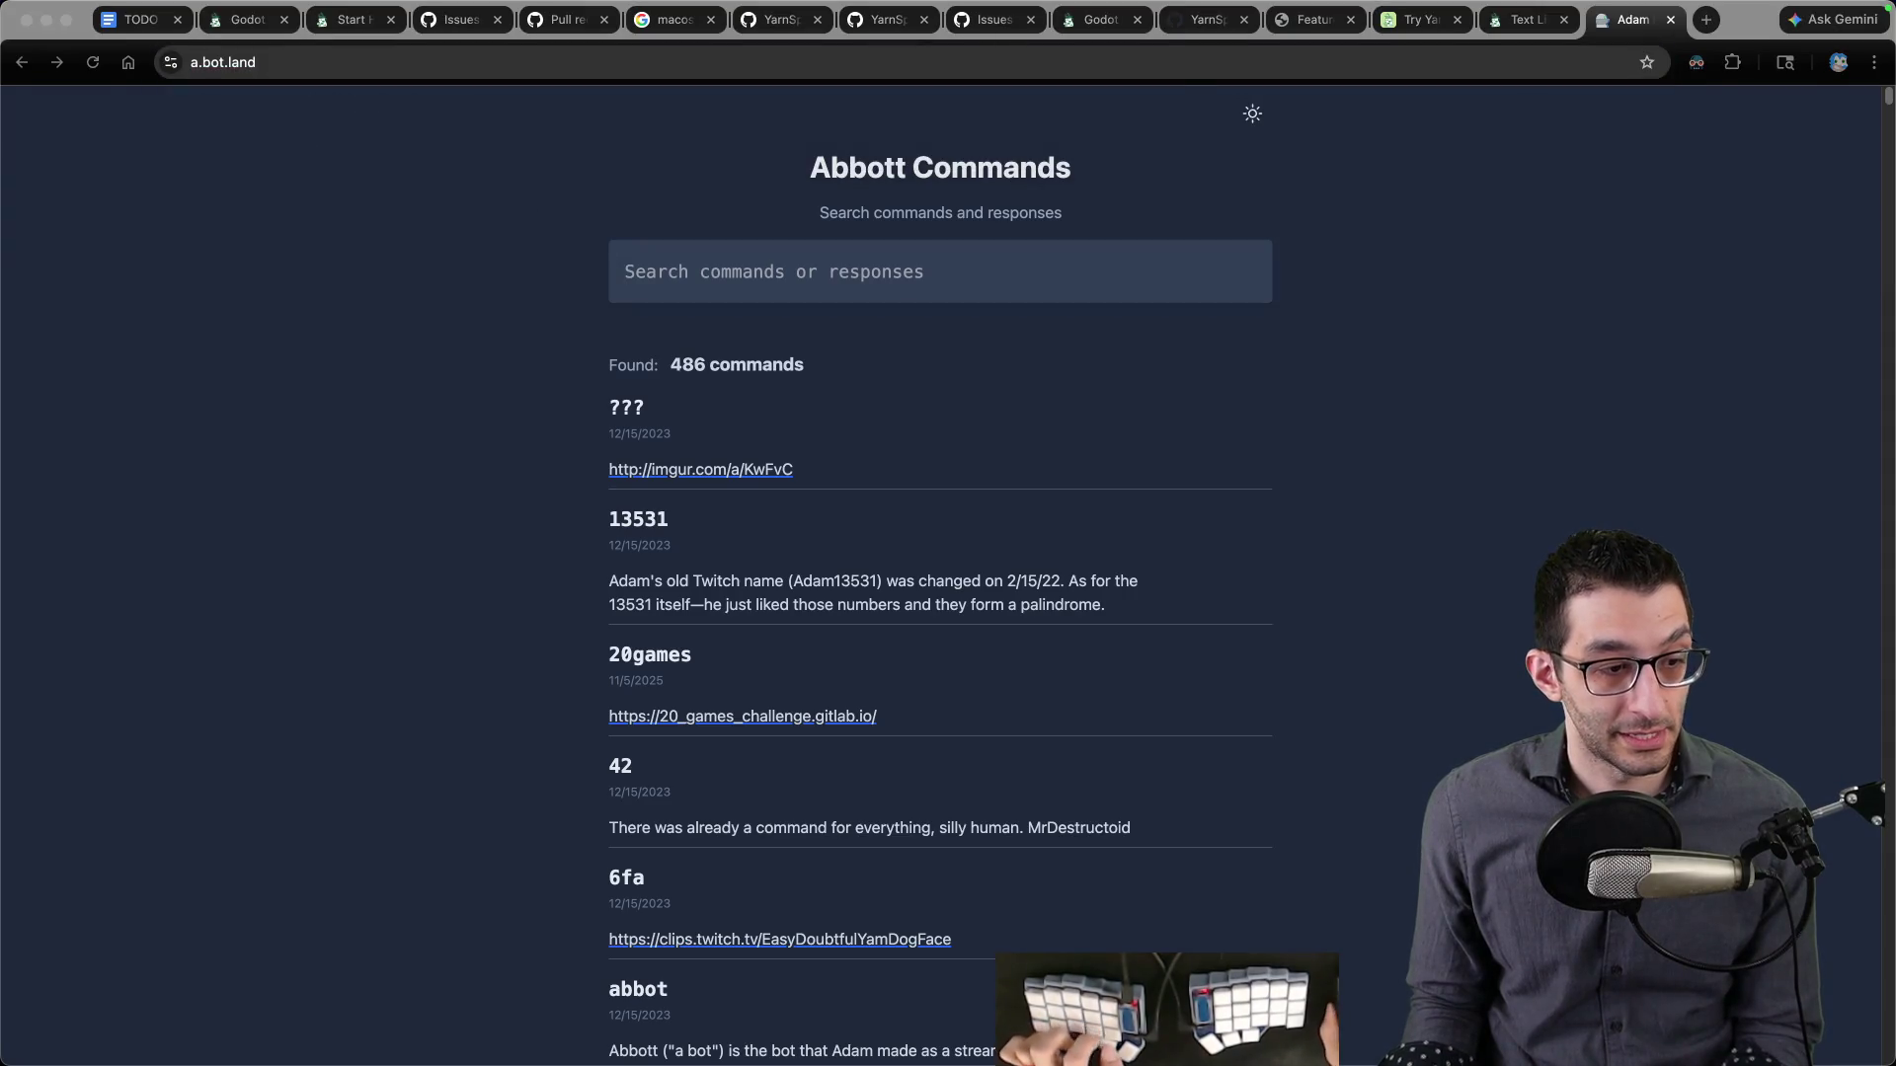
- Search the bot's commands for 'note', then 'obsidian', close the tab and return to Obsidian
{"action": "left_click", "coordinate": [918, 275]}
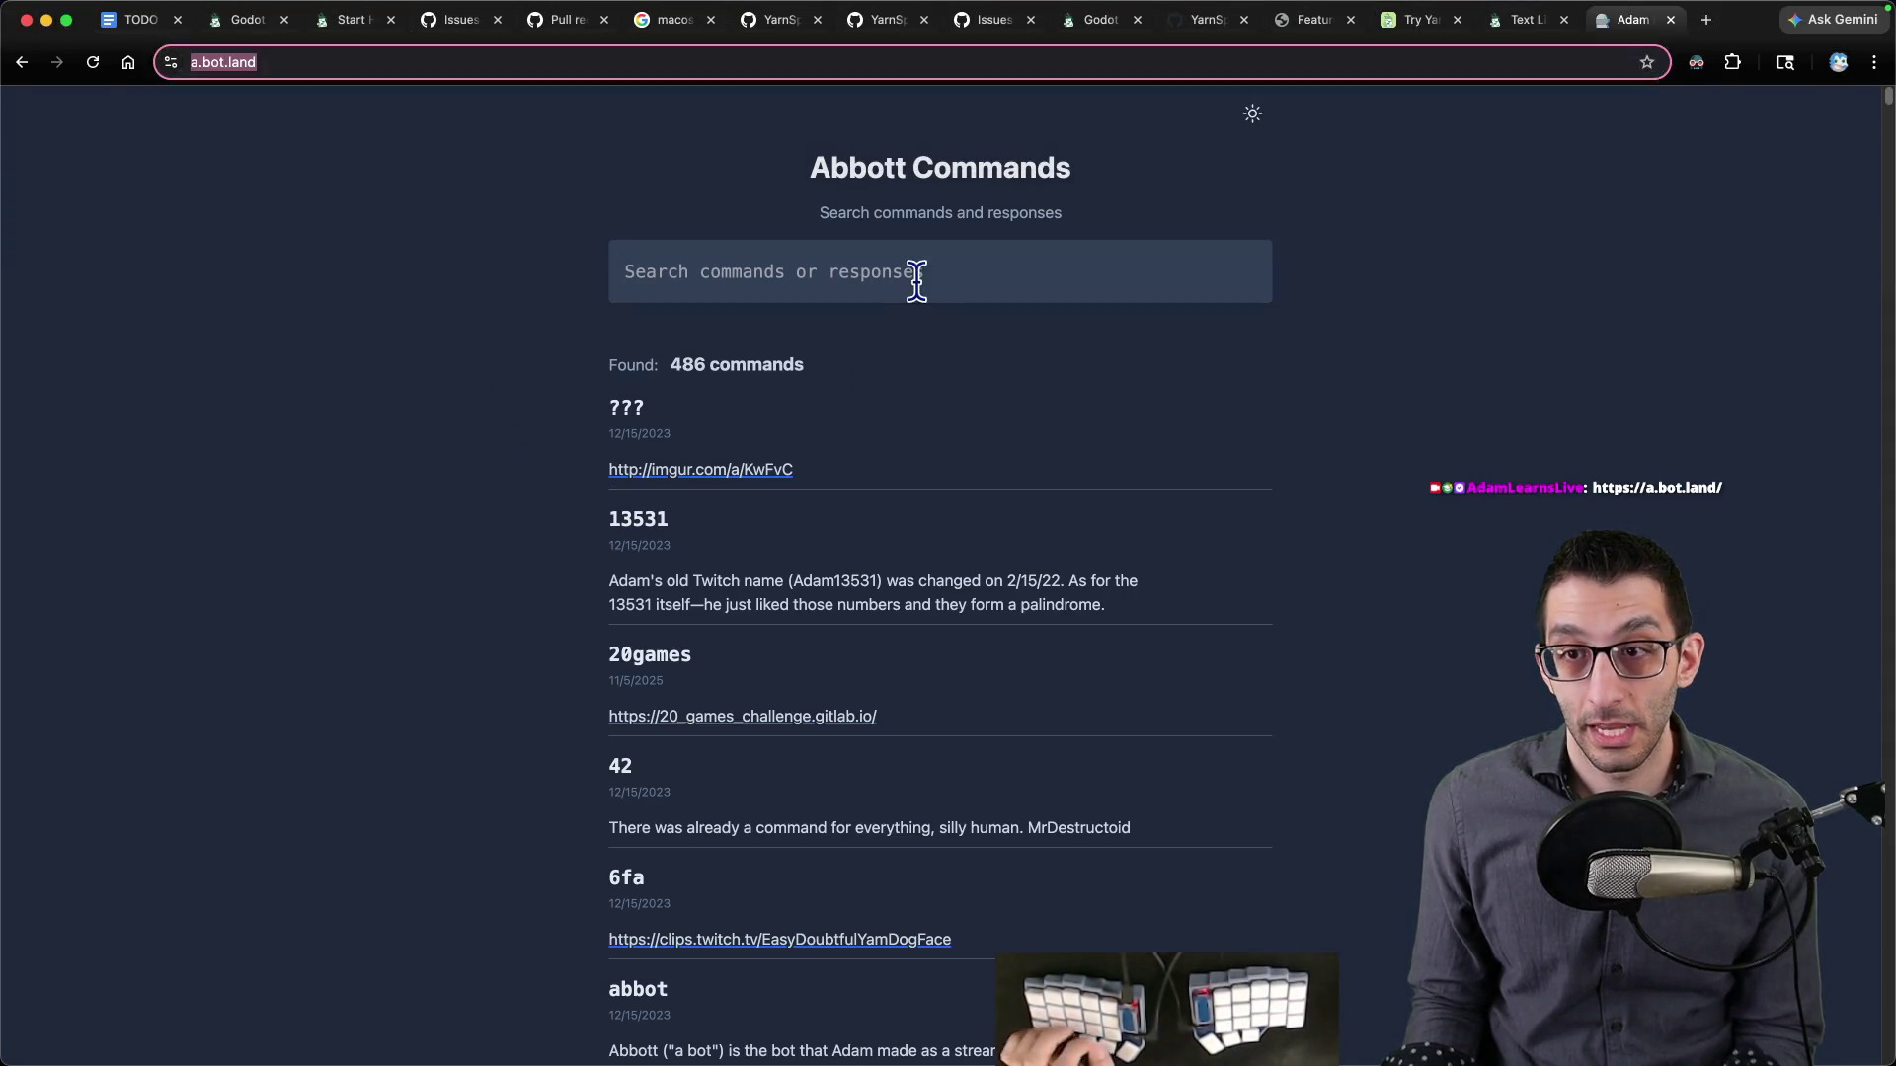
{"action": "type", "text": "note"}
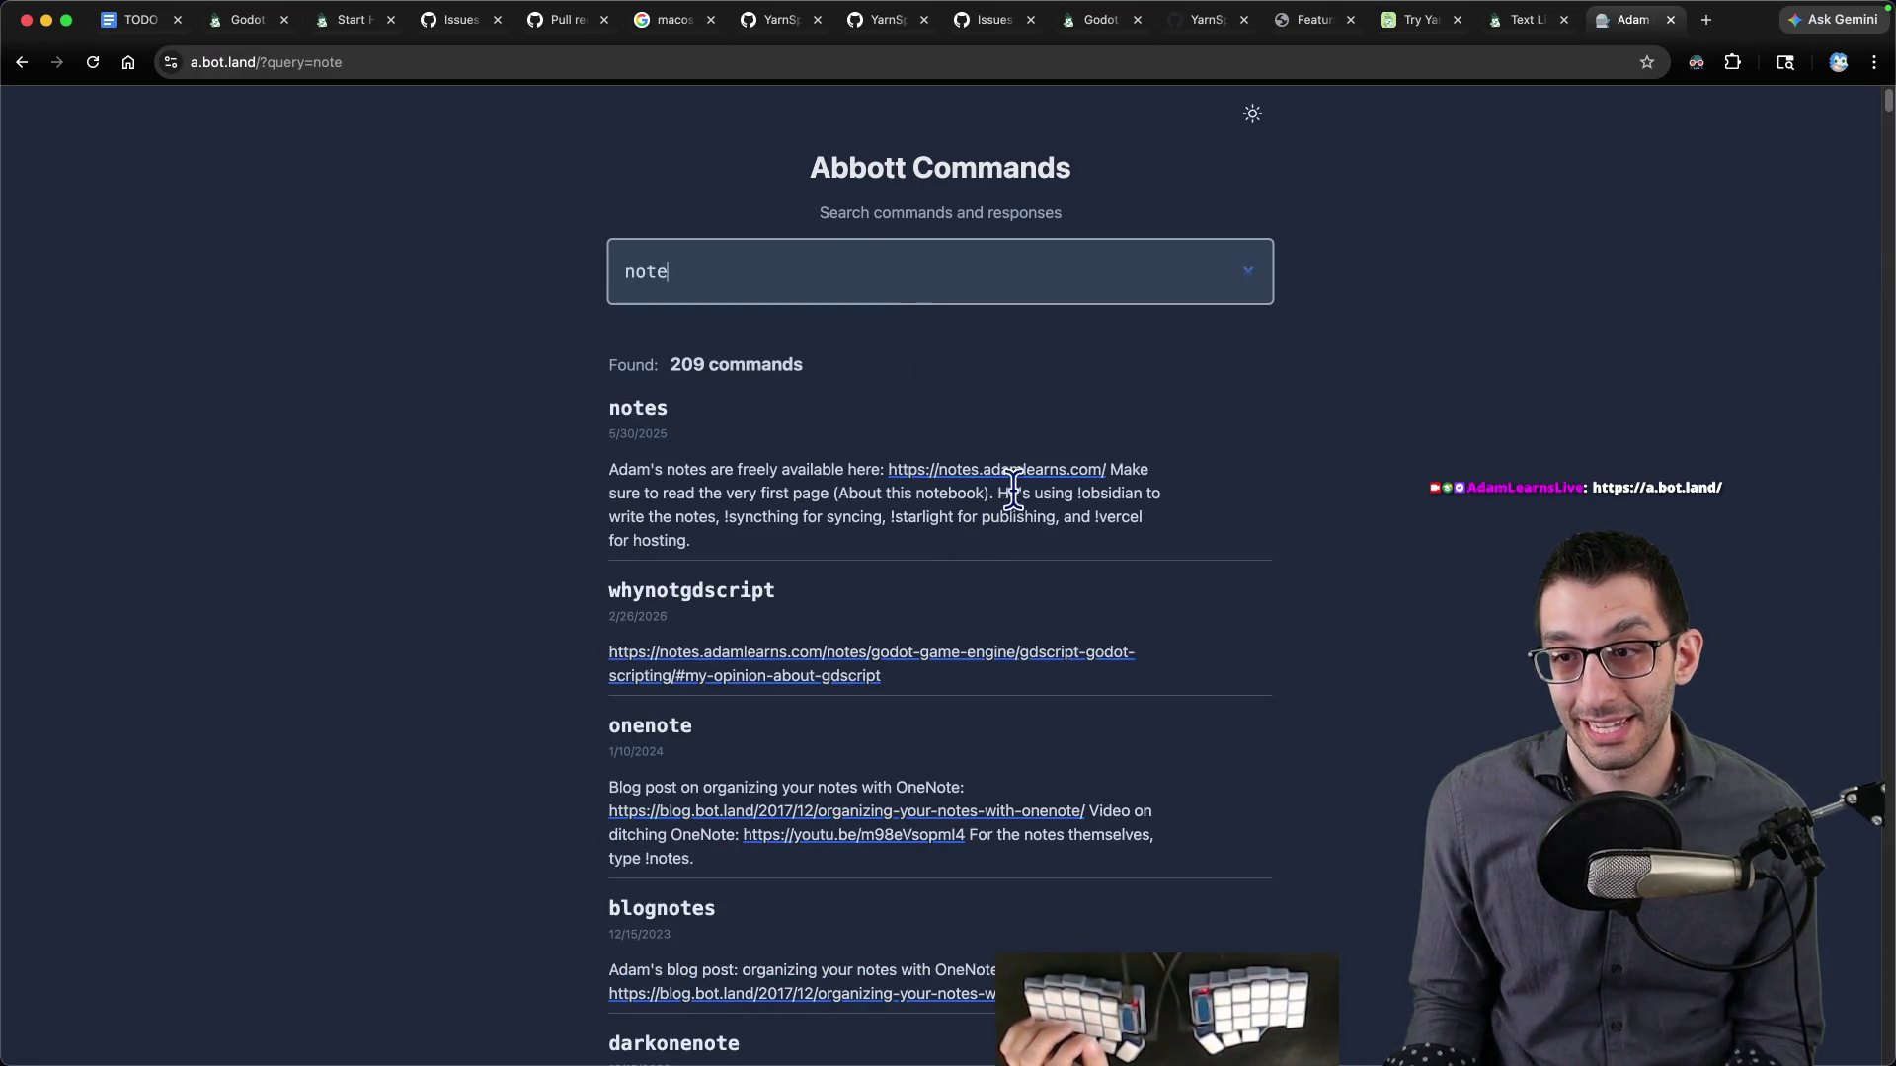
{"action": "left_click_drag", "start_coordinate": [997, 493], "coordinate": [1130, 493]}
{"action": "double_click", "coordinate": [696, 270]}
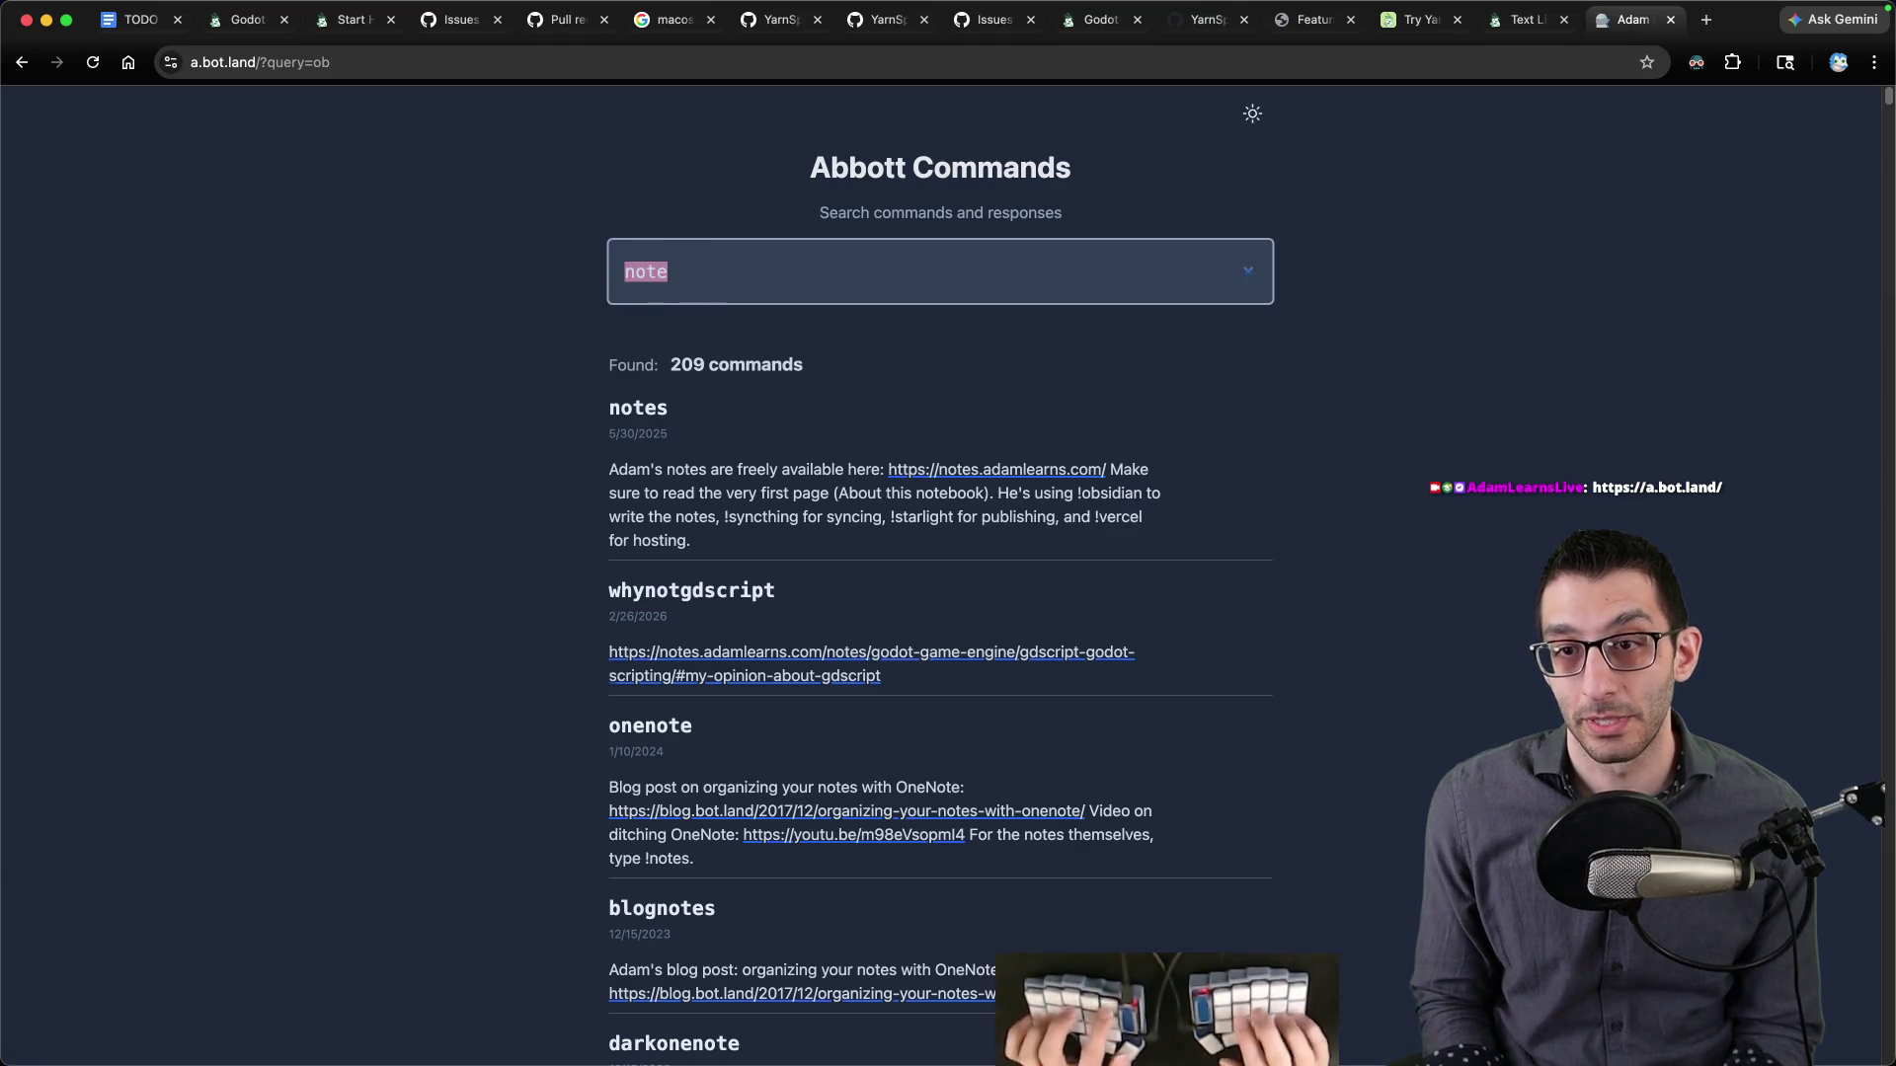
{"action": "type", "text": "obsidian"}
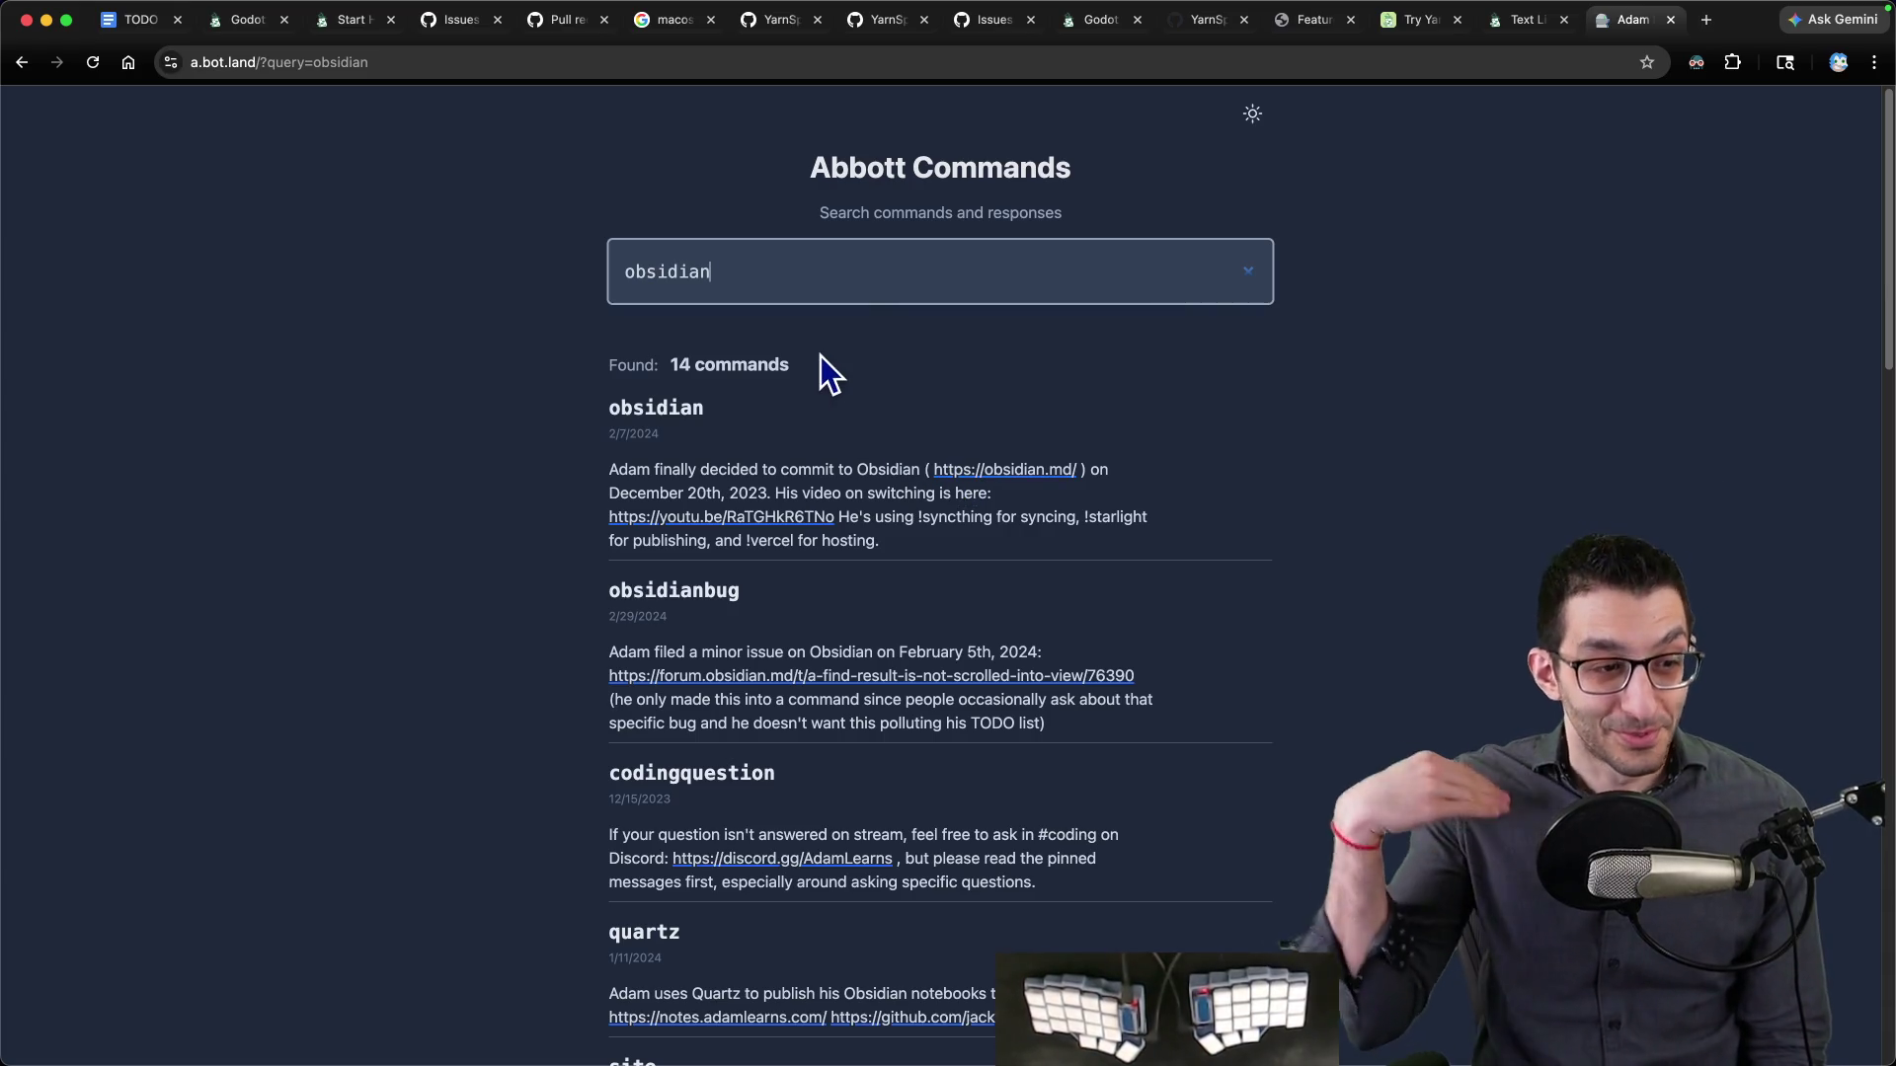
{"action": "key", "text": "super+w"}
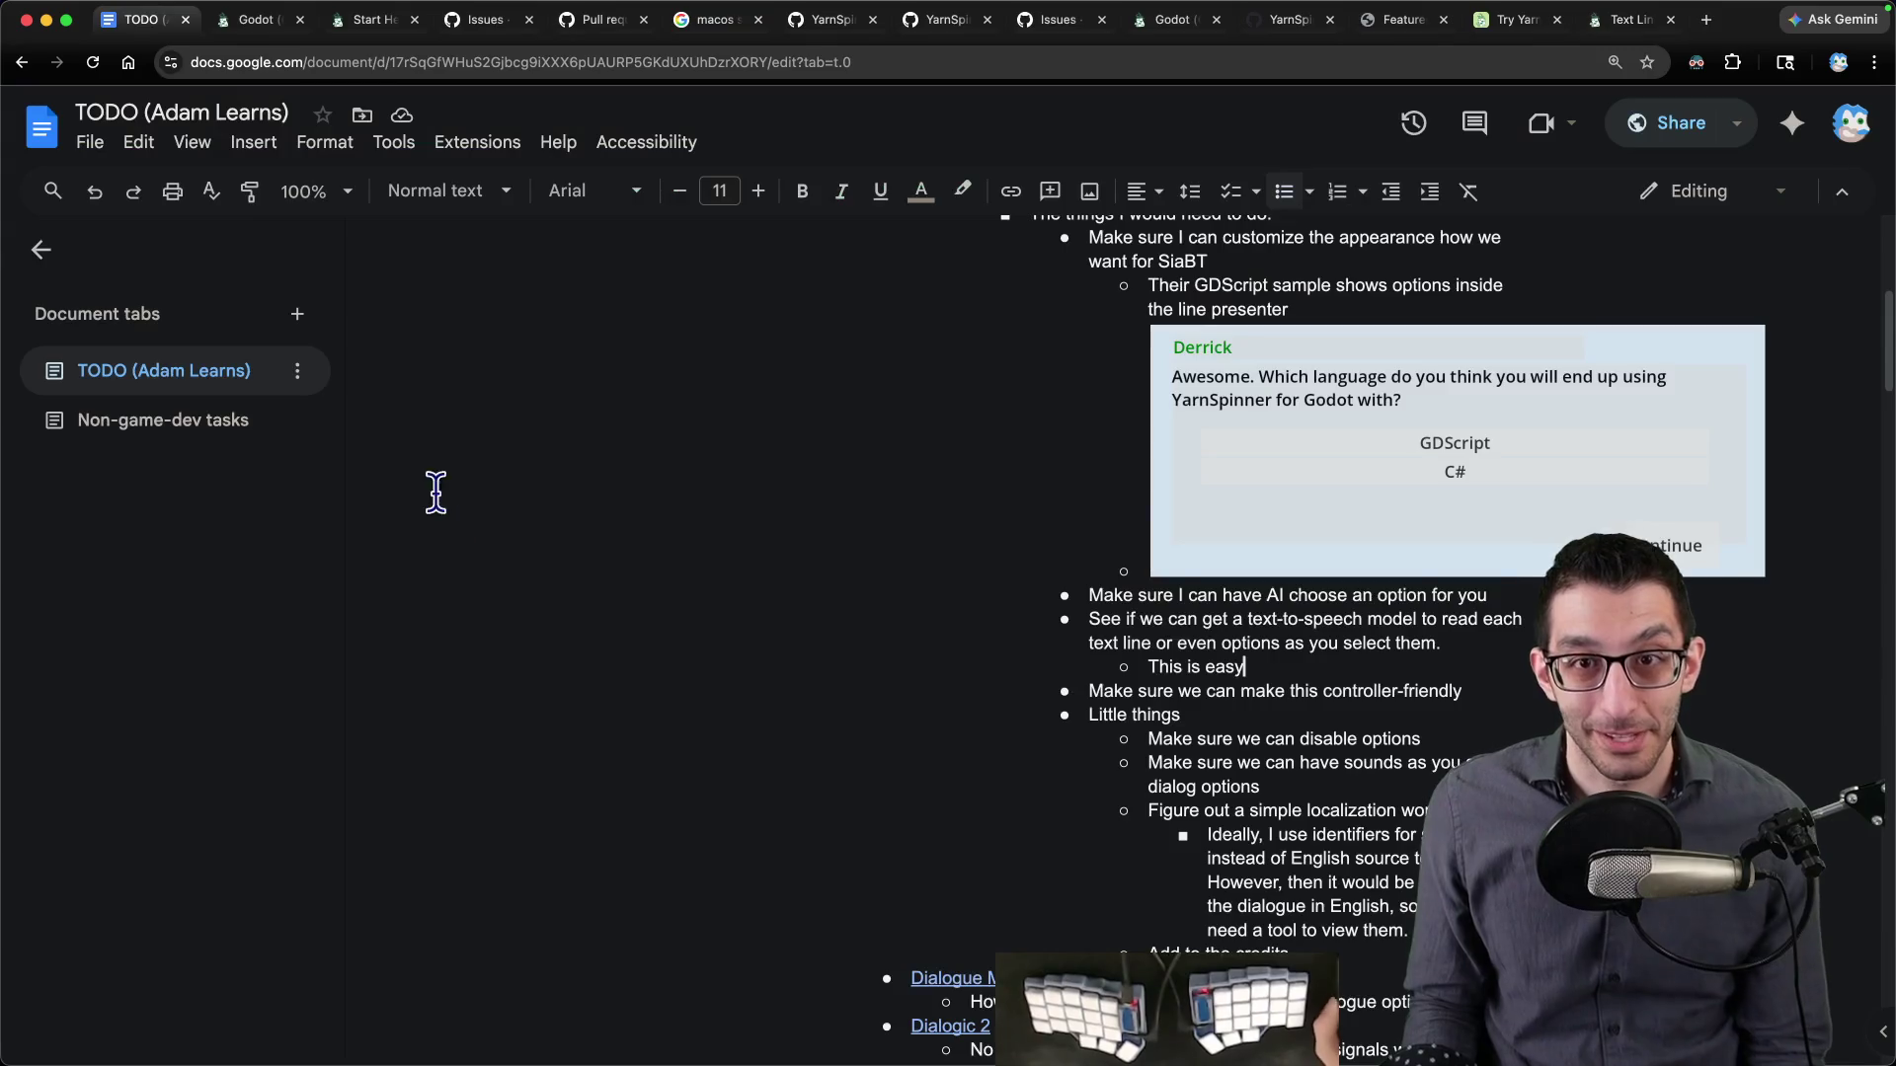
{"action": "left_click", "coordinate": [590, 1012]}
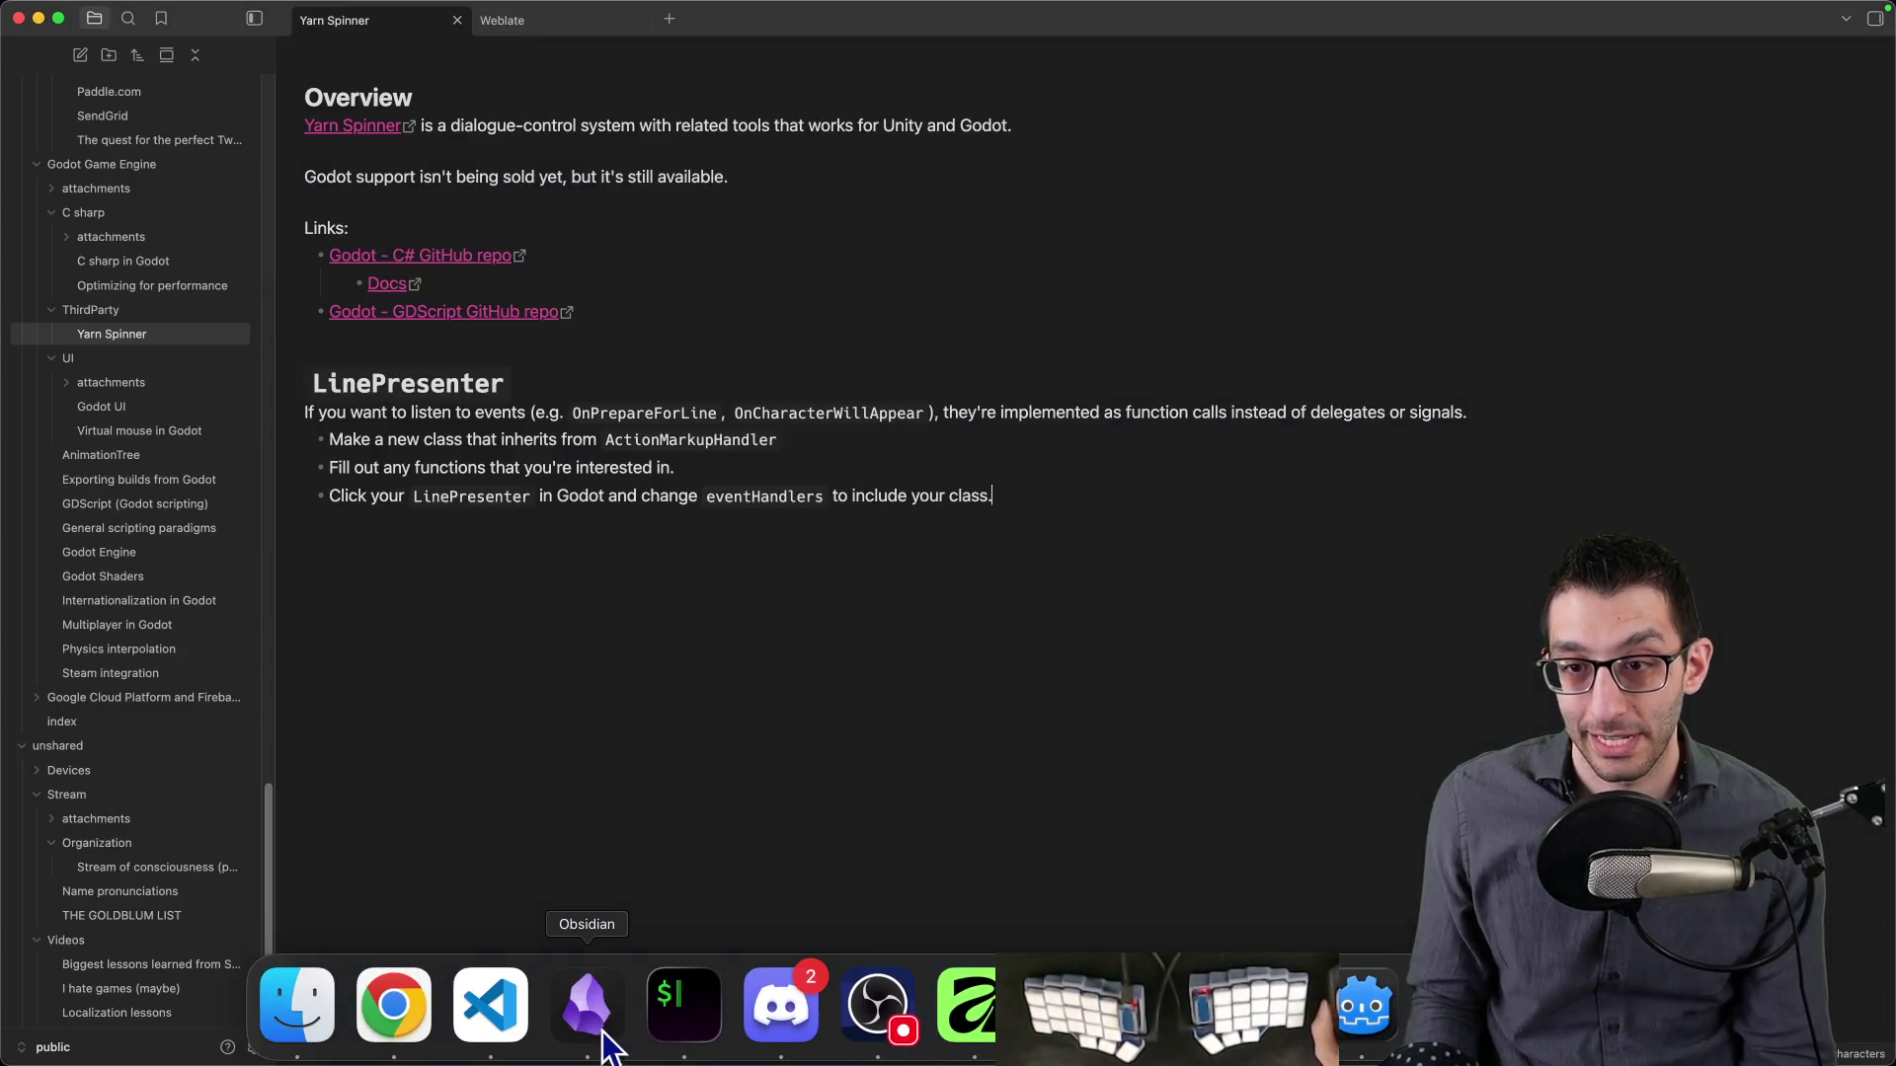
- Select the OptionsPresenter node in Godot's scene tree to check its properties
{"action": "left_click", "coordinate": [1366, 1009]}
{"action": "scroll", "coordinate": [1471, 536], "scroll_direction": "up", "scroll_amount": 1}
{"action": "scroll", "coordinate": [1472, 541], "scroll_direction": "up", "scroll_amount": 2}
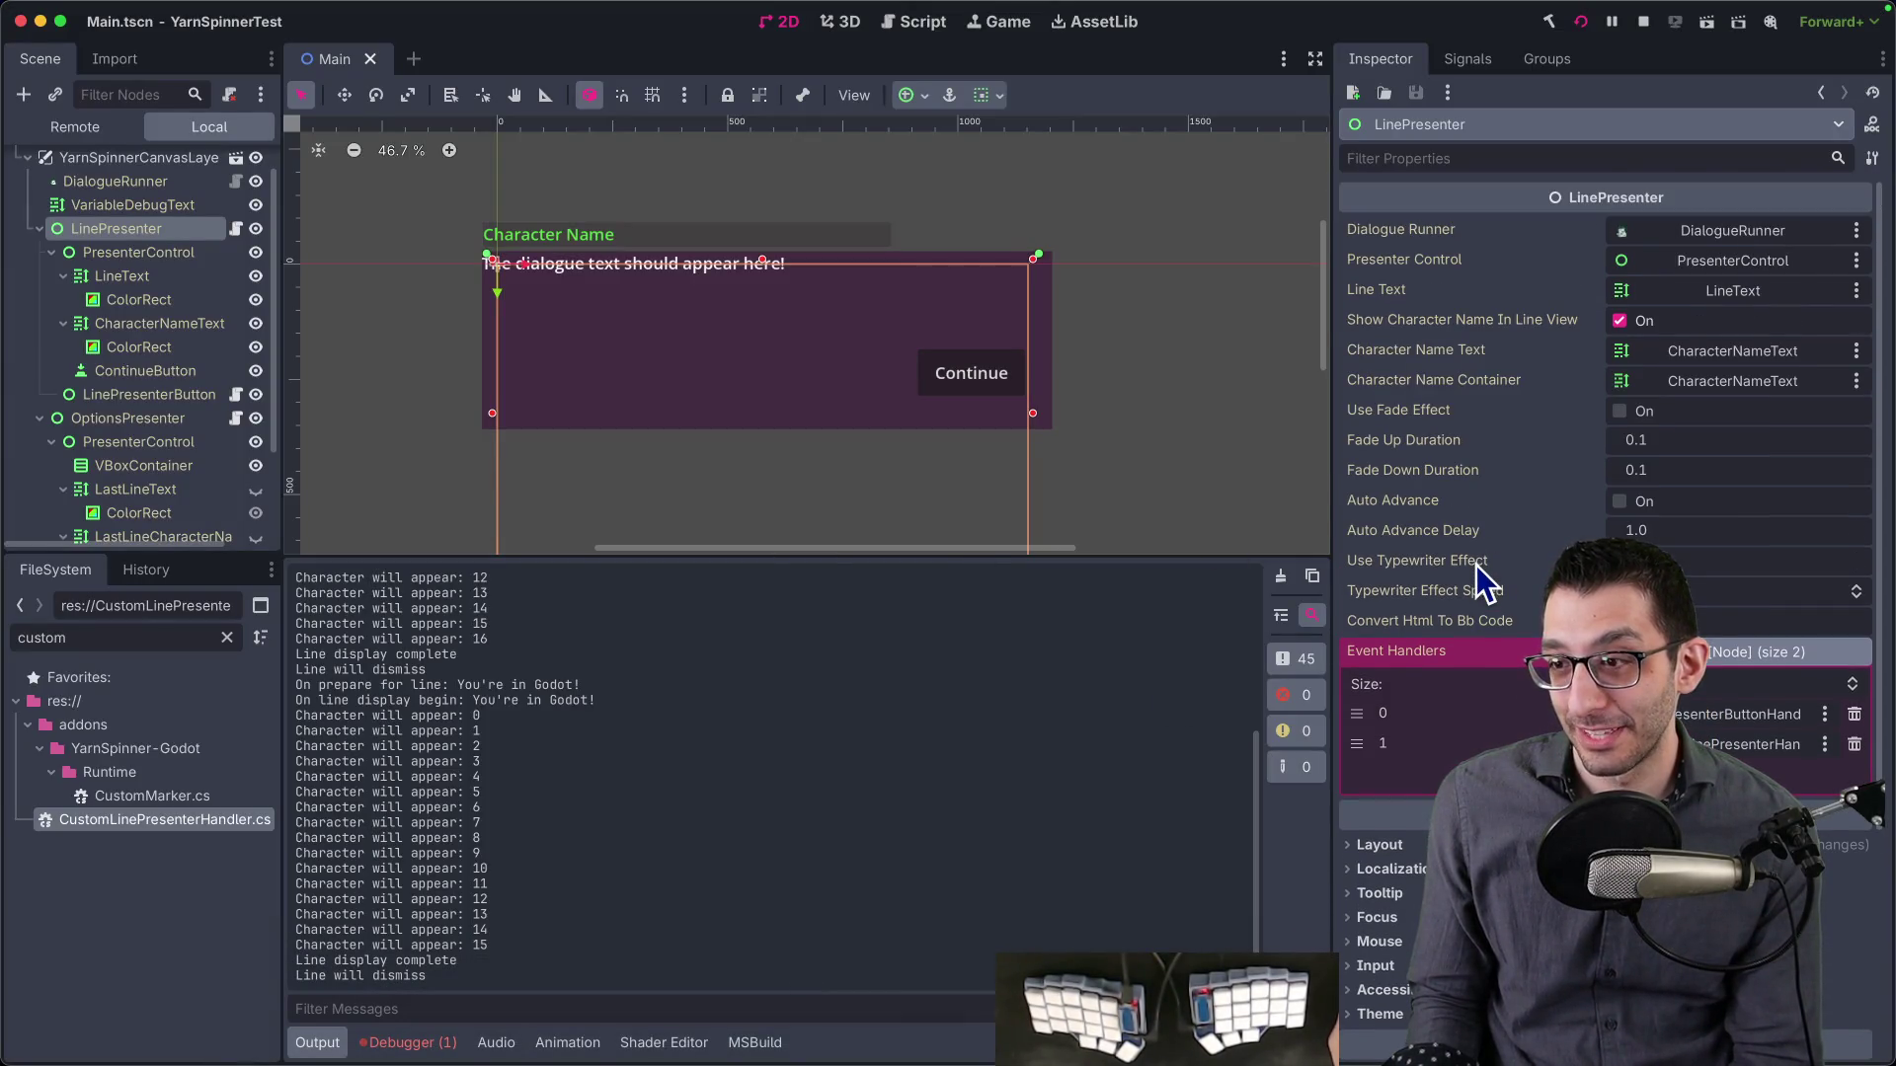
{"action": "left_click", "coordinate": [128, 418]}
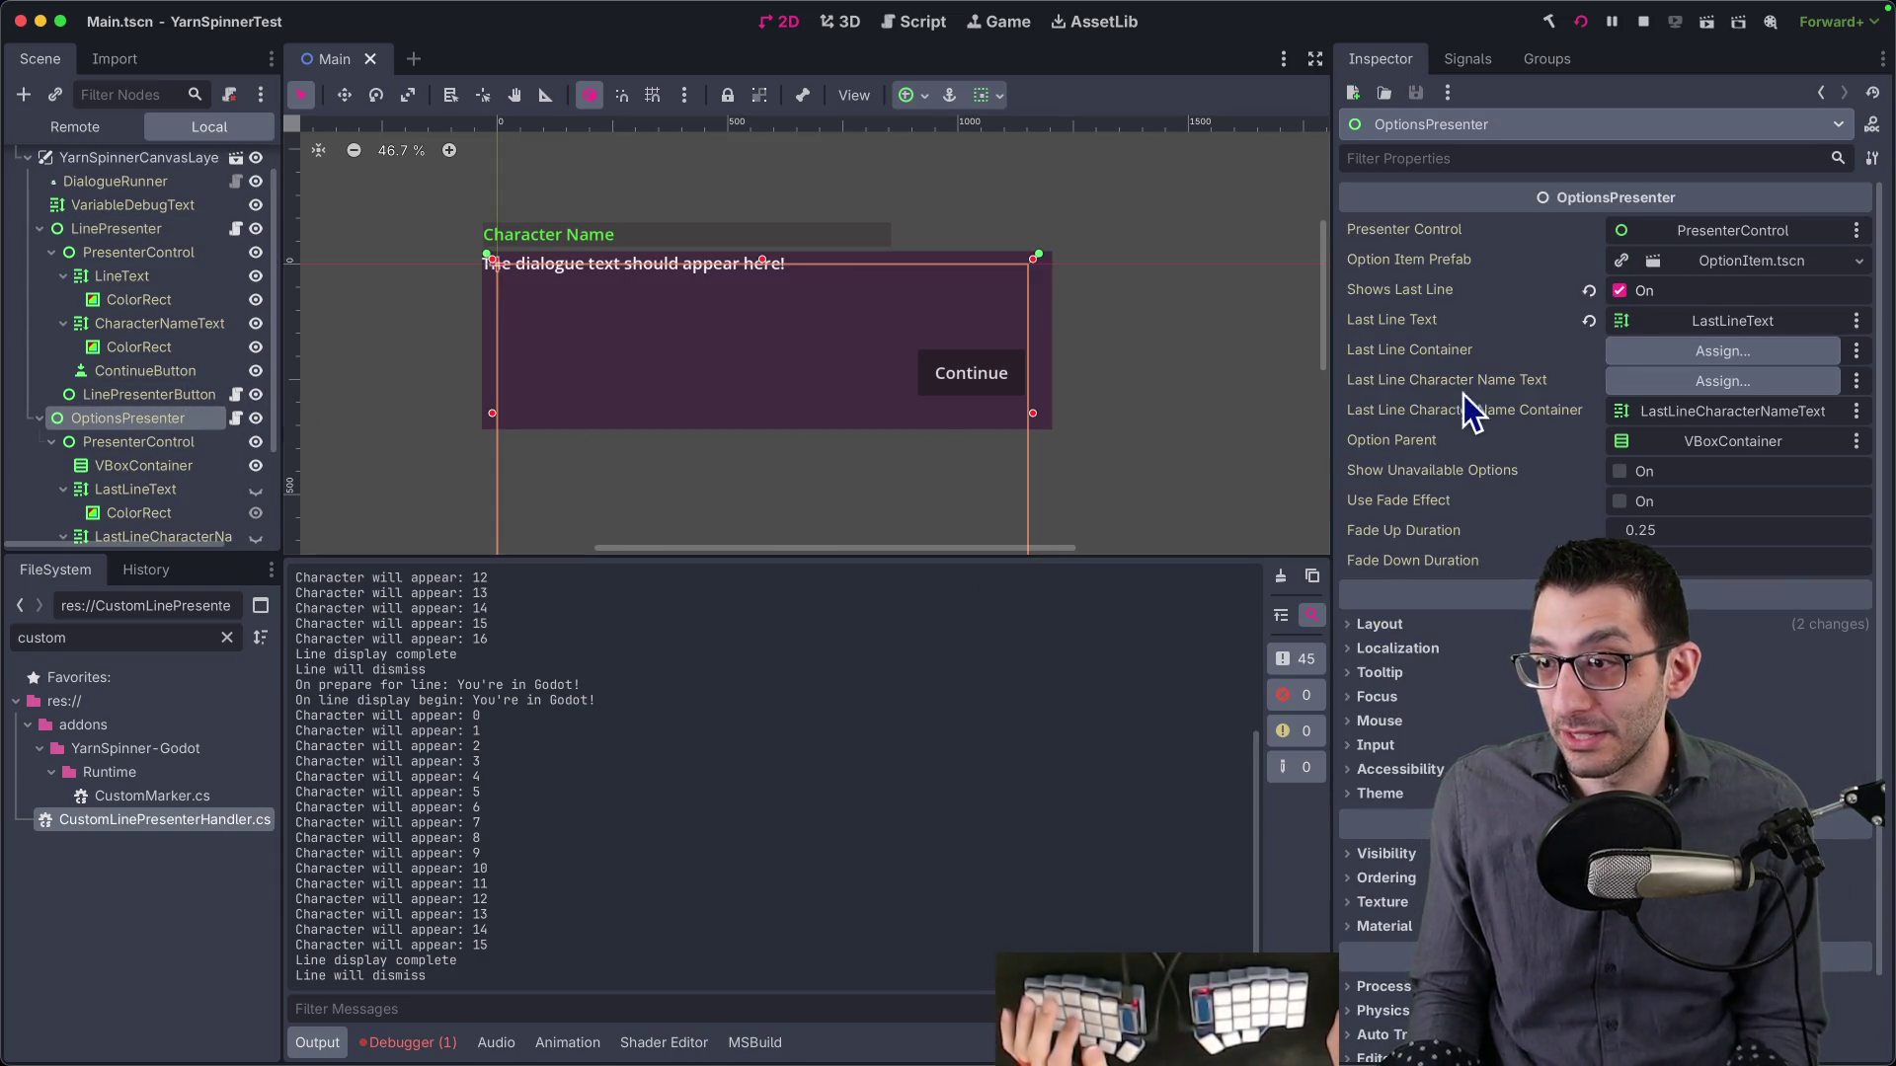
- Review OptionsPresenter.cs in Rider: exported fields, lastLineCharacterNameContainer usages, _Ready and OnDialogueStartedAsync
{"action": "key", "text": "ctrl+Right"}
{"action": "key", "text": "ctrl+Right"}
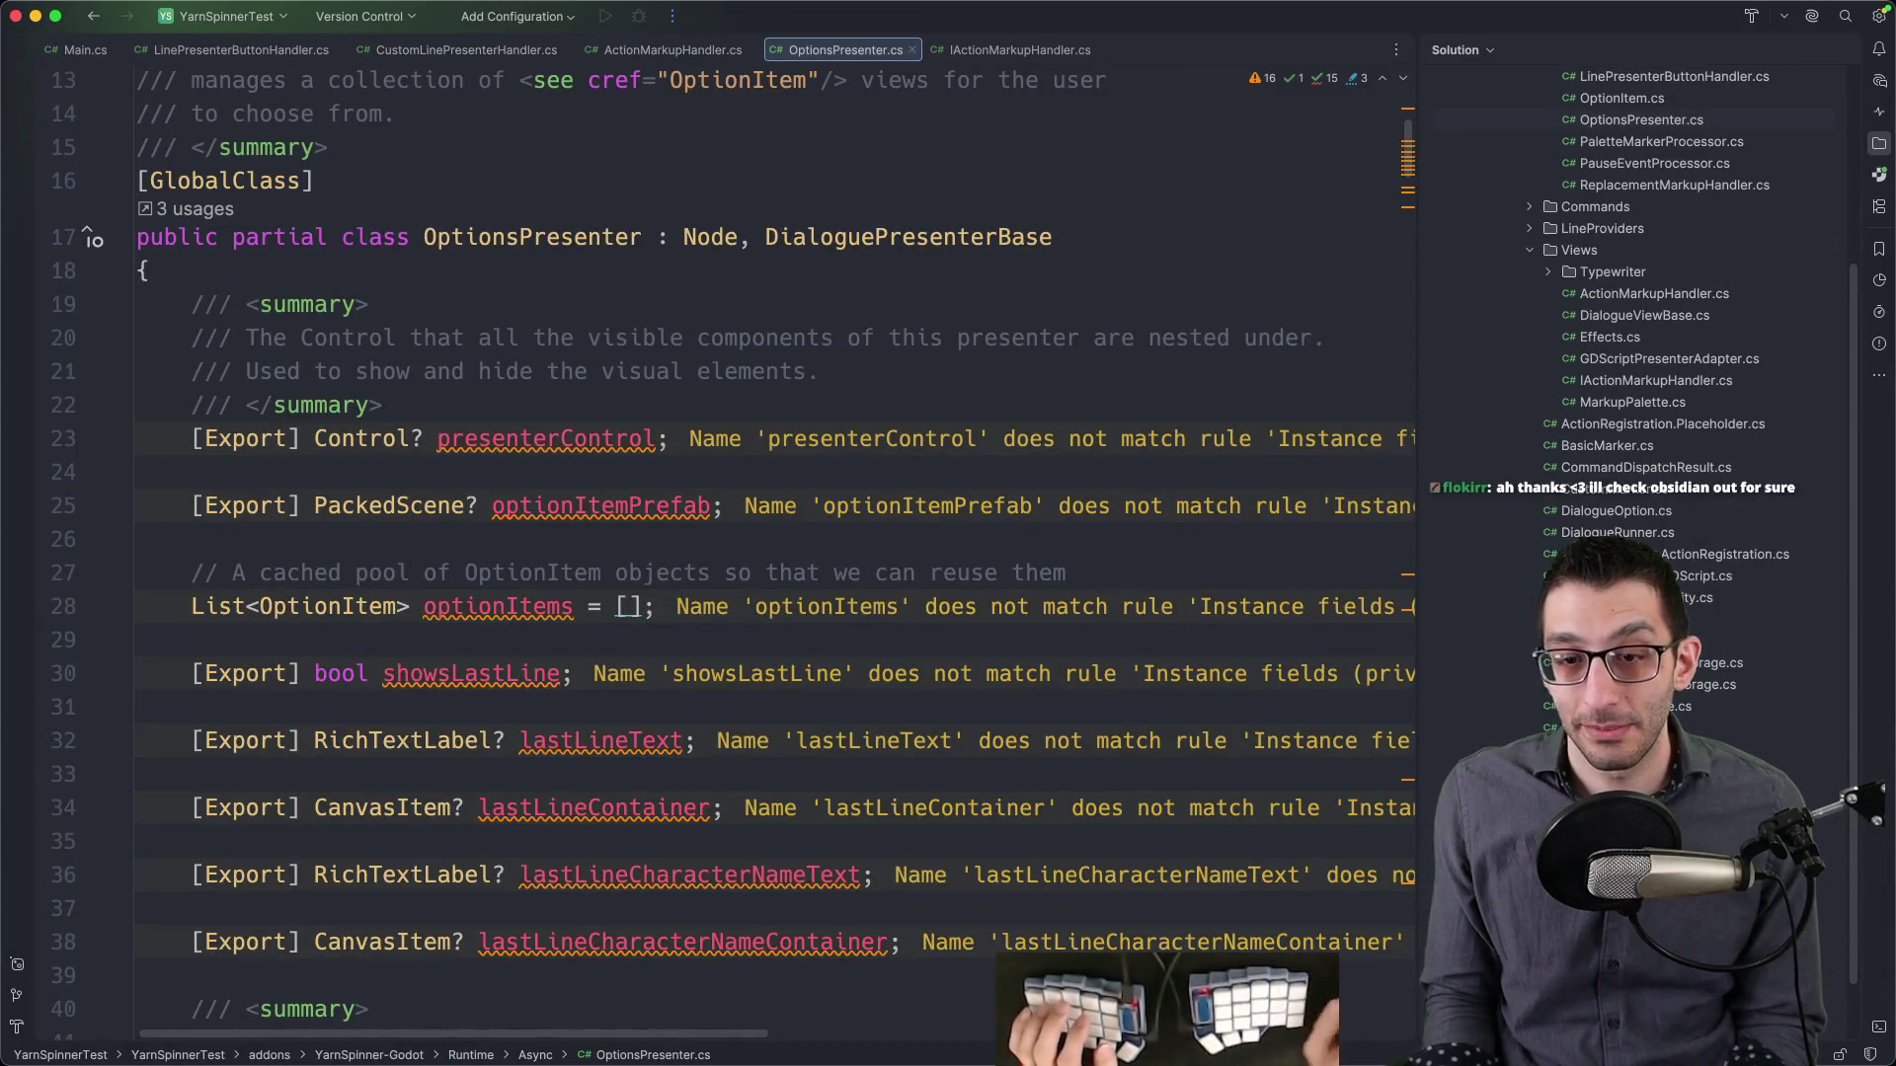
{"action": "scroll", "coordinate": [566, 462], "scroll_direction": "down", "scroll_amount": 5}
{"action": "scroll", "coordinate": [568, 469], "scroll_direction": "down", "scroll_amount": 3}
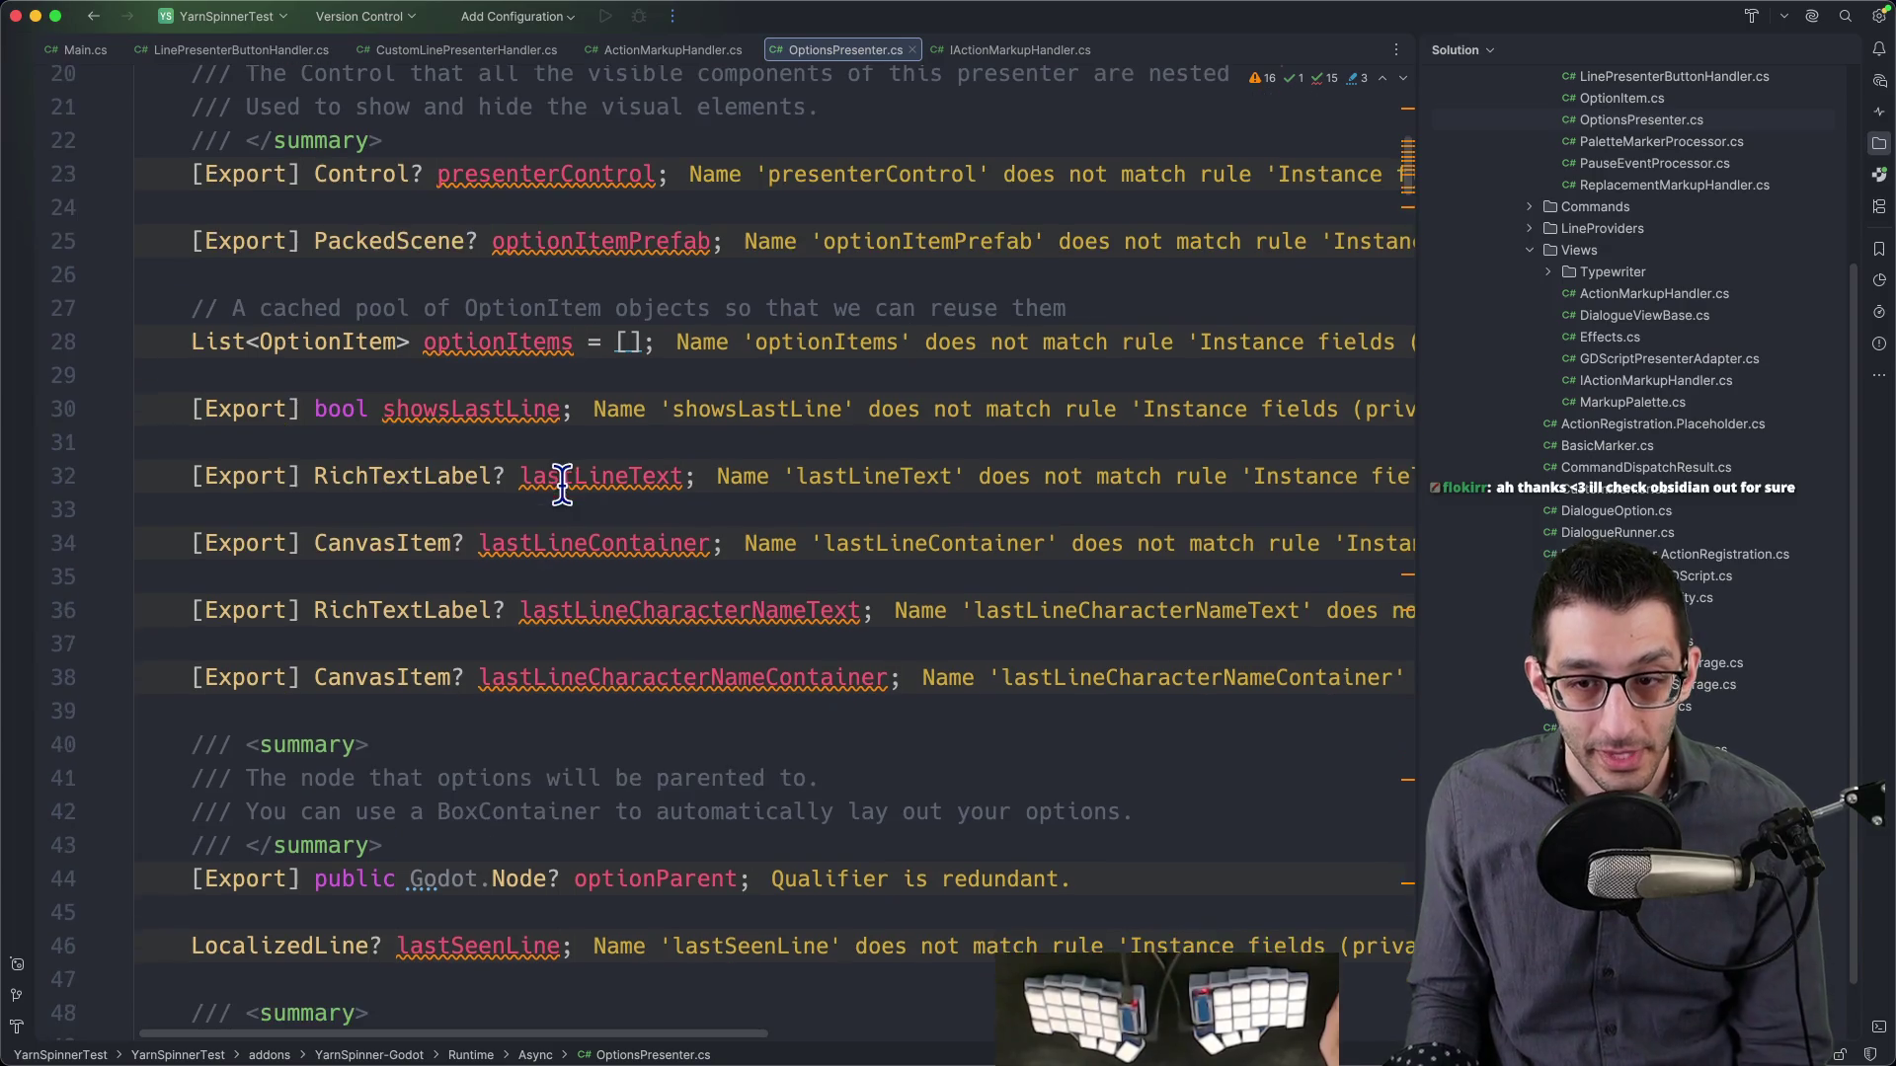
{"action": "scroll", "coordinate": [570, 477], "scroll_direction": "down", "scroll_amount": 6}
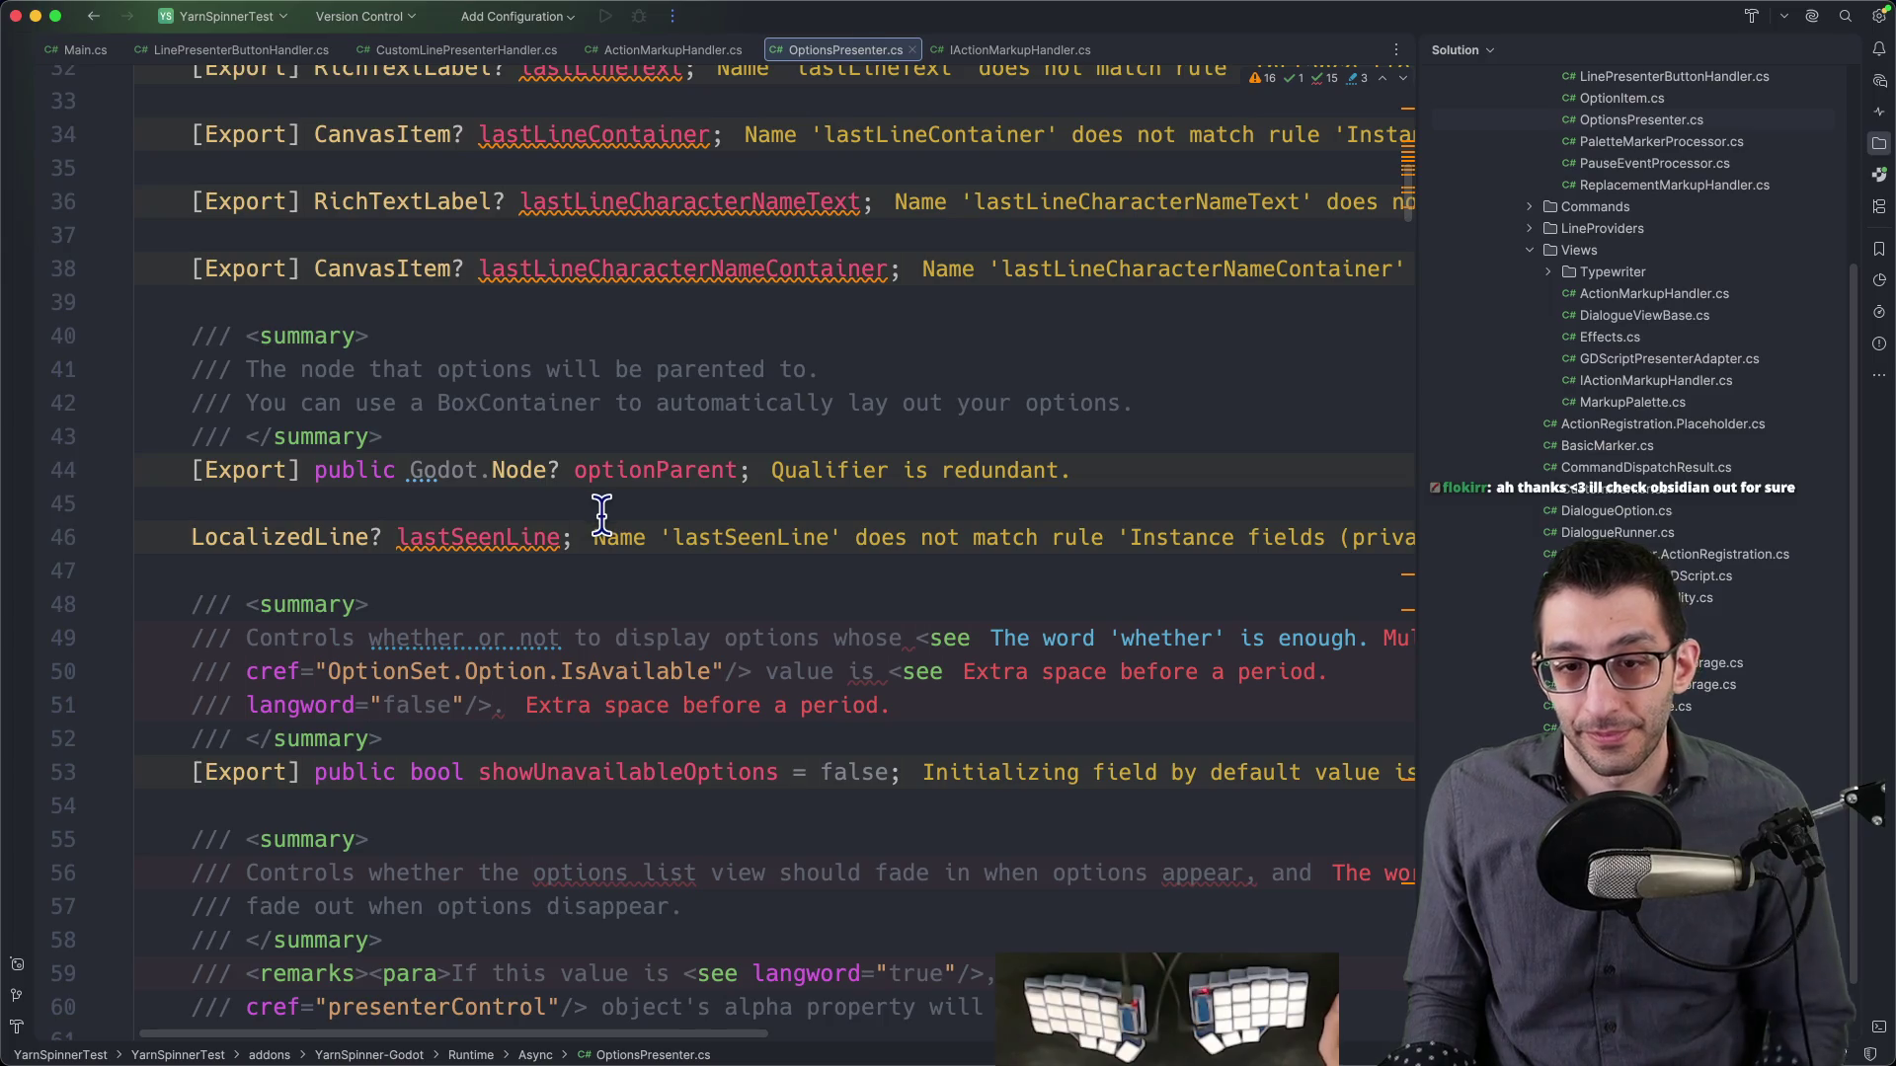
{"action": "scroll", "coordinate": [598, 509], "scroll_direction": "down", "scroll_amount": 12}
{"action": "scroll", "coordinate": [633, 507], "scroll_direction": "down", "scroll_amount": 20}
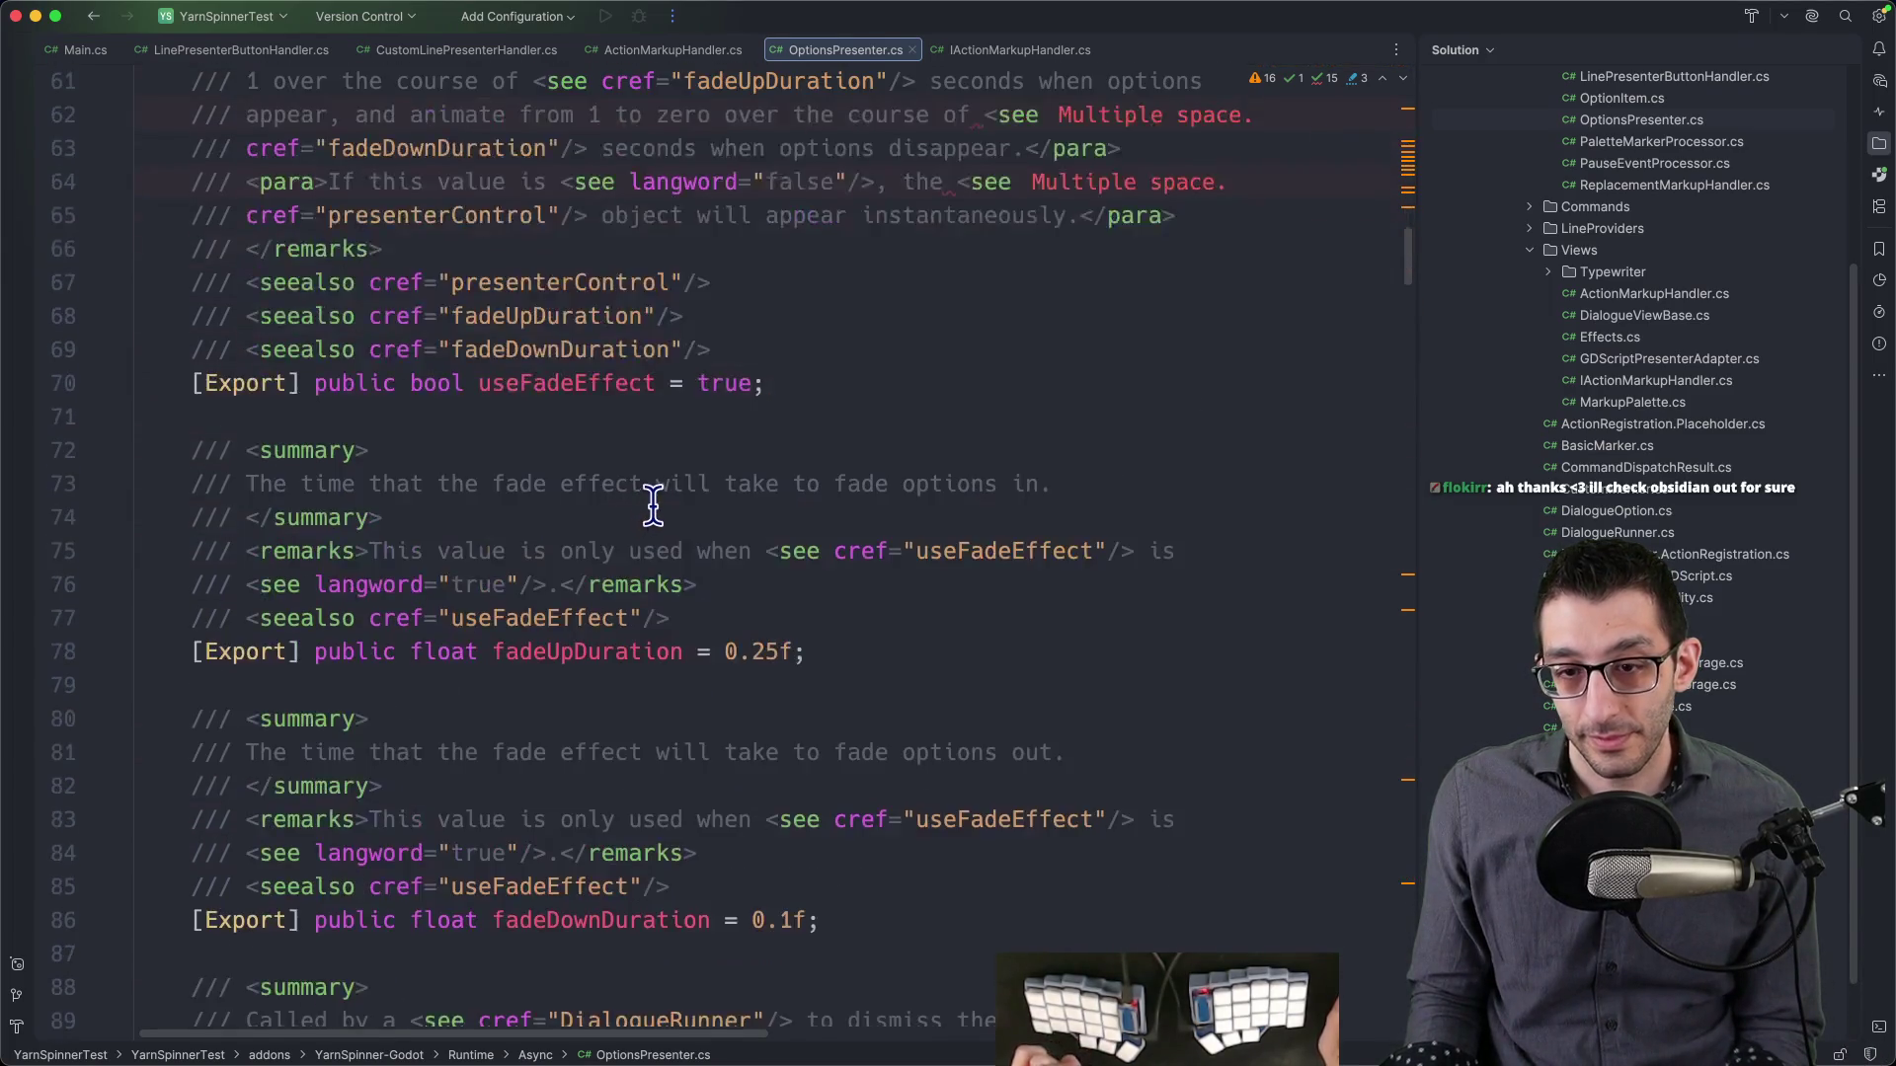
{"action": "left_click", "coordinate": [656, 547]}
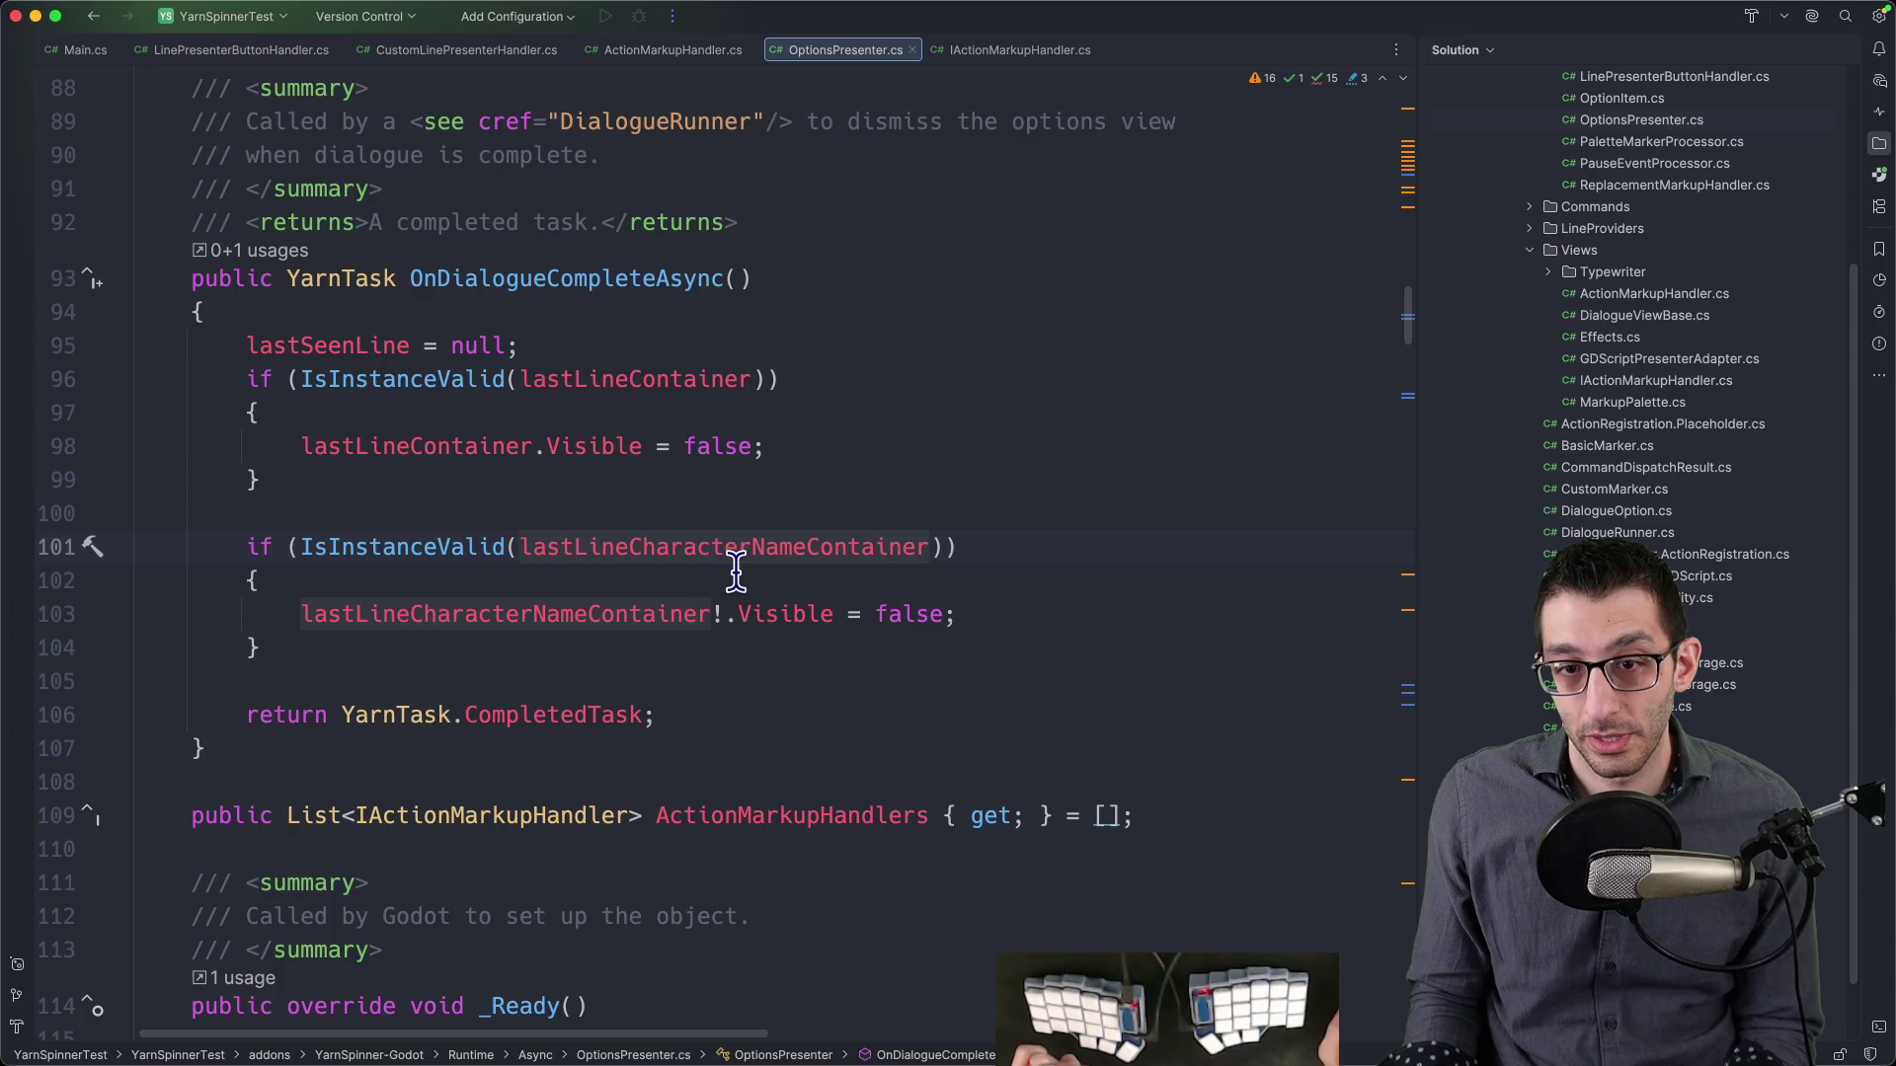
{"action": "scroll", "coordinate": [736, 573], "scroll_direction": "down", "scroll_amount": 14}
{"action": "left_click", "coordinate": [746, 584]}
{"action": "scroll", "coordinate": [750, 583], "scroll_direction": "up", "scroll_amount": 2}
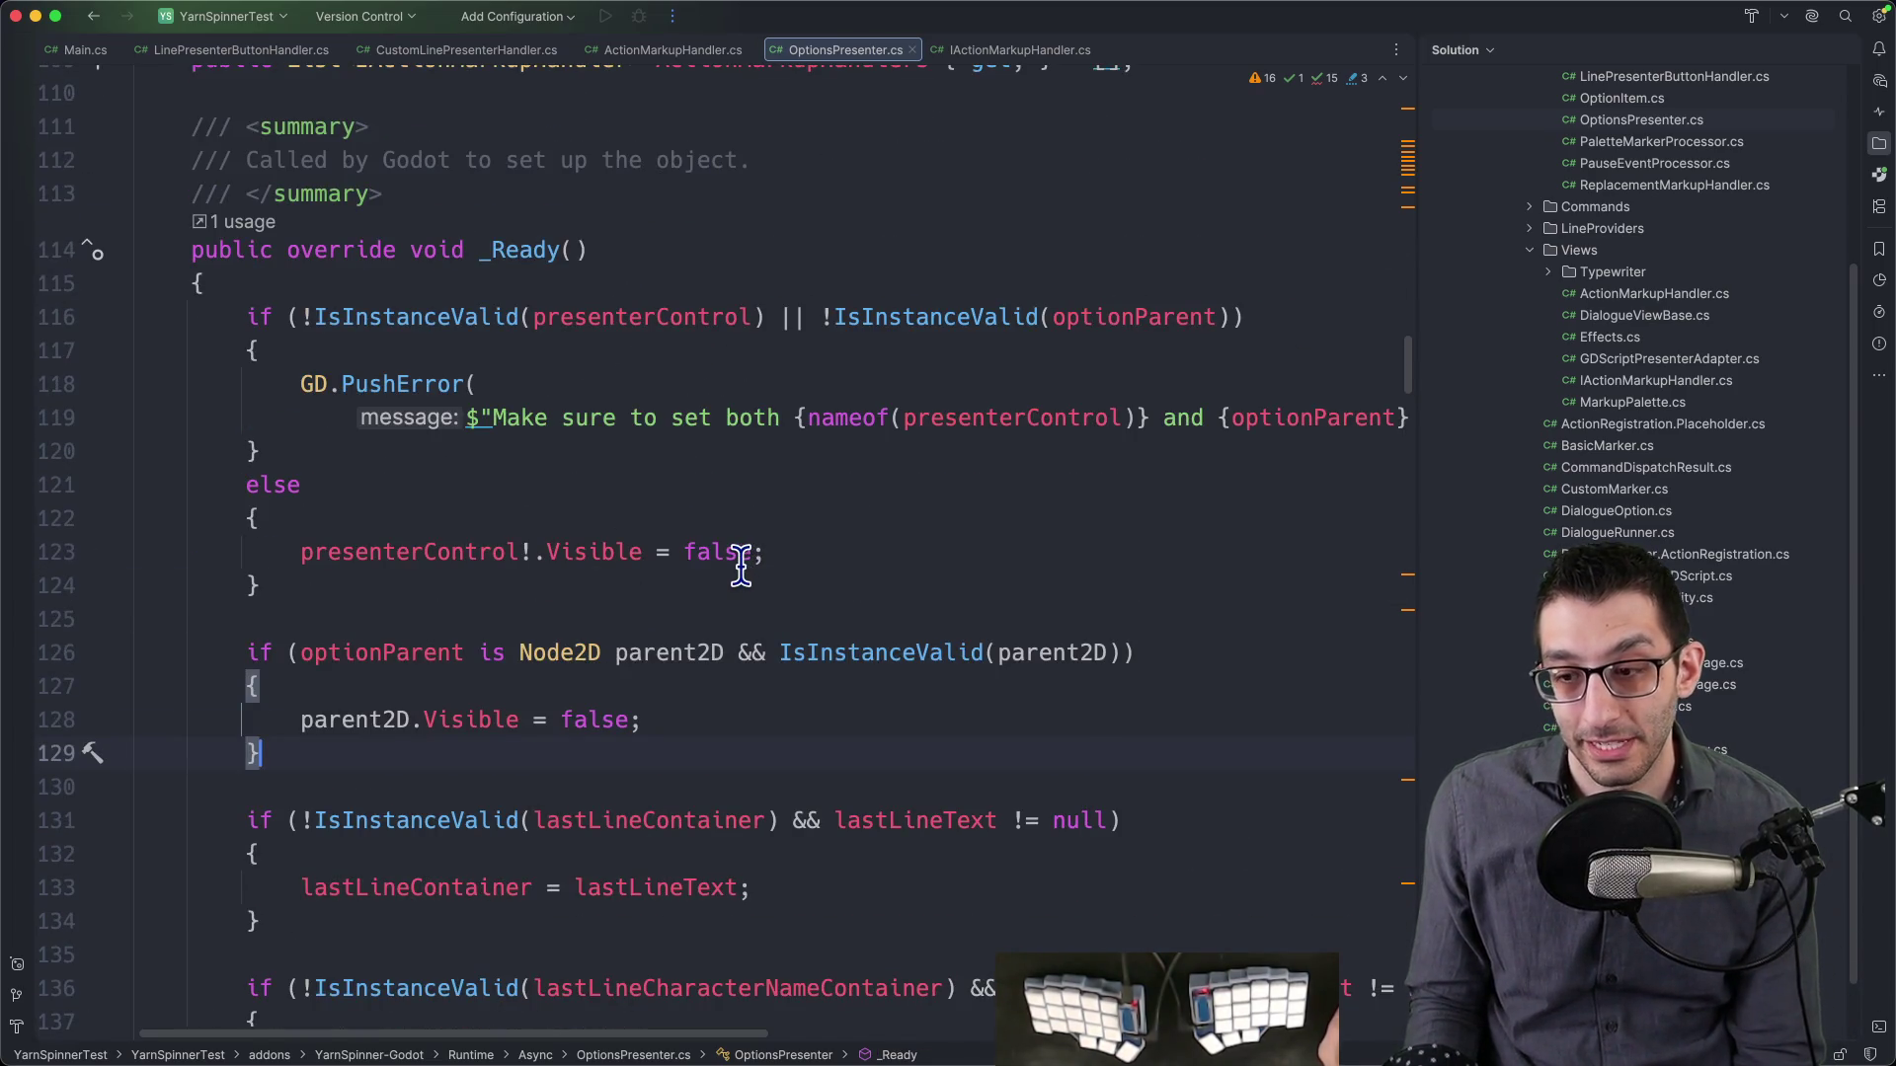
{"action": "scroll", "coordinate": [741, 568], "scroll_direction": "down", "scroll_amount": 5}
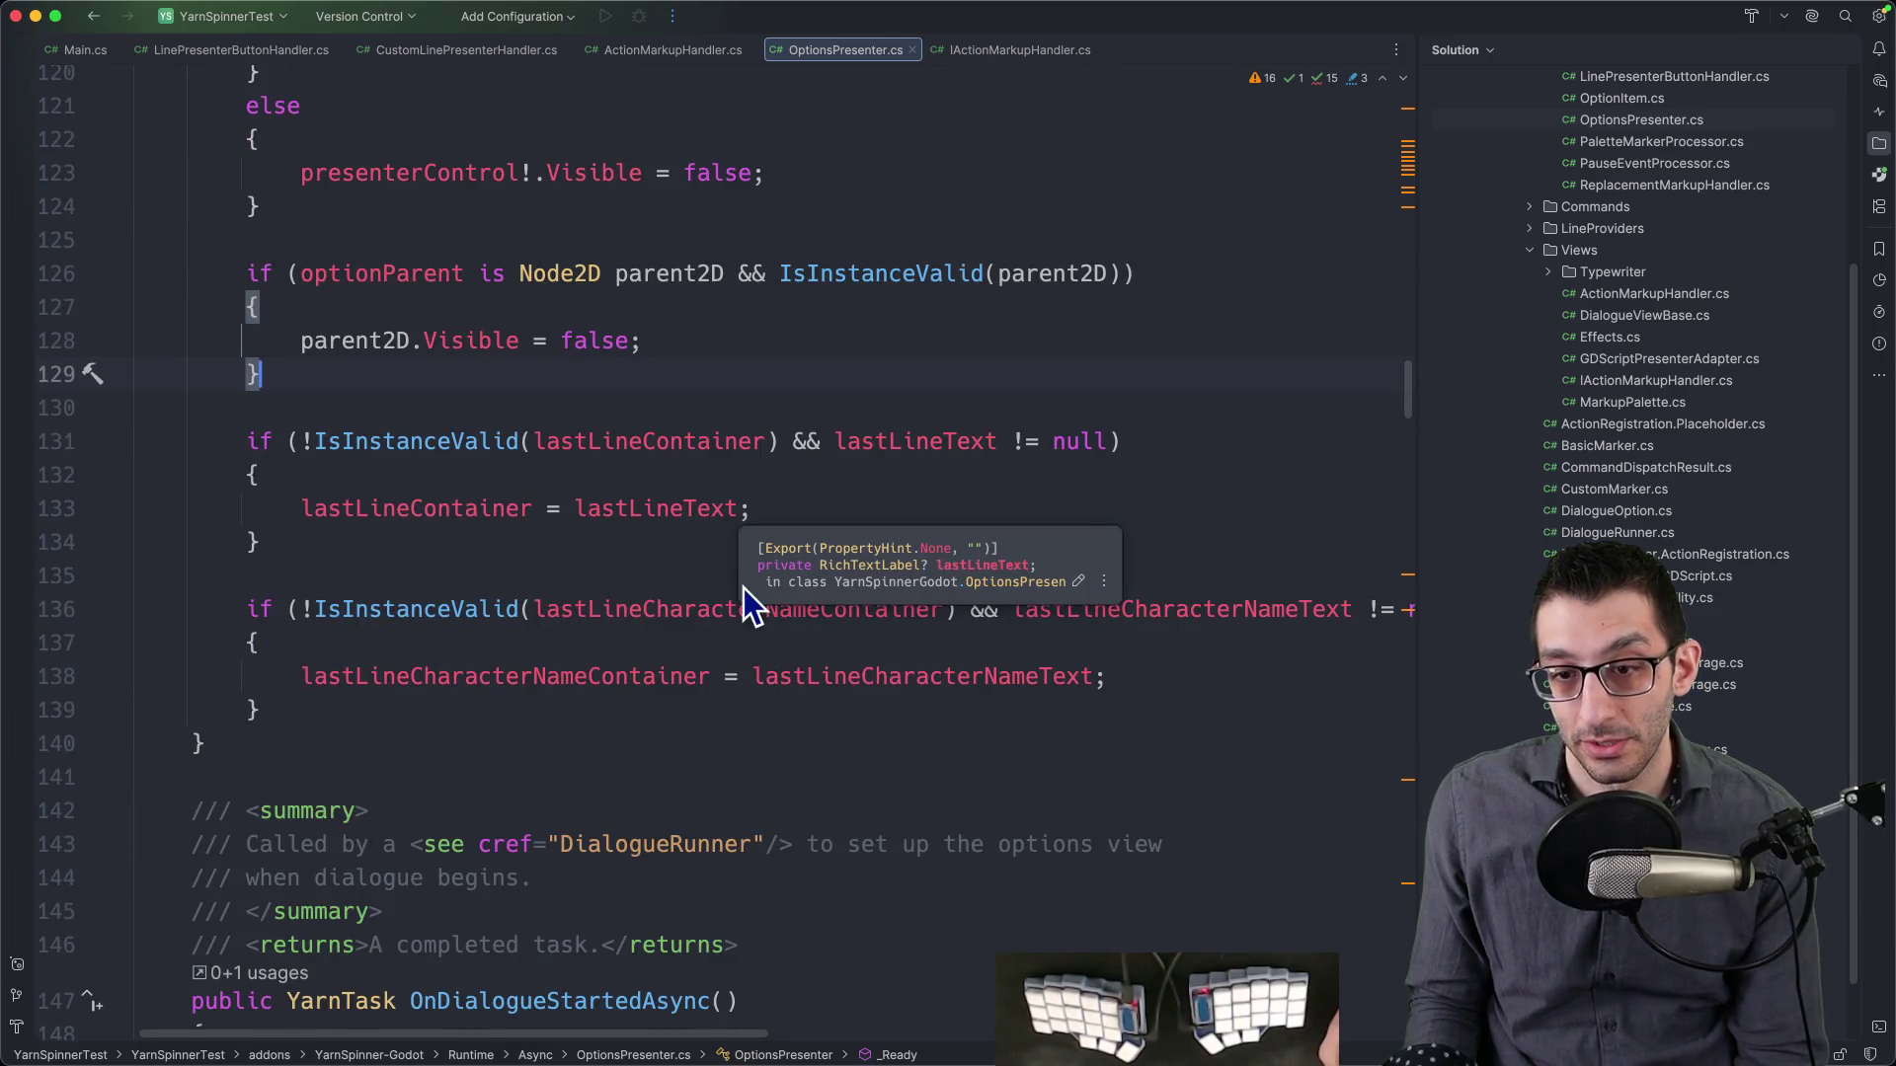
{"action": "scroll", "coordinate": [736, 594], "scroll_direction": "down", "scroll_amount": 6}
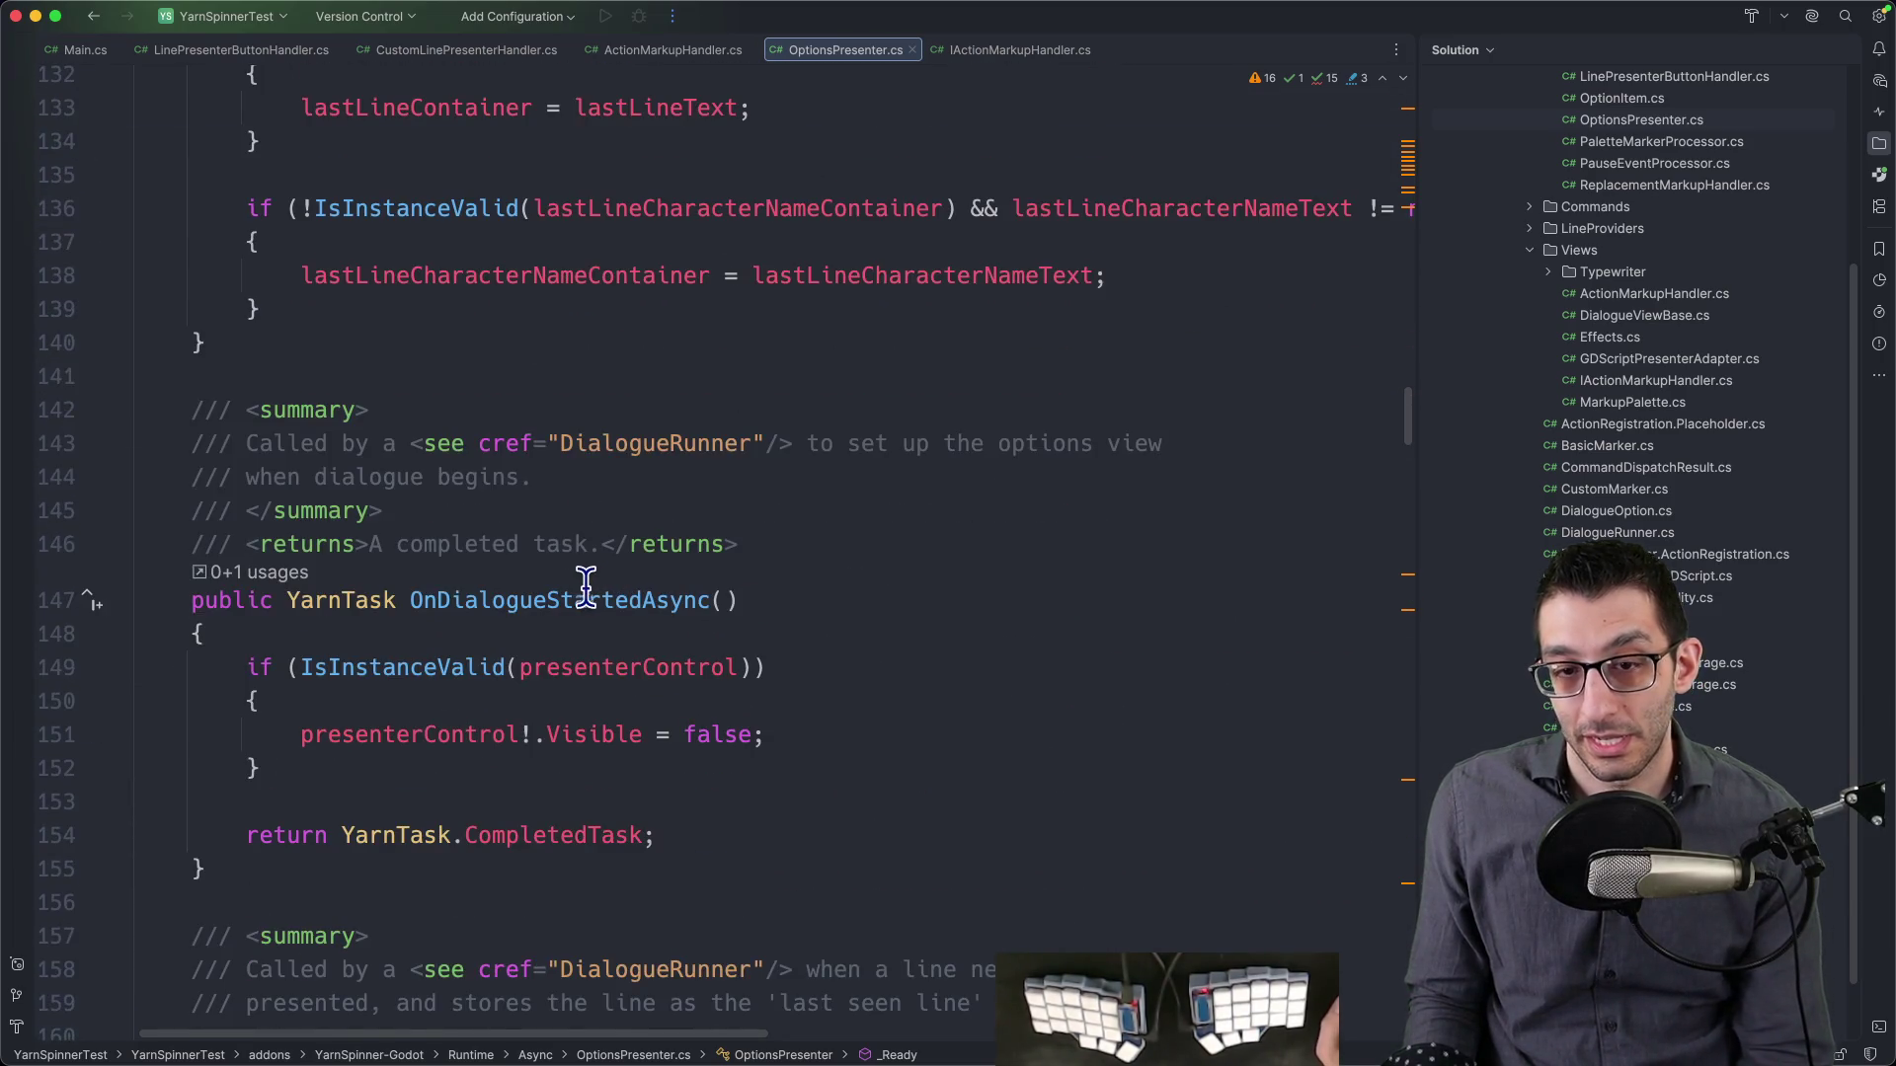